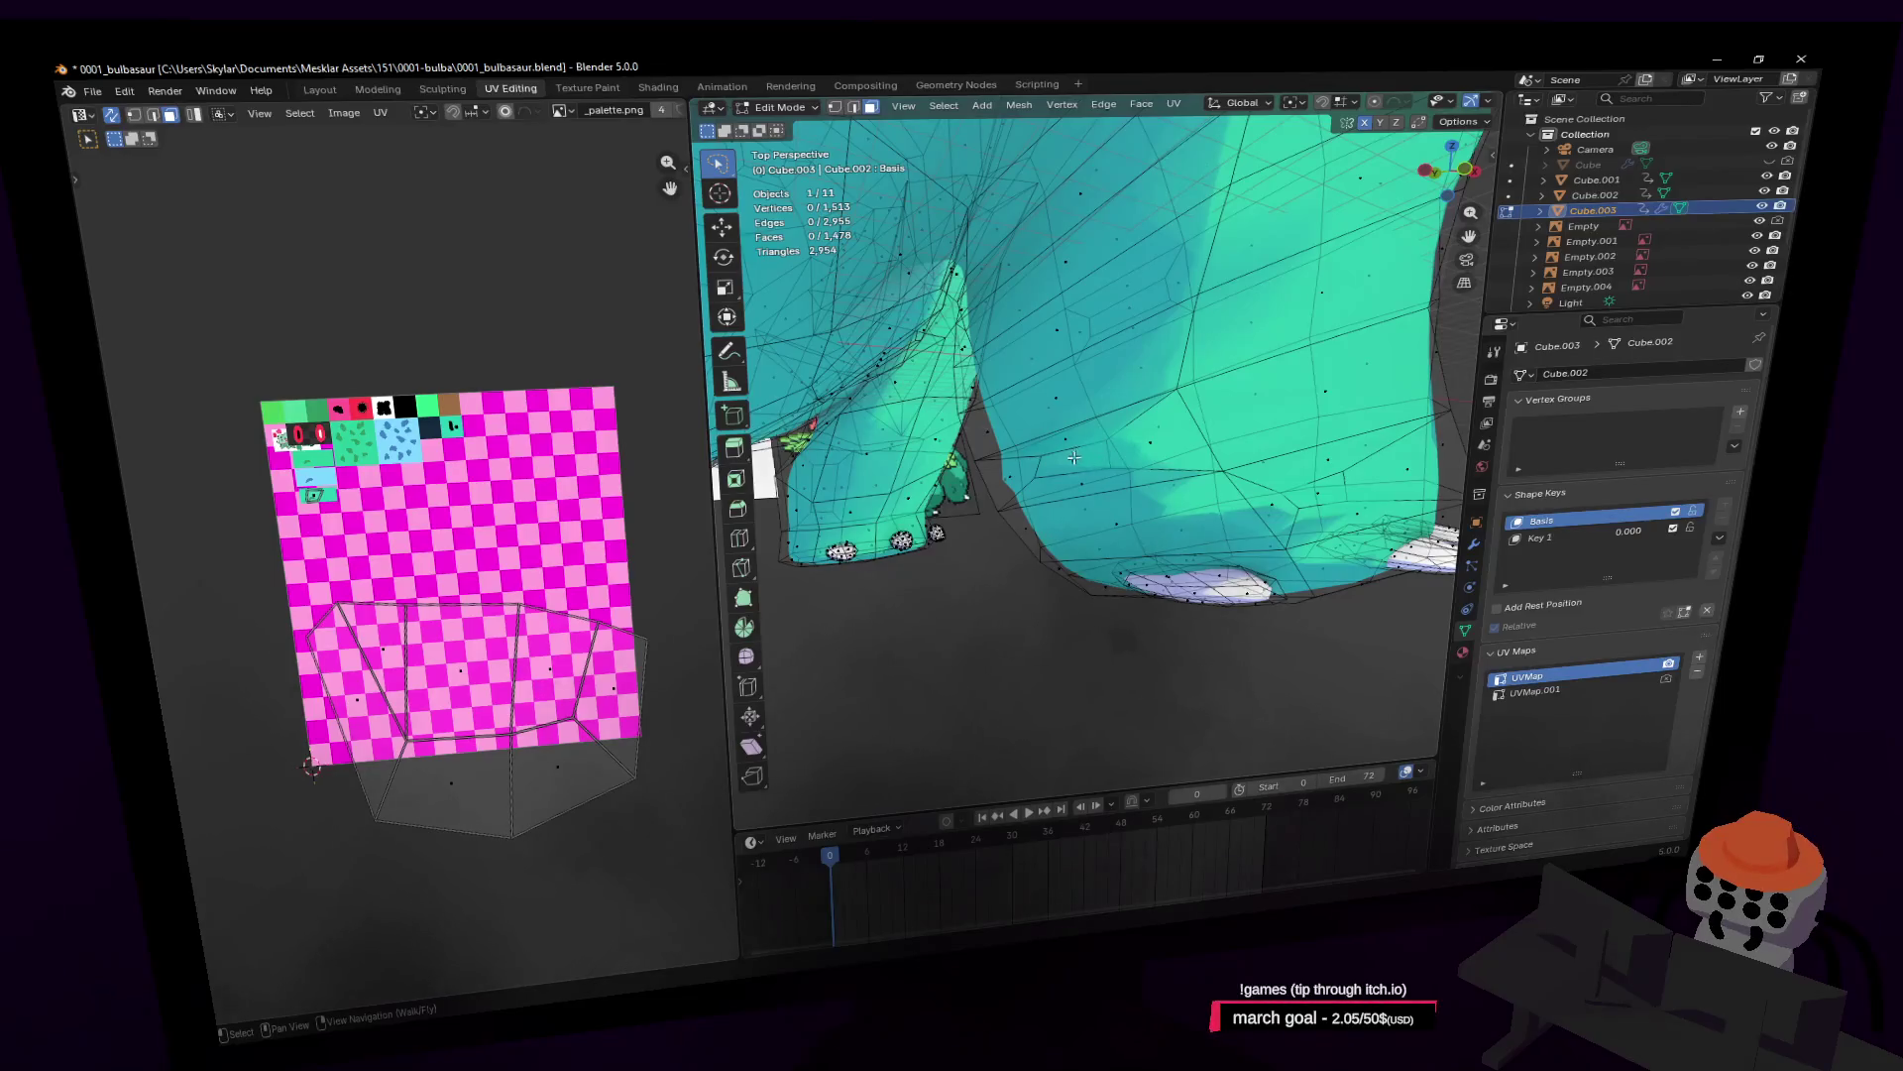
# Step: Select a face on the body's underside, then cancel and undo the trial extrusion and move
pyautogui.click(1079, 456)
pyautogui.hotkey('shift', '`')
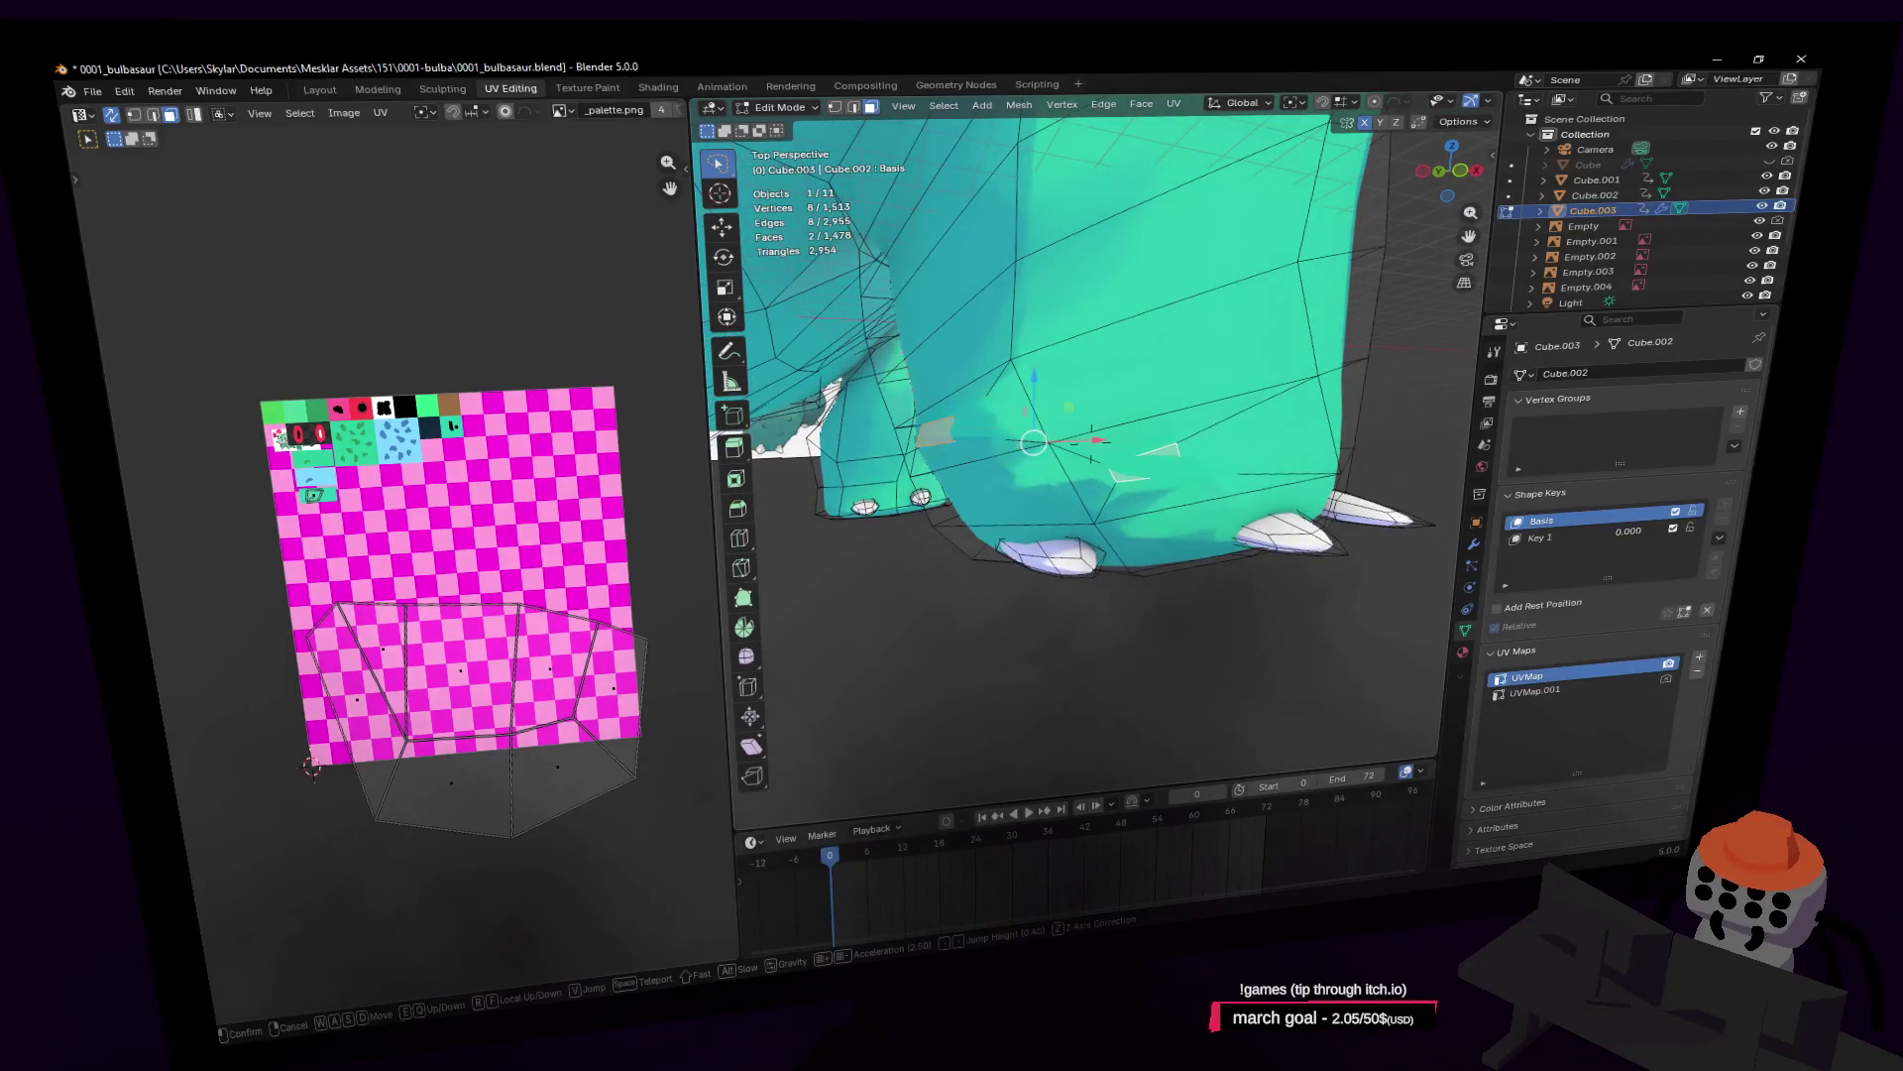
pyautogui.press('w')
pyautogui.click(1198, 403)
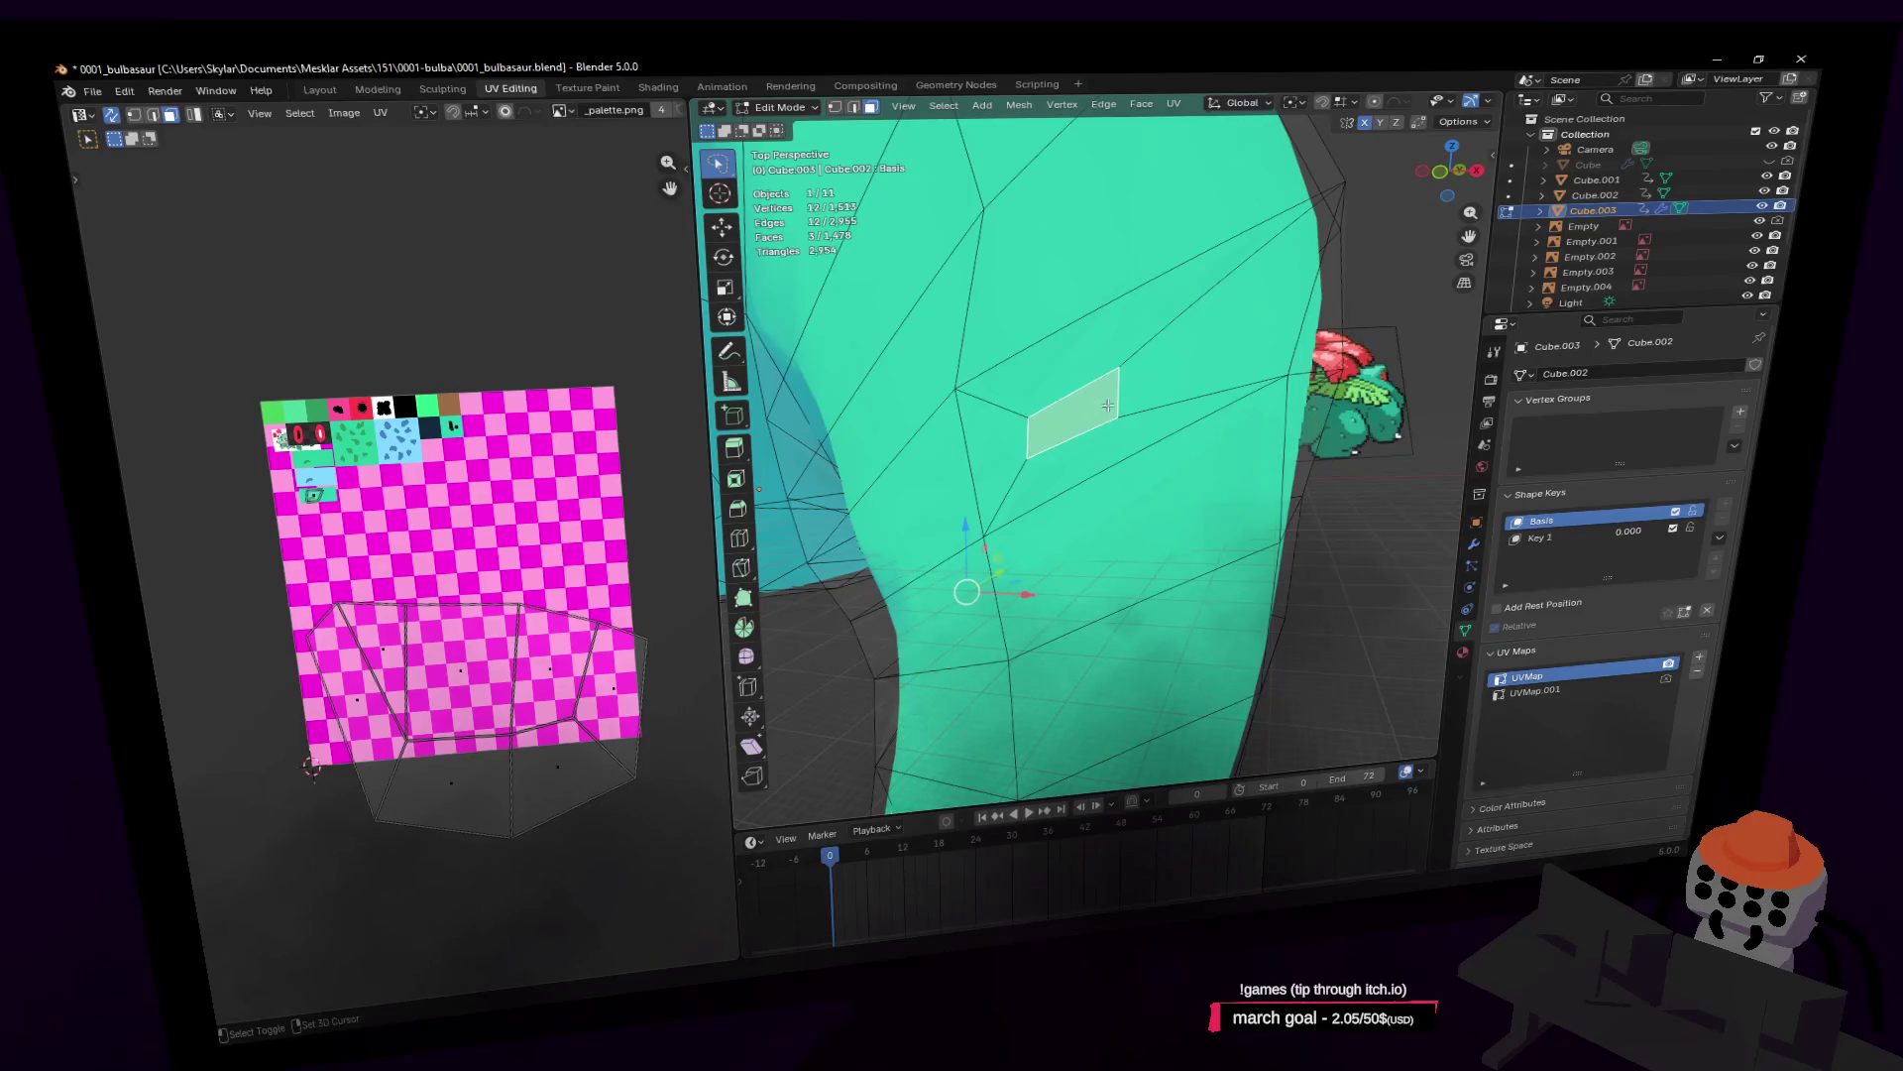
pyautogui.press('Escape')
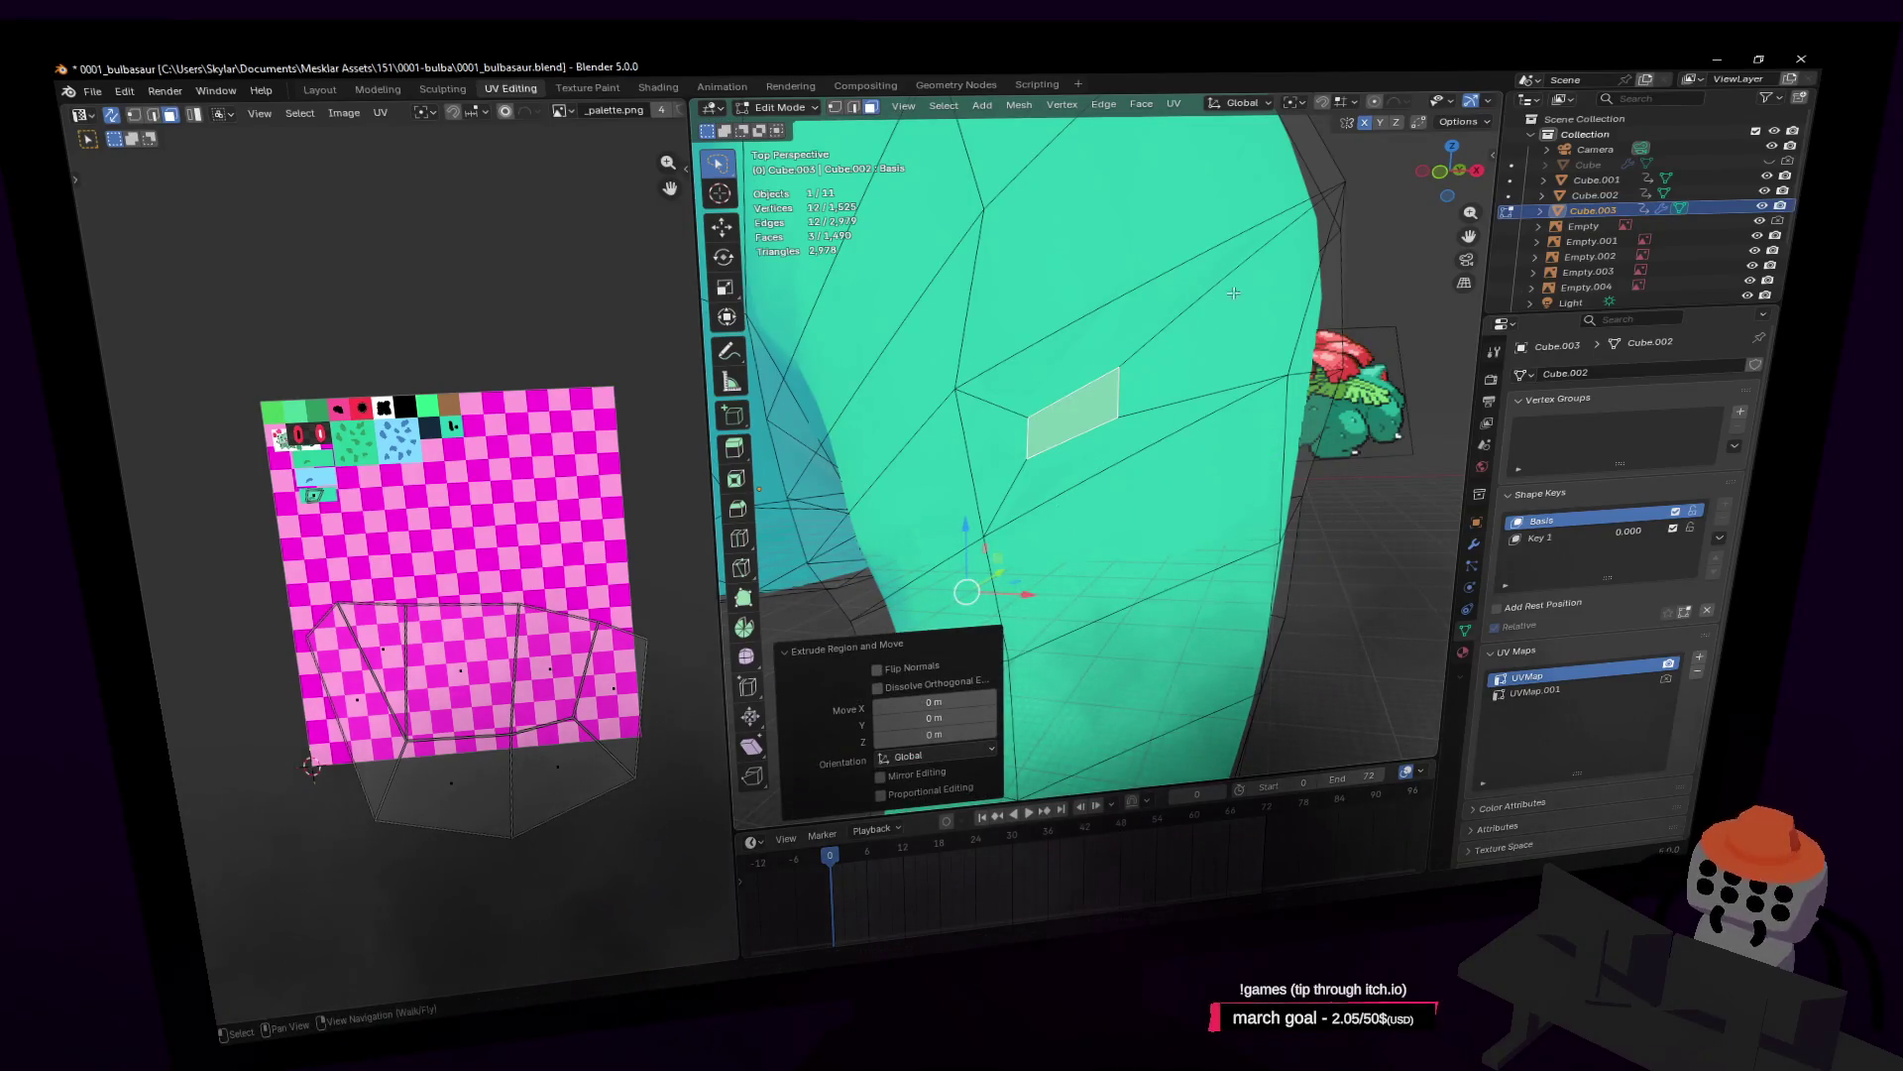
pyautogui.keyDown('shift'); pyautogui.moveTo(1233, 293); pyautogui.dragTo(1281, 203, button='middle'); pyautogui.keyUp('shift')
pyautogui.press('g')
pyautogui.press('Escape')
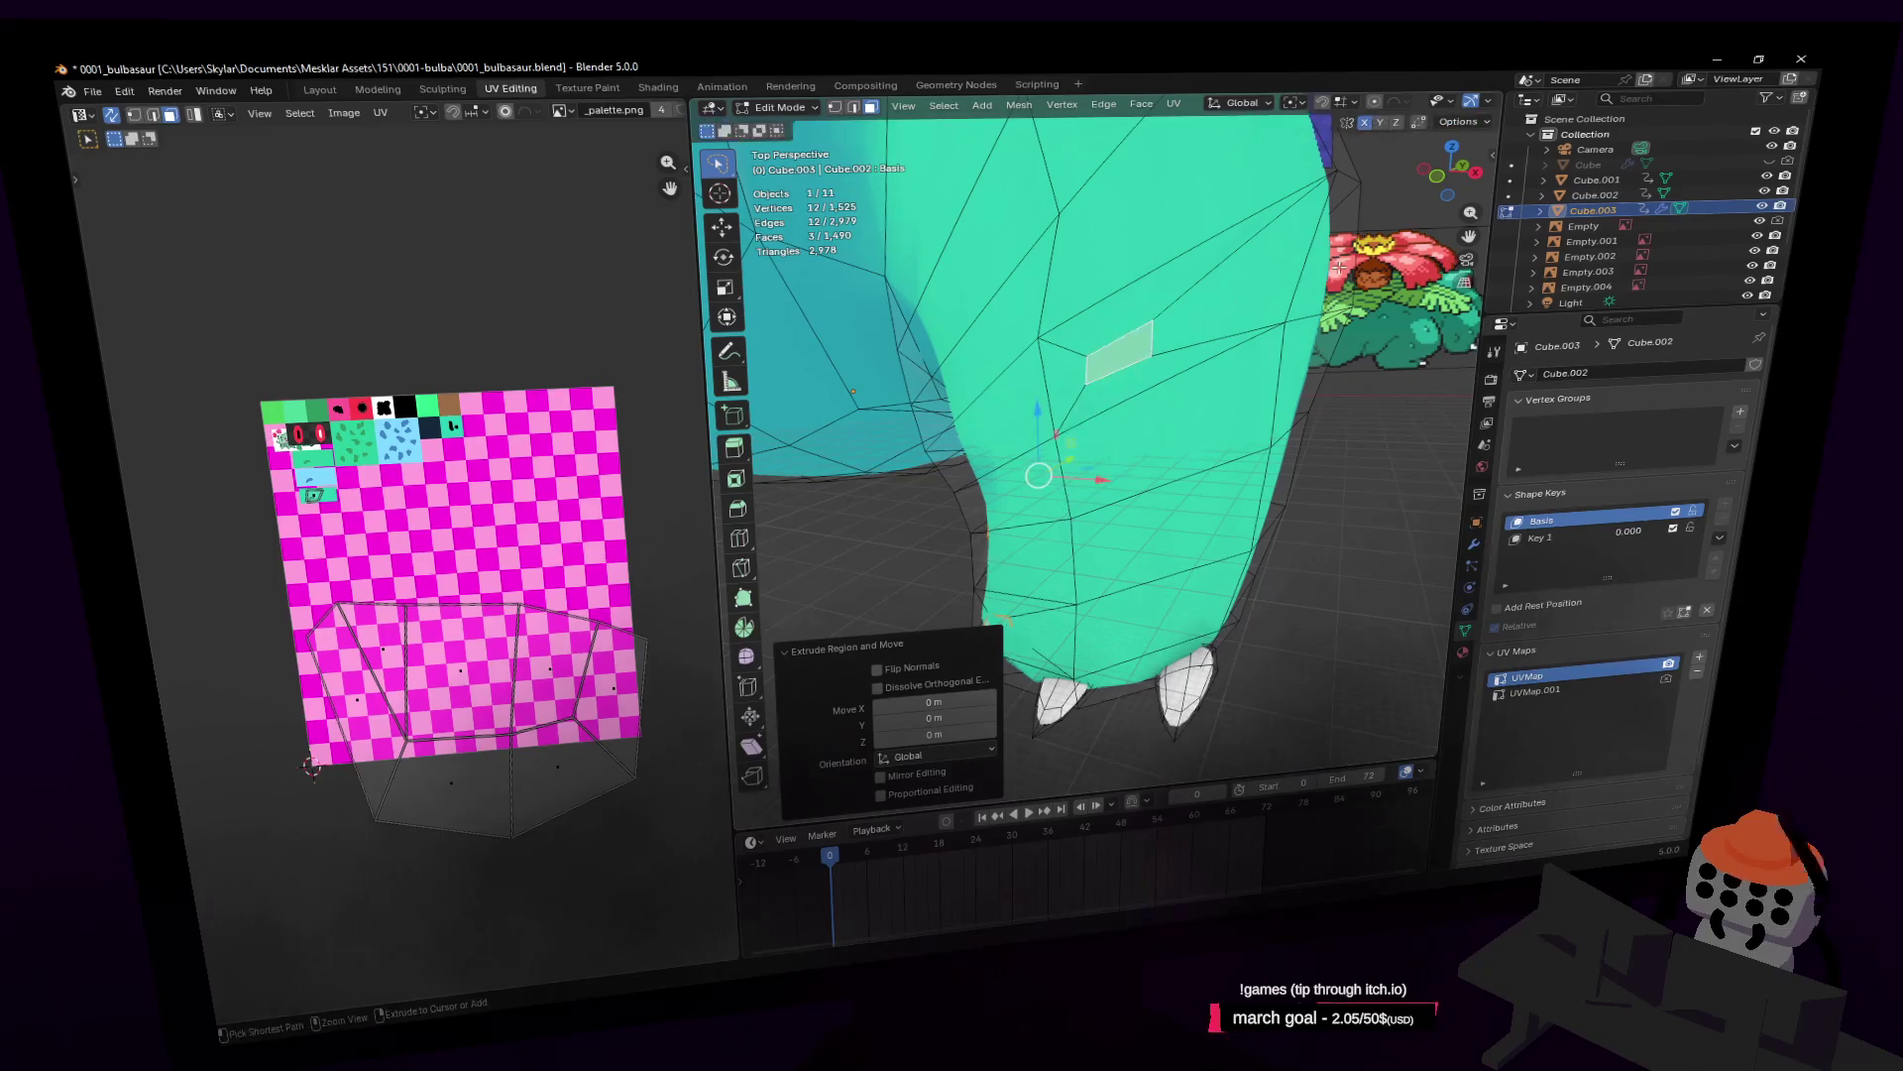
pyautogui.hotkey('ctrl', 'z')
# Step: Add two more body faces to the selection while flying around the belly and head
pyautogui.hotkey('shift', '`')
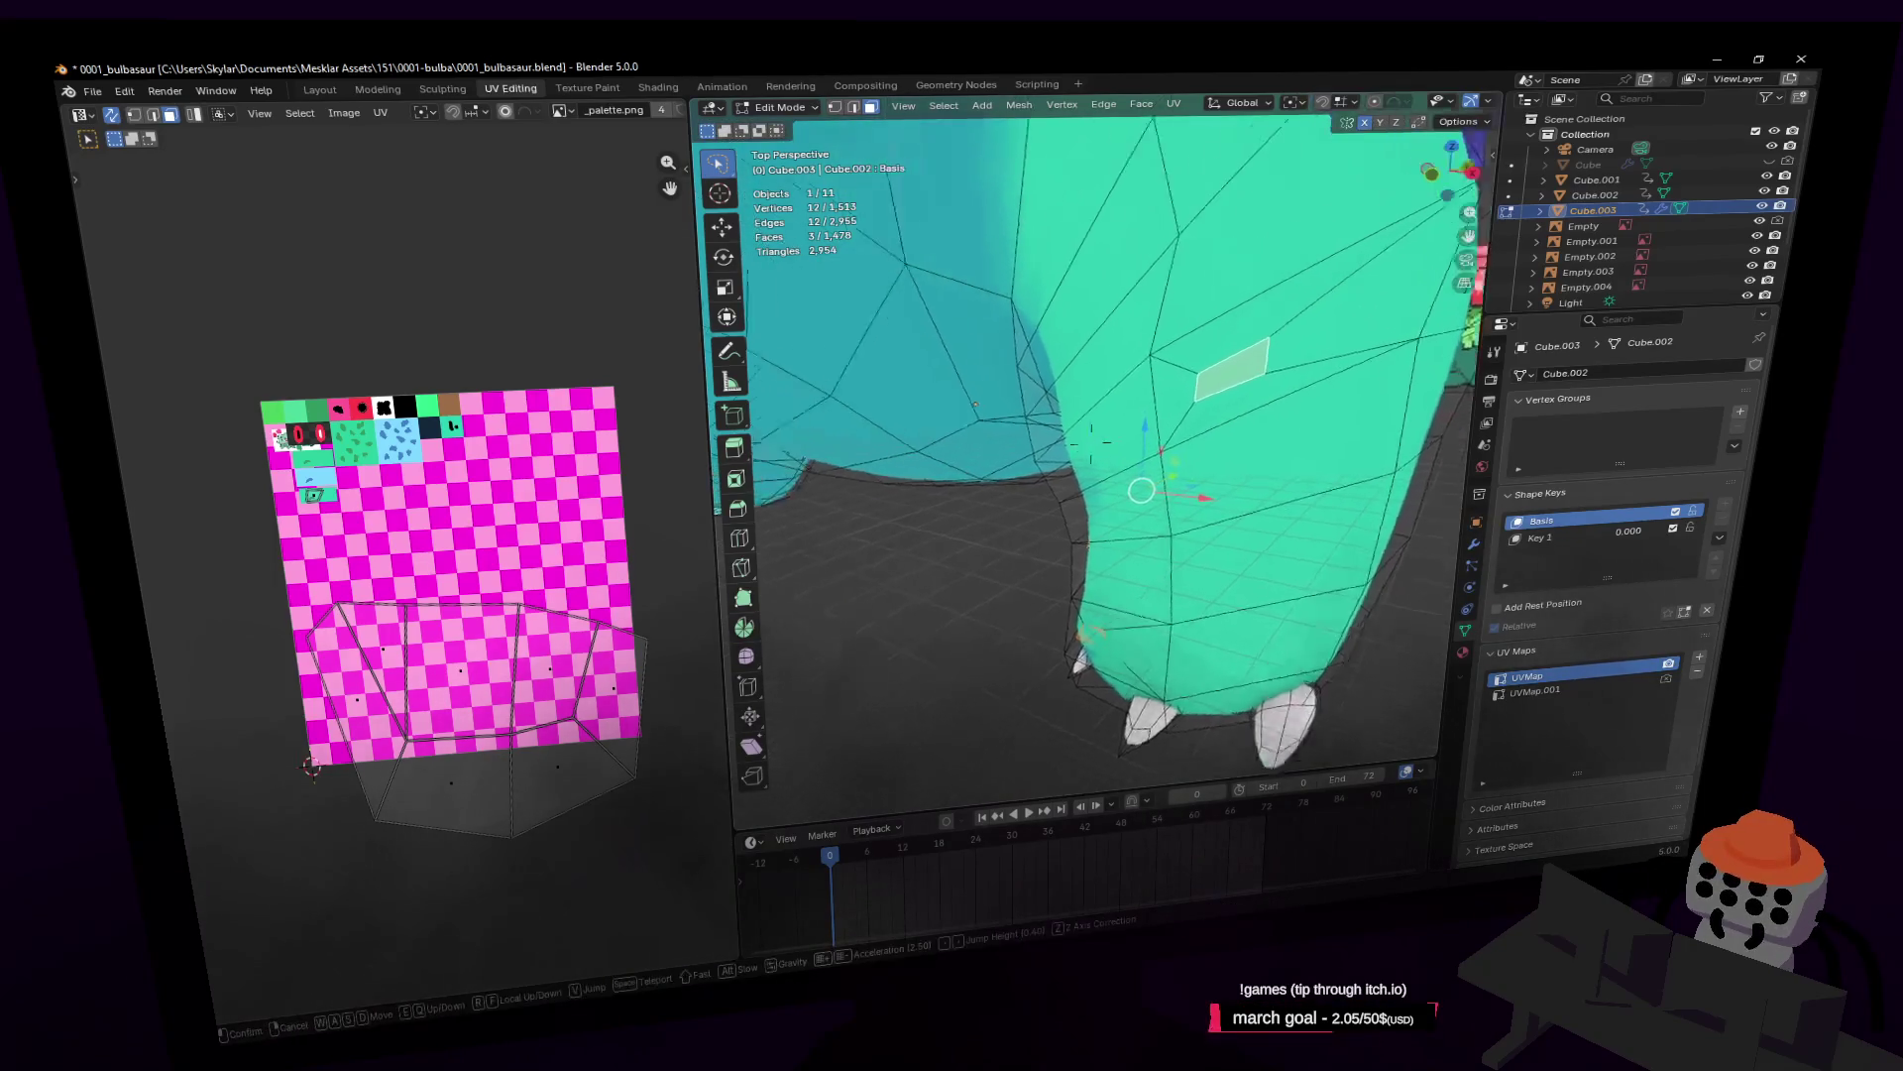
pyautogui.click(1257, 270)
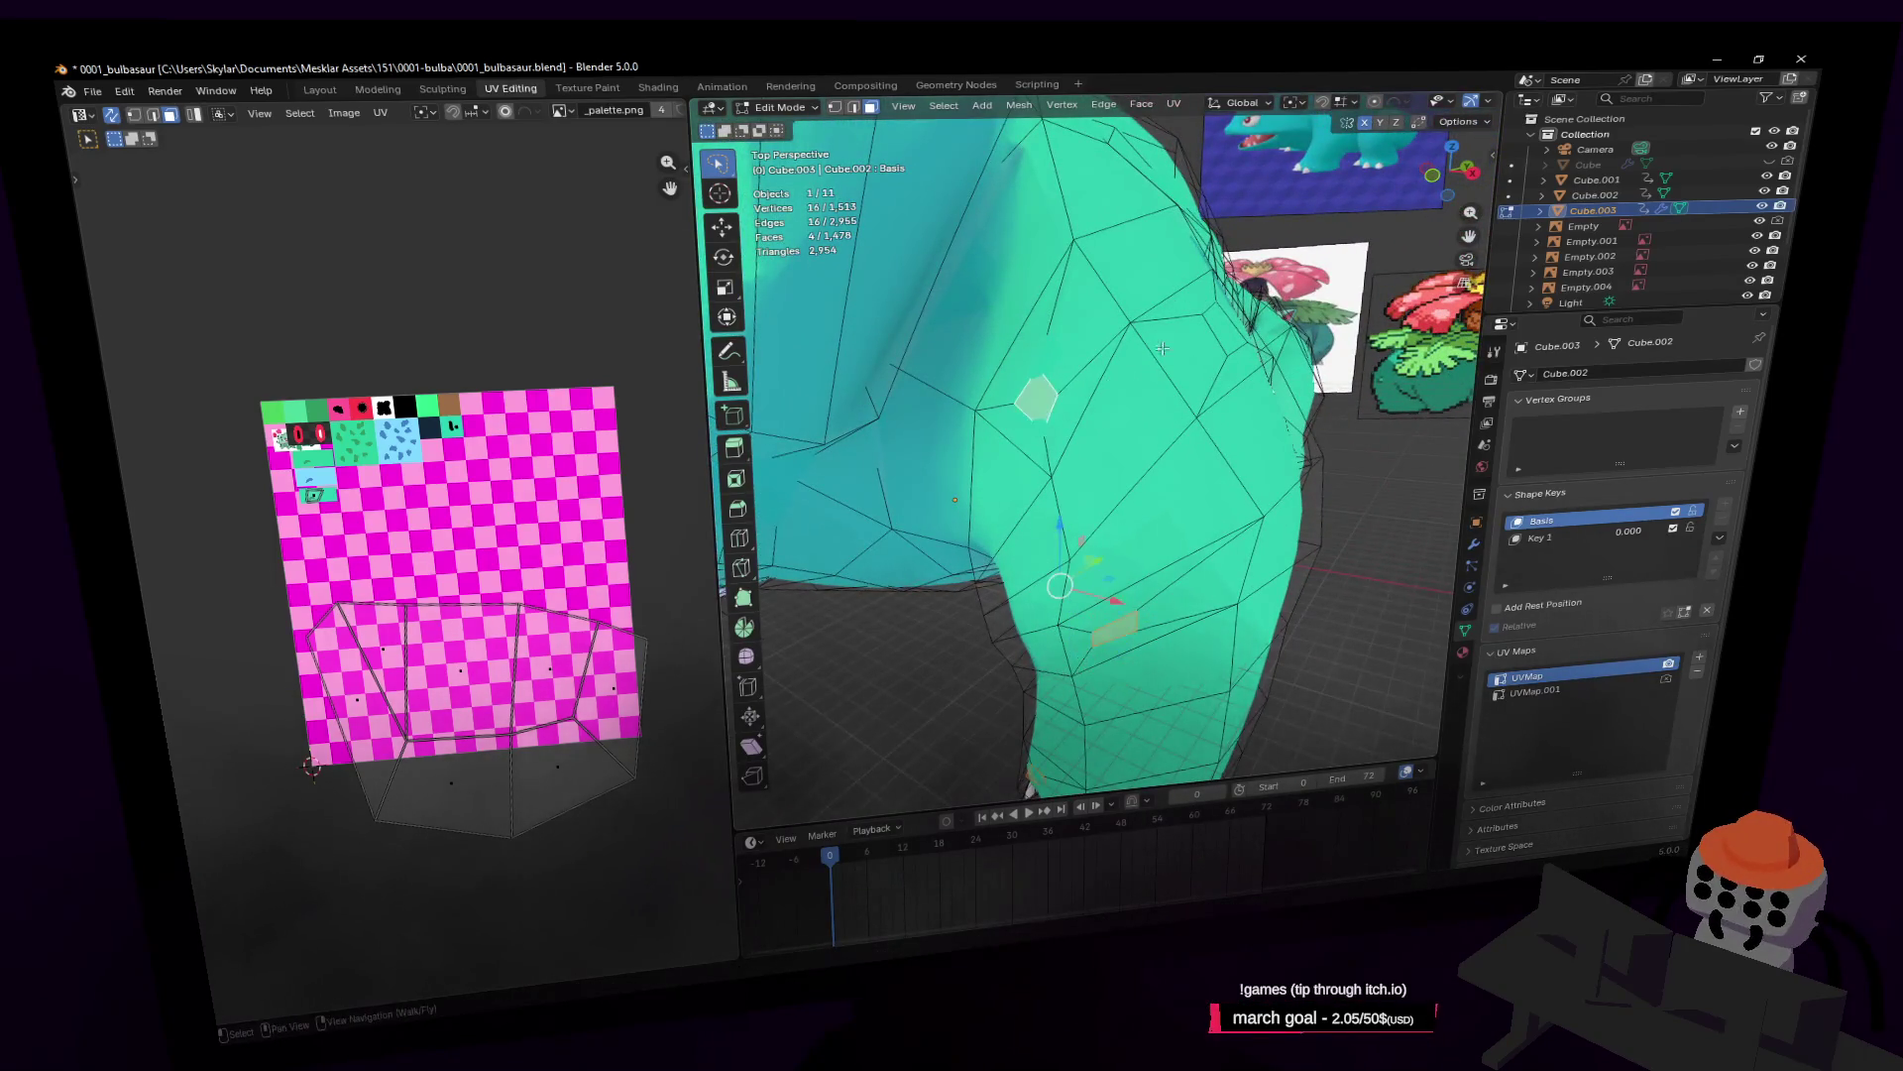
pyautogui.hotkey('shift', '`')
pyautogui.click(1090, 456)
pyautogui.keyDown('shift'); pyautogui.click(1004, 375); pyautogui.keyUp('shift')
pyautogui.hotkey('shift', '`')
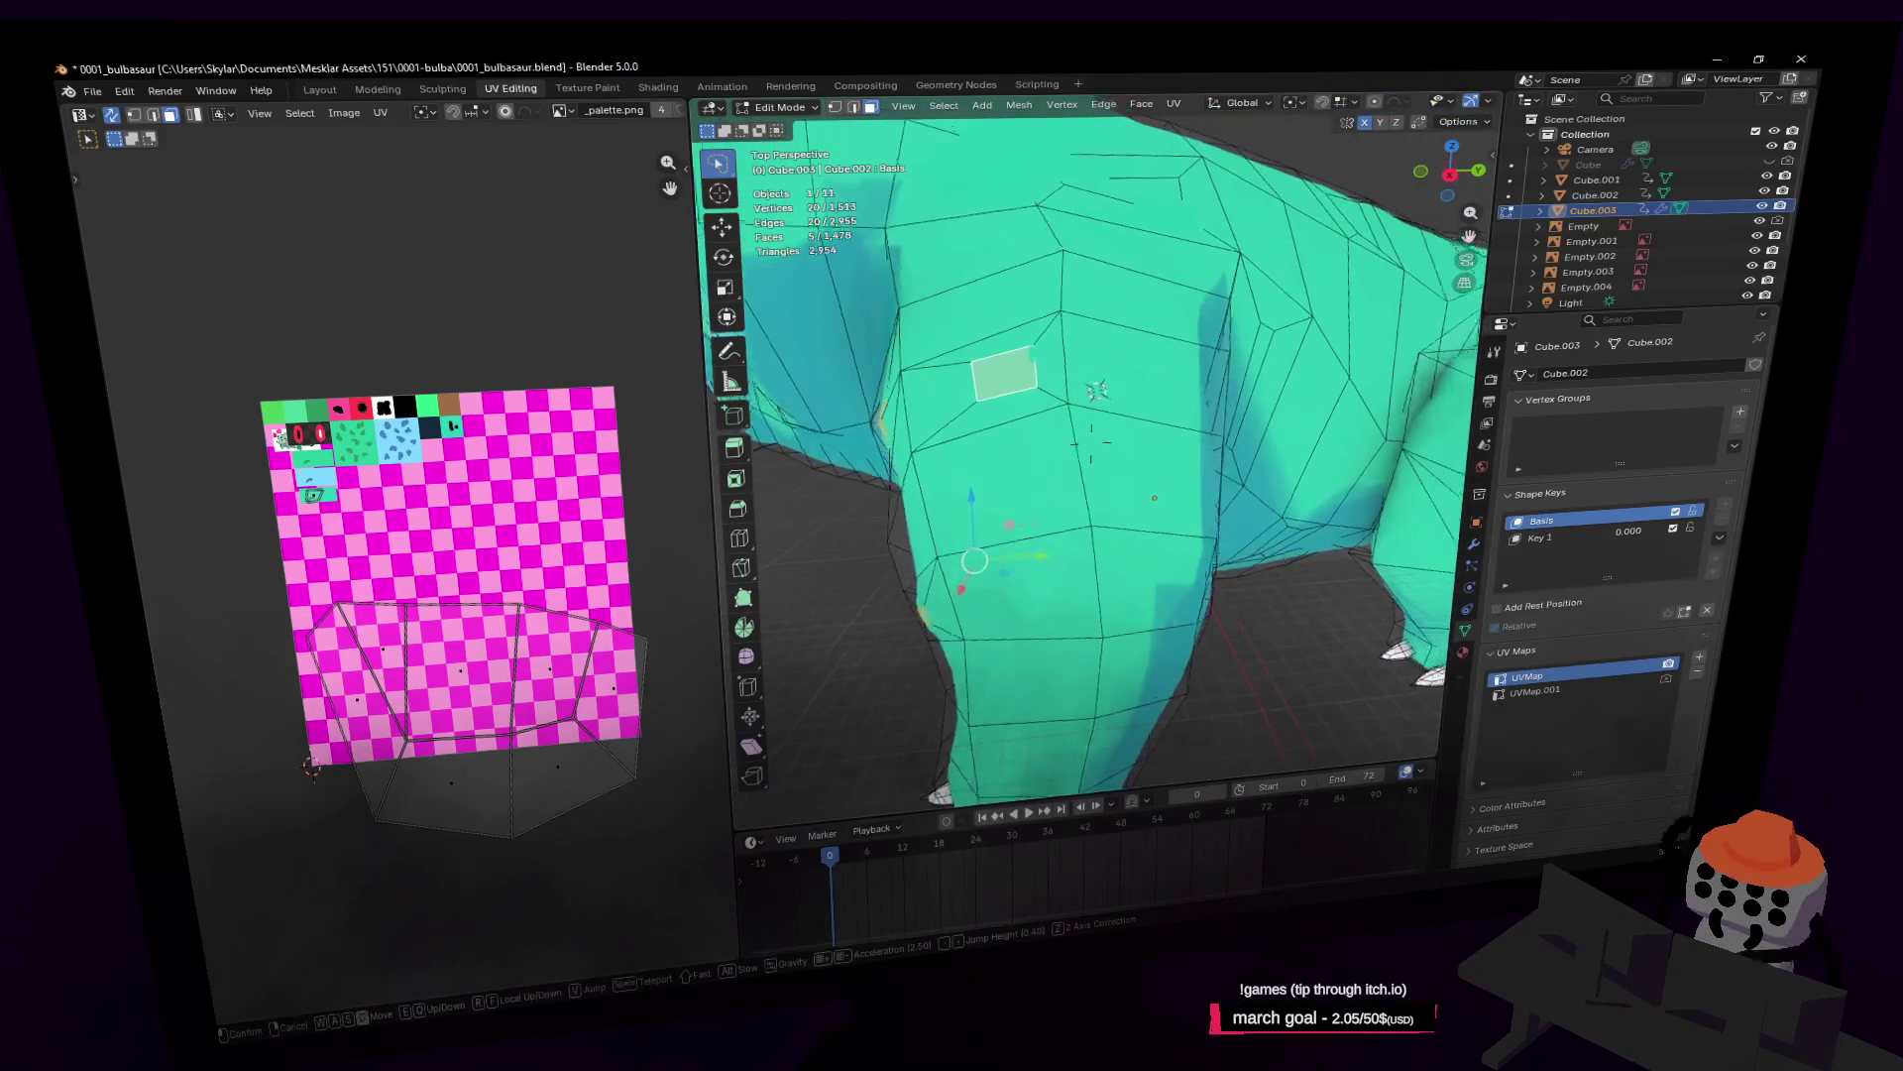
pyautogui.click(1030, 437)
pyautogui.hotkey('shift', '`')
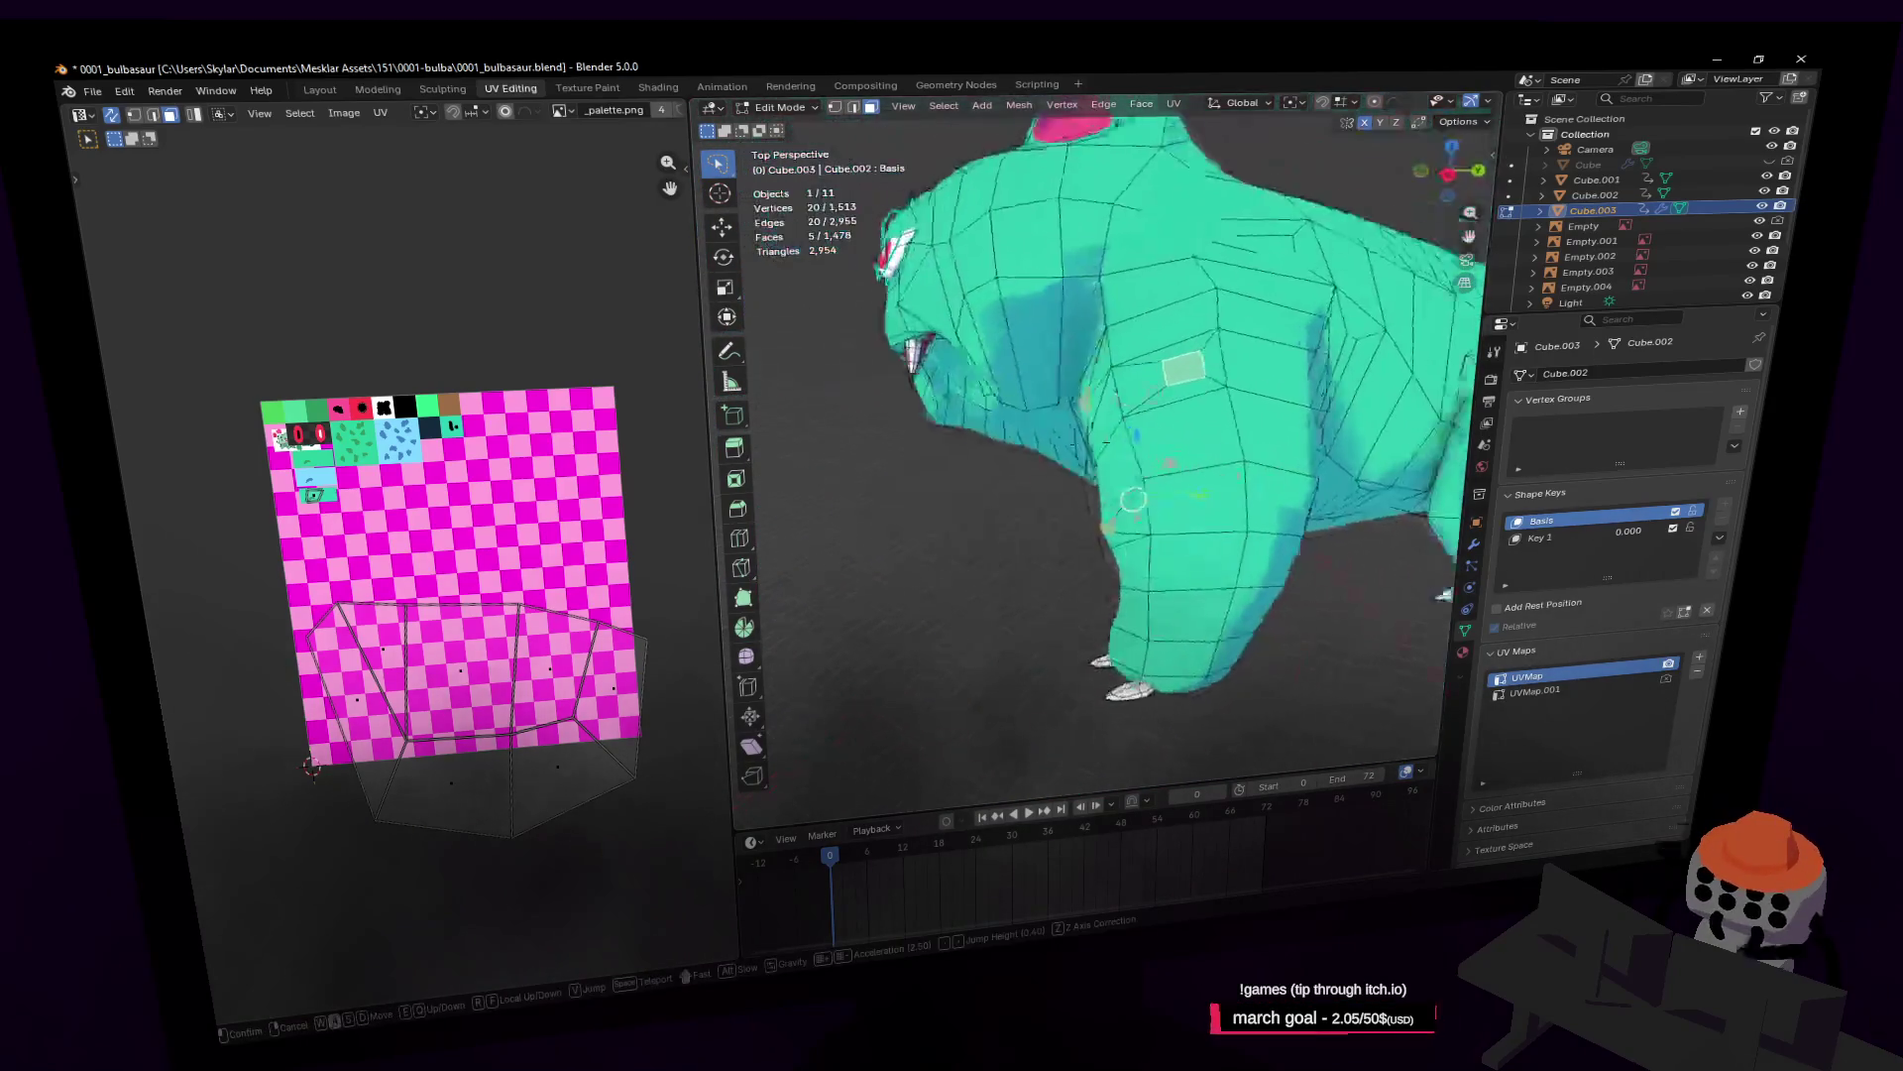
pyautogui.click(1168, 338)
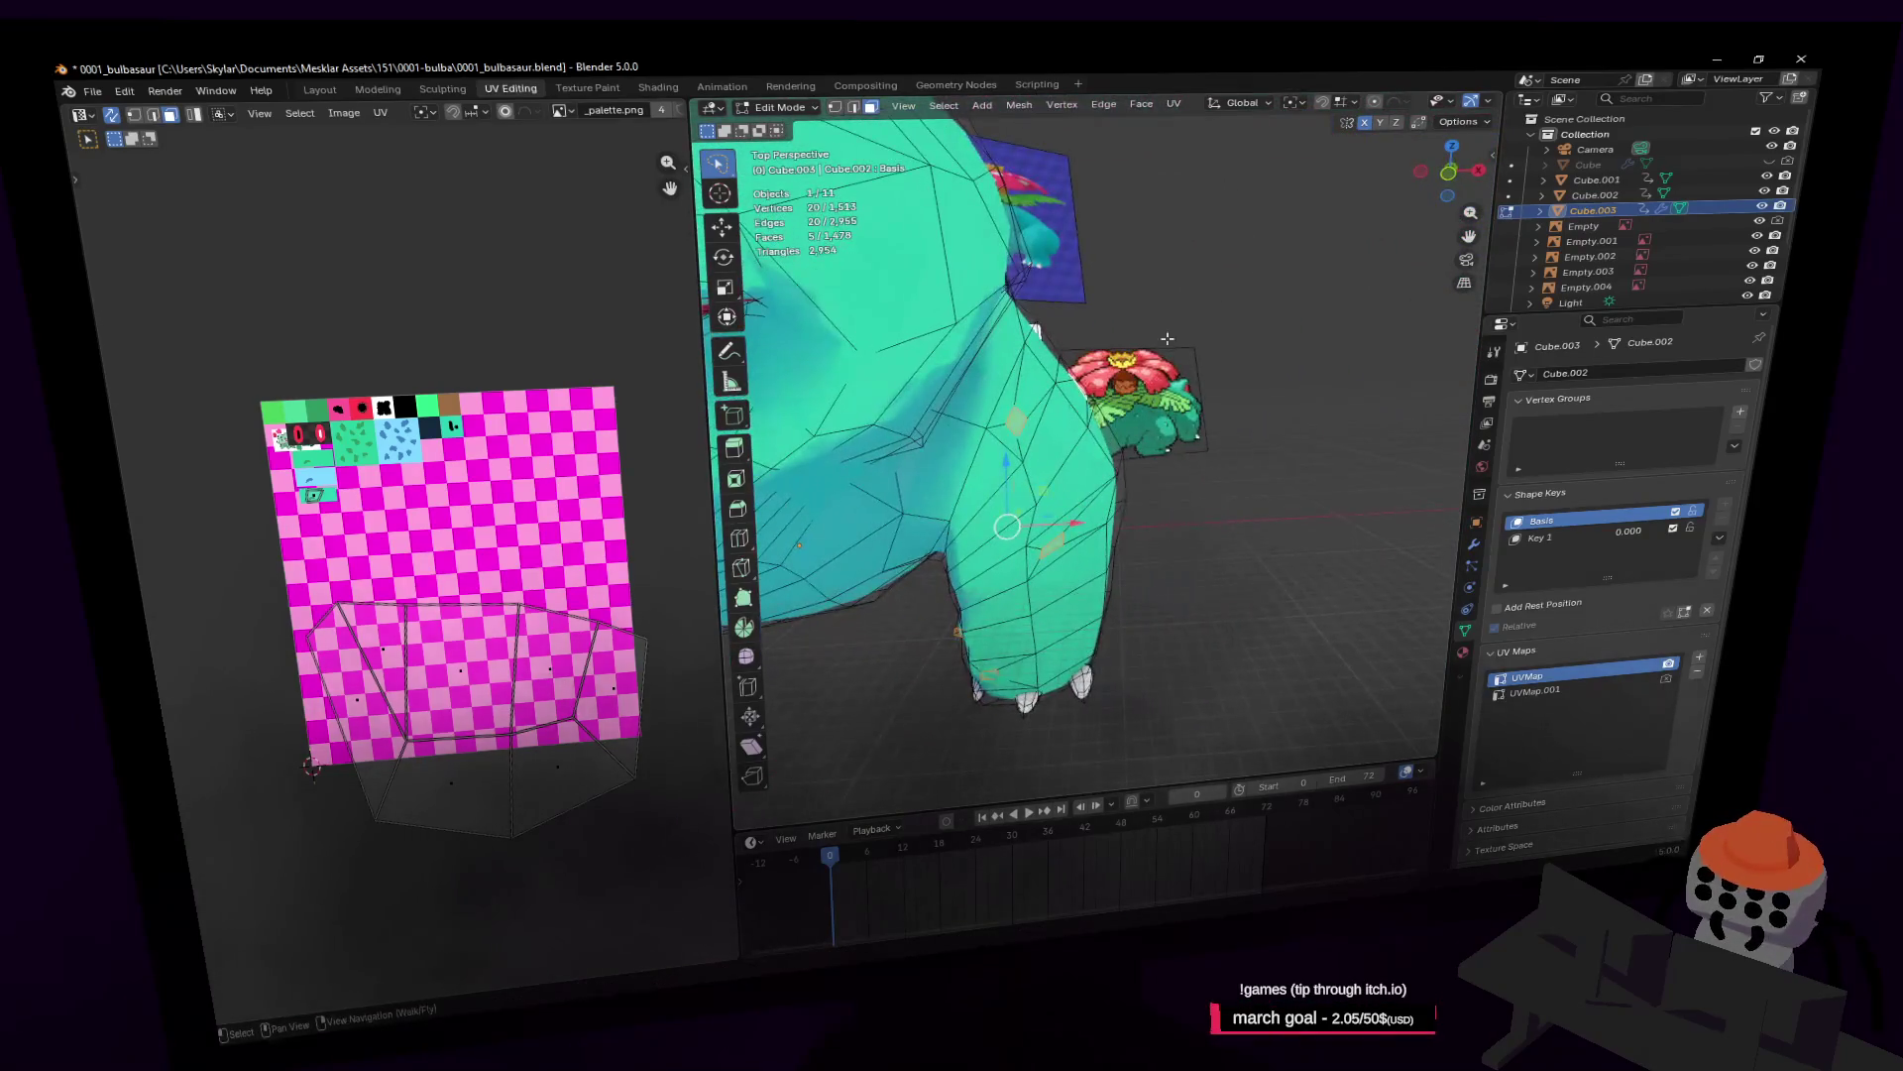
# Step: Try Face > Extrude Faces Along Normals, cancel it, and return to Object Mode
pyautogui.click(1150, 105)
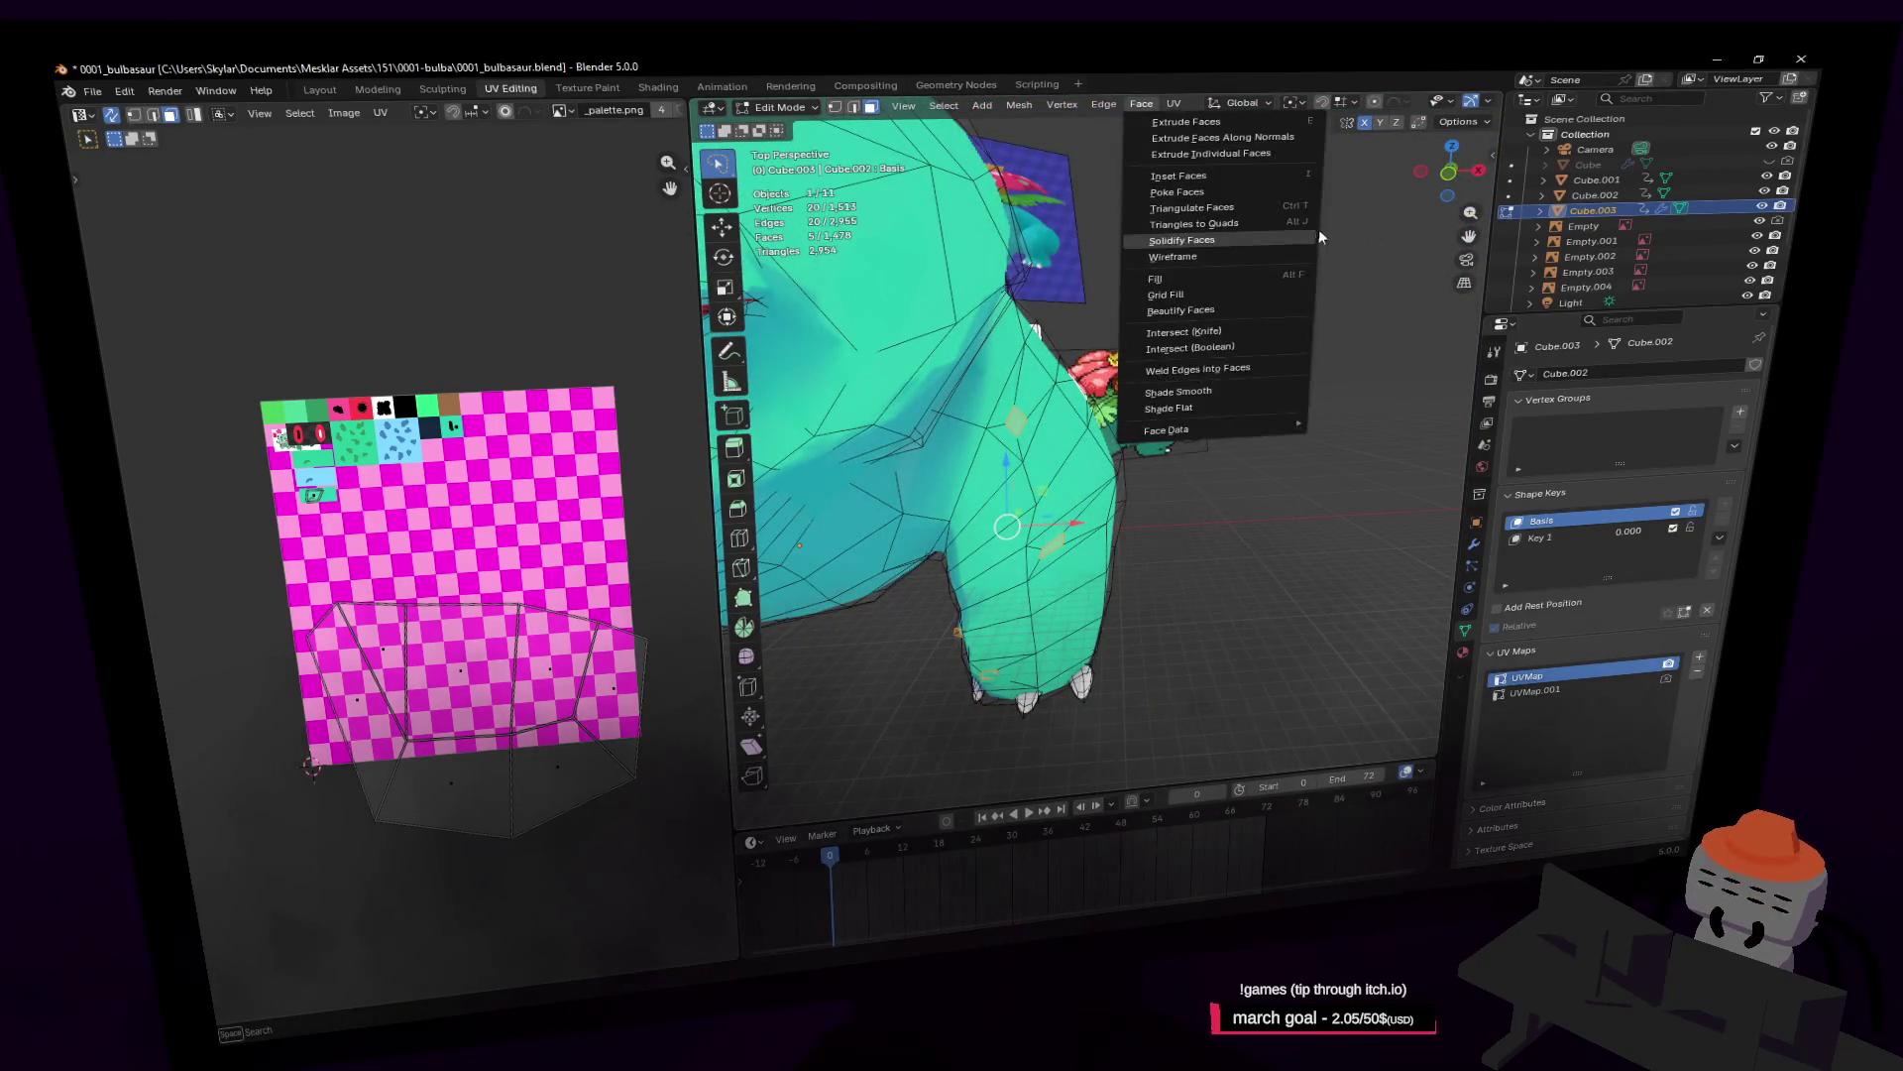
pyautogui.click(1273, 143)
pyautogui.press('Escape')
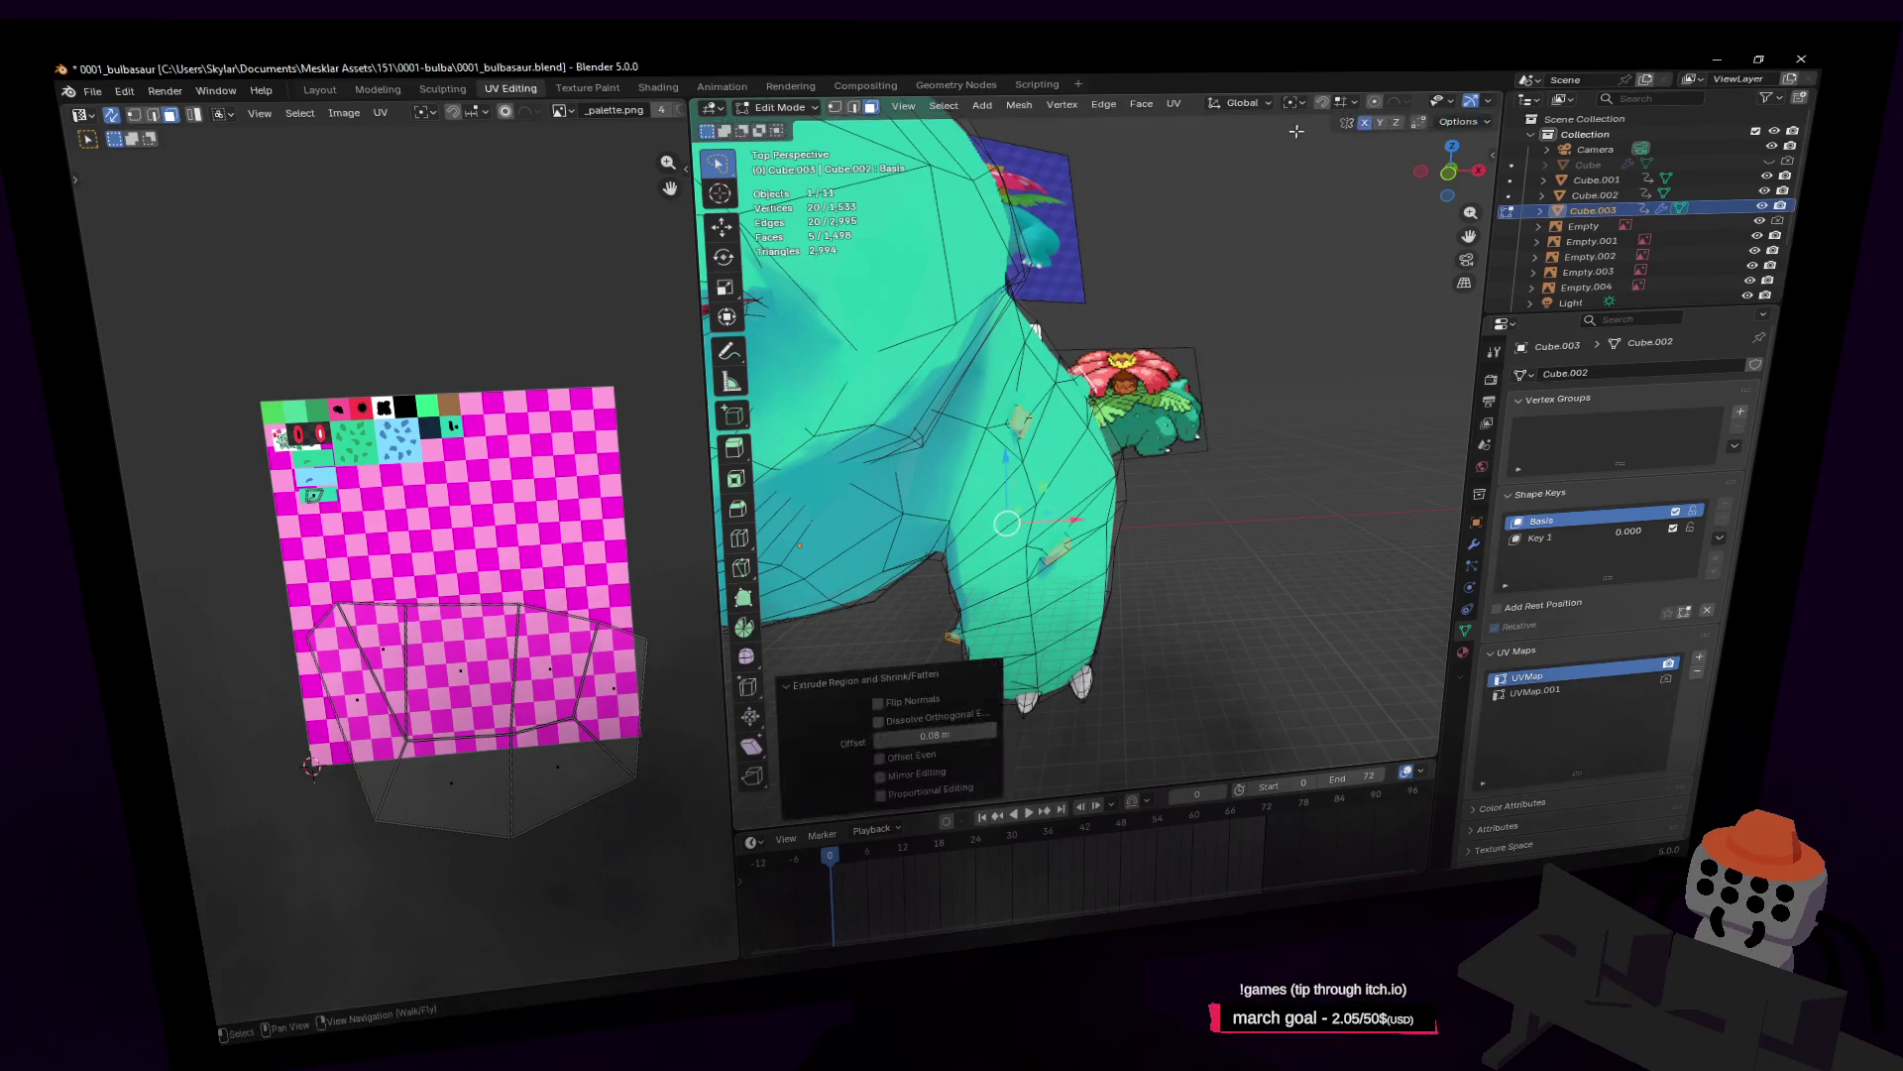
pyautogui.press('Tab')
pyautogui.hotkey('shift', '`')
# Step: Walk-fly close to the body's mouth and front legs, then enter Edit Mode
pyautogui.press('w')
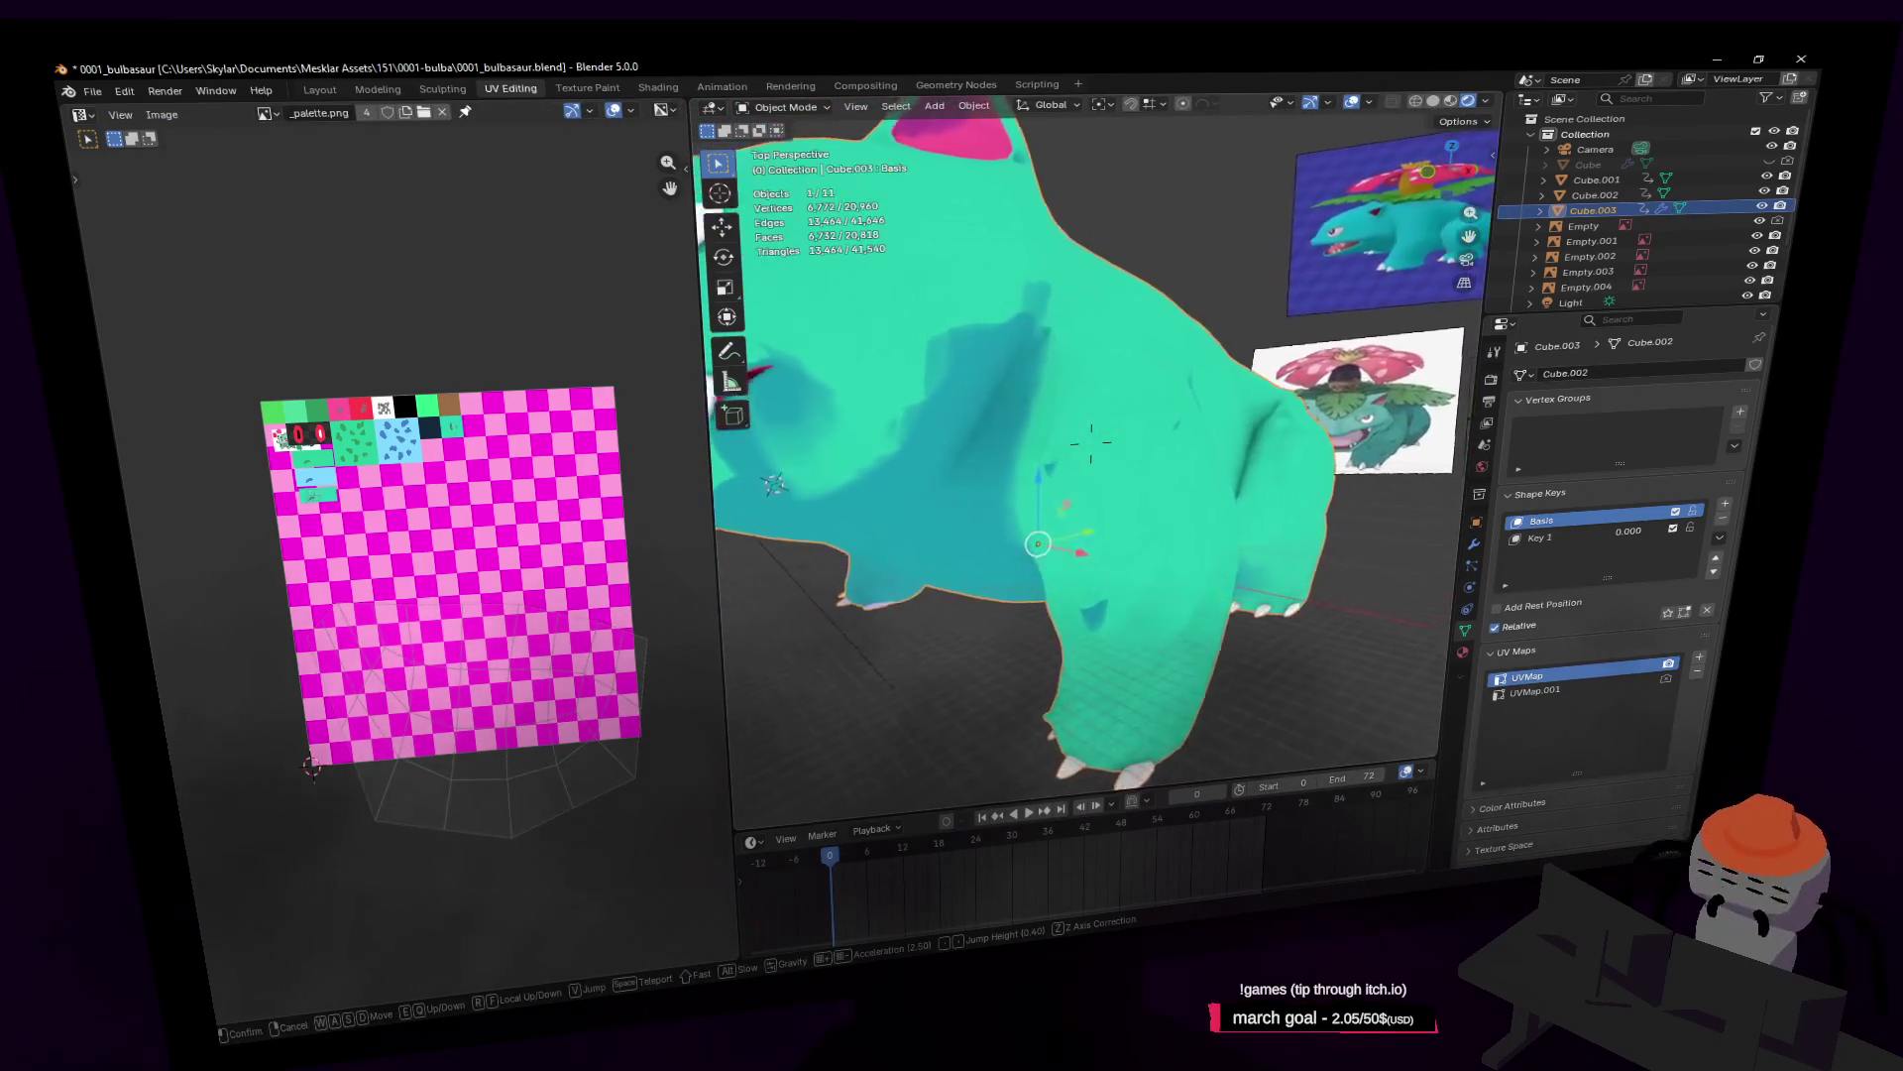
pyautogui.press('s')
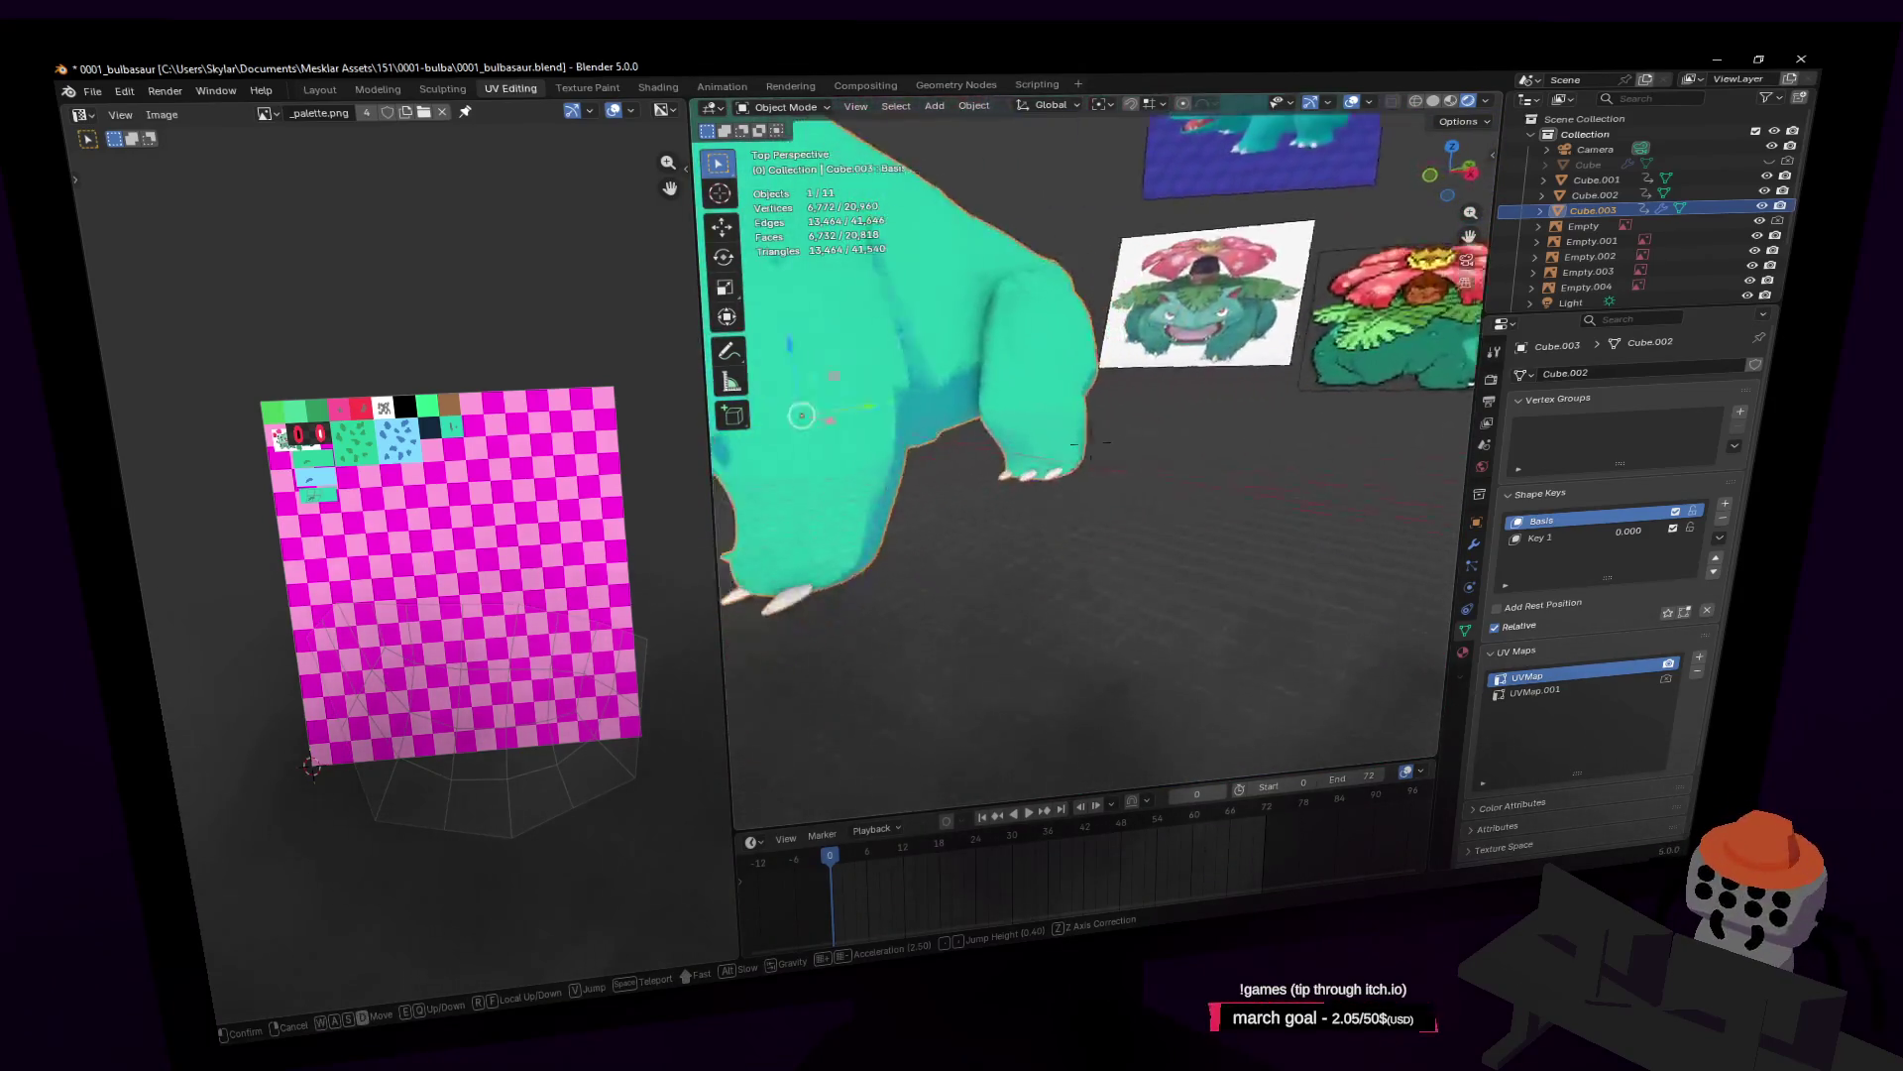
pyautogui.press('w')
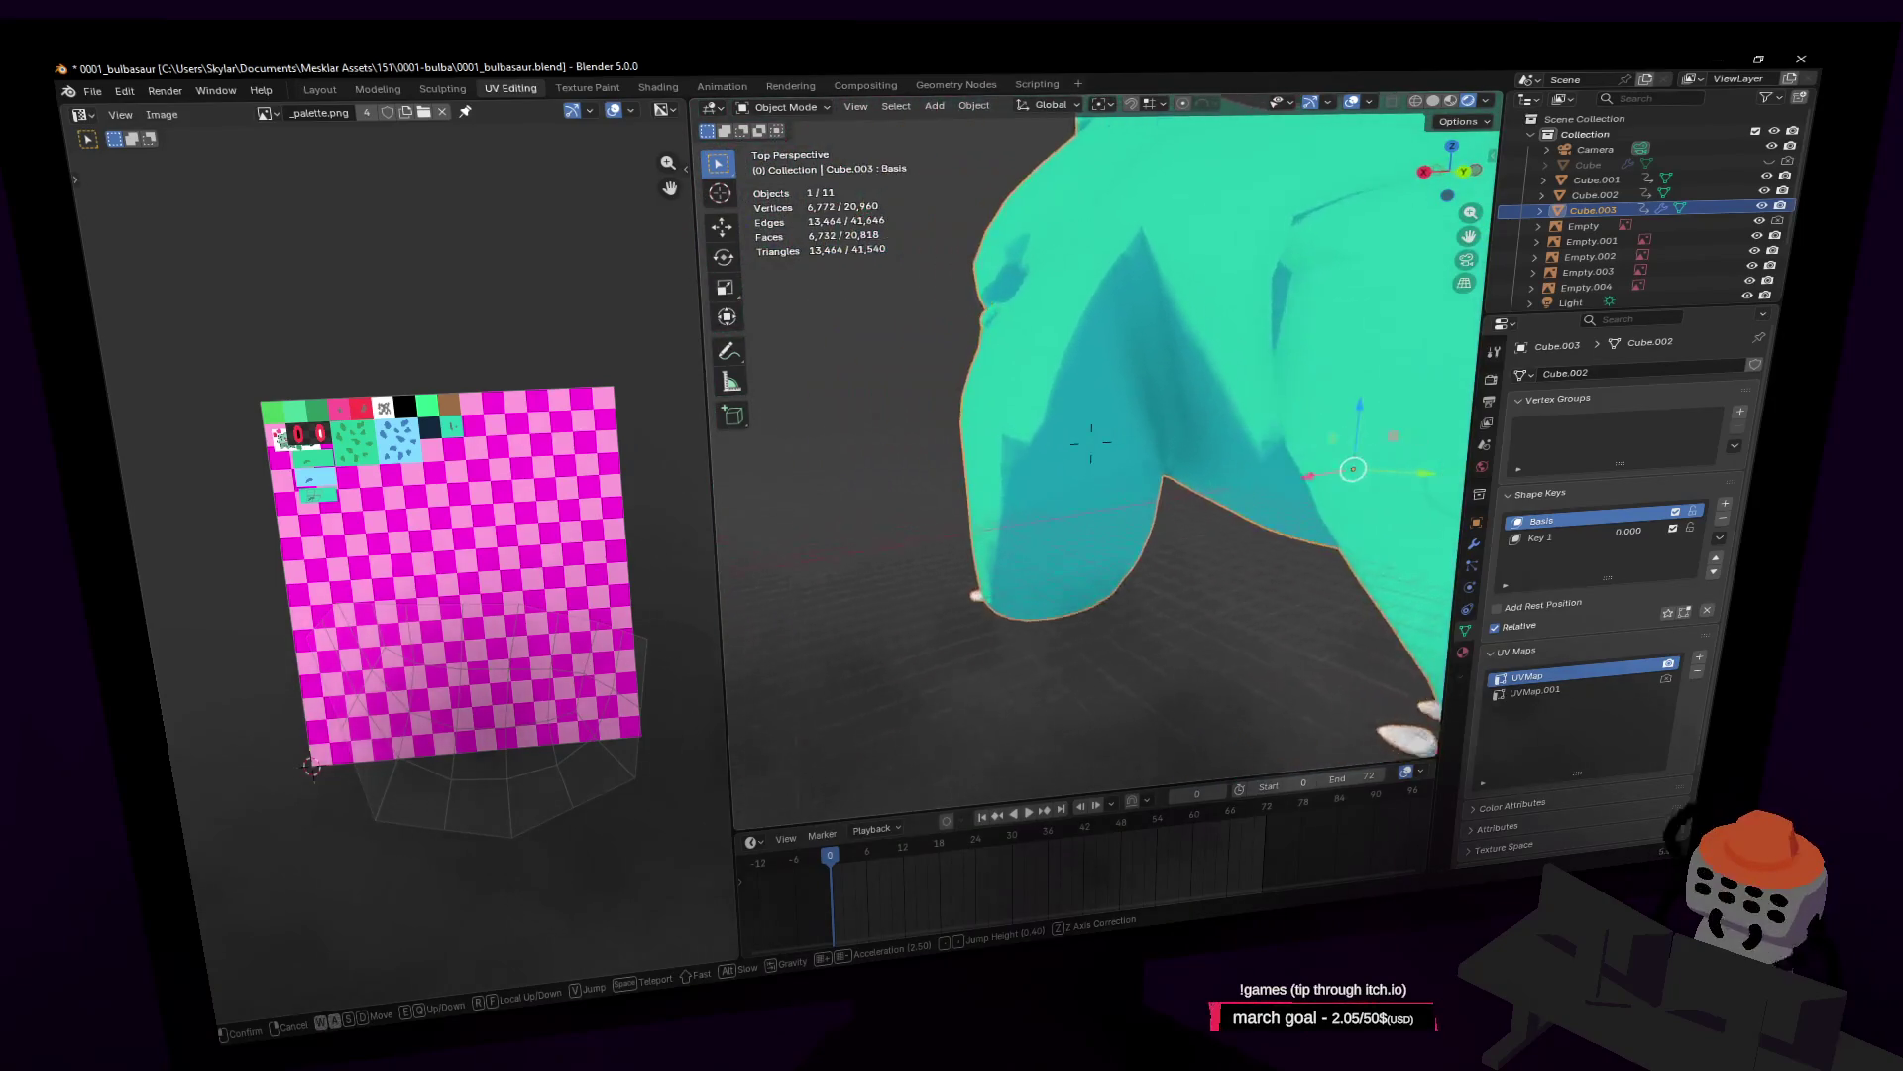
pyautogui.click(1091, 443)
pyautogui.press('Tab')
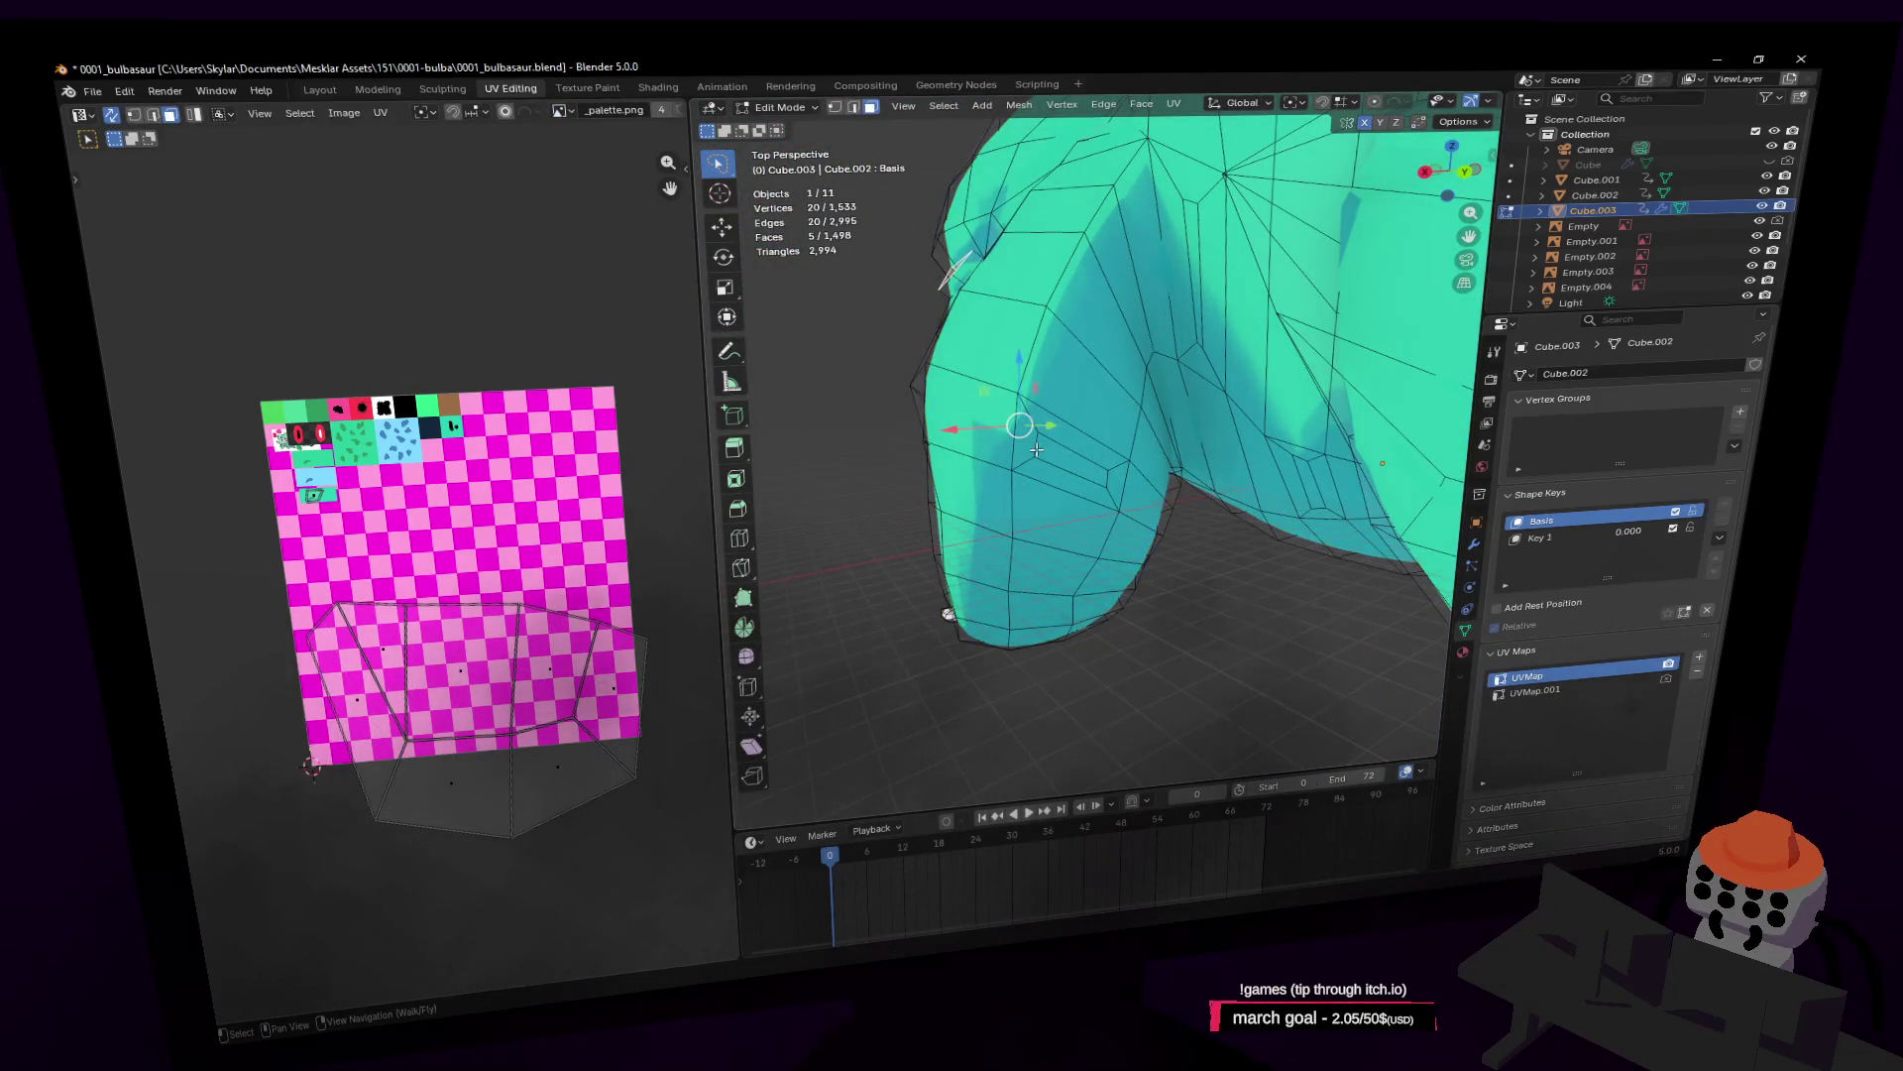
# Step: In edge select, reposition an edge on the front leg and inset a leg face
pyautogui.press('2')
pyautogui.click(1036, 449)
pyautogui.moveTo(1036, 449)
pyautogui.keyDown('shift'); pyautogui.mouseDown(button='middle')
pyautogui.moveTo(1216, 488)
pyautogui.moveTo(1190, 460)
pyautogui.mouseUp(button='middle'); pyautogui.keyUp('shift')
pyautogui.click(1184, 455)
pyautogui.hotkey('alt', 'a')
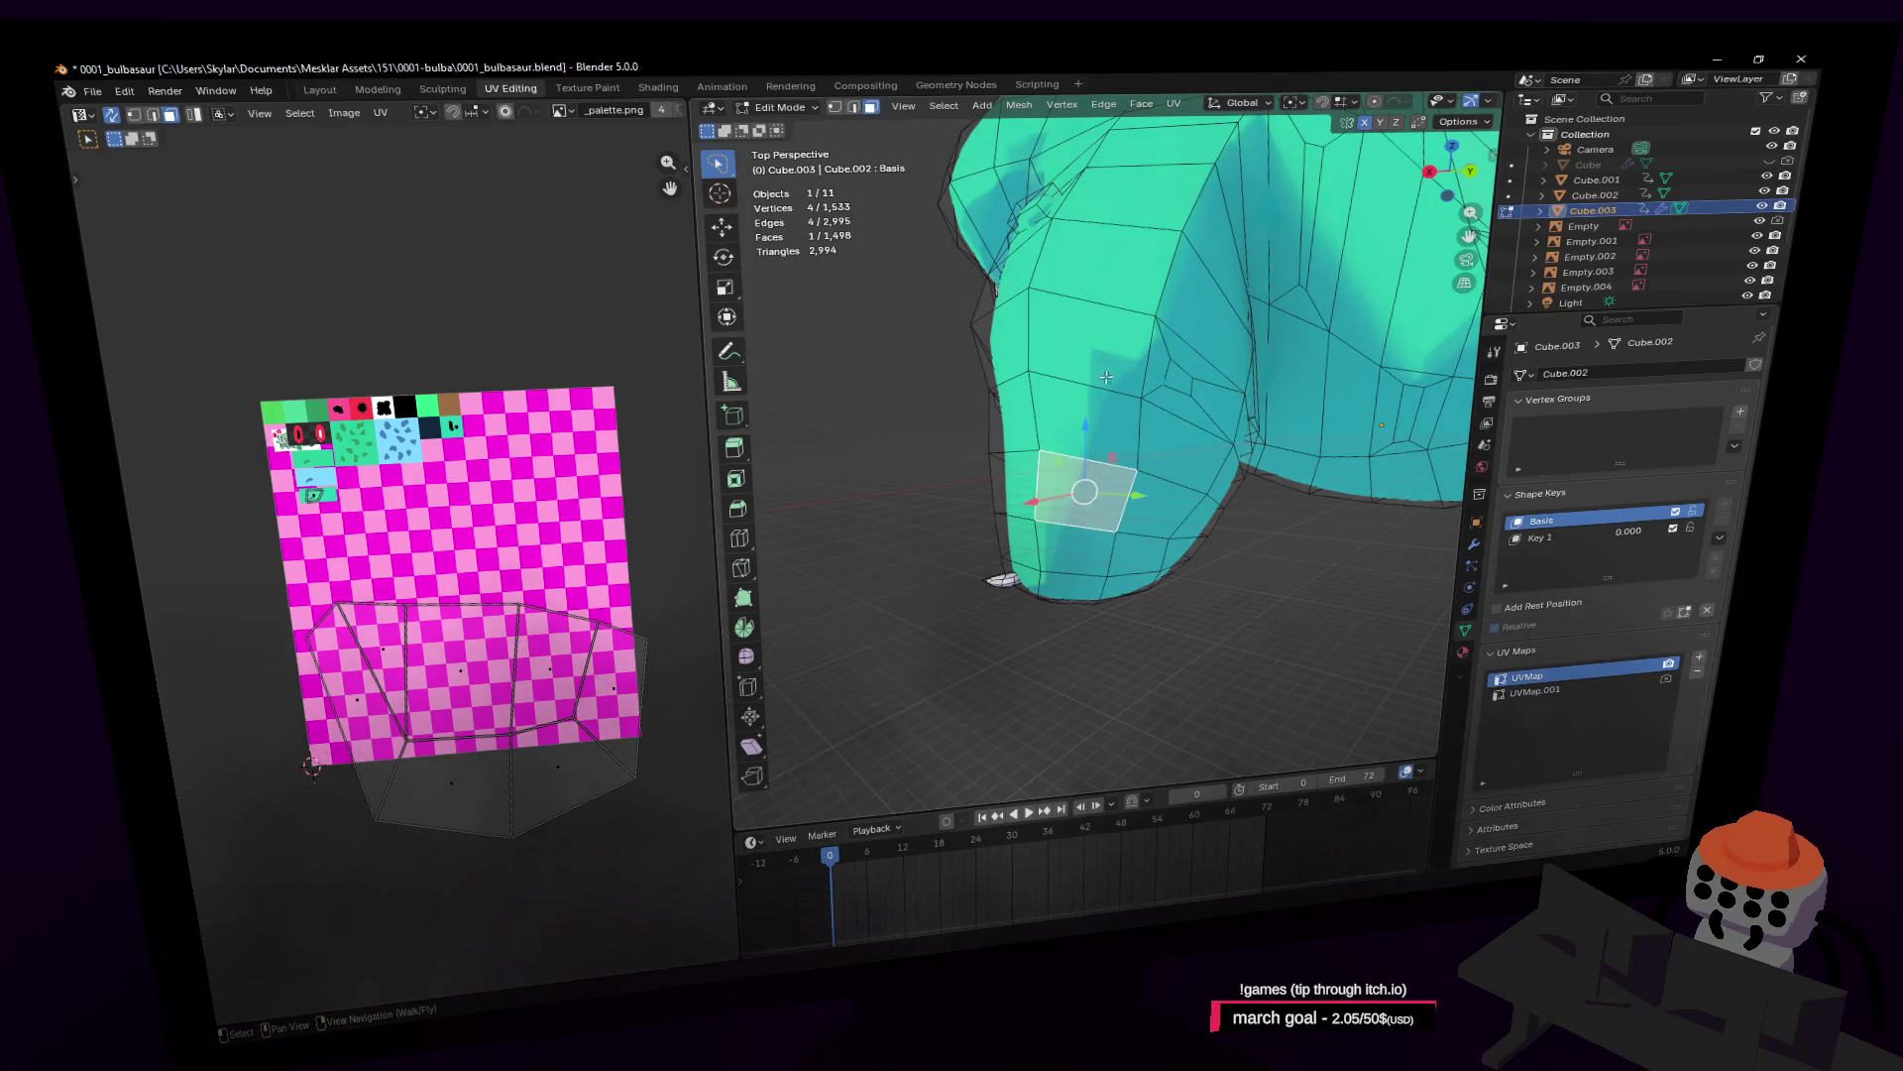
pyautogui.click(1235, 368)
pyautogui.click(1123, 498)
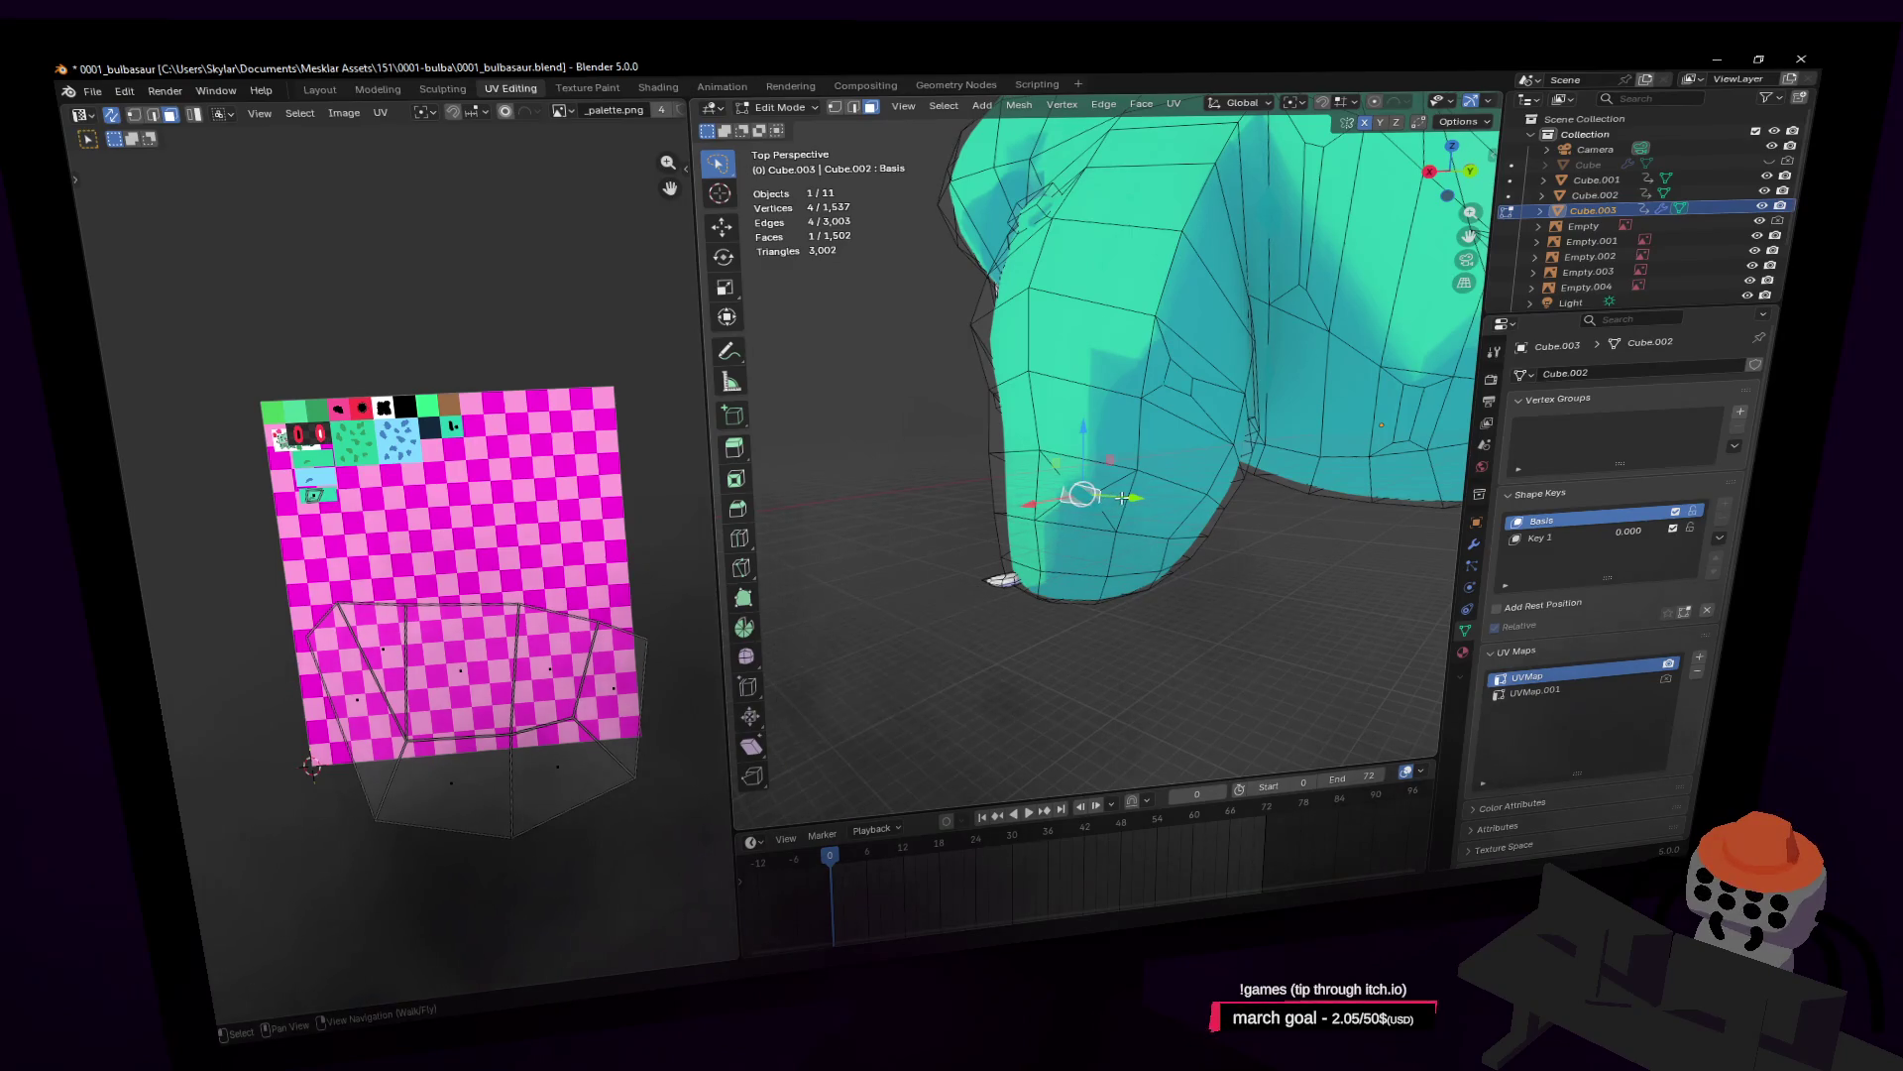
pyautogui.click(1125, 483)
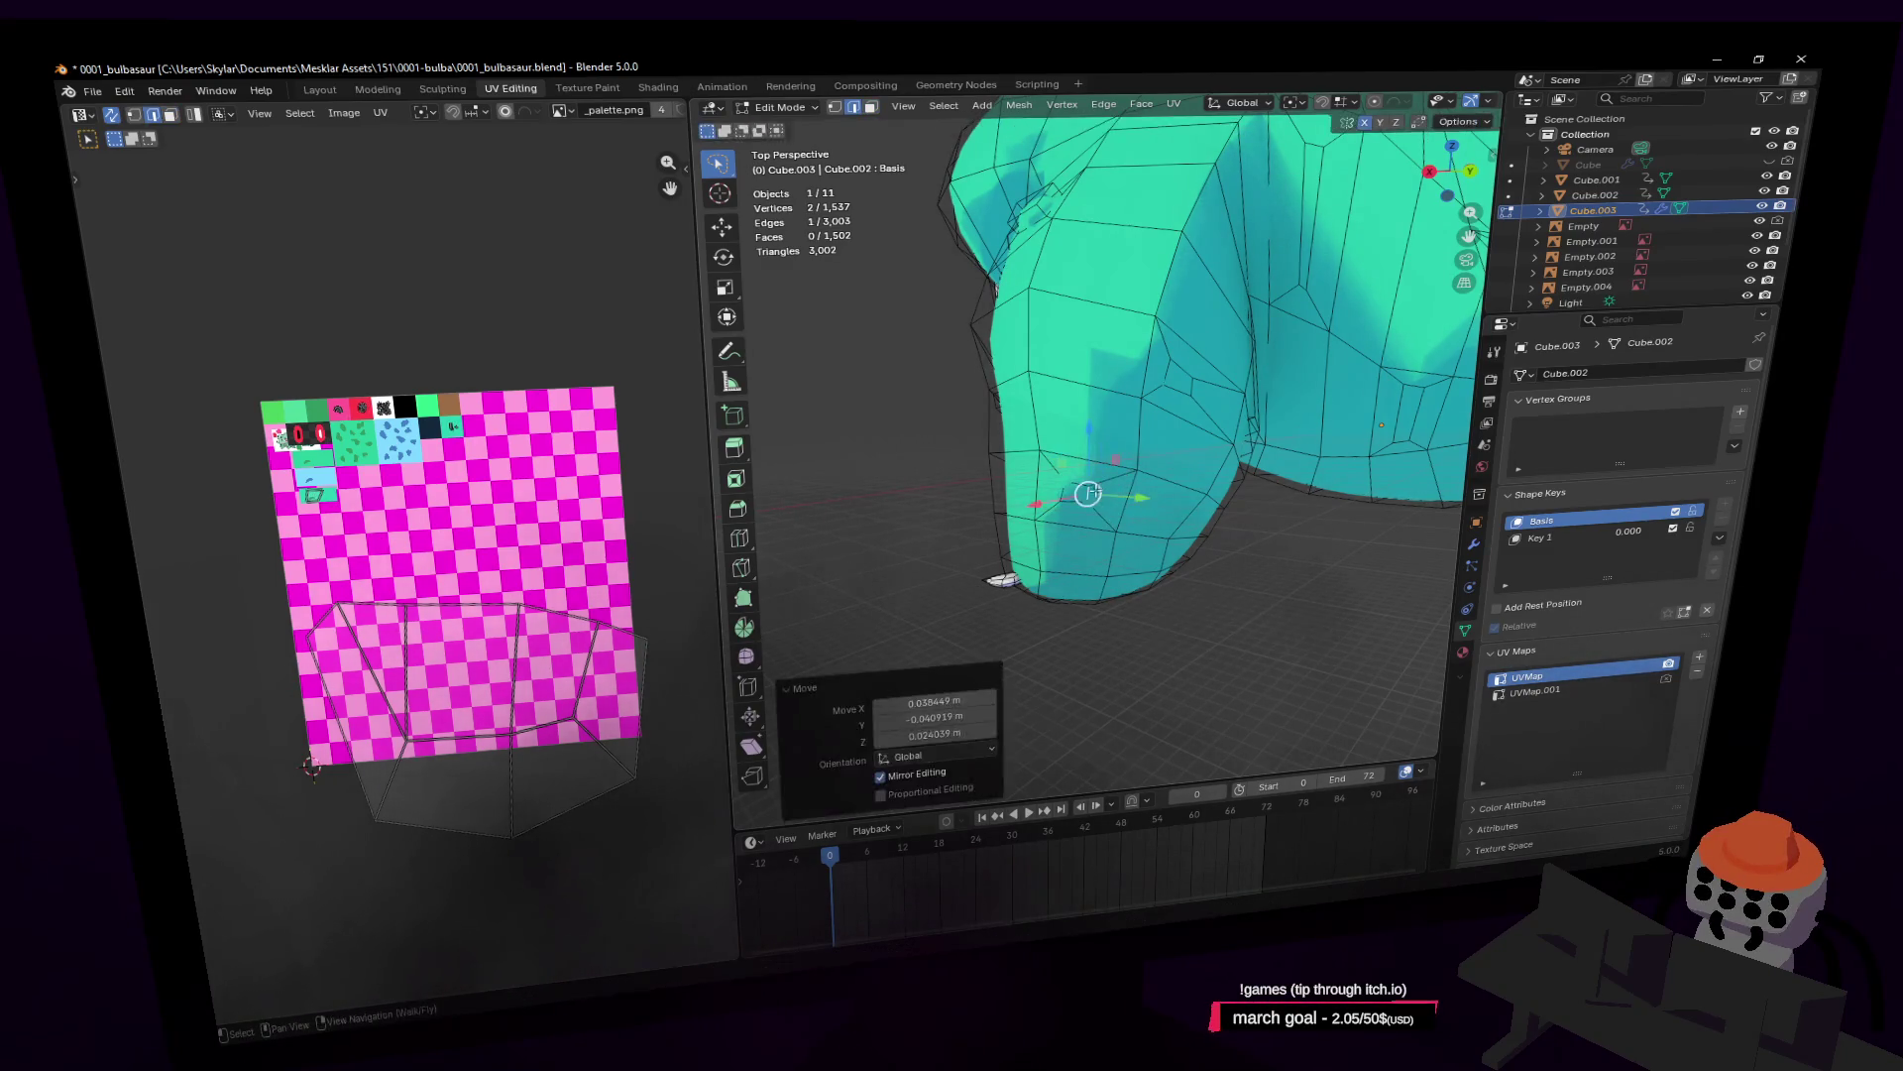
# Step: Back in face select, extrude the leg face outward by about 0.067 m
pyautogui.press('3')
pyautogui.click(1105, 483)
pyautogui.moveTo(1210, 352); pyautogui.dragTo(1349, 342, button='middle')
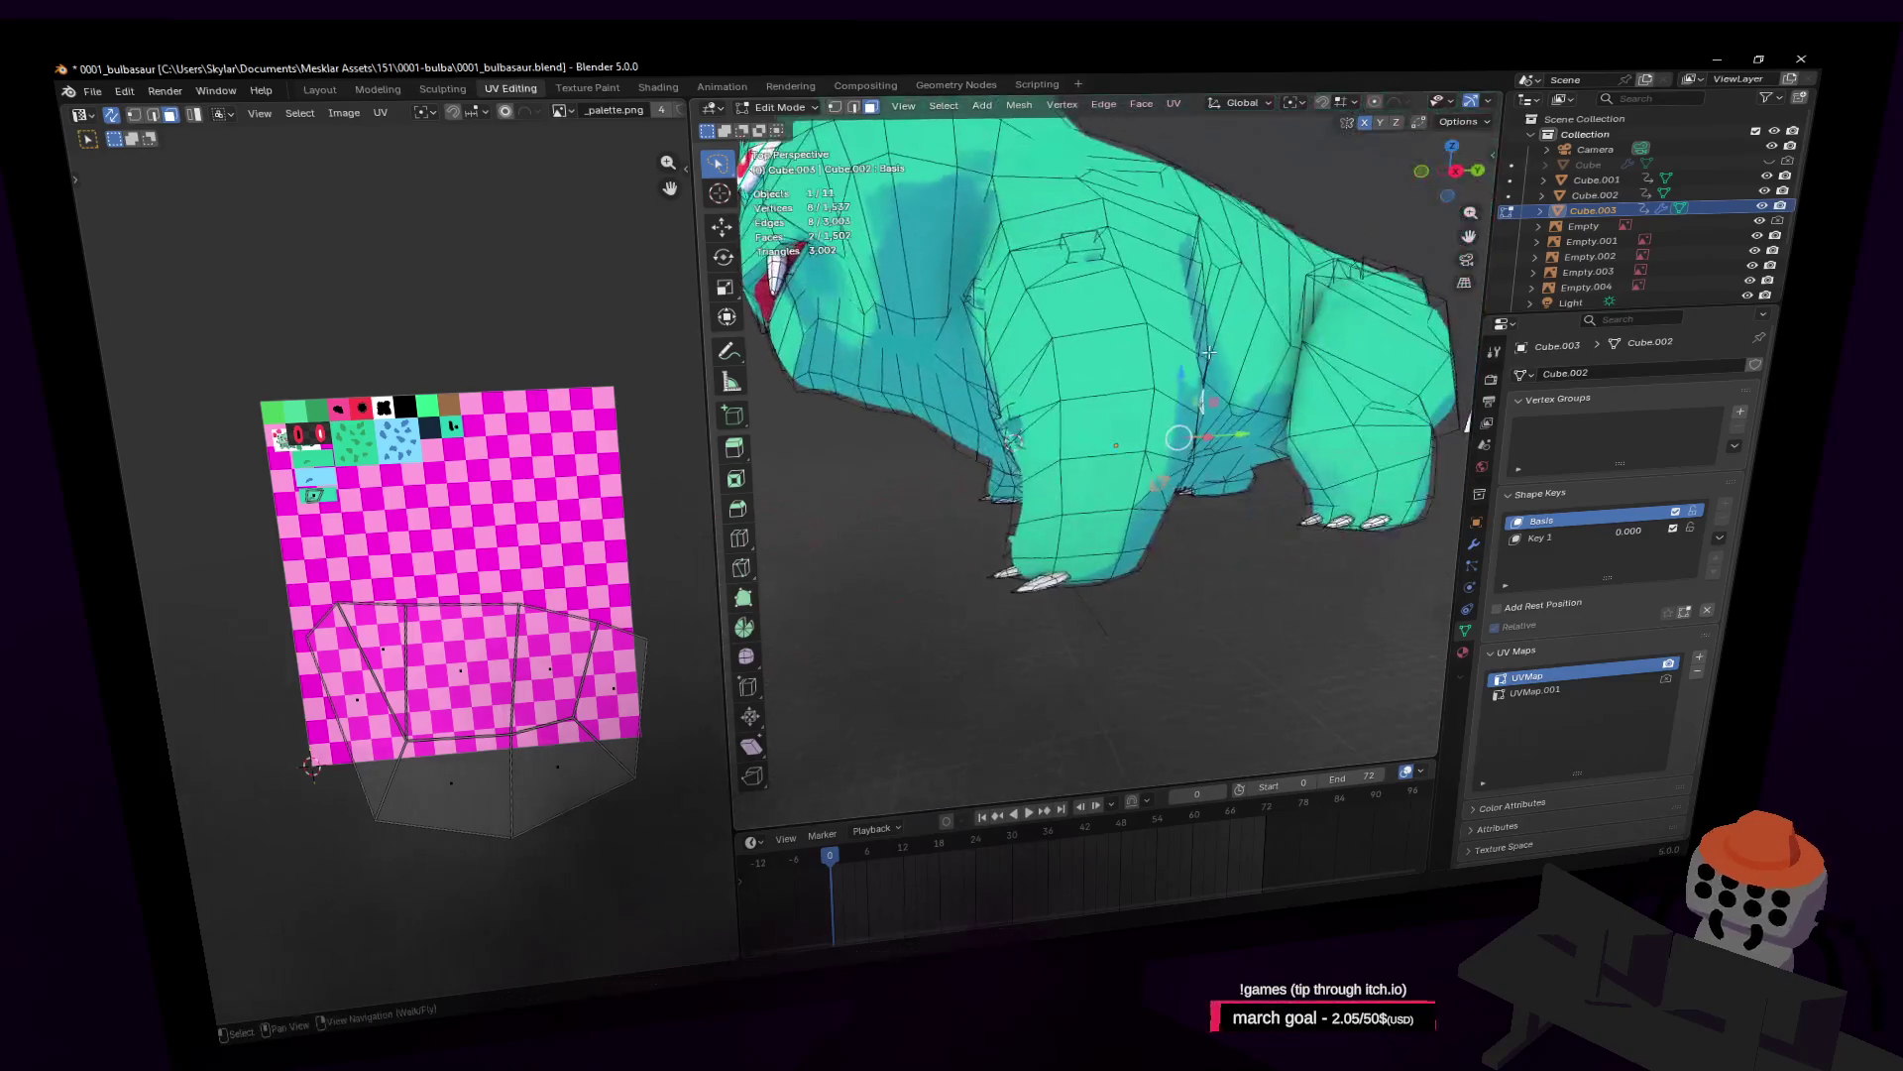
pyautogui.click(1298, 325)
pyautogui.scroll(5, 1298, 325)
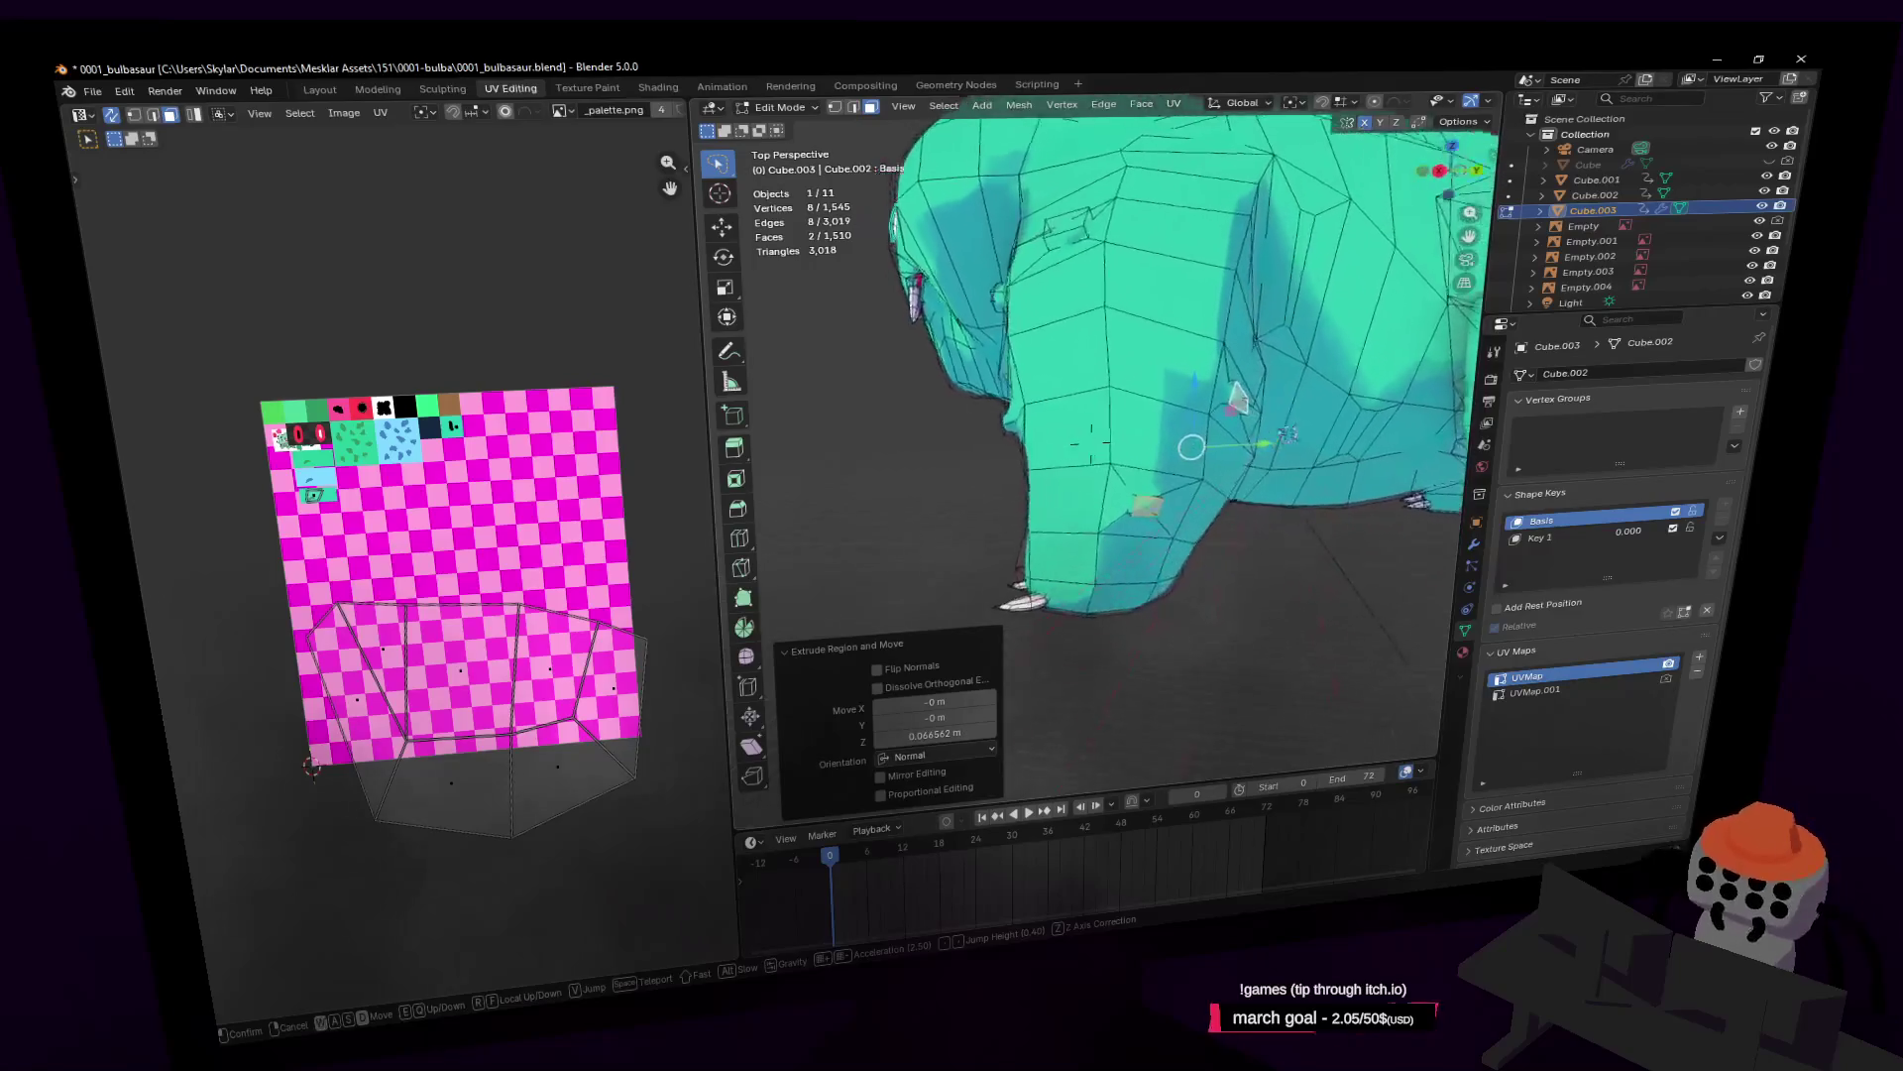
# Step: Inspect the whole body in Object Mode with walk navigation, then re-enter Edit Mode
pyautogui.press('Tab')
pyautogui.hotkey('shift', '`')
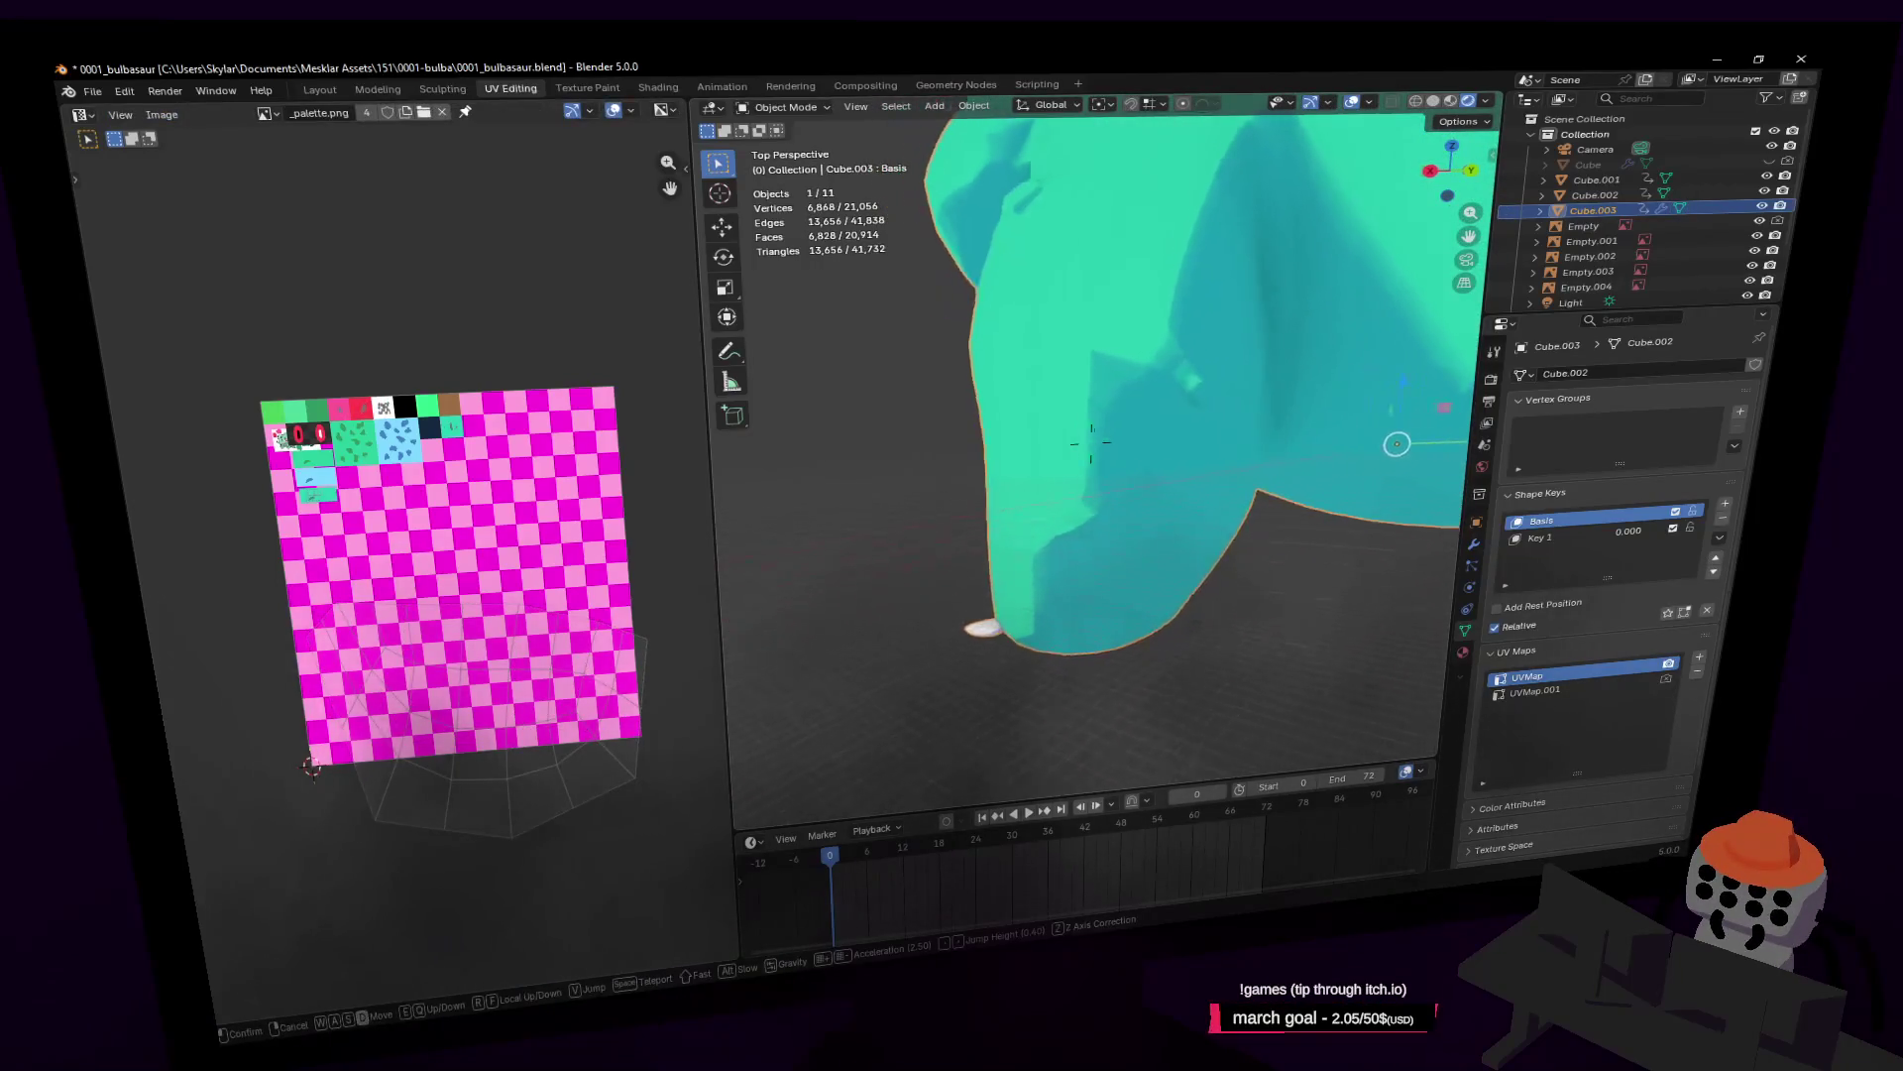
pyautogui.press('s')
pyautogui.press('w')
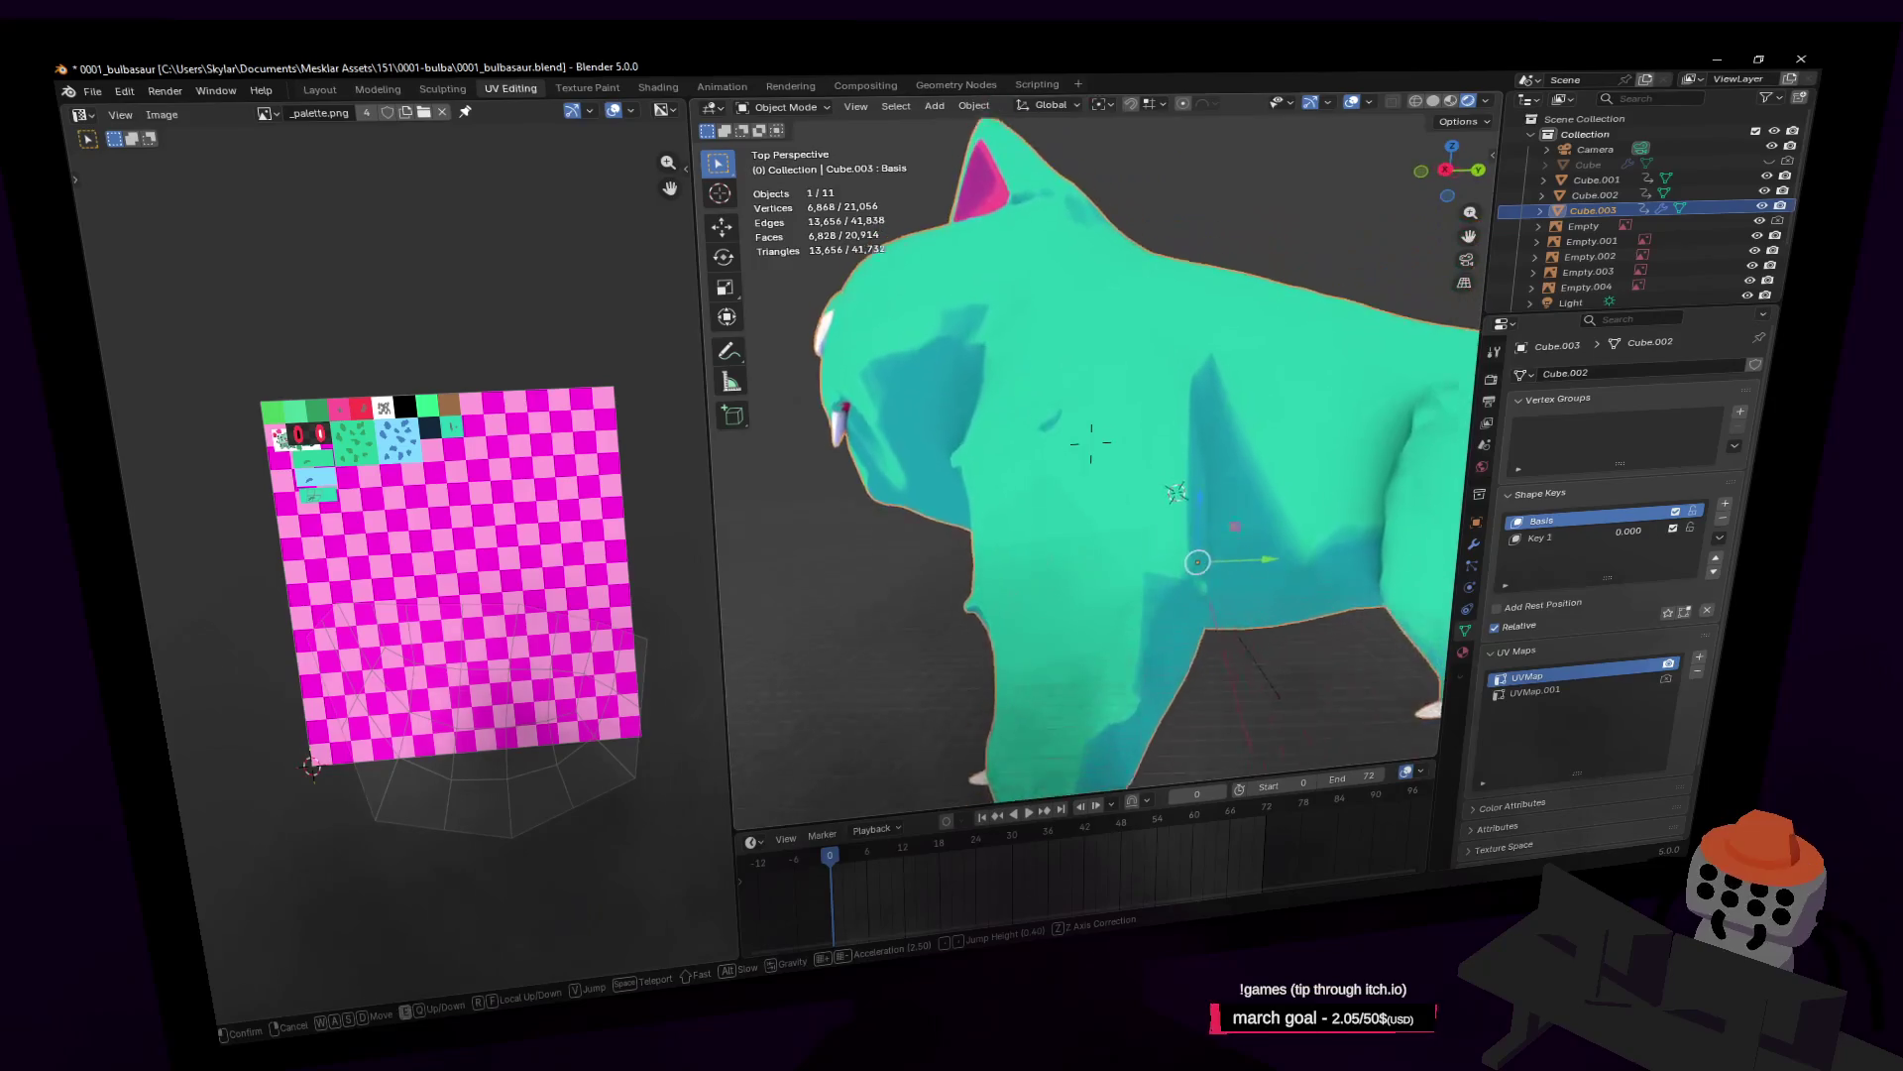
pyautogui.press('w')
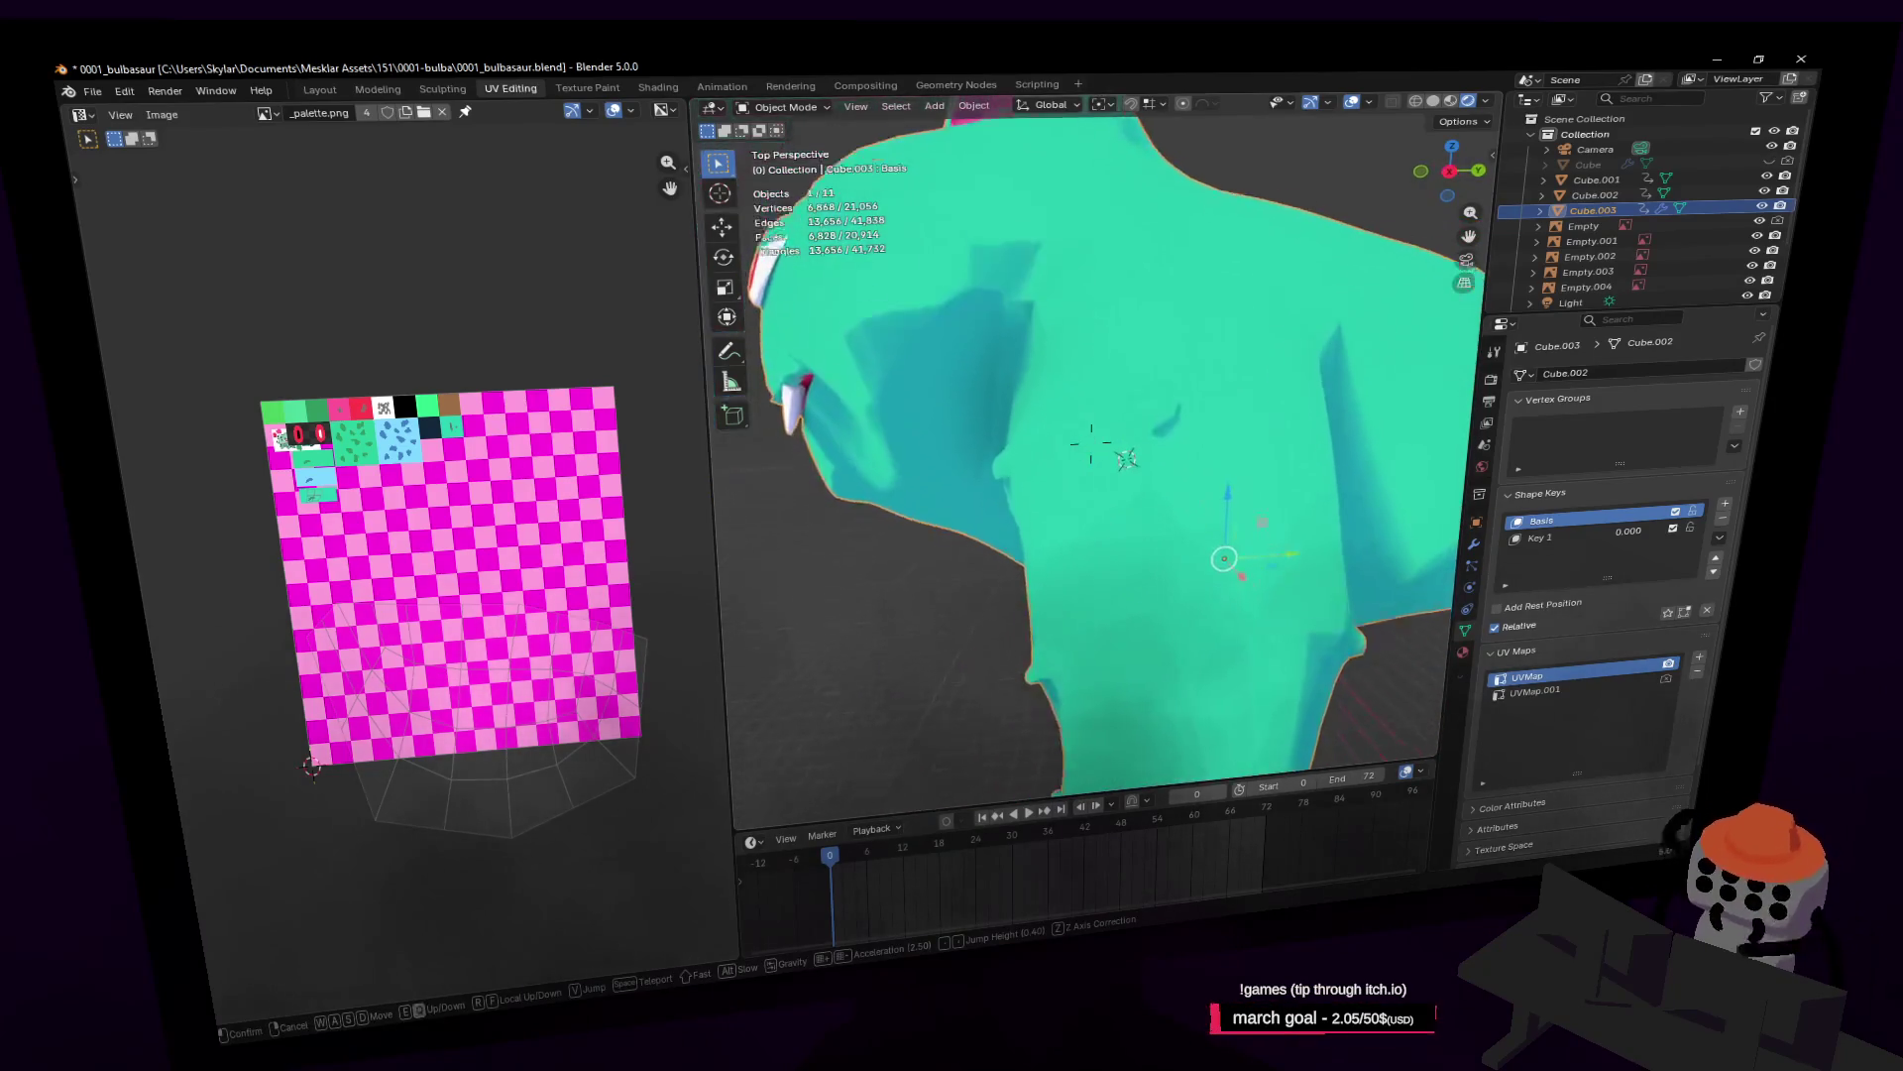
pyautogui.press('s')
pyautogui.press('w')
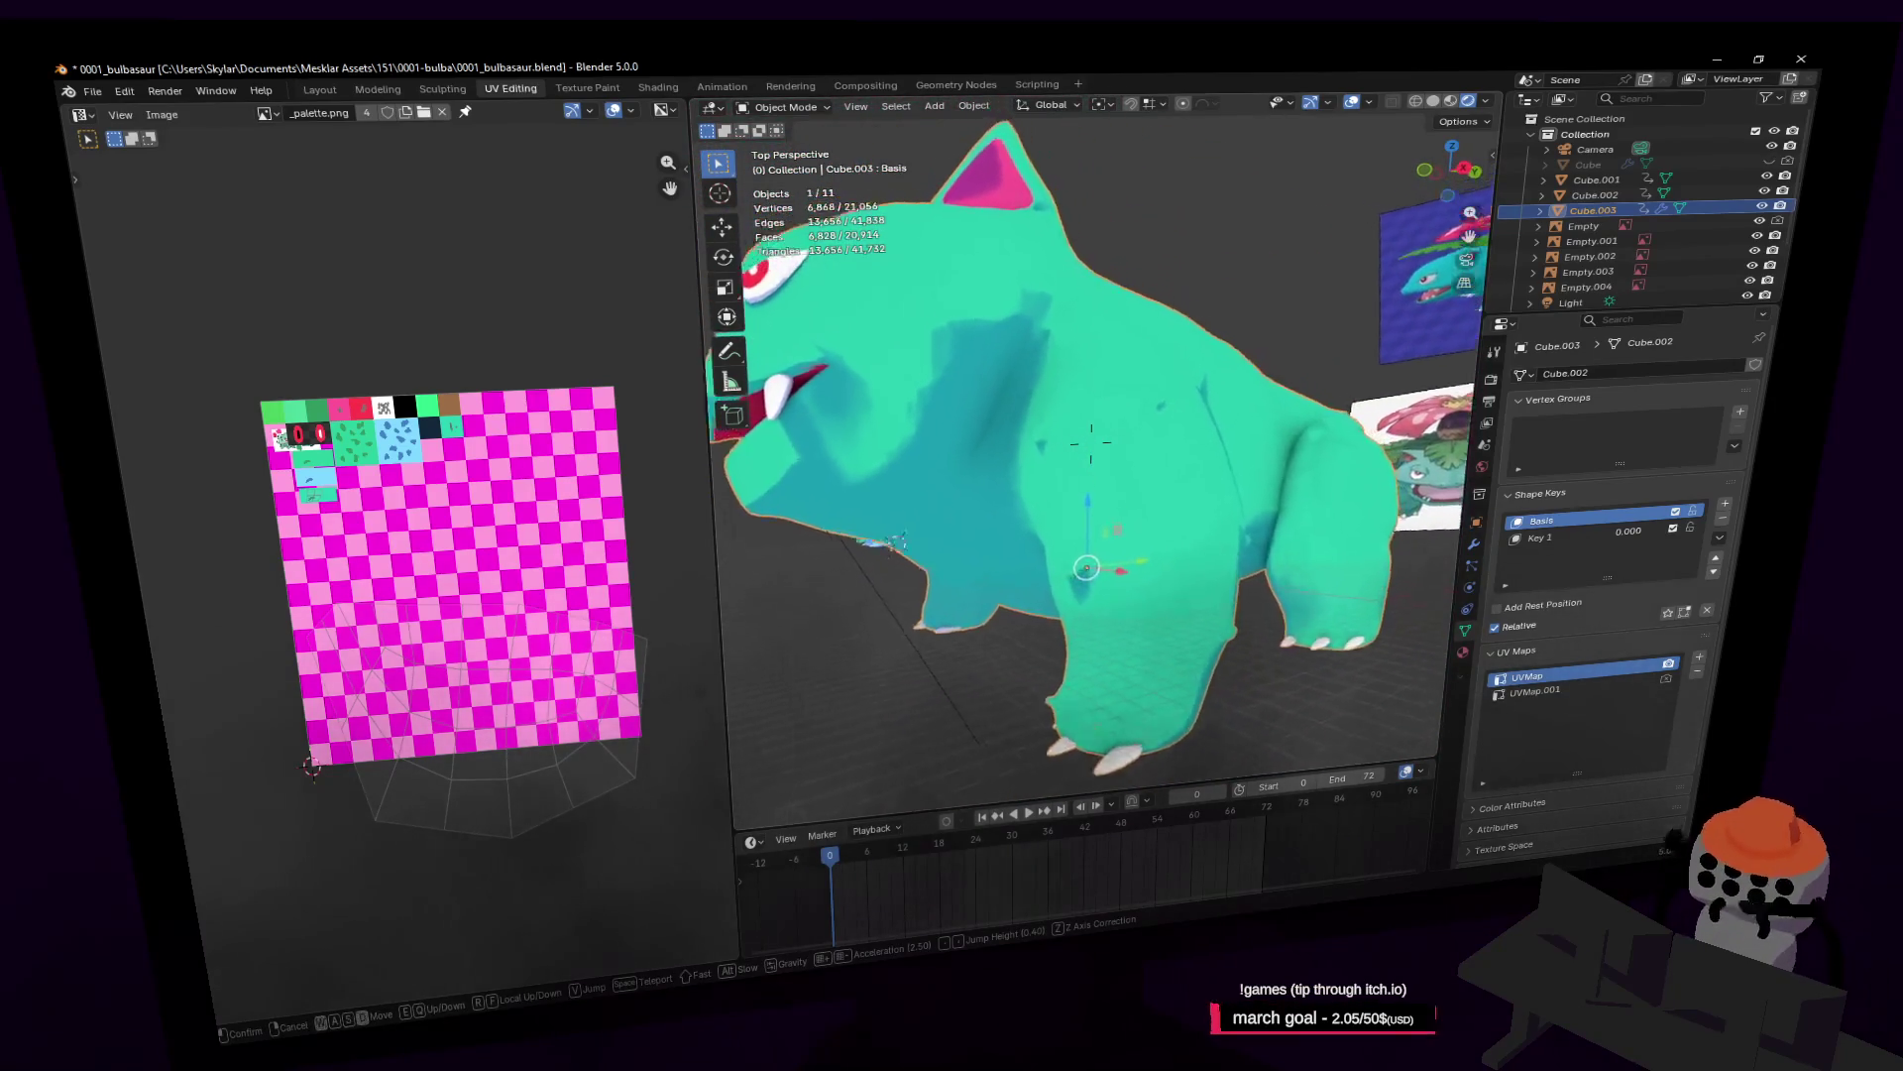
pyautogui.press('Tab')
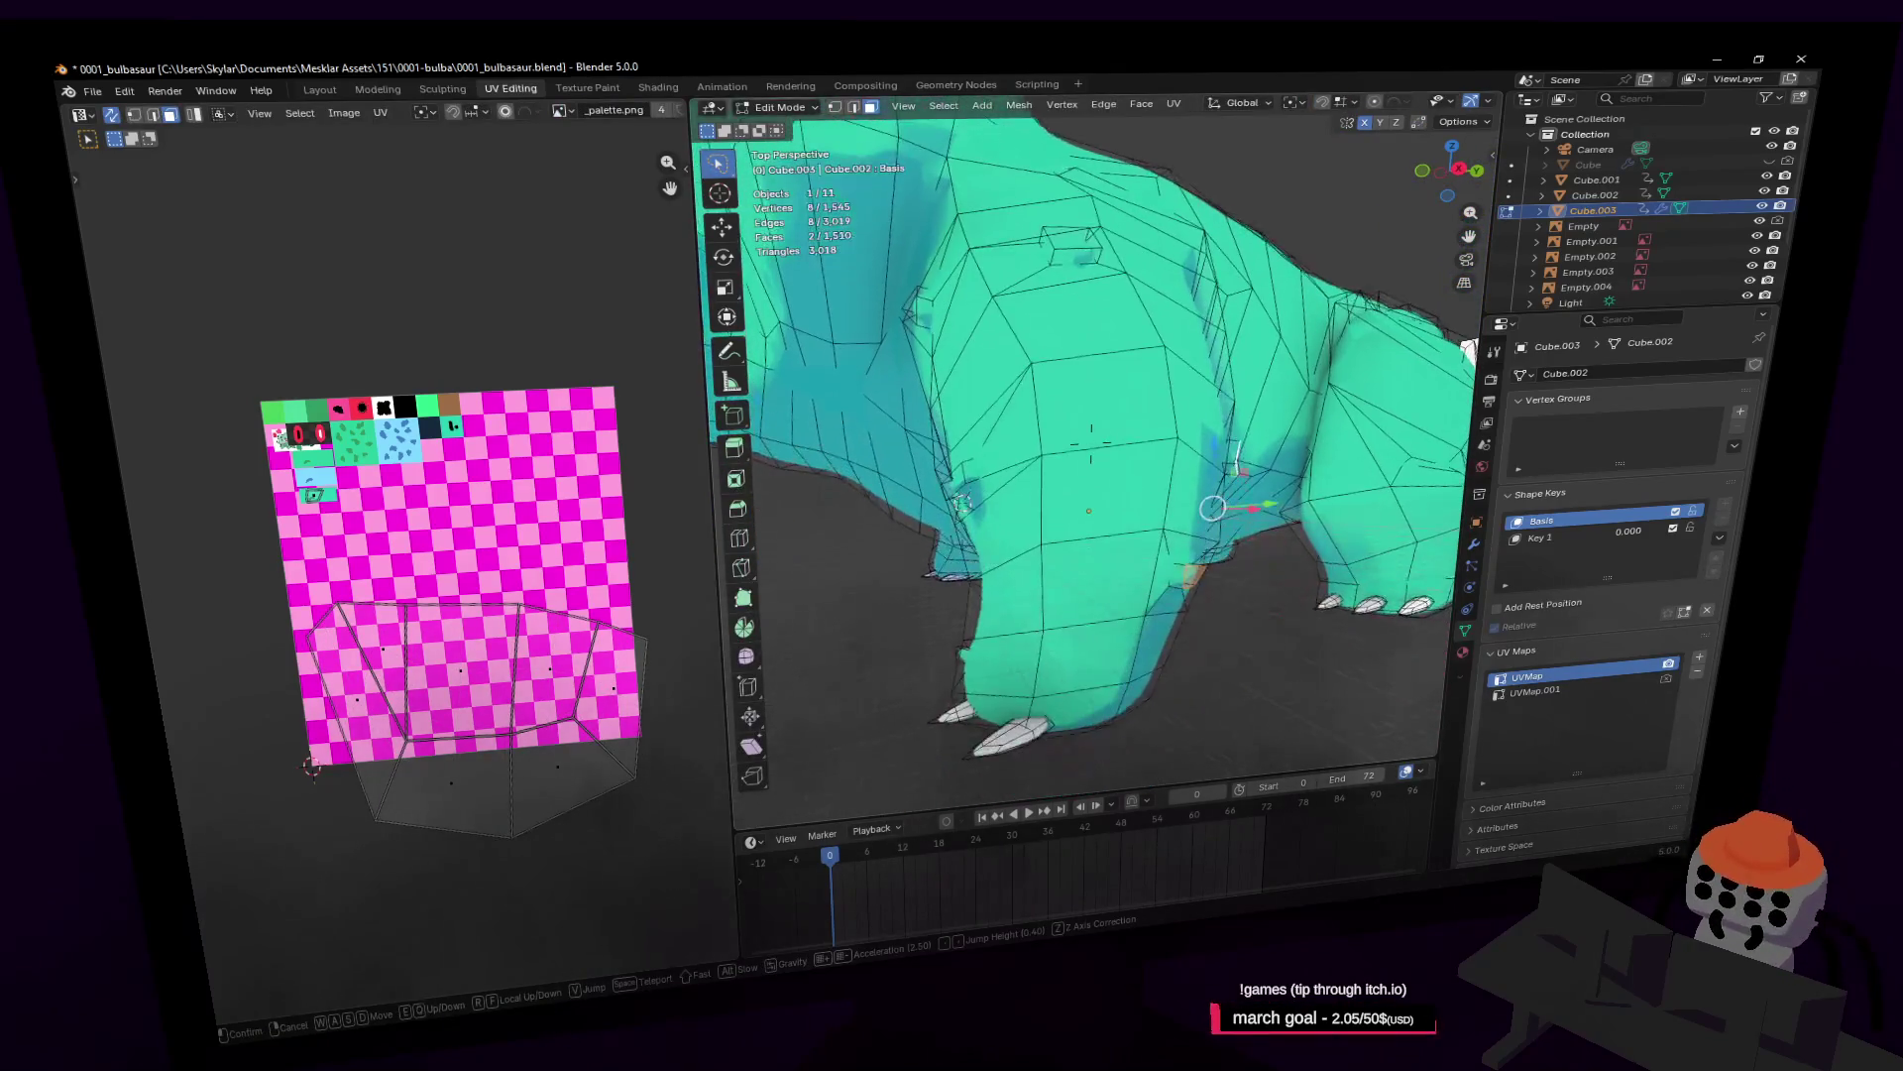
# Step: Inset a face on the front leg, move it into place, then clear the selection
pyautogui.moveTo(1103, 497); pyautogui.dragTo(1292, 387, button='middle')
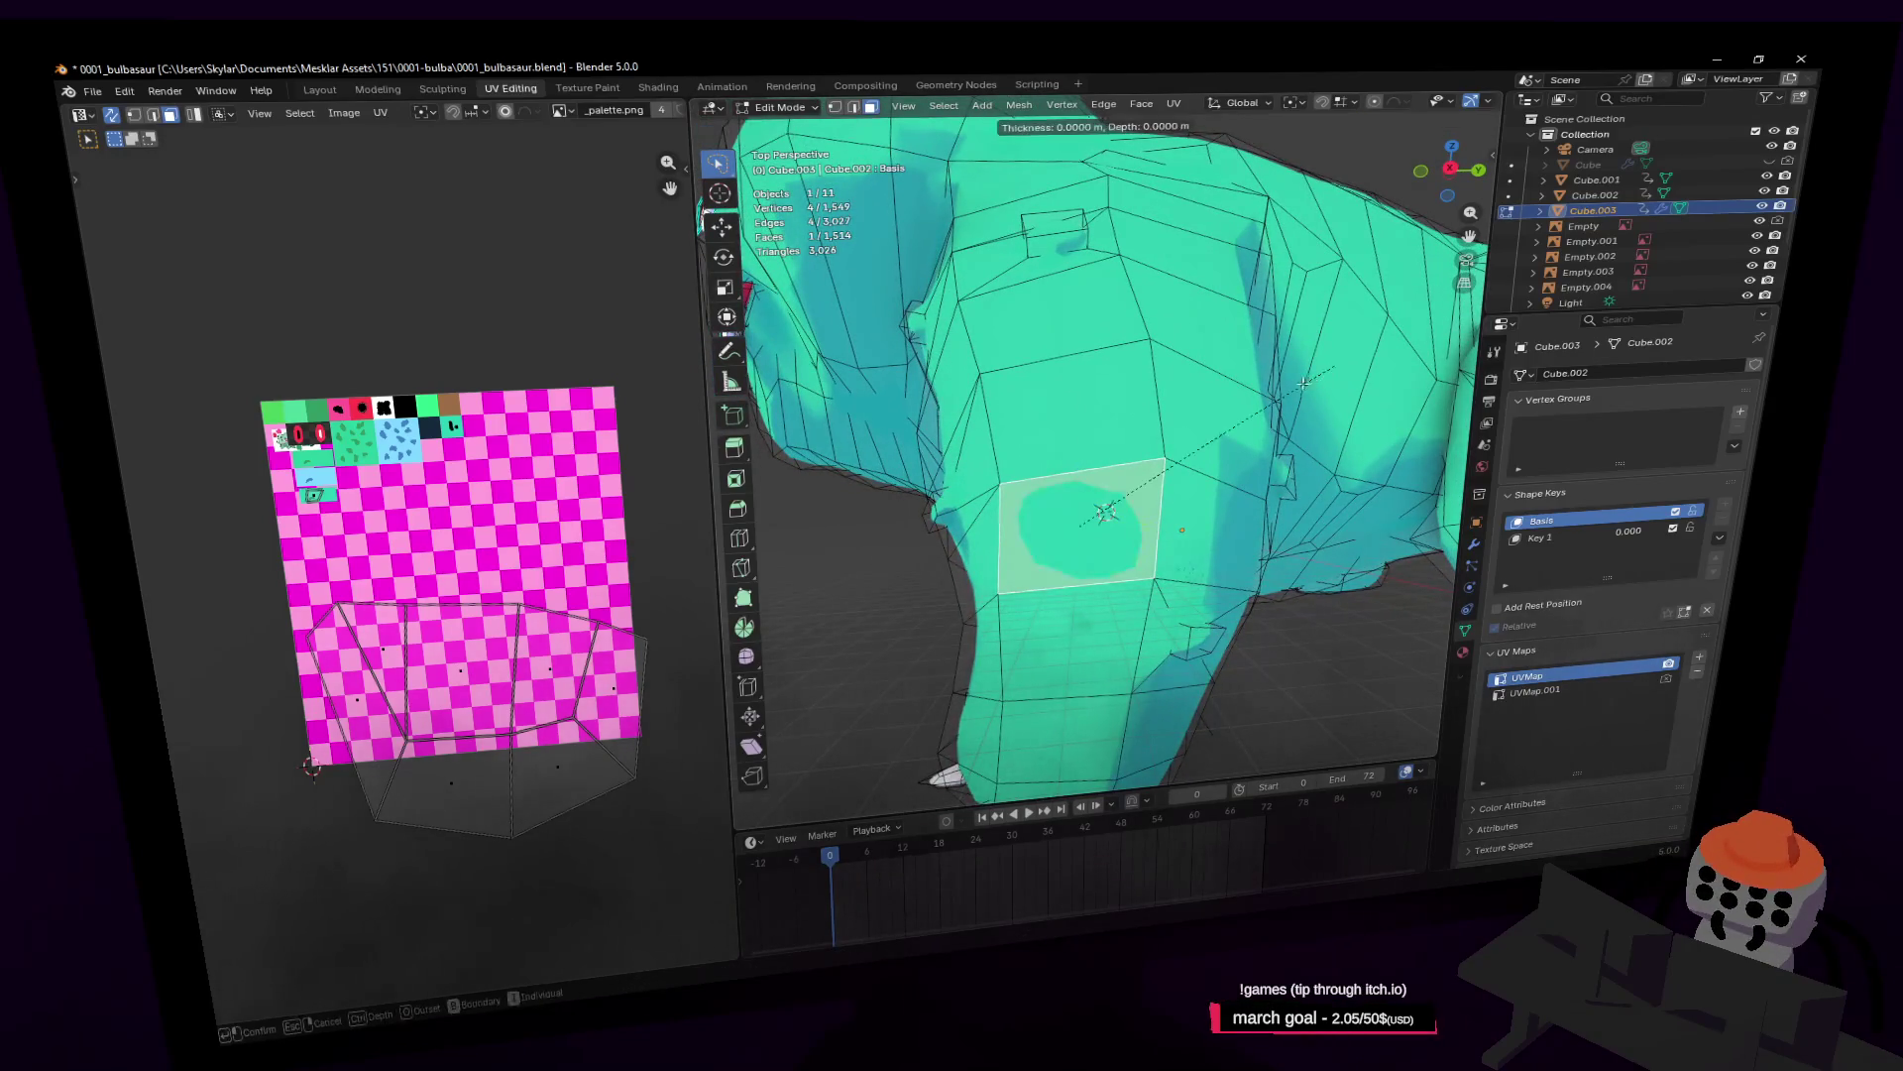
pyautogui.click(1286, 390)
pyautogui.press('g')
pyautogui.click(1285, 382)
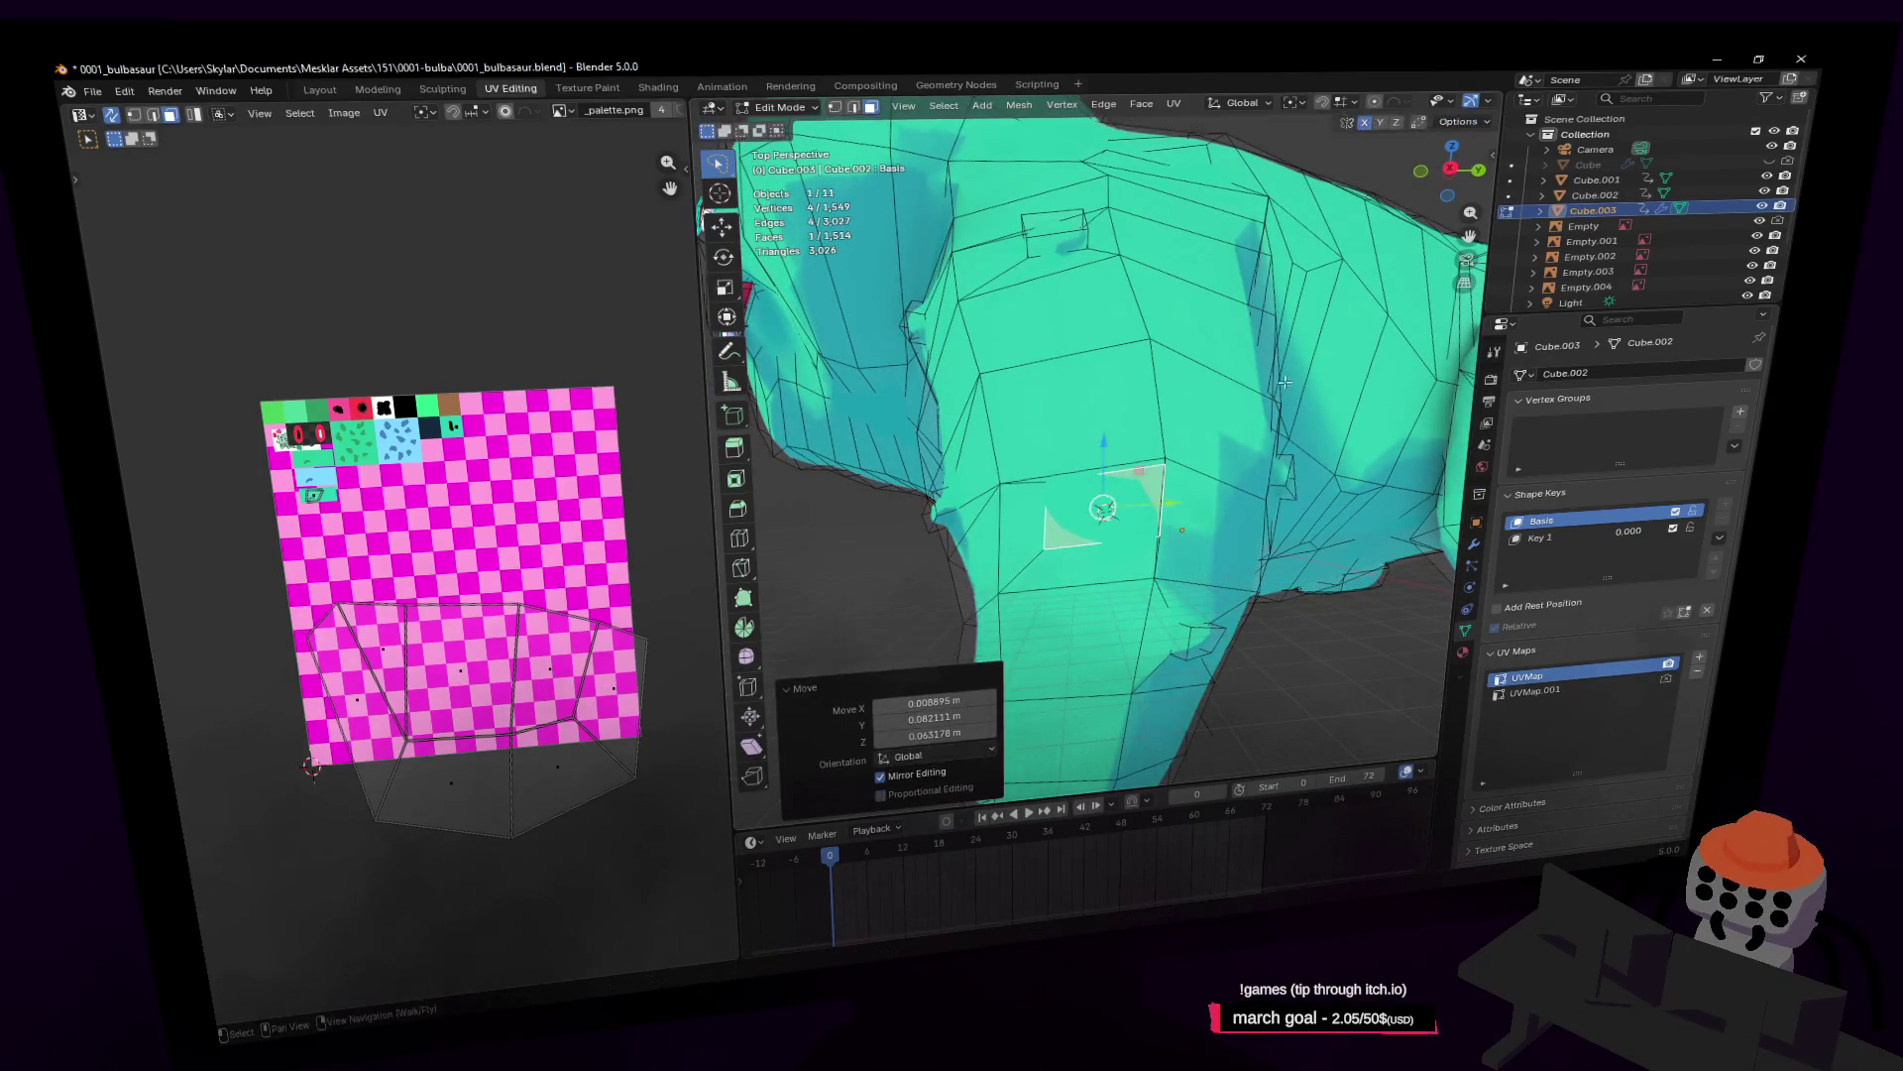
pyautogui.hotkey('alt', 'a')
# Step: In edge select, adjust an edge on the leg, undoing one attempt
pyautogui.press('2')
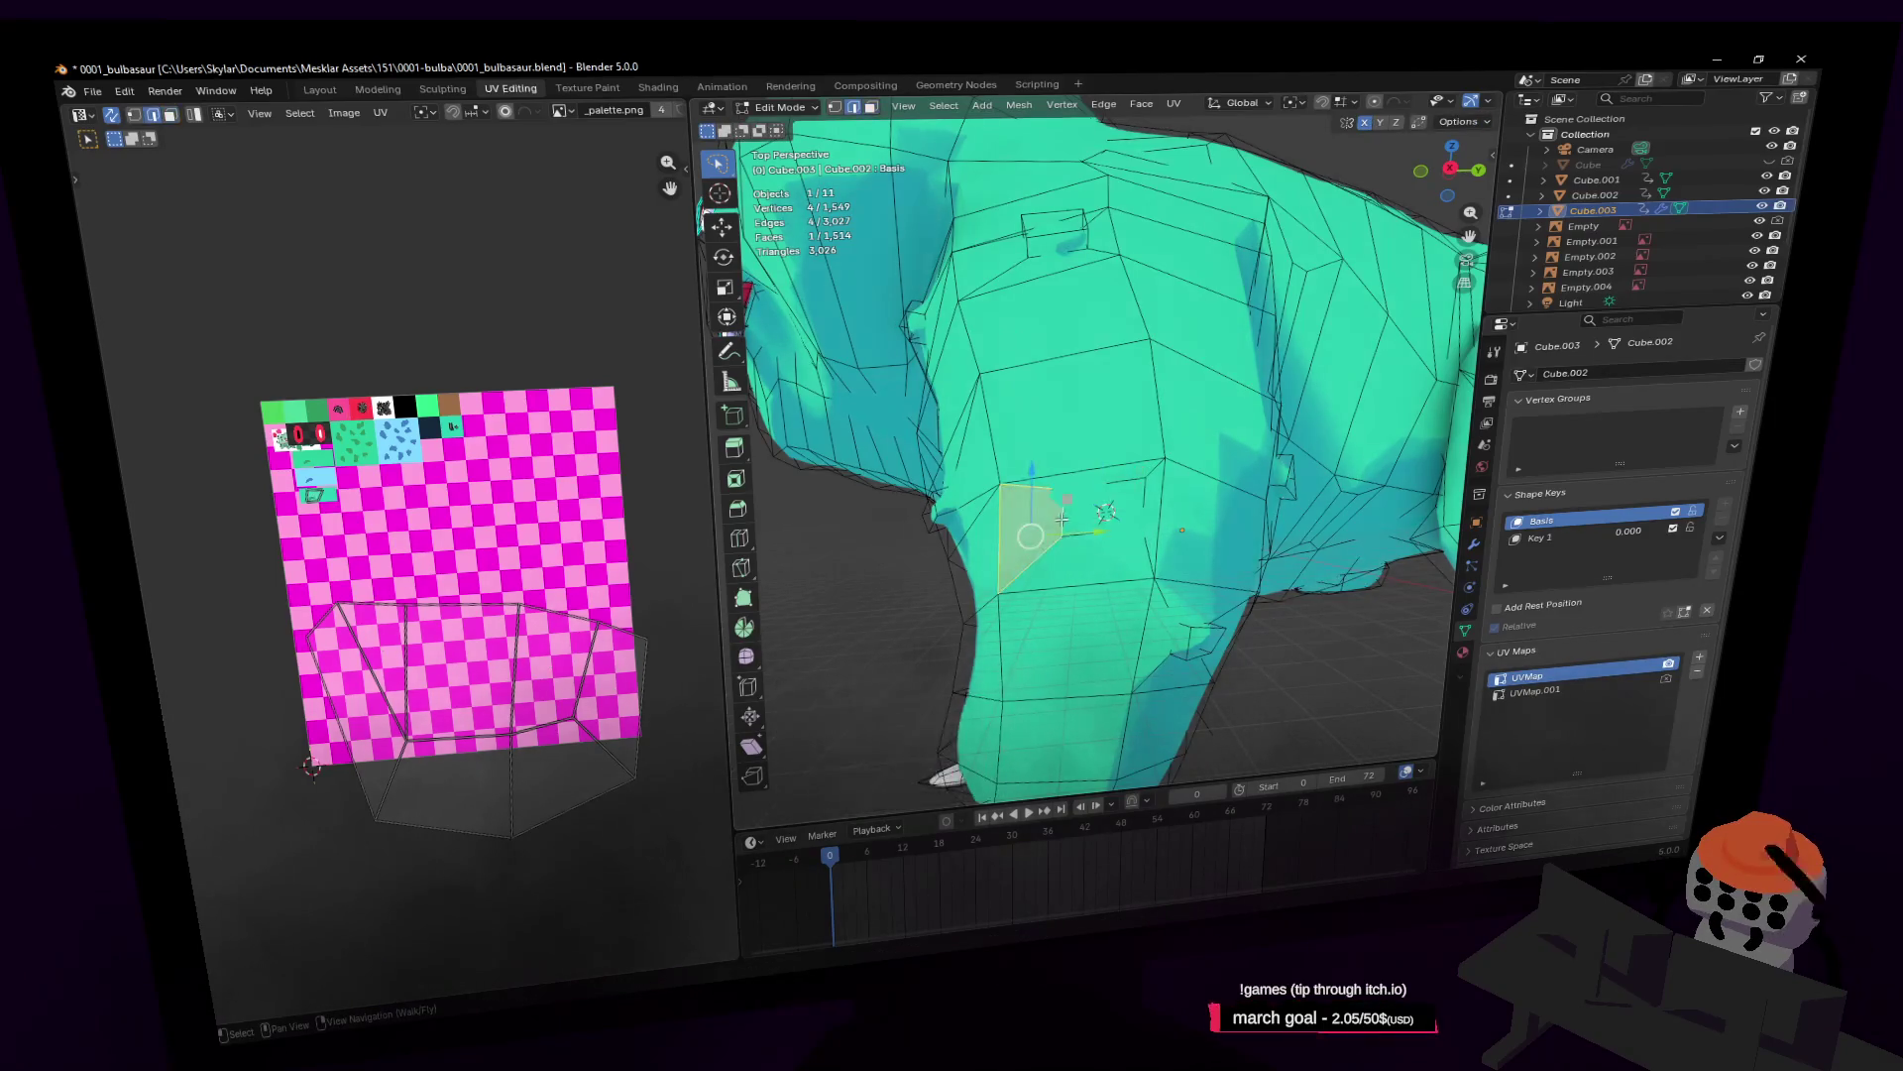
pyautogui.moveTo(1057, 512); pyautogui.dragTo(1076, 525, button='middle')
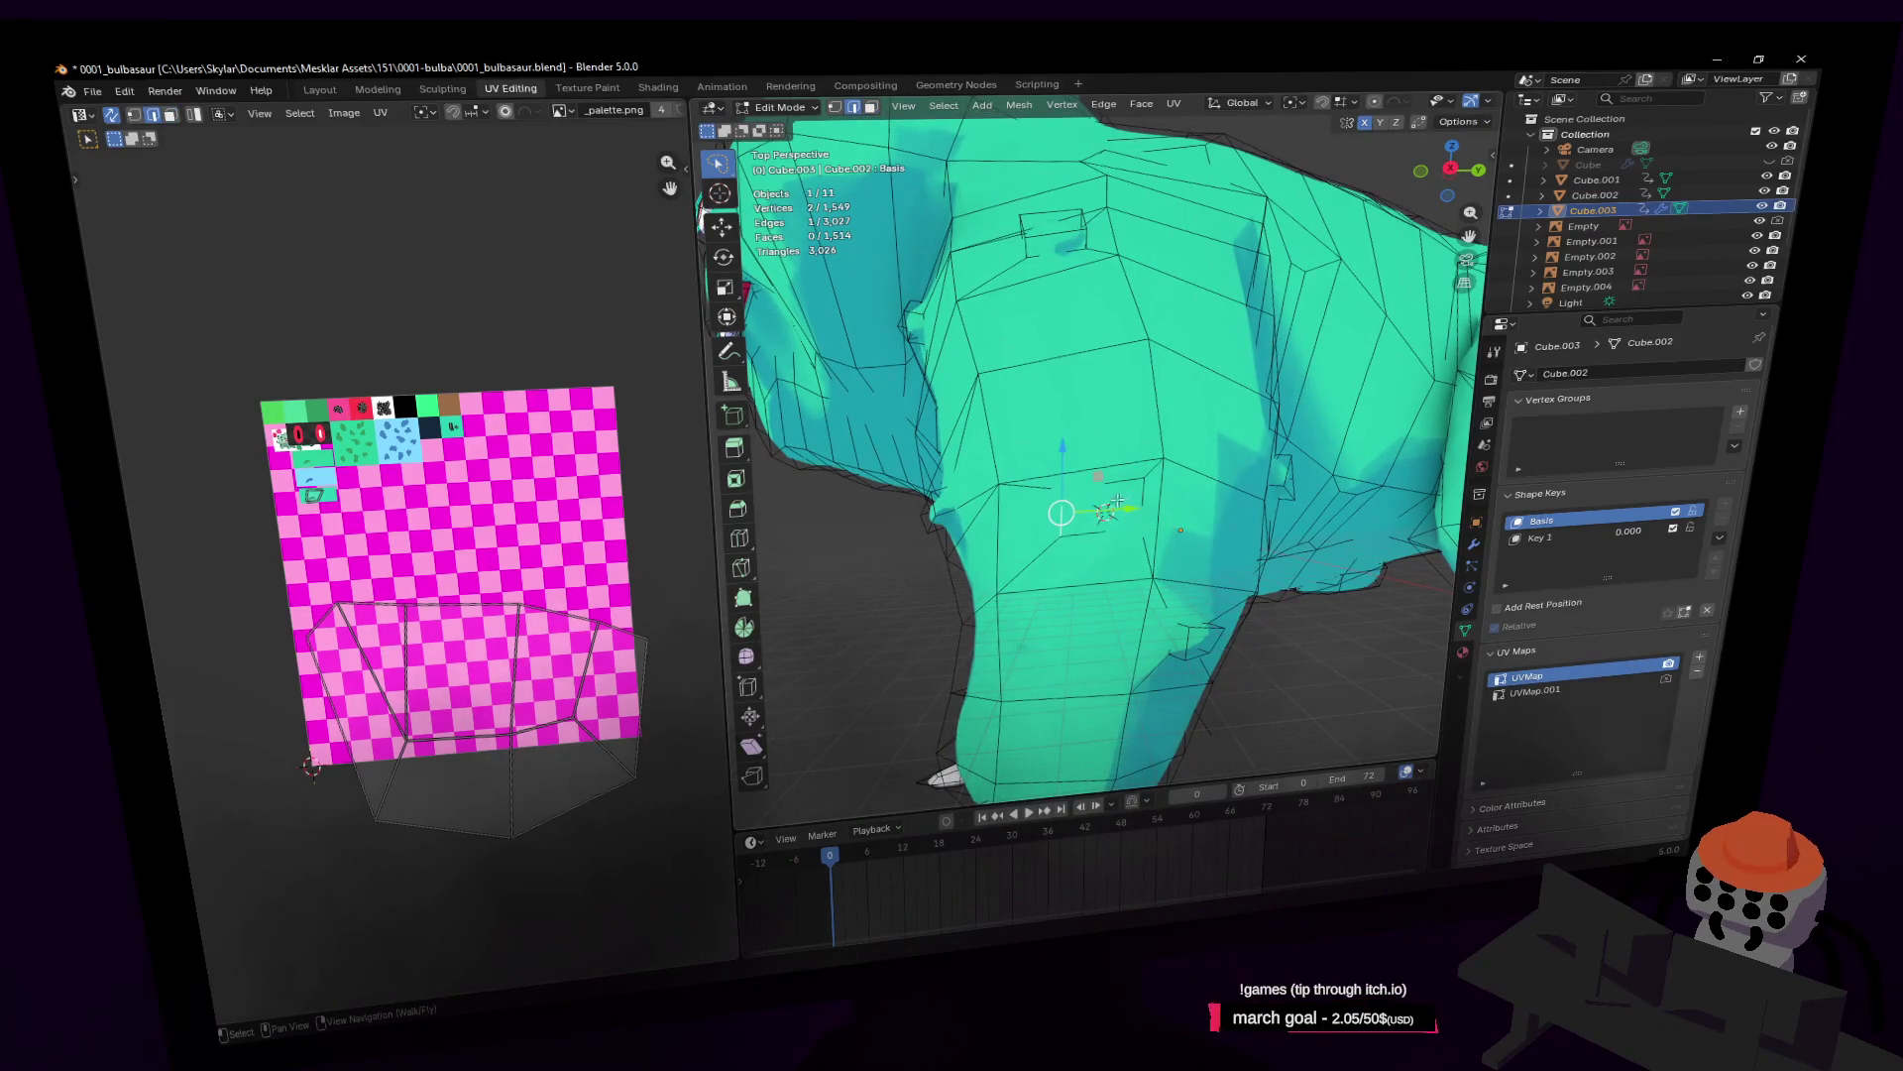
pyautogui.click(1147, 490)
pyautogui.hotkey('ctrl', 'z')
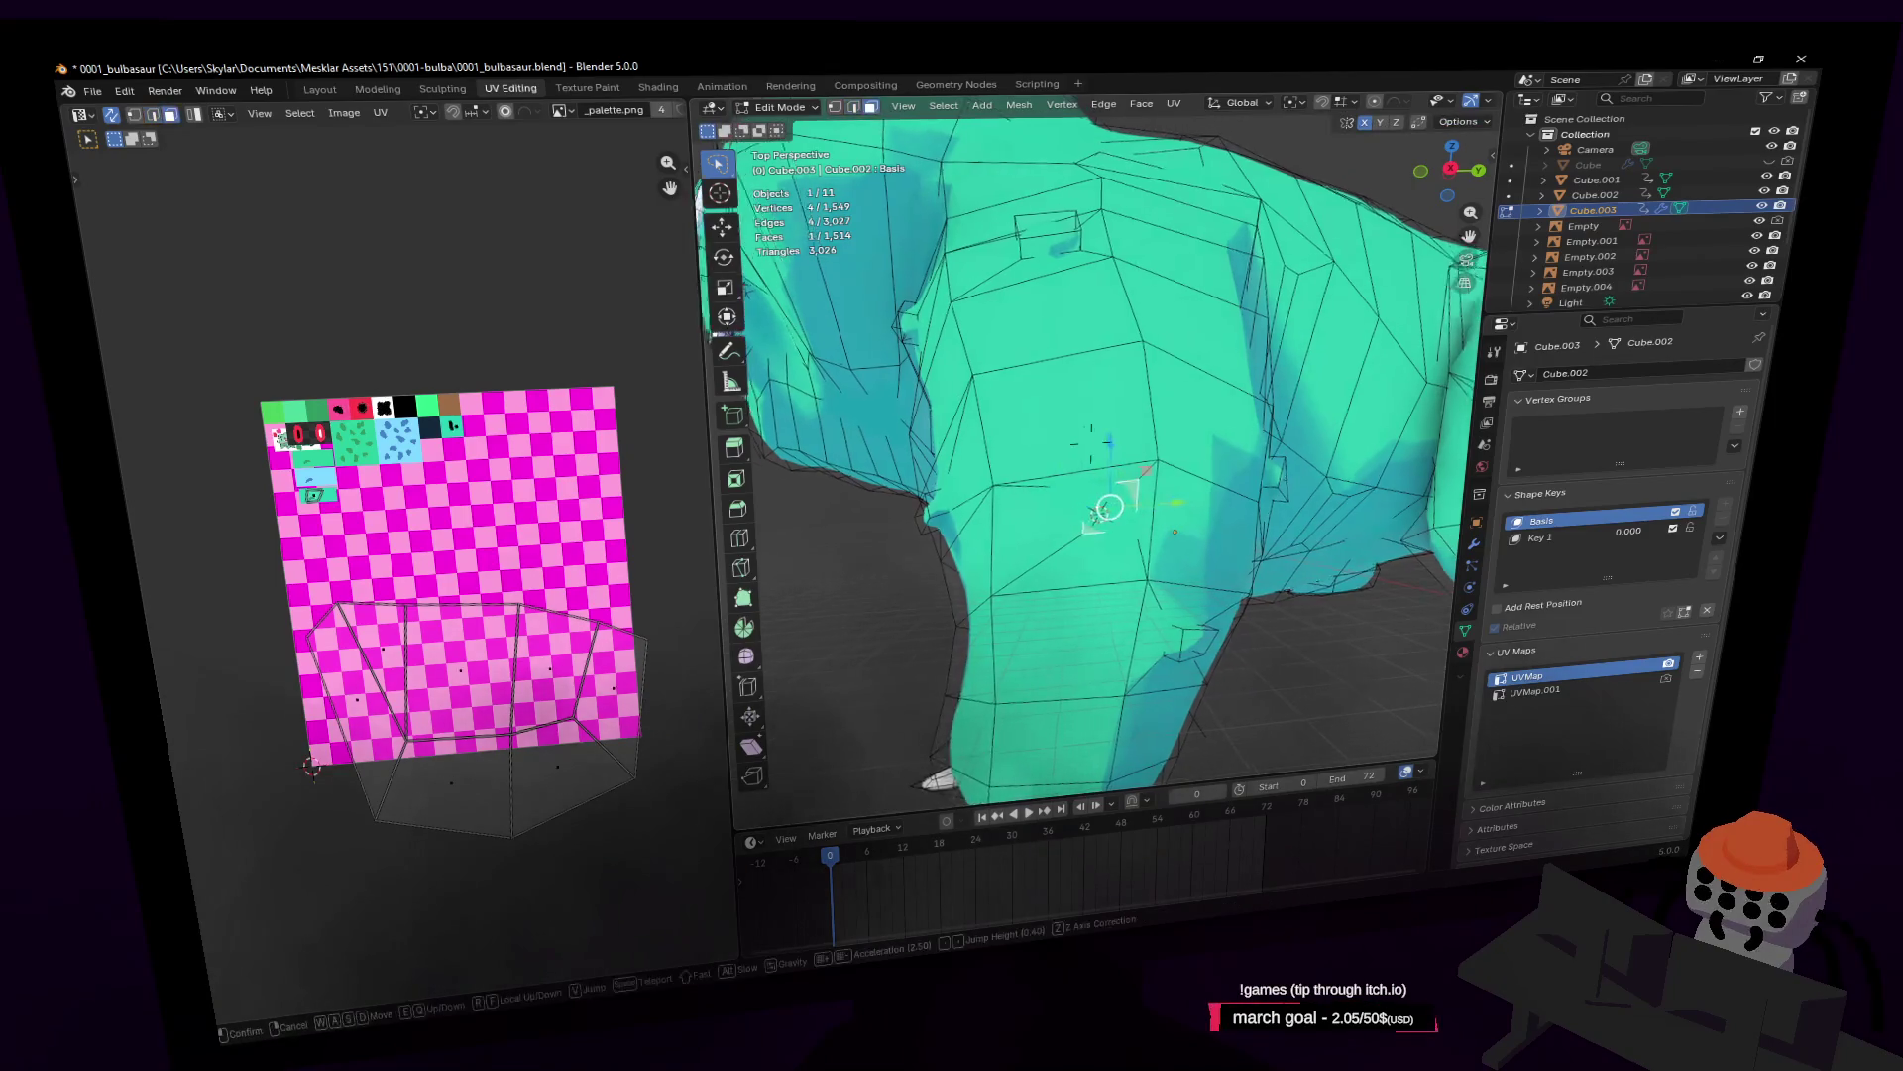
pyautogui.moveTo(1150, 491); pyautogui.dragTo(1180, 501, button='middle')
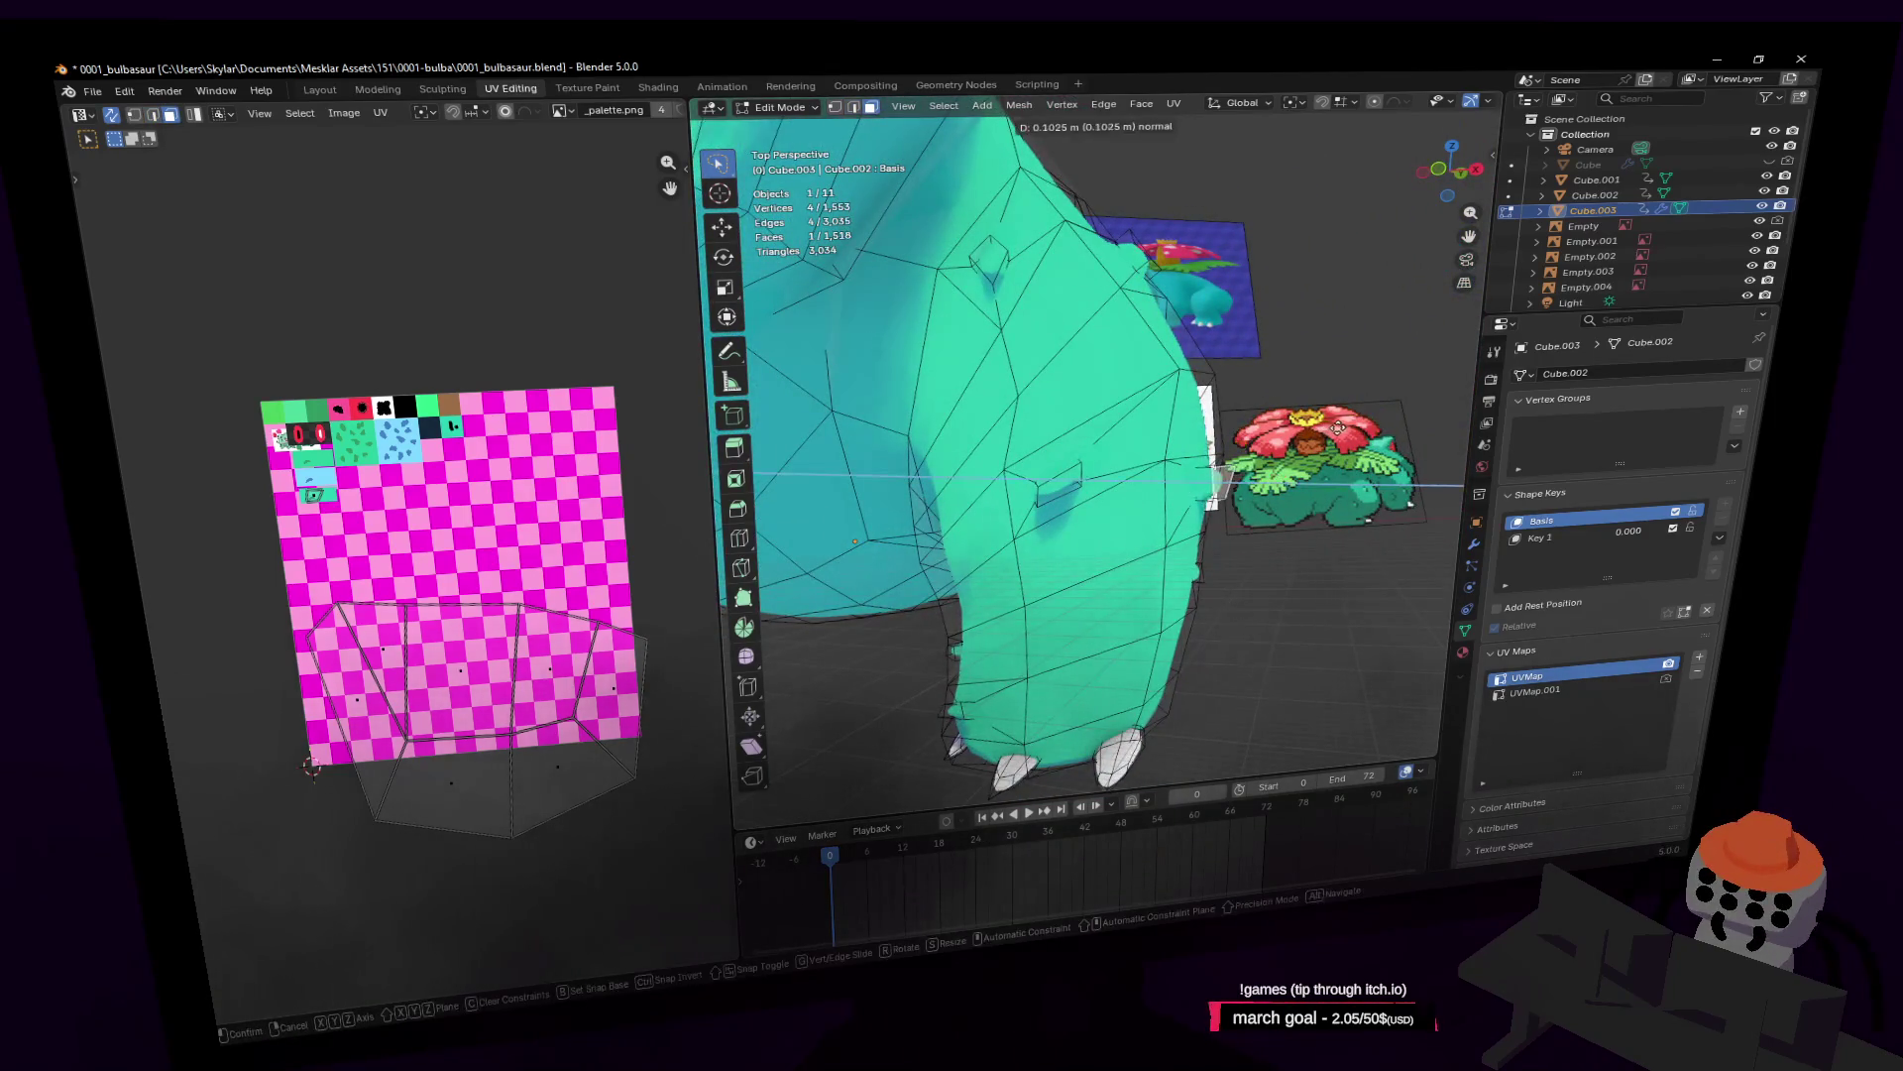
pyautogui.click(1333, 426)
# Step: Return to Object Mode, walk-fly to a close-up of the front leg, and re-enter Edit Mode
pyautogui.press('Tab')
pyautogui.hotkey('shift', '`')
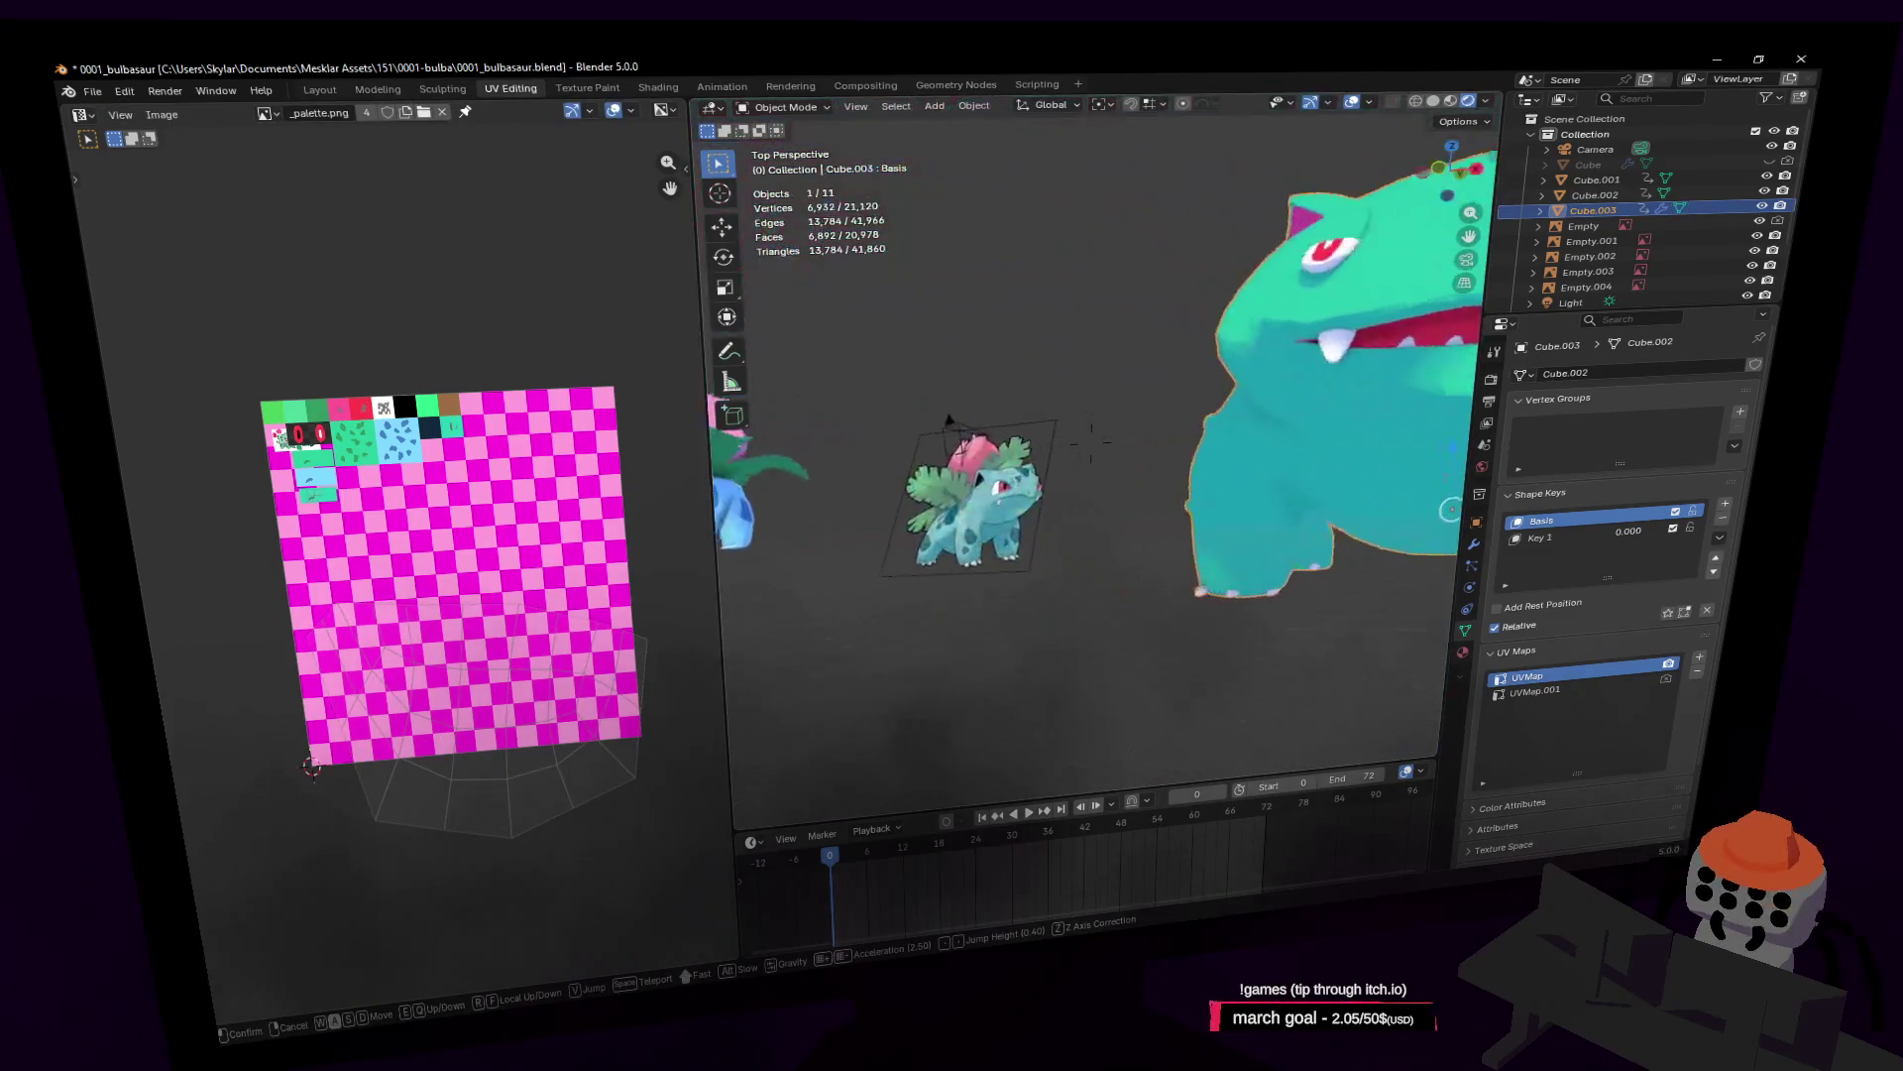
pyautogui.press('d')
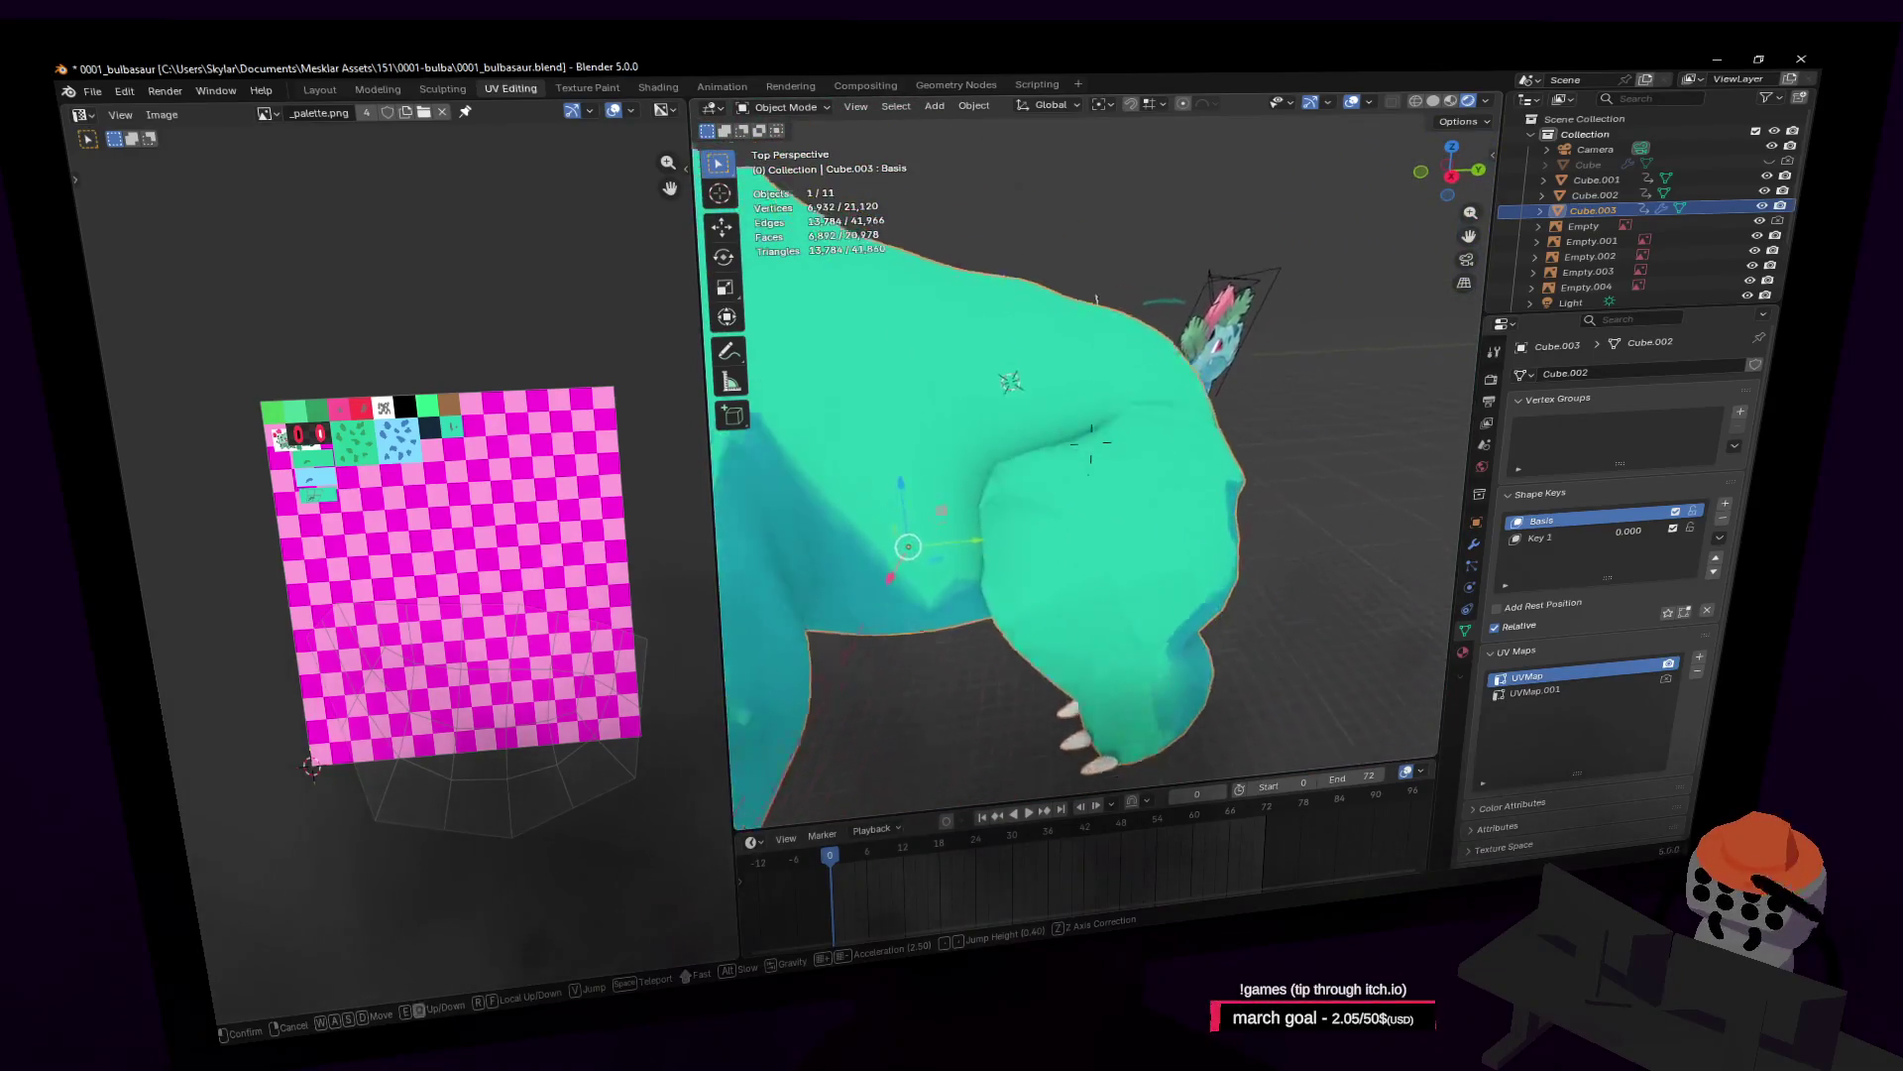
pyautogui.click(1334, 440)
pyautogui.press('Tab')
# Step: Select the whole mesh, turn off X-ray, and pick an edge on the front shoulder
pyautogui.hotkey('shift', '`')
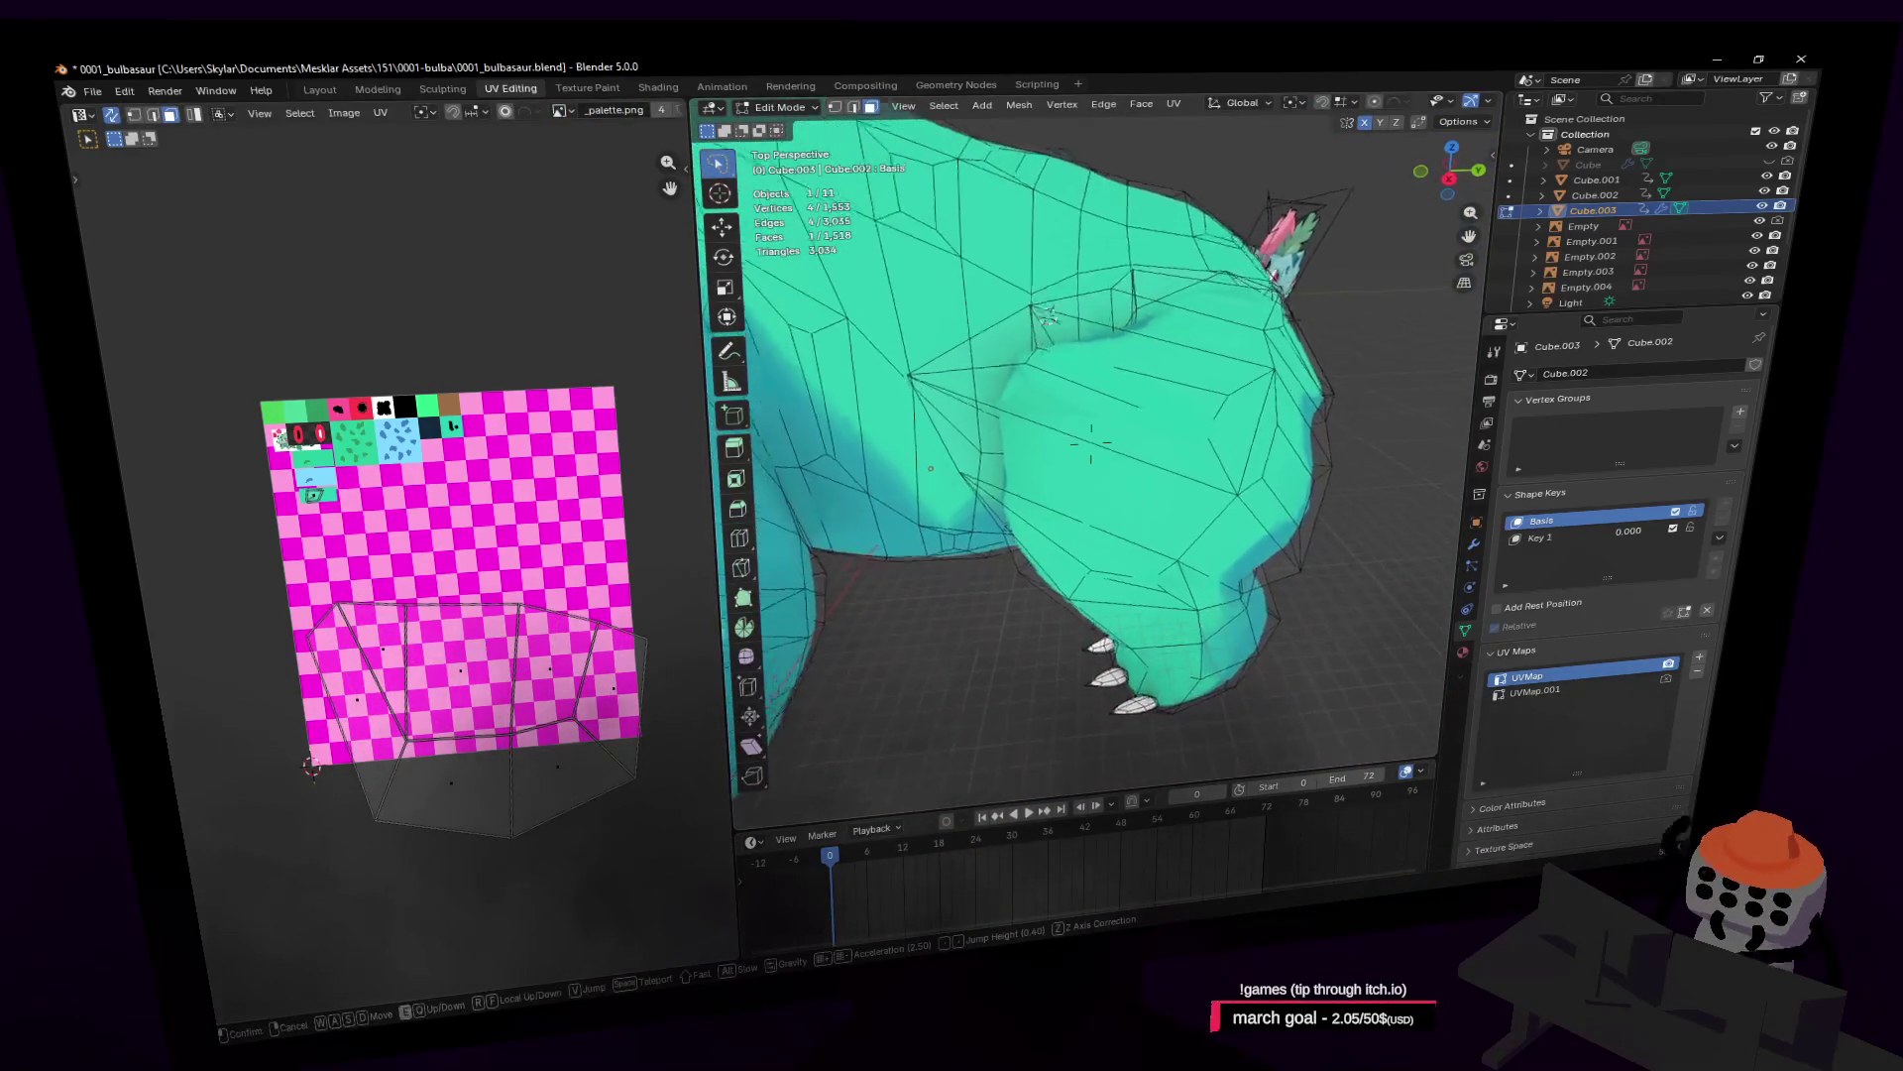
pyautogui.click(1091, 446)
pyautogui.press('a')
pyautogui.hotkey('alt', 'z')
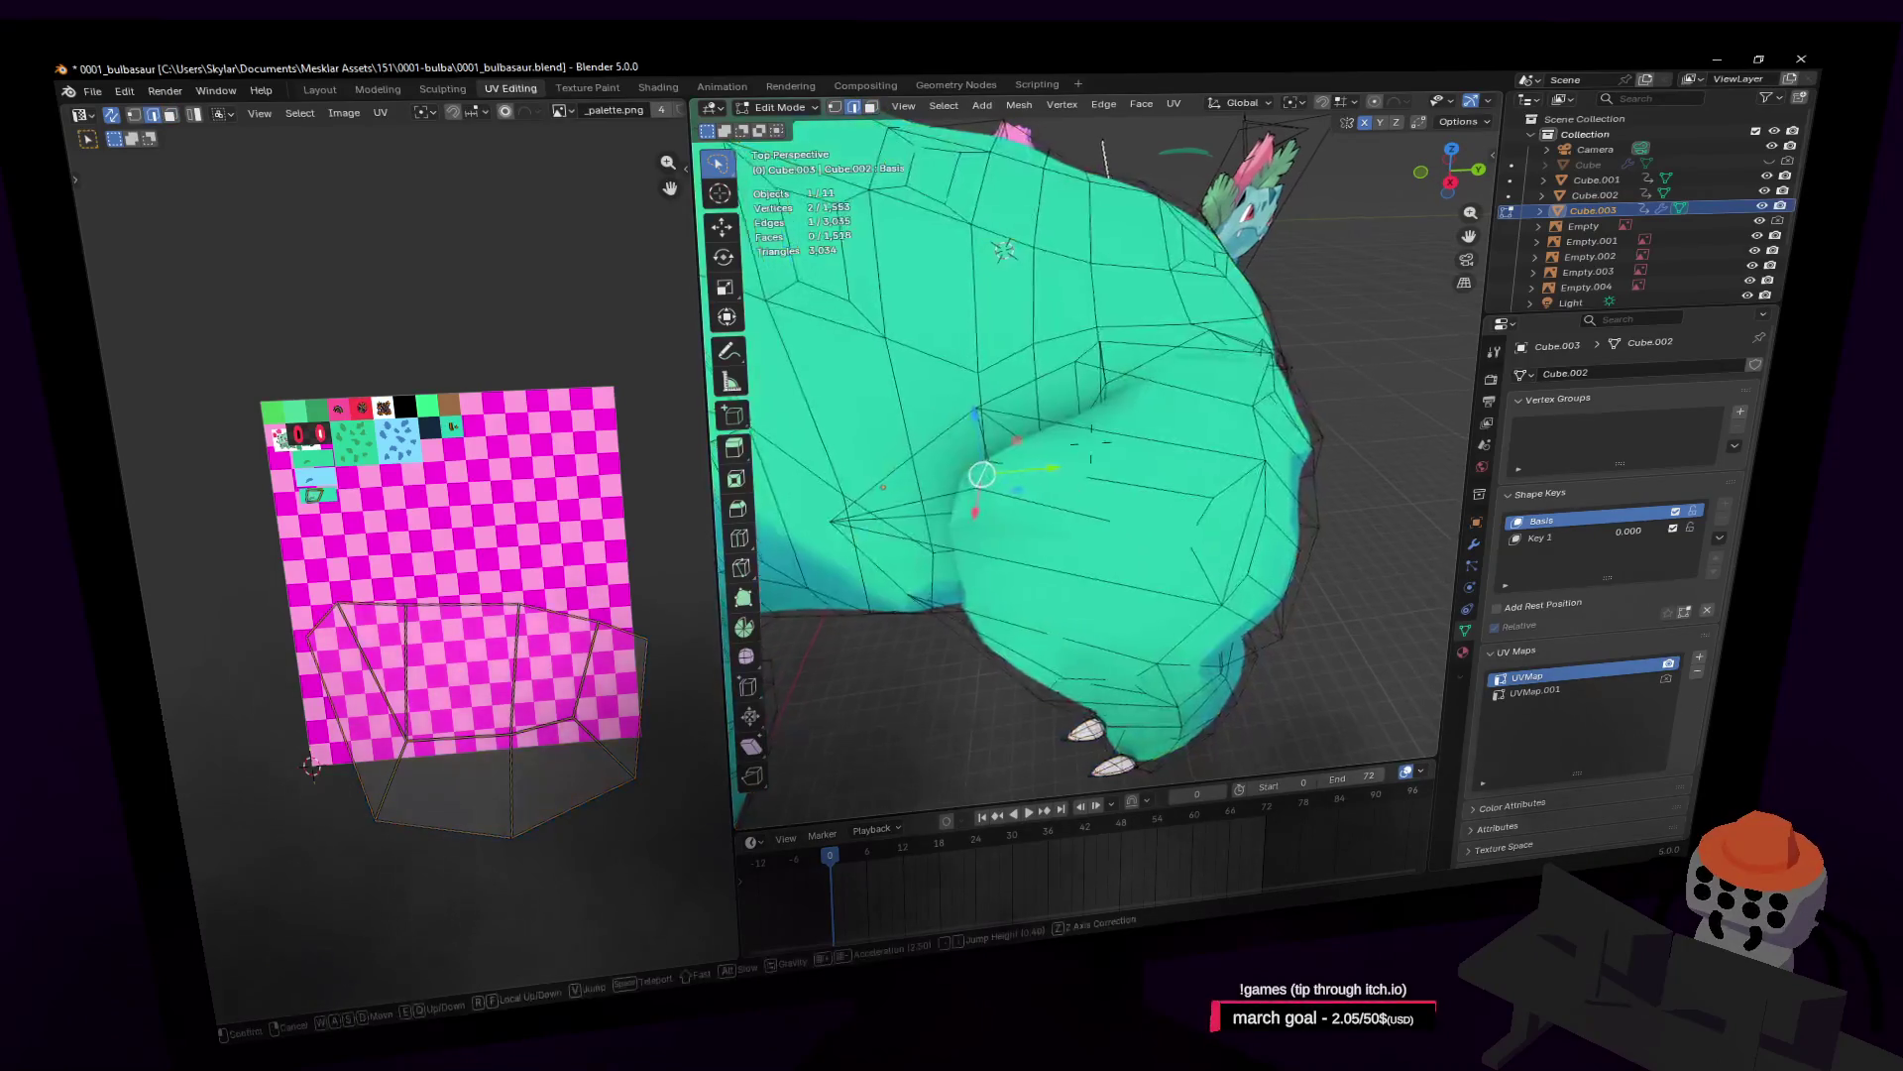
pyautogui.click(1049, 471)
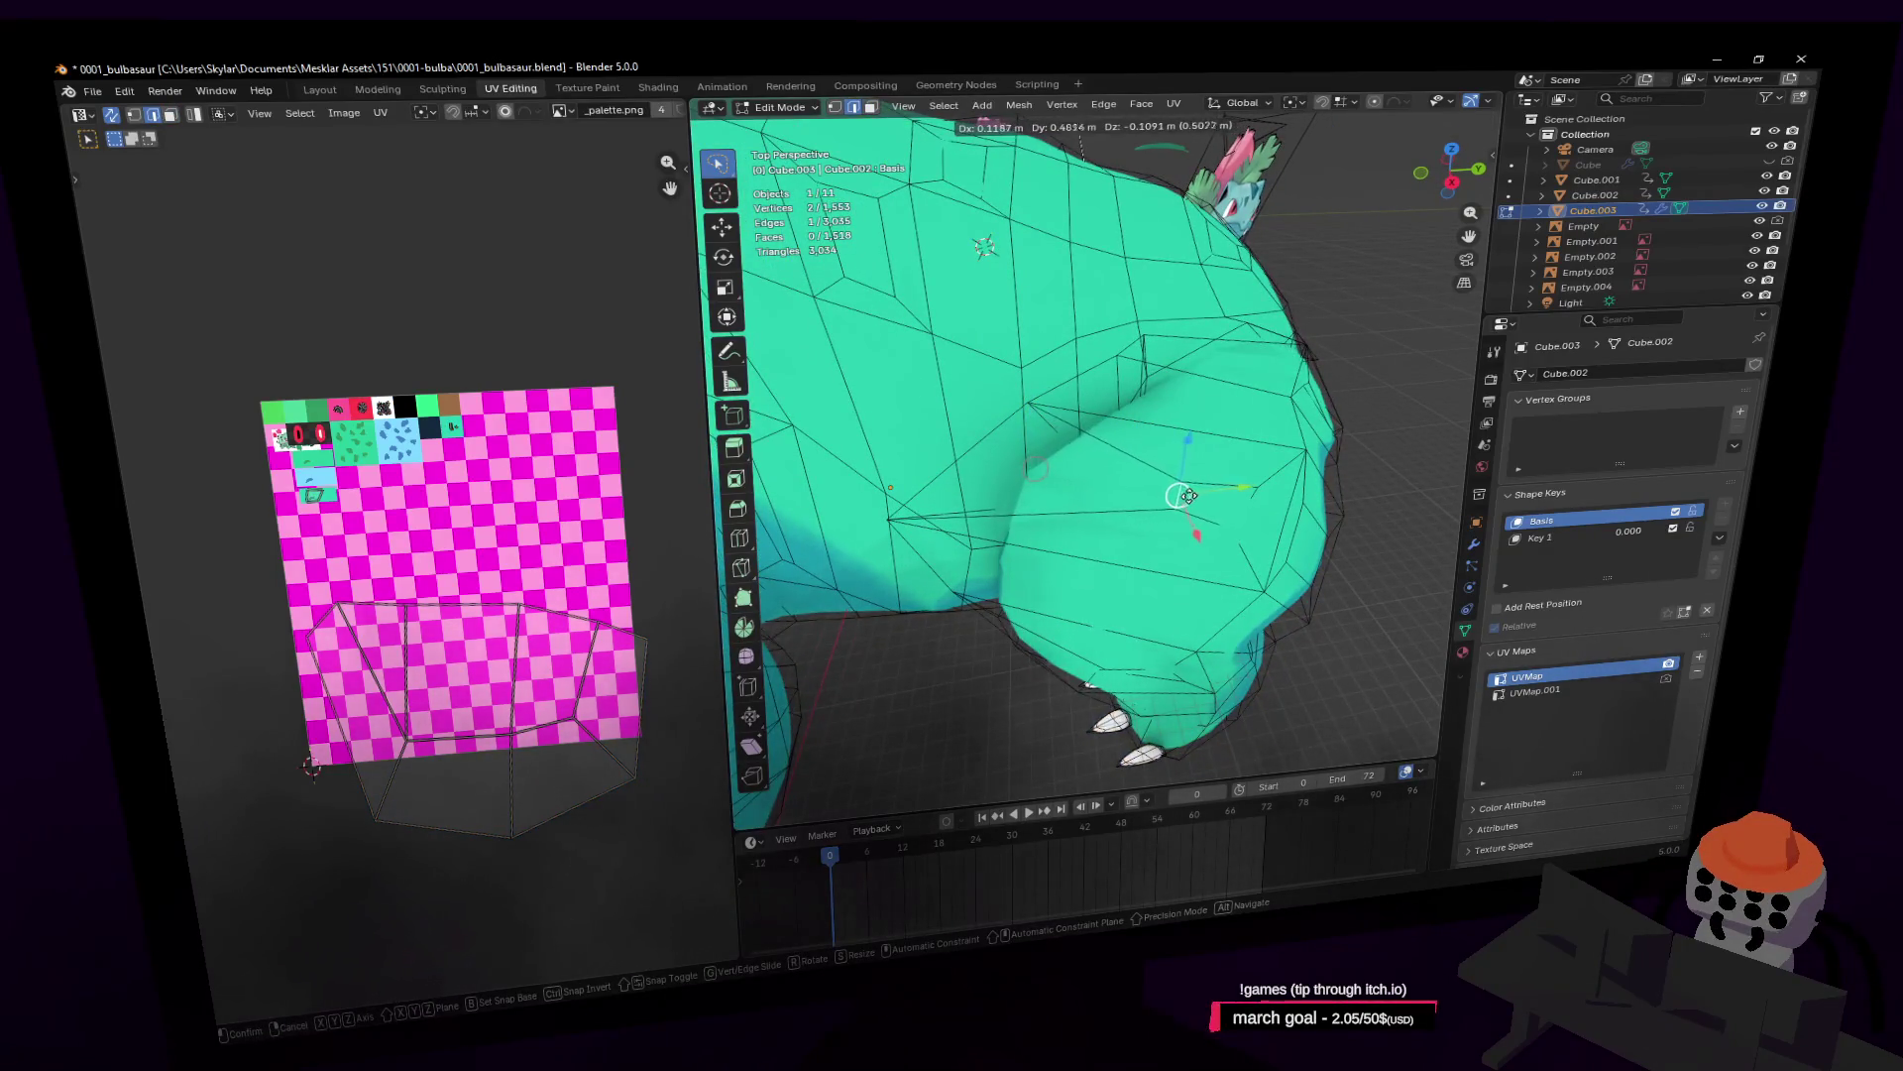
# Step: Move the shoulder edge and another edge on the leg into new positions
pyautogui.click(1205, 500)
pyautogui.hotkey('shift', '`')
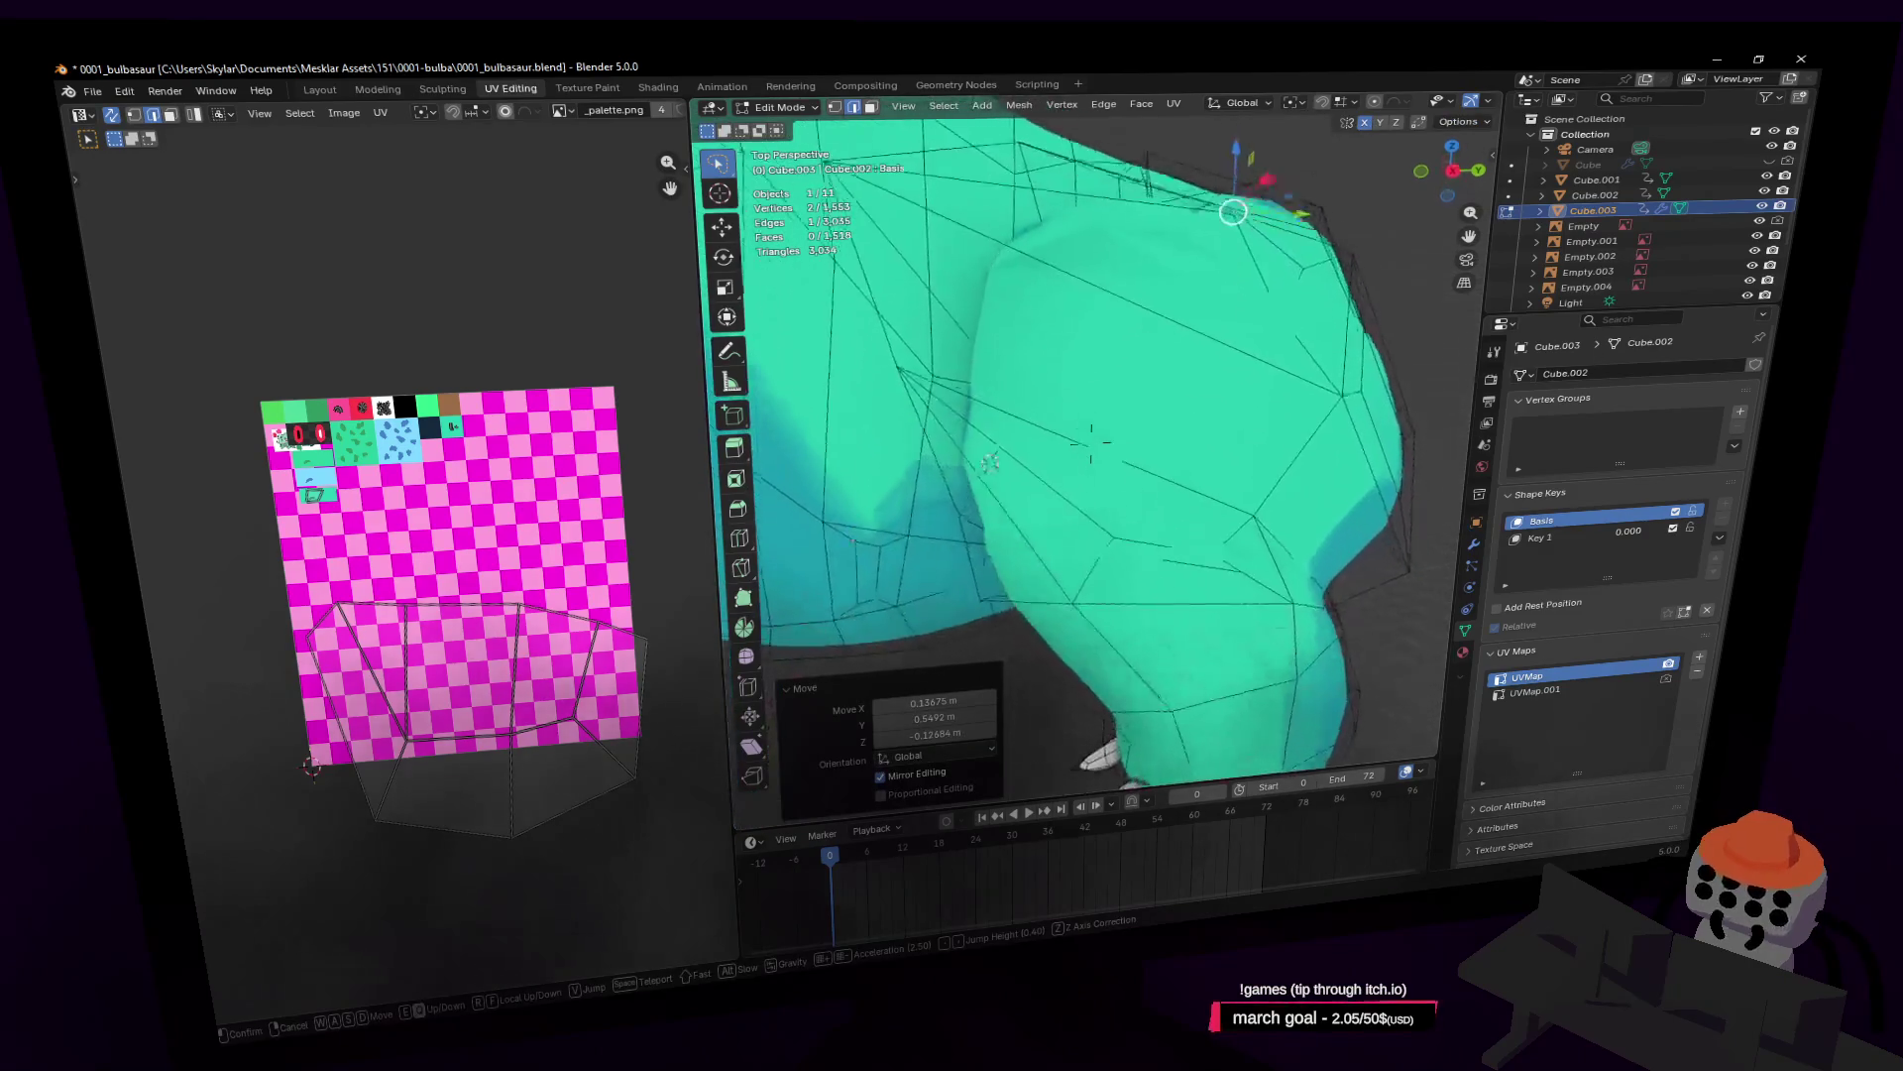
pyautogui.click(1147, 556)
pyautogui.click(1133, 512)
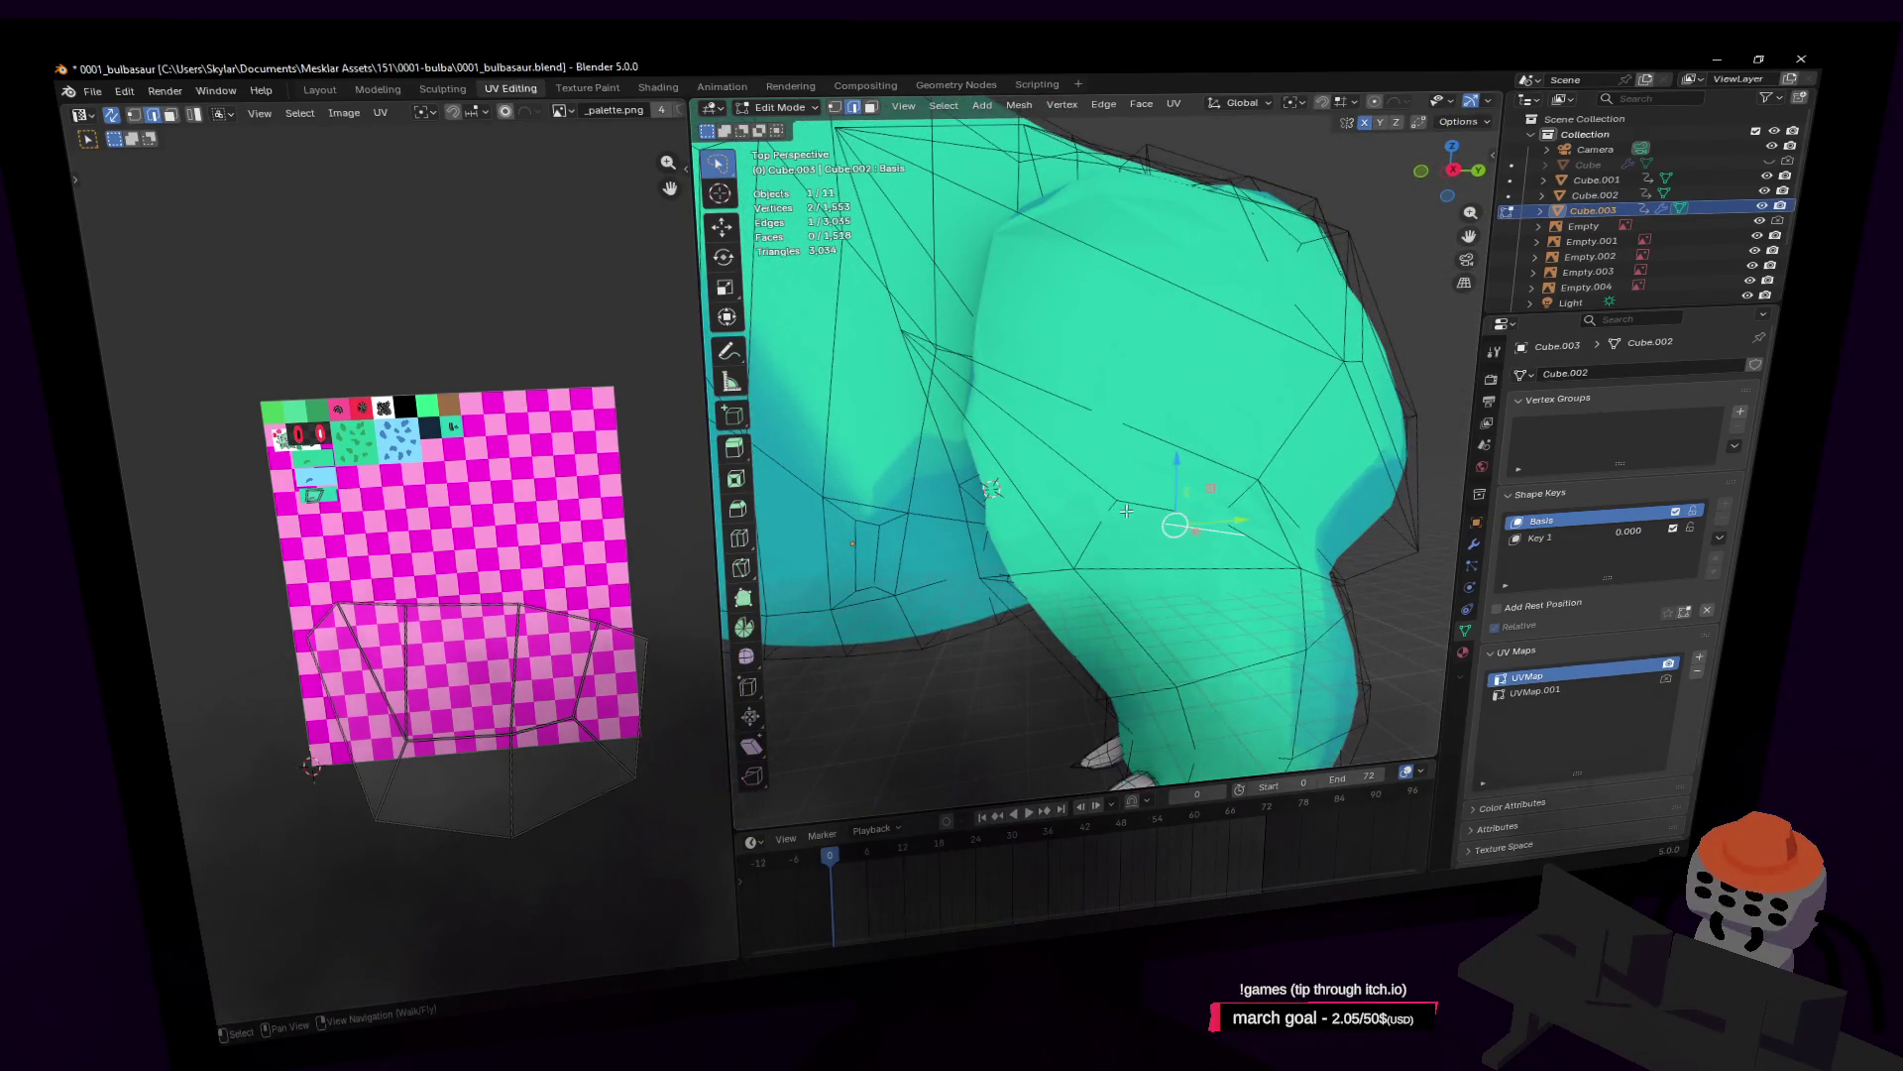
pyautogui.rightClick(1184, 528)
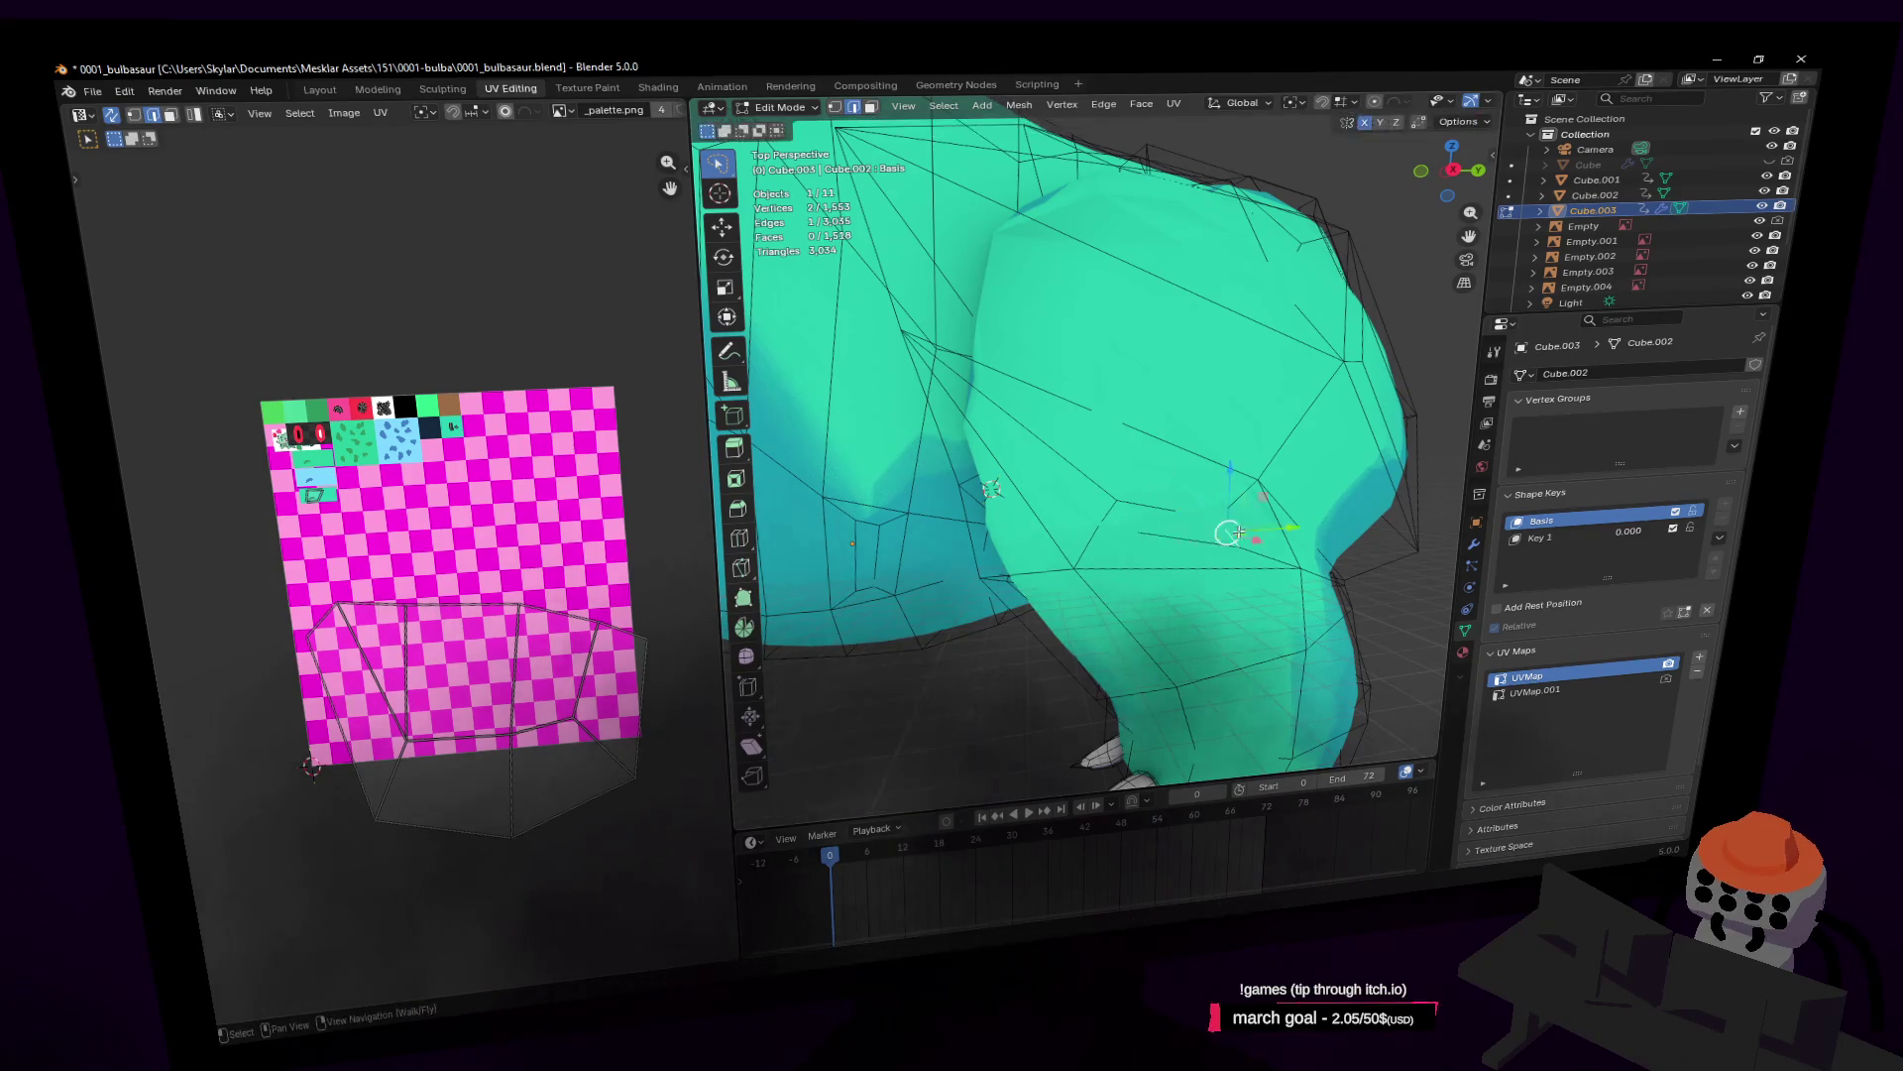
pyautogui.click(1168, 519)
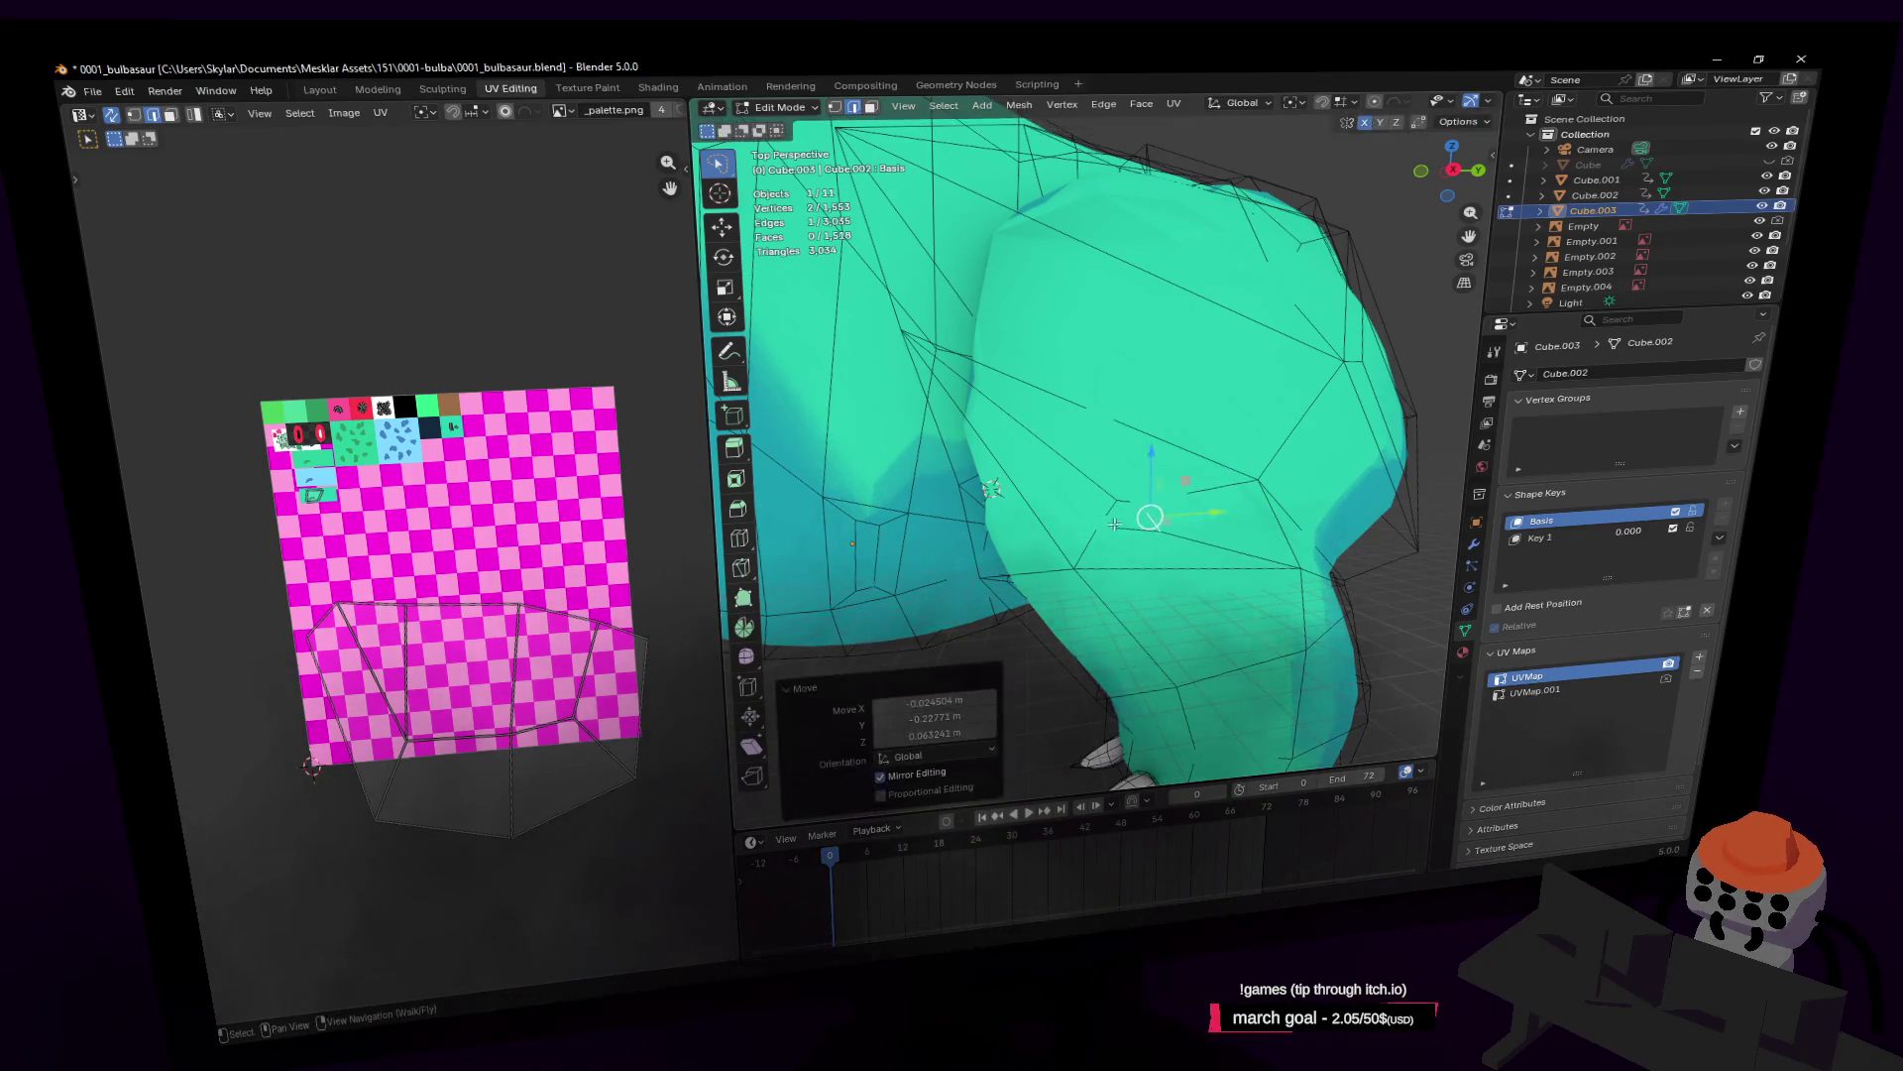
pyautogui.hotkey('shift', '`')
pyautogui.click(1124, 493)
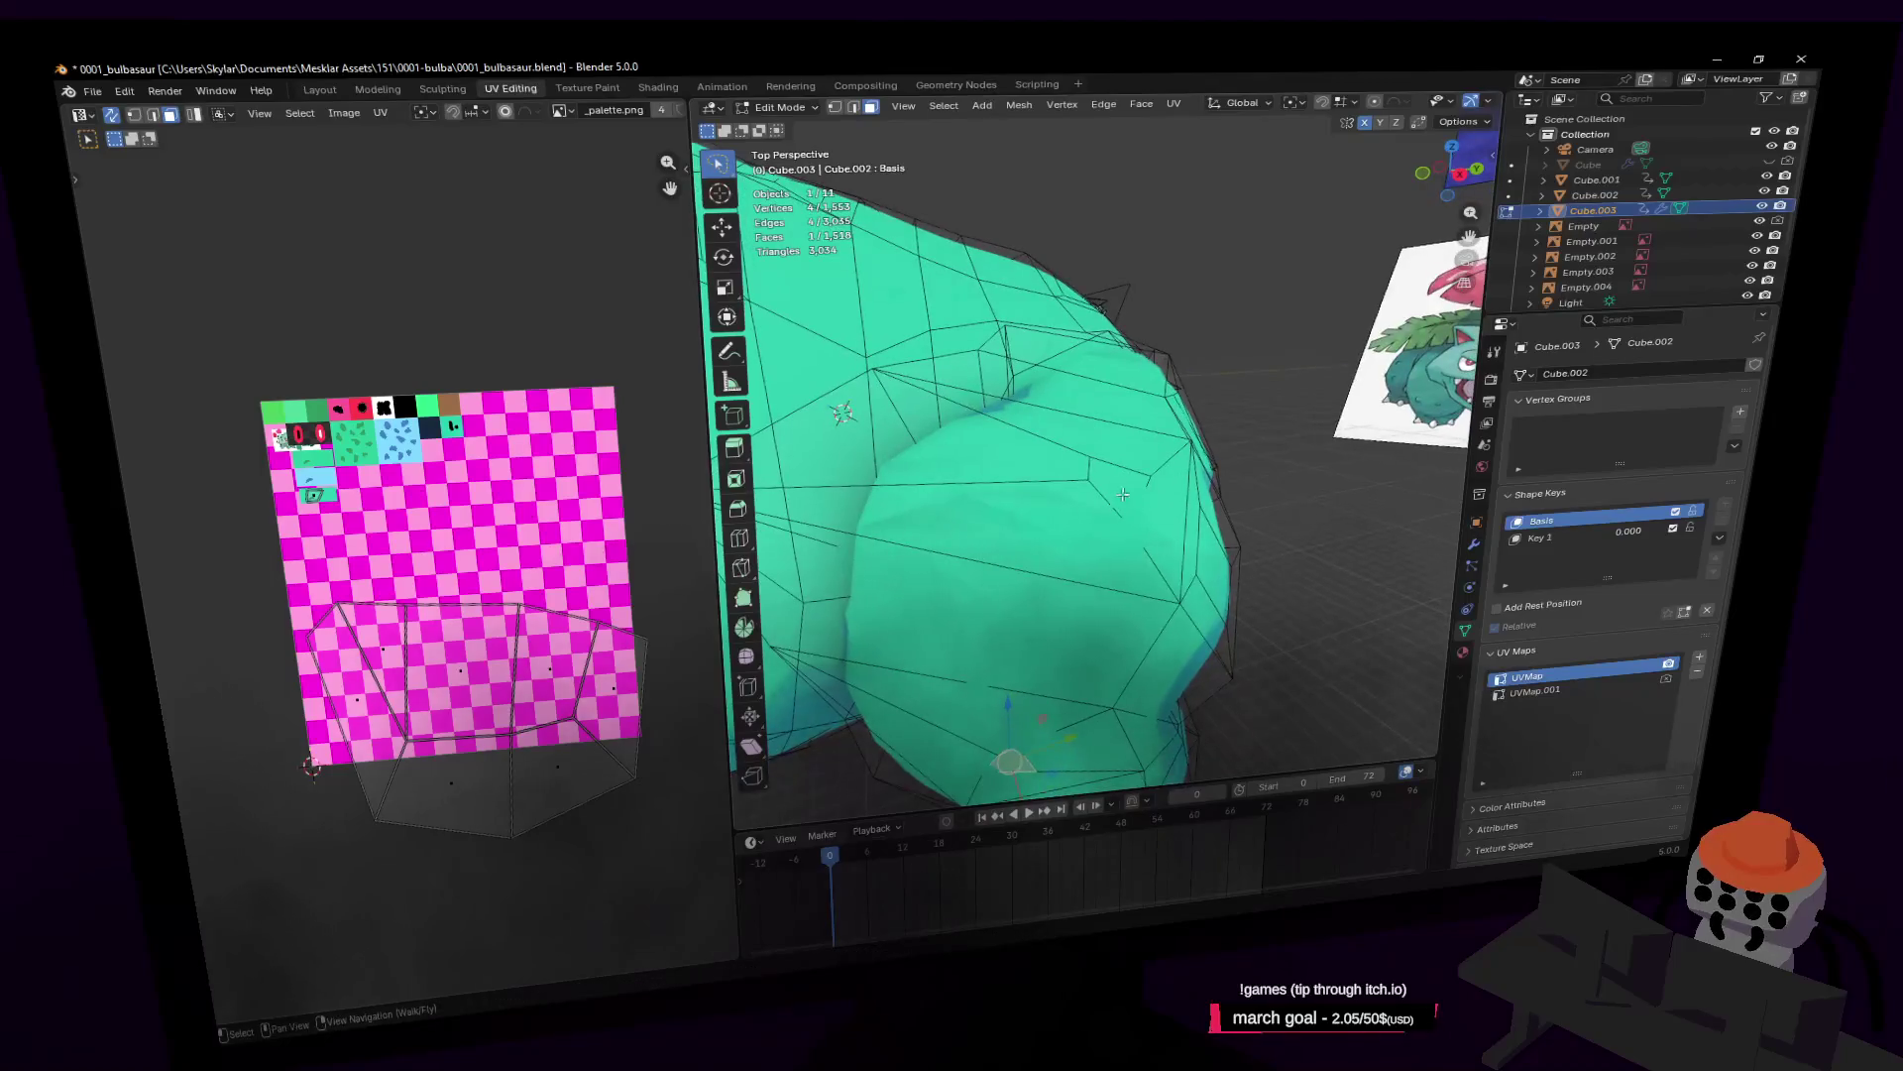
# Step: Move the leg vertices and rotate the shoulder selection by -56.5°
pyautogui.keyDown('shift'); pyautogui.click(1146, 459); pyautogui.keyUp('shift')
pyautogui.hotkey('shift', '`')
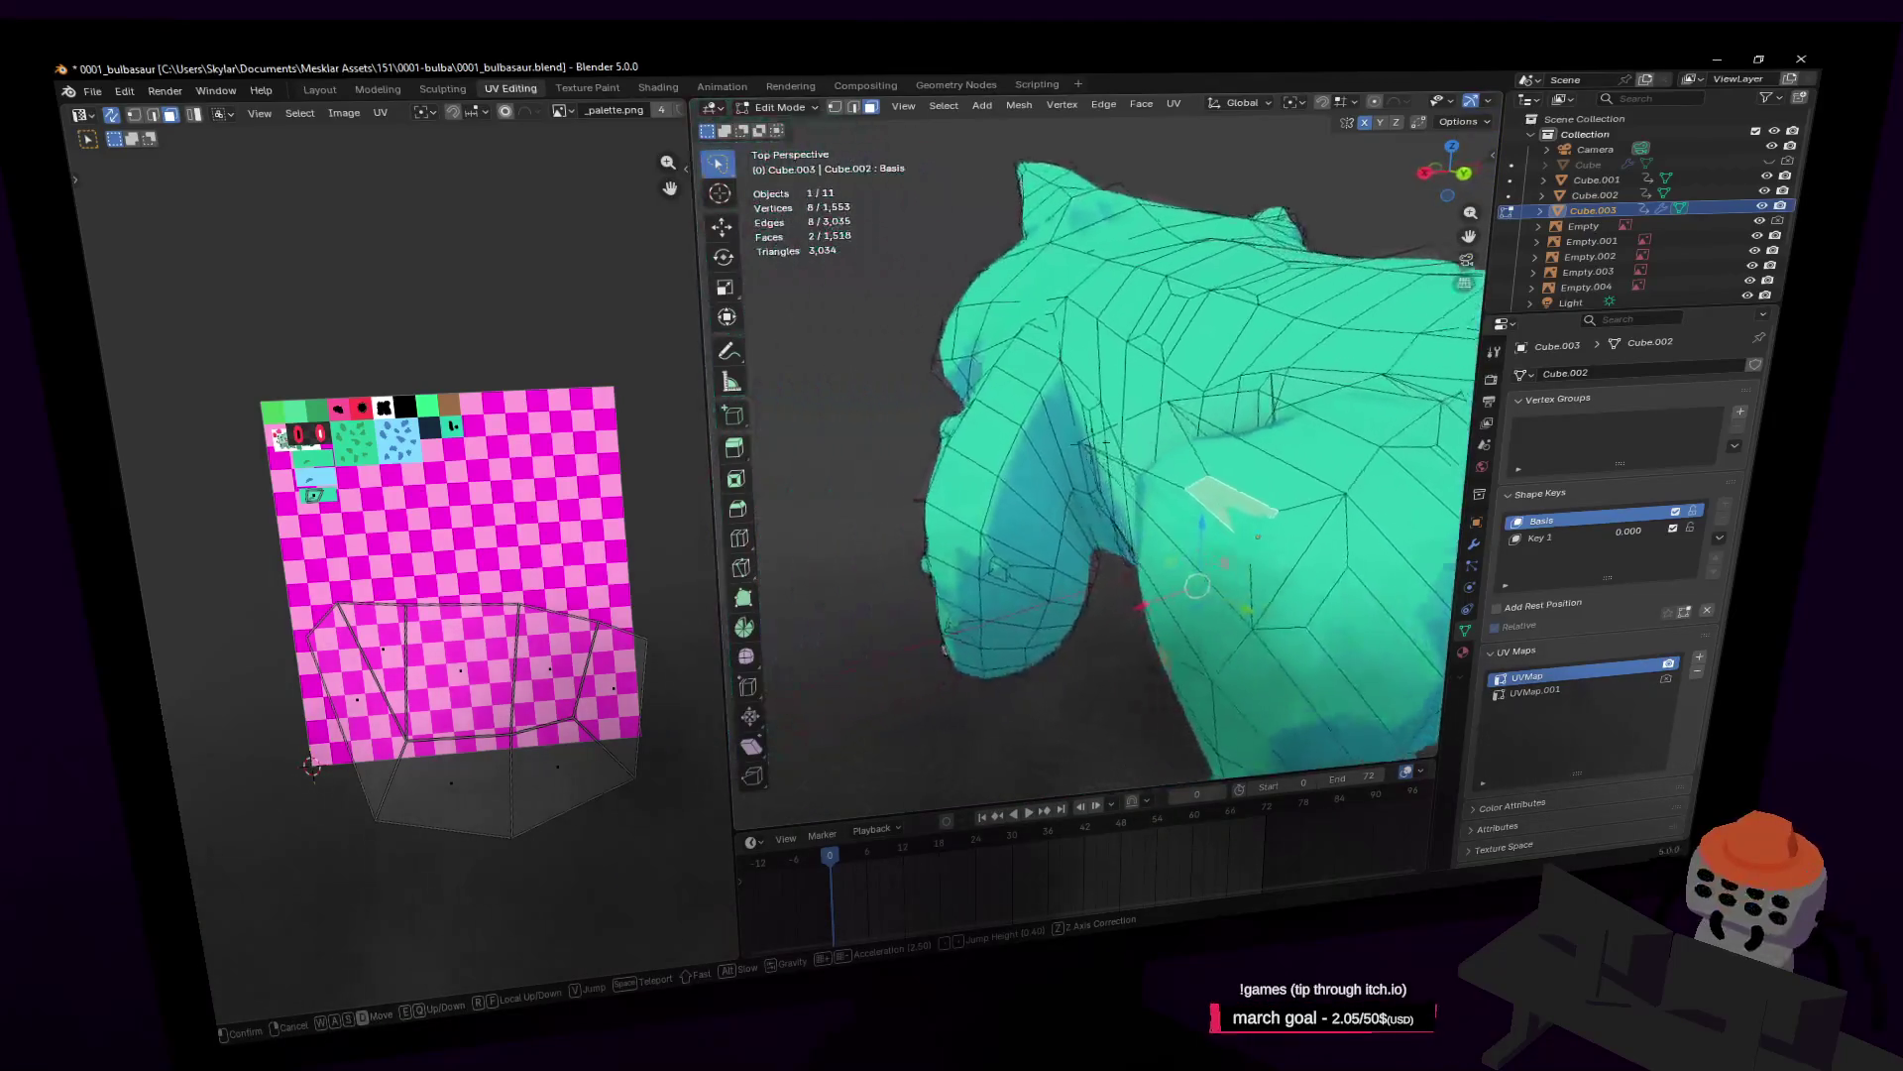
pyautogui.click(1178, 442)
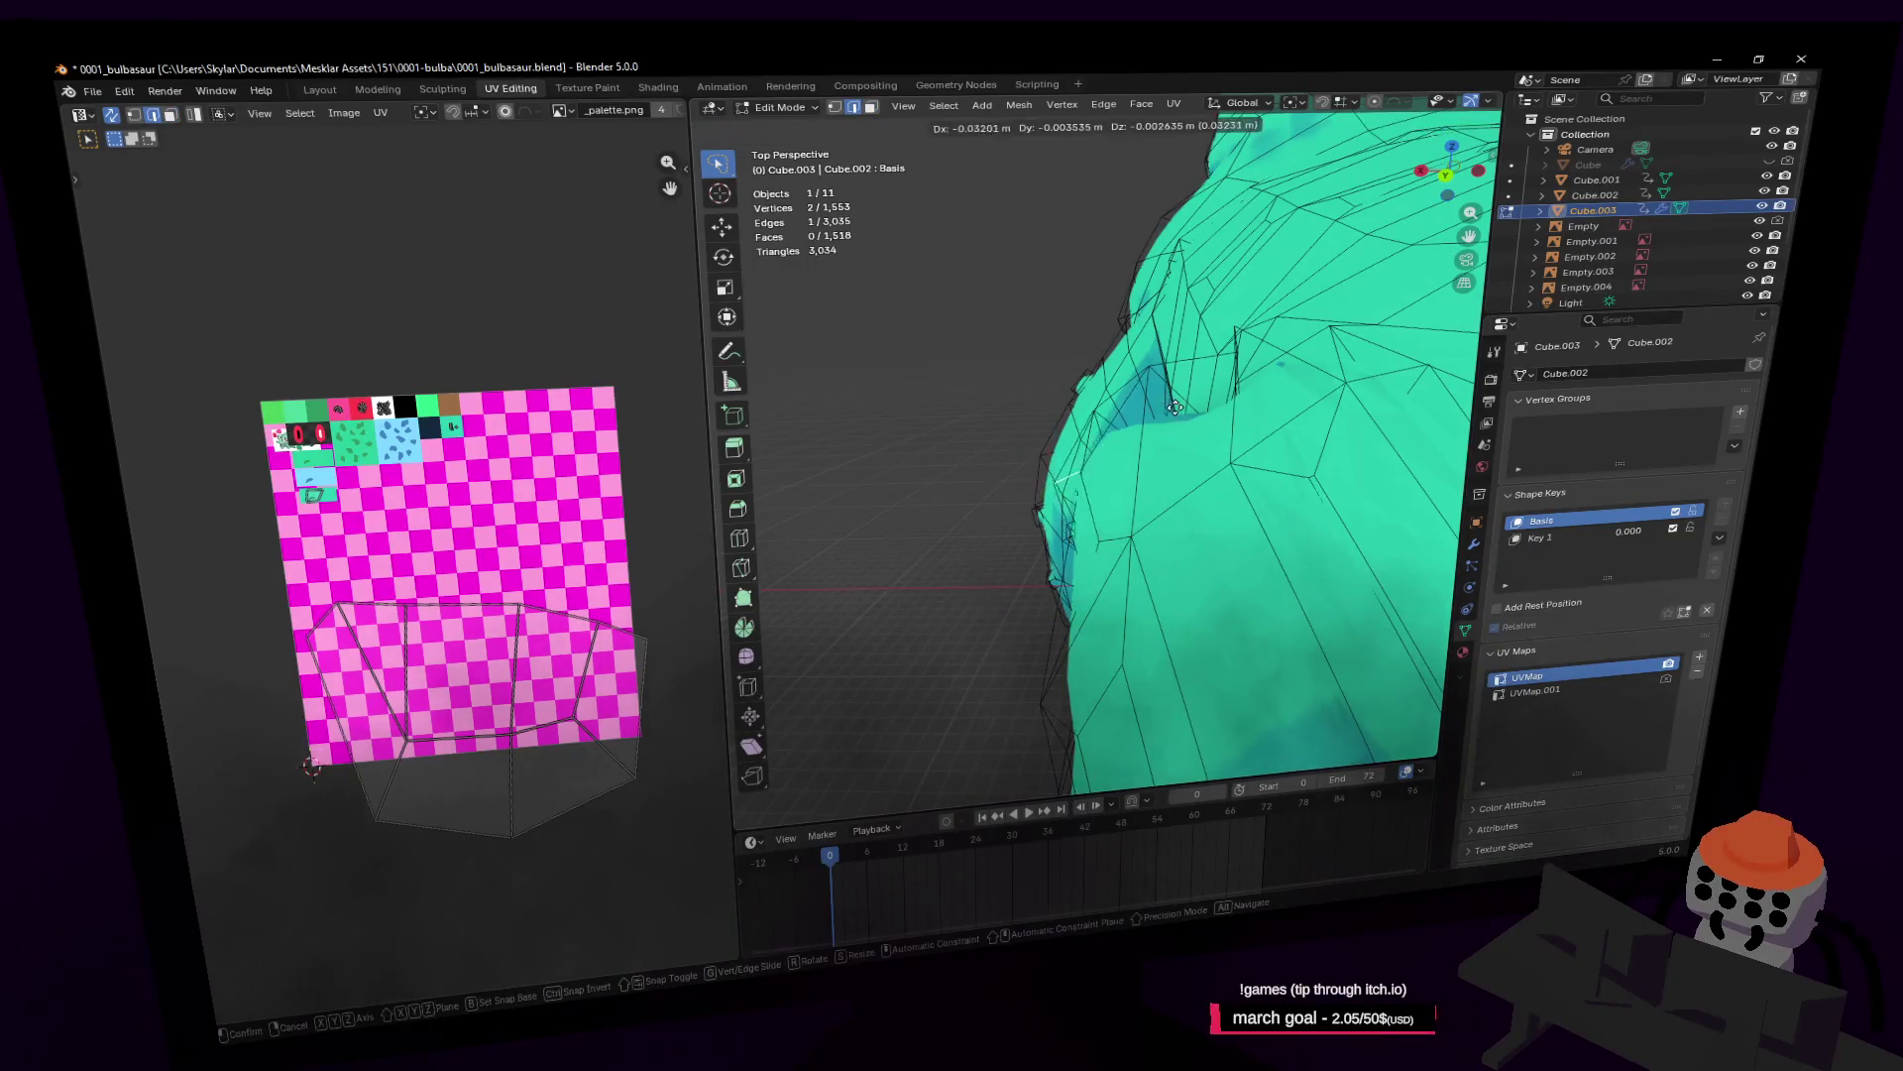
pyautogui.click(1201, 432)
pyautogui.hotkey('shift', '`')
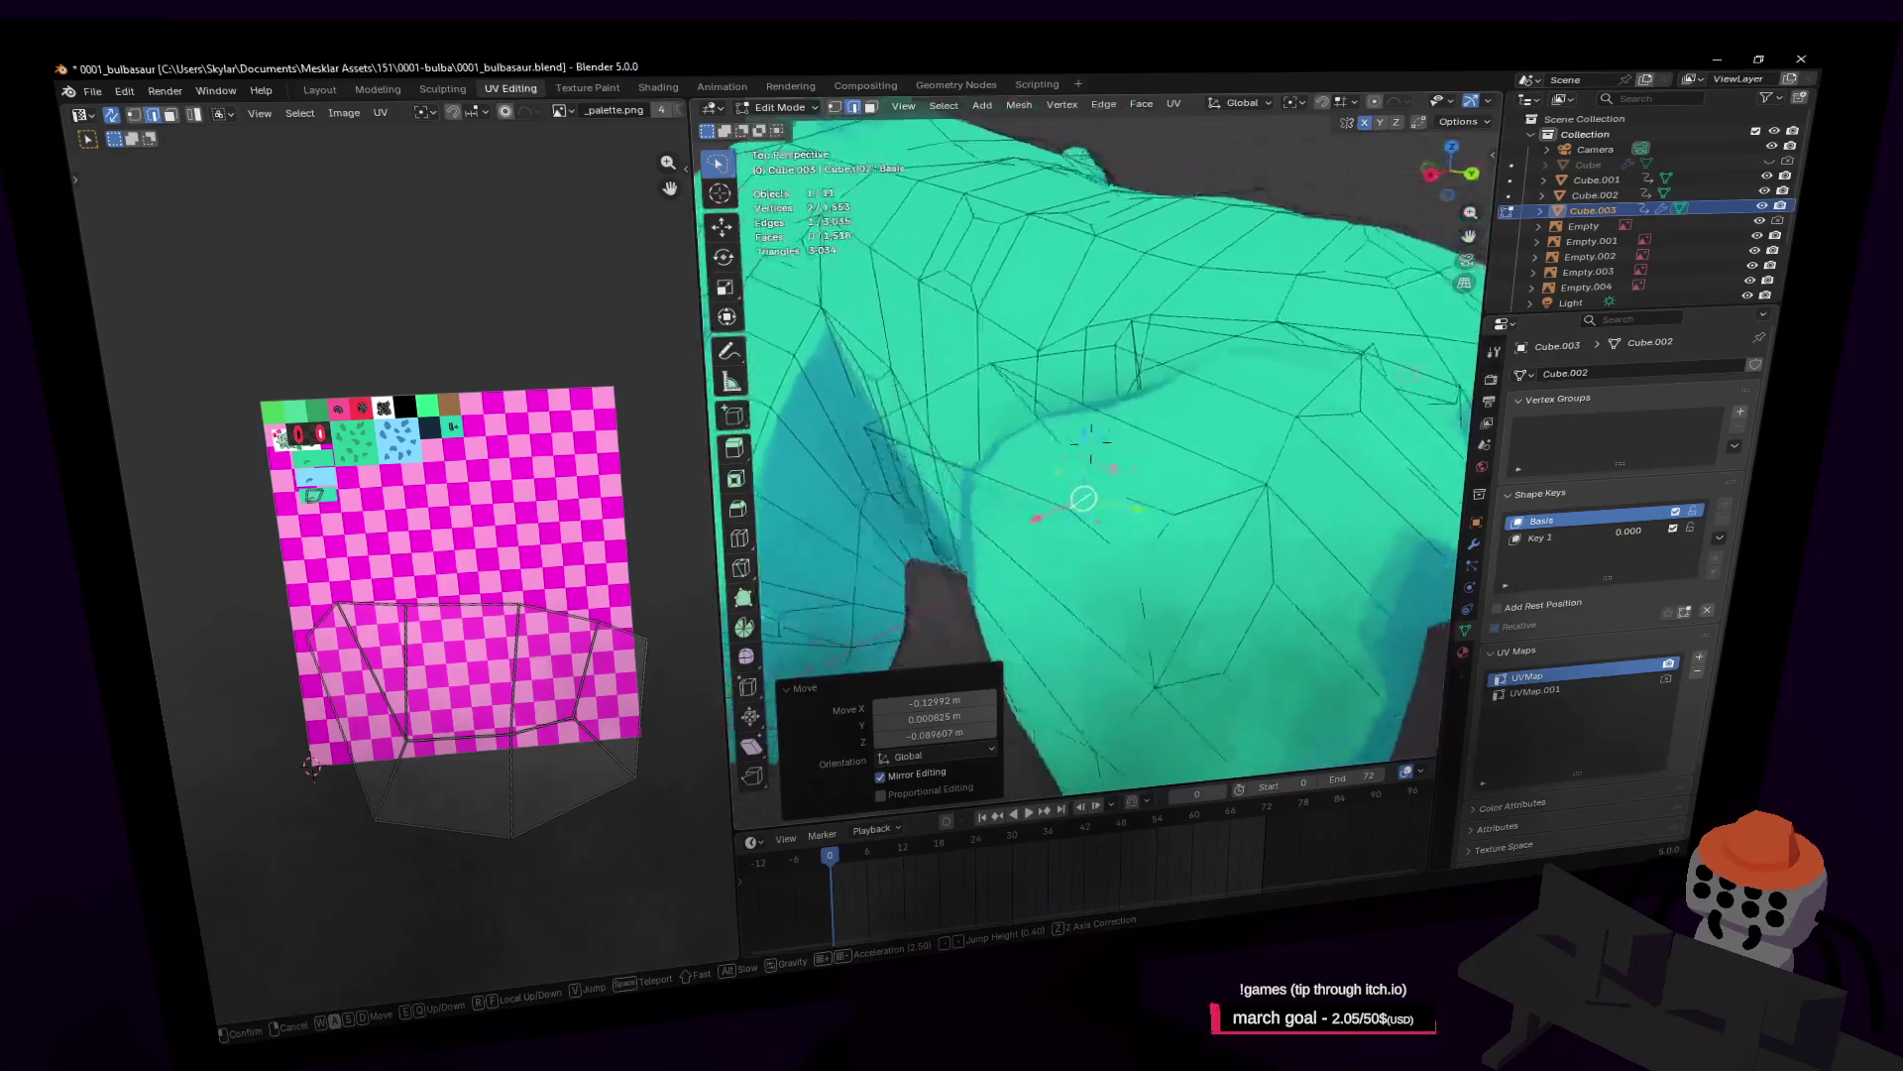
pyautogui.click(1162, 435)
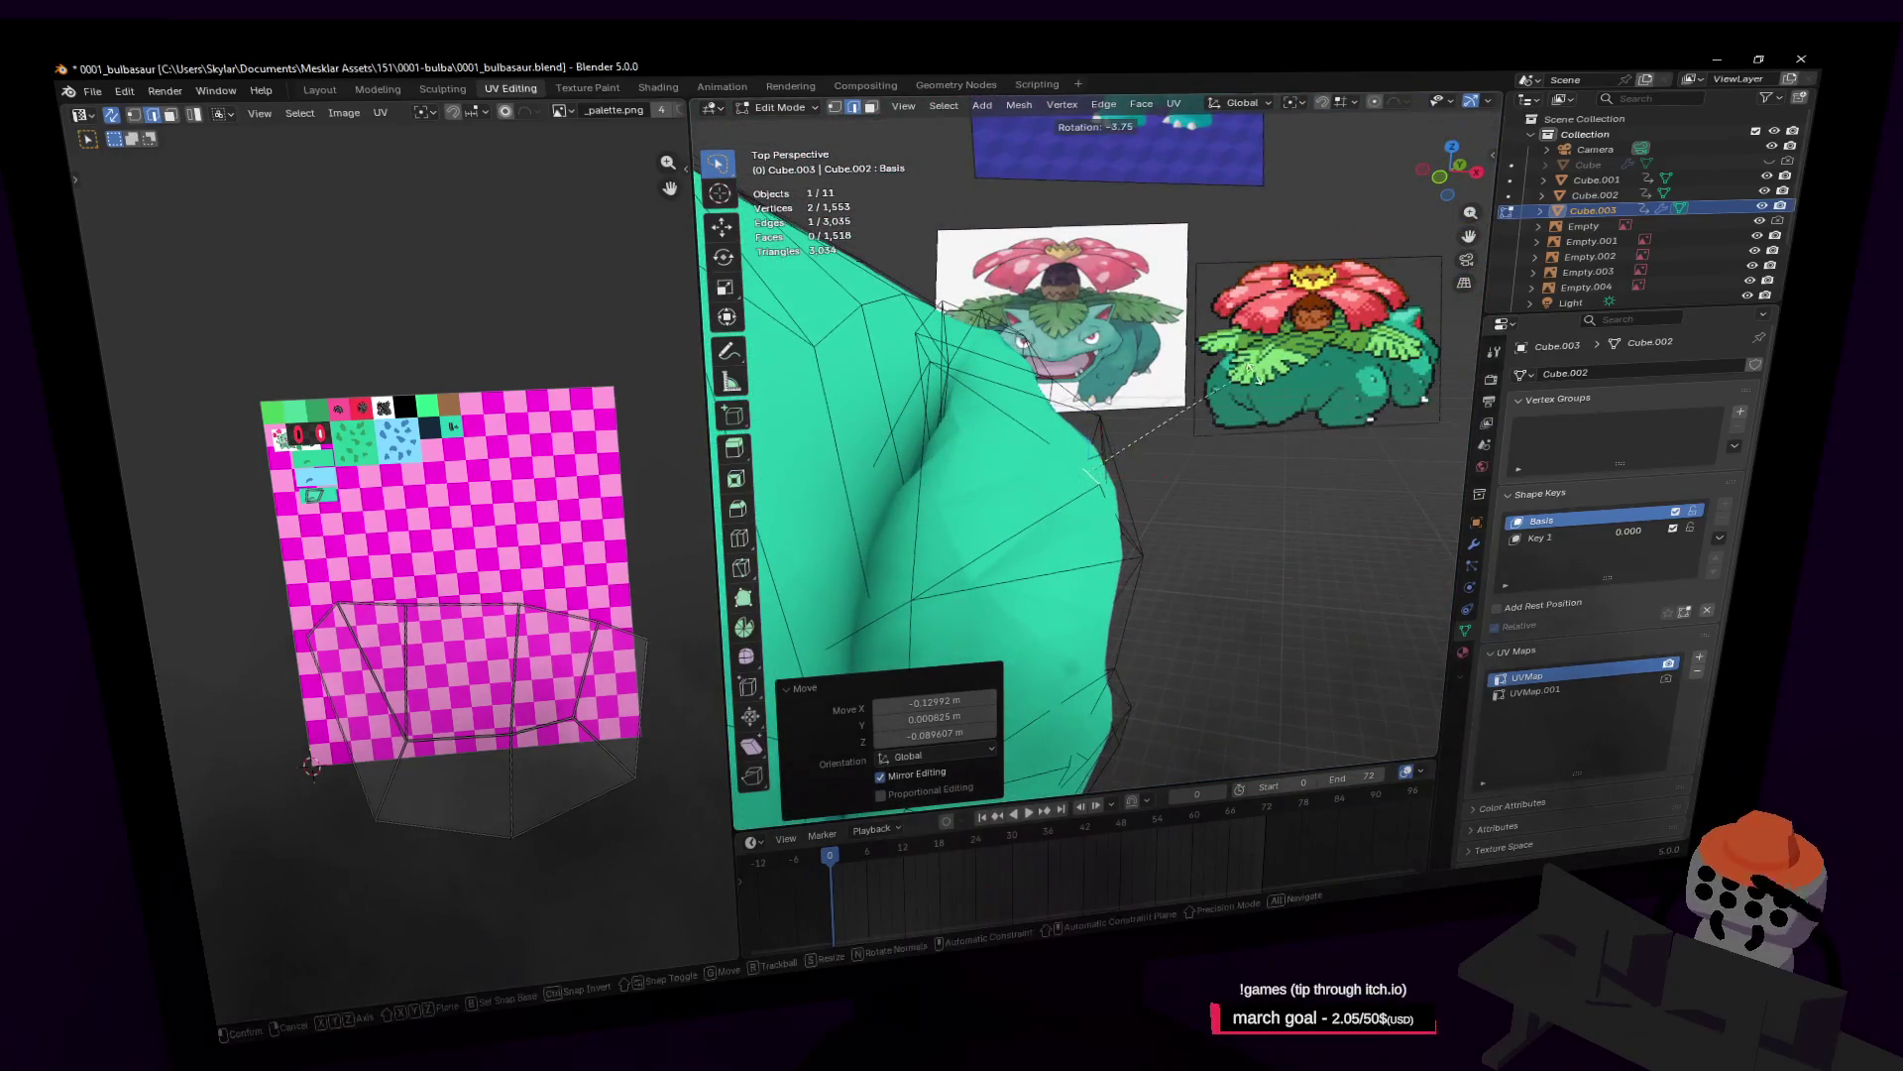
pyautogui.click(1245, 490)
pyautogui.hotkey('shift', '`')
pyautogui.click(1242, 496)
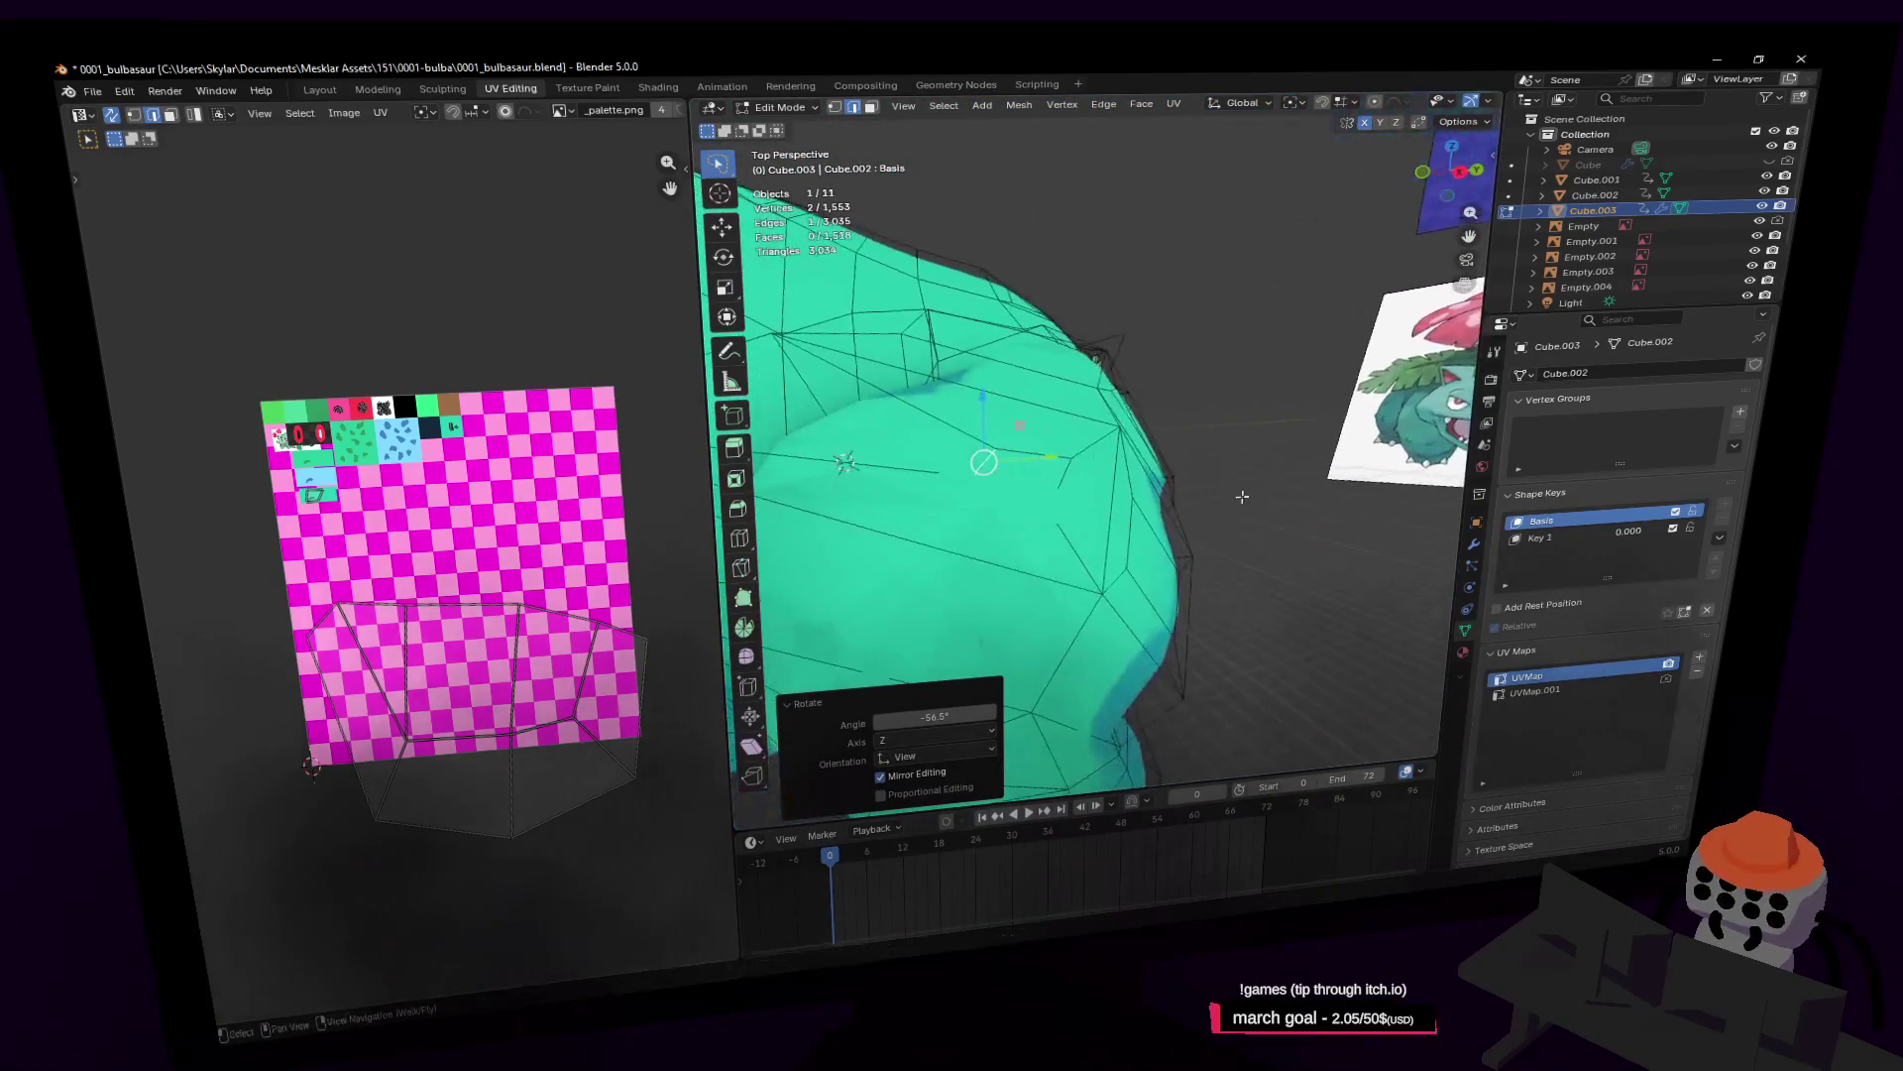
pyautogui.click(1264, 482)
pyautogui.hotkey('shift', '`')
pyautogui.click(1162, 483)
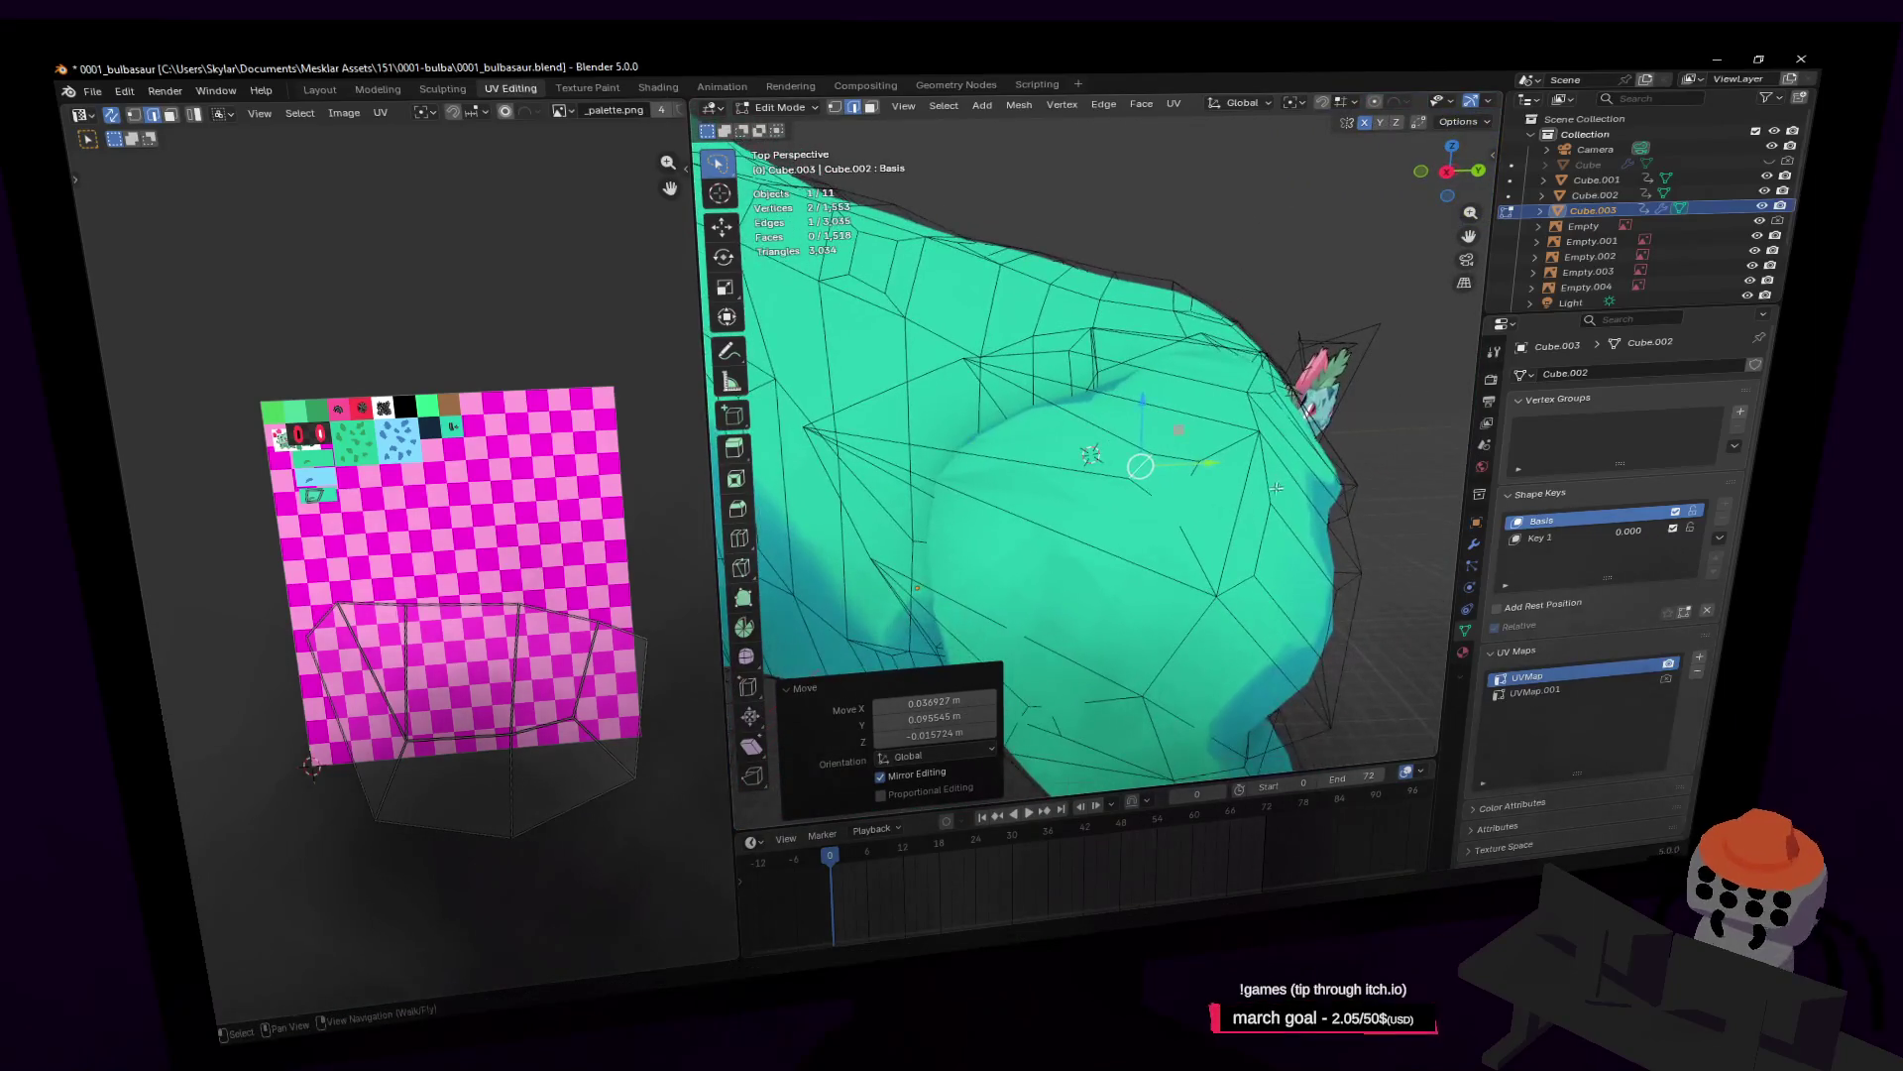
# Step: Extrude two faces outward by about 0.065 m and return to Object Mode
pyautogui.press('3')
pyautogui.keyDown('shift'); pyautogui.click(1036, 722); pyautogui.keyUp('shift')
pyautogui.hotkey('shift', '`')
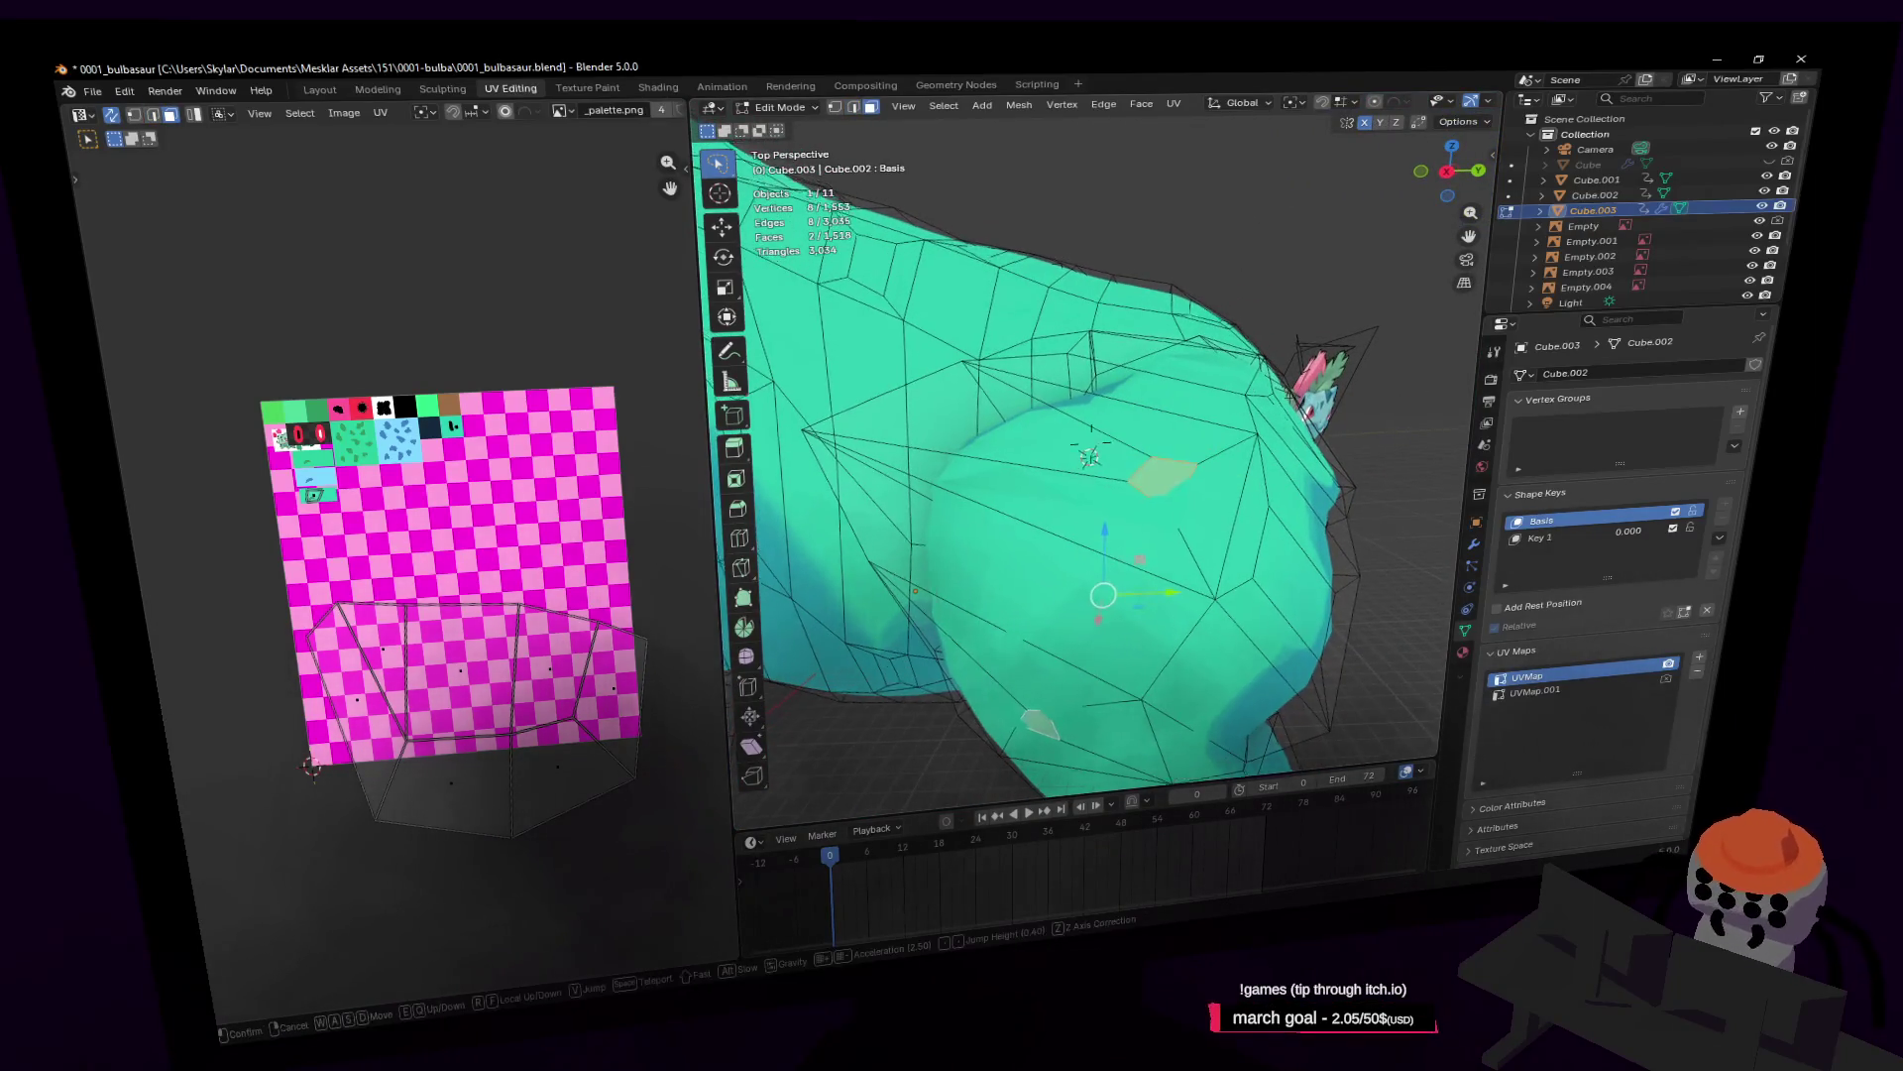
pyautogui.click(1148, 560)
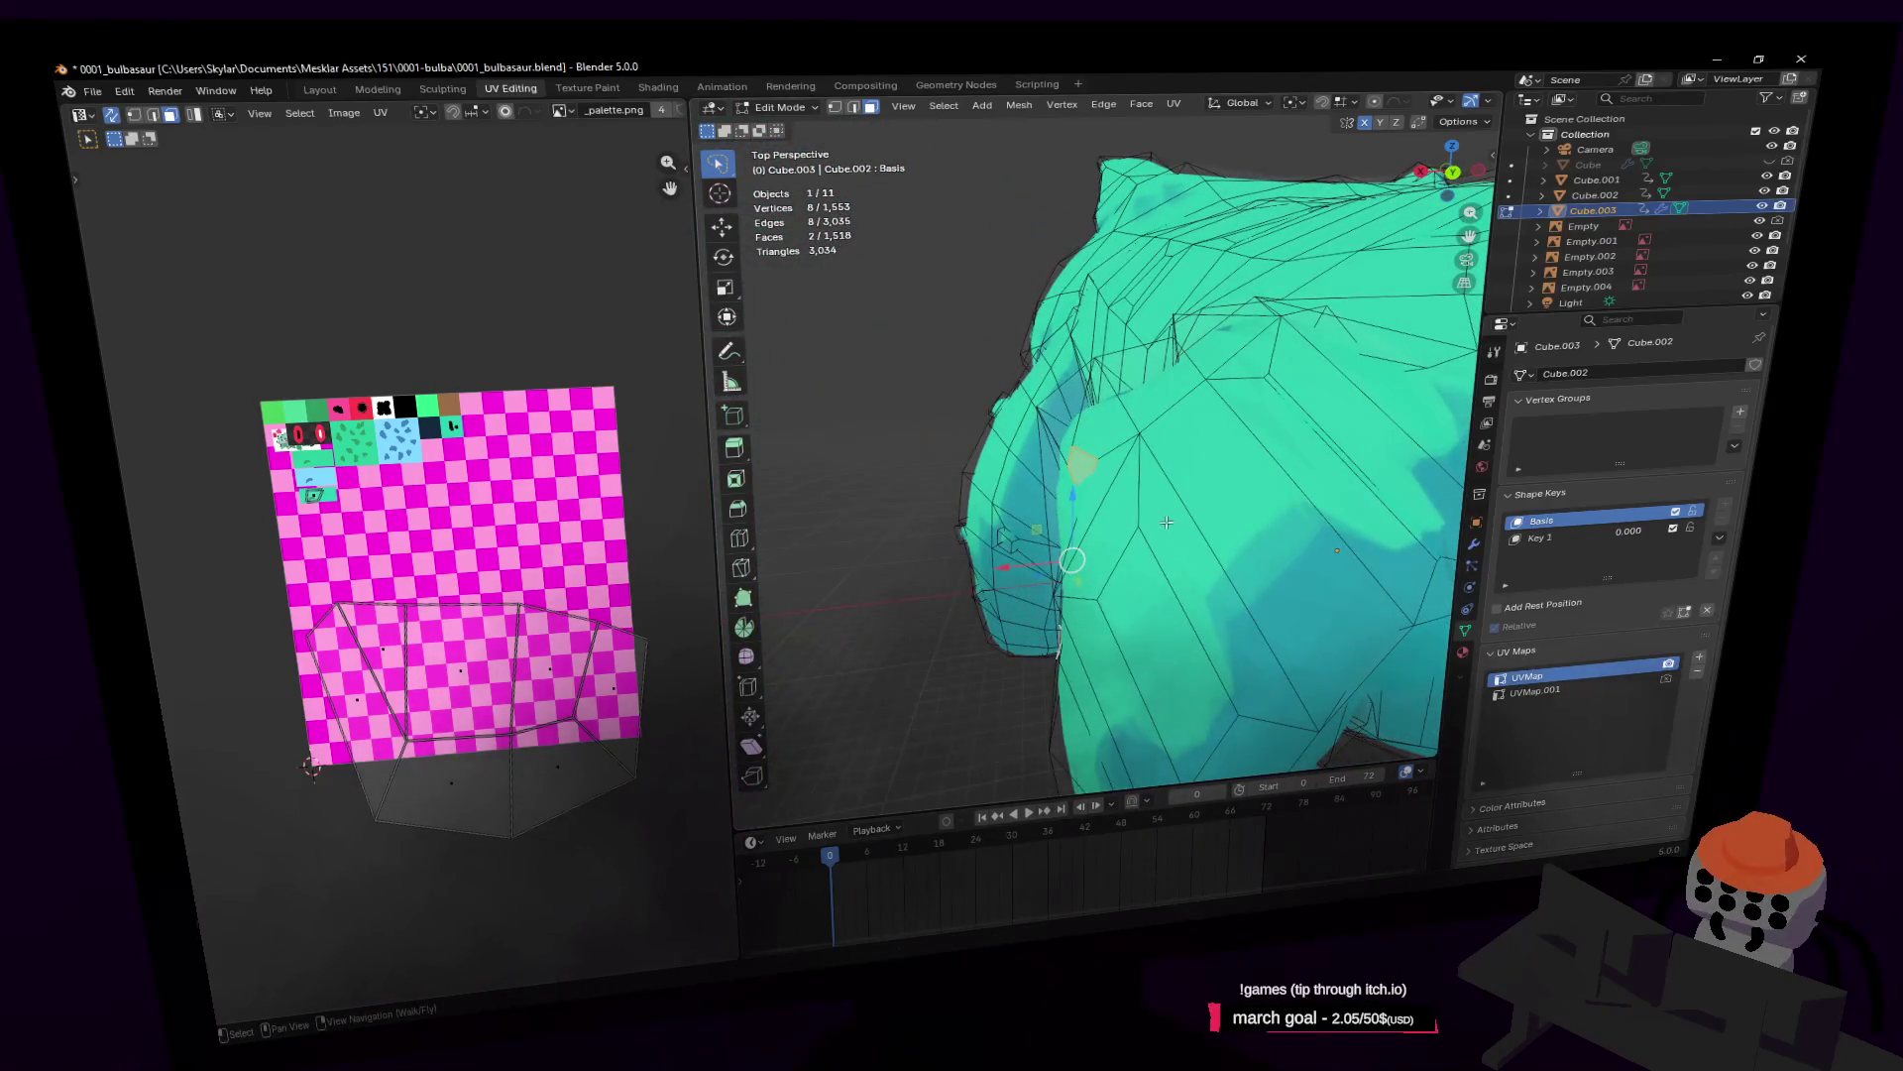
pyautogui.click(1161, 523)
pyautogui.press('Tab')
pyautogui.hotkey('shift', '`')
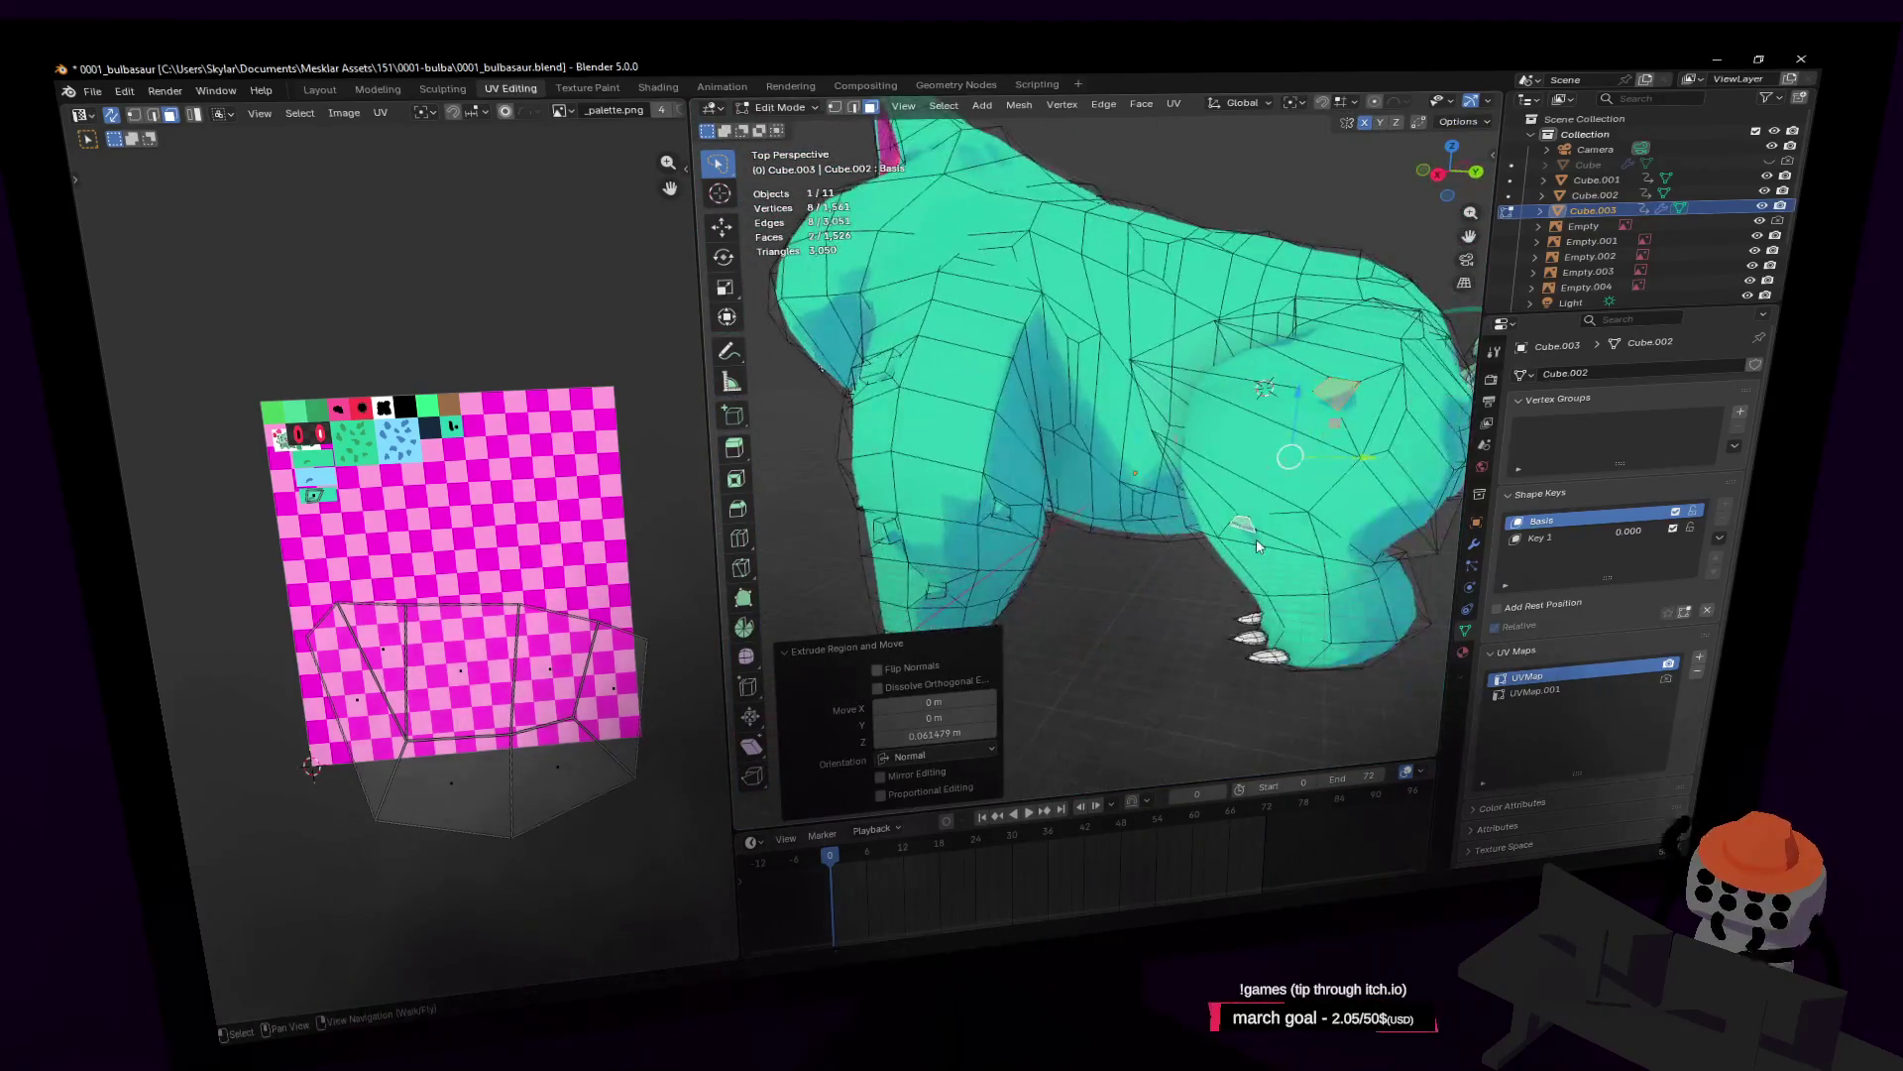
# Step: Enter Edit Mode near the front leg and move an edge on the inner leg
pyautogui.press('w')
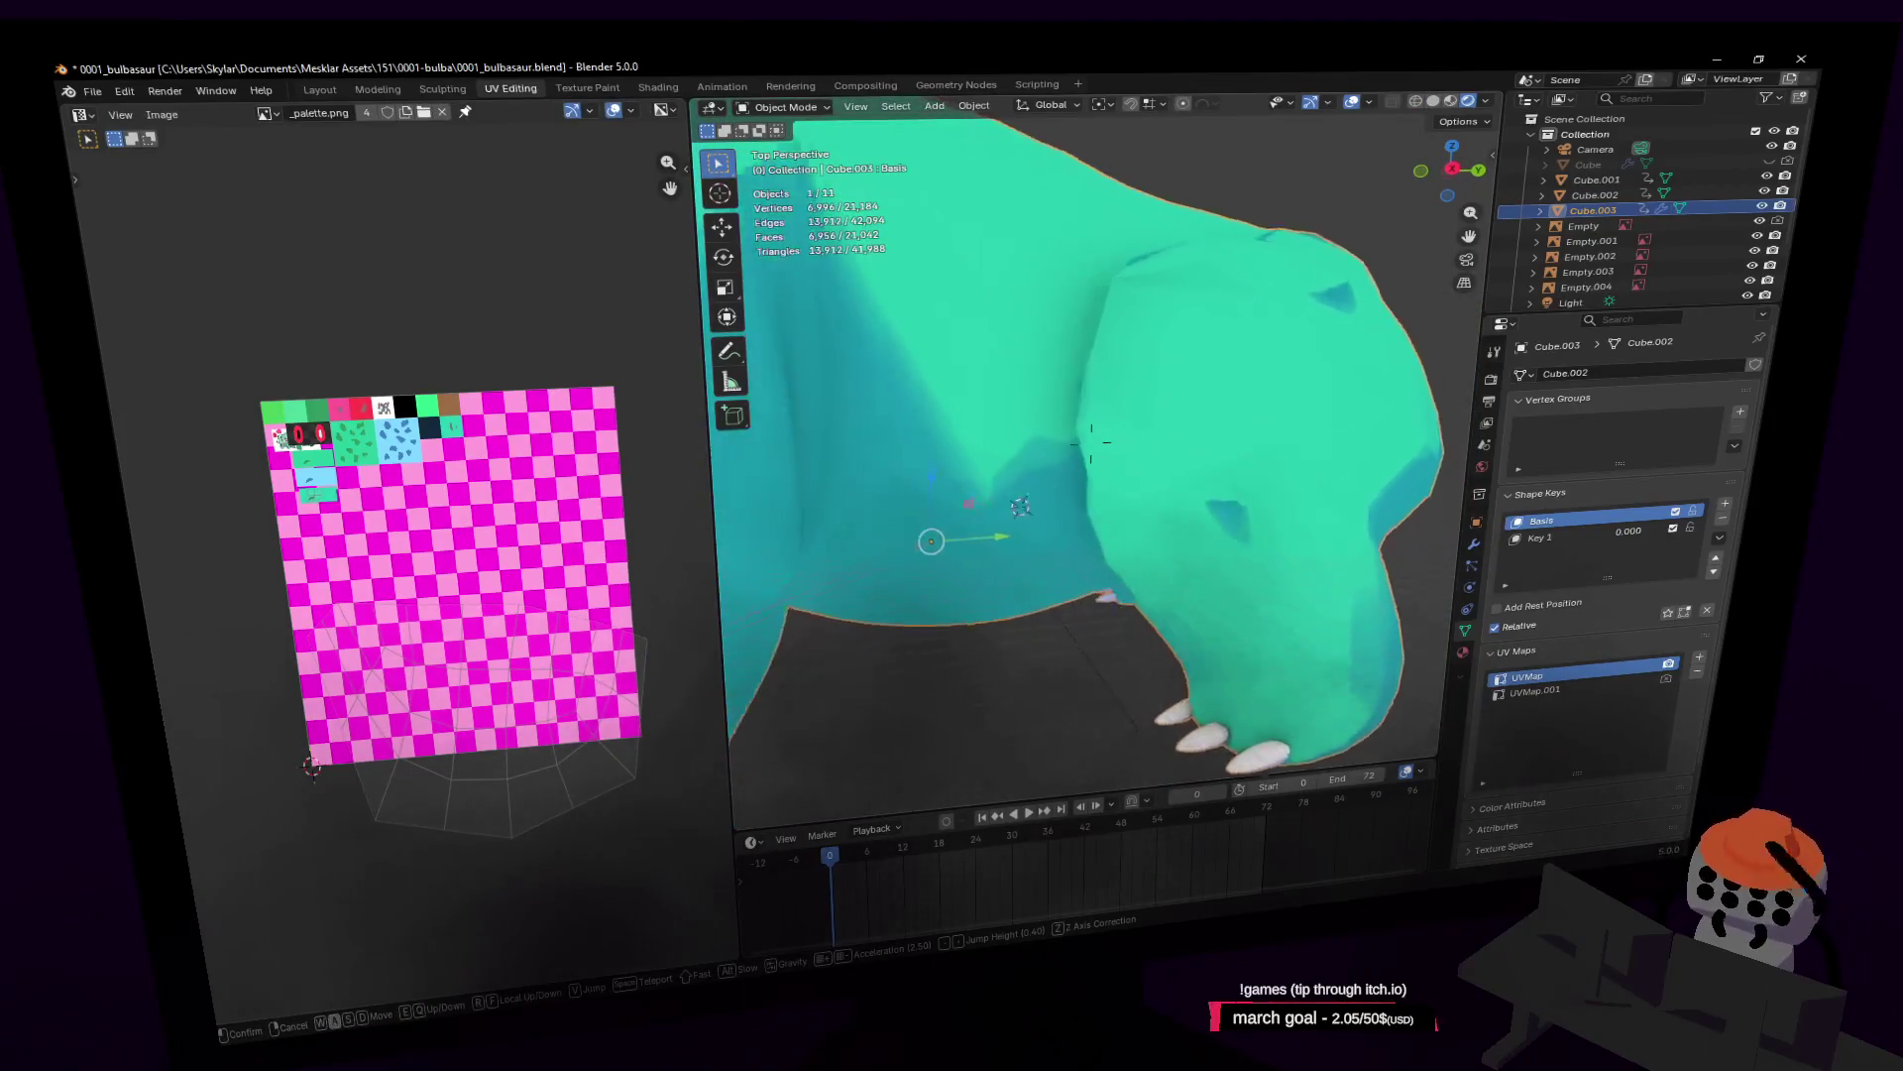
pyautogui.click(1247, 508)
pyautogui.press('Tab')
pyautogui.moveTo(1247, 508); pyautogui.dragTo(1153, 457, button='middle')
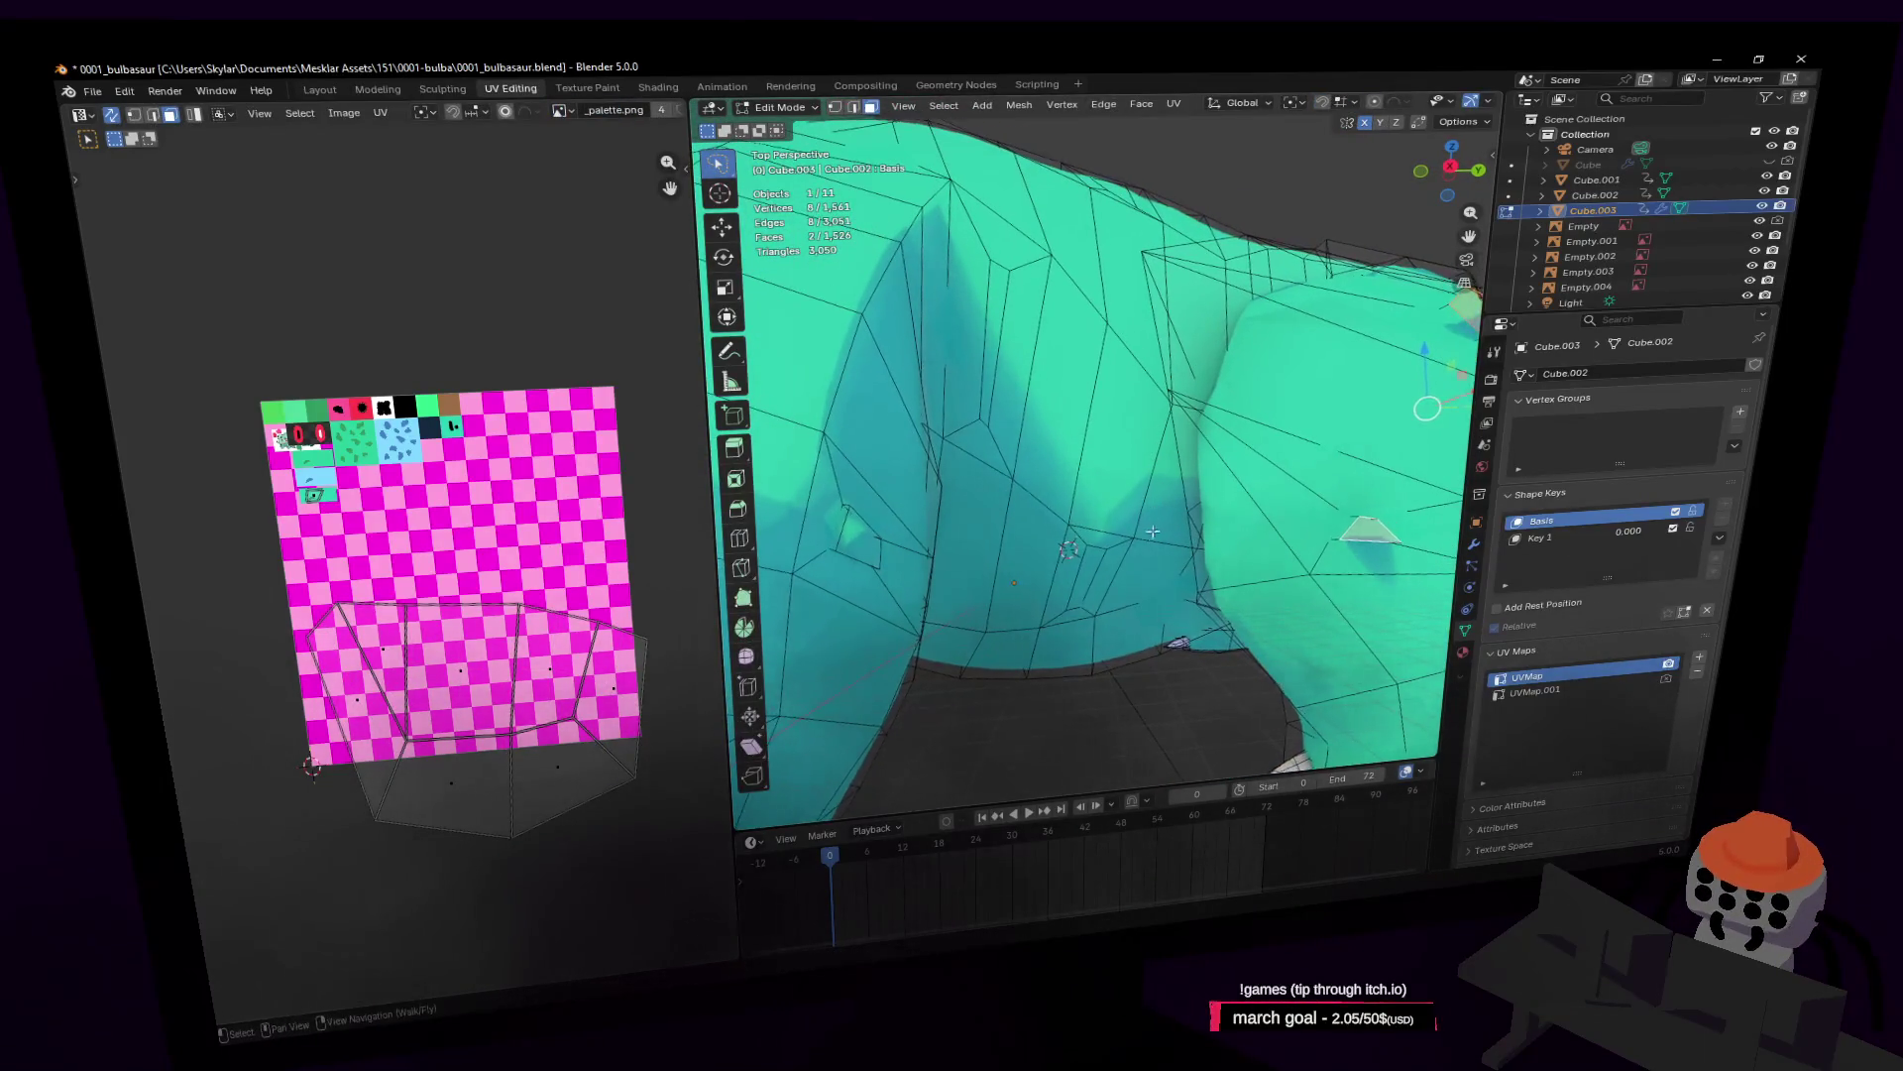
pyautogui.click(1098, 546)
pyautogui.press('KP_Decimal')
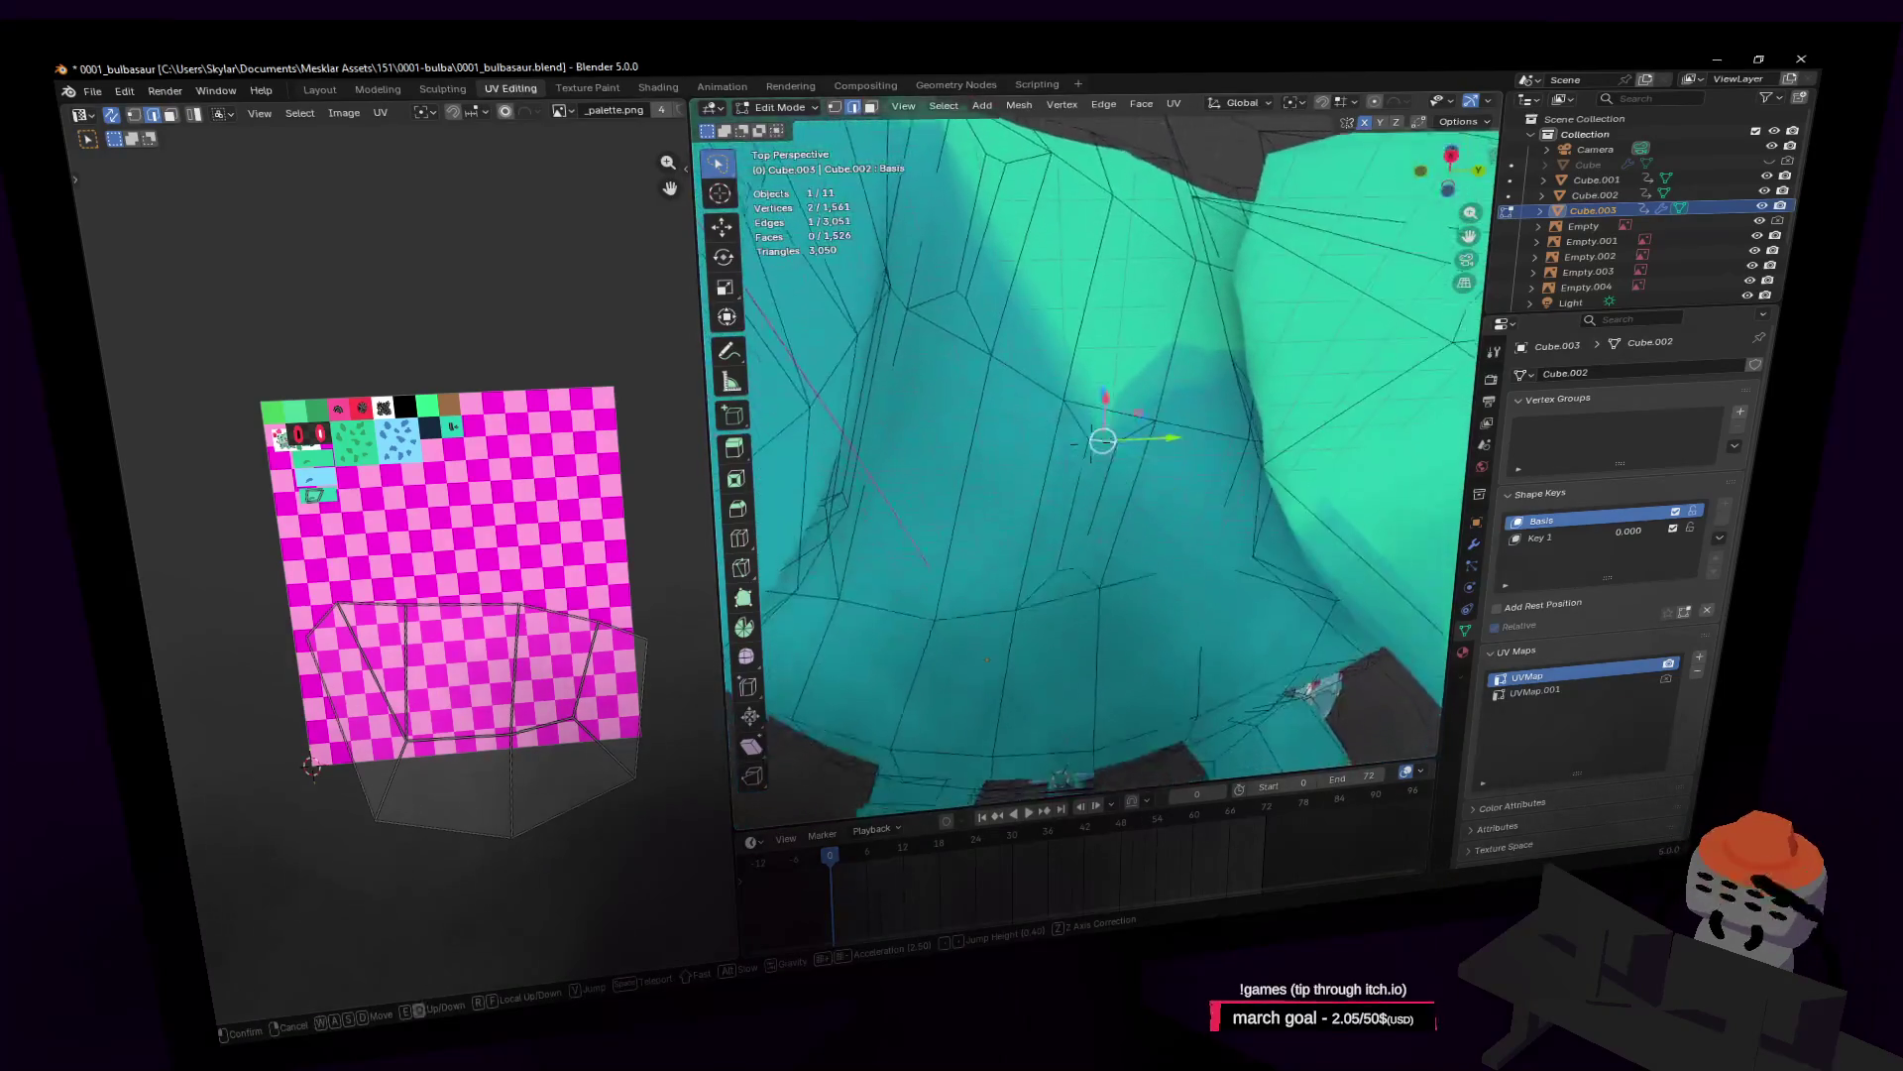
pyautogui.click(1168, 487)
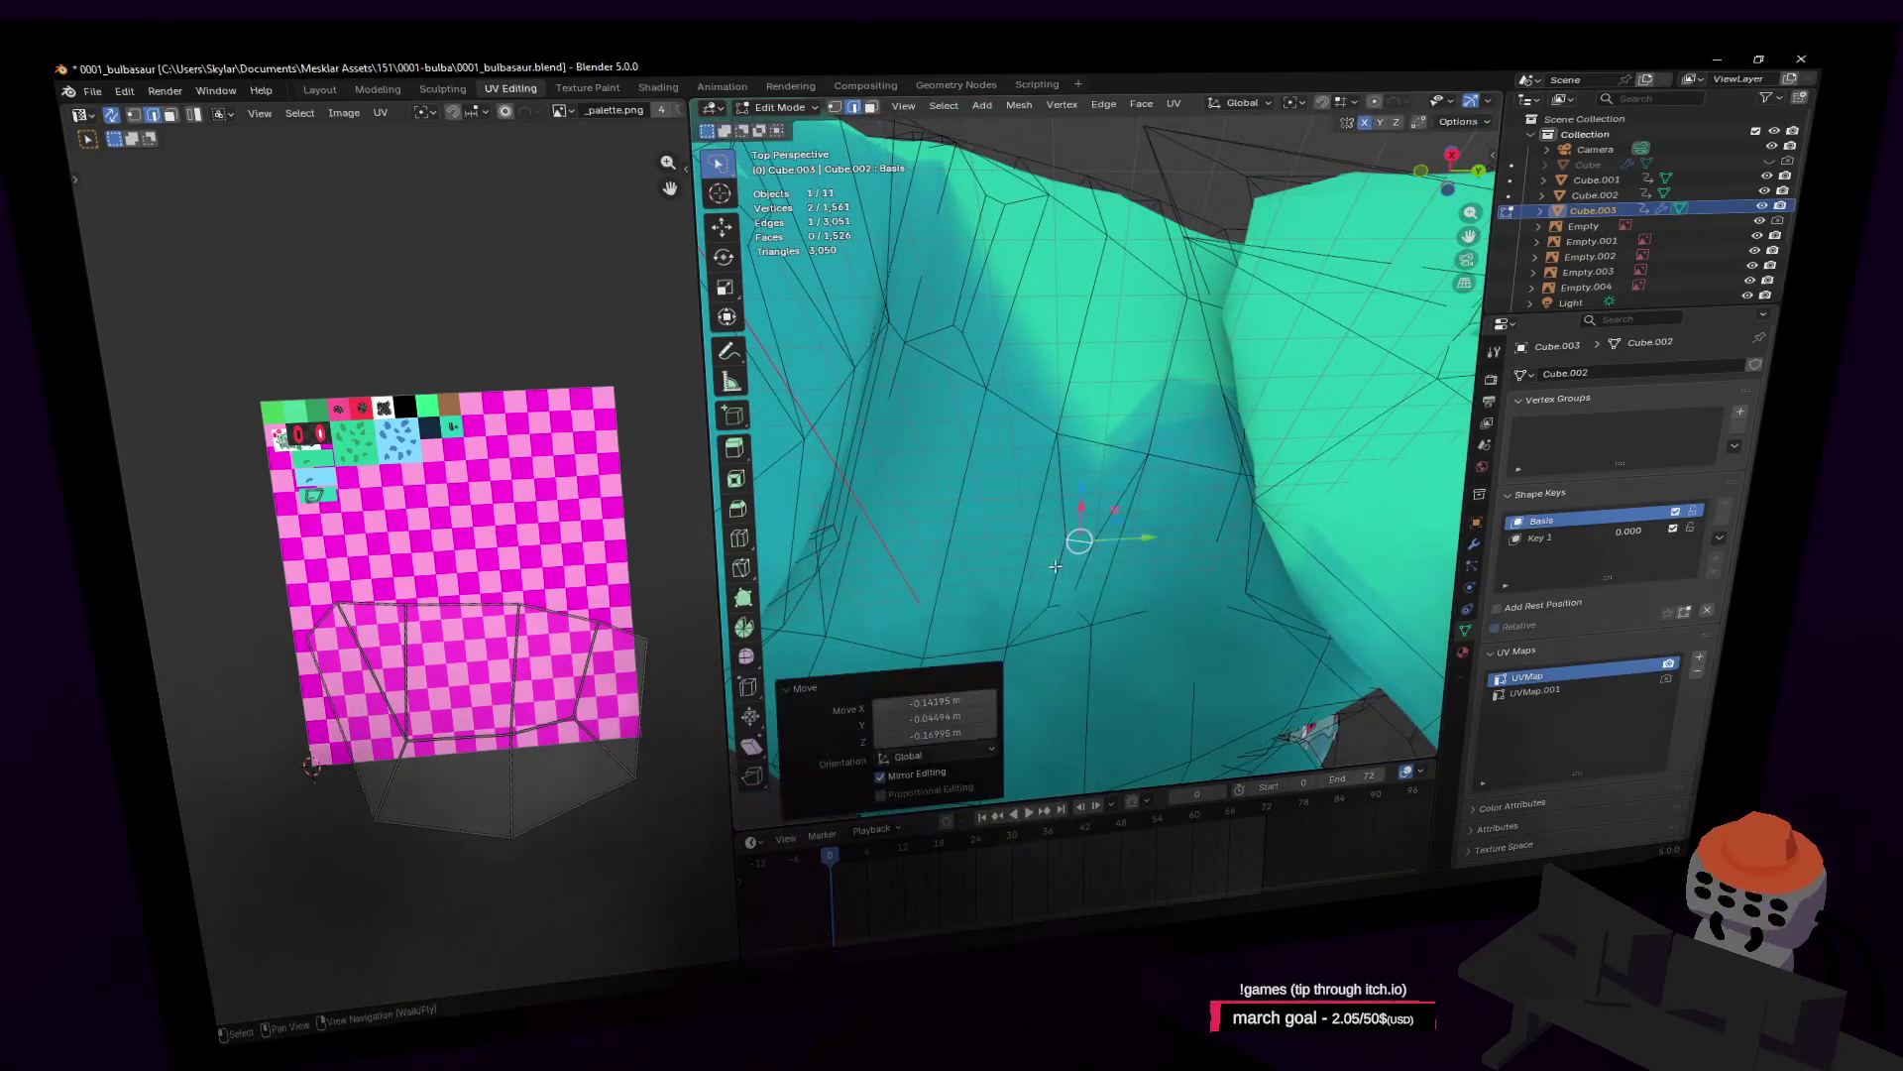
pyautogui.click(1099, 541)
# Step: Extrude a face on the underside between the legs along its normal
pyautogui.moveTo(1140, 463)
pyautogui.mouseDown(button='middle')
pyautogui.moveTo(1170, 401)
pyautogui.moveTo(1161, 357)
pyautogui.mouseUp(button='middle')
pyautogui.click(1185, 342)
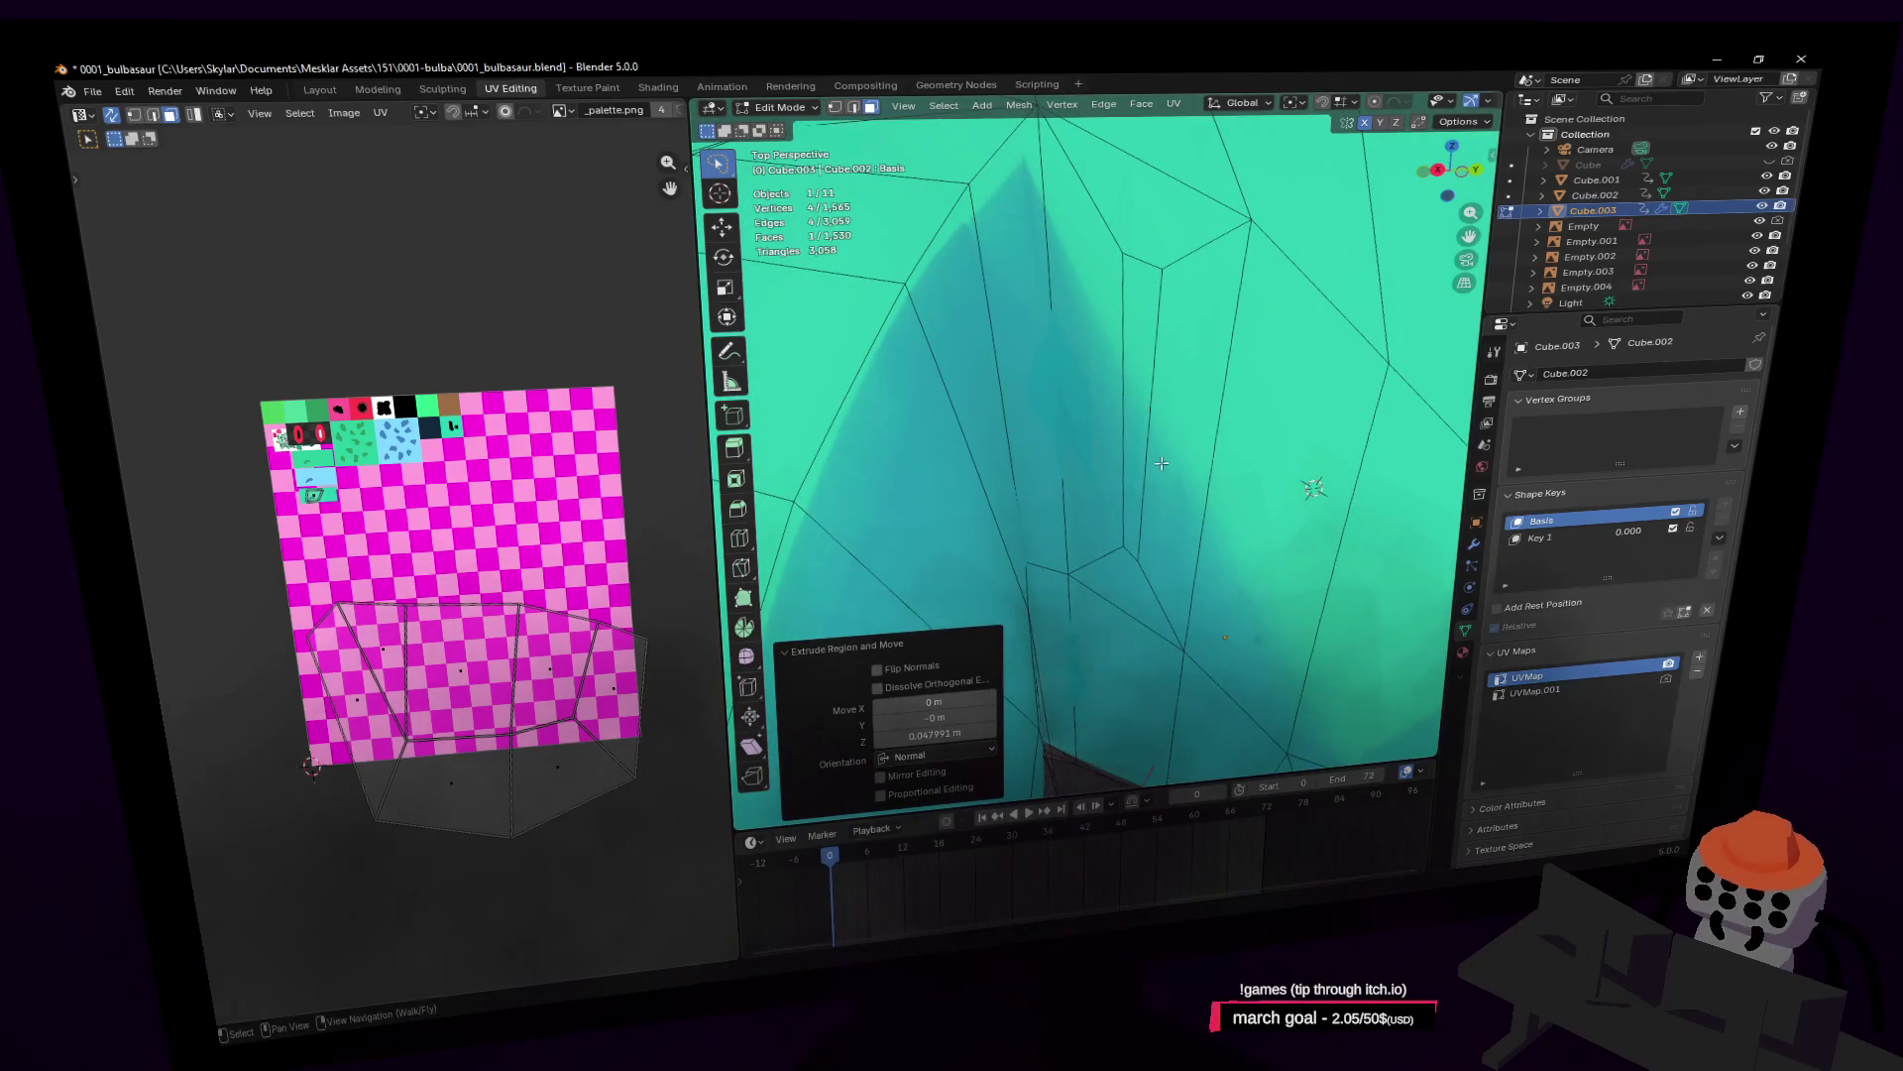
pyautogui.press('2')
pyautogui.moveTo(1155, 552)
pyautogui.mouseDown(button='middle')
pyautogui.moveTo(1140, 496)
pyautogui.moveTo(1162, 544)
pyautogui.mouseUp(button='middle')
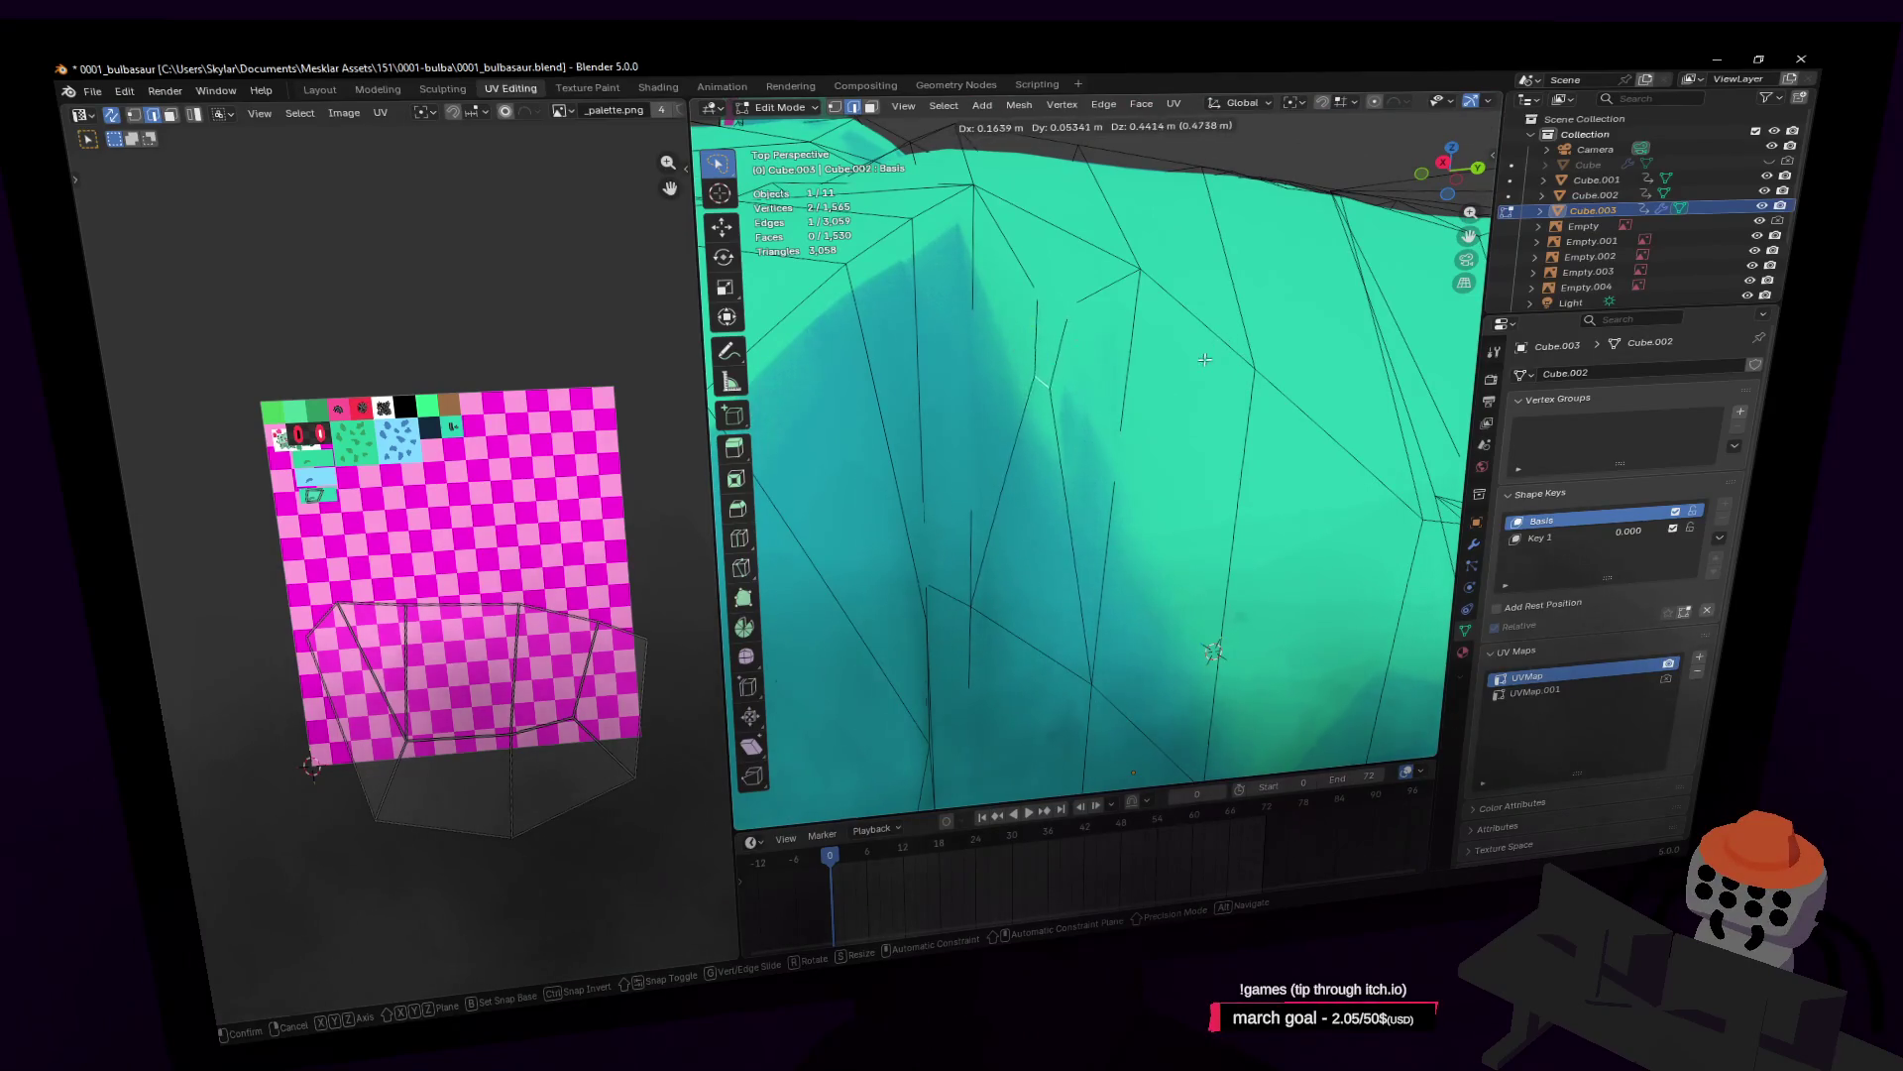
pyautogui.press('Escape')
# Step: Extrude another underside face by about 0.073 m and return to Object Mode
pyautogui.hotkey('shift', '`')
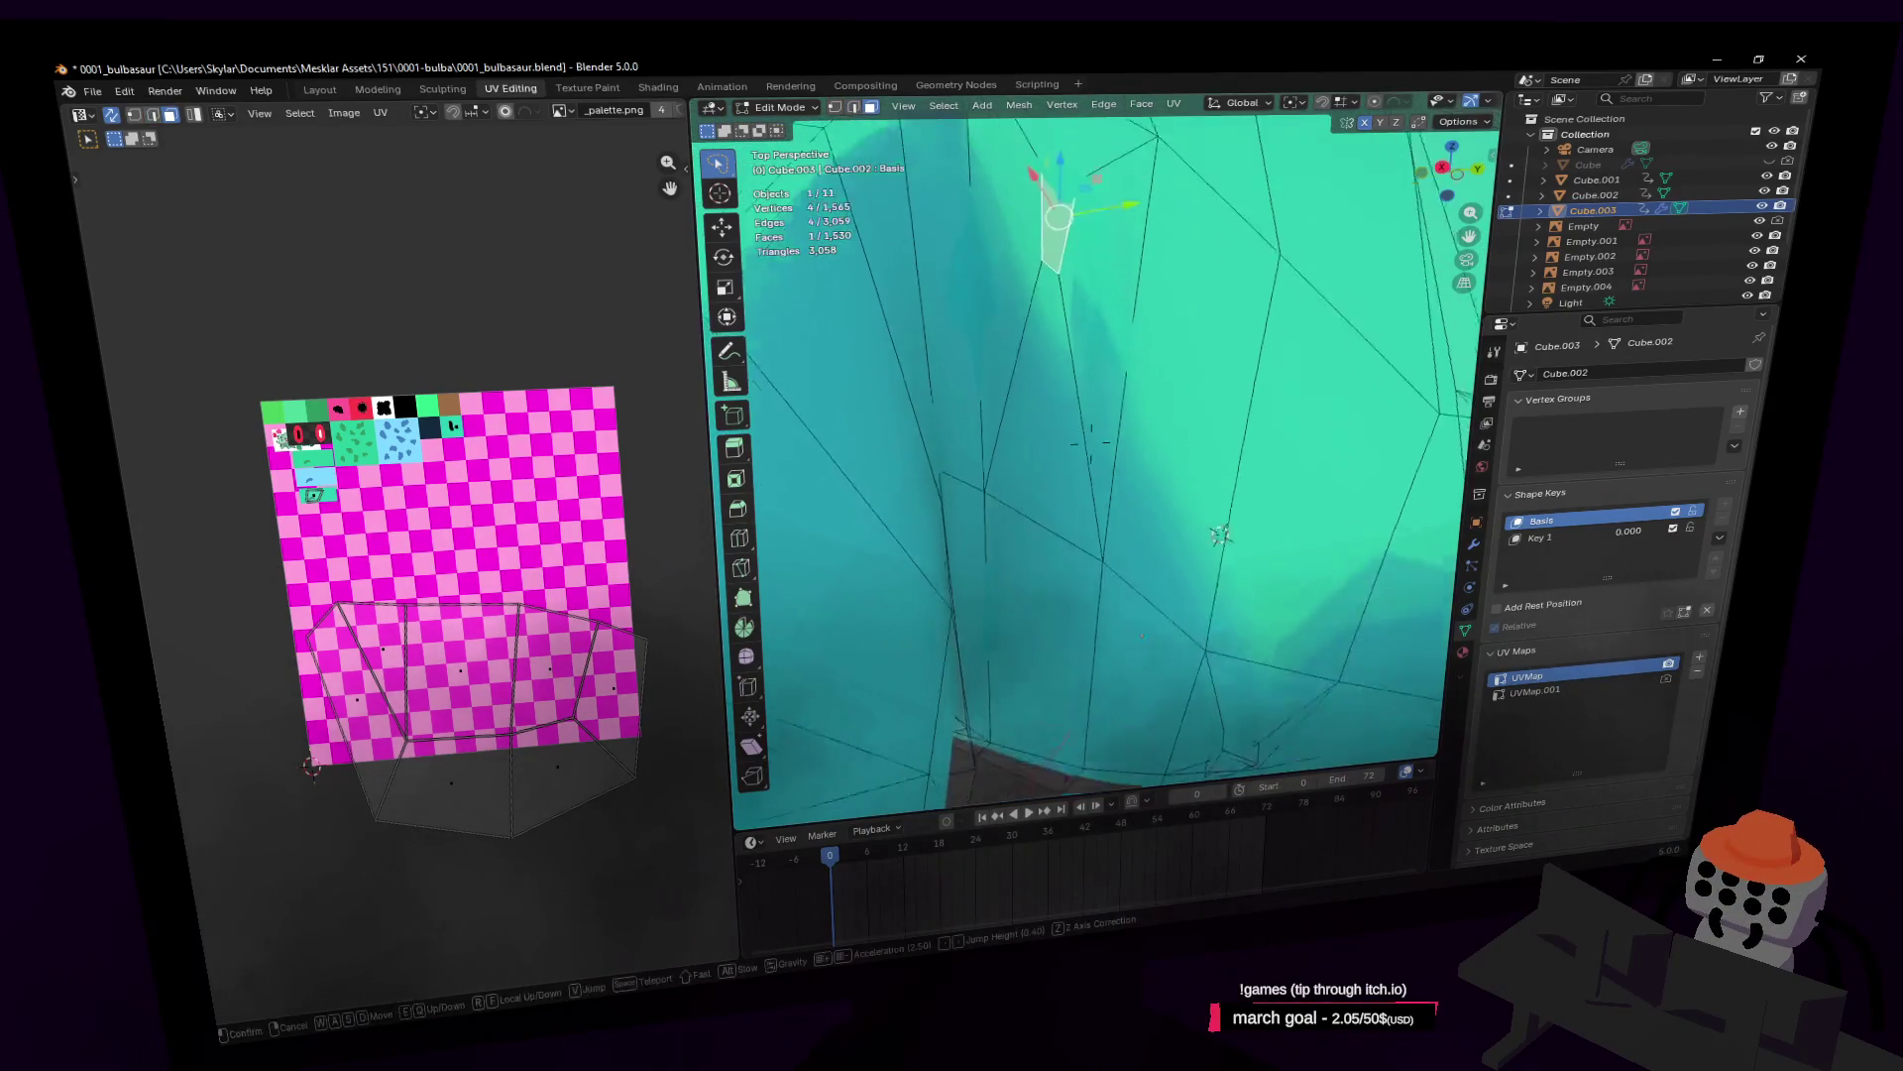
pyautogui.click(1156, 199)
pyautogui.hotkey('ctrl', 'z')
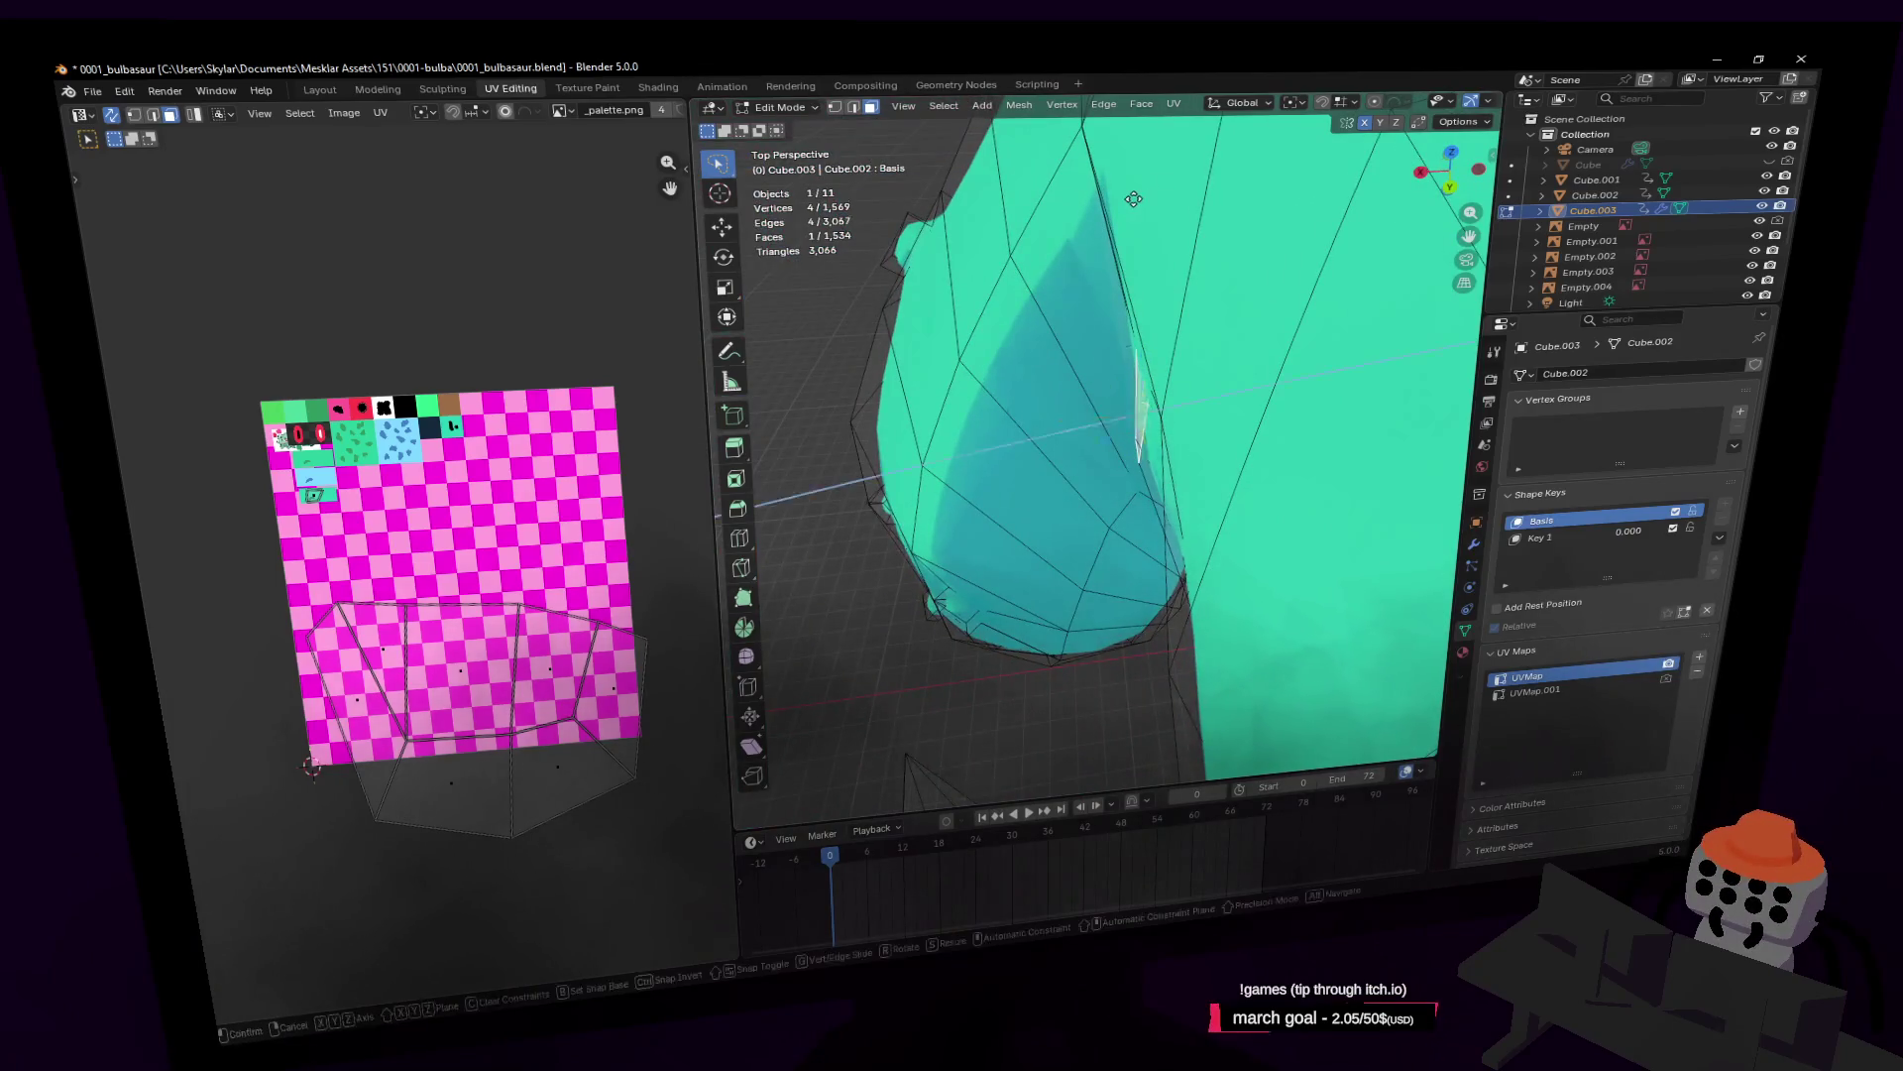
pyautogui.click(1133, 199)
pyautogui.hotkey('shift', '`')
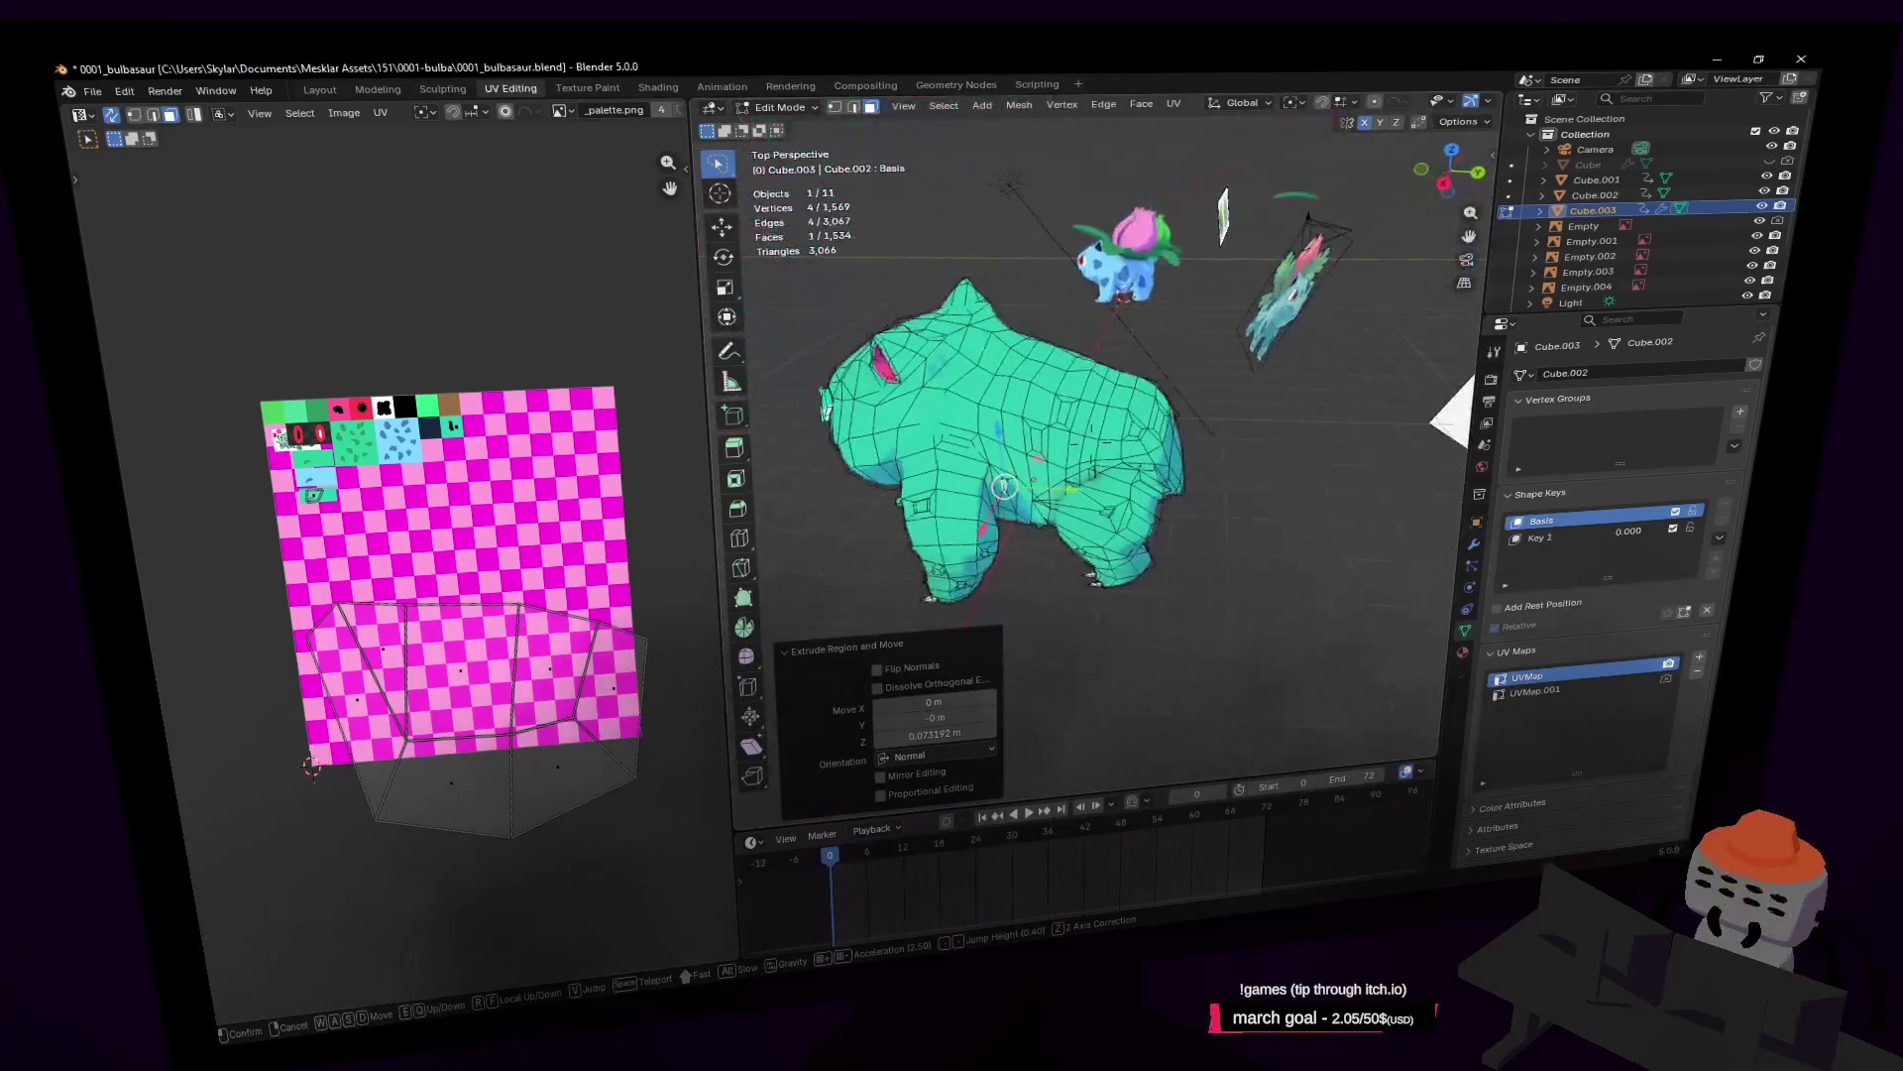
pyautogui.press('Tab')
pyautogui.press('w')
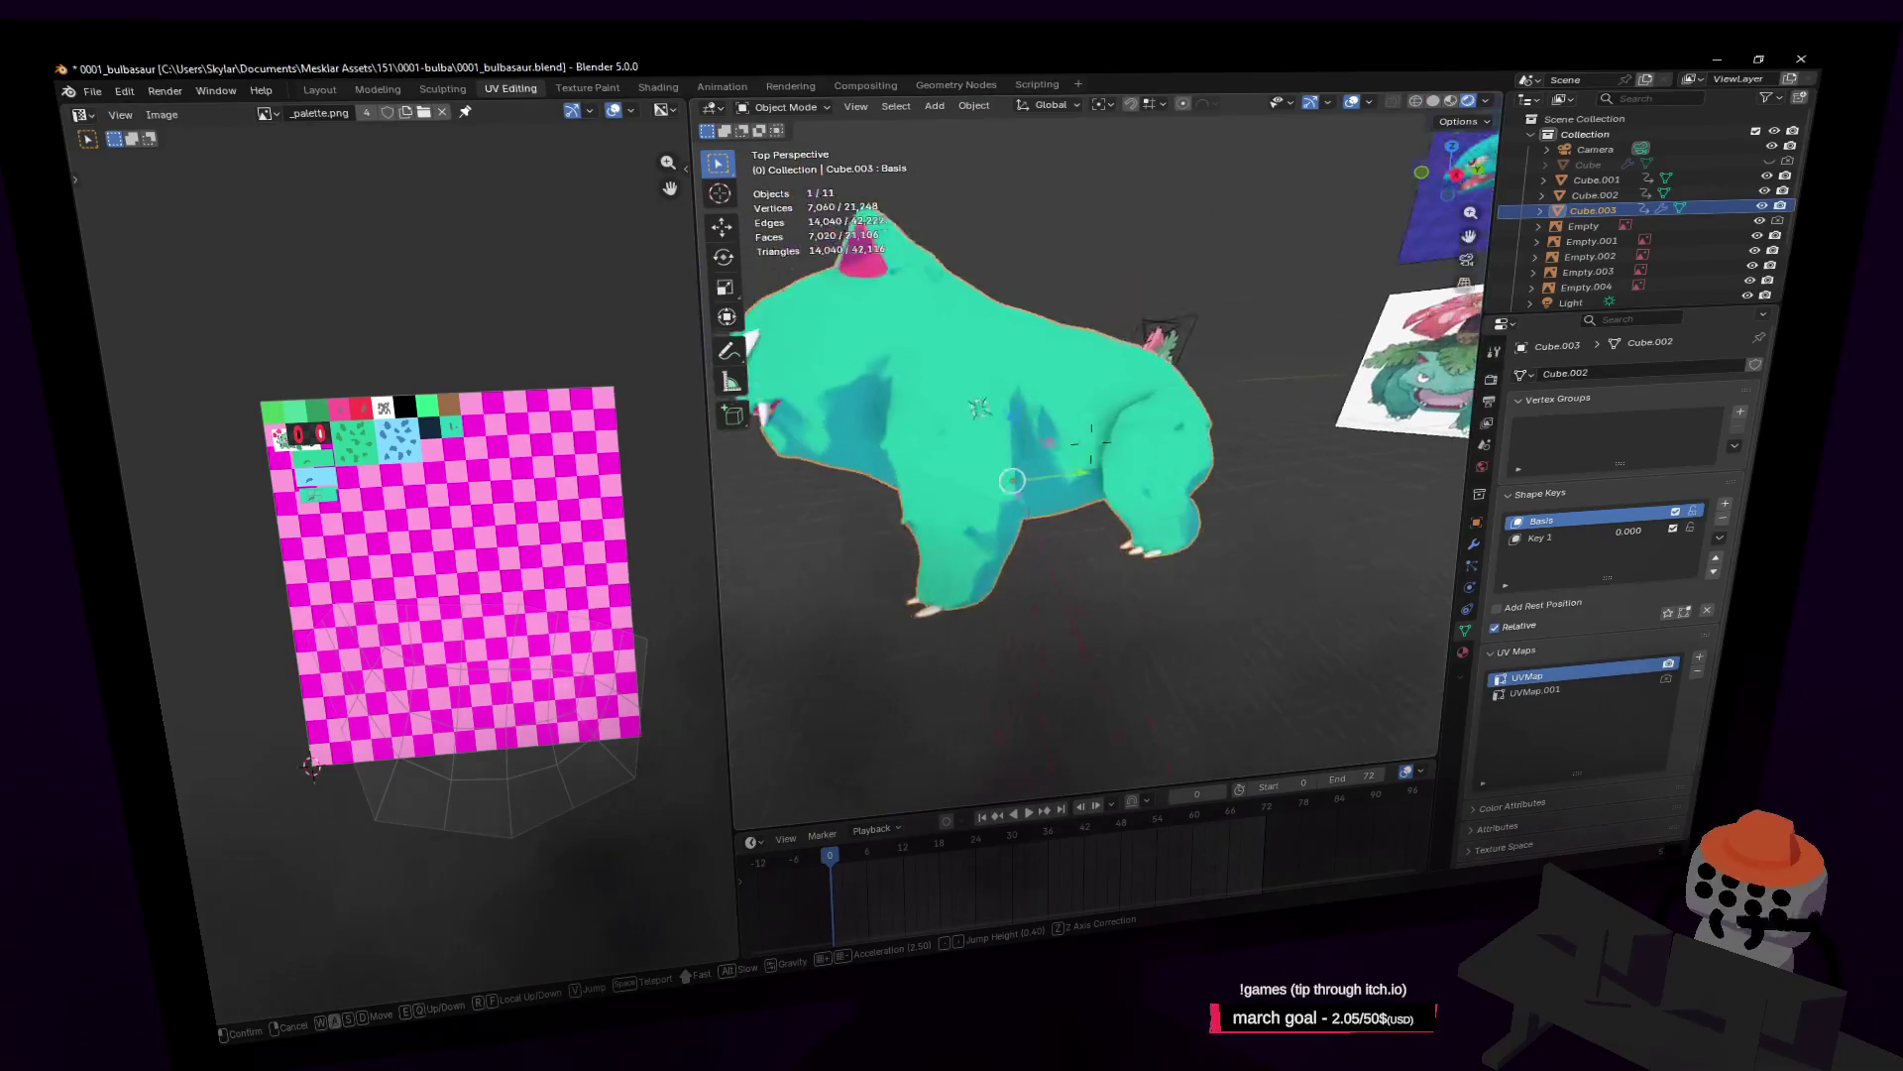
# Step: View the teal body from behind in Edit Mode and reposition an edge on its back
pyautogui.click(1038, 287)
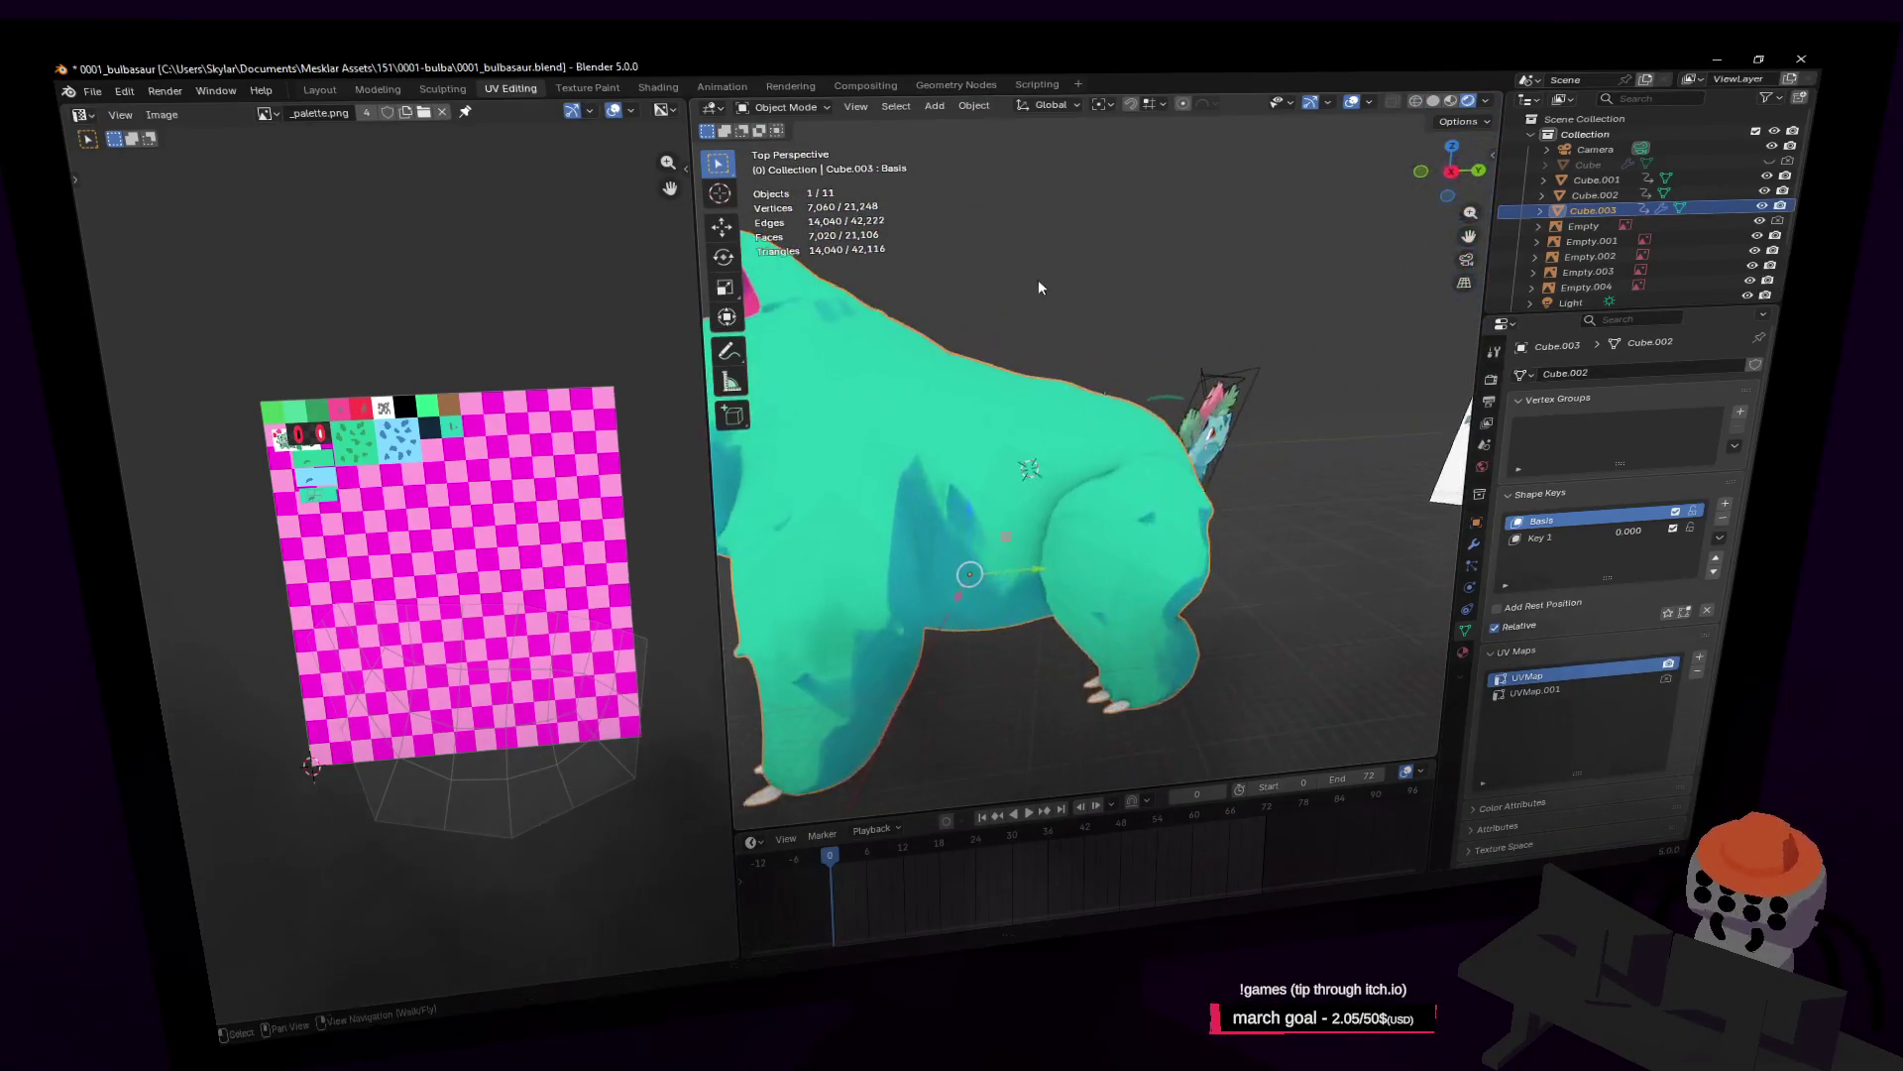
pyautogui.hotkey('shift', '`')
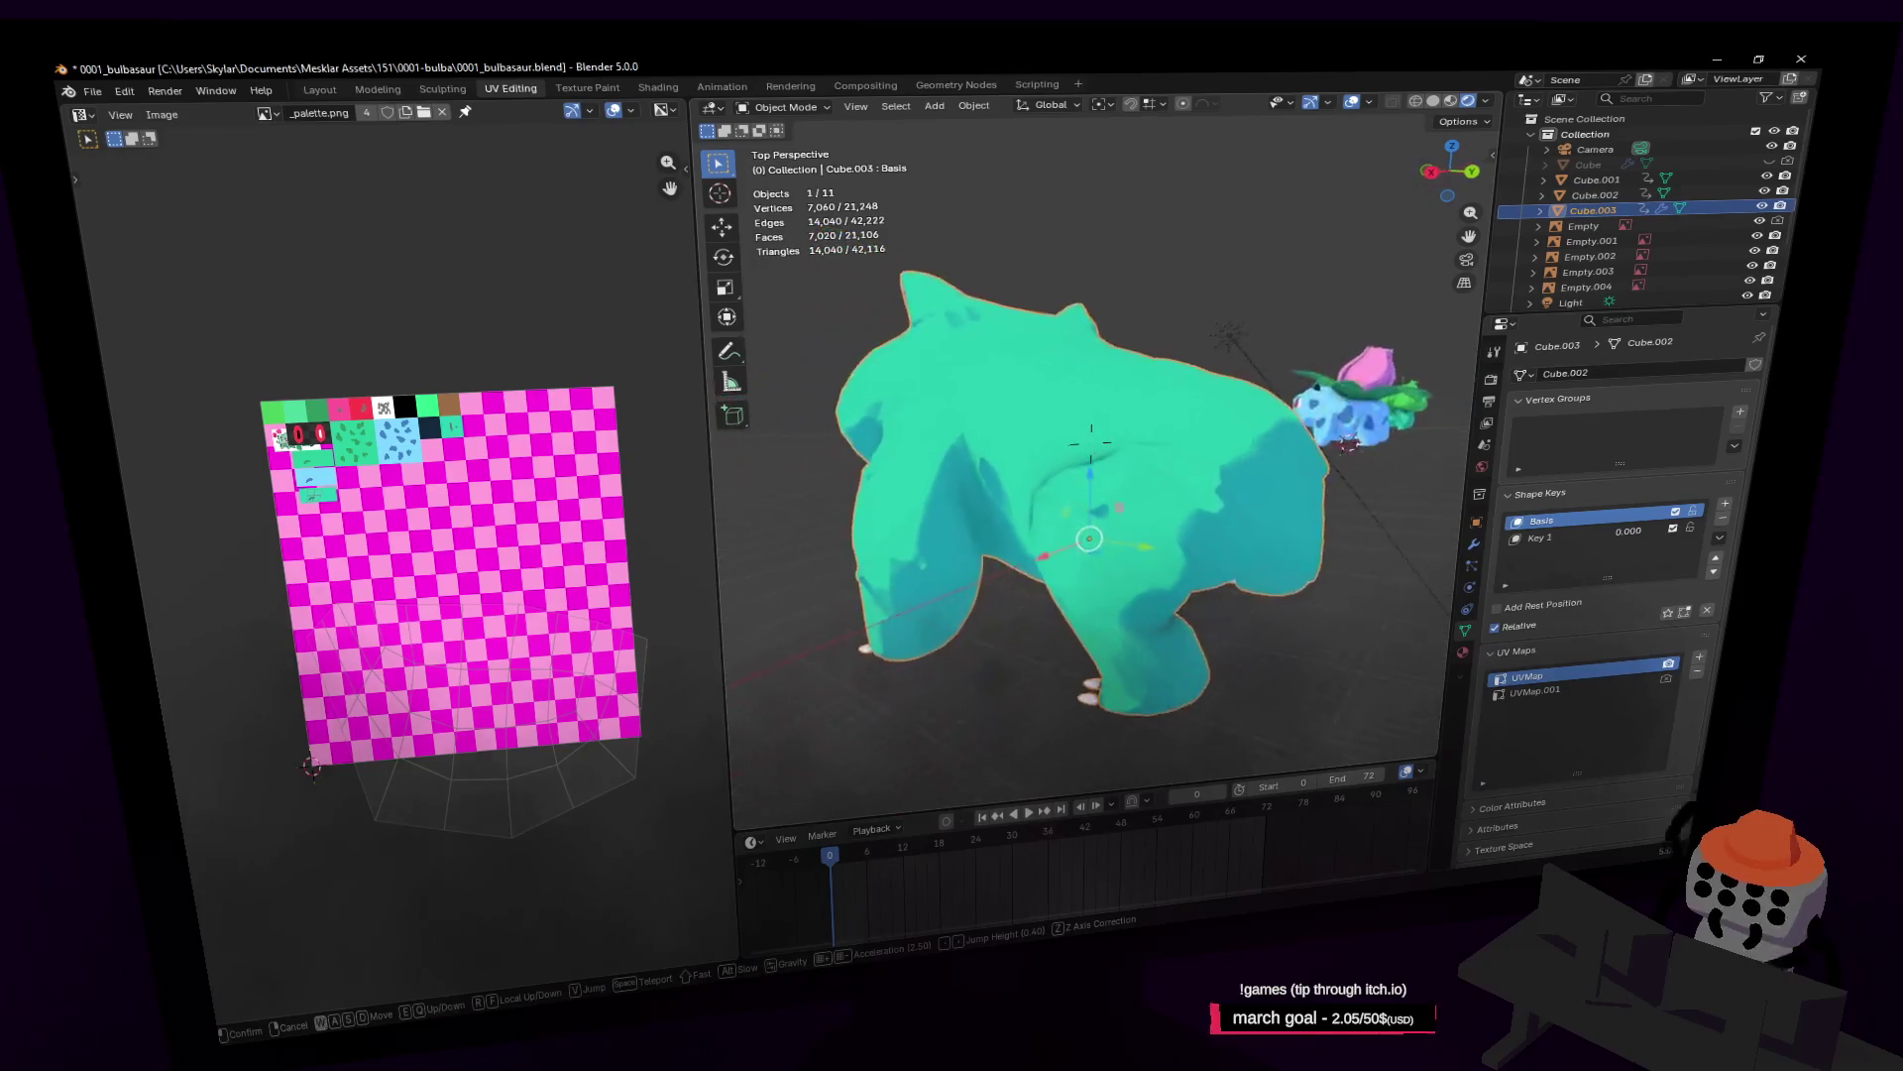
pyautogui.press('Tab')
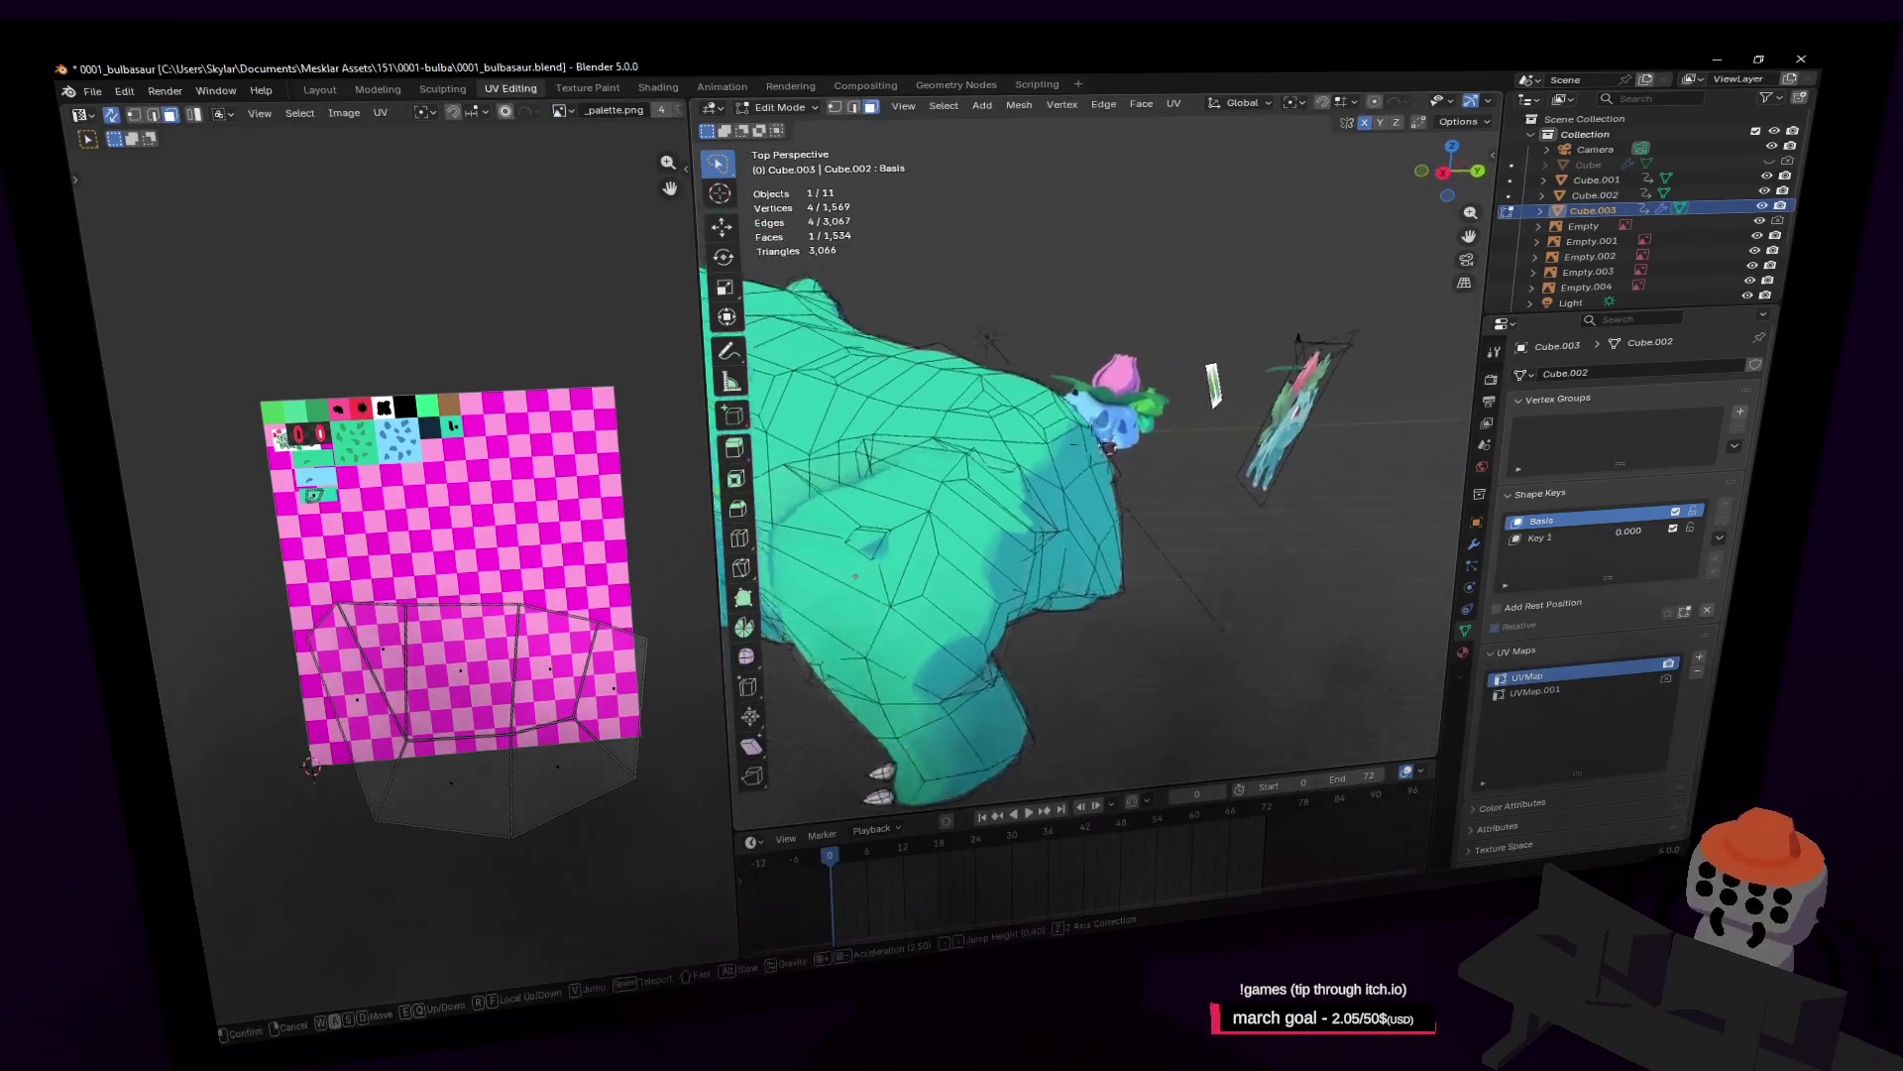
pyautogui.press('s')
pyautogui.press('w')
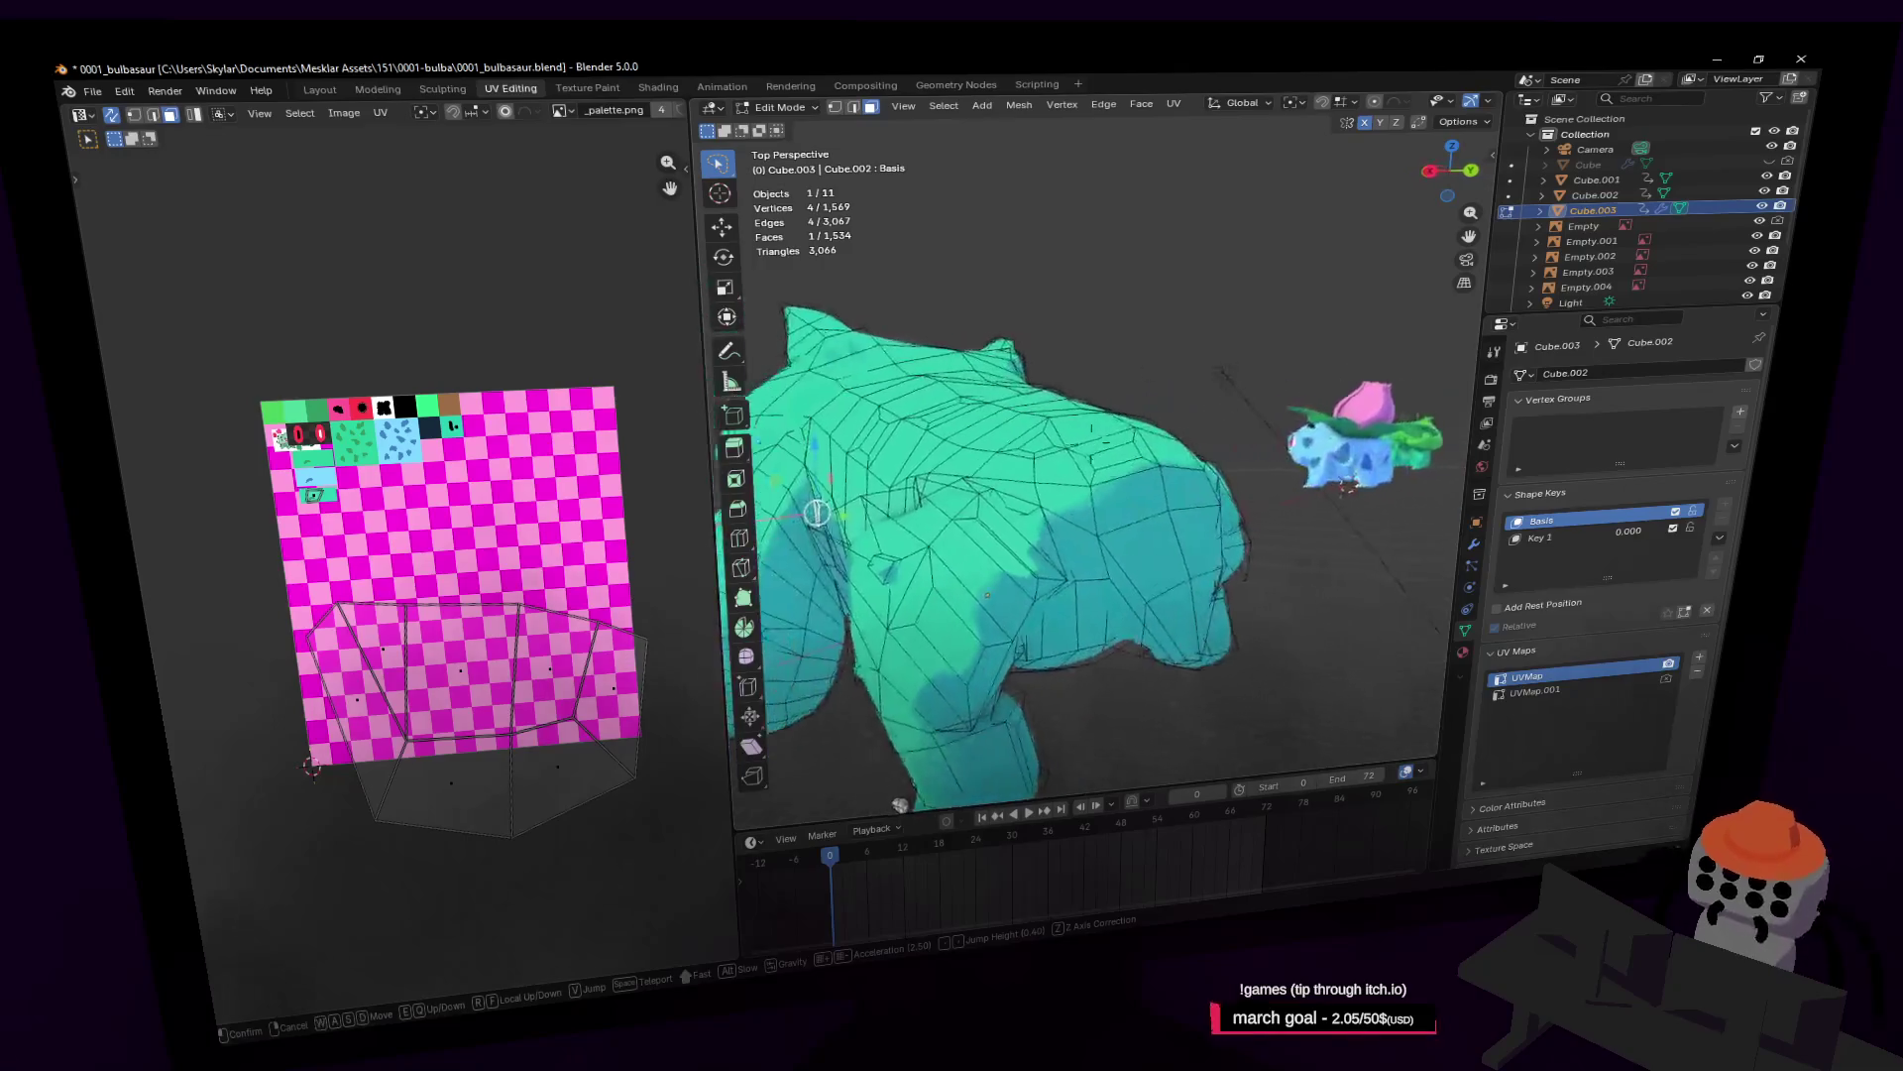
pyautogui.click(1238, 511)
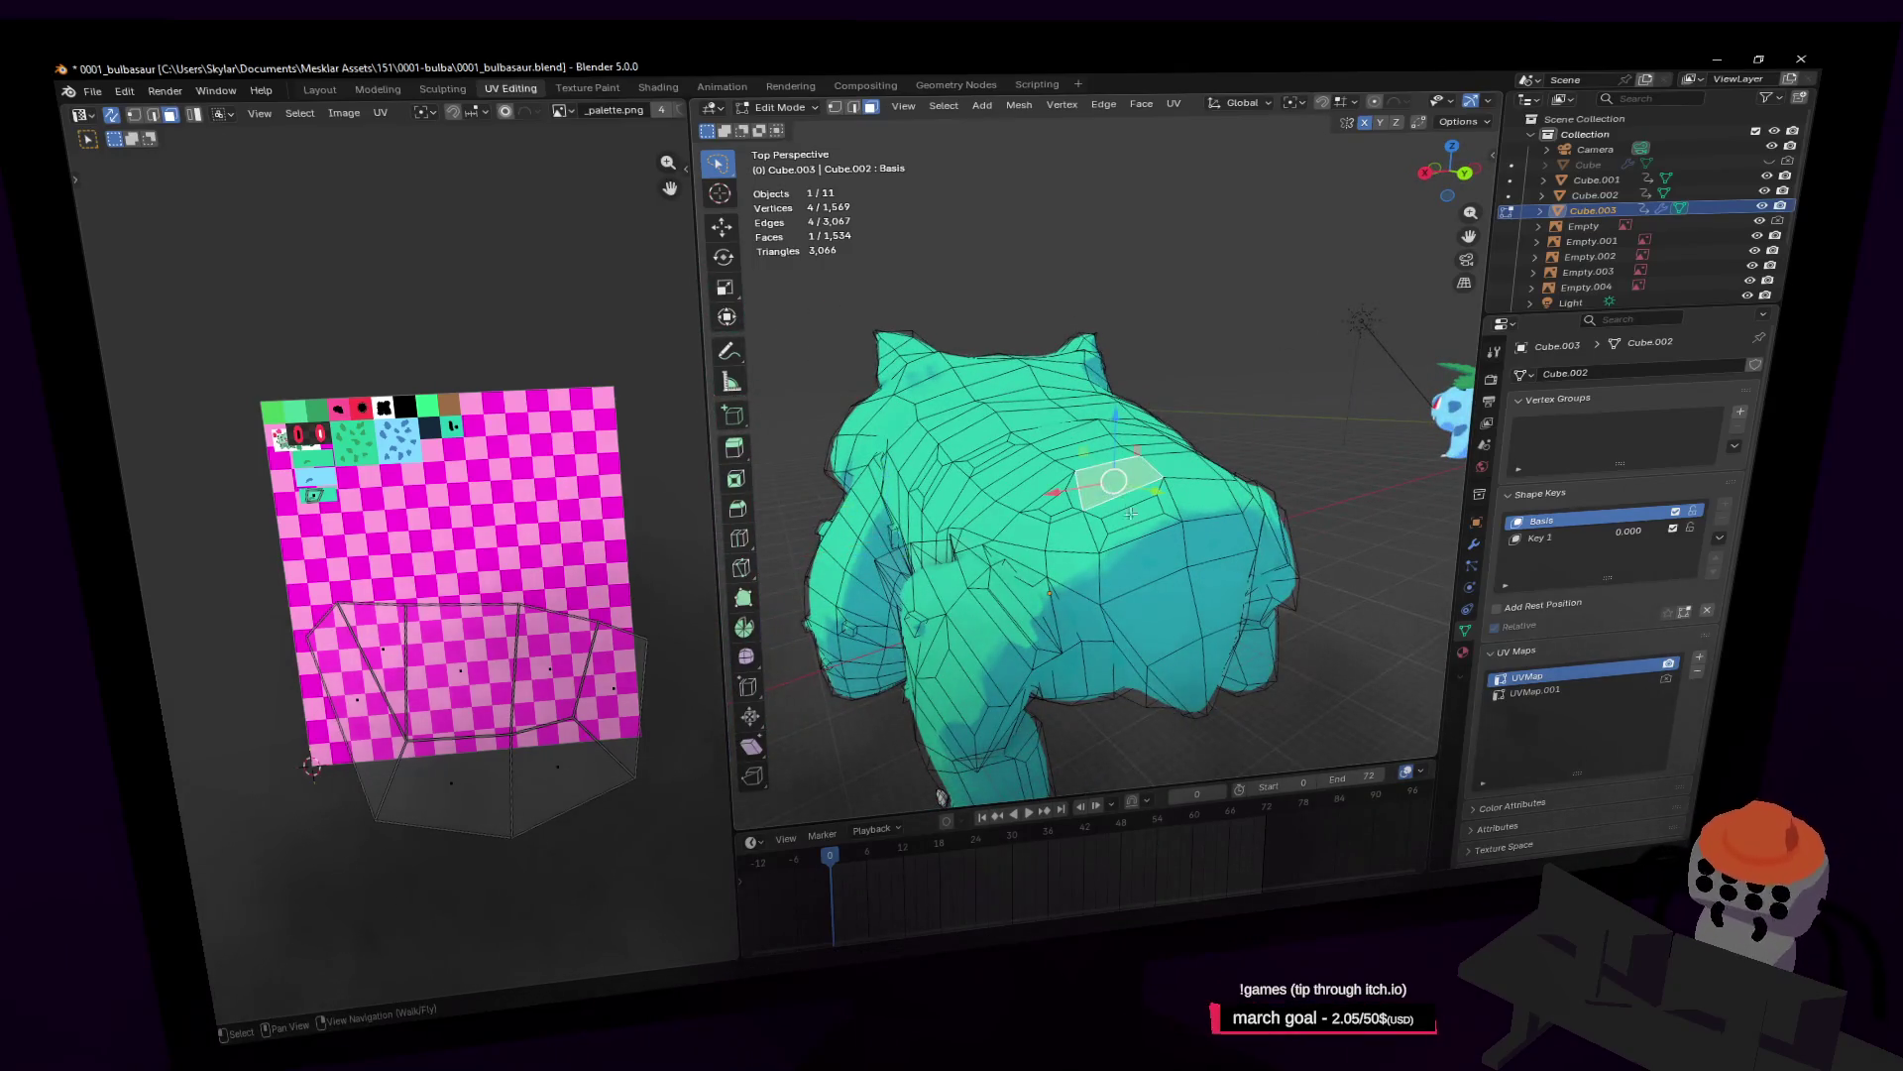
pyautogui.scroll(4, 1130, 513)
pyautogui.moveTo(1130, 513); pyautogui.dragTo(1189, 524, button='middle')
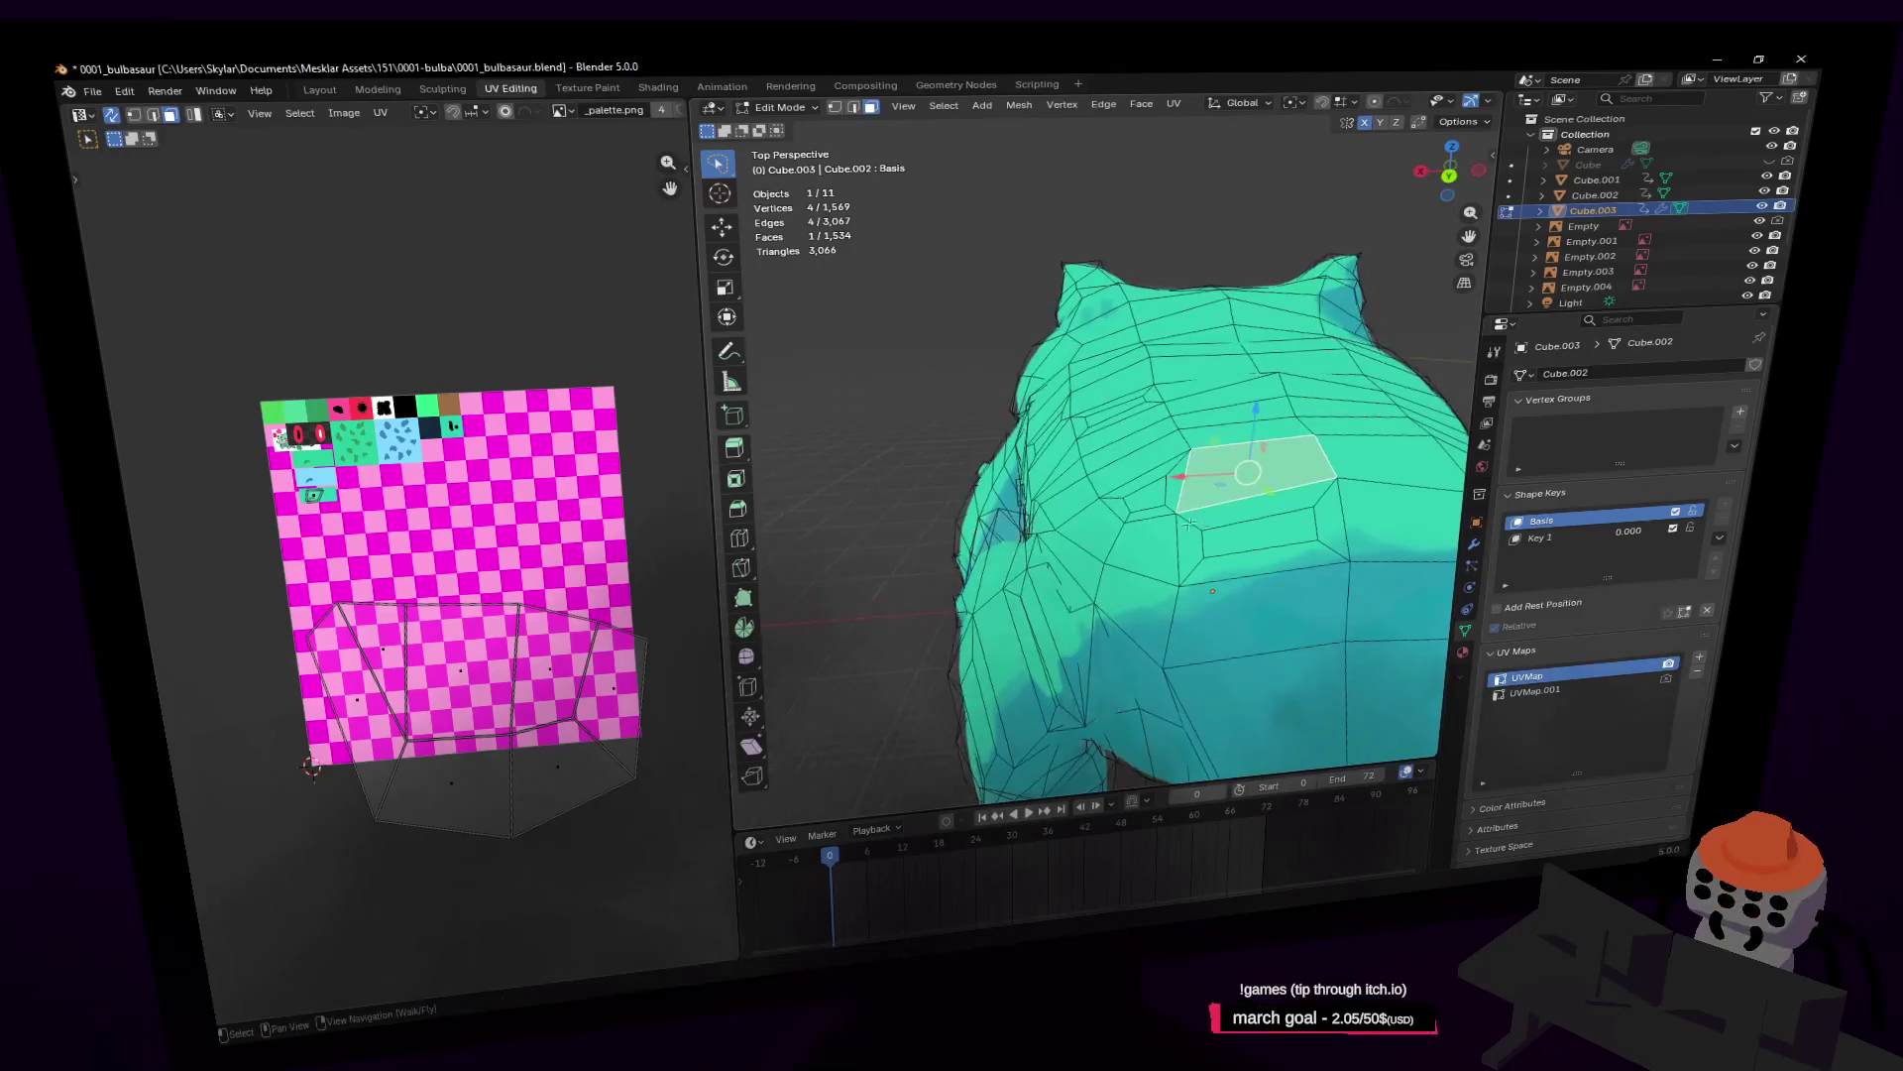
pyautogui.click(1279, 509)
# Step: Shrink a back face to 0.647 and extrude it outward into a small bump
pyautogui.scroll(3, 1229, 507)
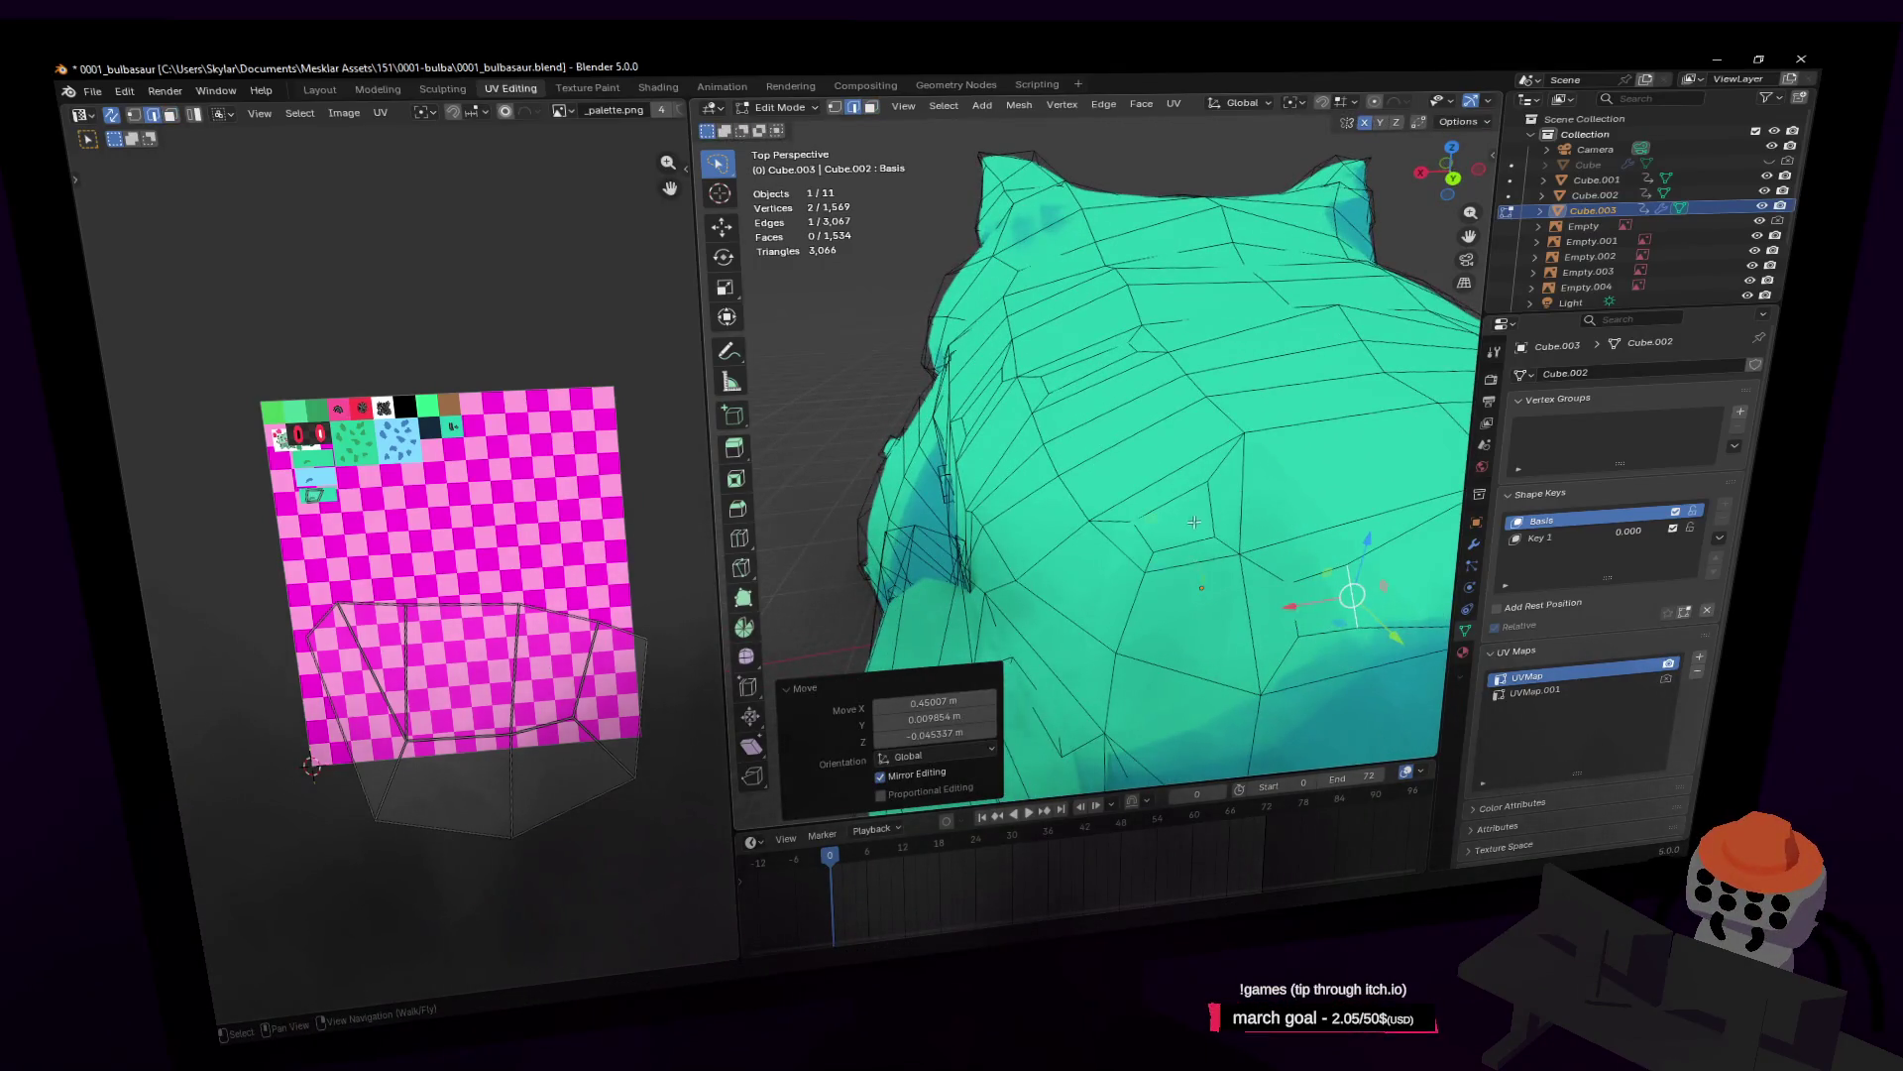
pyautogui.click(1193, 517)
pyautogui.click(1231, 439)
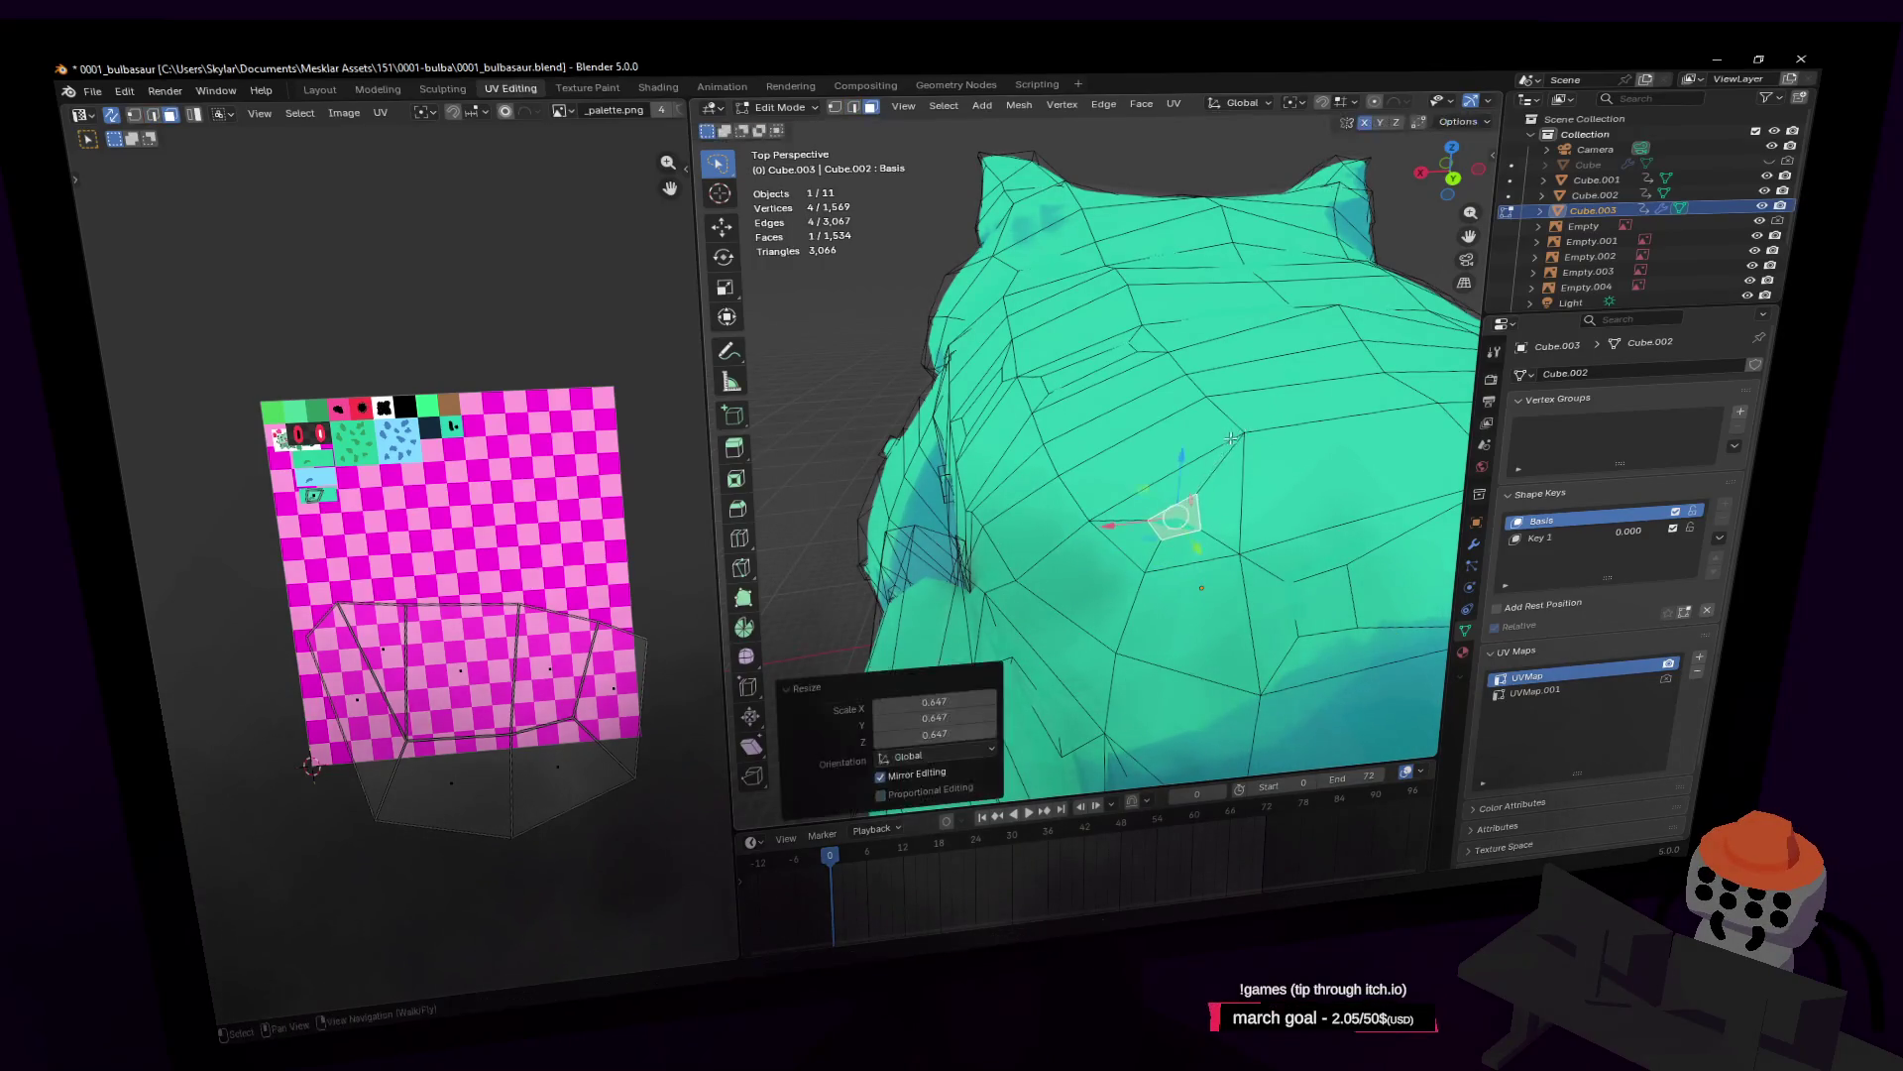
pyautogui.click(1307, 505)
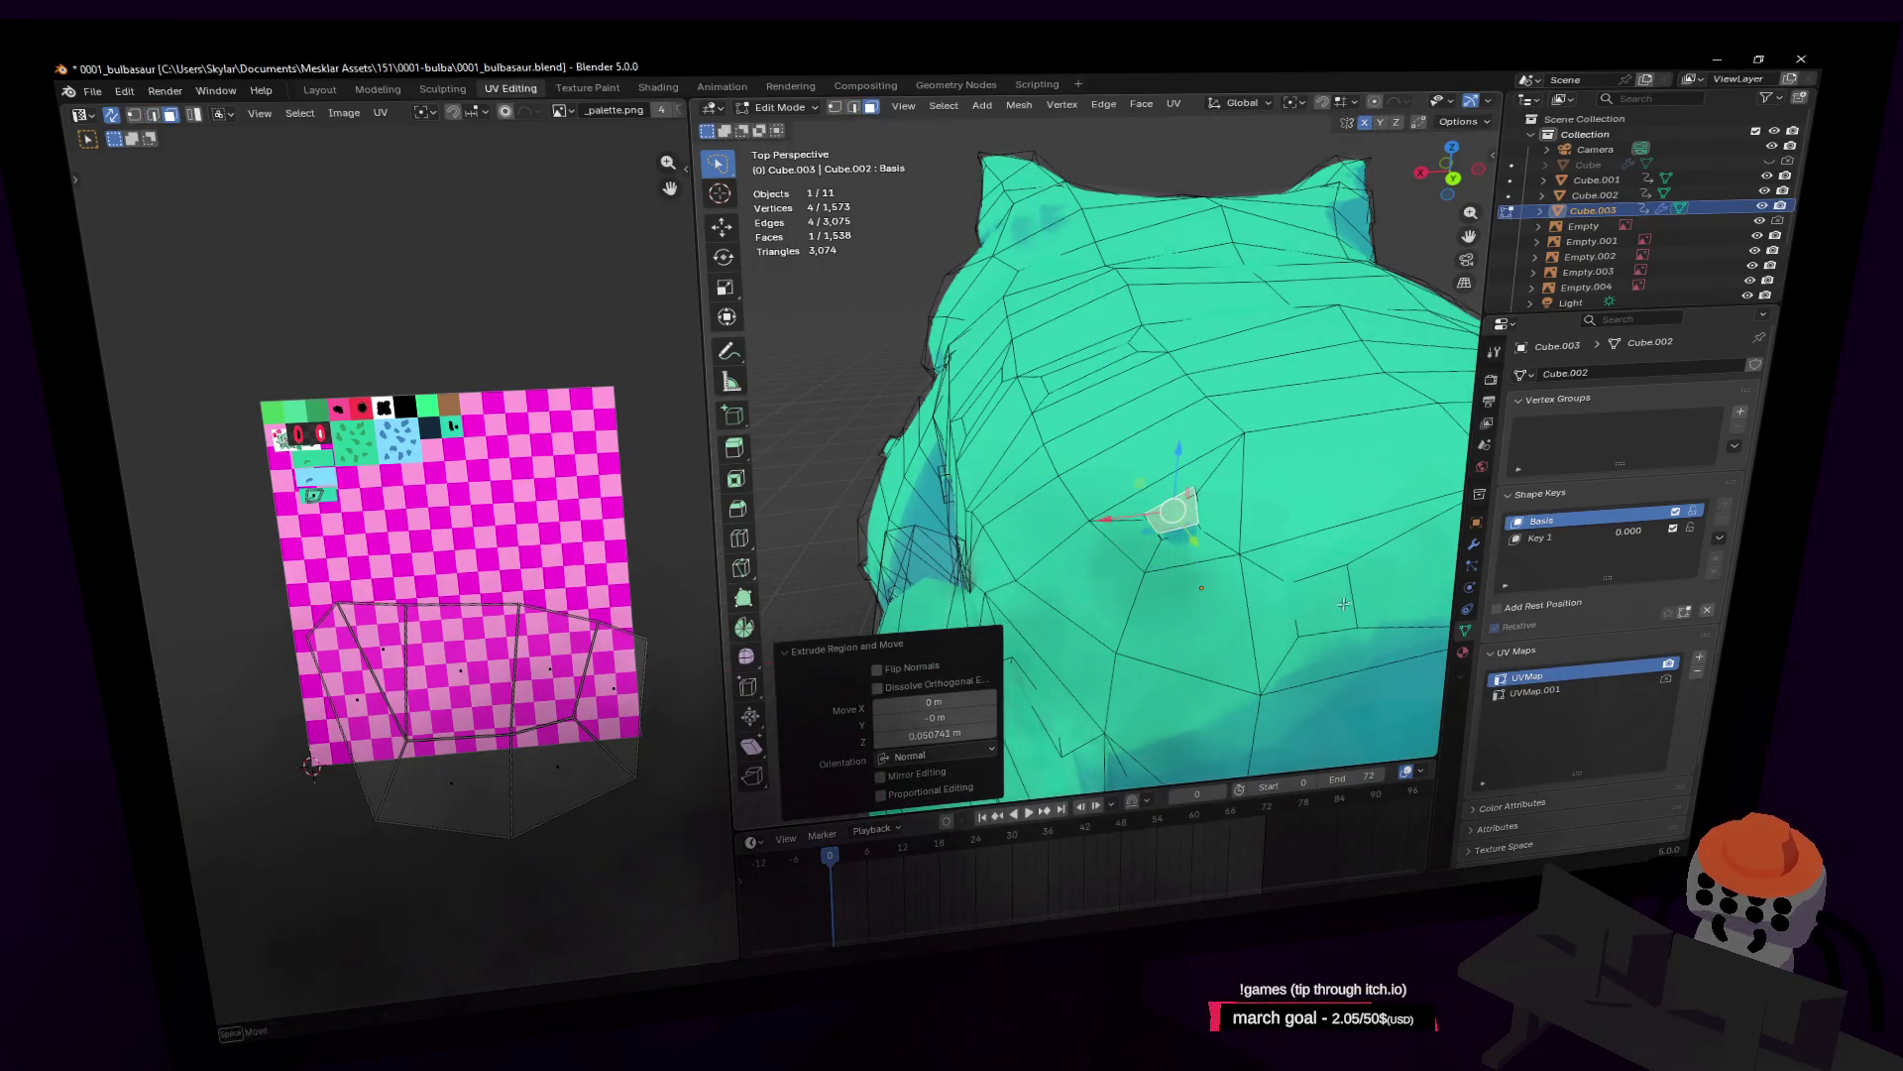
pyautogui.hotkey('alt', 'a')
pyautogui.press('e')
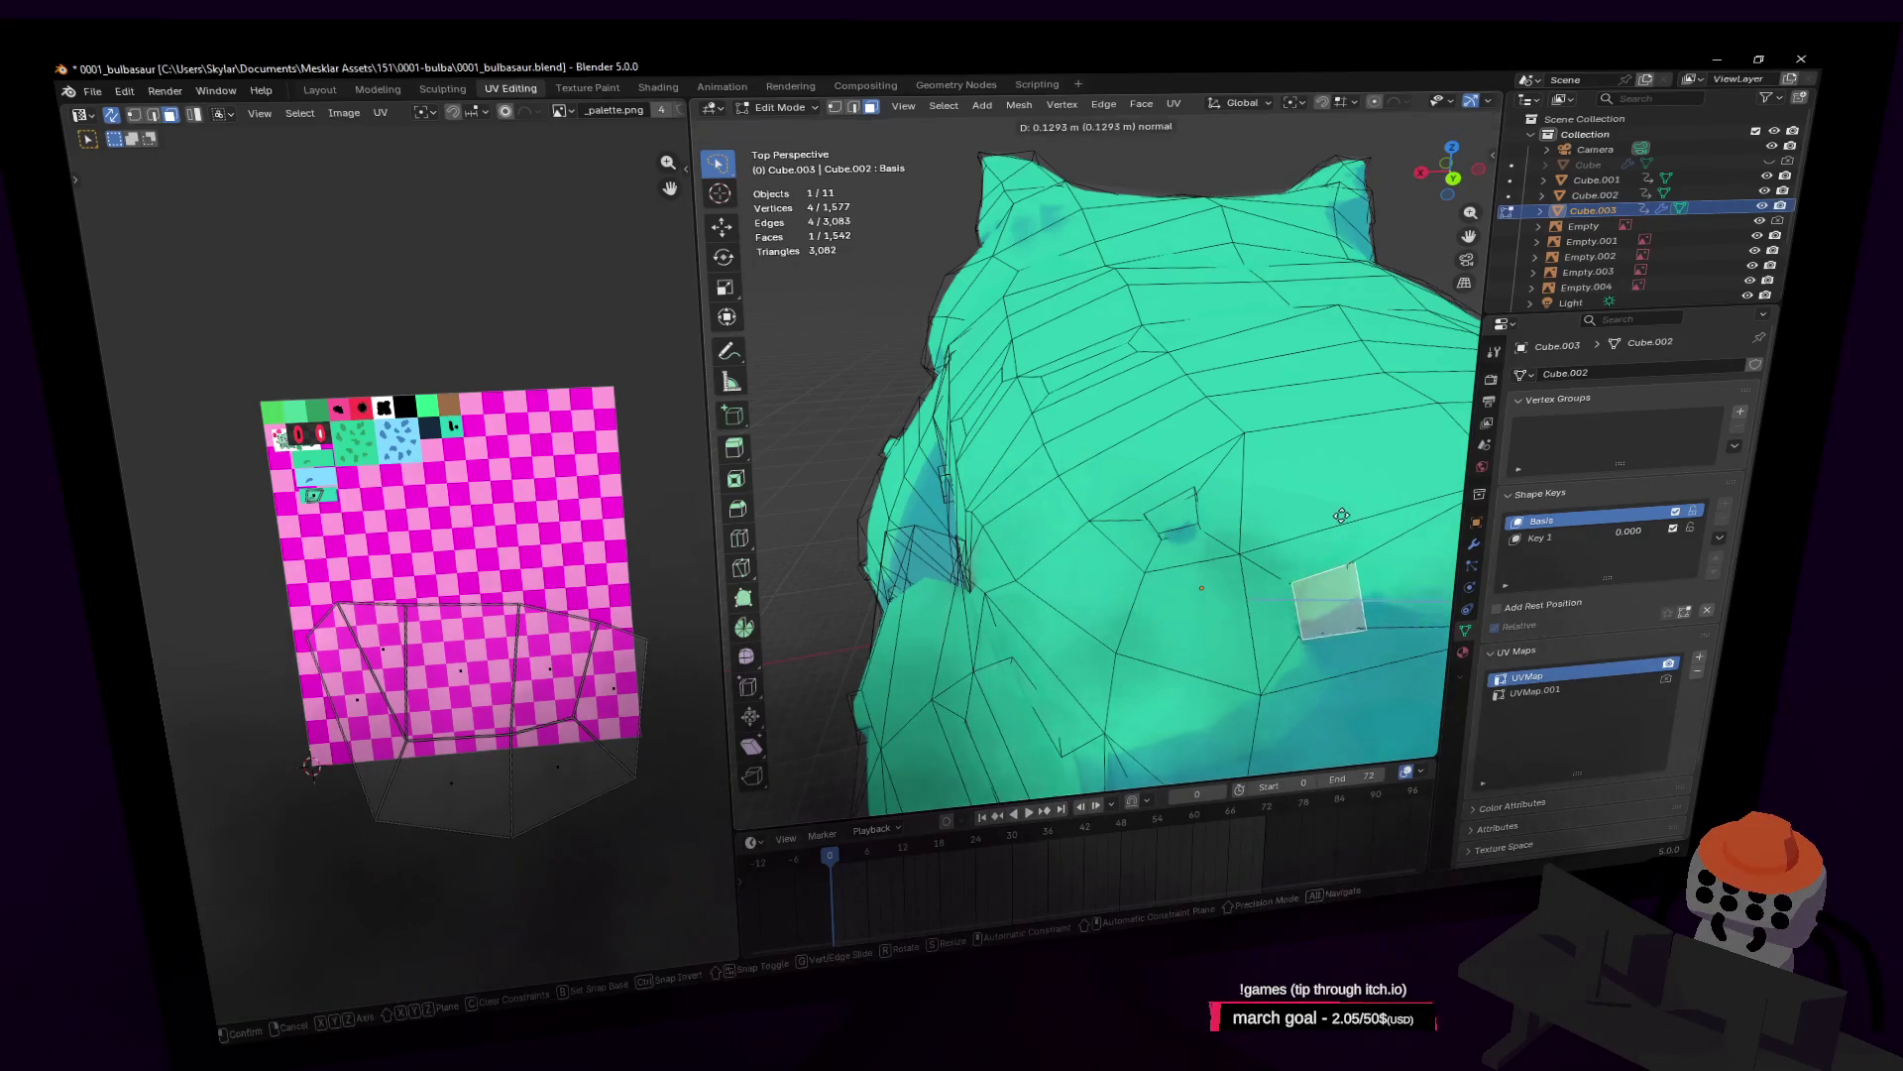
pyautogui.click(1333, 504)
# Step: Move an edge beside the new bump to reshape the surrounding surface
pyautogui.moveTo(1333, 504)
pyautogui.mouseDown(button='middle')
pyautogui.moveTo(1233, 477)
pyautogui.moveTo(1220, 397)
pyautogui.moveTo(1252, 363)
pyautogui.mouseUp(button='middle')
pyautogui.press('2')
pyautogui.click(1180, 421)
pyautogui.press('g')
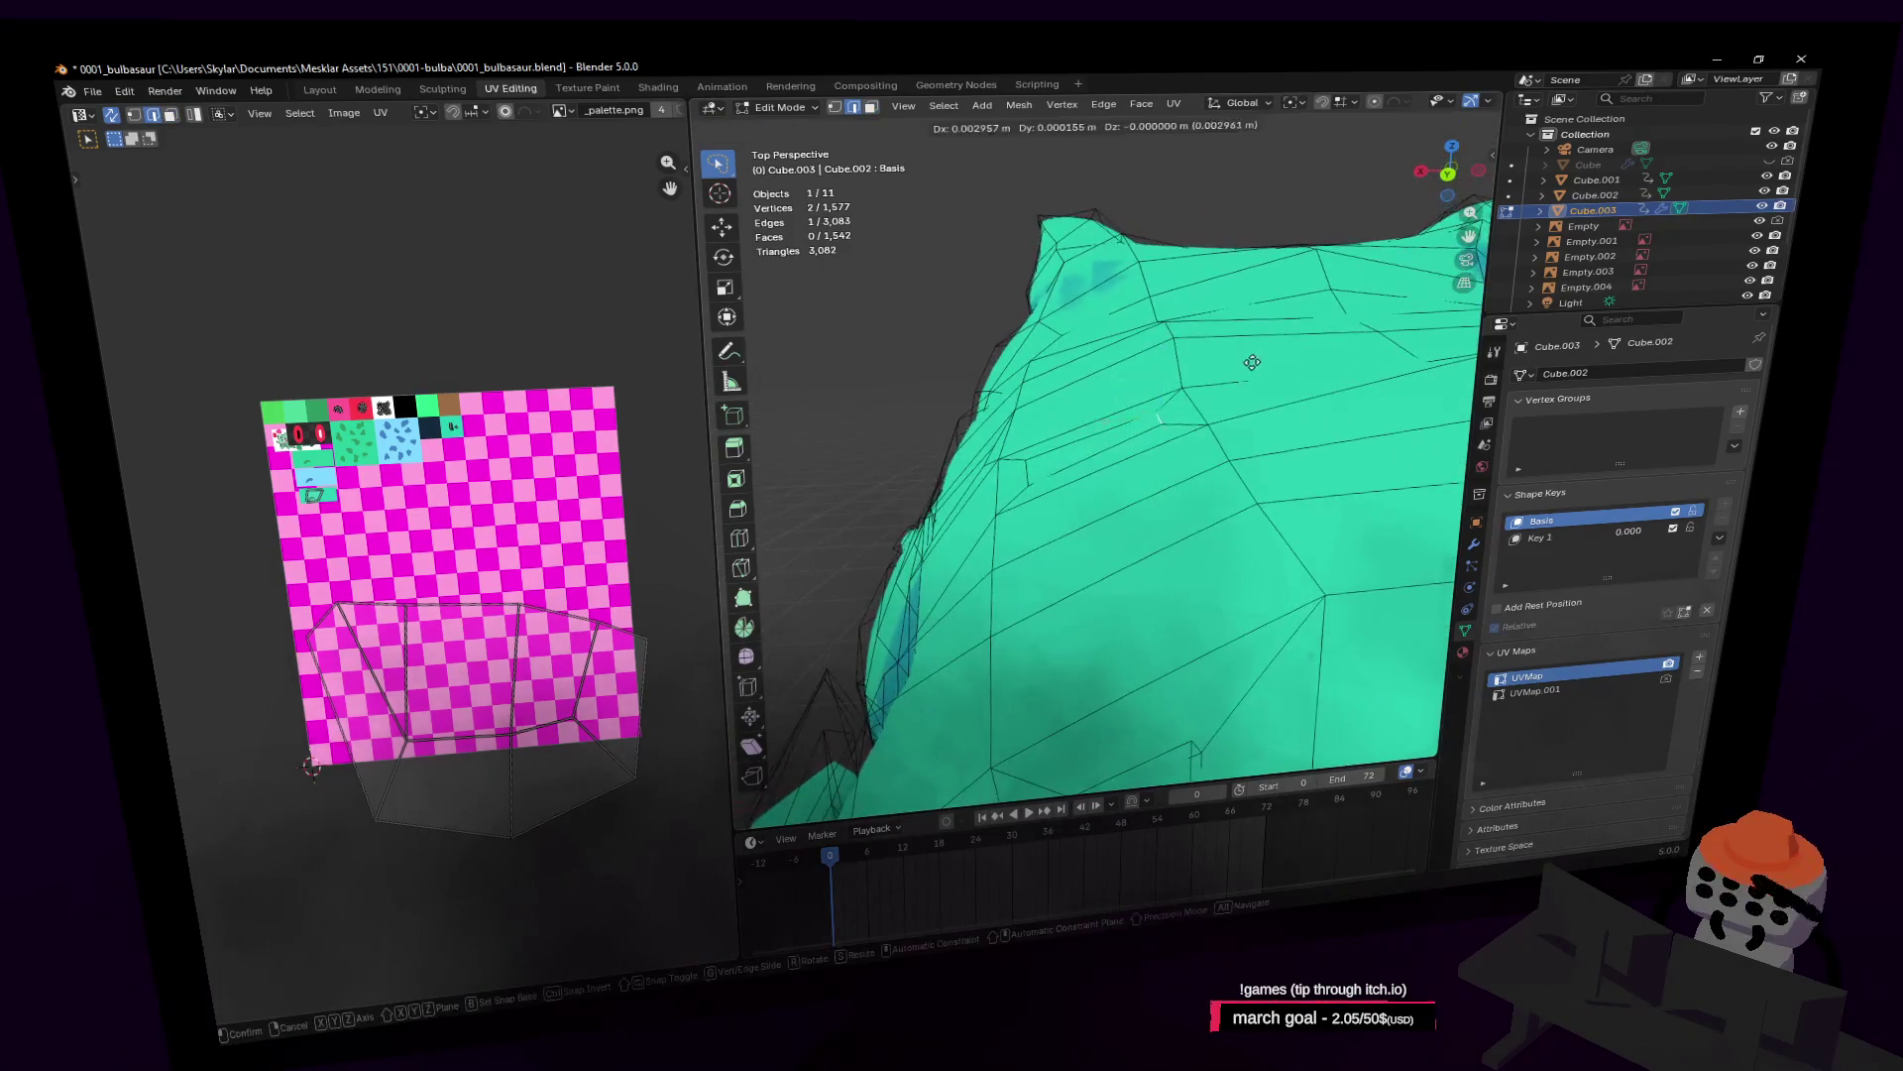
pyautogui.click(1189, 383)
# Step: Extrude another body face along its normal, check it in Object Mode, then frame it
pyautogui.press('3')
pyautogui.click(1052, 456)
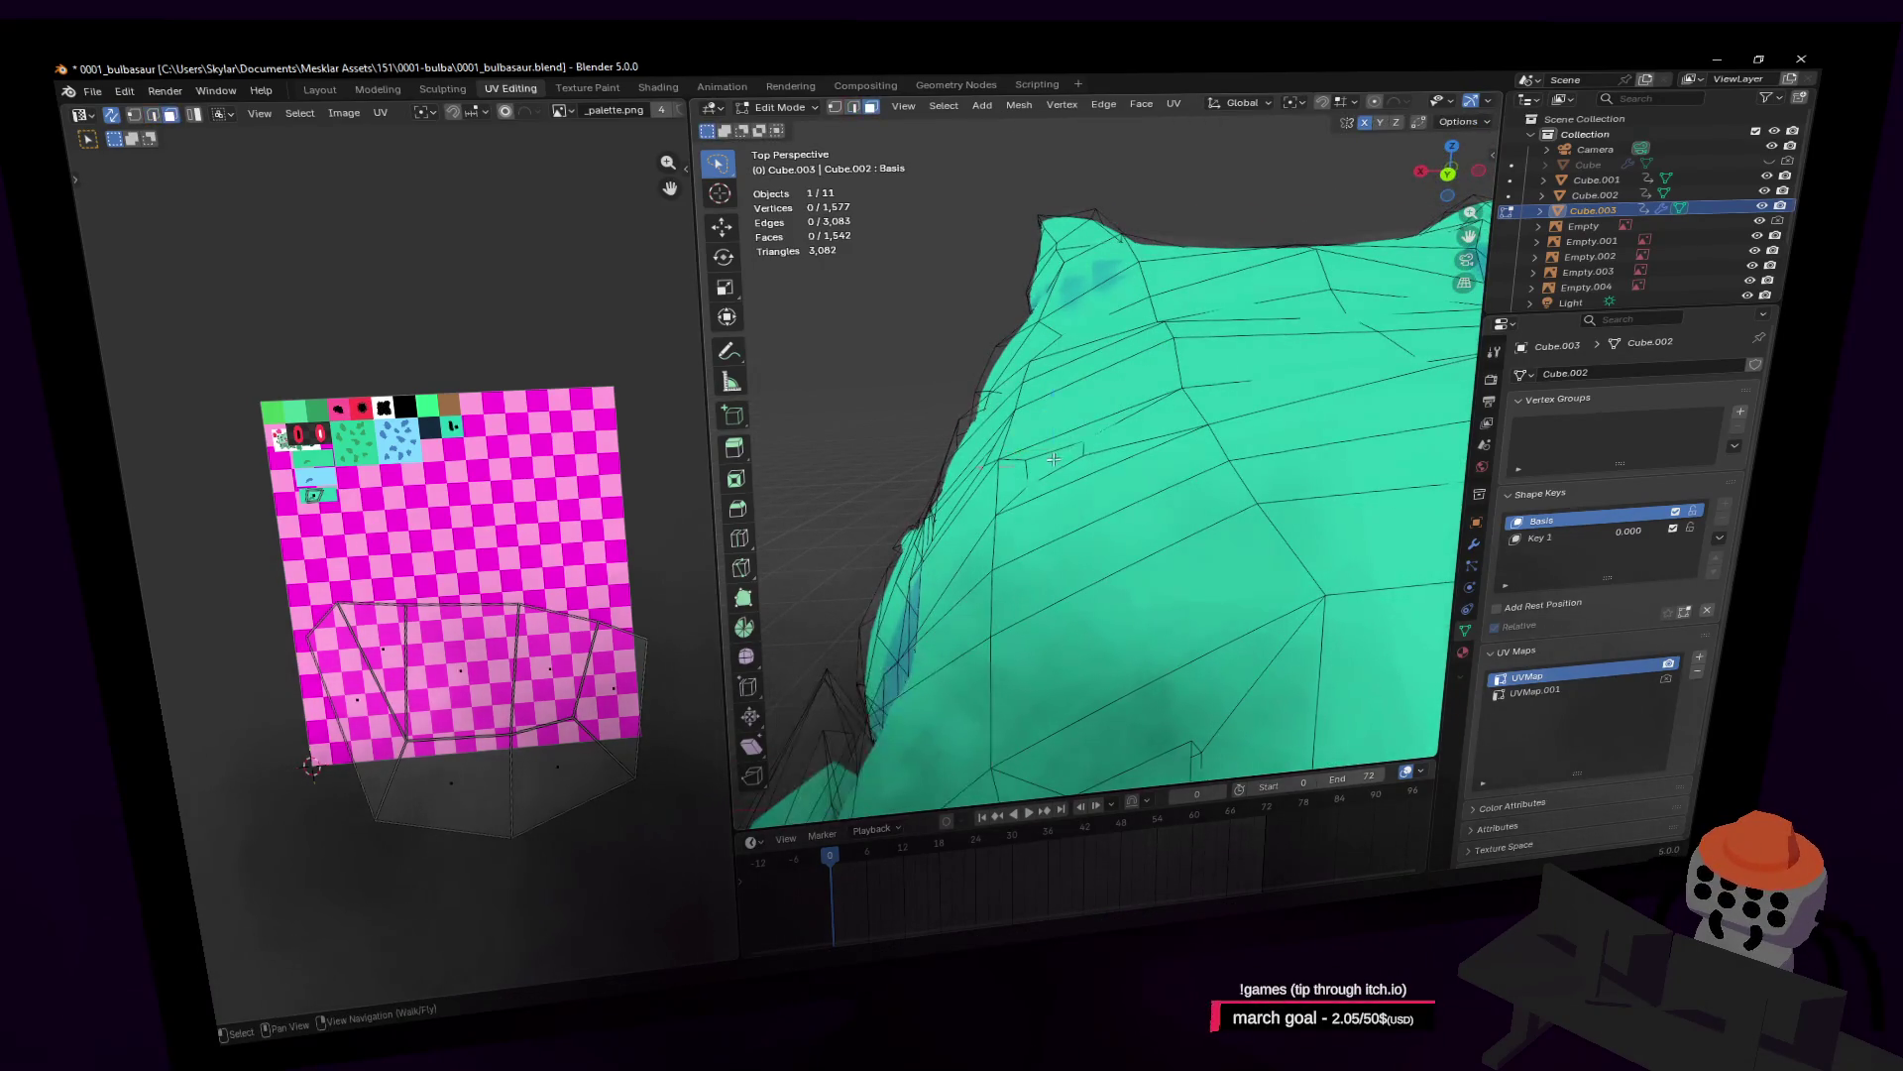
pyautogui.hotkey('shift', '`')
pyautogui.click(1096, 424)
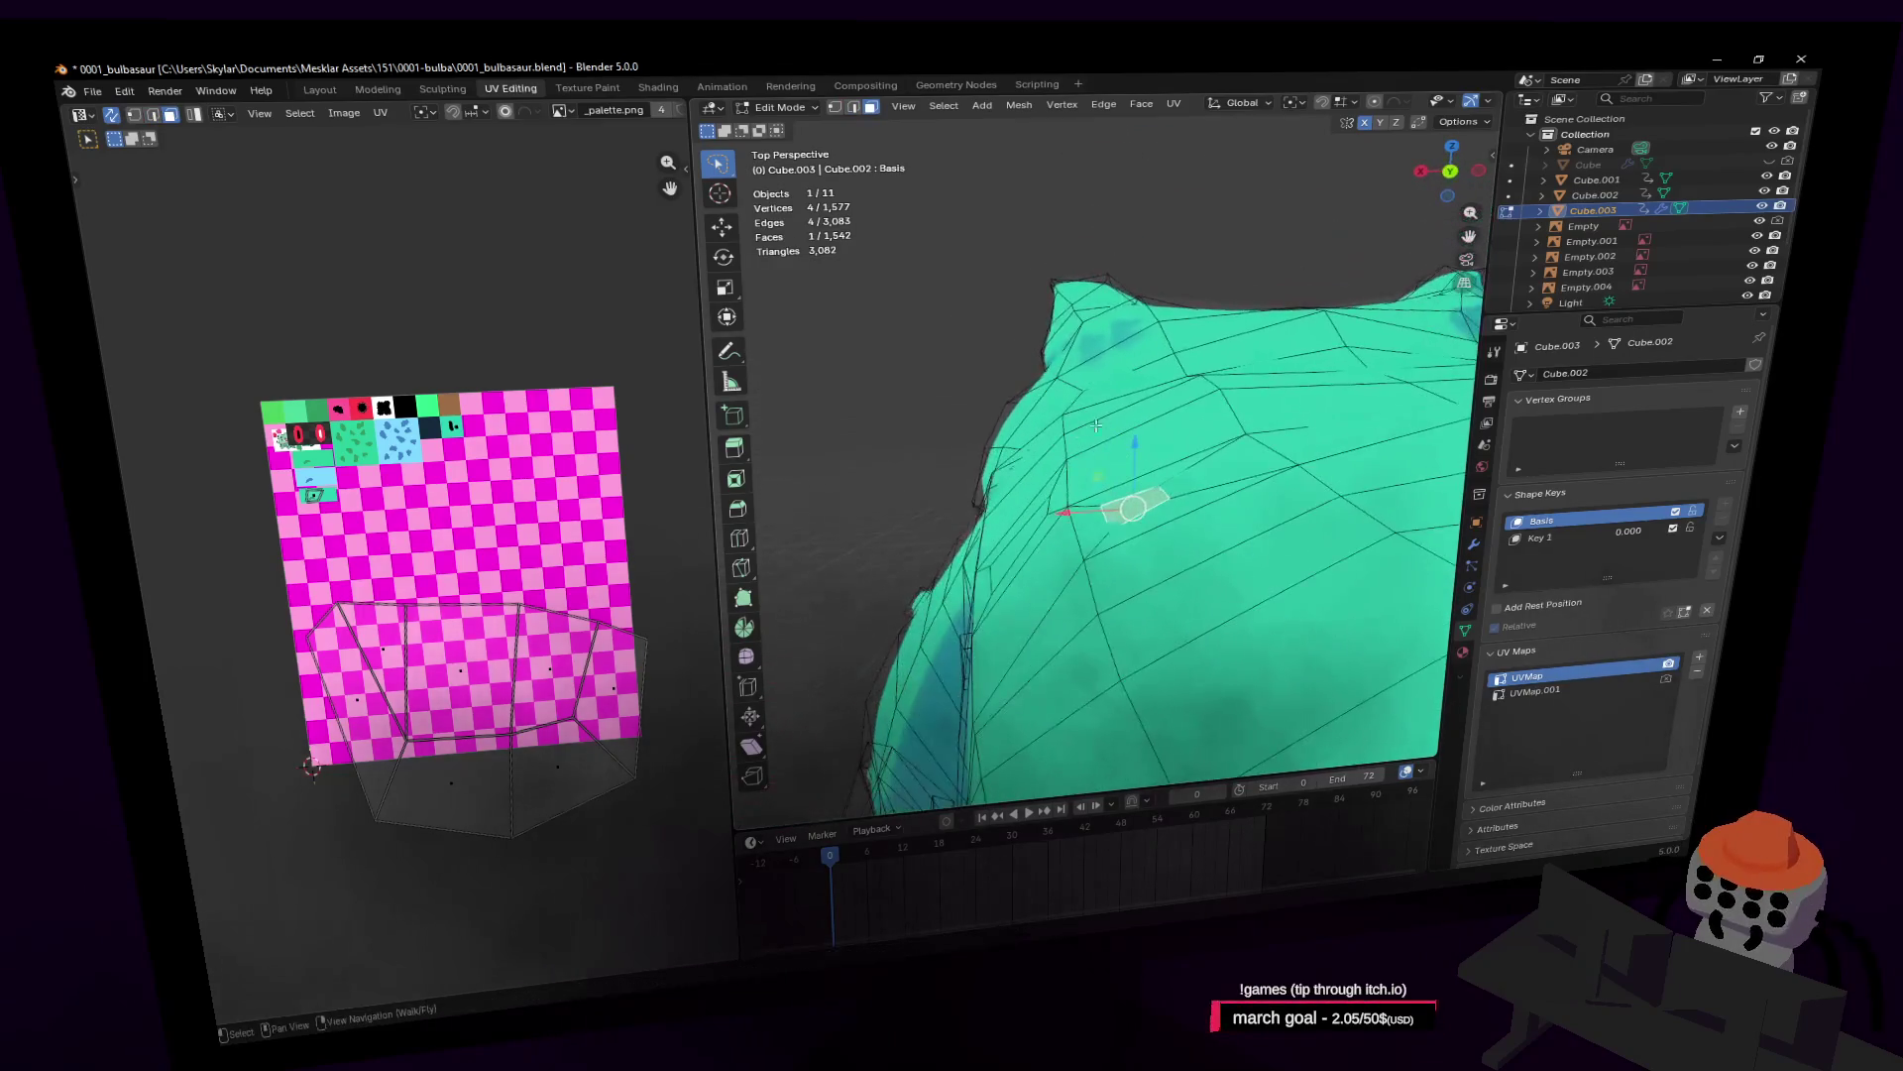
pyautogui.click(1160, 352)
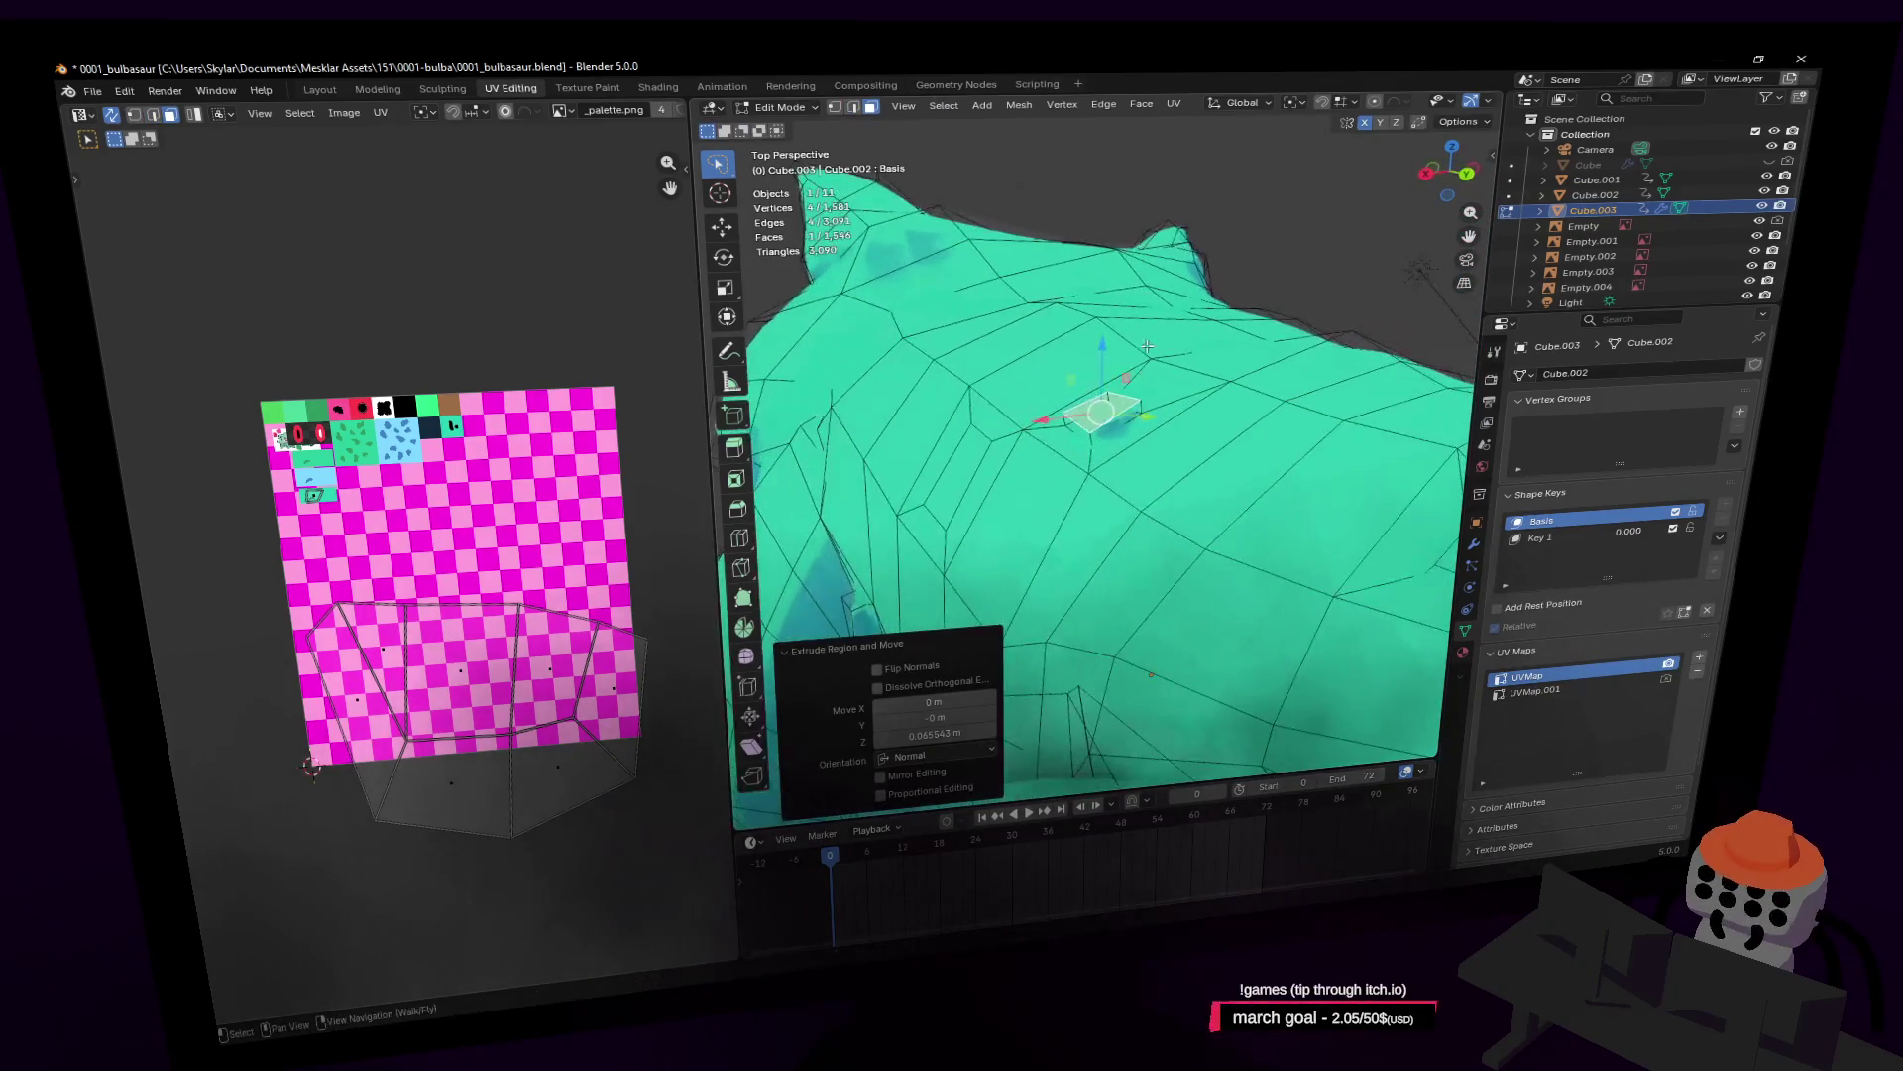
pyautogui.press('Tab')
pyautogui.hotkey('shift', '`')
pyautogui.click(1091, 443)
pyautogui.press('Tab')
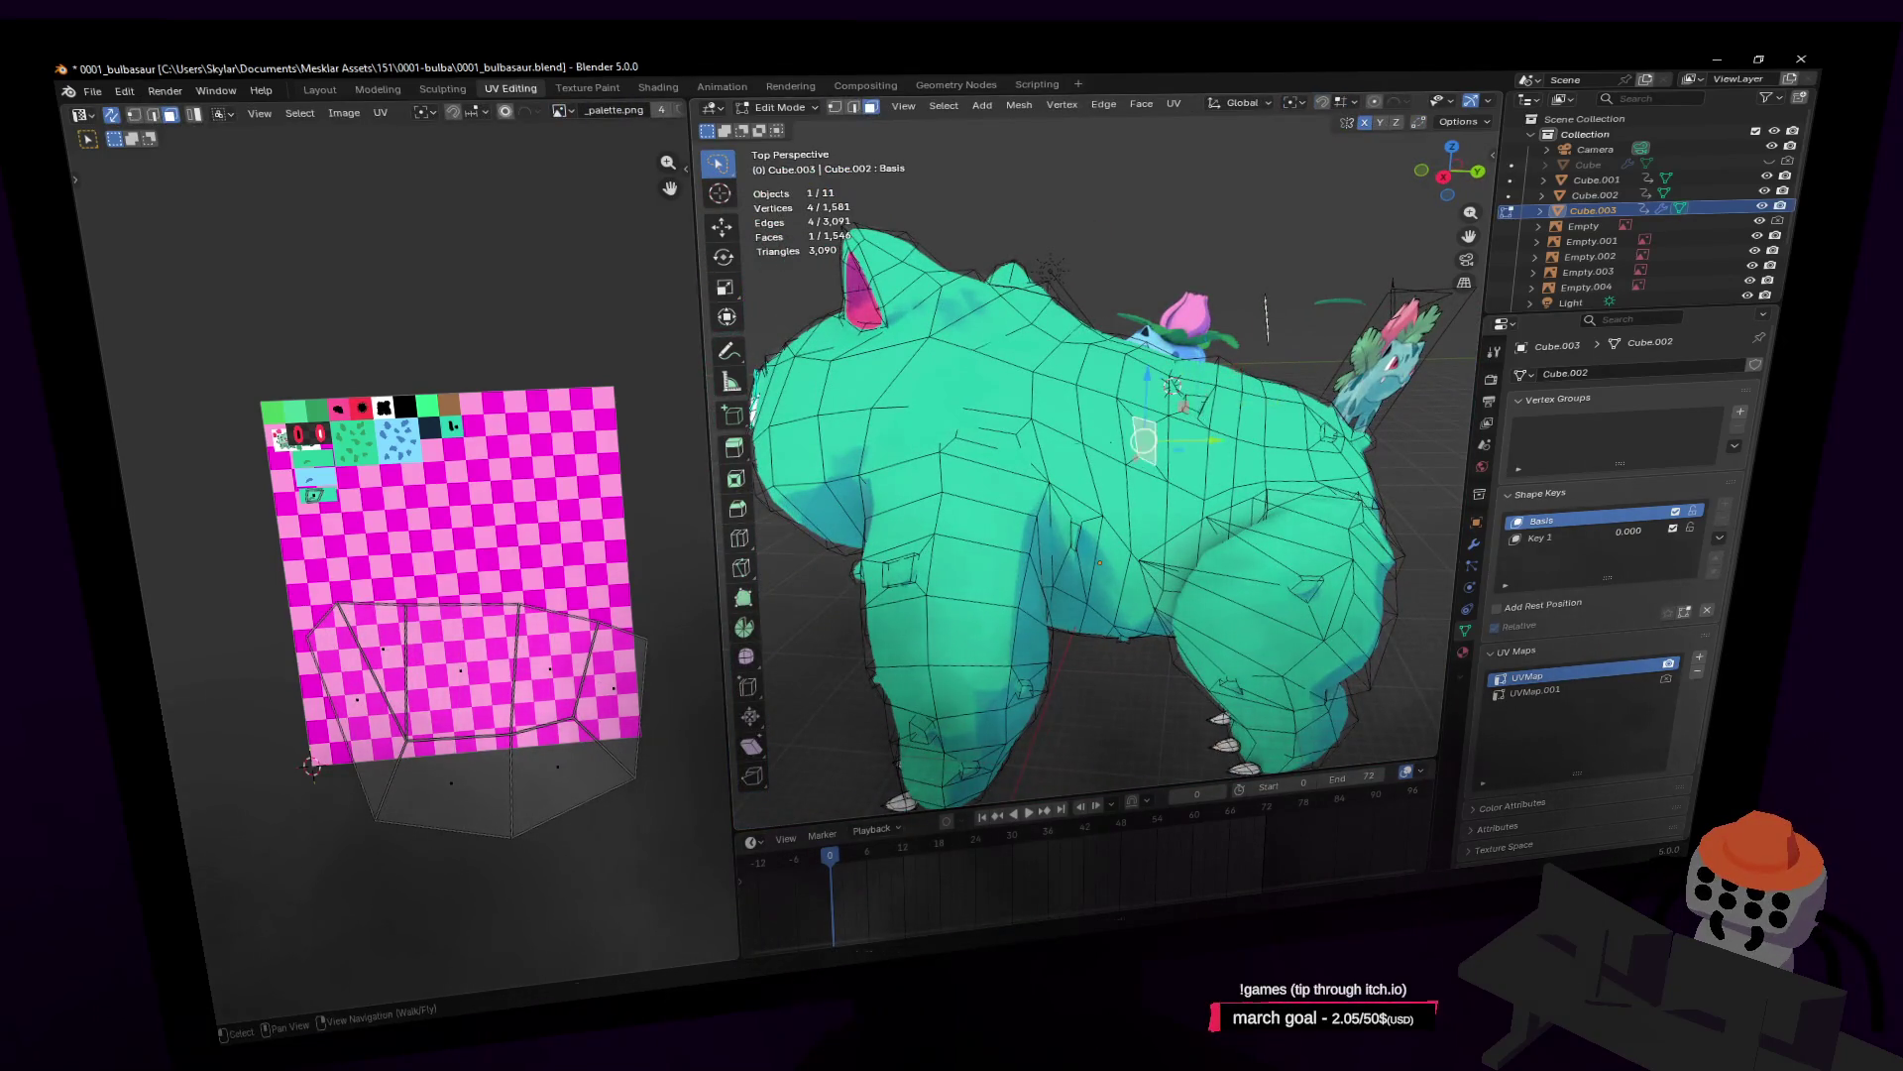
pyautogui.press('KP_Decimal')
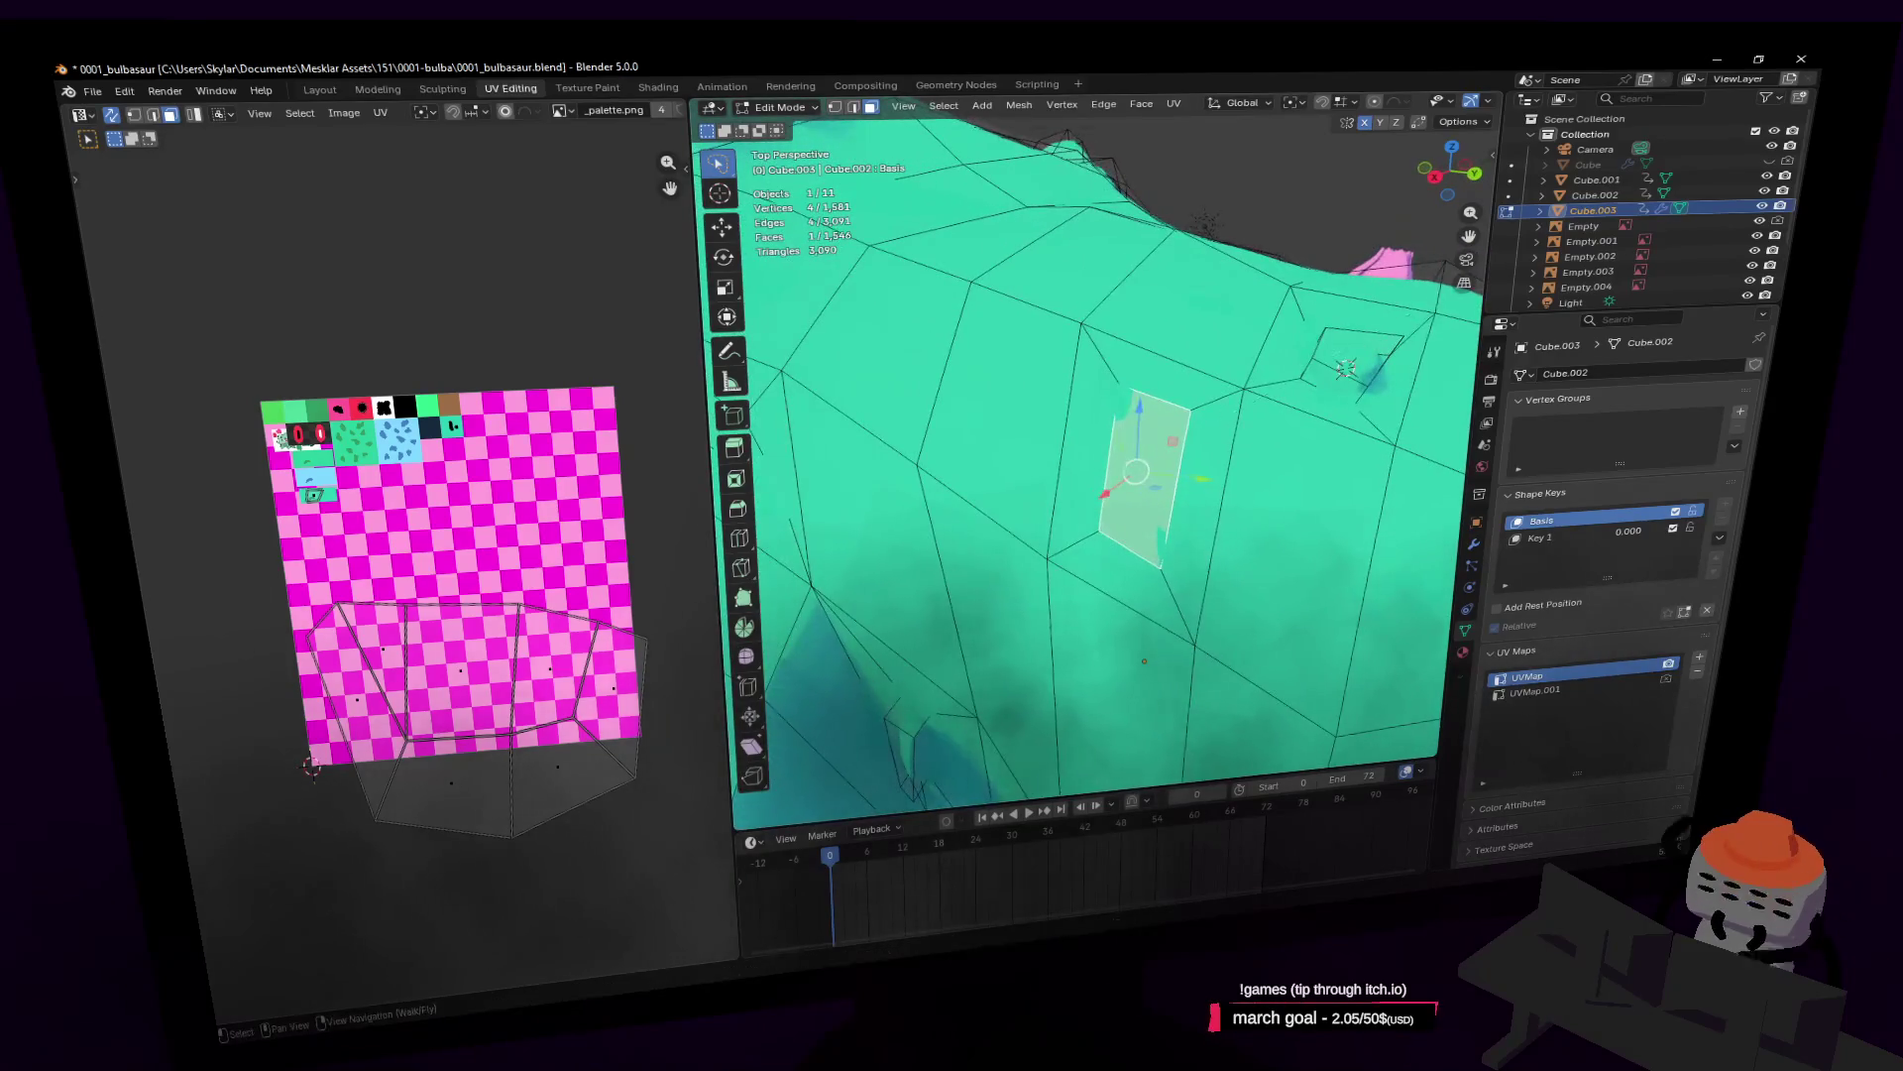
# Step: Flatten a face vertically to 0.656, then move it and extrude it slightly
pyautogui.click(1345, 373)
pyautogui.moveTo(1346, 372)
pyautogui.mouseDown(button='middle')
pyautogui.moveTo(1388, 332)
pyautogui.moveTo(1209, 299)
pyautogui.moveTo(1242, 320)
pyautogui.mouseUp(button='middle')
pyautogui.click(1238, 286)
pyautogui.press('g')
pyautogui.click(1232, 325)
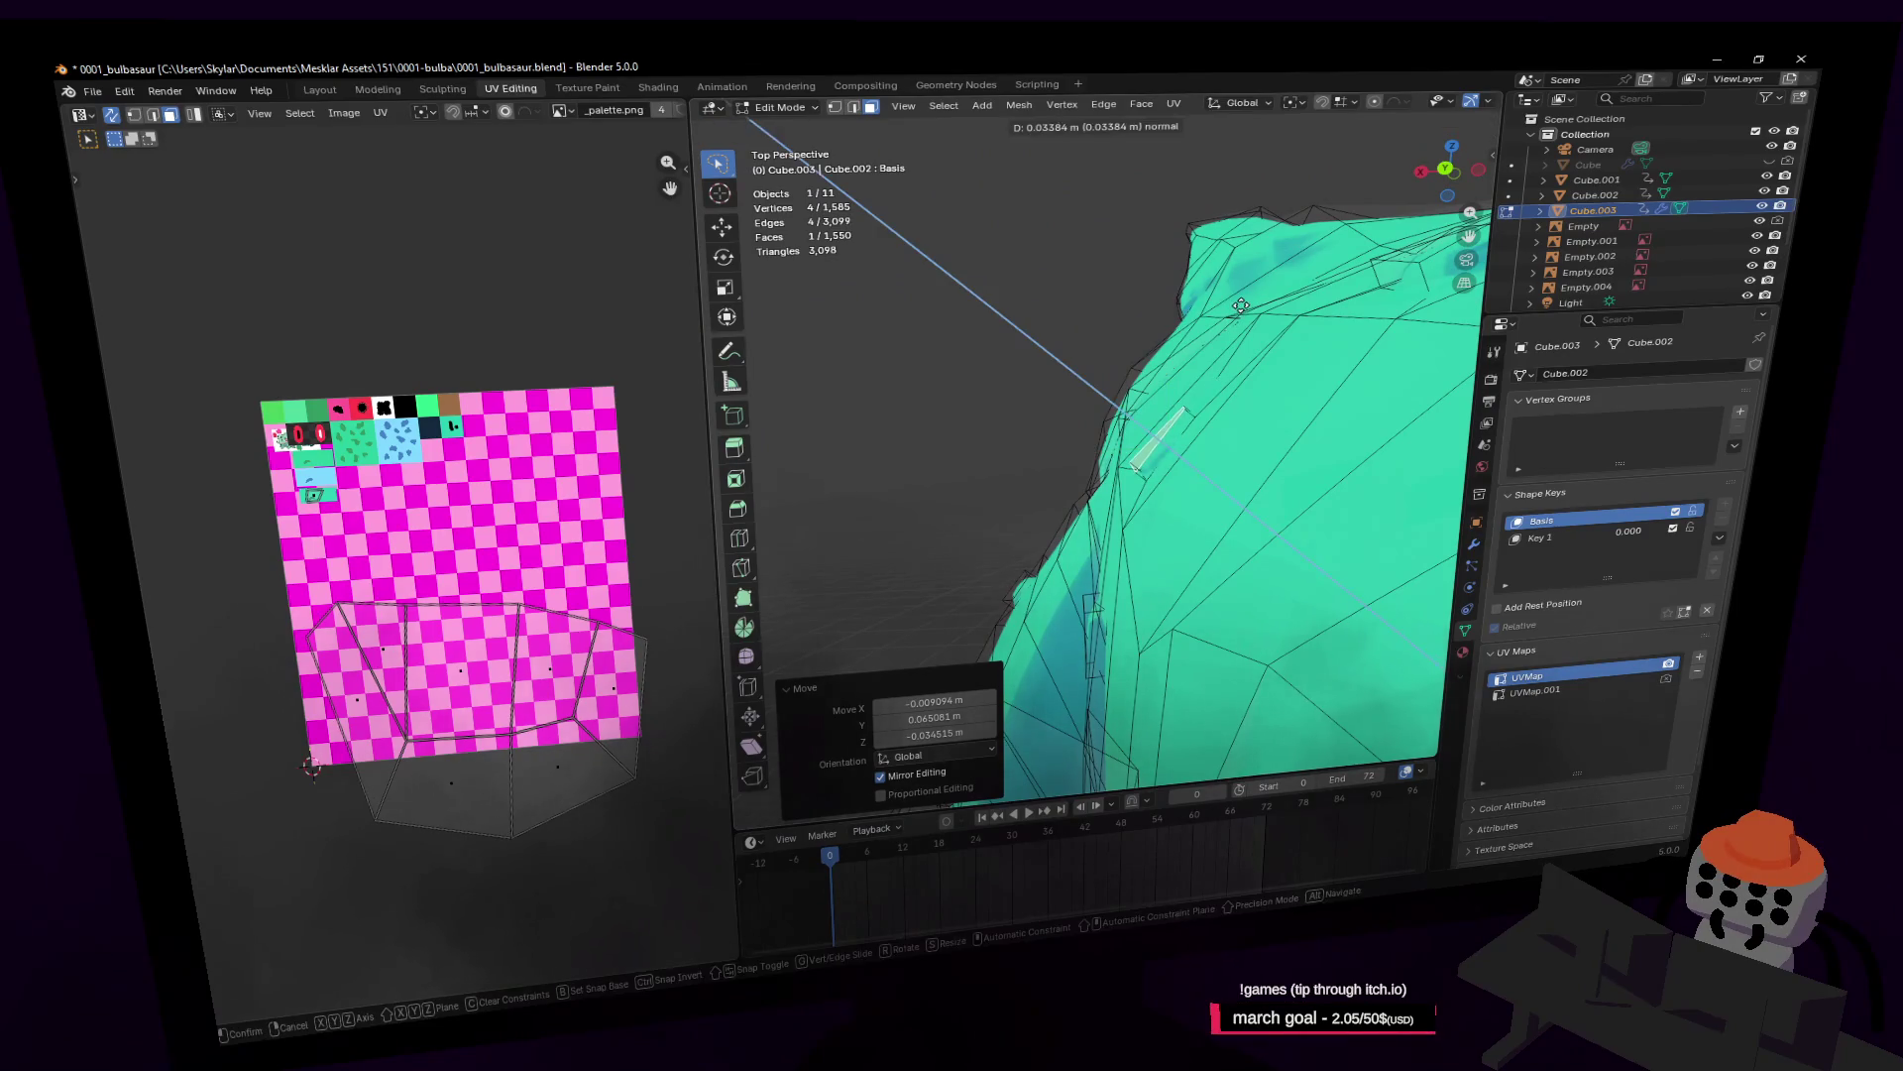
pyautogui.click(1240, 306)
pyautogui.click(1239, 312)
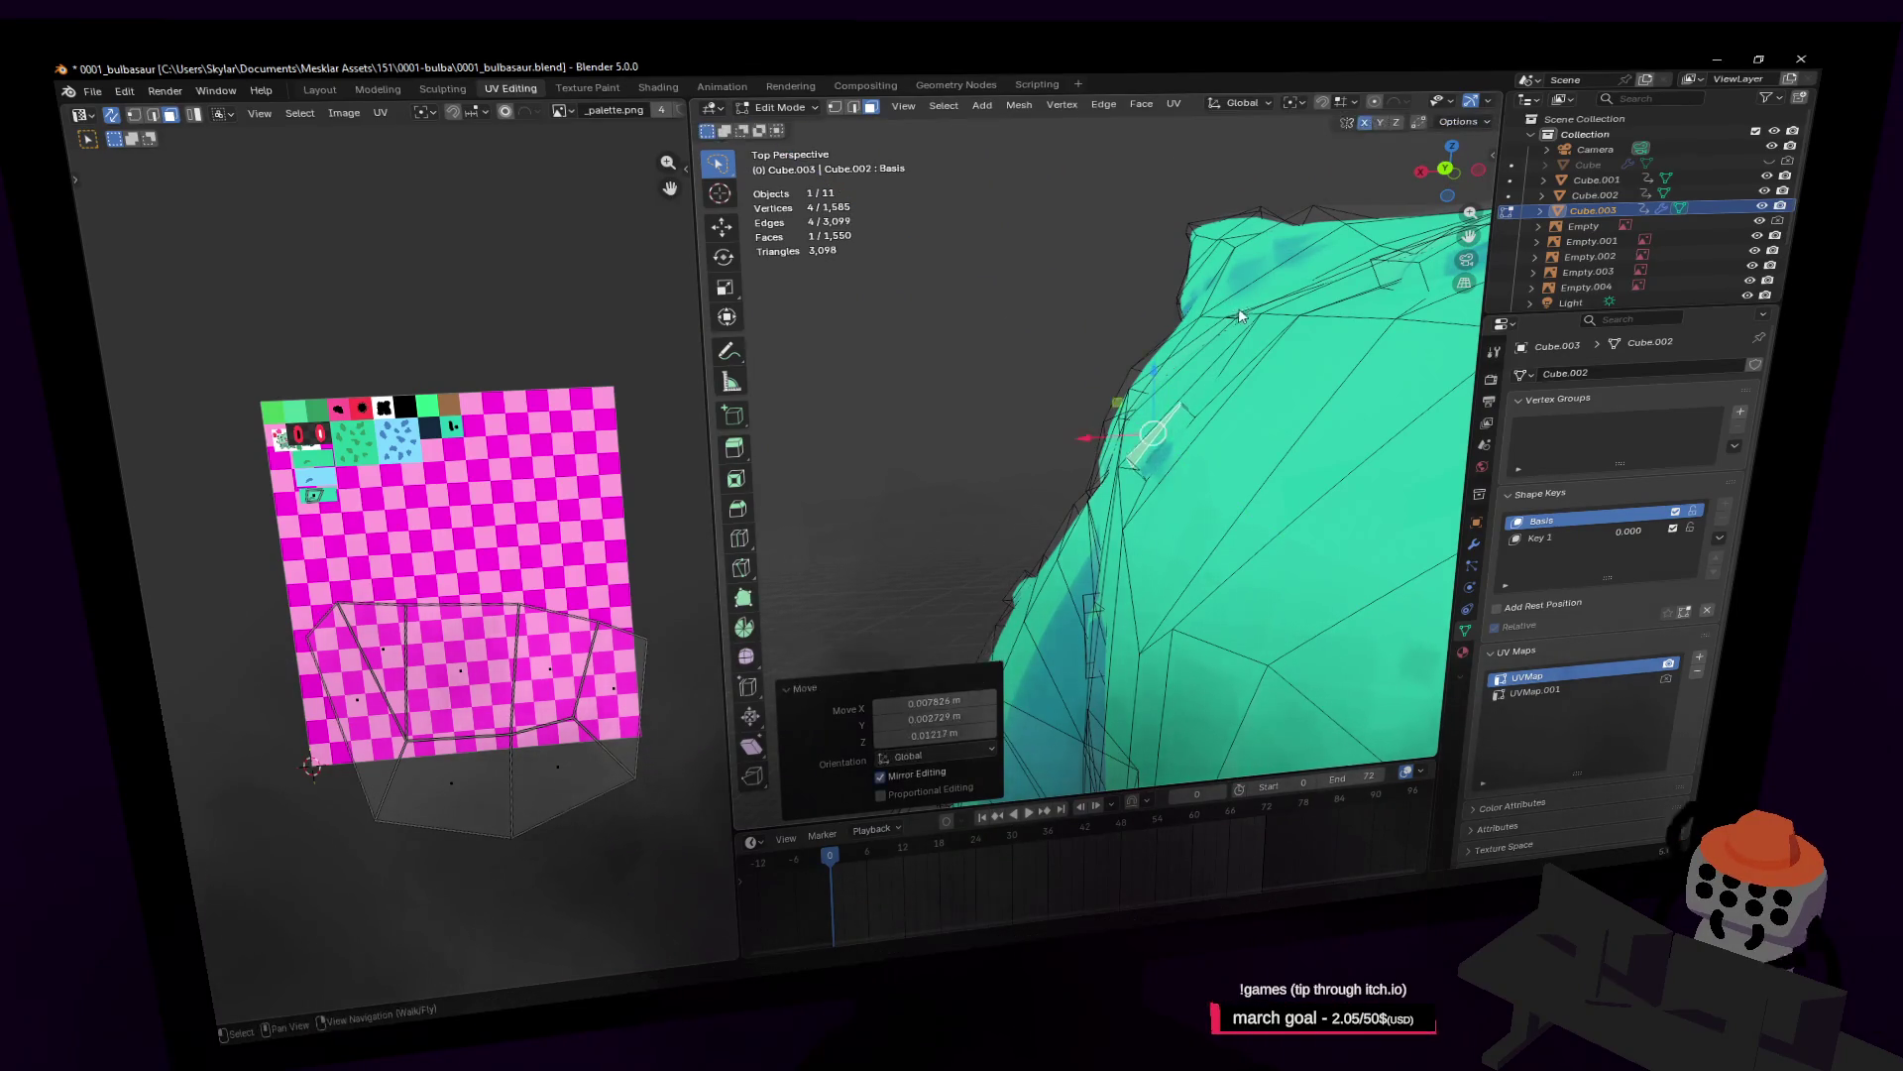
# Step: Preview the body in Object Mode, then move a shoulder edge into shape
pyautogui.press('Tab')
pyautogui.hotkey('shift', '`')
pyautogui.click(1090, 443)
pyautogui.press('Tab')
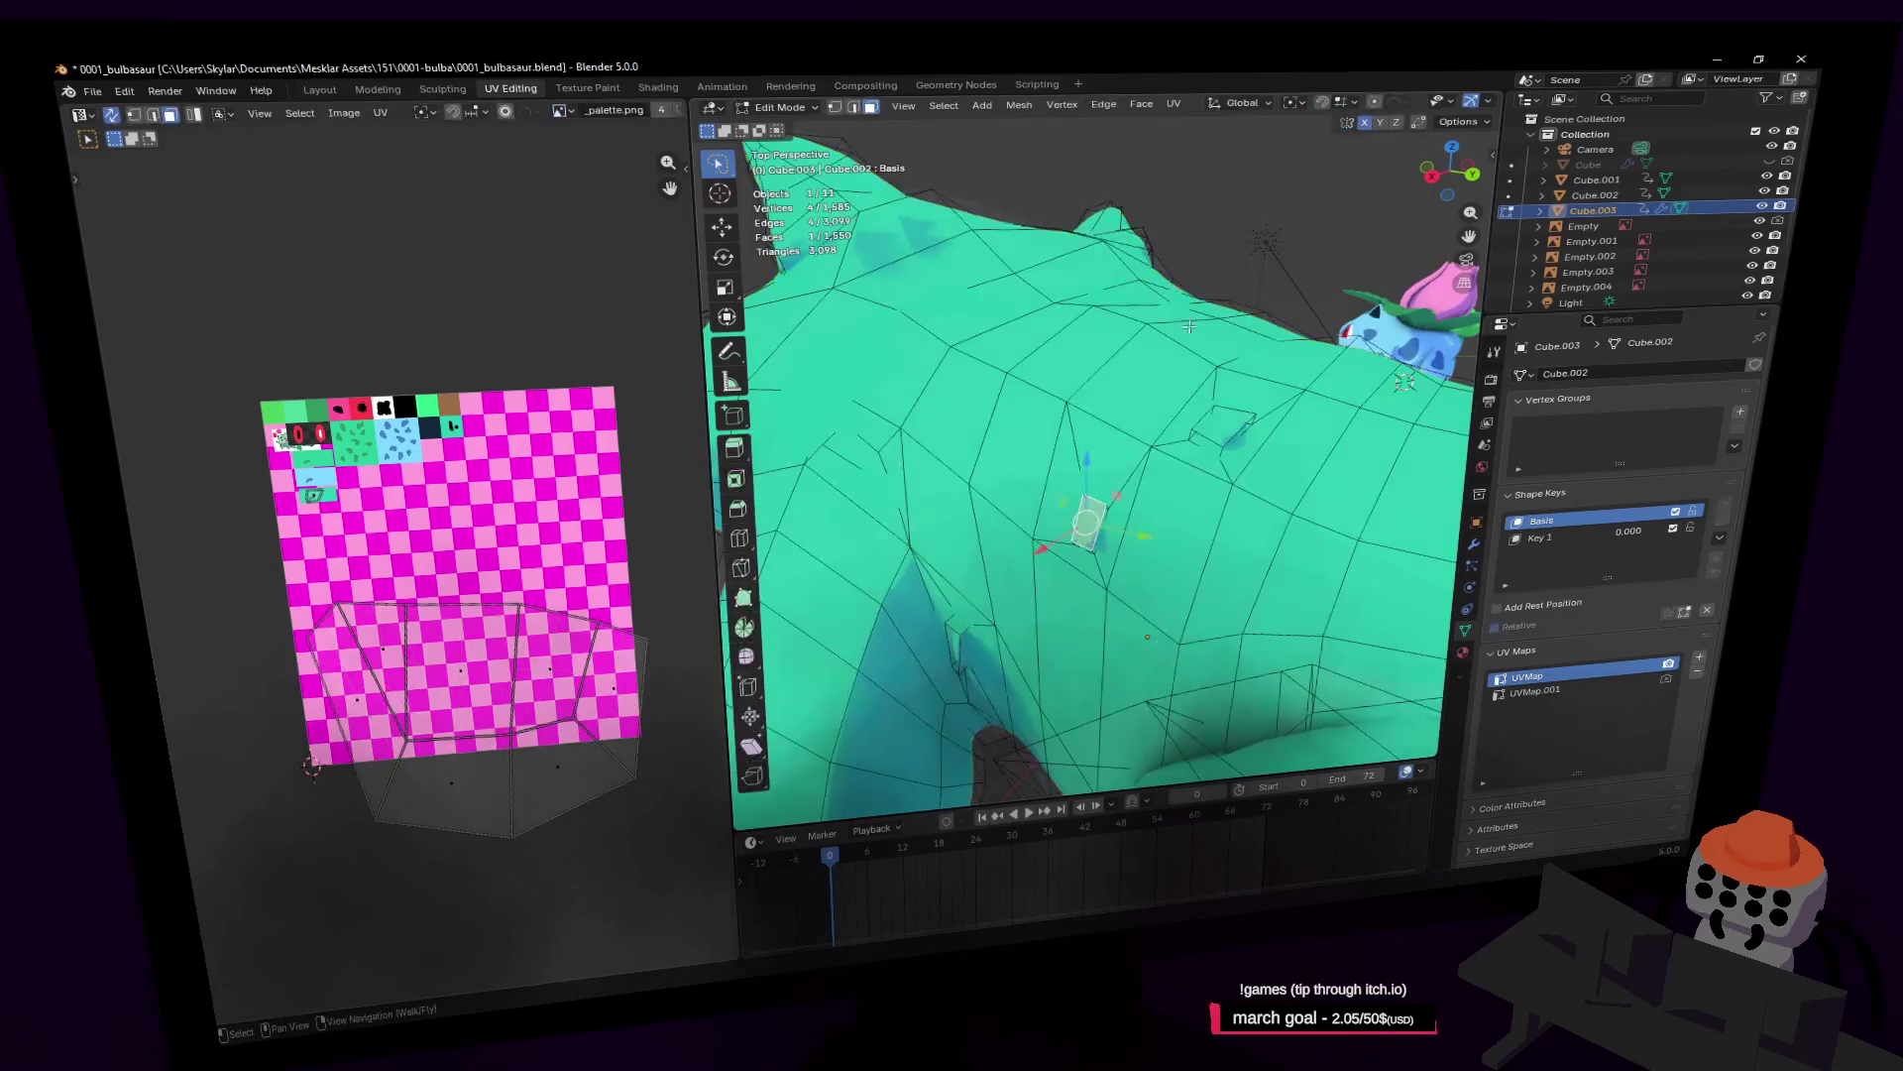
pyautogui.press('s')
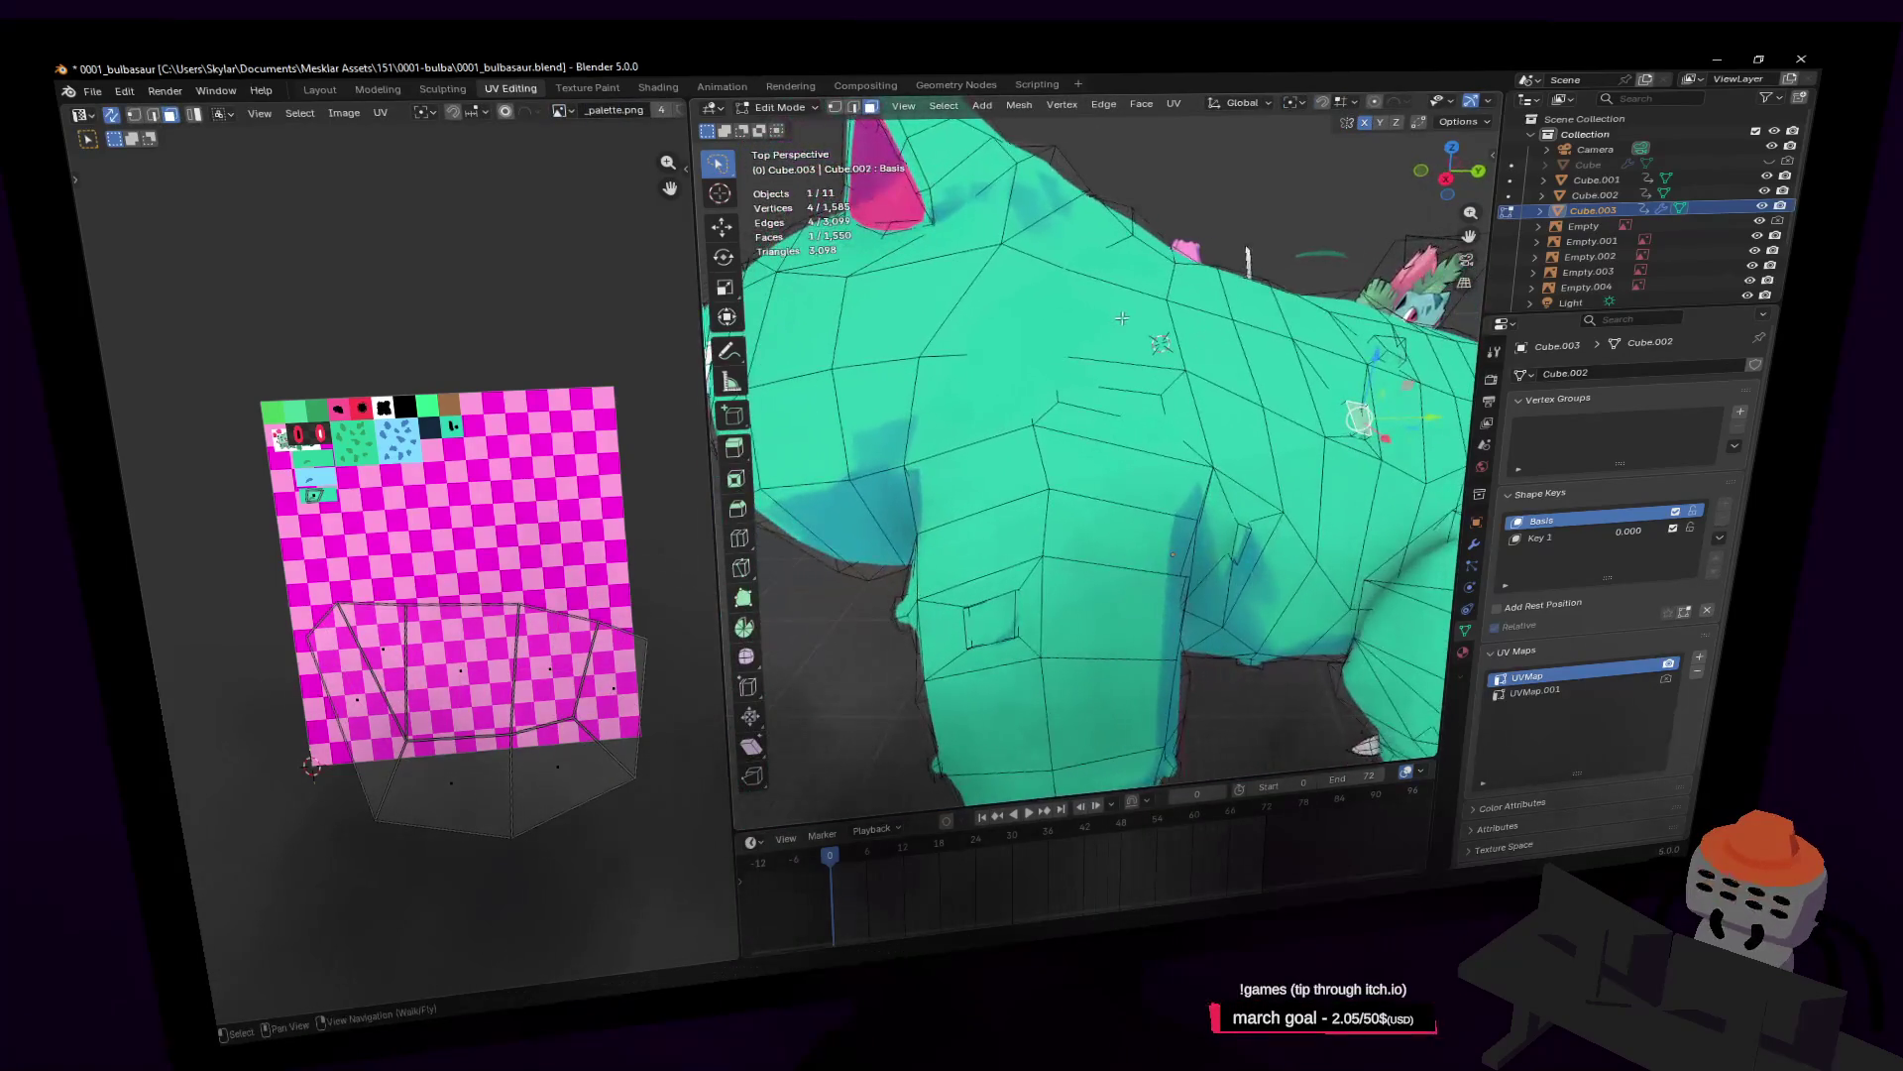
pyautogui.press('w')
pyautogui.click(1091, 443)
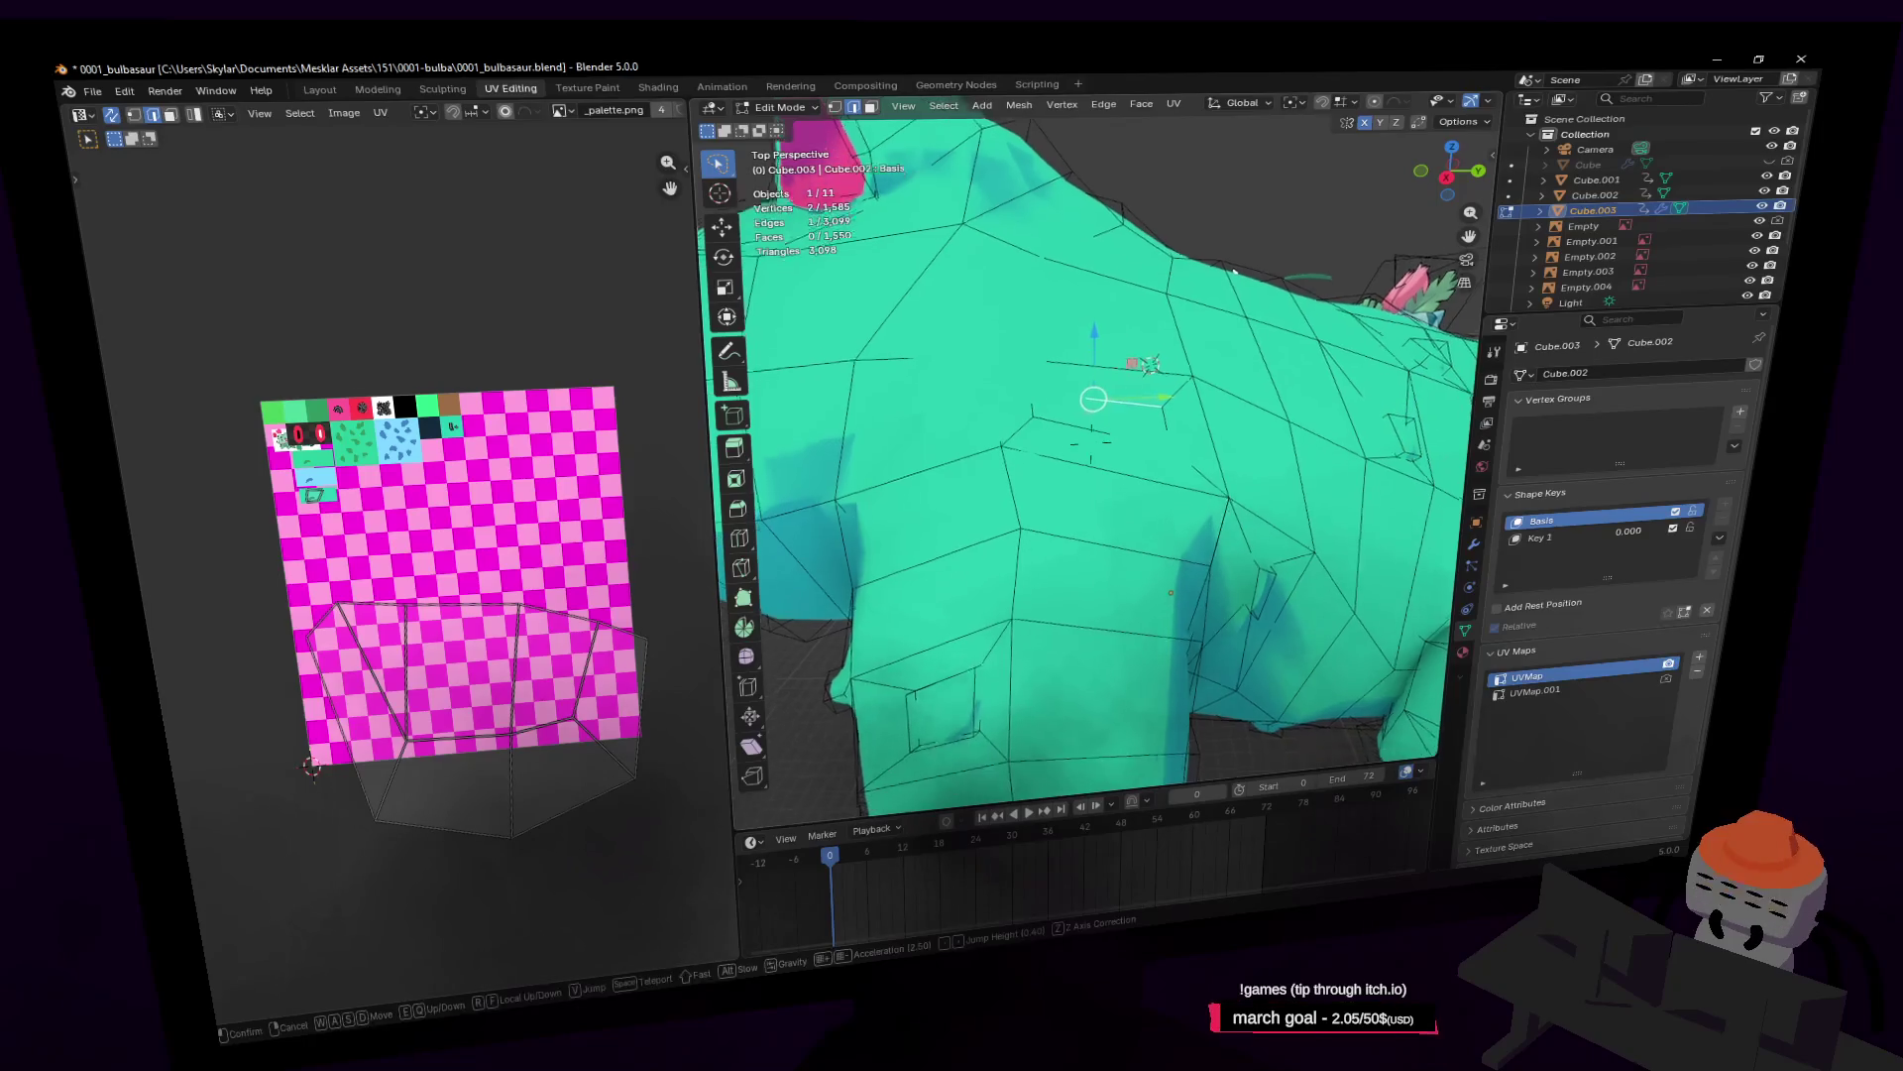
pyautogui.click(1046, 365)
pyautogui.press('g')
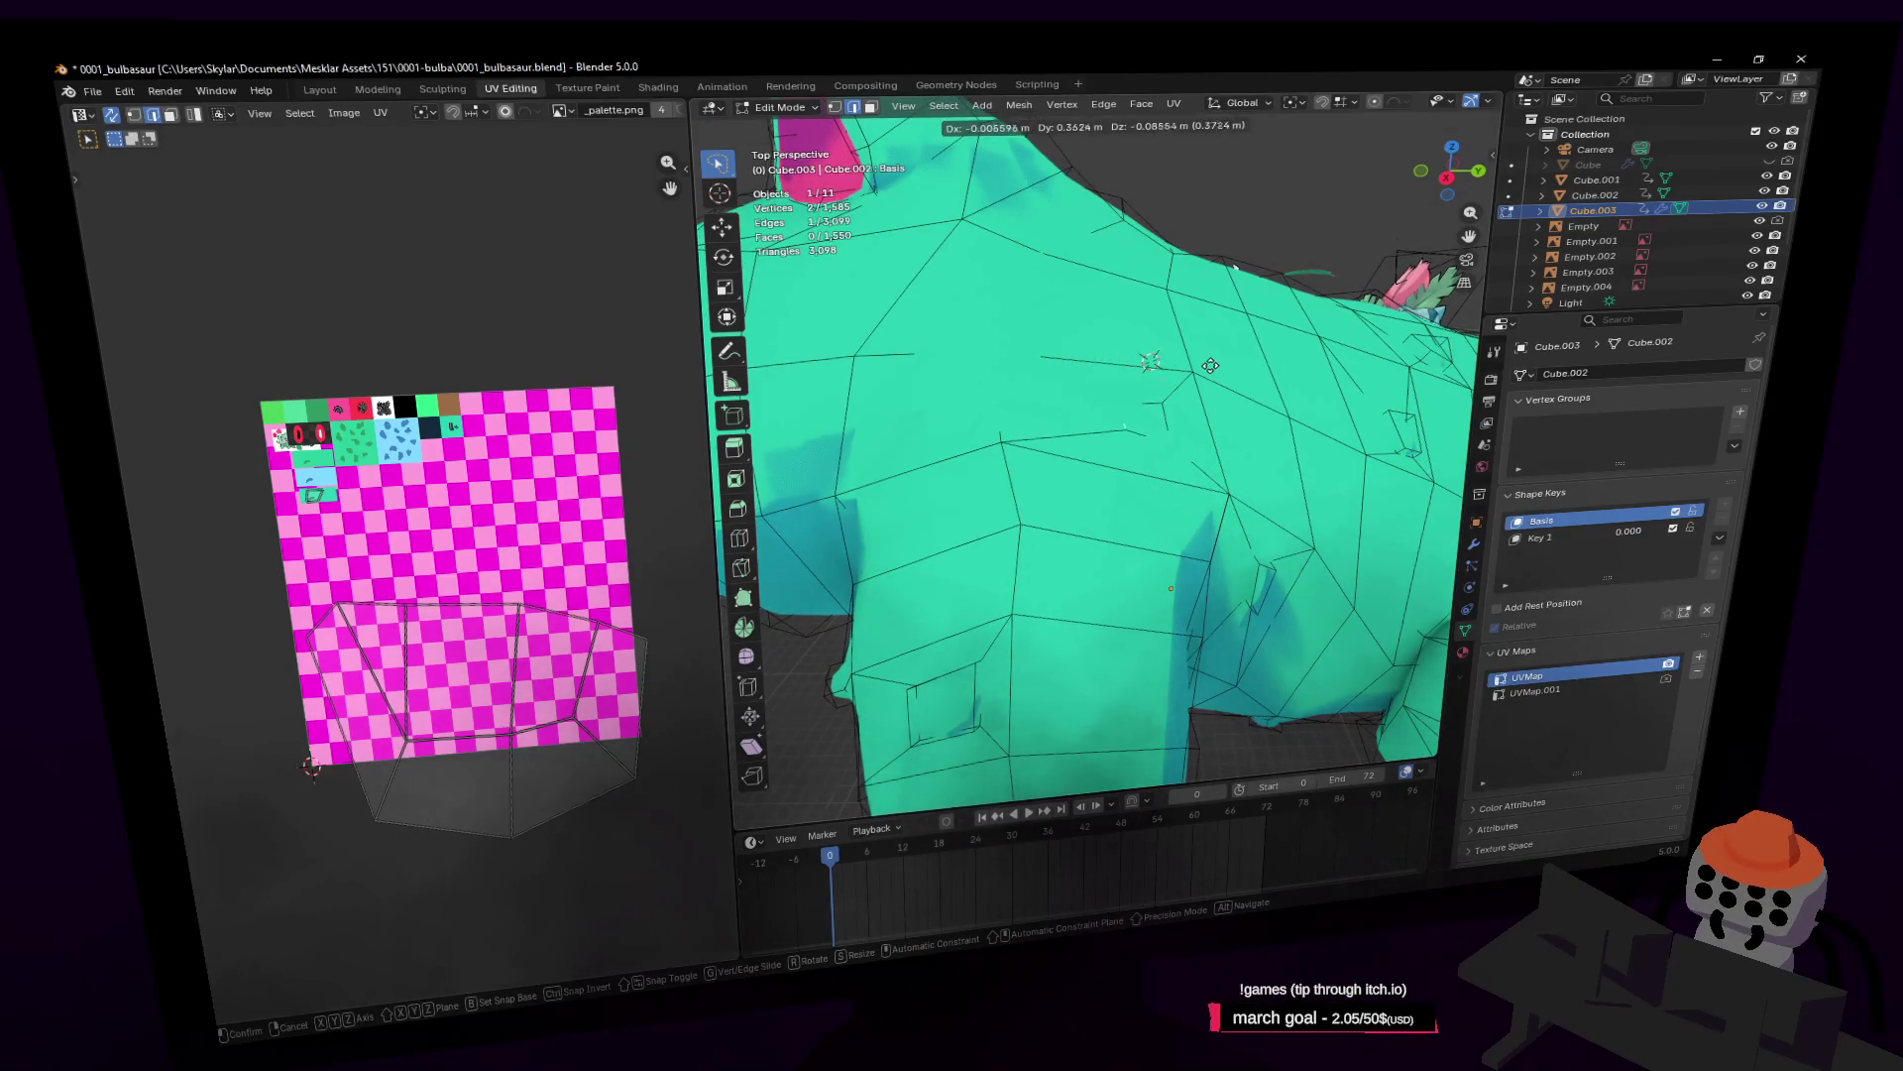
pyautogui.click(1210, 366)
# Step: Extrude a face on the body's side outward about 0.09 m and check it in Object Mode
pyautogui.press('3')
pyautogui.click(1140, 416)
pyautogui.hotkey('shift', '`')
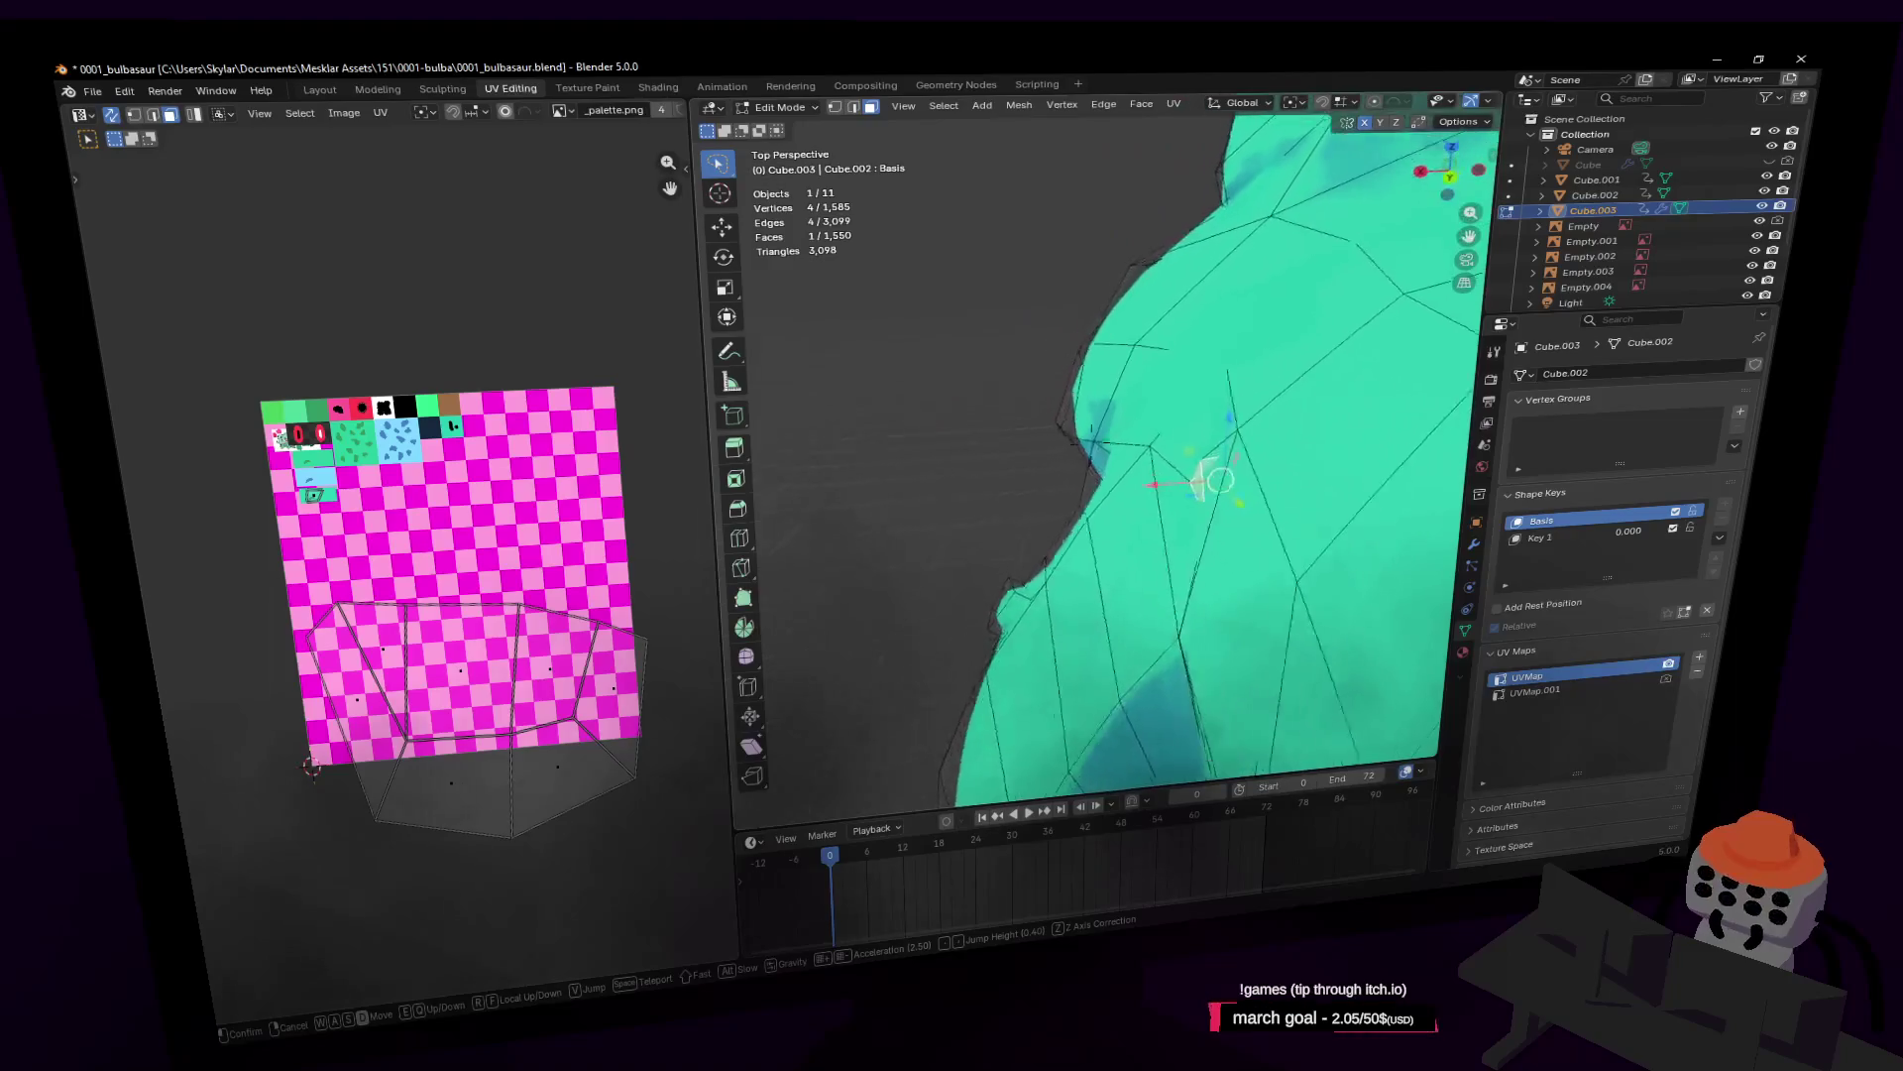
pyautogui.click(1247, 375)
pyautogui.press('e')
pyautogui.click(779, 319)
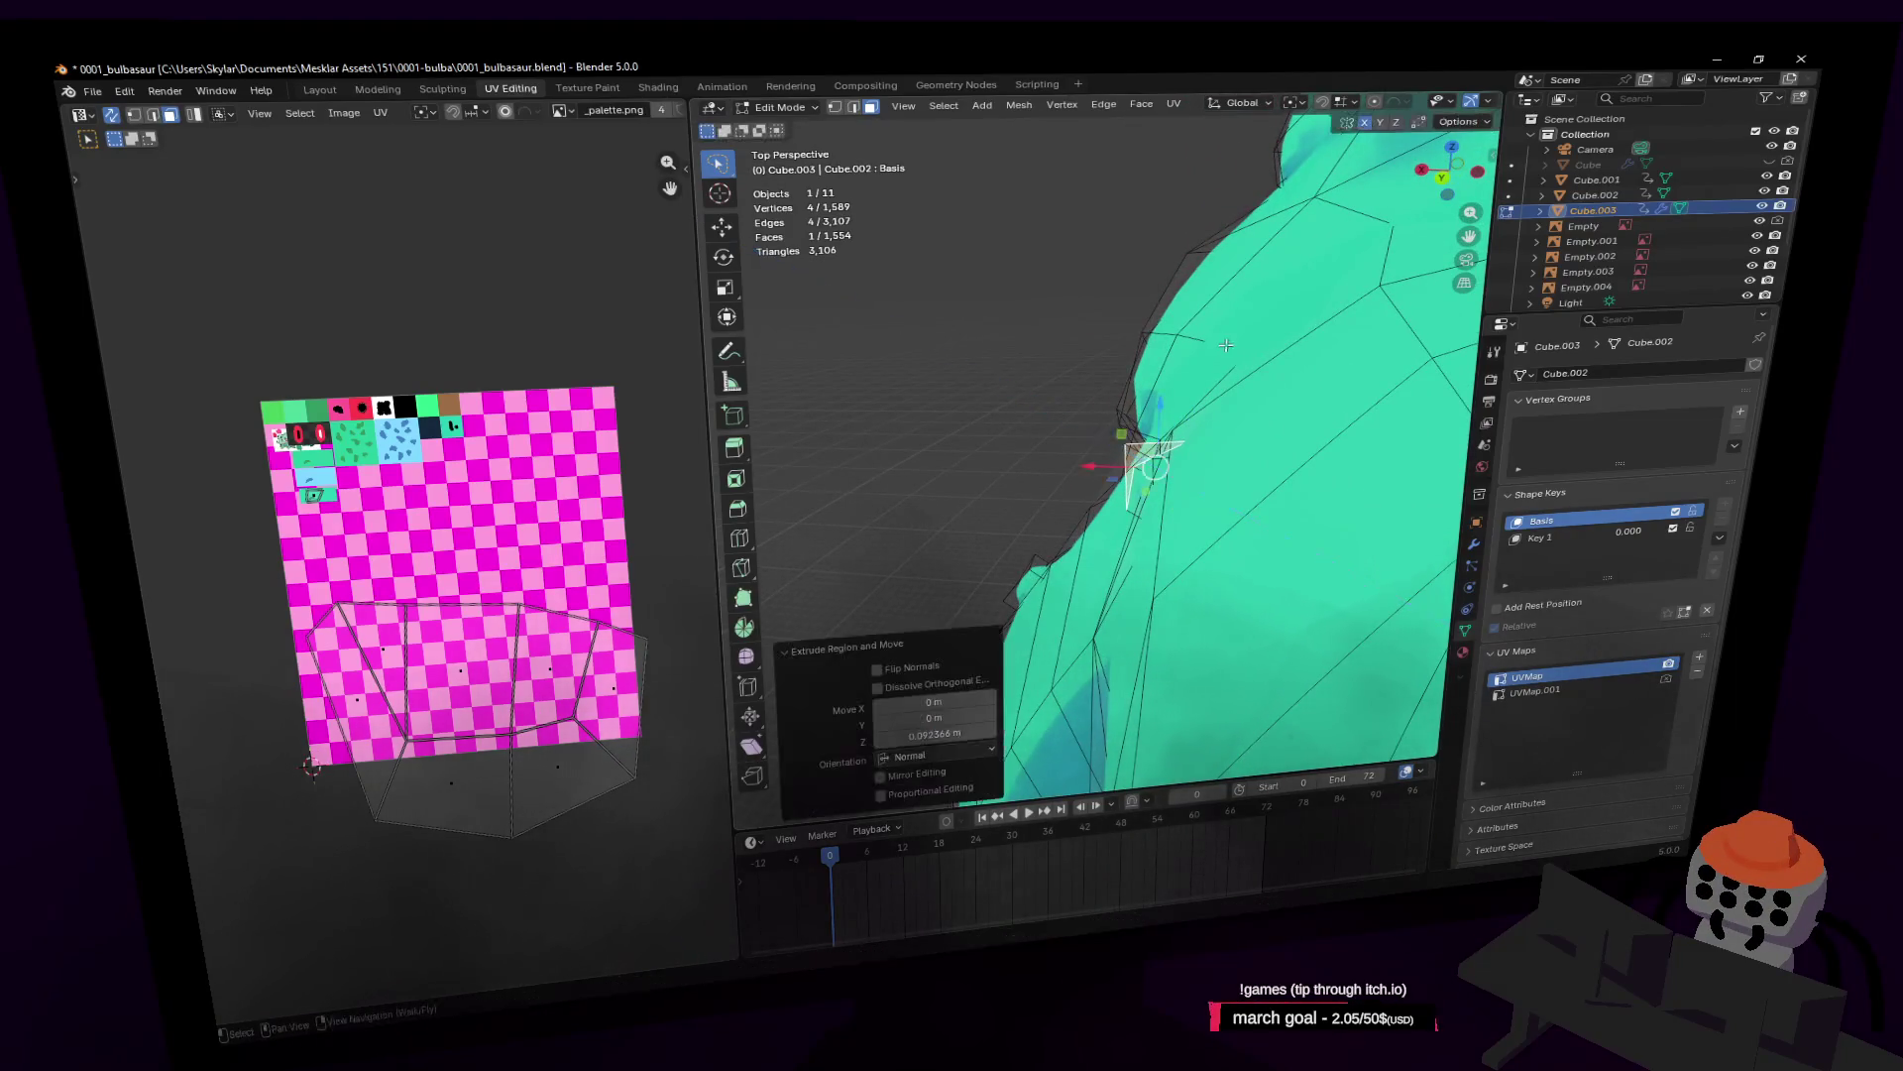
pyautogui.hotkey('shift', '`')
pyautogui.press('Tab')
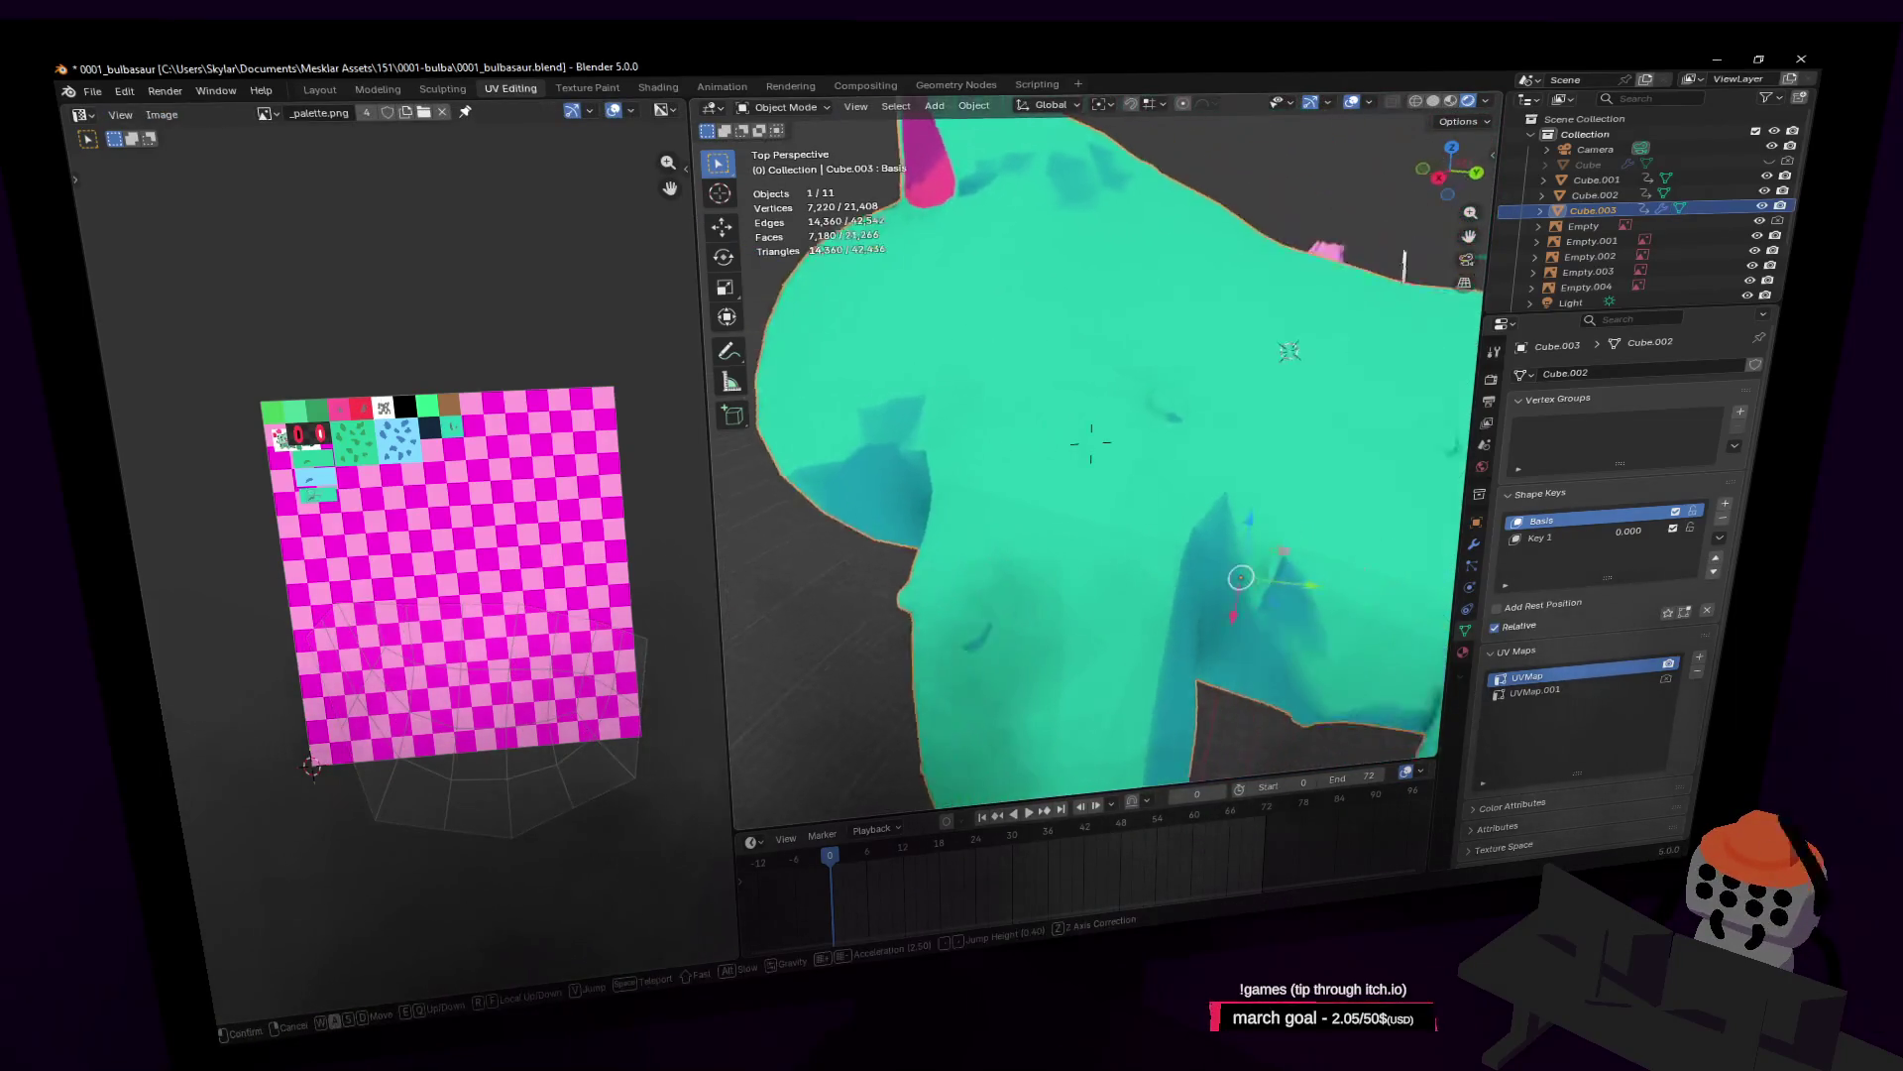
pyautogui.press('Escape')
pyautogui.press('Tab')
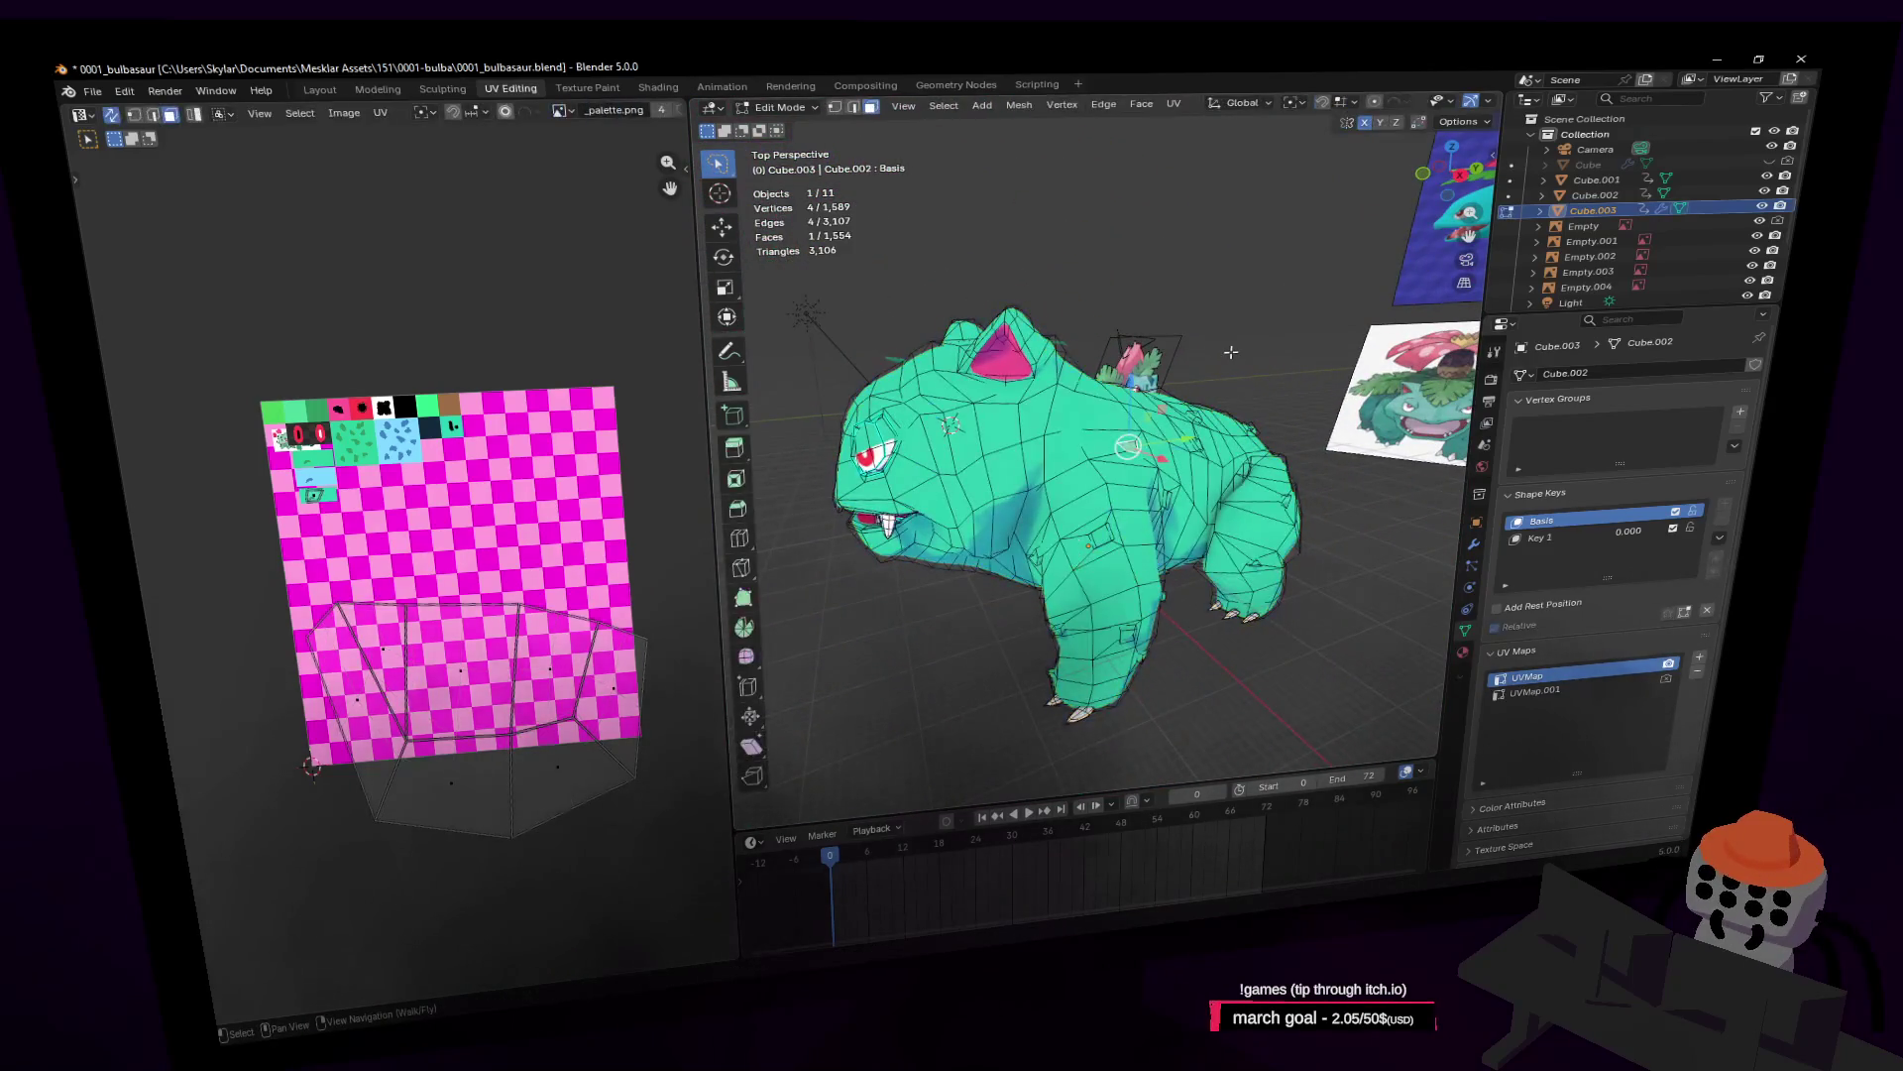
# Step: Bring the view close to the body and move an edge up and to the left
pyautogui.hotkey('shift', '`')
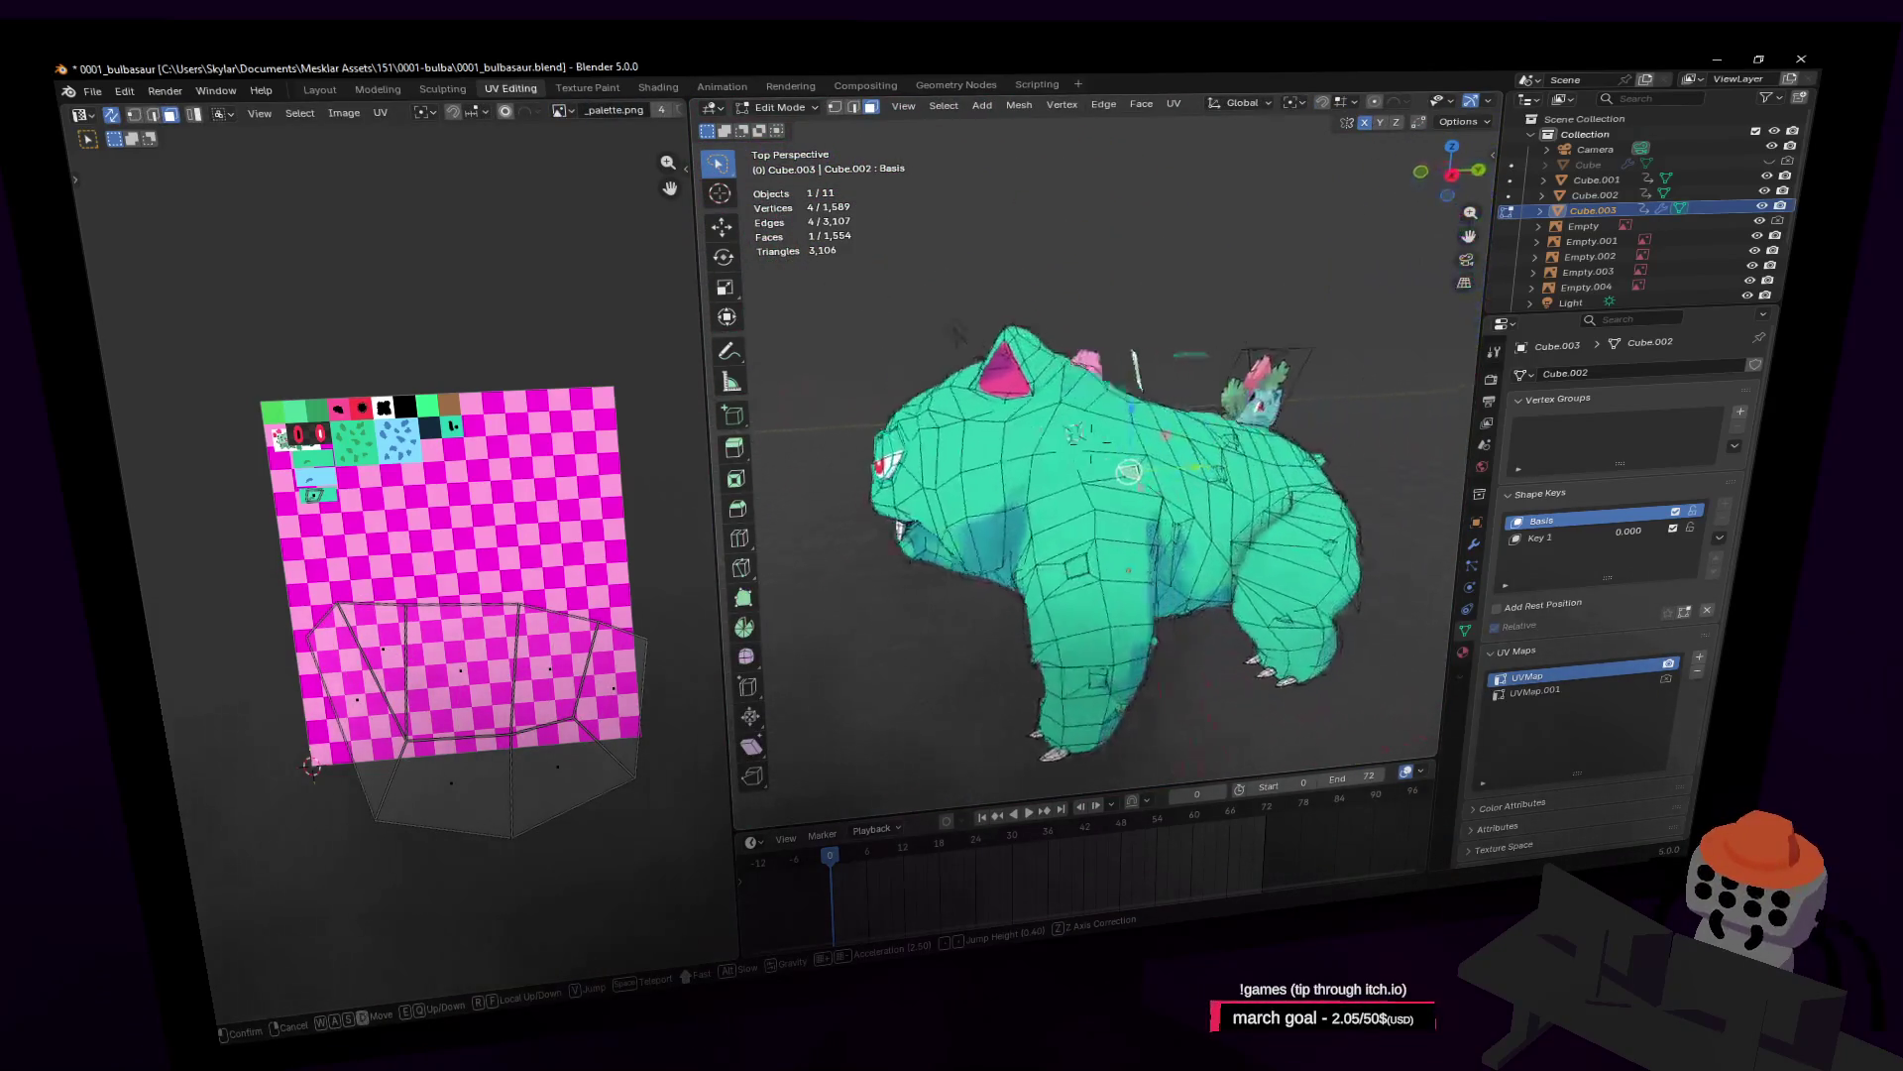
pyautogui.press('Tab')
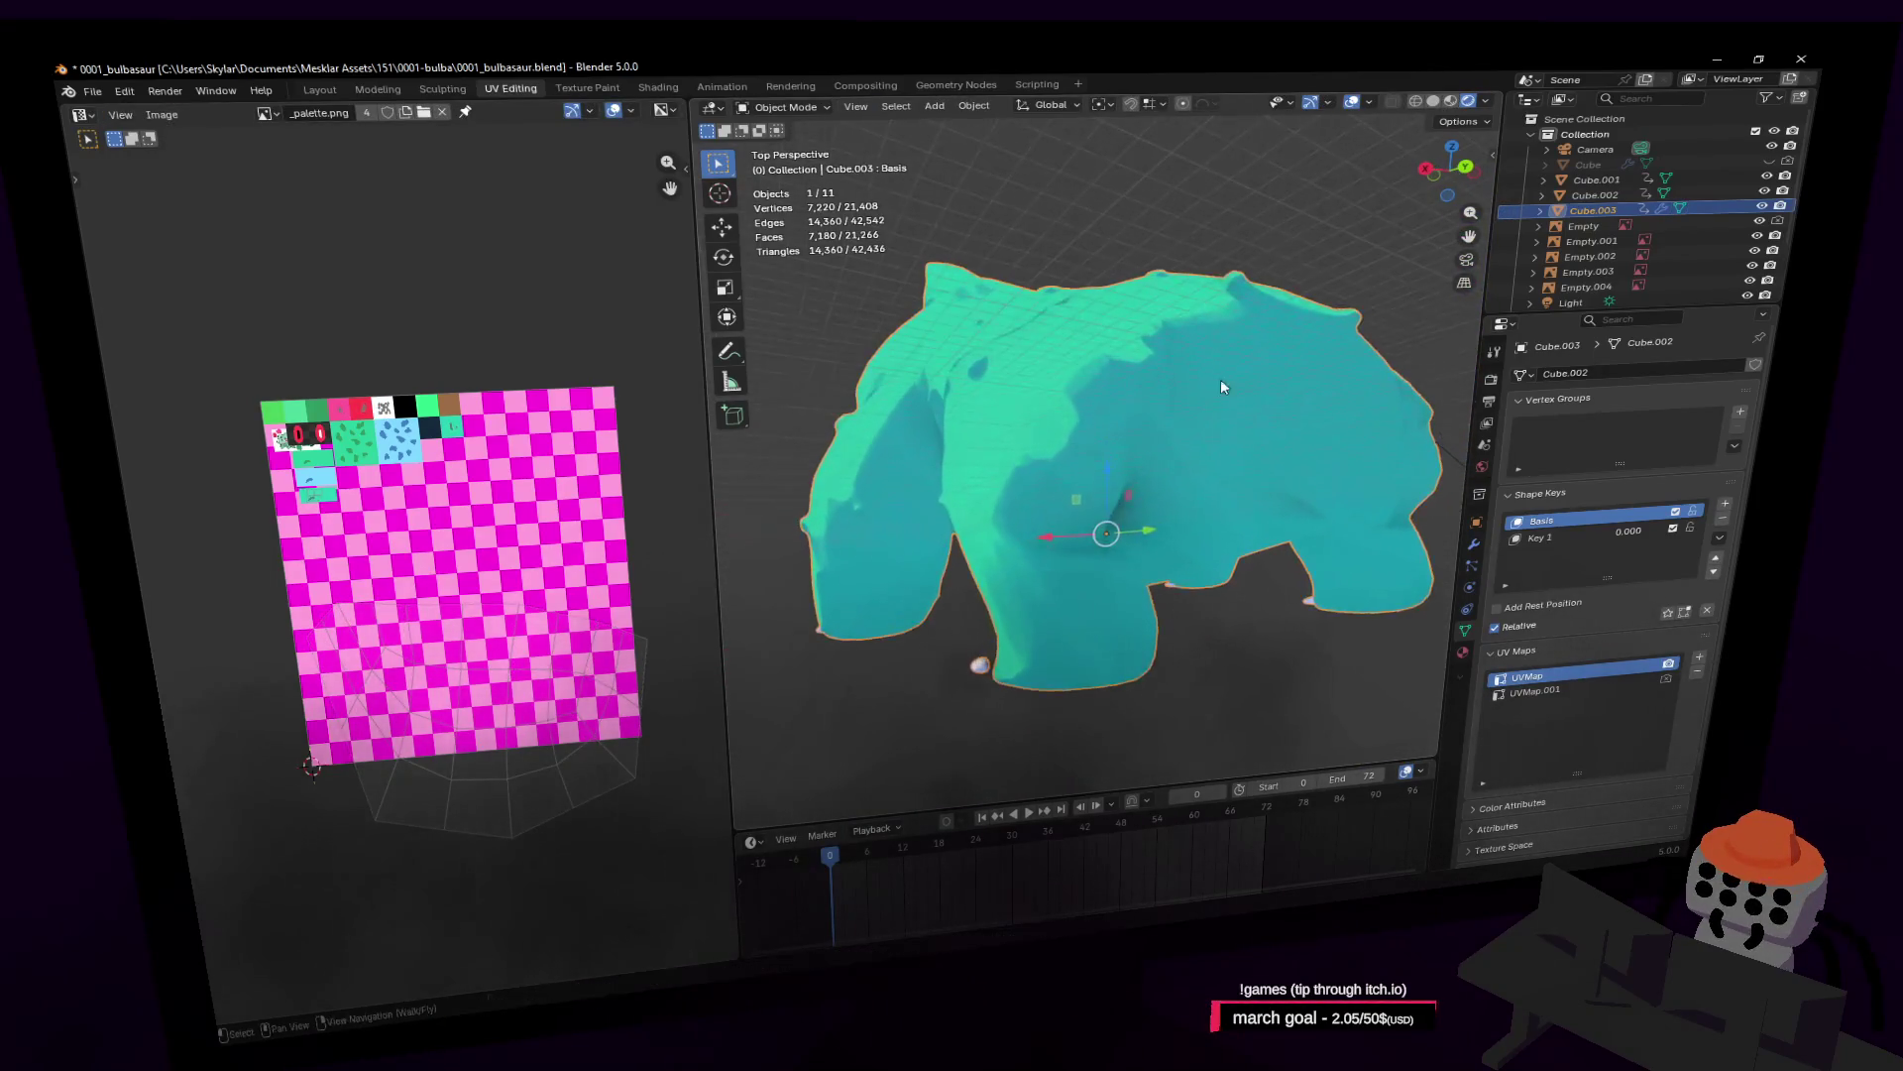
pyautogui.click(1244, 385)
pyautogui.press('Tab')
pyautogui.hotkey('shift', '`')
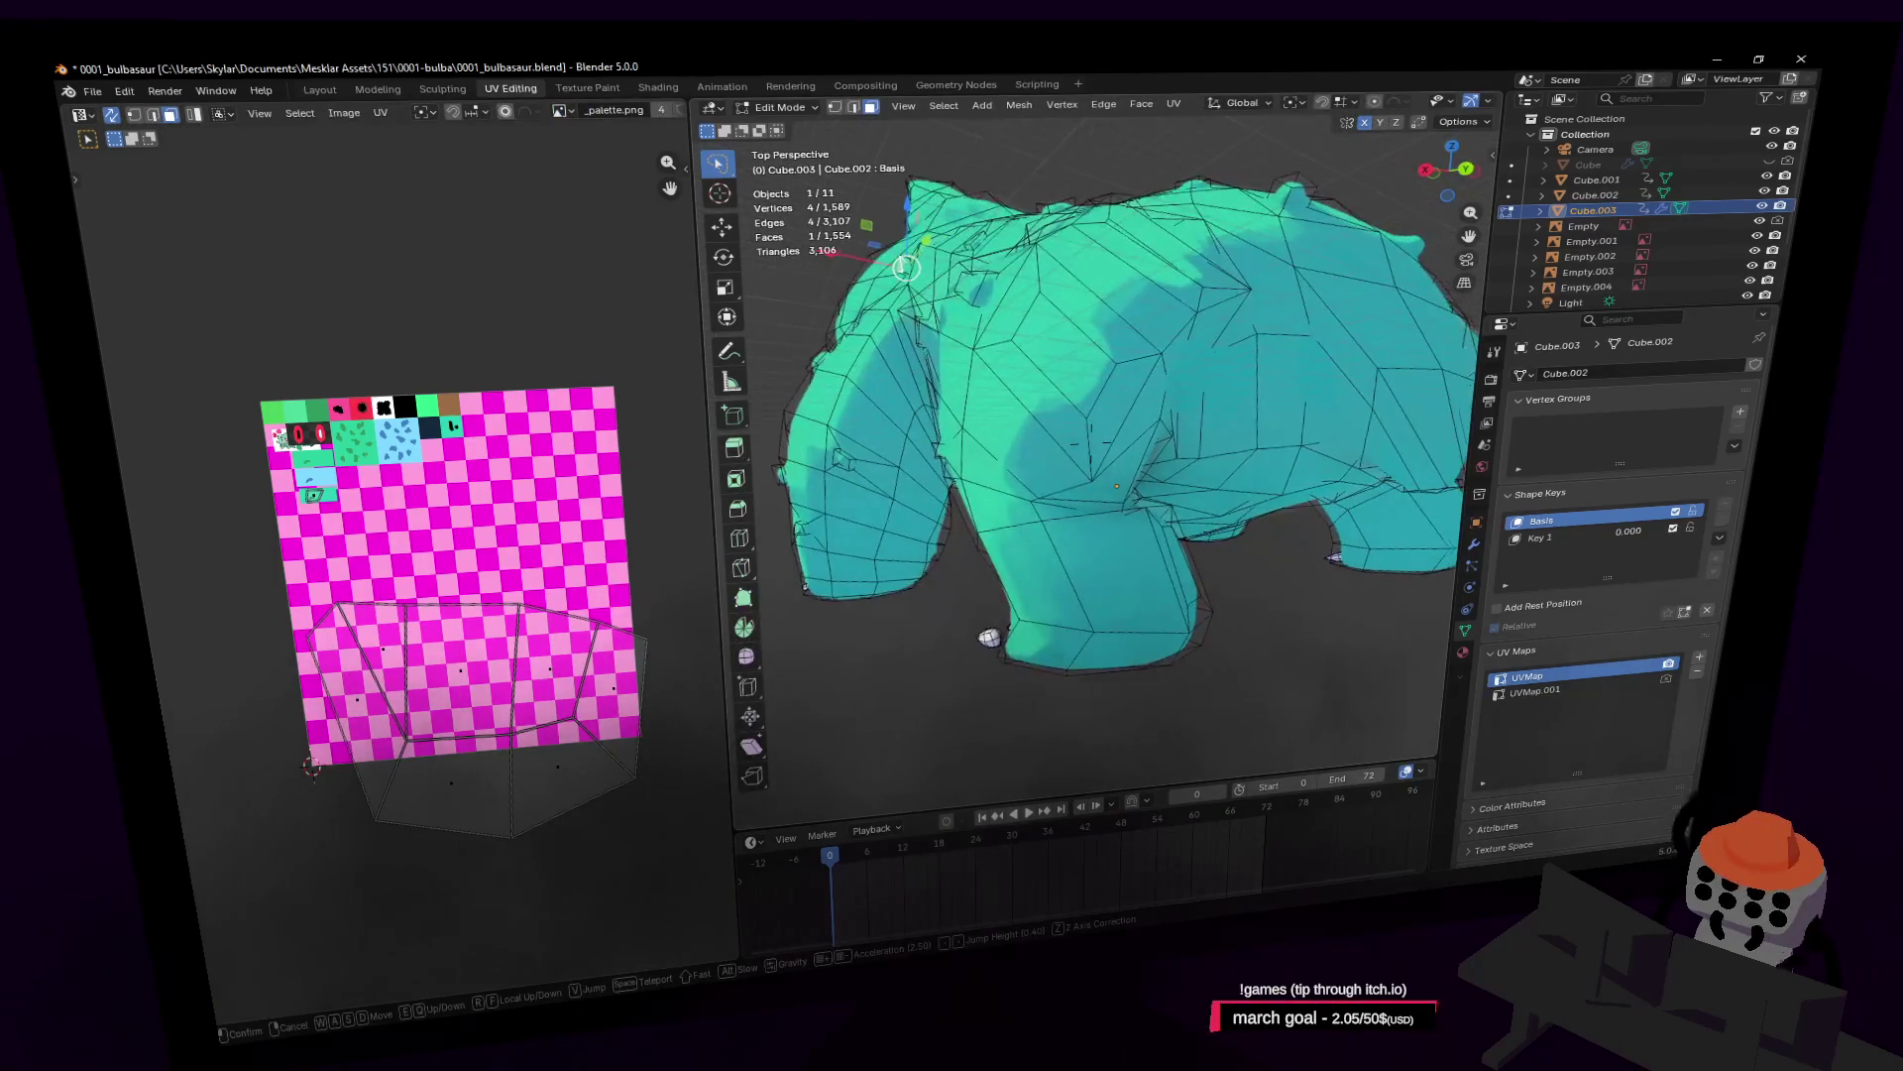
pyautogui.click(1140, 503)
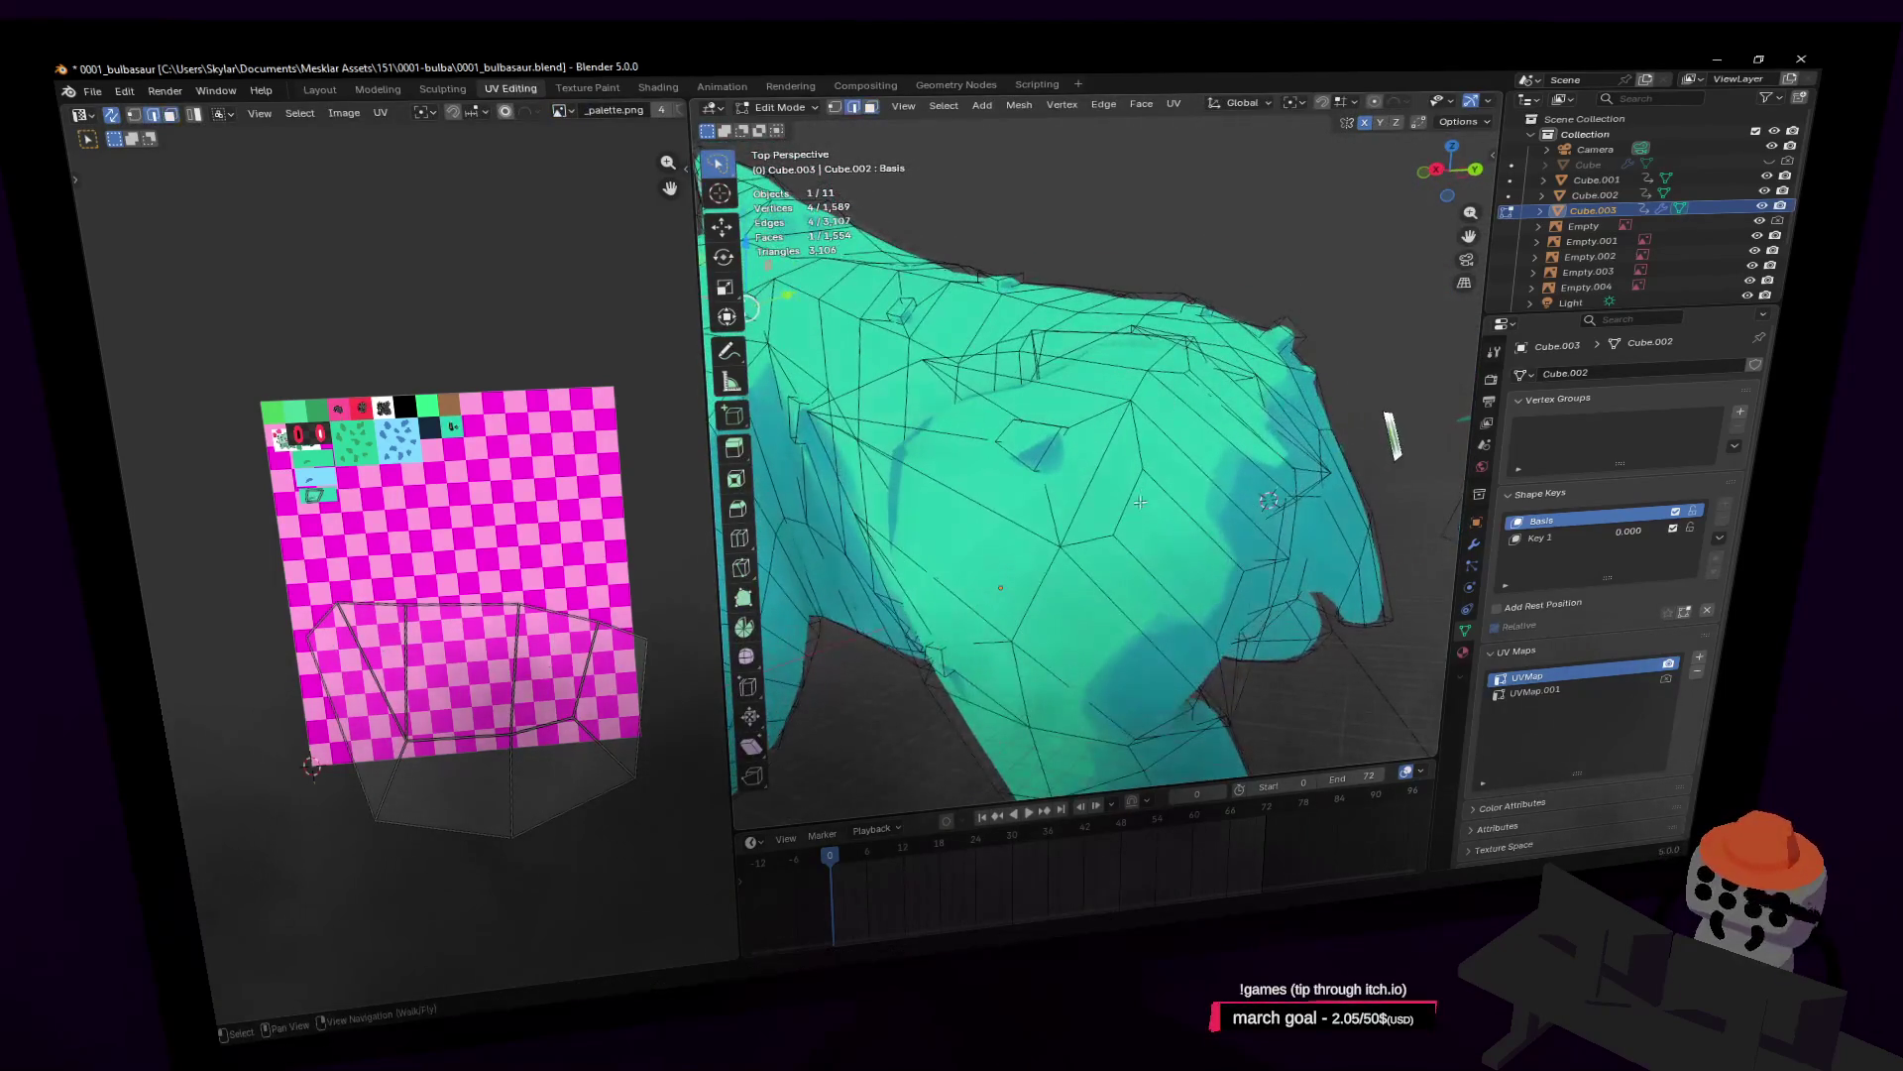
pyautogui.moveTo(1159, 500); pyautogui.dragTo(1163, 506, button='middle')
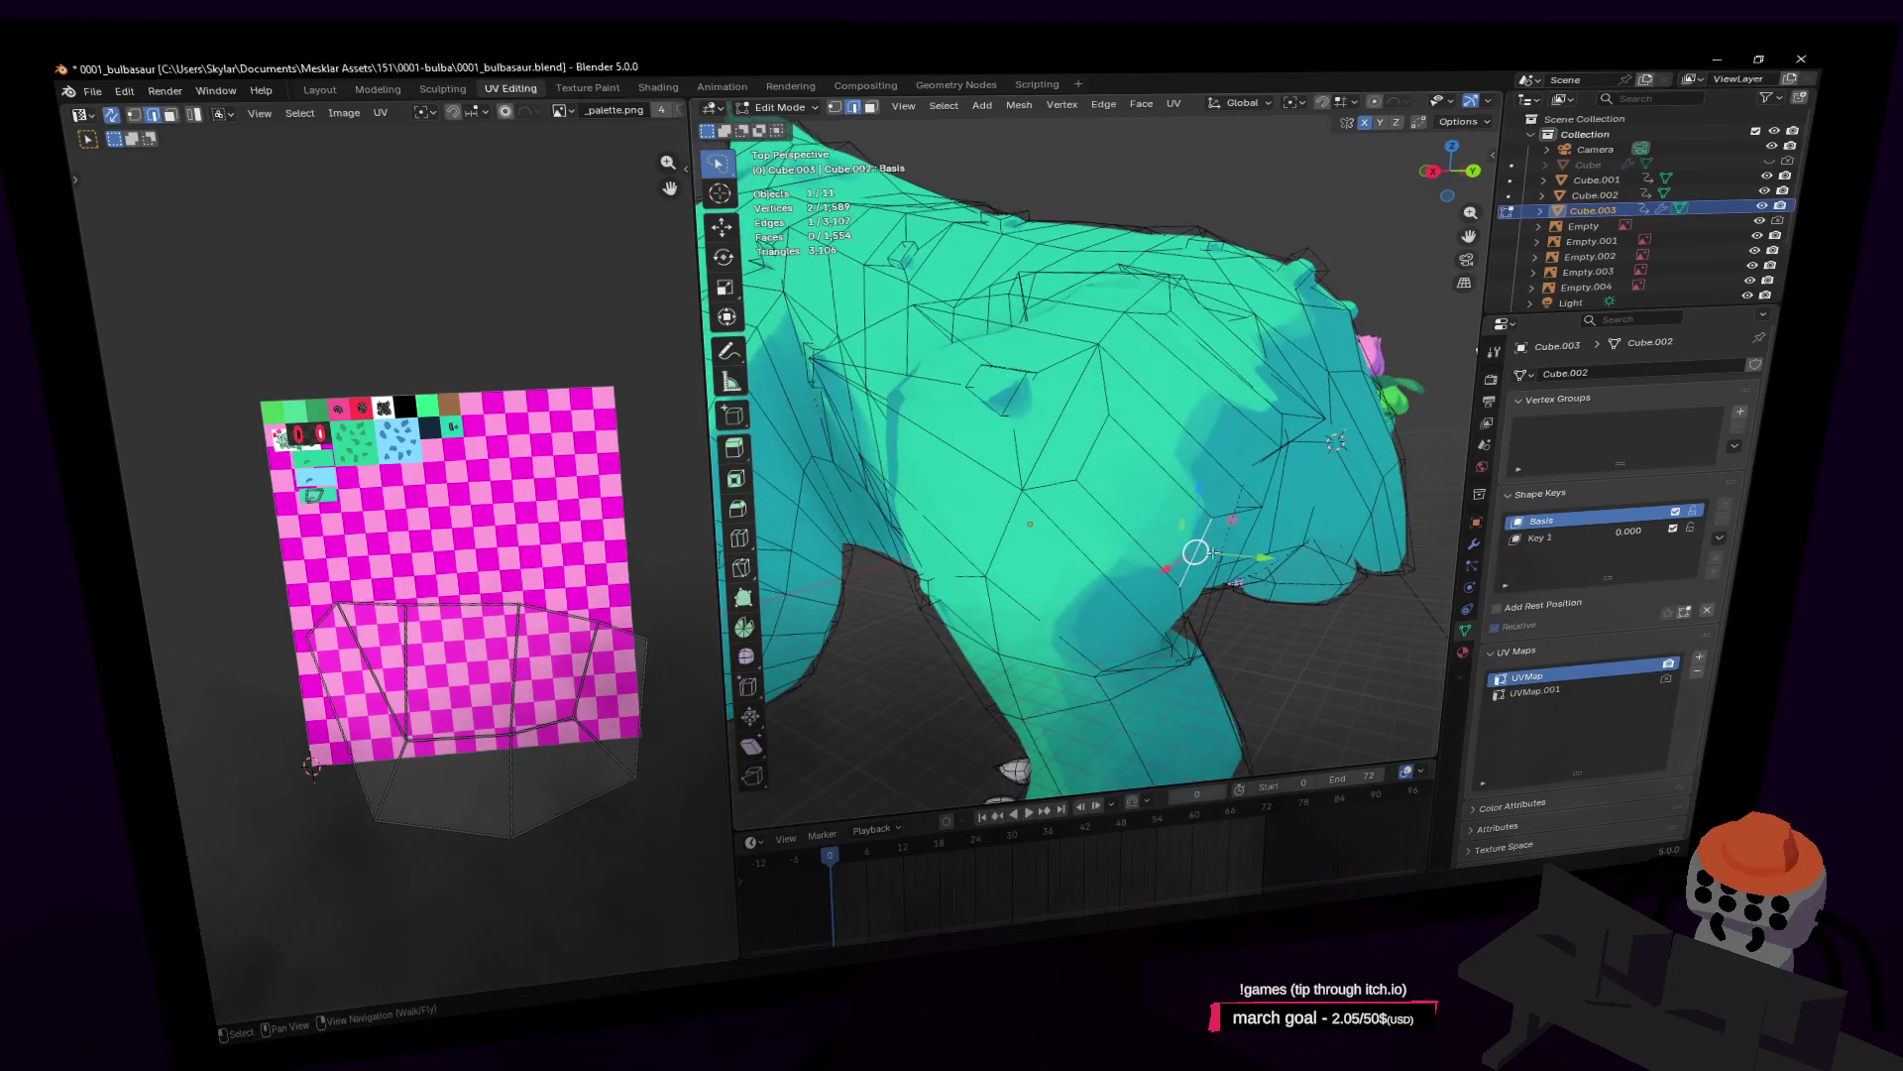
pyautogui.moveTo(1212, 553); pyautogui.dragTo(1133, 466)
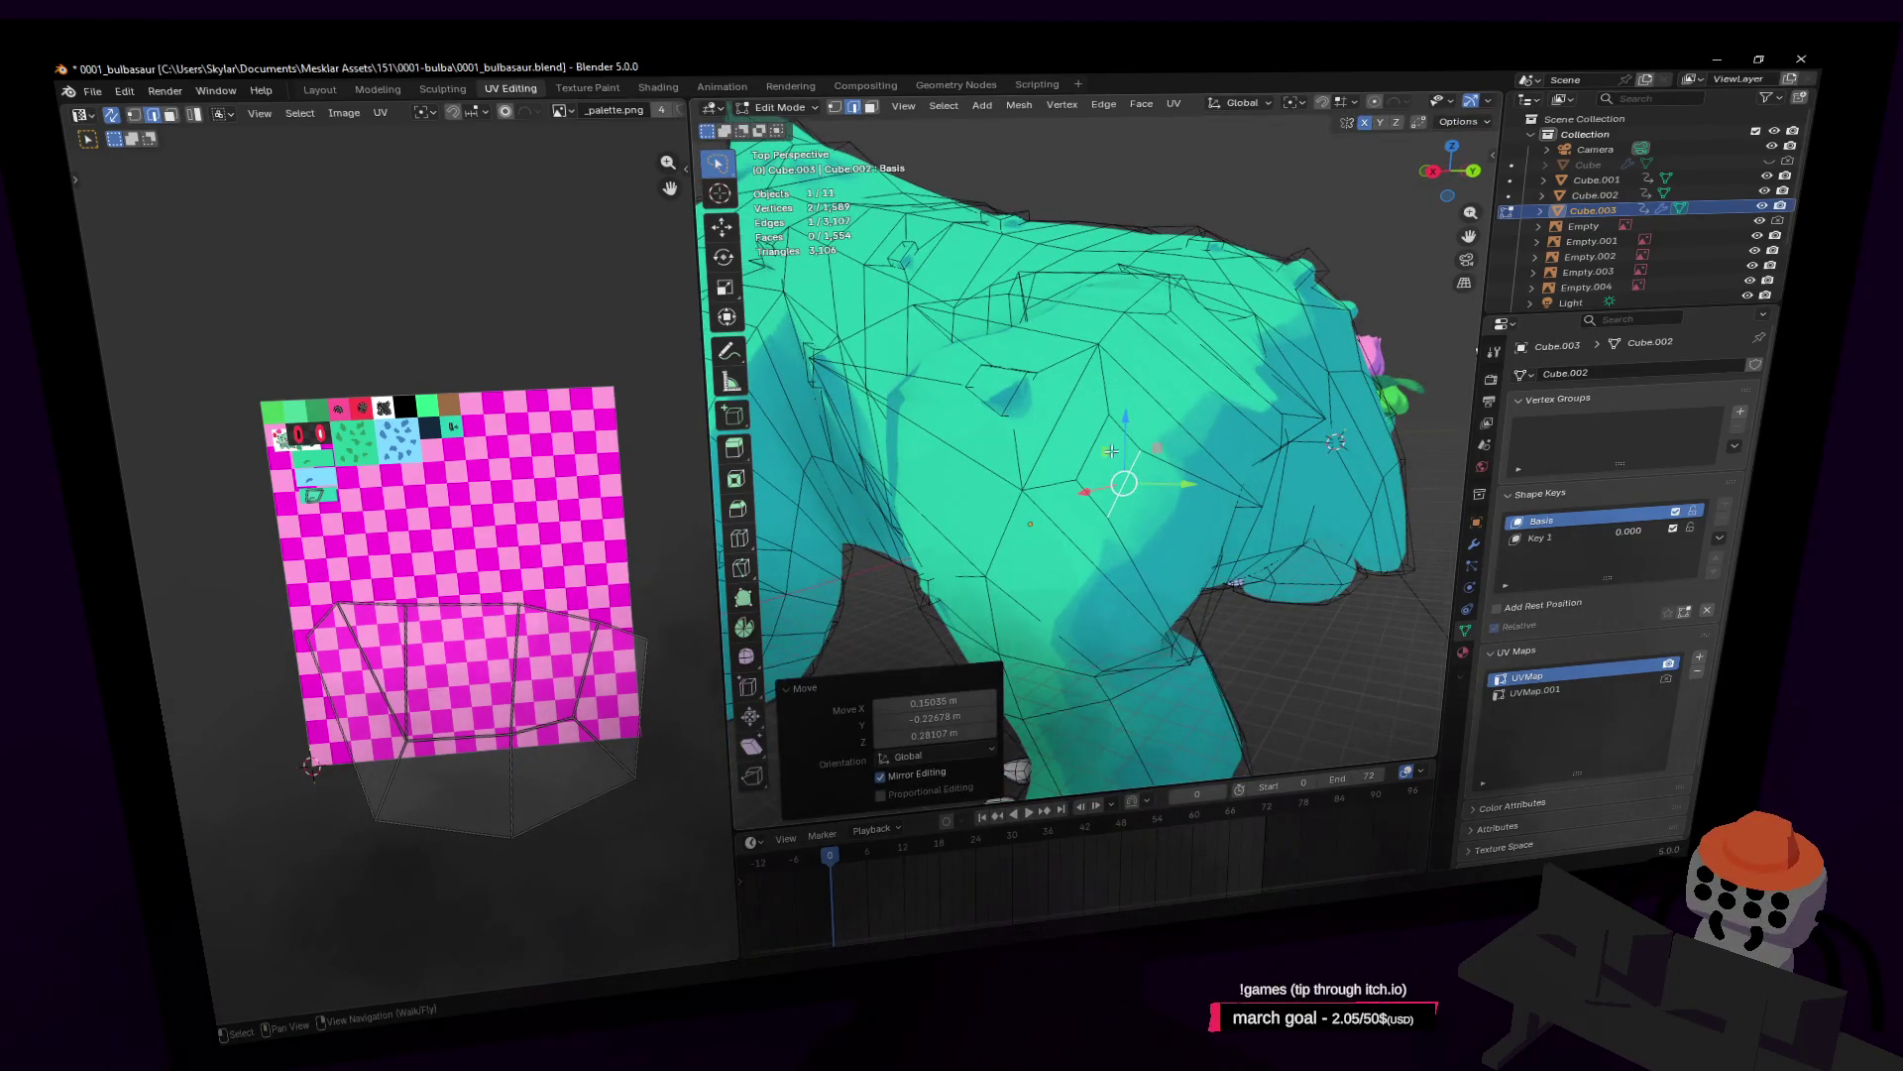
# Step: Select a leg face, adjust an edge, and extrude the face outward along its normal
pyautogui.press('3')
pyautogui.click(1110, 451)
pyautogui.moveTo(1110, 451); pyautogui.dragTo(1083, 417, button='middle')
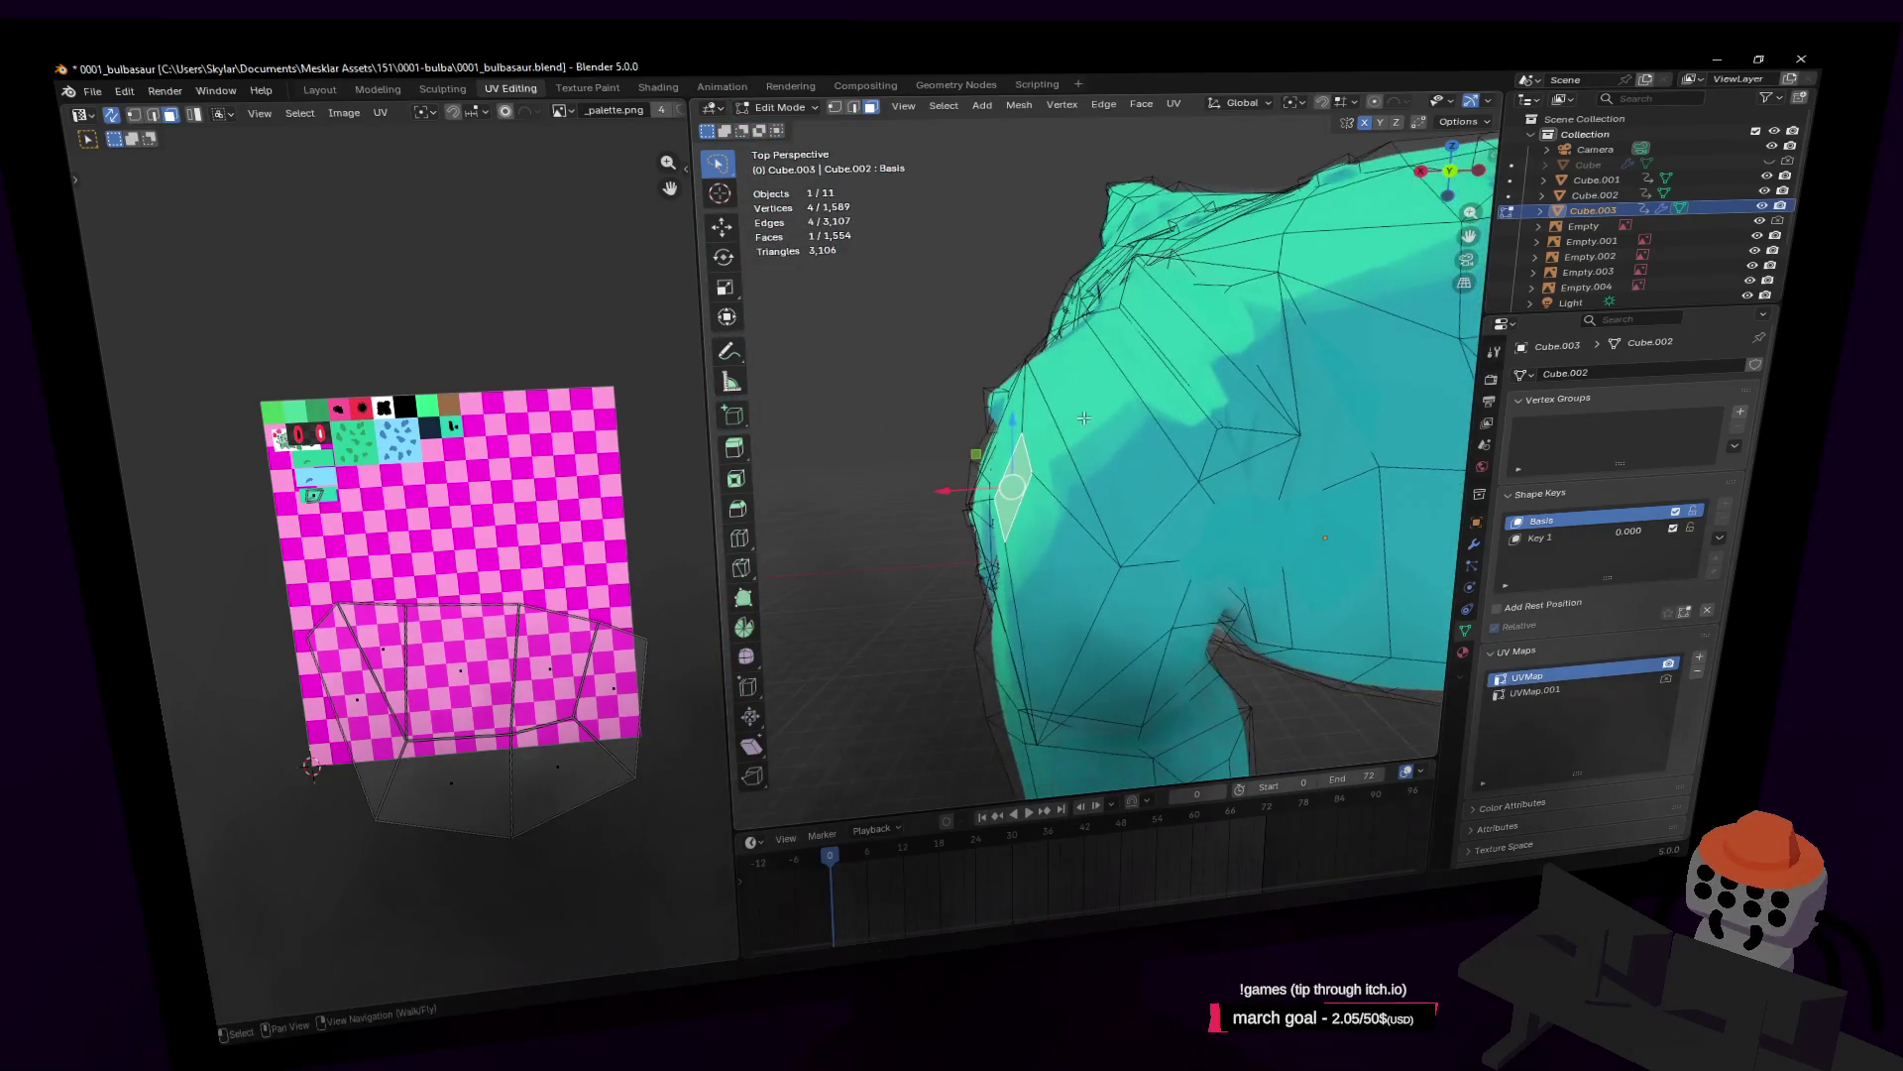
pyautogui.press('KP_Decimal')
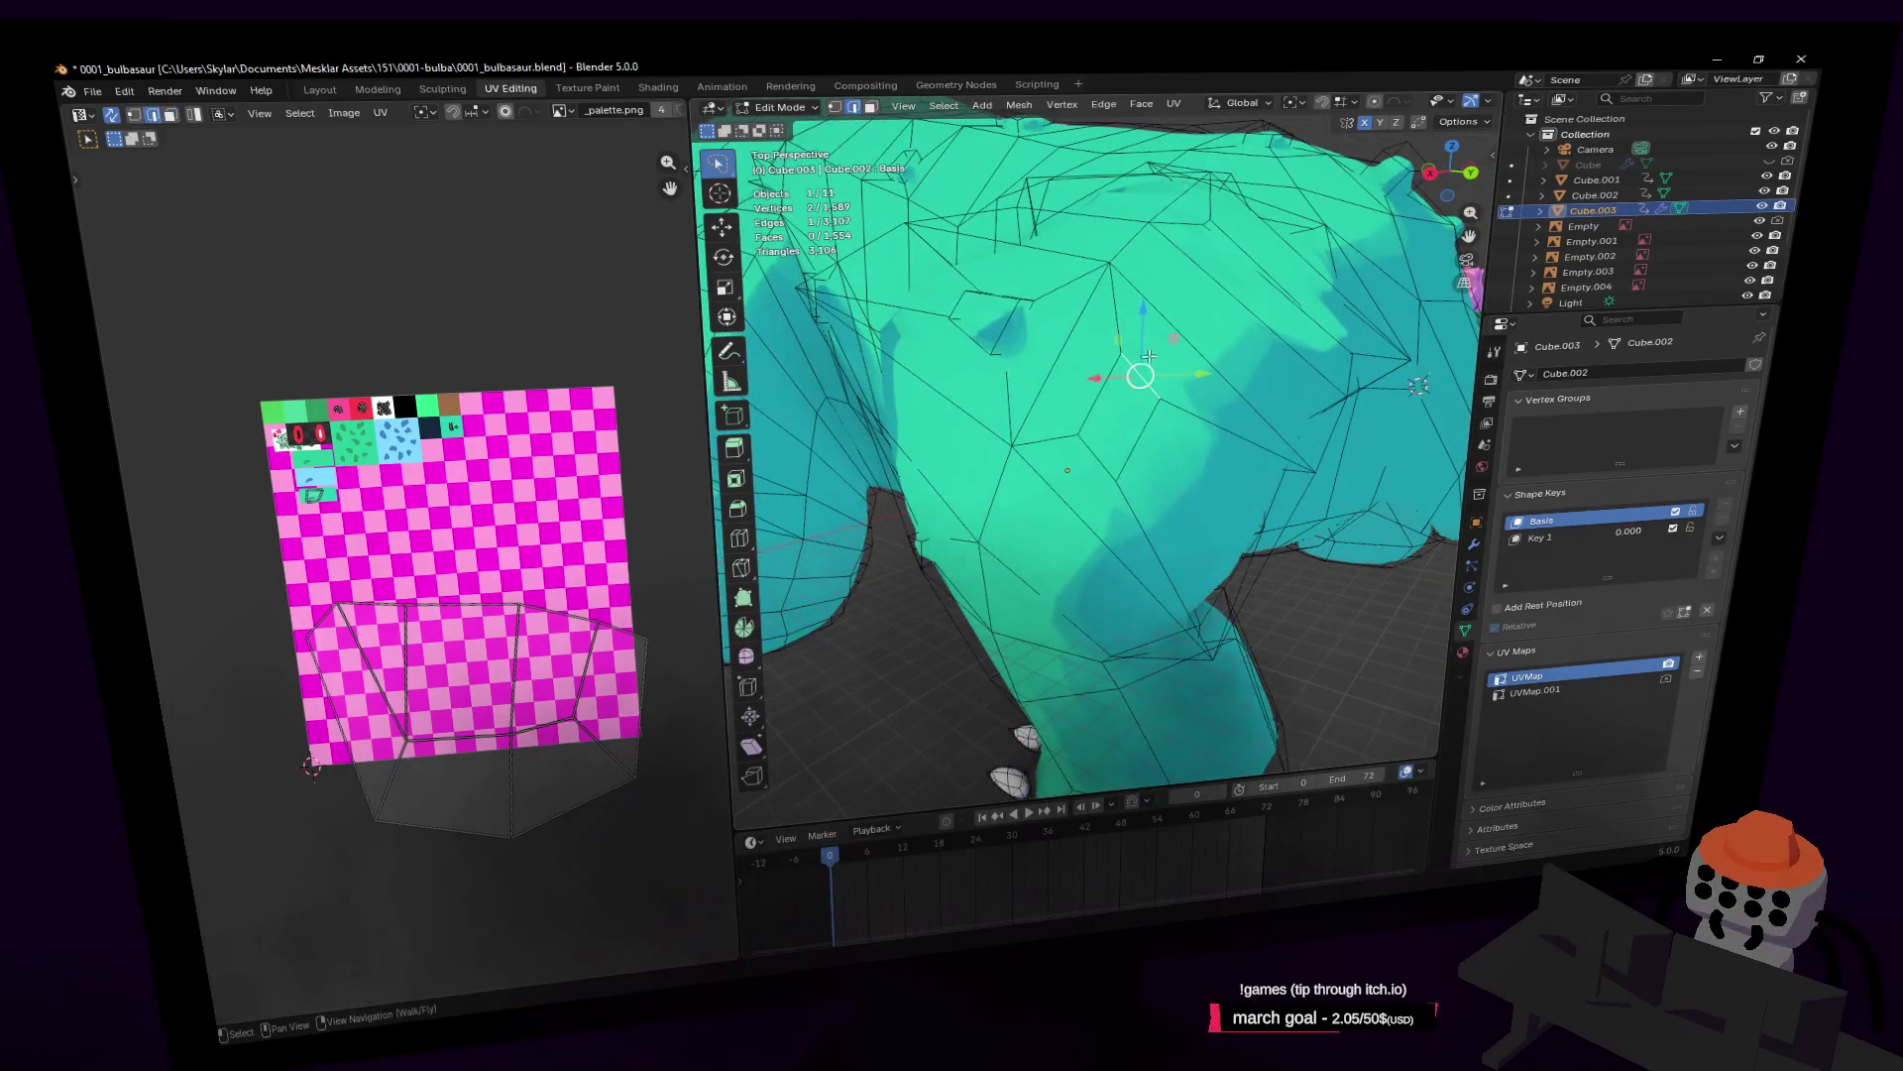
pyautogui.moveTo(1148, 356)
pyautogui.mouseDown()
pyautogui.moveTo(1140, 456)
pyautogui.moveTo(1126, 426)
pyautogui.mouseUp()
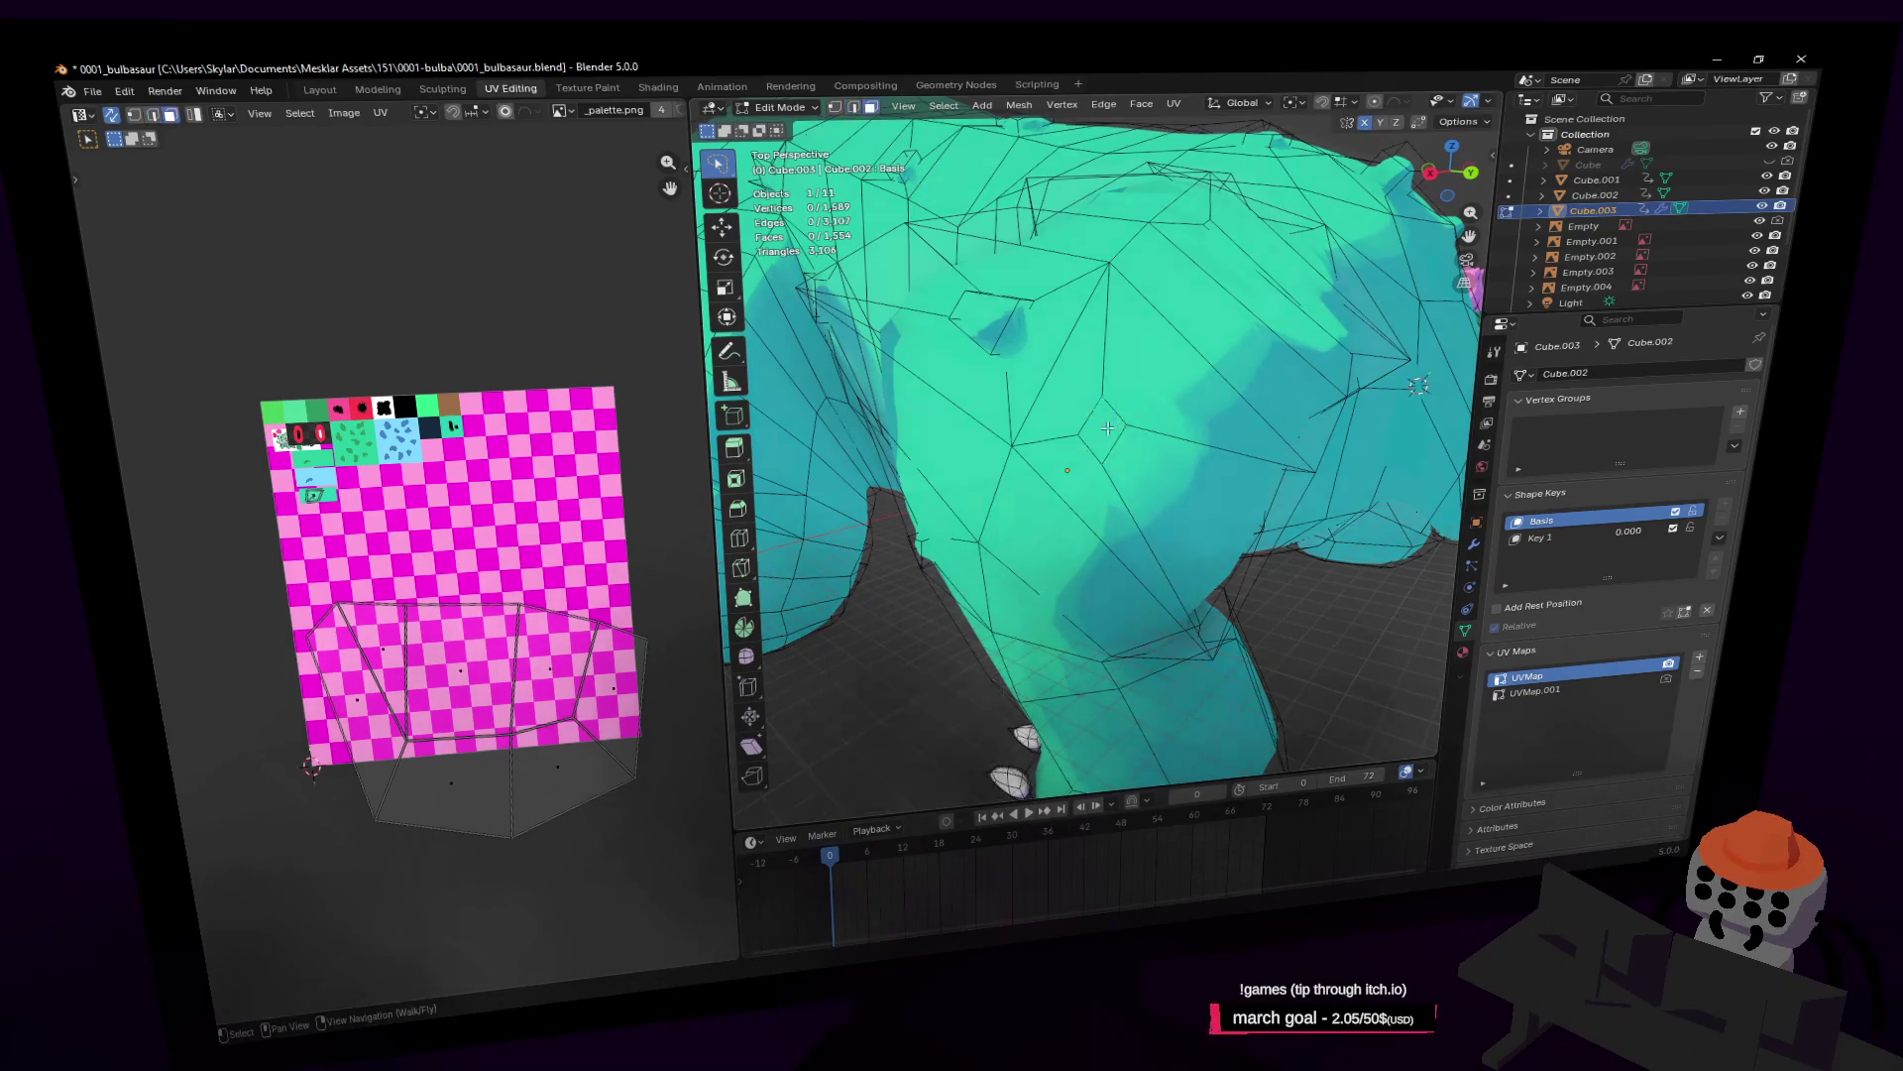
pyautogui.moveTo(1126, 426); pyautogui.dragTo(1157, 416, button='middle')
pyautogui.press('.')
pyautogui.press('e')
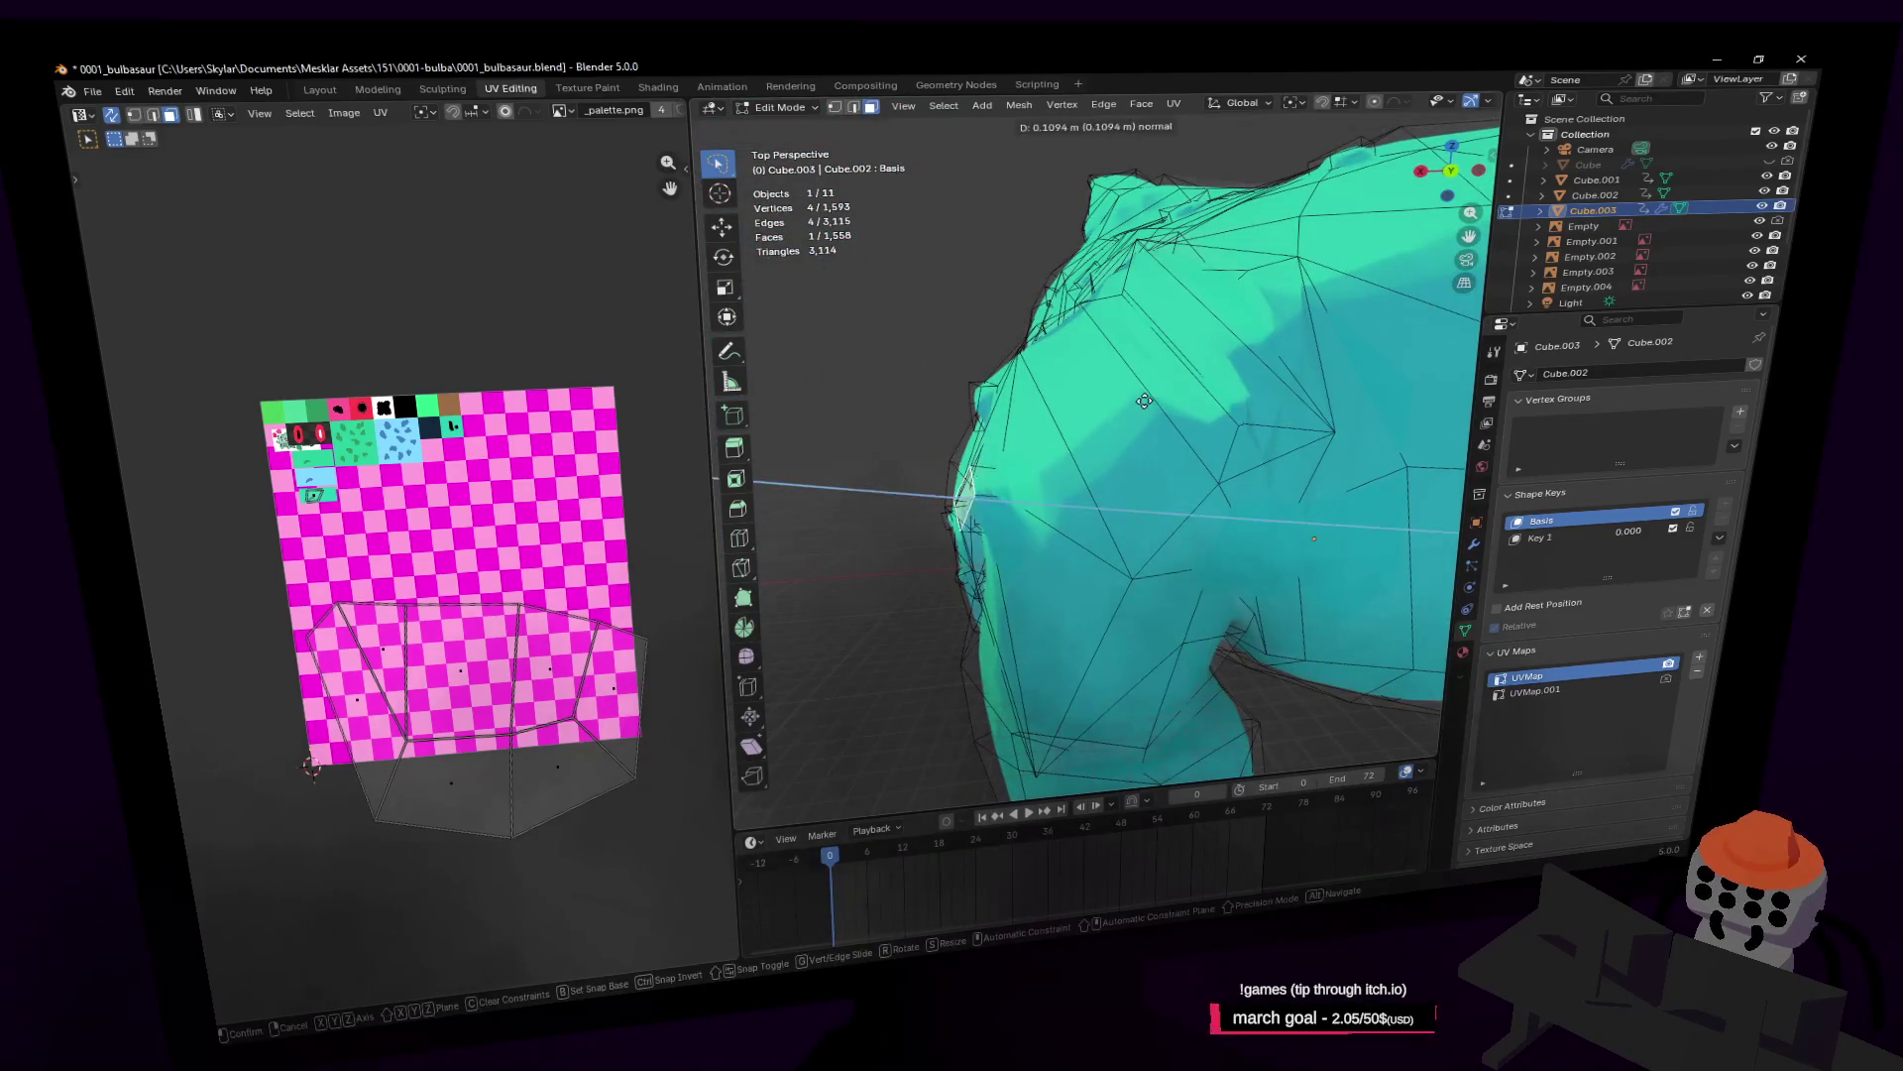
pyautogui.click(1157, 401)
pyautogui.moveTo(1156, 400); pyautogui.dragTo(1100, 416, button='middle')
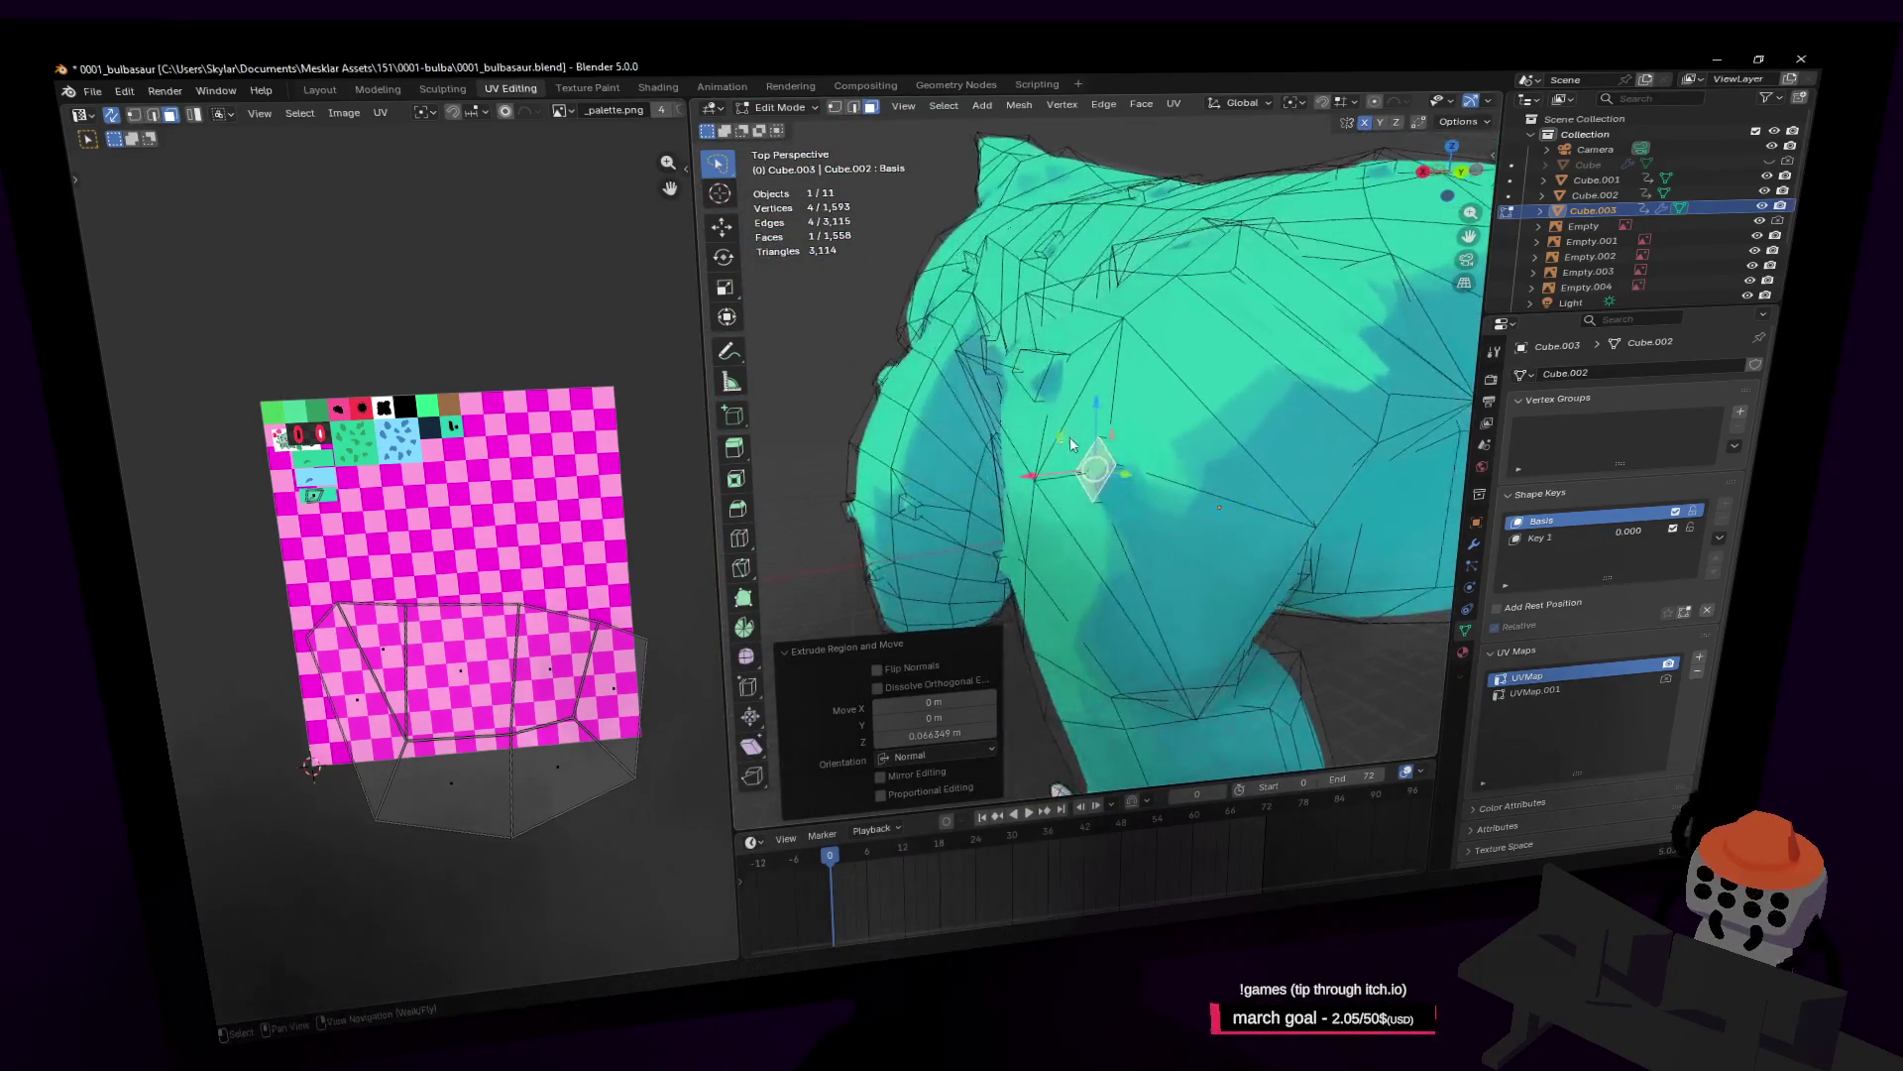
# Step: Check the model in Object Mode, then inset the selected face on the leg
pyautogui.press('Tab')
pyautogui.hotkey('shift', '`')
pyautogui.press('s')
pyautogui.click(1102, 421)
pyautogui.press('Tab')
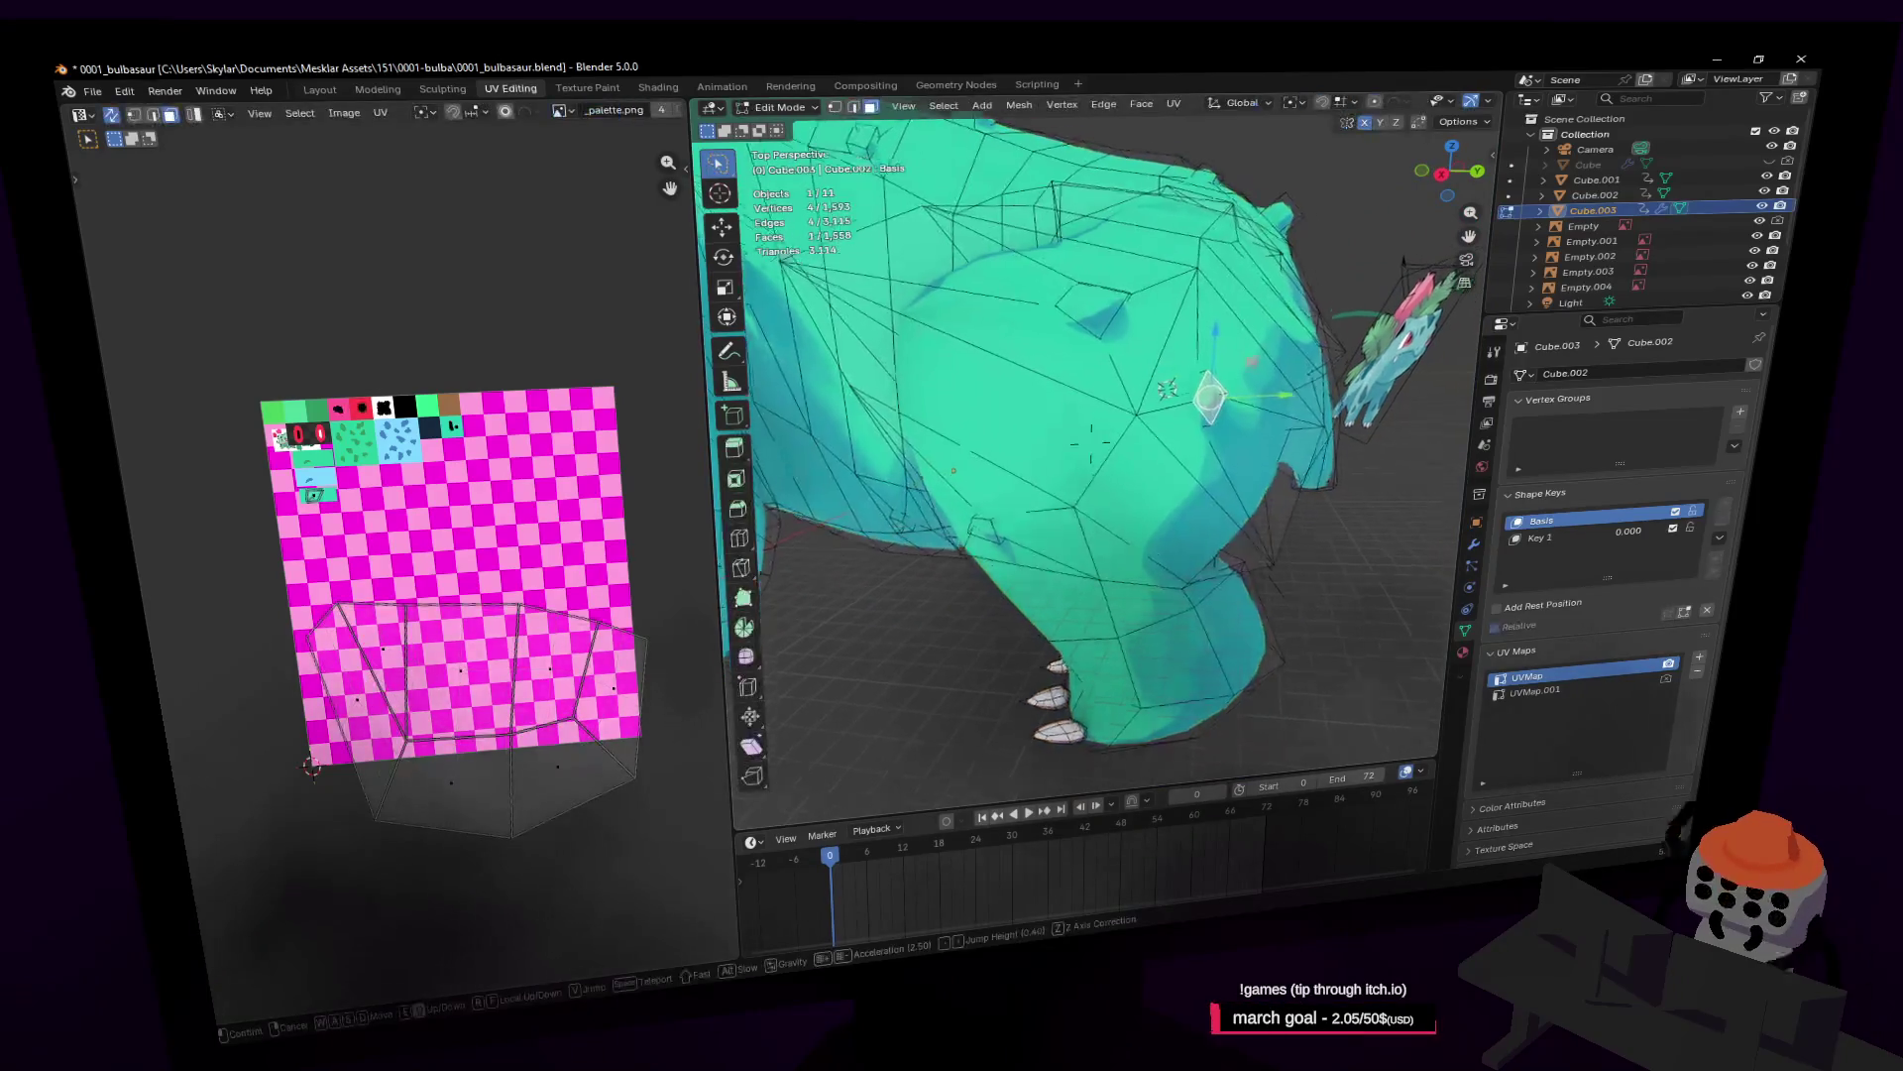
pyautogui.hotkey('shift', '`')
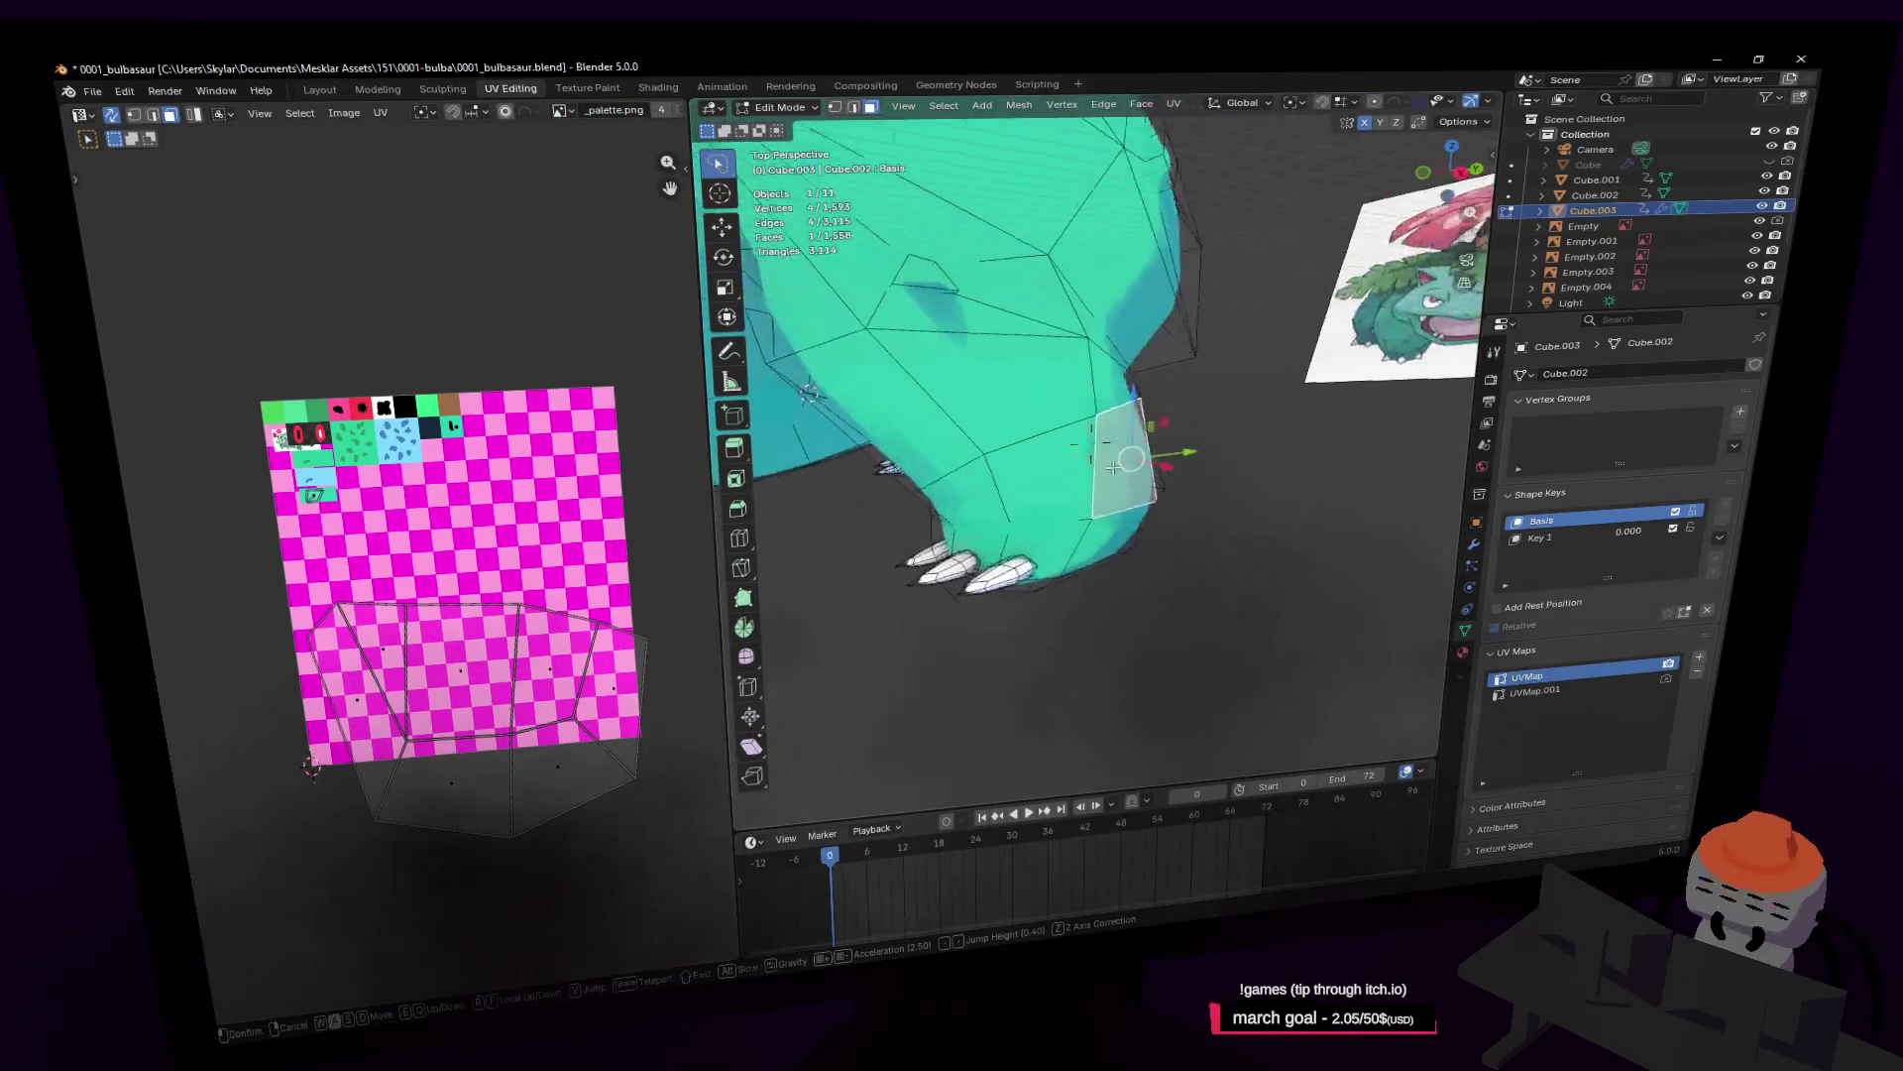
pyautogui.press('i')
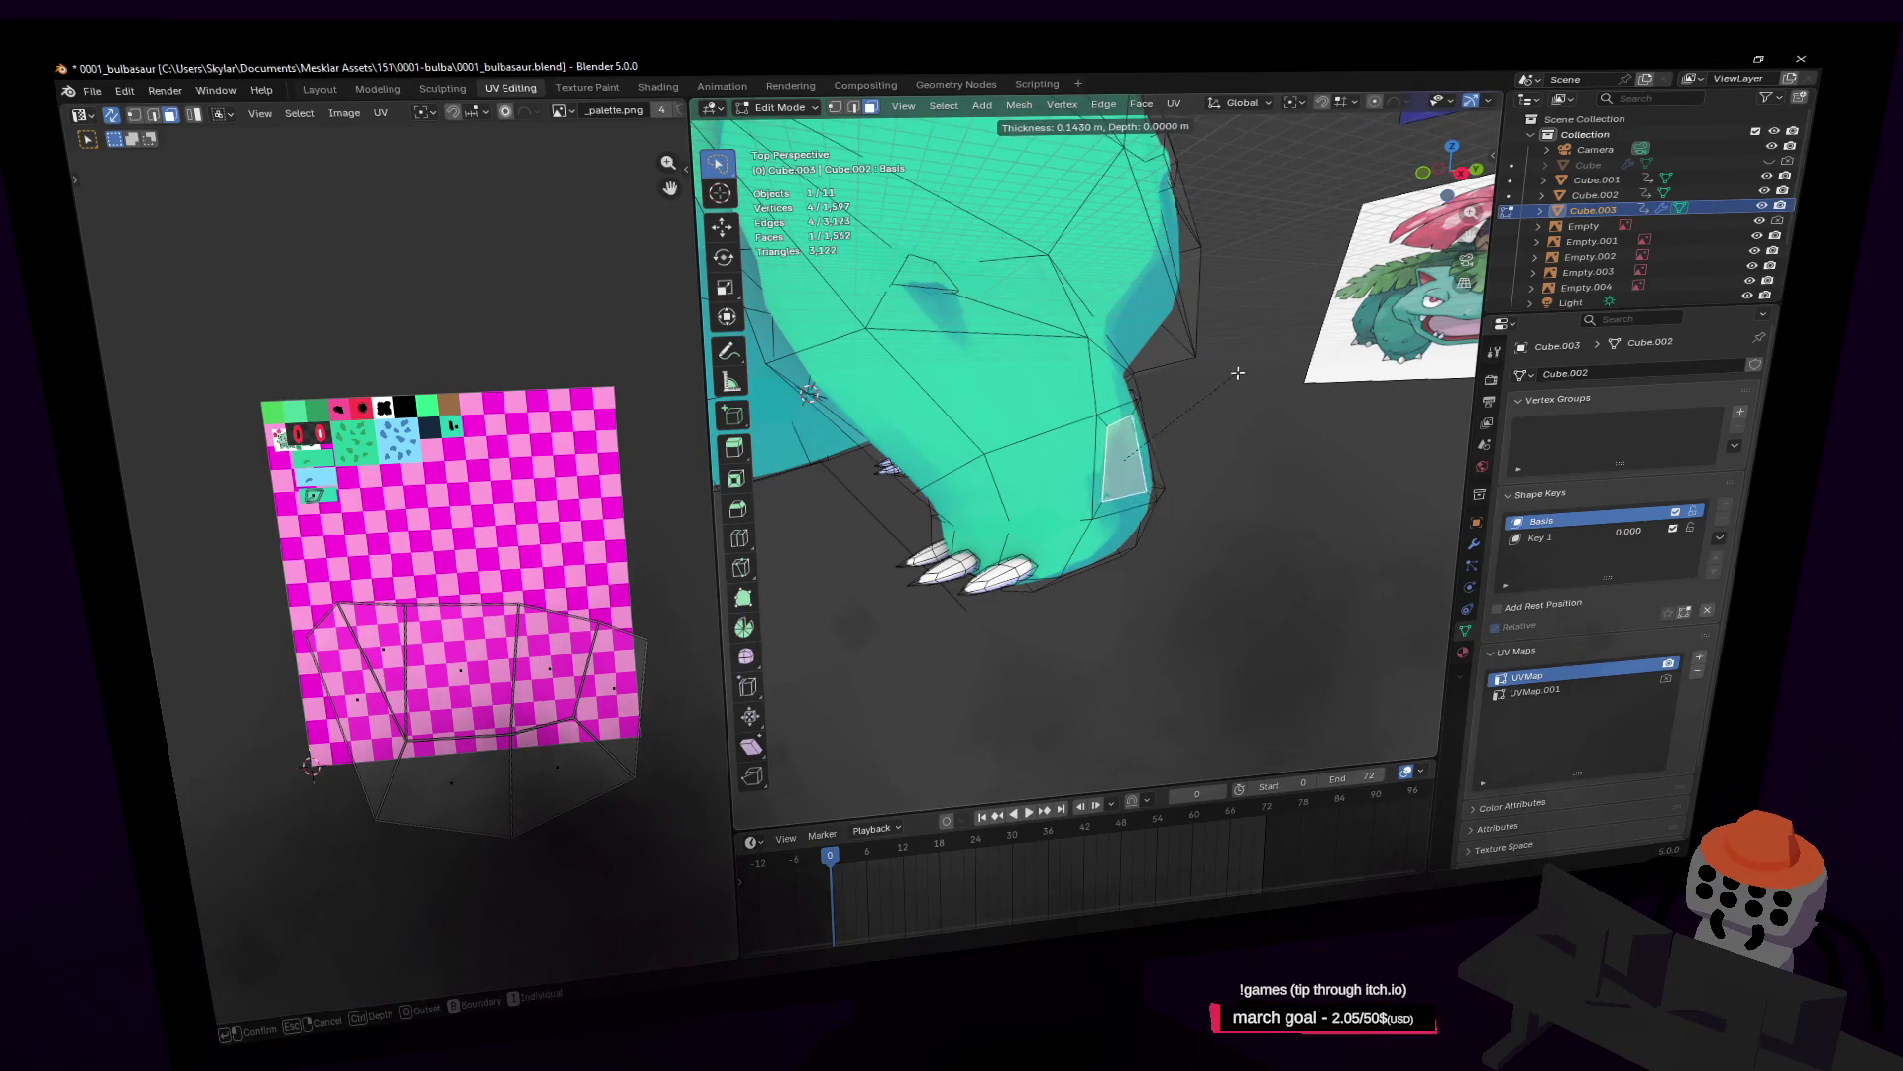
pyautogui.click(1206, 391)
# Step: Extrude the inset leg face outward about 0.062 m and return to Object Mode
pyautogui.moveTo(1189, 396)
pyautogui.mouseDown(button='middle')
pyautogui.moveTo(1045, 435)
pyautogui.moveTo(1159, 474)
pyautogui.moveTo(1348, 421)
pyautogui.mouseUp(button='middle')
pyautogui.press('Escape')
pyautogui.hotkey('alt', 'a')
pyautogui.press('e')
pyautogui.click(1376, 419)
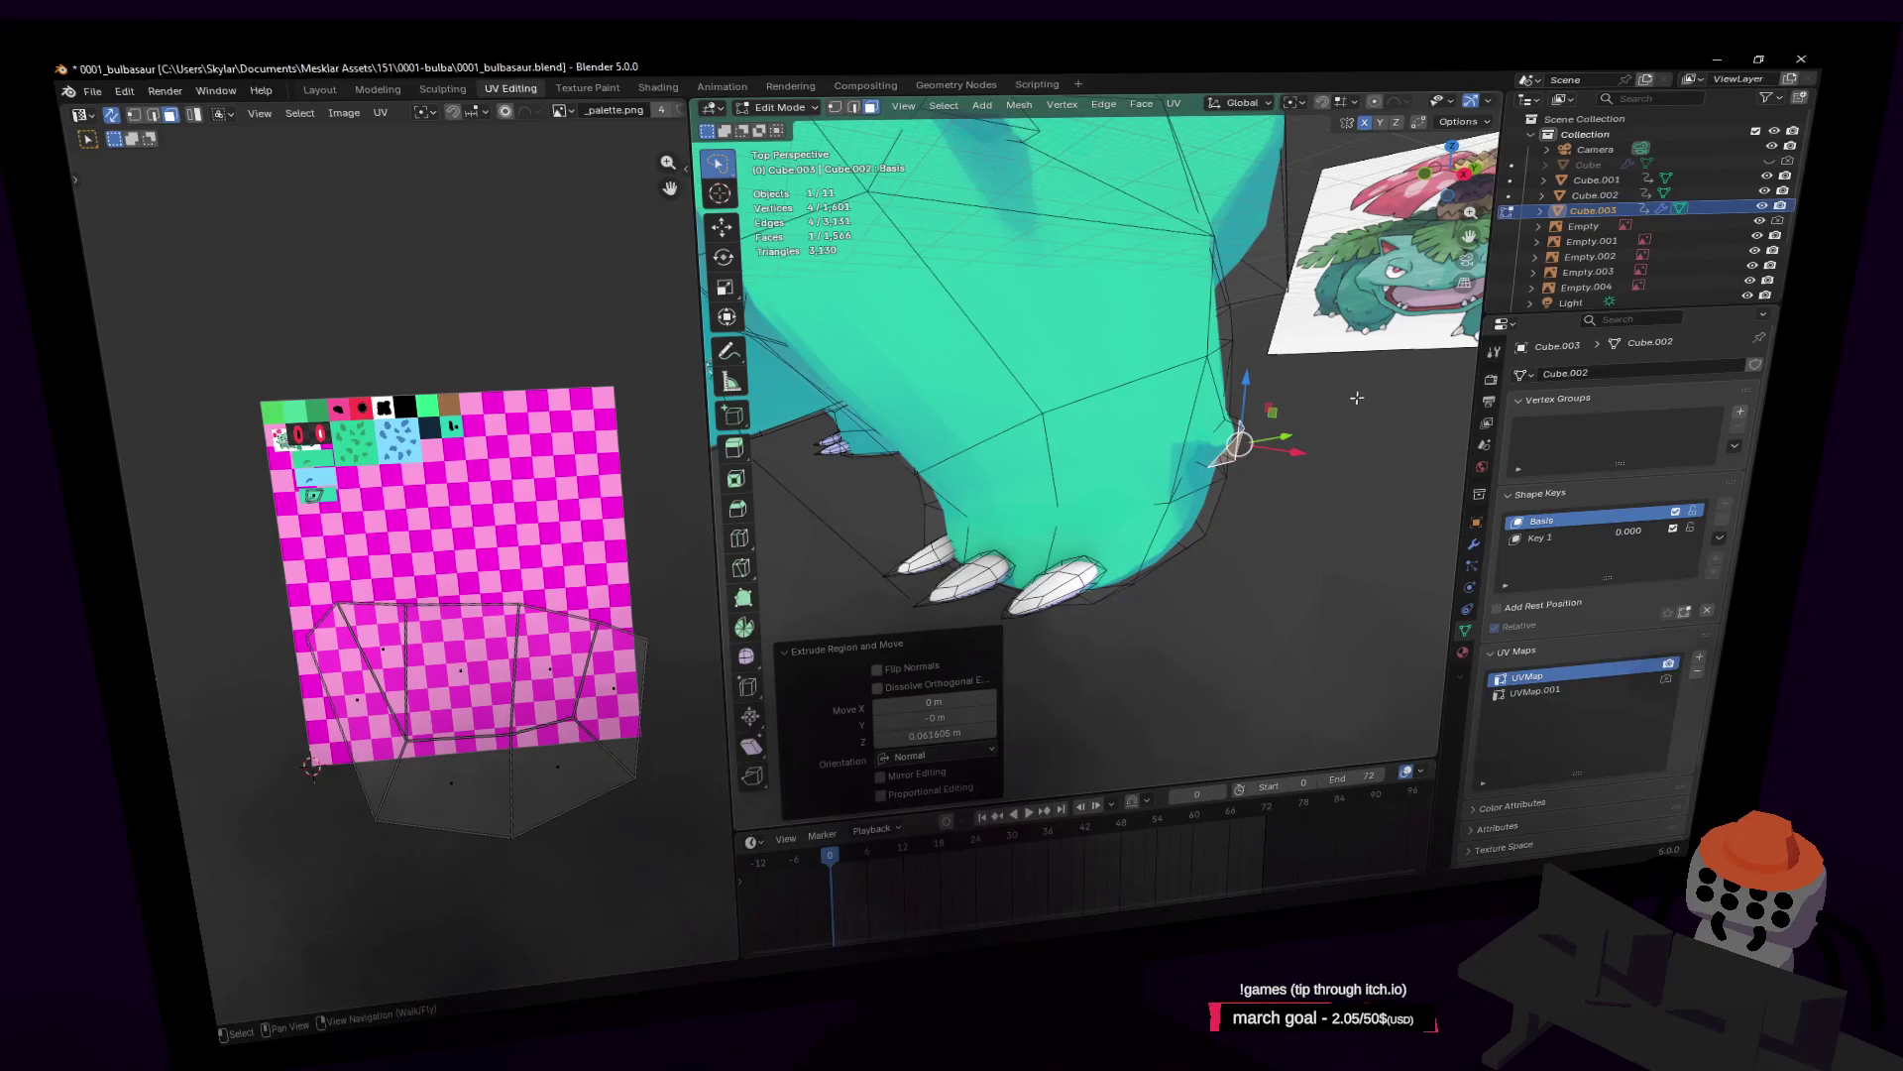
pyautogui.press('Tab')
pyautogui.hotkey('shift', '`')
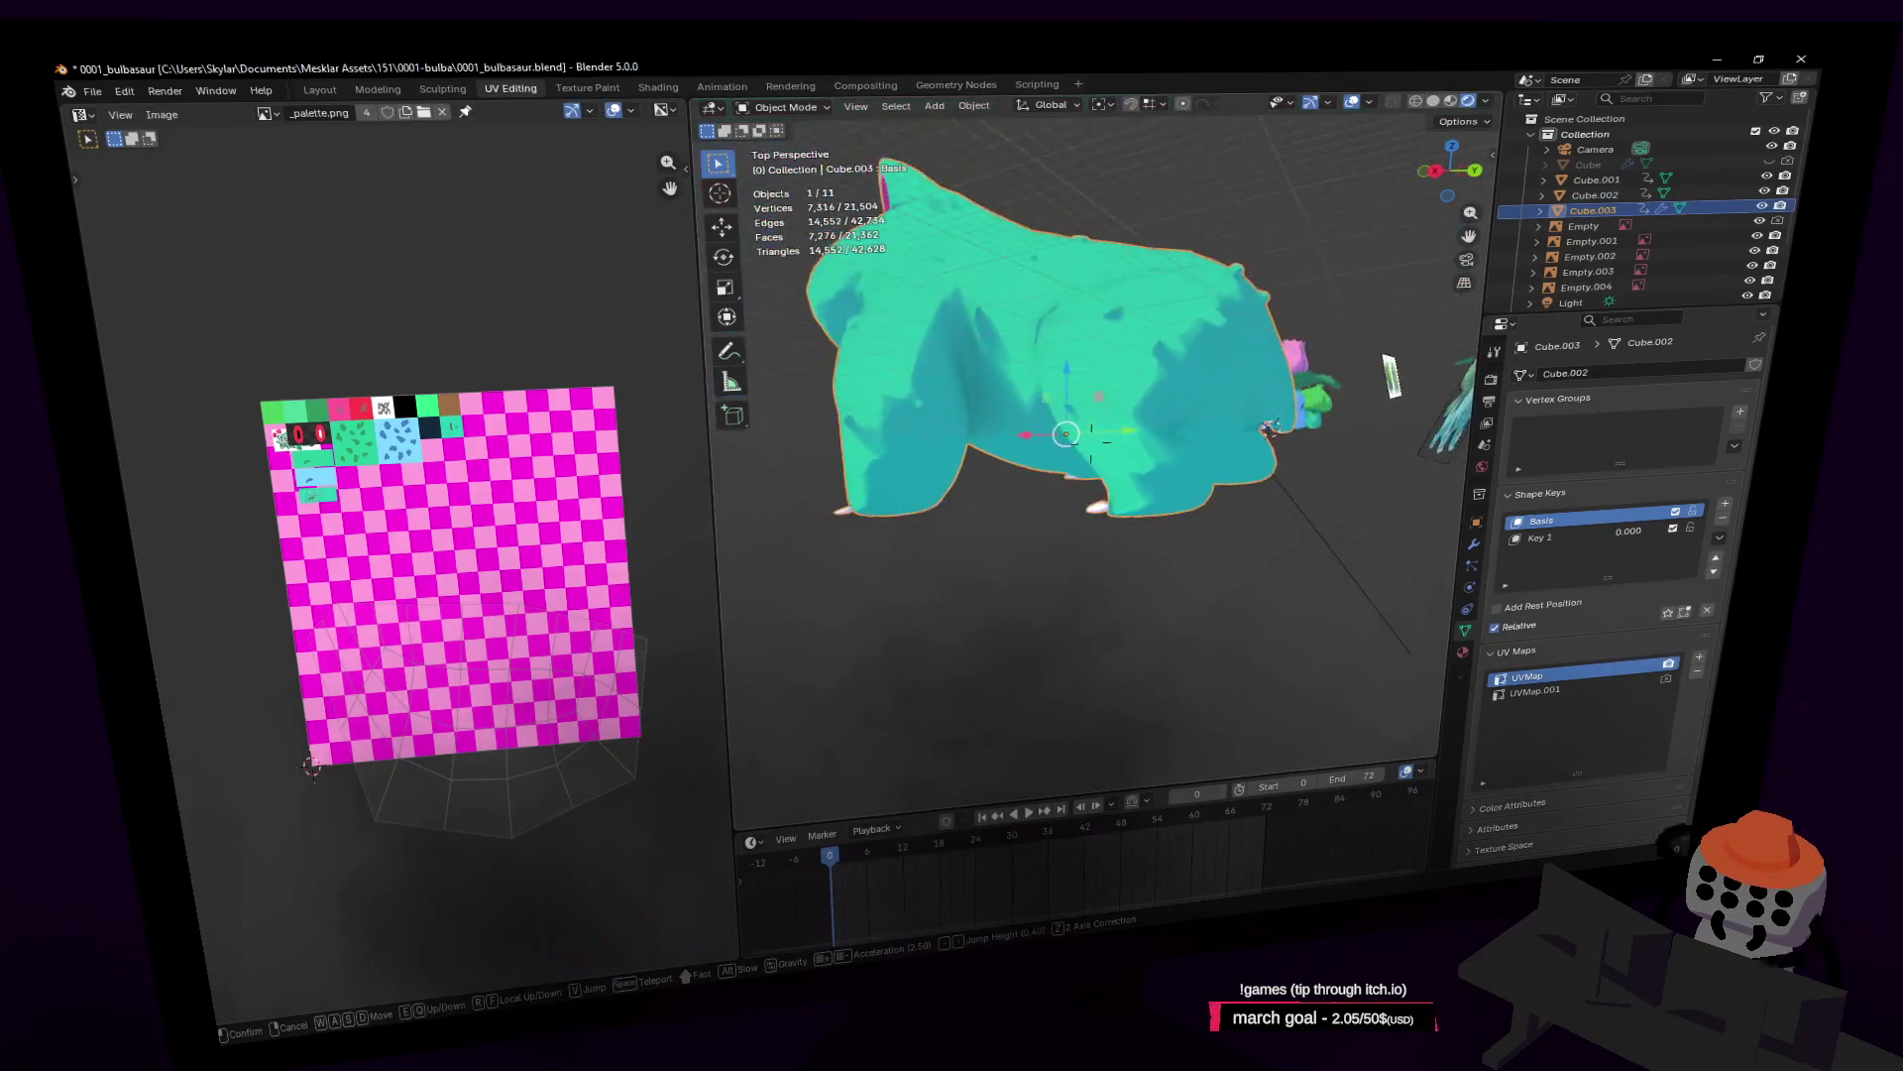
# Step: Walk the view around the whole teal creature, then switch the body back into Edit Mode
pyautogui.press('w')
pyautogui.click(1361, 352)
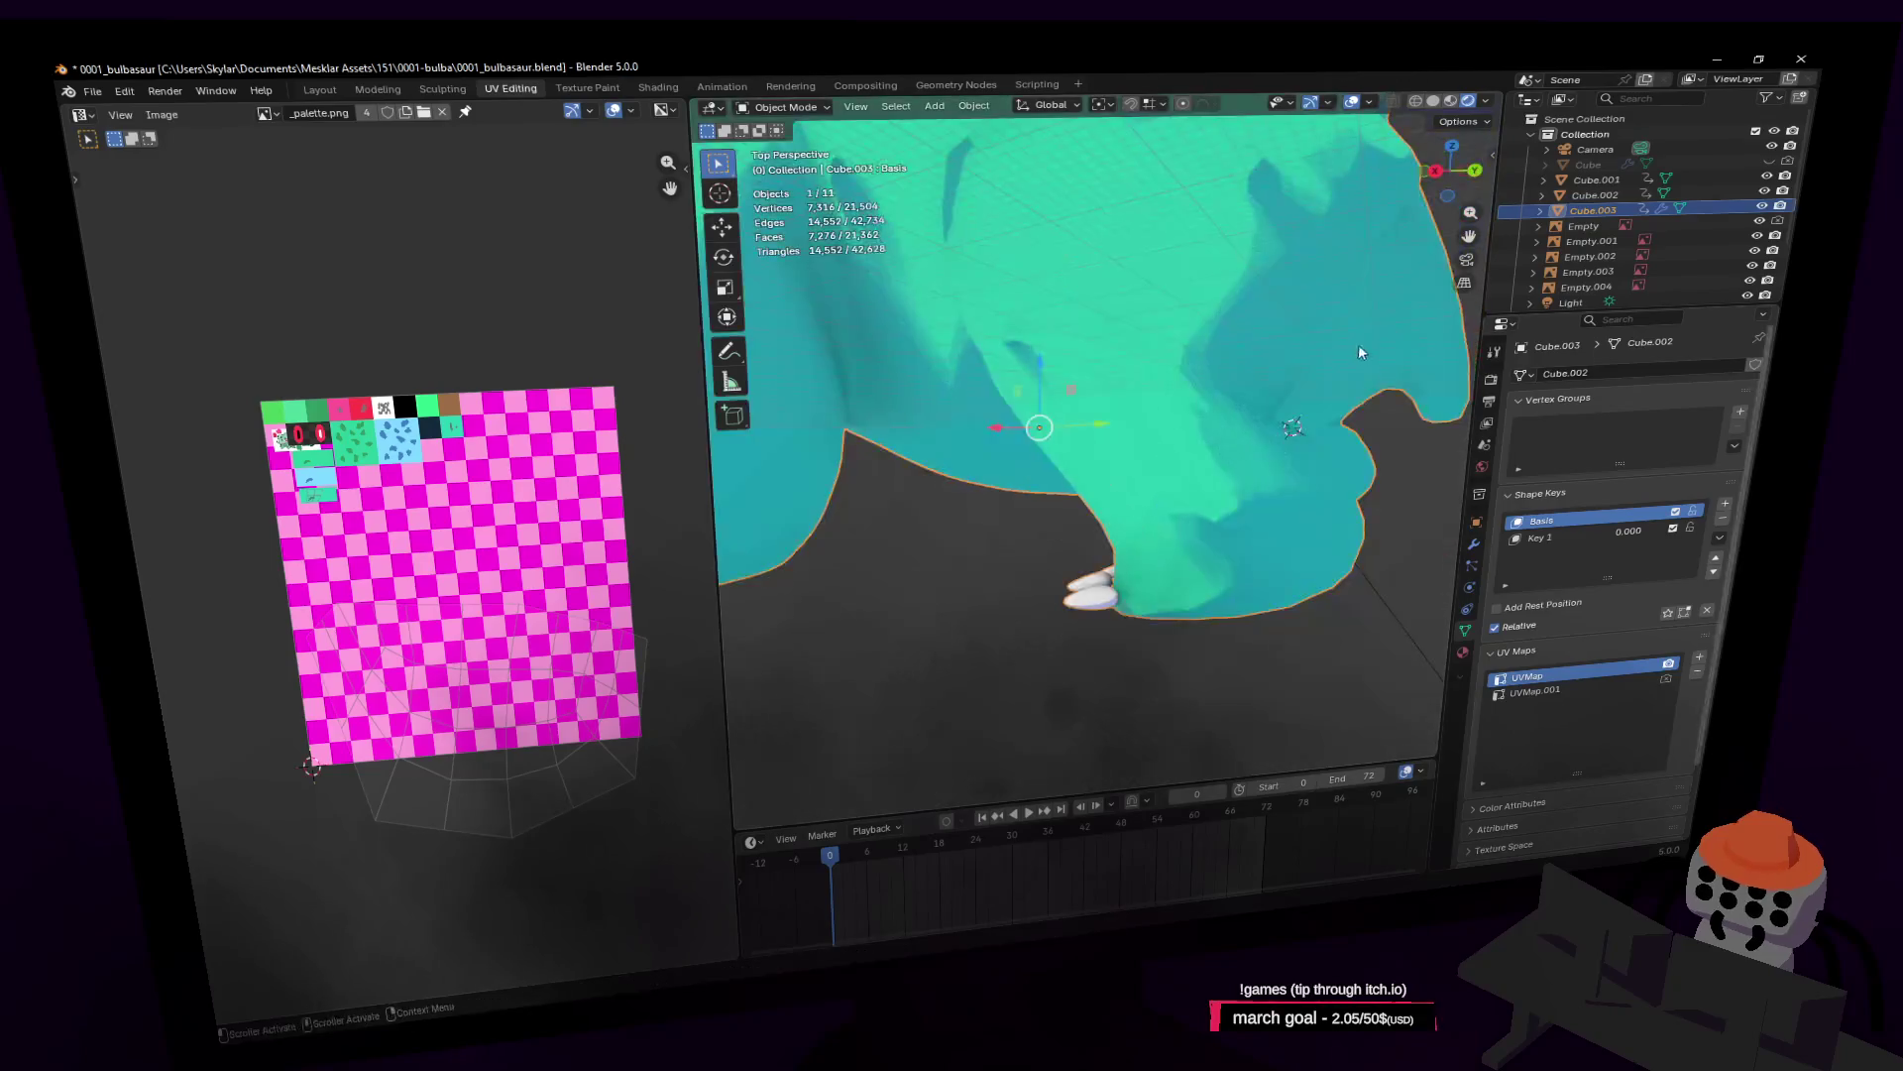
pyautogui.scroll(-10, 1319, 338)
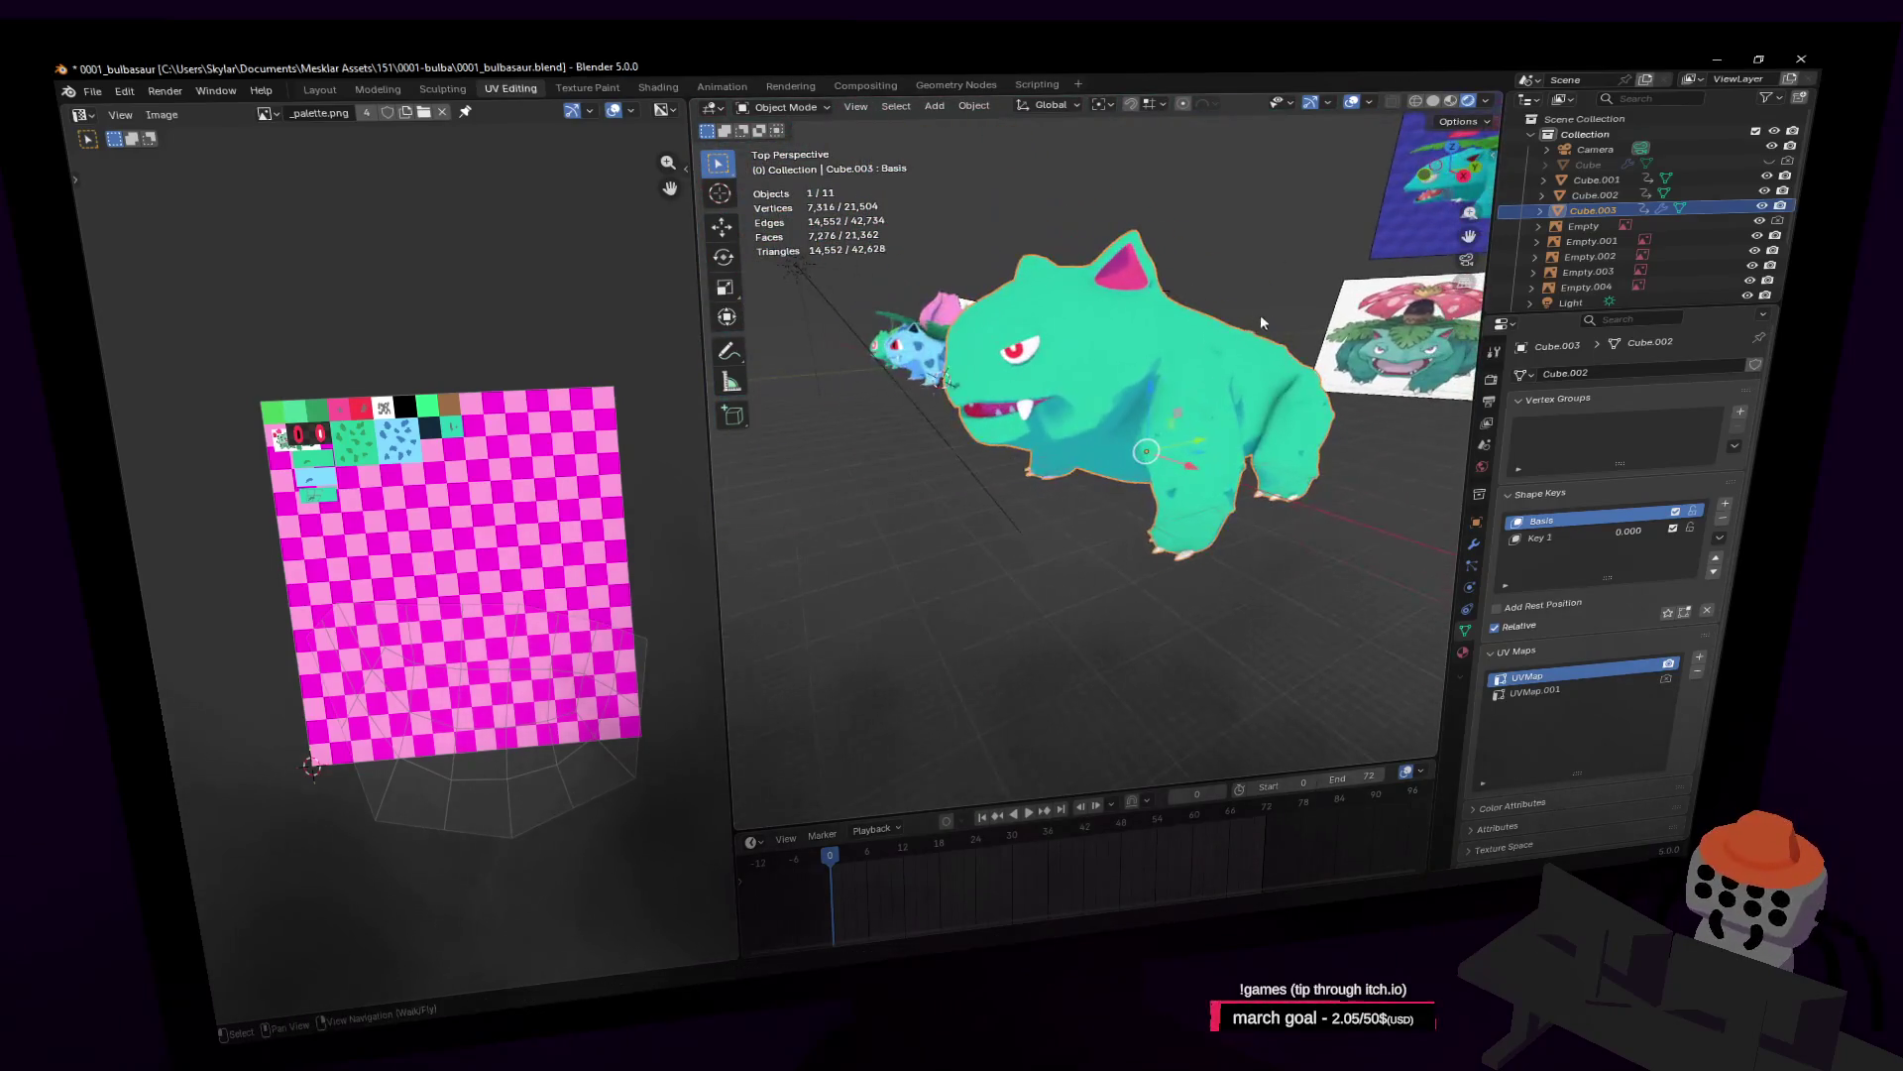
pyautogui.hotkey('shift', '`')
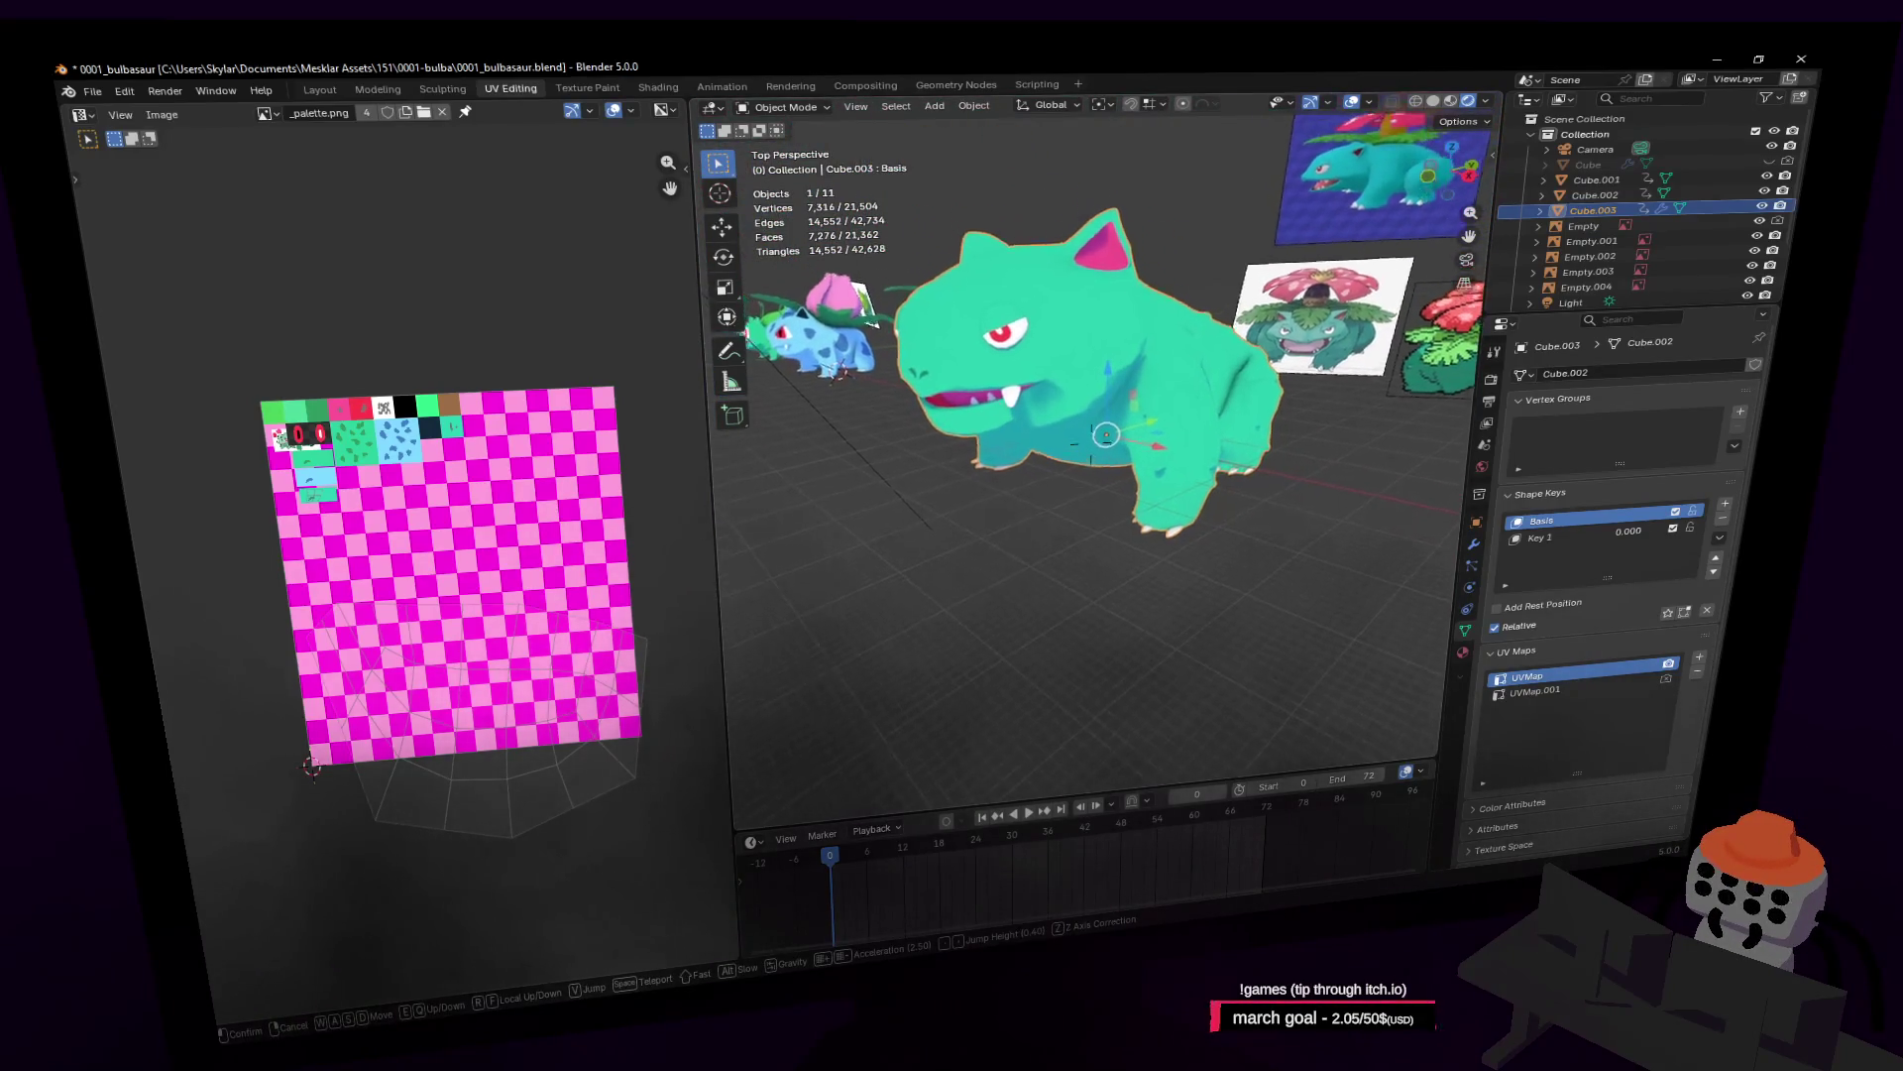
pyautogui.press('w')
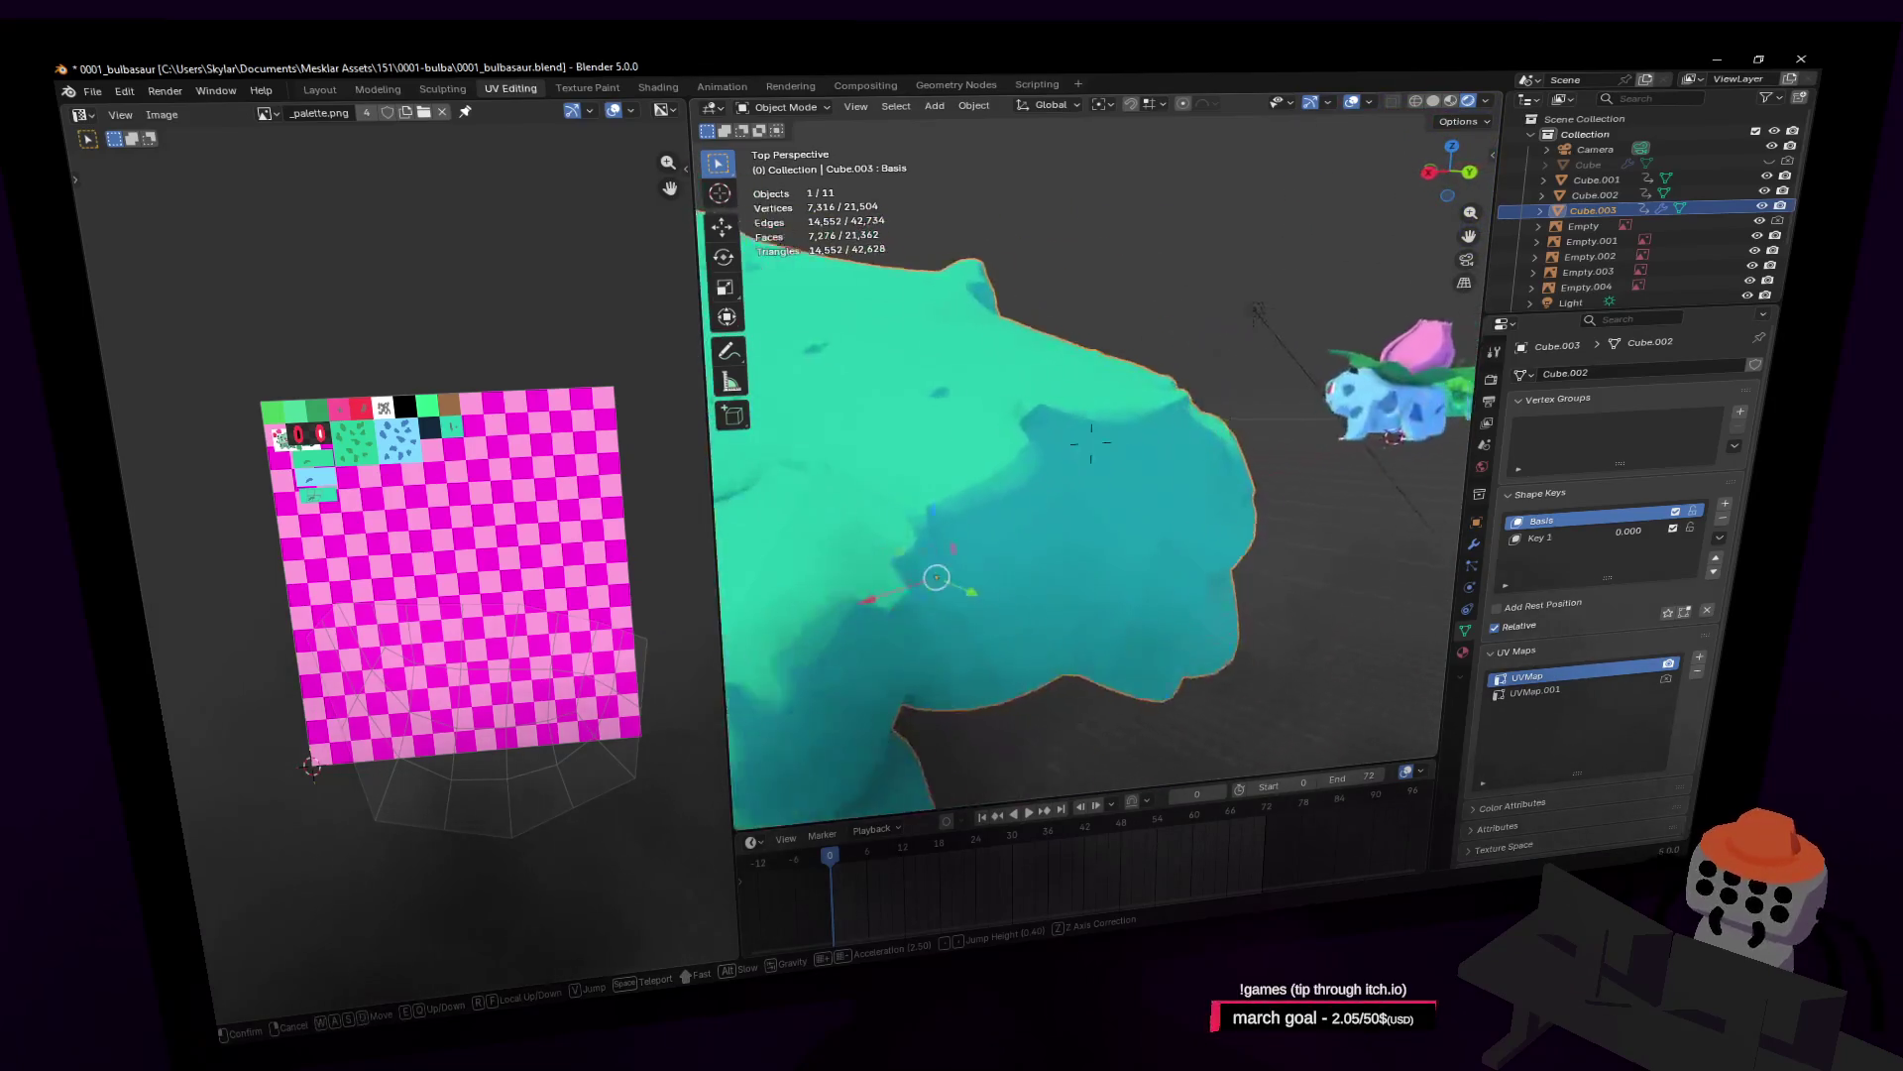
pyautogui.hotkey('ctrl', 'Tab')
pyautogui.click(1019, 295)
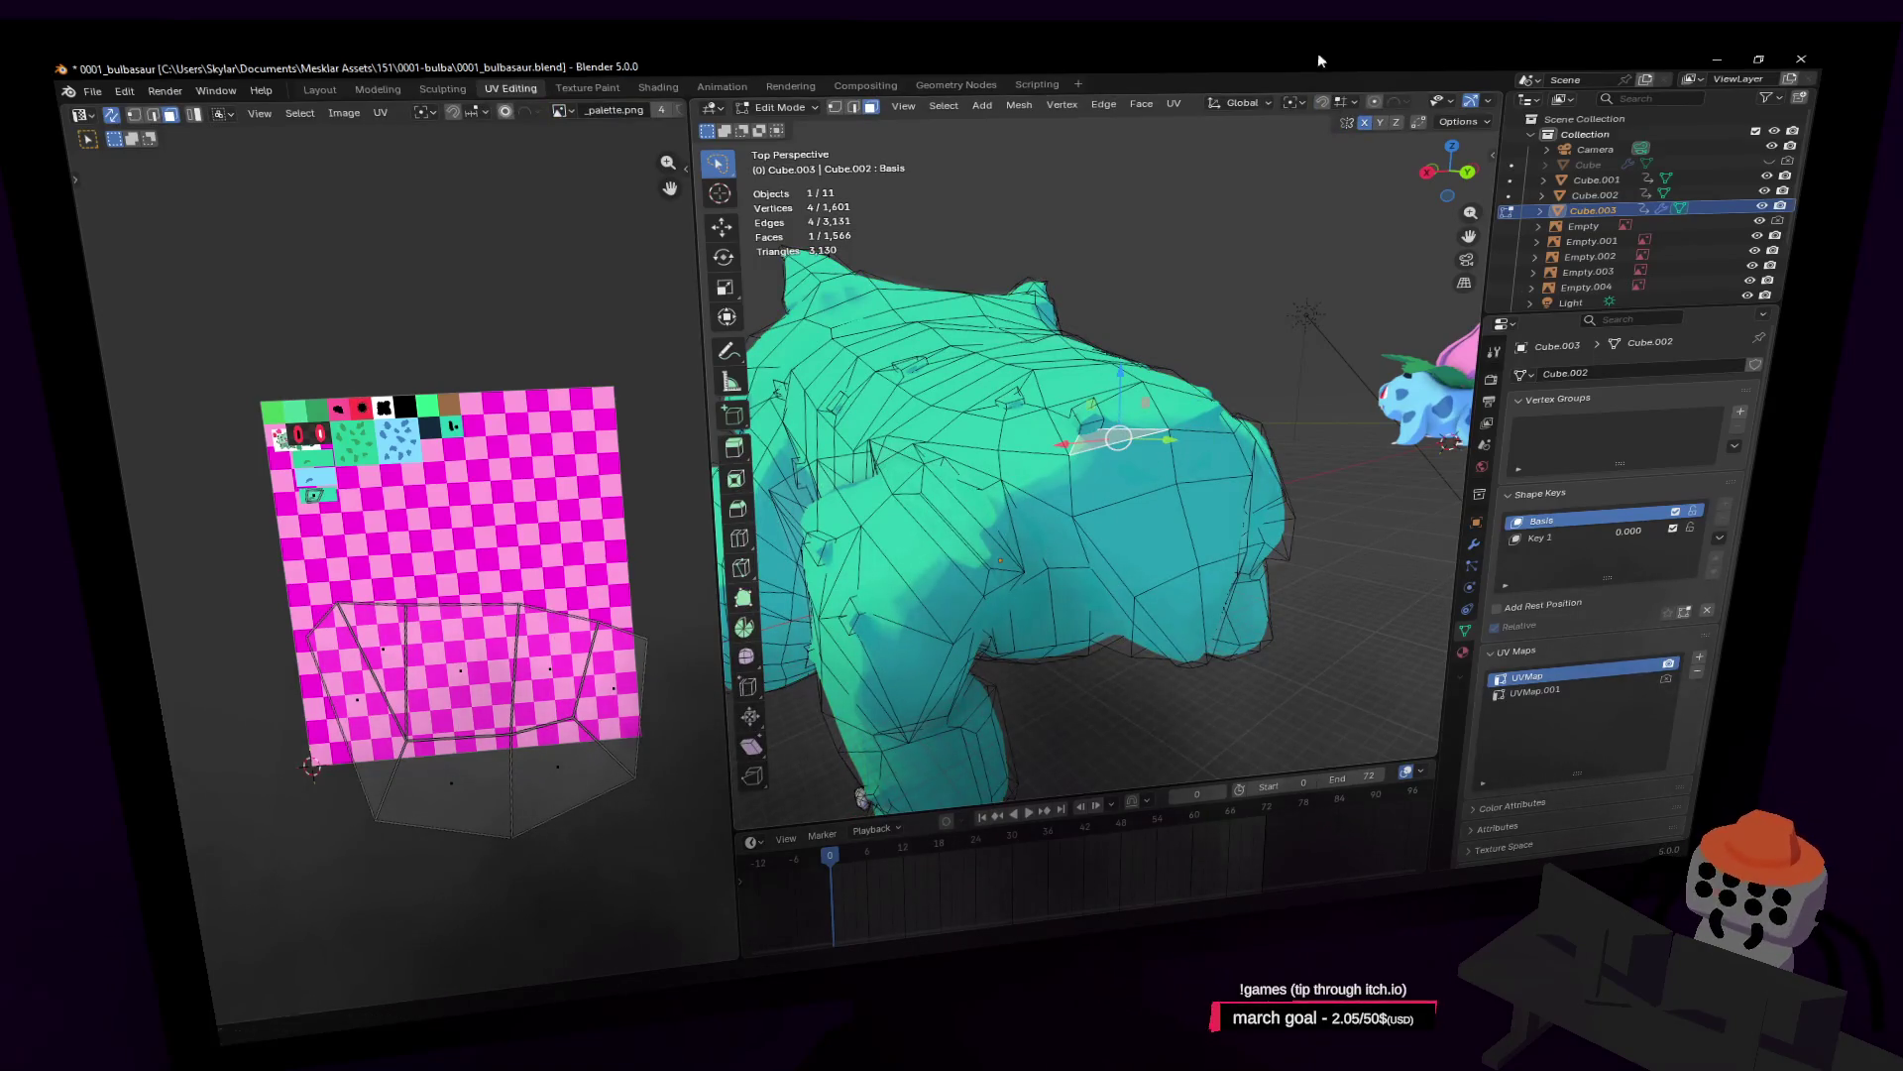
# Step: Move a face on the back, then add three more back faces to the selection
pyautogui.press('g')
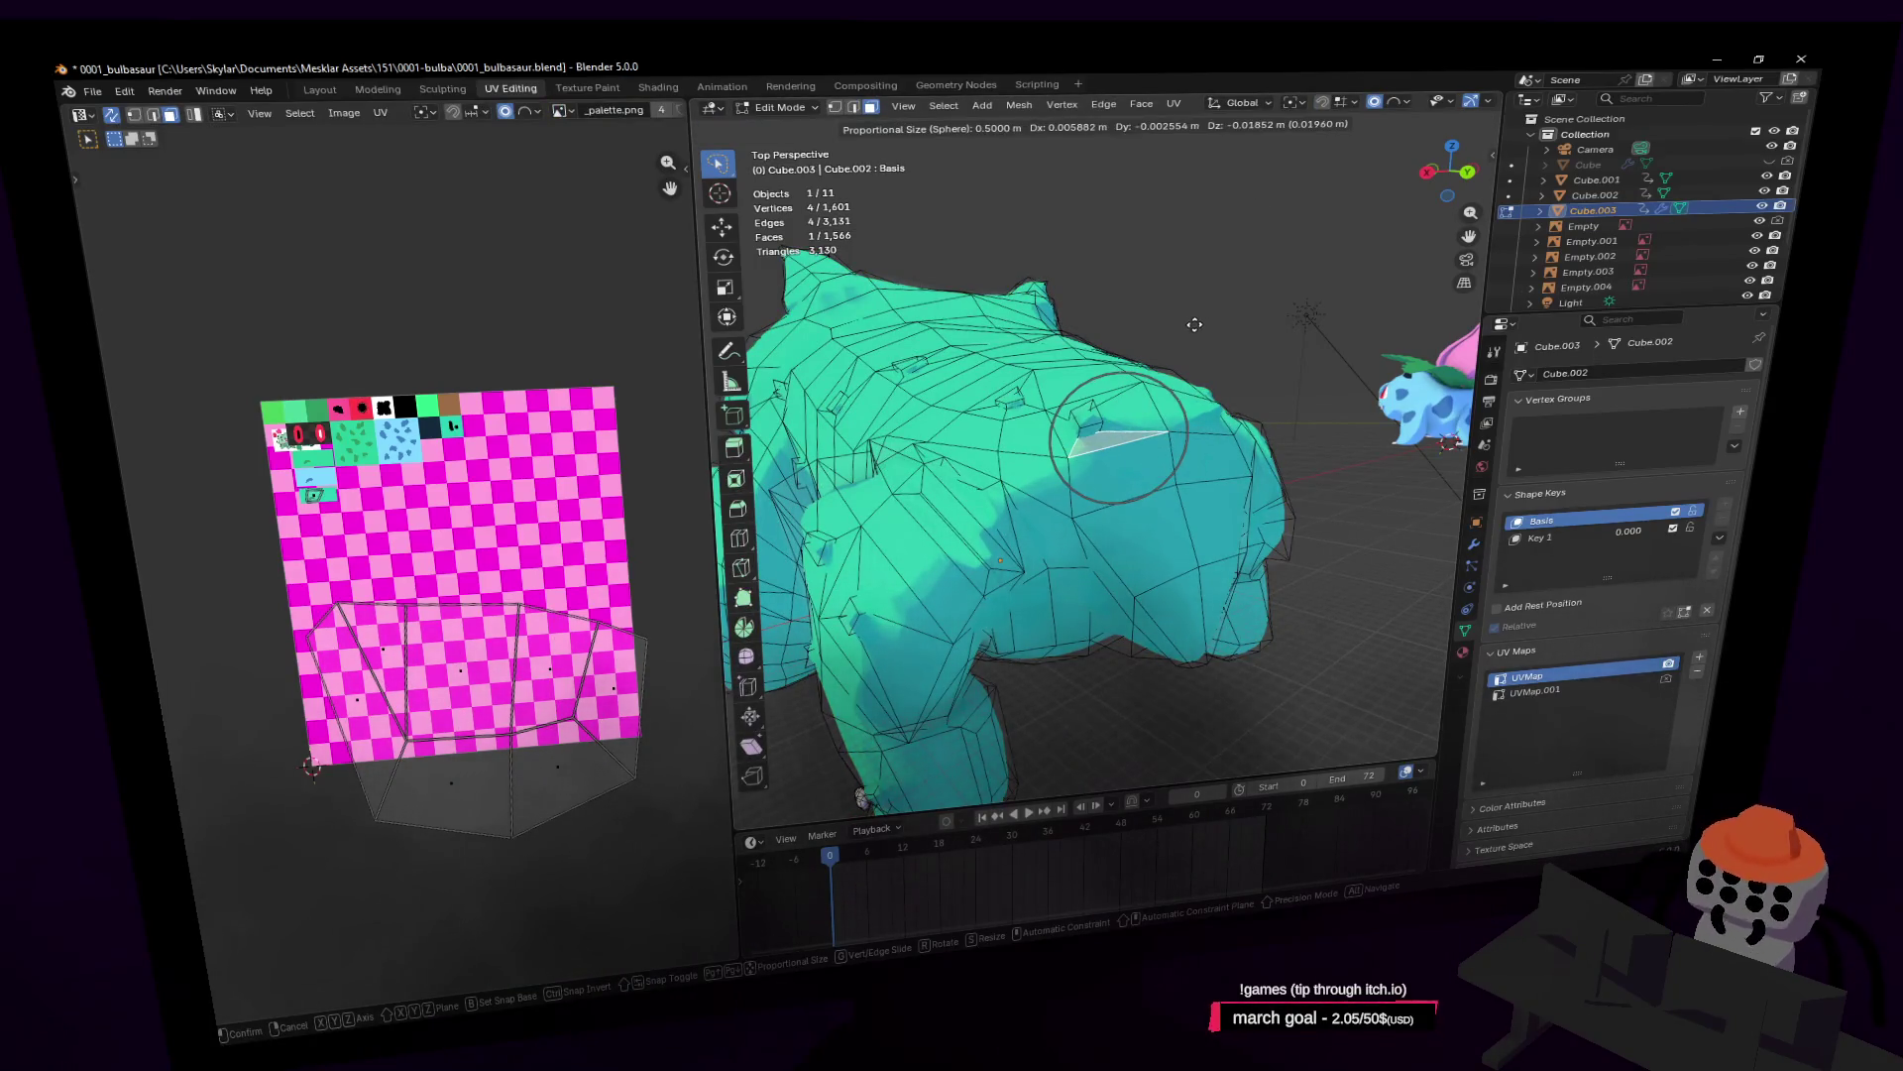
pyautogui.click(1195, 324)
pyautogui.moveTo(1190, 325); pyautogui.dragTo(1177, 329, button='middle')
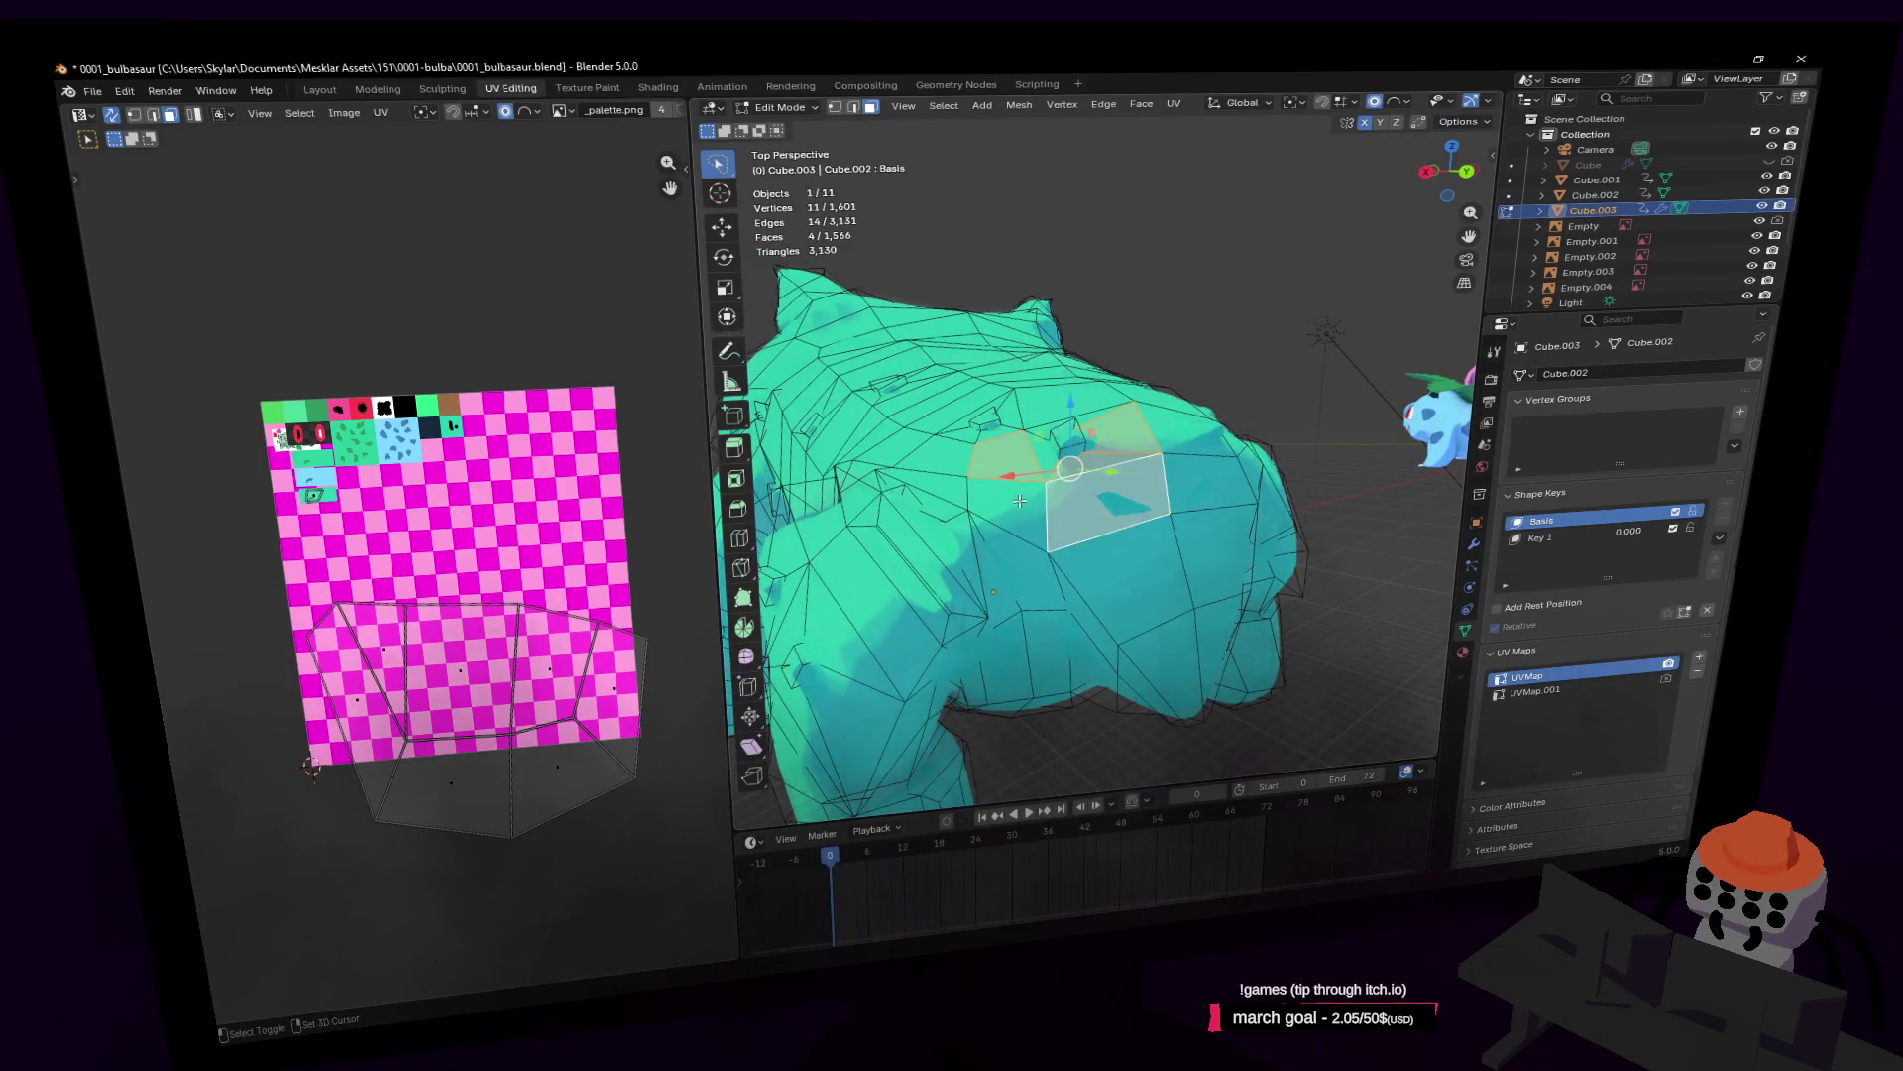
pyautogui.keyDown('shift'); pyautogui.click(1100, 568); pyautogui.keyUp('shift')
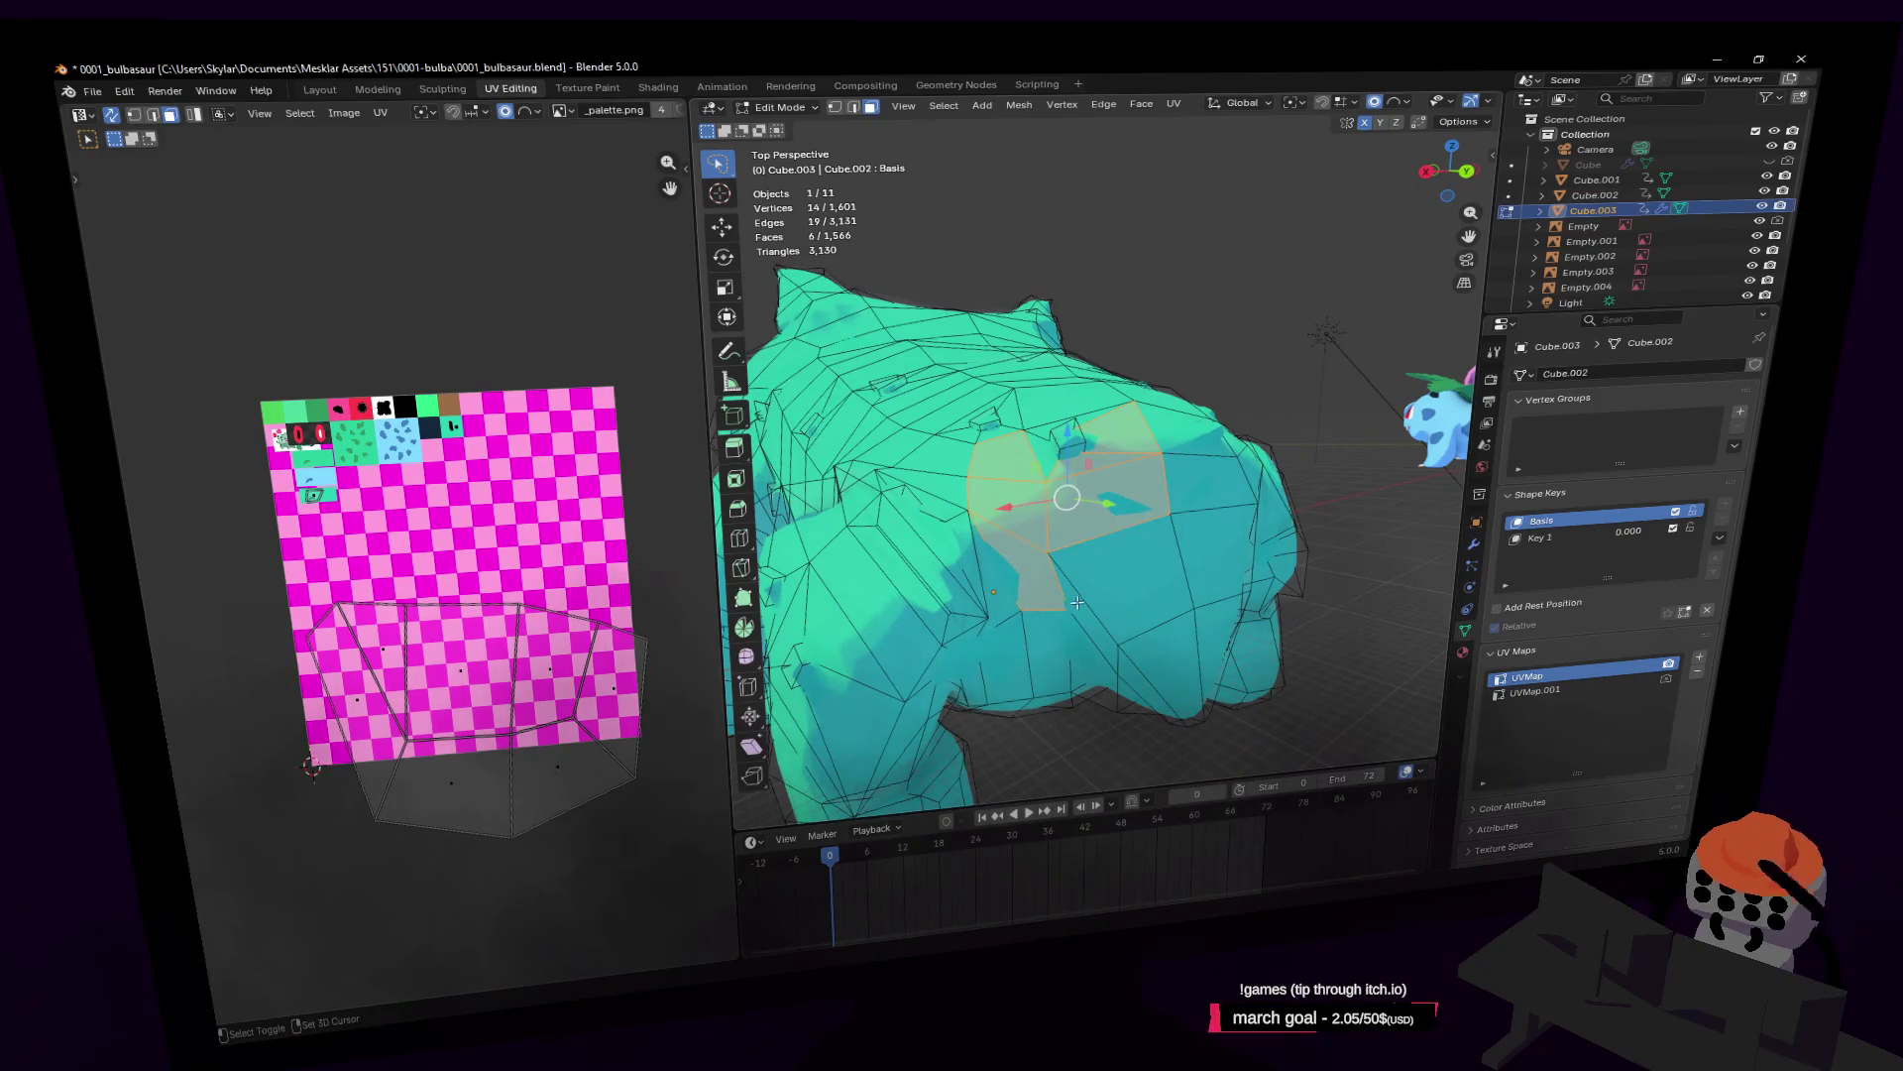
pyautogui.keyDown('shift'); pyautogui.click(1127, 582); pyautogui.keyUp('shift')
pyautogui.keyDown('shift'); pyautogui.click(1082, 608); pyautogui.keyUp('shift')
pyautogui.moveTo(1082, 608)
pyautogui.mouseDown(button='middle')
pyautogui.moveTo(1190, 396)
pyautogui.moveTo(1130, 394)
pyautogui.mouseUp(button='middle')
pyautogui.press('g')
pyautogui.rightClick(1218, 390)
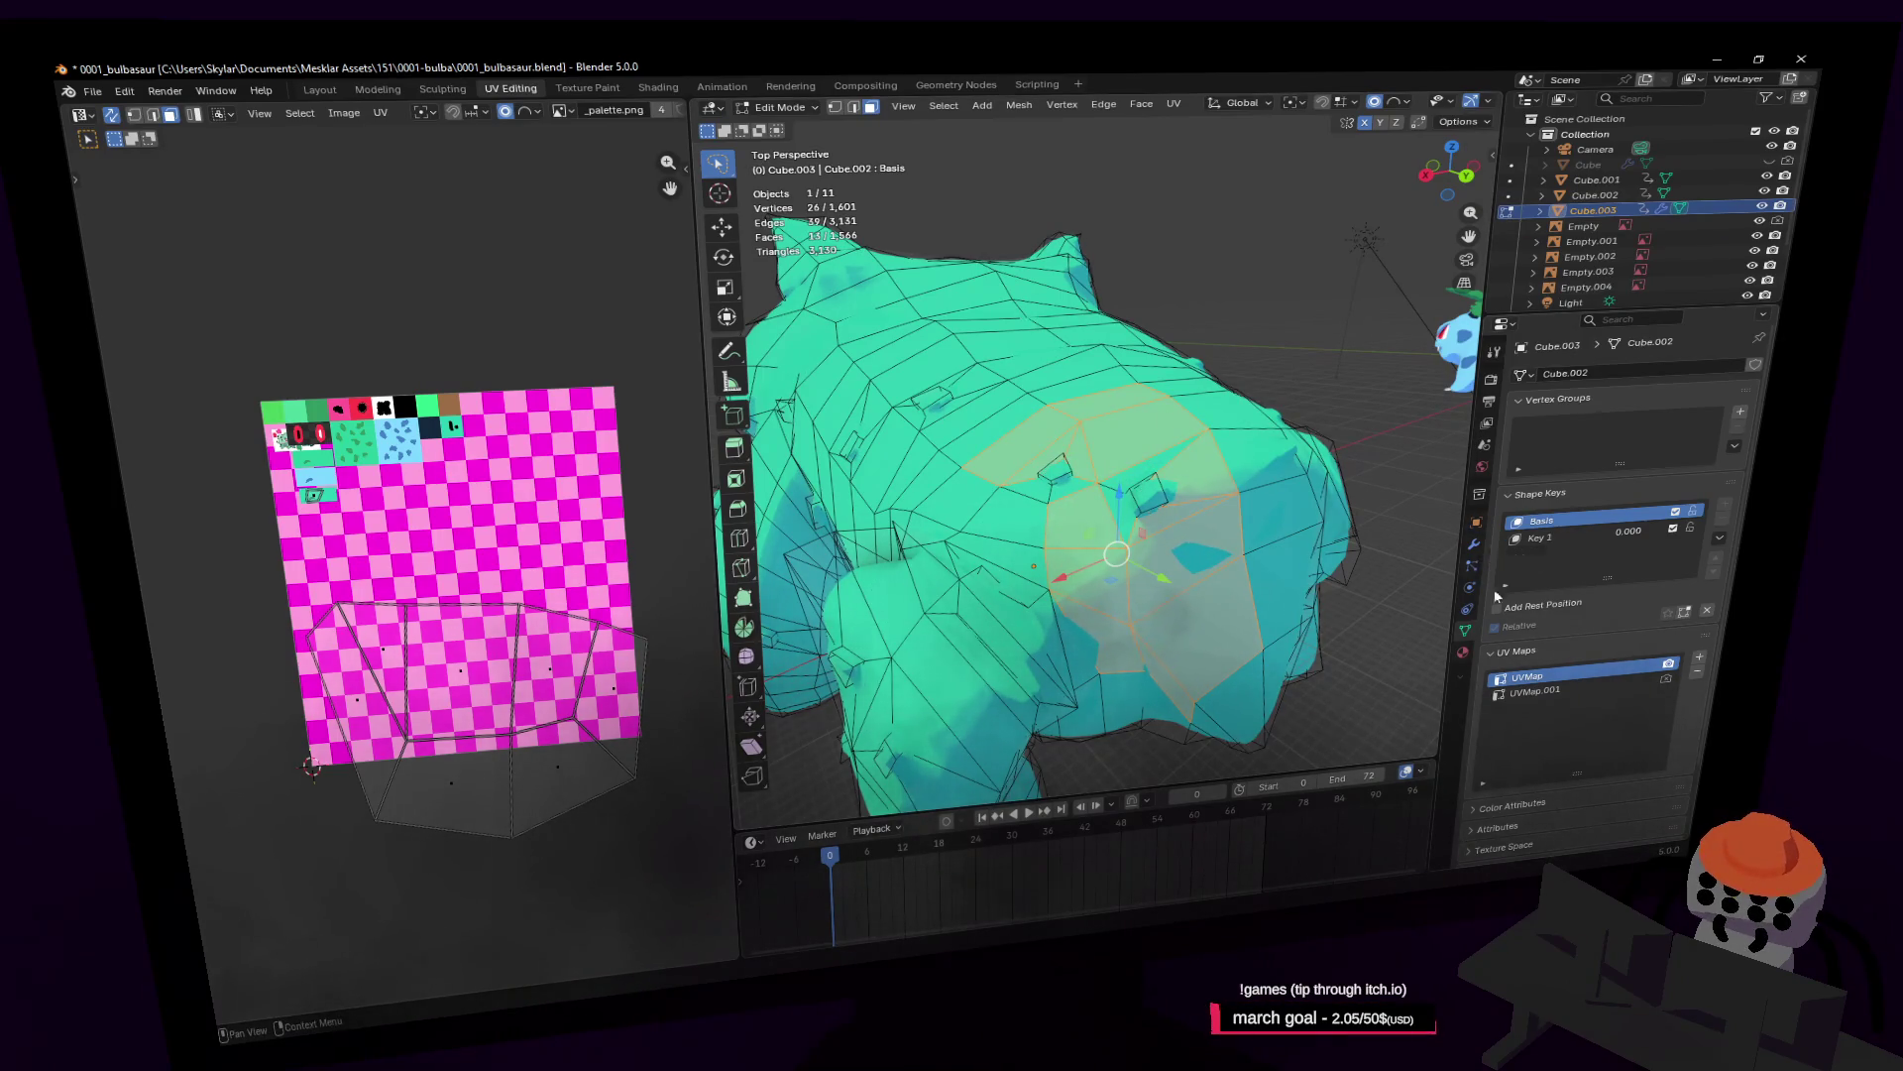
# Step: Turn off the Subdivision edit-cage display and lower the back faces along Z
pyautogui.click(1476, 543)
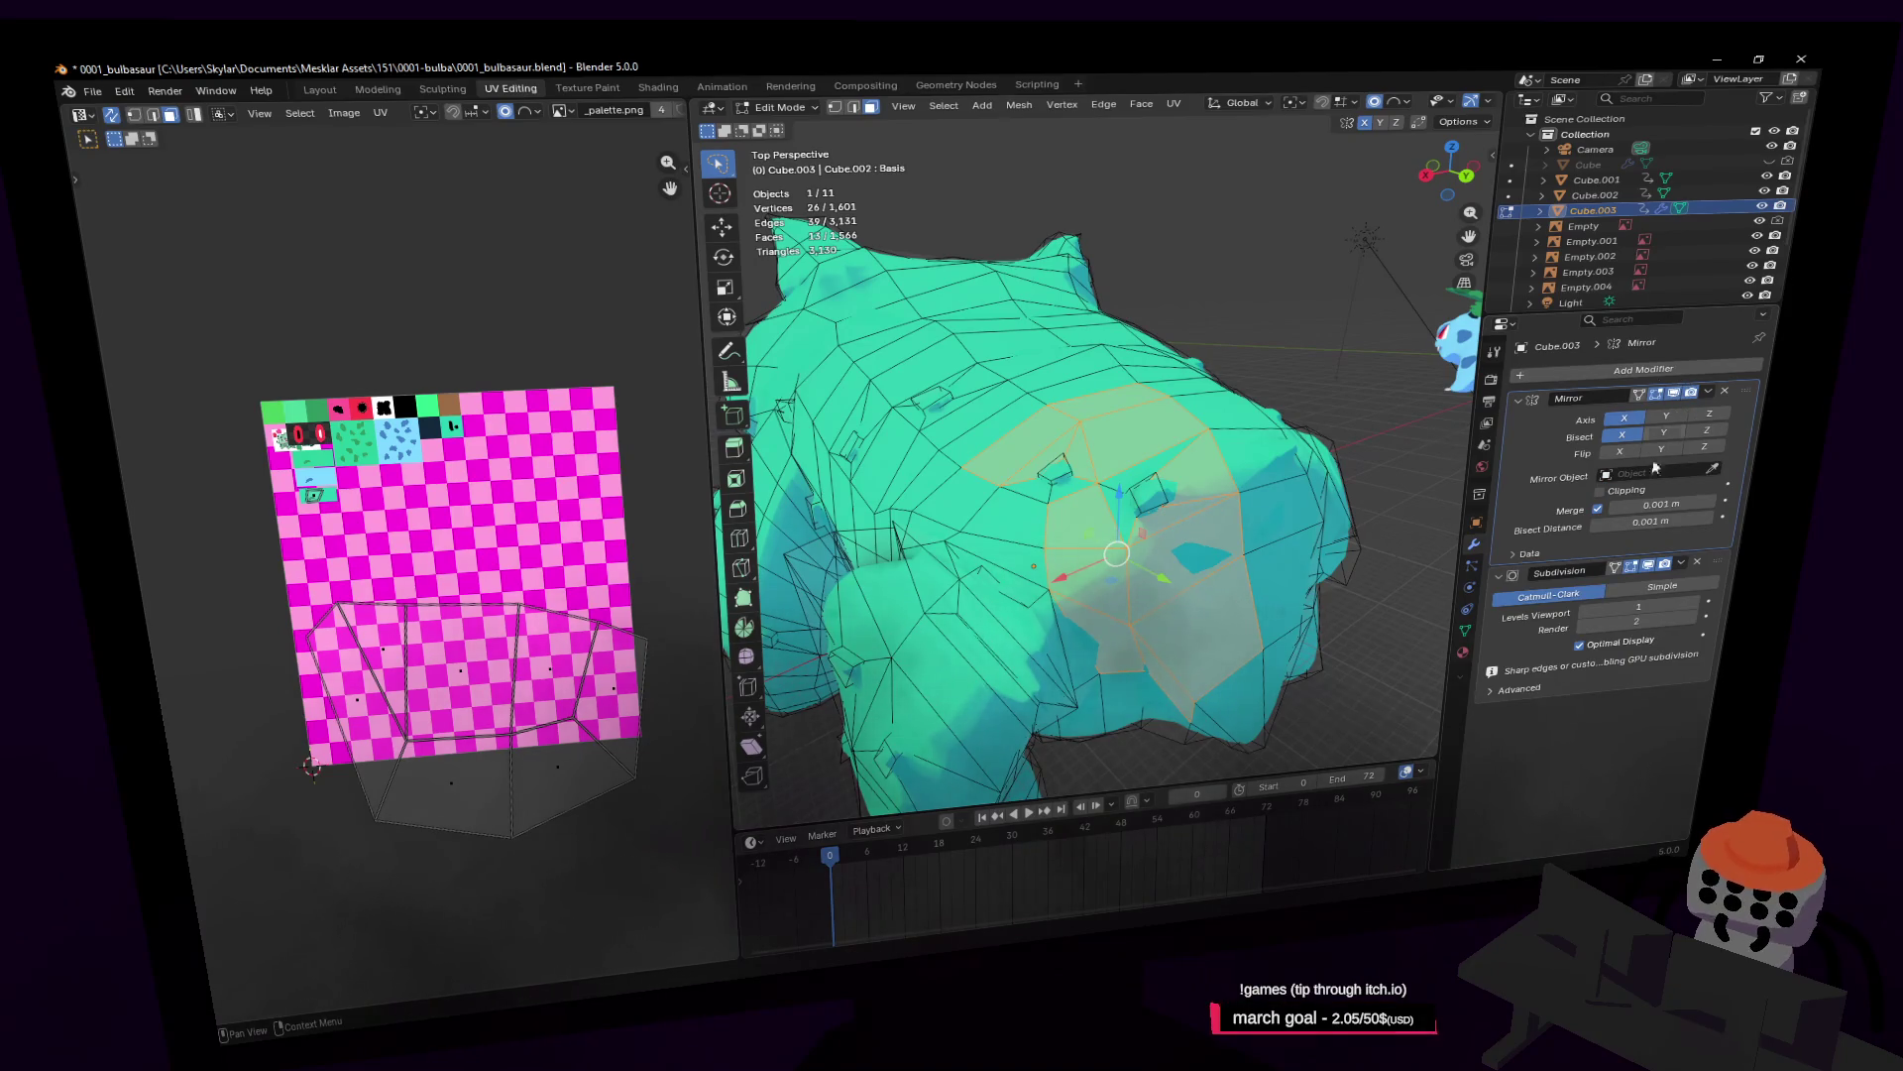
pyautogui.click(1649, 573)
pyautogui.press('g')
pyautogui.press('z')
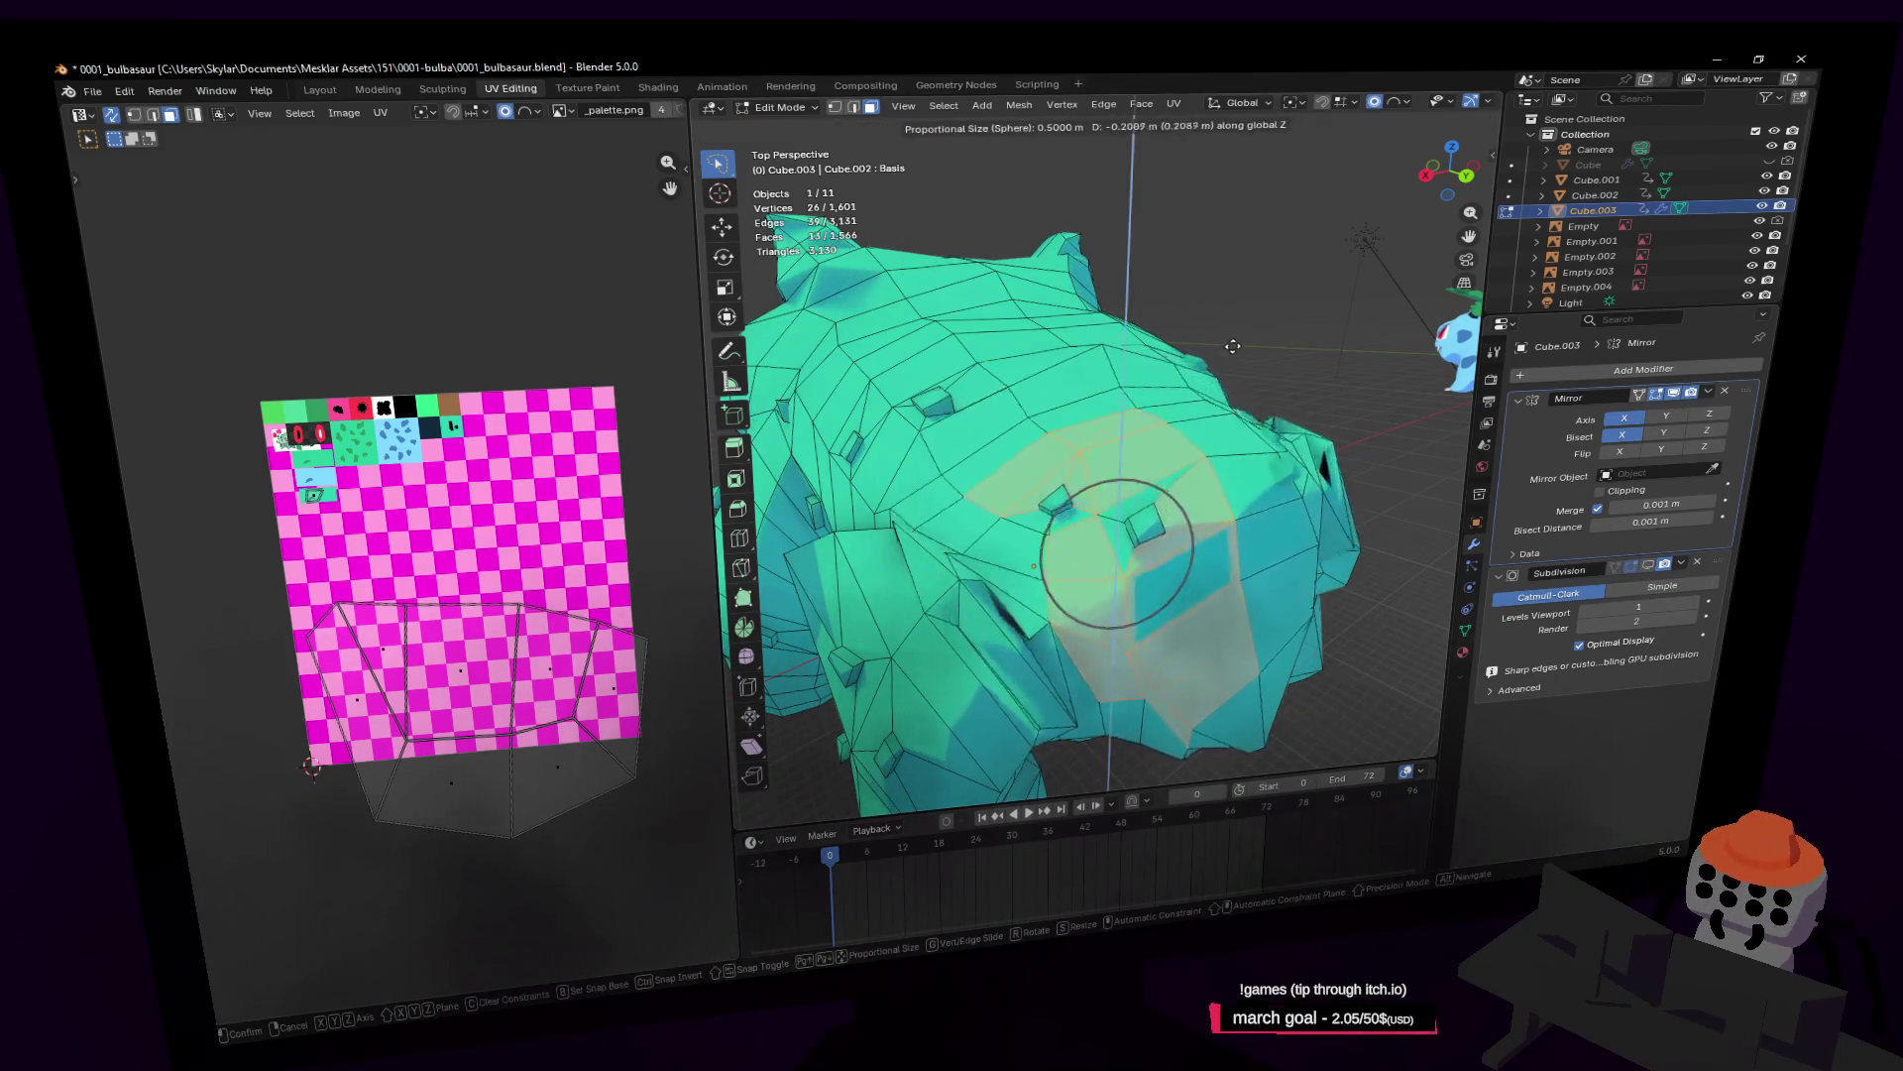
pyautogui.click(1356, 404)
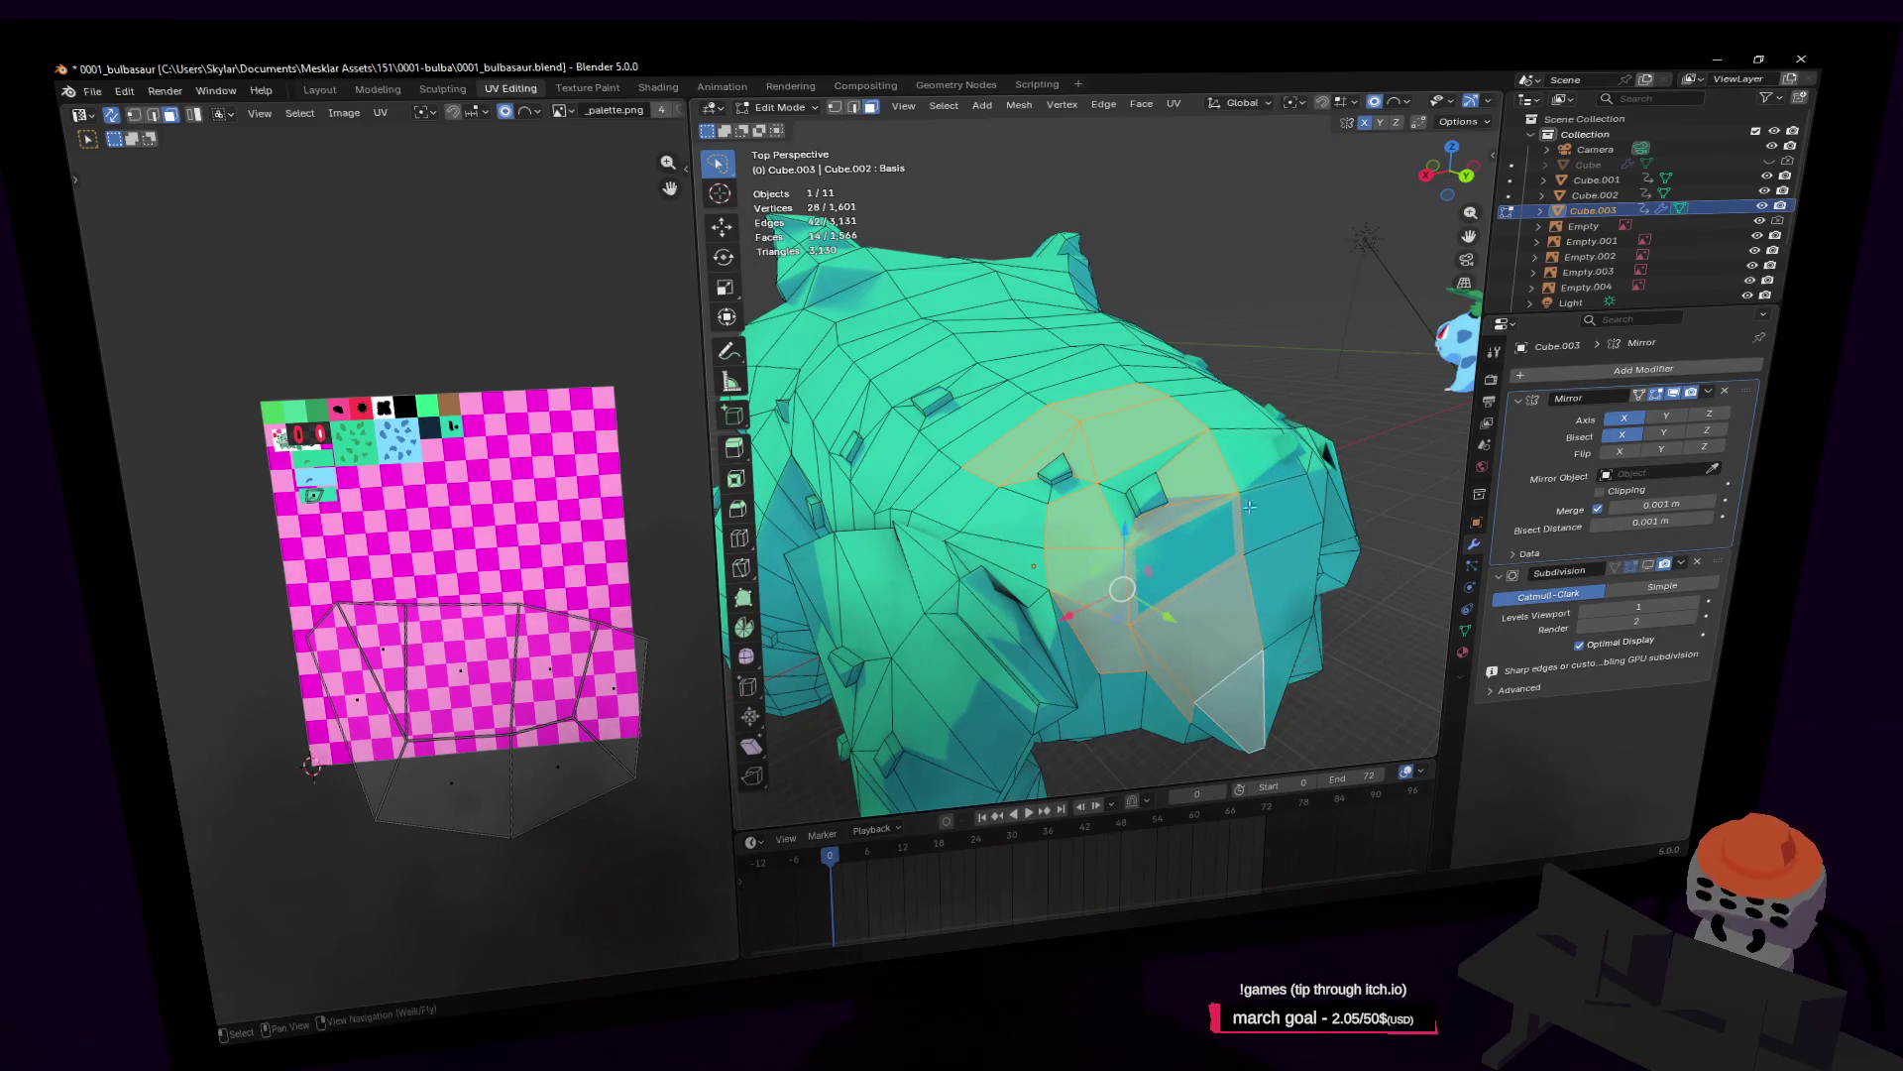
pyautogui.press('h')
pyautogui.hotkey('alt', 'h')
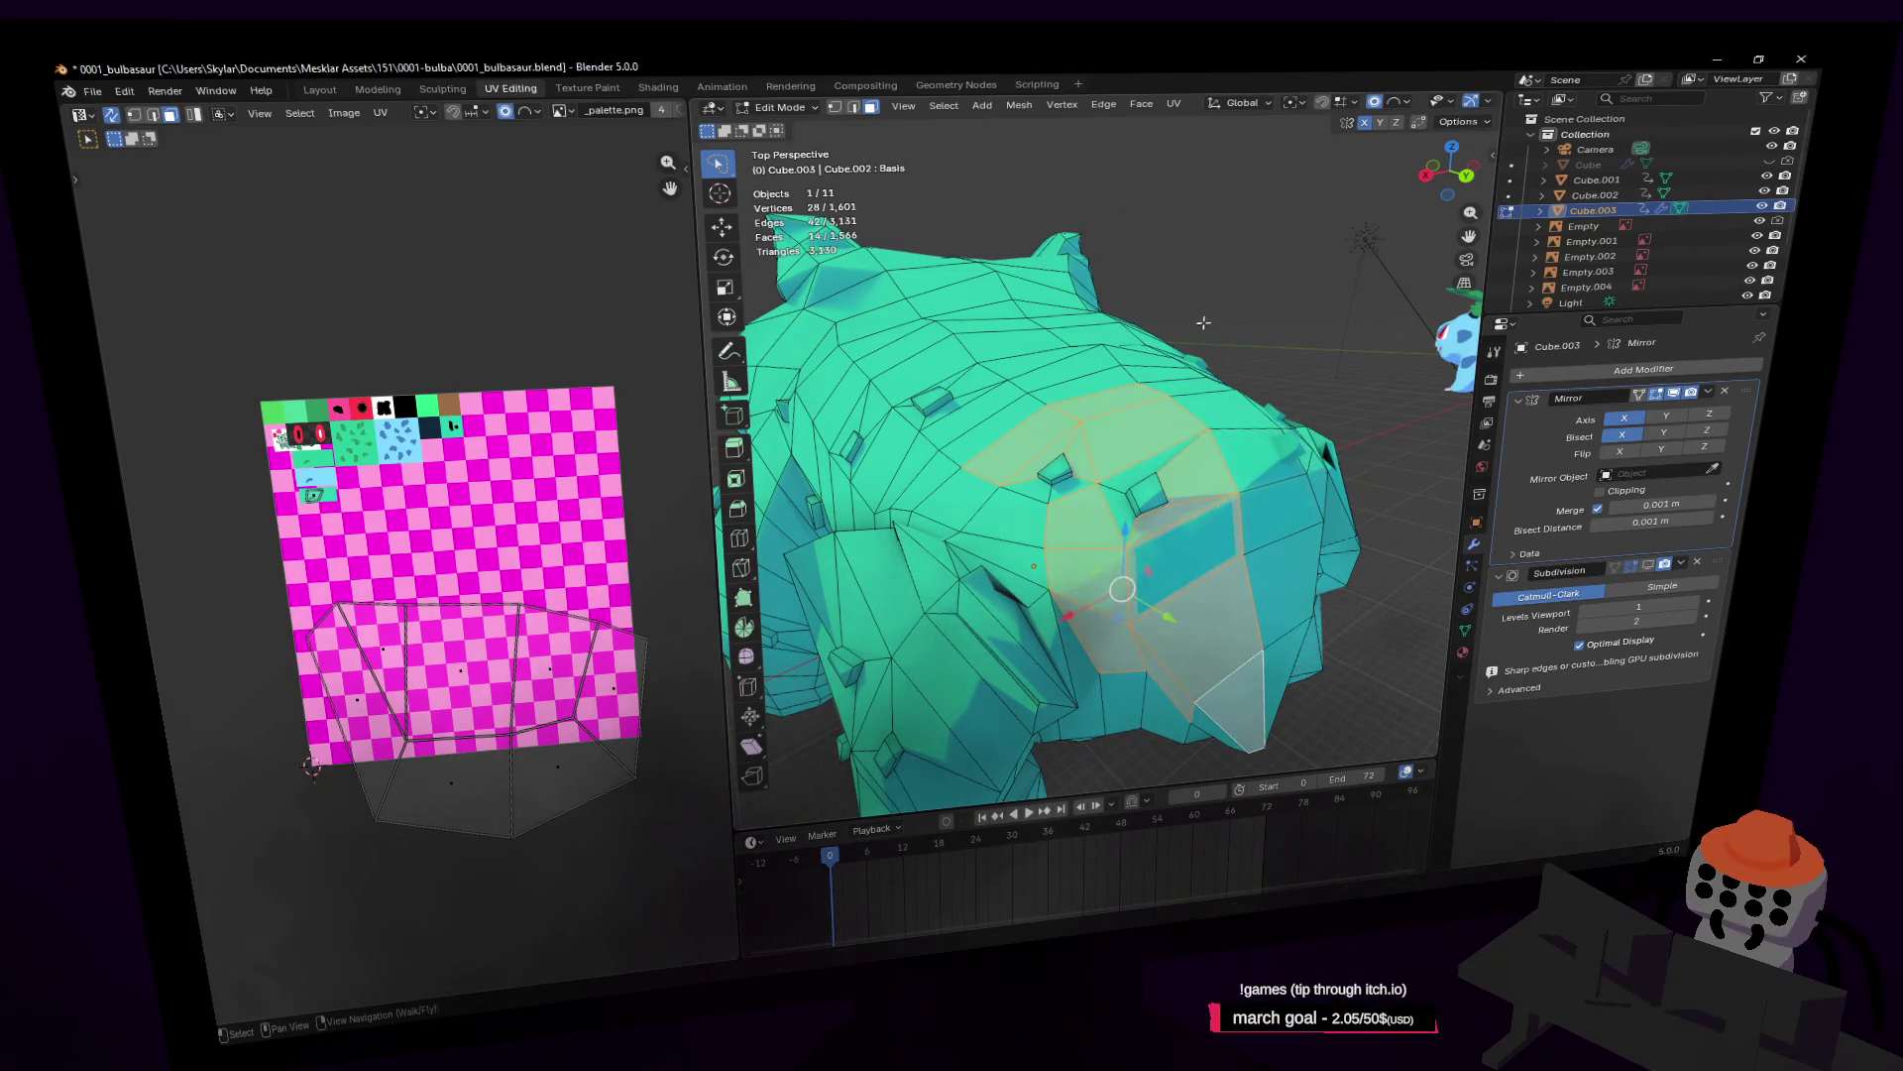
pyautogui.press('g')
pyautogui.press('Escape')
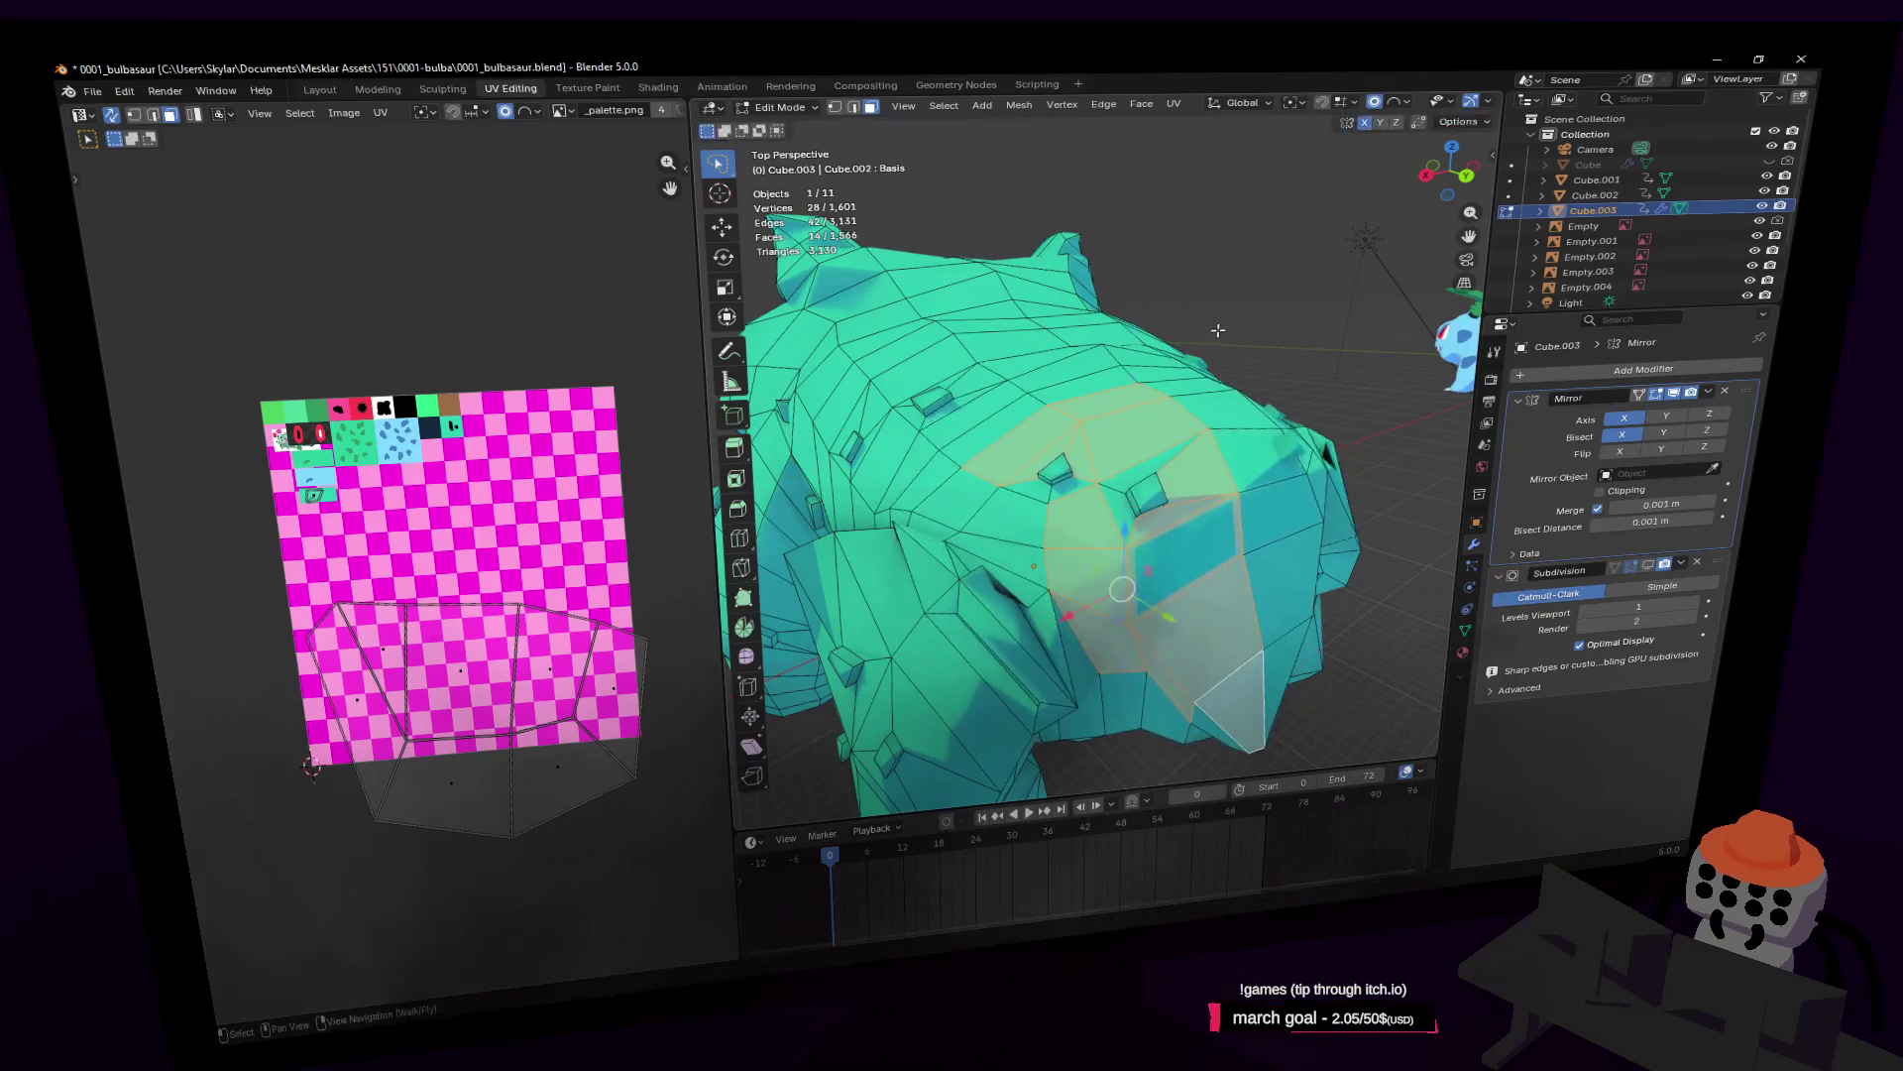
# Step: Sink the back faces along Z with falloff, lowering another face 0.13 m, and restore subdivision display
pyautogui.press('g')
pyautogui.press('z')
pyautogui.click(1215, 344)
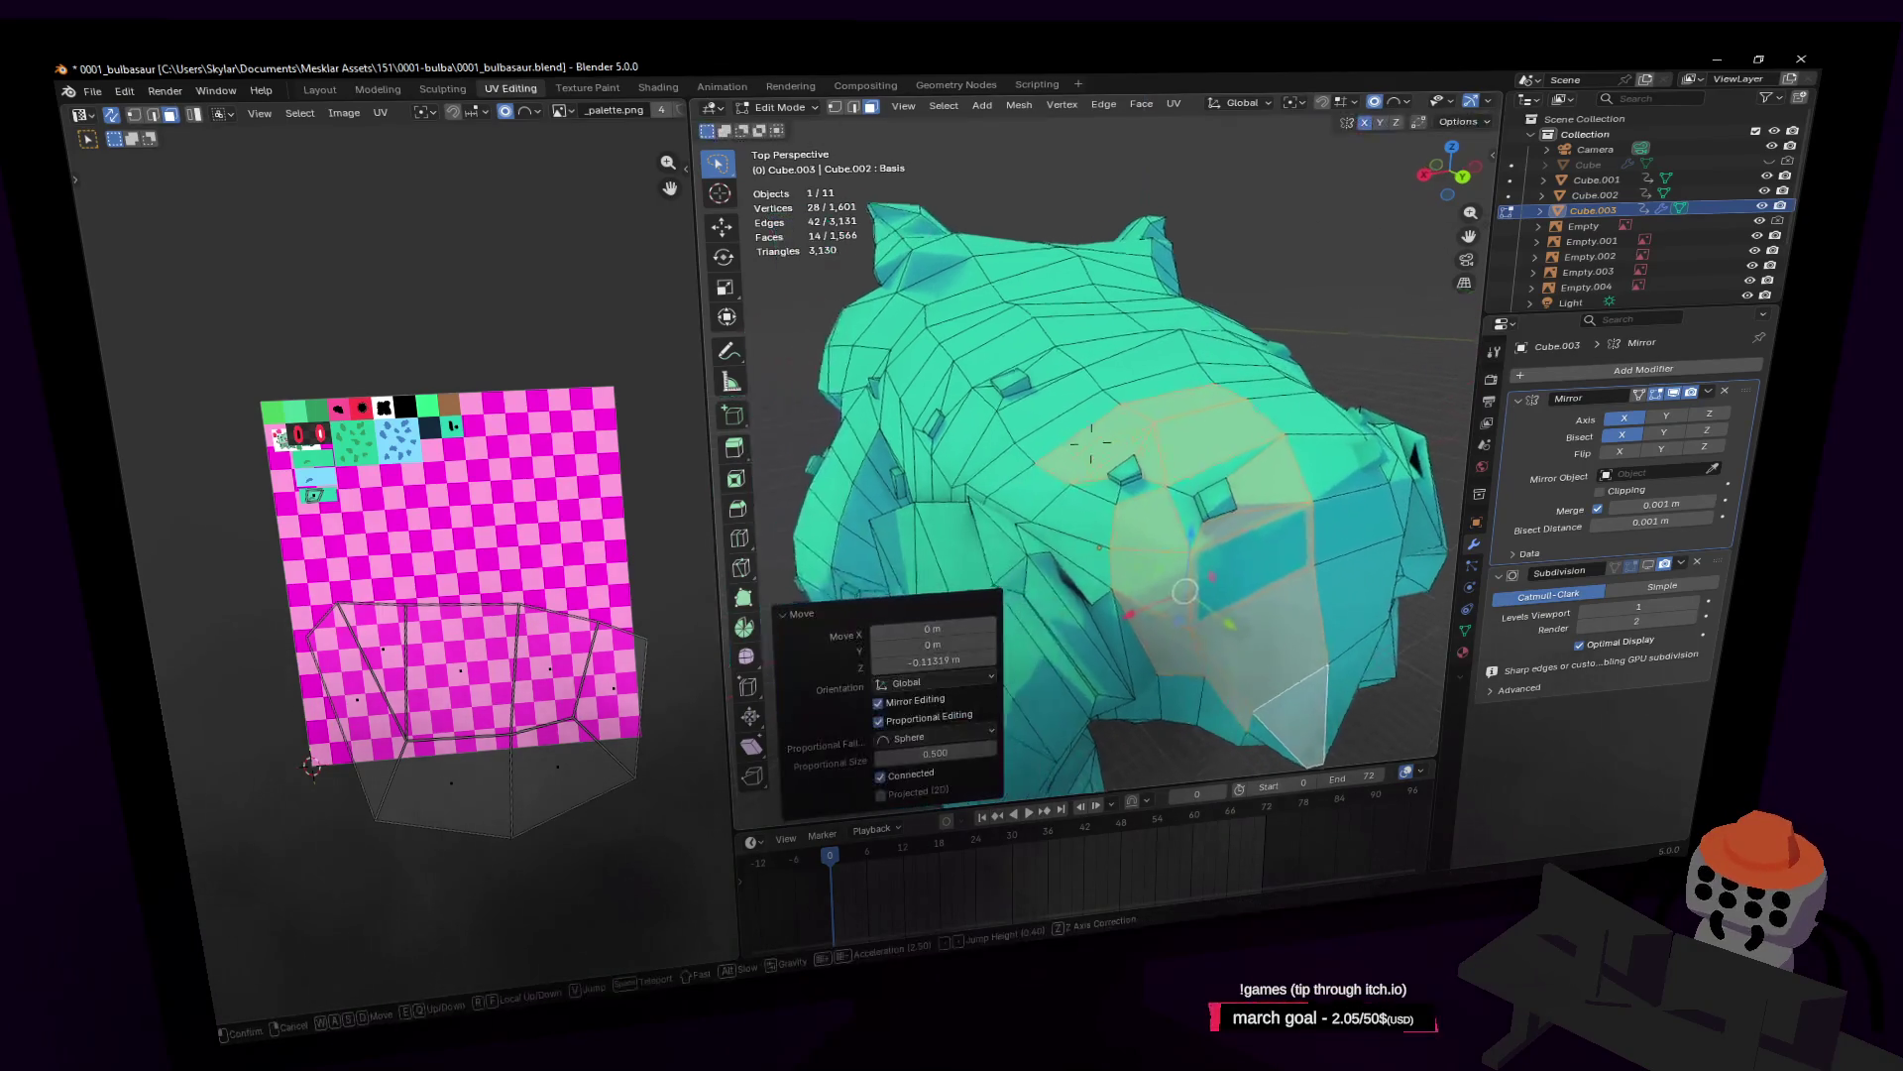
pyautogui.moveTo(1215, 344); pyautogui.dragTo(1166, 291, button='middle')
pyautogui.press('g')
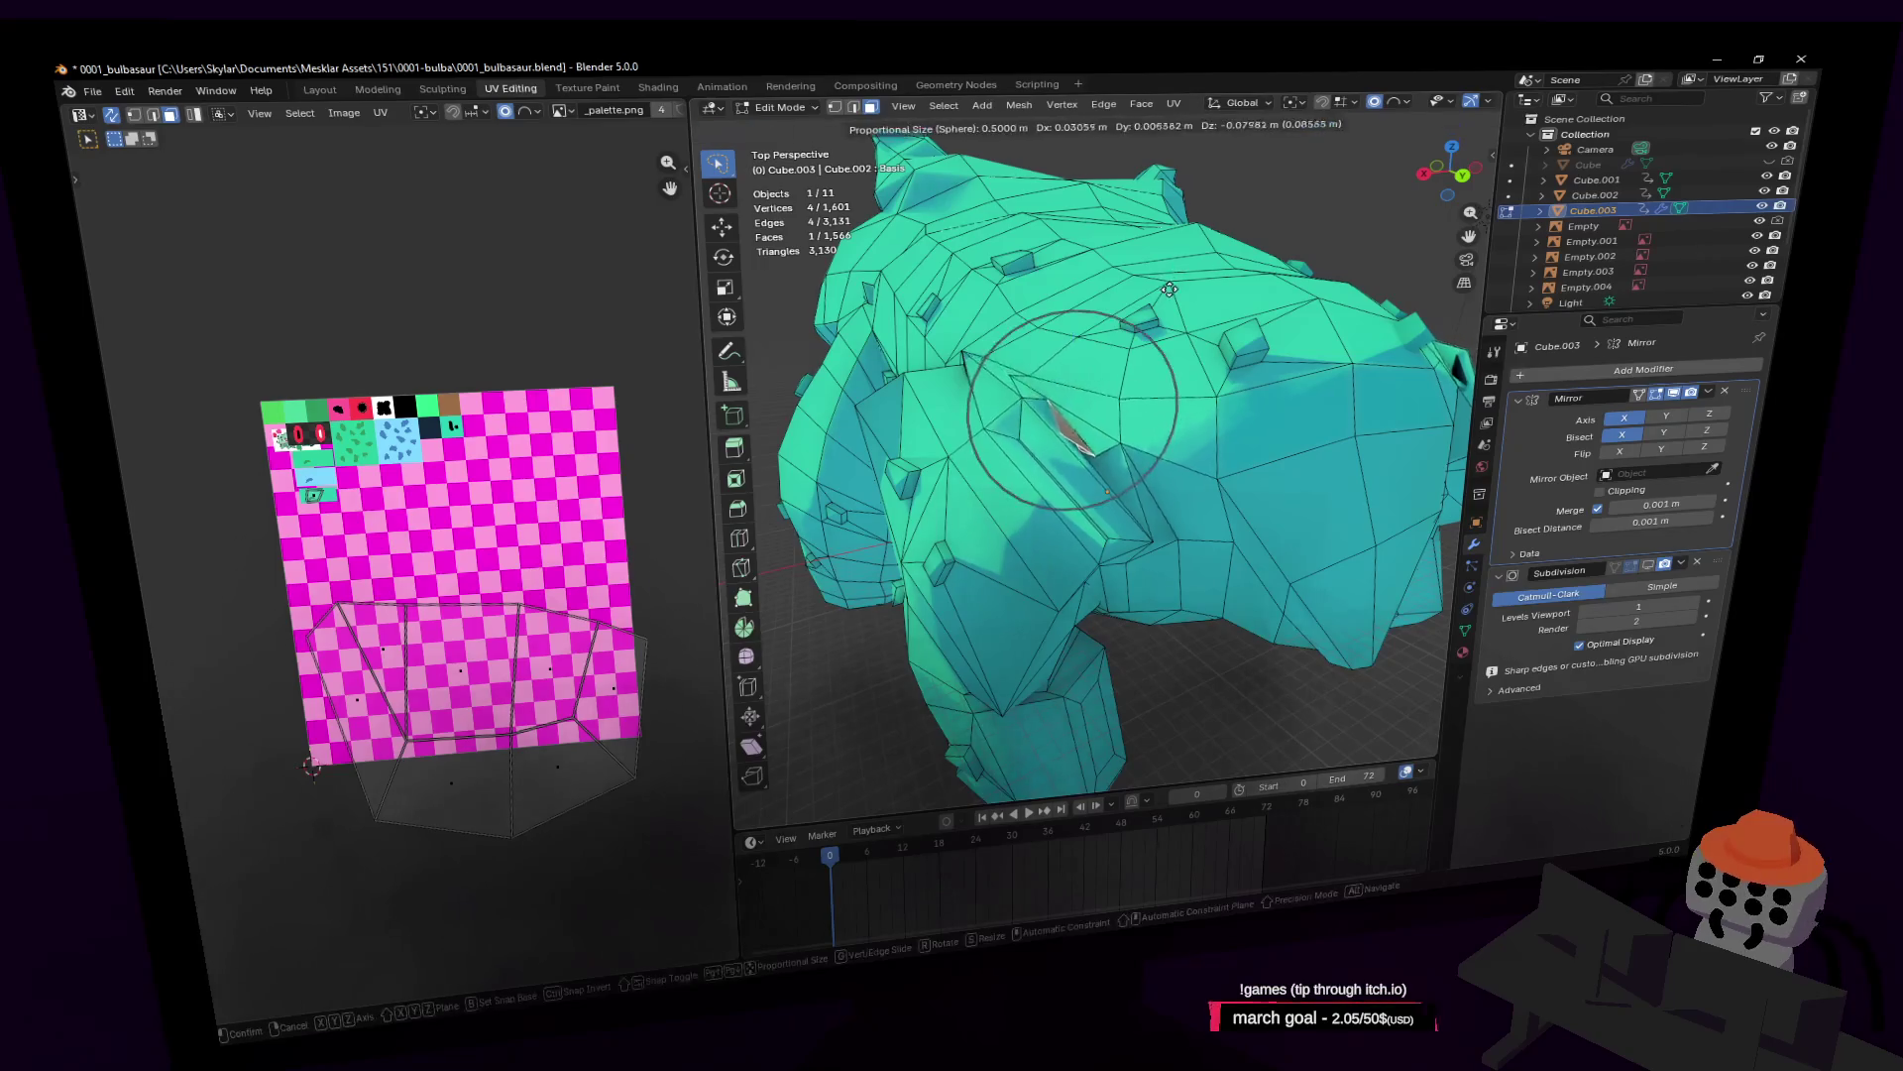
pyautogui.click(1172, 296)
pyautogui.click(1668, 567)
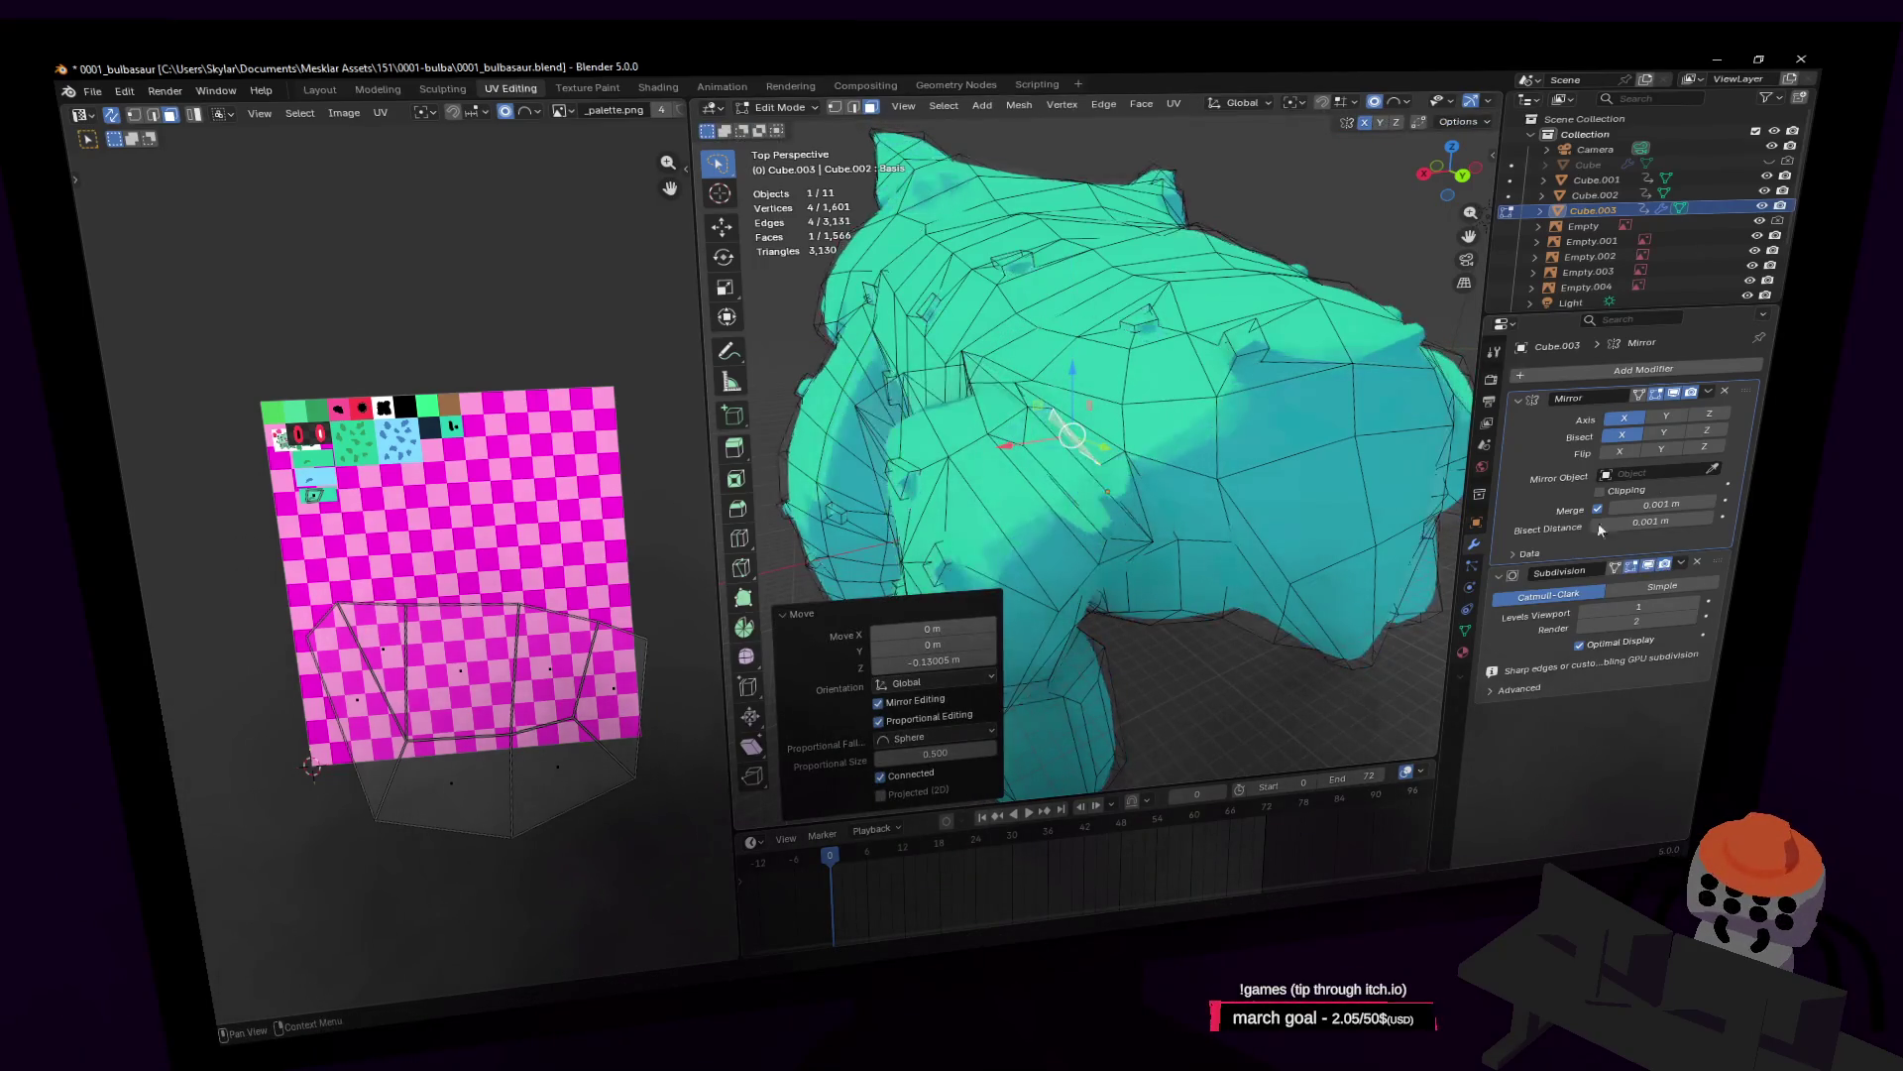
pyautogui.hotkey('shift', '`')
pyautogui.press('Tab')
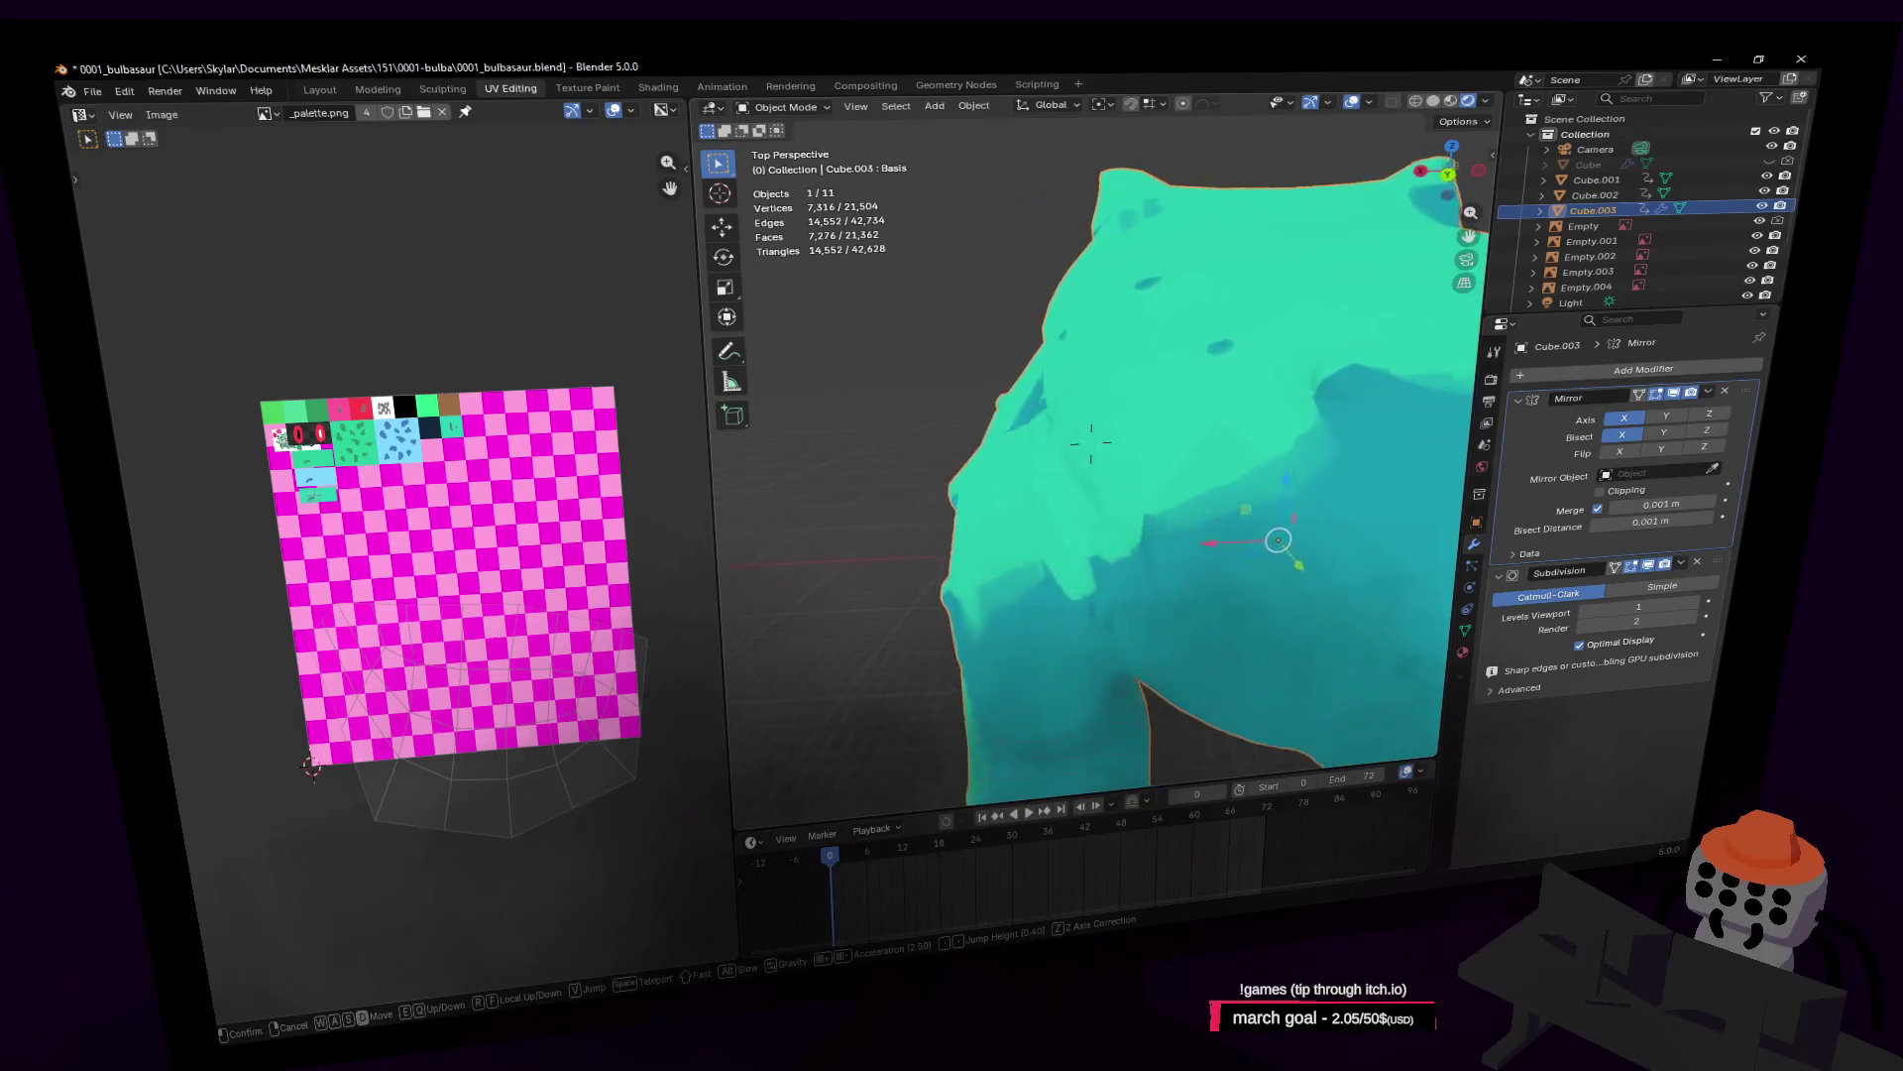
# Step: Back in Edit Mode on the body, reposition the selected face at the crease
pyautogui.press('w')
pyautogui.press('Tab')
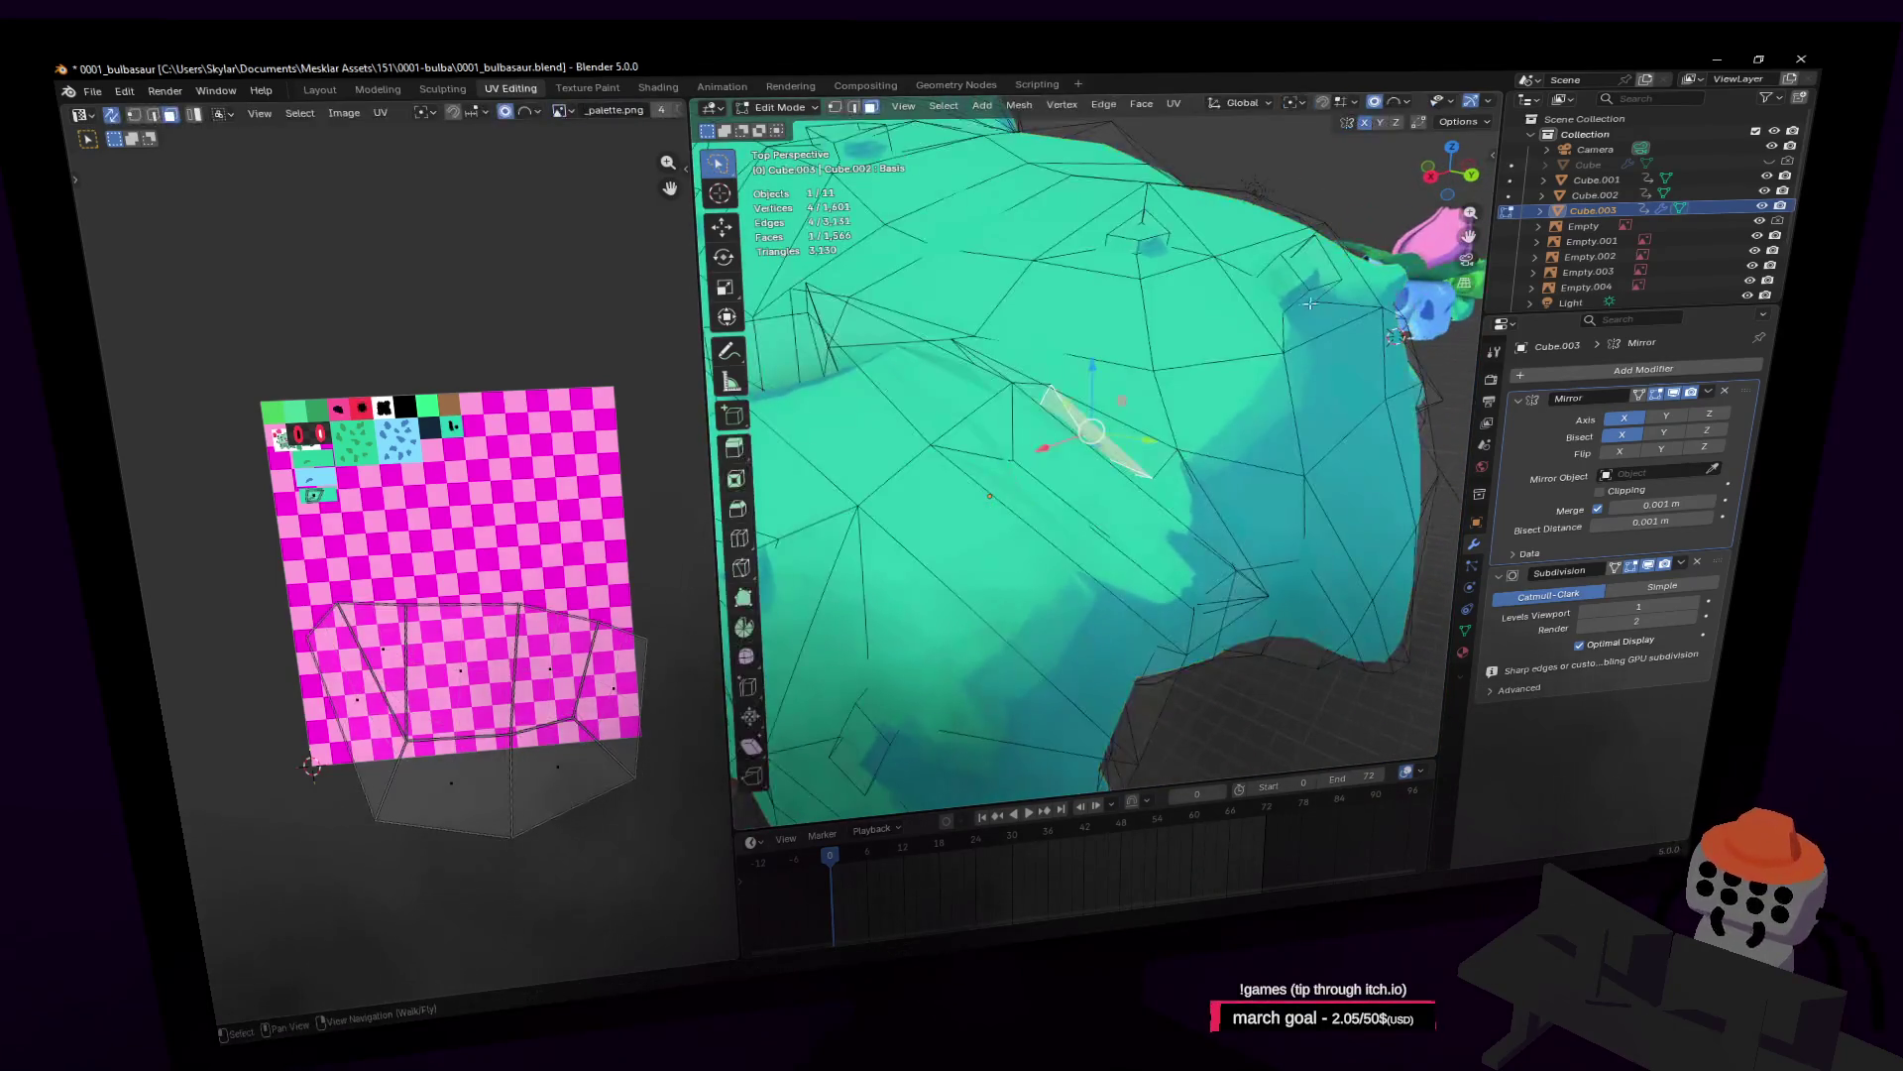
pyautogui.press('s')
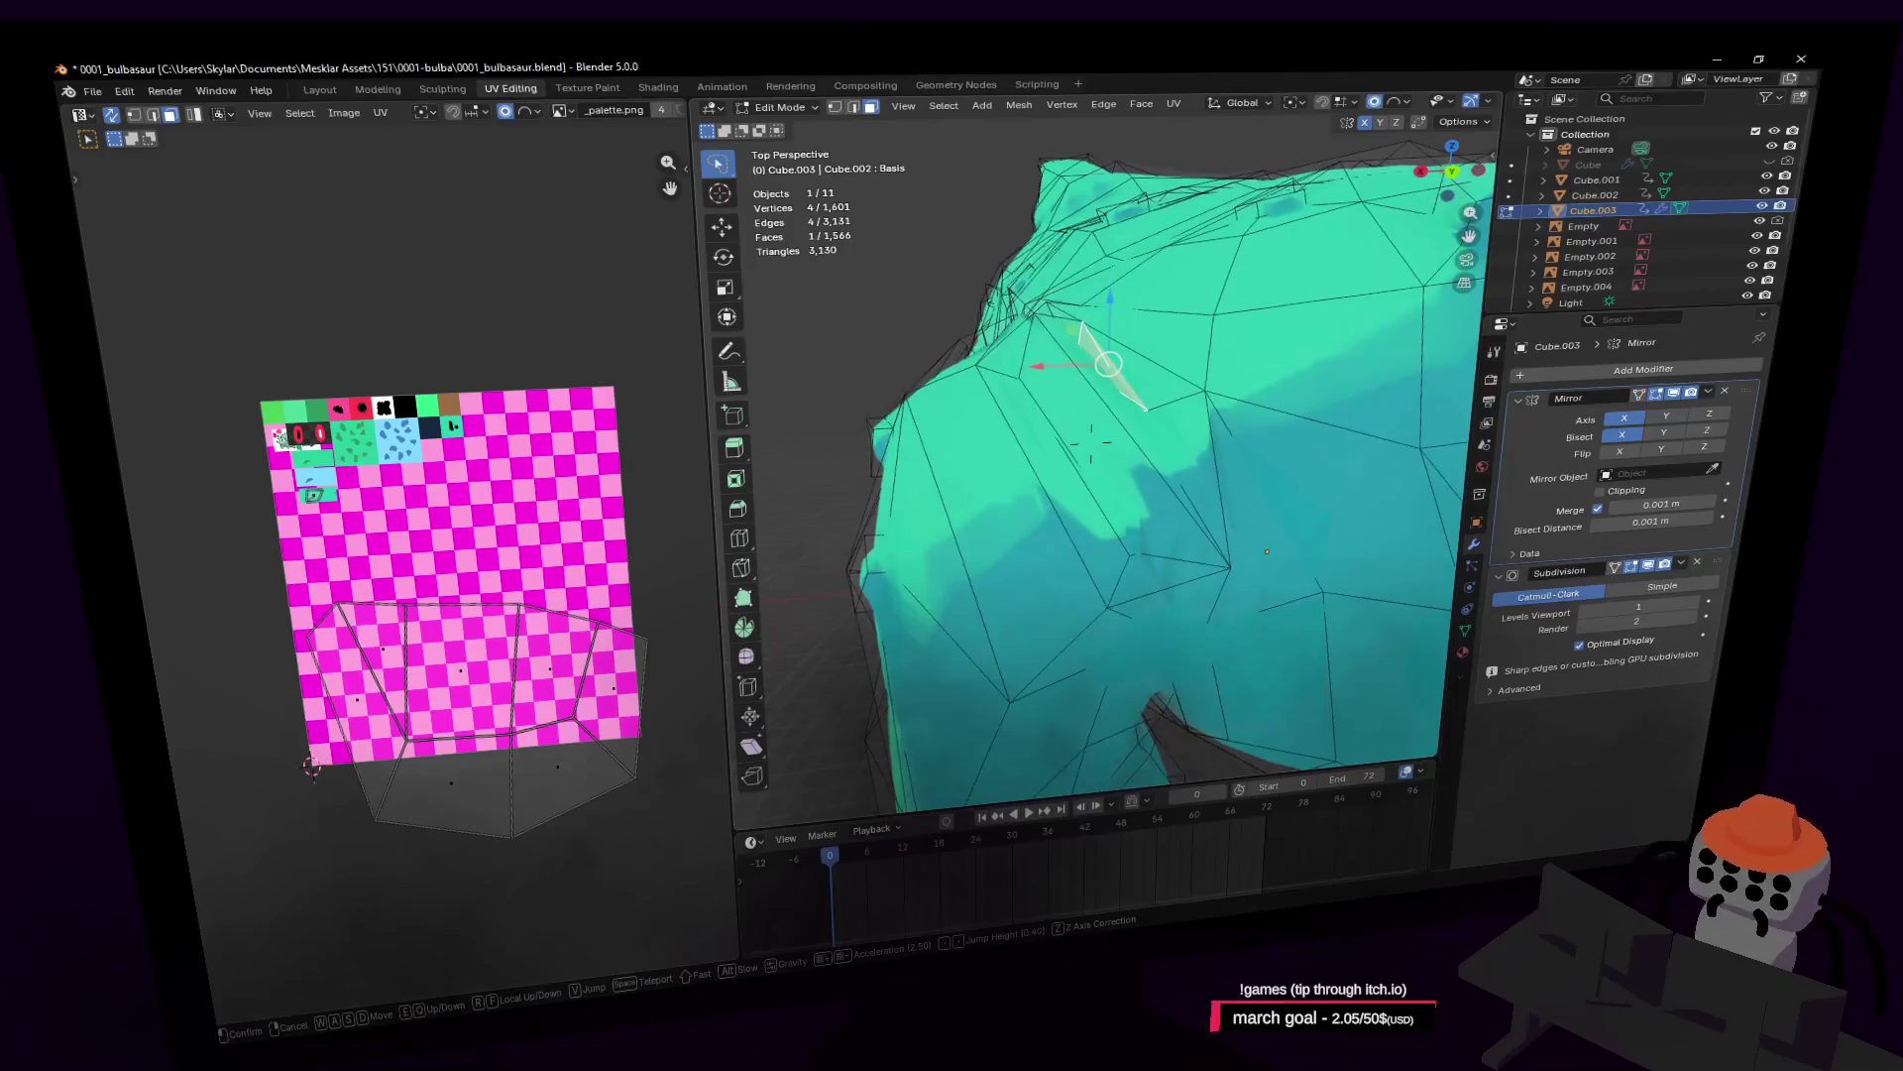
pyautogui.click(1063, 544)
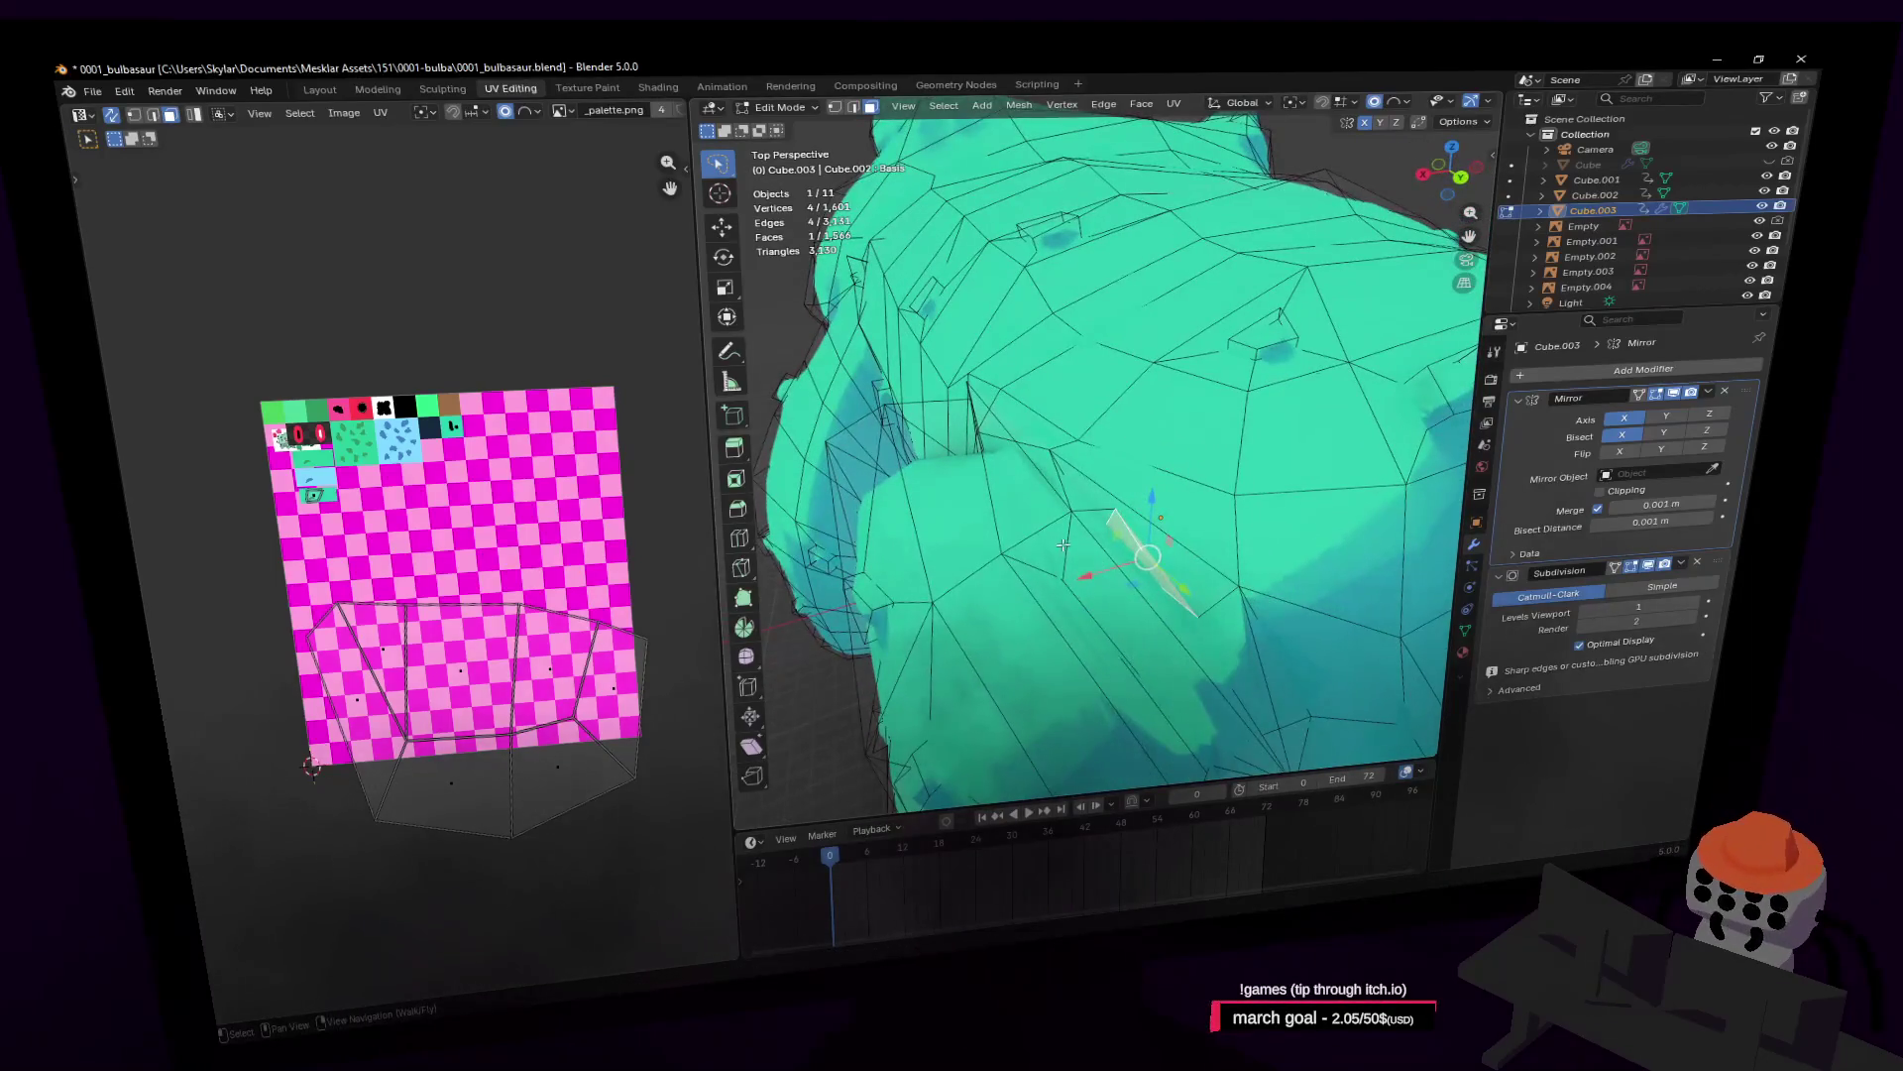
pyautogui.hotkey('shift', '`')
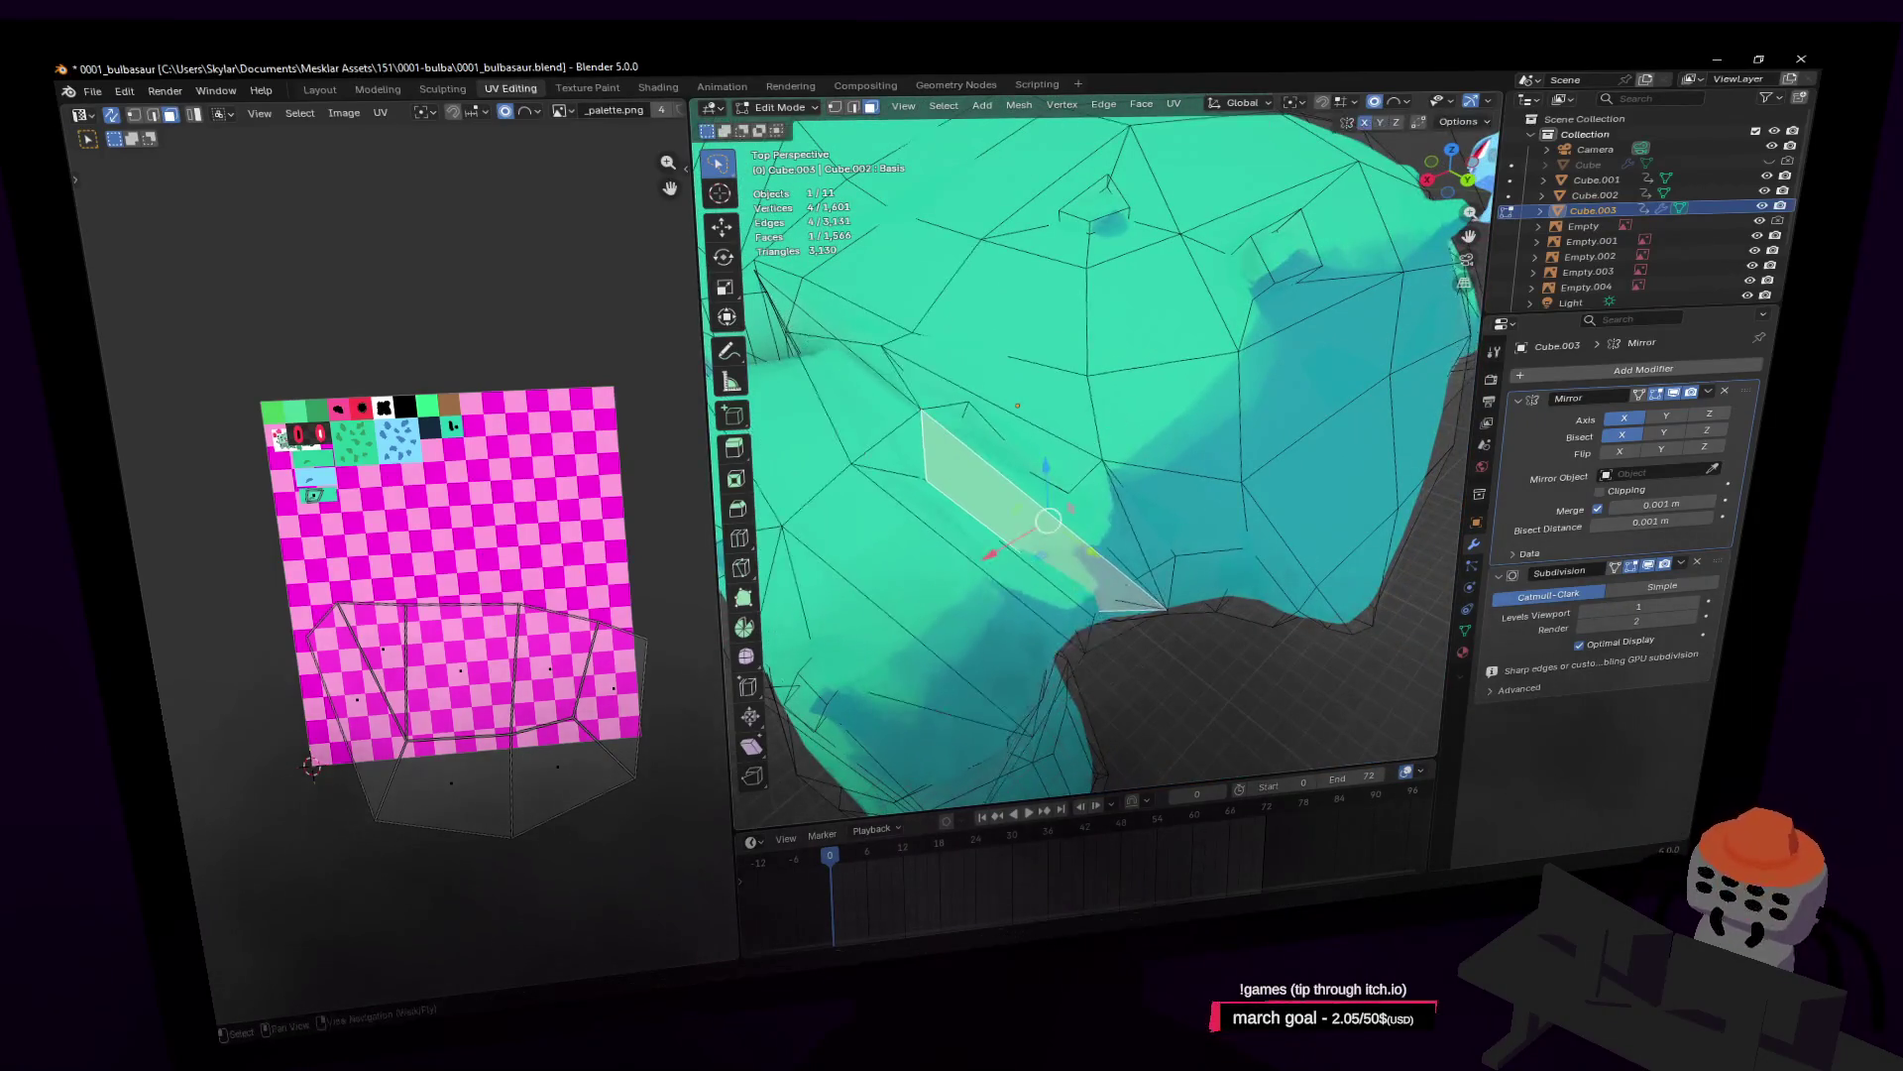
pyautogui.press('s')
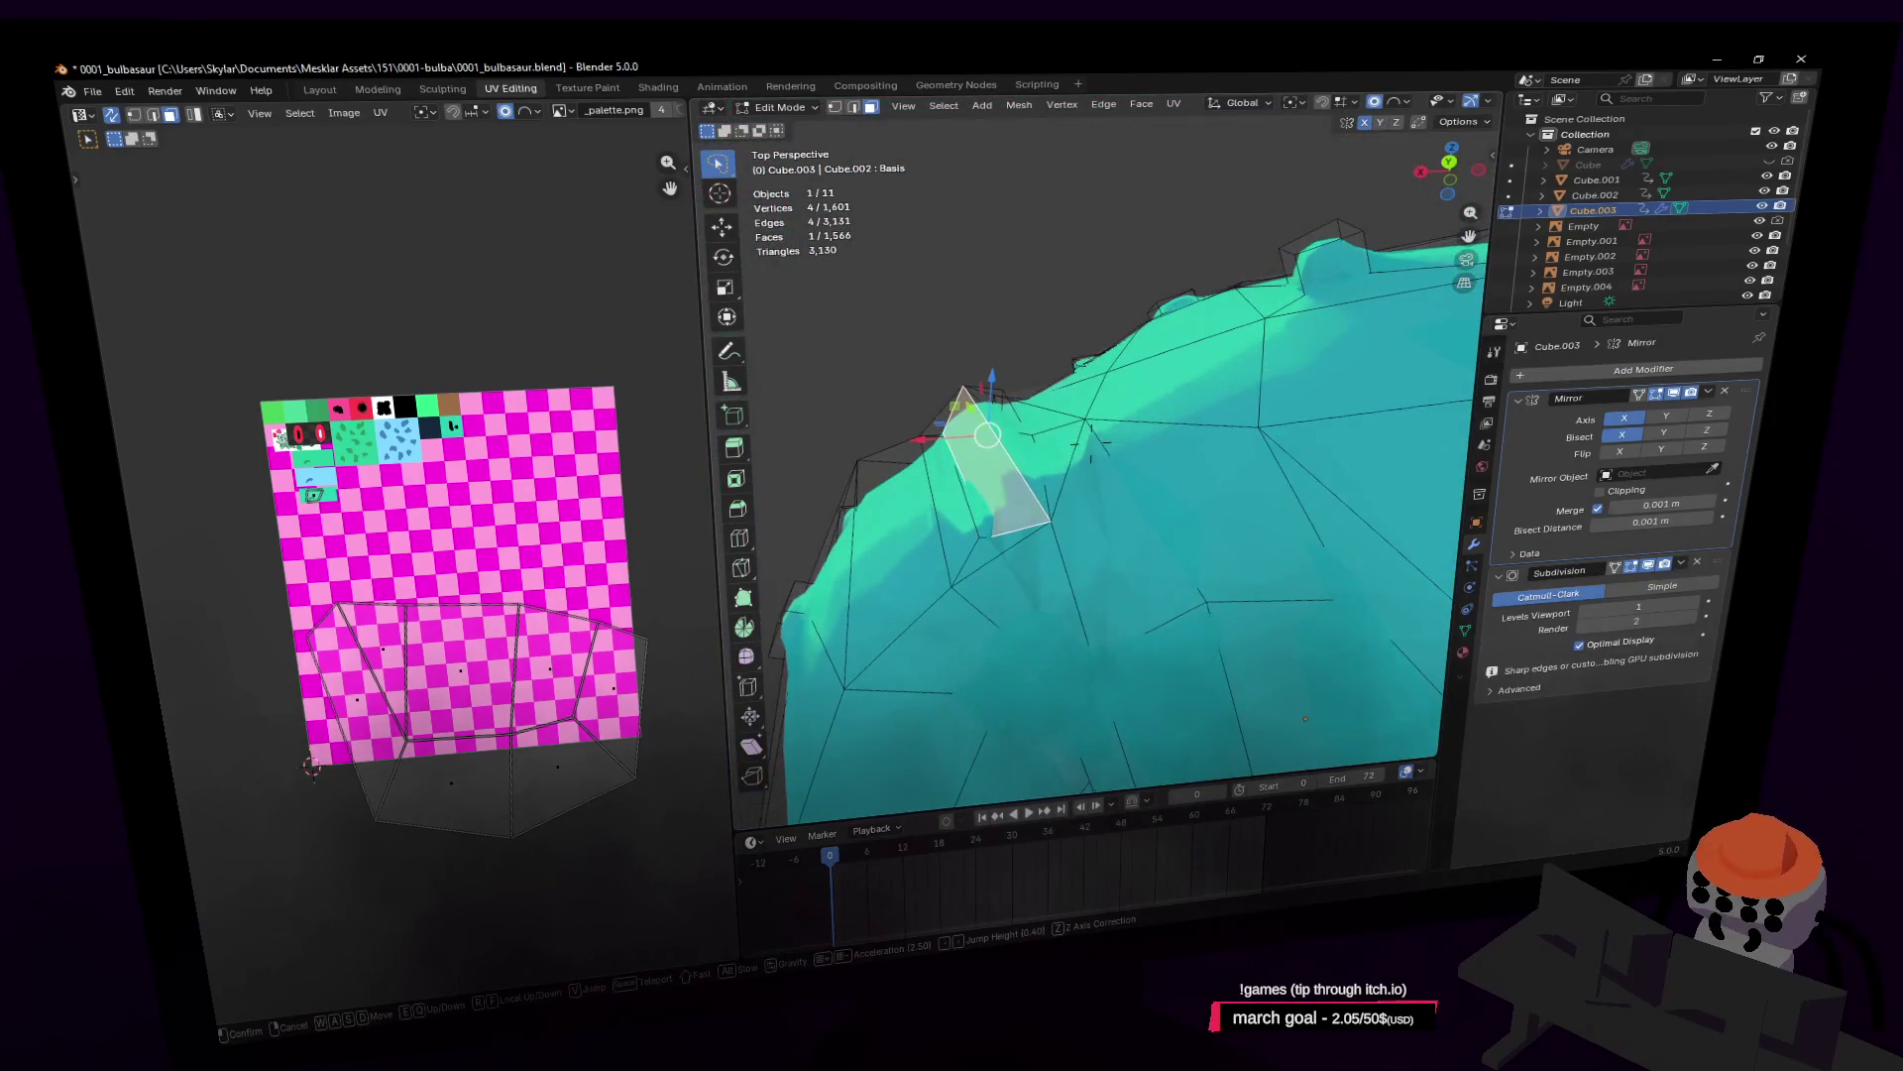
pyautogui.click(1144, 437)
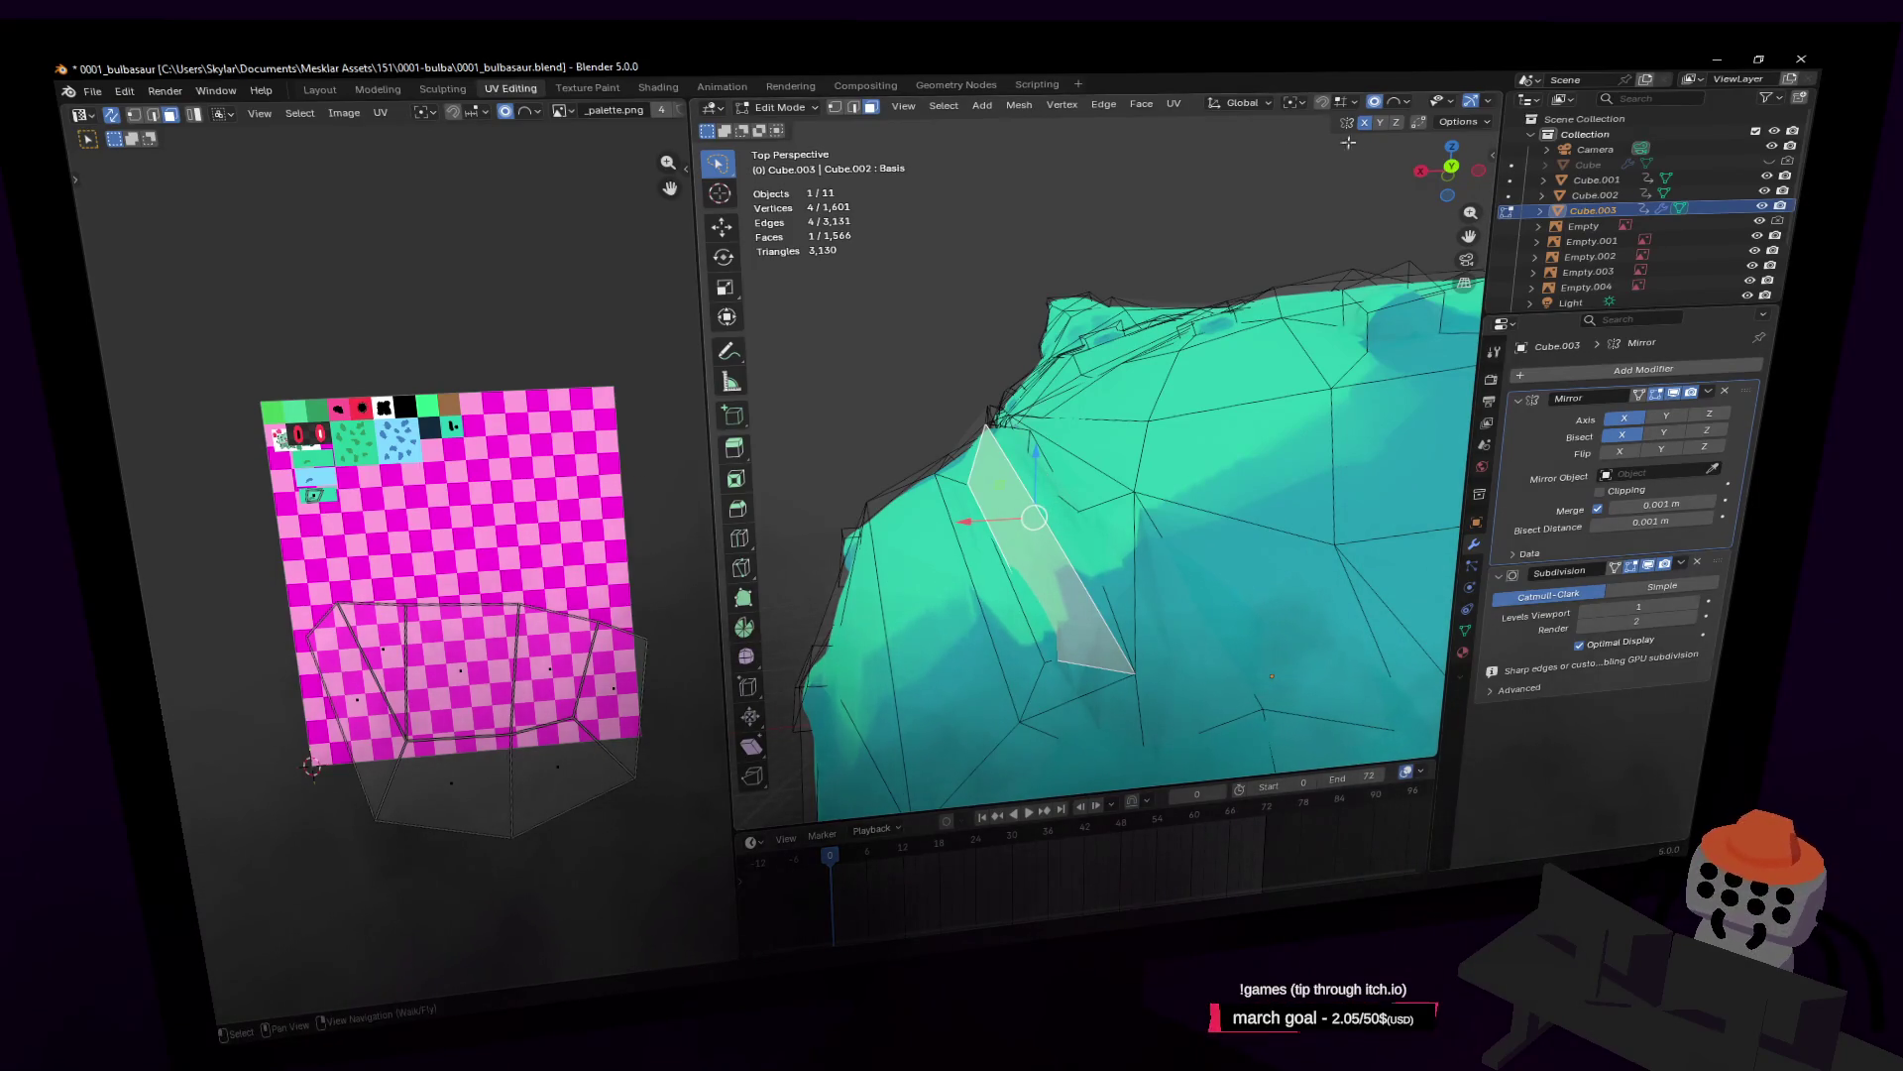
pyautogui.click(1386, 99)
pyautogui.press('g')
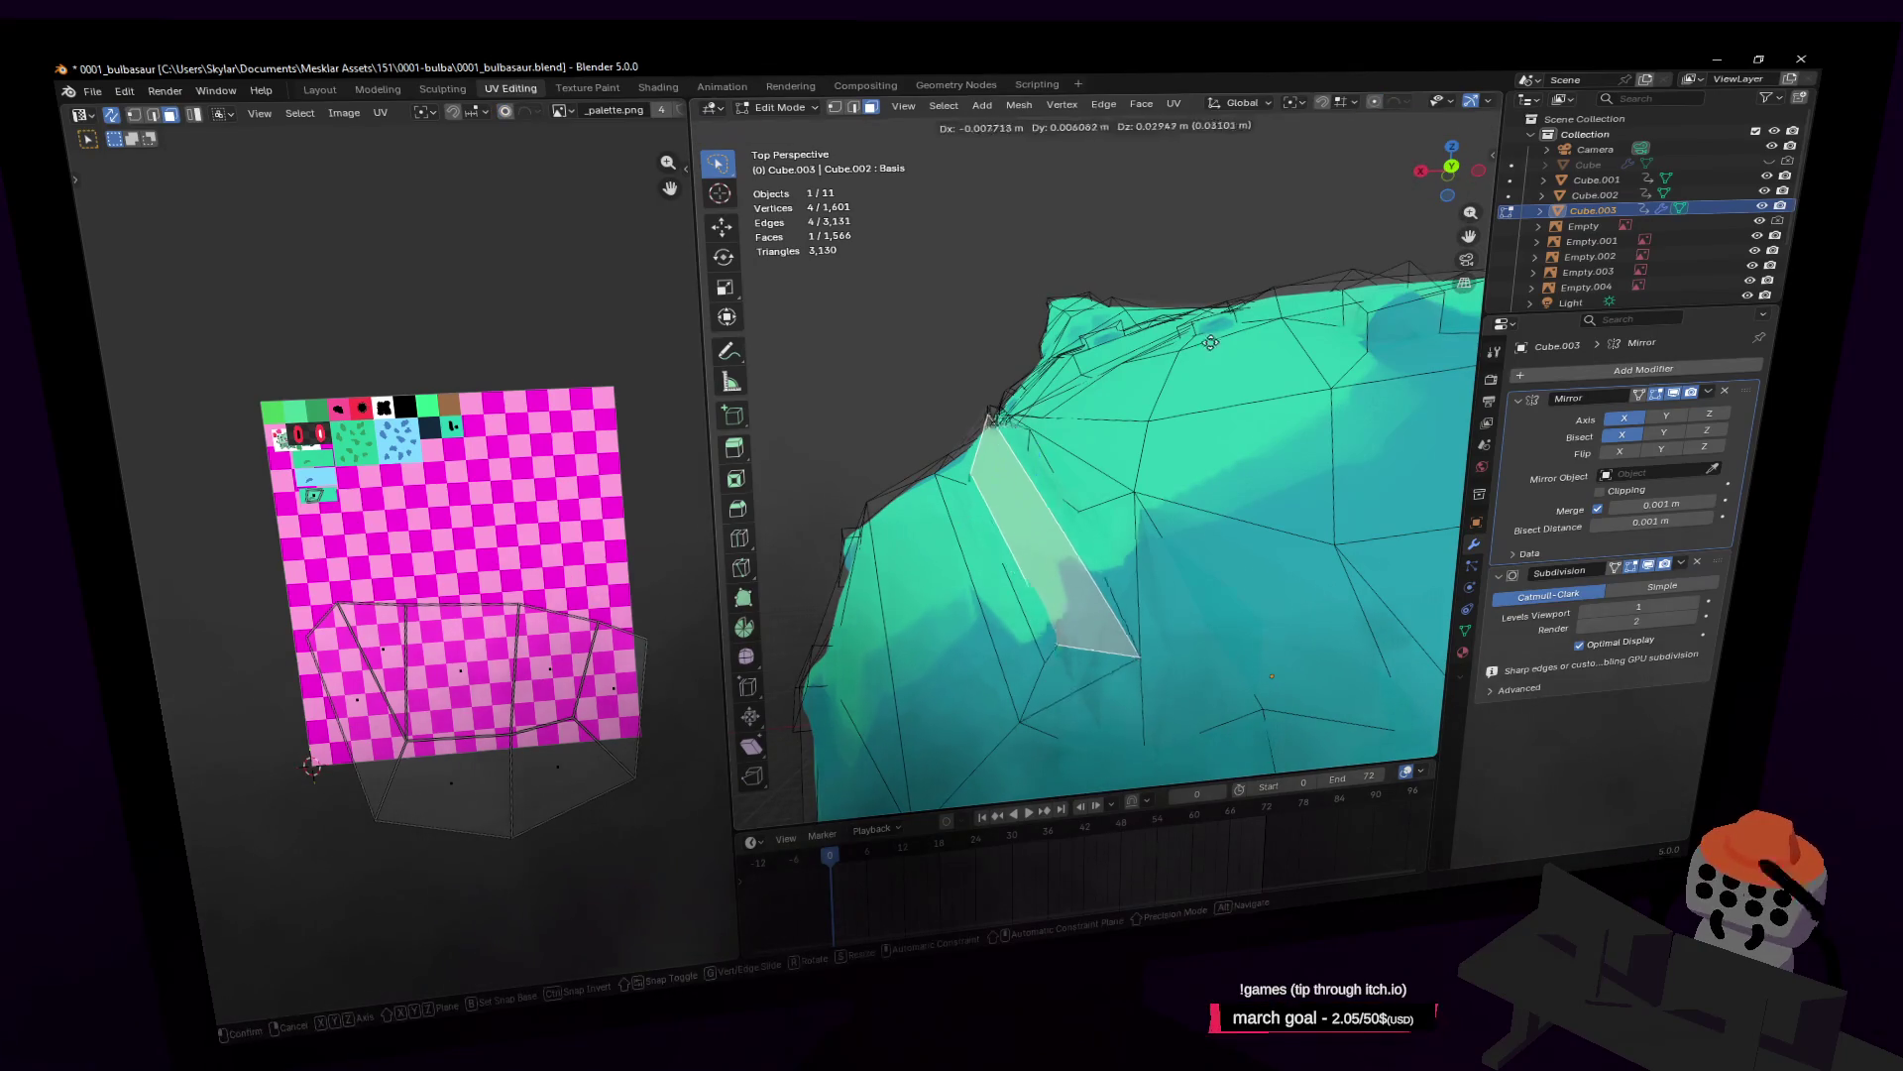
pyautogui.click(1225, 279)
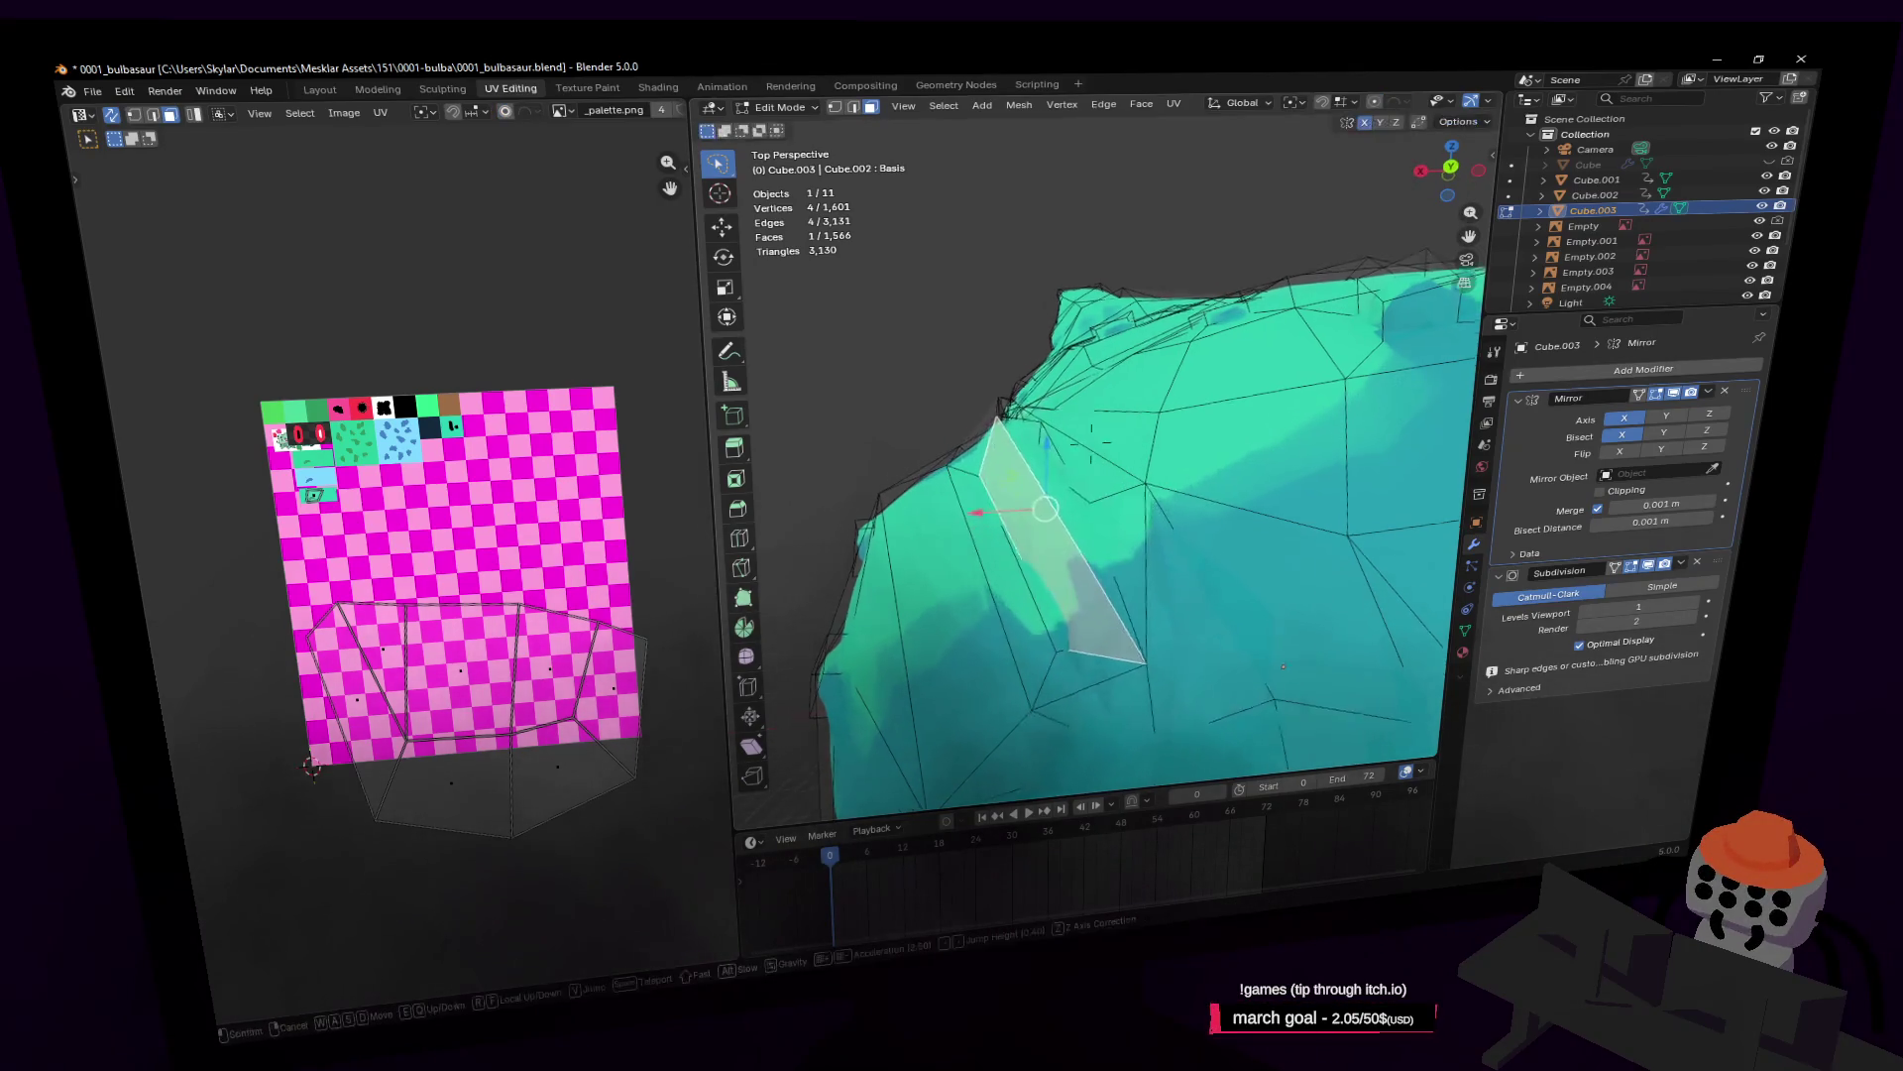
# Step: In edge select, move a crease edge to straighten the ridge
pyautogui.hotkey('shift', '`')
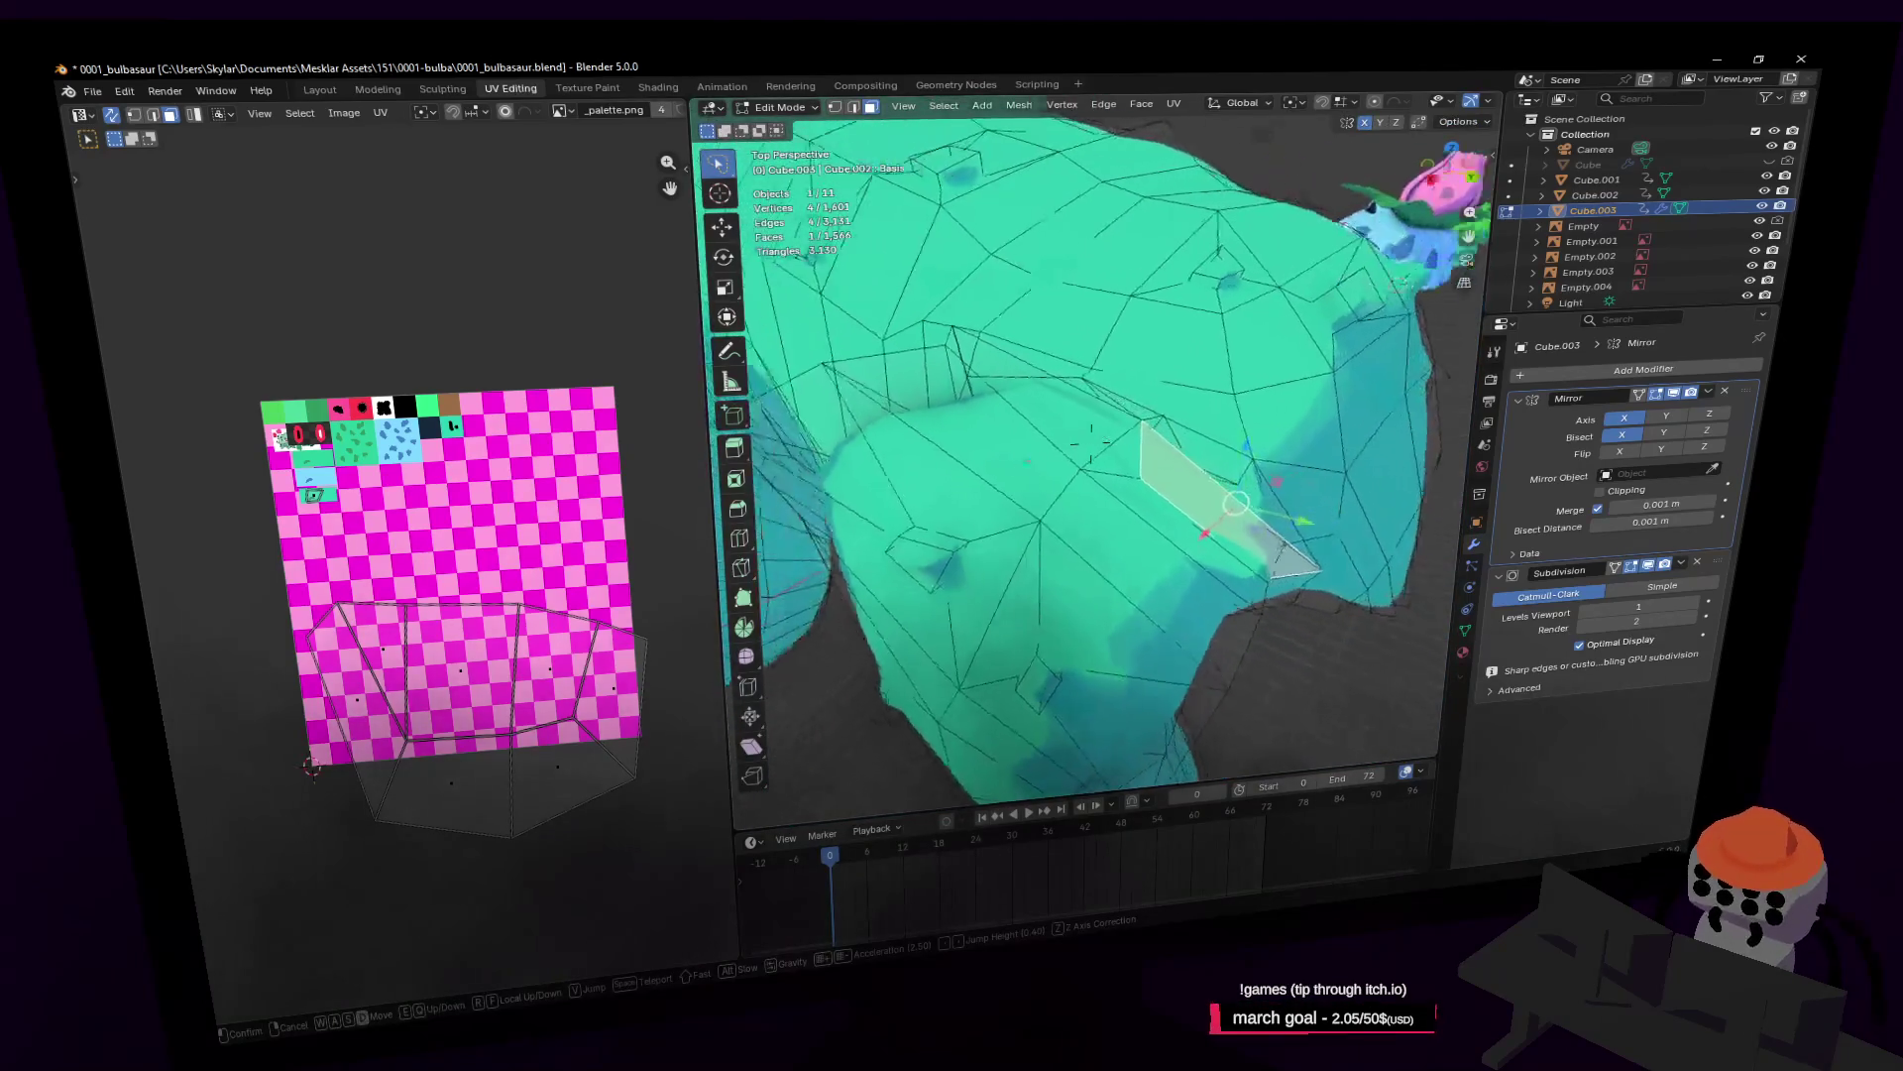
pyautogui.click(1146, 365)
pyautogui.press('2')
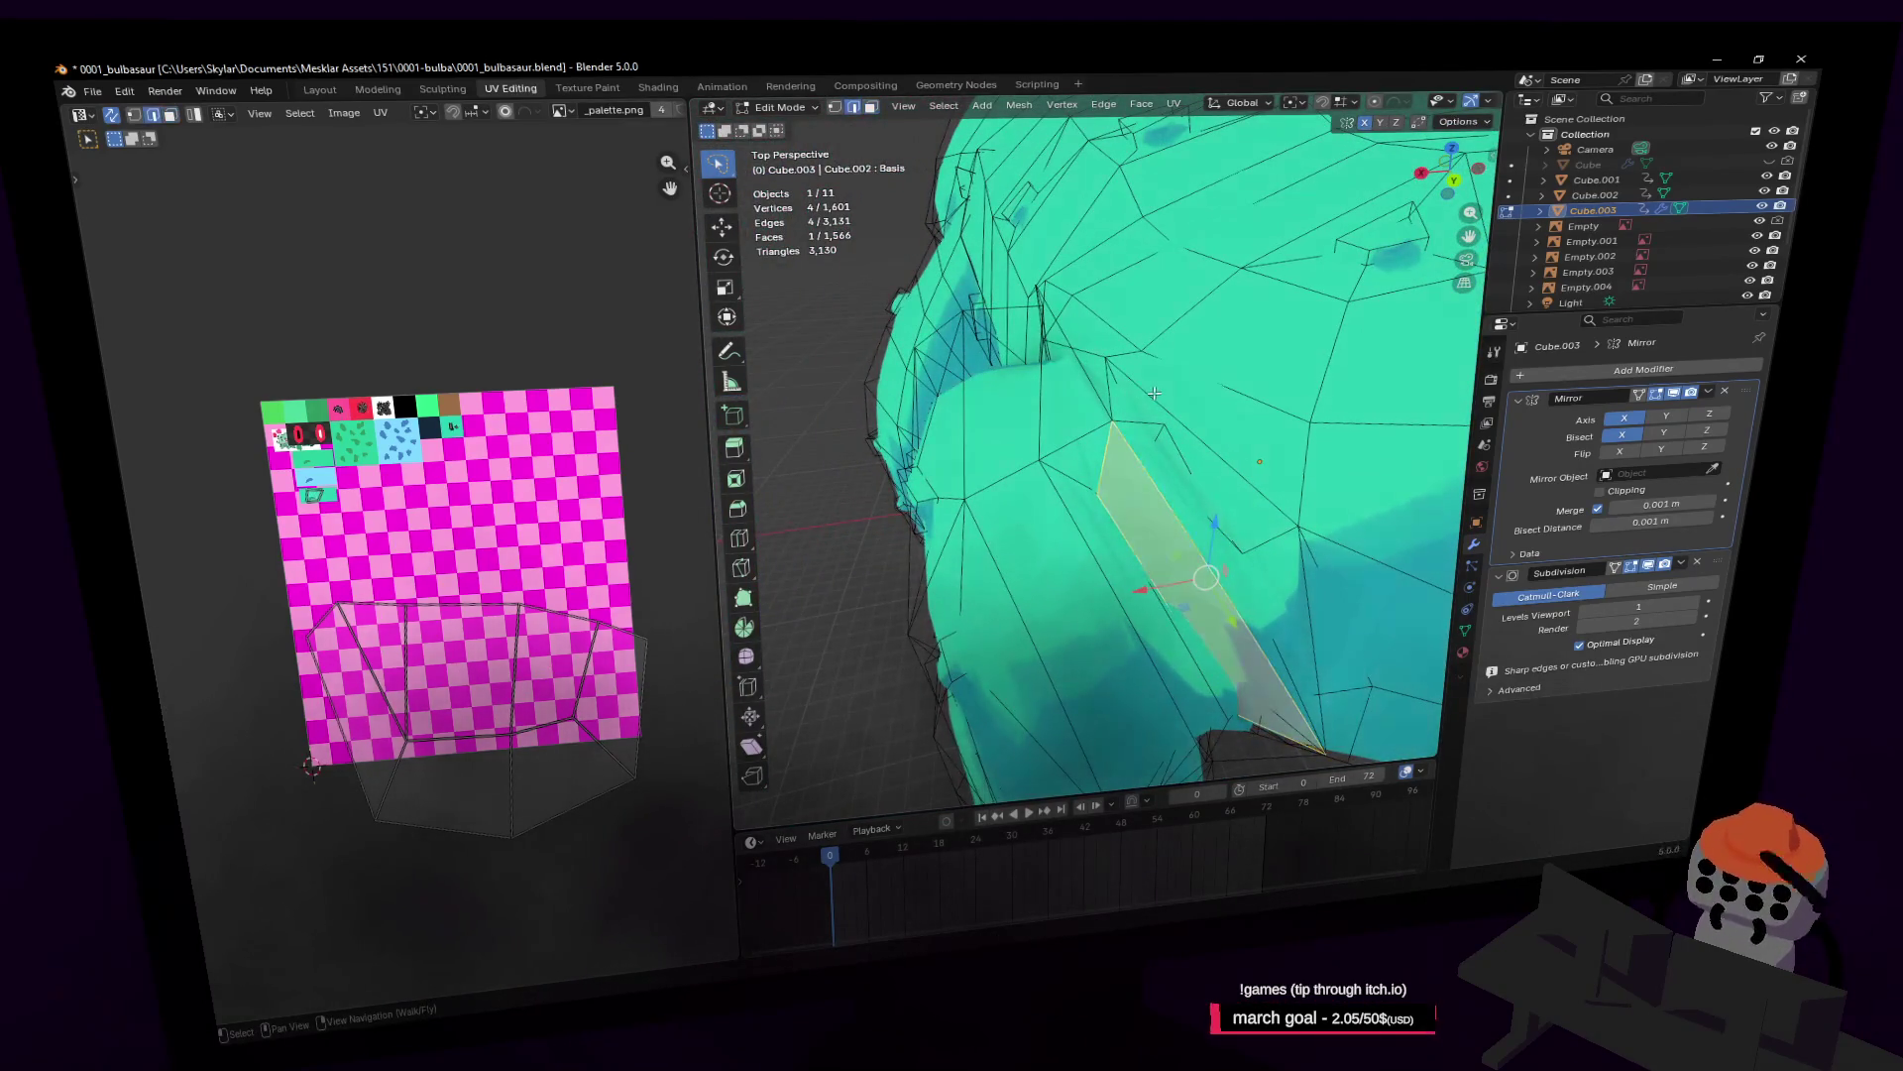
pyautogui.click(1170, 408)
pyautogui.press('g')
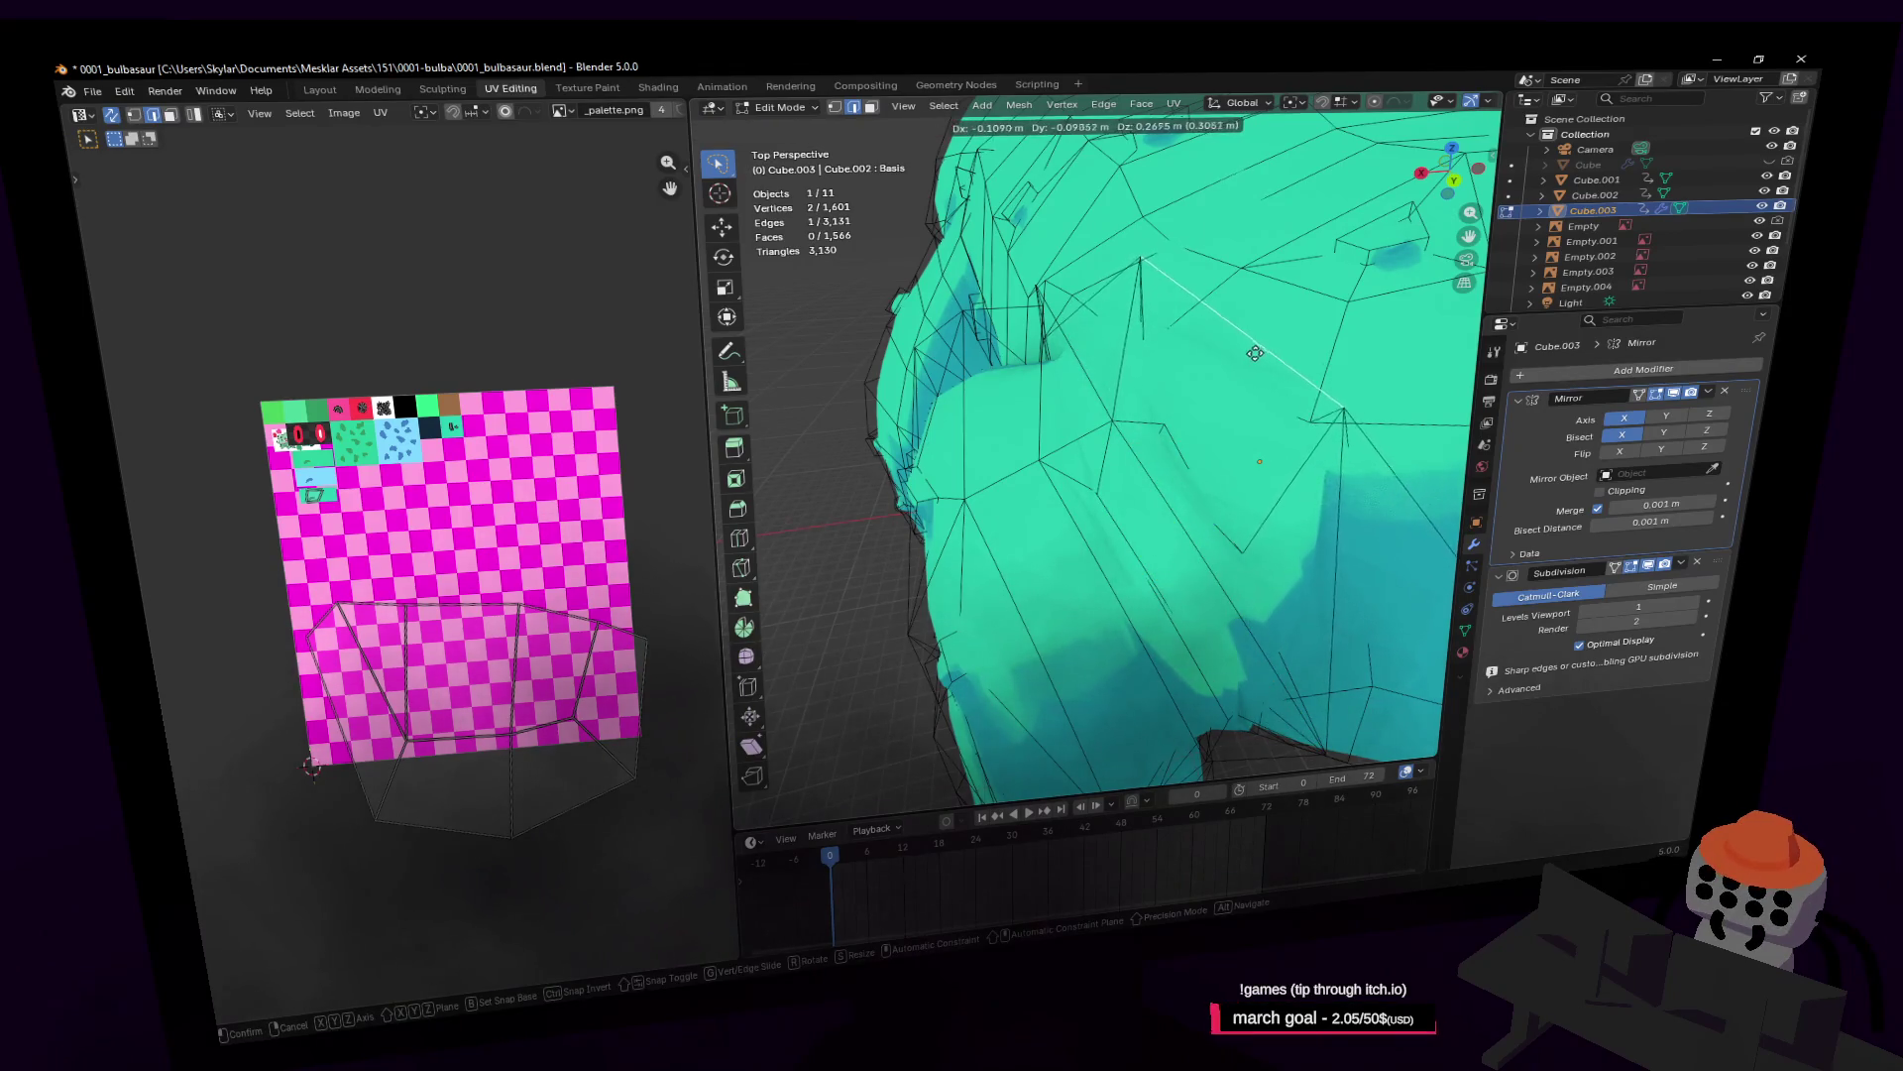
pyautogui.click(1231, 507)
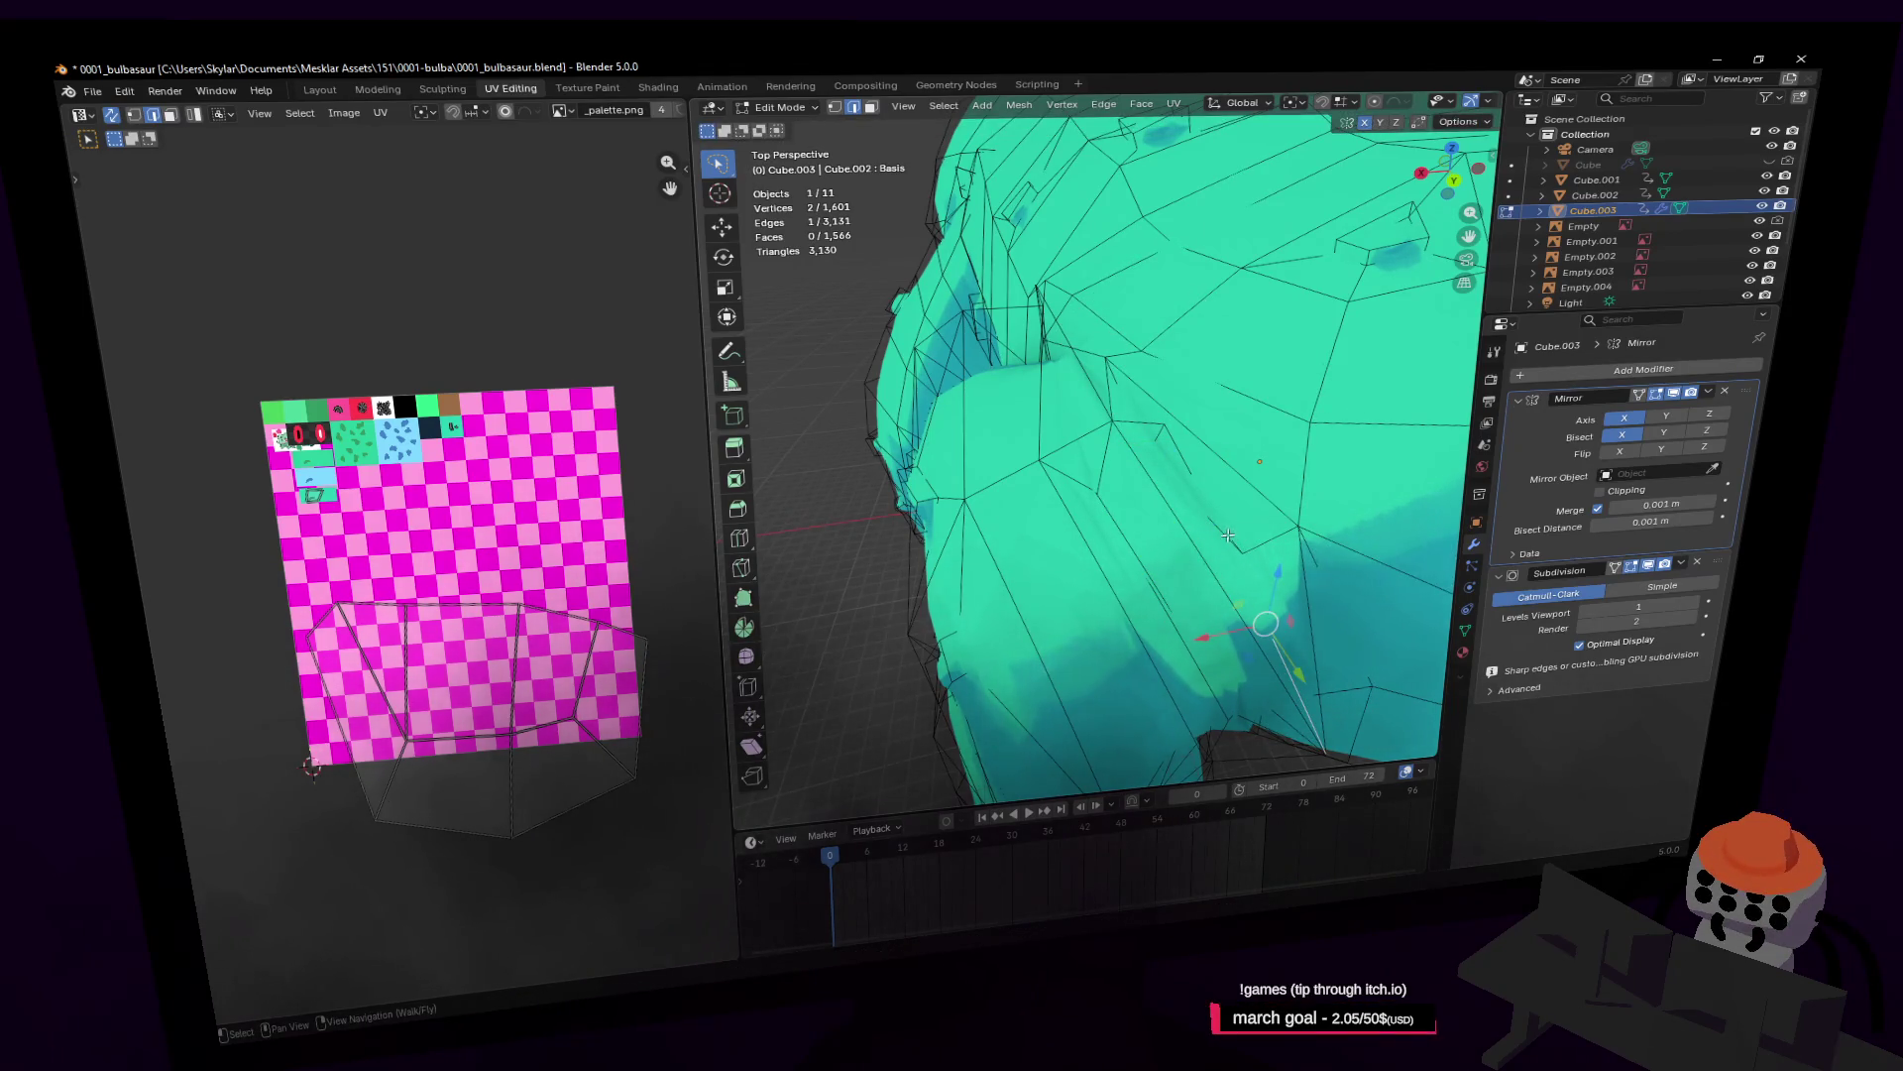
# Step: With X-ray on, raise two crease vertices 0.147 m upward with mirror editing
pyautogui.hotkey('alt', 'z')
pyautogui.hotkey('shift', '`')
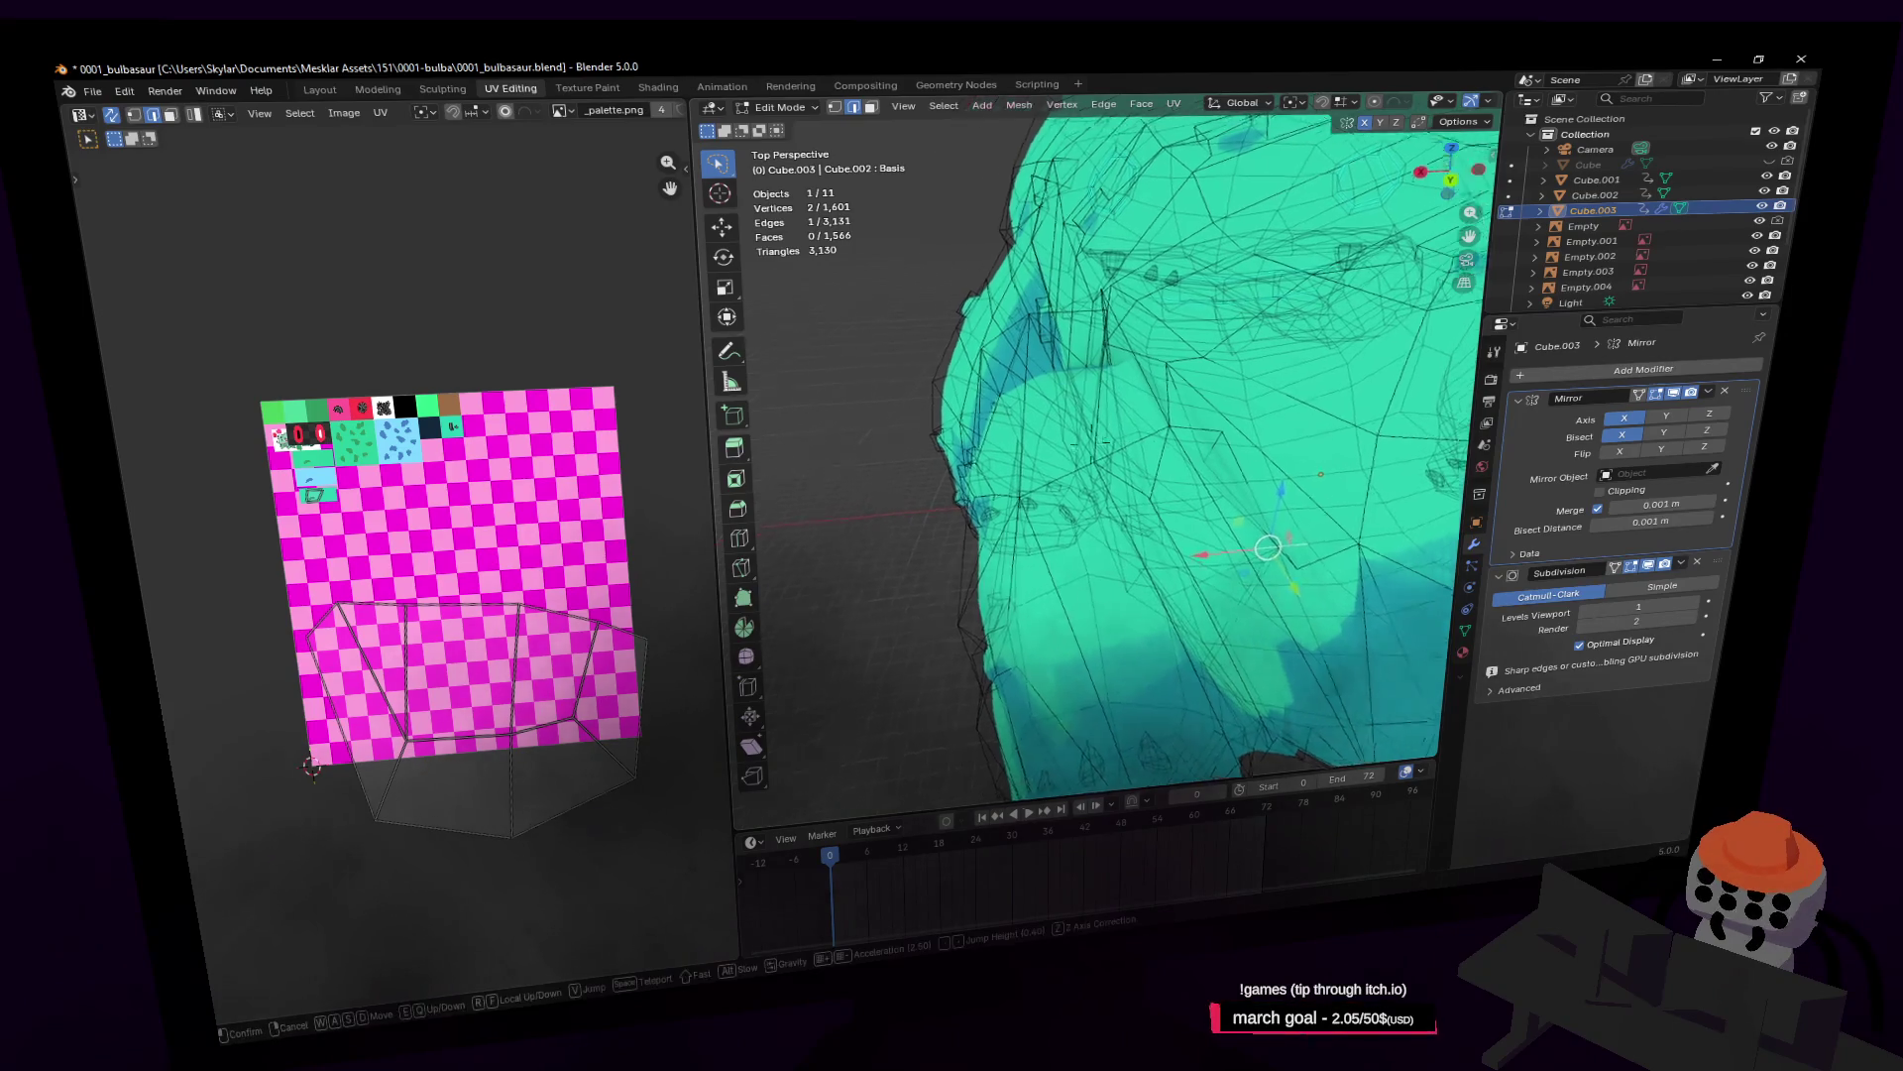
pyautogui.press('w')
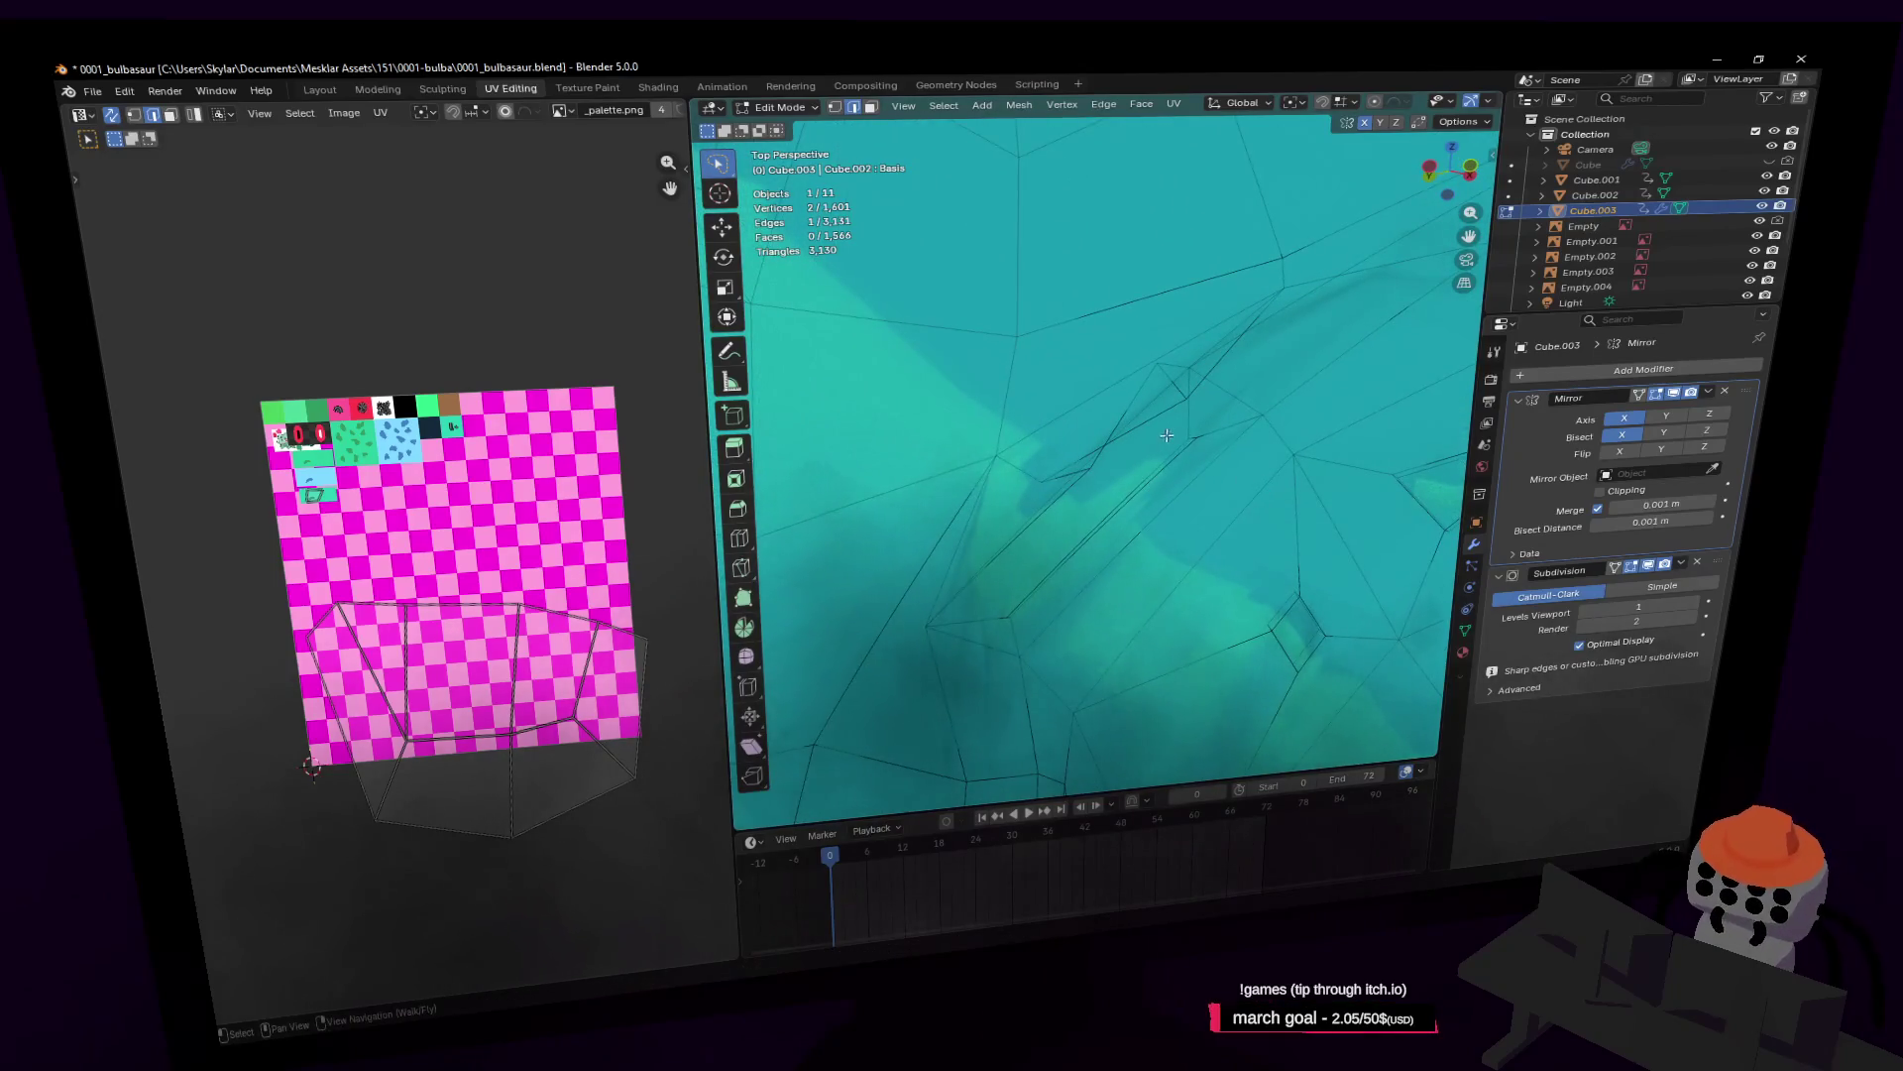
pyautogui.press('g')
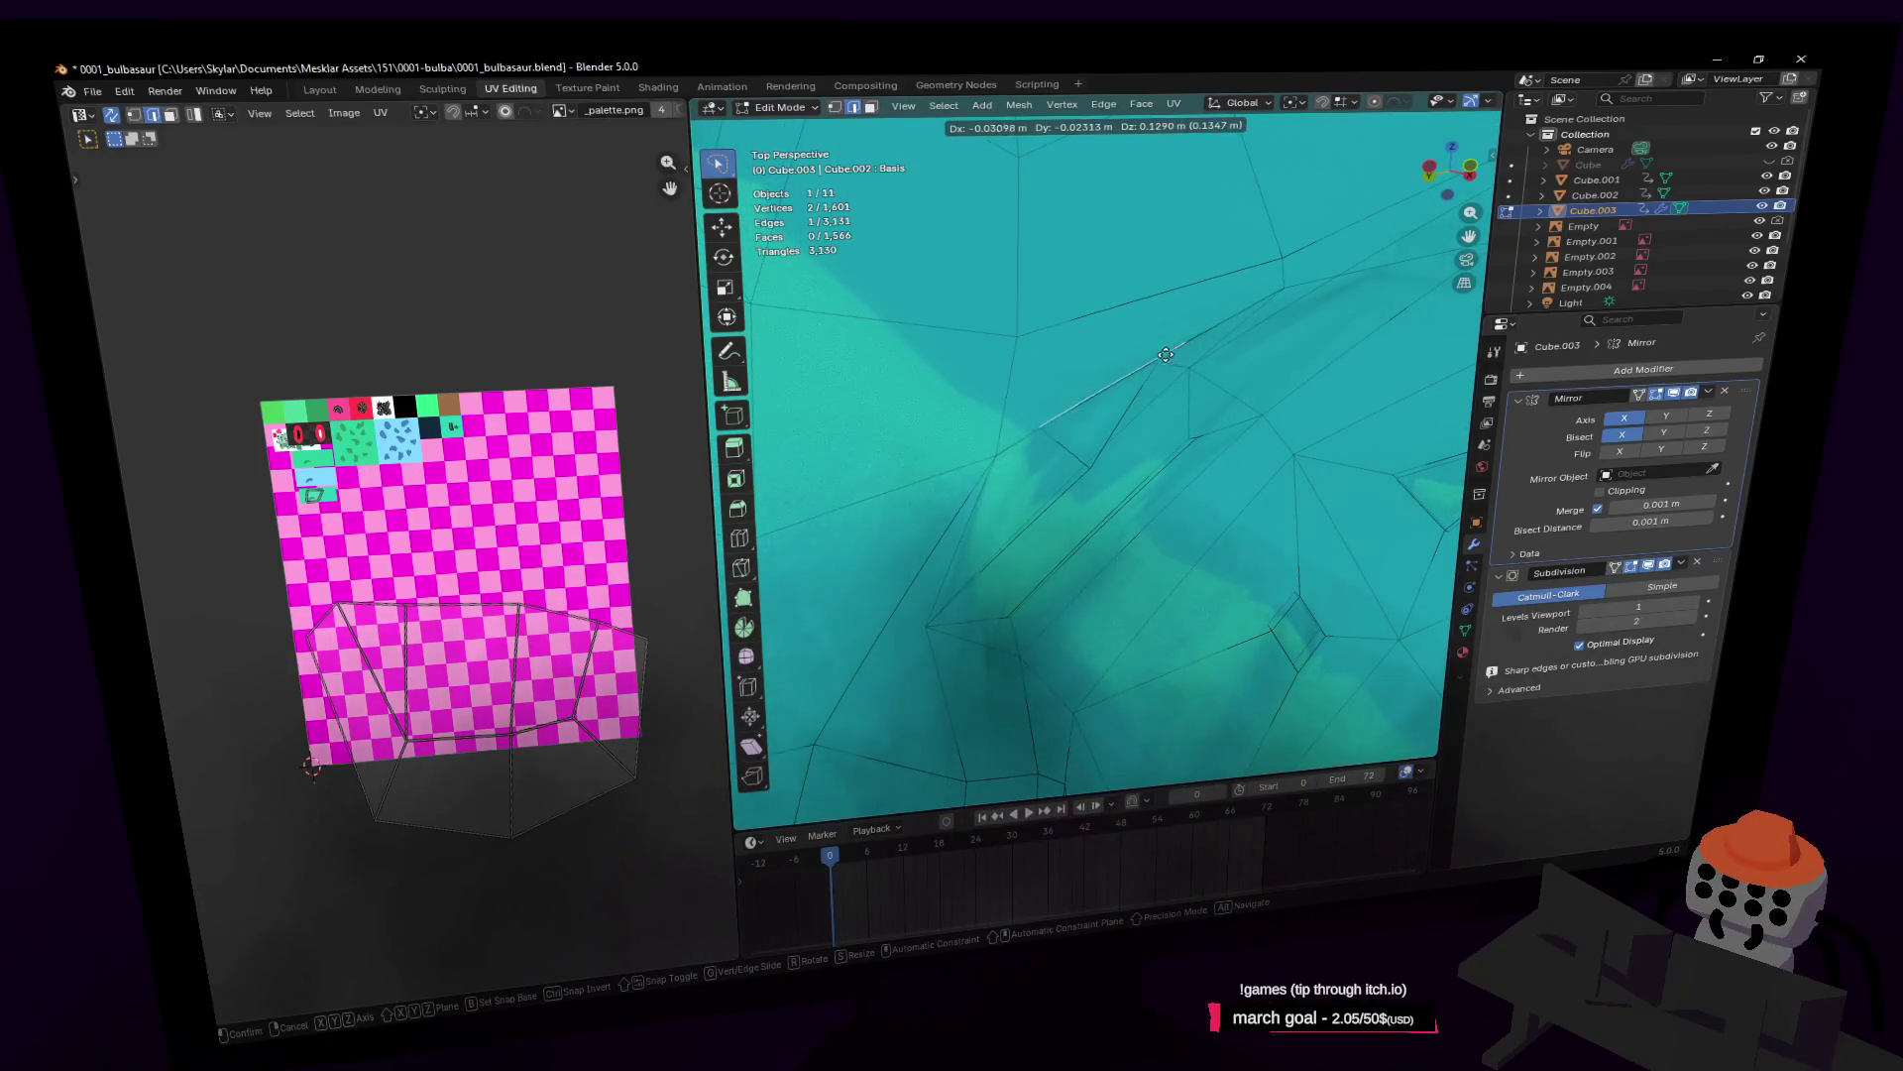
pyautogui.click(1166, 354)
pyautogui.hotkey('shift', '`')
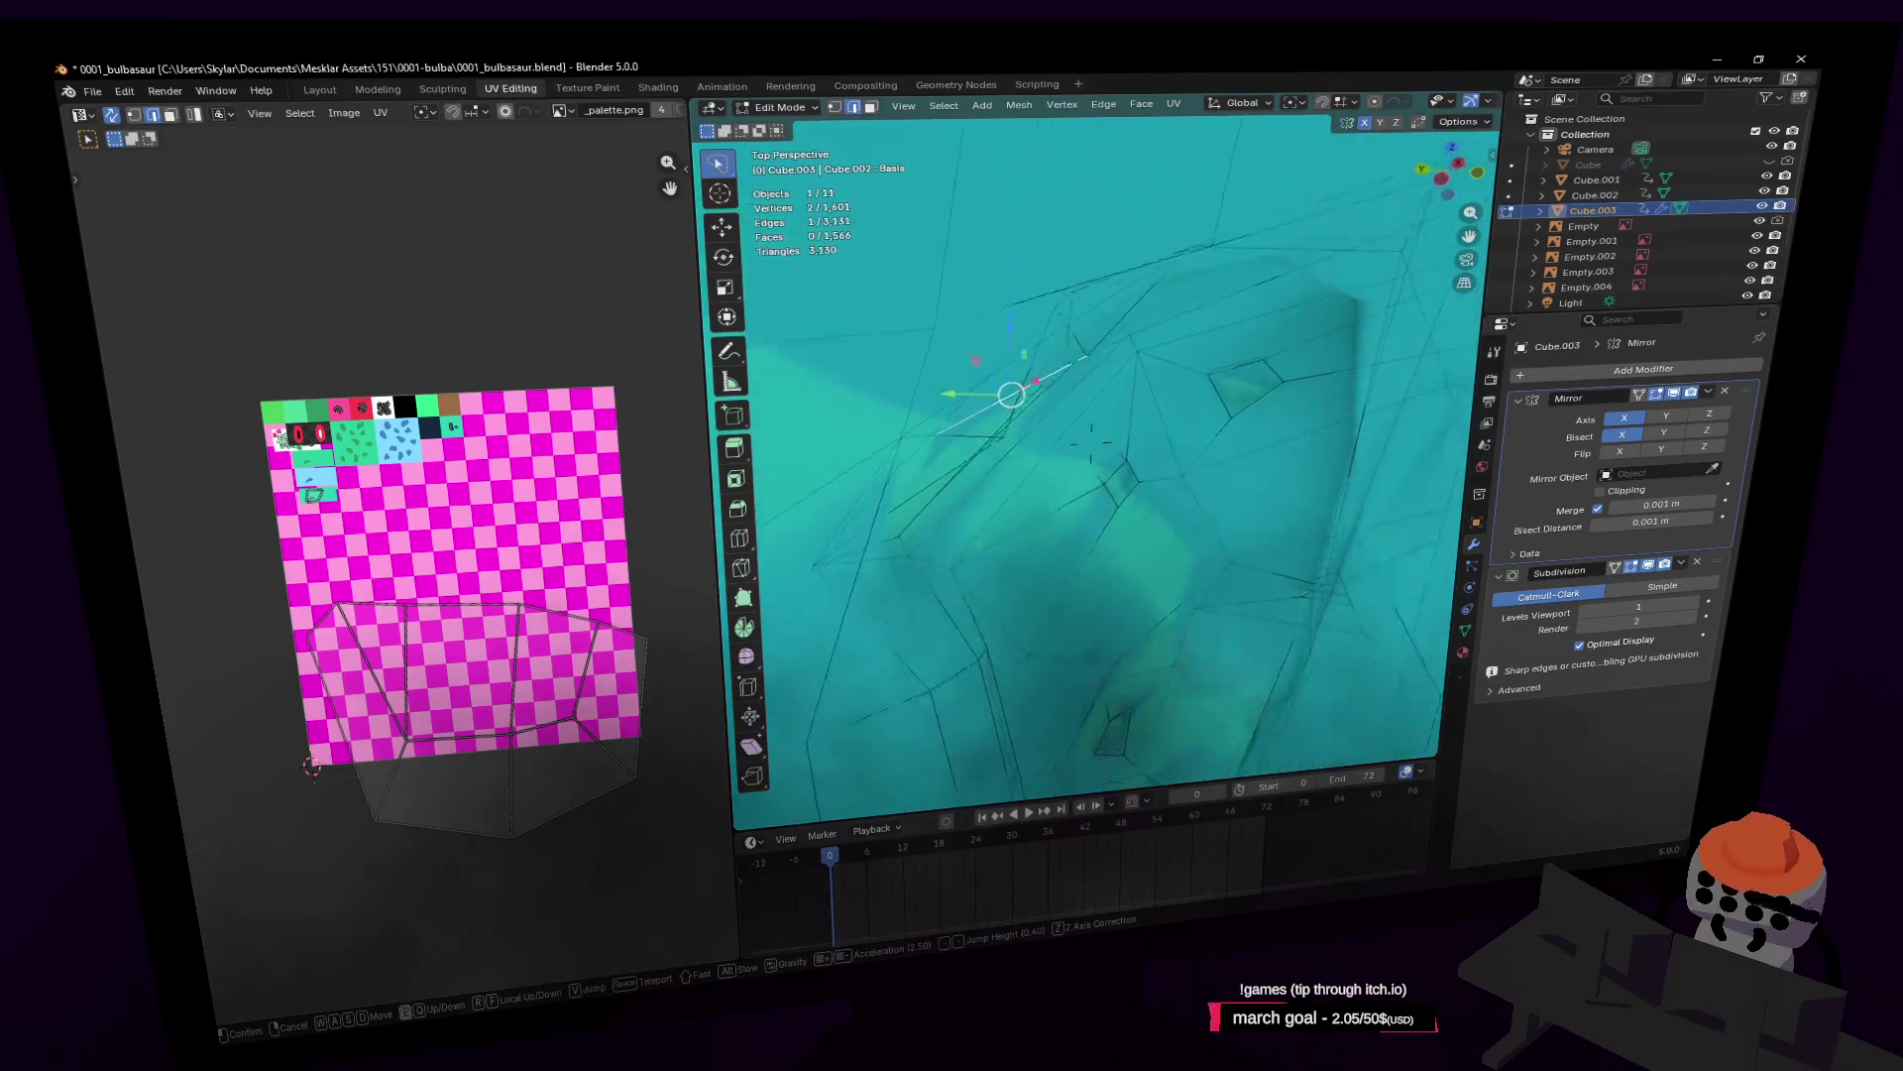
pyautogui.click(1011, 394)
pyautogui.click(1166, 278)
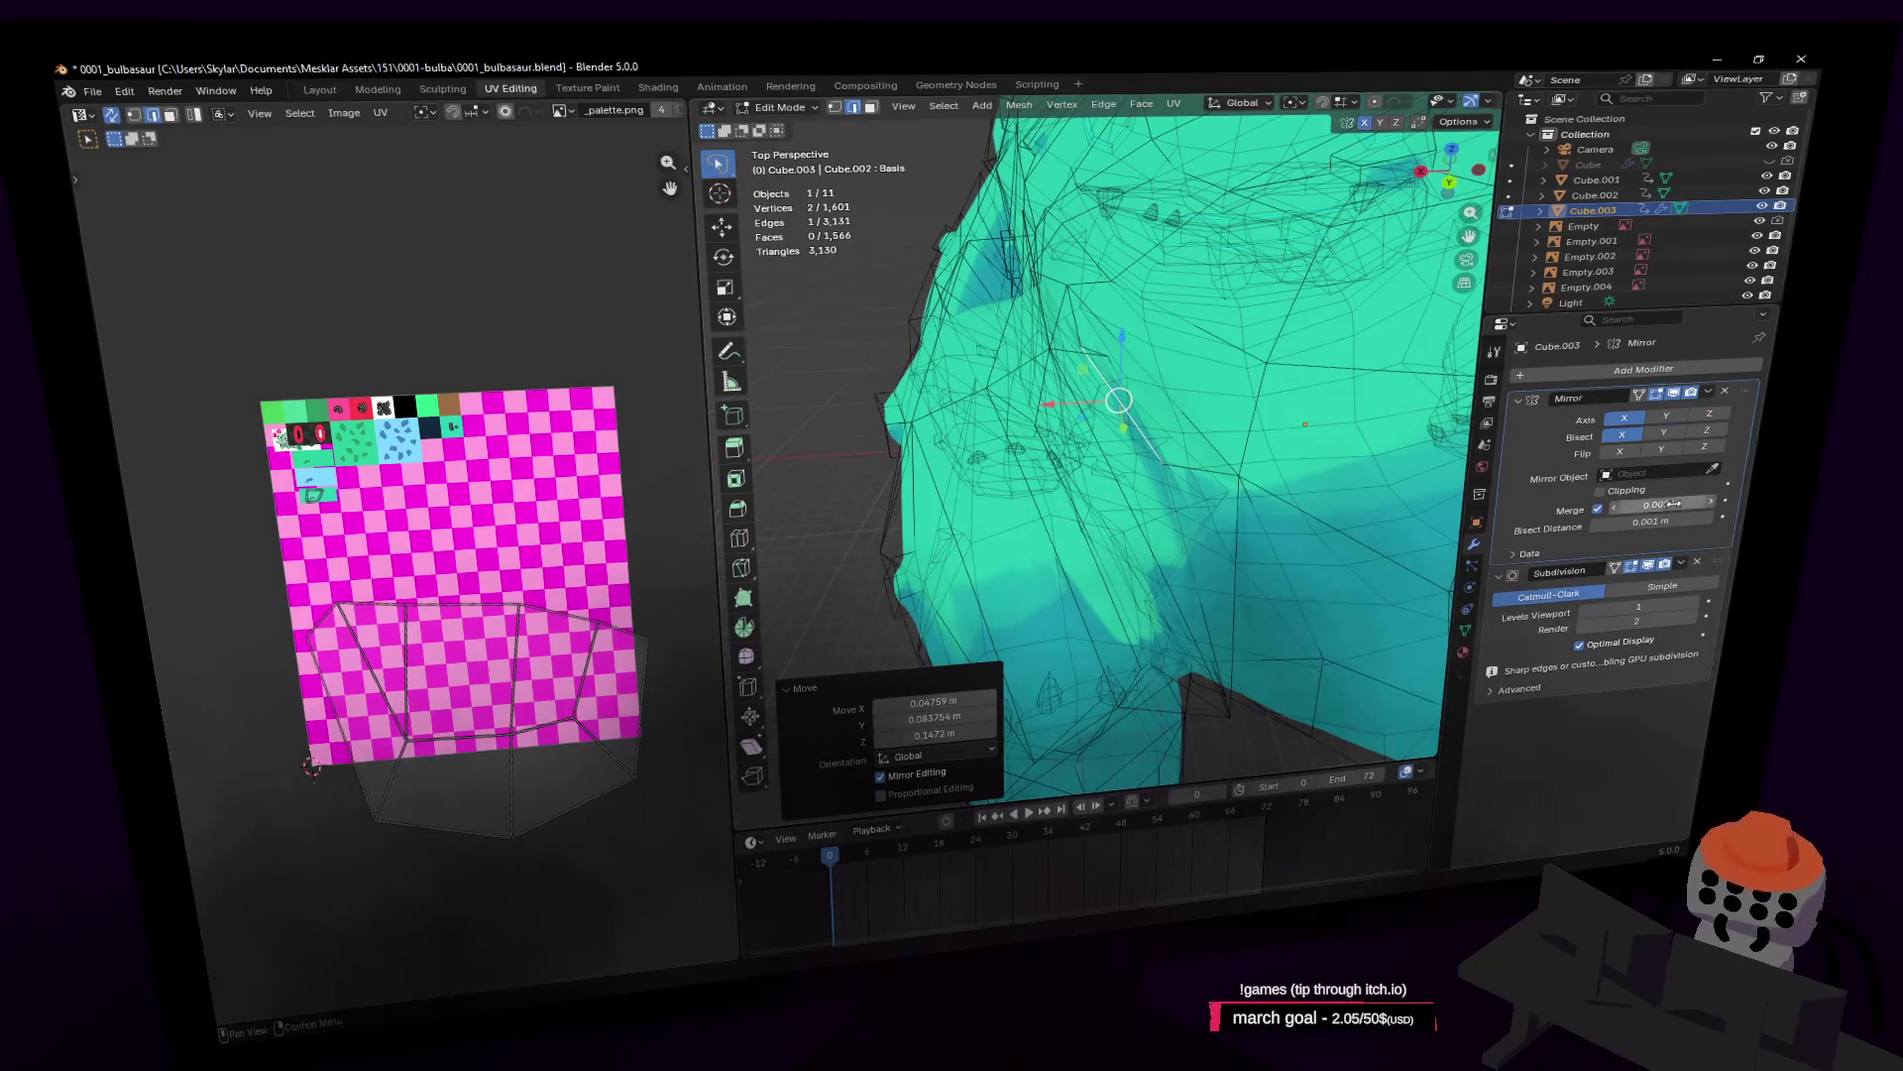
# Step: Fly in to recheck the crease near the head and start moving another element
pyautogui.hotkey('shift', '`')
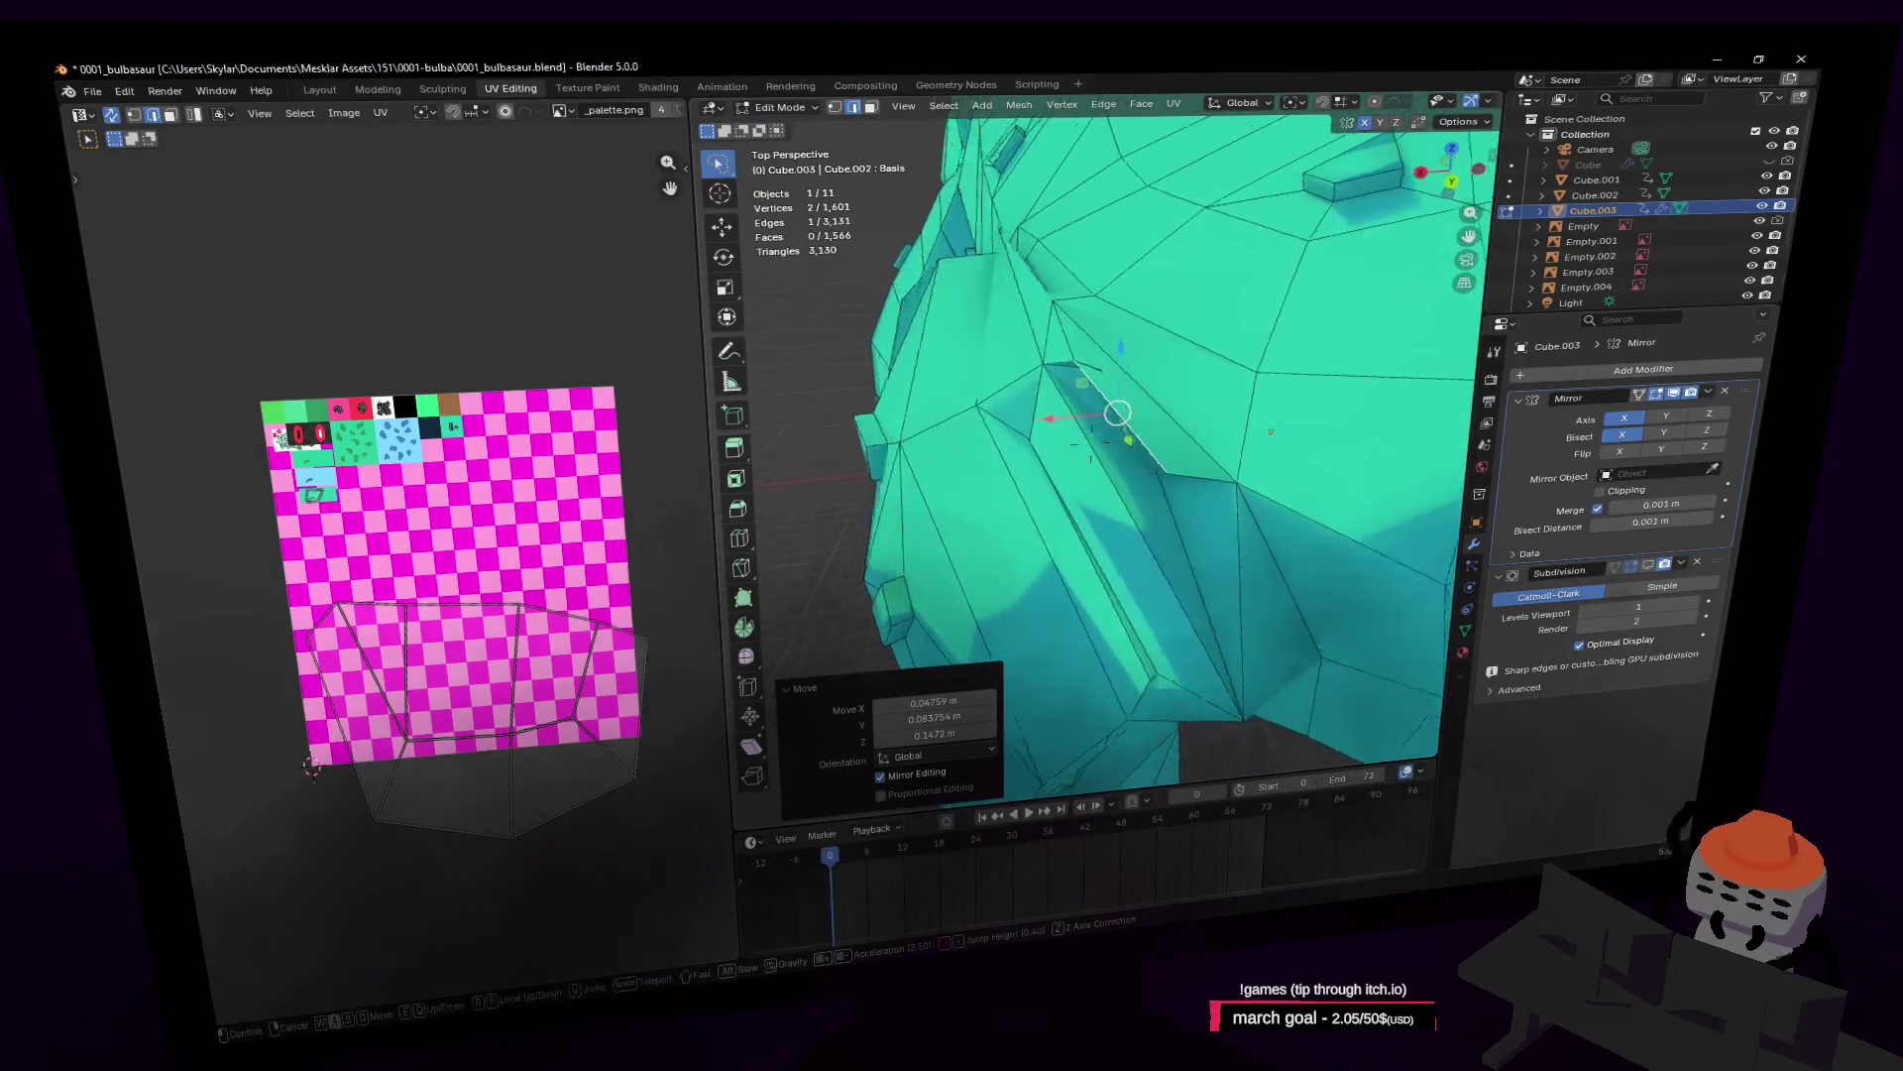
pyautogui.press('s')
pyautogui.click(1225, 371)
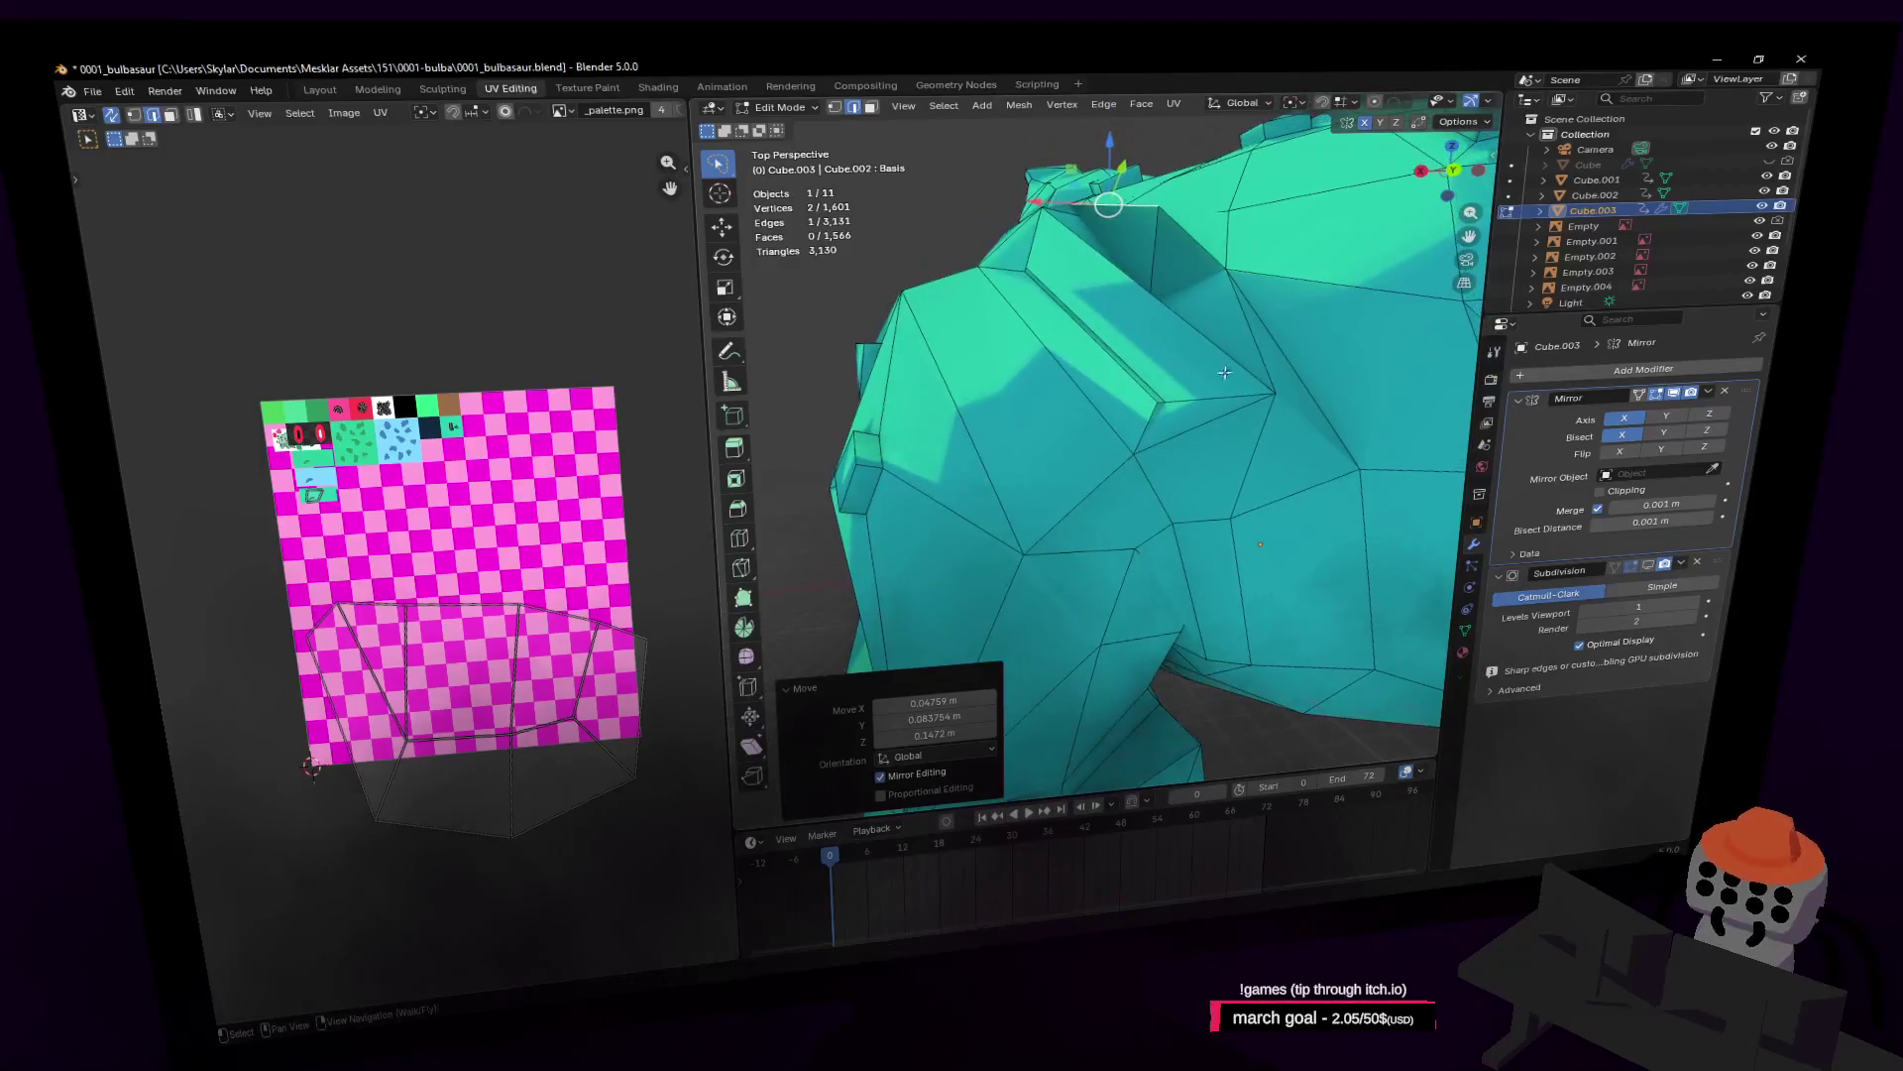
pyautogui.press('g')
pyautogui.moveTo(1147, 383)
pyautogui.mouseDown(button='middle')
pyautogui.moveTo(1163, 357)
pyautogui.moveTo(1160, 472)
pyautogui.mouseUp(button='middle')
# Step: Confirm the last vertex move and select the long thin face strip in face mode
pyautogui.click(1156, 356)
pyautogui.press('3')
pyautogui.click(1160, 472)
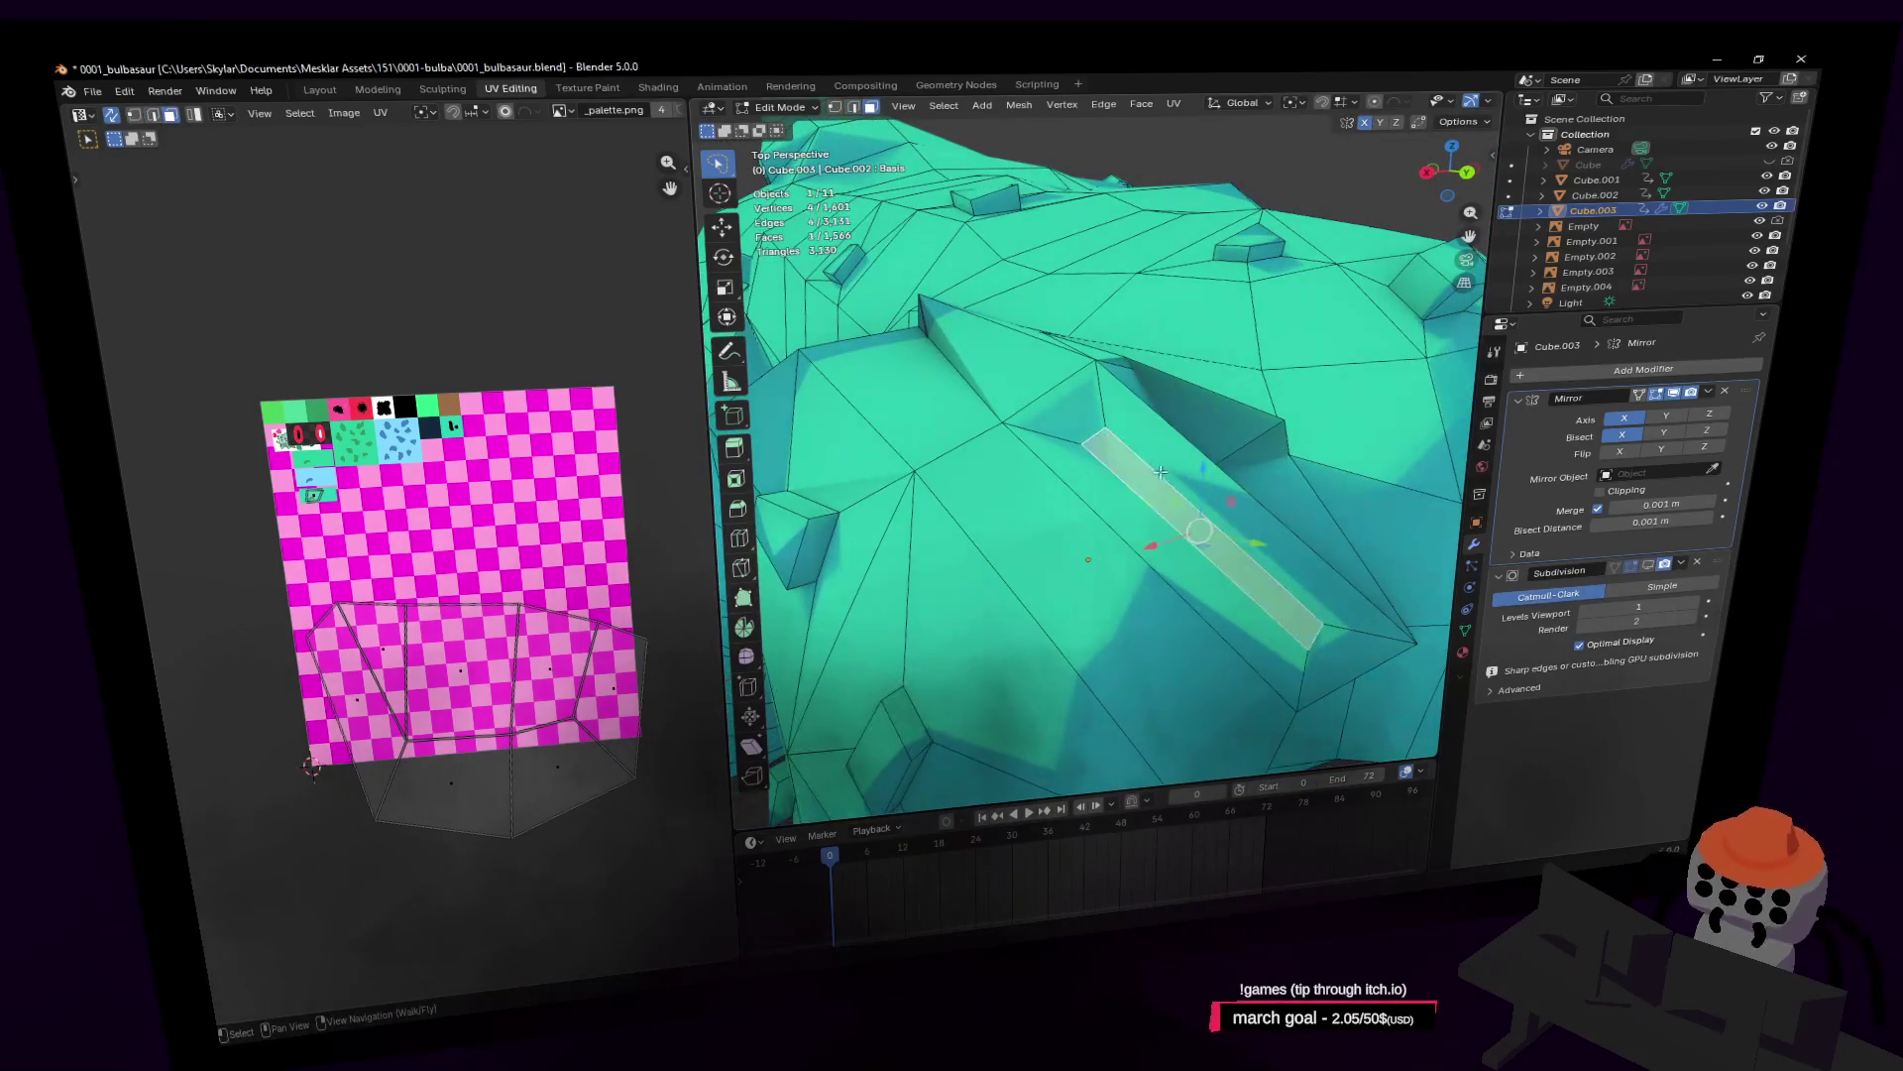
pyautogui.hotkey('shift', '`')
pyautogui.press('s')
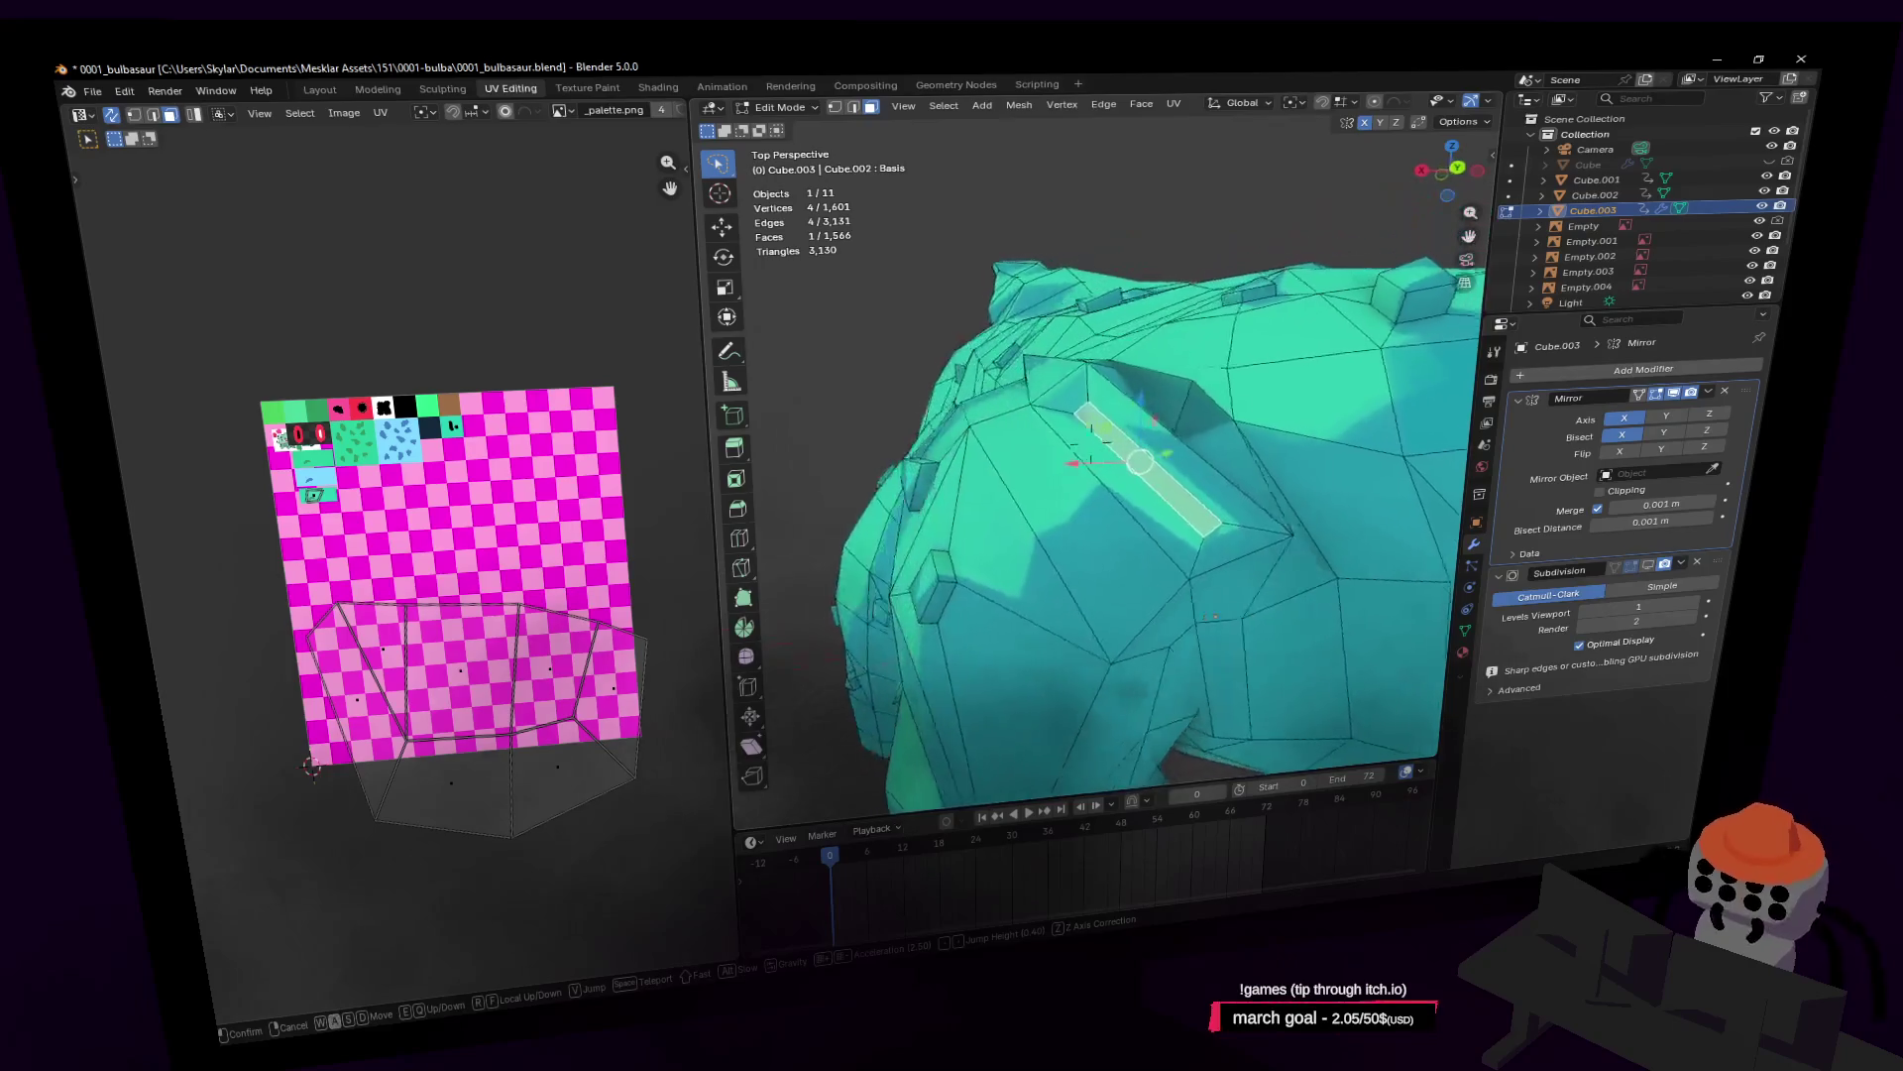
pyautogui.press('e')
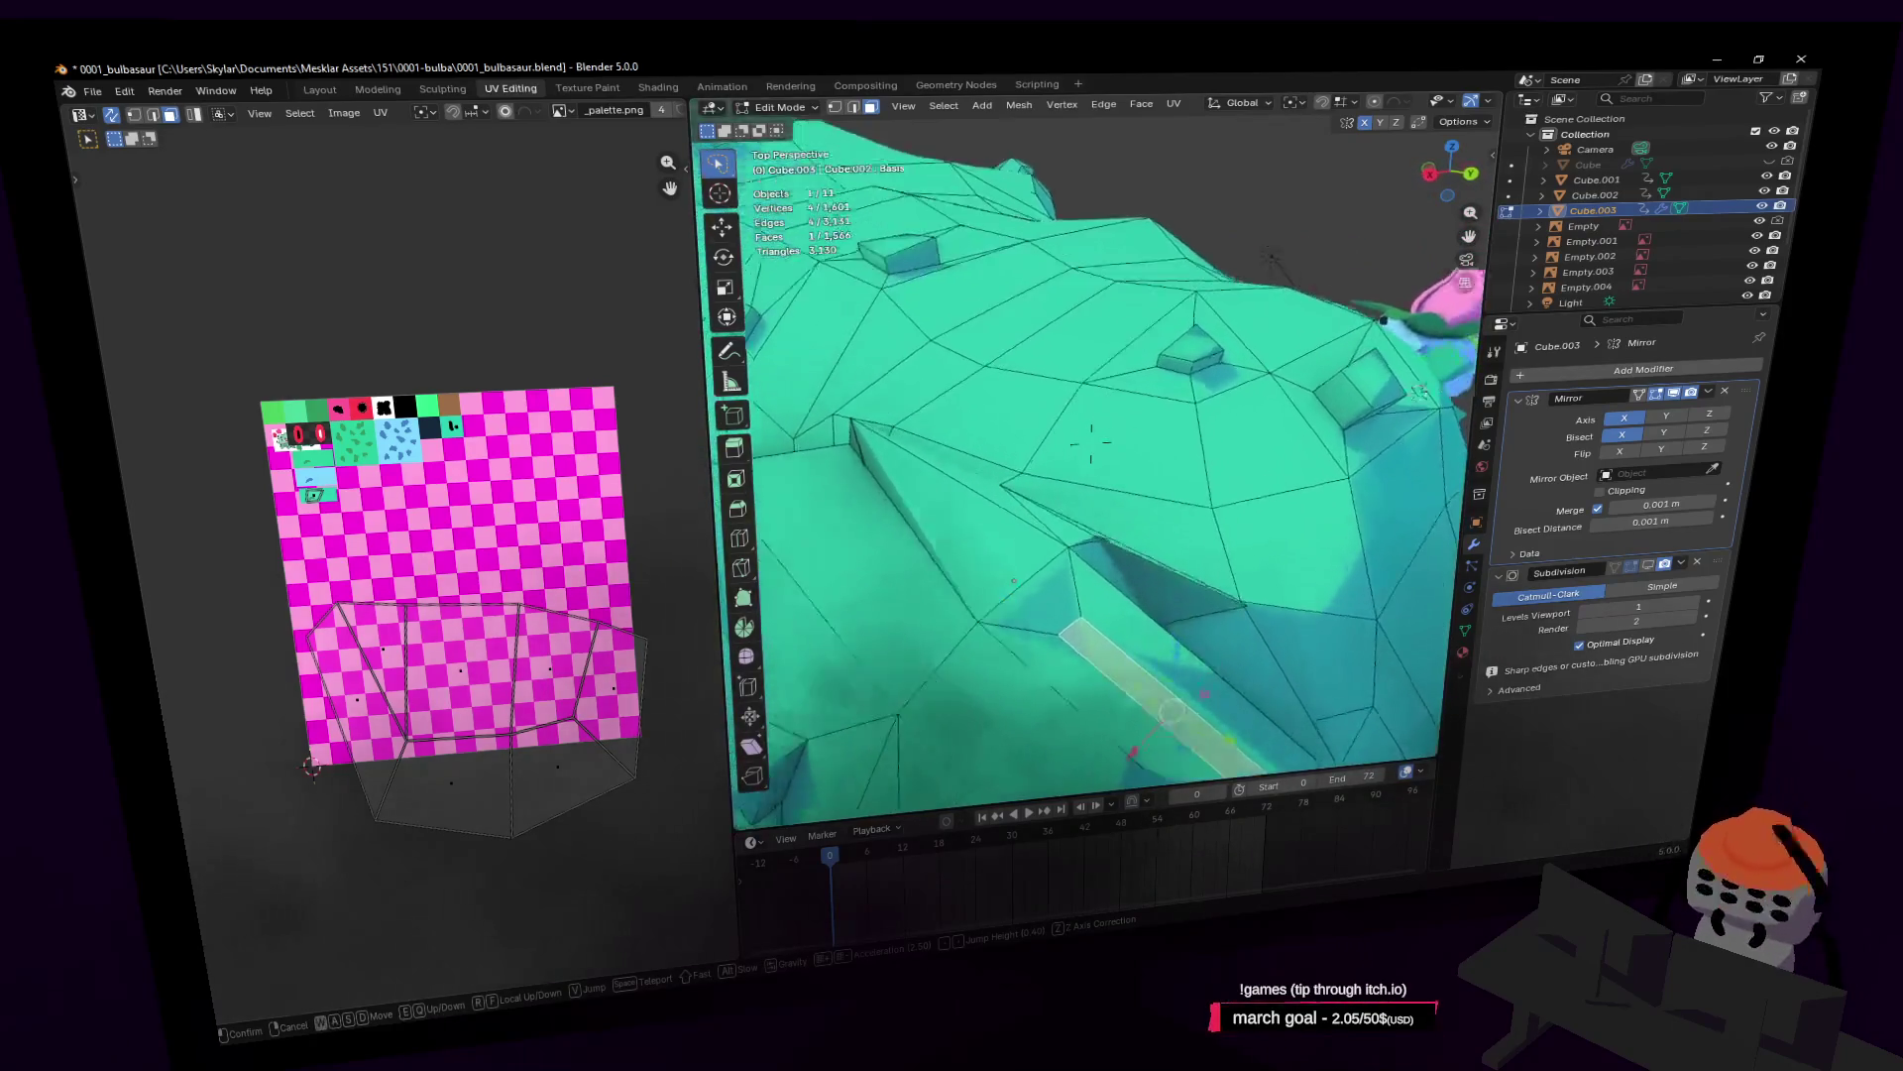
pyautogui.press('w')
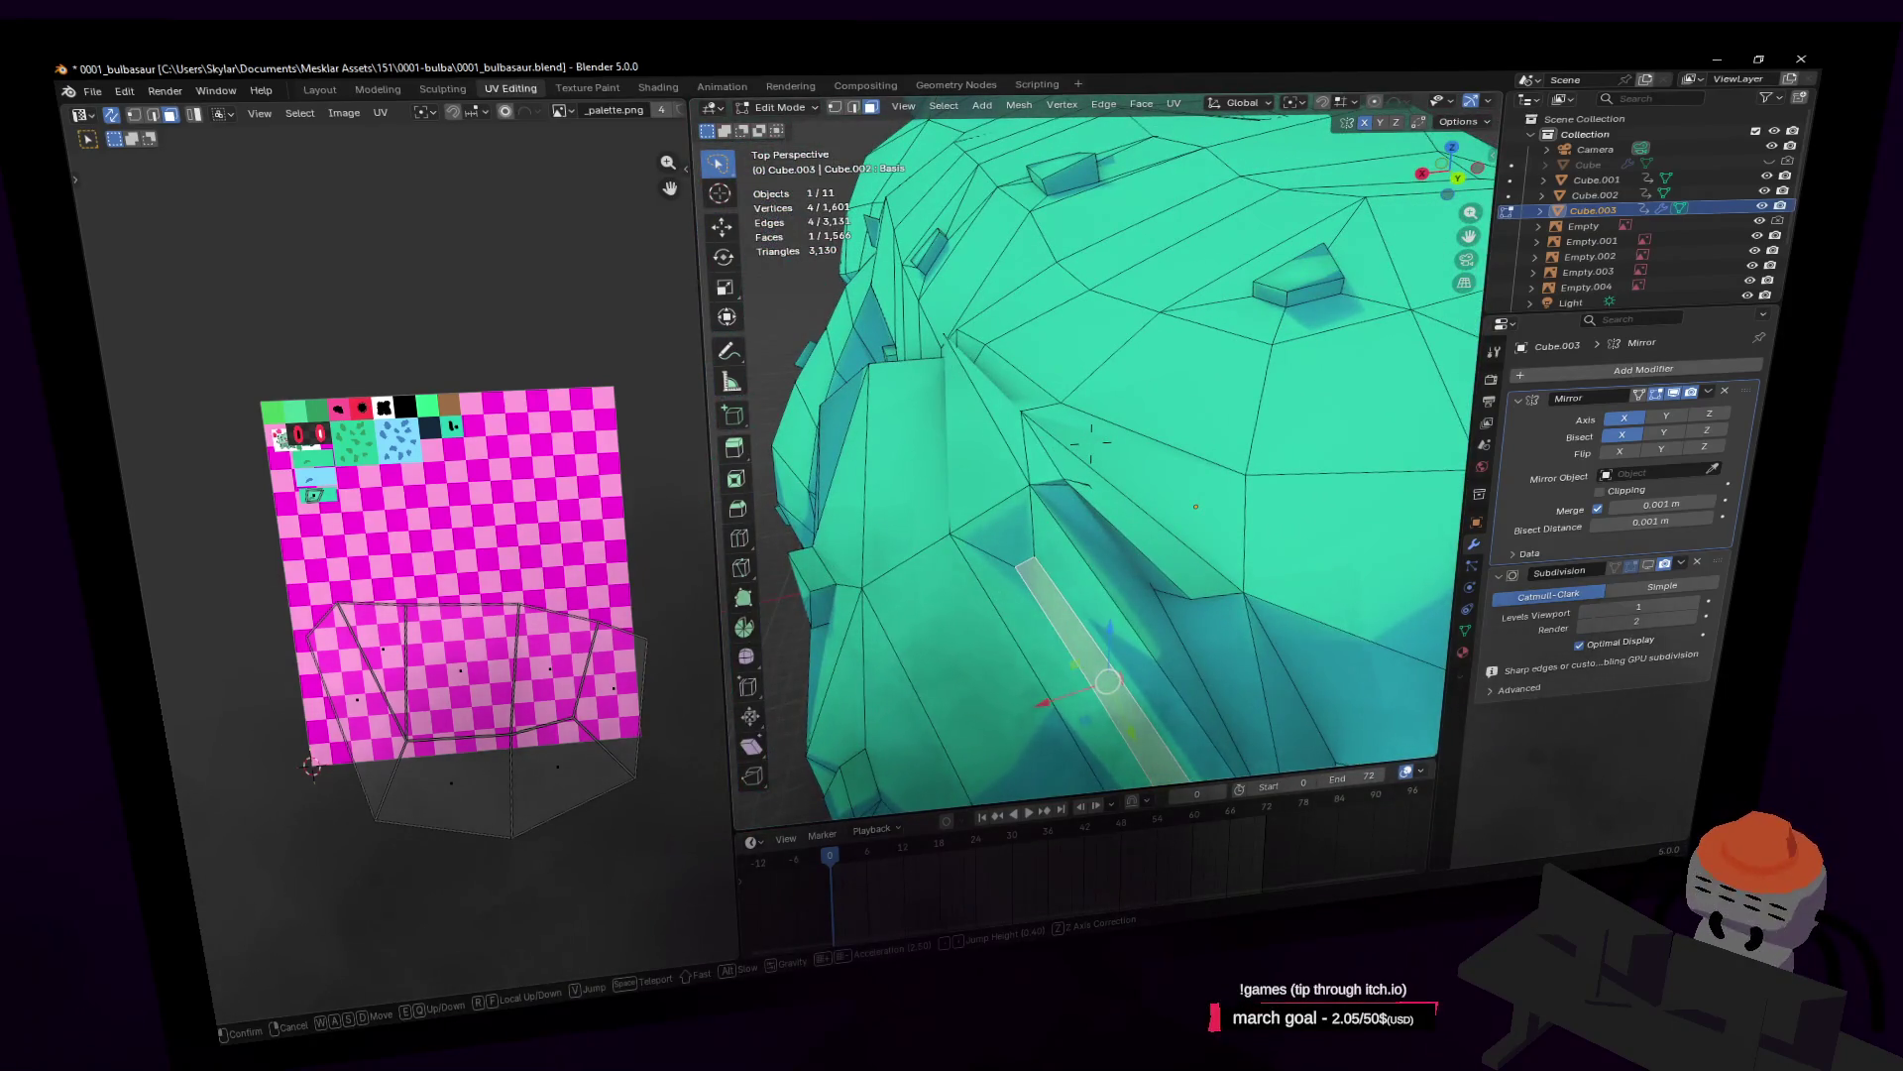
pyautogui.press('s')
pyautogui.click(1204, 462)
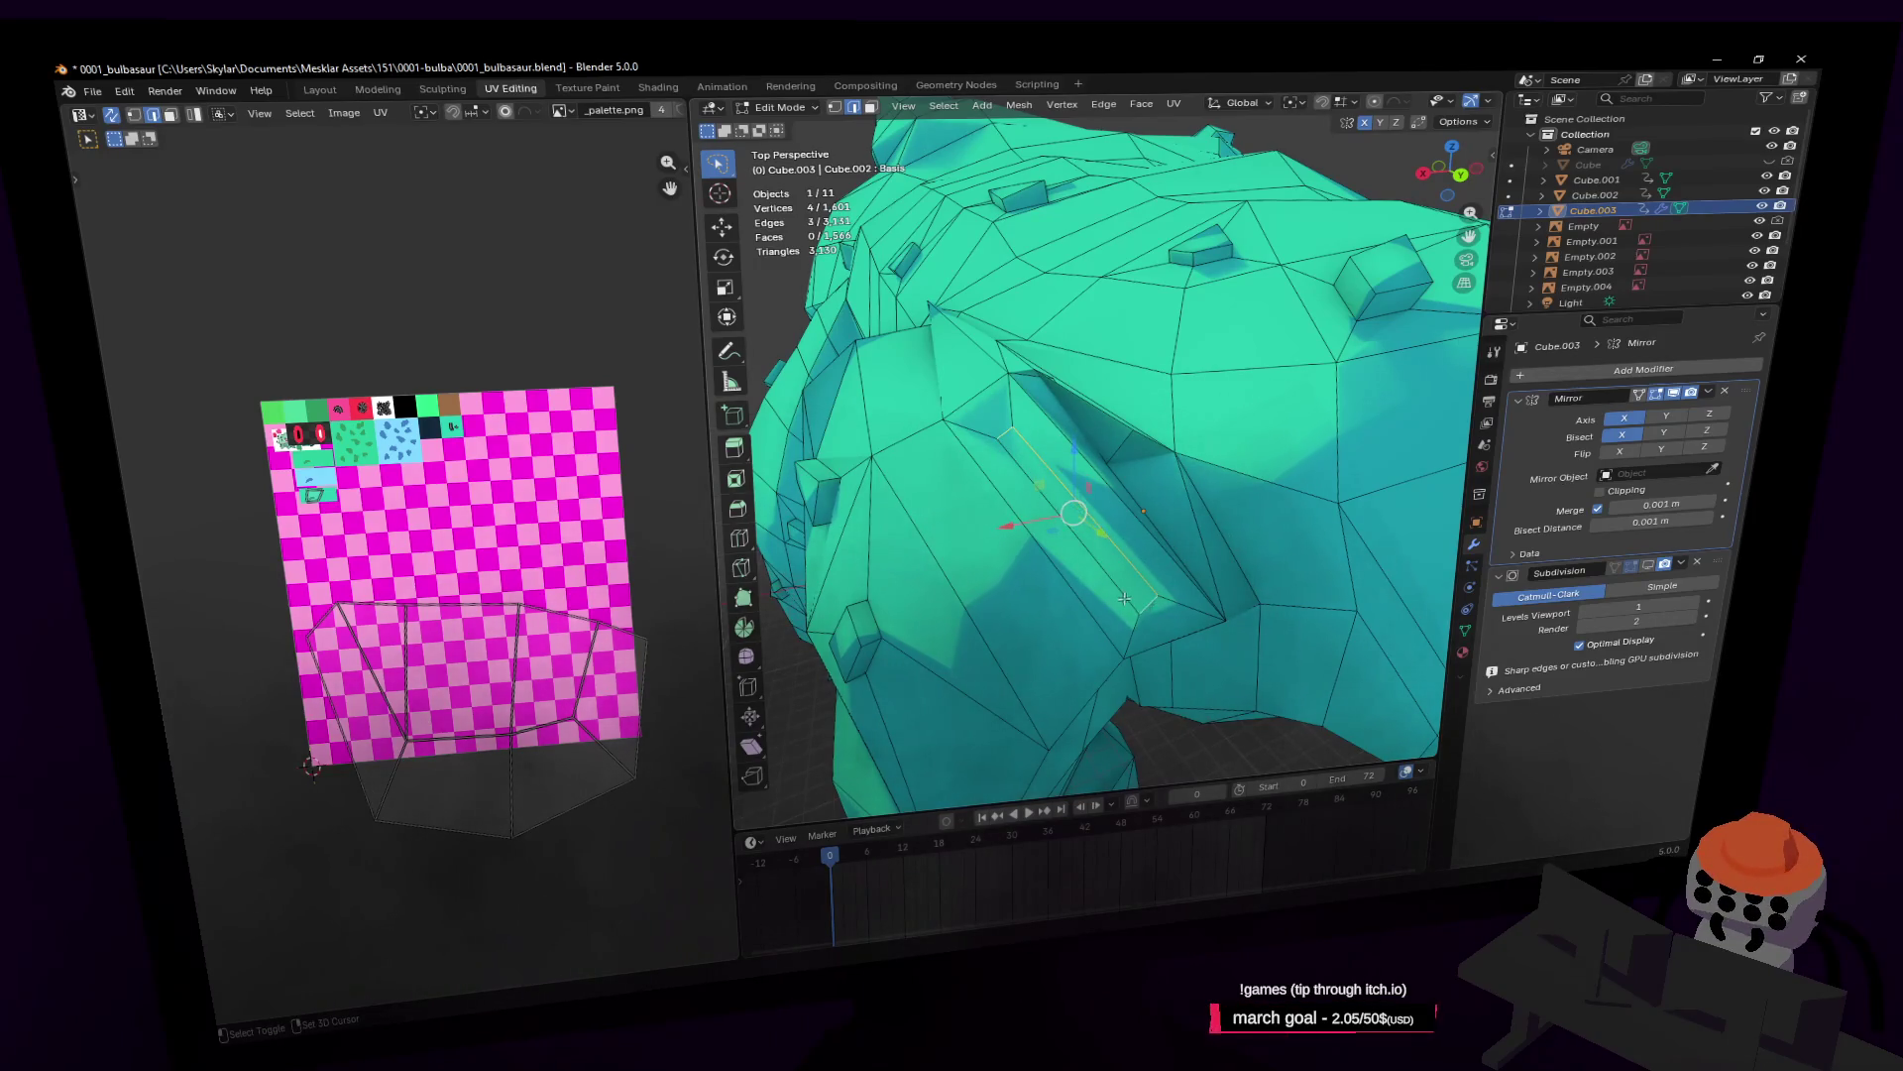
# Step: Dissolve the edges of the selected face strip
pyautogui.press('x')
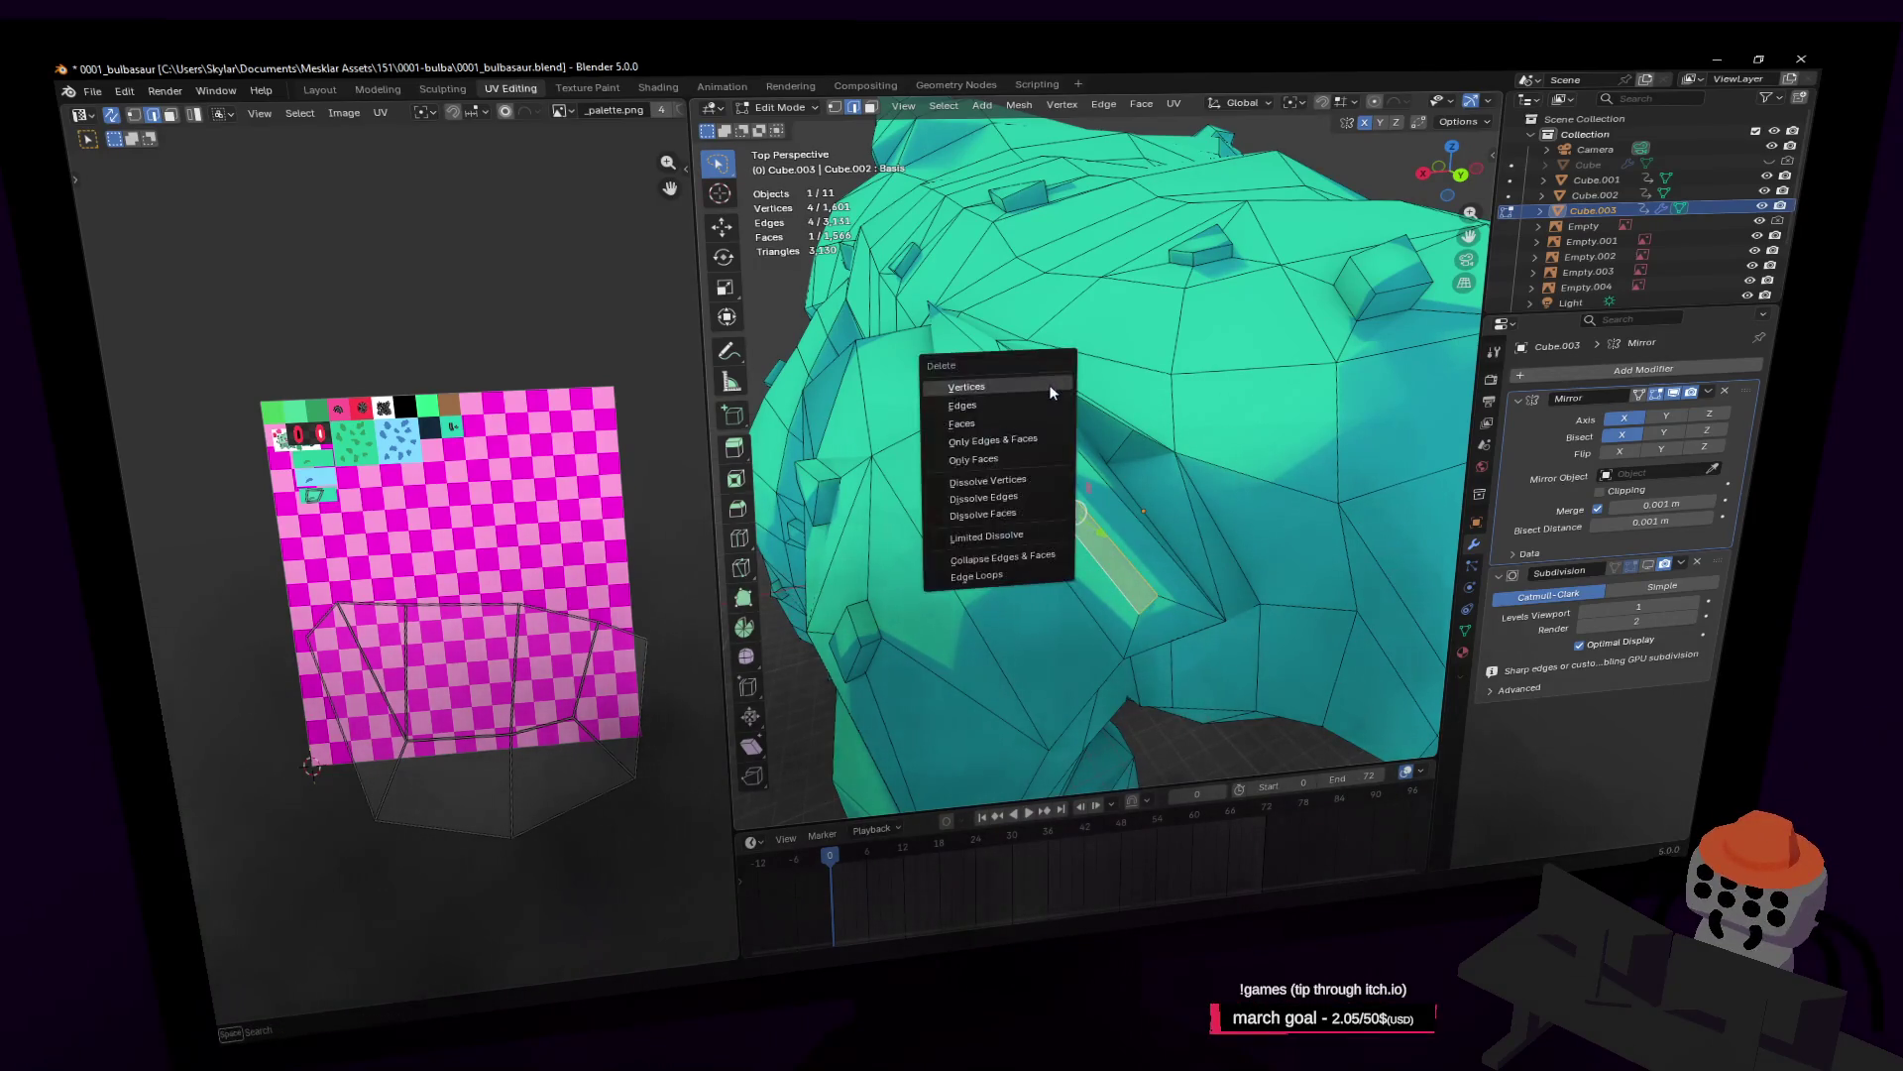
pyautogui.click(1011, 498)
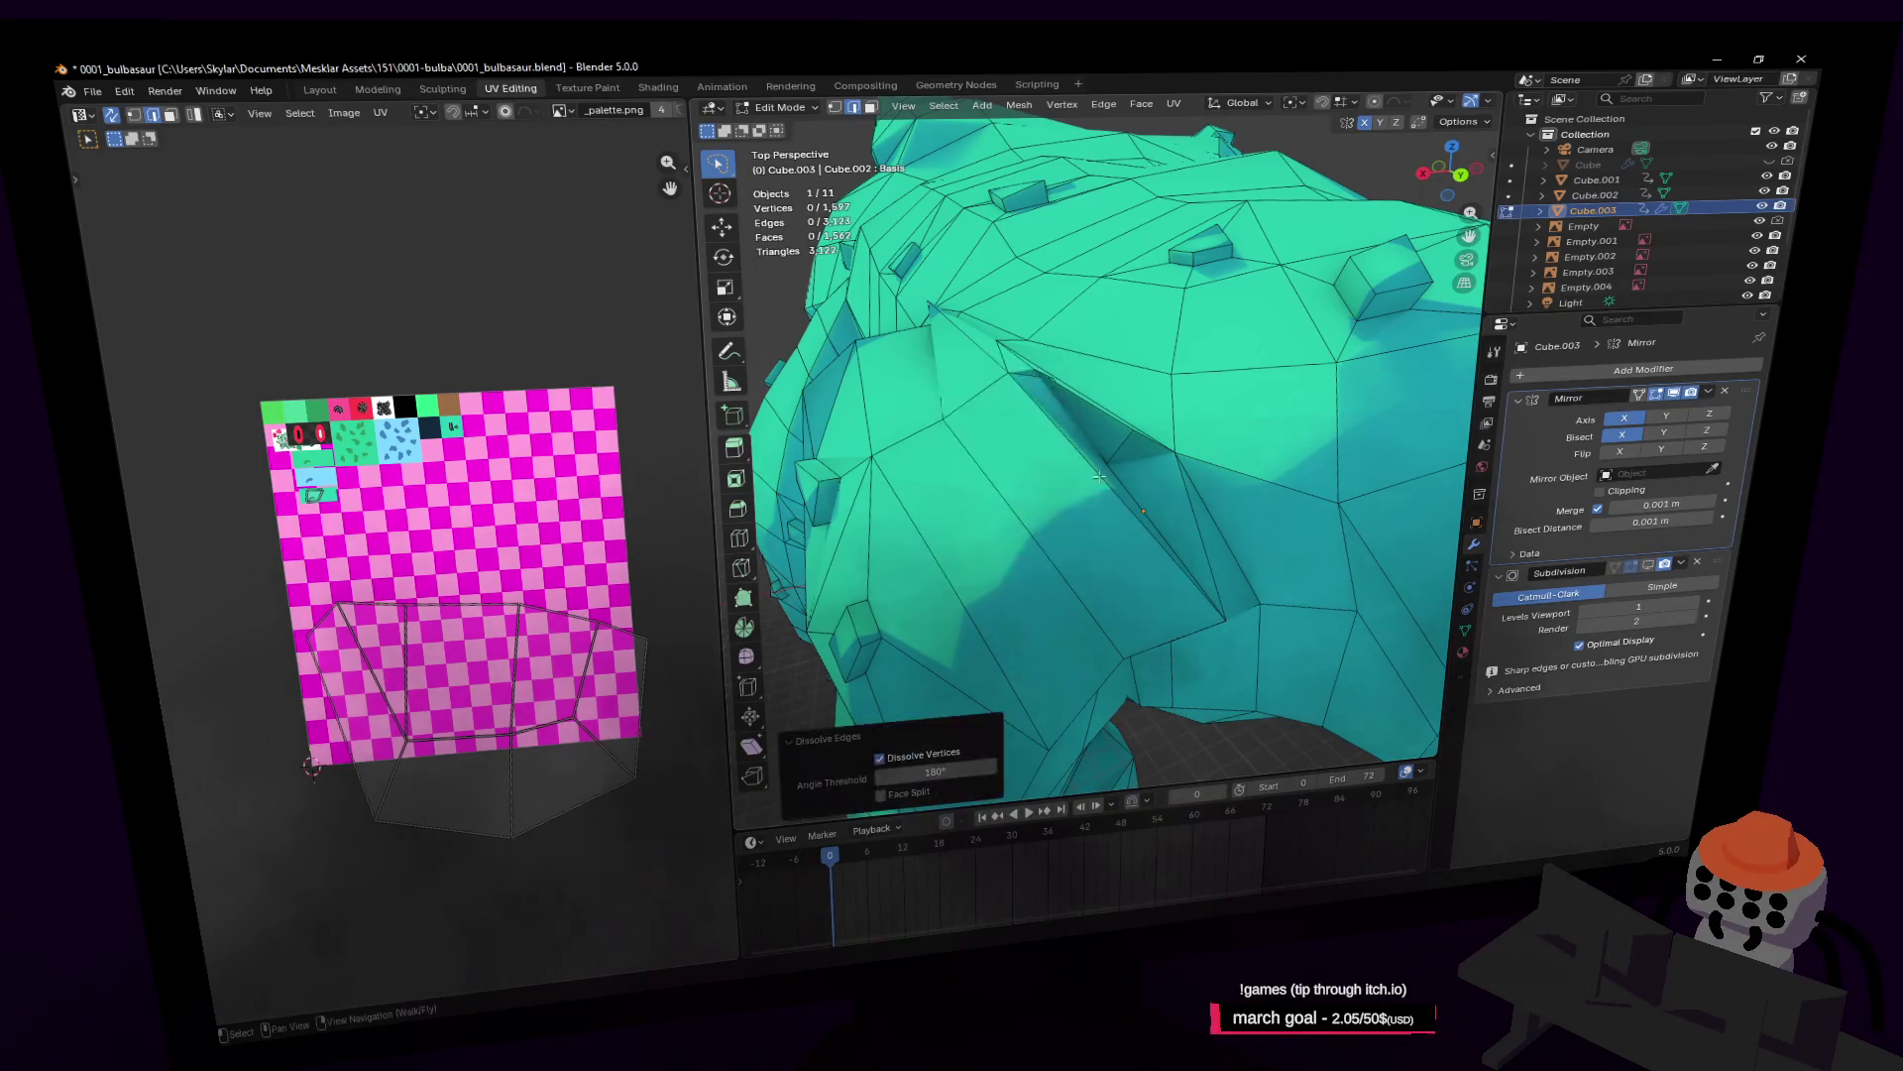
pyautogui.hotkey('shift', '`')
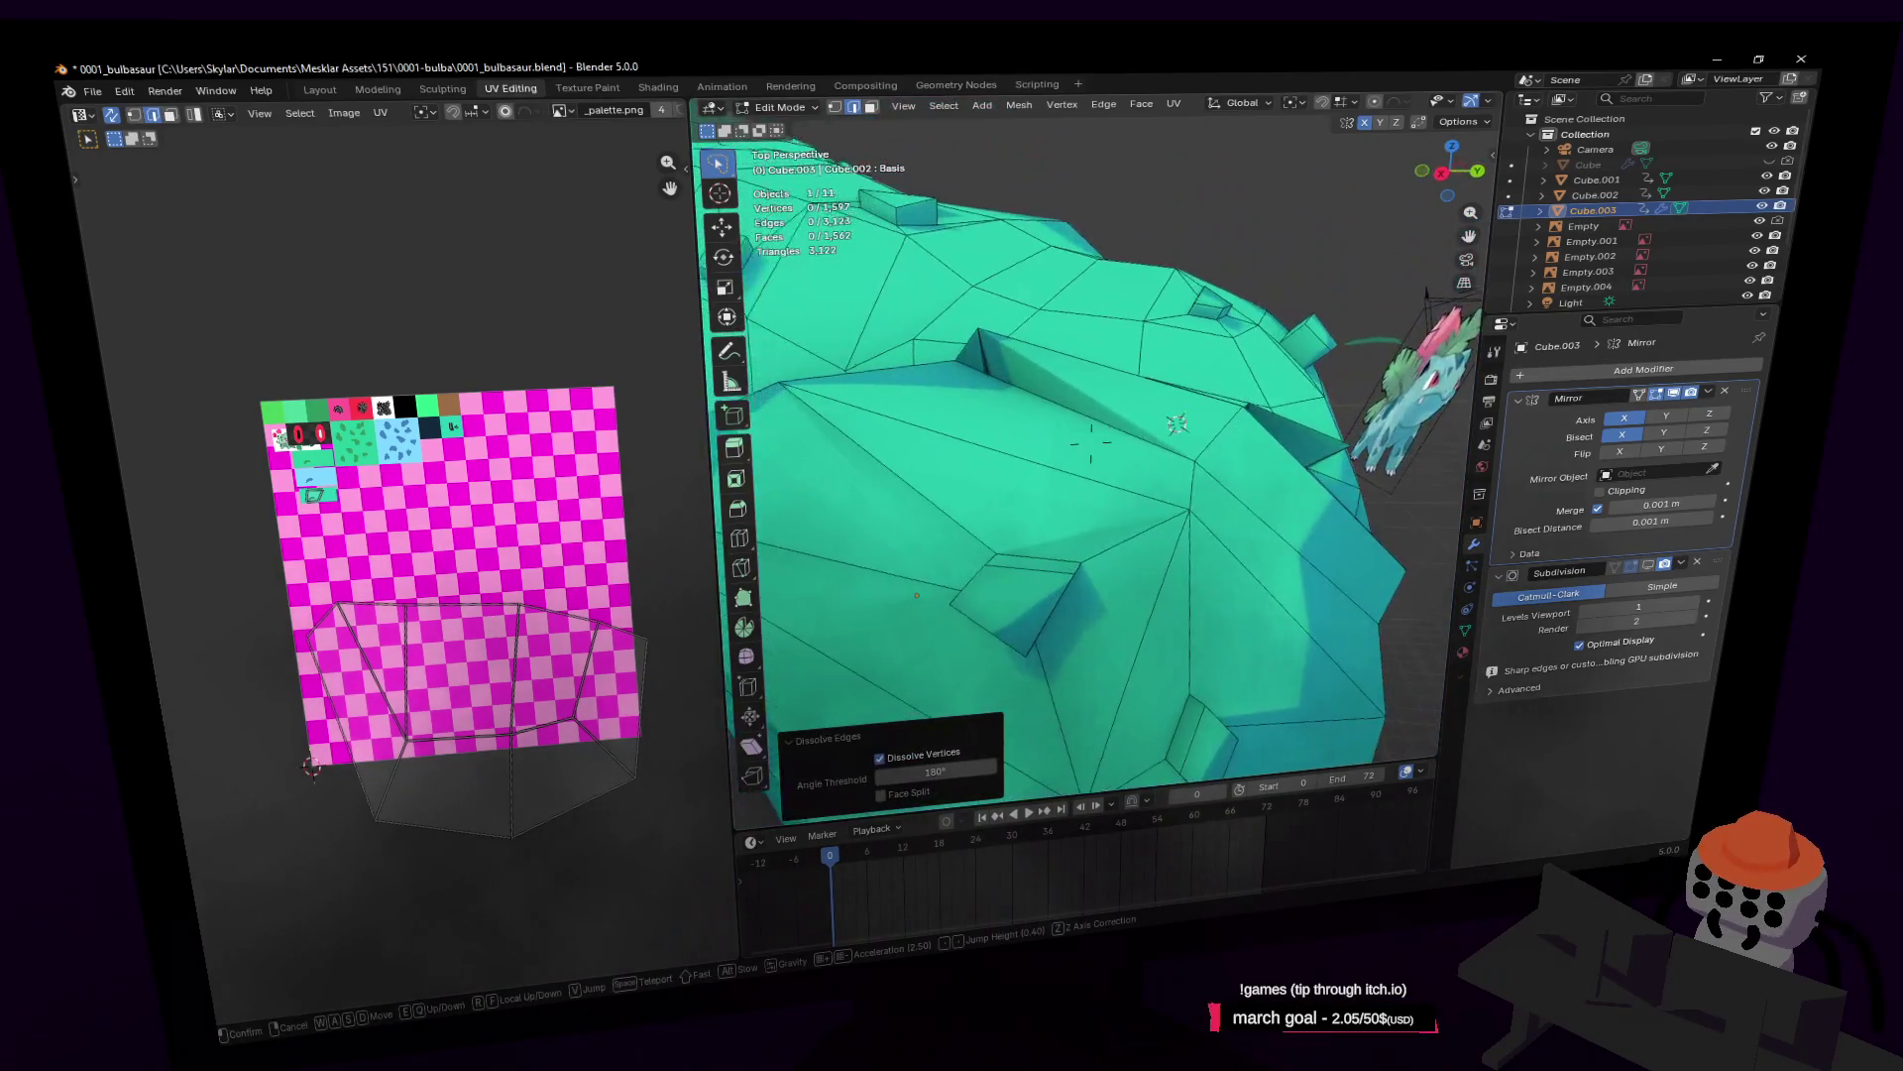
pyautogui.press('w')
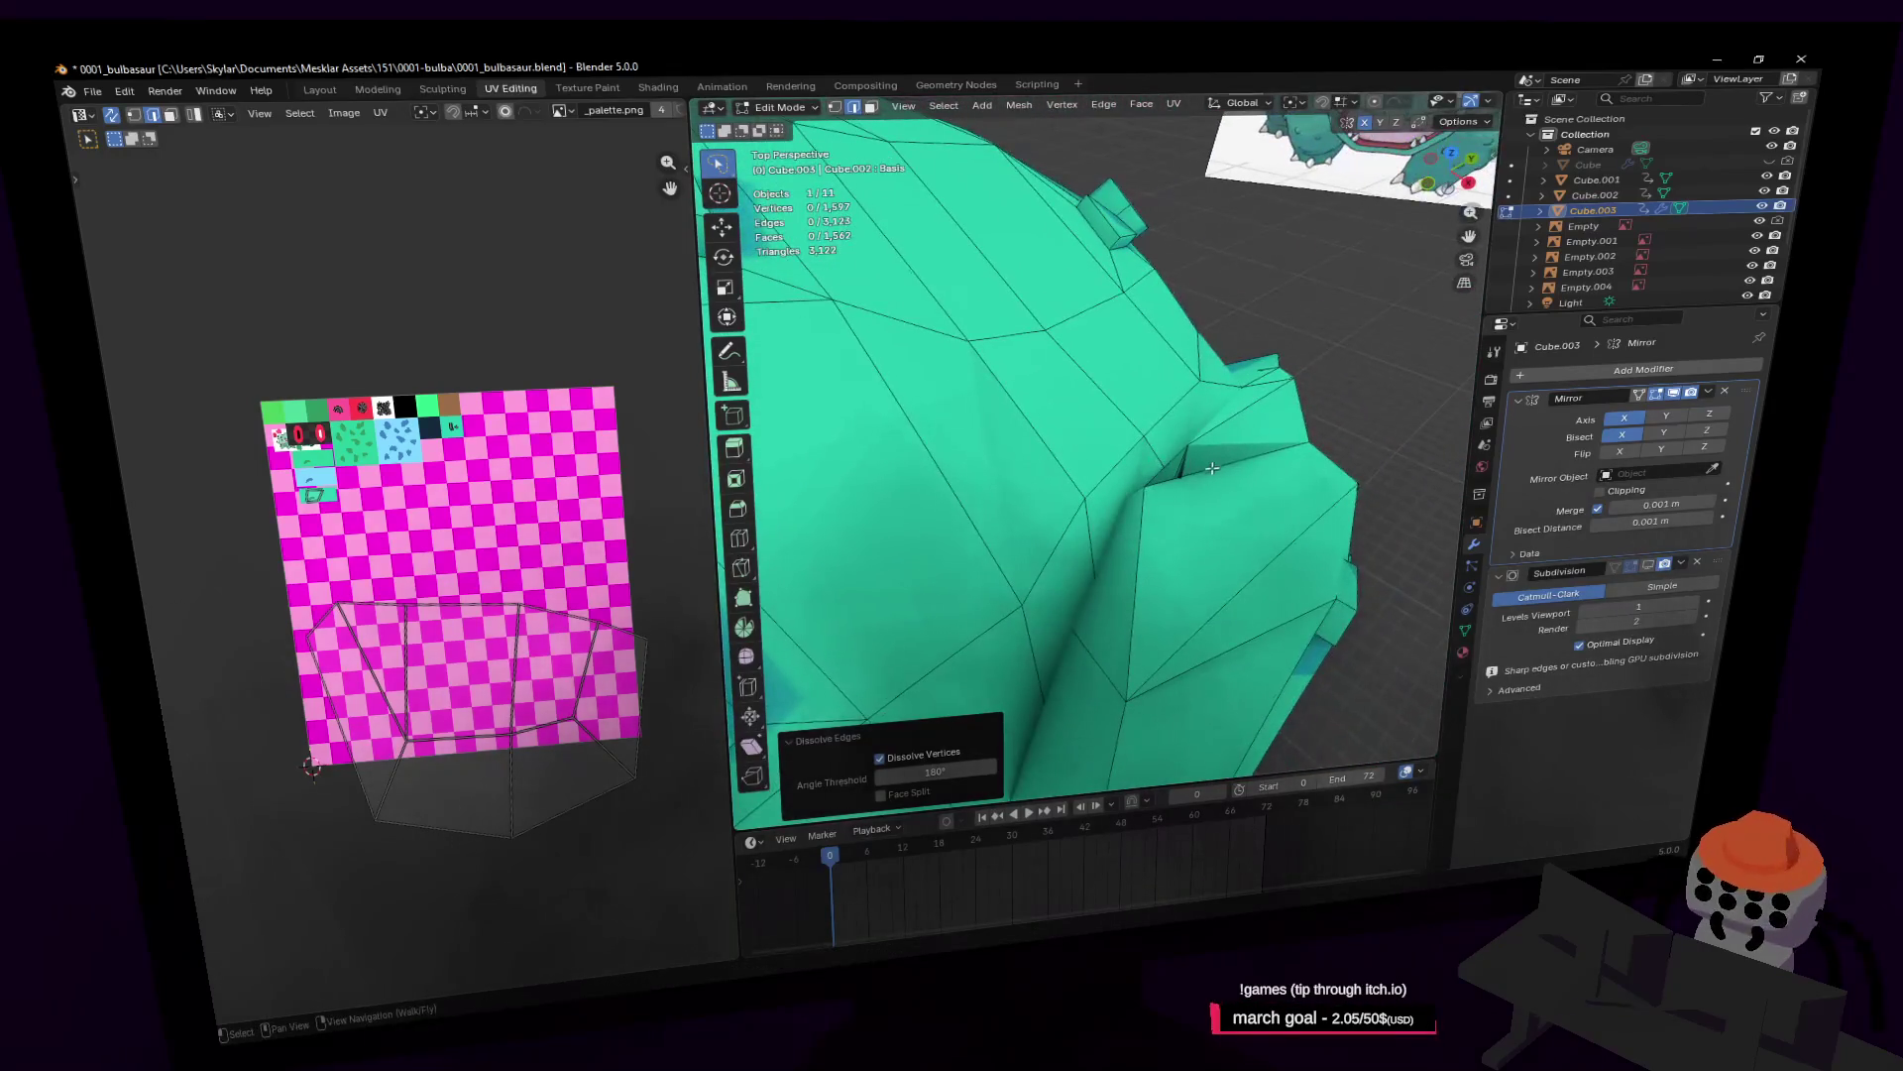
# Step: Move a crease vertex, then lower it along the Z axis
pyautogui.click(1090, 444)
pyautogui.click(1143, 349)
pyautogui.press('g')
pyautogui.click(1229, 353)
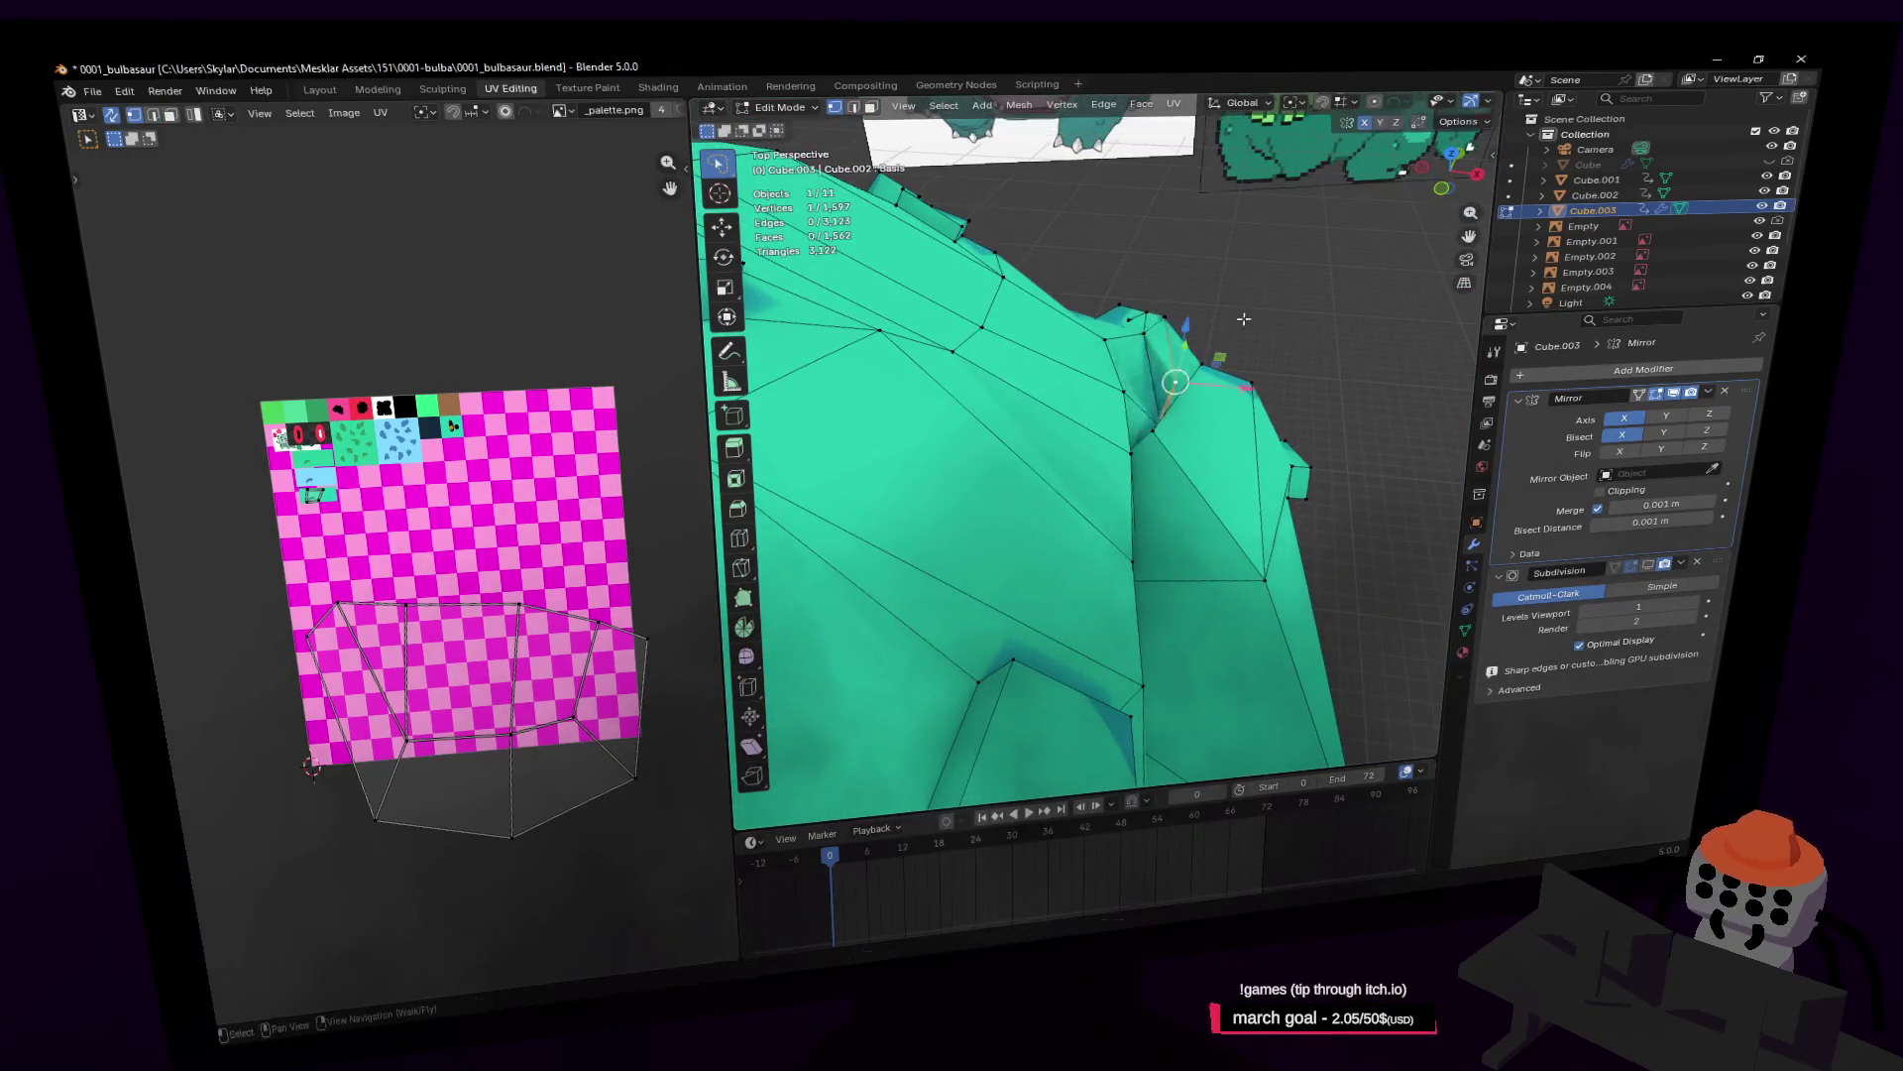
pyautogui.hotkey('shift', '`')
pyautogui.press('g')
pyautogui.press('z')
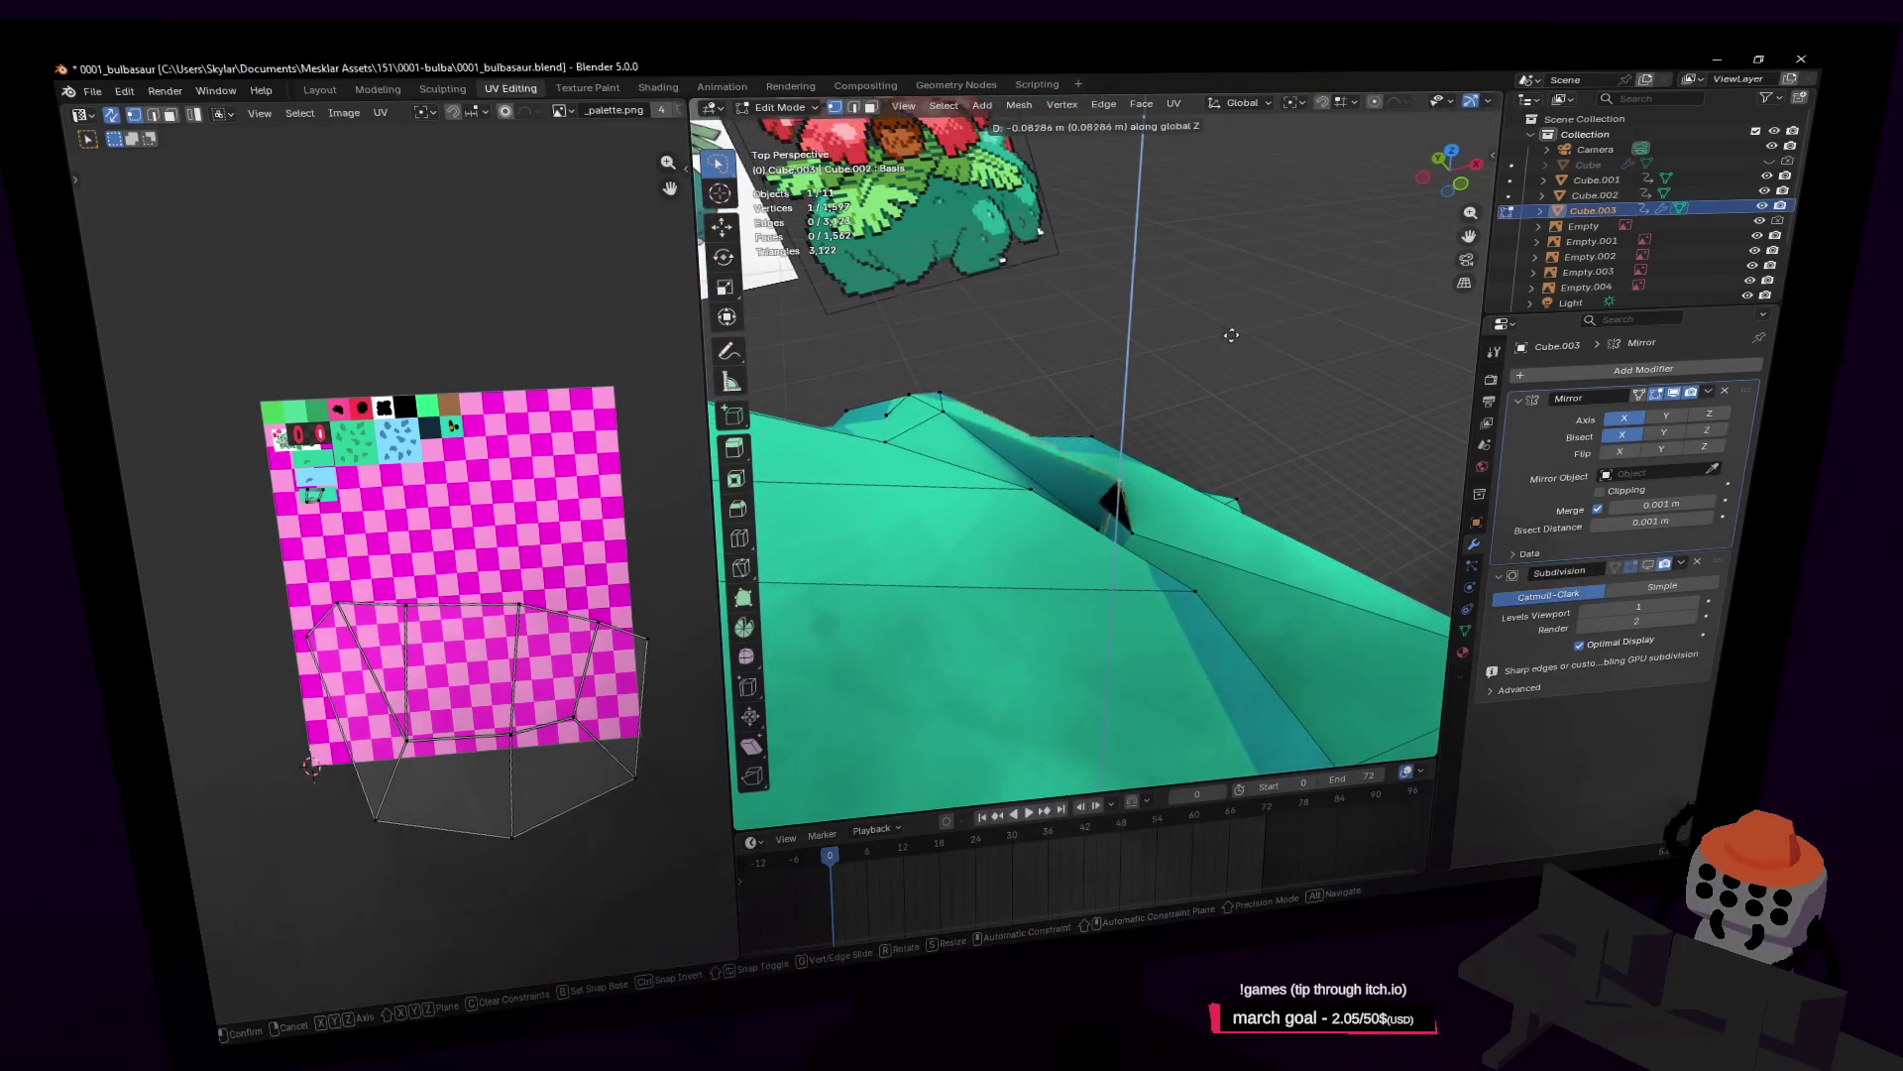
pyautogui.click(1231, 400)
# Step: Select the vertex at the crease corner and move it upward into place
pyautogui.hotkey('shift', '`')
pyautogui.press('w')
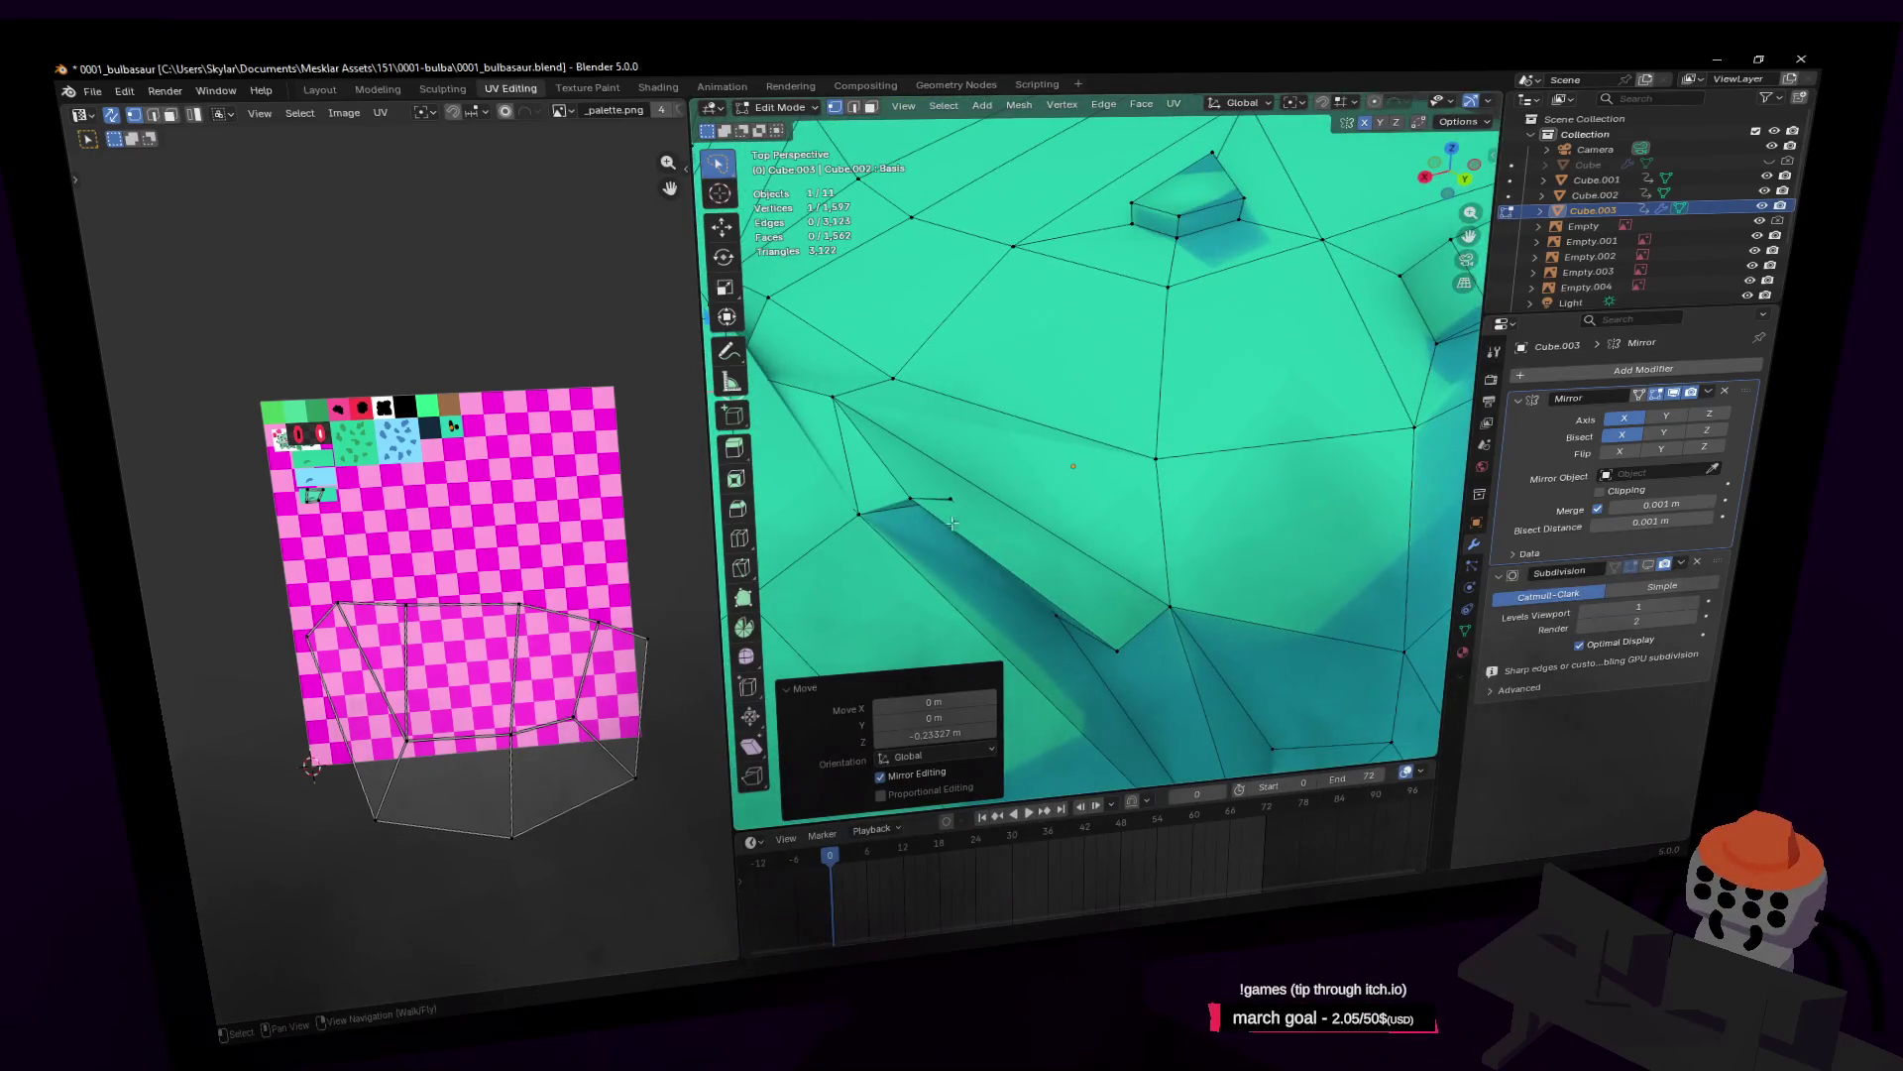
pyautogui.click(971, 508)
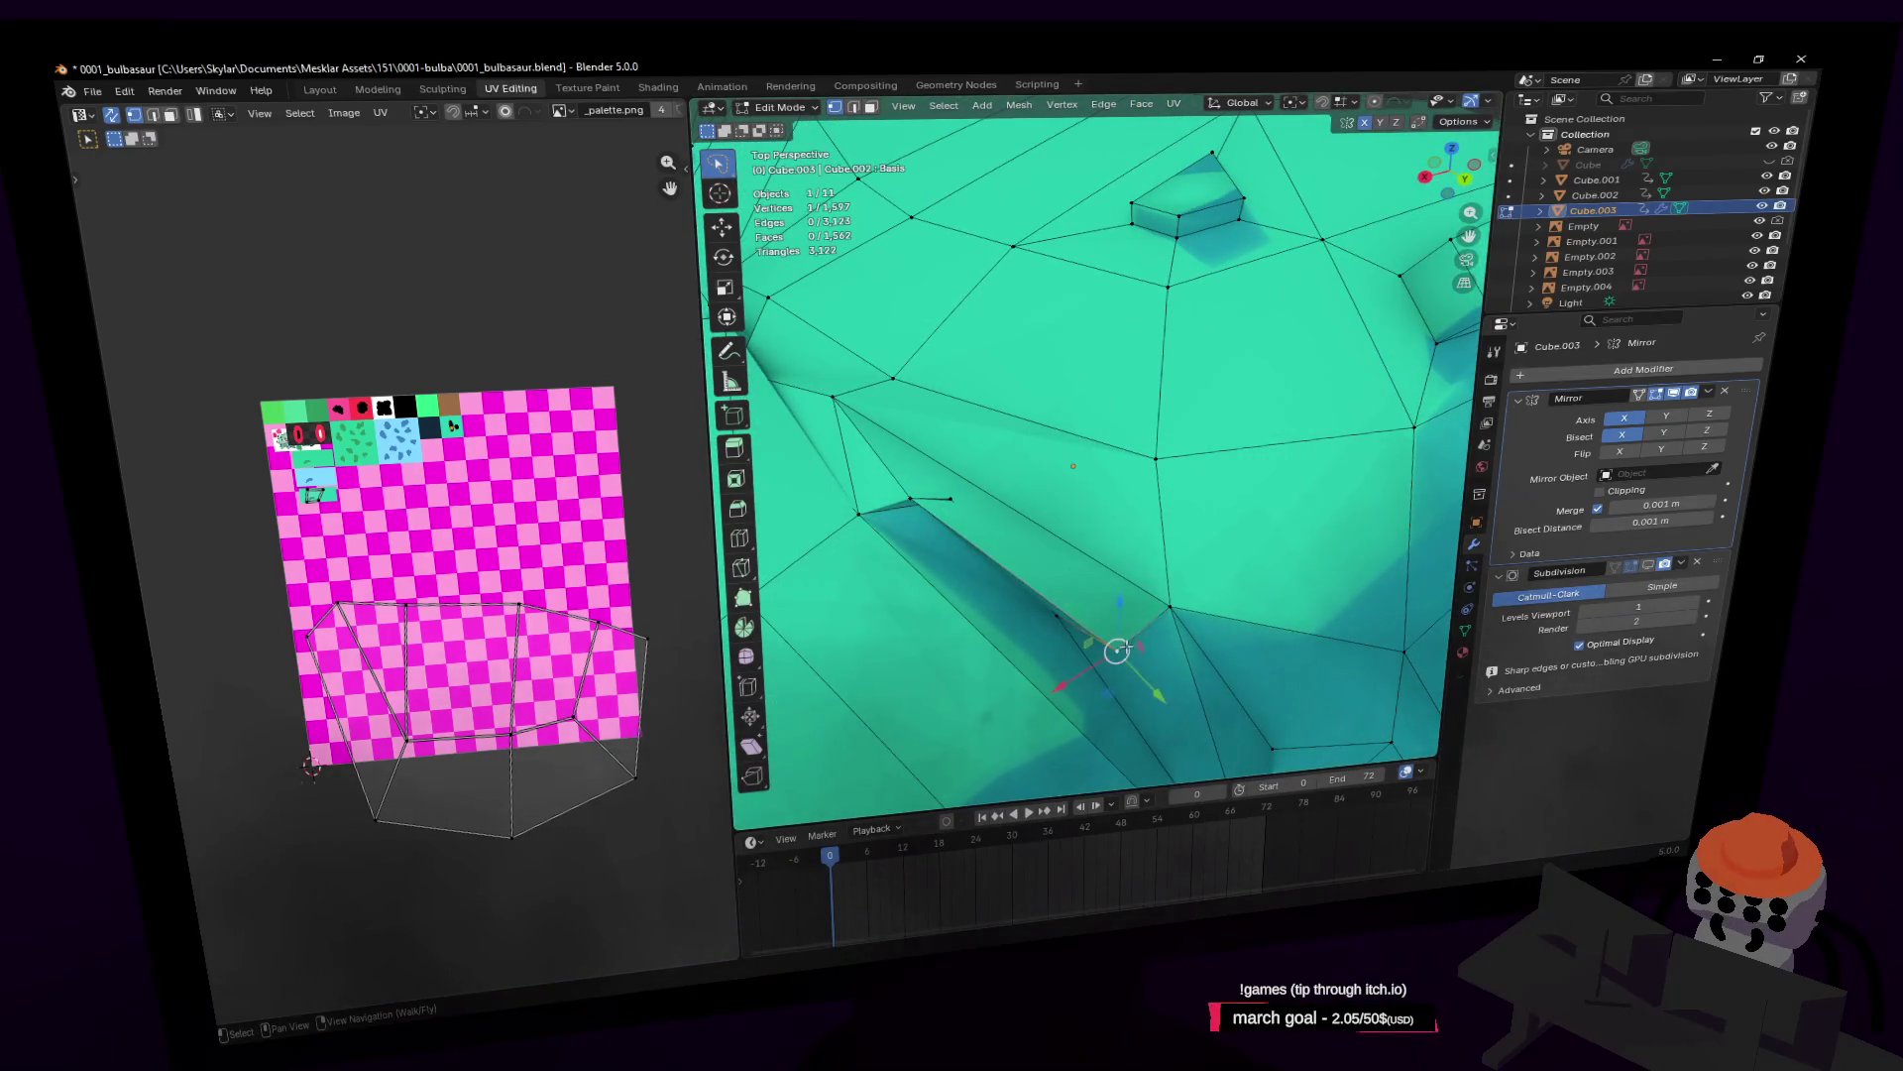
pyautogui.moveTo(1117, 650); pyautogui.dragTo(1096, 454)
pyautogui.rightClick(1100, 557)
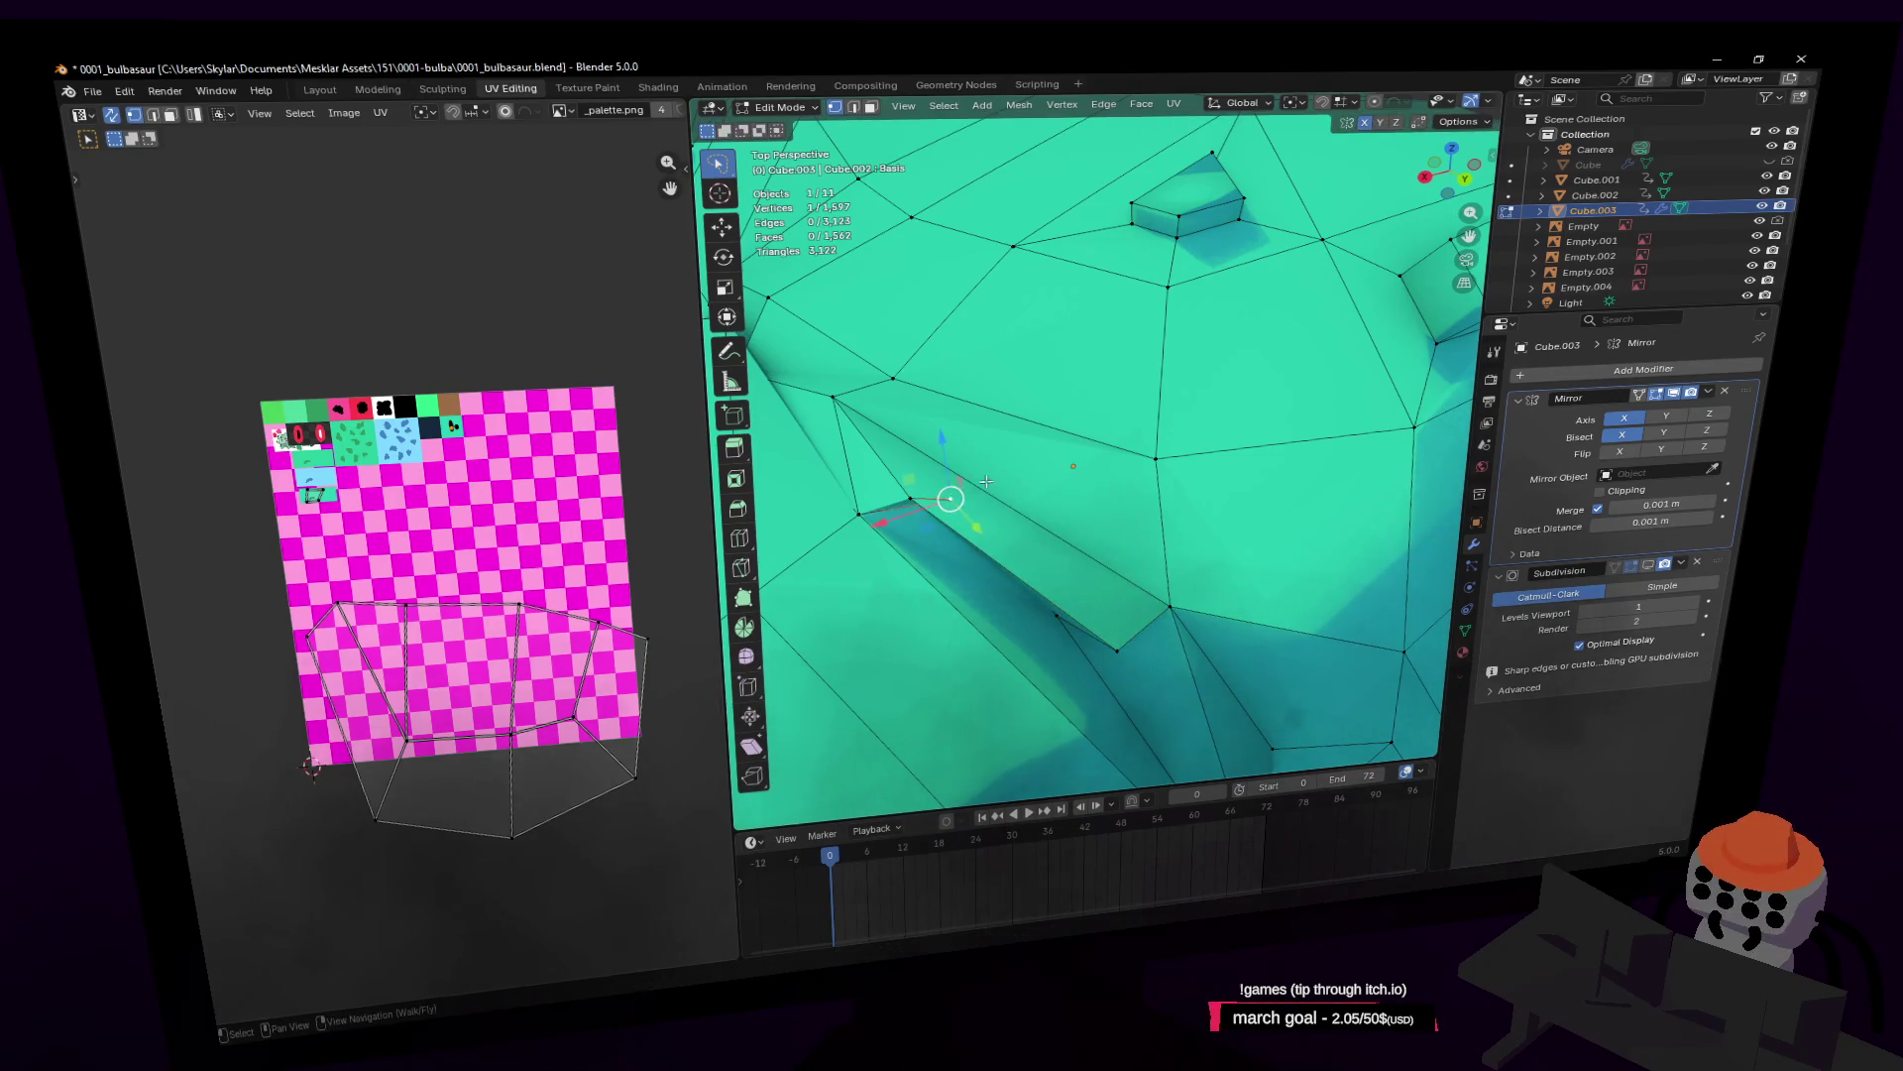
pyautogui.press('g')
pyautogui.rightClick(952, 497)
pyautogui.press('g')
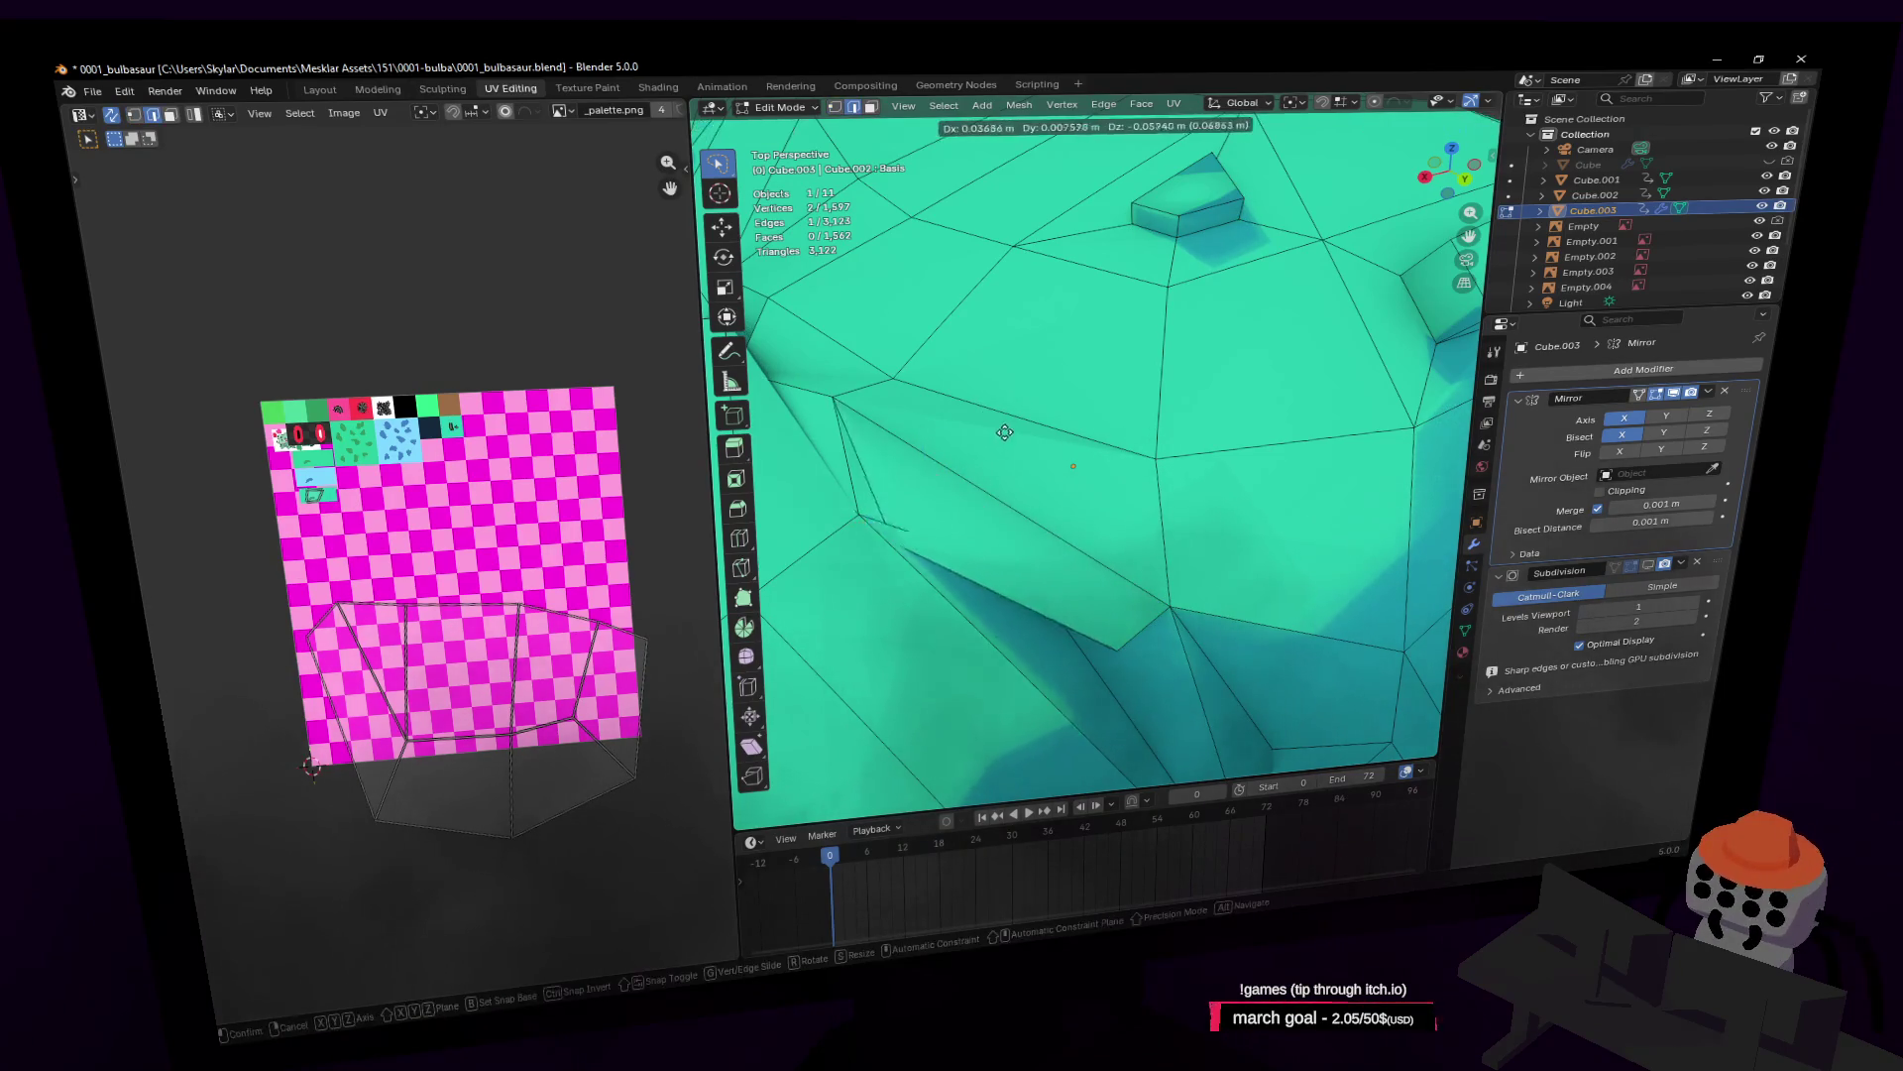
pyautogui.click(1021, 328)
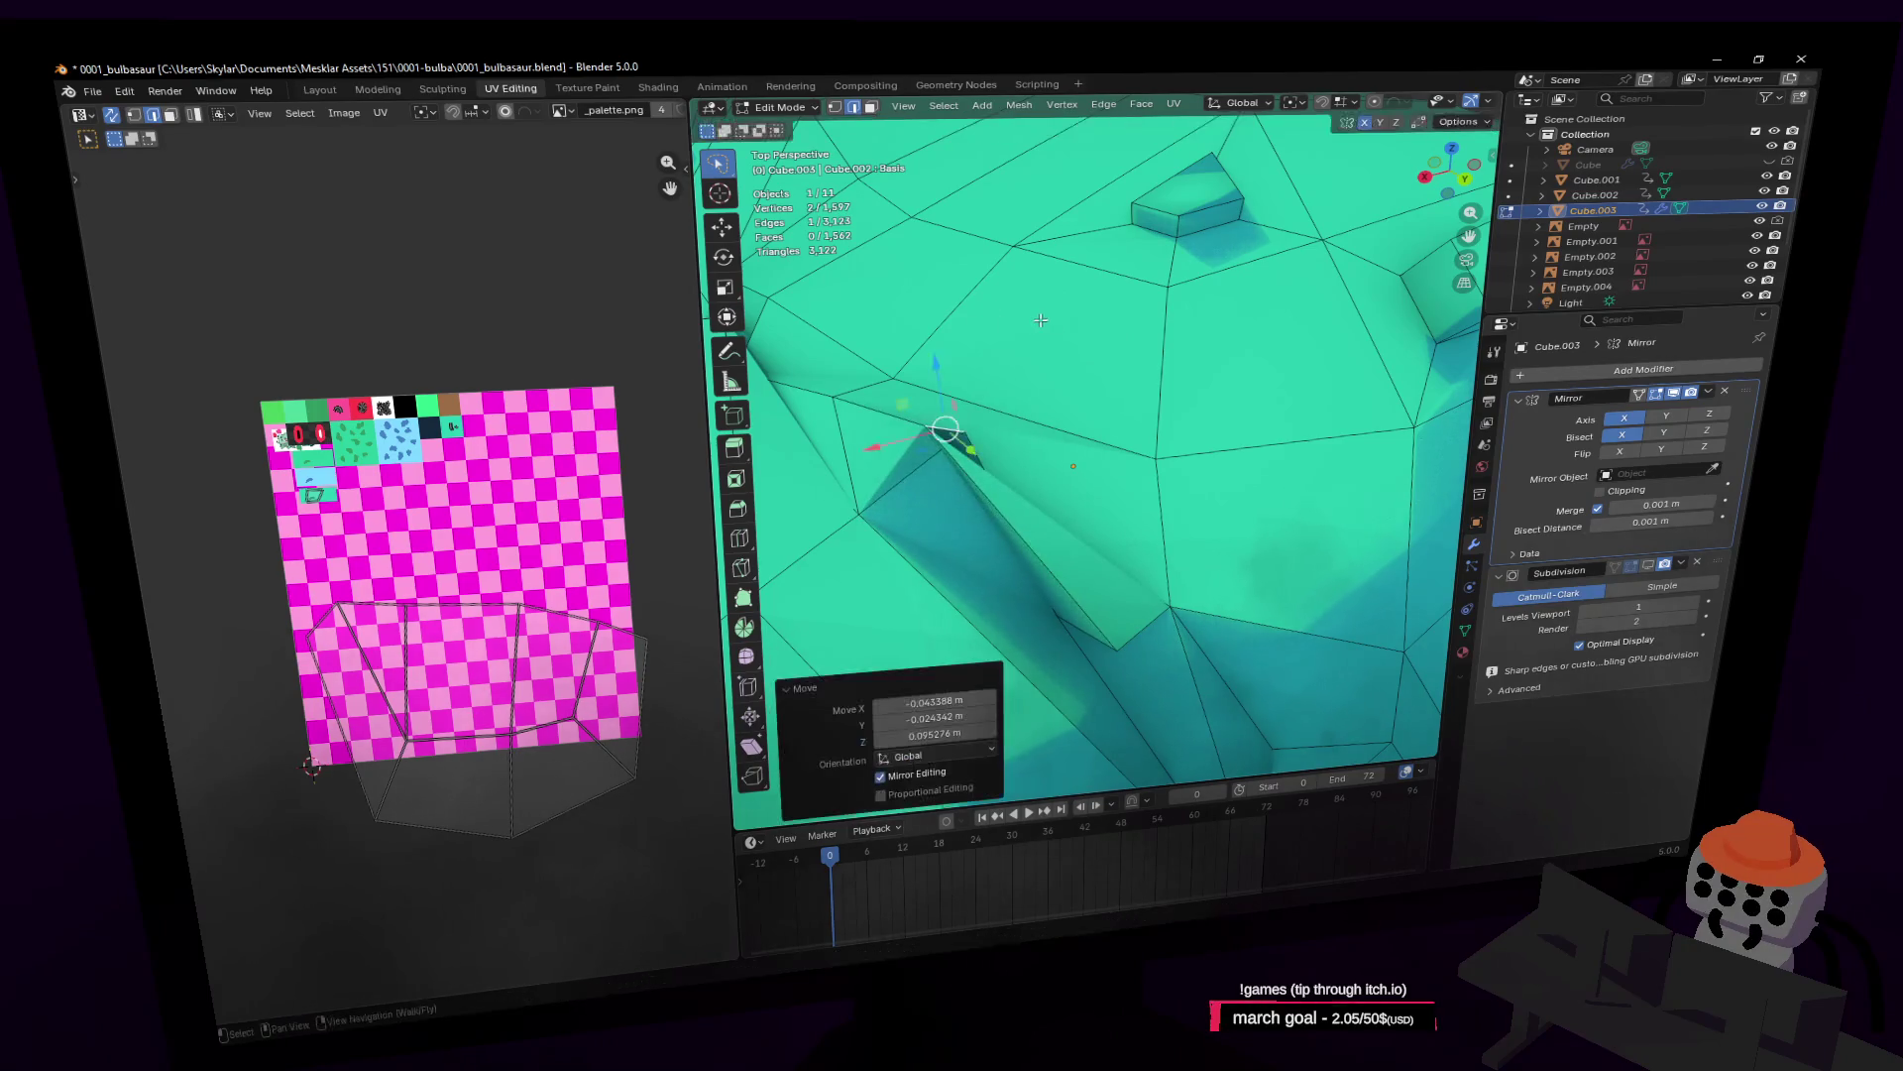
pyautogui.press('r')
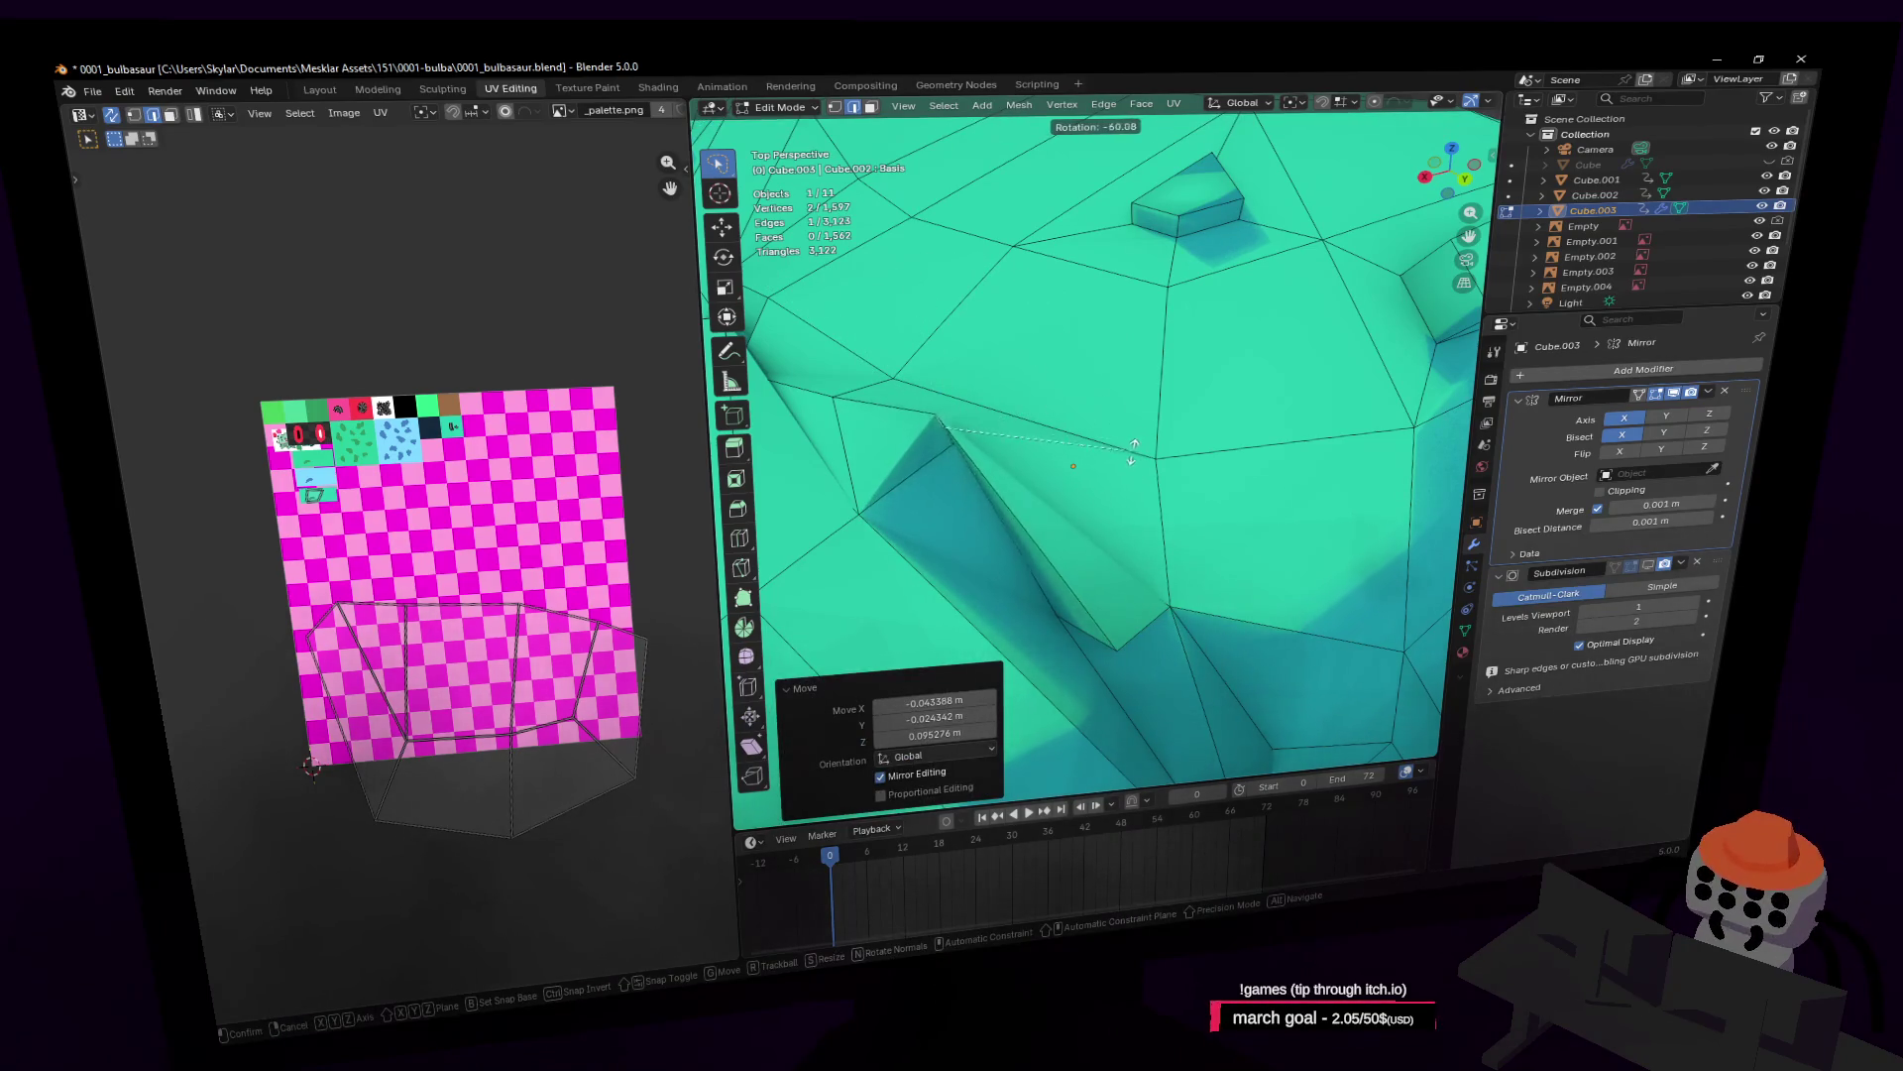
pyautogui.rightClick(1131, 451)
pyautogui.moveTo(969, 424); pyautogui.dragTo(1027, 390, button='middle')
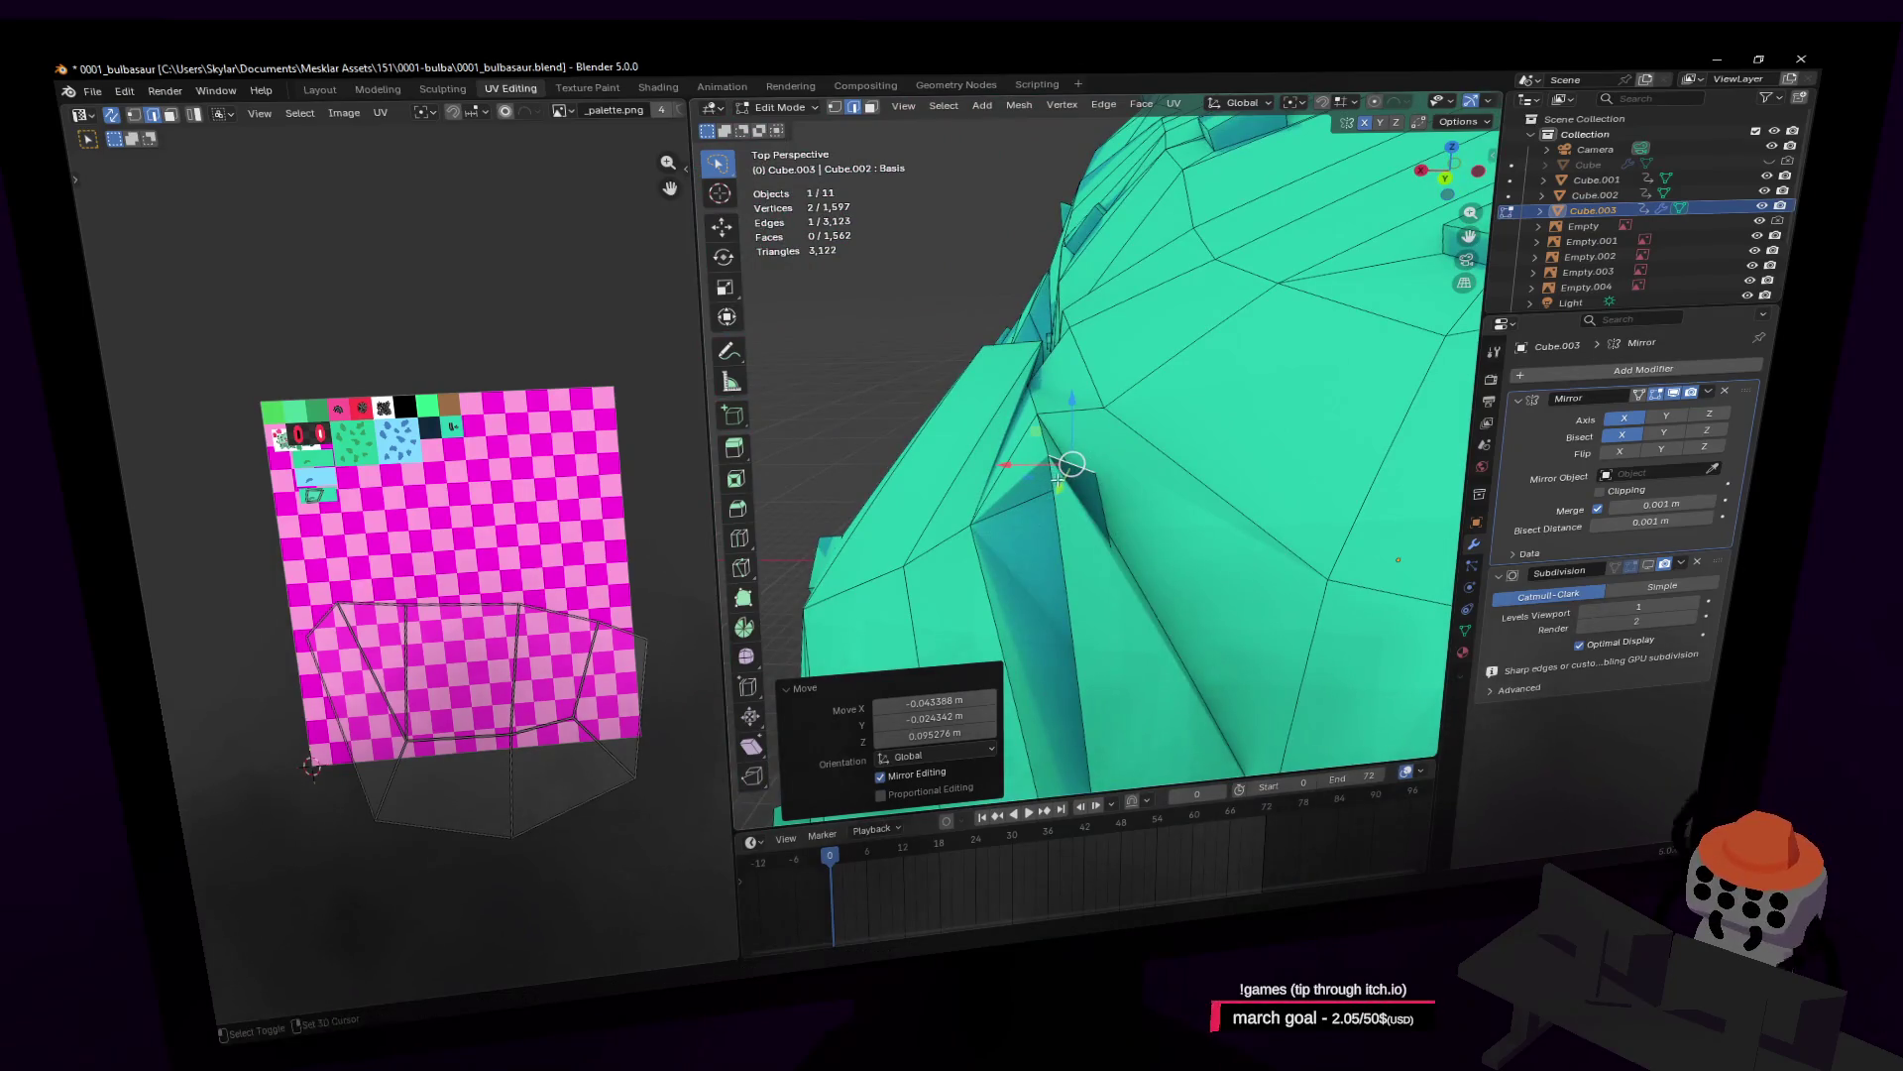
# Step: Merge overlapping vertices by distance, try merging at the 3D cursor, then undo that merge
pyautogui.press('m')
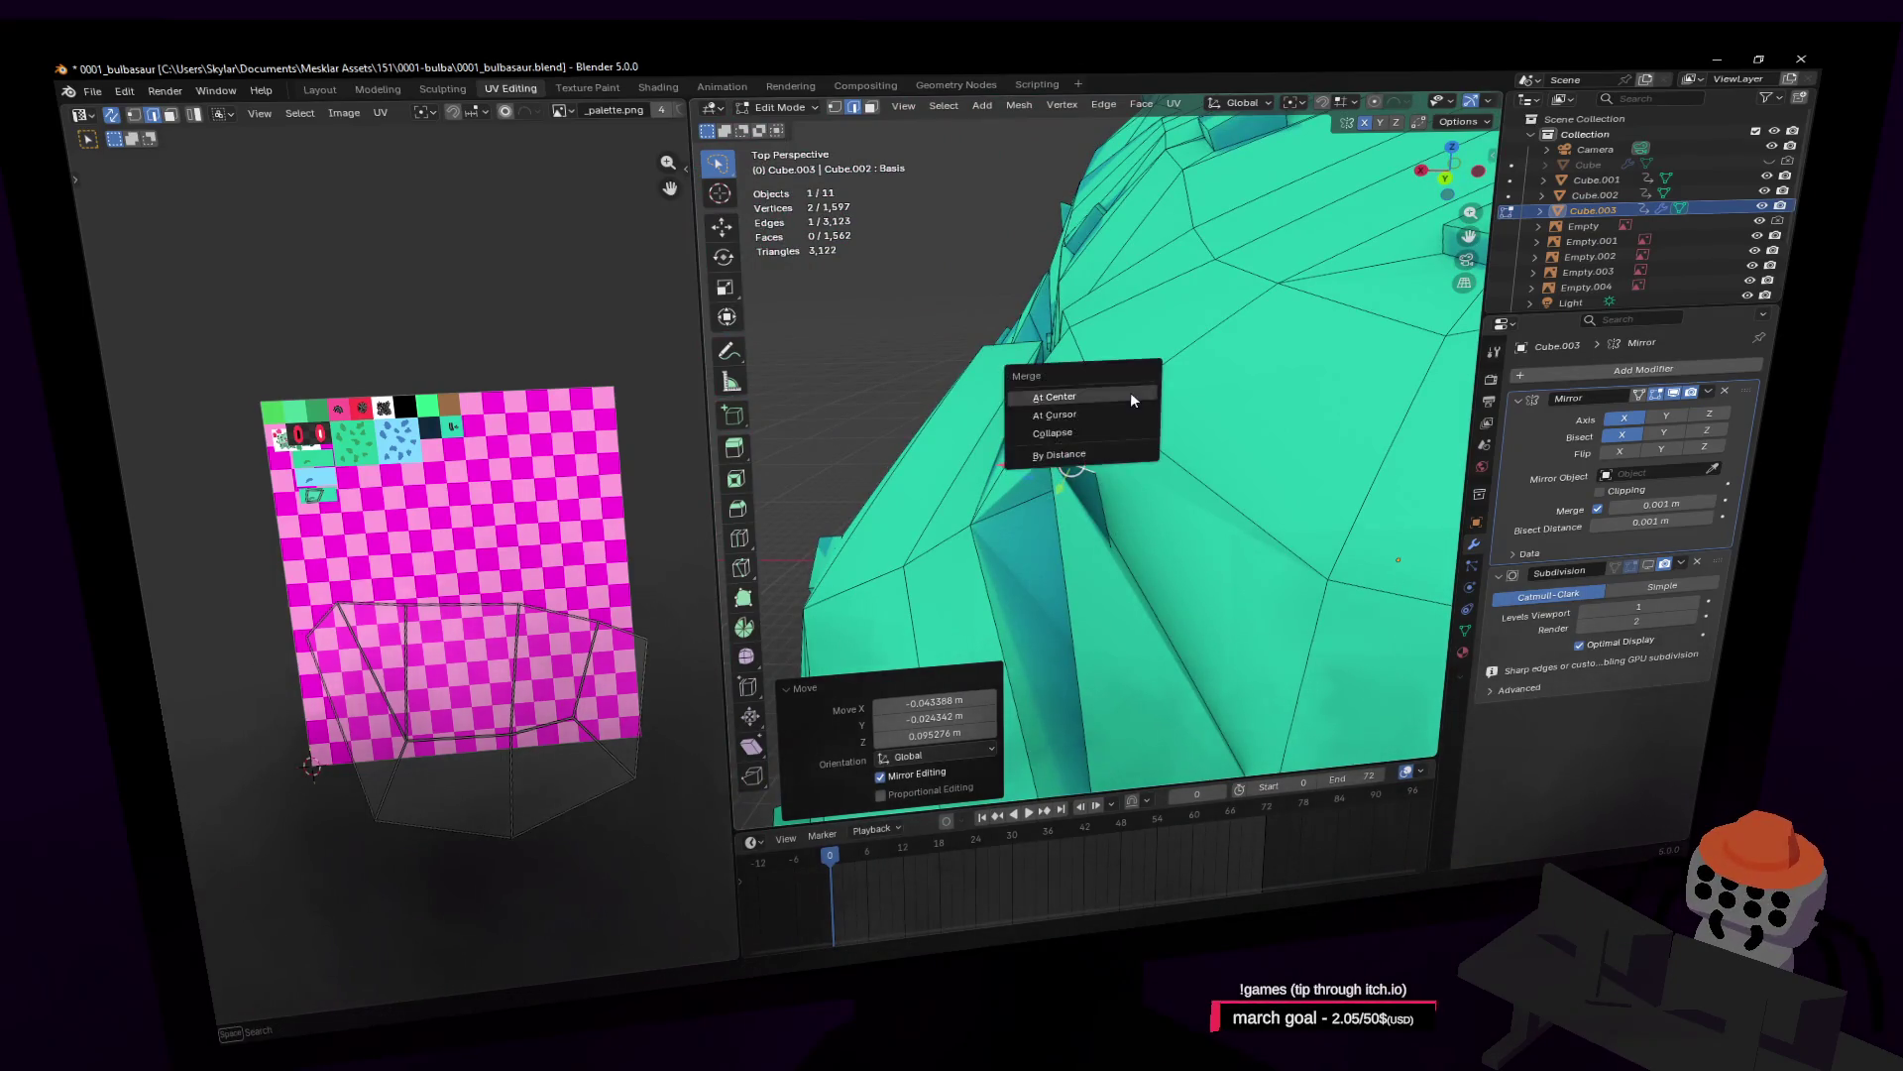
pyautogui.click(1078, 459)
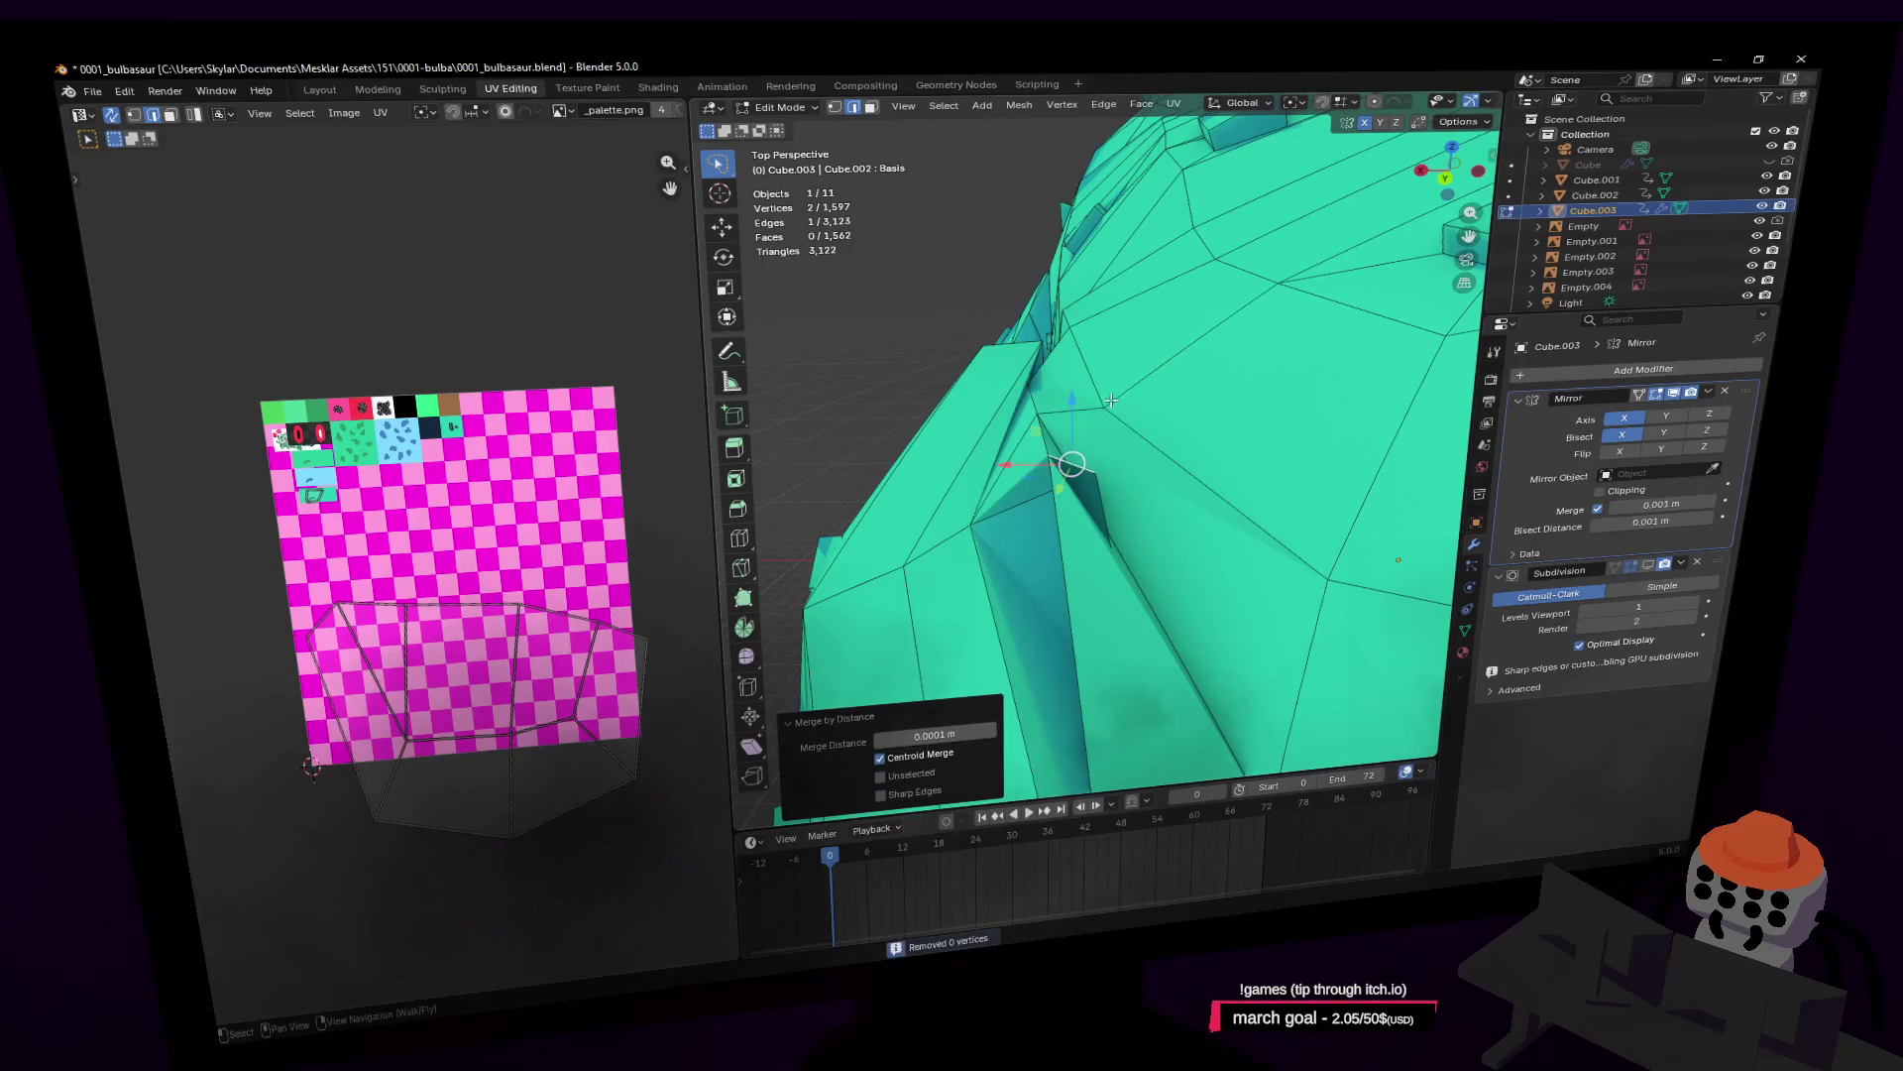
pyautogui.press('m')
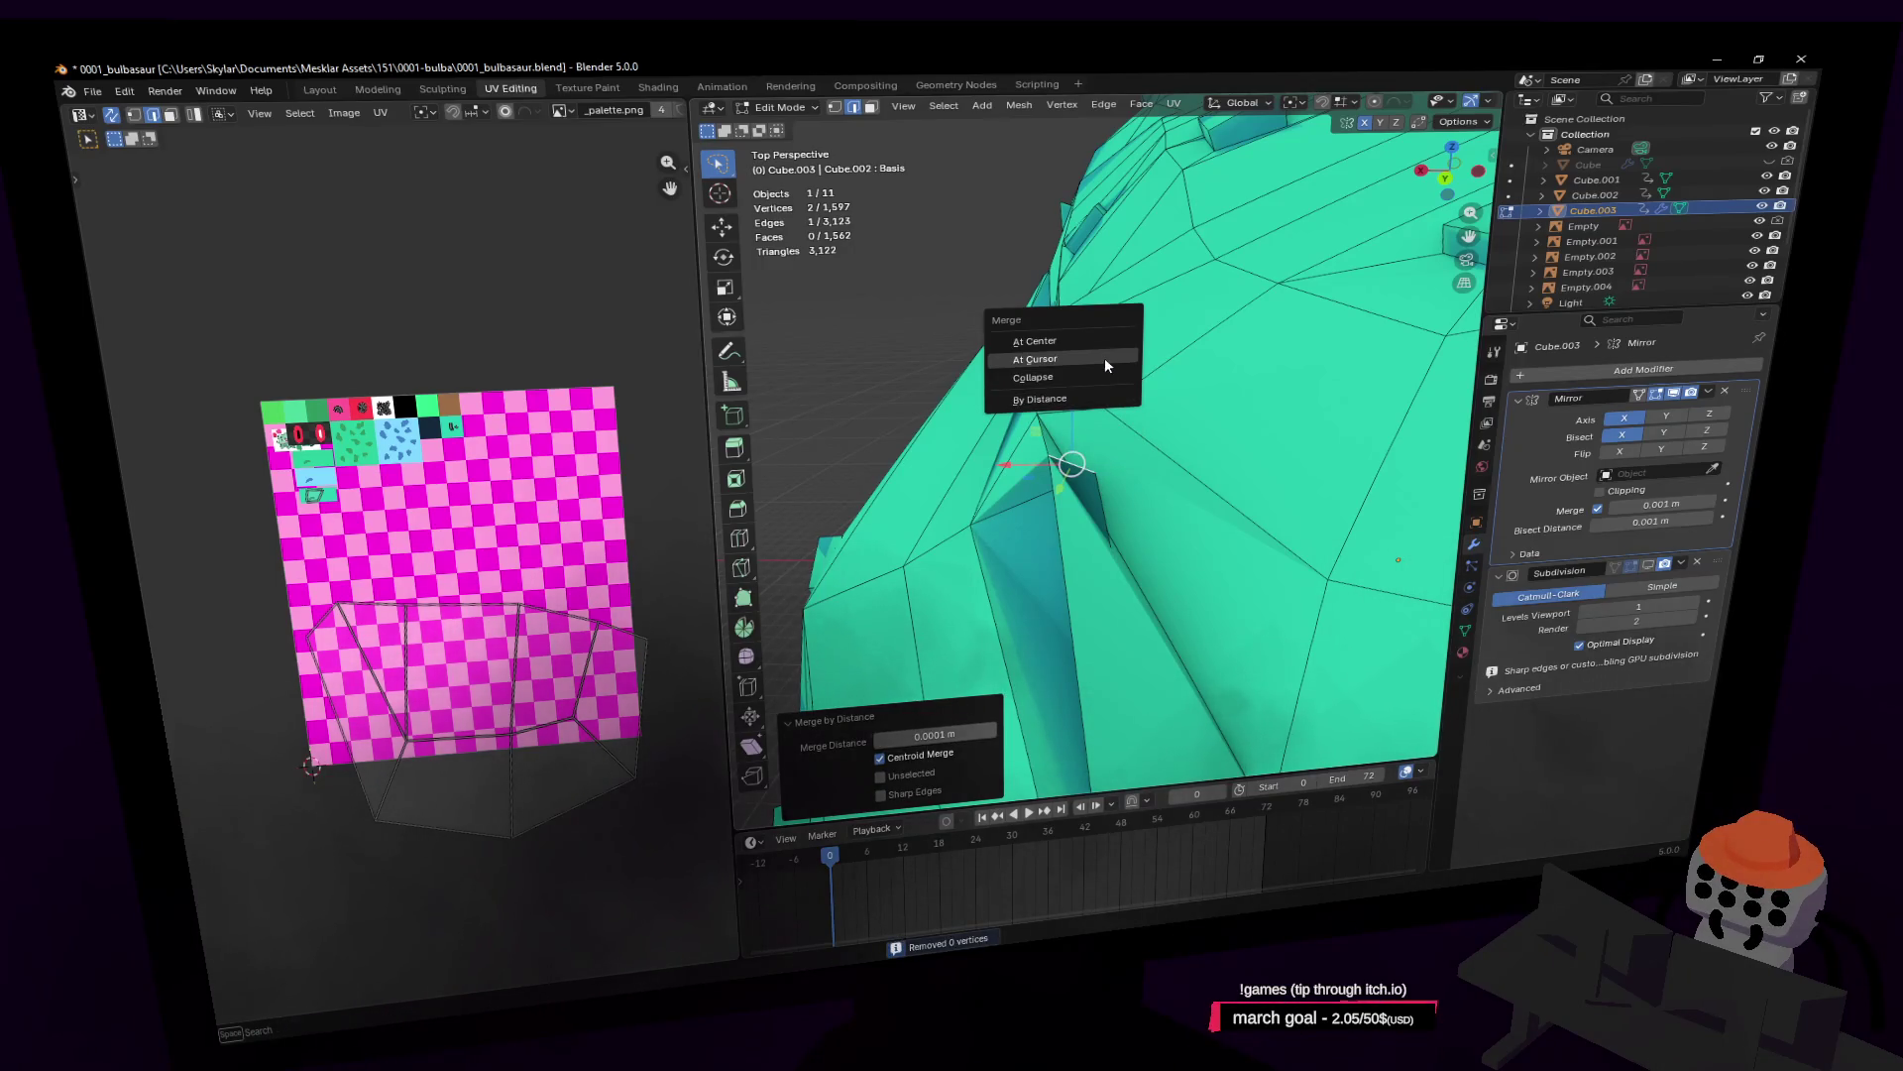
pyautogui.click(1104, 356)
pyautogui.hotkey('shift', '`')
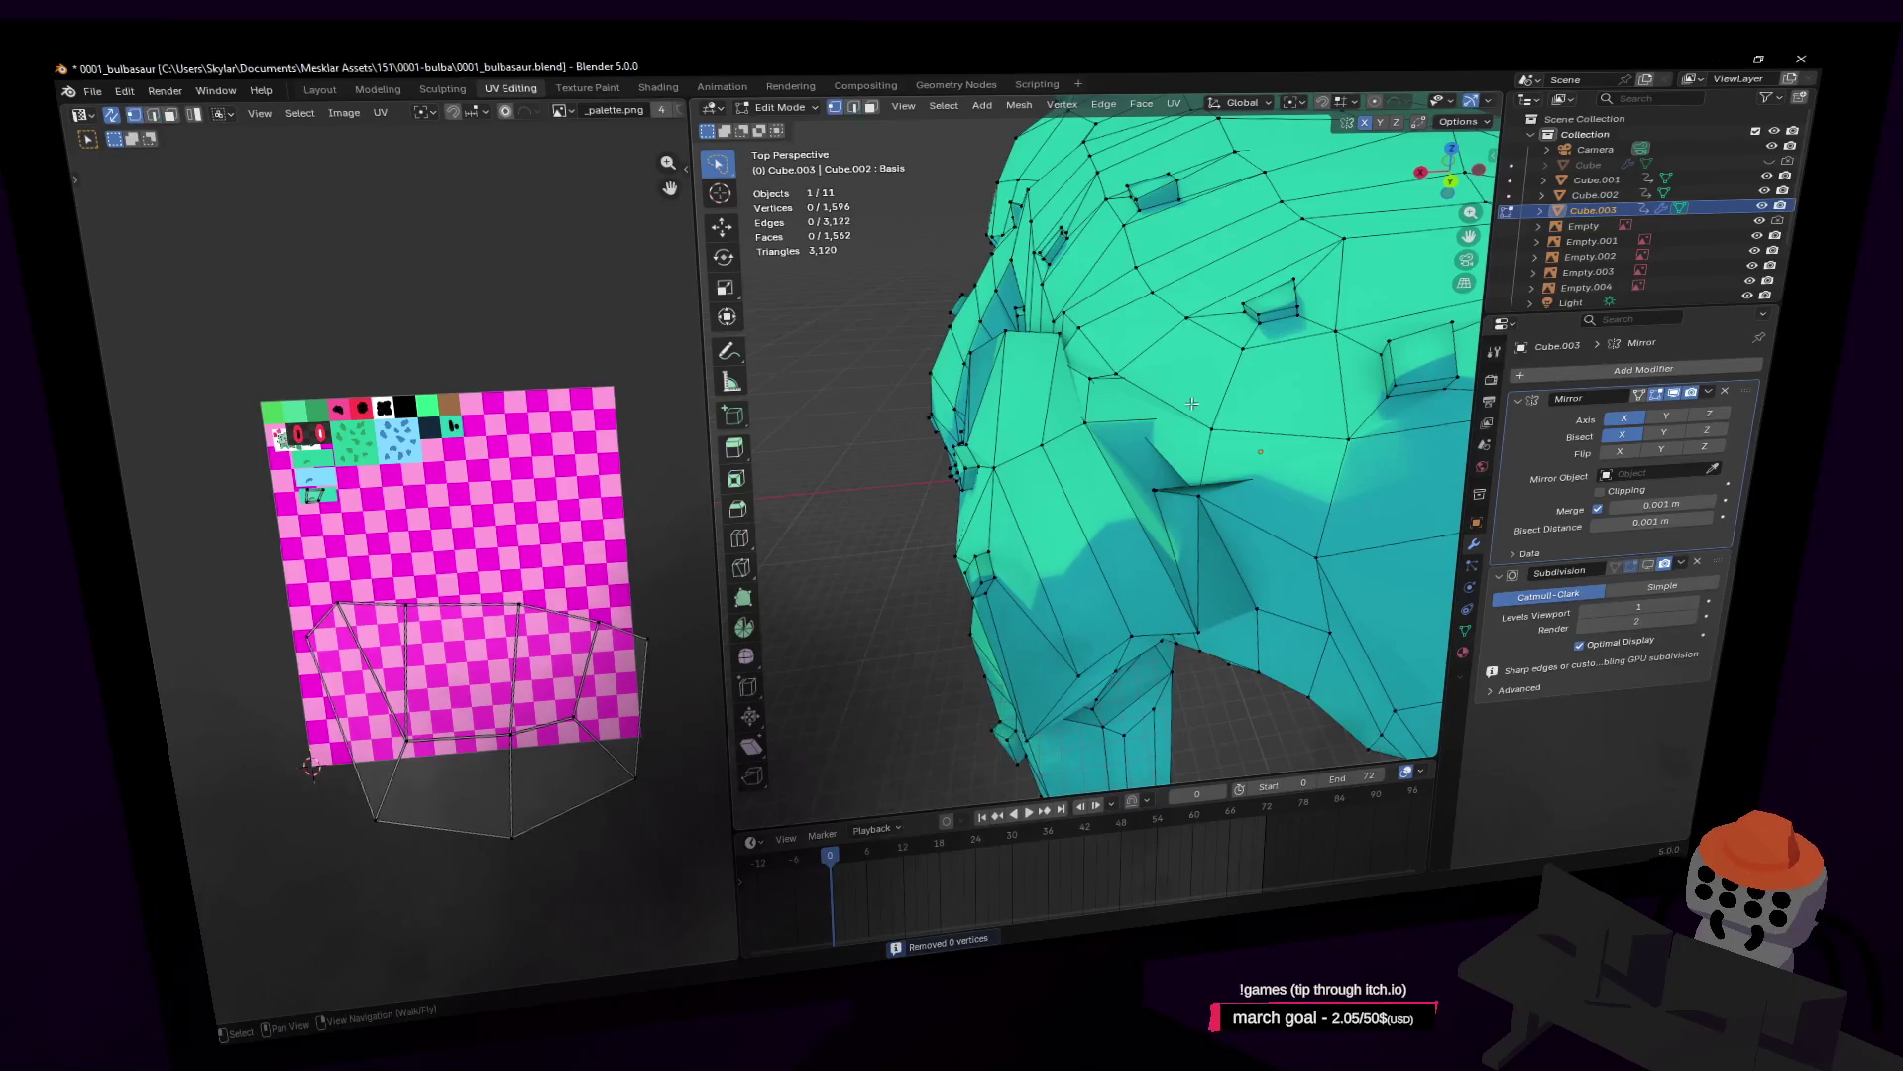
pyautogui.click(1090, 444)
pyautogui.hotkey('ctrl', 'z')
# Step: Lower the selected edge about 0.16 m along Z and return to Object Mode
pyautogui.moveTo(1214, 412); pyautogui.dragTo(1227, 415, button='middle')
pyautogui.press('r')
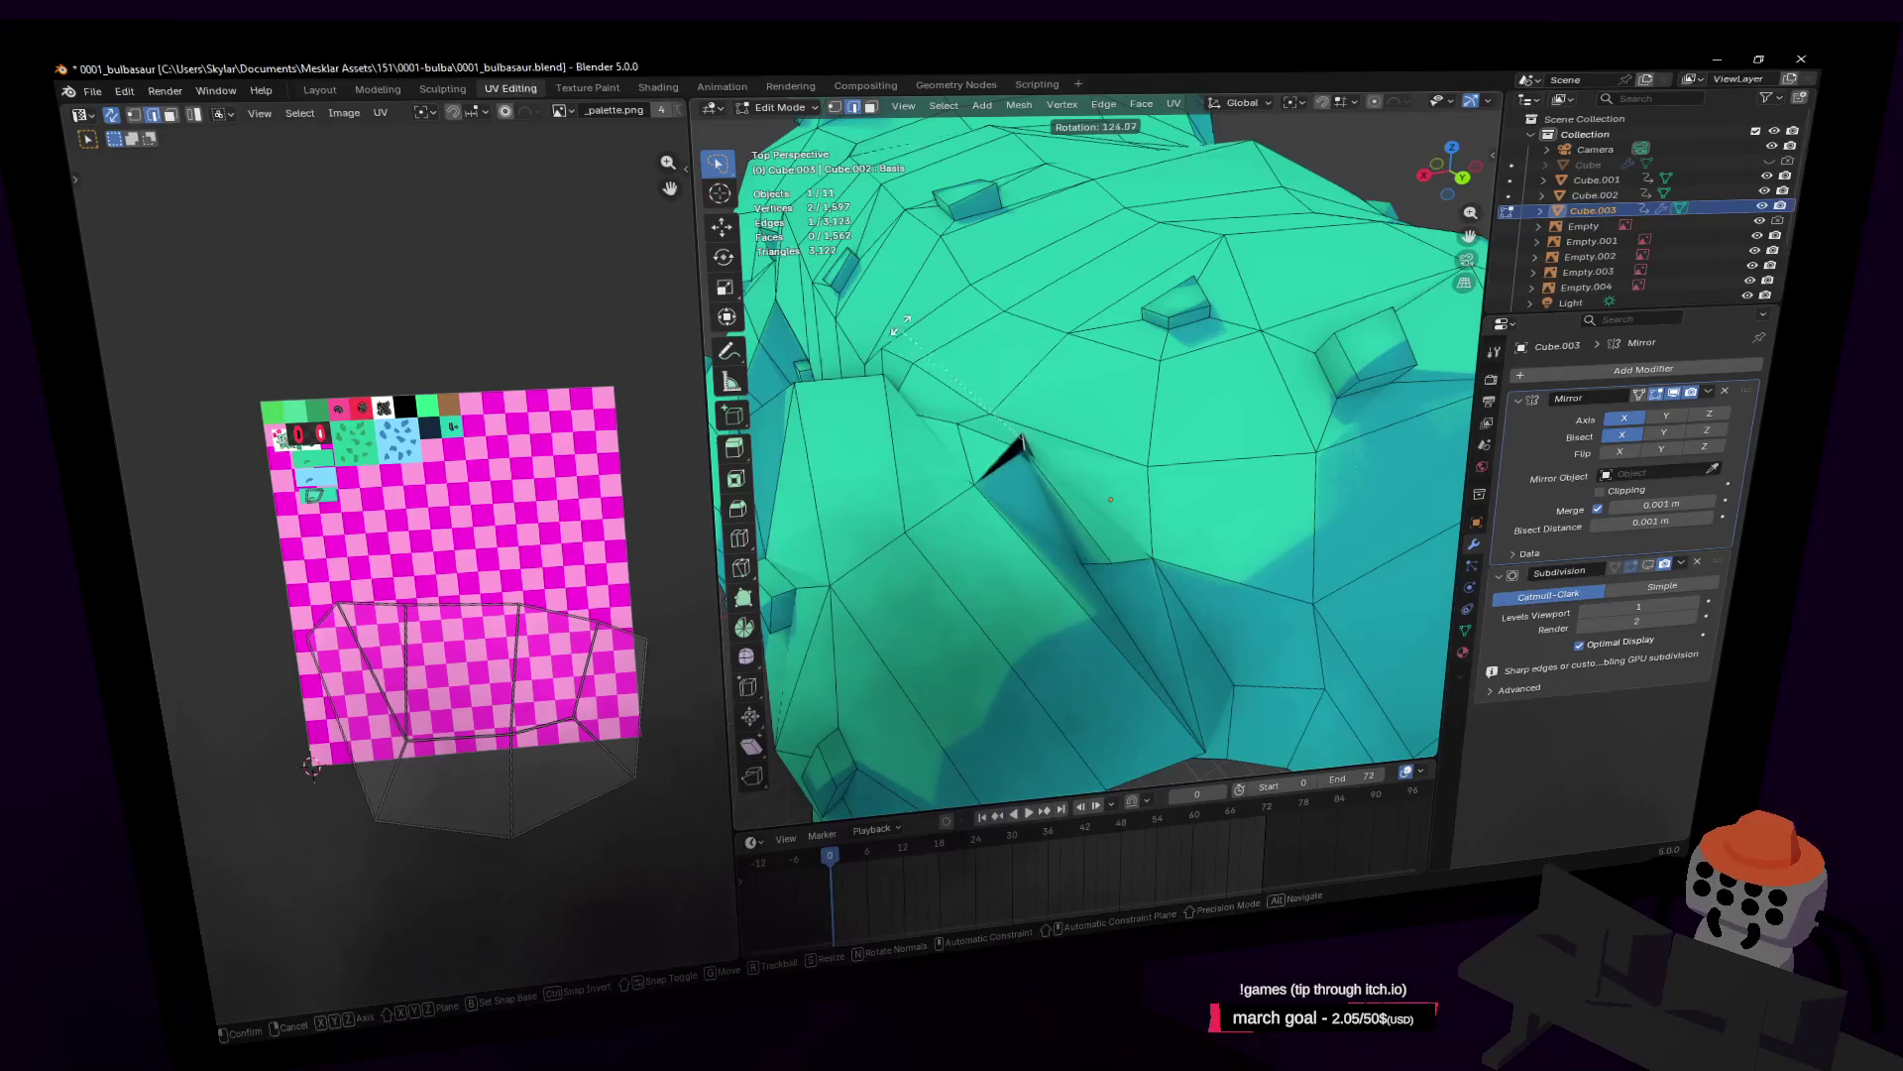
pyautogui.press('Escape')
pyautogui.press('g')
pyautogui.press('z')
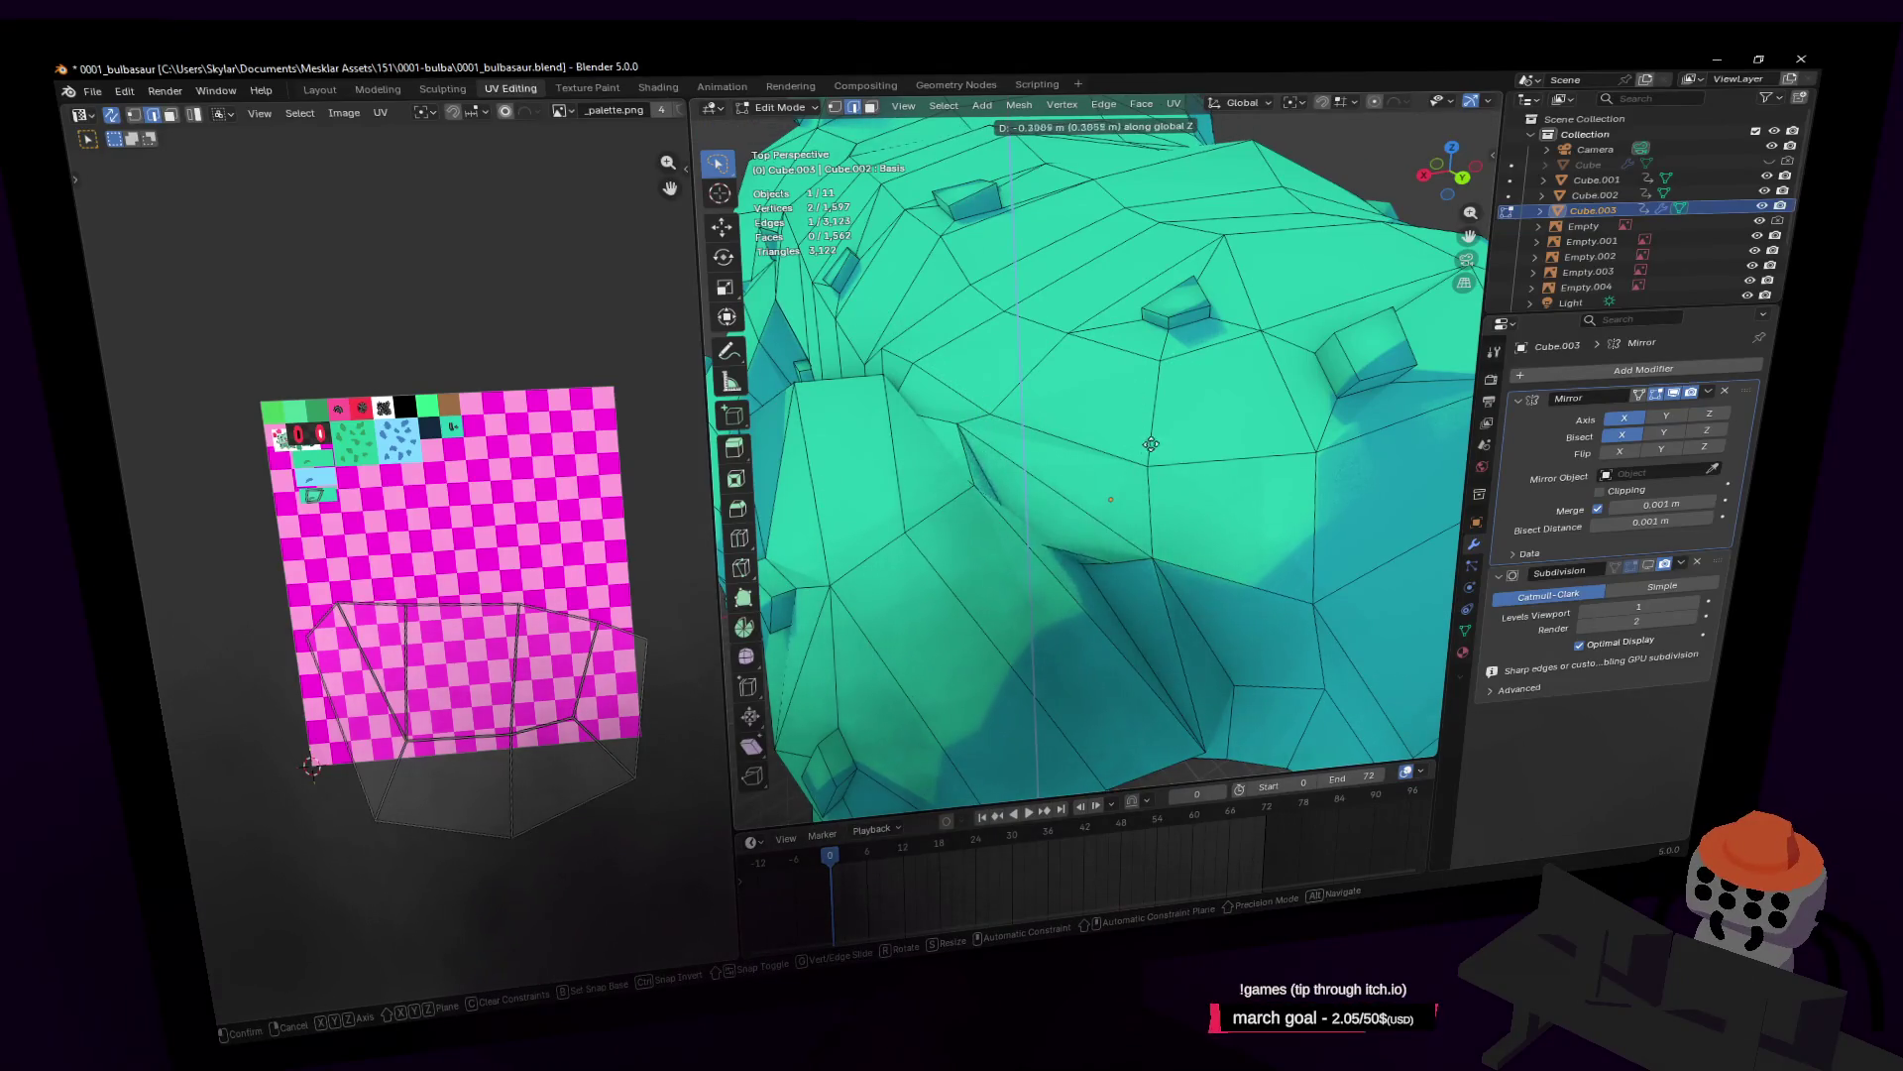
pyautogui.click(1160, 410)
pyautogui.moveTo(1160, 411); pyautogui.dragTo(1478, 477, button='middle')
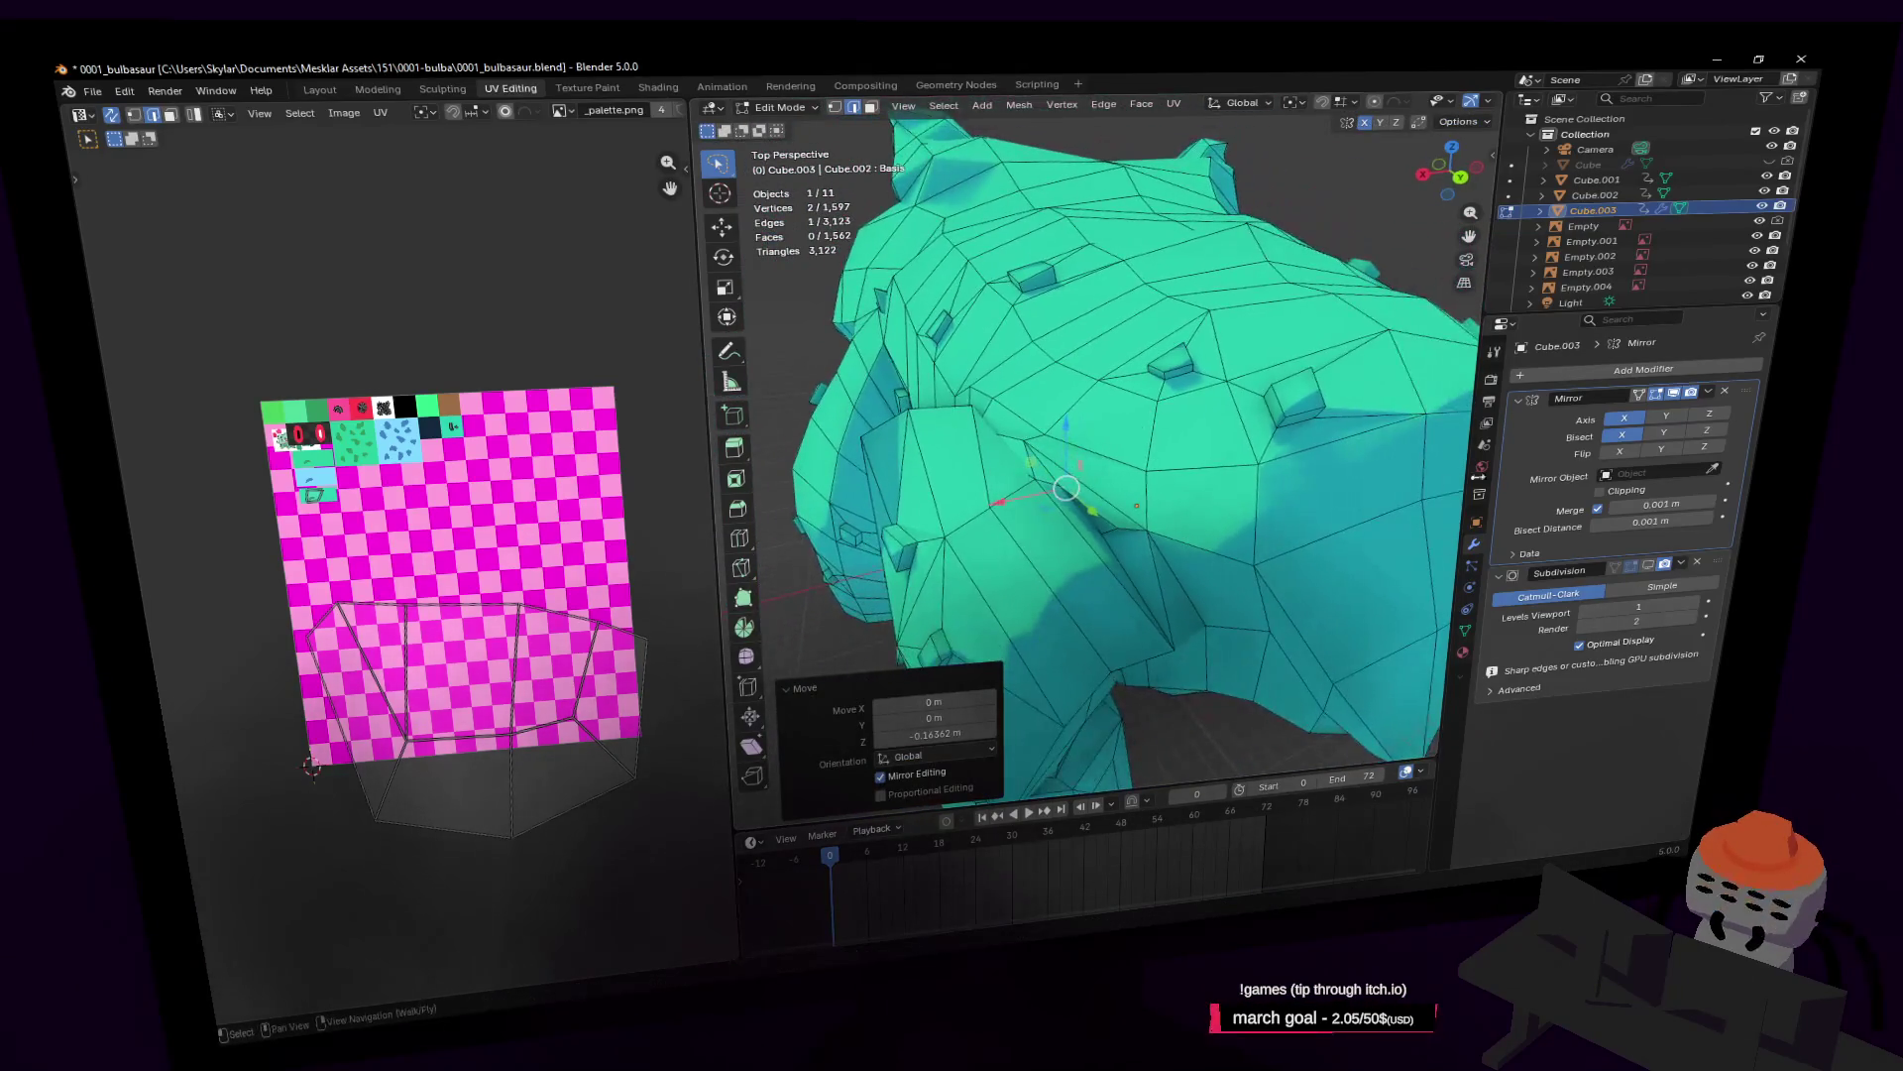
pyautogui.press('Tab')
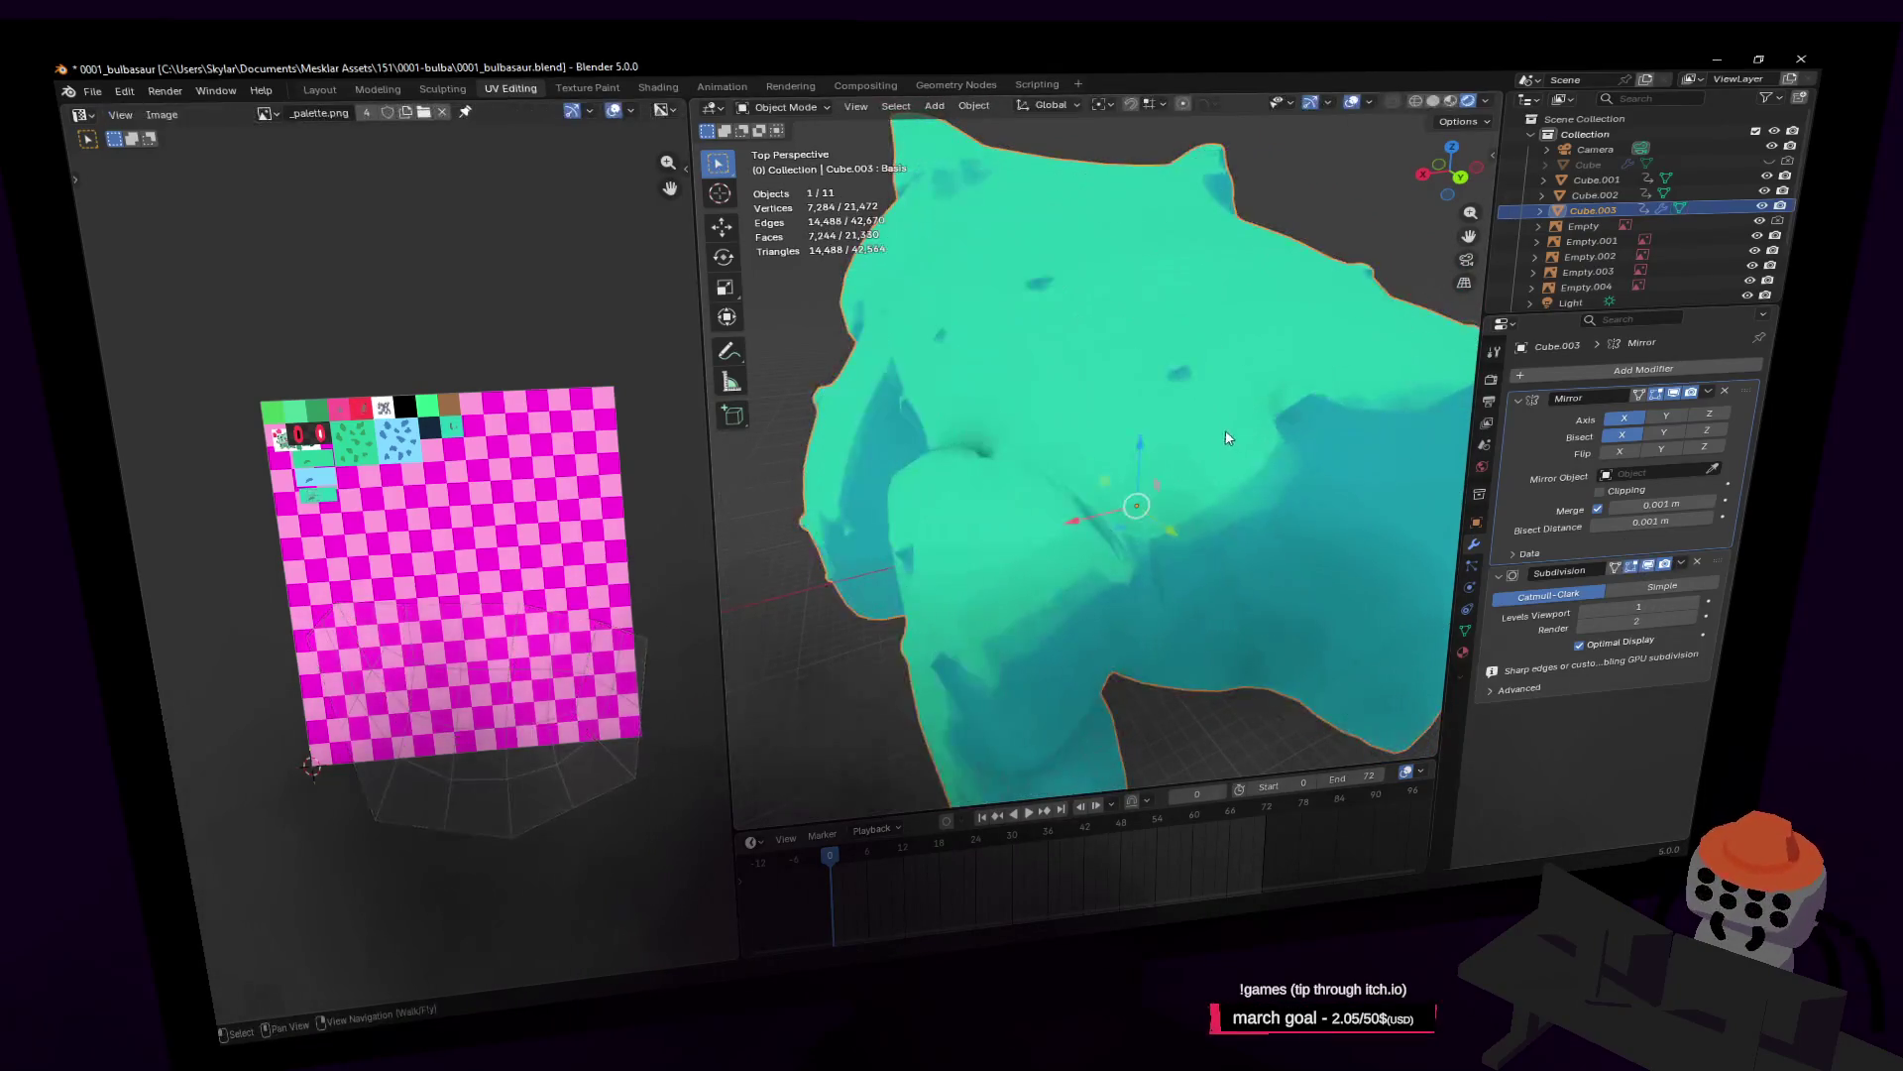
# Step: Slide a face on the body's front about 0.058 m along Y
pyautogui.hotkey('shift', '`')
pyautogui.press('s')
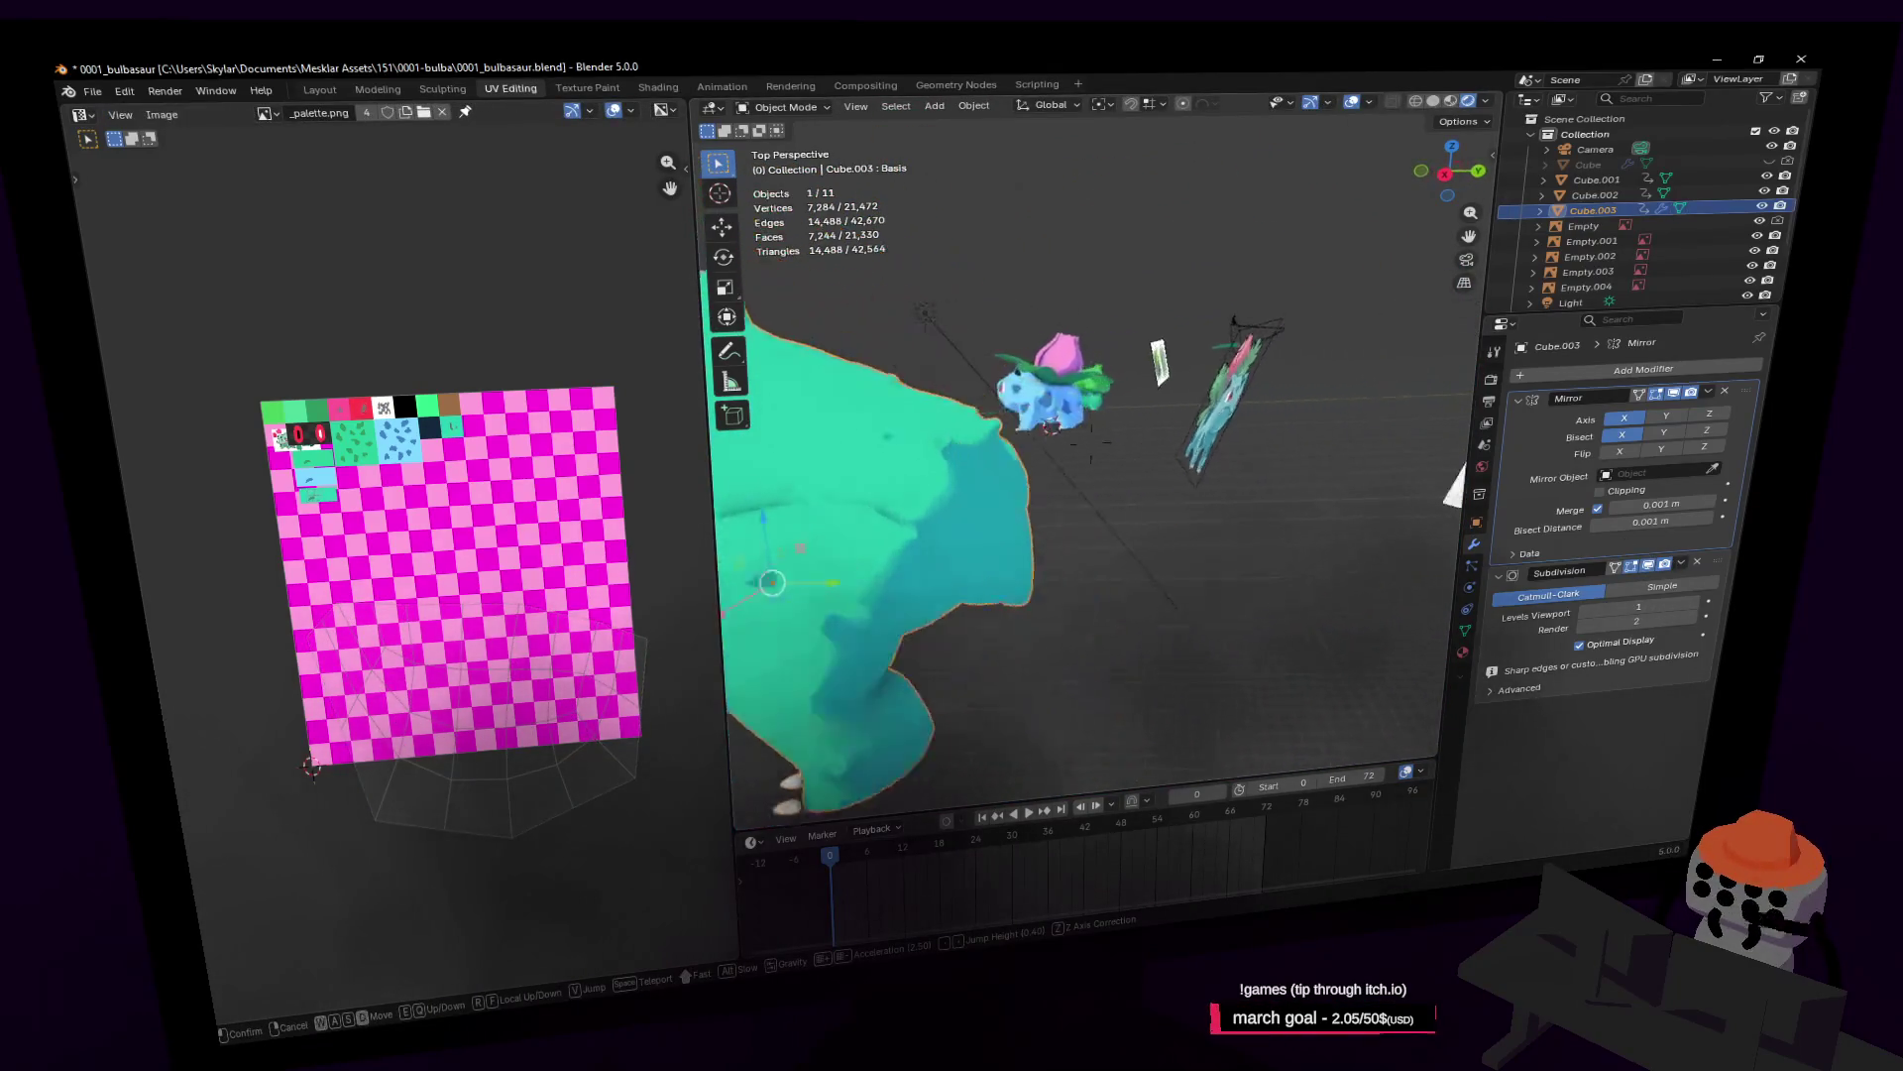
pyautogui.press('Tab')
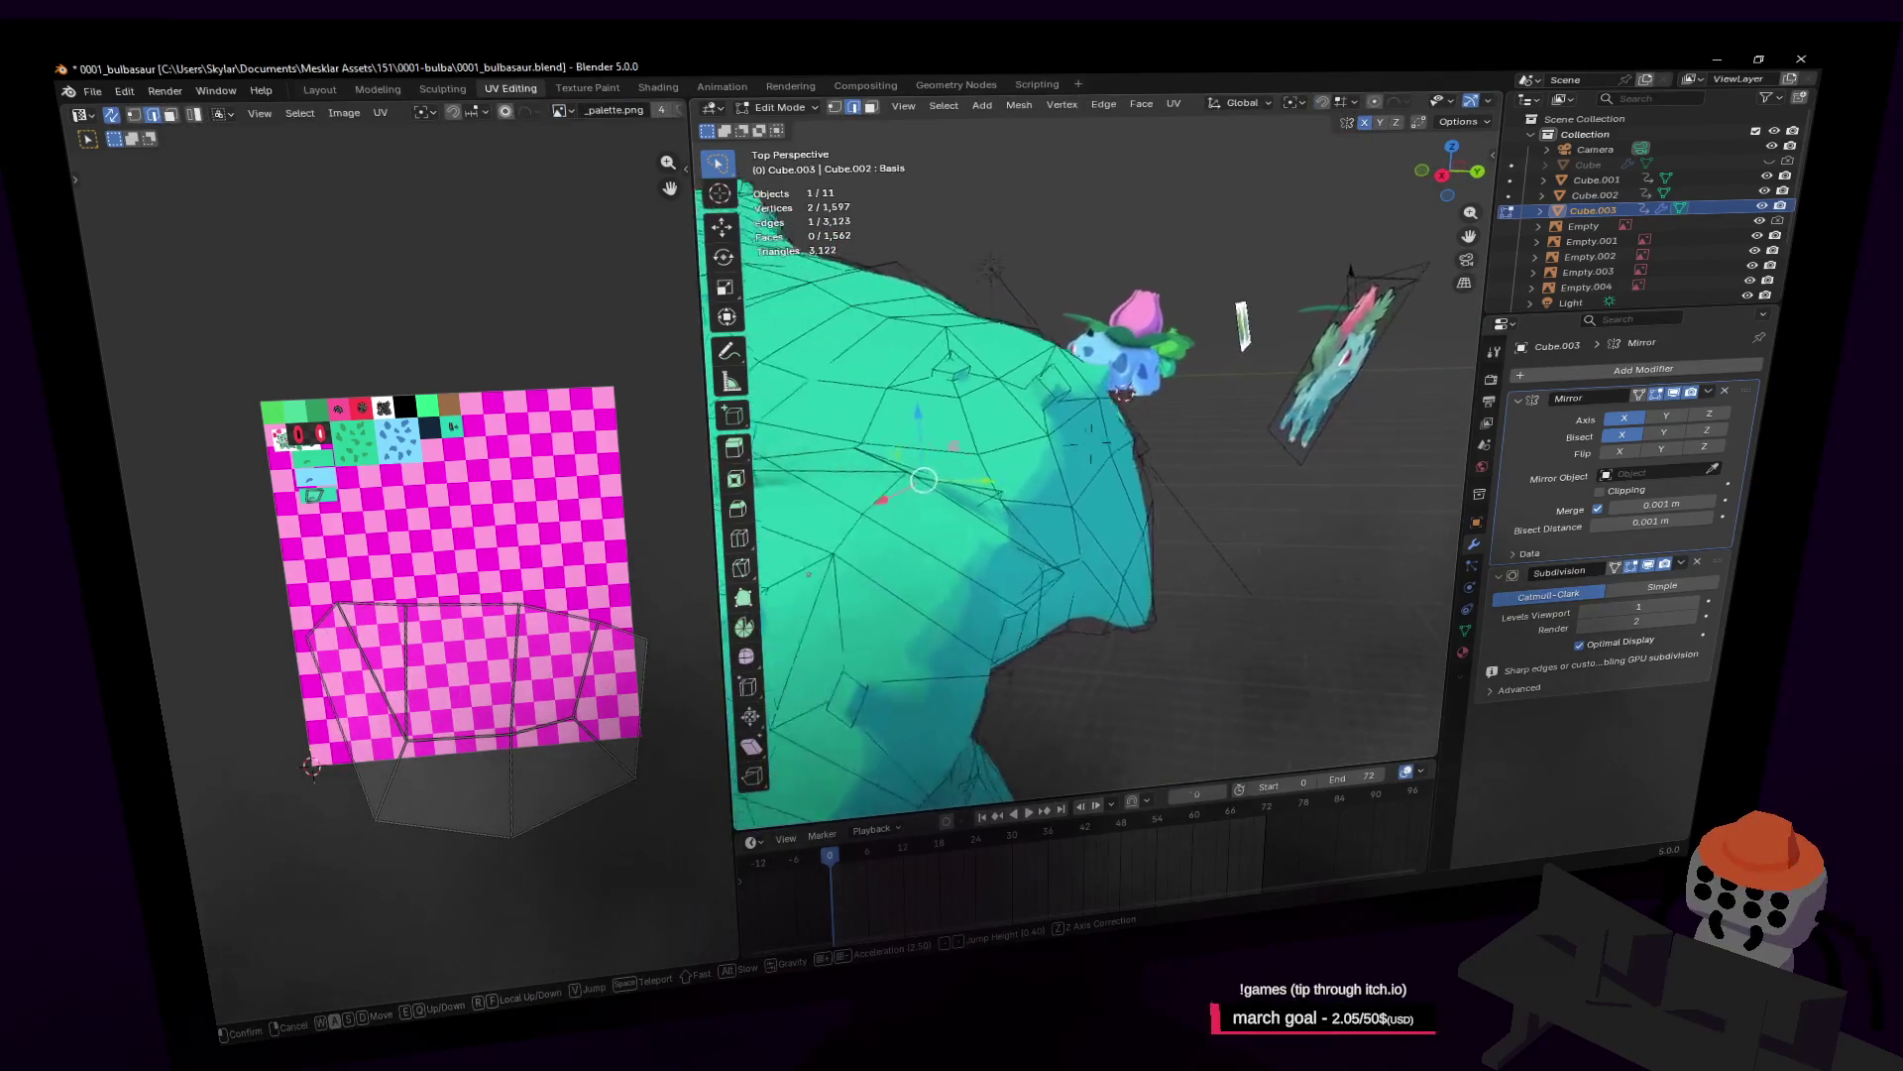
pyautogui.click(1101, 471)
pyautogui.press('3')
pyautogui.click(1121, 452)
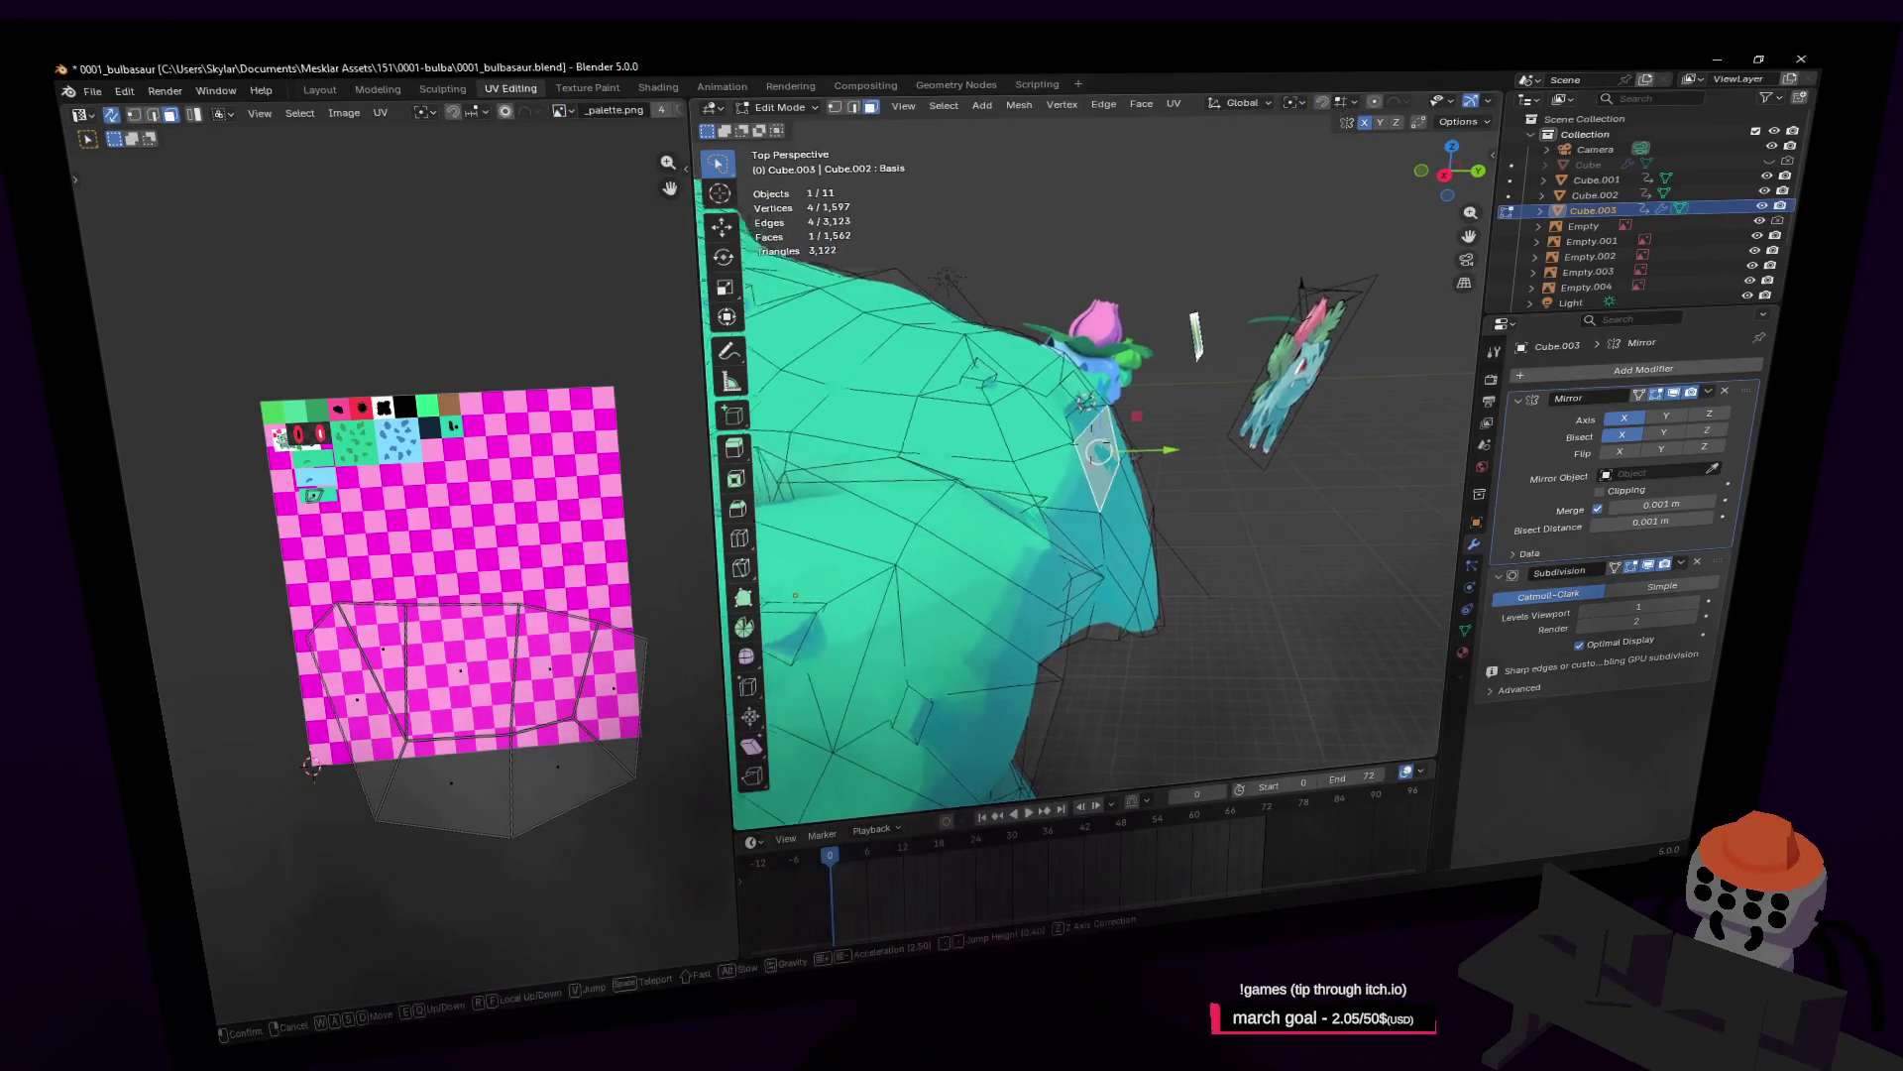
pyautogui.moveTo(1121, 452); pyautogui.dragTo(1158, 448, button='middle')
pyautogui.press('g')
pyautogui.press('y')
pyautogui.click(1166, 450)
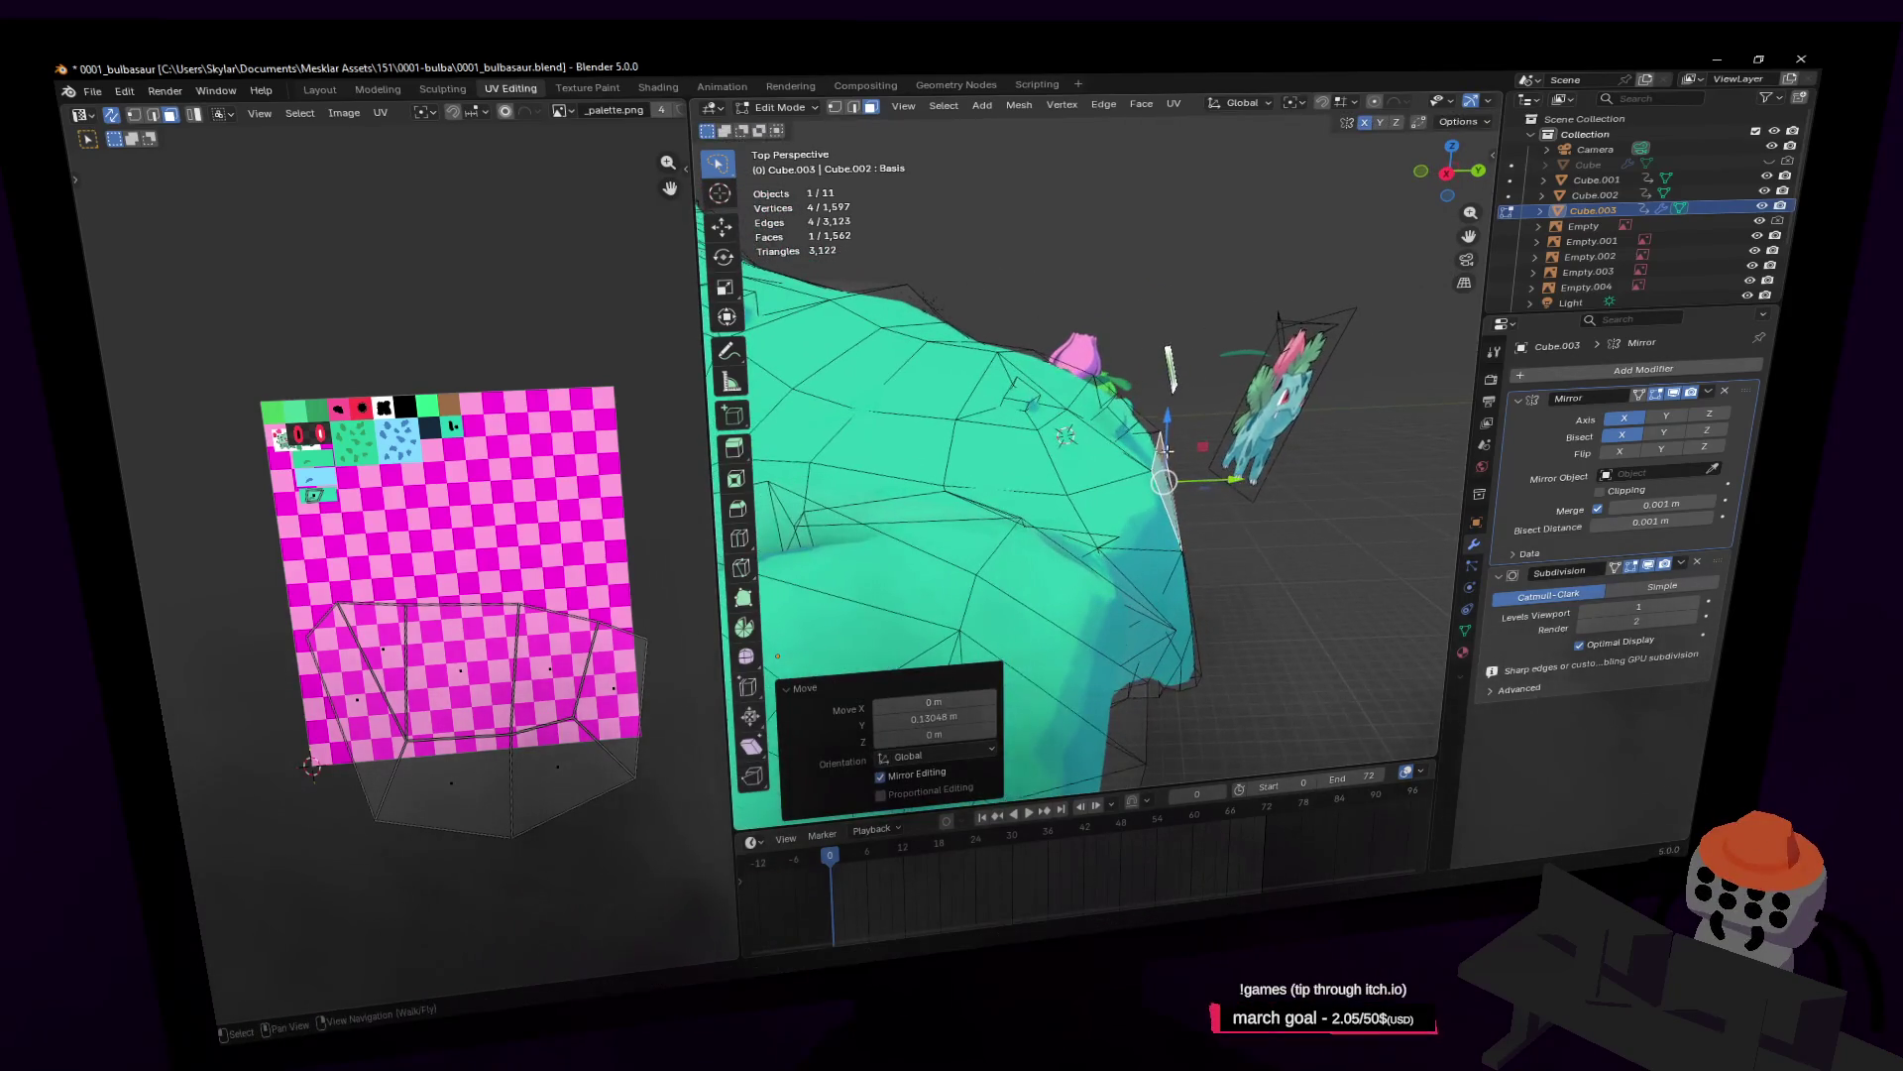
# Step: Move an edge on the body's side -0.038 m along Y and leave Edit Mode
pyautogui.press('2')
pyautogui.click(1158, 448)
pyautogui.press('g')
pyautogui.press('y')
pyautogui.click(1219, 449)
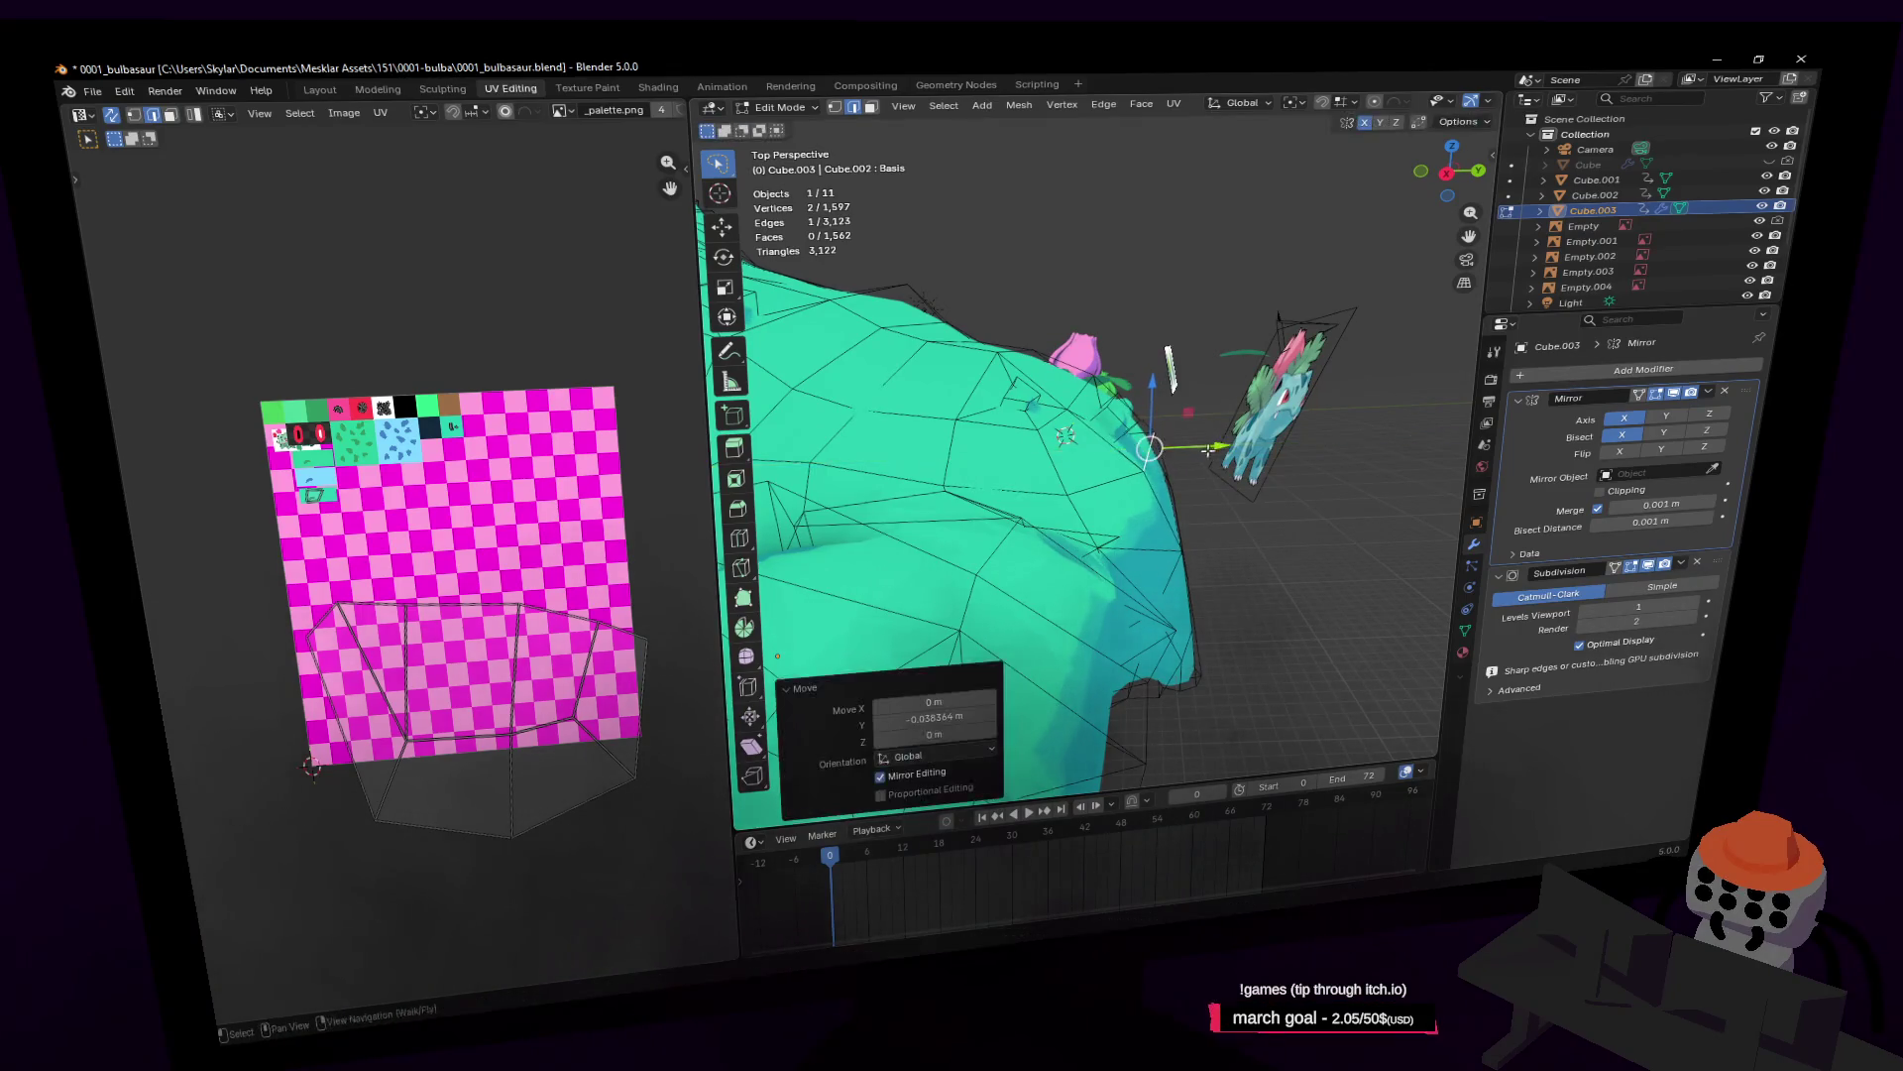
pyautogui.moveTo(1219, 449); pyautogui.dragTo(1209, 451, button='middle')
pyautogui.press('Tab')
# Step: Fly around to compare the body with the Bulbasaur model and the Venusaur reference image
pyautogui.hotkey('shift', '`')
pyautogui.press('s')
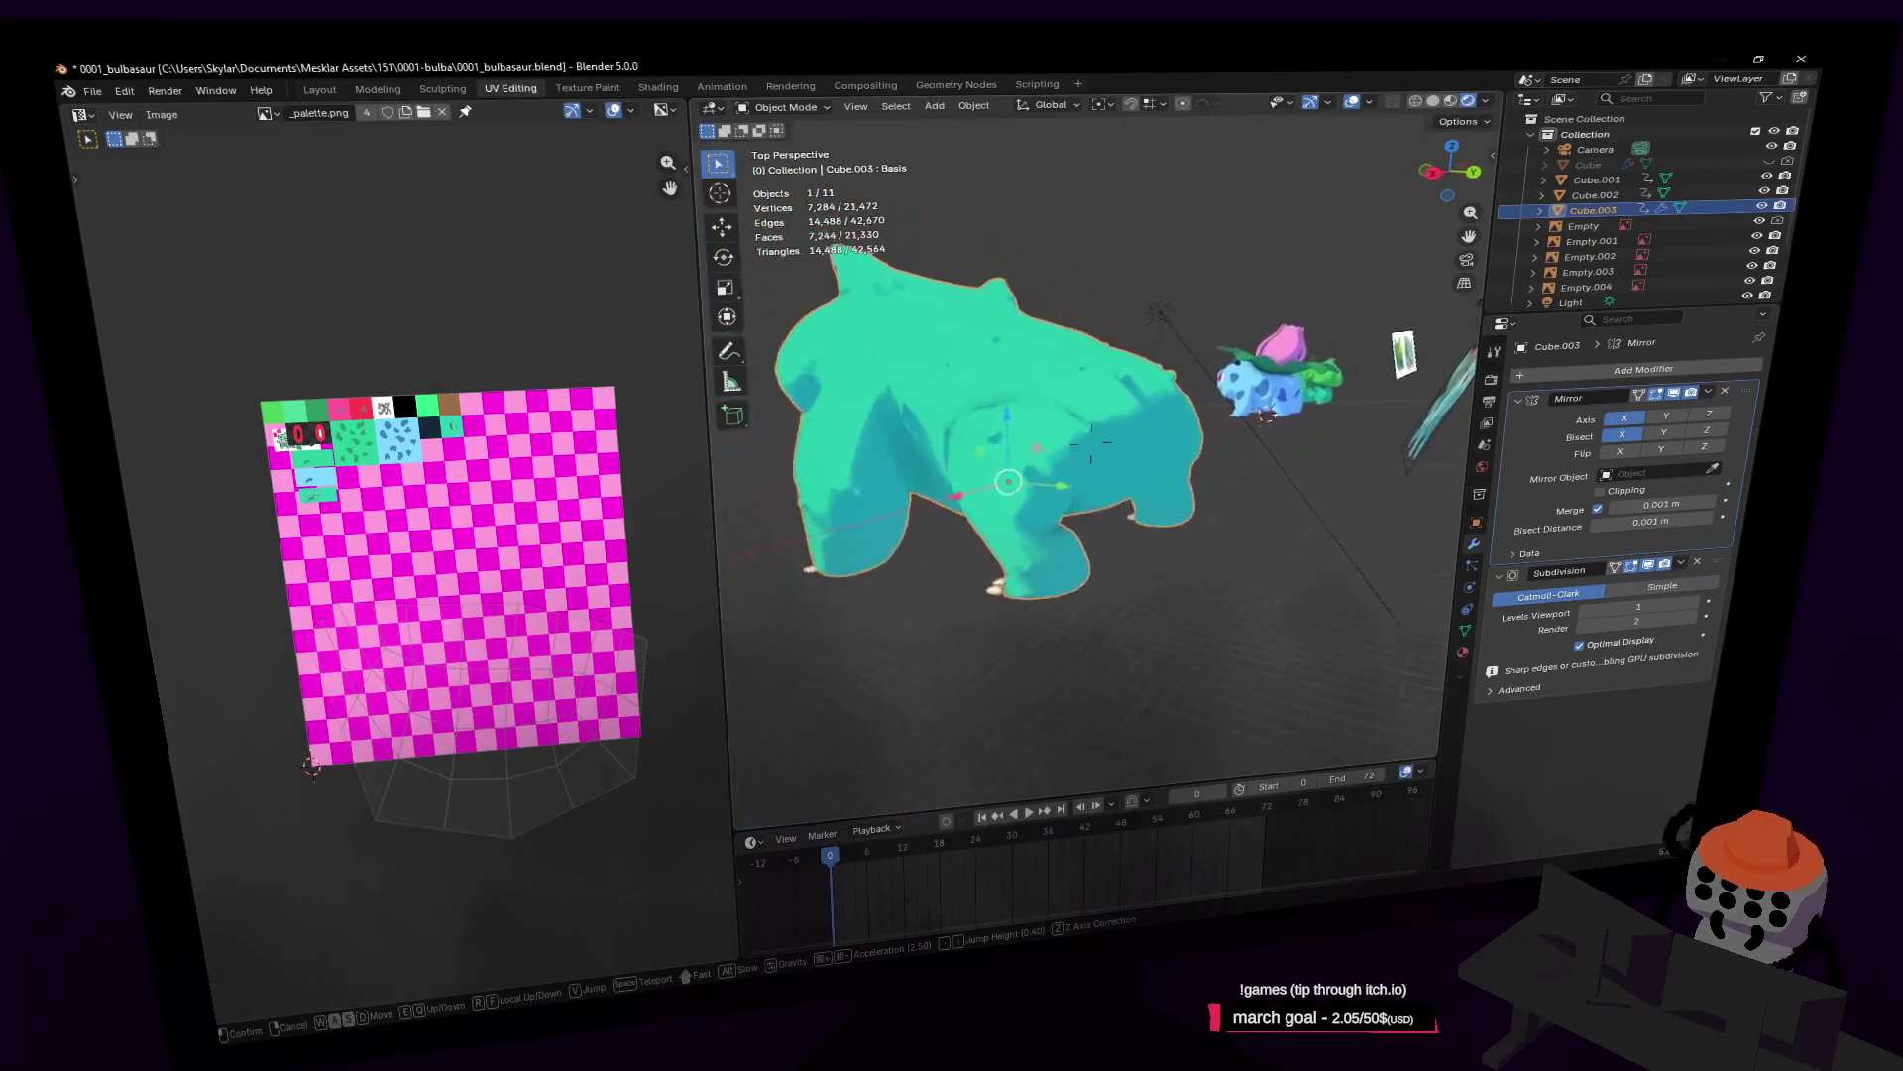
pyautogui.press('w')
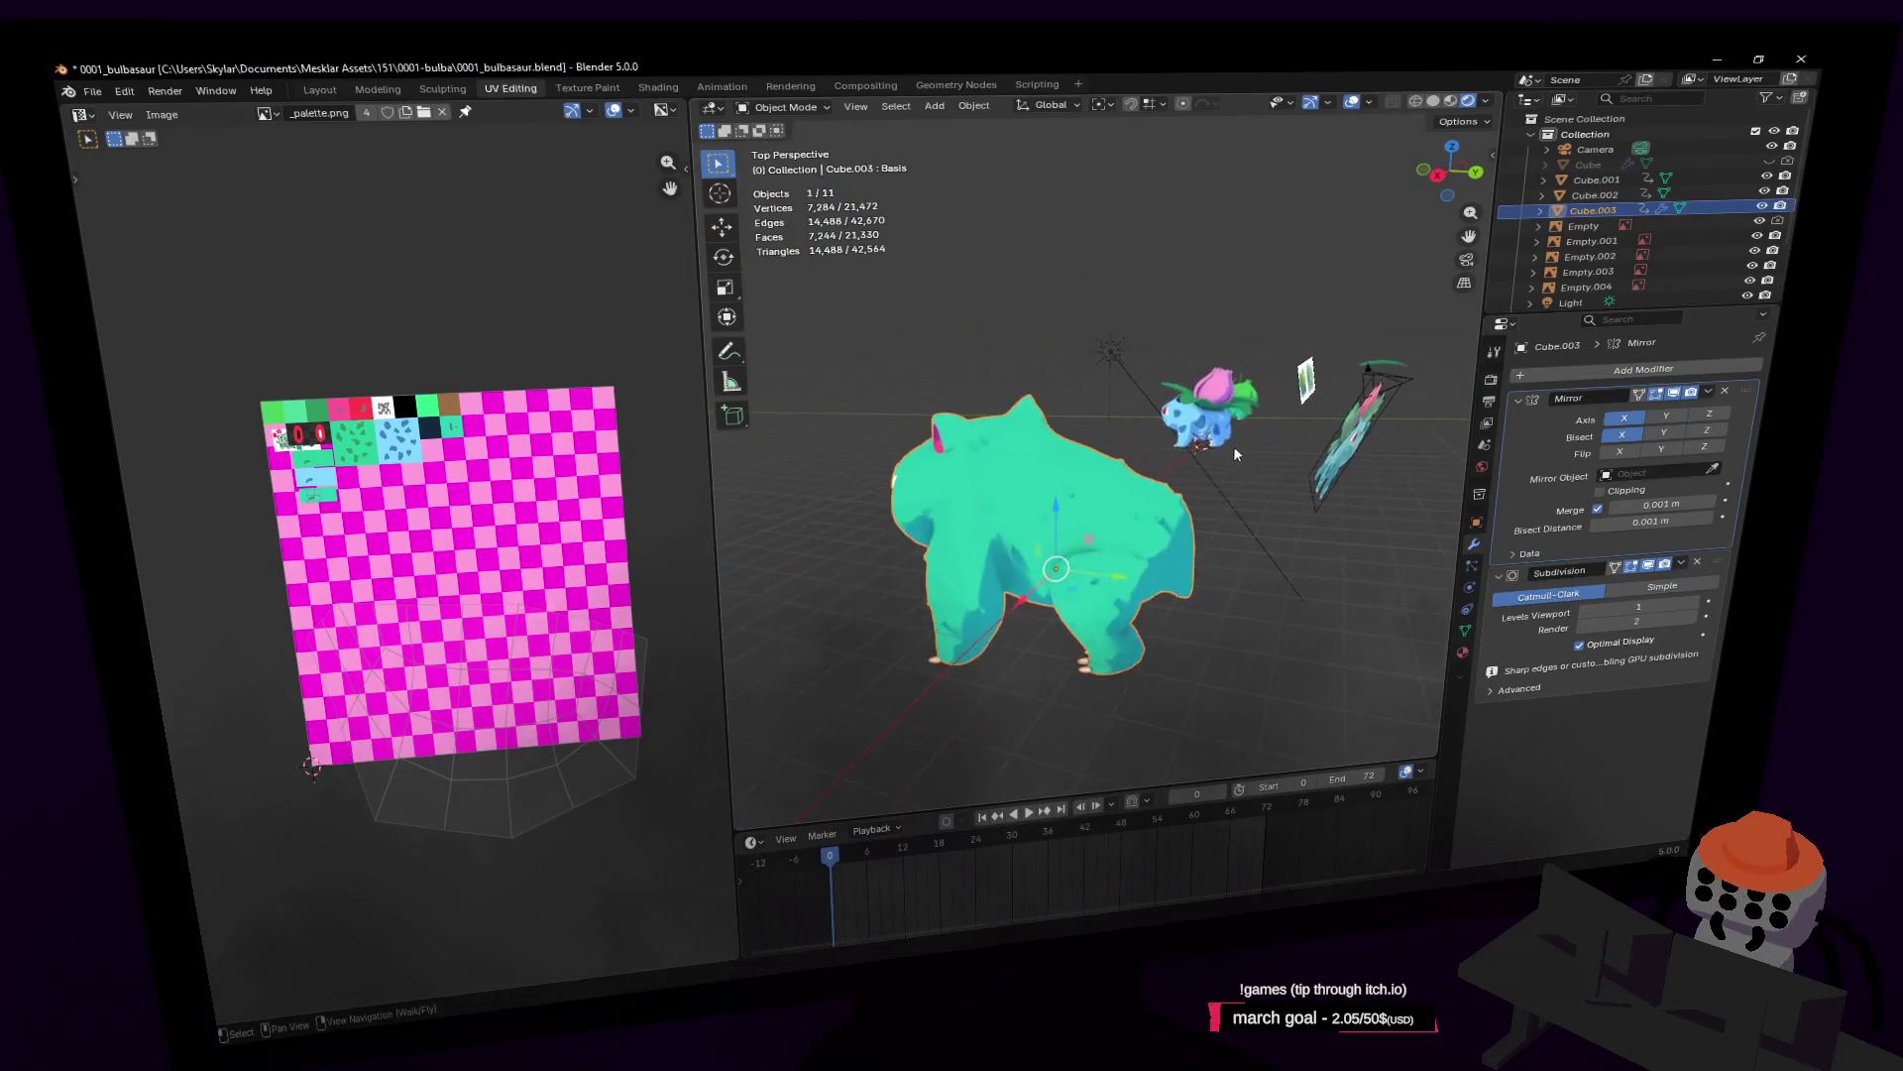
pyautogui.moveTo(1081, 446)
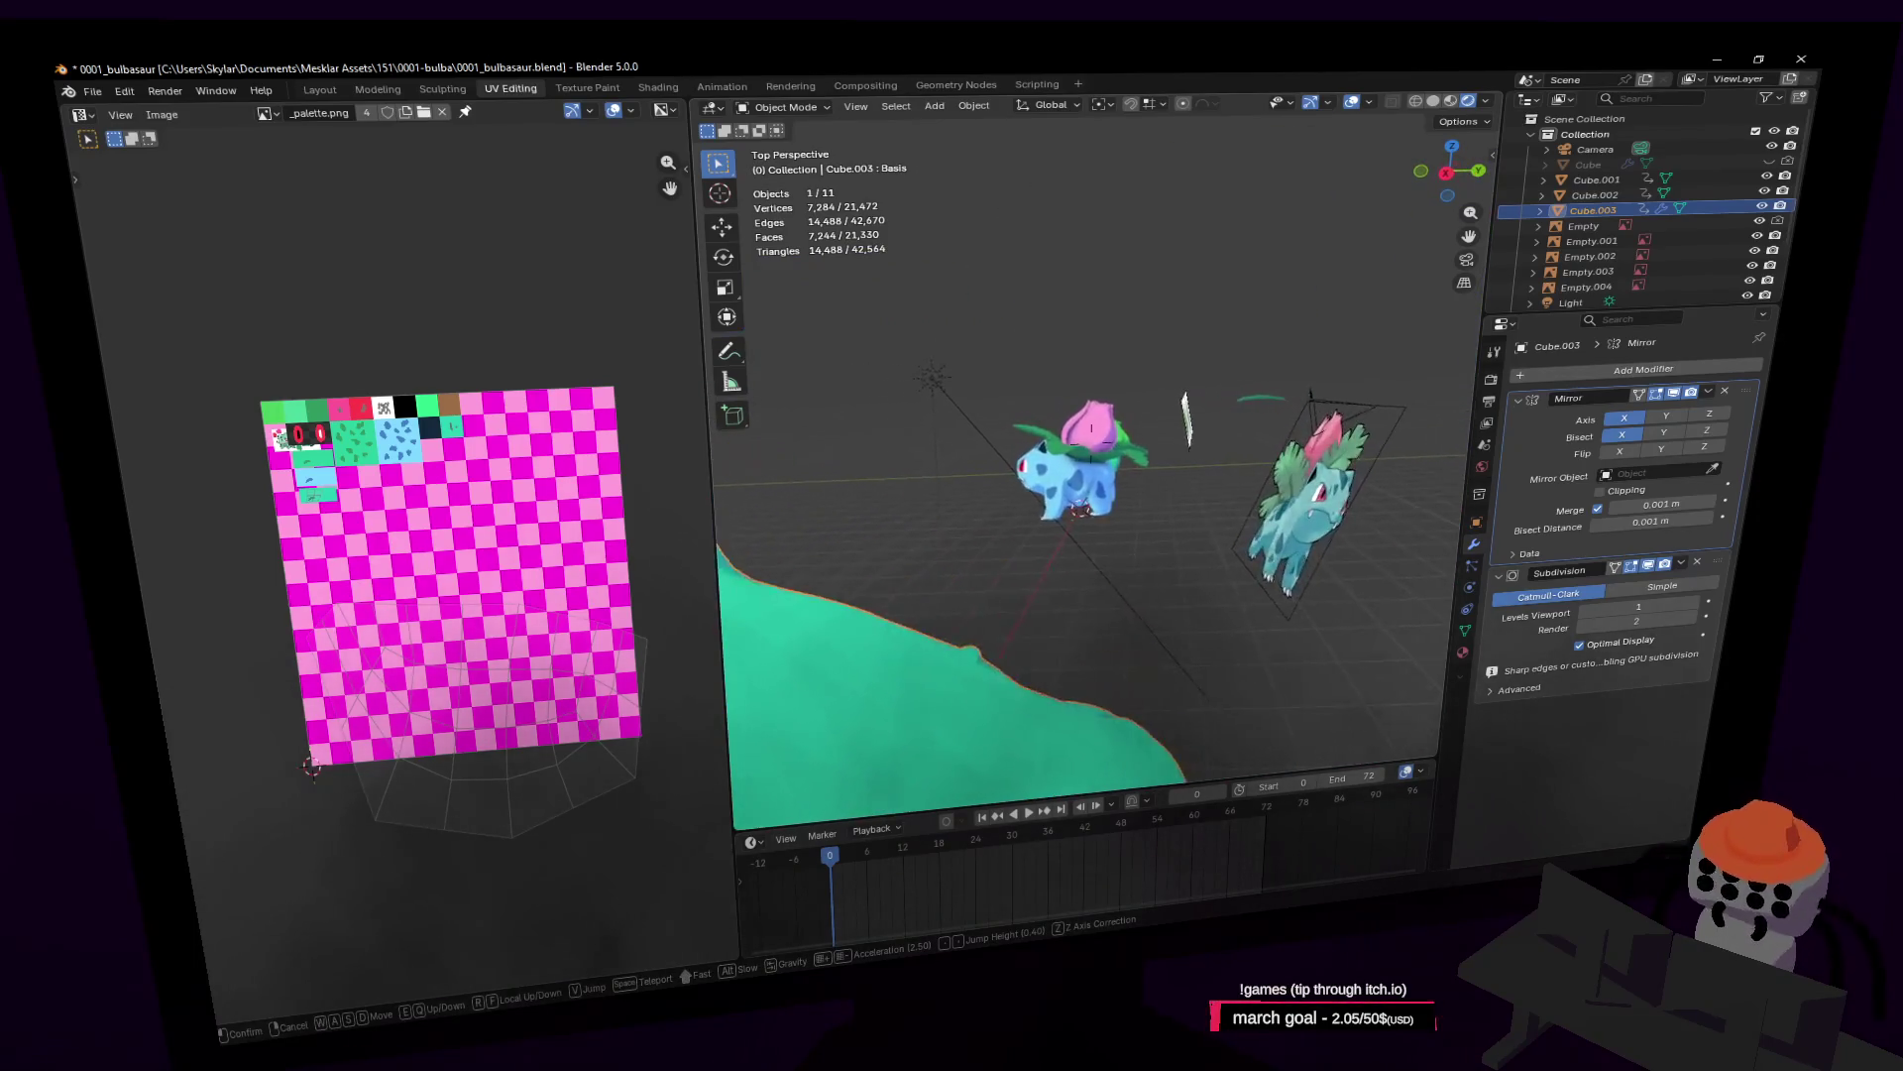
pyautogui.click(1160, 456)
pyautogui.click(1202, 428)
pyautogui.hotkey('shift', '`')
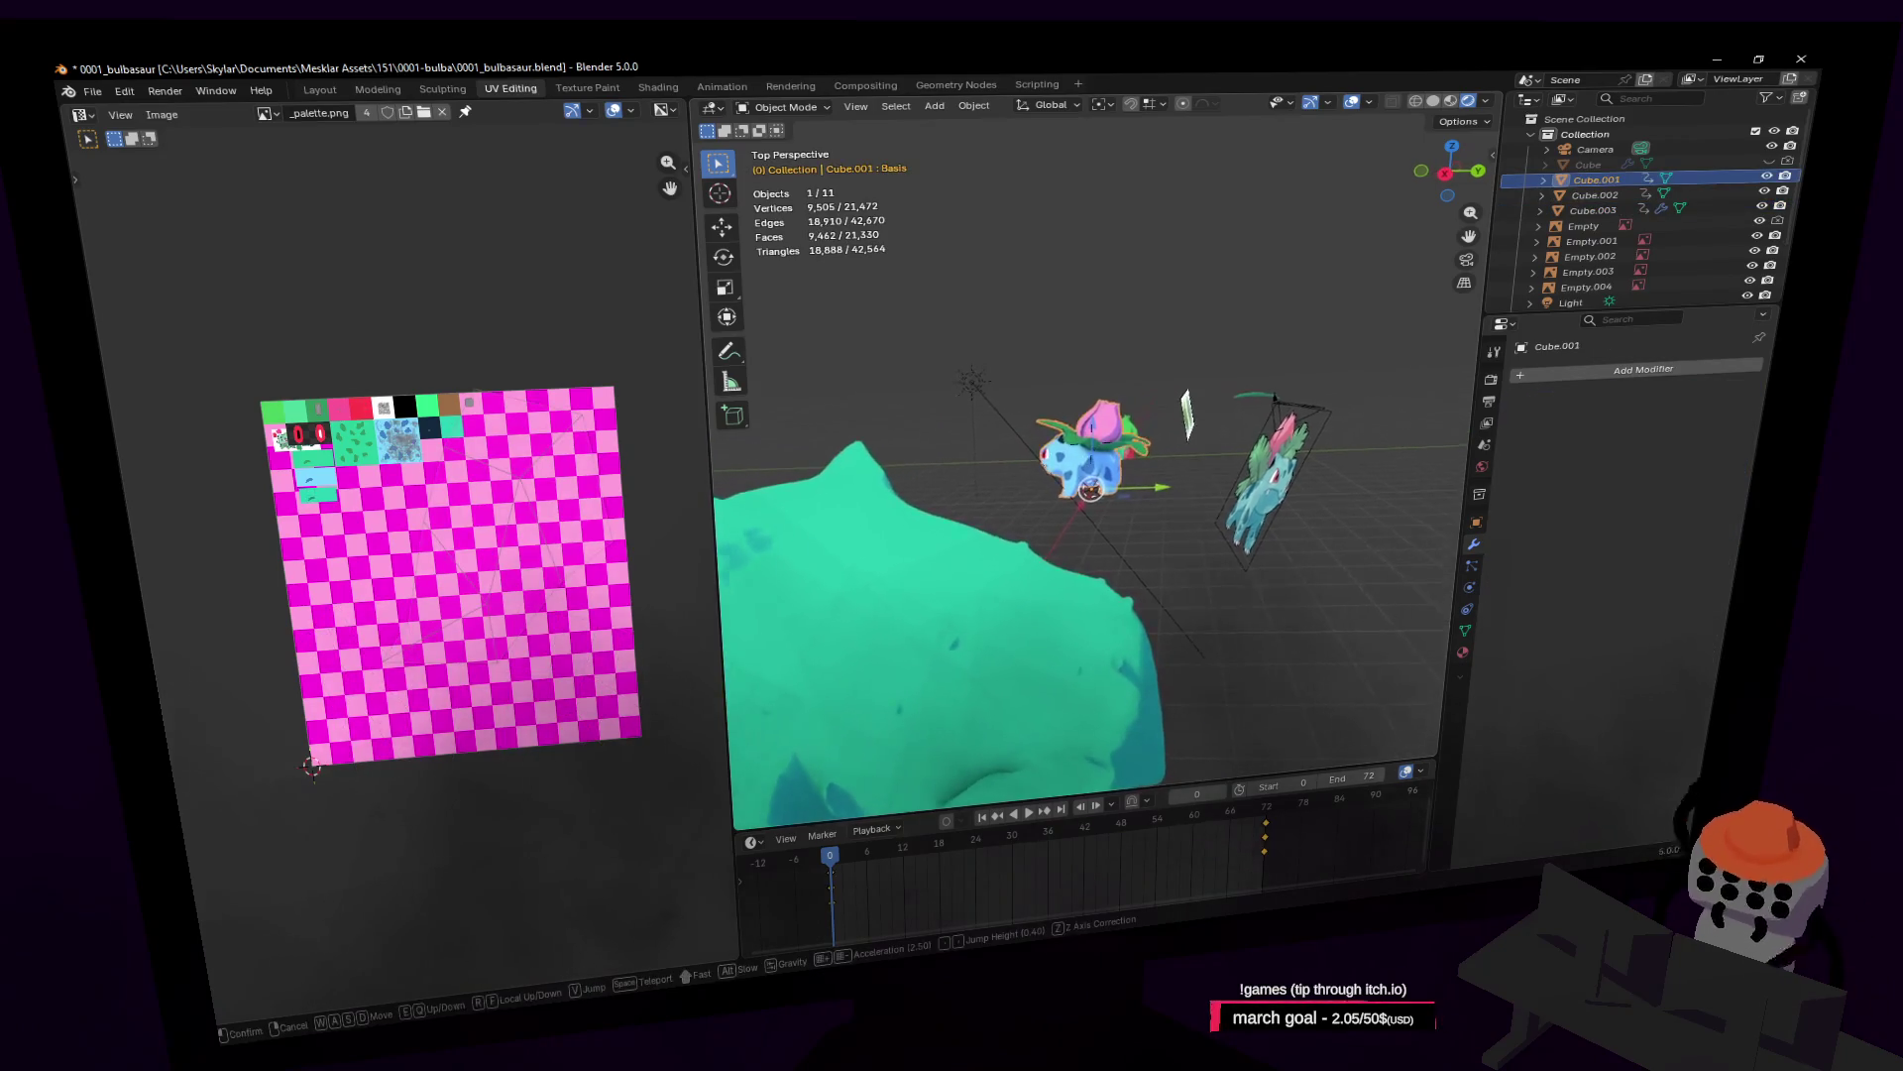
pyautogui.moveTo(1090, 446)
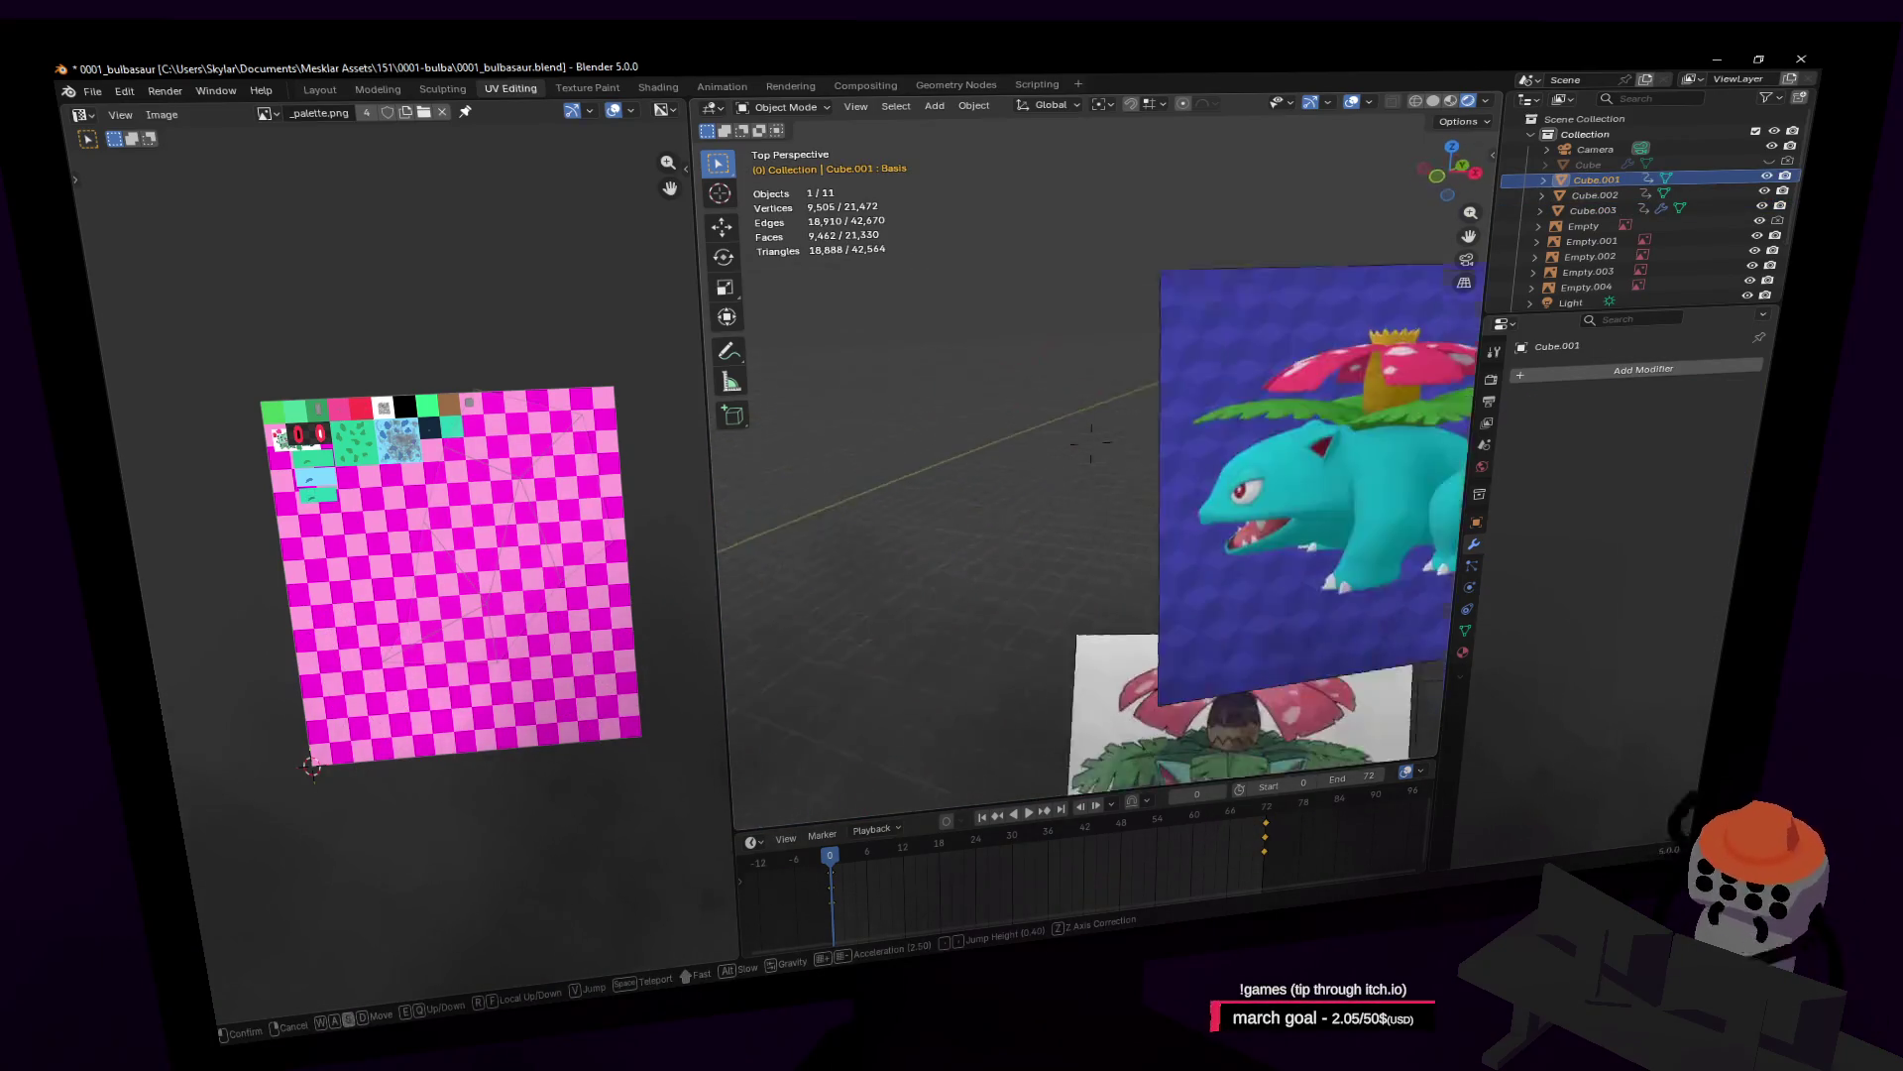
pyautogui.press('w')
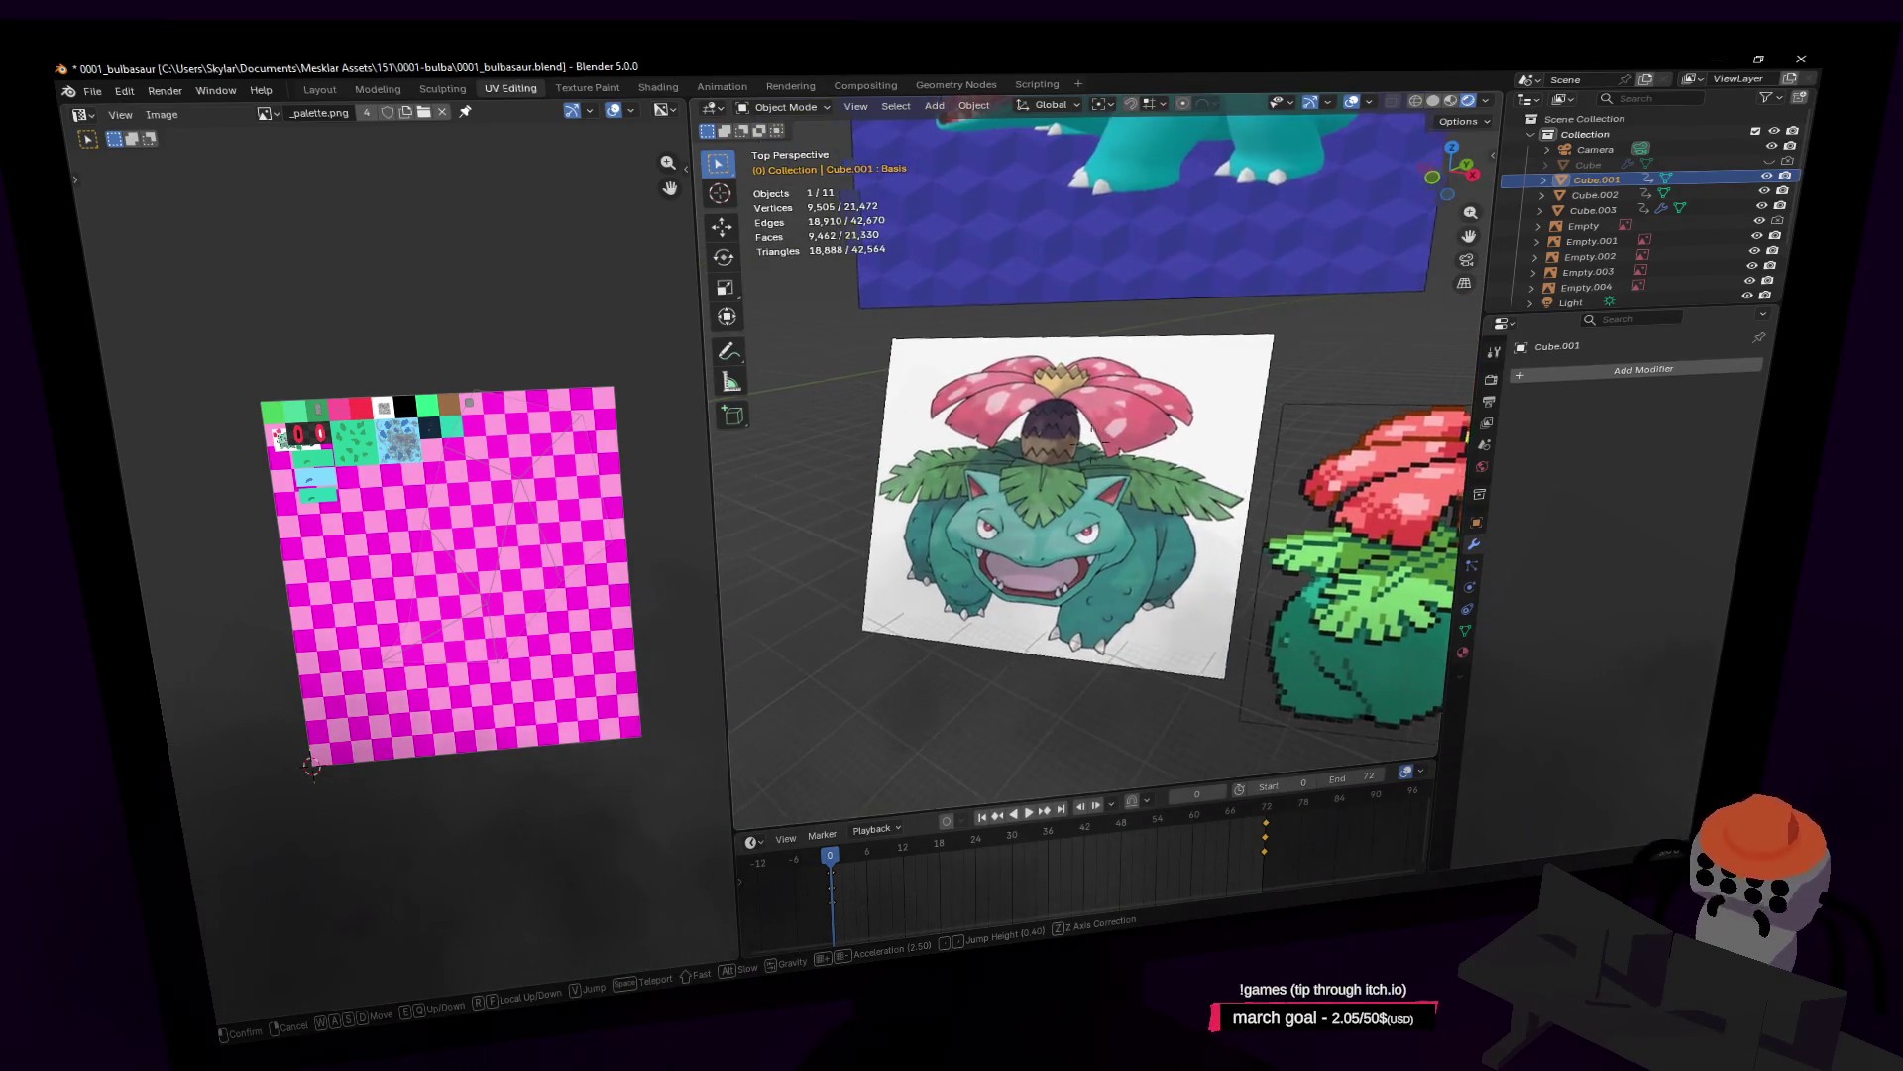
pyautogui.press('w')
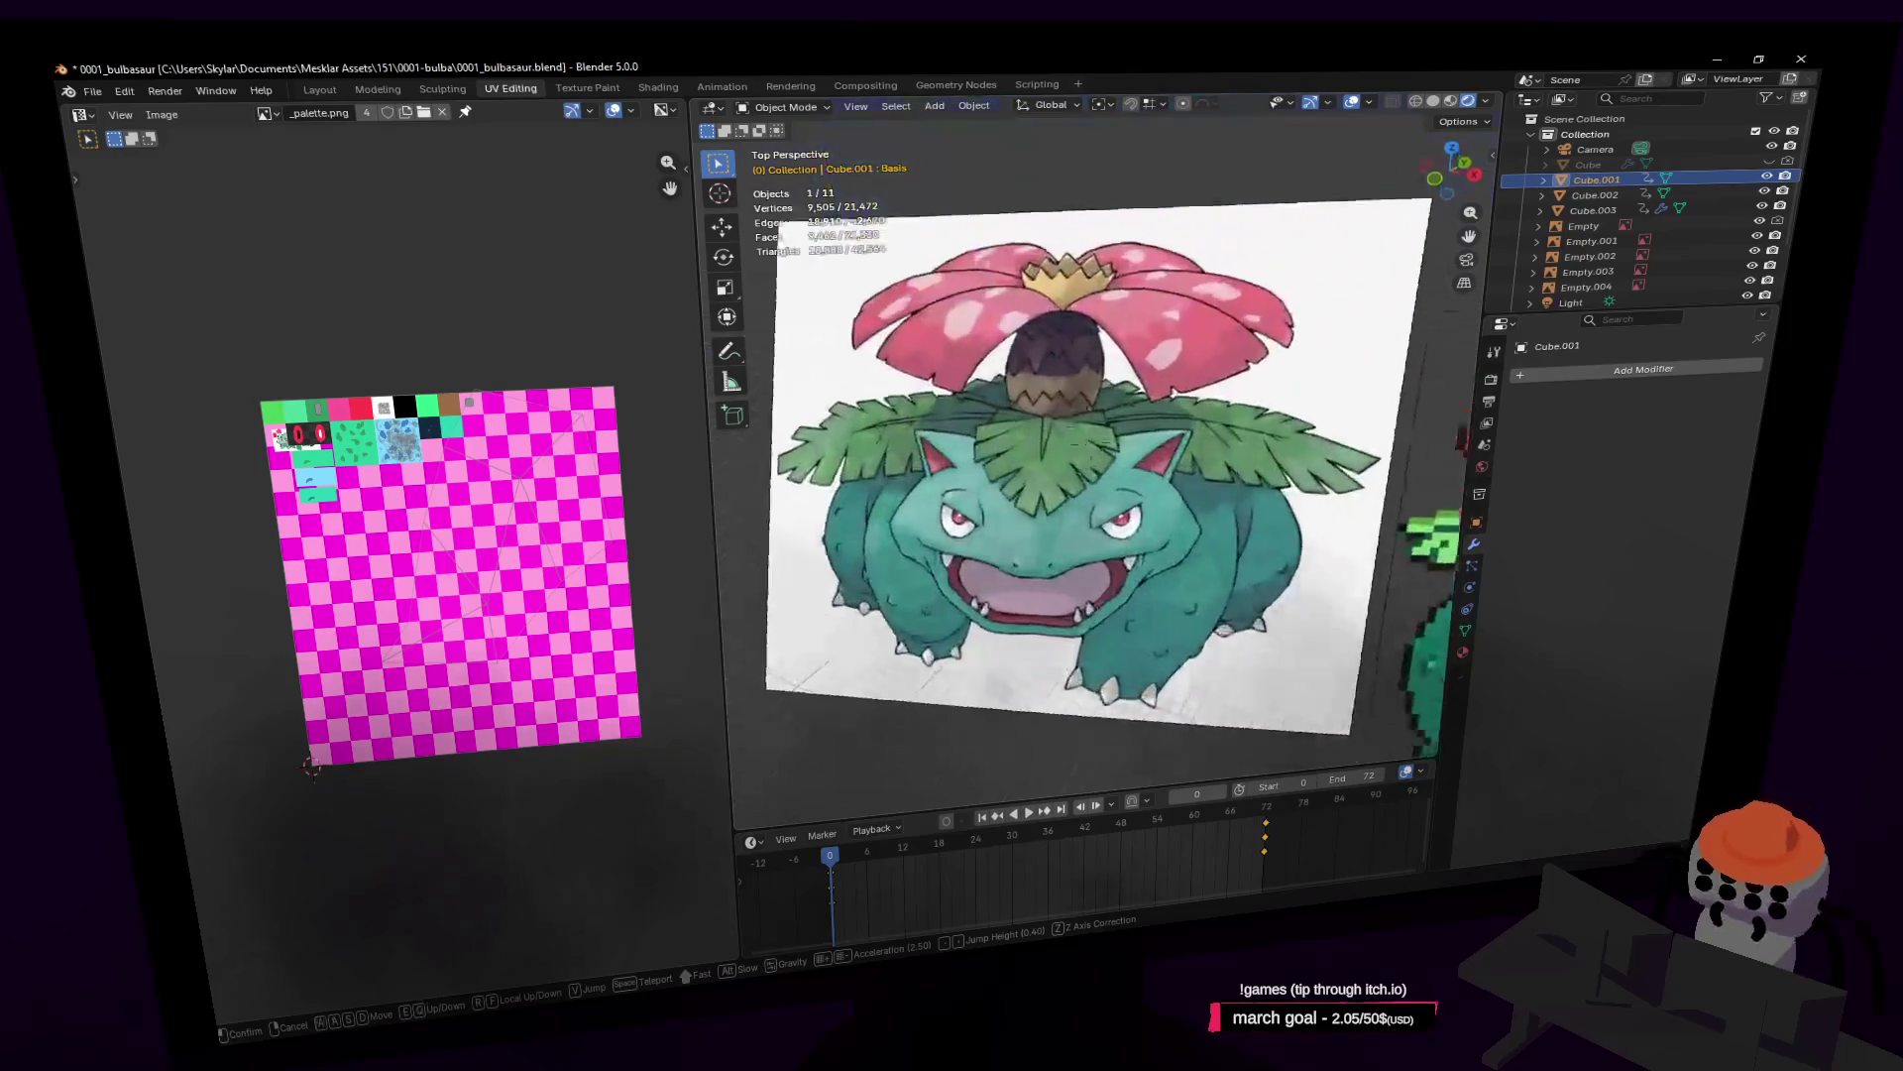
pyautogui.press('s')
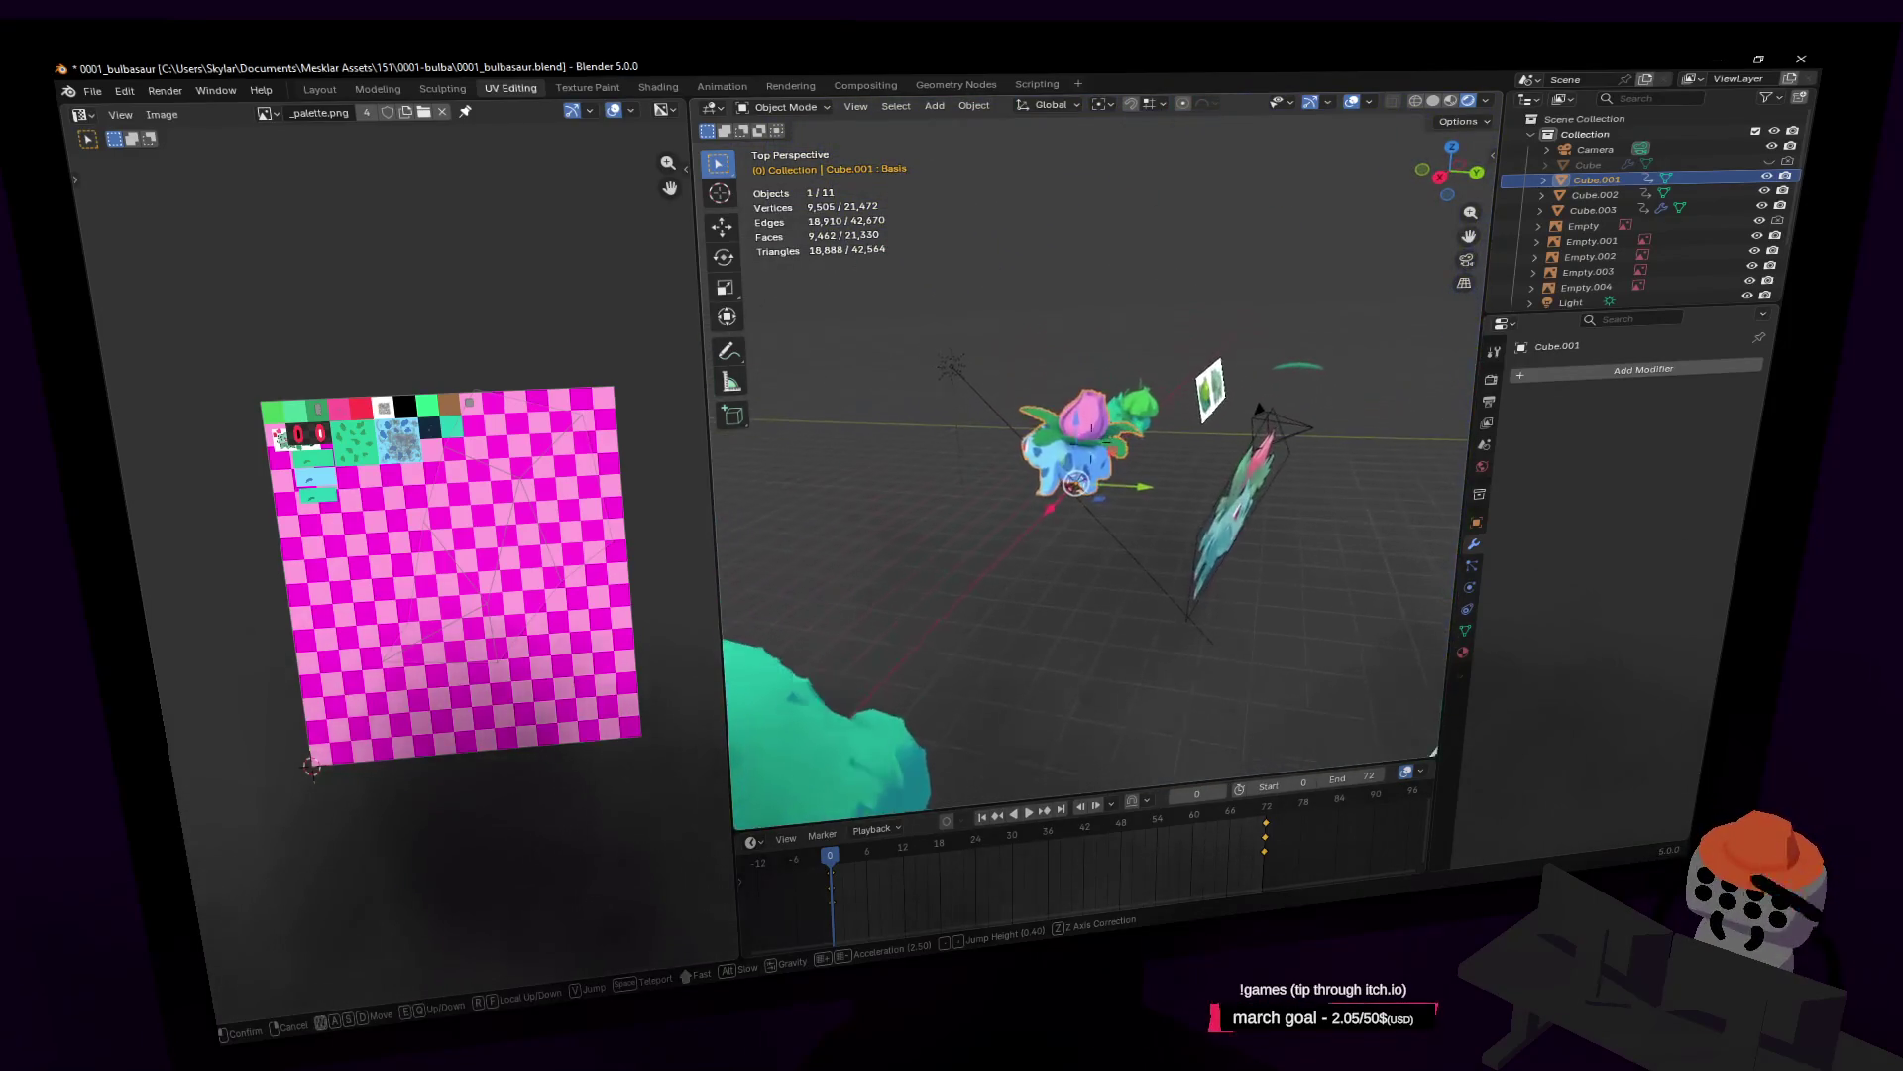
pyautogui.click(1261, 391)
# Step: Fly back to the full model and enter Edit Mode on the teal Cube.003 body
pyautogui.hotkey('shift', '`')
pyautogui.press('w')
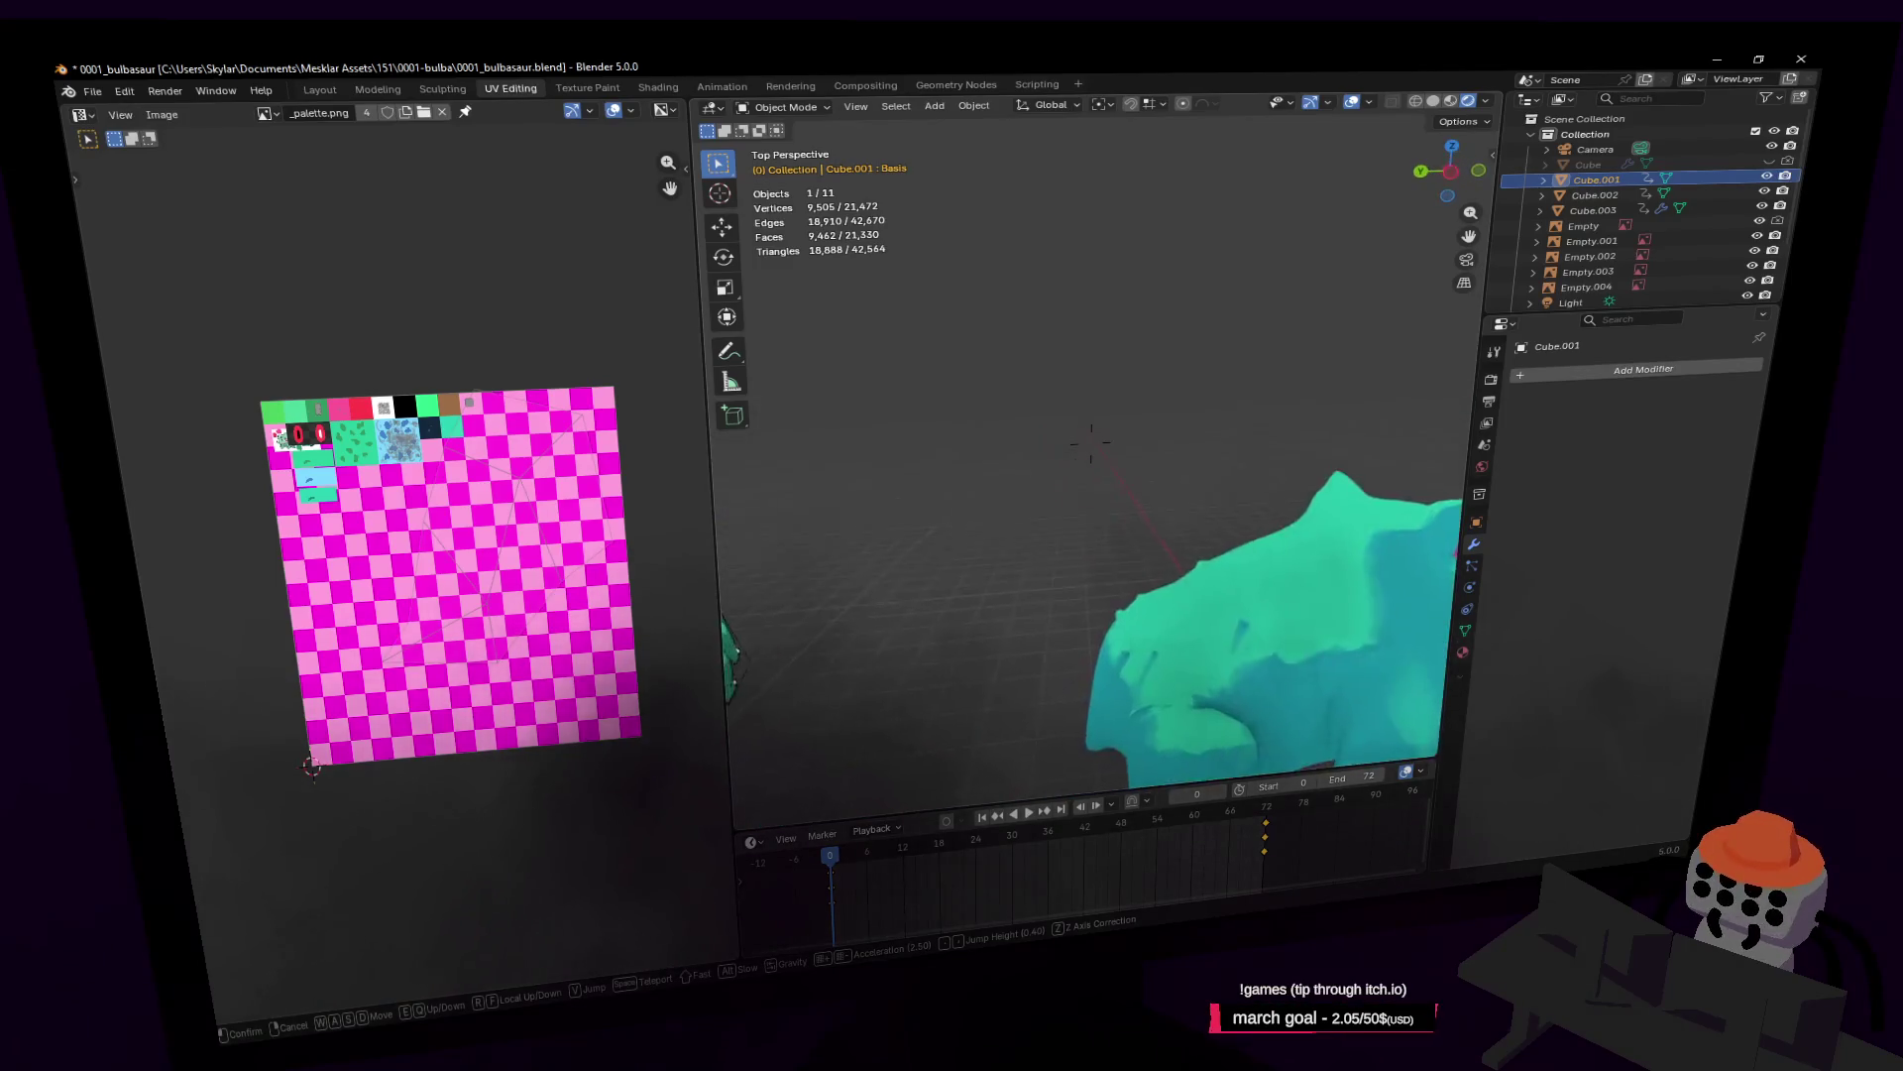
pyautogui.click(1267, 467)
pyautogui.press('Tab')
pyautogui.press('Tab')
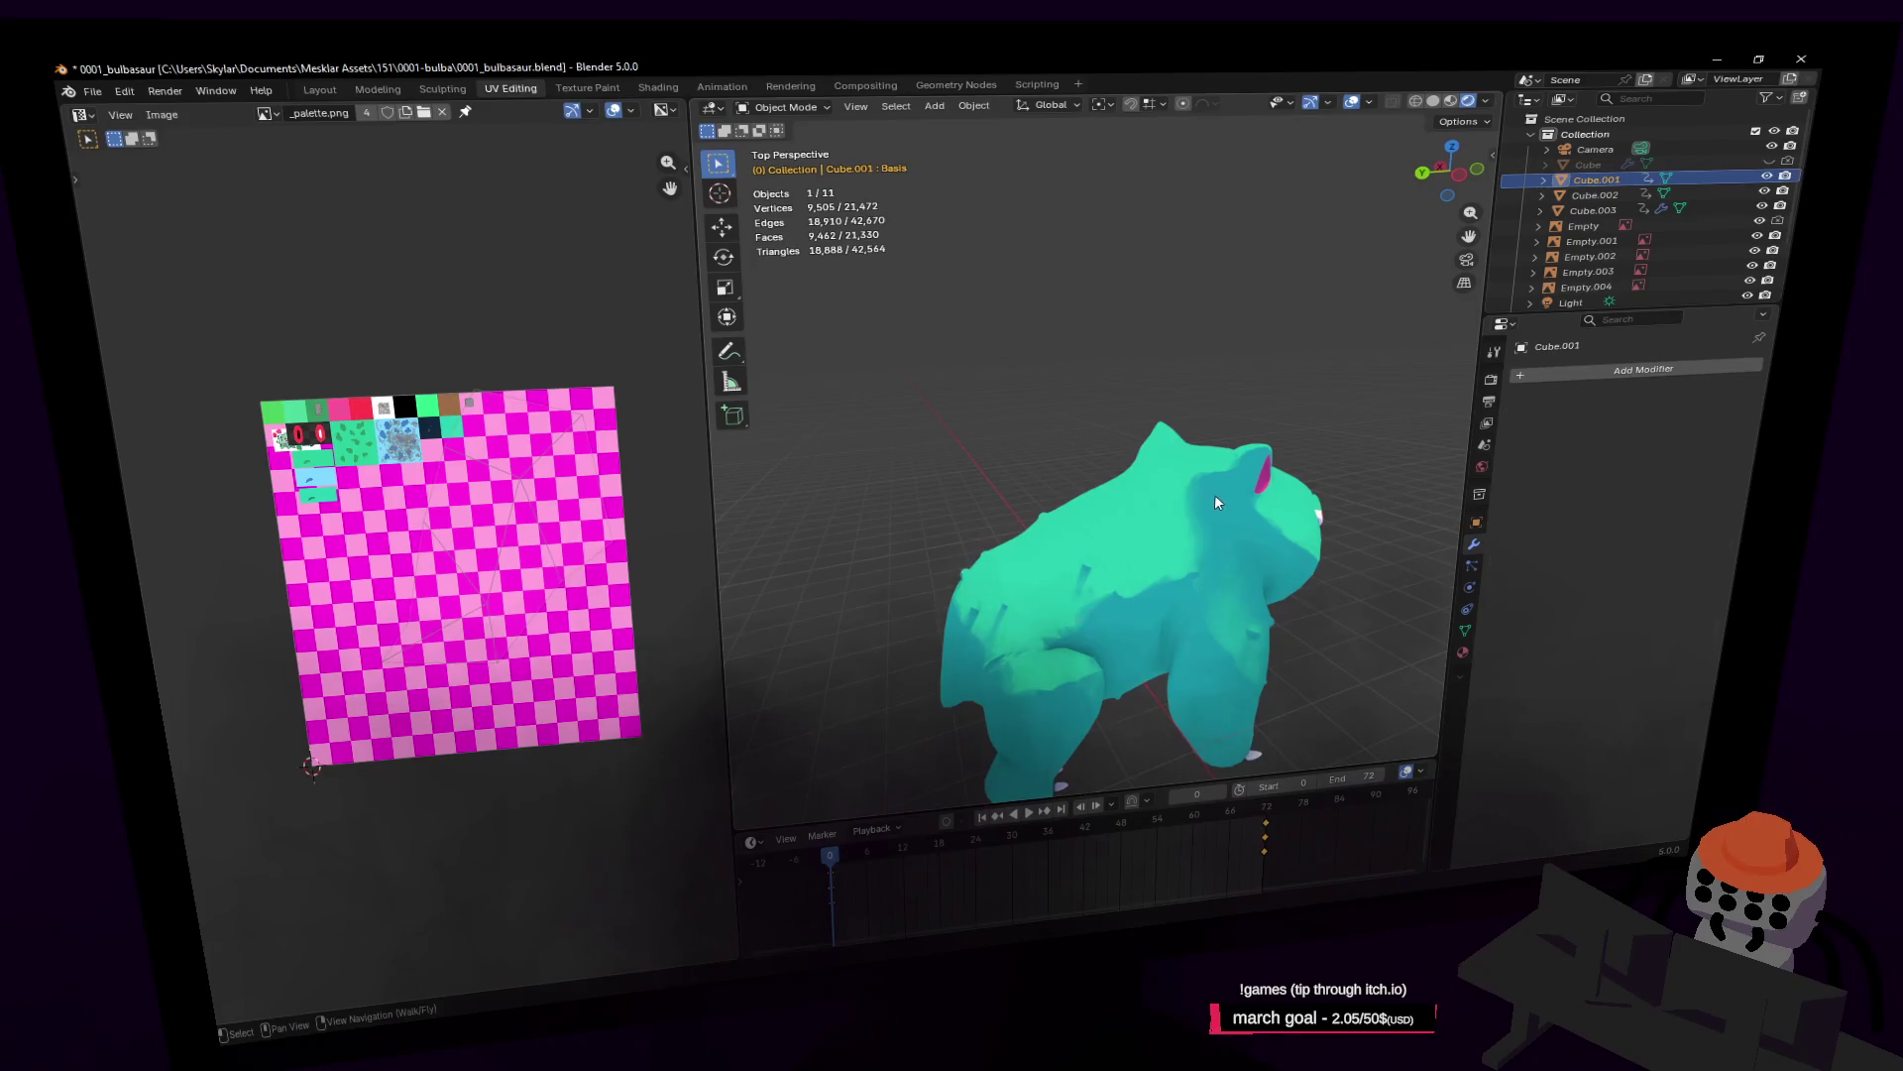
# Step: Select the whole teal body mesh, reveal its hidden parts, and exit Edit Mode
pyautogui.click(1215, 494)
pyautogui.press('Tab')
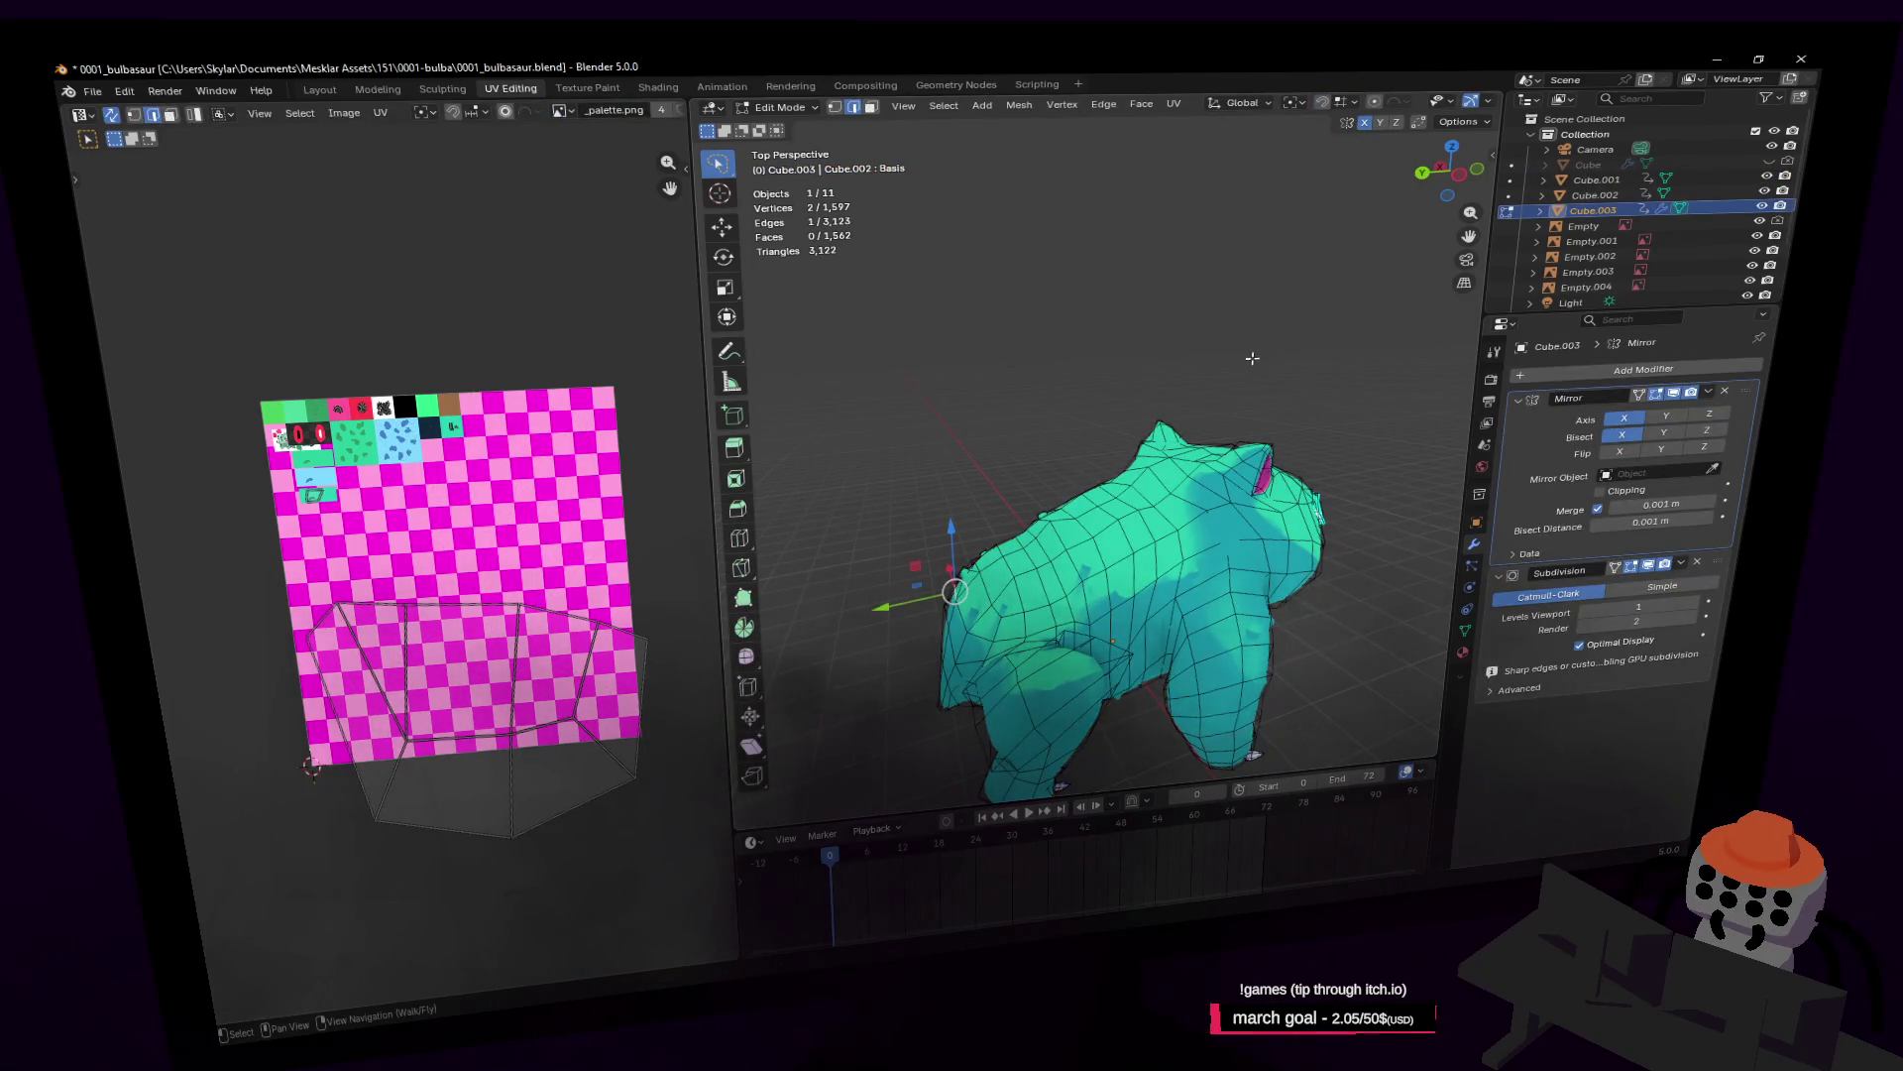
pyautogui.press('a')
pyautogui.hotkey('alt', 'h')
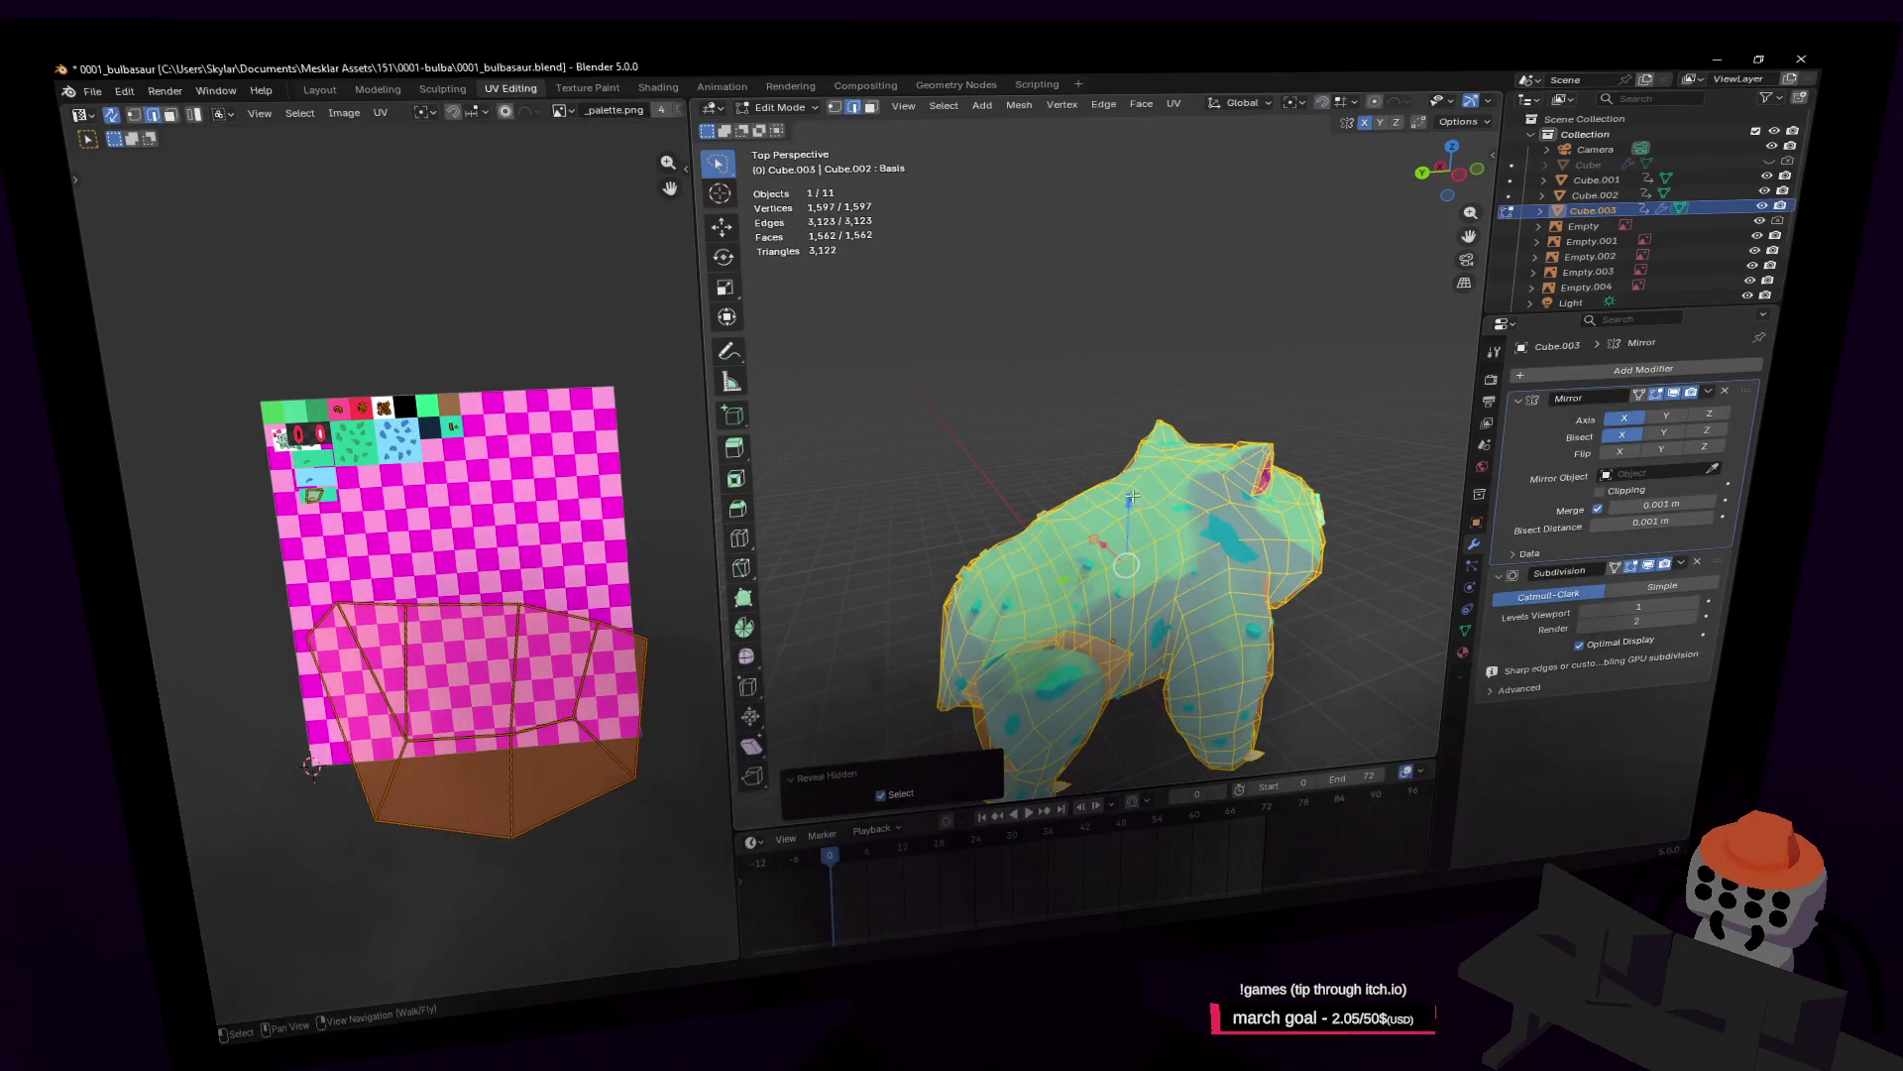
pyautogui.hotkey('shift', '`')
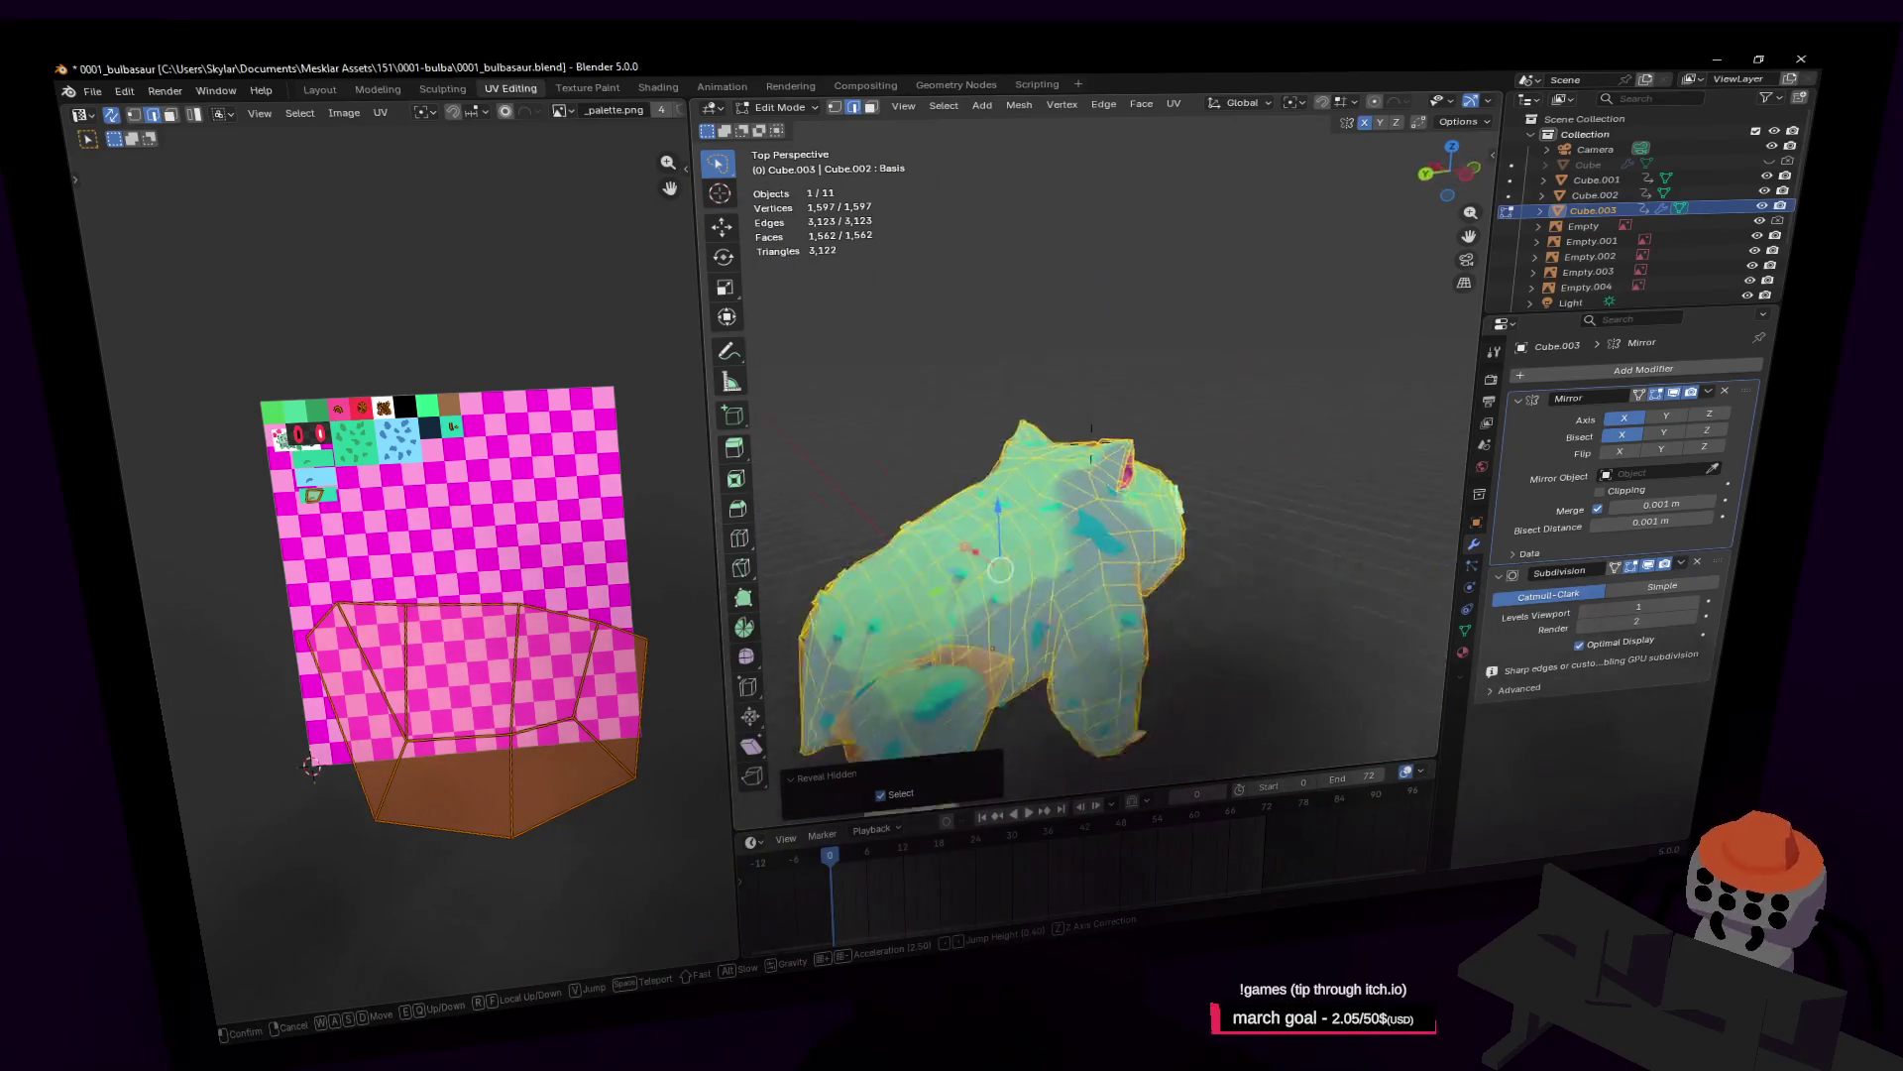
pyautogui.click(1112, 534)
pyautogui.press('Tab')
# Step: Rotate the teal Cube.003 model
pyautogui.click(1110, 525)
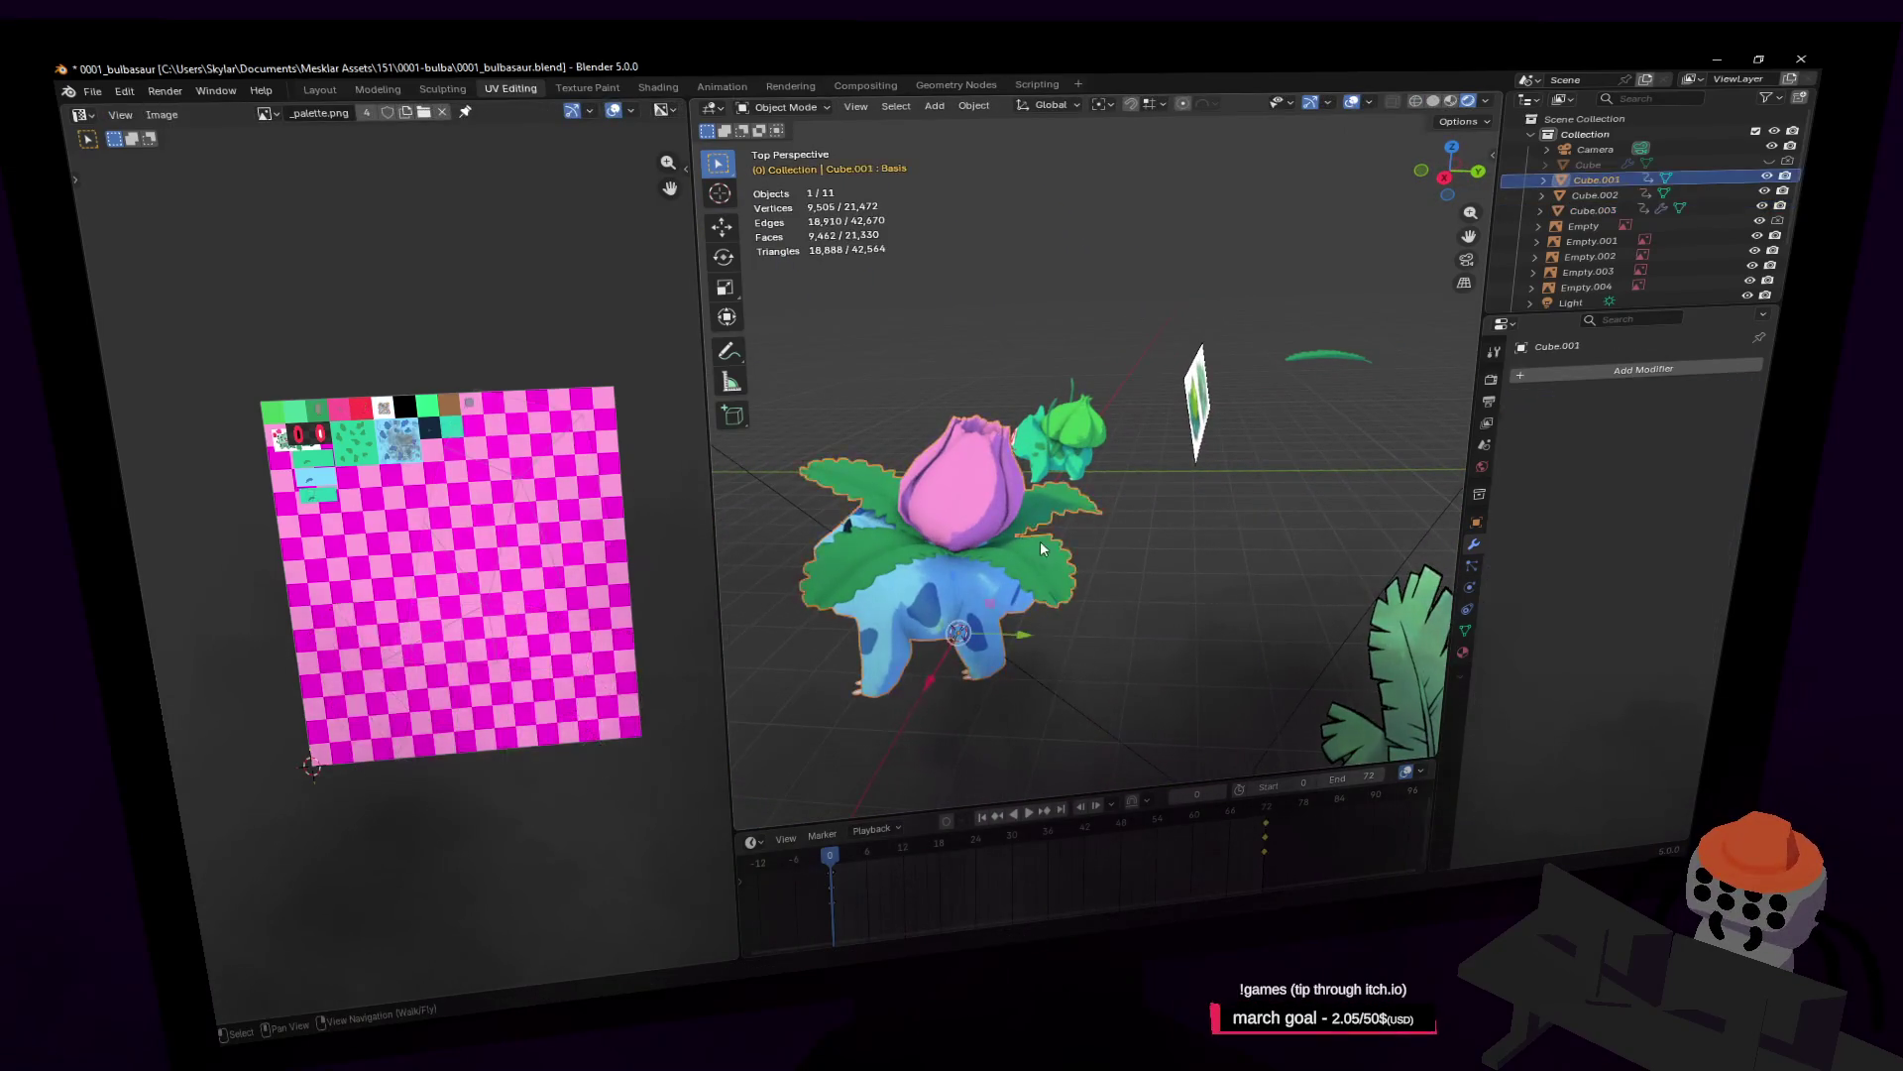
pyautogui.moveTo(1110, 526)
pyautogui.mouseDown(button='middle')
pyautogui.moveTo(1051, 534)
pyautogui.moveTo(1294, 565)
pyautogui.mouseUp(button='middle')
pyautogui.click(1294, 565)
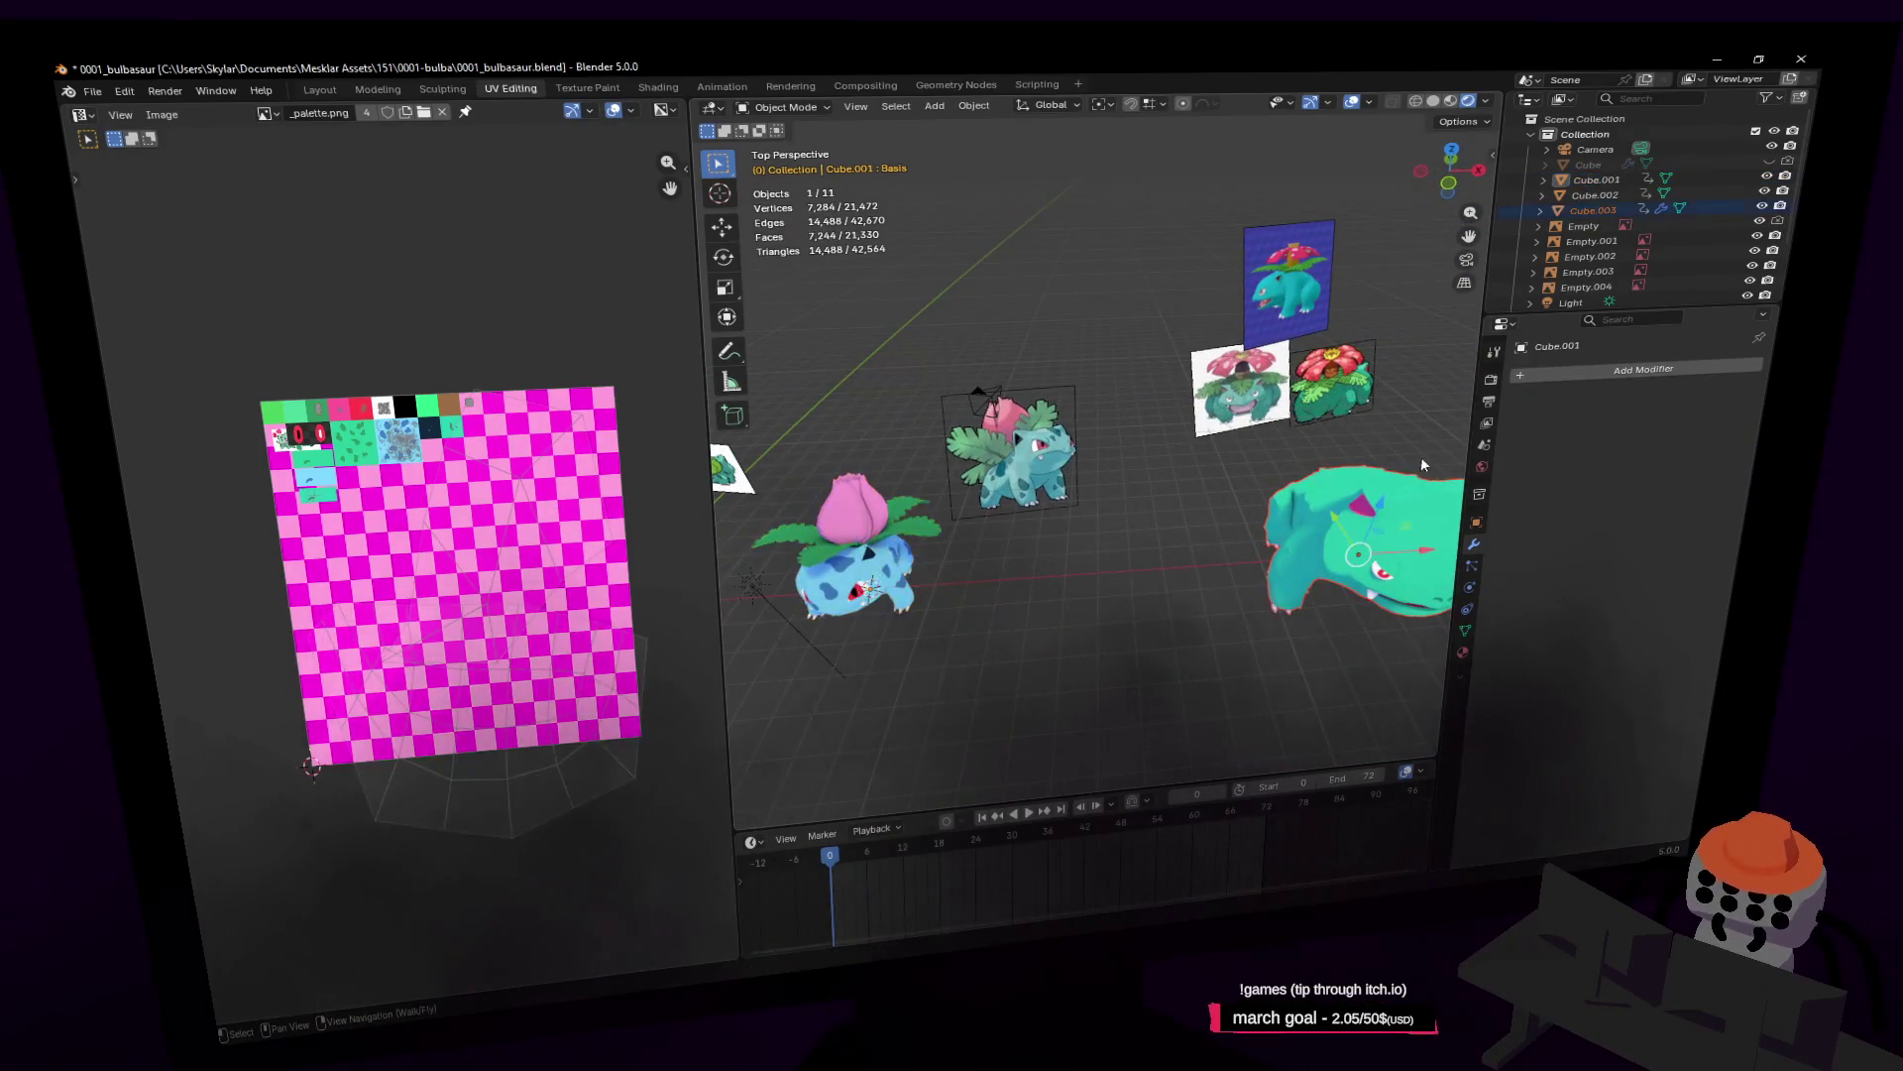
pyautogui.press('r')
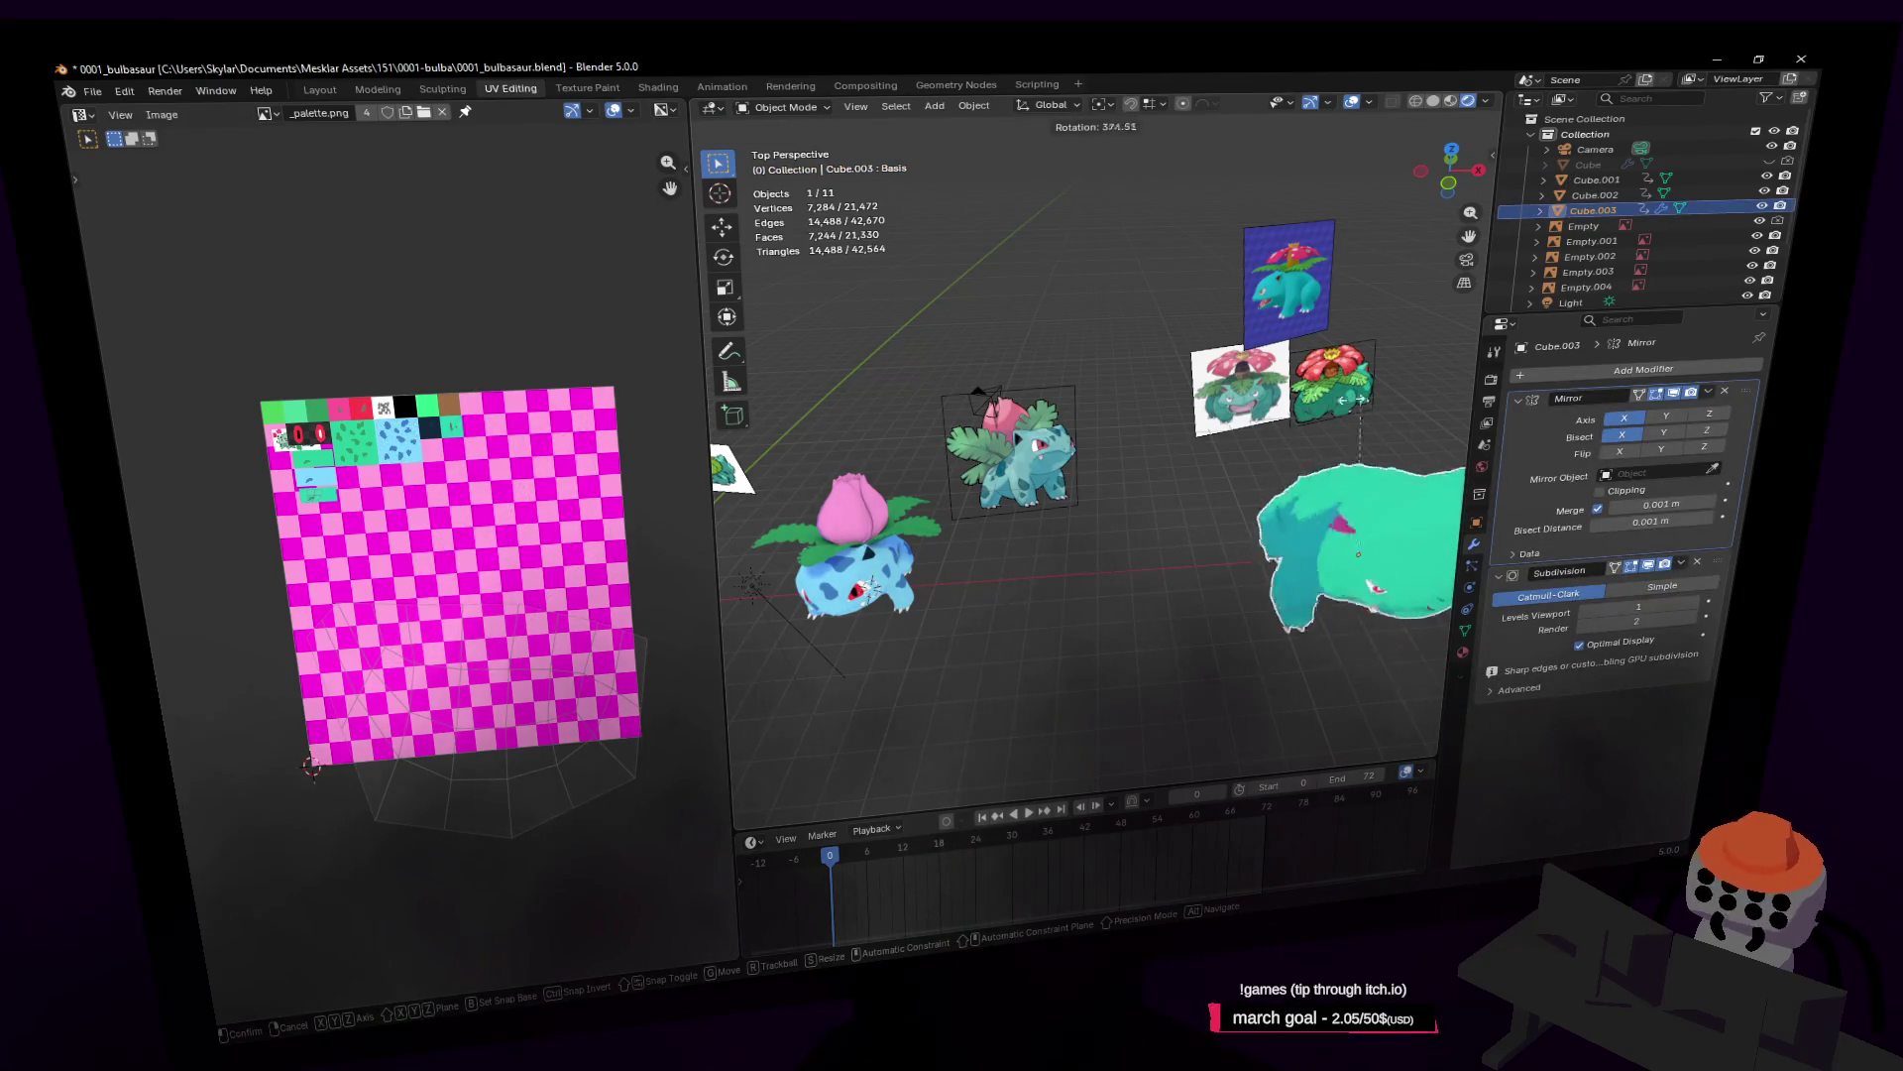
pyautogui.click(1053, 630)
# Step: Open Cube.001 in Edit Mode and select an edge on one of its leaves
pyautogui.click(897, 595)
pyautogui.hotkey('shift', '`')
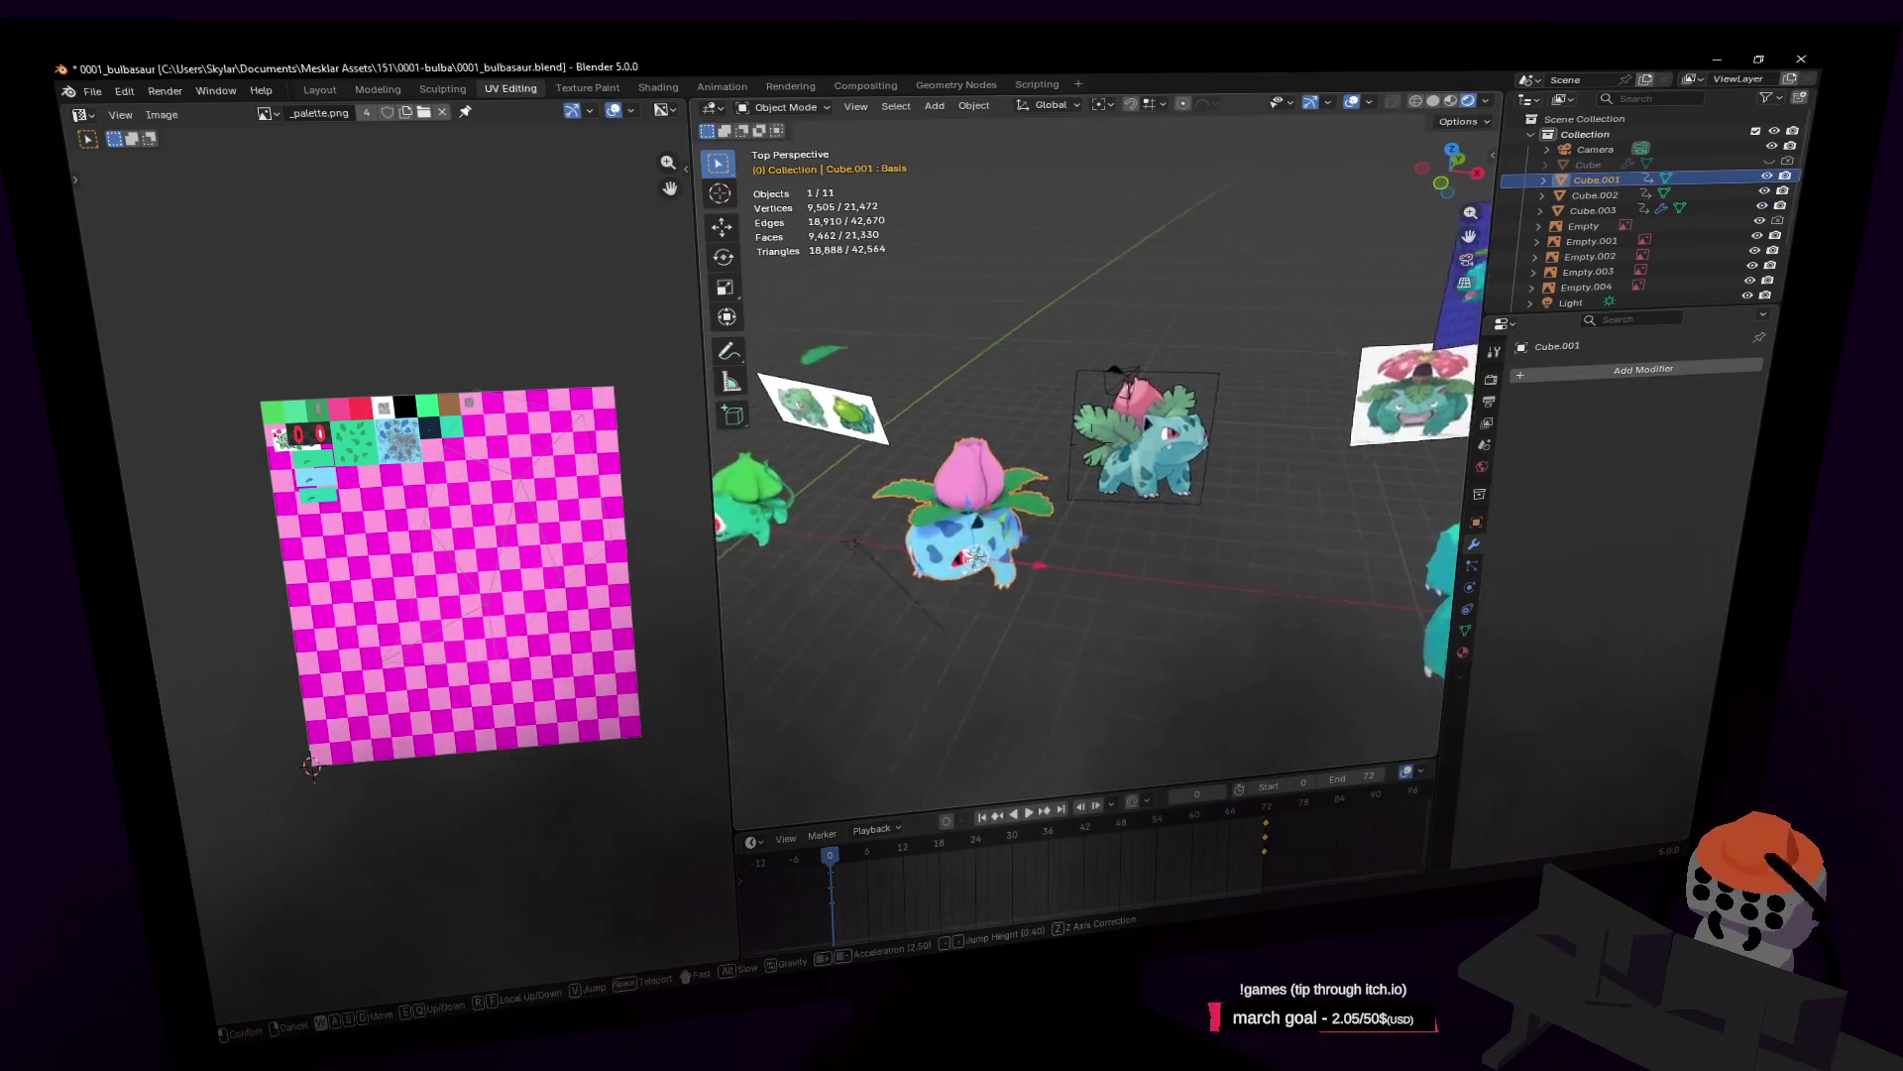
pyautogui.click(1046, 535)
pyautogui.press('Tab')
pyautogui.click(1155, 486)
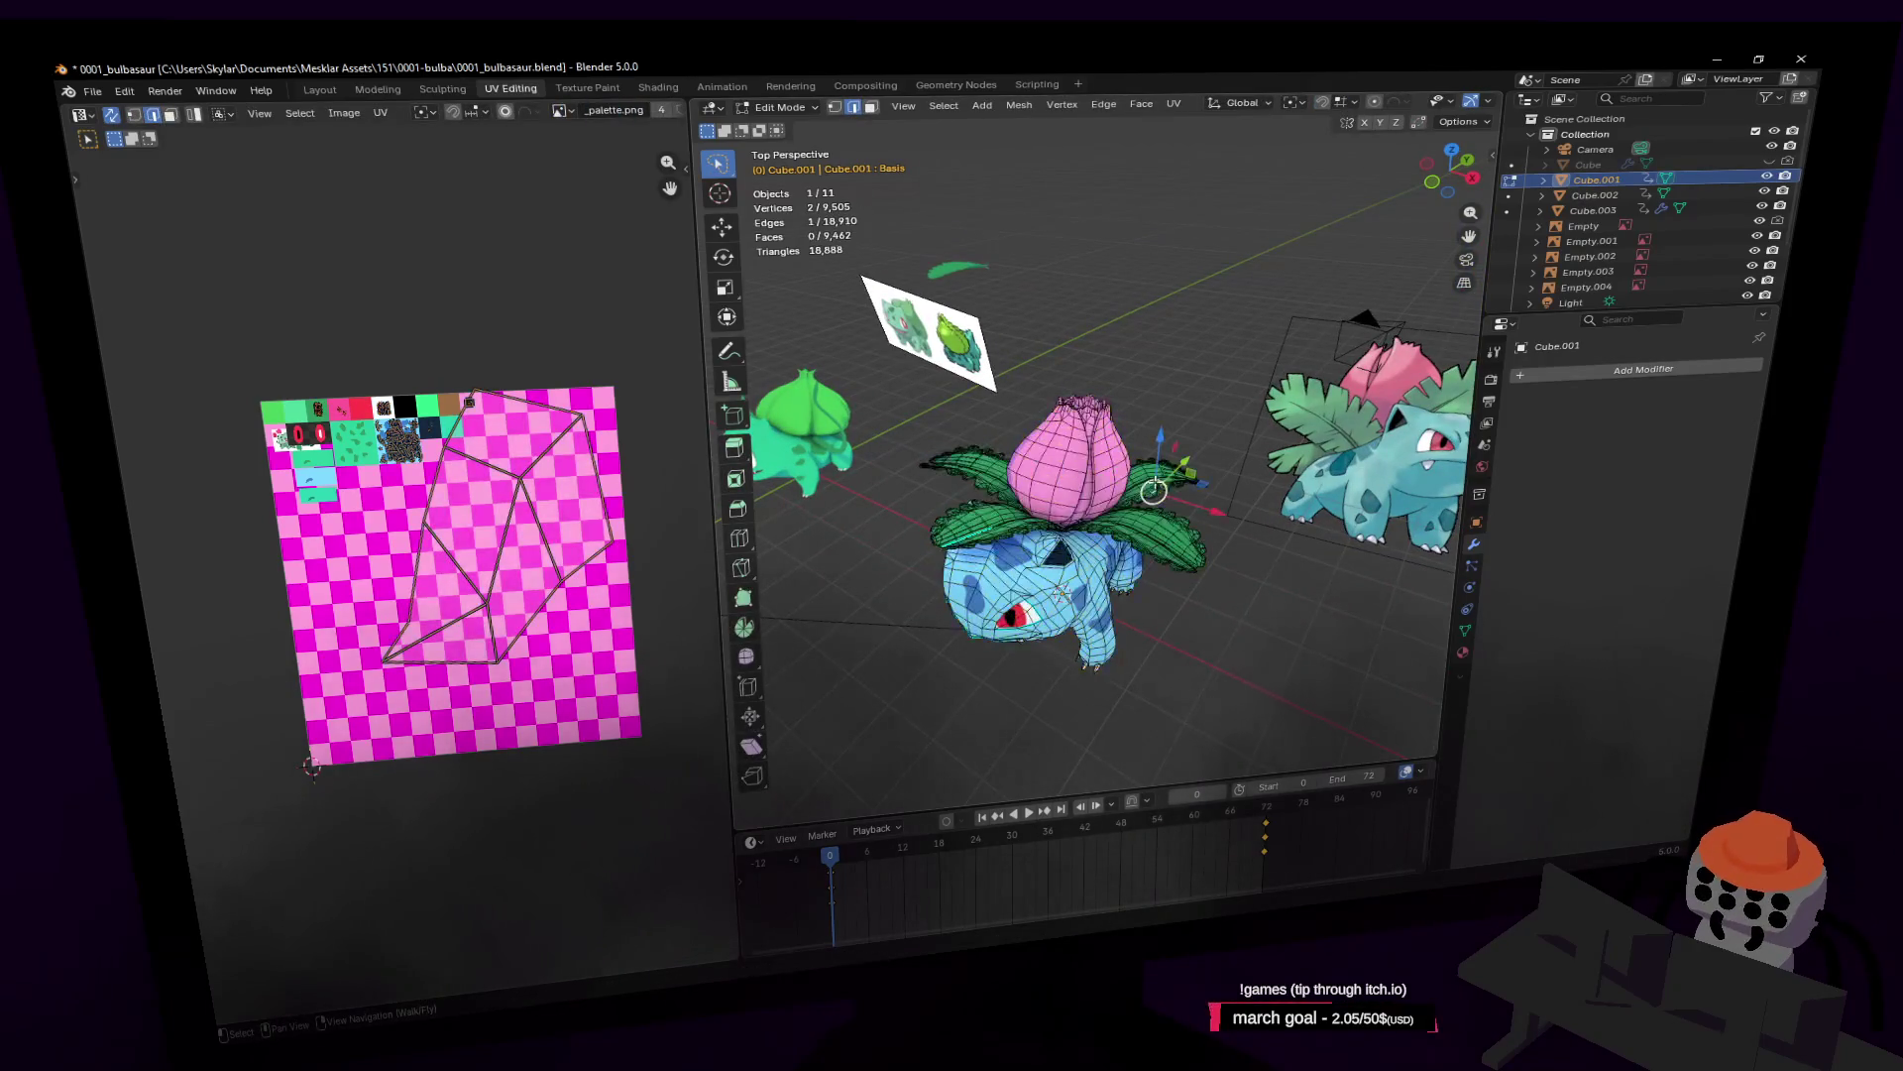
# Step: Select the connected leaves, duplicate them, and shift the copy 15 m along X
pyautogui.press('l')
pyautogui.press('l')
pyautogui.press('l')
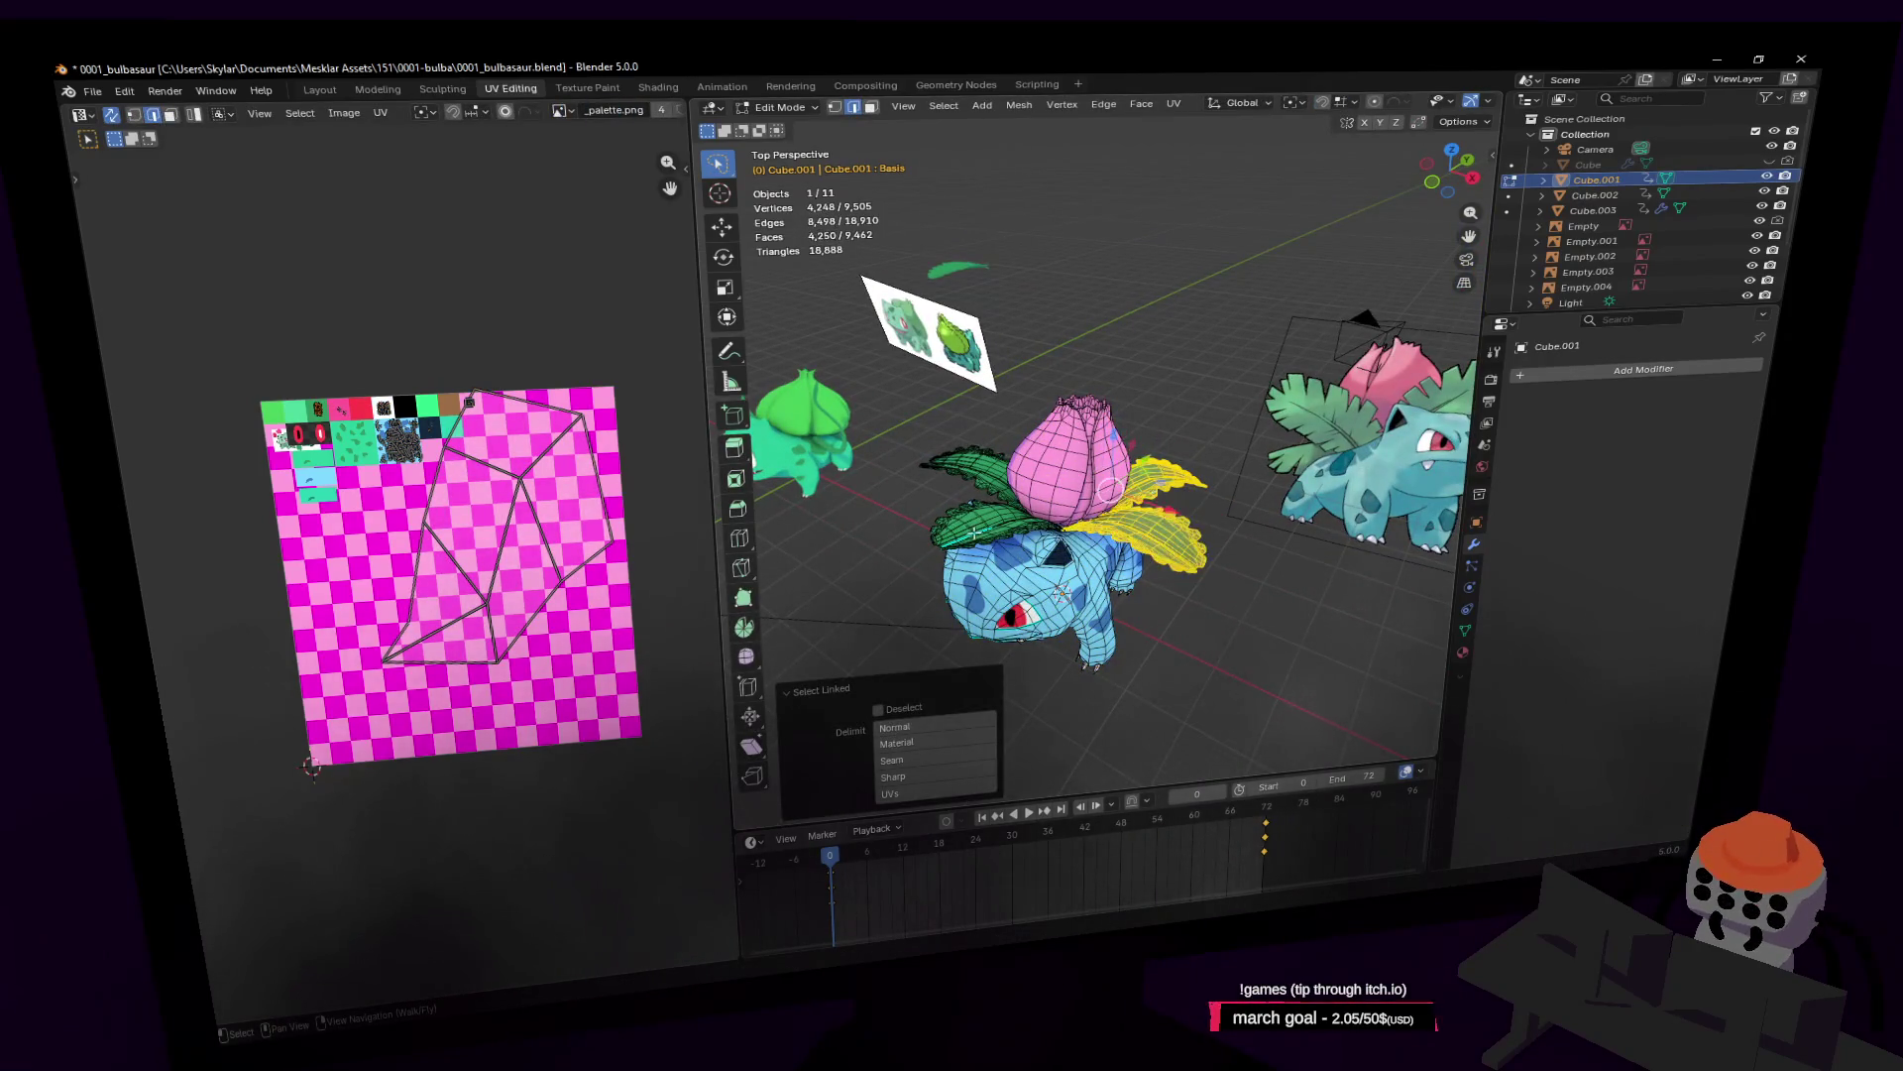
pyautogui.hotkey('shift', '`')
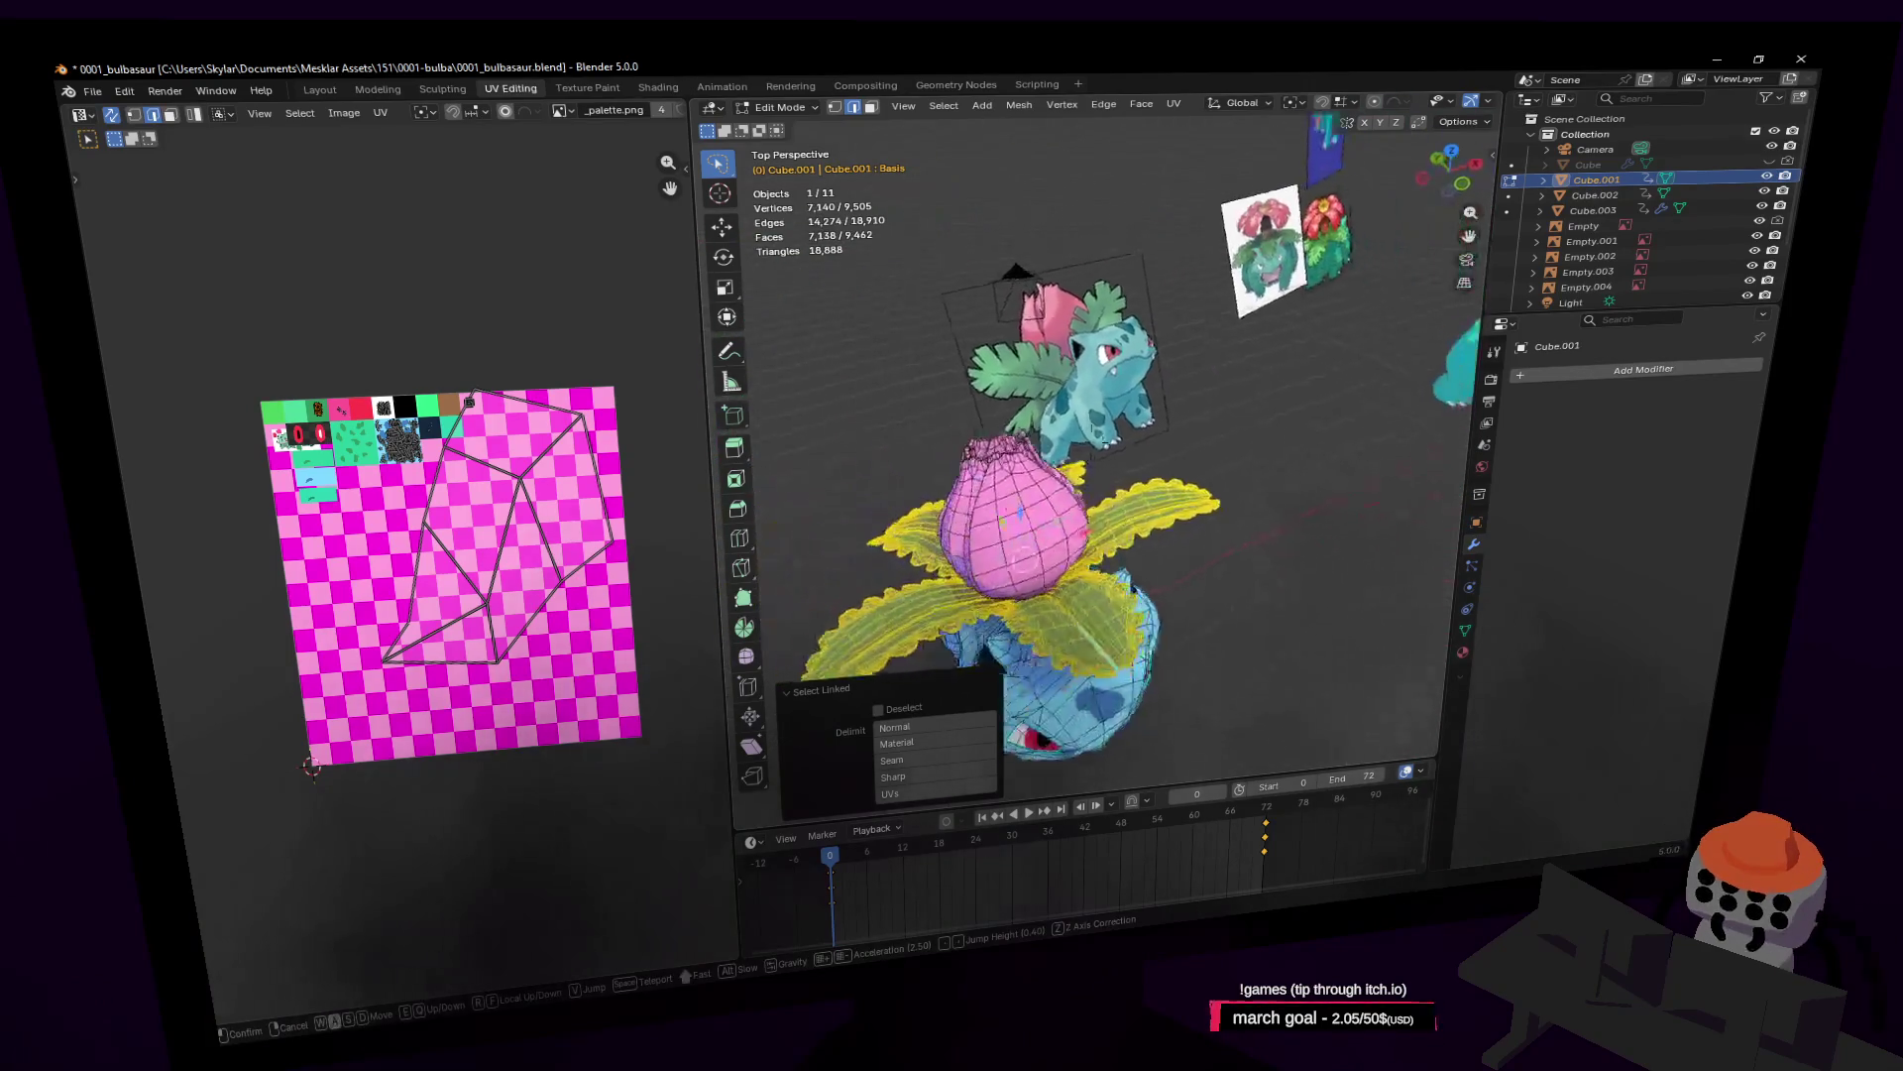
pyautogui.click(1090, 443)
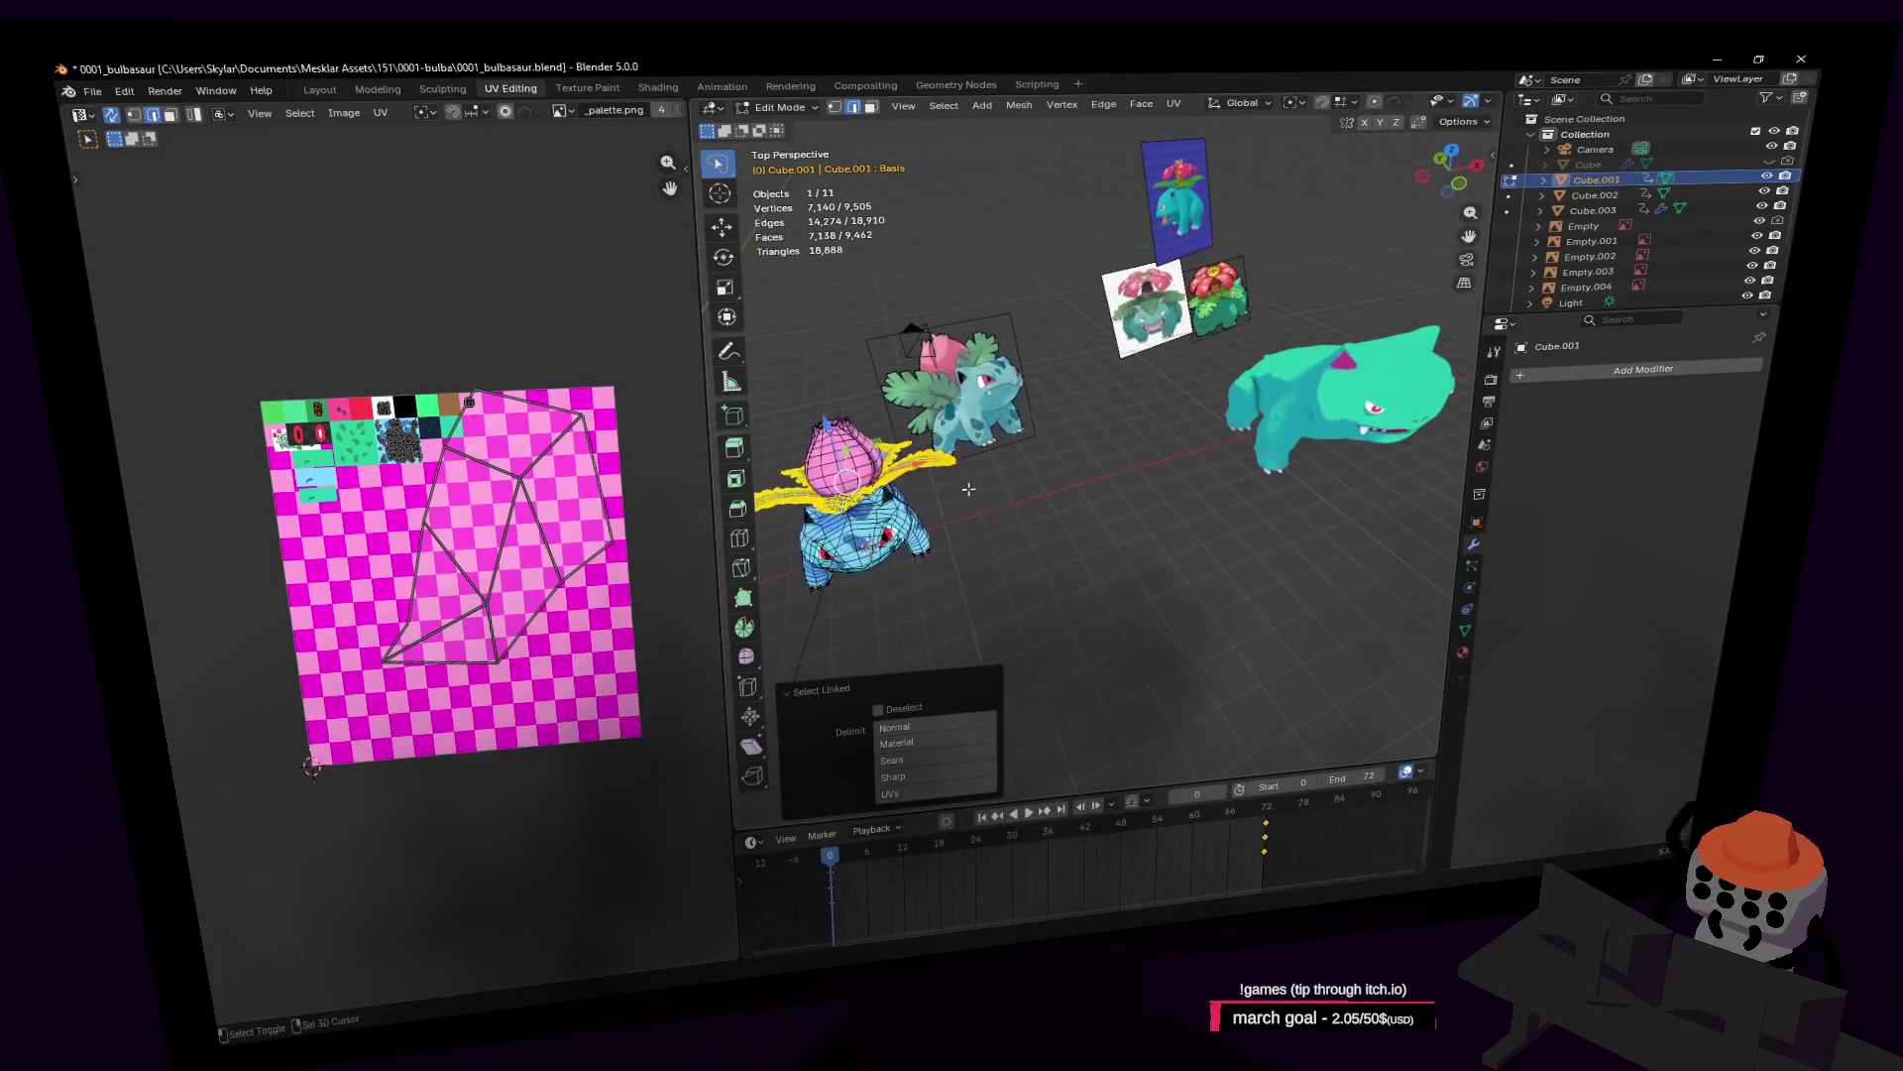
pyautogui.hotkey('shift', 'd')
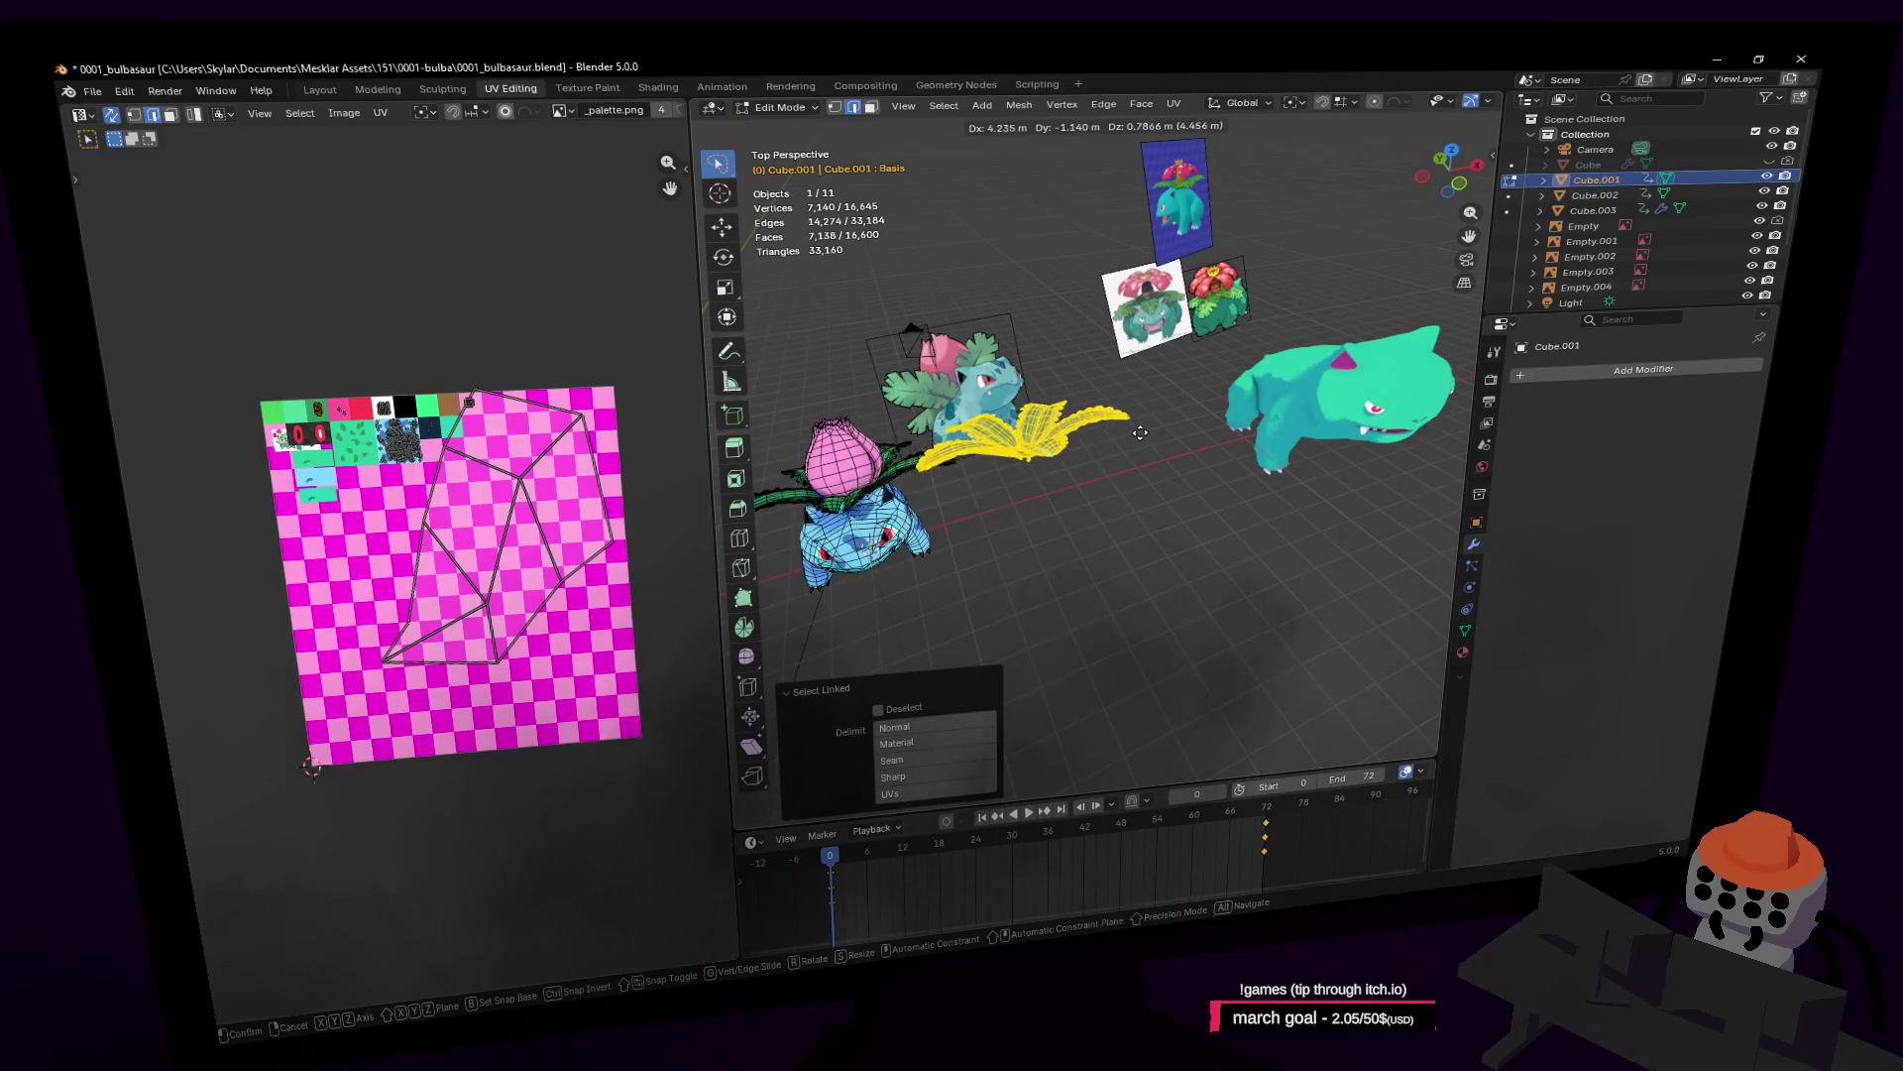
pyautogui.press('x')
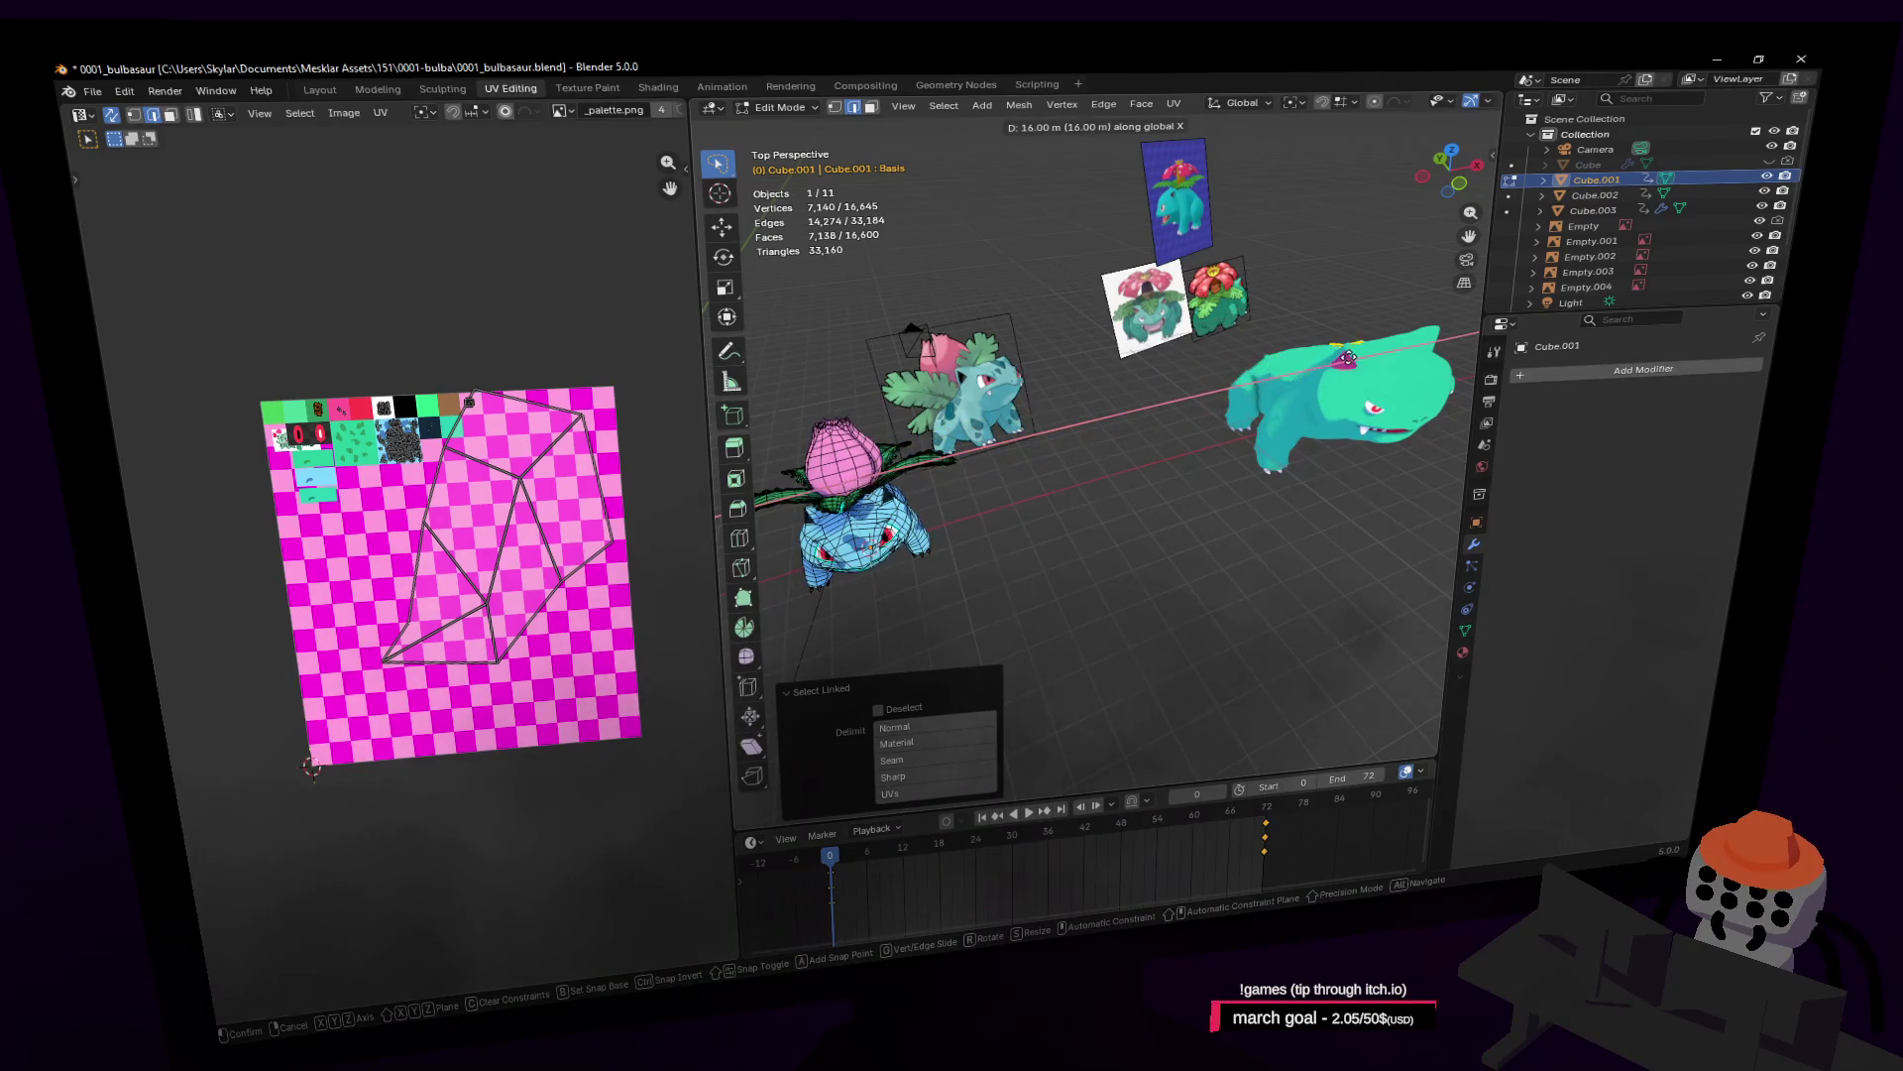
pyautogui.click(1341, 359)
pyautogui.hotkey('shift', '`')
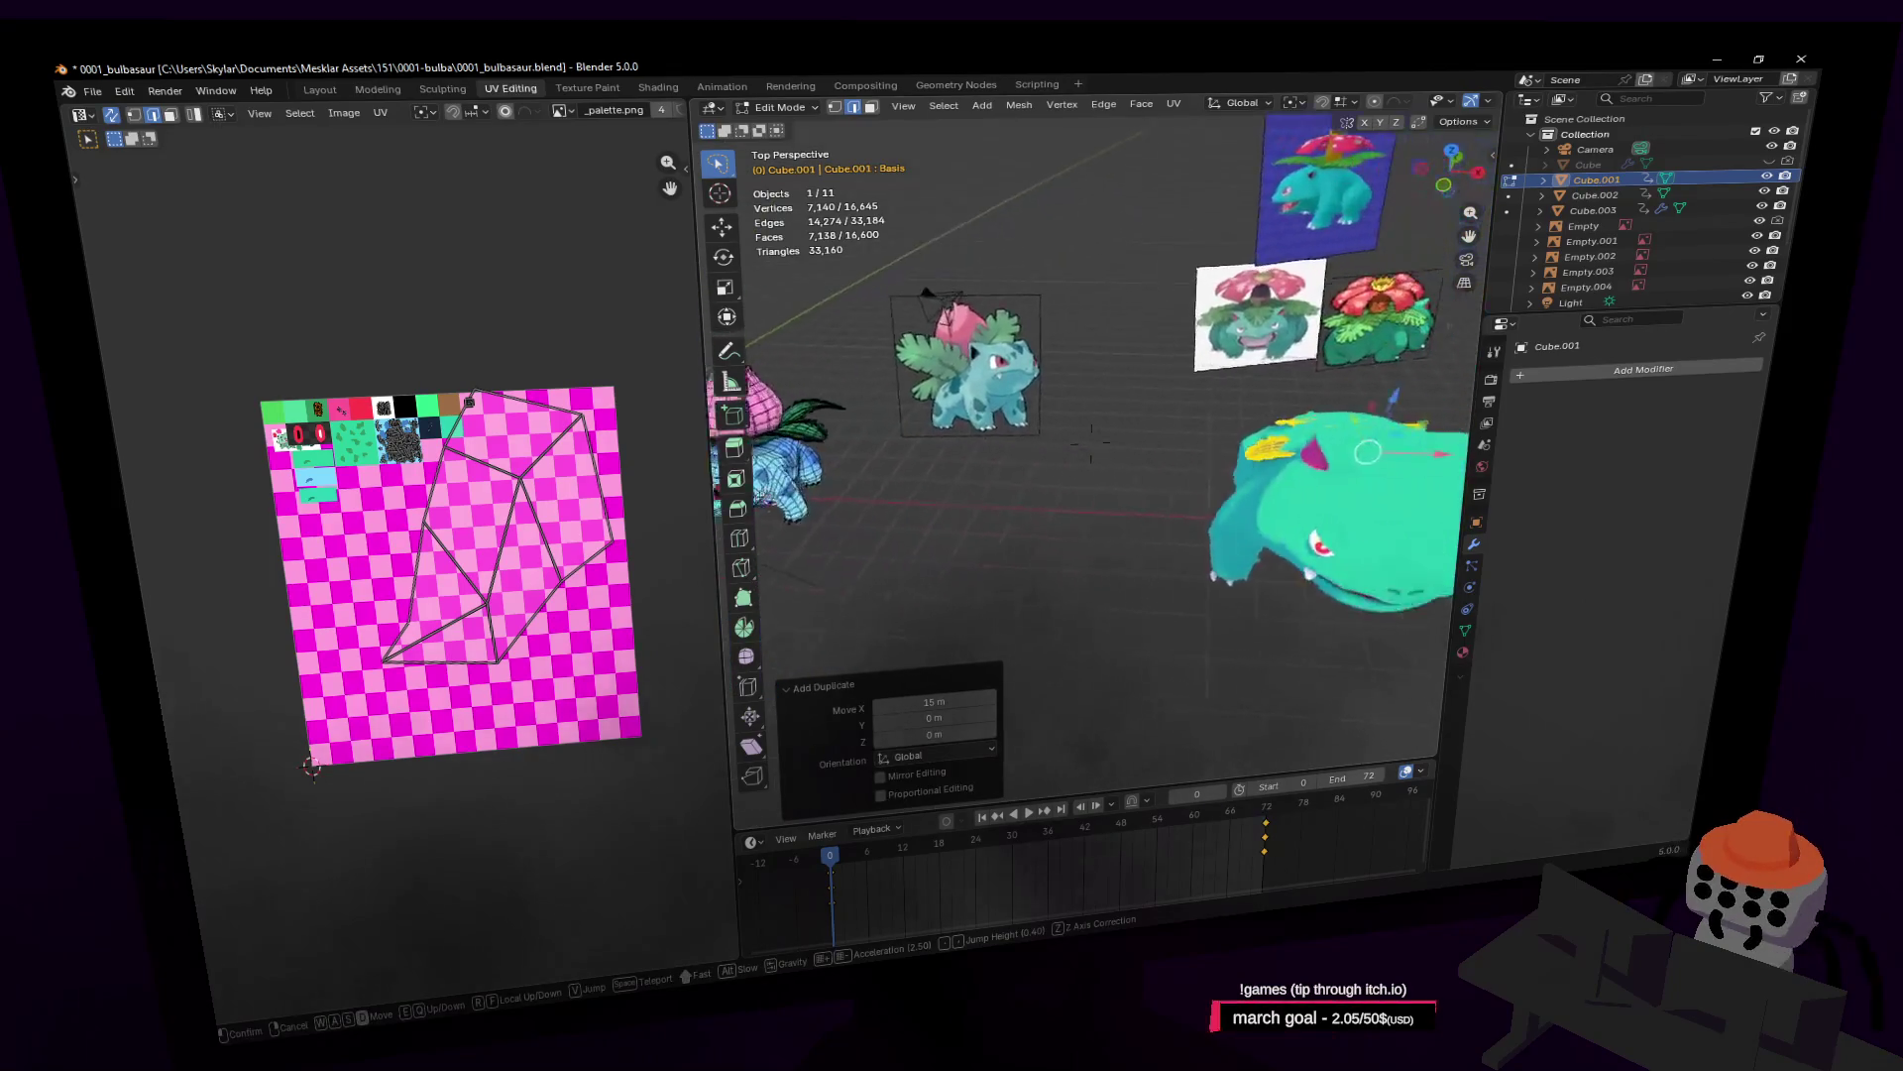
pyautogui.click(1231, 391)
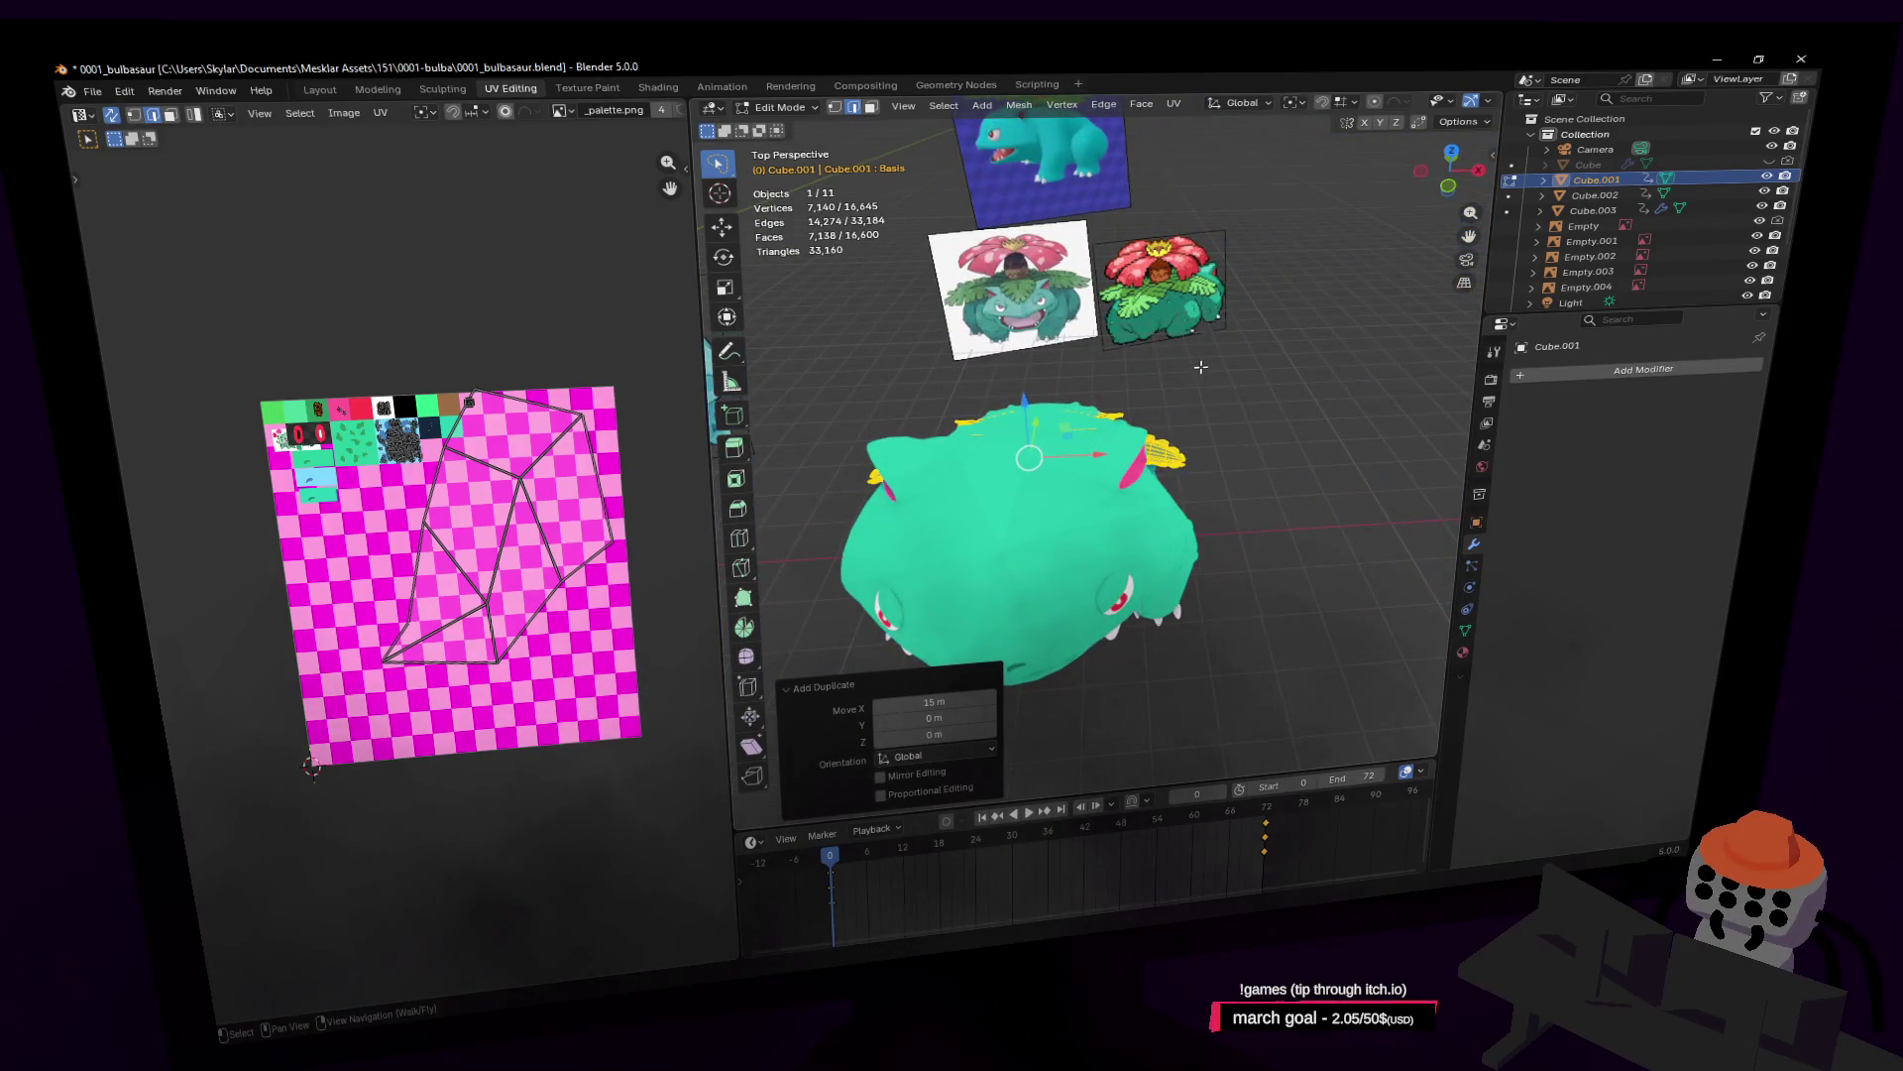
# Step: Raise the leaves 1.2285 m along Z onto the creature's back and inspect them up close
pyautogui.press('g')
pyautogui.press('z')
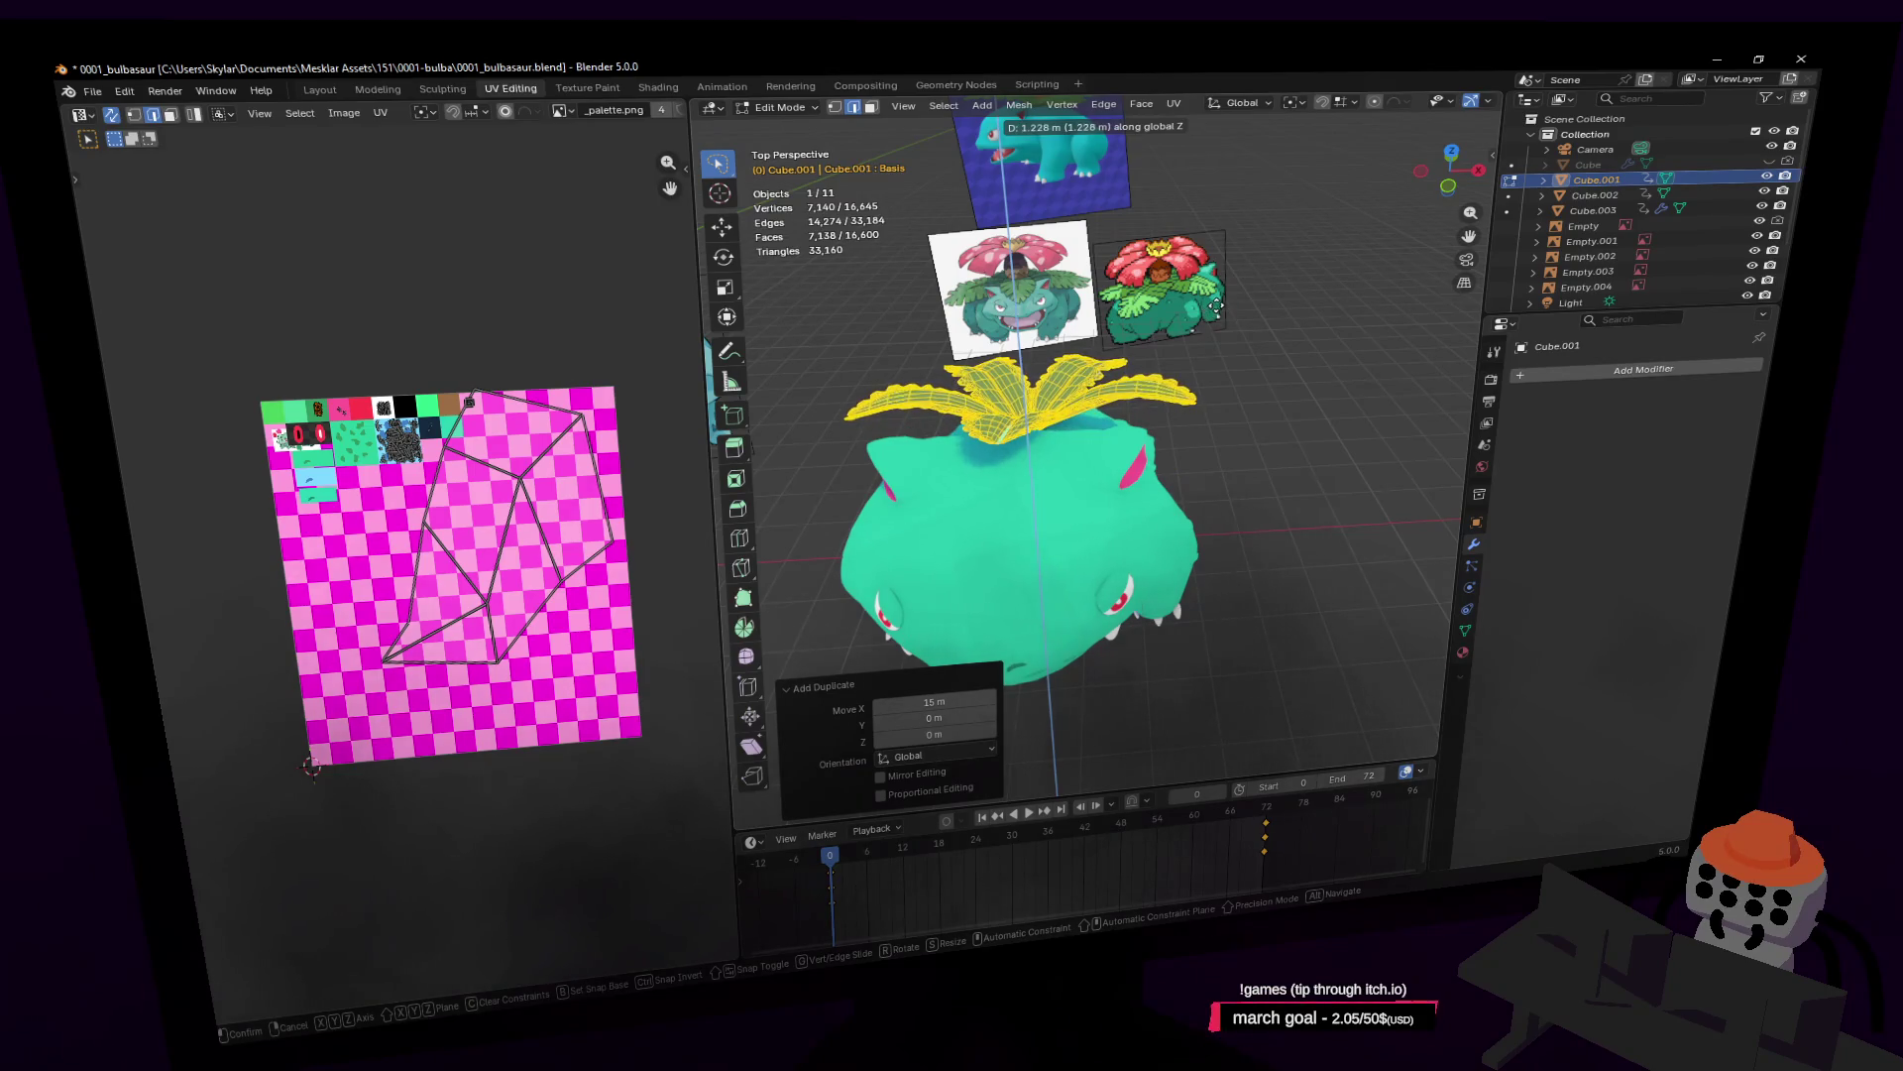
pyautogui.click(1217, 308)
pyautogui.moveTo(1216, 308)
pyautogui.mouseDown(button='middle')
pyautogui.moveTo(1170, 310)
pyautogui.moveTo(1216, 310)
pyautogui.mouseUp(button='middle')
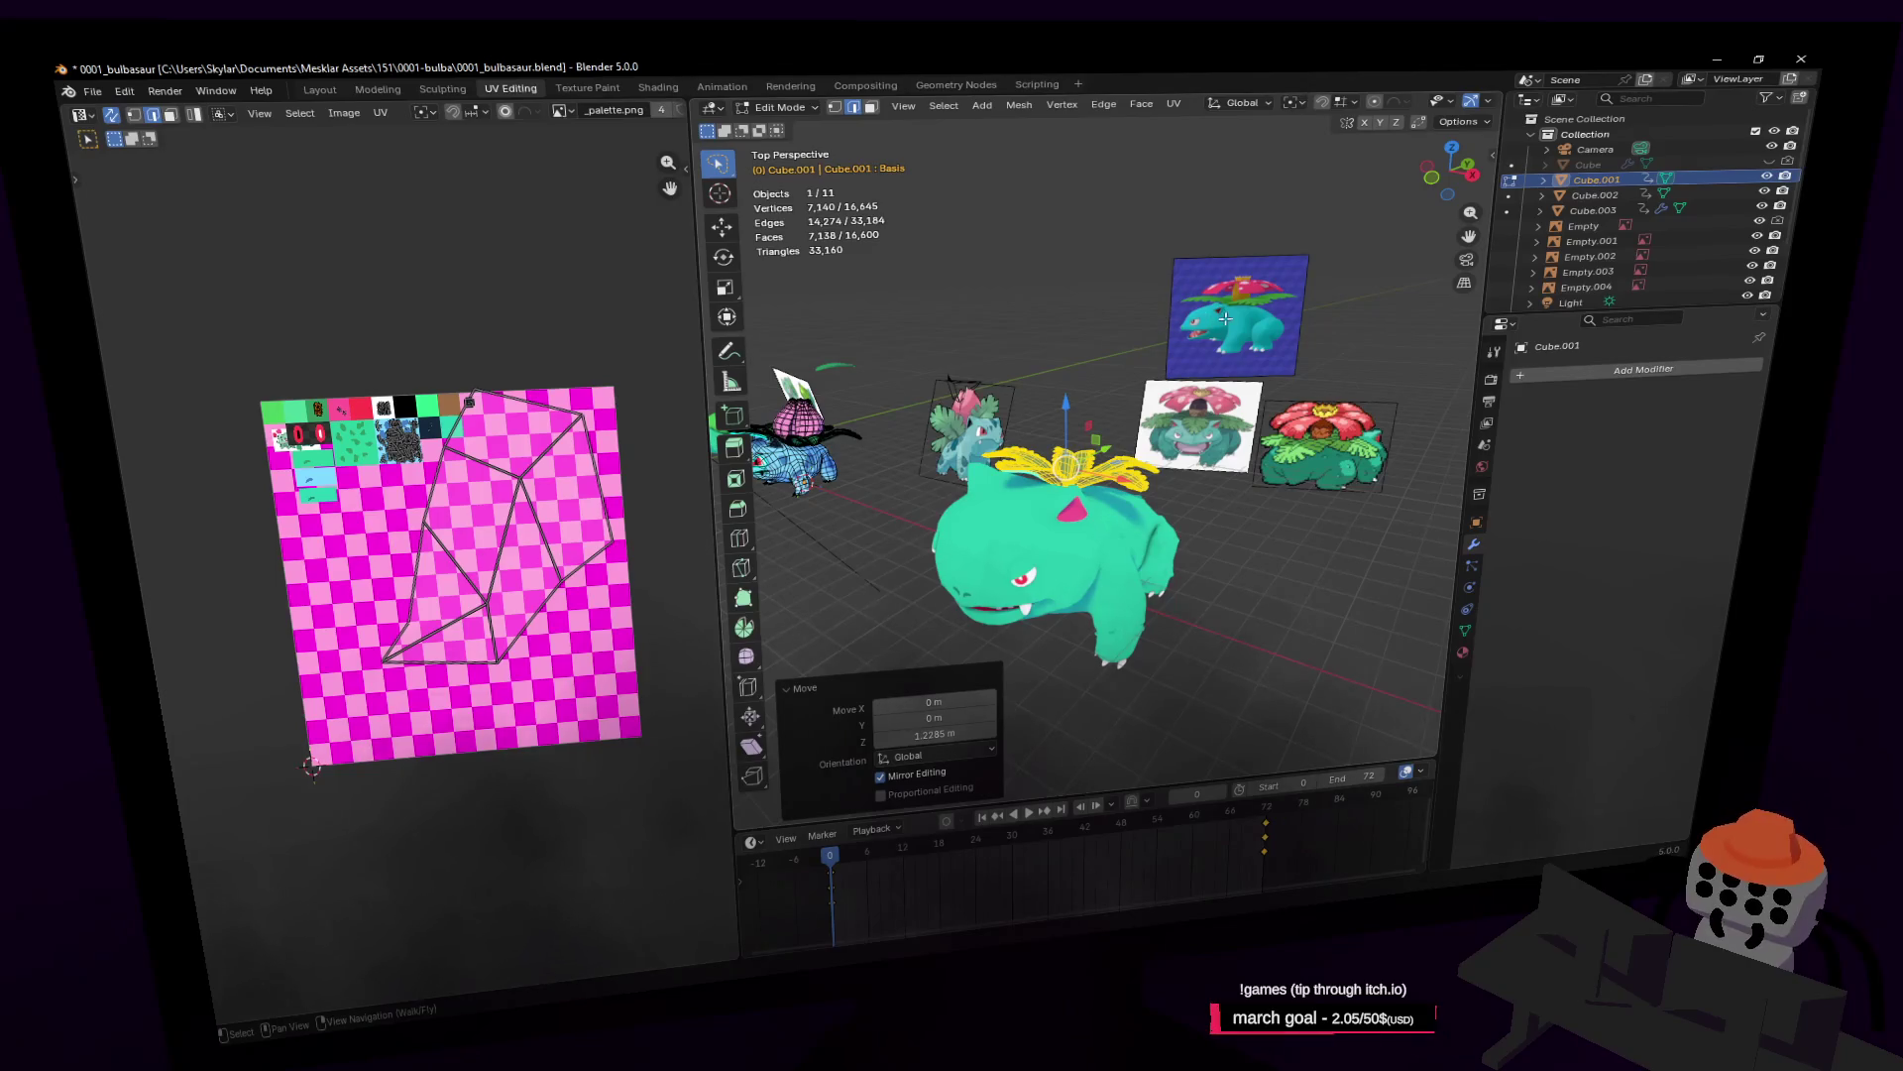
pyautogui.hotkey('shift', '`')
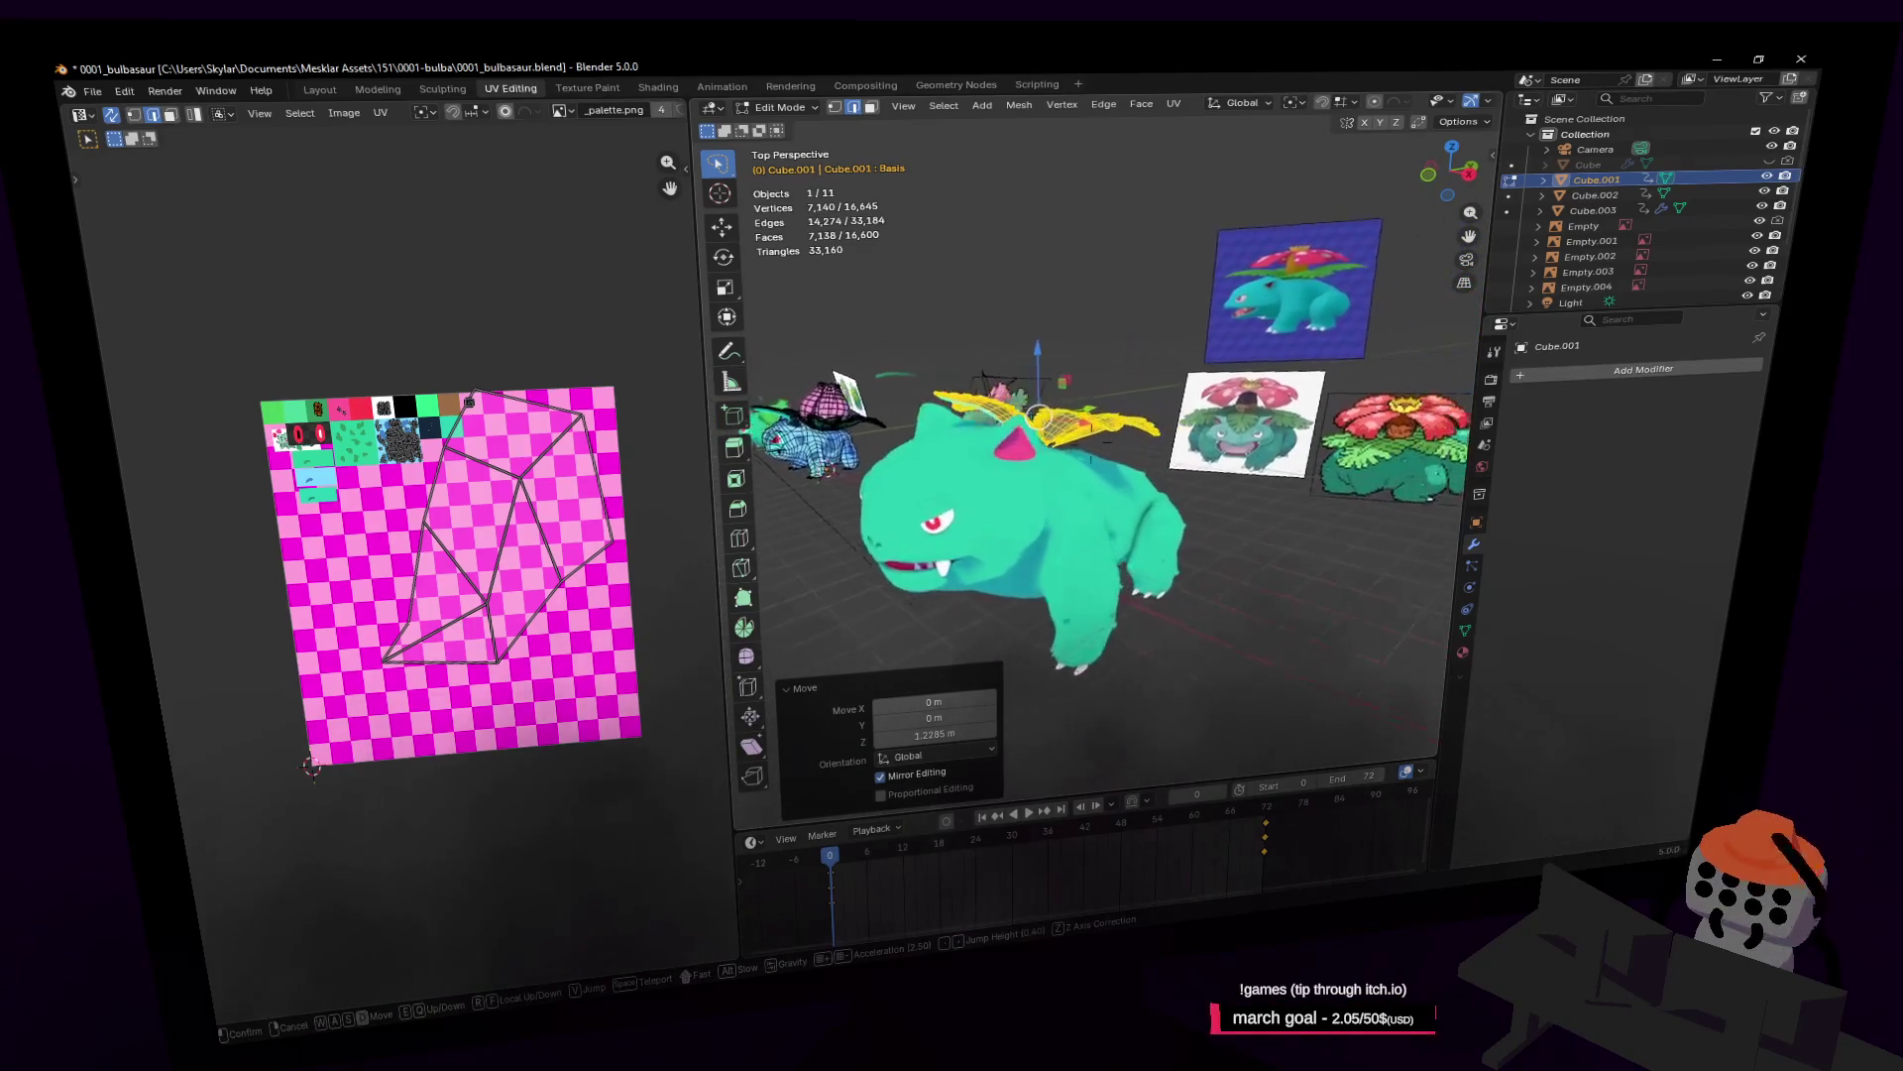
pyautogui.click(1204, 315)
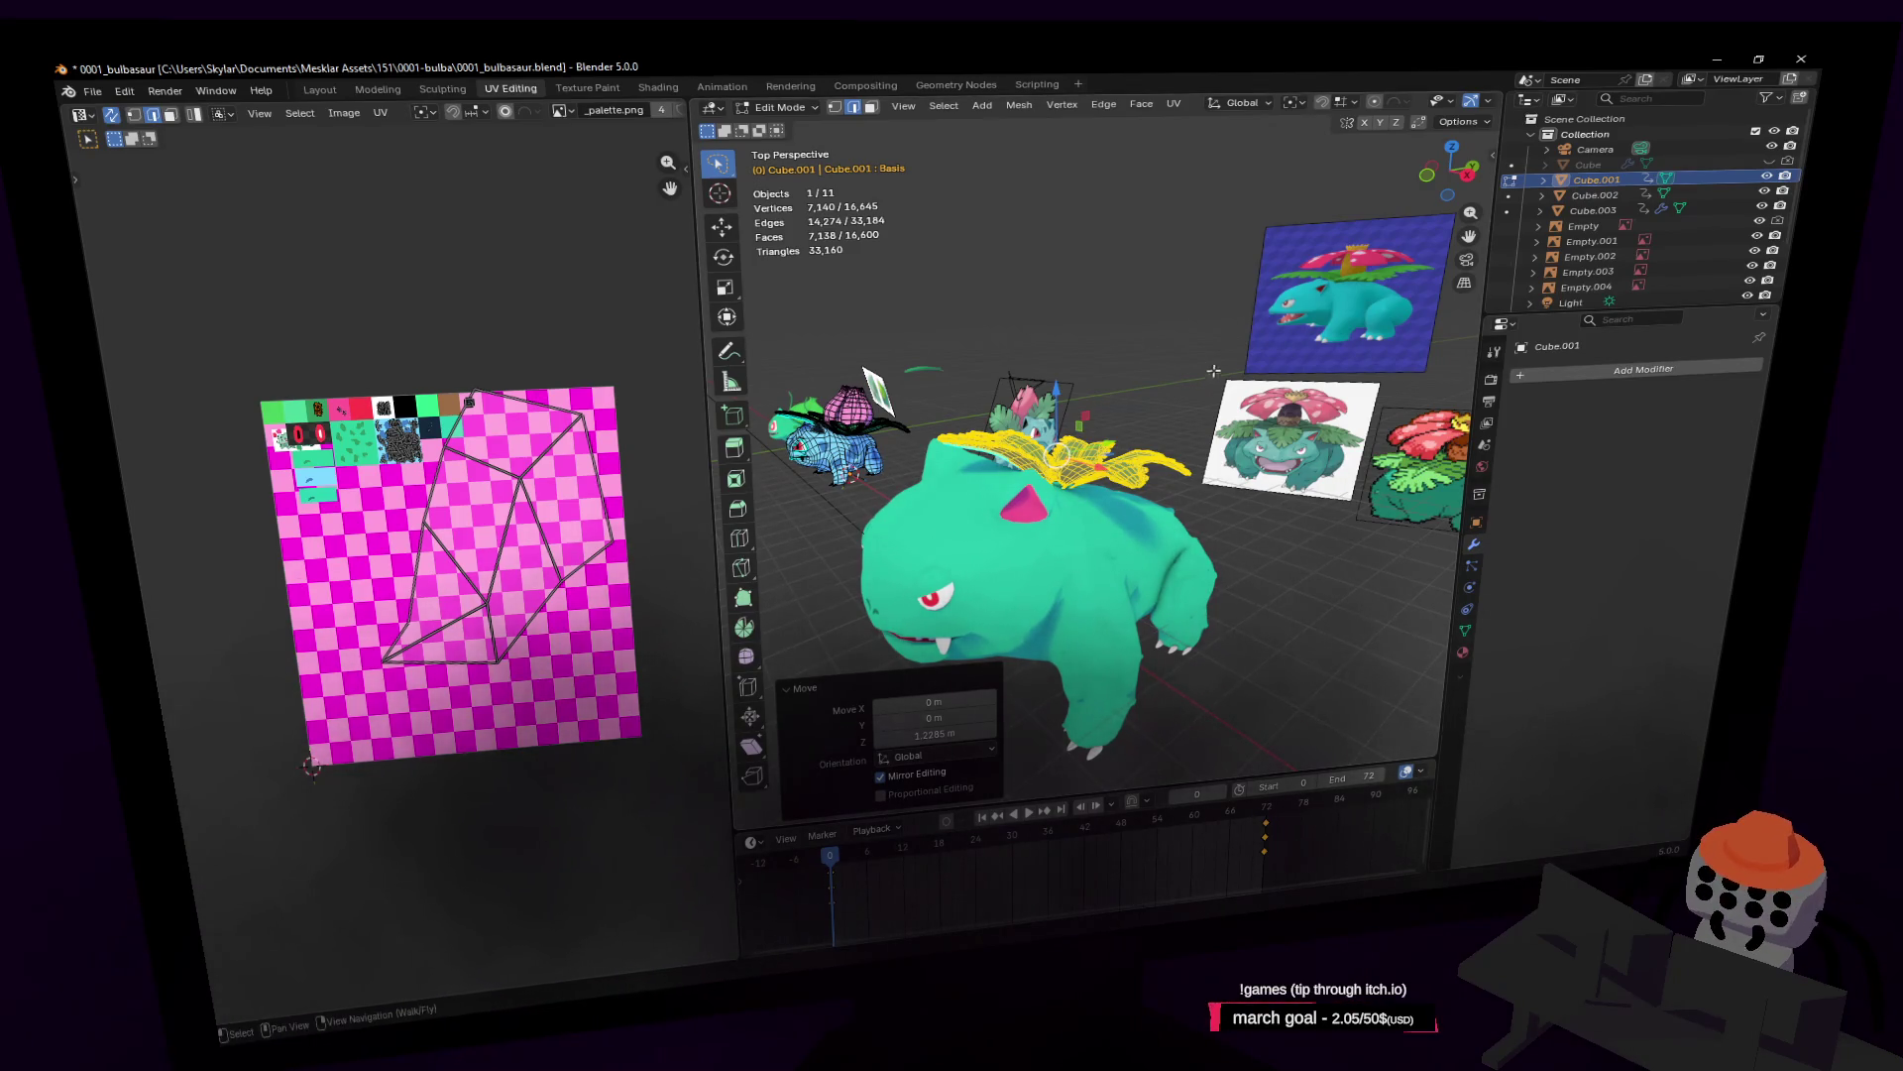
pyautogui.moveTo(1213, 371); pyautogui.dragTo(1150, 382, button='middle')
pyautogui.press('s')
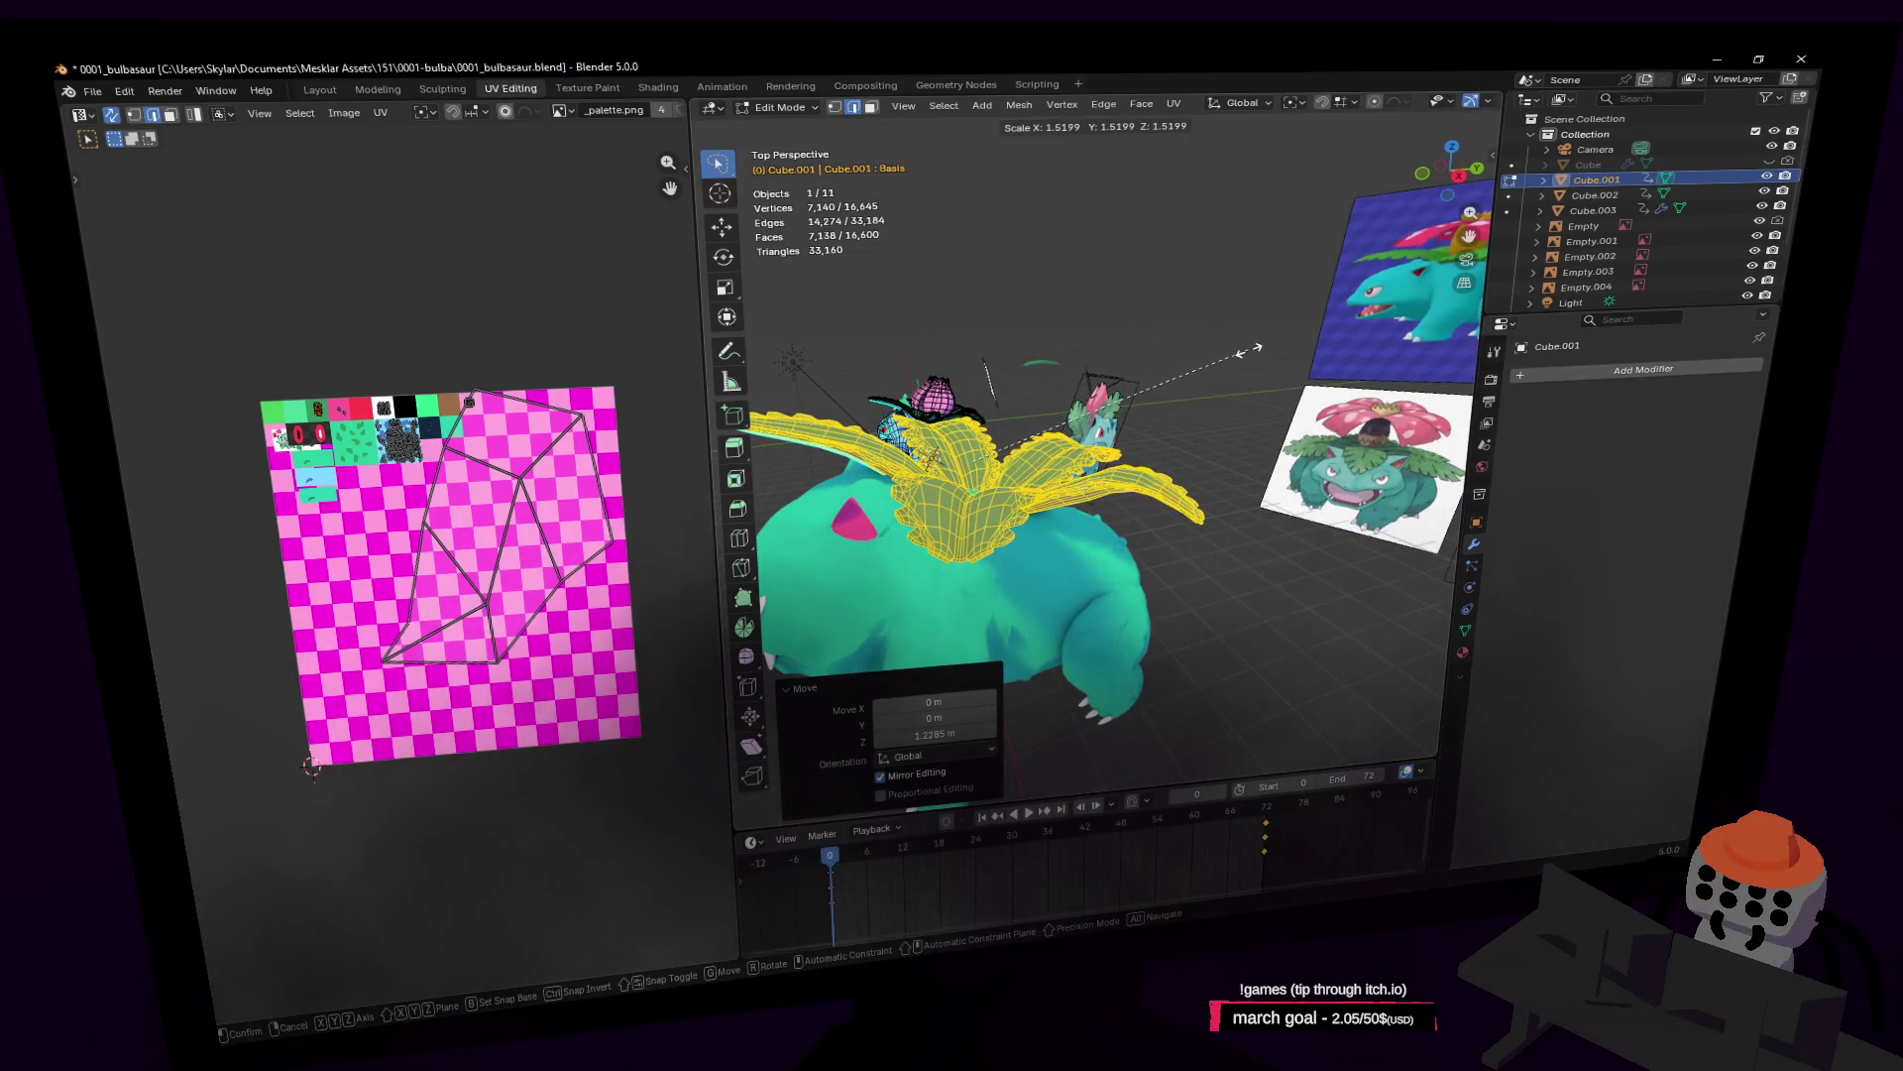
# Step: Cancel the scaling and walk the view down to the side of the body
pyautogui.press('Escape')
pyautogui.hotkey('shift', '`')
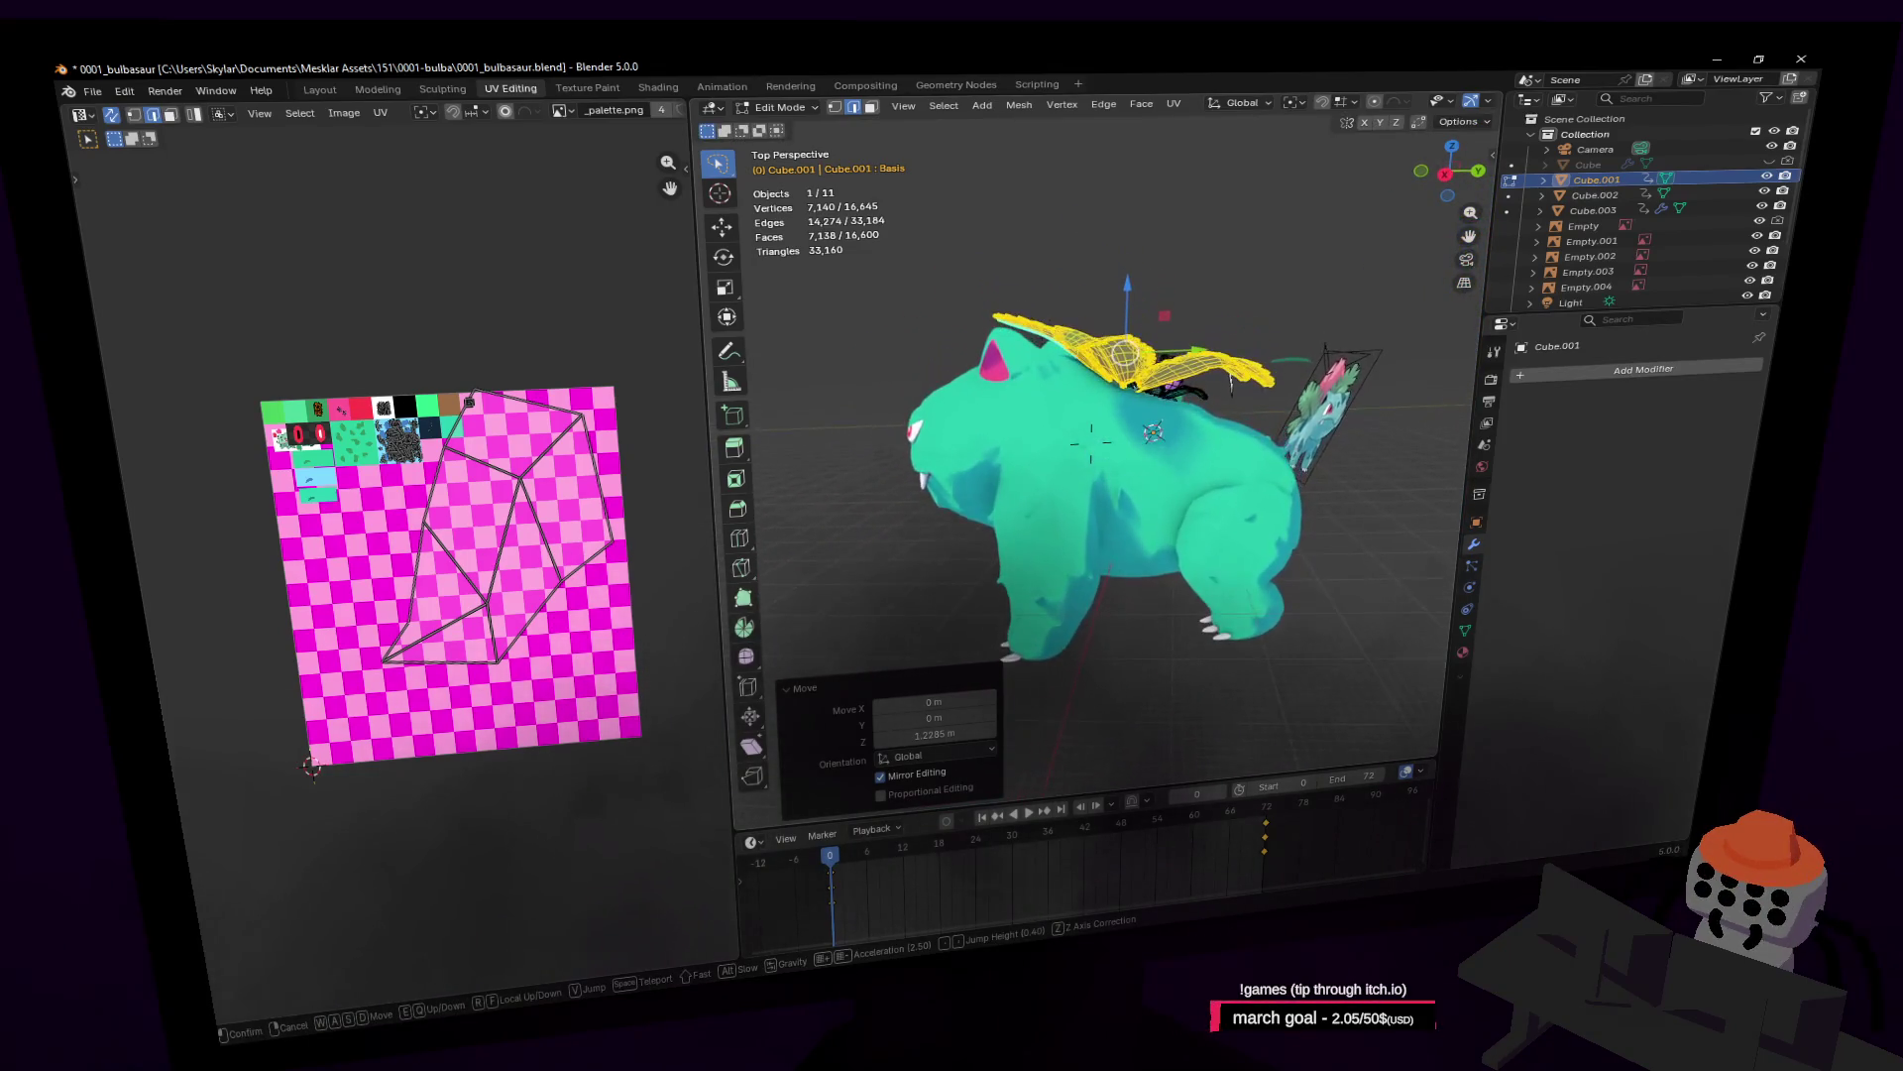
pyautogui.click(1218, 355)
pyautogui.hotkey('shift', '`')
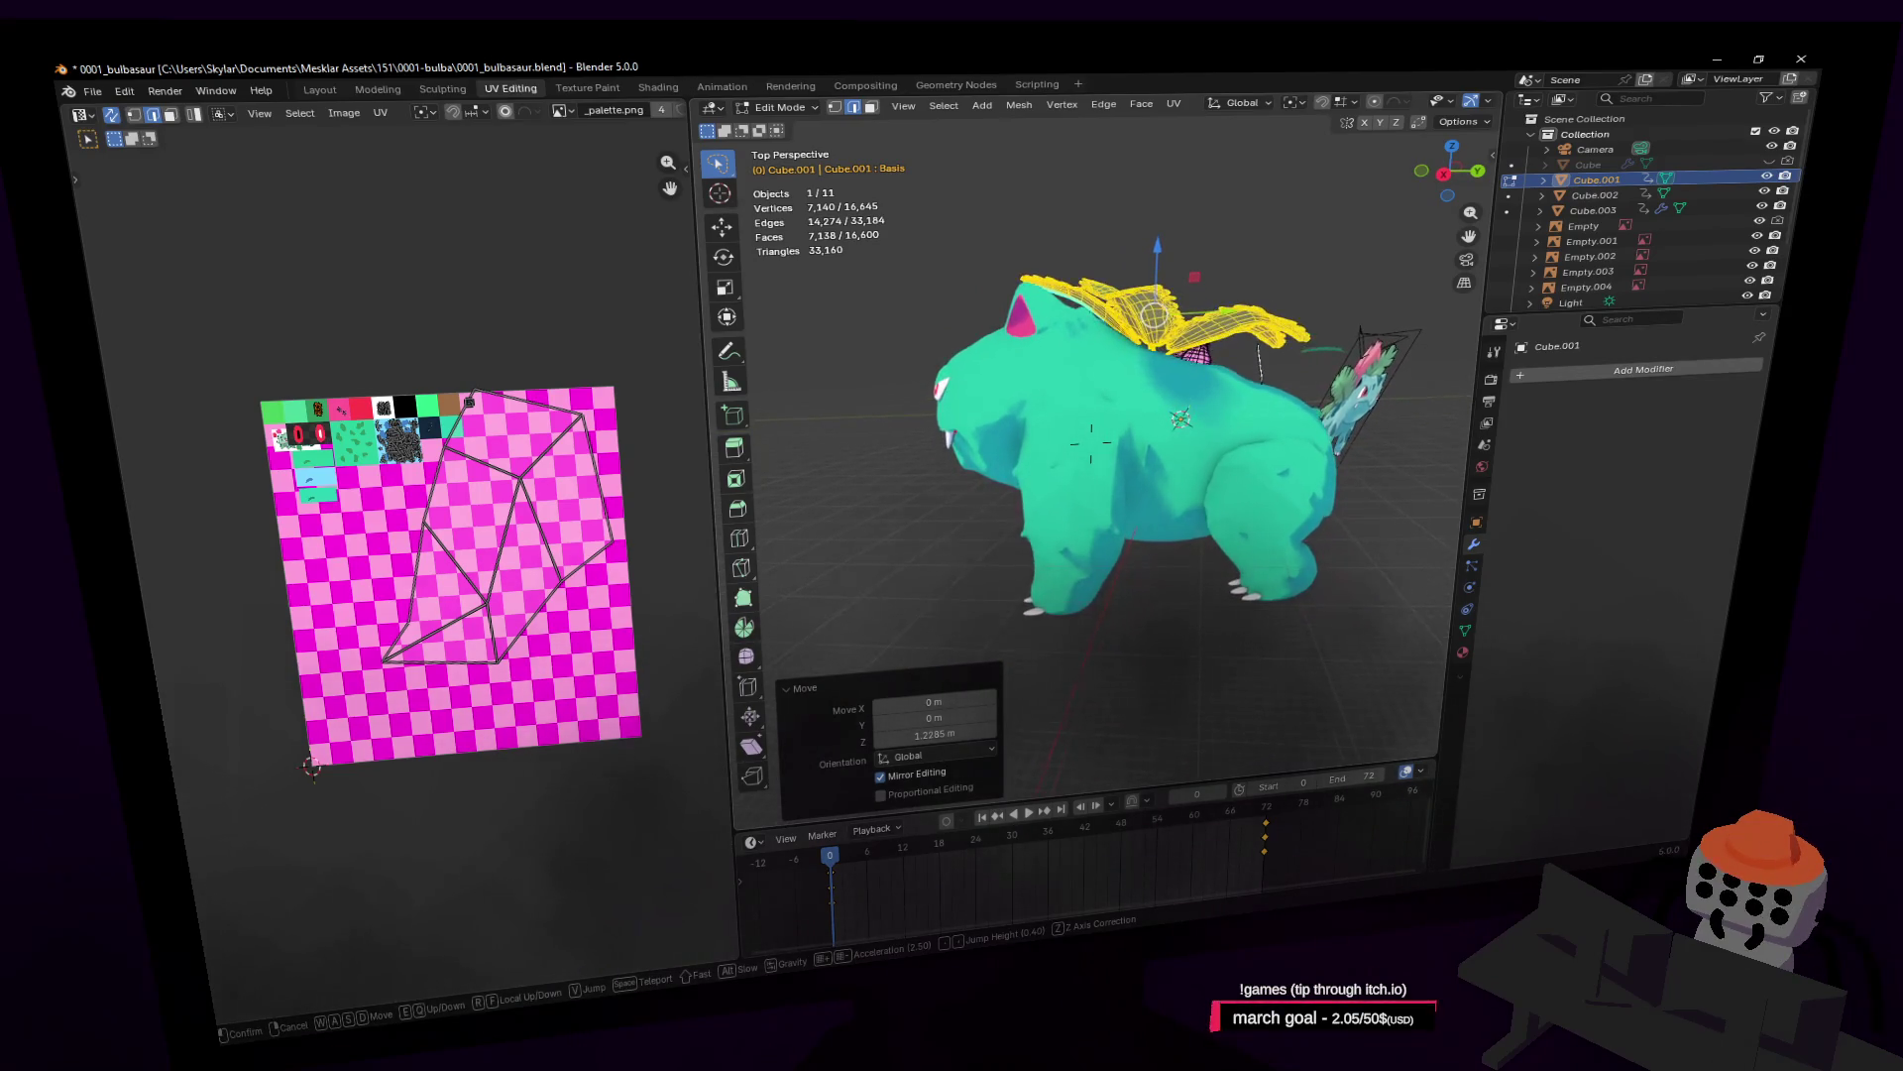
pyautogui.click(1264, 295)
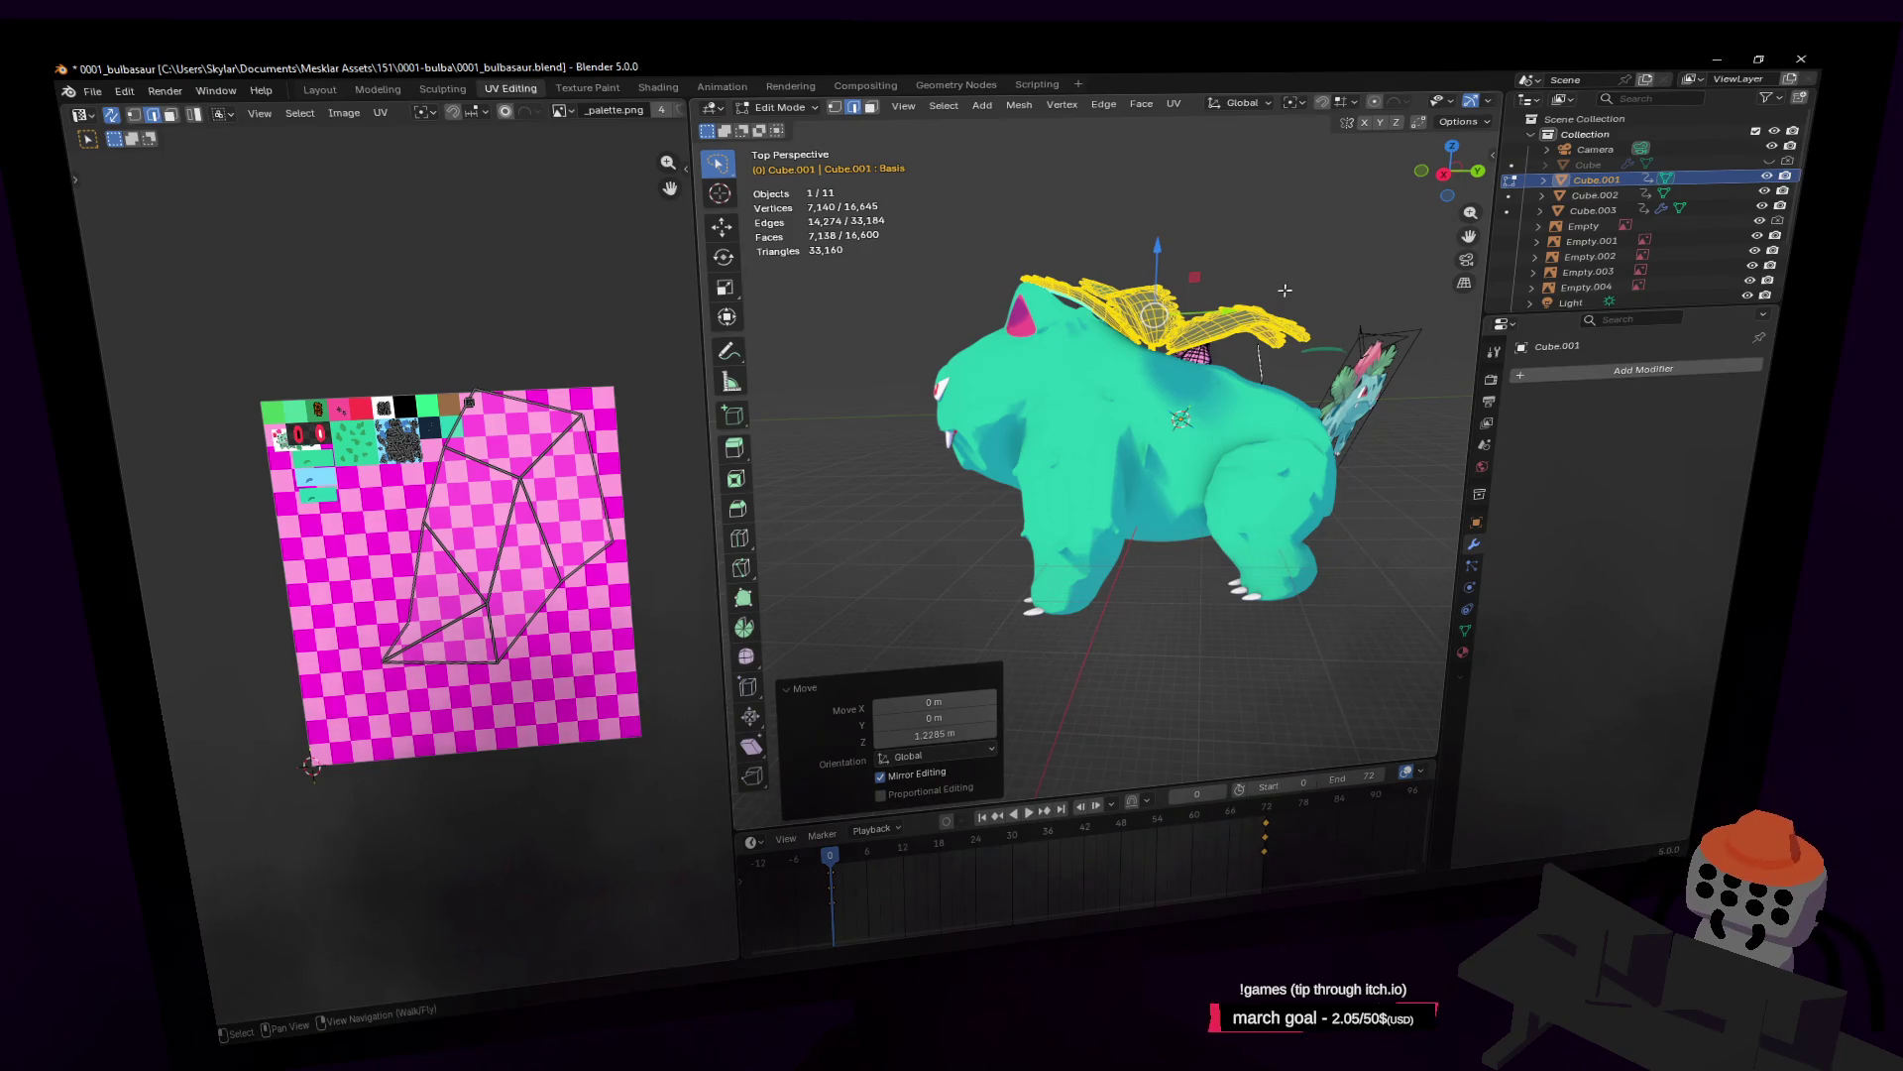
pyautogui.press('w')
pyautogui.moveTo(1142, 281); pyautogui.dragTo(1093, 433, button='right')
pyautogui.click(1093, 433)
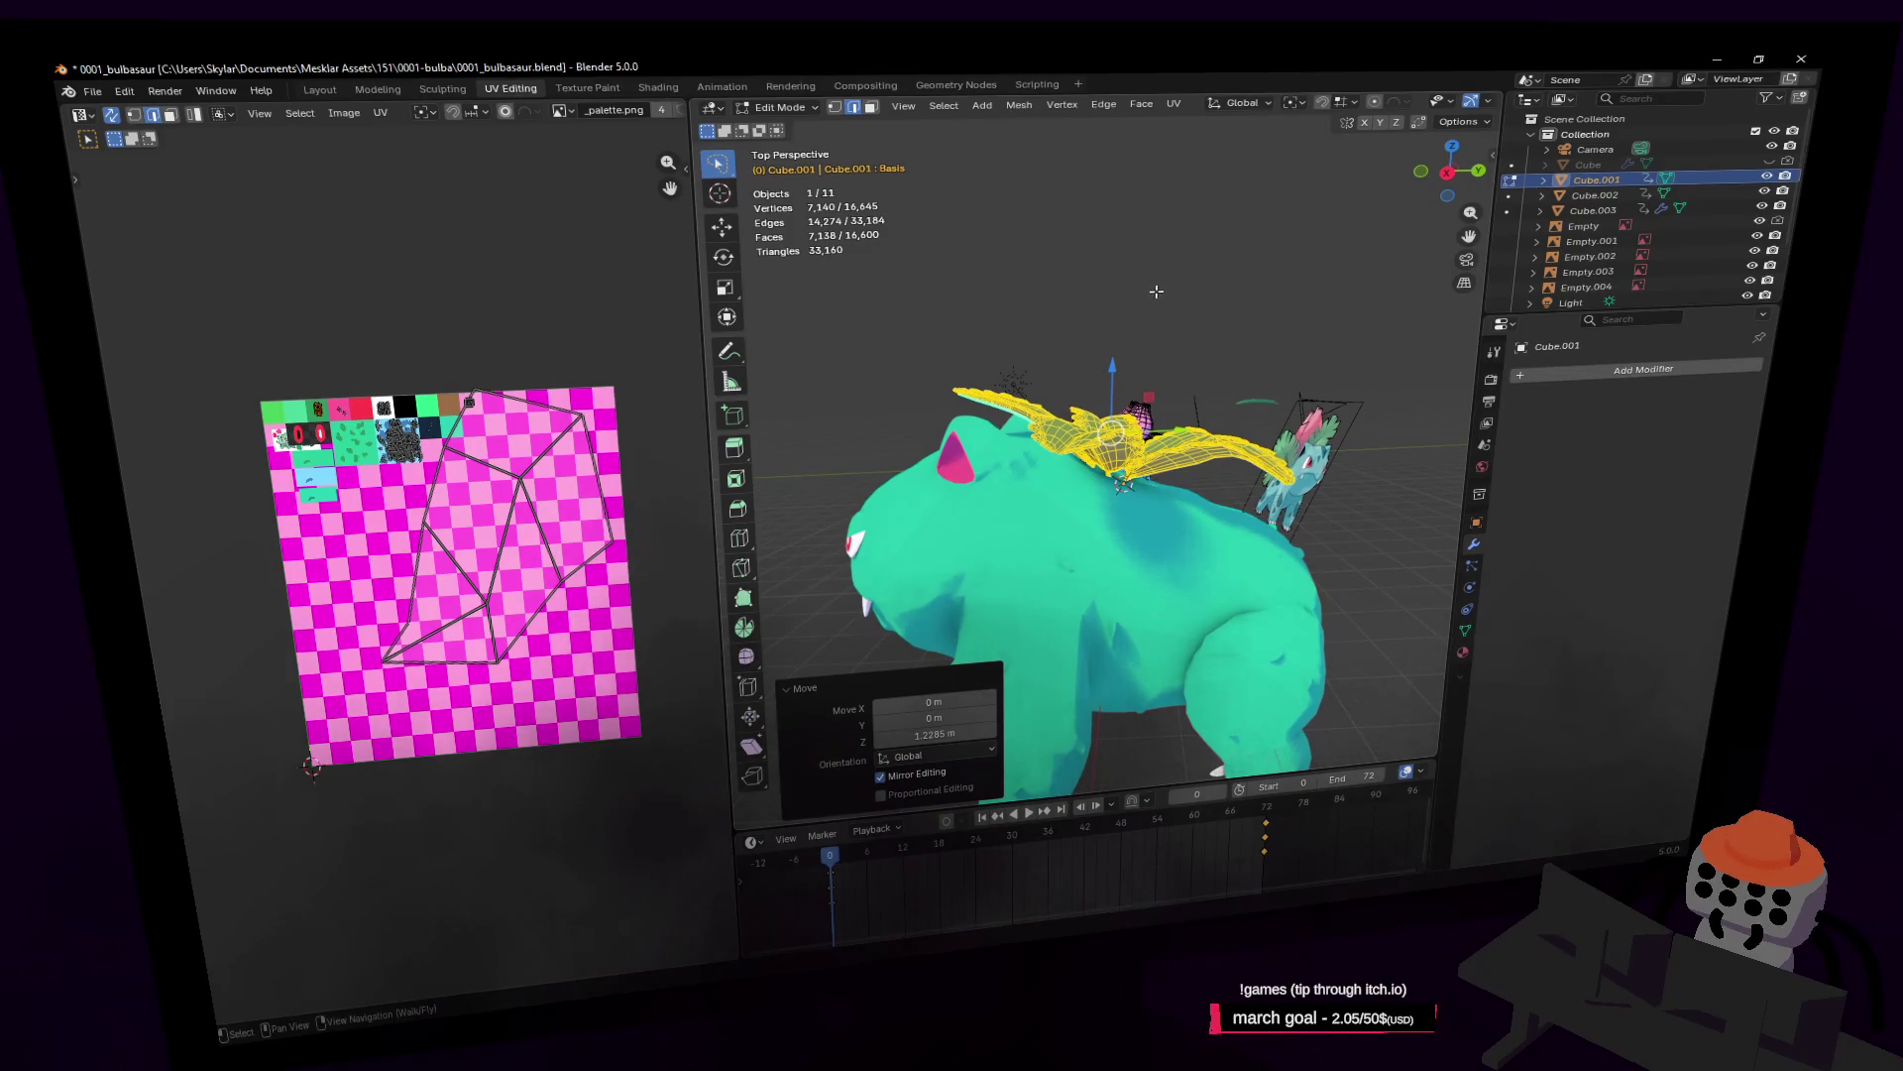
# Step: Tilt the leaves -12.3° about X and slide them in the Y-Z plane onto the back
pyautogui.press('r')
pyautogui.press('x')
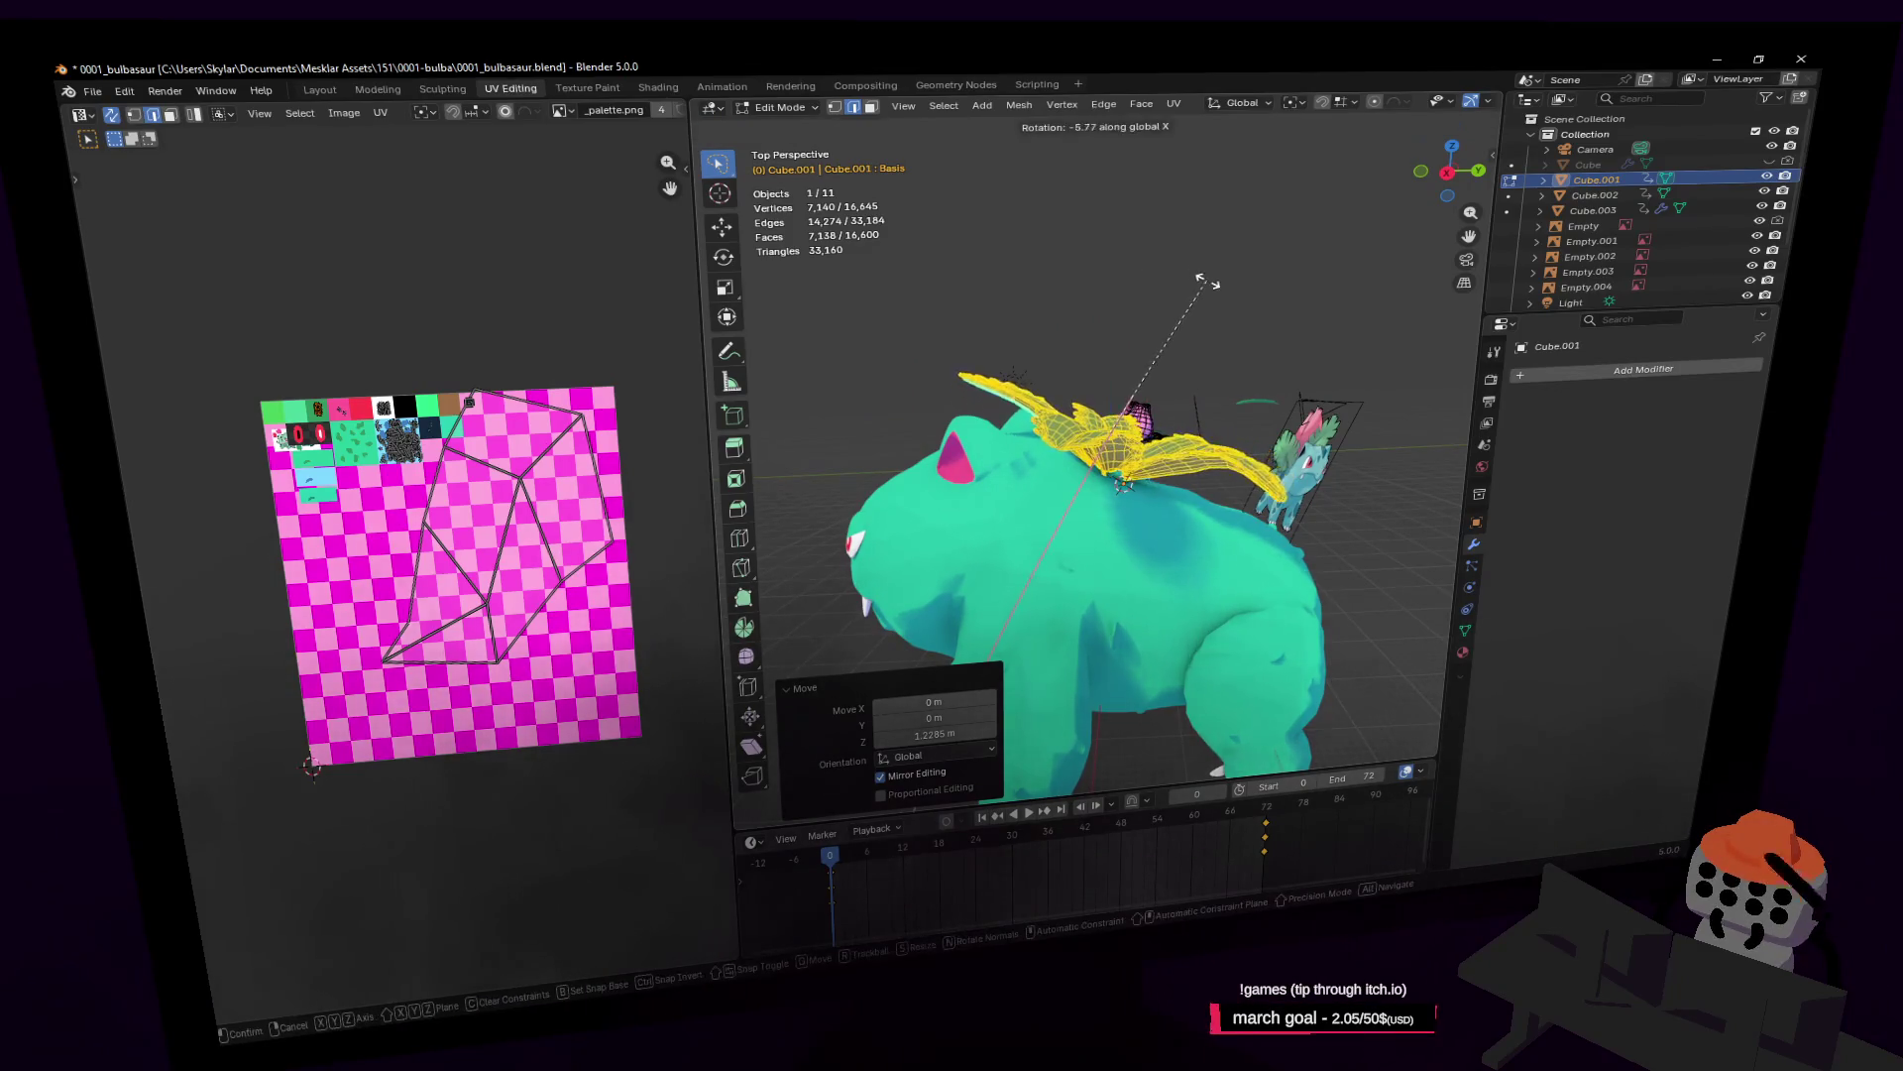
pyautogui.click(1184, 328)
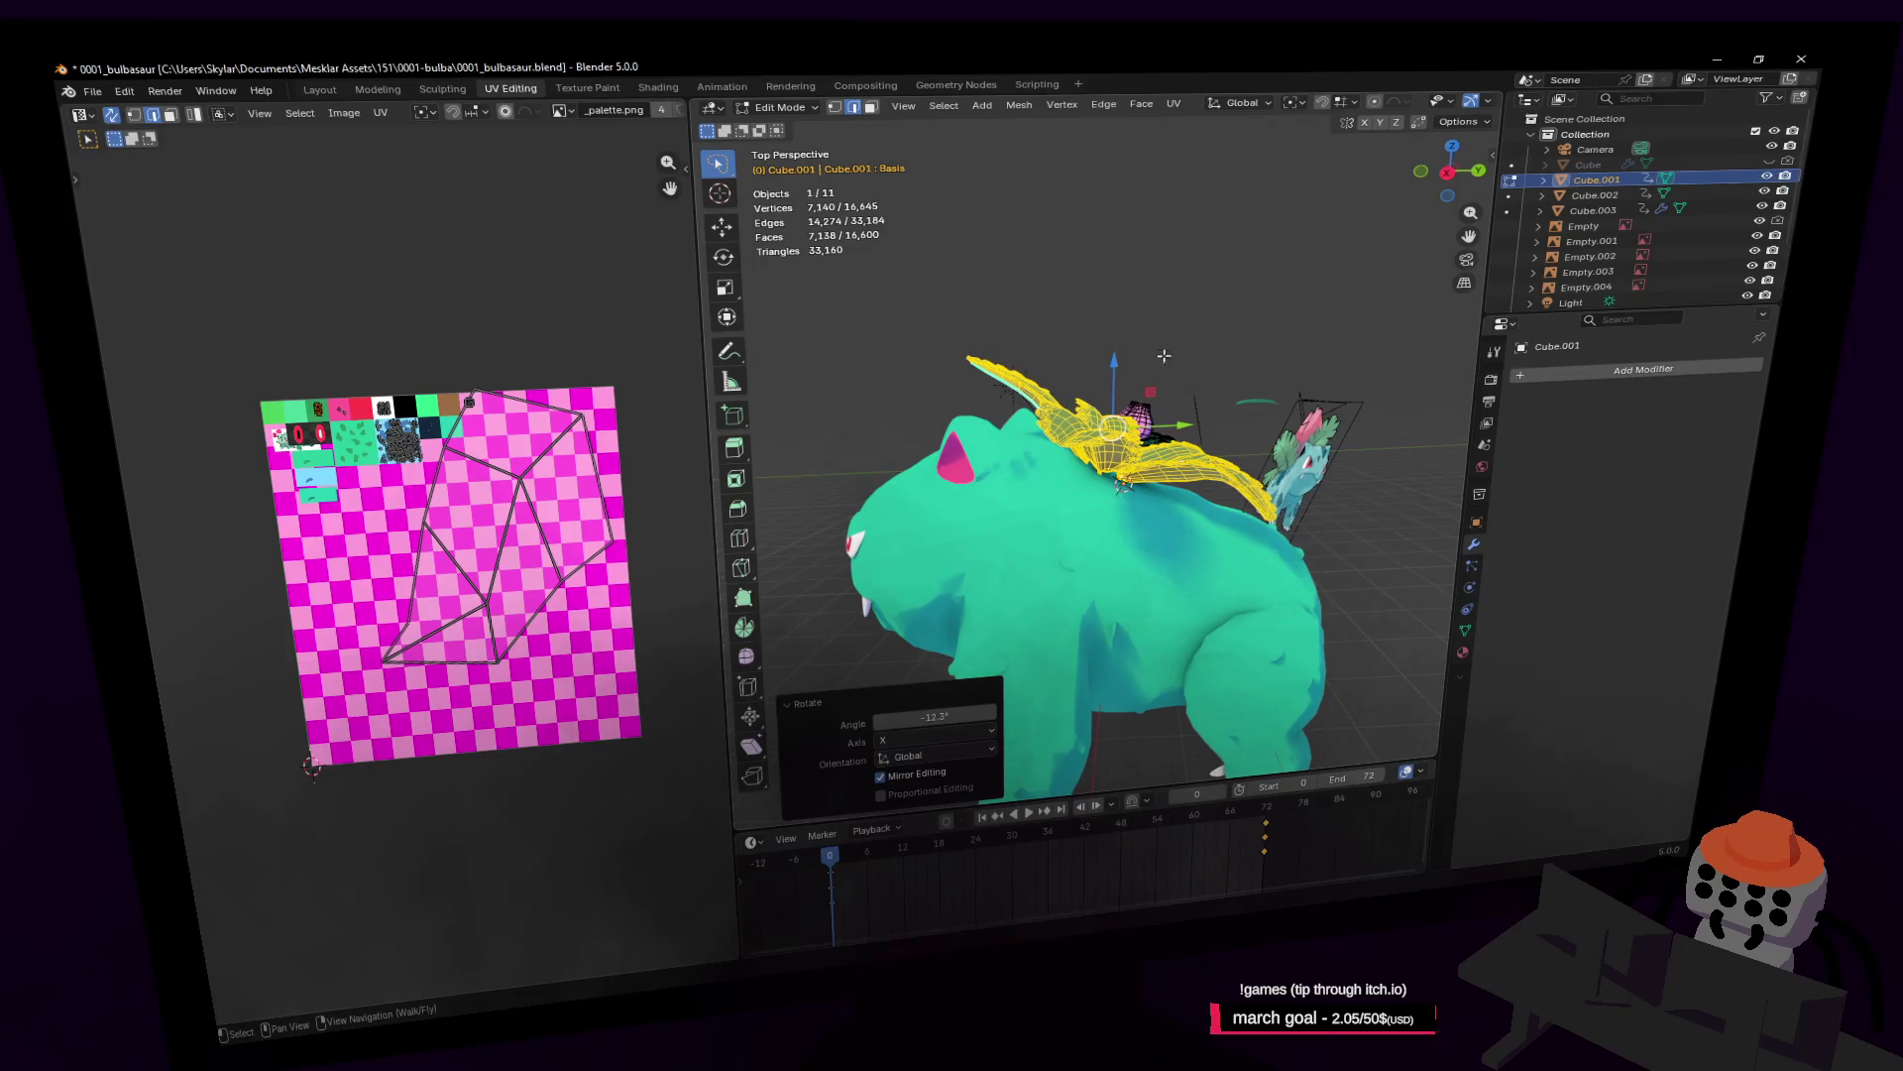
pyautogui.press('g')
pyautogui.hotkey('shift', 'x')
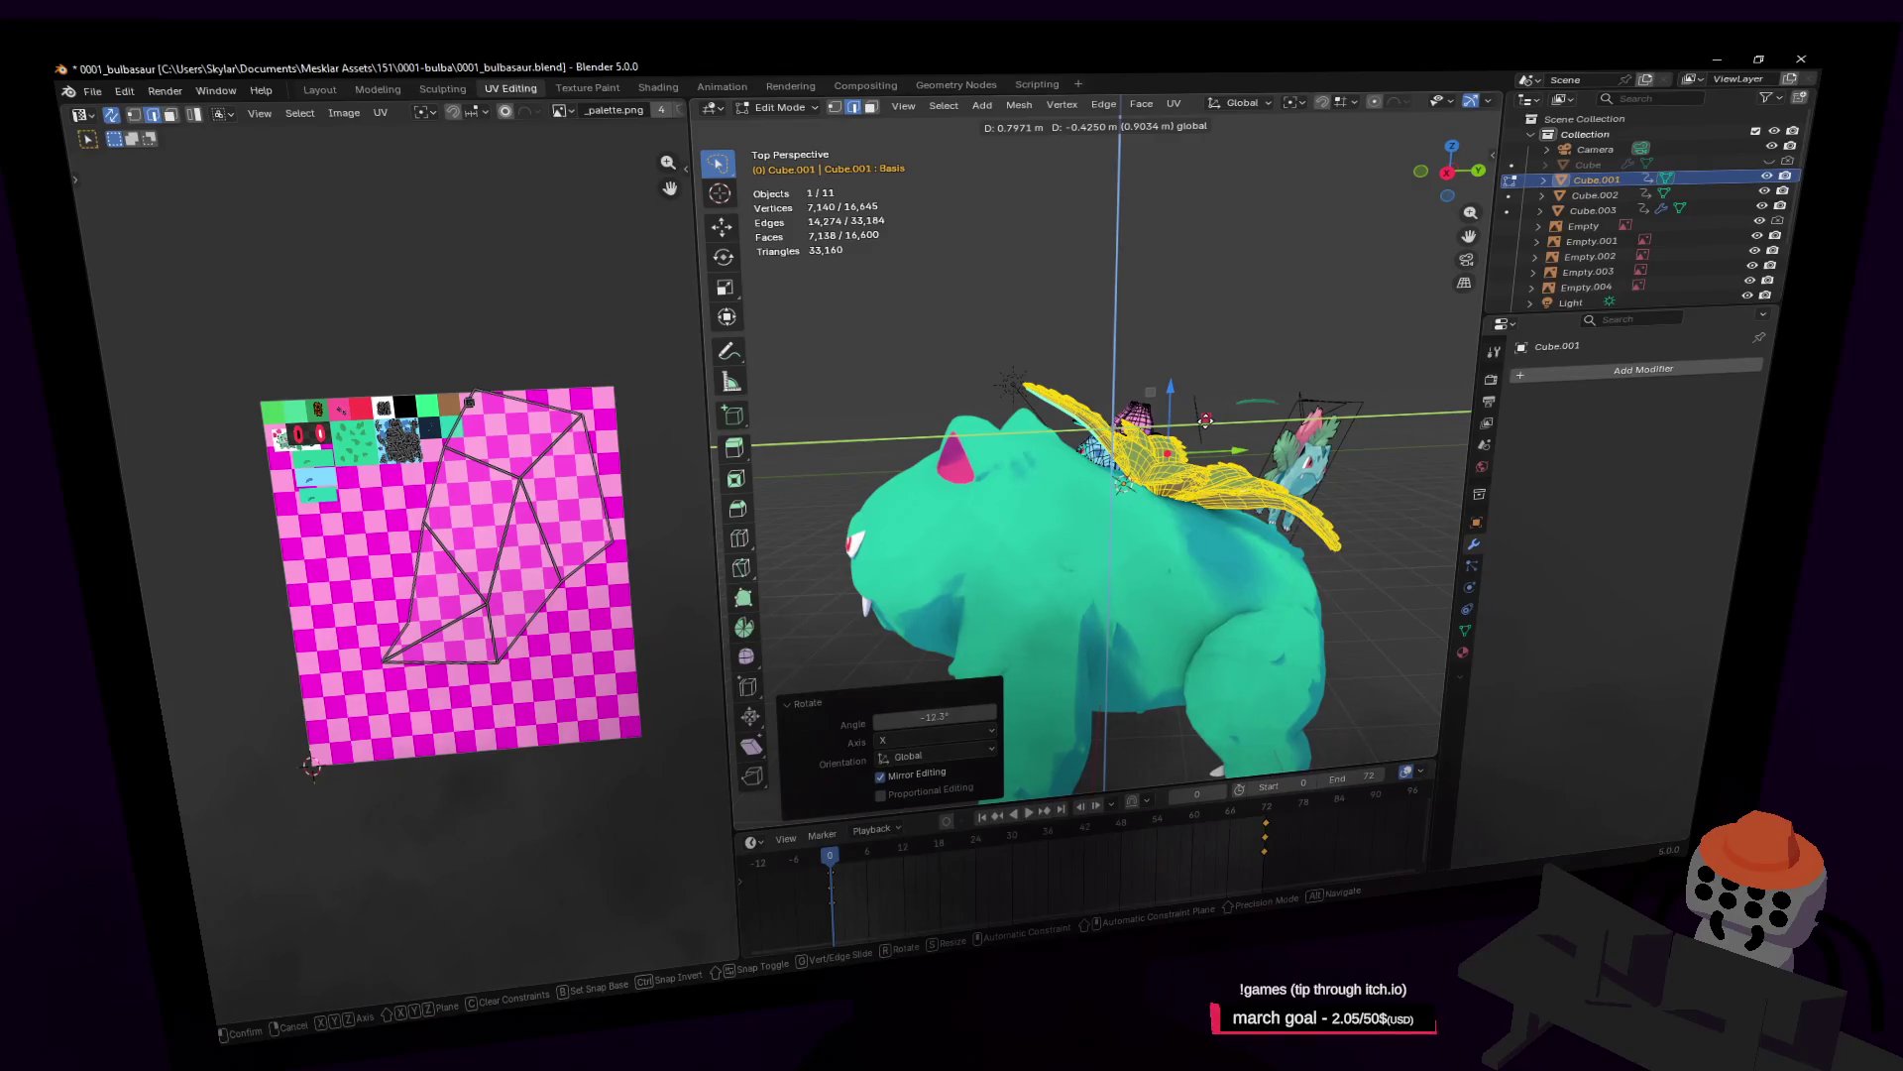
pyautogui.press('Return')
# Step: Walk the view closer to the back and tilt the leaves a further 4.72° about X
pyautogui.hotkey('shift', '`')
pyautogui.press('w')
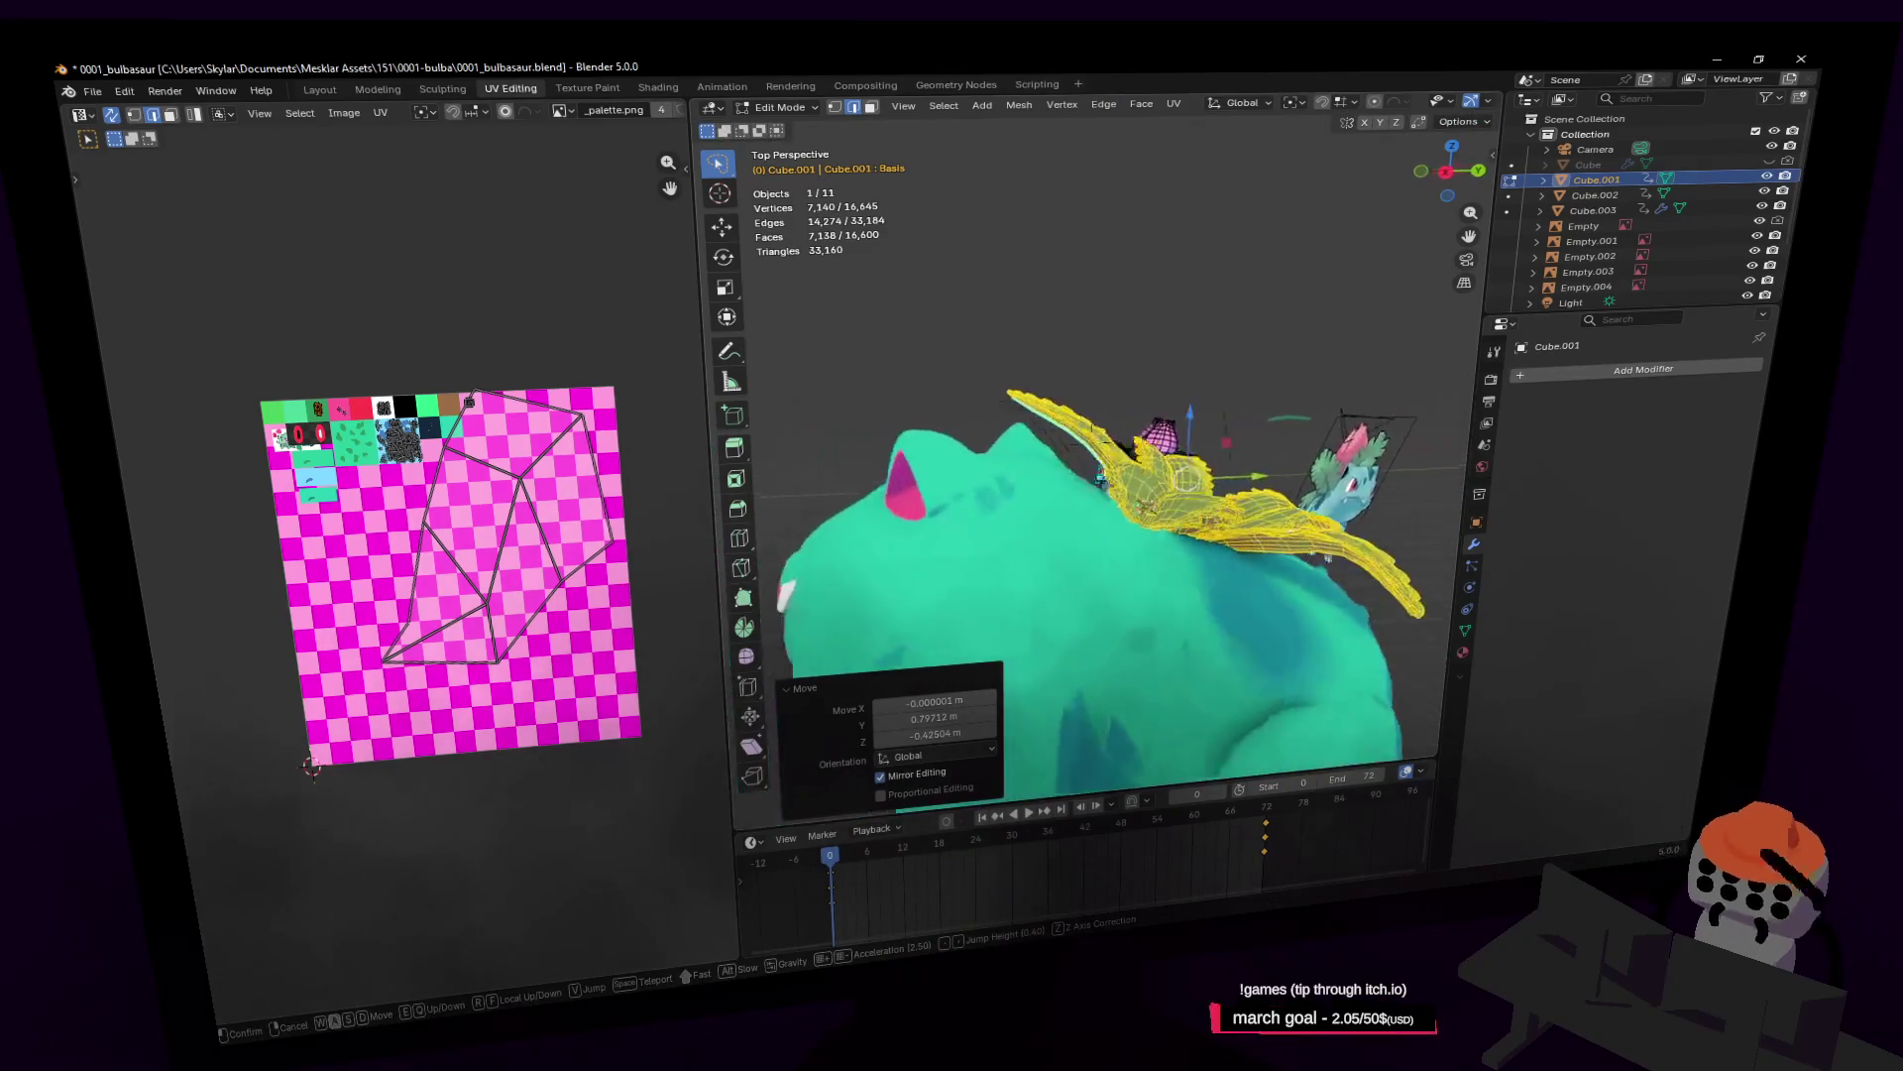
pyautogui.press('s')
pyautogui.press('w')
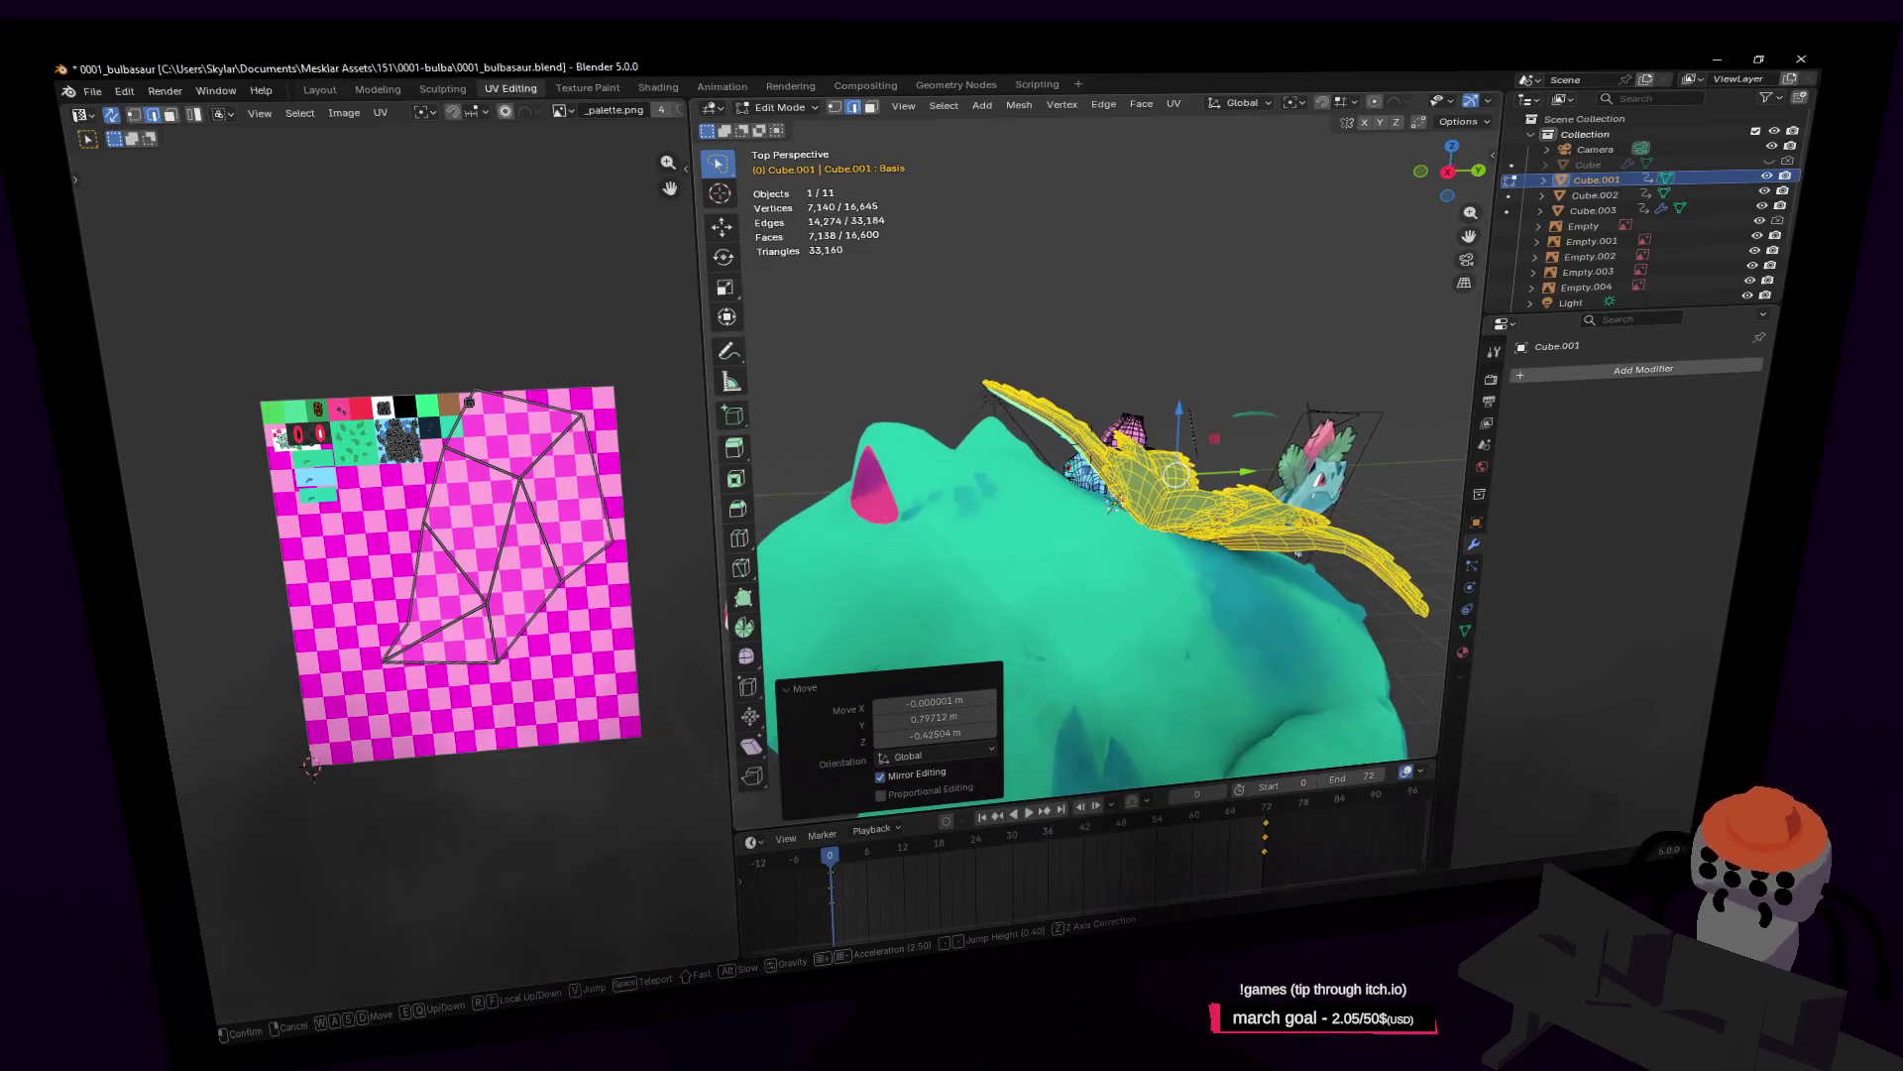
pyautogui.press('Return')
pyautogui.press('r')
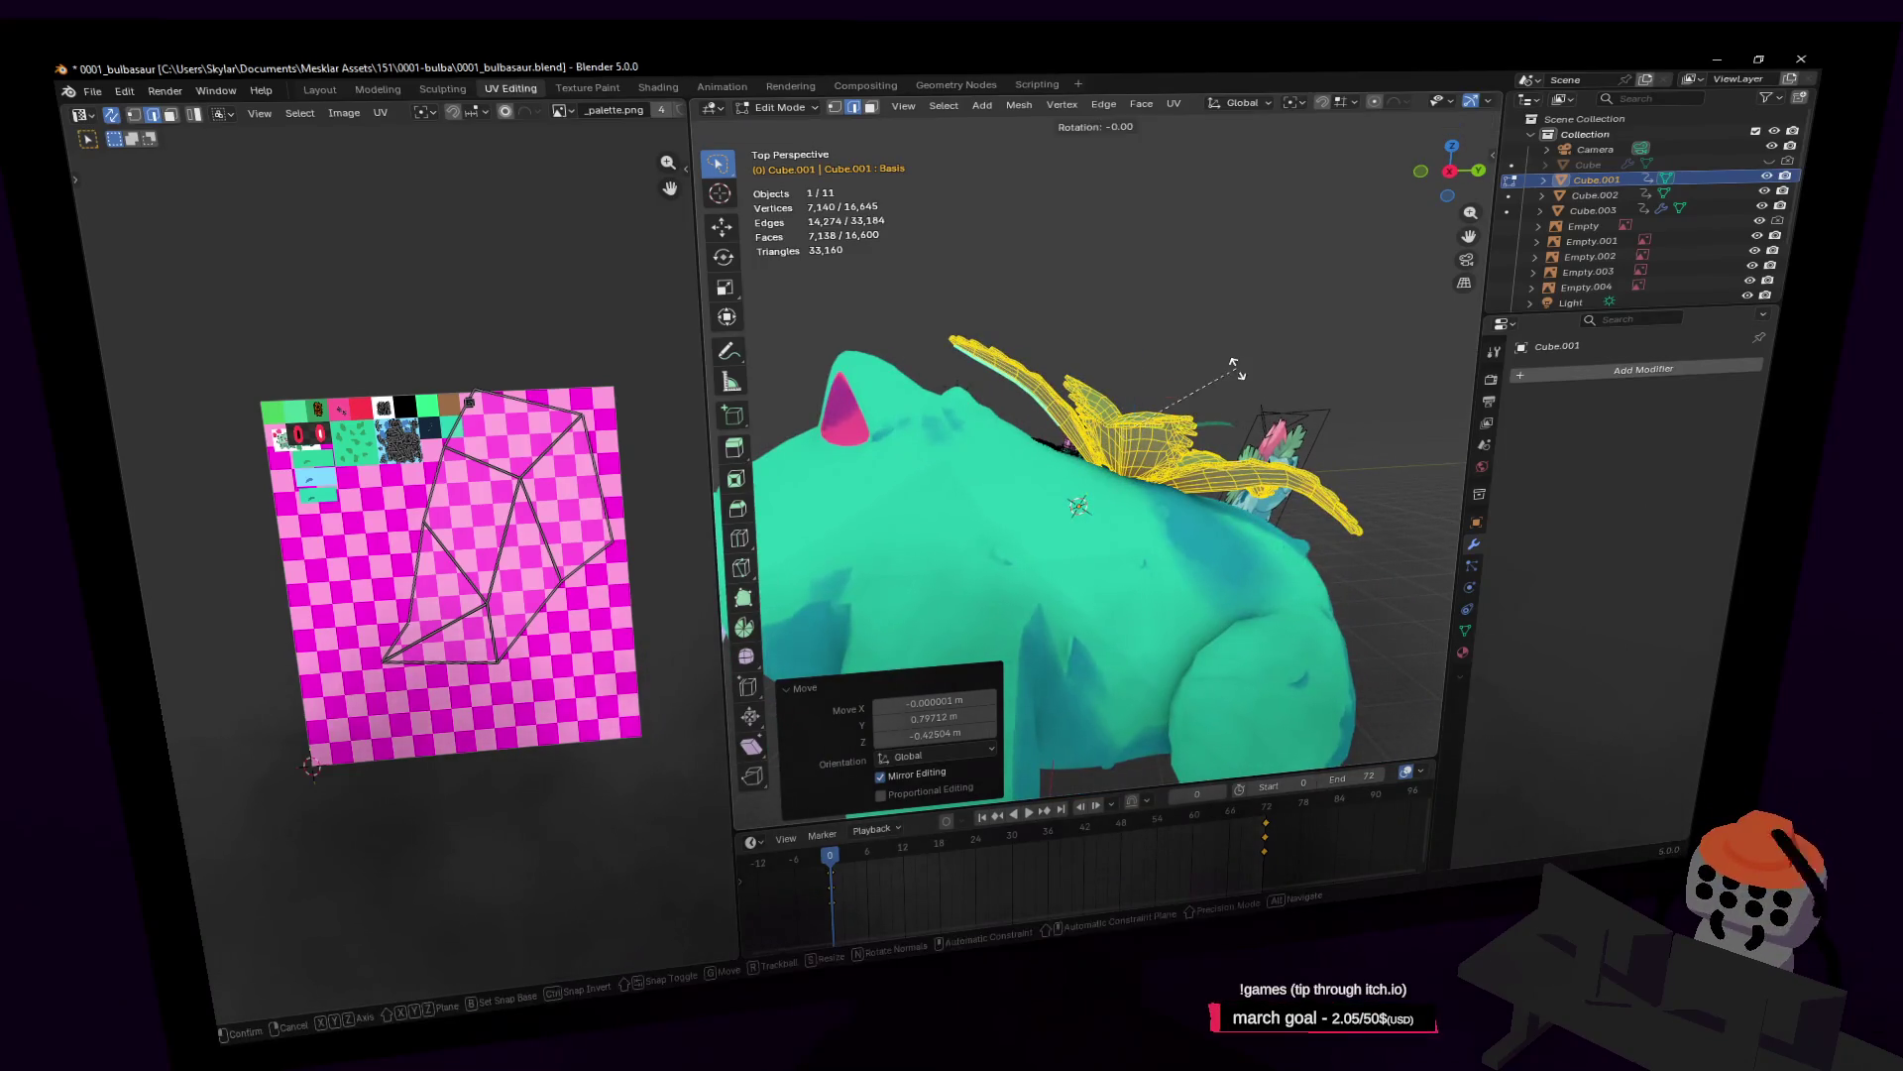
pyautogui.press('x')
pyautogui.press('Return')
# Step: Enlarge the leaves, nudge them up slightly along Z and tilt them about 3° about X
pyautogui.press('s')
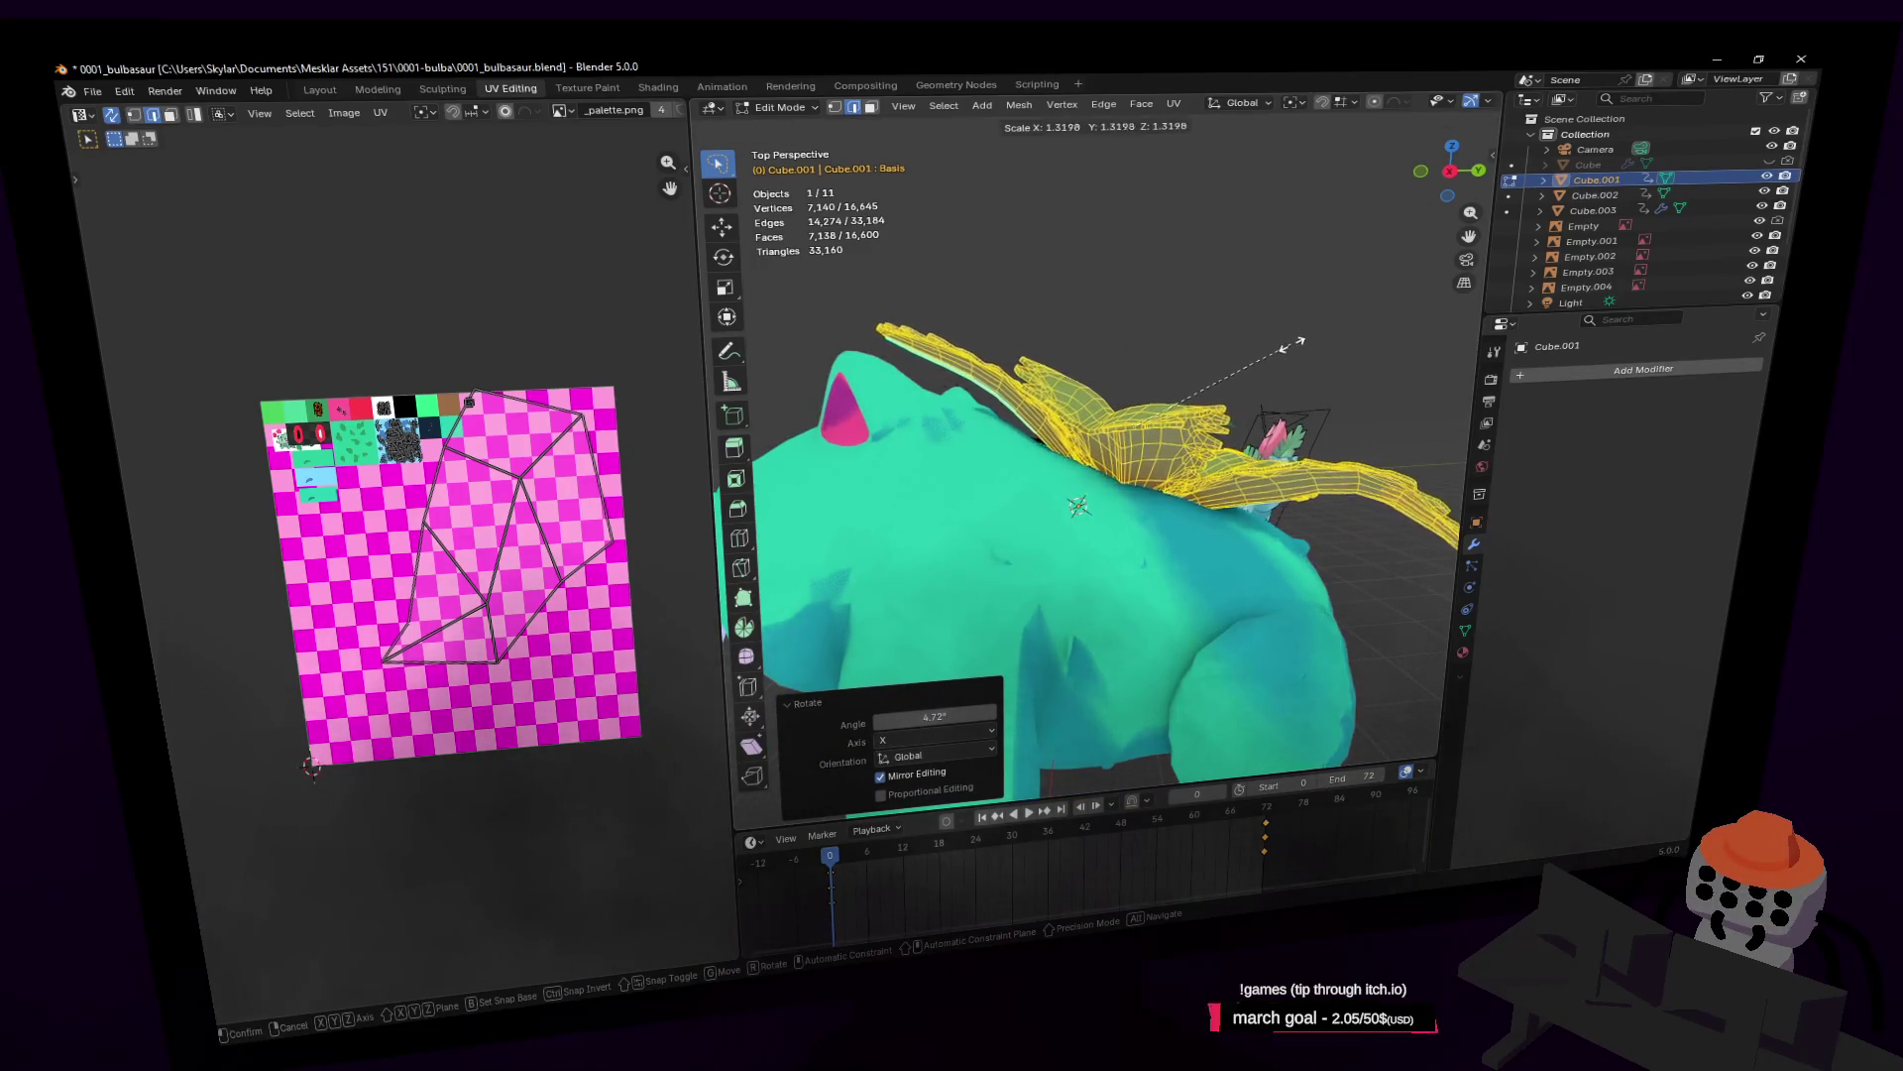
pyautogui.press('Return')
pyautogui.press('g')
pyautogui.press('z')
pyautogui.press('Return')
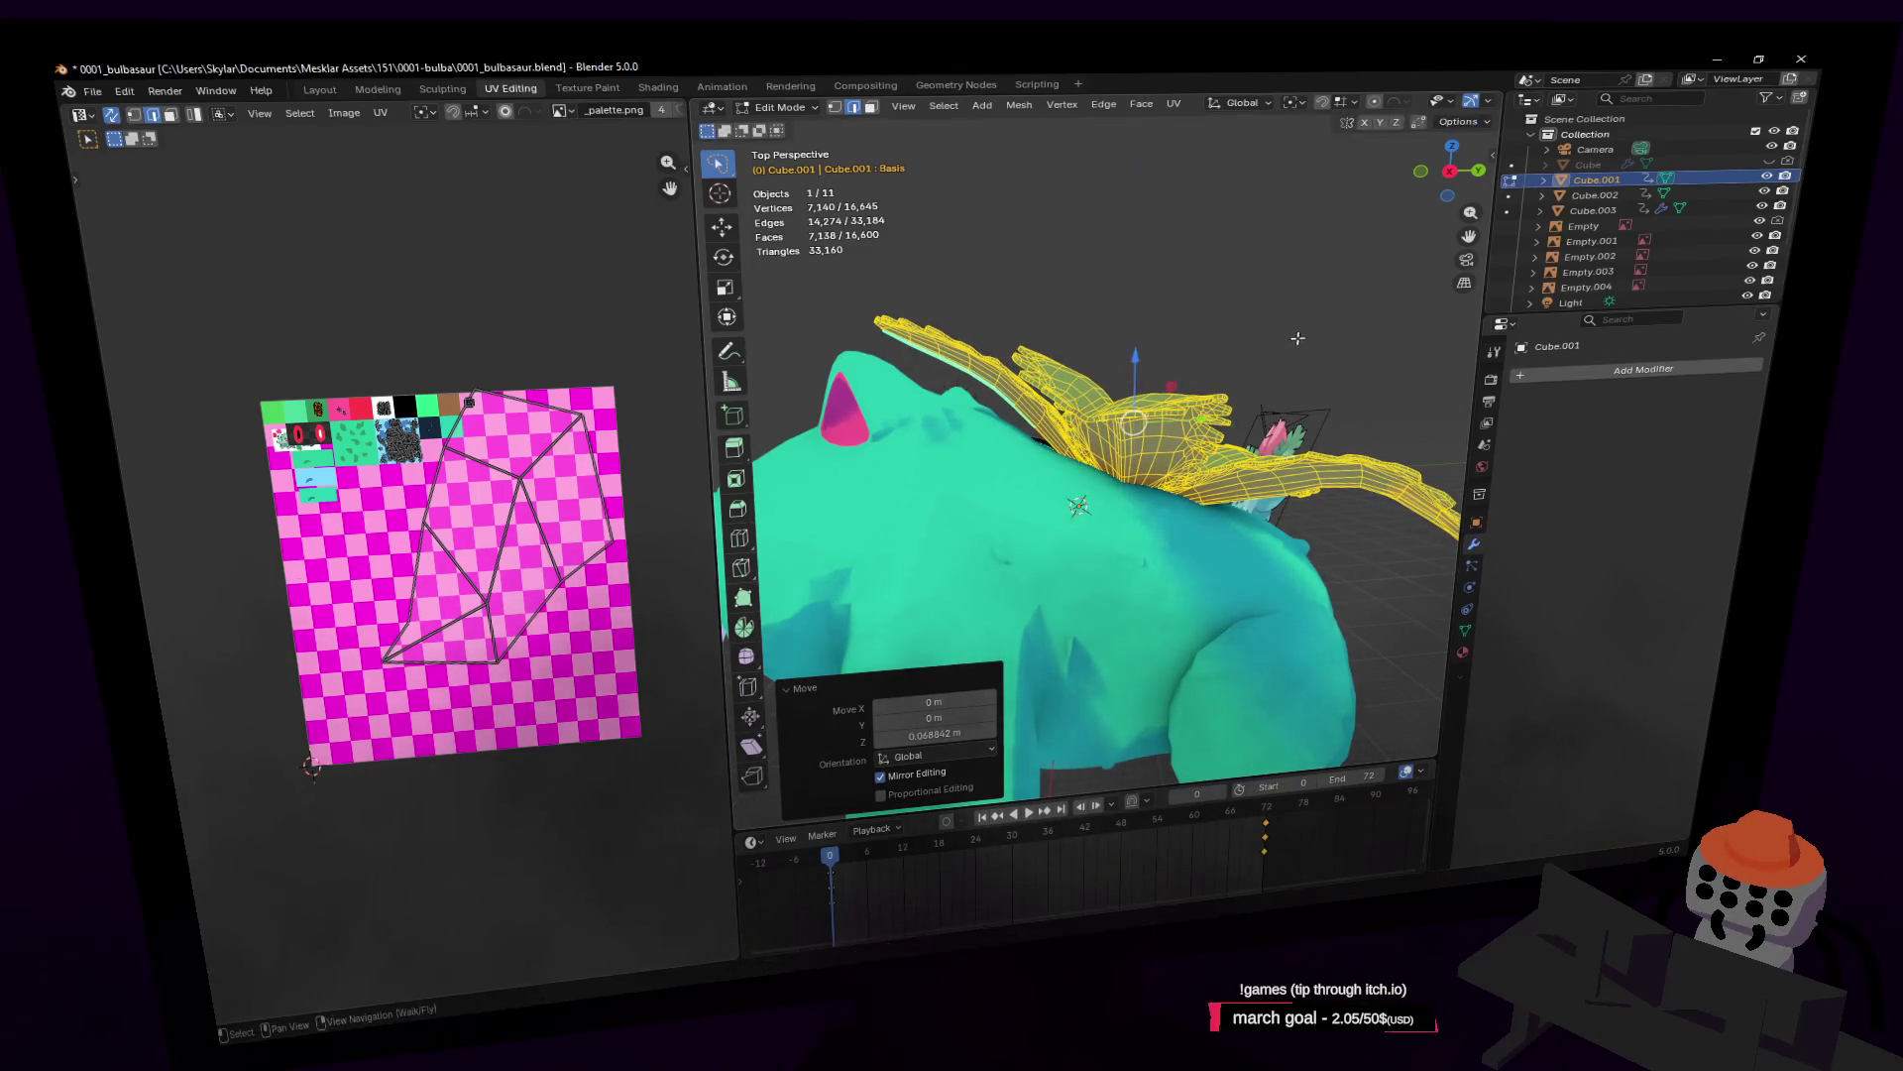
pyautogui.press('r')
pyautogui.press('x')
pyautogui.press('Return')
# Step: Separate the selected leaves into their own object, Cube.004
pyautogui.hotkey('shift', '`')
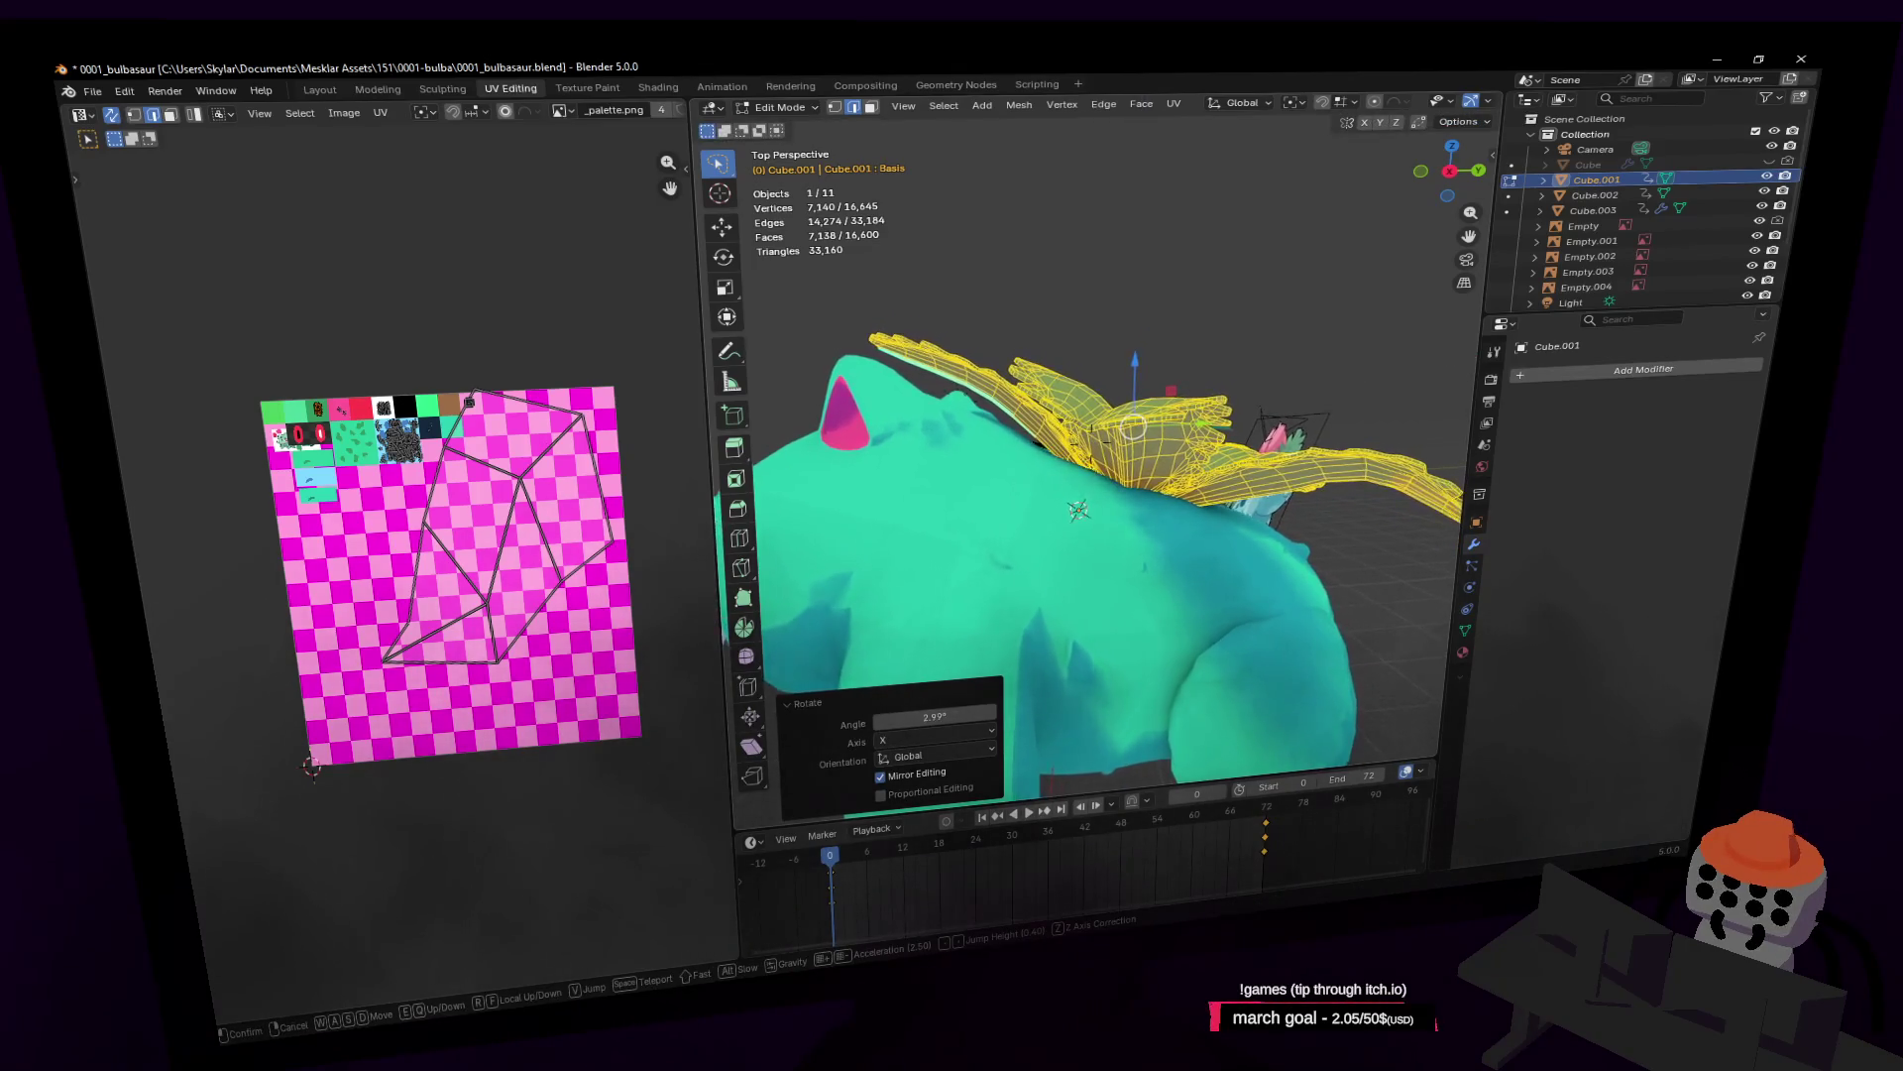
pyautogui.press('e')
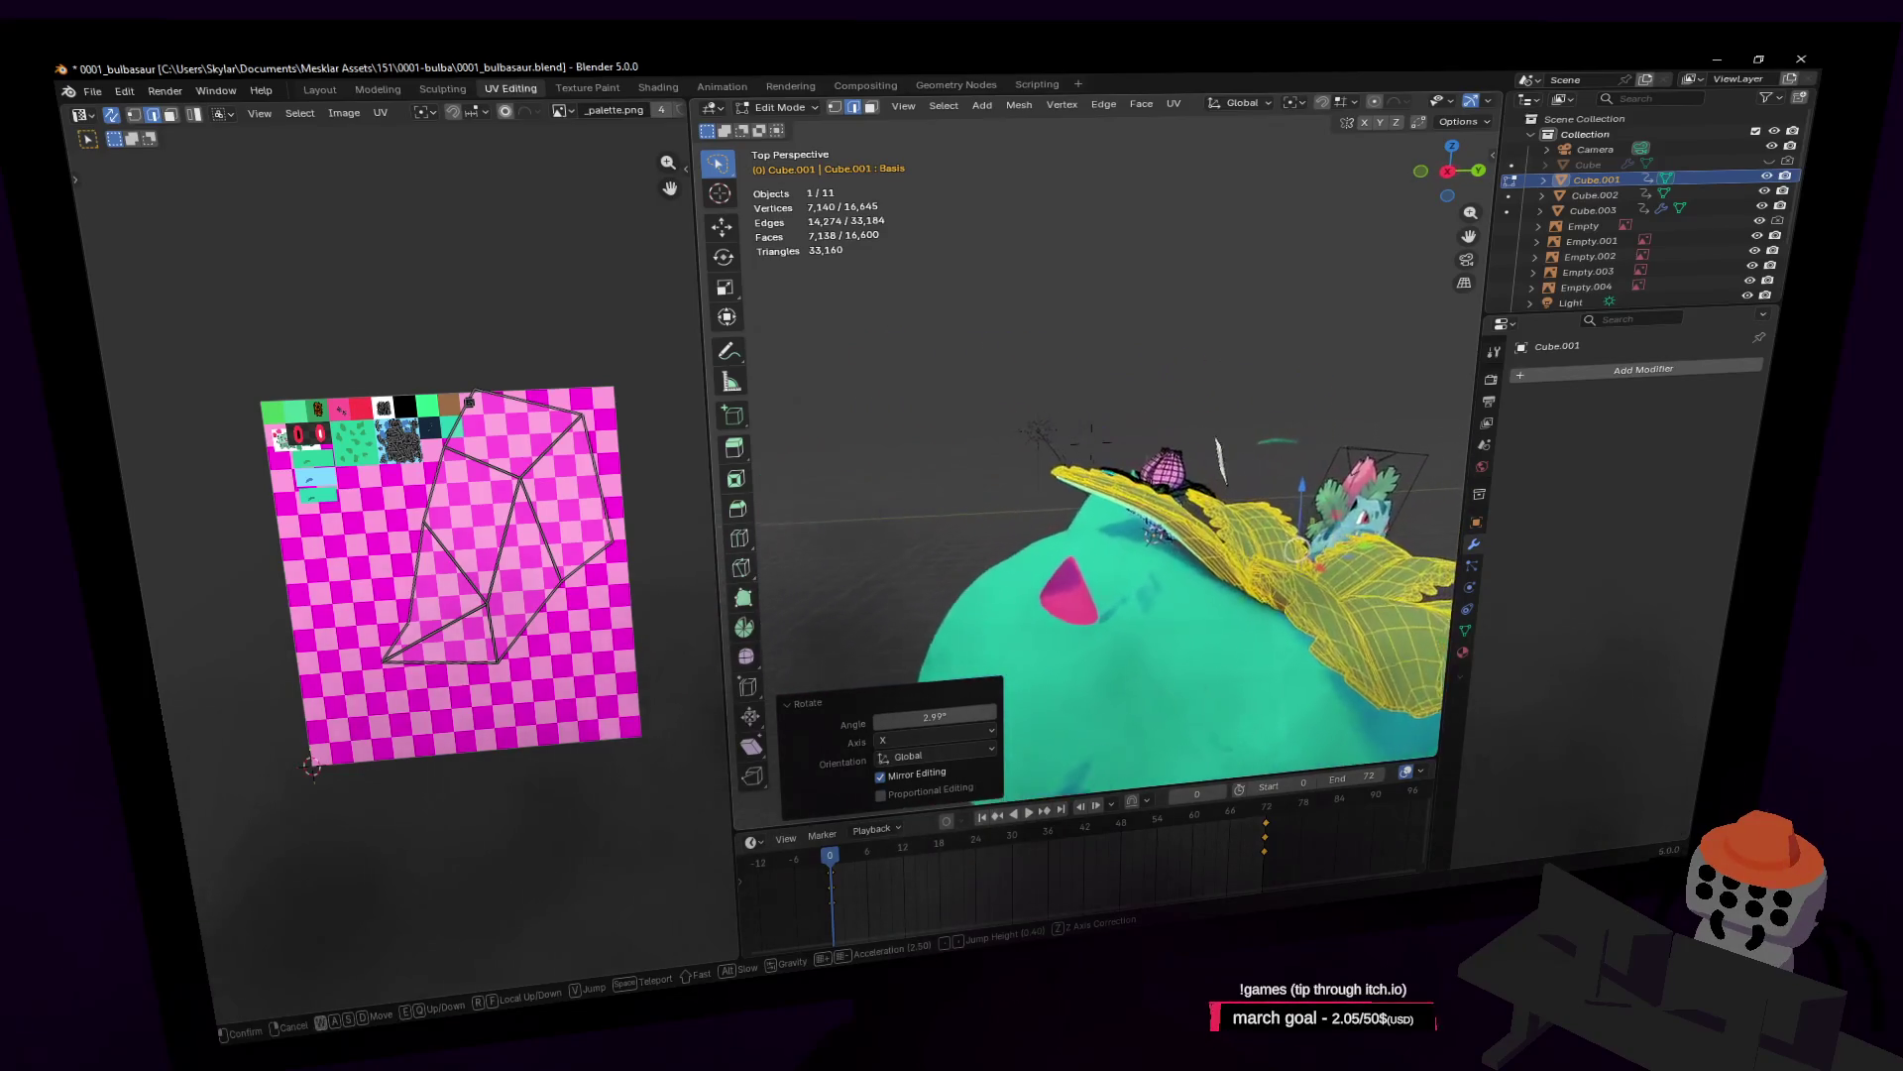
pyautogui.click(1289, 331)
pyautogui.click(1281, 345)
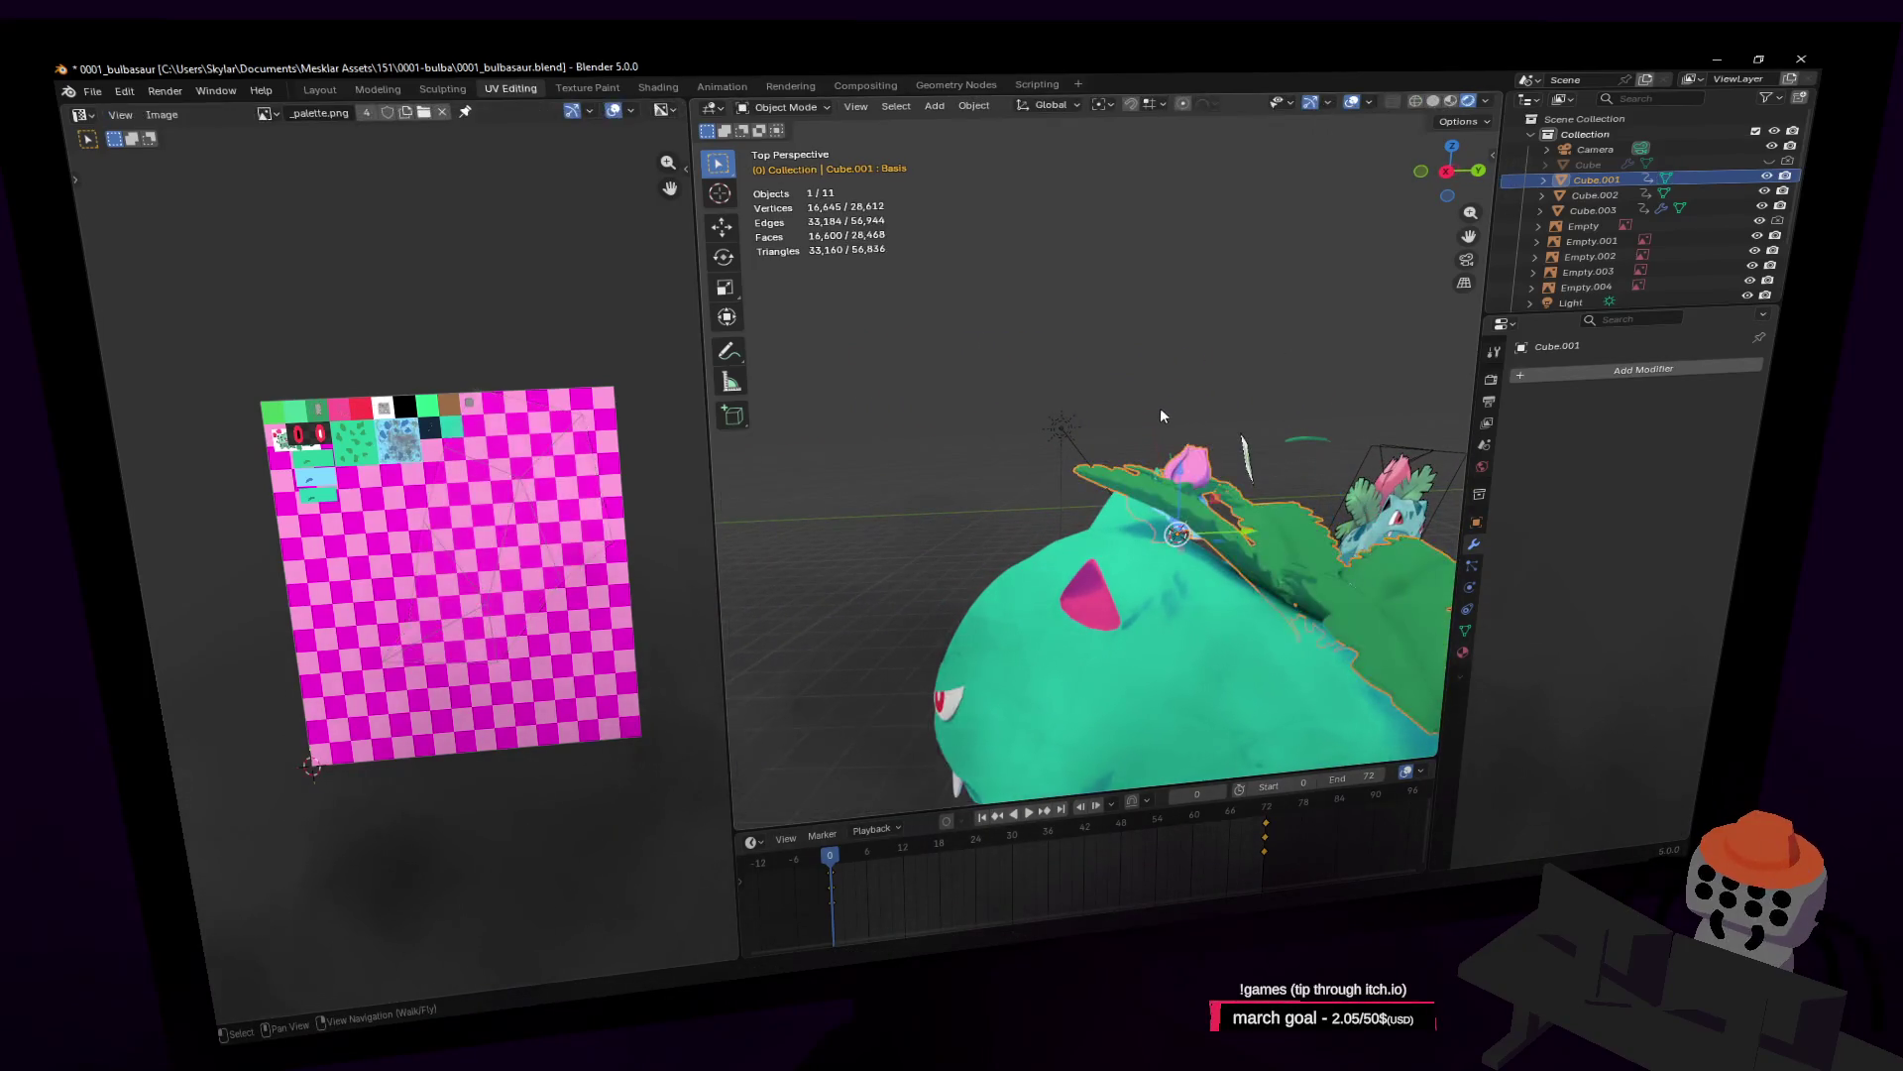
pyautogui.hotkey('ctrl', 'z')
pyautogui.moveTo(1160, 408)
pyautogui.mouseDown(button='middle')
pyautogui.moveTo(1222, 412)
pyautogui.moveTo(1180, 328)
pyautogui.mouseUp(button='middle')
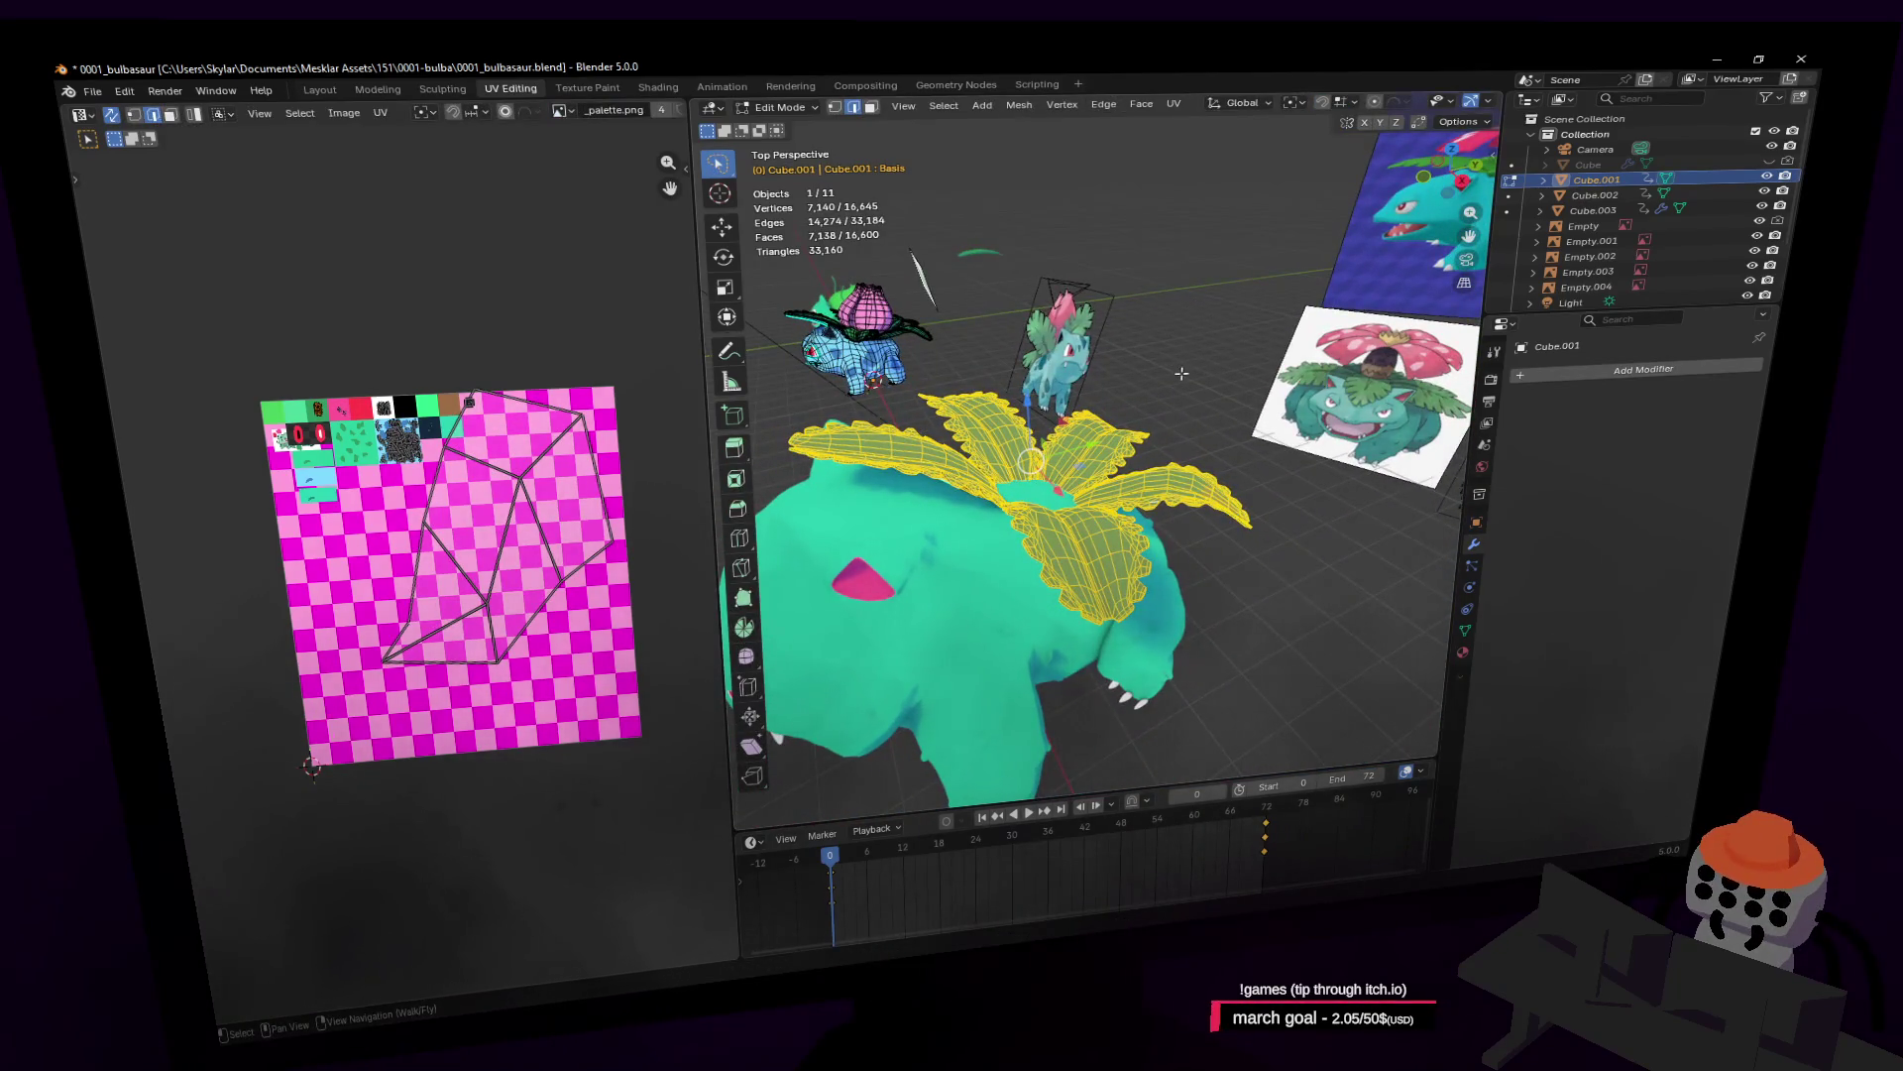
pyautogui.press('p')
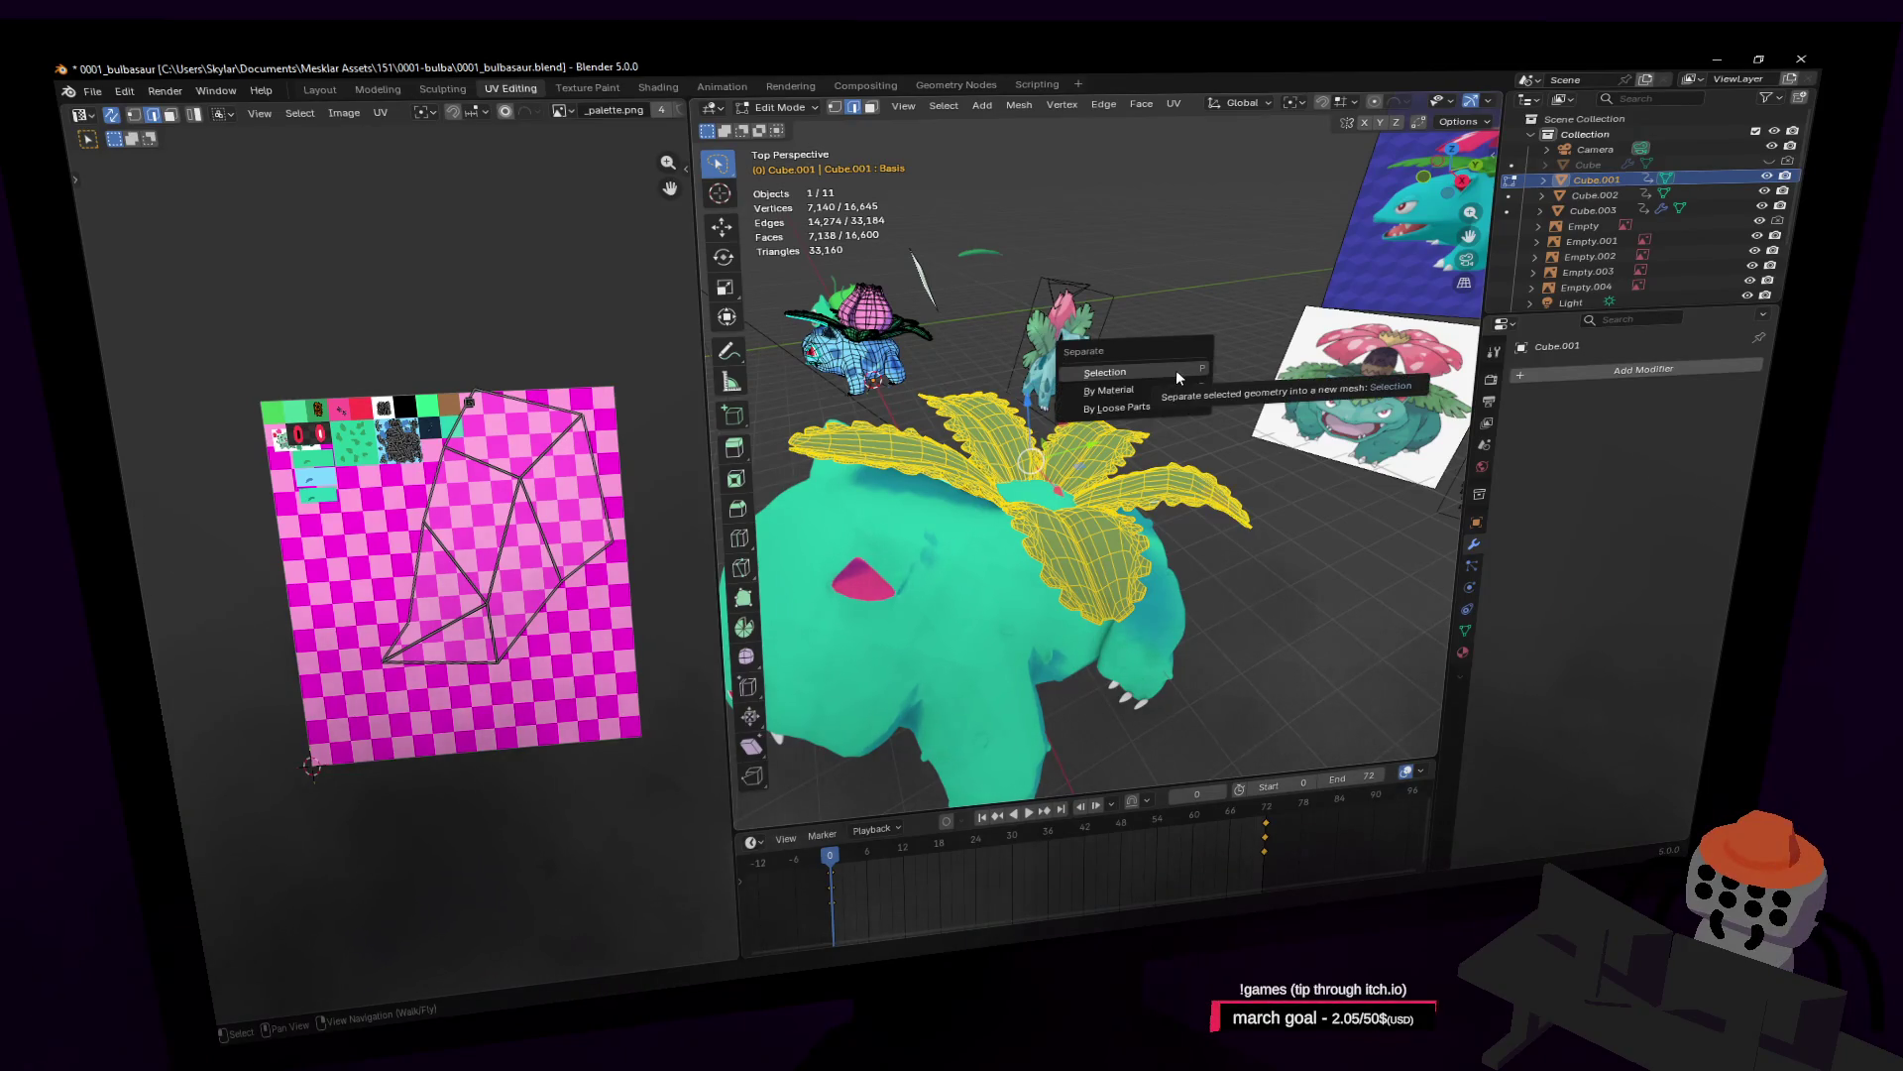
pyautogui.click(1175, 371)
pyautogui.press('Tab')
# Step: Edit the separated leaves and select one leaf's 169 vertices in vertex mode
pyautogui.click(1119, 426)
pyautogui.press('Tab')
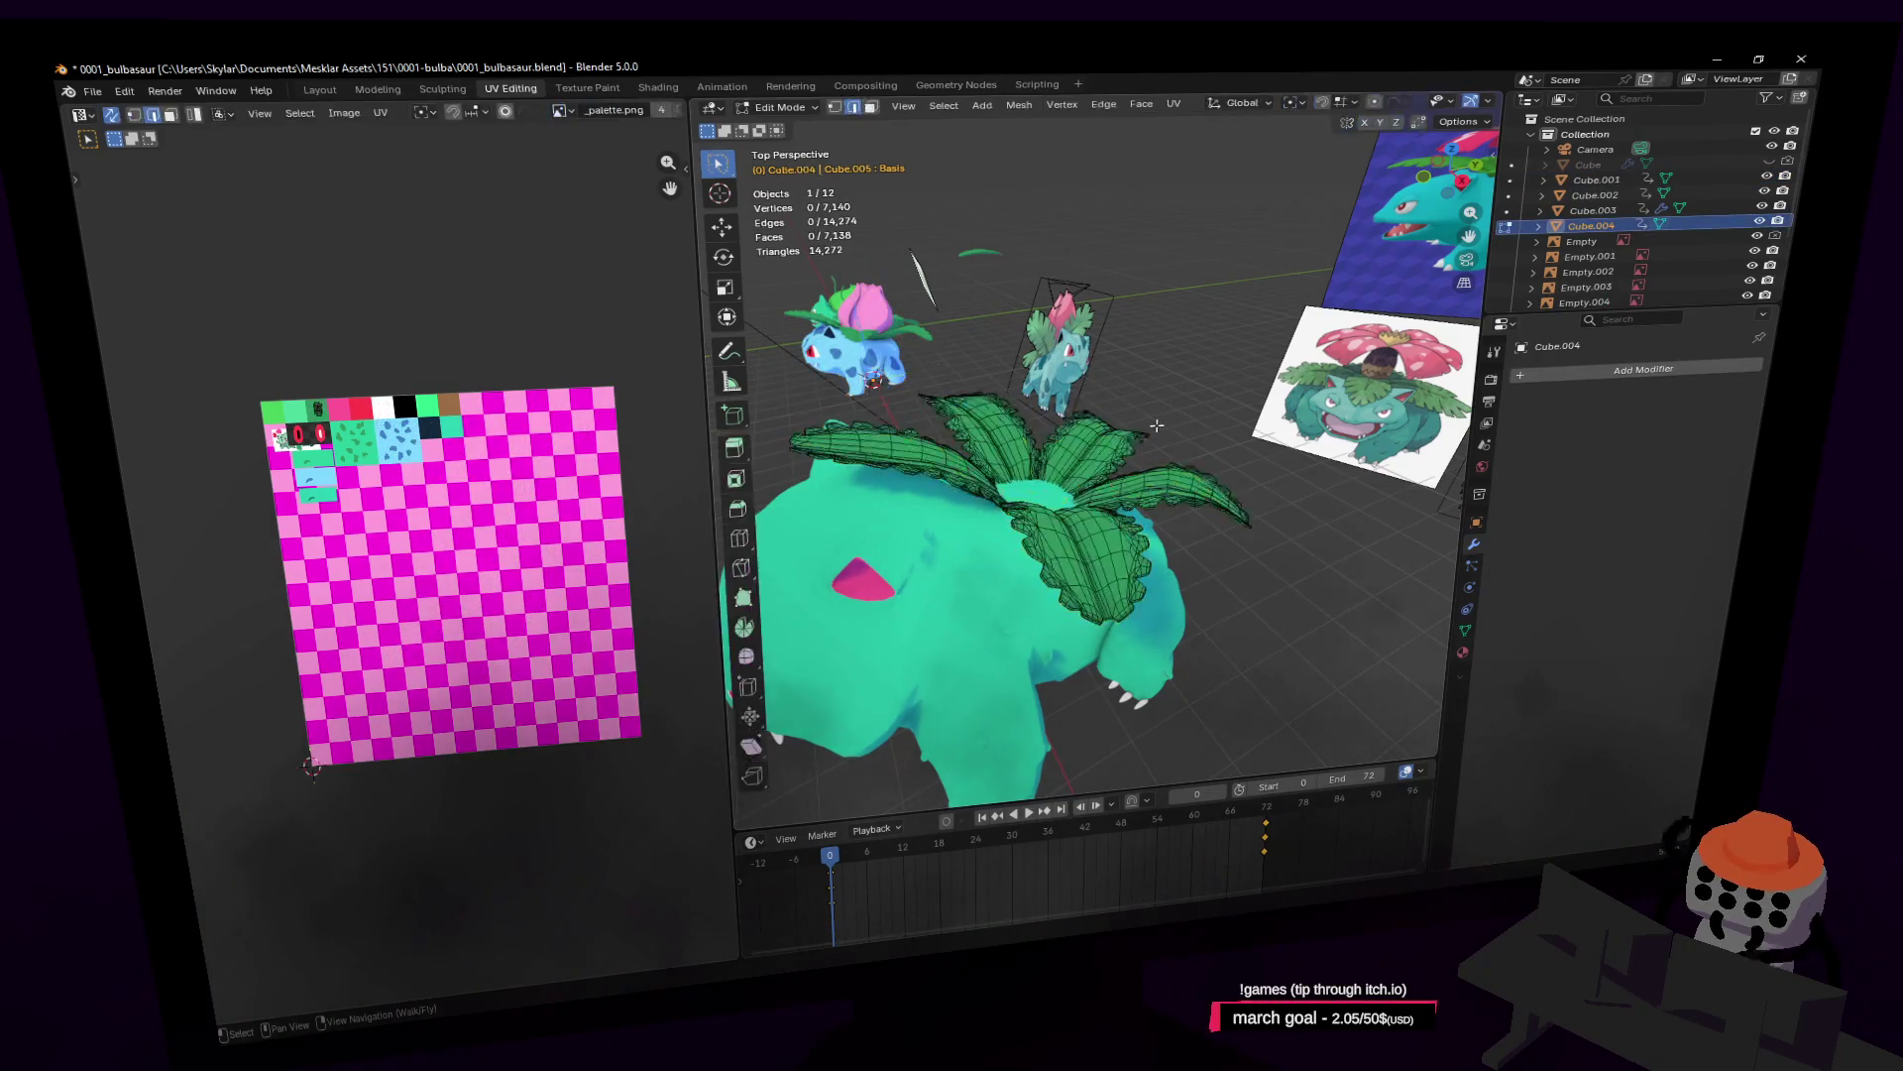
pyautogui.hotkey('shift', '`')
pyautogui.press('w')
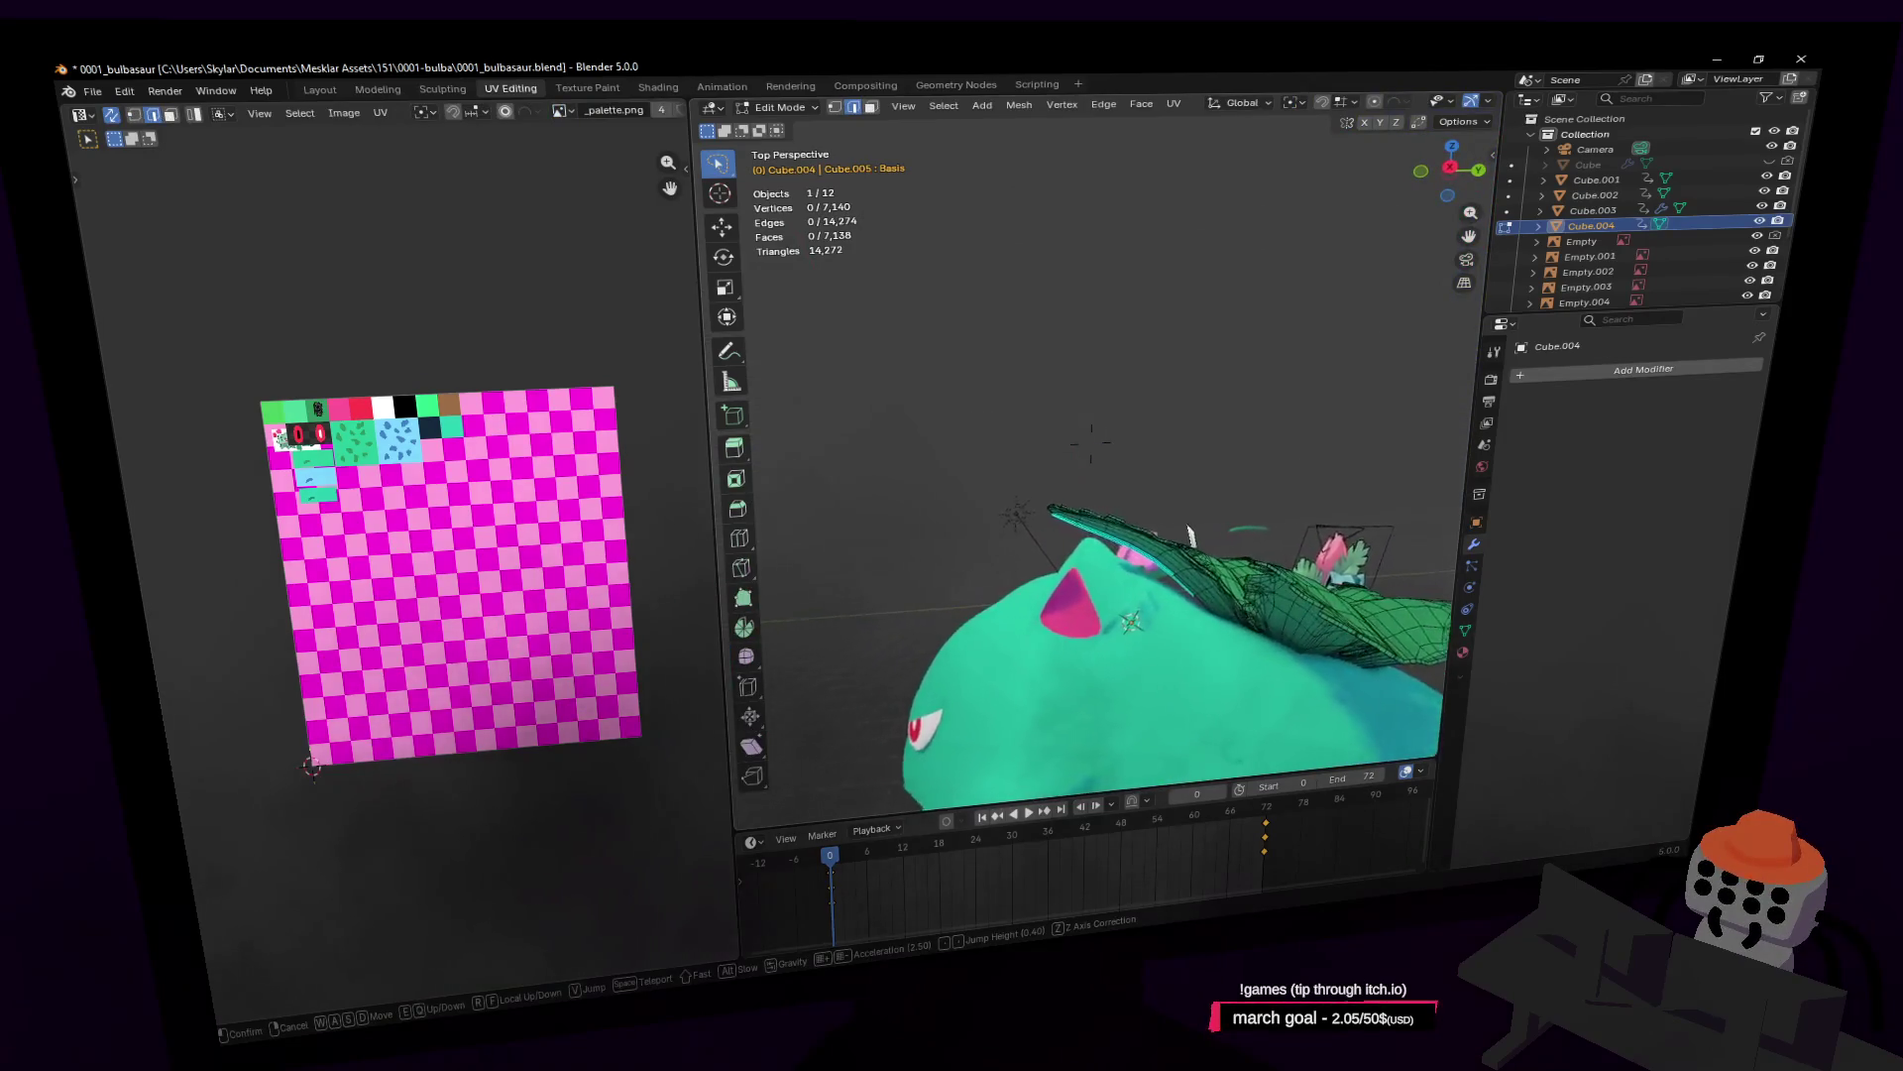
pyautogui.click(1103, 453)
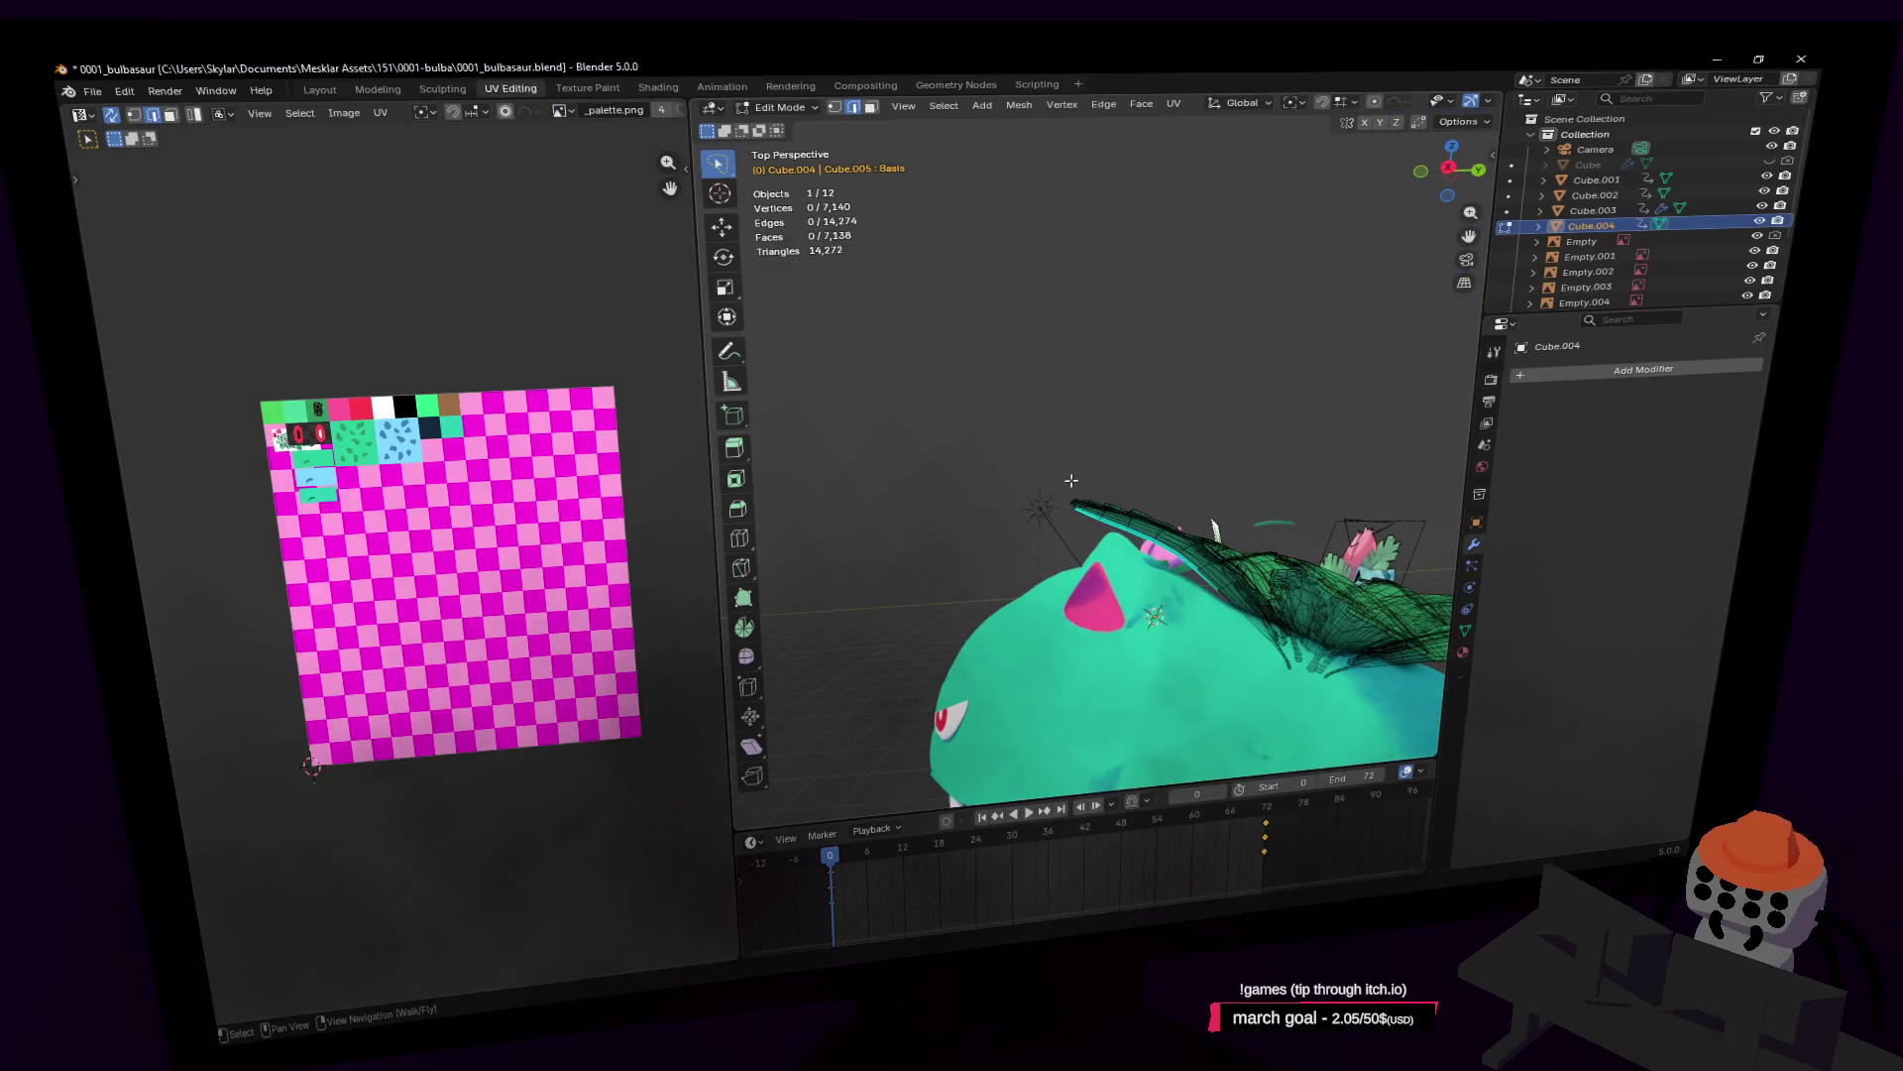
pyautogui.press('1')
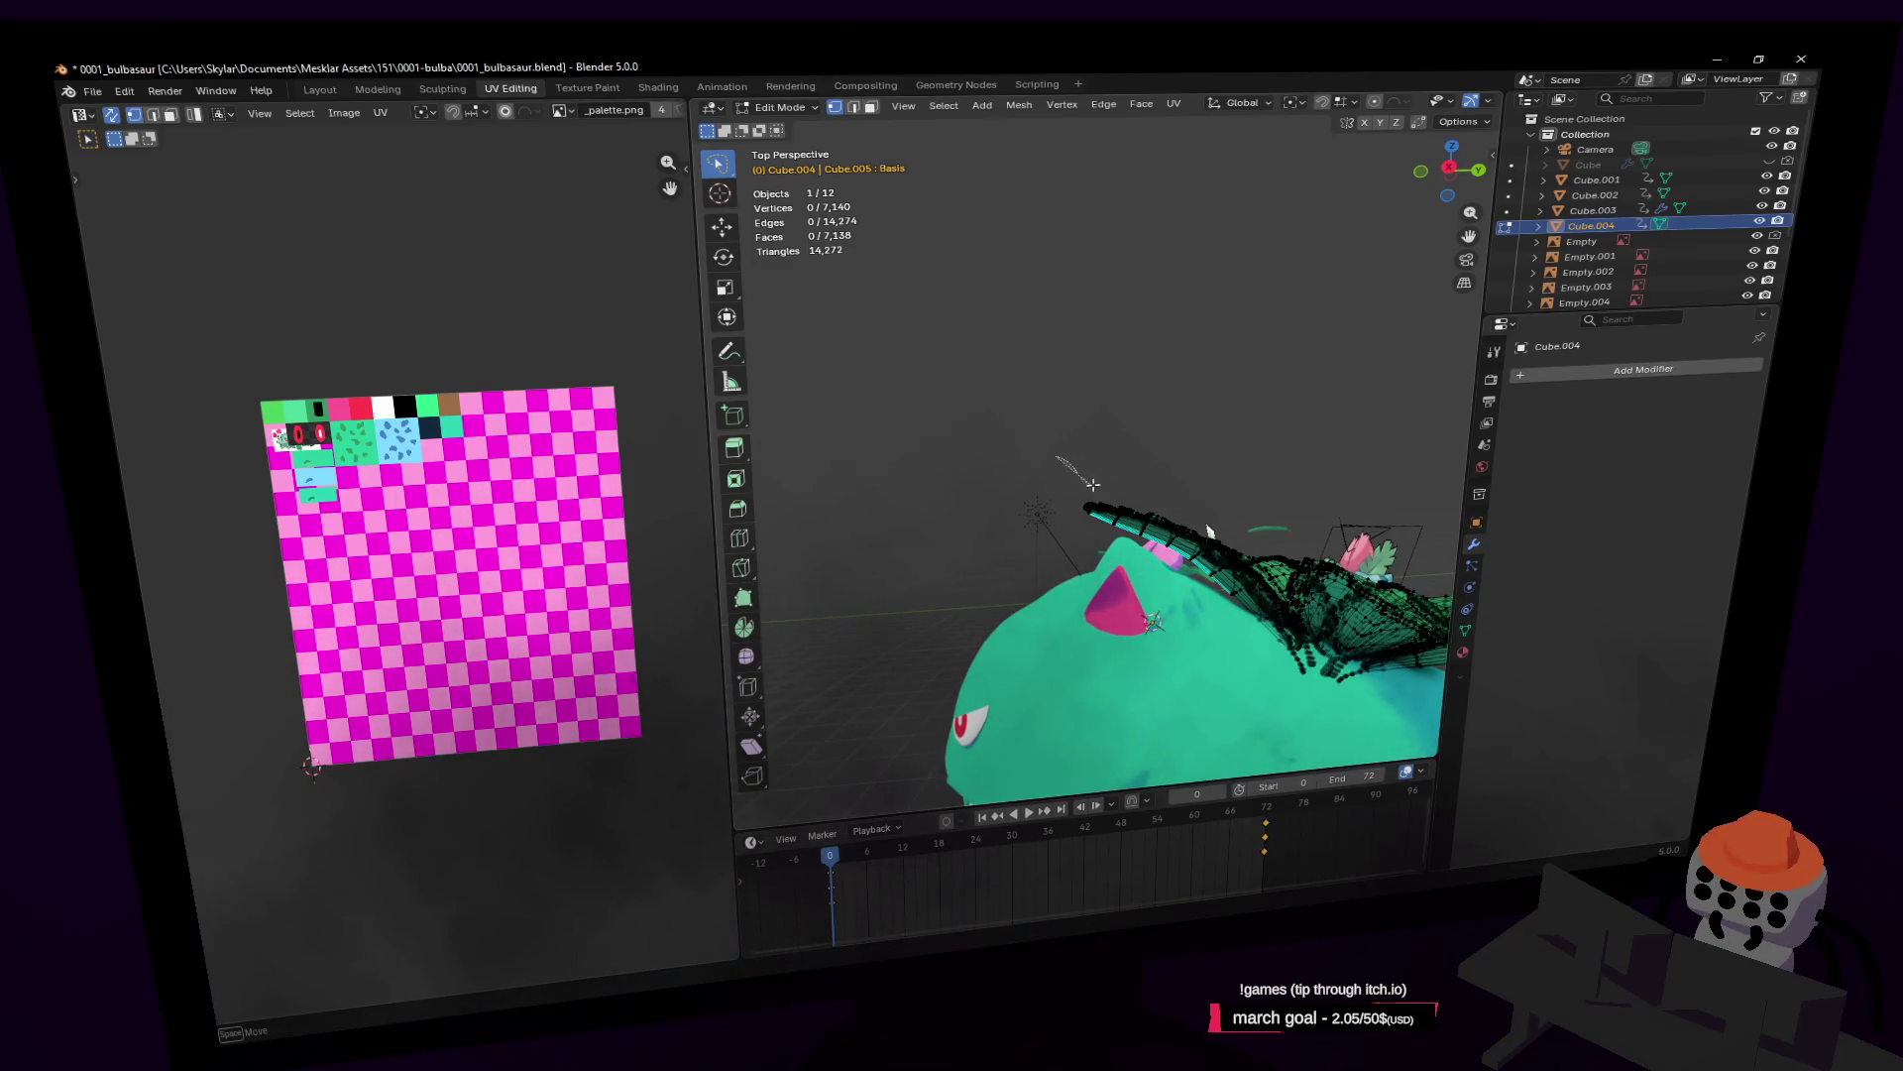
pyautogui.press('l')
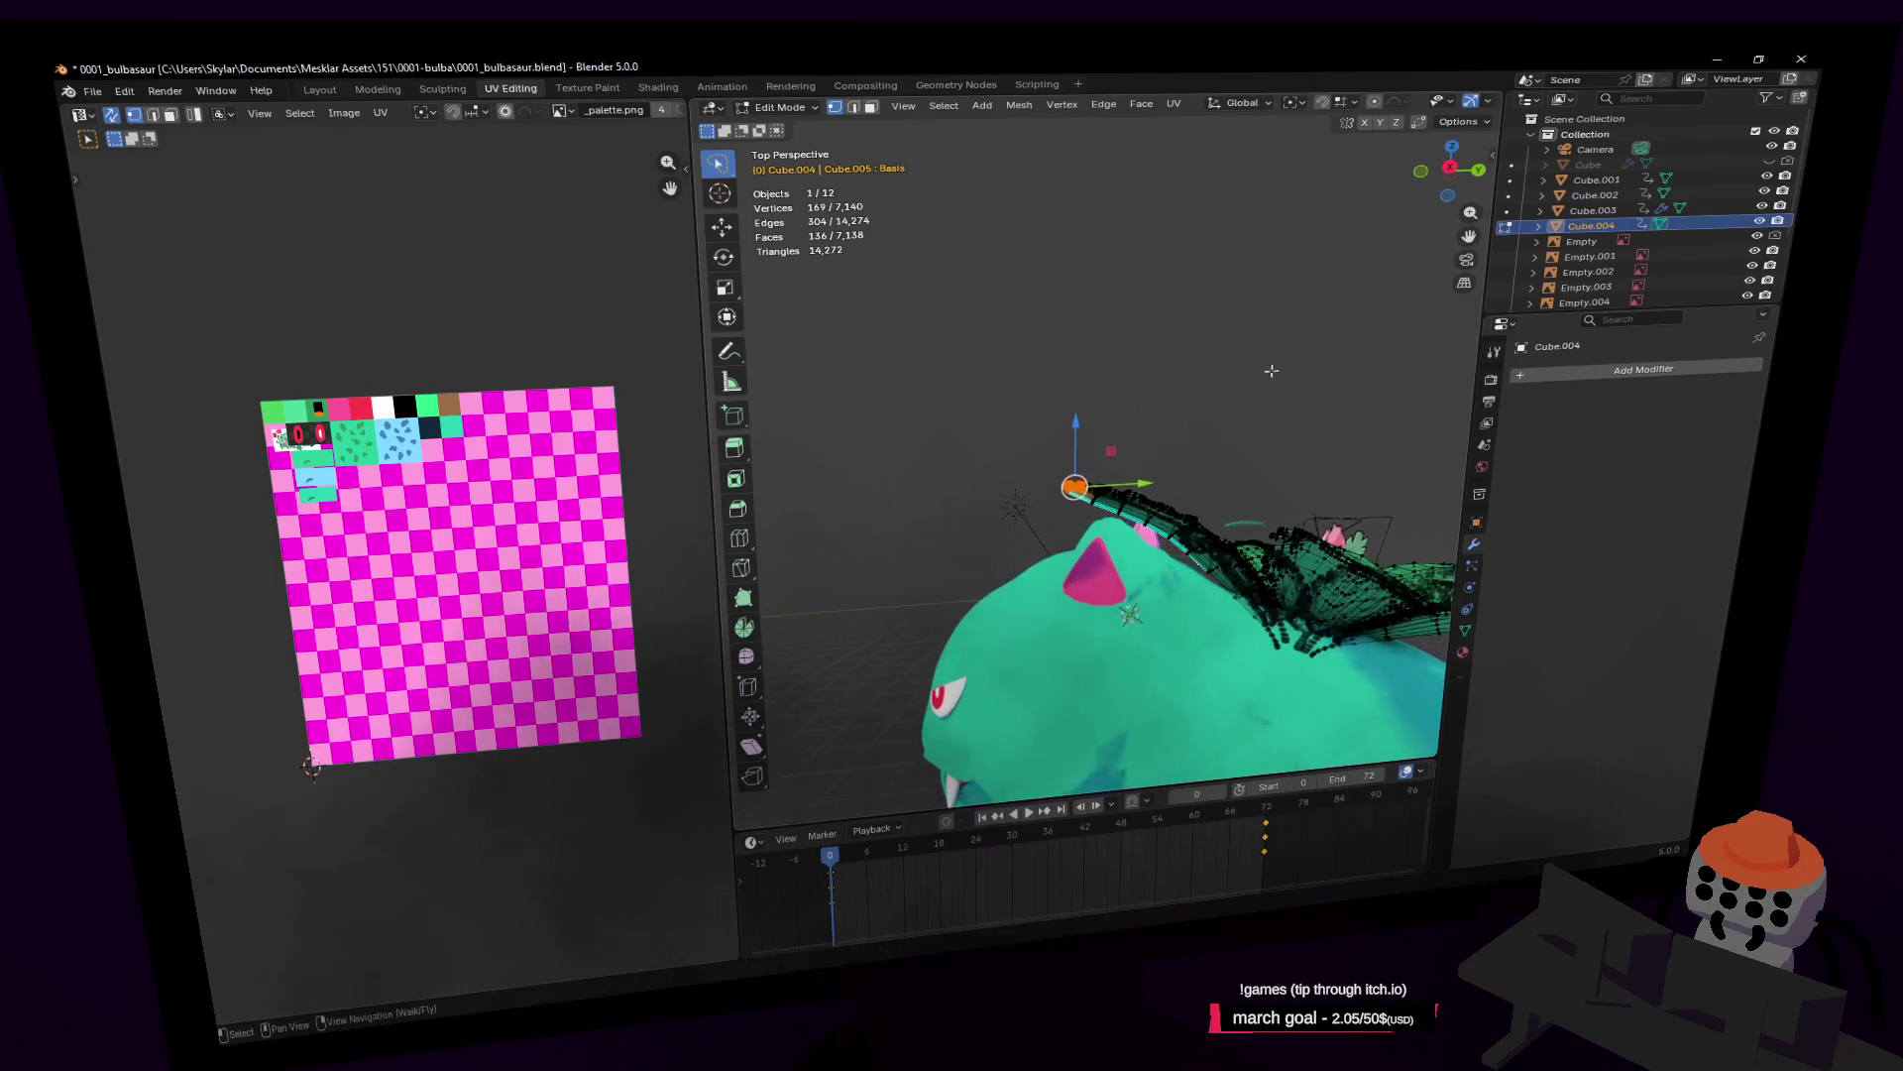
pyautogui.press('s')
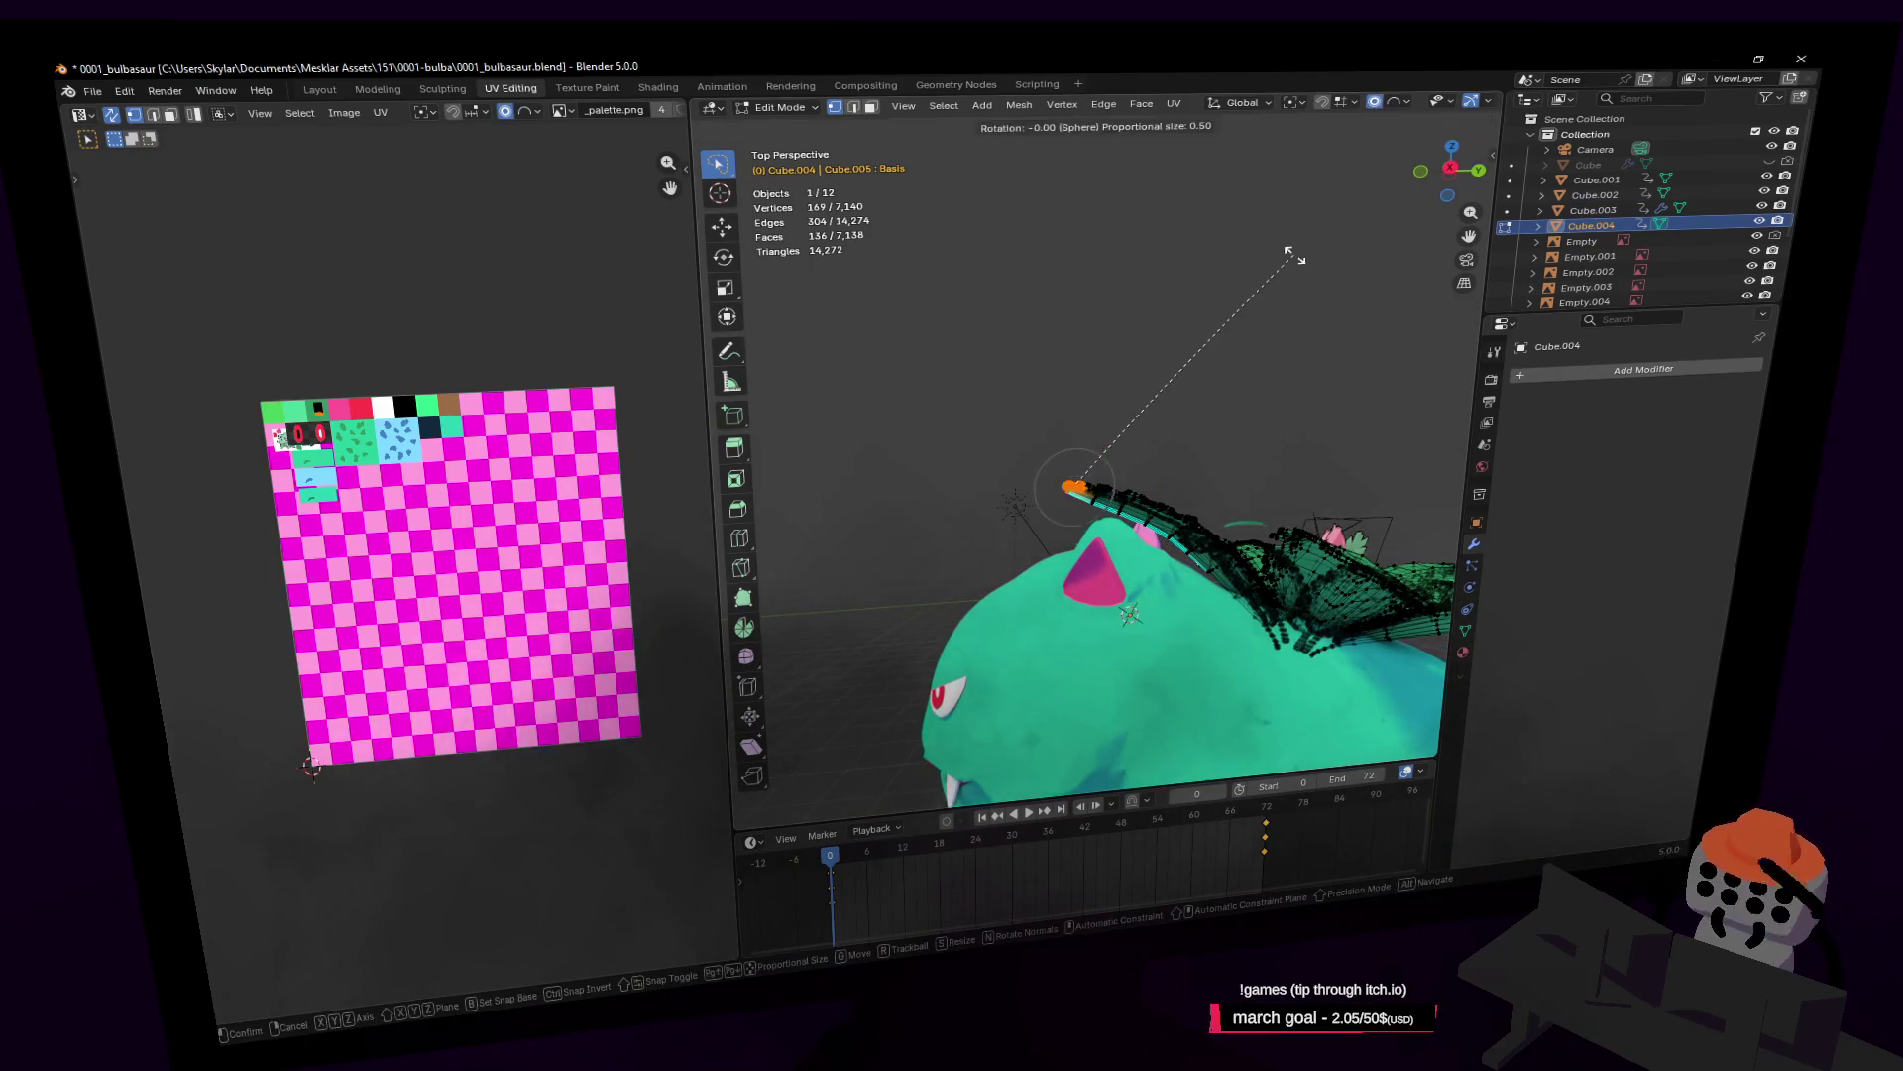
pyautogui.press('Escape')
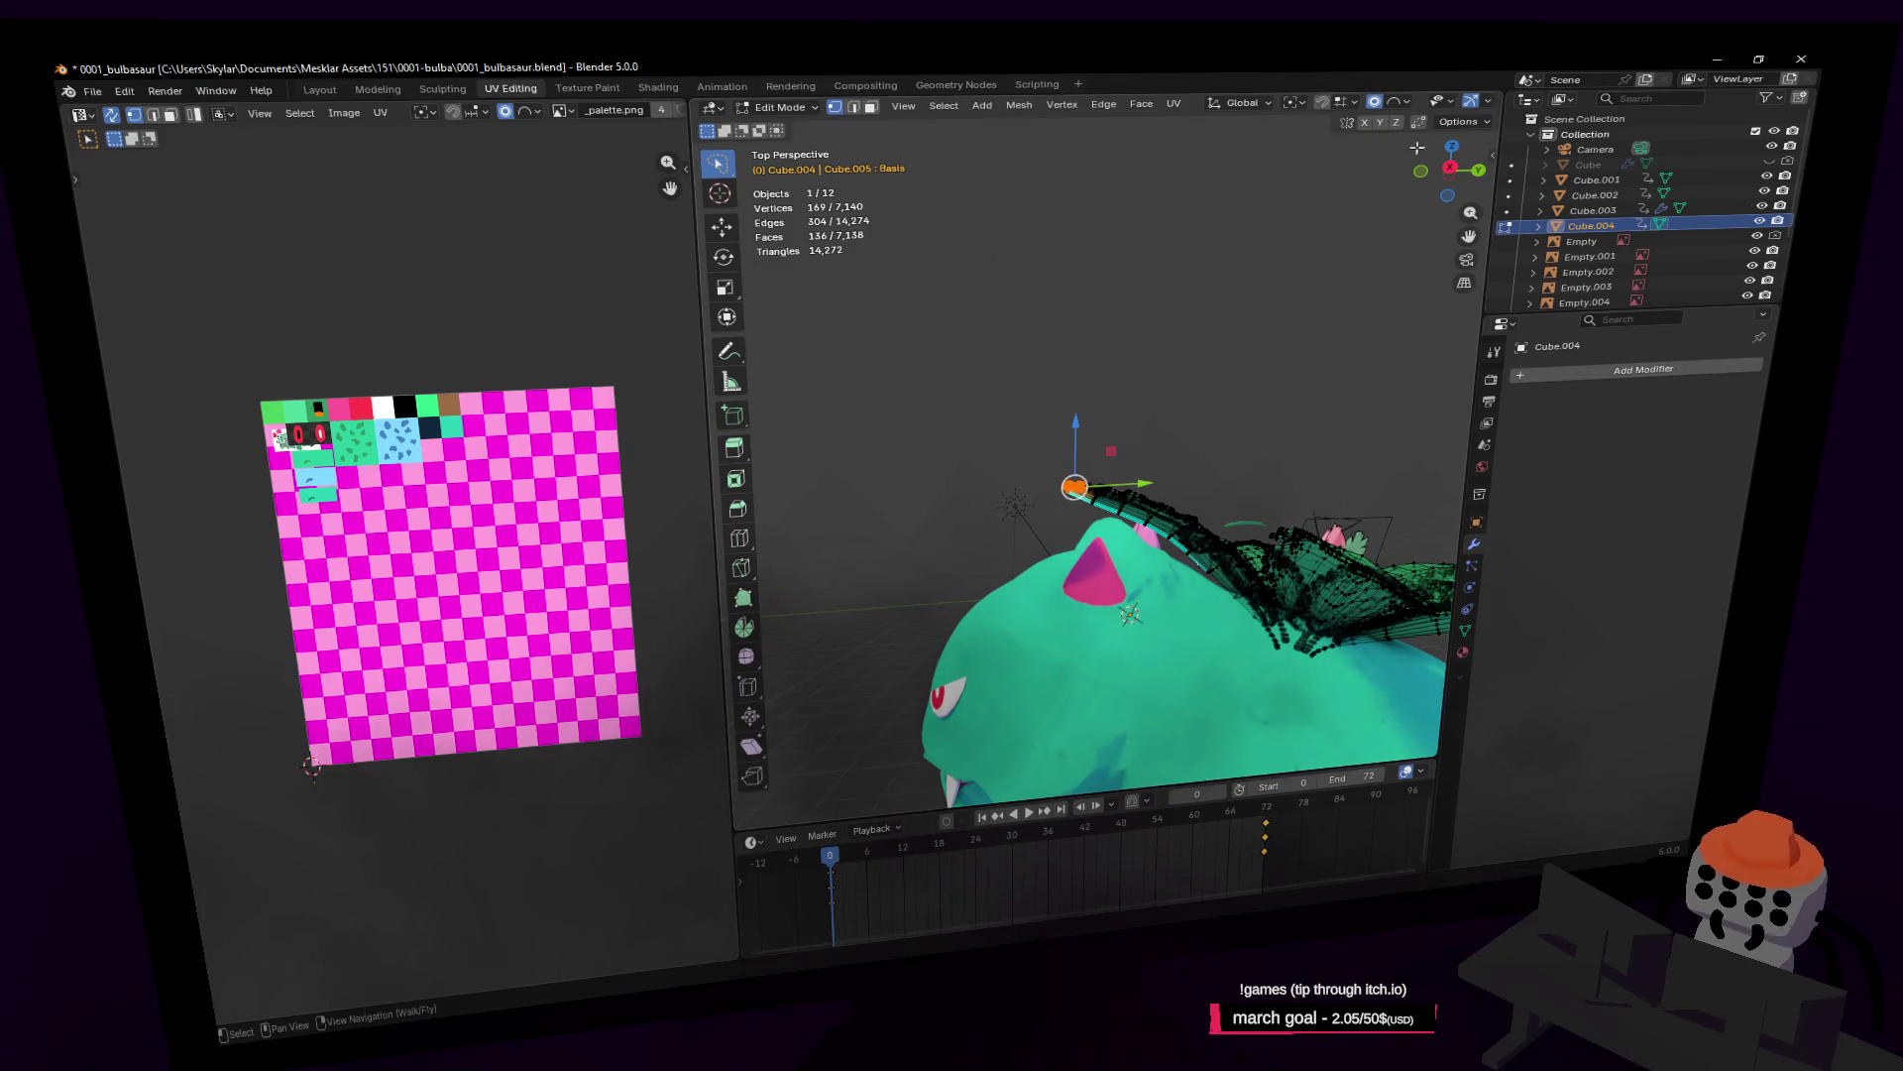
# Step: Set the proportional editing radius to 1
pyautogui.click(1401, 102)
pyautogui.click(1419, 298)
pyautogui.write('1')
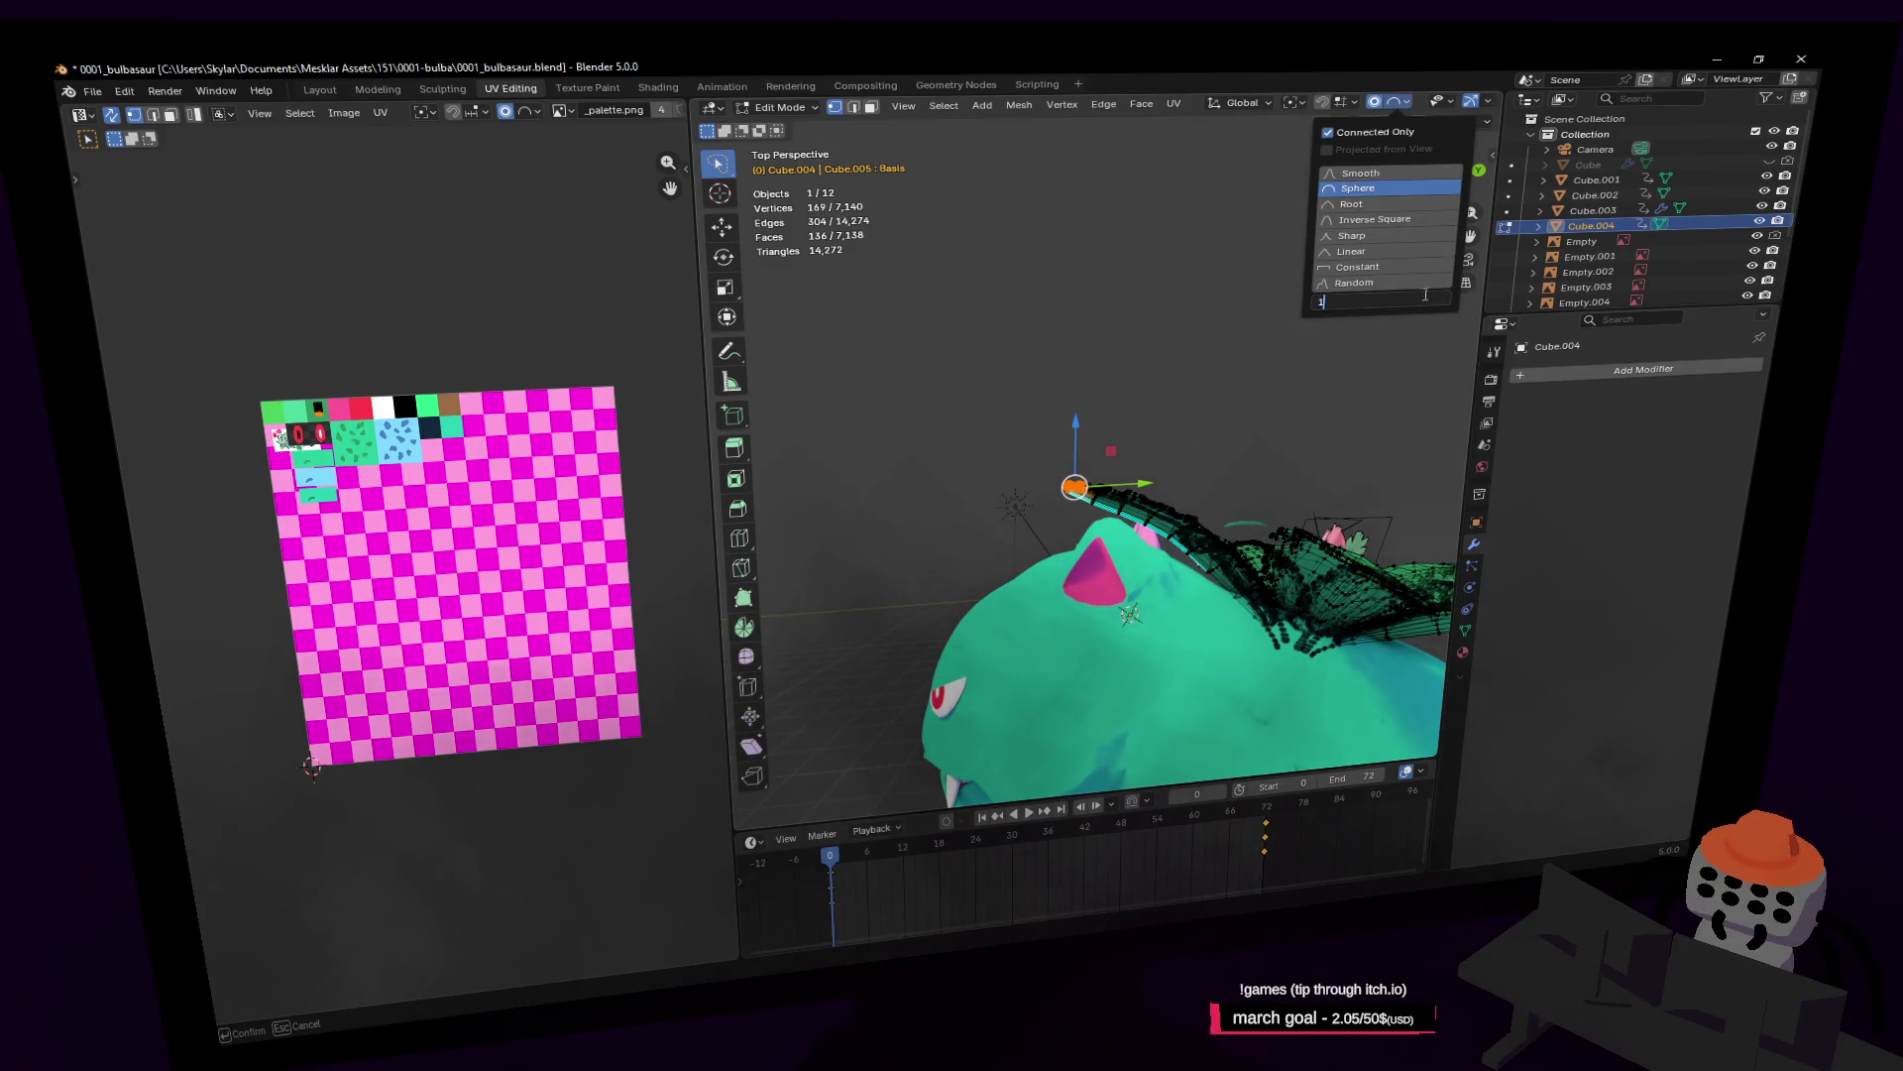
pyautogui.keyDown('shift'); pyautogui.moveTo(1152, 297); pyautogui.dragTo(1138, 298, button='middle'); pyautogui.keyUp('shift')
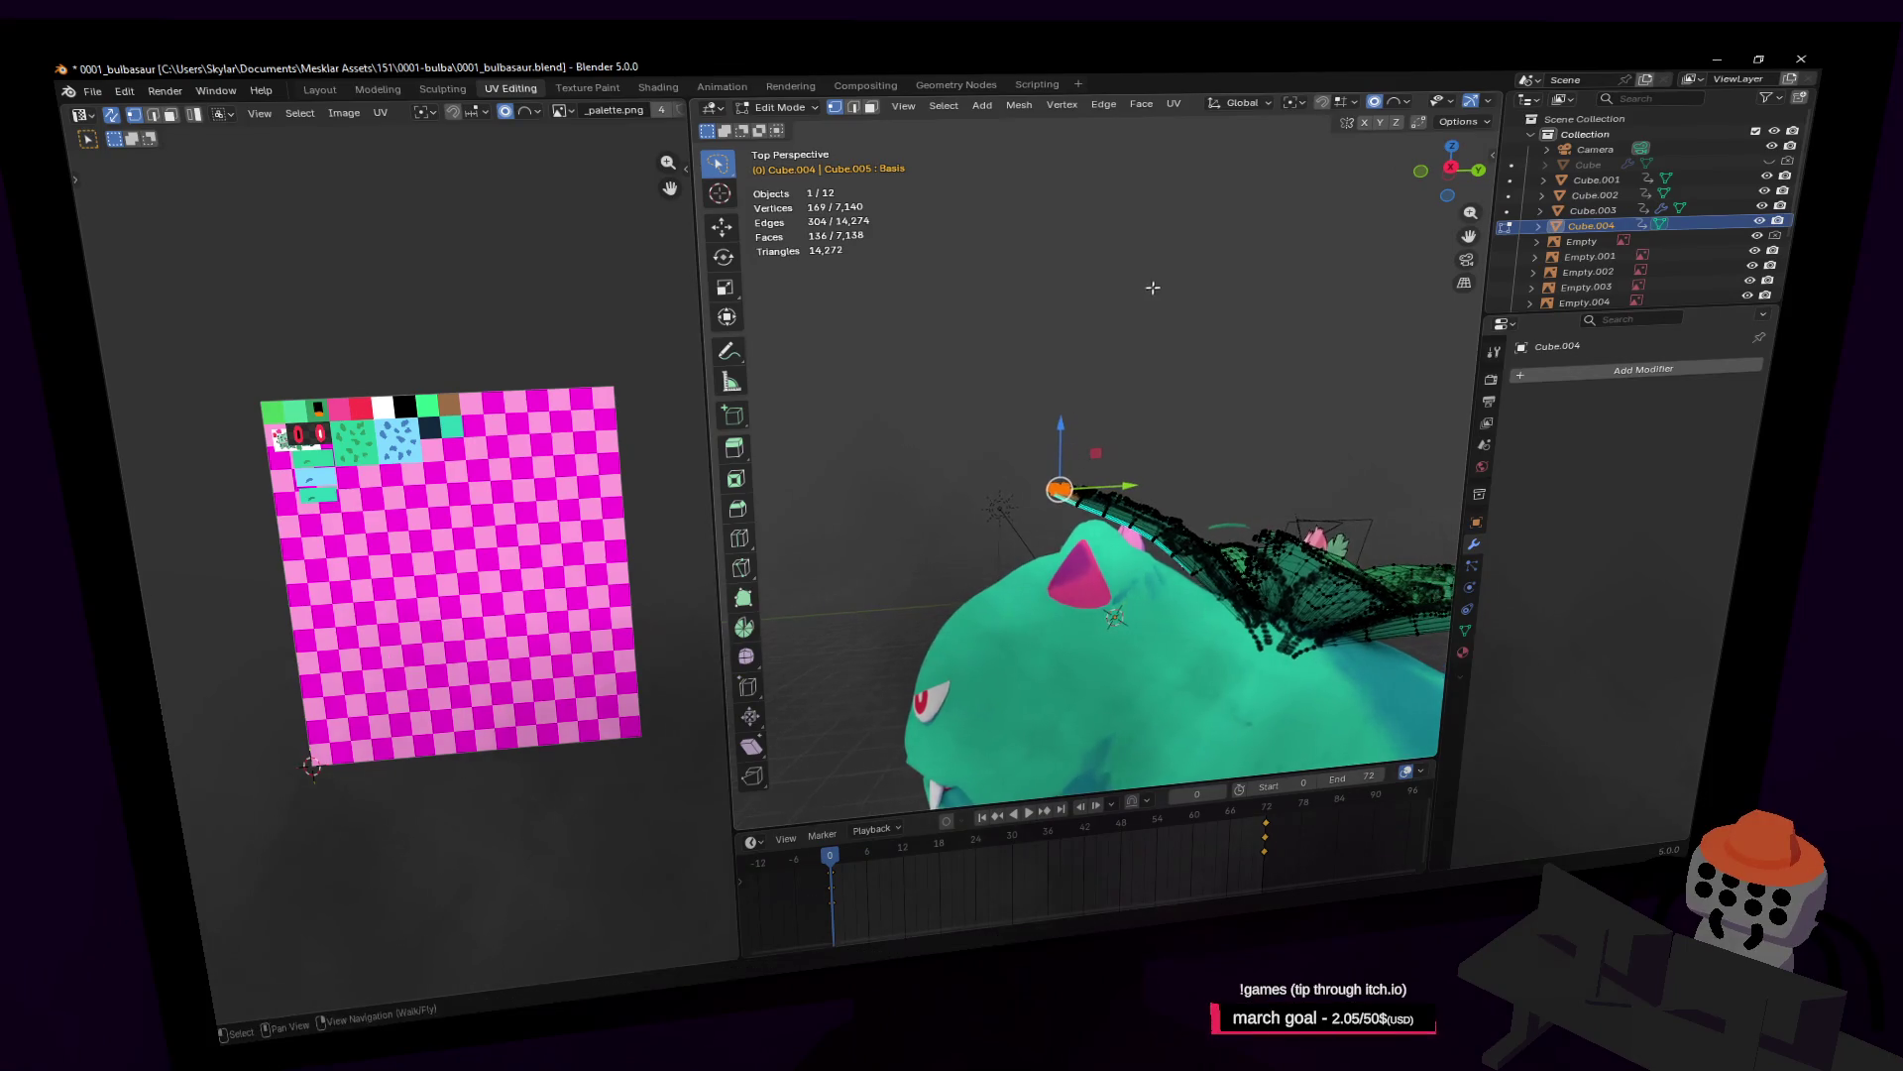
pyautogui.press('r')
pyautogui.press('x')
pyautogui.press('Escape')
# Step: Lasso-select a larger patch of leaf tip vertices and tilt them about X
pyautogui.hotkey('shift', '`')
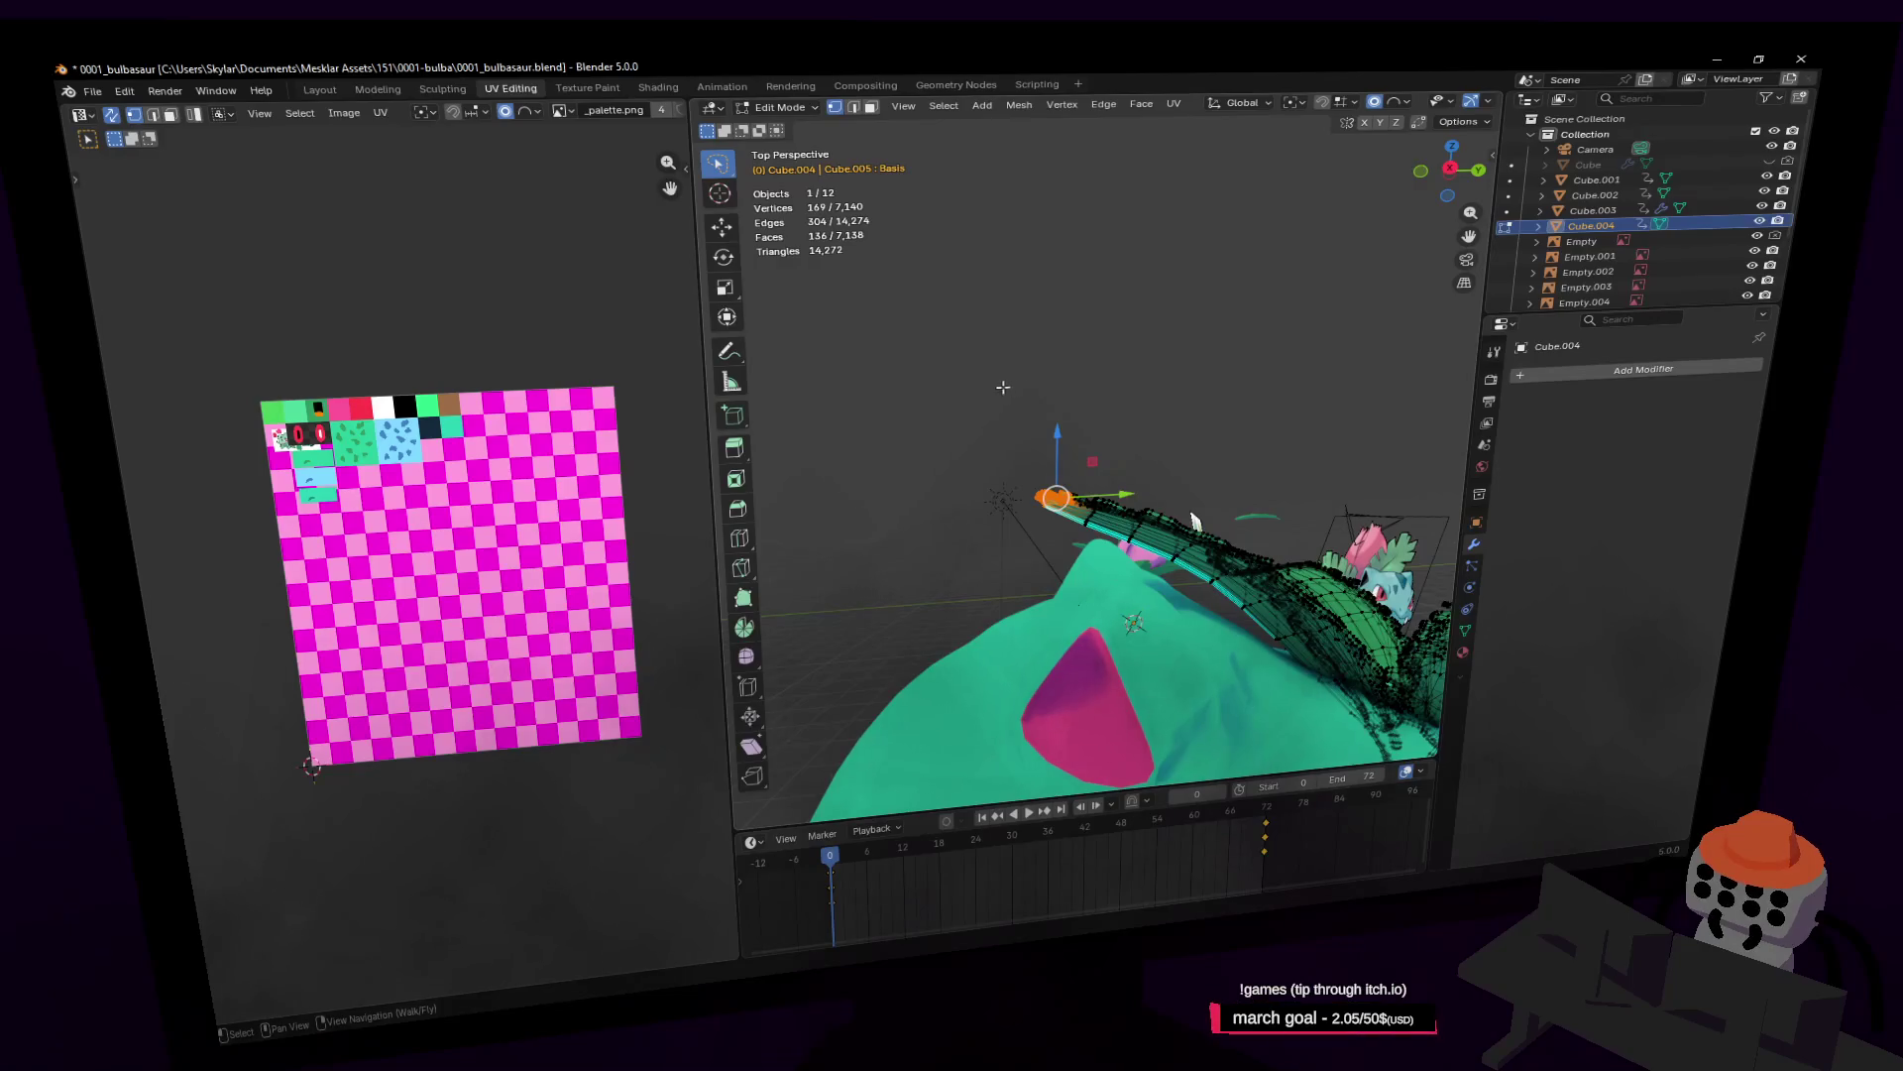
pyautogui.moveTo(1115, 449)
pyautogui.keyDown('ctrl'); pyautogui.mouseDown(button='right')
pyautogui.moveTo(1032, 543)
pyautogui.moveTo(1051, 501)
pyautogui.mouseUp(button='right'); pyautogui.keyUp('ctrl')
pyautogui.press('r')
pyautogui.press('x')
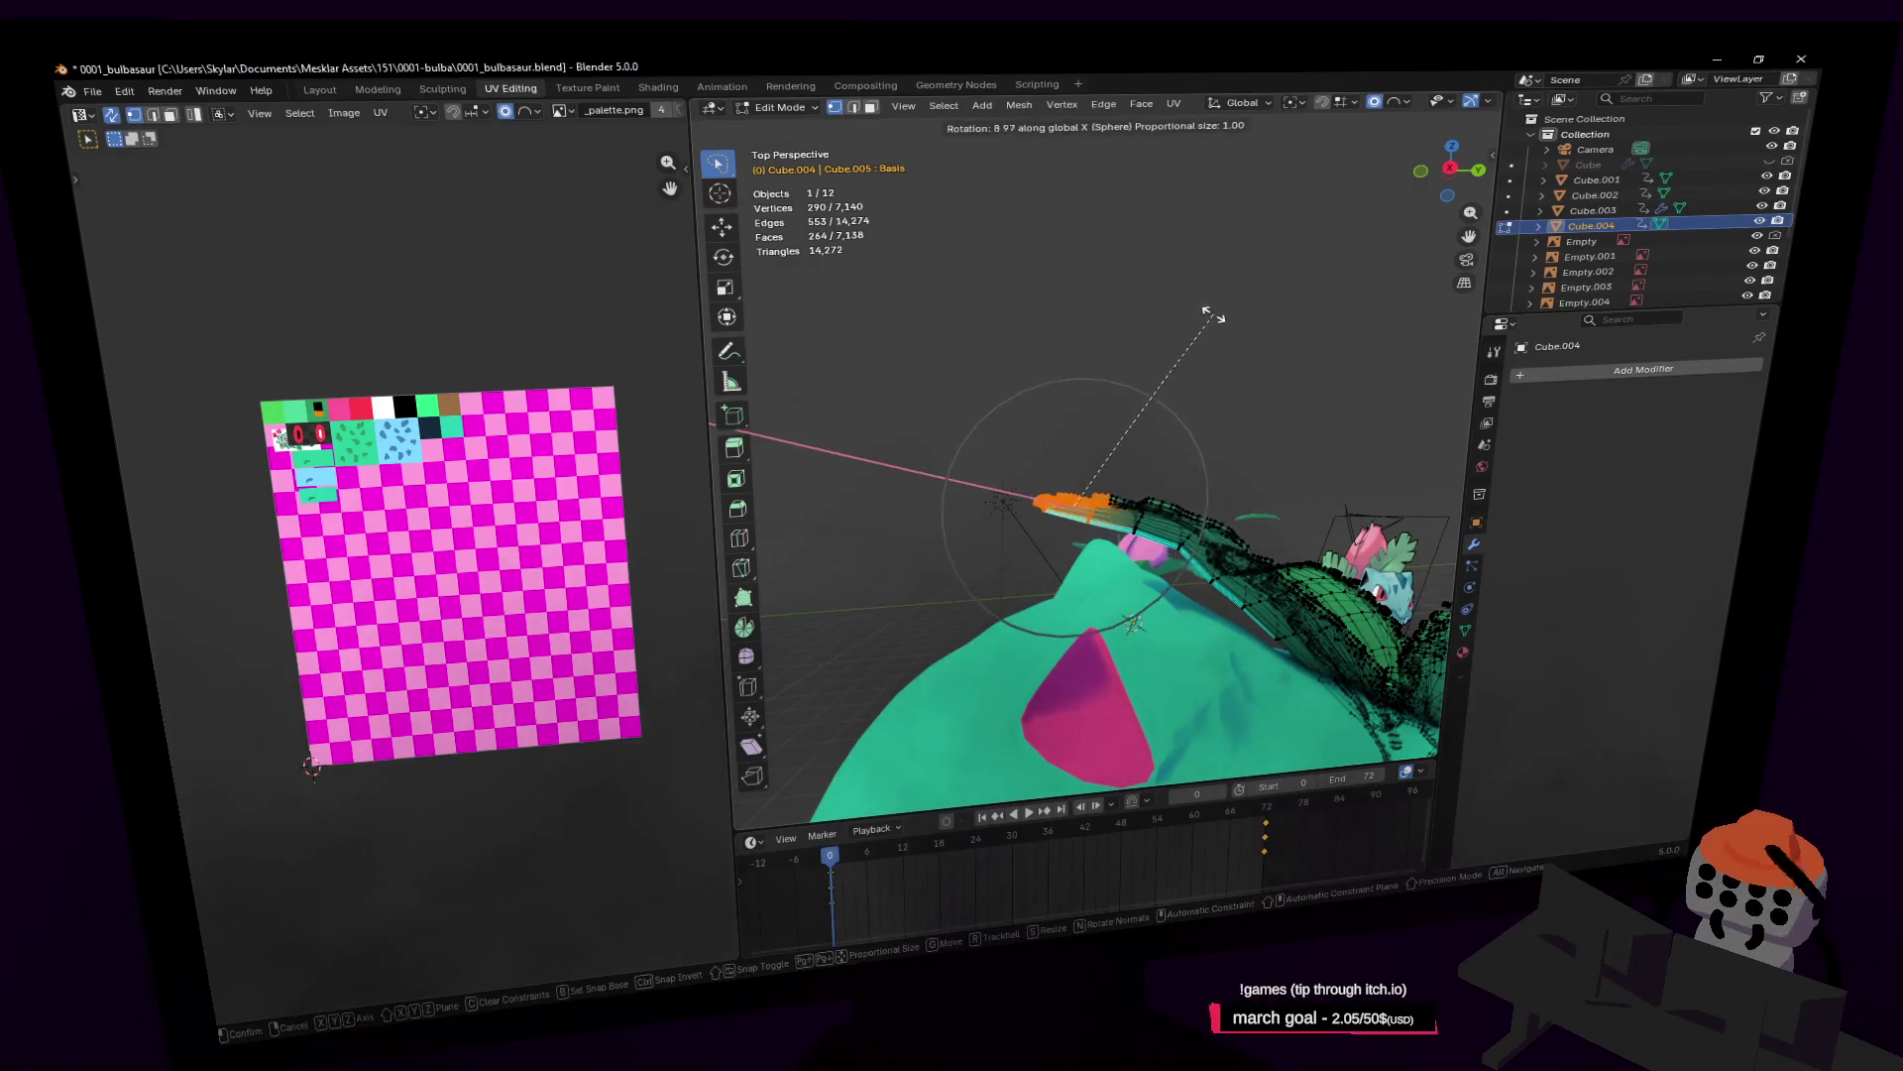
pyautogui.click(1200, 313)
pyautogui.keyDown('shift'); pyautogui.moveTo(1200, 313); pyautogui.dragTo(1221, 318, button='middle'); pyautogui.keyUp('shift')
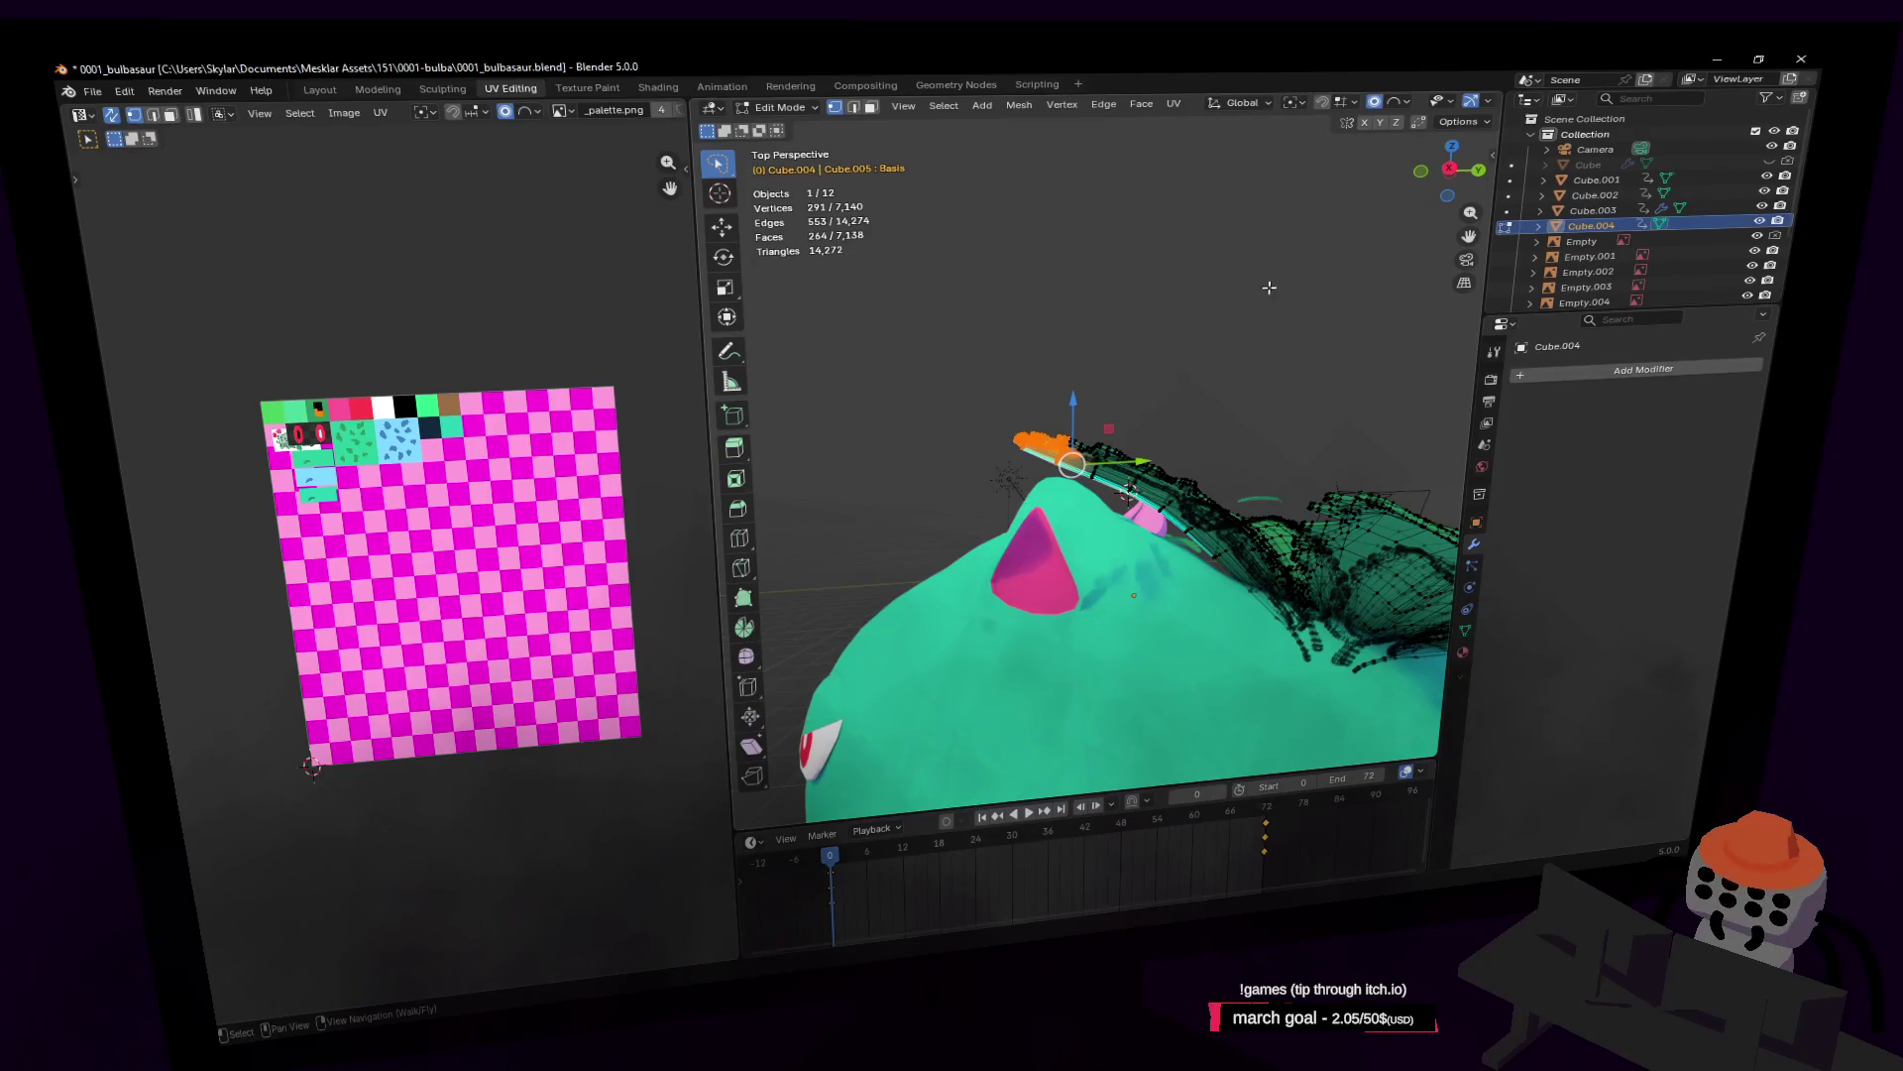
# Step: Set the pivot point to 3D Cursor and tilt the leaf tips 11.2° about X
pyautogui.press('r')
pyautogui.press('Escape')
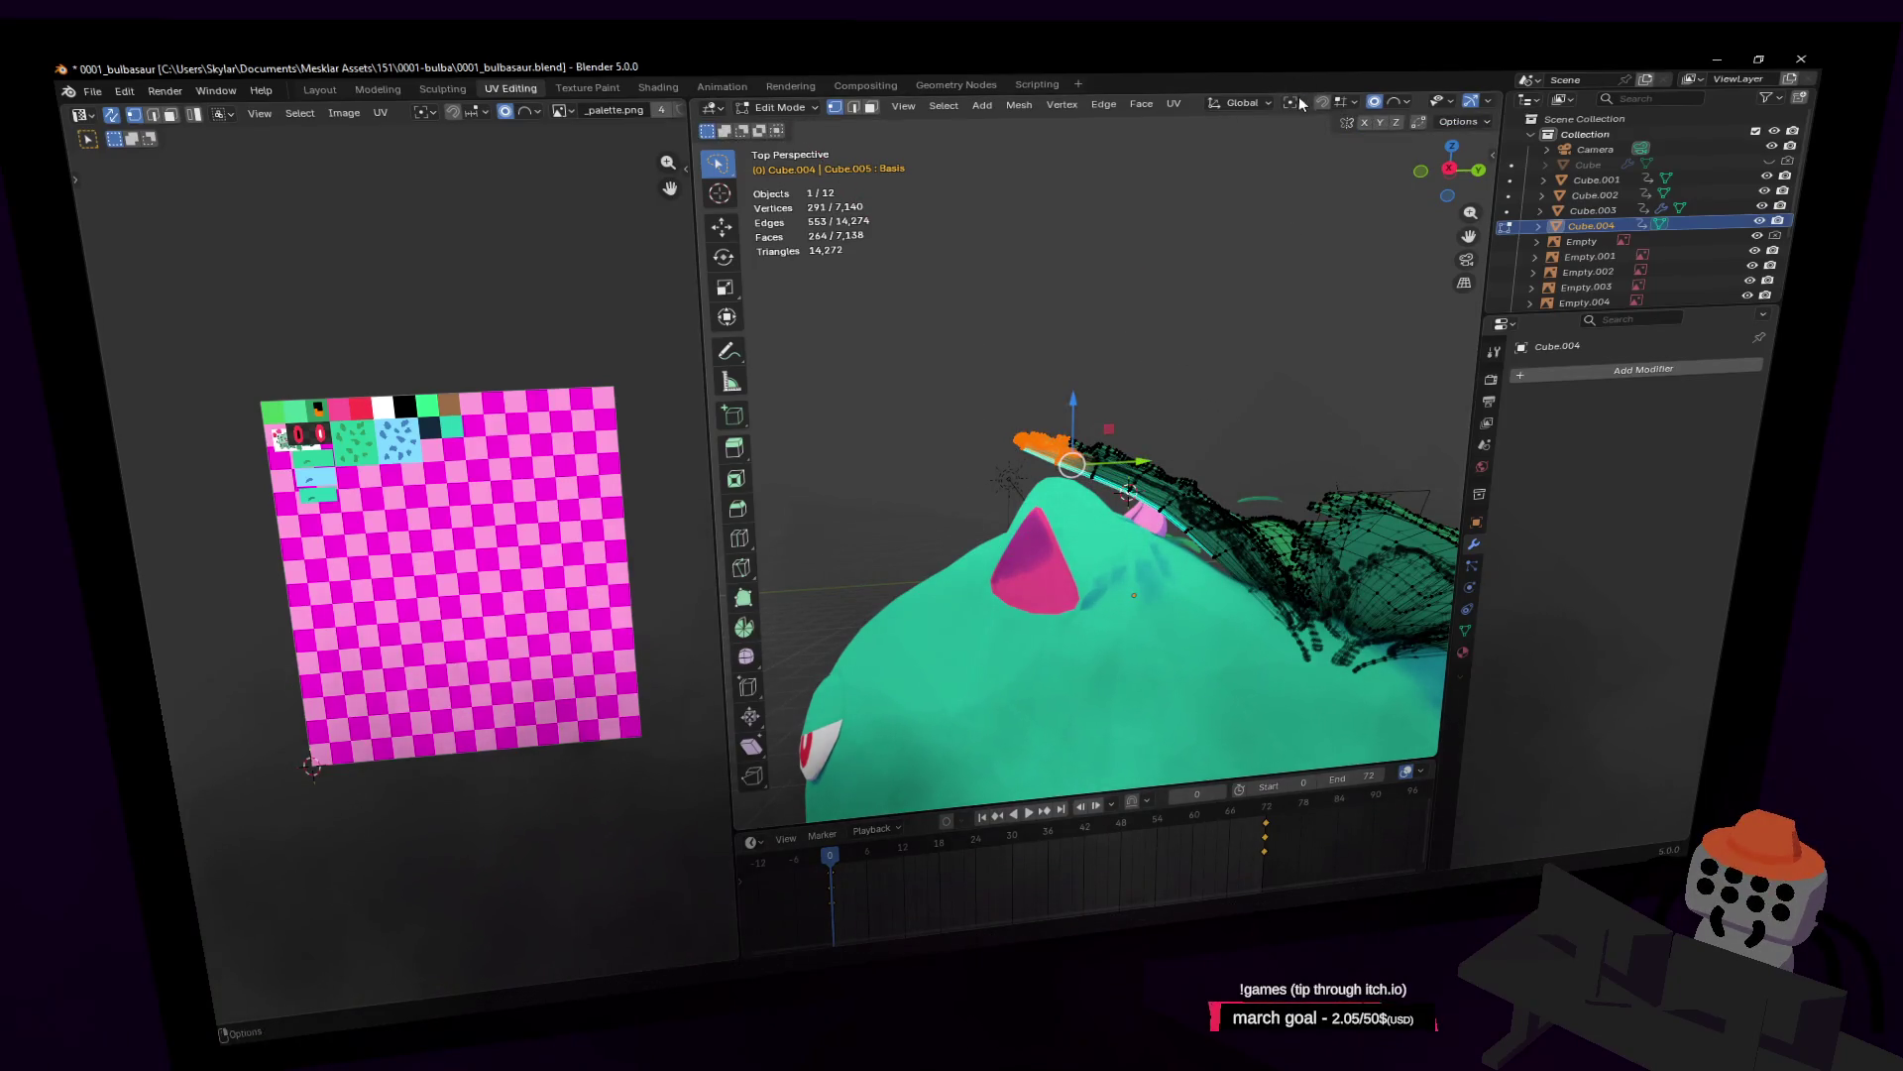
pyautogui.click(1298, 102)
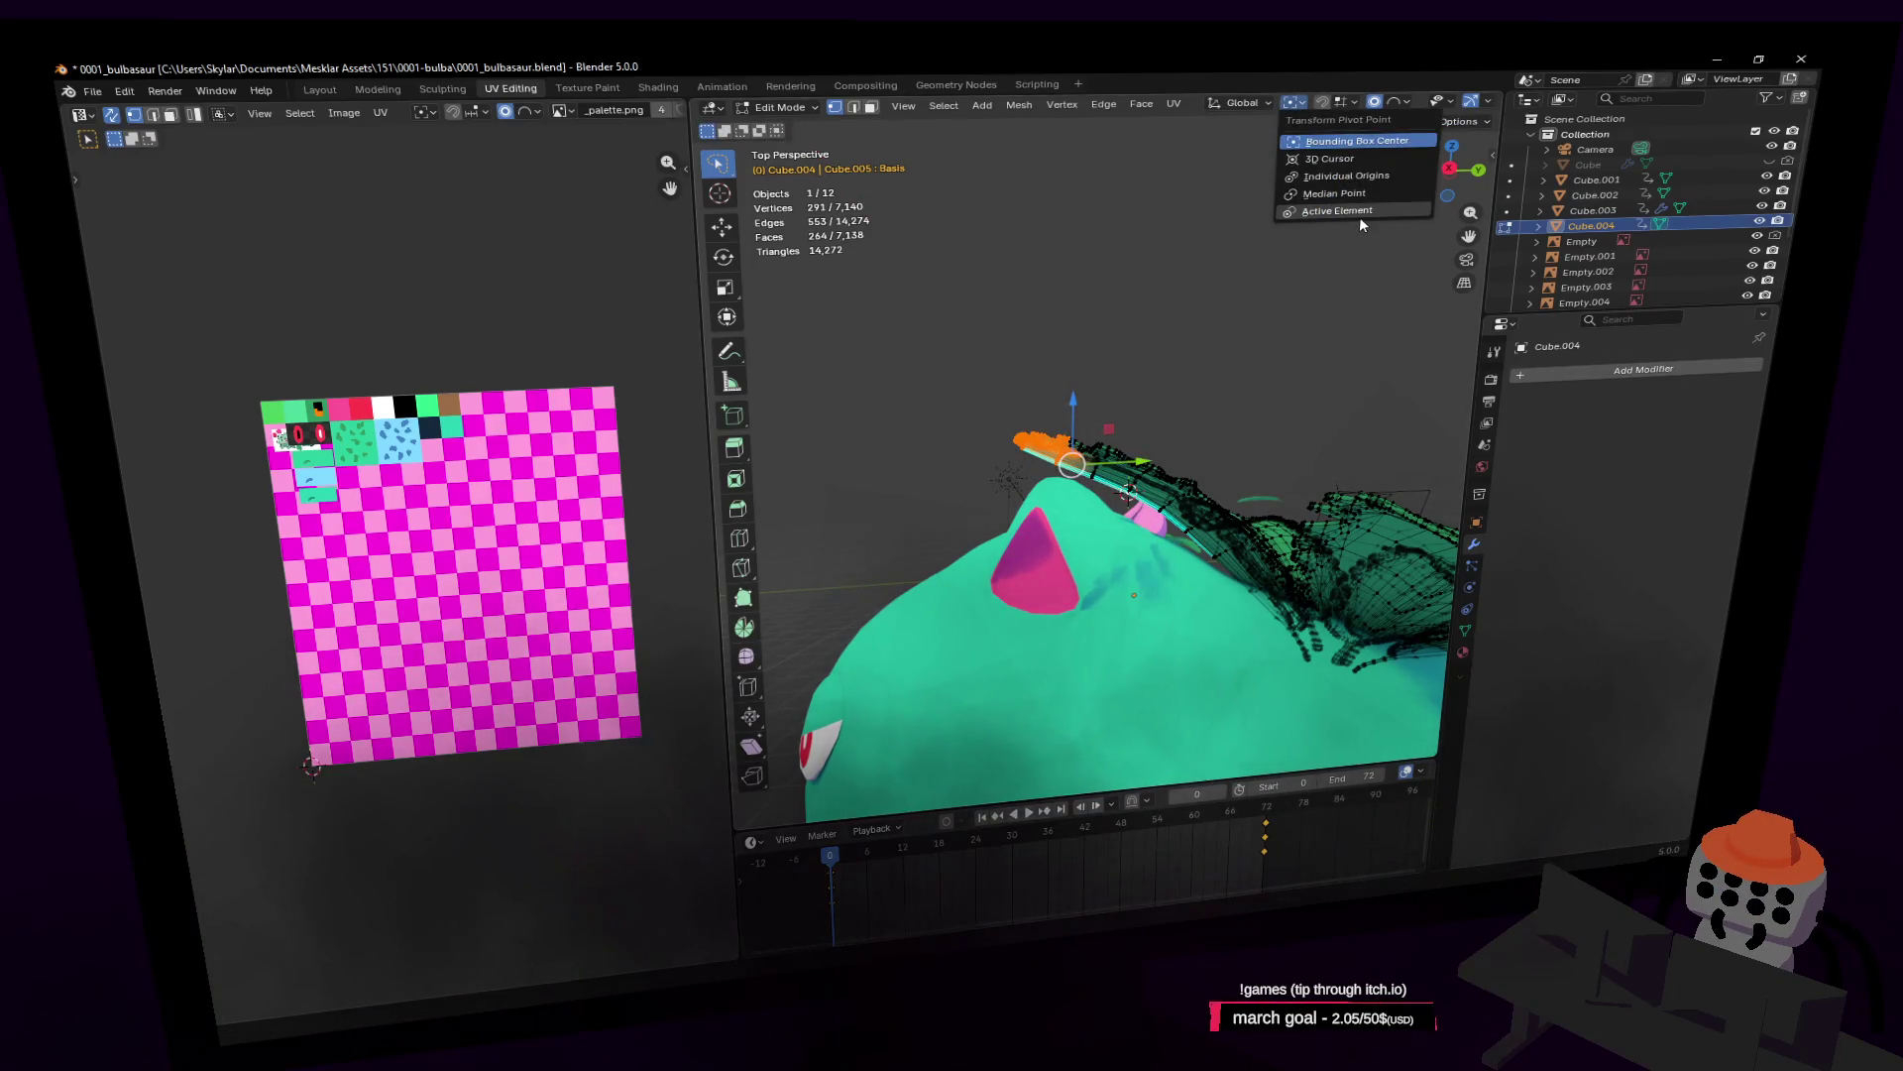
pyautogui.click(1370, 161)
pyautogui.press('r')
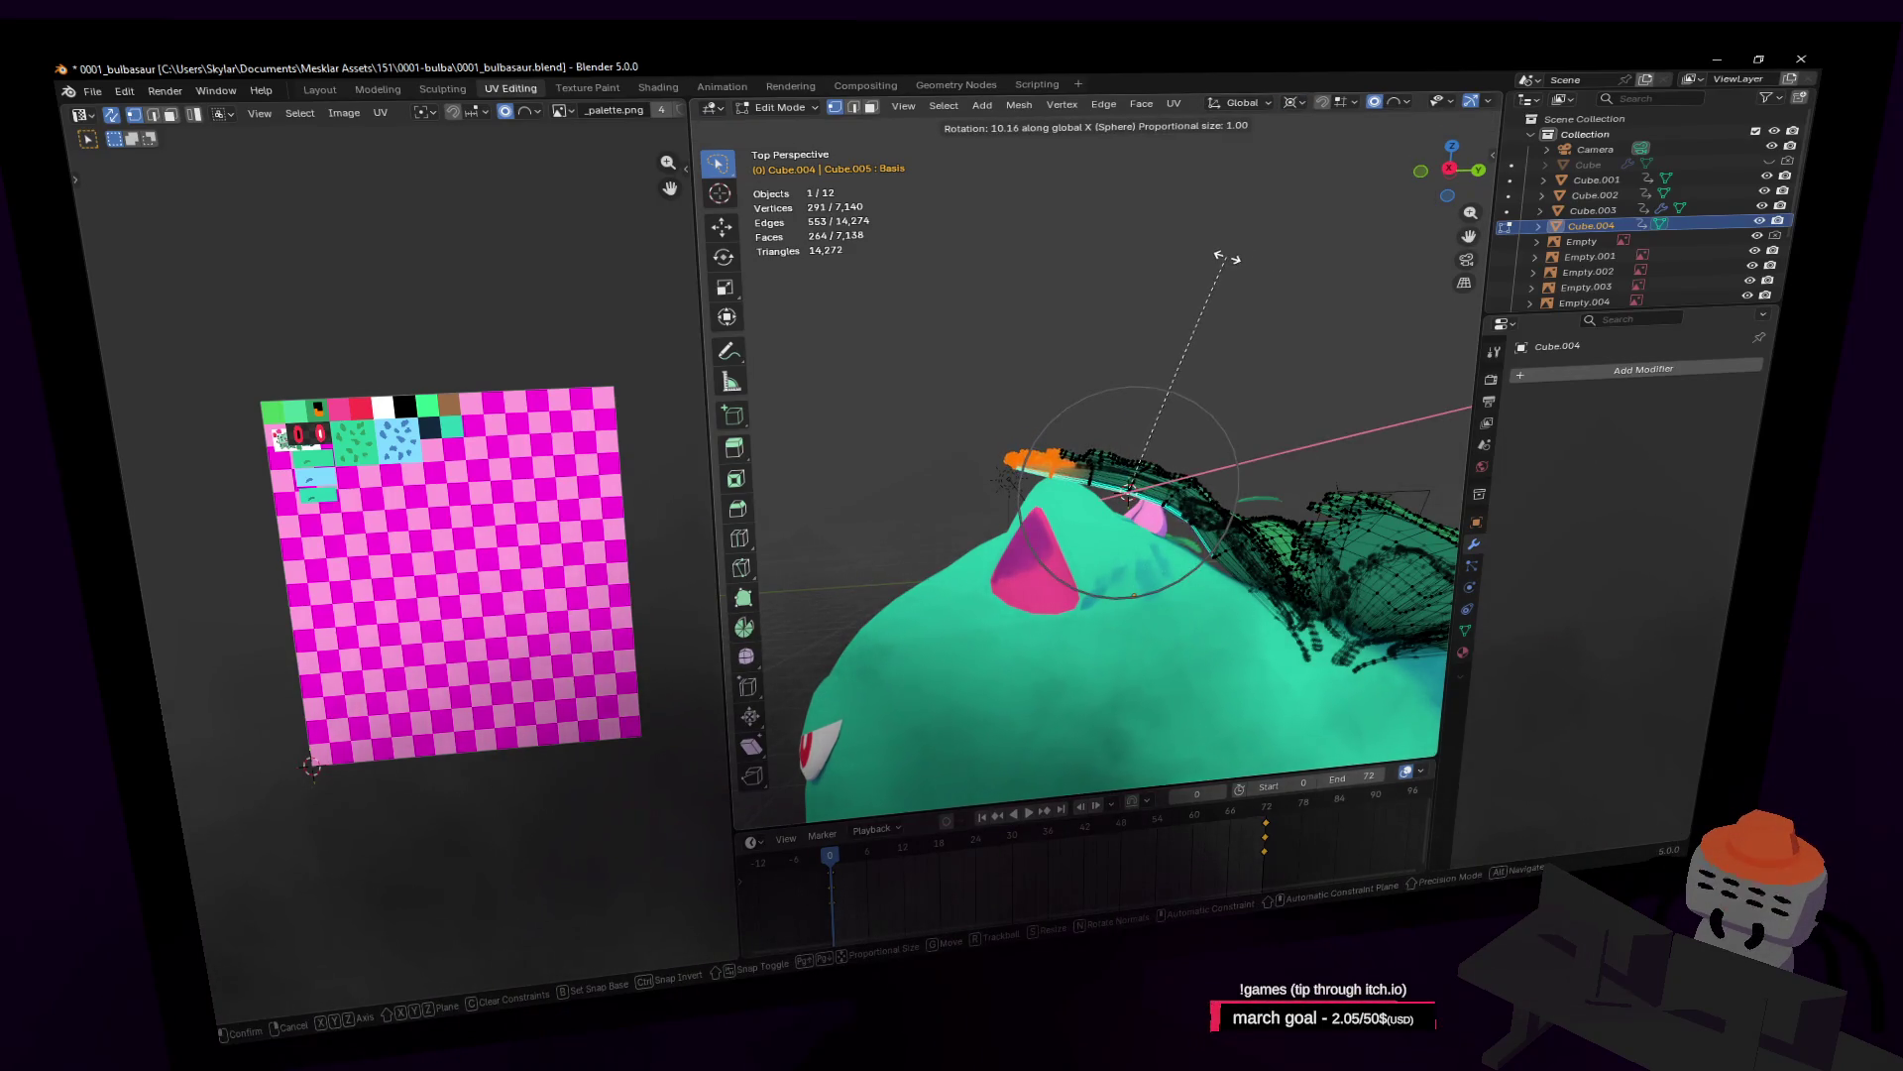
pyautogui.click(1218, 259)
# Step: Lower the leaf tips about 0.1 m along Z
pyautogui.press('g')
pyautogui.press('z')
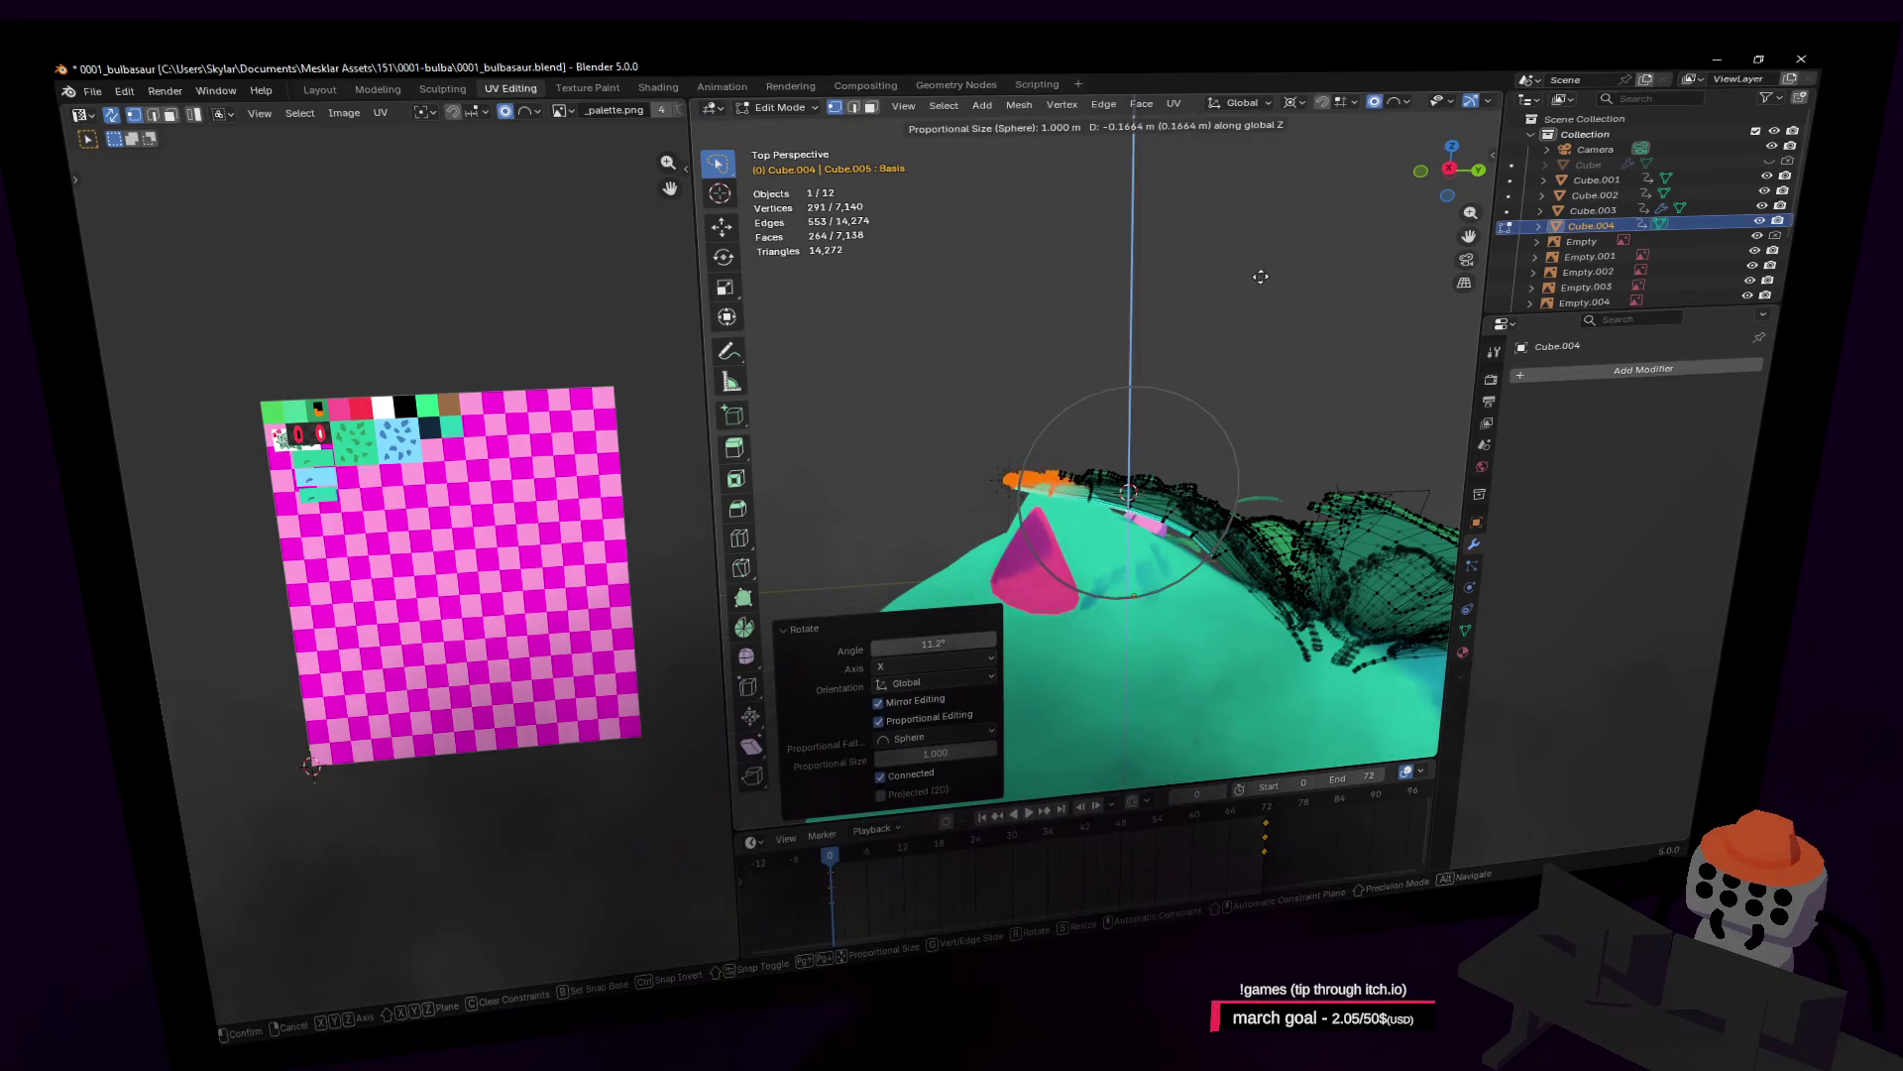
pyautogui.click(1260, 277)
pyautogui.keyDown('shift'); pyautogui.scroll(-5, 1260, 273); pyautogui.keyUp('shift')
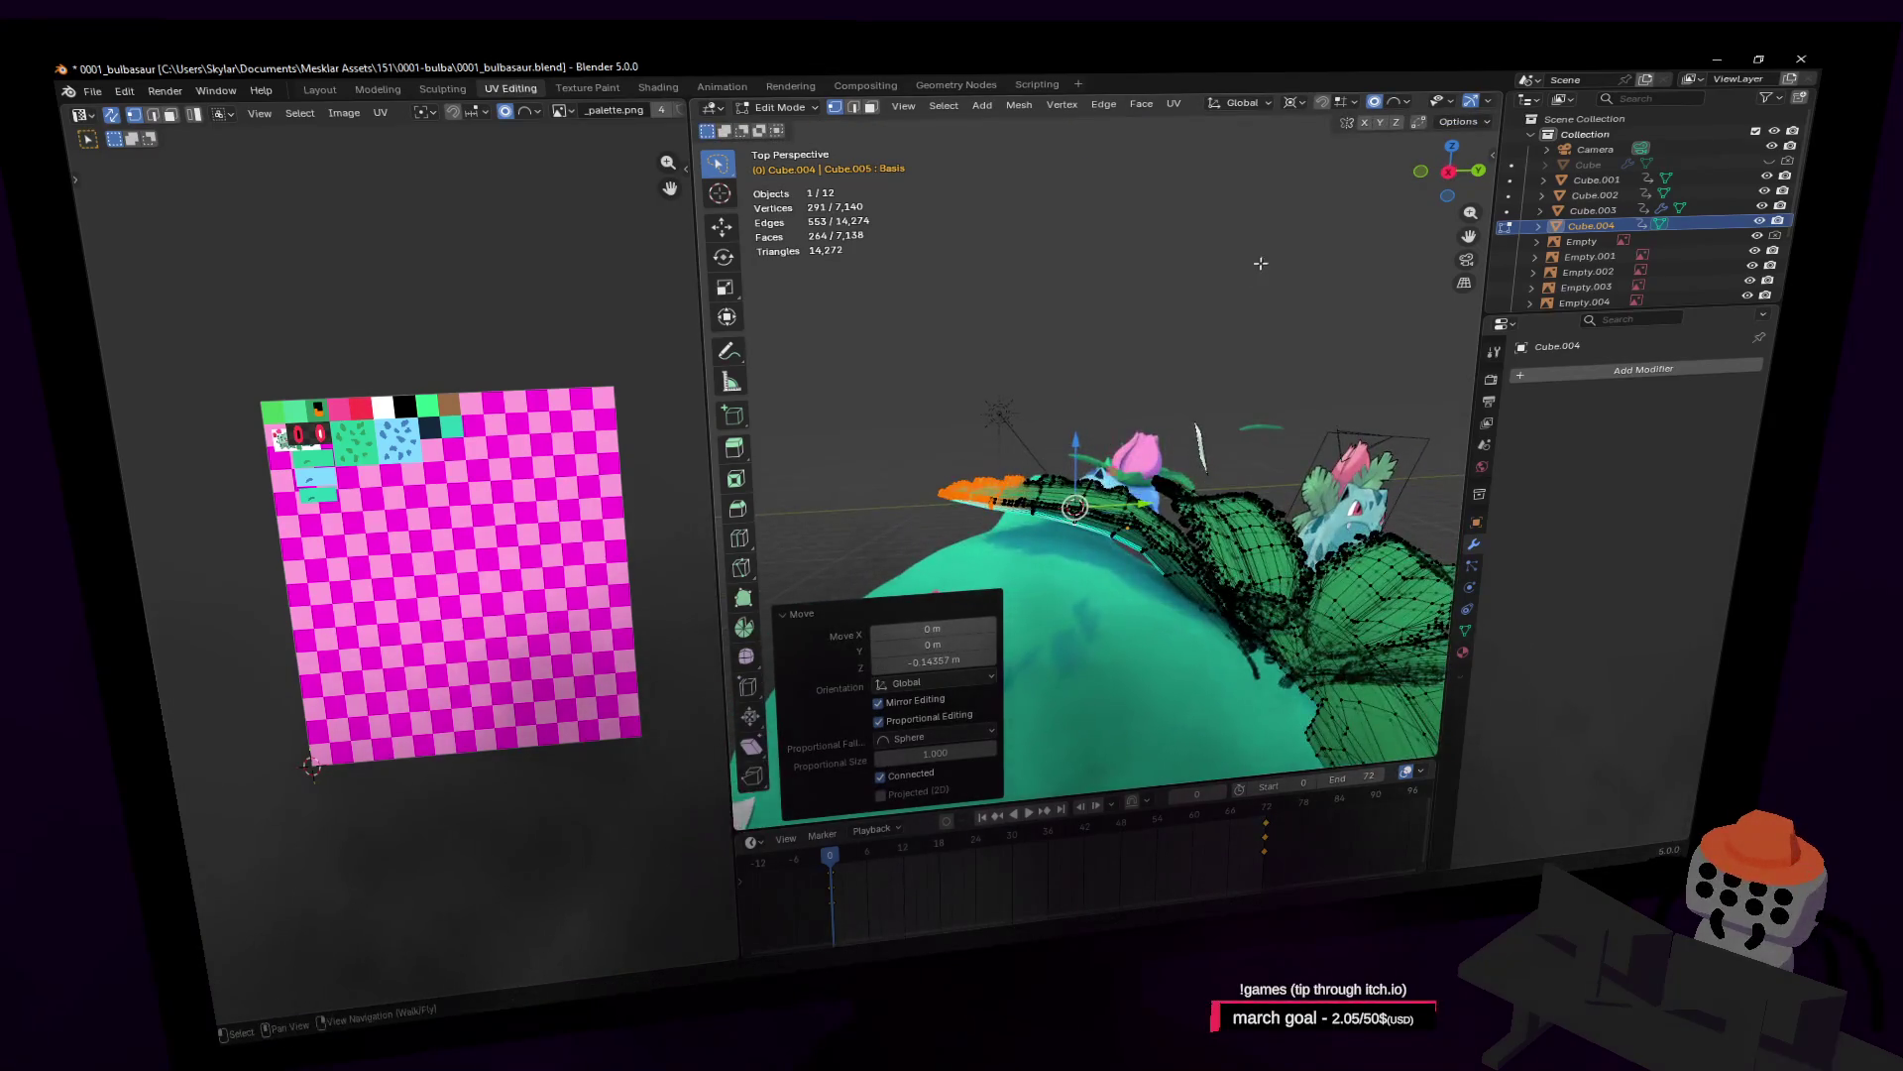
pyautogui.keyDown('shift'); pyautogui.scroll(-3, 1261, 262); pyautogui.keyUp('shift')
# Step: Give the leaf tips a final bend about X and go back to Object Mode
pyautogui.press('r')
pyautogui.press('x')
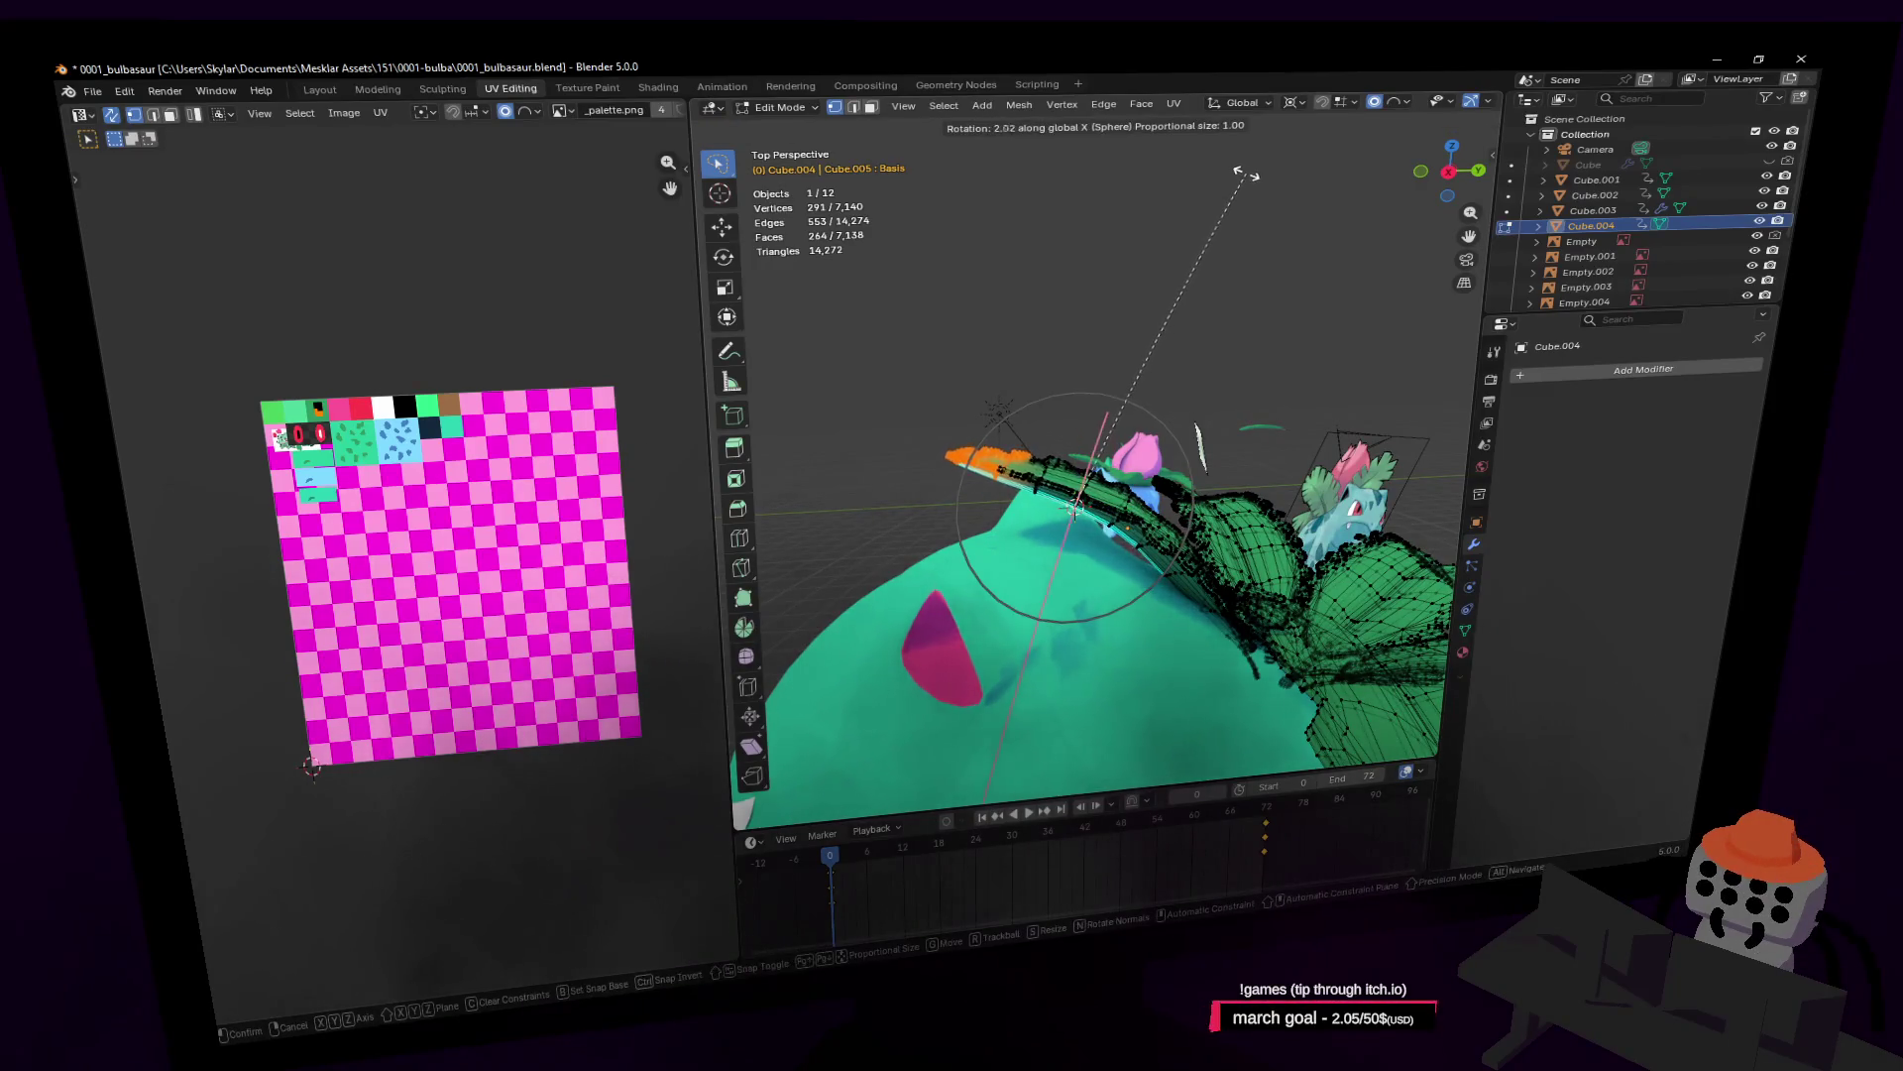
pyautogui.press('Escape')
pyautogui.press('r')
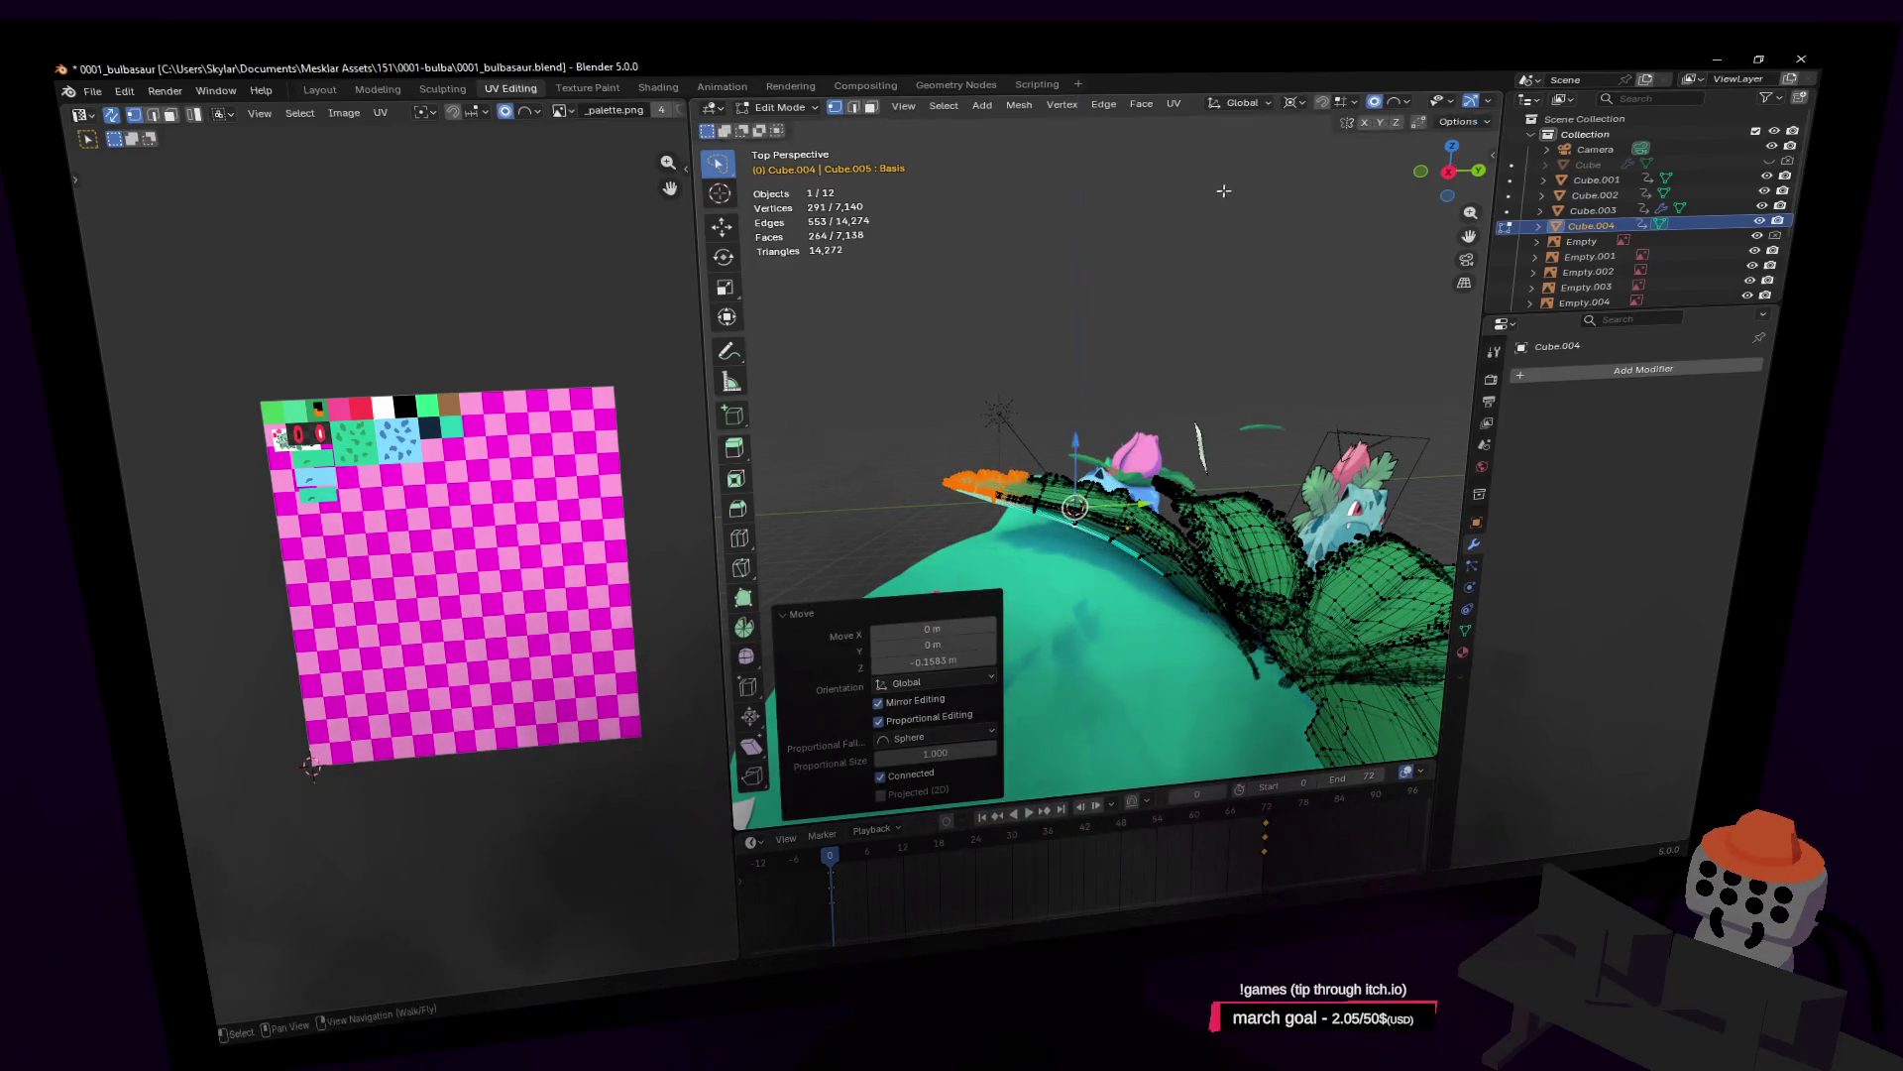
pyautogui.press('z')
pyautogui.press('x')
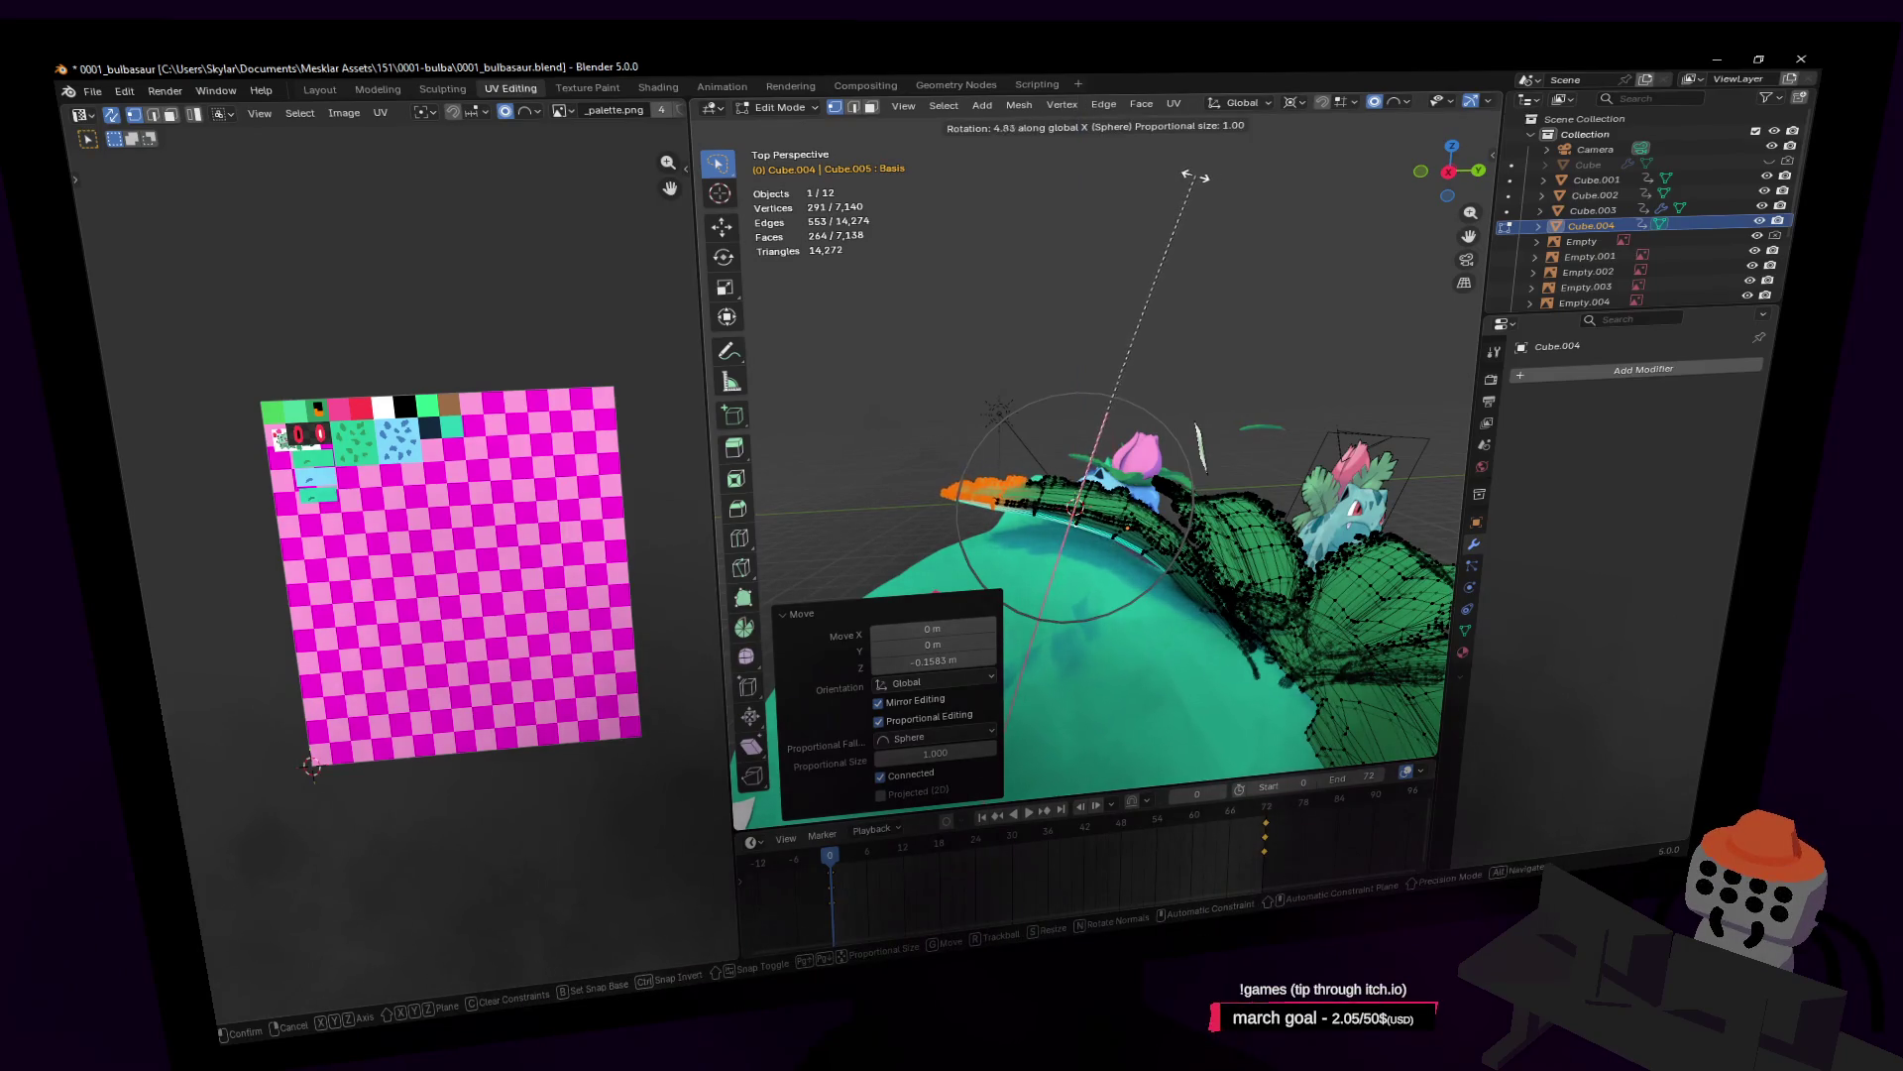
pyautogui.press('g')
pyautogui.press('z')
pyautogui.click(1188, 276)
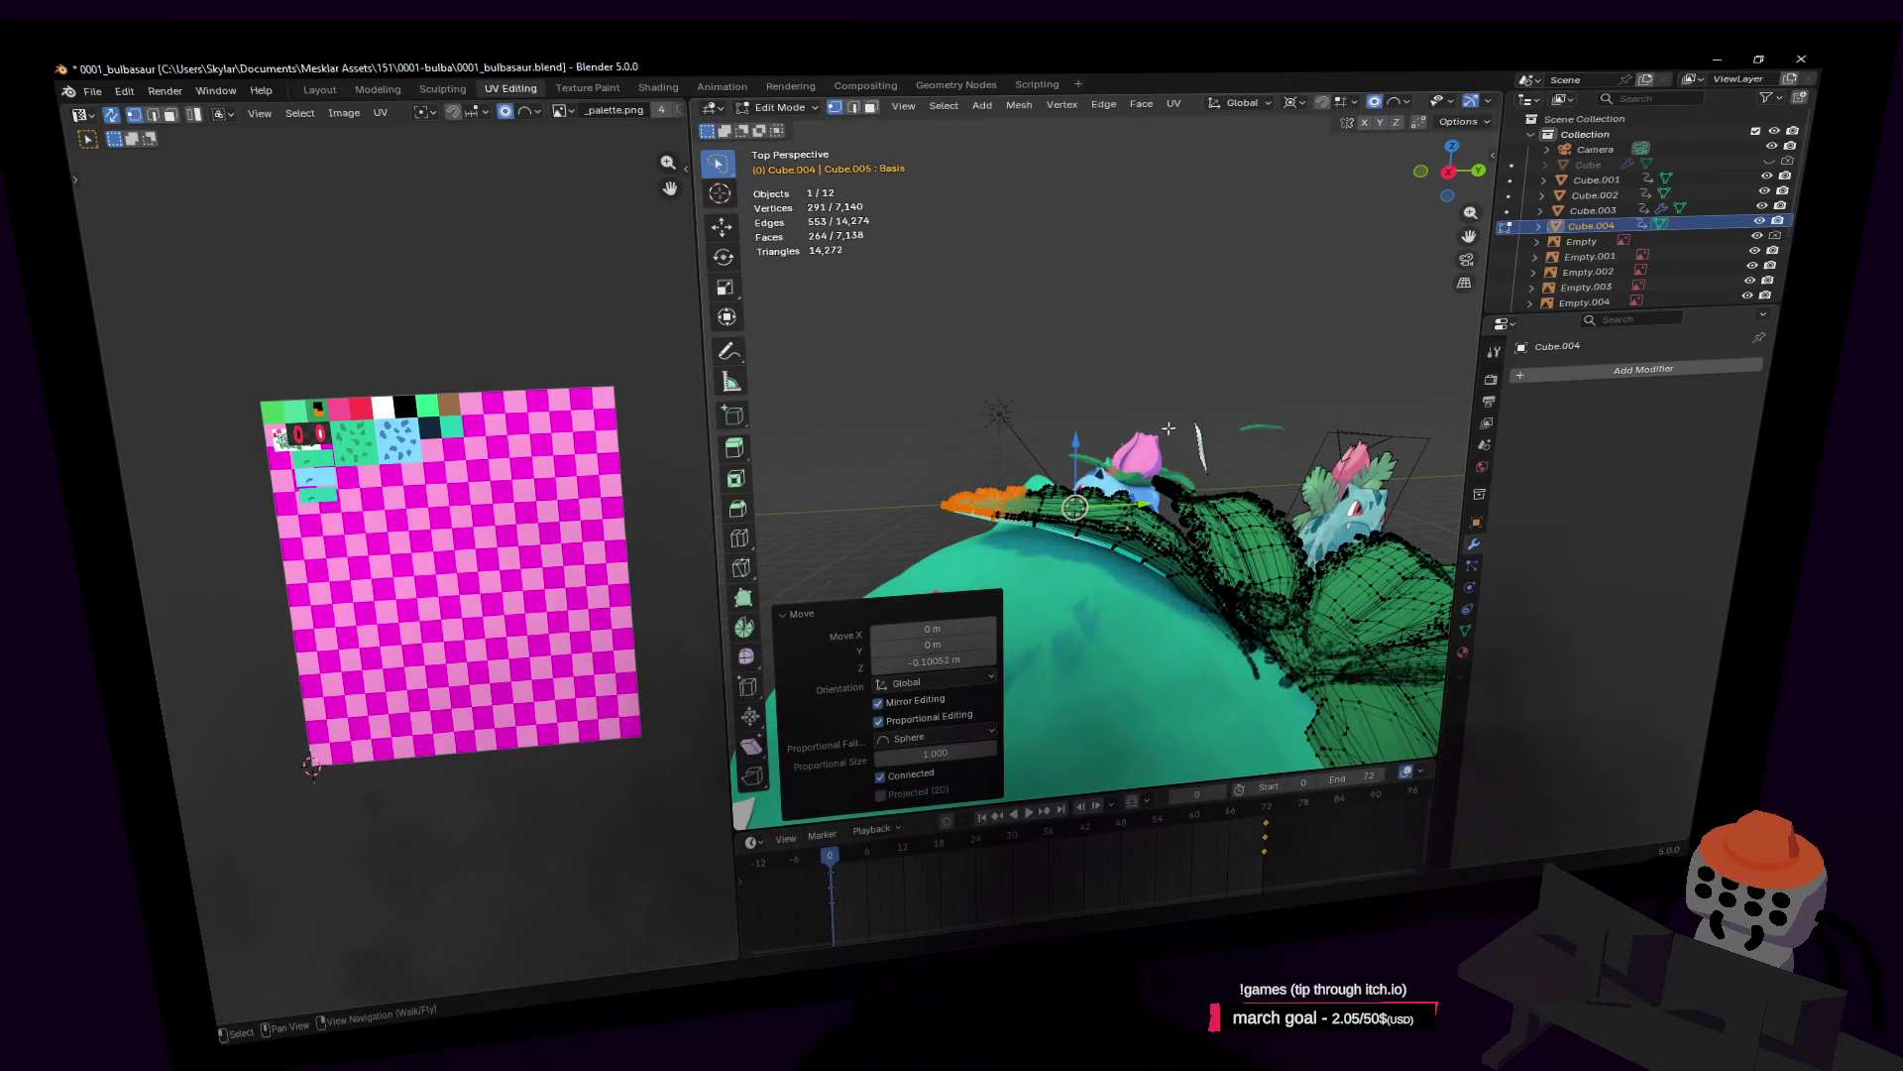
pyautogui.press('Tab')
pyautogui.hotkey('shift', '`')
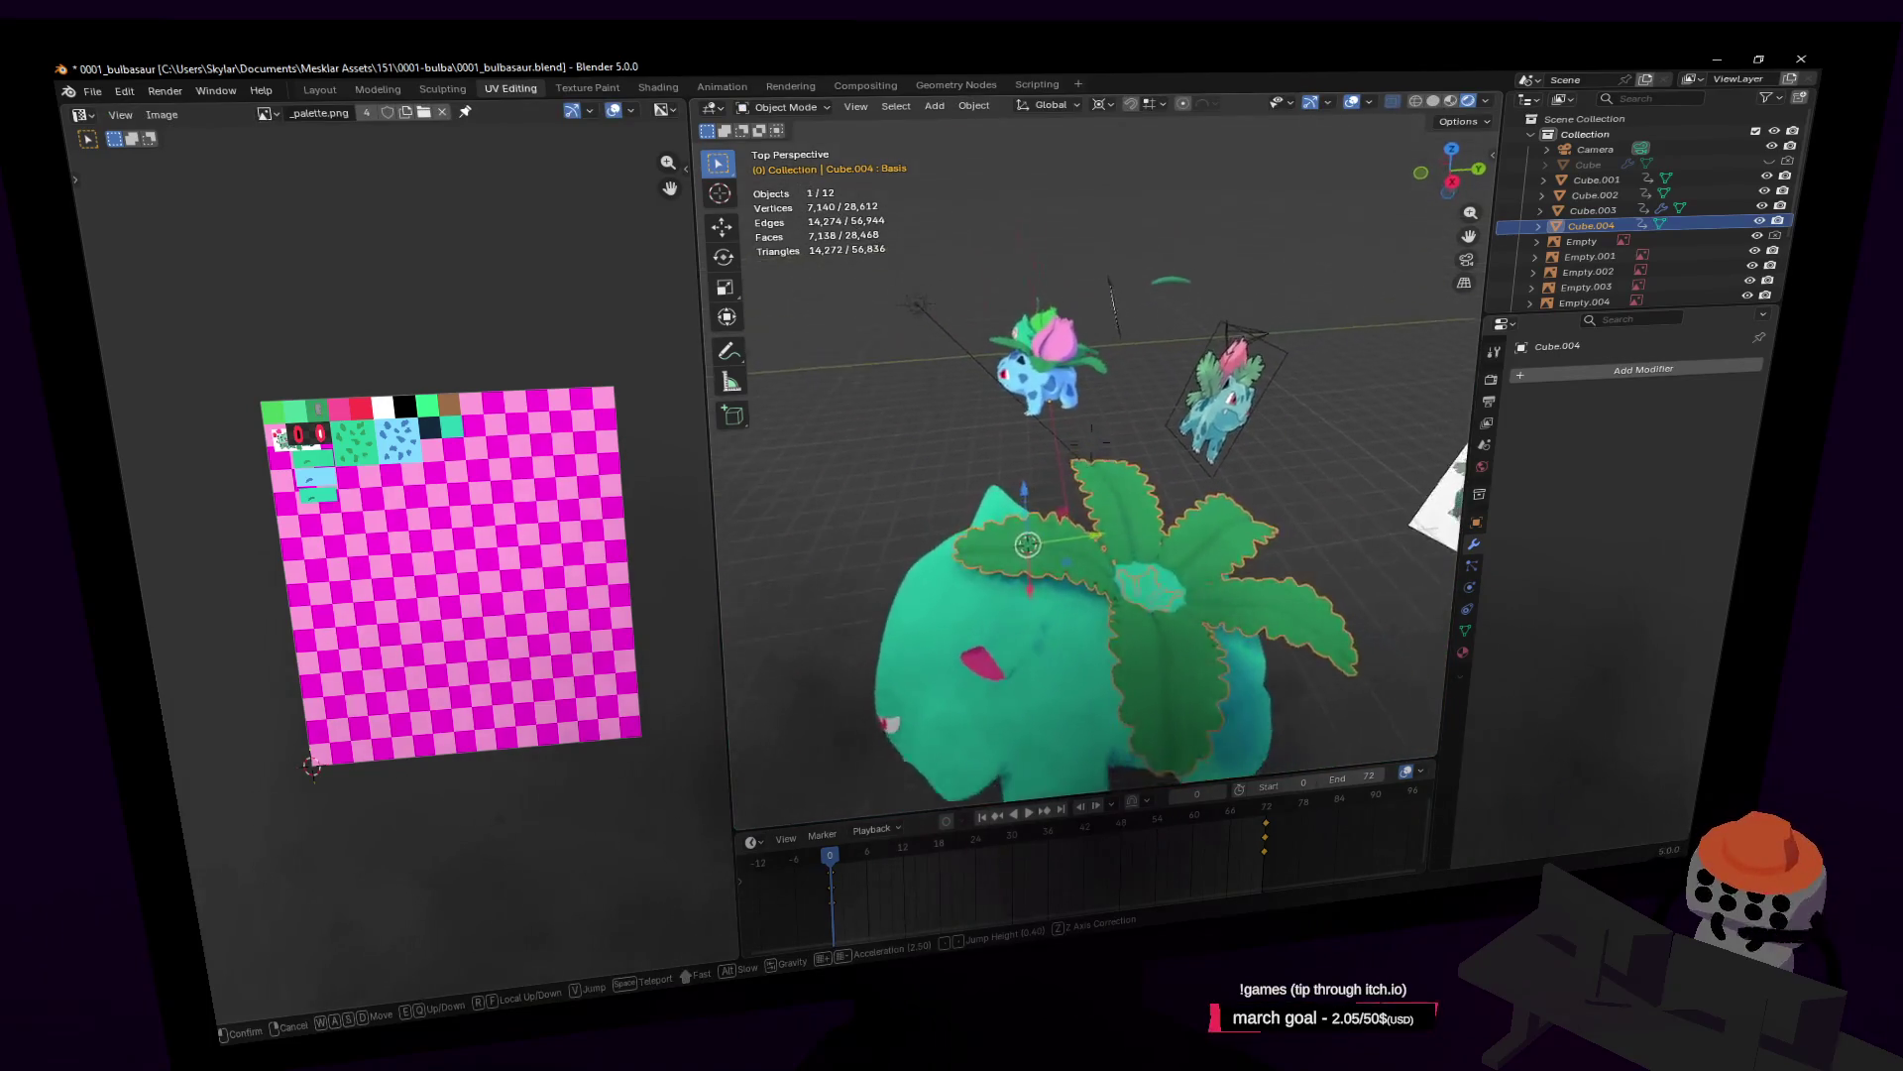
# Step: Delete the Cube.004 leaves object
pyautogui.press('s')
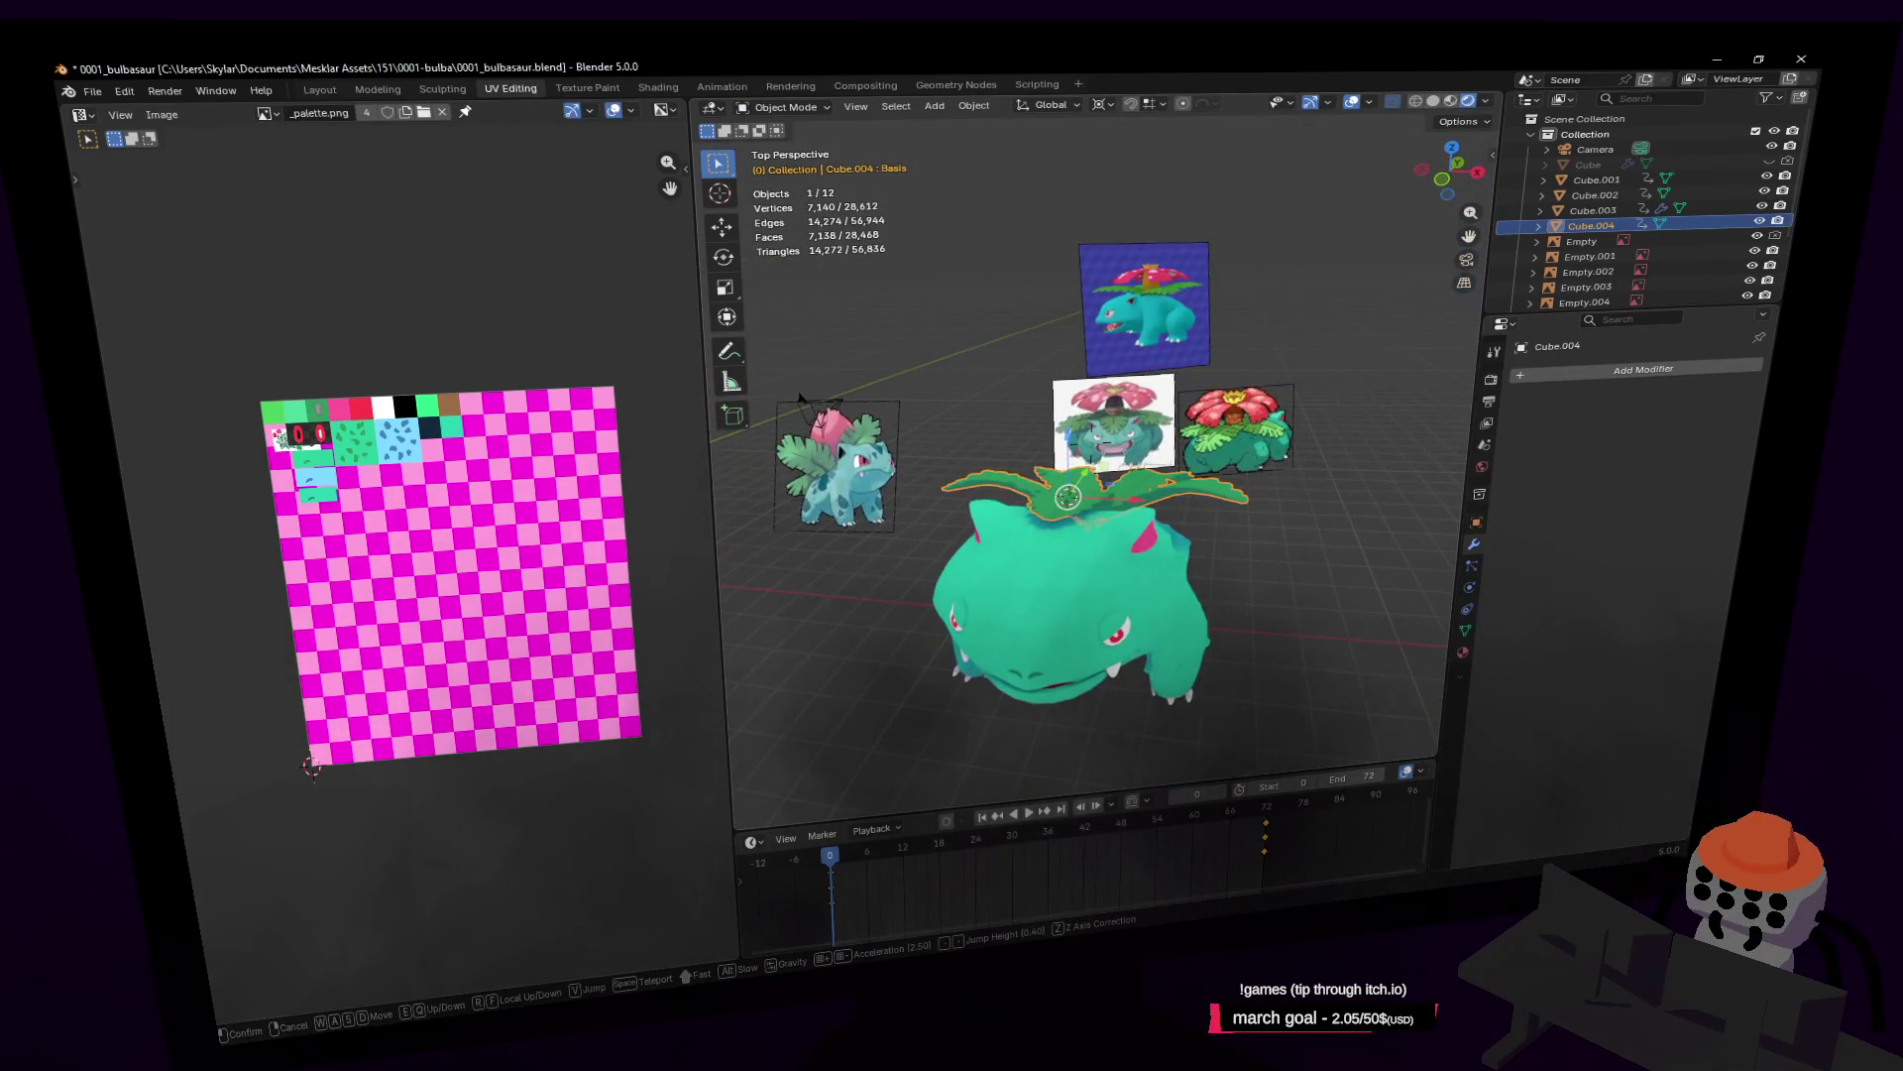
pyautogui.press('w')
pyautogui.click(1203, 506)
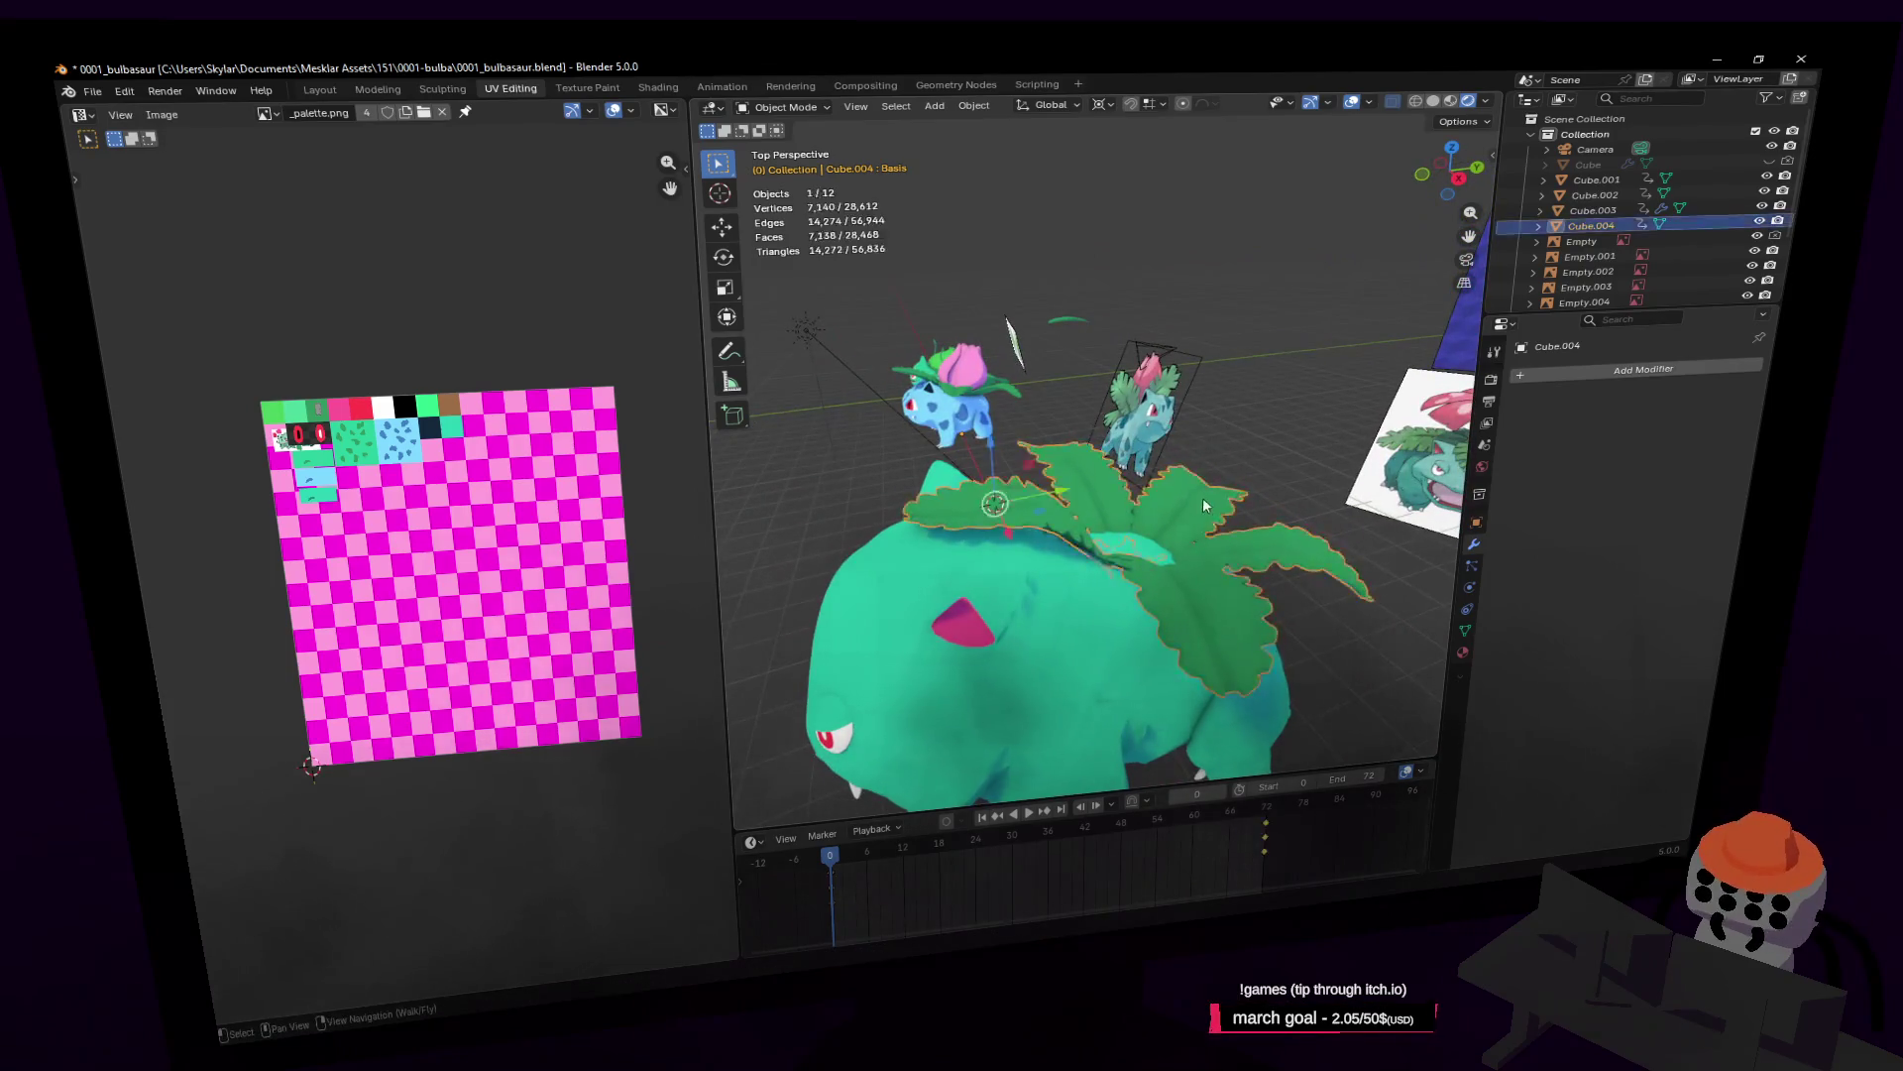
pyautogui.press('Delete')
# Step: Select the single leaf Plane.003 and walk the view over to the body
pyautogui.hotkey('shift', '`')
pyautogui.press('w')
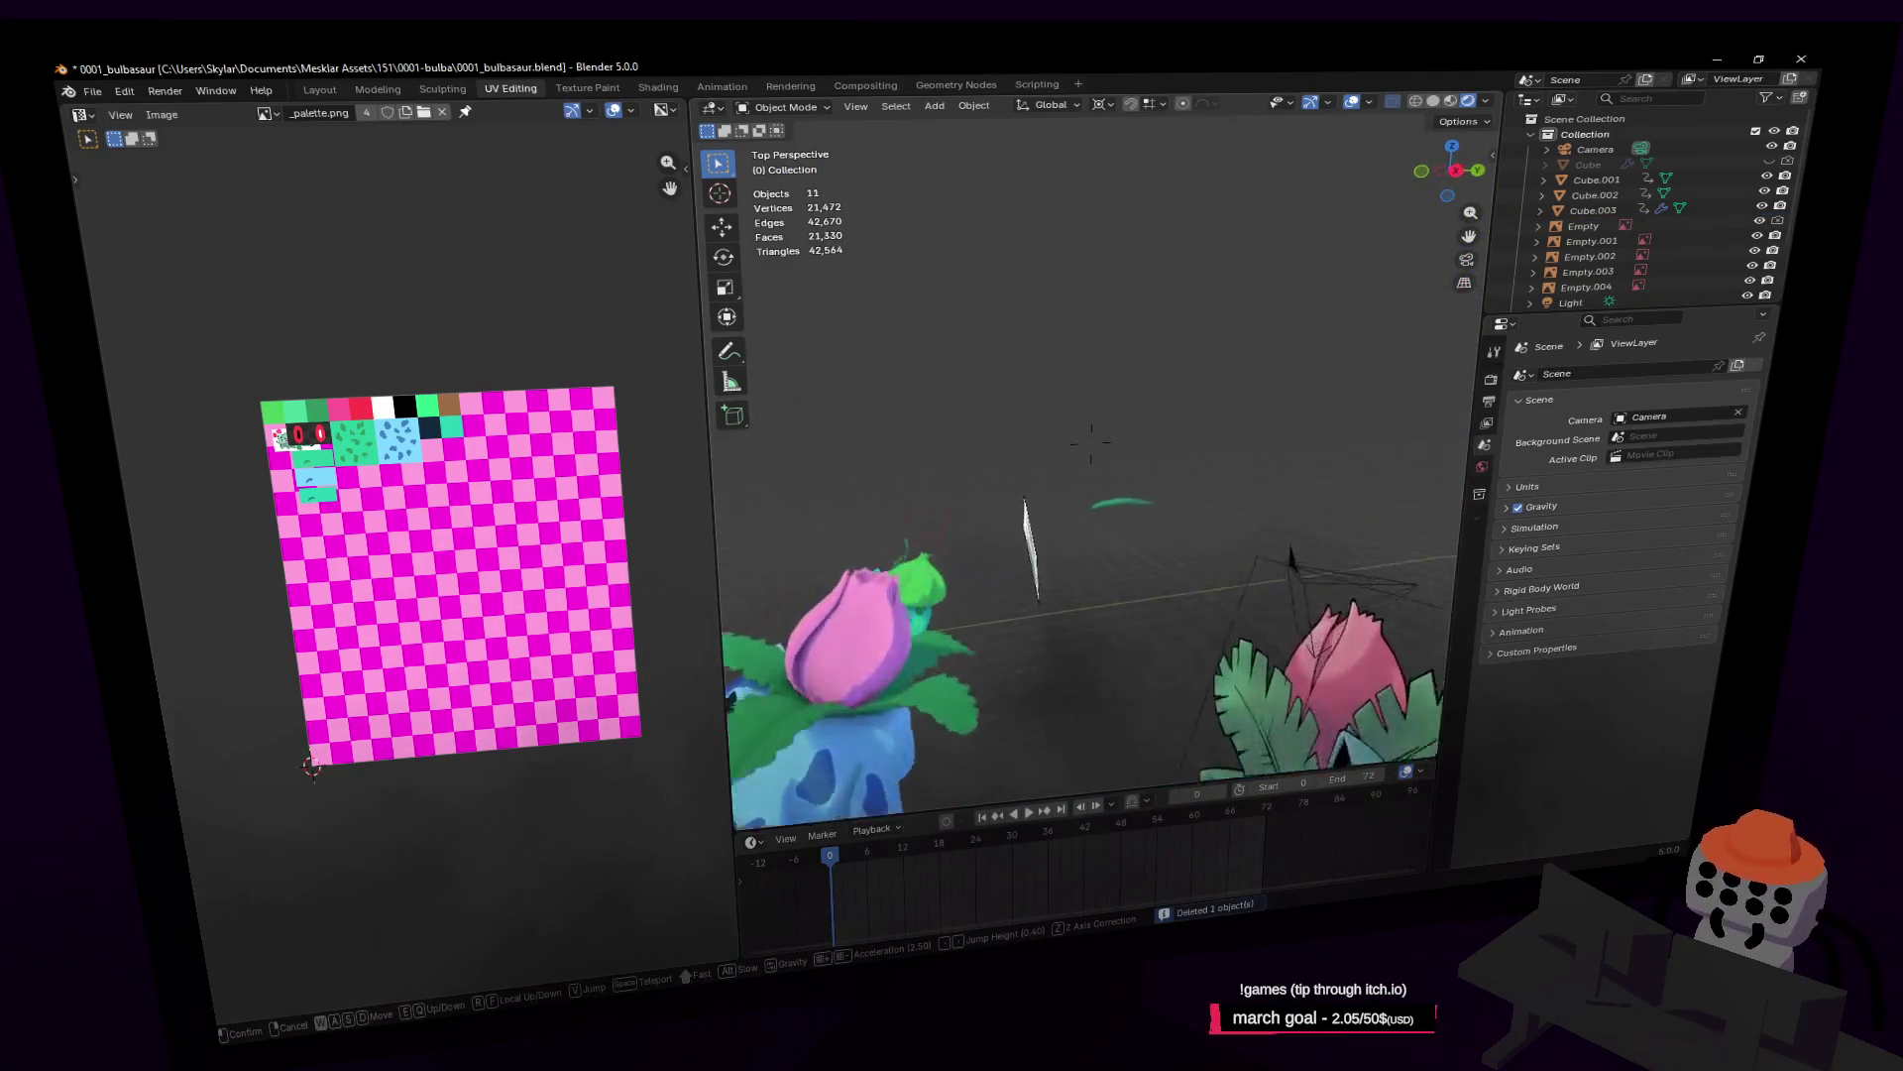
pyautogui.click(1252, 391)
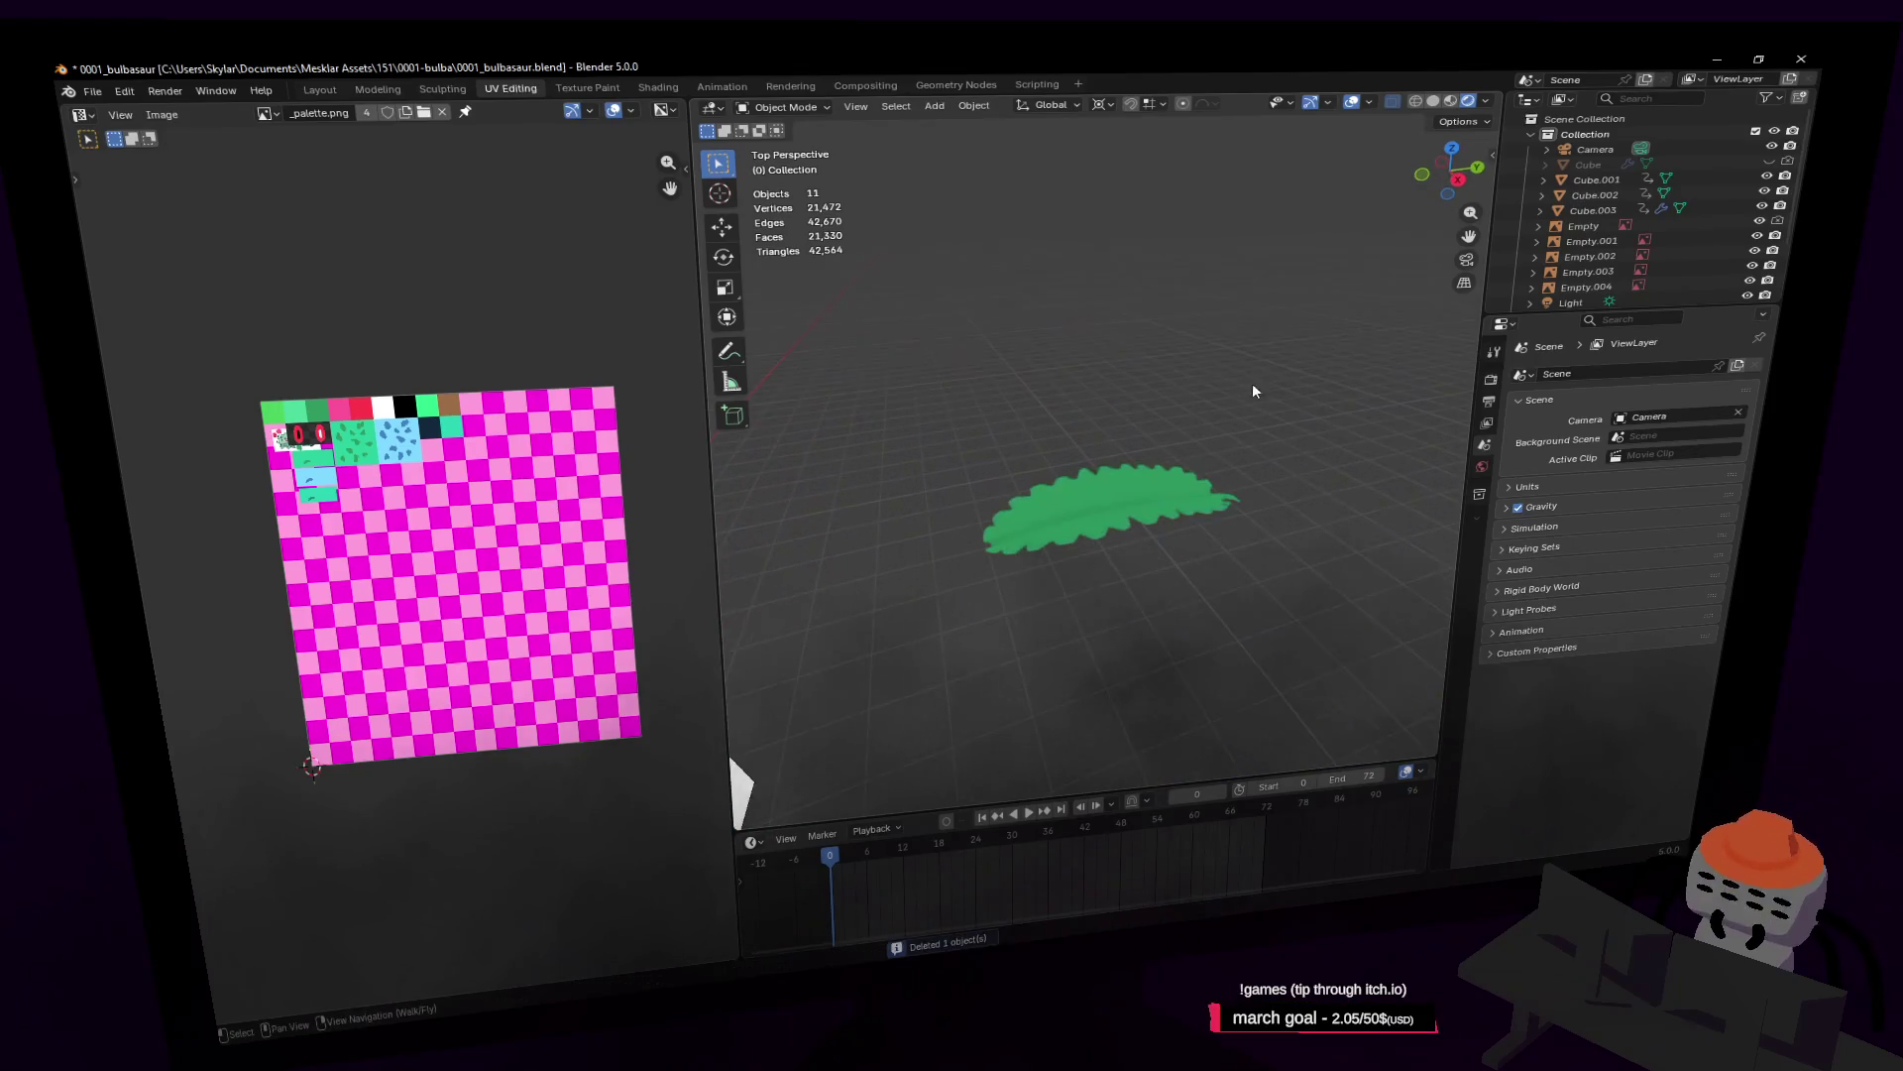
pyautogui.click(1154, 467)
pyautogui.hotkey('shift', '`')
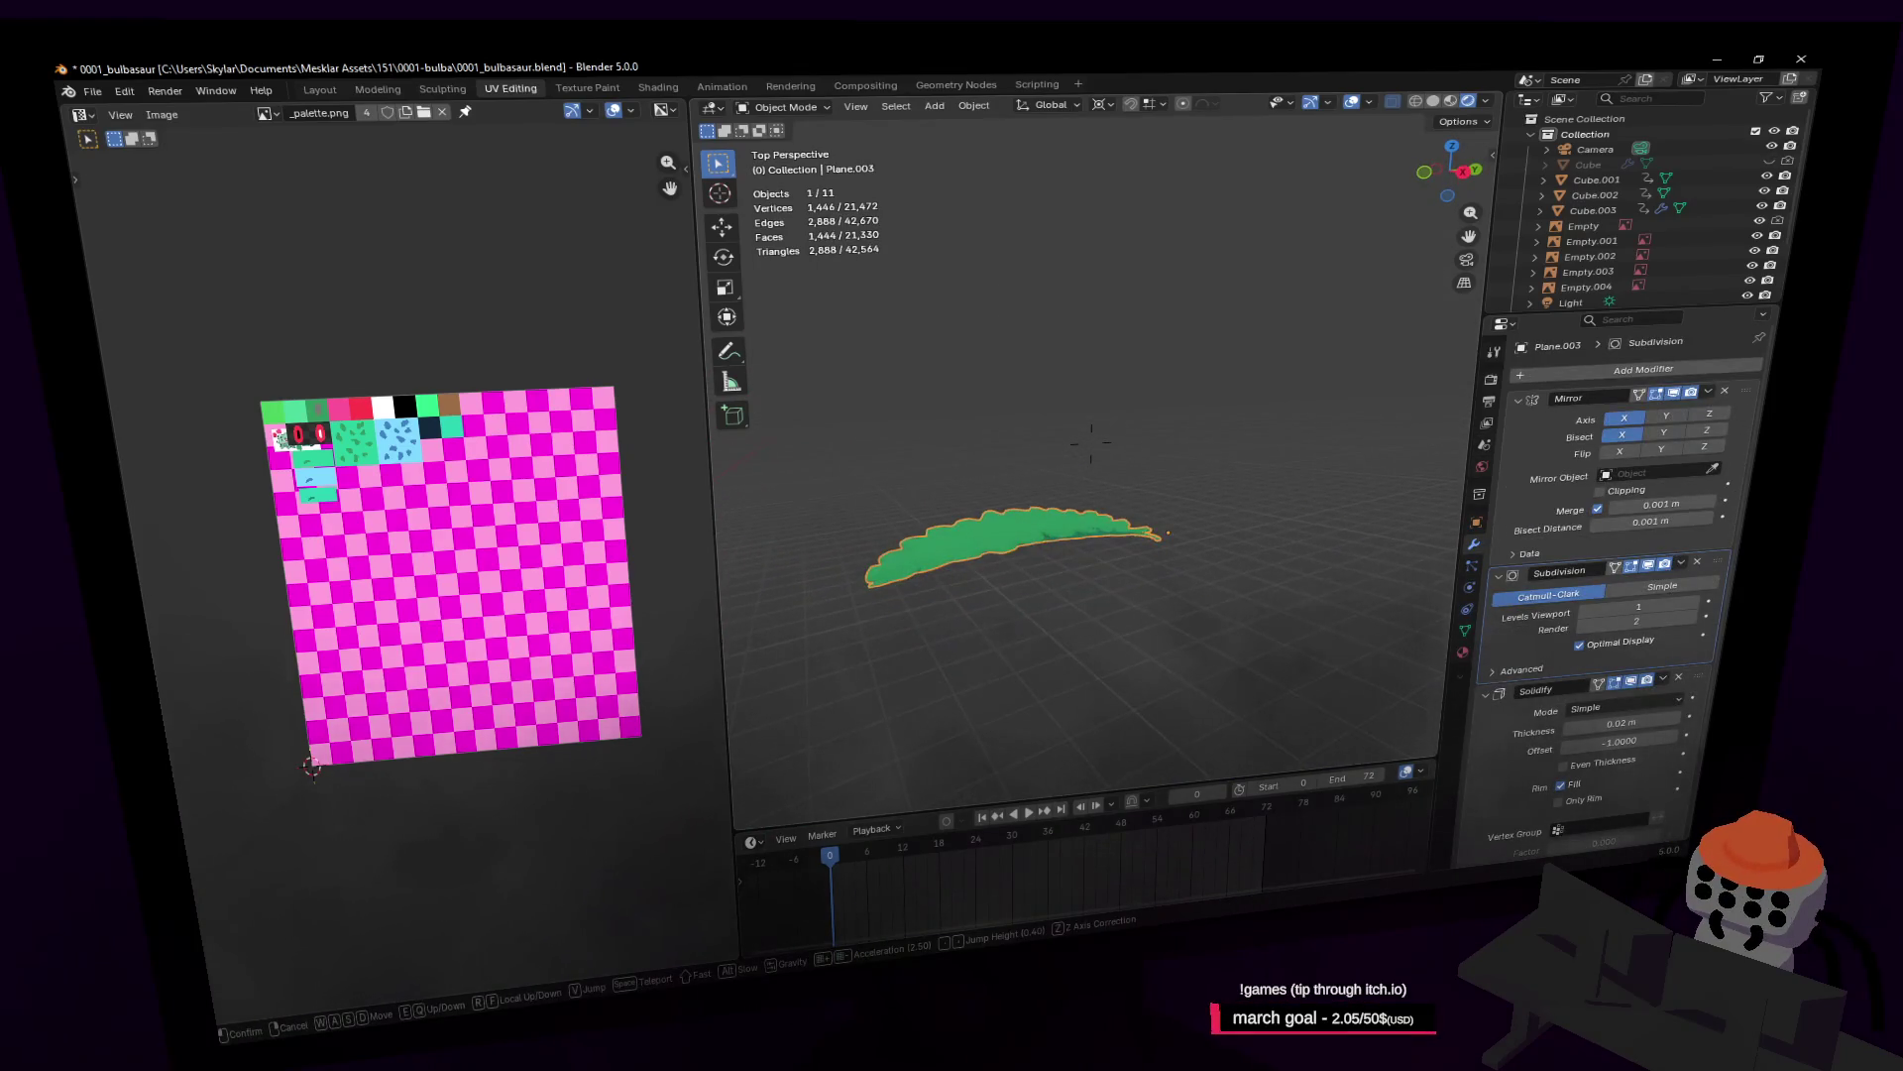
pyautogui.press('w')
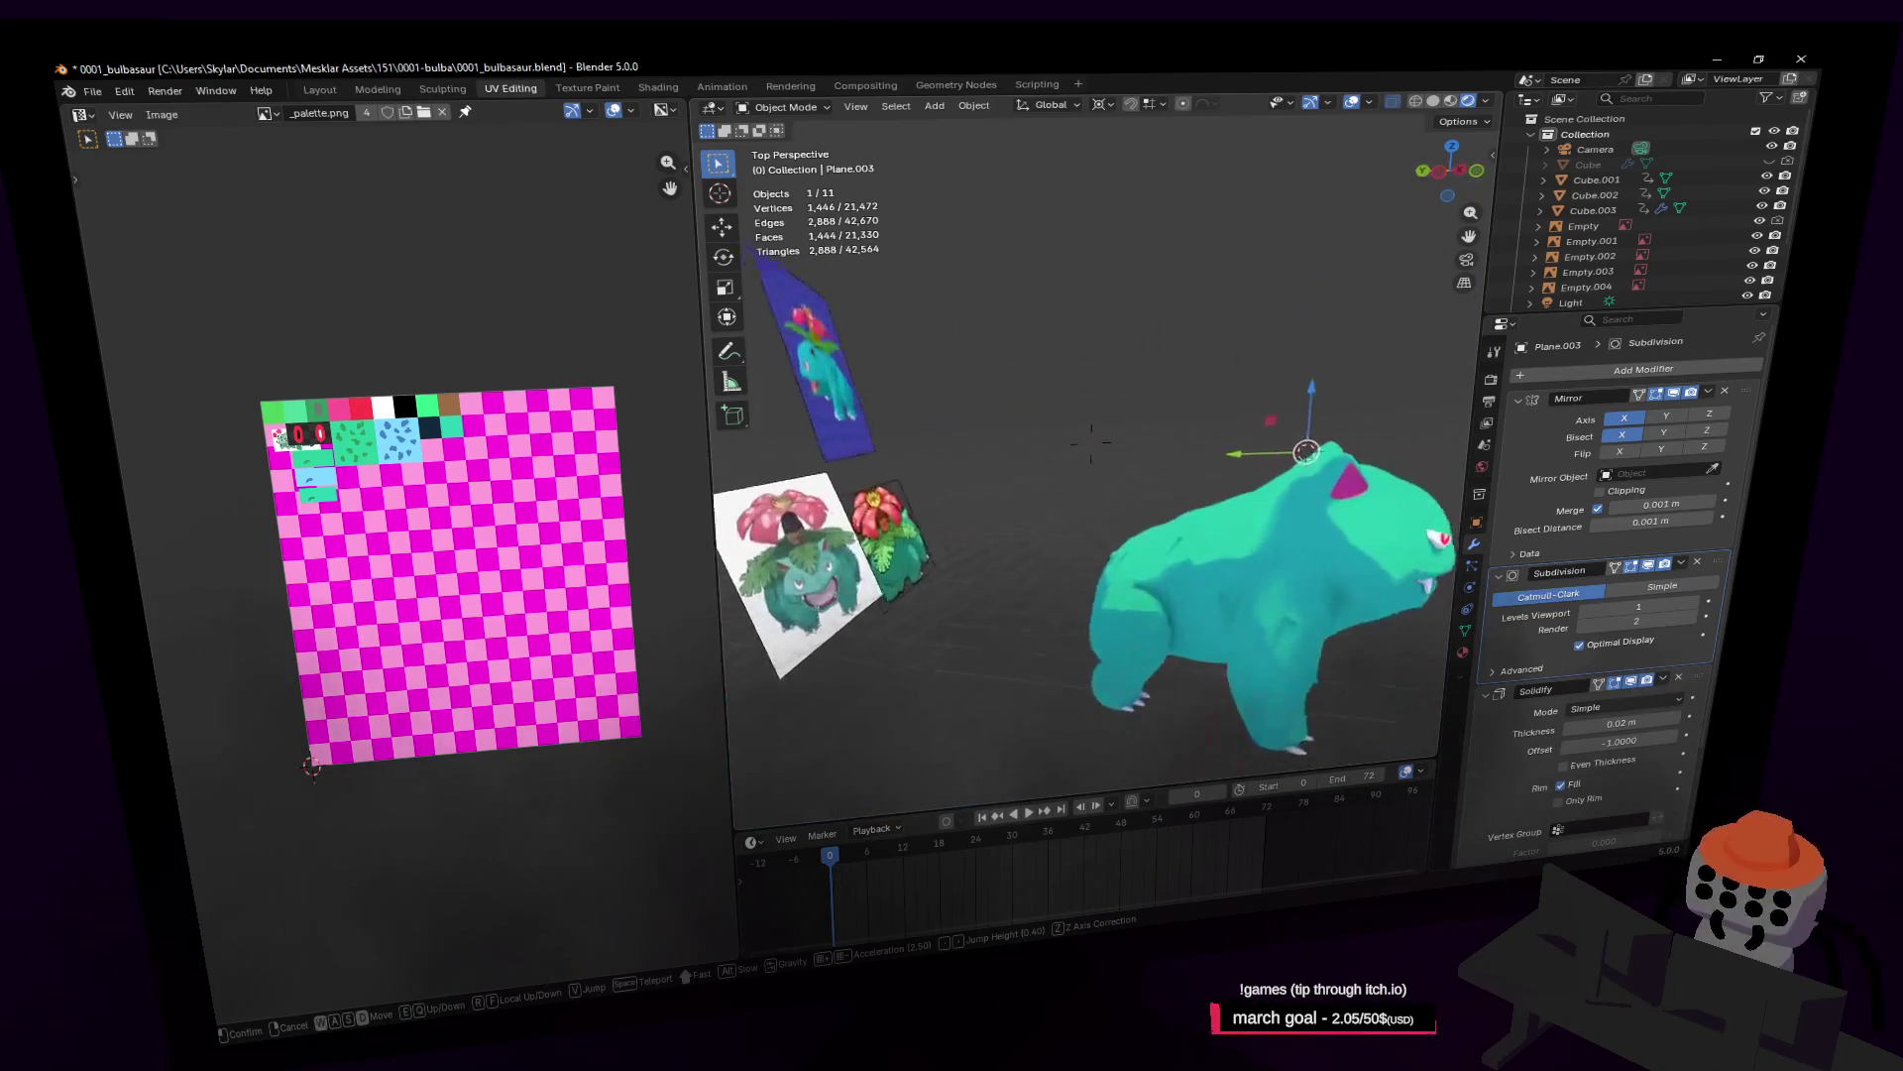
pyautogui.press('s')
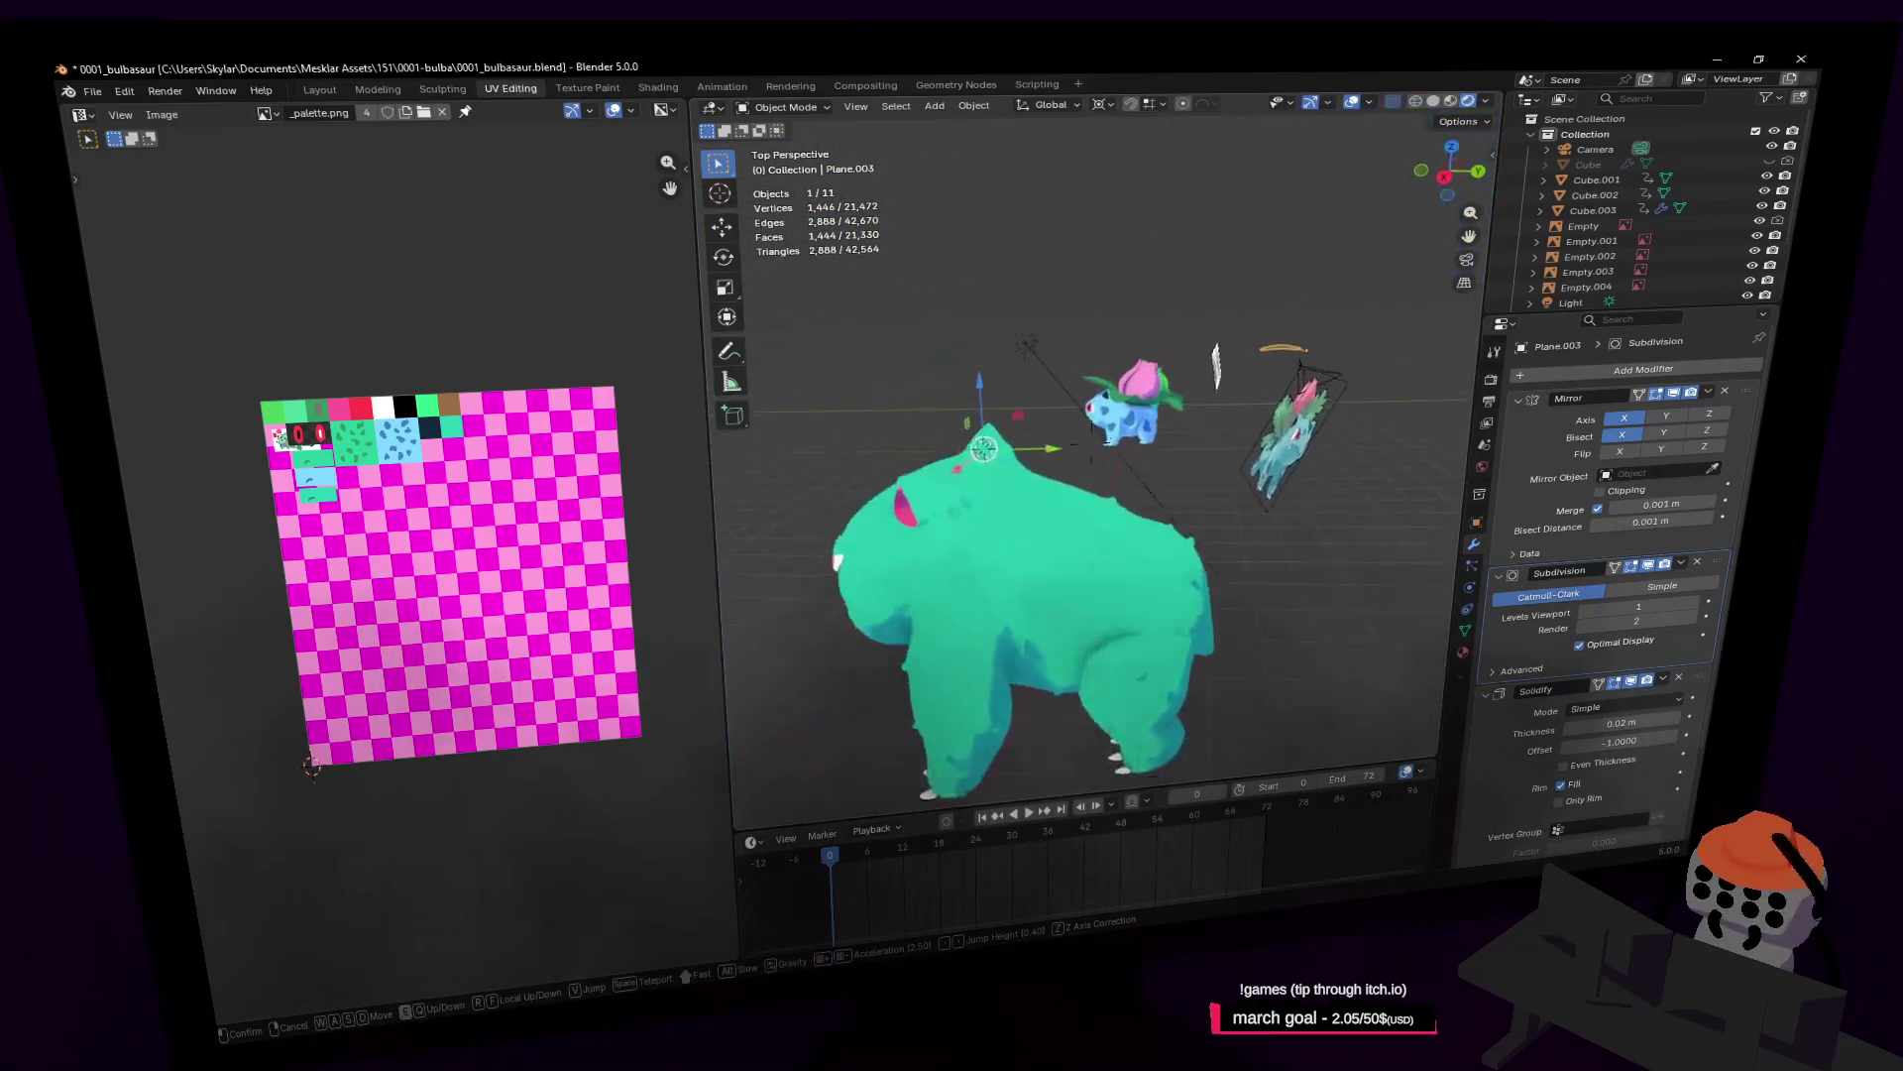
pyautogui.press('w')
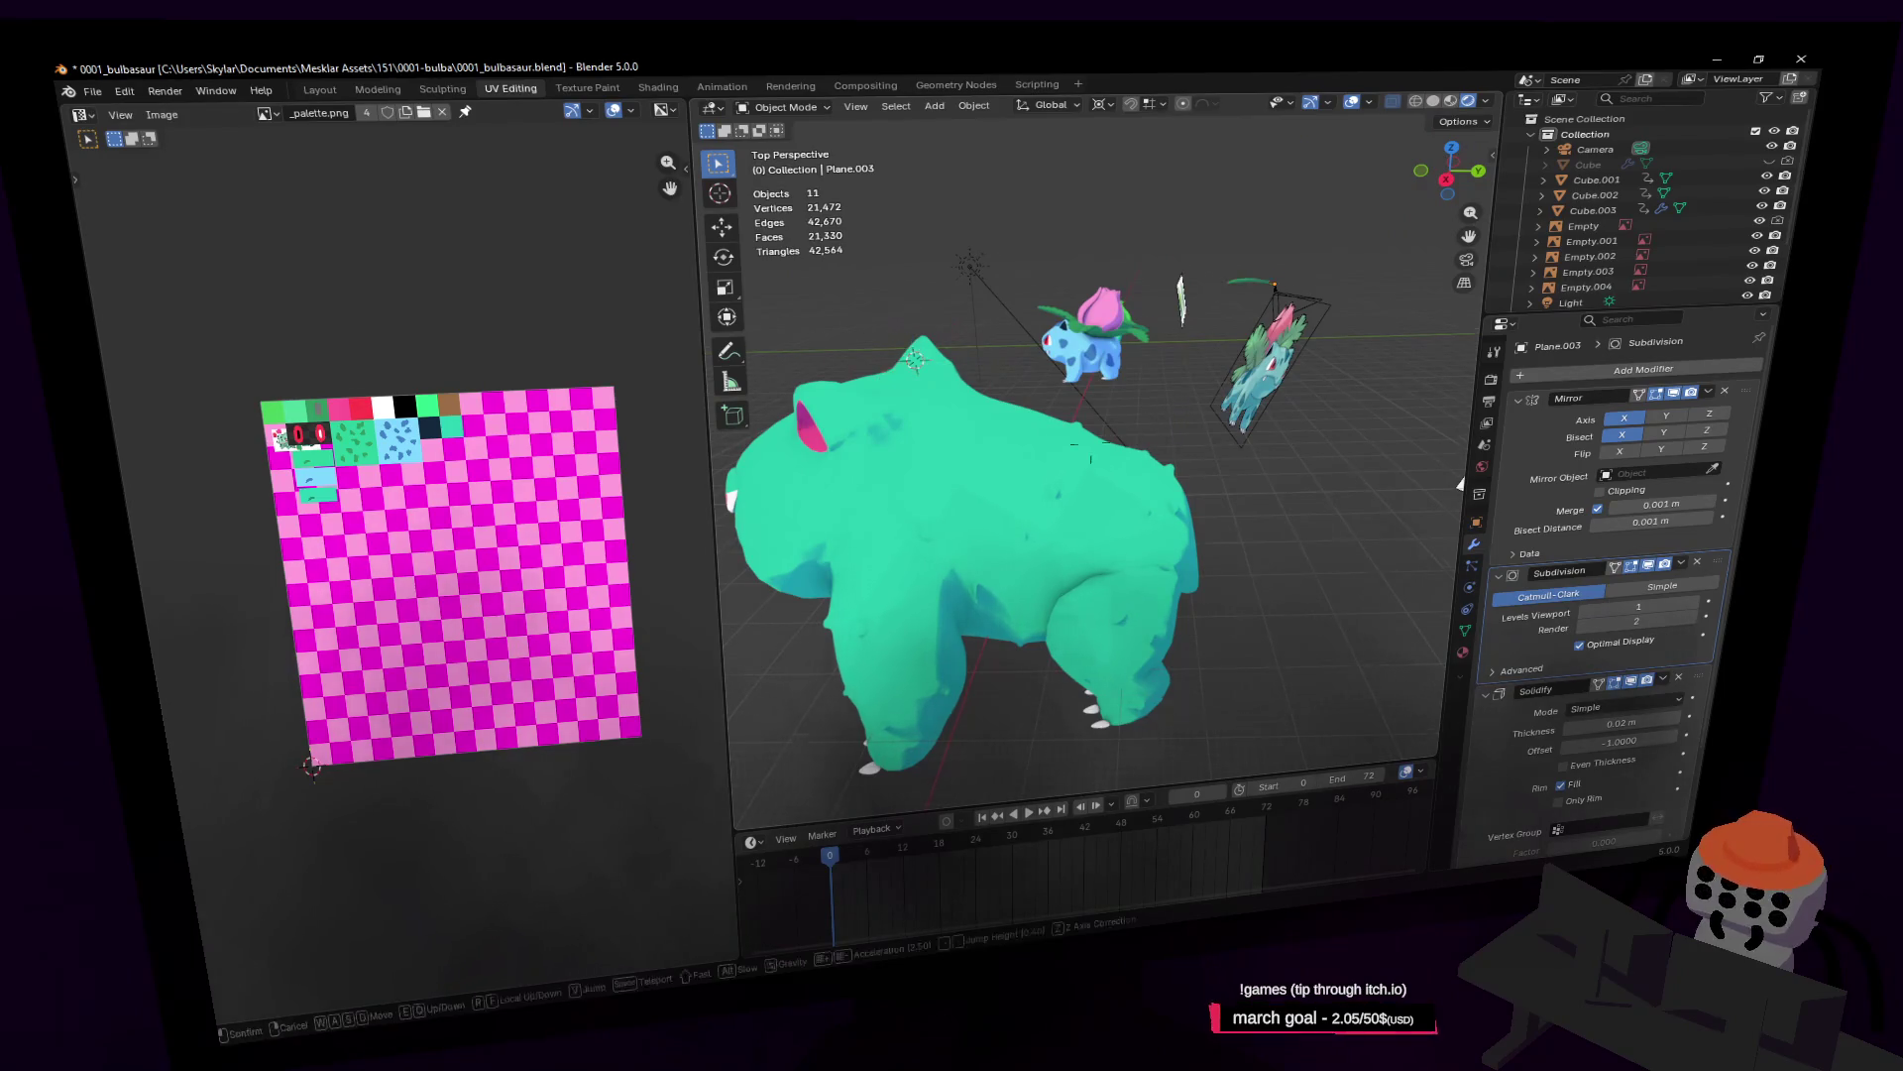
# Step: Select the teal body Cube.003 and snap the 3D cursor to it with Cursor to Selected
pyautogui.press('w')
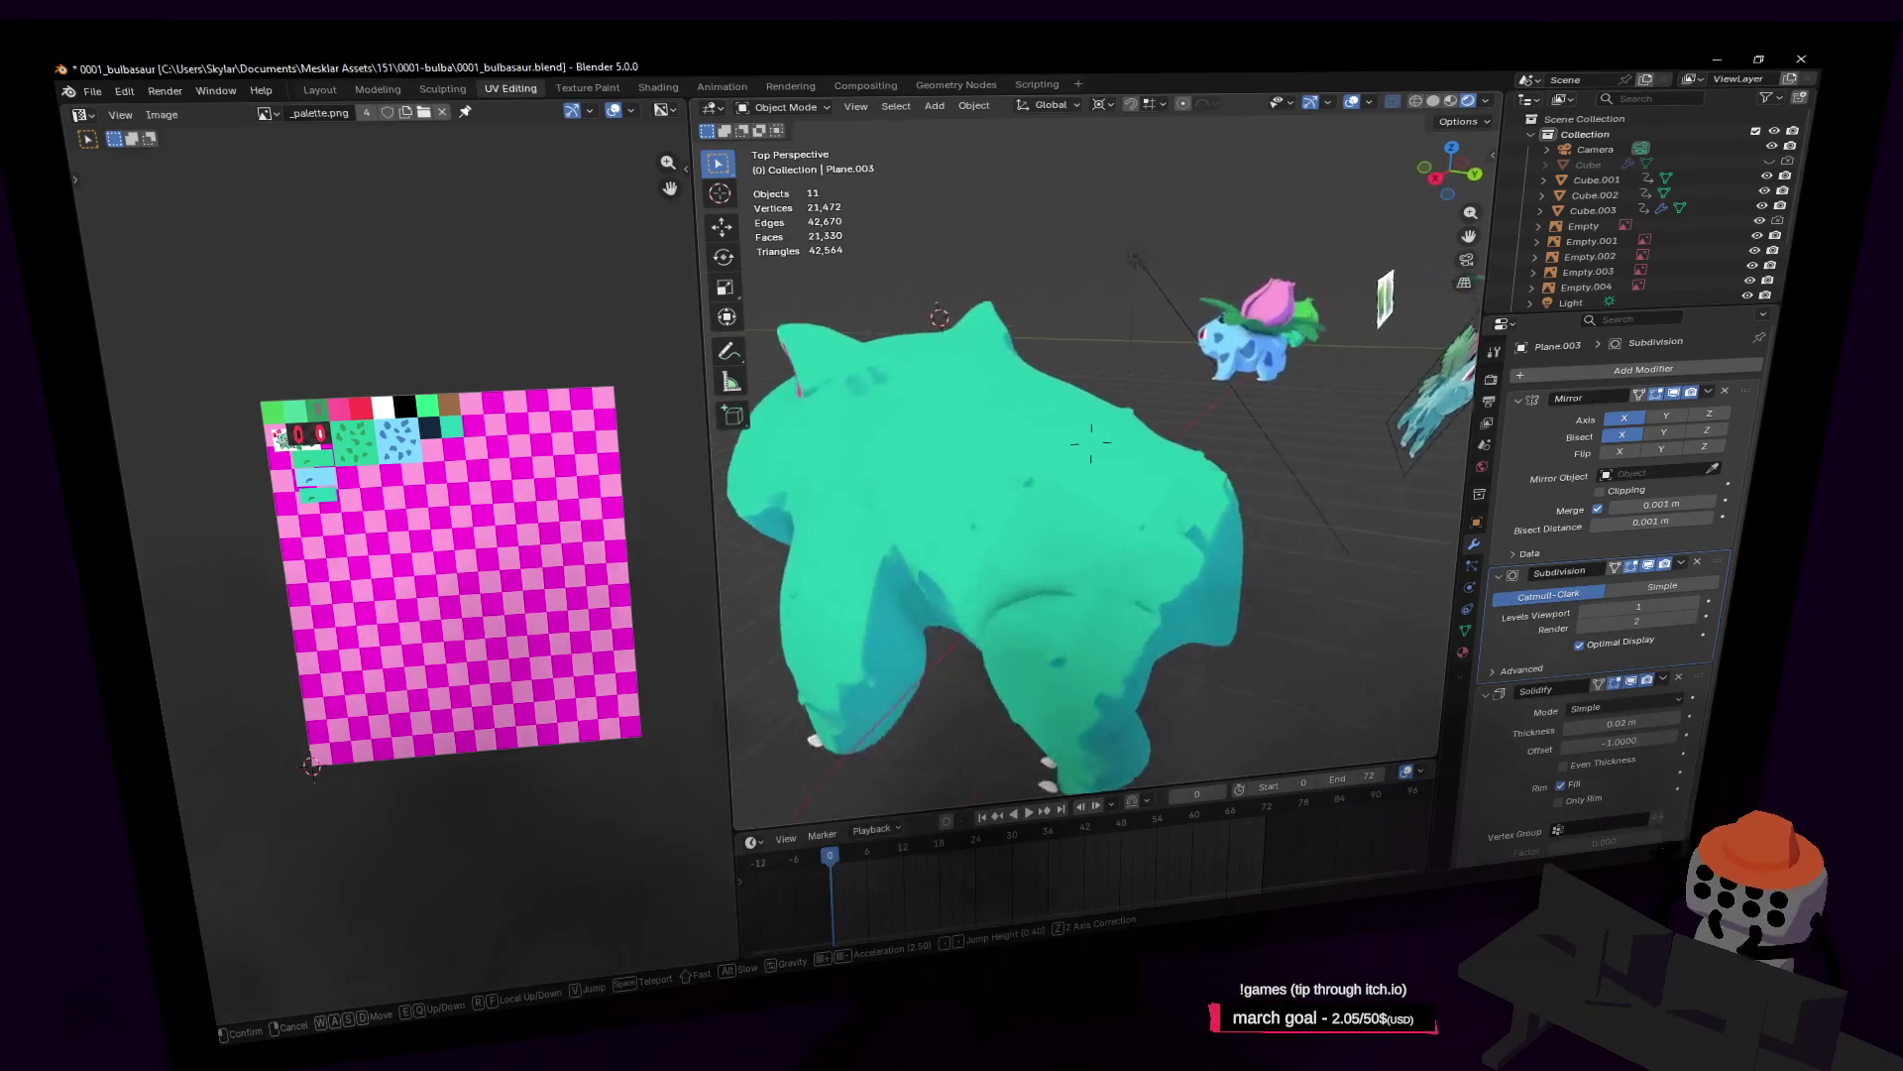
pyautogui.click(1168, 451)
pyautogui.press('Tab')
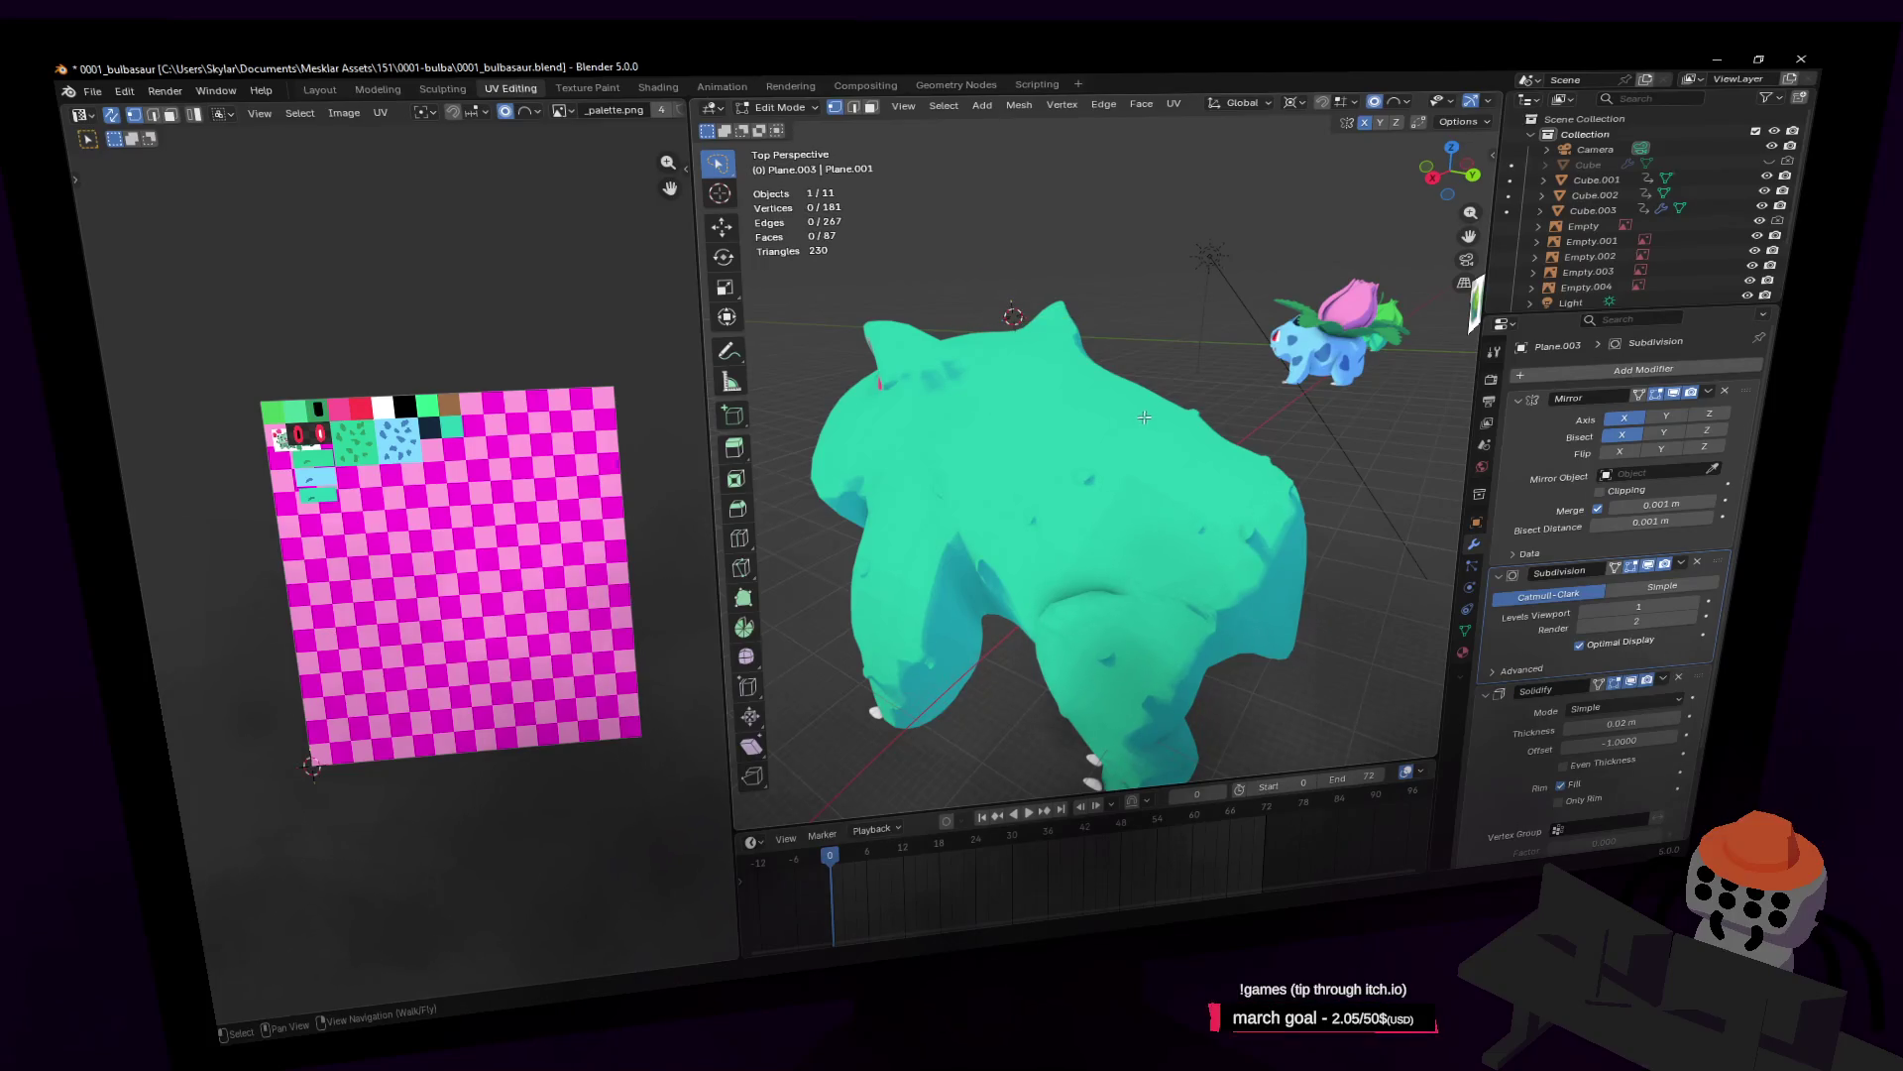
pyautogui.press('Tab')
pyautogui.click(1132, 420)
pyautogui.hotkey('shift', '`')
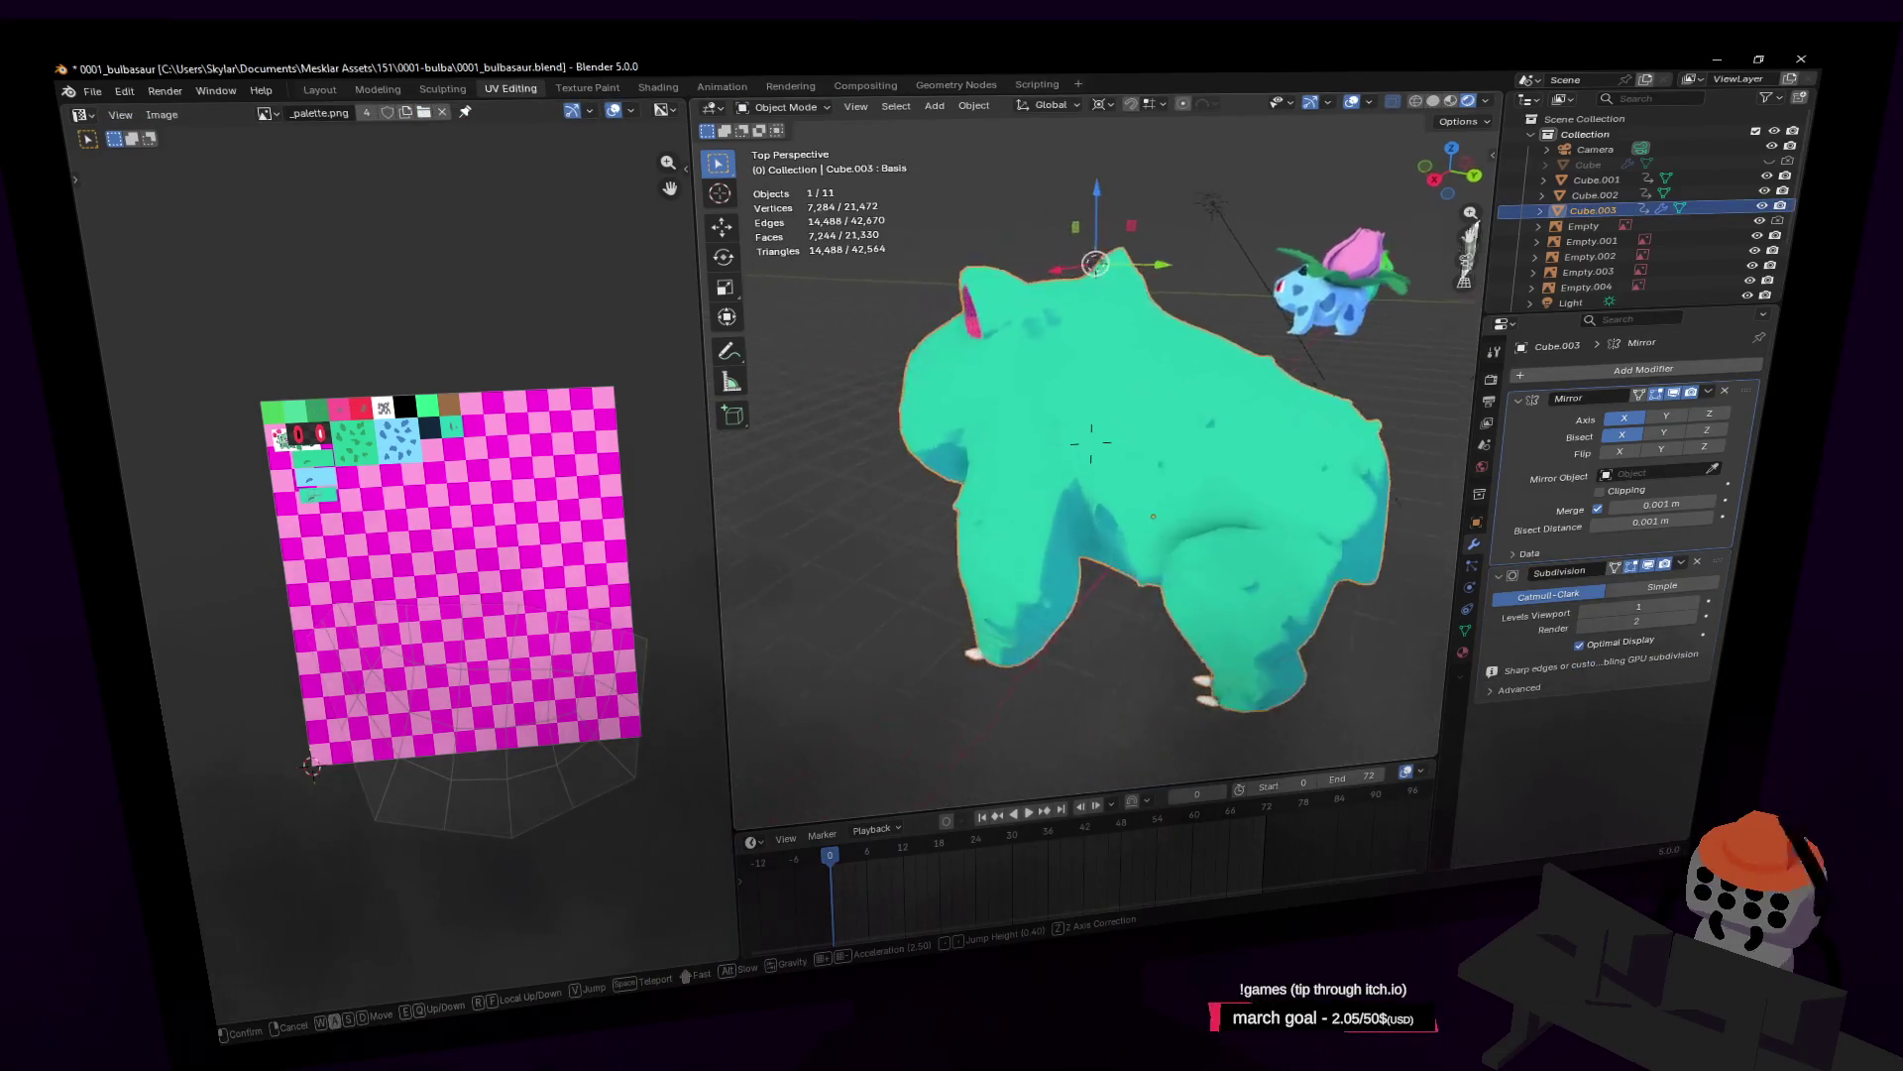
pyautogui.click(1129, 399)
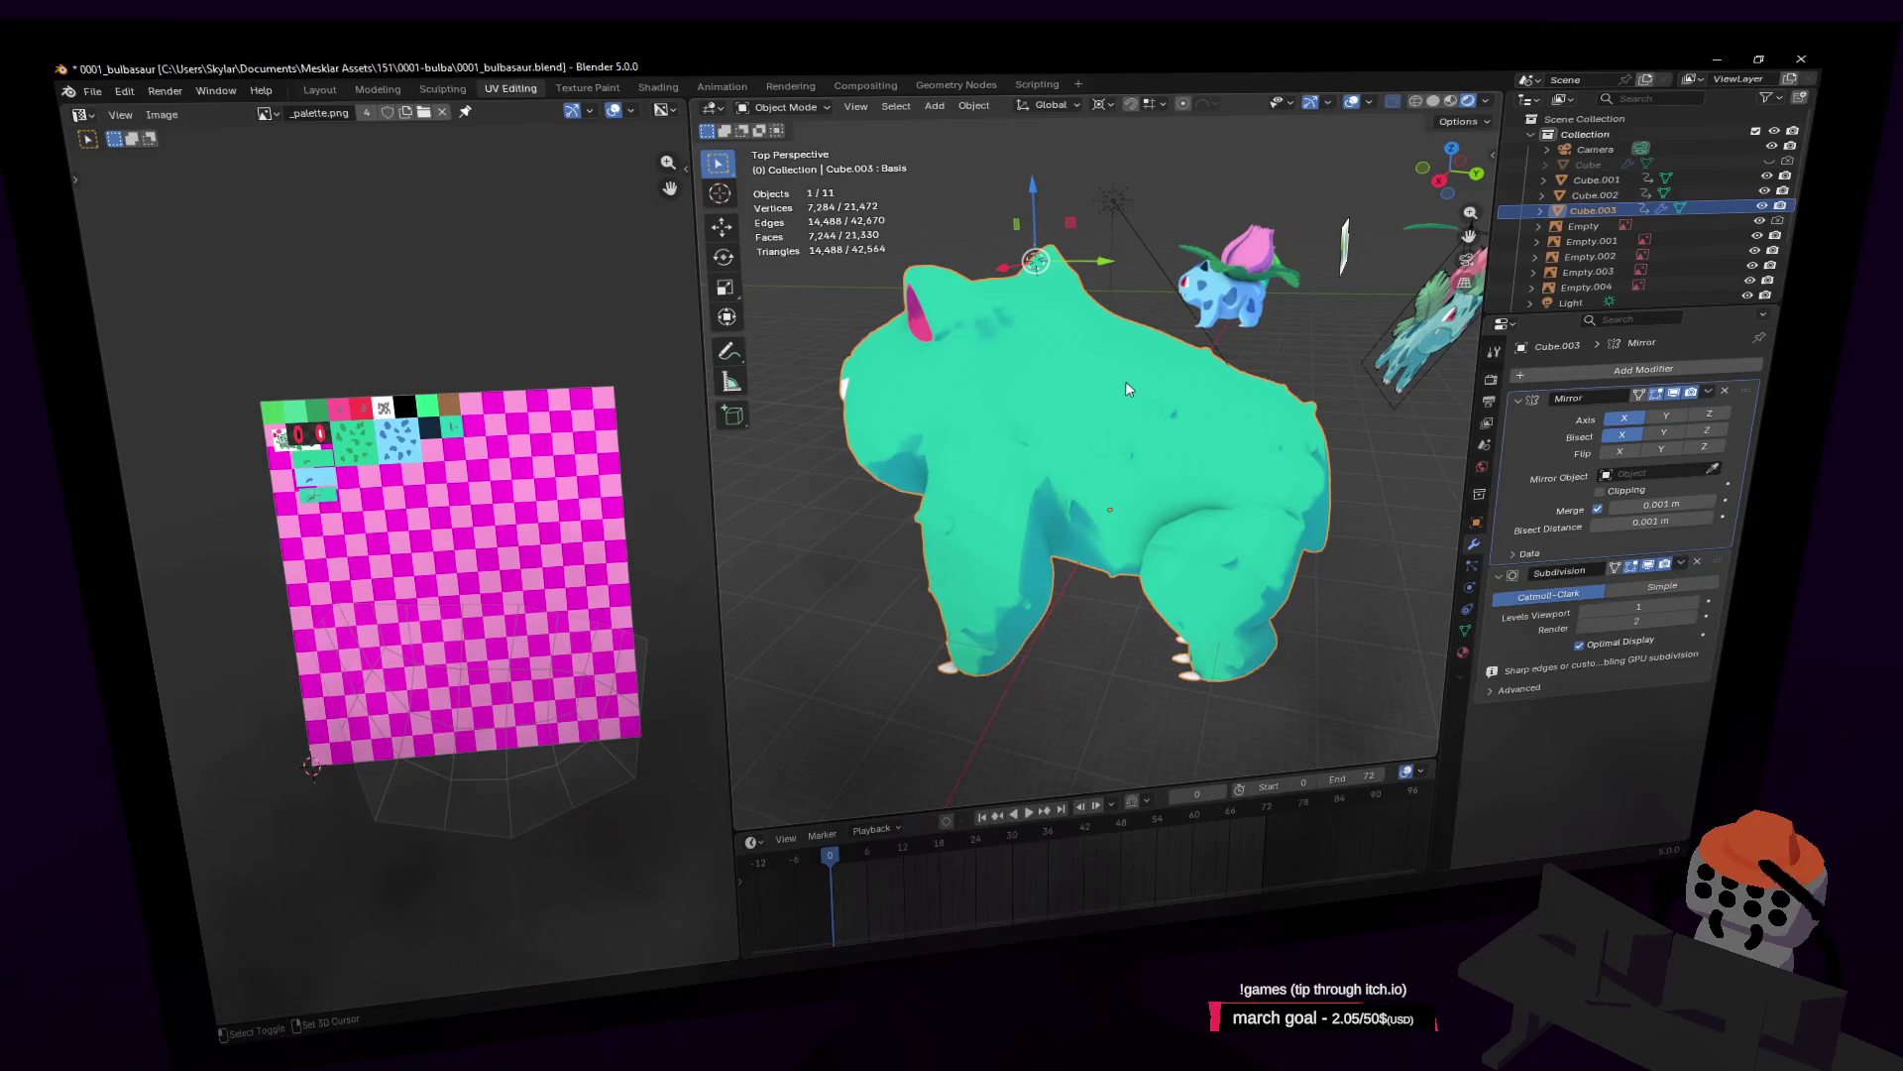
pyautogui.hotkey('shift', 's')
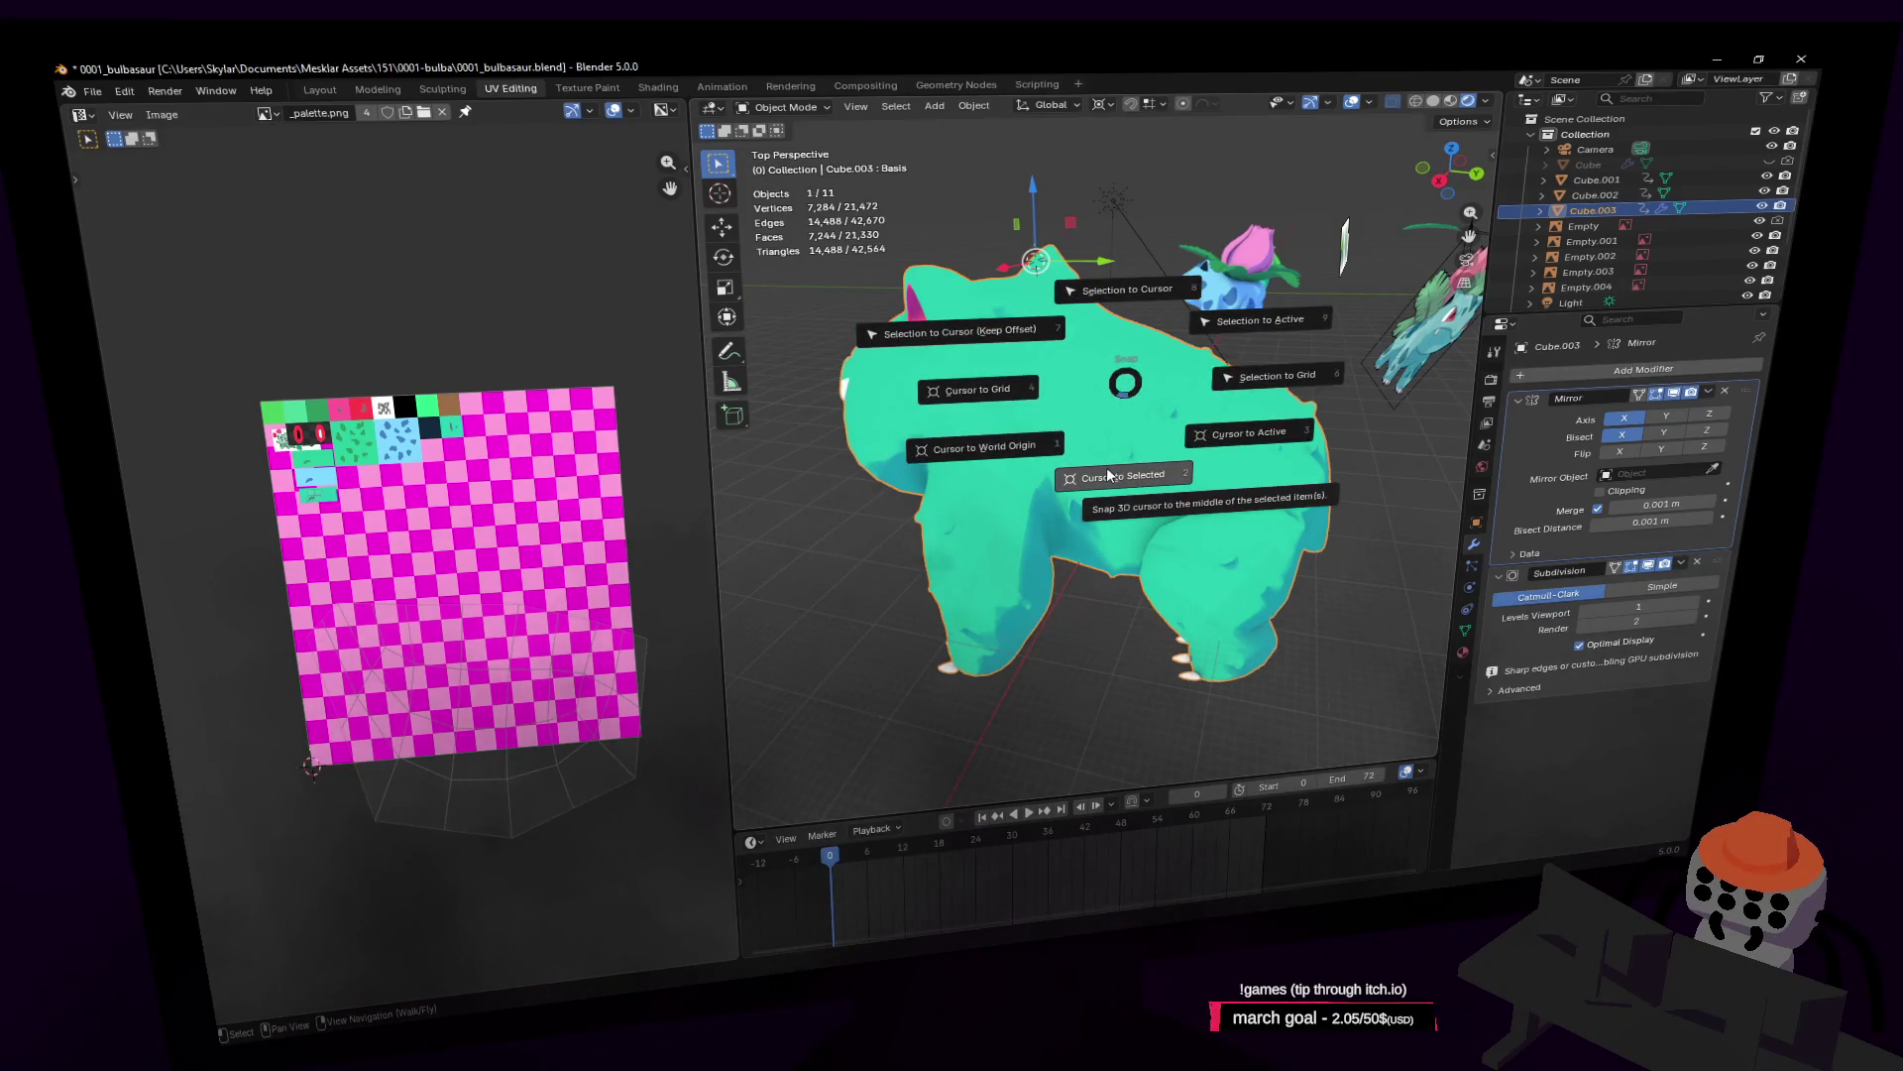
pyautogui.click(1108, 475)
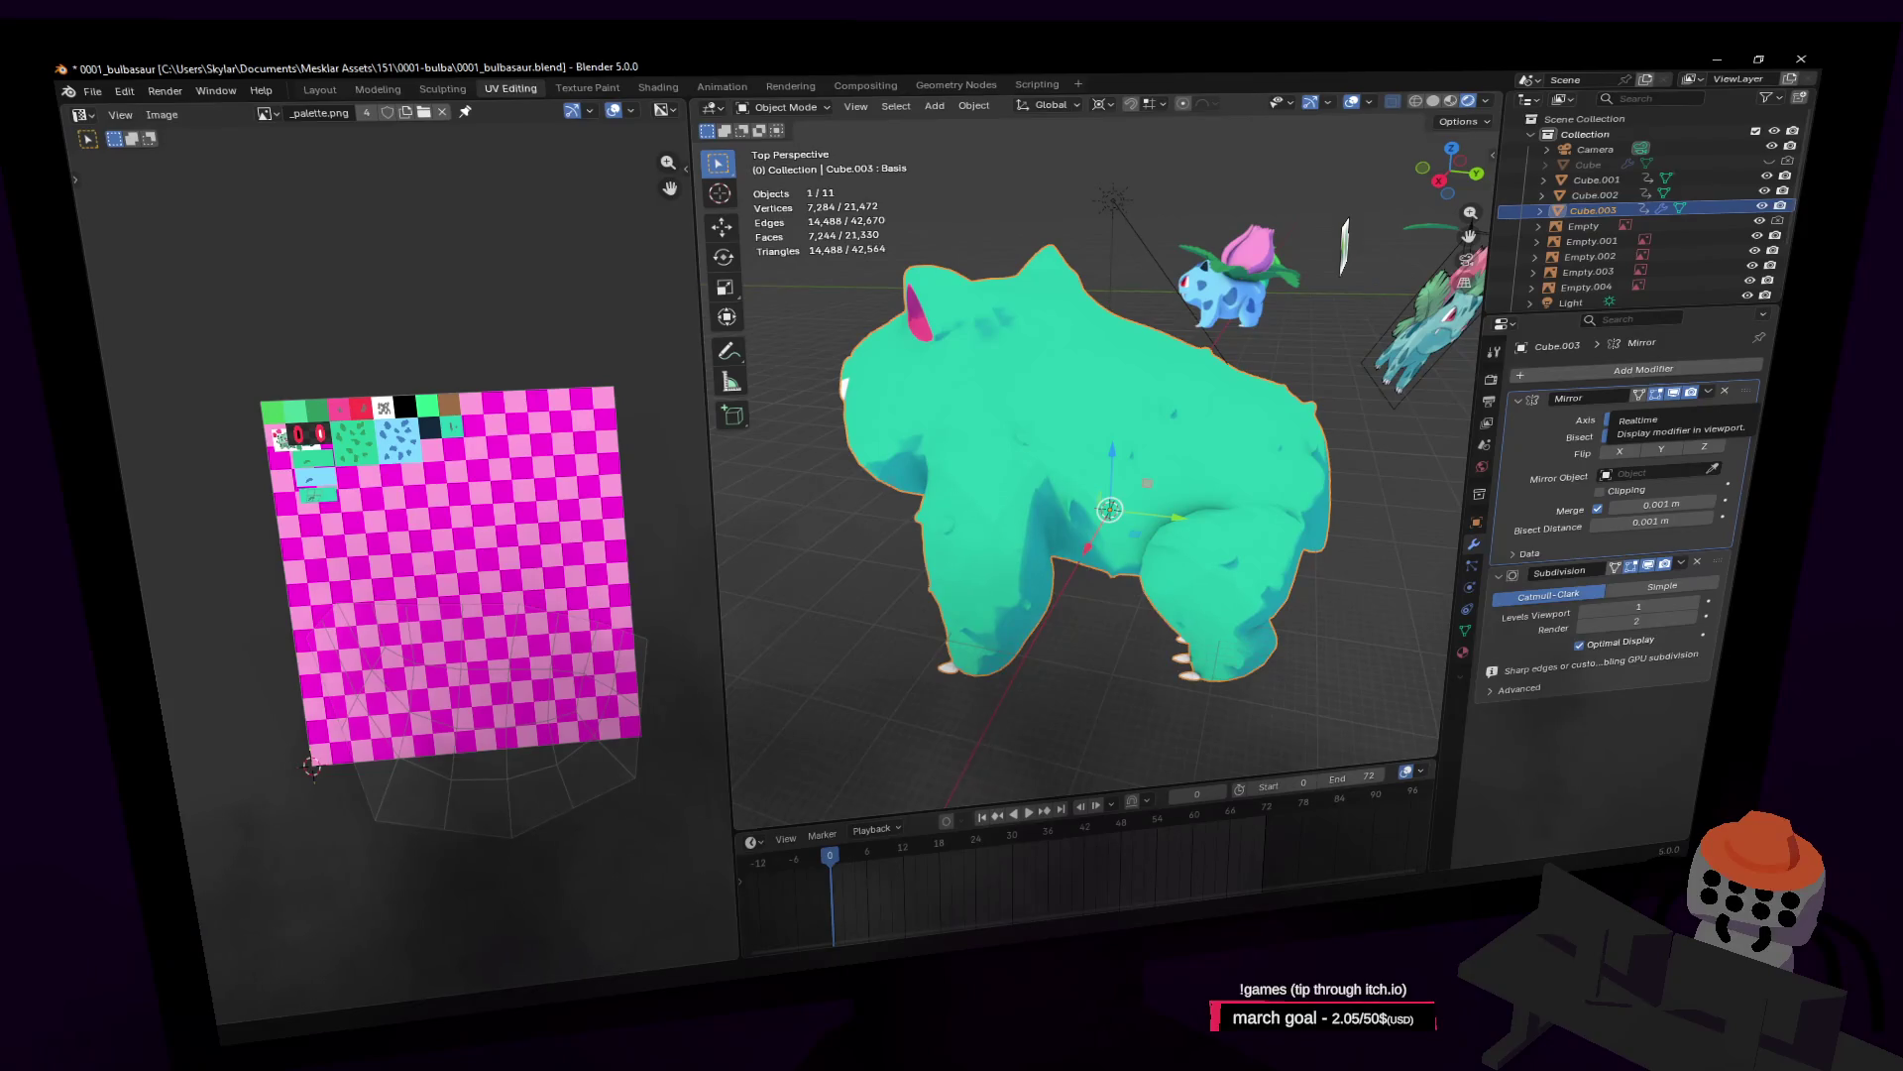
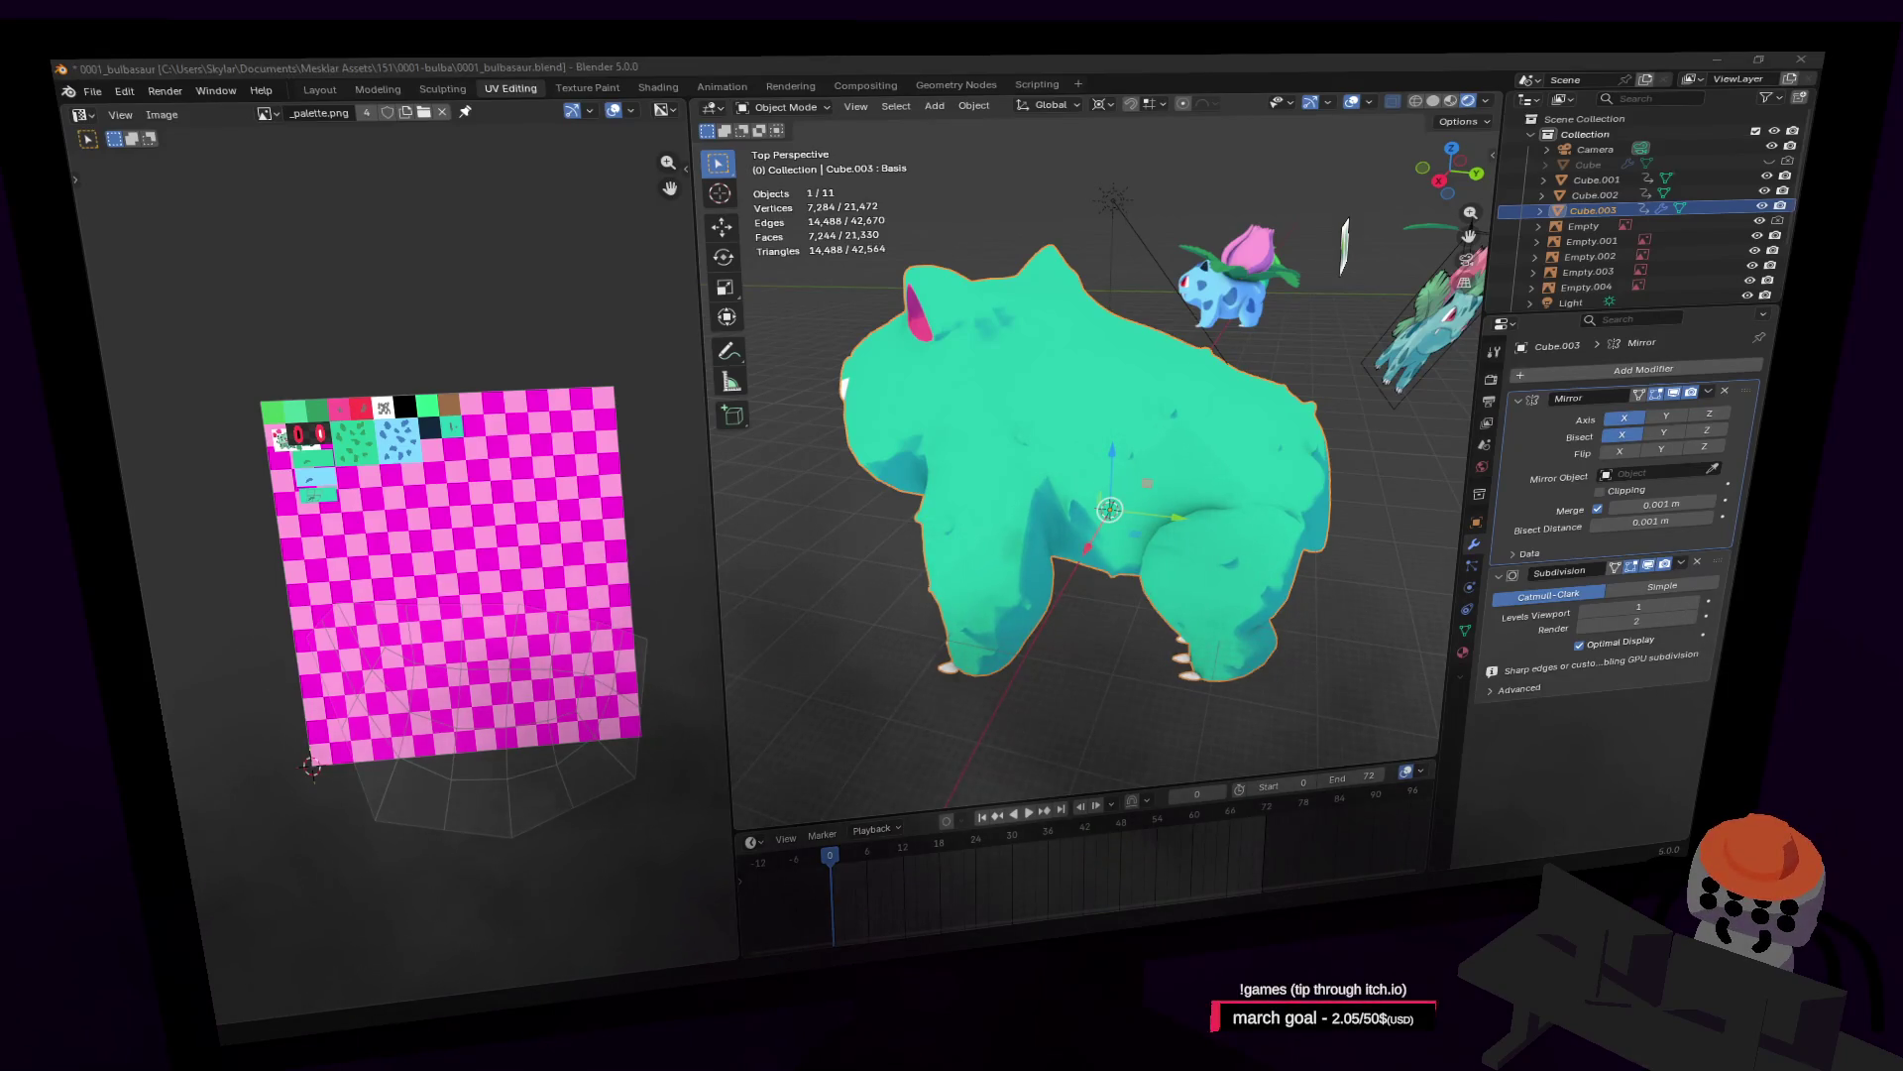
# Step: Briefly duplicate and move the Bulbasaur body mesh, then undo and cancel to leave it unchanged
pyautogui.moveTo(1378, 456); pyautogui.dragTo(1282, 395, button='middle')
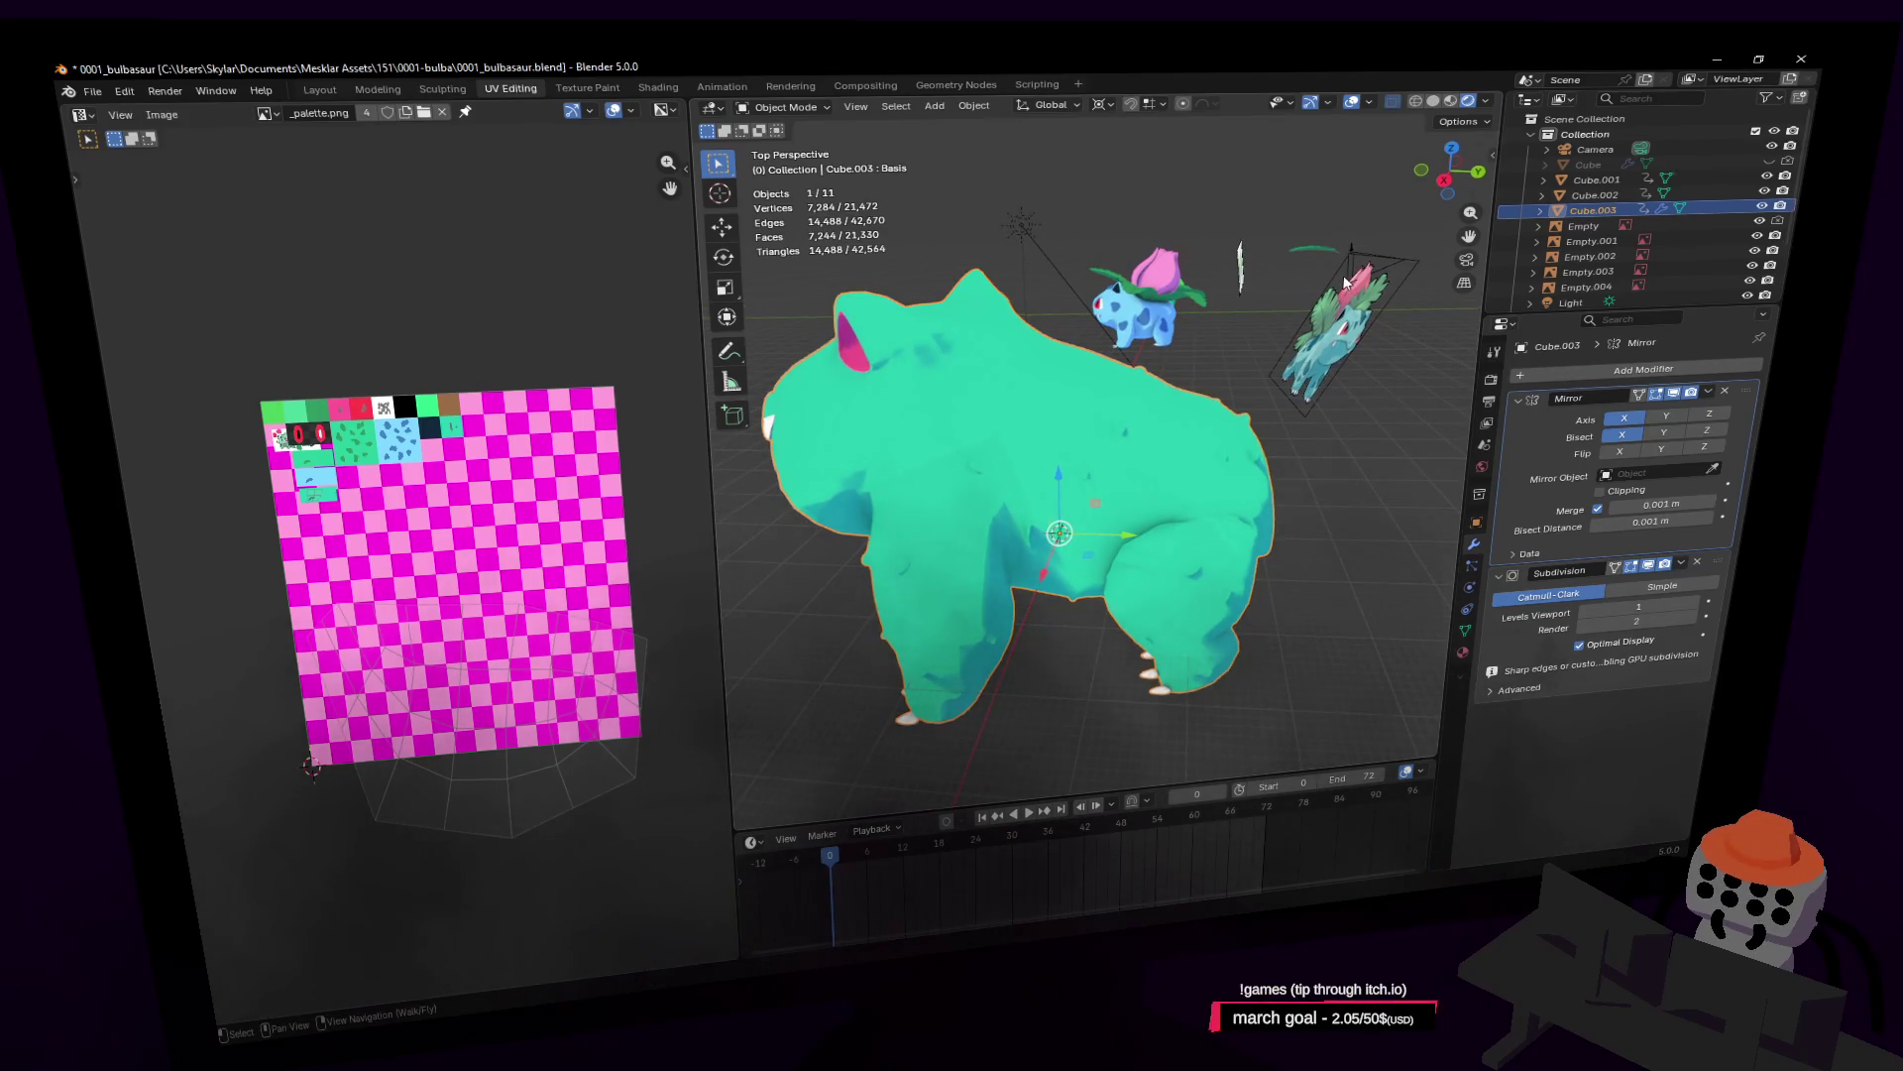
pyautogui.hotkey('shift', '`')
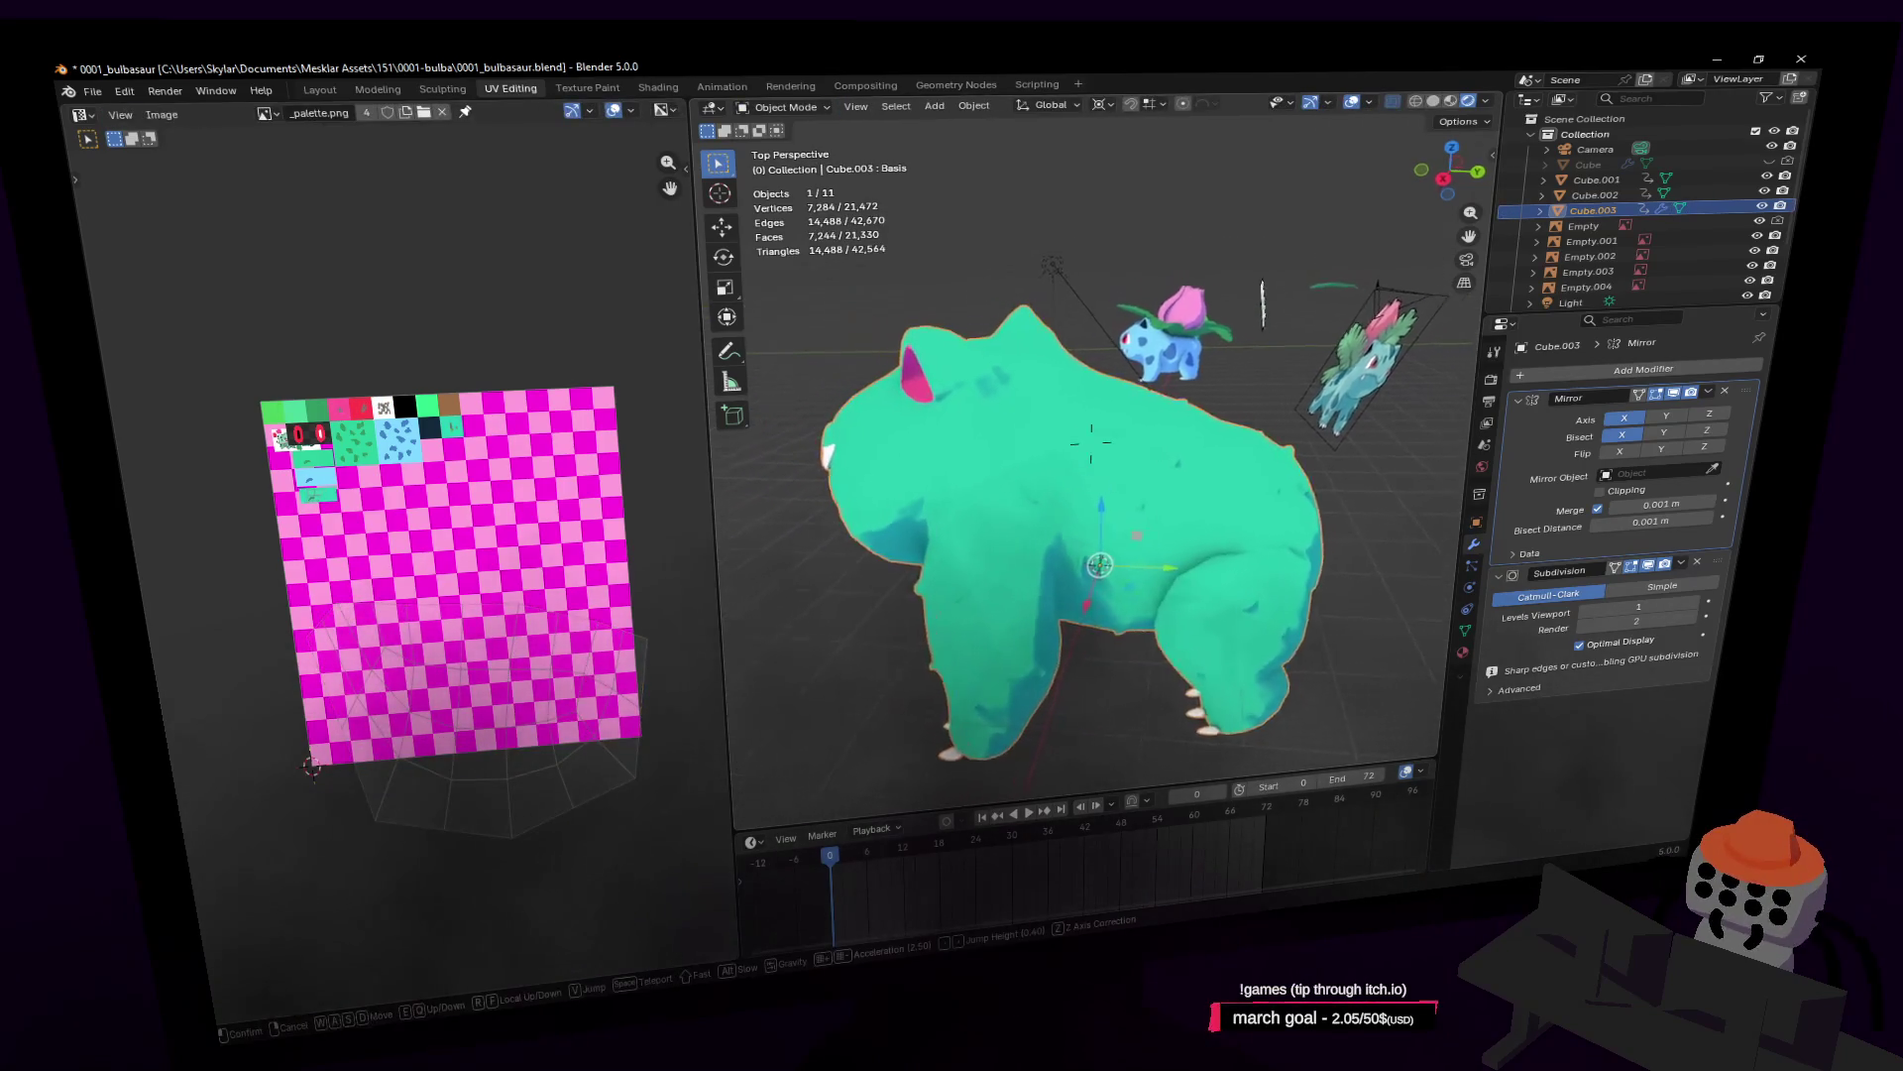
pyautogui.click(1090, 448)
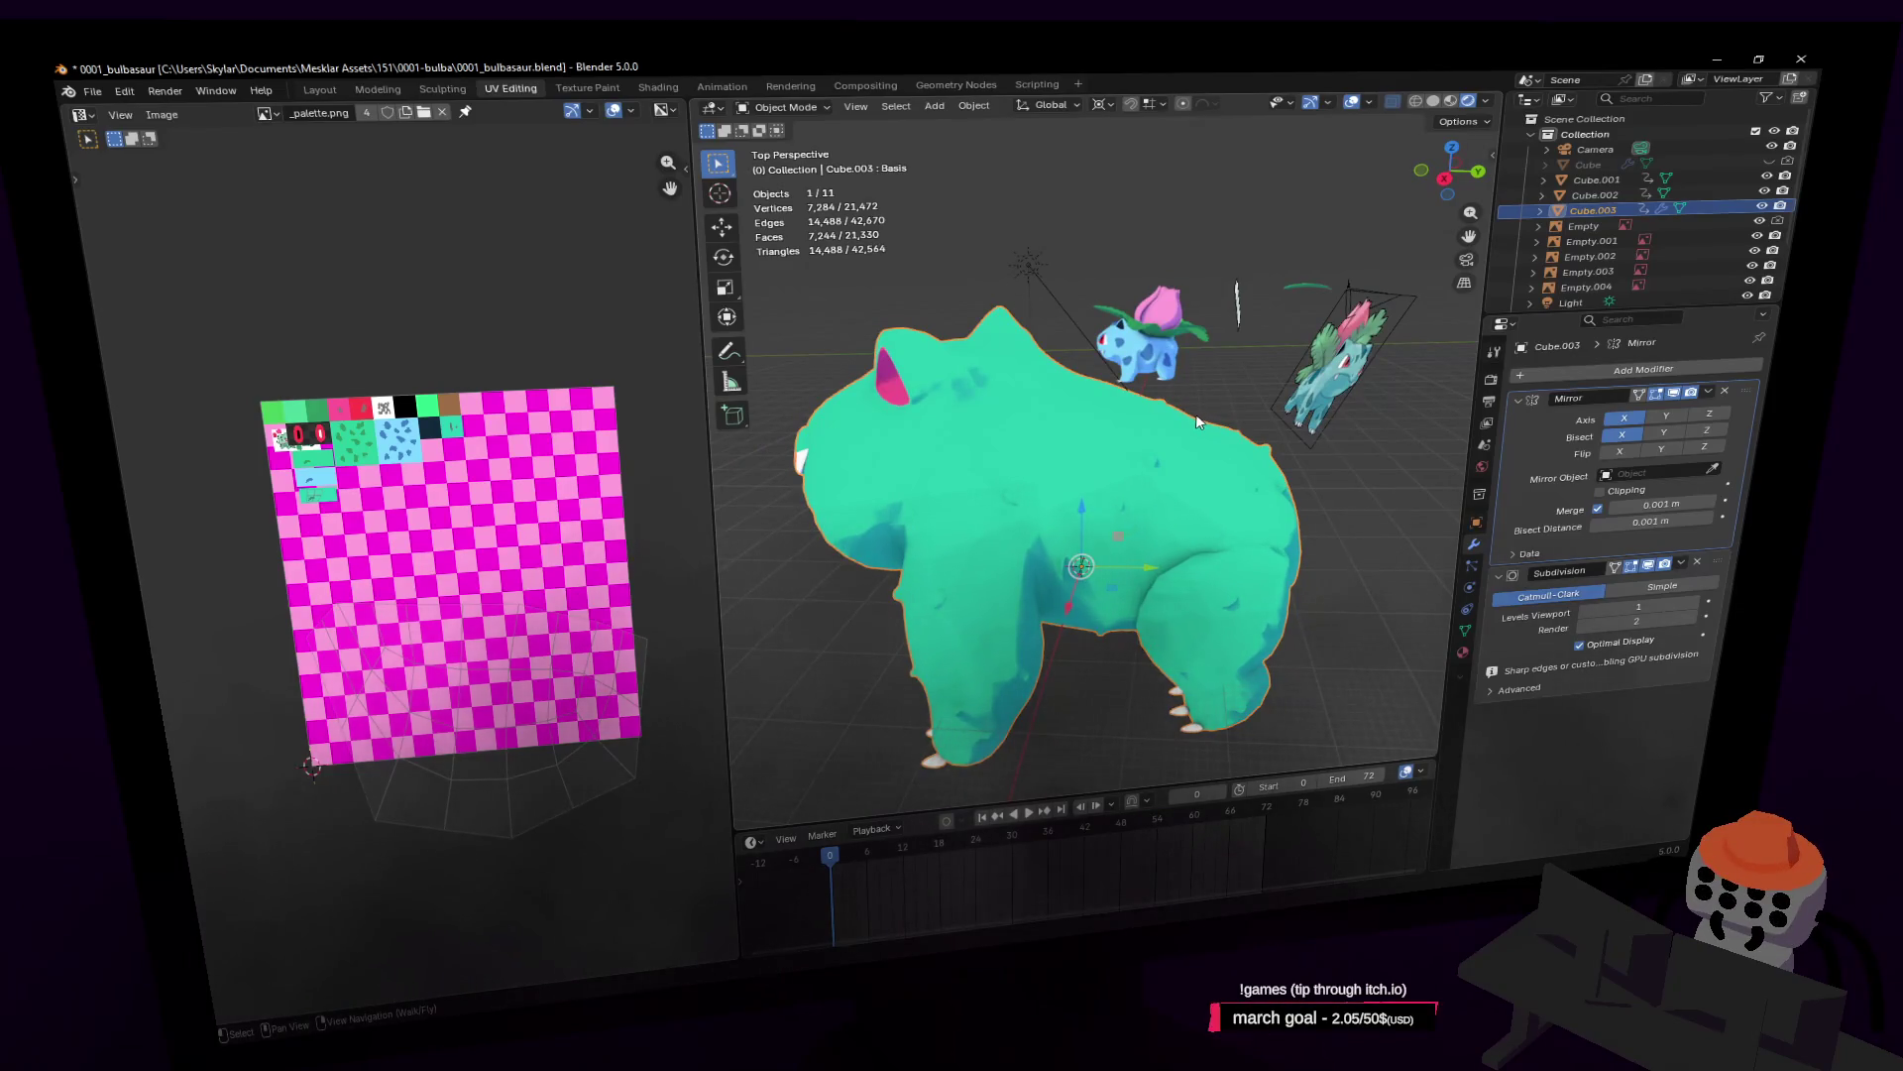
pyautogui.press('Tab')
pyautogui.press('Tab')
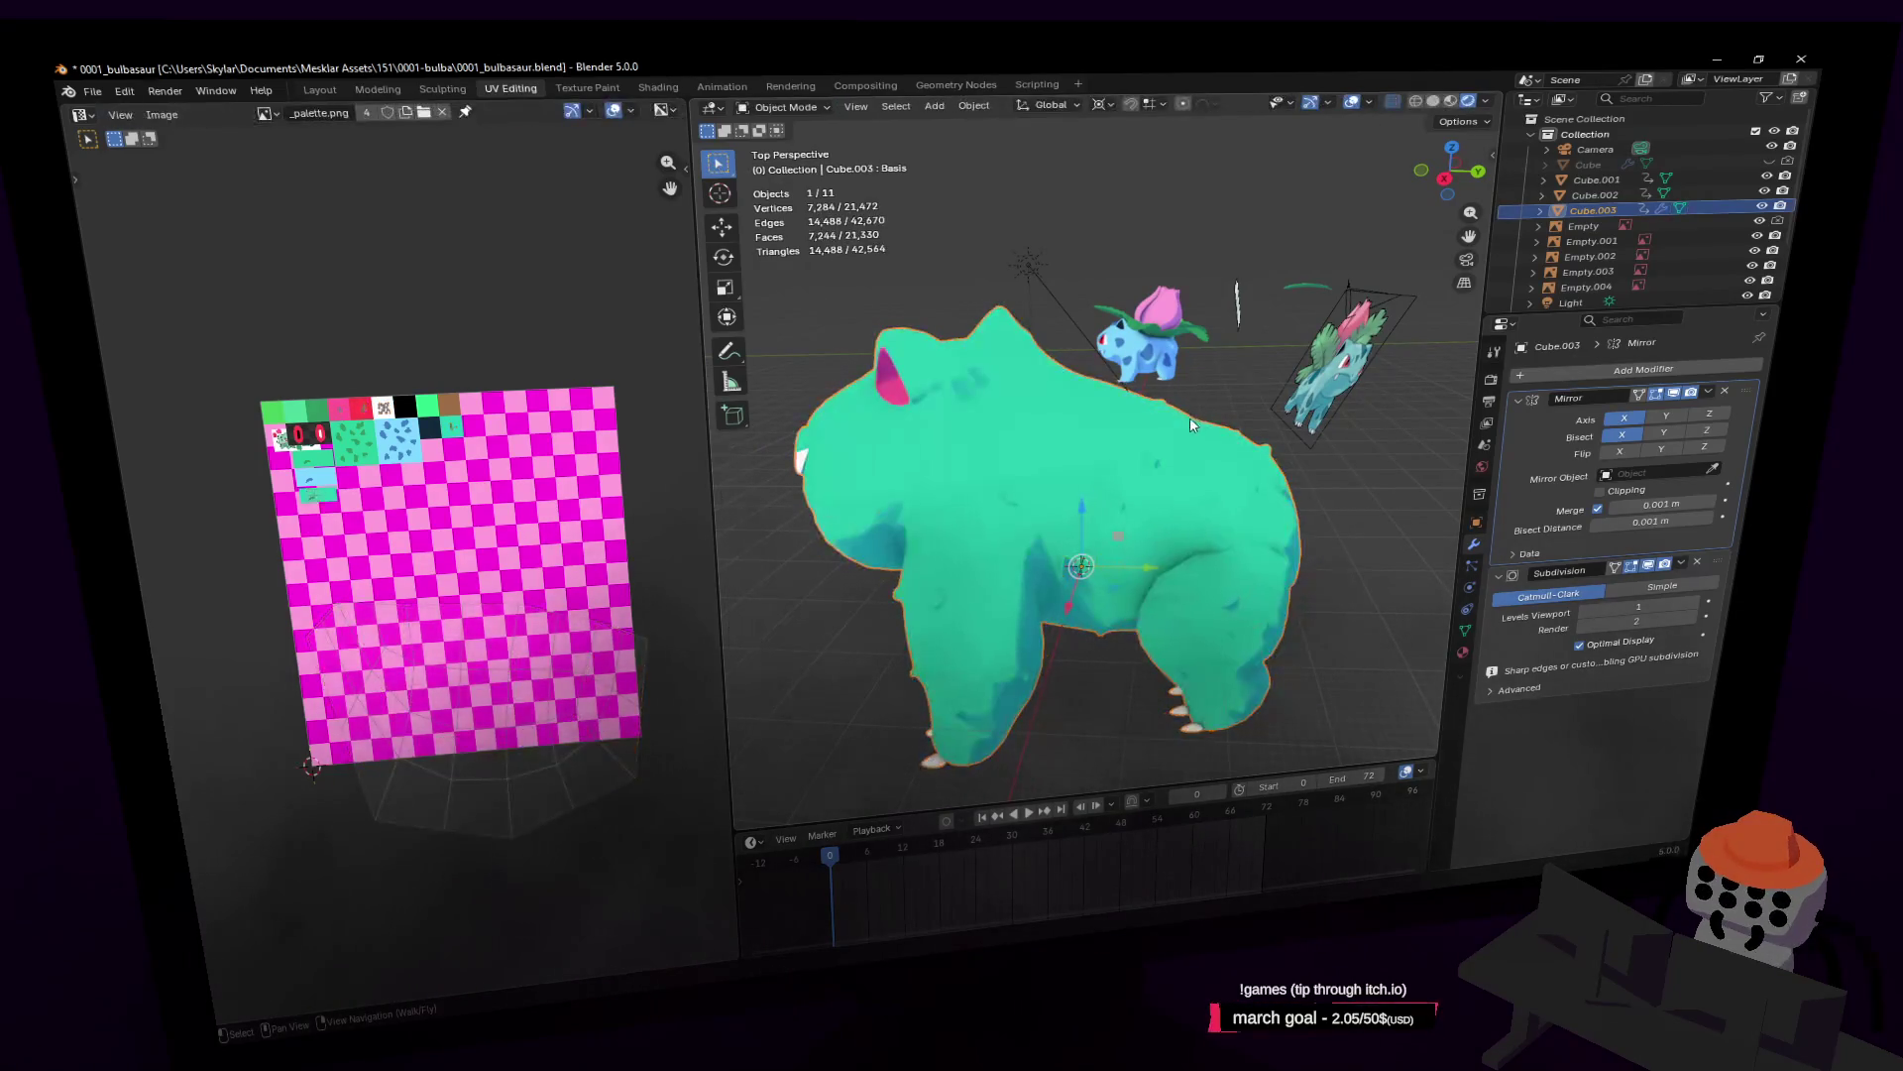
pyautogui.hotkey('shift', 'd')
pyautogui.rightClick(1239, 371)
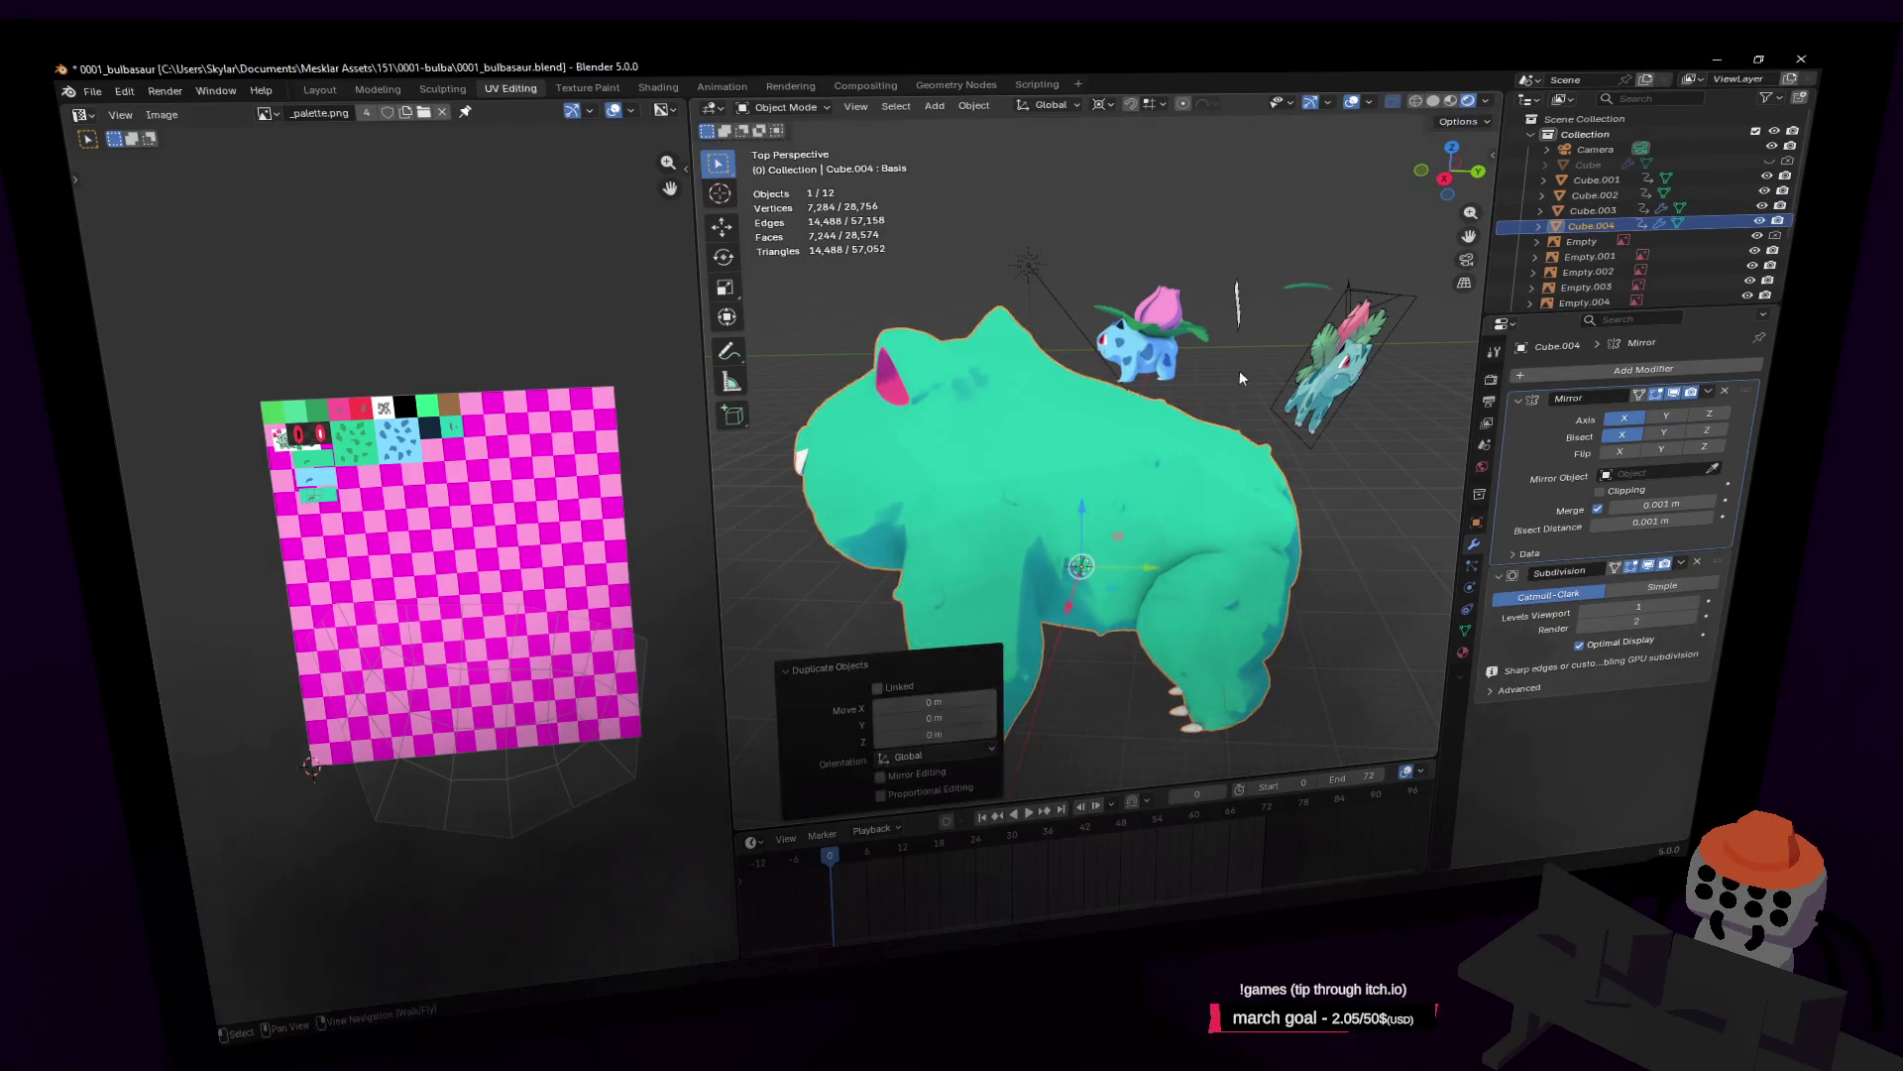
pyautogui.press('g')
pyautogui.press('Escape')
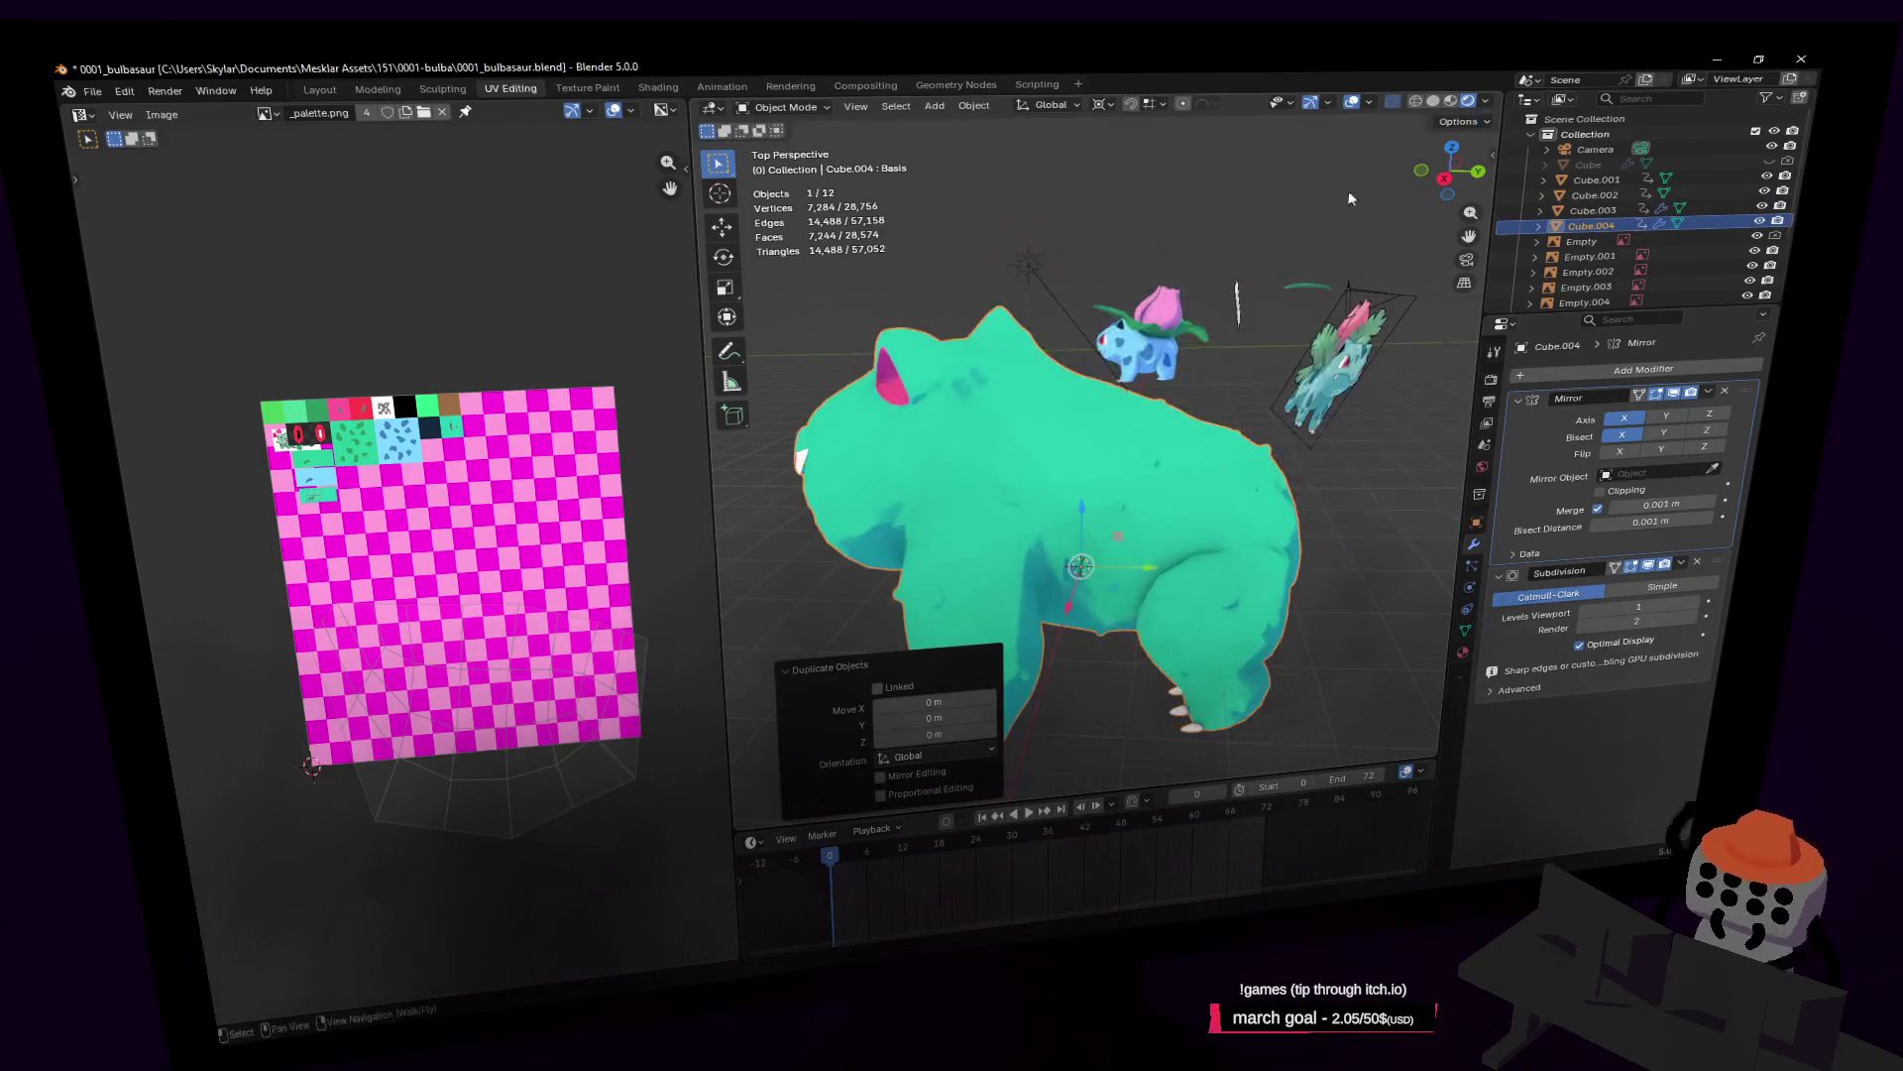
pyautogui.hotkey('ctrl', 'z')
pyautogui.press('g')
pyautogui.rightClick(1238, 234)
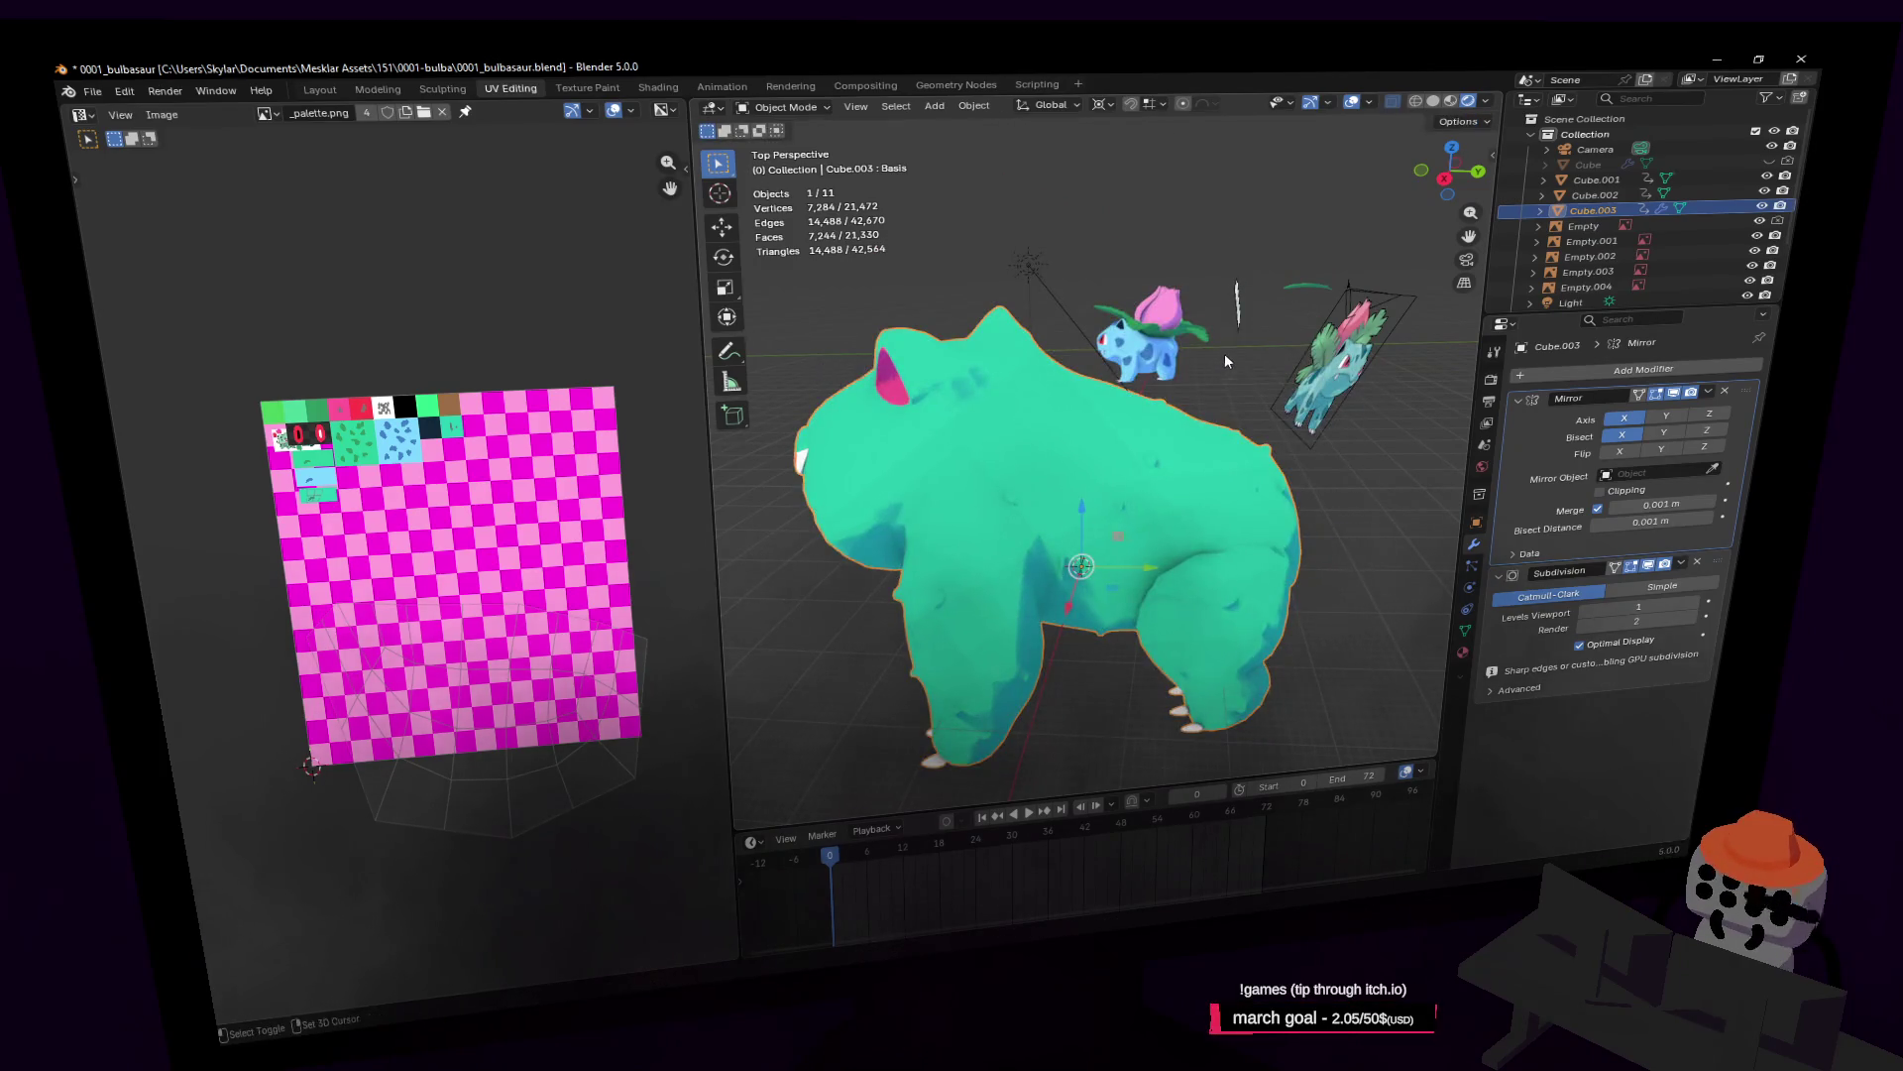
# Step: Add a Mesh > Cube at the 3D cursor
pyautogui.hotkey('shift', 'a')
pyautogui.moveTo(1222, 371)
pyautogui.click(1306, 388)
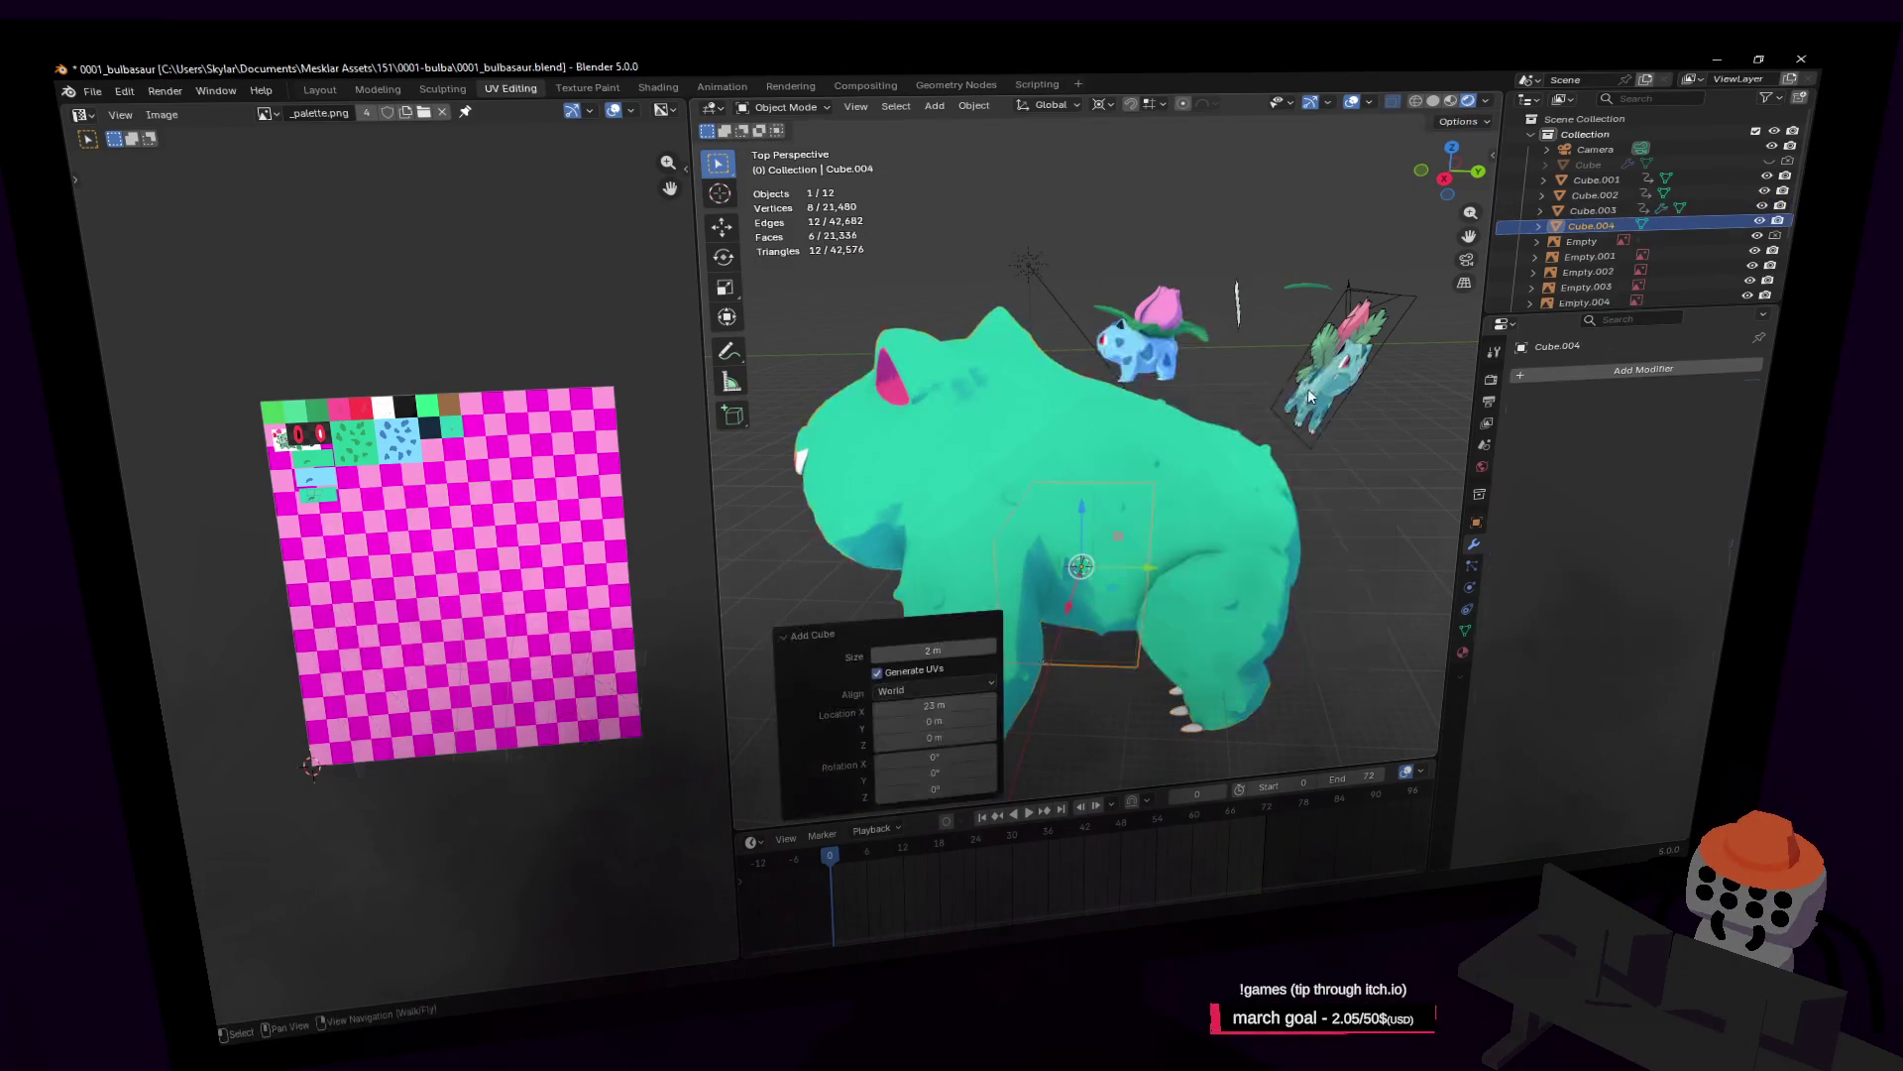
# Step: Raise the new cube about 3.4 m straight up along Z above the body
pyautogui.press('g')
pyautogui.press('z')
pyautogui.press('Return')
pyautogui.hotkey('shift', '`')
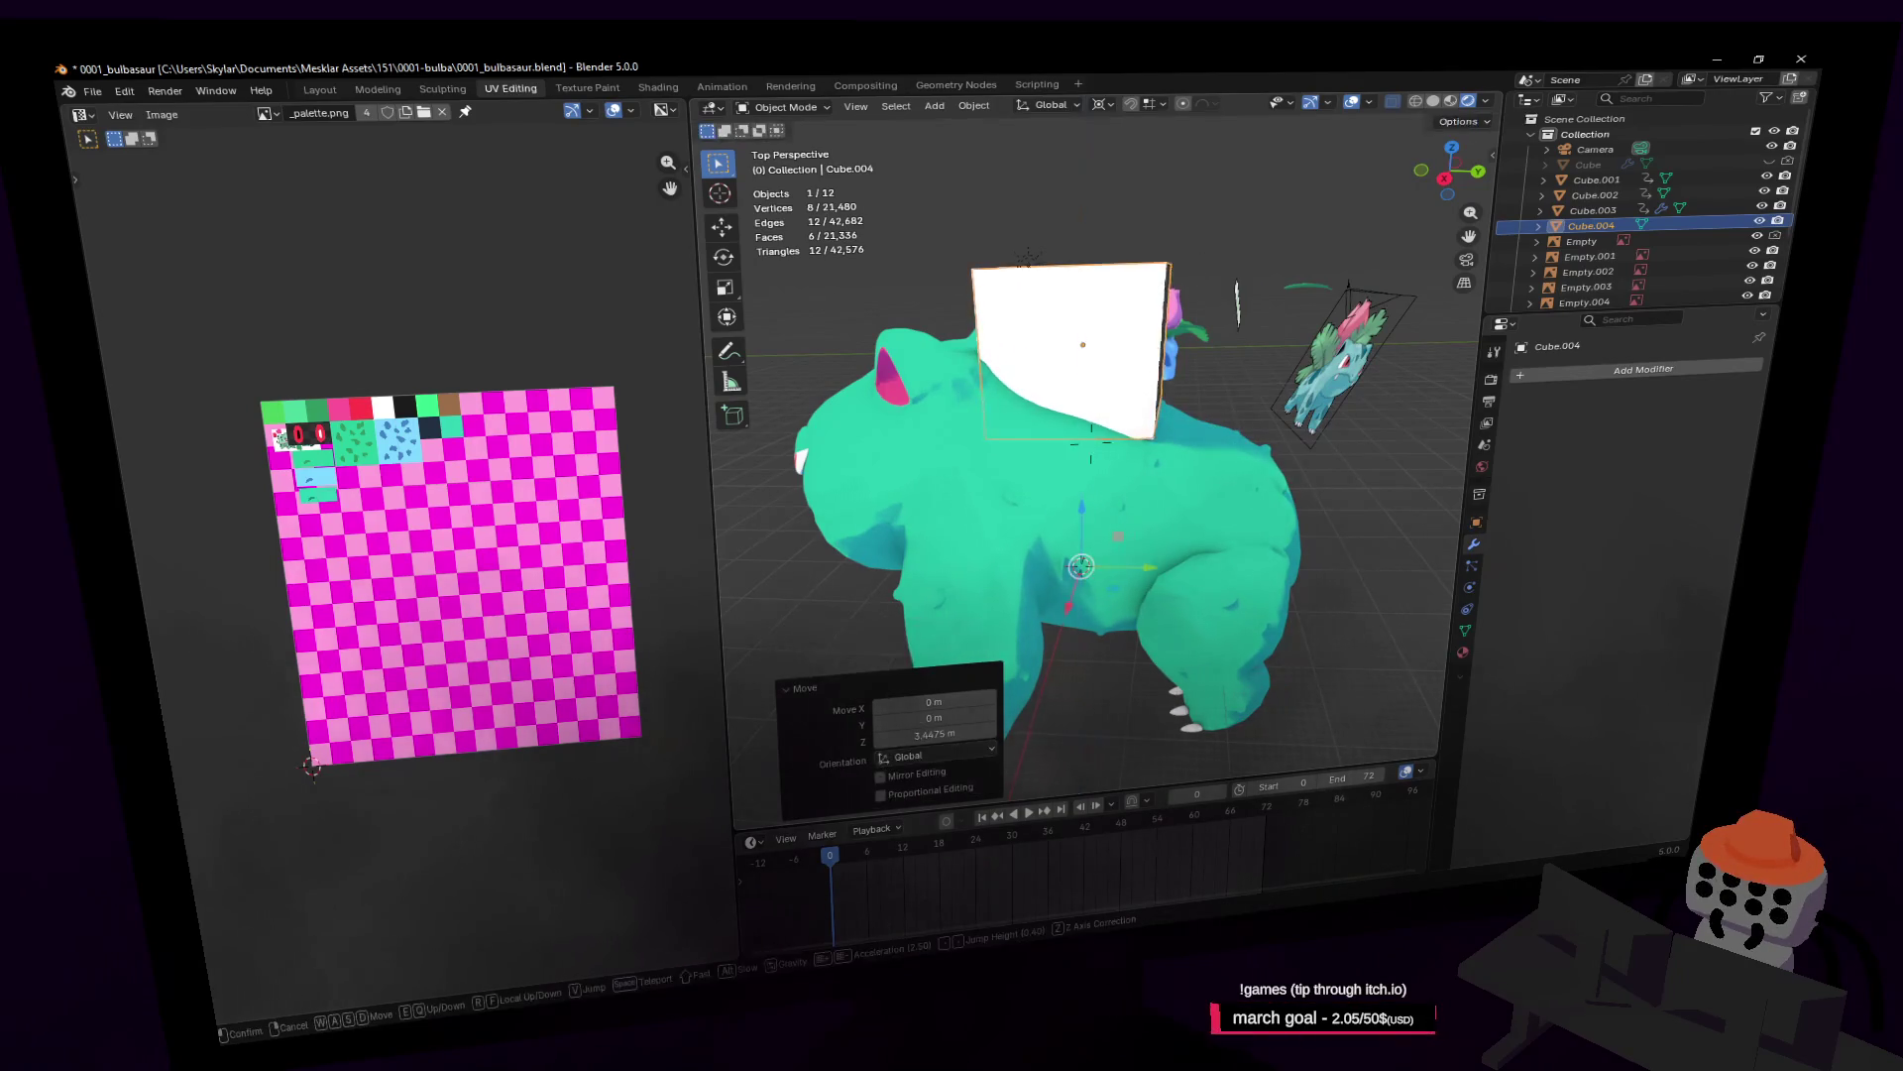
pyautogui.click(1211, 266)
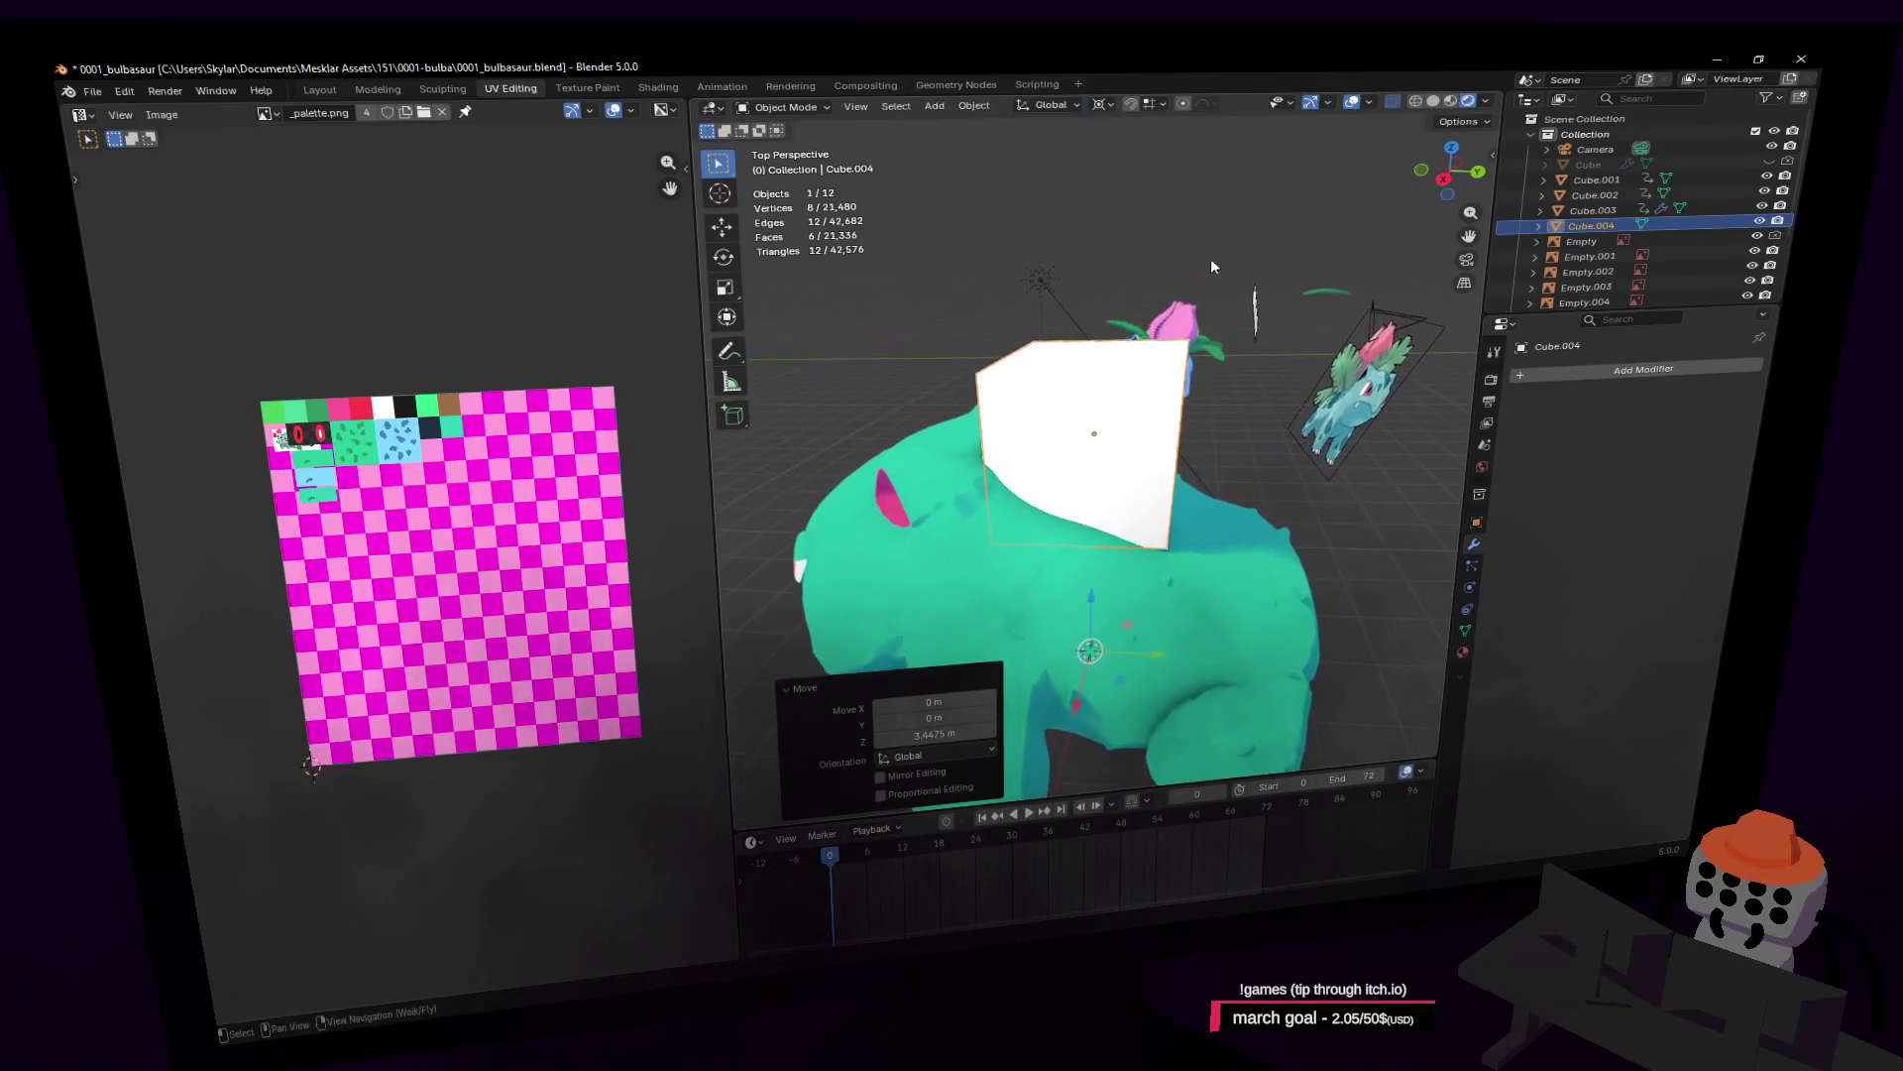
# Step: Add an Array modifier to the cube, remove it again, then delete the cube
pyautogui.click(1685, 377)
pyautogui.write('arr')
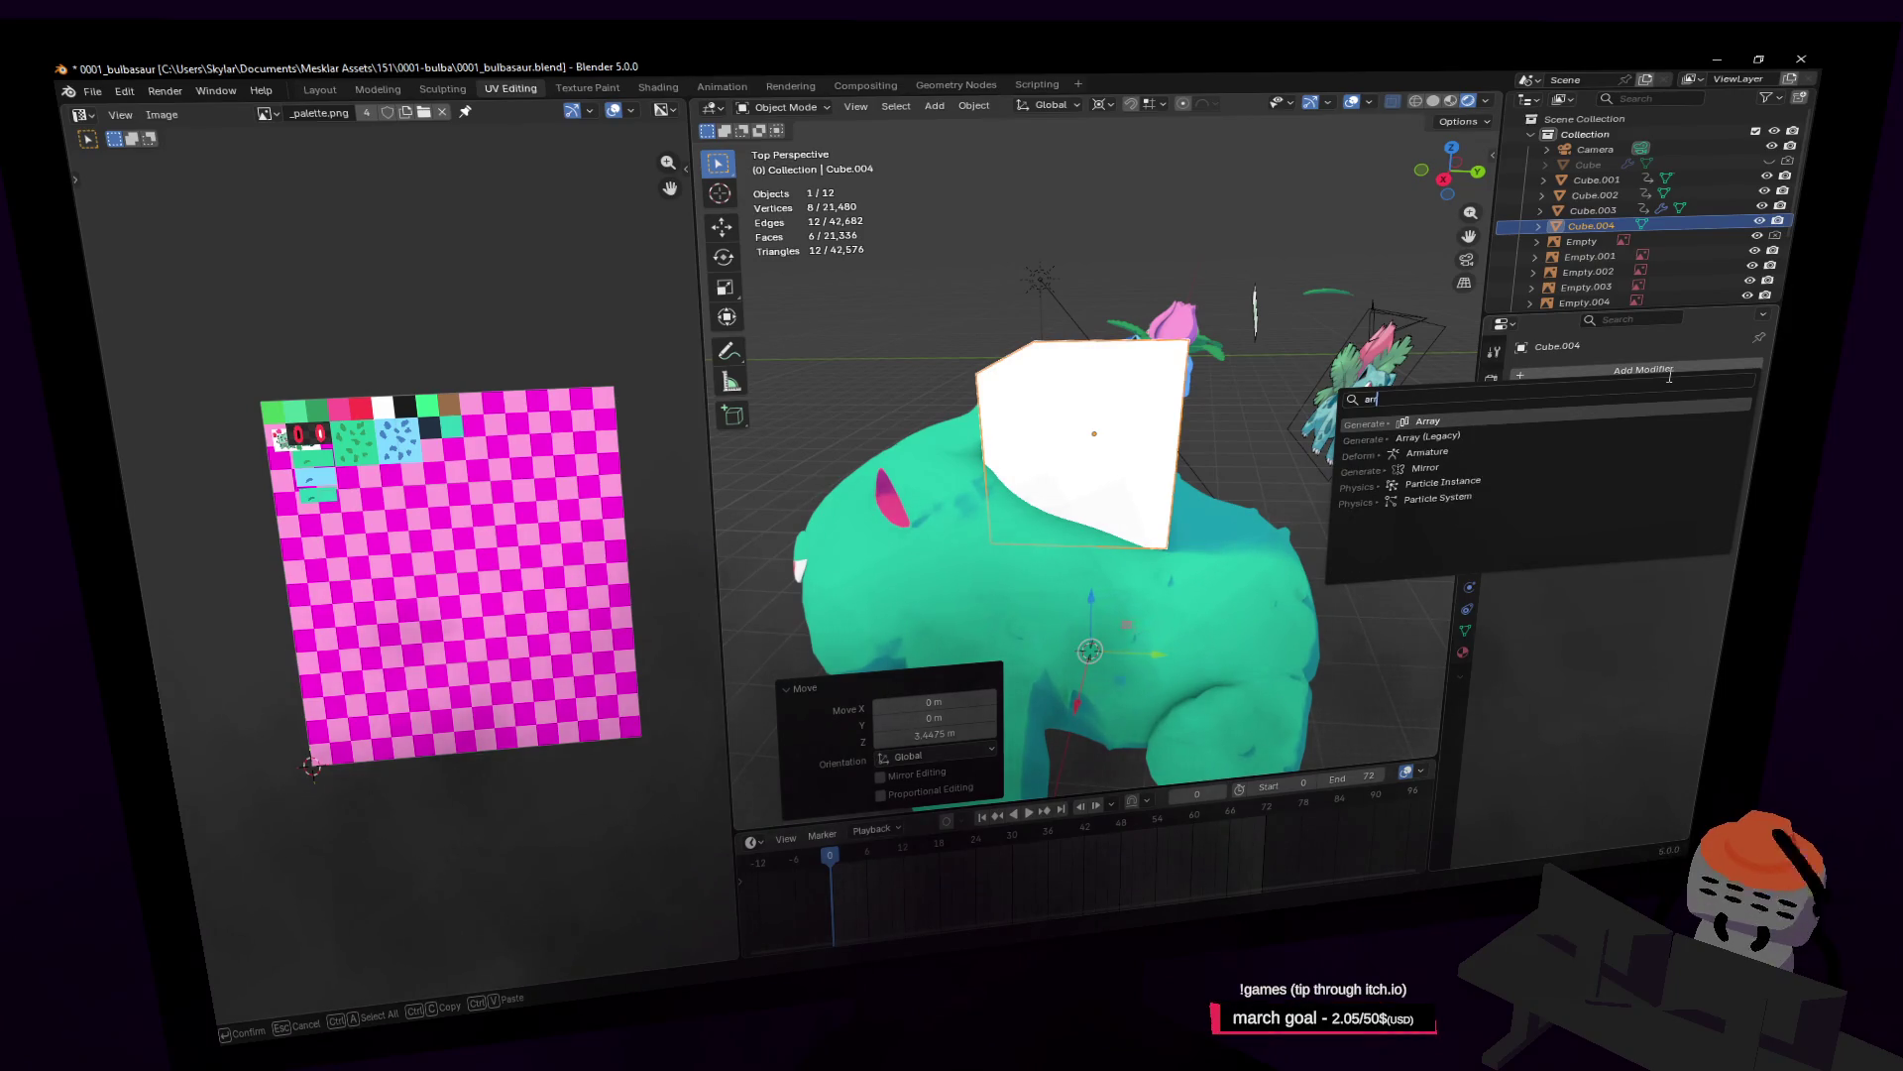
pyautogui.press('Return')
pyautogui.hotkey('shift', '`')
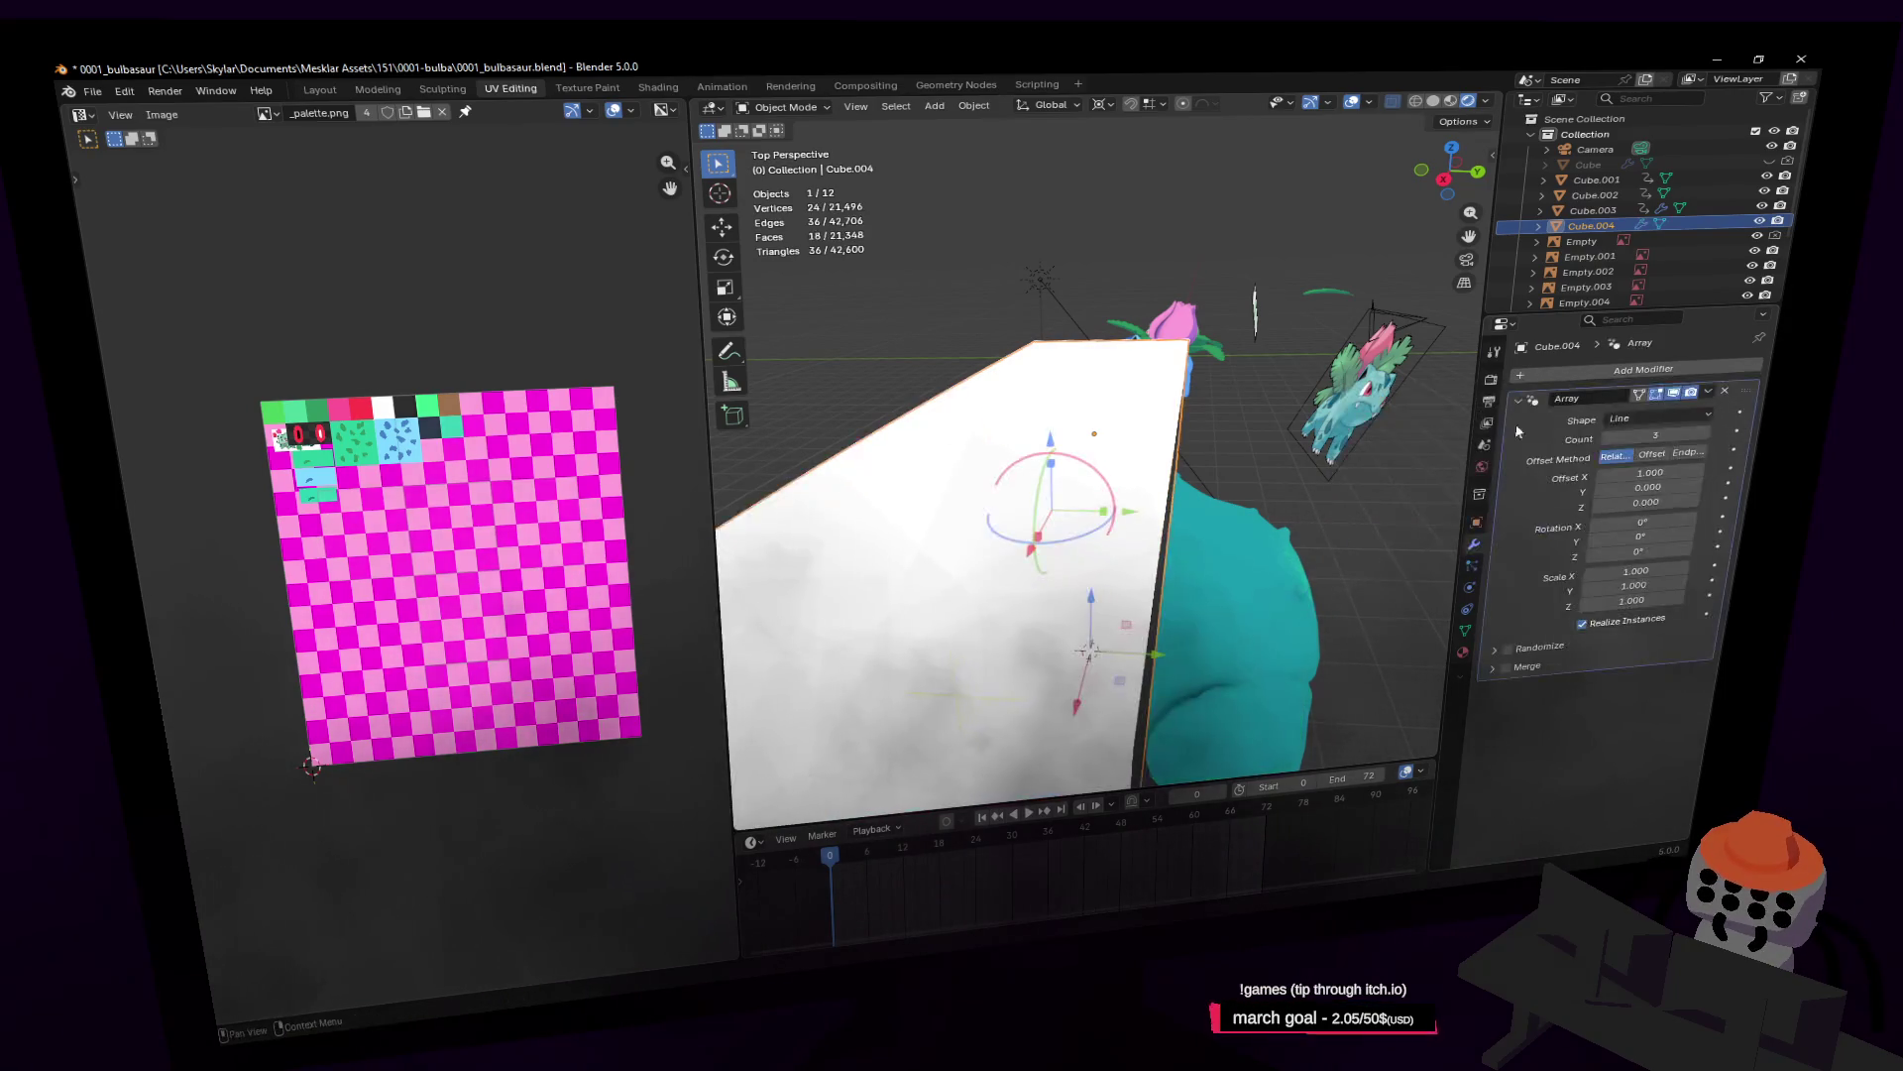
pyautogui.press('w')
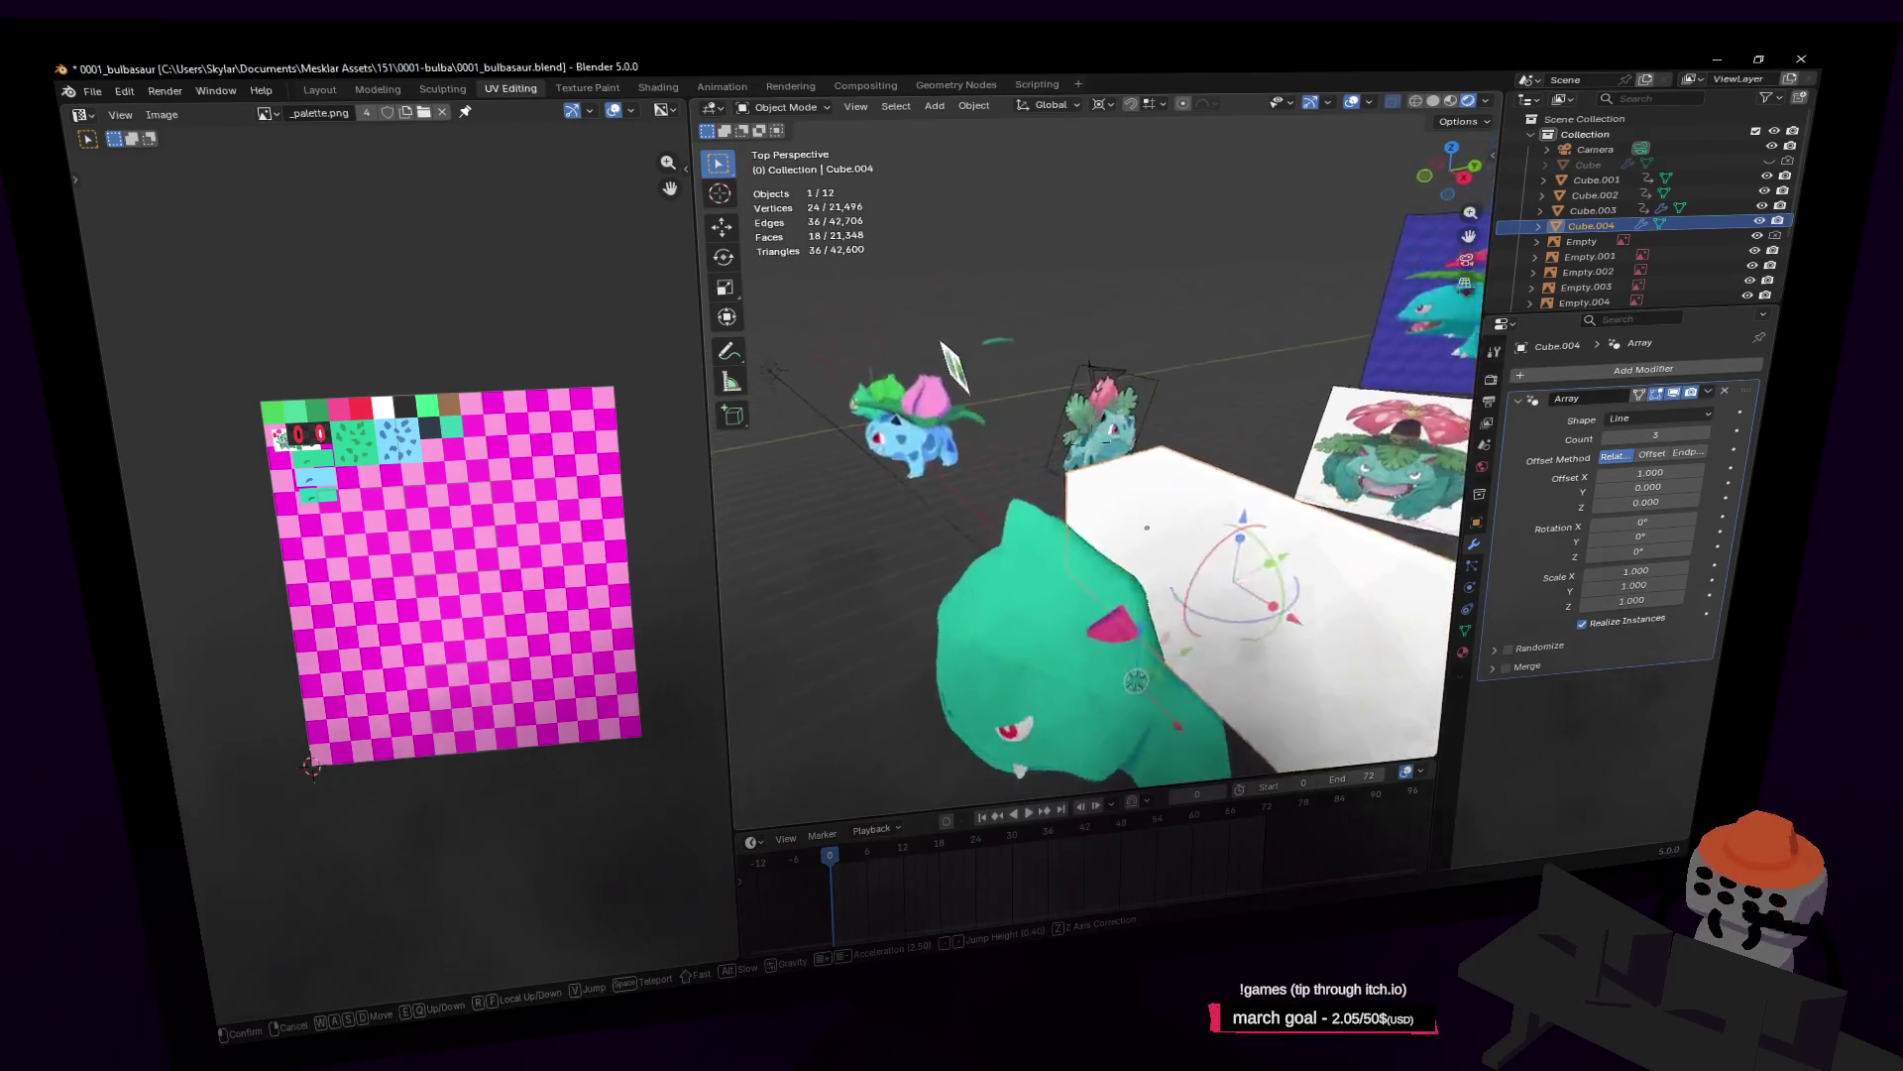
pyautogui.click(1090, 444)
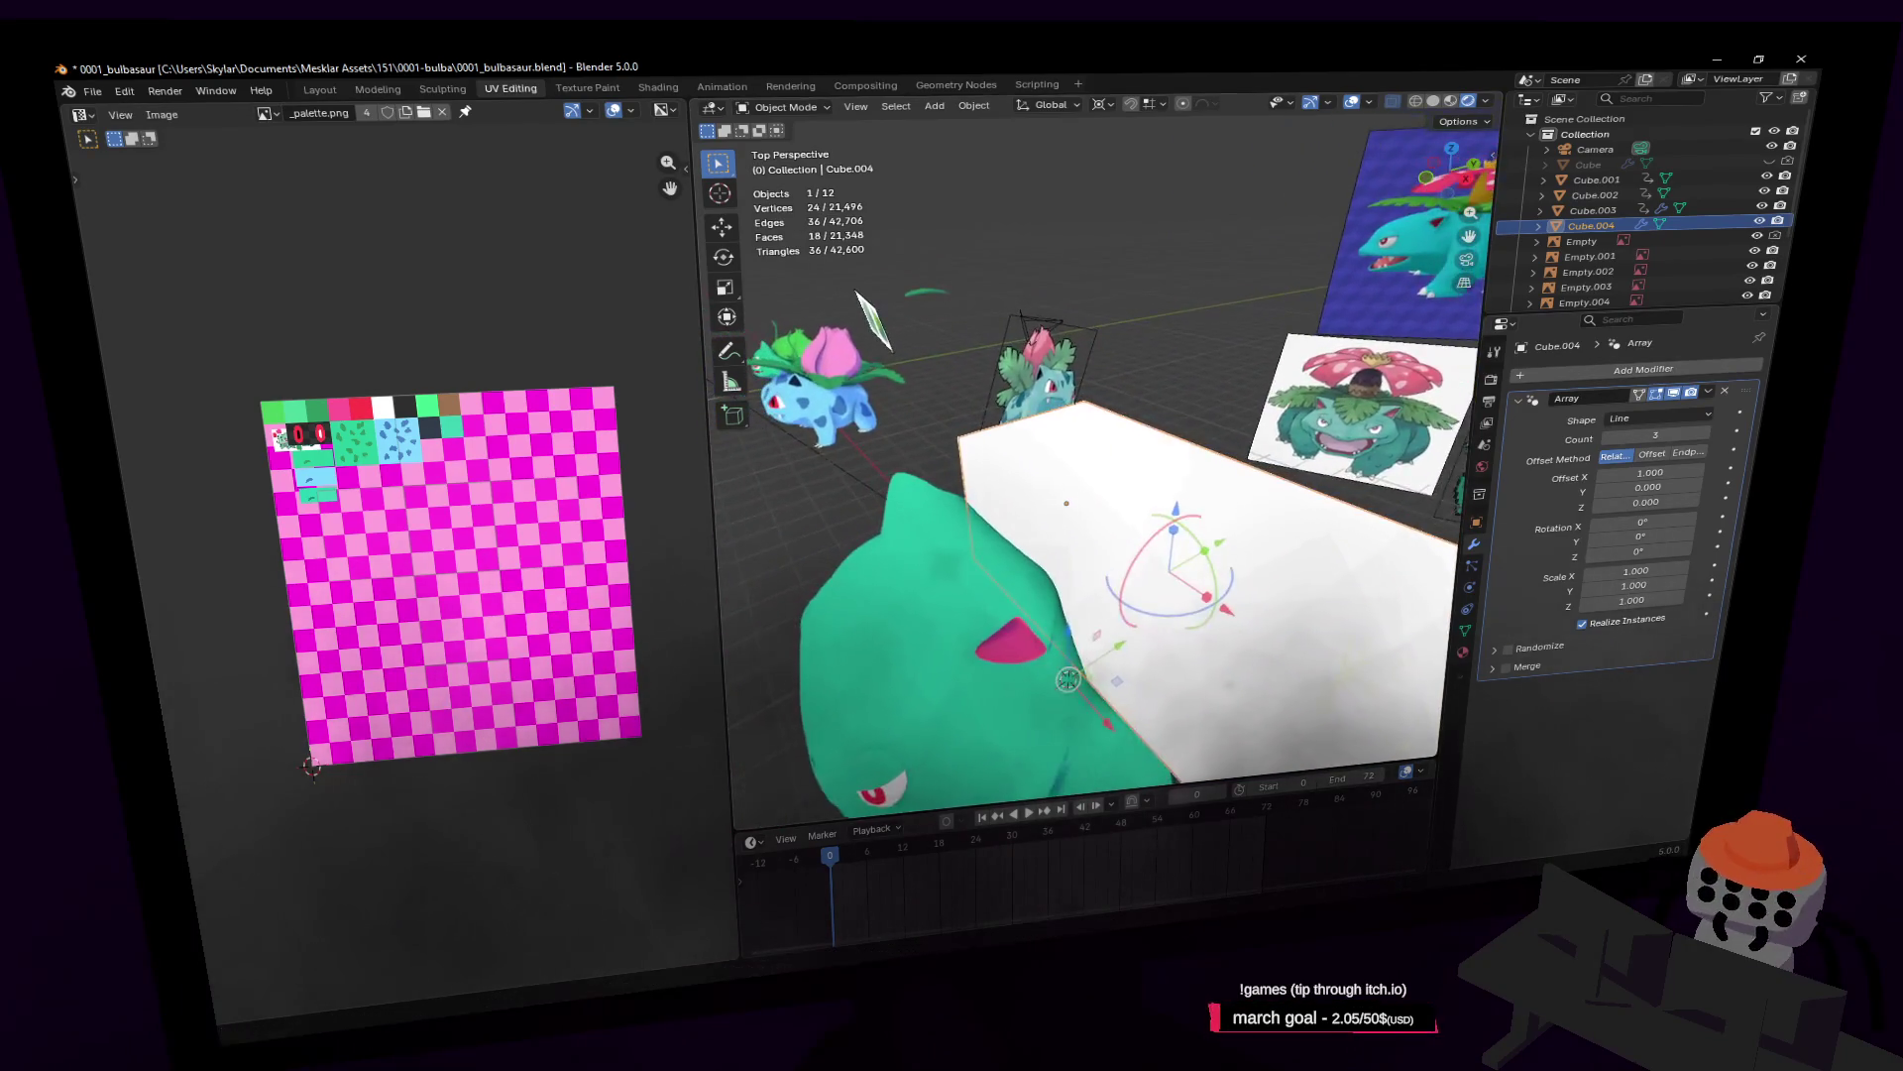
pyautogui.click(1725, 394)
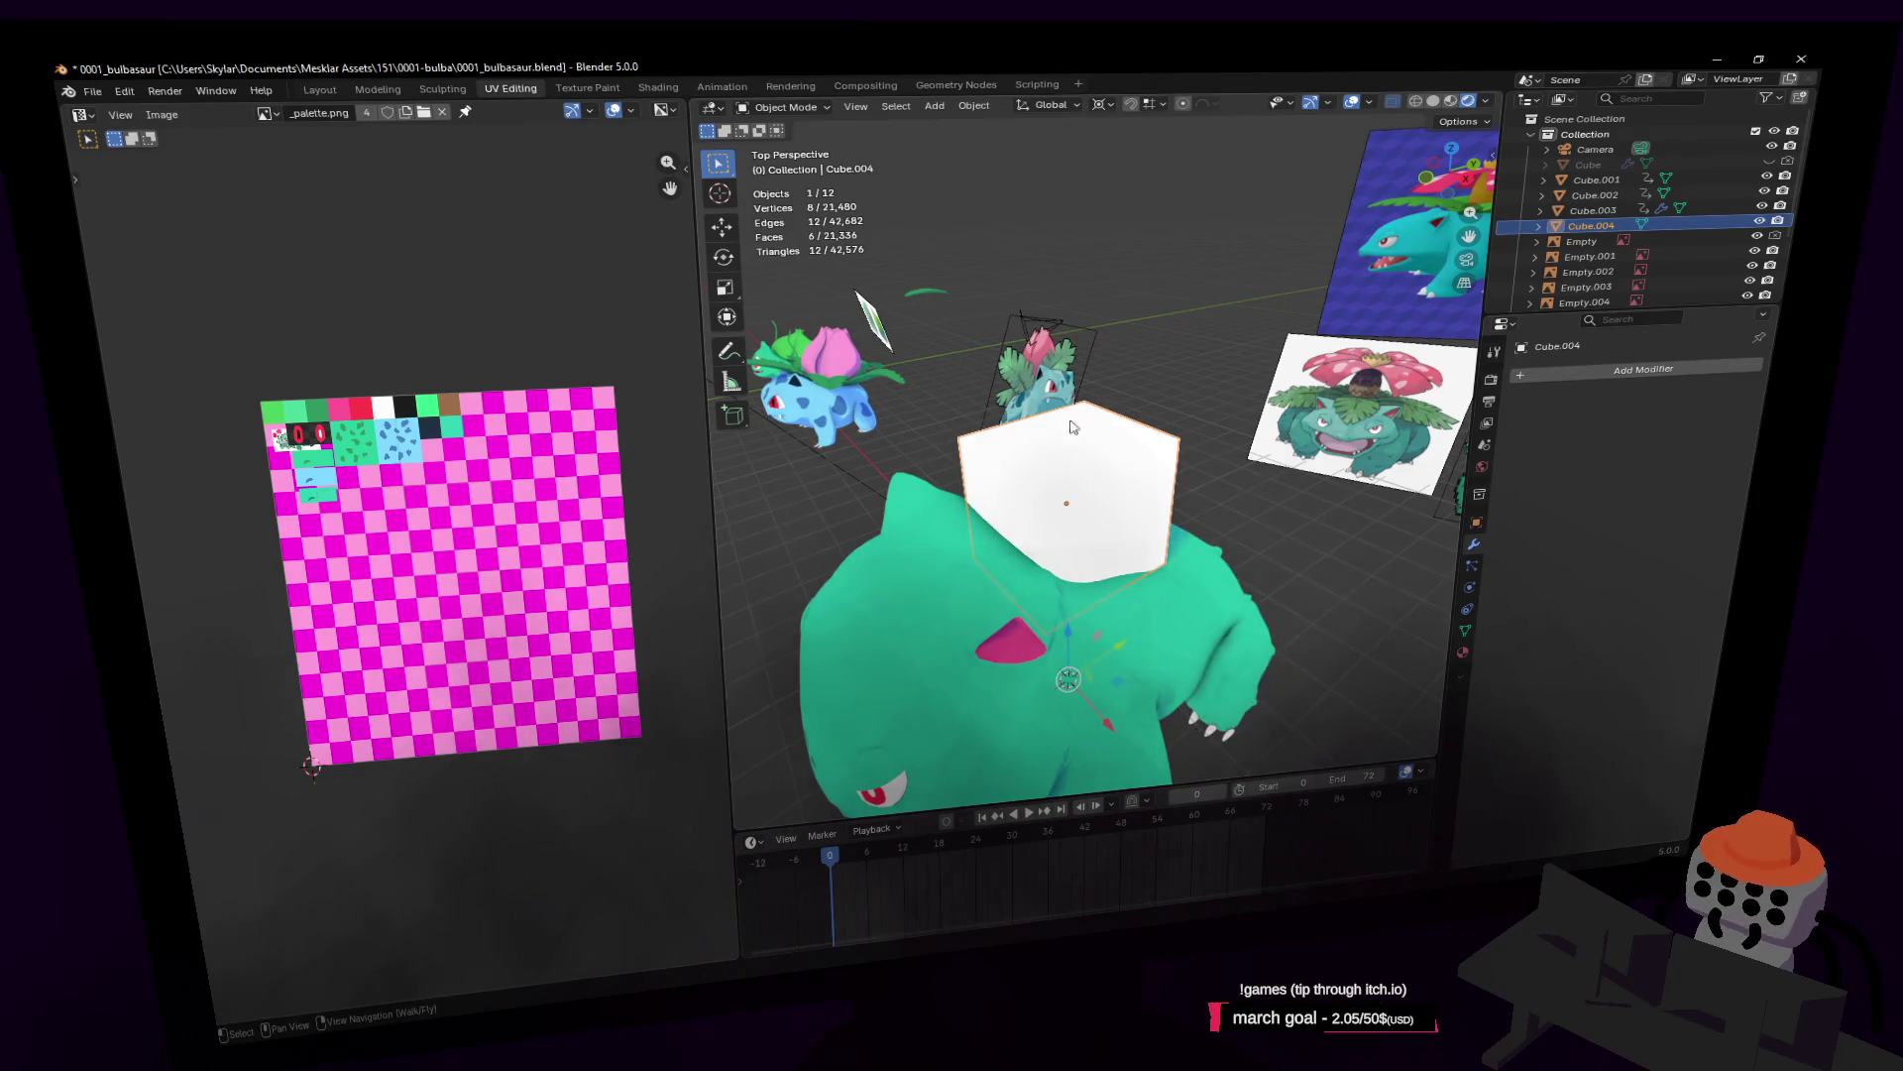
pyautogui.press('Delete')
pyautogui.click(1033, 377)
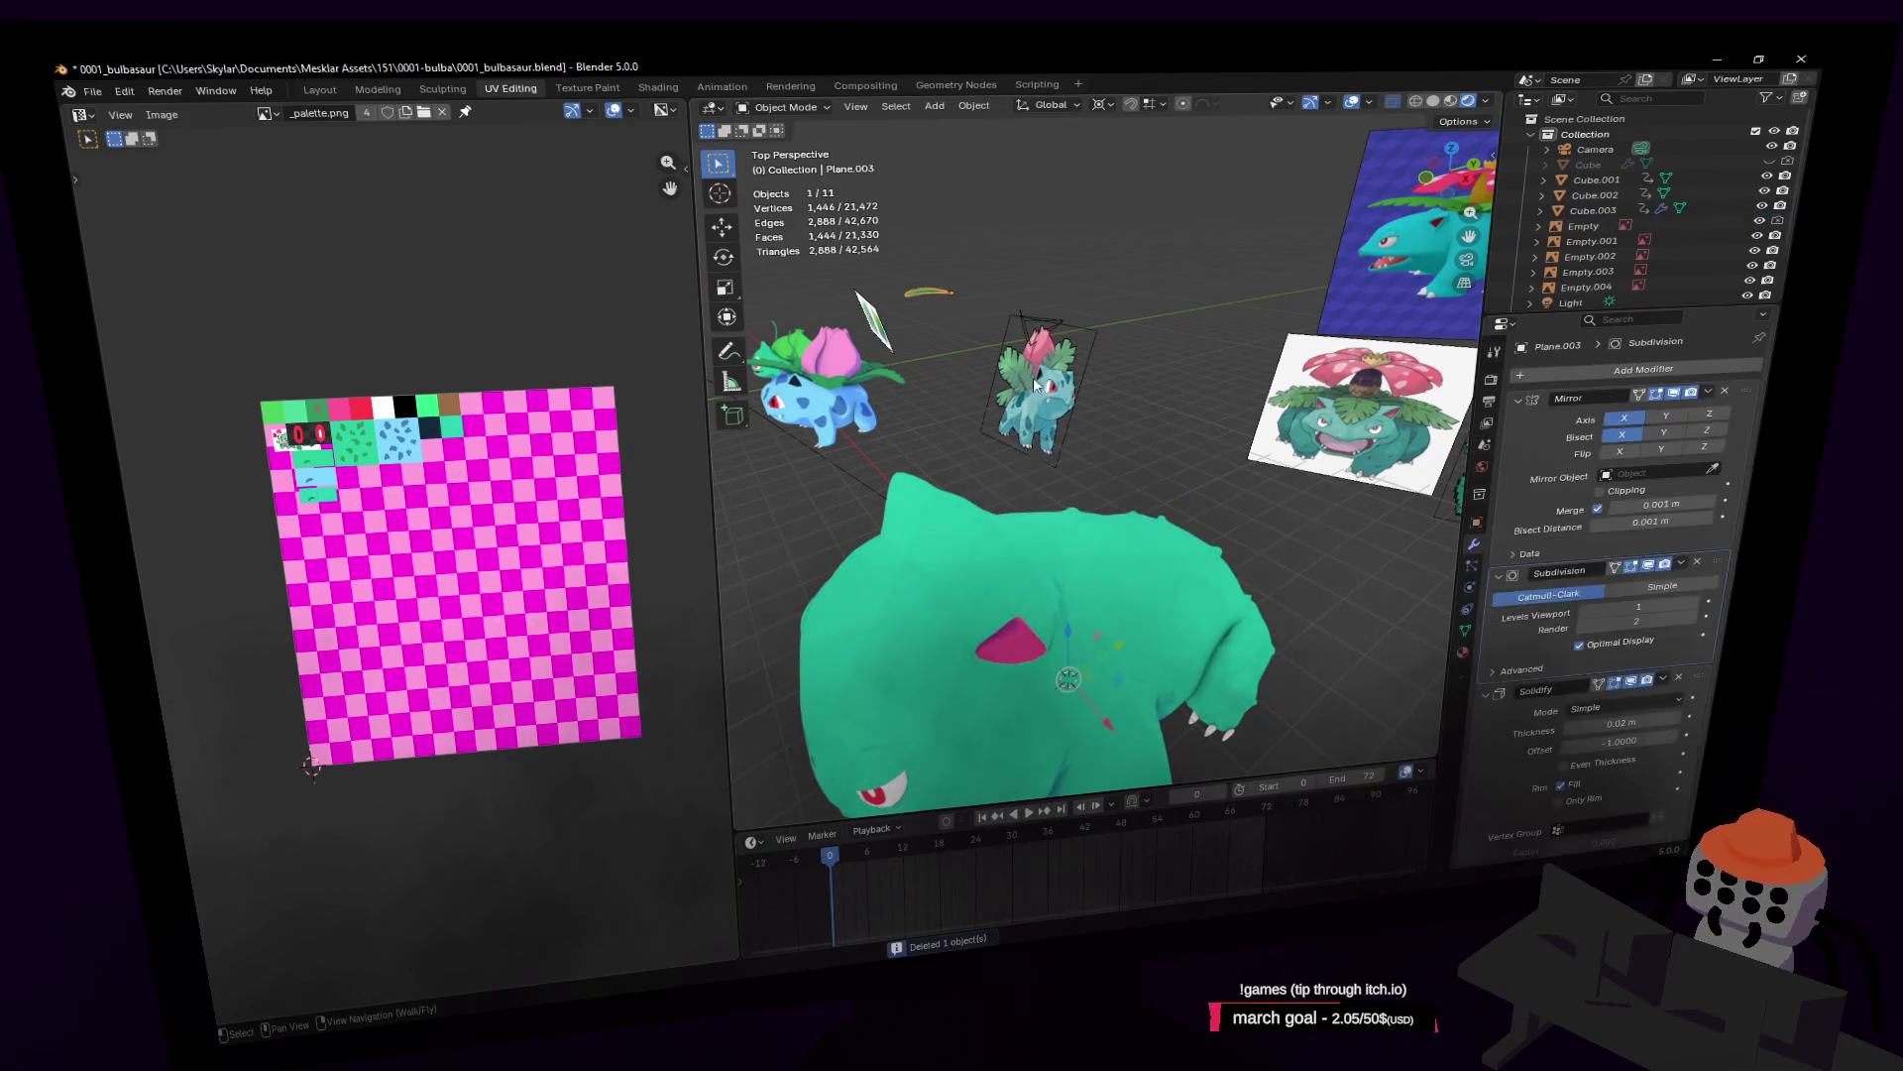
# Step: Set the transform pivot point to Median Point
pyautogui.hotkey('shift', '`')
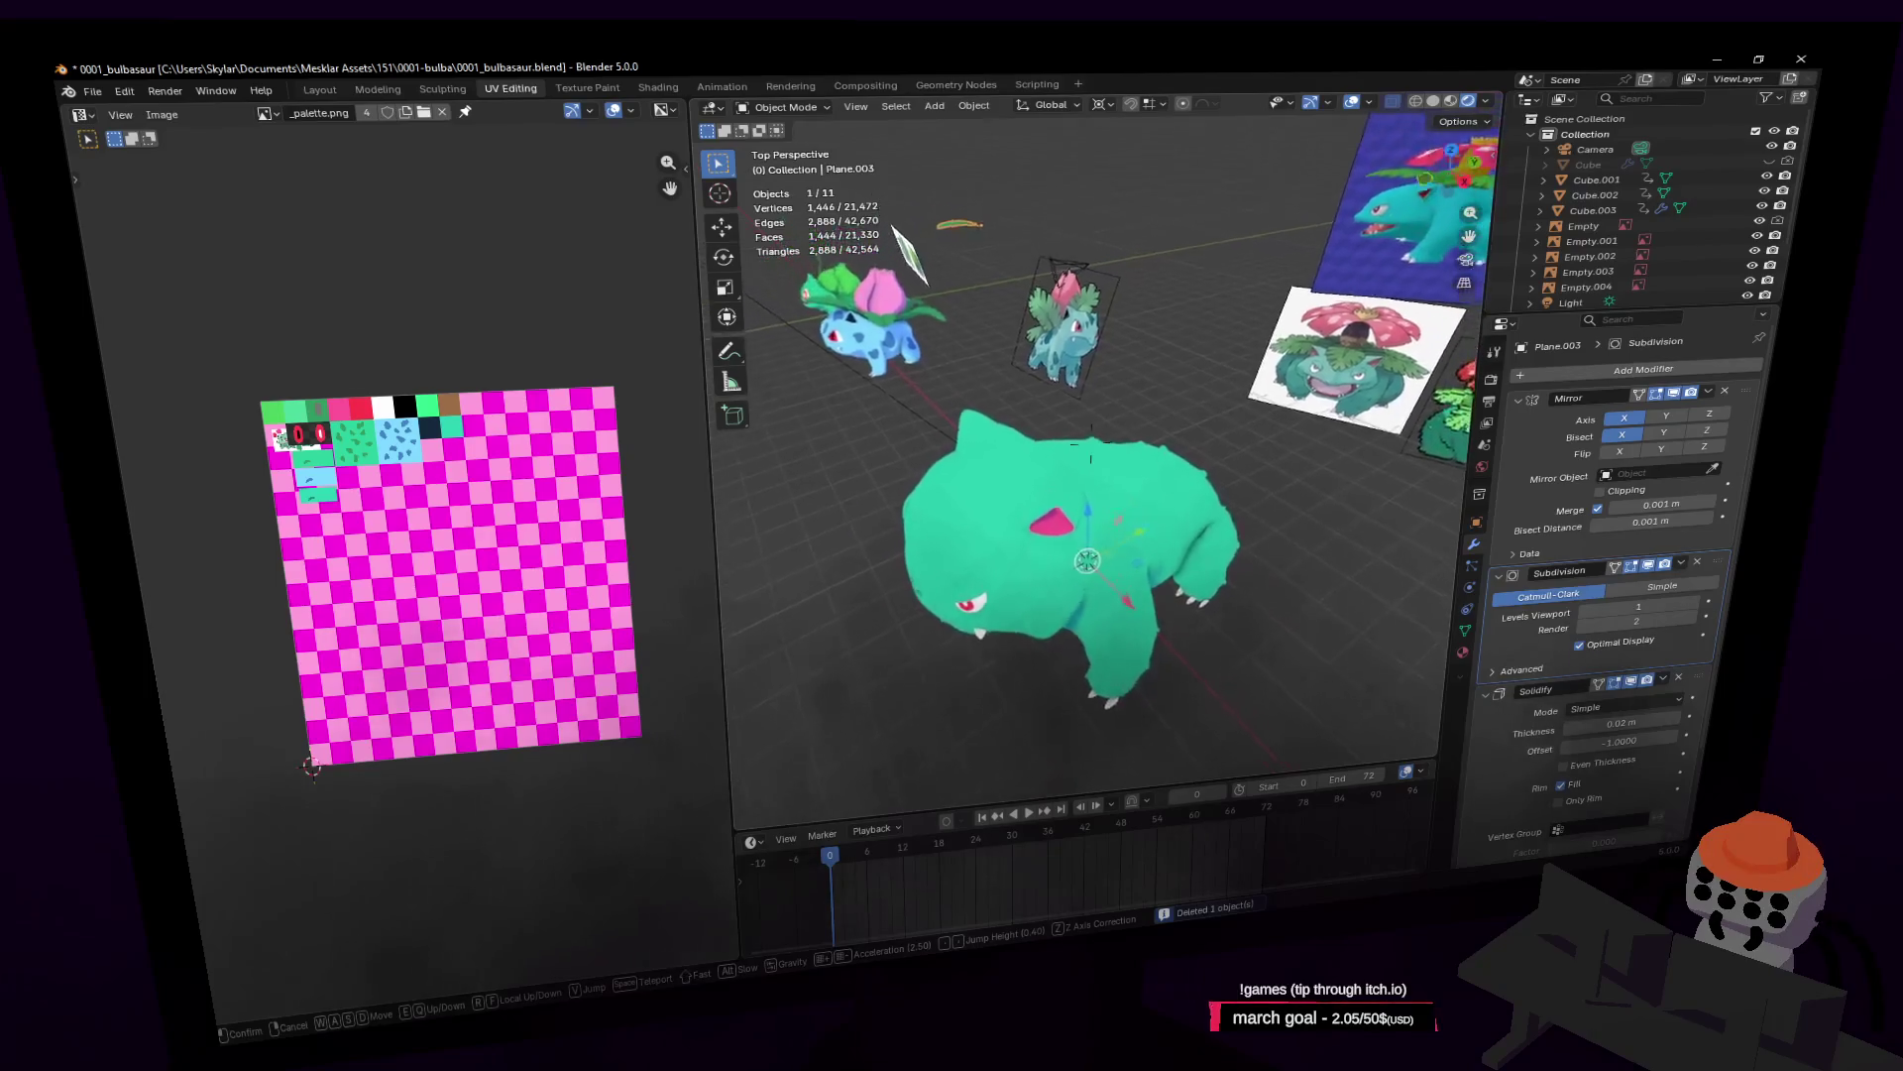
pyautogui.click(1128, 282)
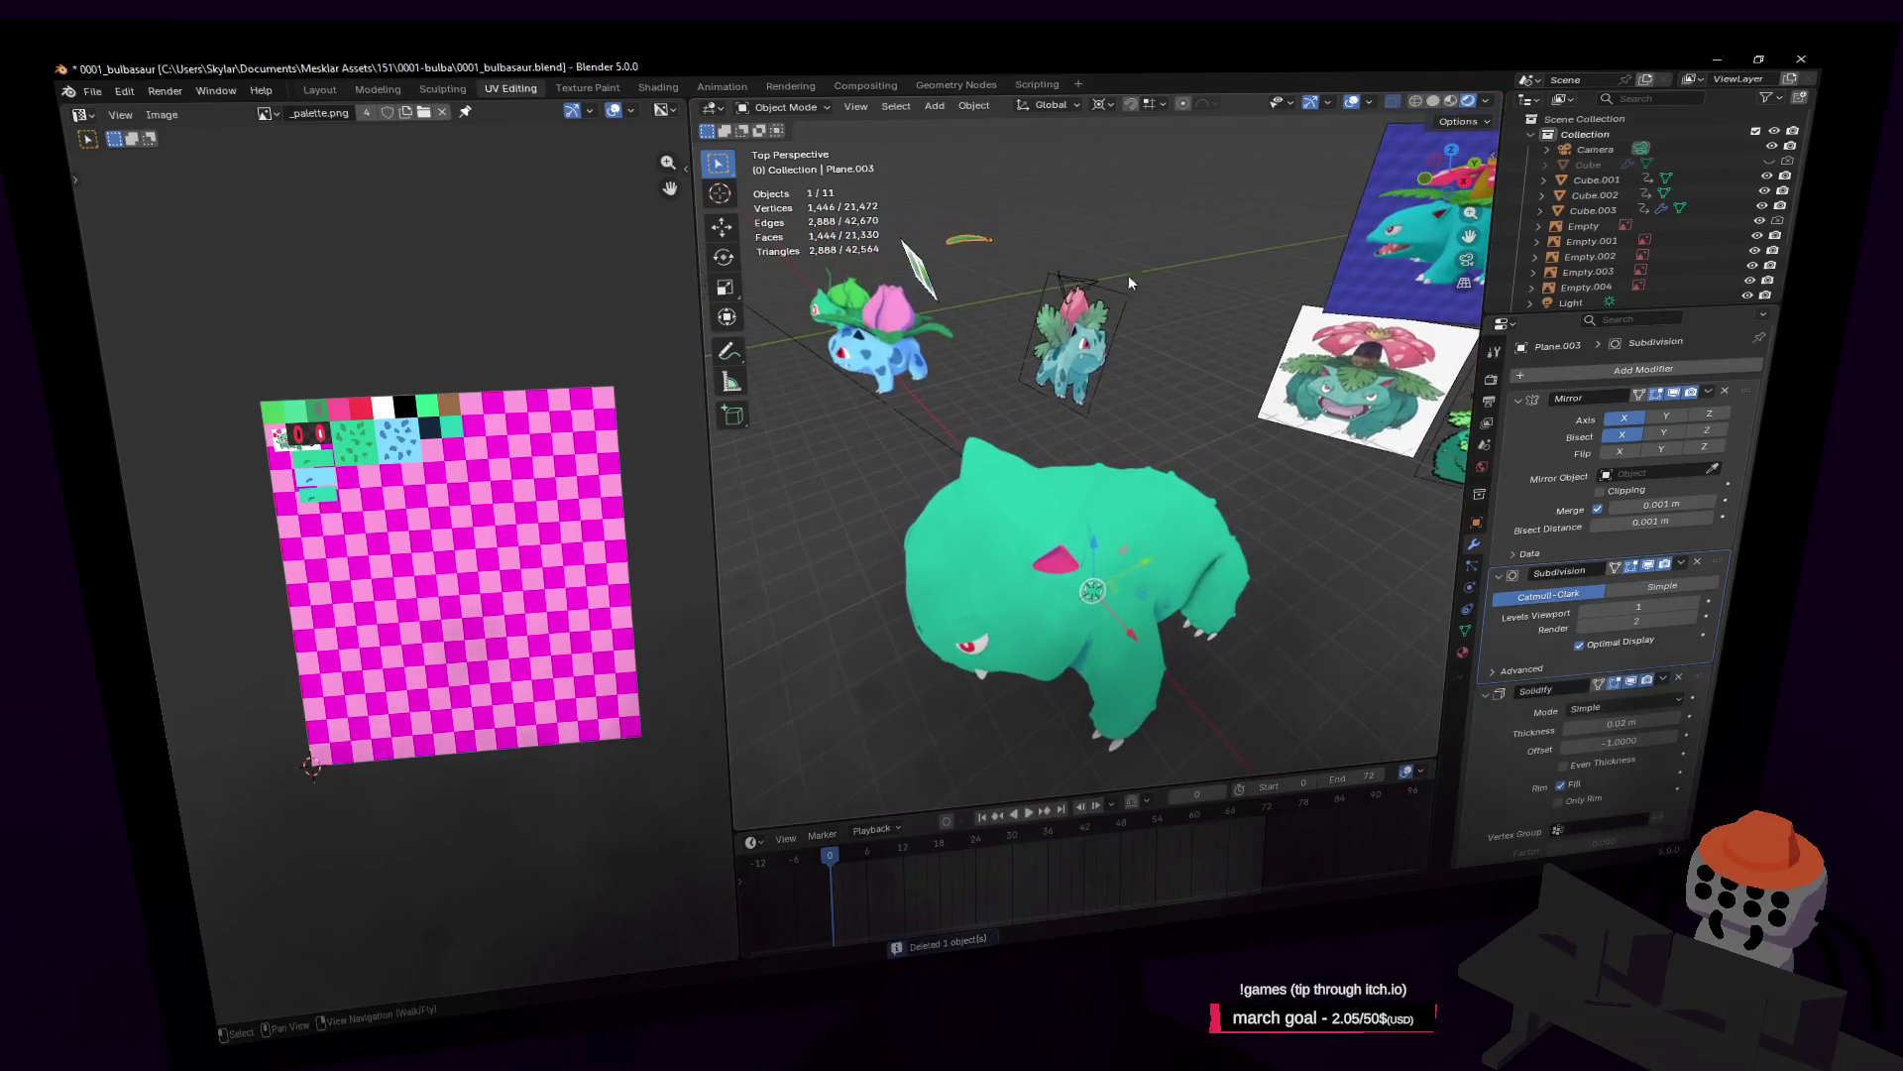
pyautogui.click(1104, 105)
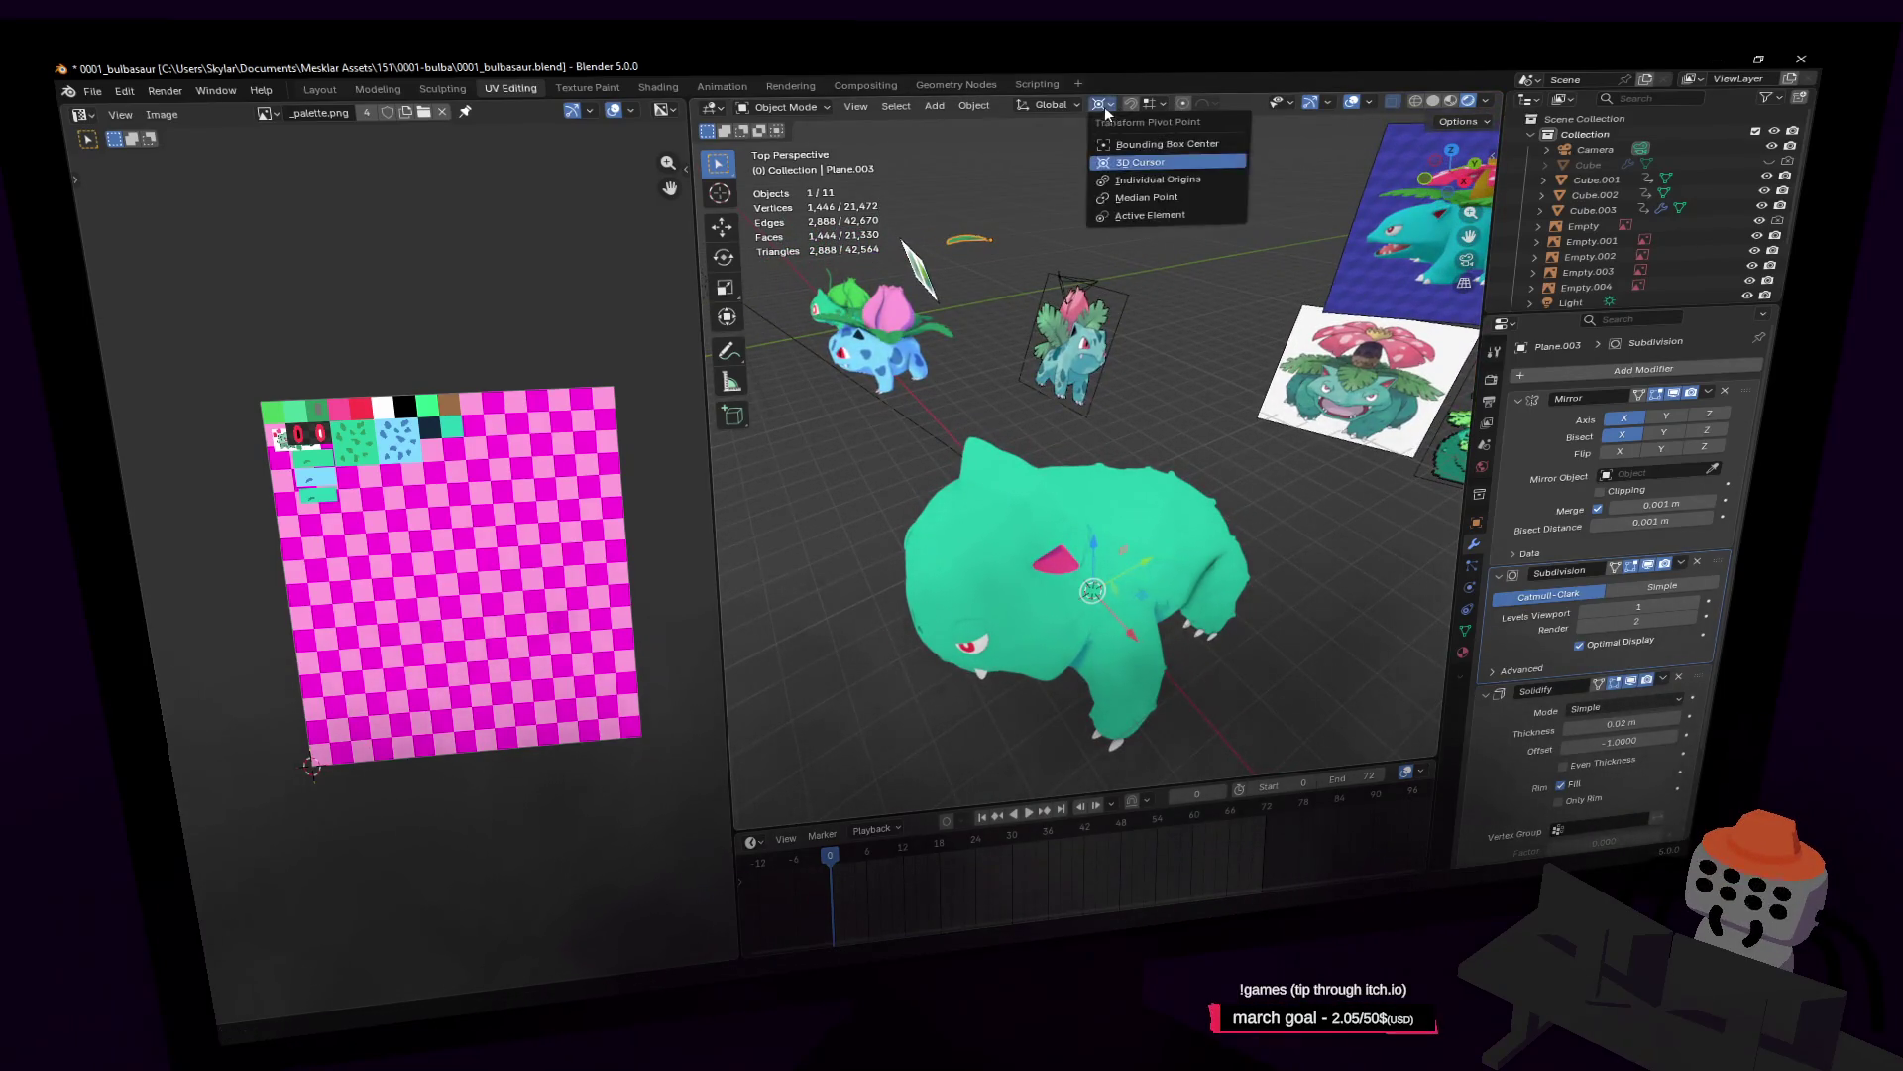
pyautogui.click(1140, 198)
# Step: Duplicate the leaf plane and move the copy 26.3 m along X
pyautogui.hotkey('shift', '`')
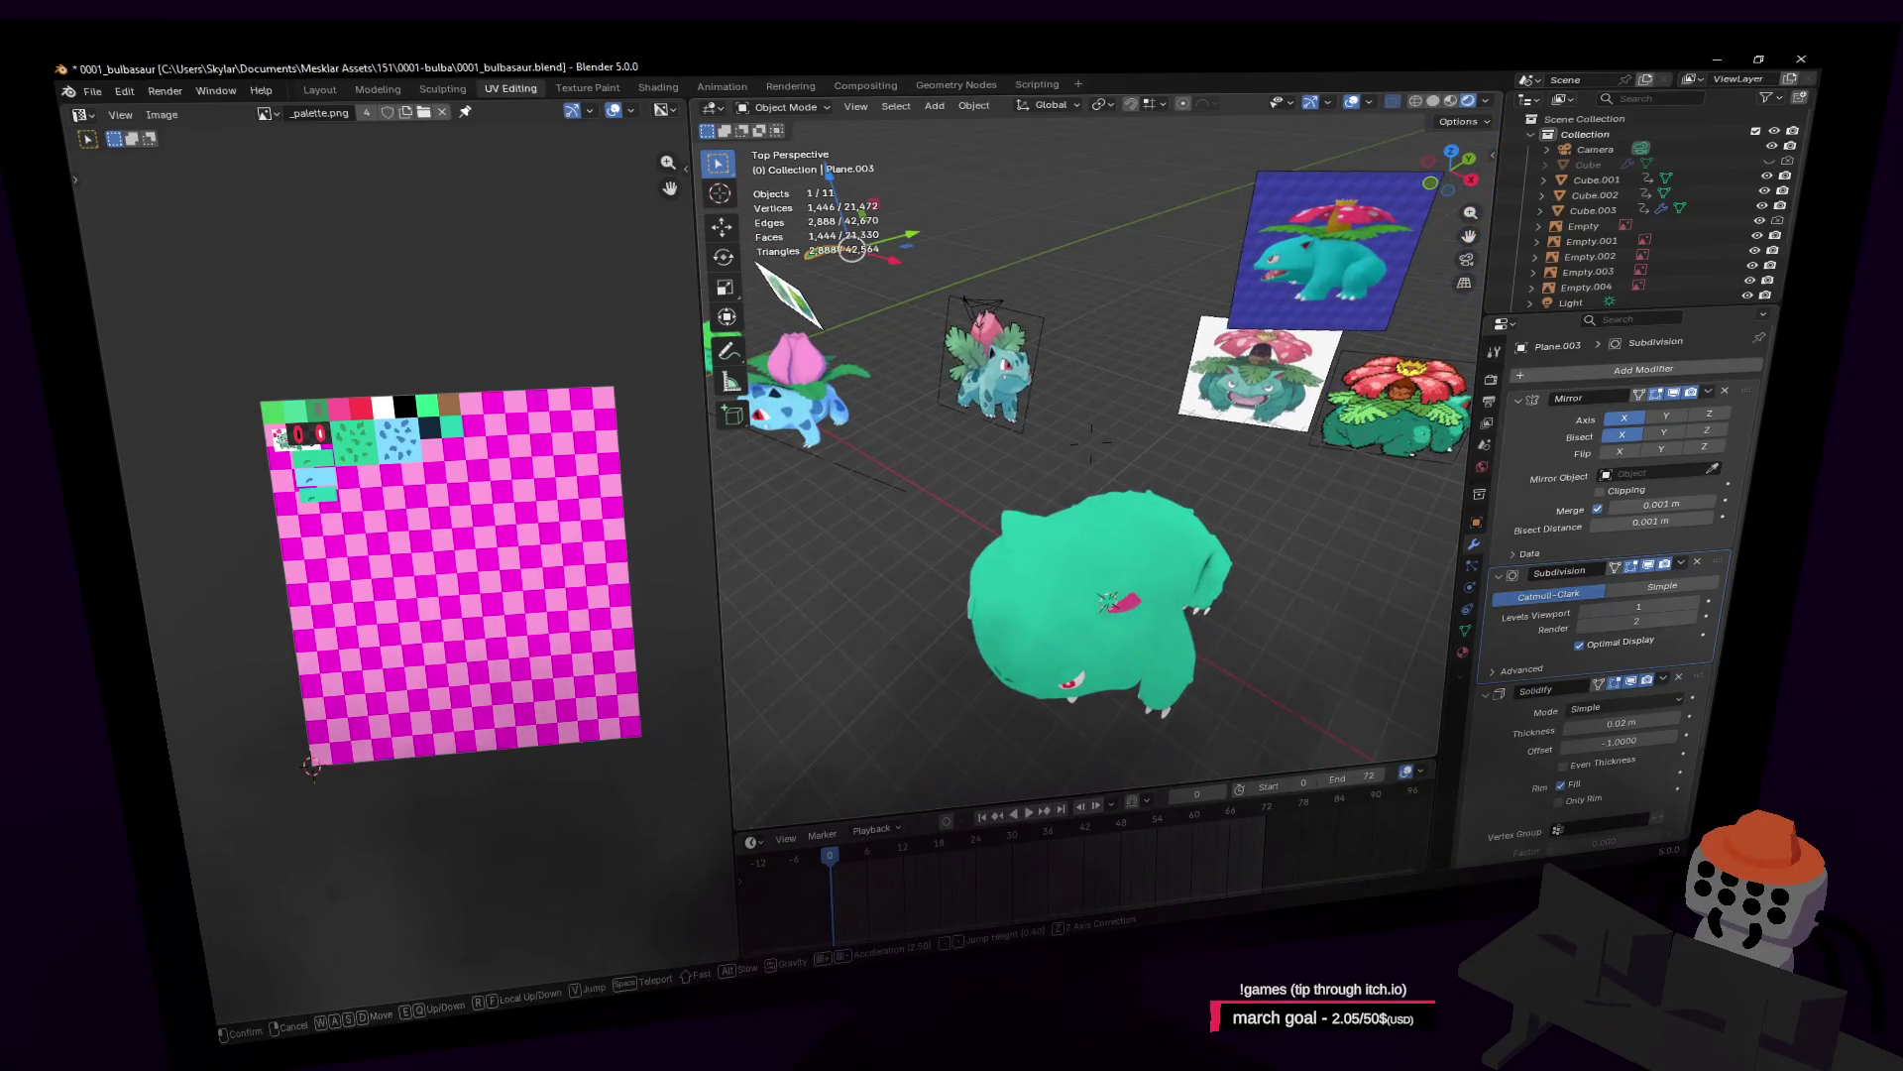
pyautogui.click(1031, 265)
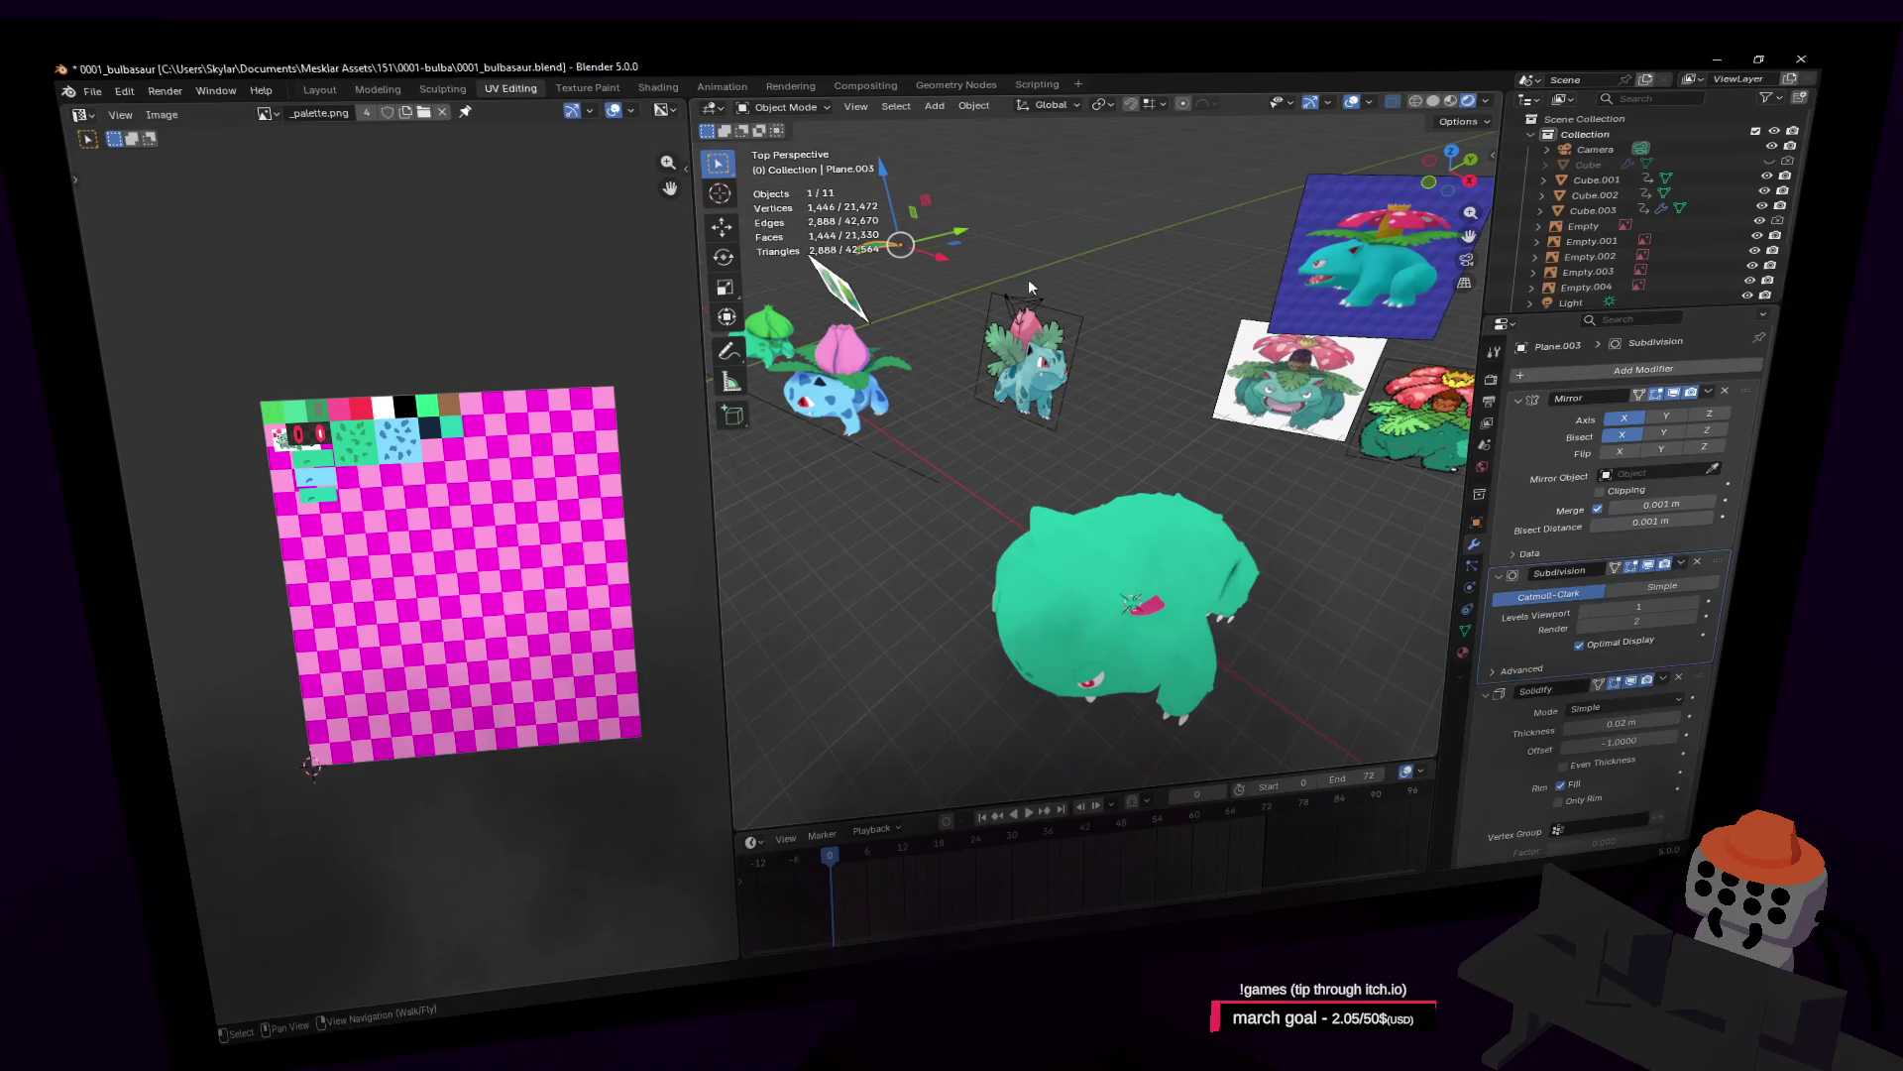
pyautogui.hotkey('shift', 'd')
pyautogui.press('x')
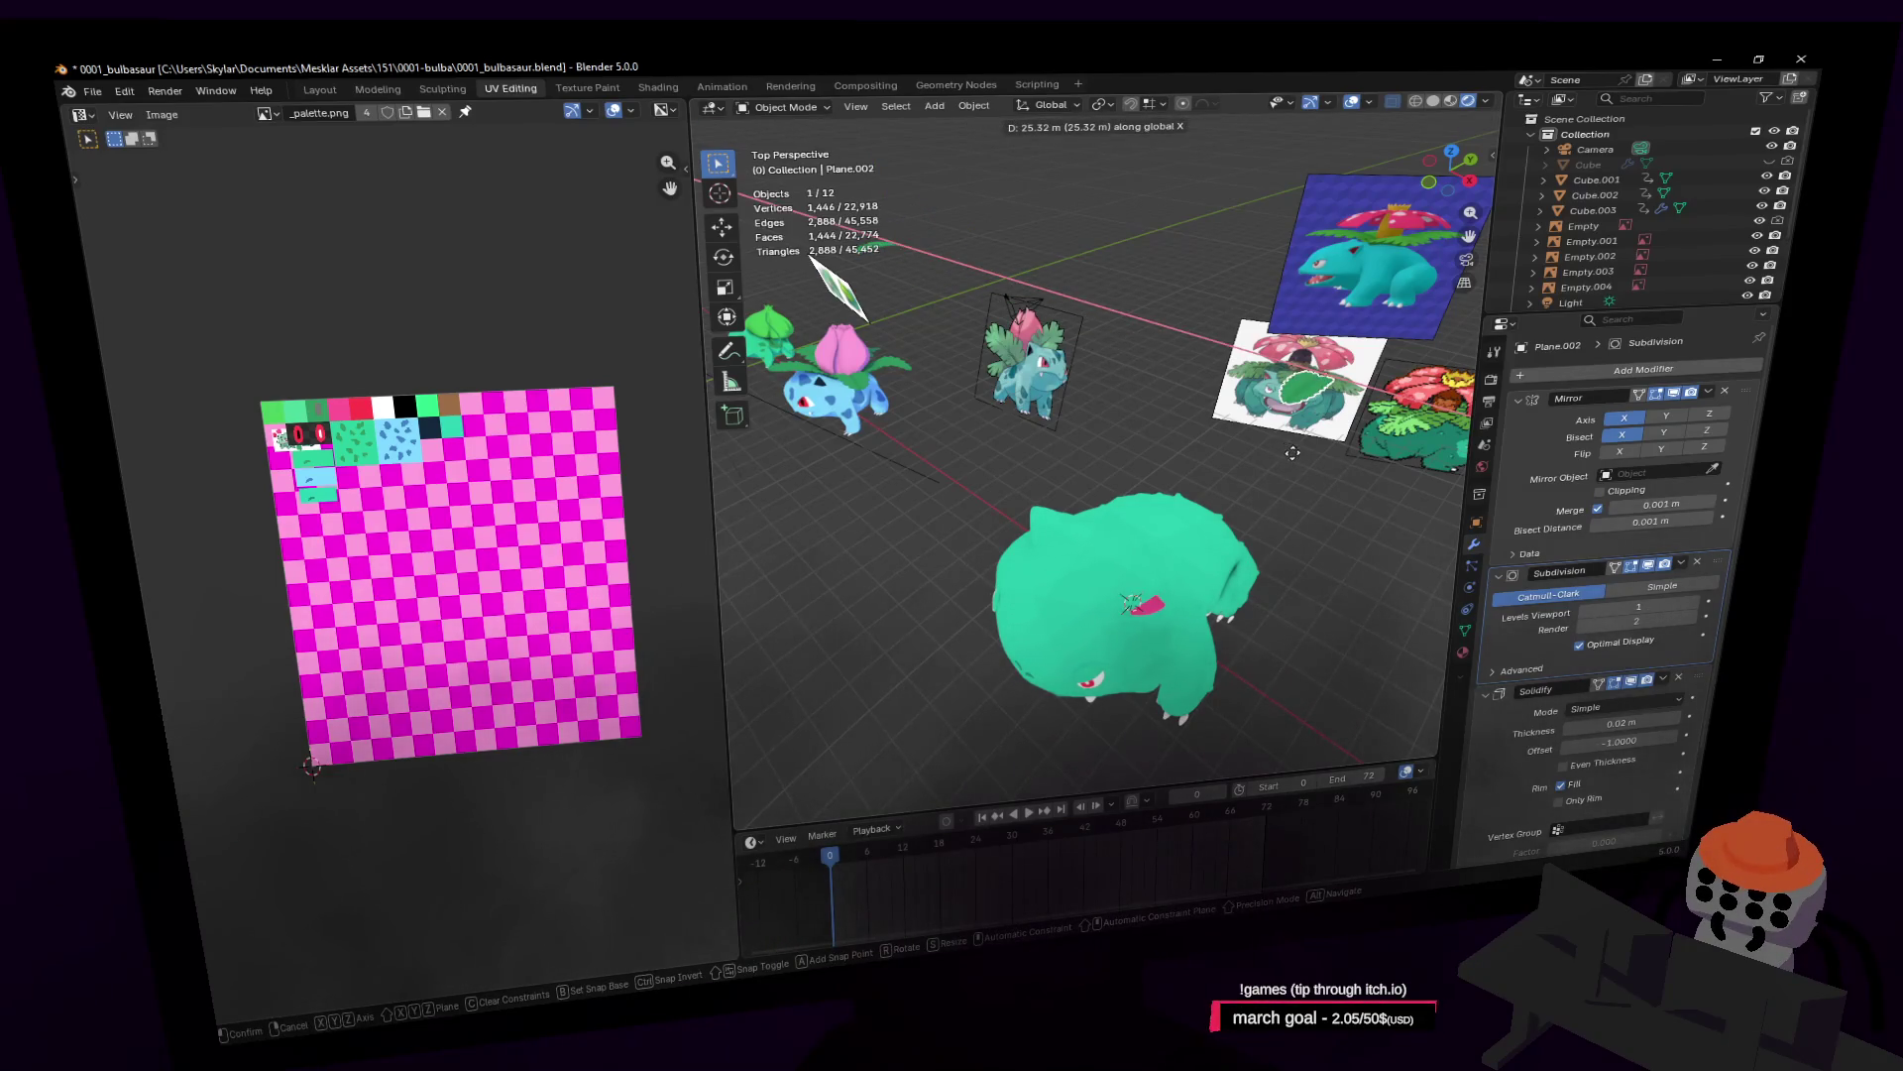
pyautogui.click(1299, 454)
# Step: Place the leaf copy on Bulbasaur's back, shifting it 1 m in X and raising it about 2 m
pyautogui.moveTo(1299, 454); pyautogui.dragTo(1307, 439, button='middle')
pyautogui.press('g')
pyautogui.press('y')
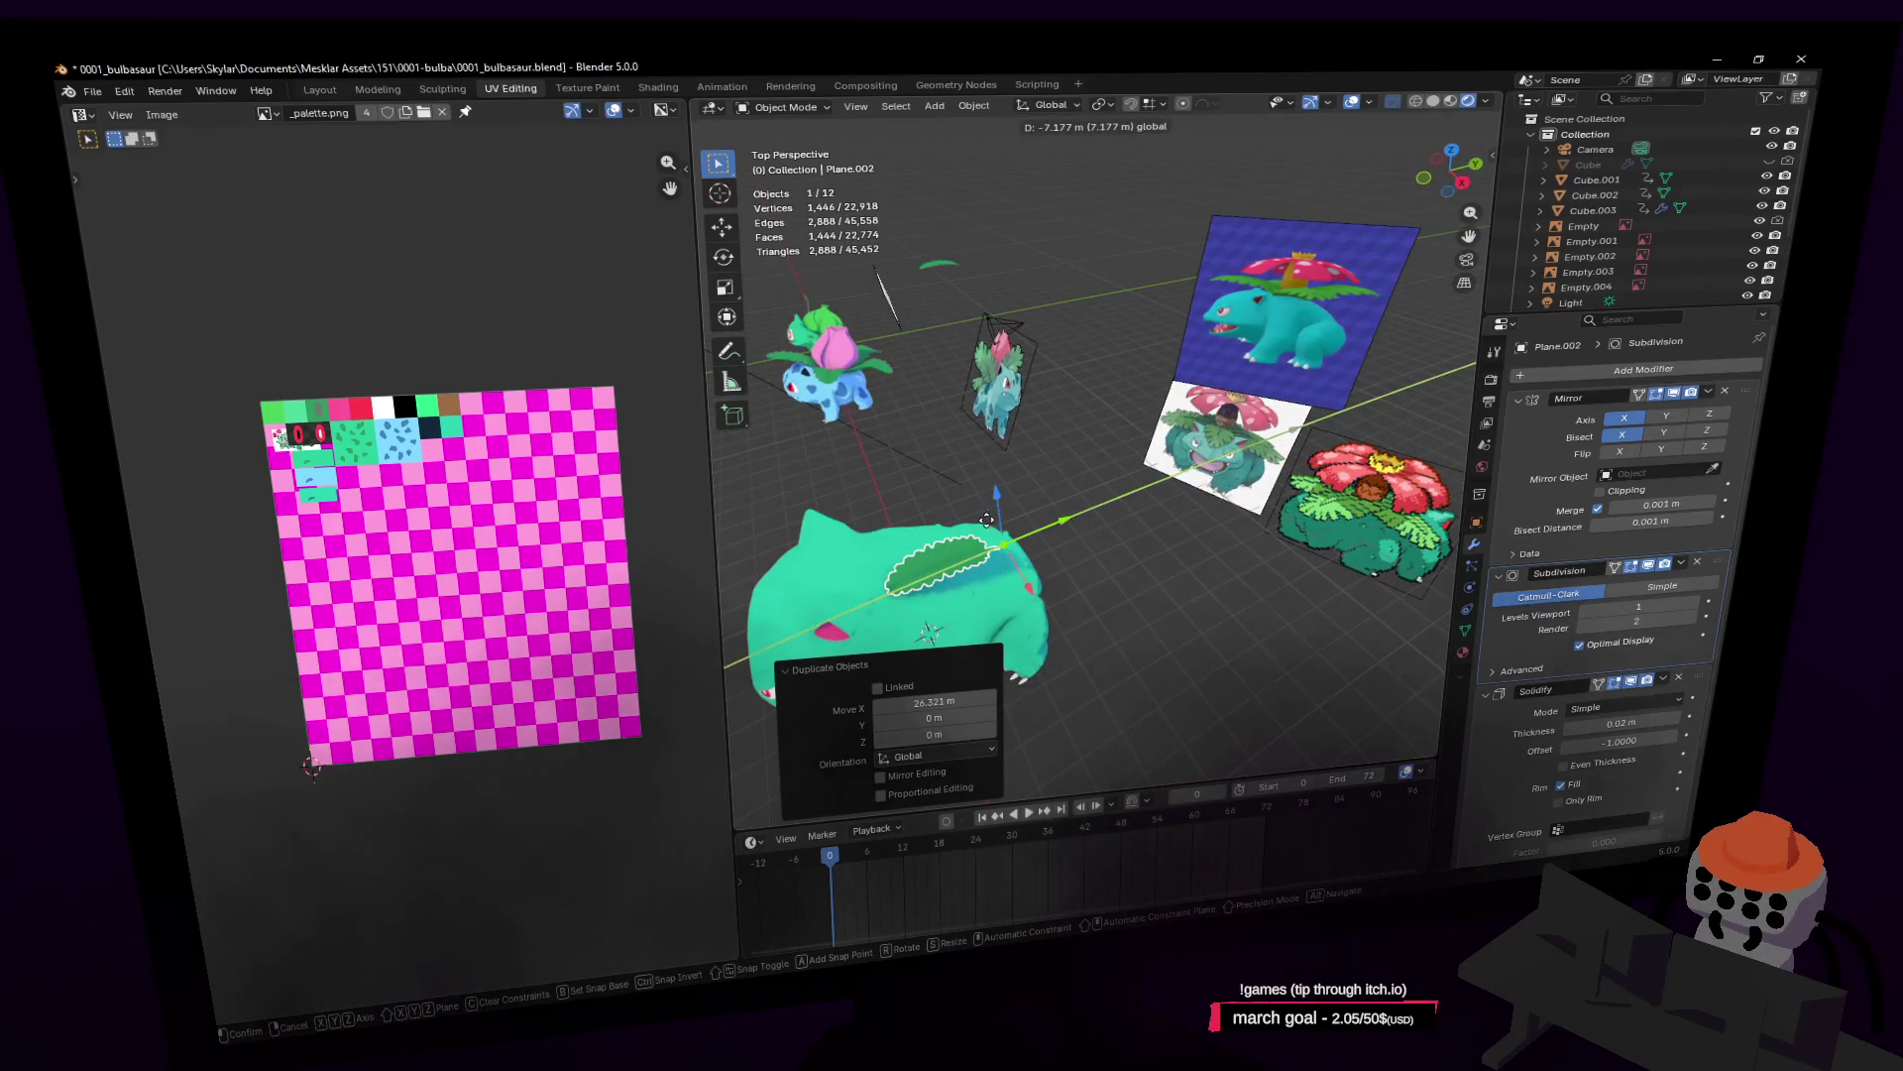
pyautogui.click(991, 524)
pyautogui.moveTo(992, 523); pyautogui.dragTo(1052, 539, button='middle')
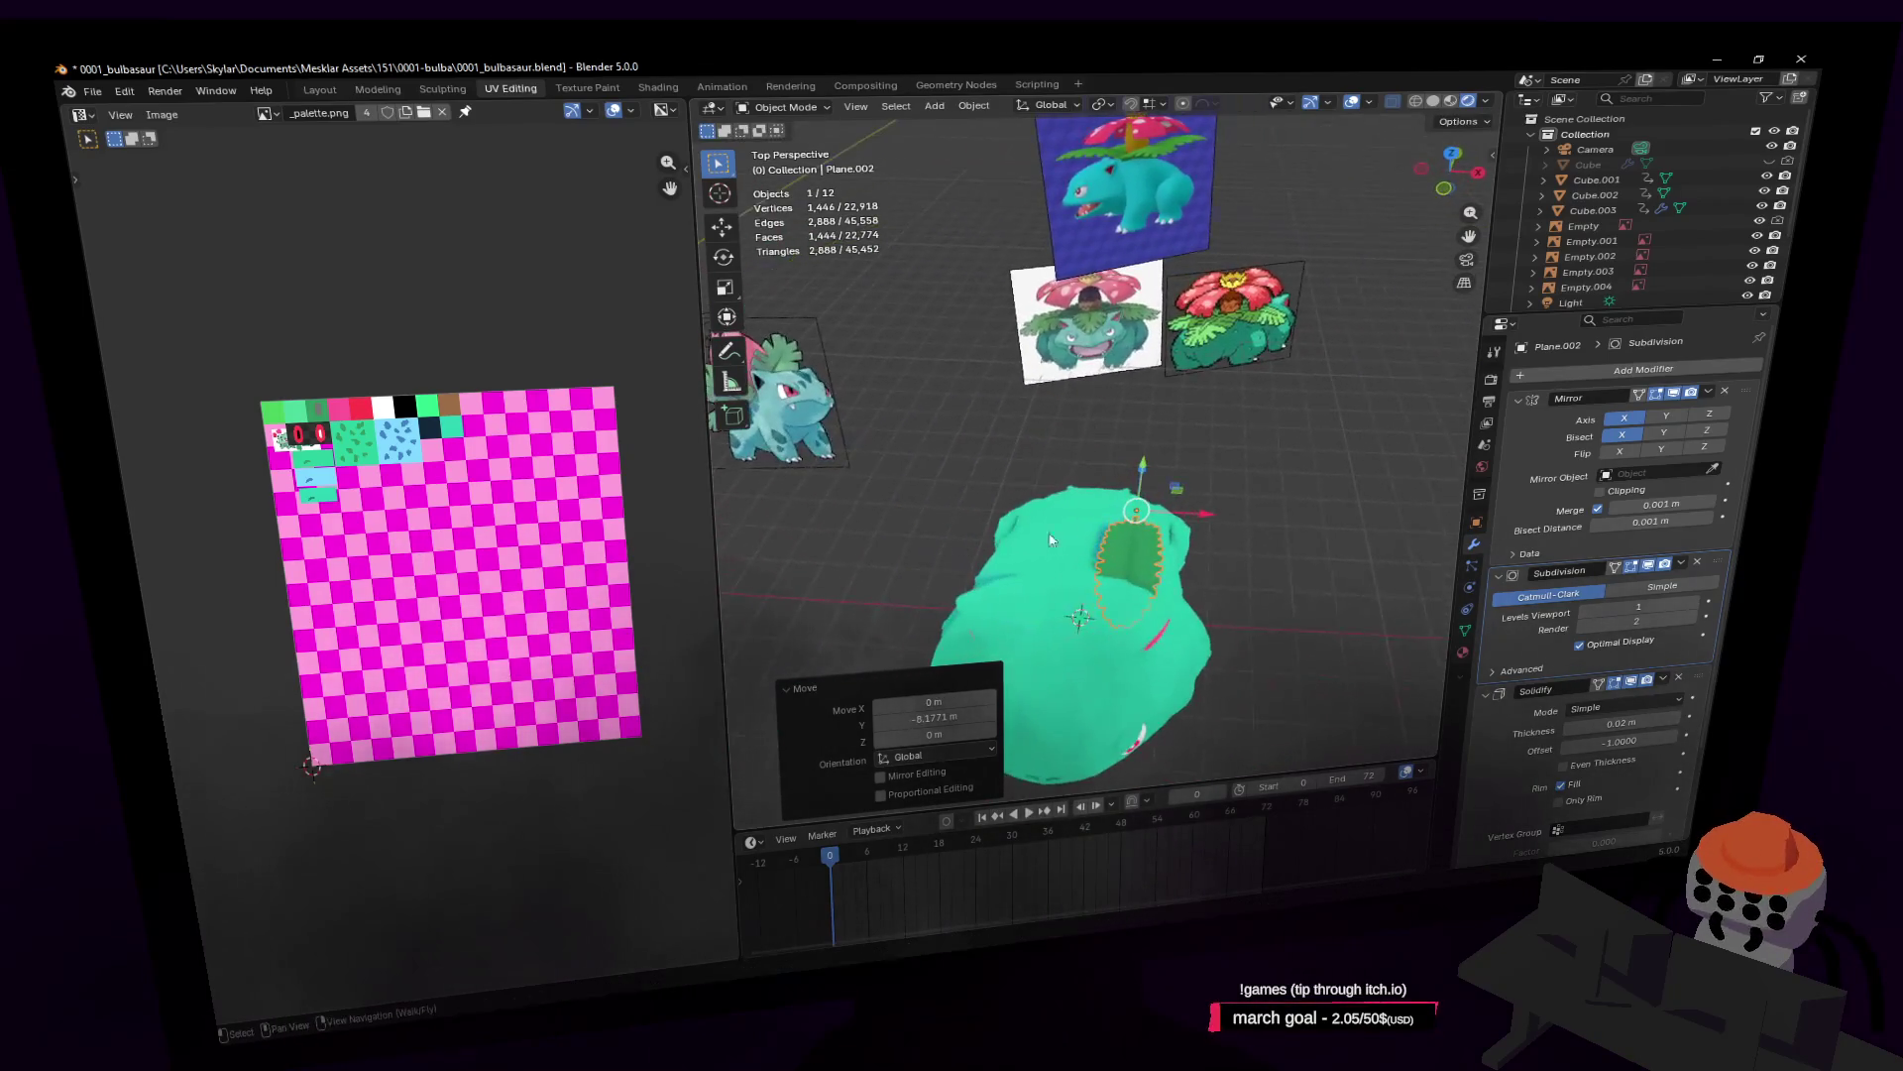
pyautogui.moveTo(1193, 520); pyautogui.dragTo(1140, 516)
pyautogui.hotkey('shift', '`')
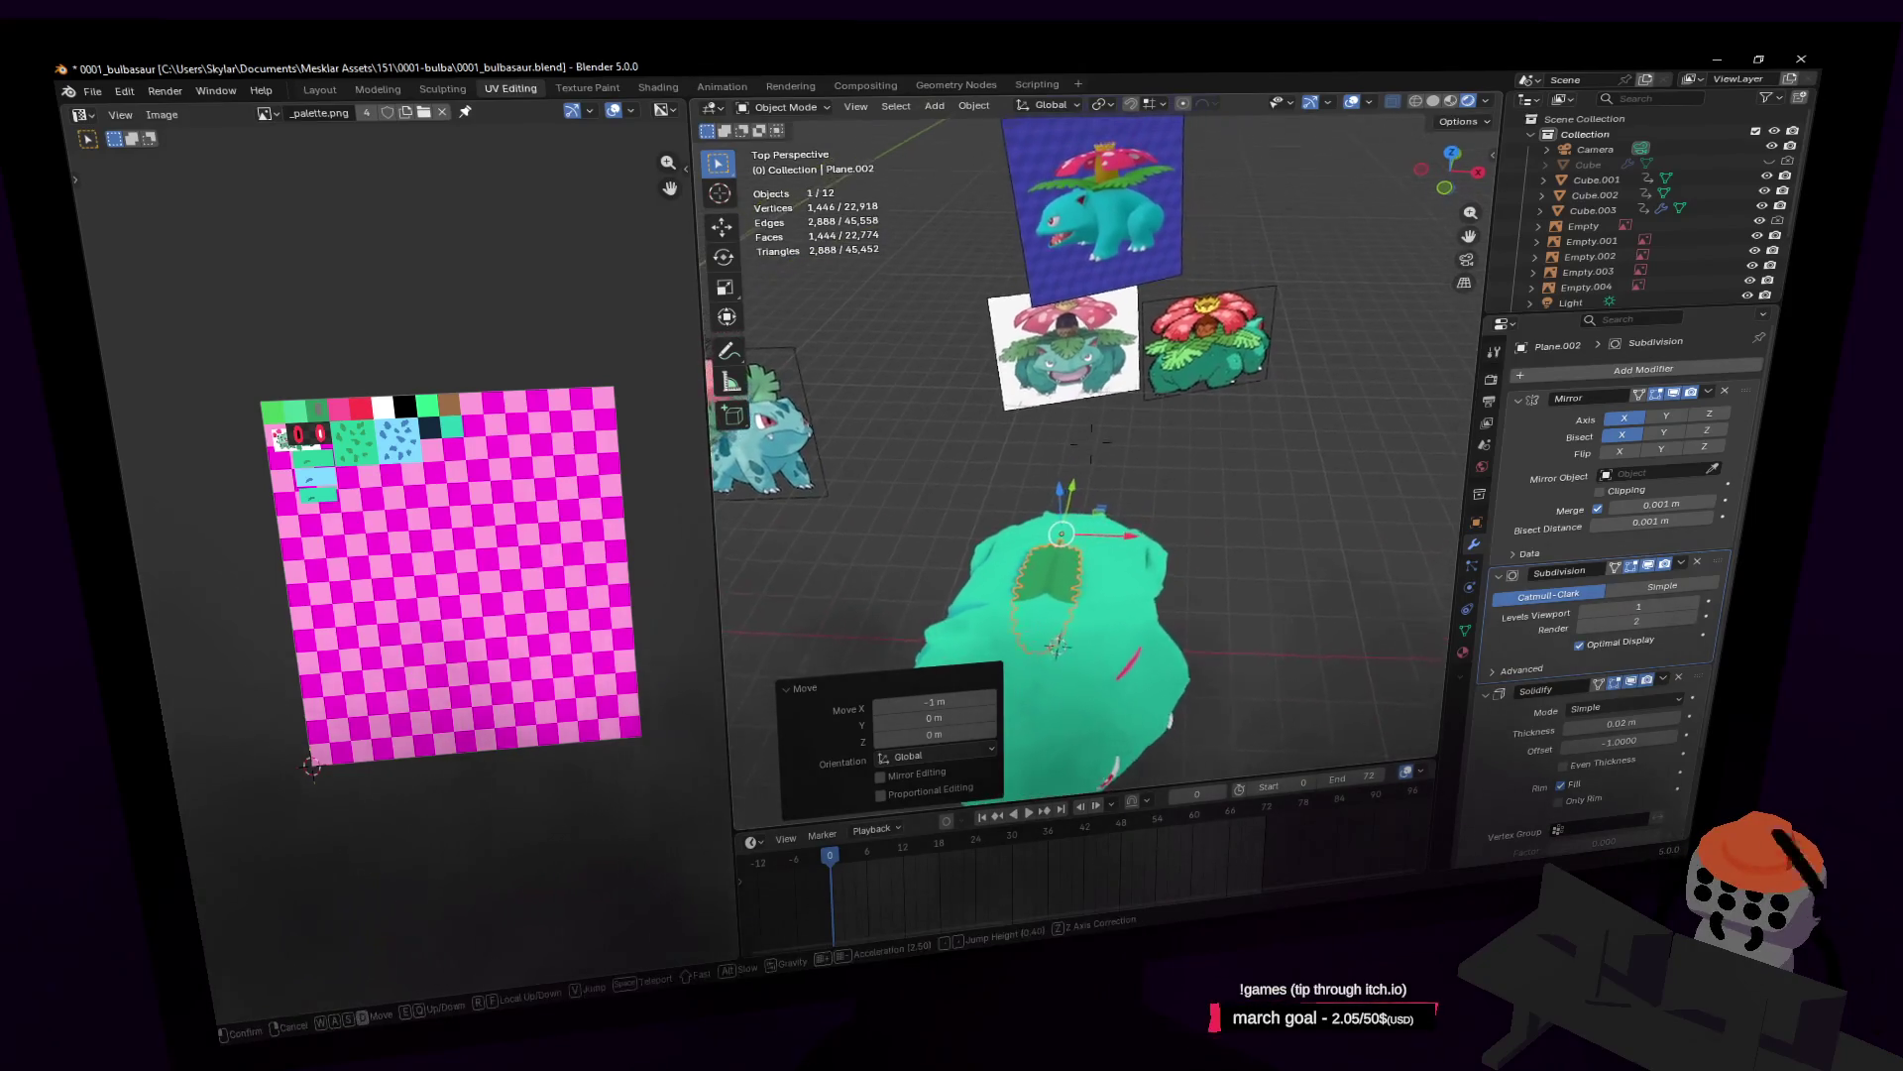
pyautogui.click(1136, 523)
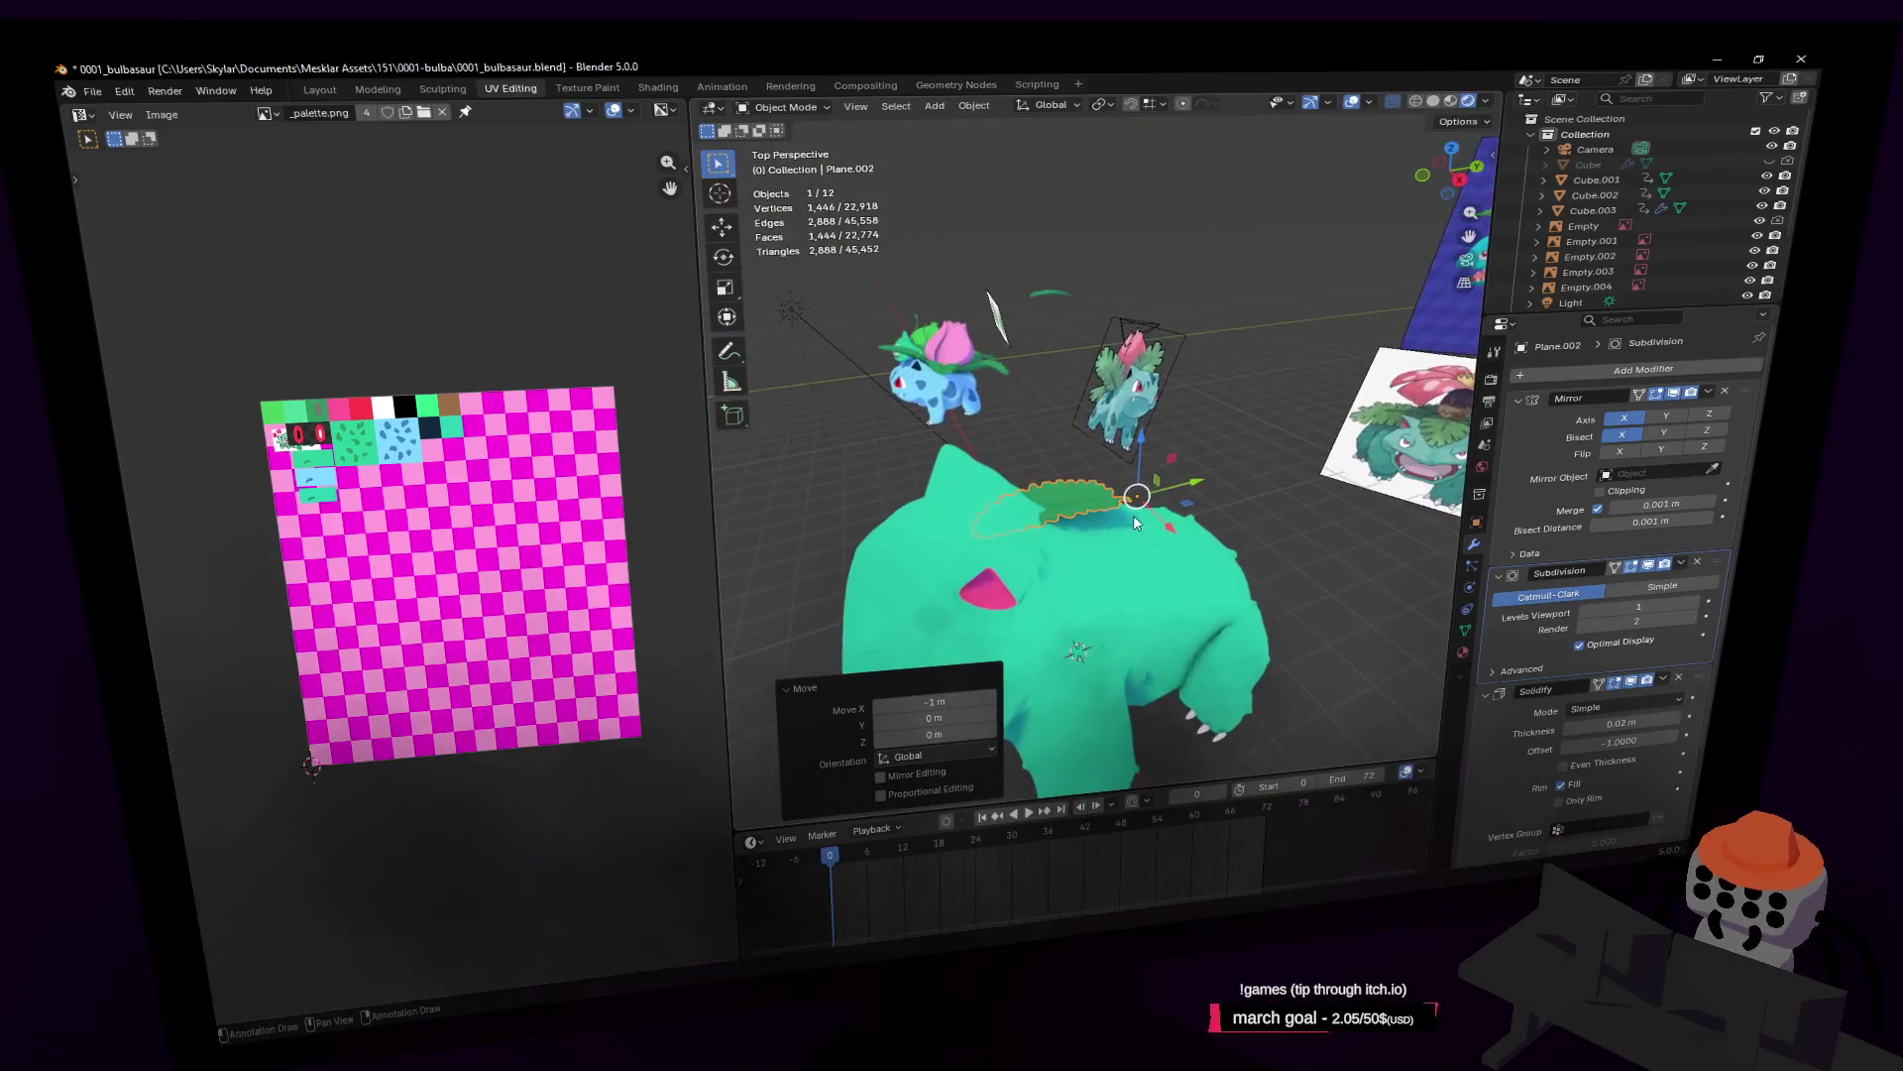
pyautogui.moveTo(1150, 426); pyautogui.dragTo(1155, 384)
pyautogui.click(1153, 402)
# Step: Enter Edit Mode on leaf Plane.002 with all its geometry selected
pyautogui.hotkey('shift', '`')
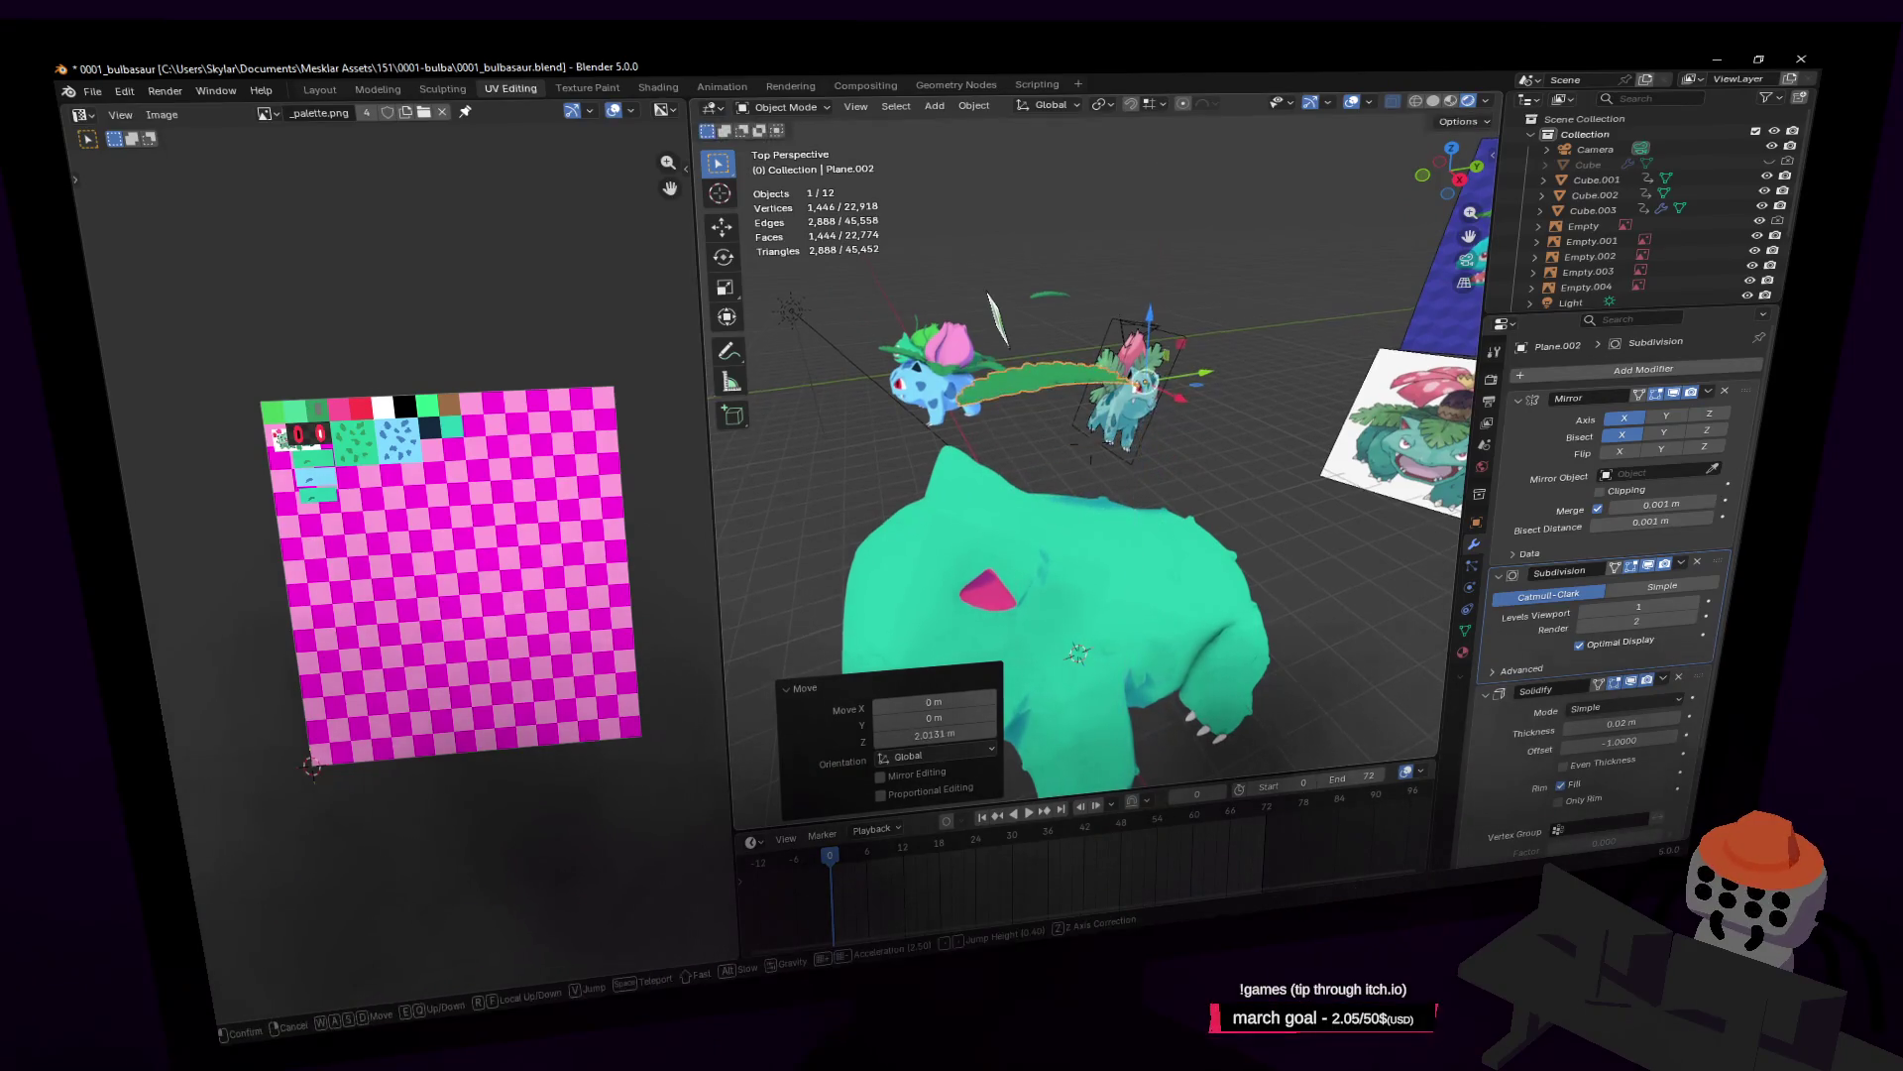
pyautogui.click(1188, 403)
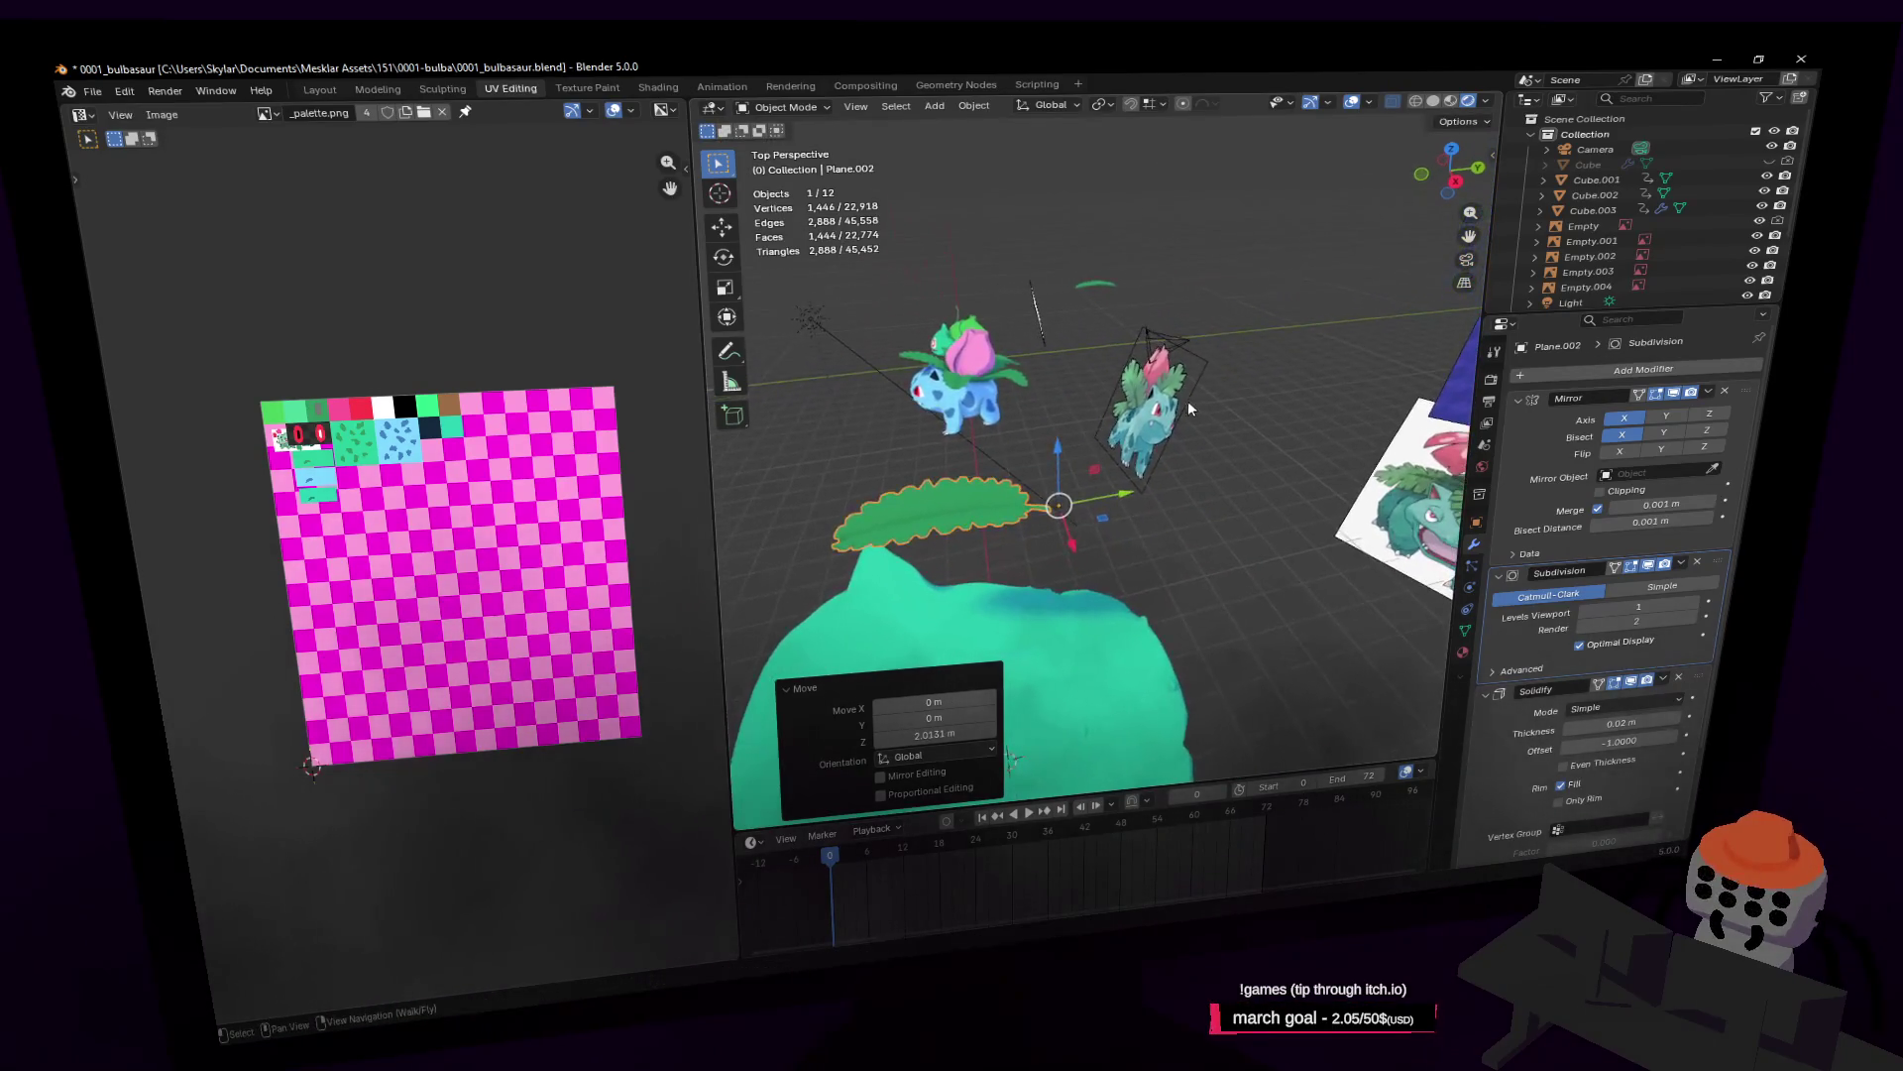
pyautogui.hotkey('shift', '`')
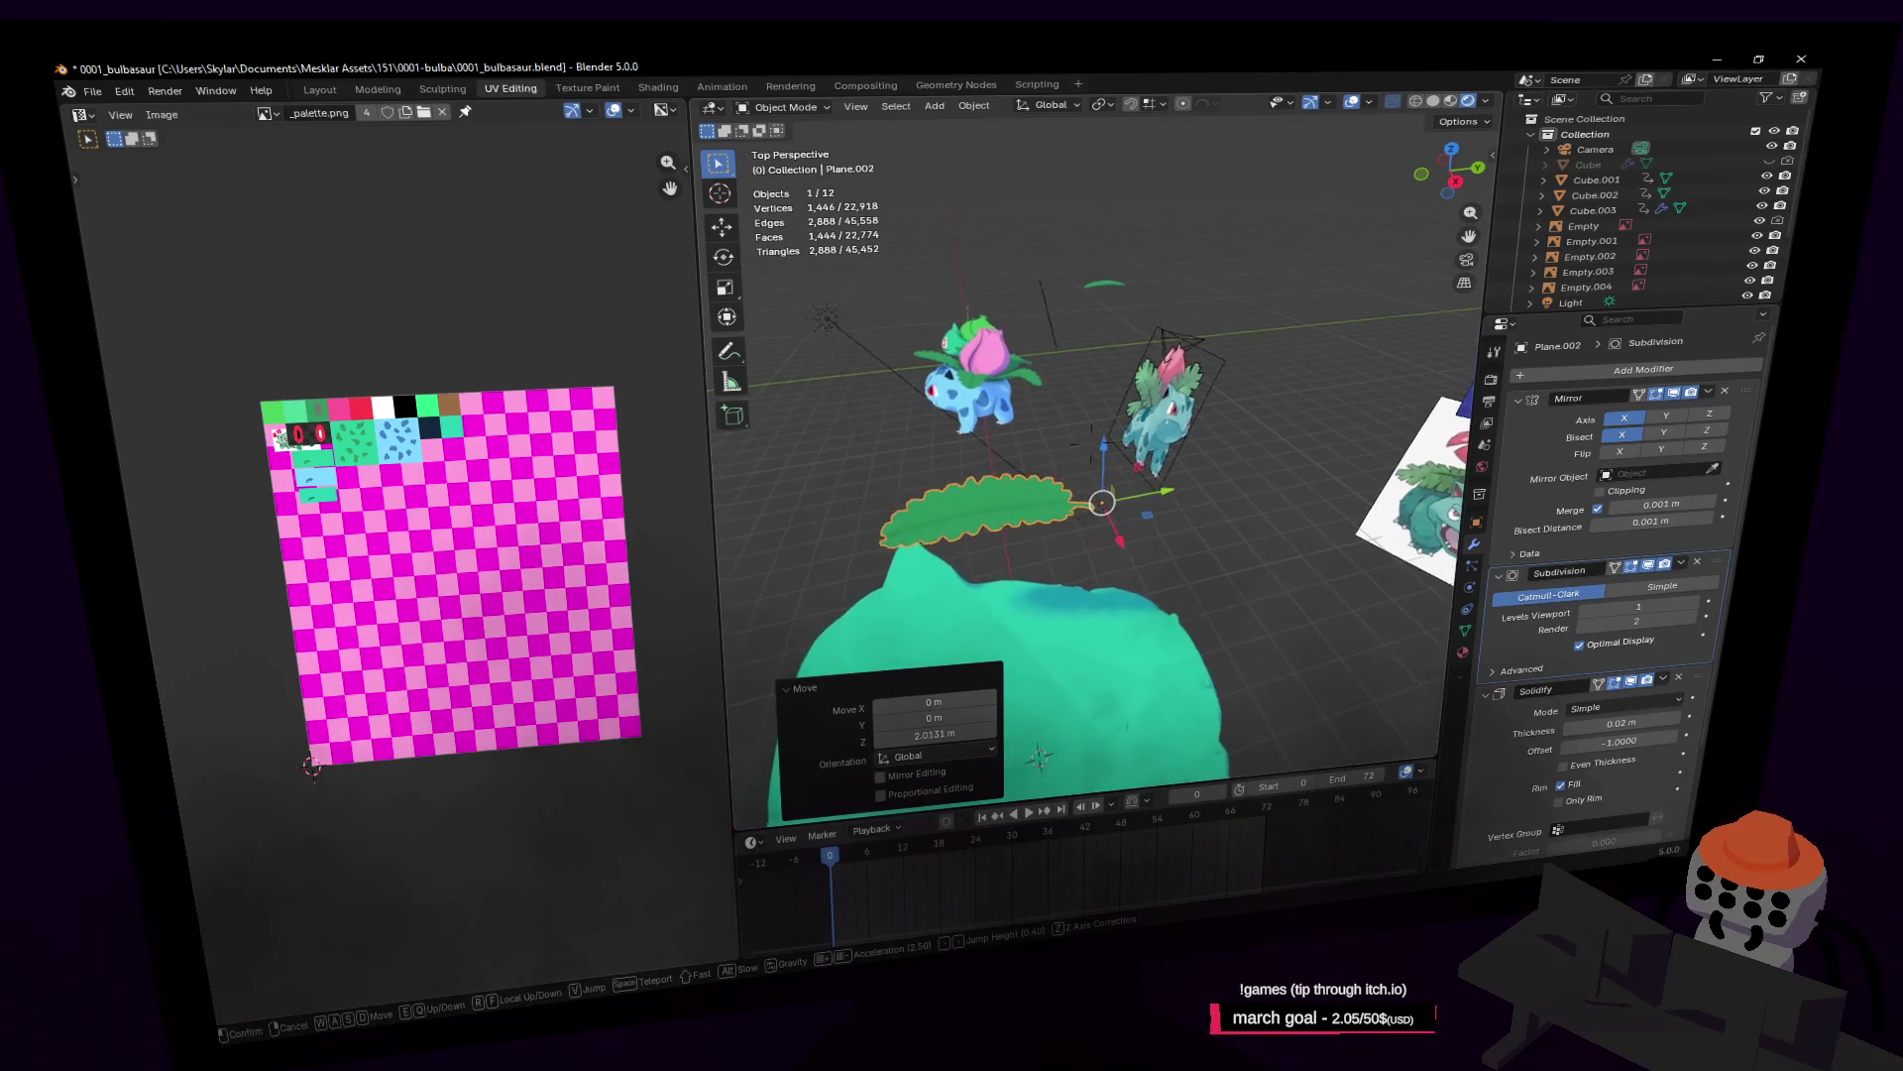
pyautogui.click(1386, 498)
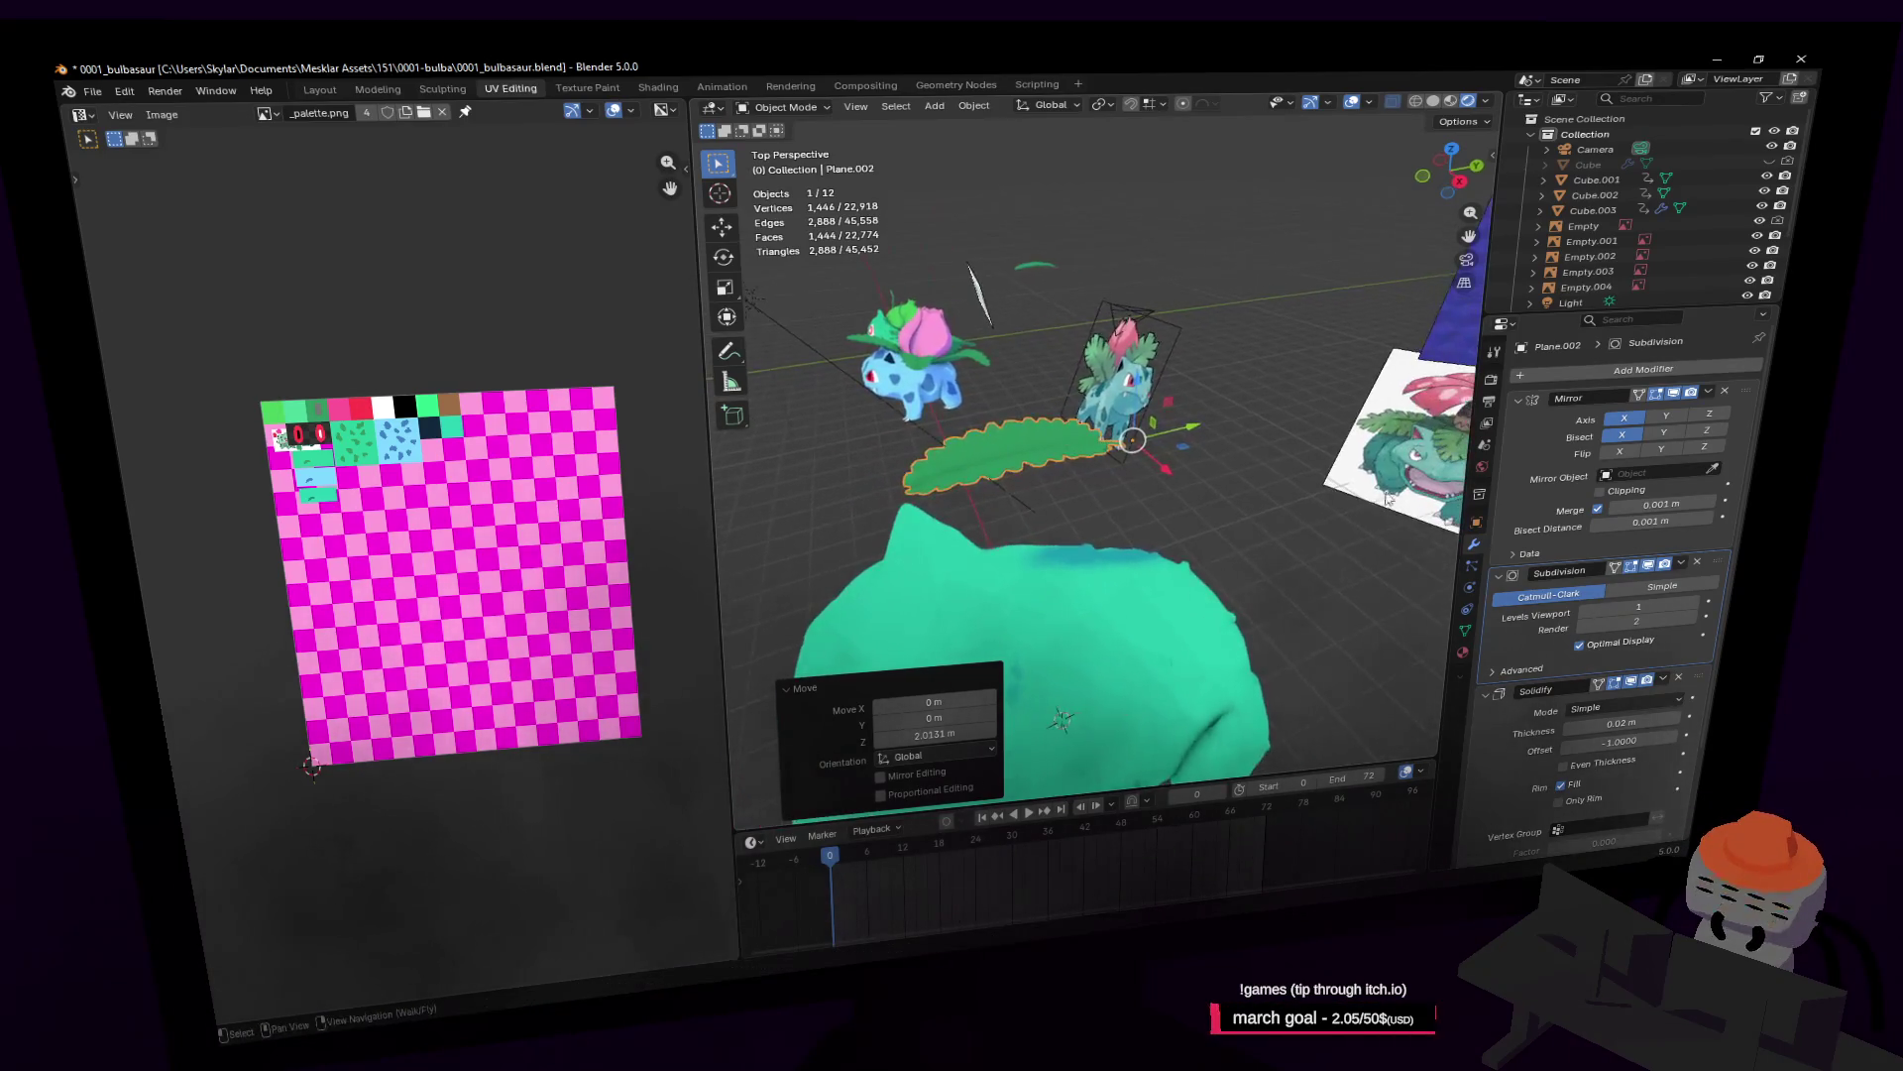
pyautogui.scroll(-3, 1576, 643)
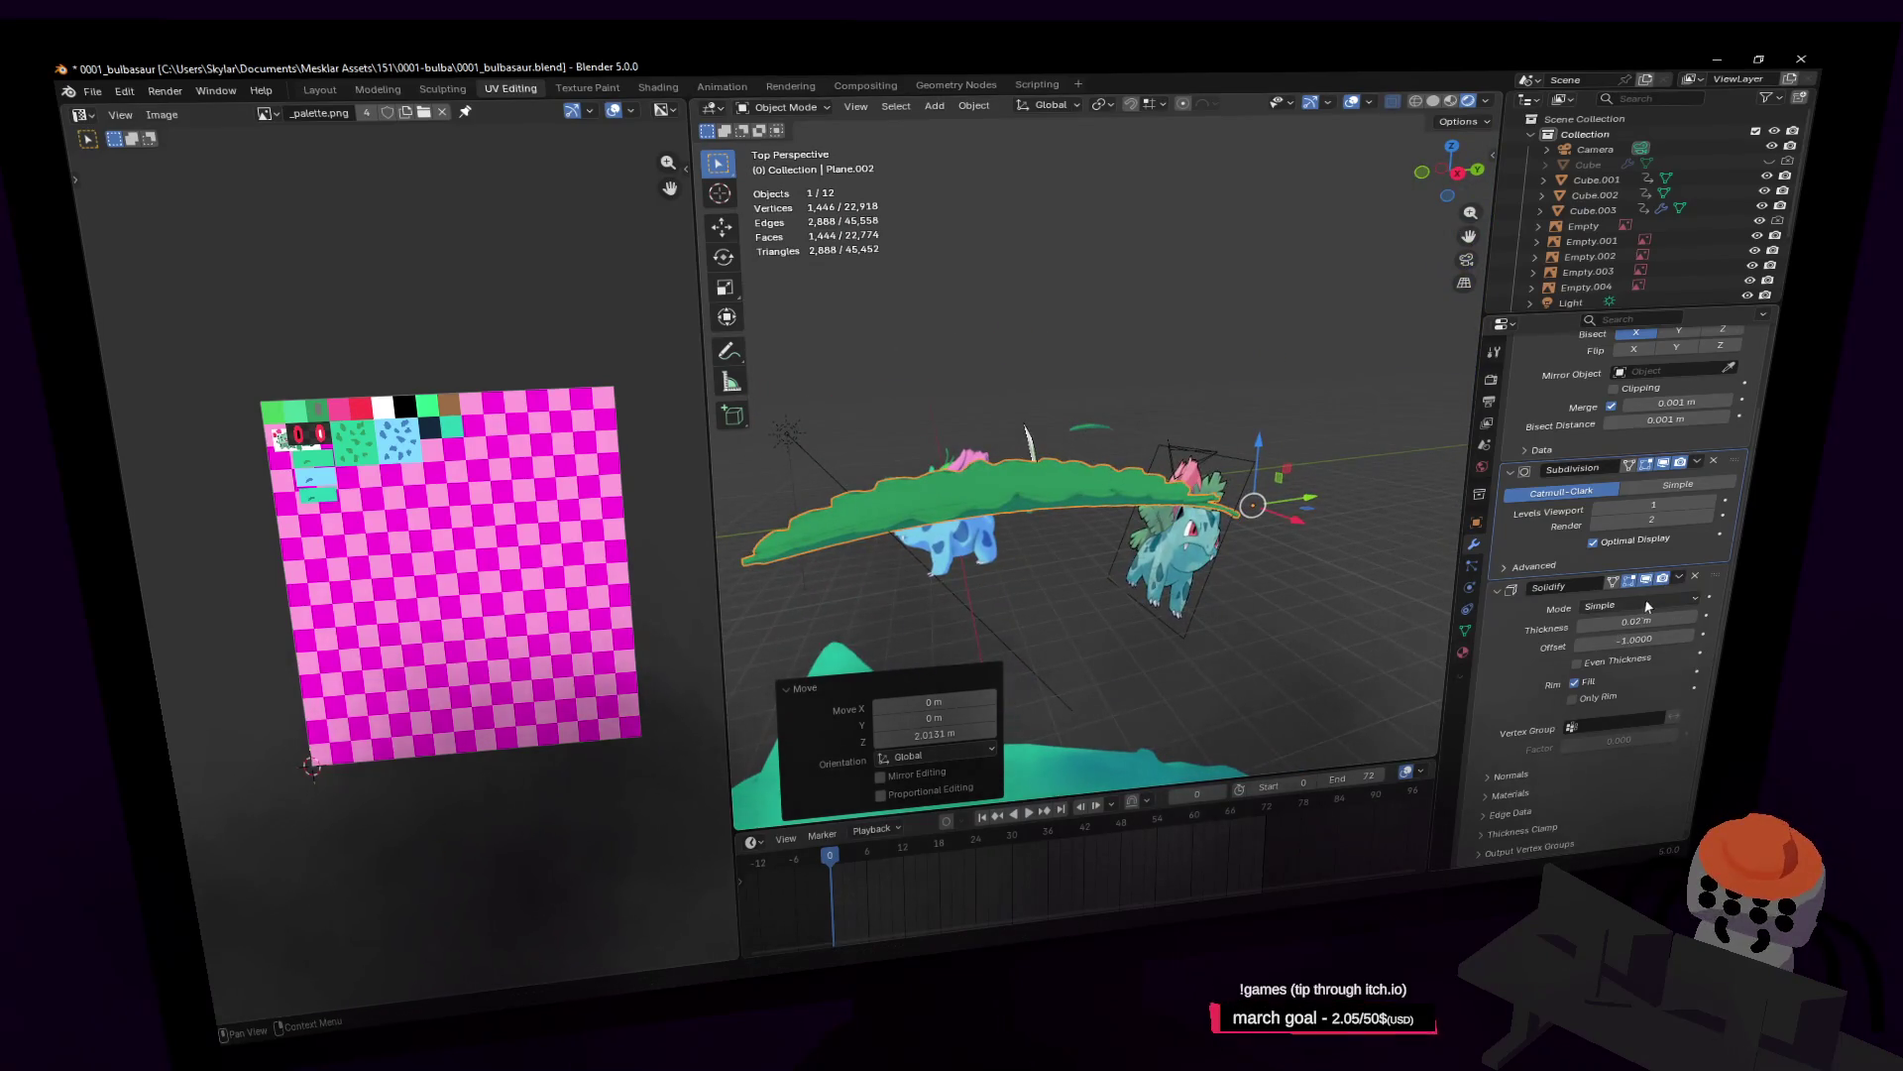
pyautogui.press('Tab')
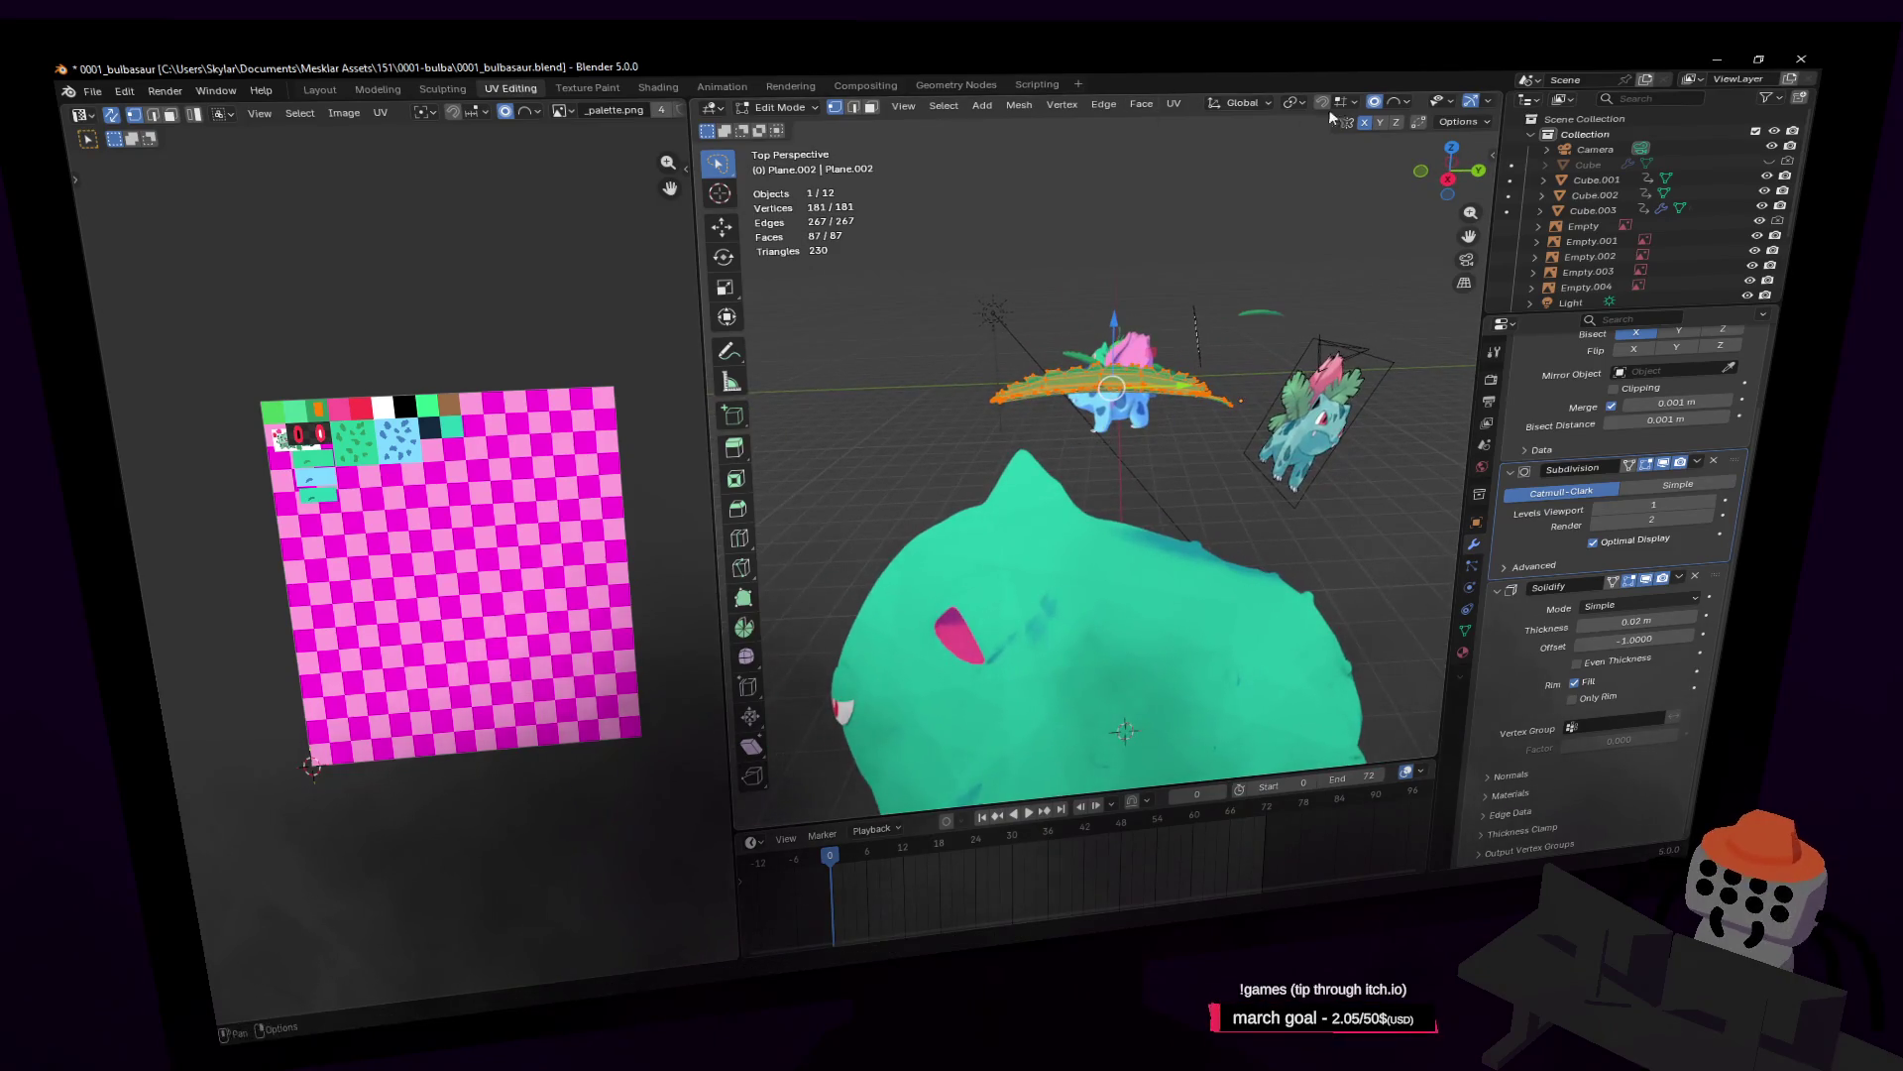
# Step: Toggle the leaf between Object and Edit Mode, dismissing the Add and snapping menus unused
pyautogui.click(1296, 103)
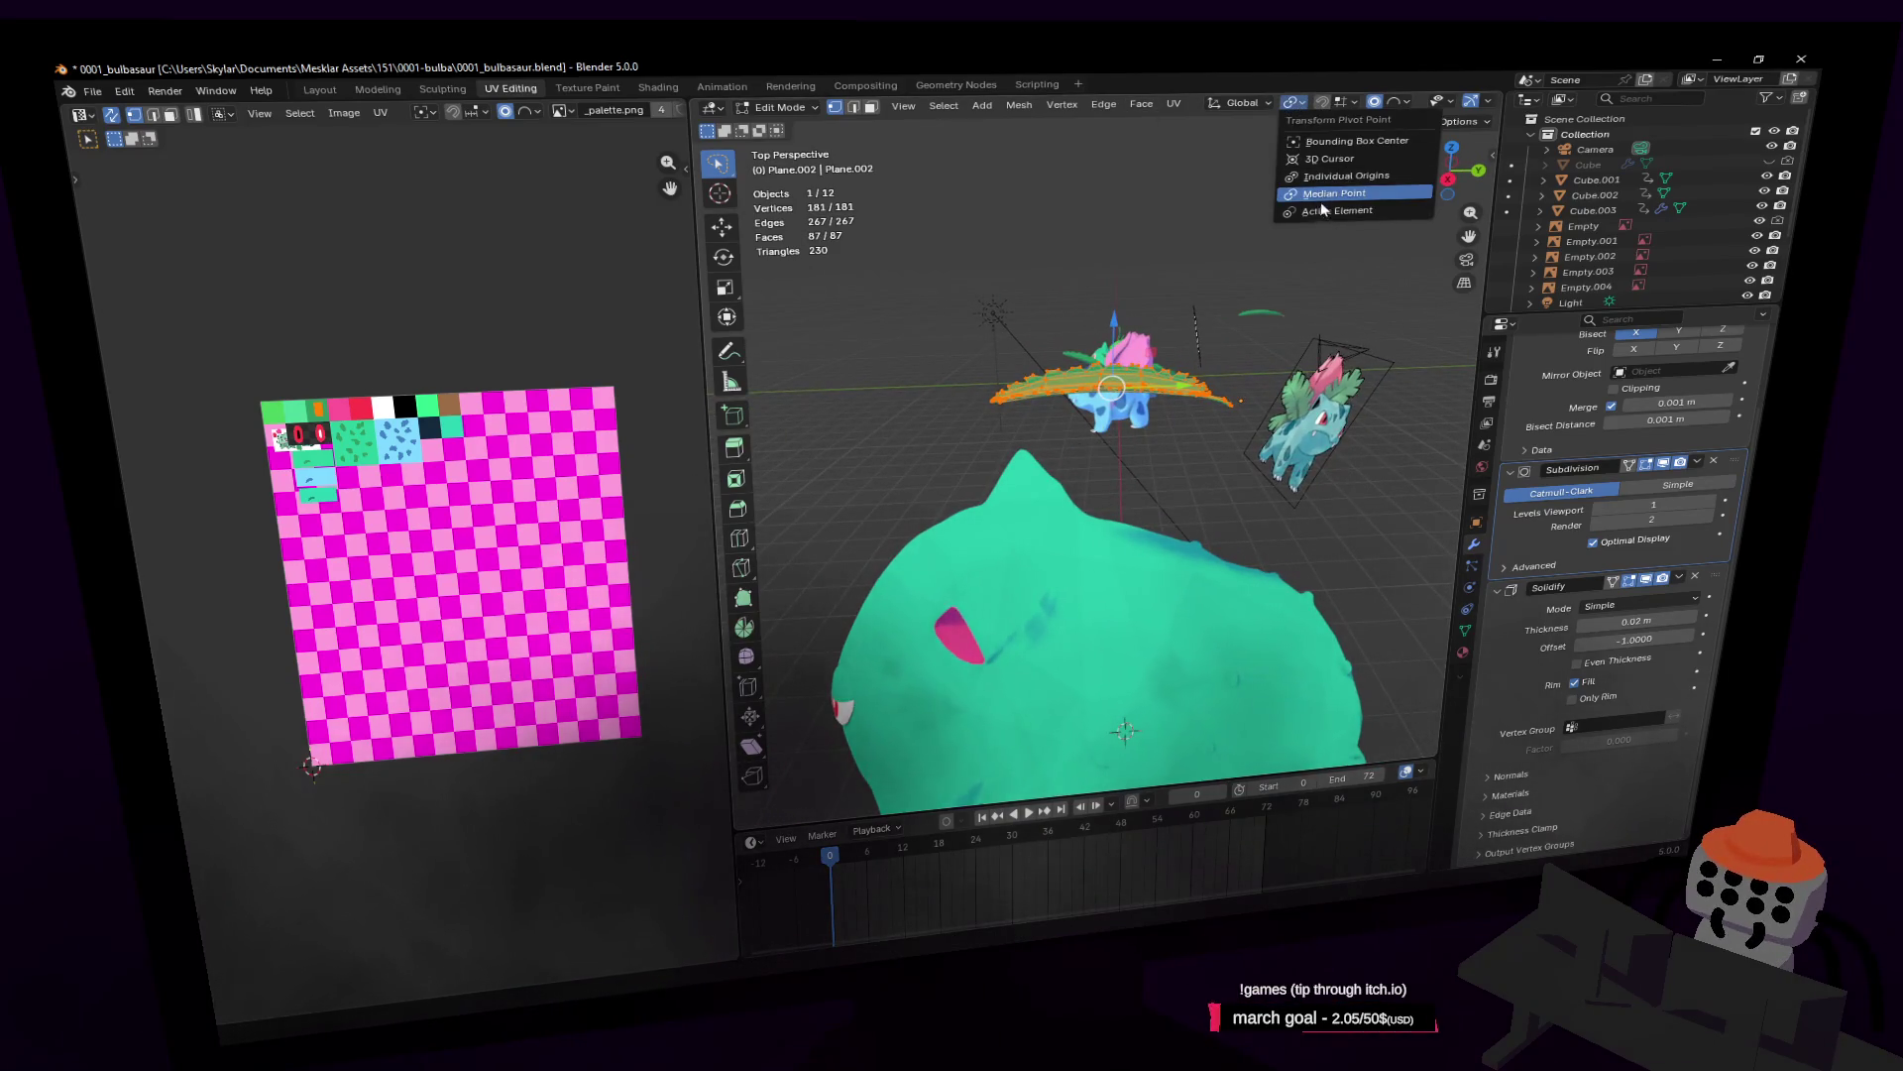
pyautogui.press('Tab')
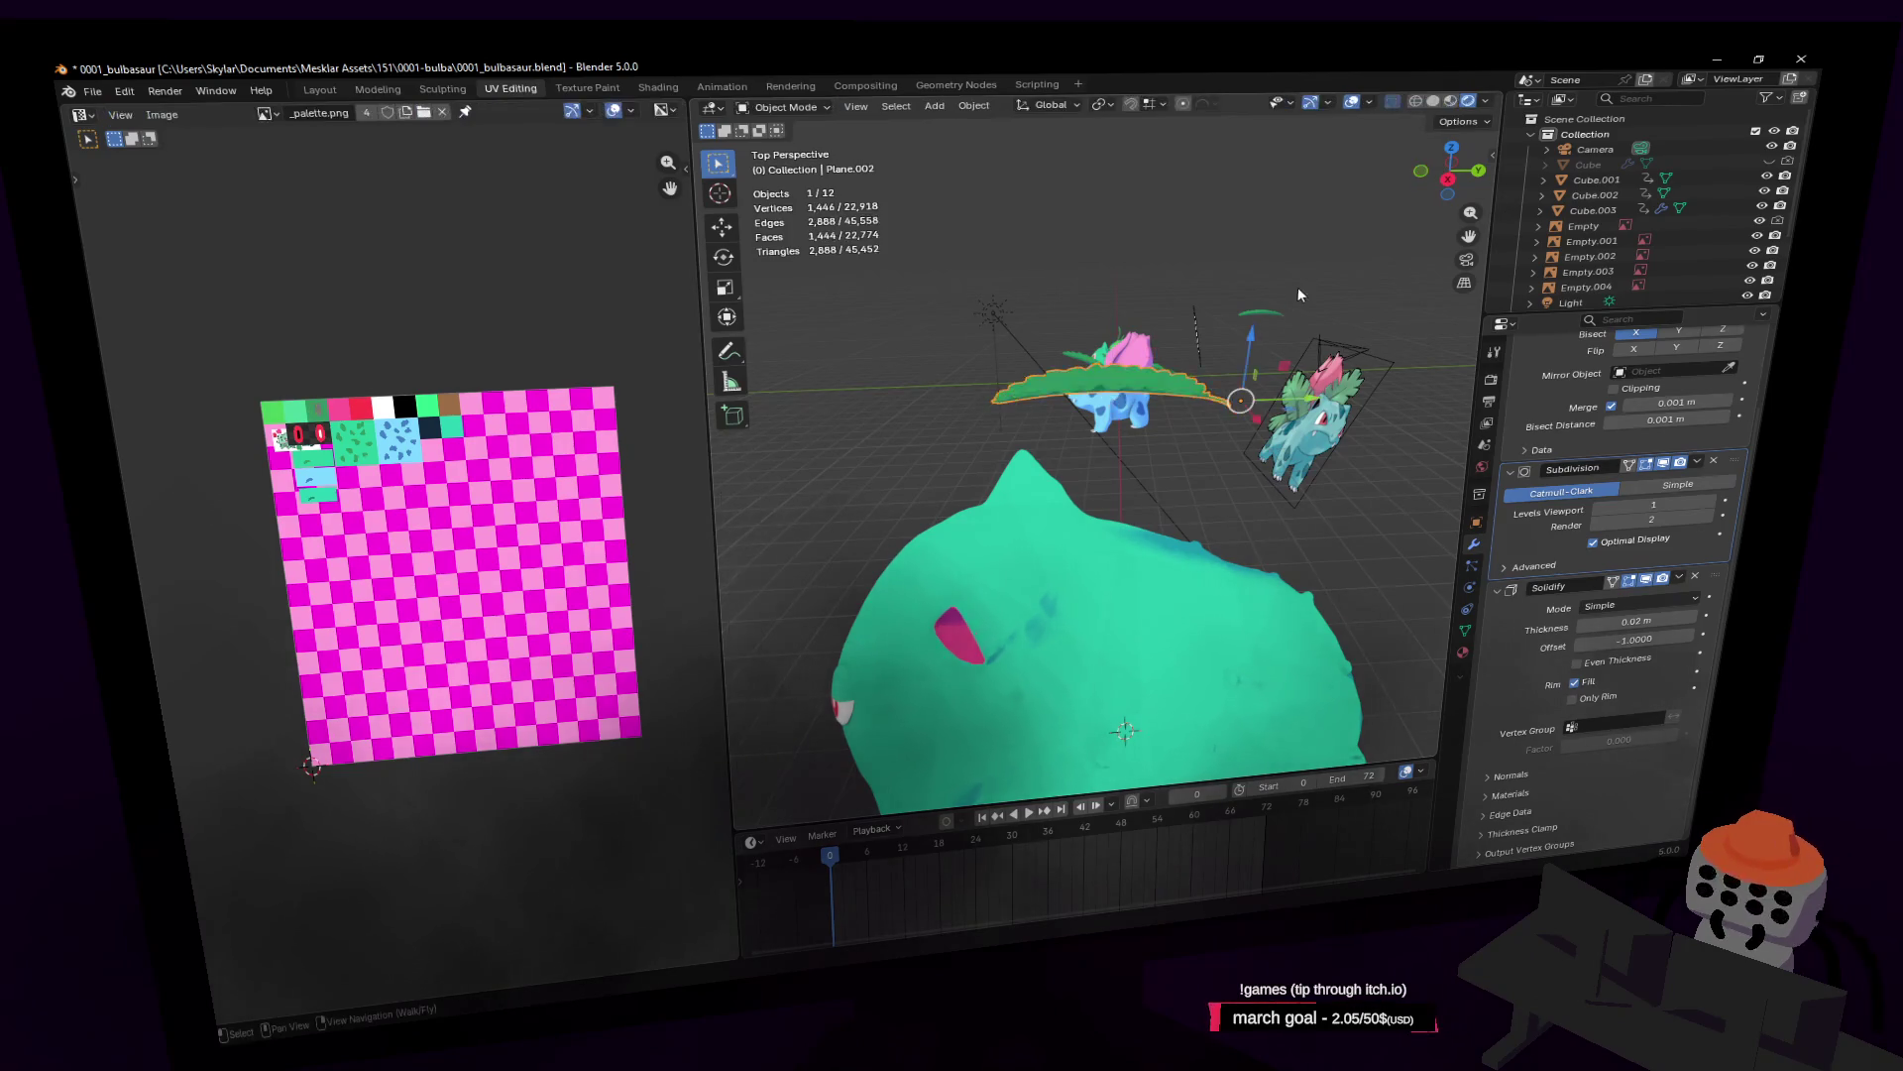
pyautogui.hotkey('shift', 'a')
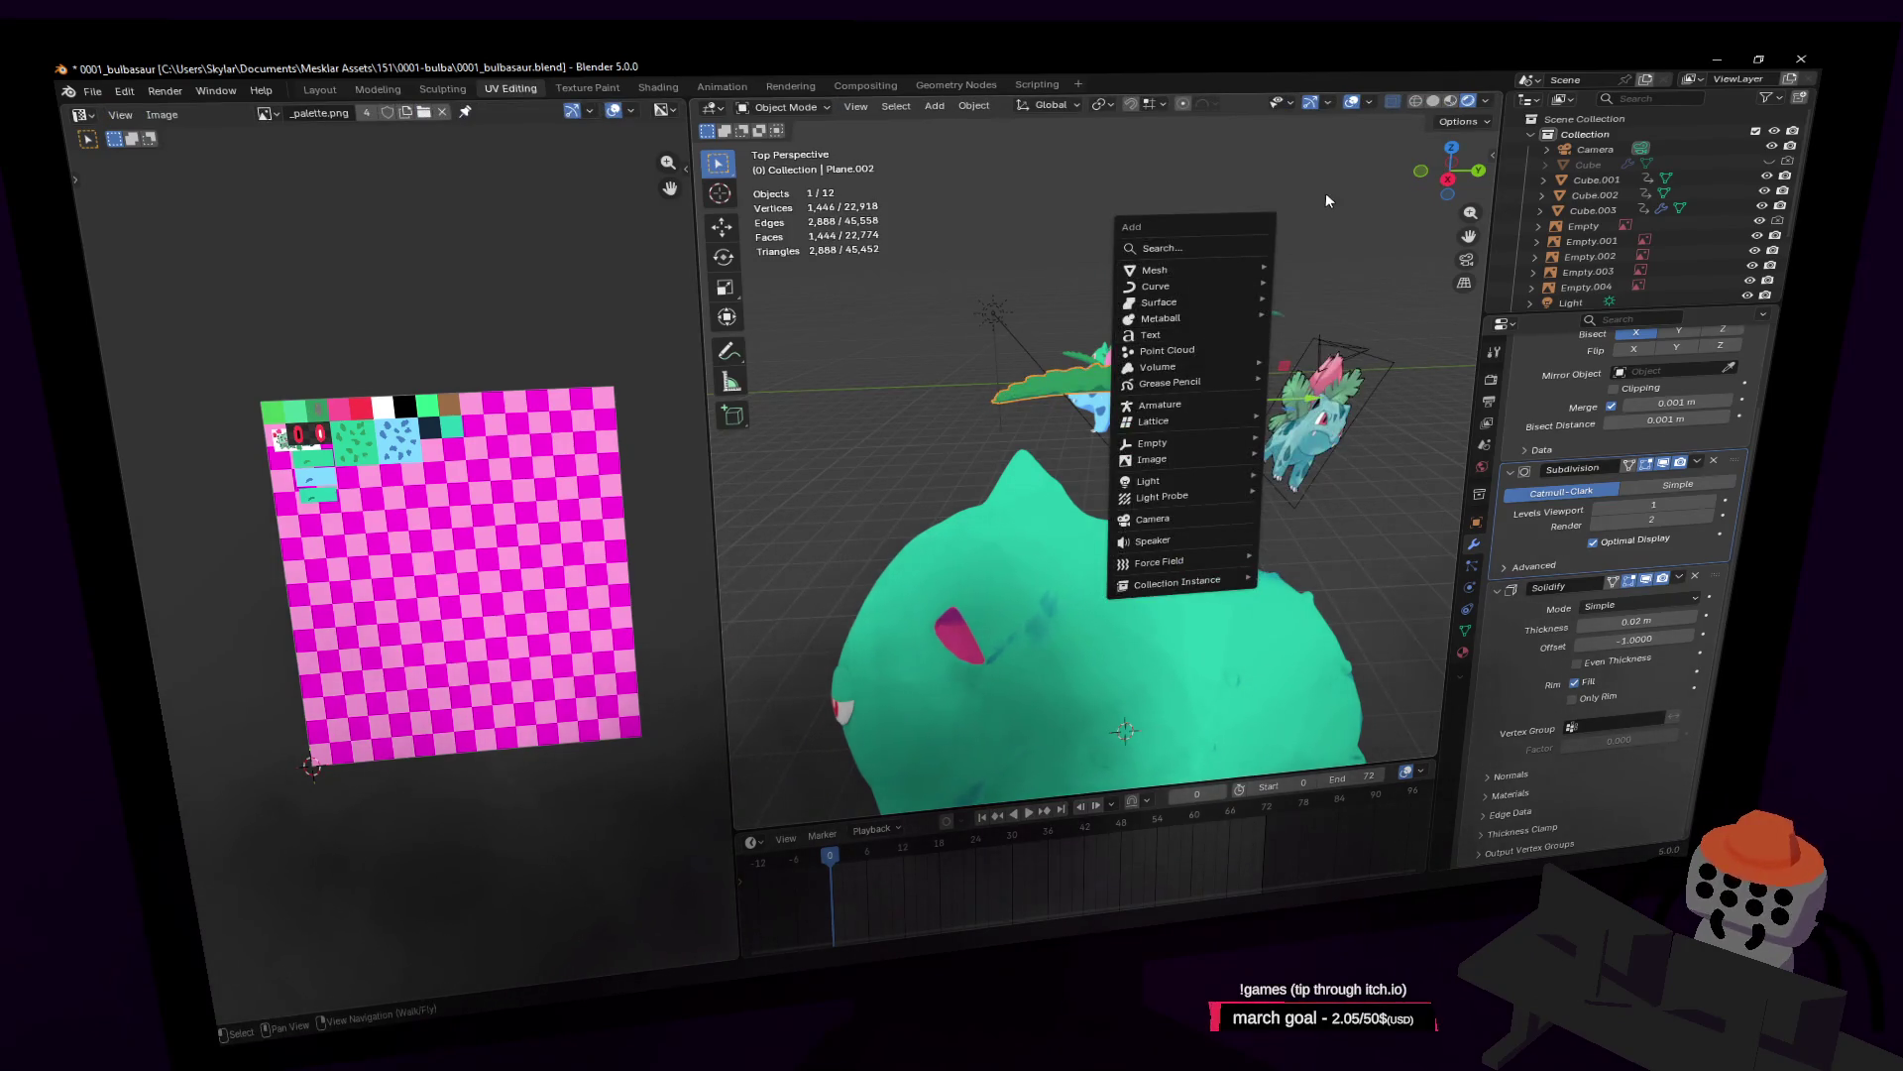
pyautogui.press('Escape')
pyautogui.hotkey('ctrl', 'Tab')
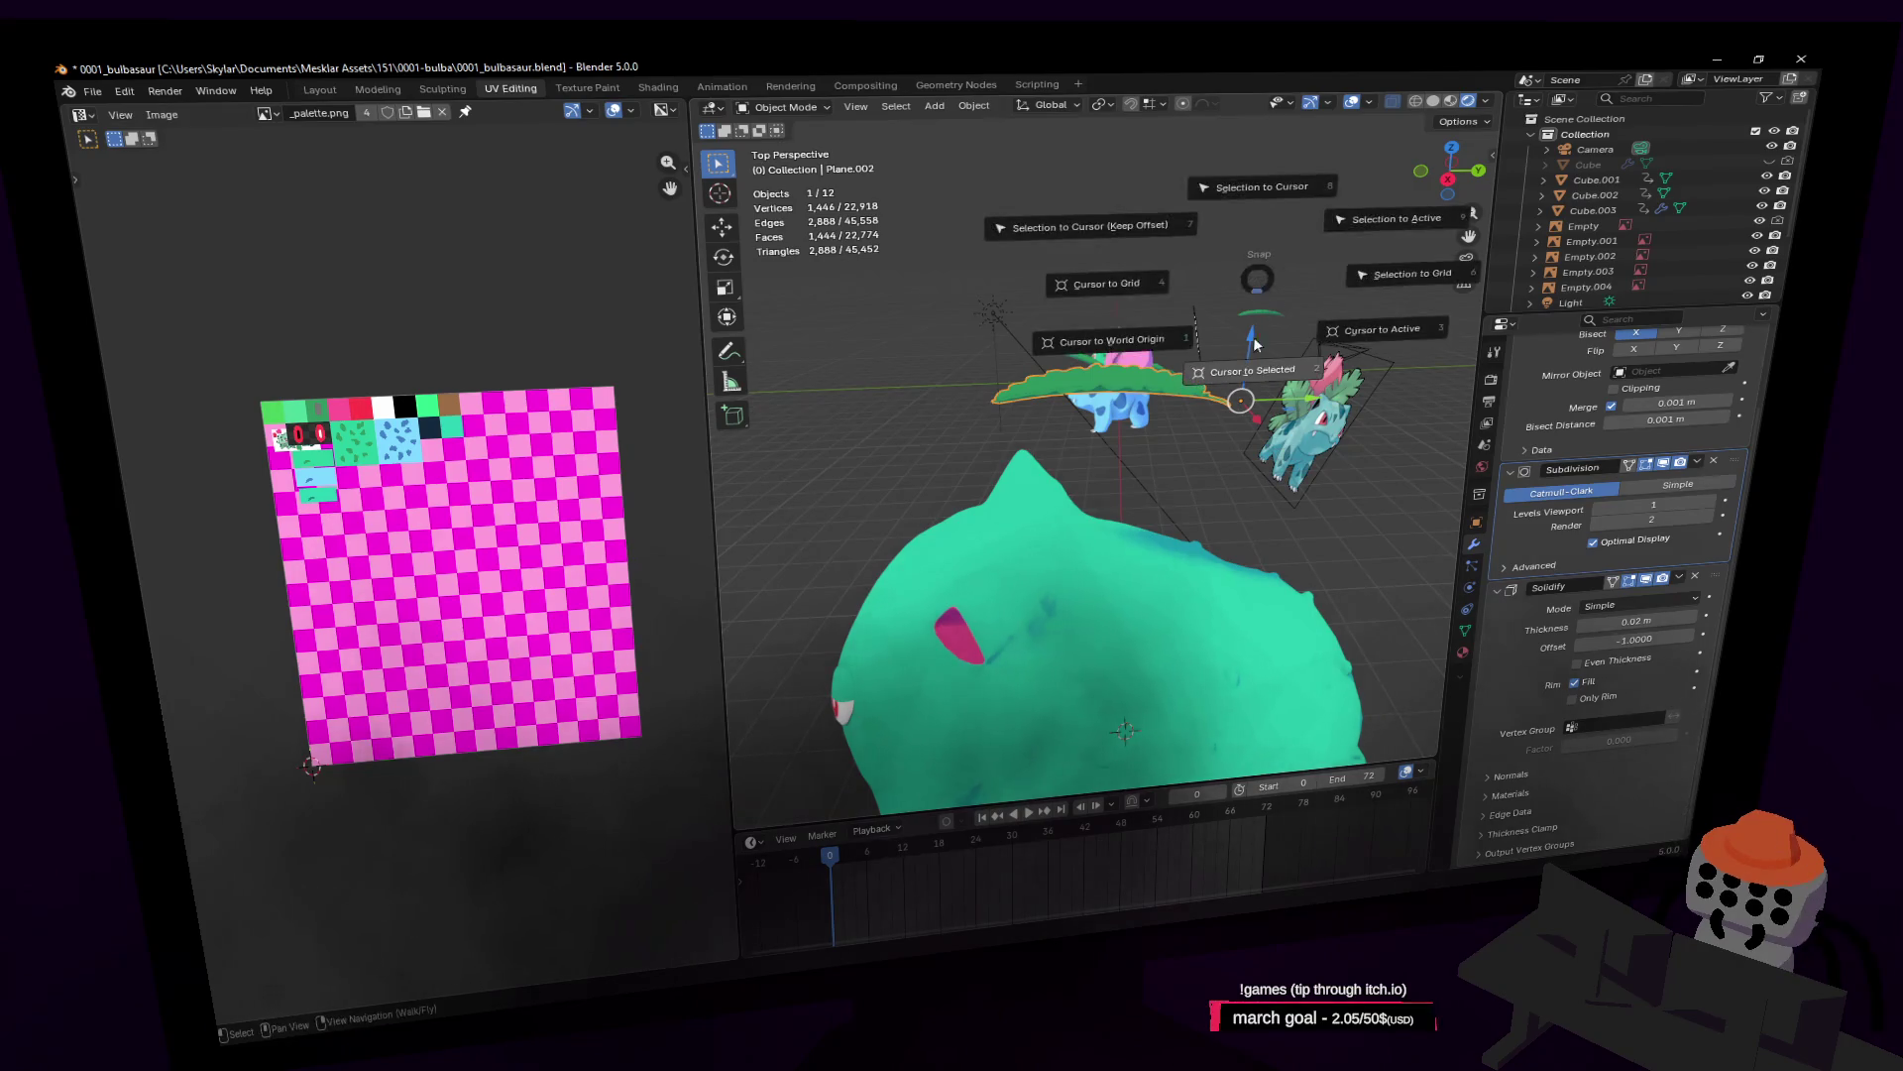
pyautogui.click(1246, 359)
pyautogui.press('Tab')
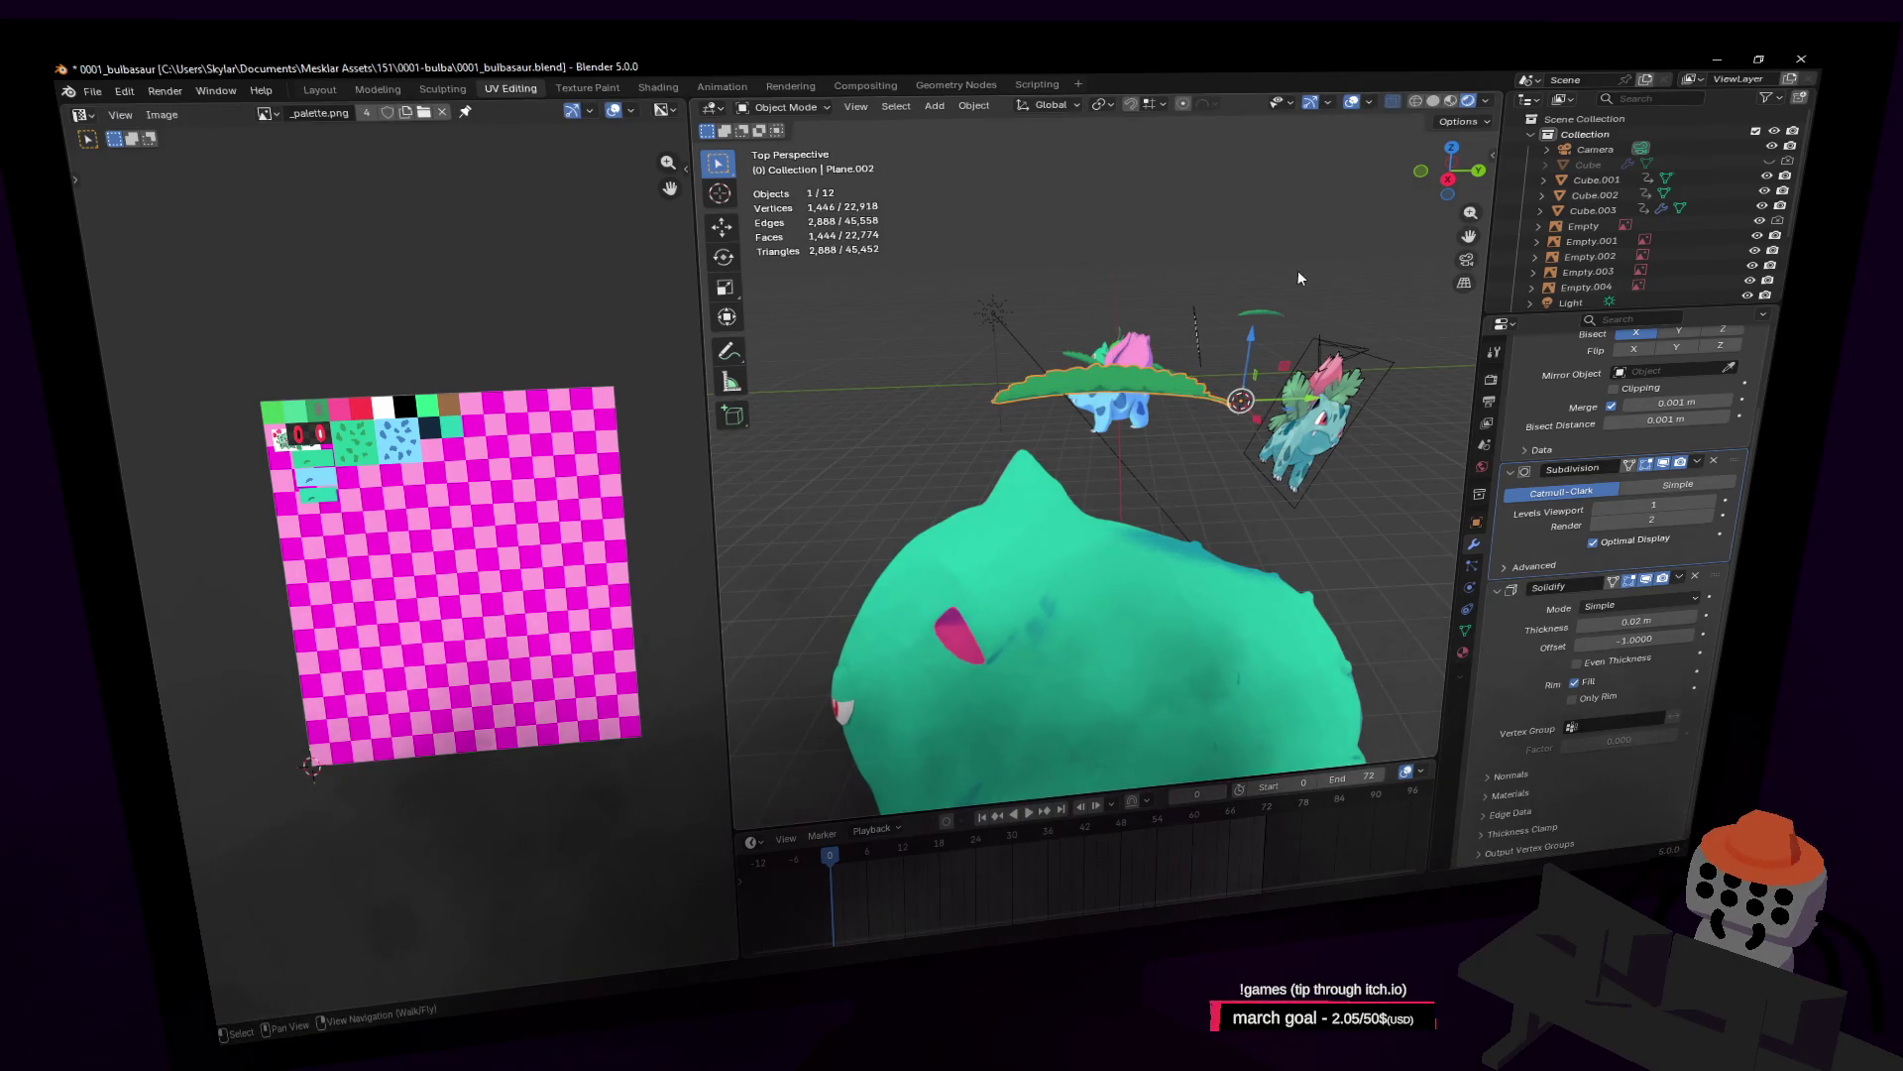
pyautogui.press('Tab')
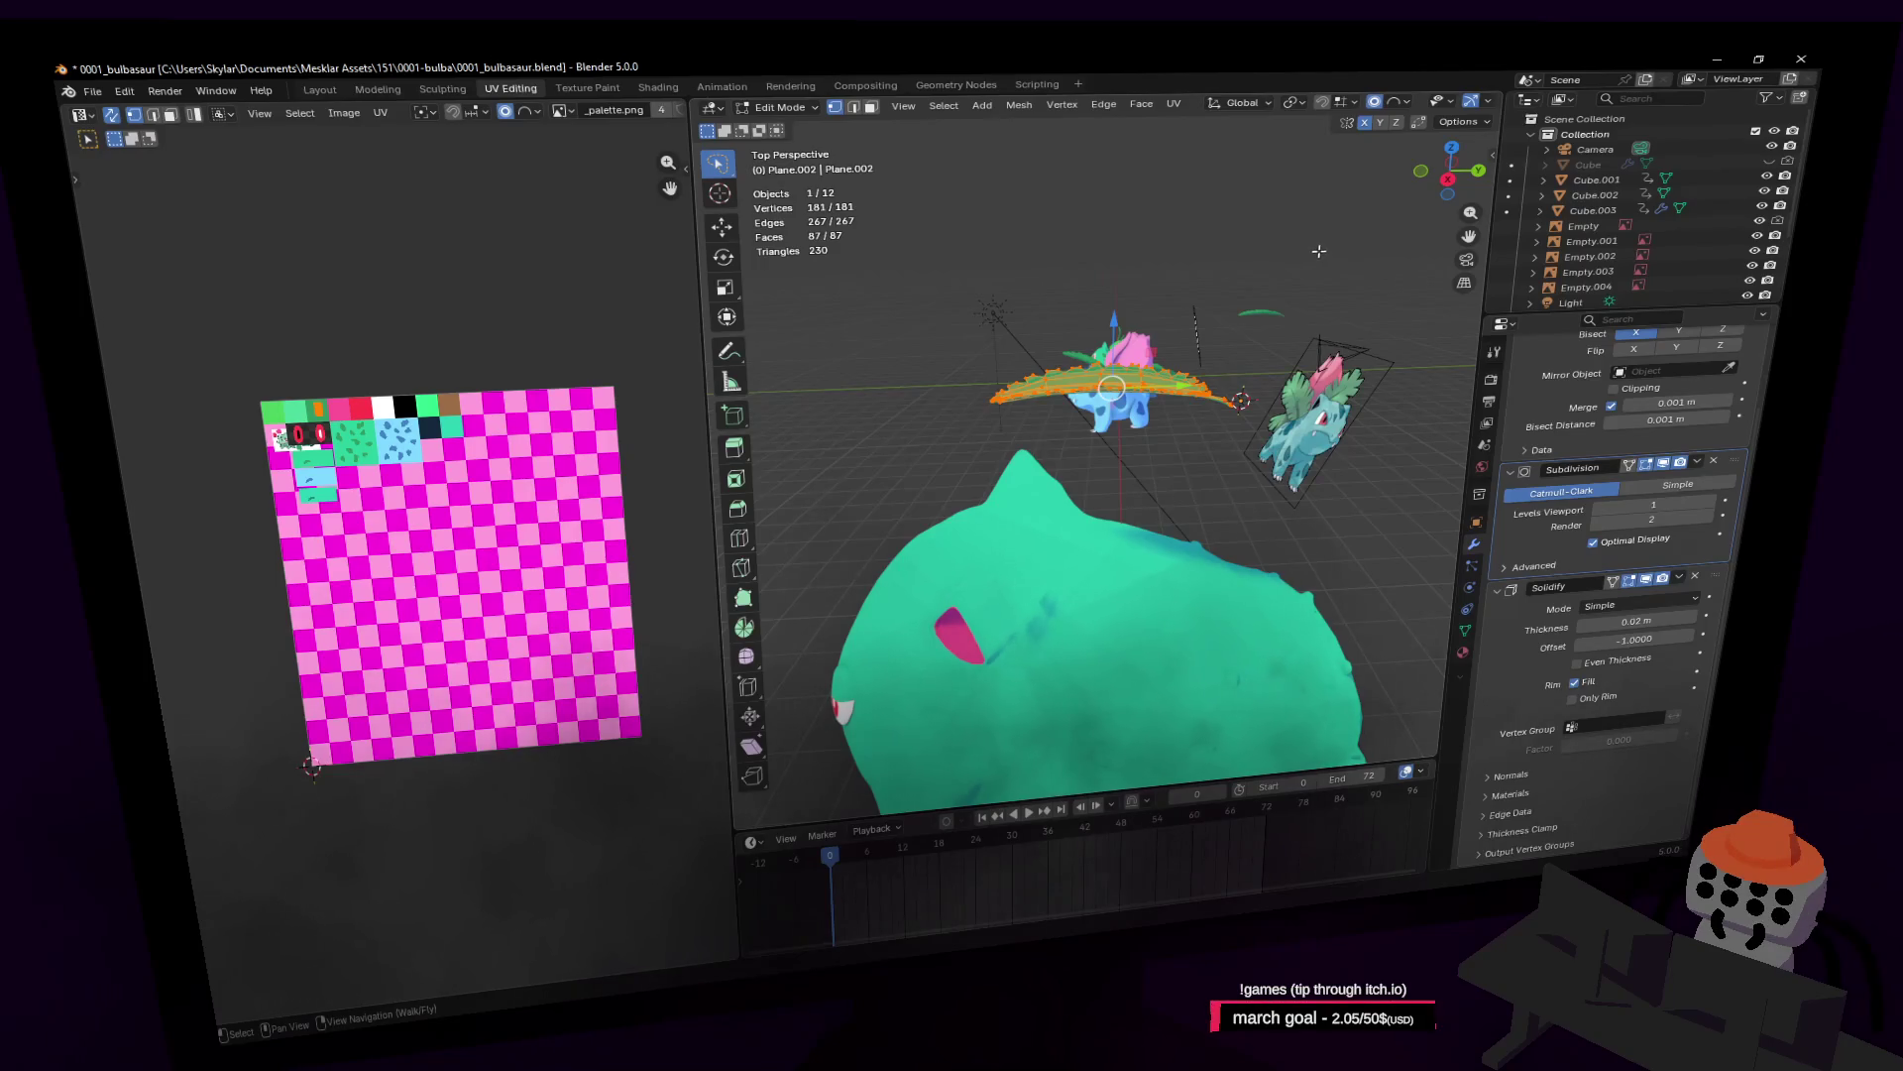
# Step: Set the pivot to Individual Origins and scale the leaf mesh up to 1.86
pyautogui.press('s')
pyautogui.click(1269, 166)
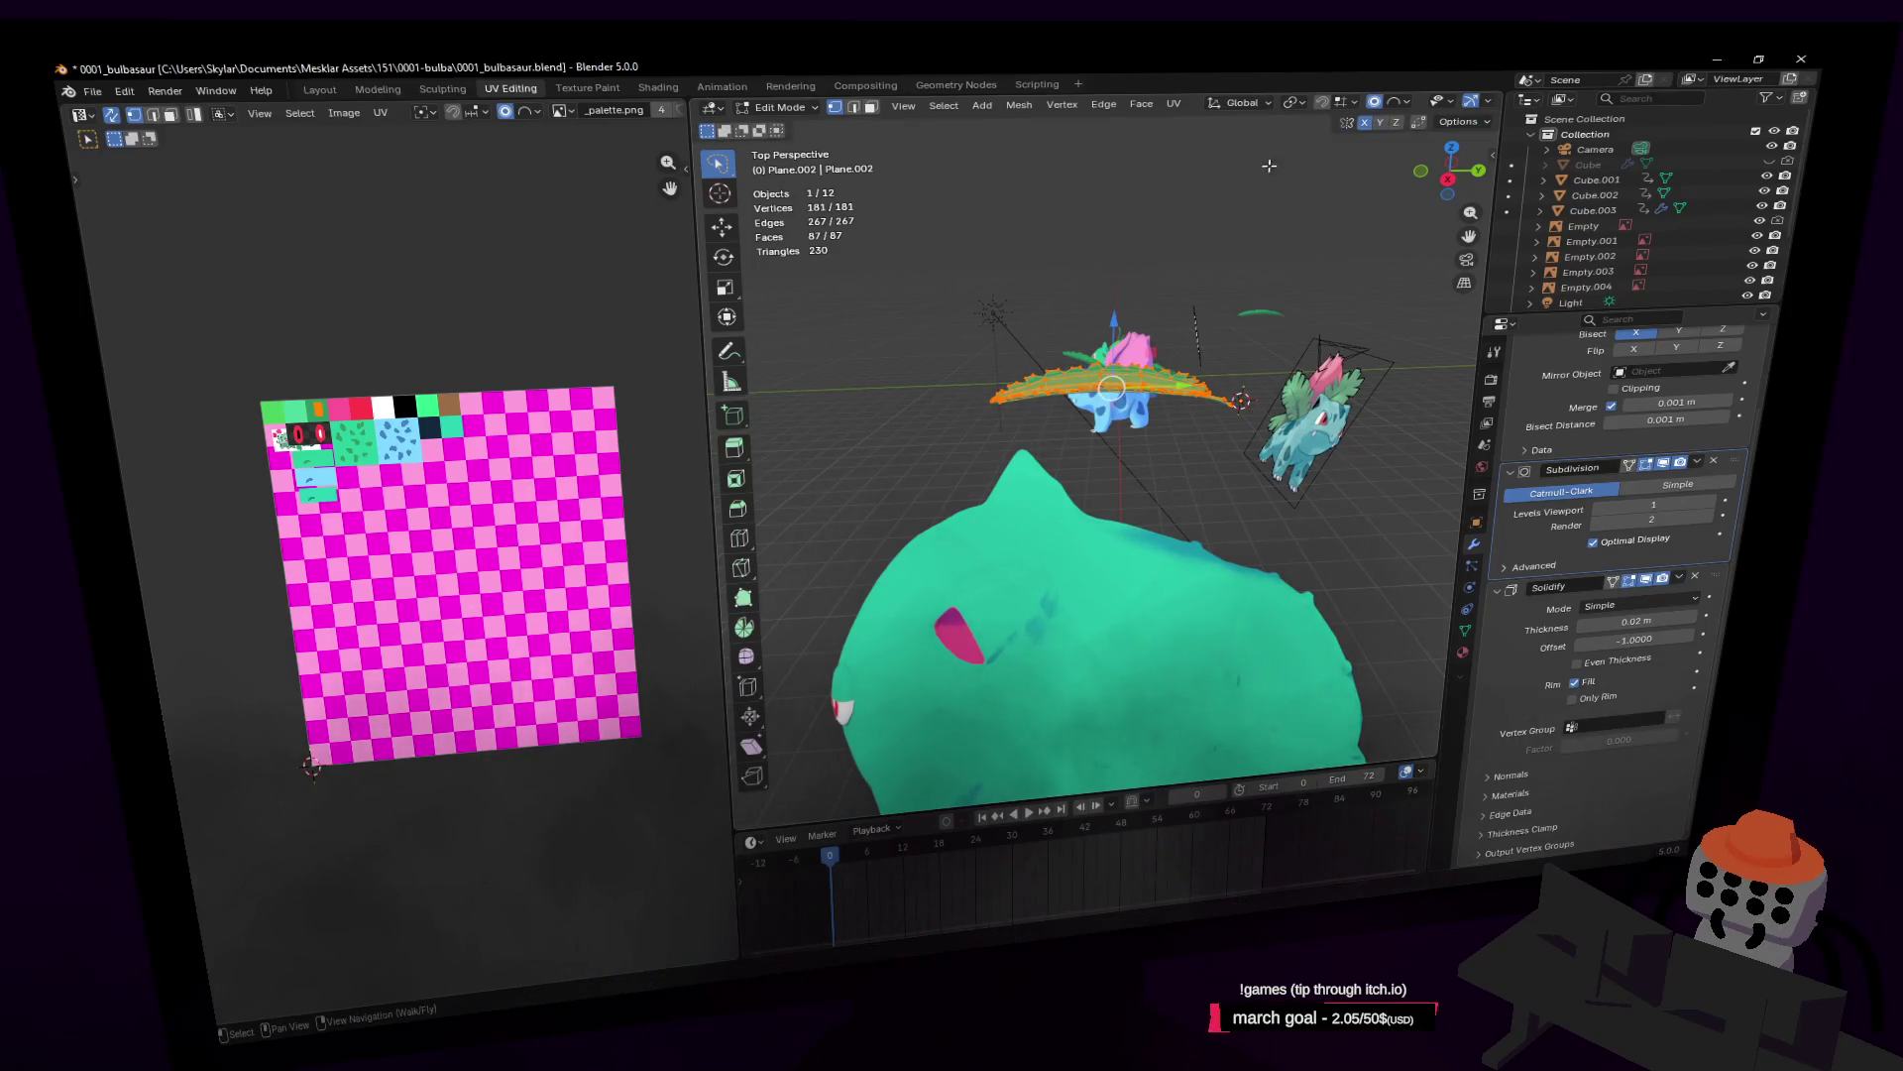
pyautogui.click(1289, 104)
pyautogui.click(1331, 175)
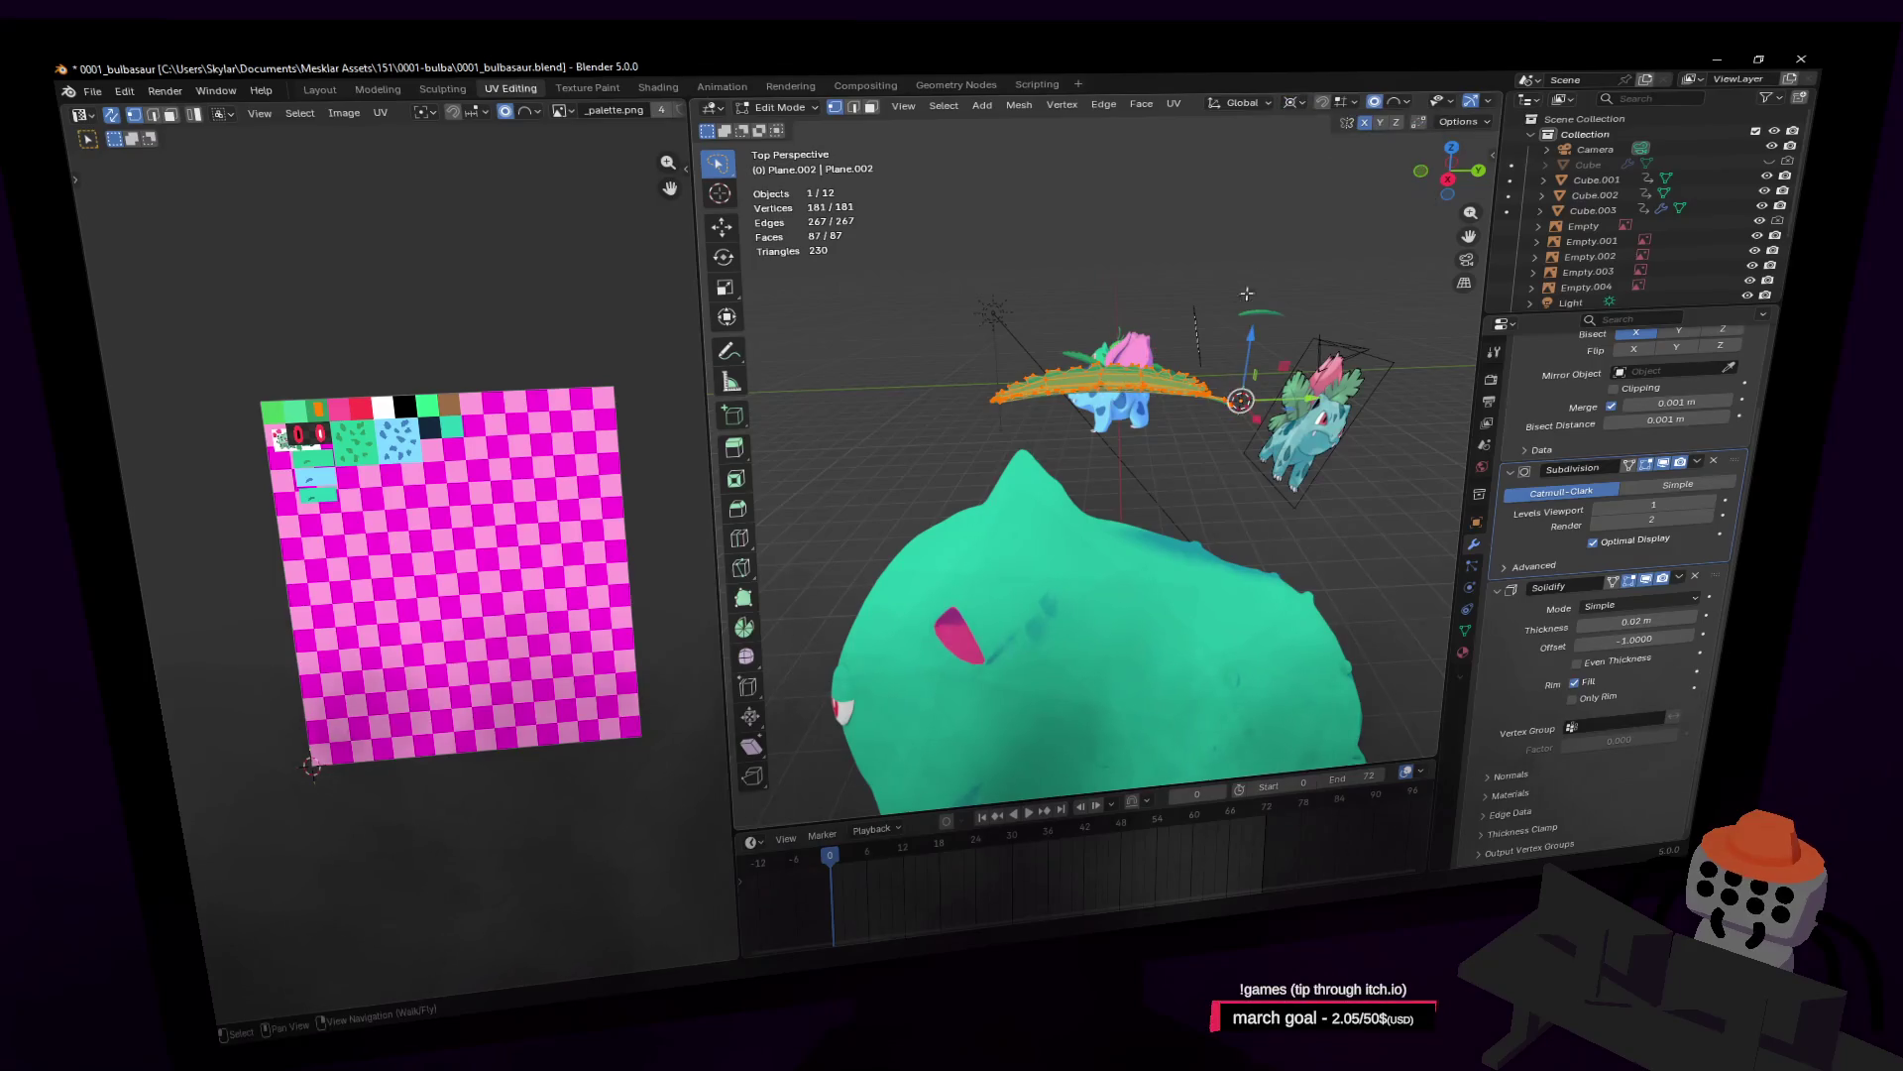
pyautogui.press('s')
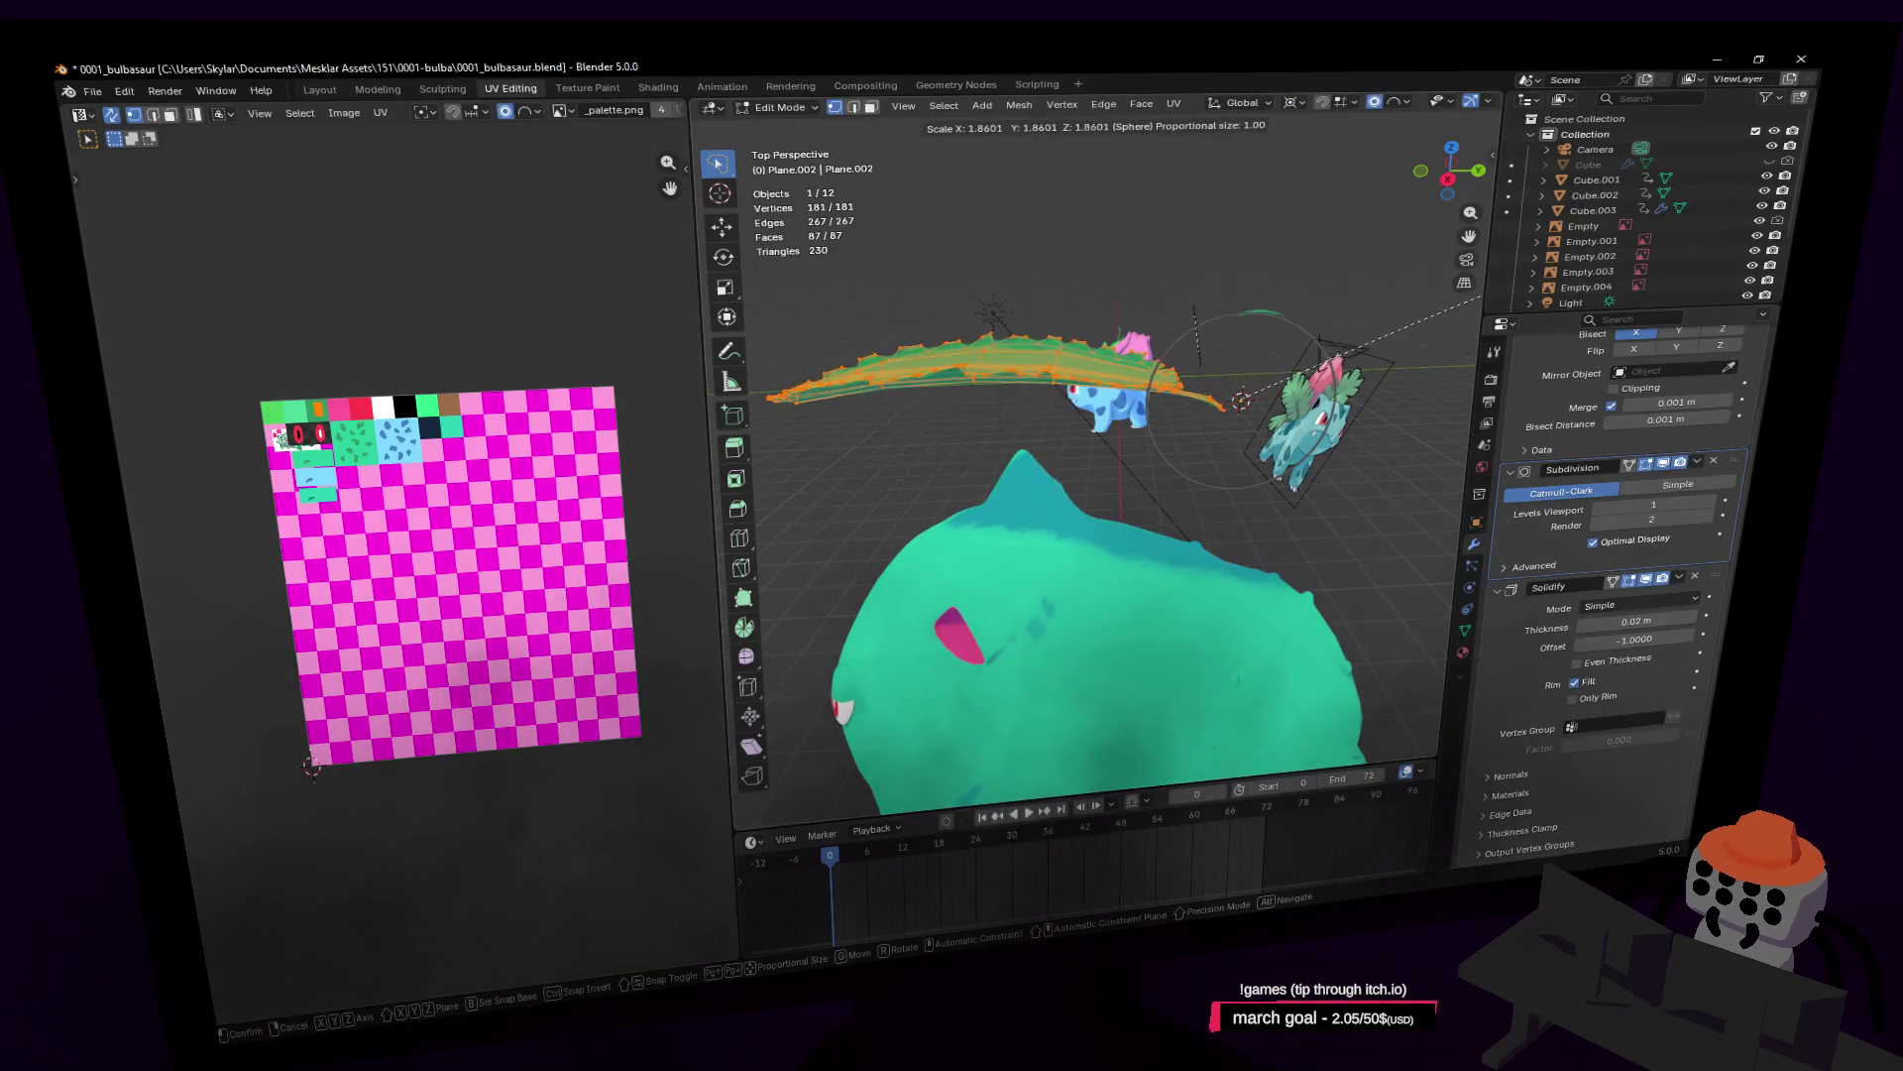
pyautogui.click(966, 337)
# Step: Rescale the leaf mesh down to 0.824
pyautogui.press('u')
pyautogui.press('u')
pyautogui.press('Escape')
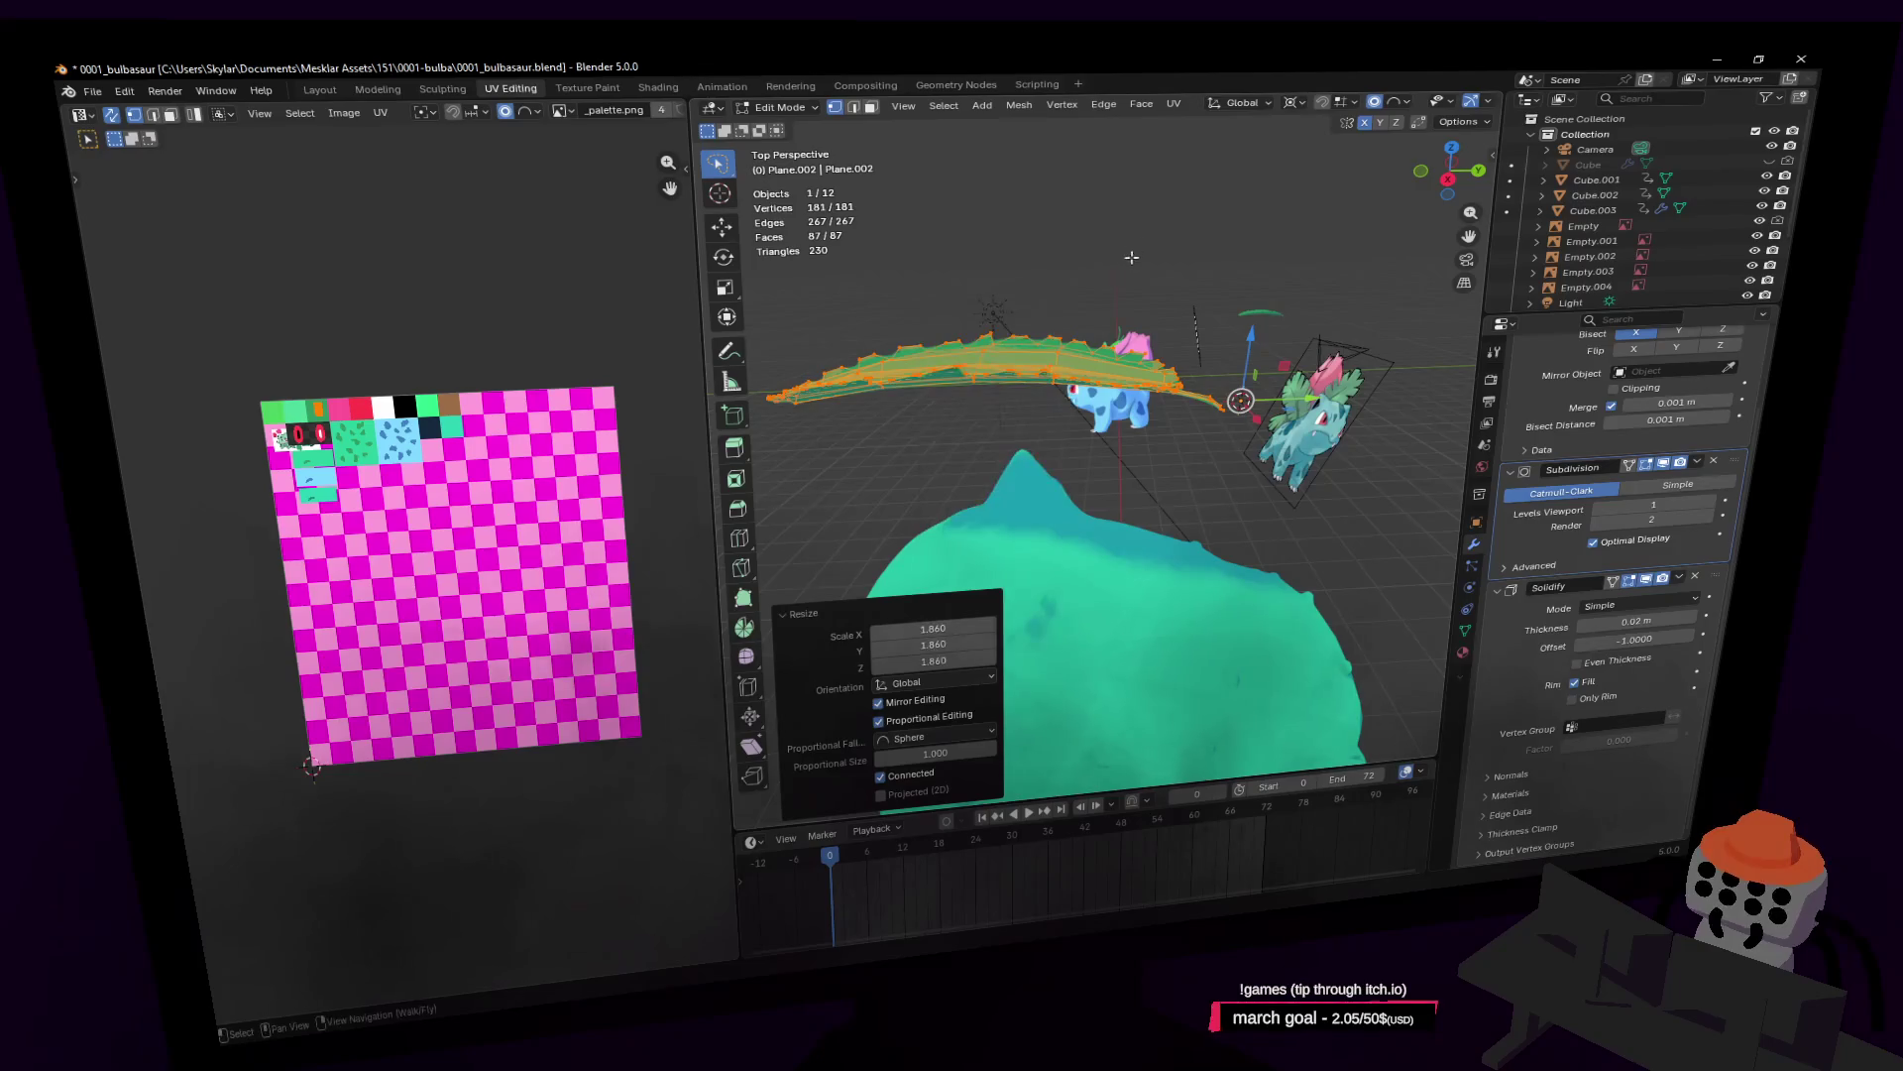
pyautogui.hotkey('shift', '`')
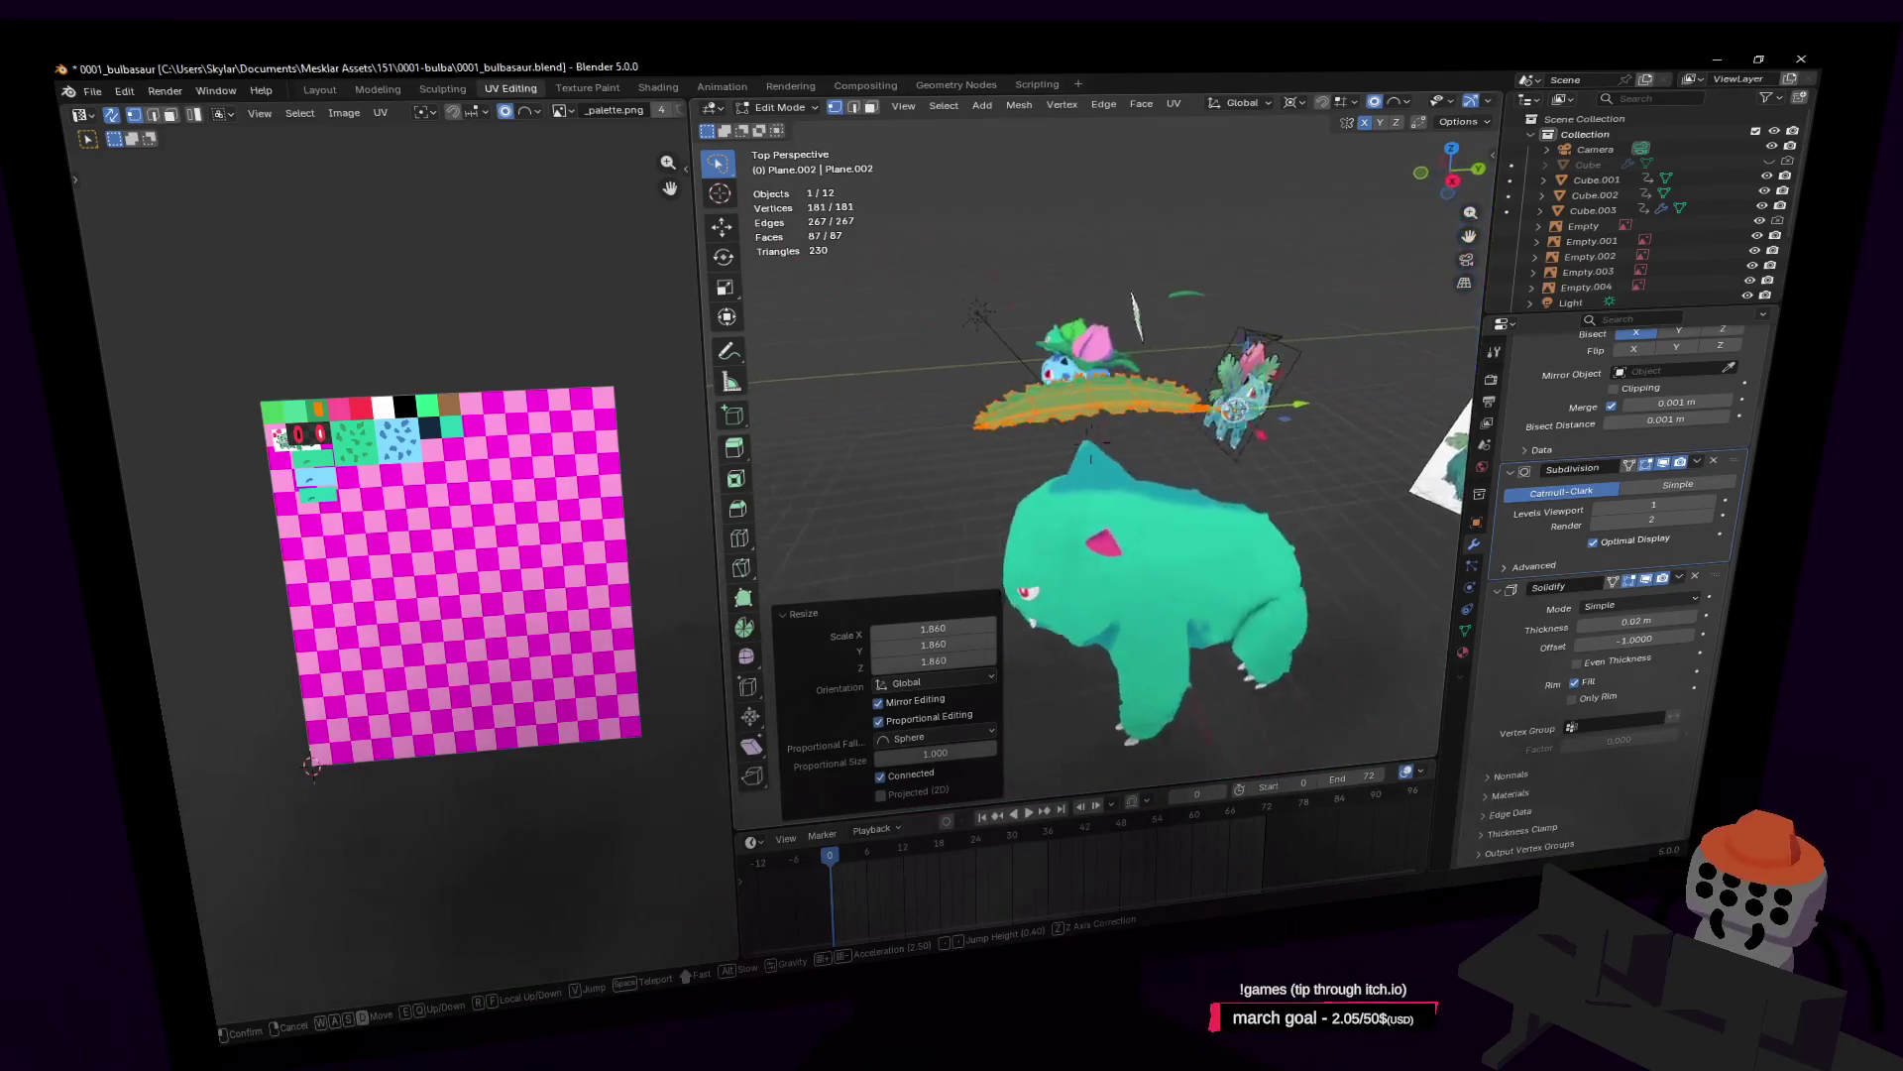
pyautogui.click(1041, 388)
pyautogui.press('s')
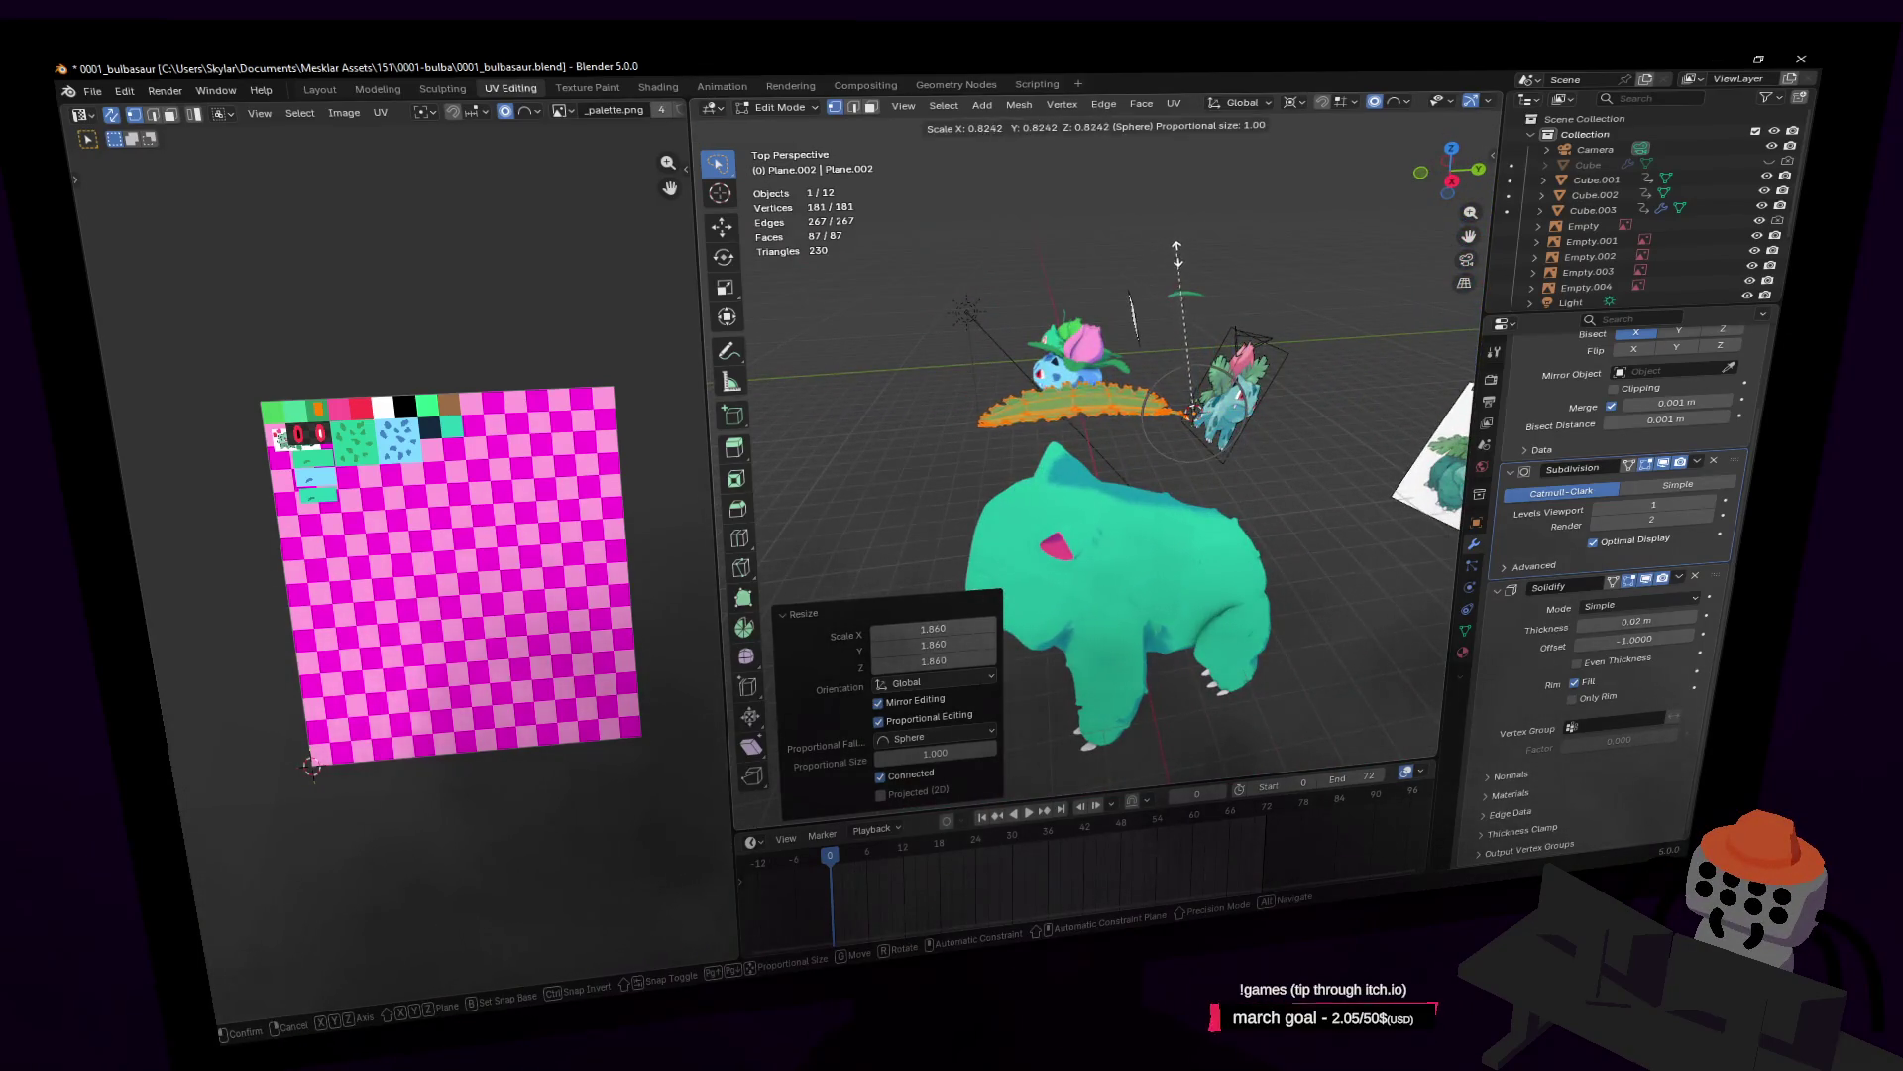
pyautogui.click(1176, 255)
# Step: Raise the Solidify thickness to 0.08 m and return the leaf to Object Mode
pyautogui.scroll(5, 1153, 259)
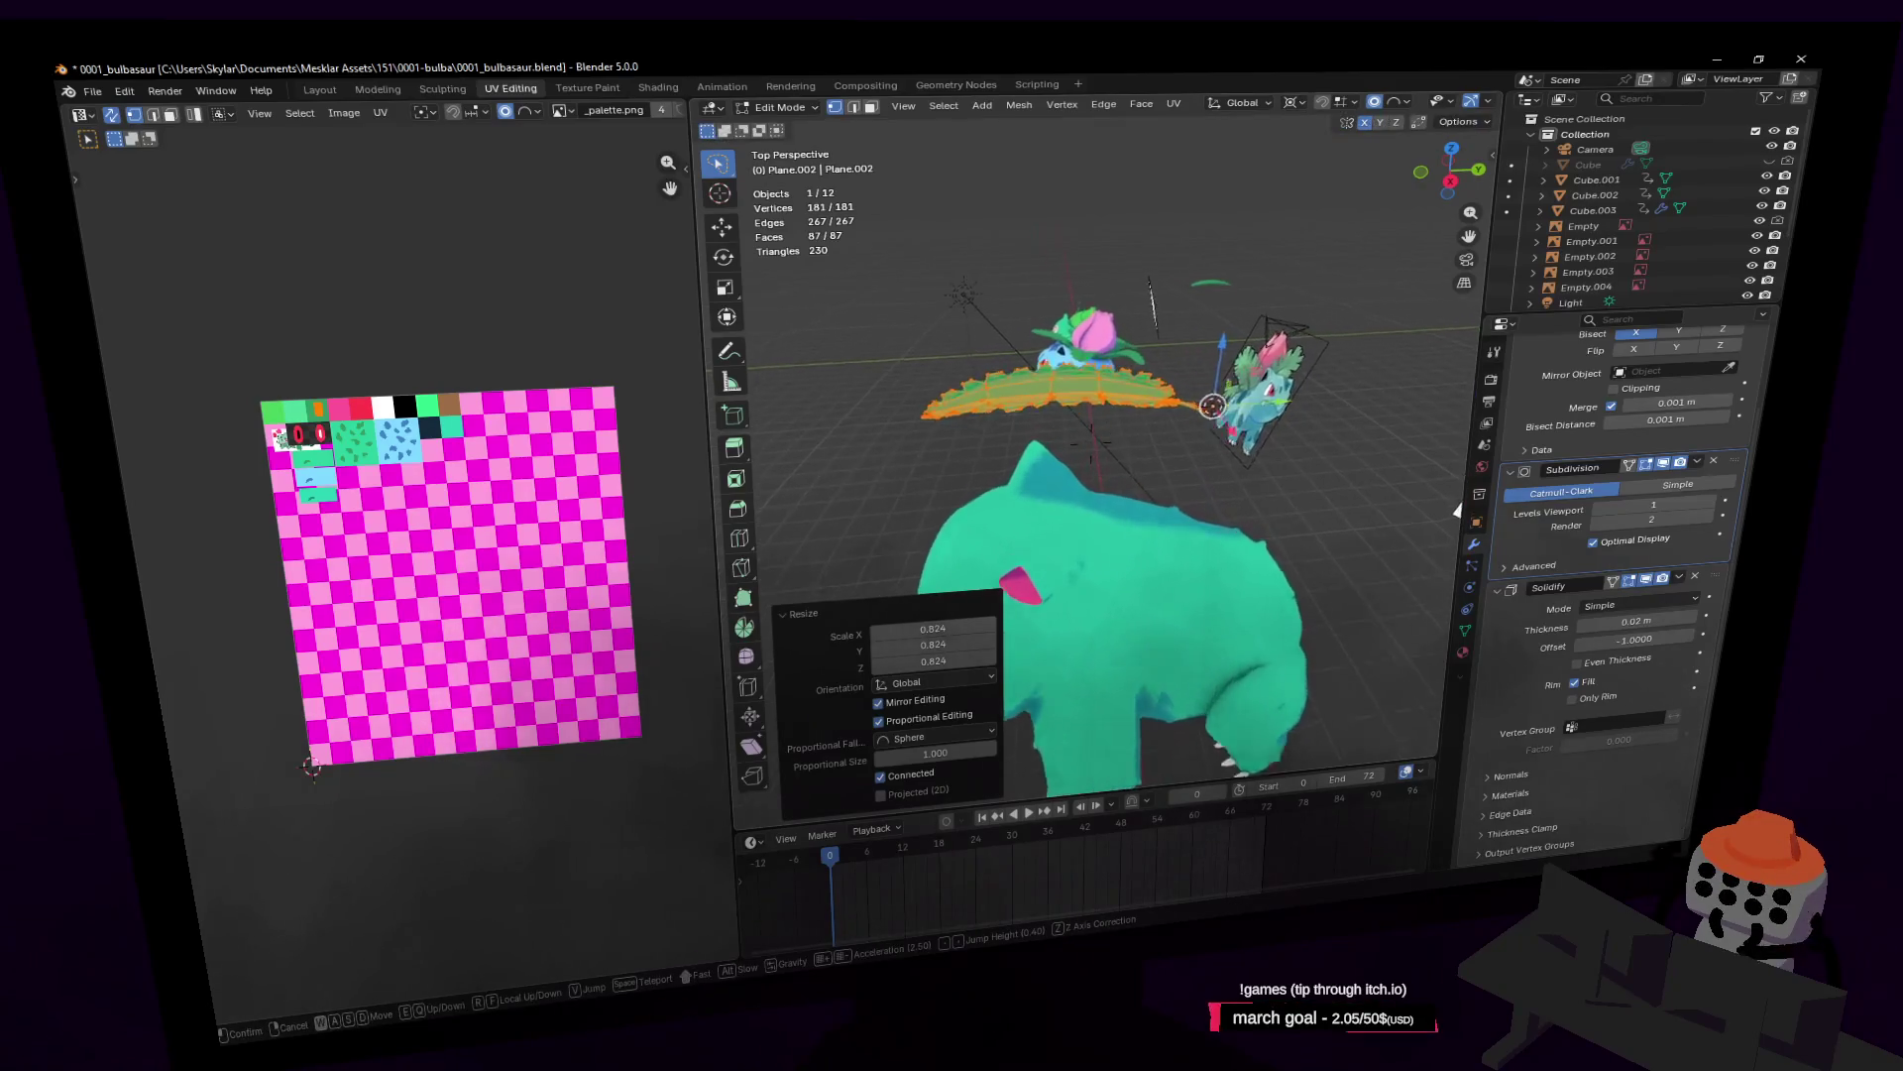
pyautogui.hotkey('shift', '`')
pyautogui.click(1150, 259)
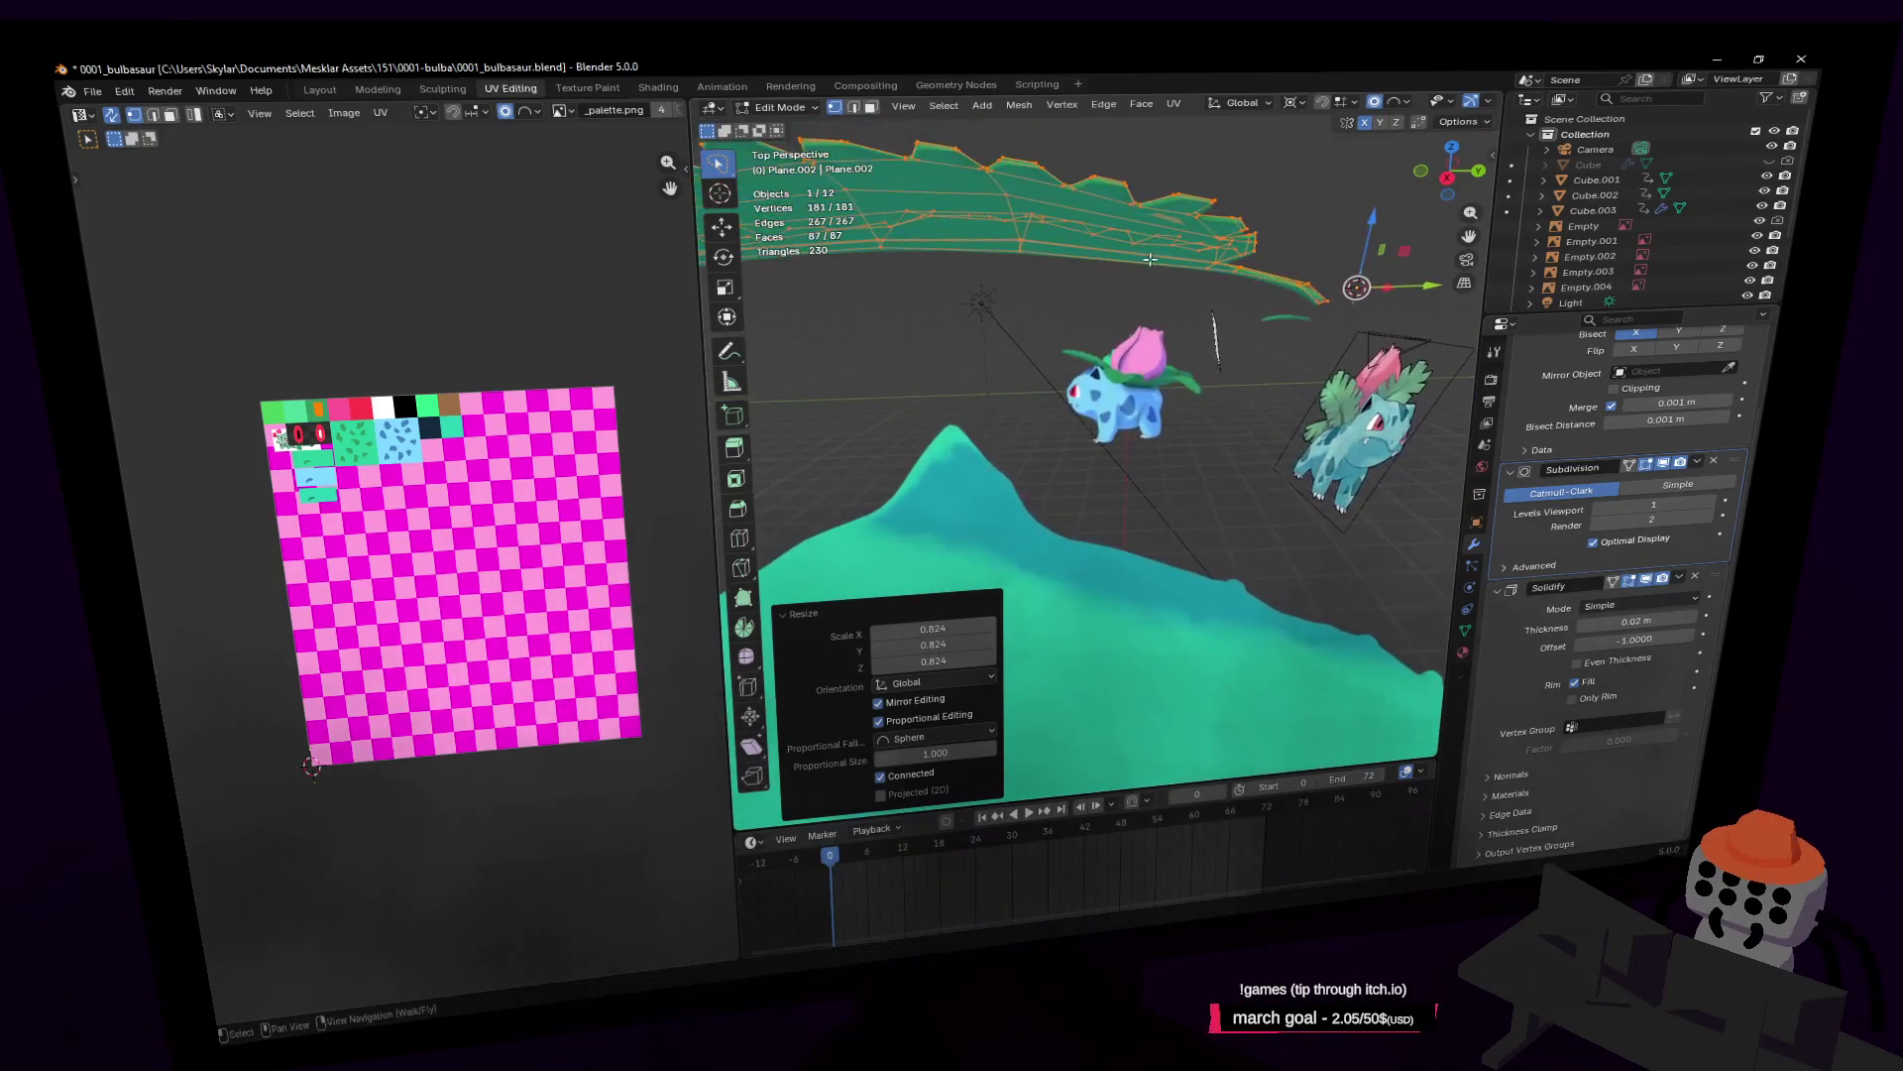
pyautogui.scroll(-4, 1177, 288)
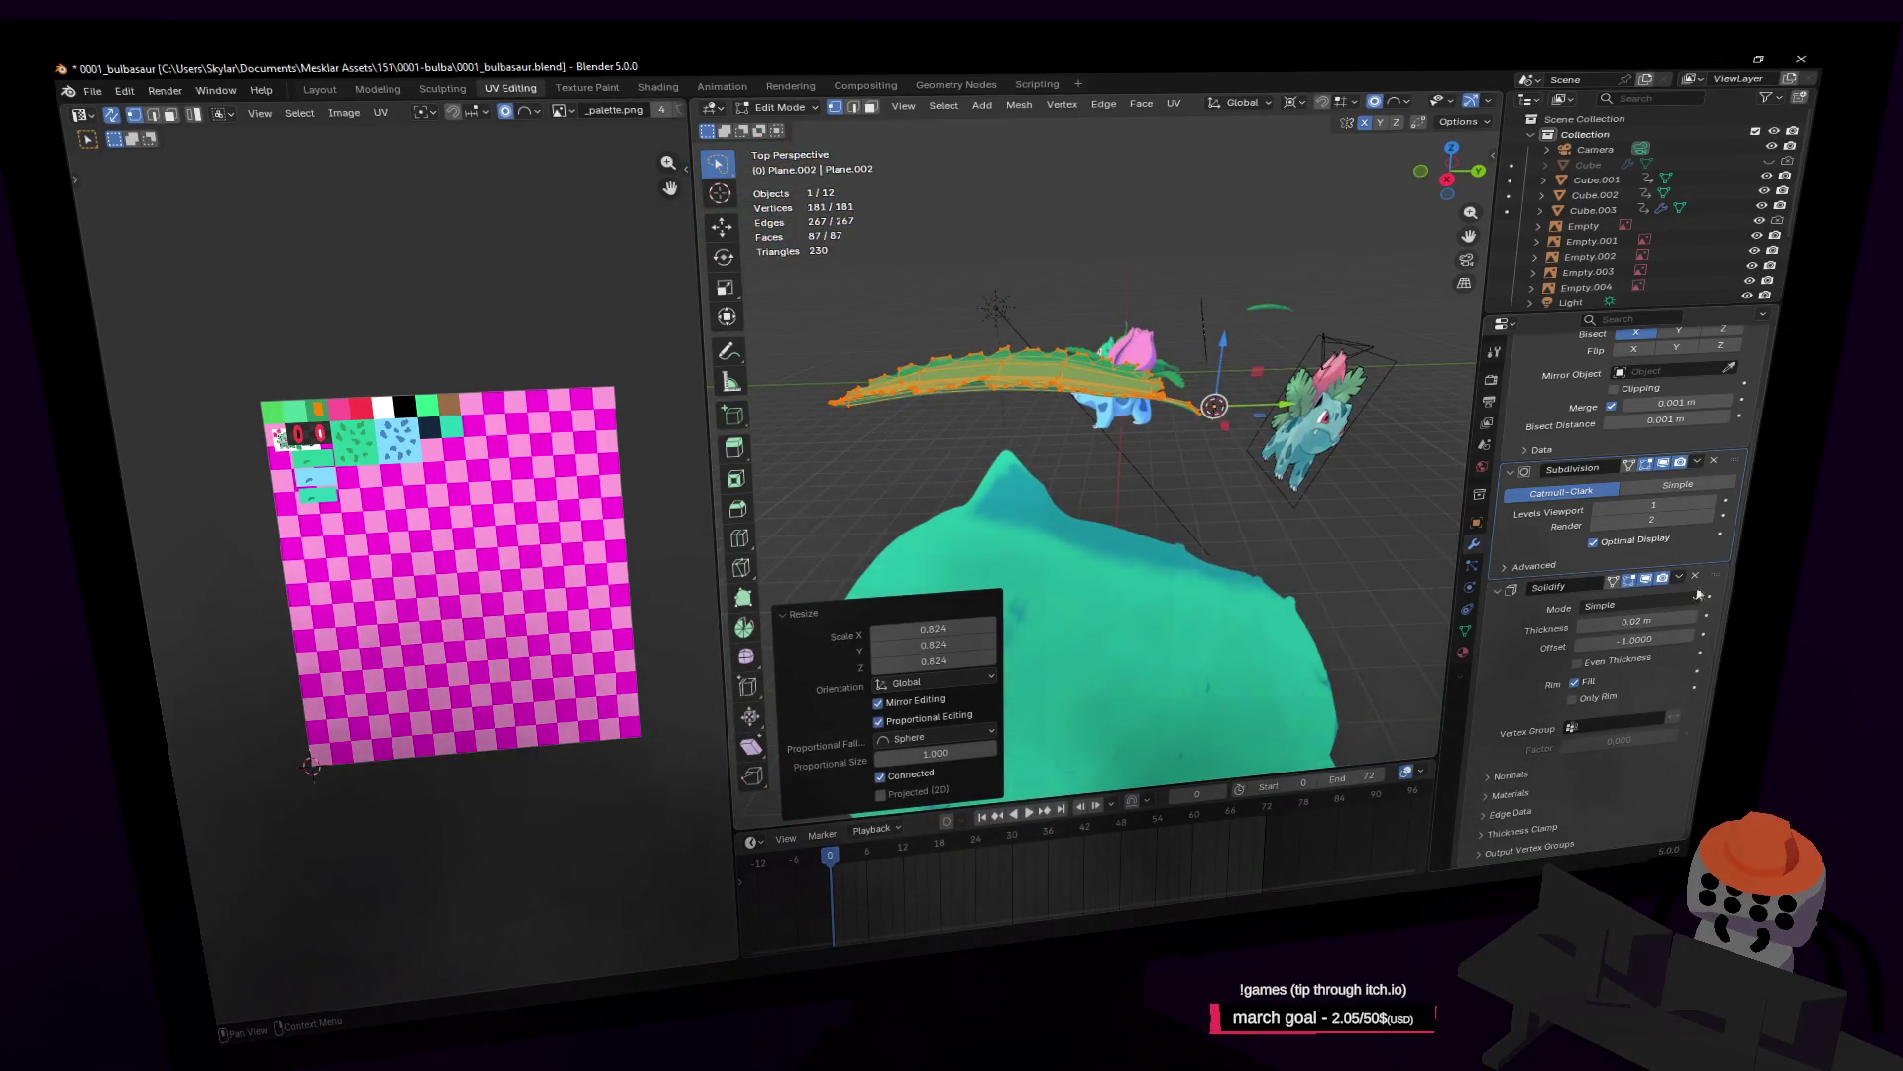
pyautogui.moveTo(1406, 377); pyautogui.dragTo(1292, 322, button='middle')
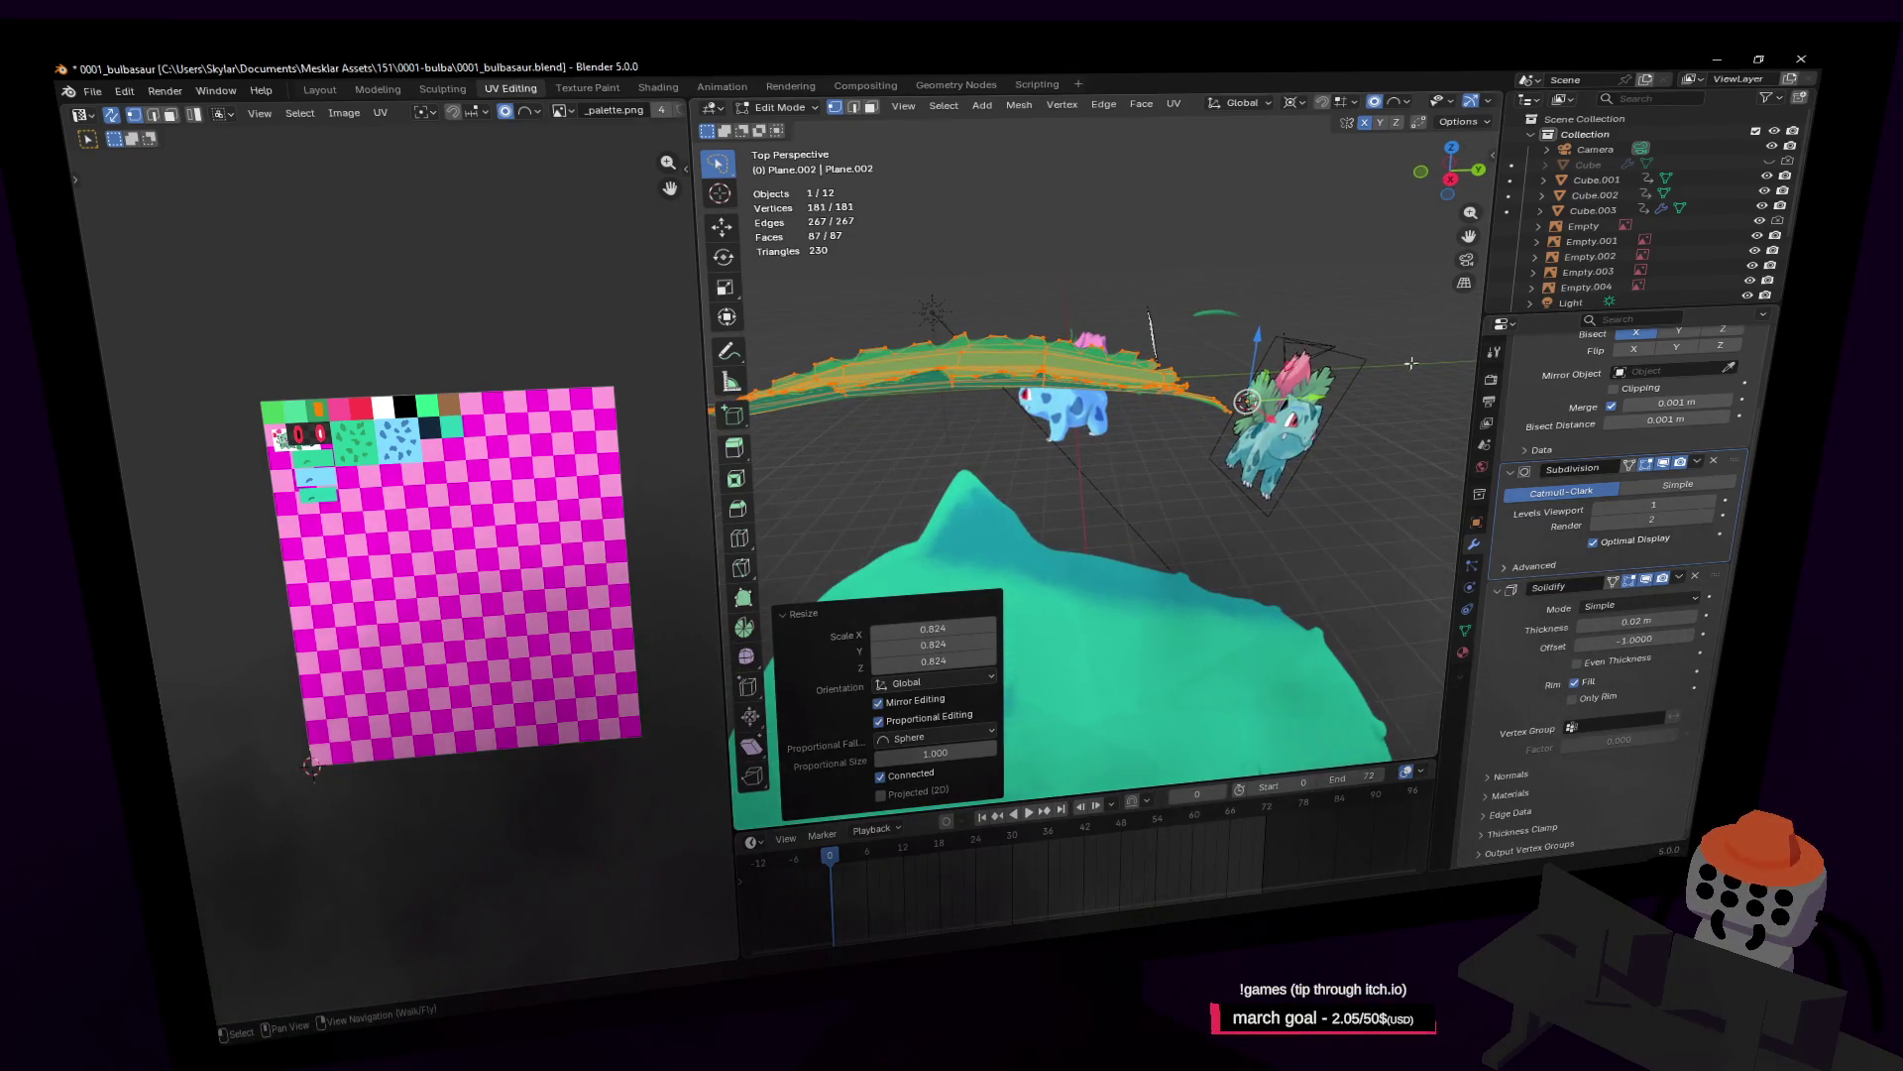
pyautogui.moveTo(1626, 618); pyautogui.dragTo(1676, 617)
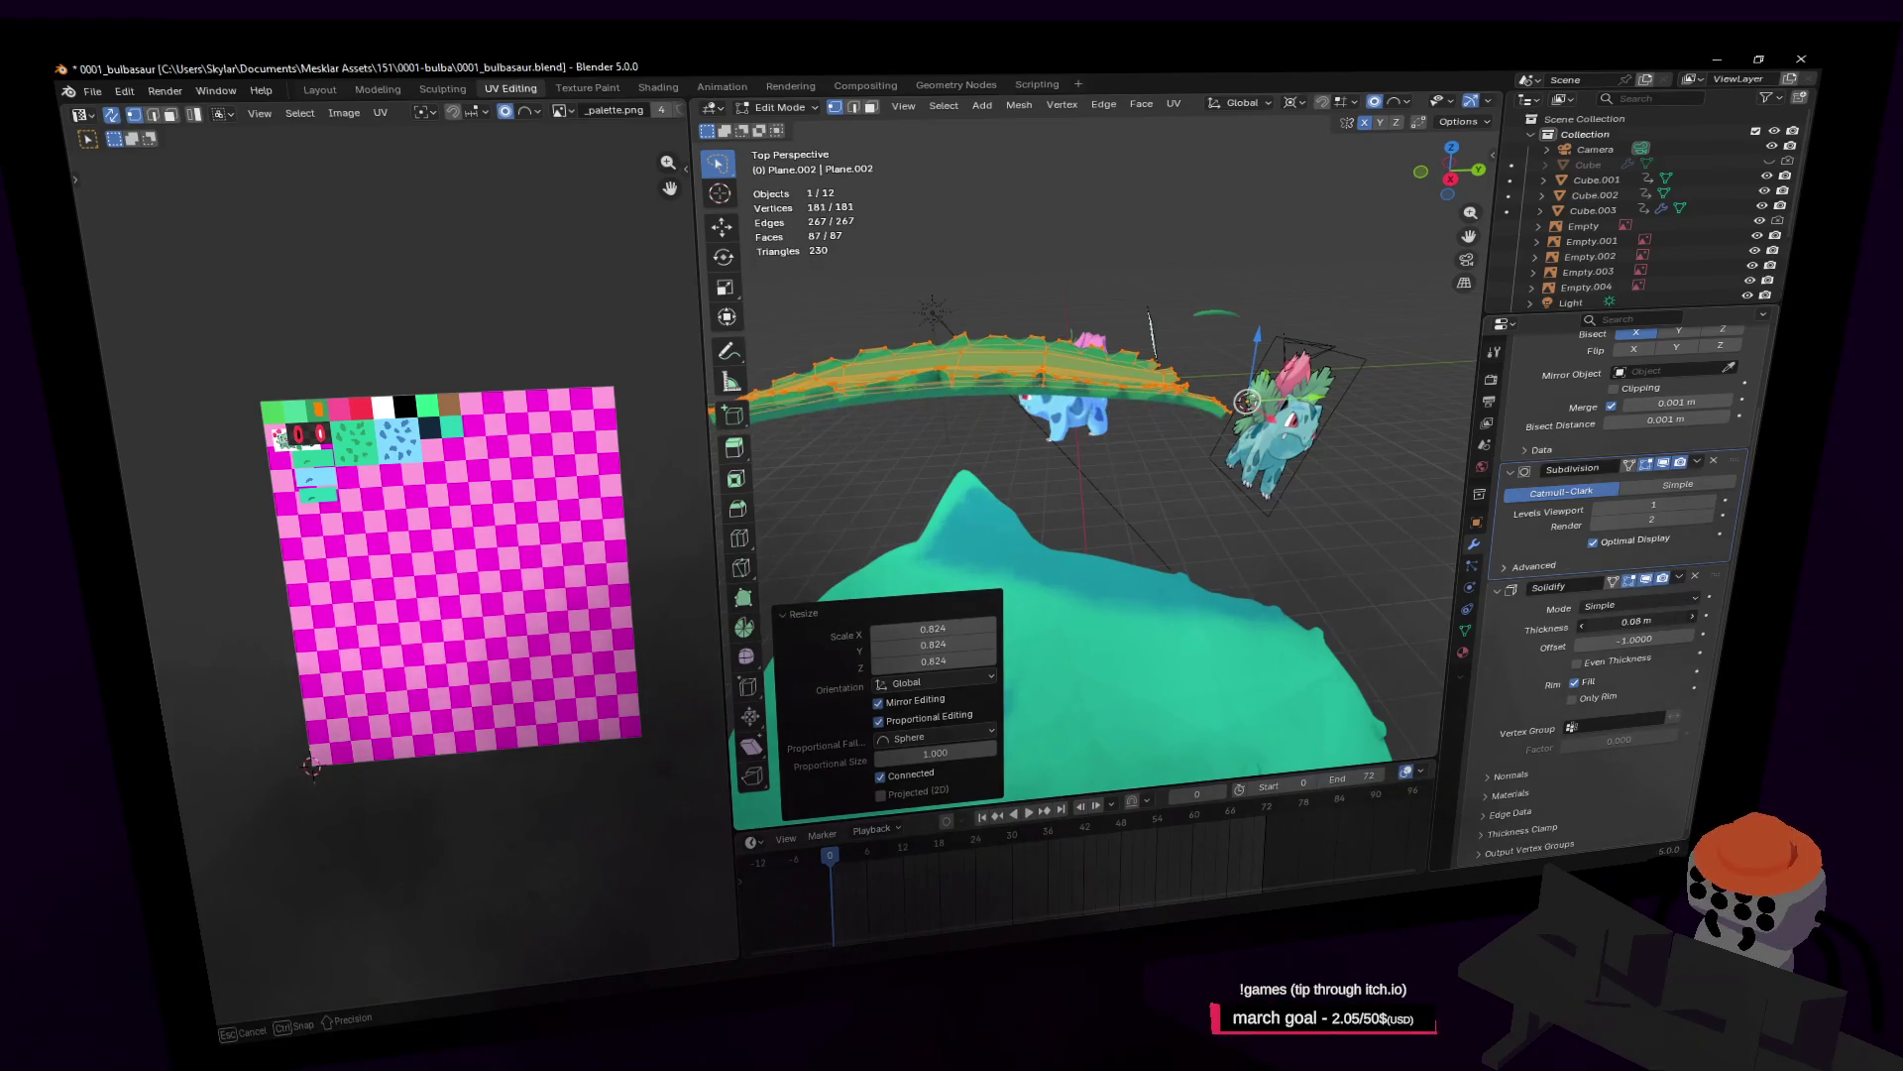
pyautogui.press('Tab')
pyautogui.hotkey('shift', '`')
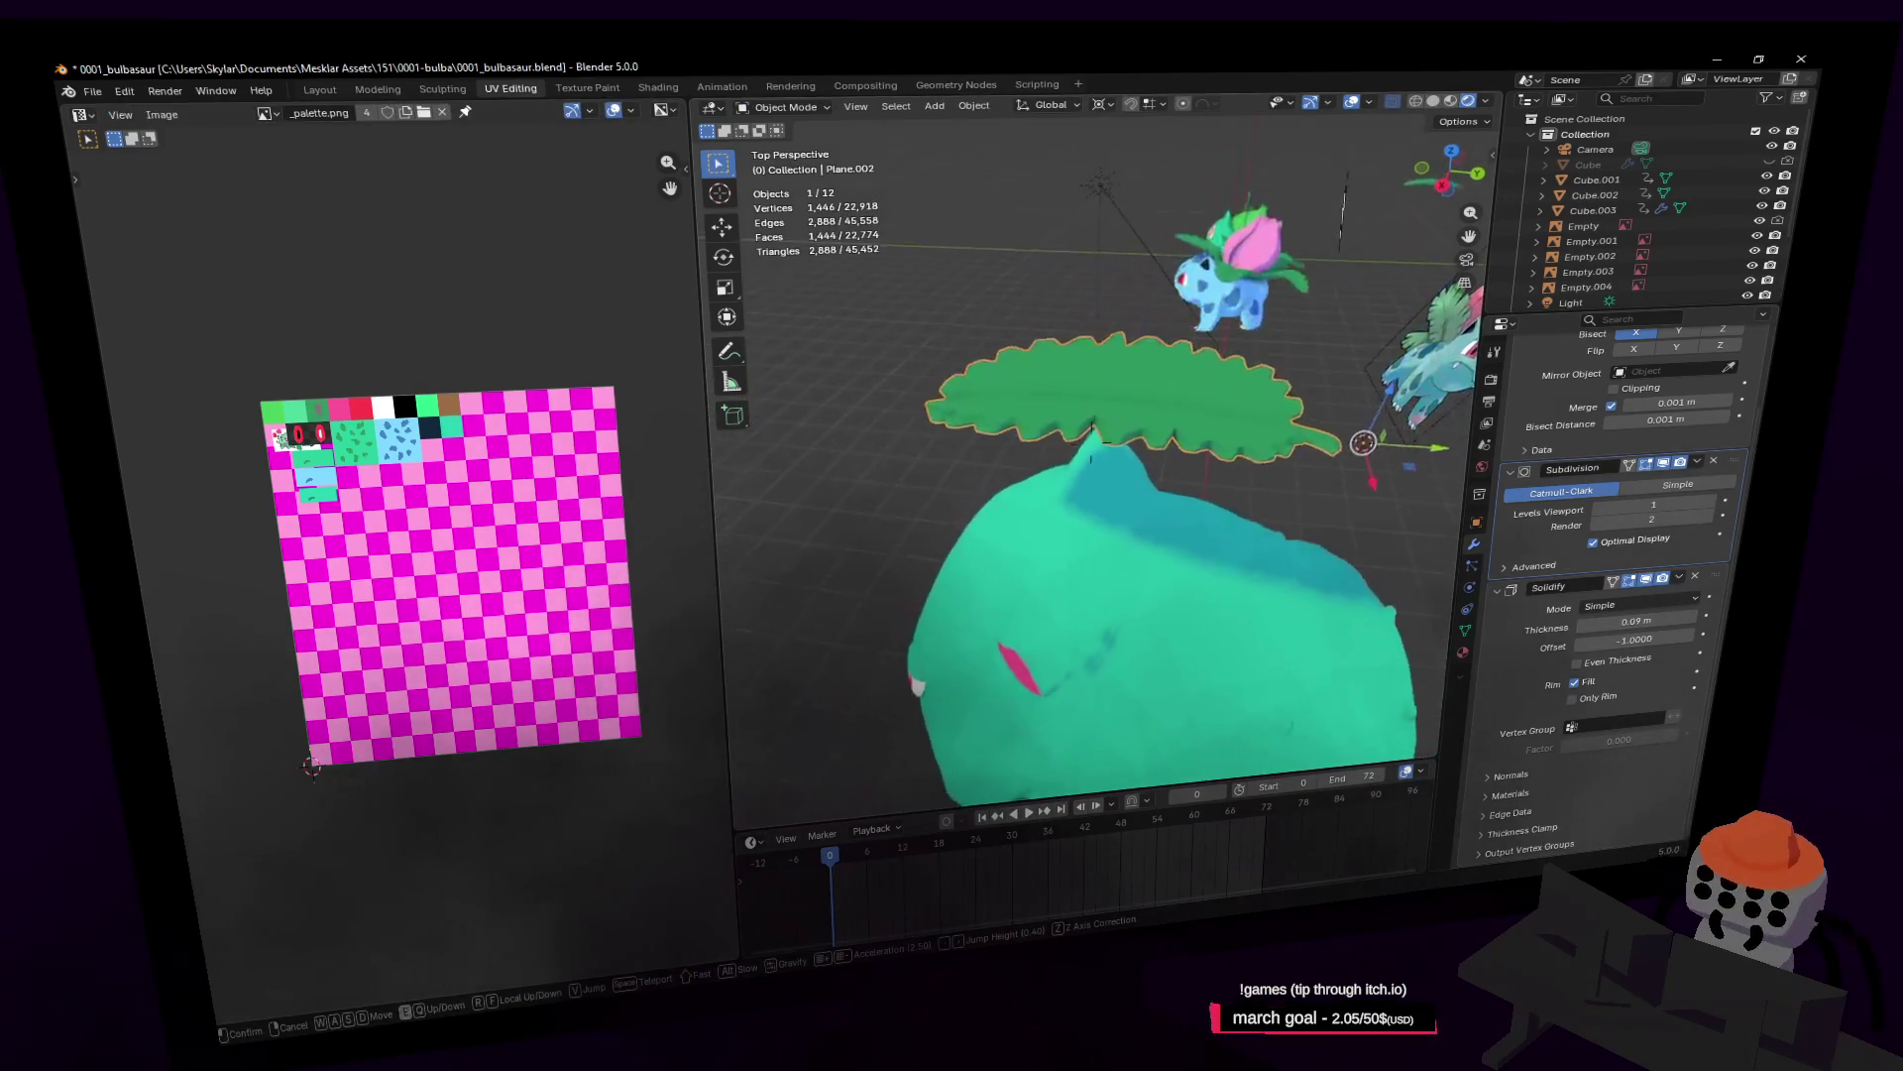
# Step: Box-select four vertices on the leaf's serrated edge, nudge them about 0.056 m along X, and exit Edit Mode
pyautogui.press('w')
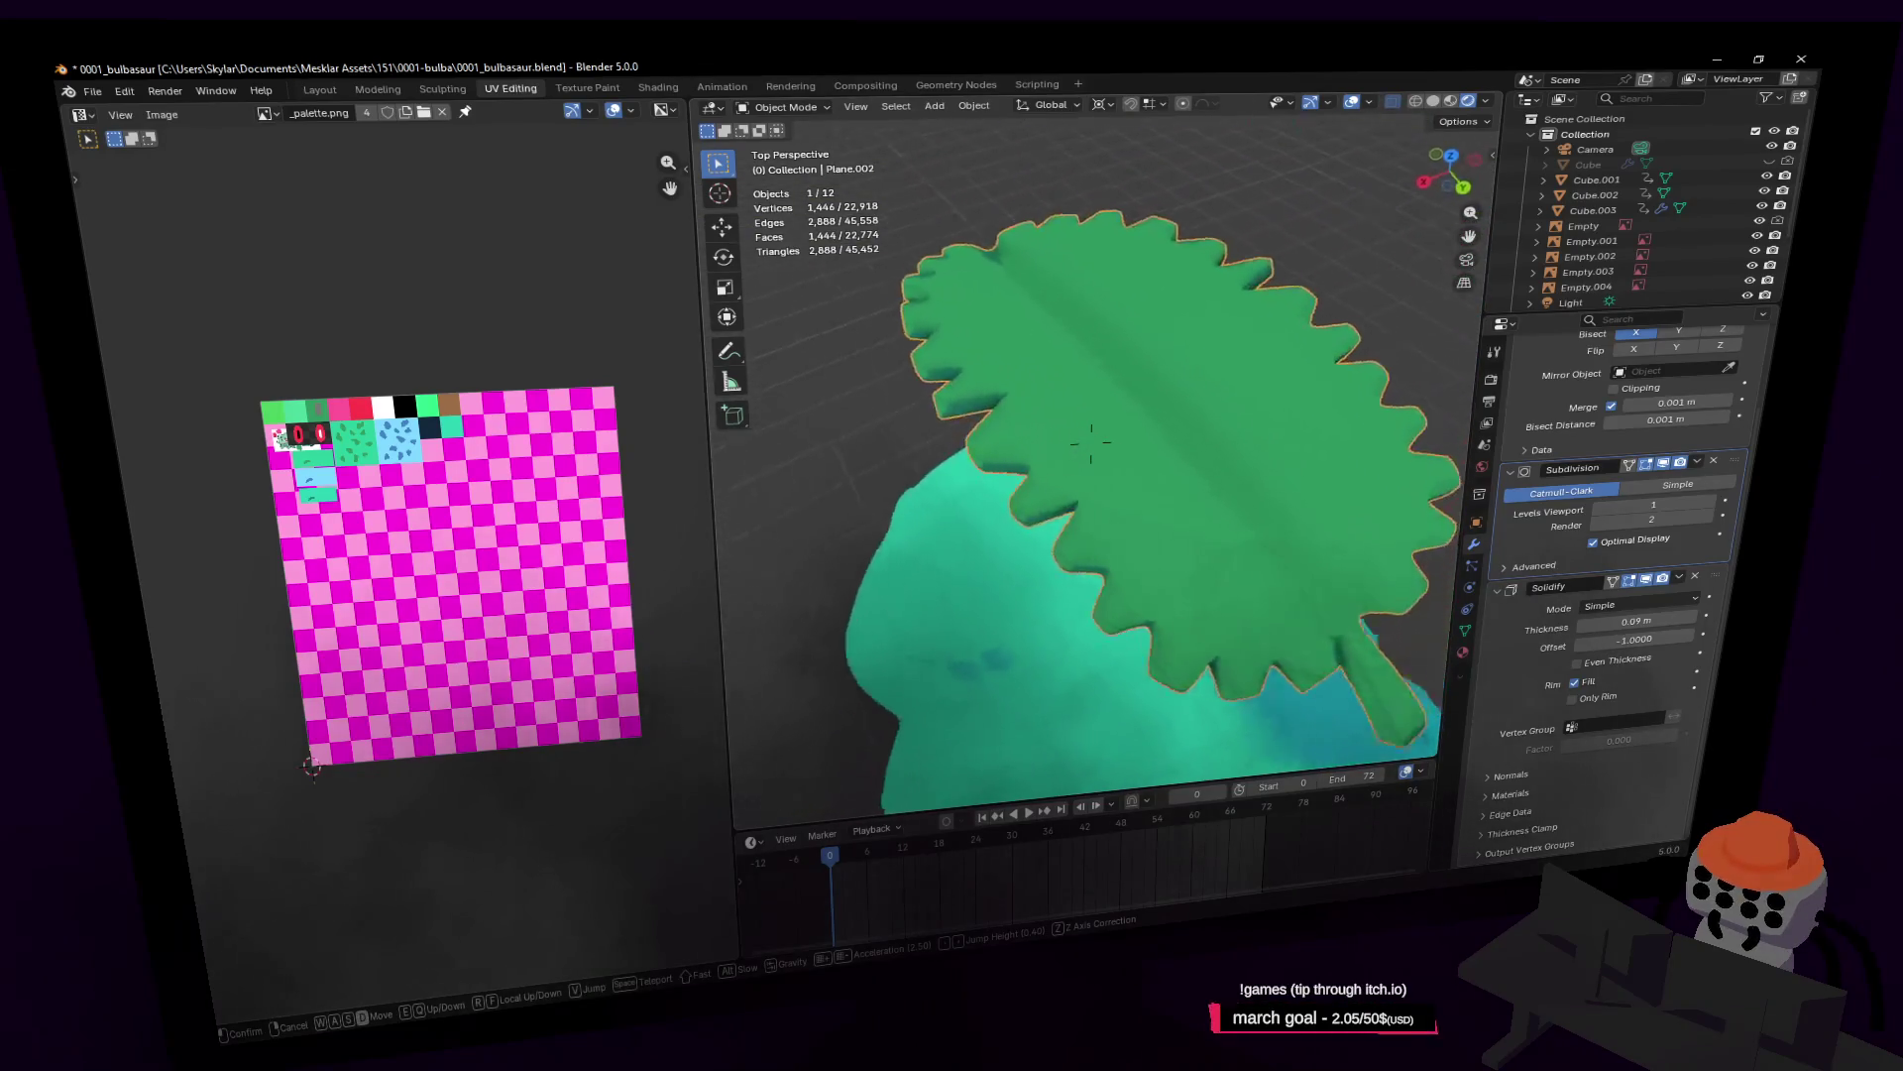
pyautogui.press('Tab')
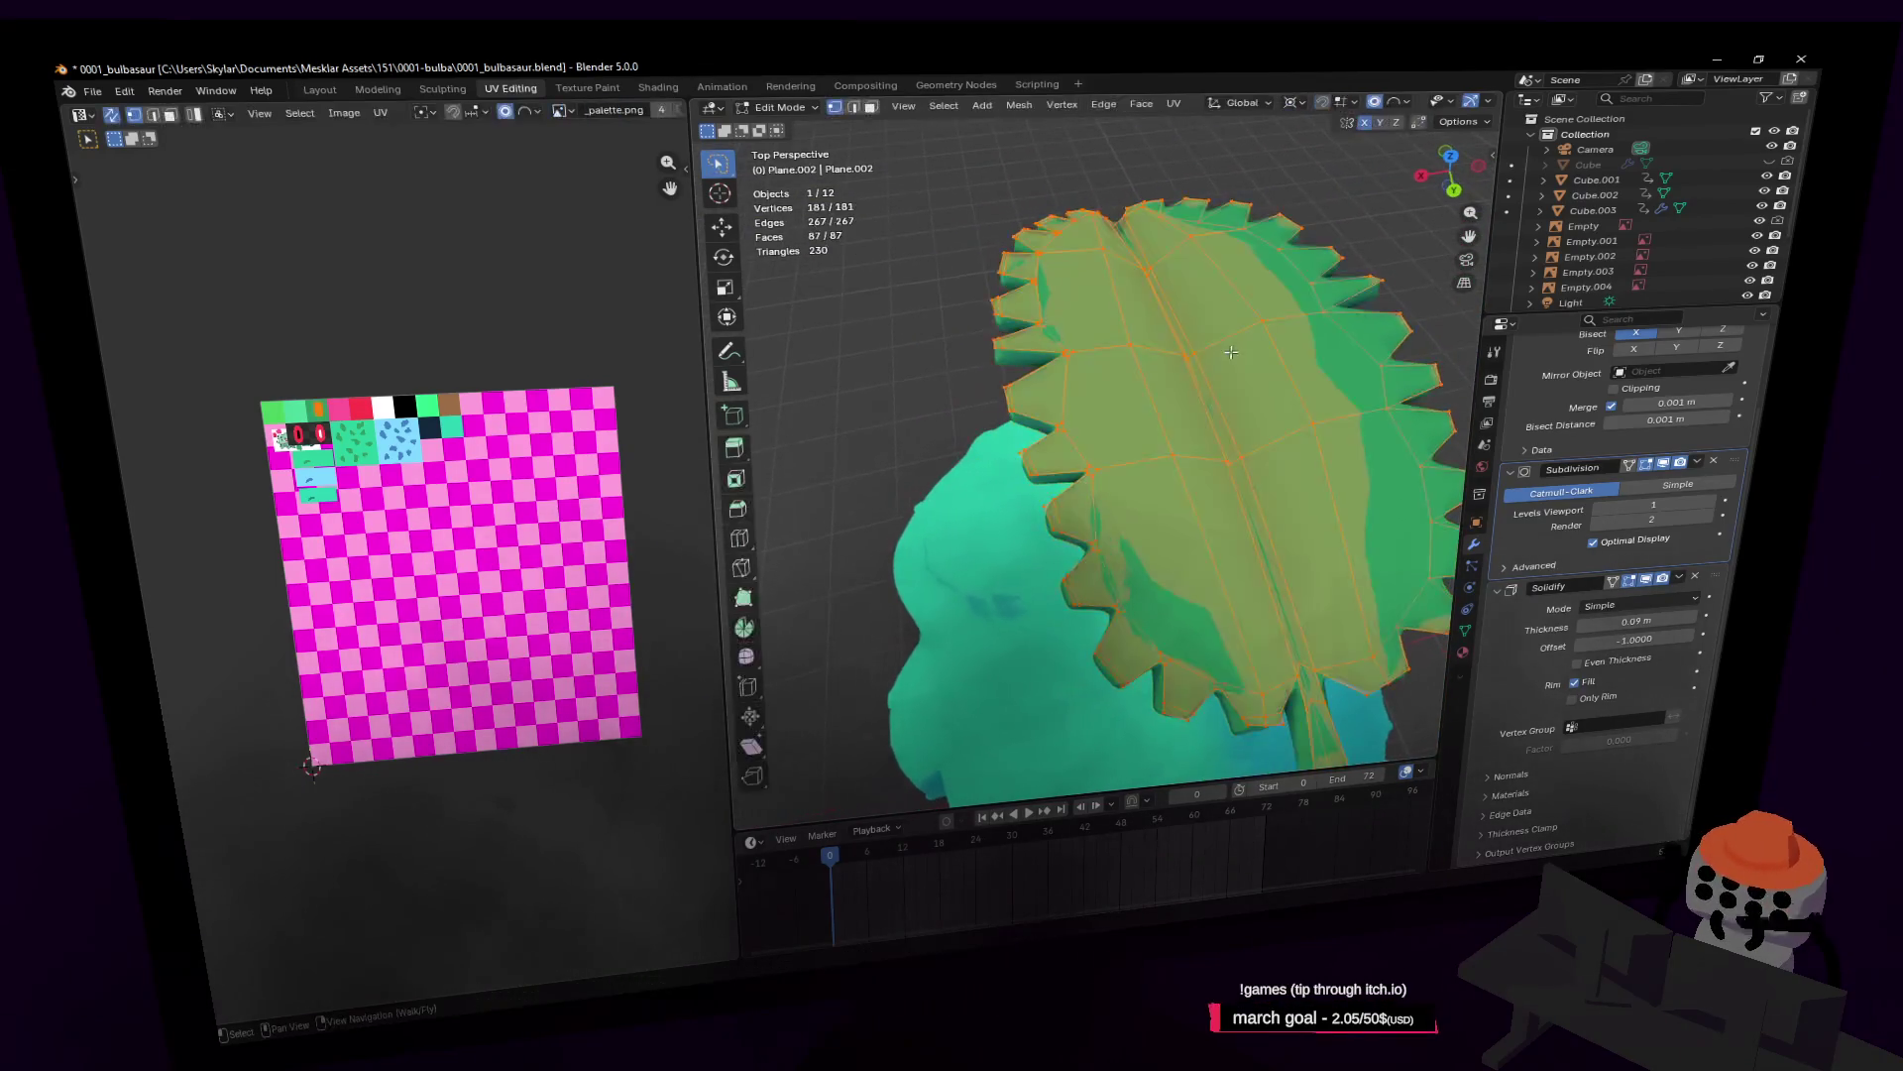
pyautogui.click(1108, 398)
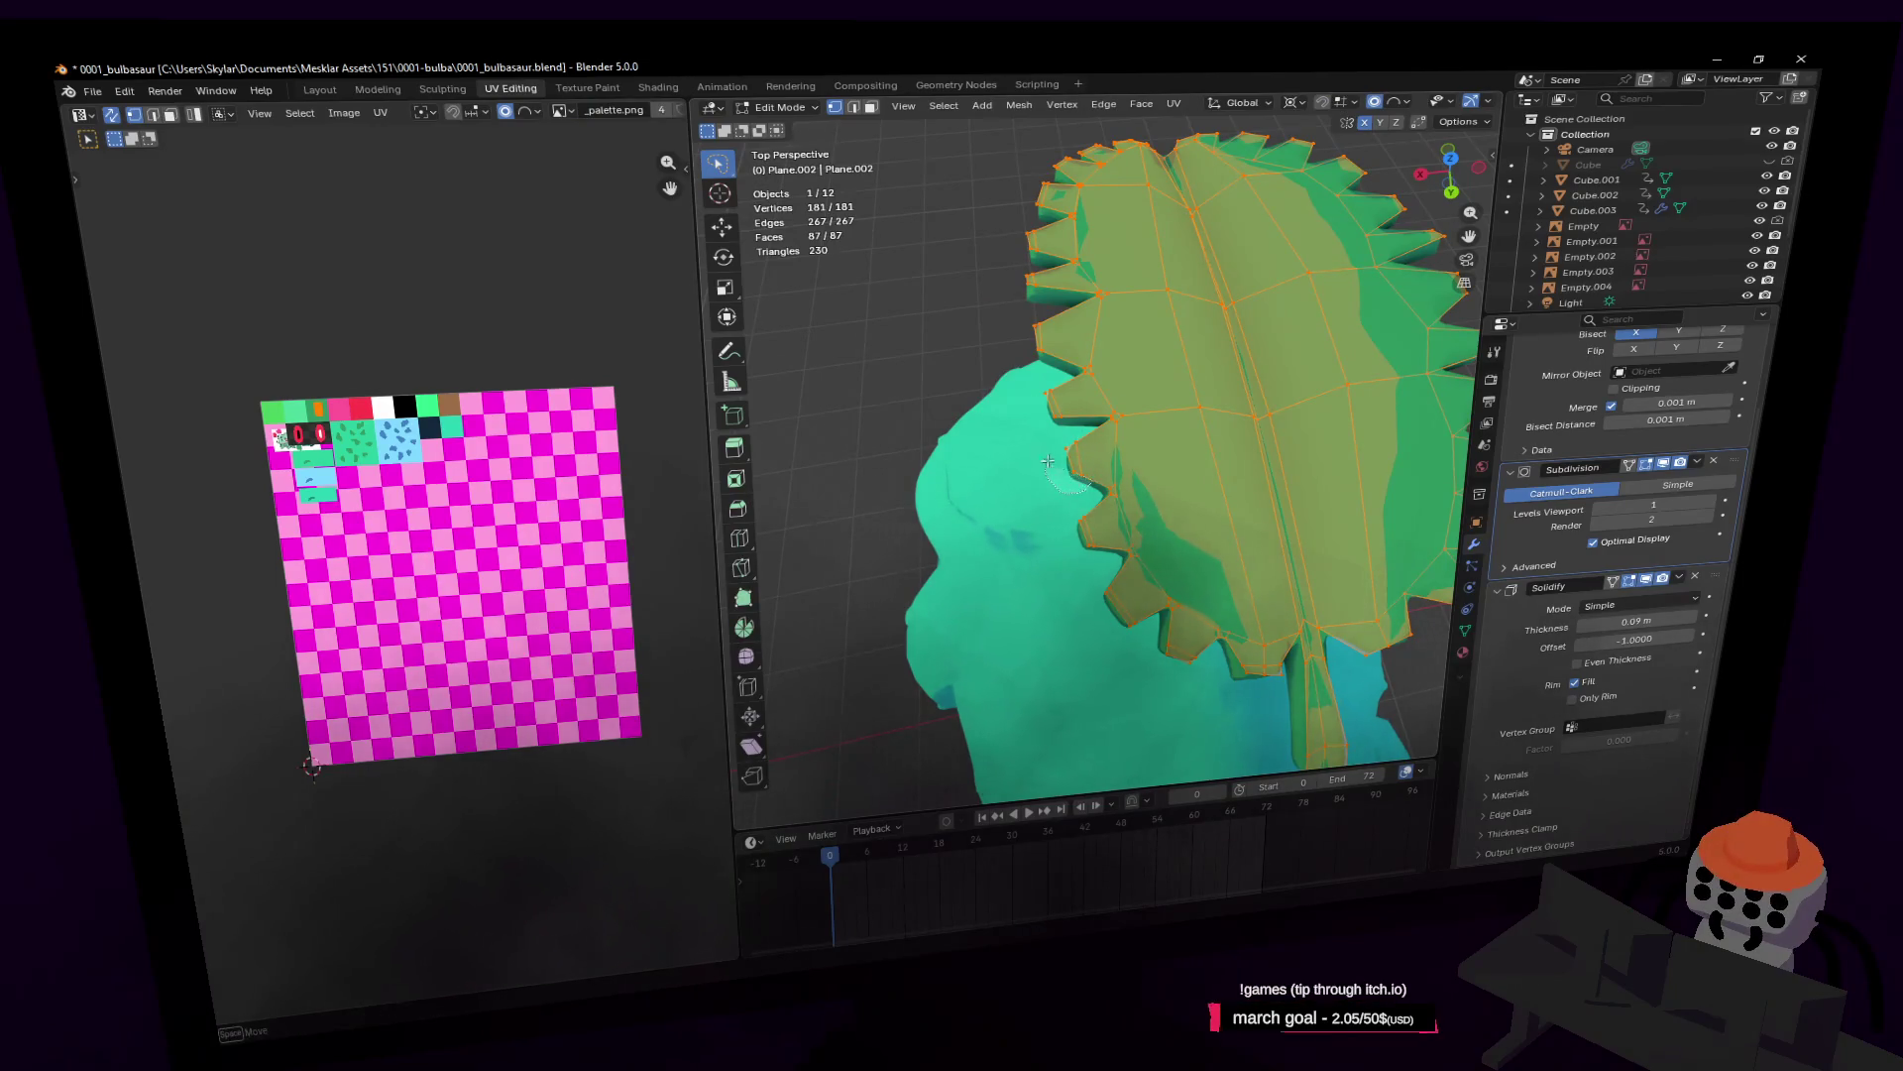
pyautogui.moveTo(1048, 461); pyautogui.dragTo(1098, 426)
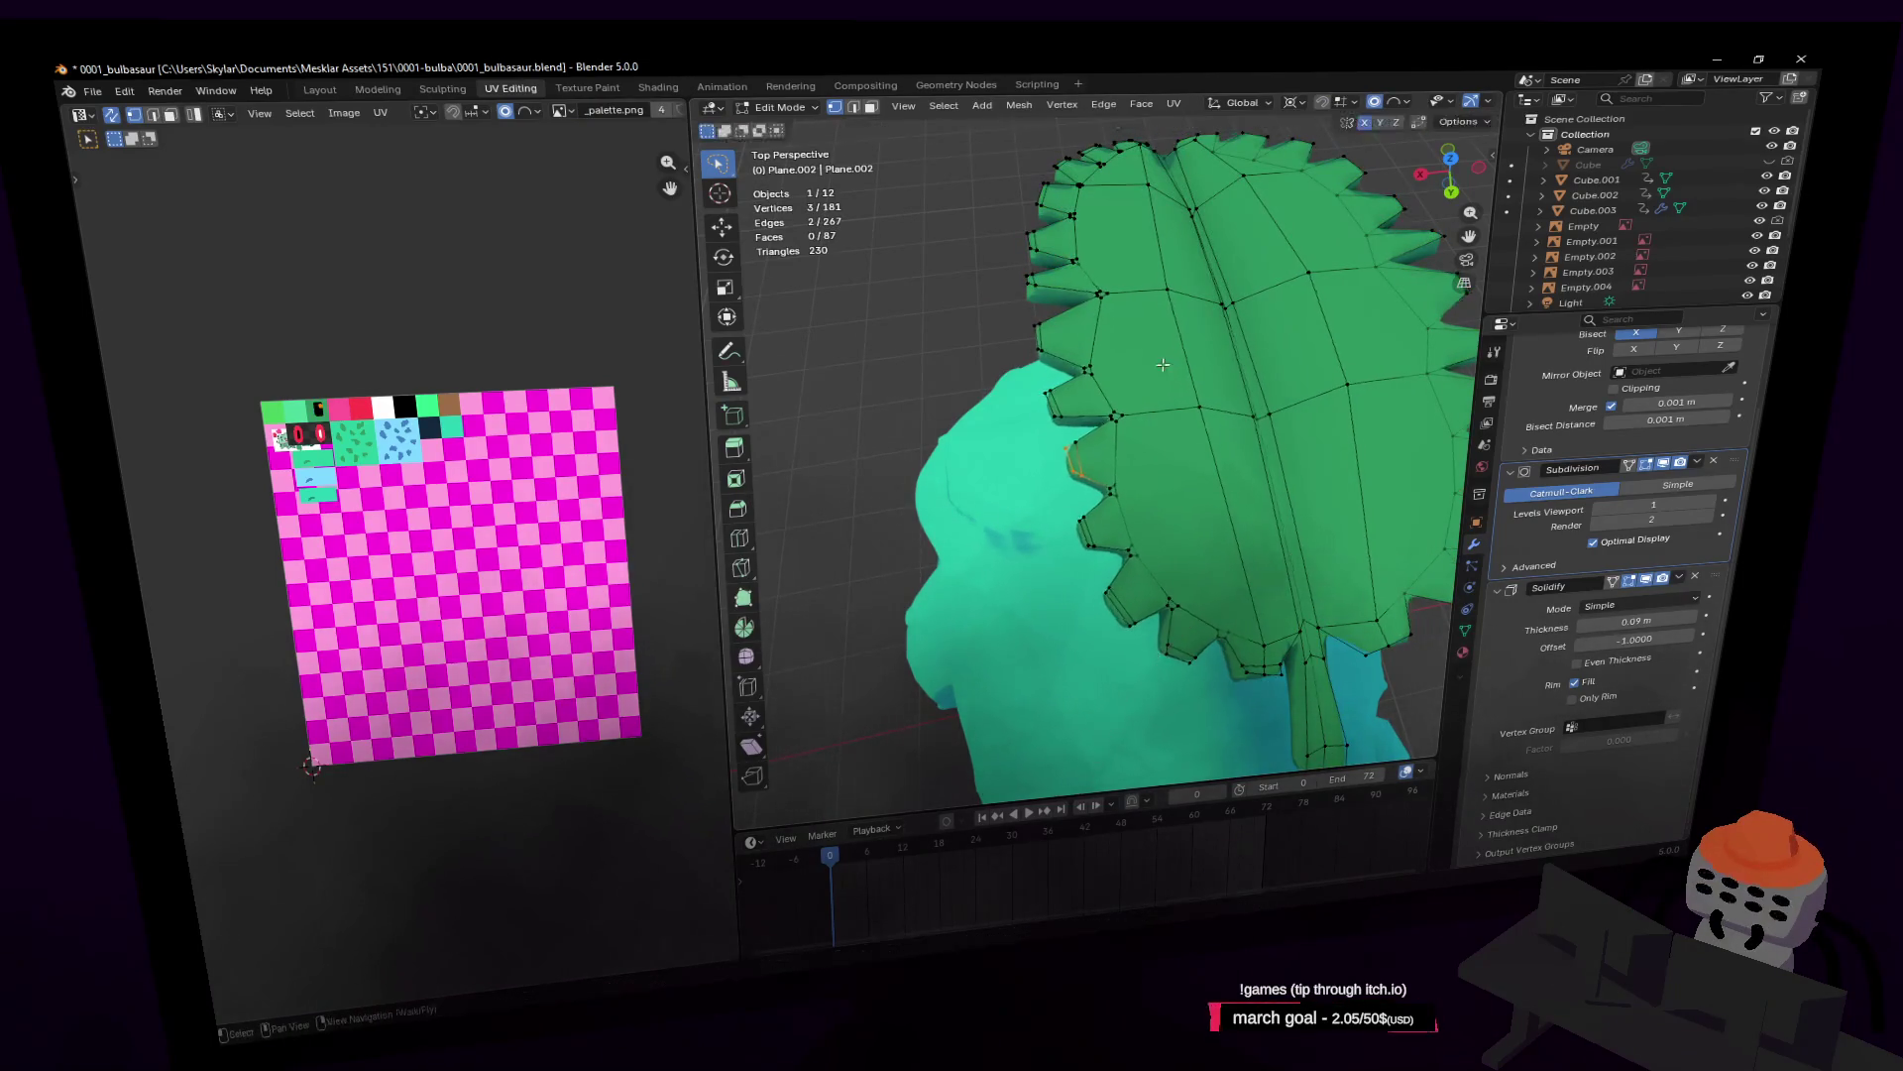
pyautogui.press('KP_7')
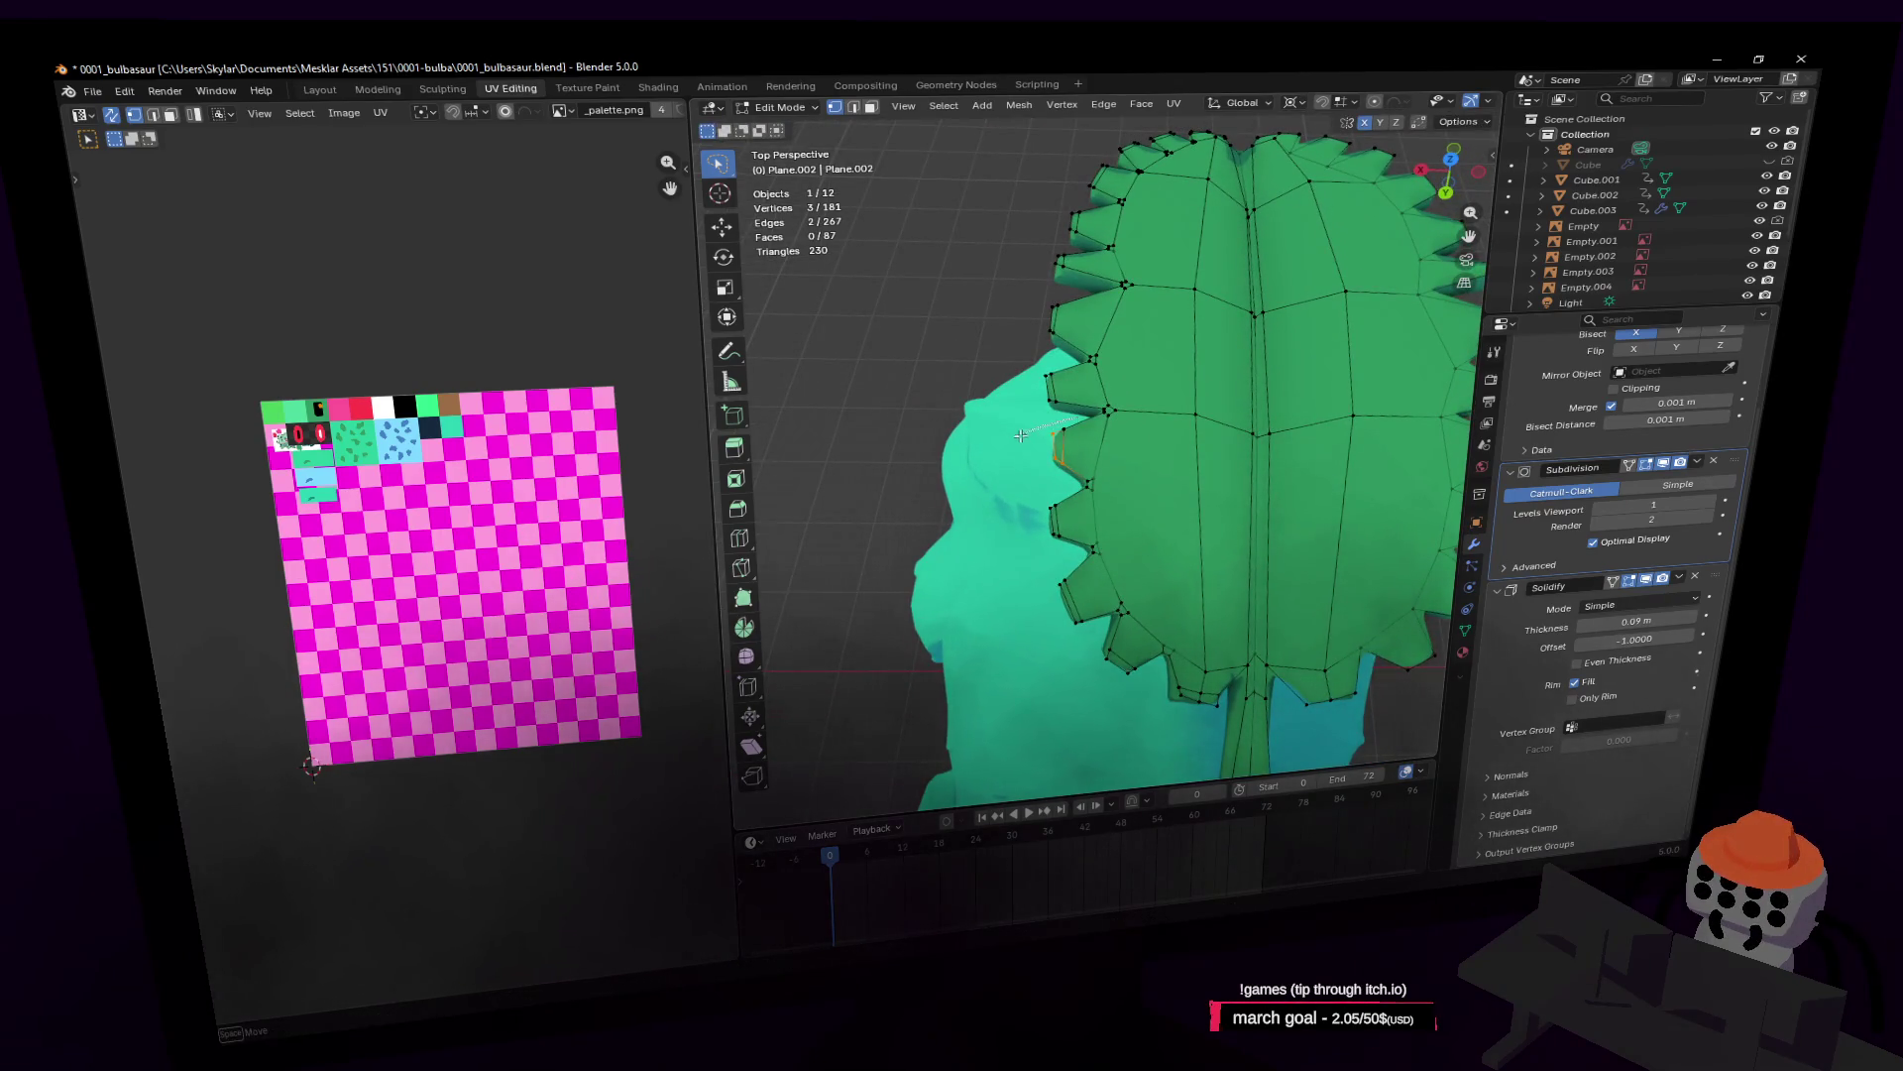
pyautogui.press('g')
pyautogui.click(1147, 387)
pyautogui.hotkey('shift', '`')
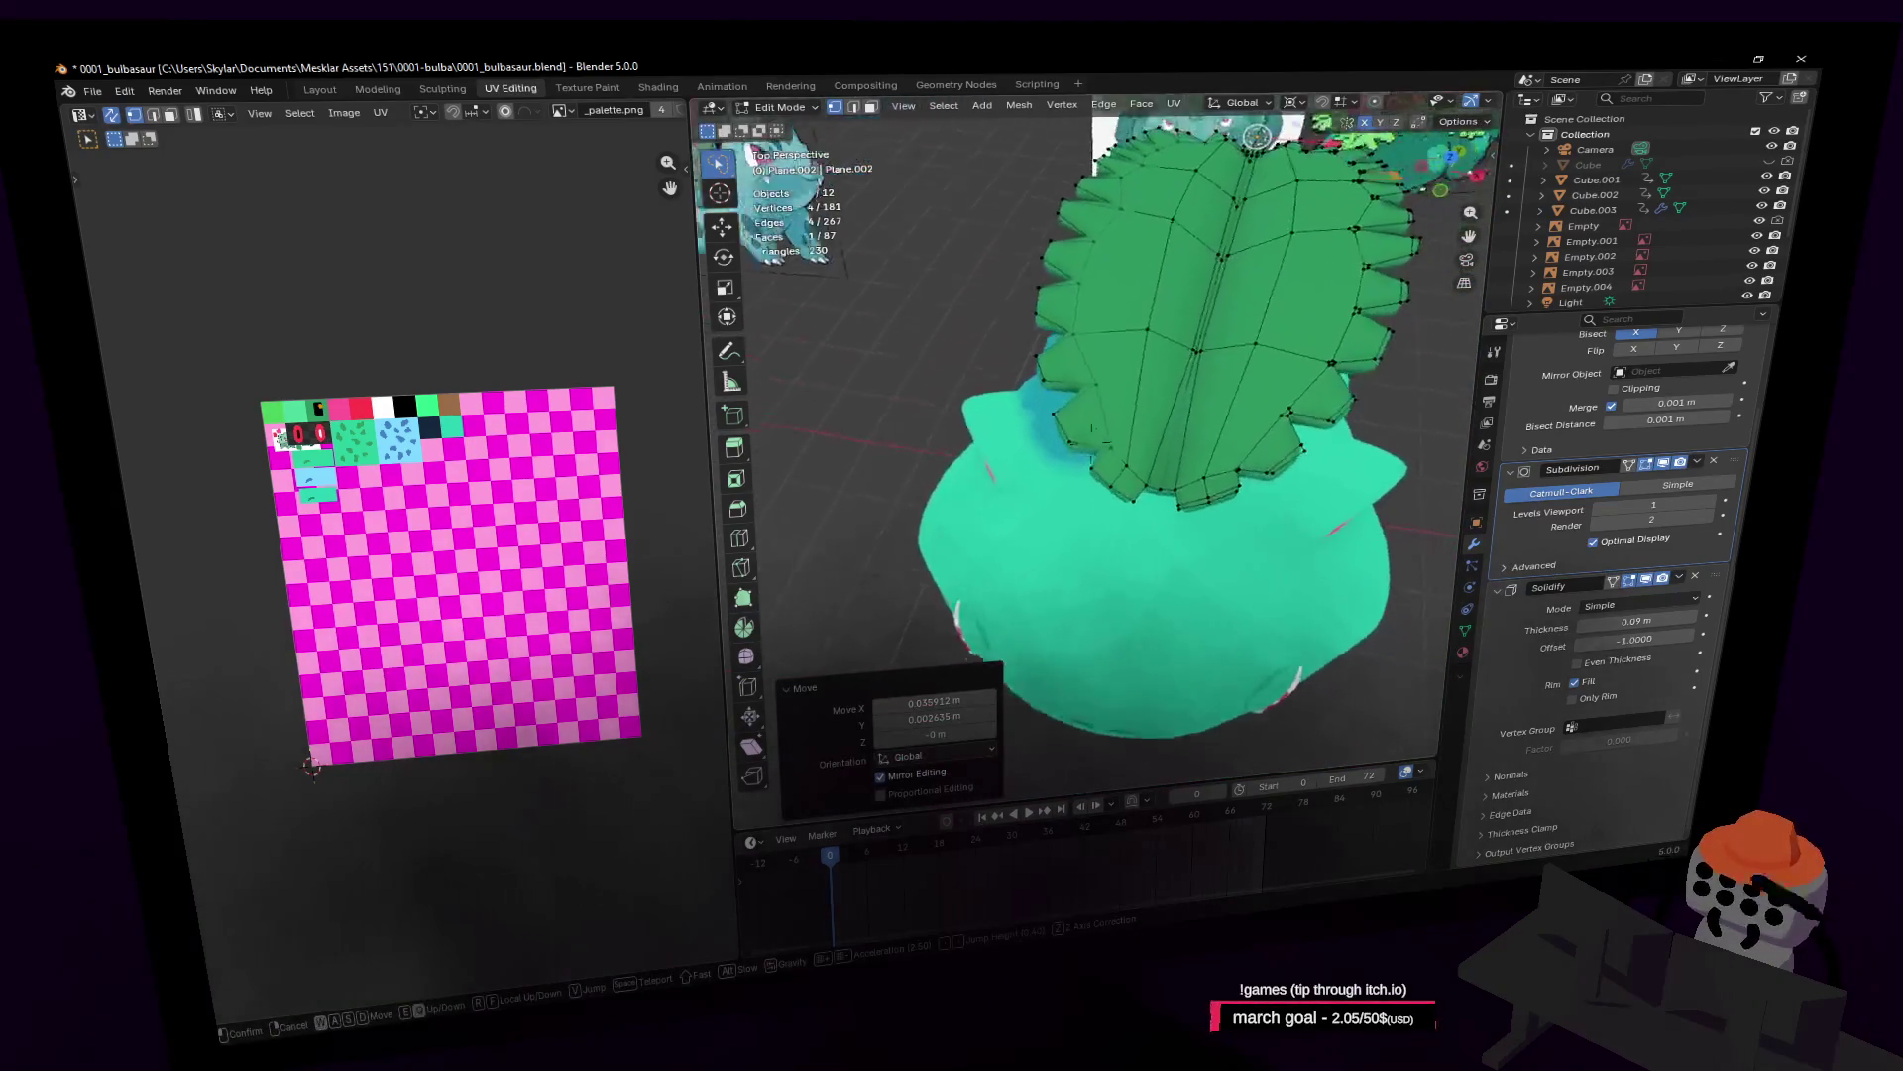
pyautogui.click(1166, 360)
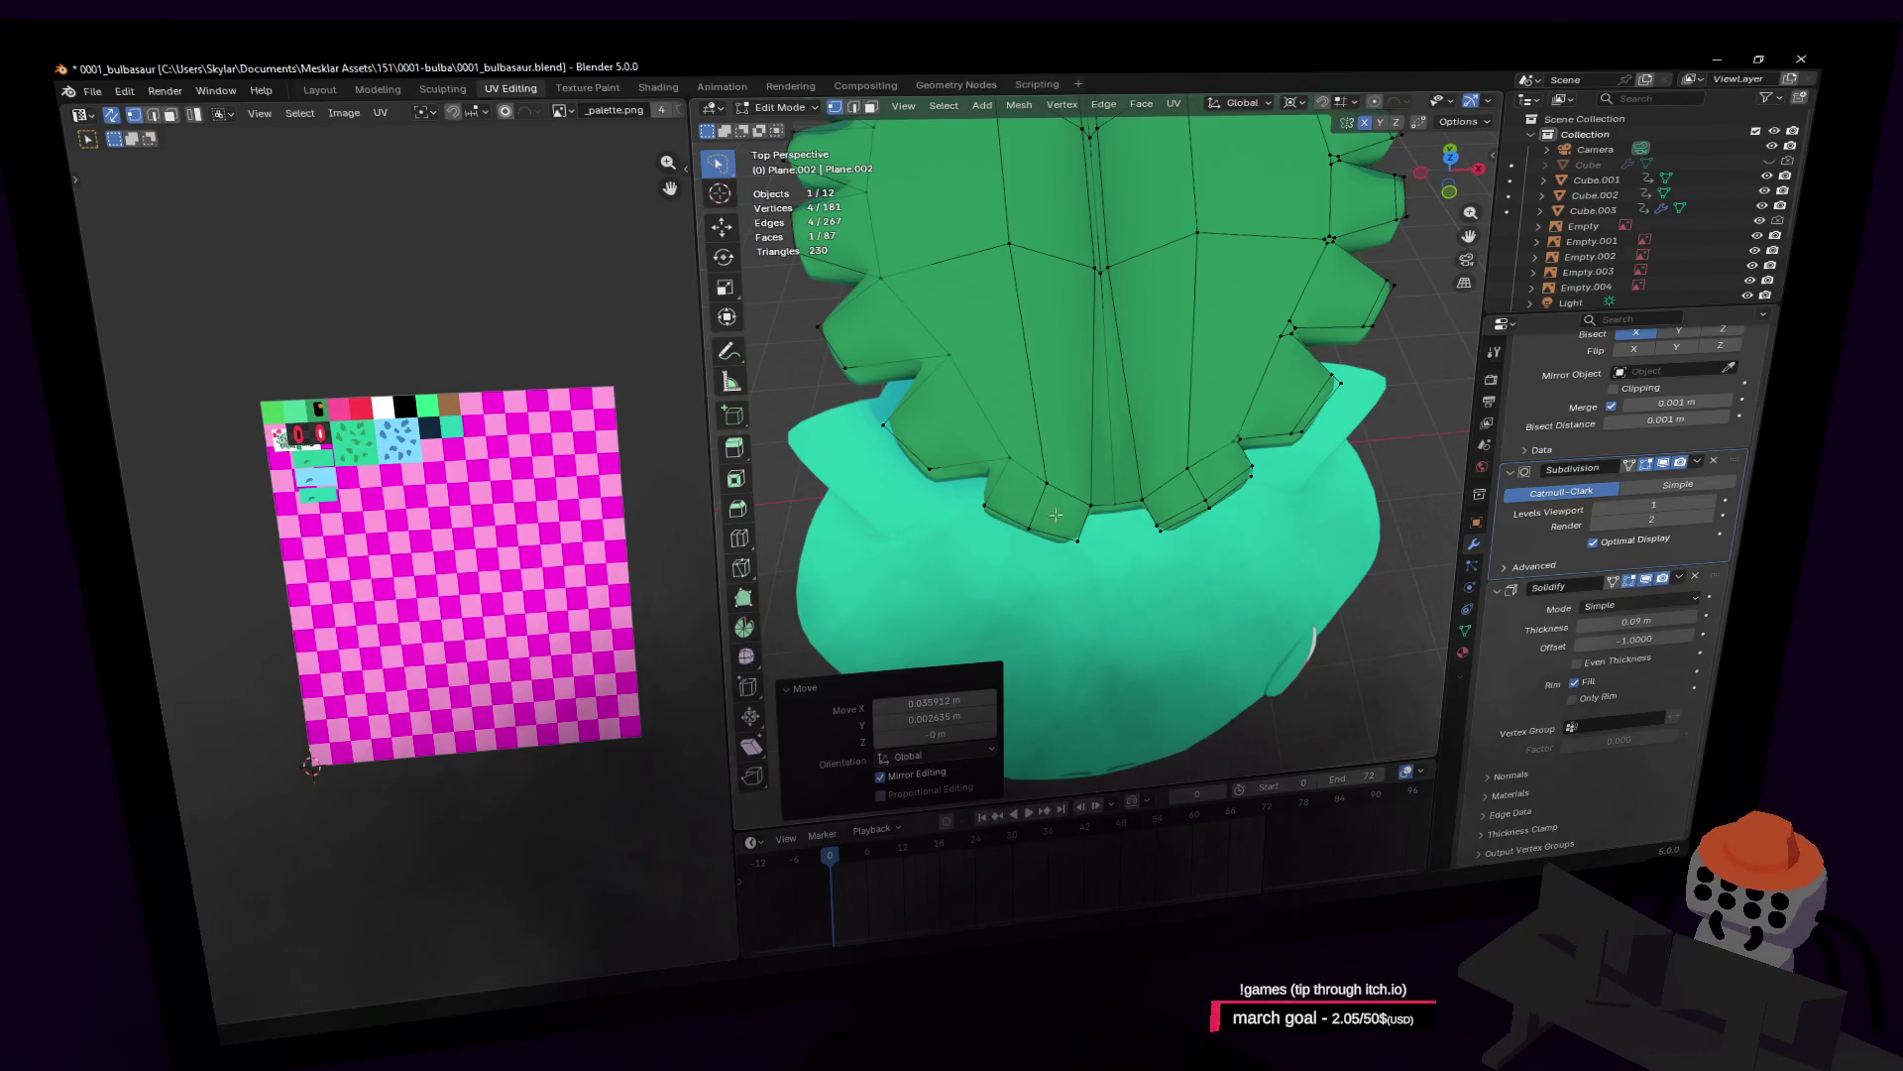
pyautogui.hotkey('shift', '`')
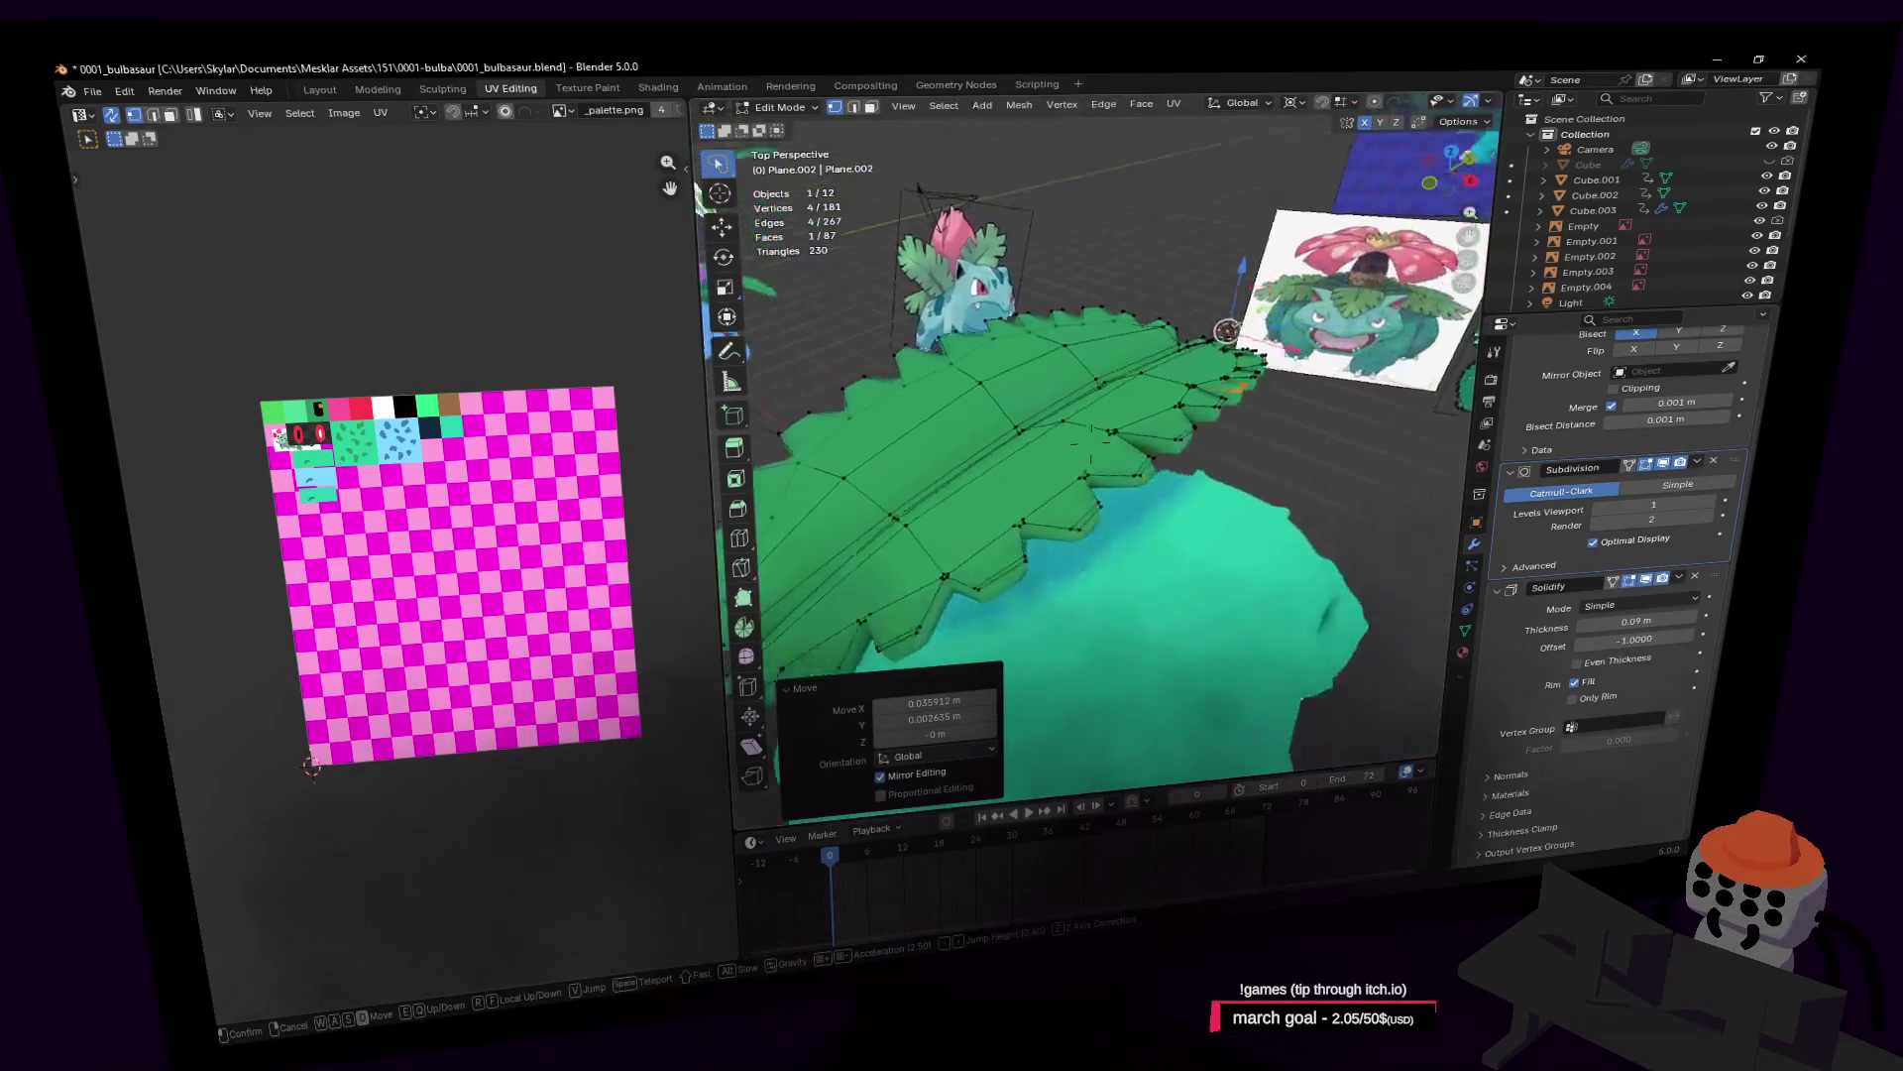
pyautogui.press('Tab')
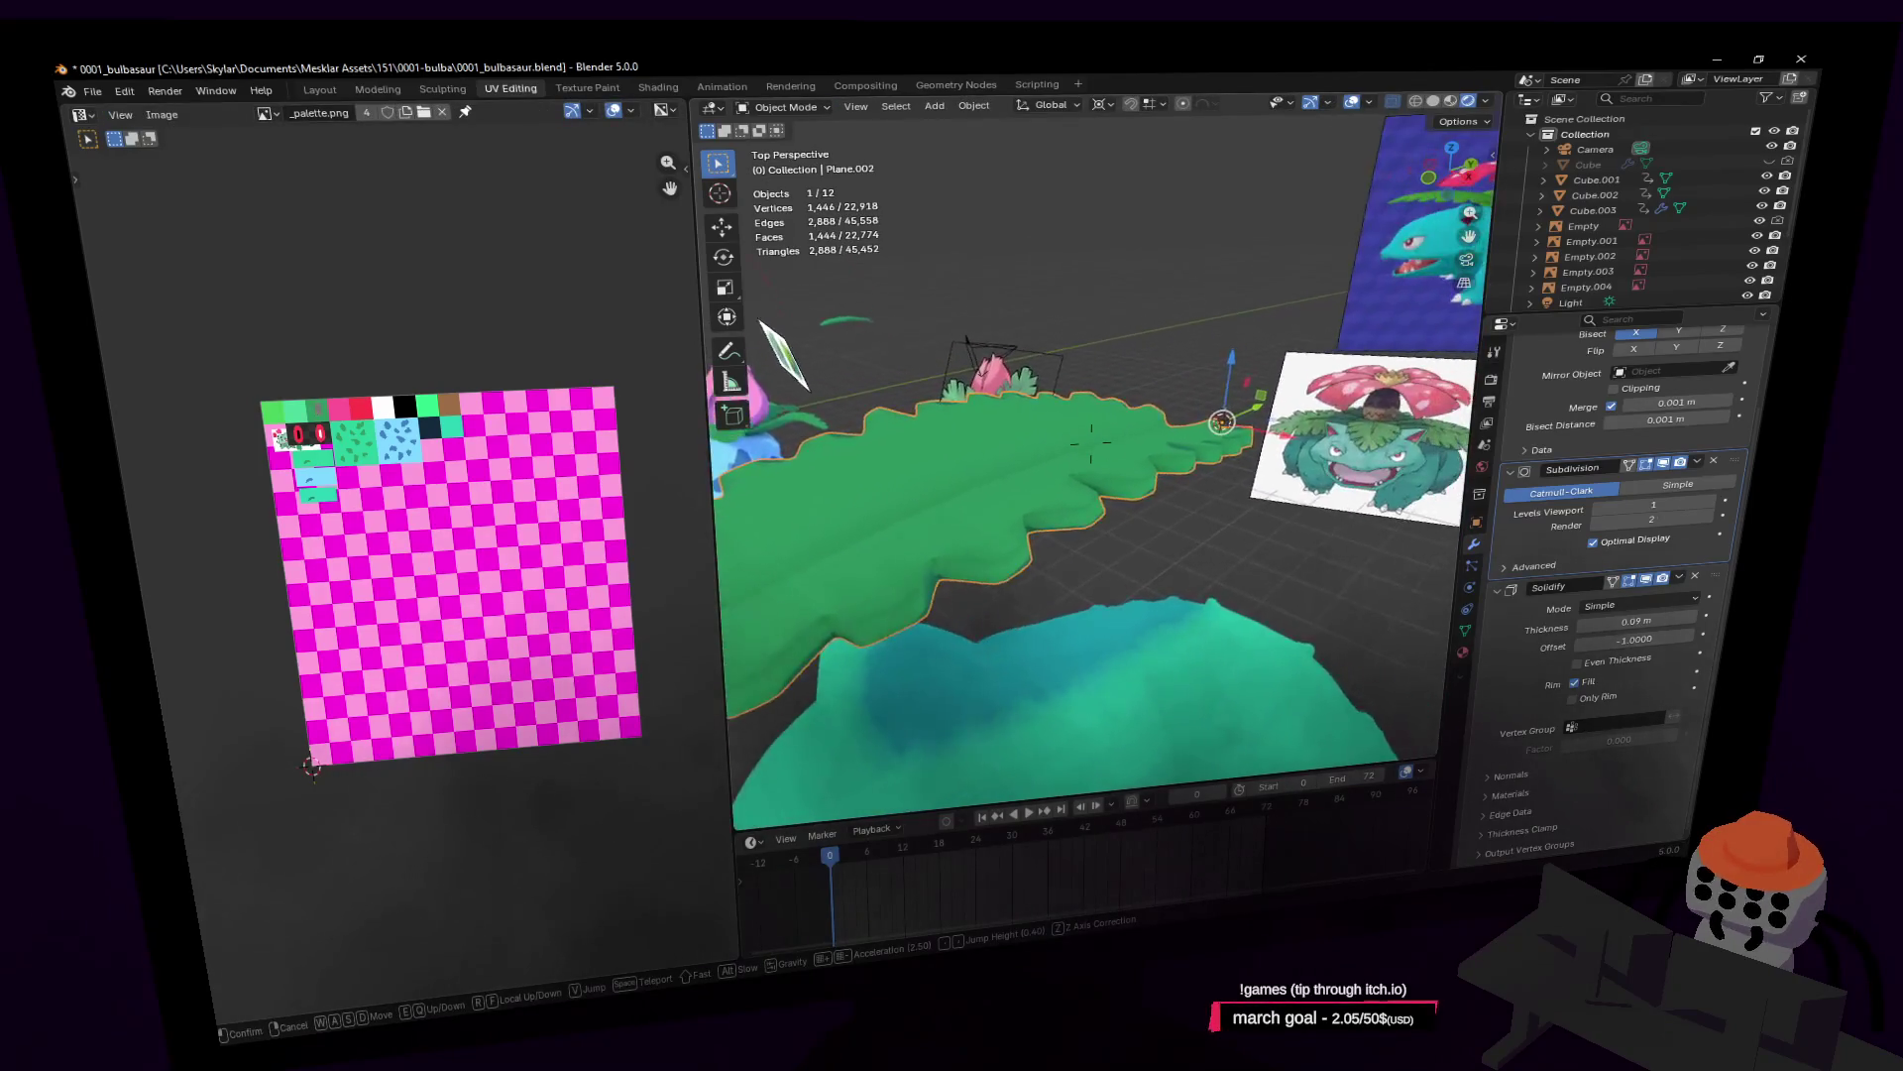
# Step: Apply the Mirror modifier to bake the mirrored half into the leaf mesh
pyautogui.click(1132, 439)
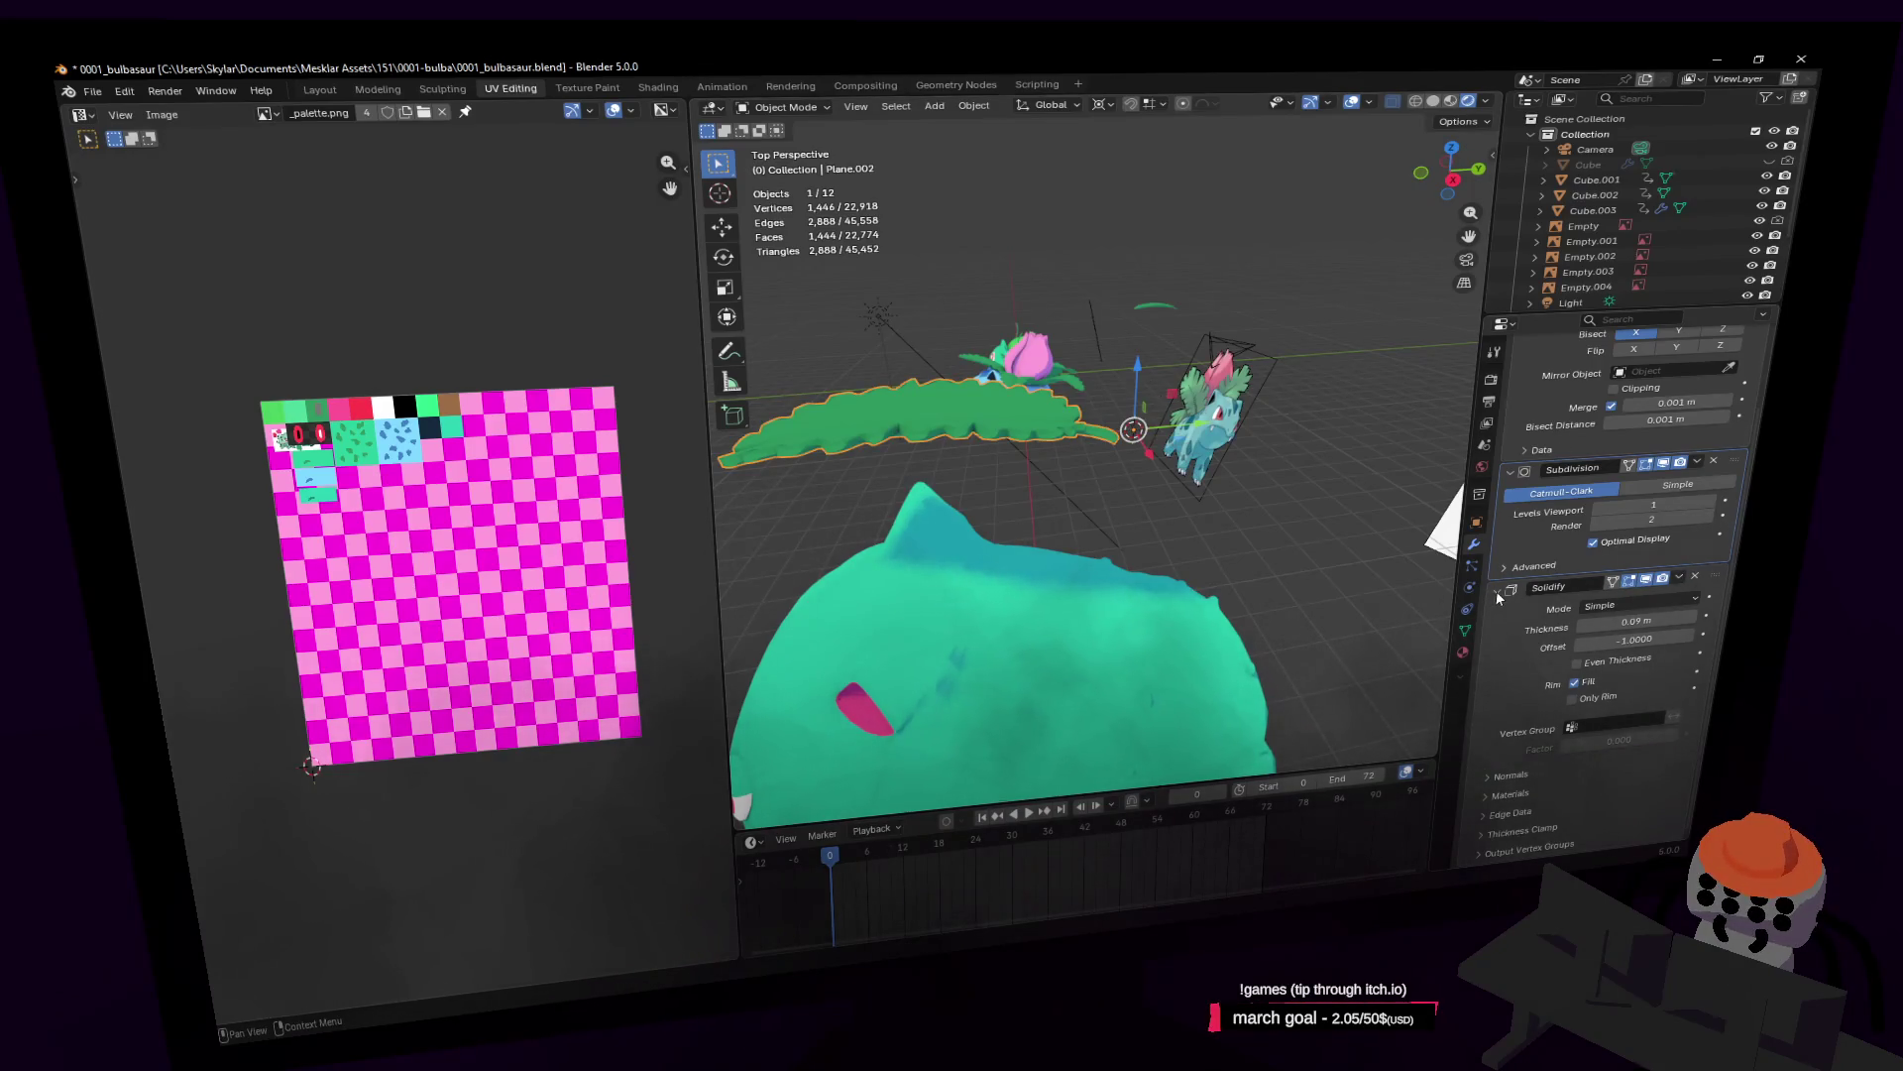
pyautogui.scroll(2, 1715, 446)
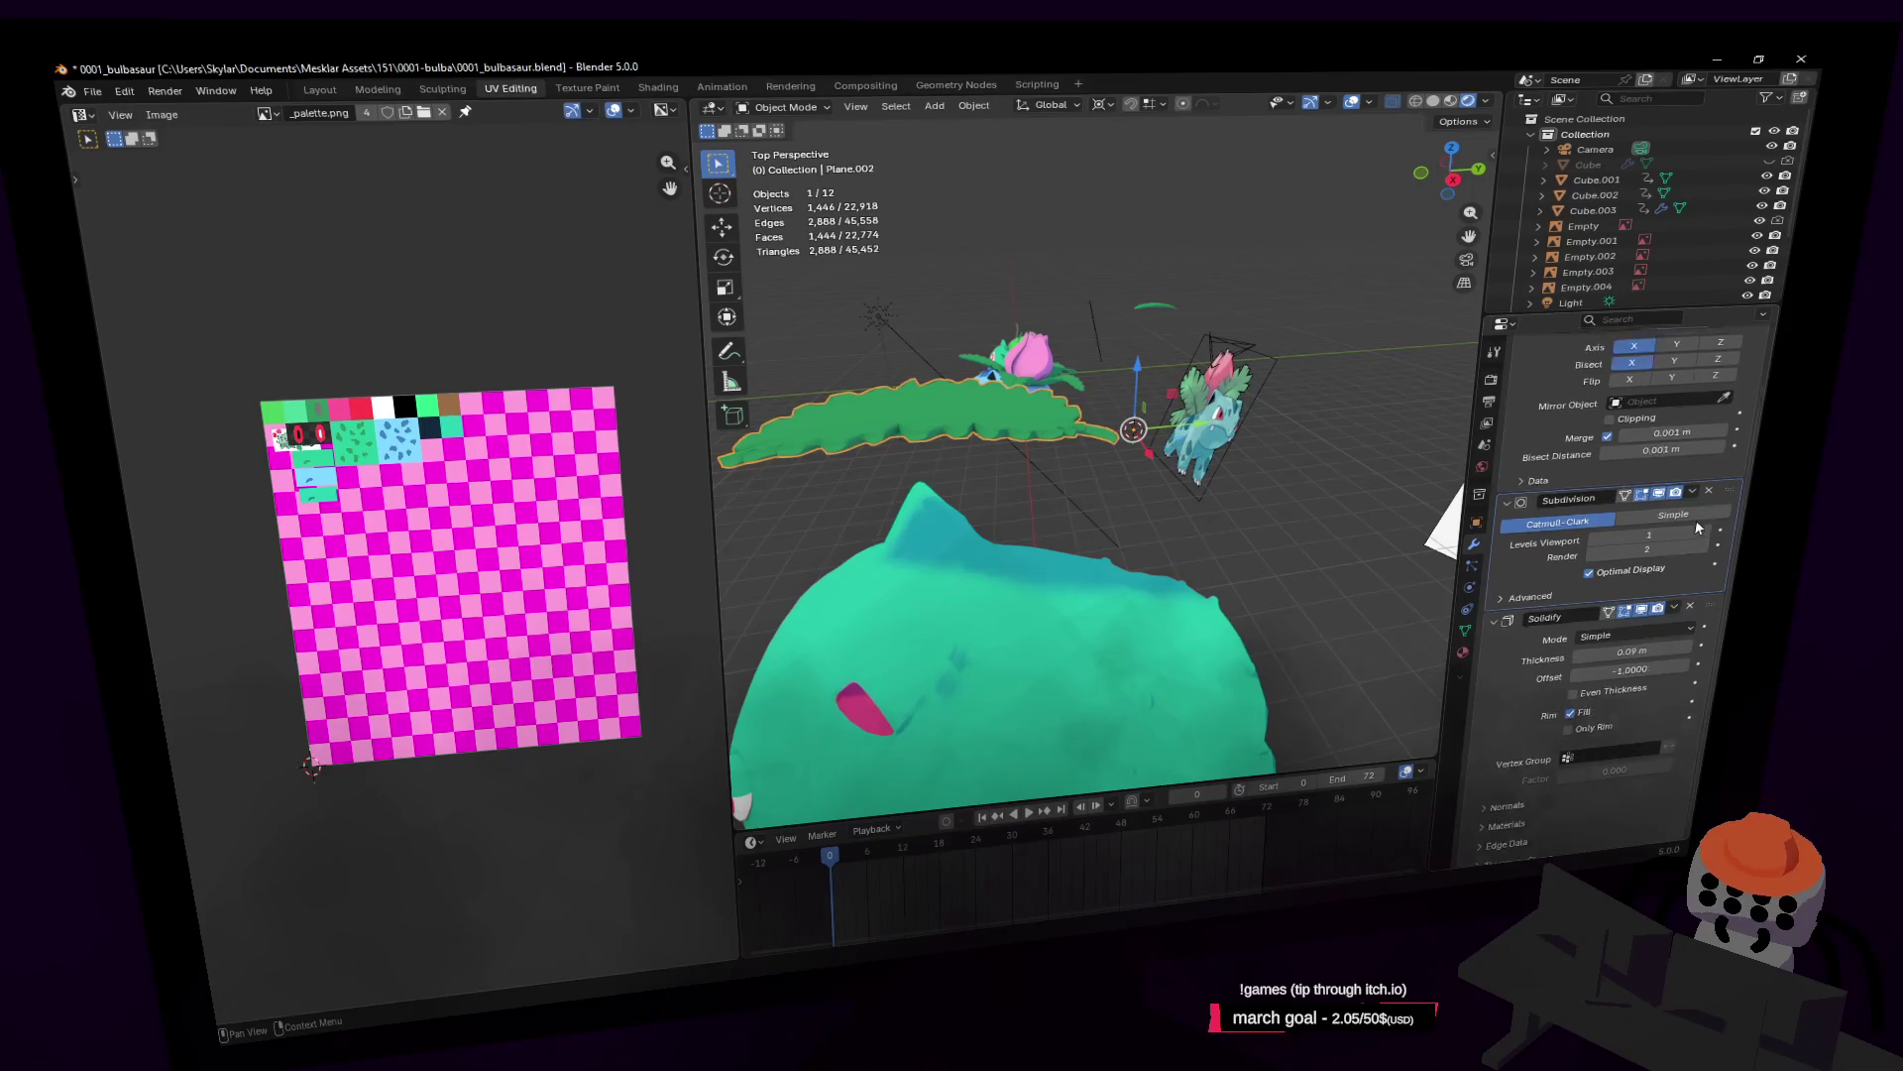
pyautogui.scroll(3, 1694, 359)
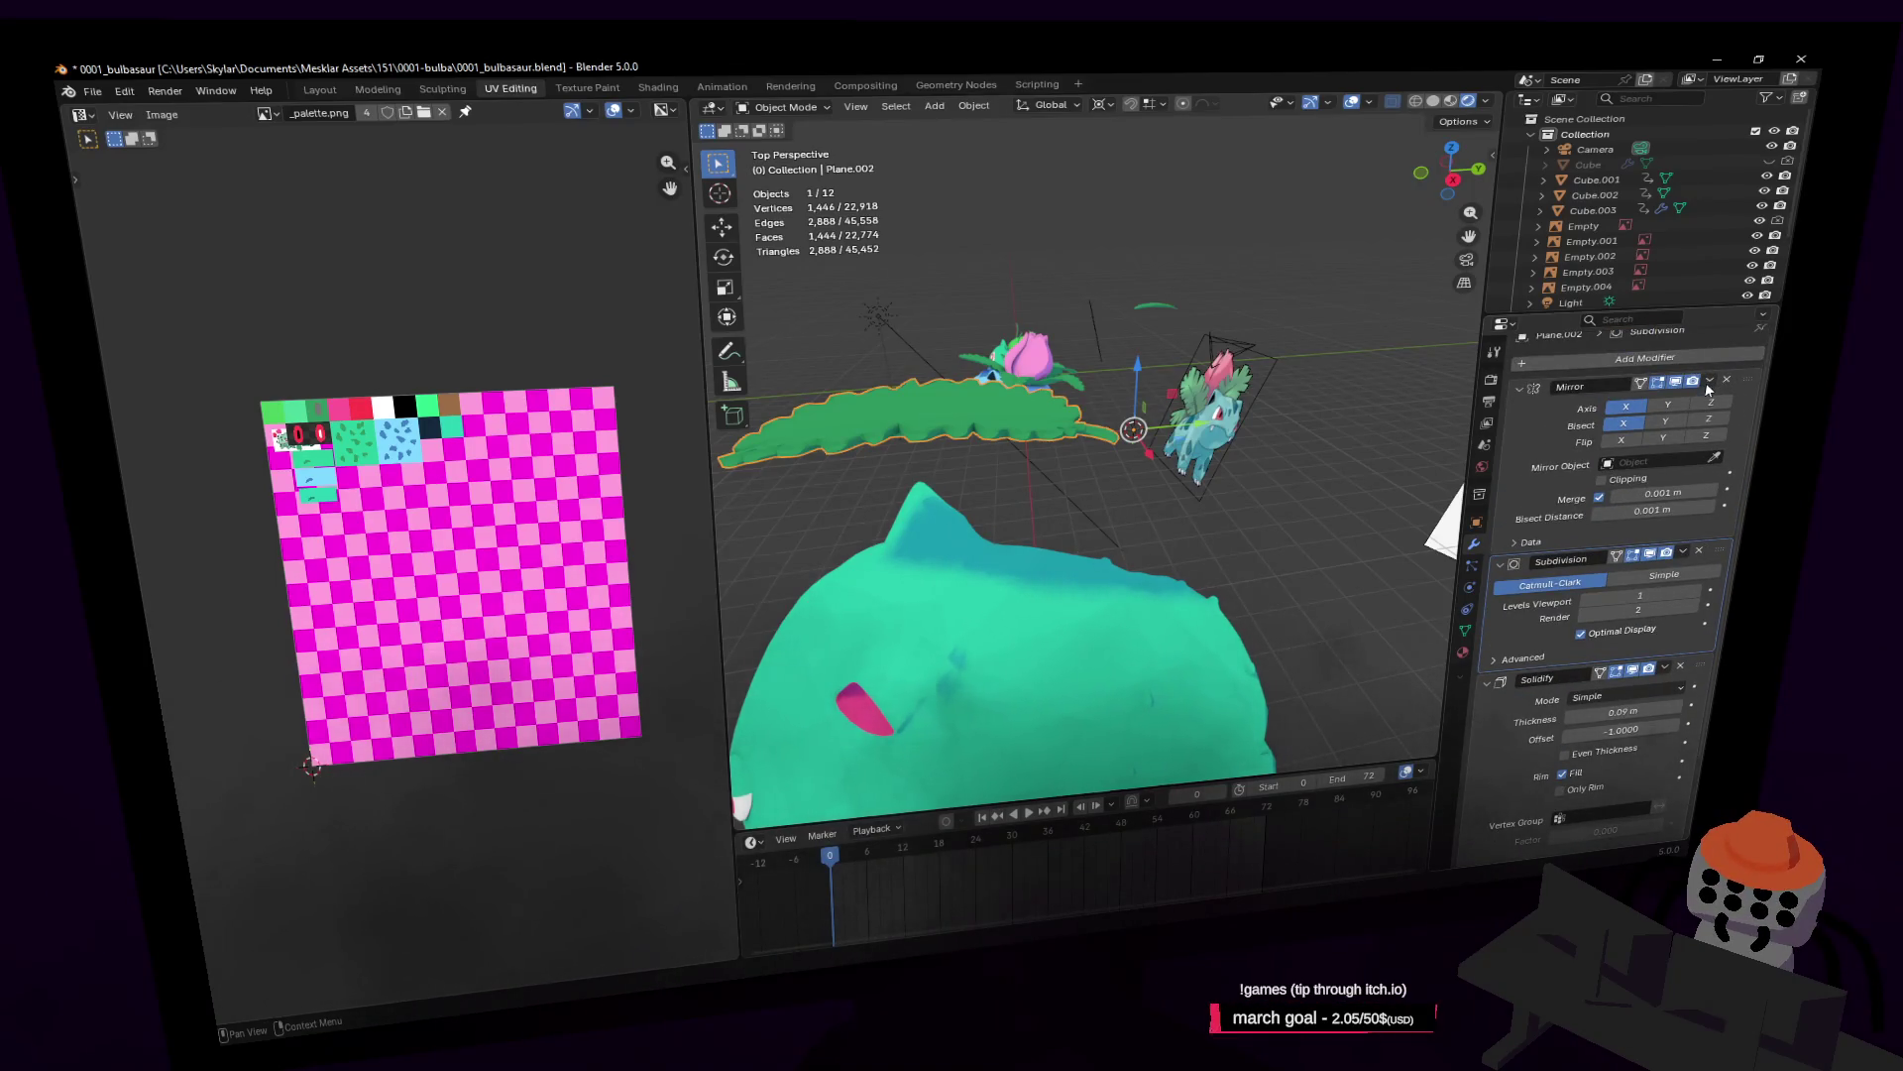
pyautogui.click(1709, 383)
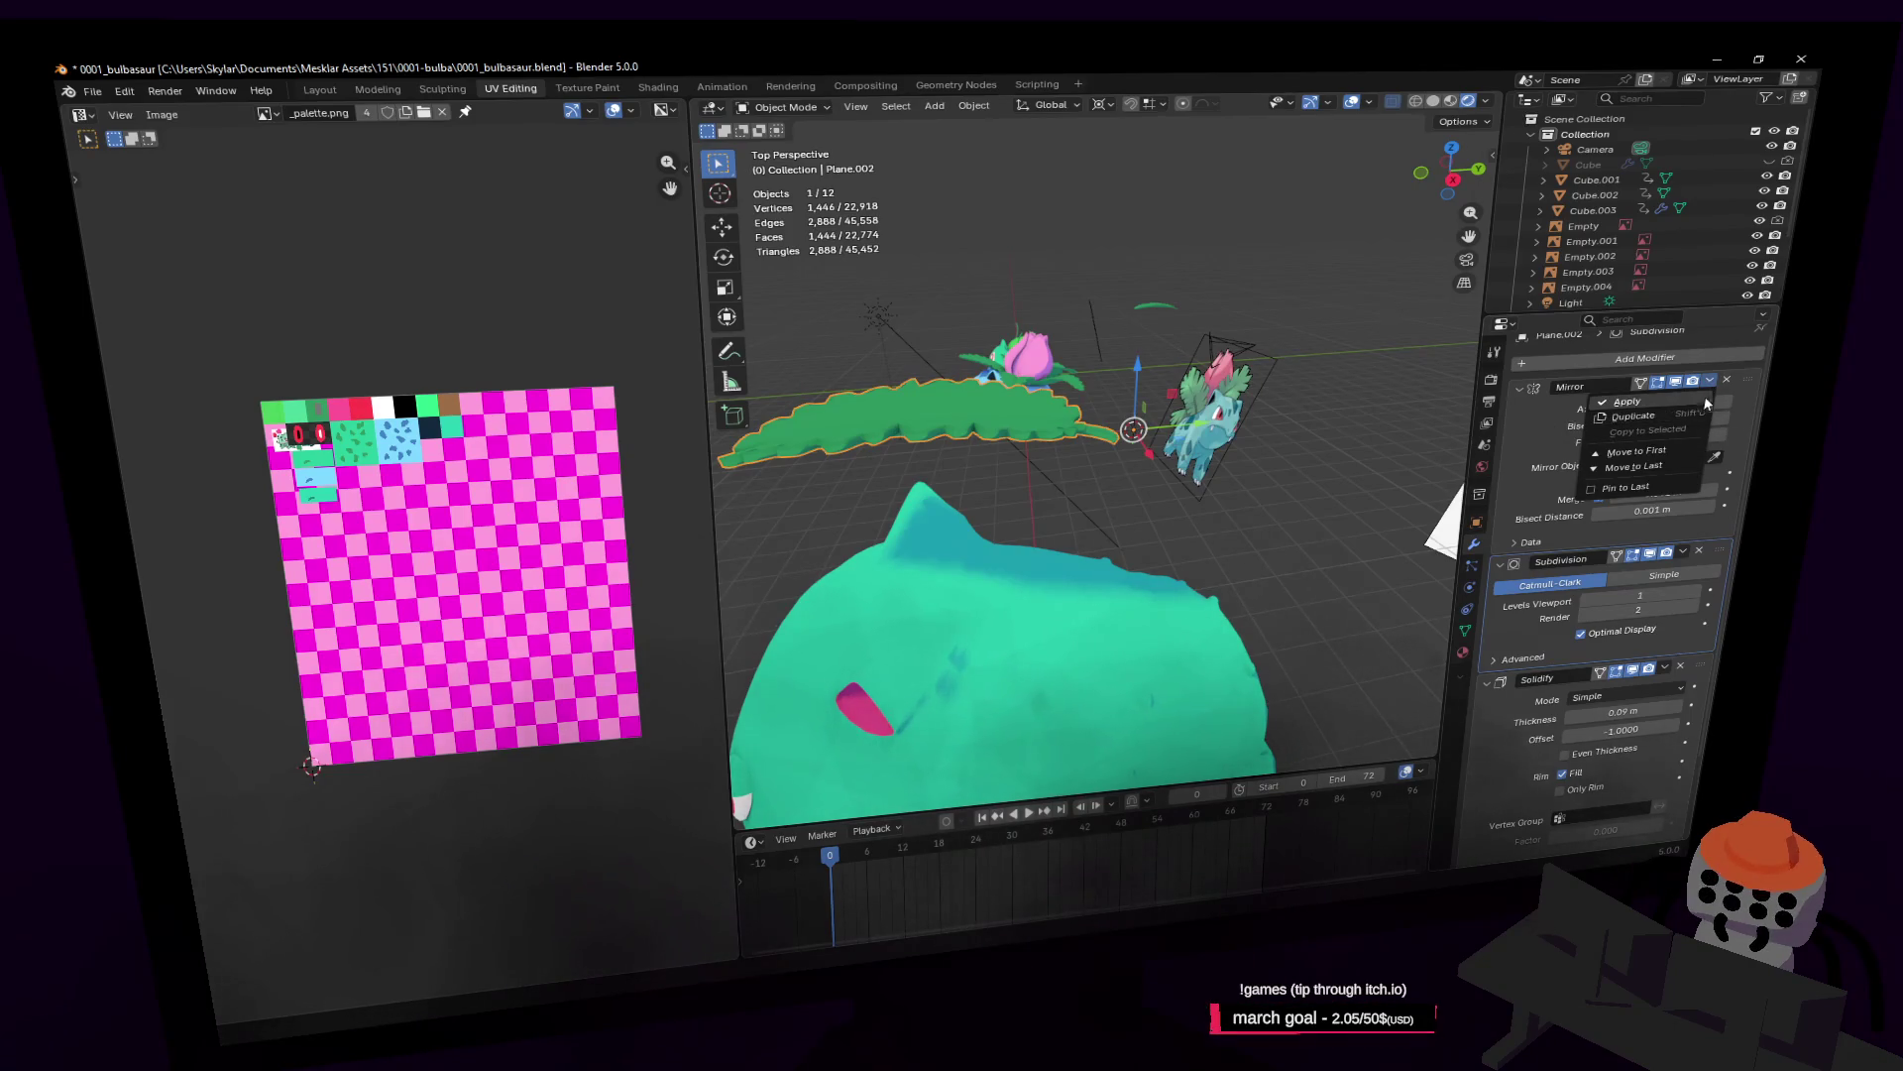
pyautogui.click(1703, 400)
# Step: Delete the Subdivision and Solidify modifiers from the leaf
pyautogui.moveTo(1140, 416); pyautogui.dragTo(930, 378, button='middle')
pyautogui.moveTo(1054, 300); pyautogui.dragTo(1298, 367, button='middle')
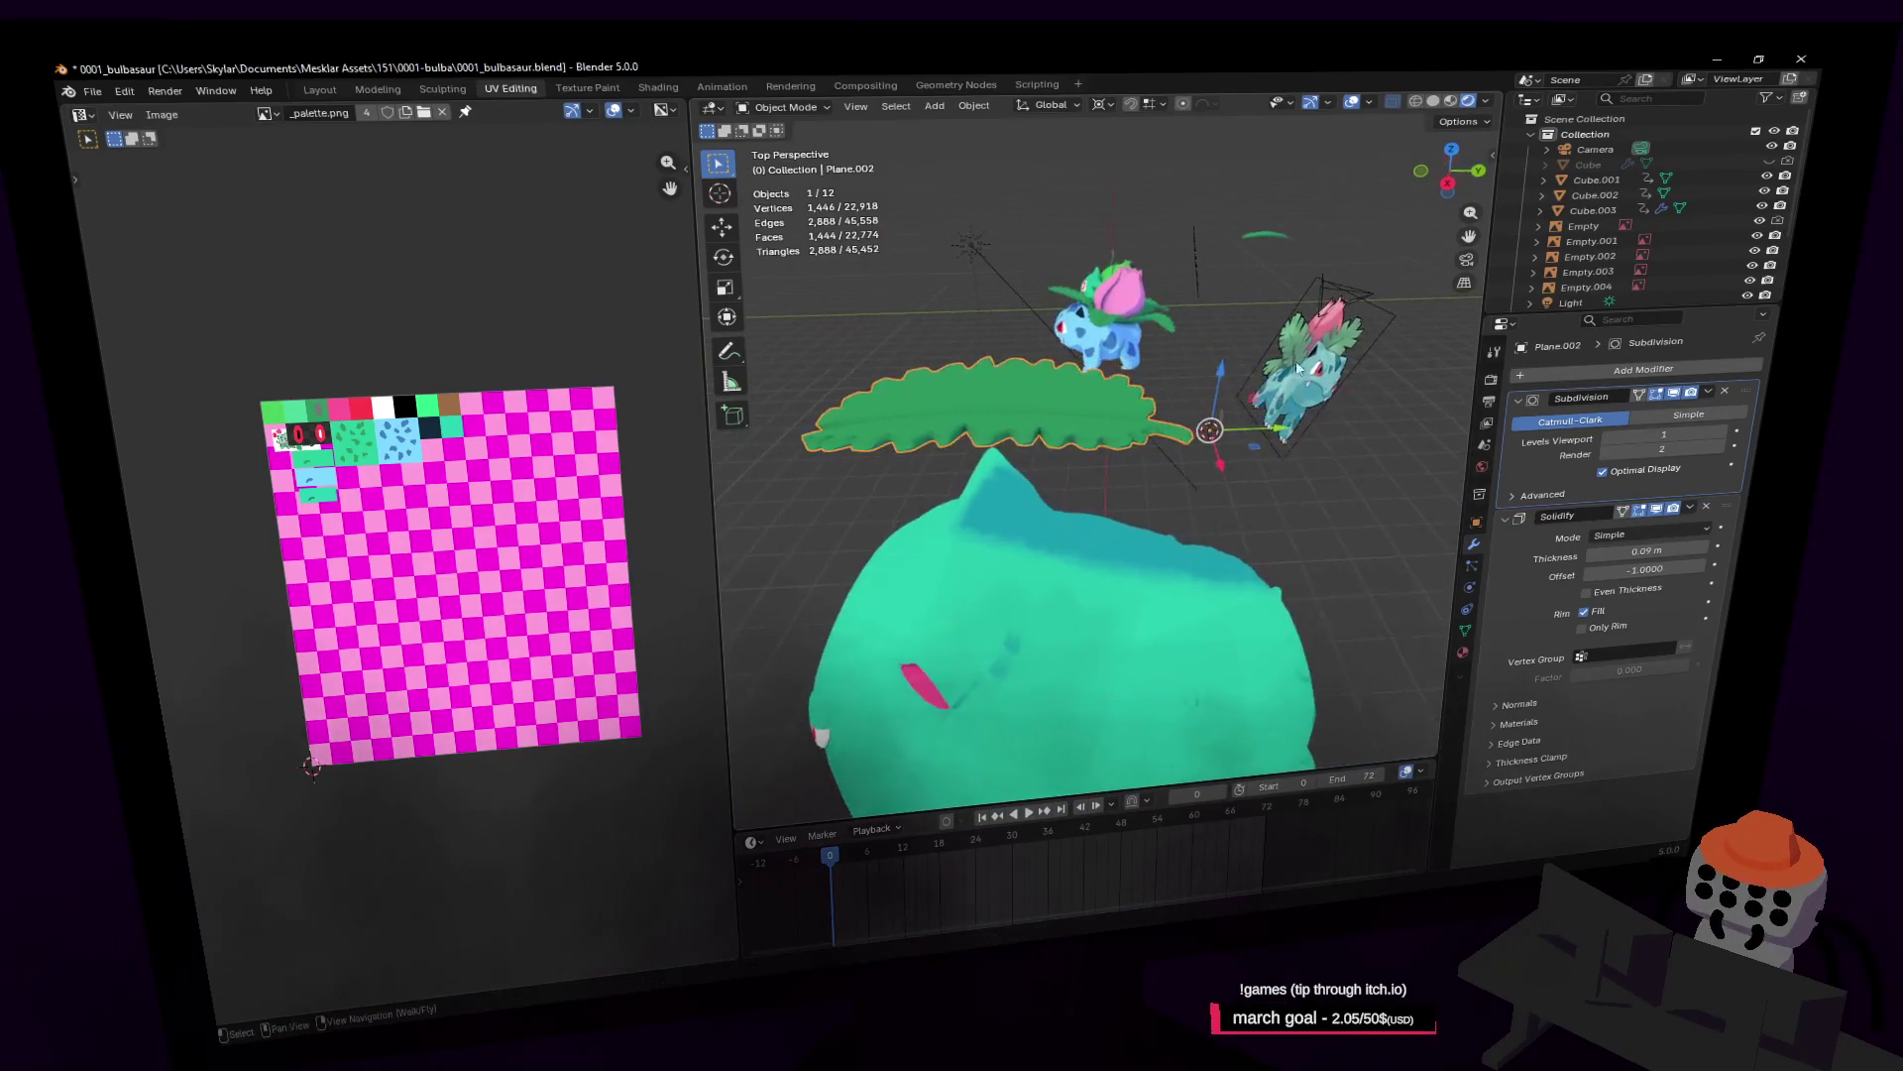
pyautogui.click(1724, 394)
pyautogui.moveTo(1373, 424)
pyautogui.mouseDown(button='middle')
pyautogui.moveTo(1279, 451)
pyautogui.moveTo(1318, 437)
pyautogui.mouseUp(button='middle')
pyautogui.click(1725, 393)
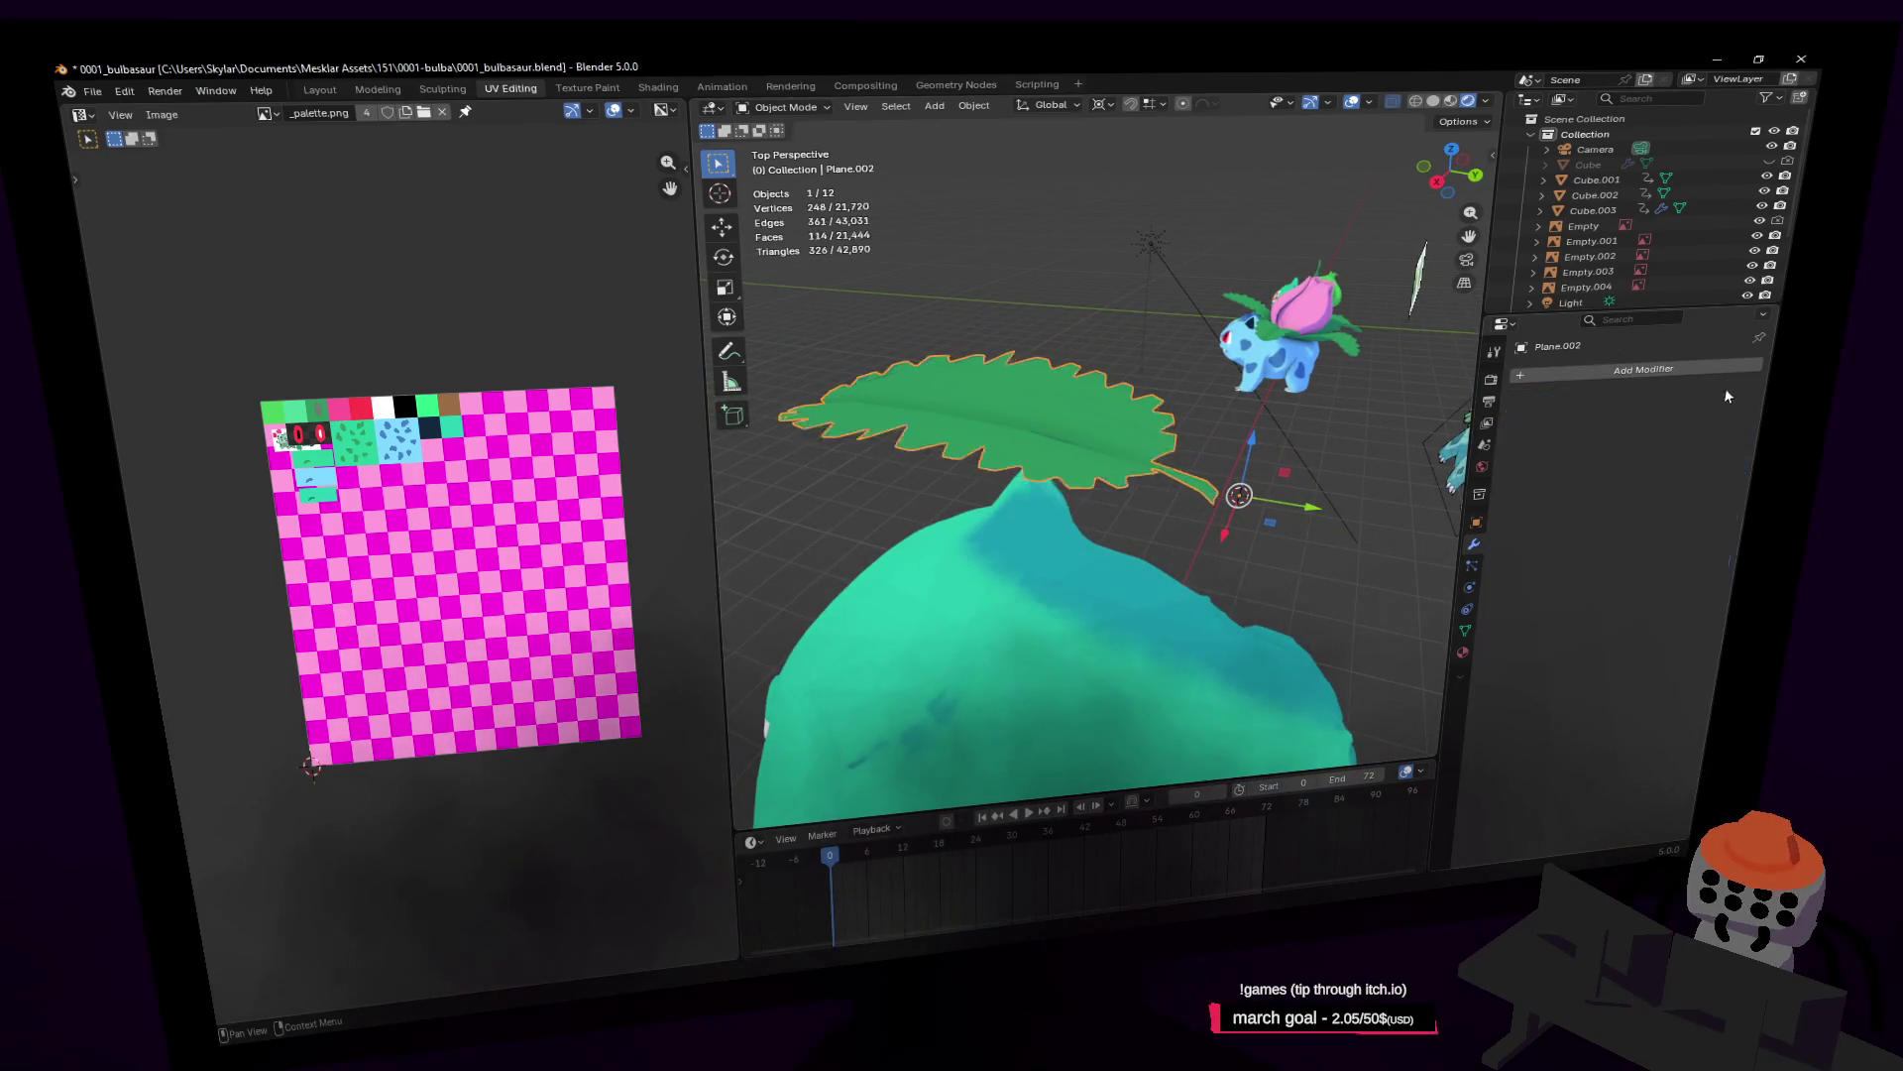
# Step: Add an Array modifier to the leaf with 72° Z rotation and a count of 5
pyautogui.click(1650, 372)
pyautogui.write('arr')
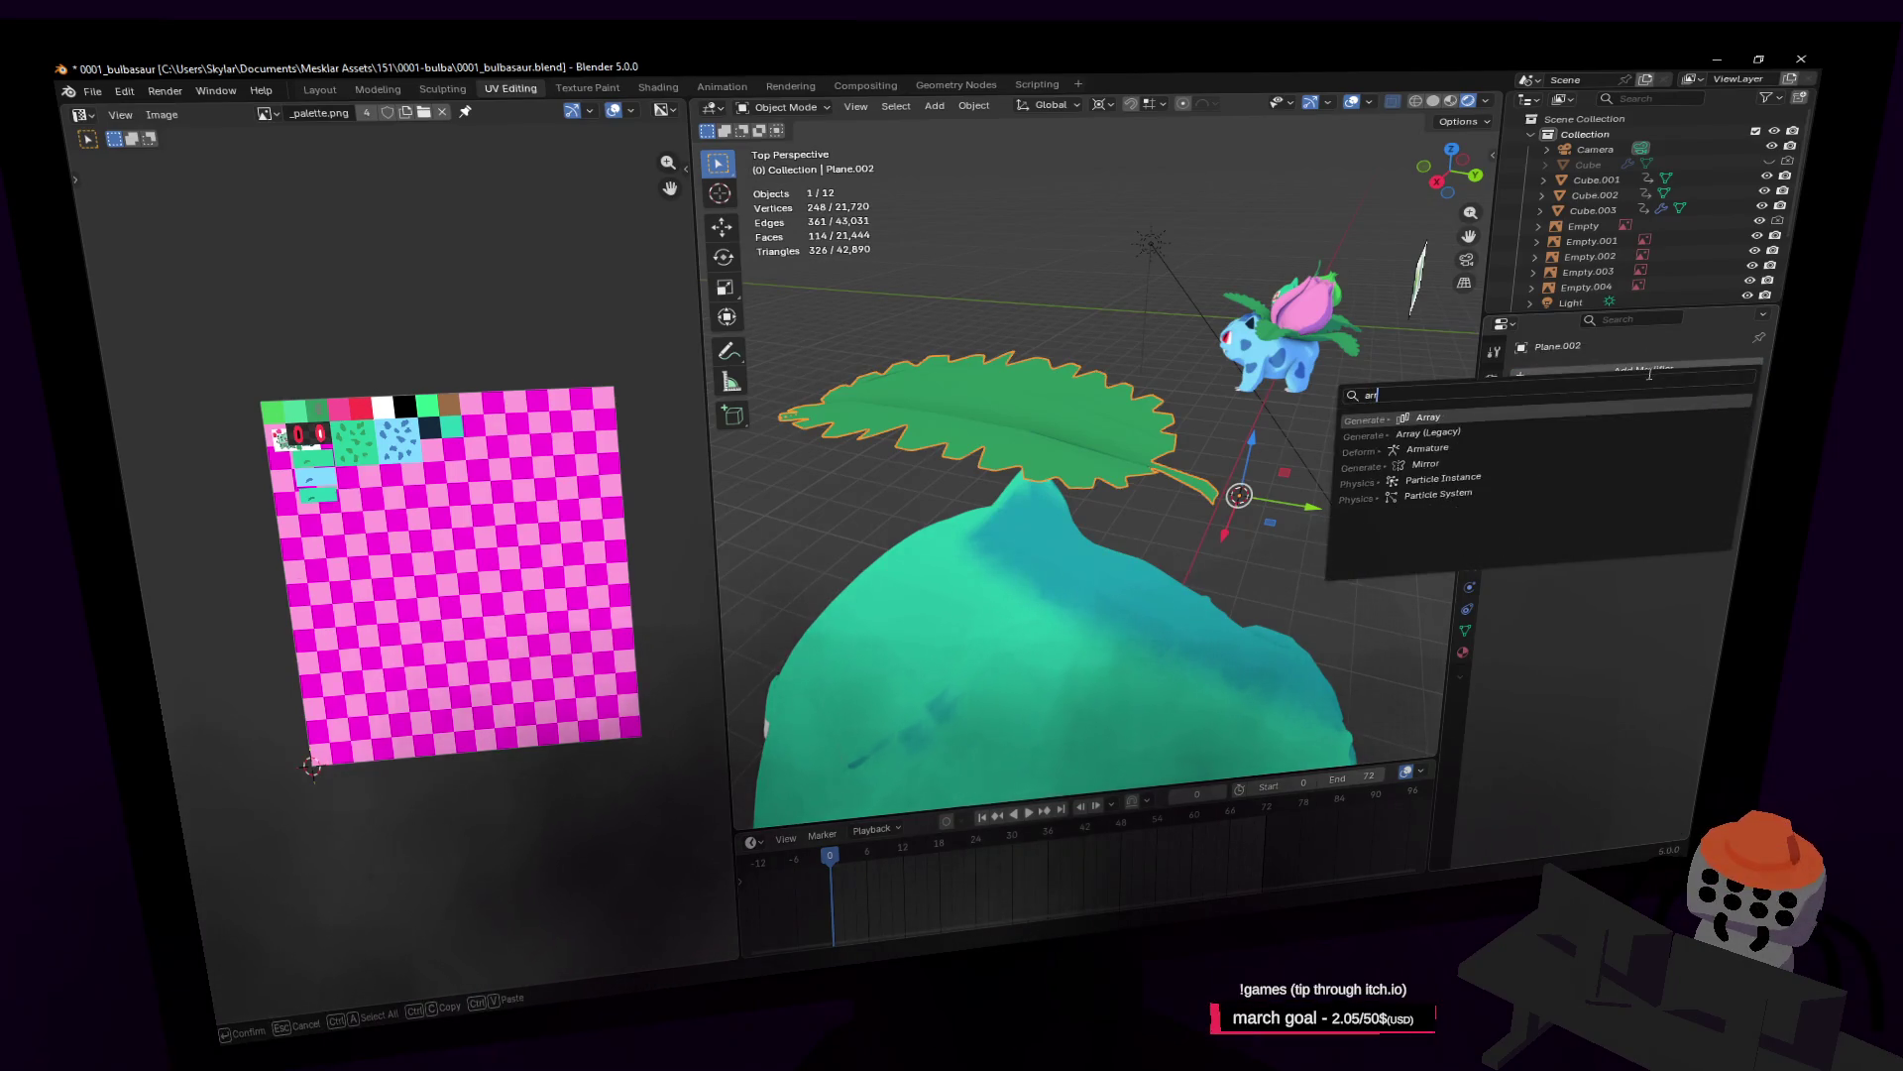
pyautogui.press('Return')
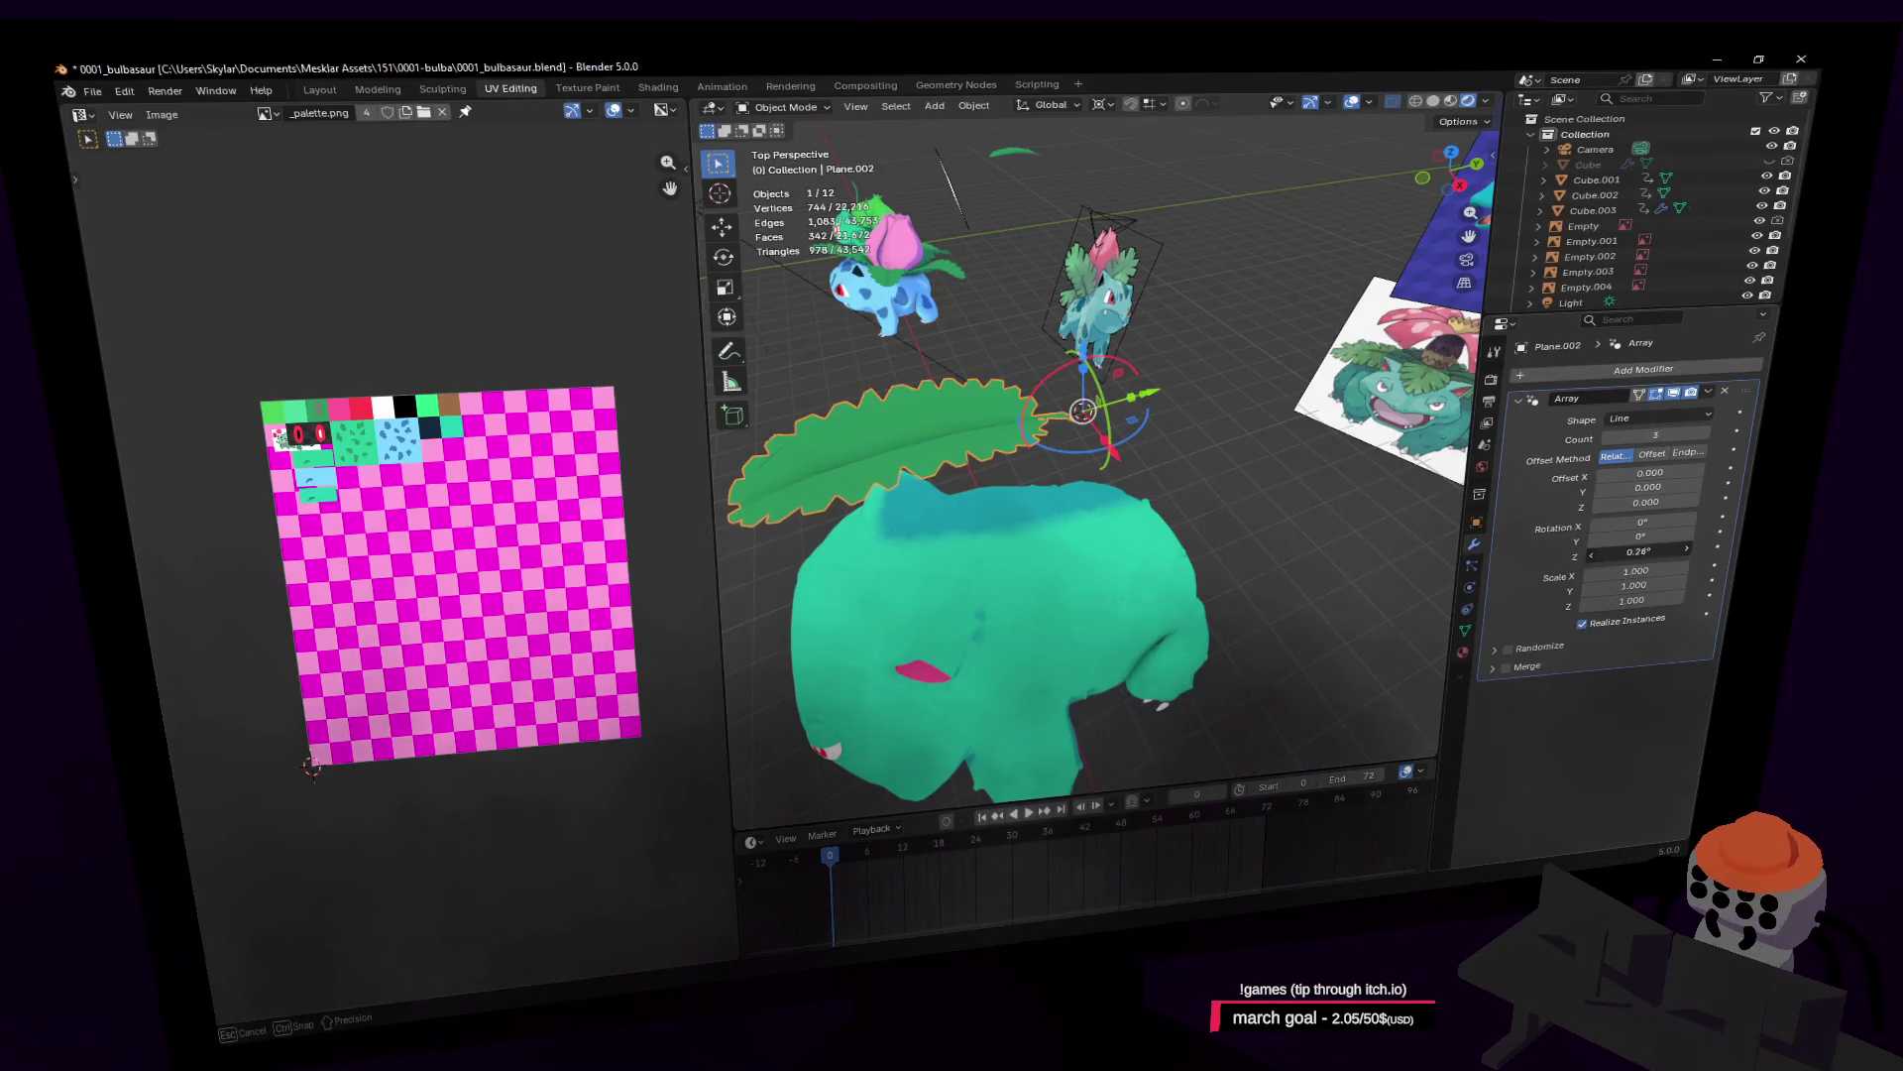
pyautogui.moveTo(1641, 551)
pyautogui.mouseDown()
pyautogui.moveTo(1715, 551)
pyautogui.moveTo(1645, 537)
pyautogui.mouseUp()
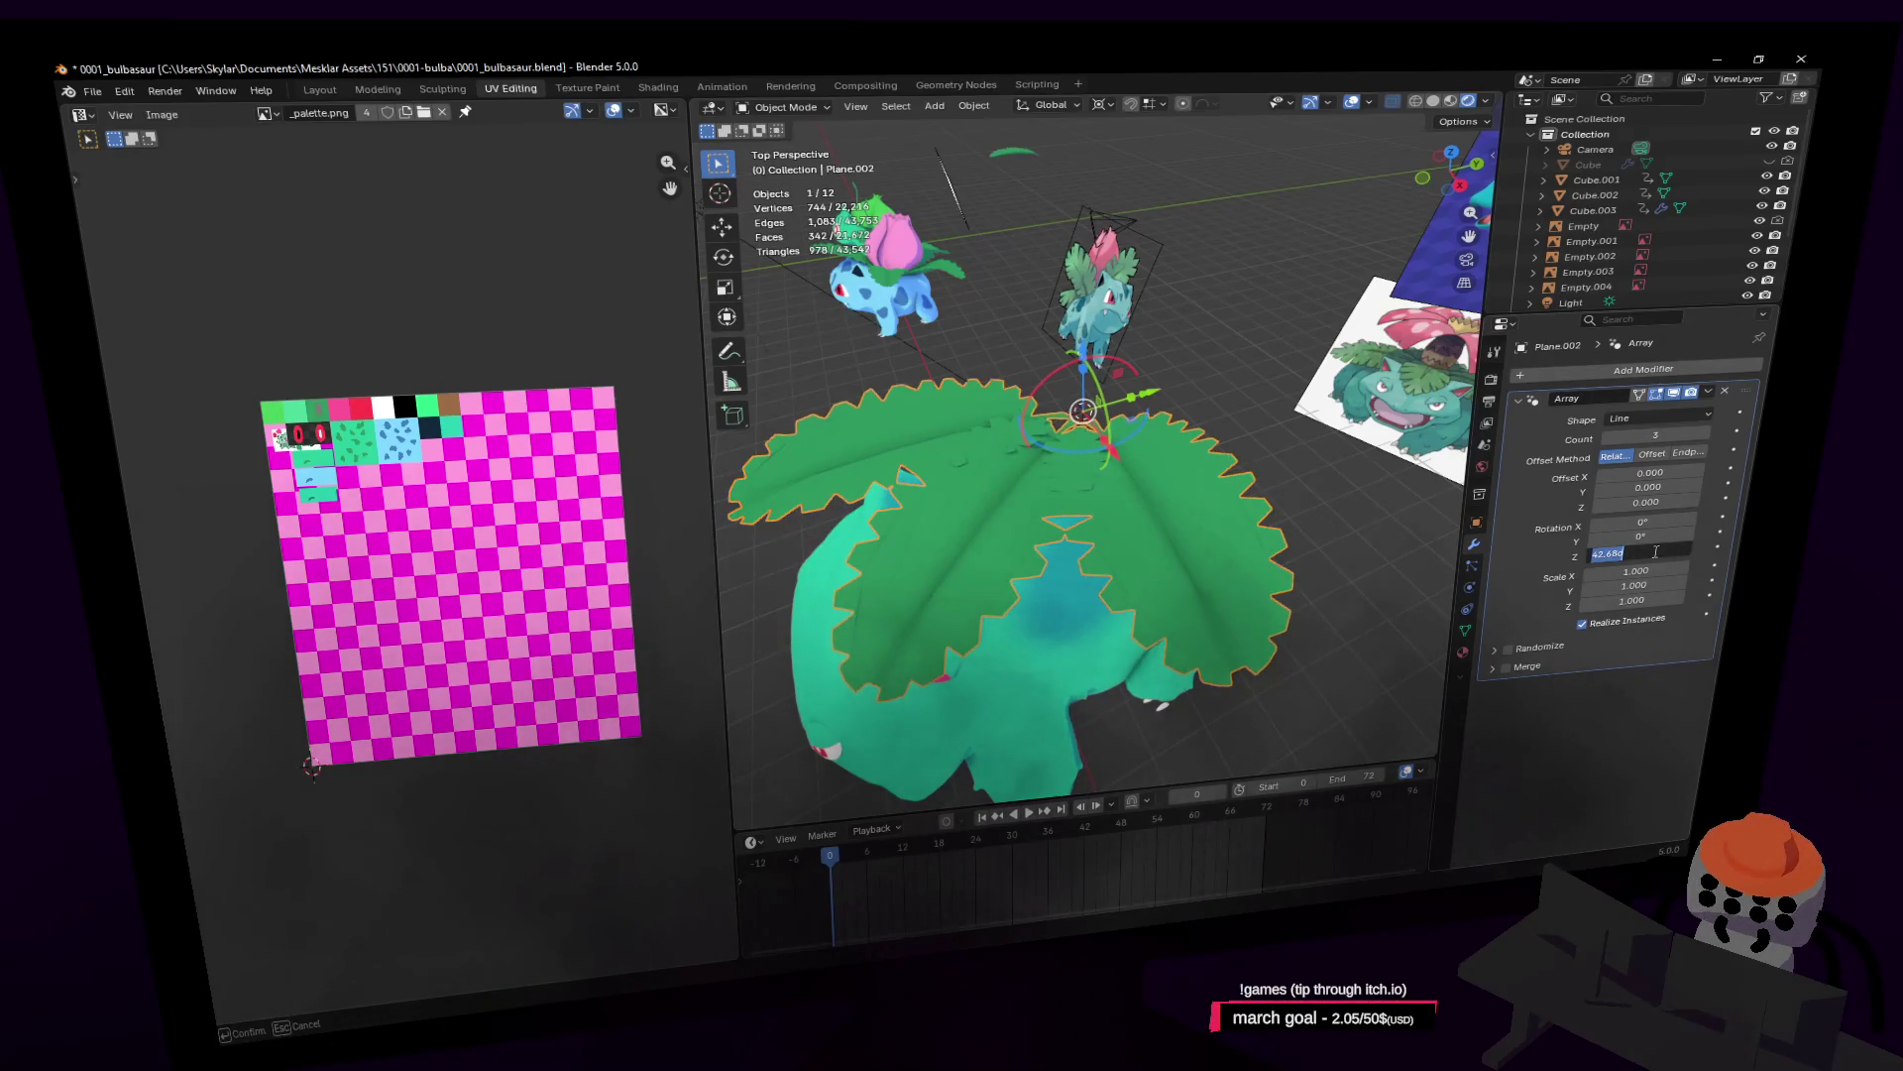
pyautogui.write('72')
pyautogui.press('Return')
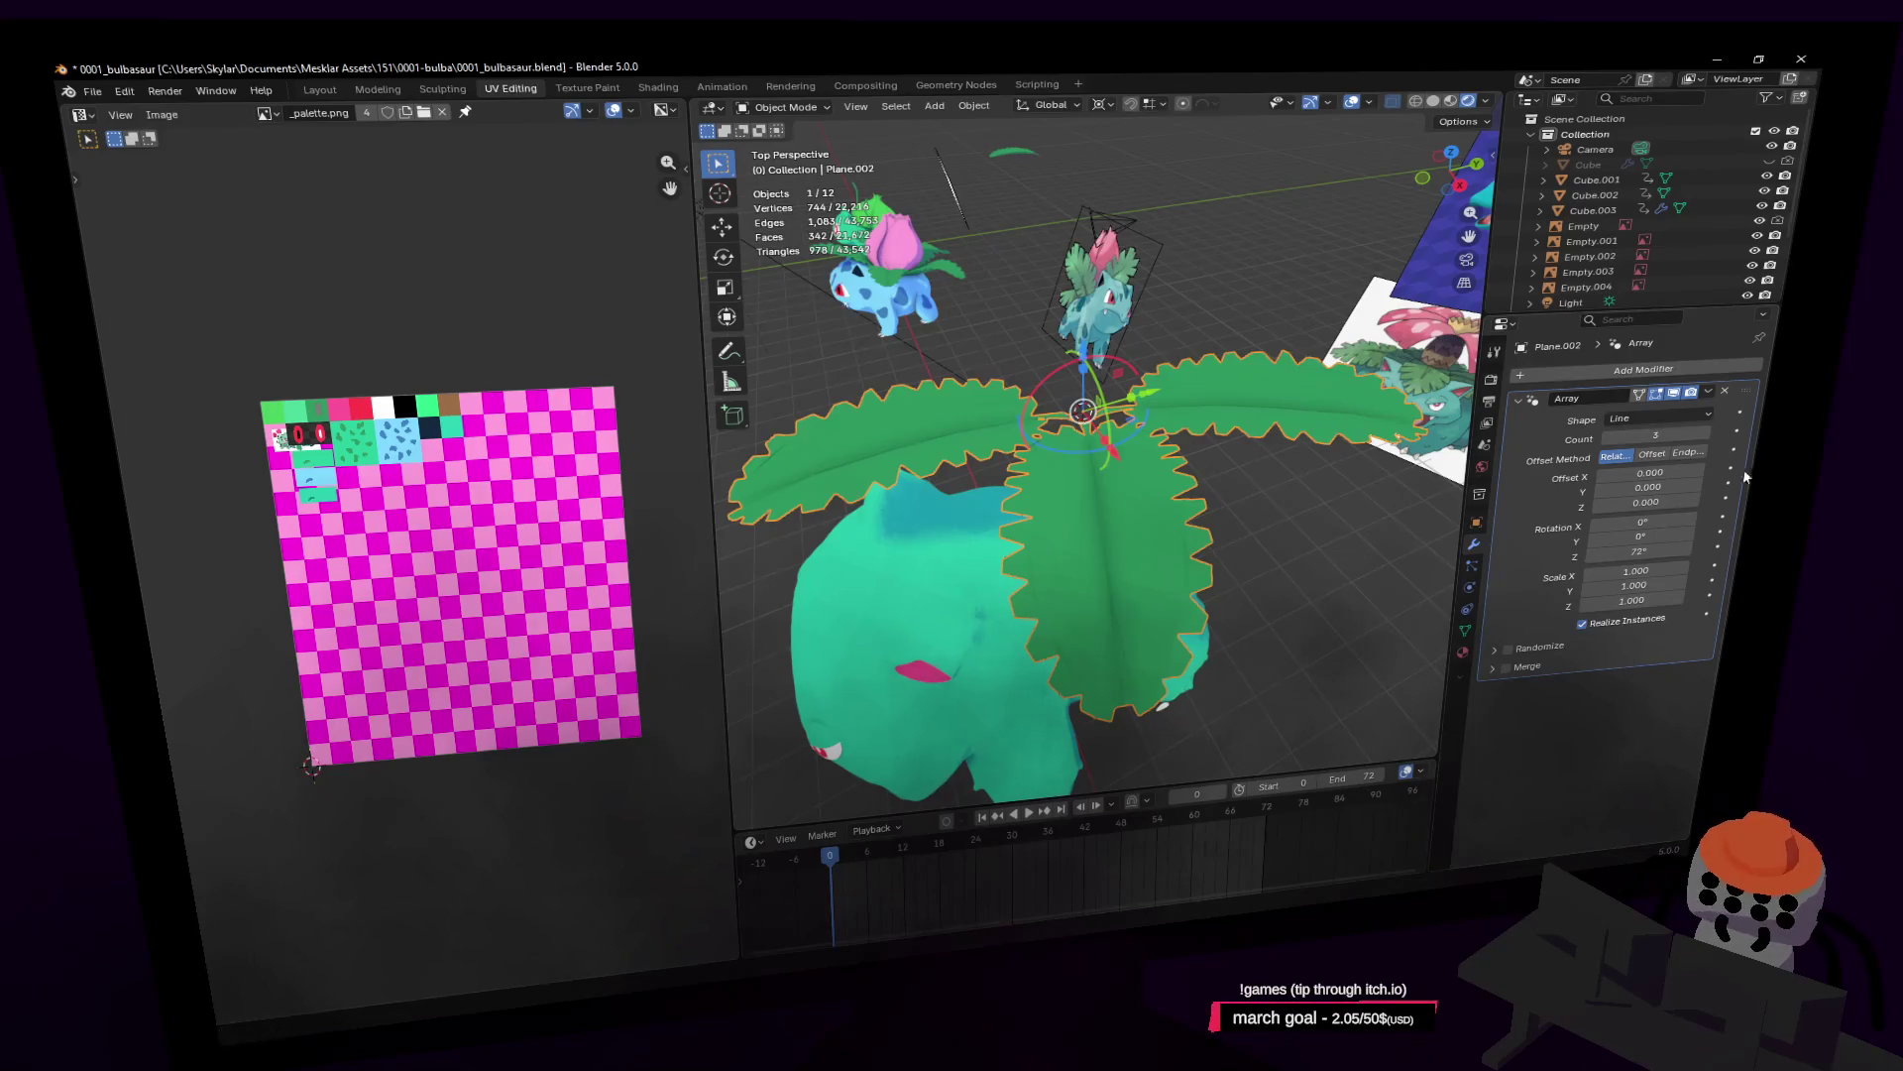
pyautogui.click(1667, 431)
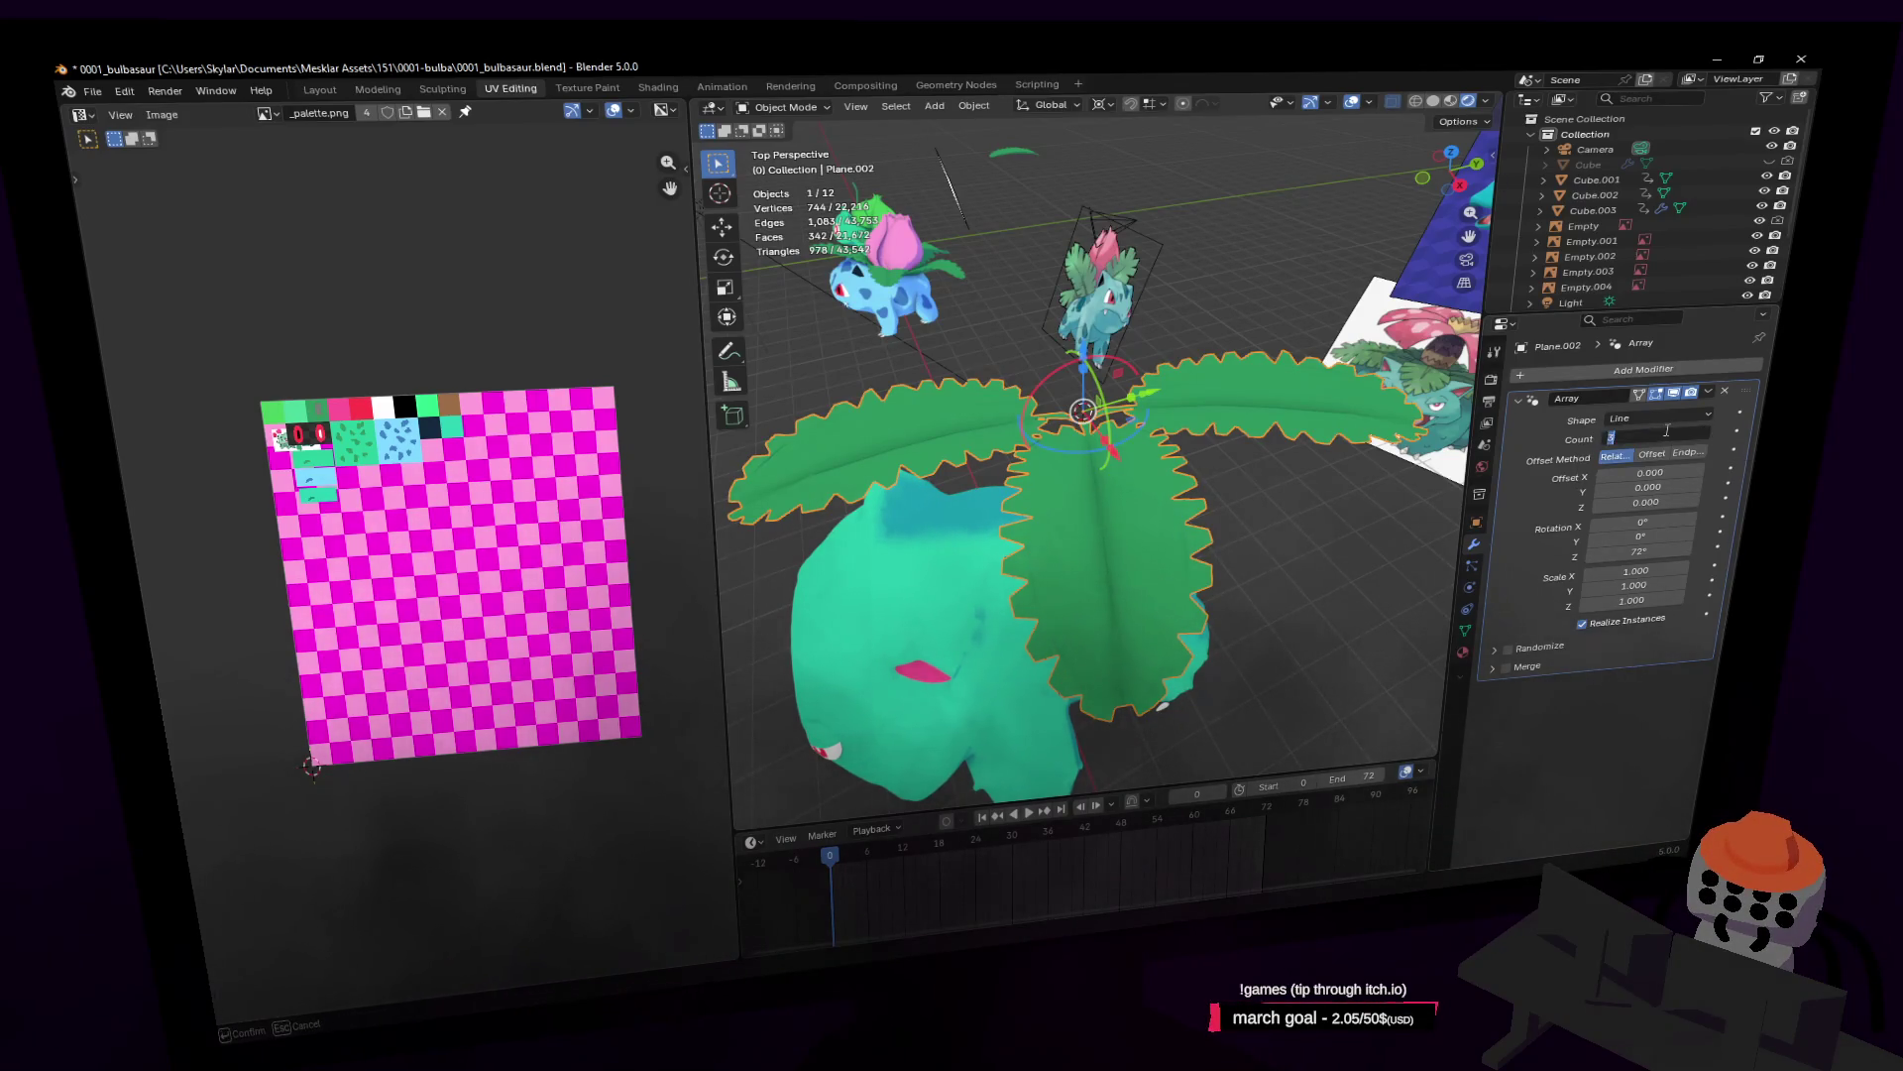
pyautogui.press('Return')
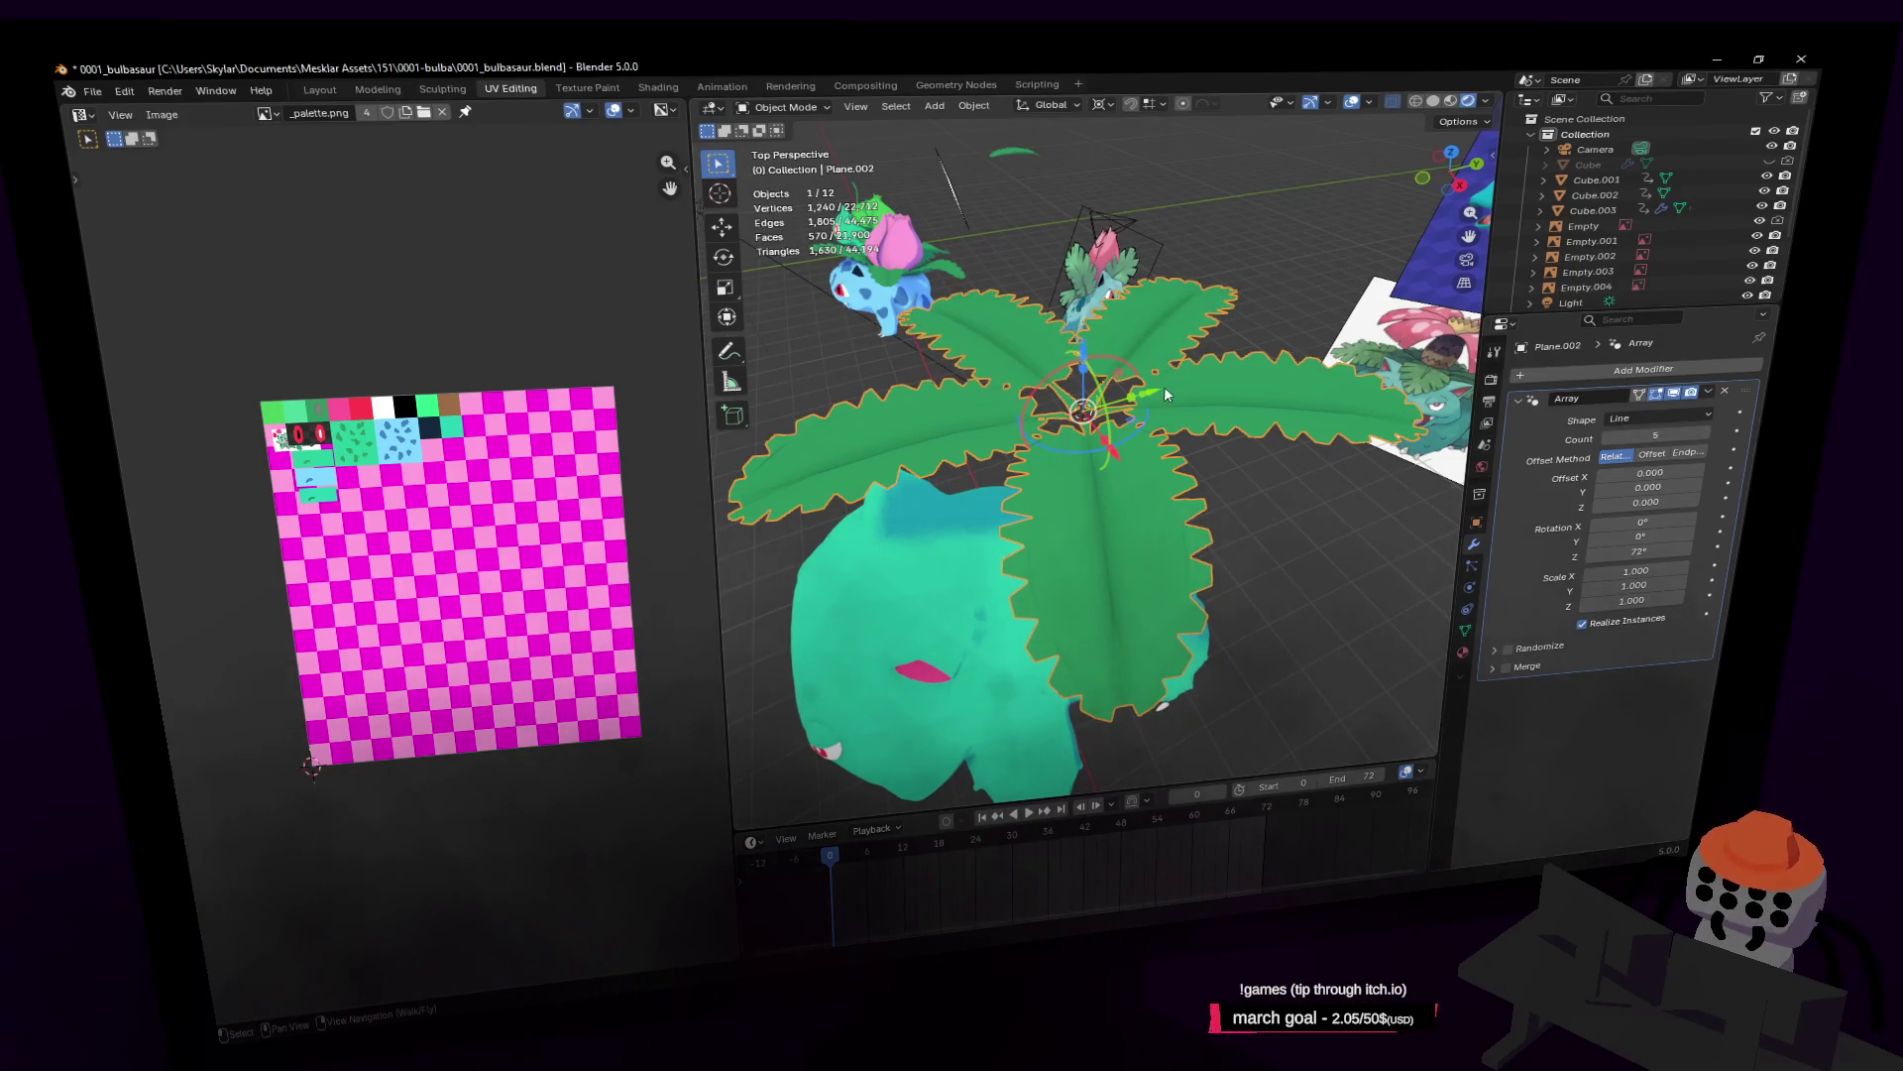
pyautogui.hotkey('shift', '`')
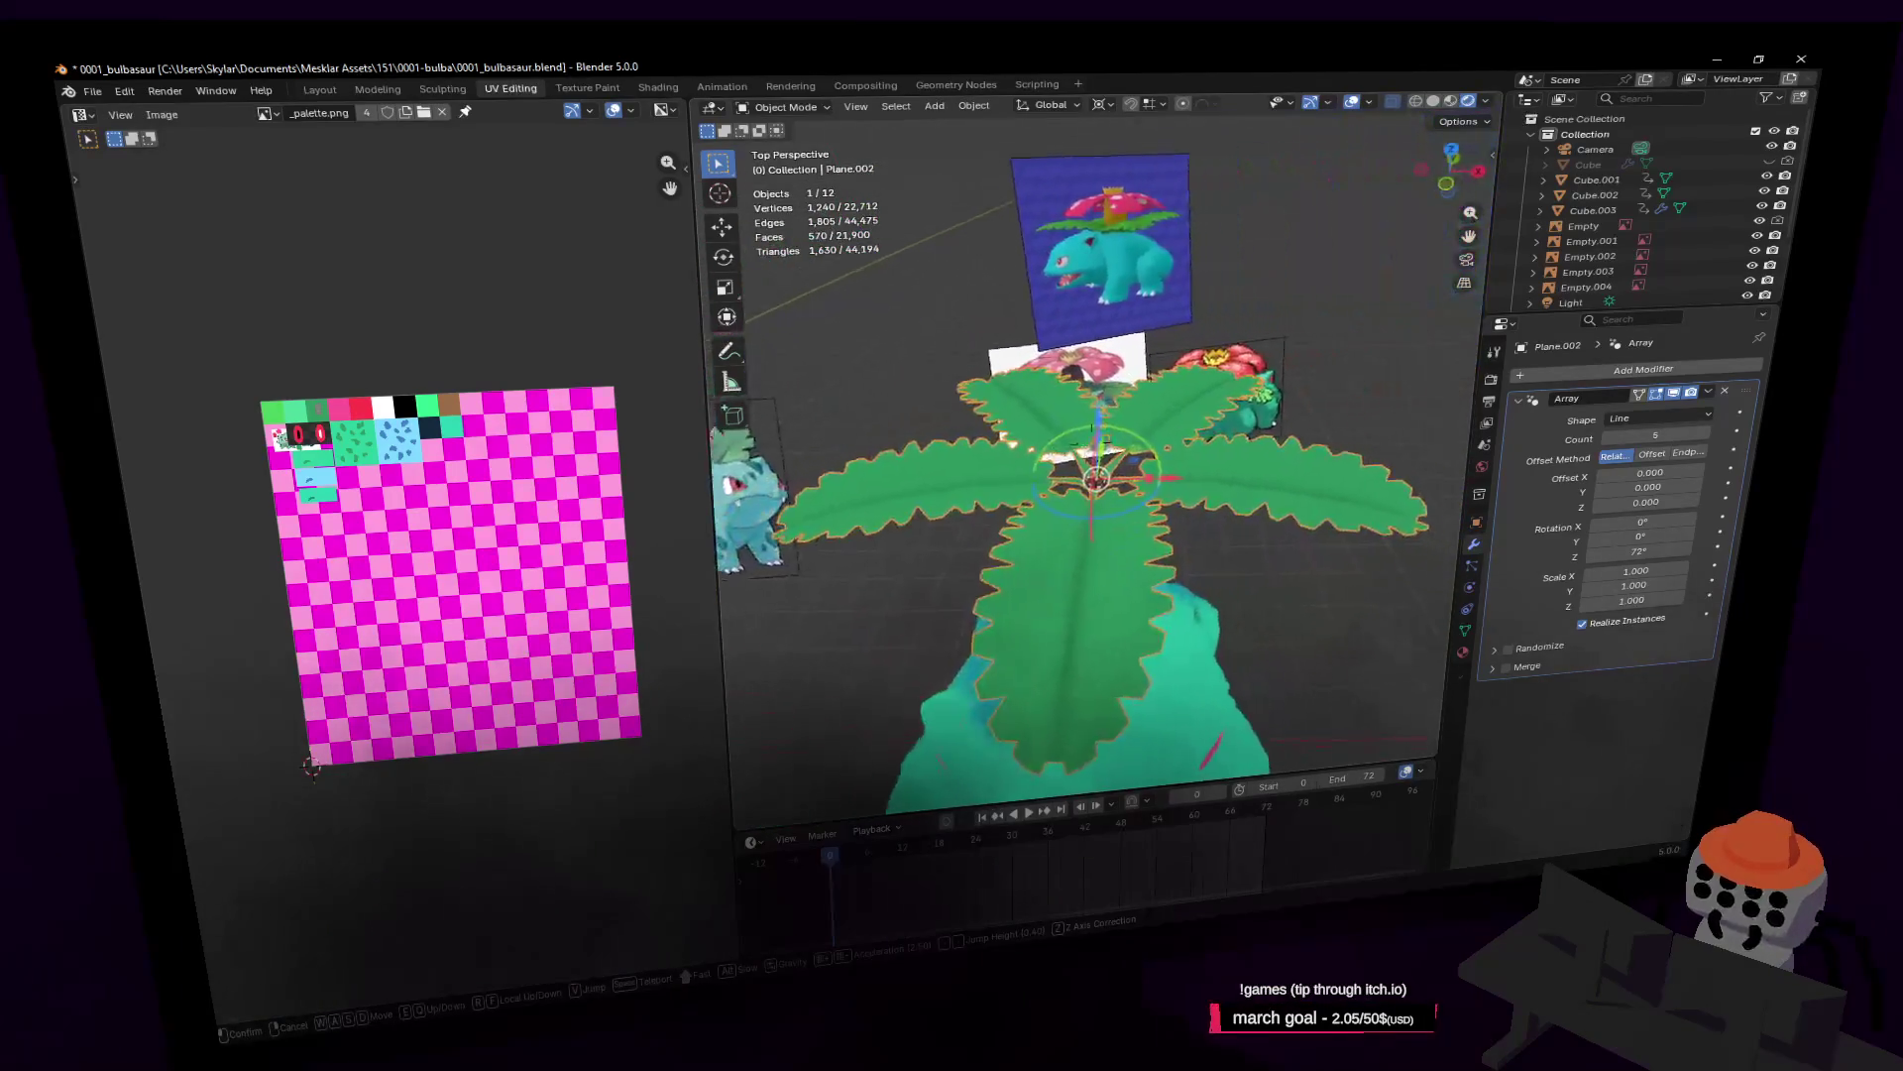
pyautogui.click(1241, 354)
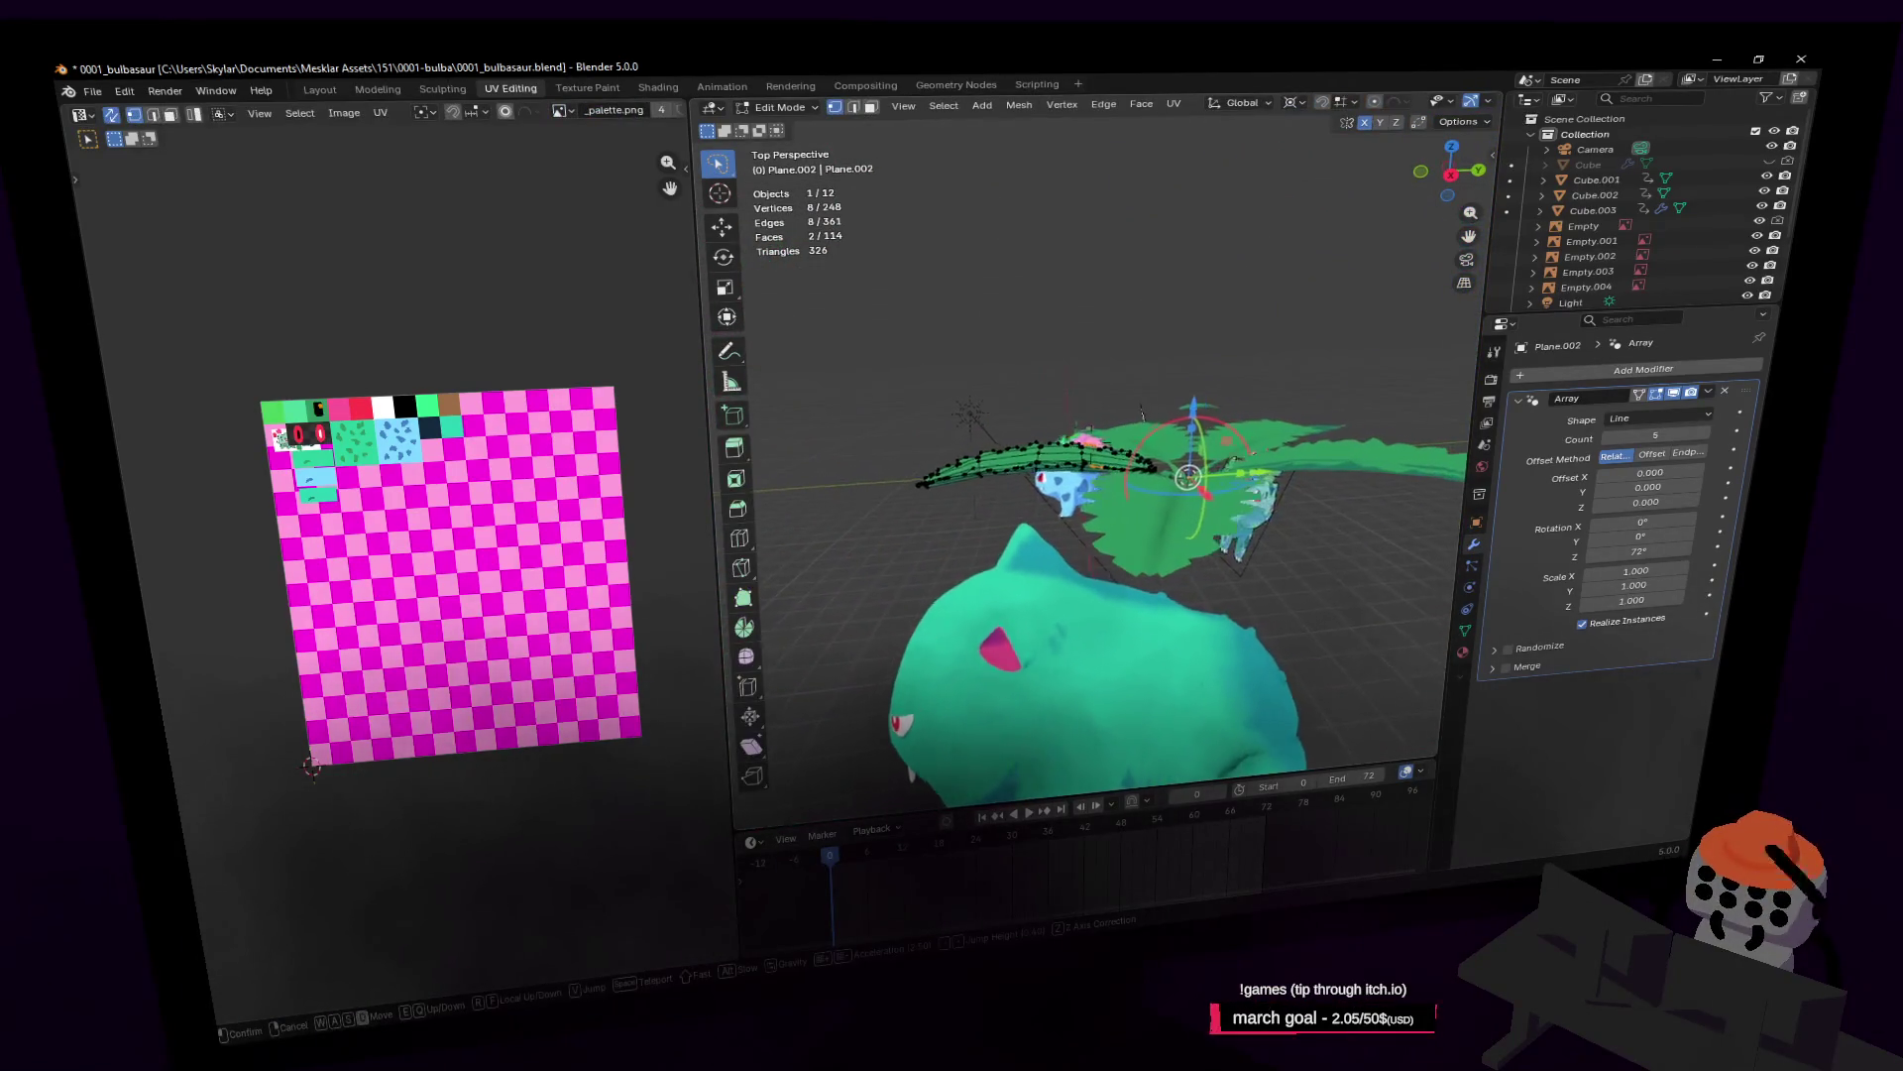
# Step: In Edit Mode, tilt the leaf mesh about X by roughly -12°, then another -6°
pyautogui.press('Tab')
pyautogui.press('r')
pyautogui.press('x')
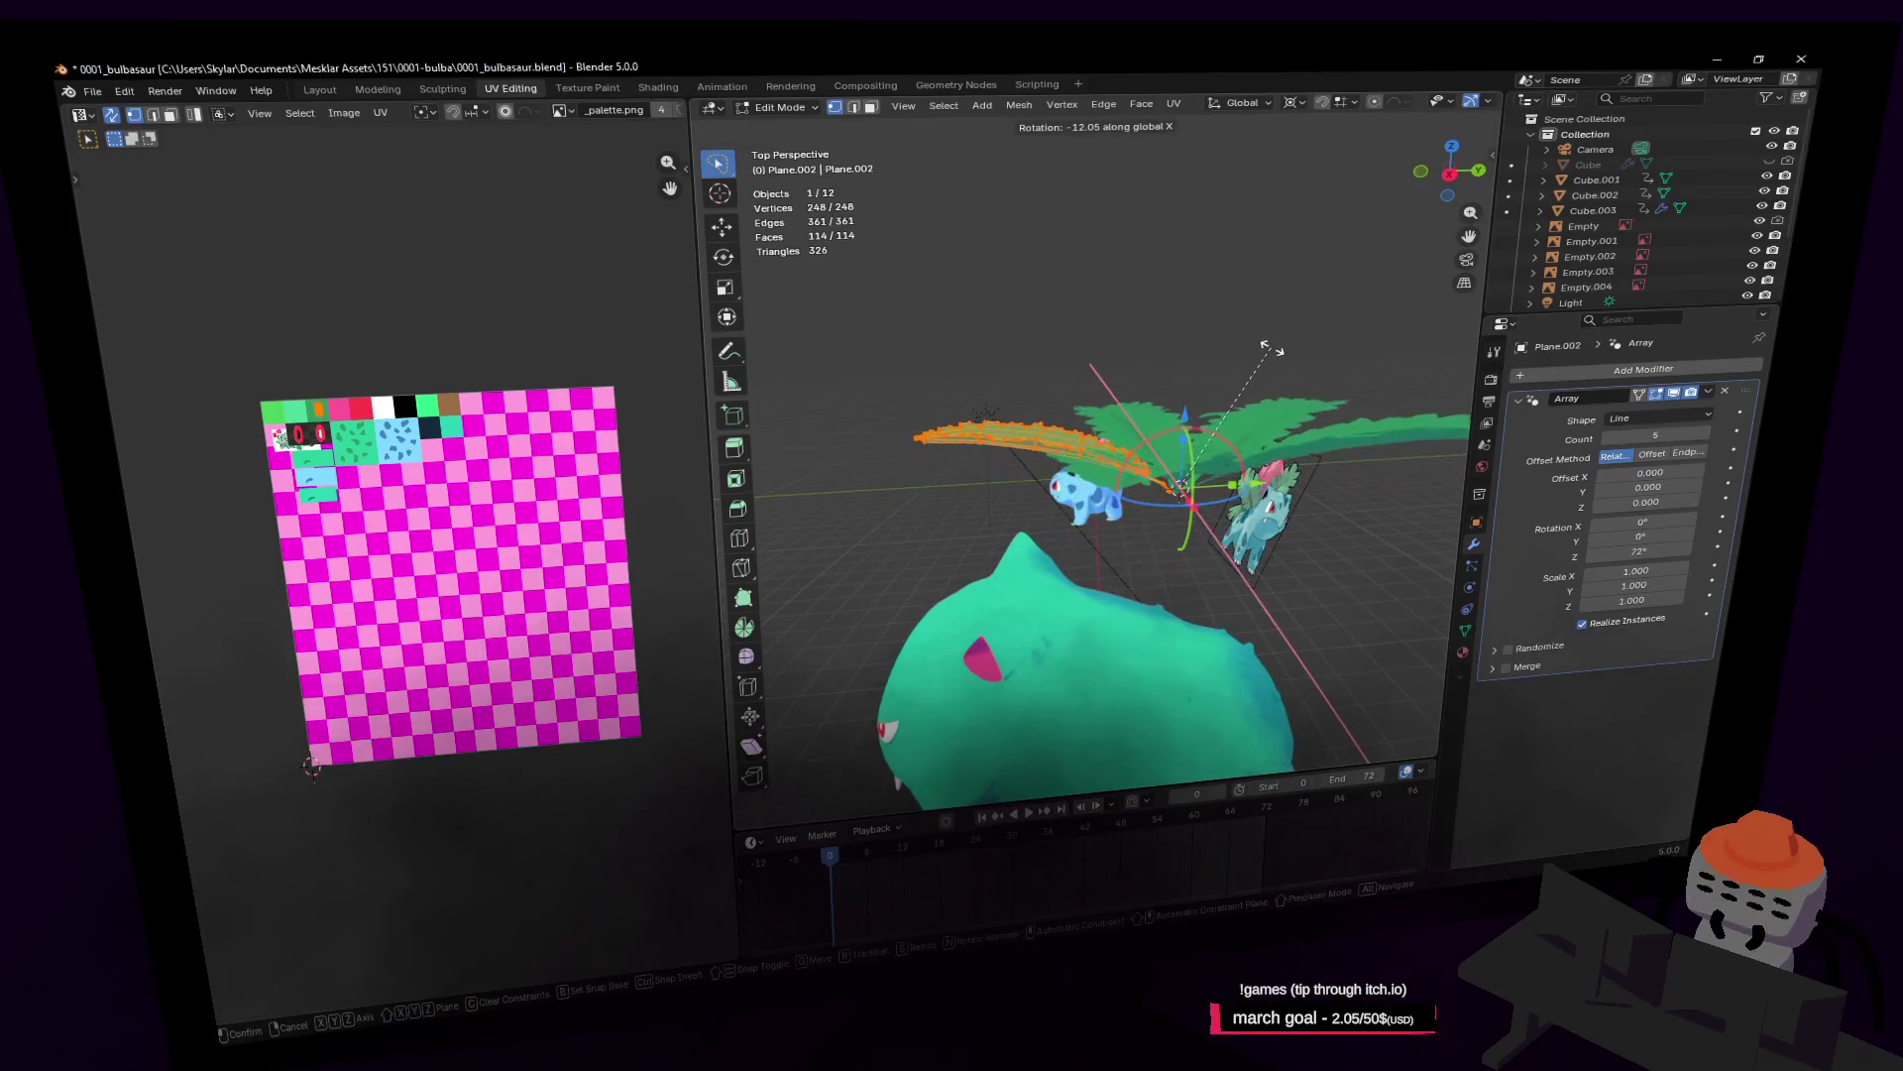
pyautogui.click(1272, 349)
pyautogui.moveTo(1272, 349)
pyautogui.keyDown('shift'); pyautogui.mouseDown(button='middle')
pyautogui.moveTo(1126, 390)
pyautogui.moveTo(1368, 357)
pyautogui.mouseUp(button='middle'); pyautogui.keyUp('shift')
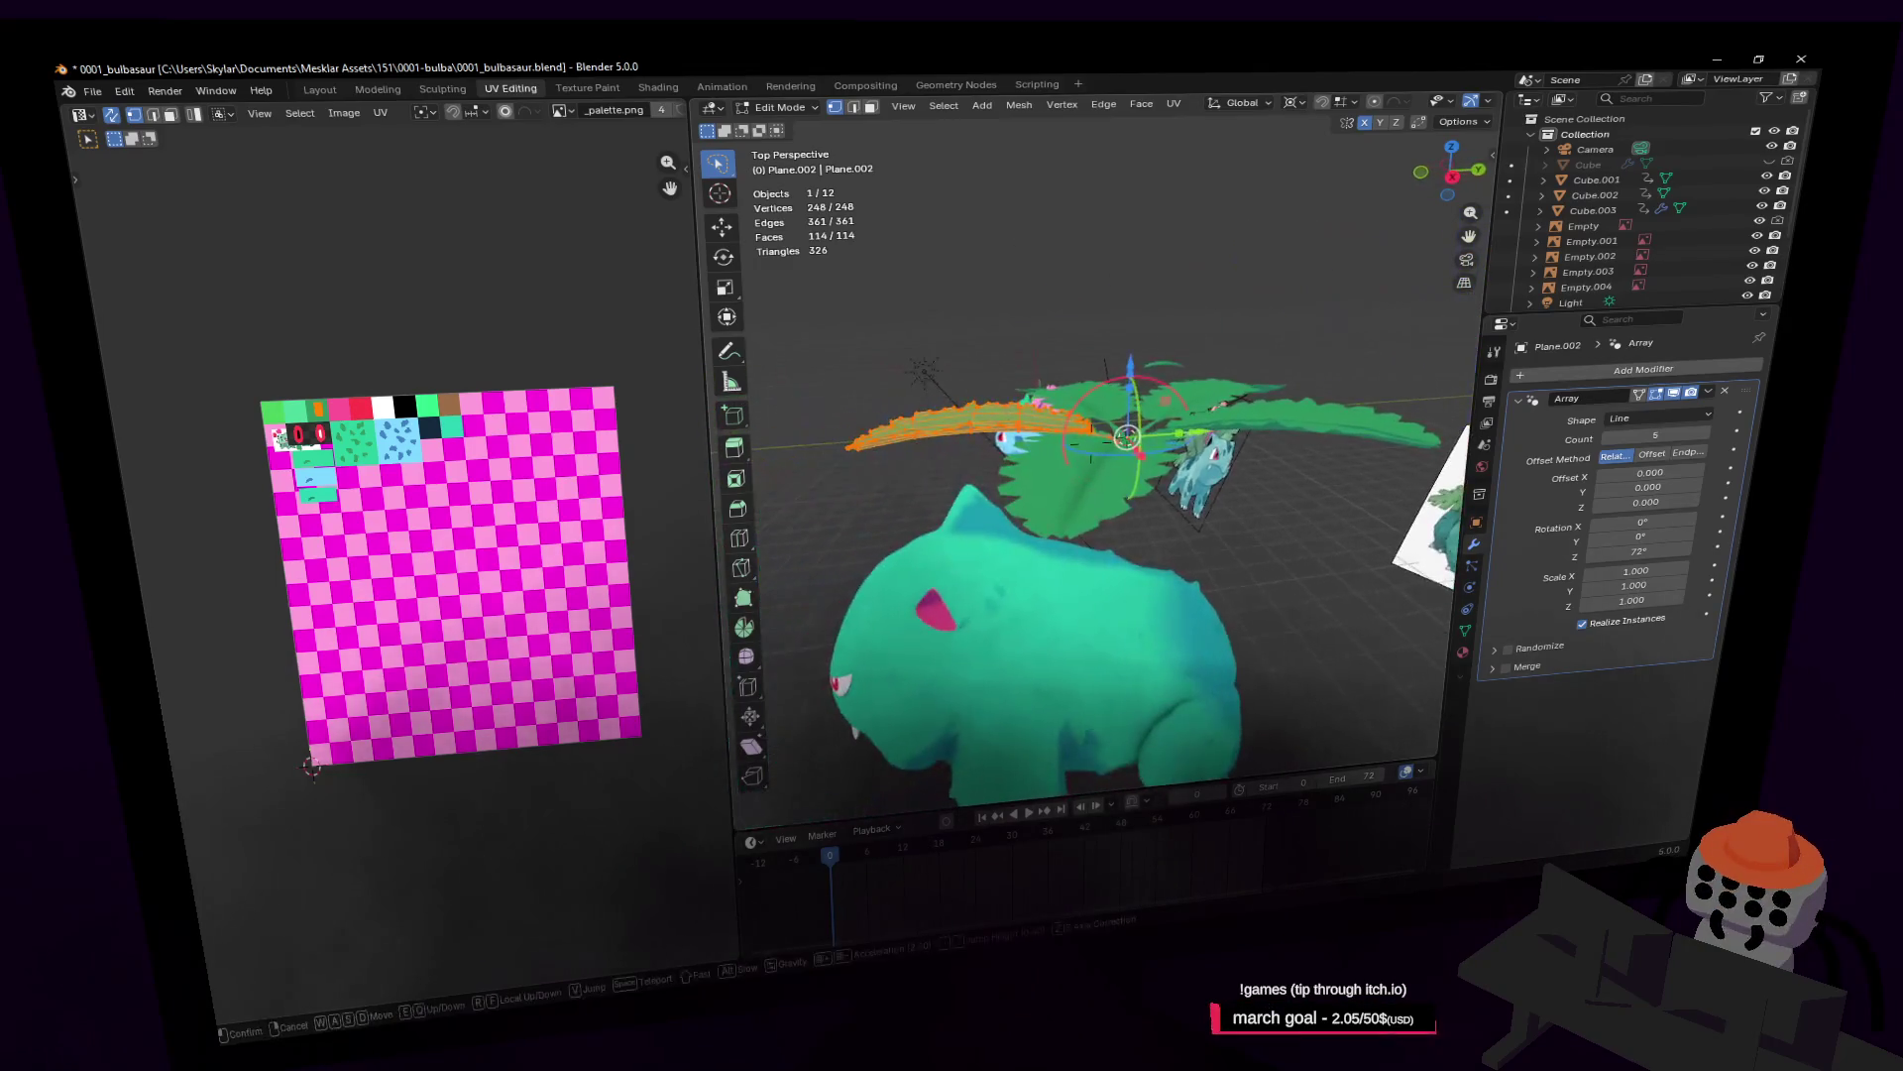
pyautogui.press('r')
pyautogui.press('x')
pyautogui.click(1424, 345)
pyautogui.hotkey('shift', '`')
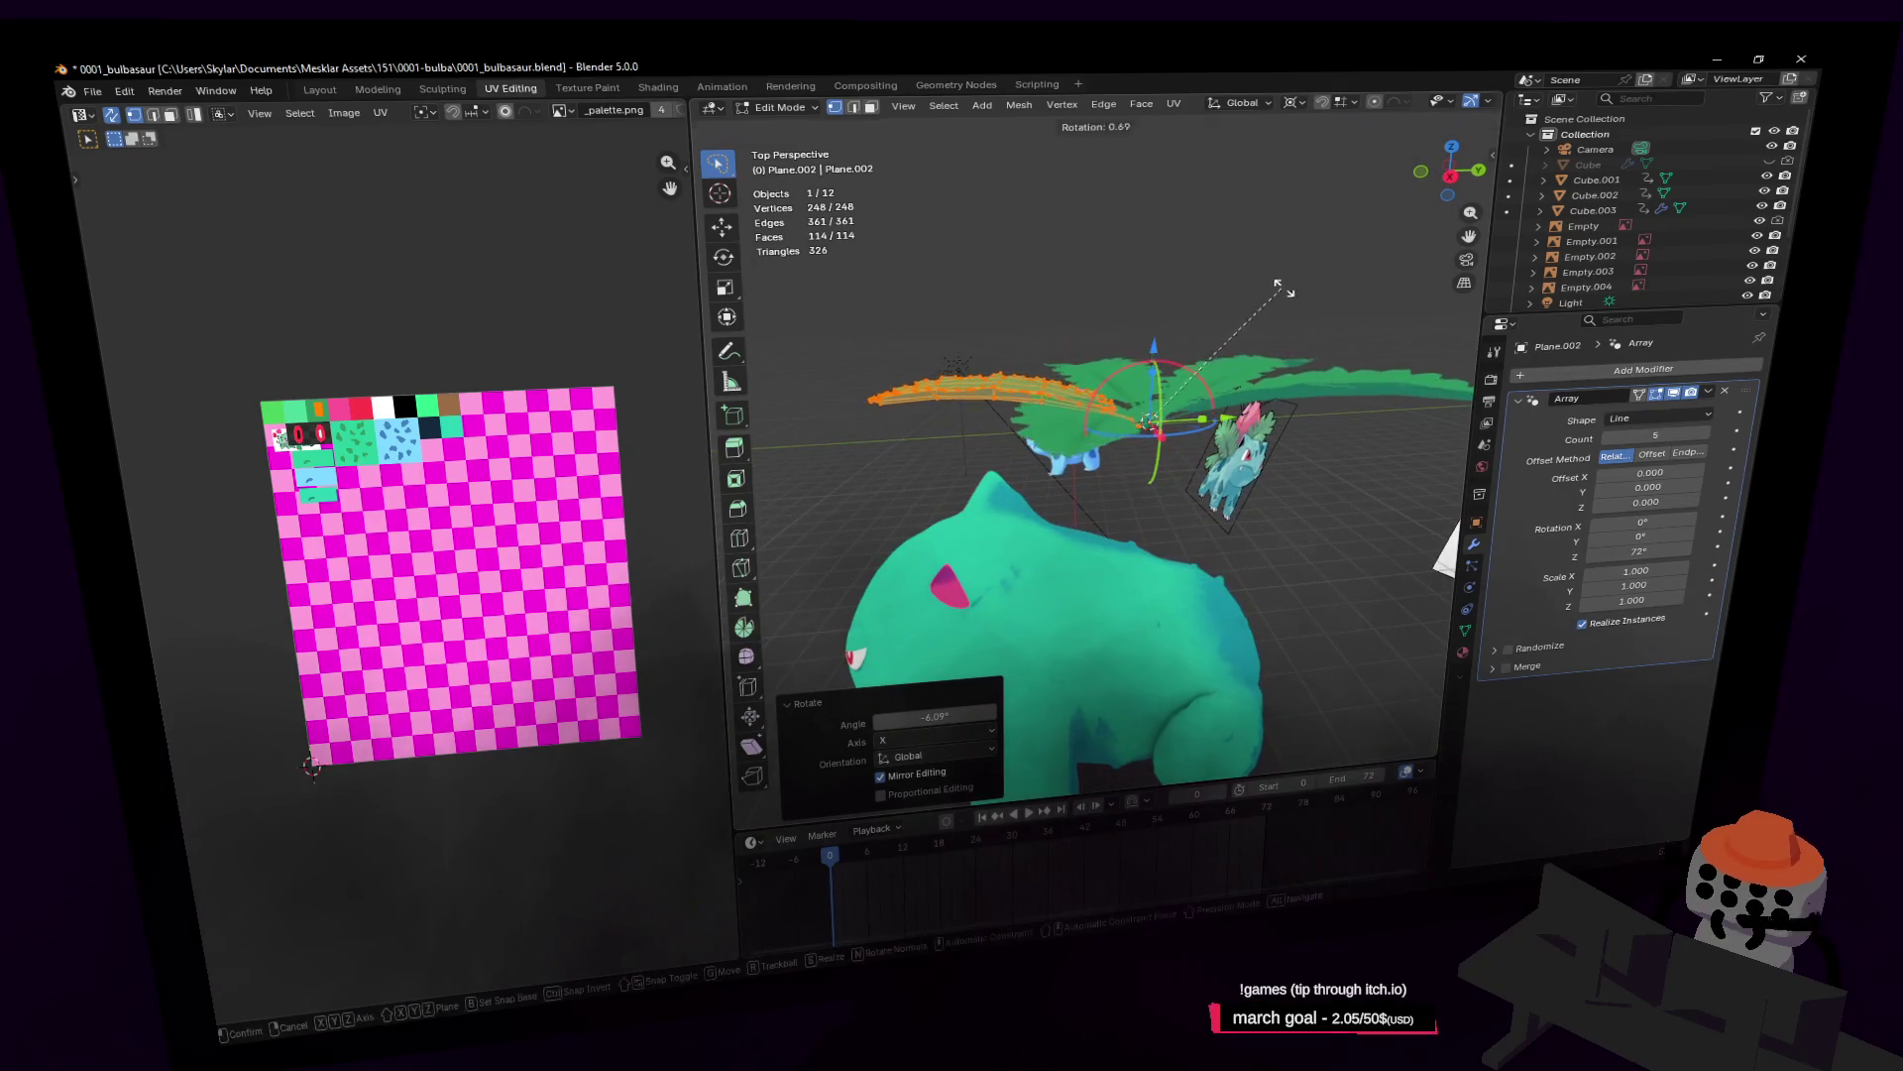
pyautogui.press('Return')
# Step: Tilt the whole leaf ring -21.7° about X and set it down onto Bulbasaur's back
pyautogui.press('Tab')
pyautogui.press('r')
pyautogui.press('x')
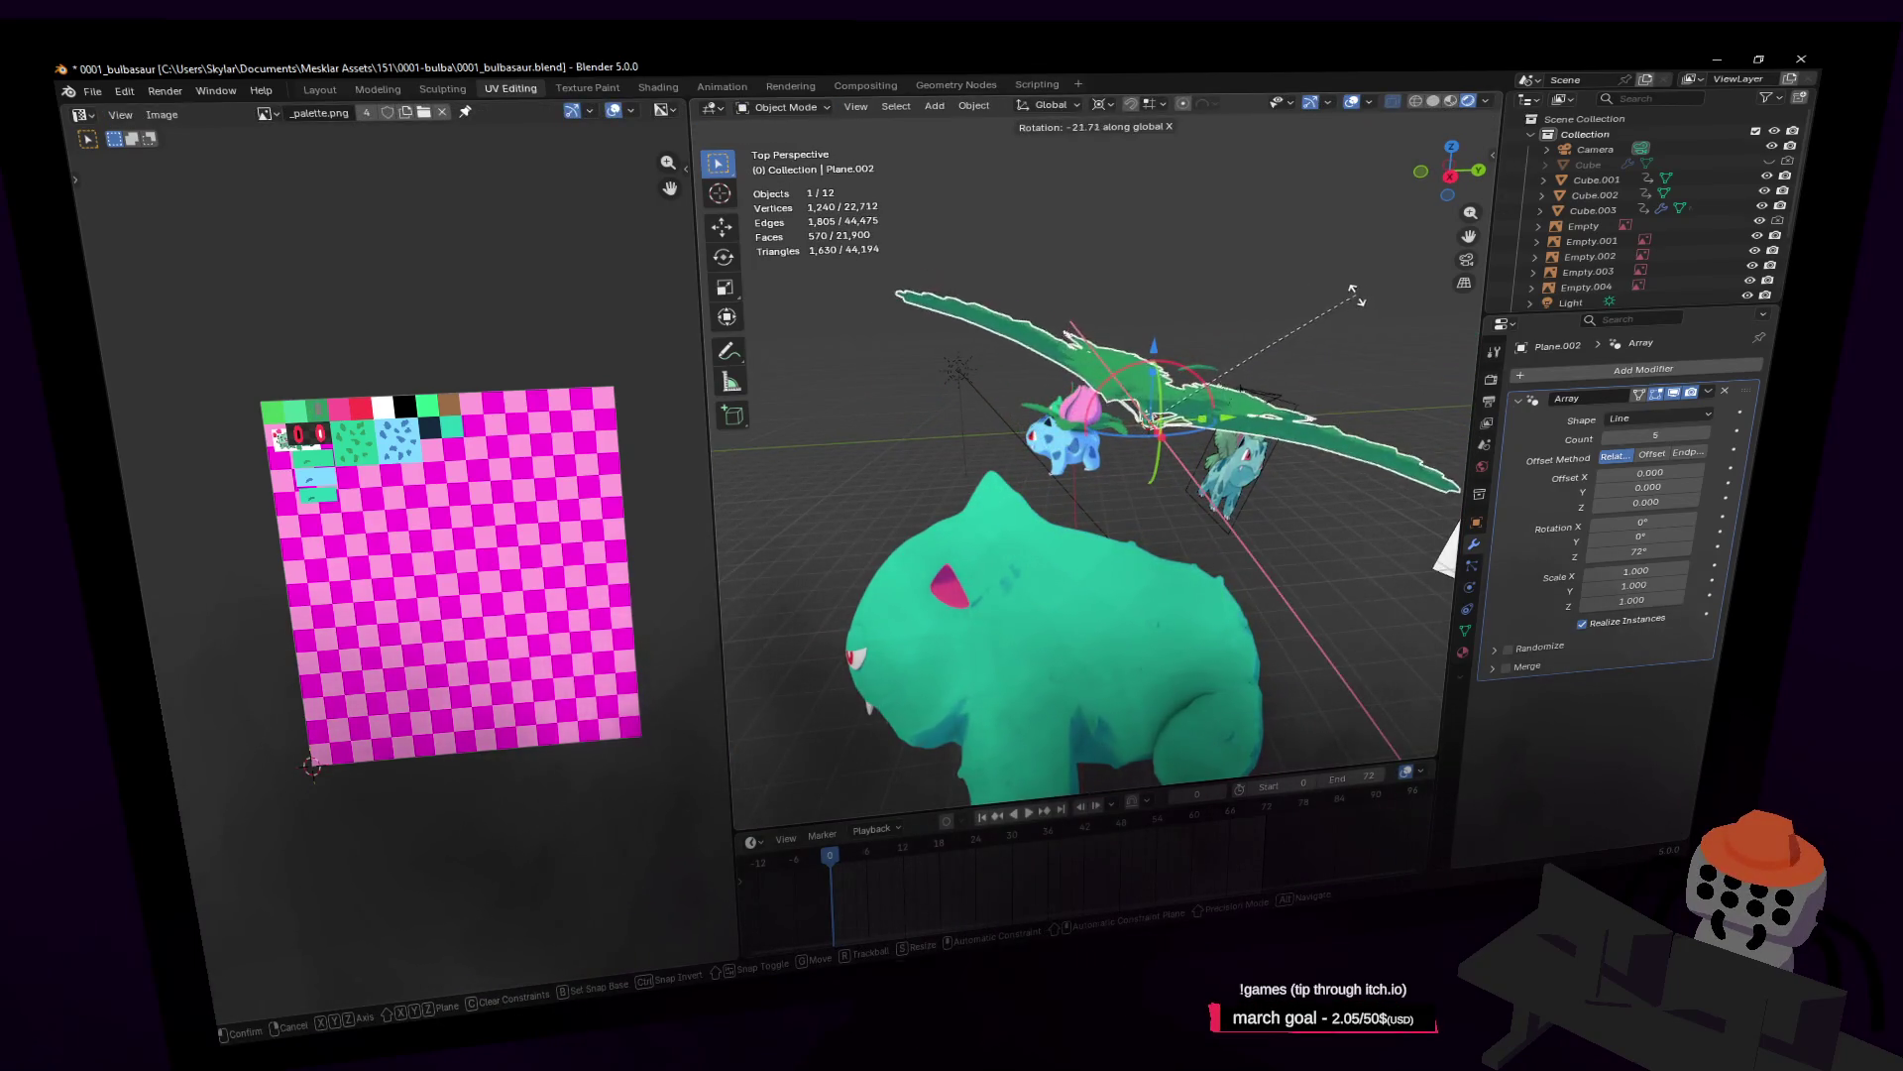
pyautogui.press('Return')
pyautogui.hotkey('shift', '`')
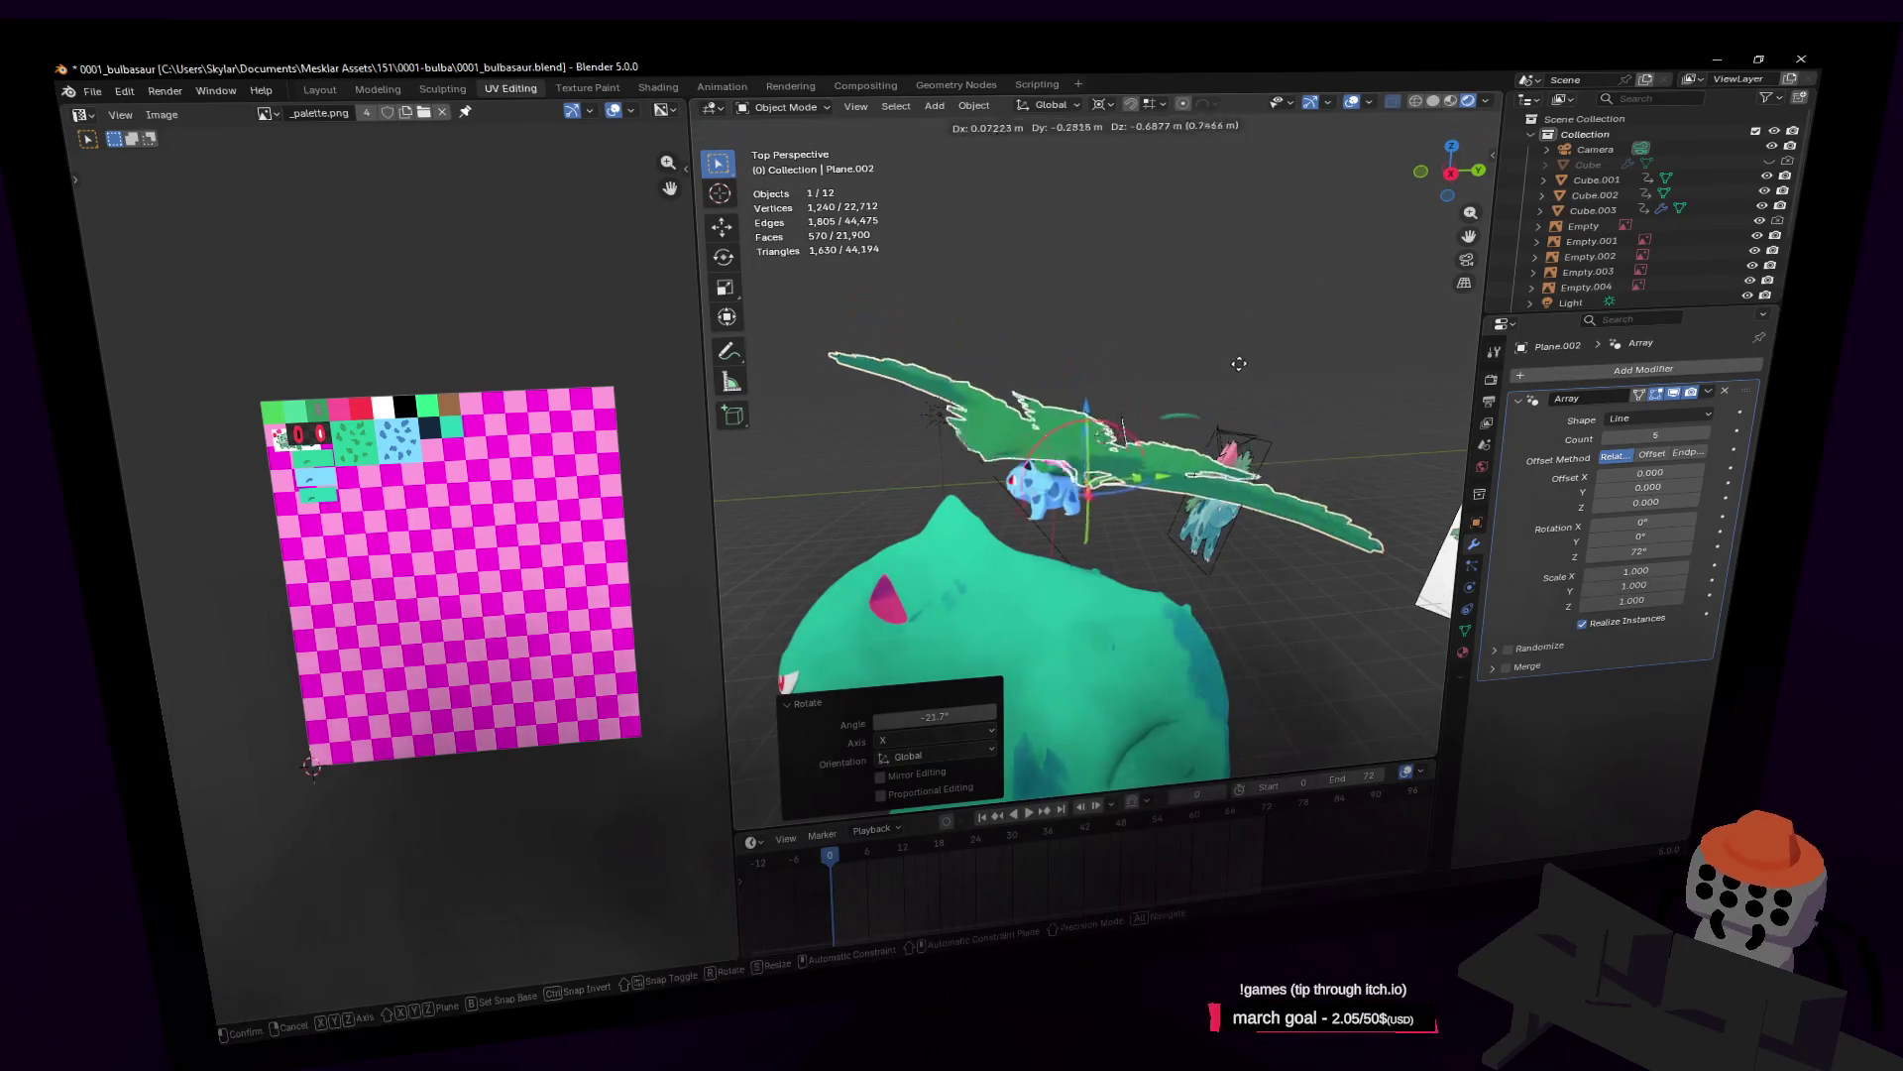
pyautogui.click(1246, 407)
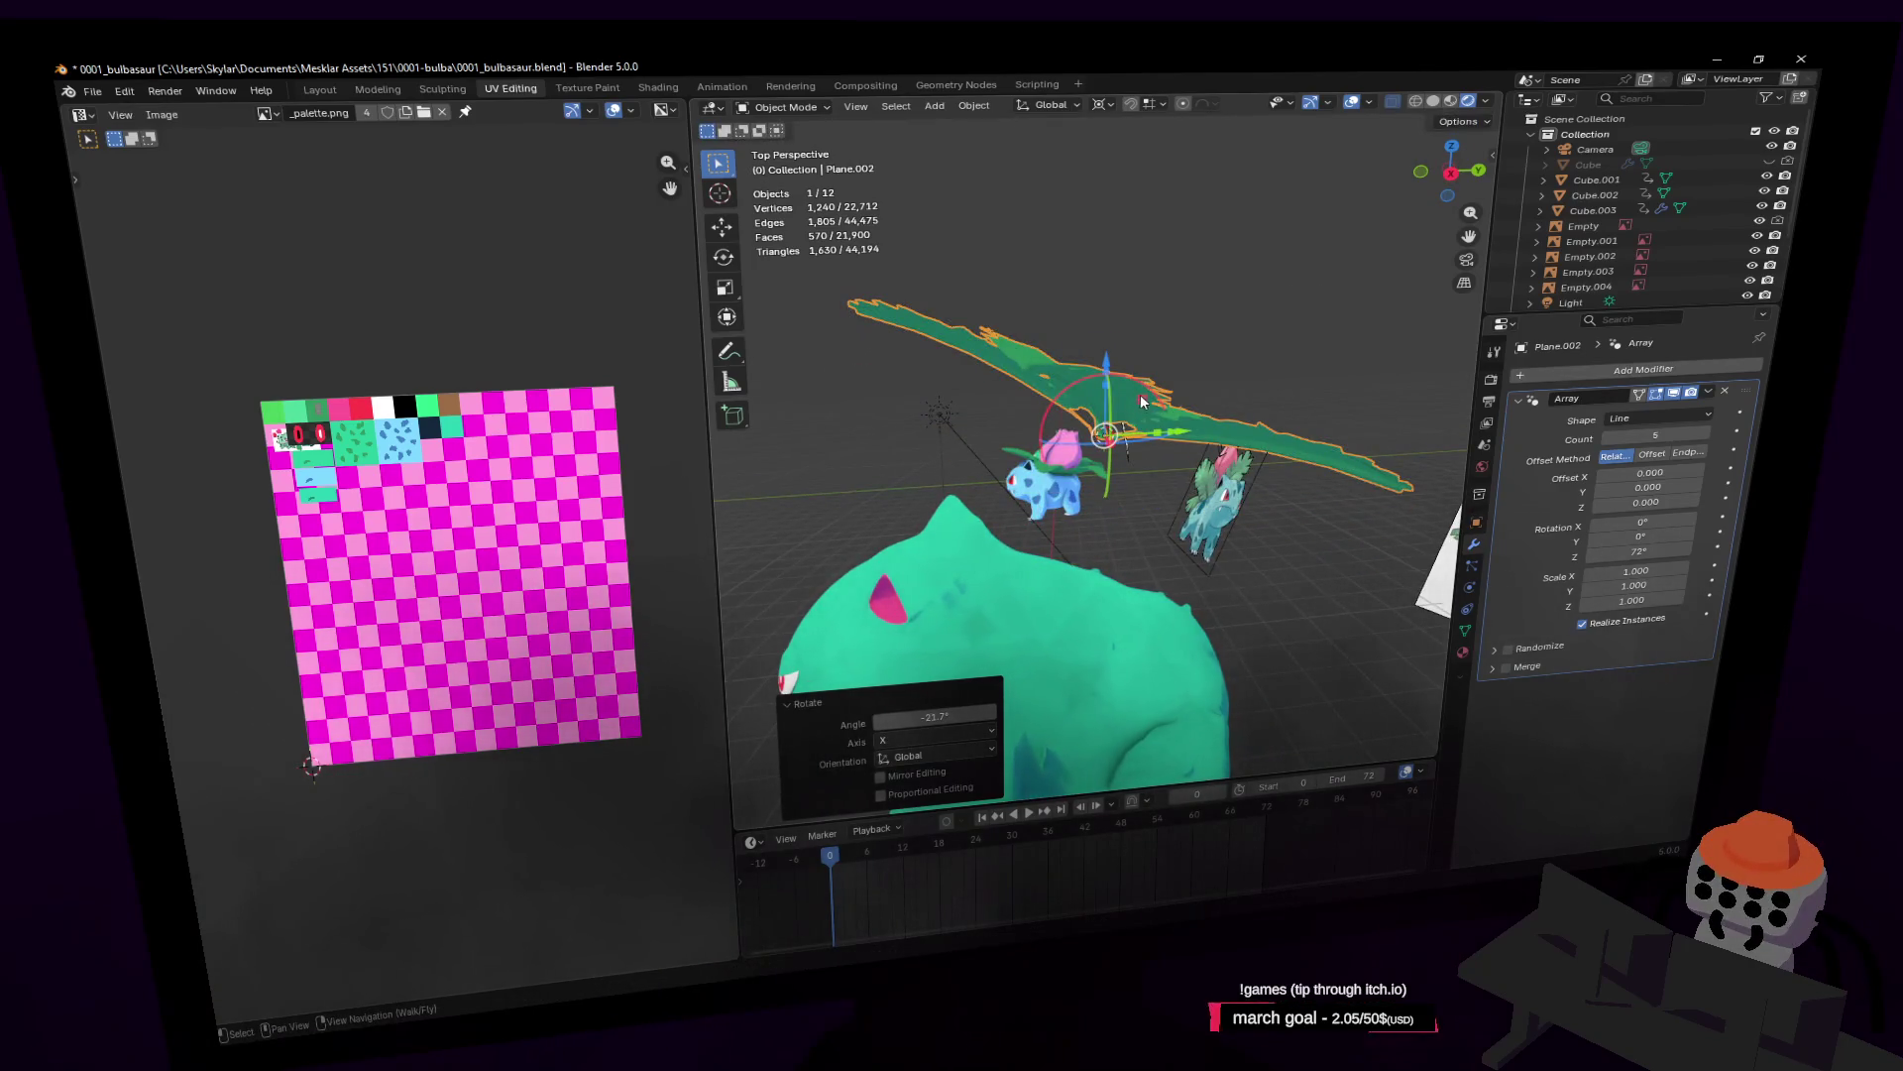
pyautogui.press('g')
pyautogui.hotkey('shift', 'x')
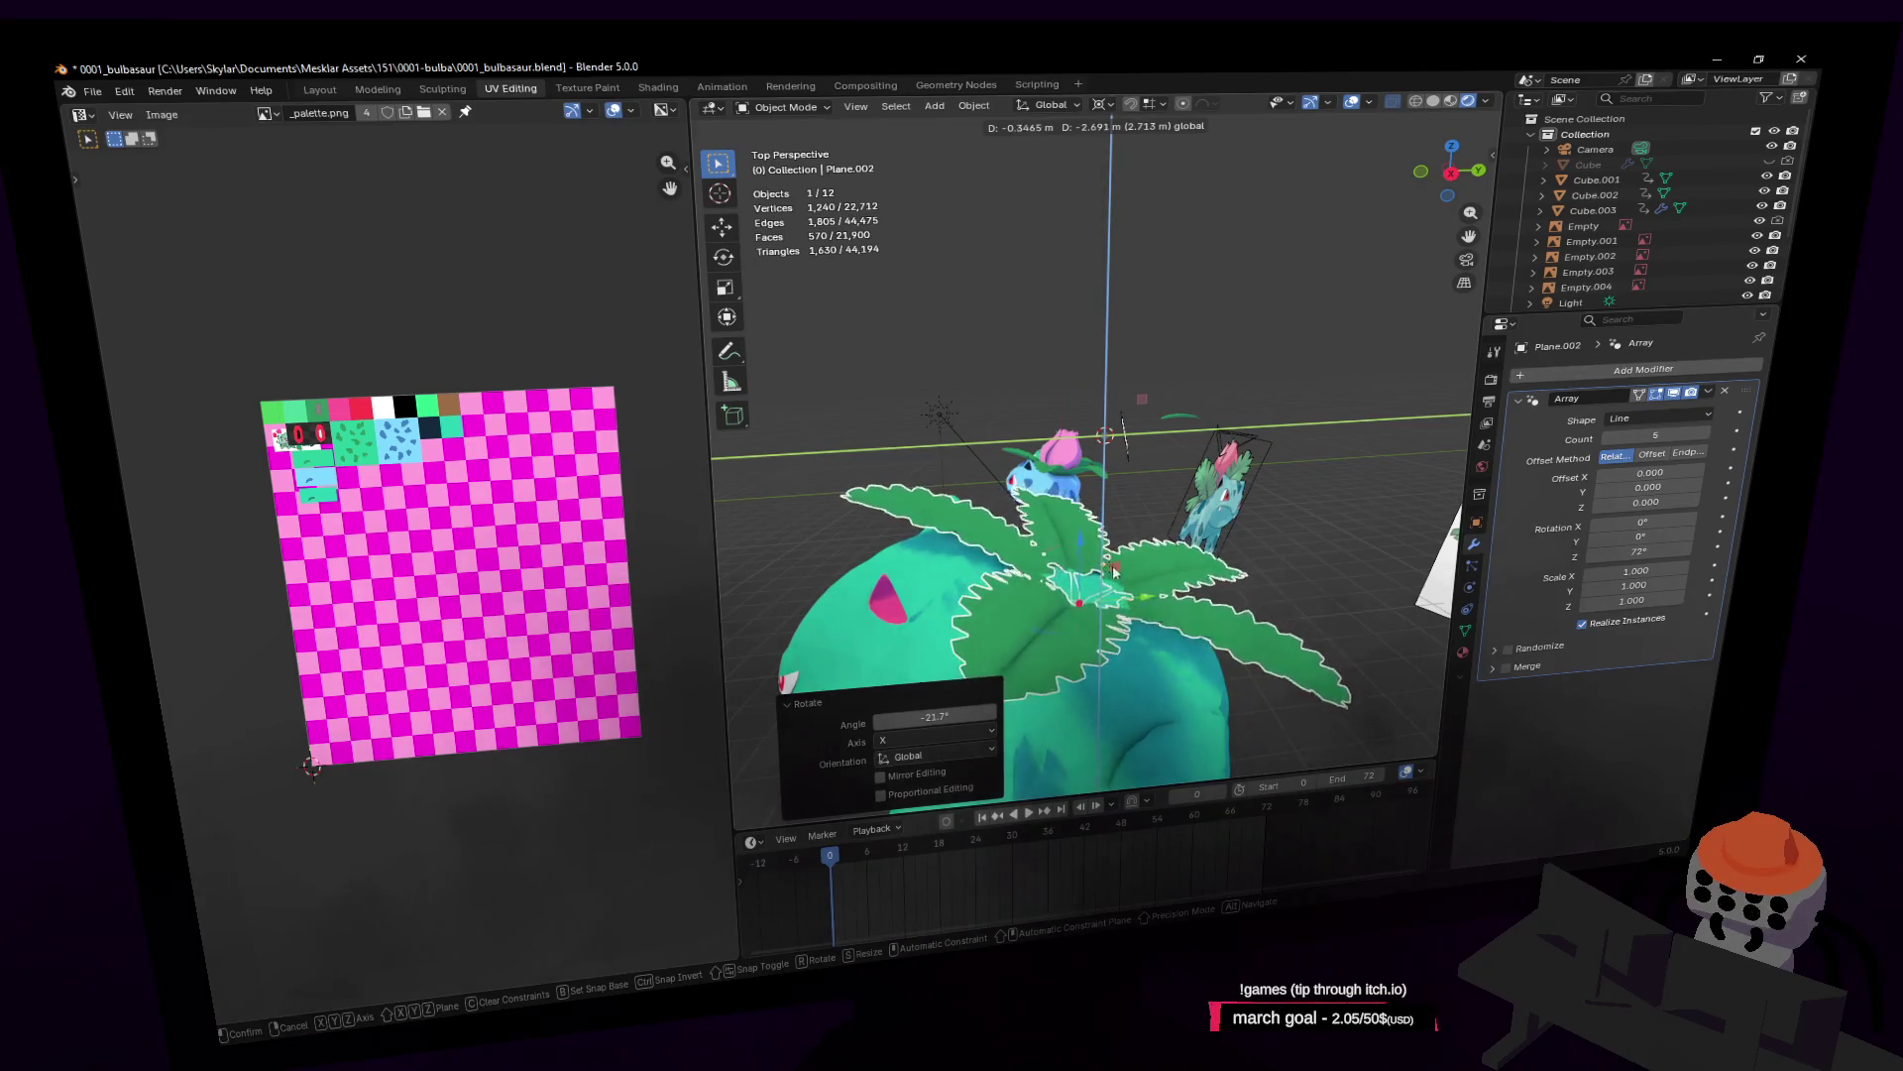
pyautogui.click(1113, 572)
pyautogui.hotkey('shift', '`')
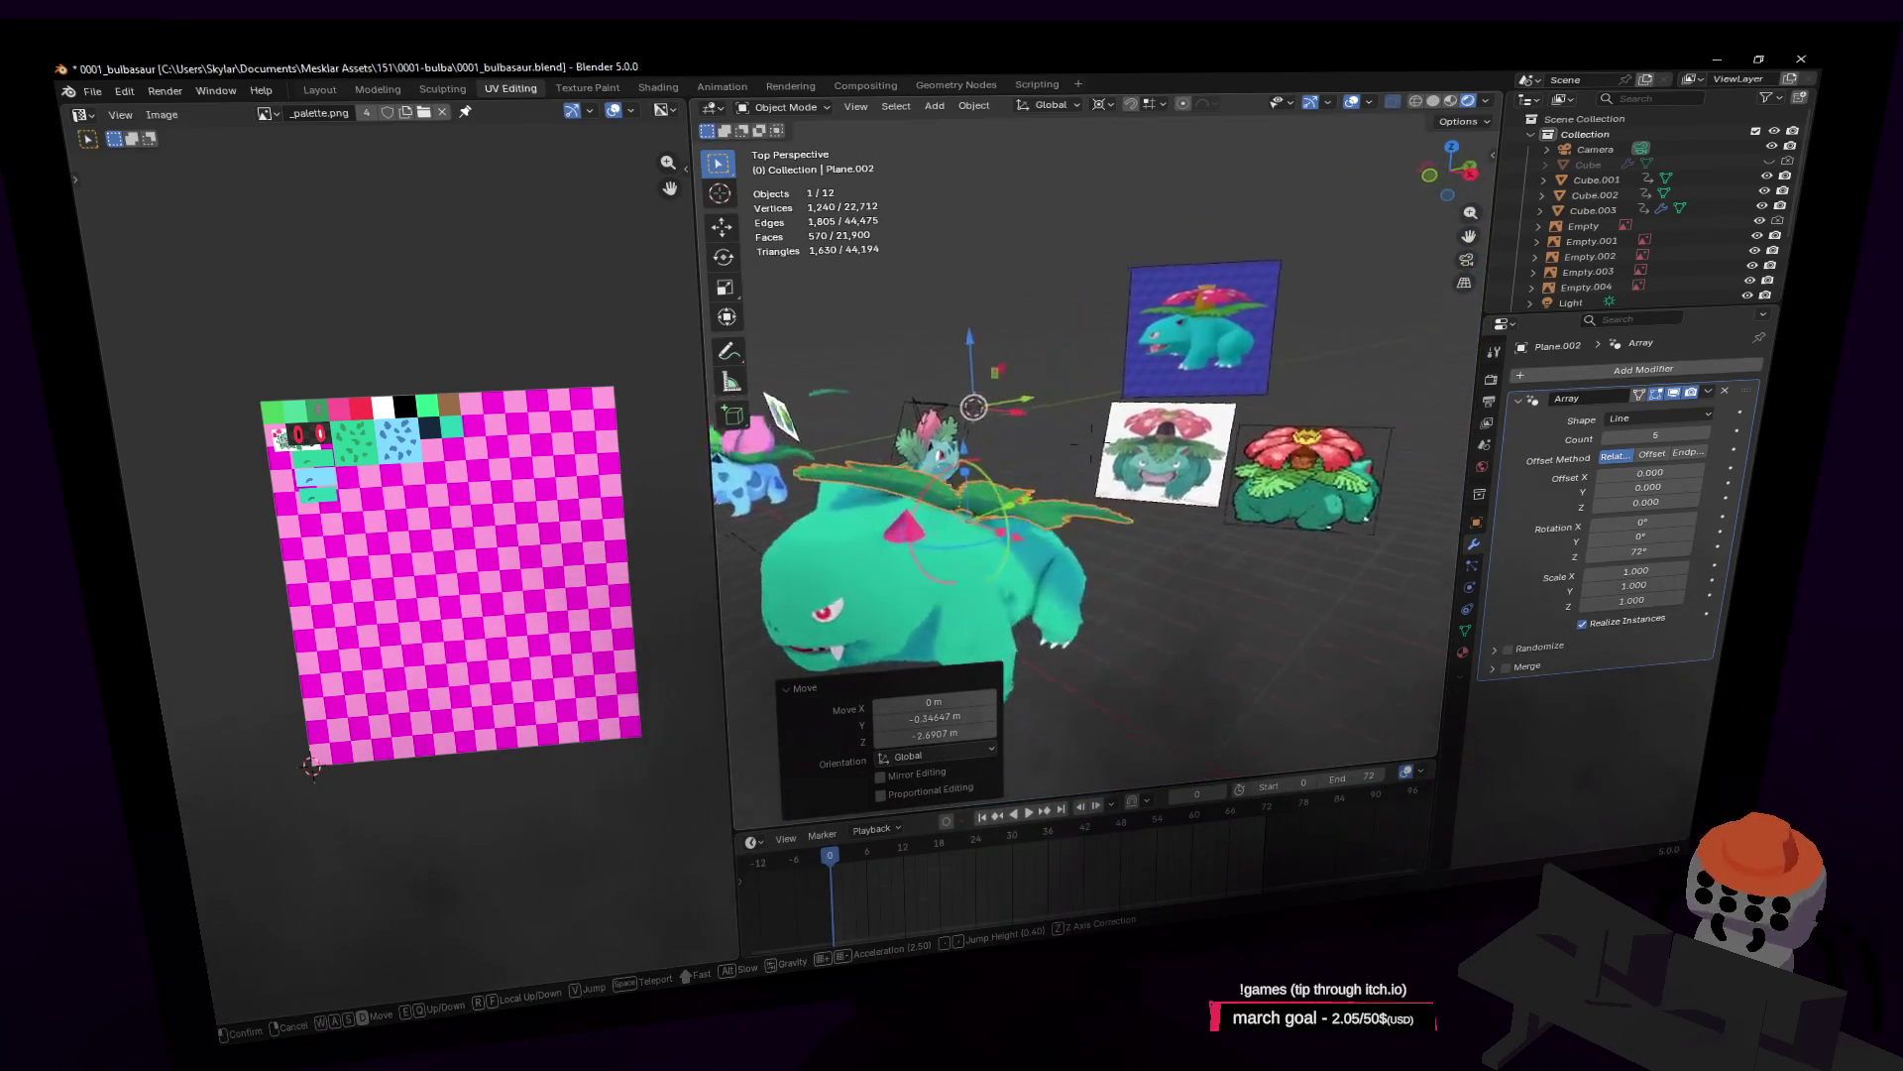
pyautogui.click(1234, 464)
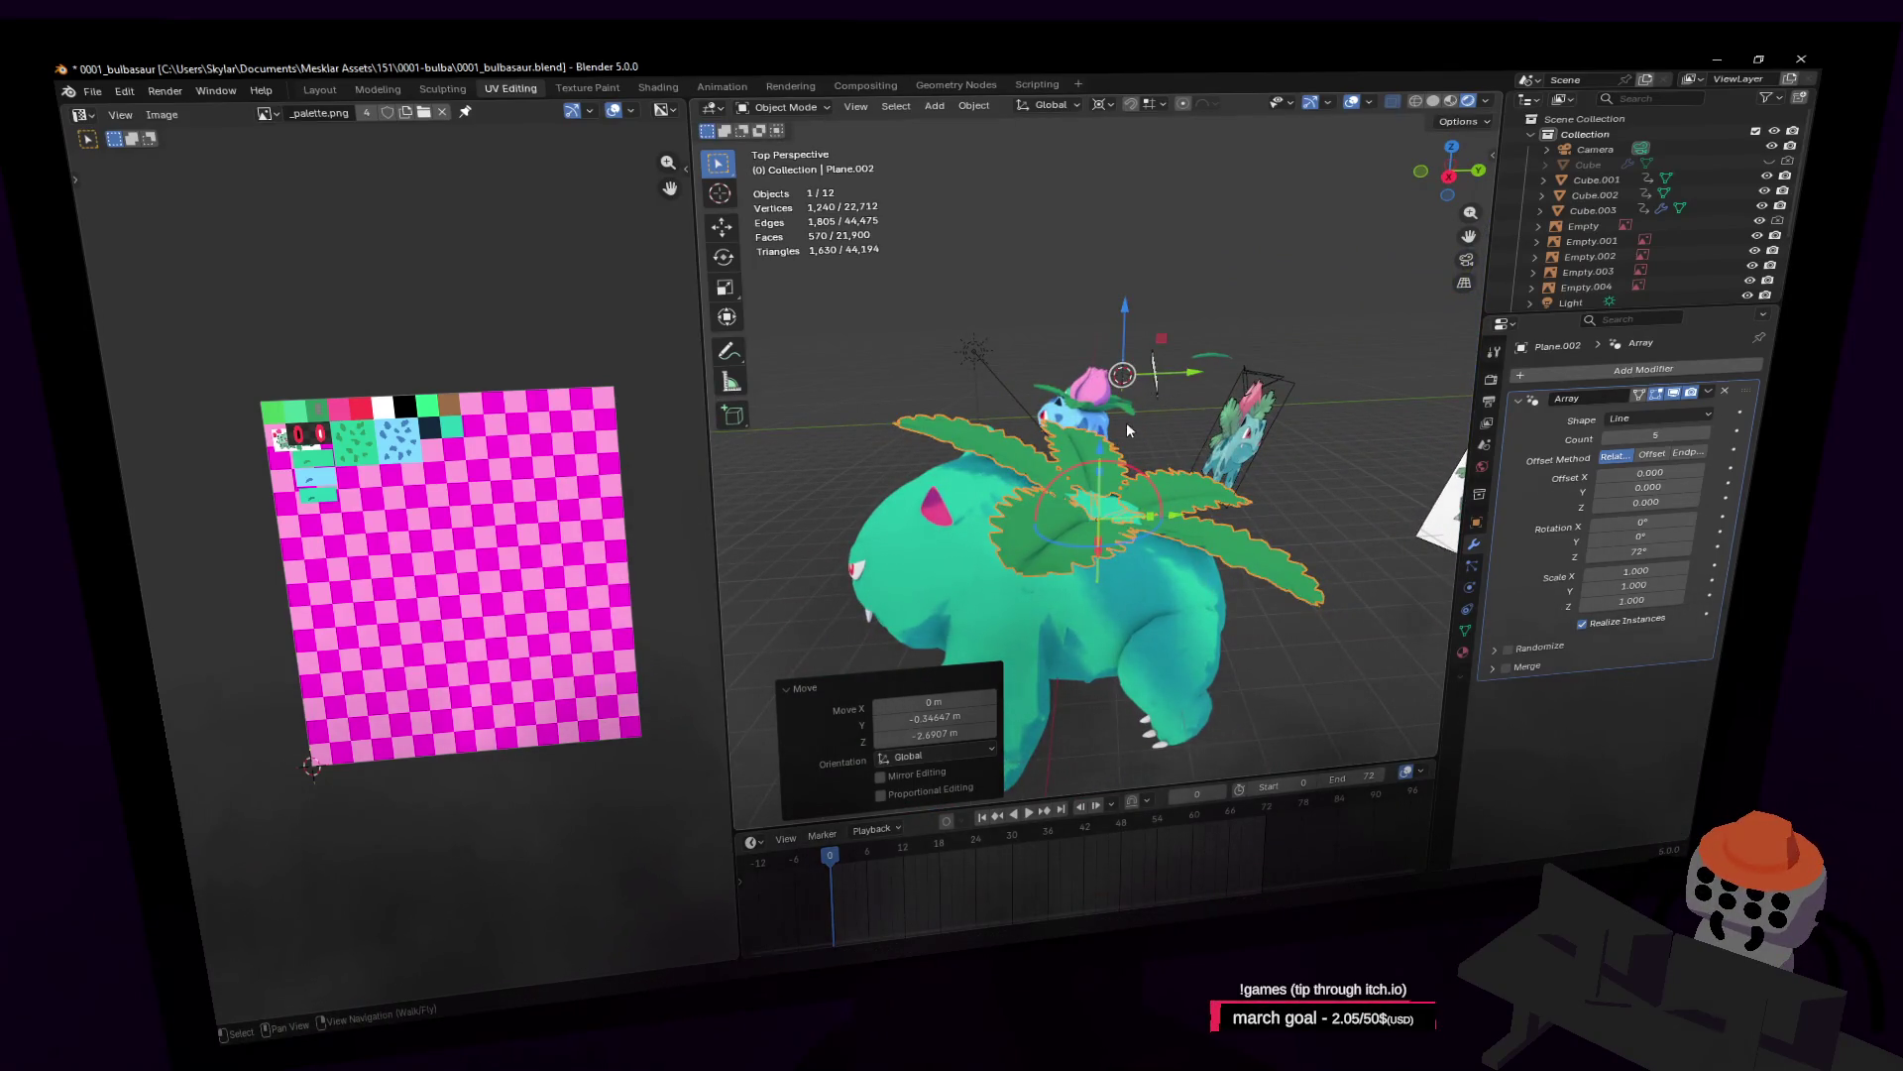
# Step: Set the transform pivot to Median Point and tilt the leaf ring slightly about X
pyautogui.click(1103, 101)
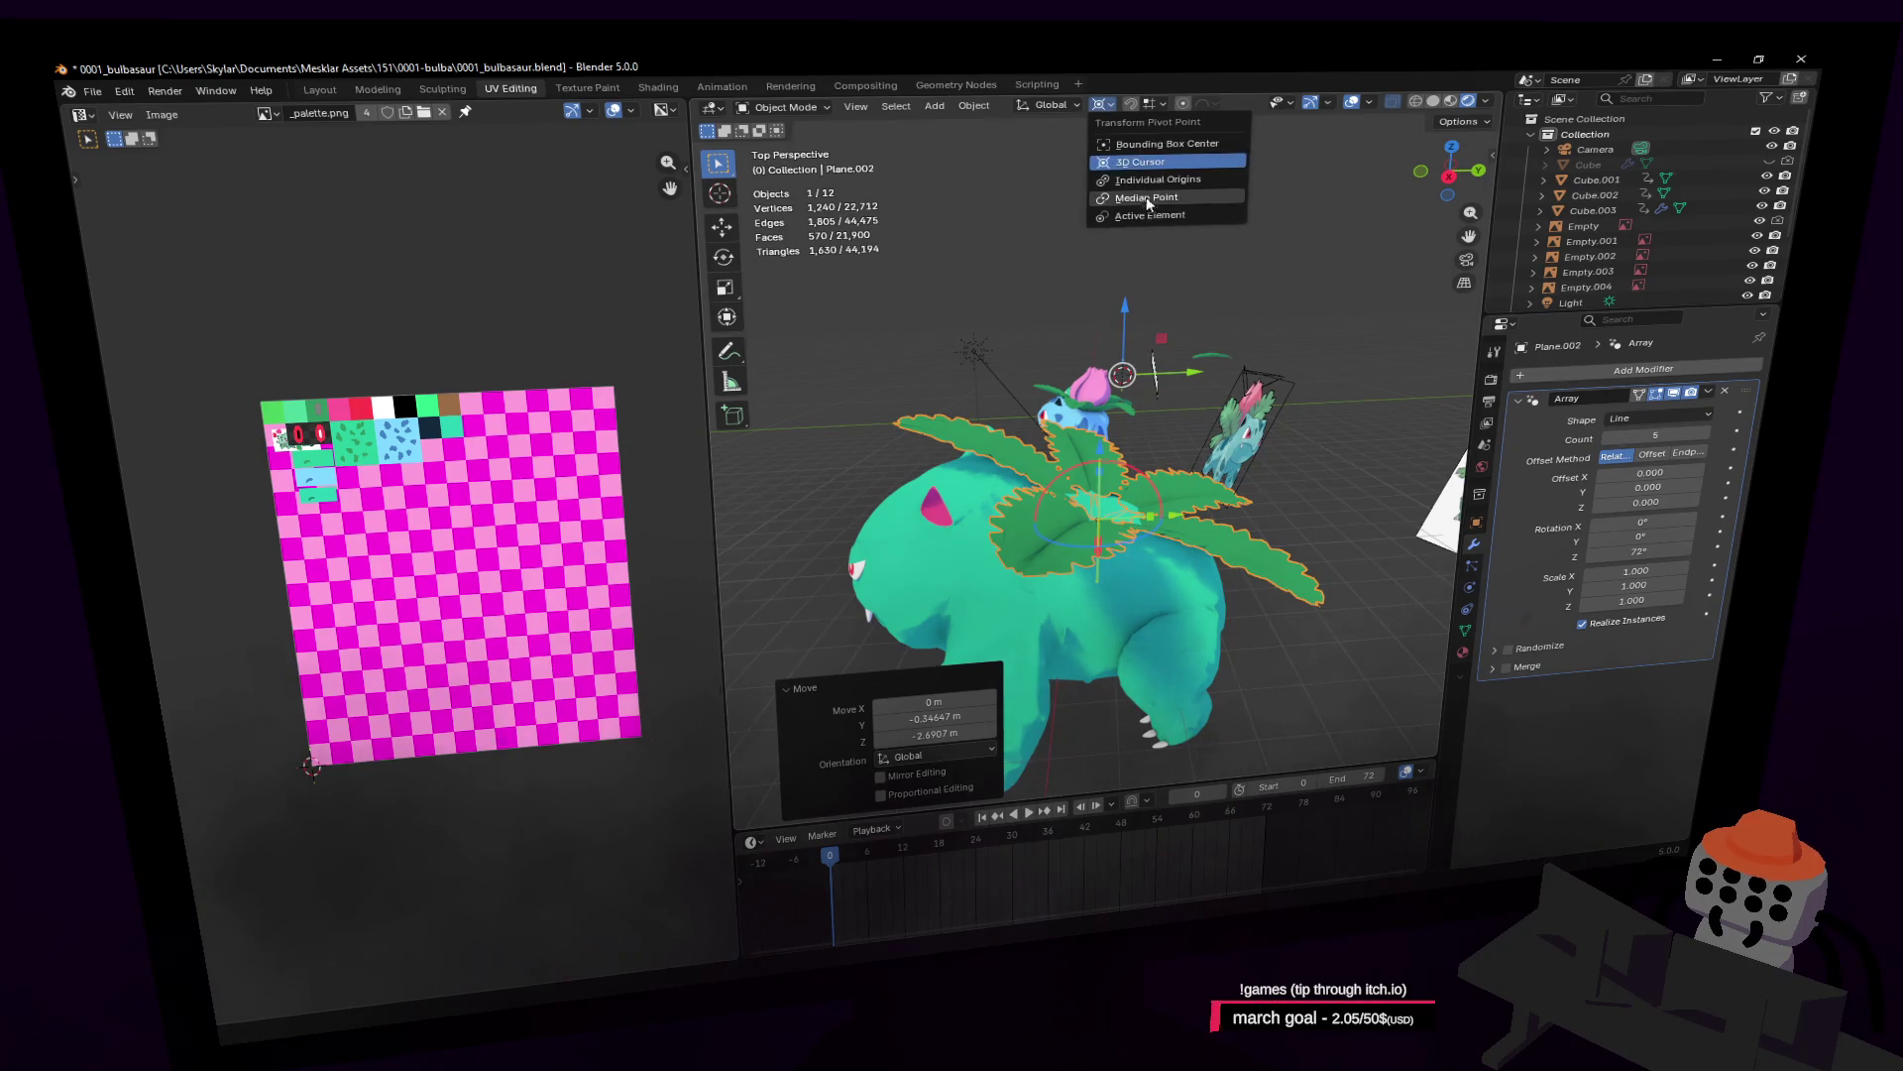
pyautogui.click(1141, 216)
pyautogui.press('r')
pyautogui.press('x')
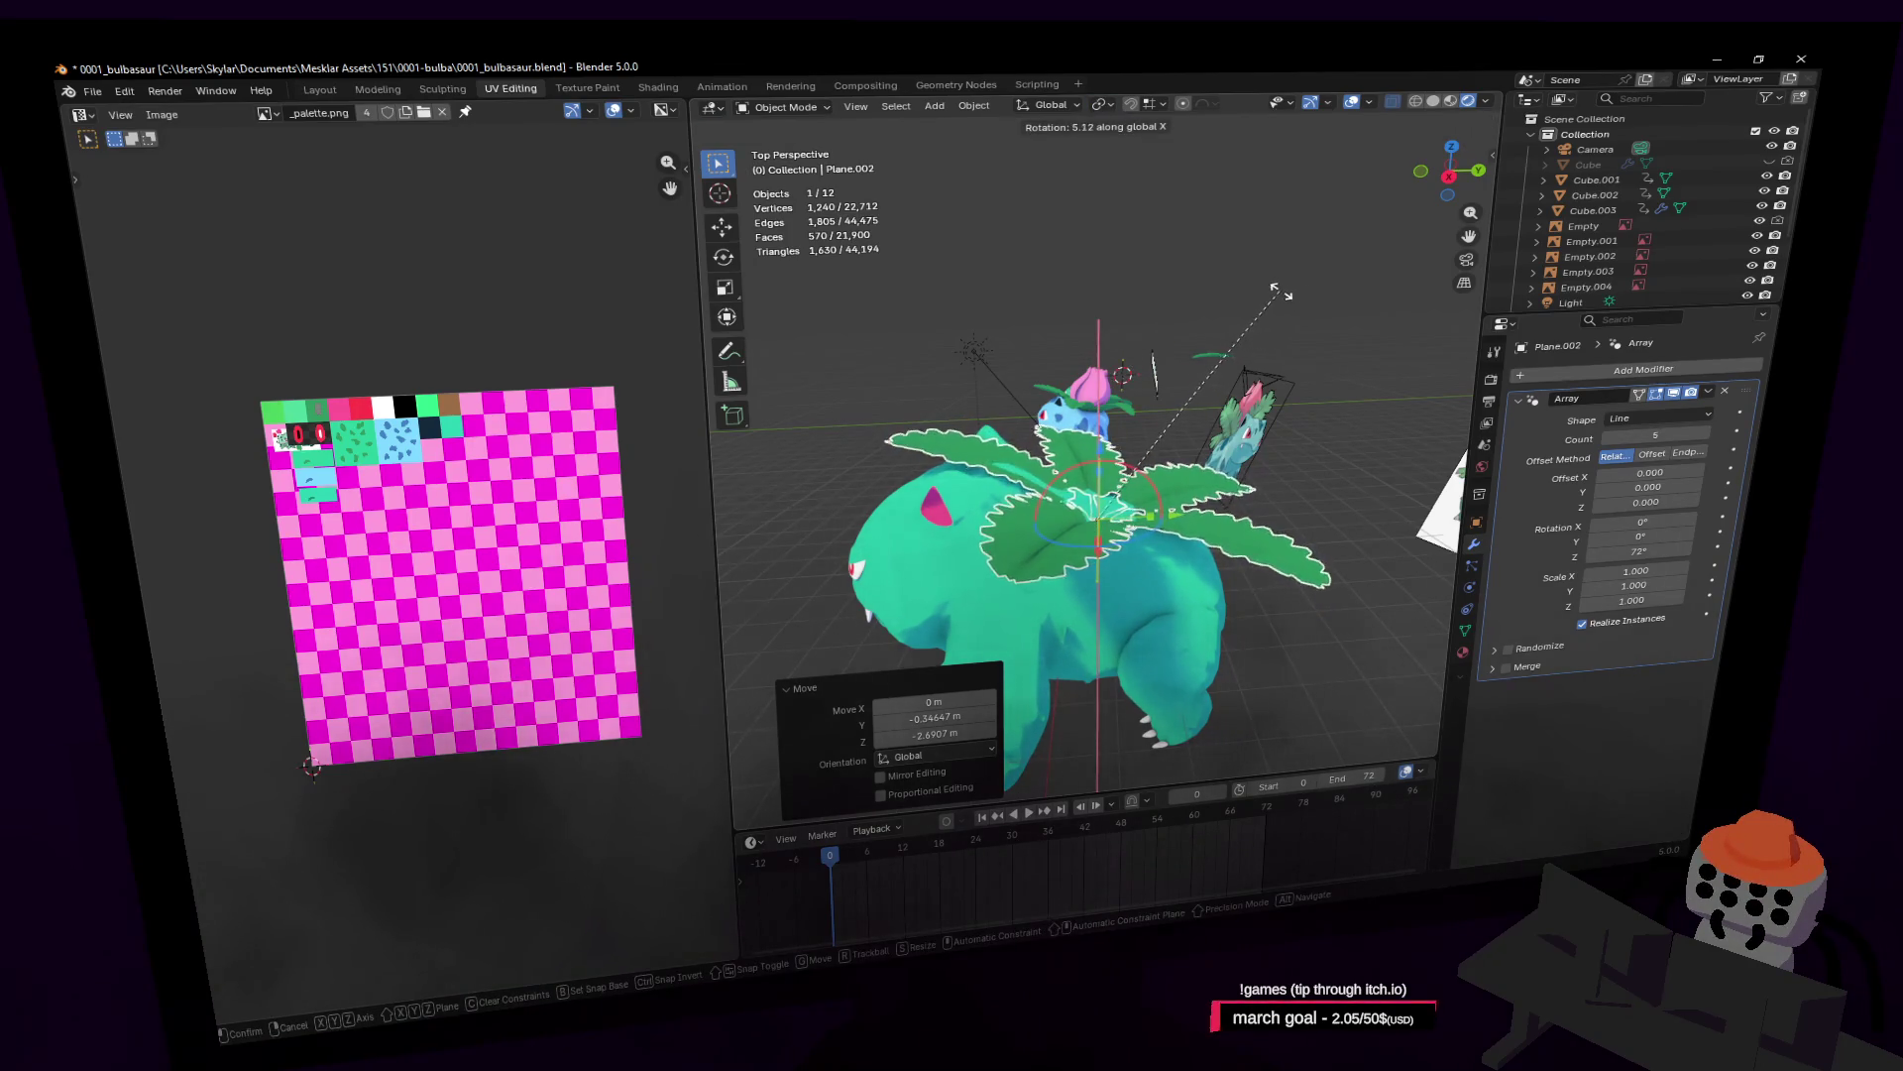
pyautogui.click(1305, 308)
pyautogui.press('g')
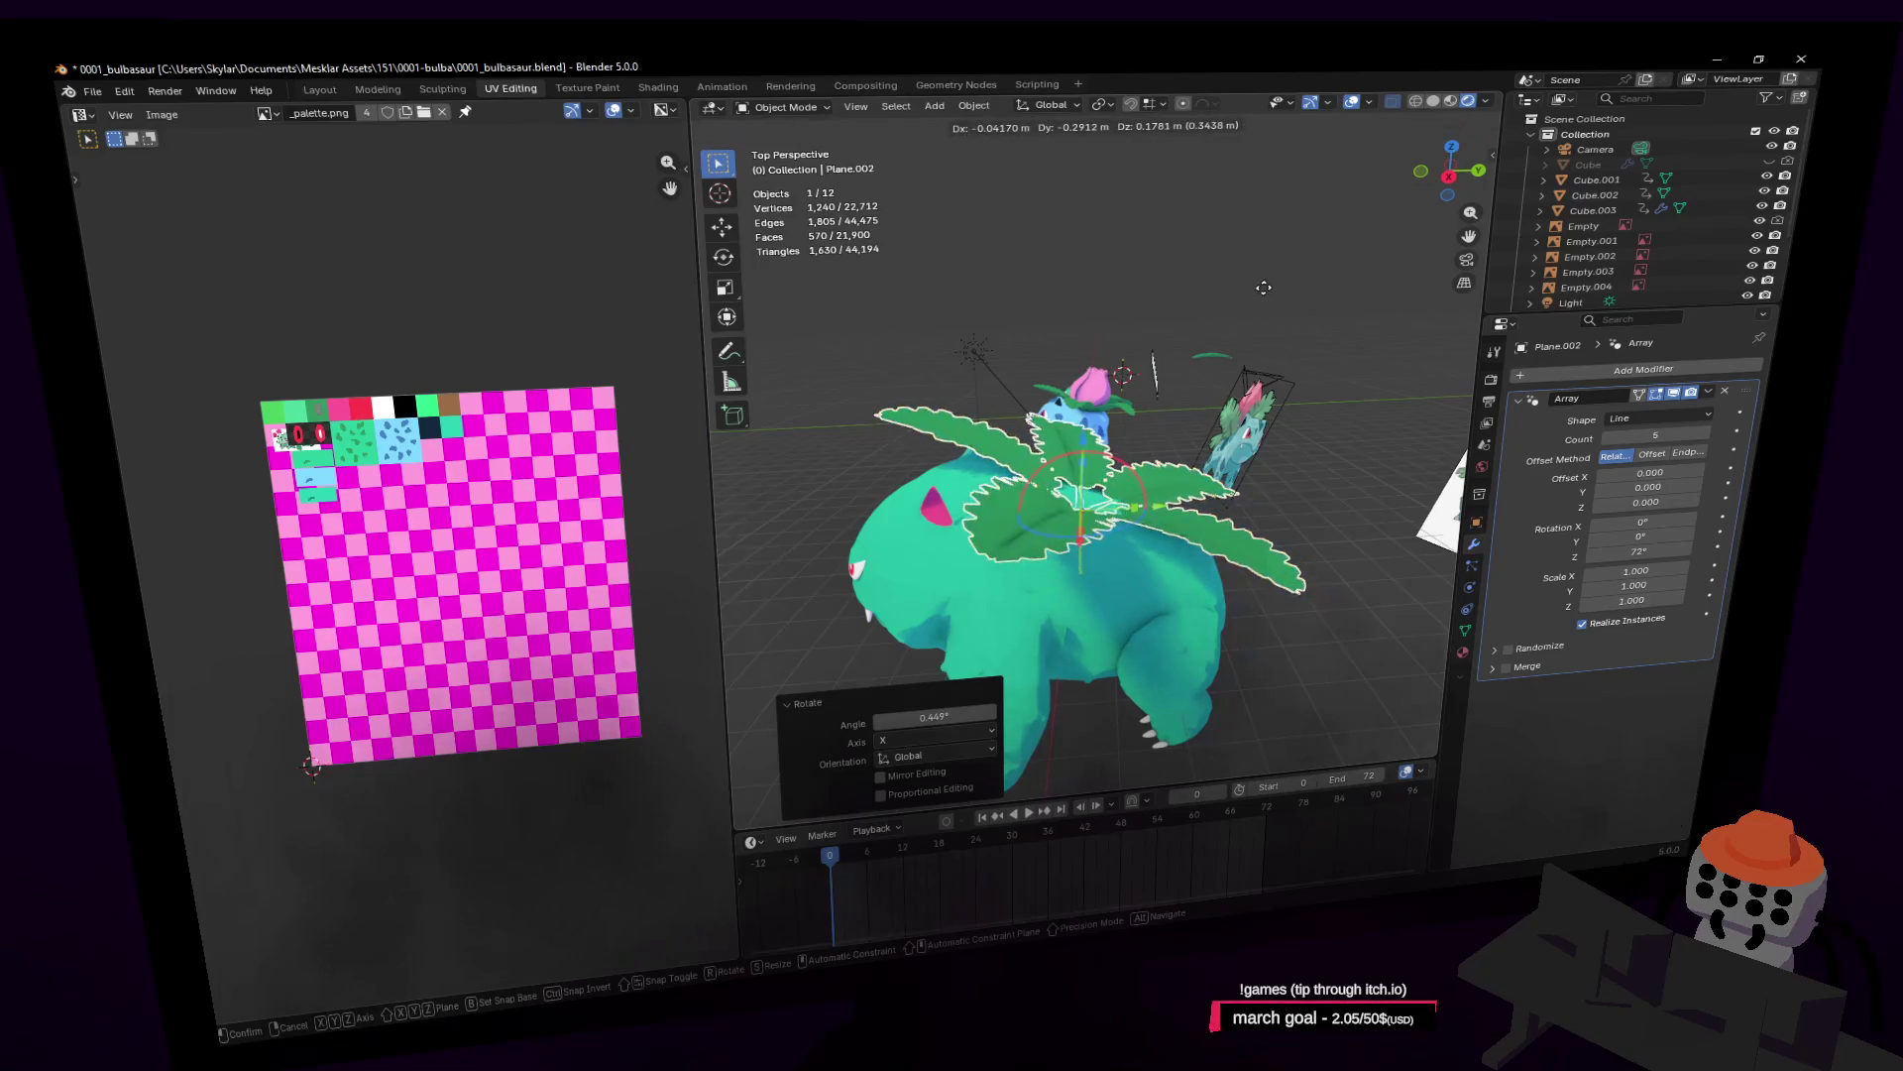
pyautogui.press('Escape')
# Step: Stretch the leaf mesh along Z, then discard a trial rotation of the leaves
pyautogui.press('Tab')
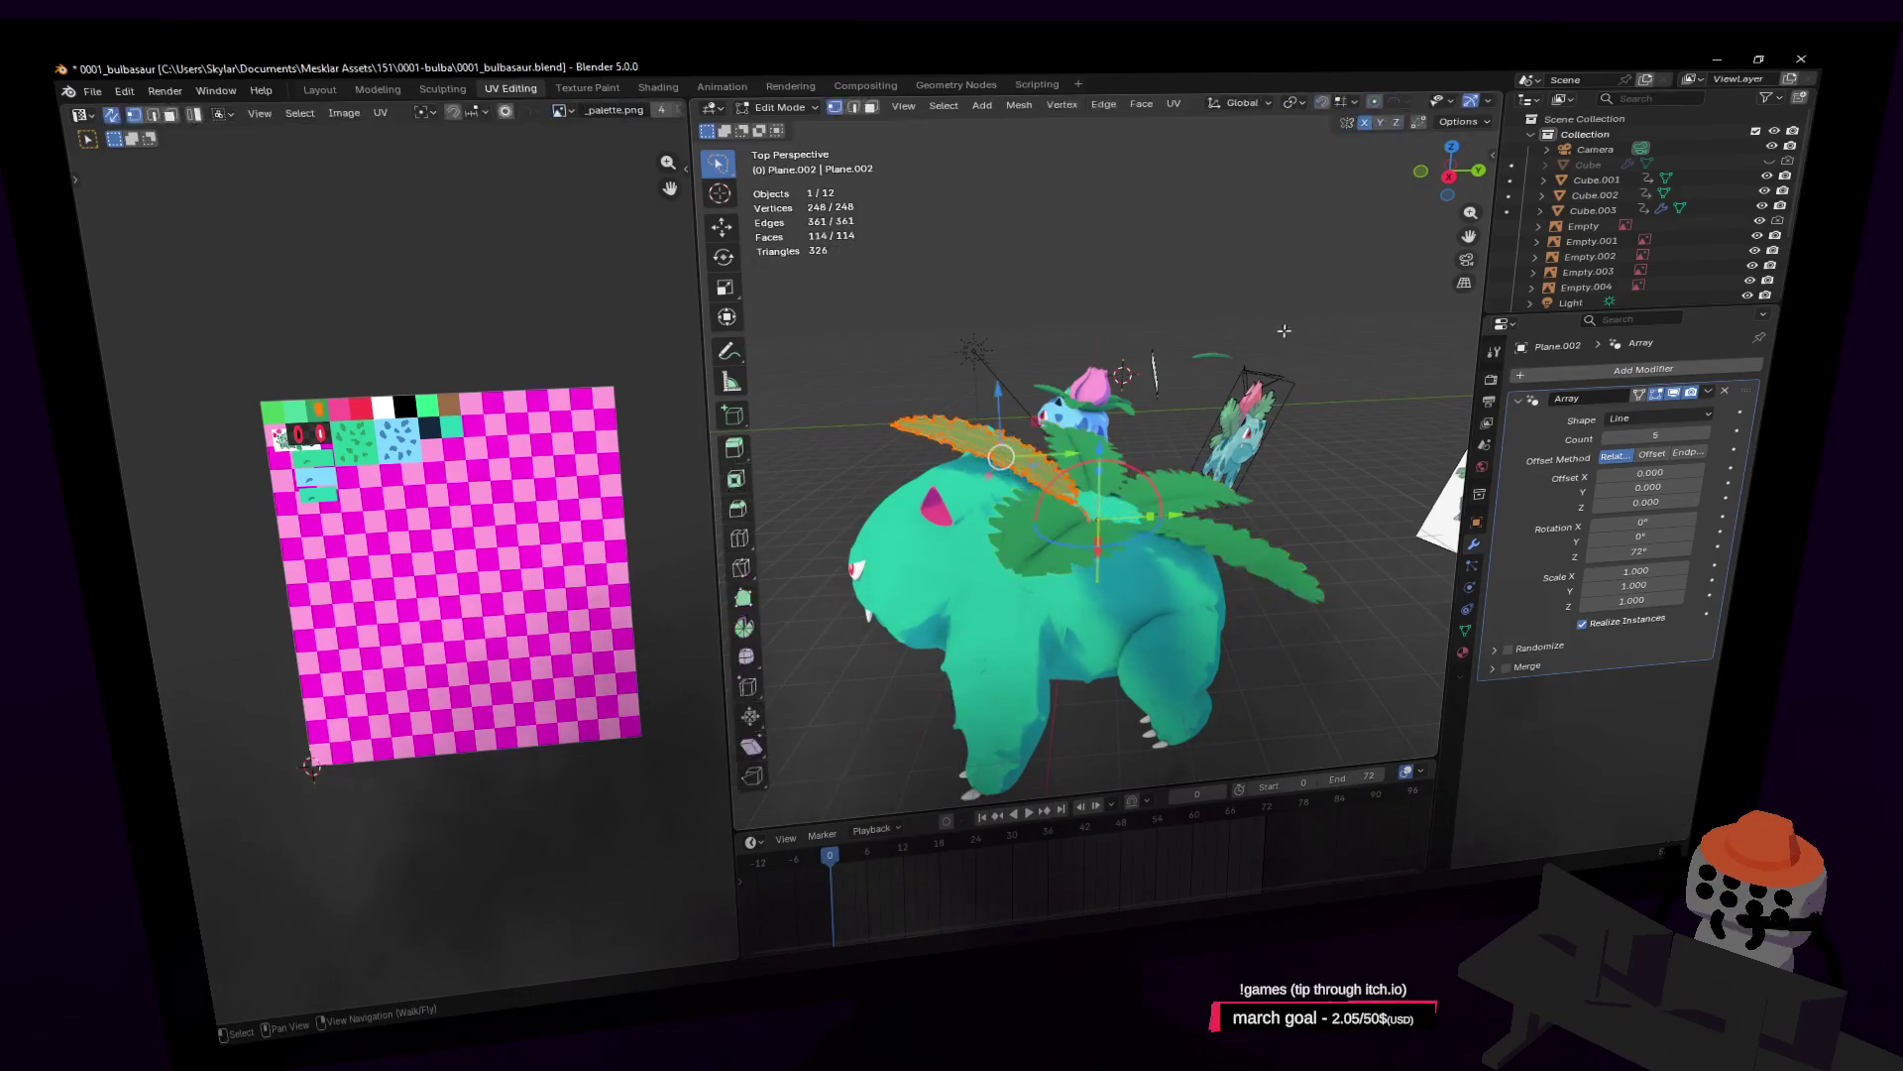
pyautogui.press('s')
pyautogui.press('z')
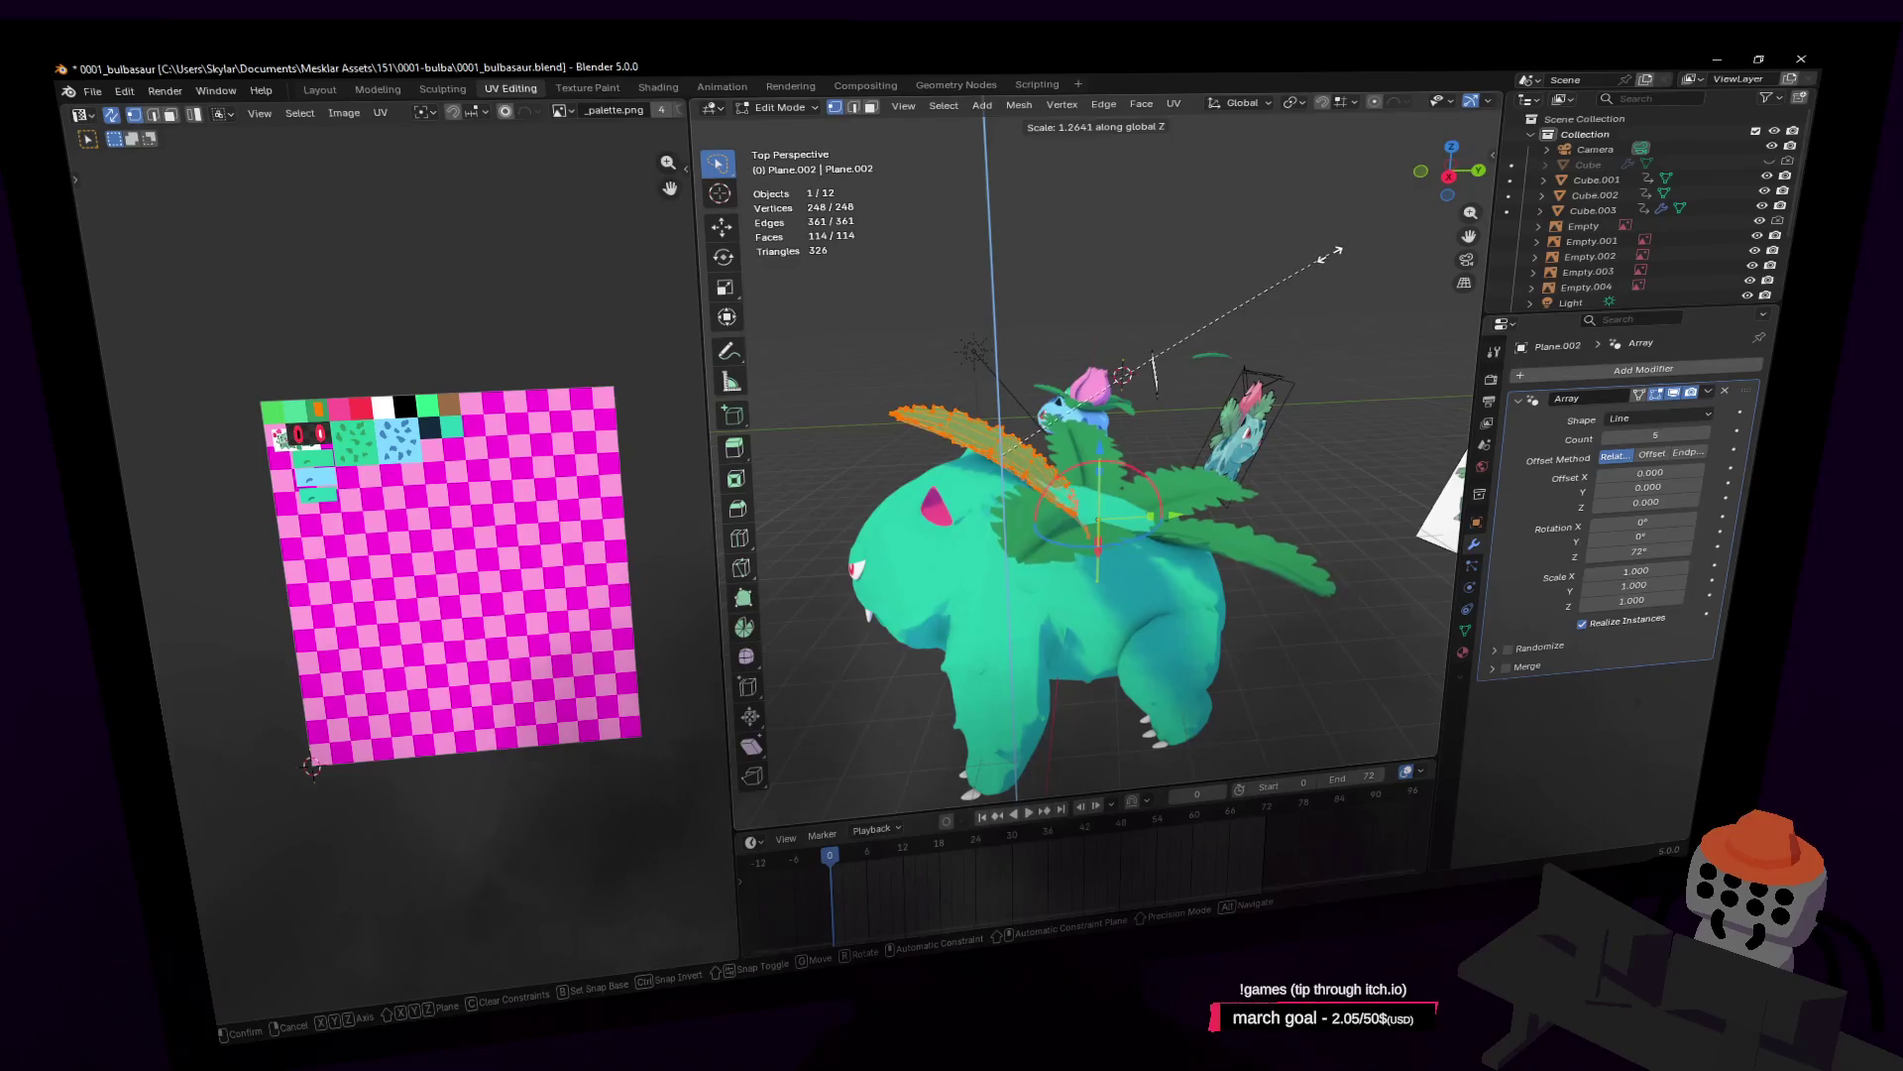
pyautogui.click(1310, 395)
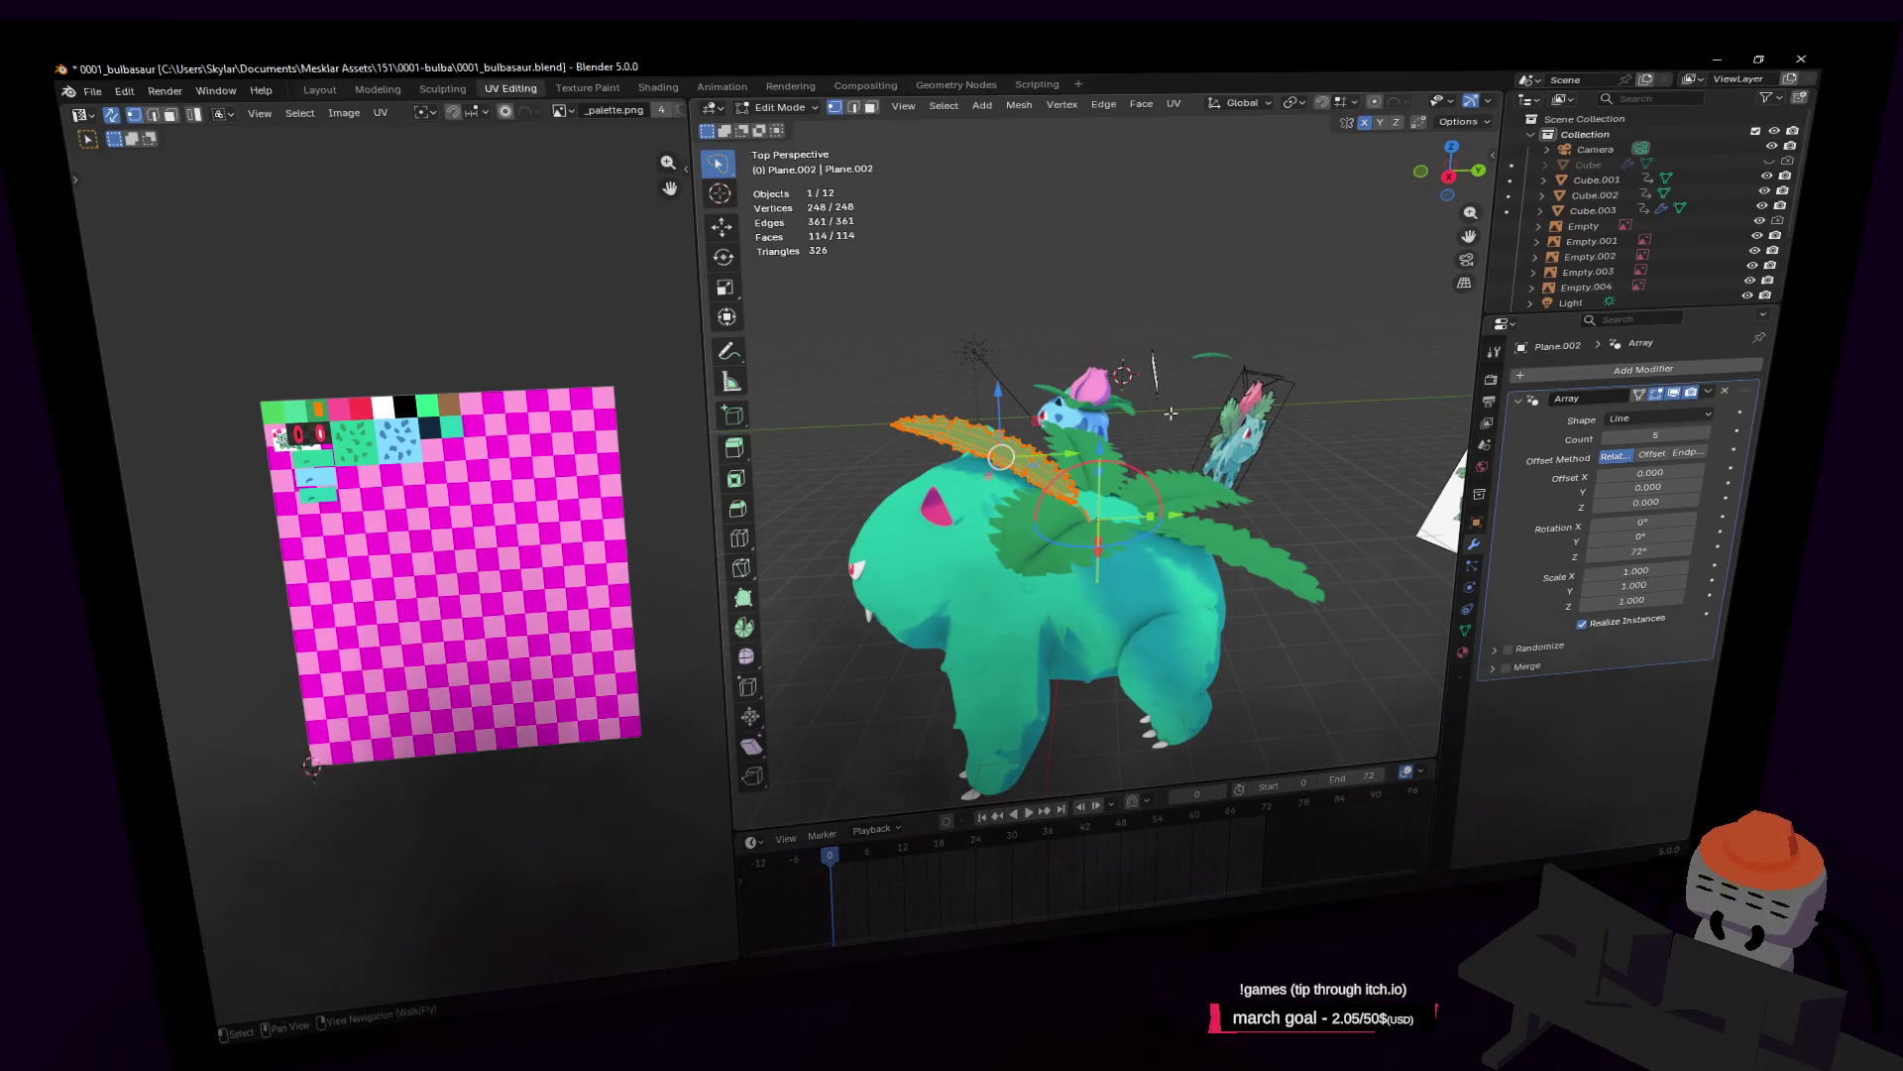
pyautogui.moveTo(1282, 374); pyautogui.dragTo(1399, 374, button='middle')
pyautogui.press('Tab')
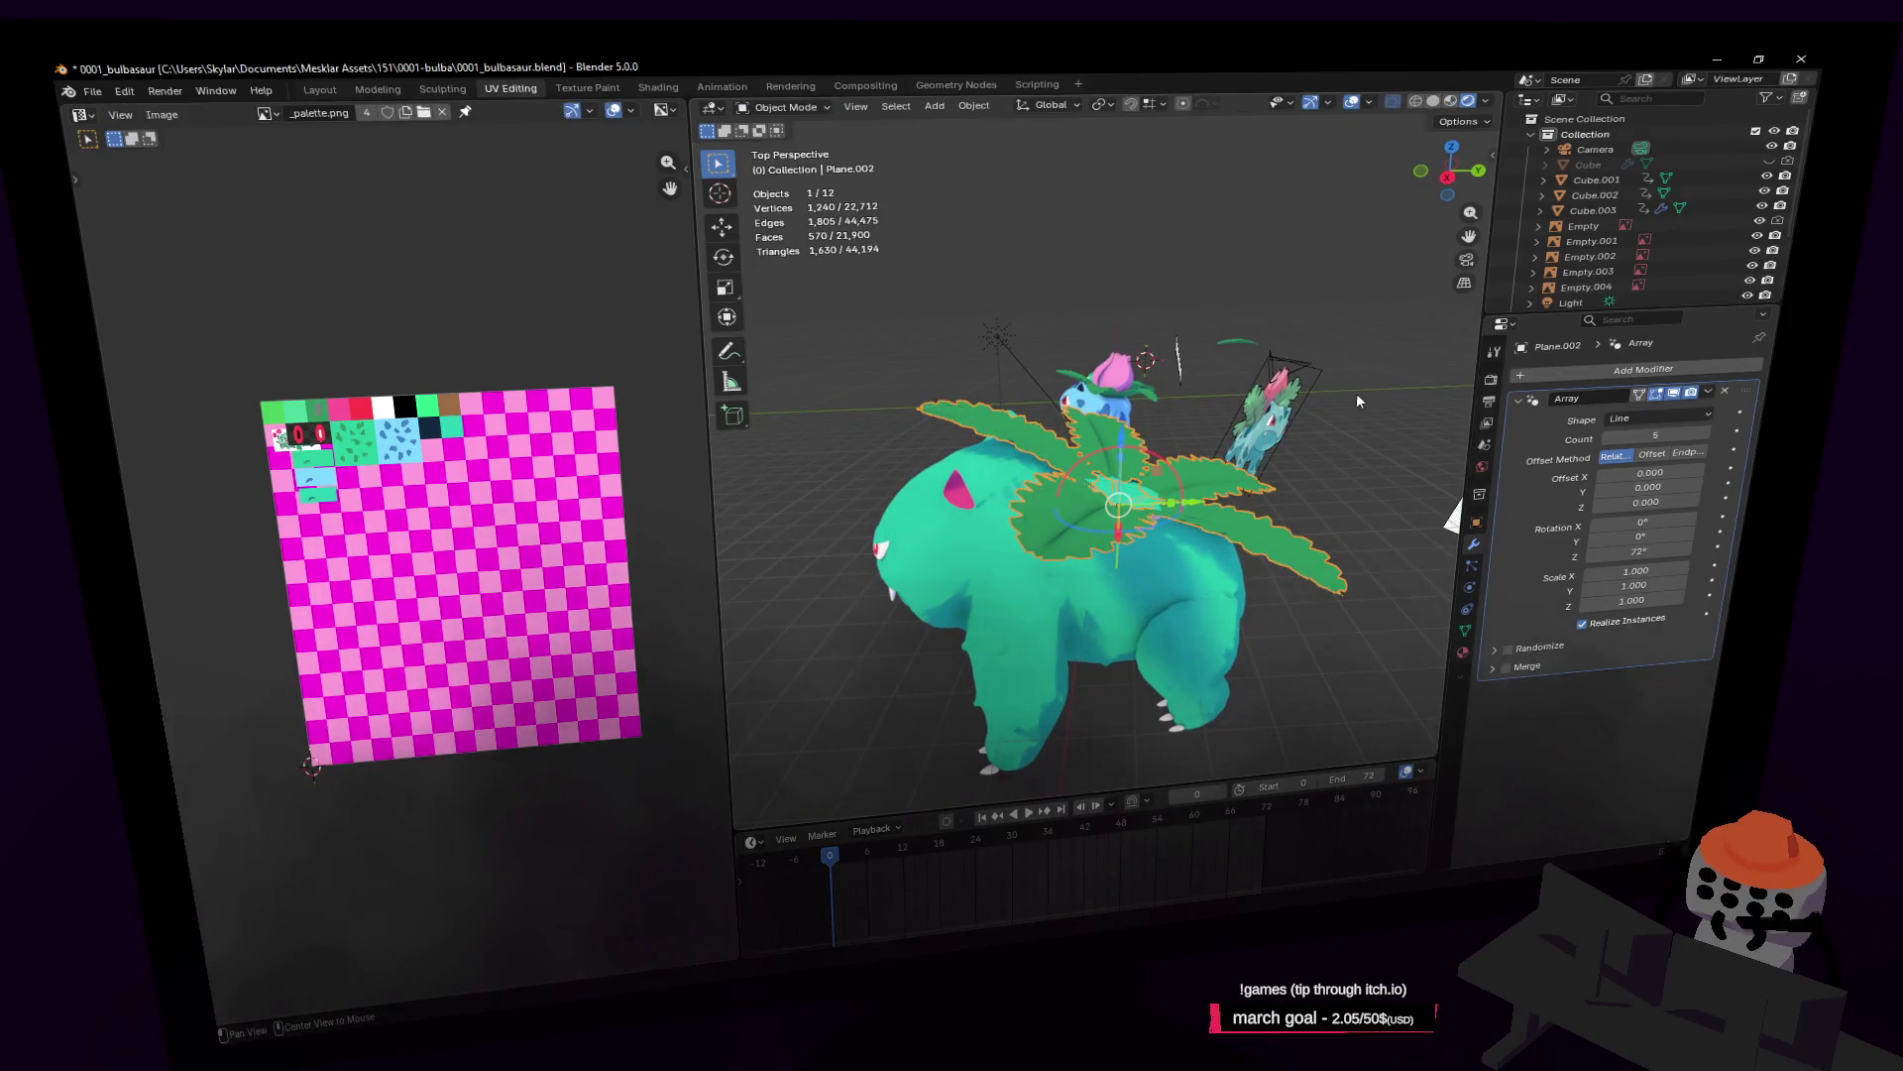
pyautogui.press('Tab')
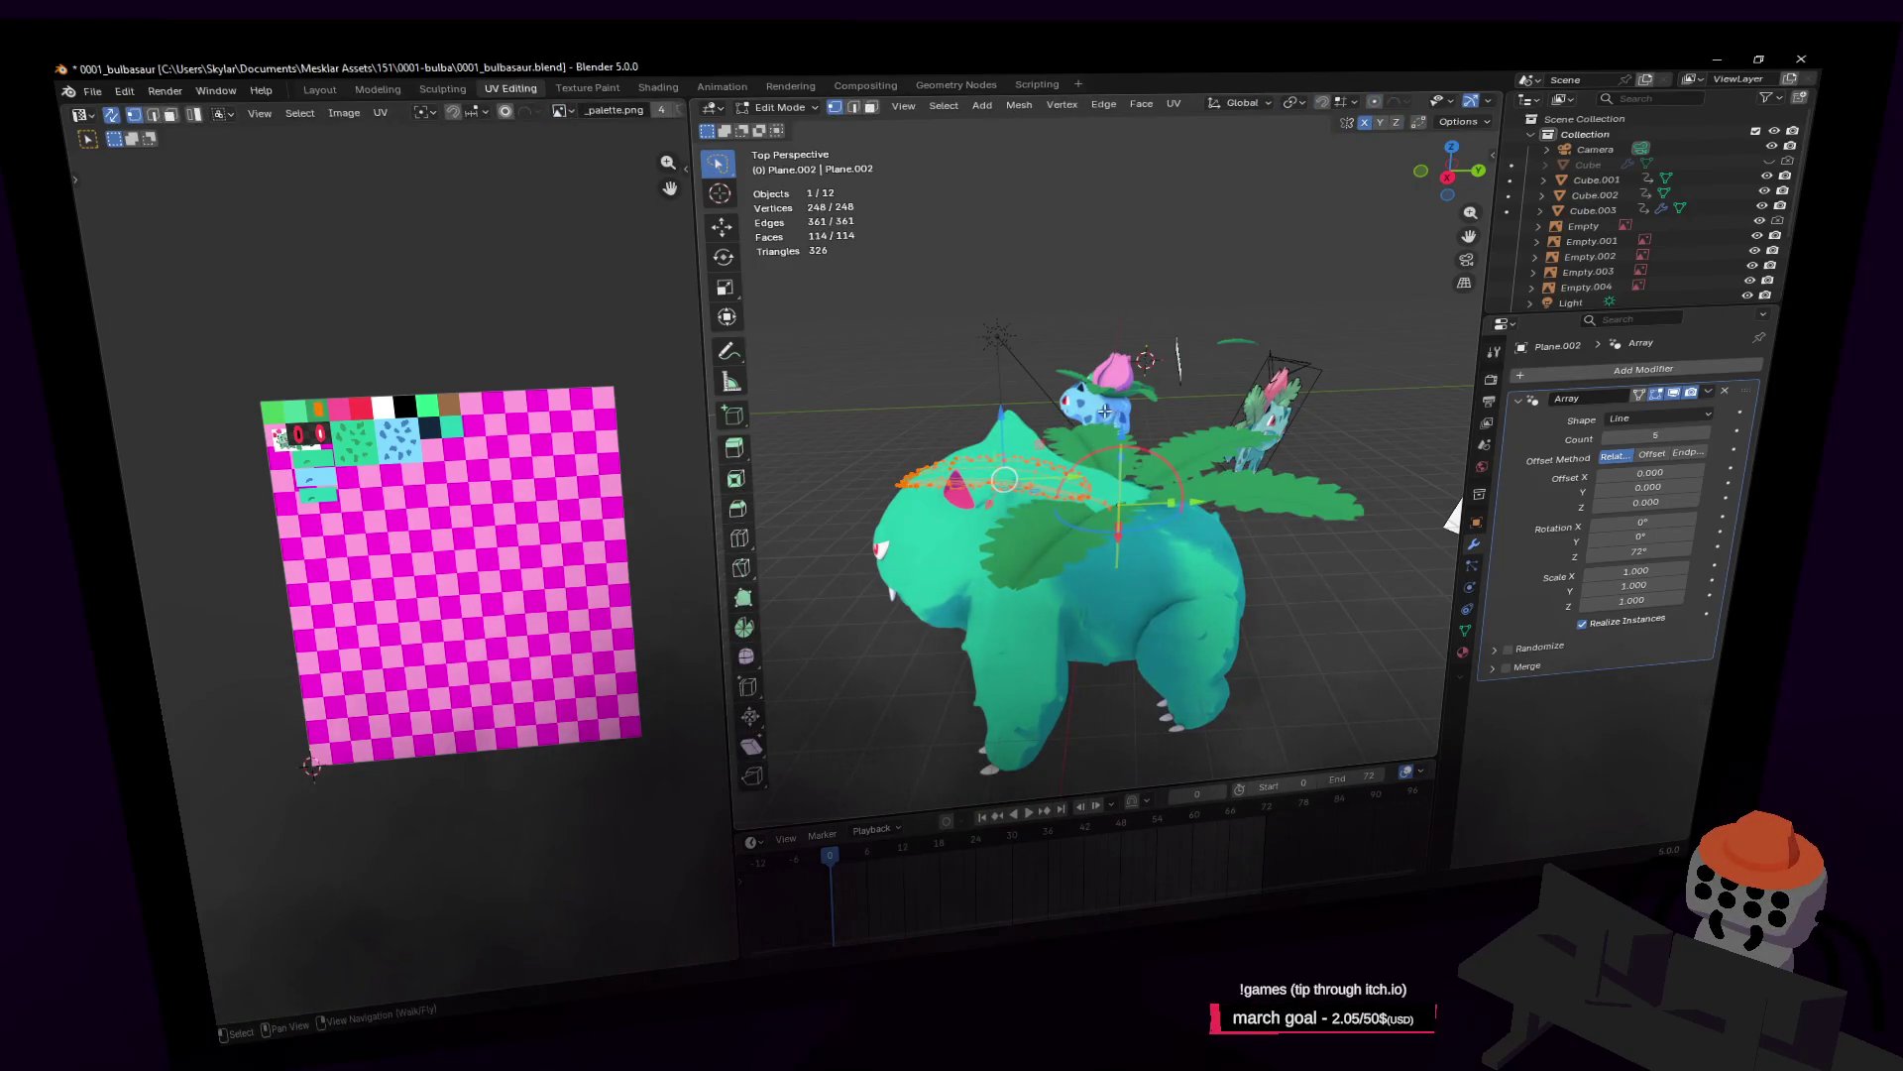
pyautogui.press('r')
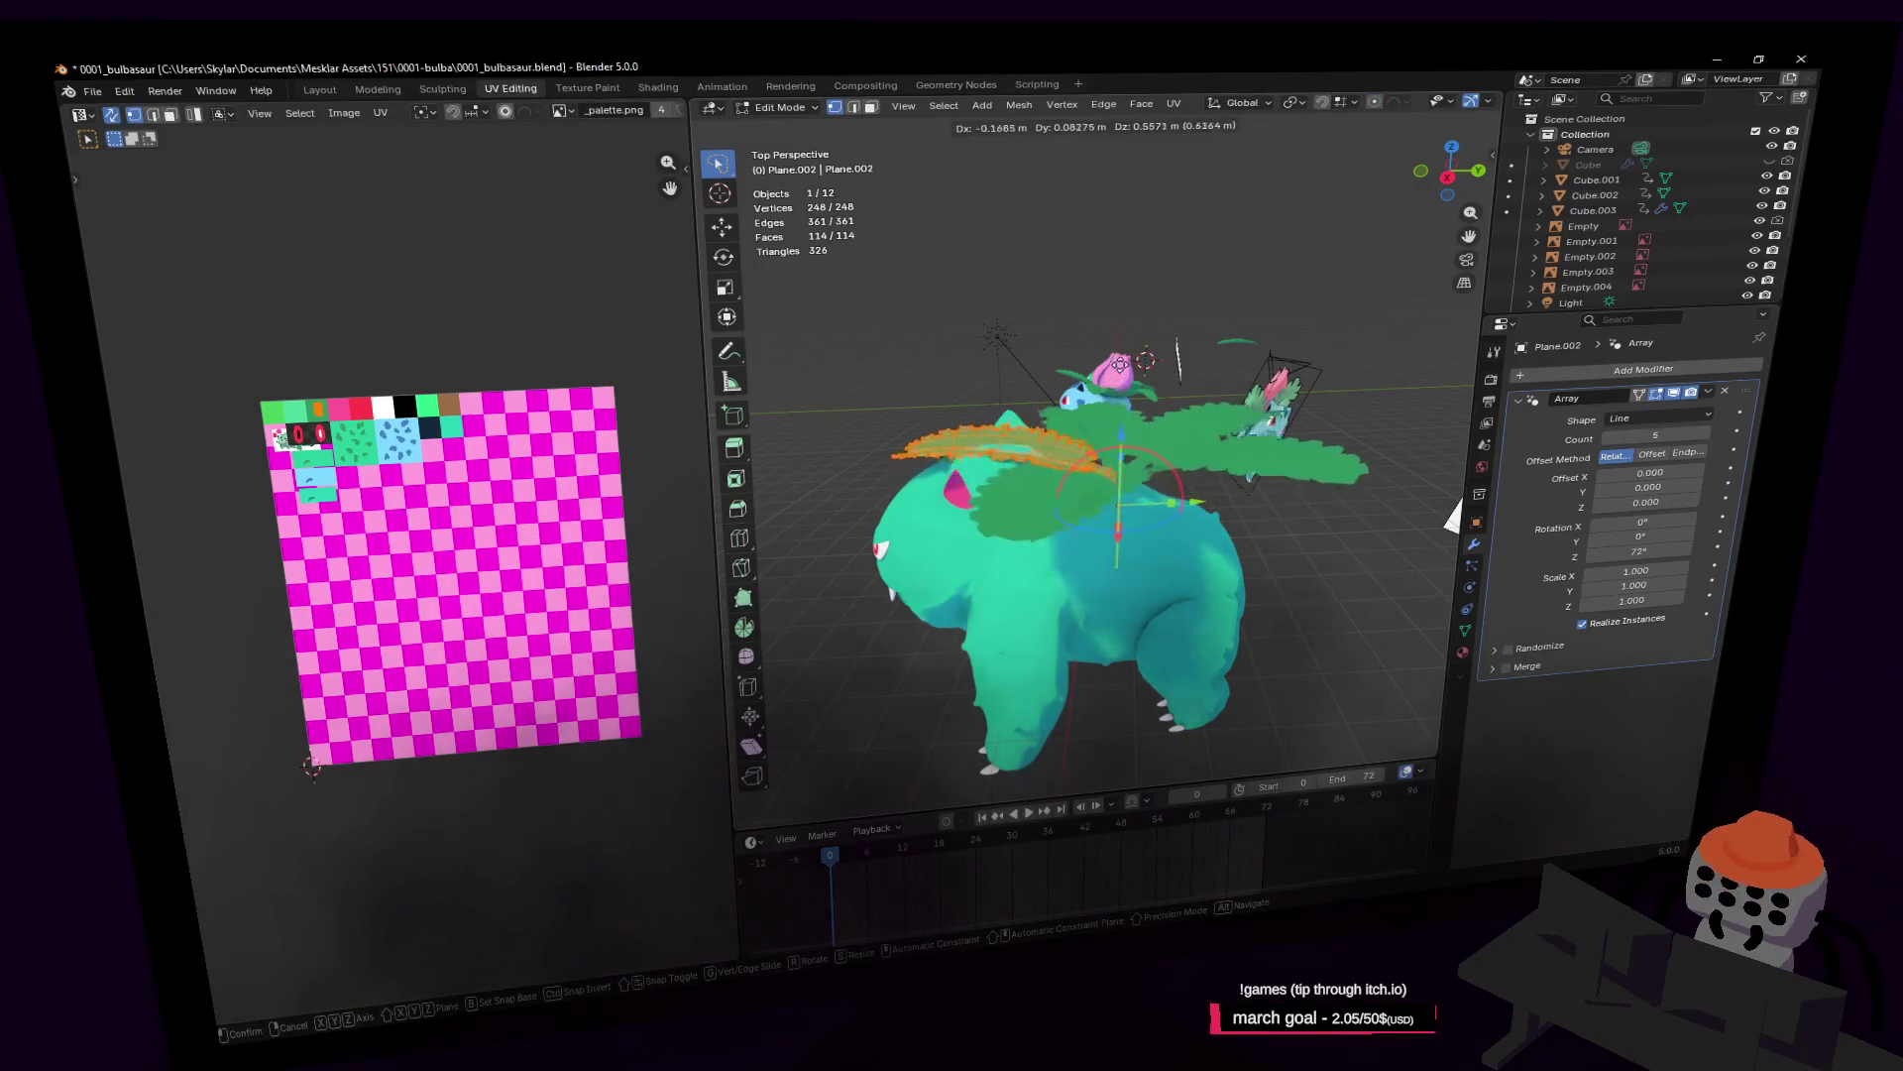
pyautogui.rightClick(1122, 347)
pyautogui.scroll(5, 1114, 361)
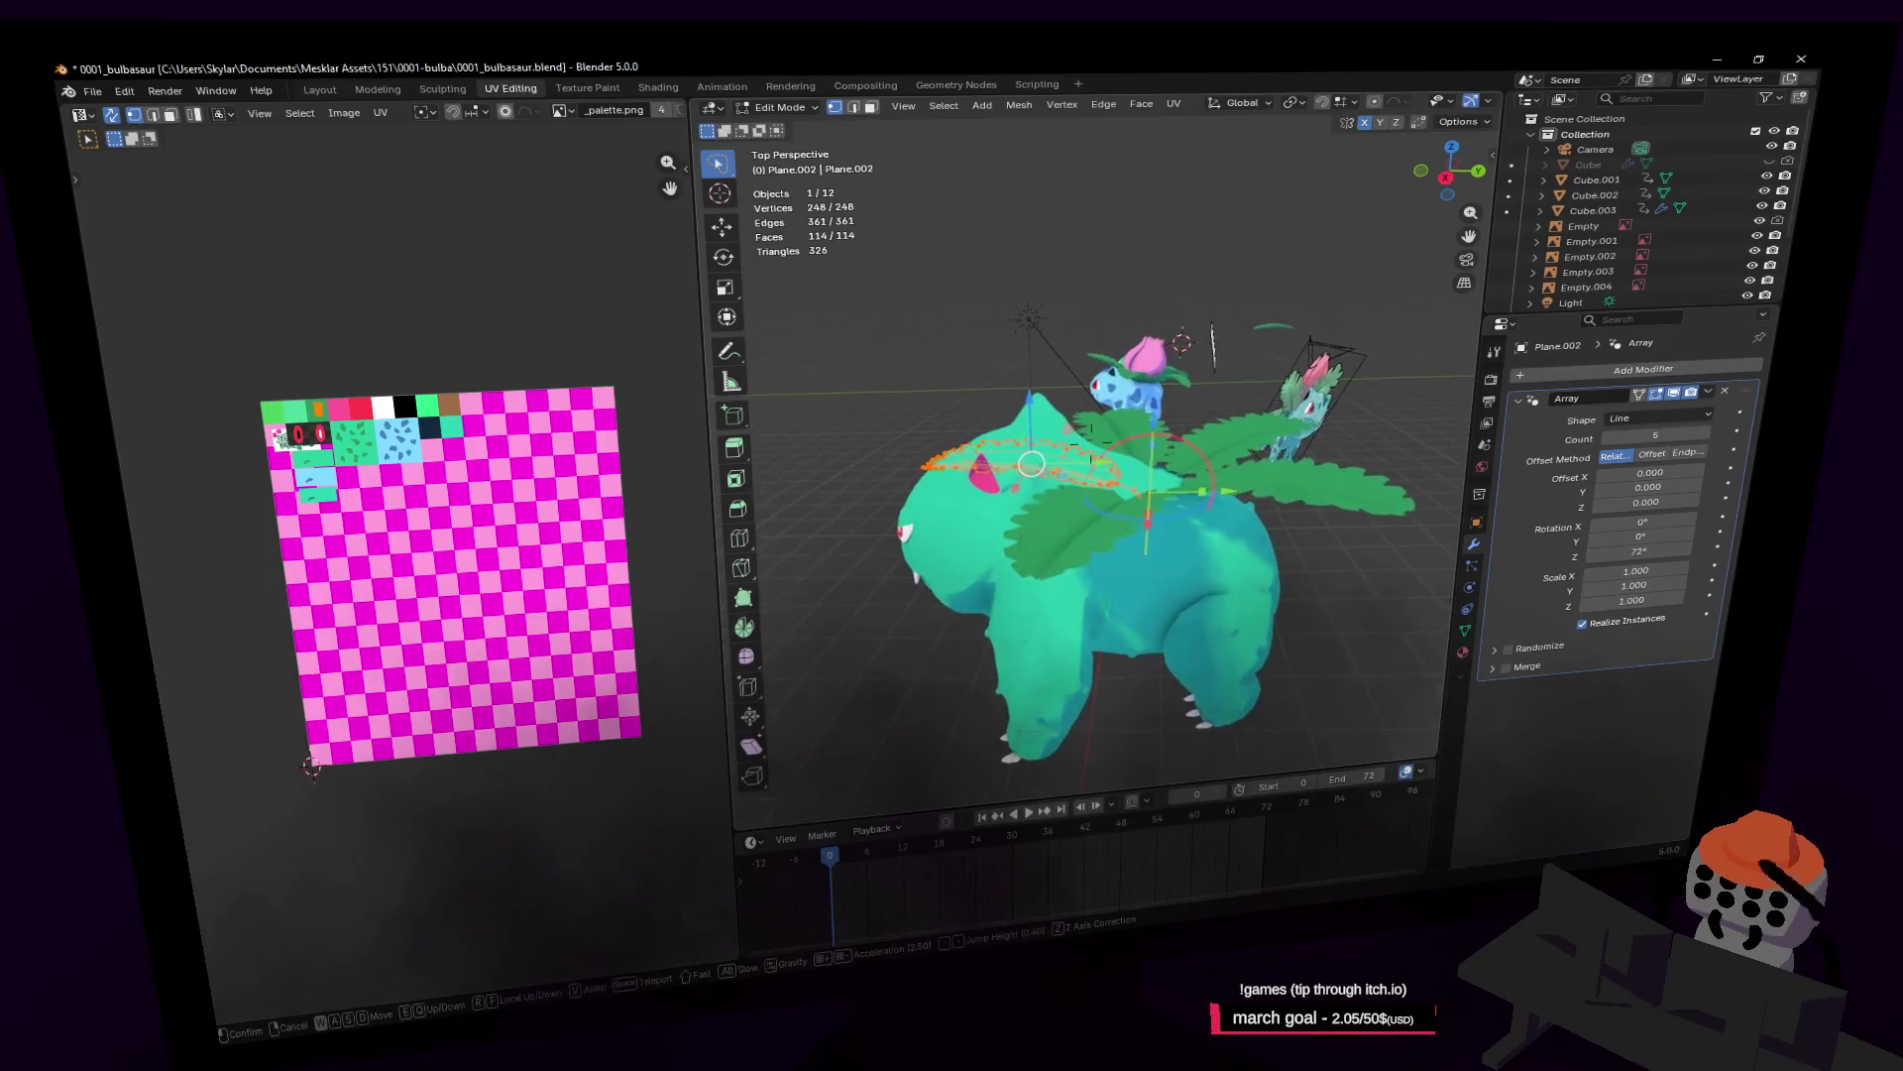
# Step: Lasso-select the front leaf's vertices and raise them along Z
pyautogui.click(1140, 448)
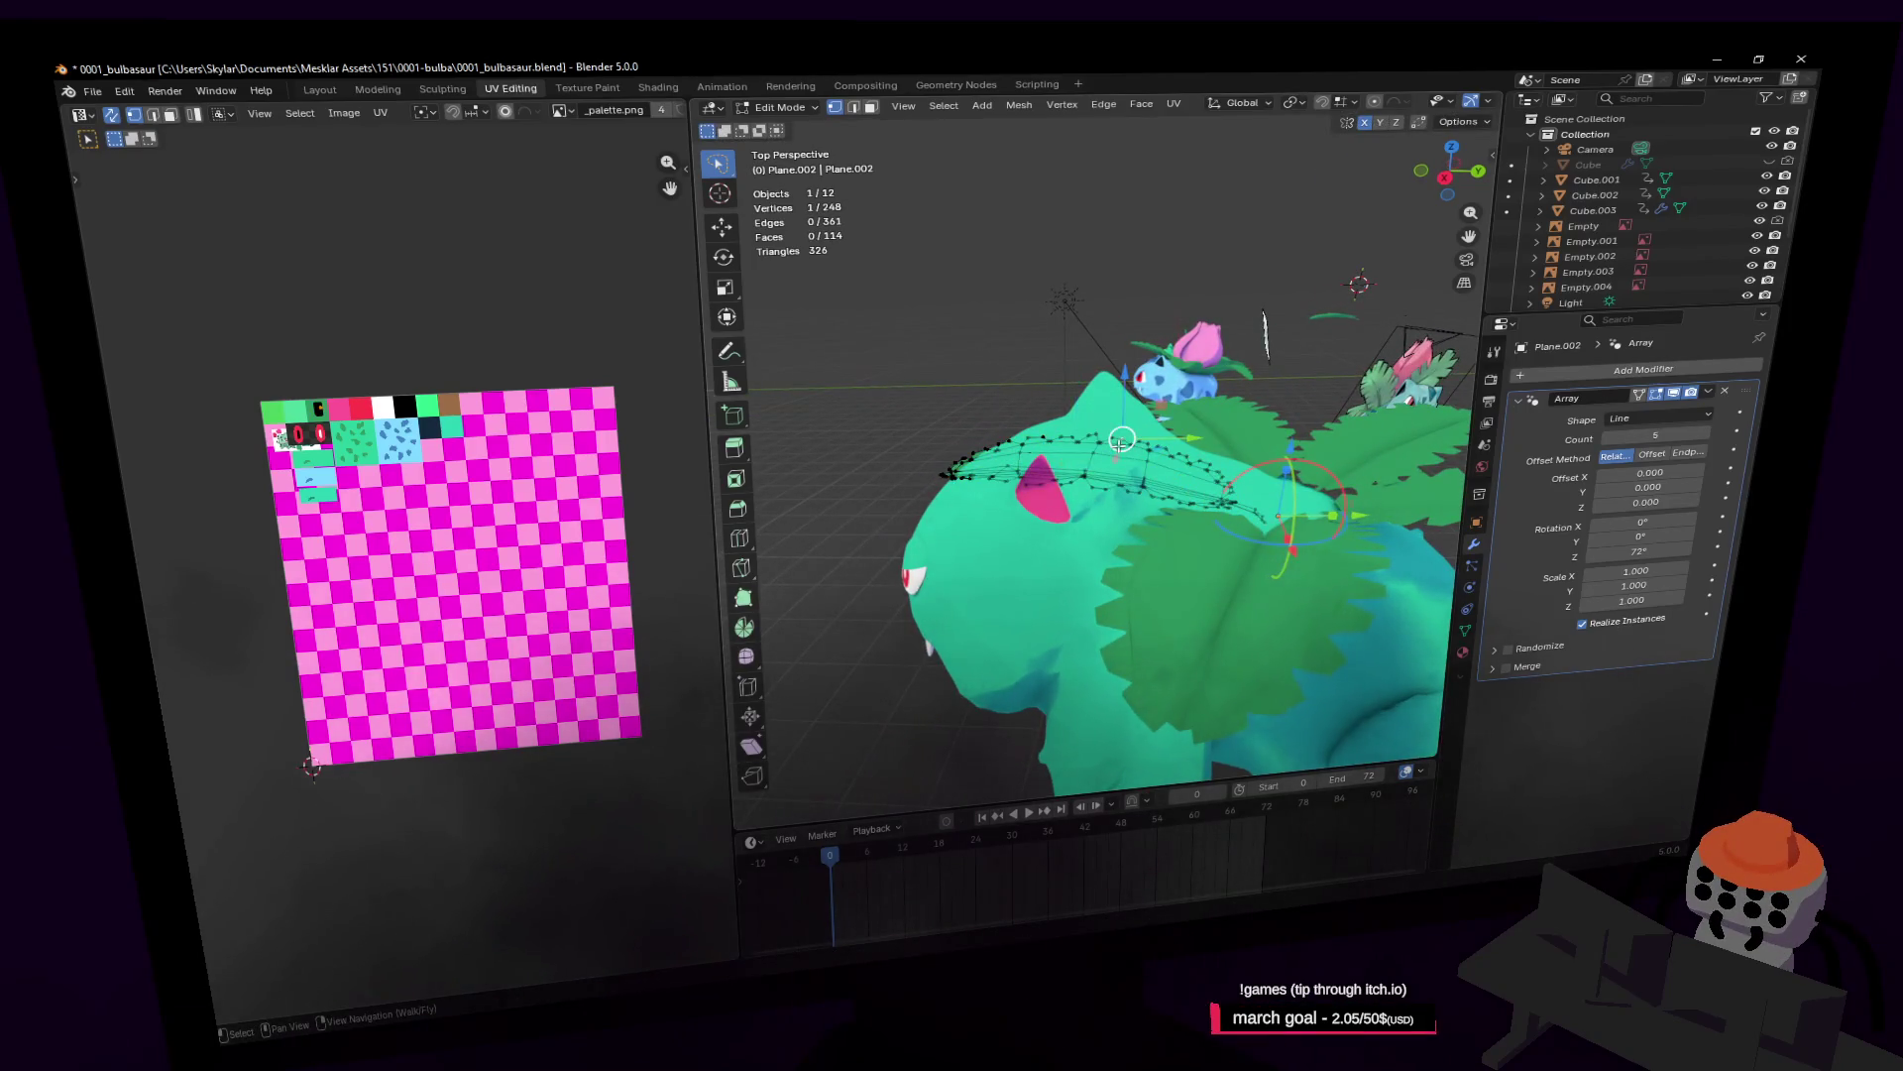
pyautogui.moveTo(1101, 397); pyautogui.dragTo(1071, 433)
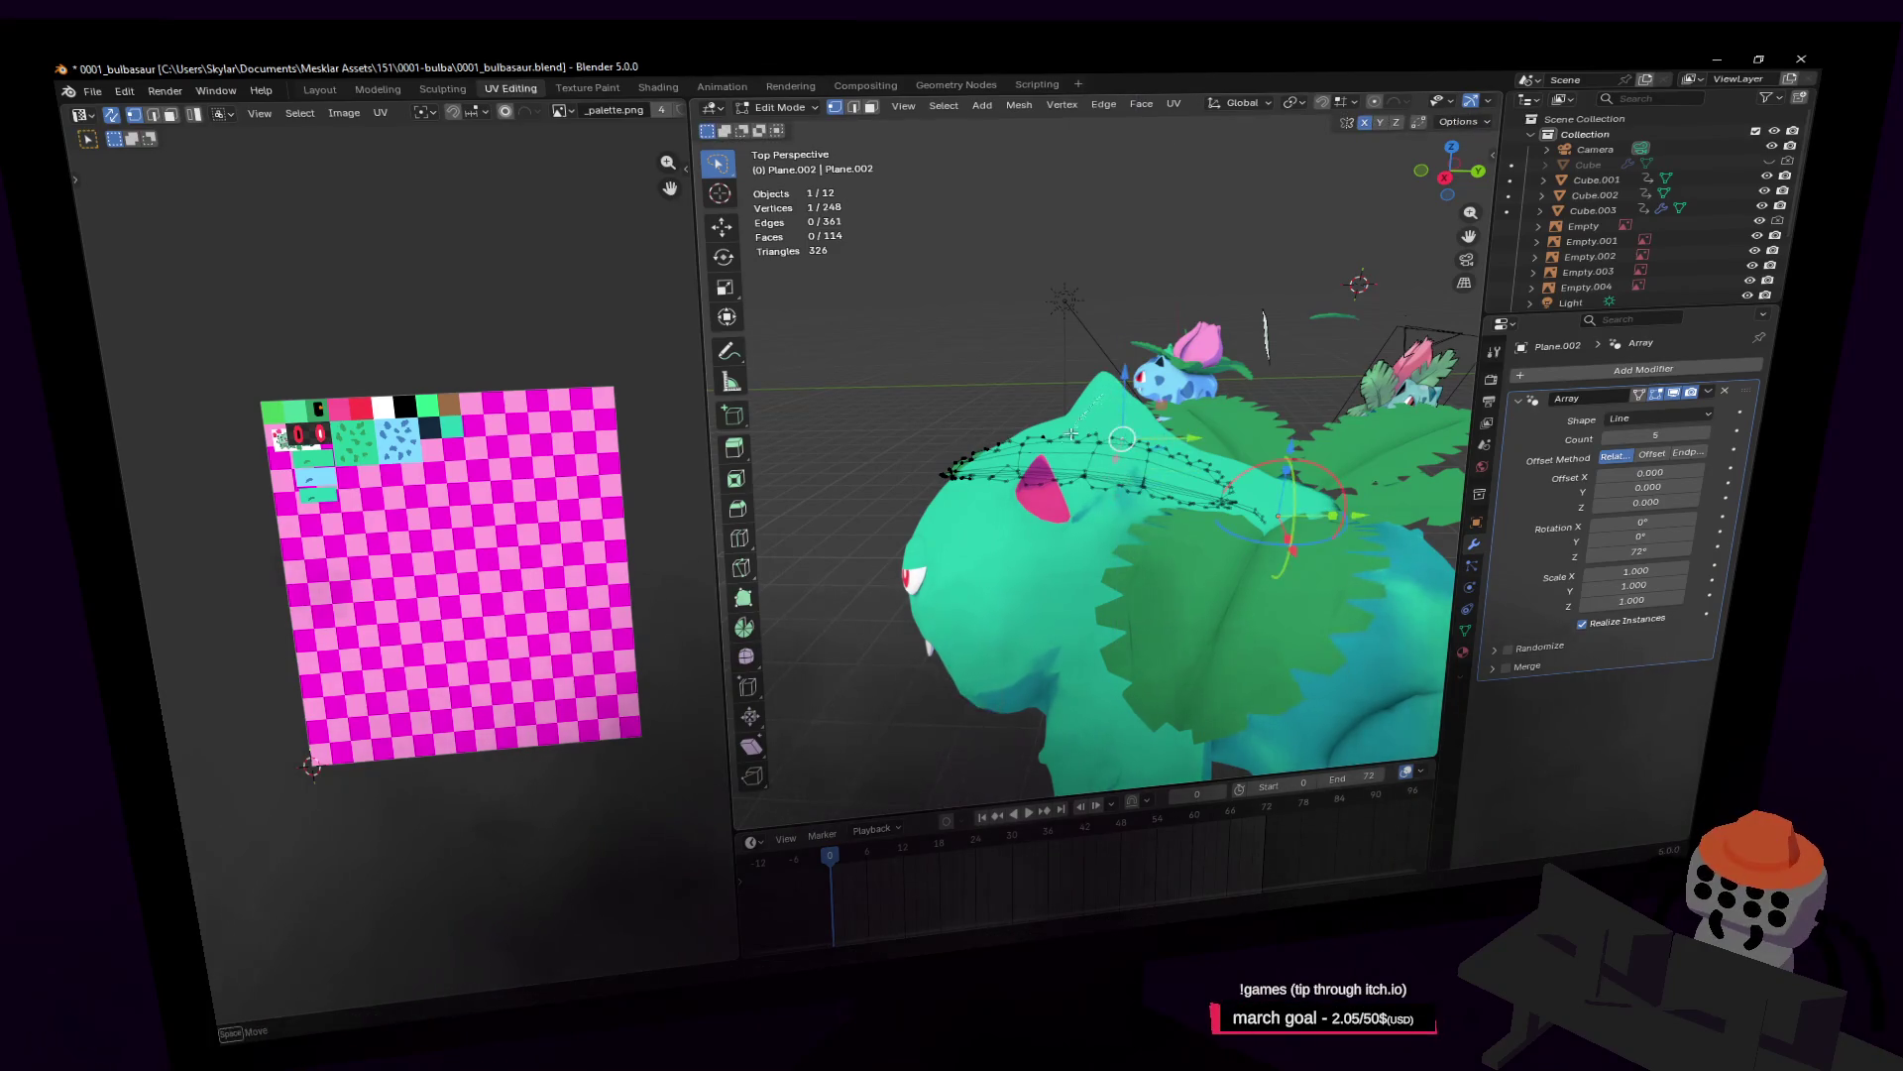
pyautogui.moveTo(1098, 541); pyautogui.dragTo(1102, 535)
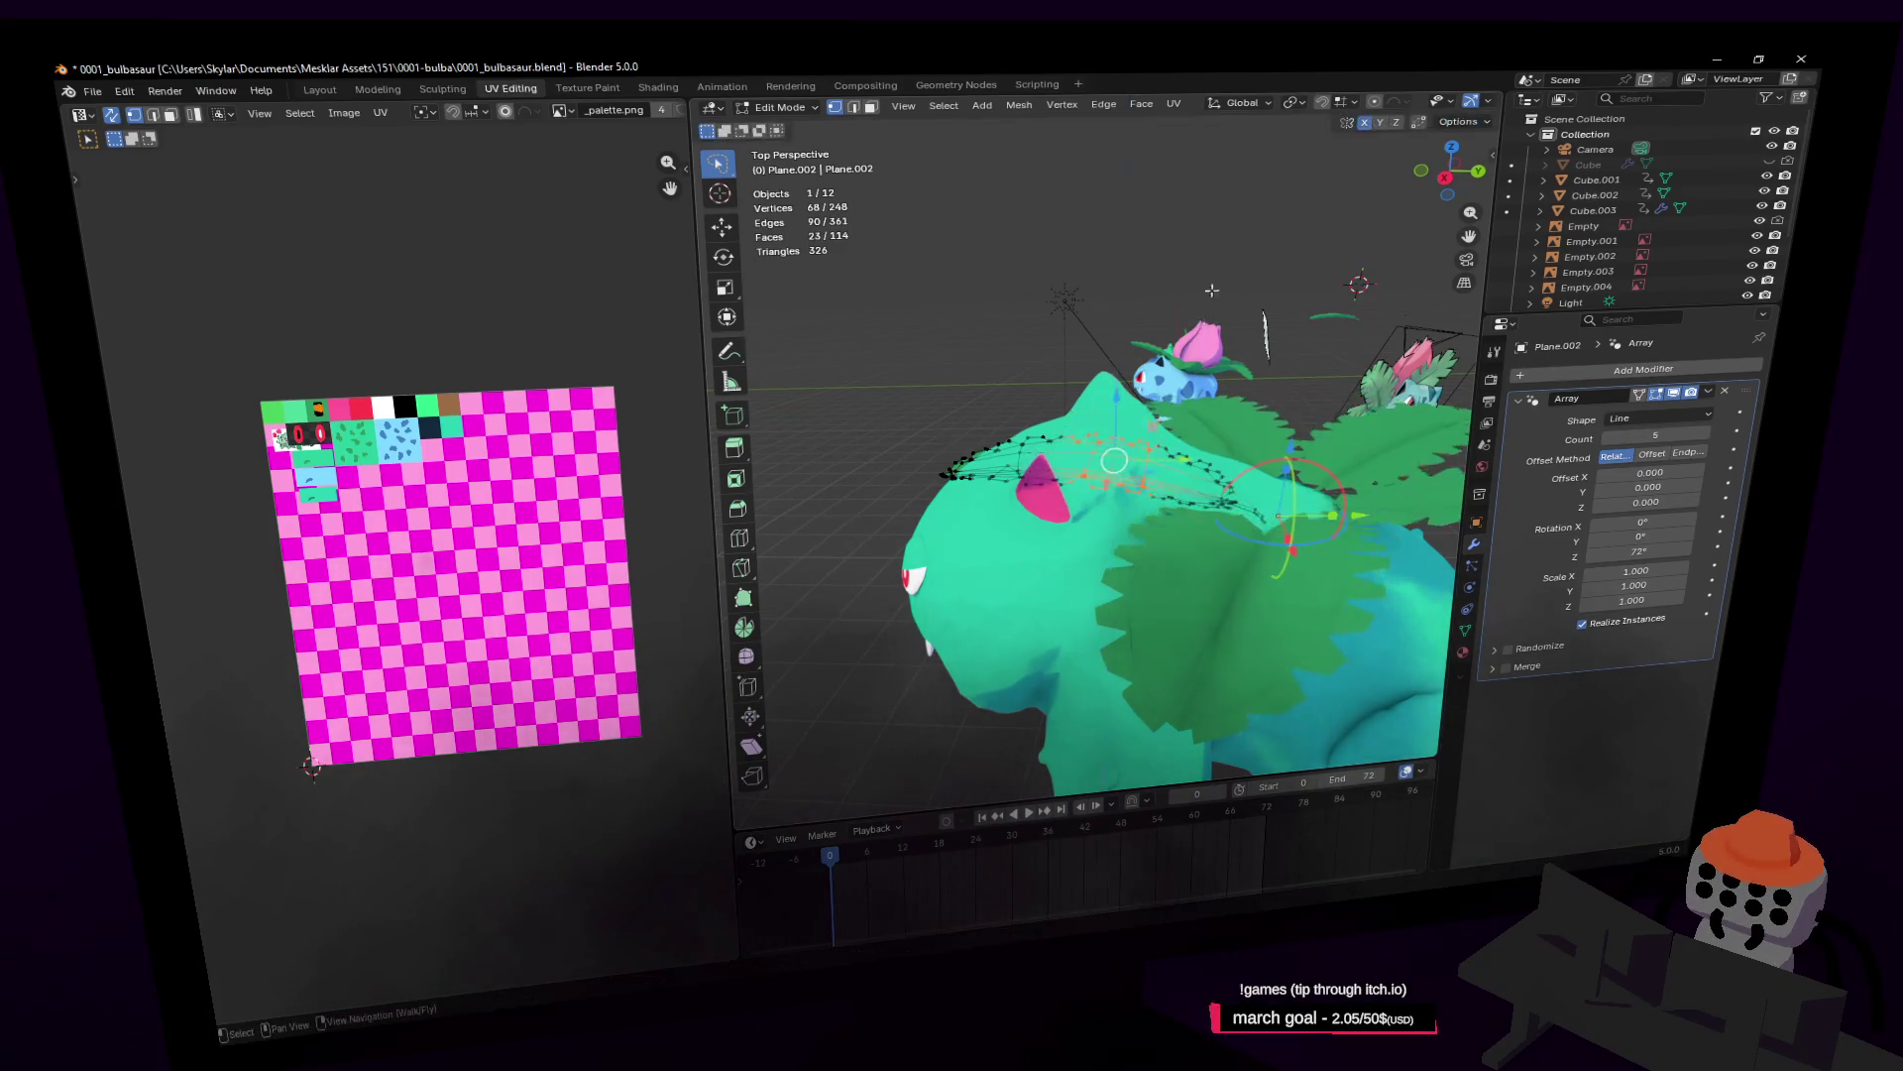
pyautogui.press('g')
pyautogui.press('z')
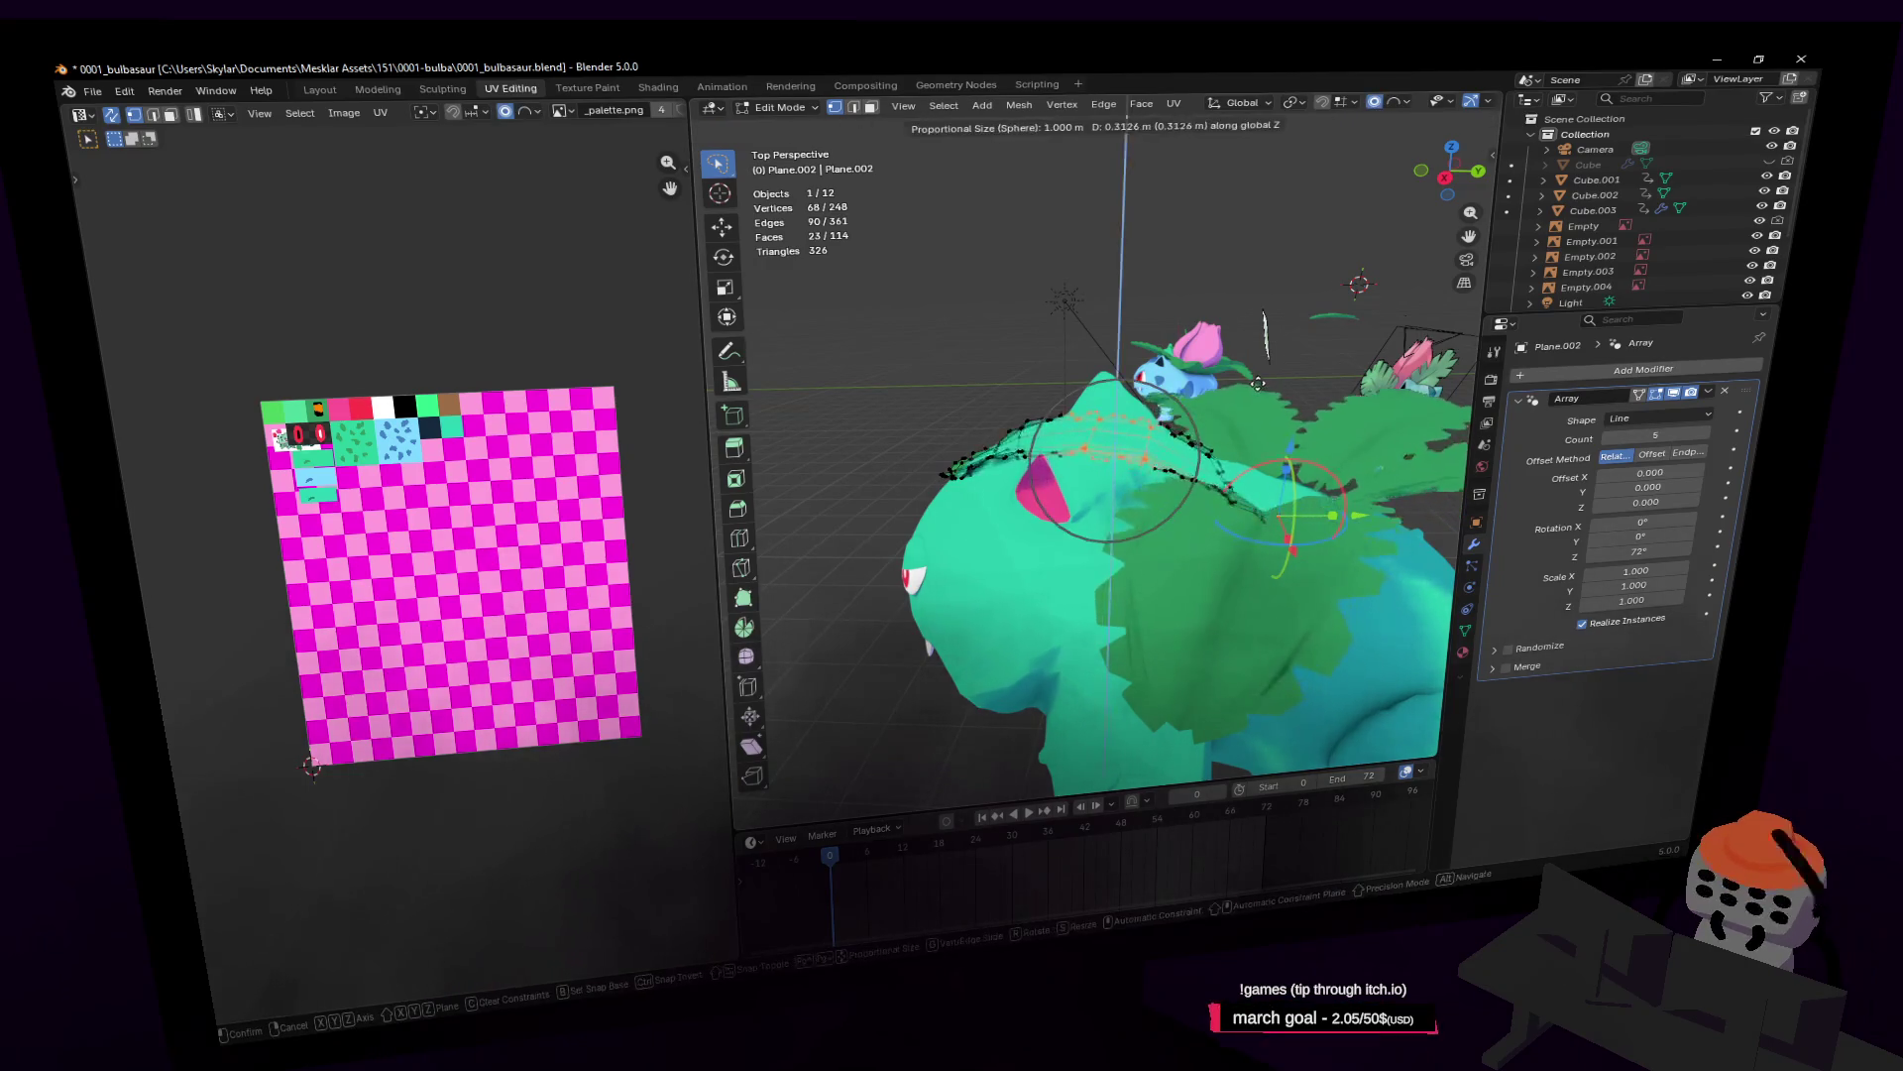
pyautogui.click(1257, 382)
pyautogui.hotkey('shift', '`')
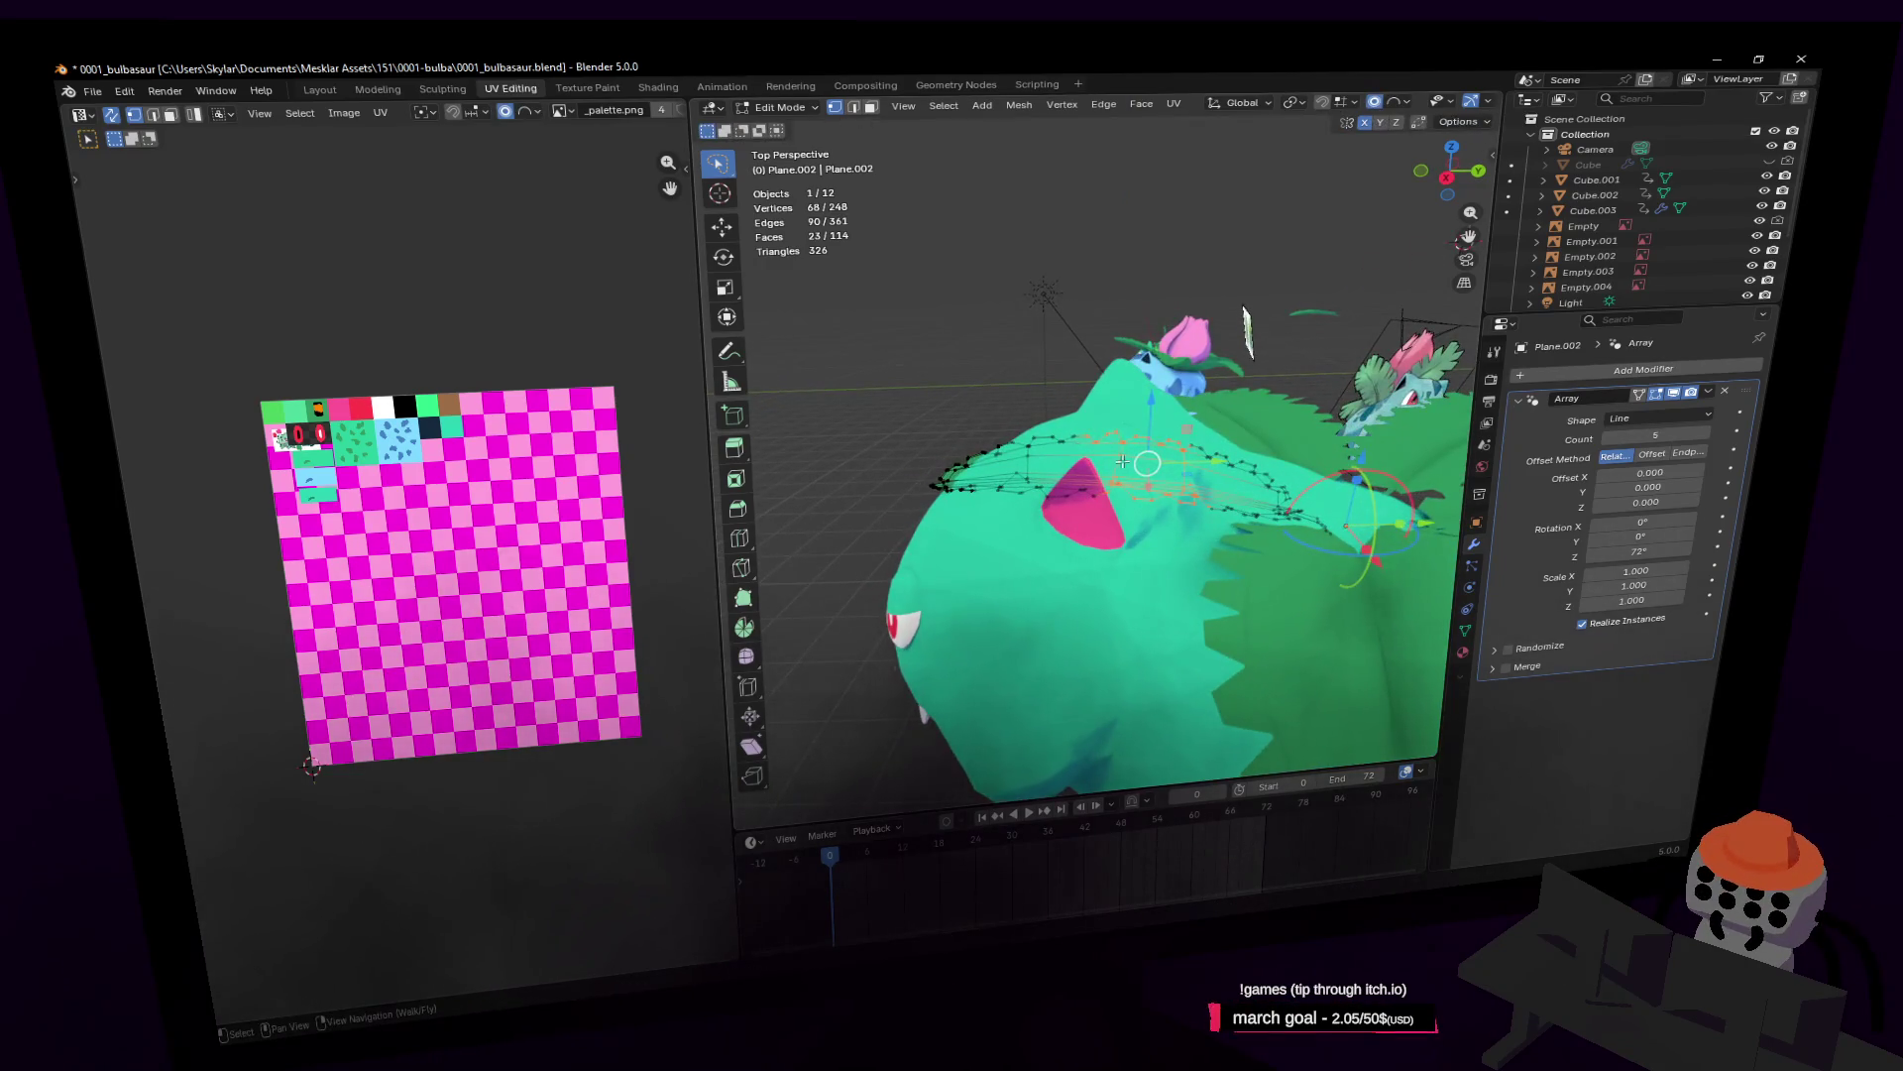
# Step: With Sphere proportional falloff, lift the leaf vertices about 0.73 m and return to Object Mode
pyautogui.click(1400, 103)
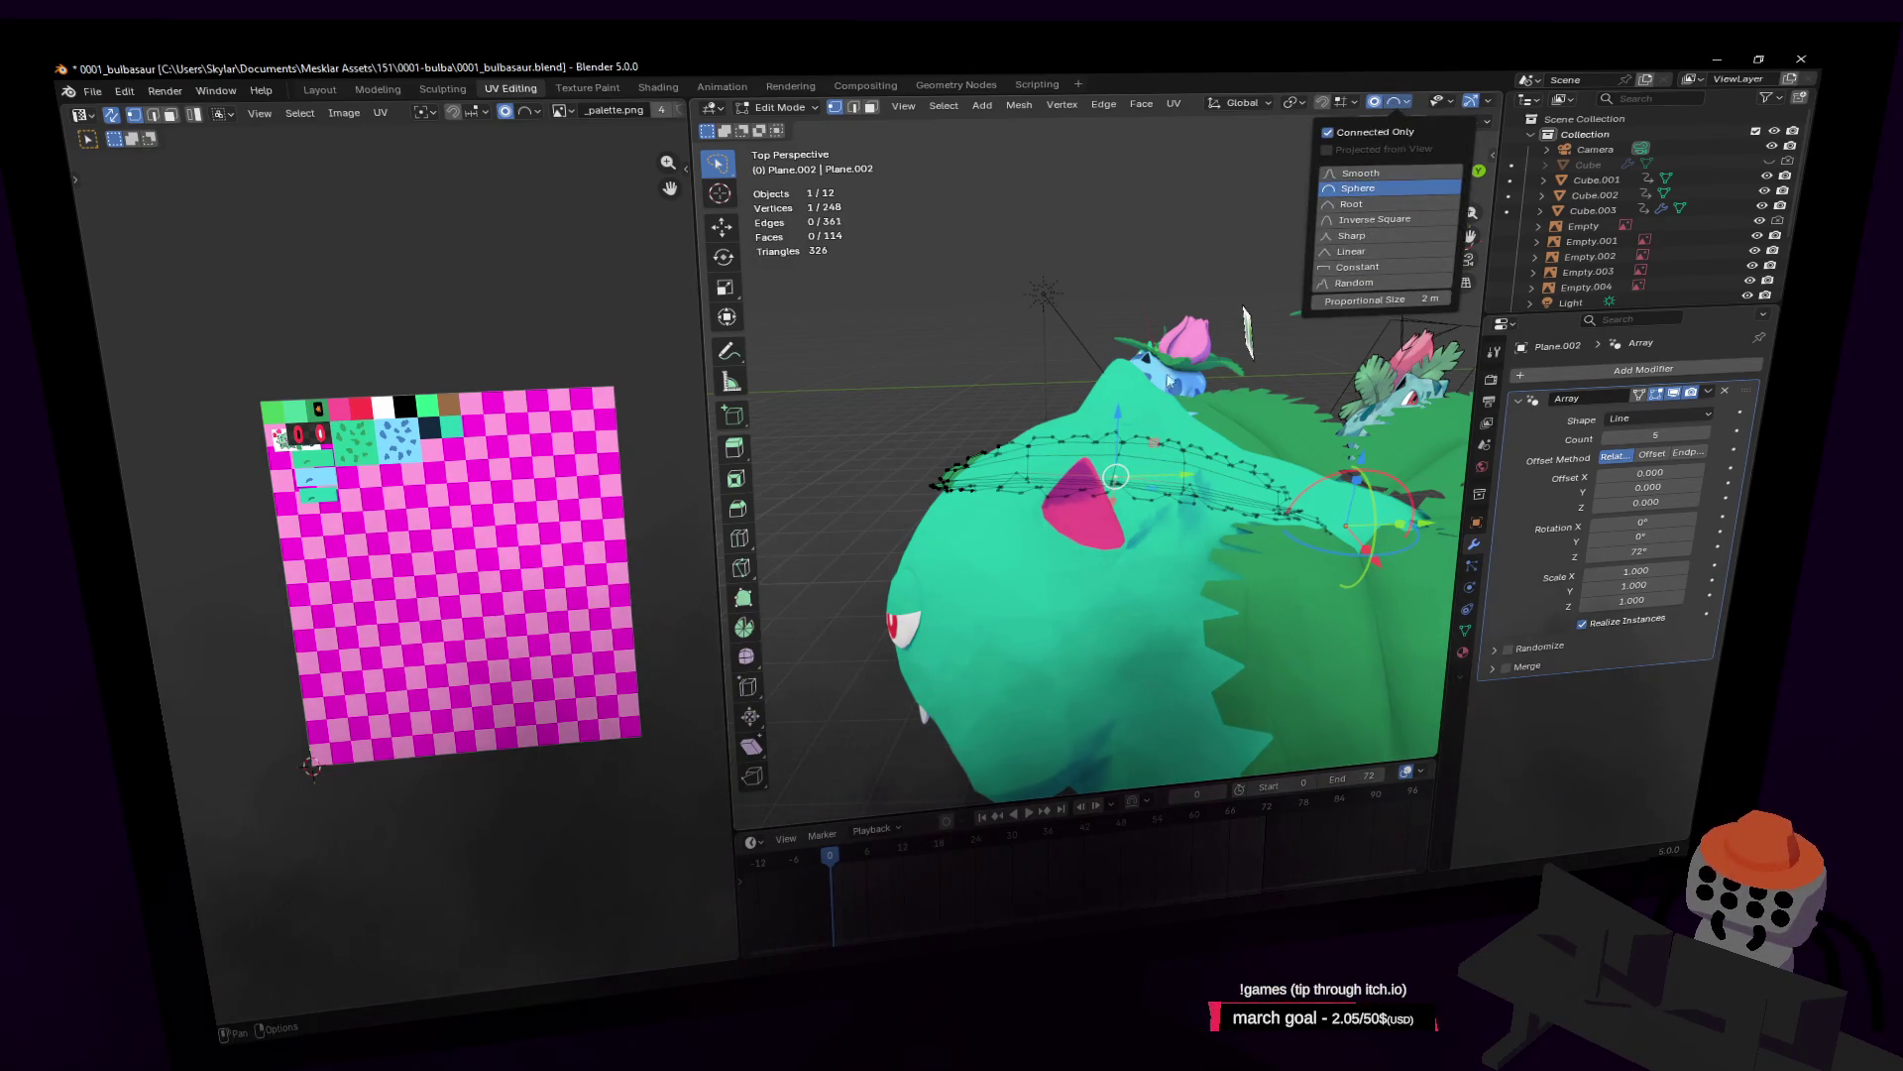
pyautogui.press('g')
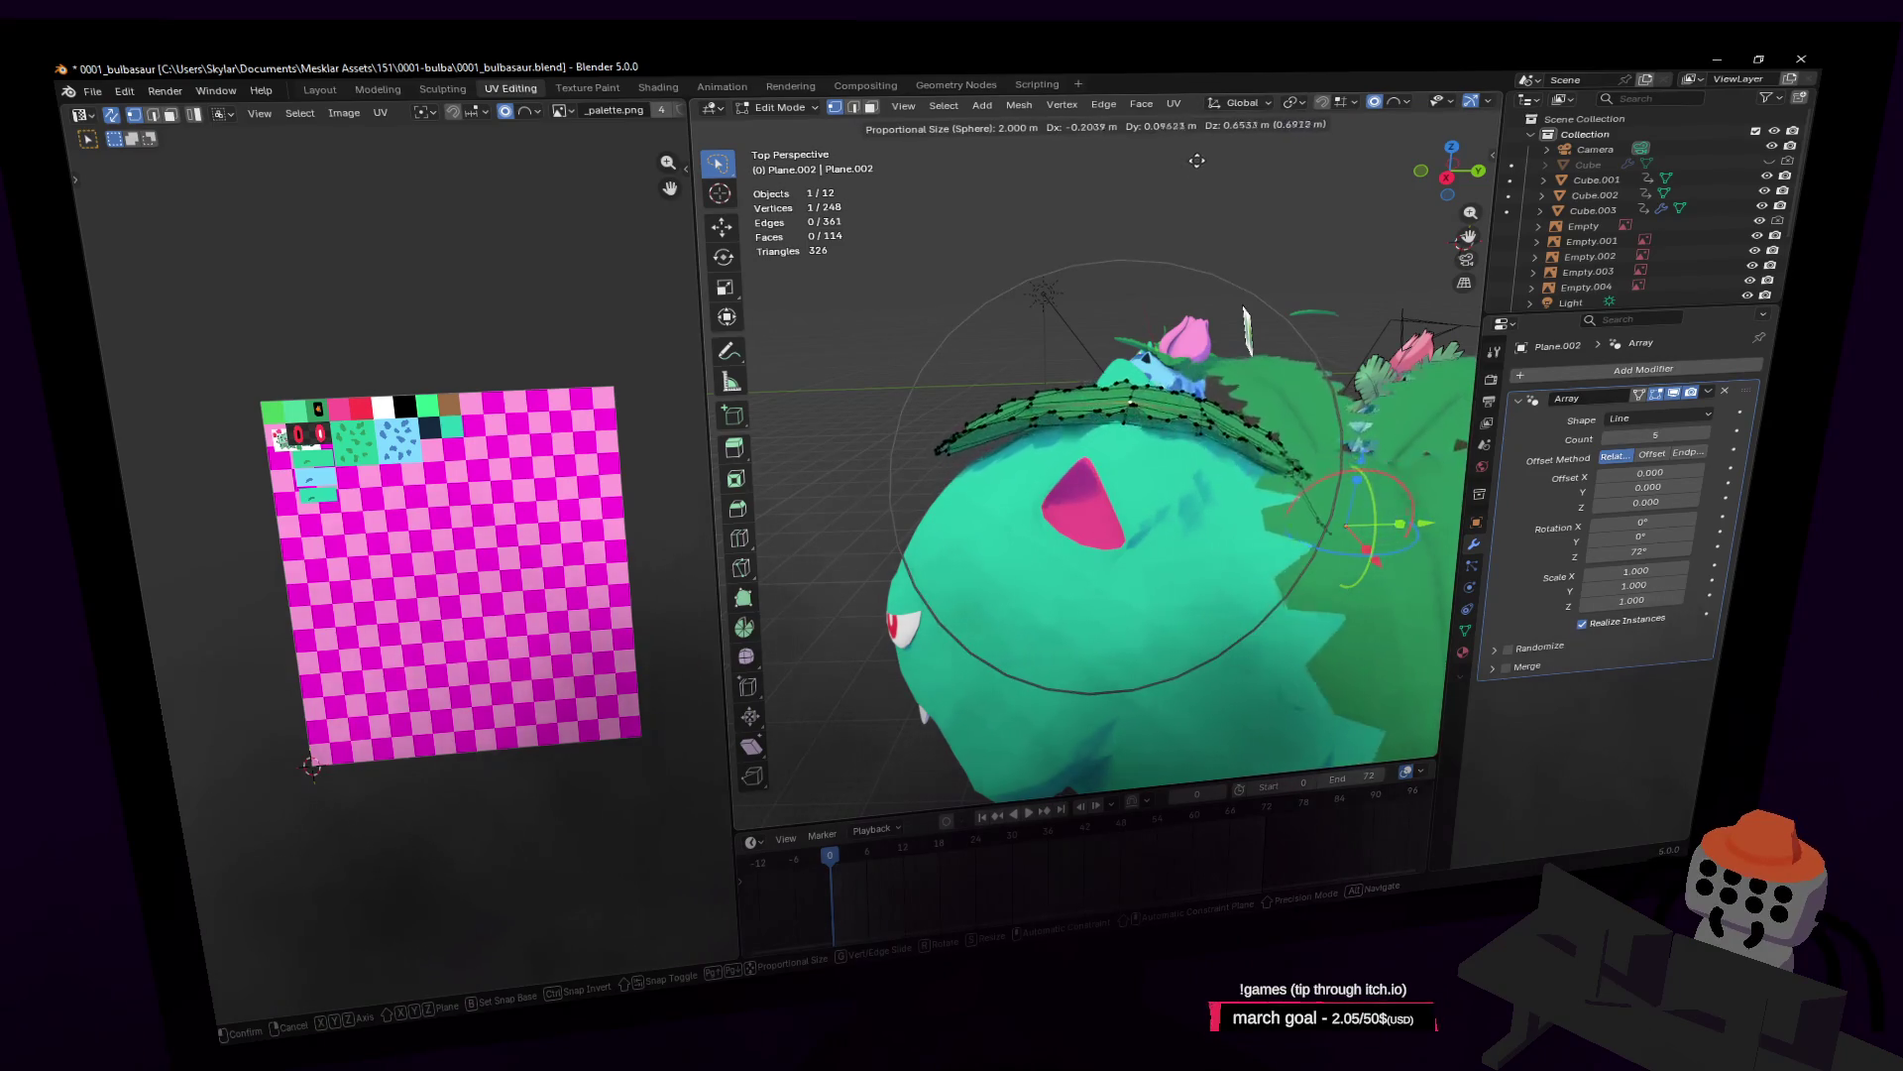
pyautogui.click(1196, 160)
pyautogui.hotkey('shift', '`')
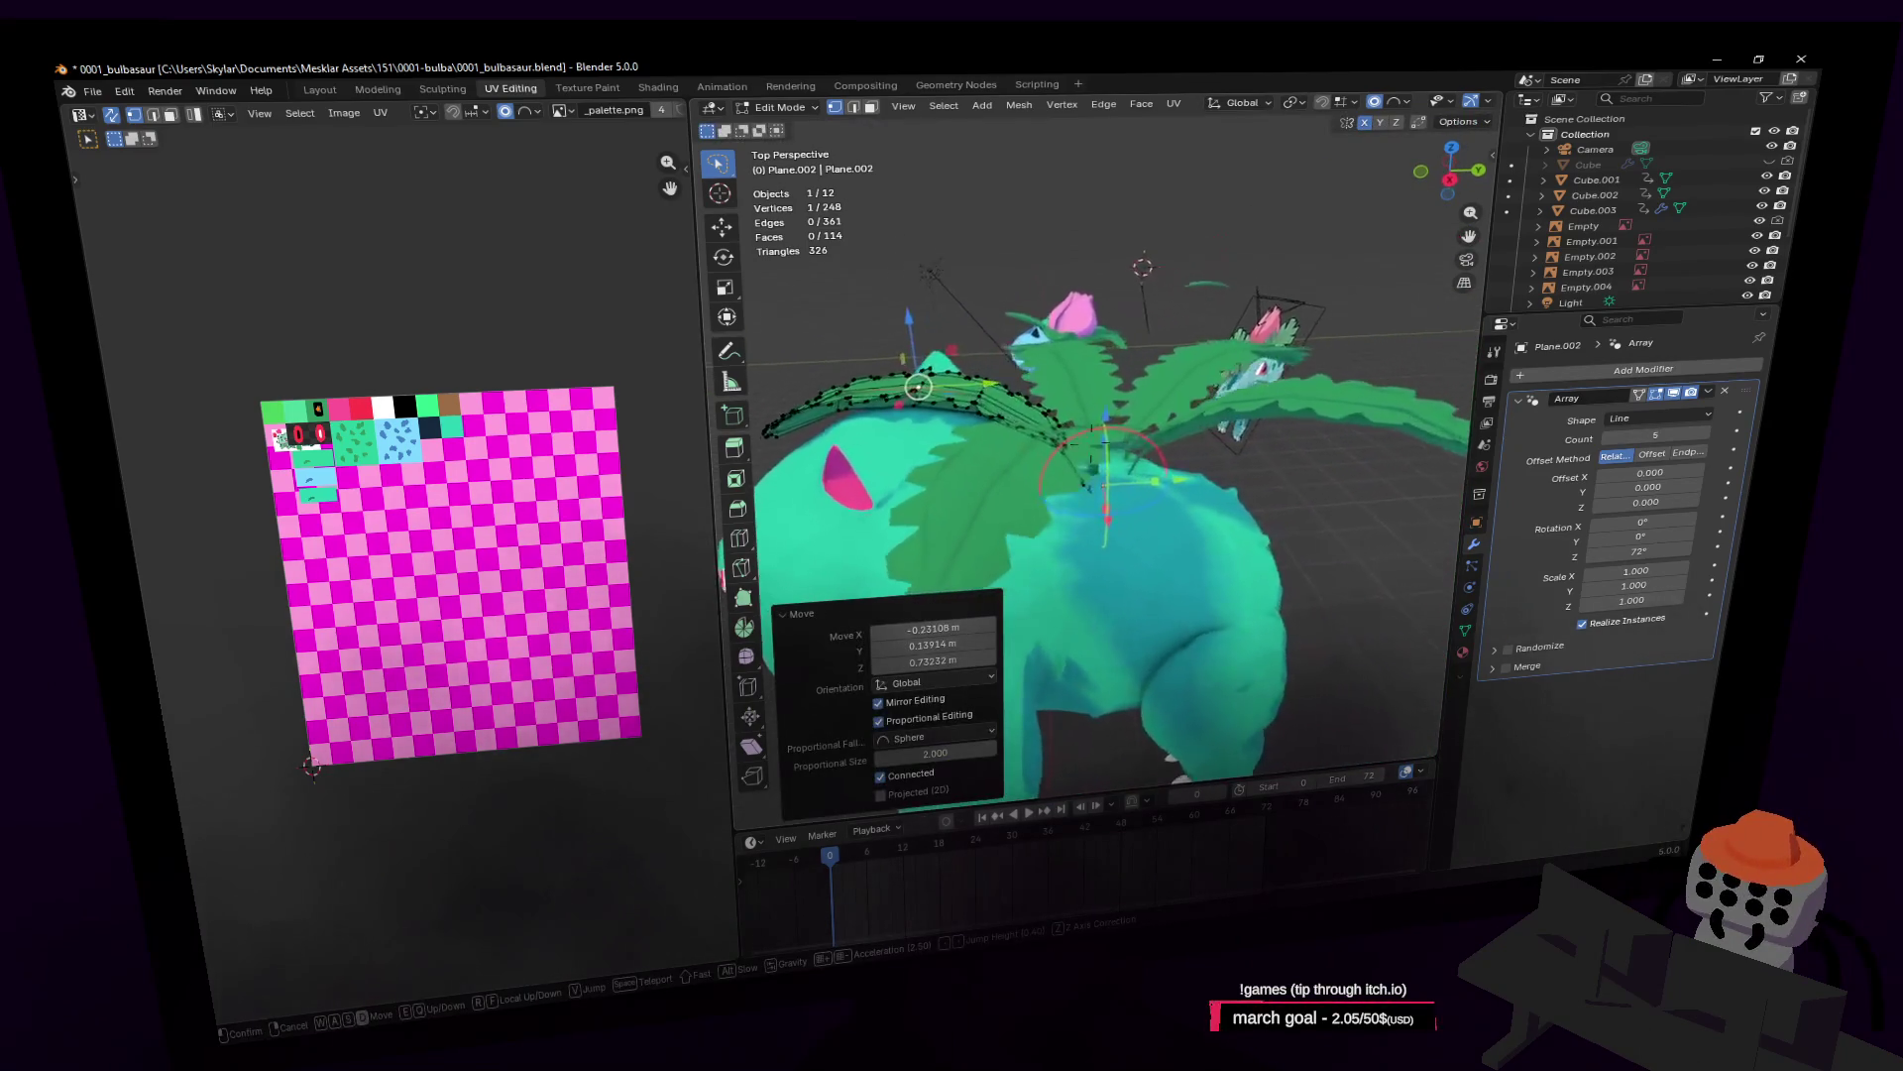
pyautogui.press('w')
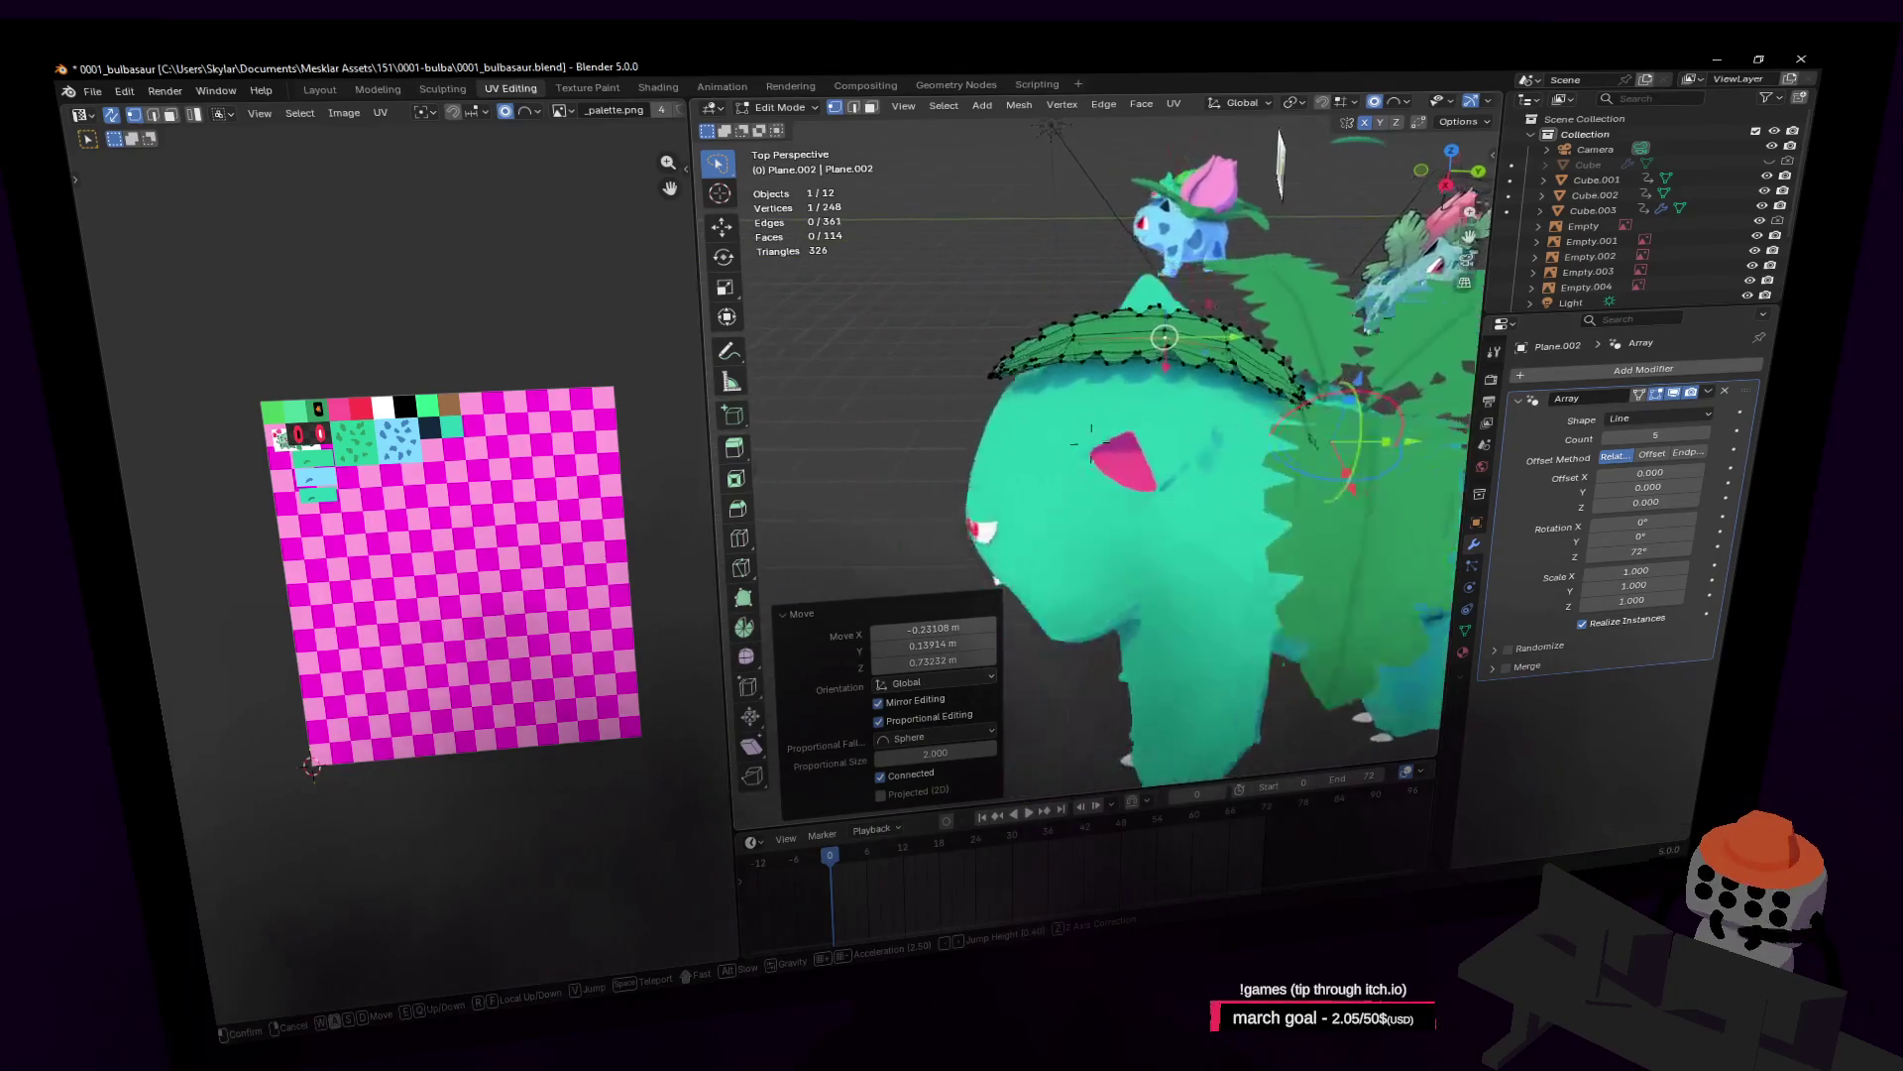
pyautogui.press('w')
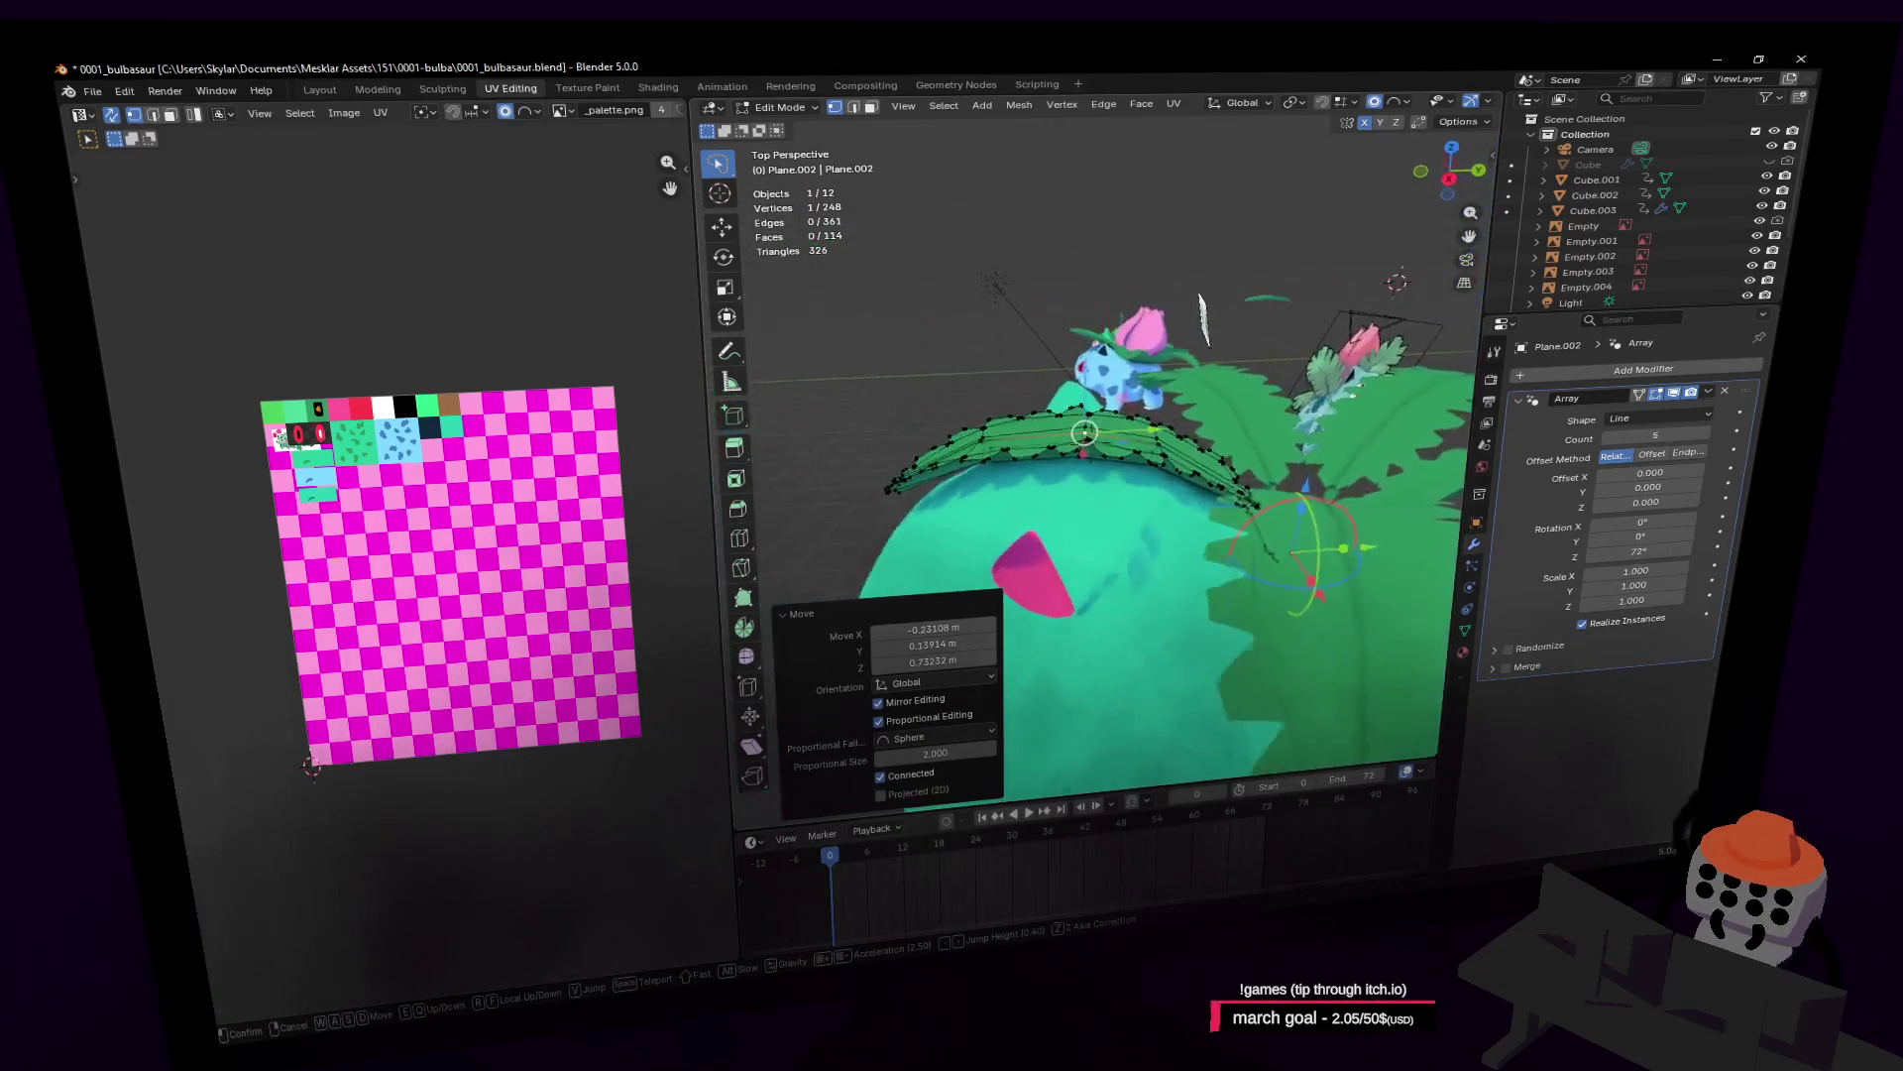
pyautogui.press('s')
pyautogui.click(1210, 280)
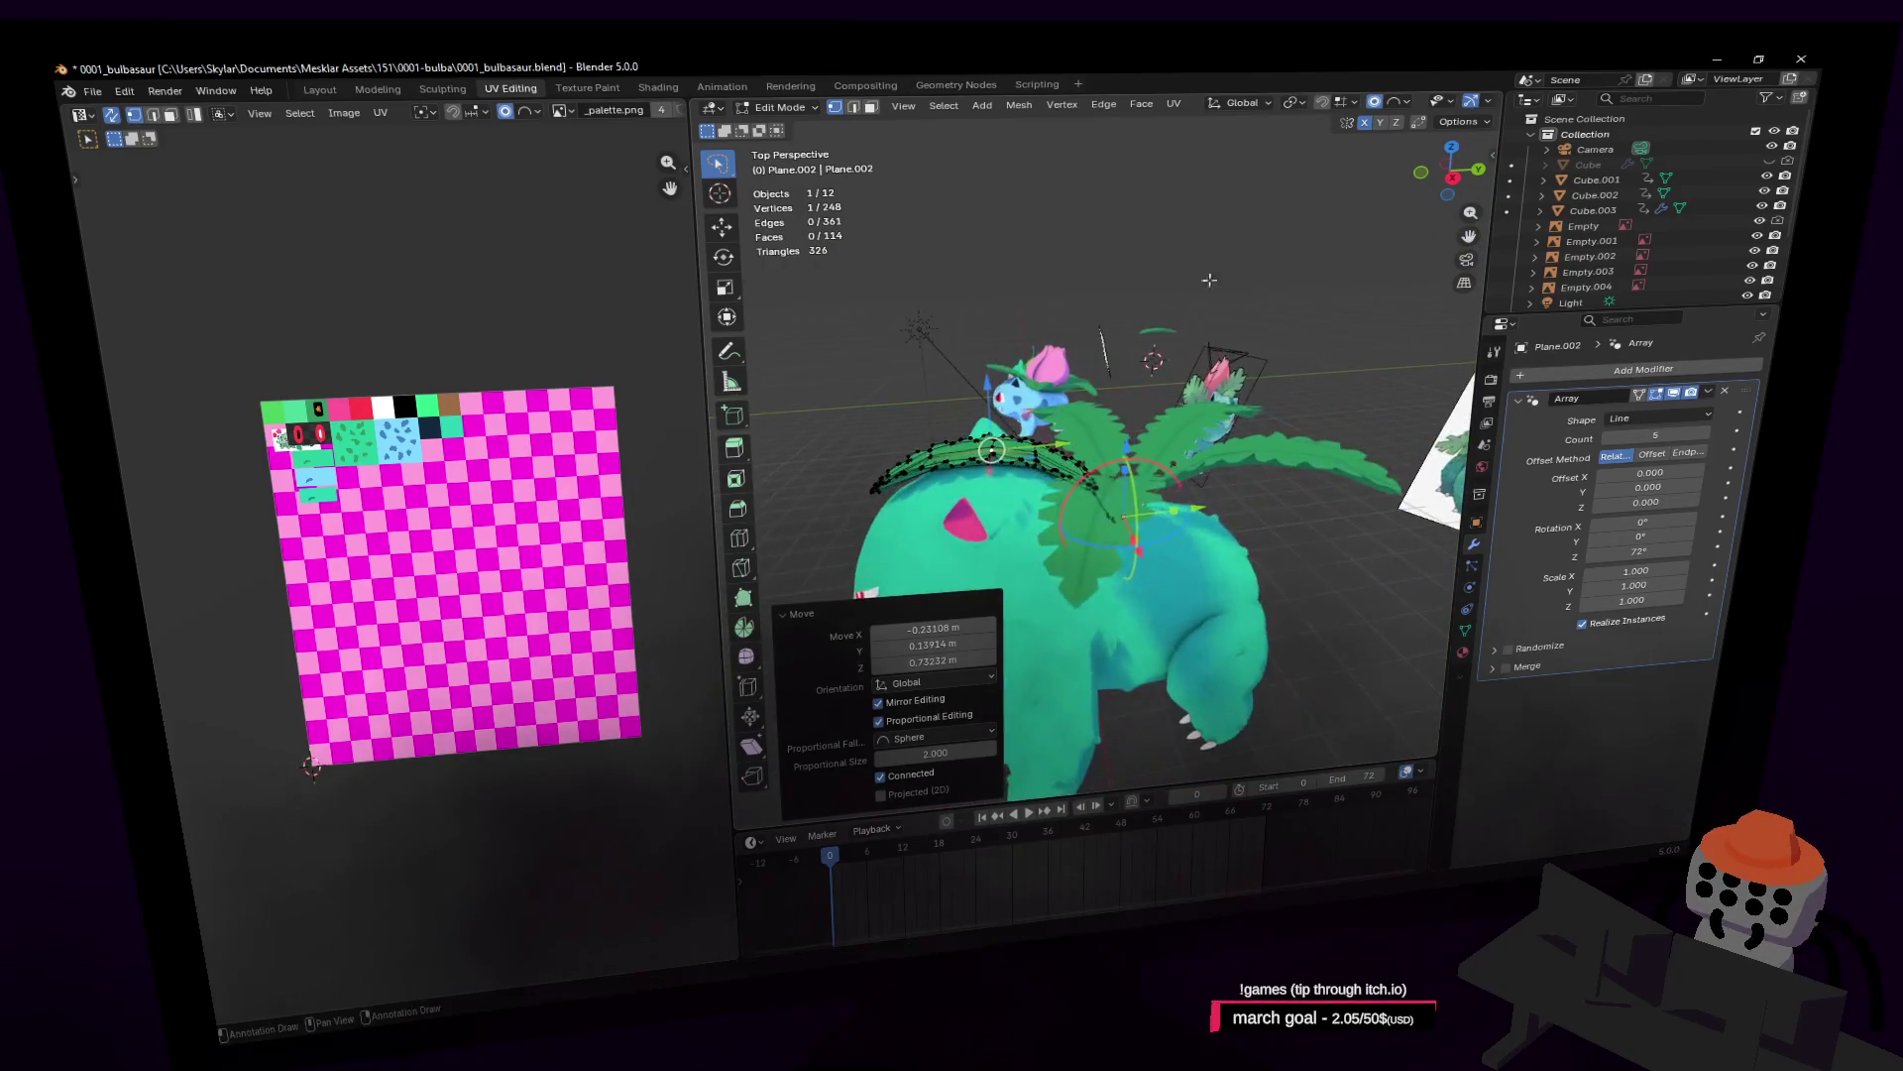
pyautogui.press('Tab')
# Step: Try rotating the leaf ring about X, cancelling both attempts
pyautogui.press('r')
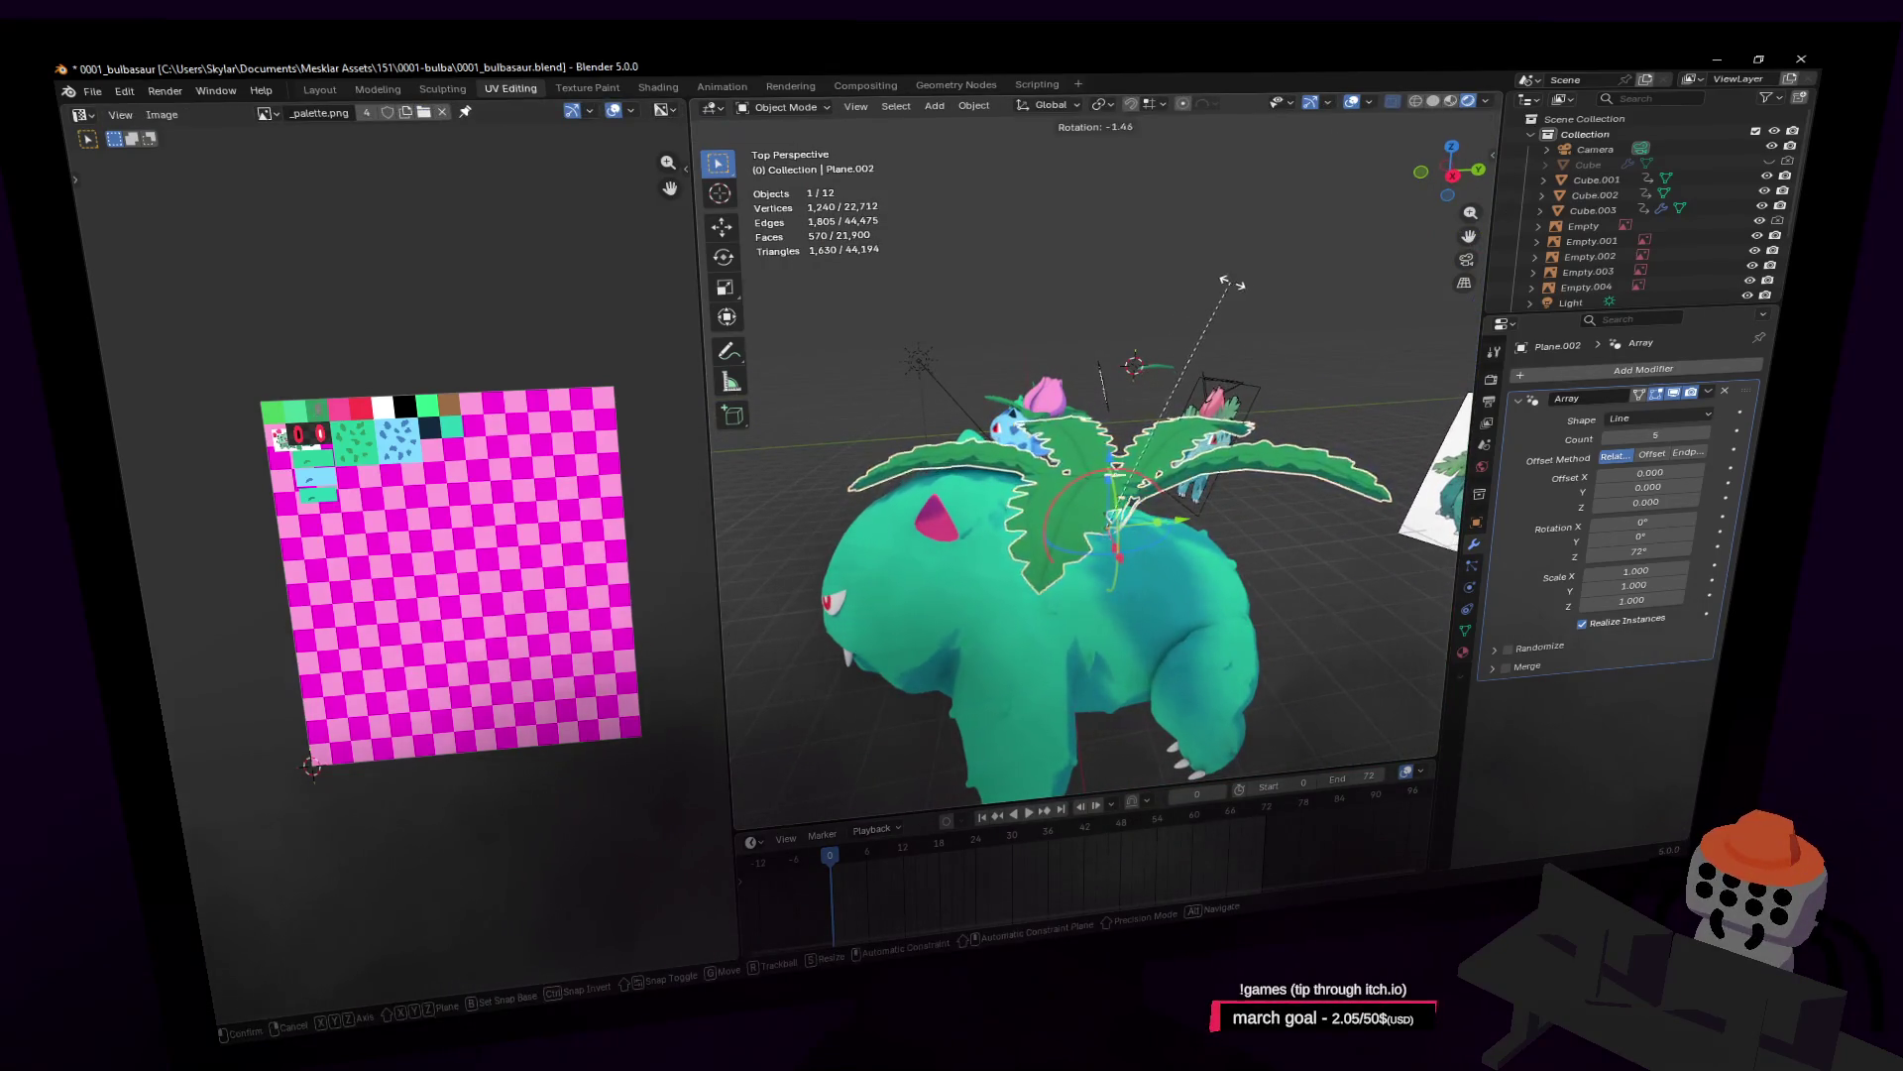
pyautogui.press('Escape')
pyautogui.hotkey('shift', '`')
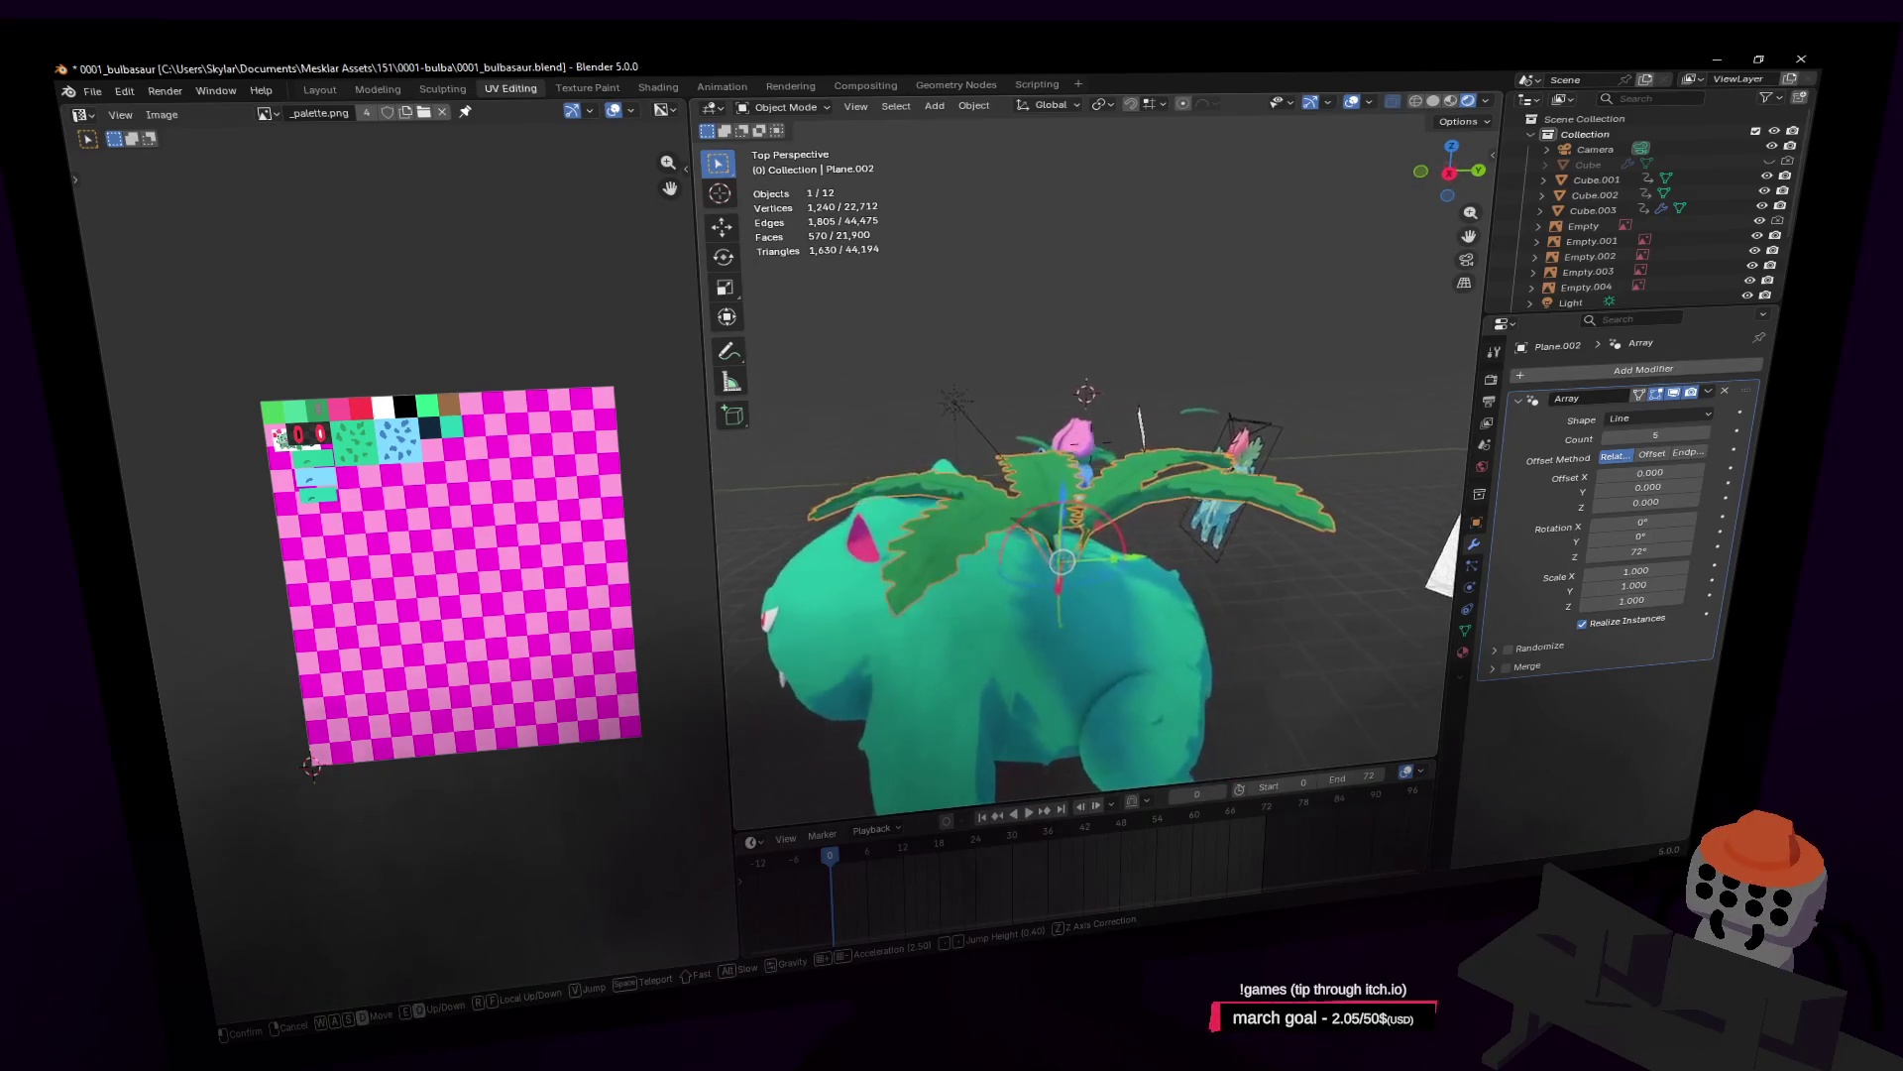
pyautogui.click(1199, 327)
pyautogui.press('r')
pyautogui.press('x')
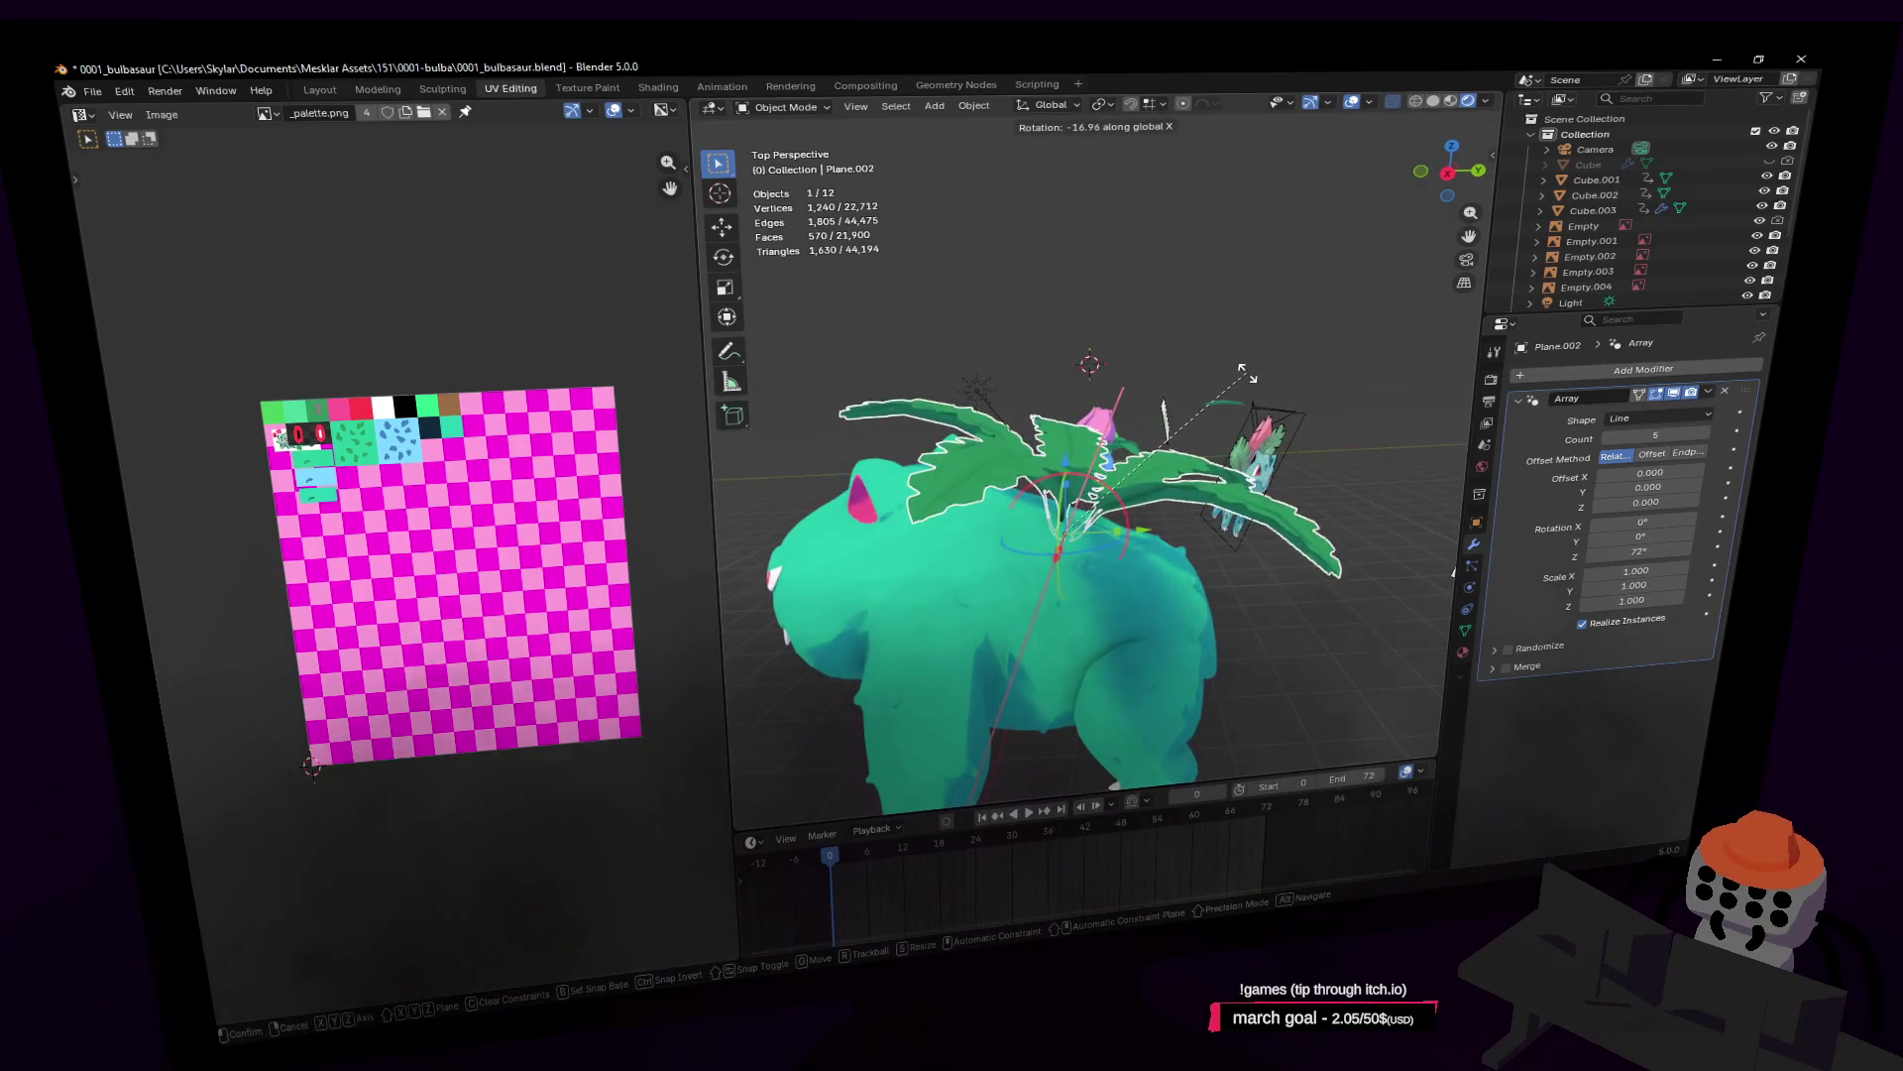
pyautogui.press('Escape')
# Step: In Edit Mode, flatten the leaf vertices along Z
pyautogui.press('Tab')
pyautogui.press('s')
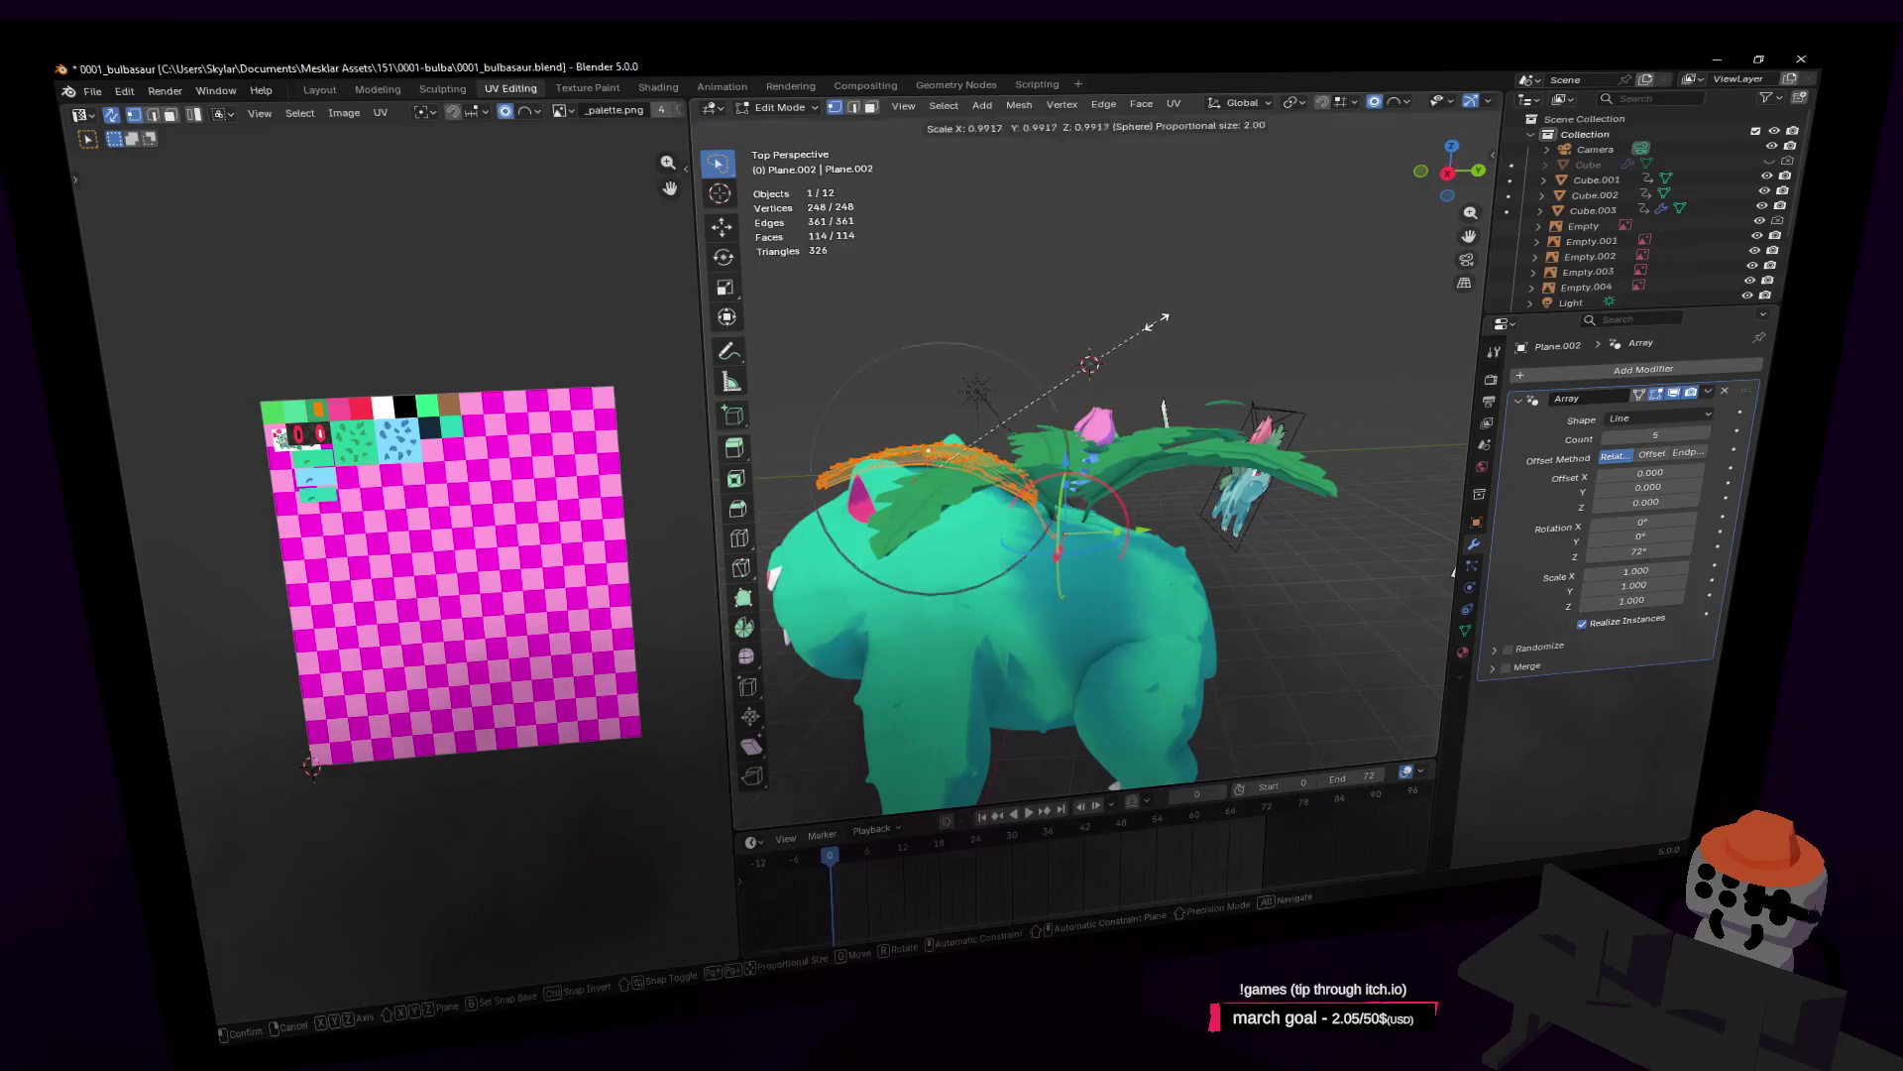
pyautogui.press('z')
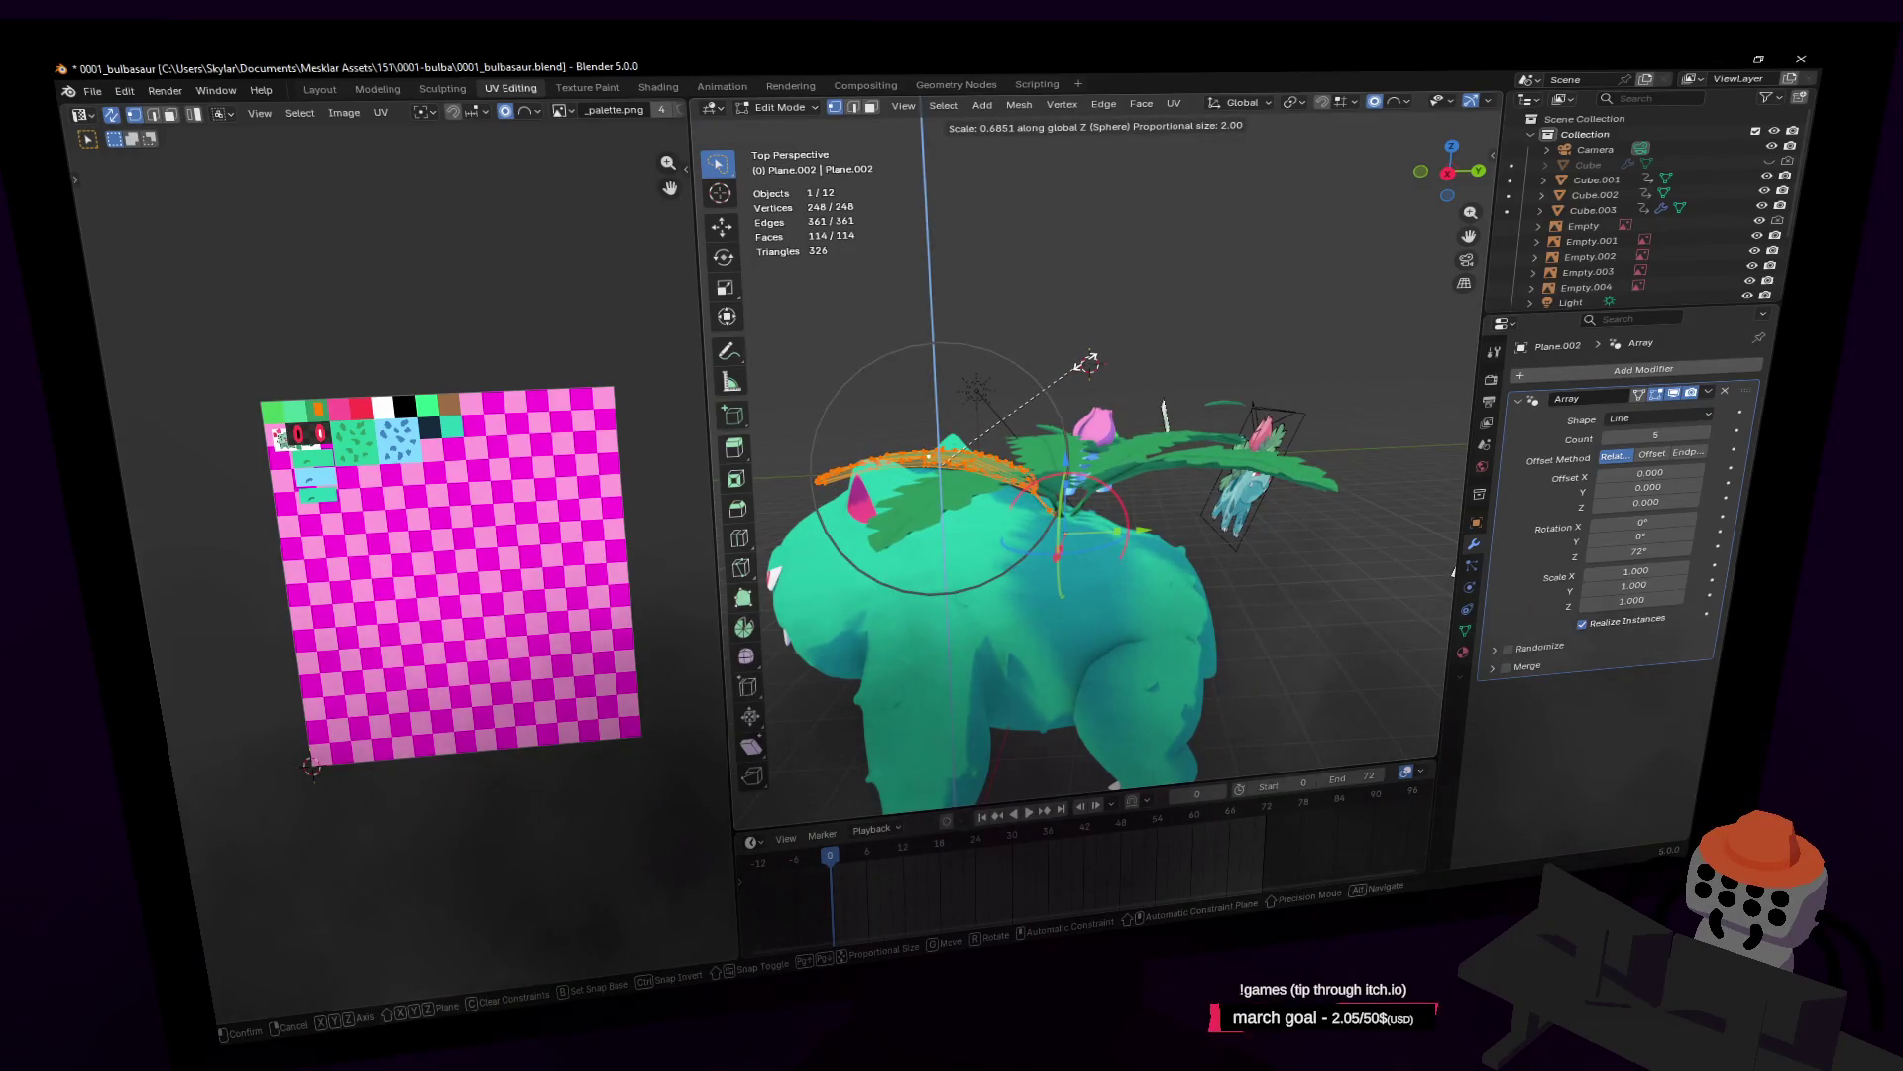
pyautogui.click(1088, 363)
pyautogui.press('g')
pyautogui.press('z')
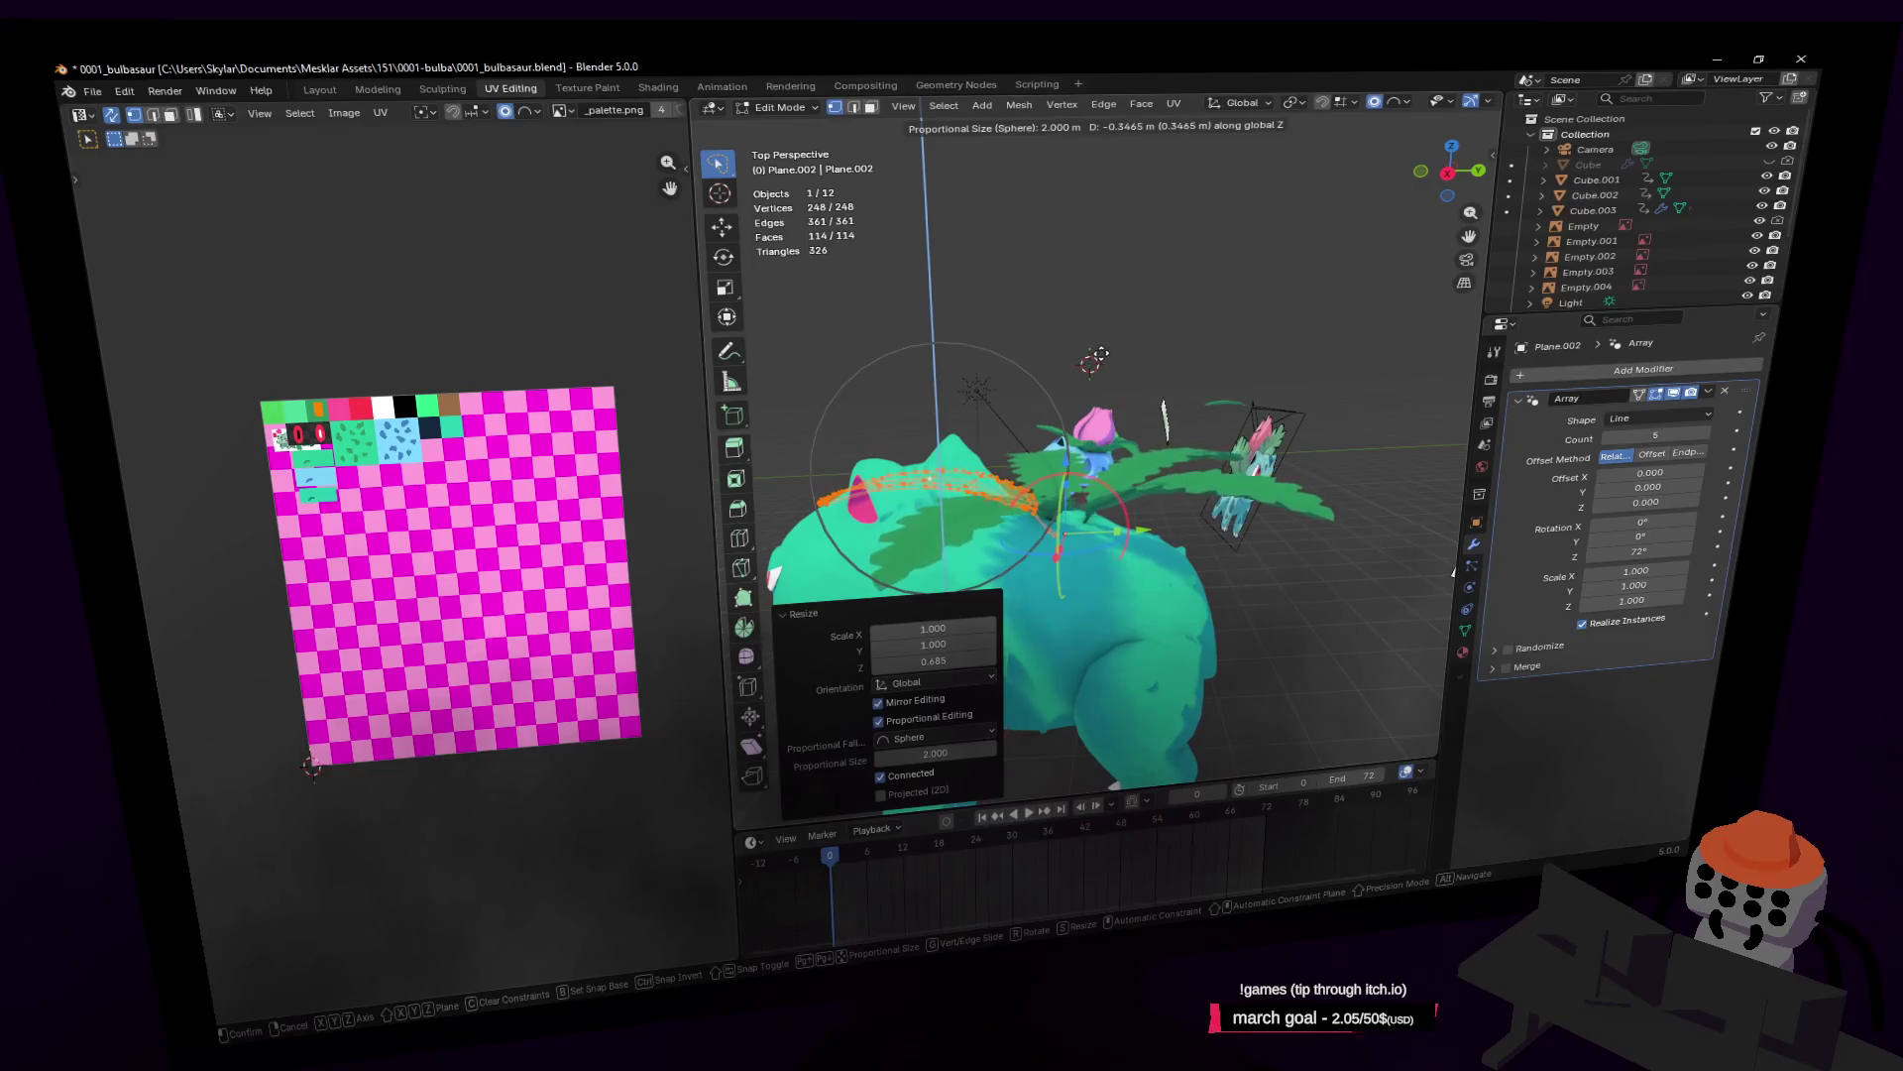
pyautogui.press('Escape')
pyautogui.press('Tab')
# Step: Tilt the leaf ring -17.8° about the X axis
pyautogui.press('r')
pyautogui.press('x')
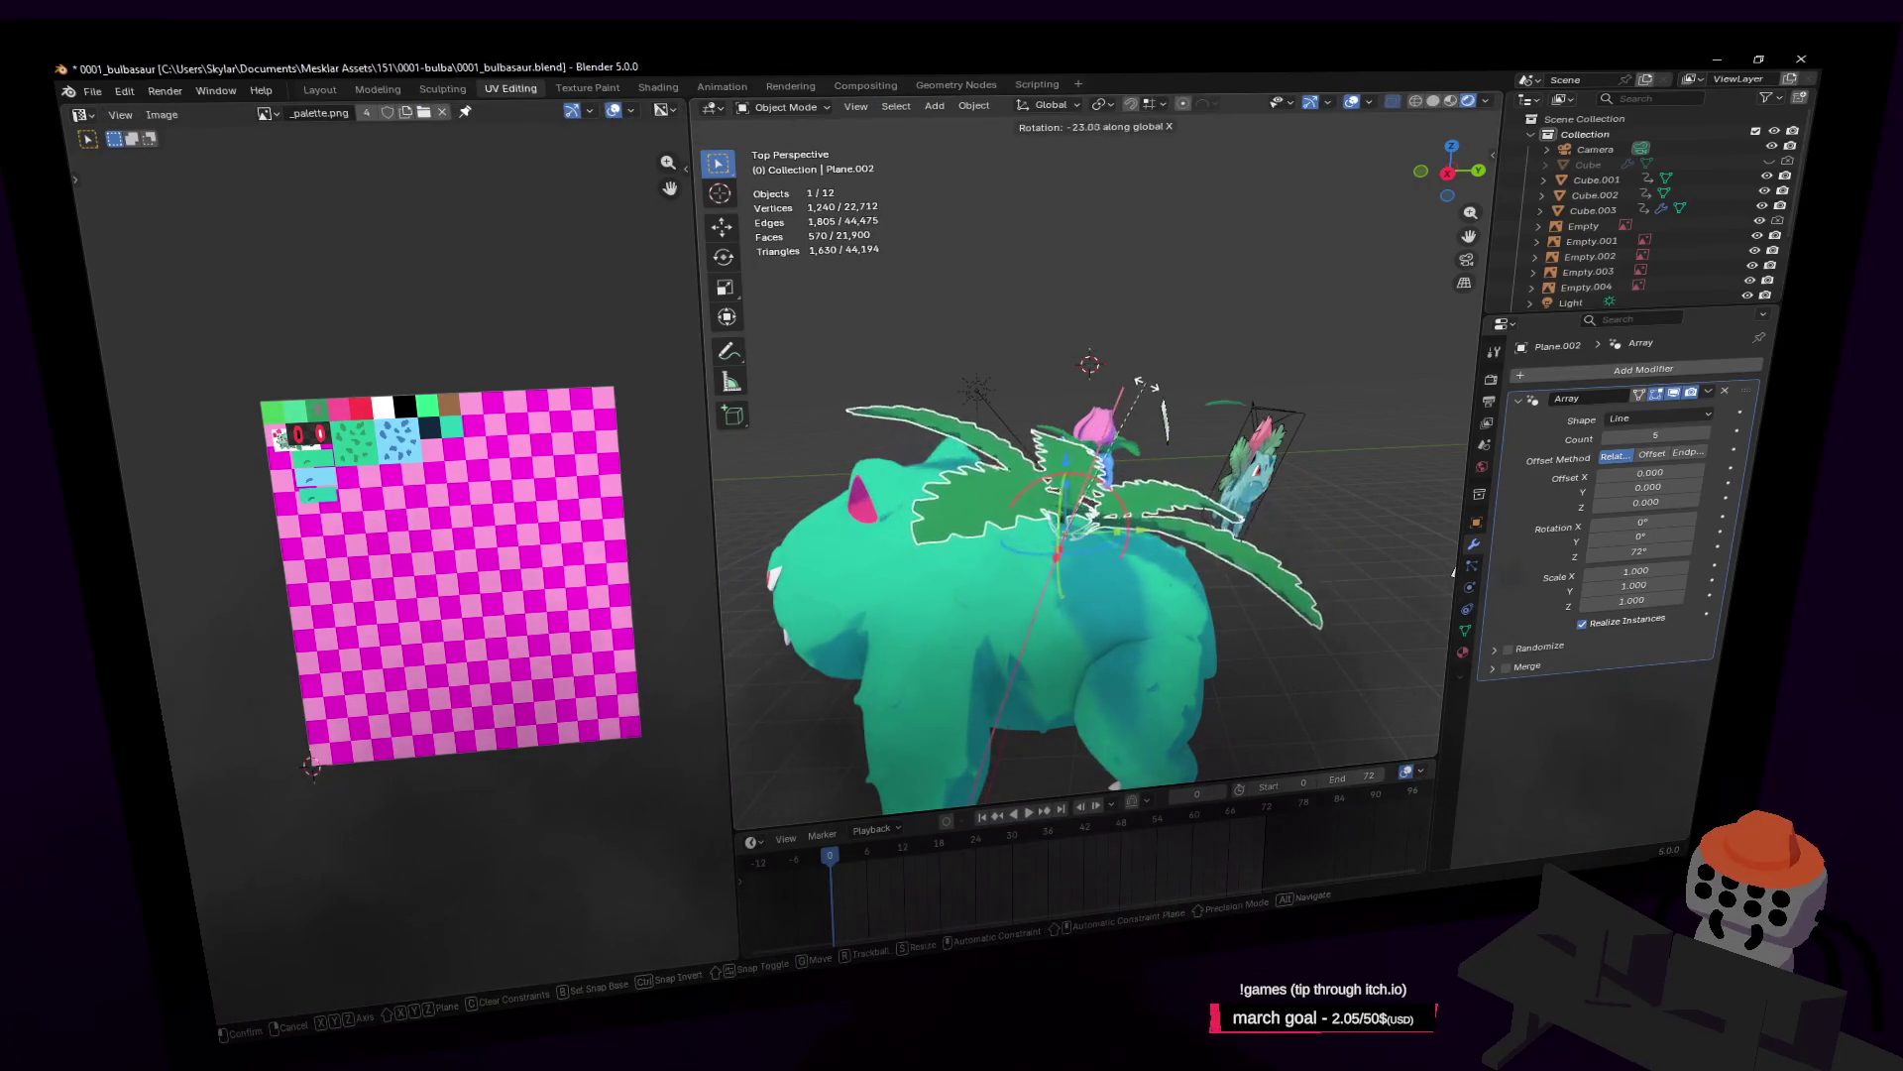
pyautogui.click(1130, 380)
pyautogui.hotkey('shift', '`')
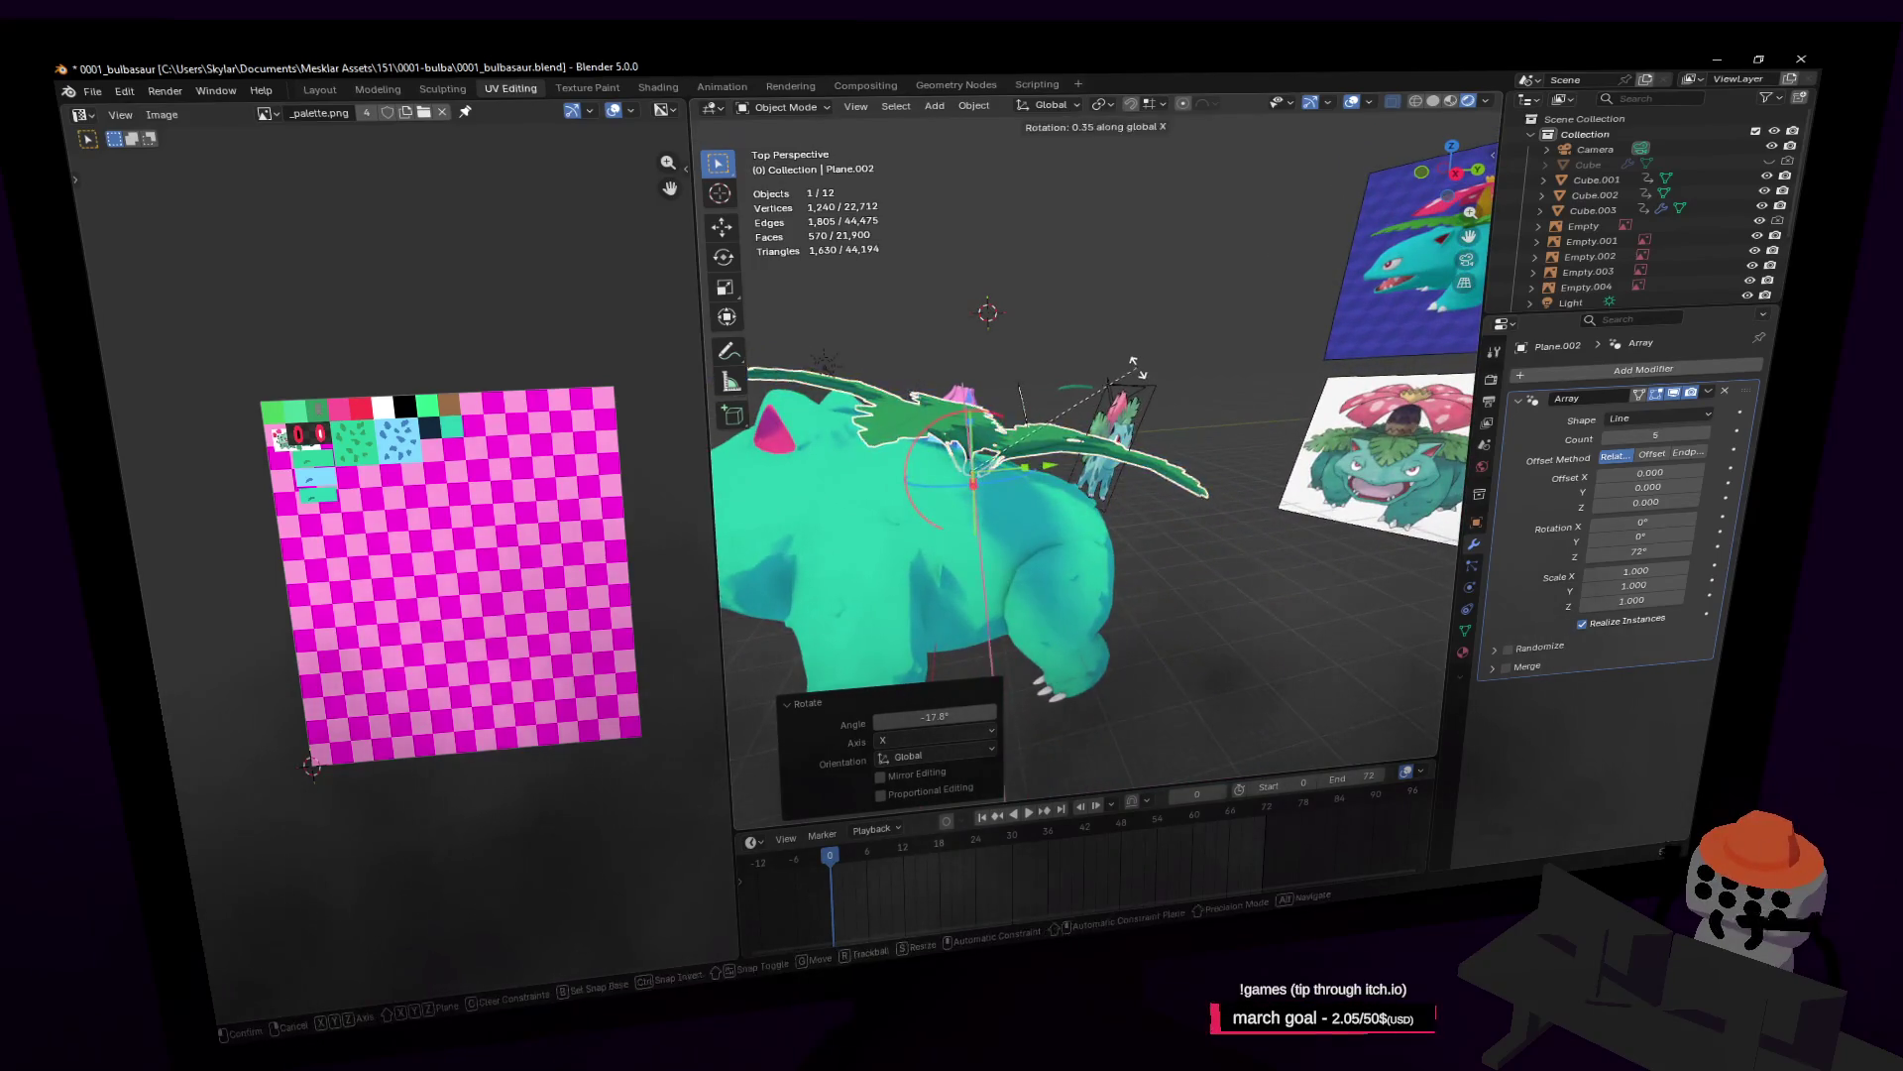
pyautogui.press('d')
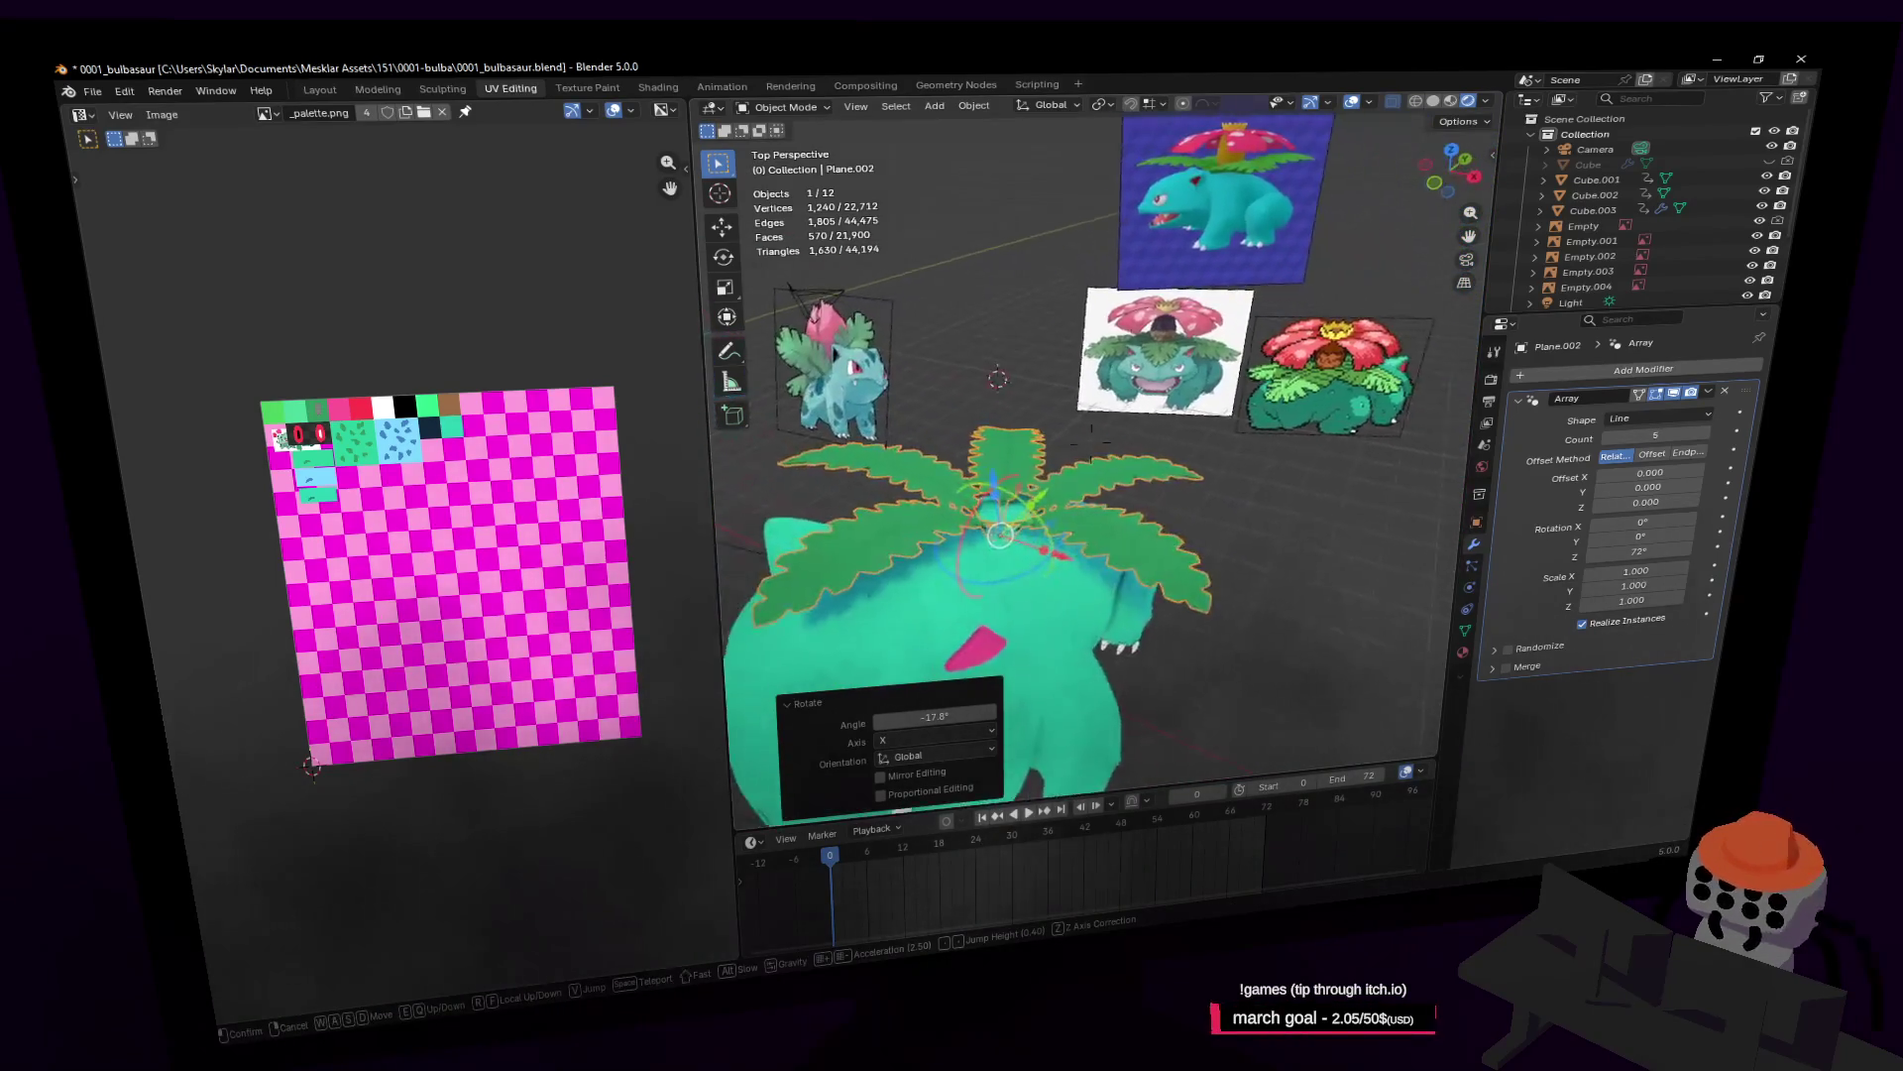
pyautogui.click(1157, 380)
# Step: Select one leaf's faces and widen the leaf along X to 1.462
pyautogui.press('Tab')
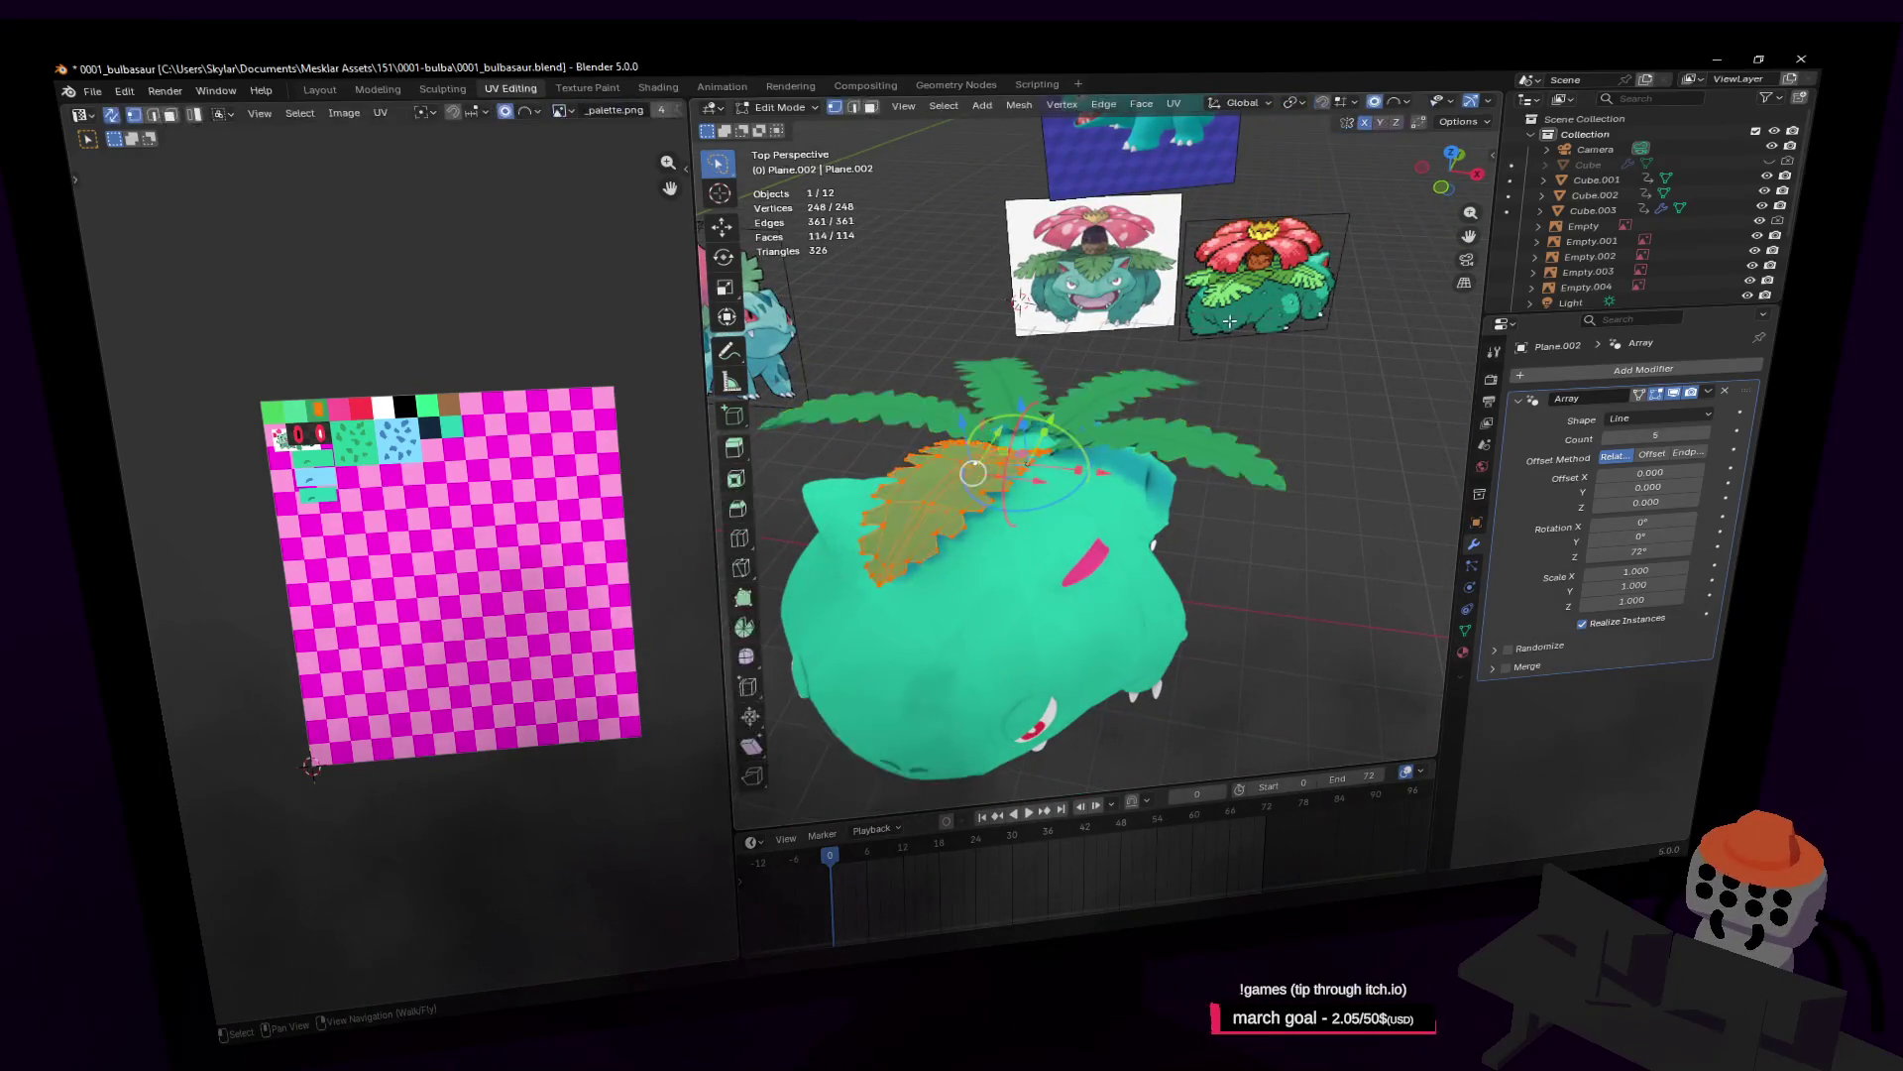
pyautogui.press('l')
pyautogui.press('s')
pyautogui.press('x')
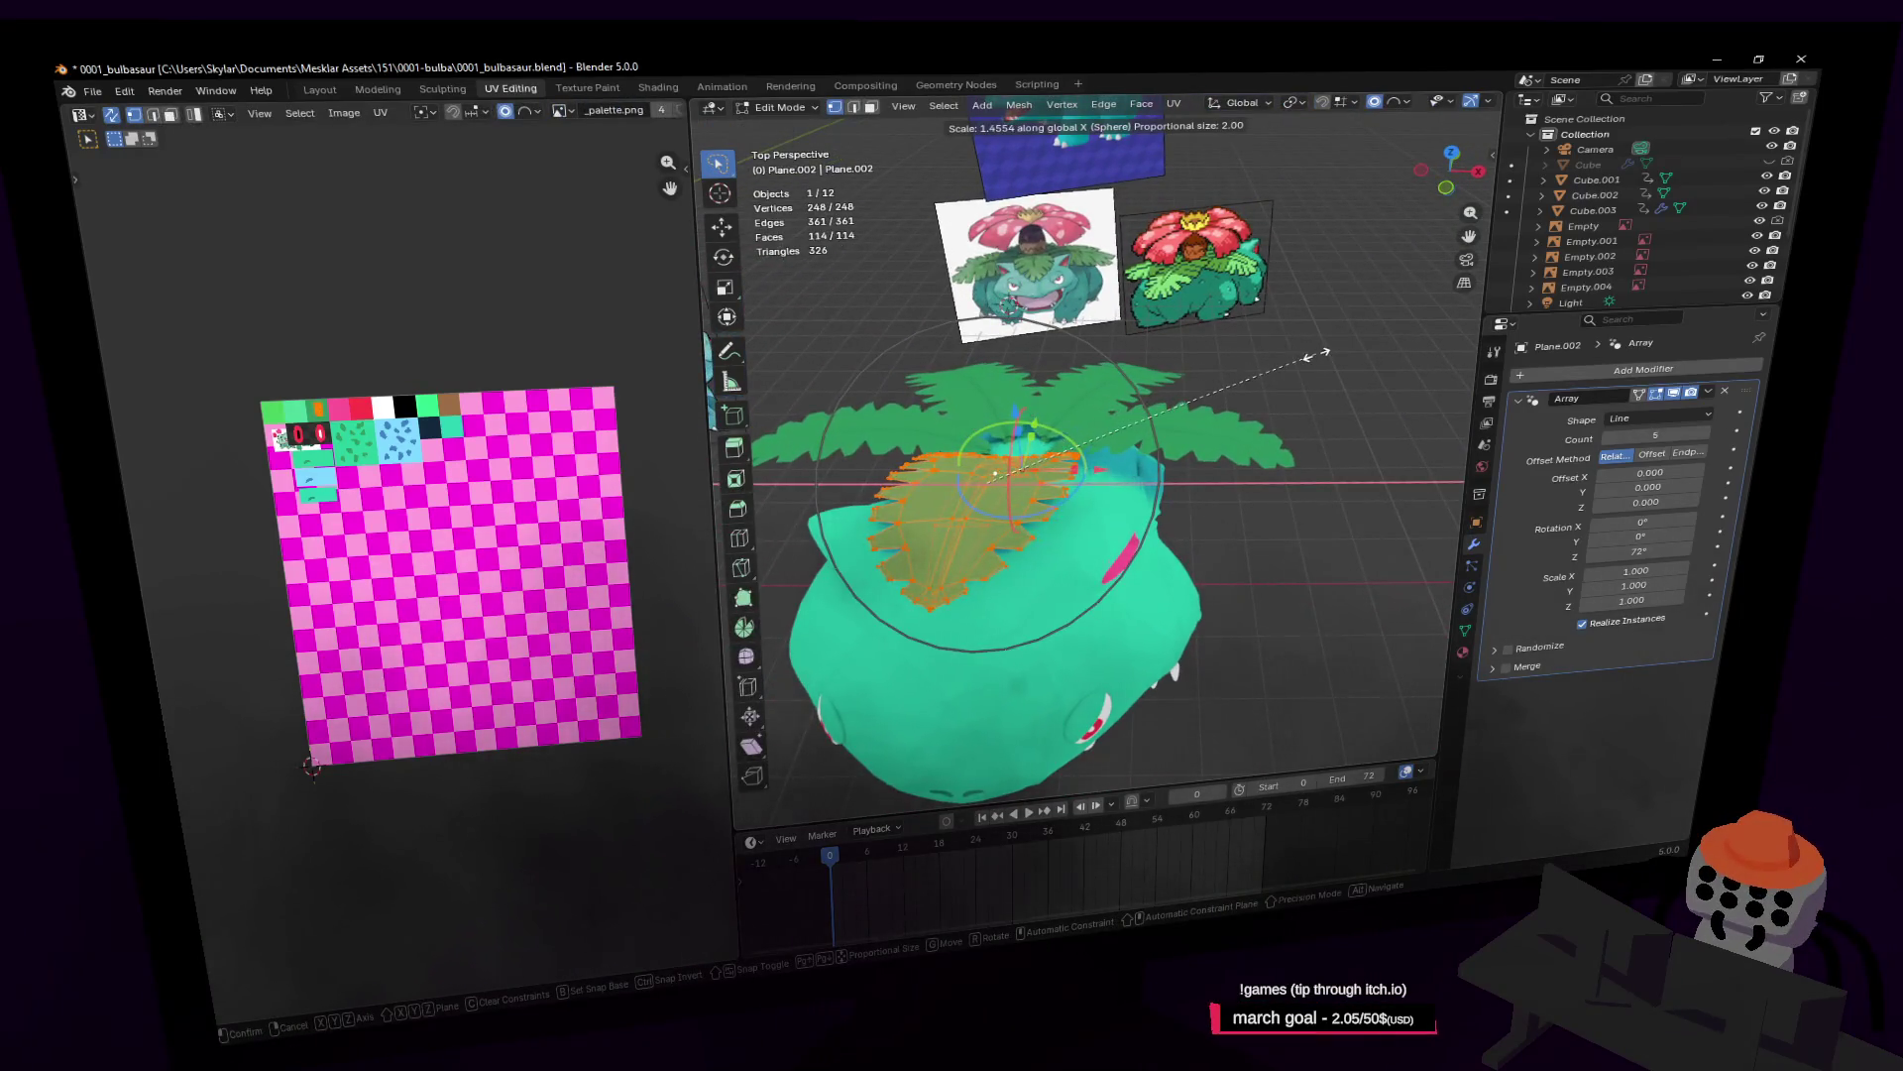
pyautogui.click(1325, 352)
pyautogui.moveTo(1325, 352); pyautogui.dragTo(1302, 365, button='middle')
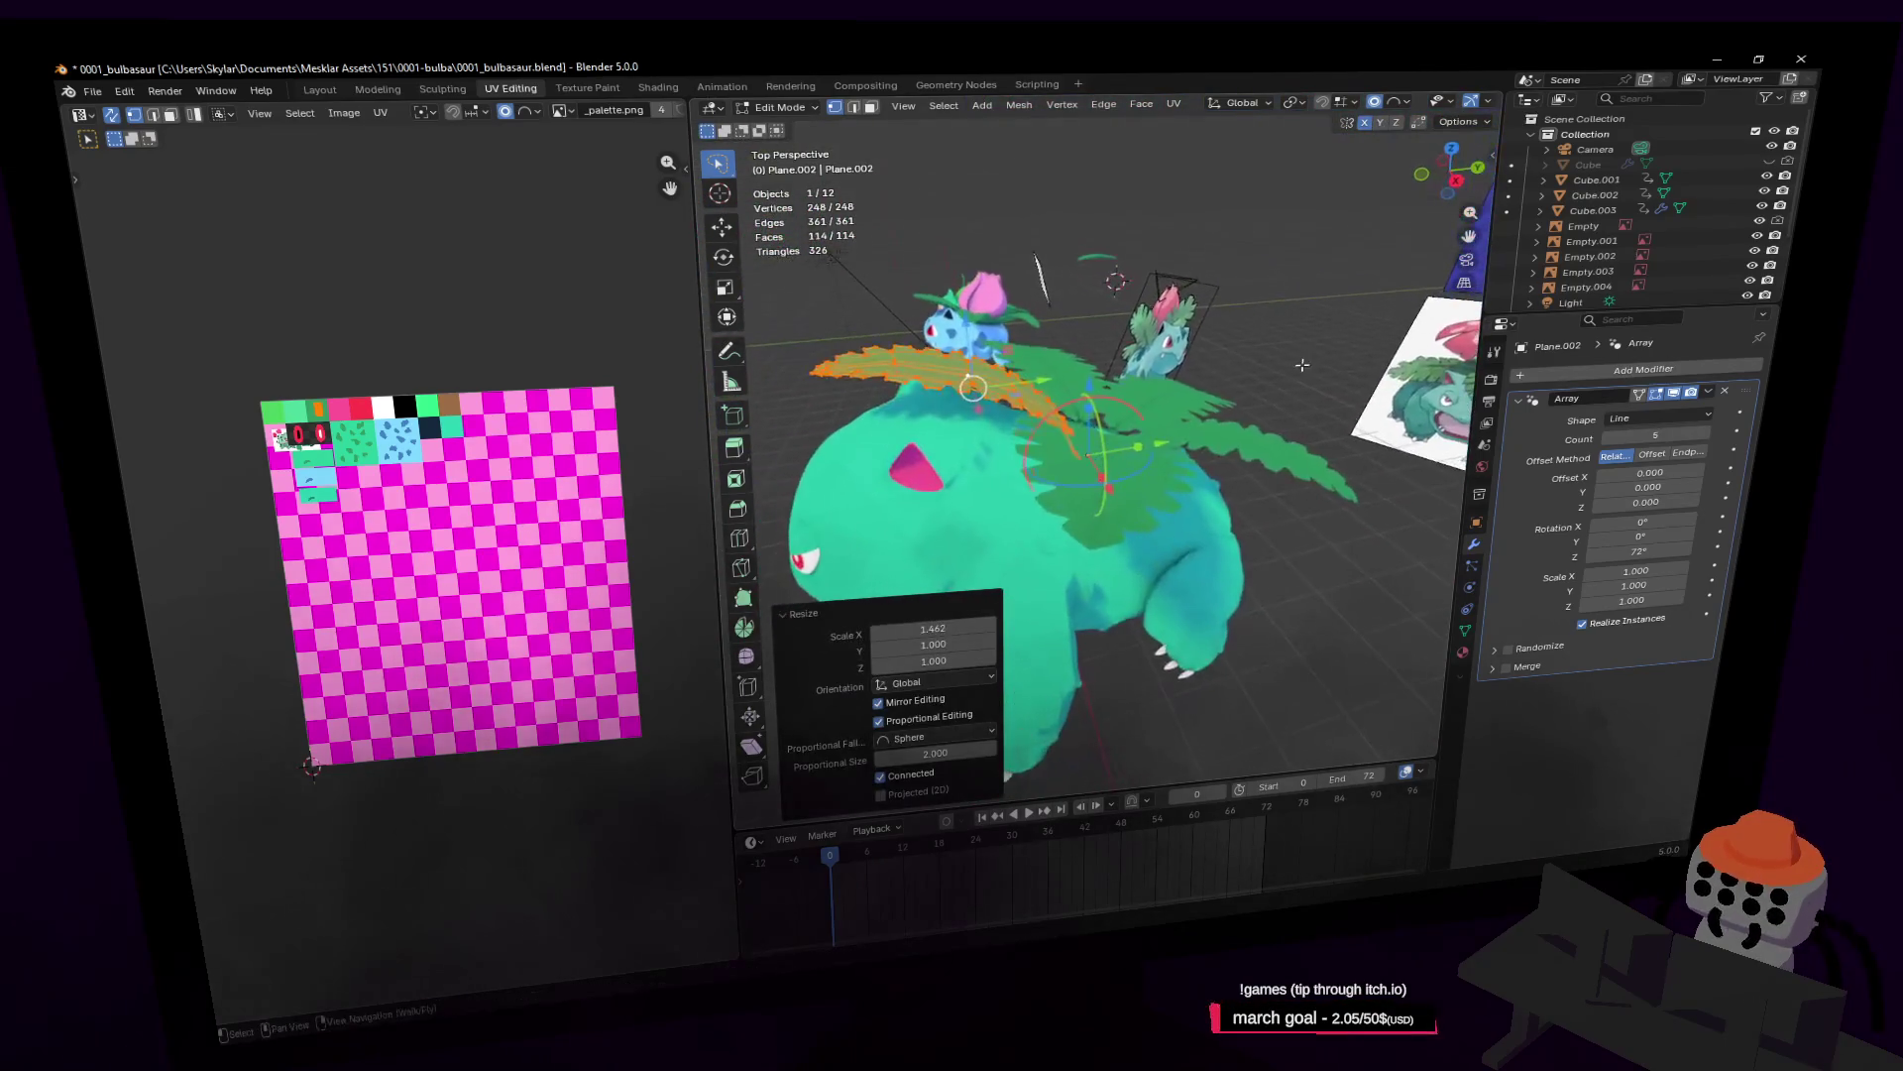
pyautogui.press('Tab')
# Step: Apply the Array modifier, baking the five leaves into Plane.002
pyautogui.hotkey('shift', '`')
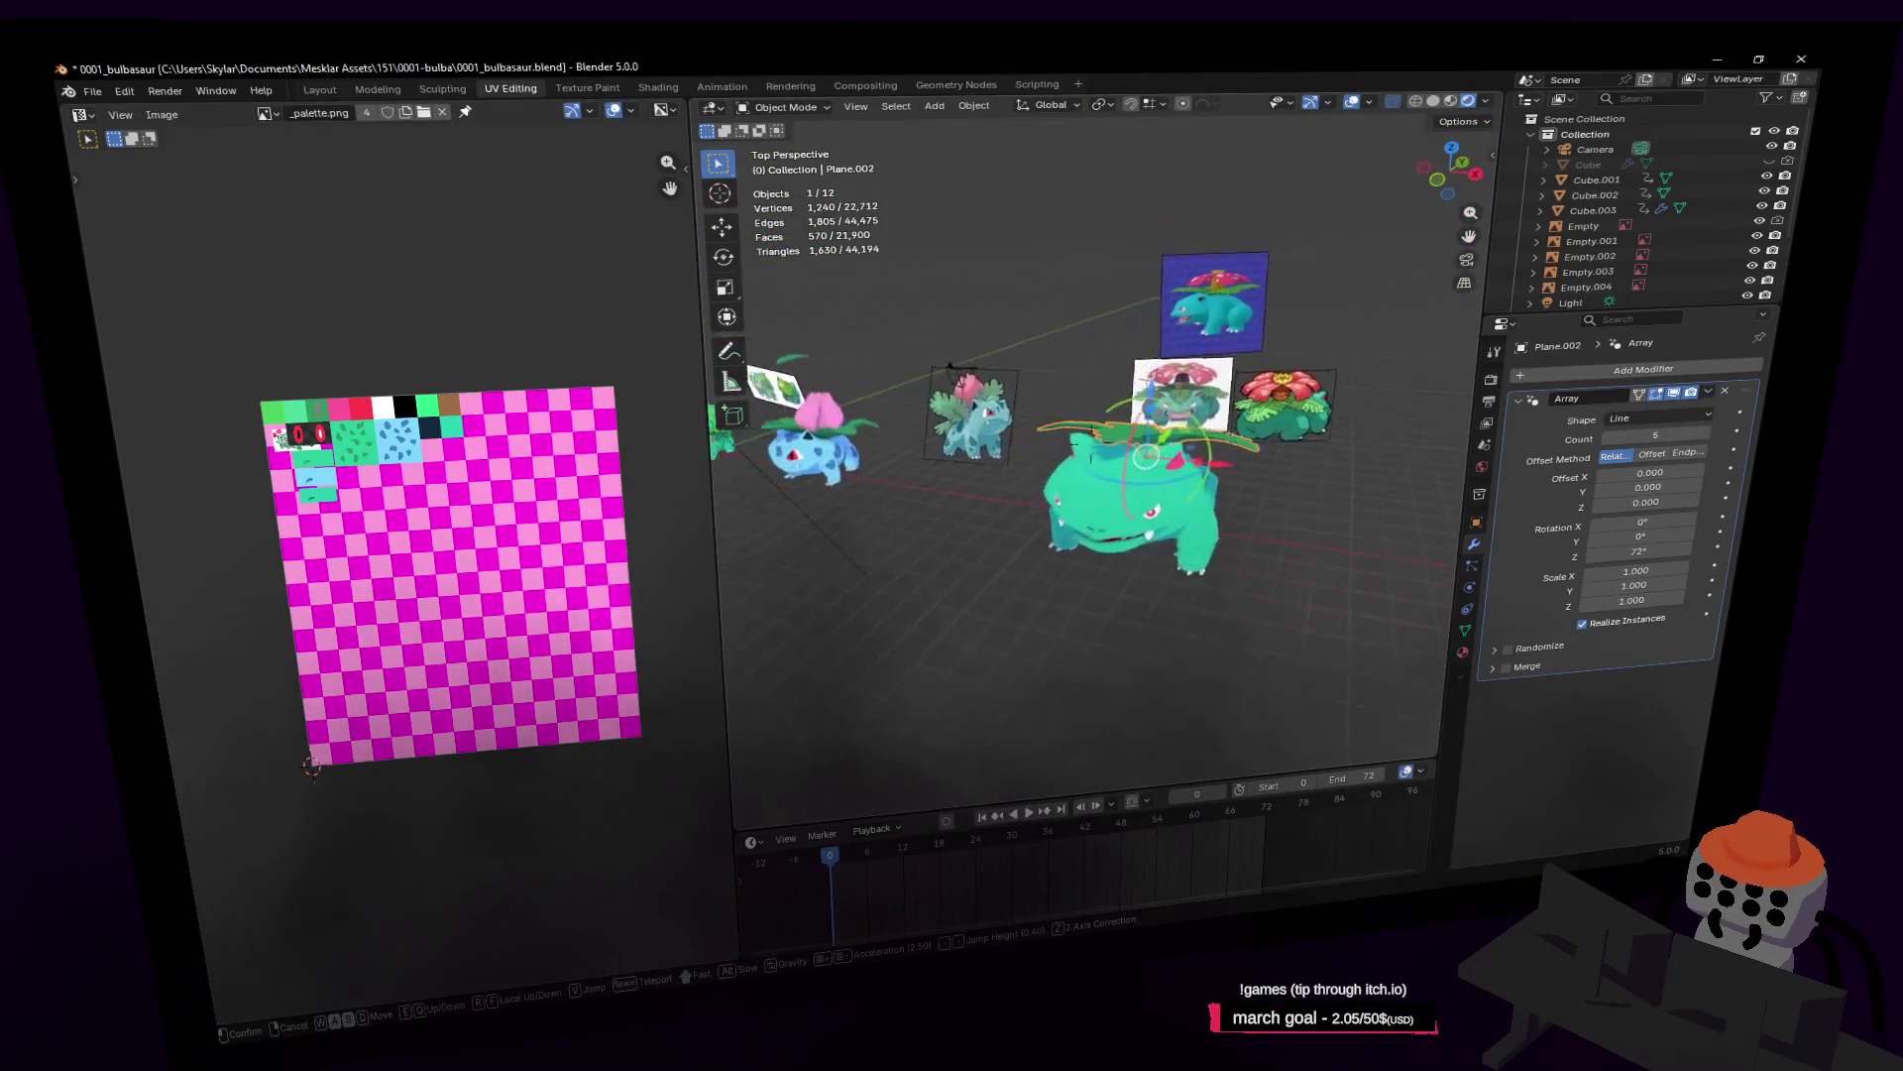
pyautogui.press('w')
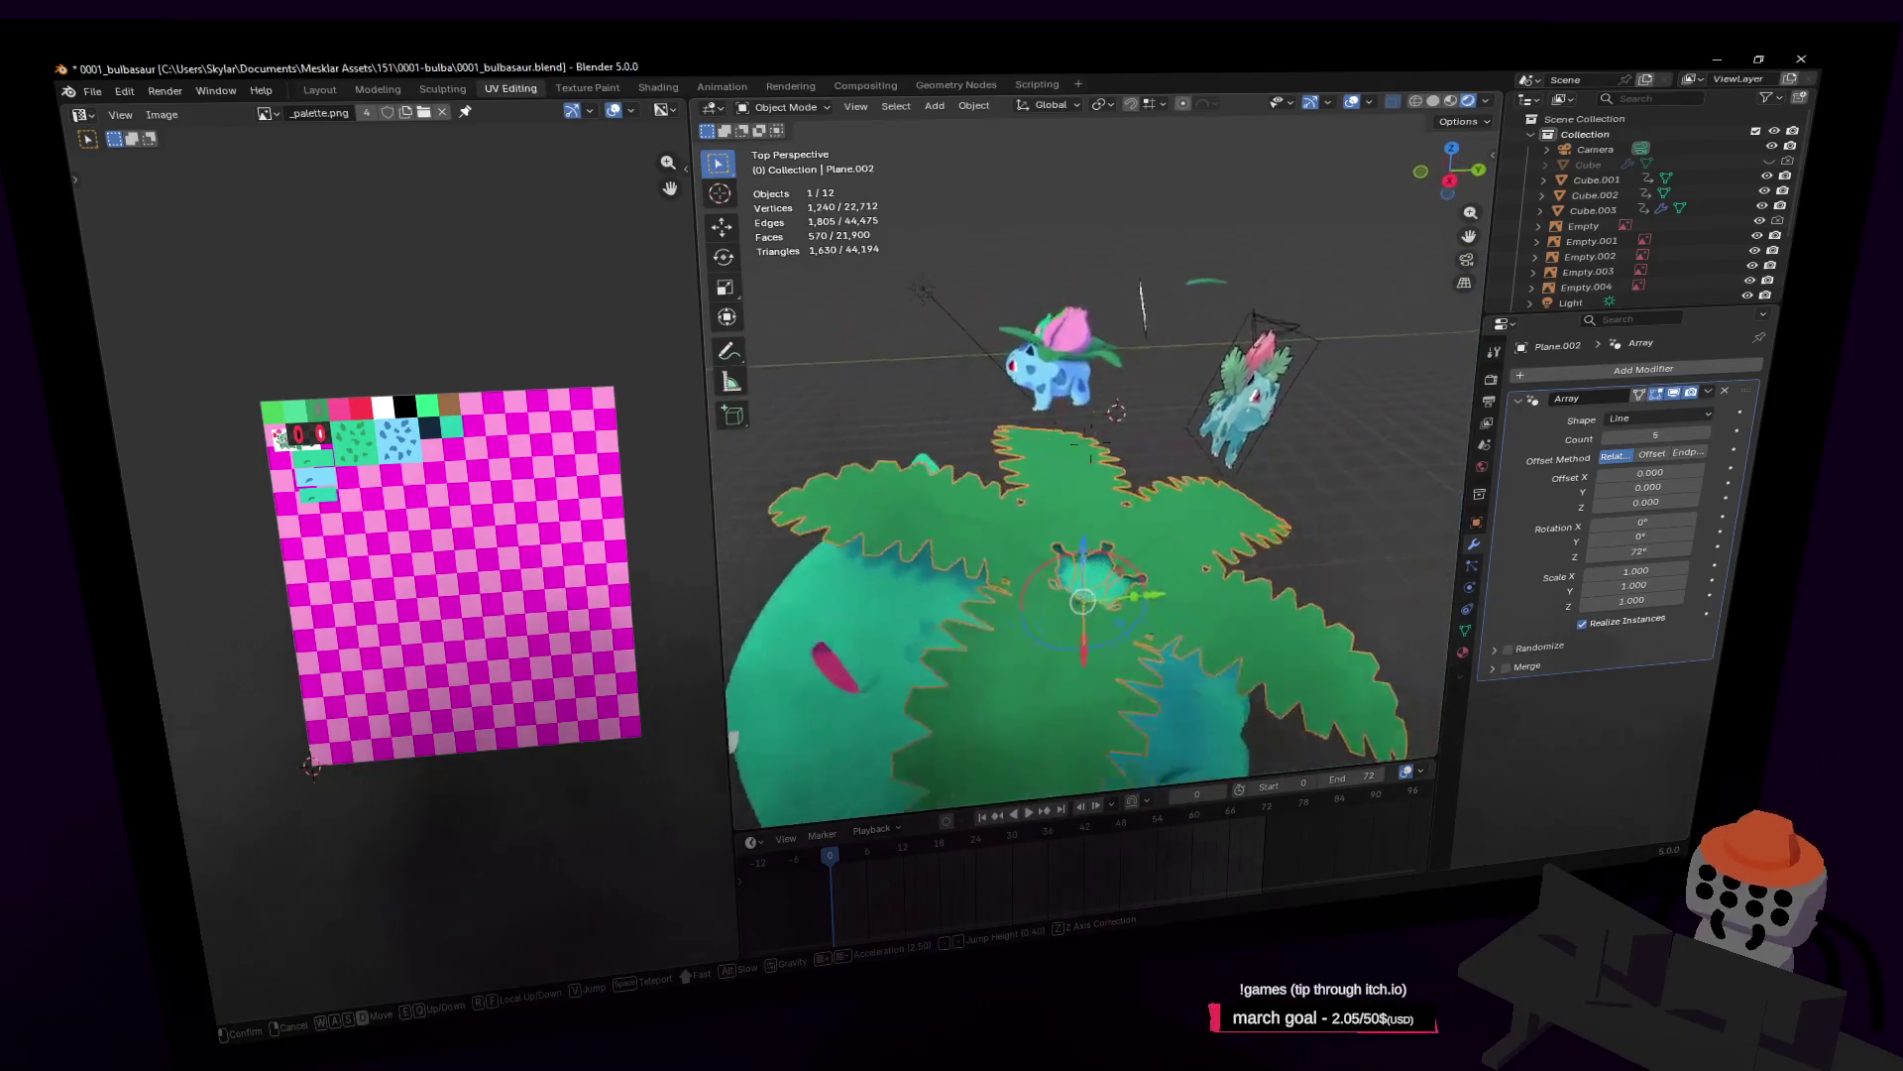
pyautogui.press('s')
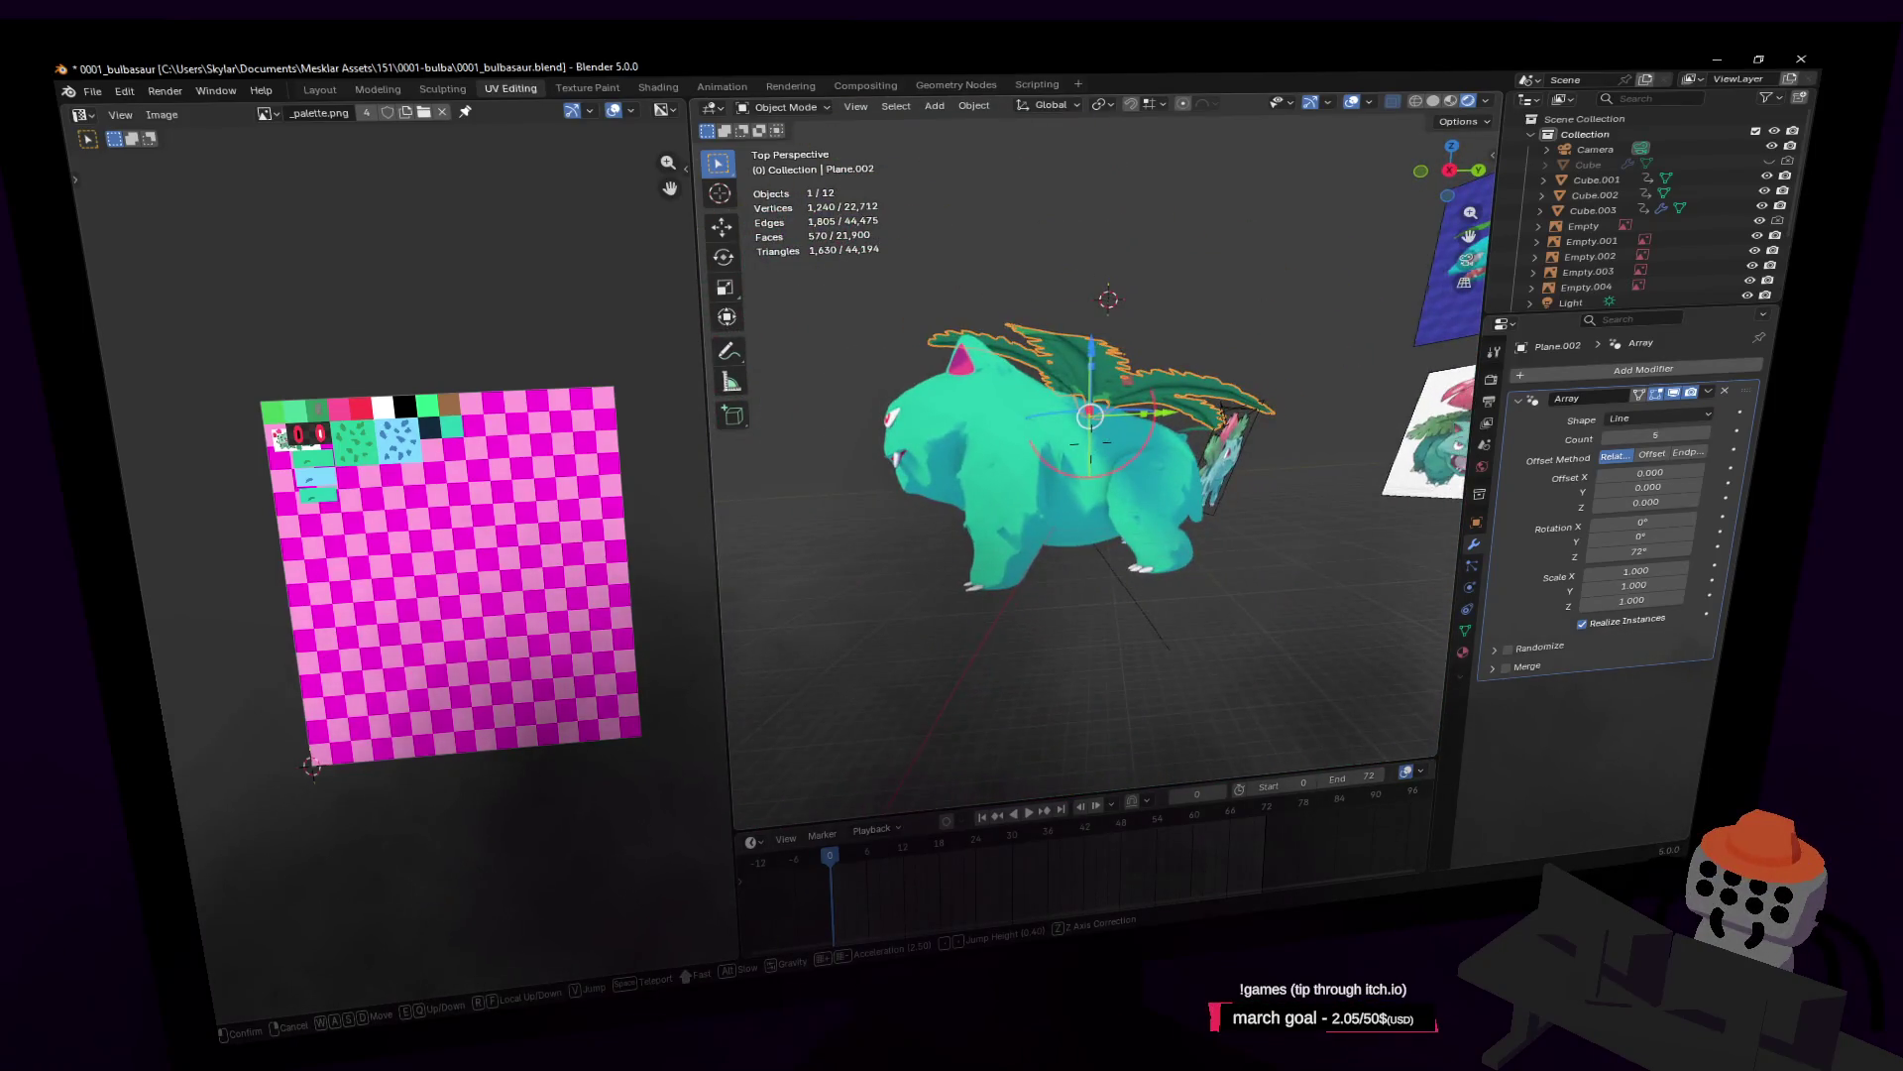
pyautogui.press('w')
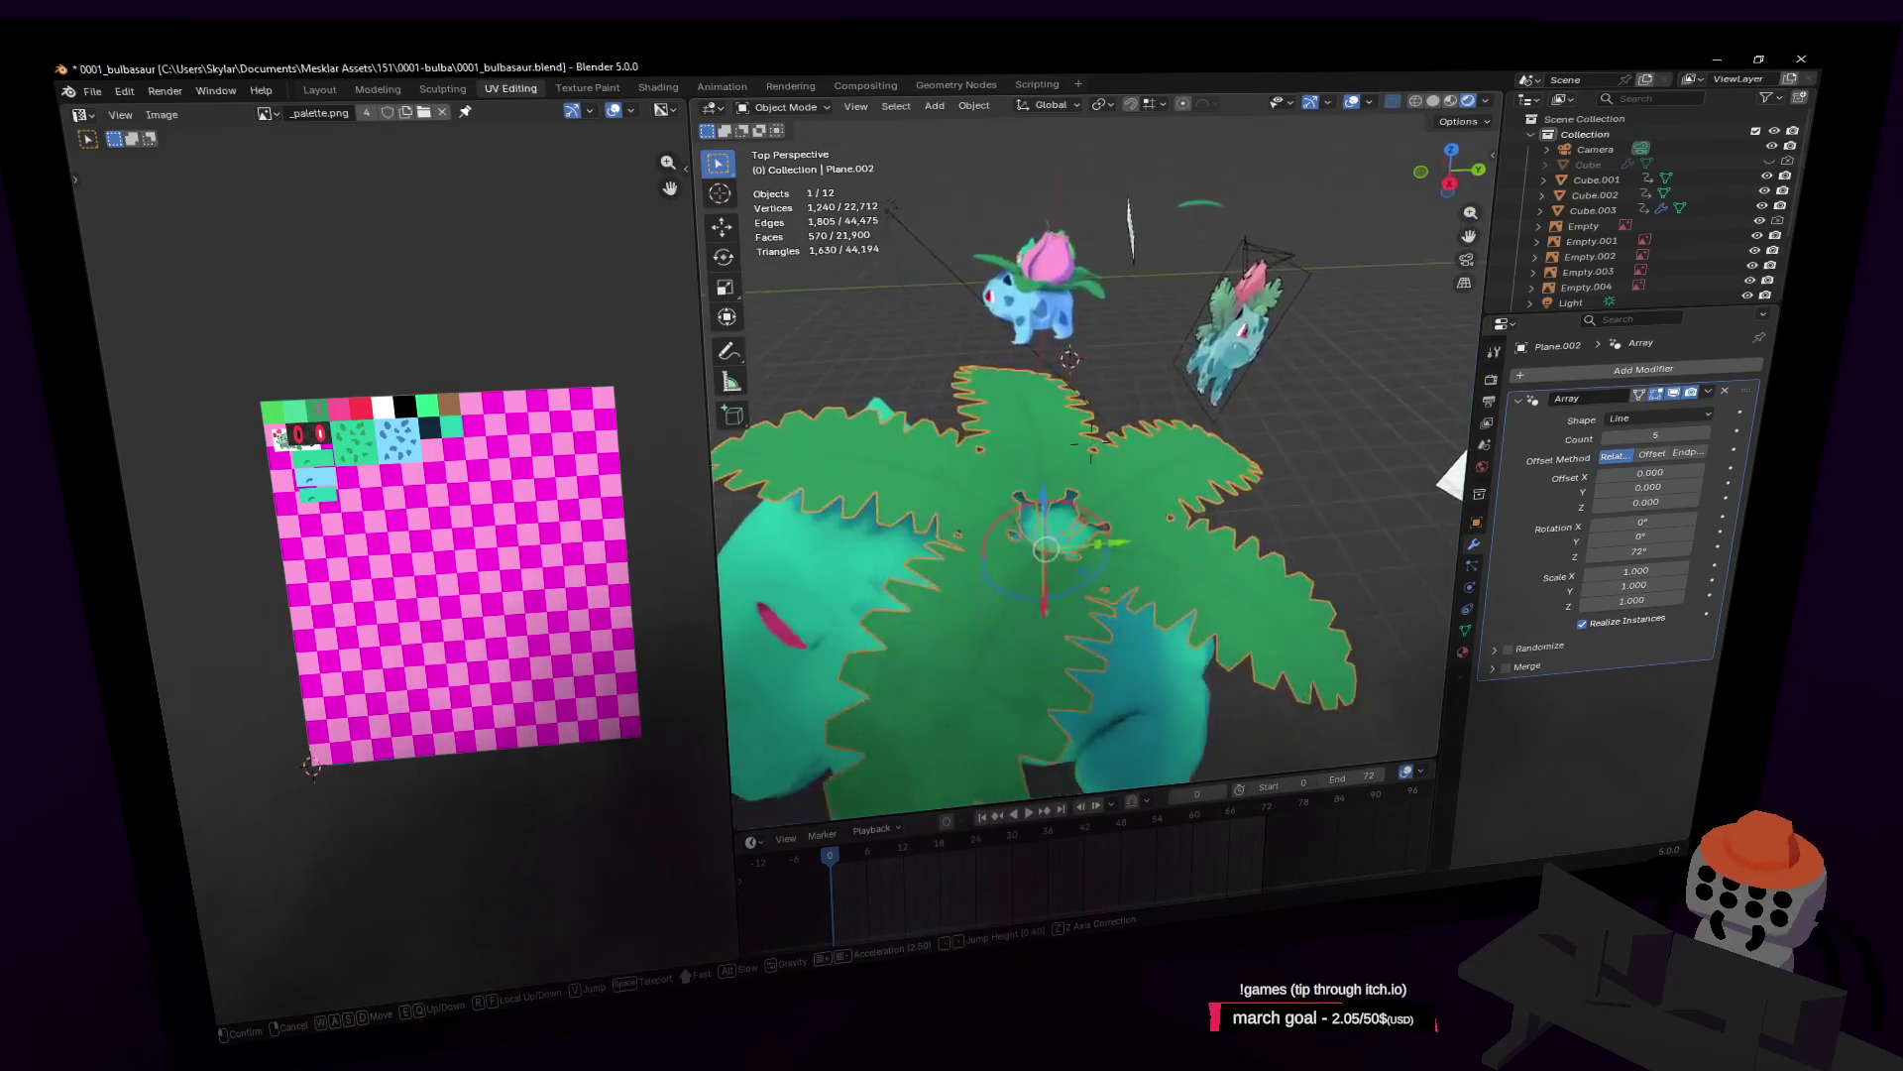
pyautogui.press('s')
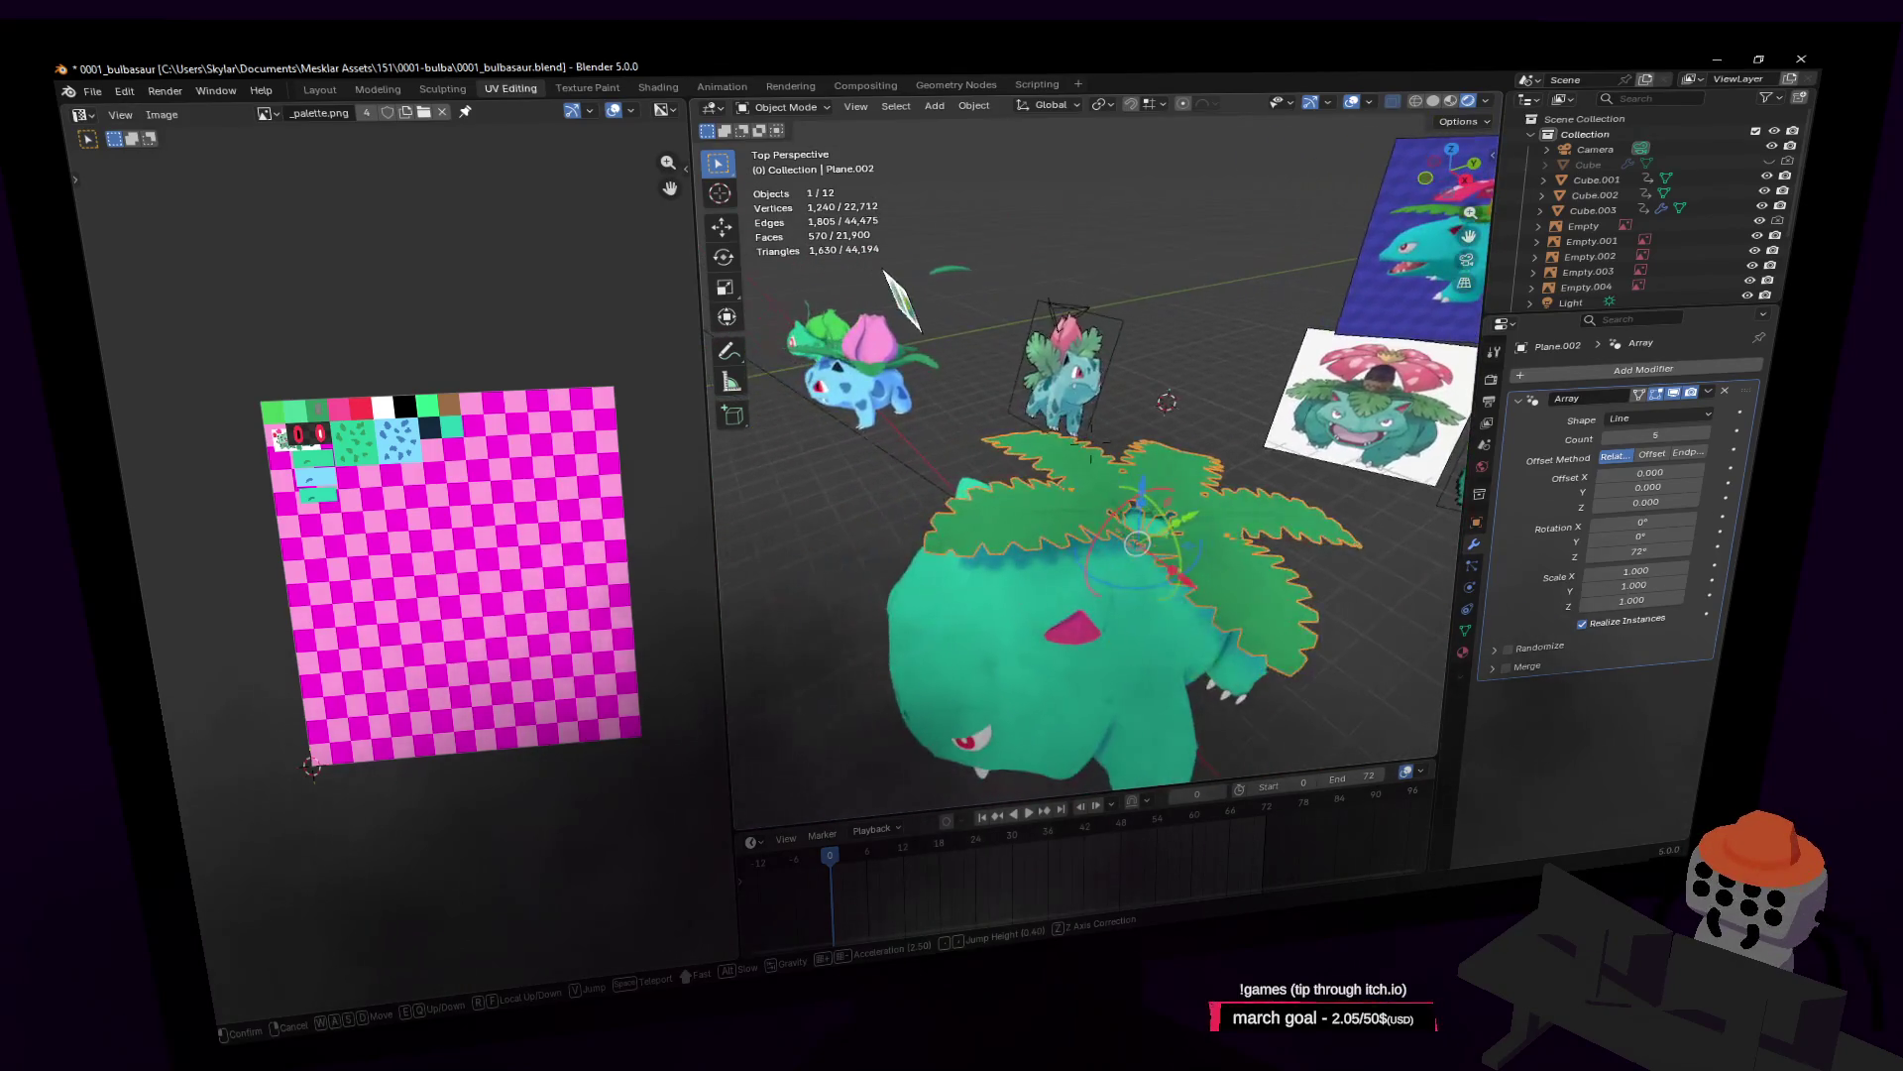
pyautogui.press('Return')
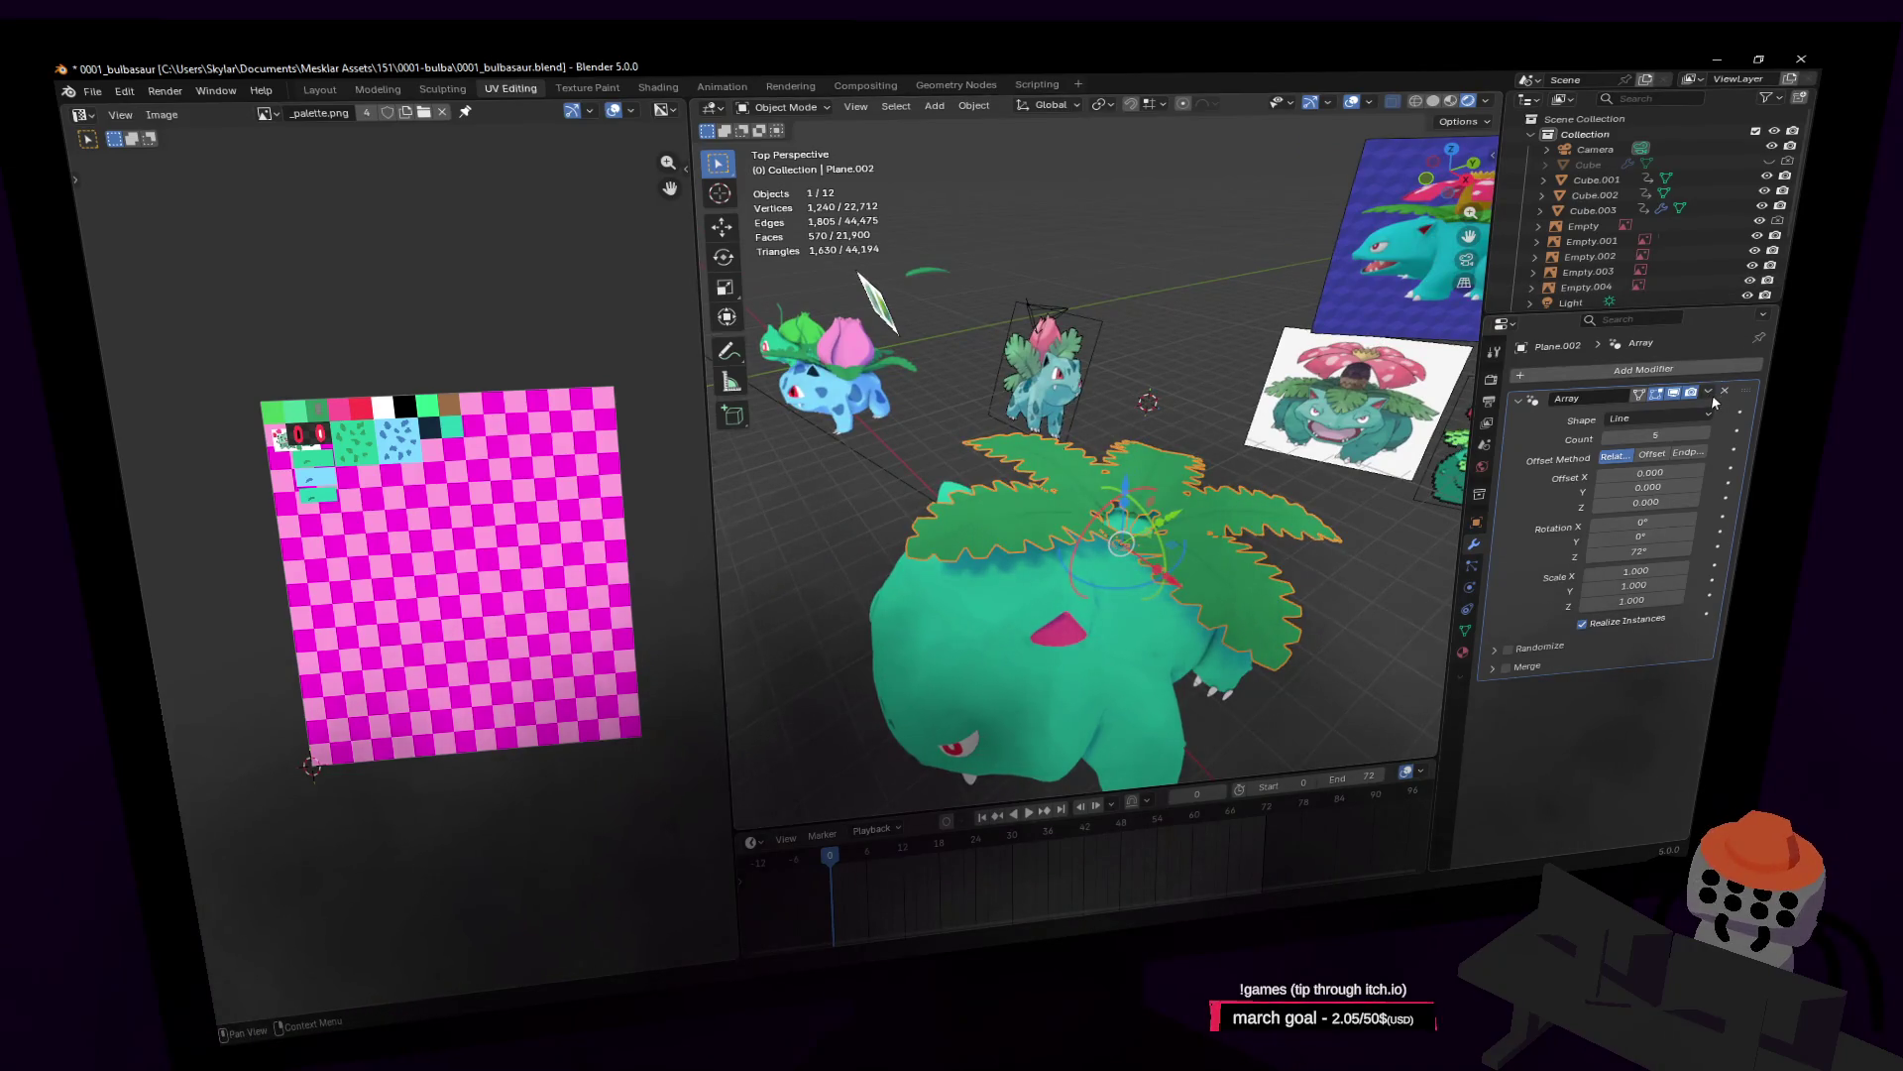
pyautogui.click(1710, 393)
pyautogui.click(1682, 410)
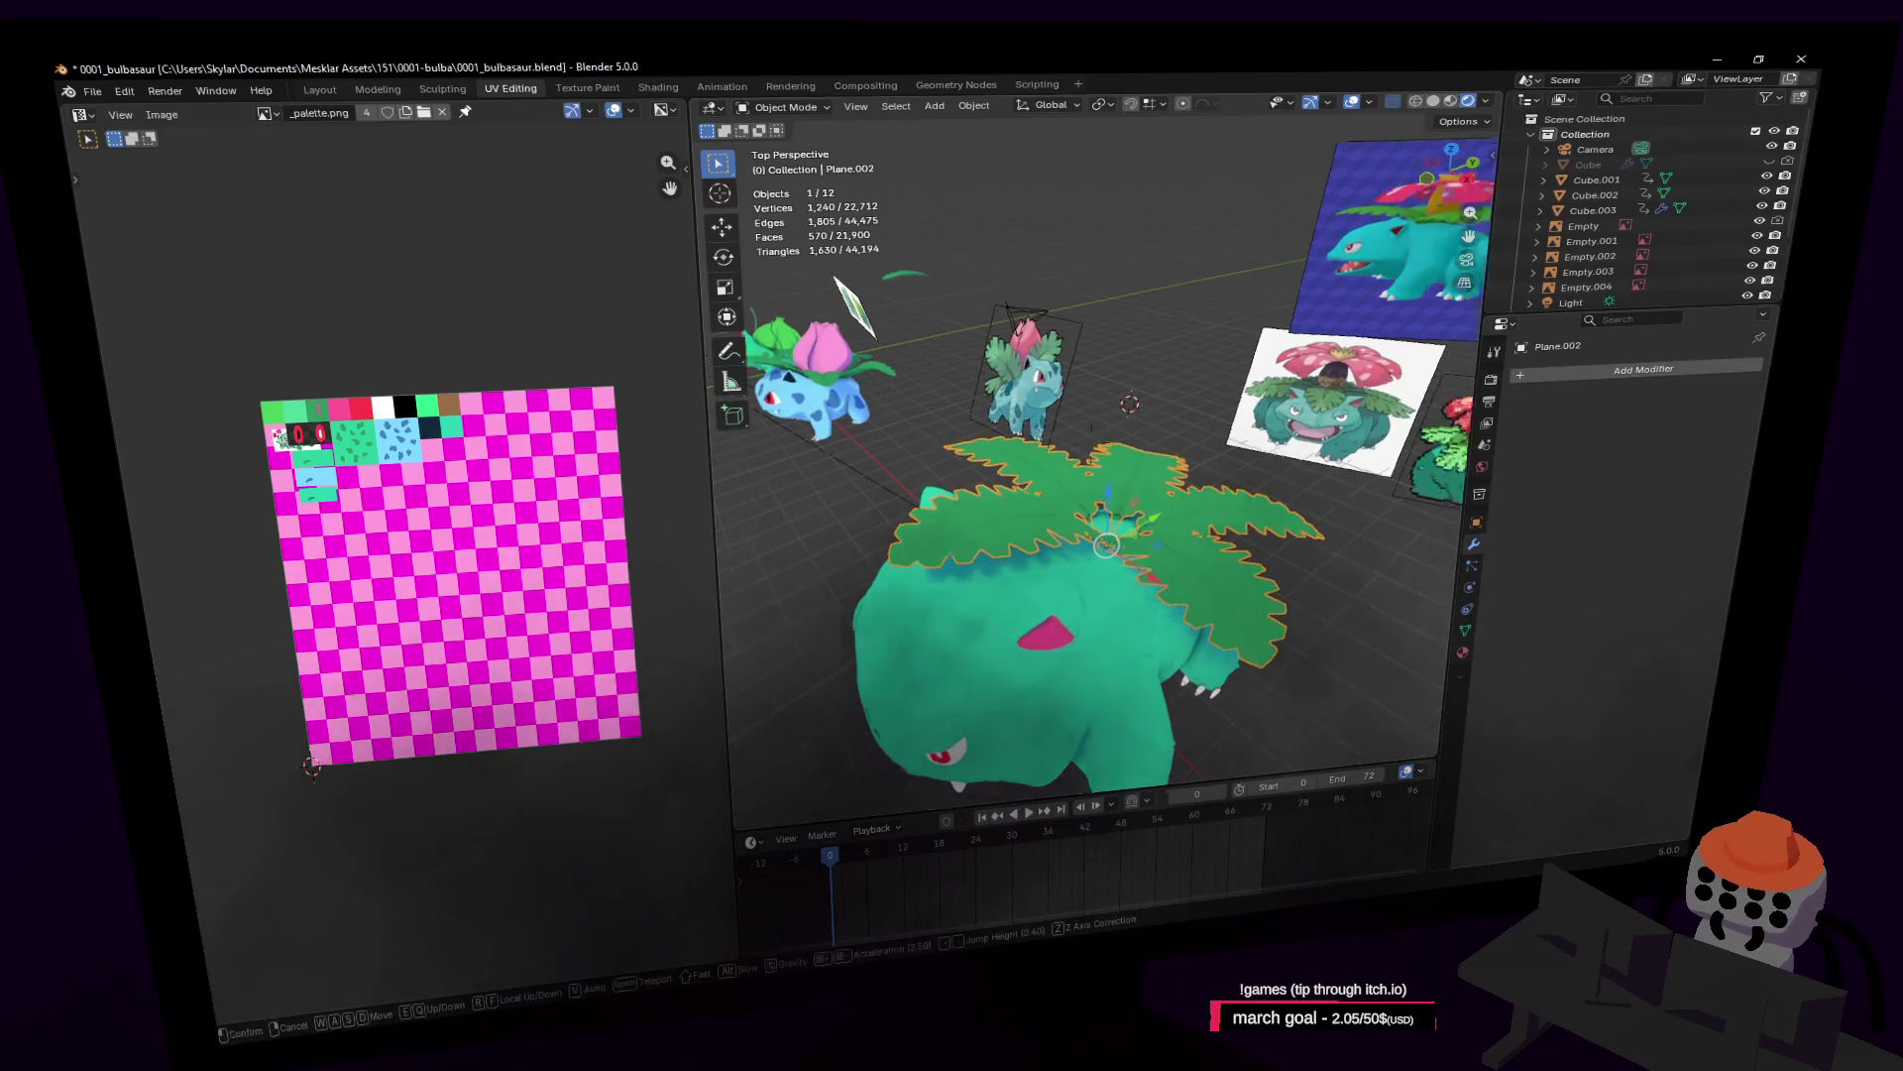
# Step: Select just one leaf's tip vertices and set proportional falloff to Sphere
pyautogui.hotkey('shift', '`')
pyautogui.press('w')
pyautogui.press('Tab')
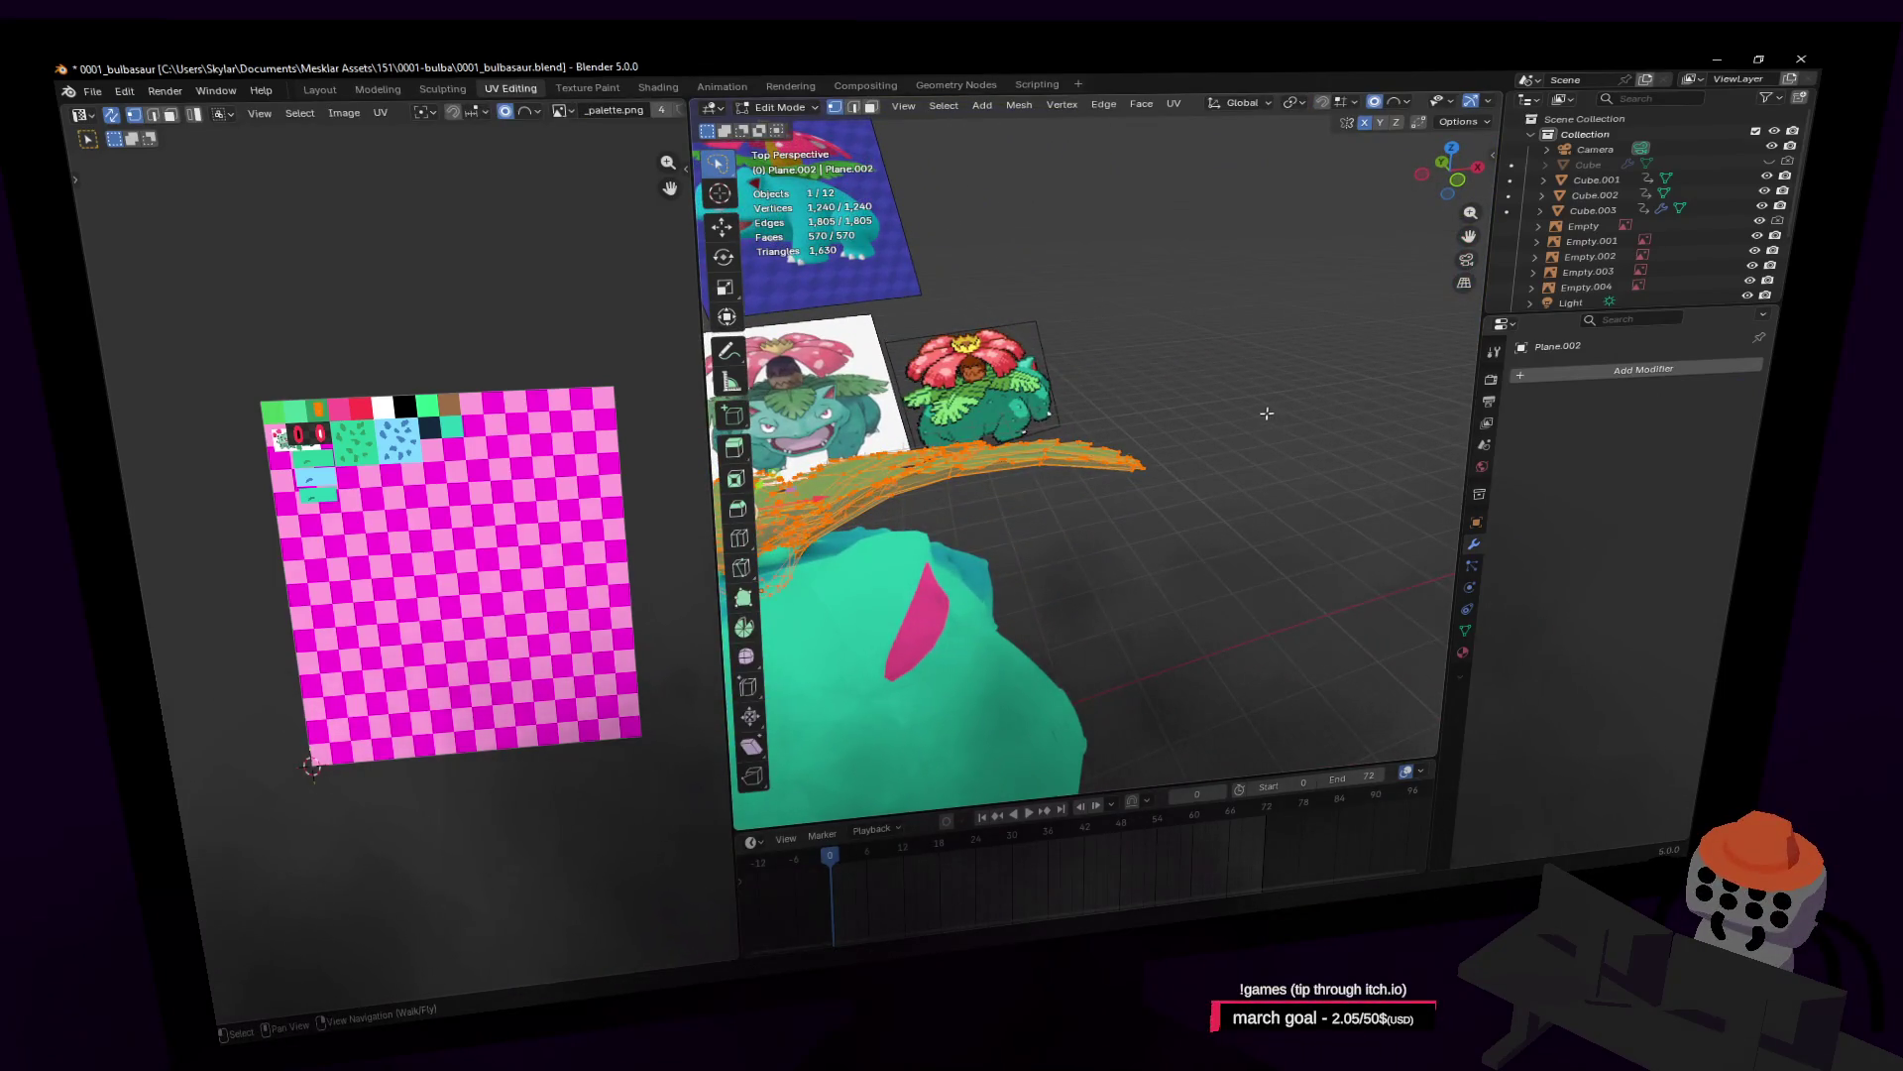
pyautogui.hotkey('alt', 'a')
pyautogui.moveTo(1106, 493); pyautogui.dragTo(1108, 488)
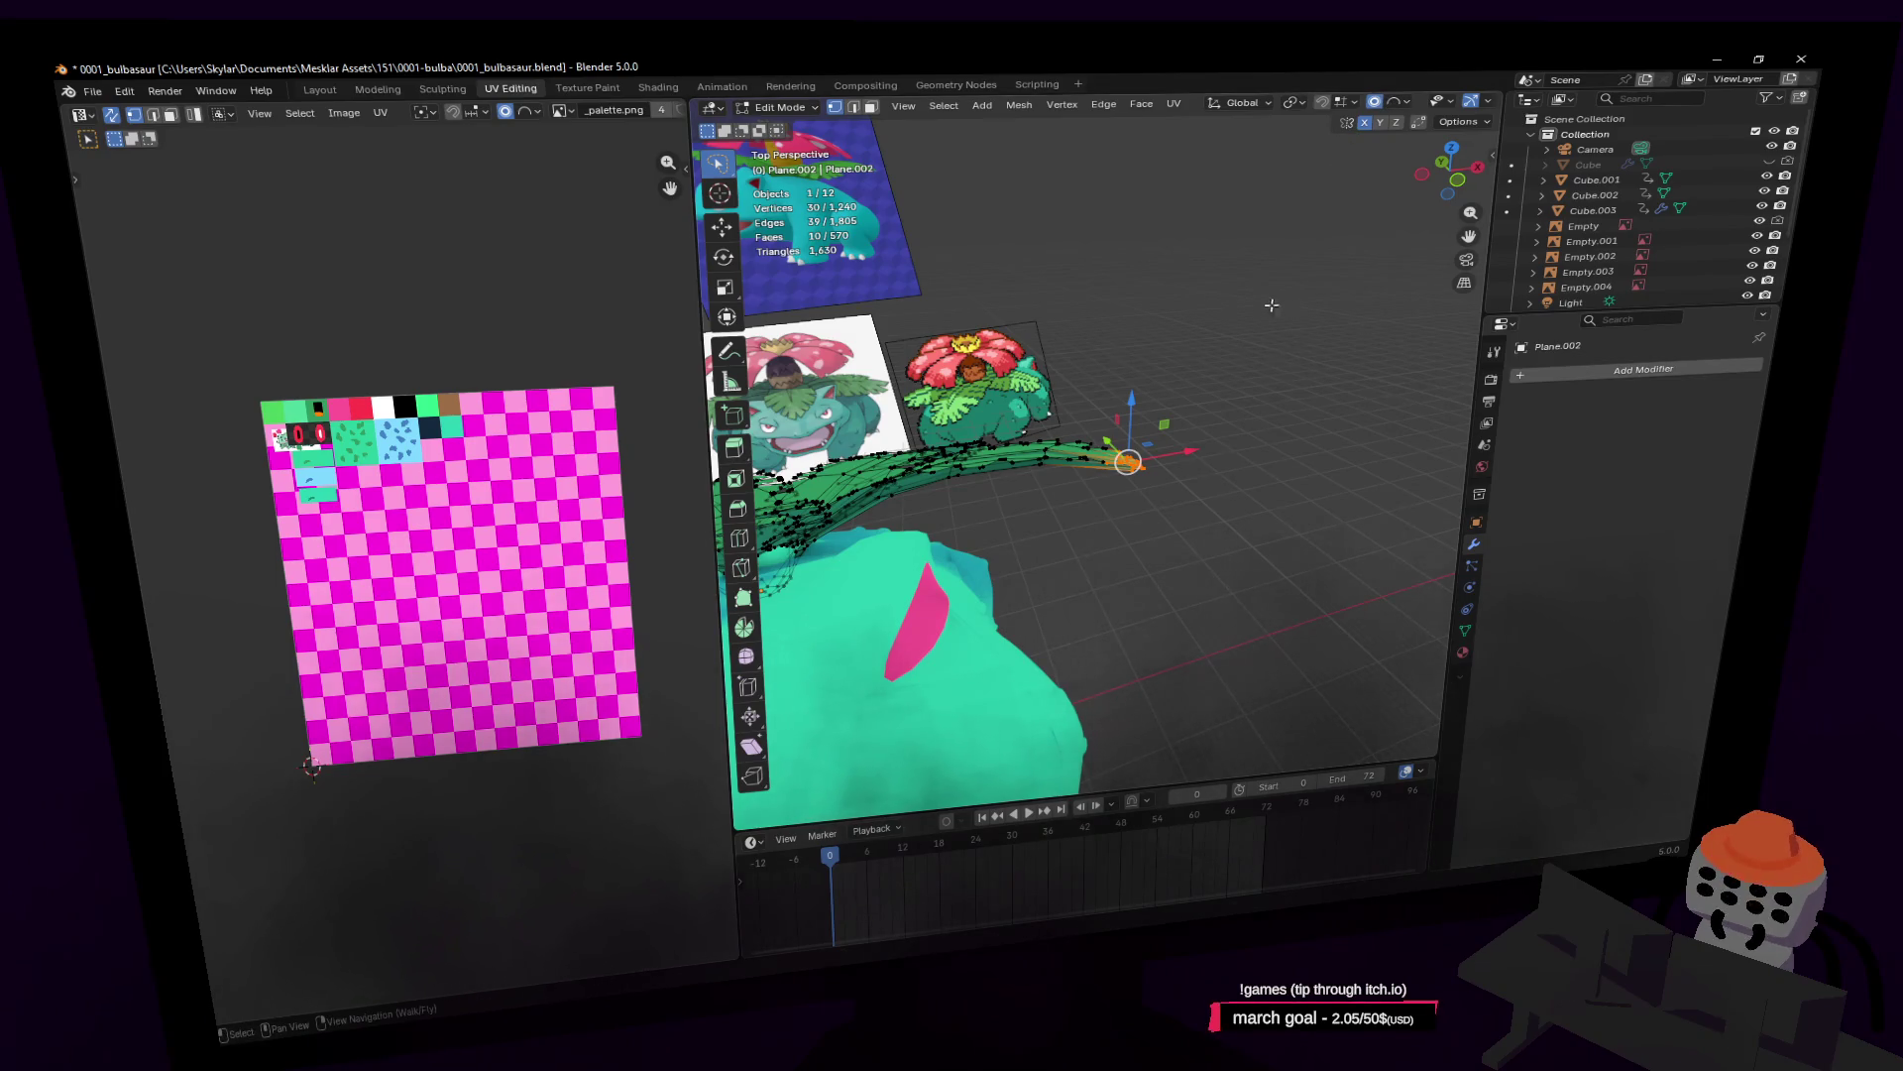
pyautogui.click(1399, 101)
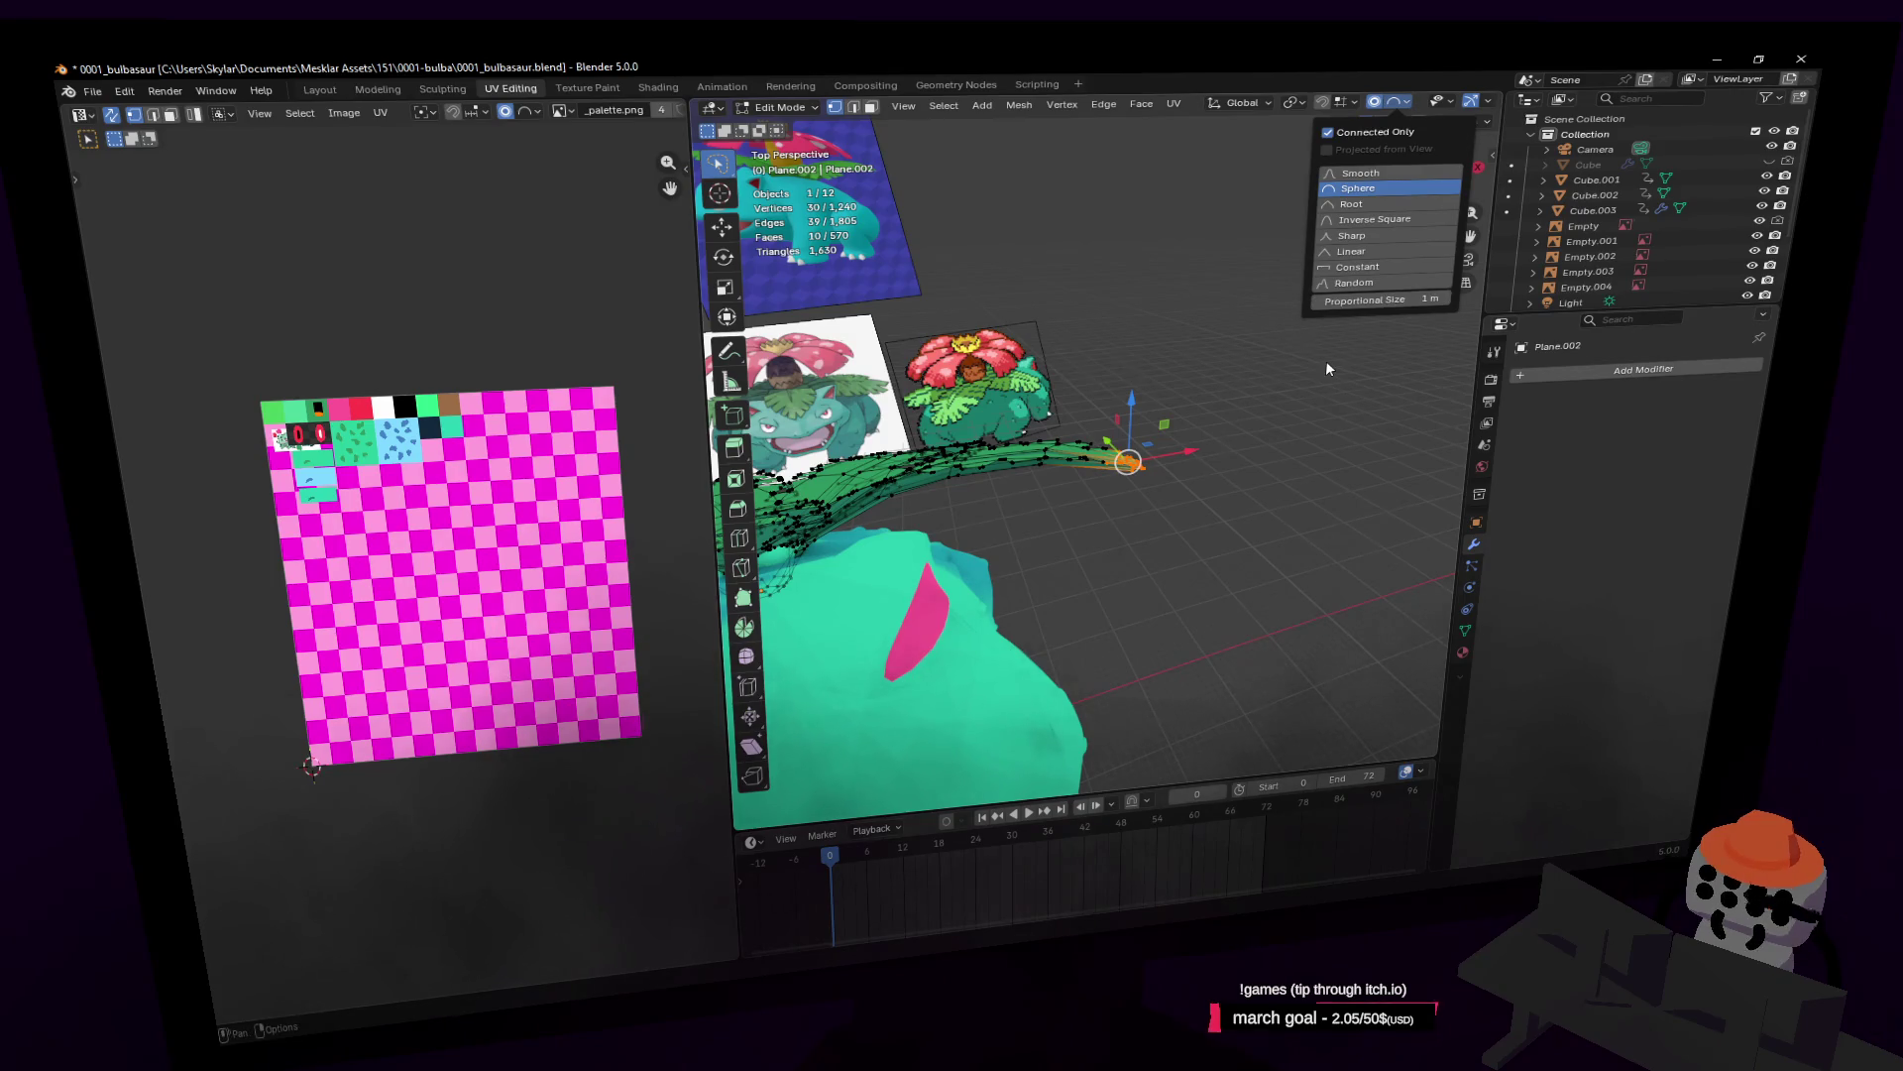
pyautogui.press('g')
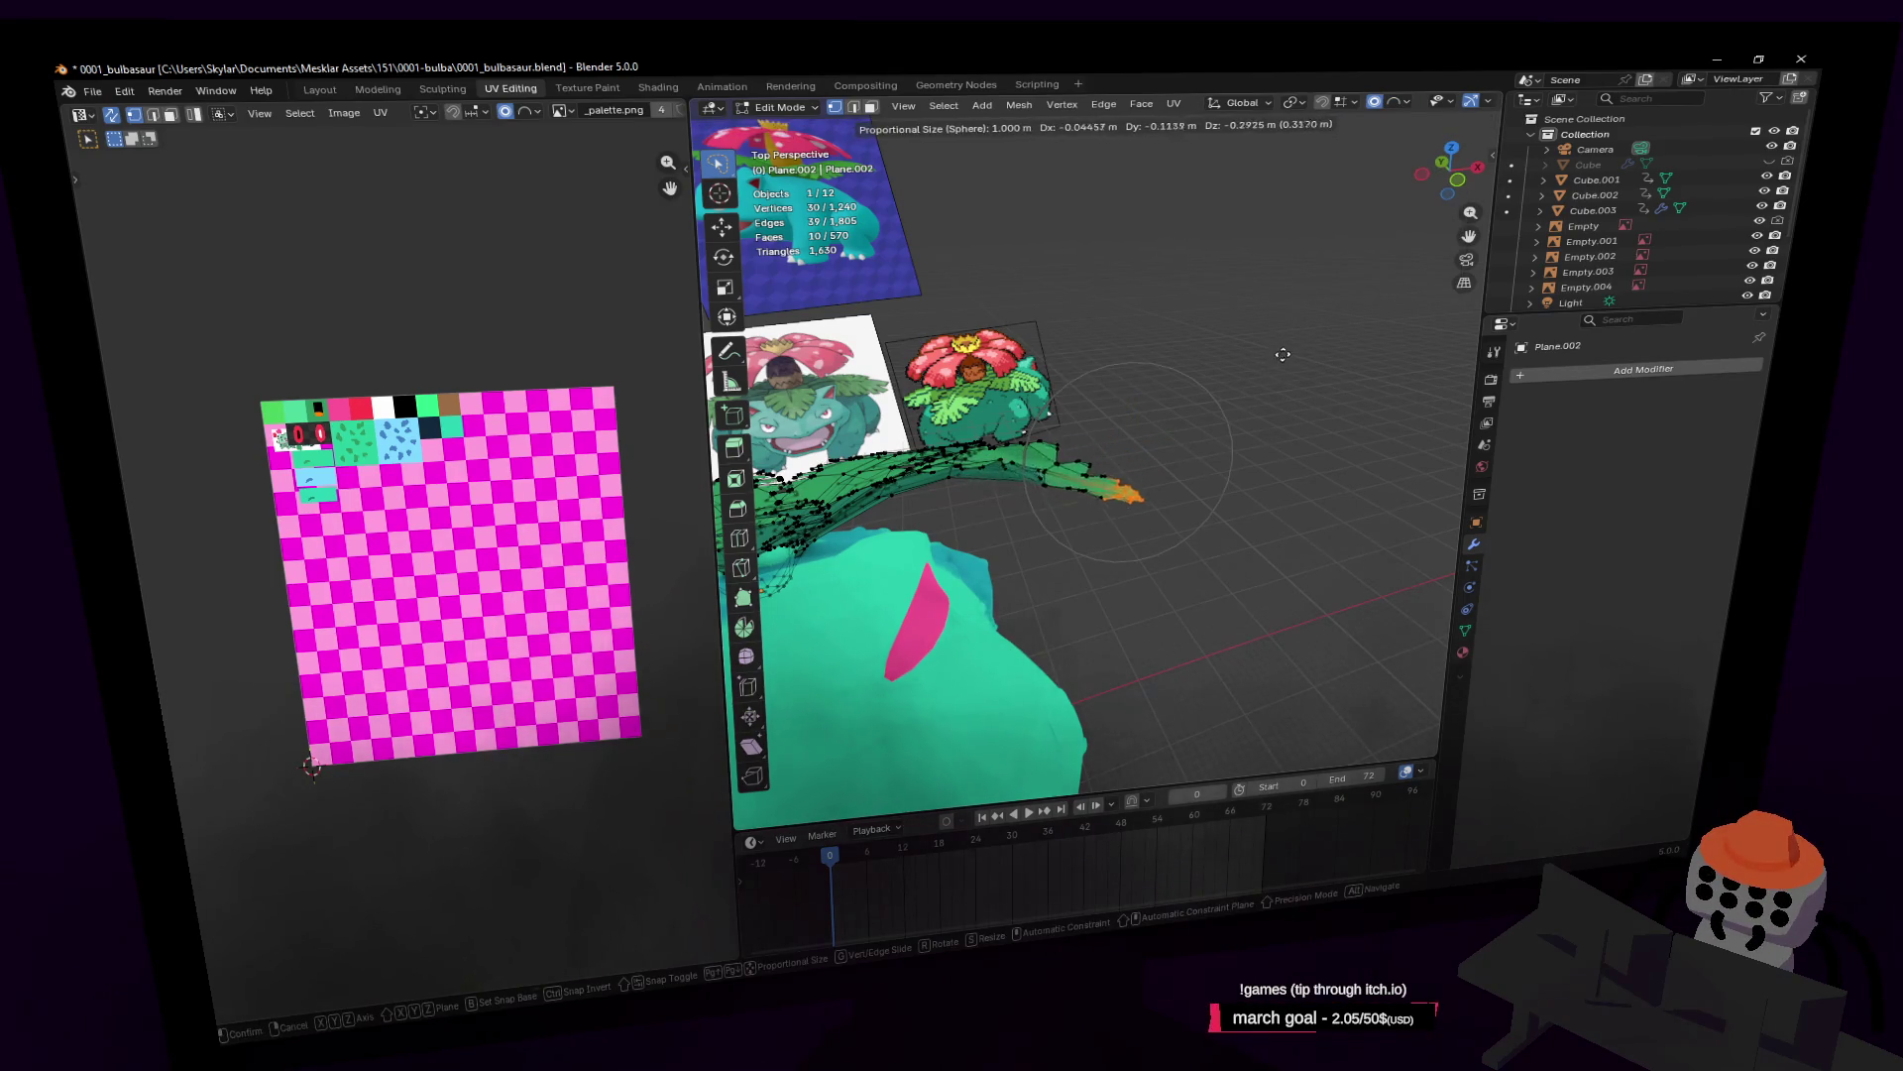
pyautogui.hotkey('shift', '`')
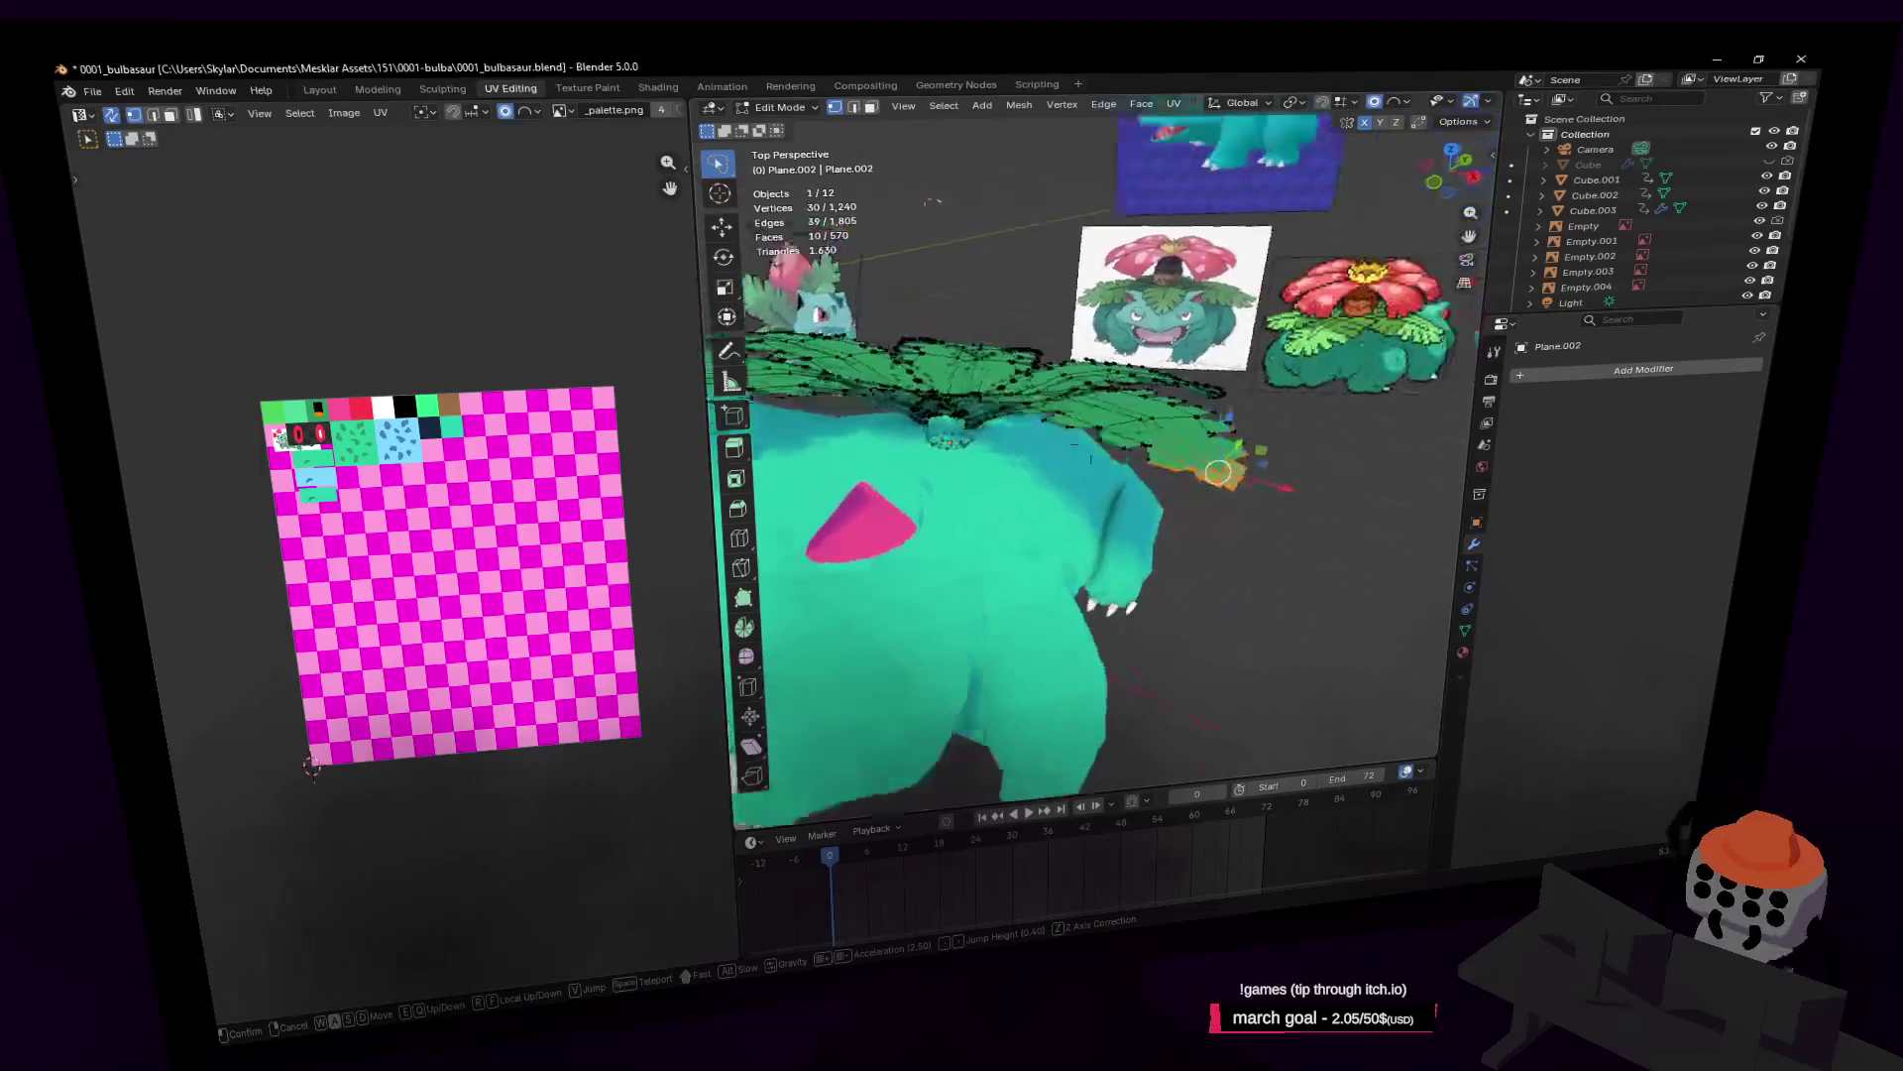
pyautogui.click(1347, 364)
# Step: Extend the selection along the leaf tip and rotate it for a slight twist
pyautogui.press('r')
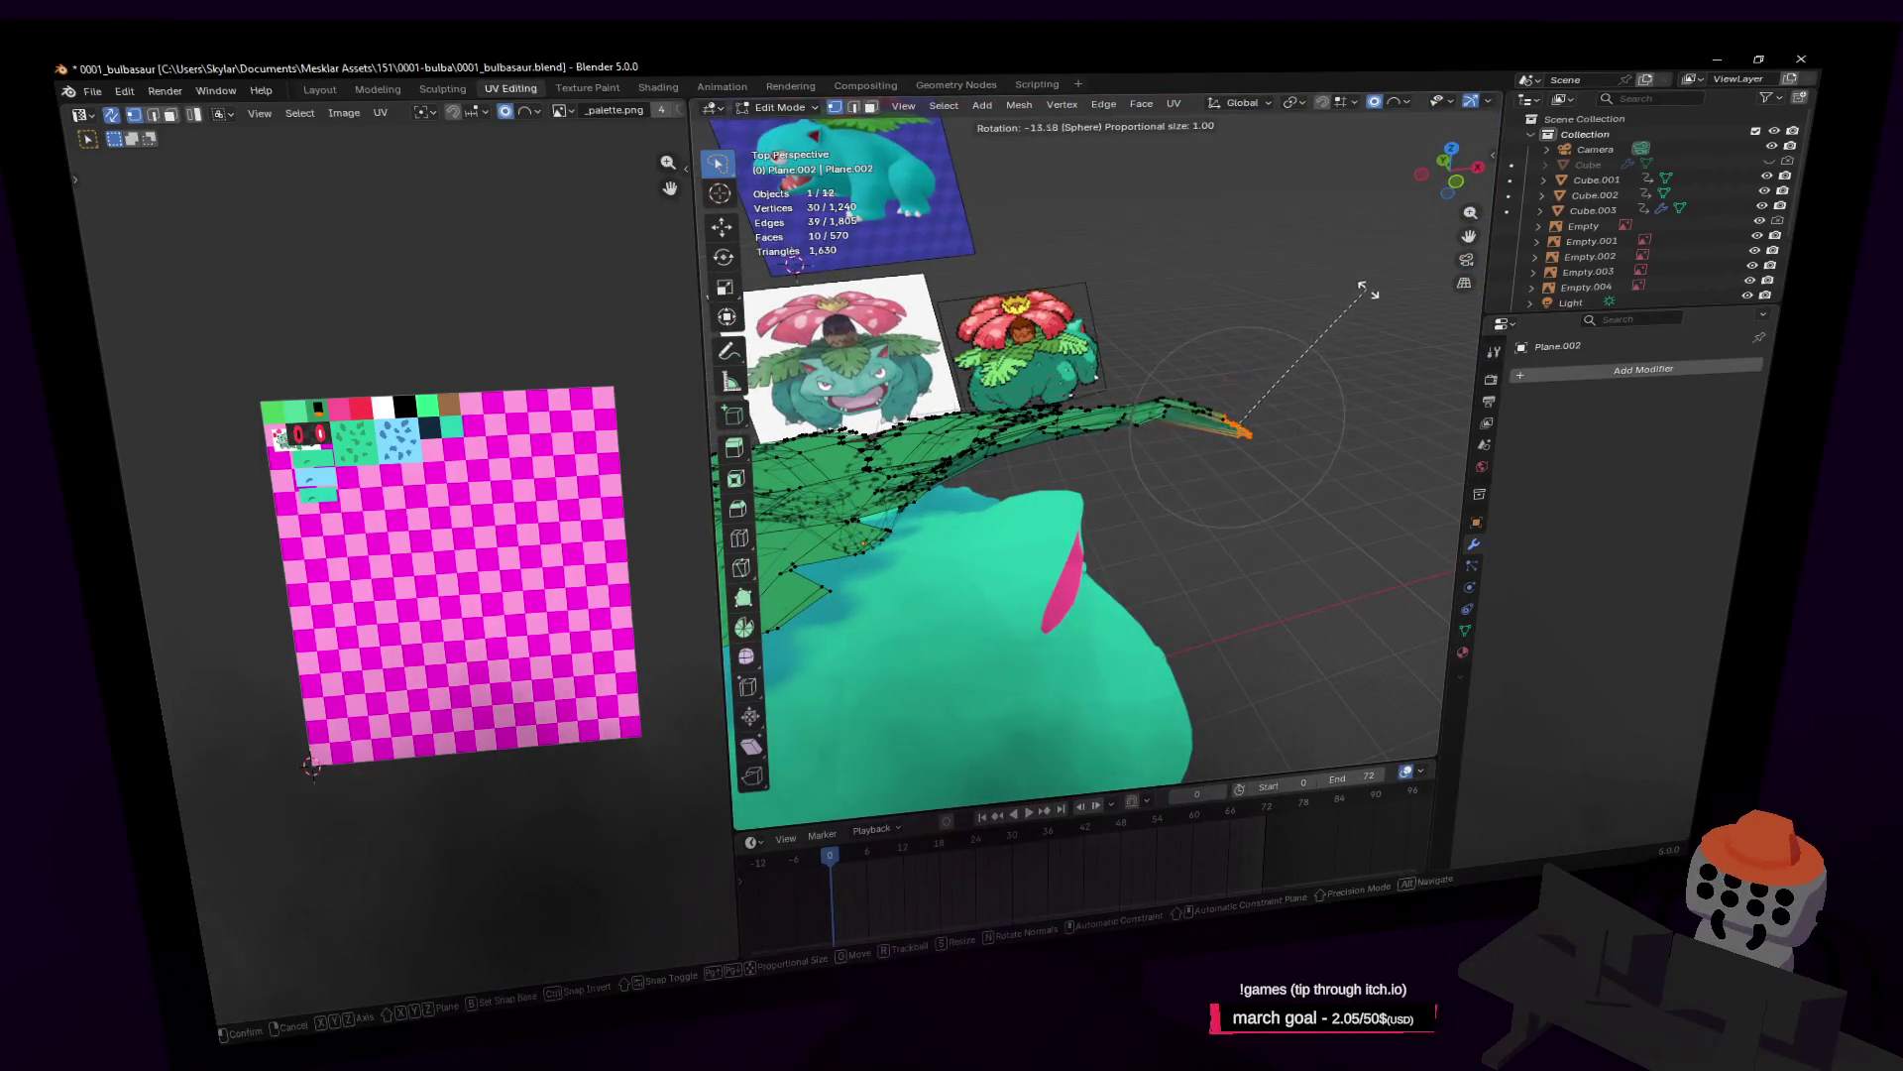
pyautogui.press('Escape')
pyautogui.moveTo(1175, 474)
pyautogui.mouseDown()
pyautogui.moveTo(1135, 367)
pyautogui.moveTo(1167, 415)
pyautogui.mouseUp()
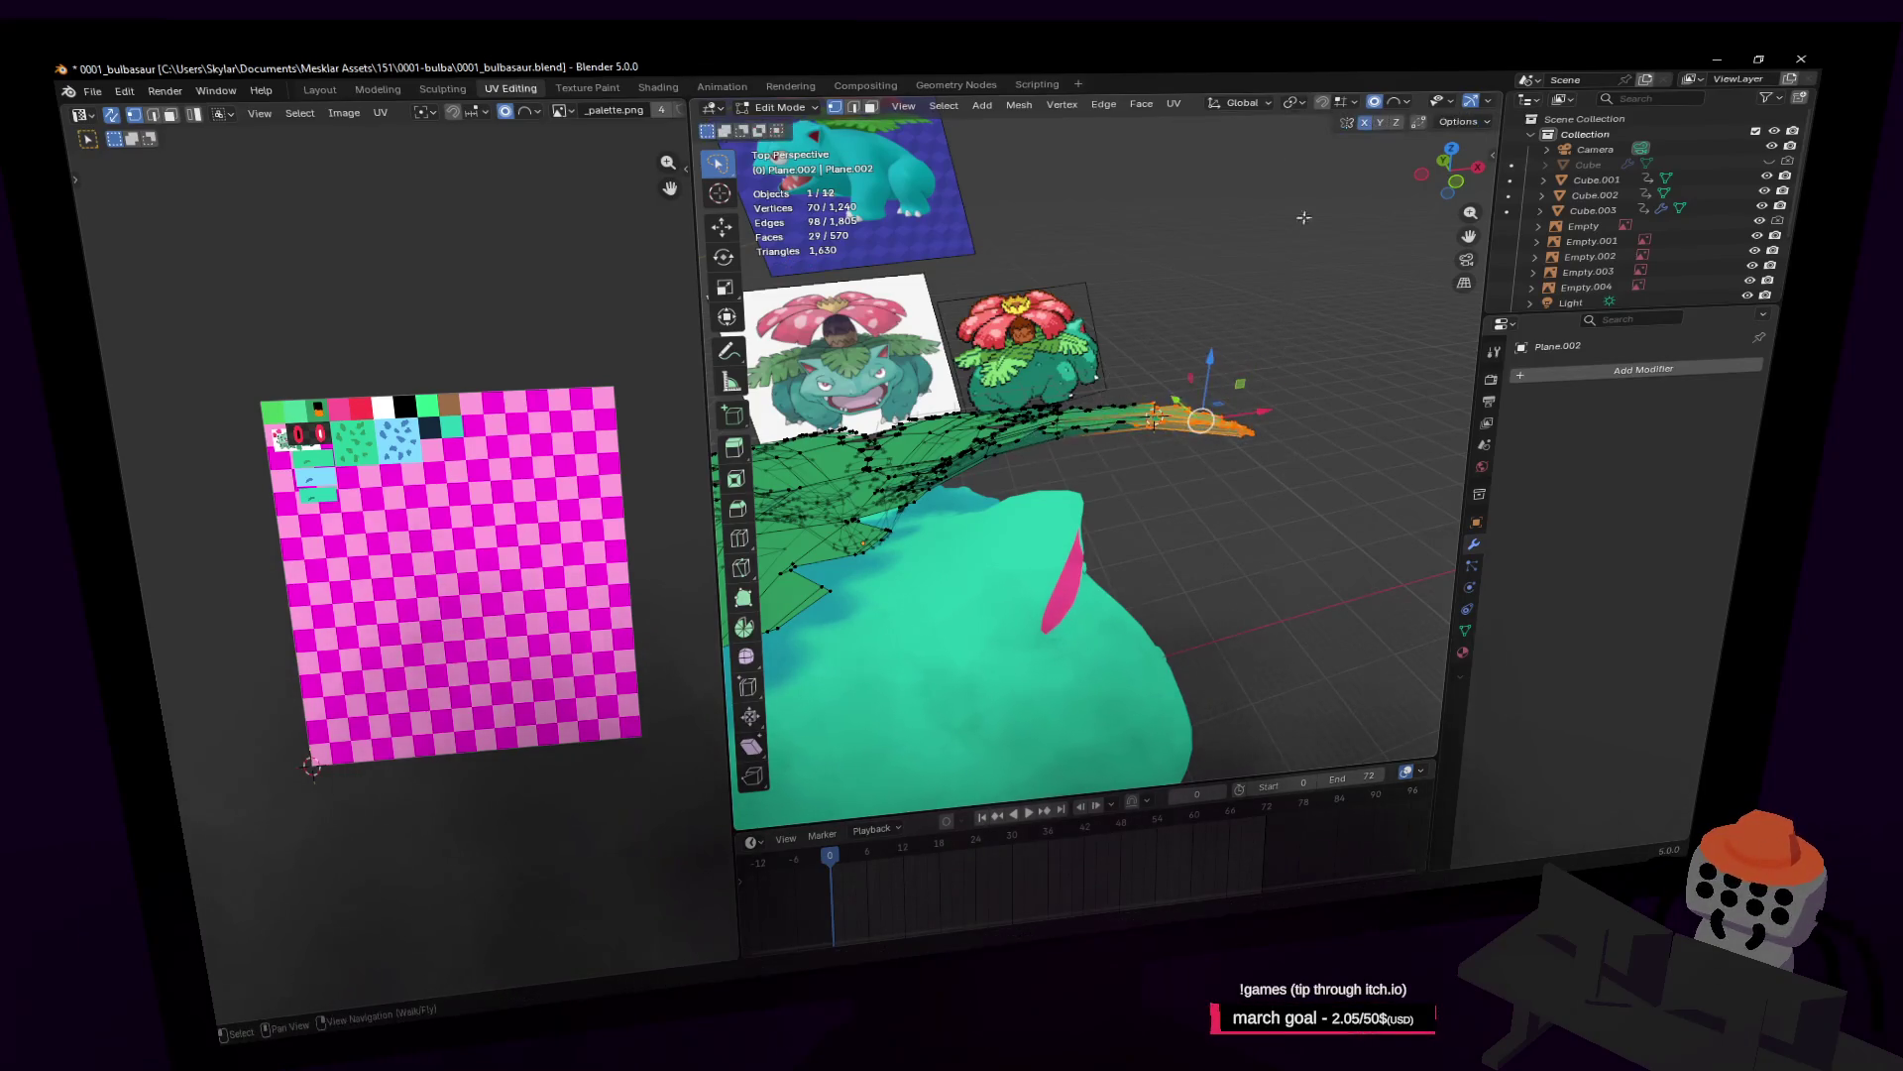
pyautogui.press('r')
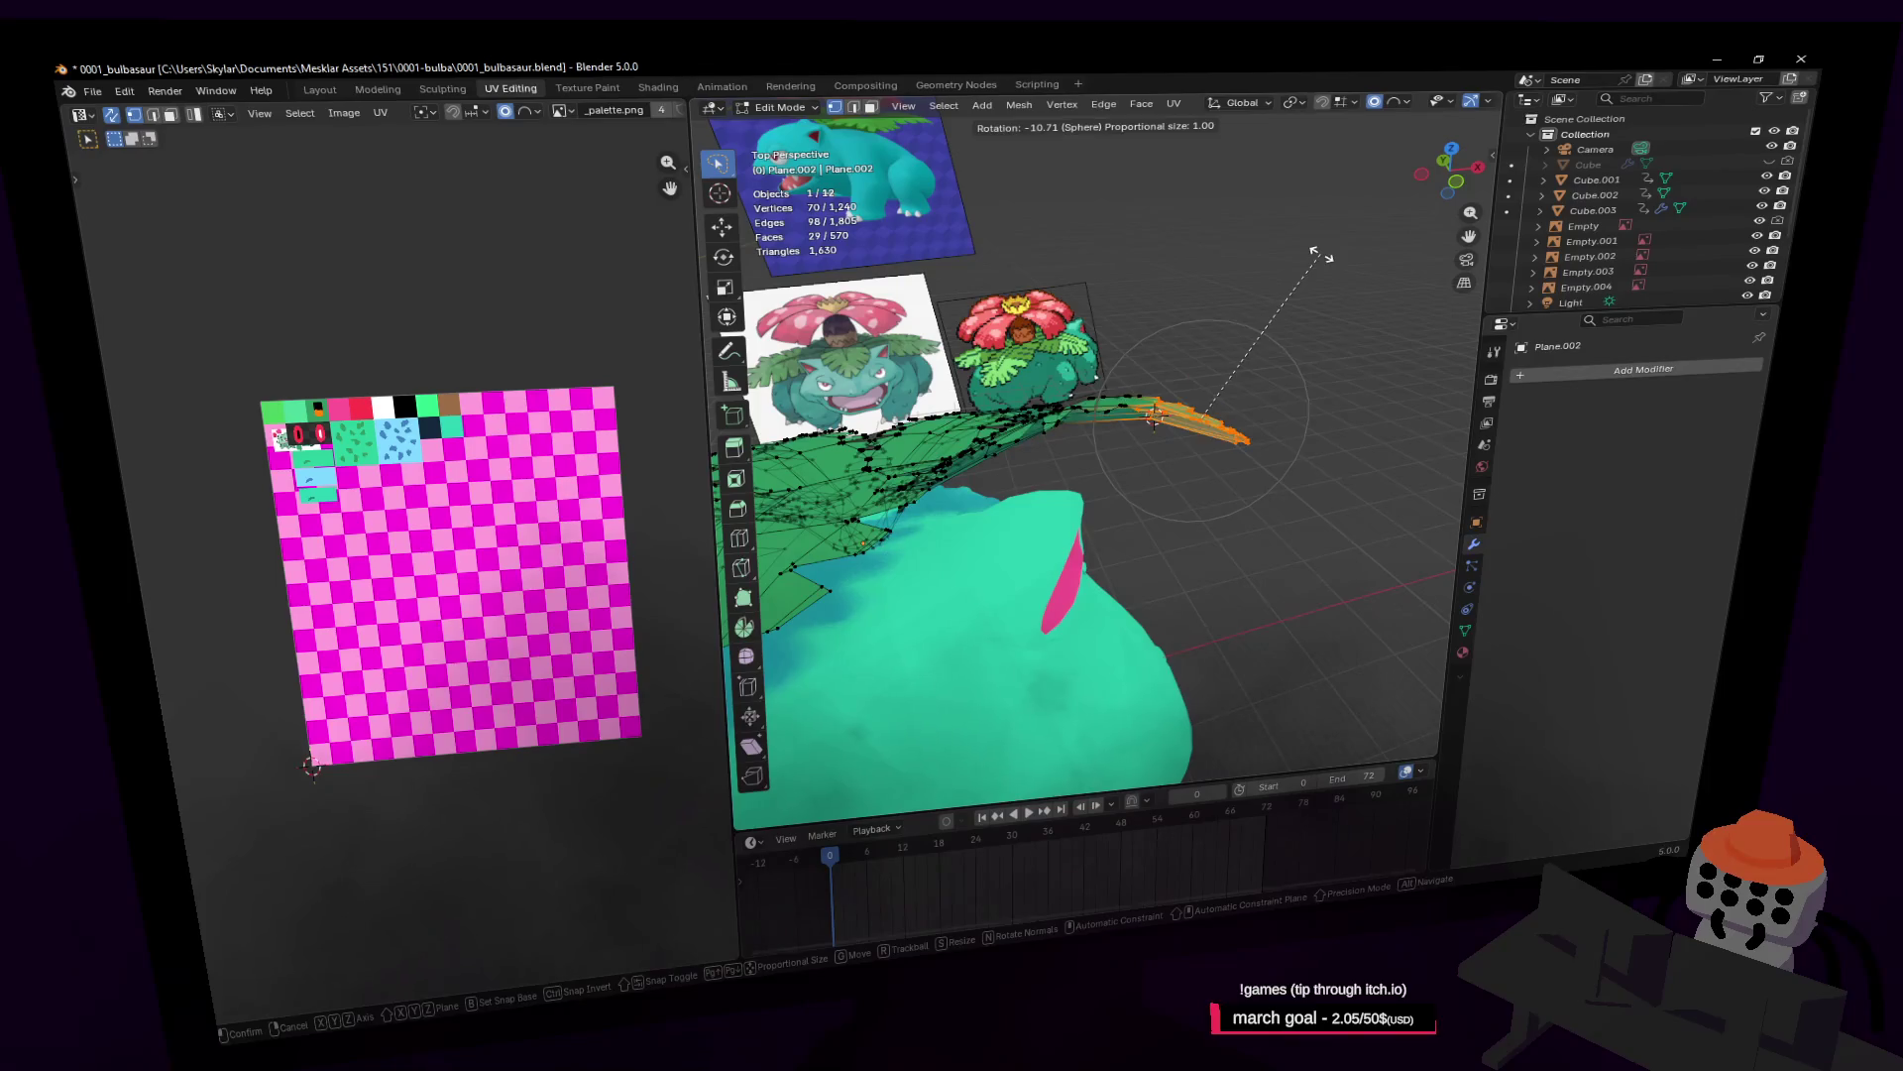
pyautogui.click(1322, 255)
pyautogui.moveTo(1294, 287); pyautogui.dragTo(1308, 303, button='middle')
# Step: Lower the leaf tip about 0.557 m along Z with Sphere falloff size 1.0
pyautogui.press('g')
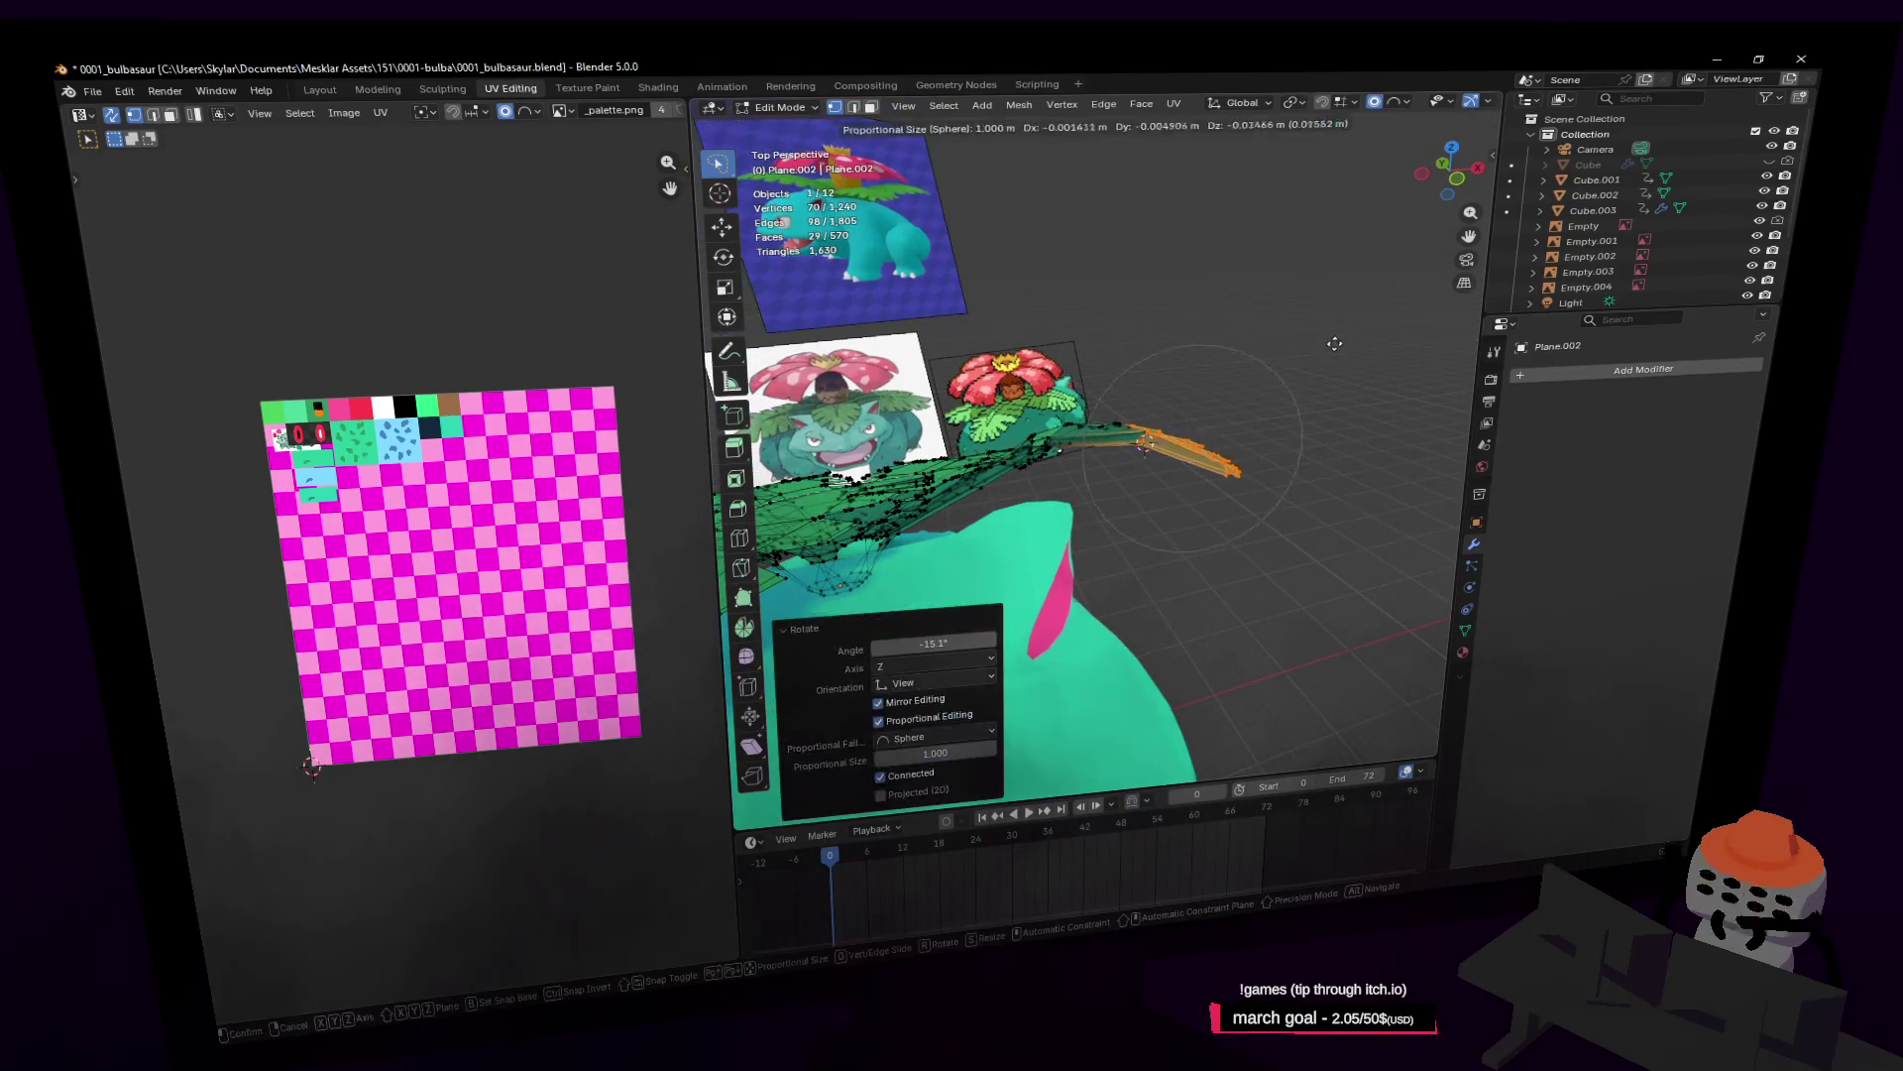
pyautogui.press('z')
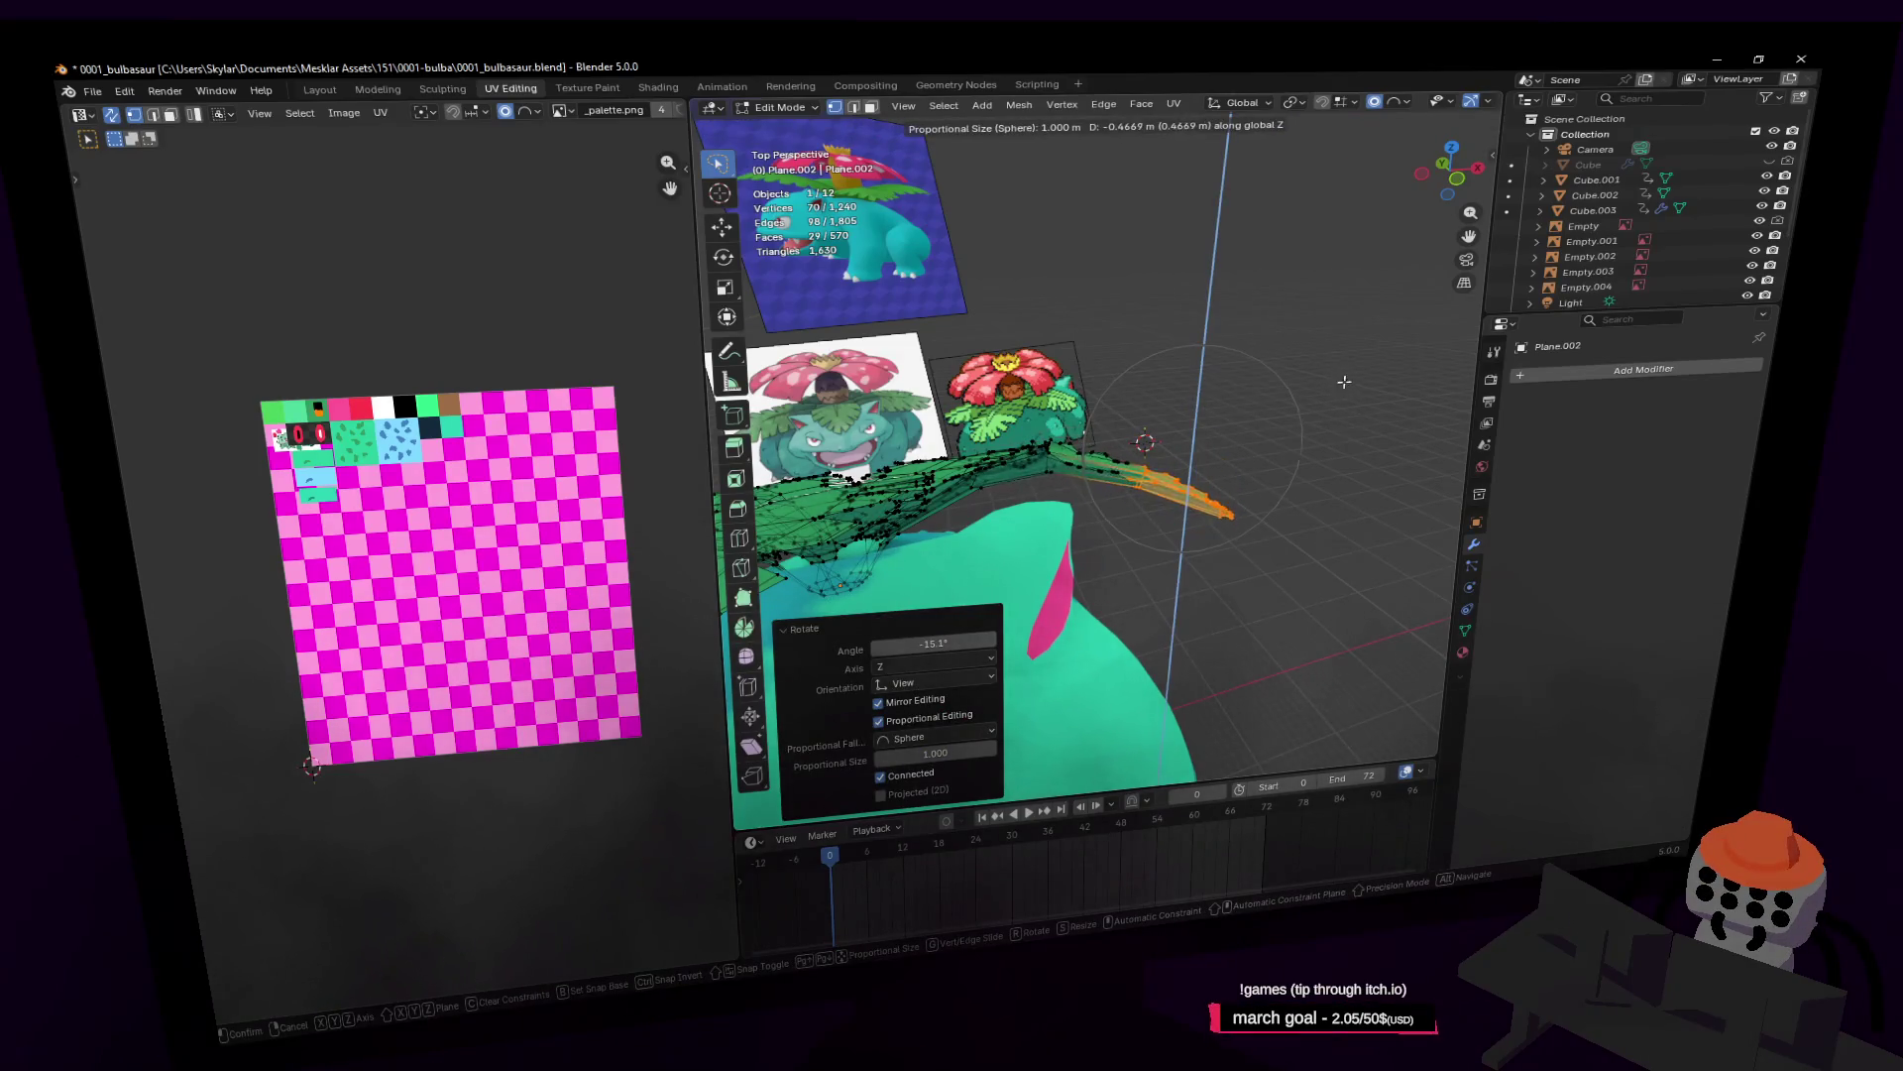
pyautogui.press('r')
pyautogui.press('g')
pyautogui.press('z')
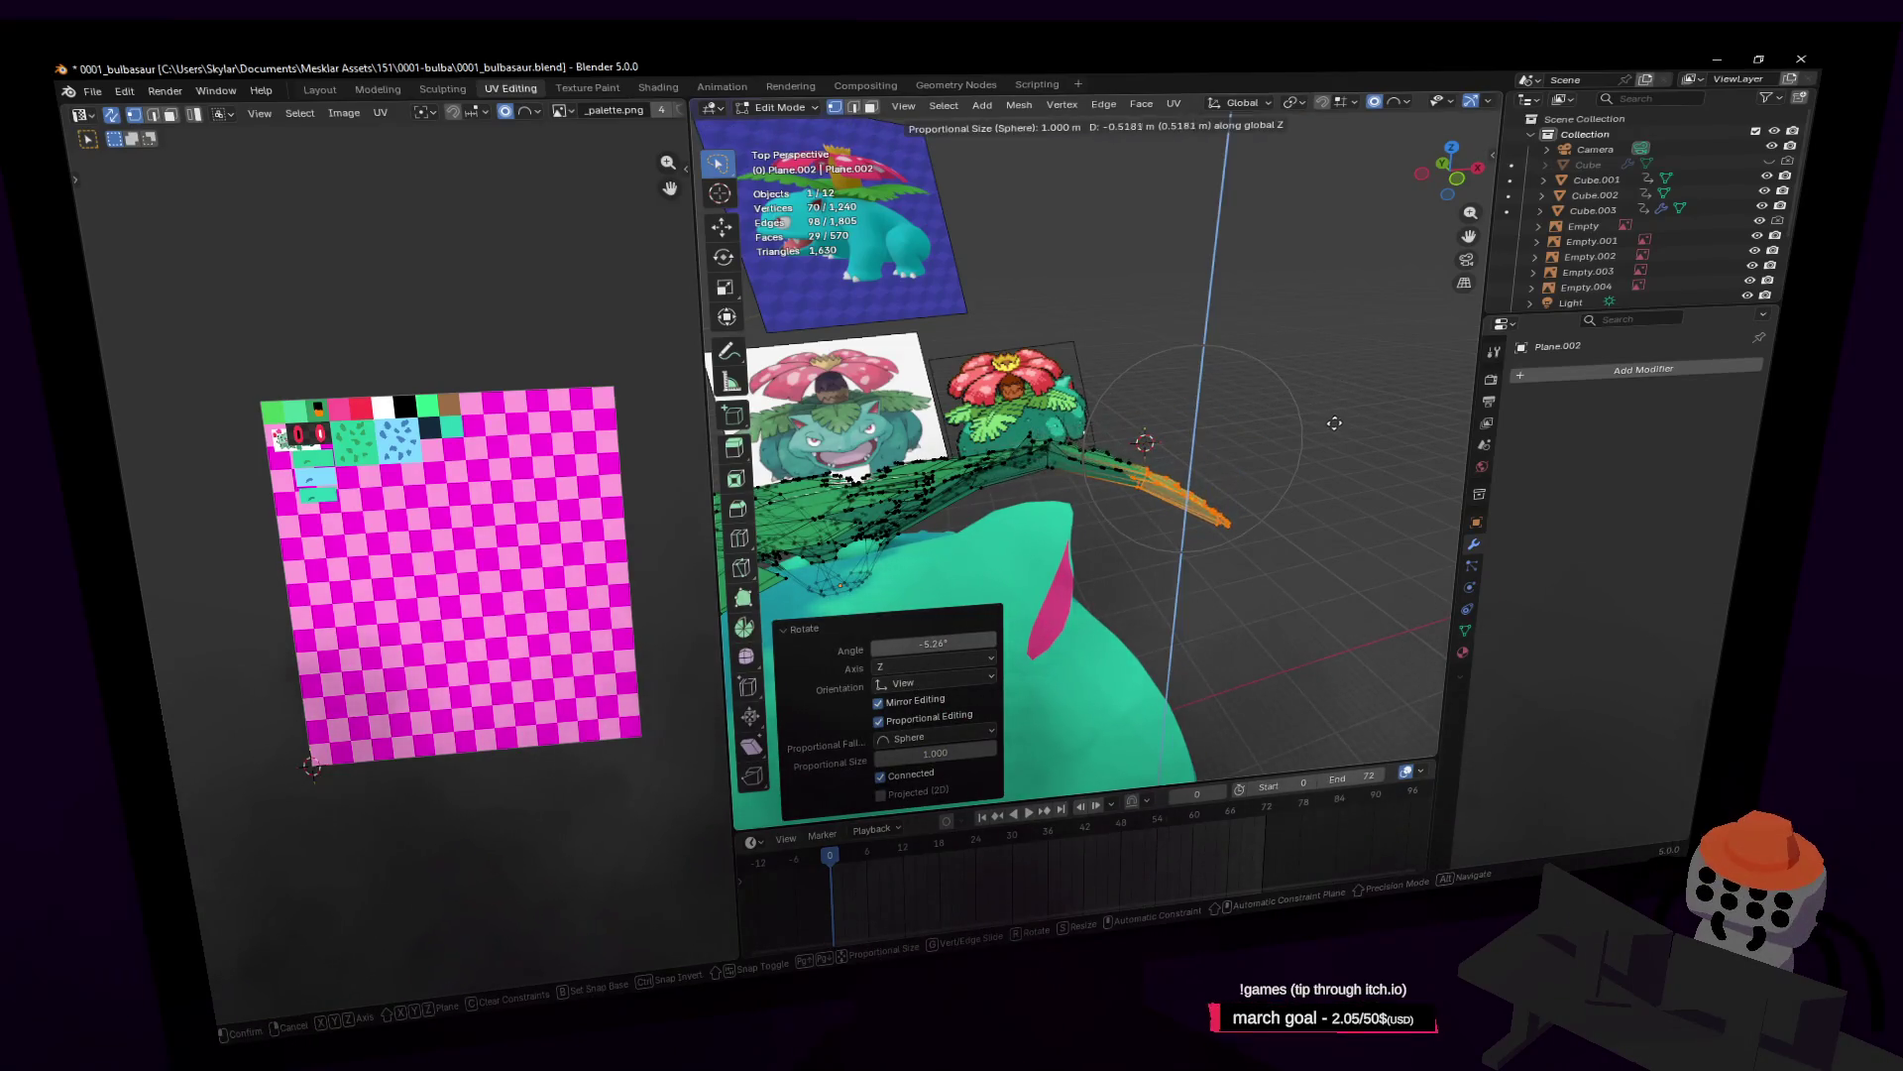
pyautogui.click(1334, 423)
pyautogui.hotkey('shift', '`')
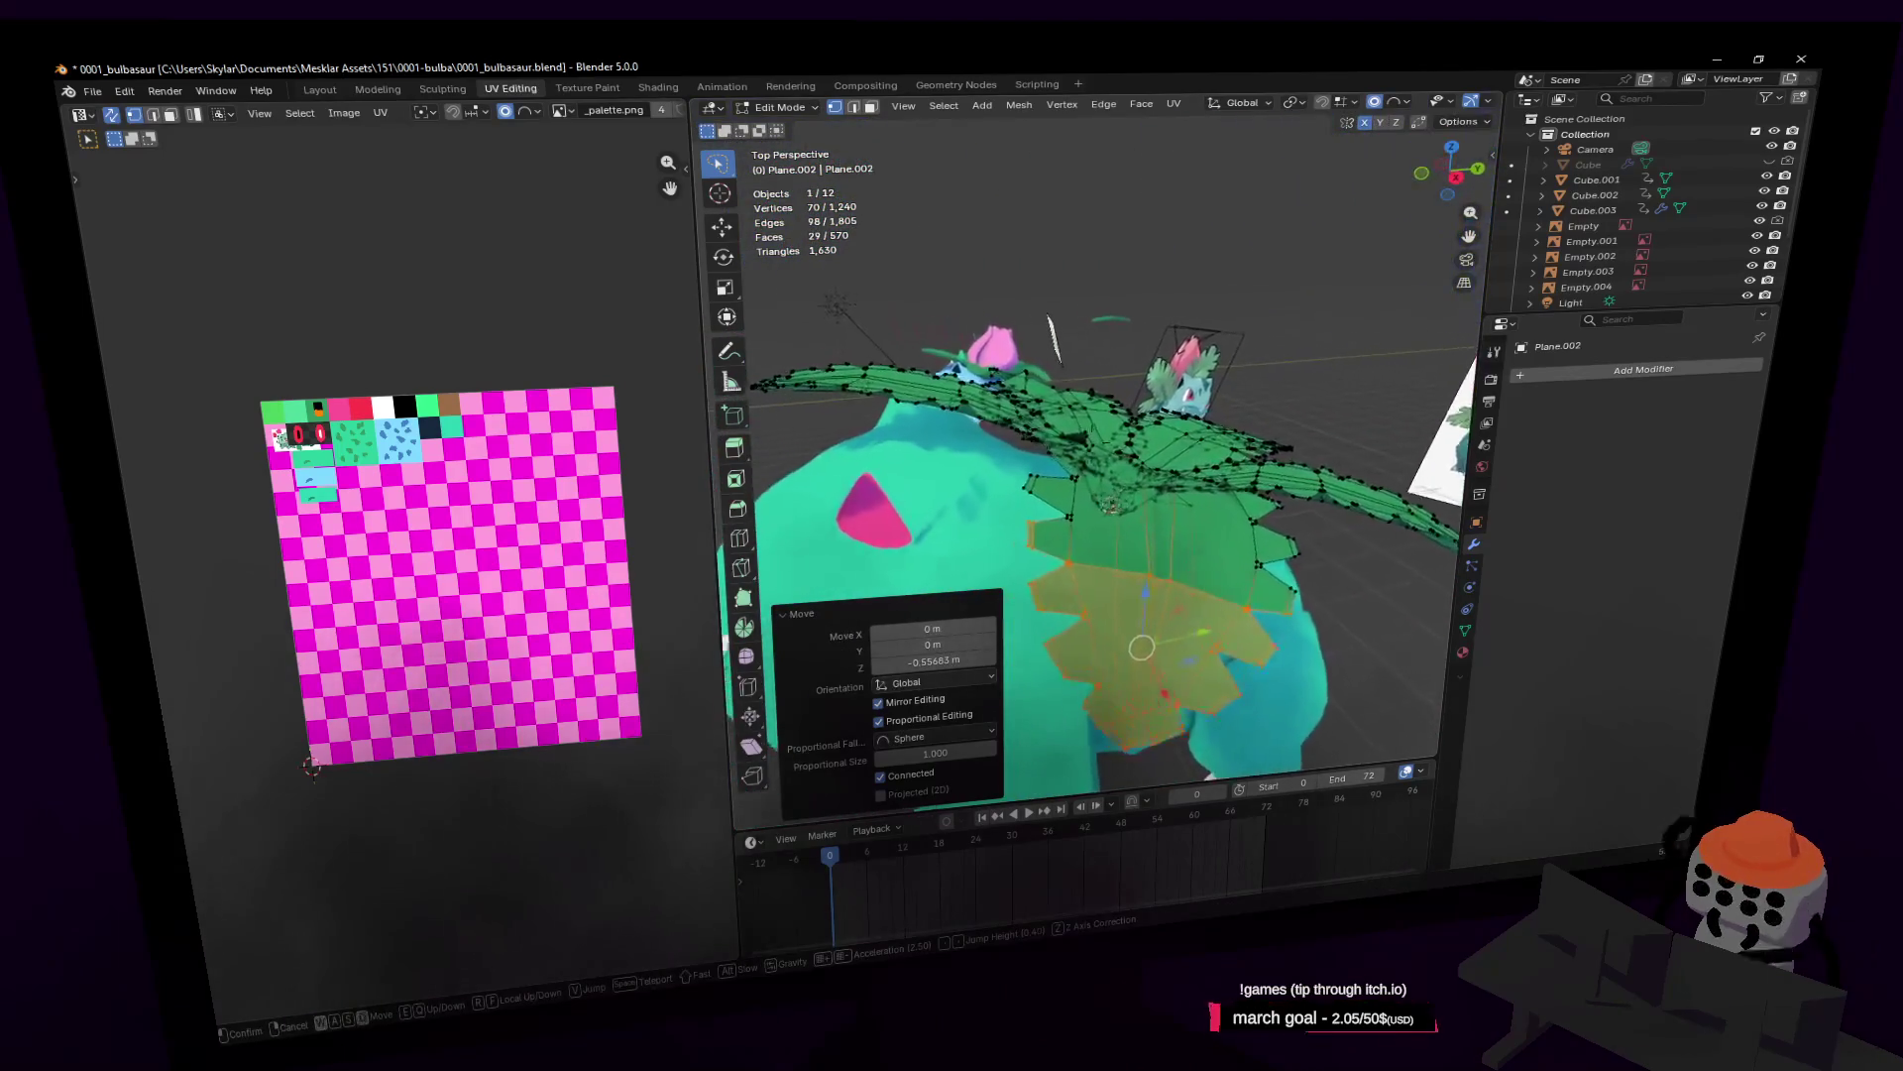
# Step: Reposition a single leaf face so it sits against Bulbasaur's body
pyautogui.press('w')
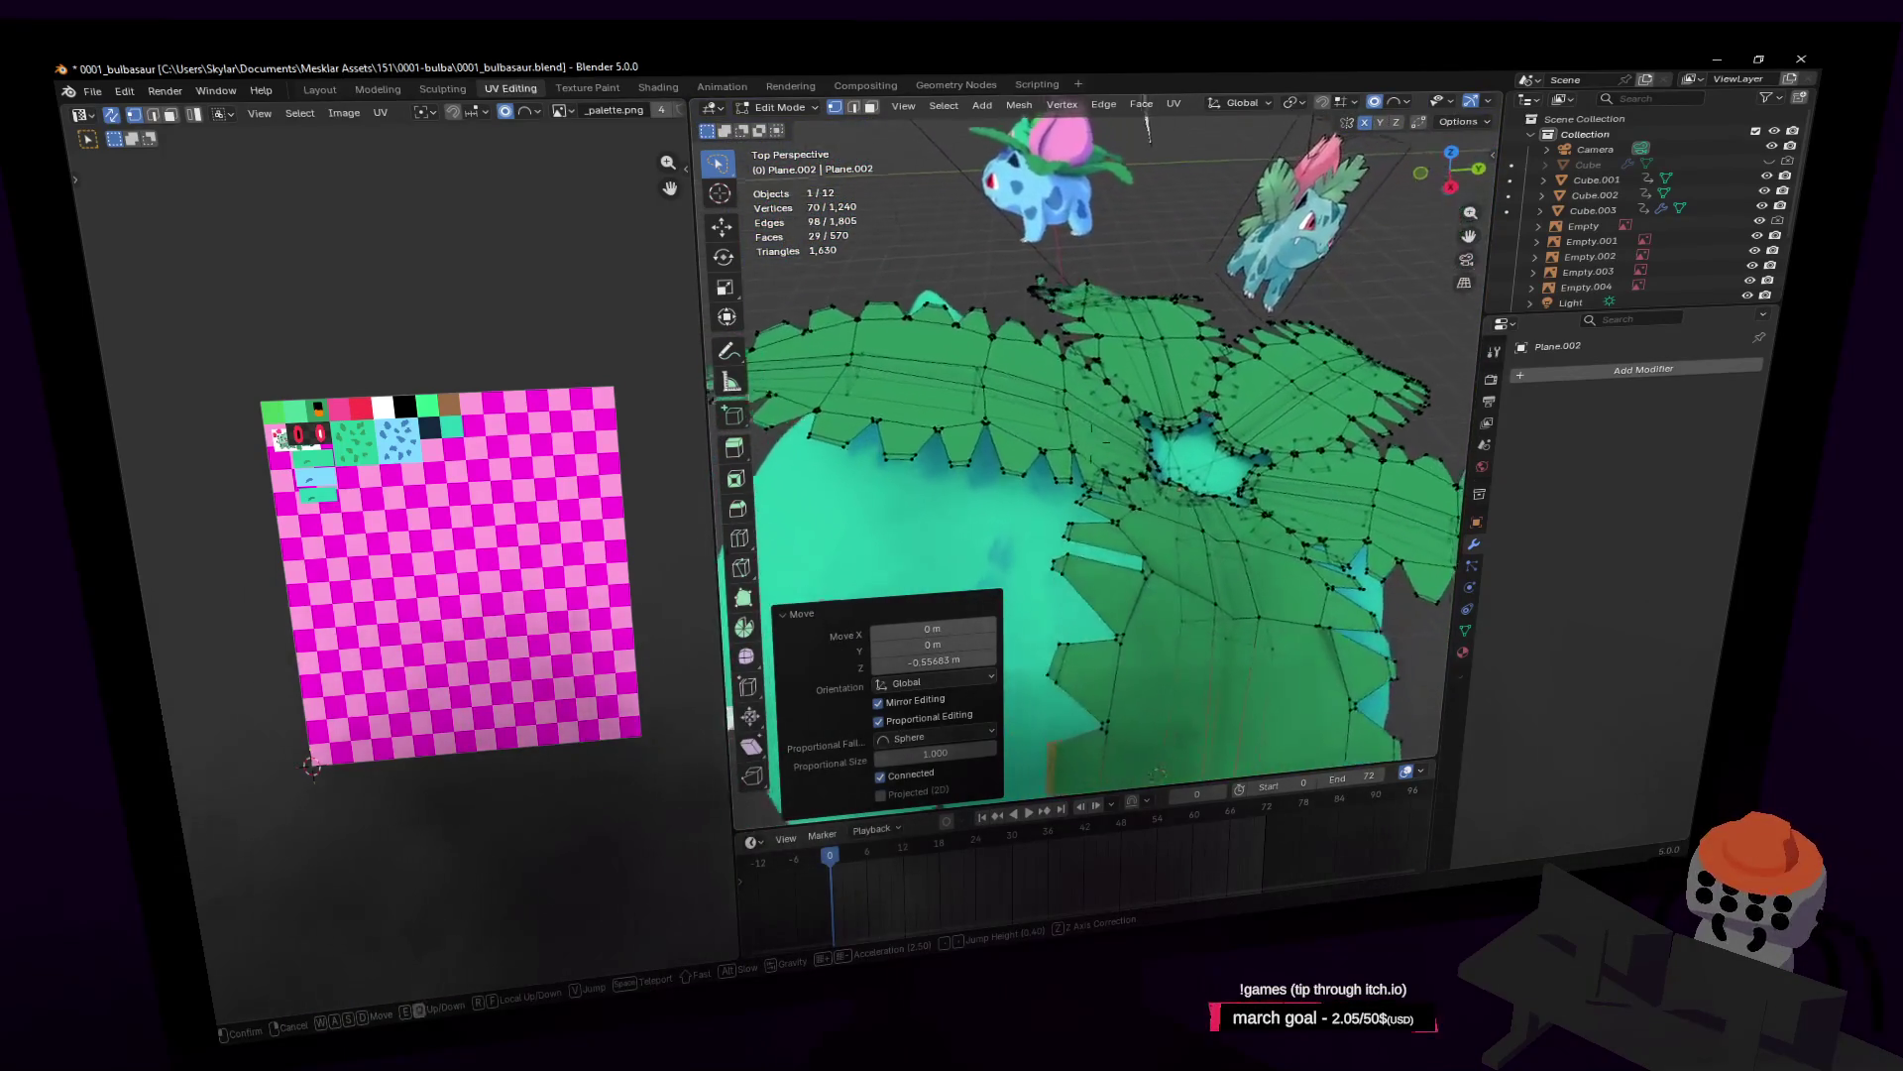
pyautogui.press('w')
pyautogui.click(1123, 580)
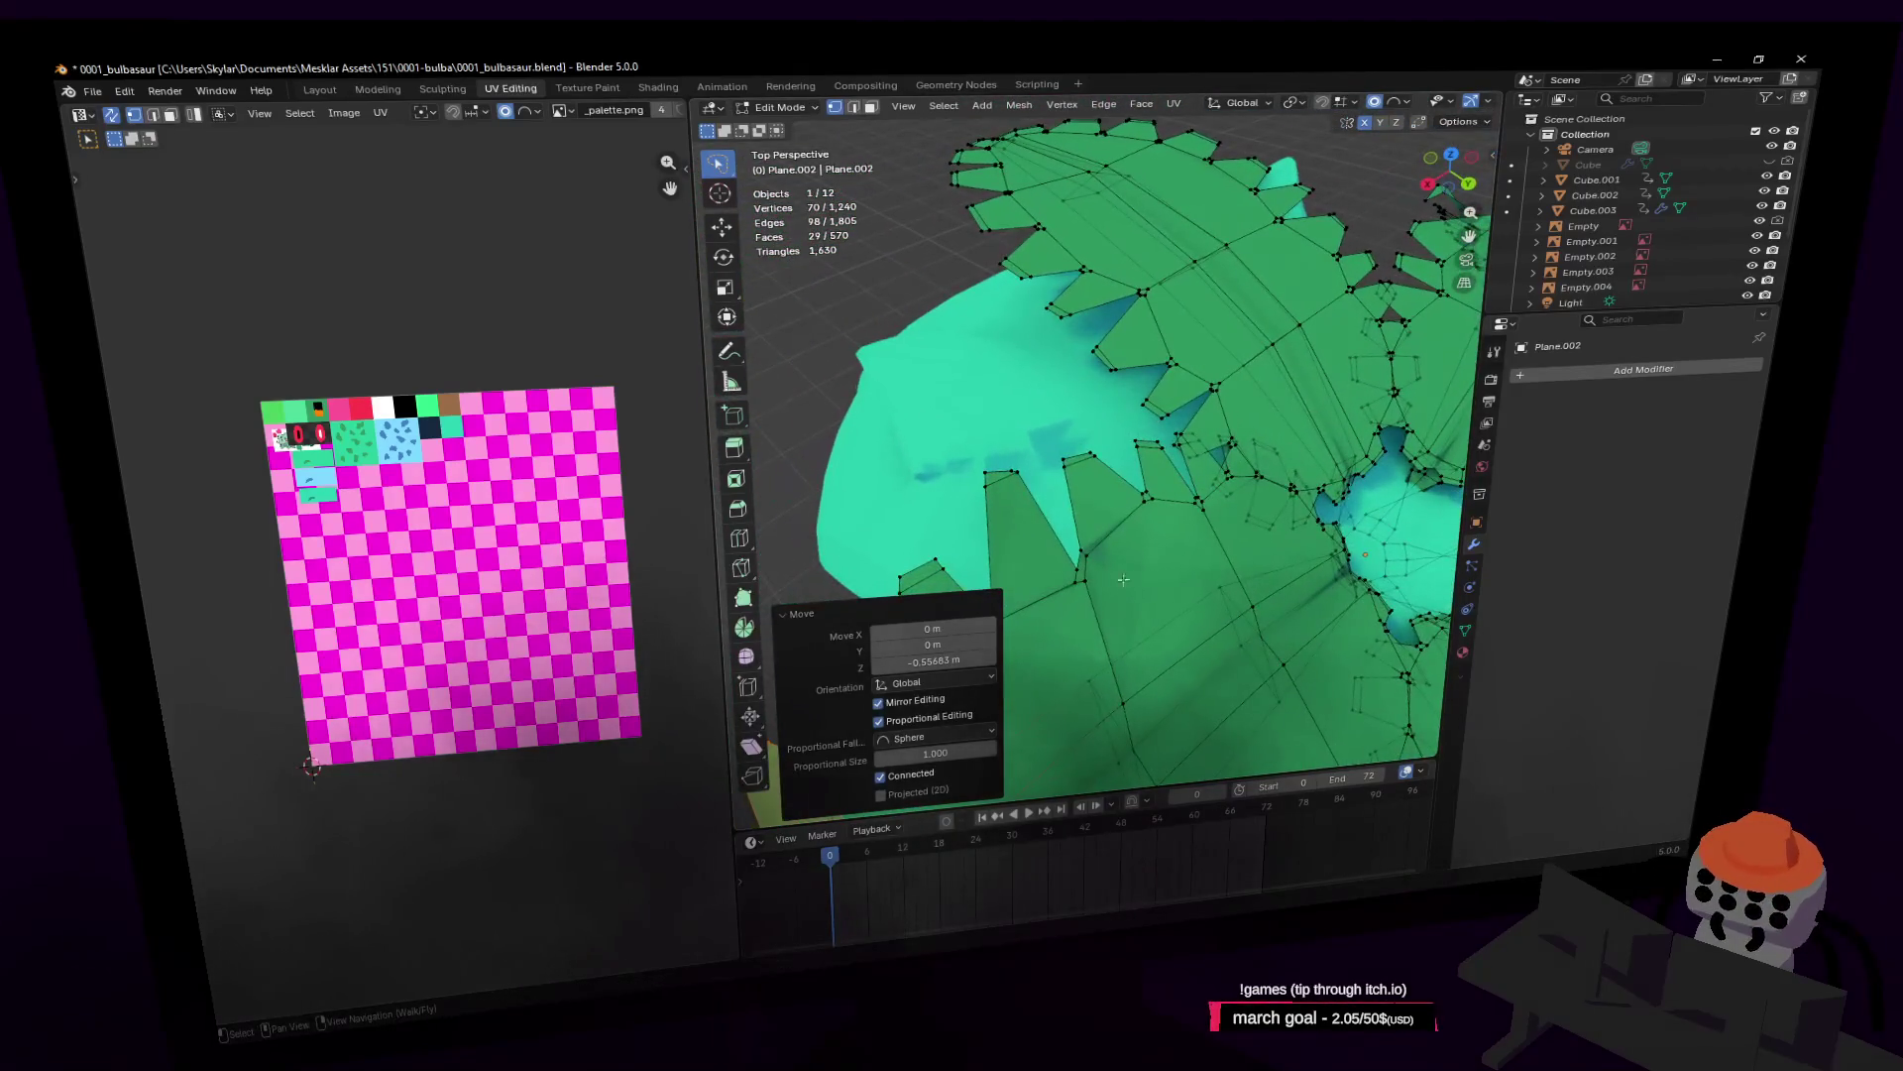
pyautogui.click(1059, 605)
pyautogui.hotkey('shift', '`')
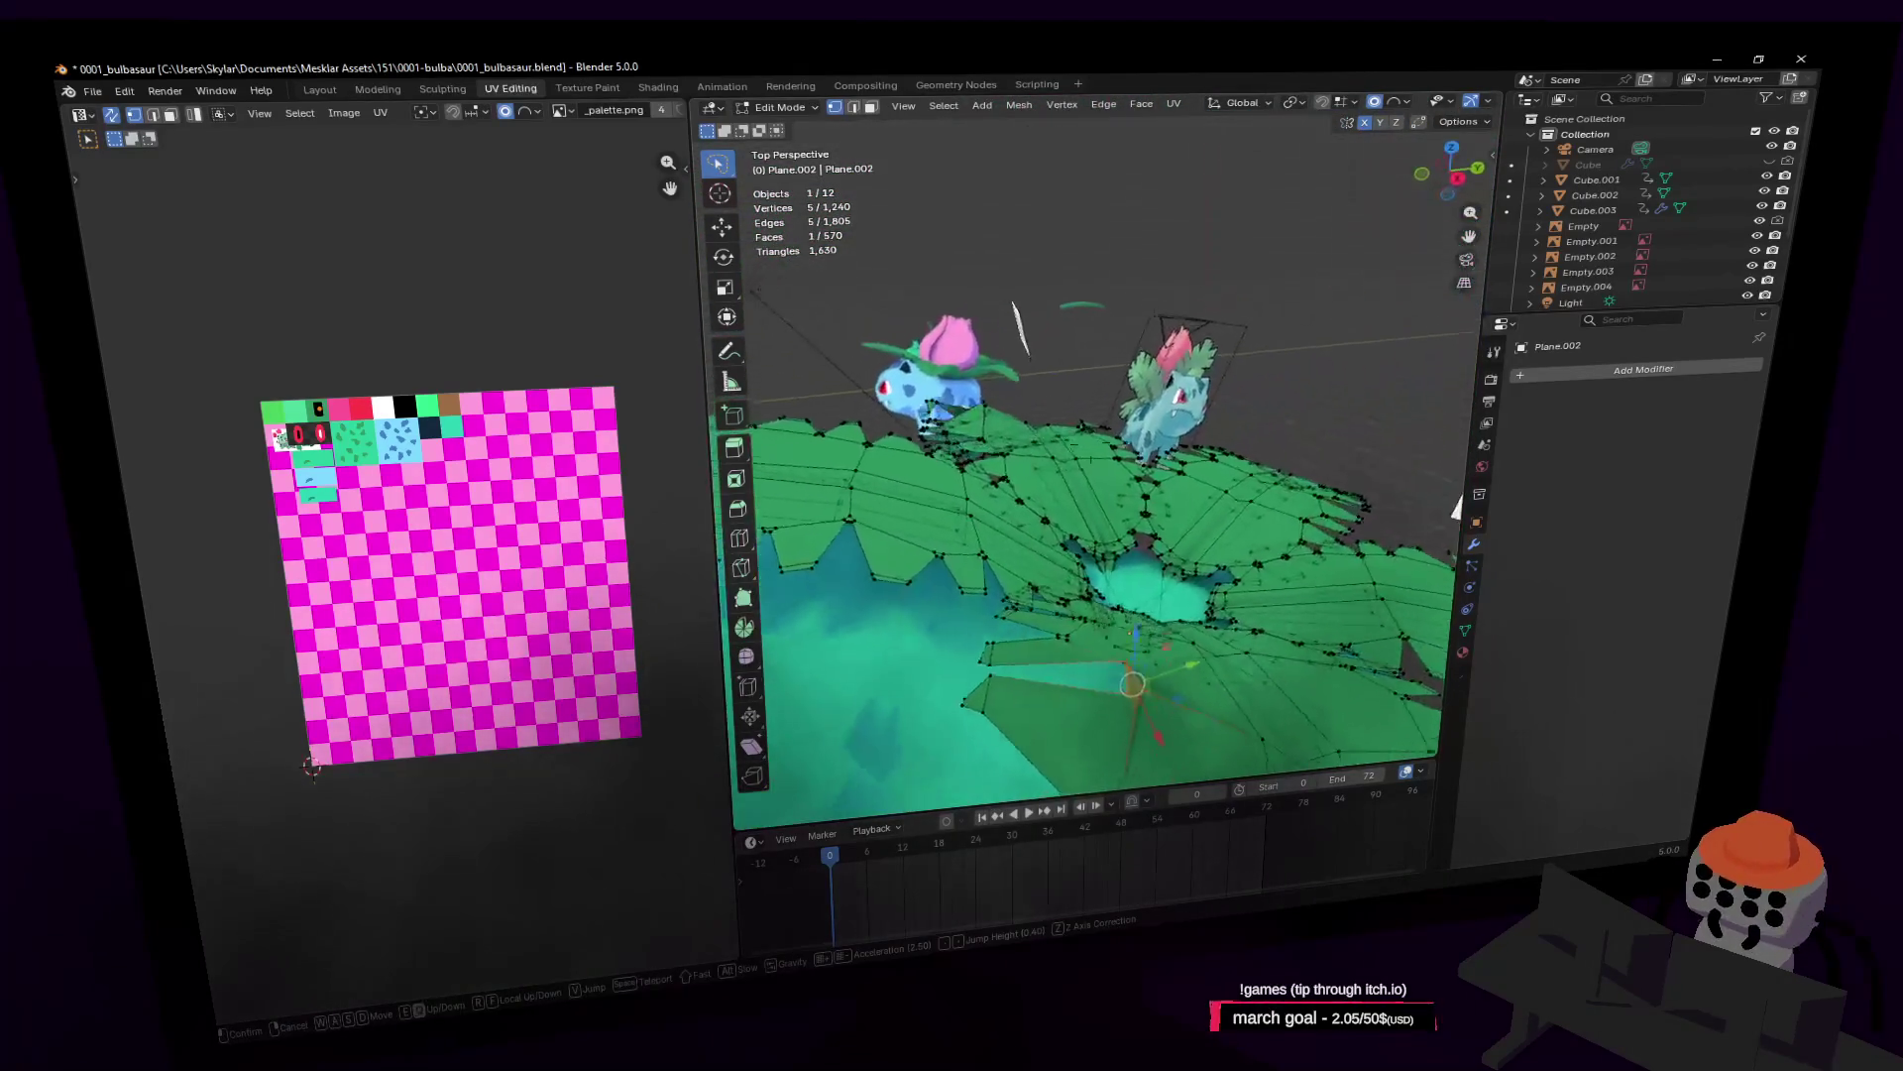
pyautogui.press('s')
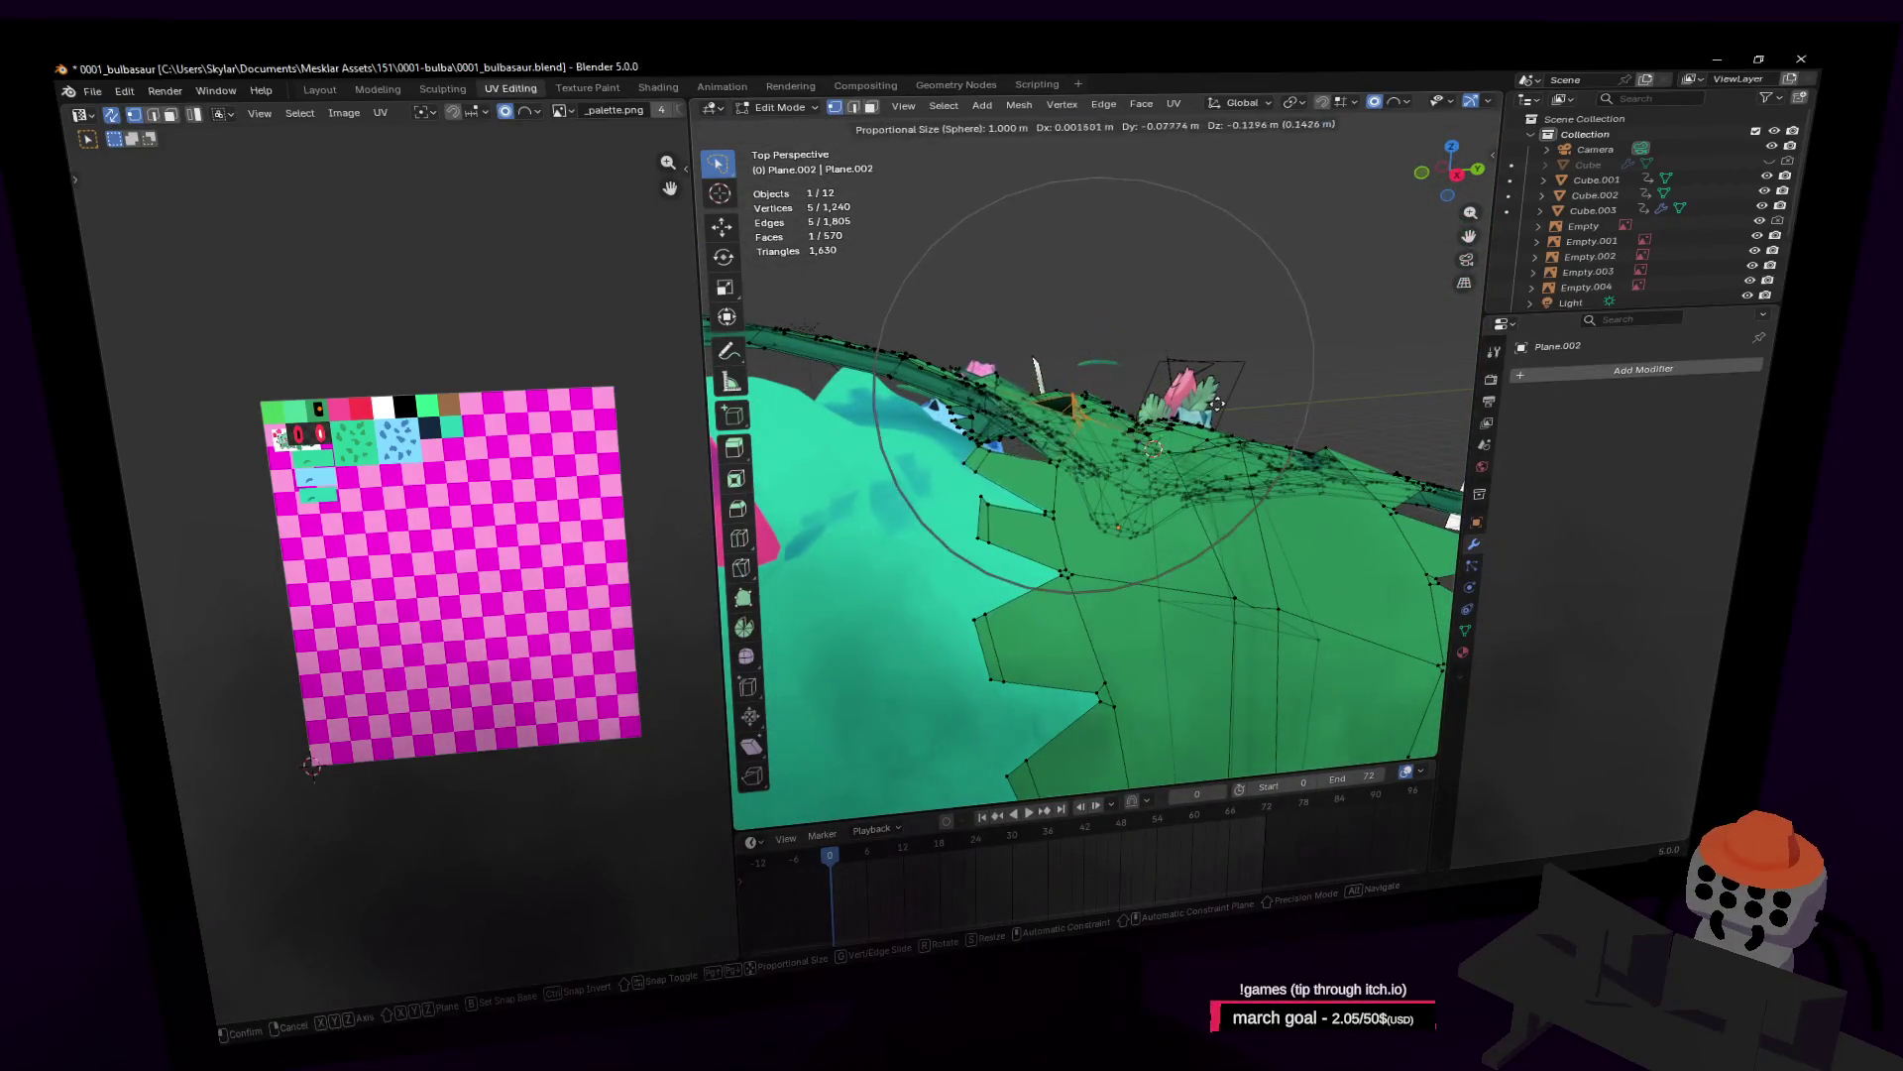
pyautogui.click(1218, 404)
pyautogui.hotkey('shift', '`')
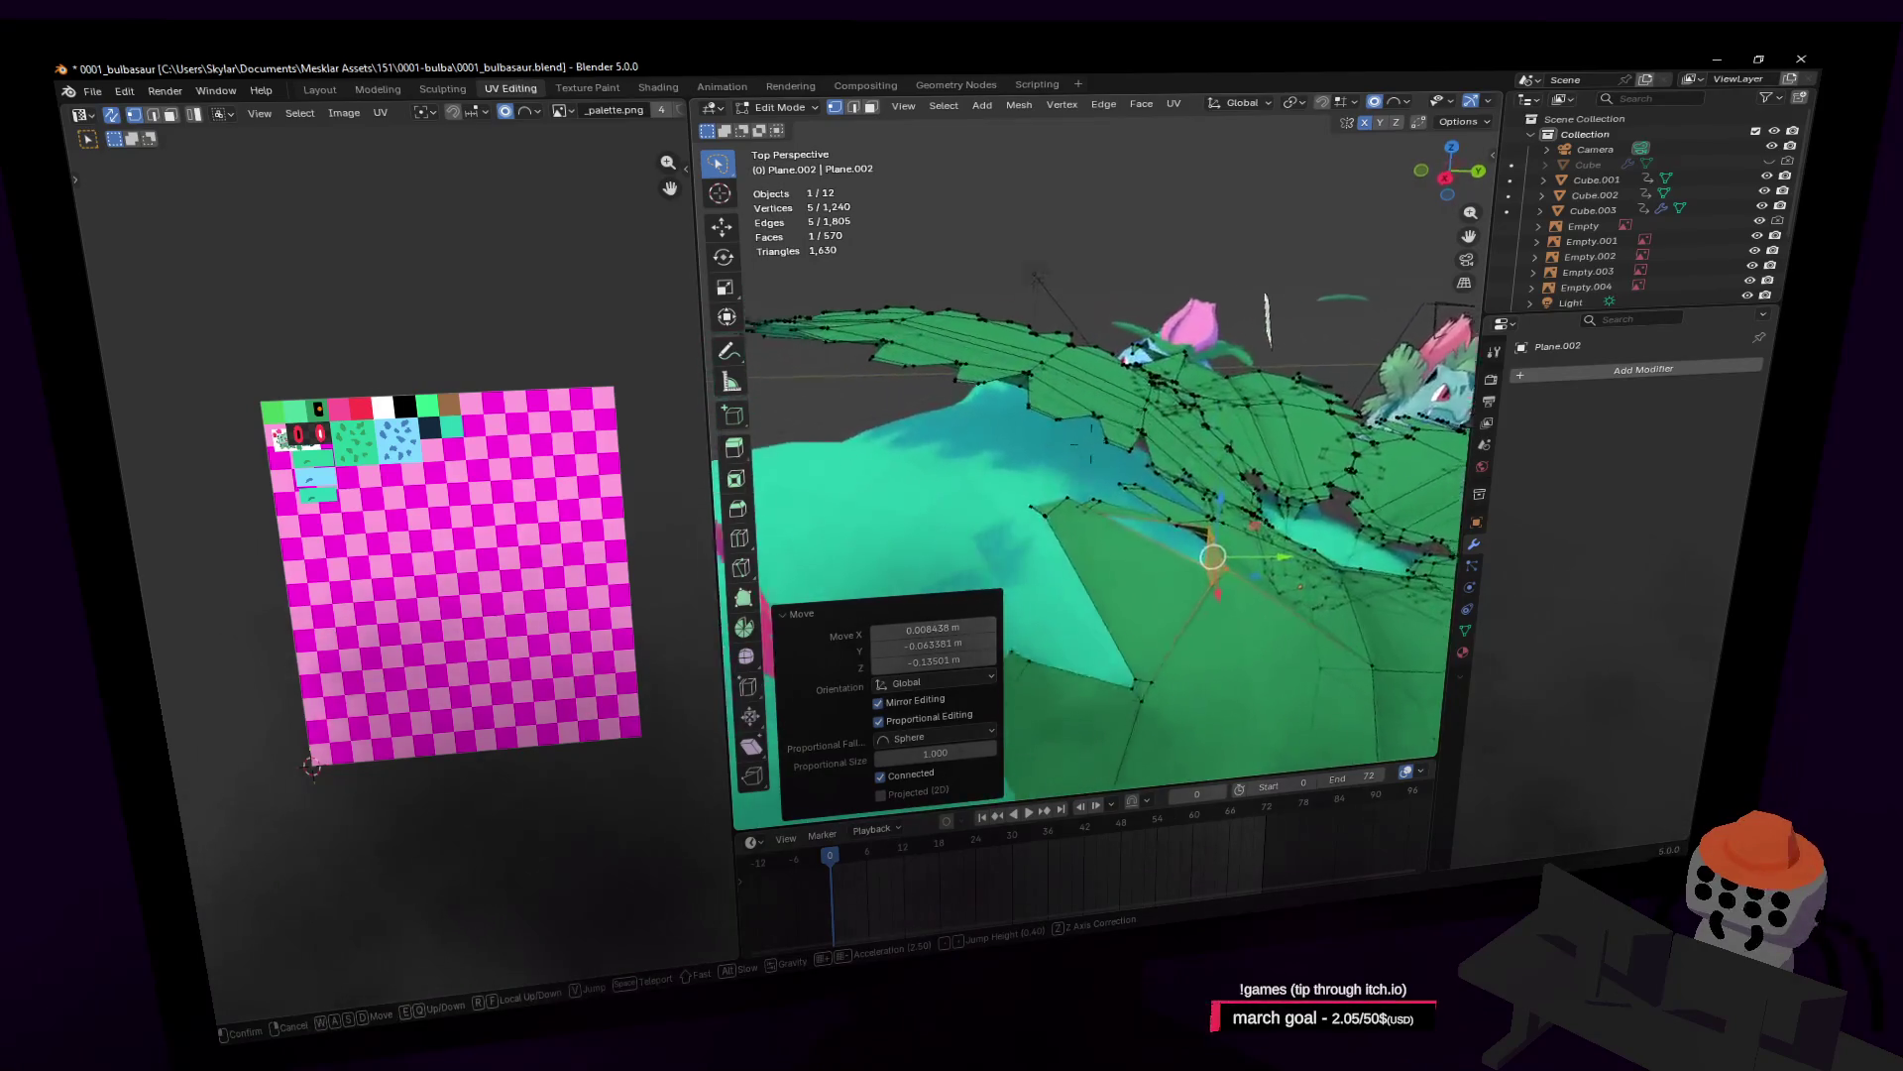
pyautogui.click(1236, 408)
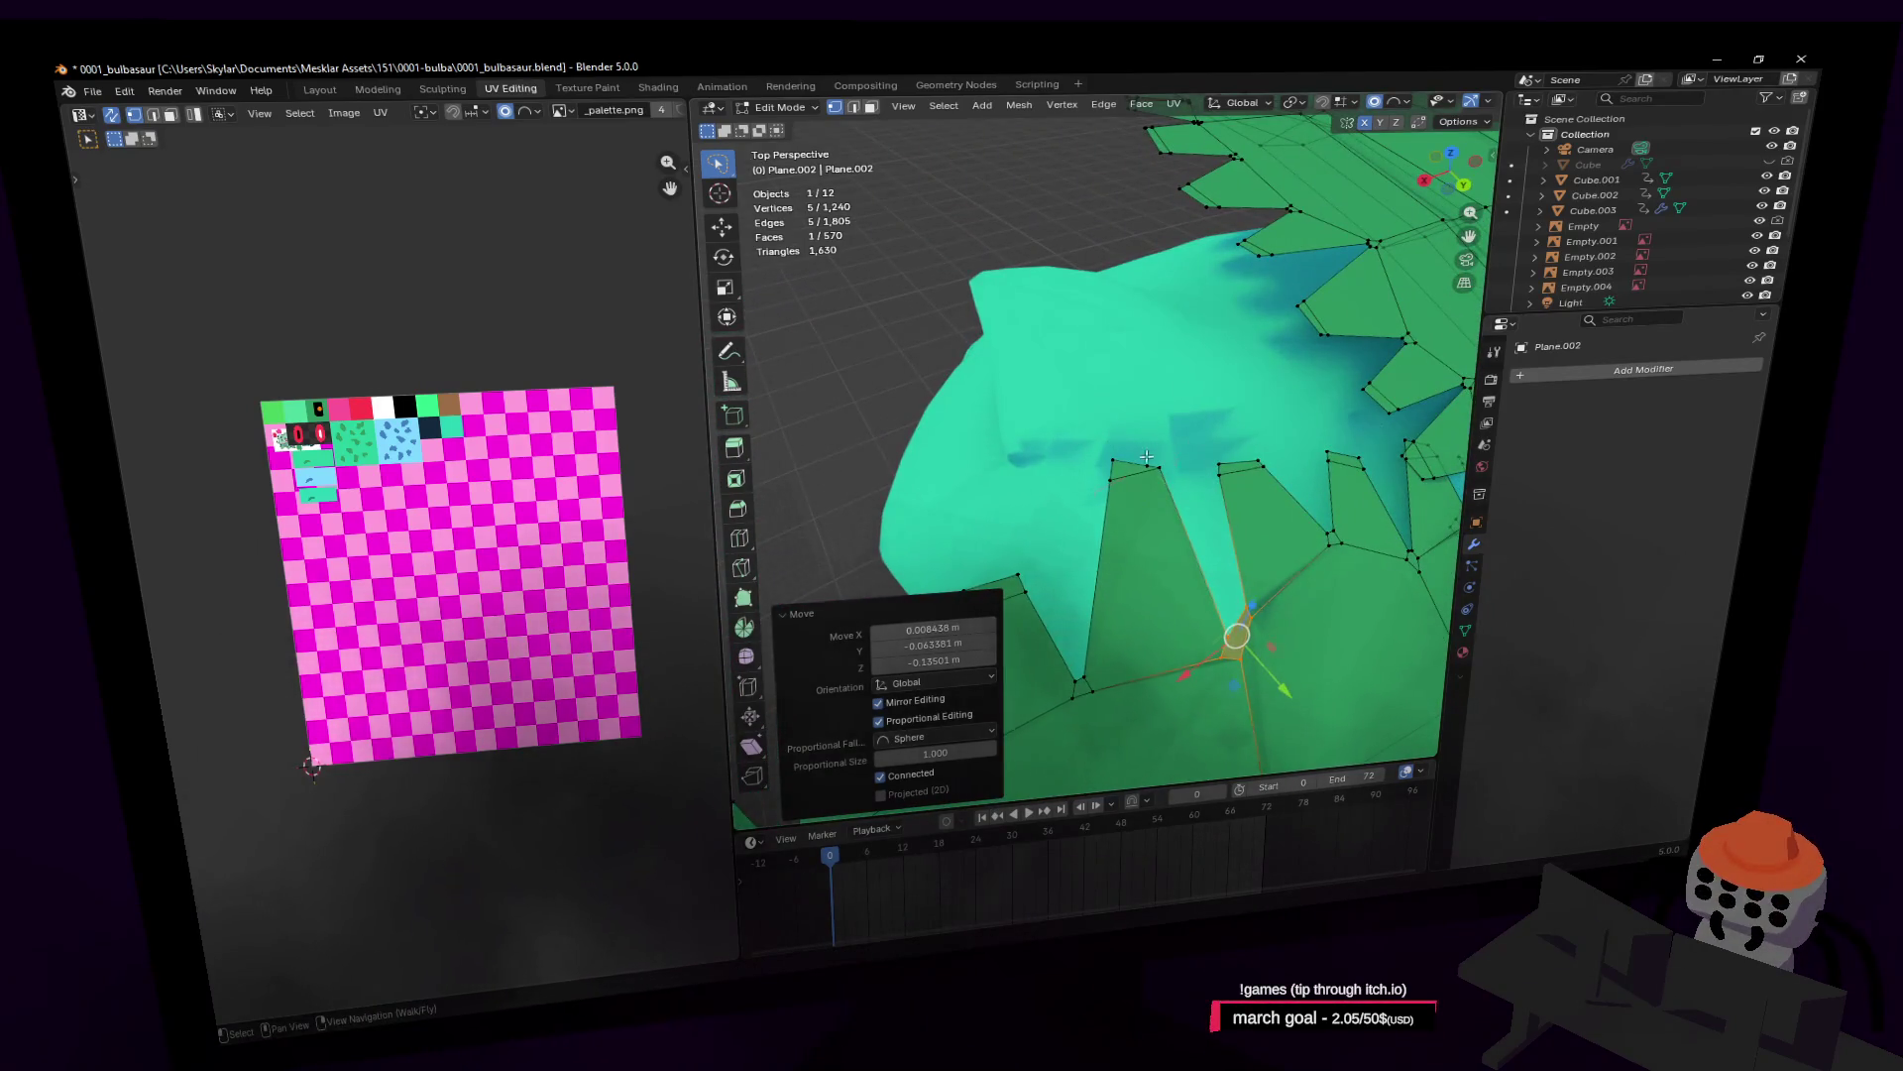
# Step: Move a single leaf vertex snugly onto the body
pyautogui.click(1146, 459)
pyautogui.hotkey('shift', '`')
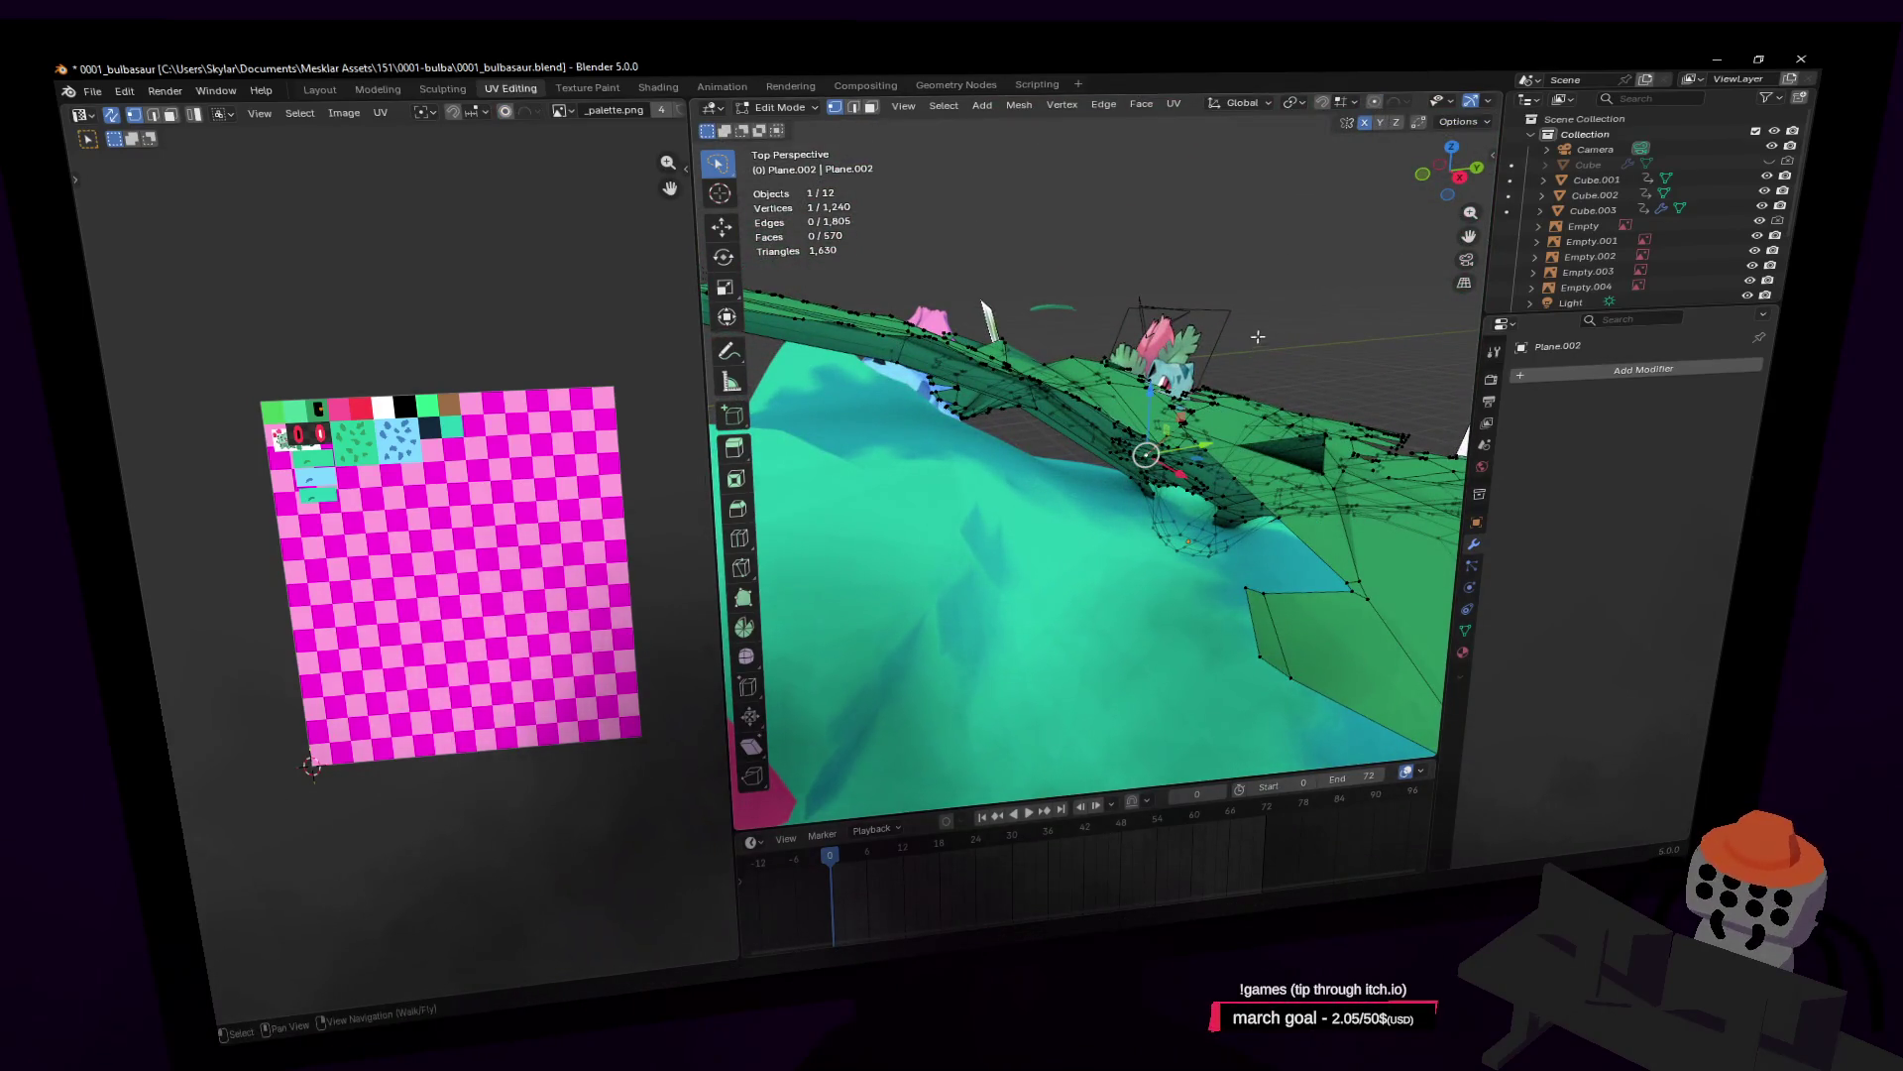
pyautogui.click(1267, 303)
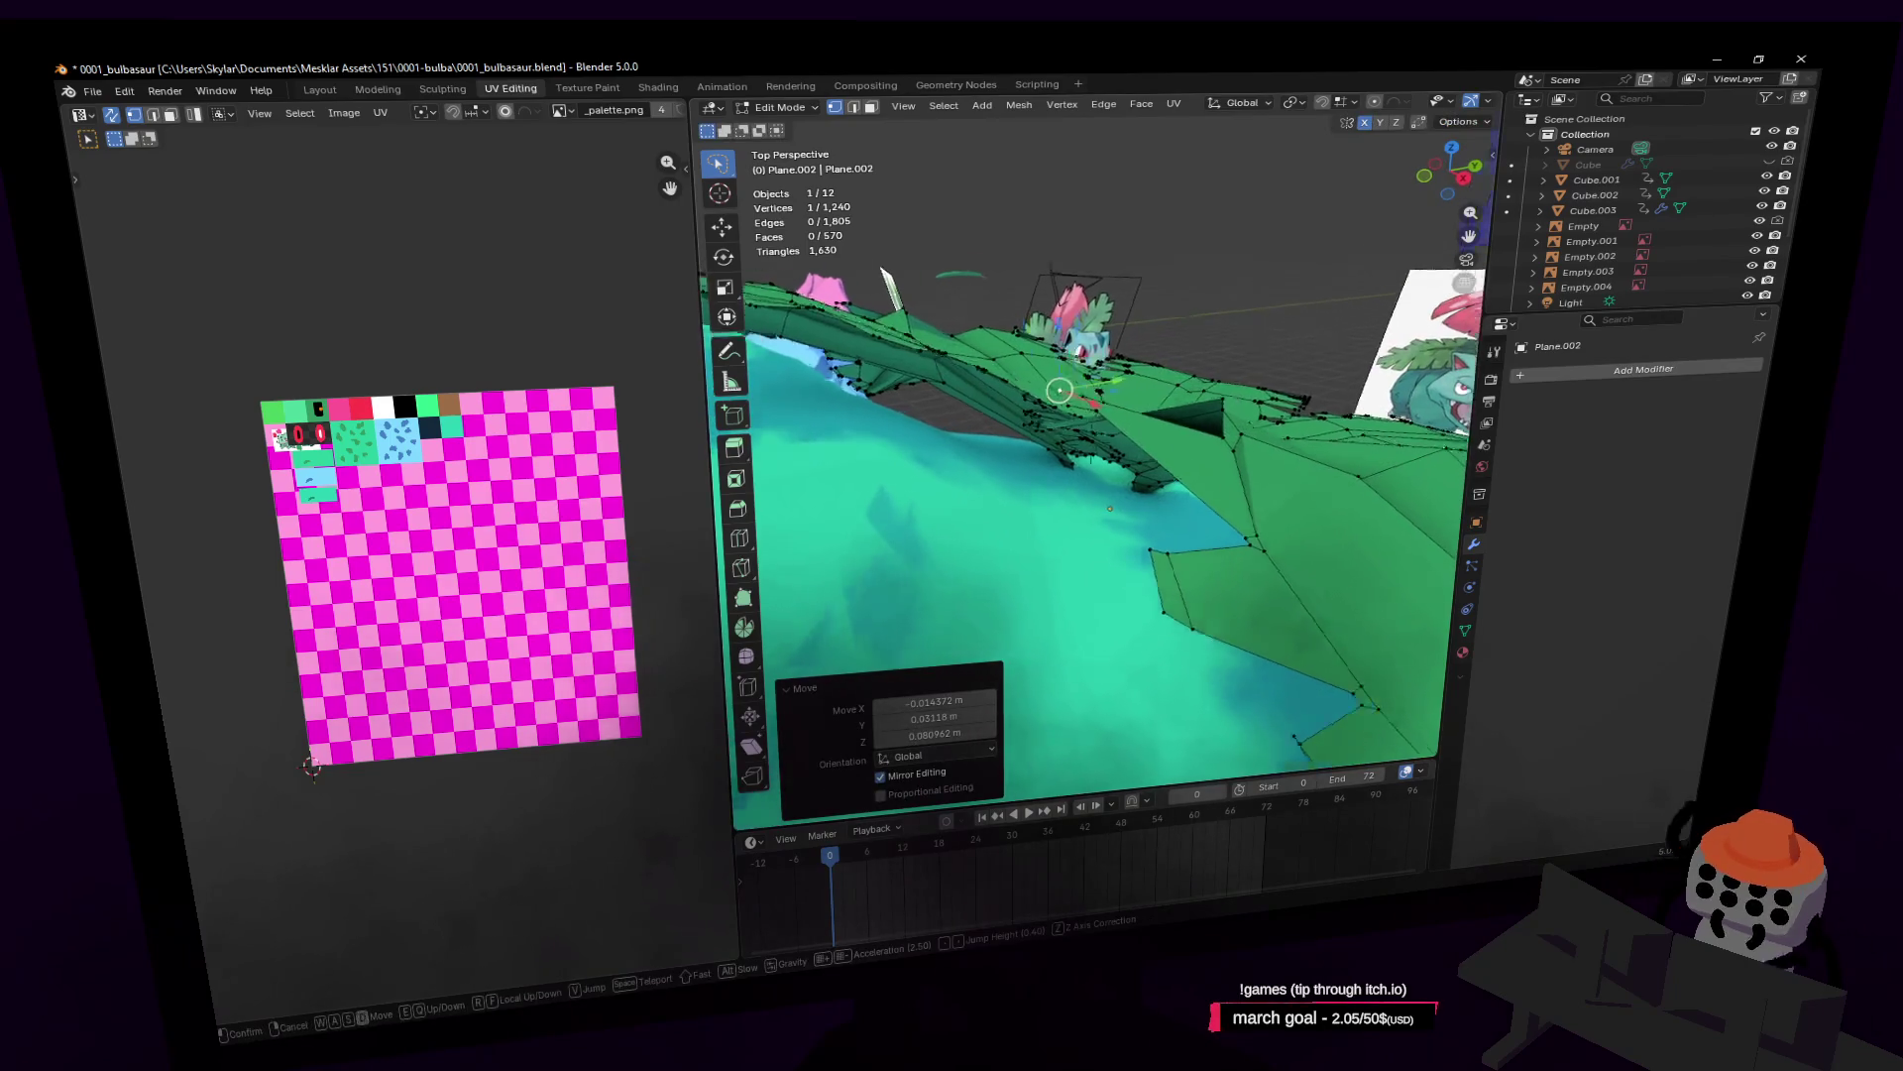
pyautogui.press('w')
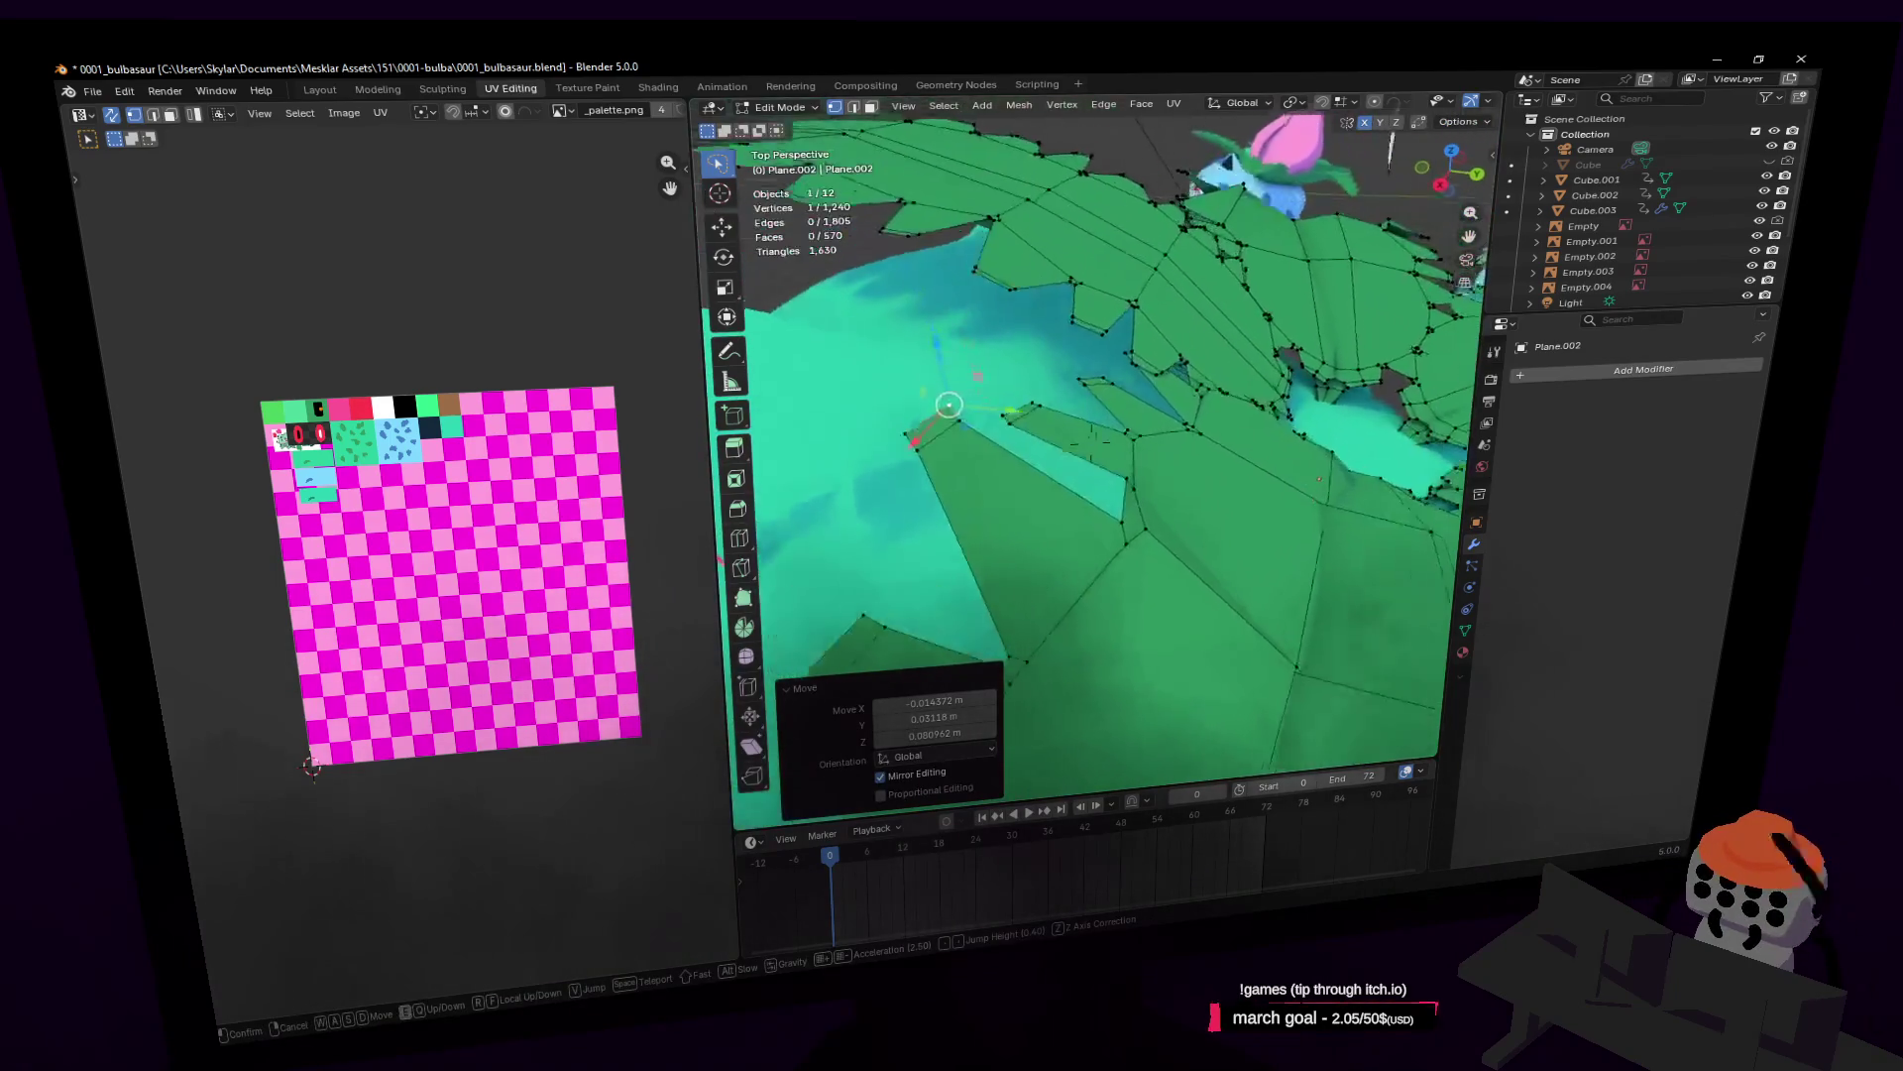
pyautogui.click(1111, 392)
# Step: Adjust a leaf edge and lower a leaf face about 0.174 m on Z
pyautogui.moveTo(1006, 488); pyautogui.dragTo(1040, 409)
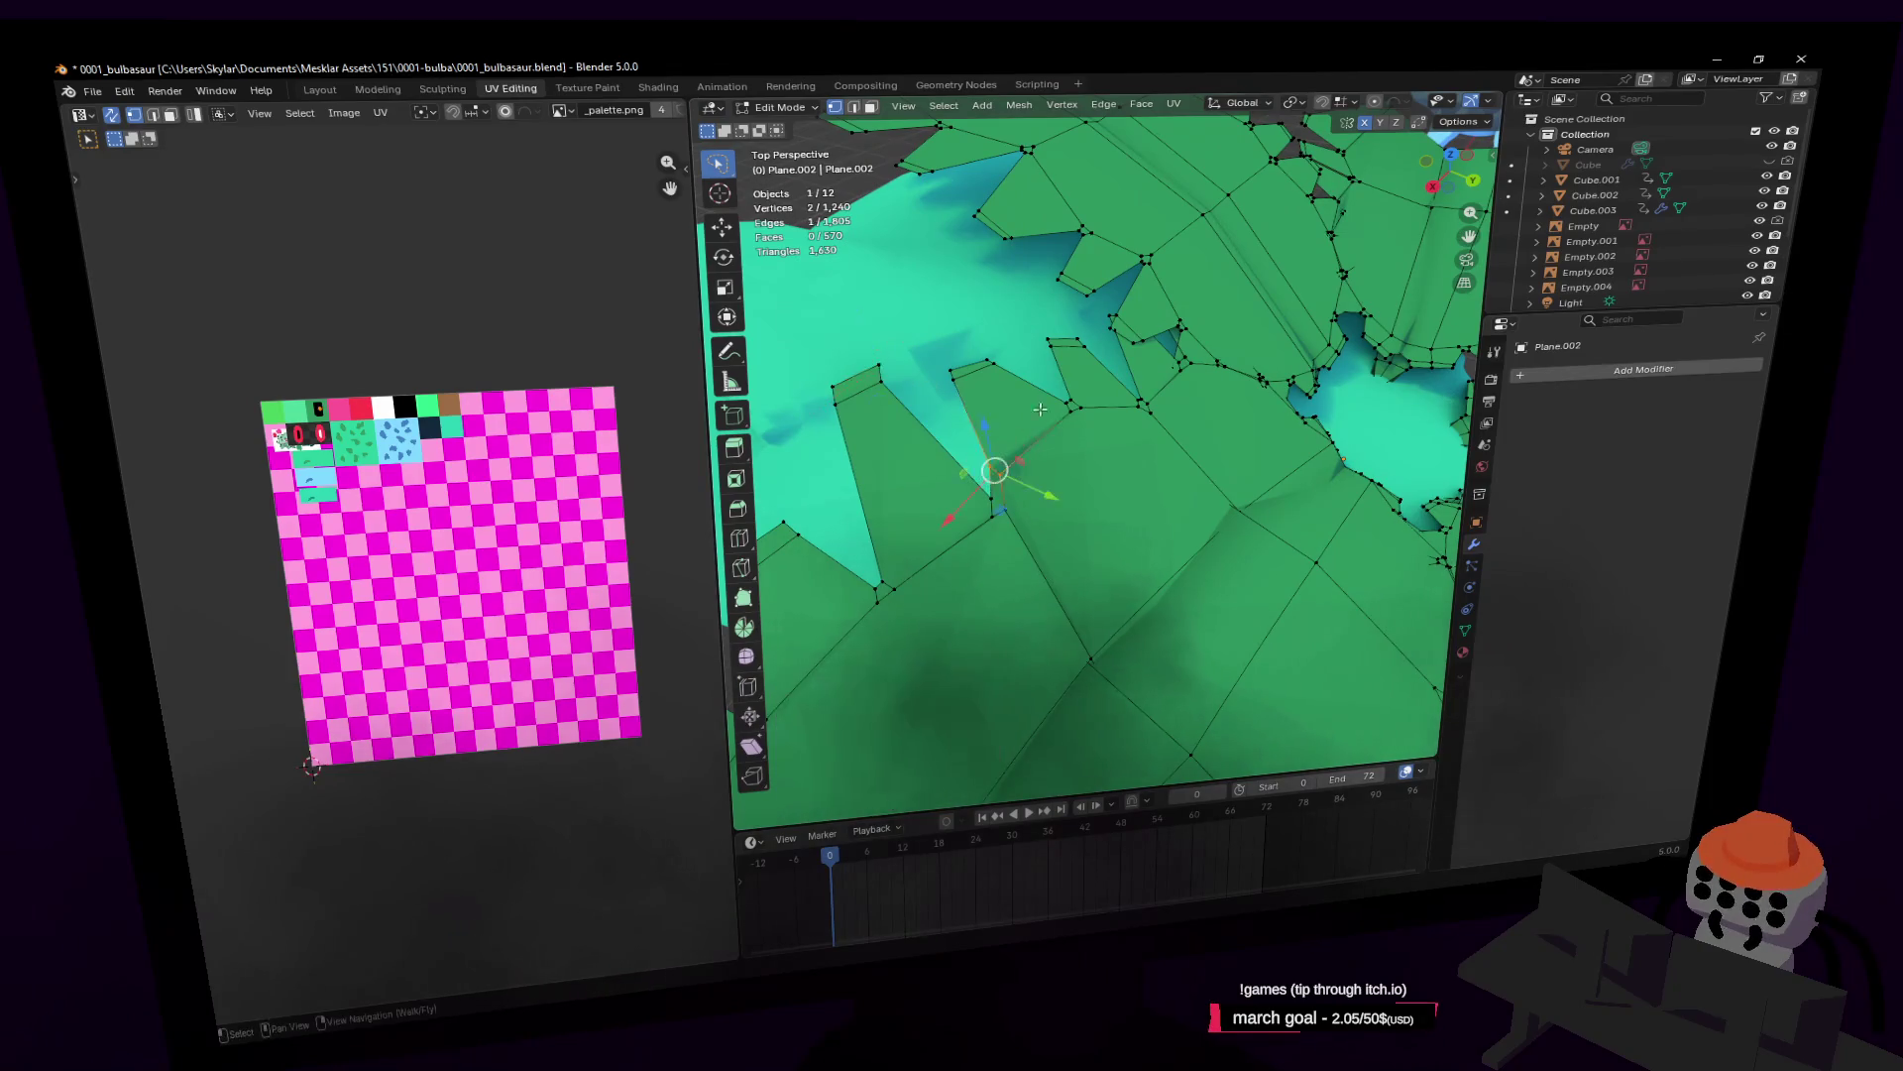
pyautogui.click(1043, 417)
pyautogui.moveTo(1043, 417); pyautogui.dragTo(1250, 449, button='middle')
pyautogui.keyDown('ctrl'); pyautogui.click(1265, 363); pyautogui.keyUp('ctrl')
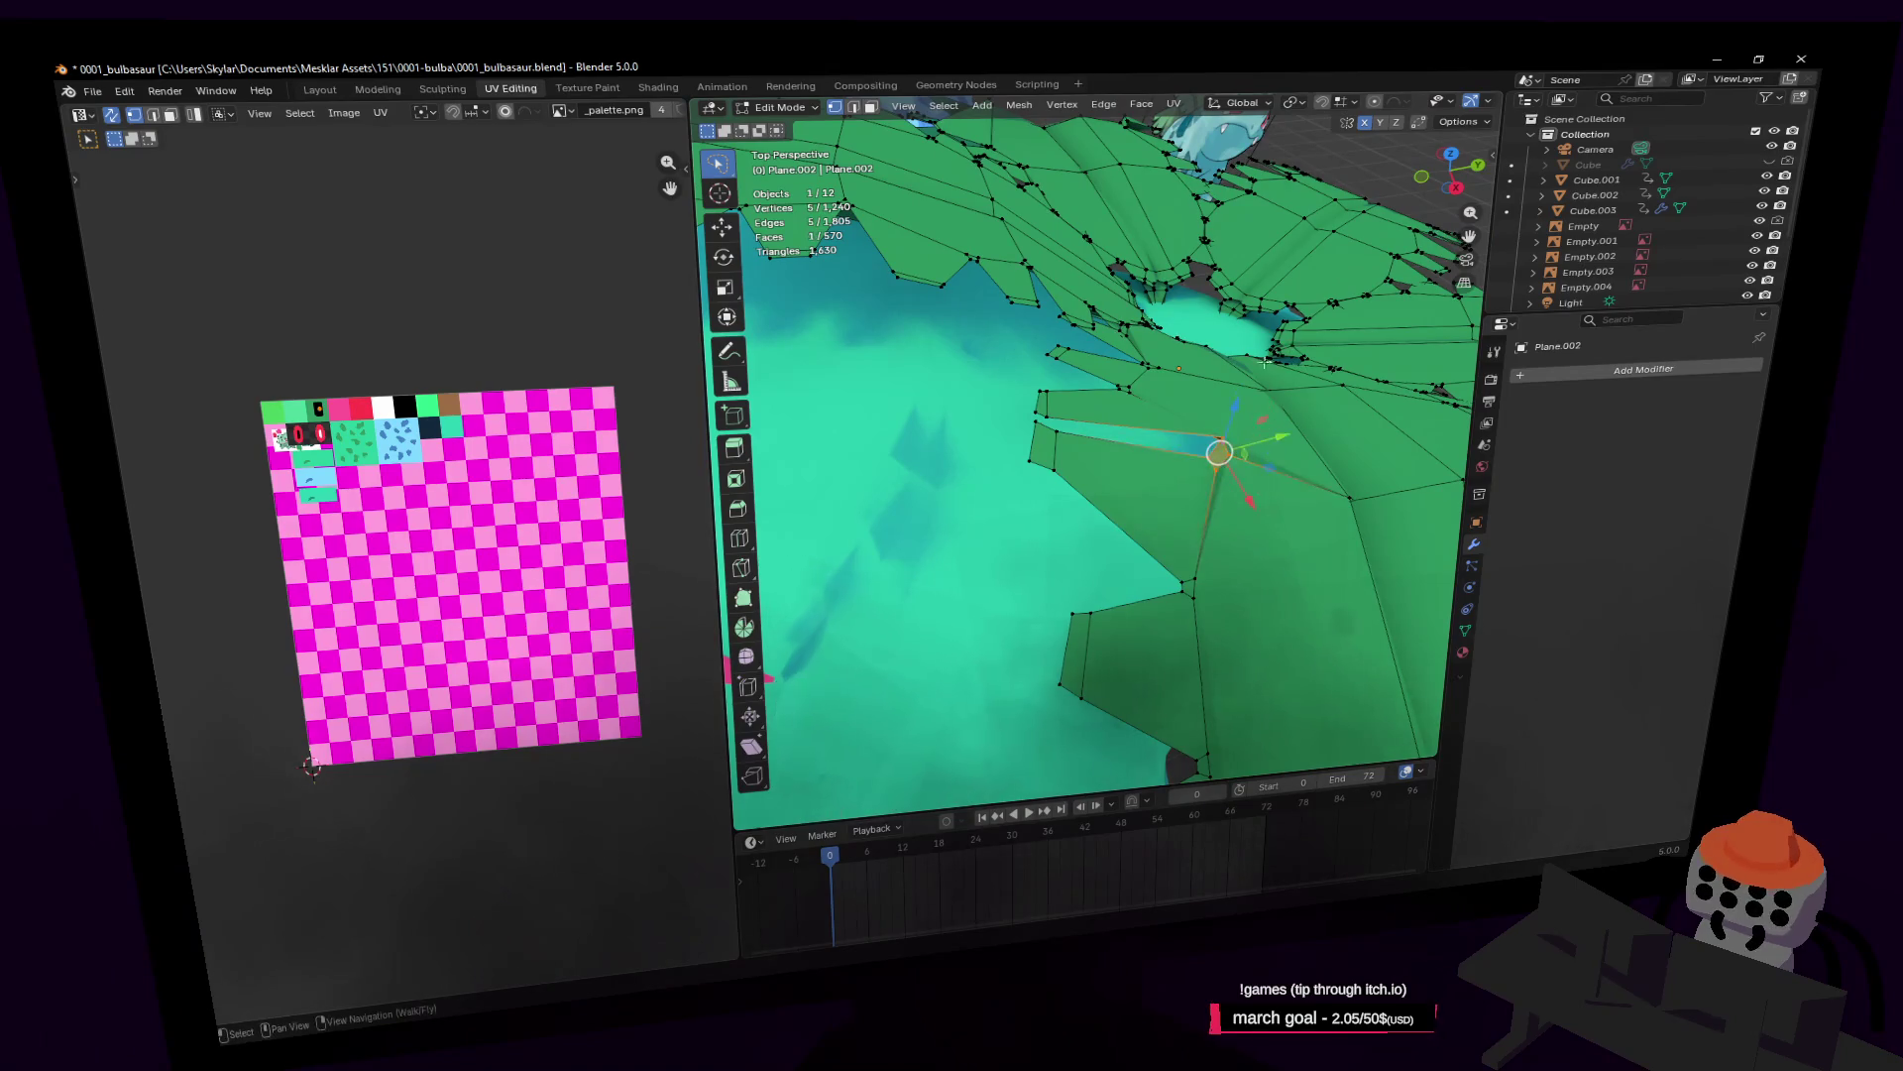
pyautogui.click(1221, 452)
pyautogui.hotkey('shift', '`')
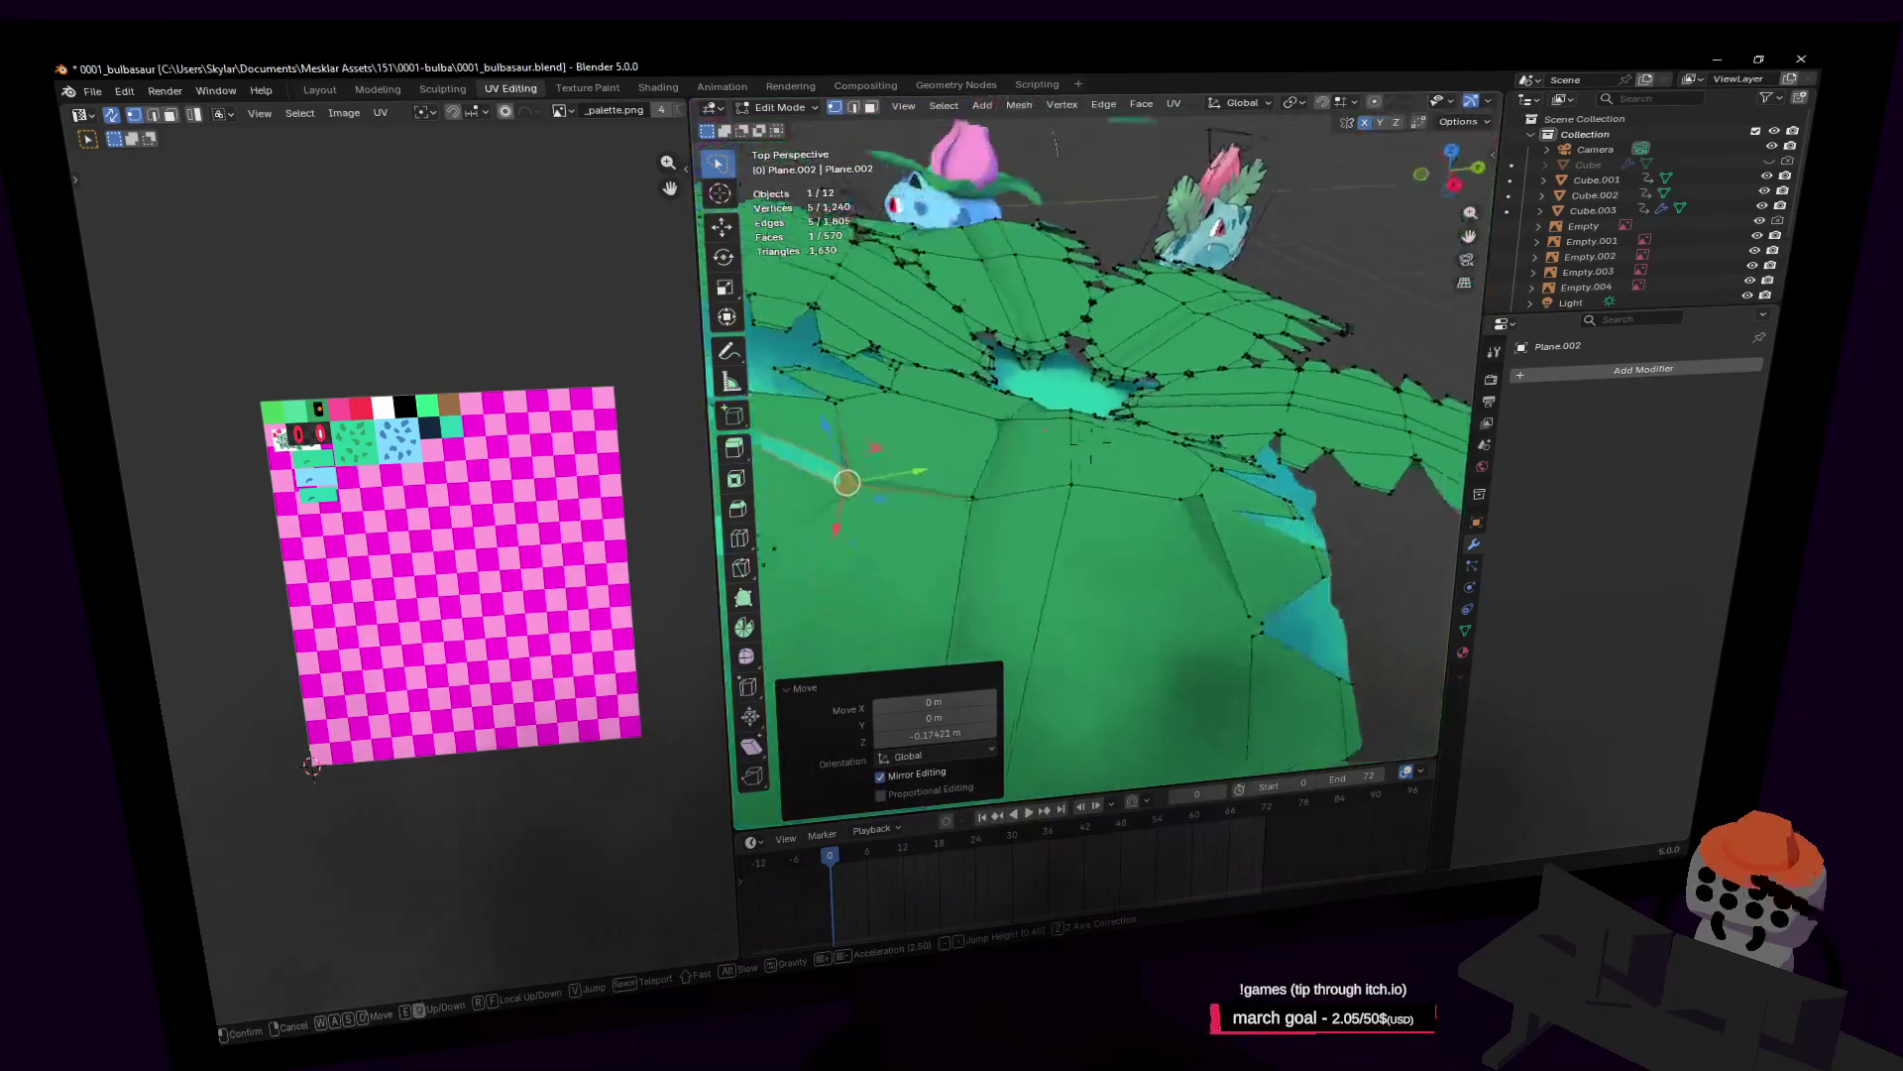
pyautogui.press('s')
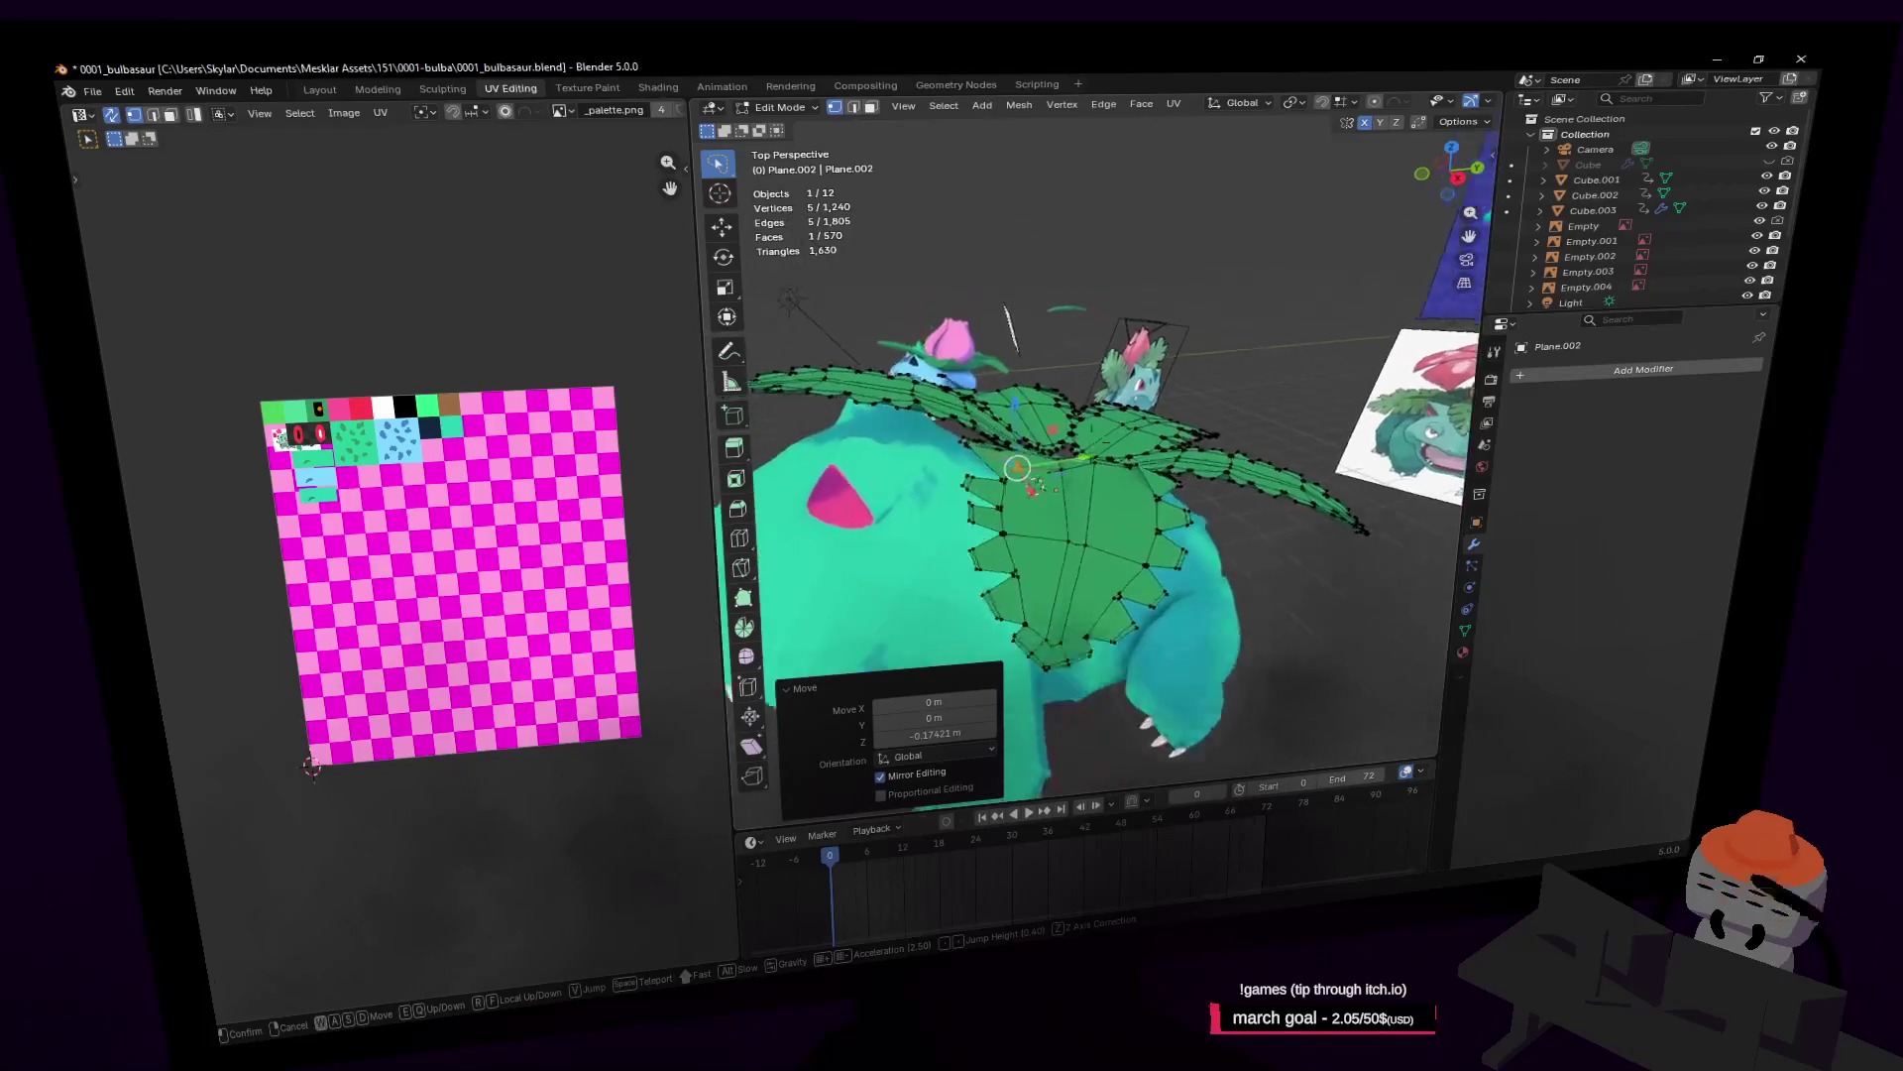
pyautogui.press('w')
pyautogui.click(1271, 446)
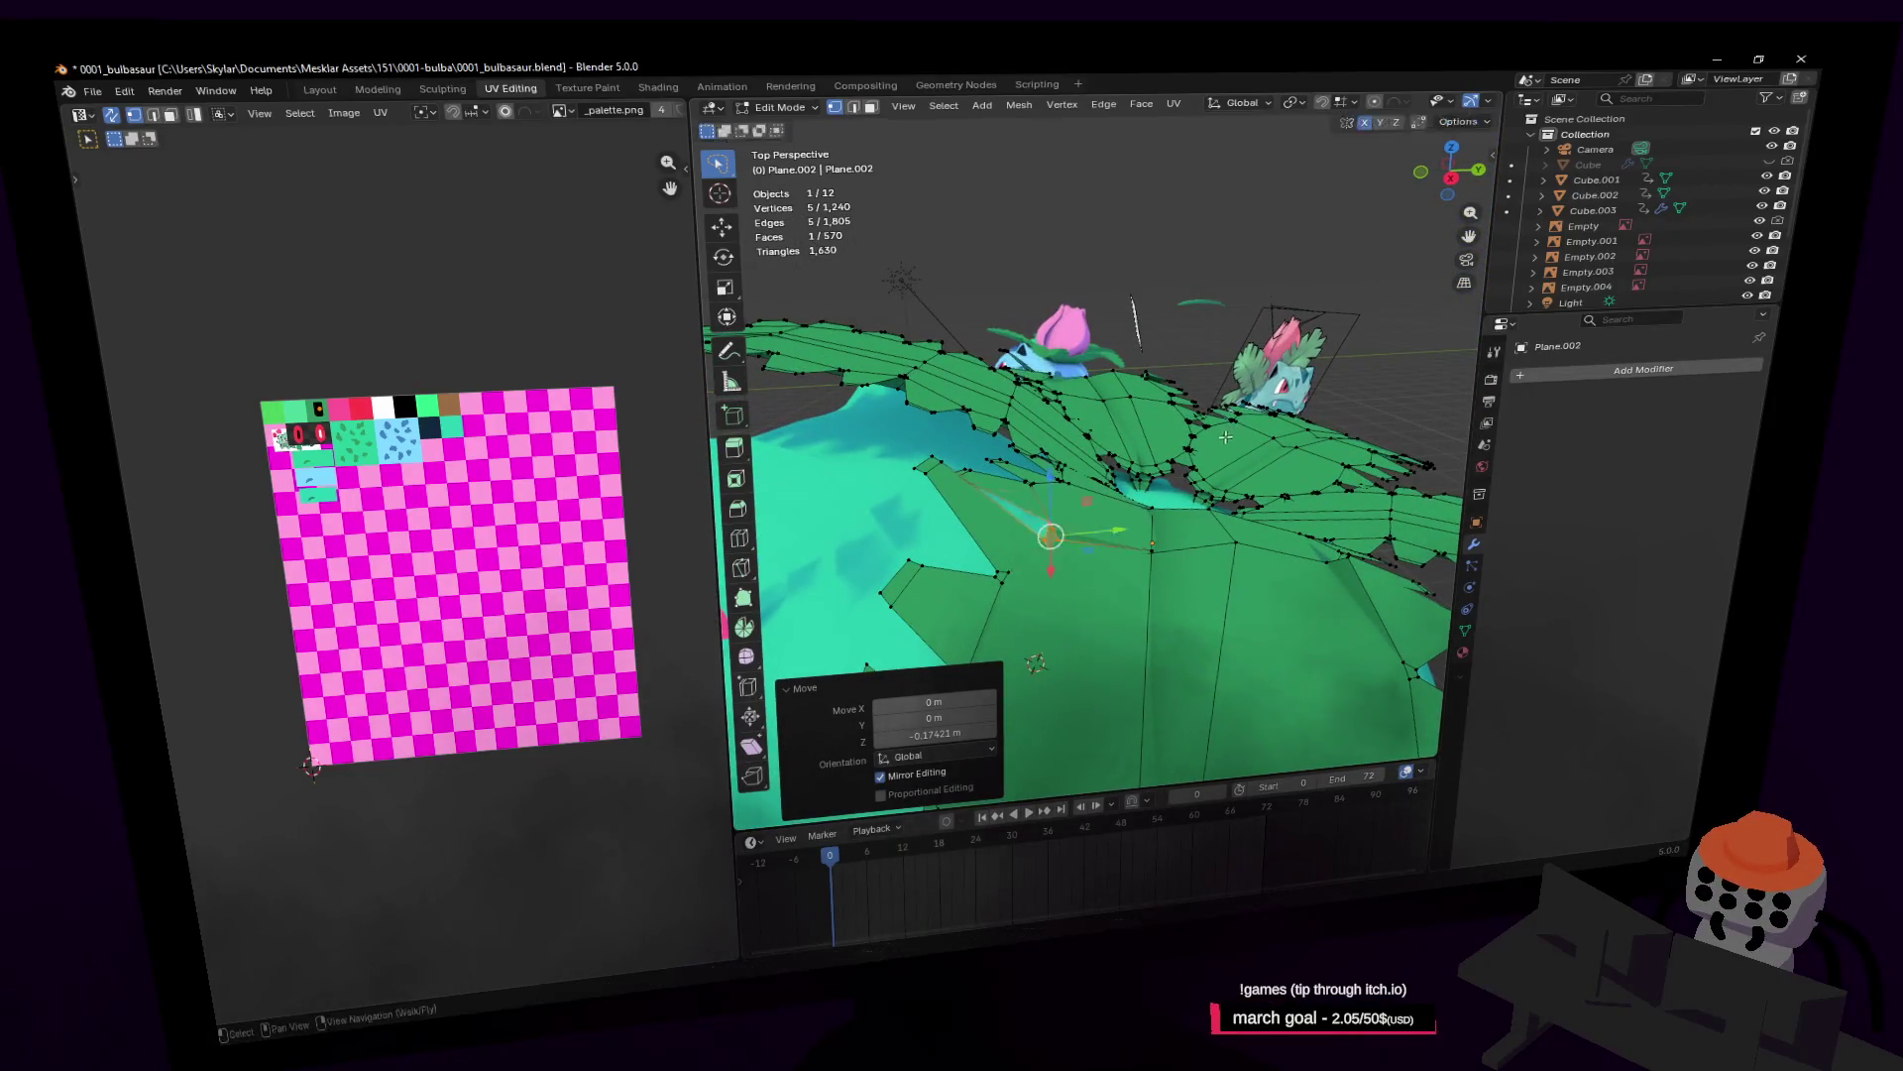
pyautogui.click(1129, 551)
pyautogui.press('g')
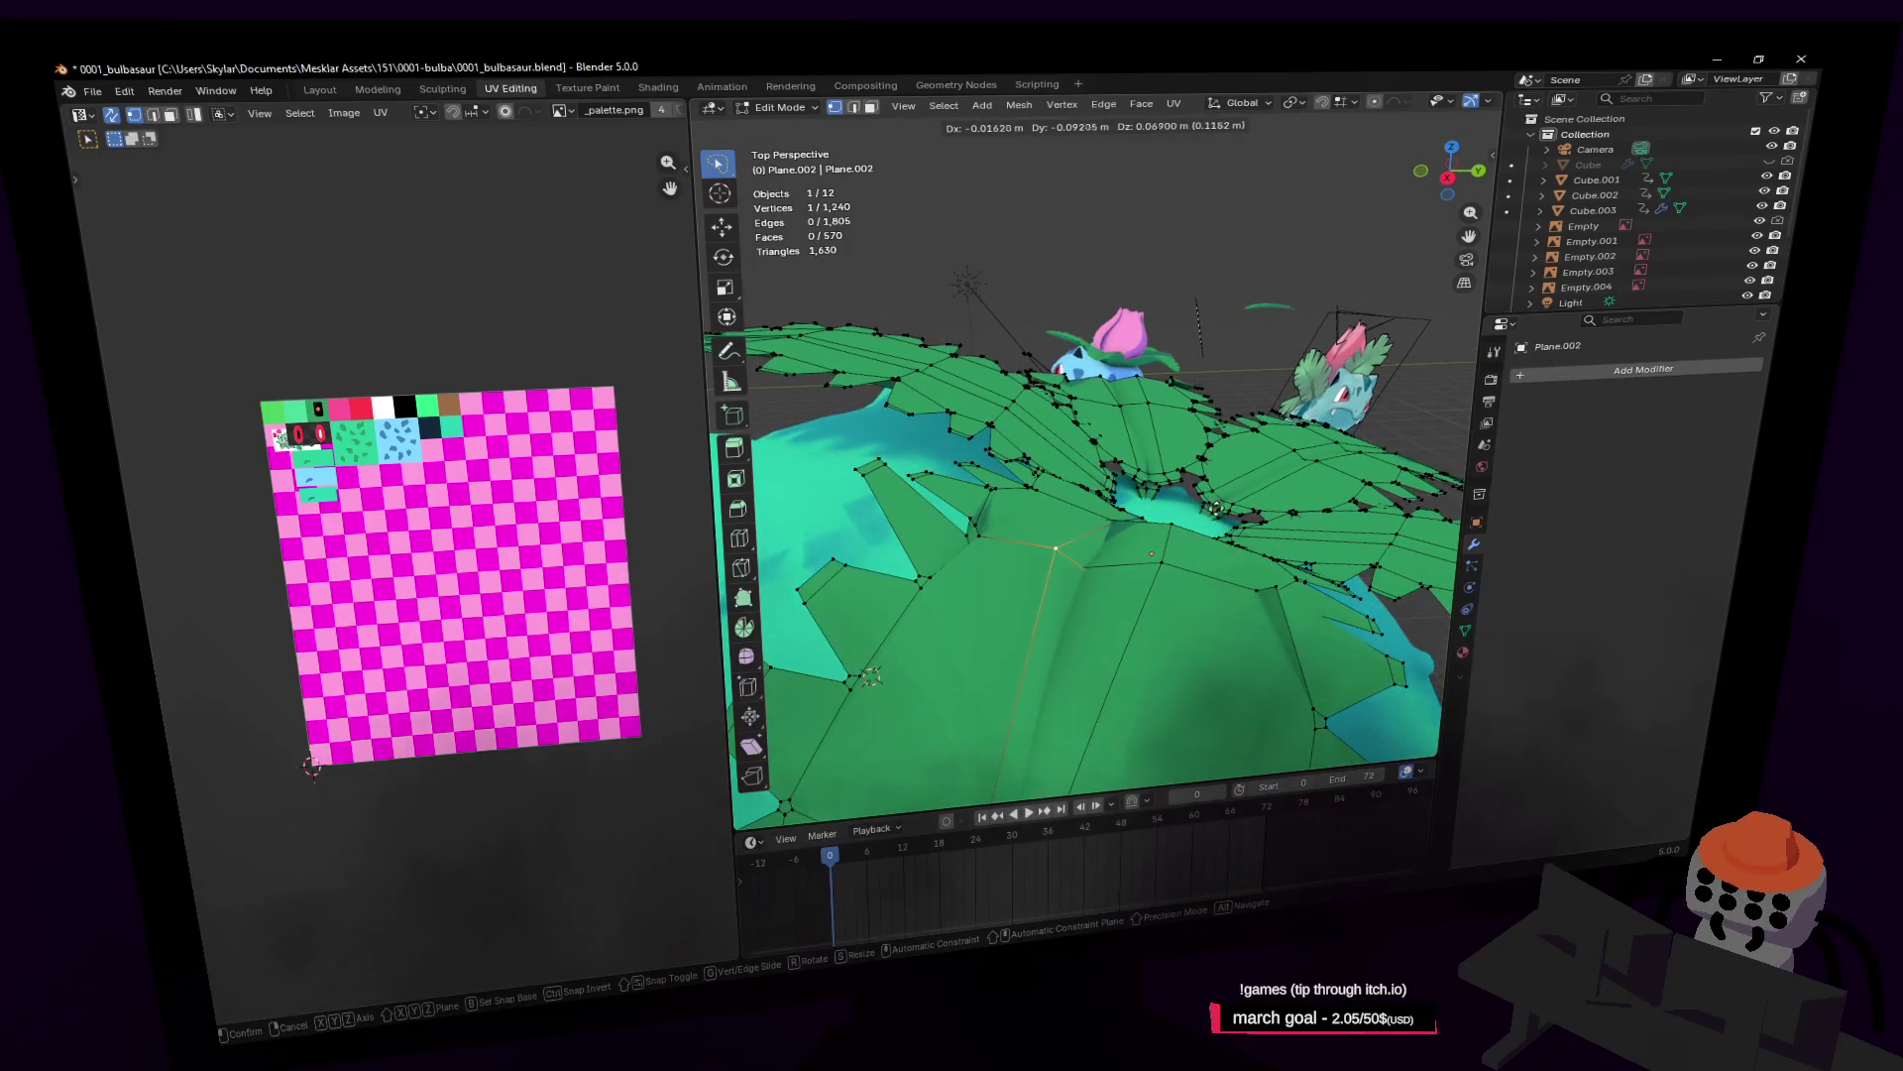
pyautogui.click(1222, 511)
pyautogui.hotkey('shift', '`')
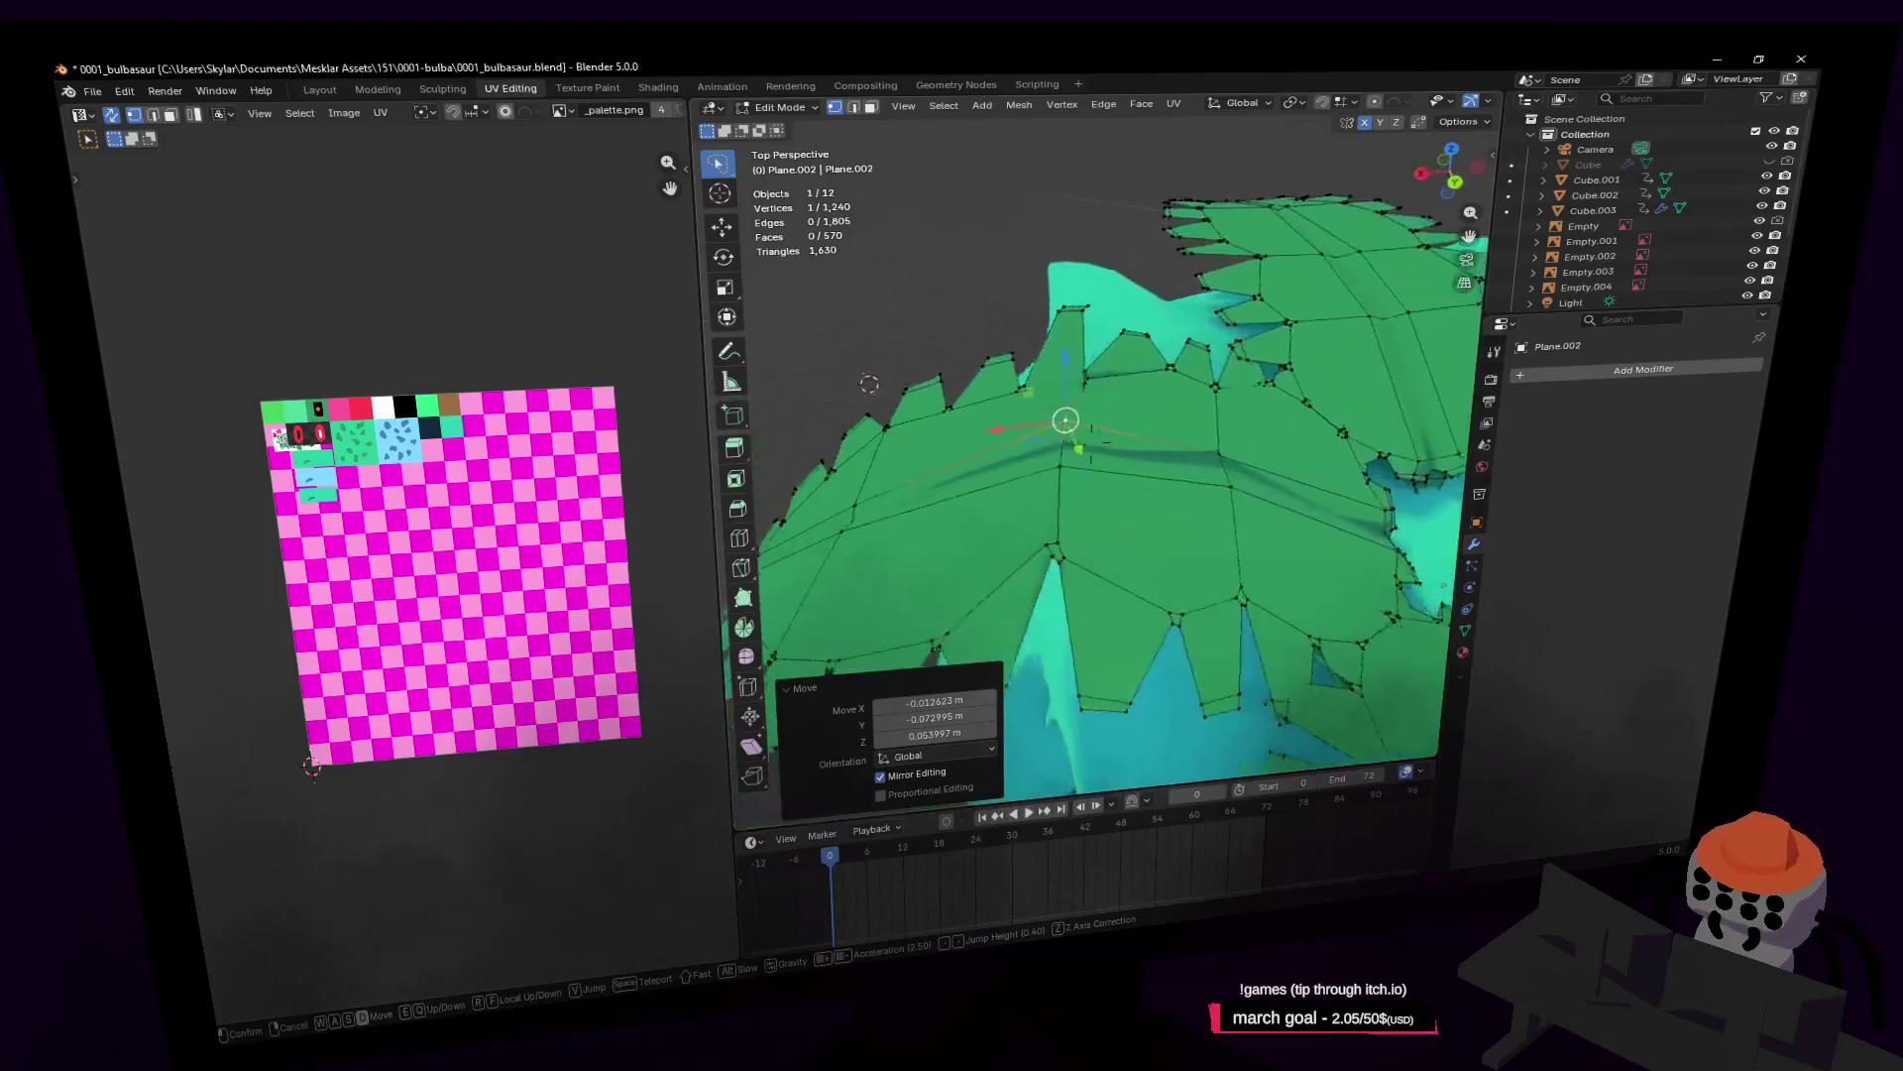
pyautogui.press('w')
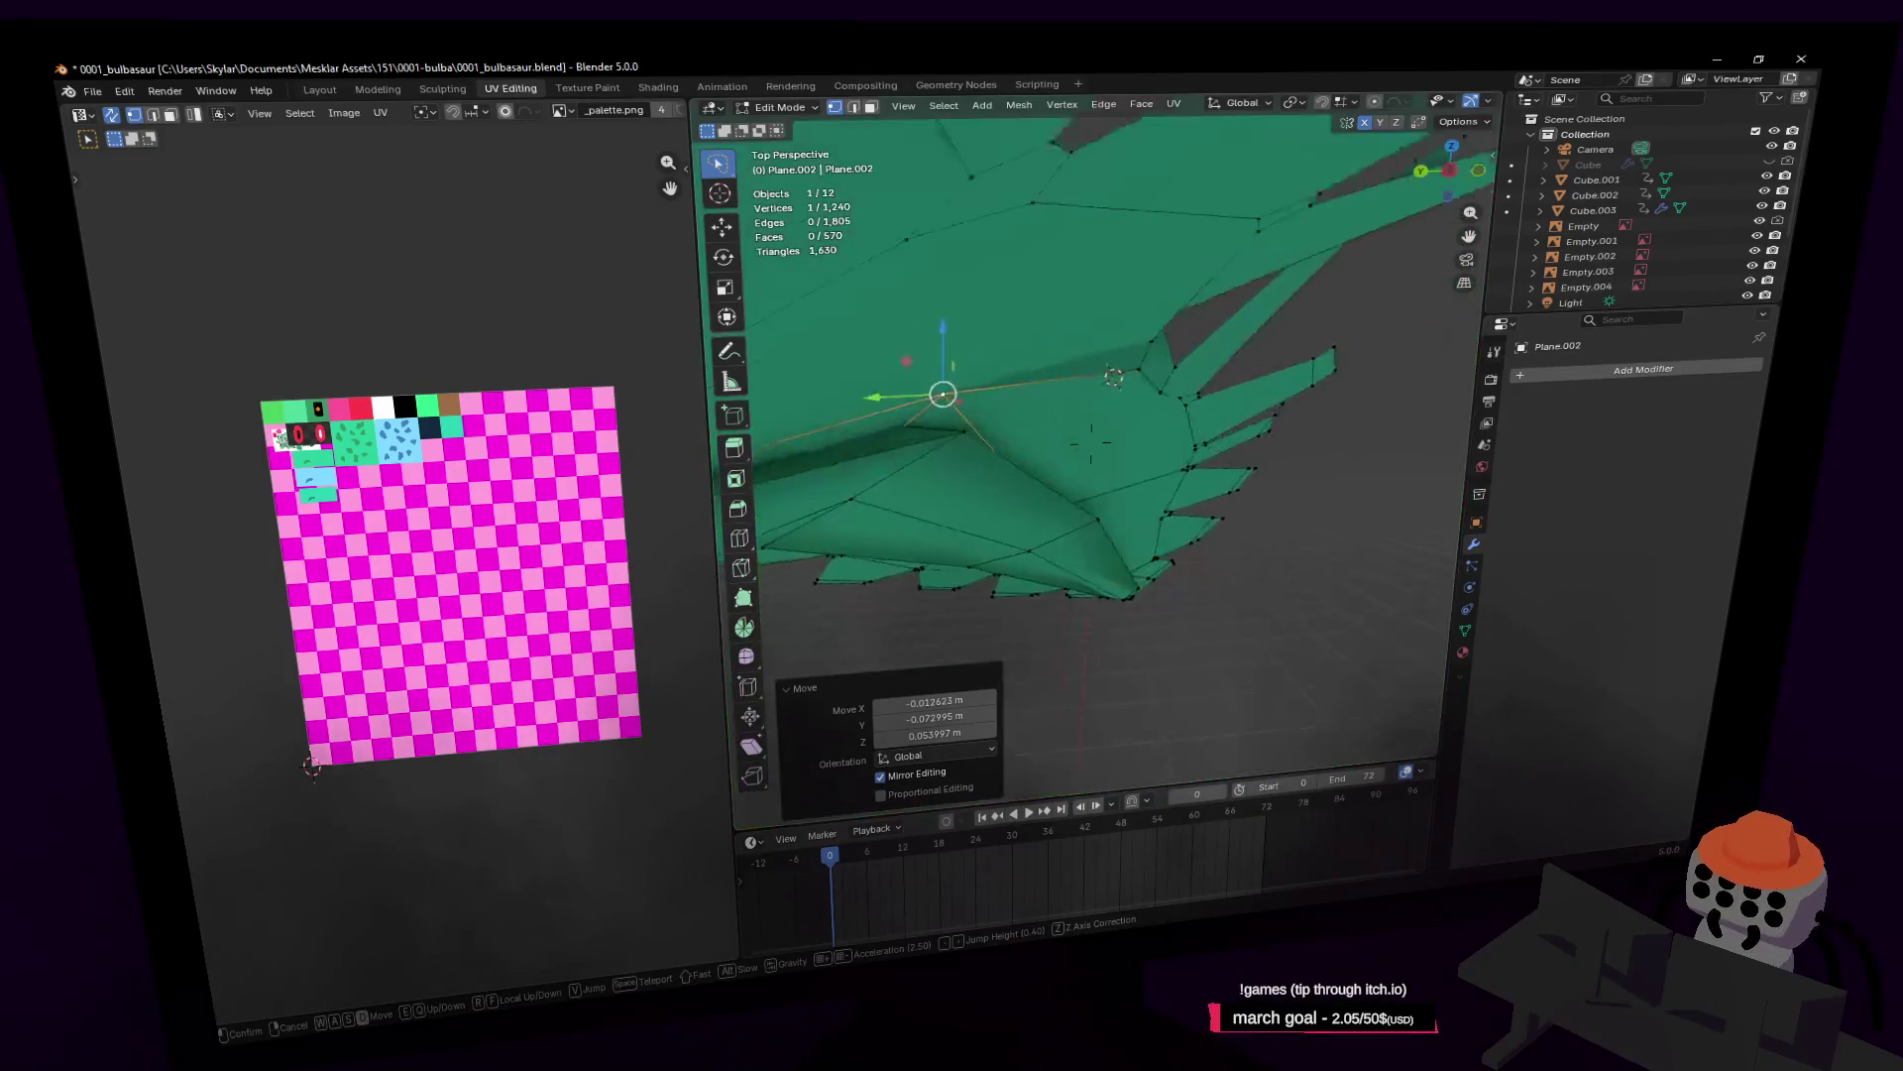
pyautogui.press('s')
pyautogui.press('d')
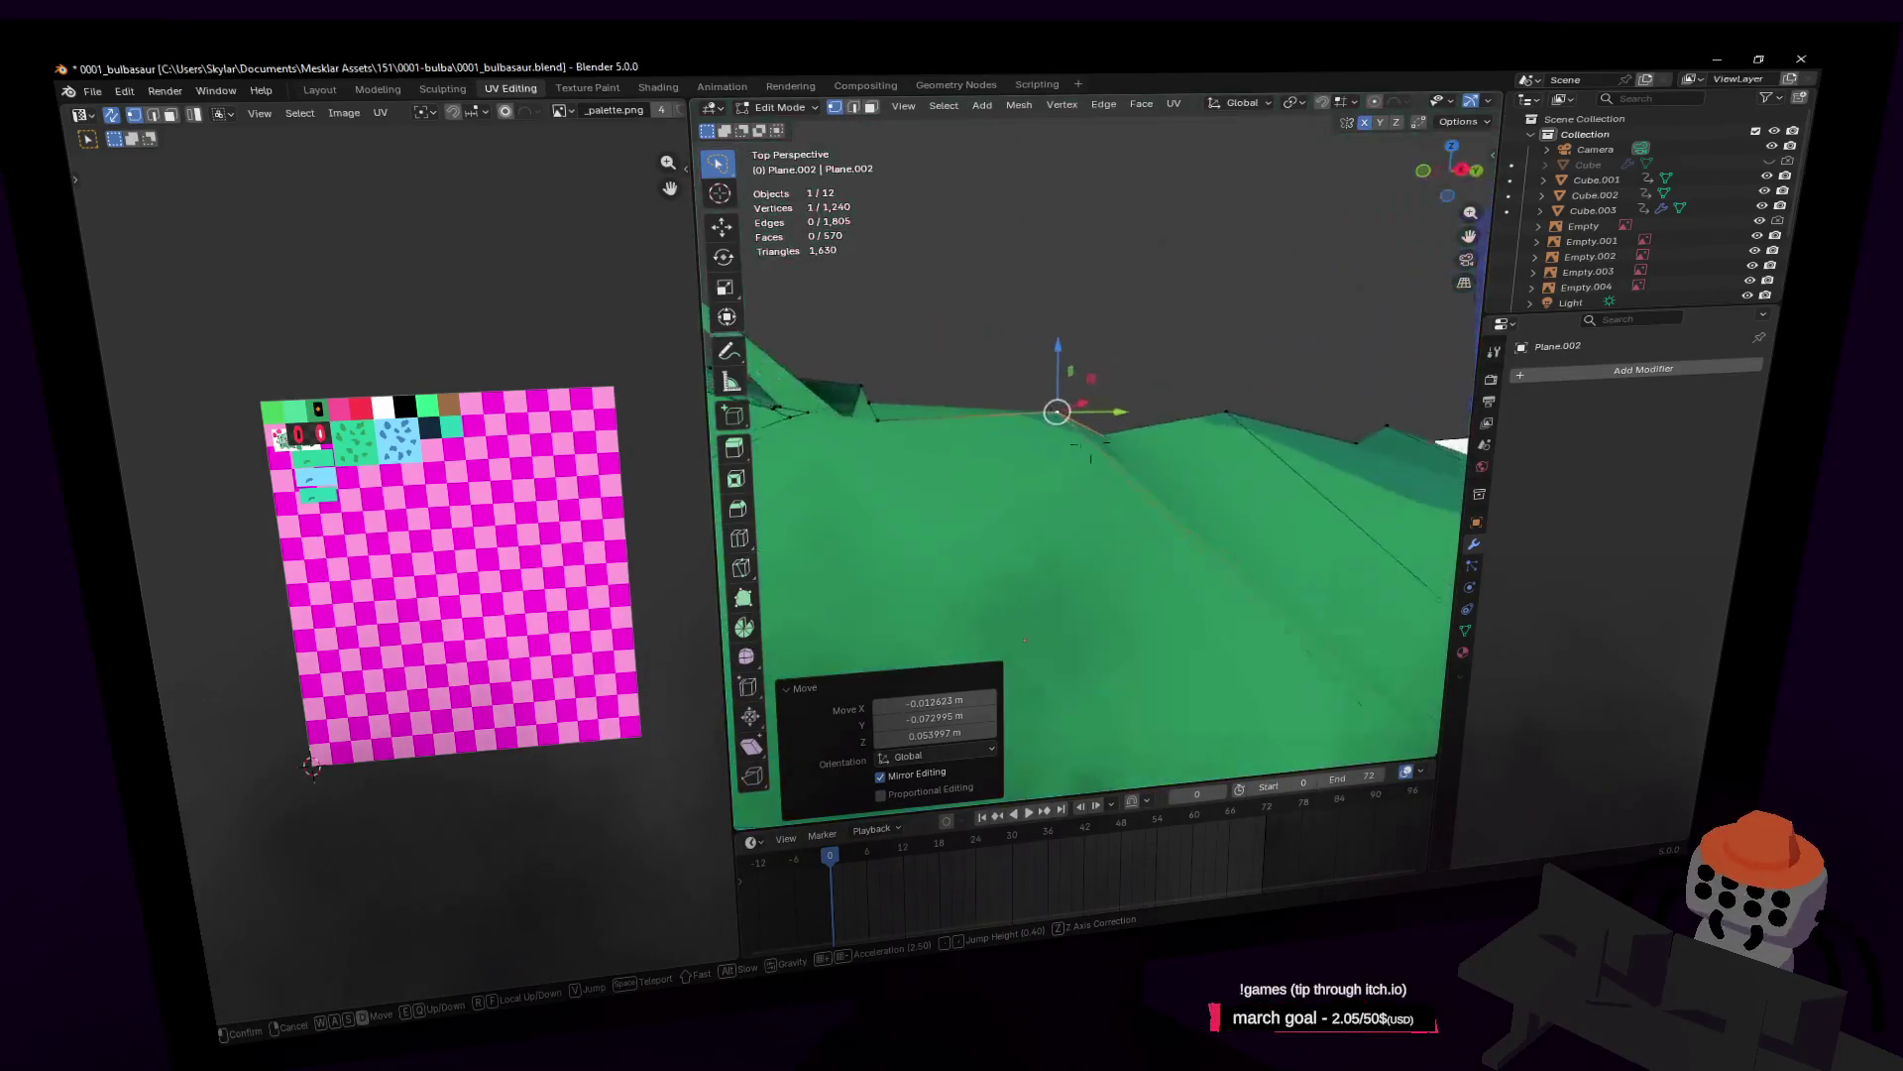
pyautogui.press('s')
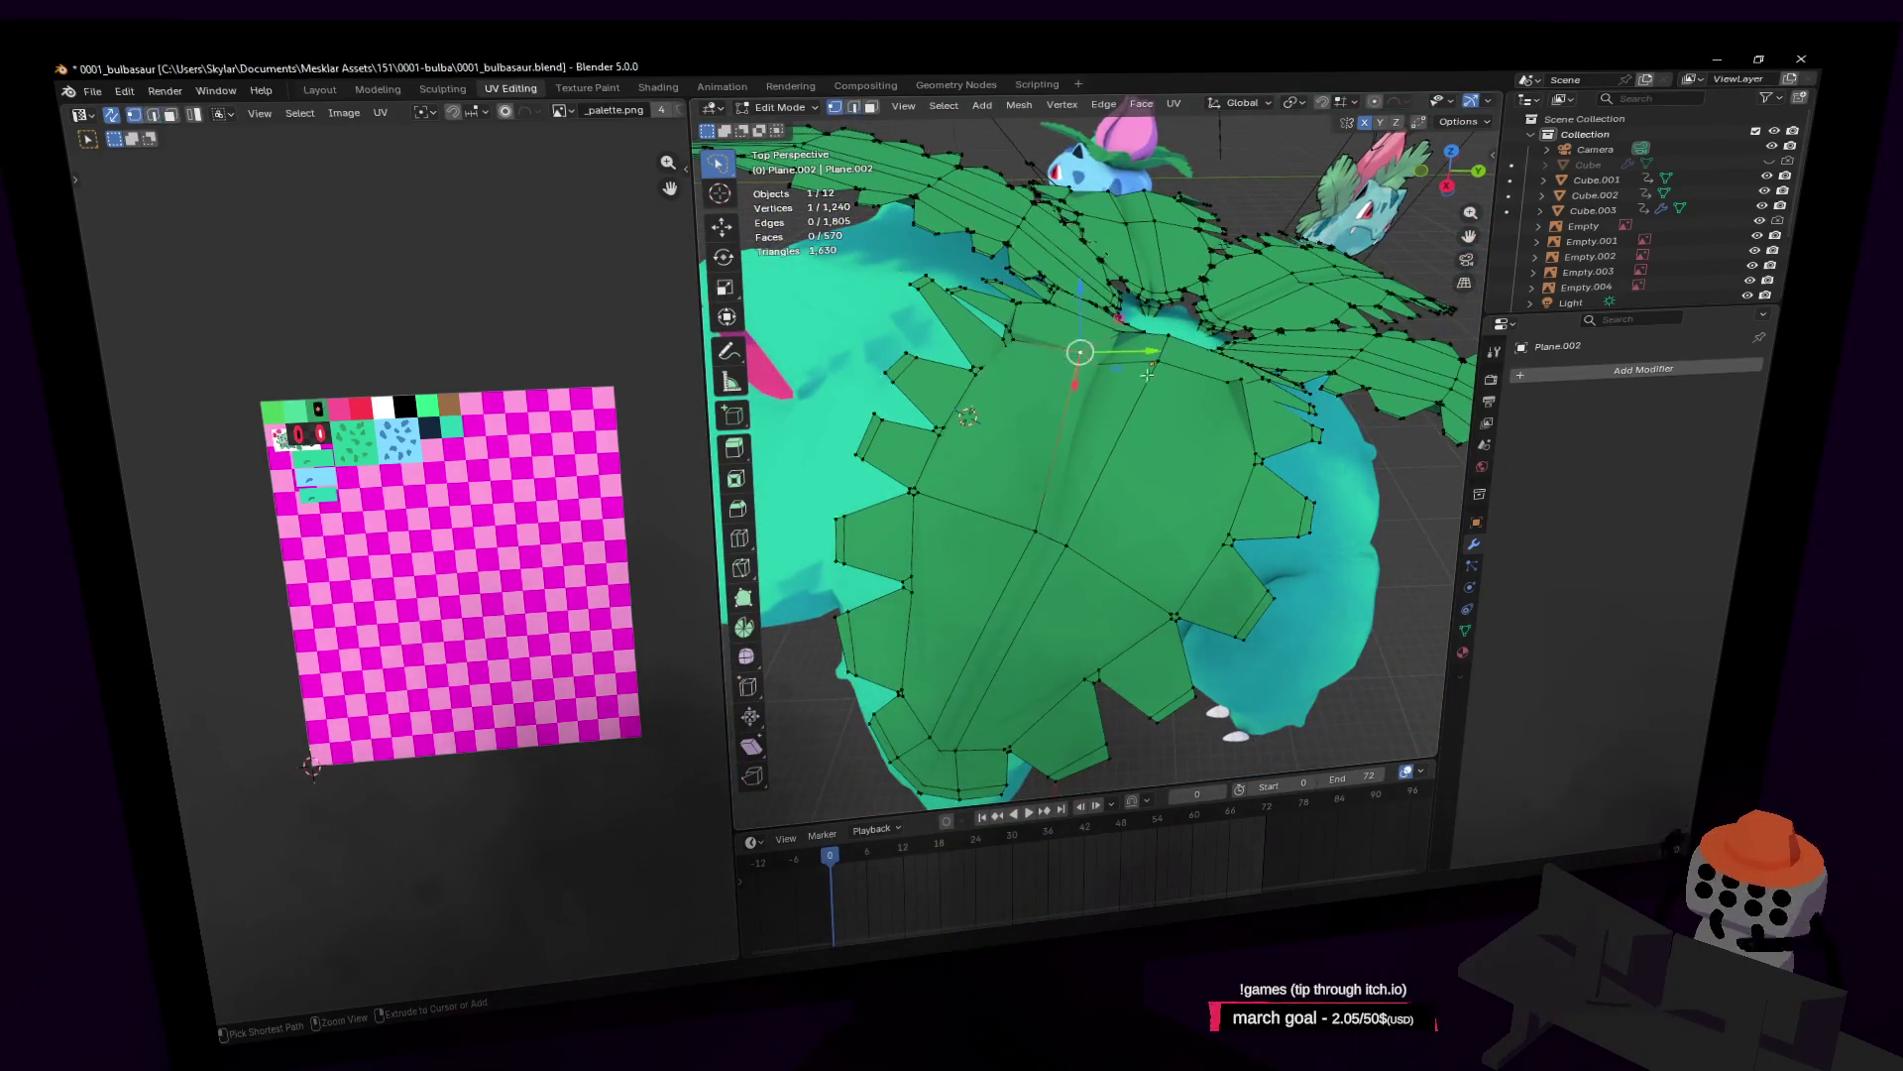
pyautogui.press('2')
pyautogui.hotkey('shift', '`')
pyautogui.press('w')
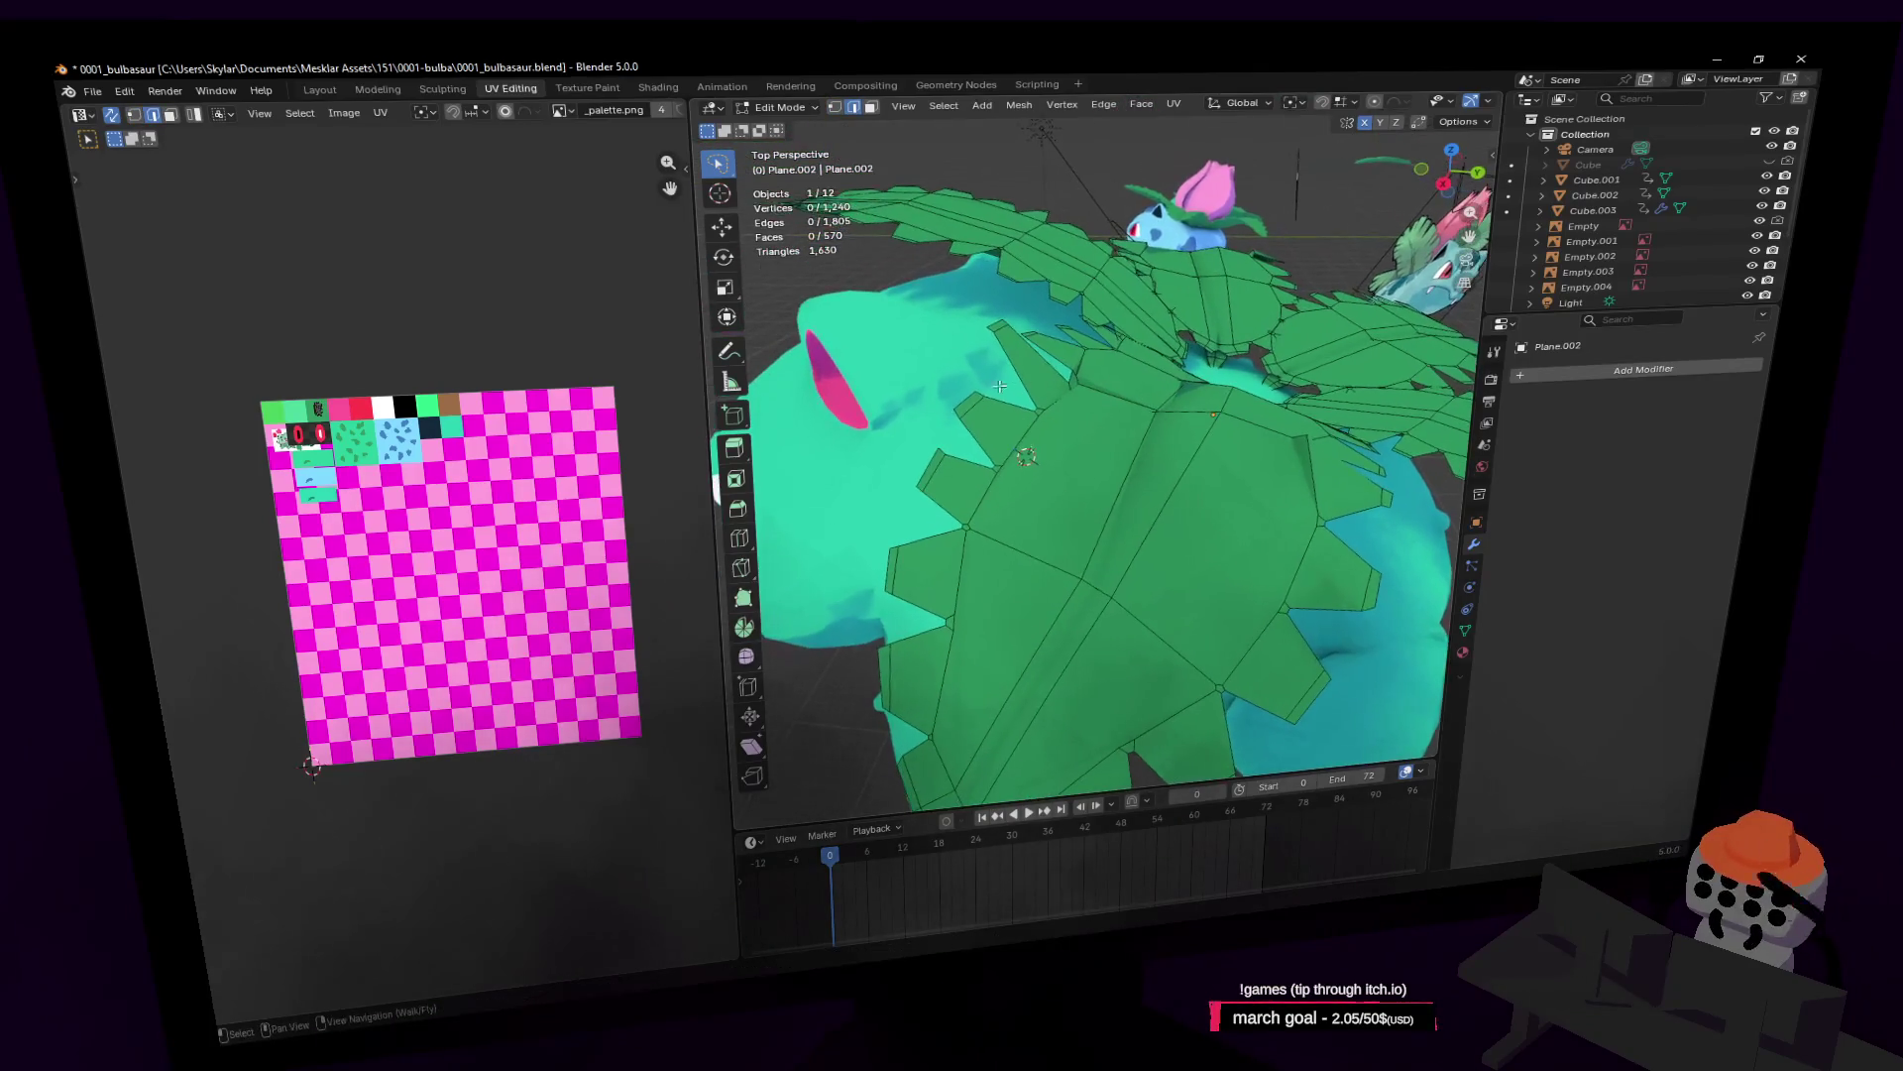
pyautogui.press('s')
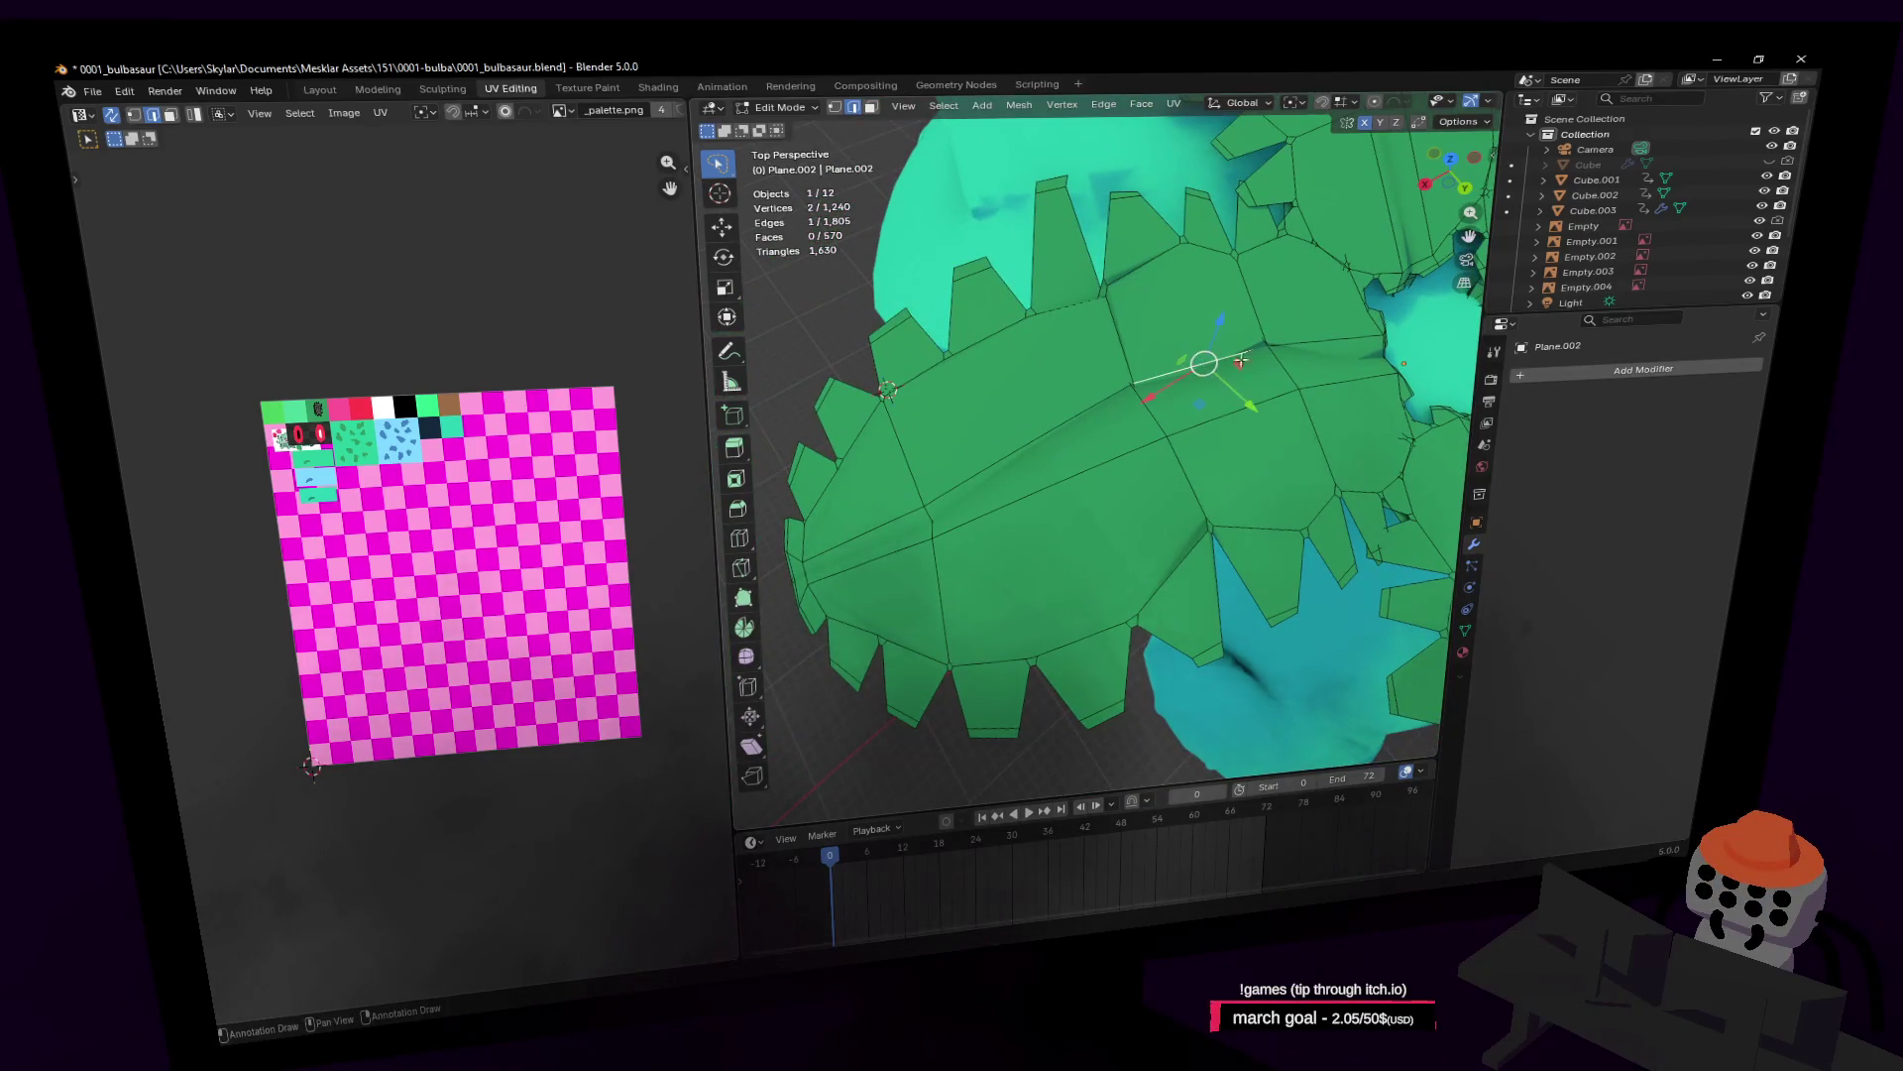
pyautogui.hotkey('shift', '`')
pyautogui.press('w')
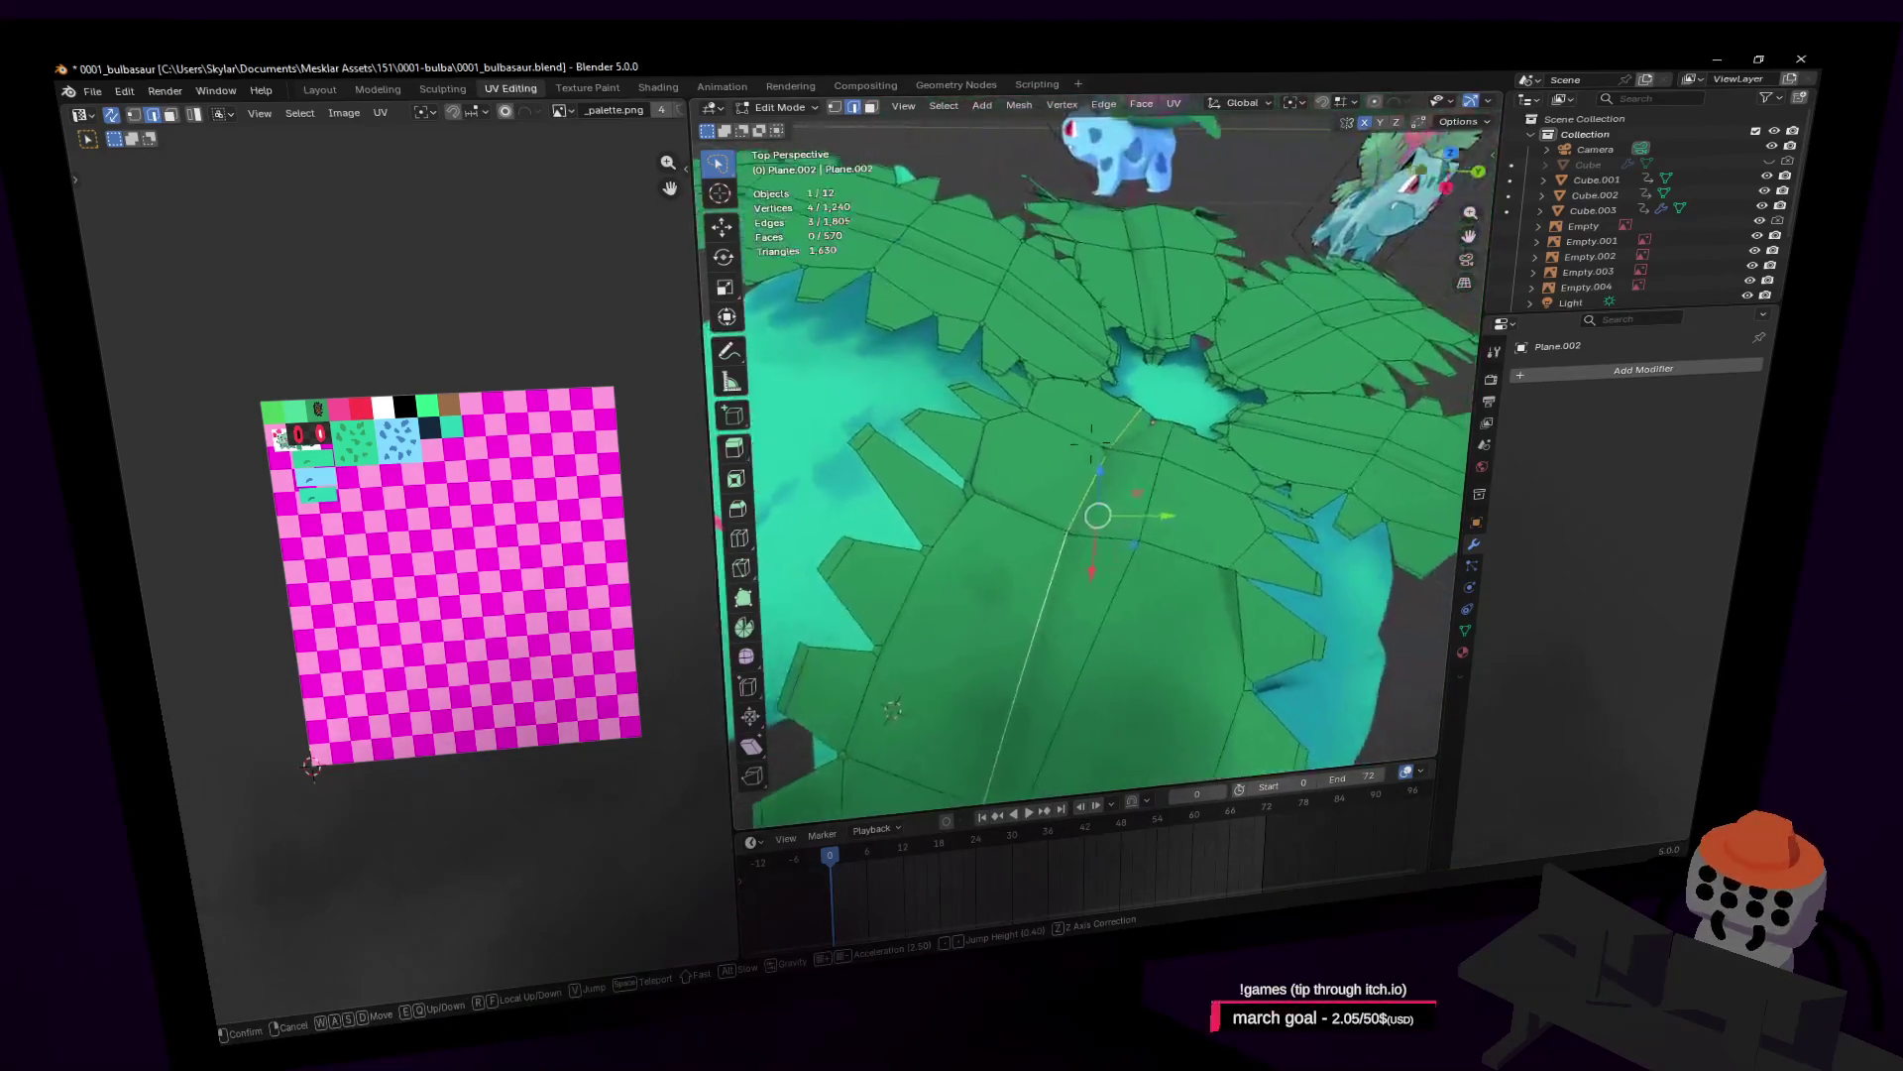
pyautogui.press('s')
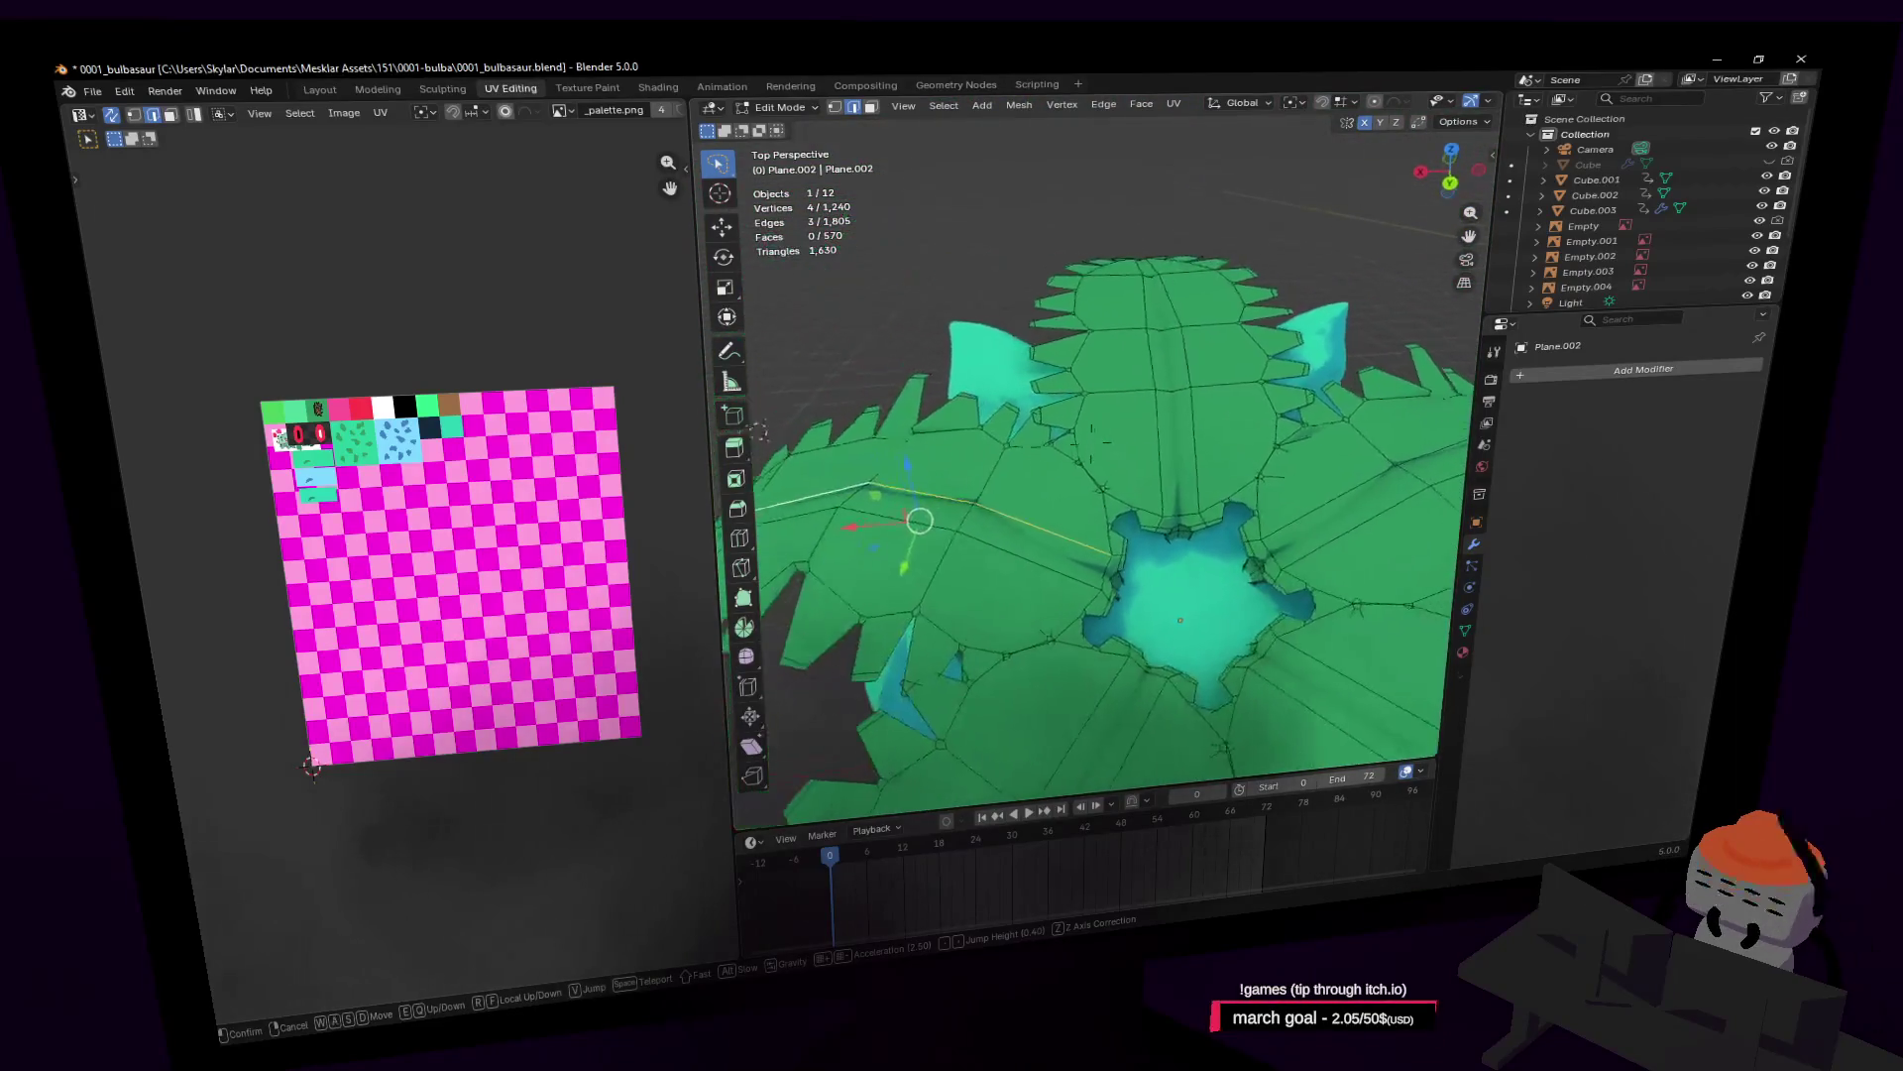
pyautogui.click(1092, 442)
pyautogui.press('Tab')
pyautogui.hotkey('shift', '`')
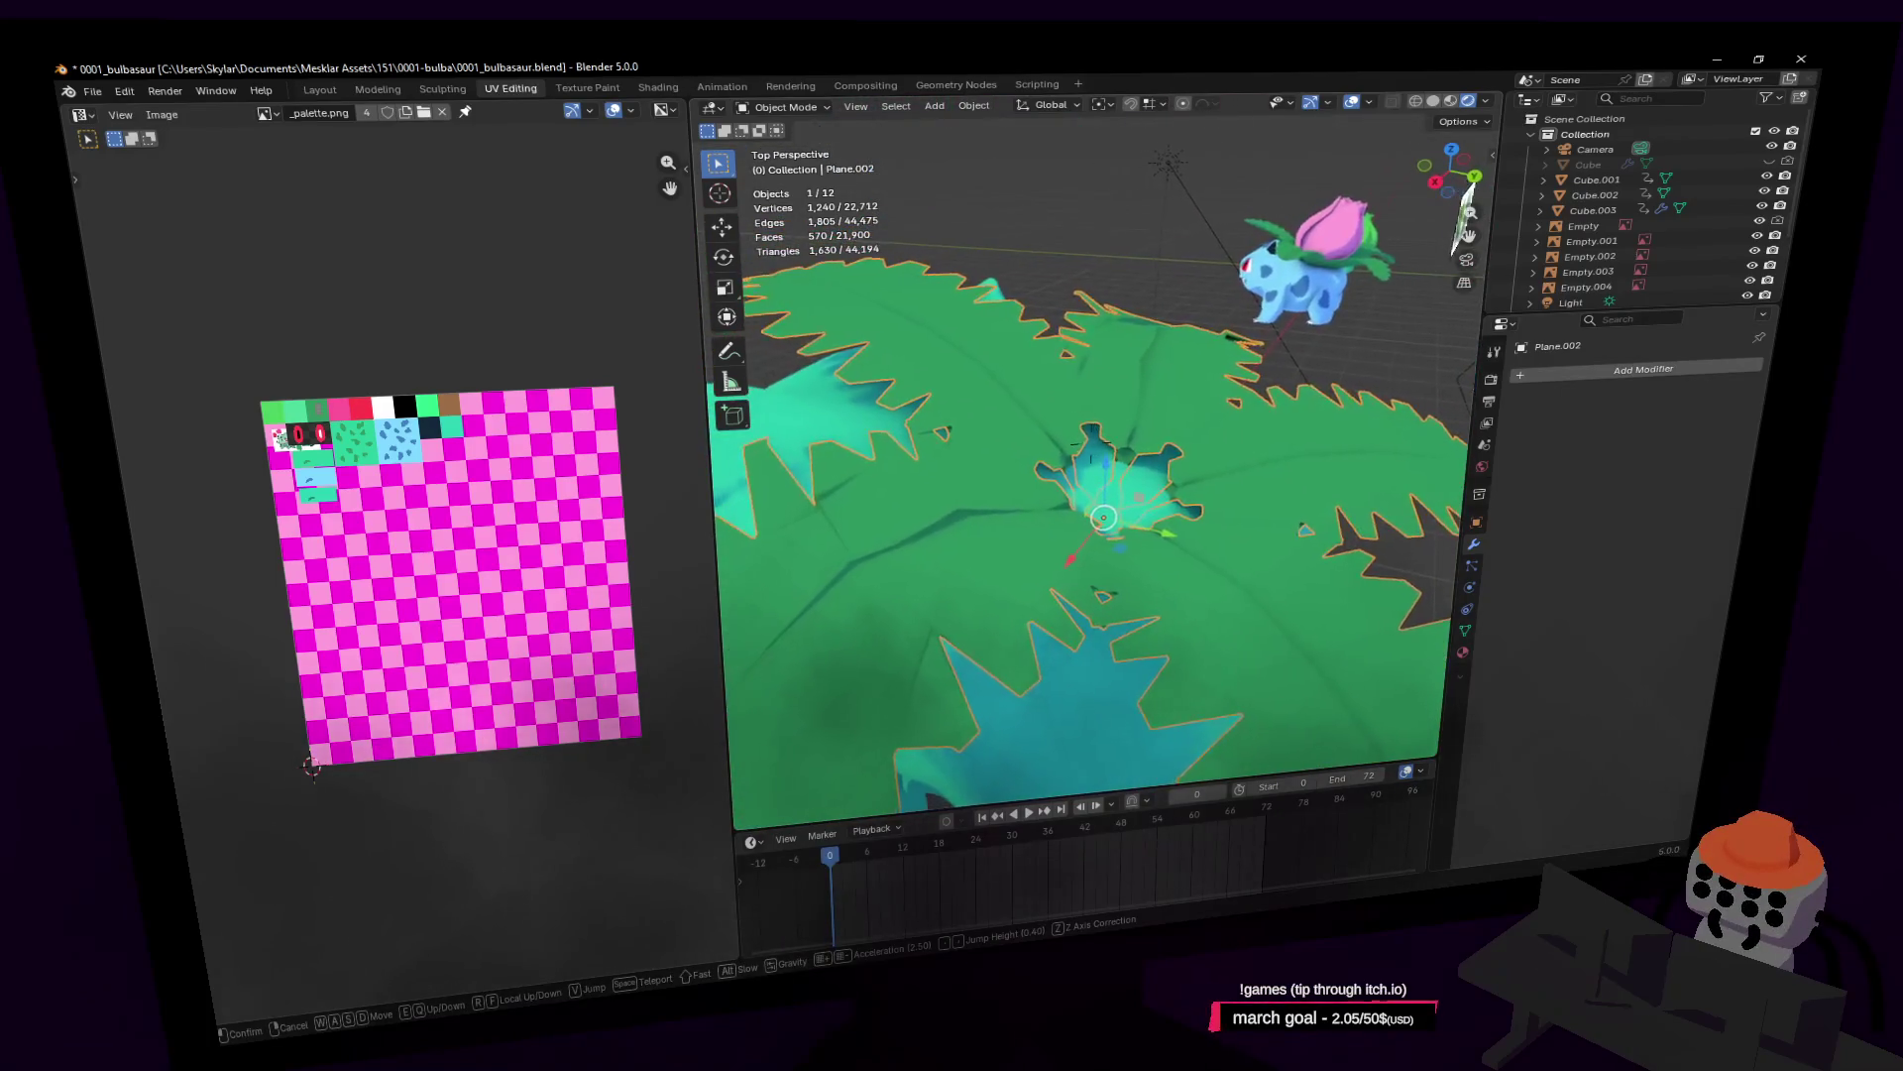
# Step: Move the two selected leaf-ring vertices near the central opening and inspect the reshaped leaf
pyautogui.click(1198, 388)
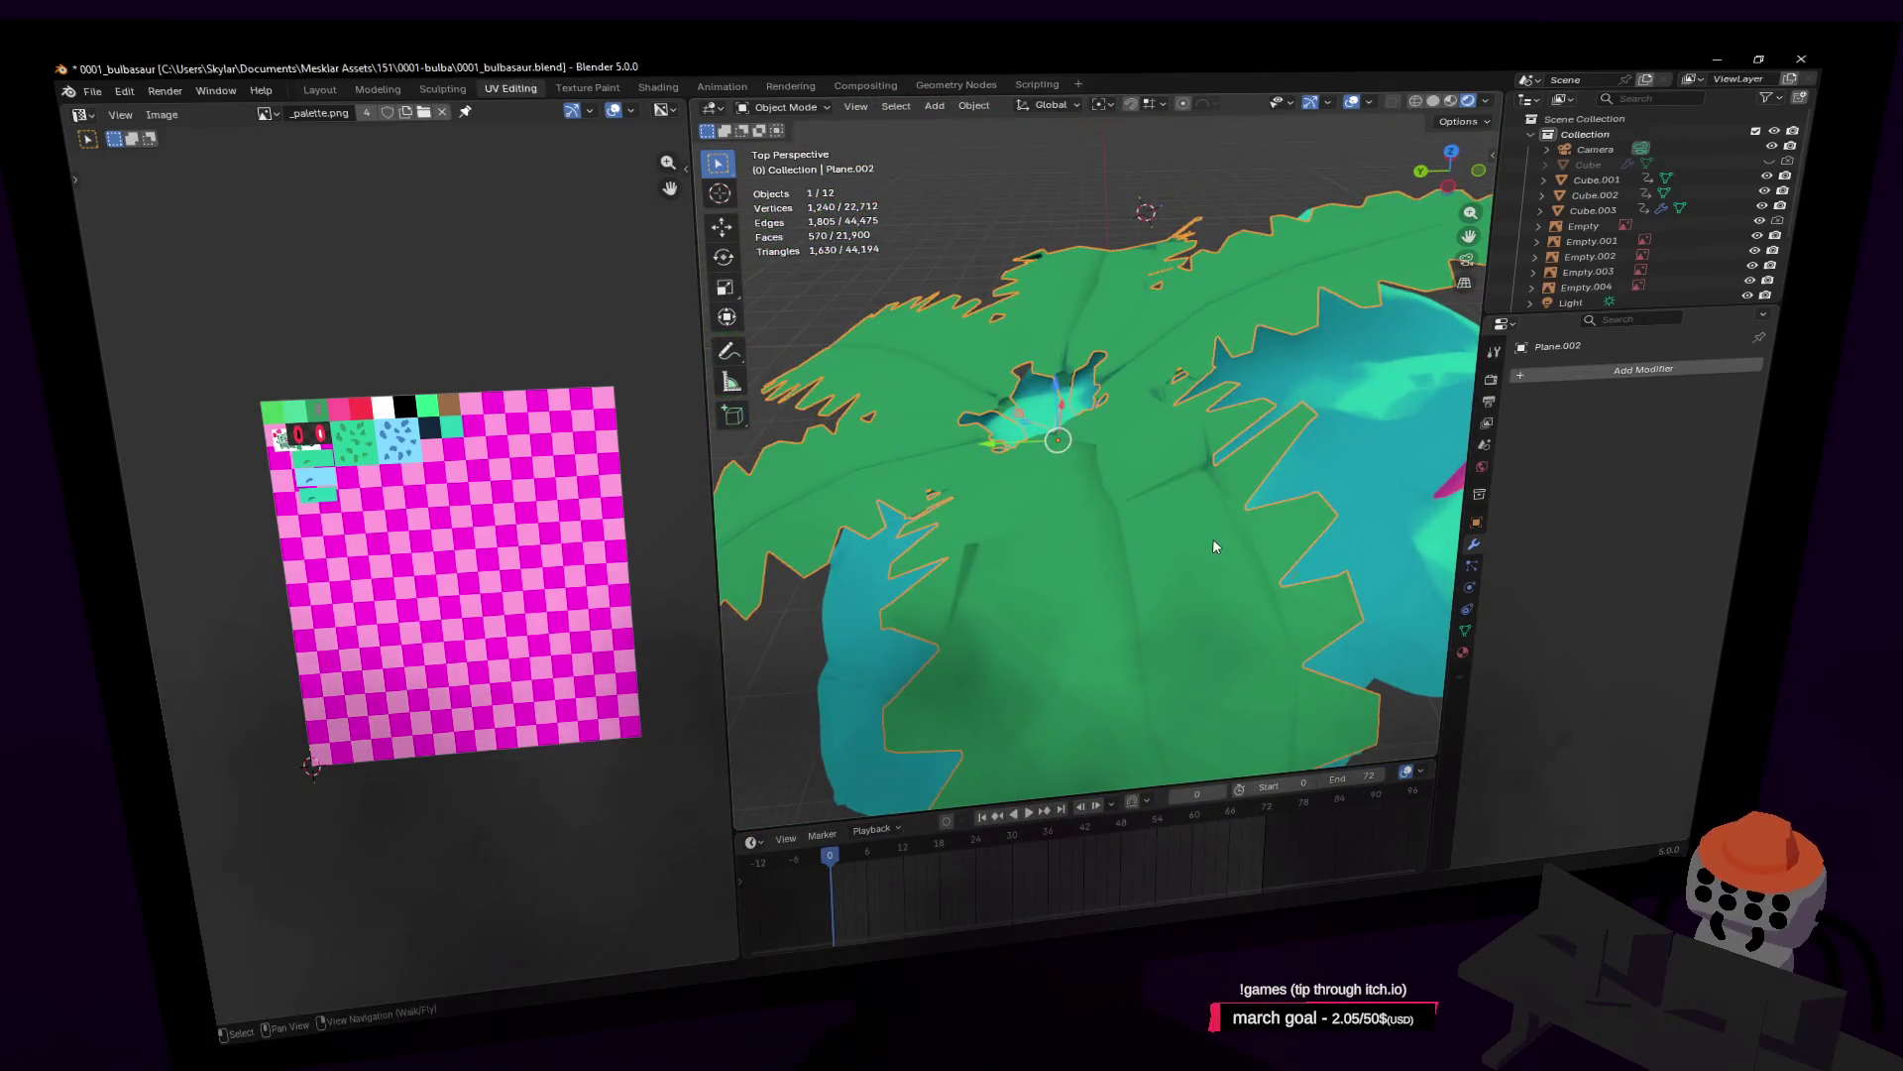
pyautogui.press('Tab')
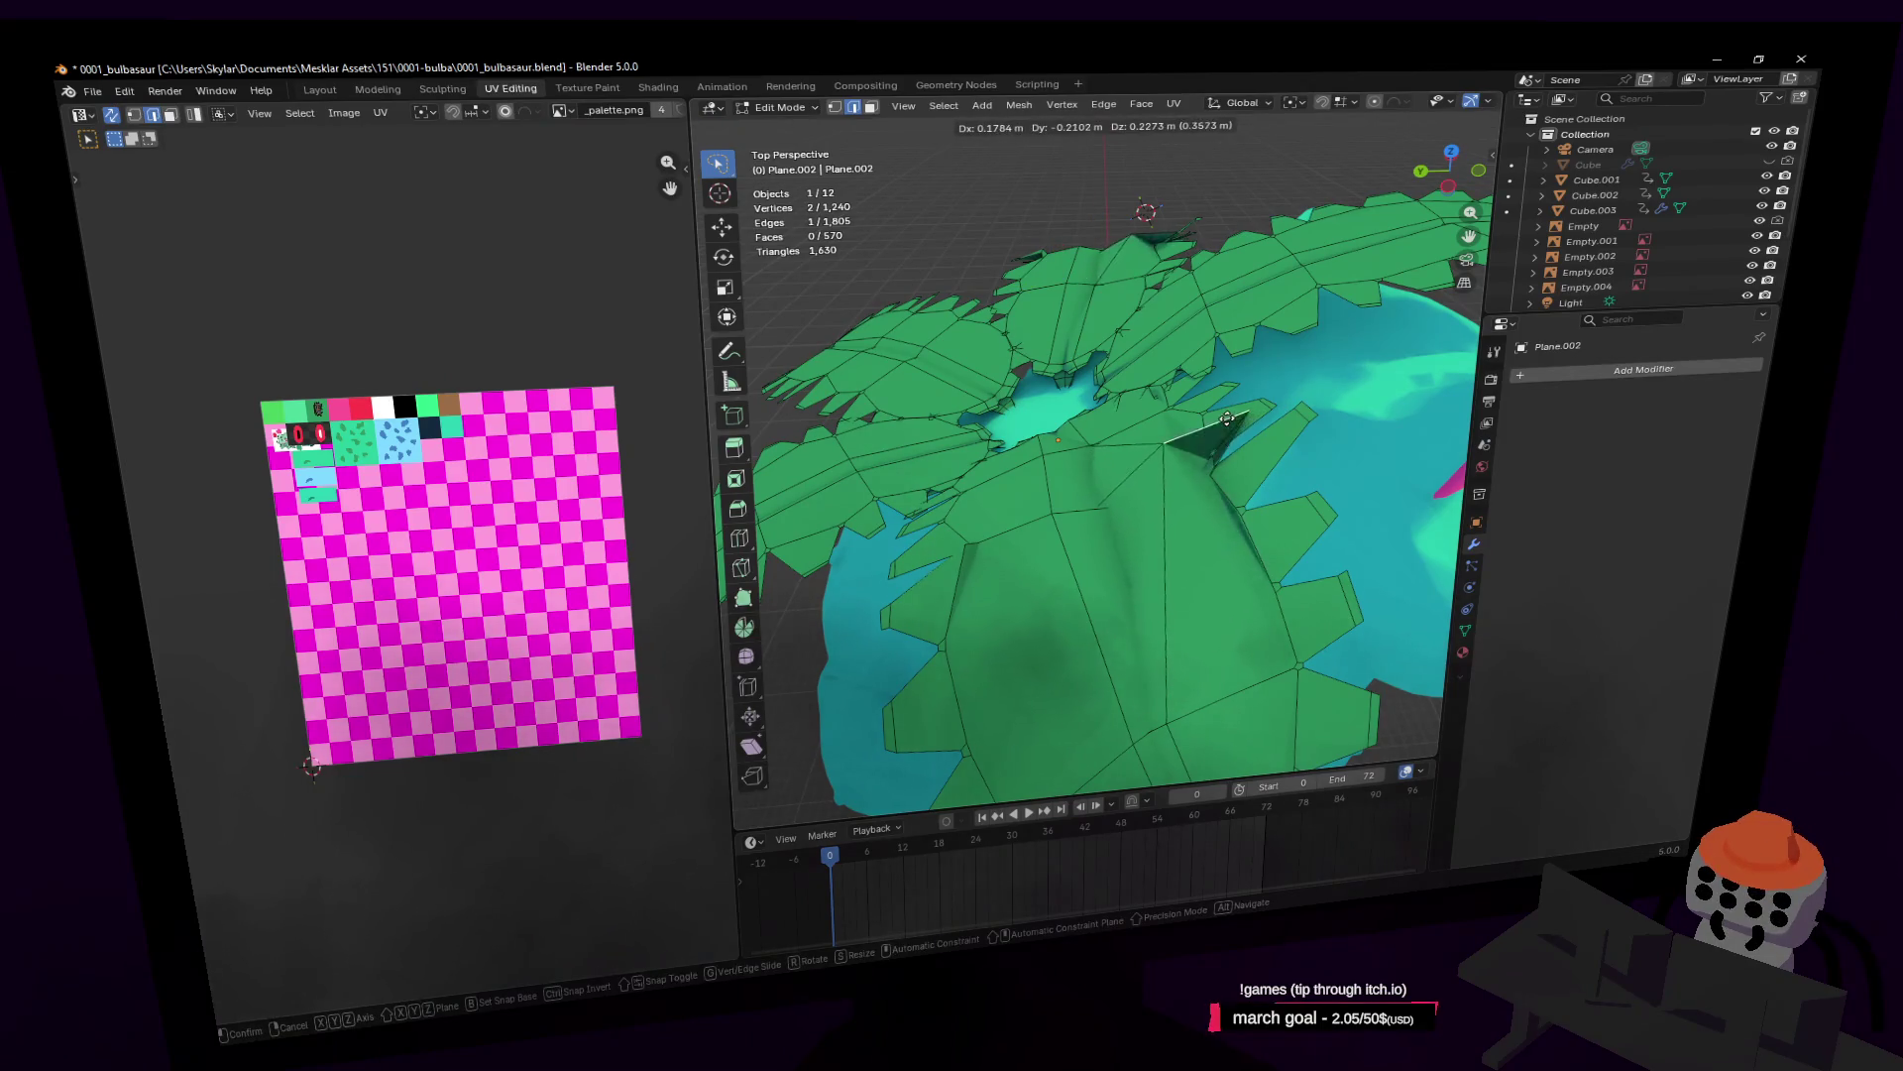
pyautogui.click(1227, 418)
pyautogui.hotkey('shift', '`')
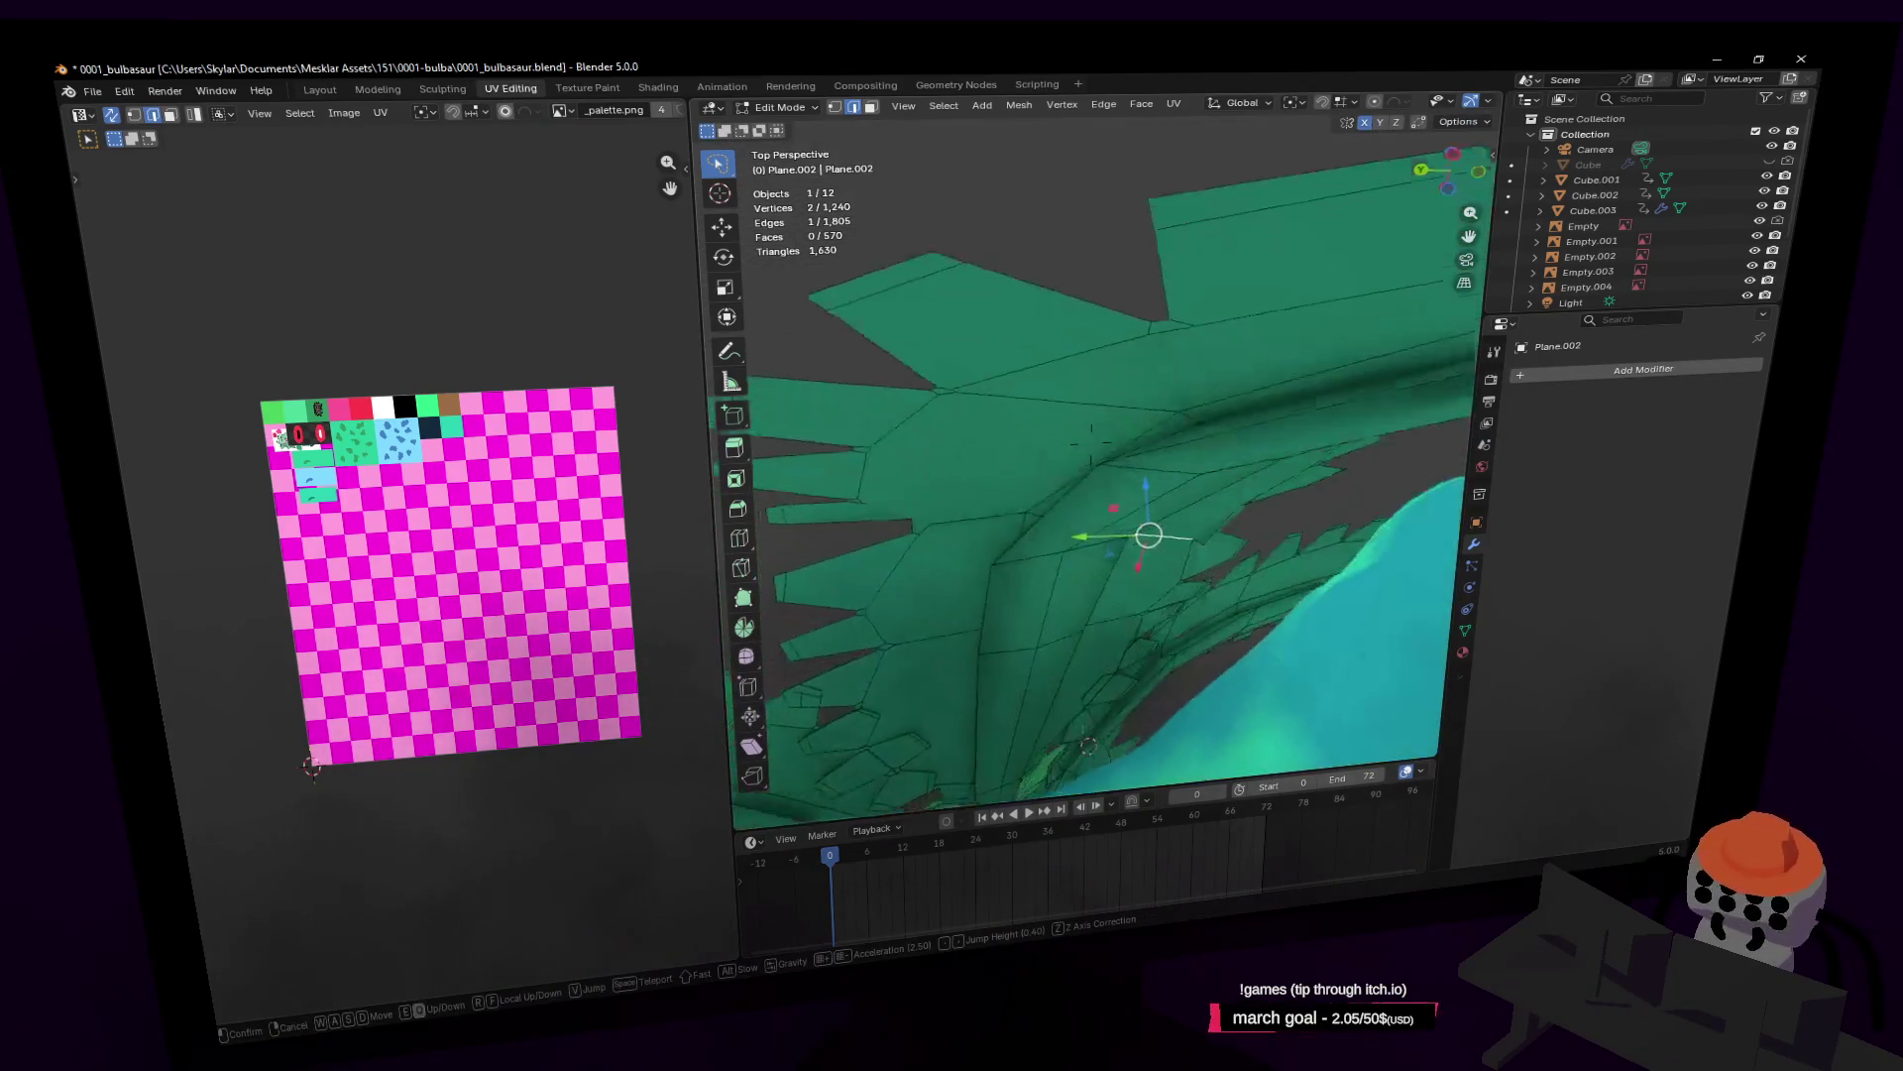
pyautogui.press('s')
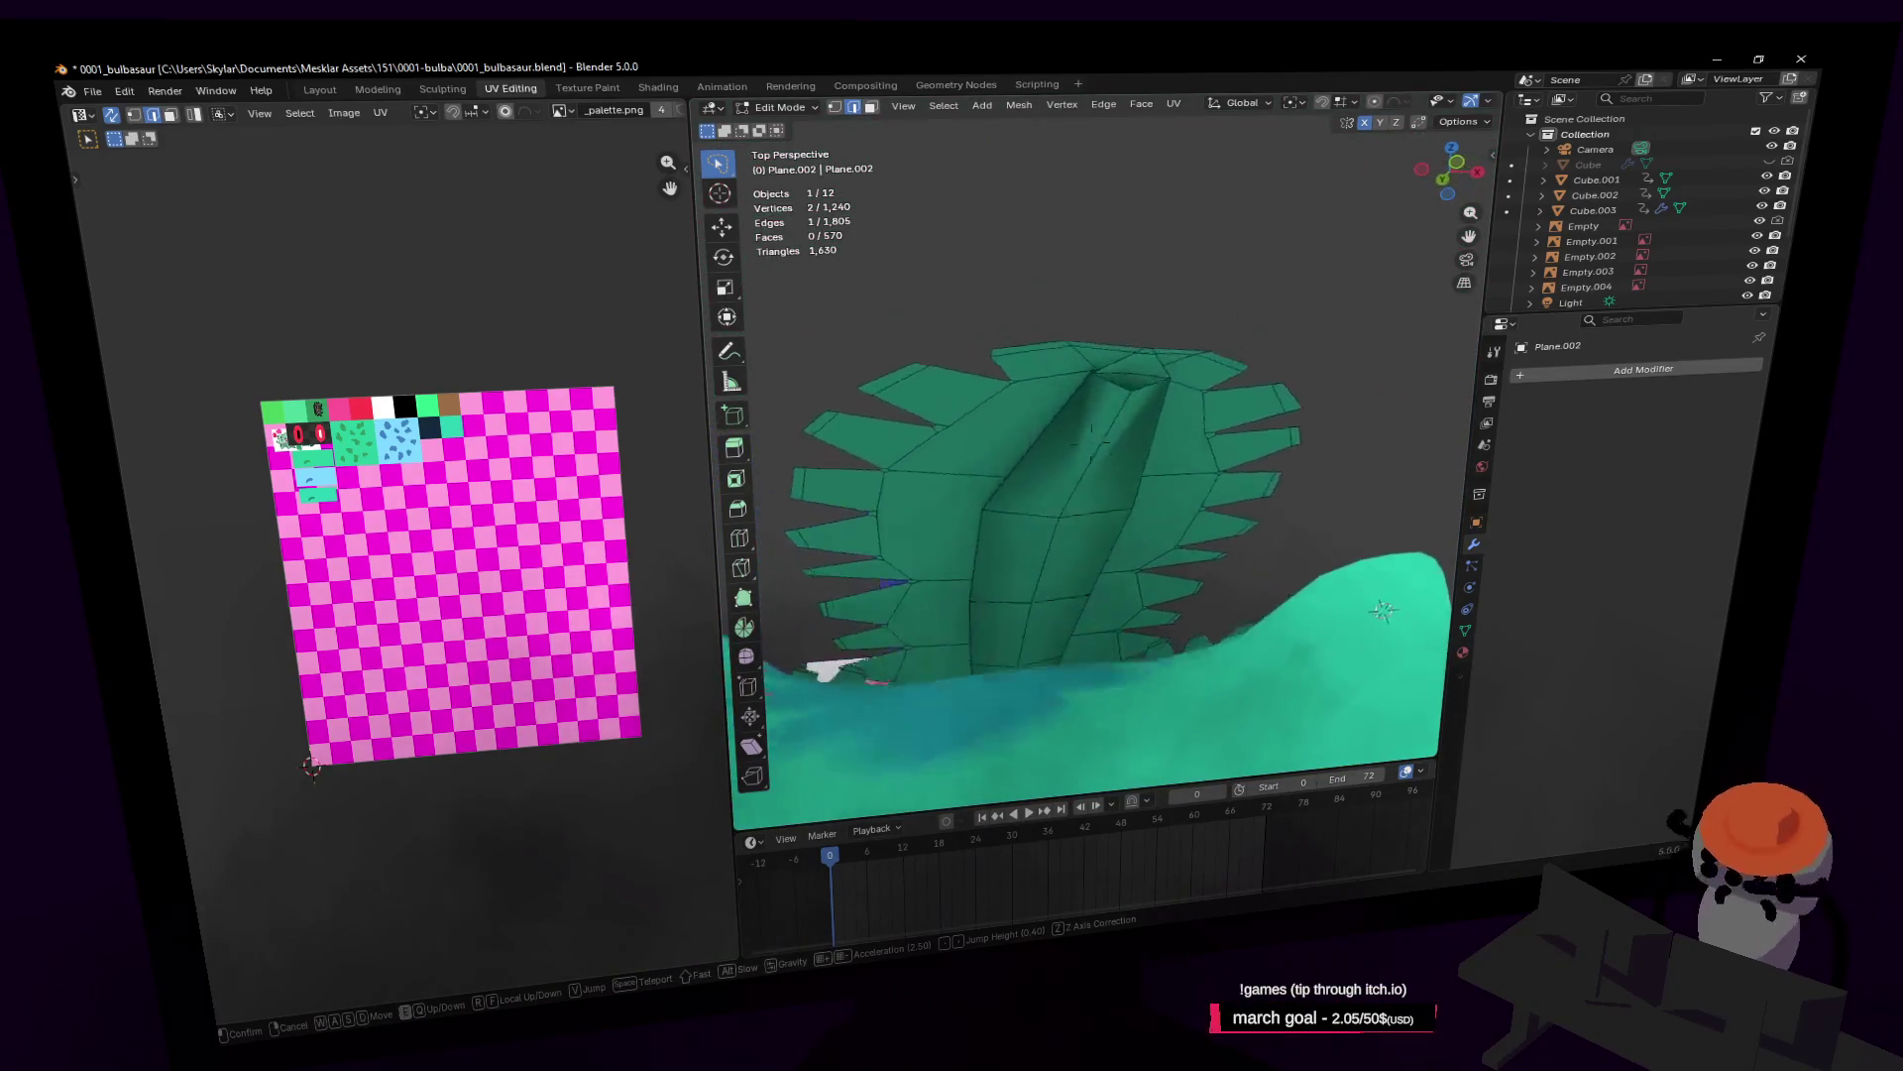
pyautogui.click(1180, 485)
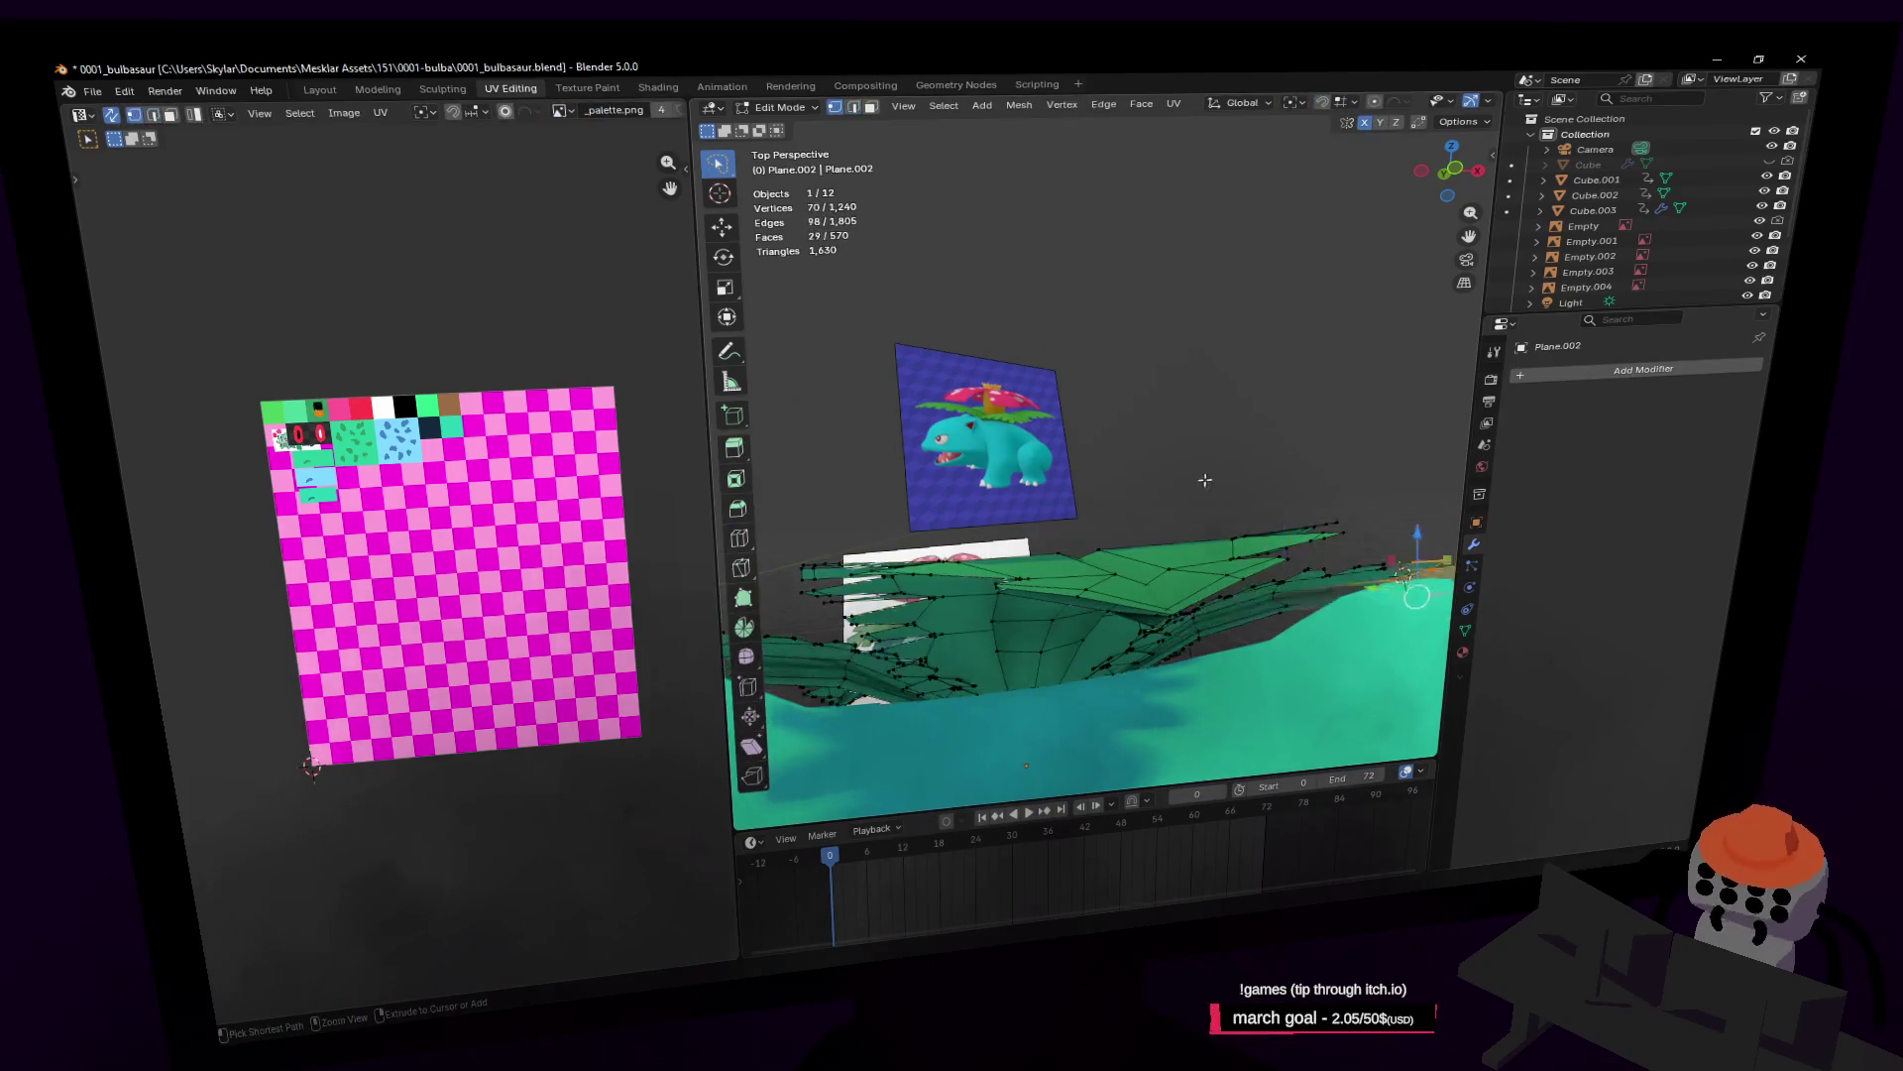
# Step: Undo to restore the Array modifier on the leaves, then look over the plant and references
pyautogui.hotkey('ctrl', 'z')
pyautogui.hotkey('shift', '`')
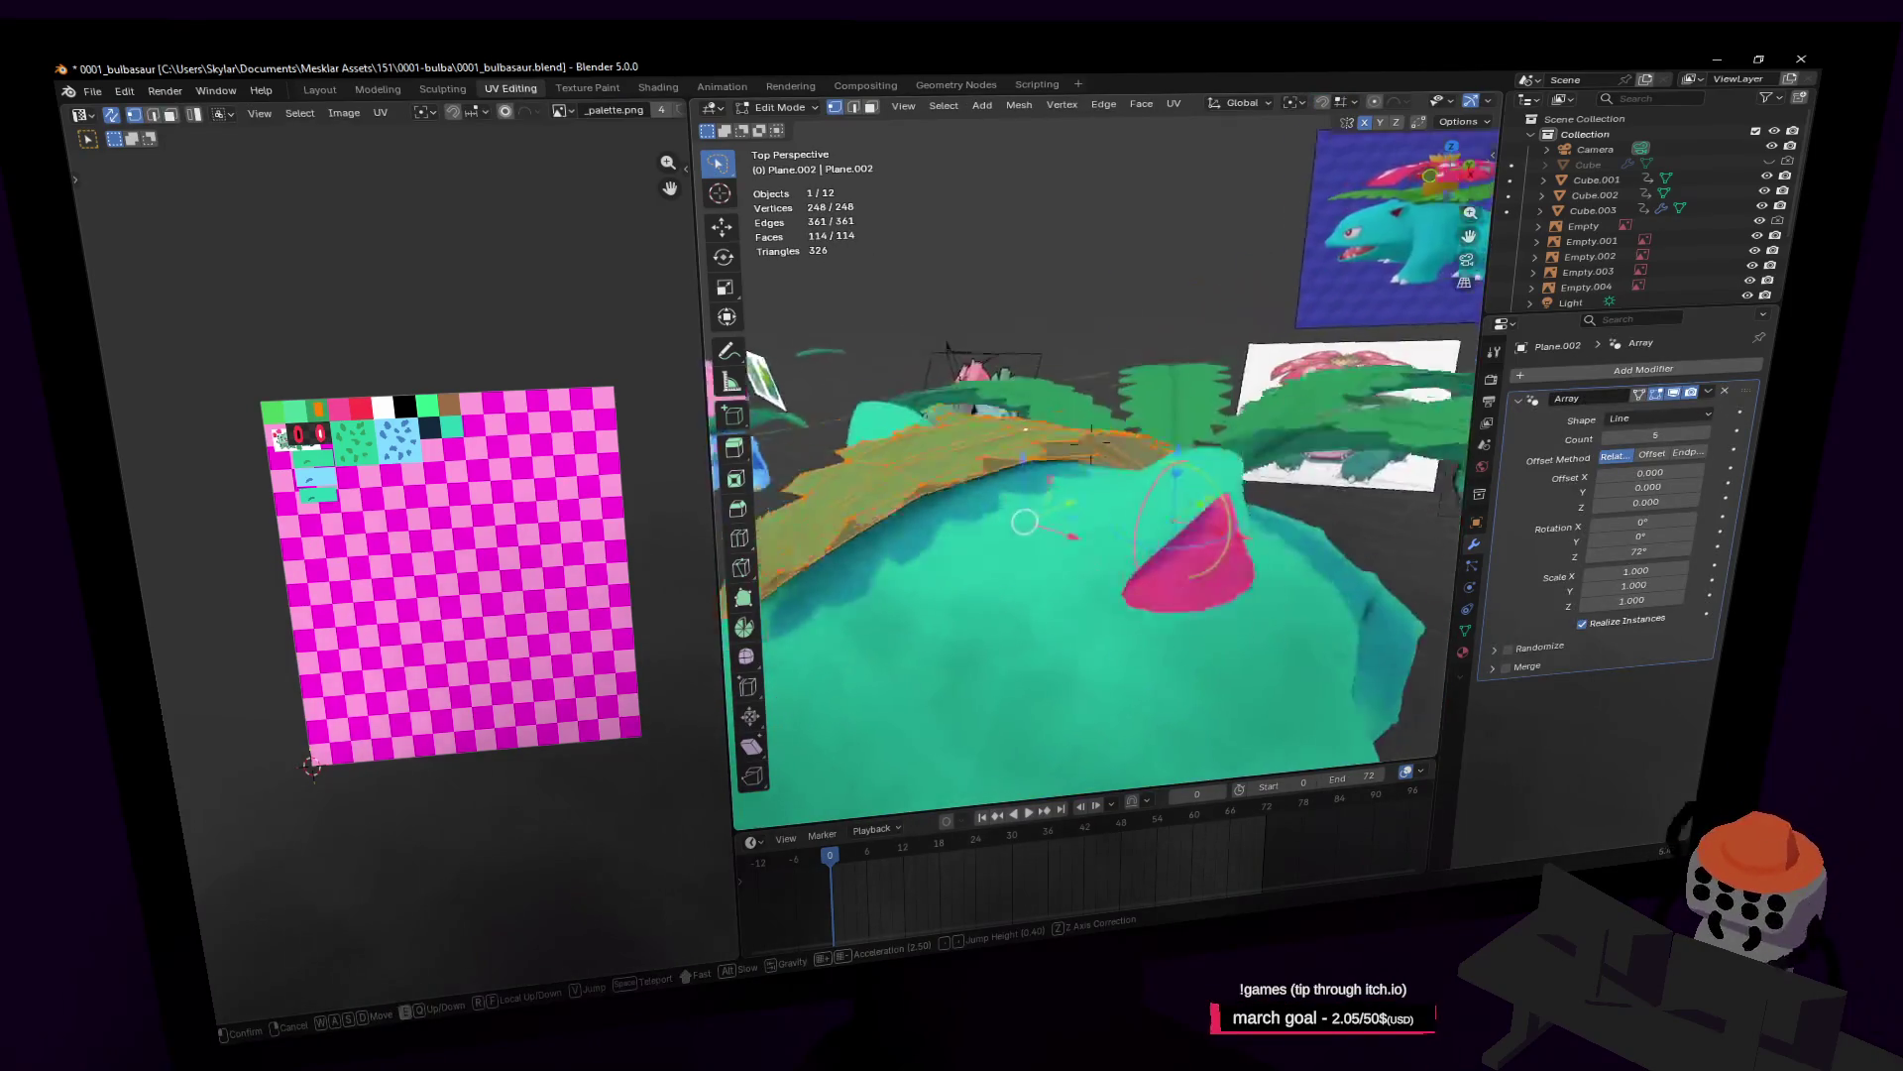
pyautogui.press('s')
pyautogui.press('w')
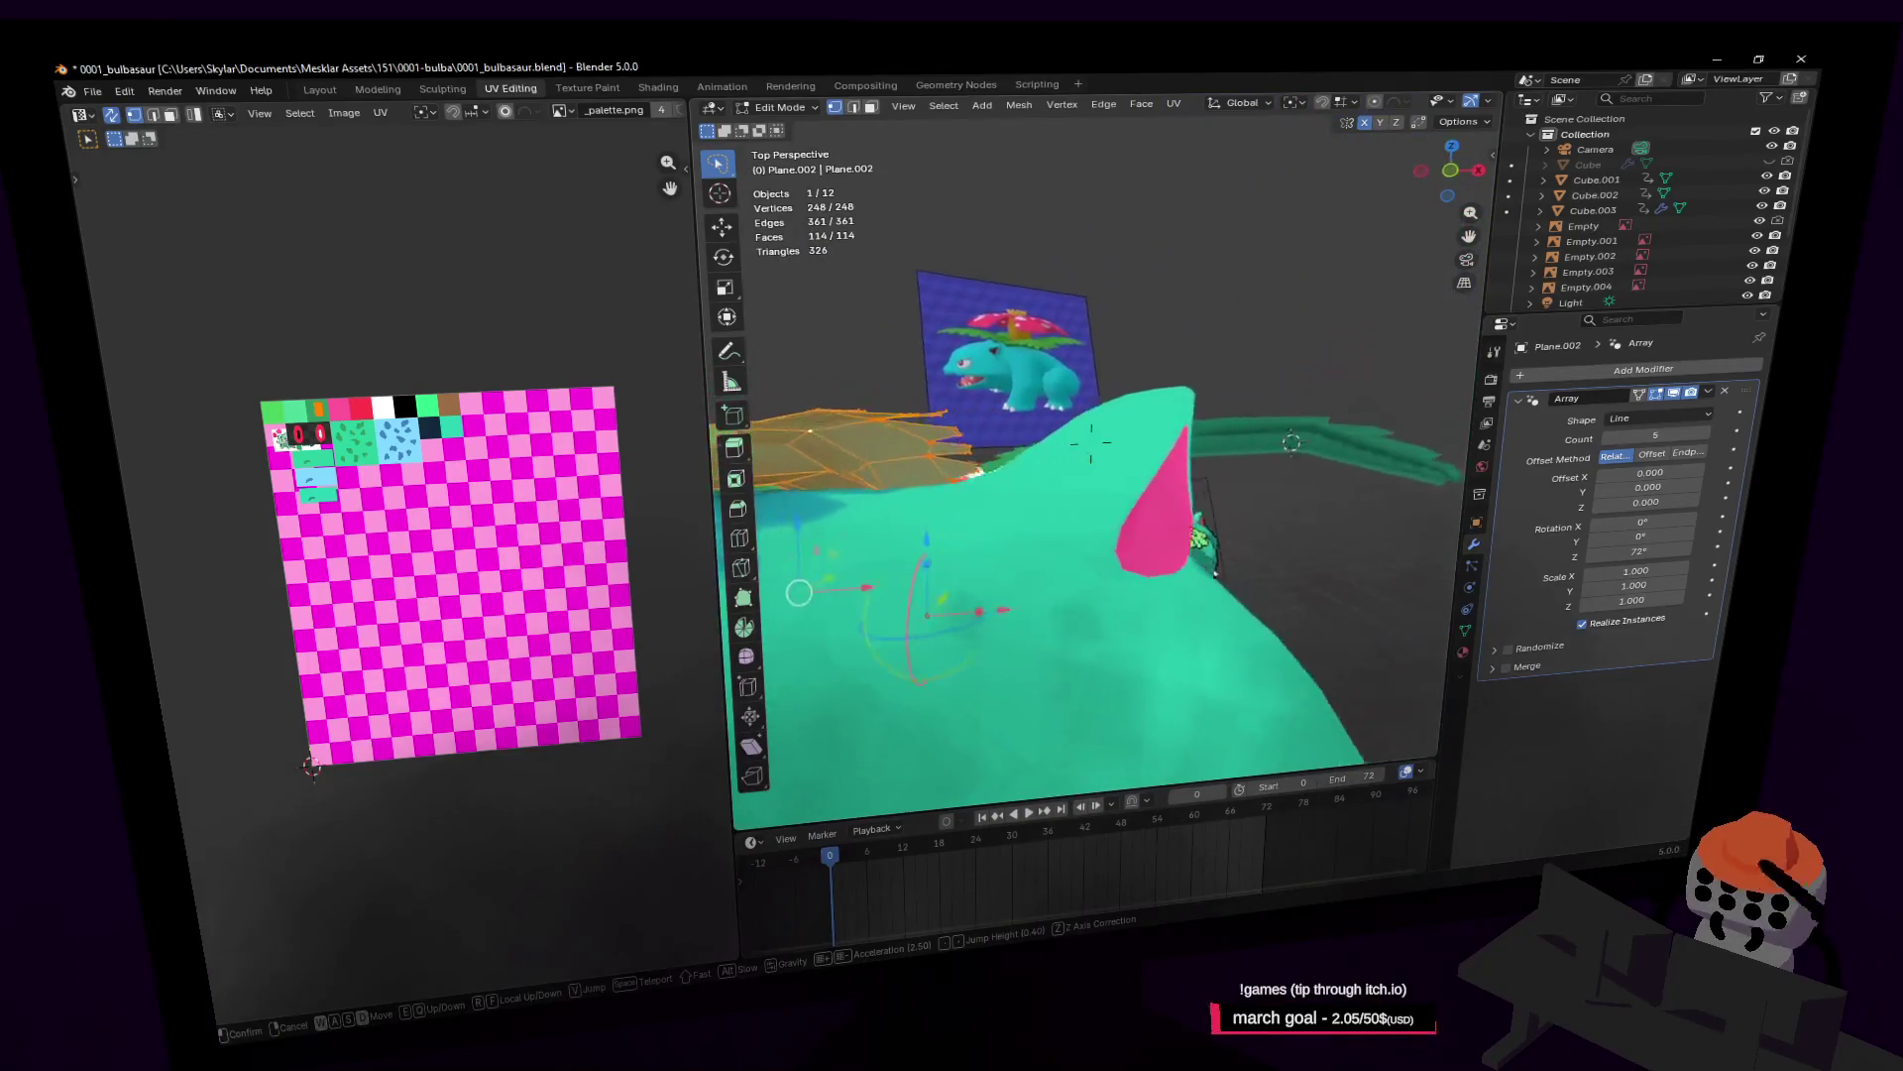
pyautogui.press('q')
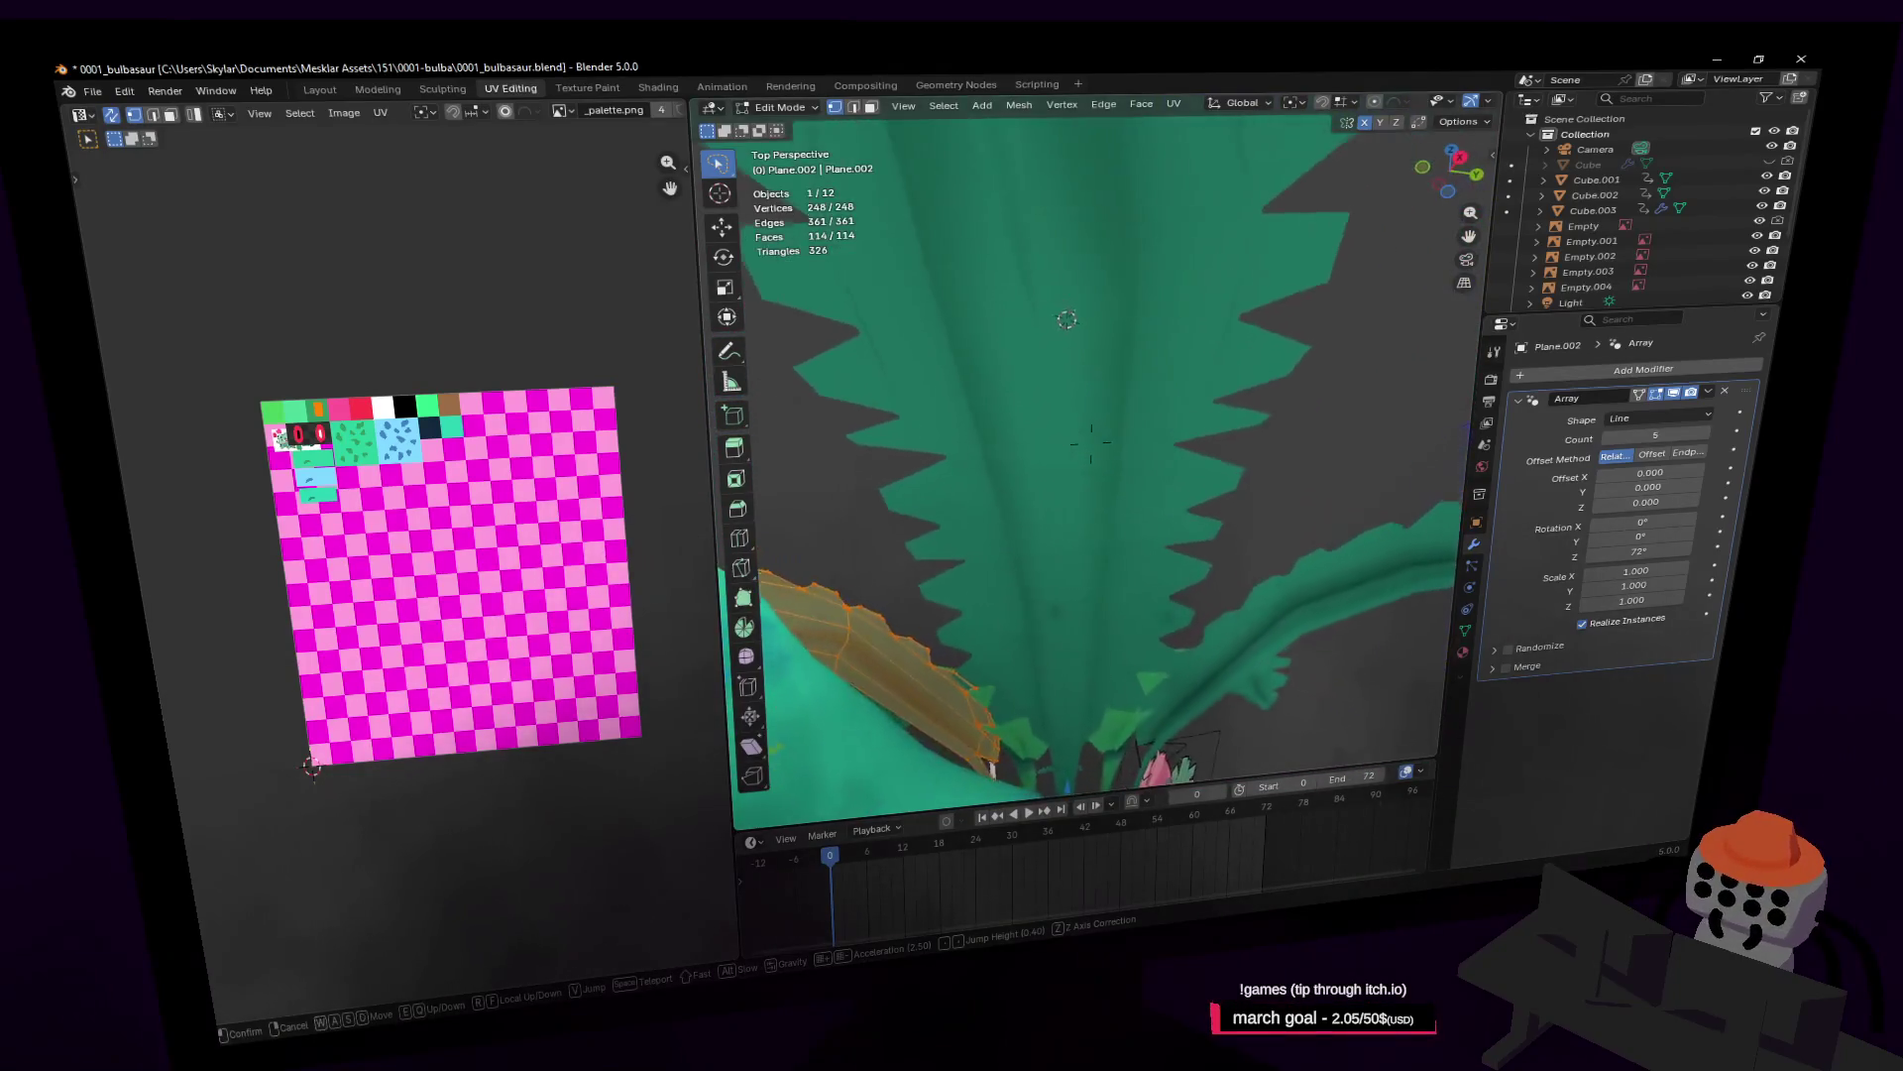
pyautogui.press('w')
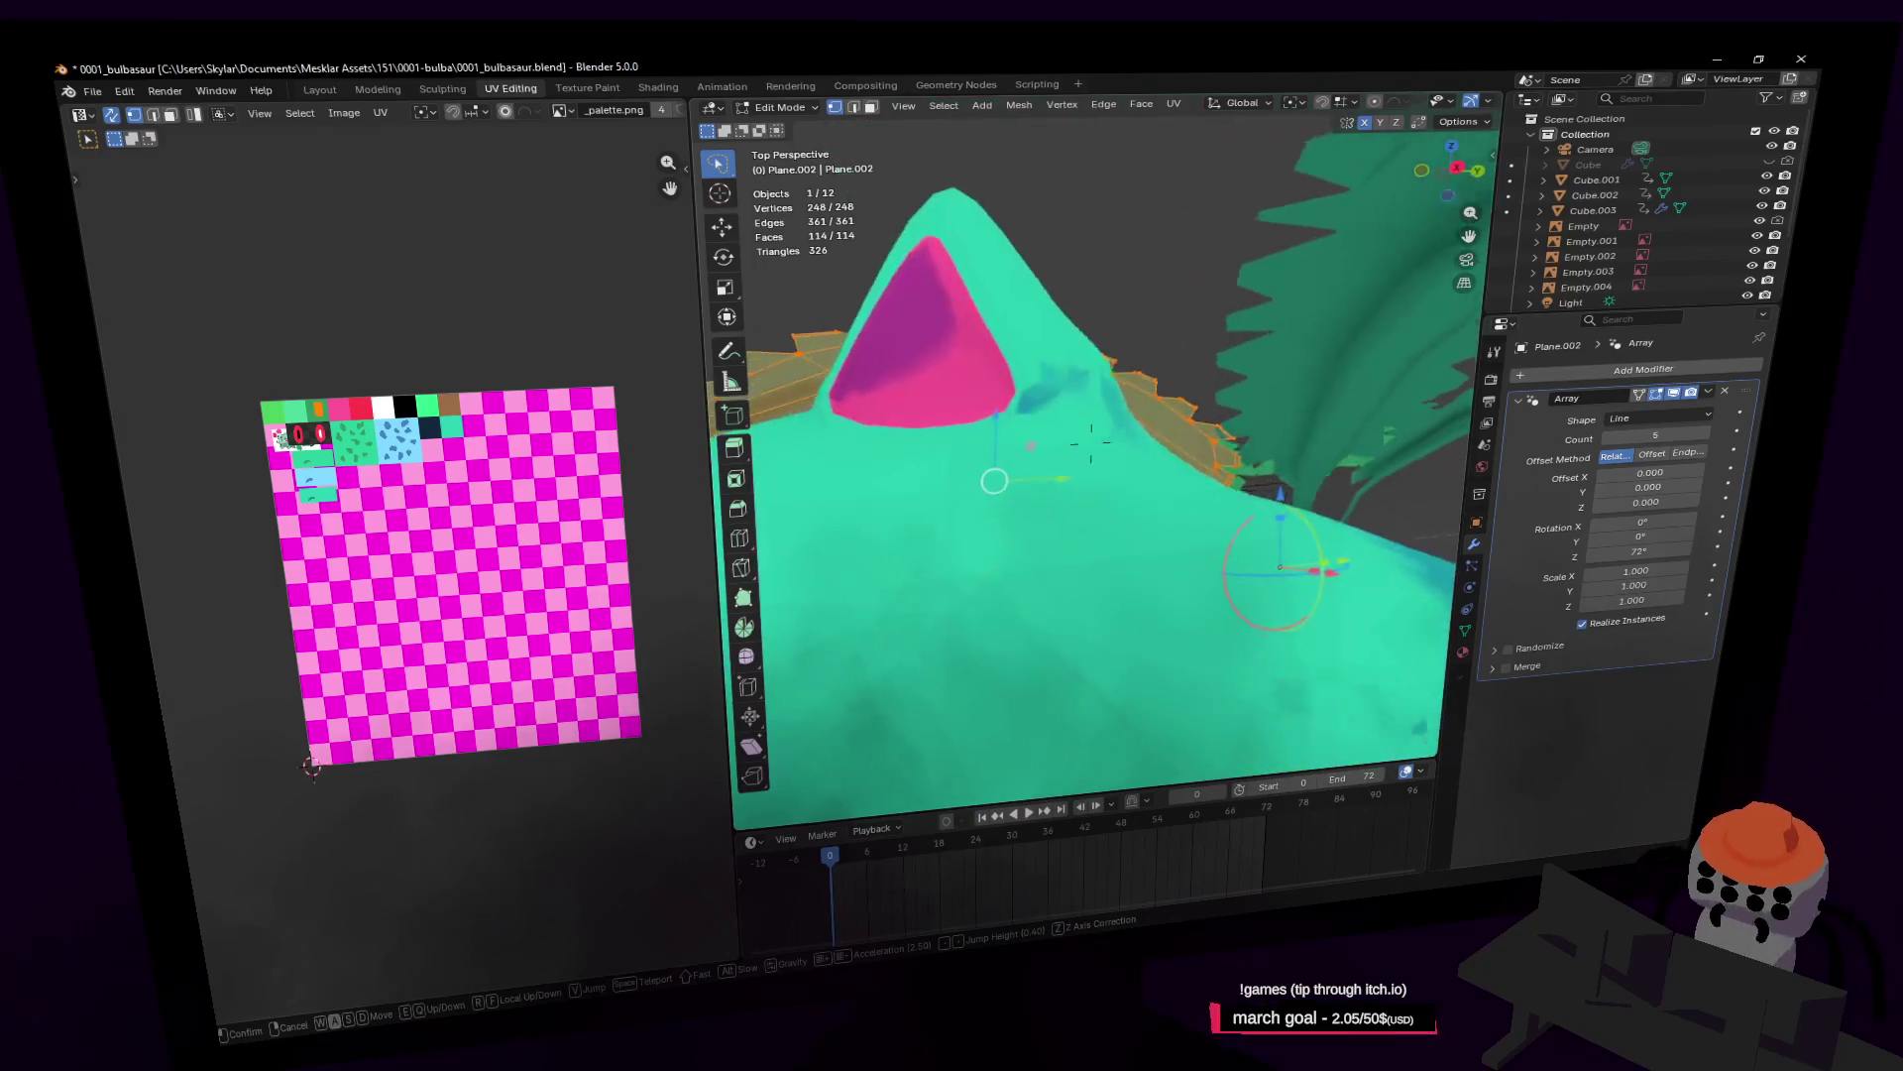
pyautogui.click(1313, 466)
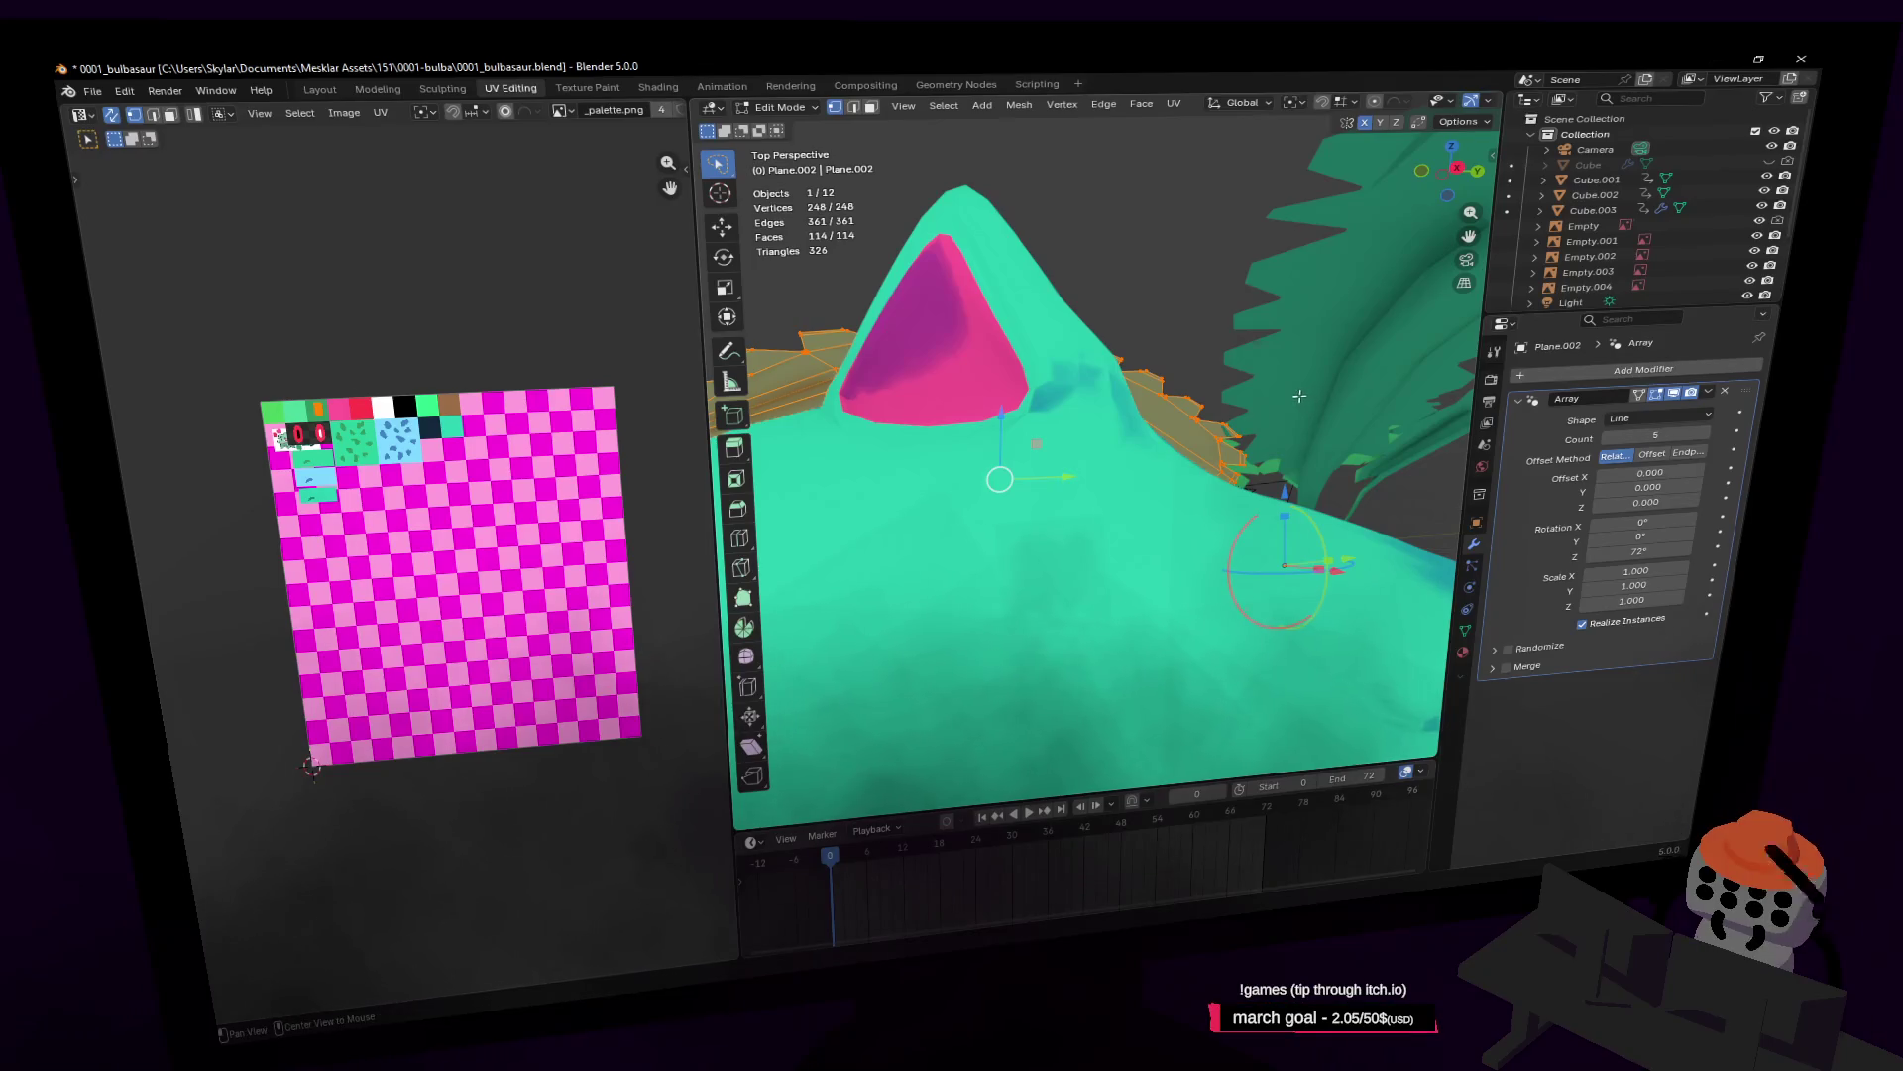
pyautogui.press('s')
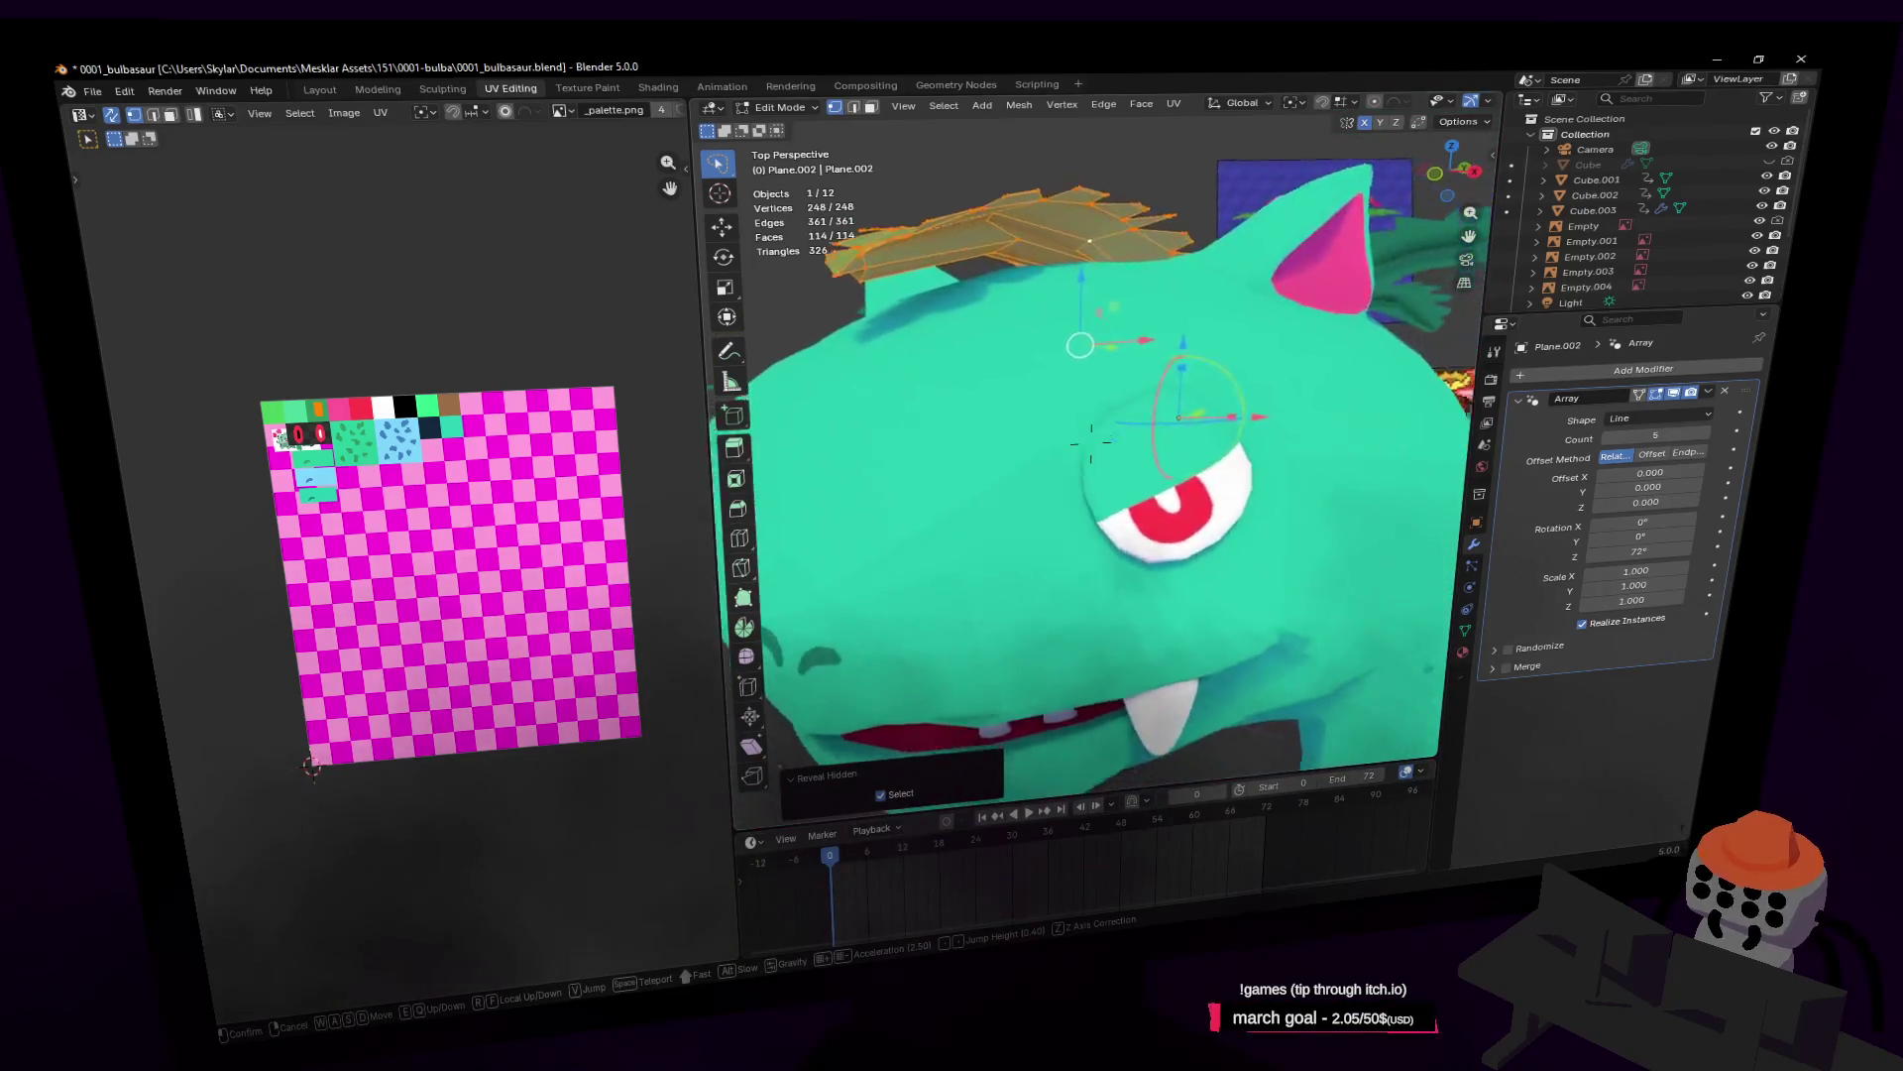
# Step: In Object Mode, raise the leaf array vertically to Z 2.7778 m
pyautogui.press('Tab')
pyautogui.press('g')
pyautogui.press('z')
pyautogui.press('Return')
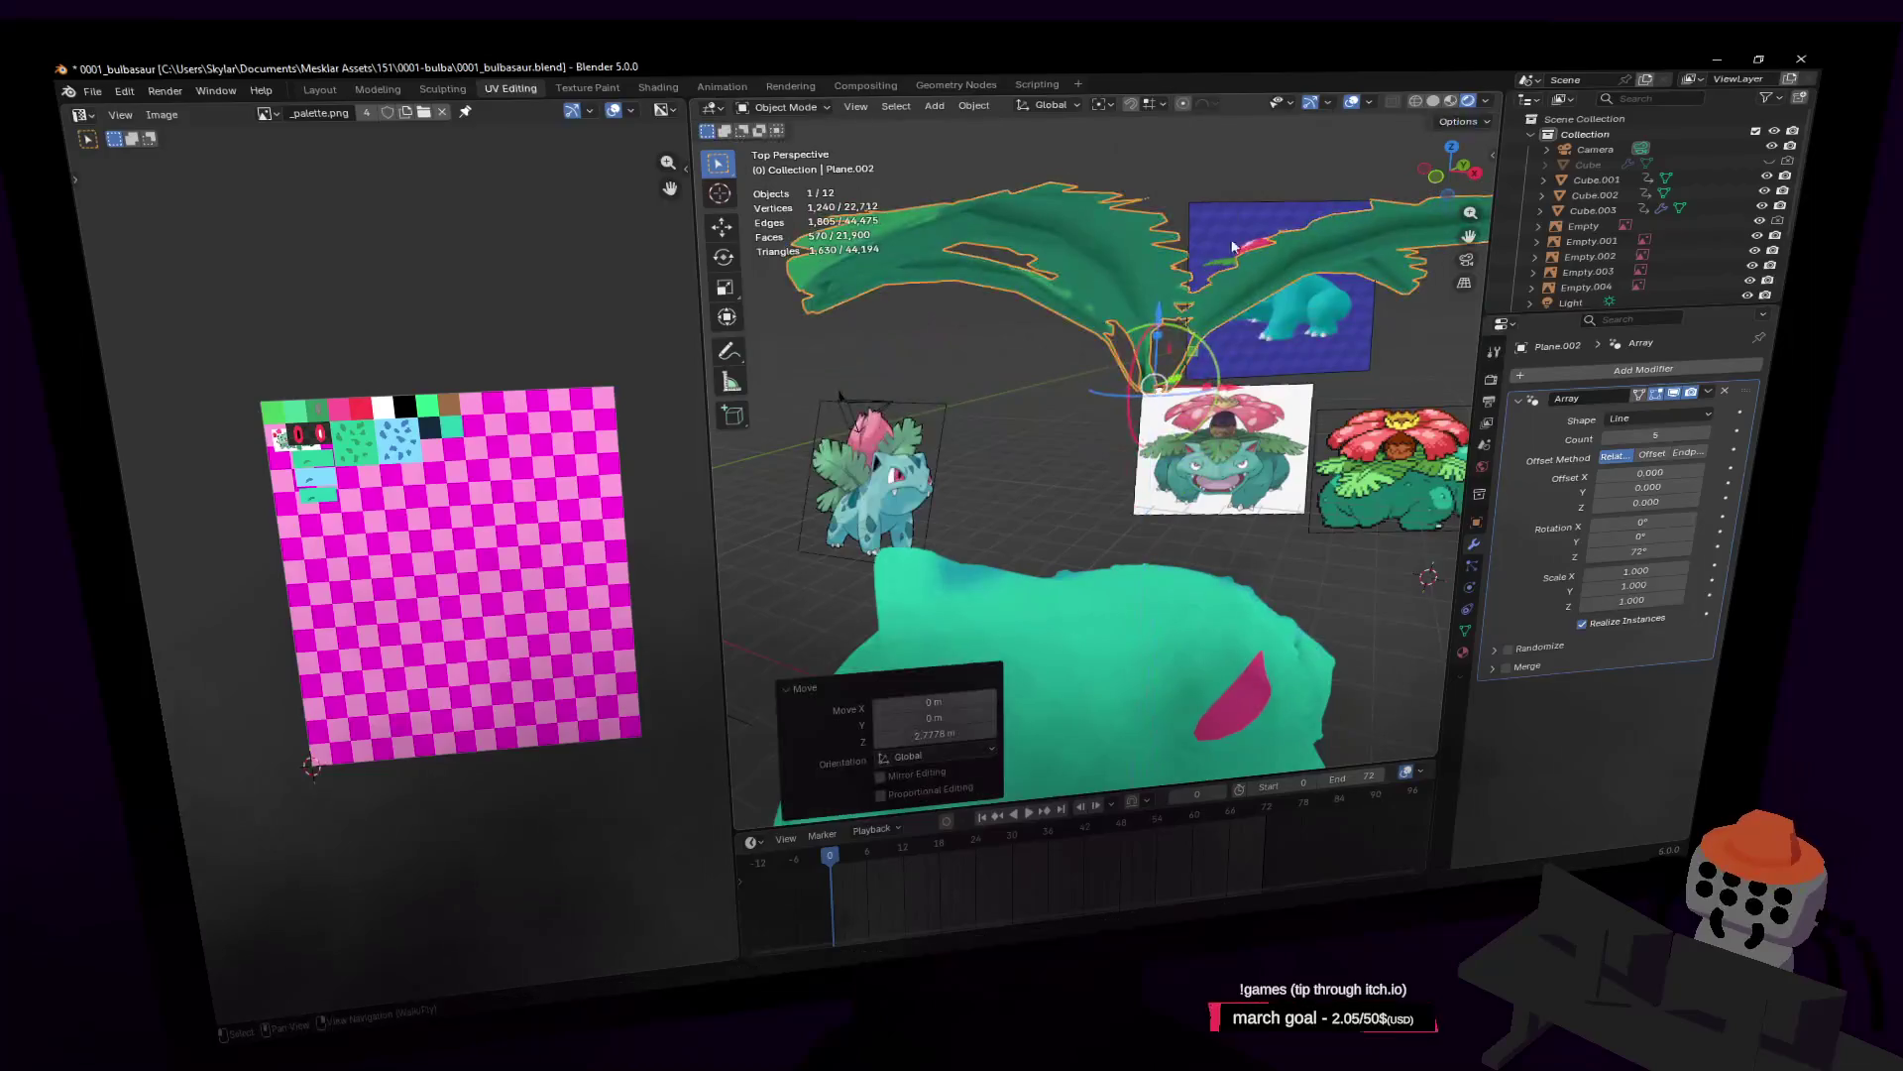
pyautogui.hotkey('shift', '`')
pyautogui.click(1209, 353)
# Step: Isolate the leaf mesh in Local view while in Edit Mode
pyautogui.press('Tab')
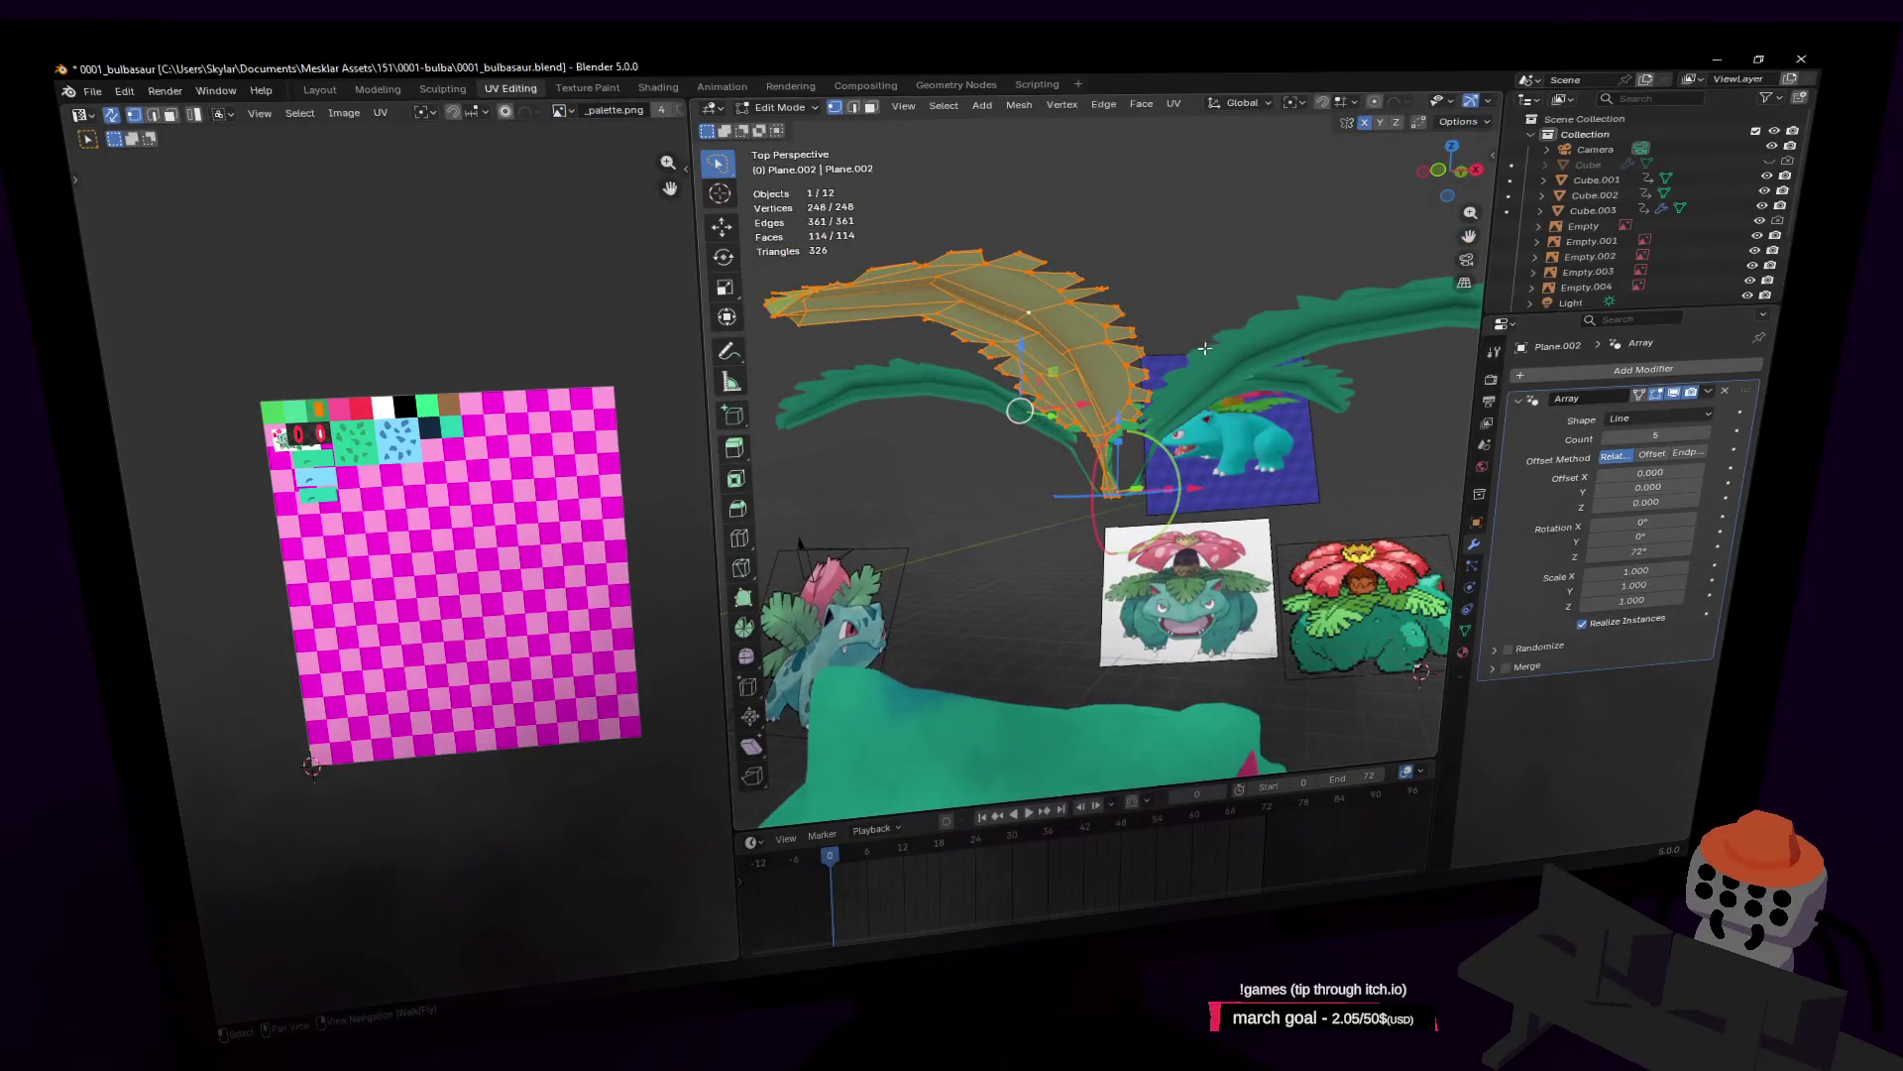
pyautogui.press('KP_Divide')
pyautogui.hotkey('shift', '`')
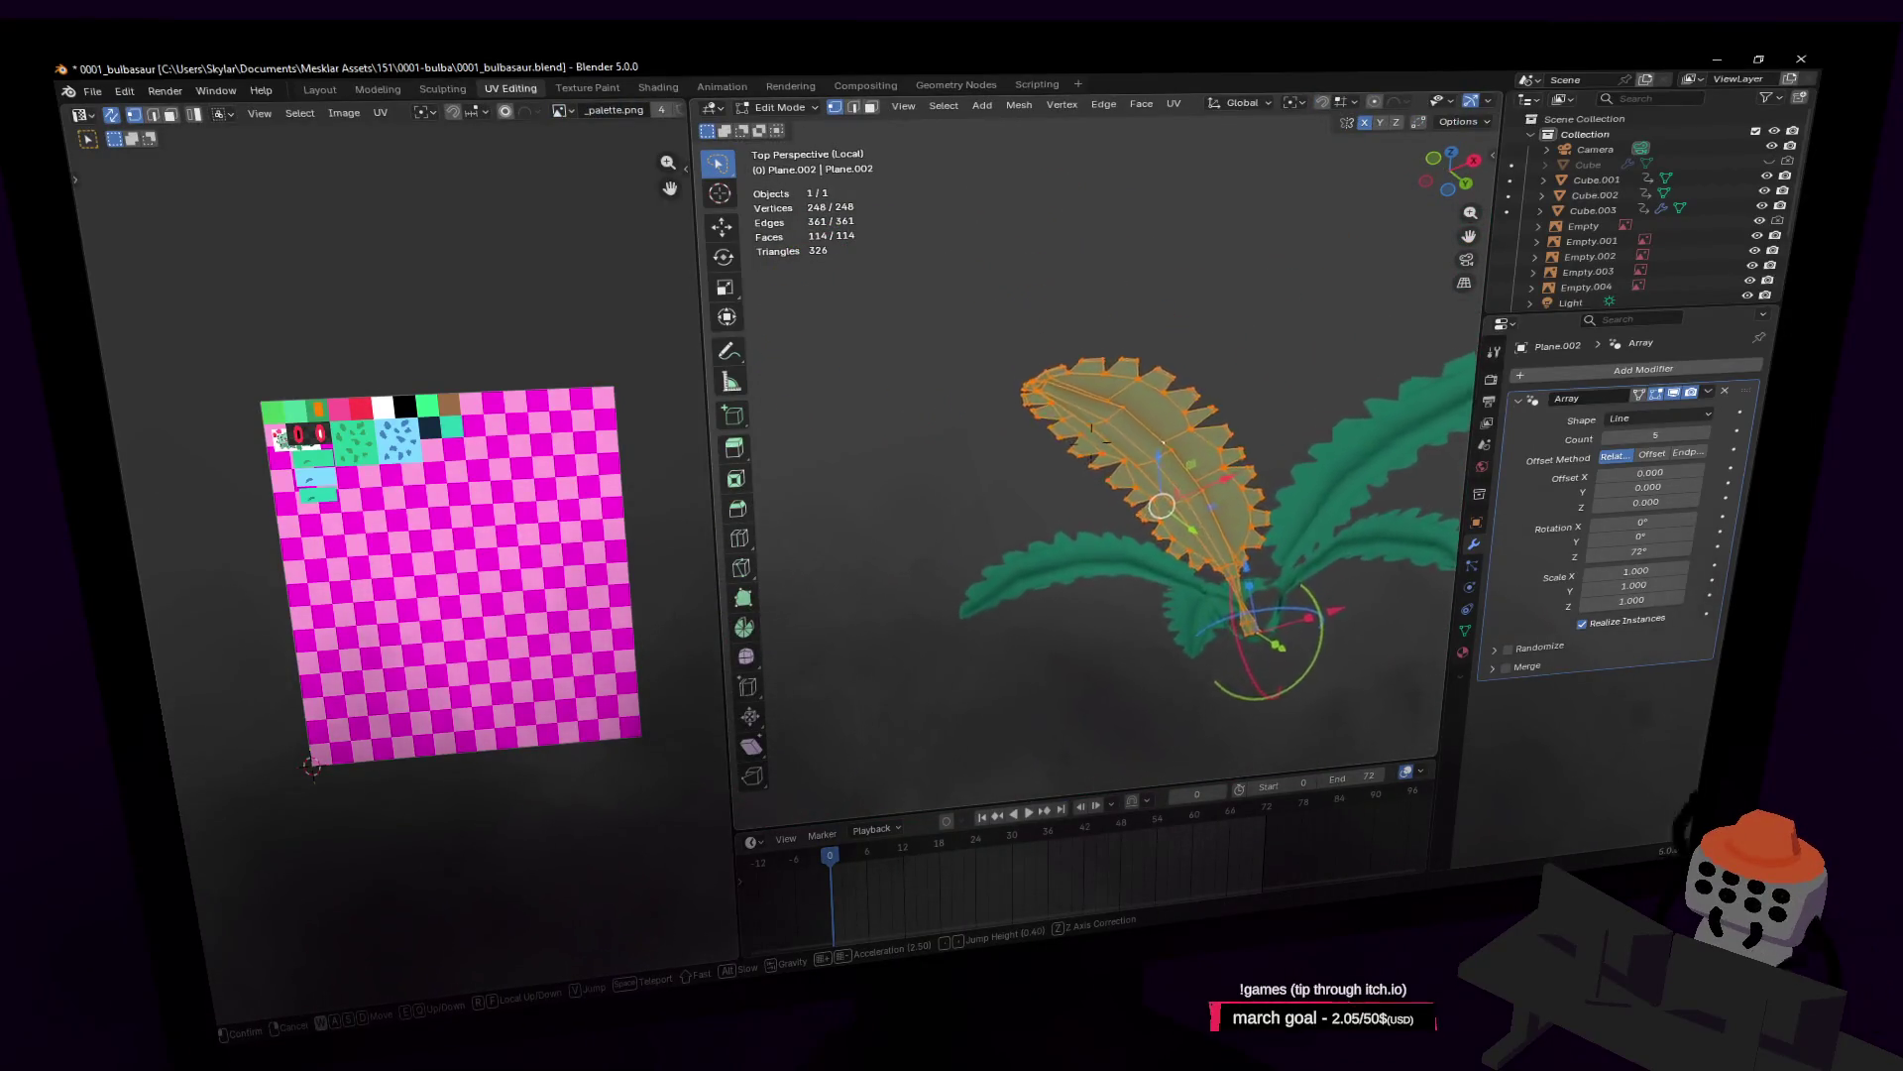
# Step: In face select mode, select a face along the leaf's central spine
pyautogui.press('w')
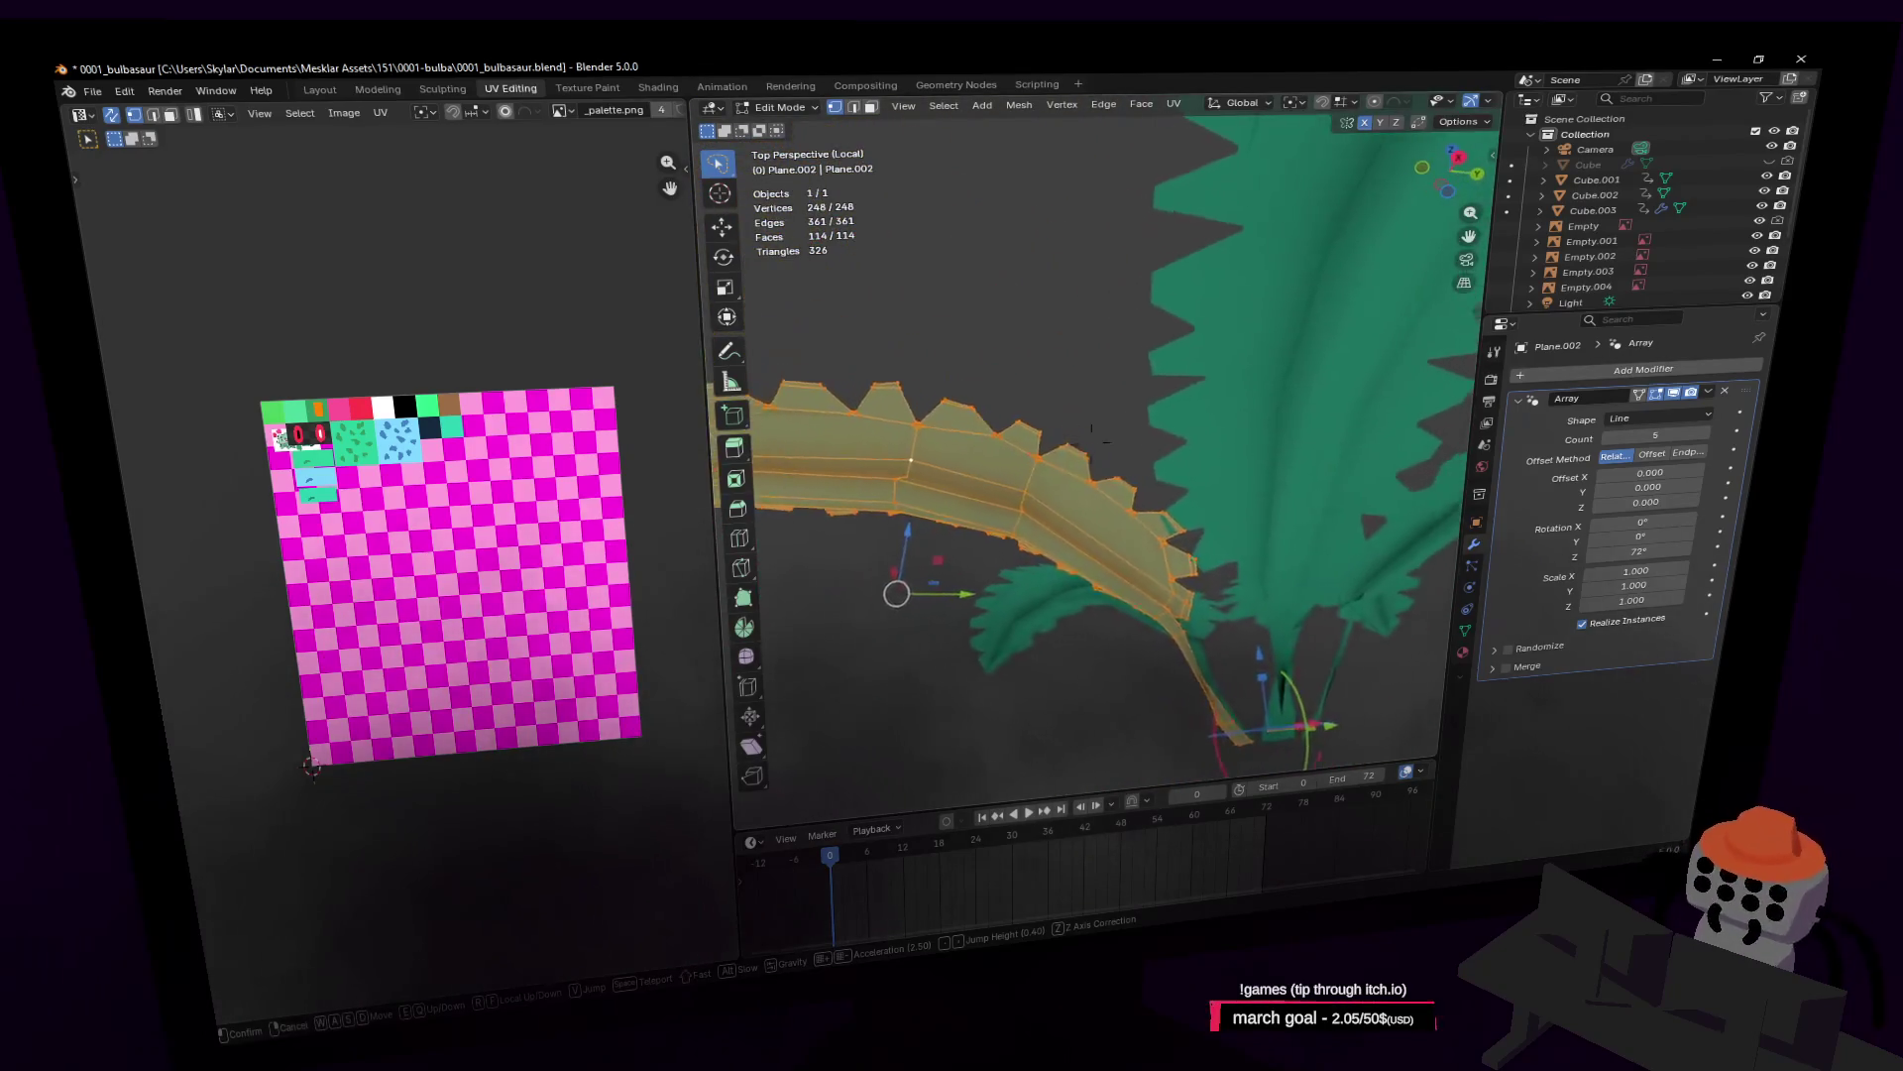
pyautogui.press('s')
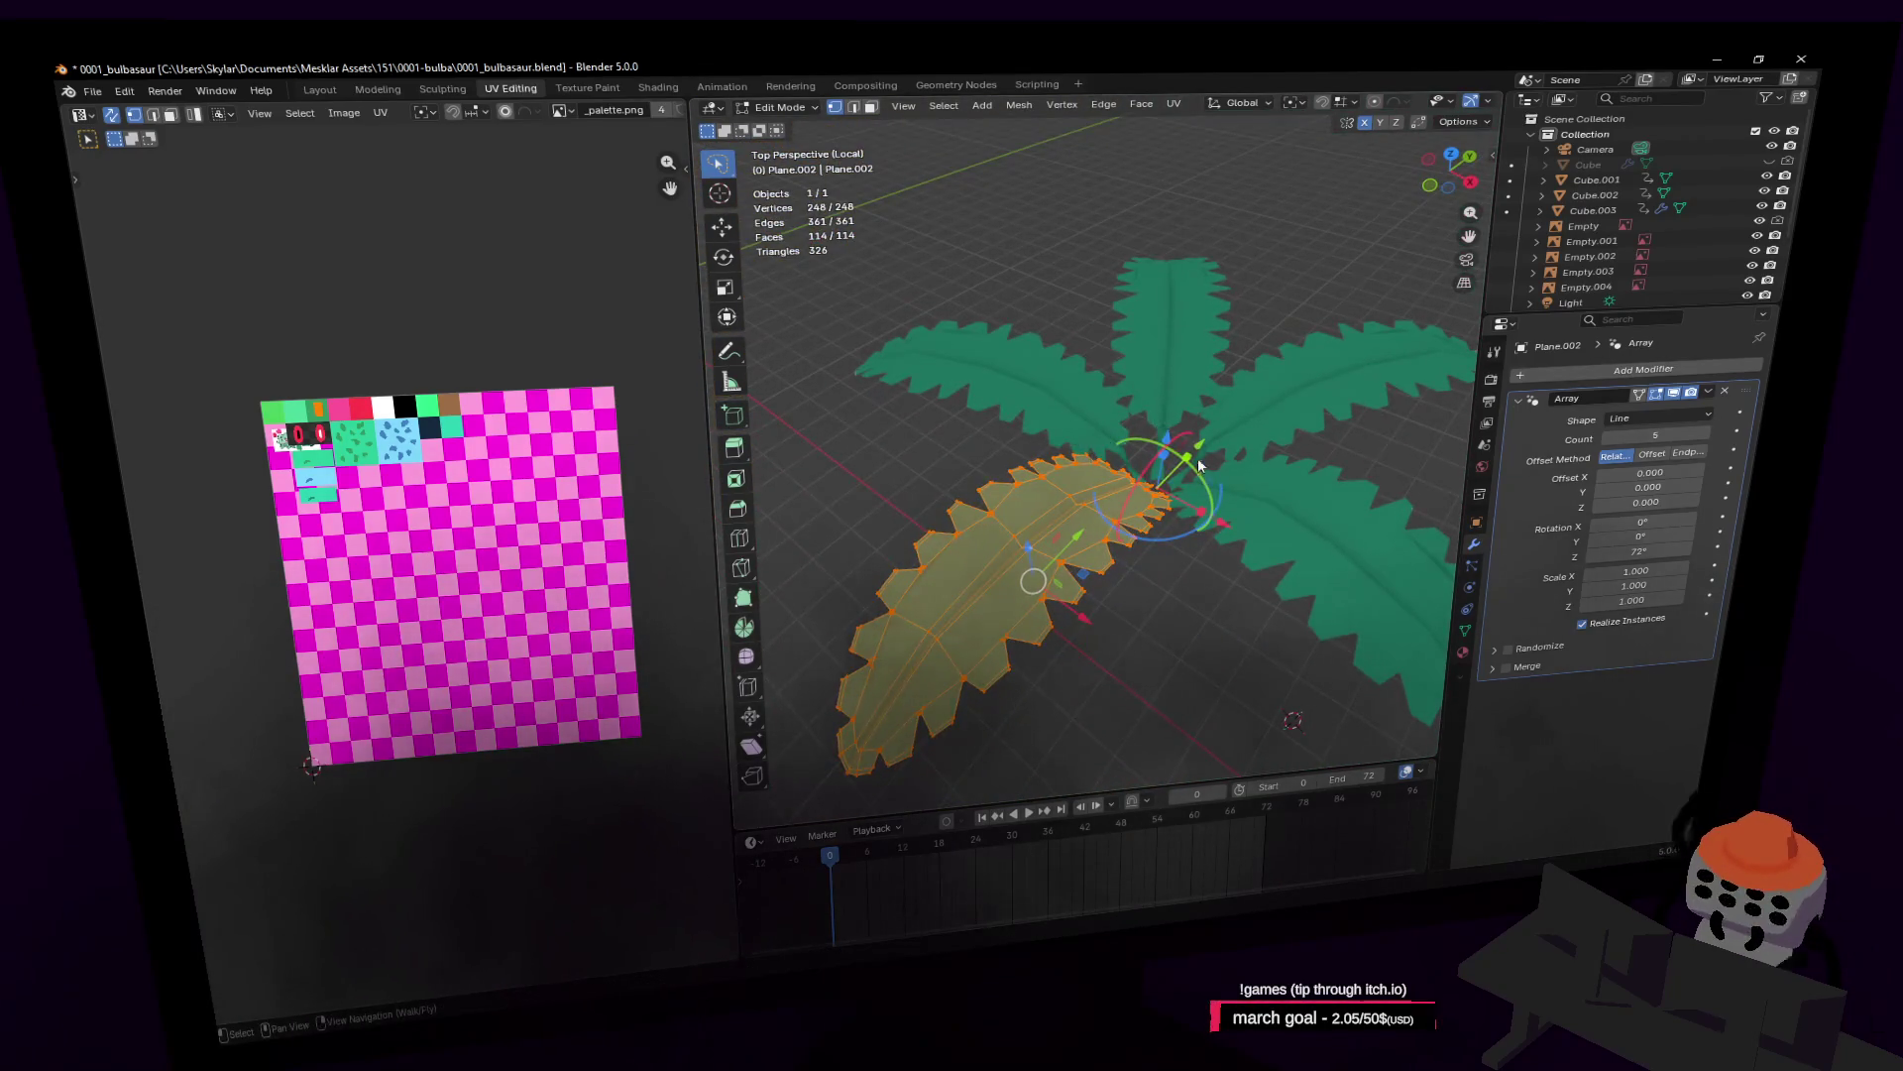
pyautogui.hotkey('shift', '`')
pyautogui.press('w')
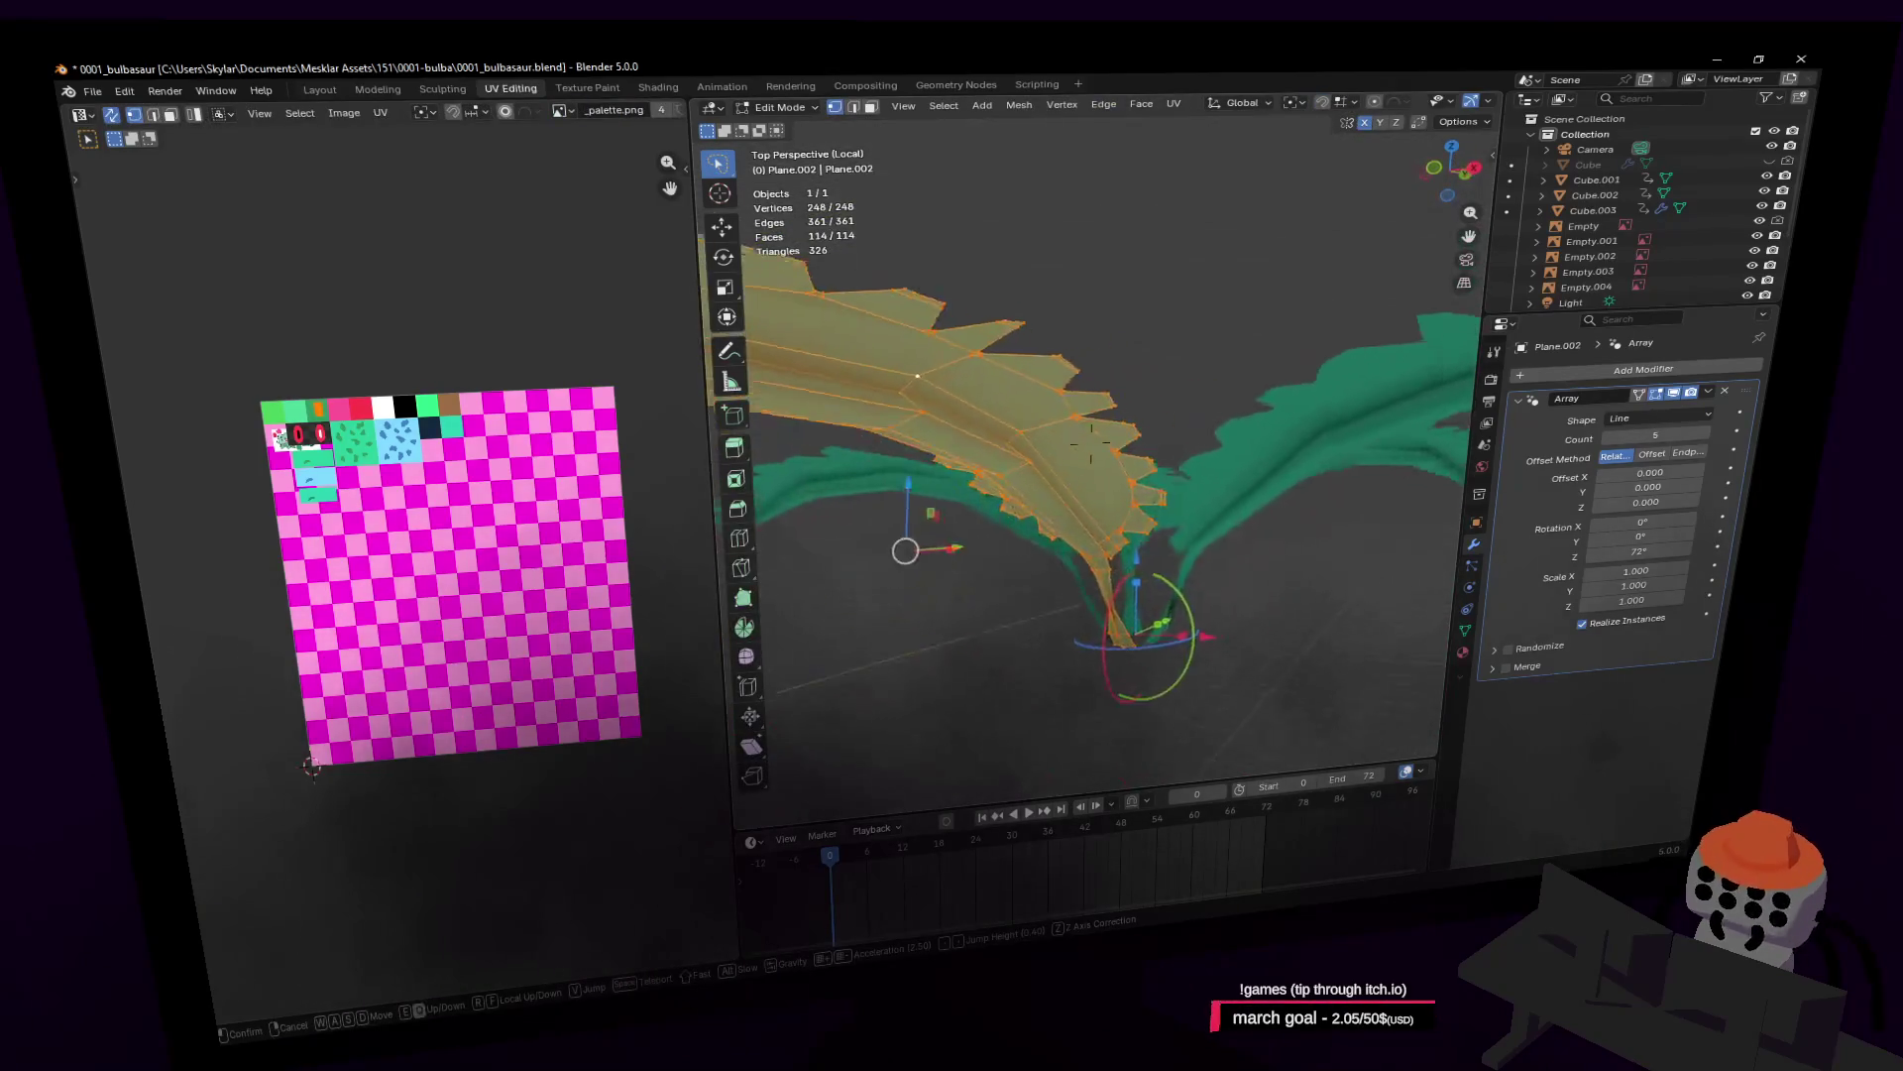
pyautogui.click(1090, 446)
pyautogui.press('3')
pyautogui.click(1148, 486)
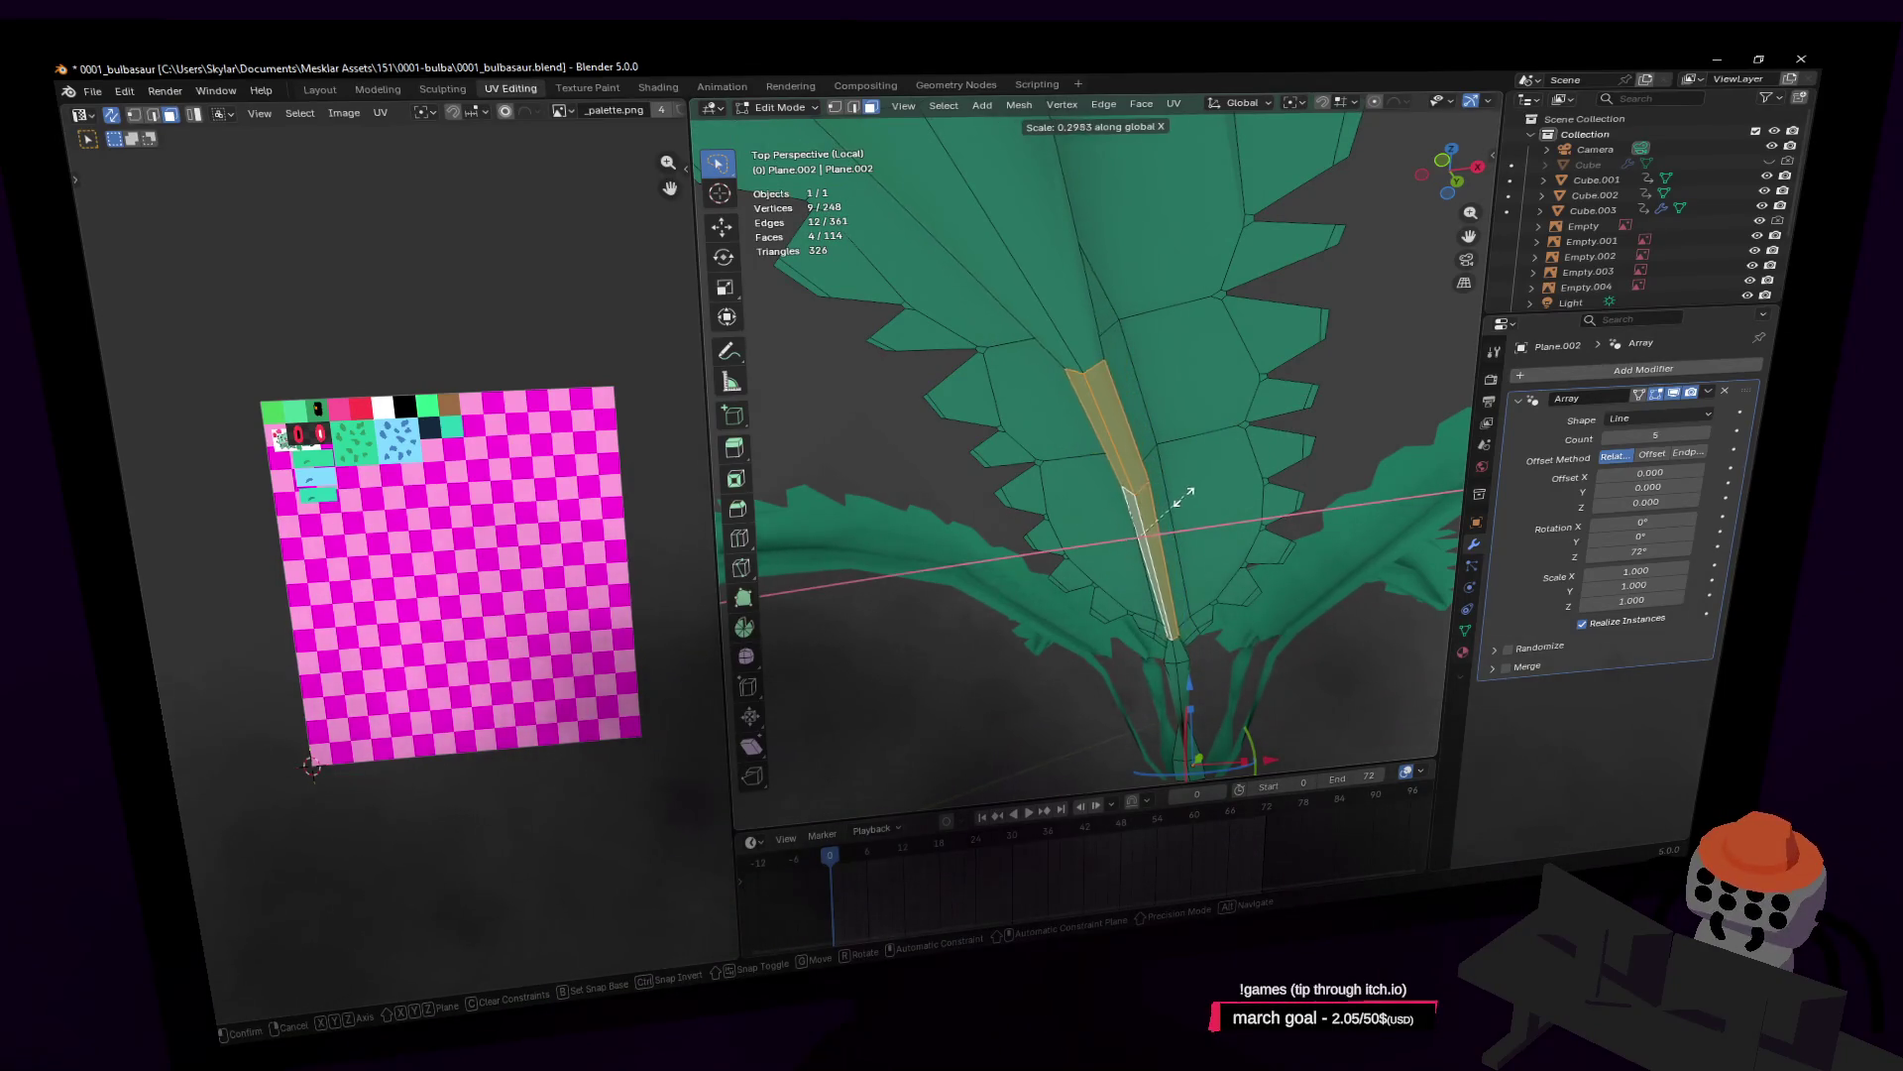
# Step: Narrow the leaf spine along X to 0.286, cancelling a stray vertical move
pyautogui.moveTo(1174, 469); pyautogui.dragTo(1029, 412, button='middle')
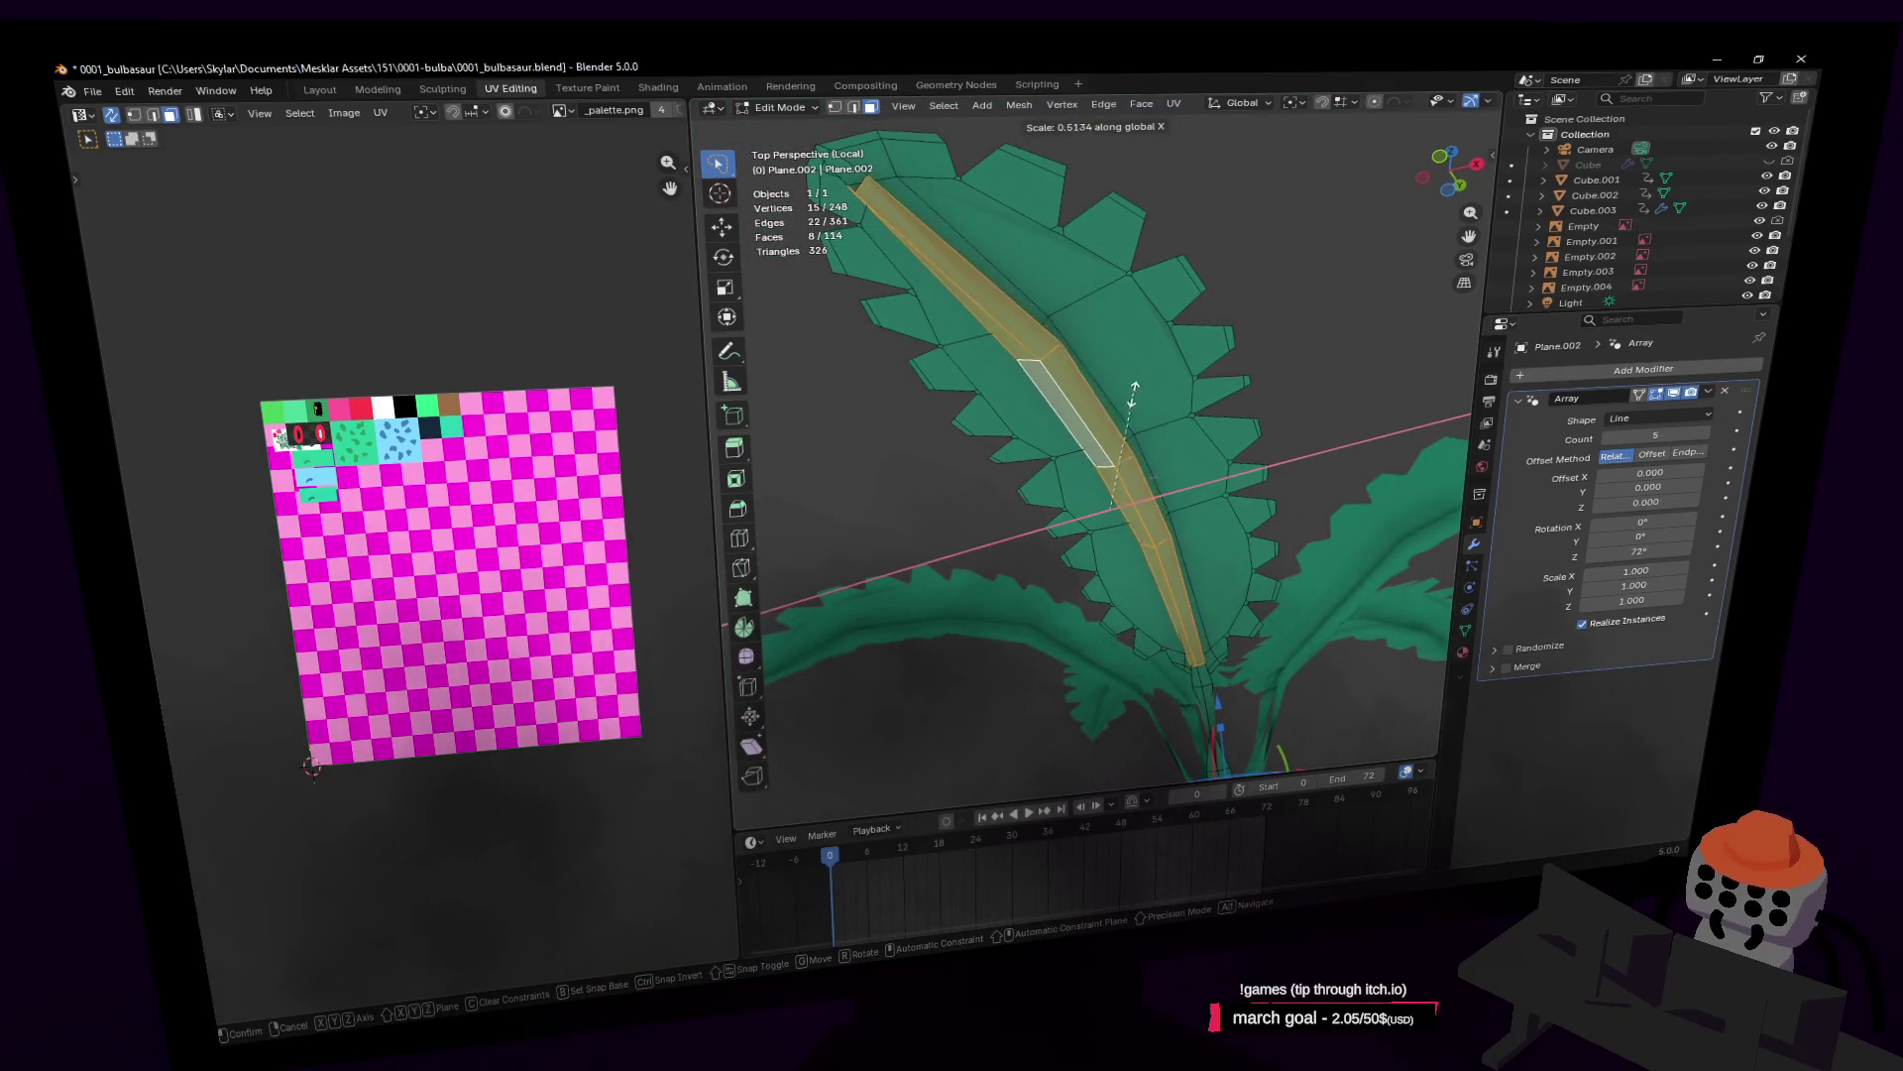
pyautogui.click(1140, 445)
pyautogui.hotkey('shift', '`')
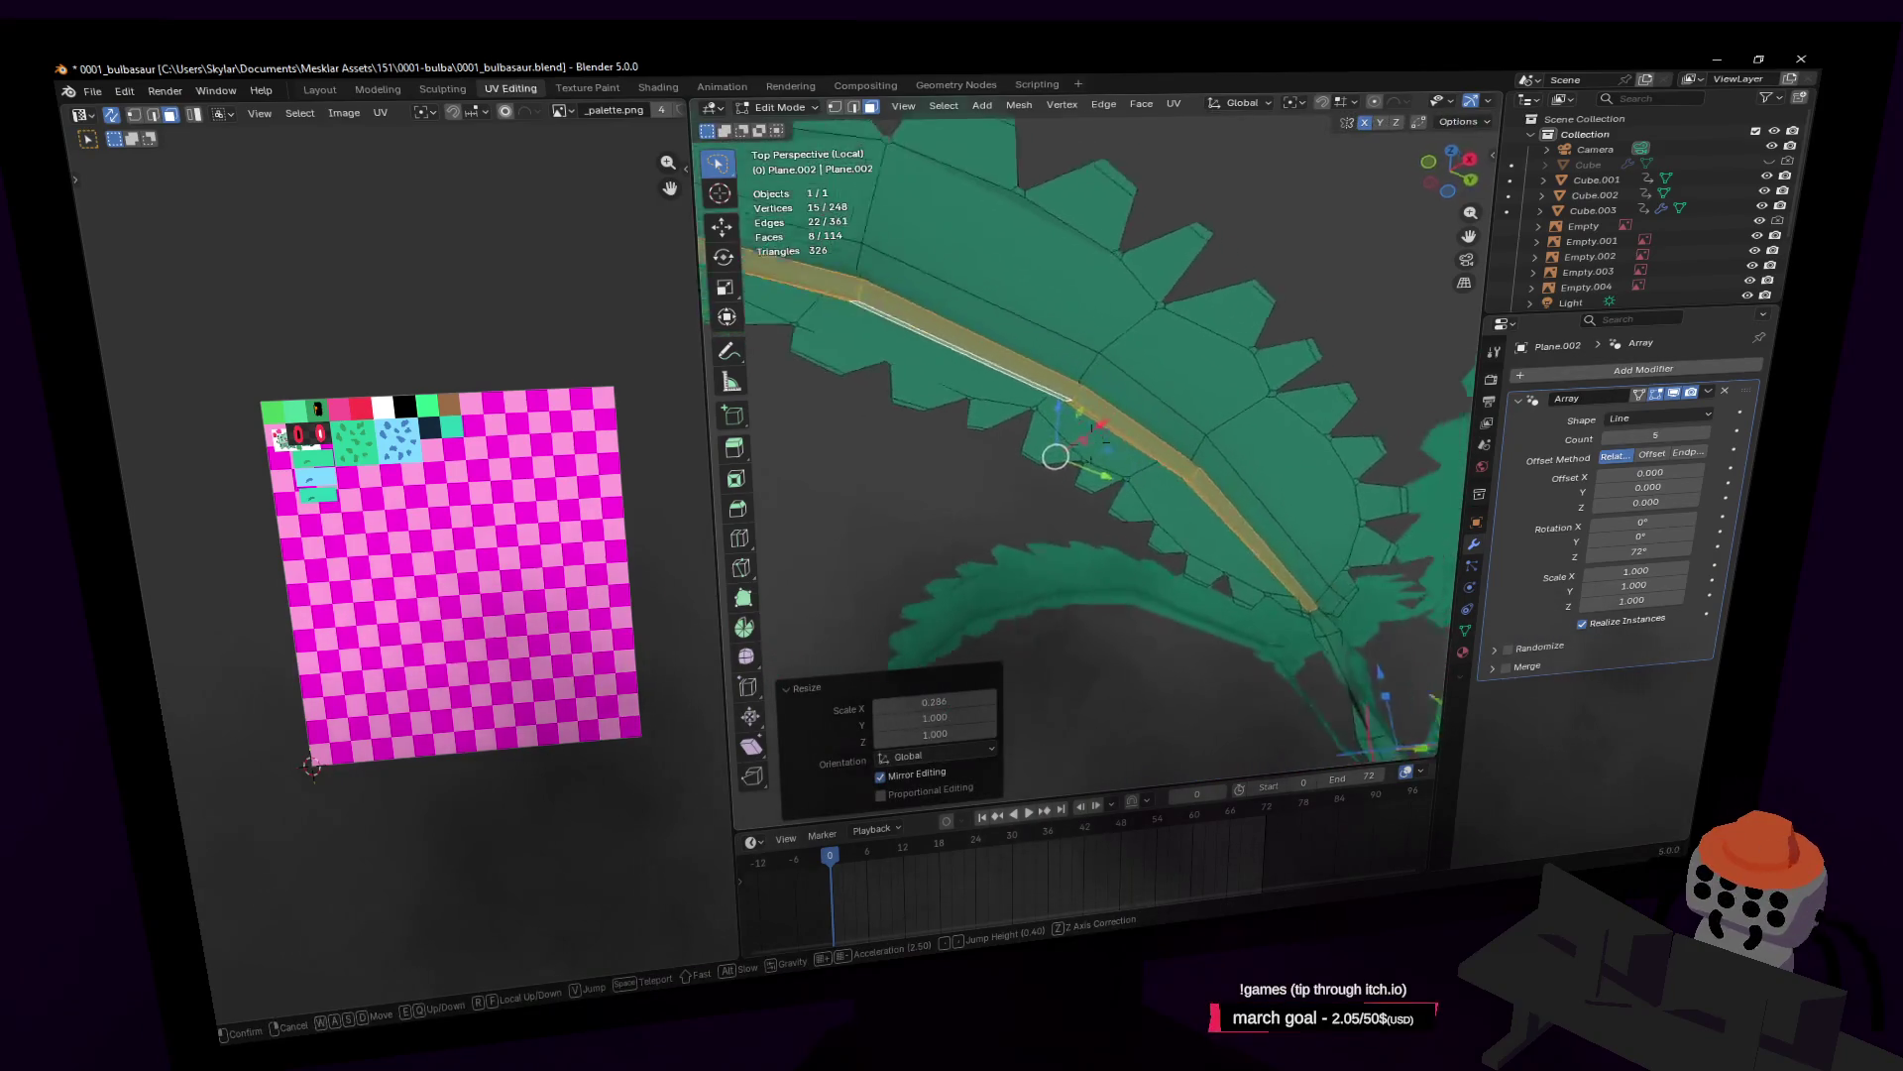
pyautogui.click(1267, 357)
pyautogui.rightClick(1267, 329)
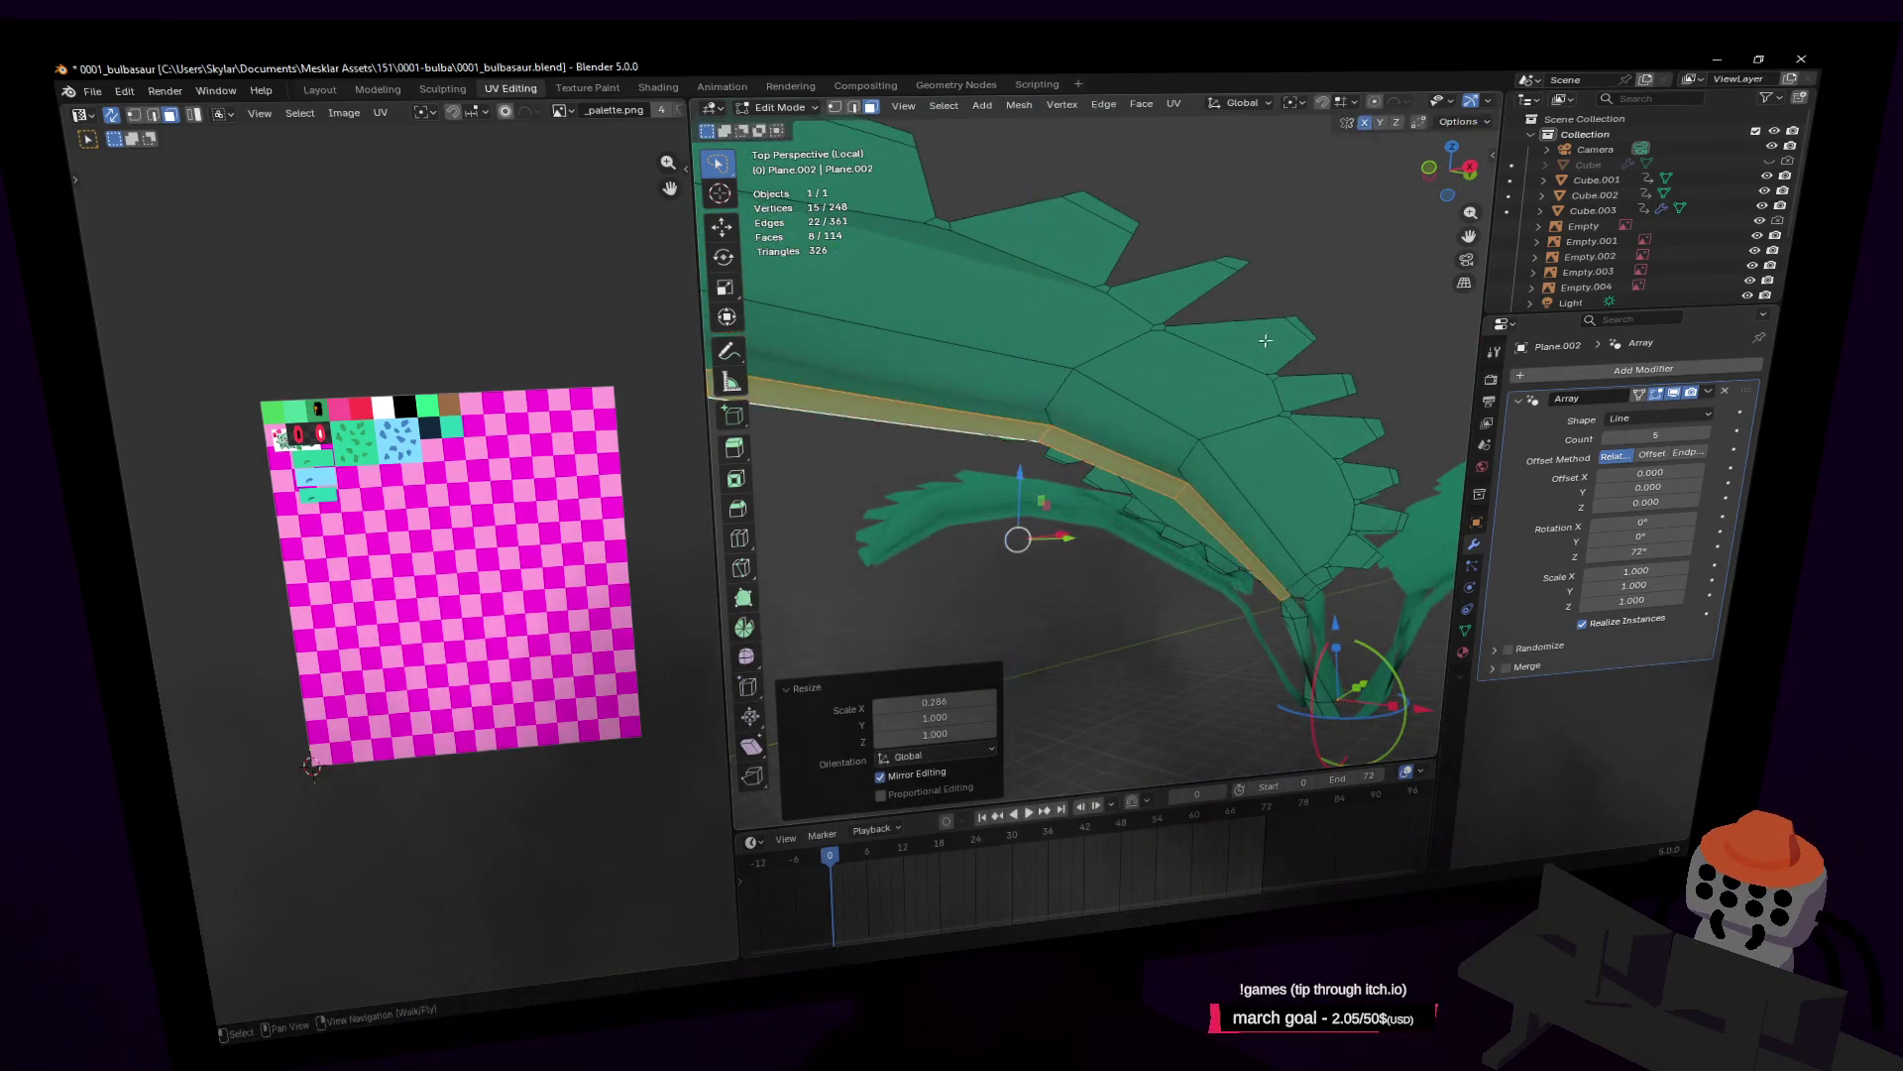
pyautogui.moveTo(1267, 329); pyautogui.dragTo(1287, 310, button='middle')
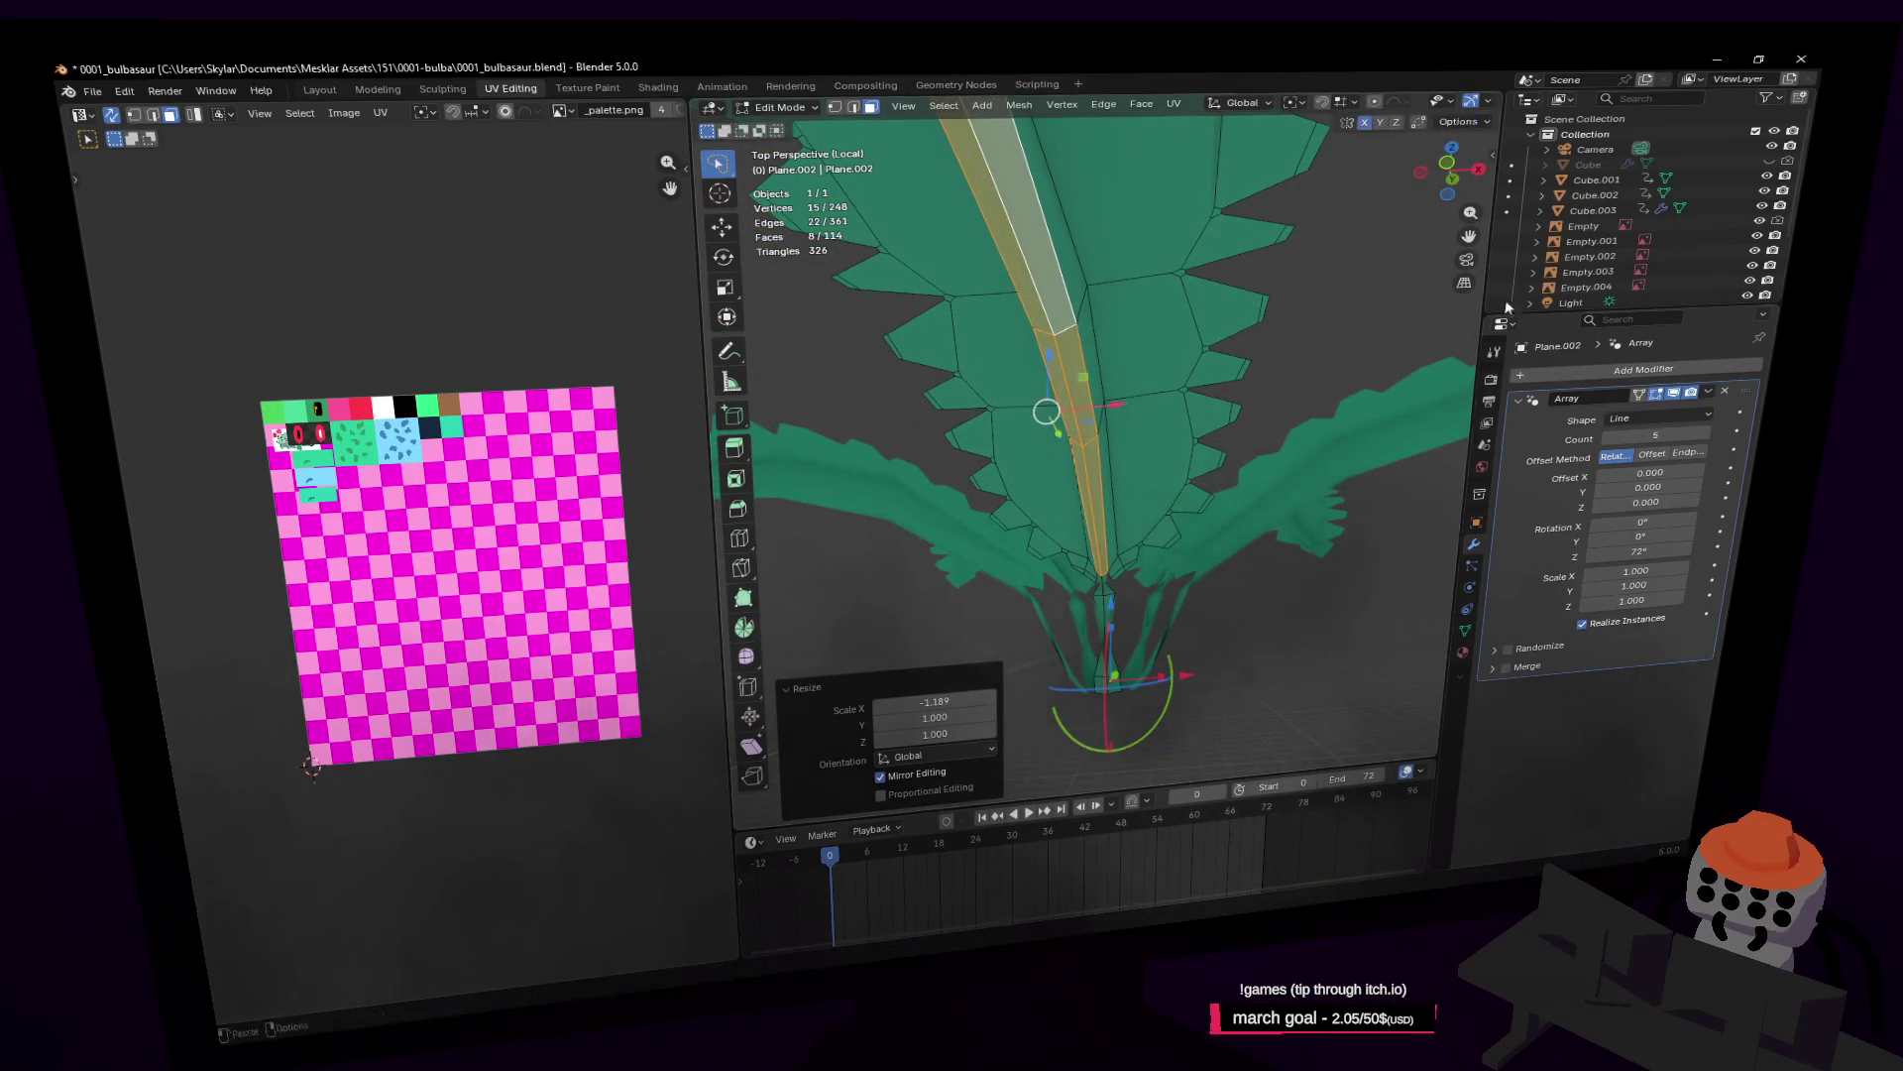
# Step: Raise the leaf's center edges about 0.13 m along Z, then return to Object Mode
pyautogui.hotkey('shift', '`')
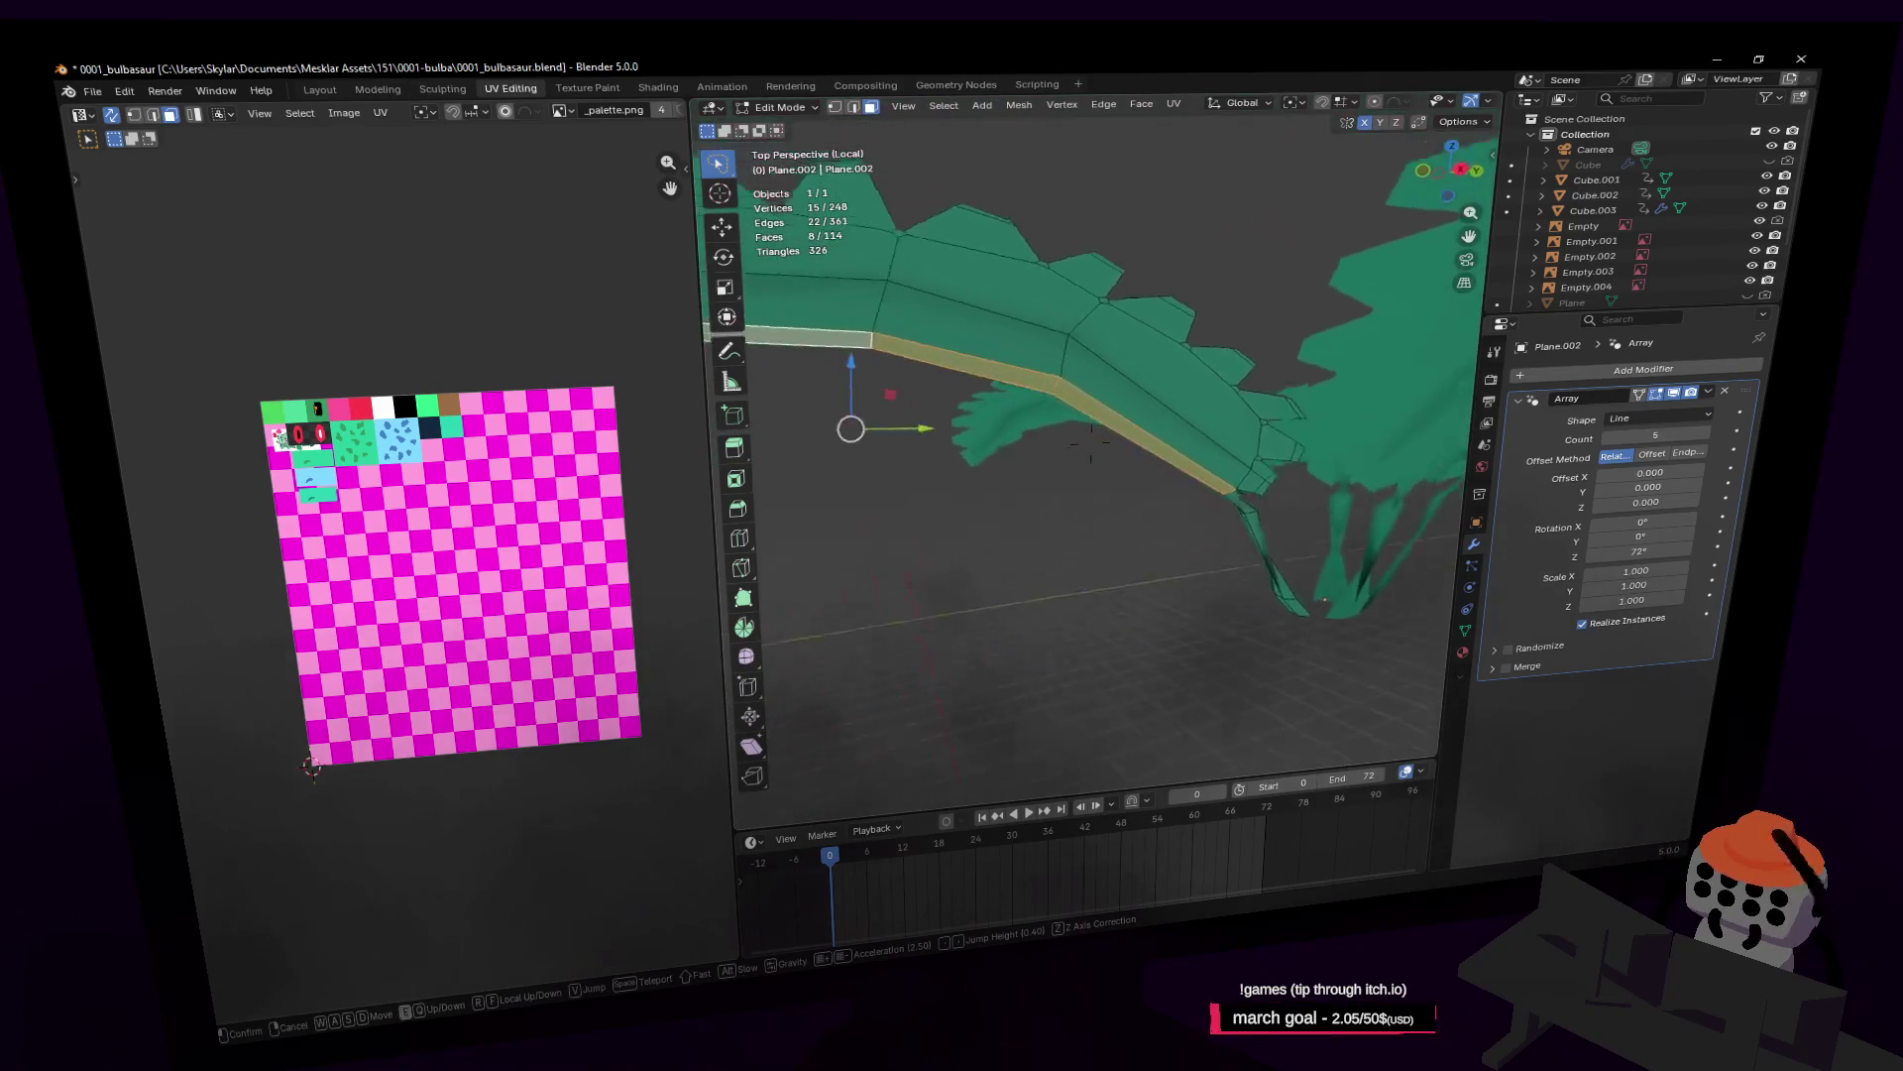
pyautogui.press('e')
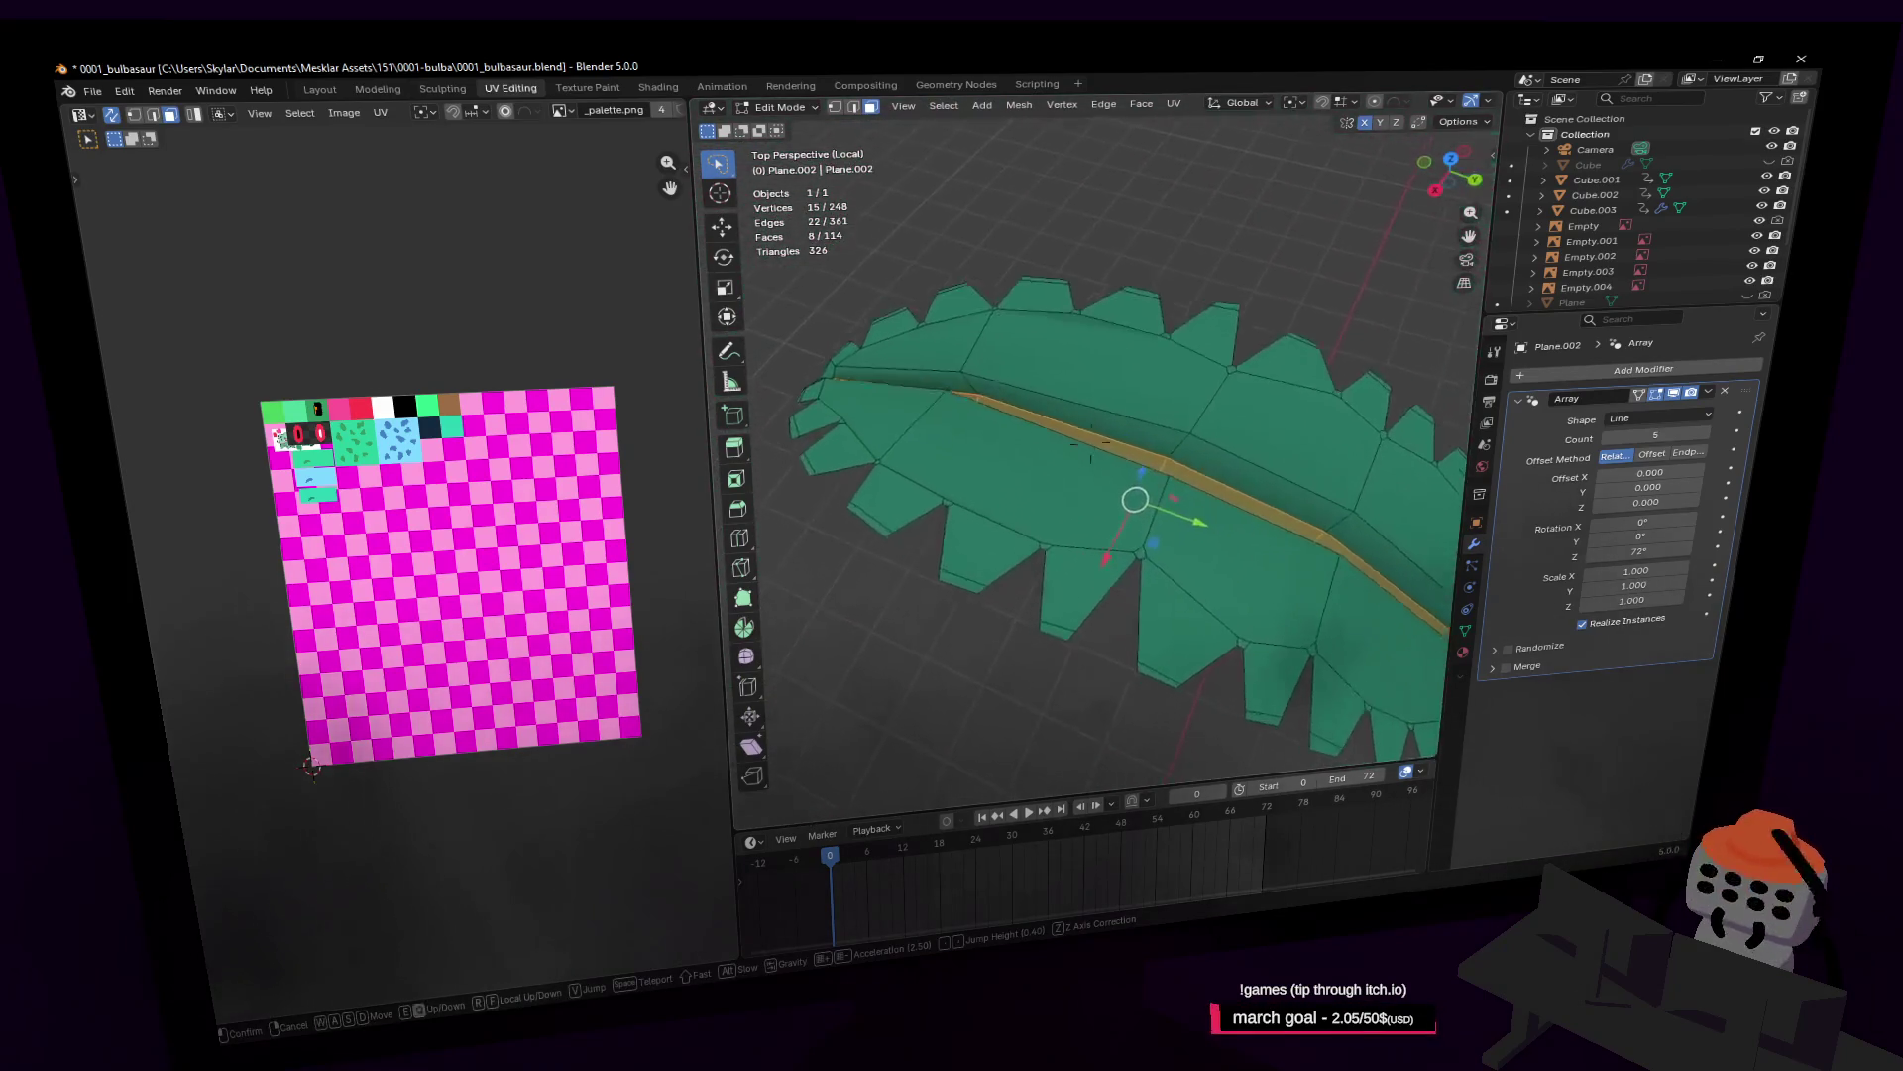
pyautogui.press('Return')
pyautogui.press('g')
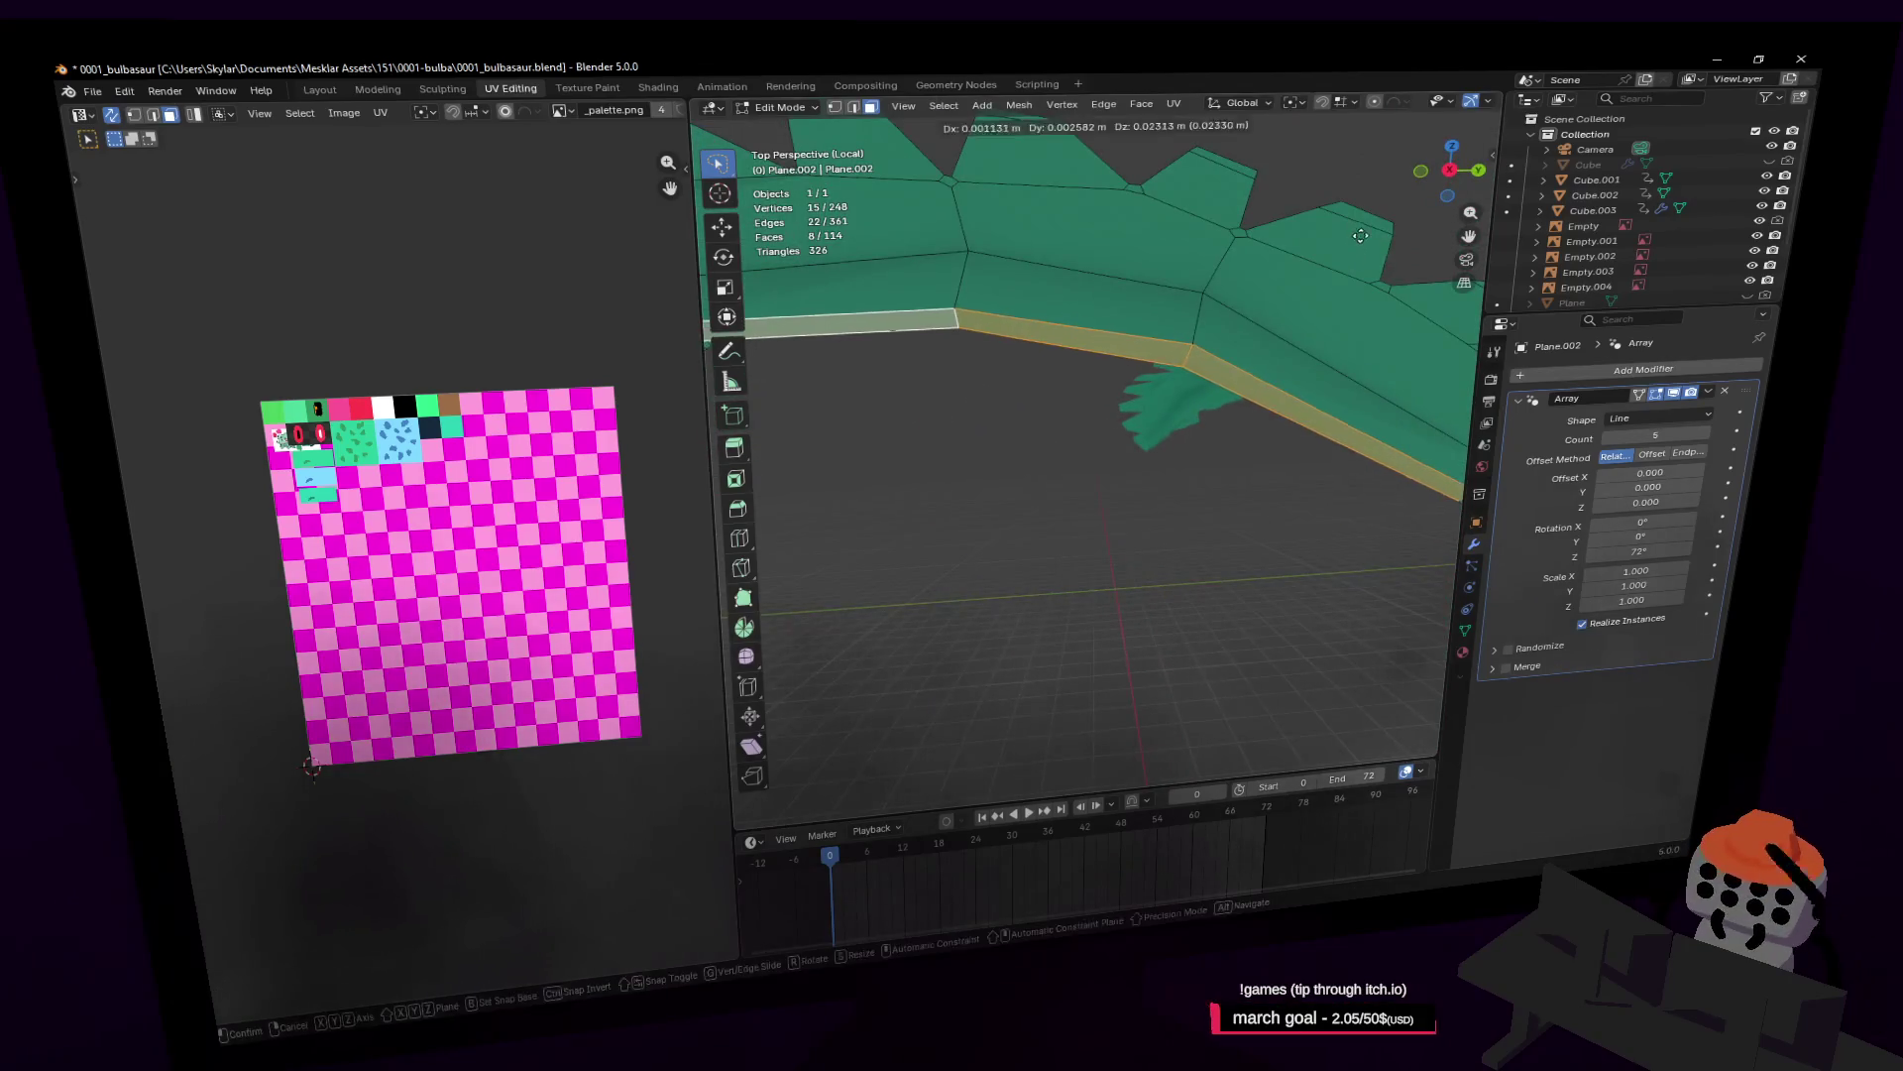
pyautogui.press('z')
pyautogui.click(1361, 236)
pyautogui.hotkey('shift', '`')
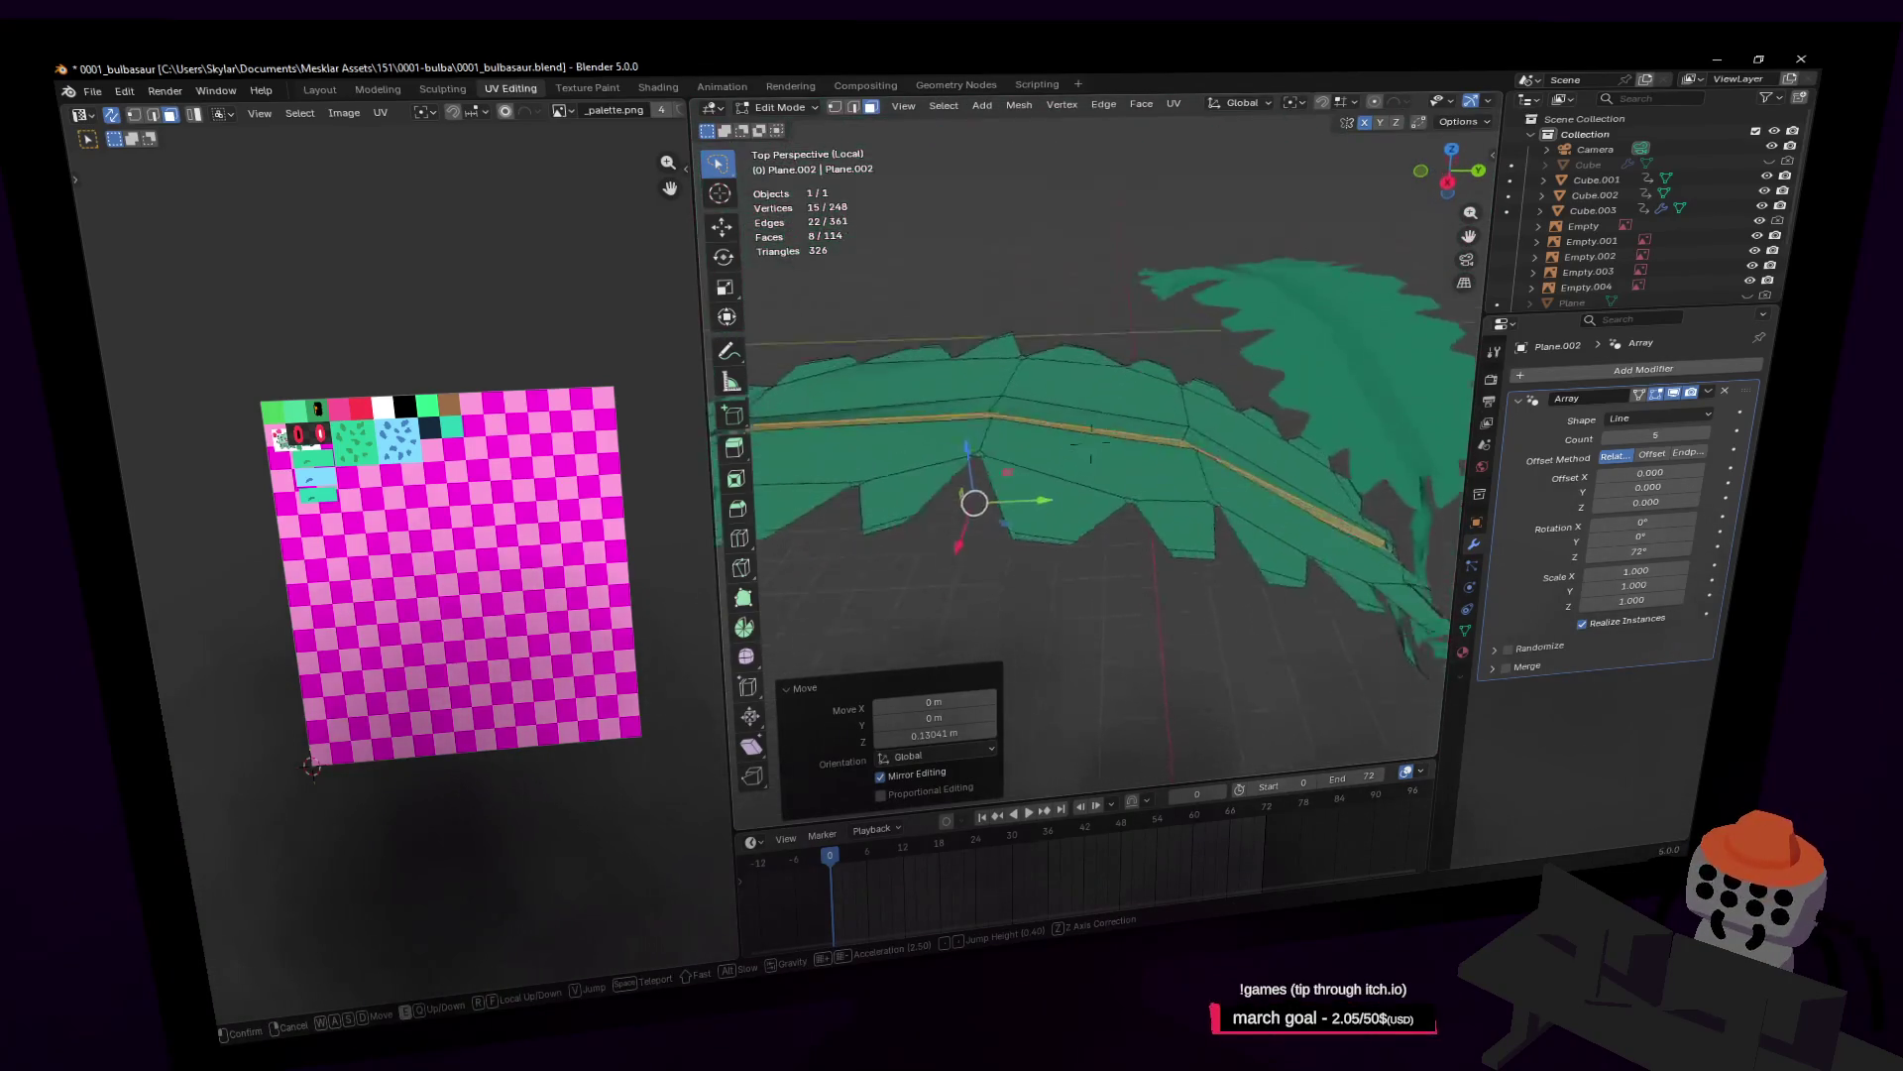
pyautogui.press('Tab')
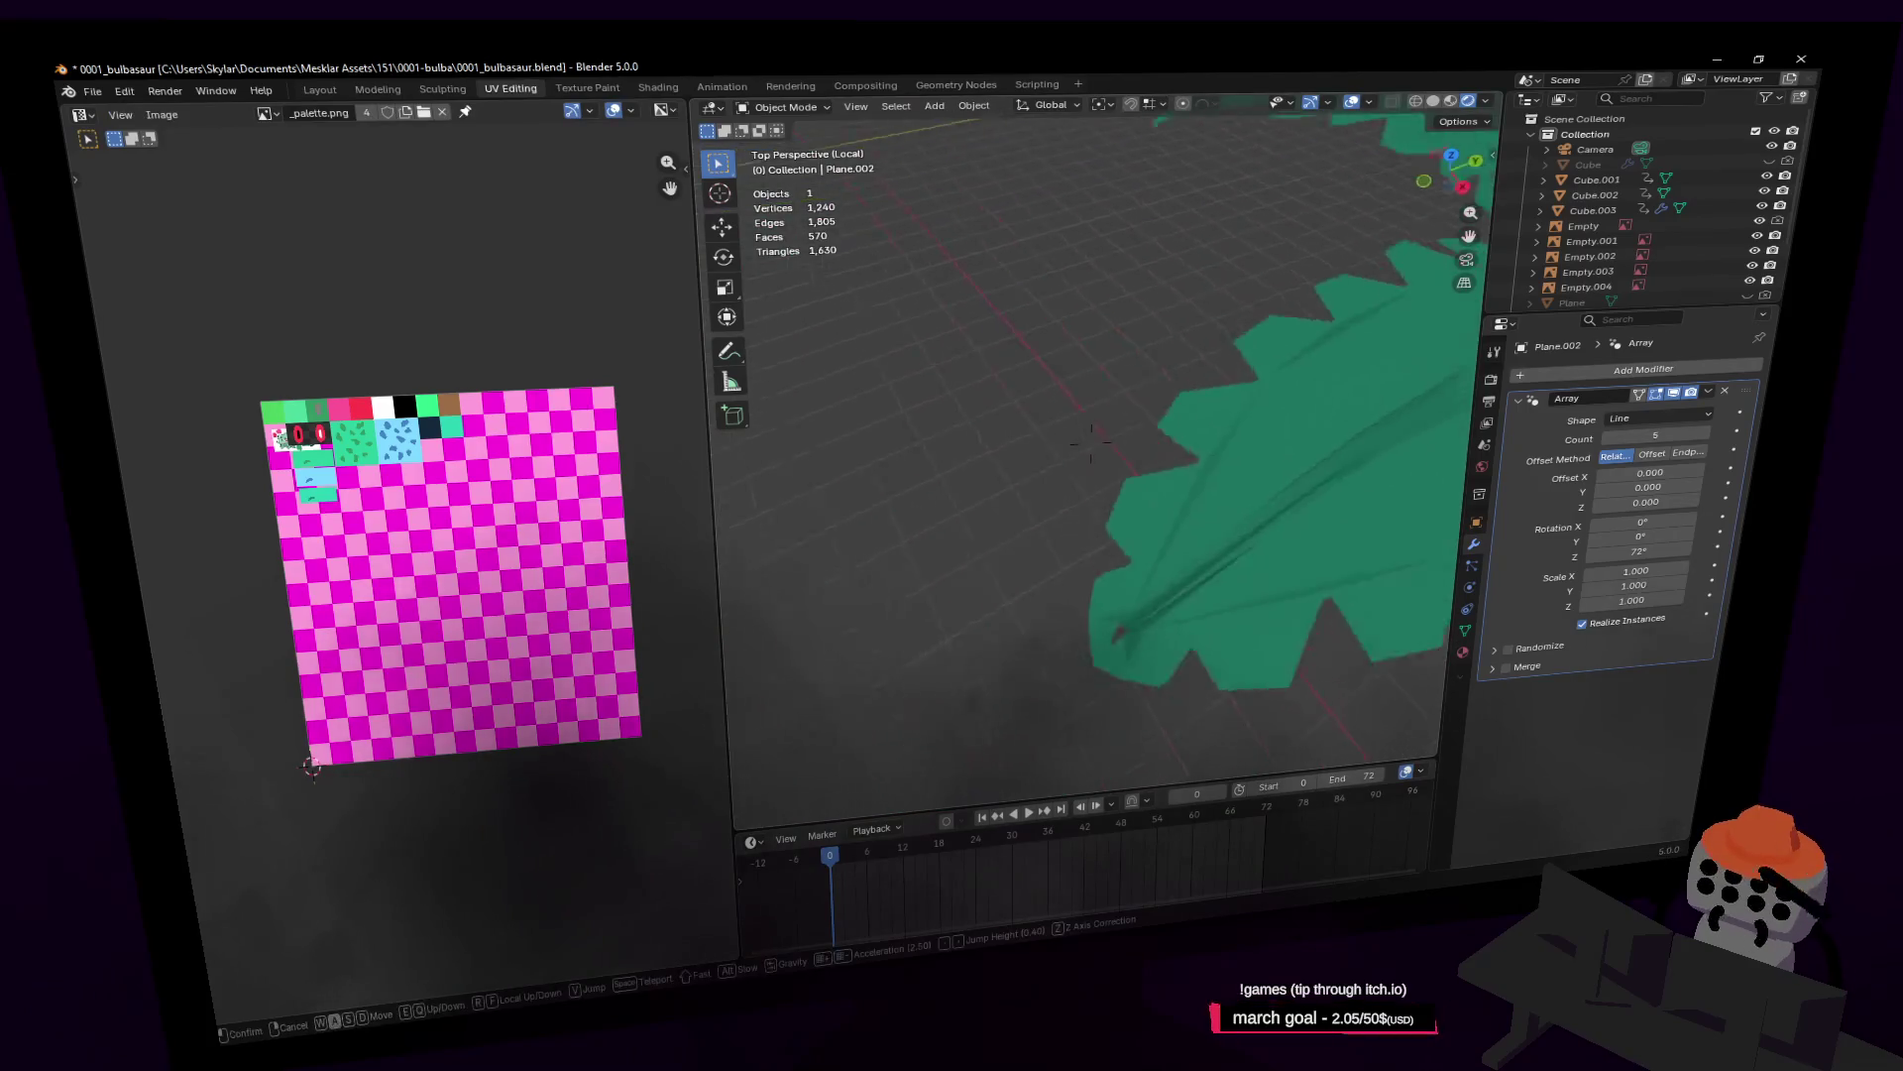
pyautogui.press('e')
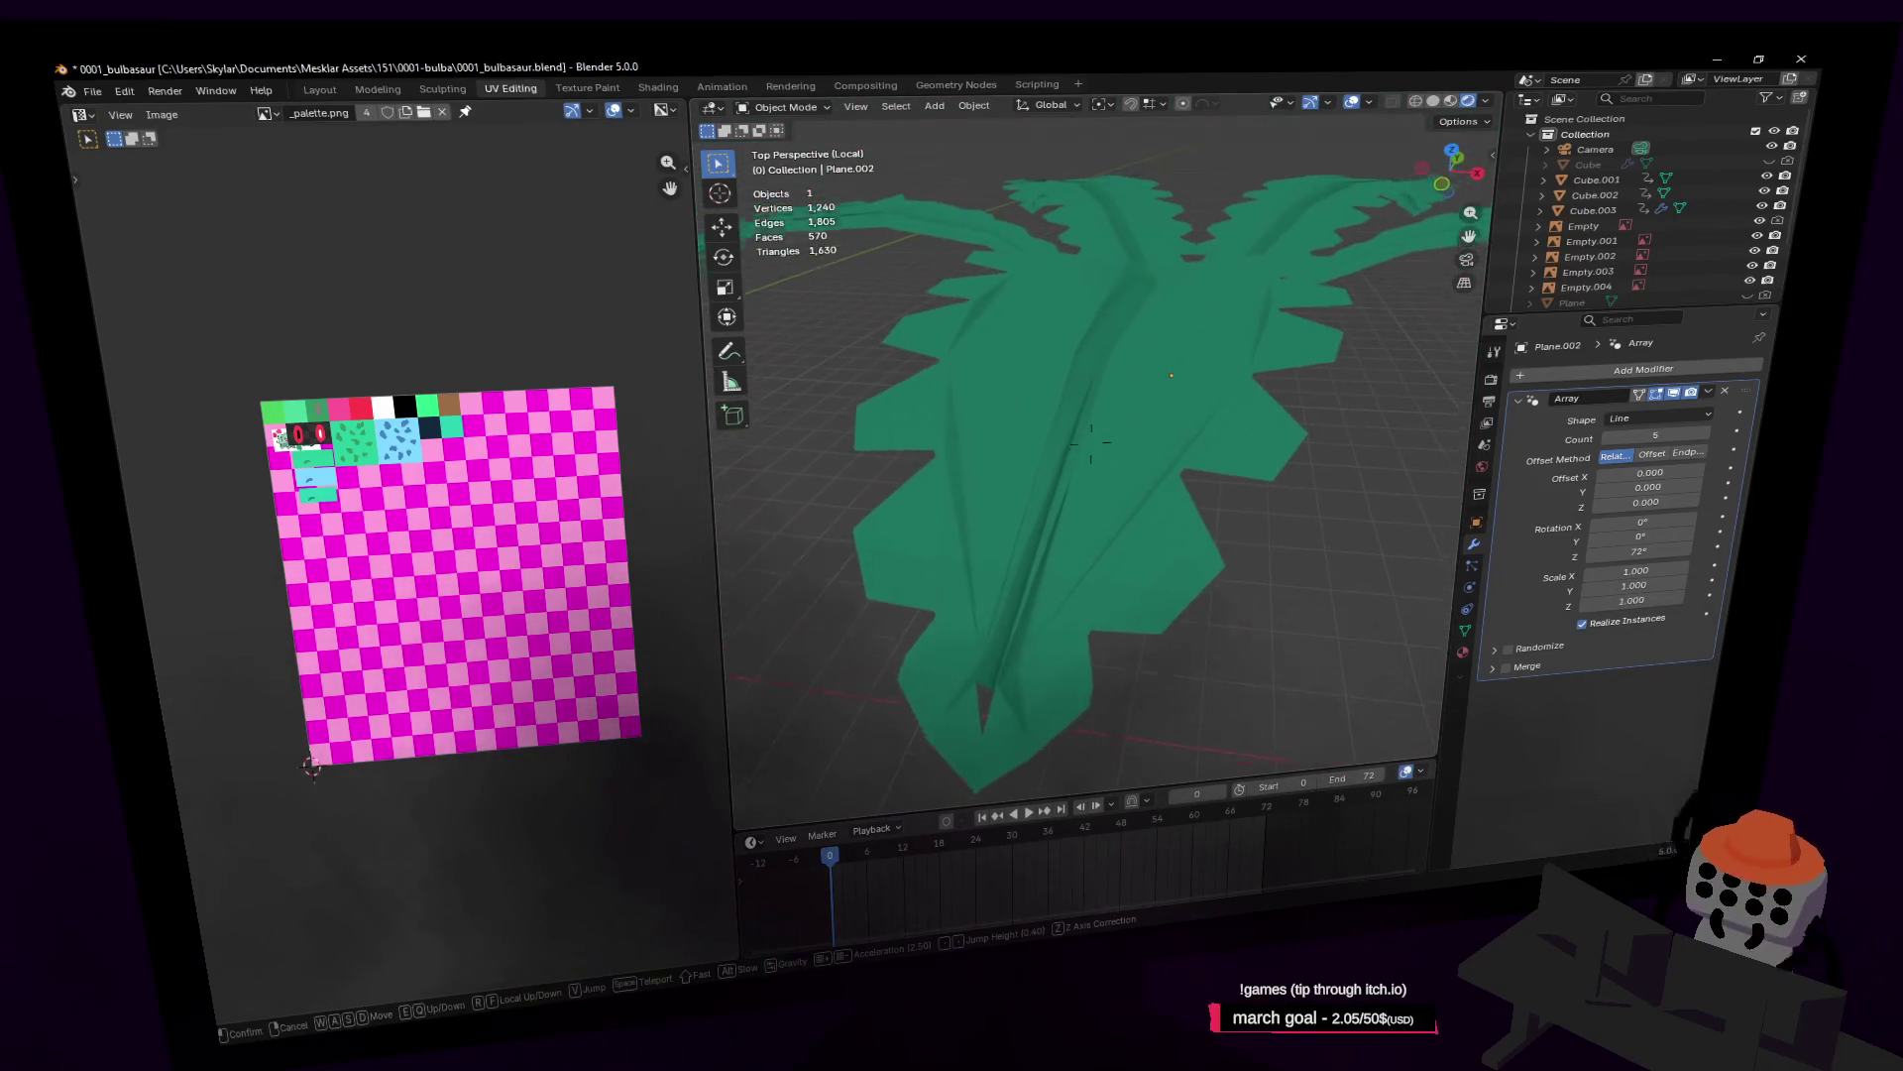
pyautogui.click(1091, 442)
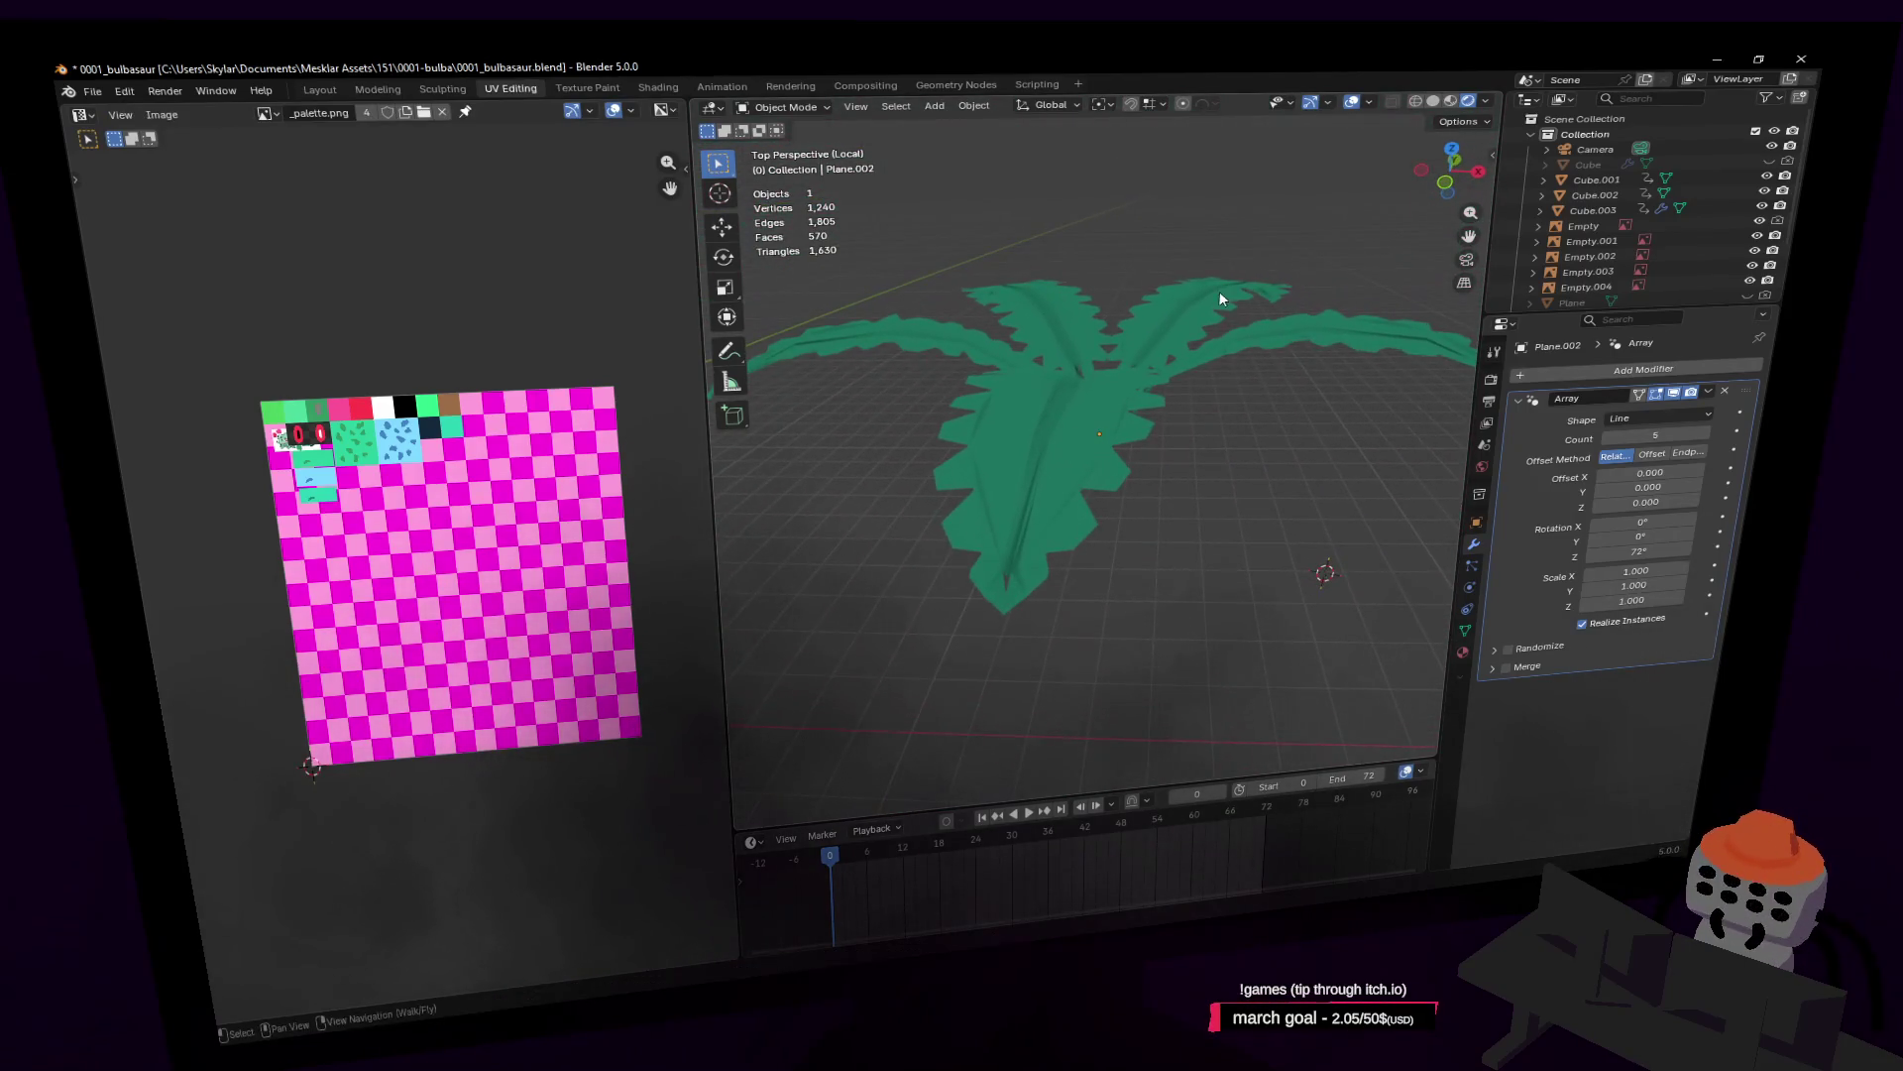
pyautogui.click(1090, 442)
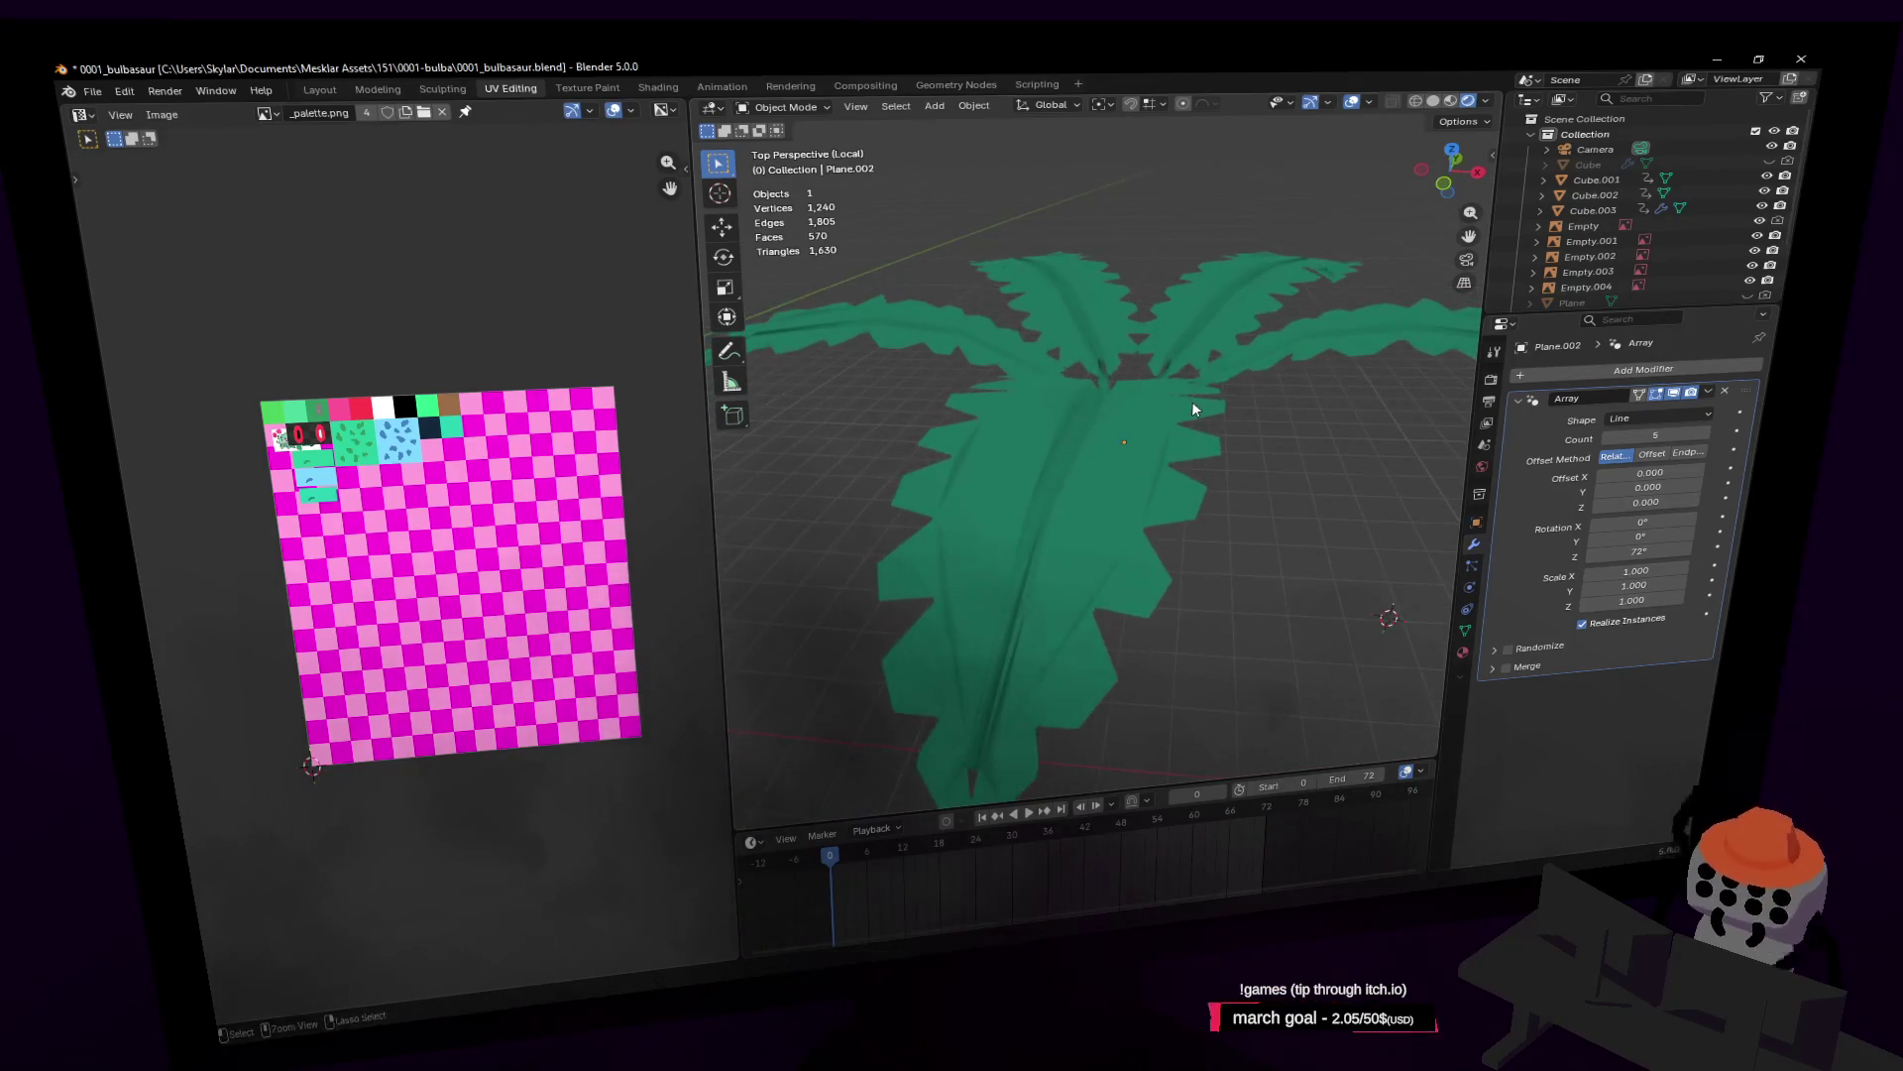
pyautogui.press('Tab')
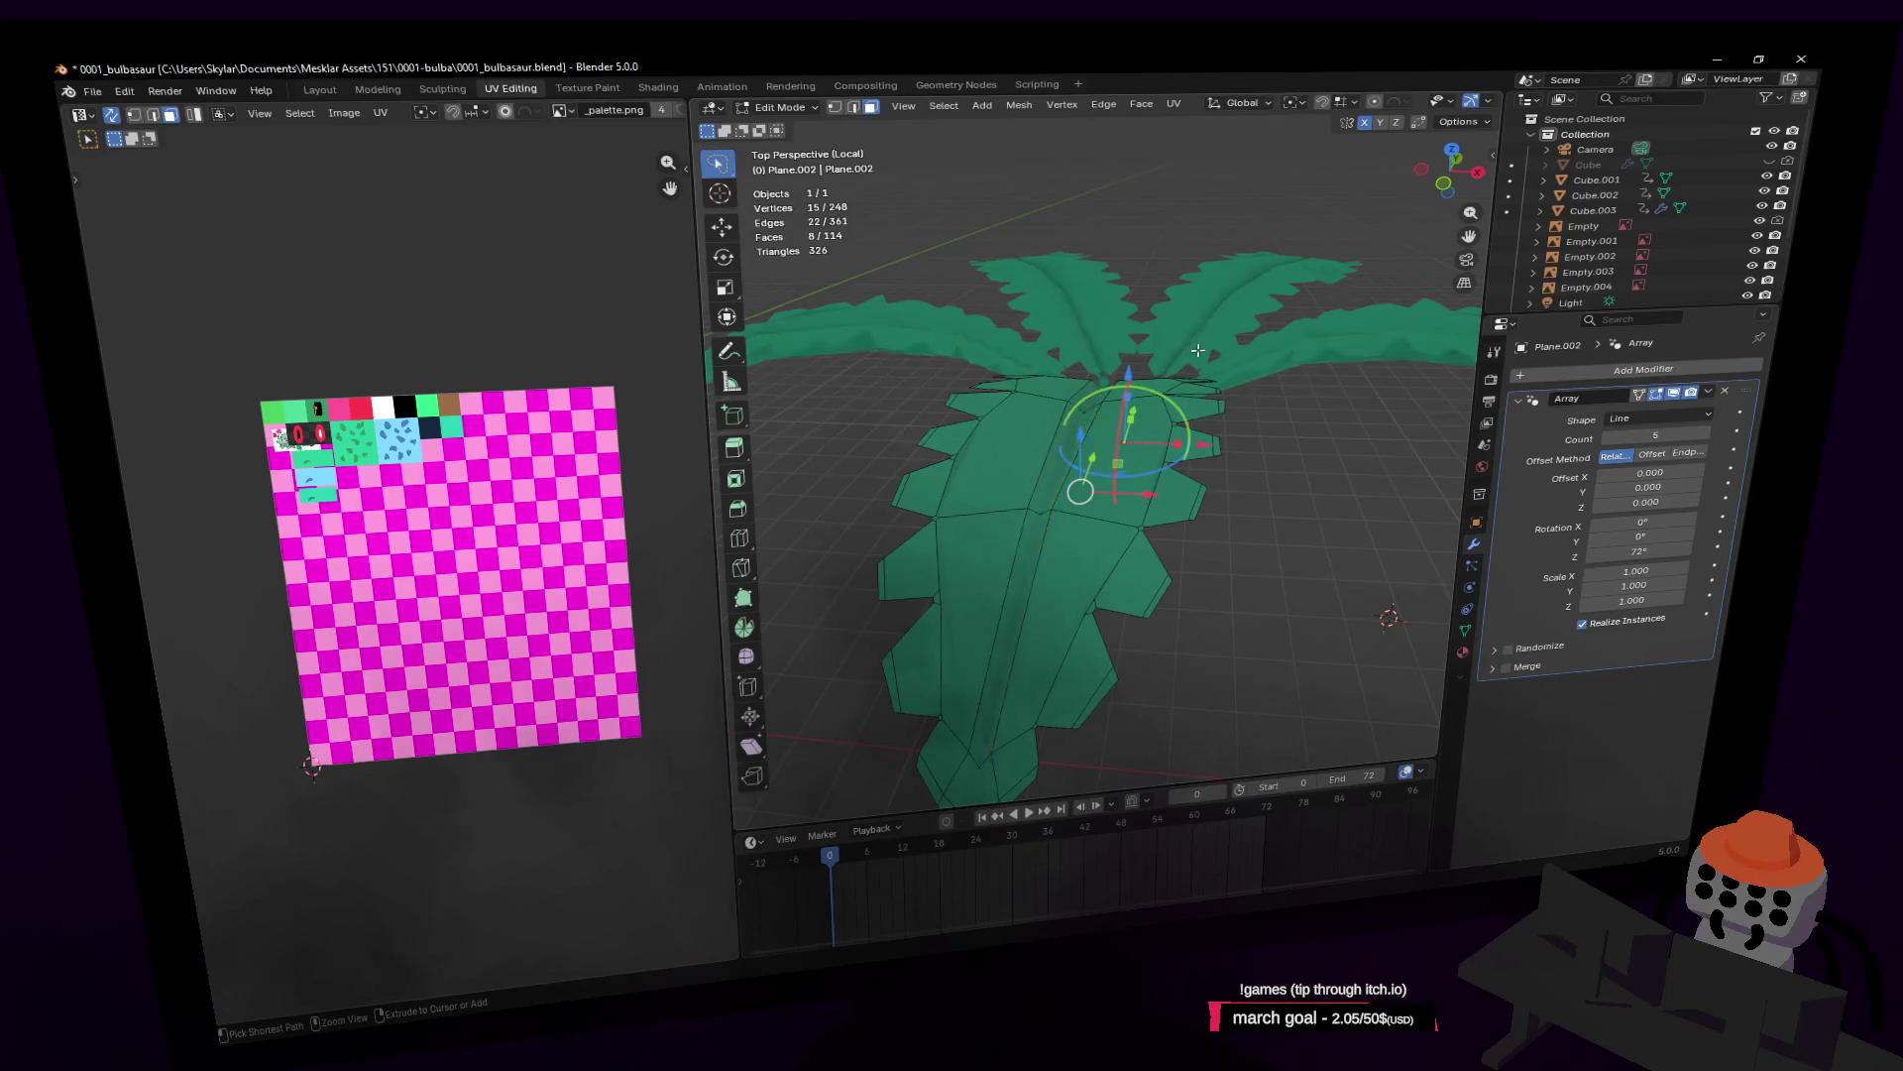
pyautogui.press('Tab')
pyautogui.moveTo(1238, 407); pyautogui.dragTo(1167, 224, button='middle')
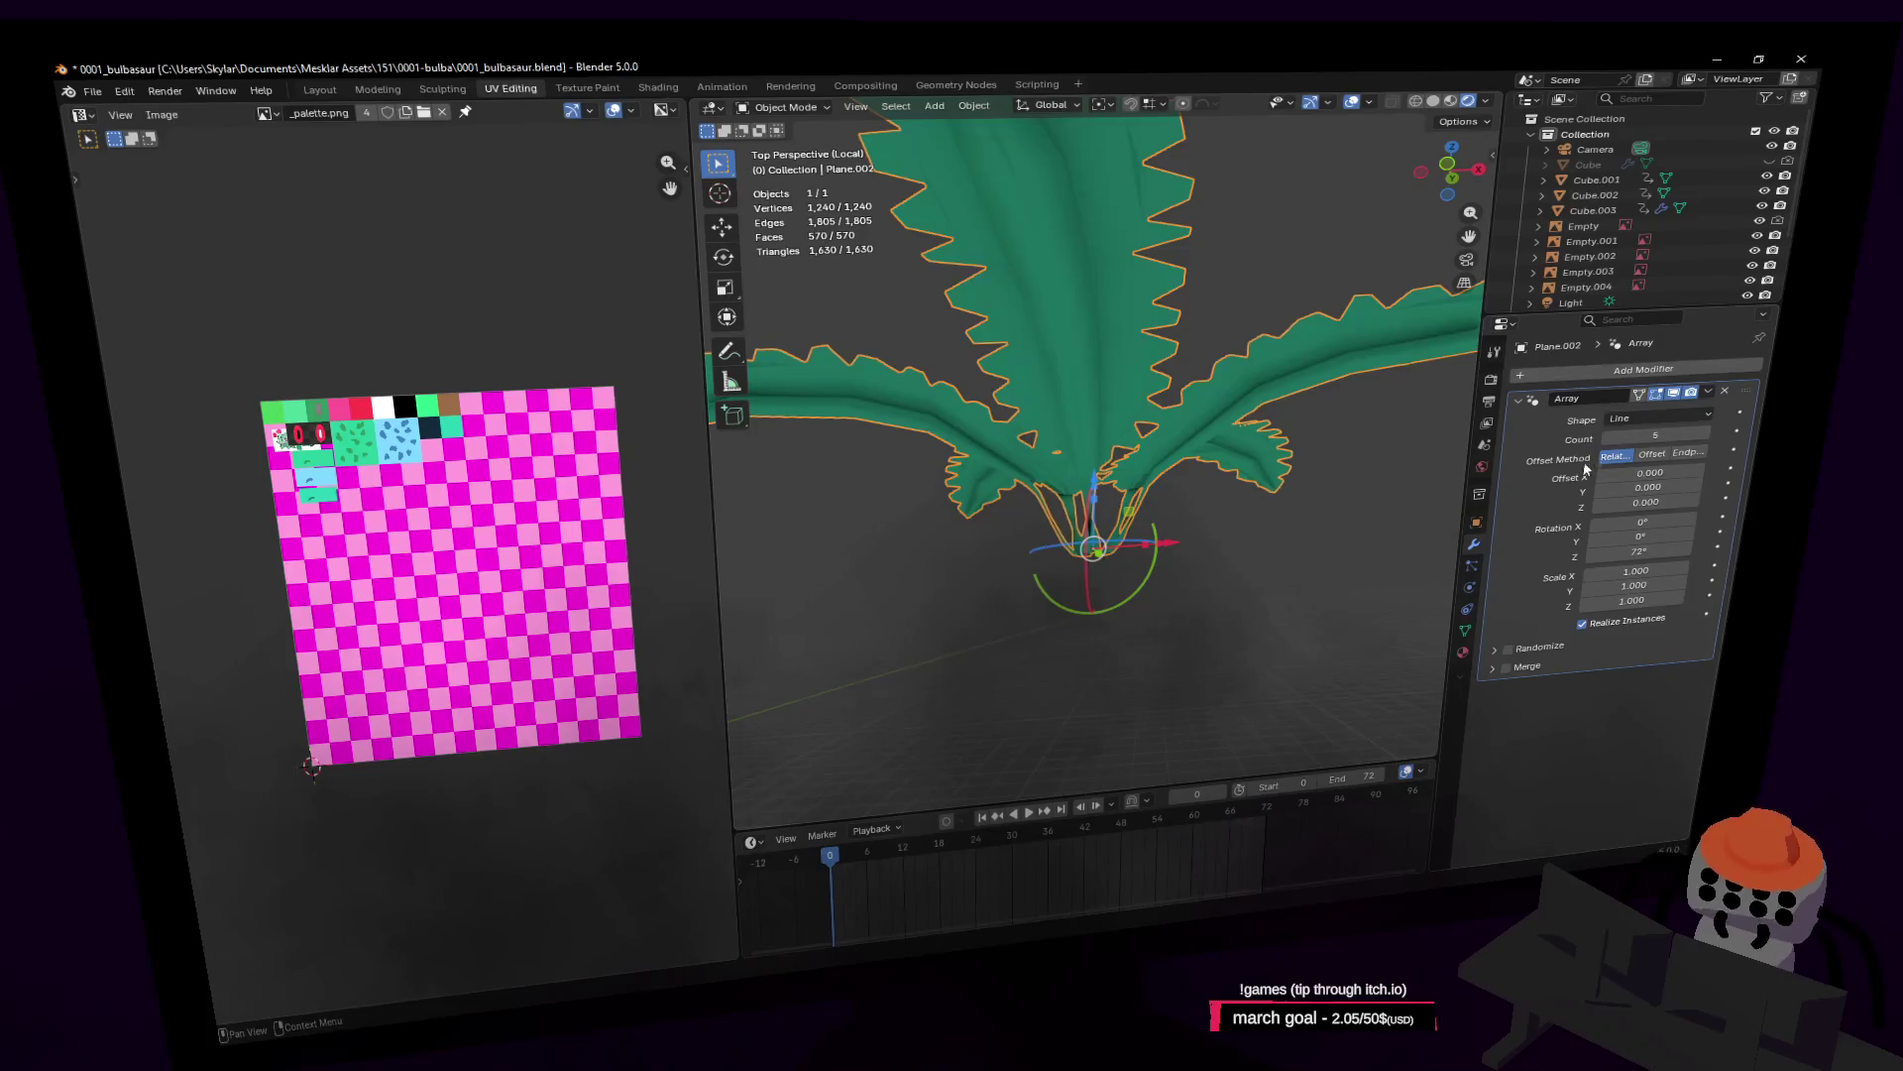
# Step: Add a Subdivision Surface modifier to the leaves by searching 'sub'
pyautogui.click(1666, 375)
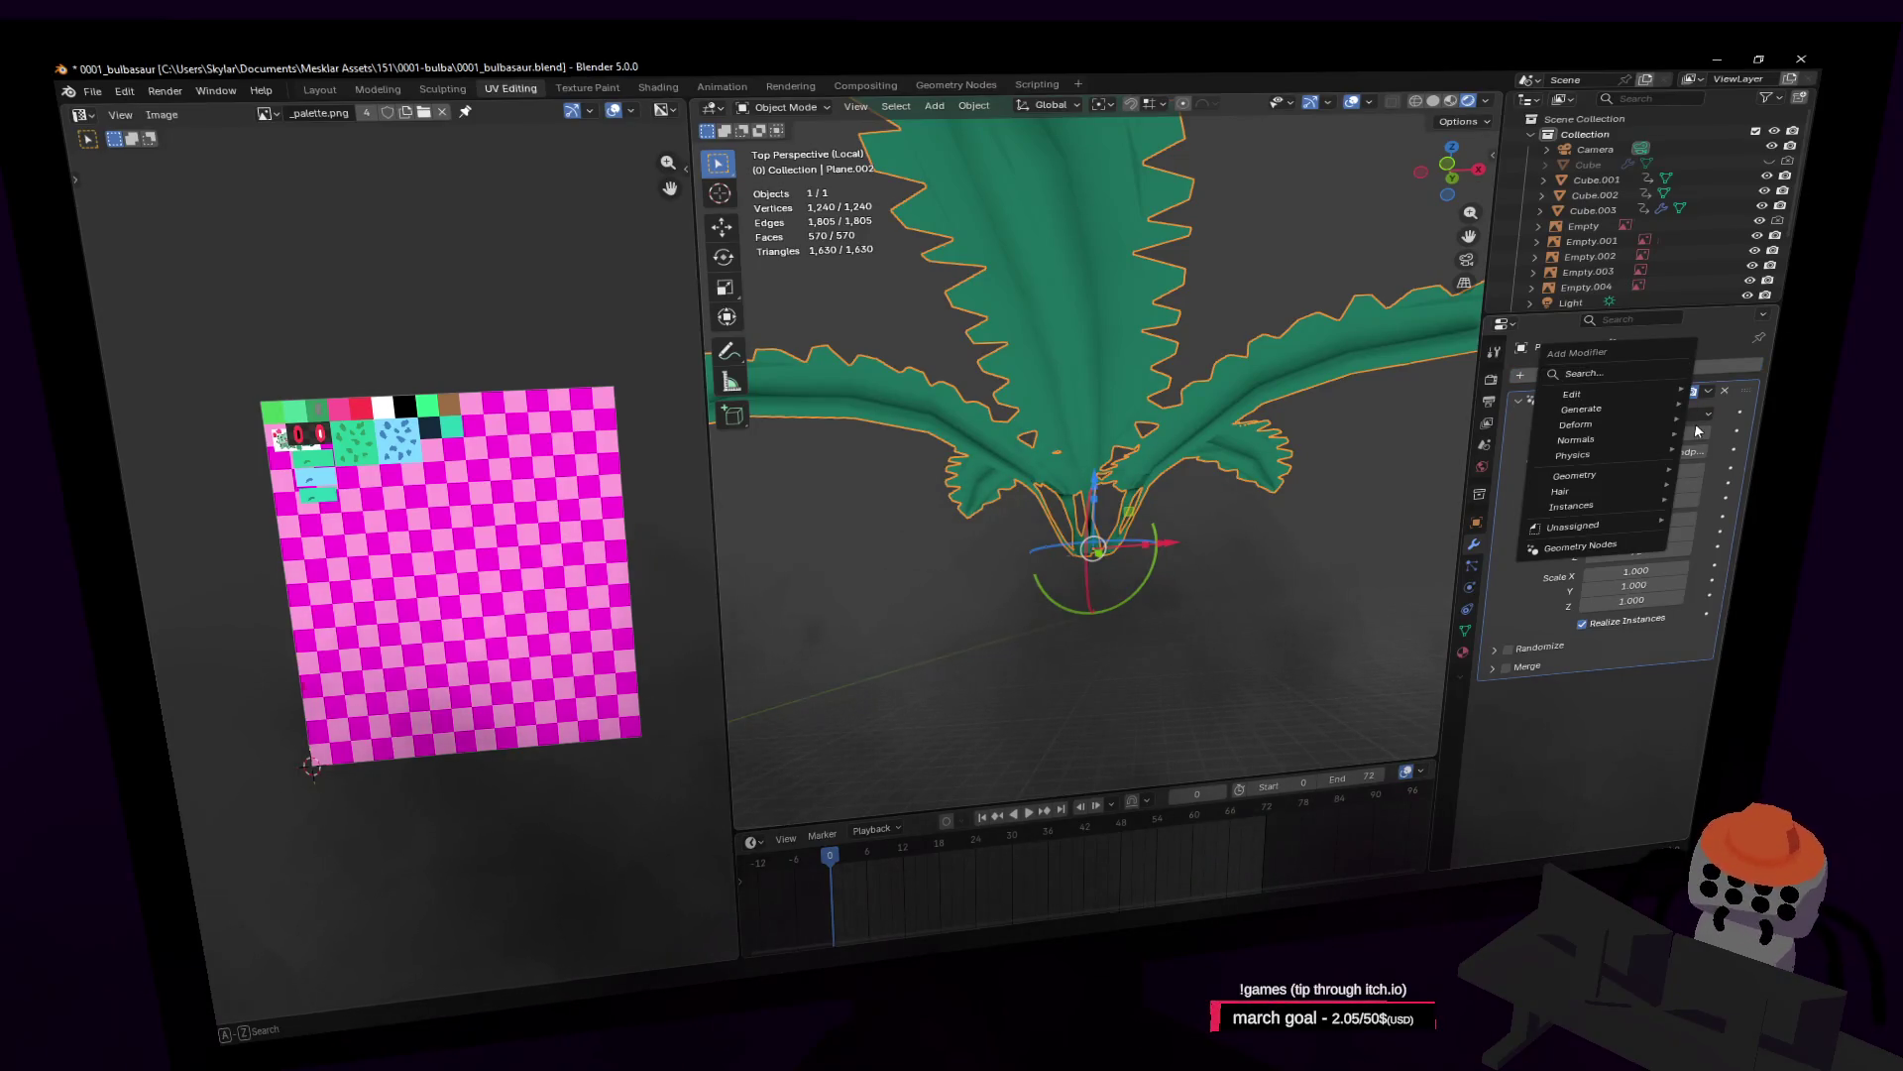
pyautogui.write('sub')
pyautogui.press('Return')
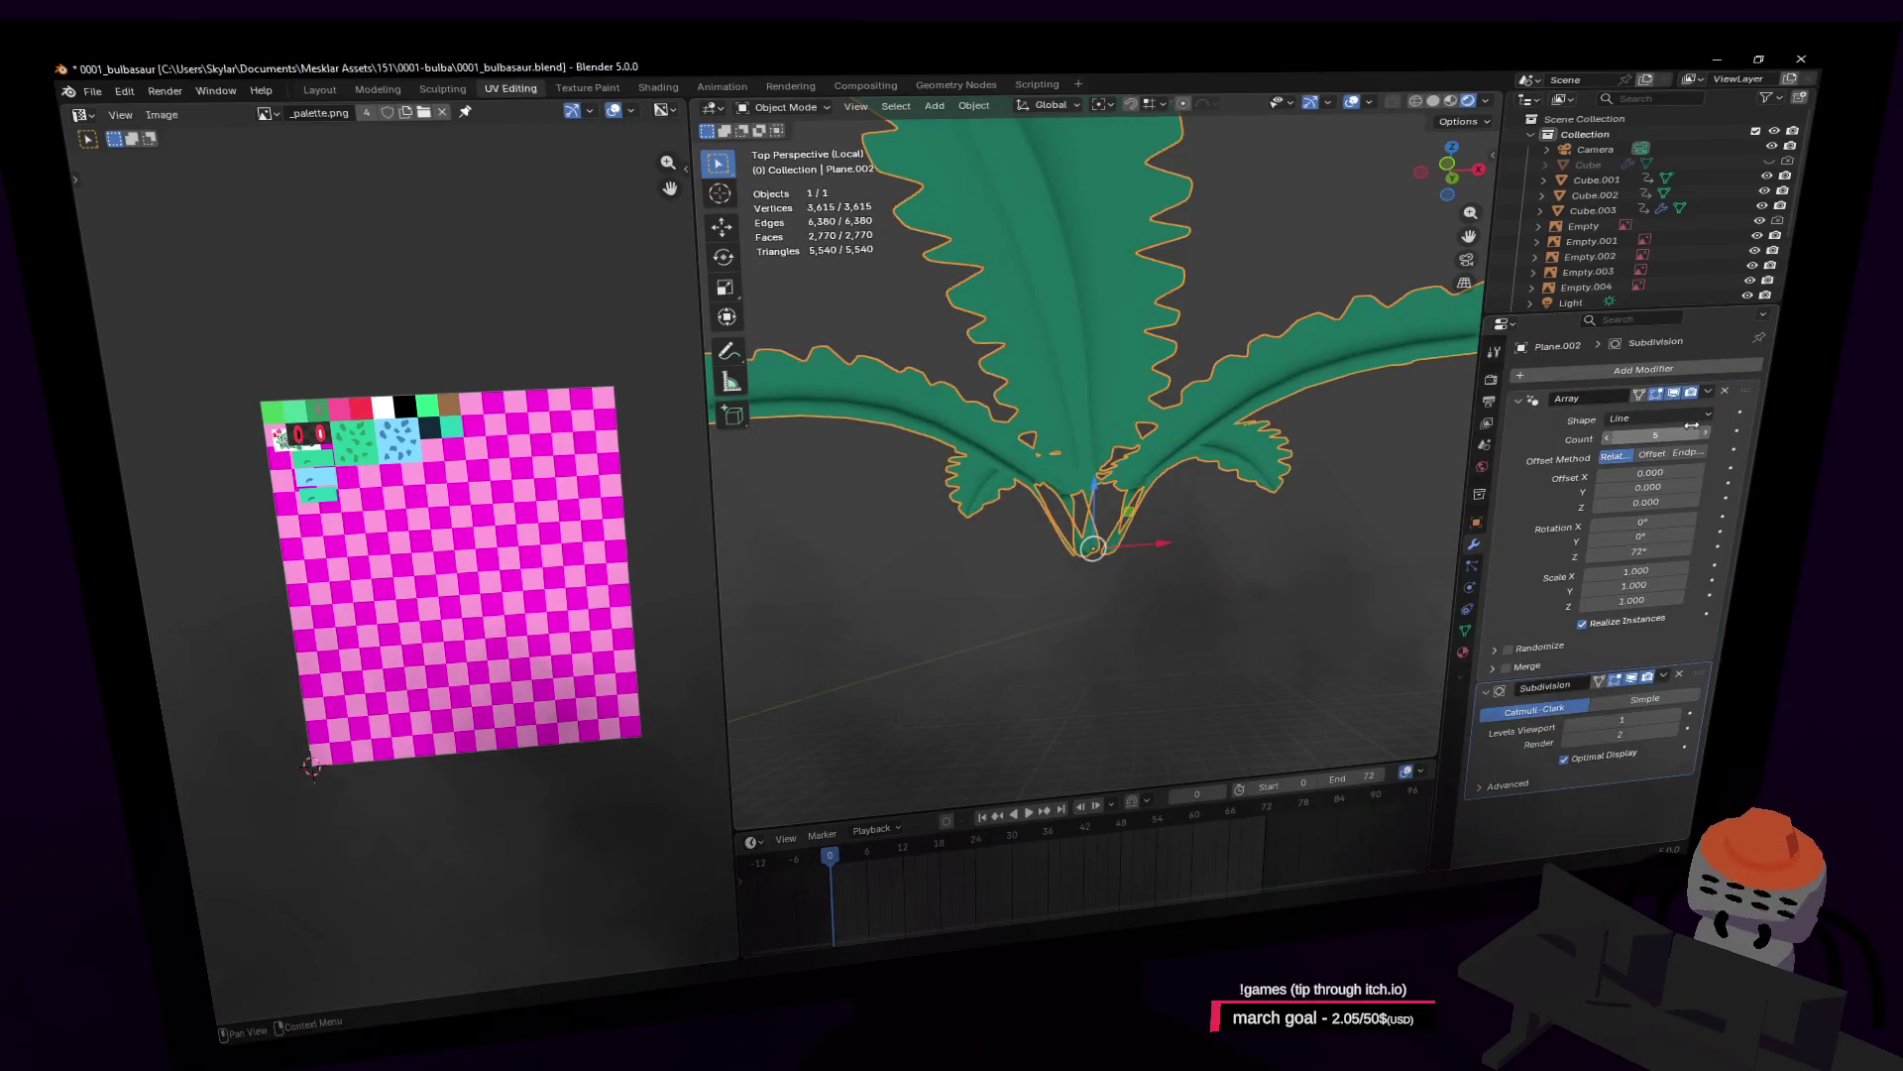
pyautogui.hotkey('shift', '`')
pyautogui.press('Escape')
pyautogui.press('Tab')
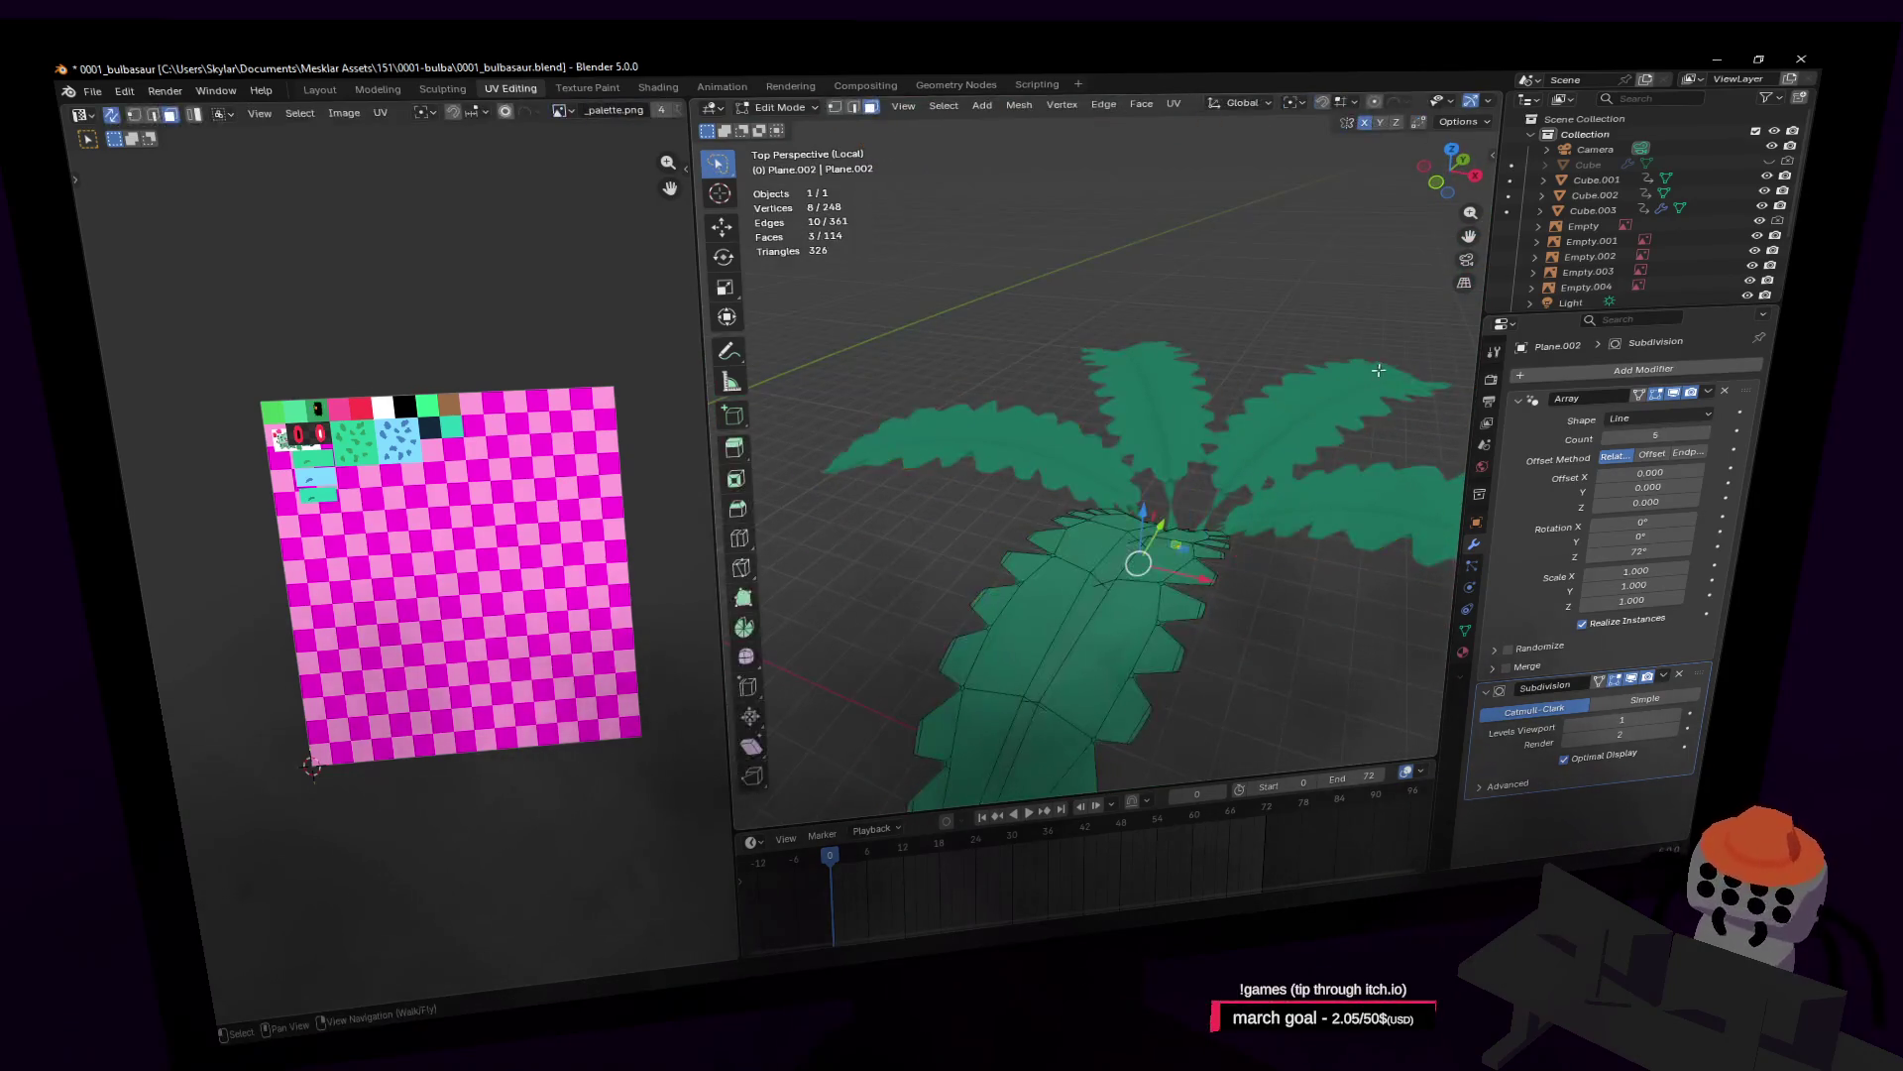
pyautogui.press('Tab')
pyautogui.hotkey('shift', '`')
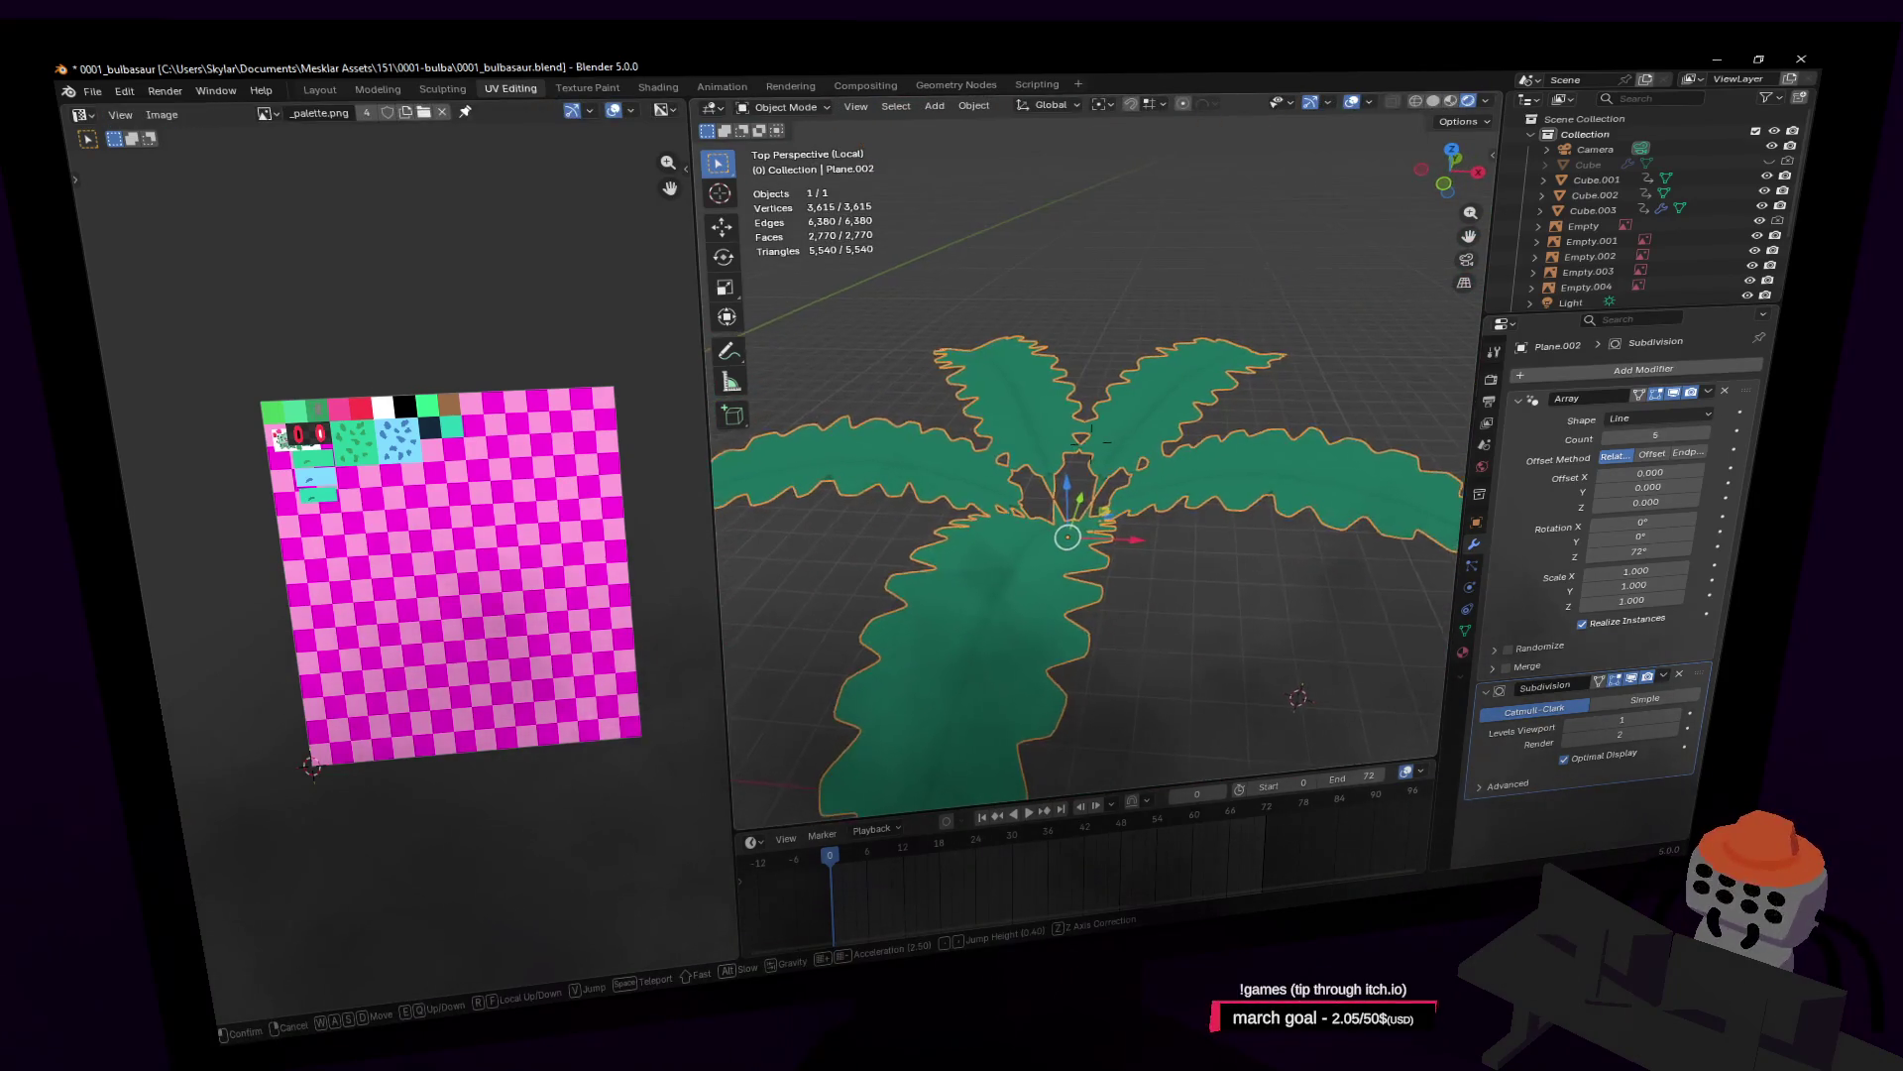
pyautogui.press('Return')
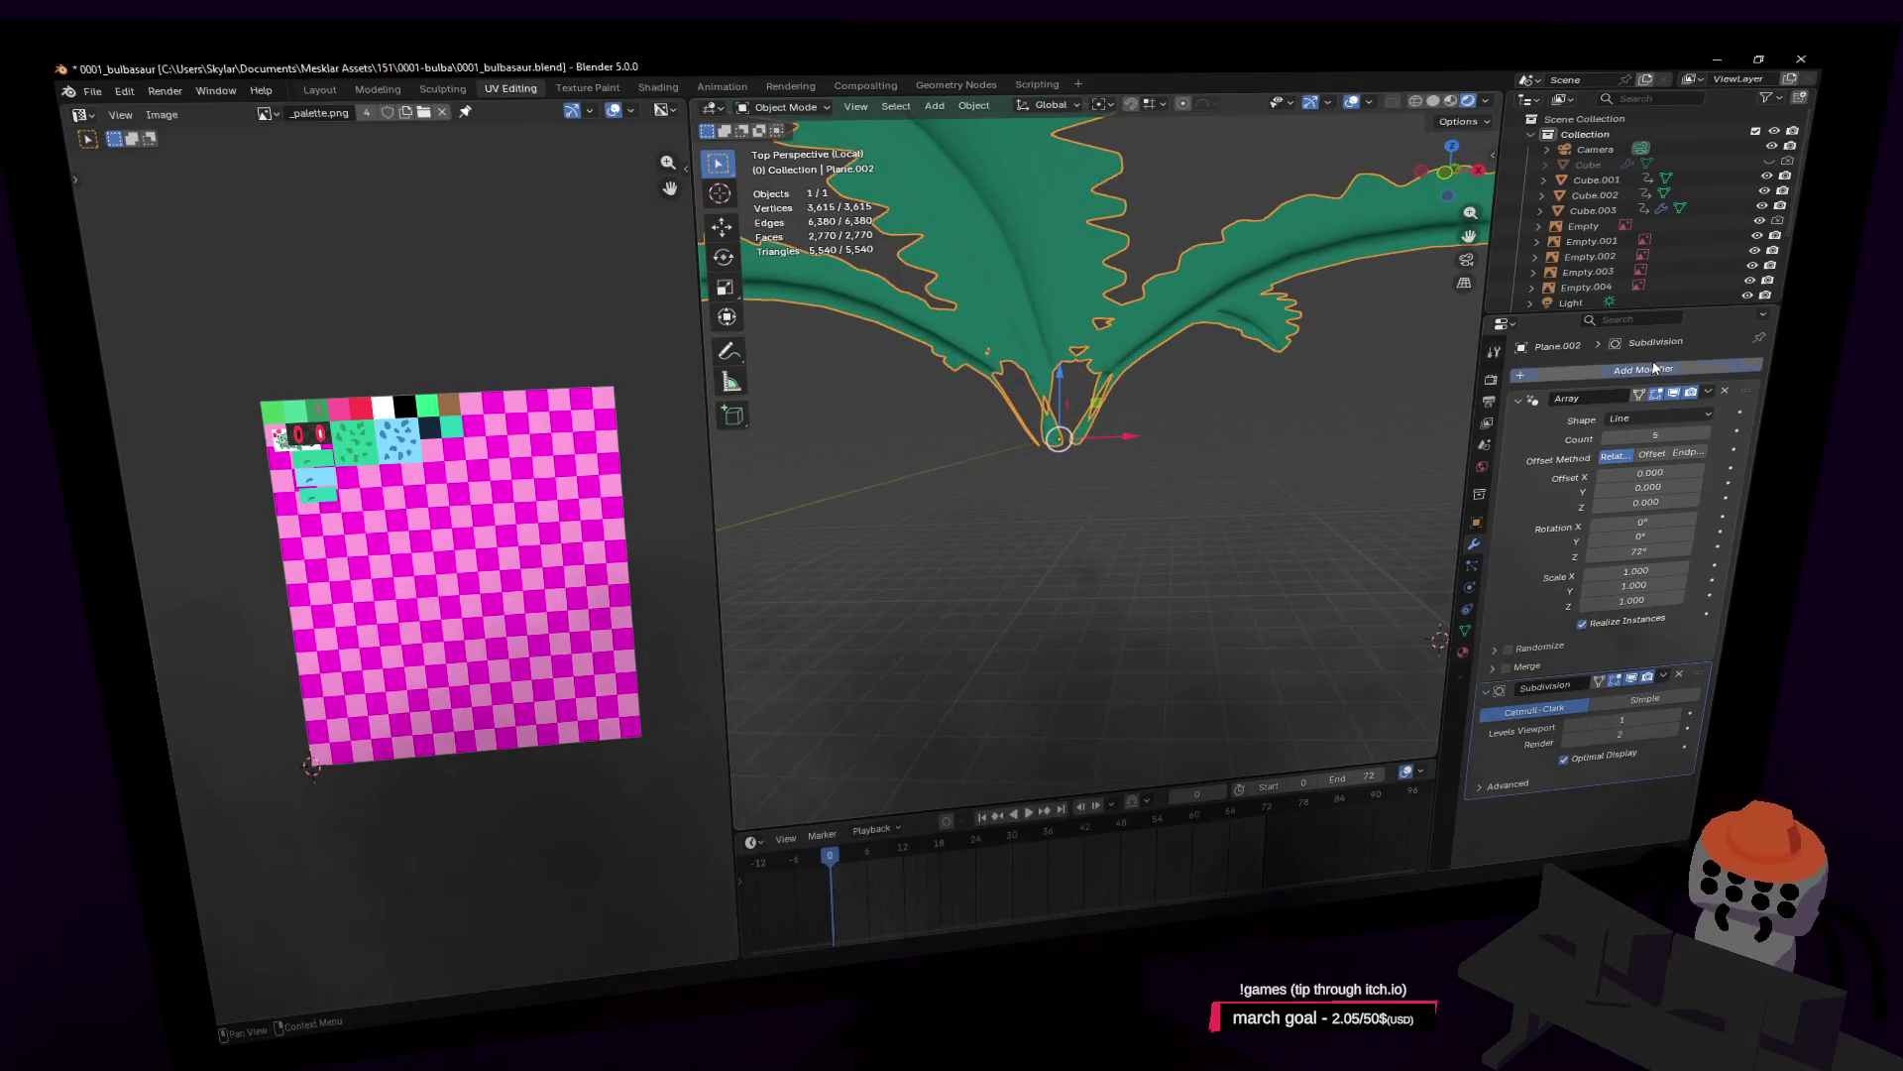
# Step: Add a Solidify modifier and drag Subdivision to the top of the stack
pyautogui.click(1654, 368)
pyautogui.write('sul')
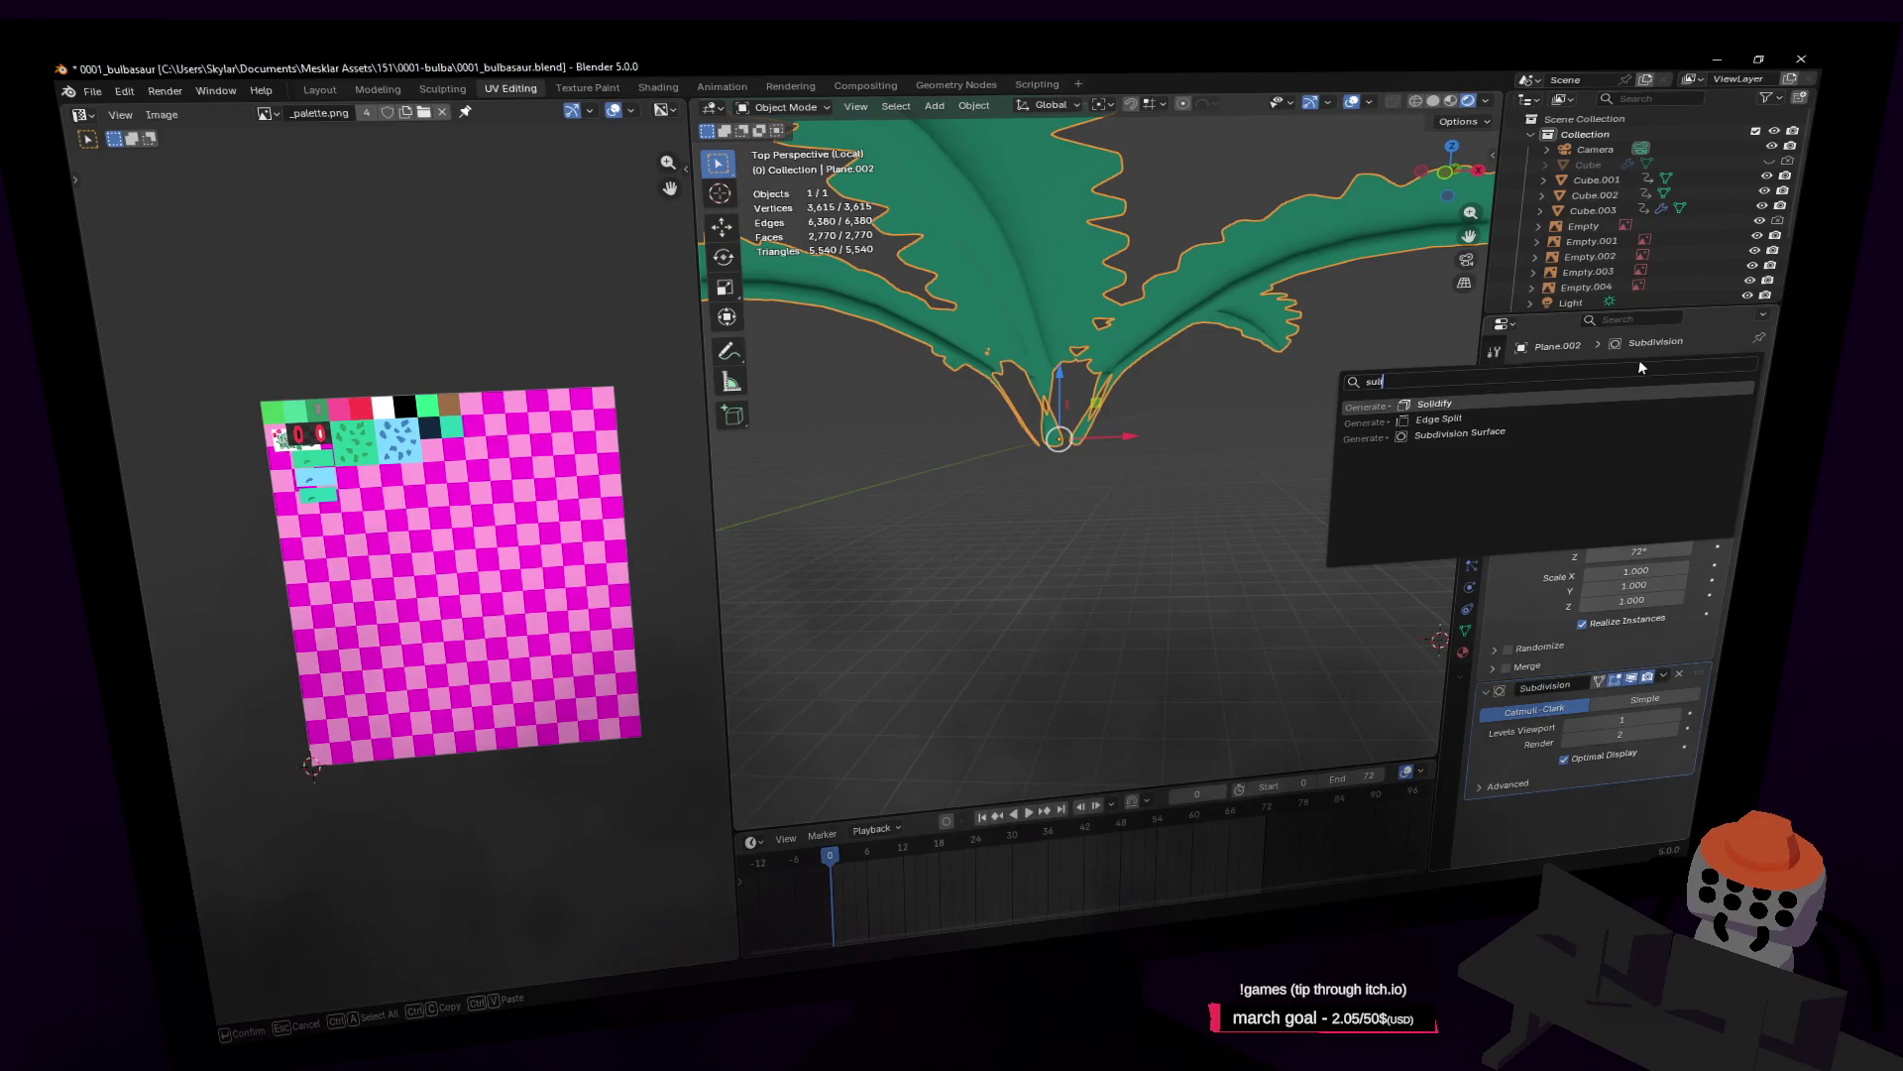
pyautogui.press('Return')
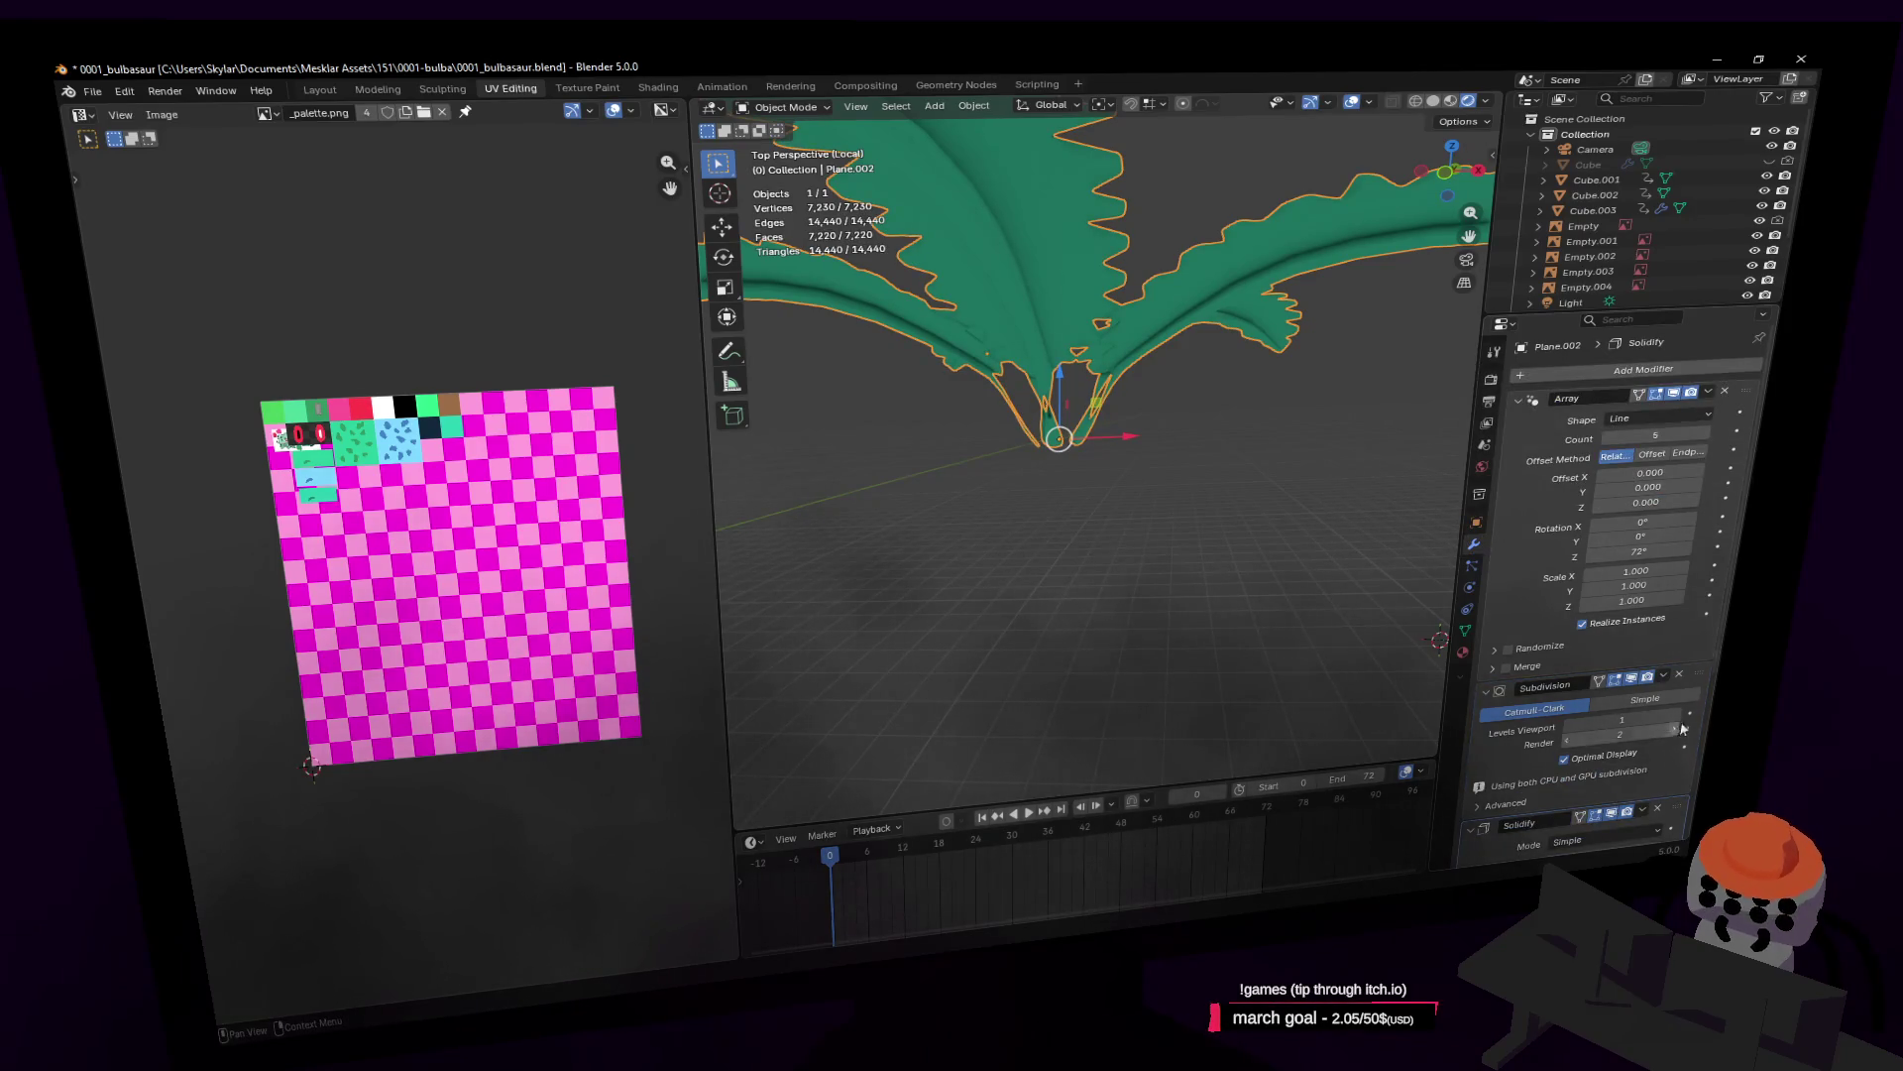
pyautogui.moveTo(1699, 679); pyautogui.dragTo(1760, 372)
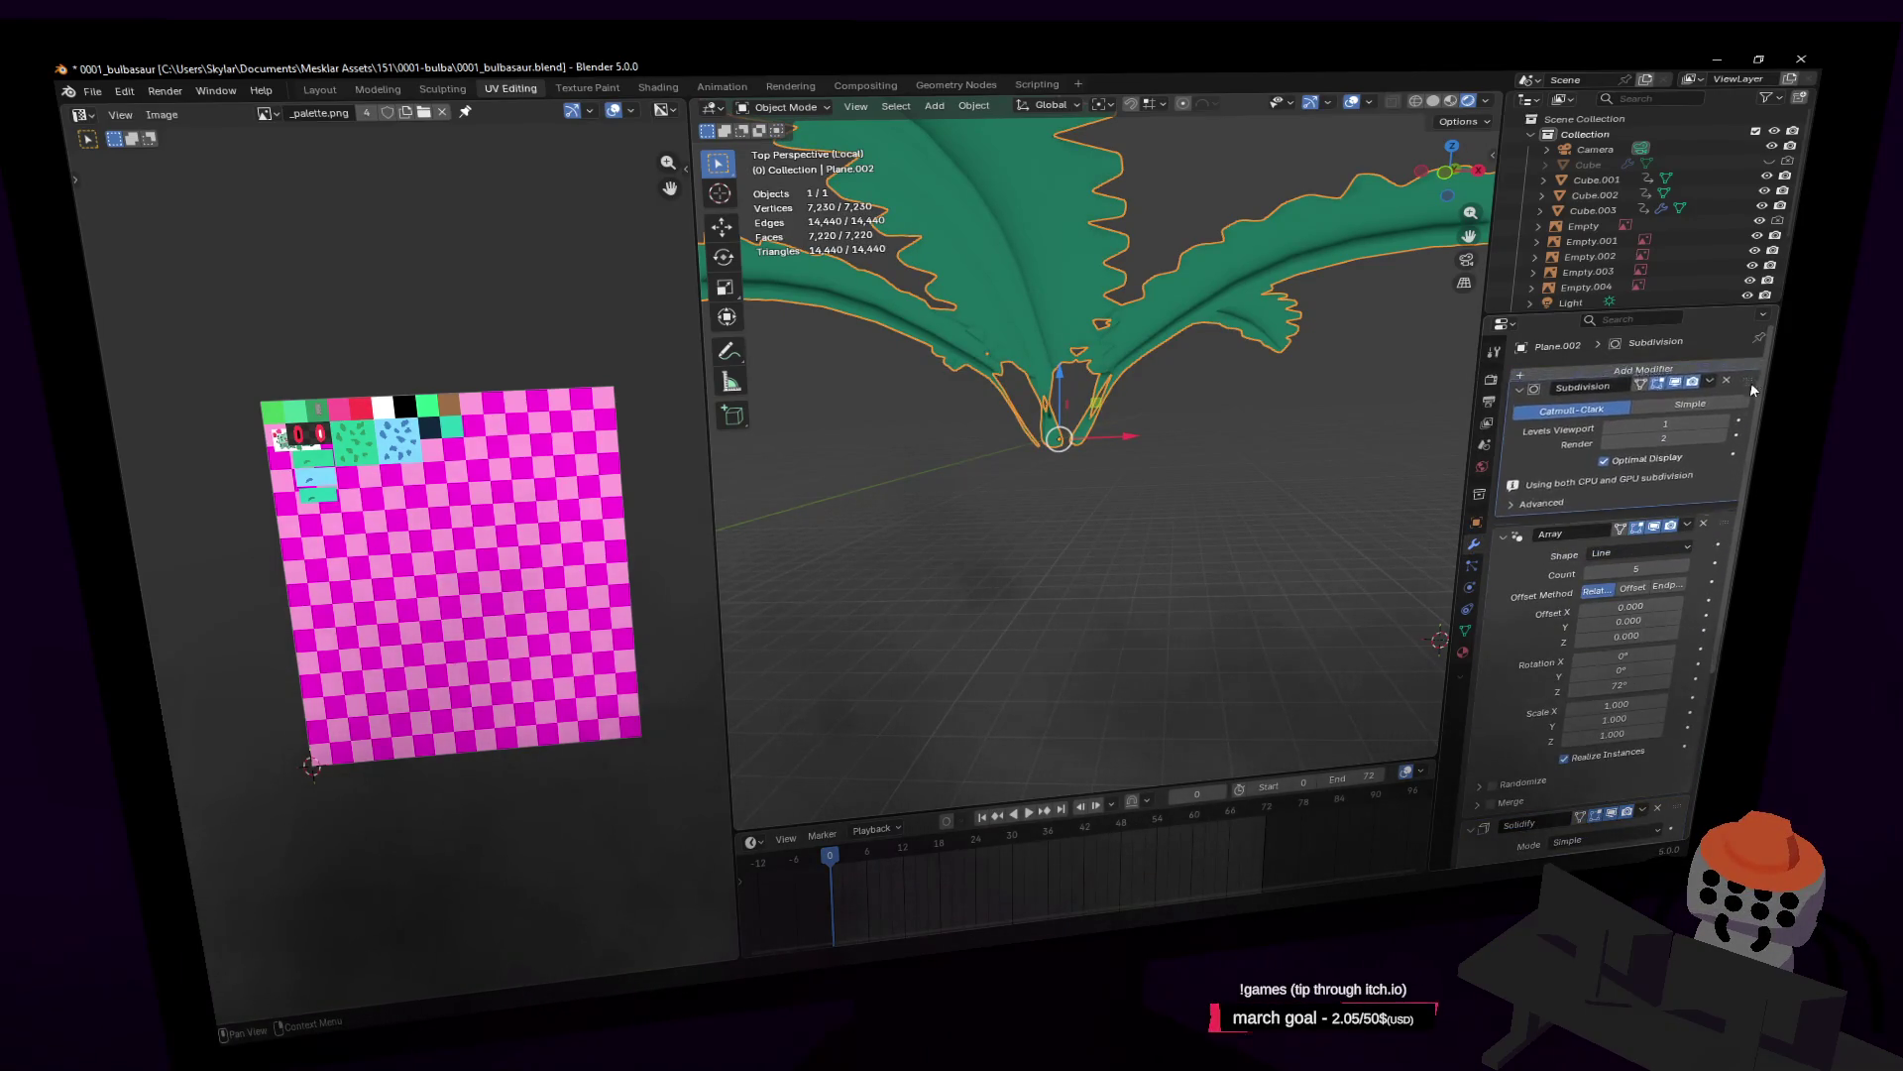
# Step: Undo the Subdivision reorder and place Solidify above Array, with 0.1 m thickness
pyautogui.hotkey('ctrl', 'z')
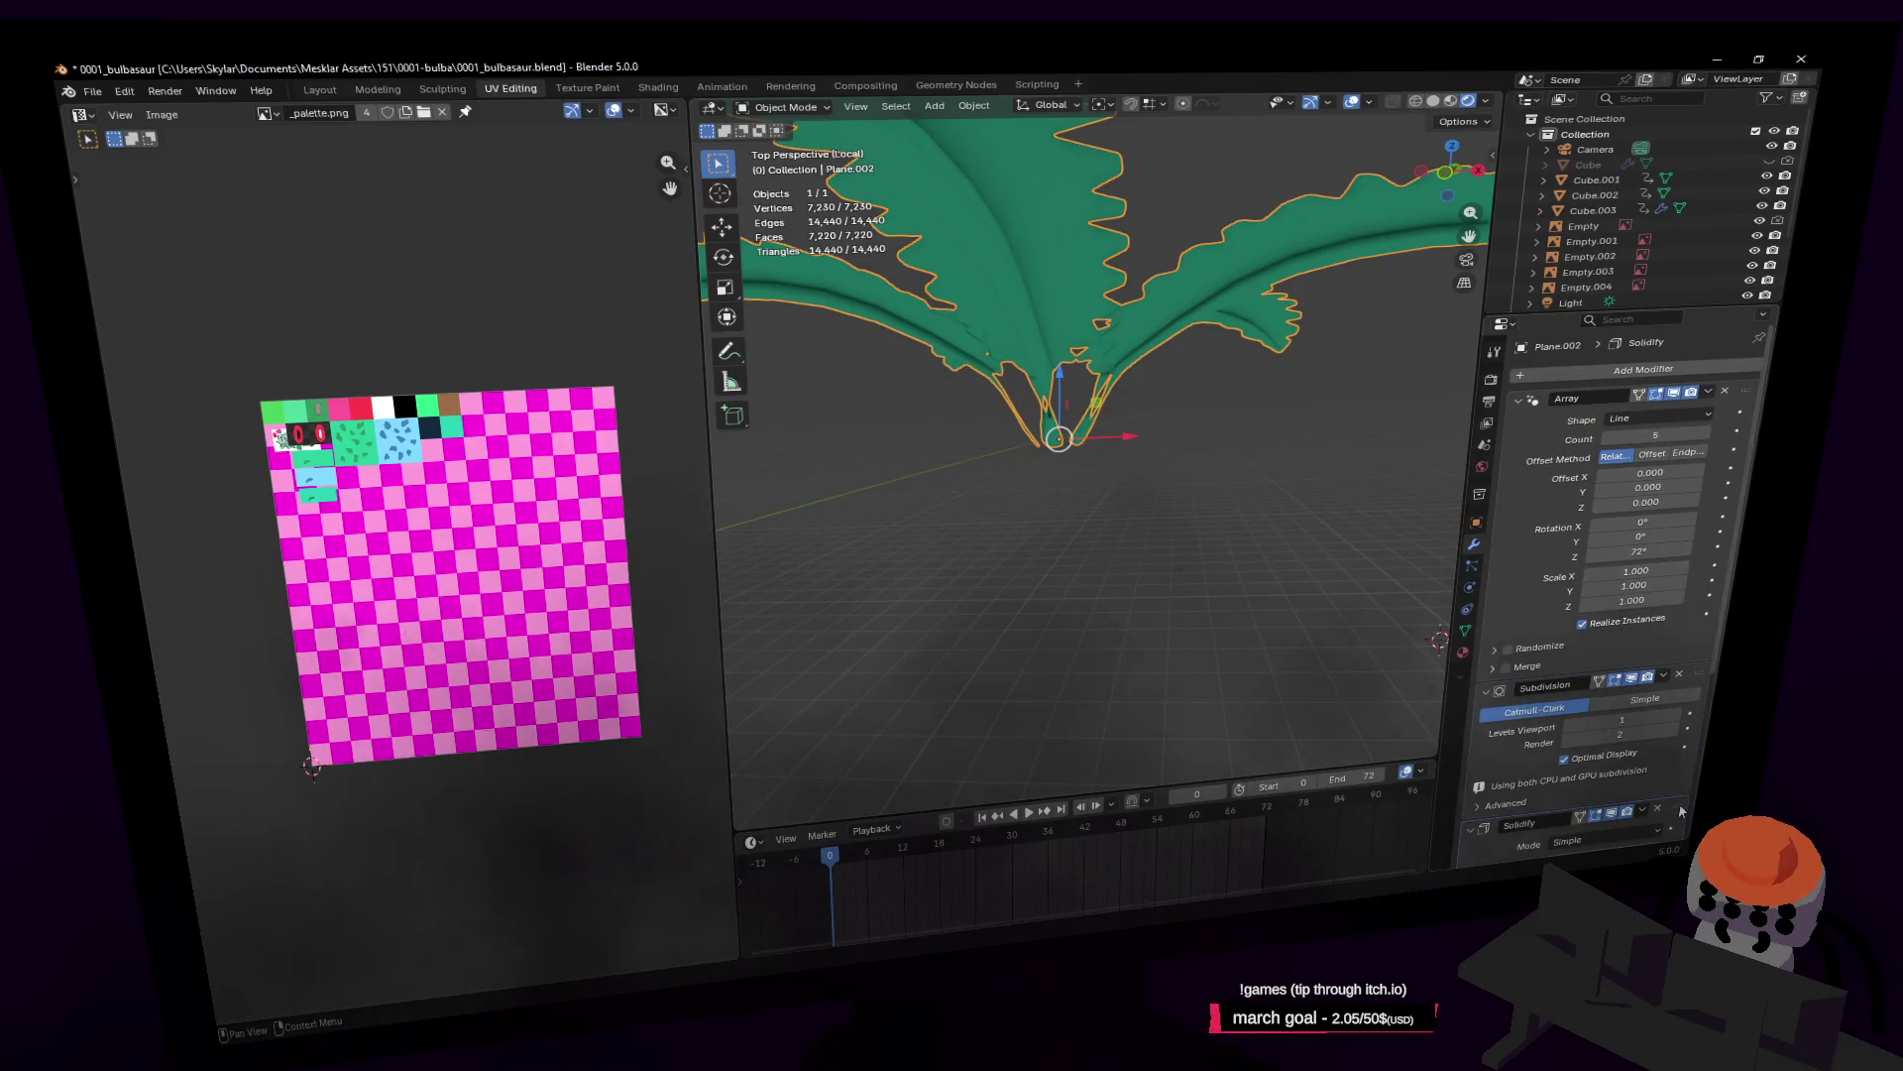
pyautogui.moveTo(1678, 658)
pyautogui.mouseDown()
pyautogui.moveTo(1700, 417)
pyautogui.moveTo(1730, 363)
pyautogui.moveTo(1691, 383)
pyautogui.mouseUp()
pyautogui.moveTo(1185, 320); pyautogui.dragTo(1368, 516, button='middle')
pyautogui.hotkey('shift', '`')
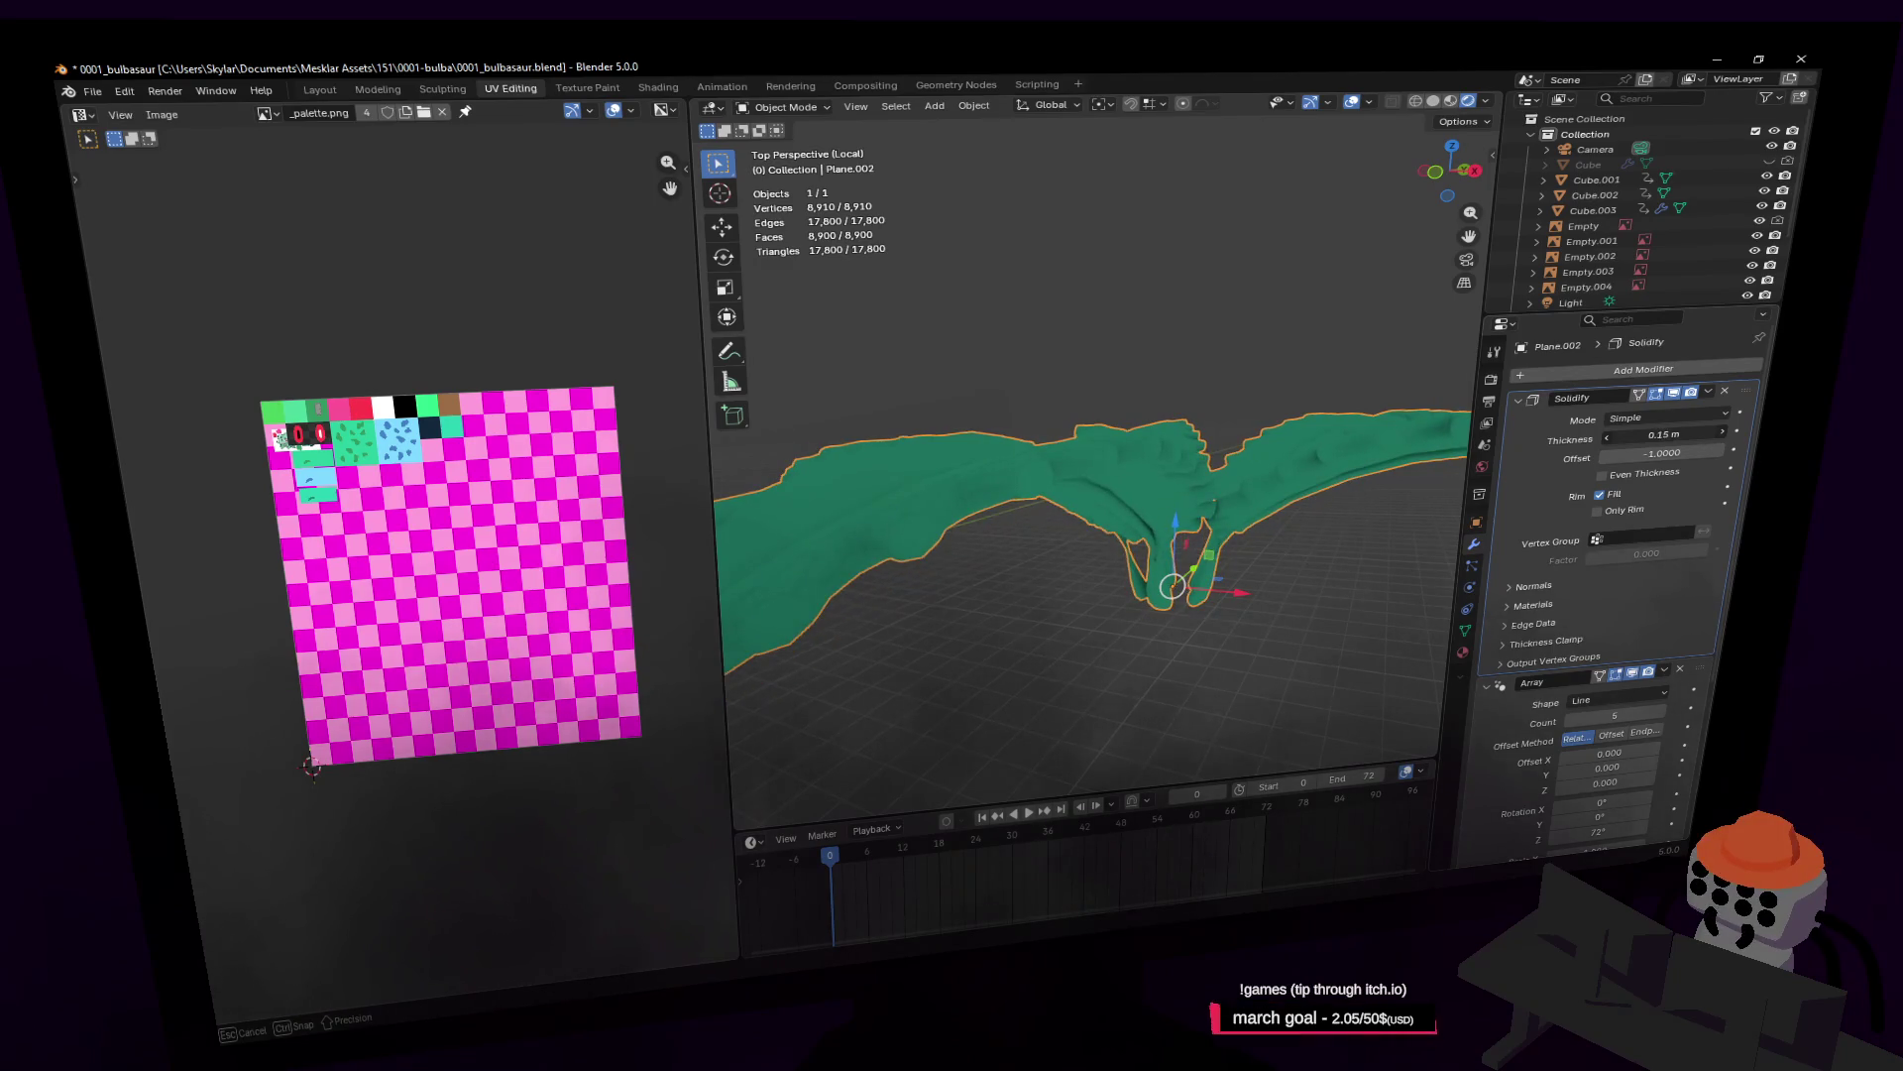
pyautogui.hotkey('shift', '`')
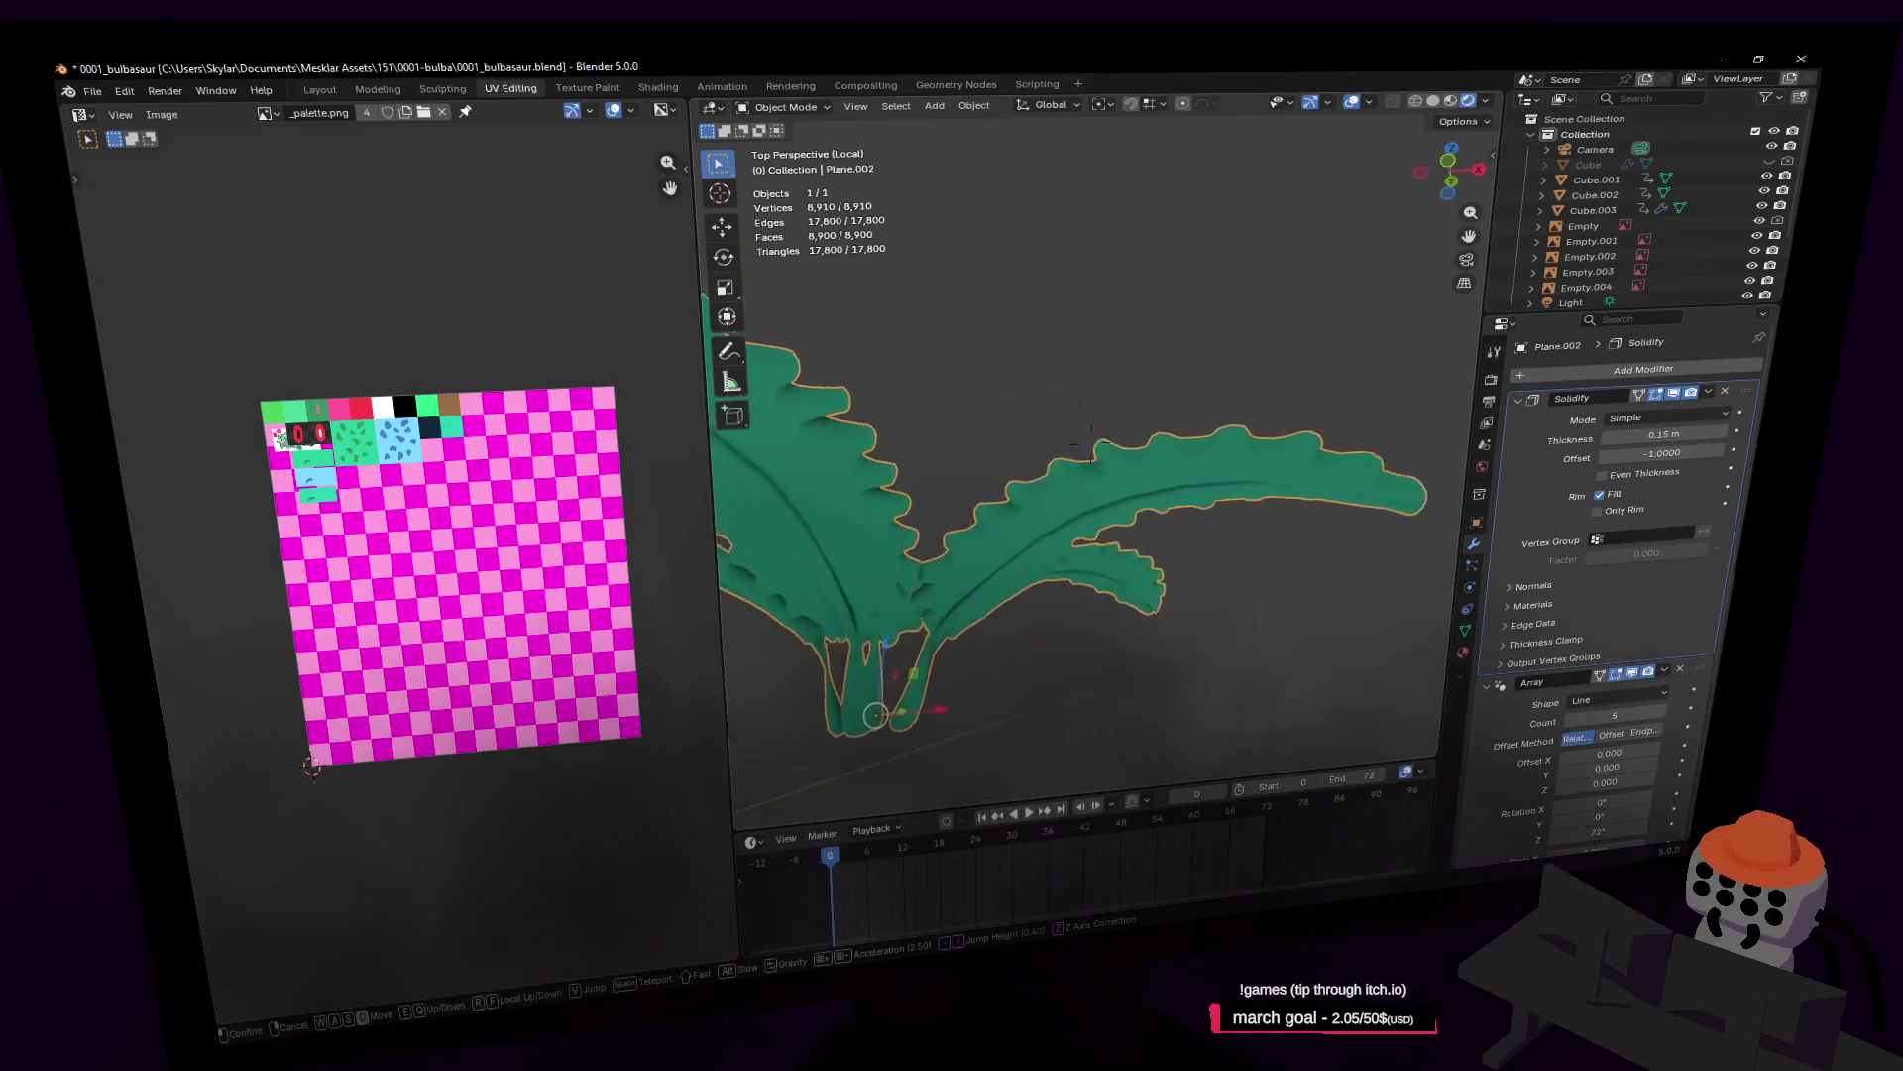
pyautogui.click(1287, 492)
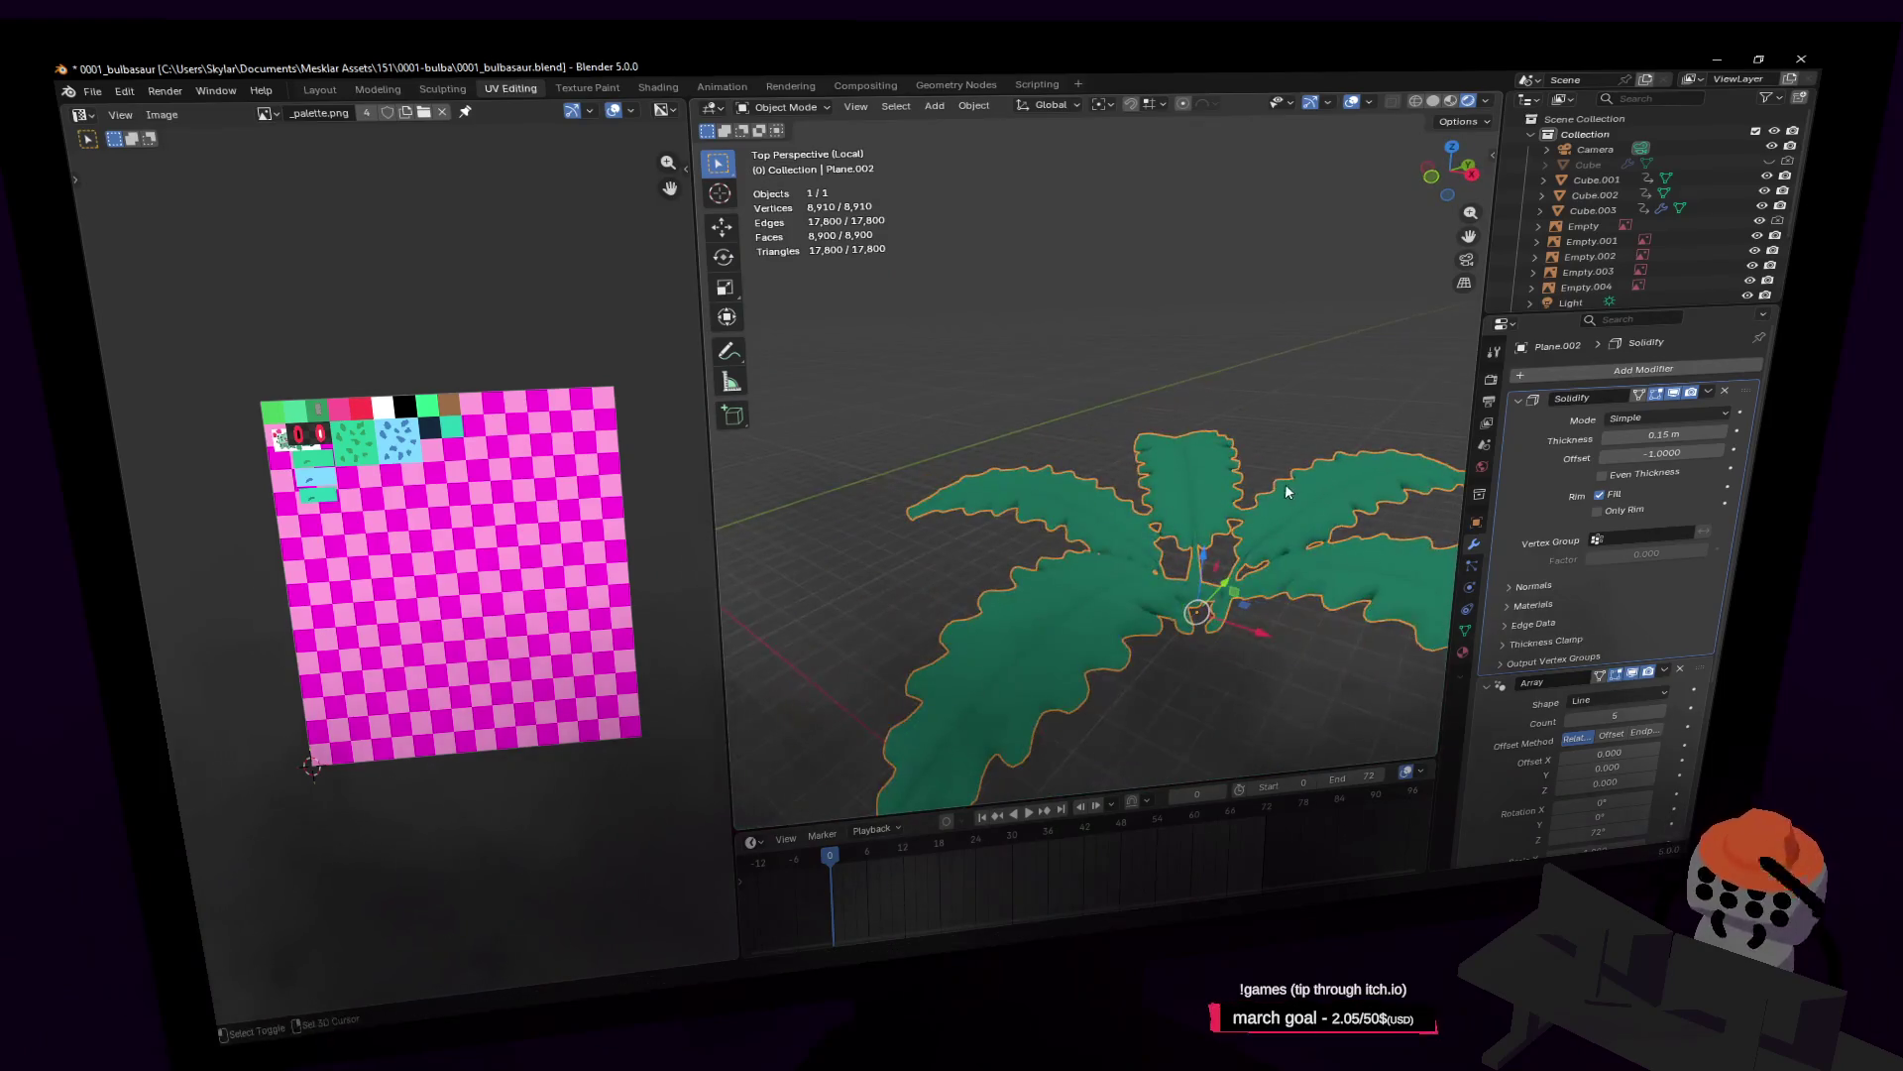
# Step: Exit Local view to show Bulbasaur and the reference images again
pyautogui.hotkey('shift', '`')
pyautogui.click(1406, 701)
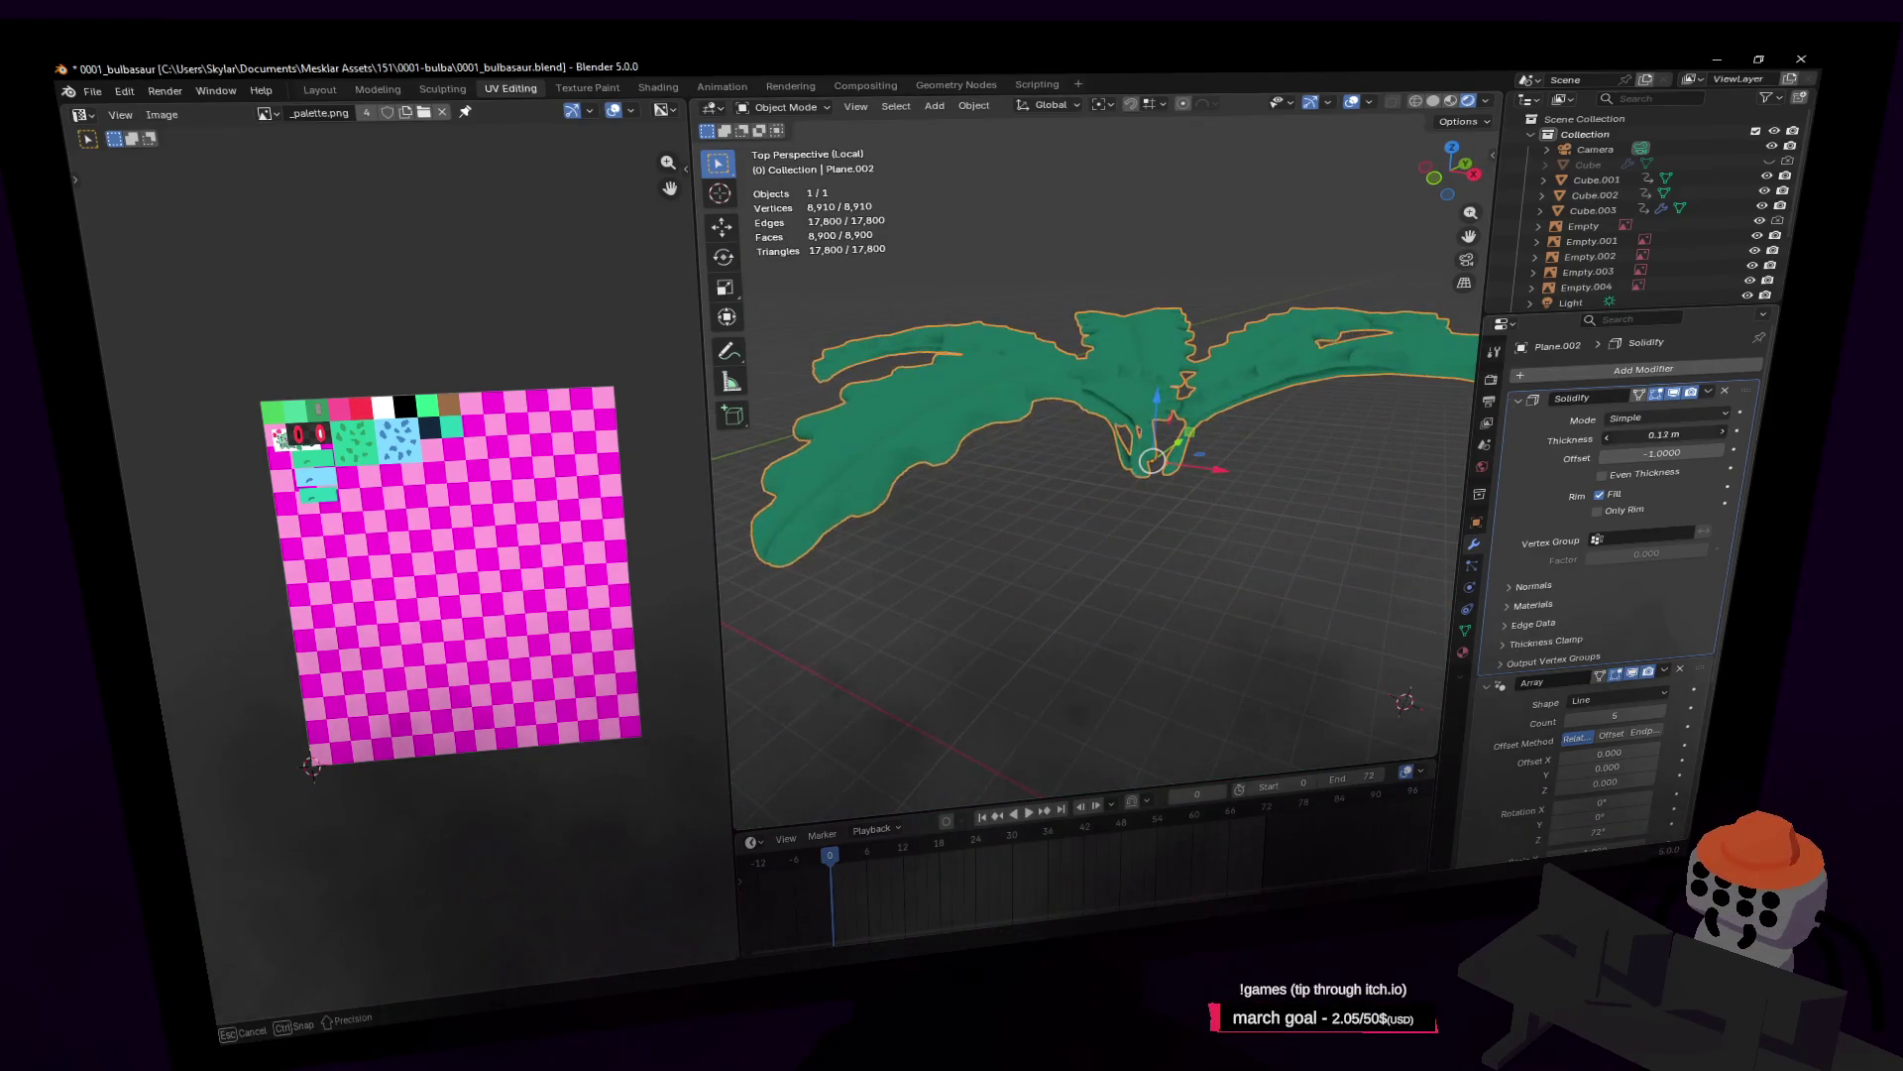
pyautogui.press('KP_Divide')
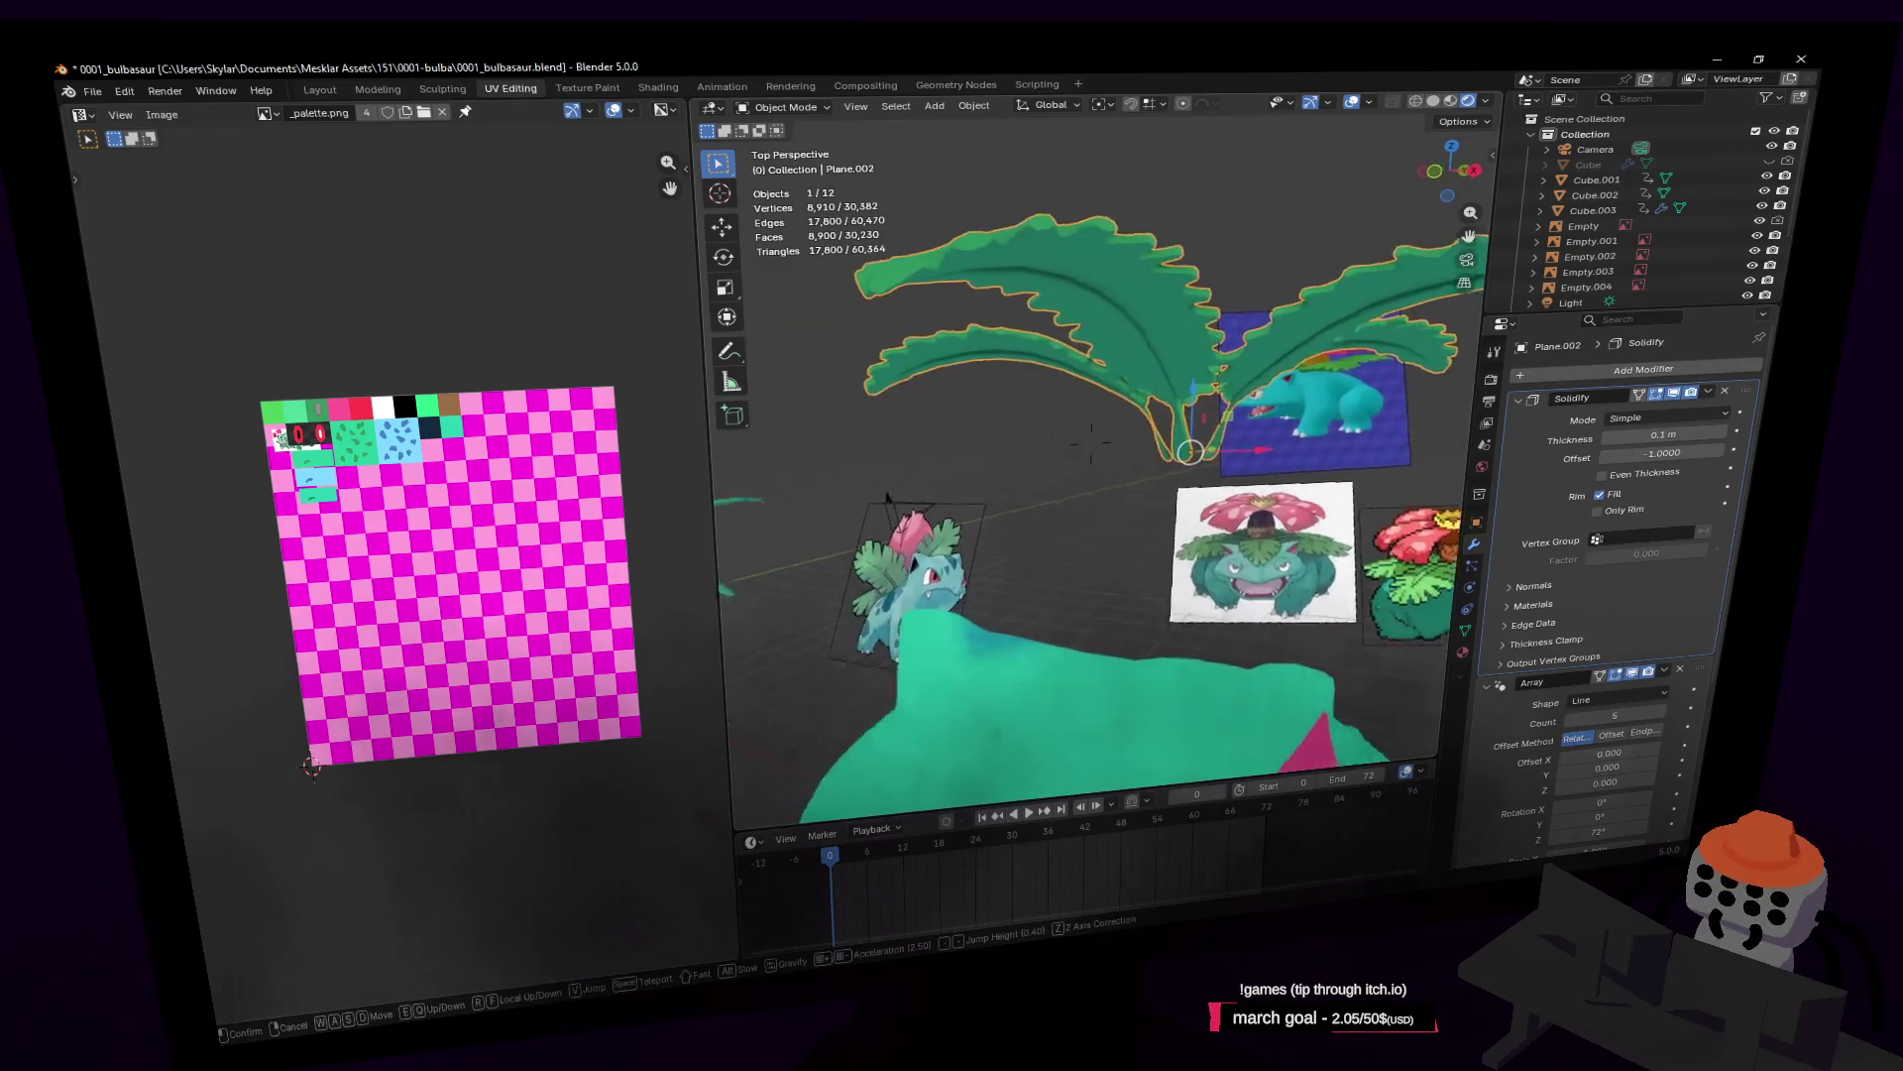
# Step: Select all of the leaf mesh and widen it about 1.465 times along X
pyautogui.hotkey('shift', '`')
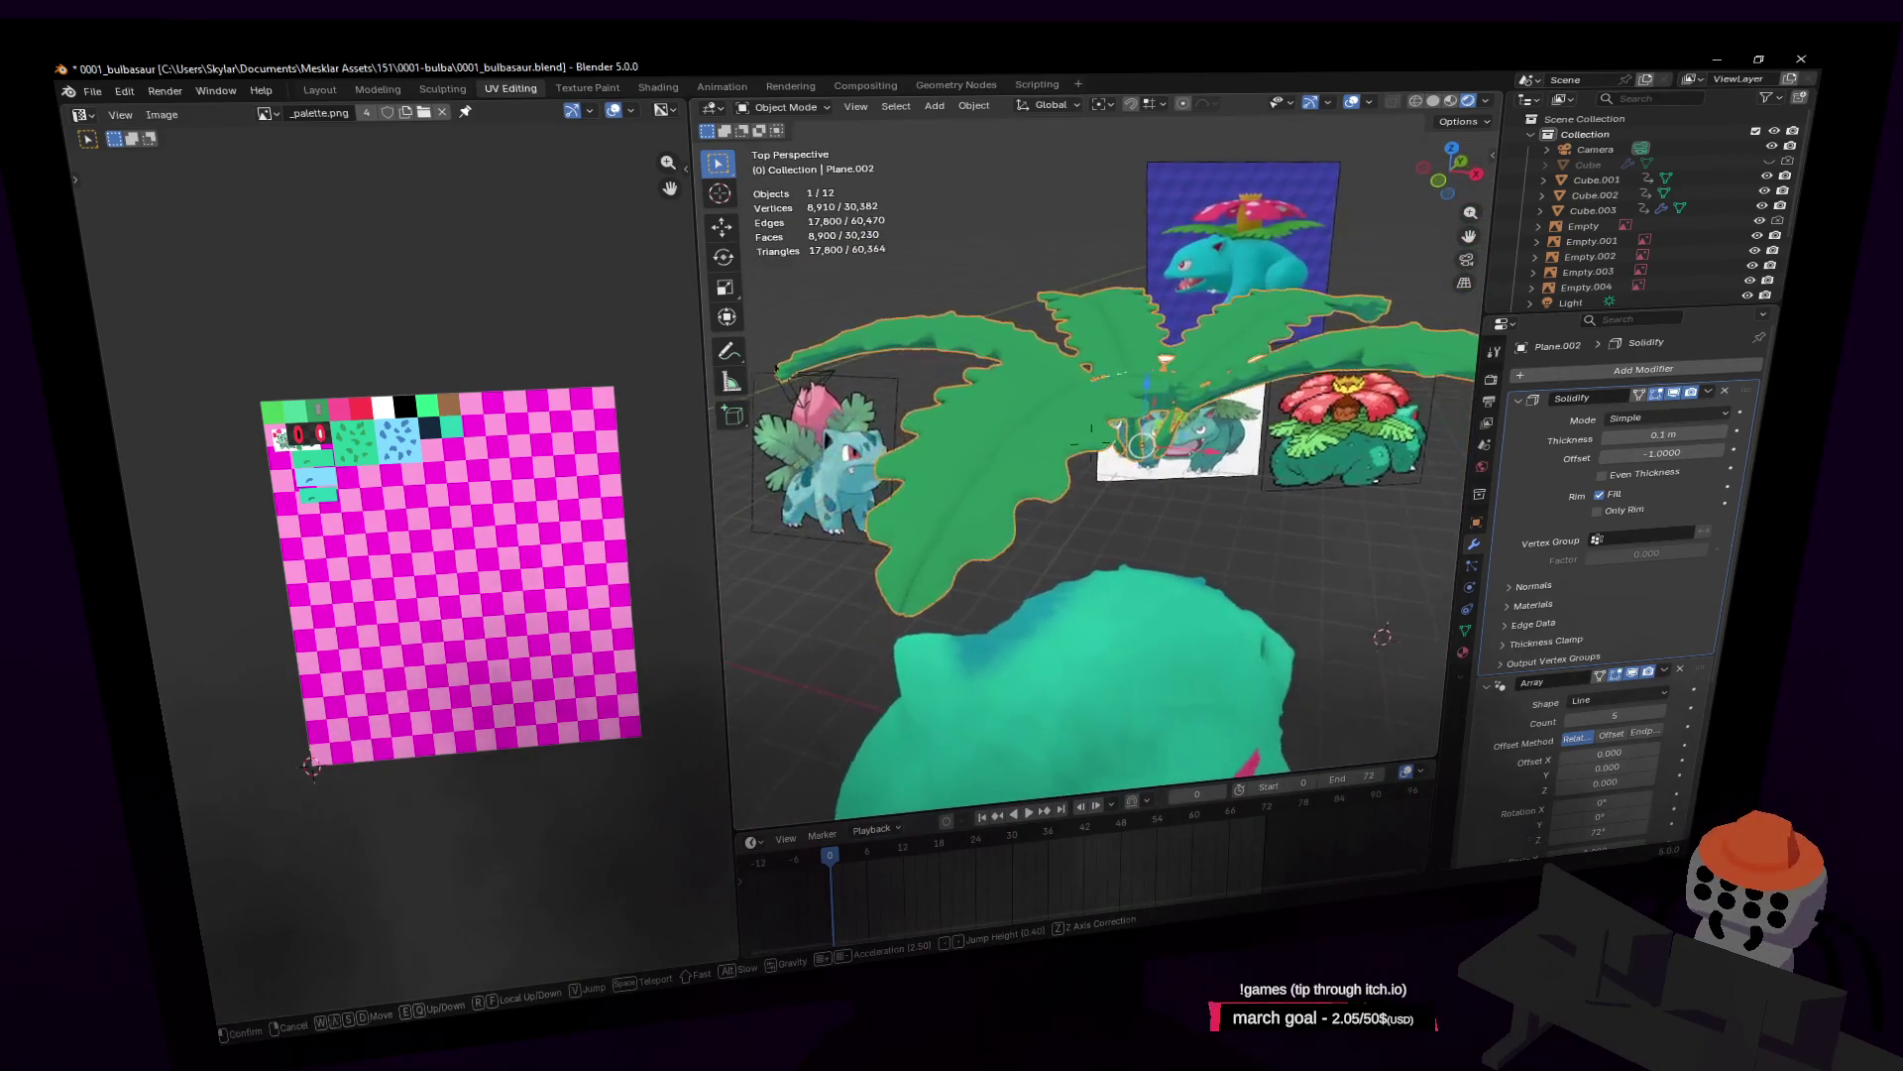
pyautogui.click(1128, 340)
pyautogui.press('Tab')
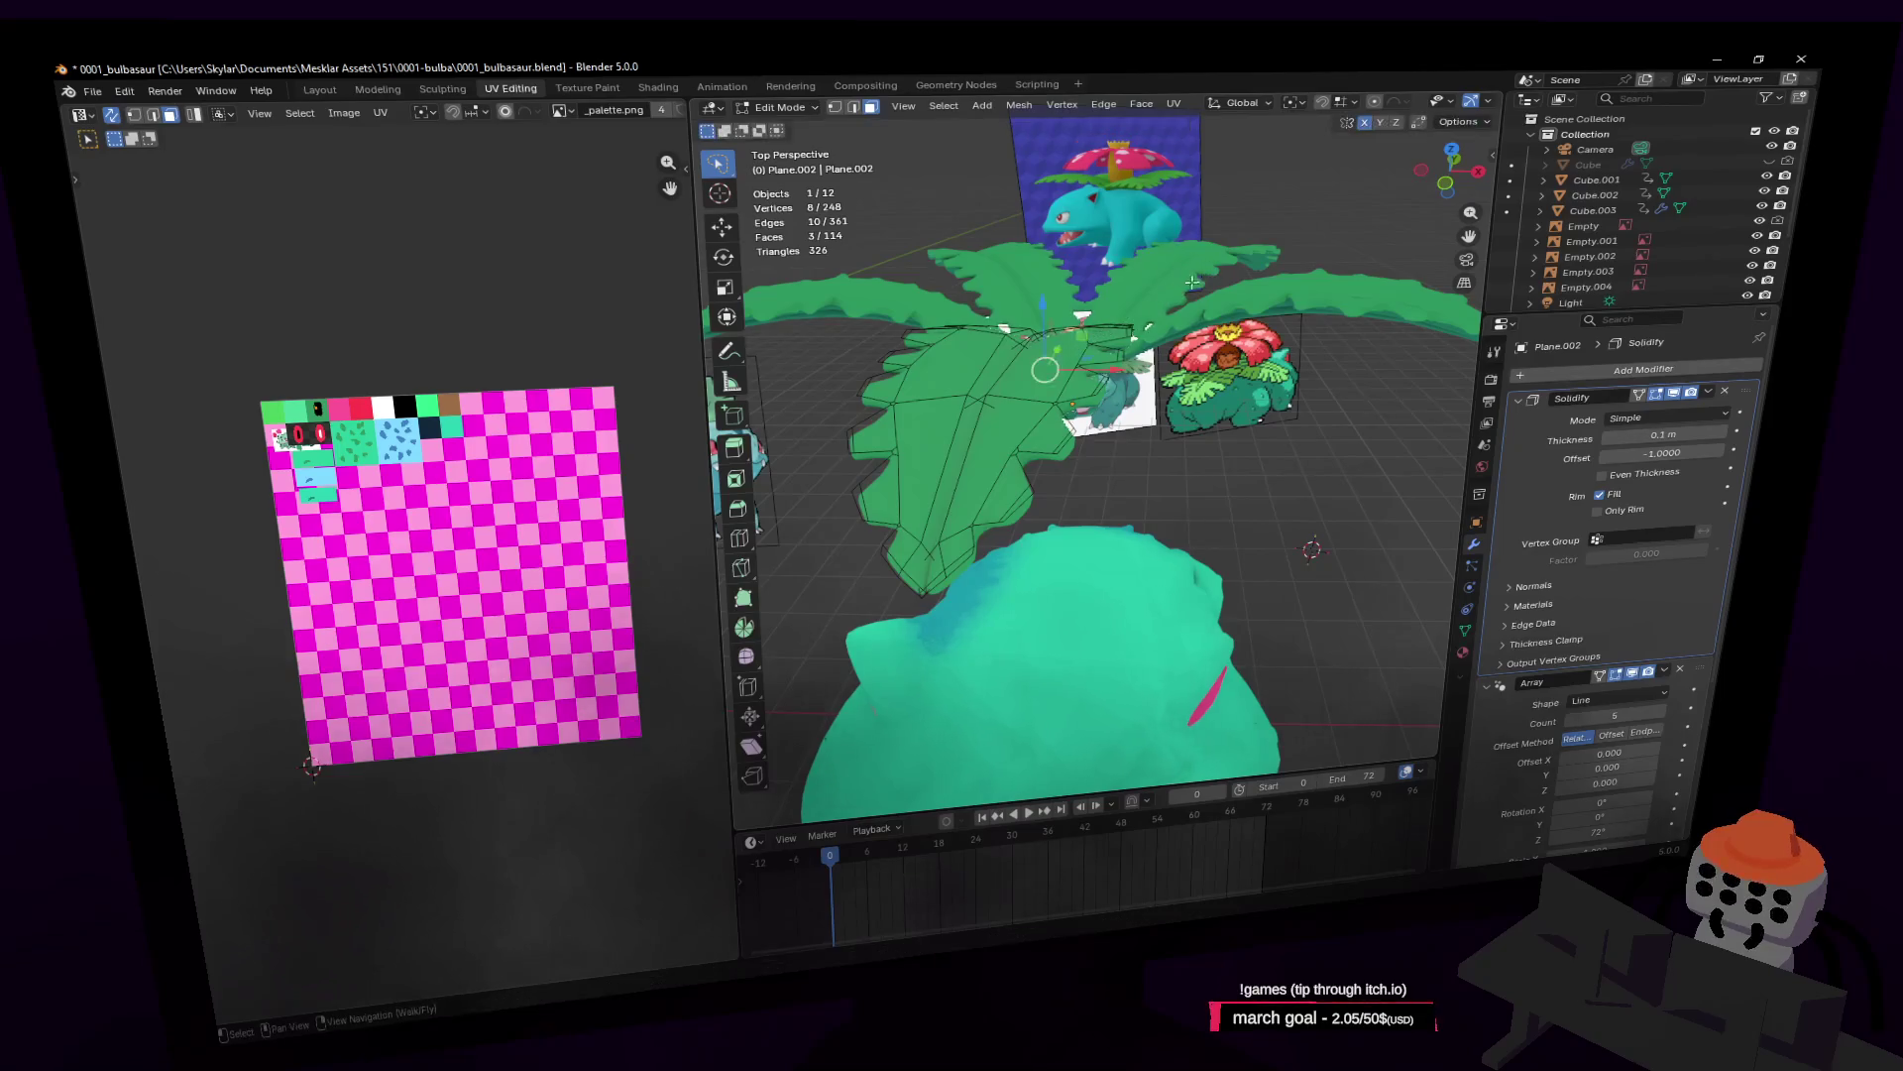
pyautogui.press('a')
pyautogui.press('s')
pyautogui.press('x')
pyautogui.click(1346, 296)
# Step: Back in Object Mode, rotate the leaf ring and lower it over Bulbasaur
pyautogui.hotkey('shift', '`')
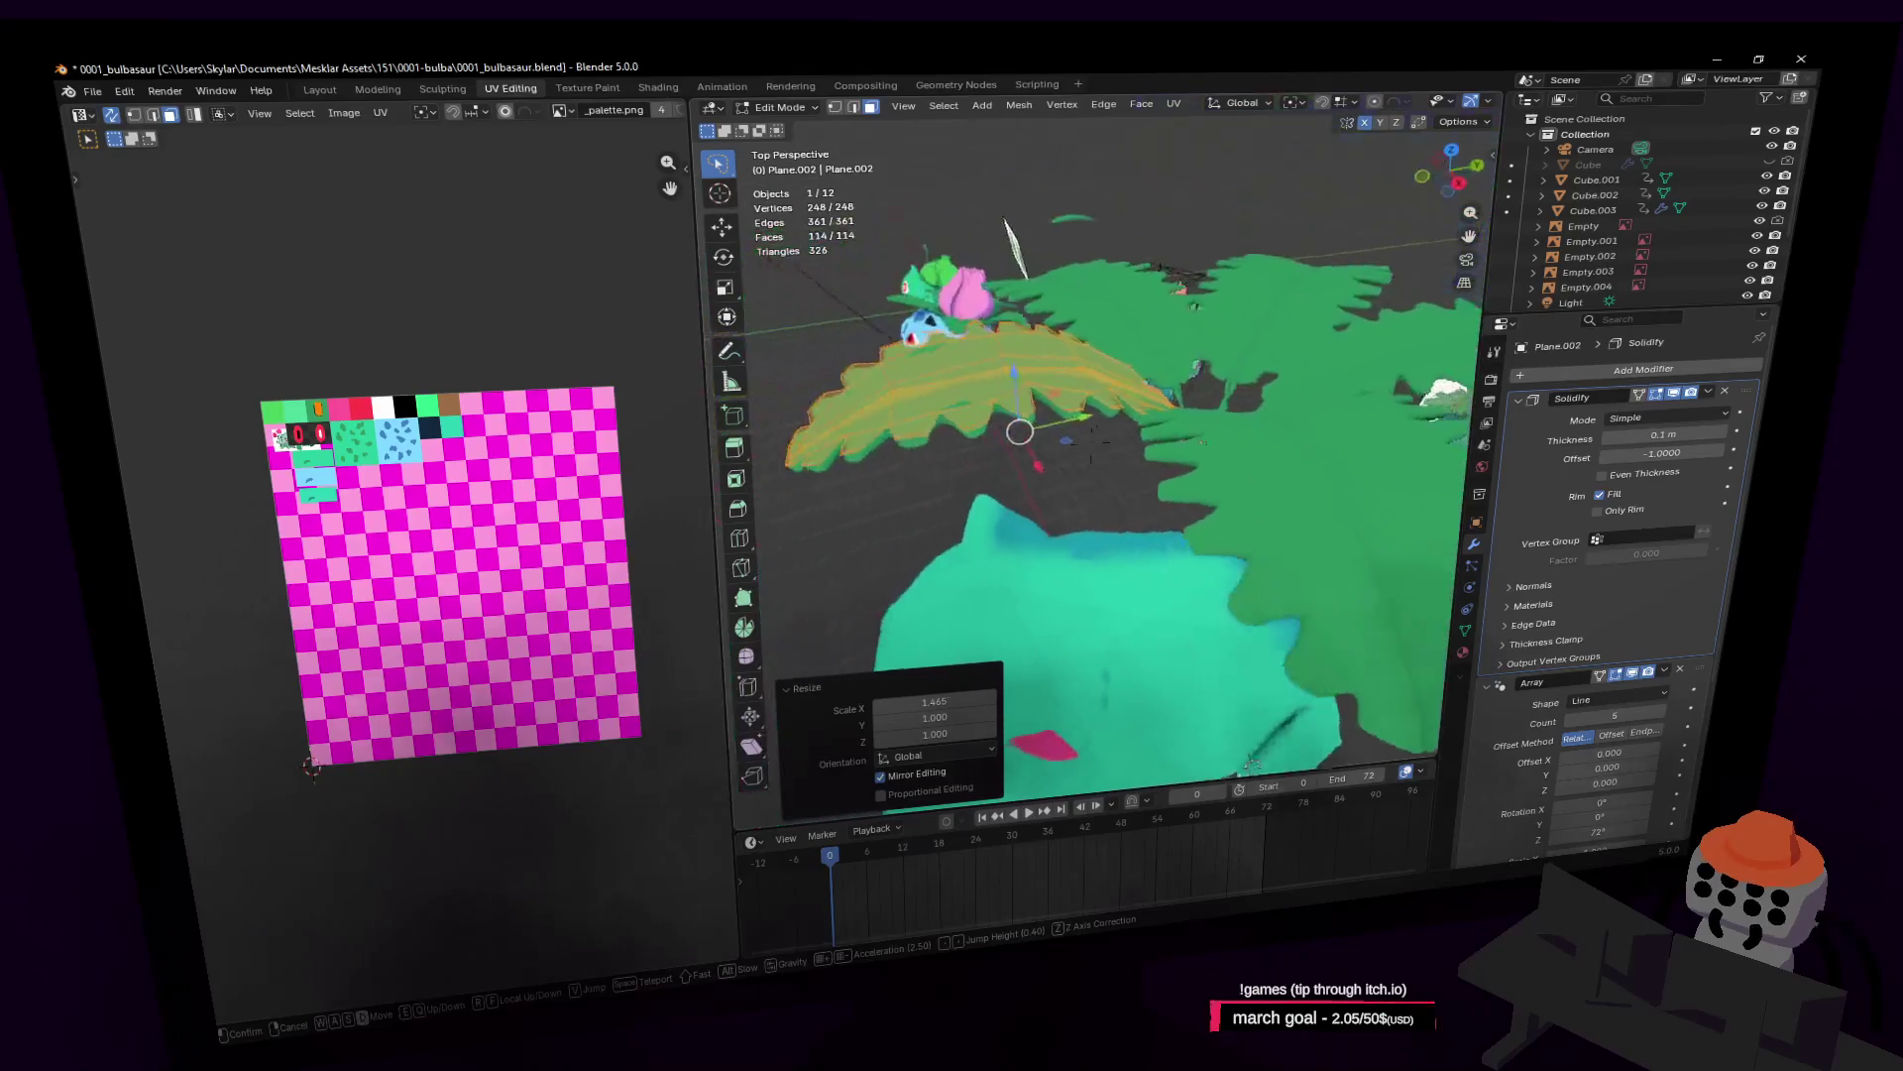
pyautogui.press('s')
pyautogui.press('w')
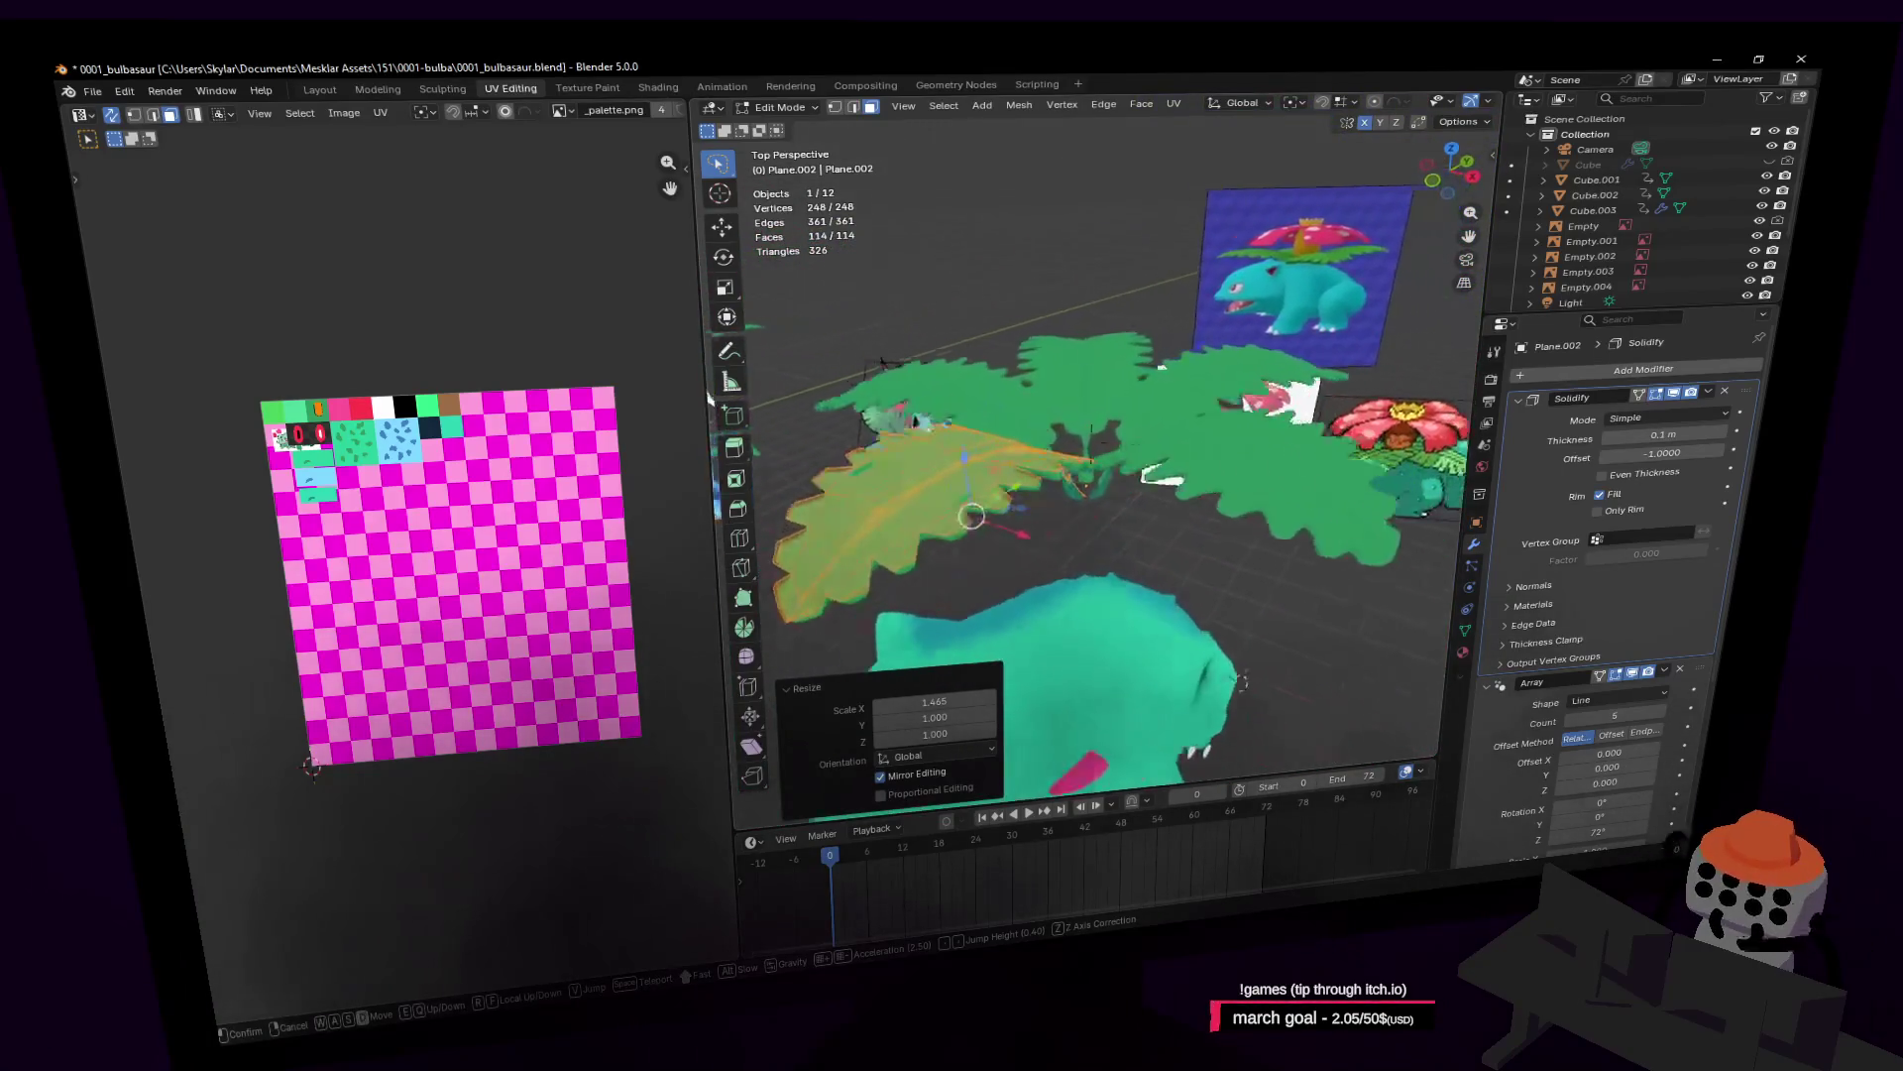
pyautogui.click(1408, 265)
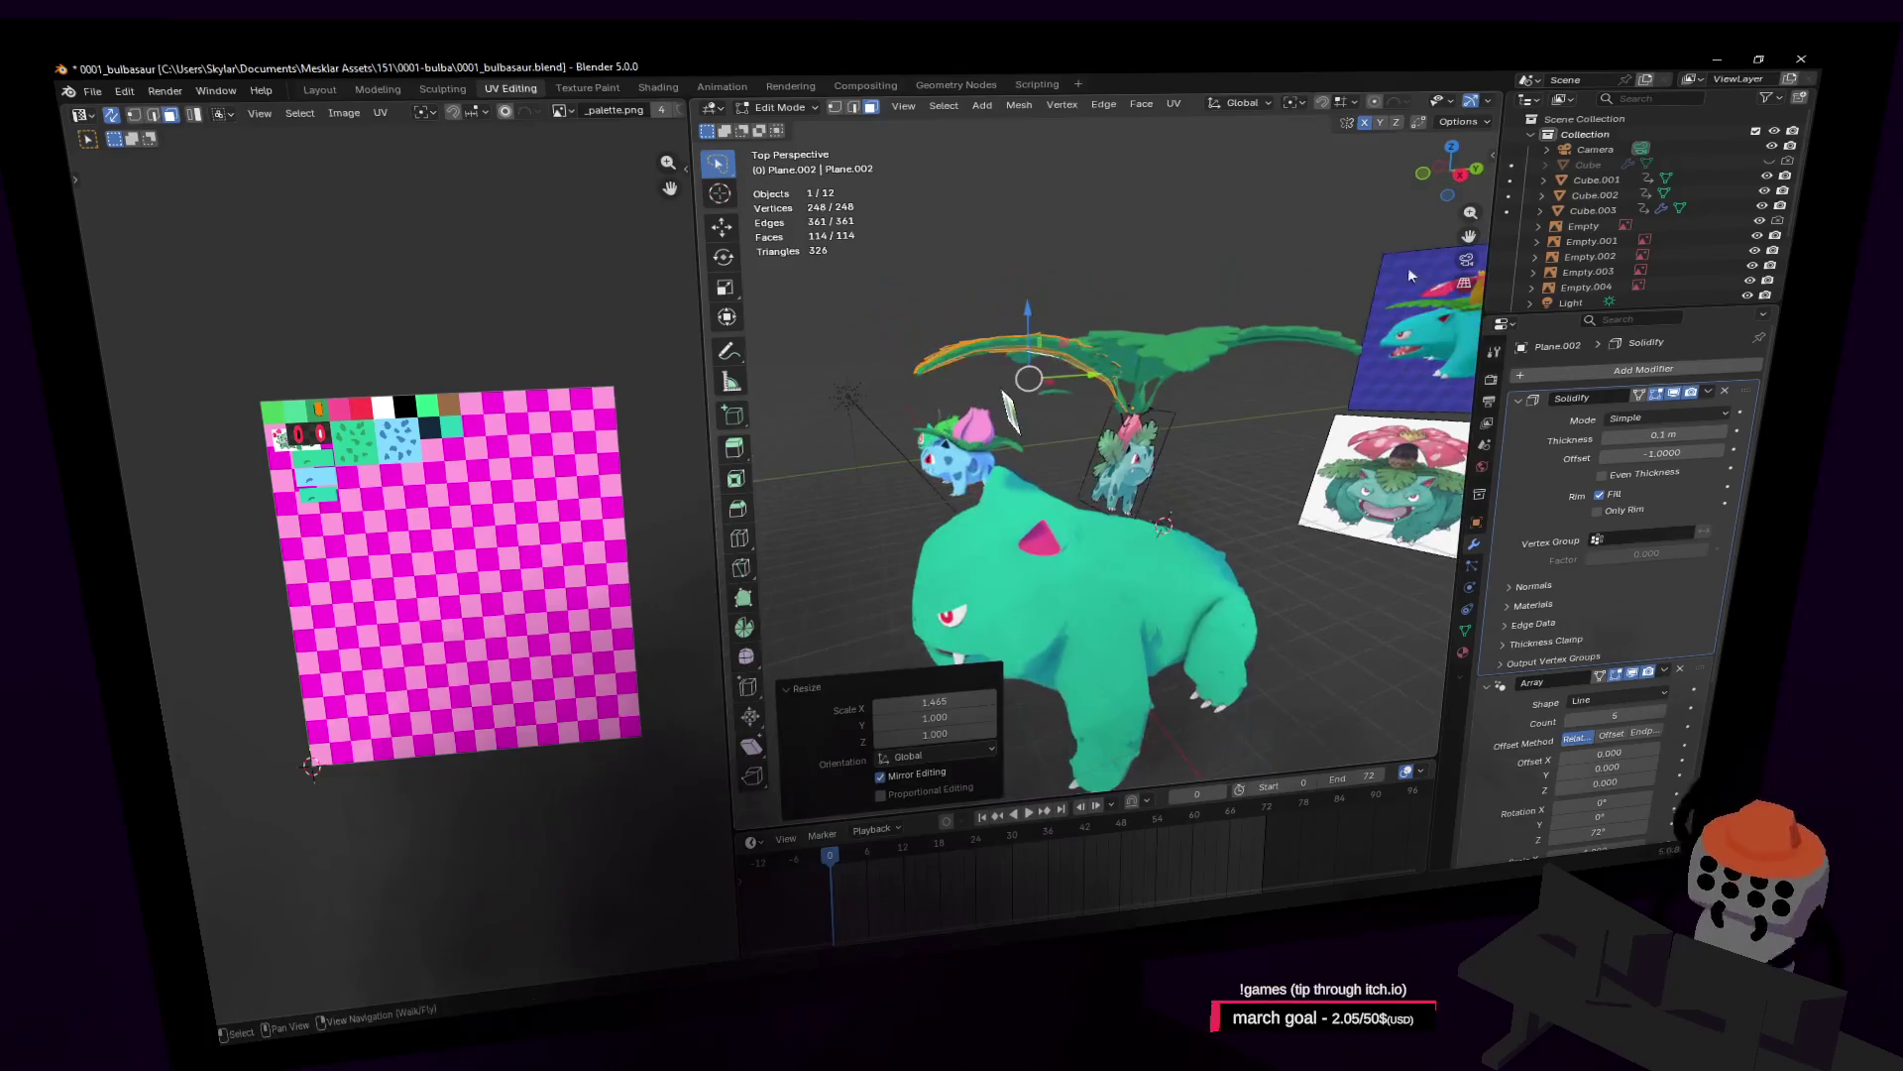
pyautogui.press('Tab')
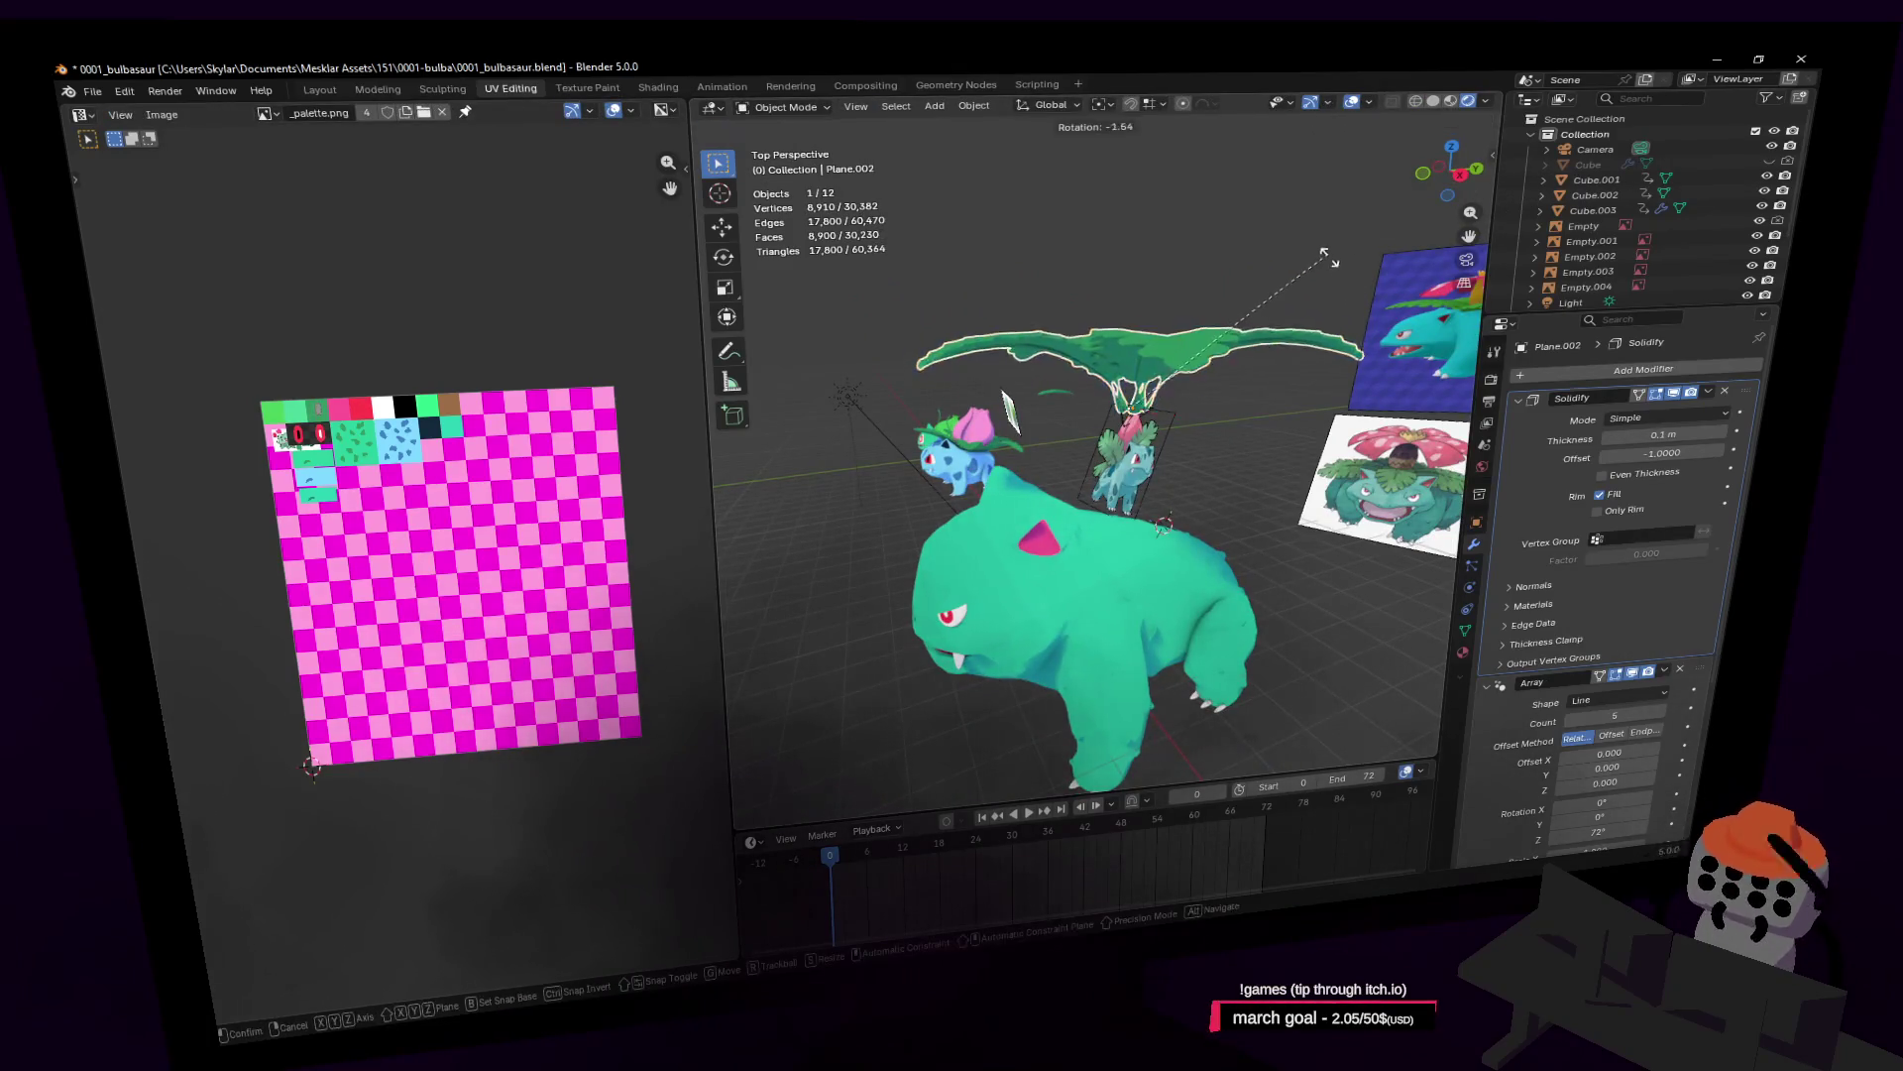
pyautogui.click(1327, 258)
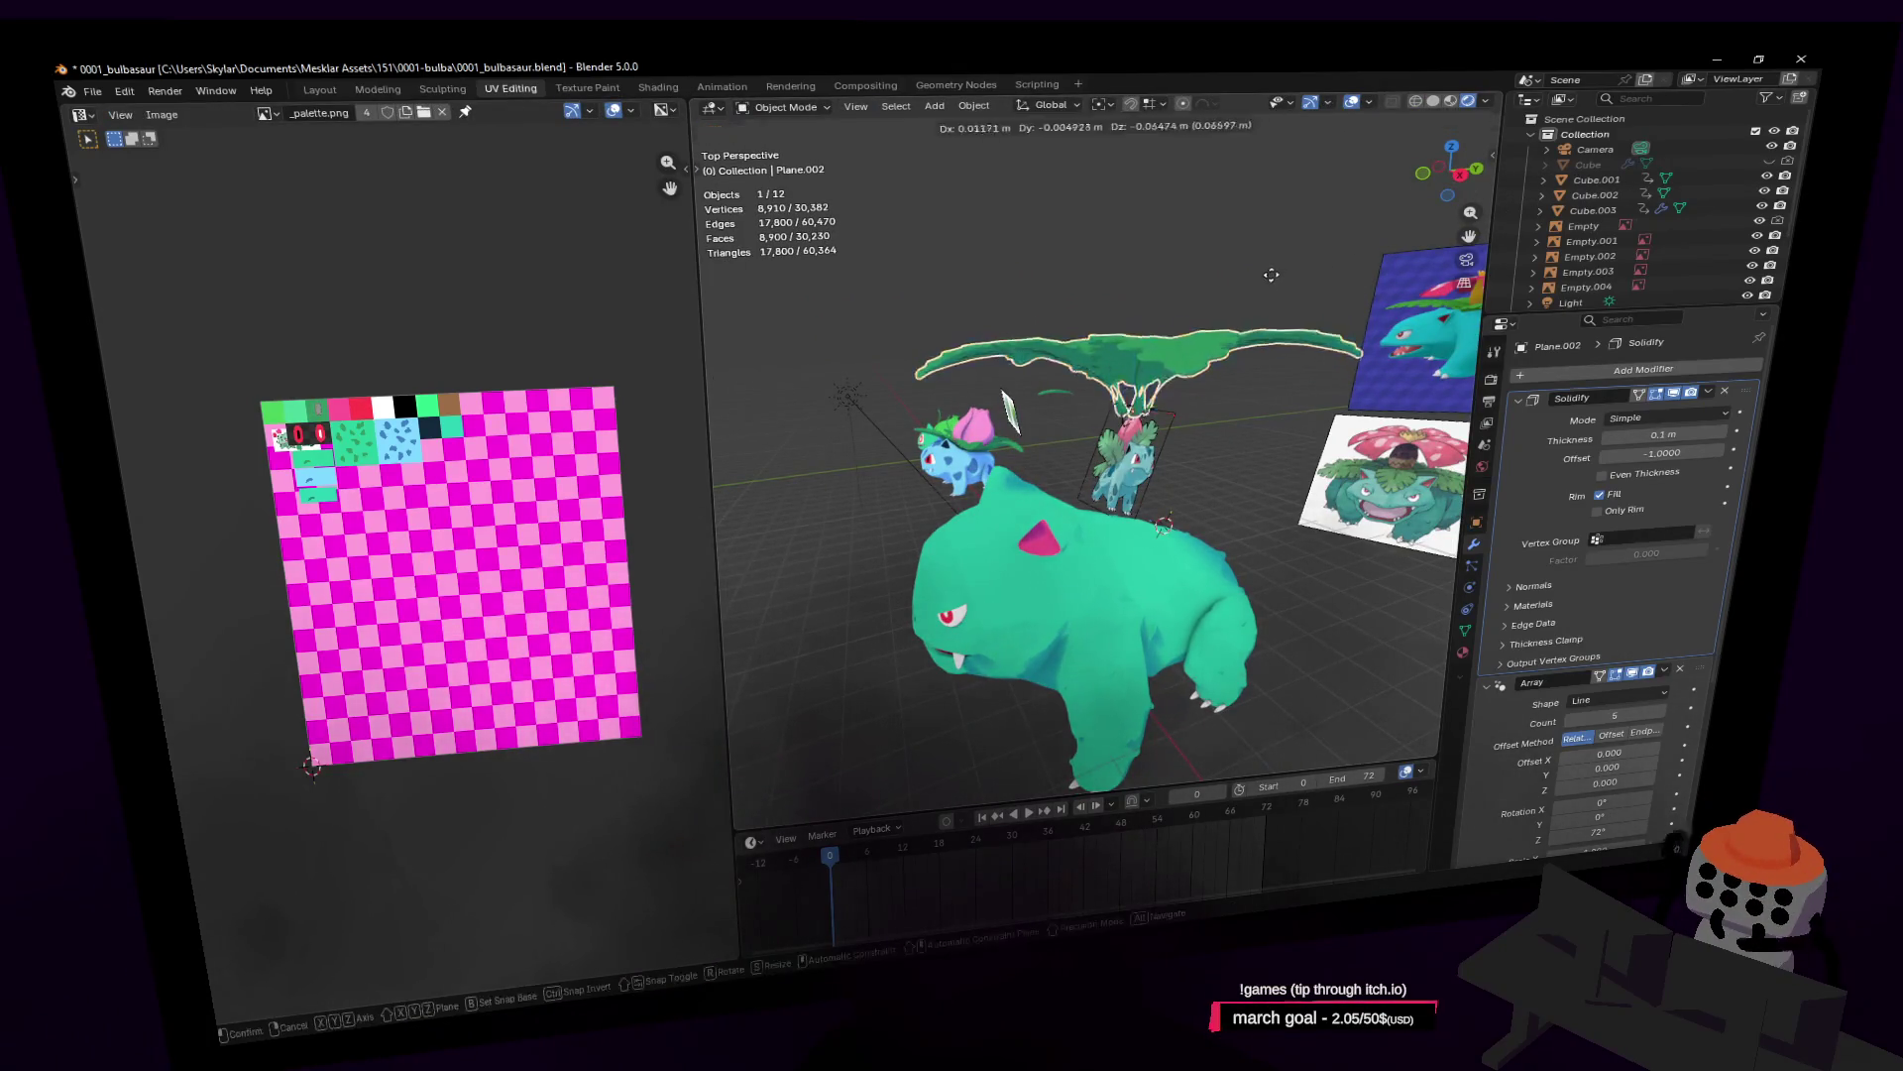
pyautogui.click(1269, 407)
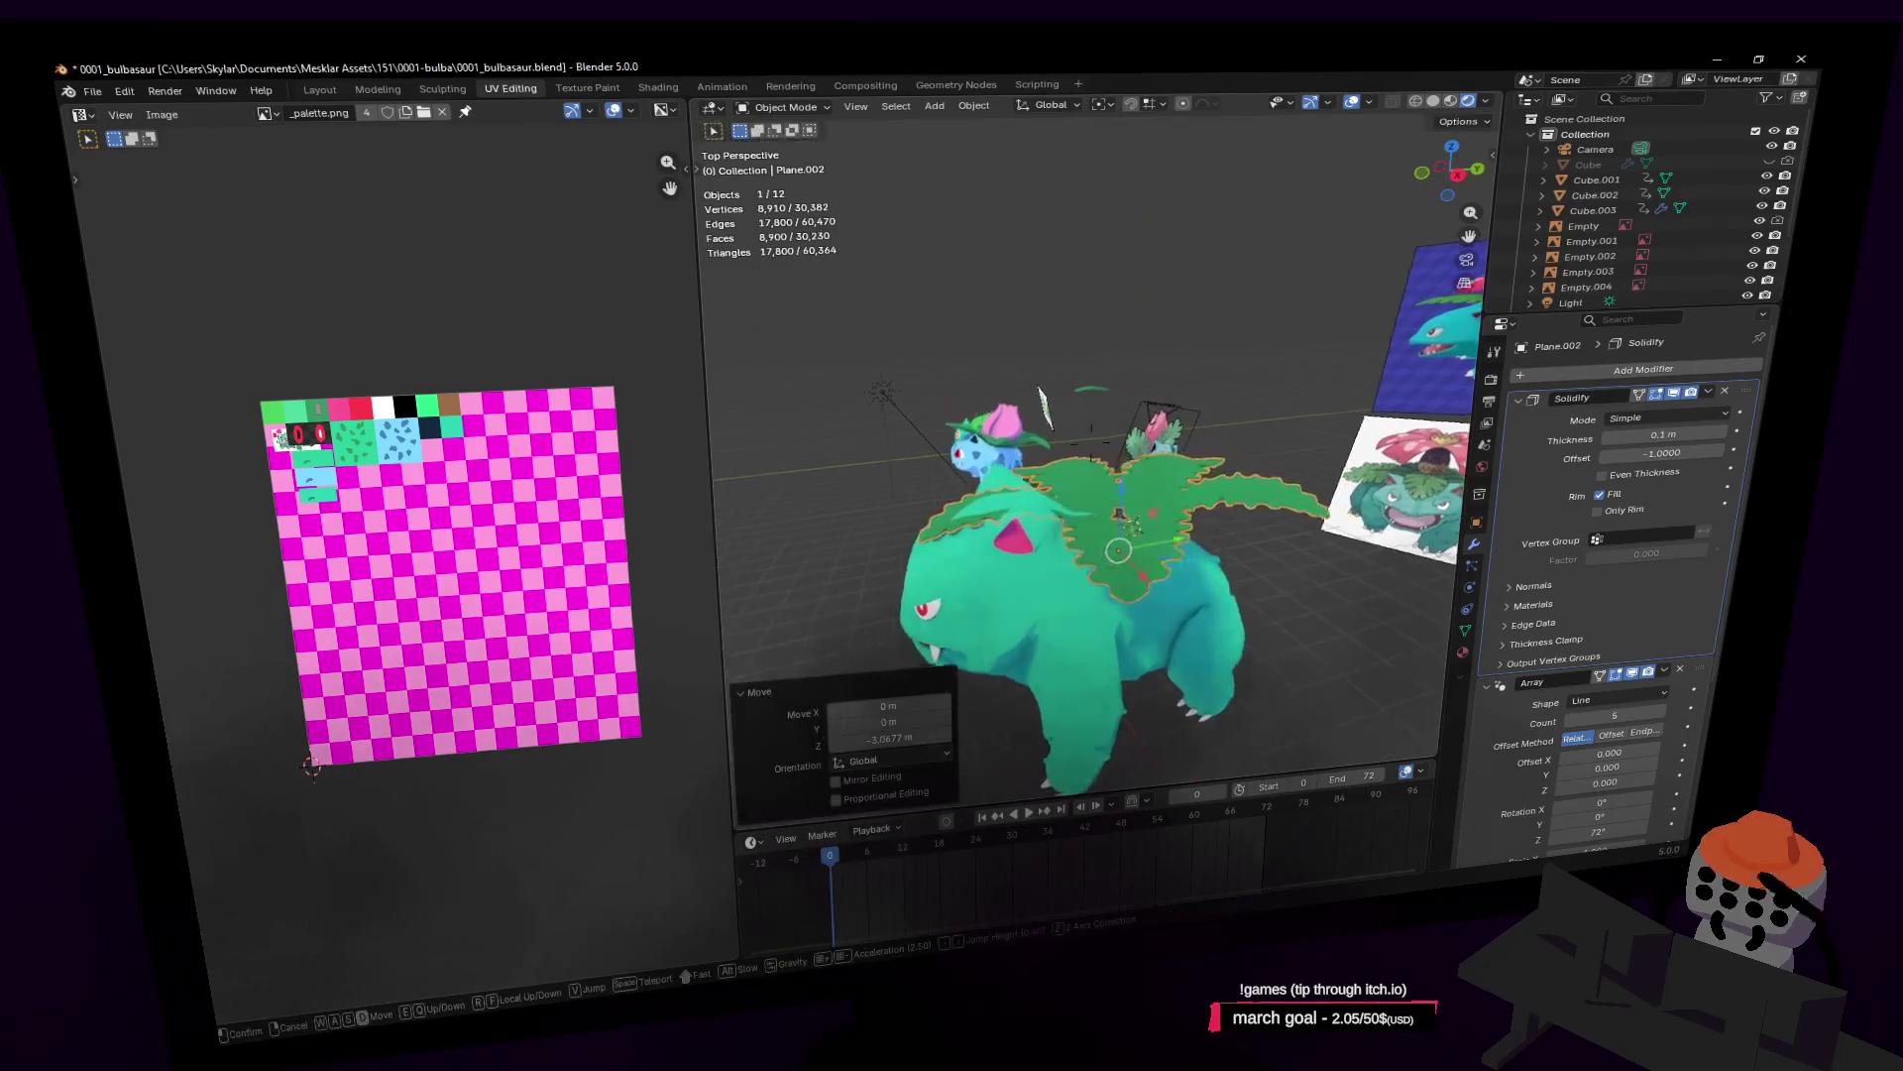
pyautogui.hotkey('shift', '`')
pyautogui.hotkey('shift', '`')
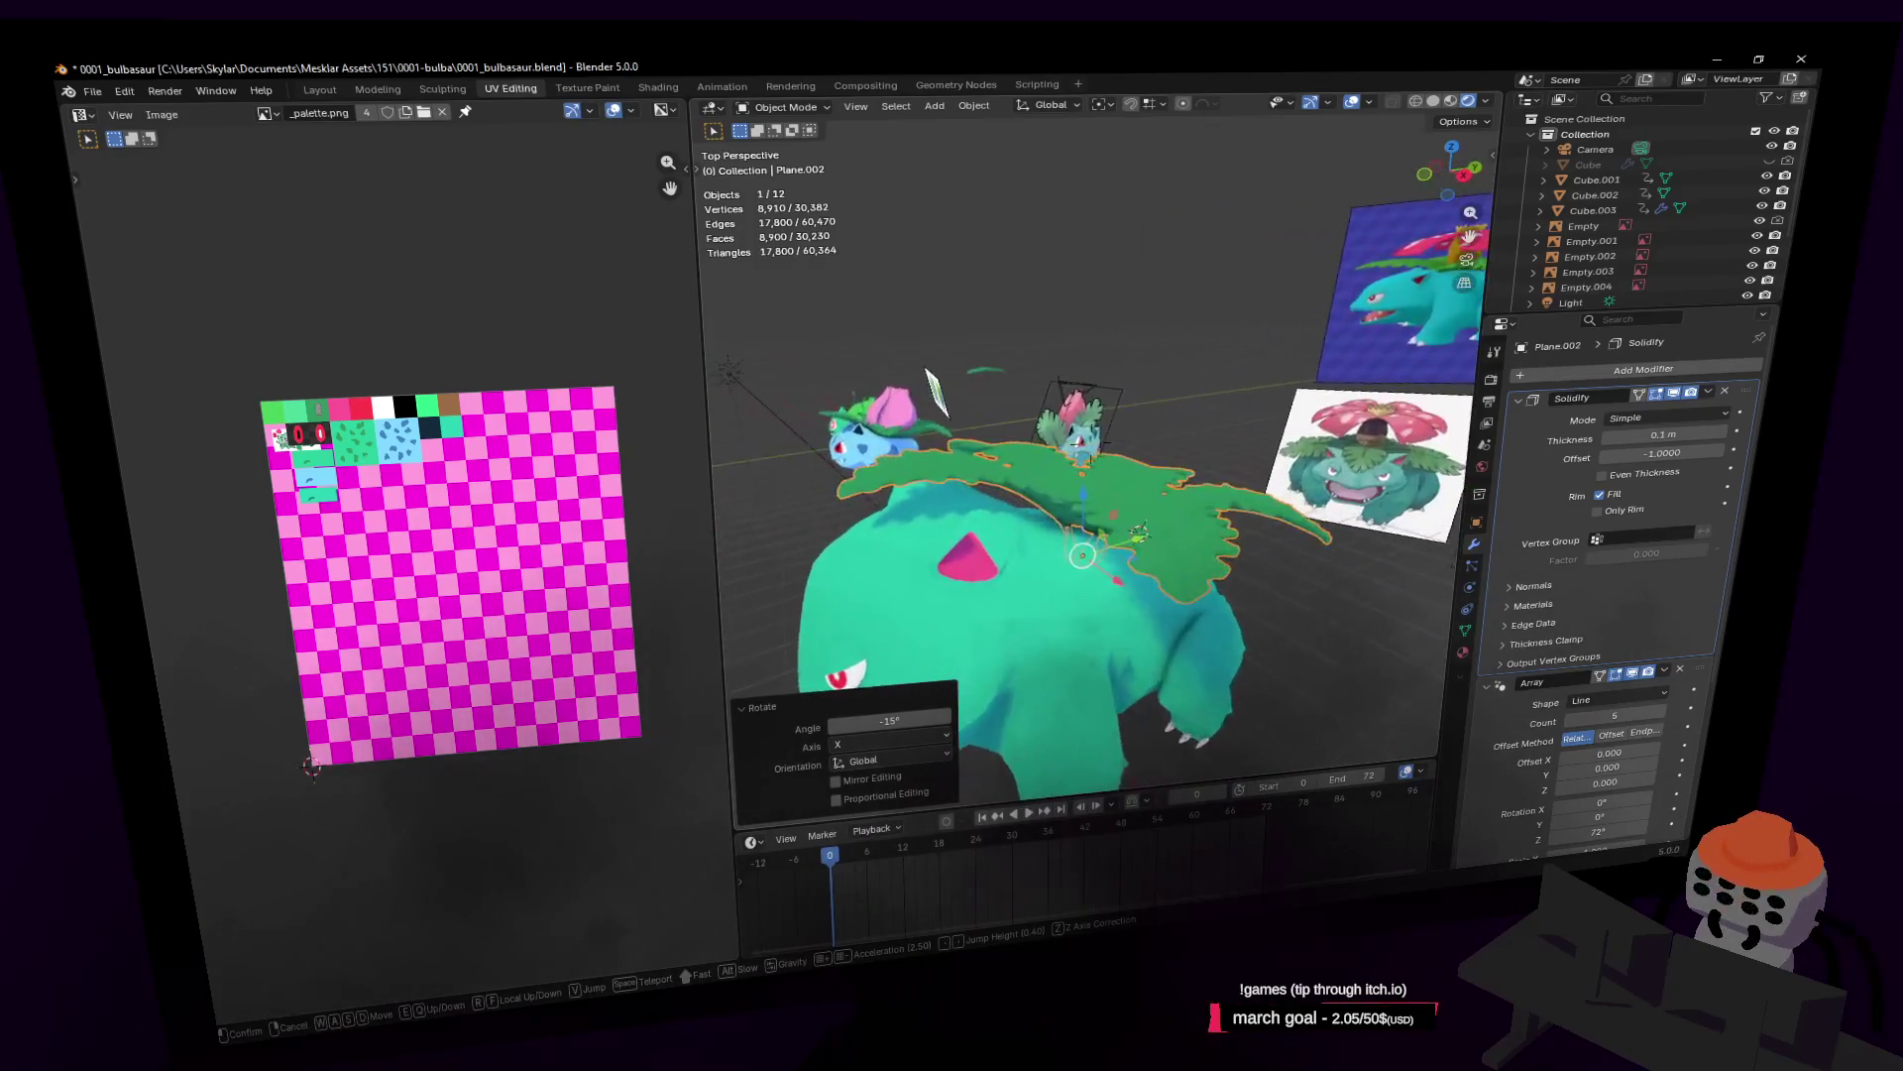
pyautogui.click(1309, 385)
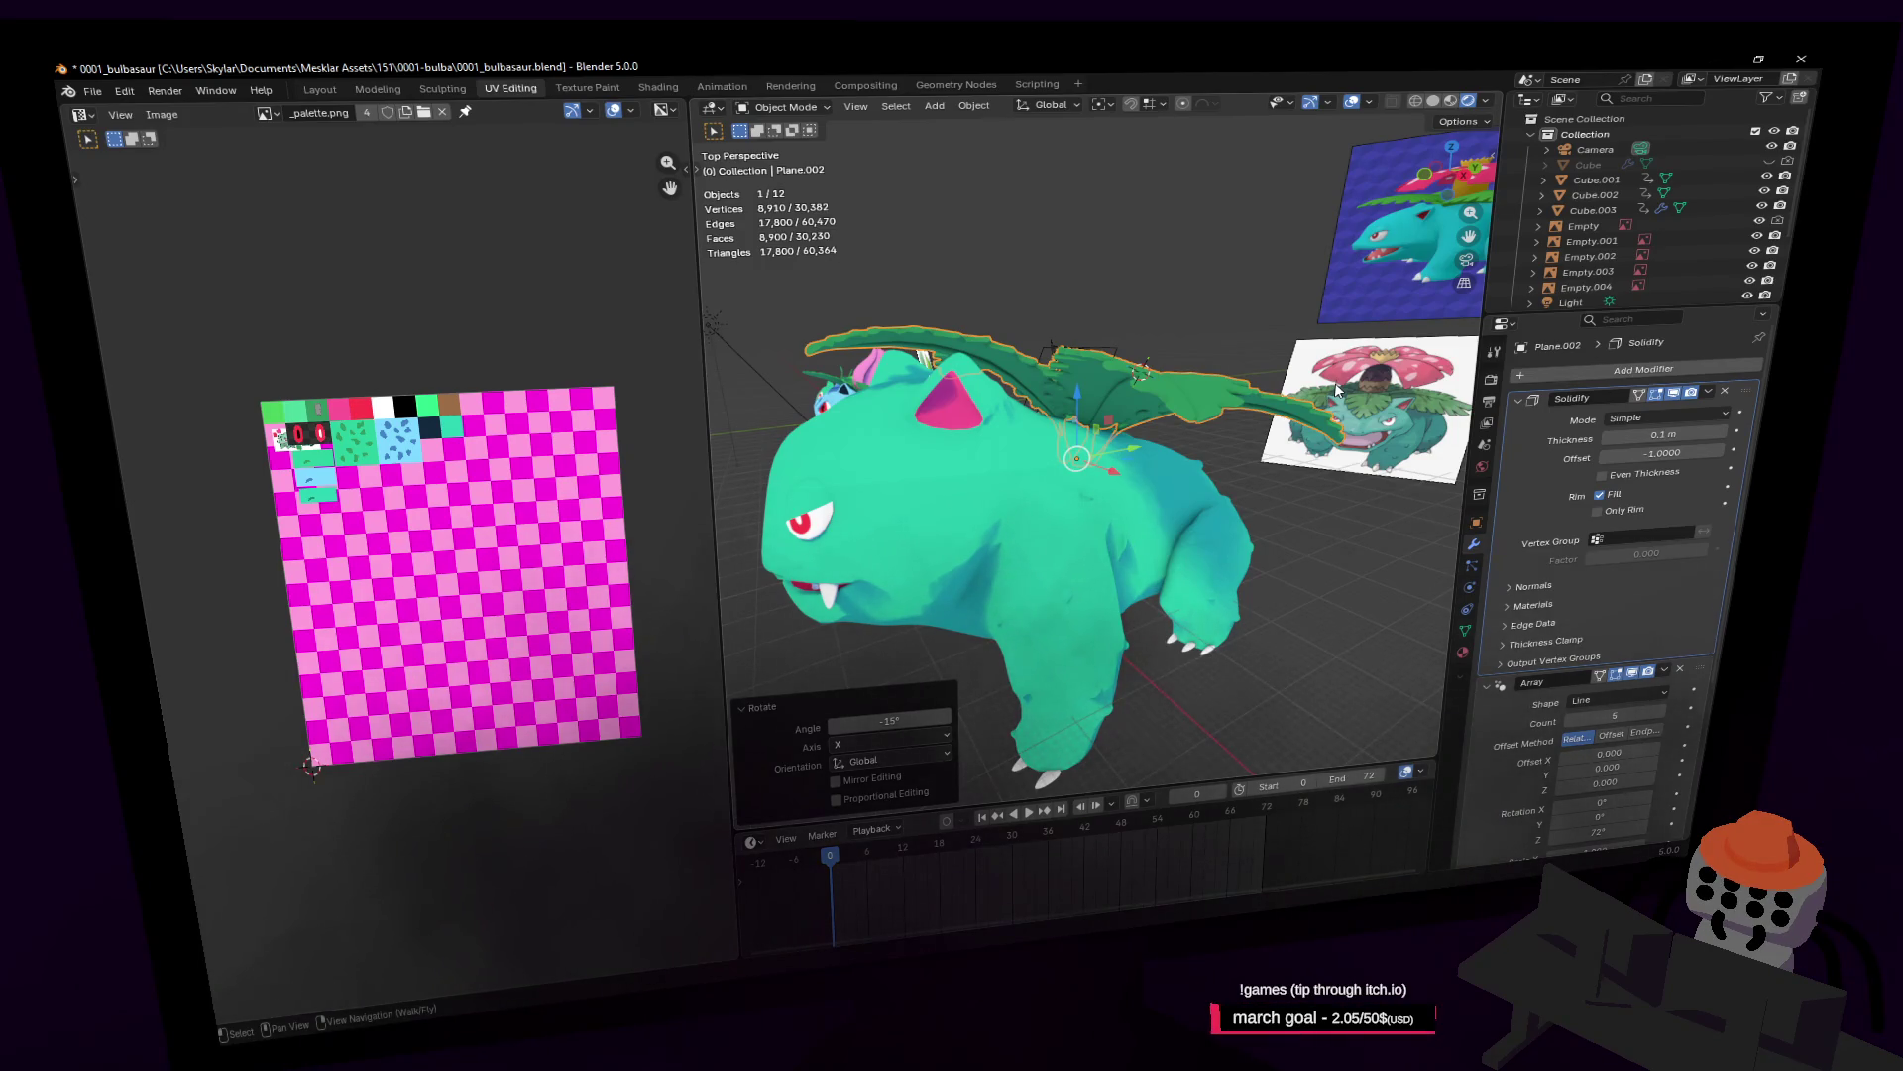
# Step: Lower the leaf ring about 0.25 m along Z
pyautogui.hotkey('shift', '`')
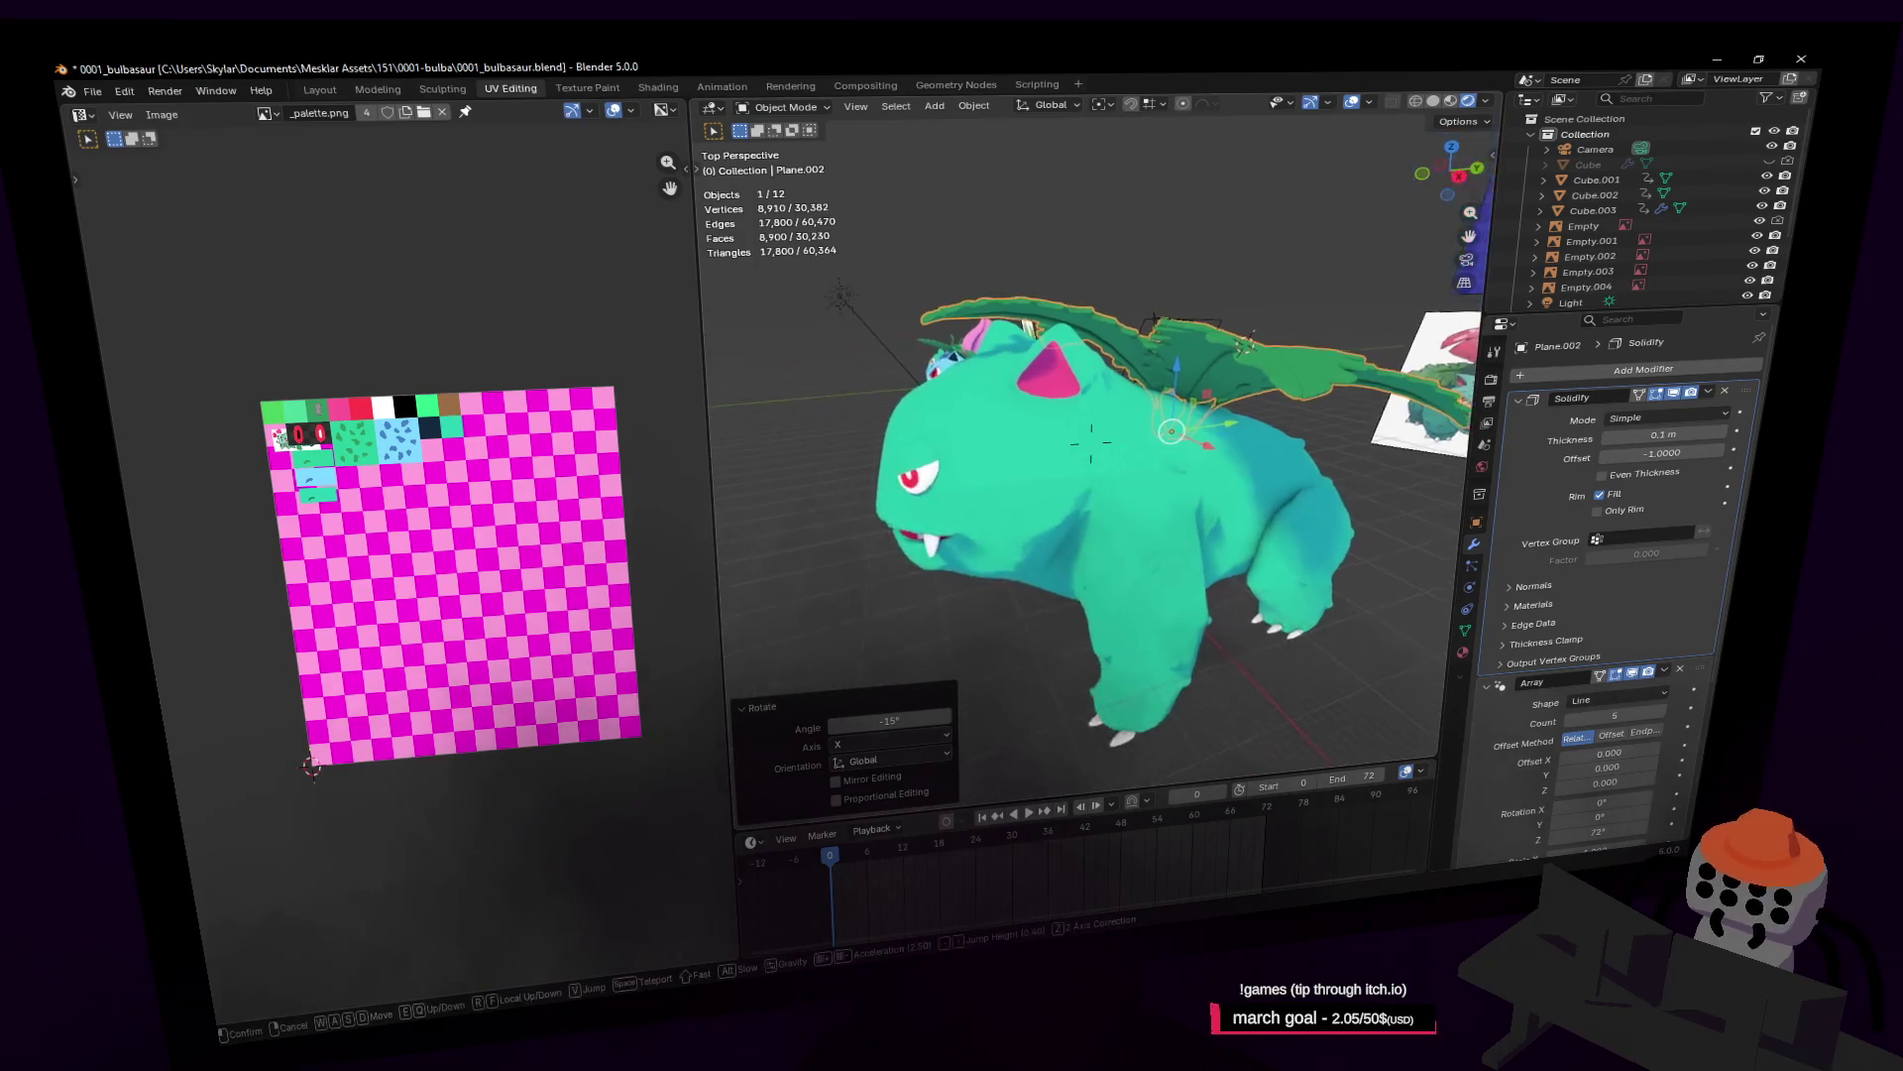
pyautogui.press('w')
pyautogui.press('s')
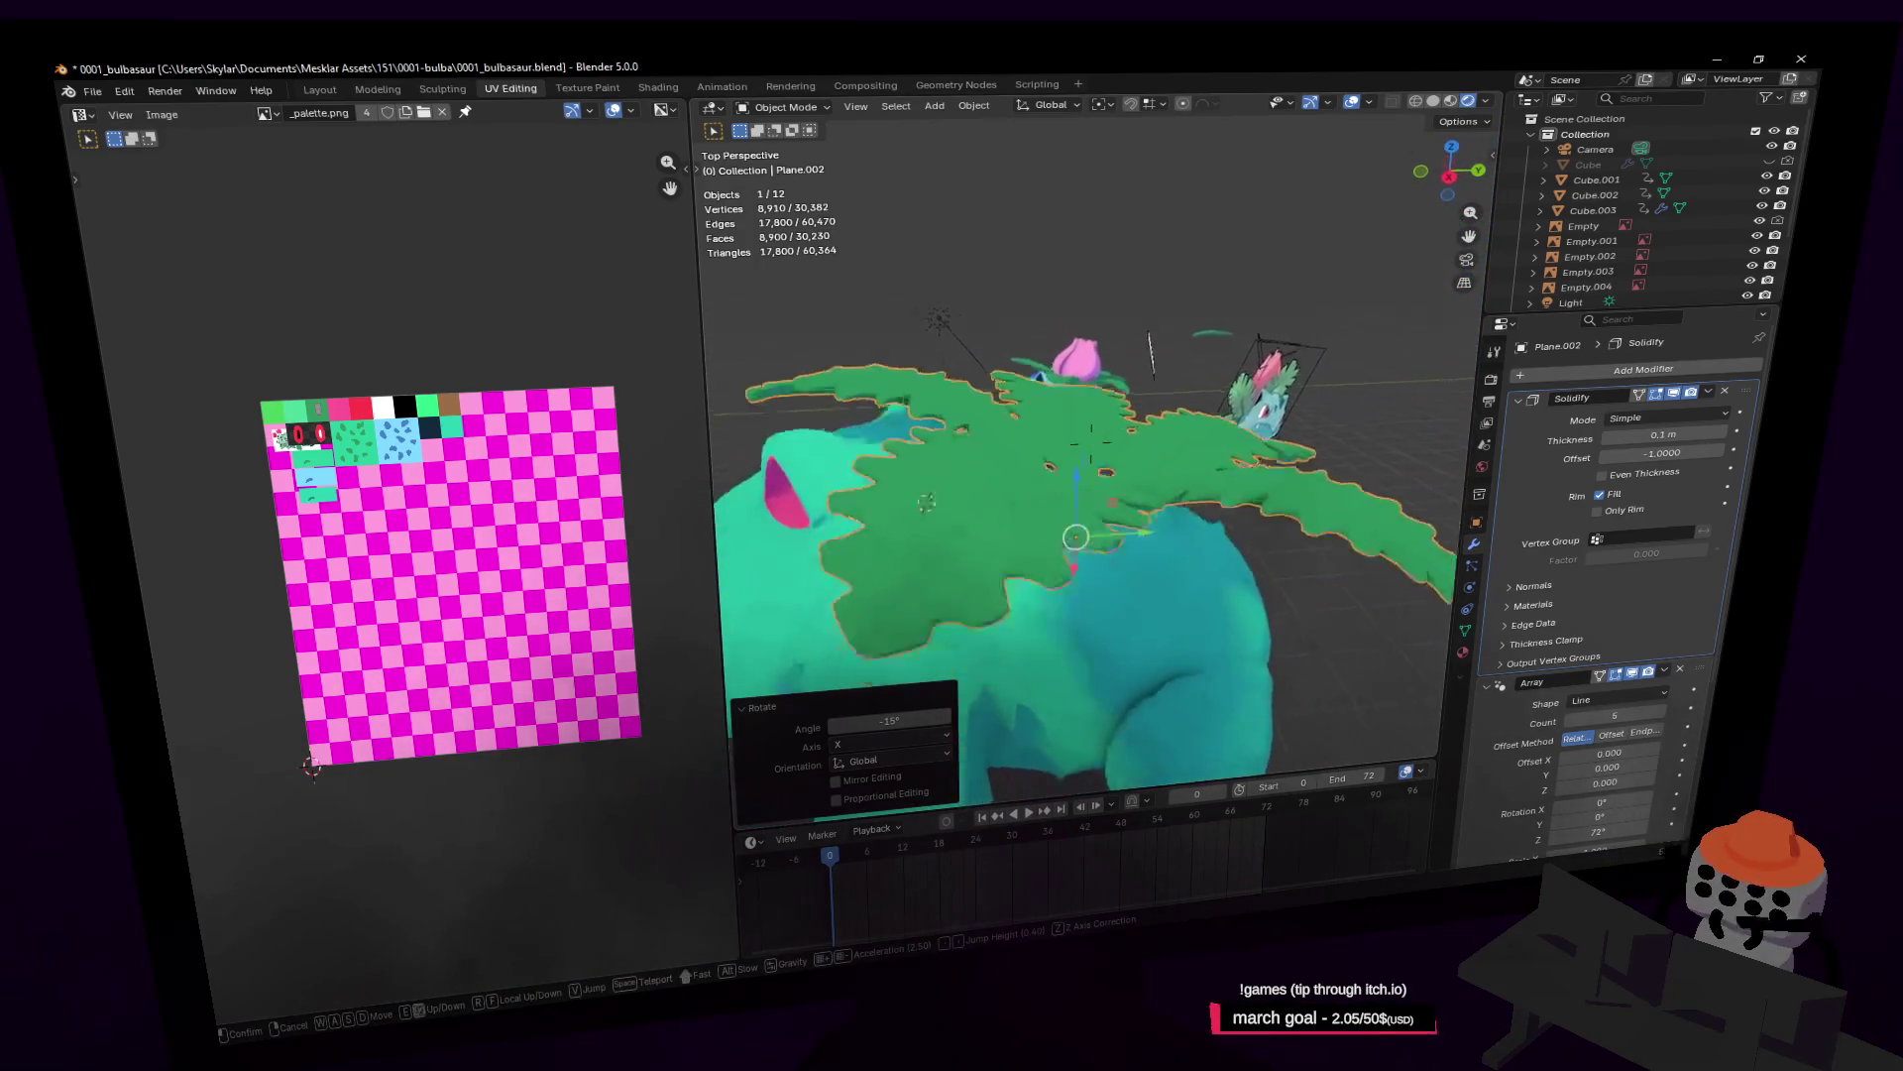
pyautogui.click(1340, 279)
pyautogui.press('g')
pyautogui.press('z')
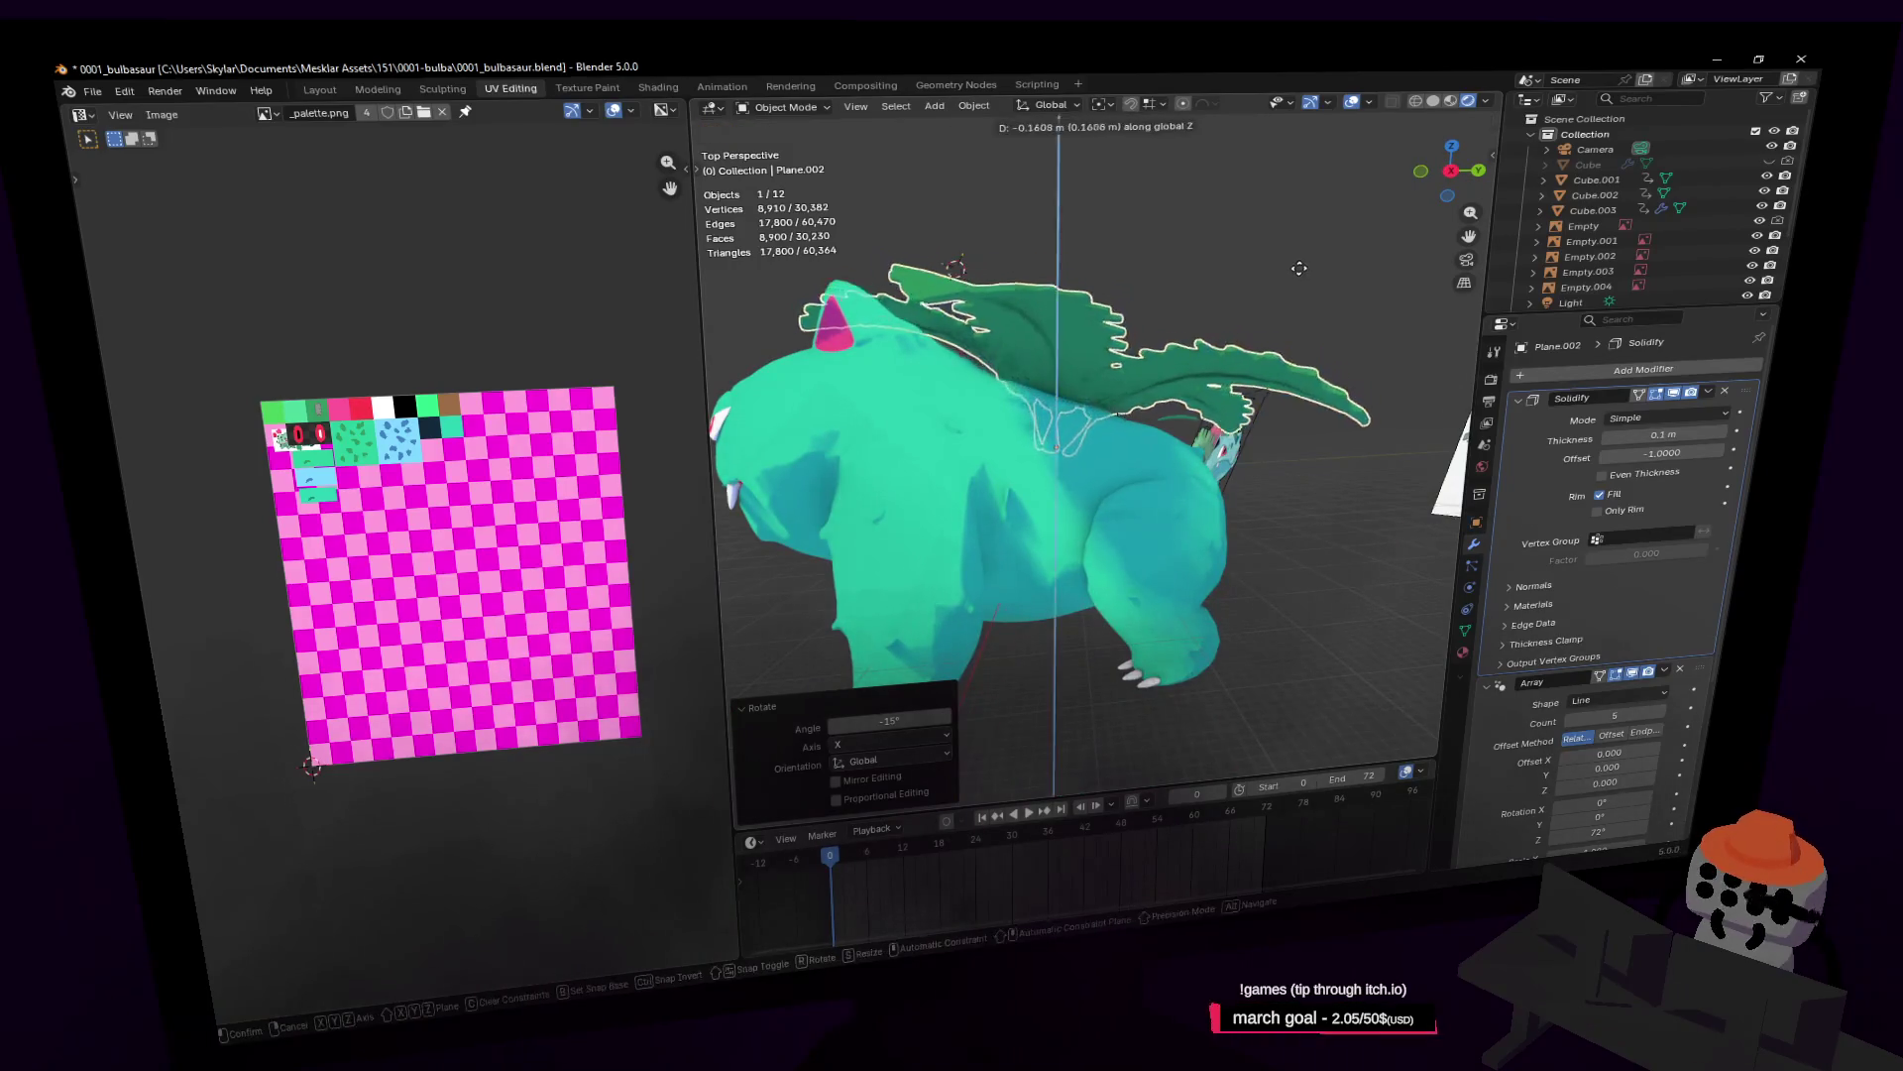
pyautogui.click(1294, 268)
# Step: Check the ring from several sides, then tilt it -3.41° about X
pyautogui.hotkey('shift', '`')
pyautogui.press('w')
pyautogui.press('s')
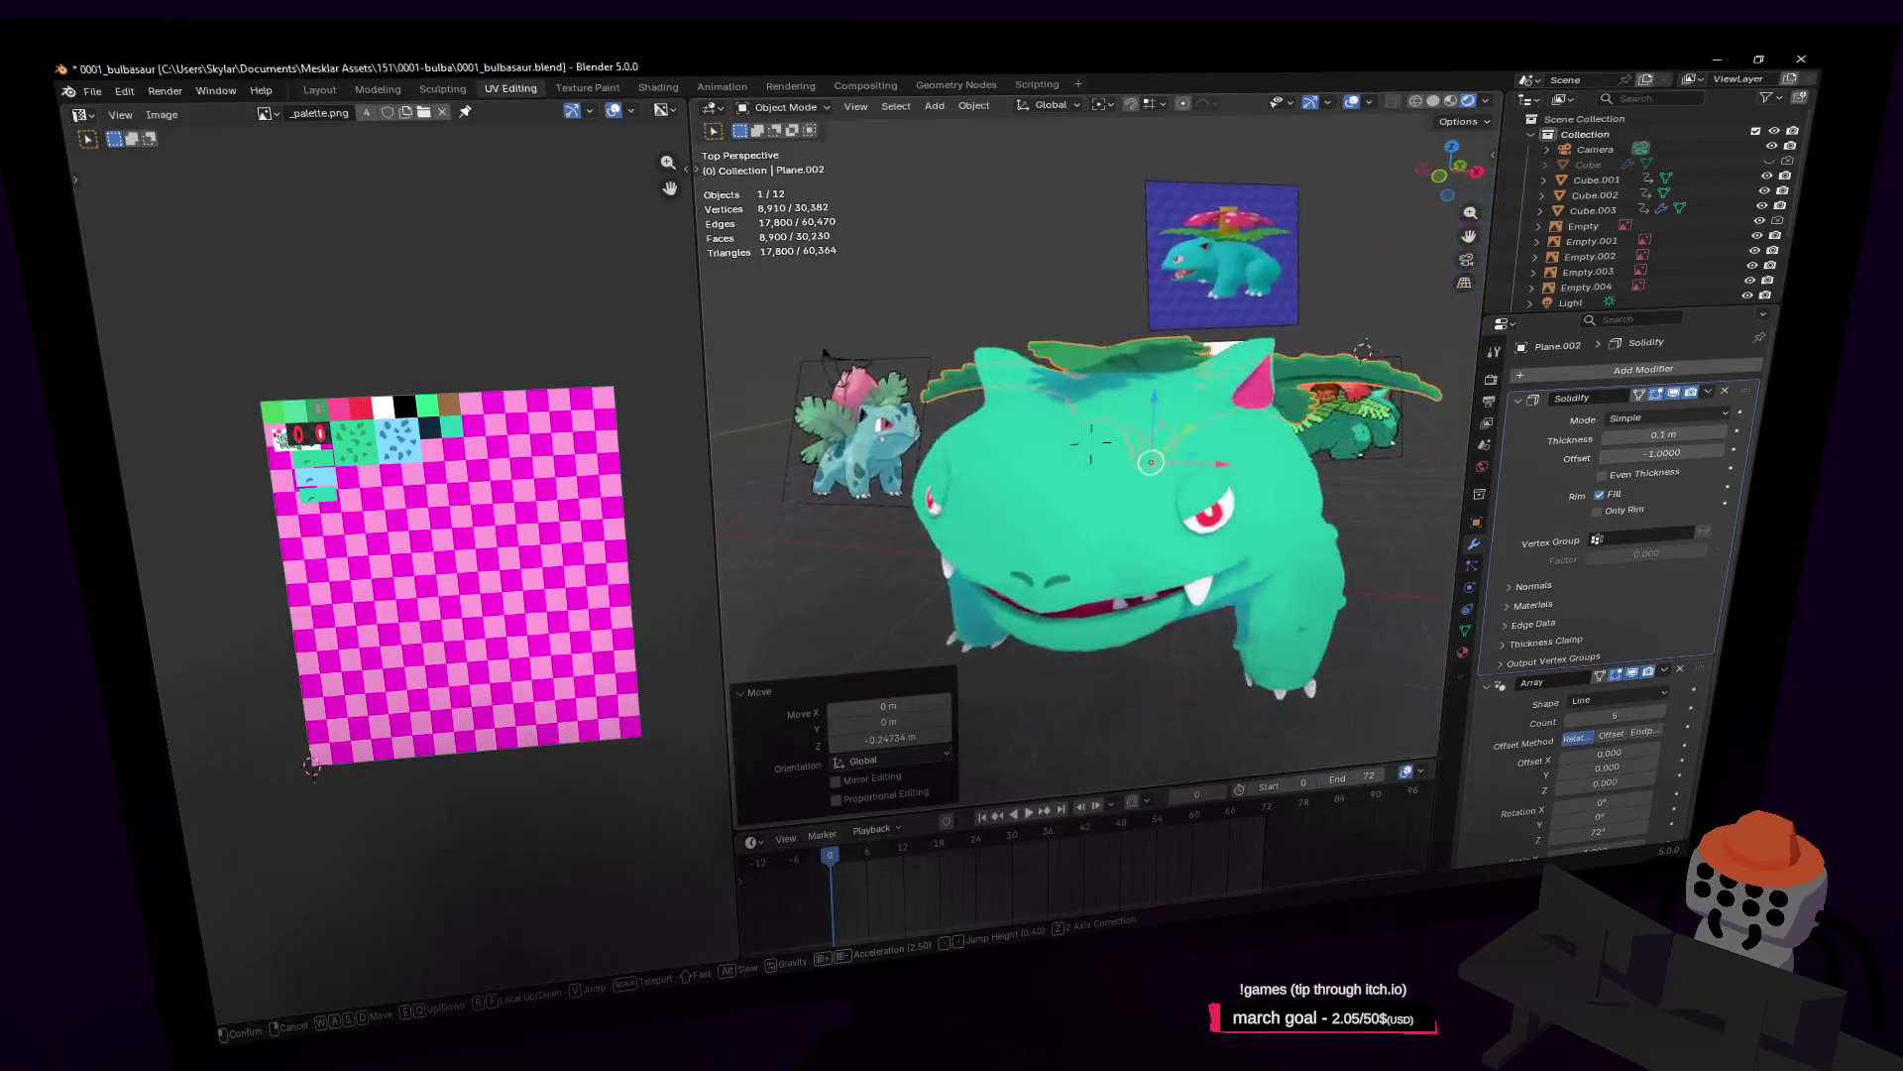
pyautogui.press('d')
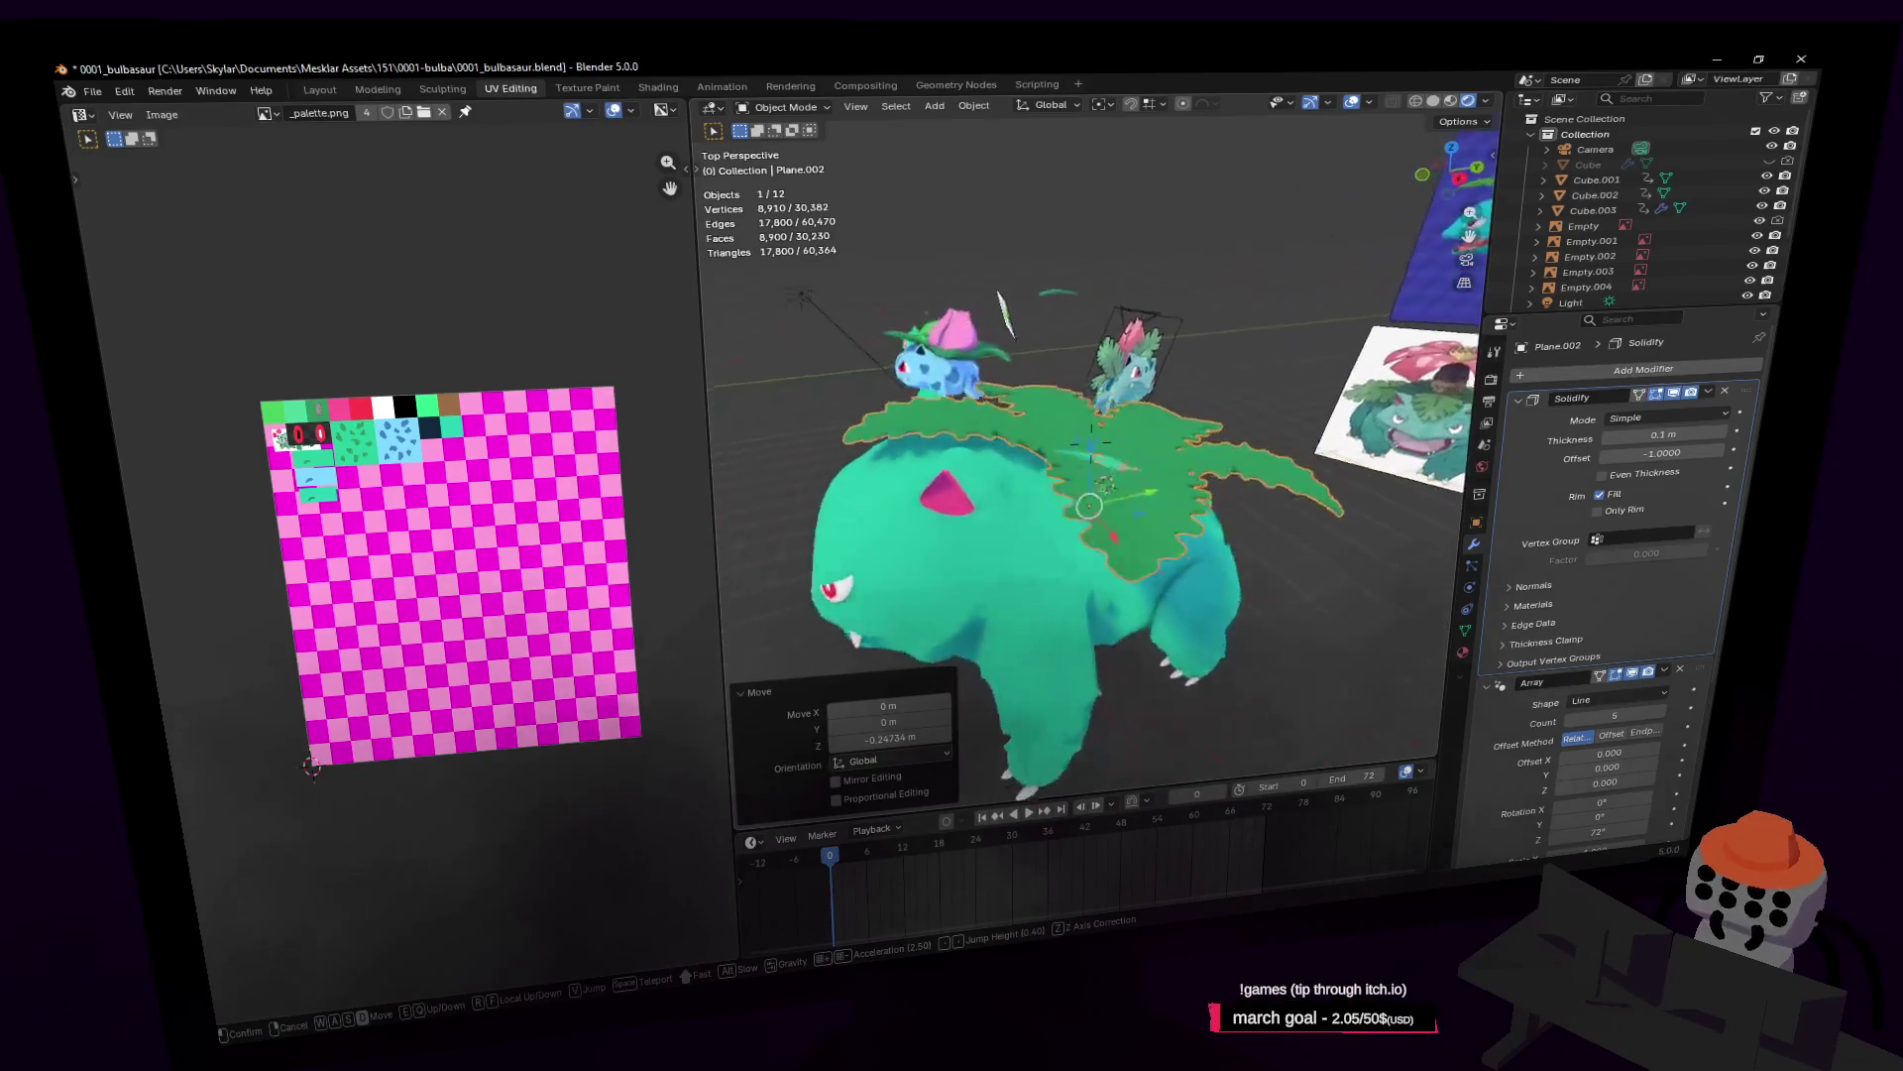
pyautogui.press('d')
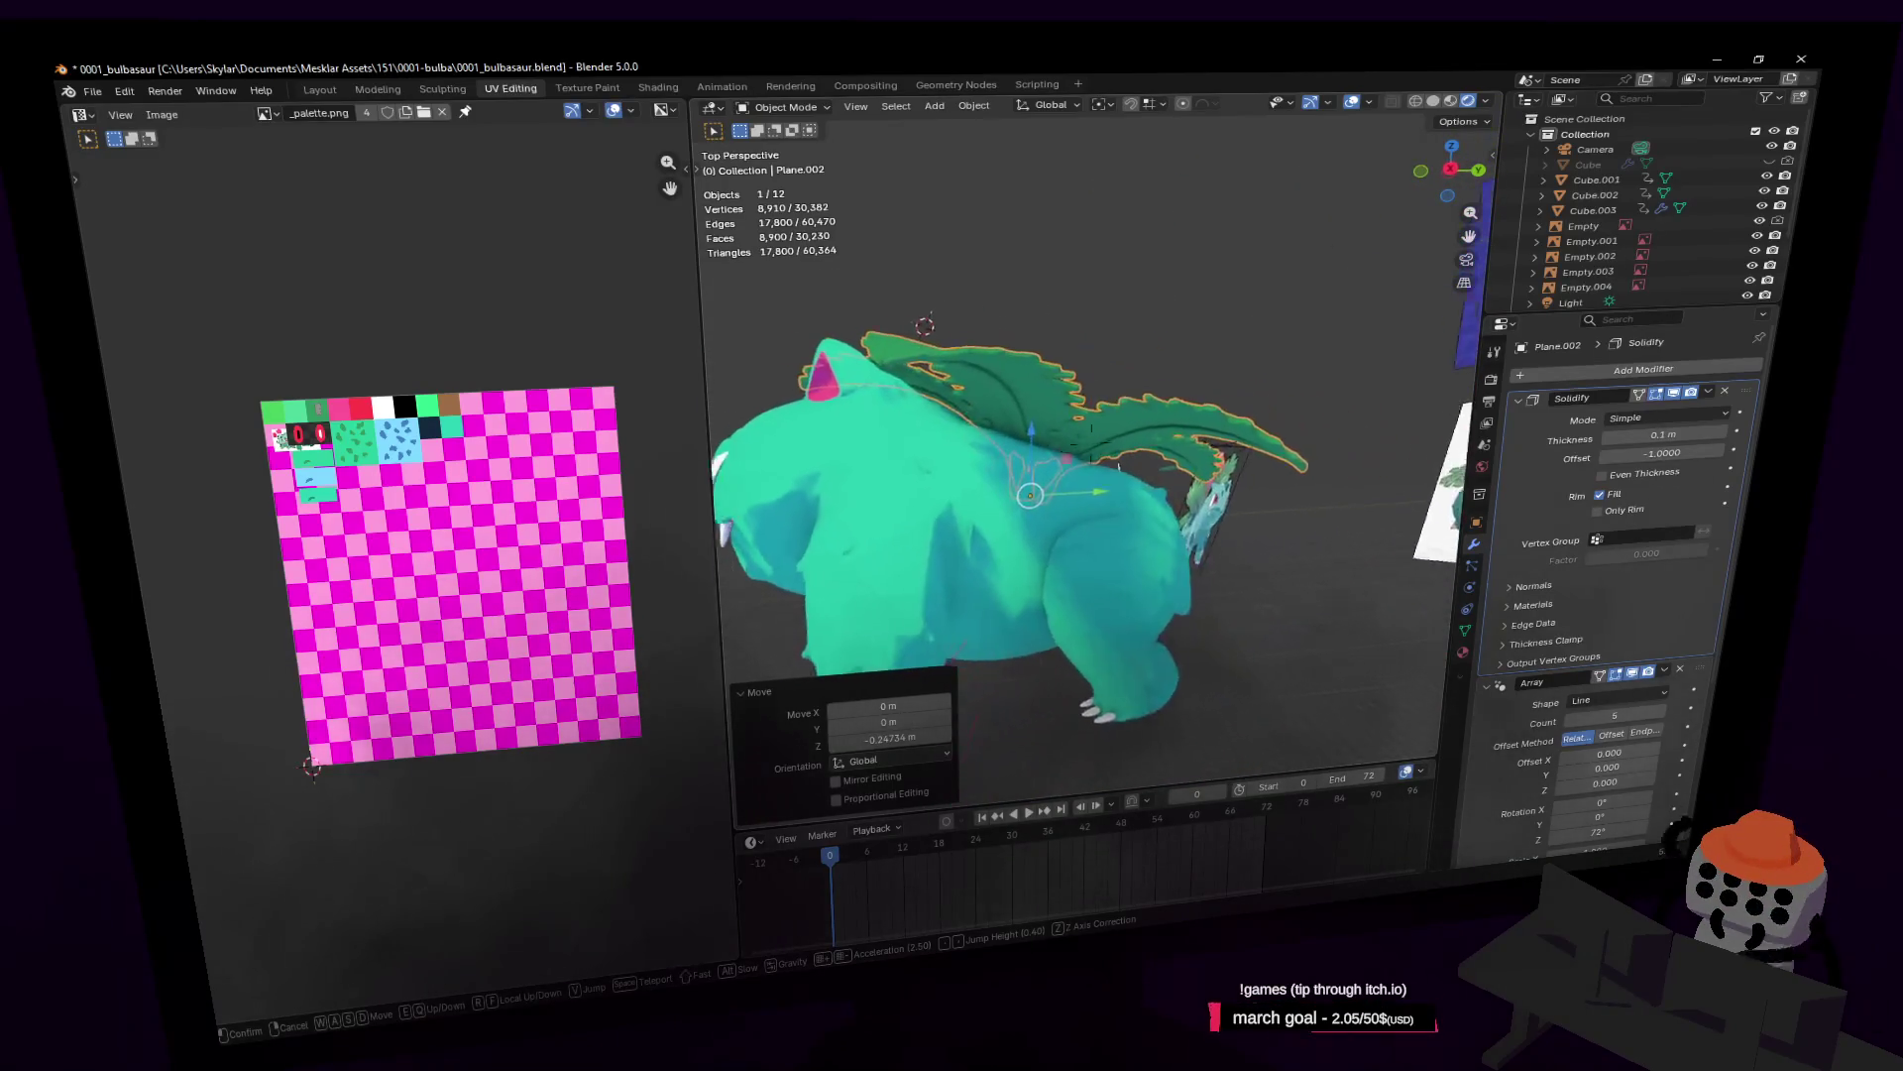
pyautogui.press('d')
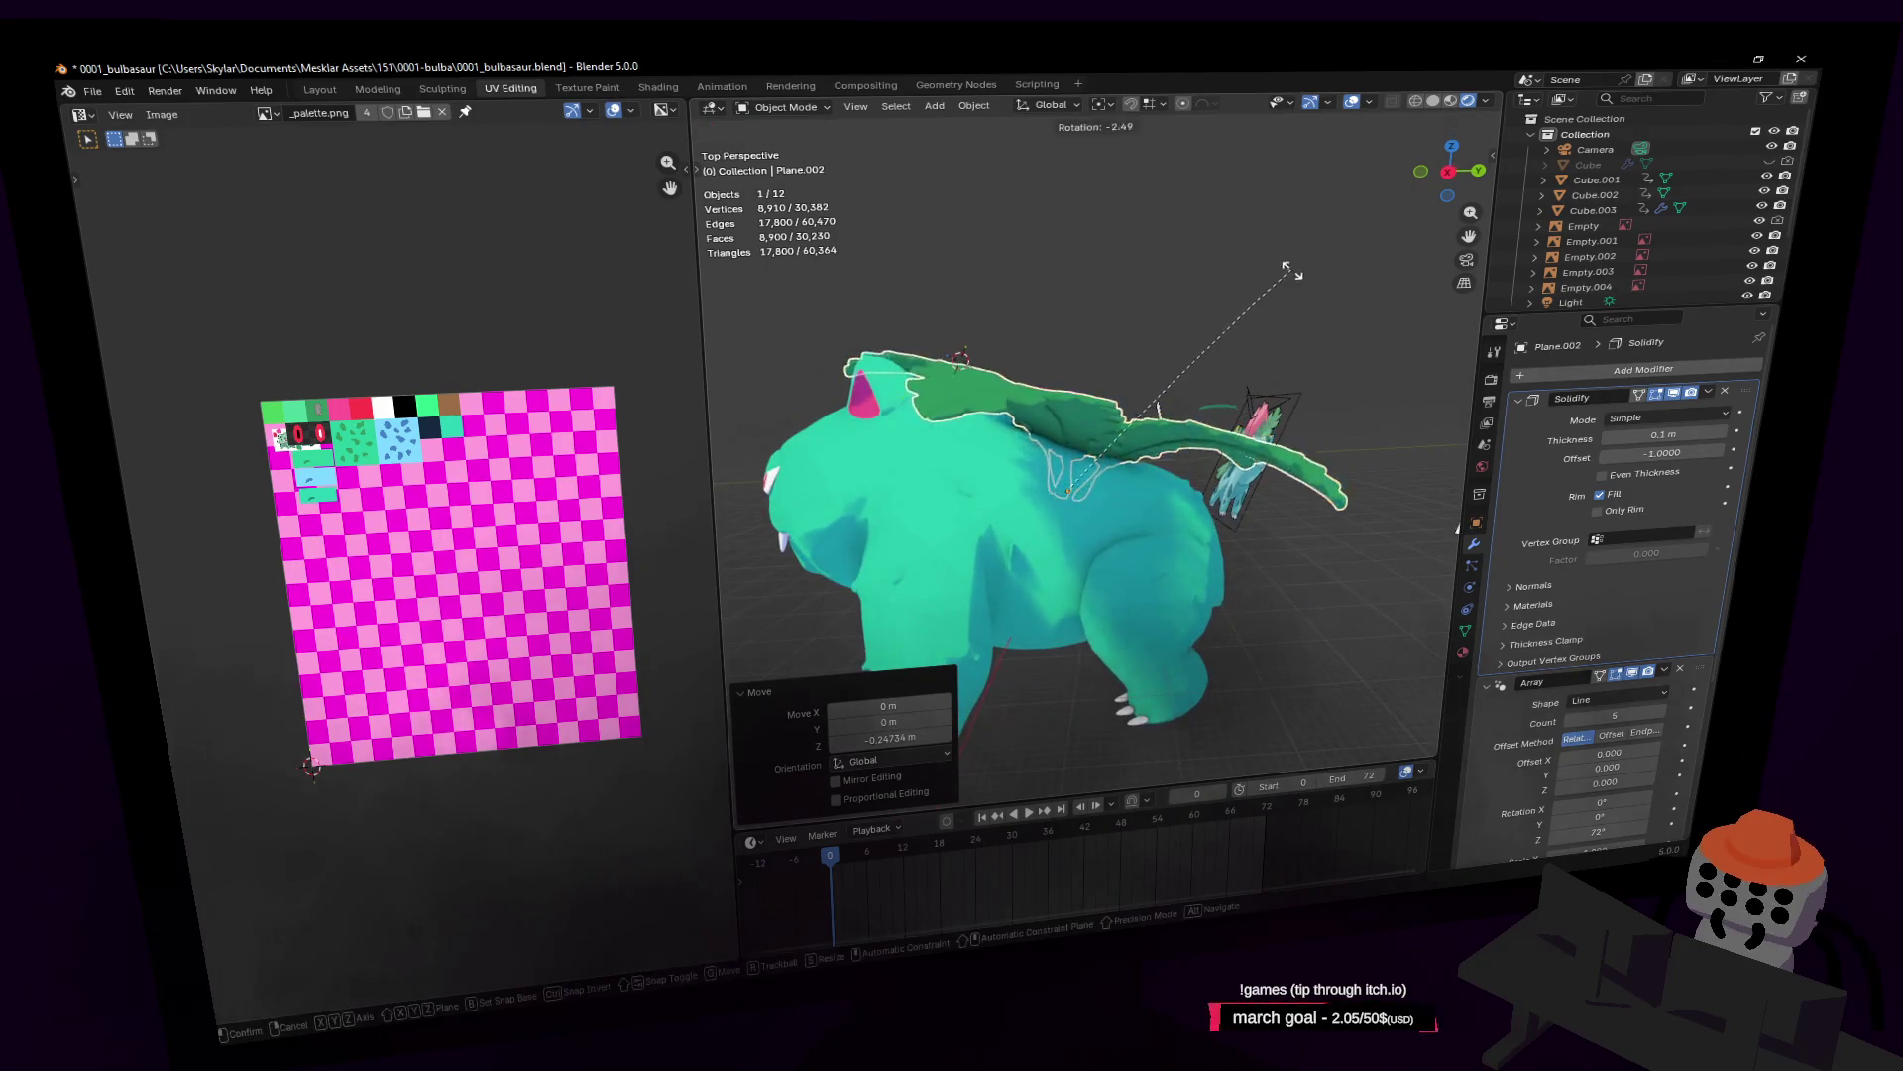
pyautogui.click(1286, 275)
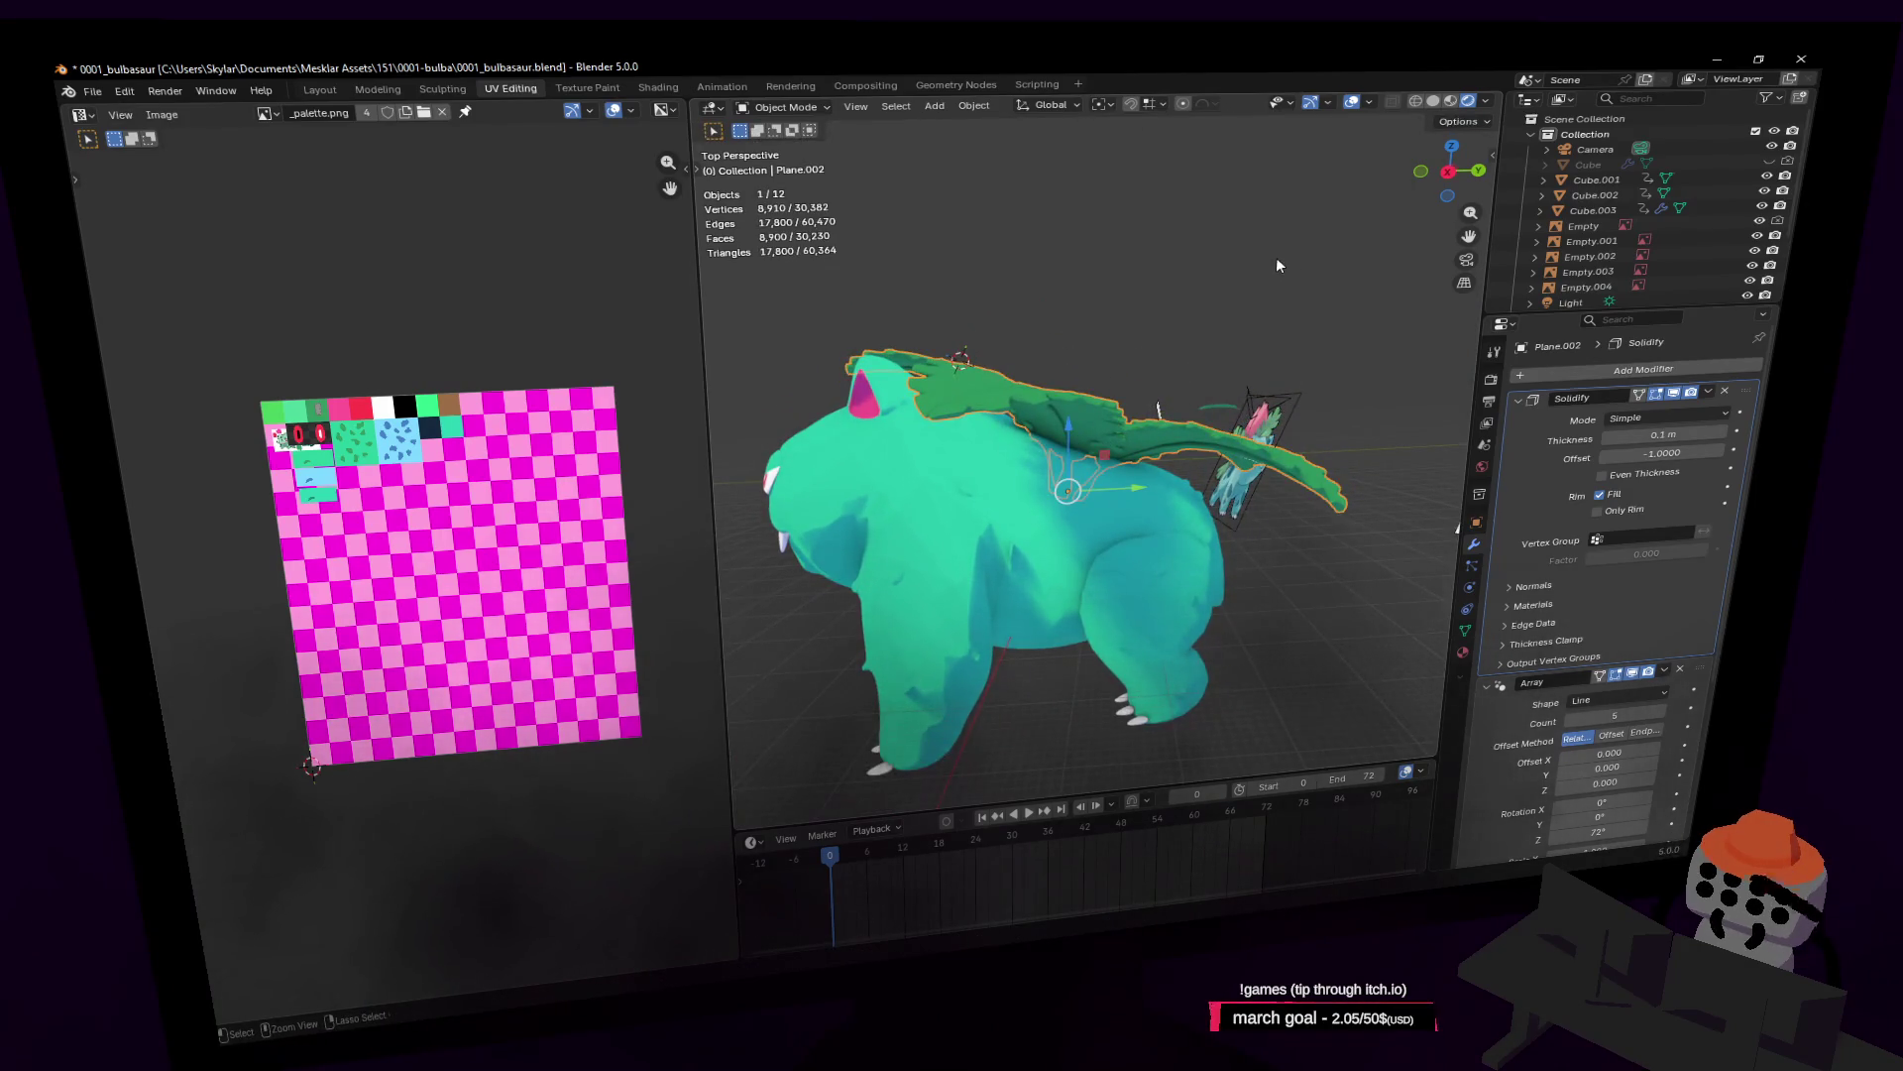
pyautogui.press('r')
pyautogui.press('x')
pyautogui.click(1272, 253)
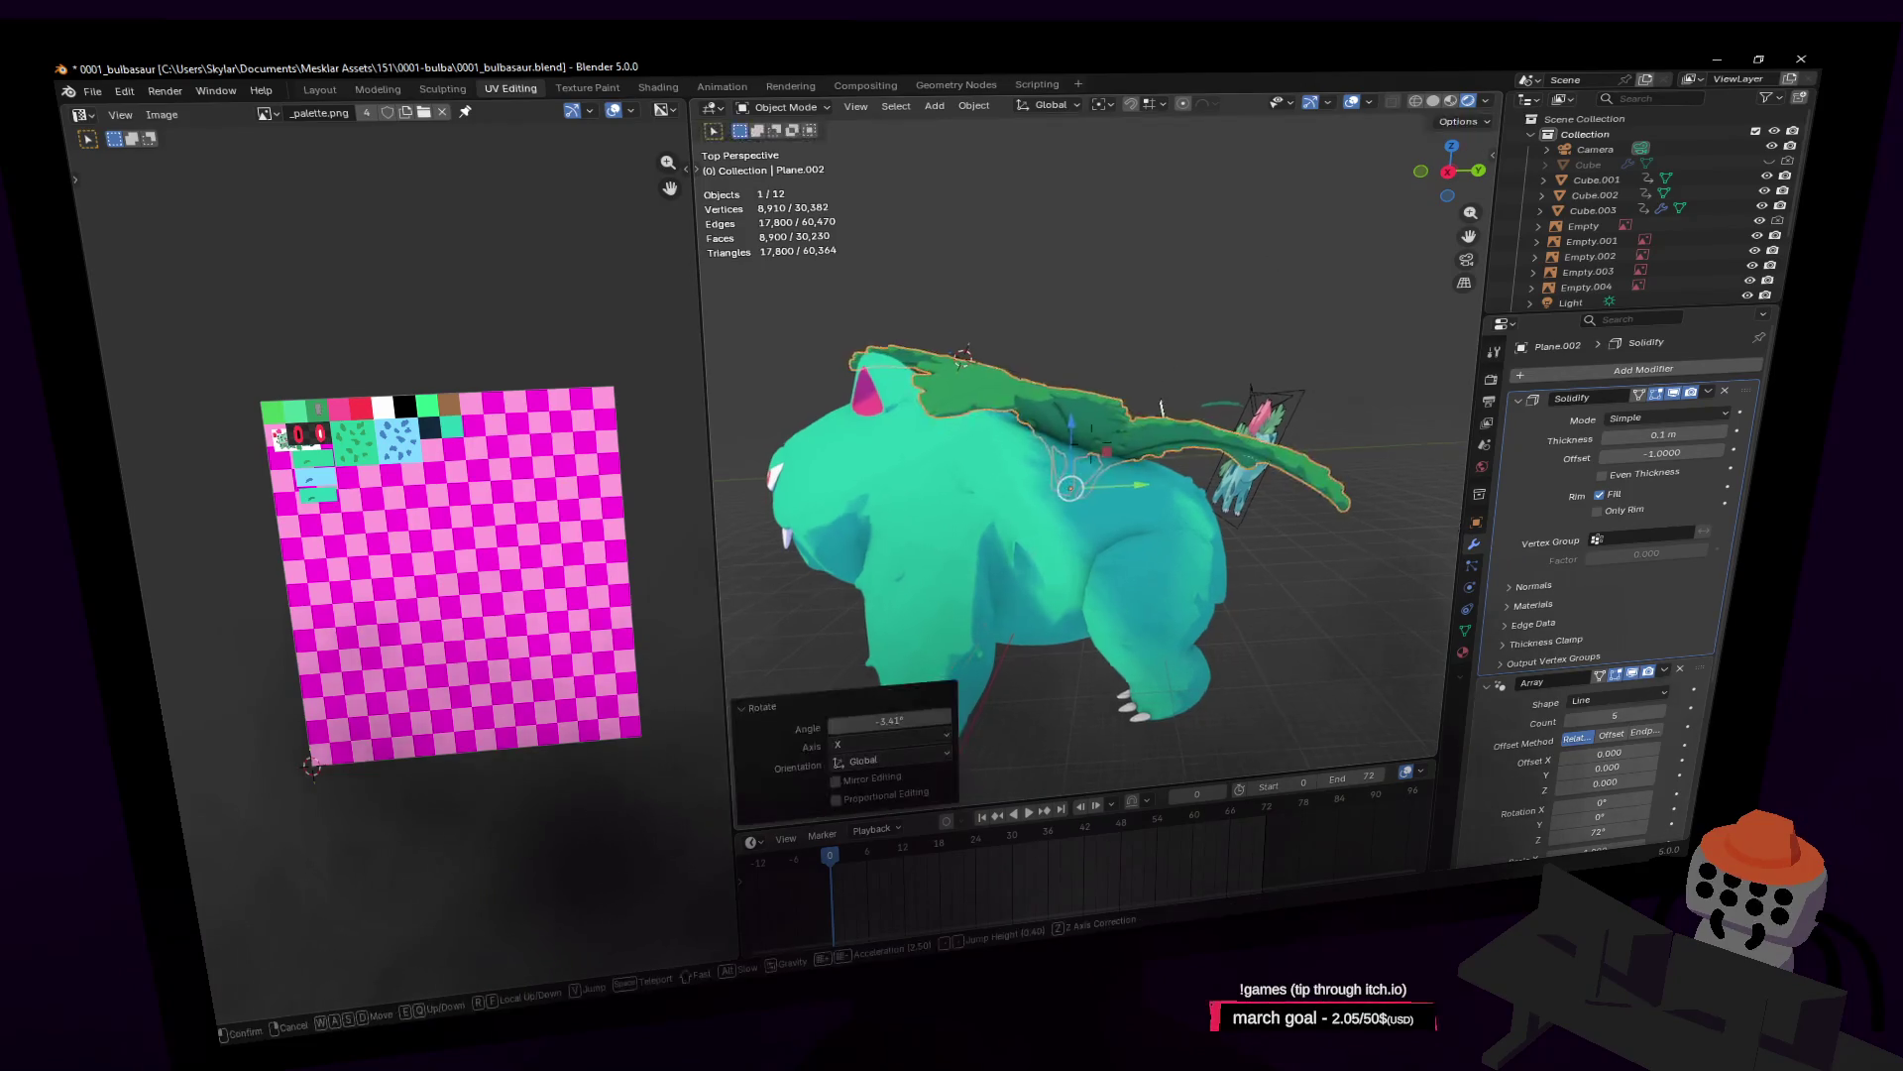
# Step: Make a small corrective X rotation, leaving the ring tilted about 1.56°
pyautogui.hotkey('shift', '`')
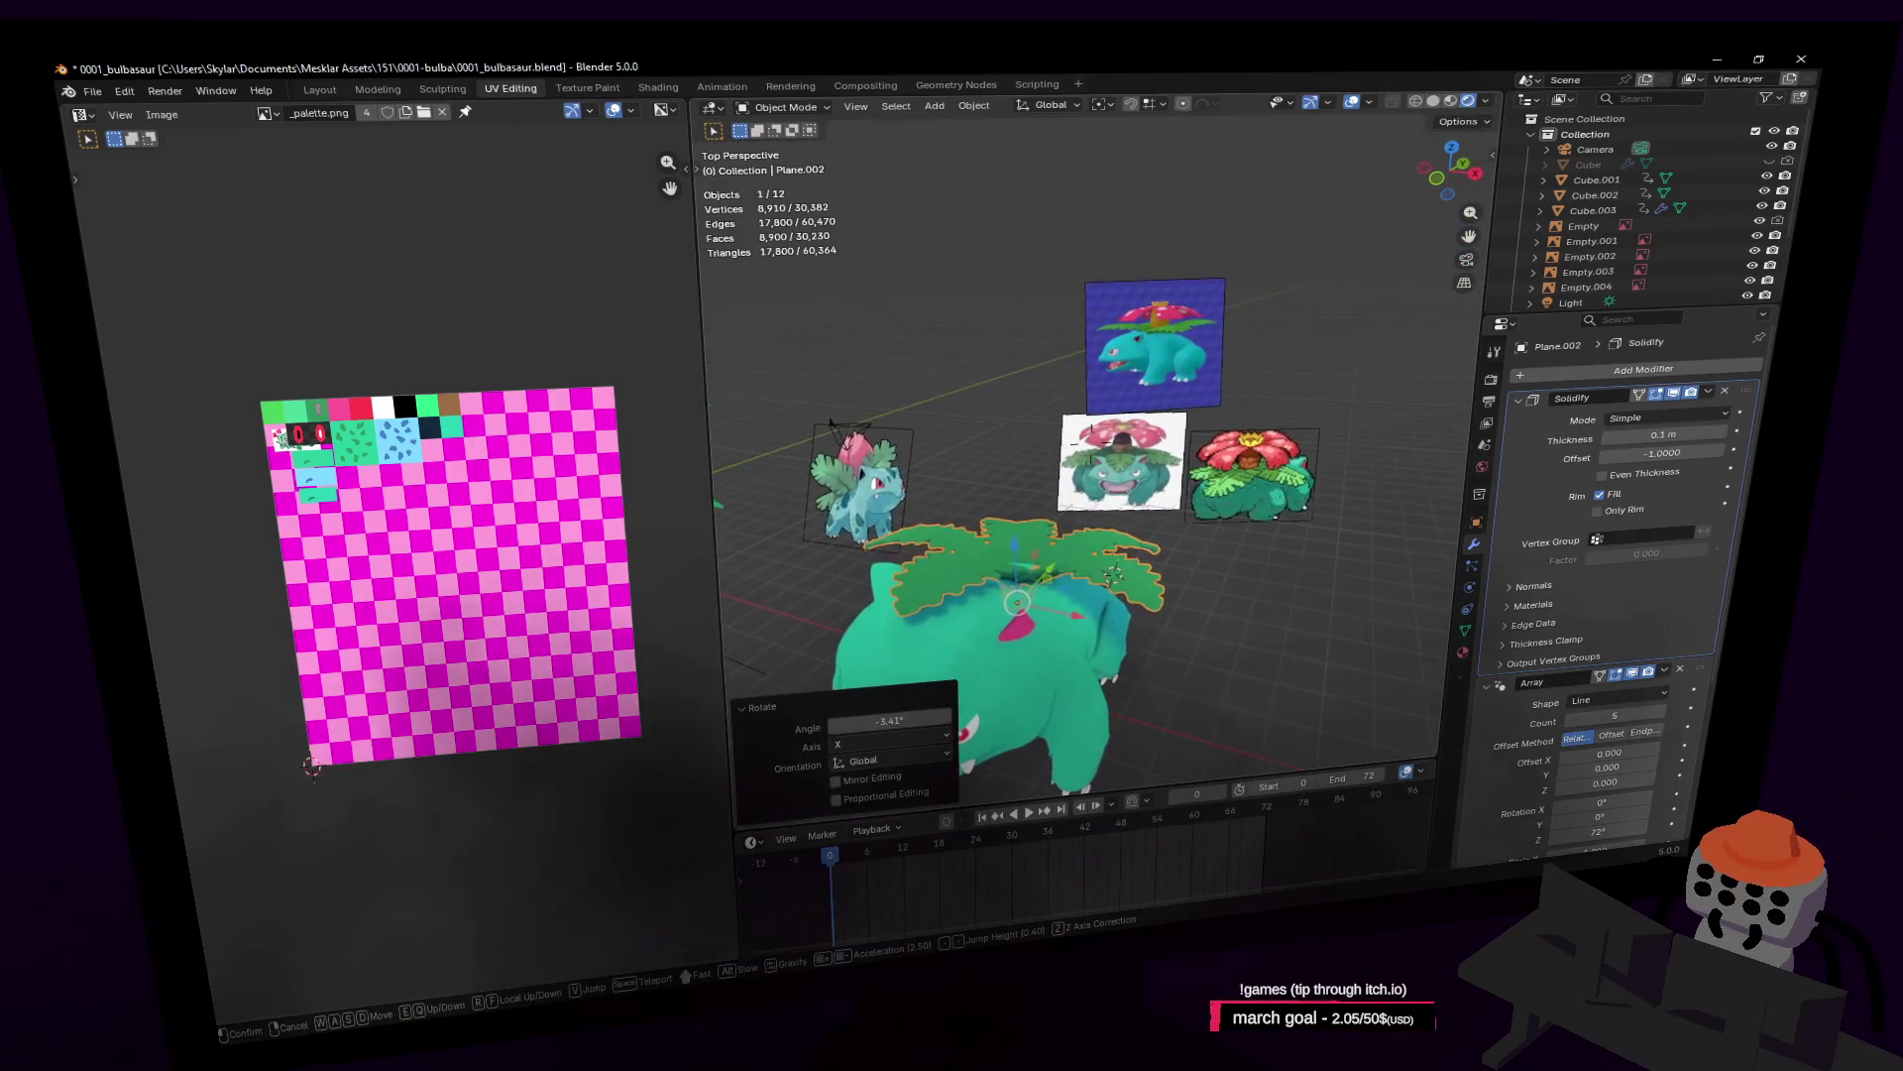
pyautogui.press('d')
pyautogui.press('d')
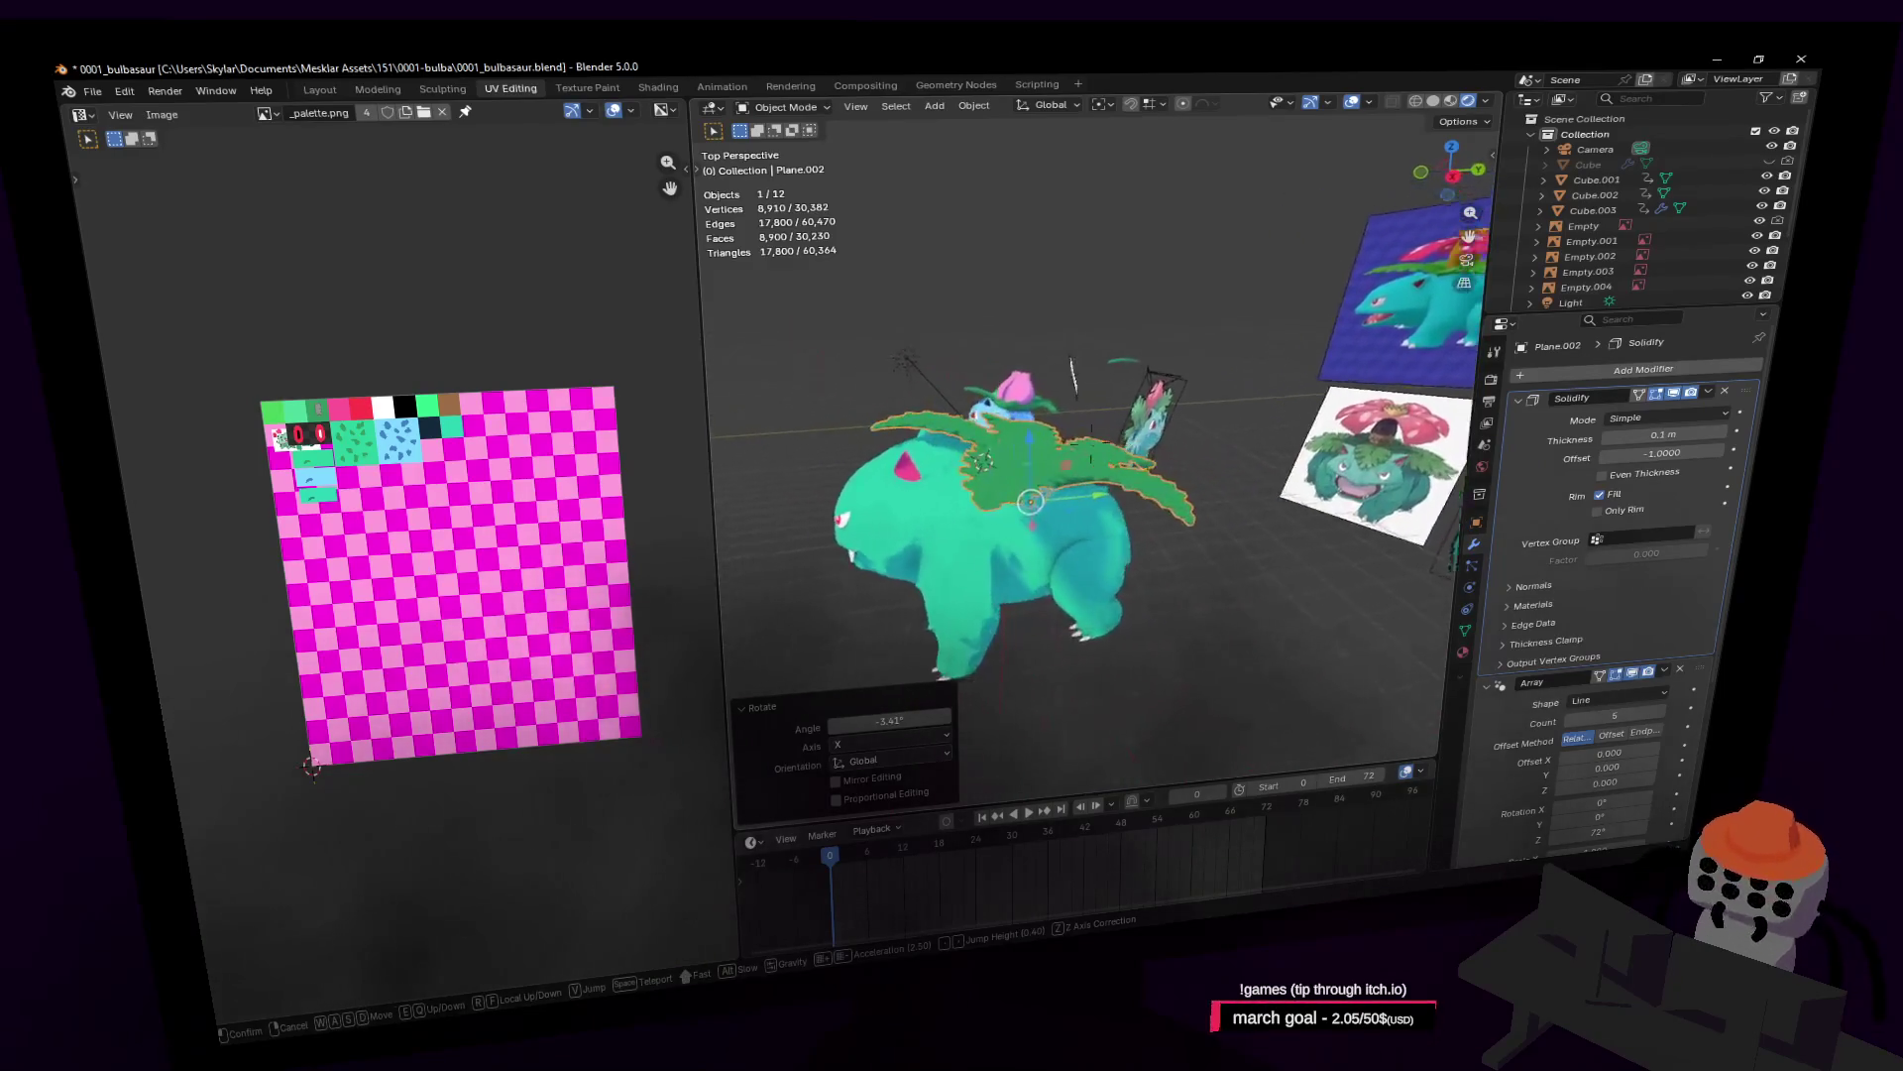
pyautogui.click(1265, 256)
pyautogui.press('r')
pyautogui.press('x')
pyautogui.press('Escape')
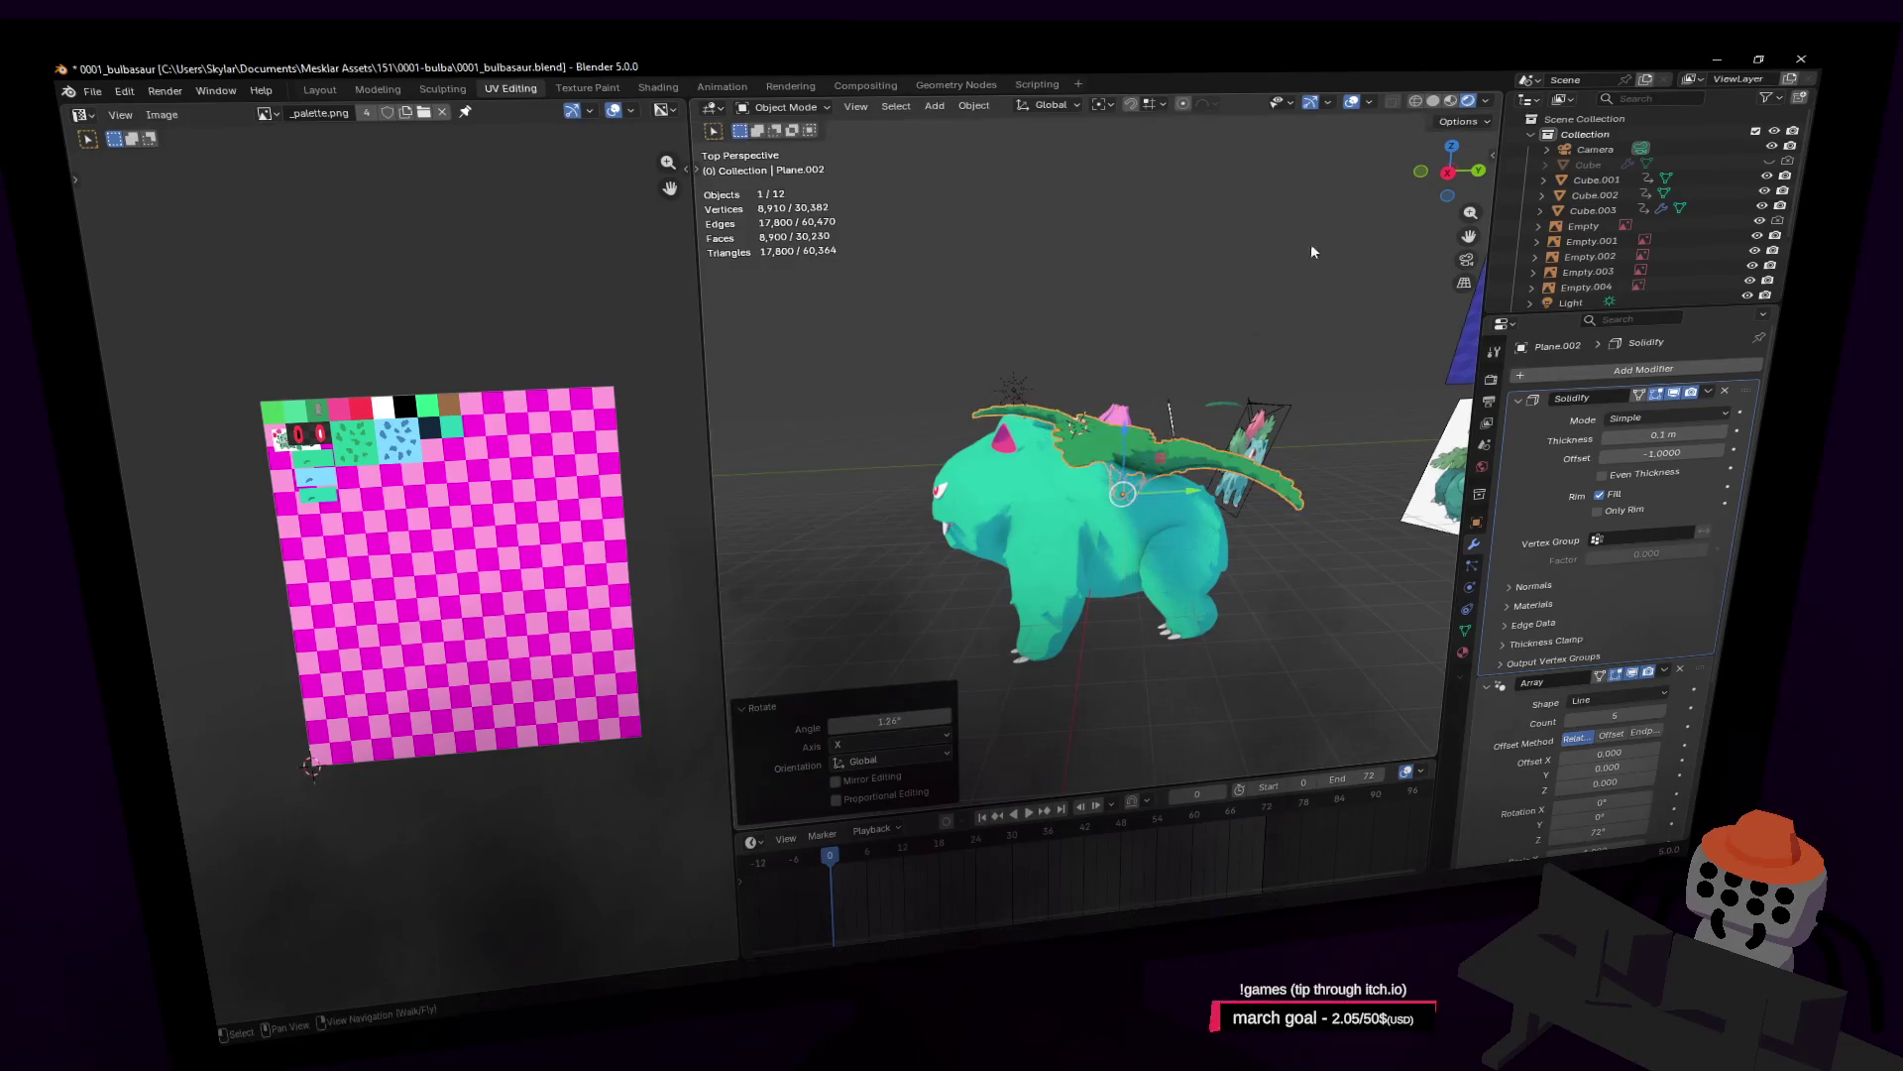
pyautogui.hotkey('shift', '`')
# Step: Select the leaf ring, browsing the context and snap menus without changes
pyautogui.press('w')
pyautogui.click(1151, 488)
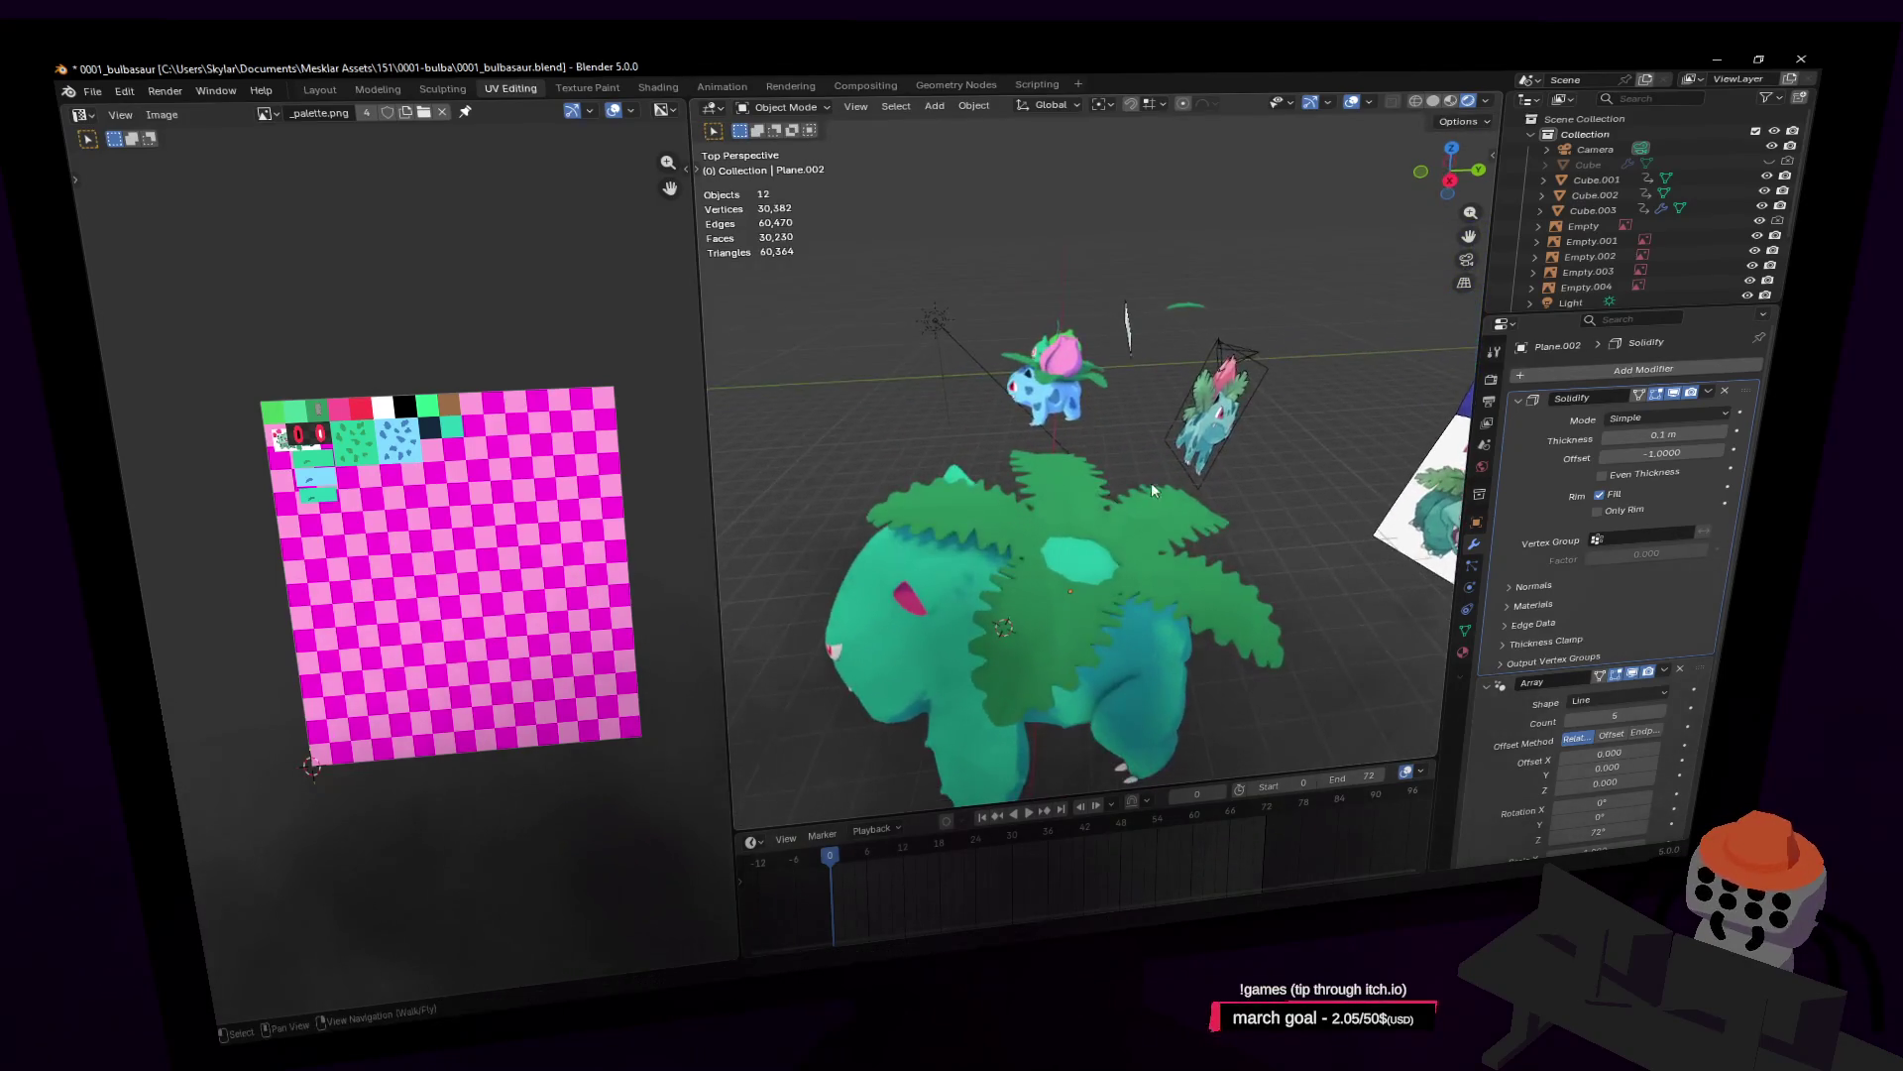
pyautogui.keyDown('shift'); pyautogui.moveTo(1081, 555); pyautogui.dragTo(1146, 468, button='middle'); pyautogui.keyUp('shift')
pyautogui.click(1149, 464)
pyautogui.rightClick(1179, 390)
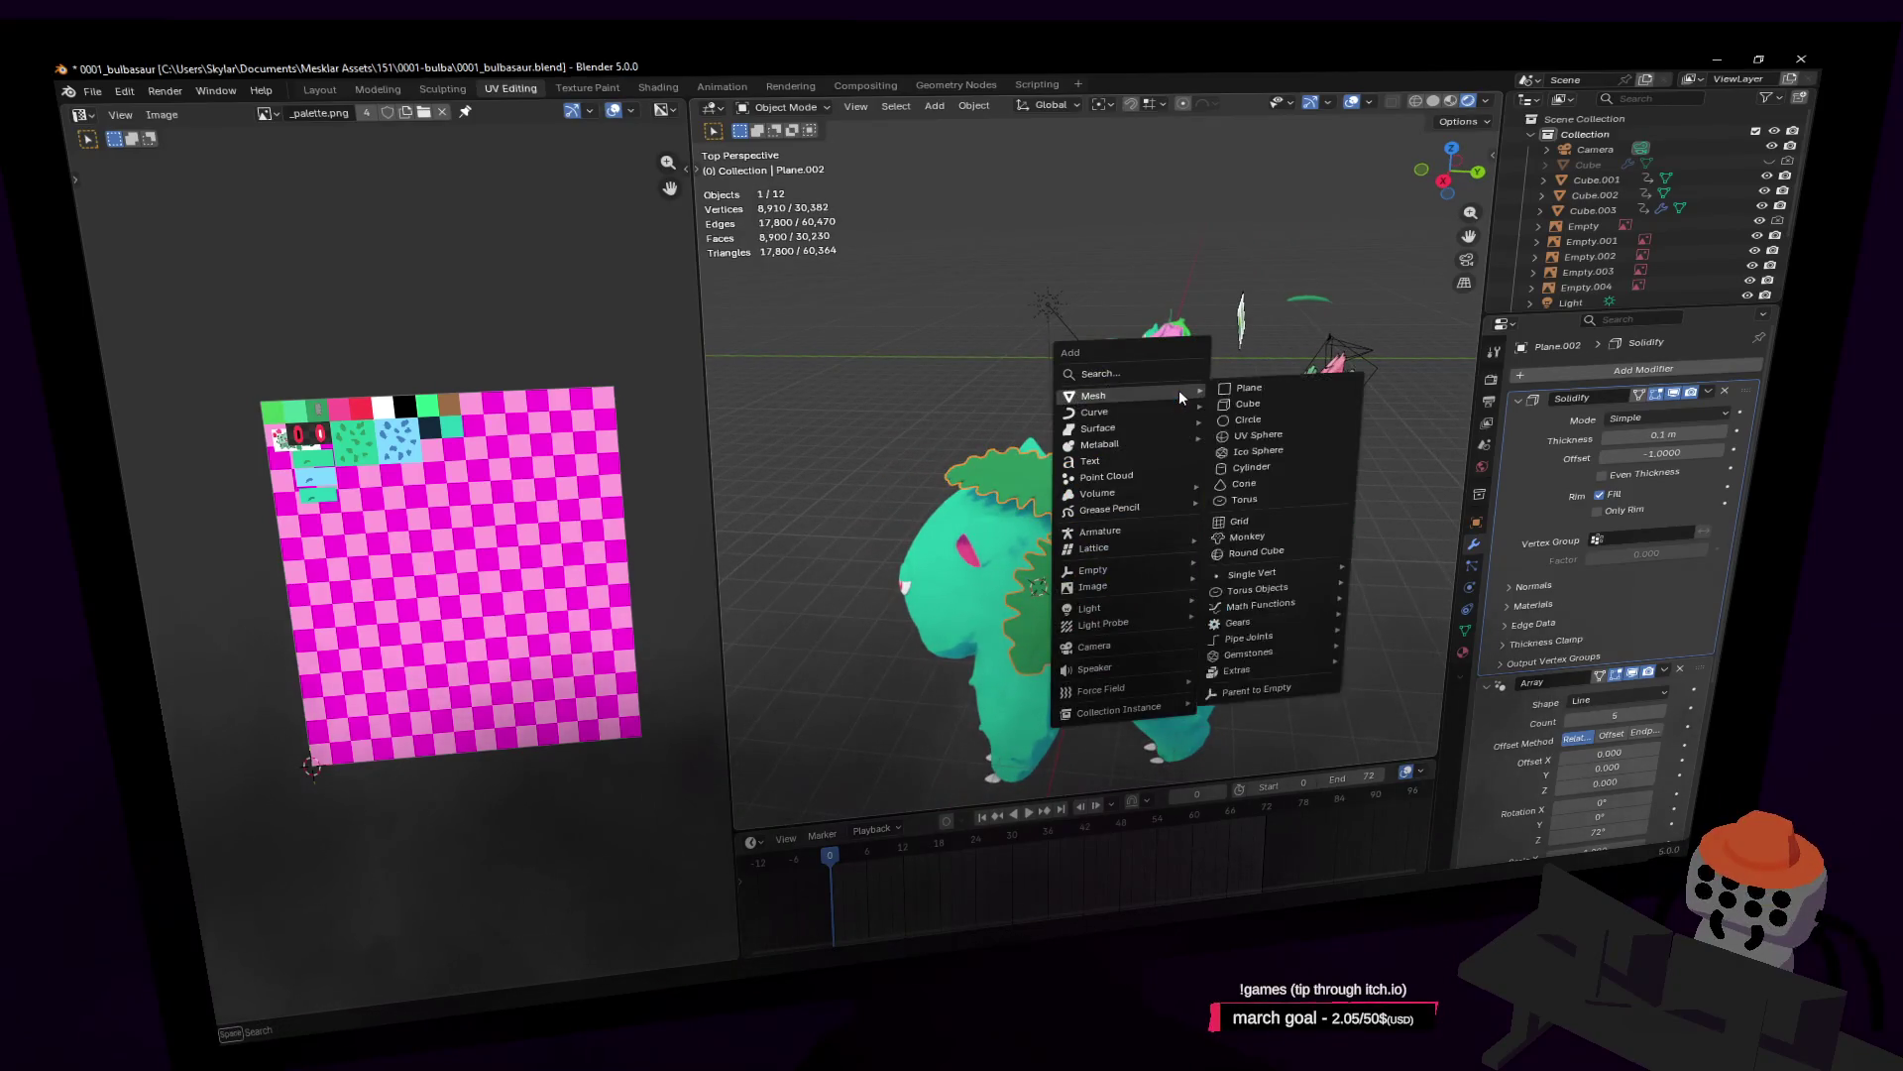
pyautogui.hotkey('shift', 's')
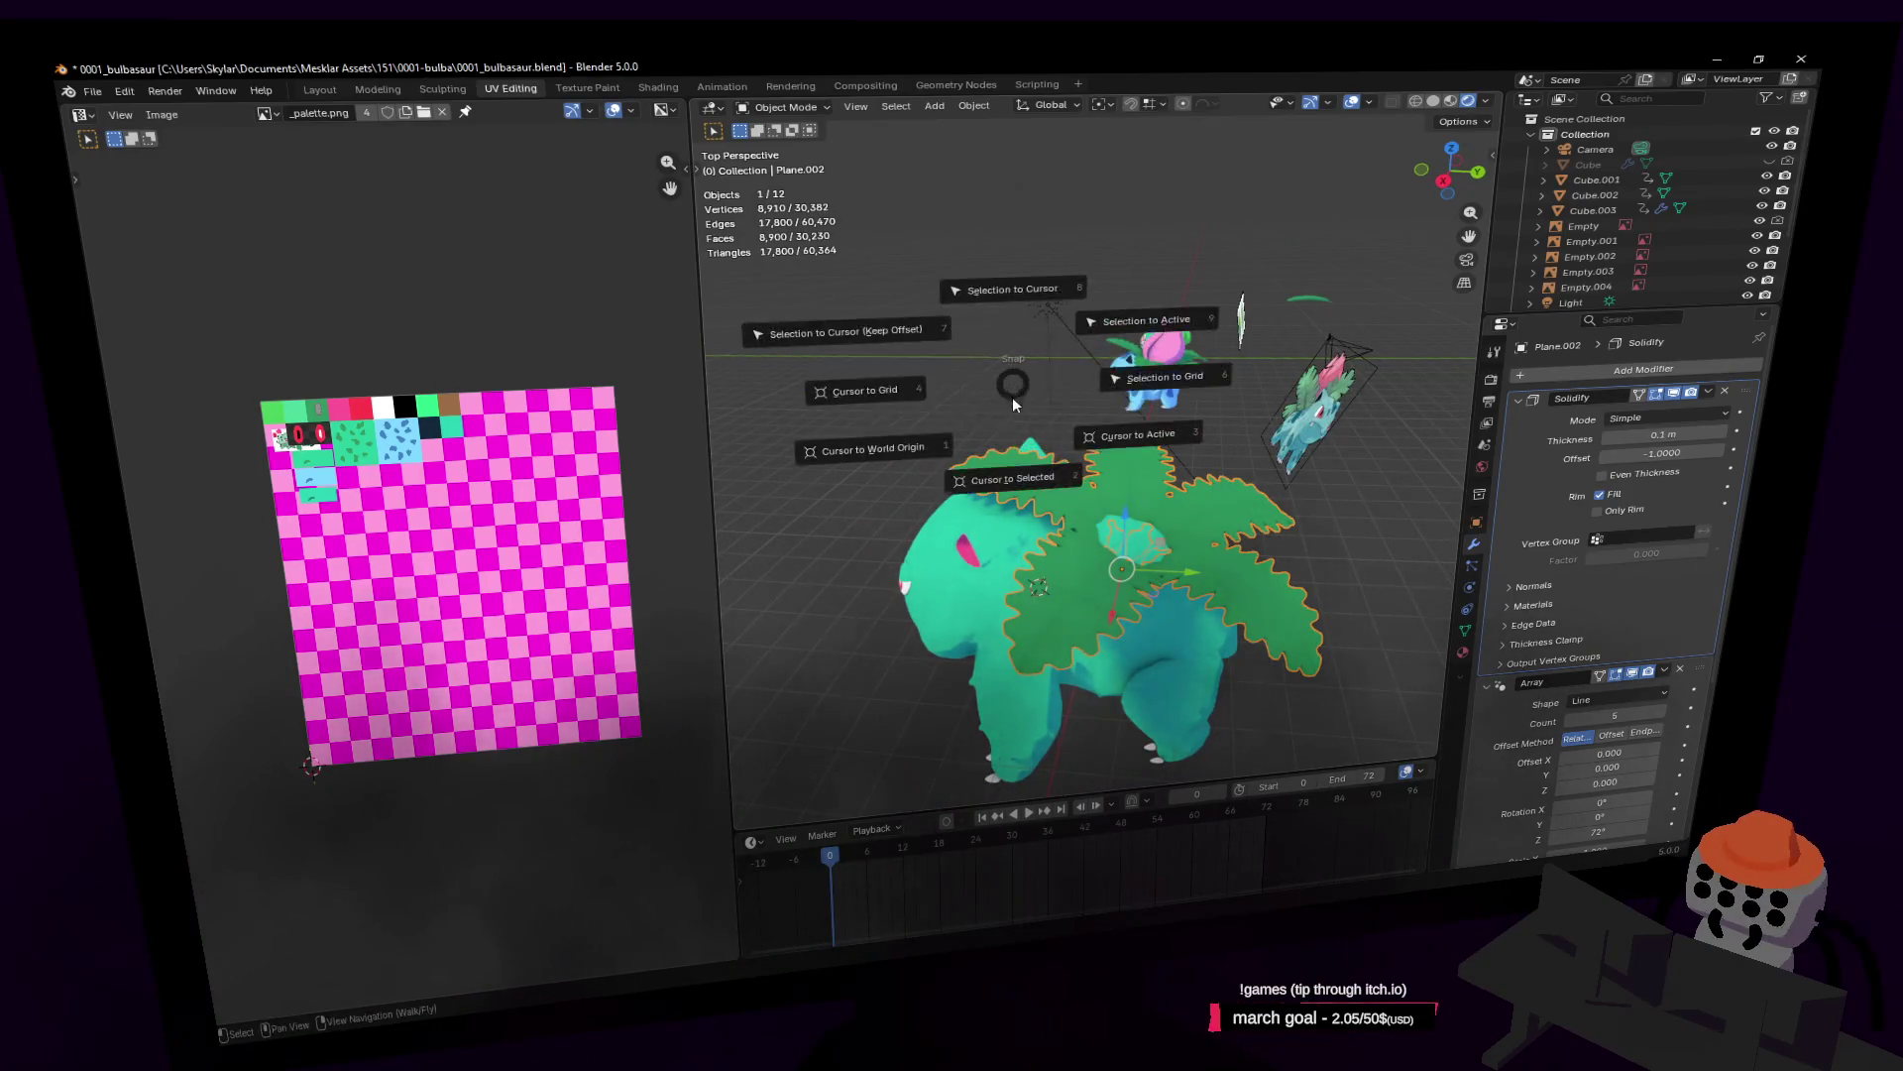
pyautogui.press('Escape')
# Step: Deselect everything and add a 32-vertex Cylinder from the Shift+A Mesh menu
pyautogui.press('Tab')
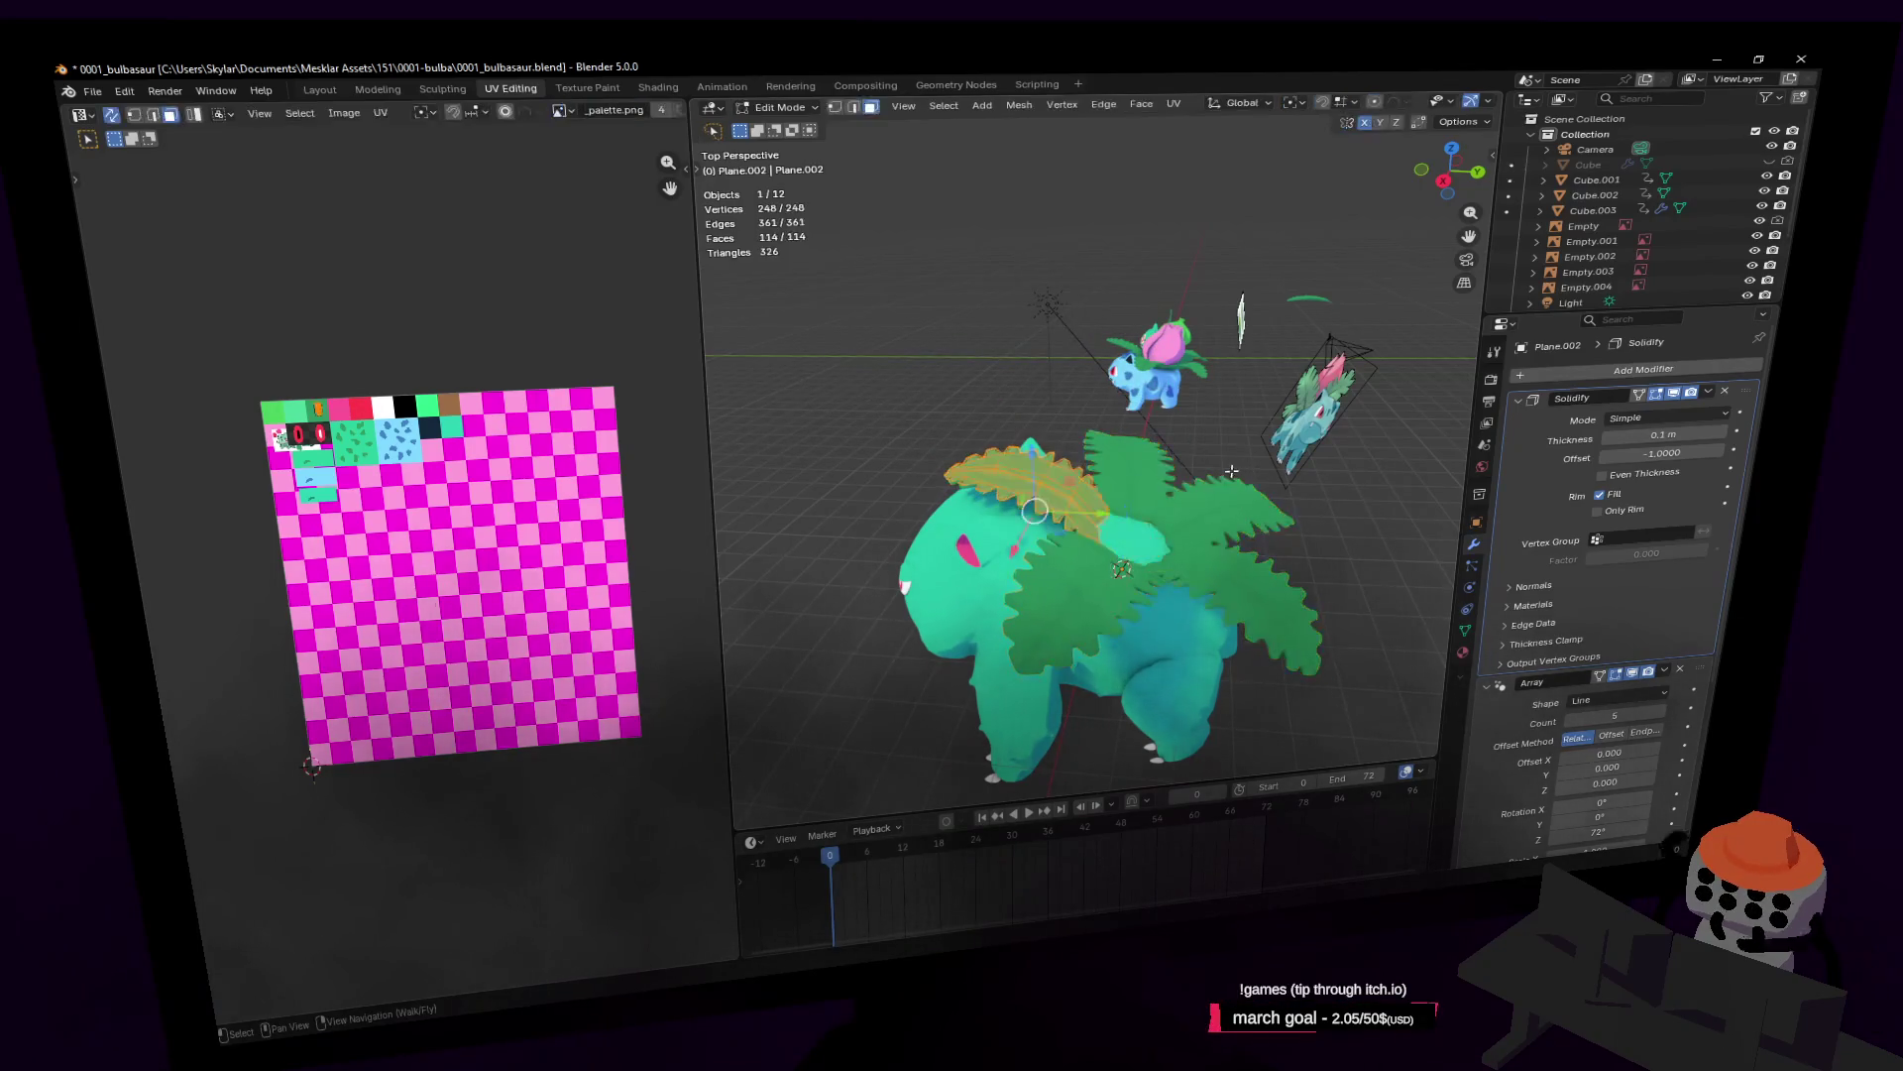
pyautogui.press('Tab')
pyautogui.moveTo(1205, 518)
pyautogui.mouseDown(button='middle')
pyautogui.moveTo(1189, 520)
pyautogui.moveTo(1218, 527)
pyautogui.mouseUp(button='middle')
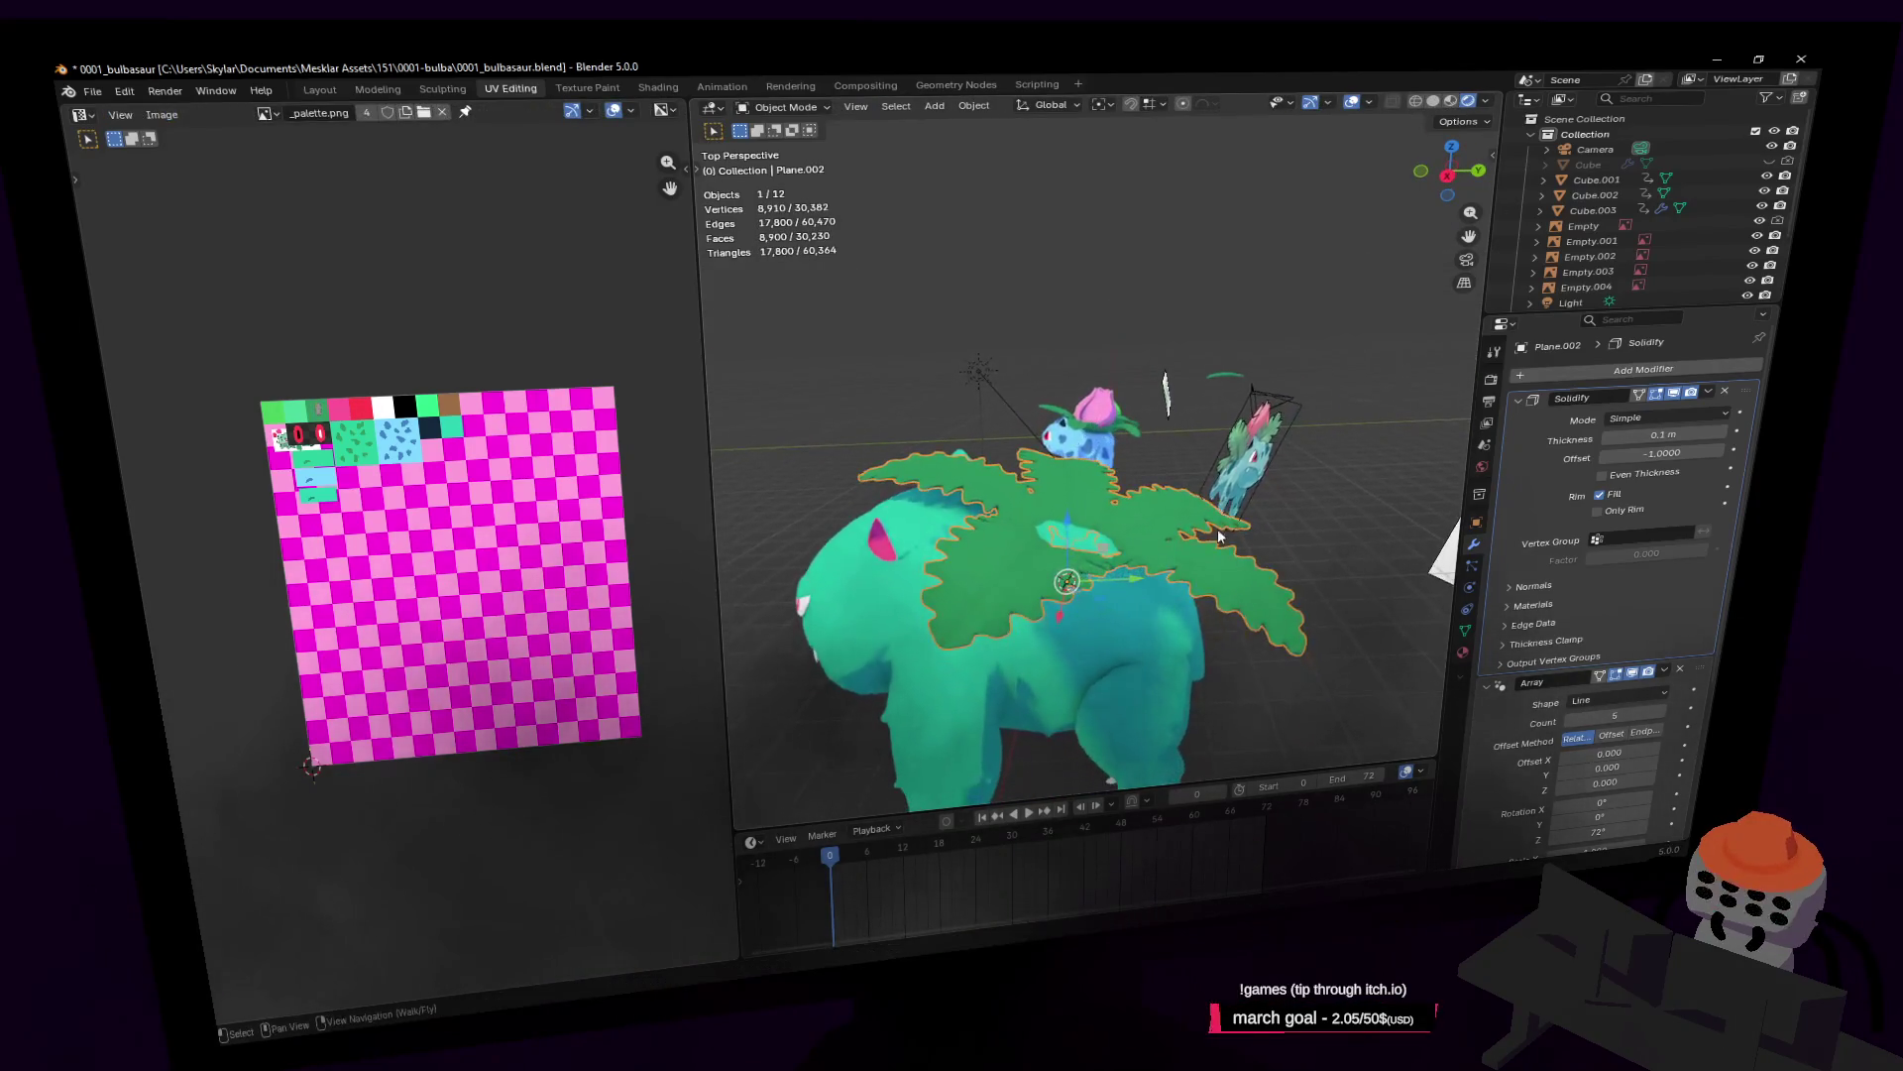
pyautogui.hotkey('alt', 'a')
pyautogui.hotkey('shift', 'a')
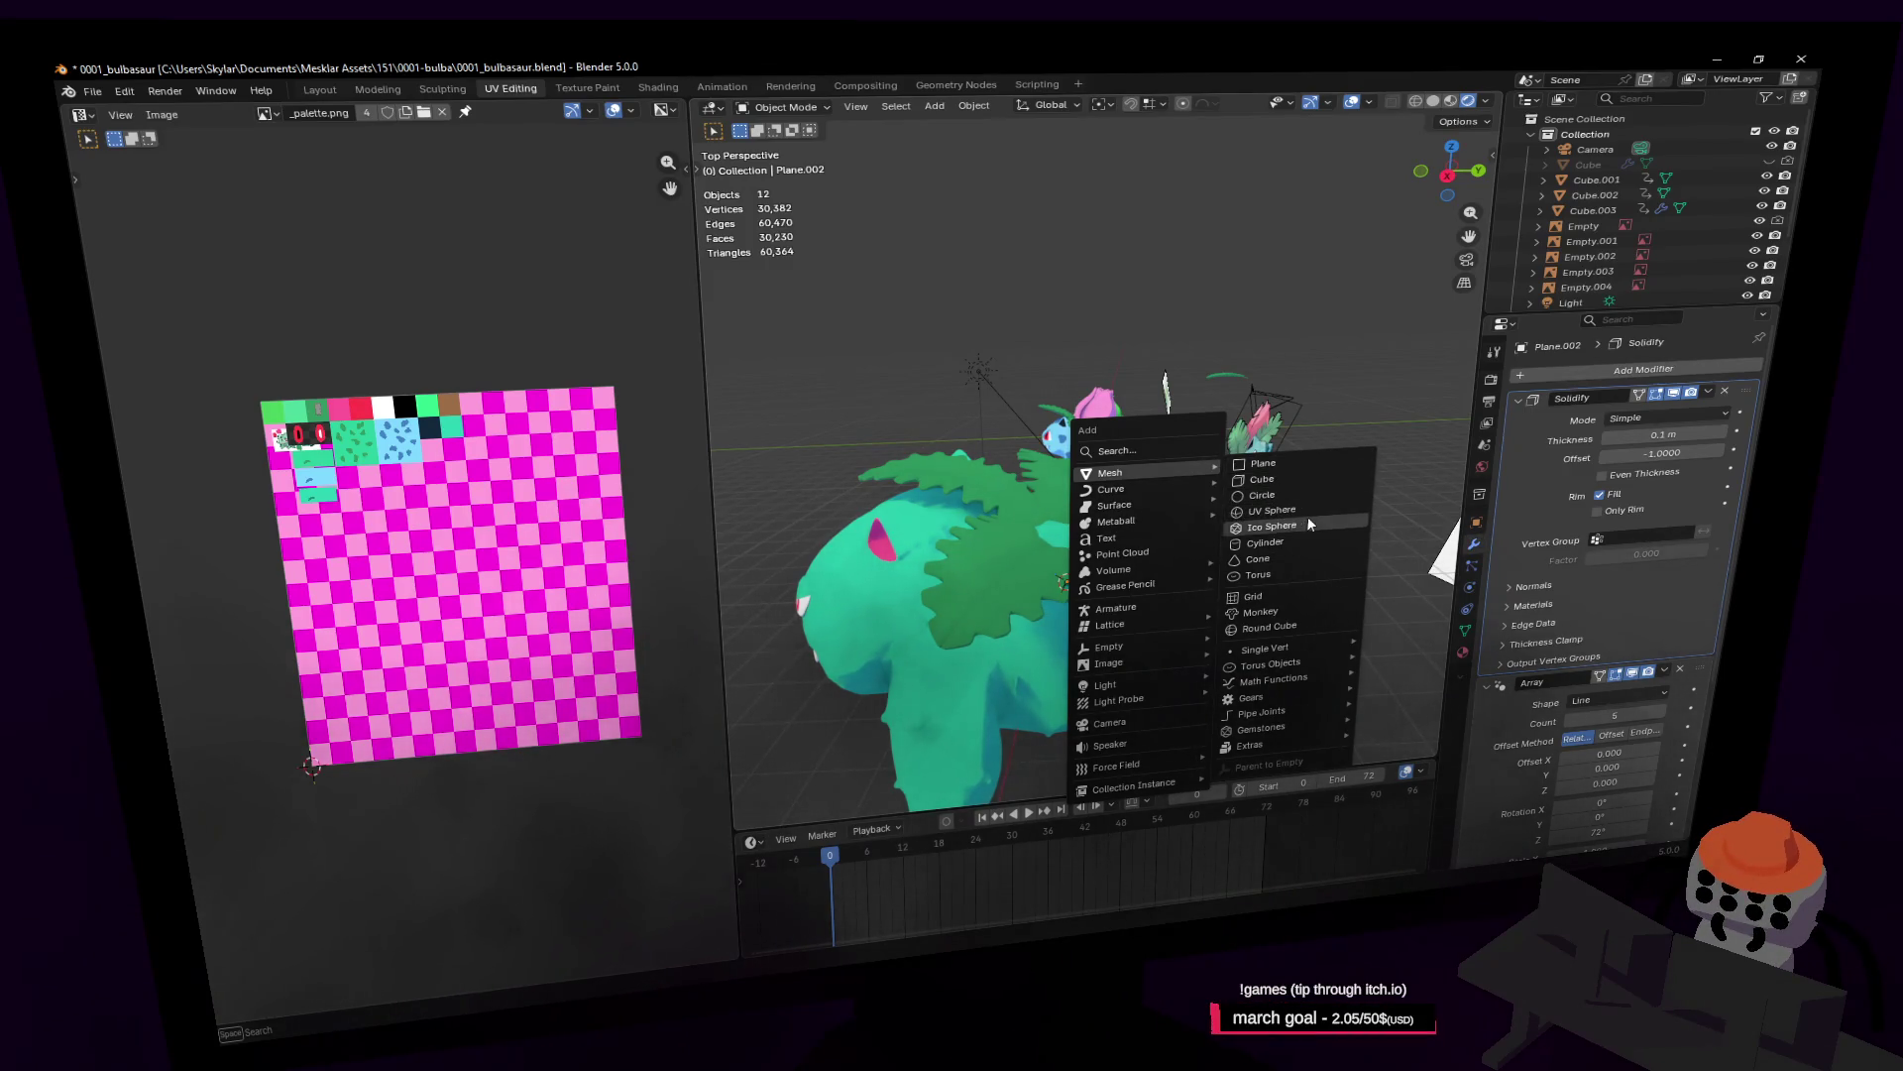
pyautogui.click(1275, 542)
# Step: Raise the new cylinder into the leaf ring, scale it to 0.739, and enter Edit Mode
pyautogui.press('g')
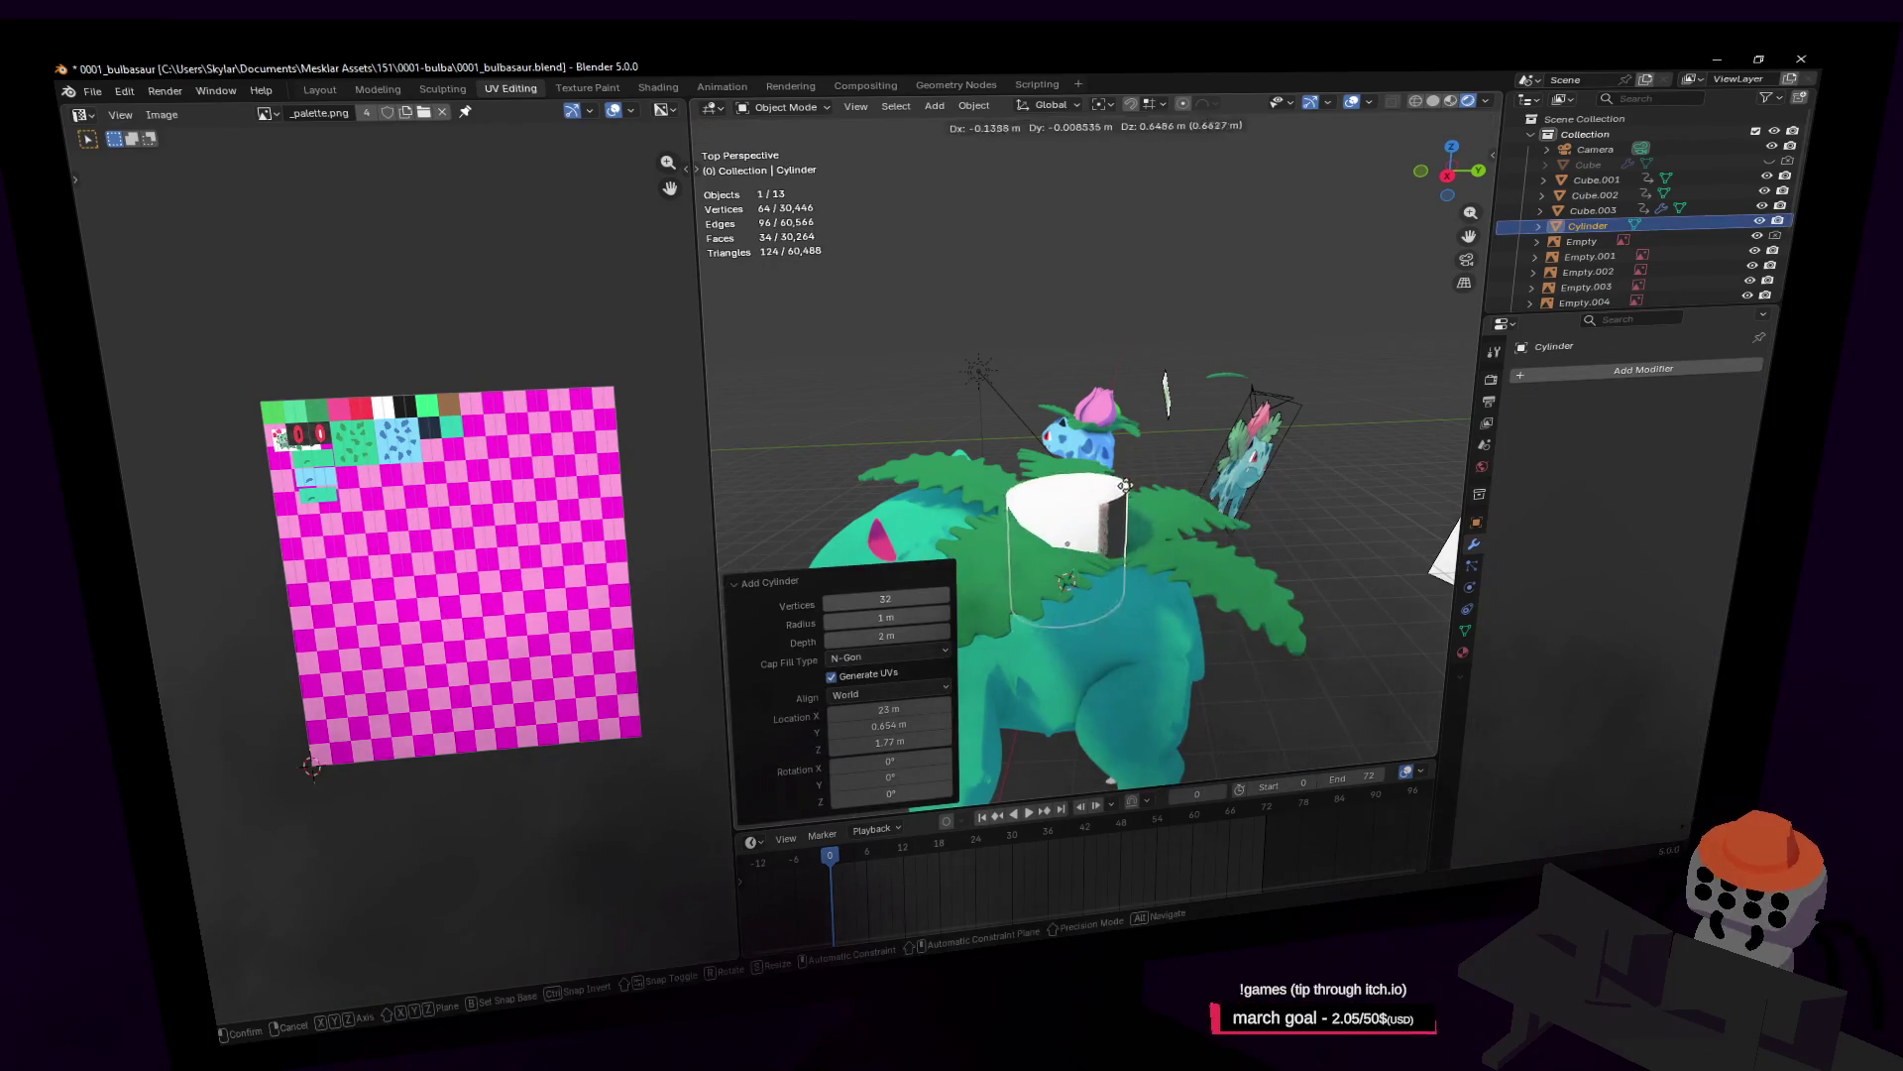
pyautogui.press('z')
pyautogui.click(1165, 425)
pyautogui.press('s')
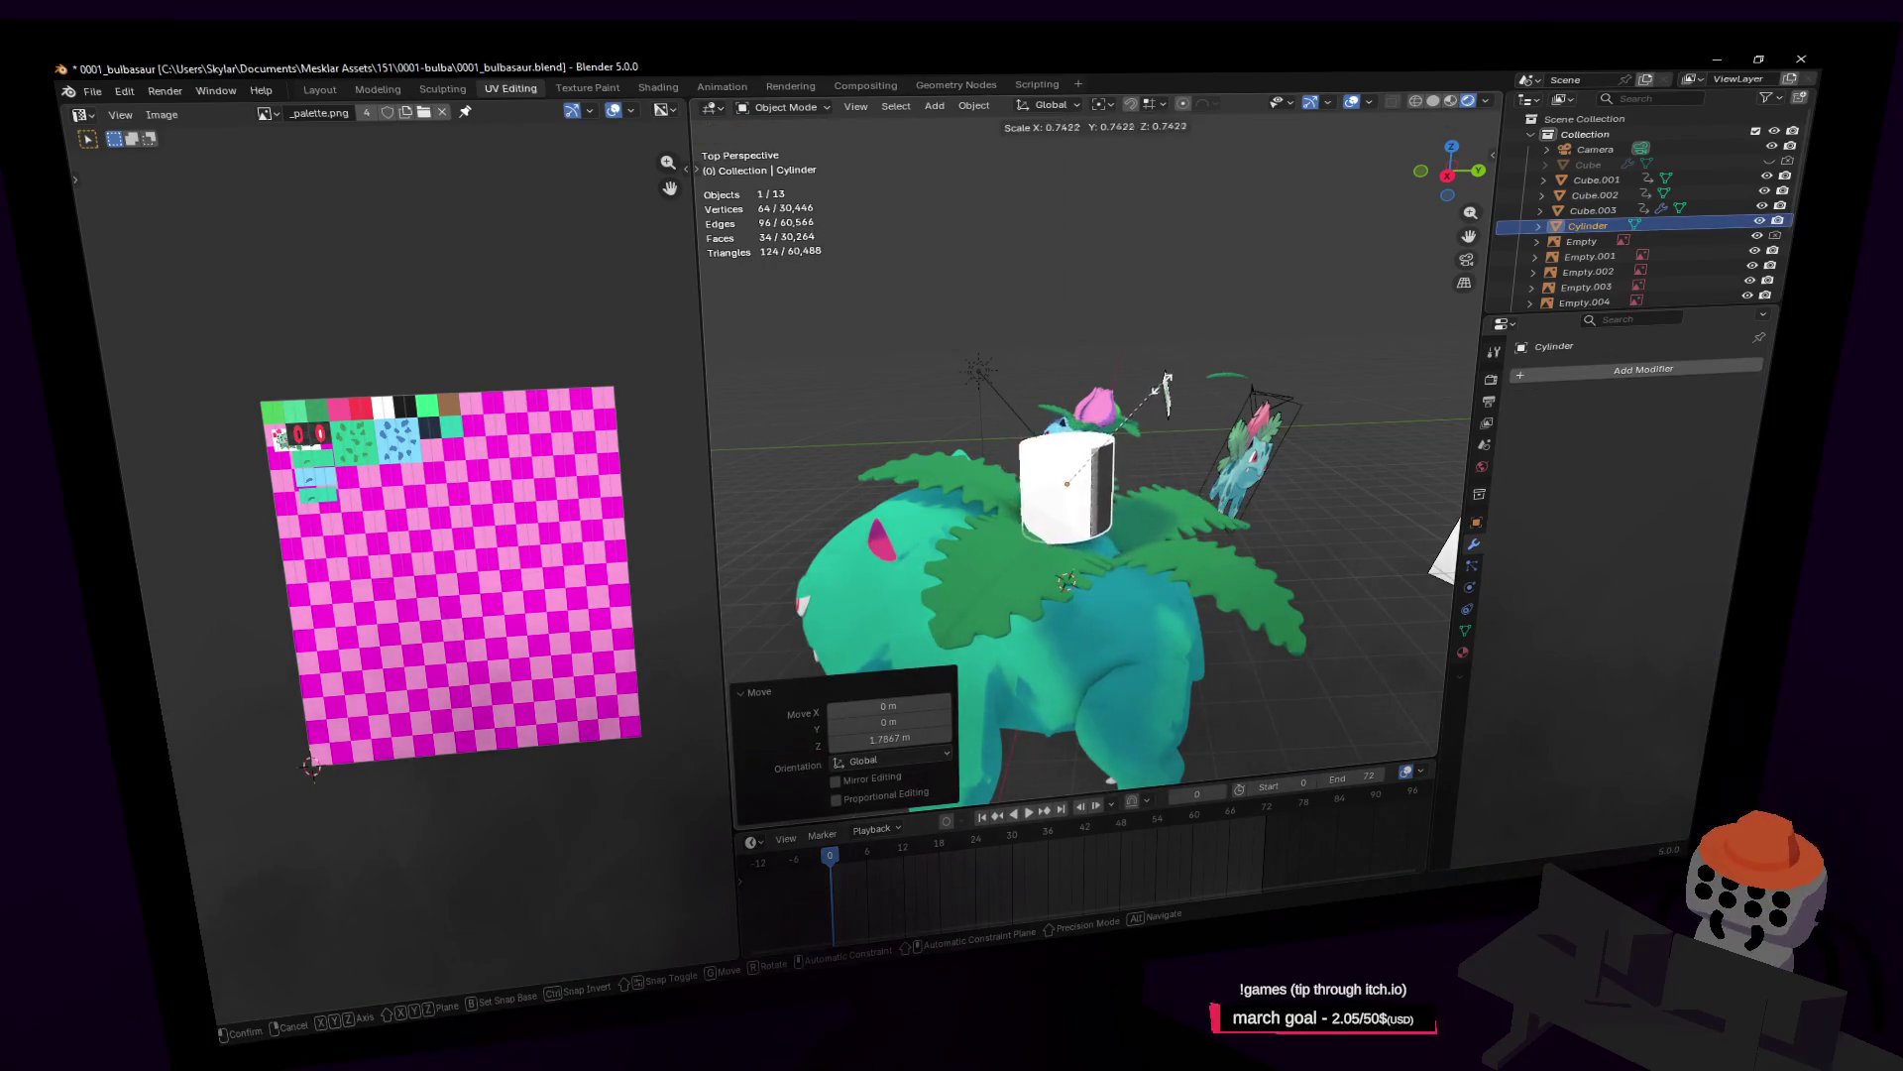
pyautogui.click(1161, 387)
pyautogui.hotkey('shift', '`')
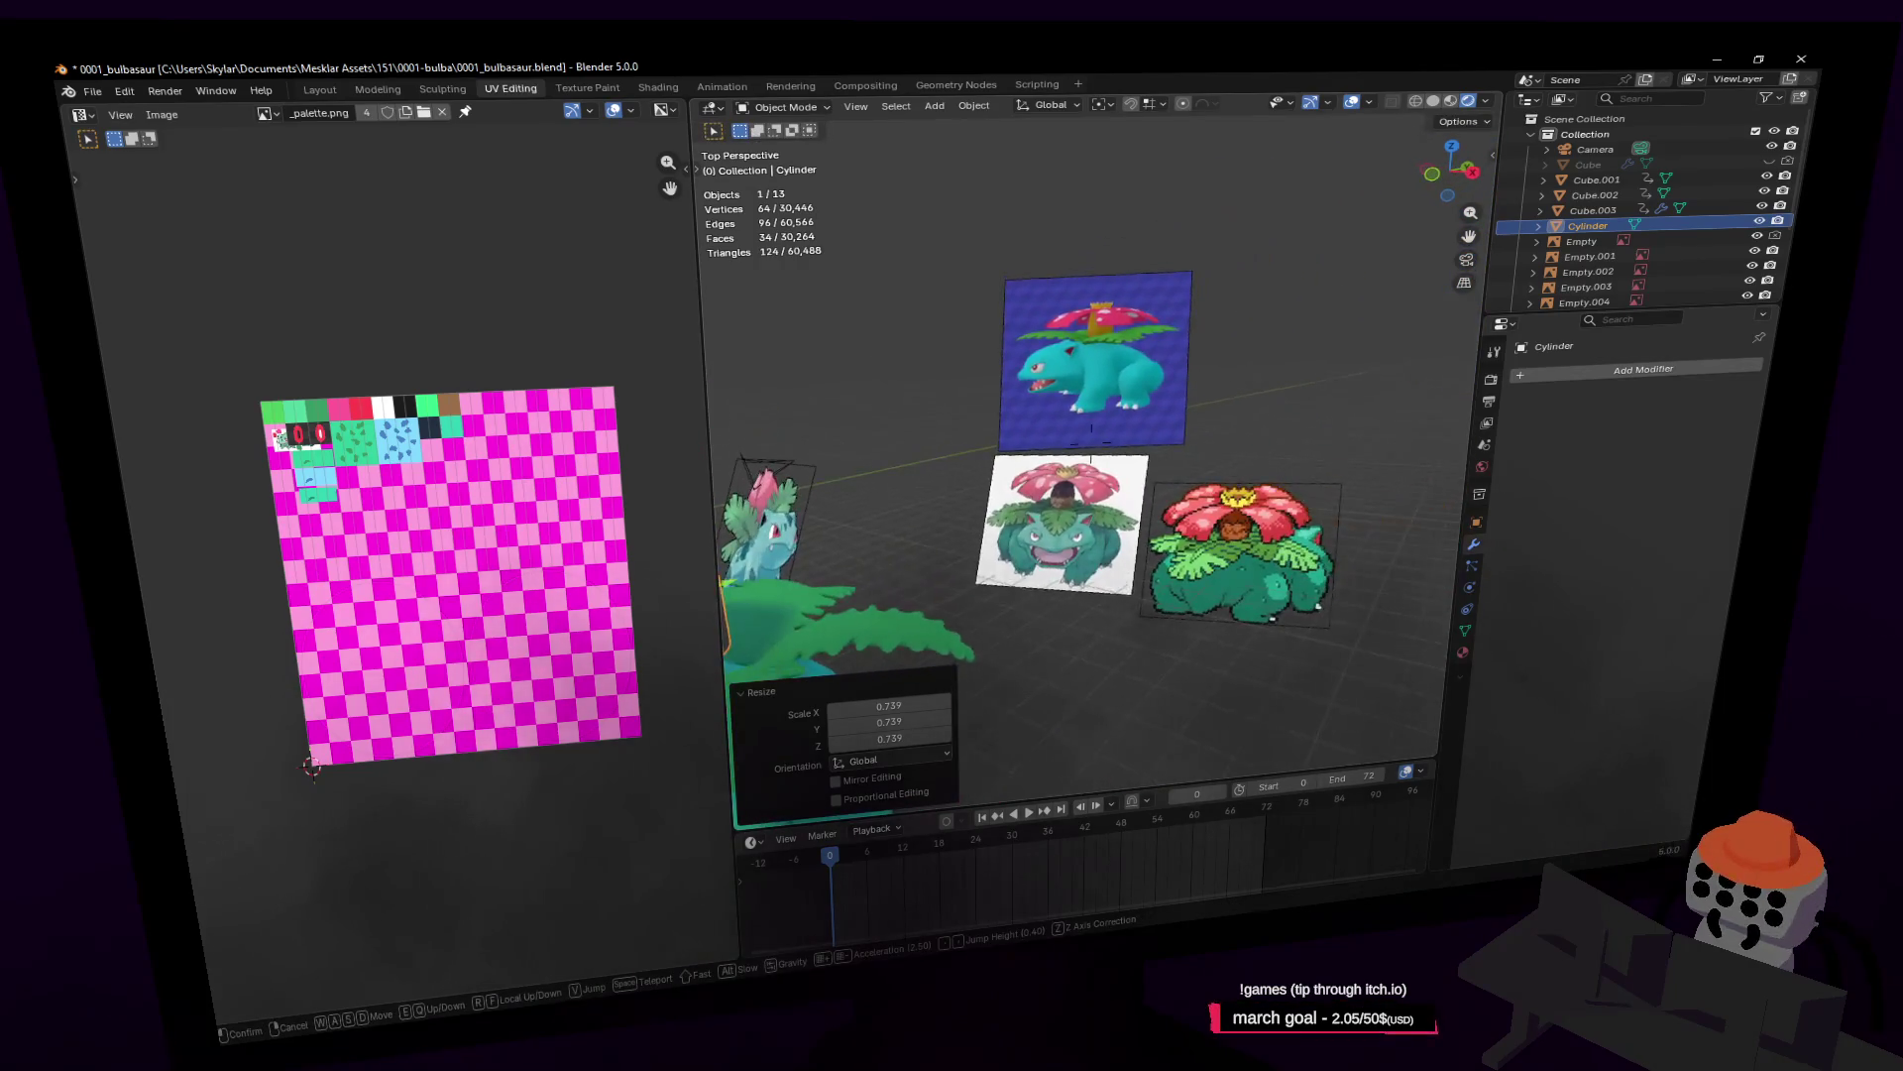
pyautogui.press('w')
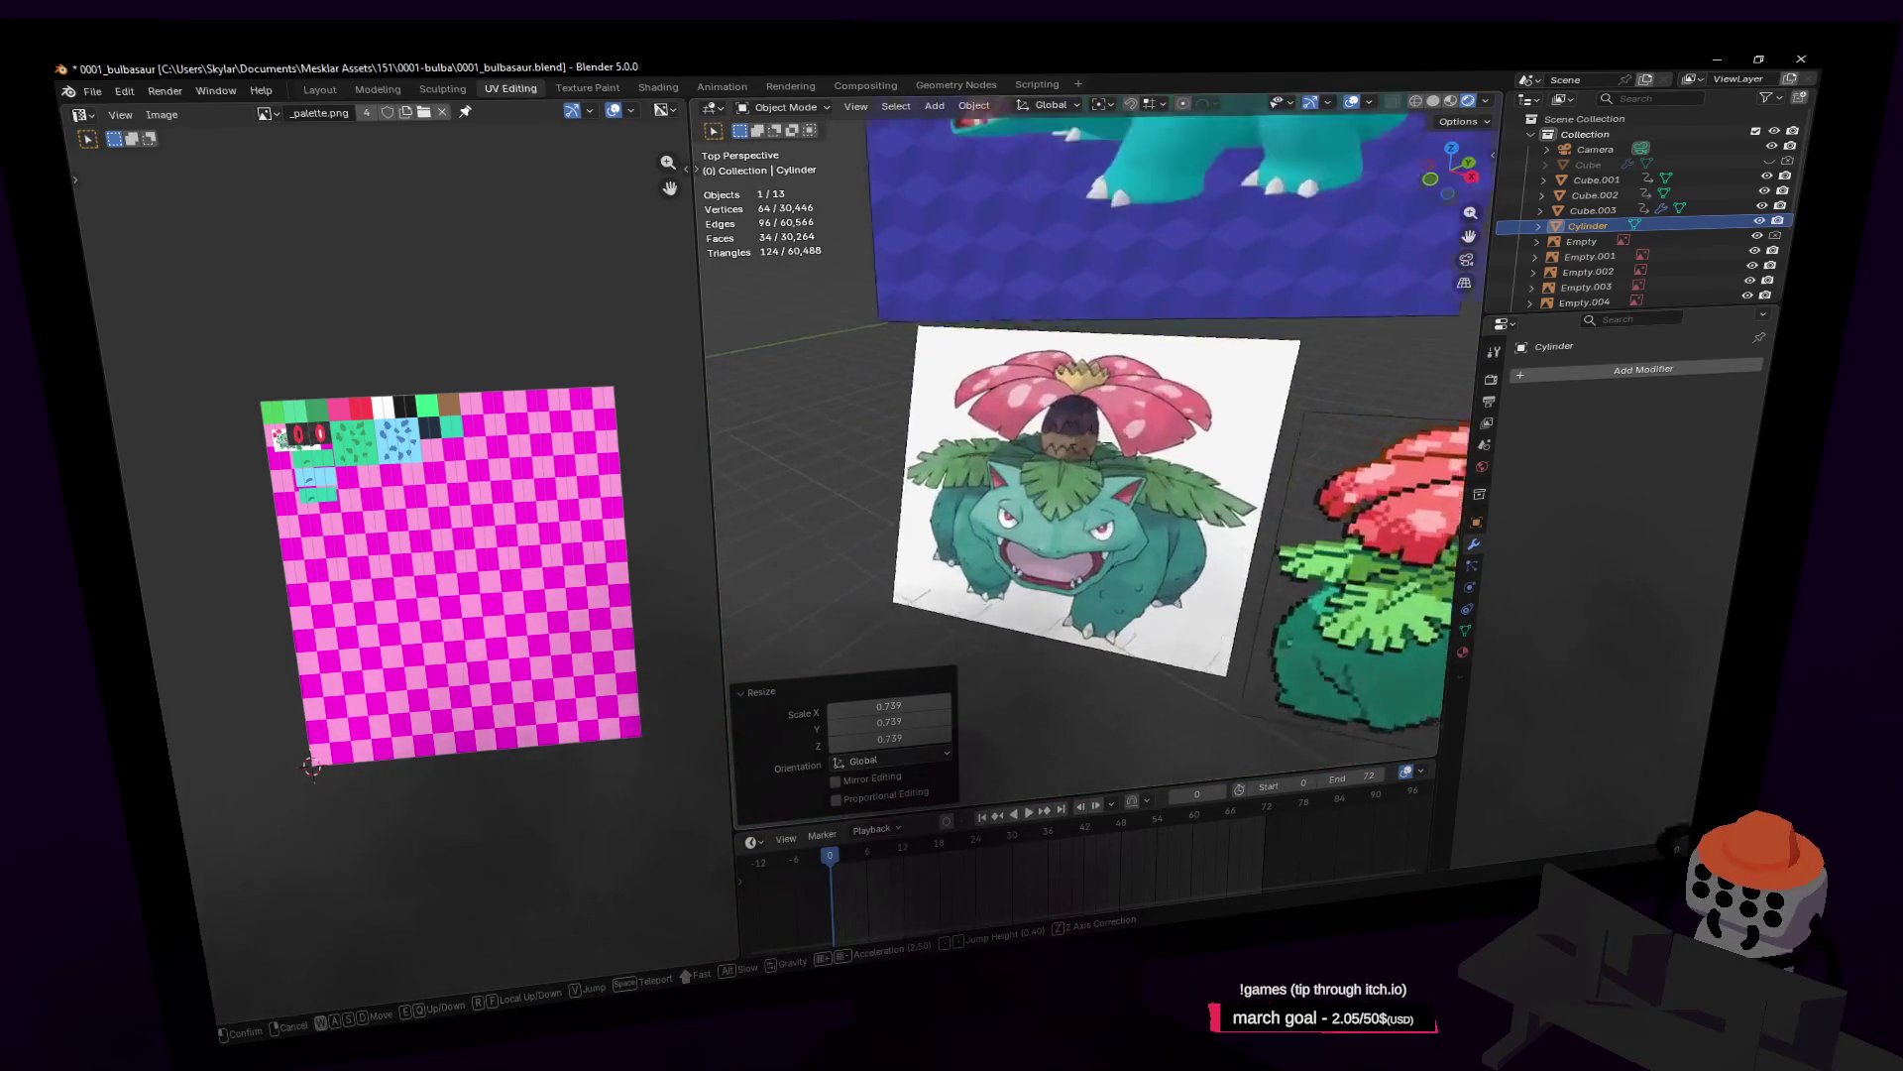
pyautogui.press('s')
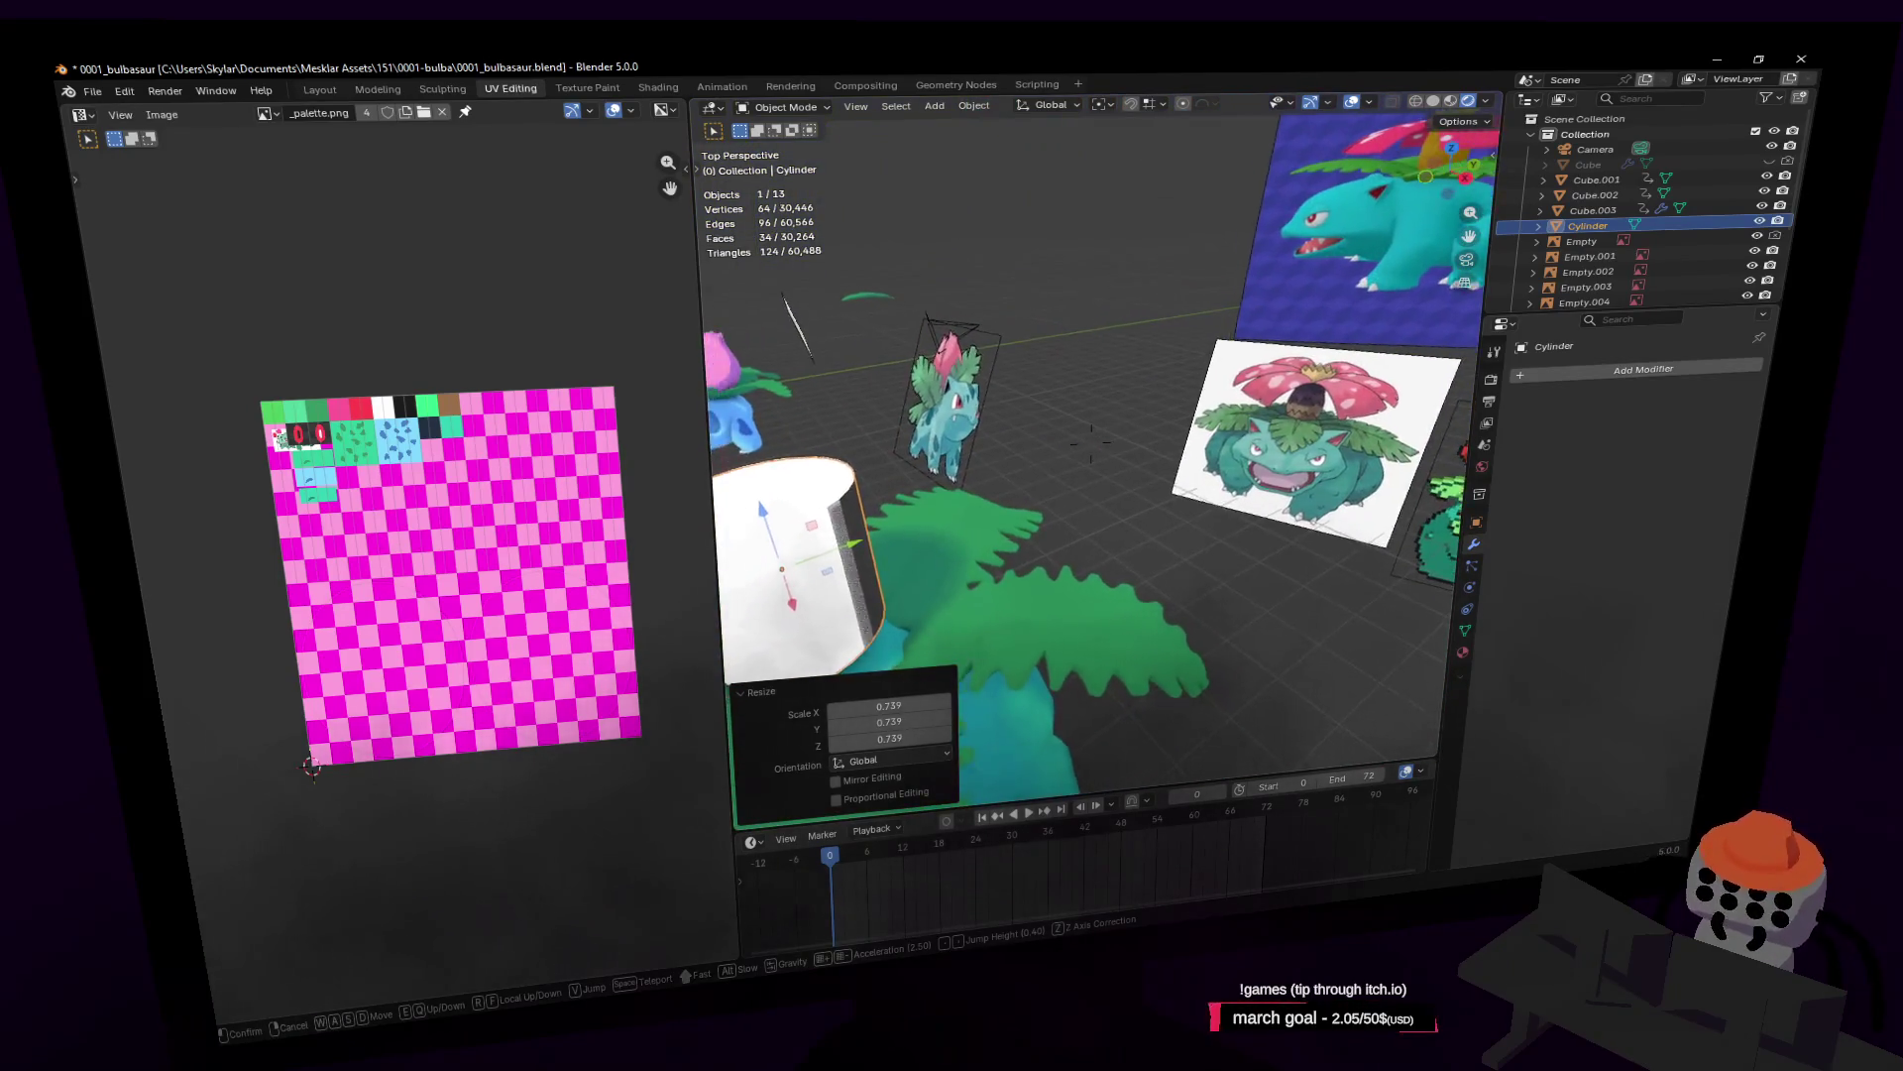
pyautogui.click(1110, 409)
pyautogui.press('Tab')
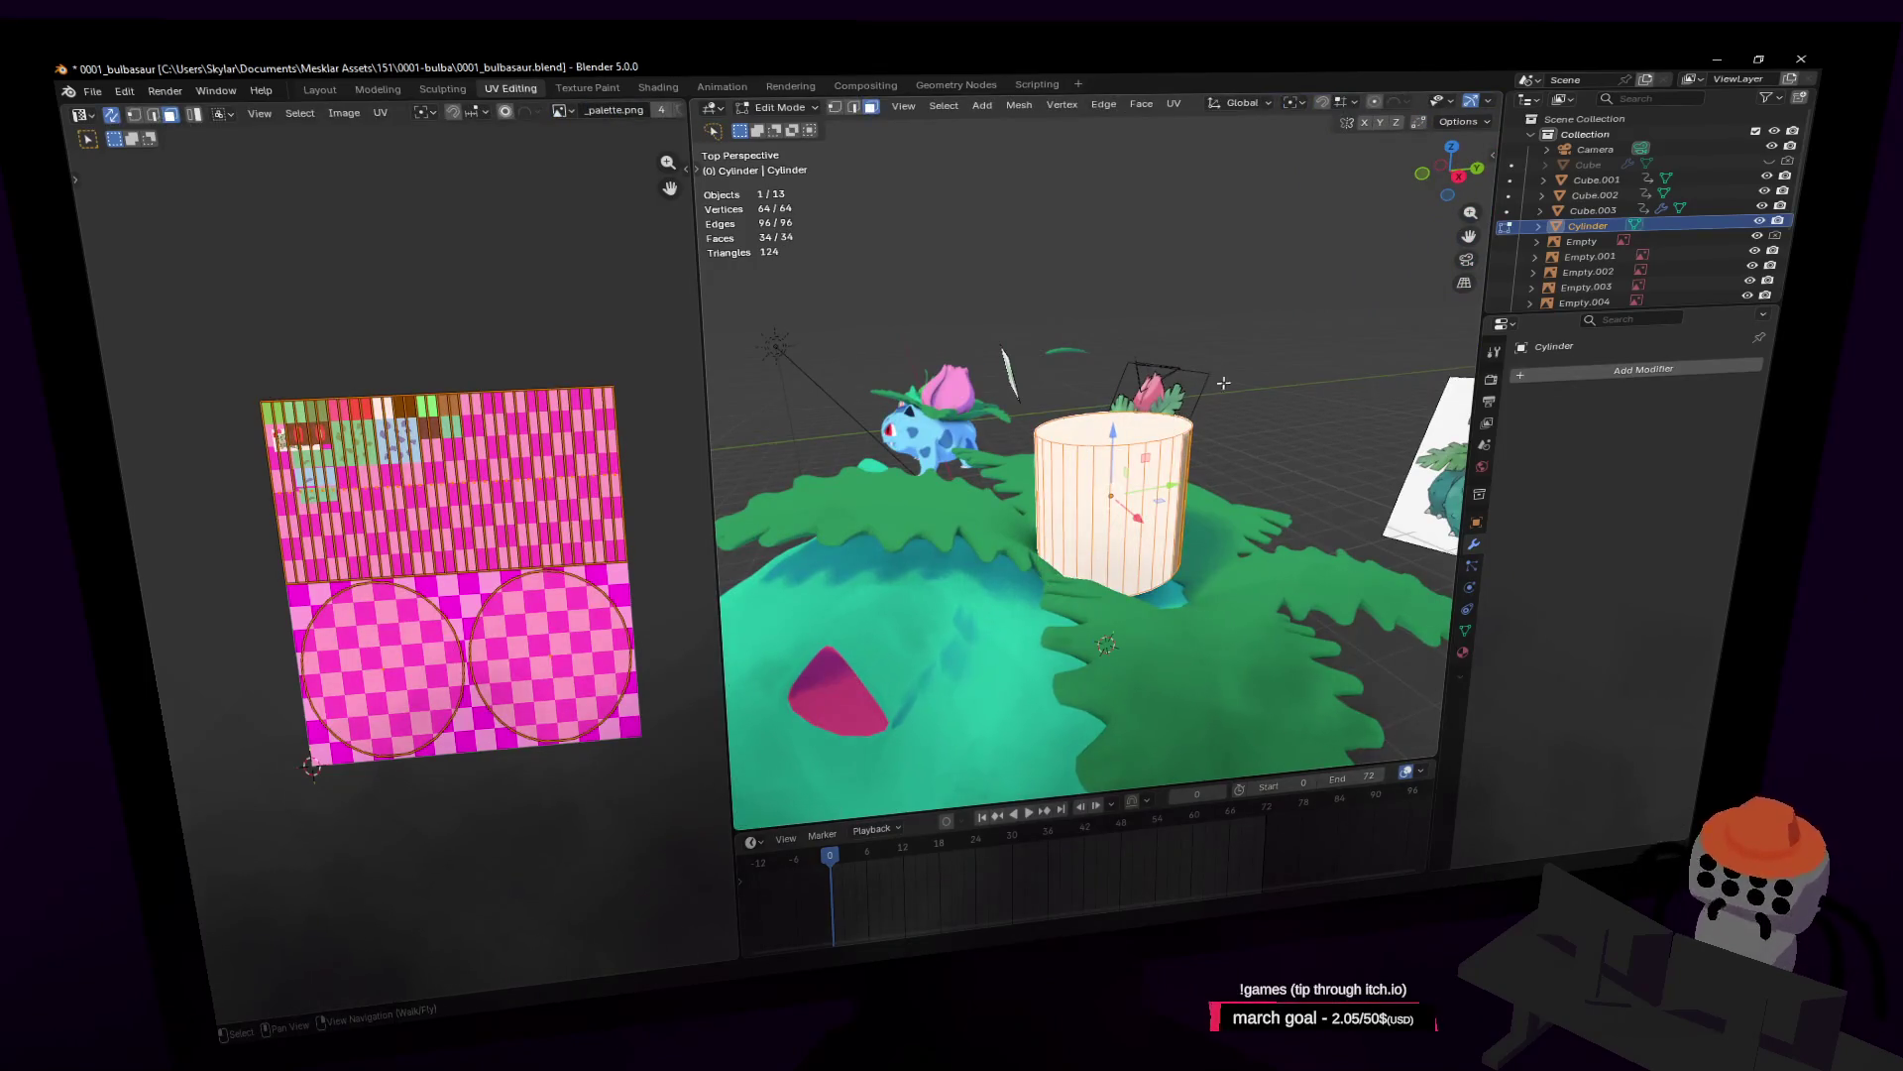
# Step: Stretch the cylinder 1.464 times along Z
pyautogui.press('s')
pyautogui.press('z')
pyautogui.click(1190, 397)
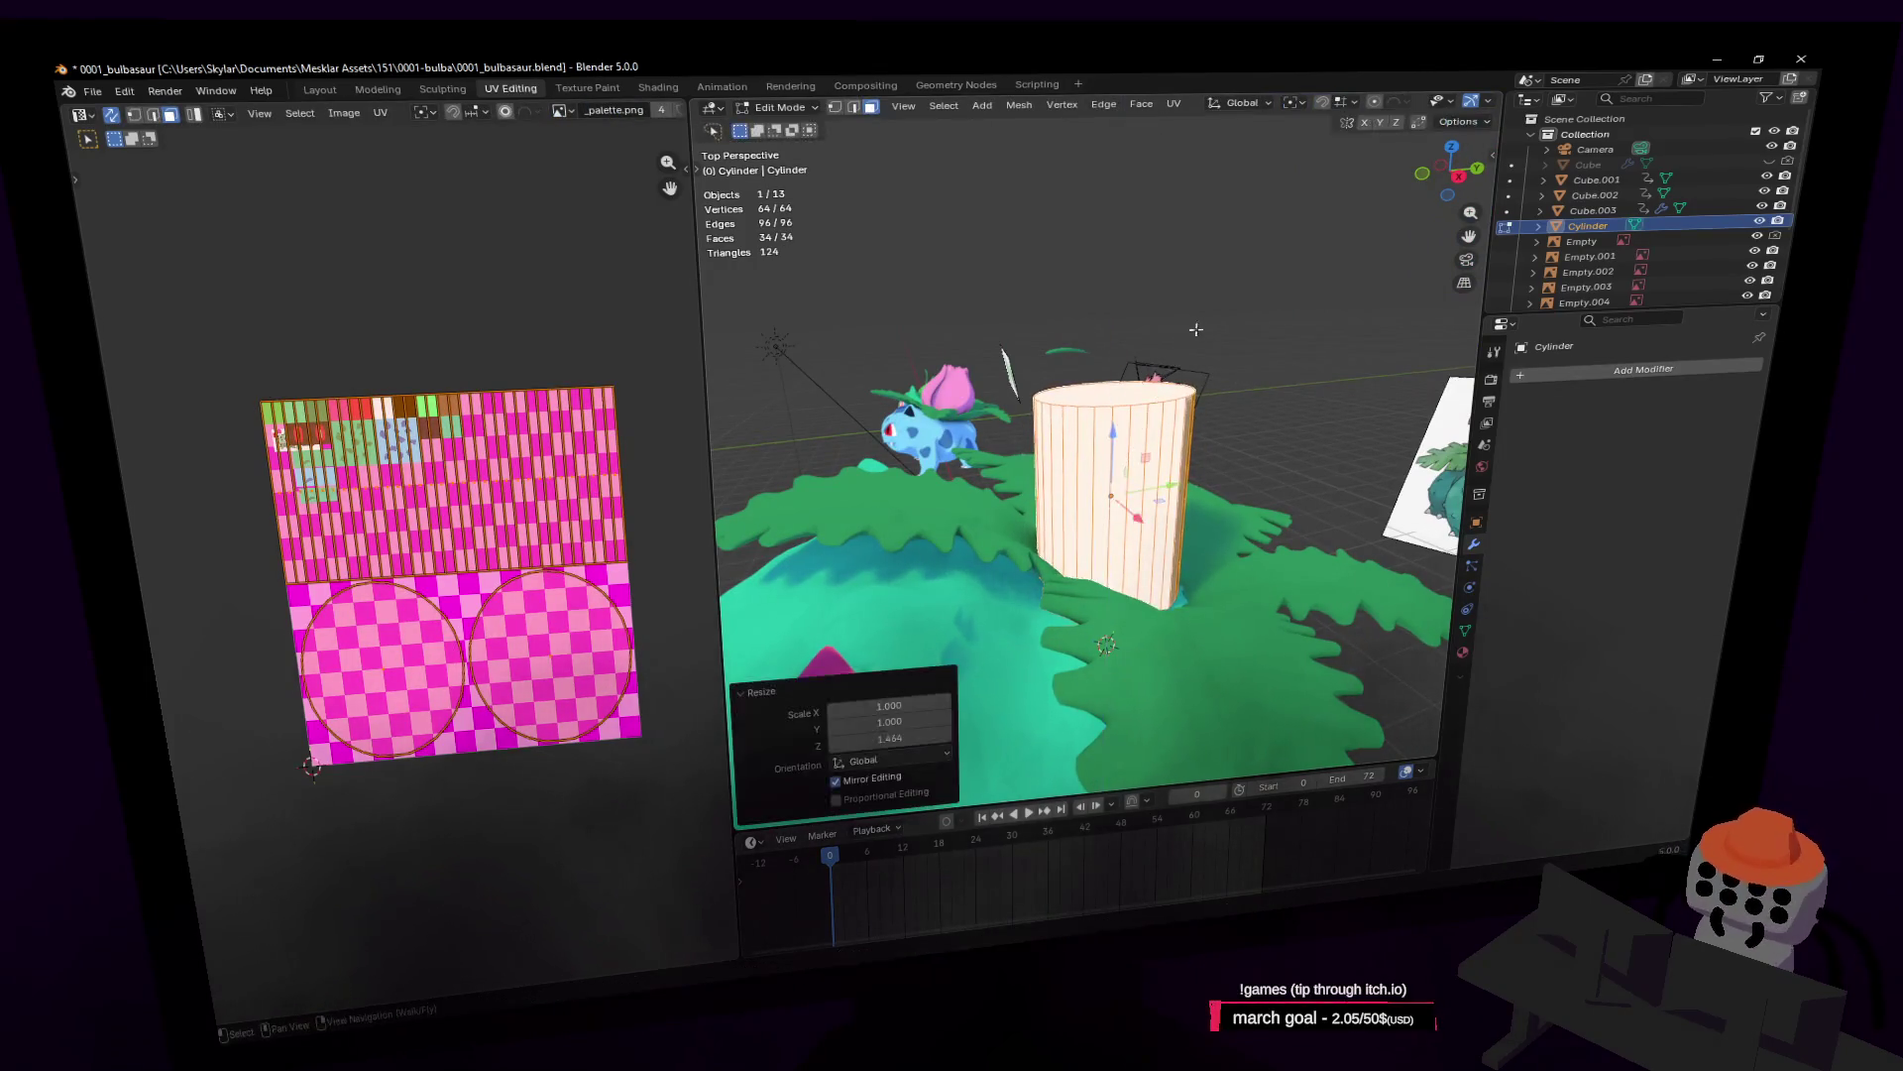
pyautogui.moveTo(1190, 397); pyautogui.dragTo(1190, 431, button='middle')
# Step: Add a loop cut, raise it about 0.45 m, and return to Object Mode
pyautogui.hotkey('ctrl', 'r')
pyautogui.click(1138, 466)
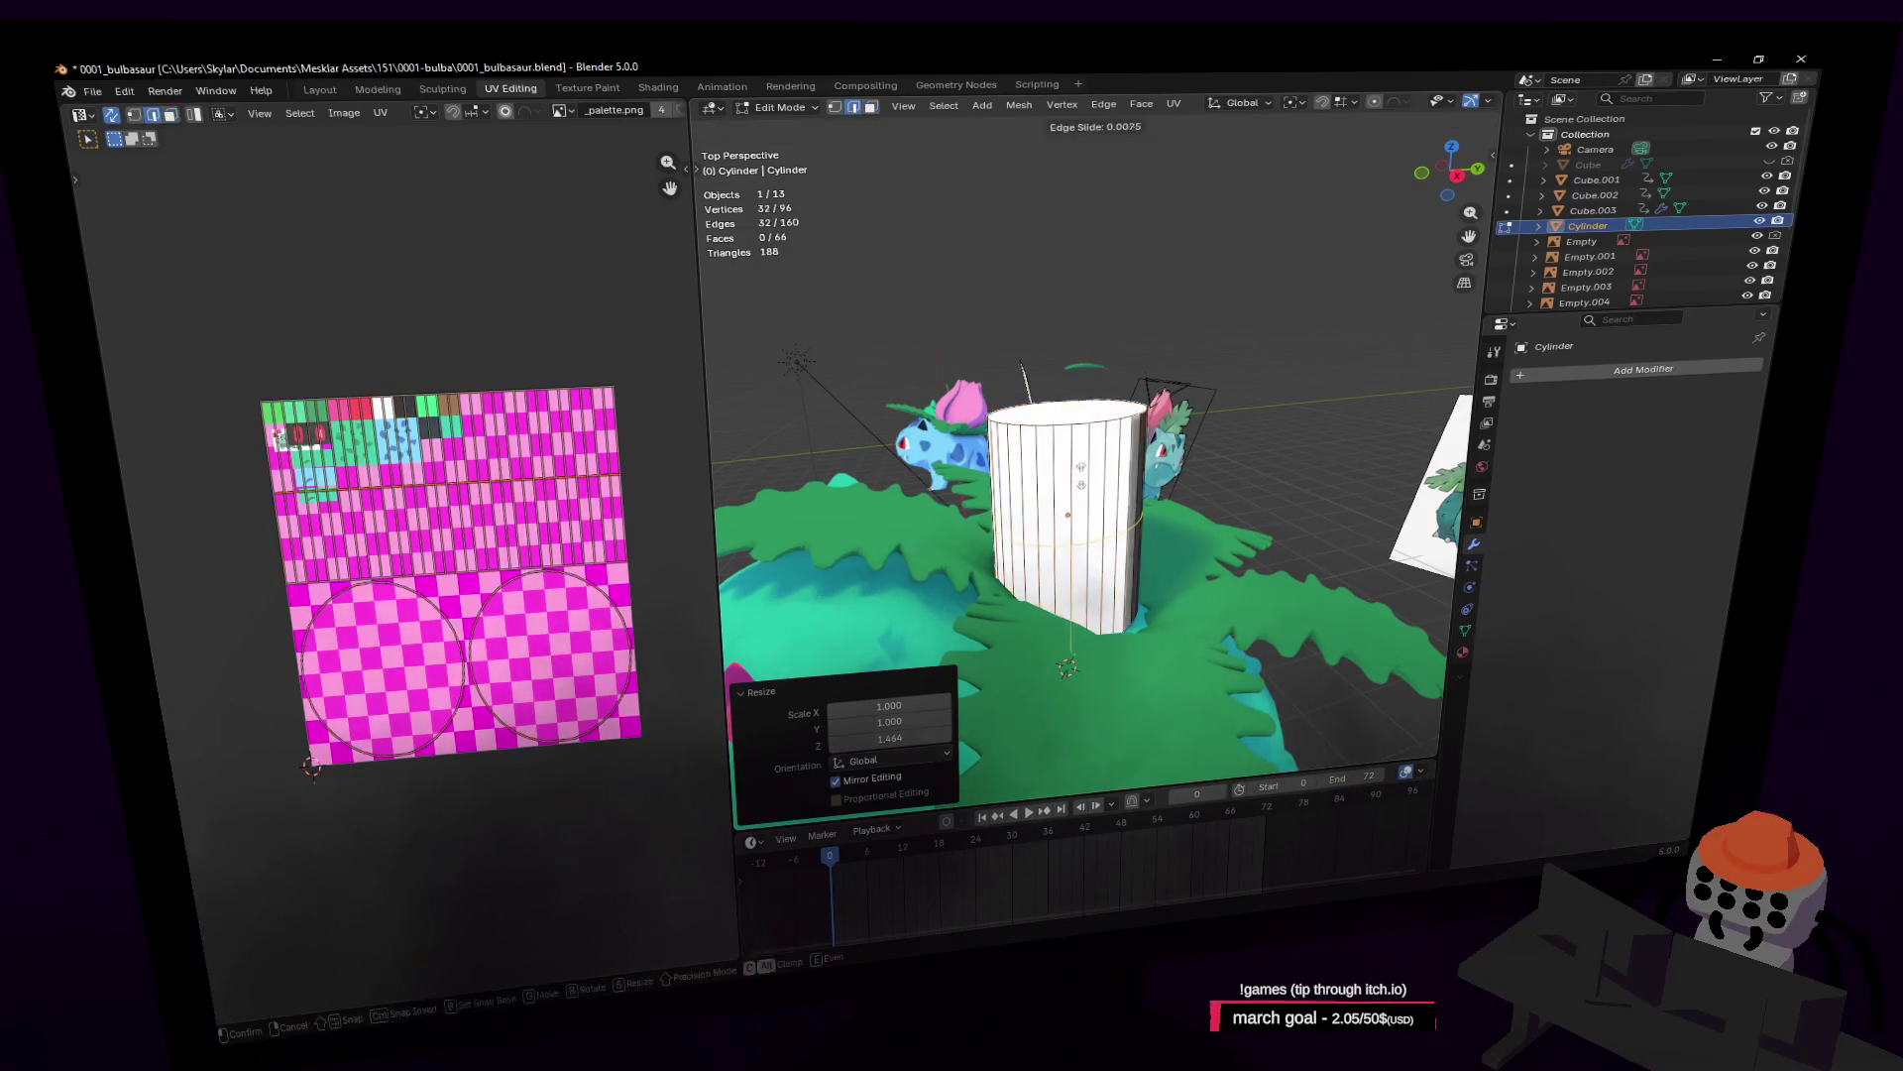
pyautogui.rightClick(1138, 466)
pyautogui.press('g')
pyautogui.press('z')
pyautogui.click(1118, 523)
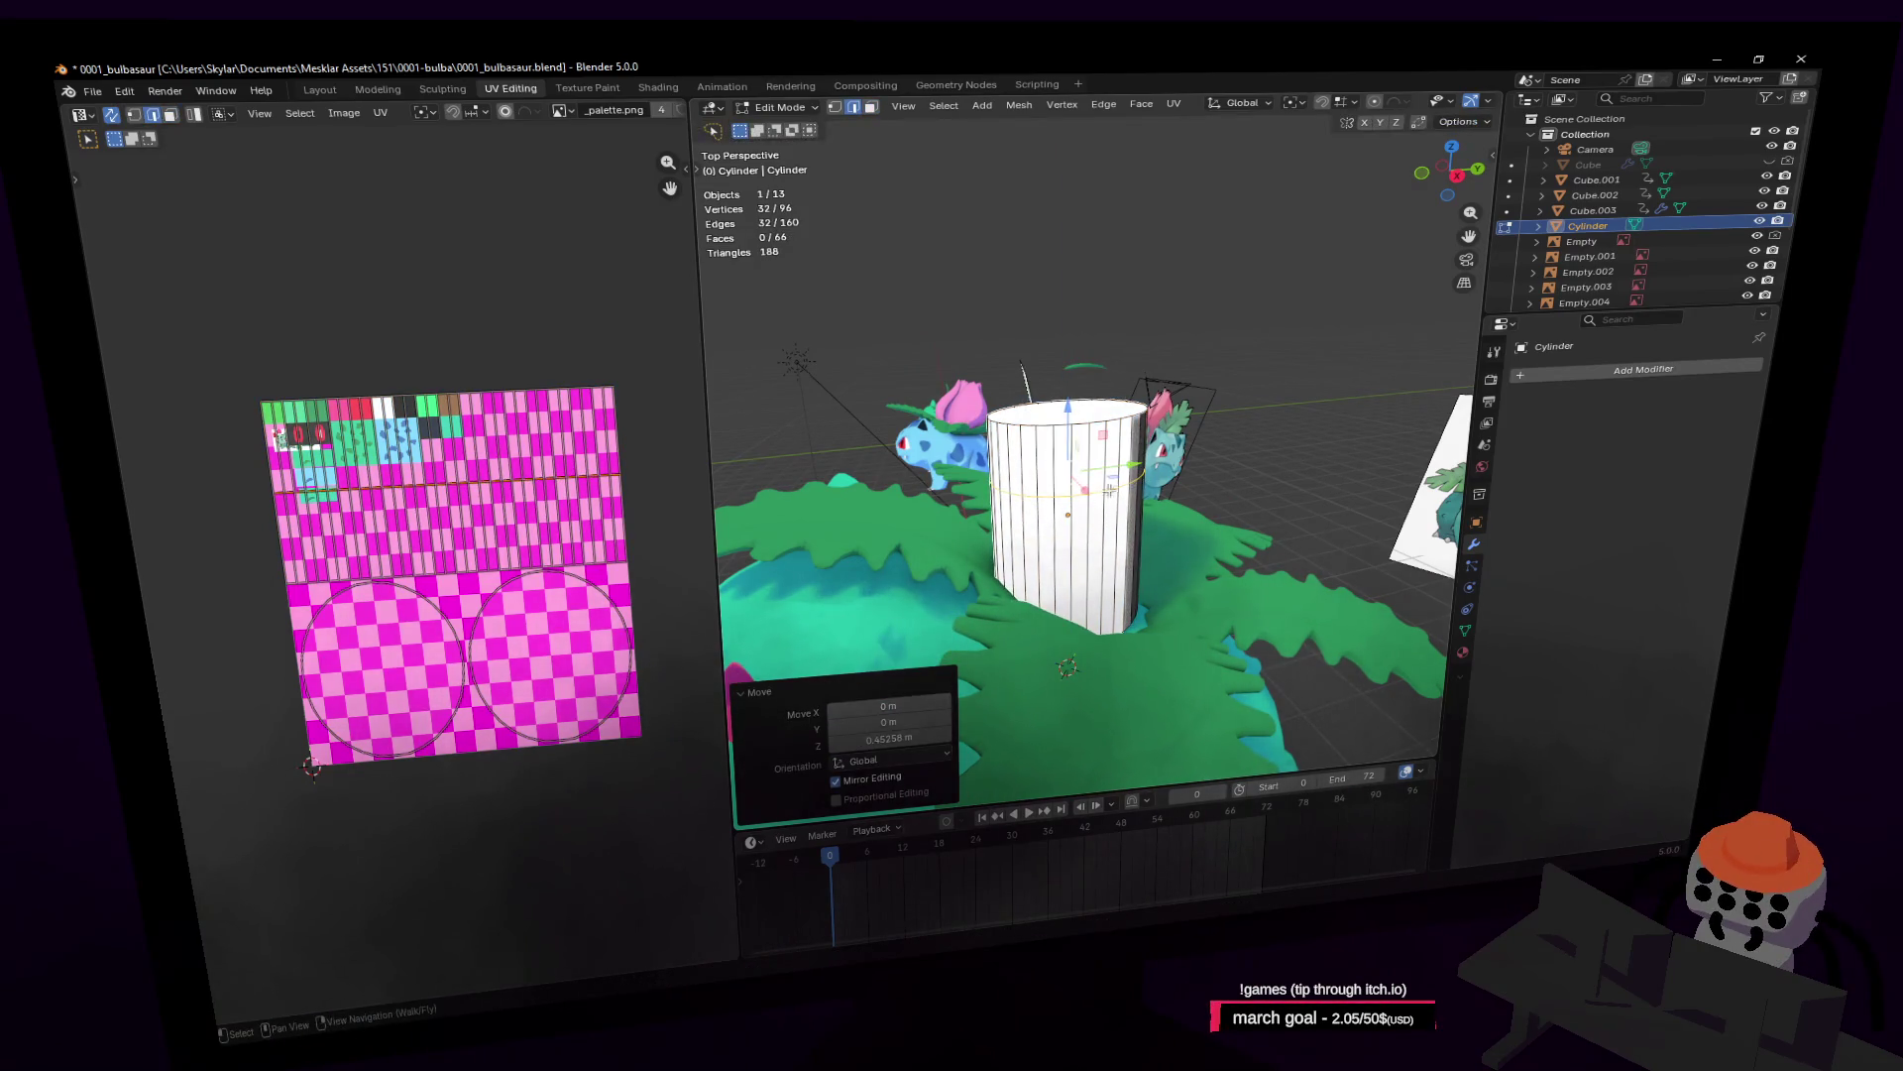
pyautogui.moveTo(1110, 490); pyautogui.dragTo(1196, 471, button='middle')
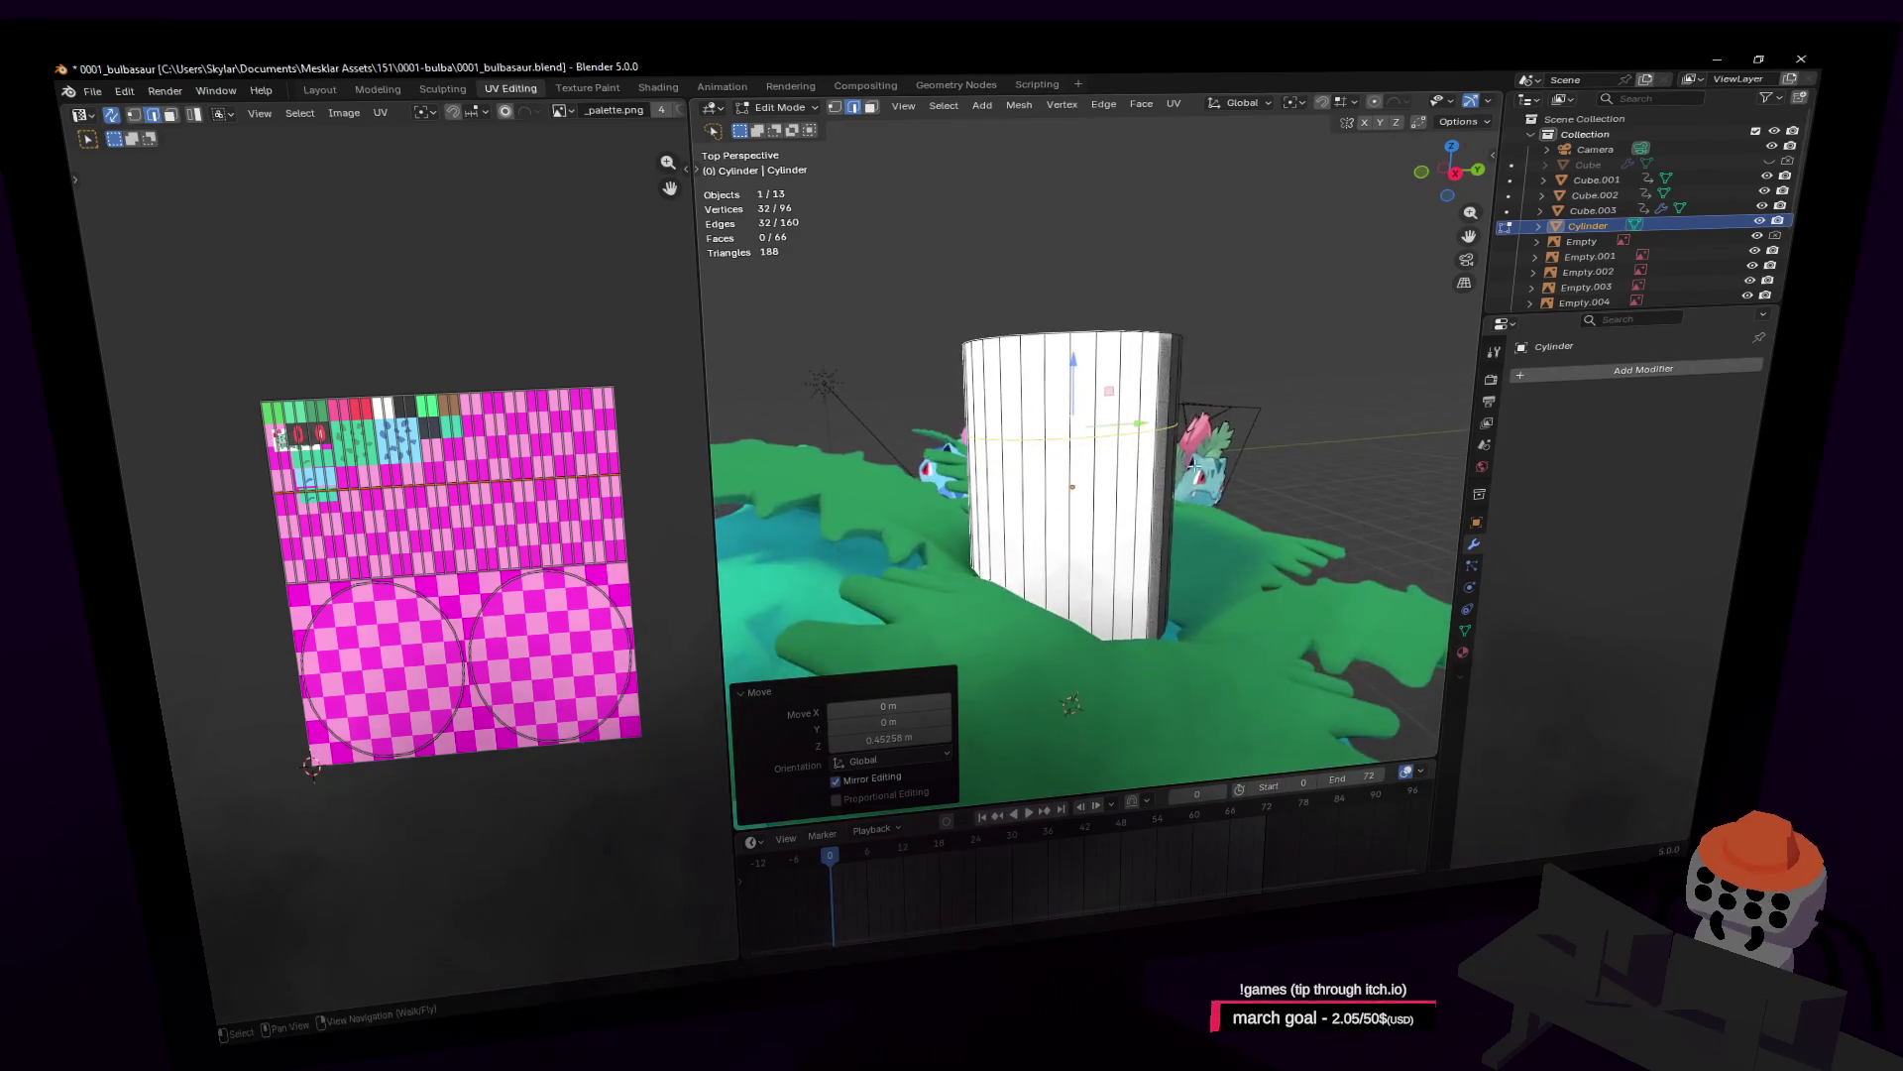
pyautogui.press('Tab')
pyautogui.scroll(-3, 1241, 467)
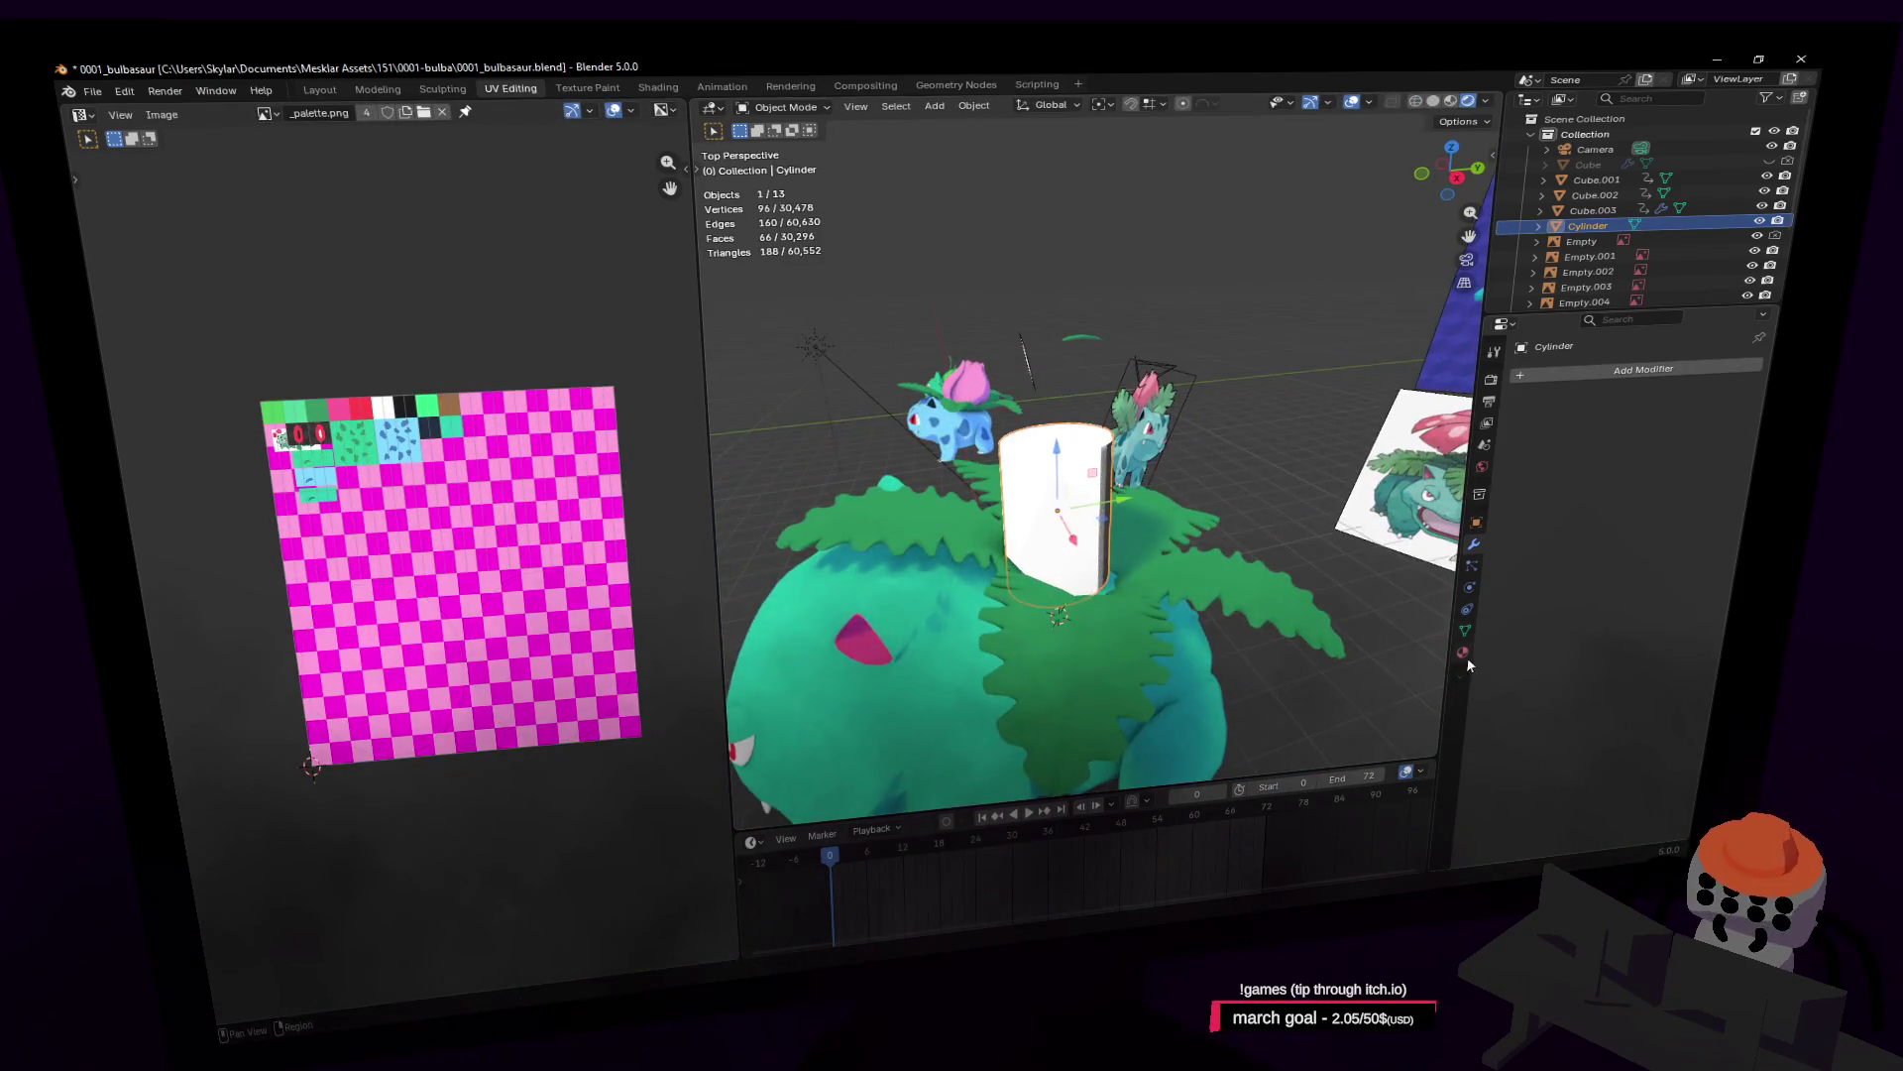
# Step: Assign the existing checker palette Material to the cylinder
pyautogui.click(1464, 654)
pyautogui.click(1513, 440)
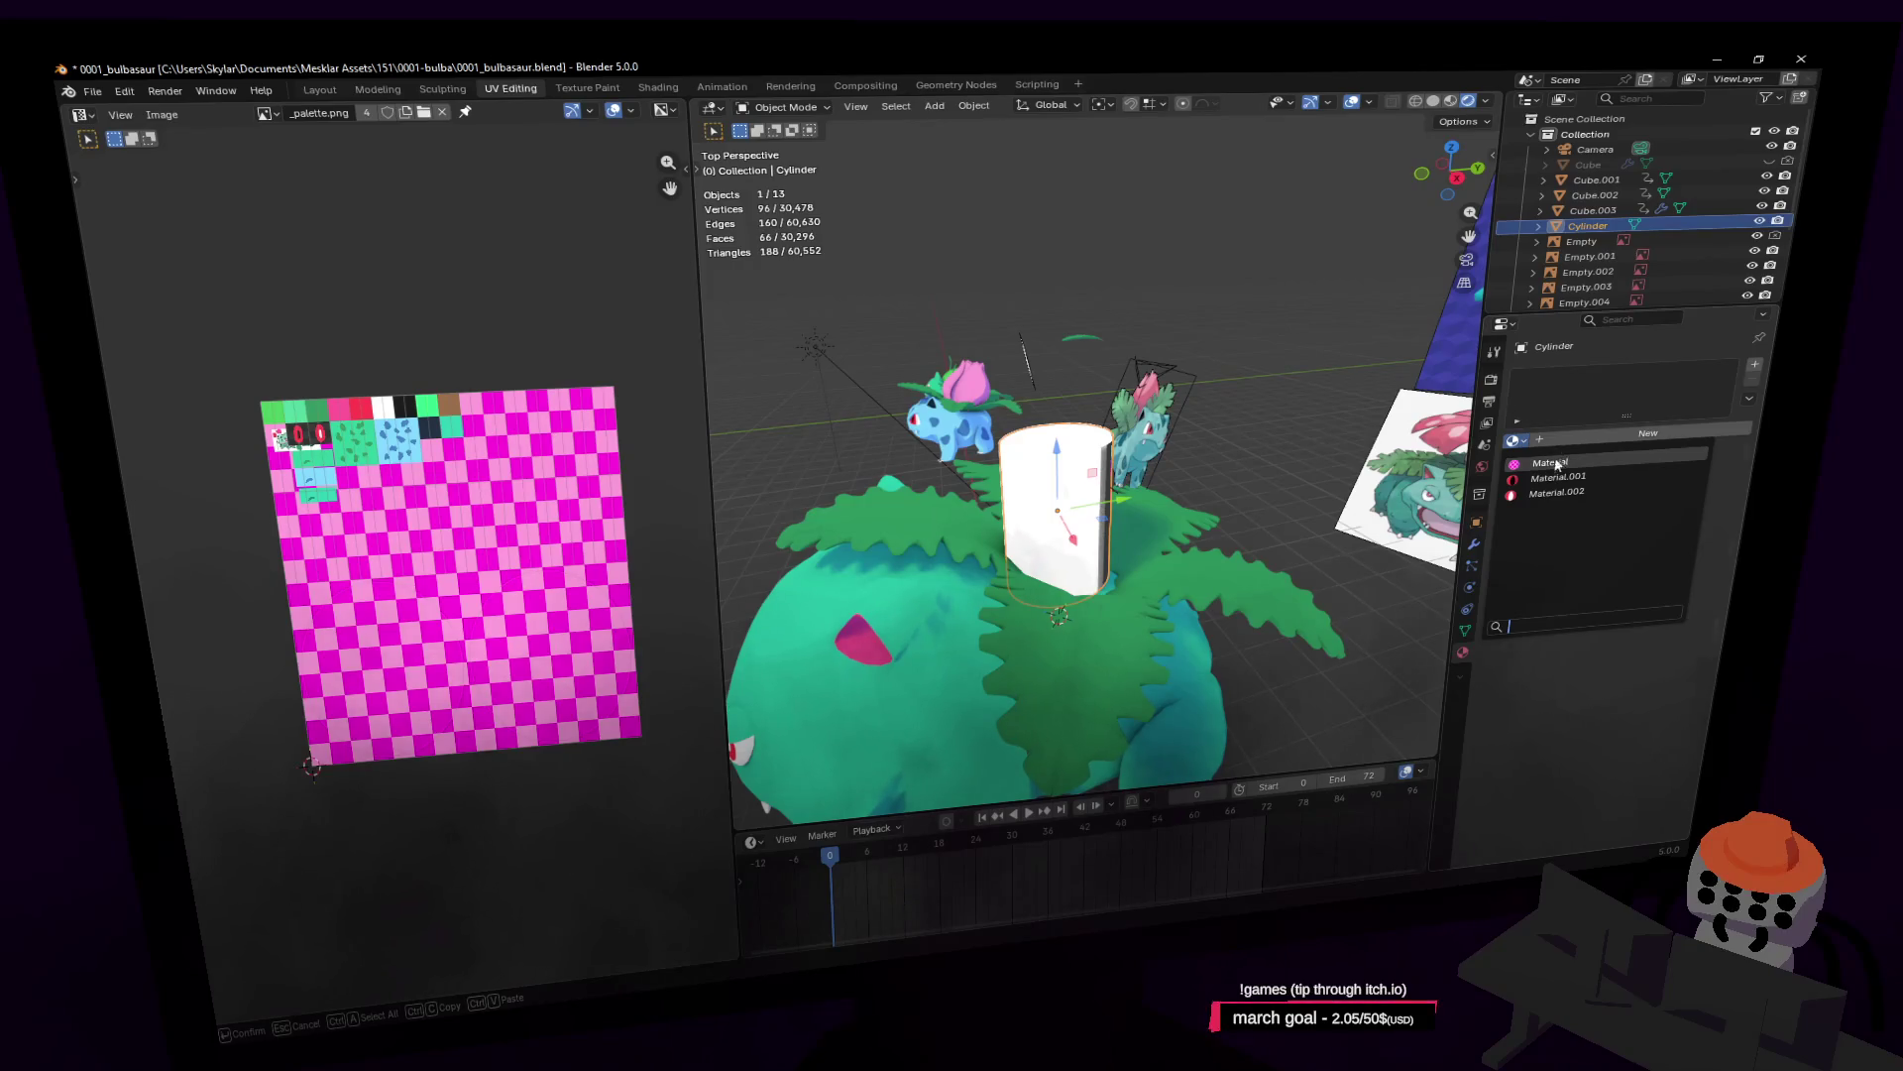
pyautogui.click(1556, 464)
pyautogui.scroll(2, 1103, 473)
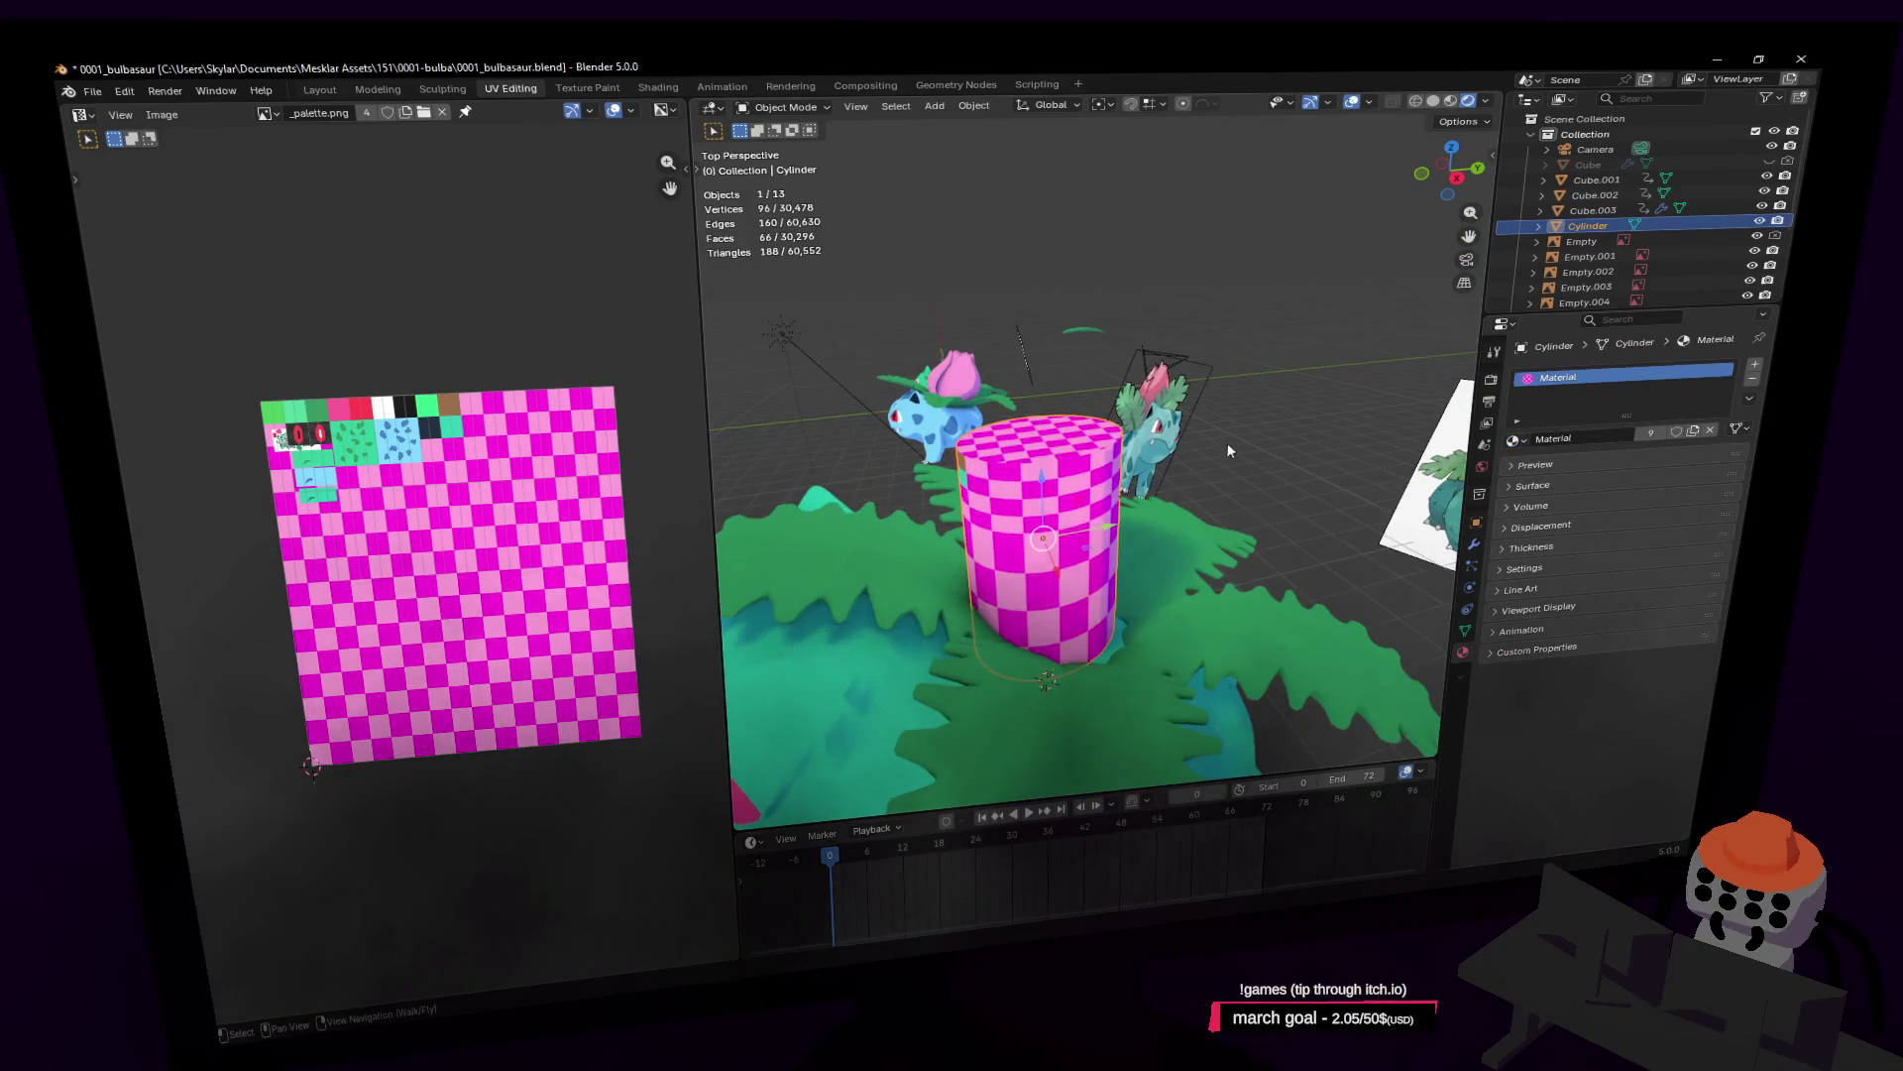
# Step: Scale and move the cylinder's UVs onto the brown palette swatch
pyautogui.press('Tab')
pyautogui.press('s')
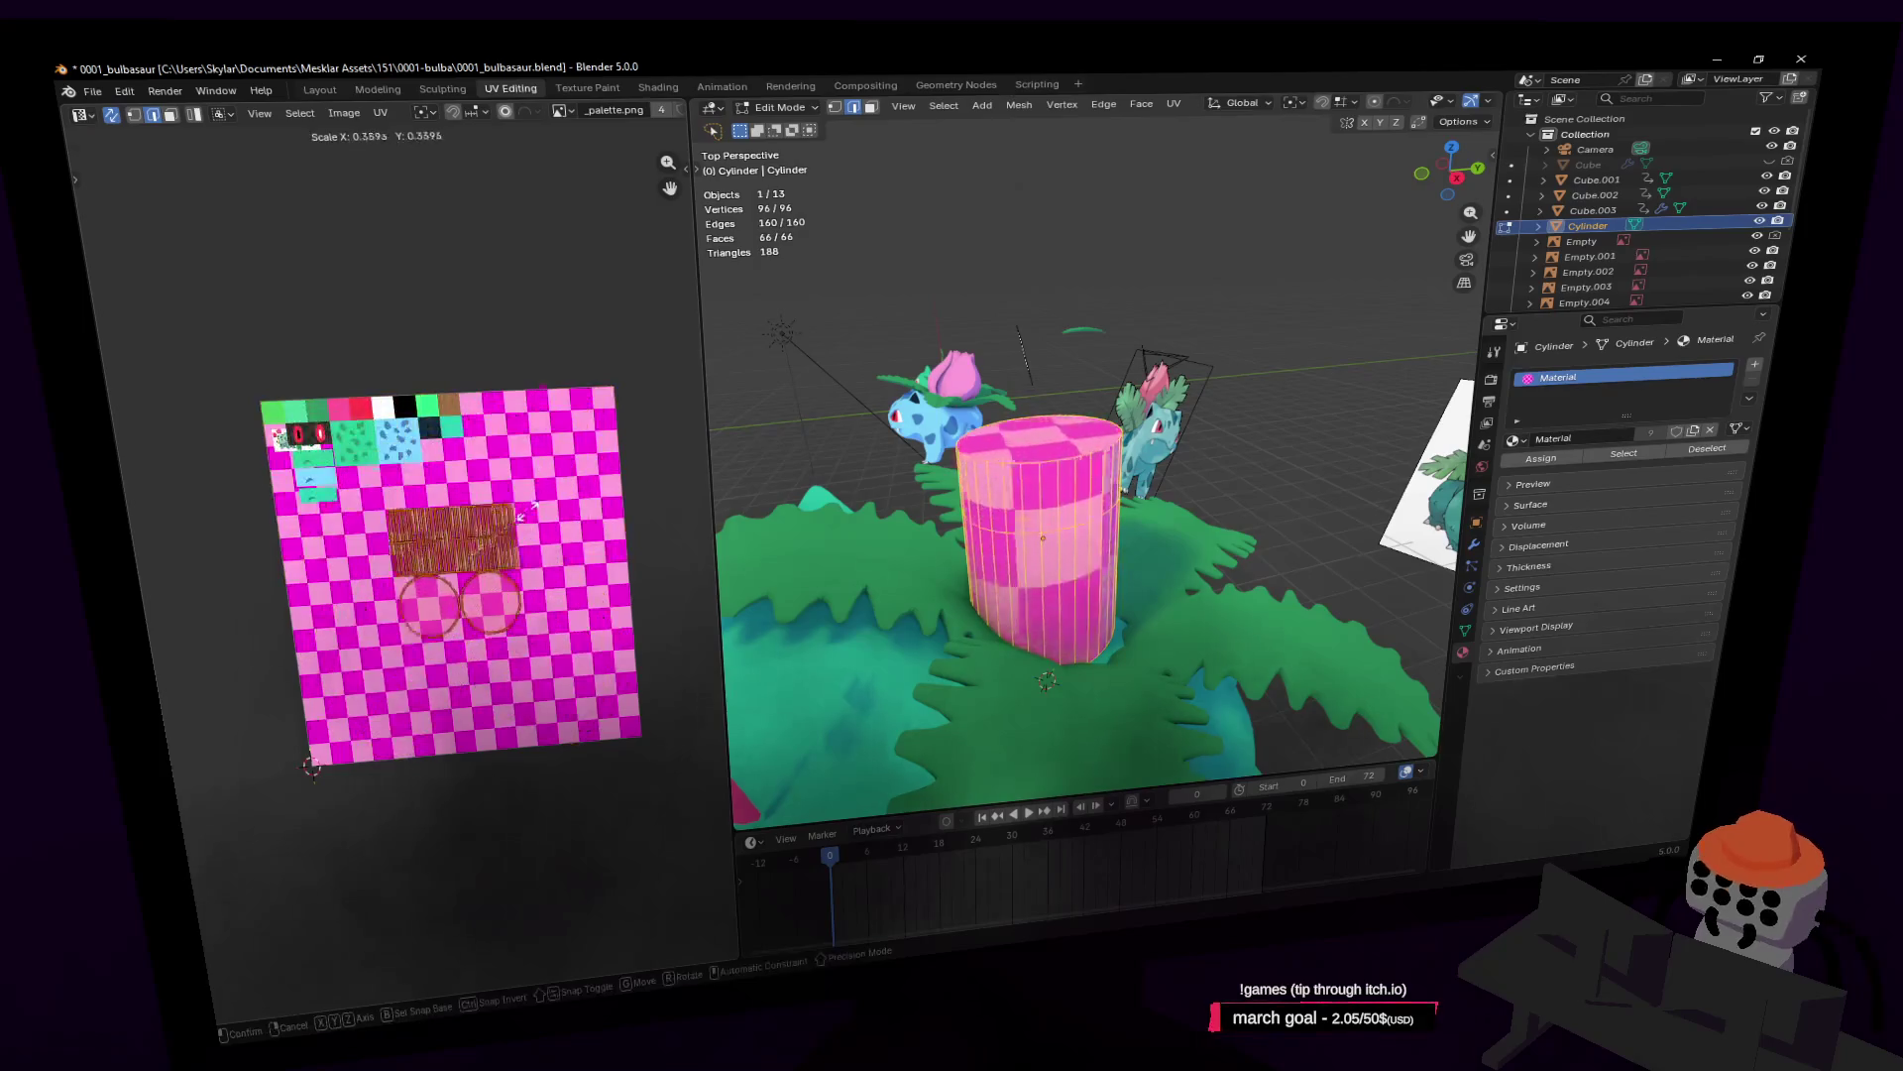
pyautogui.click(458, 565)
pyautogui.press('g')
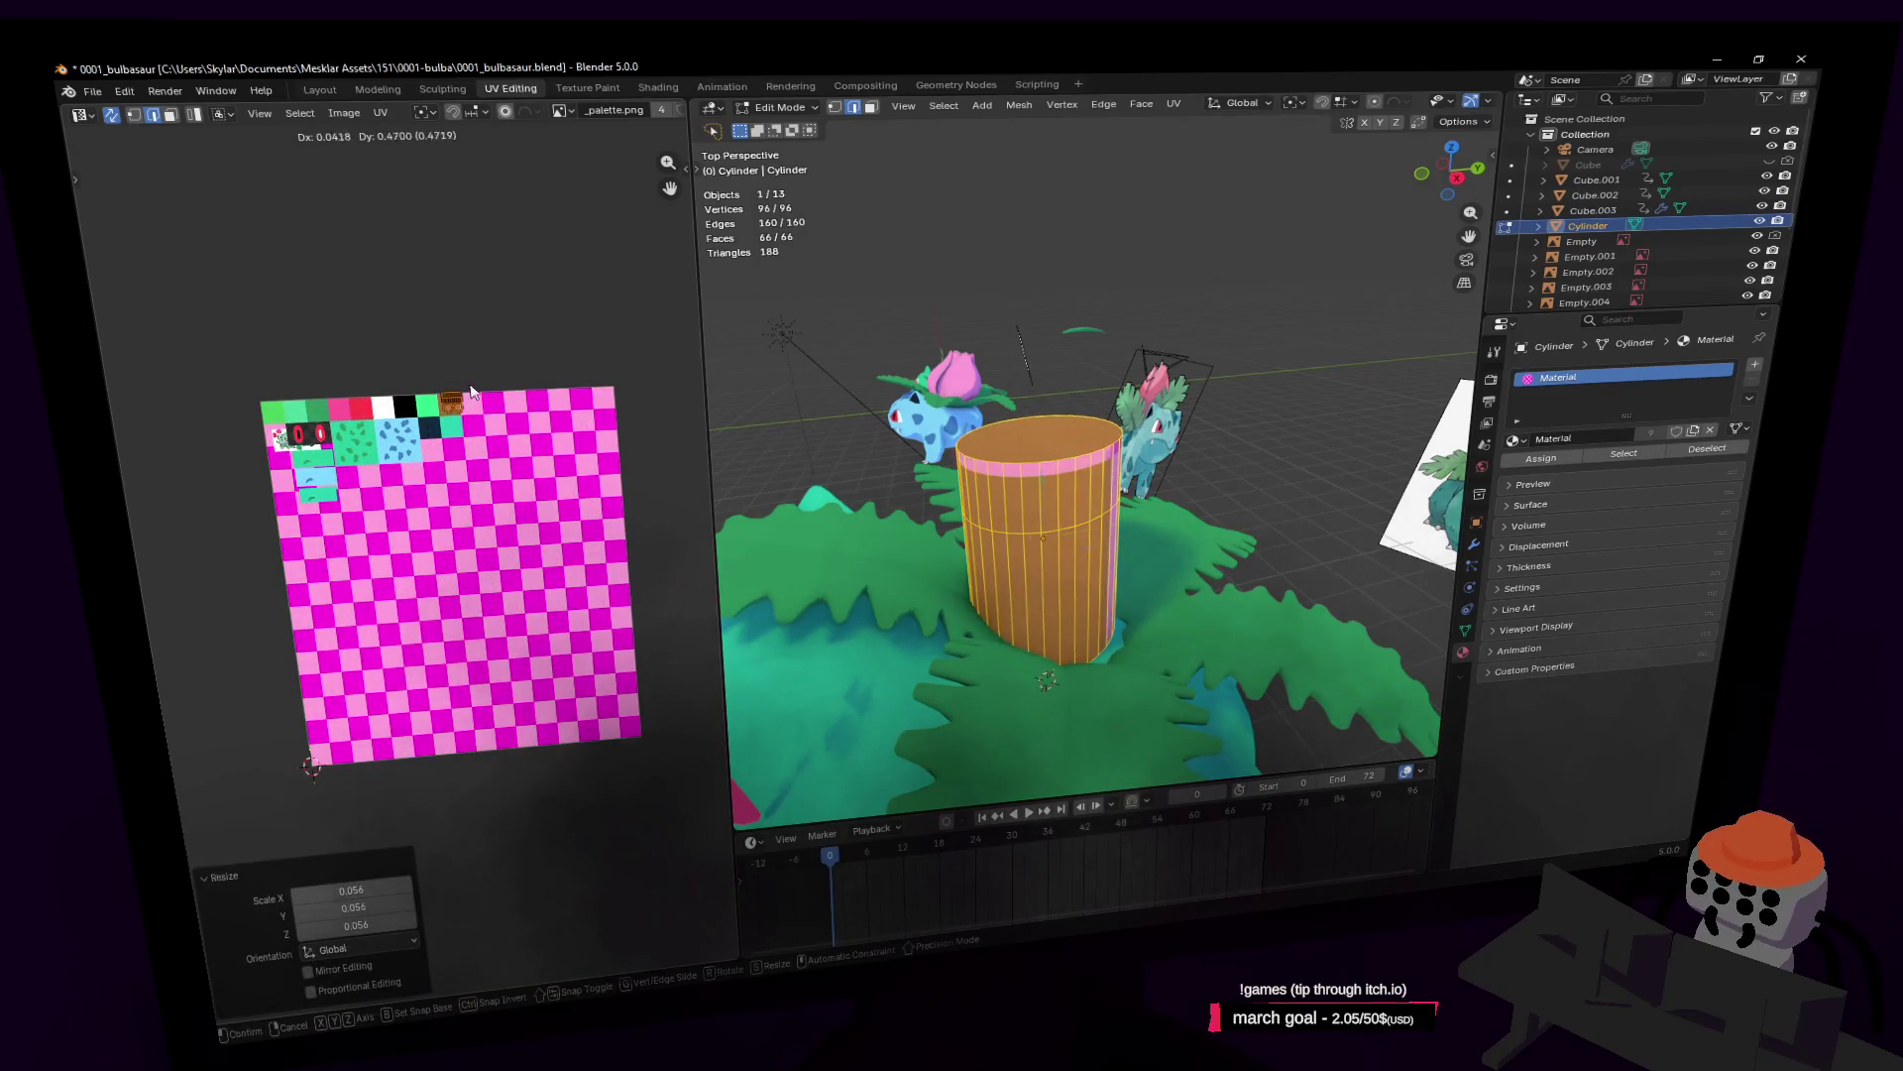
pyautogui.click(469, 395)
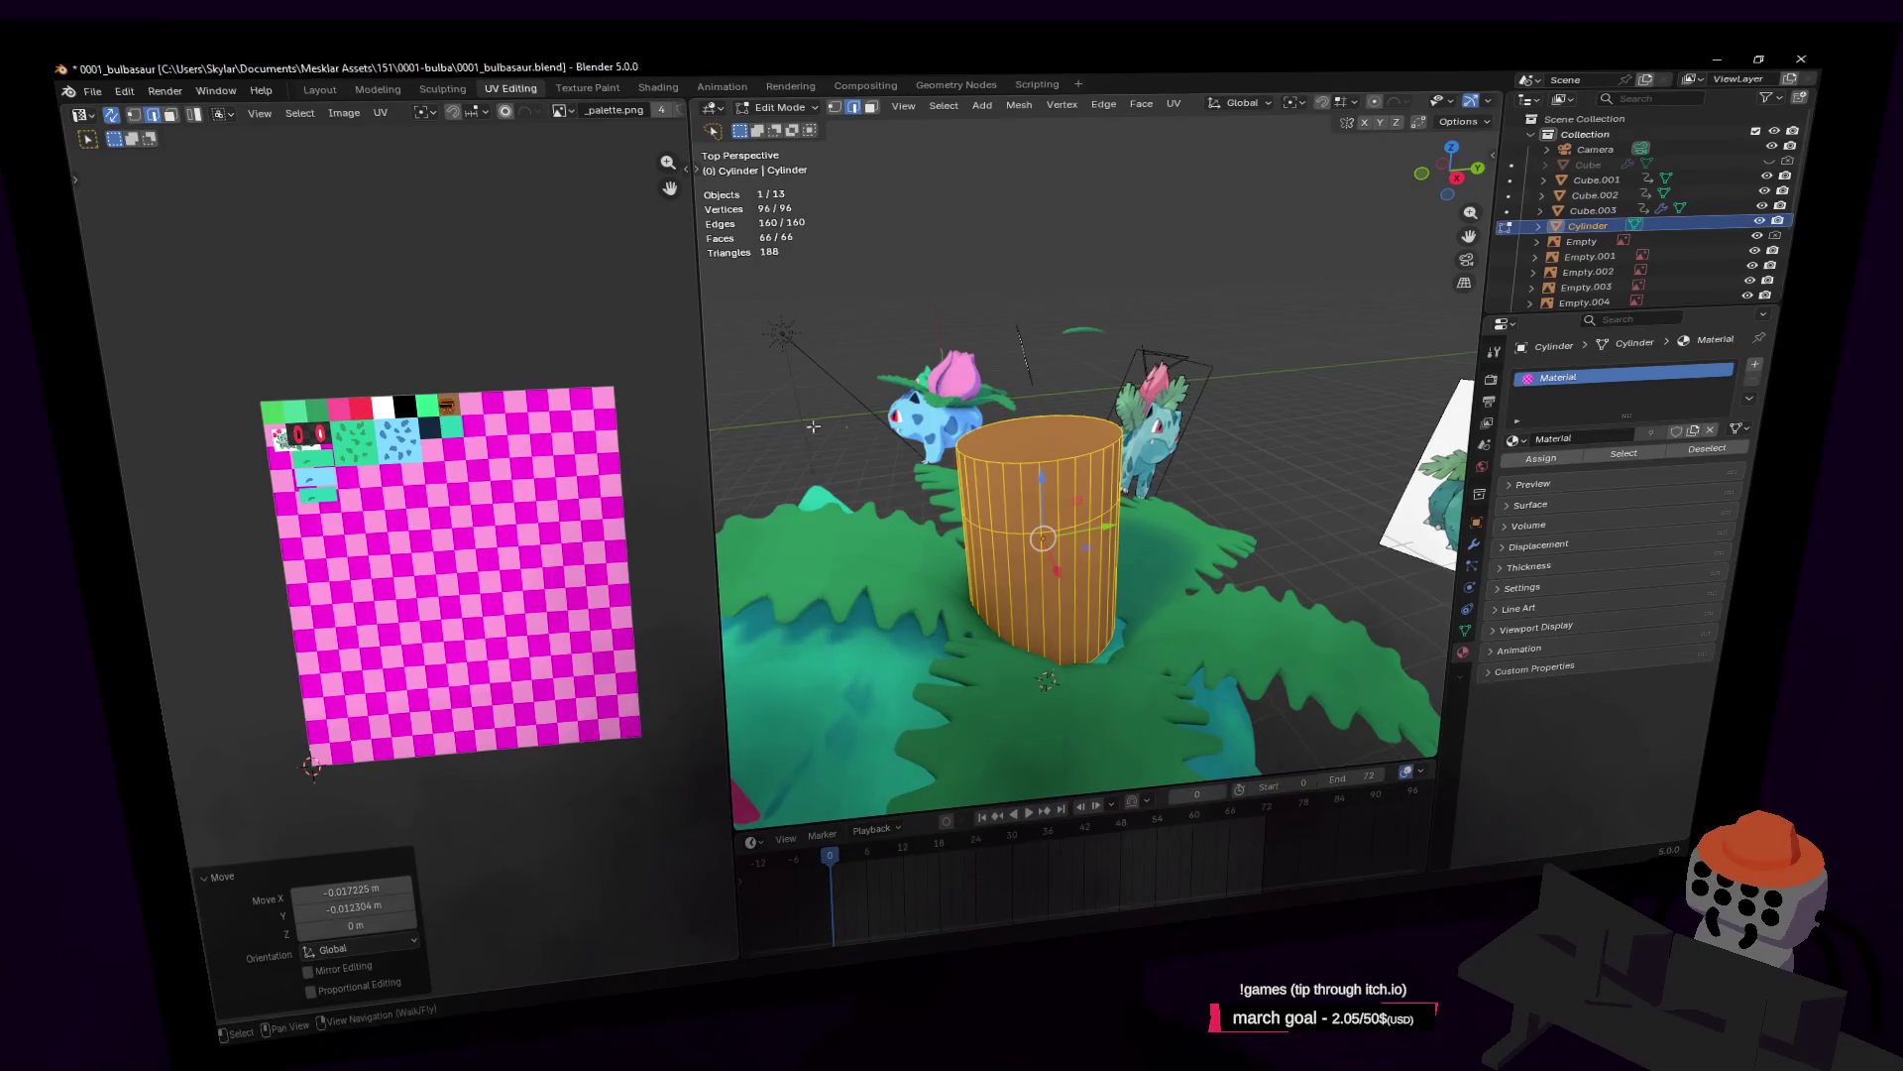
pyautogui.press('g')
pyautogui.click(552, 431)
pyautogui.press('s')
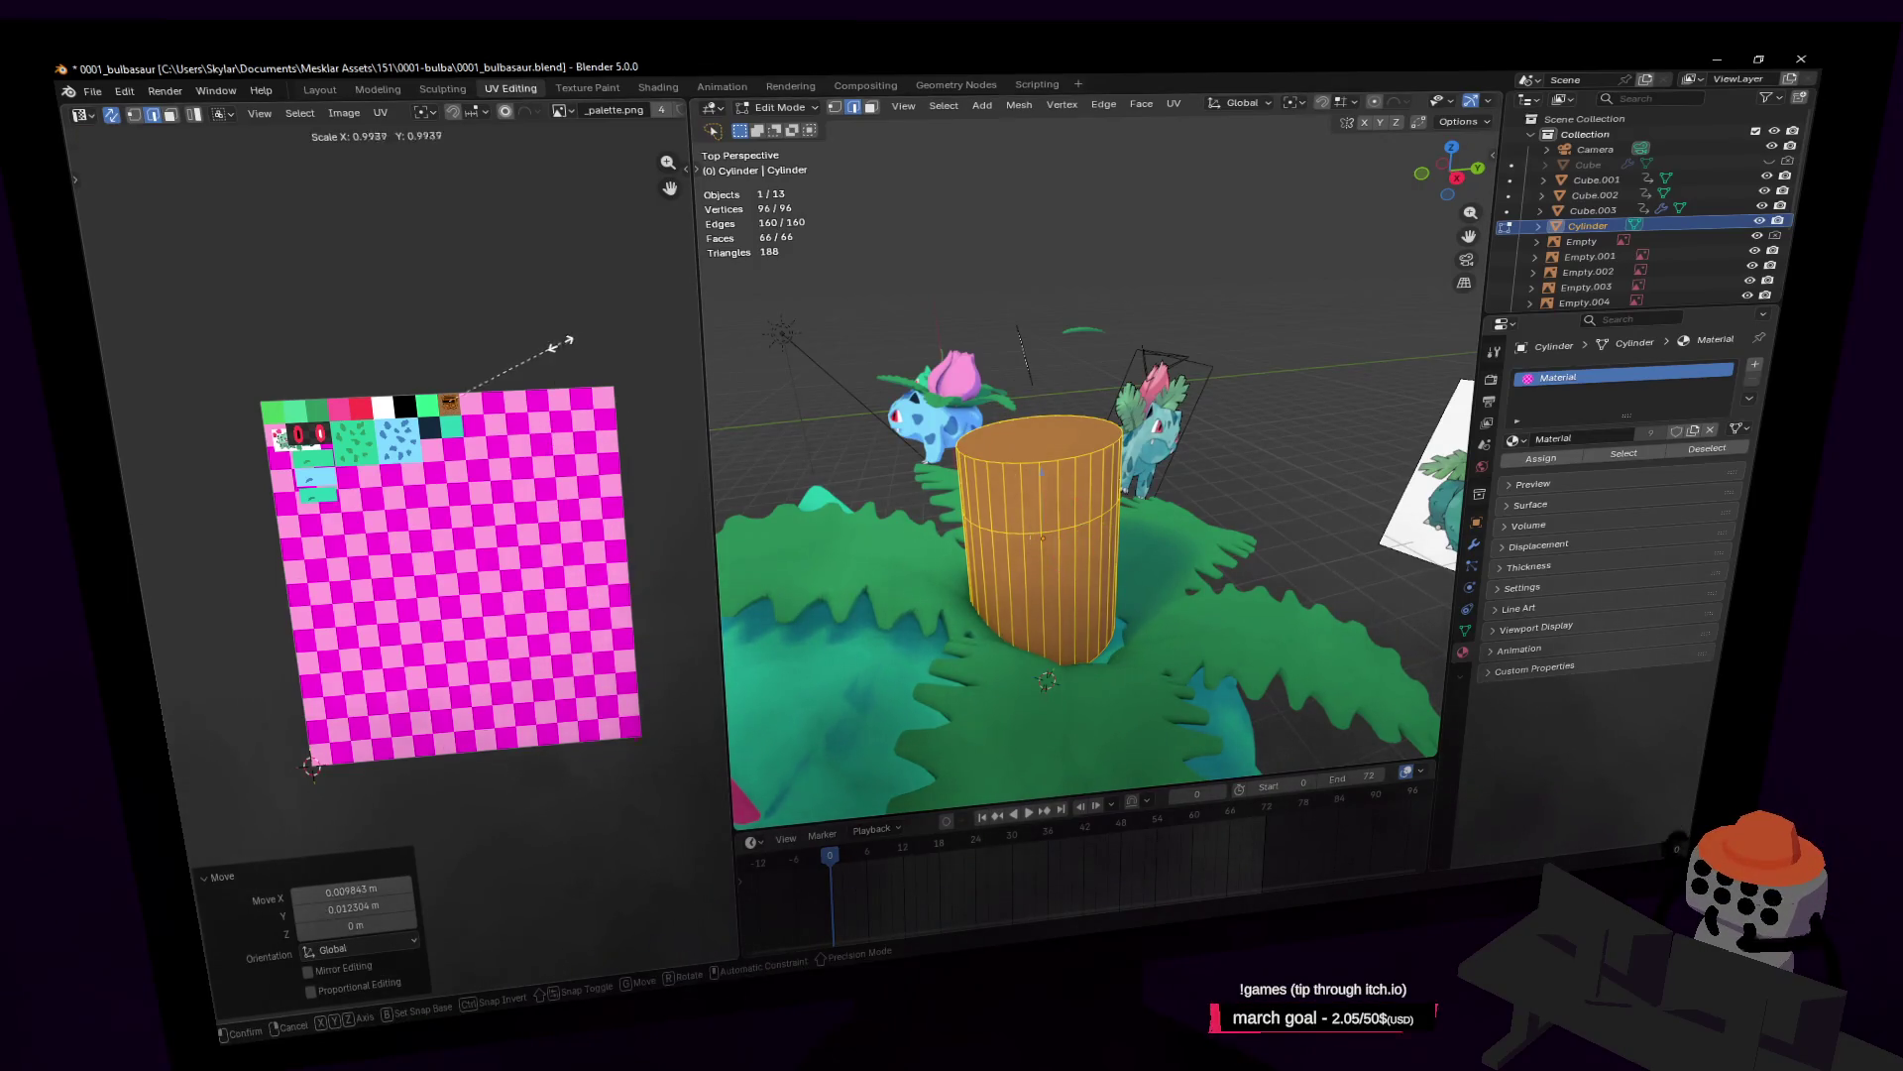
pyautogui.click(531, 378)
pyautogui.press('Tab')
# Step: Widen the cylinder's middle edge loop to 1.243 and lower it slightly
pyautogui.hotkey('shift', '`')
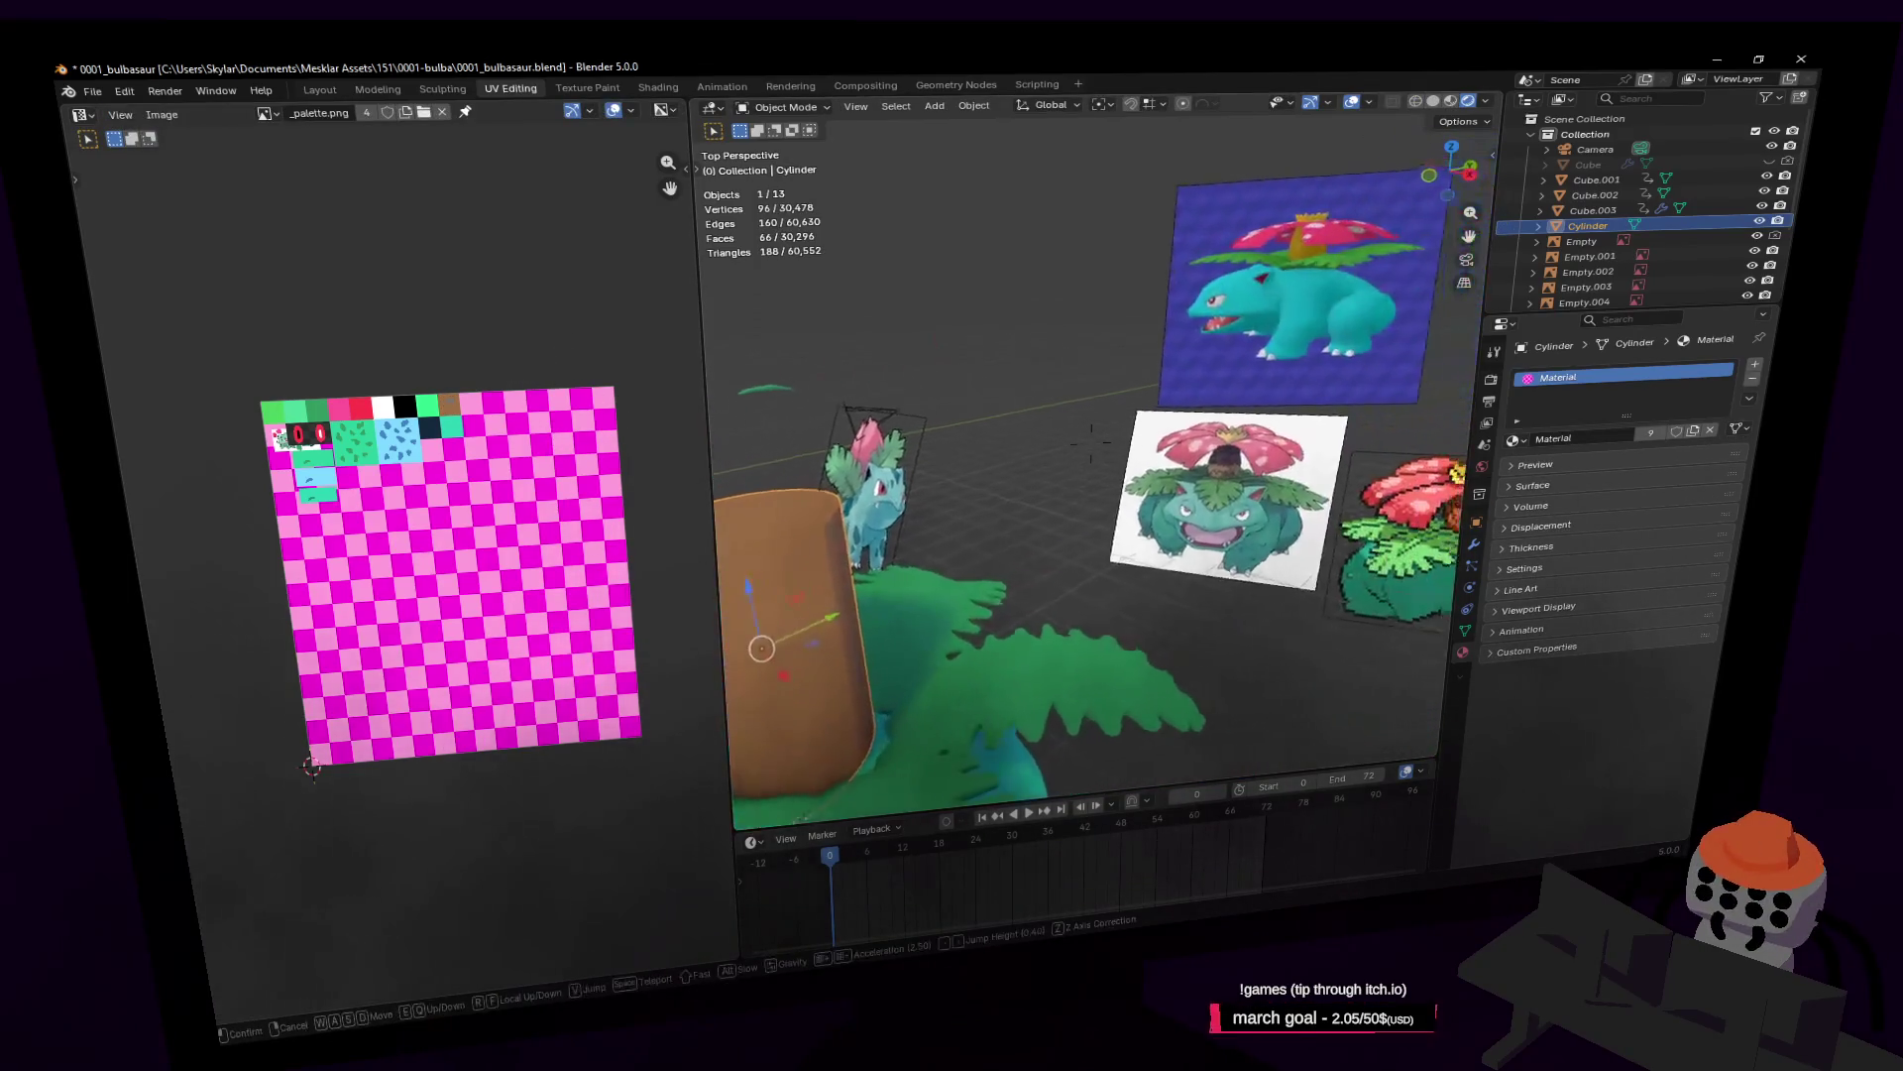
pyautogui.press('s')
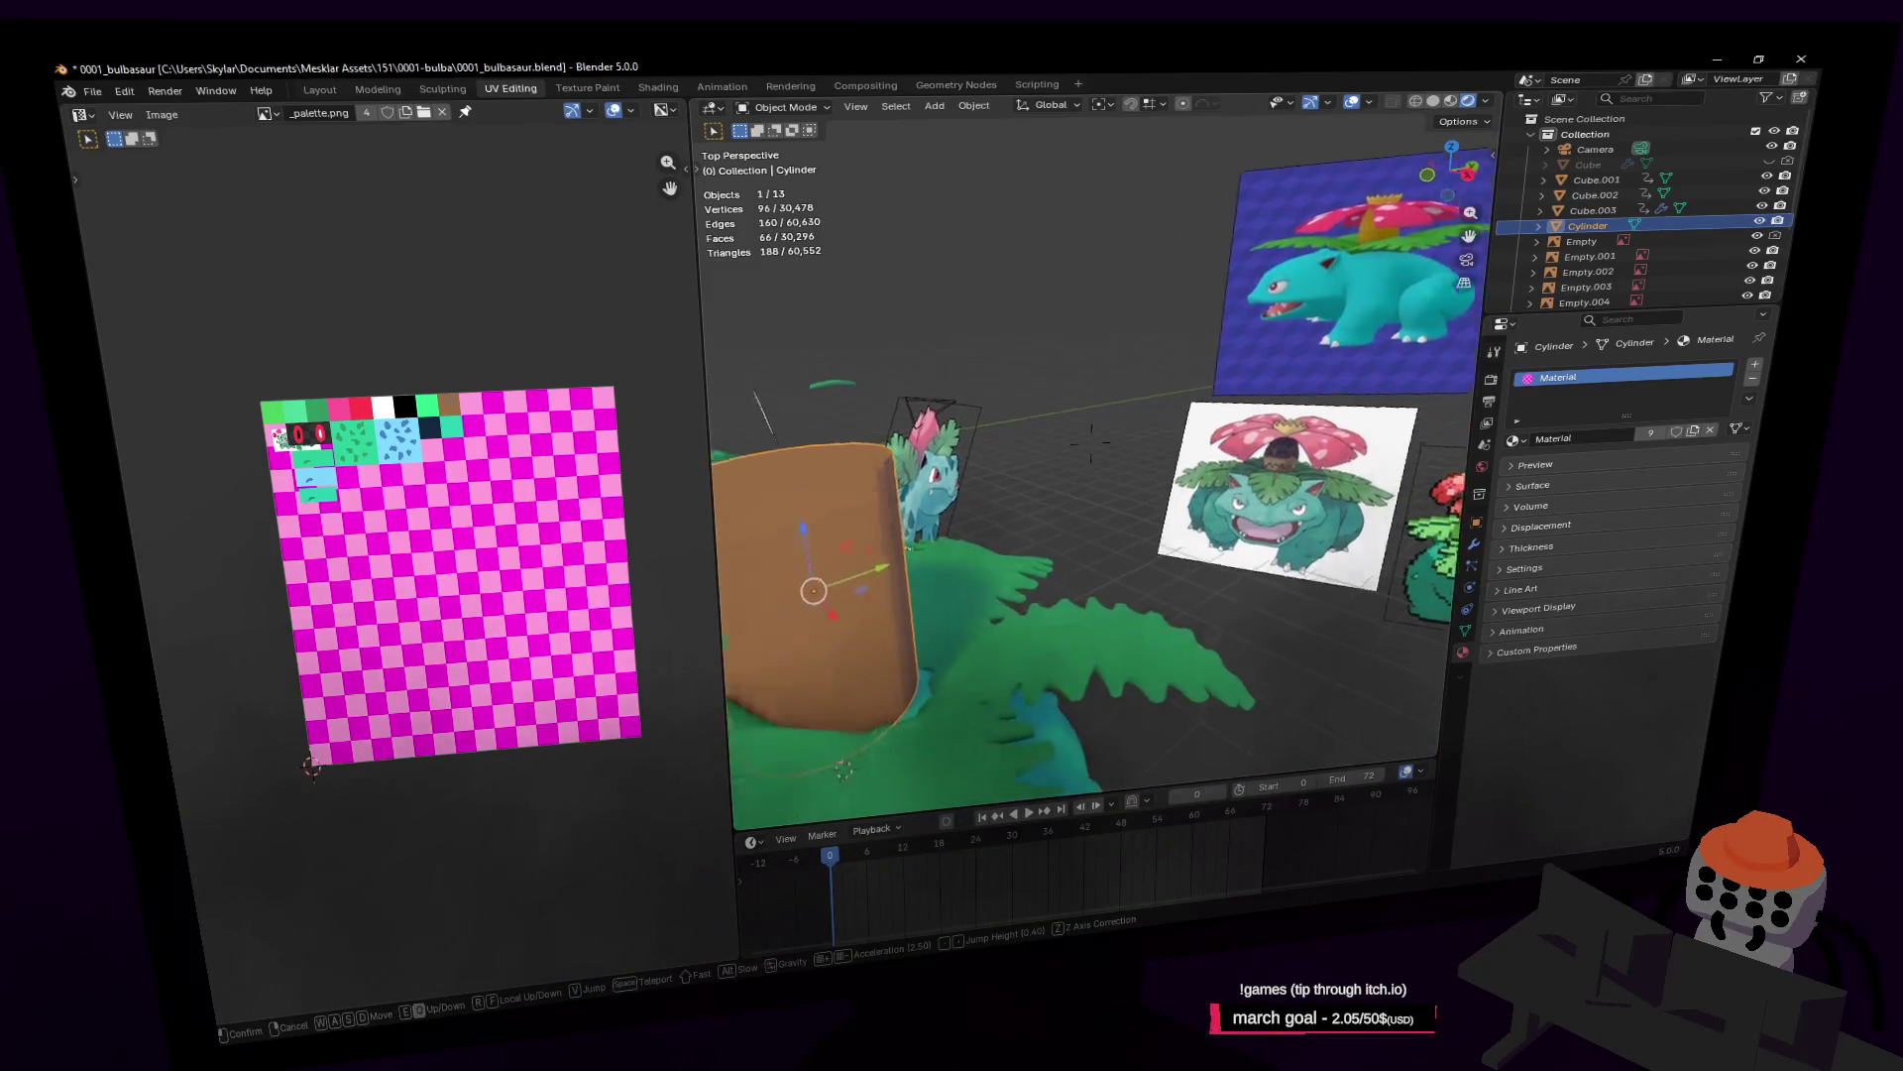
pyautogui.click(1091, 443)
pyautogui.press('Tab')
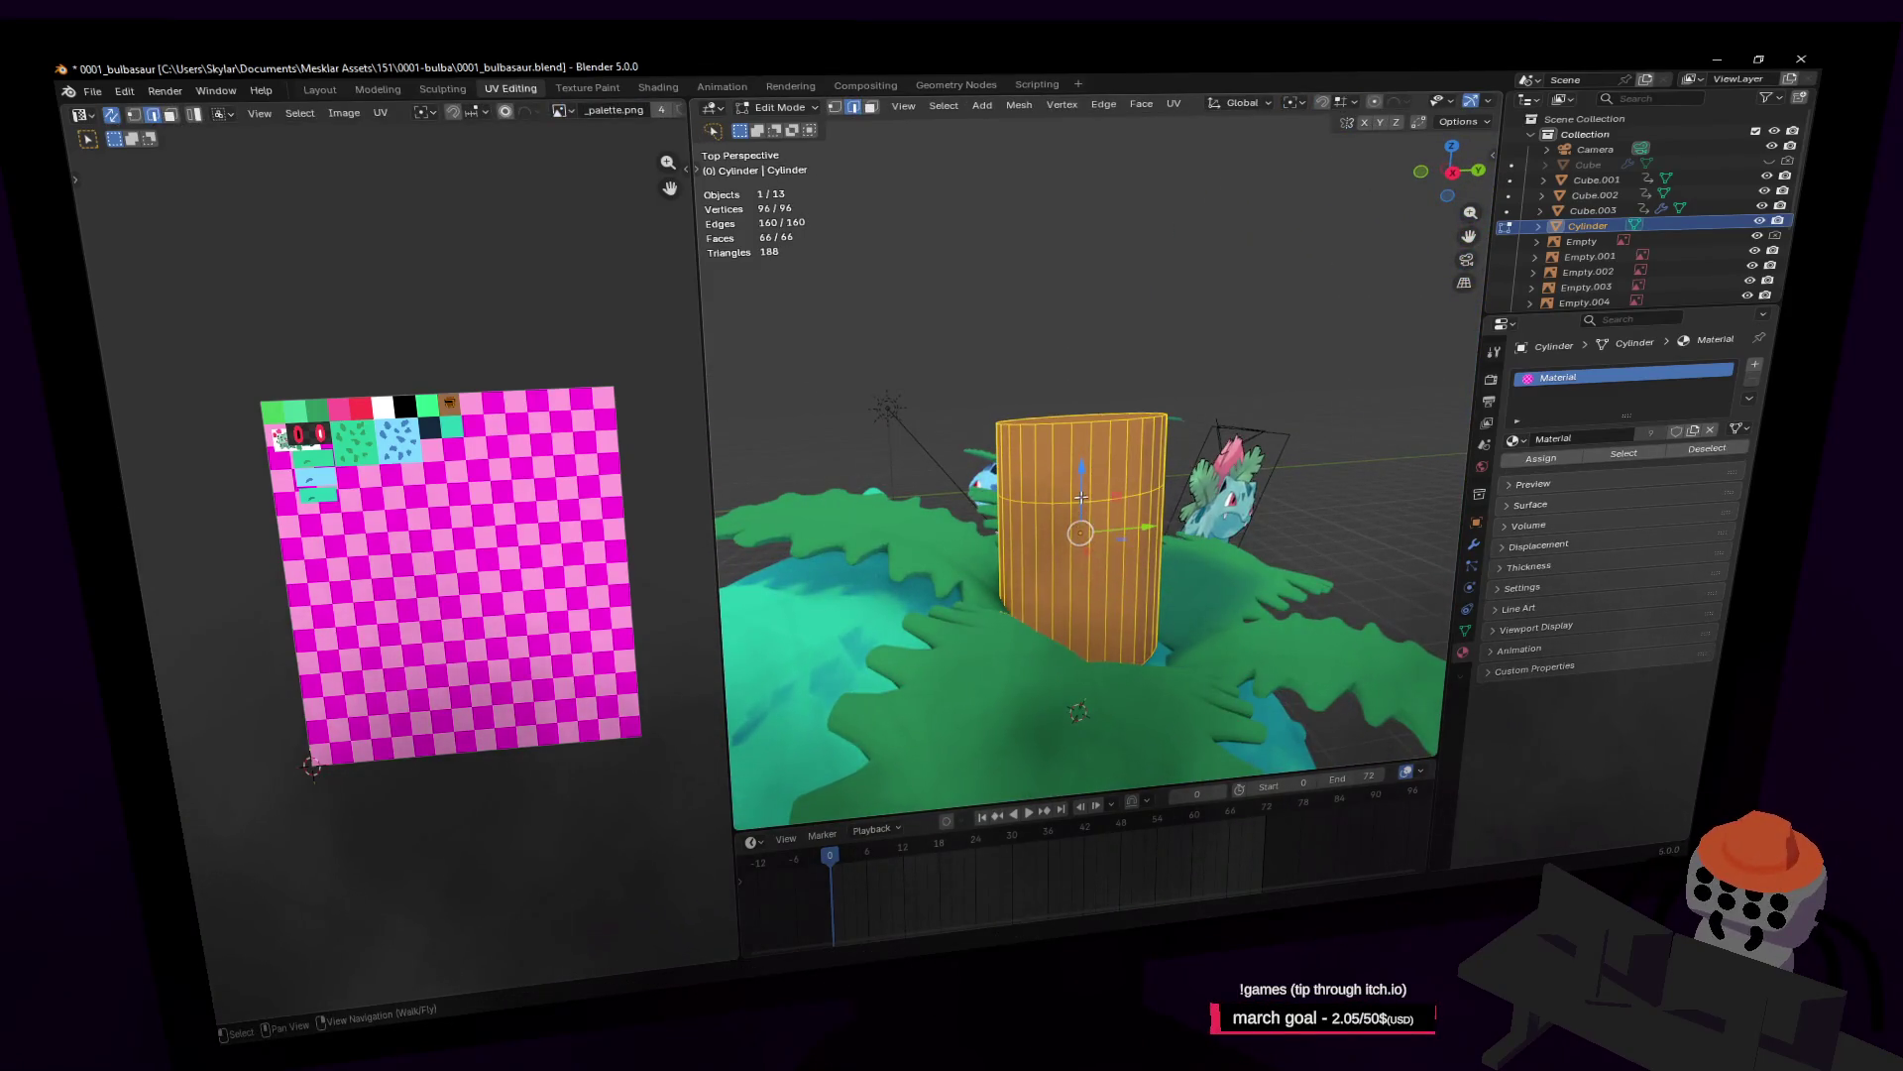
pyautogui.keyDown('alt'); pyautogui.click(1081, 496); pyautogui.keyUp('alt')
pyautogui.press('s')
pyautogui.click(1219, 436)
pyautogui.press('g')
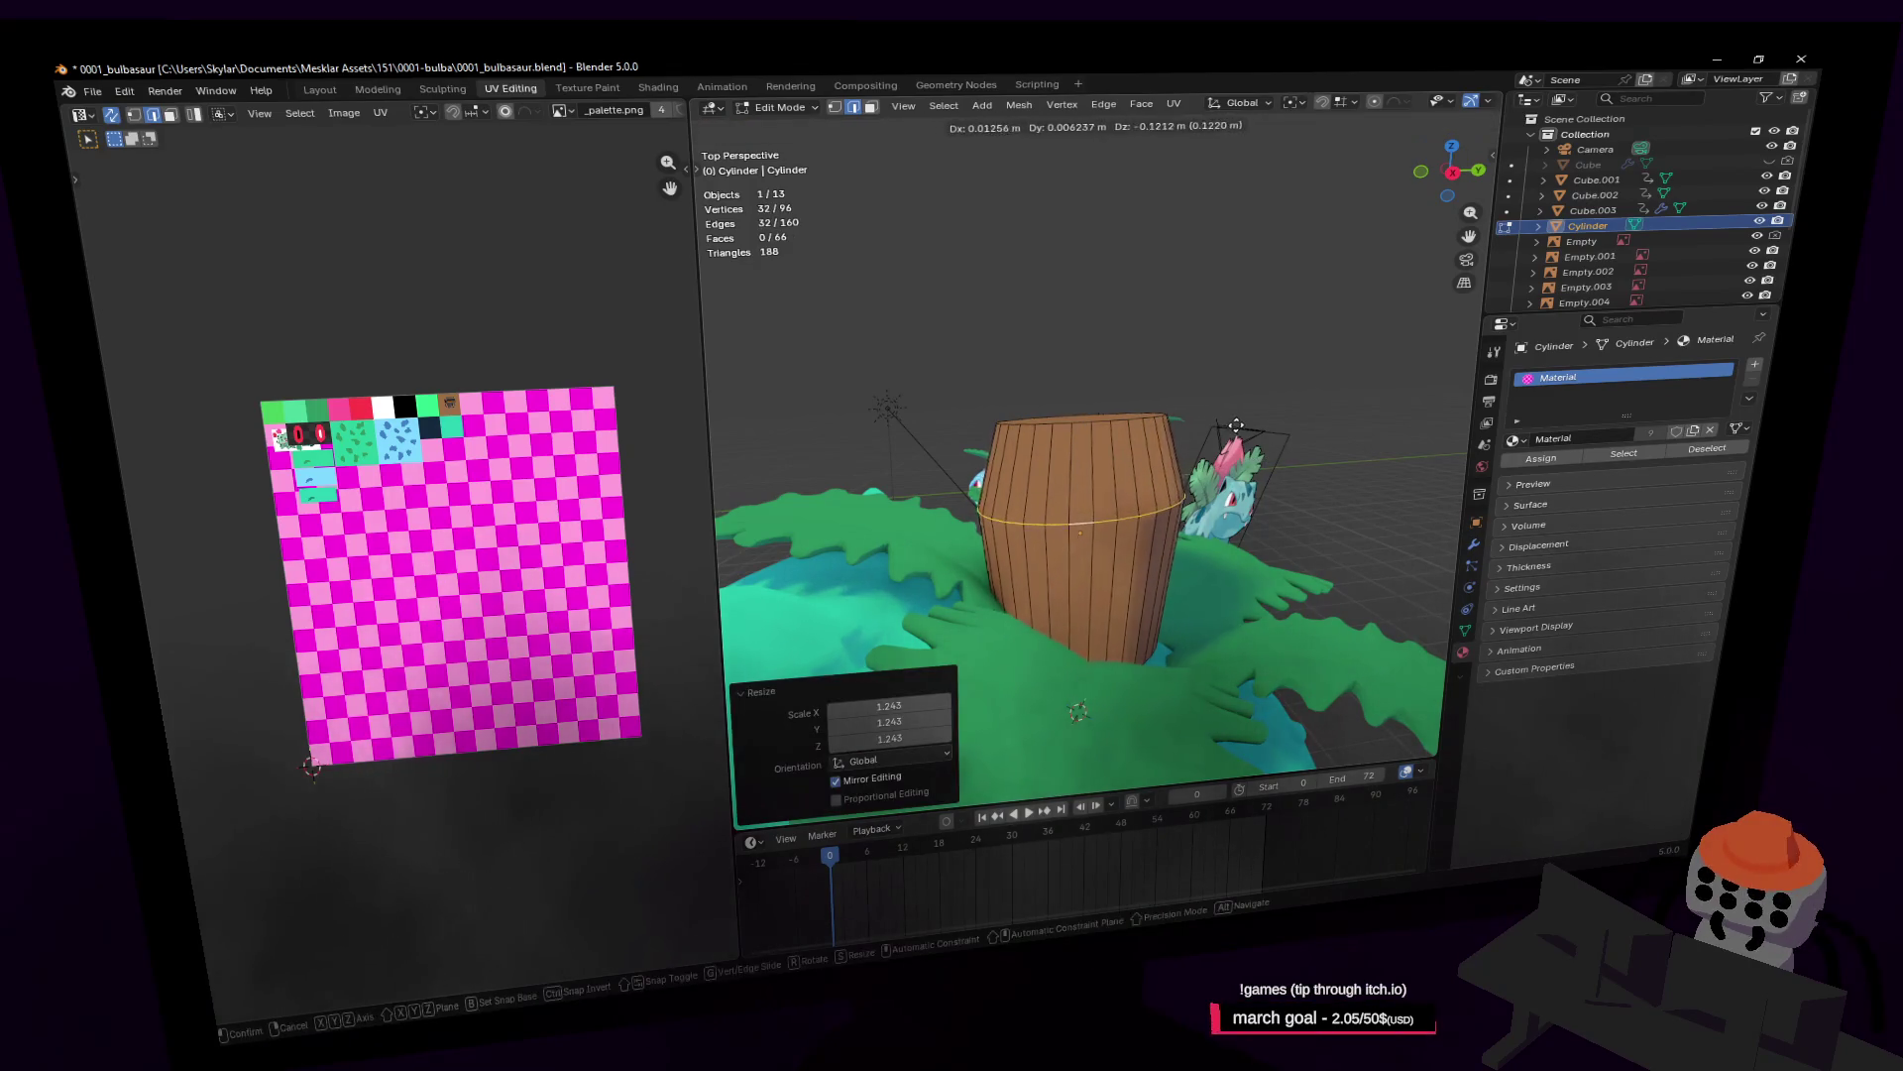
pyautogui.press('z')
pyautogui.click(1234, 427)
# Step: Delete the cylinder trunk and bring up the Add menu's mesh list
pyautogui.press('Tab')
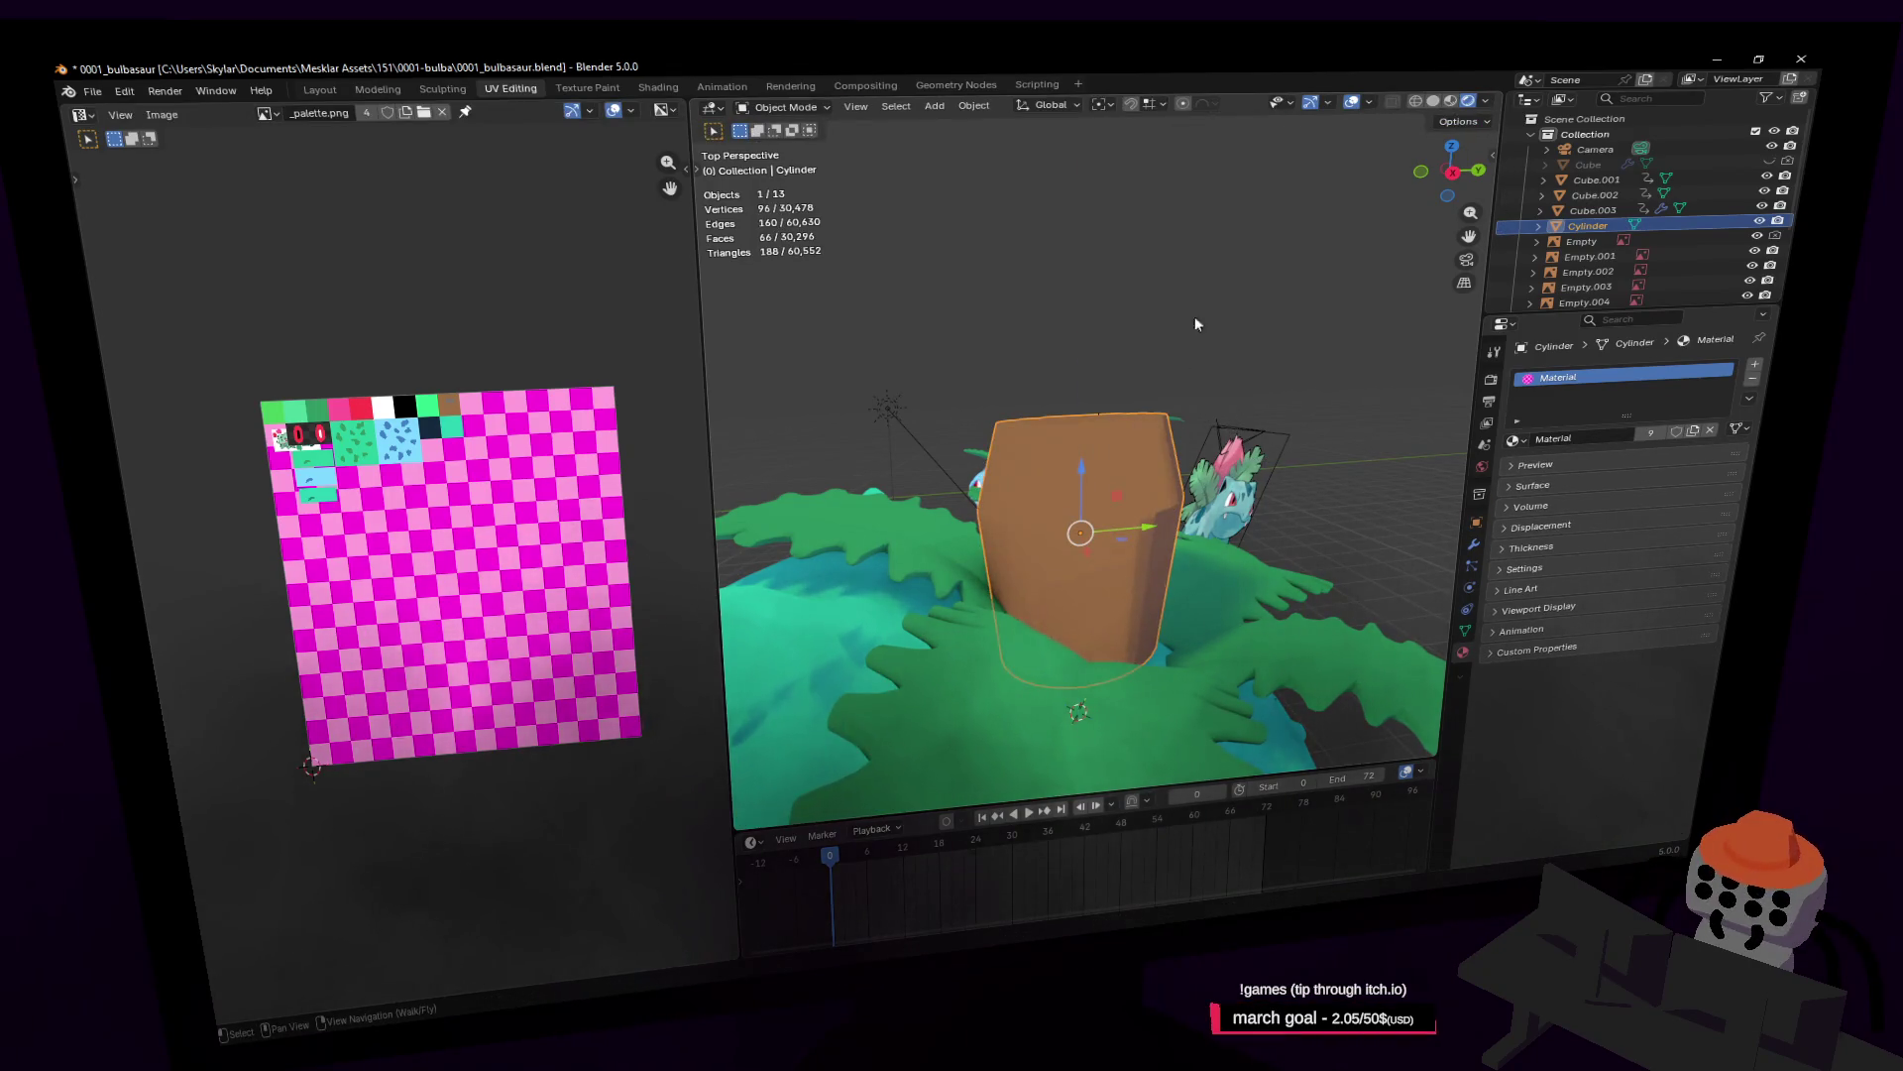
pyautogui.press('Delete')
pyautogui.hotkey('shift', 'a')
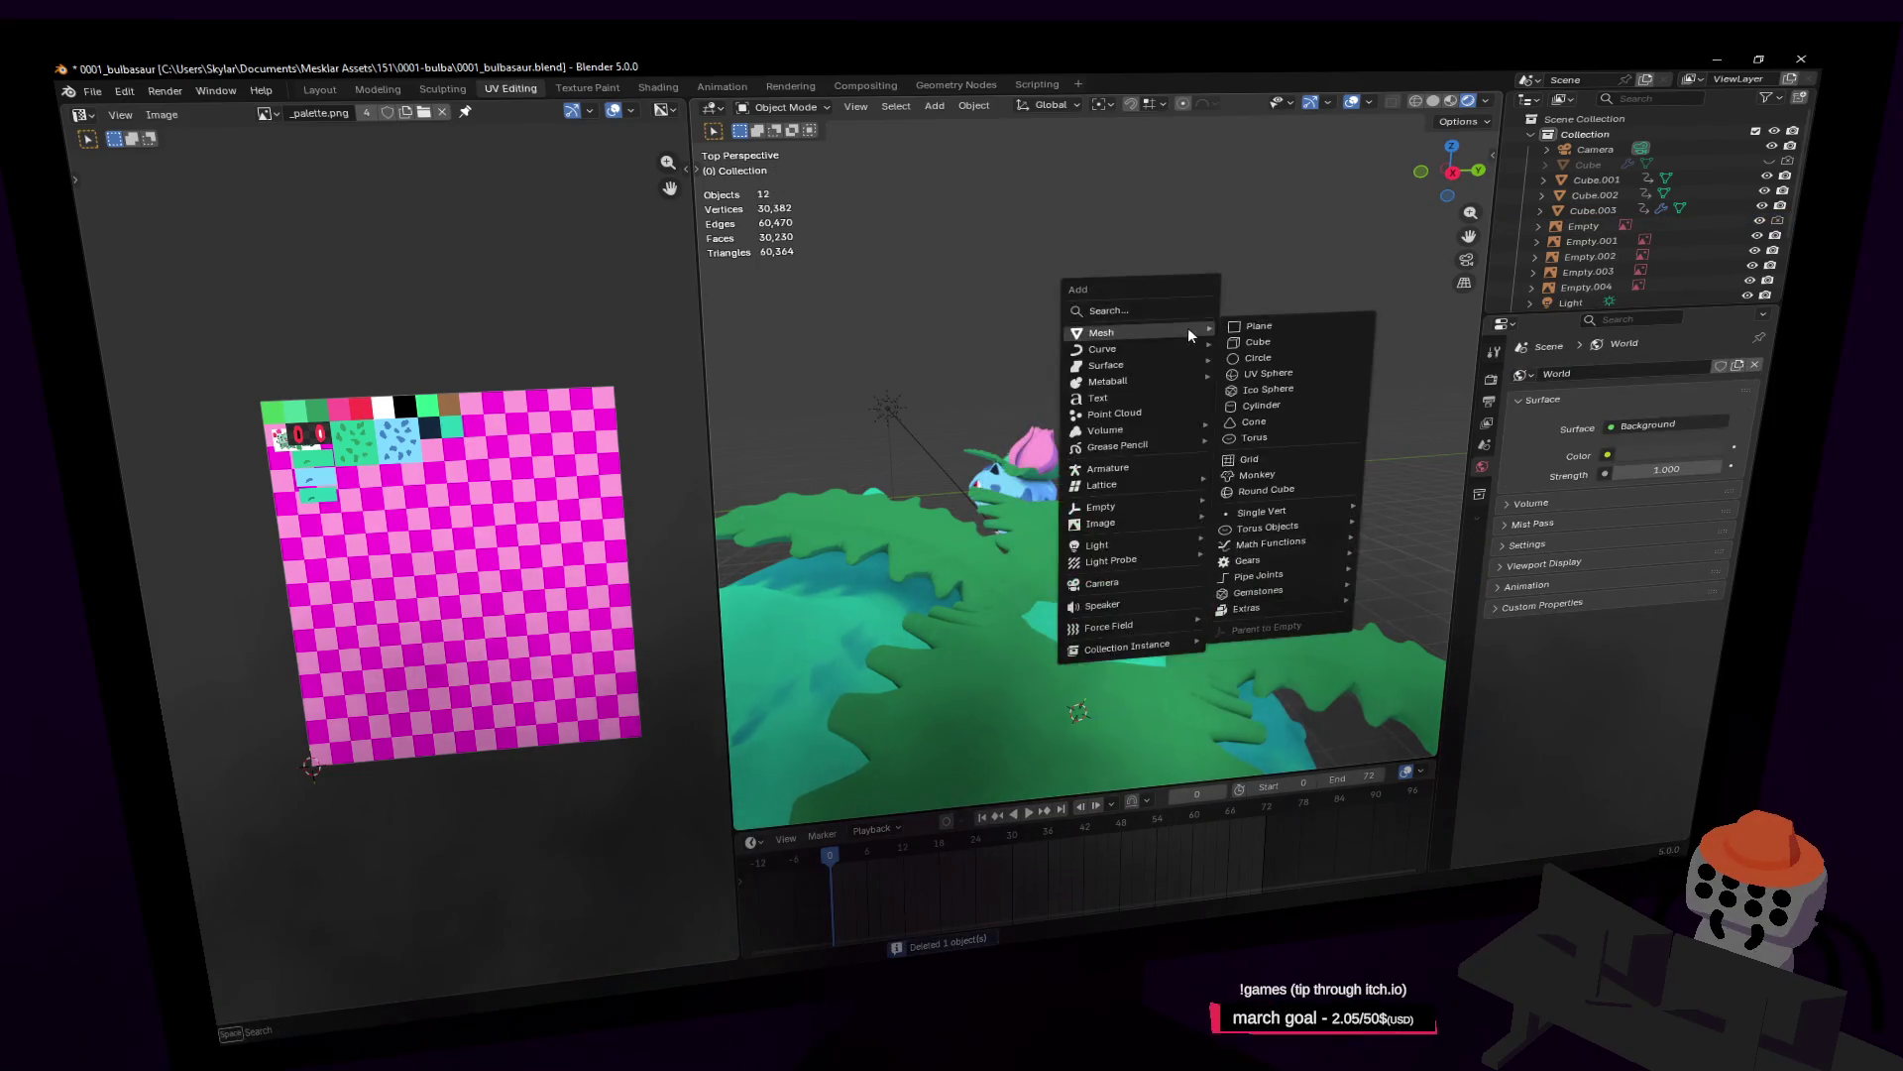
# Step: Add a new cylinder and raise it vertically above Bulbasaur's back
pyautogui.click(1261, 405)
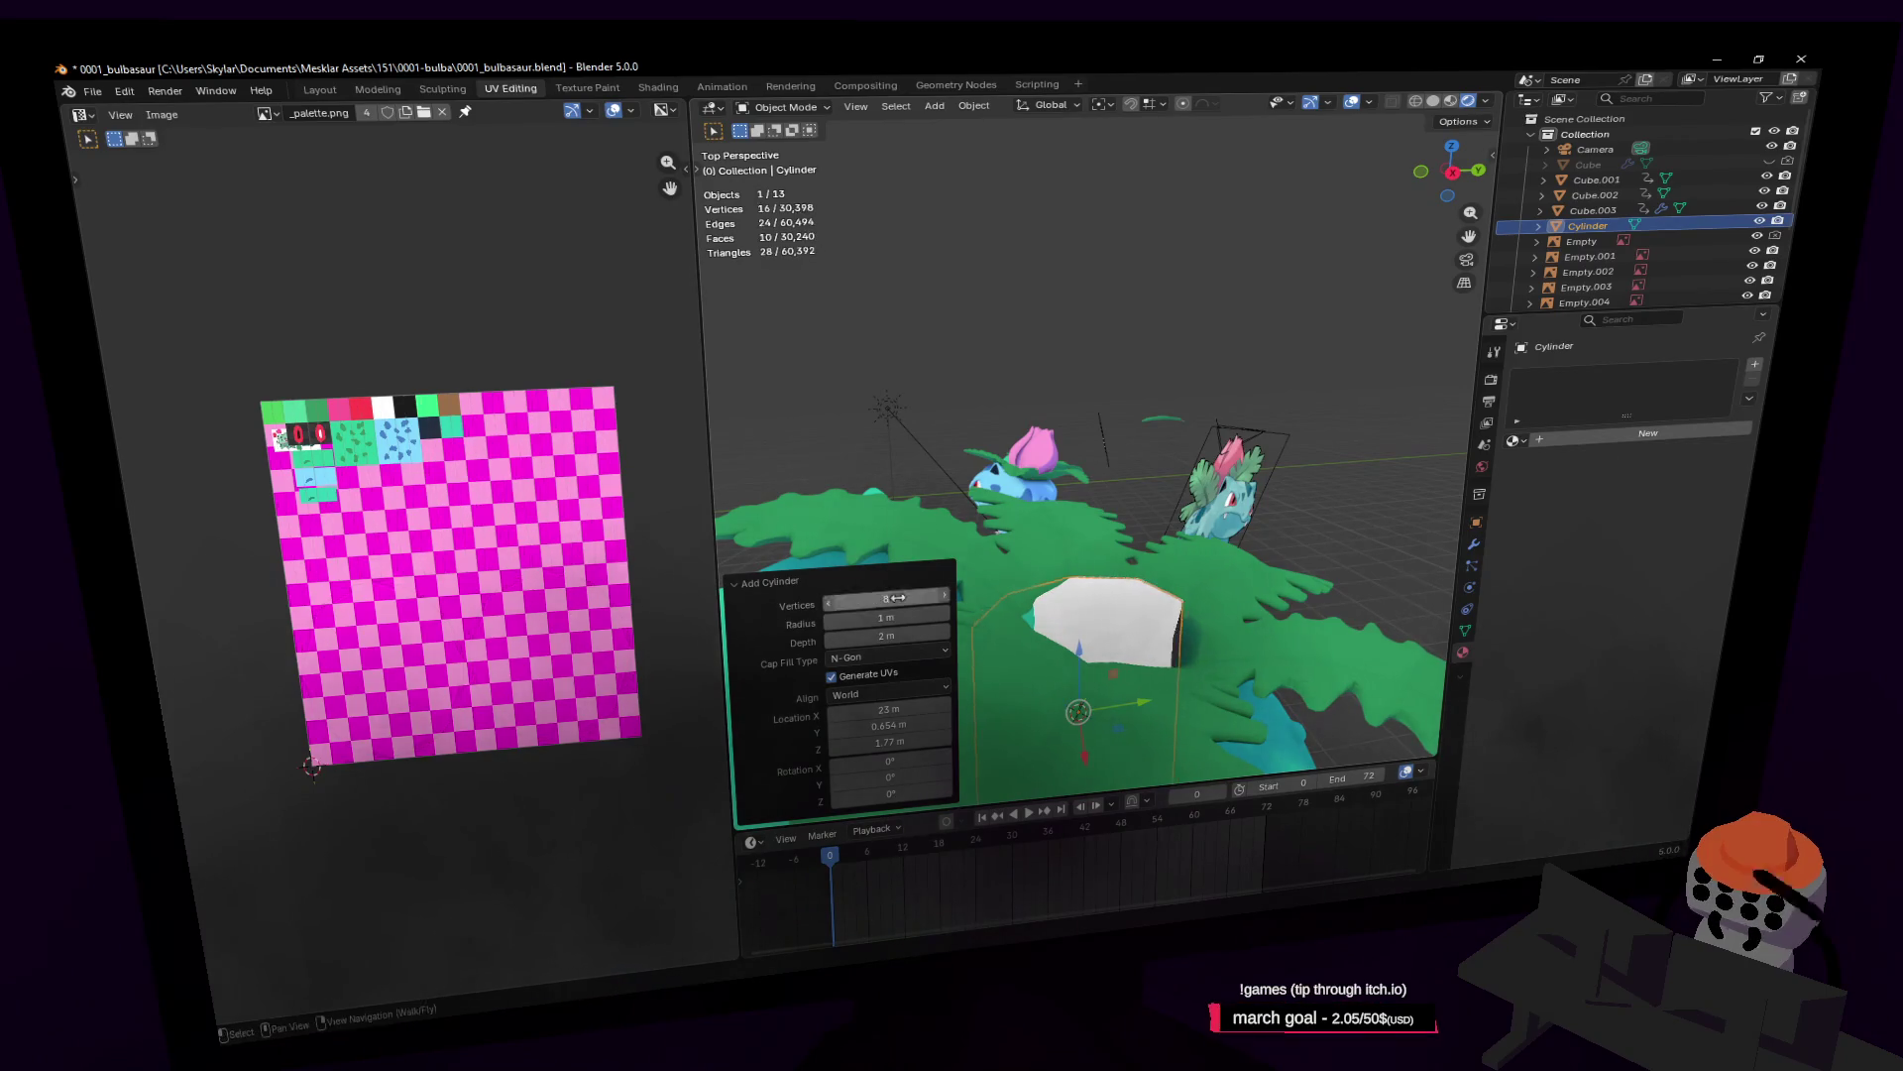
pyautogui.press('g')
pyautogui.press('z')
pyautogui.click(1186, 208)
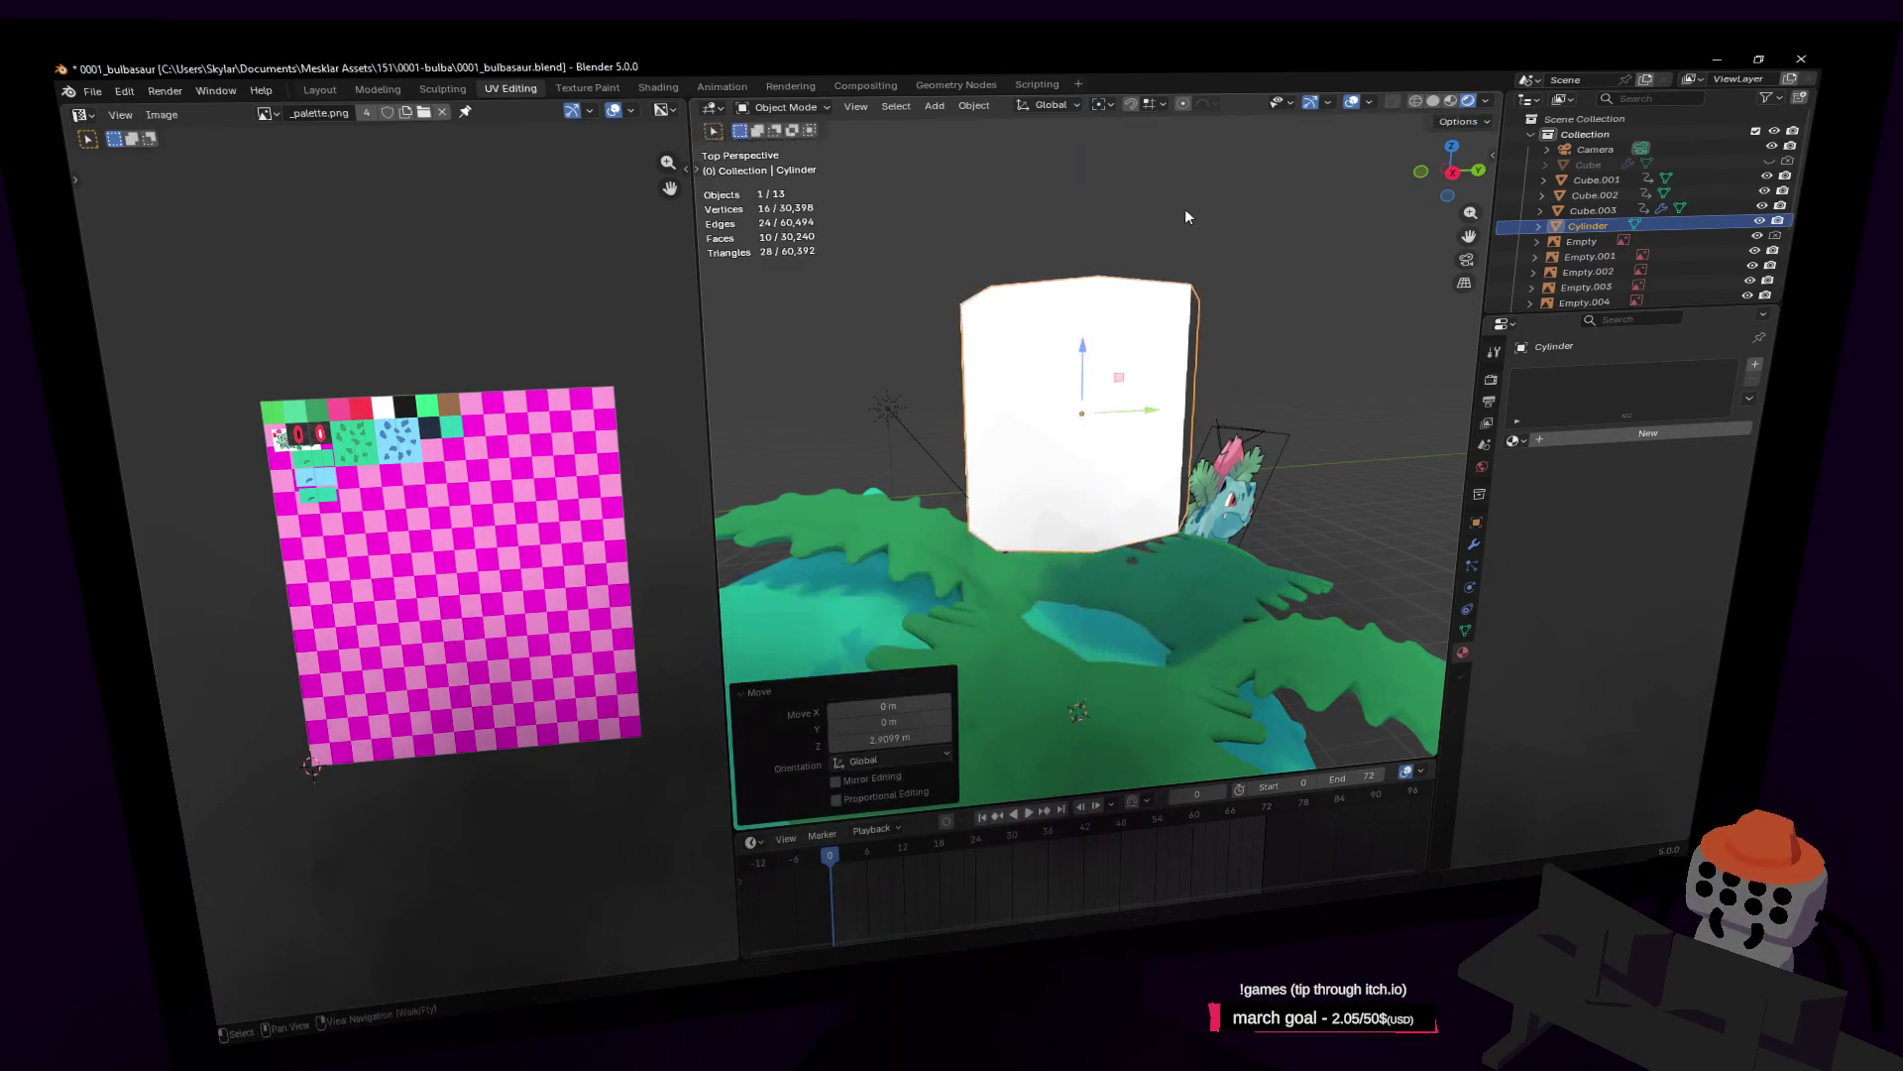
# Step: Add an edge loop, widen it, and raise it near the cylinder's top to flare it
pyautogui.press('Tab')
pyautogui.hotkey('ctrl', 'r')
pyautogui.click(1115, 370)
pyautogui.press('s')
pyautogui.click(1170, 342)
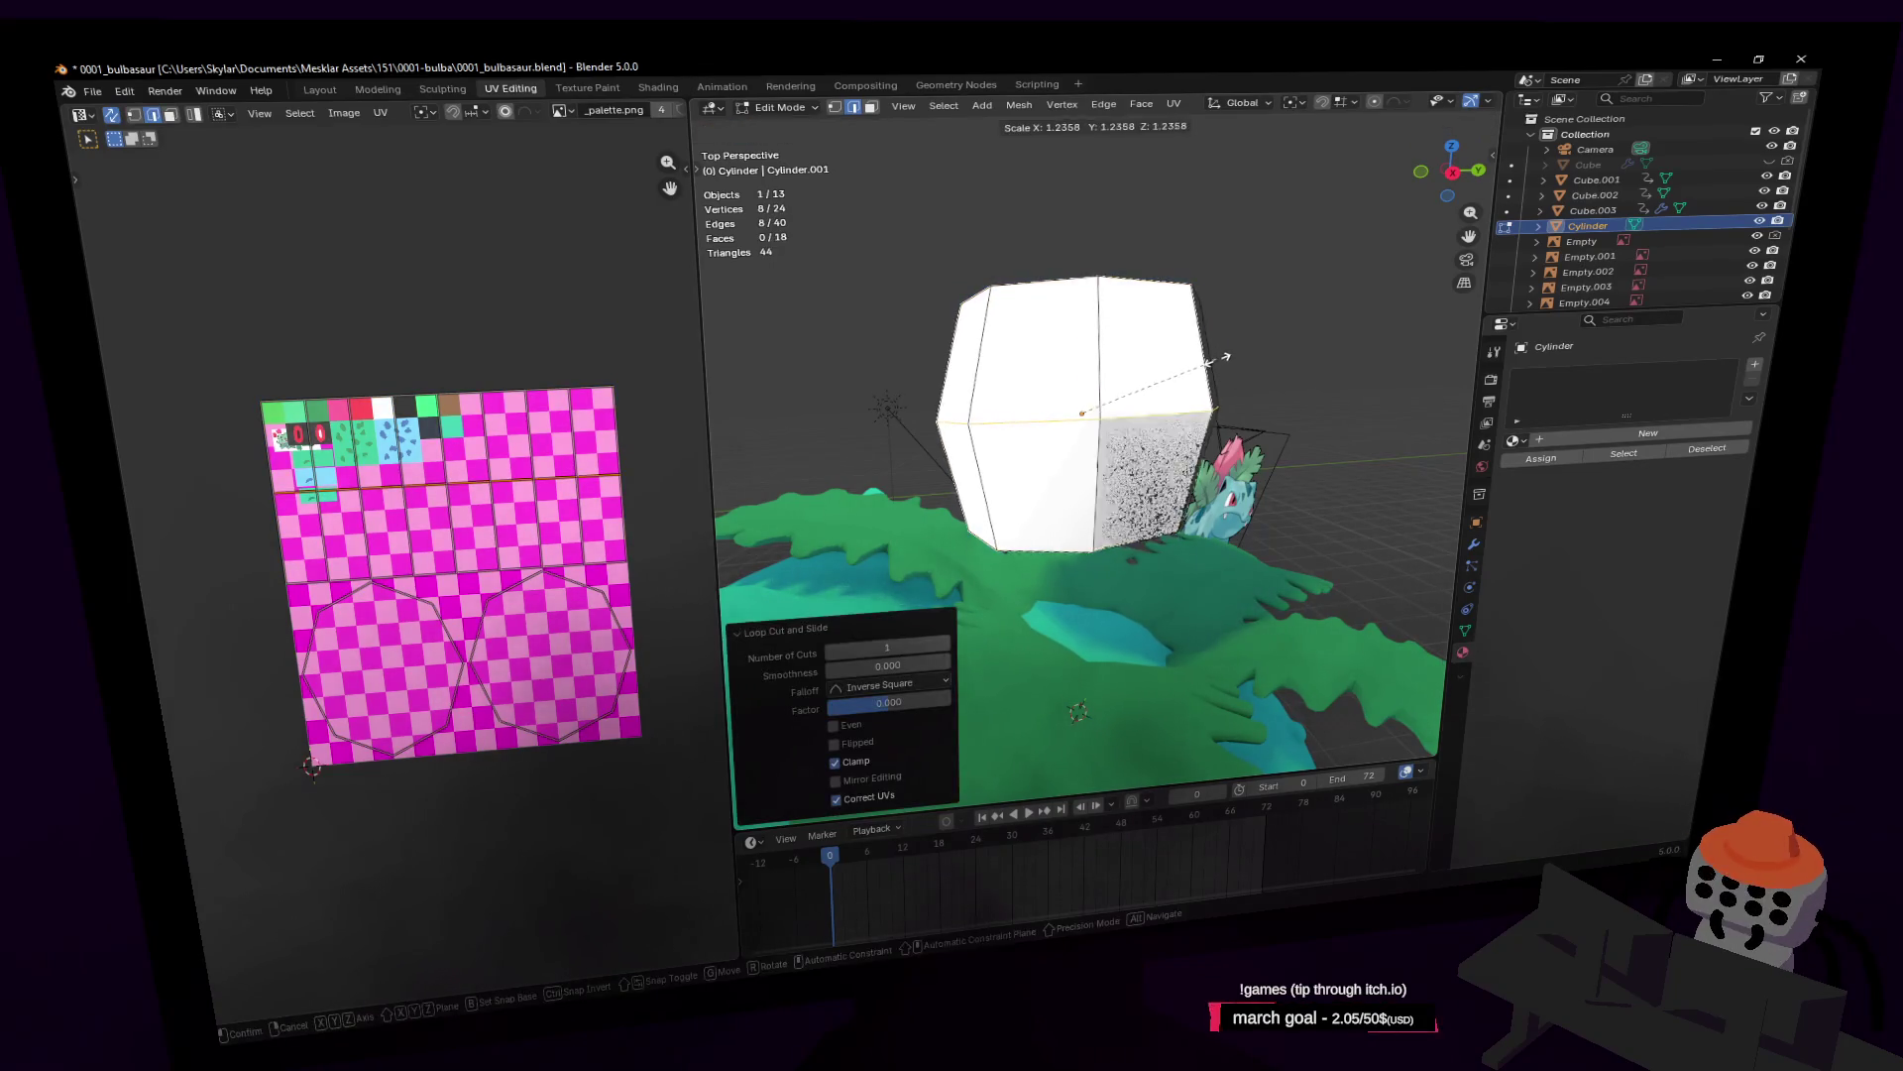
pyautogui.press('g')
pyautogui.press('z')
pyautogui.click(1203, 322)
# Step: Lower the cylinder's bottom face vertically
pyautogui.click(1111, 526)
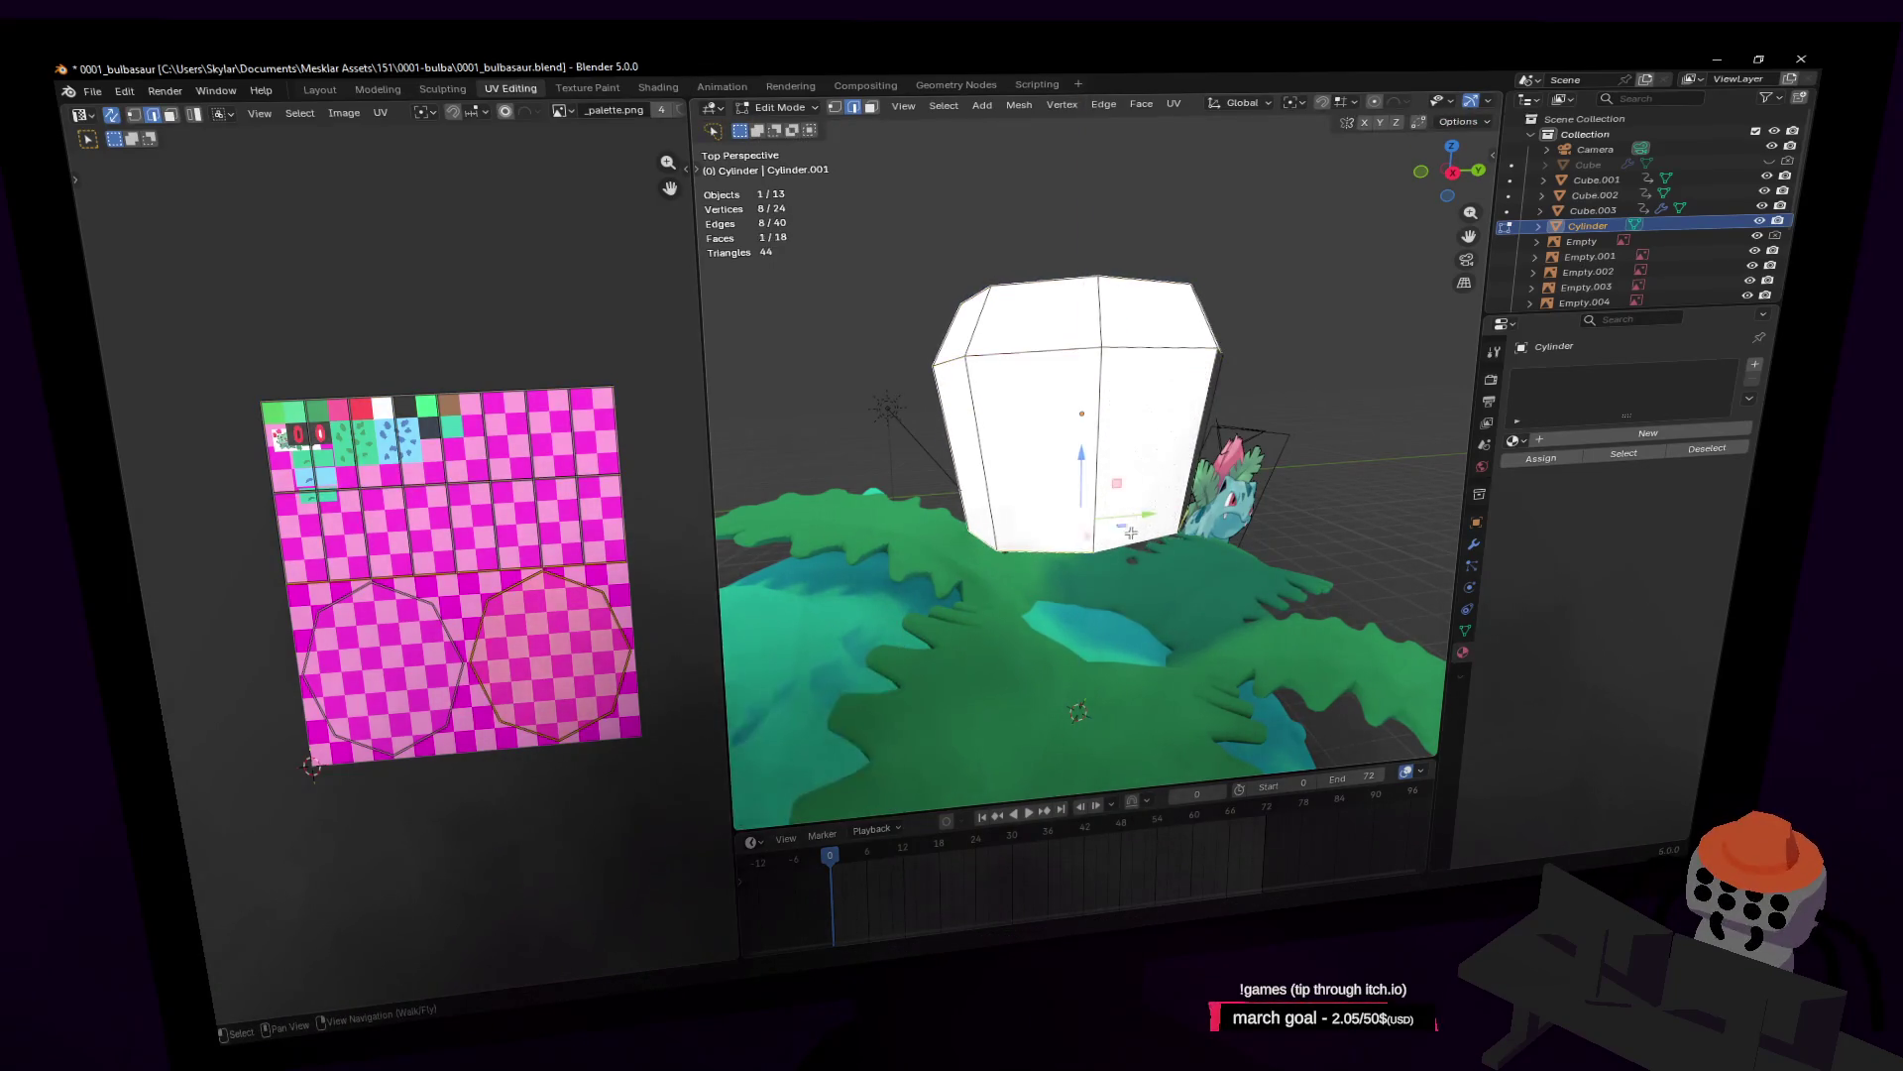
pyautogui.moveTo(1111, 526)
pyautogui.mouseDown(button='middle')
pyautogui.moveTo(1160, 555)
pyautogui.moveTo(1215, 387)
pyautogui.mouseUp(button='middle')
pyautogui.press('g')
pyautogui.press('z')
pyautogui.click(1188, 570)
# Step: Reposition the top edge loop and lower it vertically, then clear the selection
pyautogui.keyDown('alt'); pyautogui.click(1235, 401); pyautogui.keyUp('alt')
pyautogui.press('g')
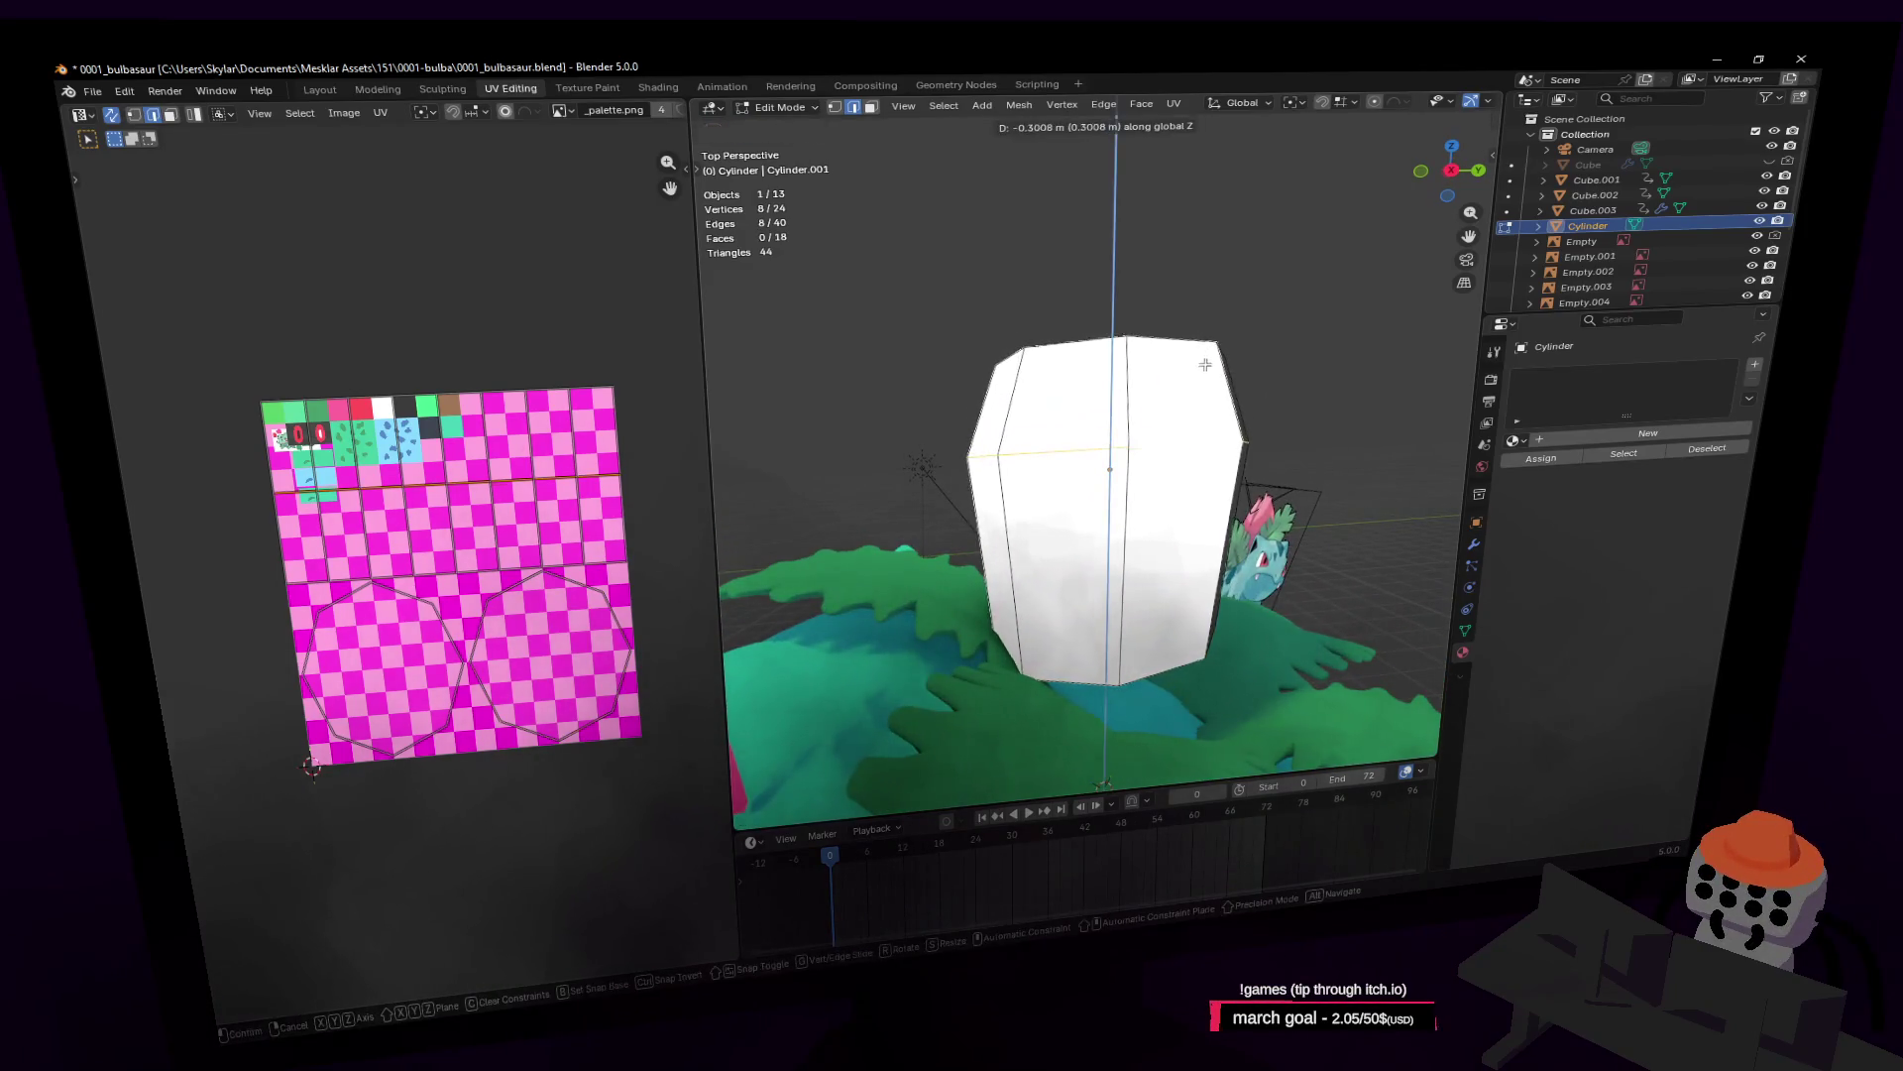
pyautogui.click(1208, 329)
pyautogui.hotkey('shift', '`')
pyautogui.press('w')
pyautogui.press('Escape')
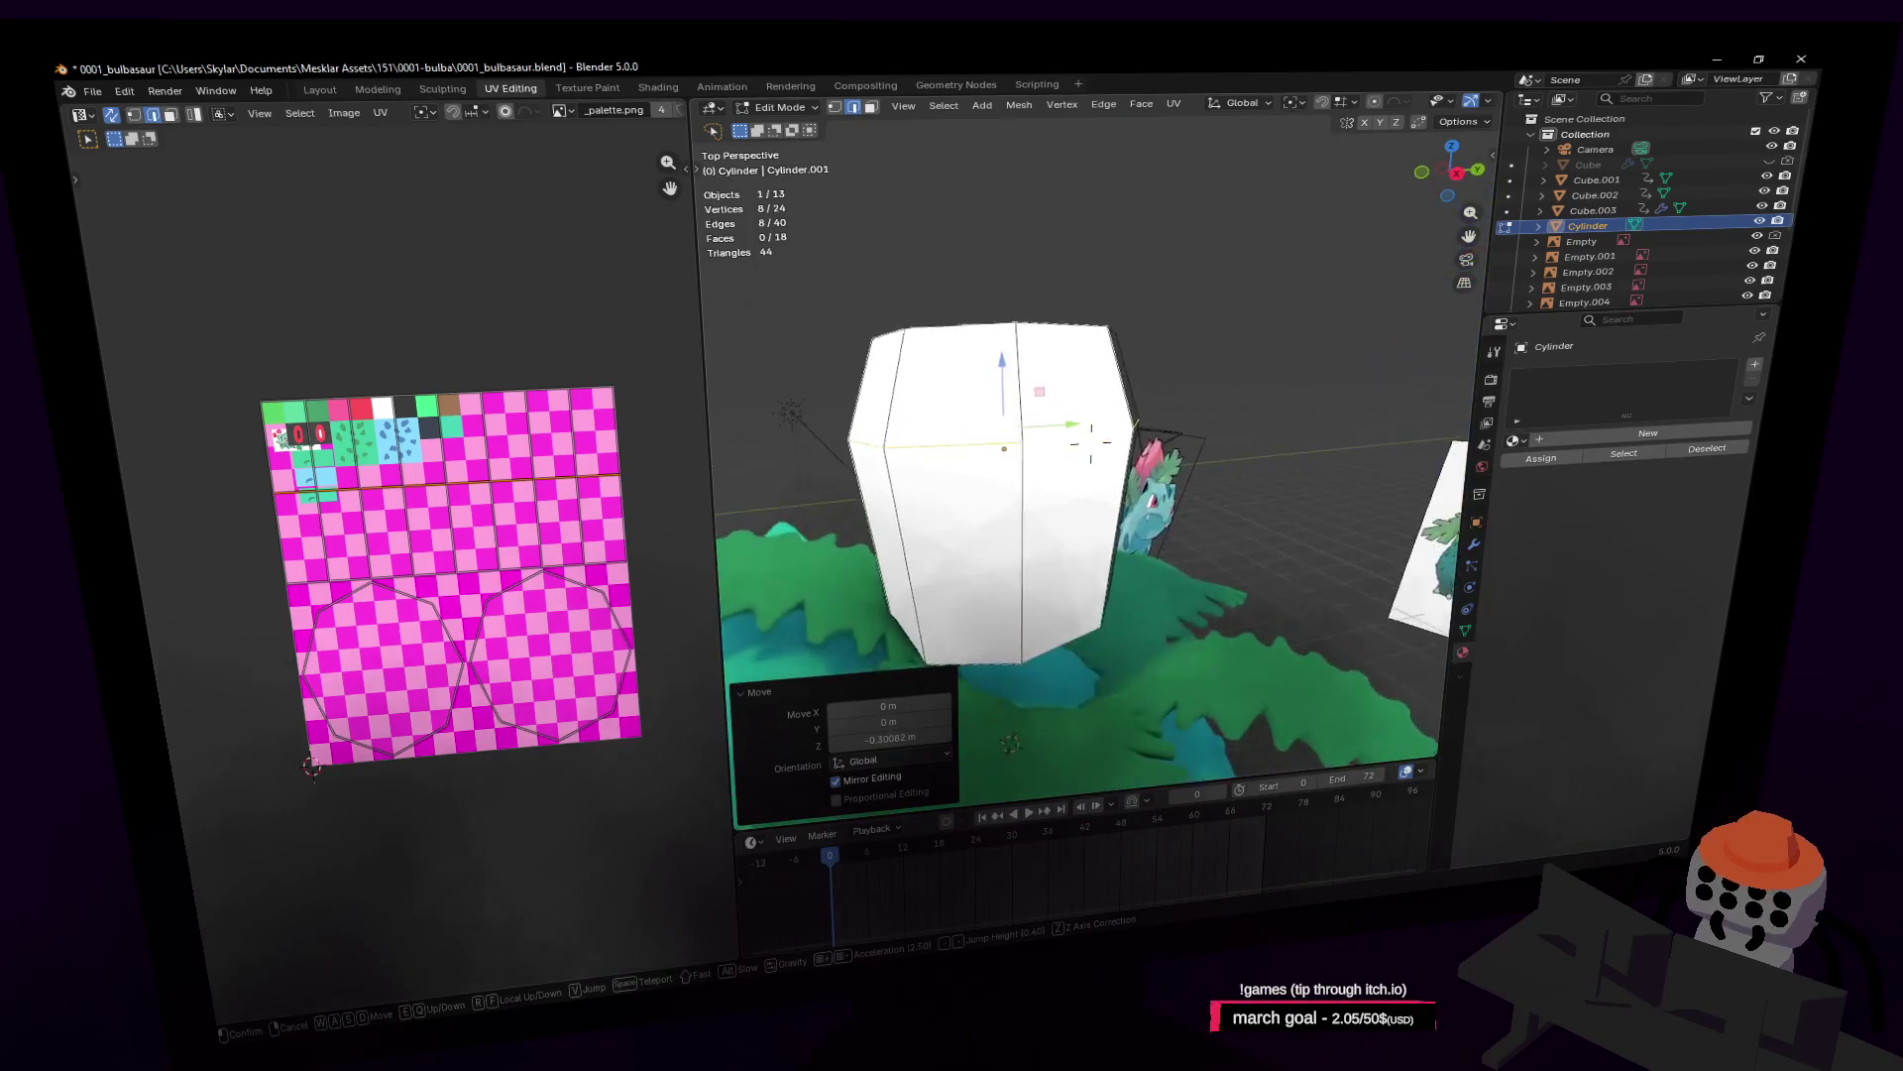
pyautogui.press('g')
pyautogui.press('z')
pyautogui.click(1211, 398)
pyautogui.moveTo(1211, 399); pyautogui.dragTo(1127, 434, button='middle')
pyautogui.hotkey('alt', 'a')
pyautogui.press('Tab')
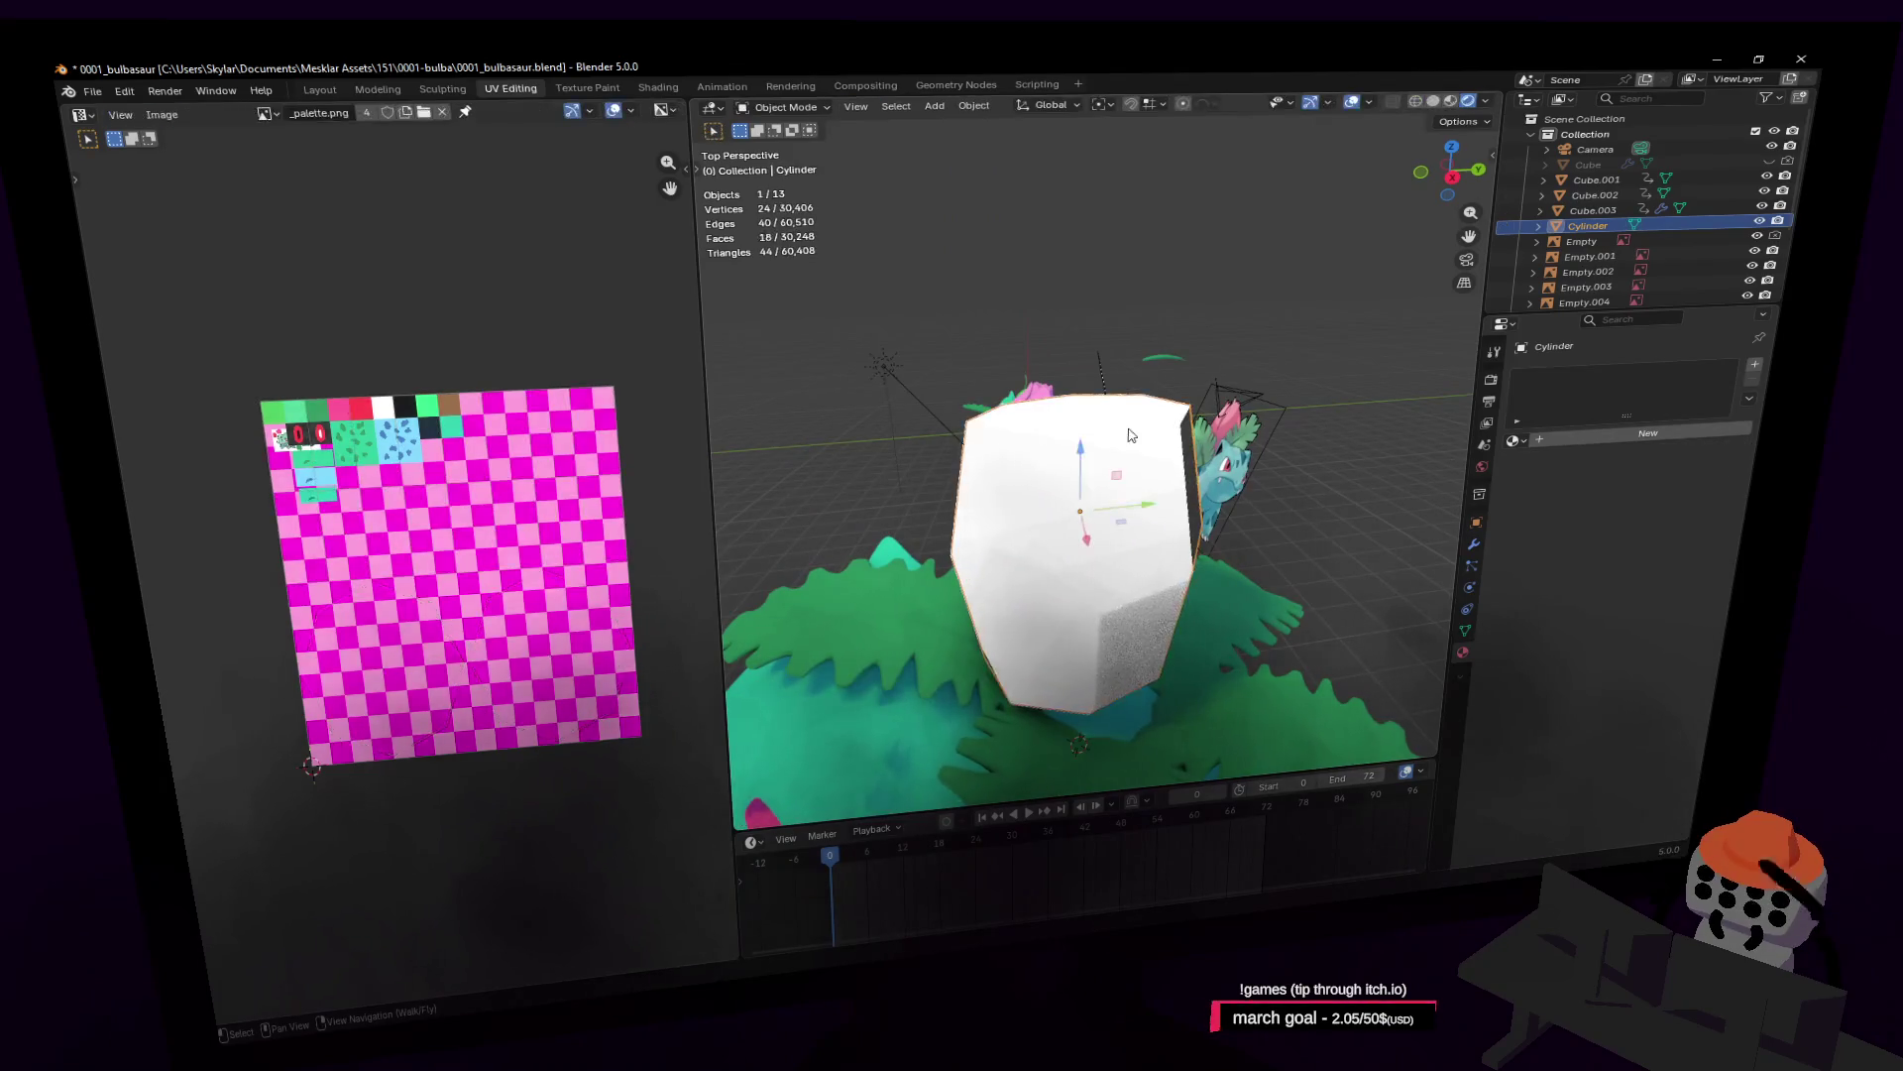
# Step: Shrink all of the trunk's UVs to 0.034 and place them on the brown swatch
pyautogui.press('Tab')
pyautogui.press('a')
pyautogui.press('s')
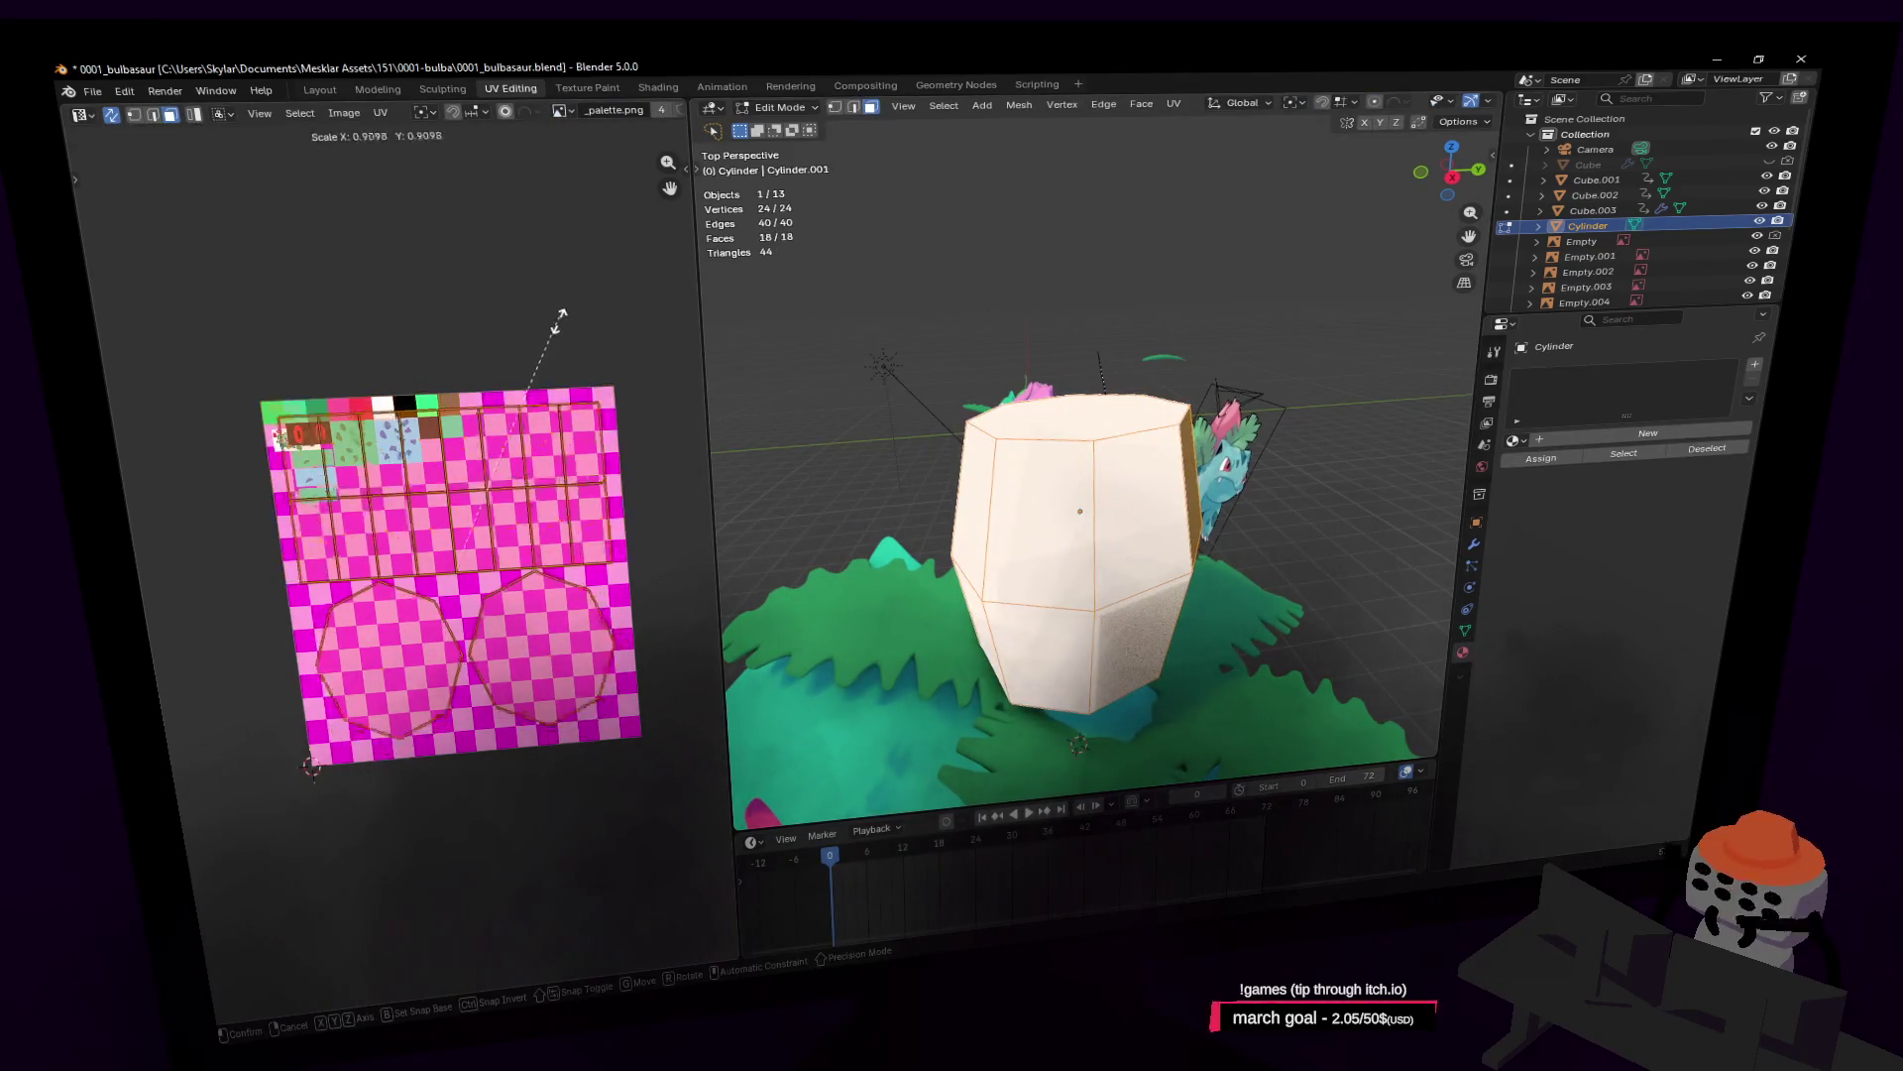
pyautogui.click(472, 570)
pyautogui.press('g')
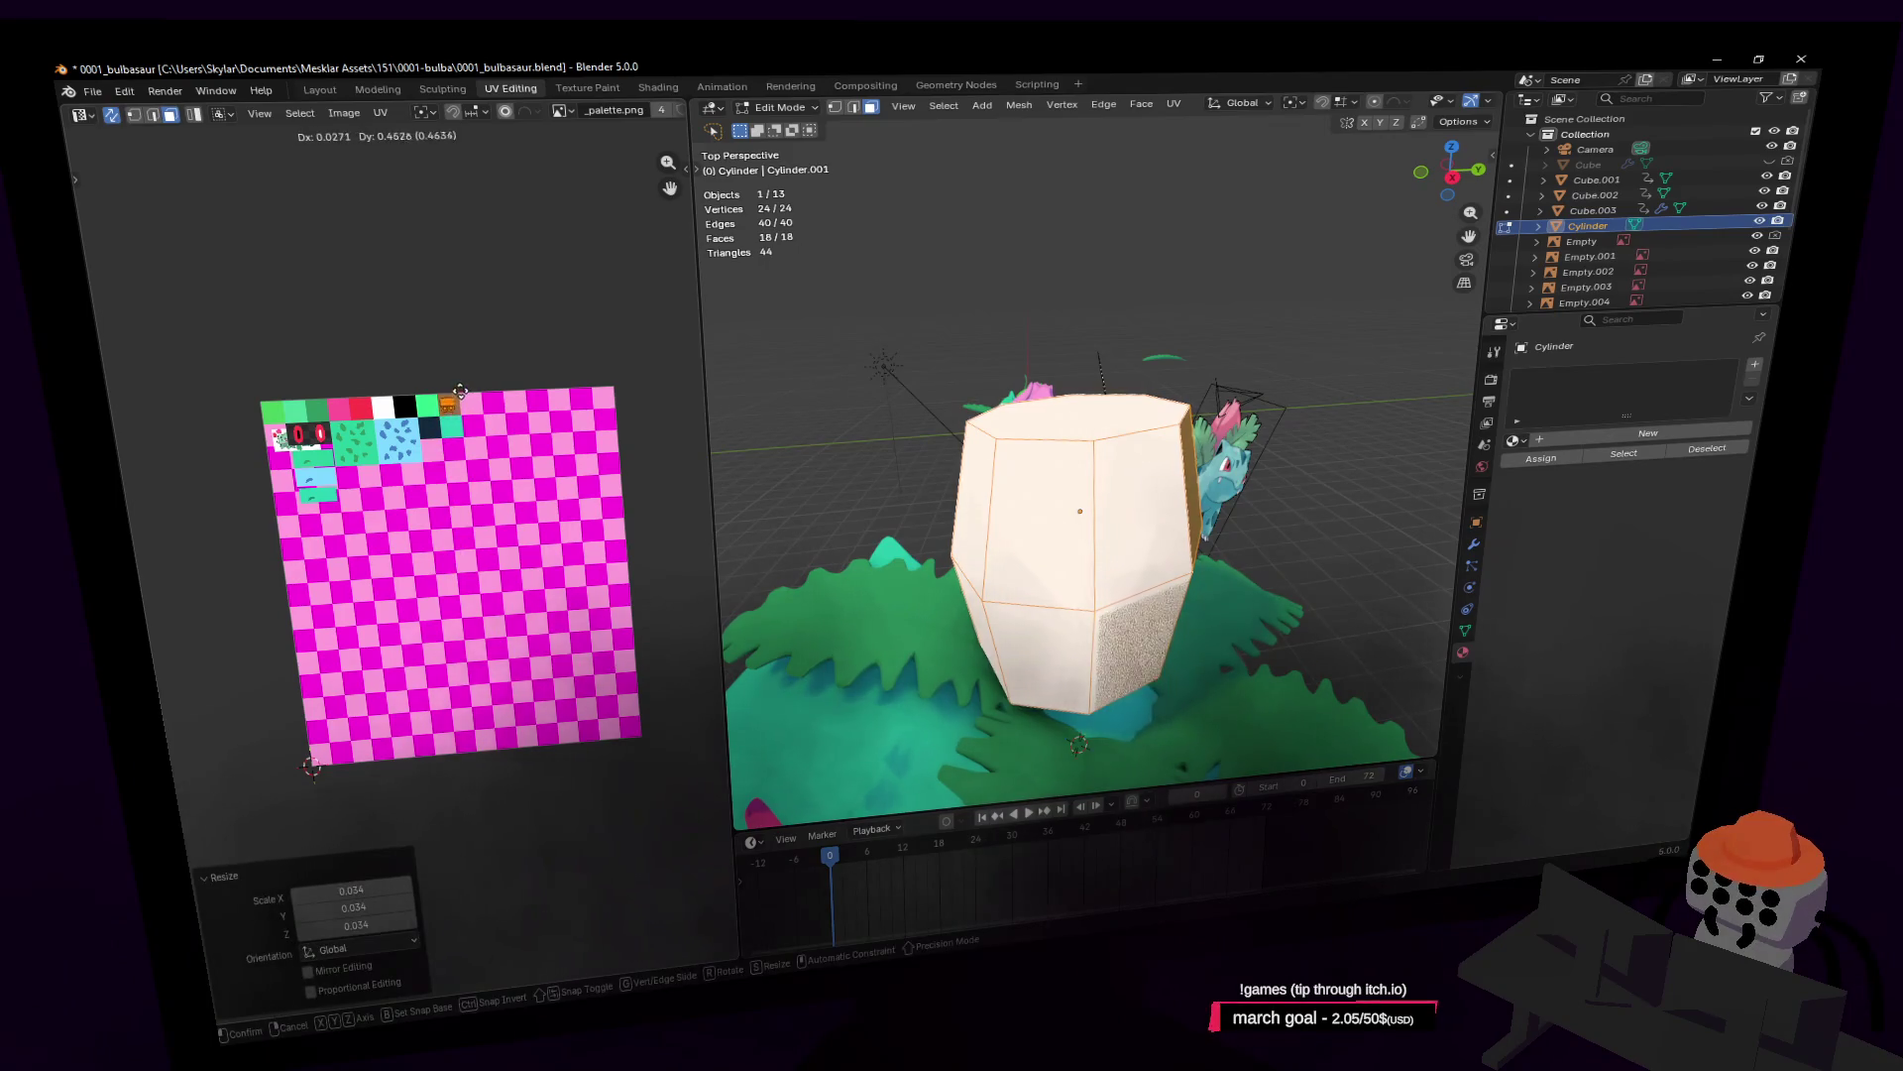
pyautogui.click(460, 392)
pyautogui.press('Tab')
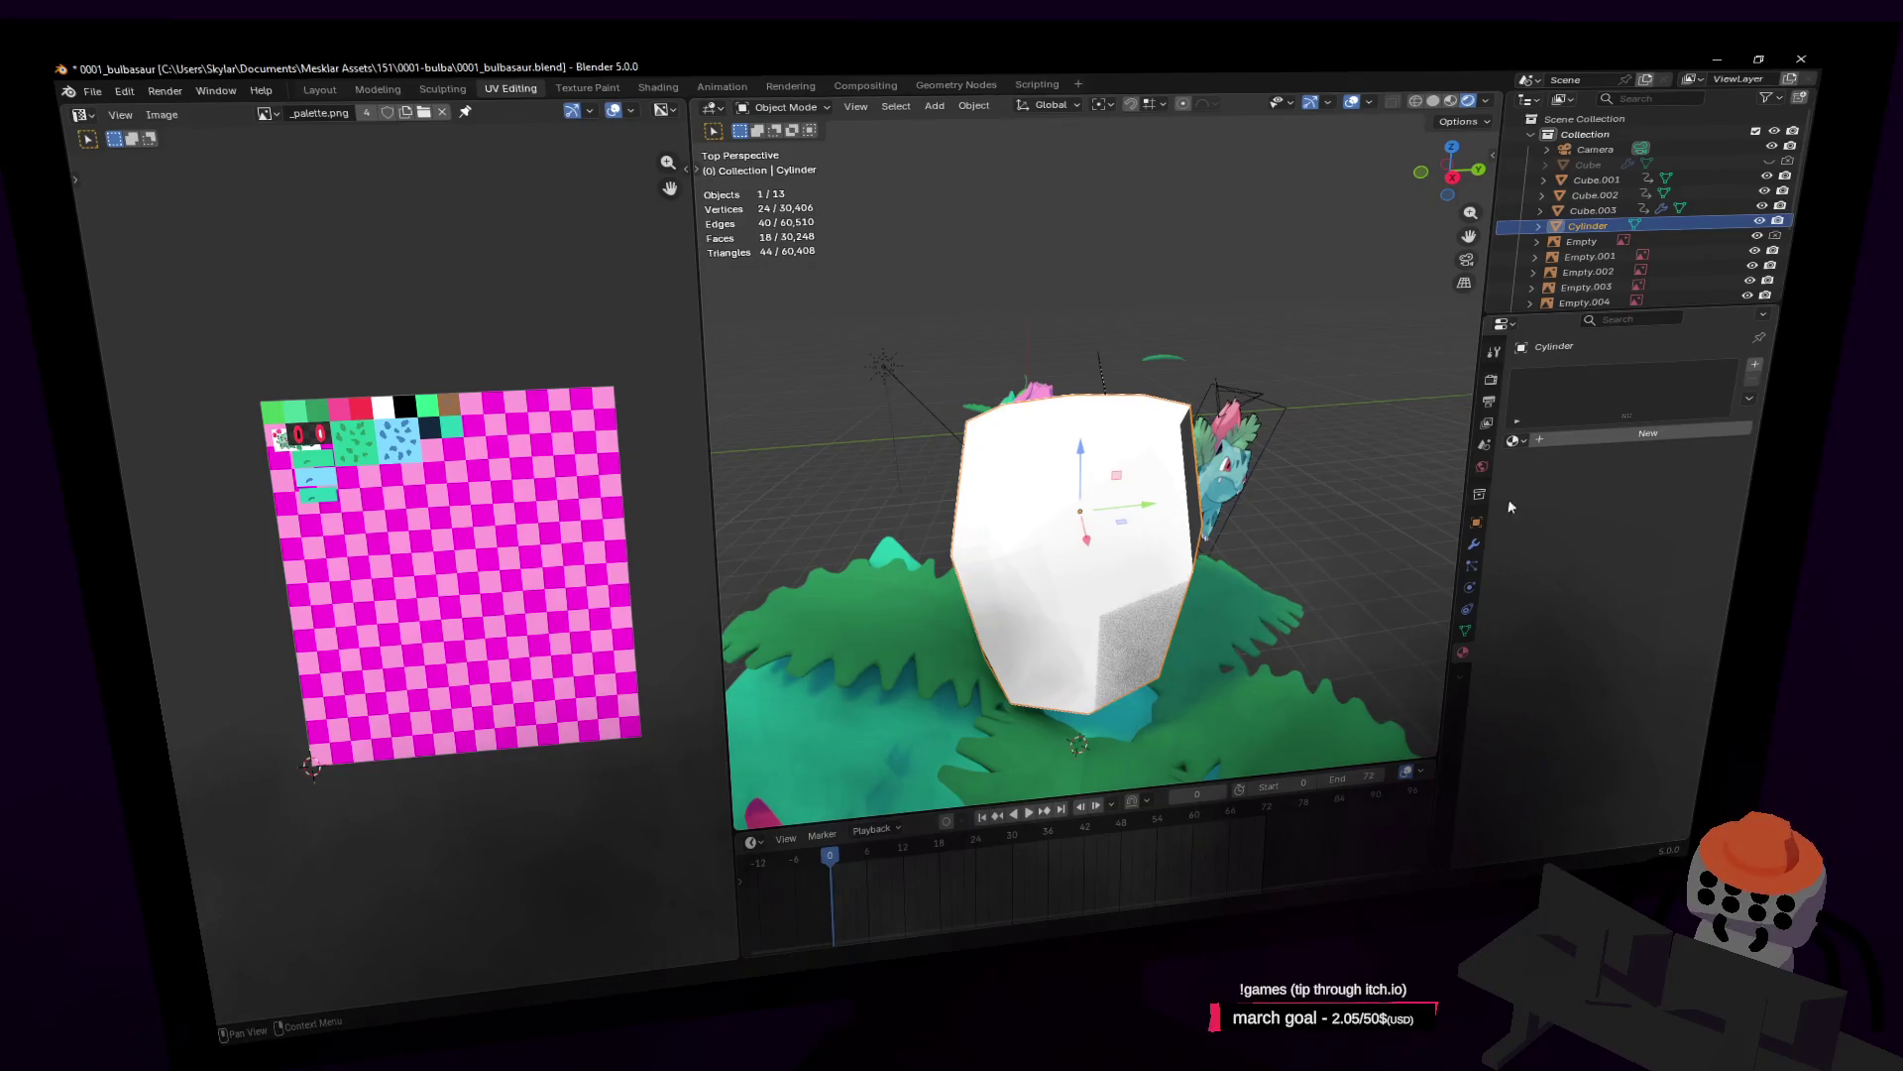
# Step: Assign the palette Material to the trunk, turning it brown
pyautogui.click(1514, 443)
pyautogui.click(1570, 462)
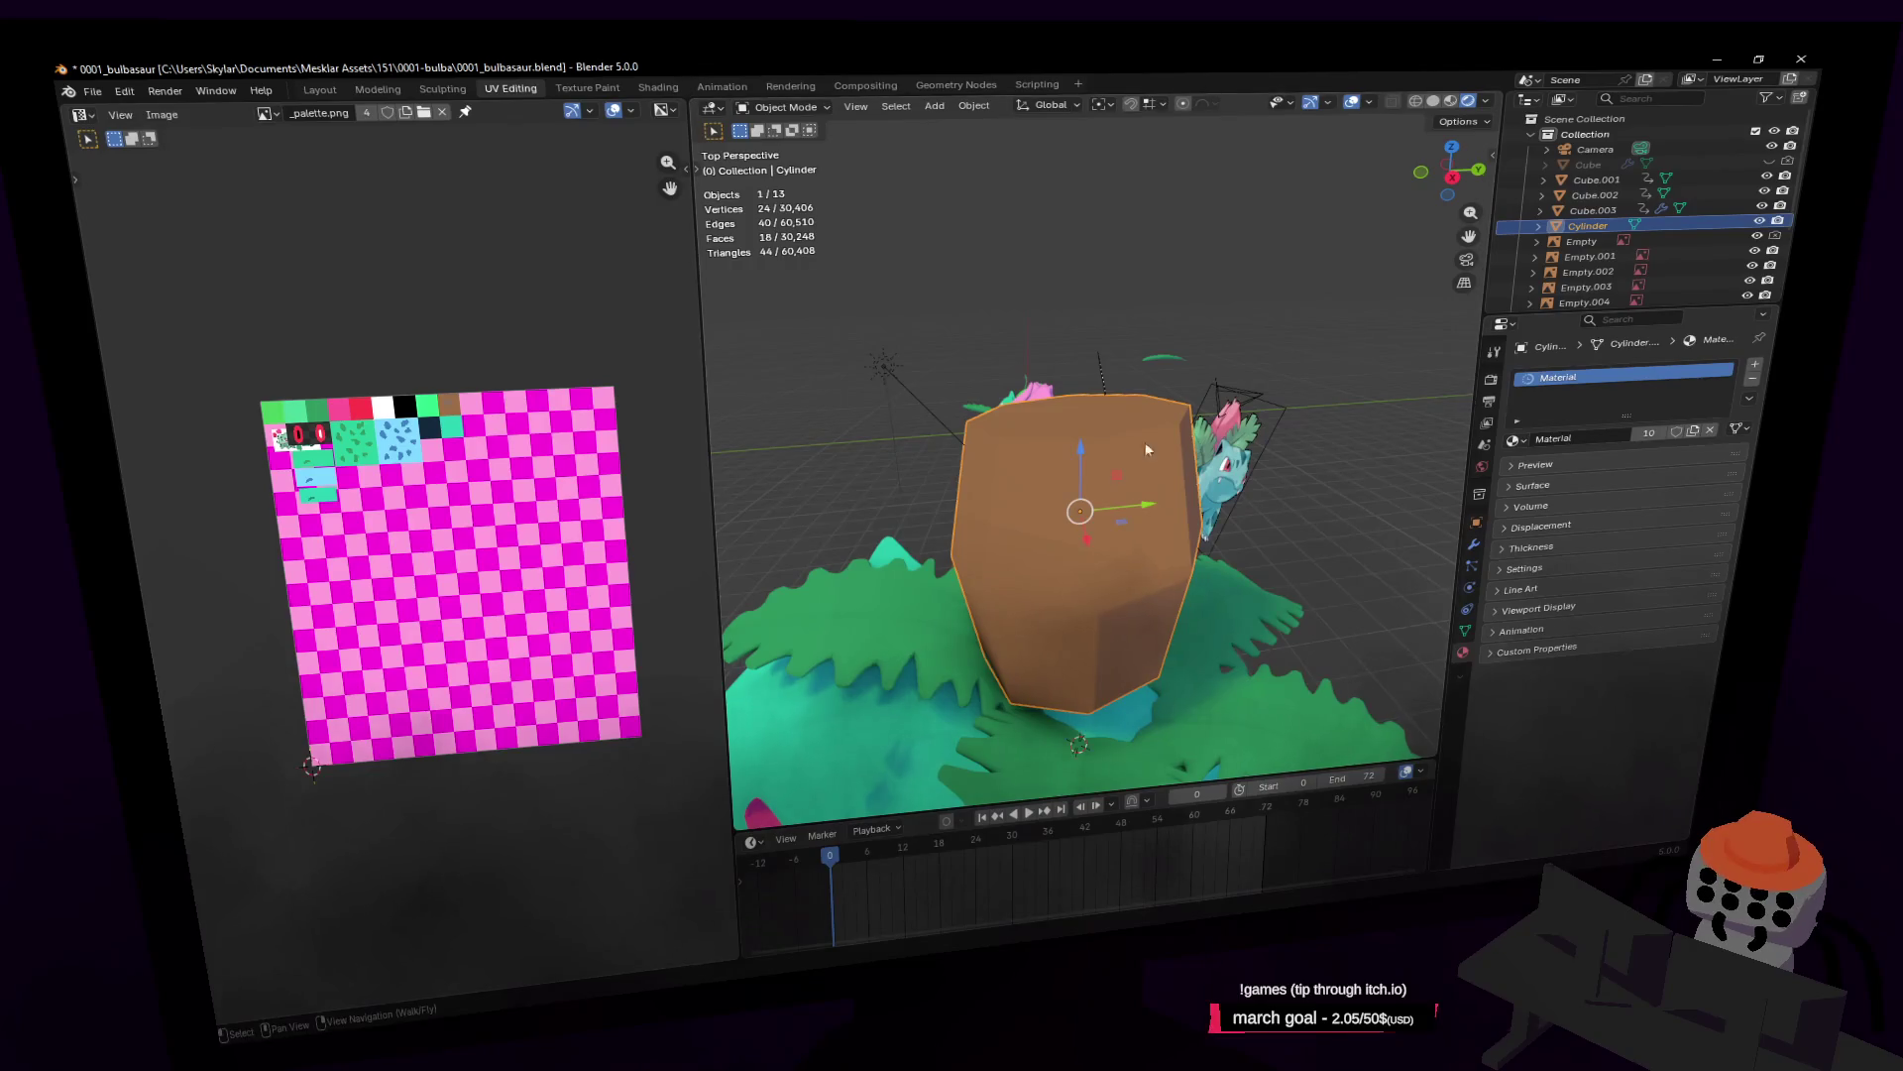
pyautogui.moveTo(1201, 420)
pyautogui.mouseDown(button='middle')
pyautogui.moveTo(1226, 402)
pyautogui.moveTo(1209, 387)
pyautogui.mouseUp(button='middle')
pyautogui.press('Tab')
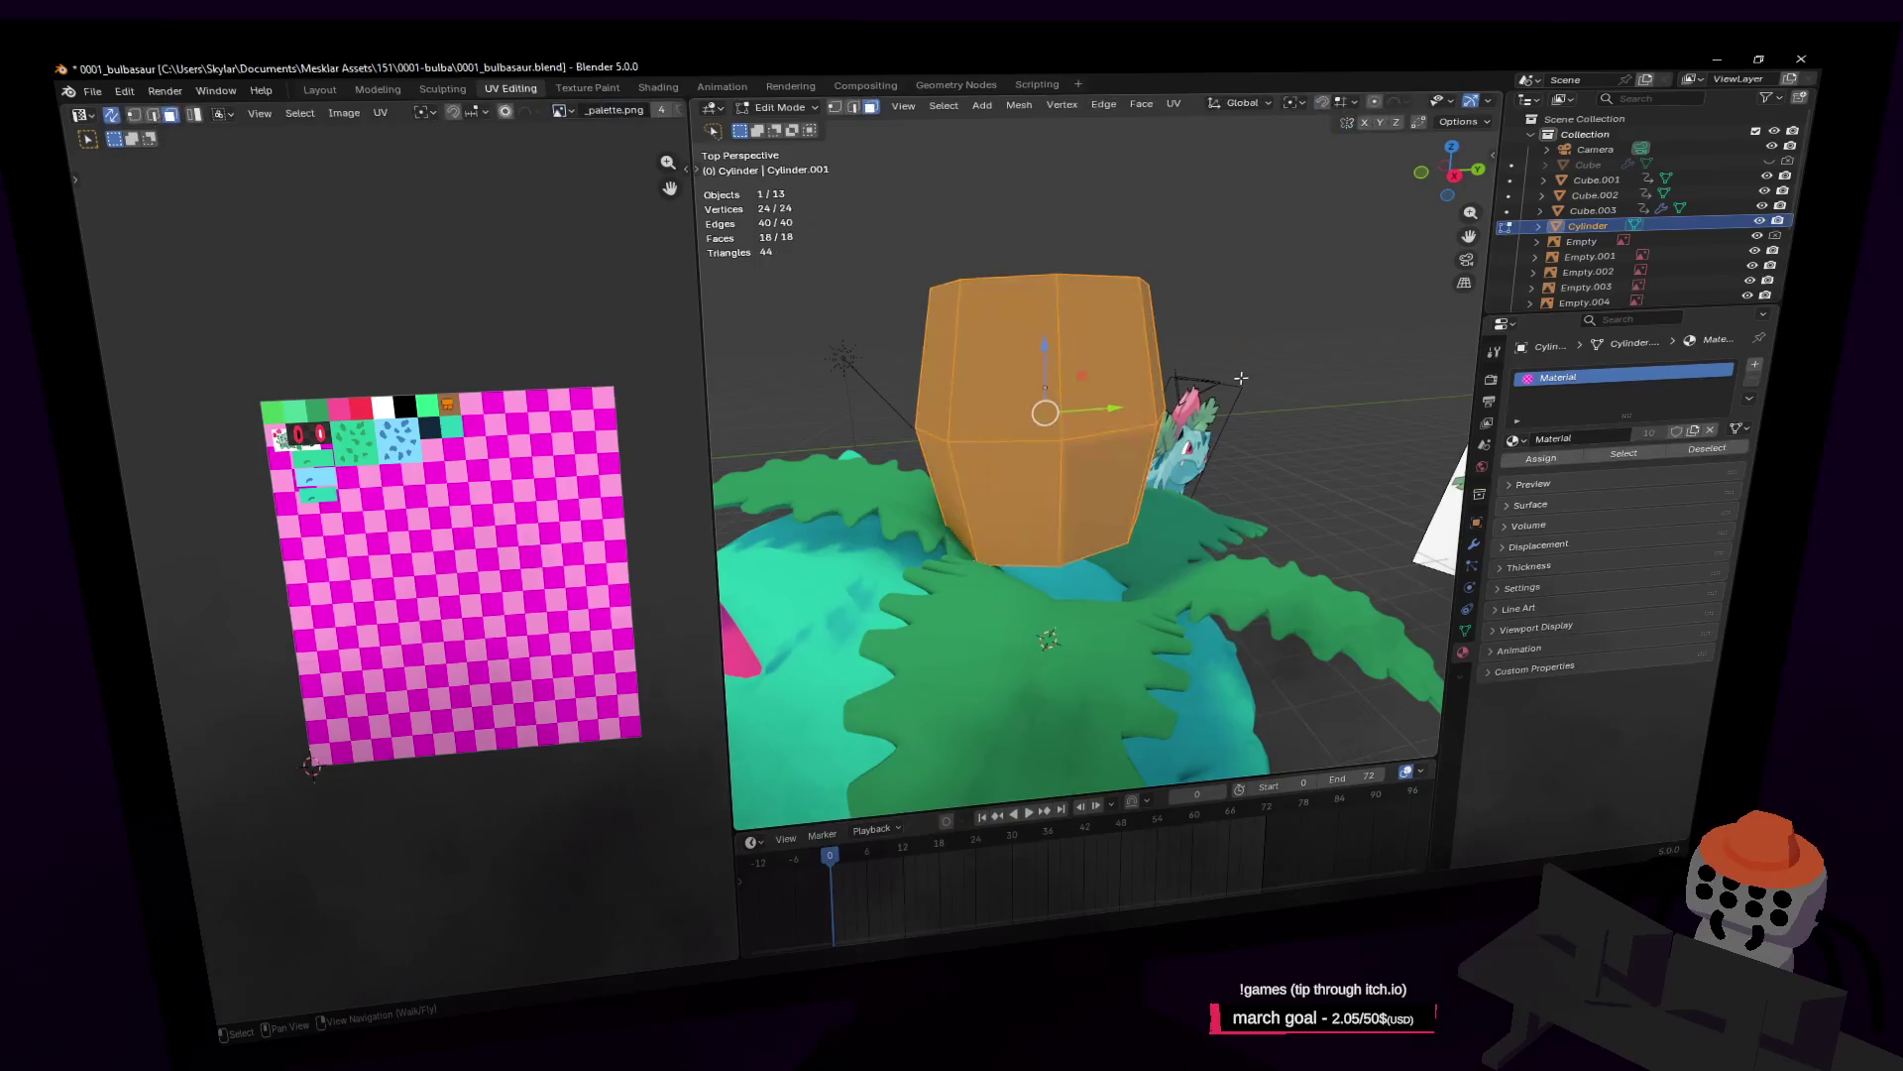
pyautogui.press('Tab')
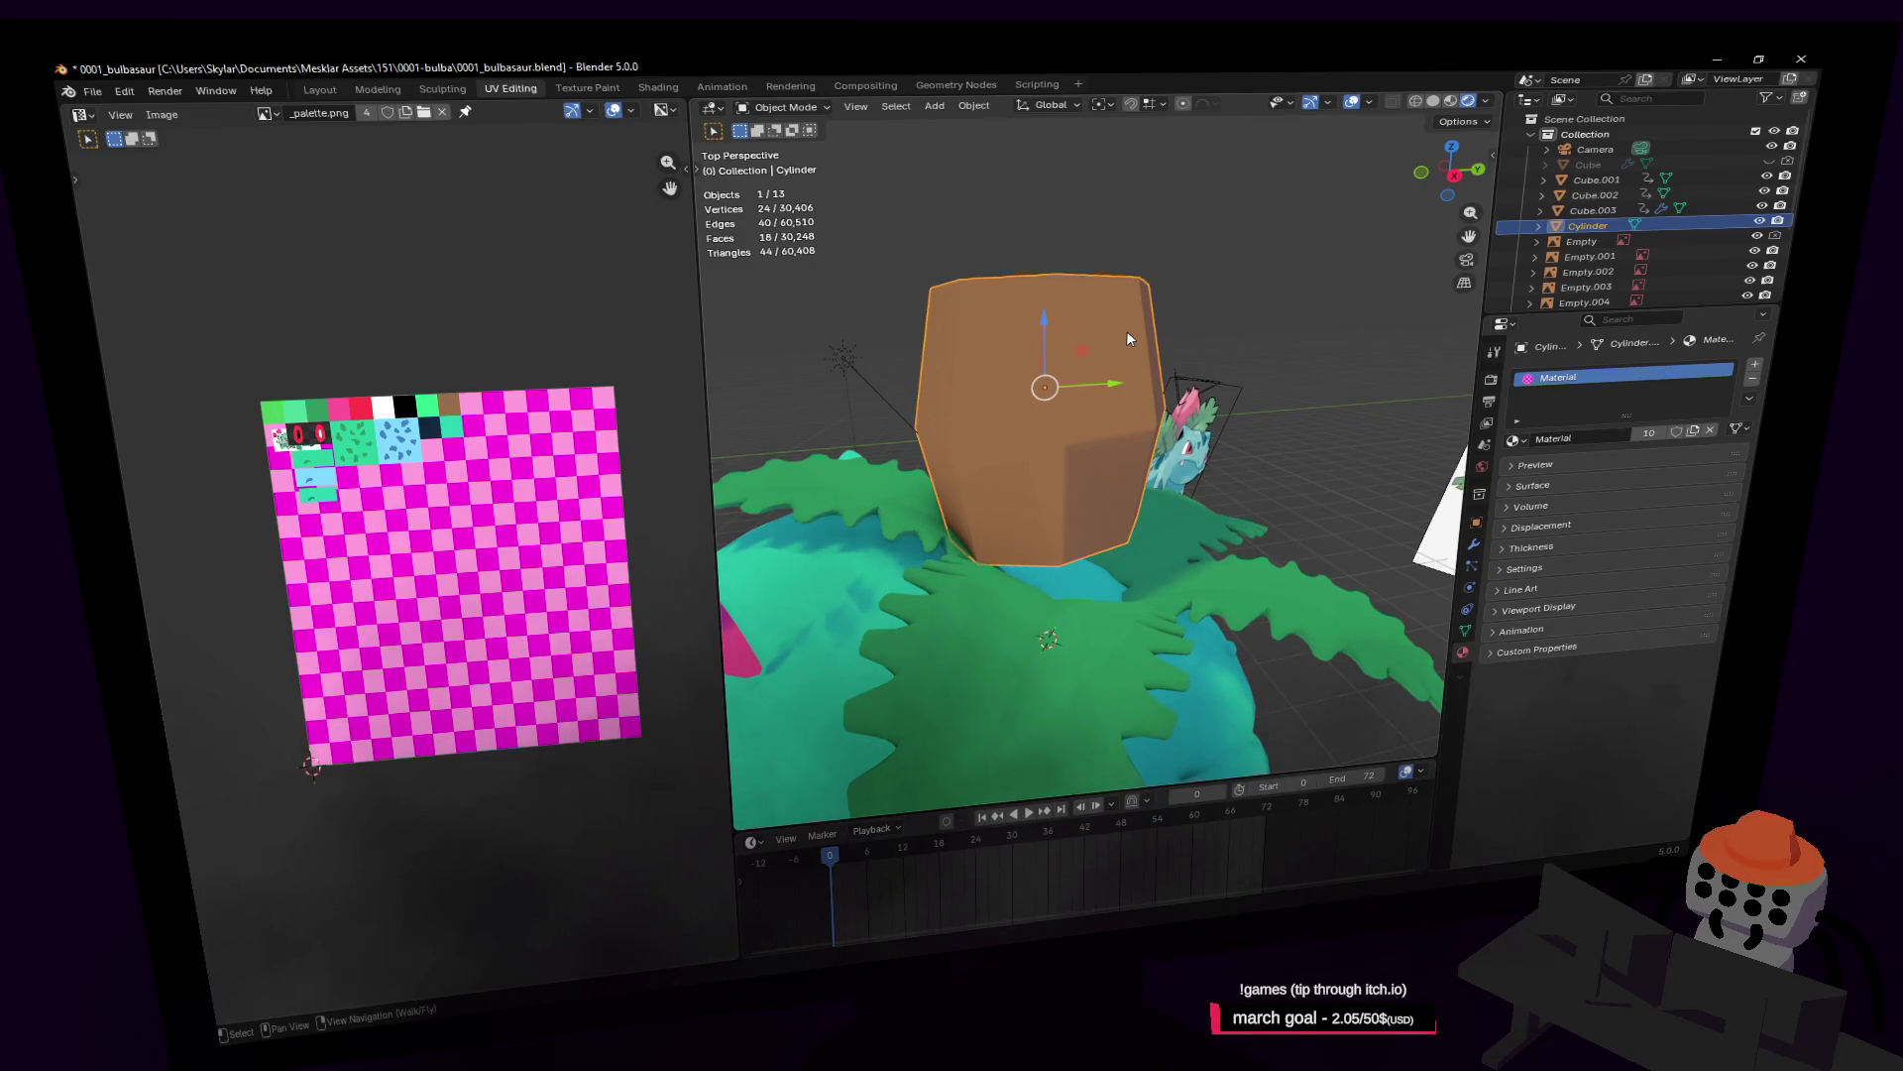
# Step: Add a Subdivision modifier to the brown trunk
pyautogui.click(1475, 543)
pyautogui.click(1620, 369)
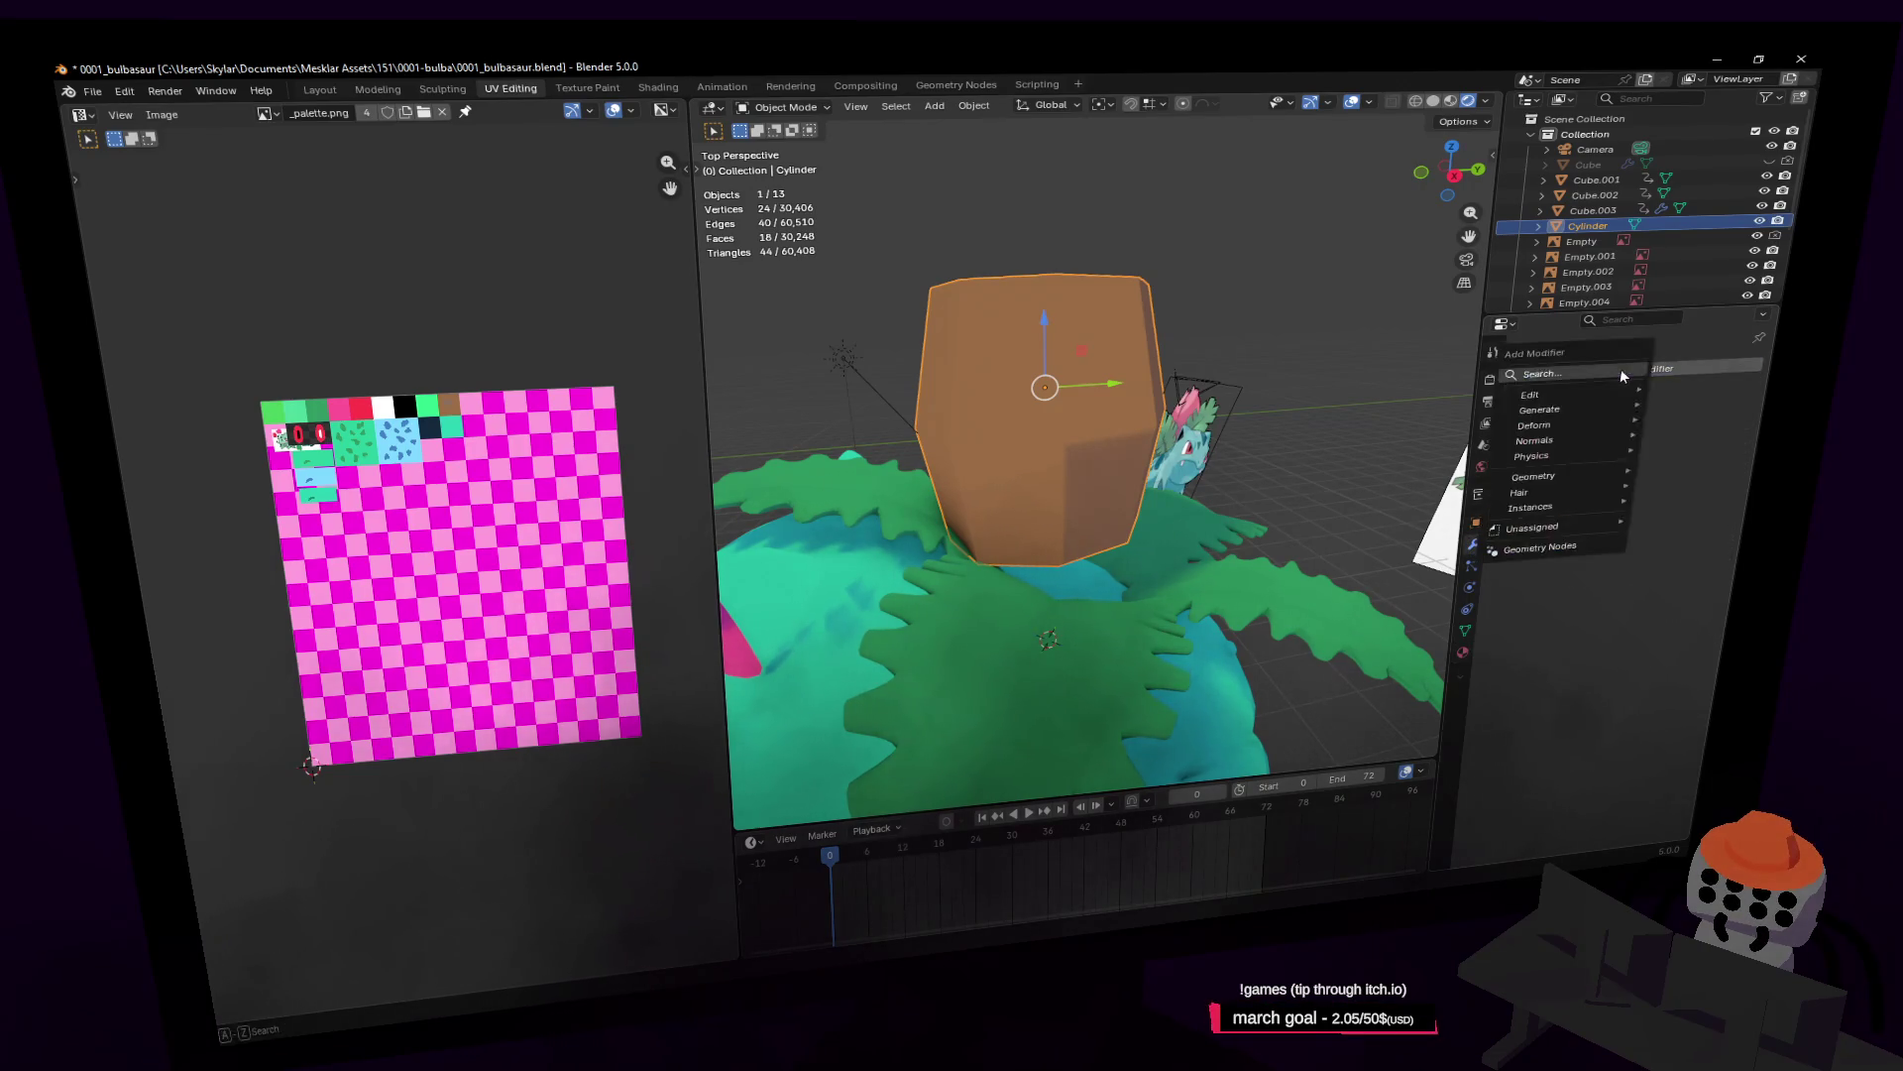
pyautogui.write('sub')
pyautogui.press('Return')
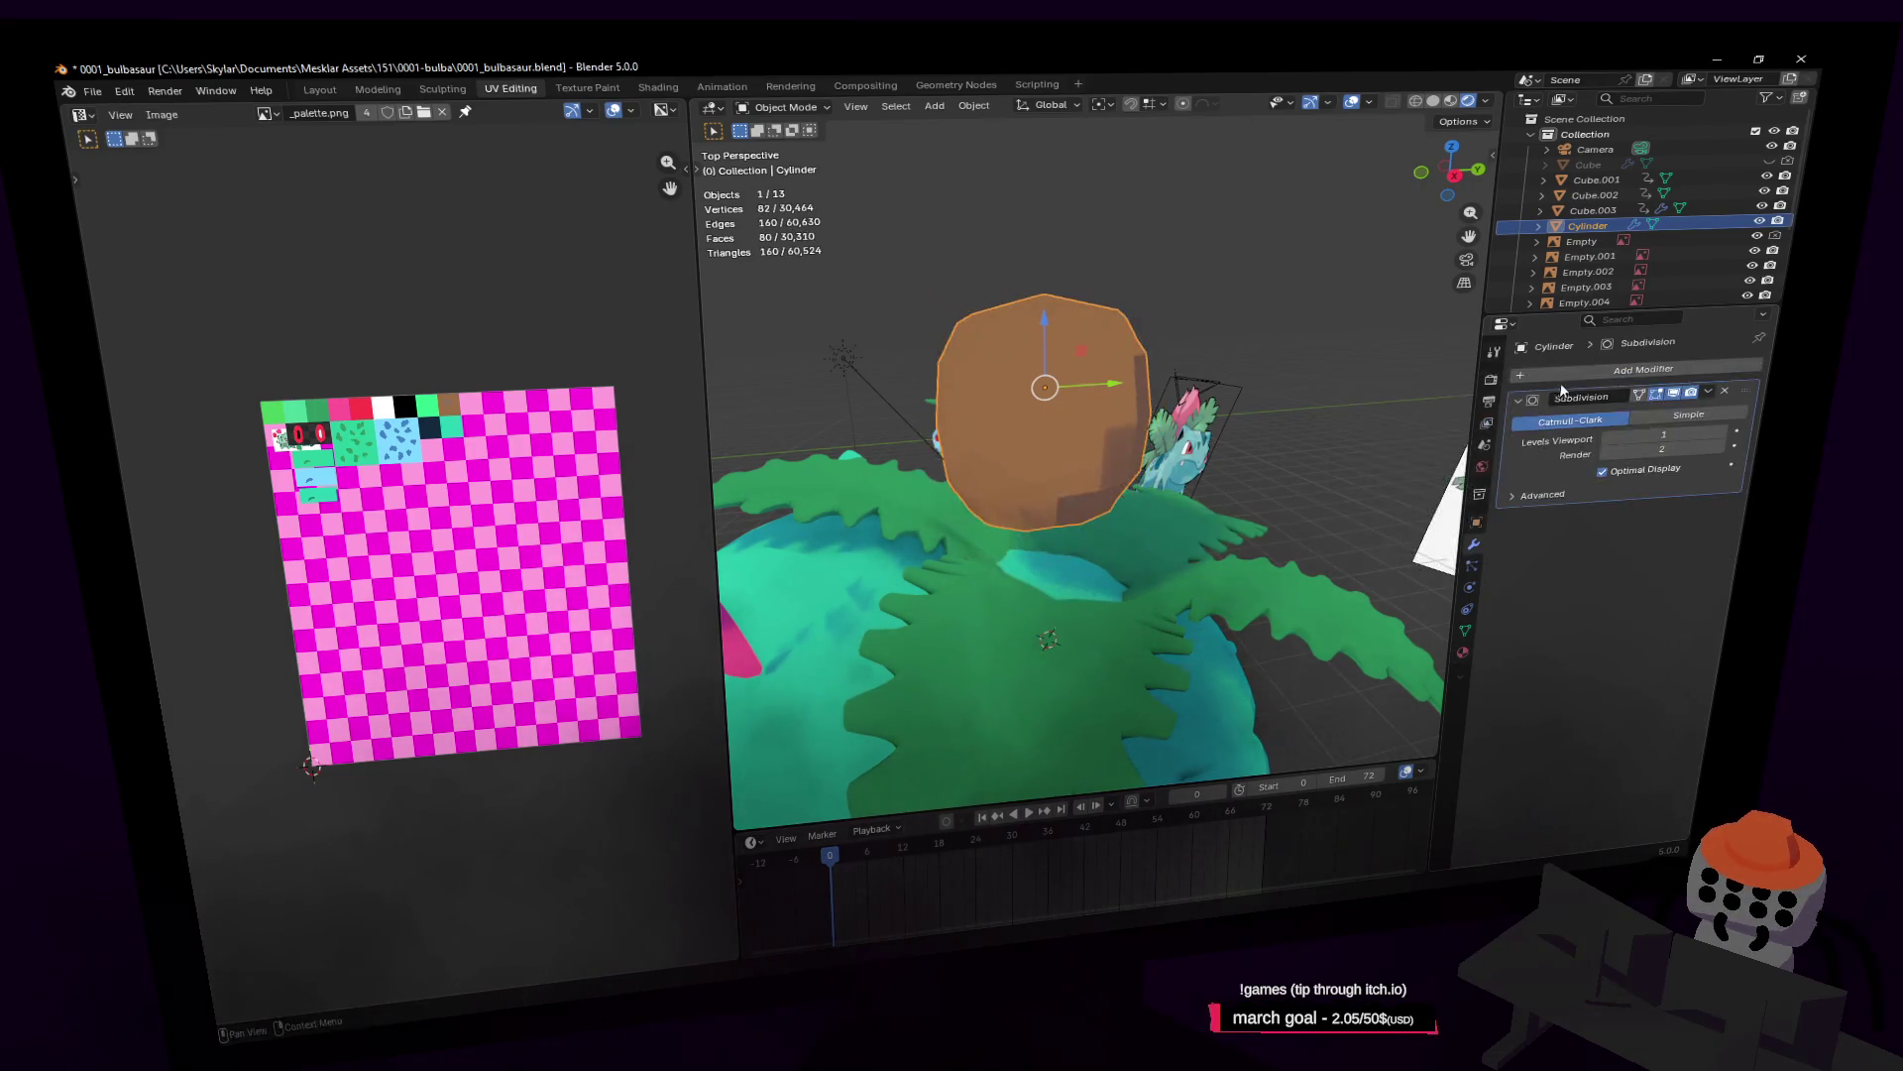
# Step: Delete the trunk's top and bottom cap faces
pyautogui.press('Tab')
pyautogui.moveTo(1251, 310); pyautogui.dragTo(1113, 310, button='middle')
pyautogui.click(1114, 311)
pyautogui.hotkey('shift', '`')
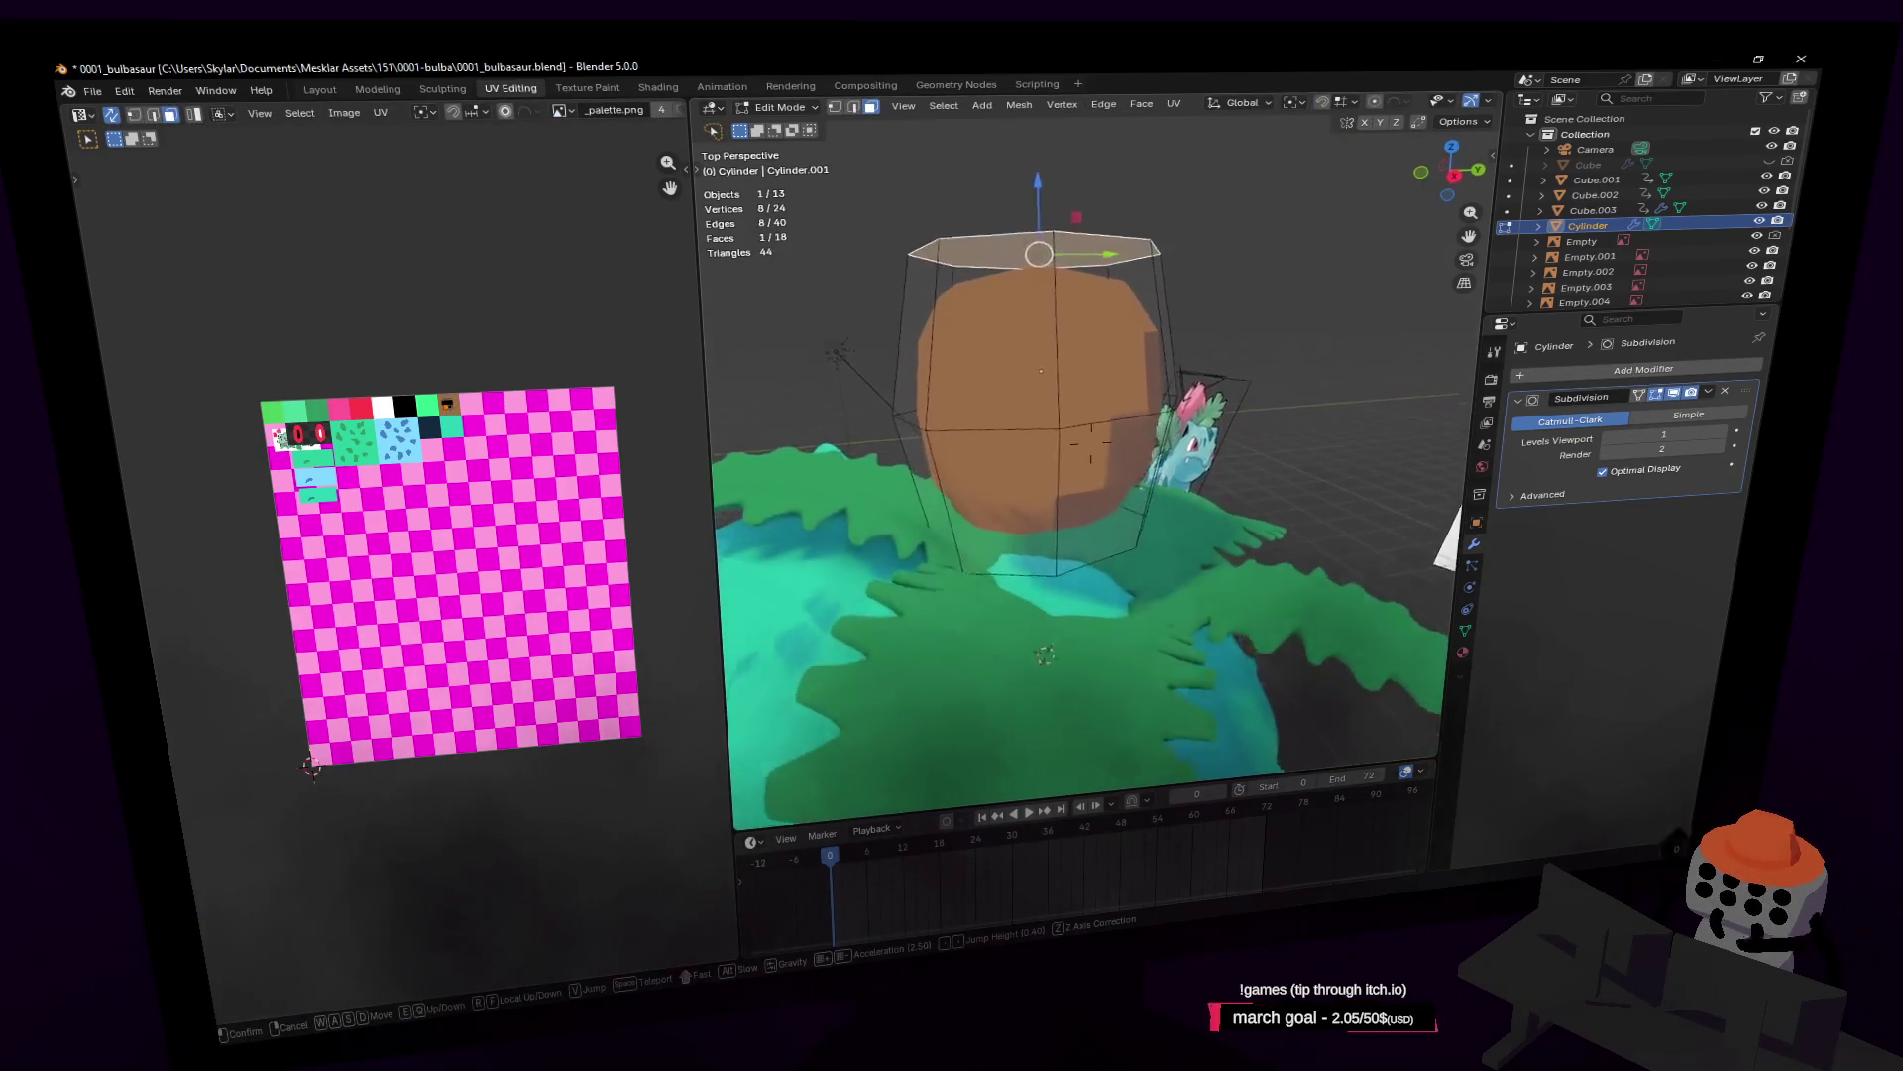
pyautogui.press('w')
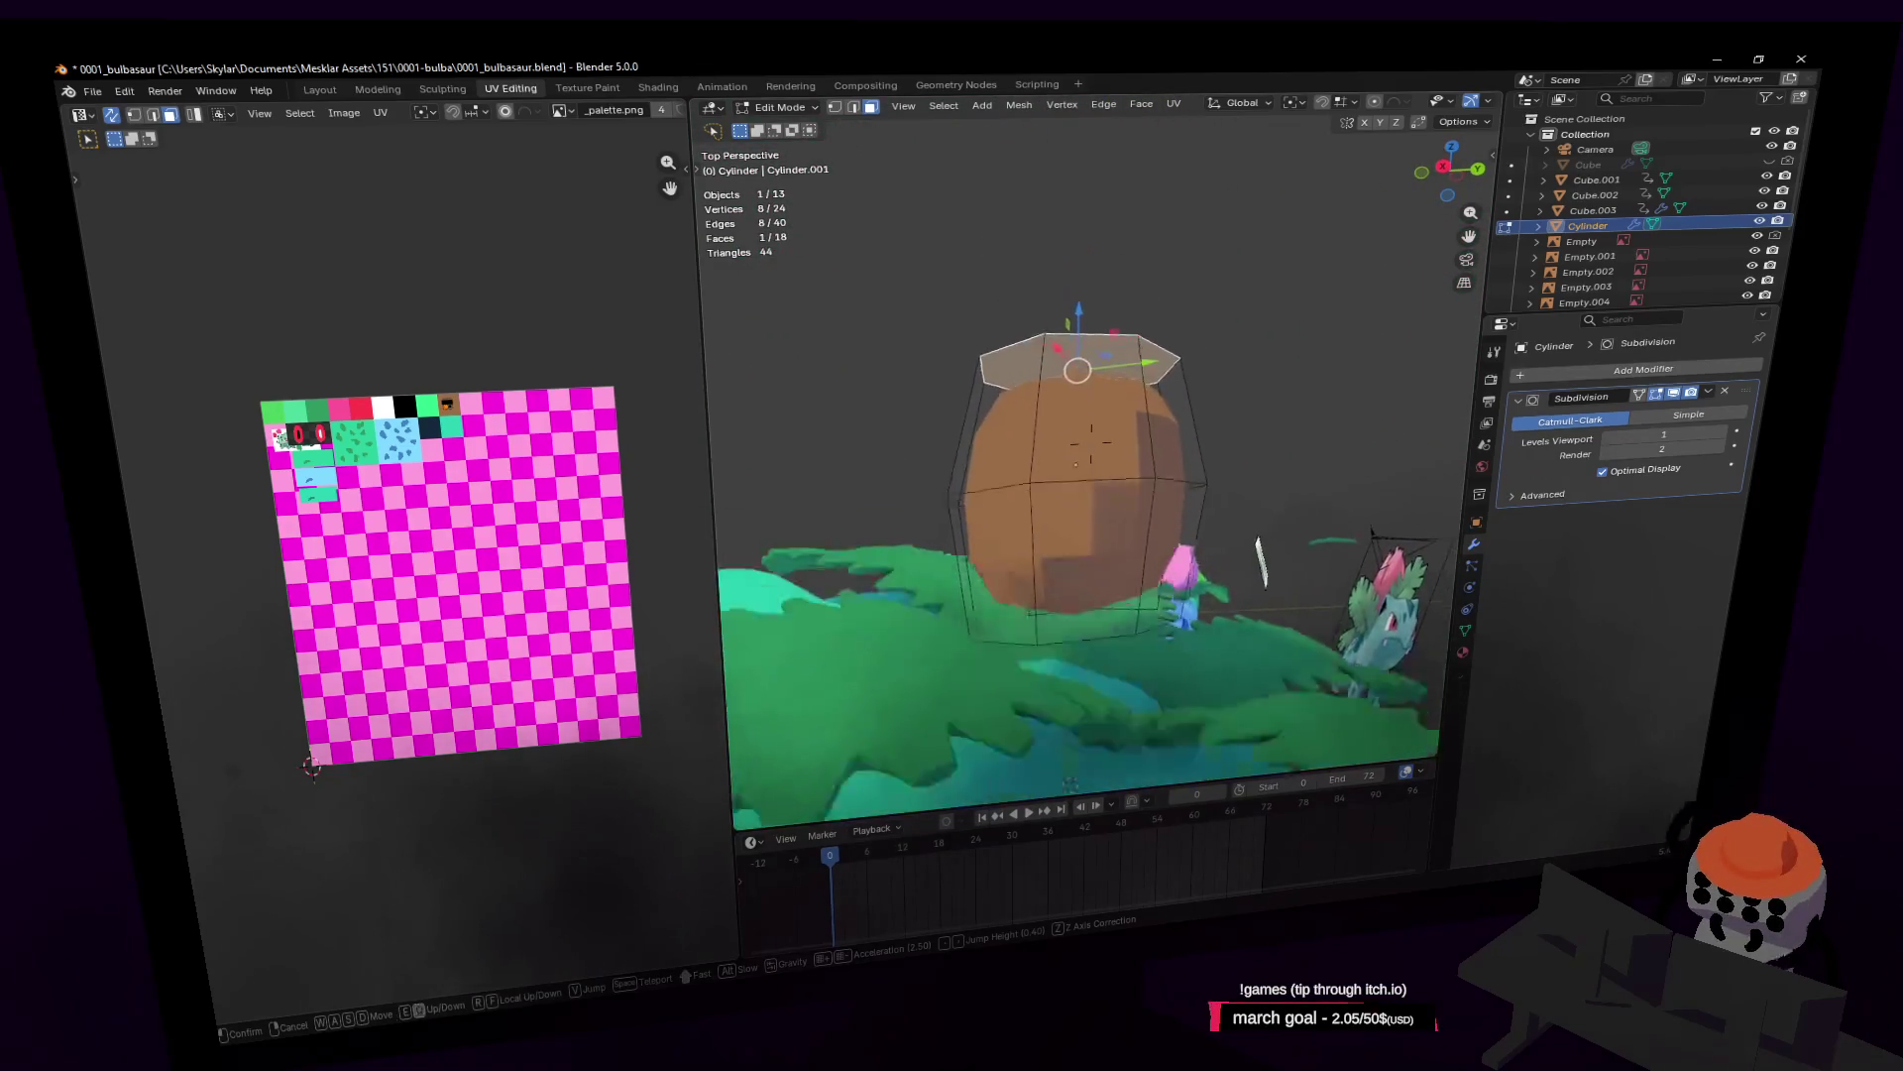
pyautogui.click(1103, 486)
pyautogui.keyDown('shift'); pyautogui.click(1103, 486); pyautogui.keyUp('shift')
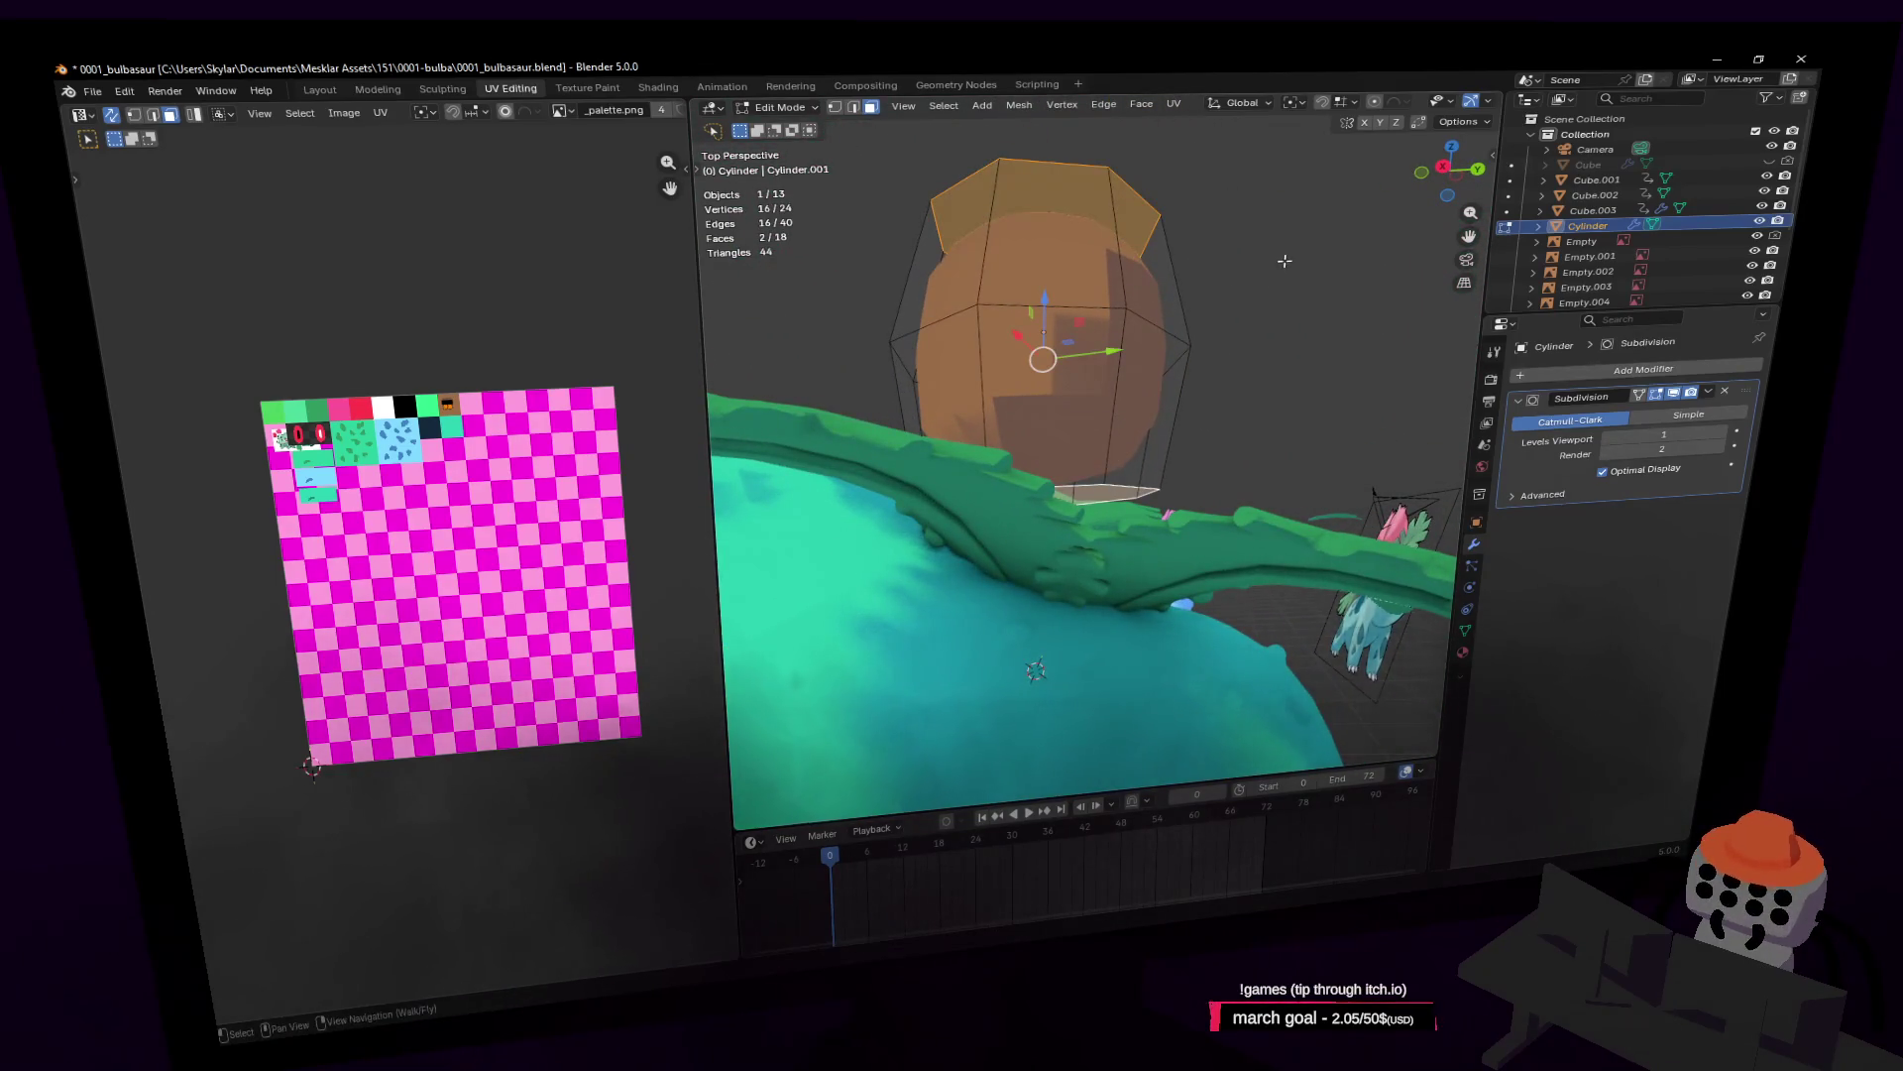
pyautogui.press('x')
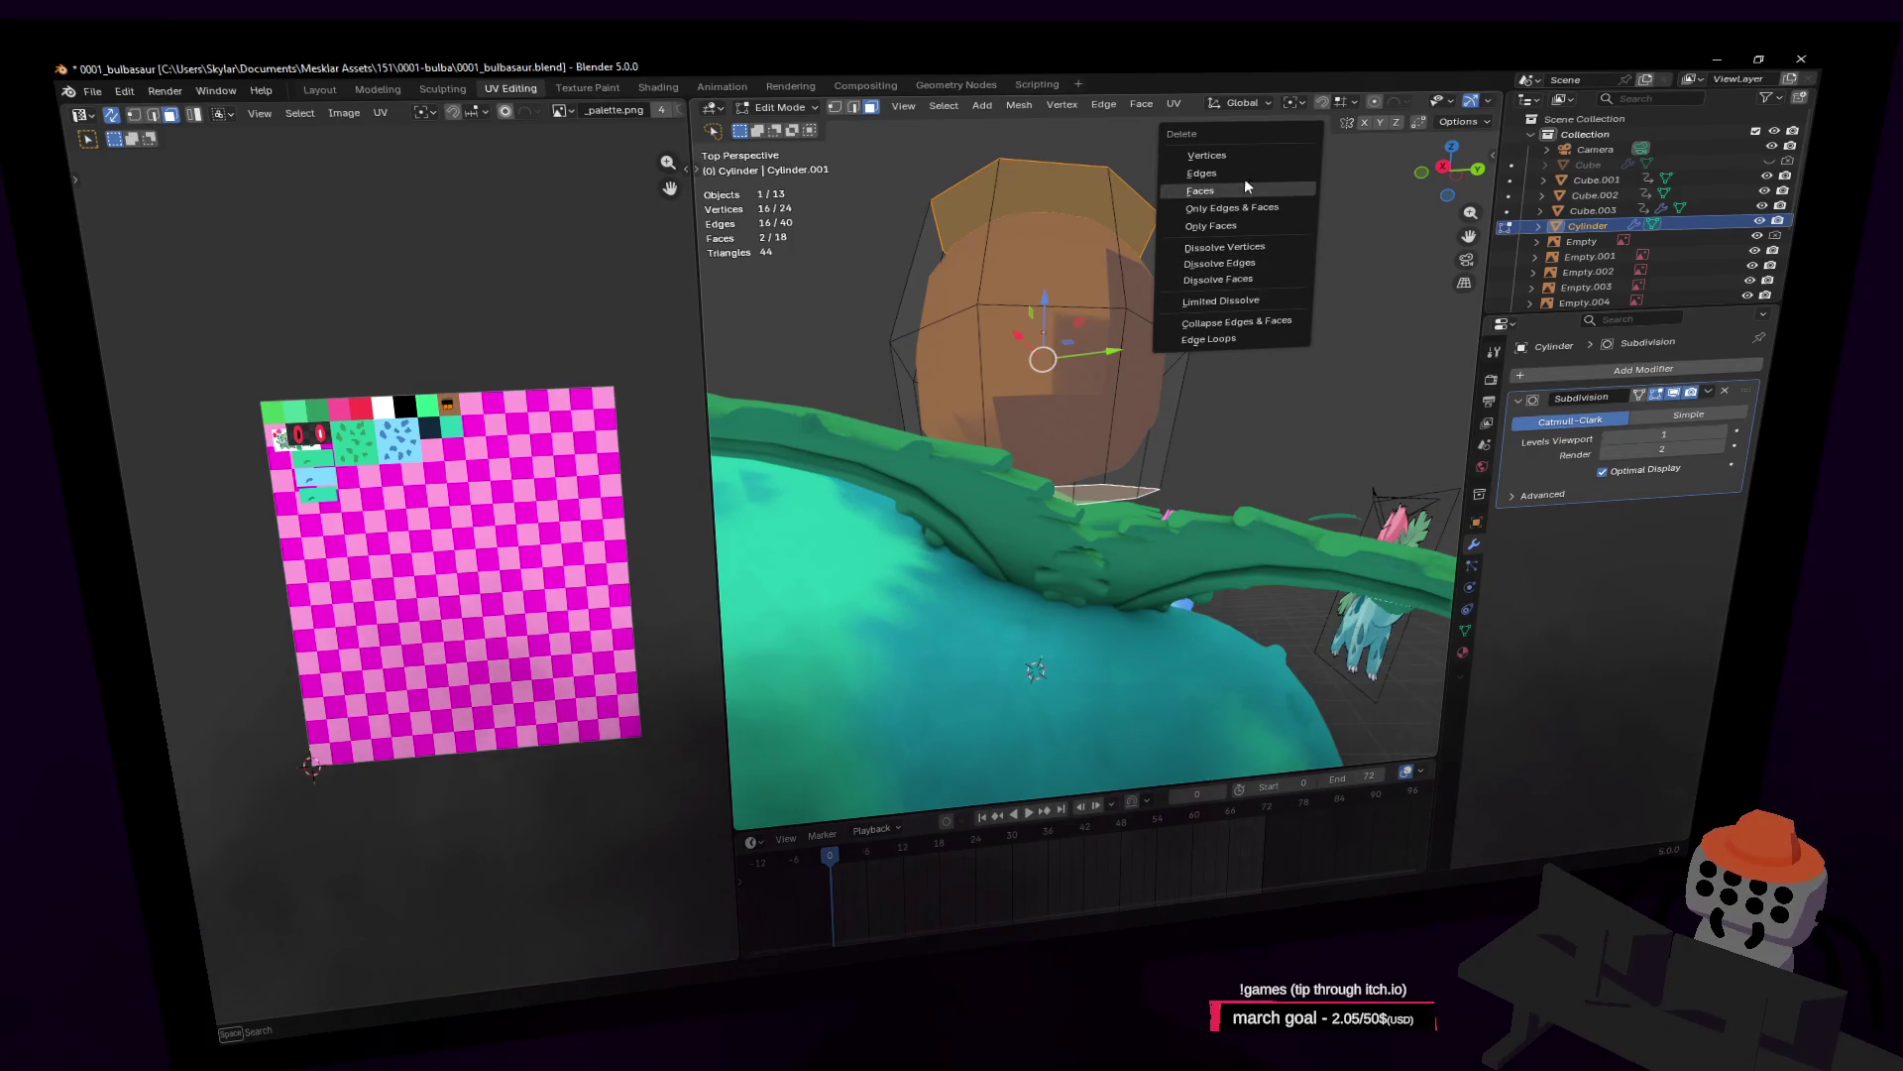
pyautogui.click(1245, 187)
# Step: Shade the trunk smooth from the object context menu
pyautogui.press('w')
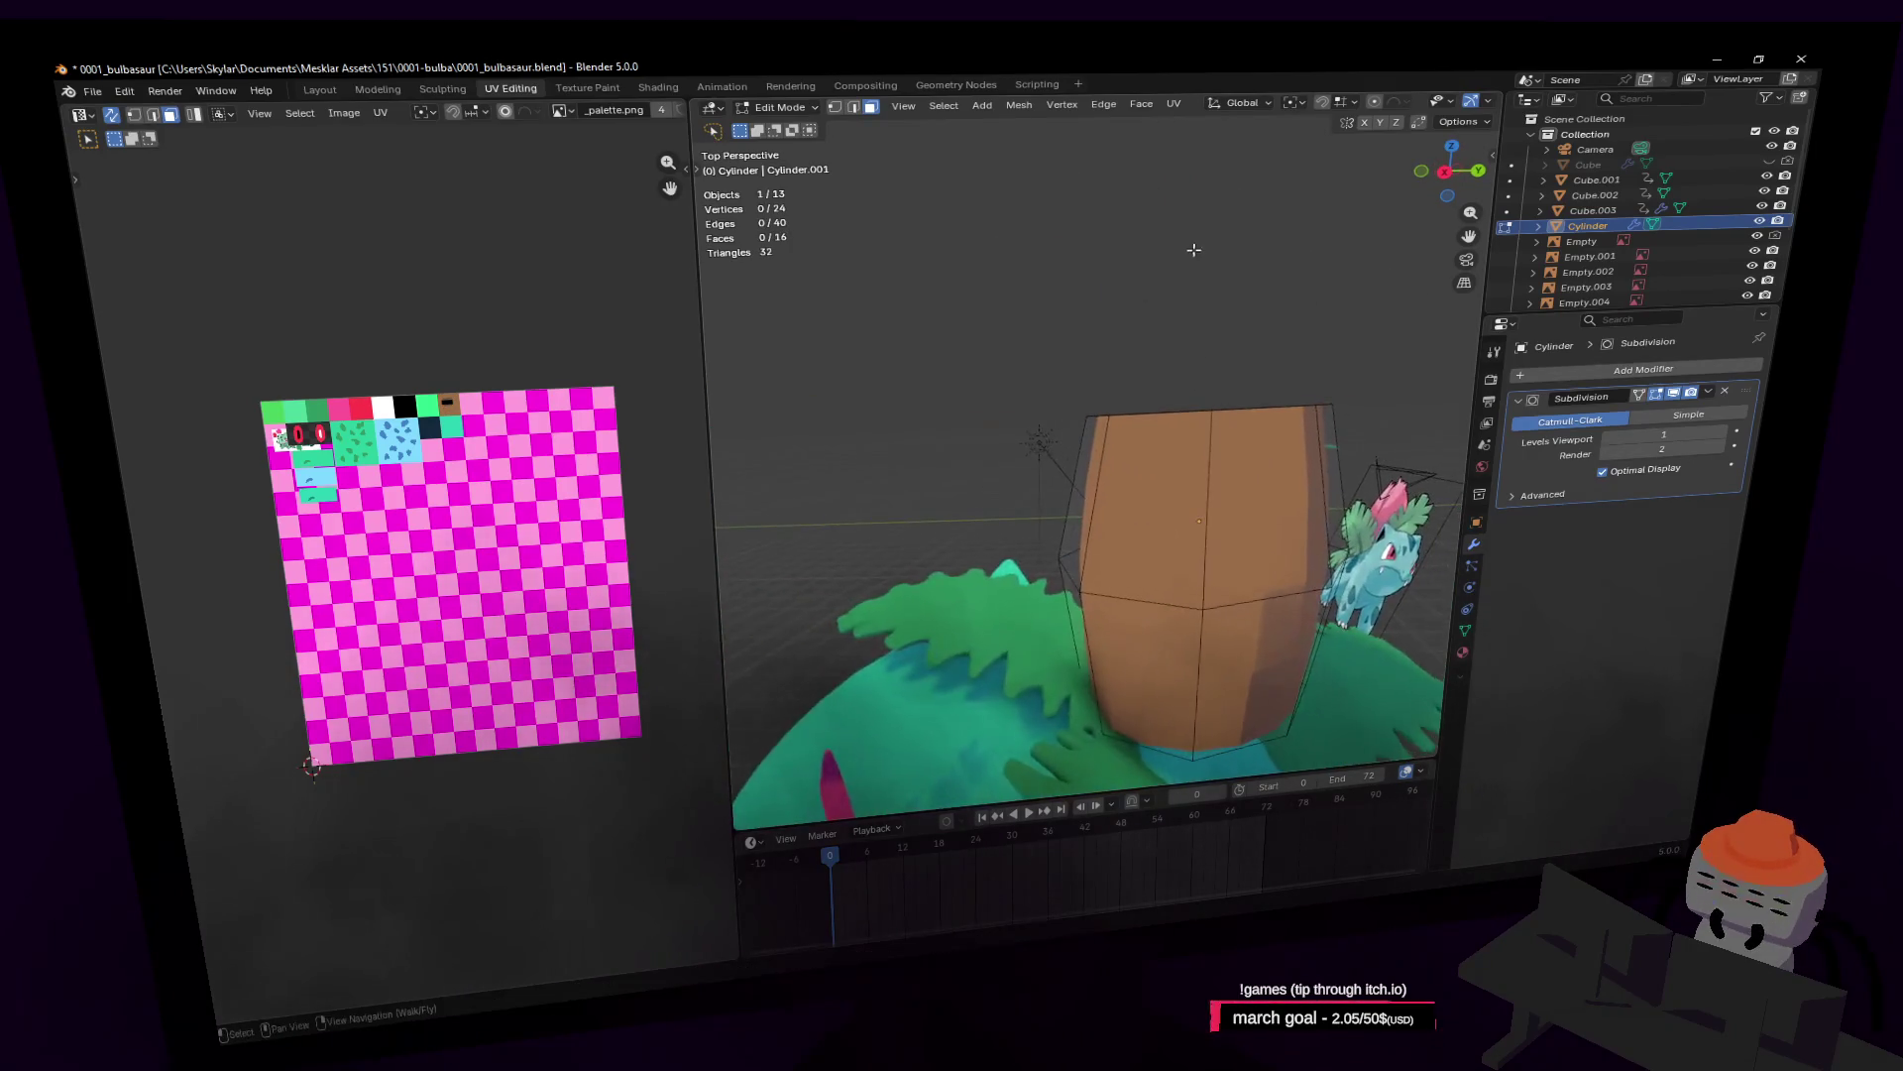
pyautogui.rightClick(1182, 311)
pyautogui.press('Escape')
pyautogui.rightClick(1222, 292)
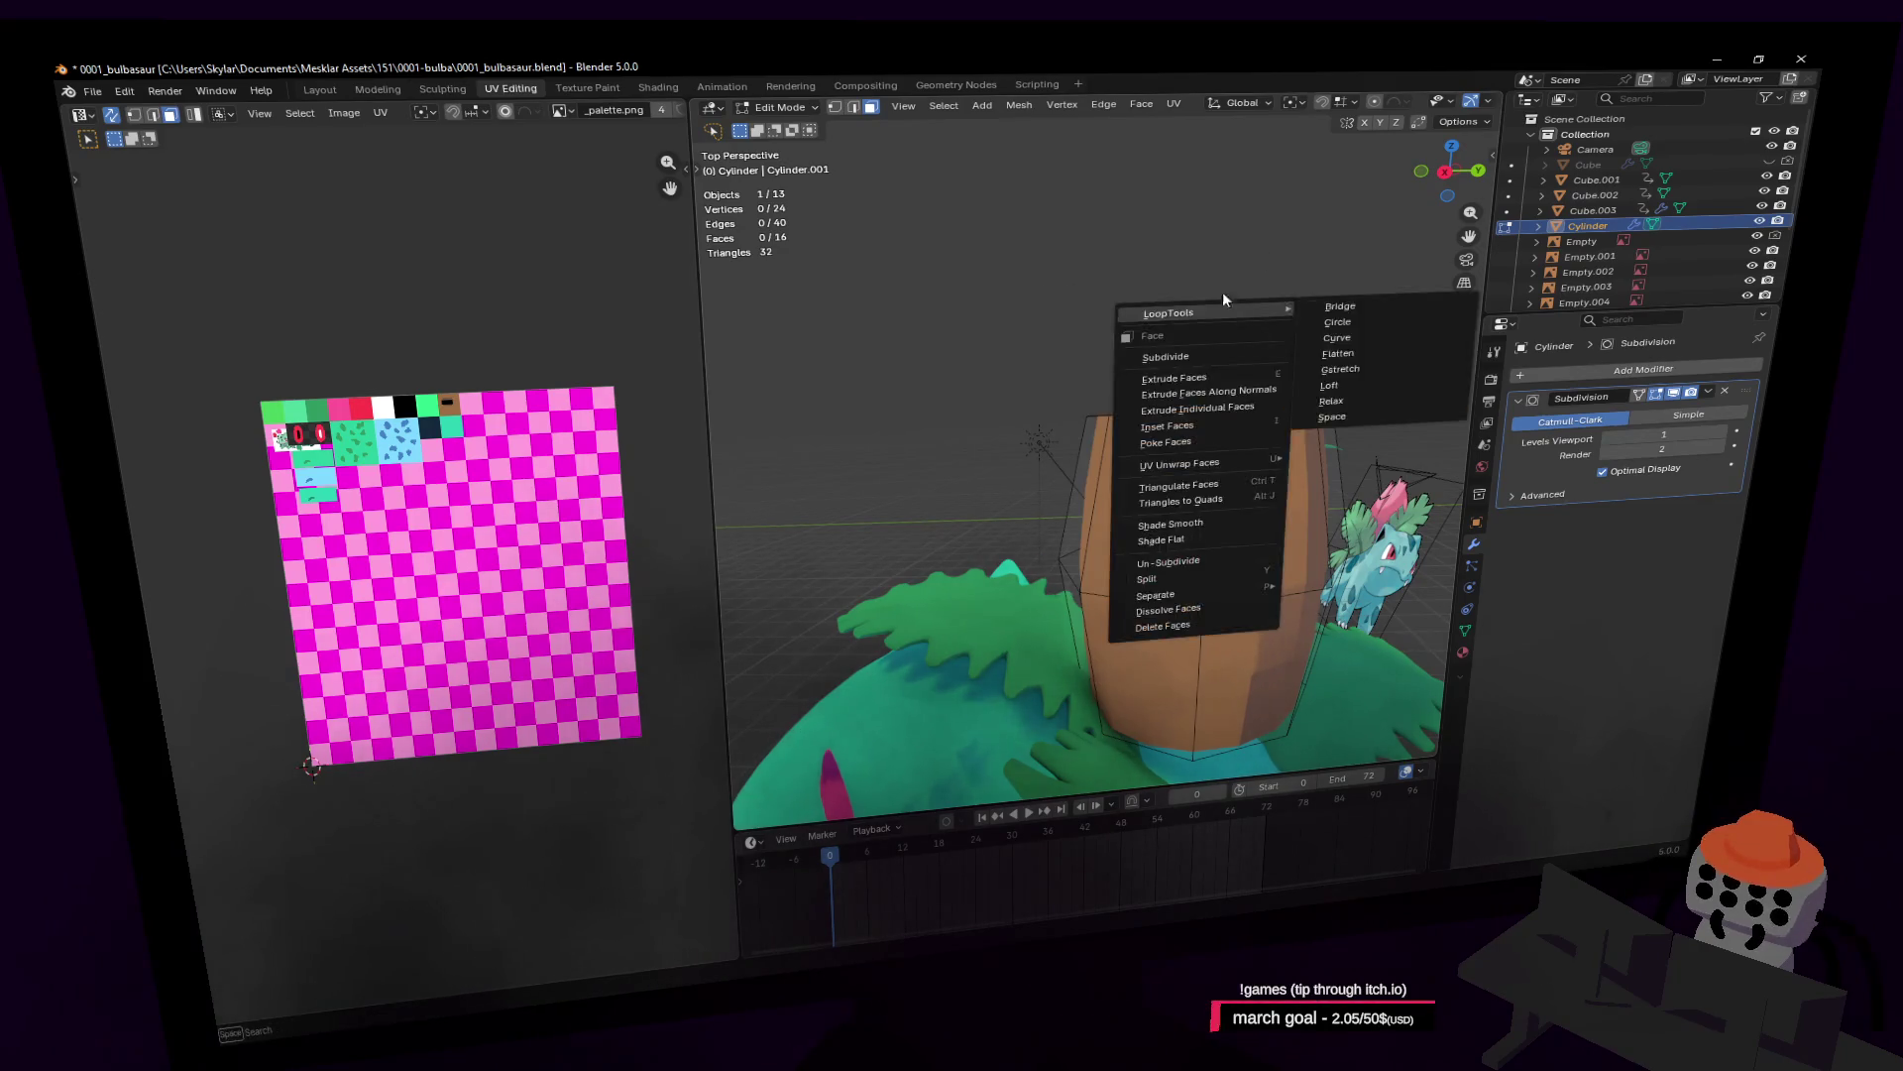
pyautogui.press('Escape')
pyautogui.press('Tab')
pyautogui.rightClick(1195, 292)
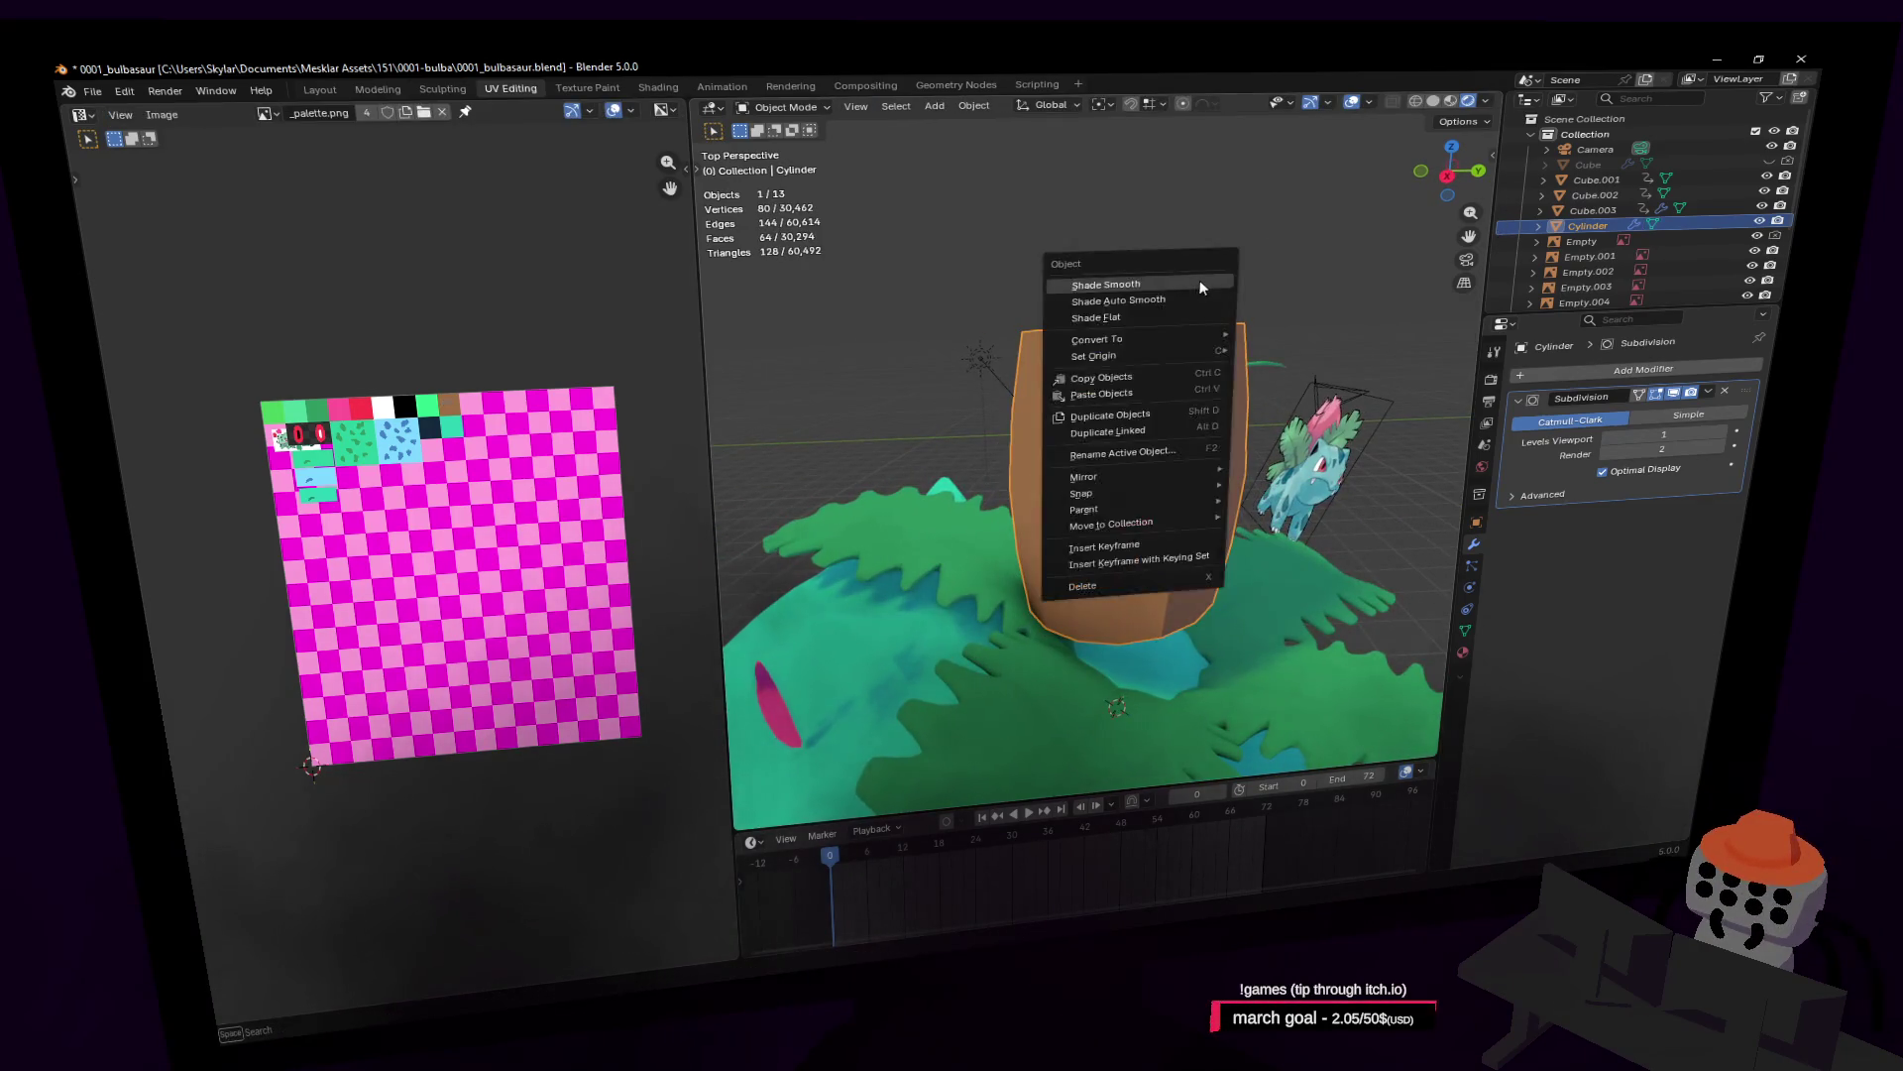
pyautogui.click(1199, 279)
# Step: Return to Edit Mode and navigate the view around the smoothed trunk
pyautogui.hotkey('shift', '`')
pyautogui.click(1233, 241)
pyautogui.press('Tab')
pyautogui.press('x')
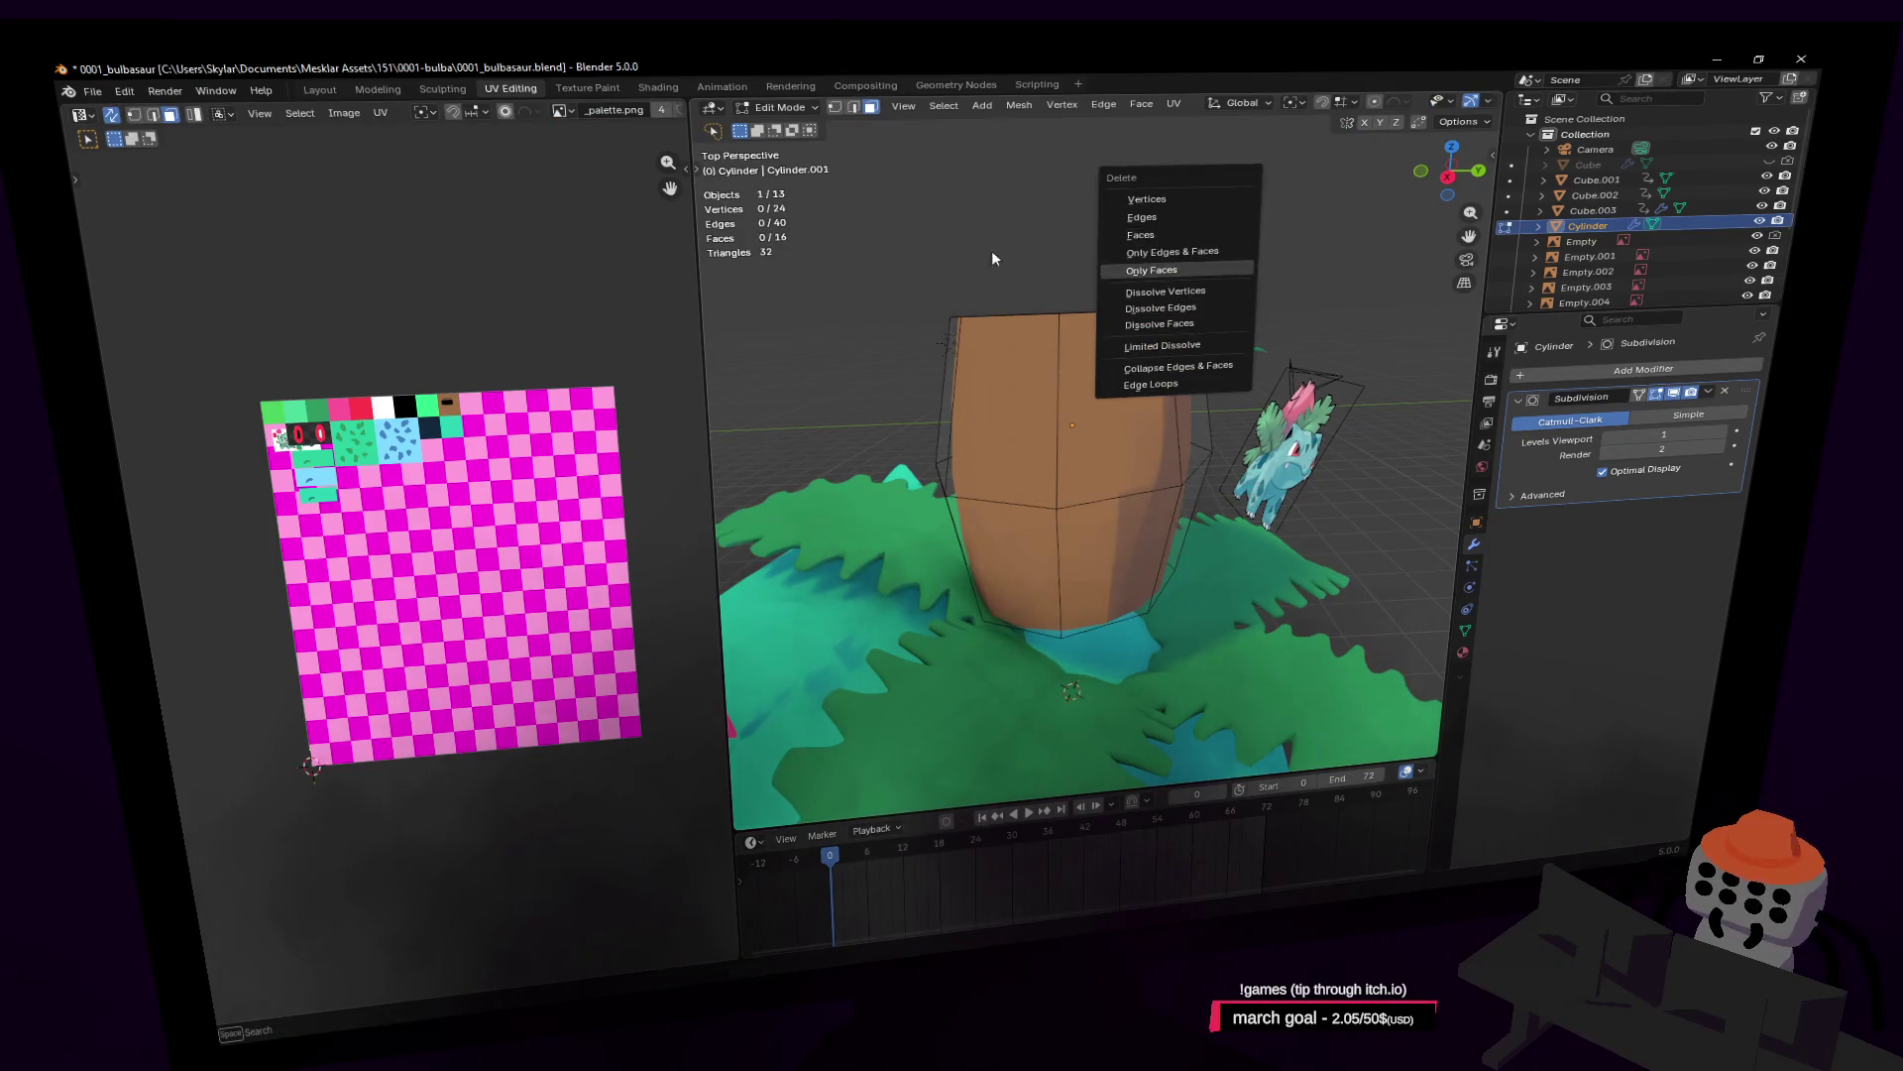
pyautogui.press('Escape')
pyautogui.hotkey('shift', '`')
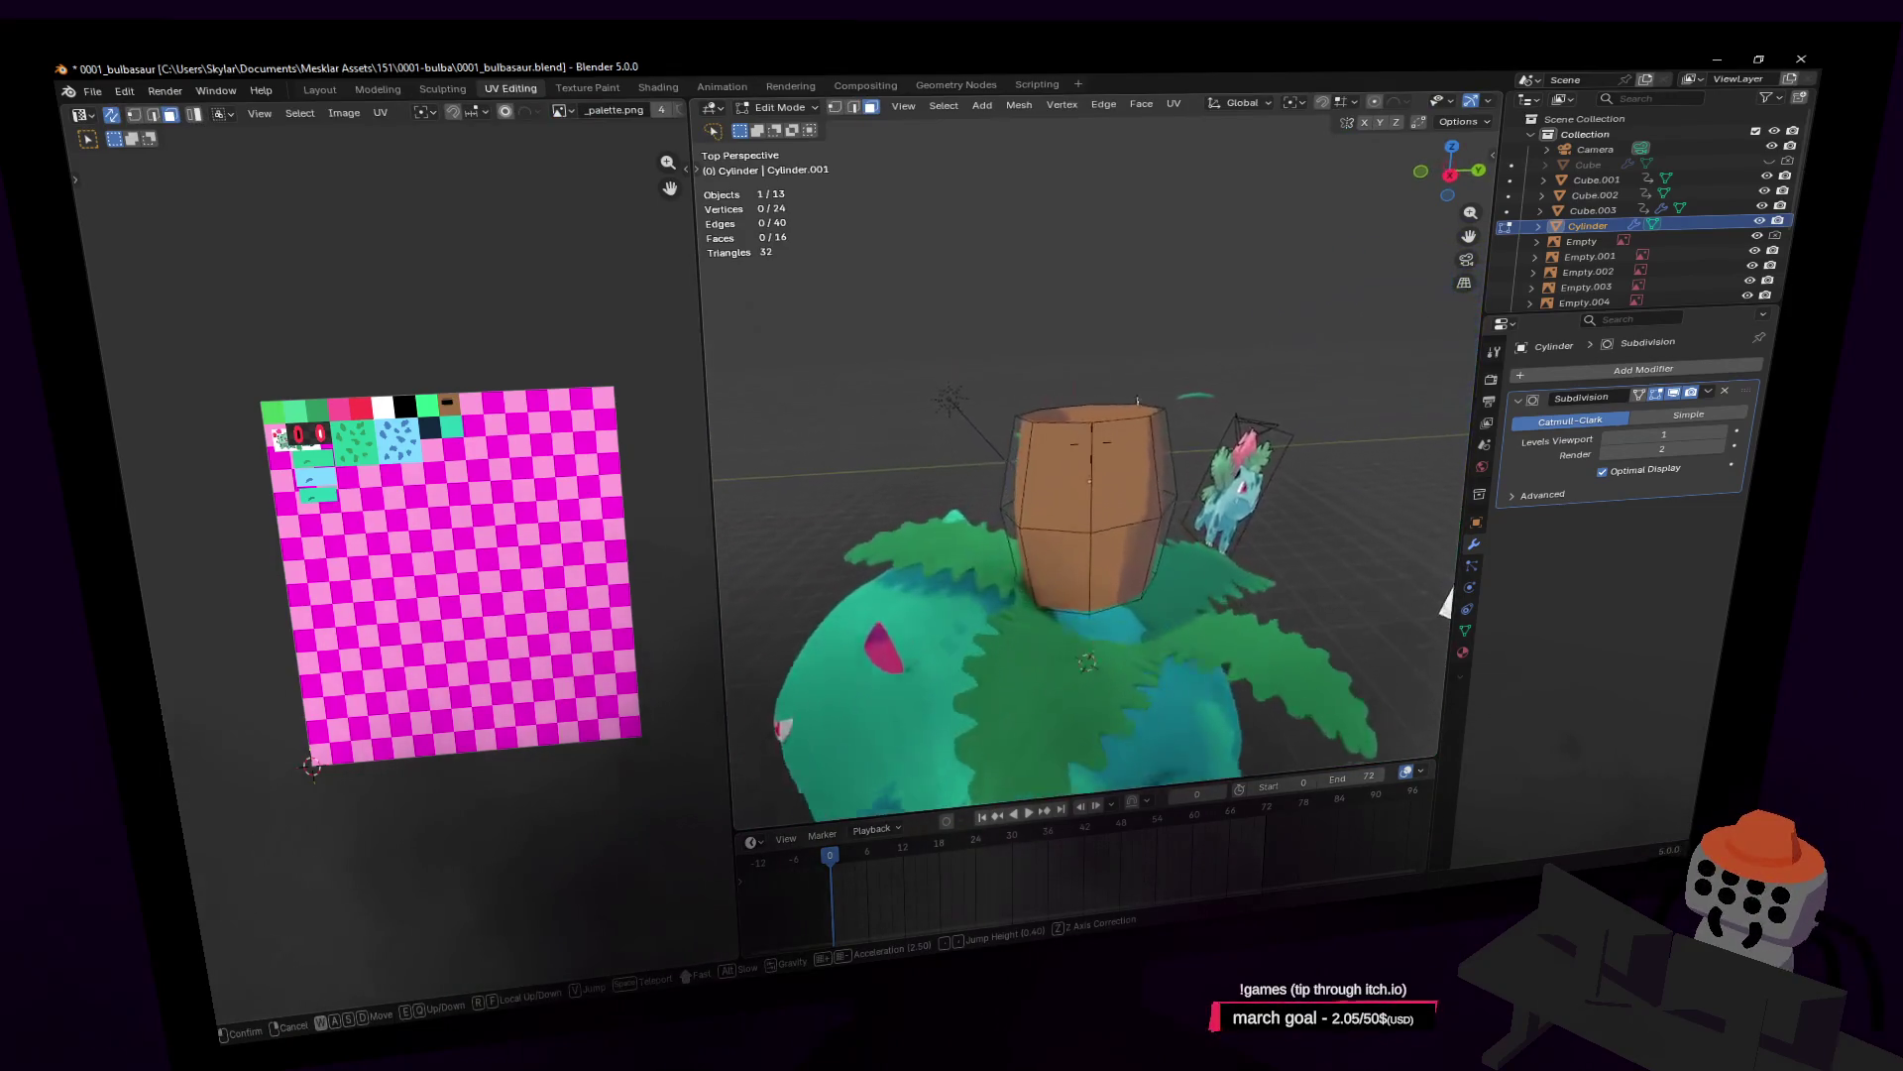
# Step: Undo a vertical scale, then shrink the waist loop slightly and lower it
pyautogui.press('Return')
pyautogui.press('a')
pyautogui.press('s')
pyautogui.hotkey('shift', 'z')
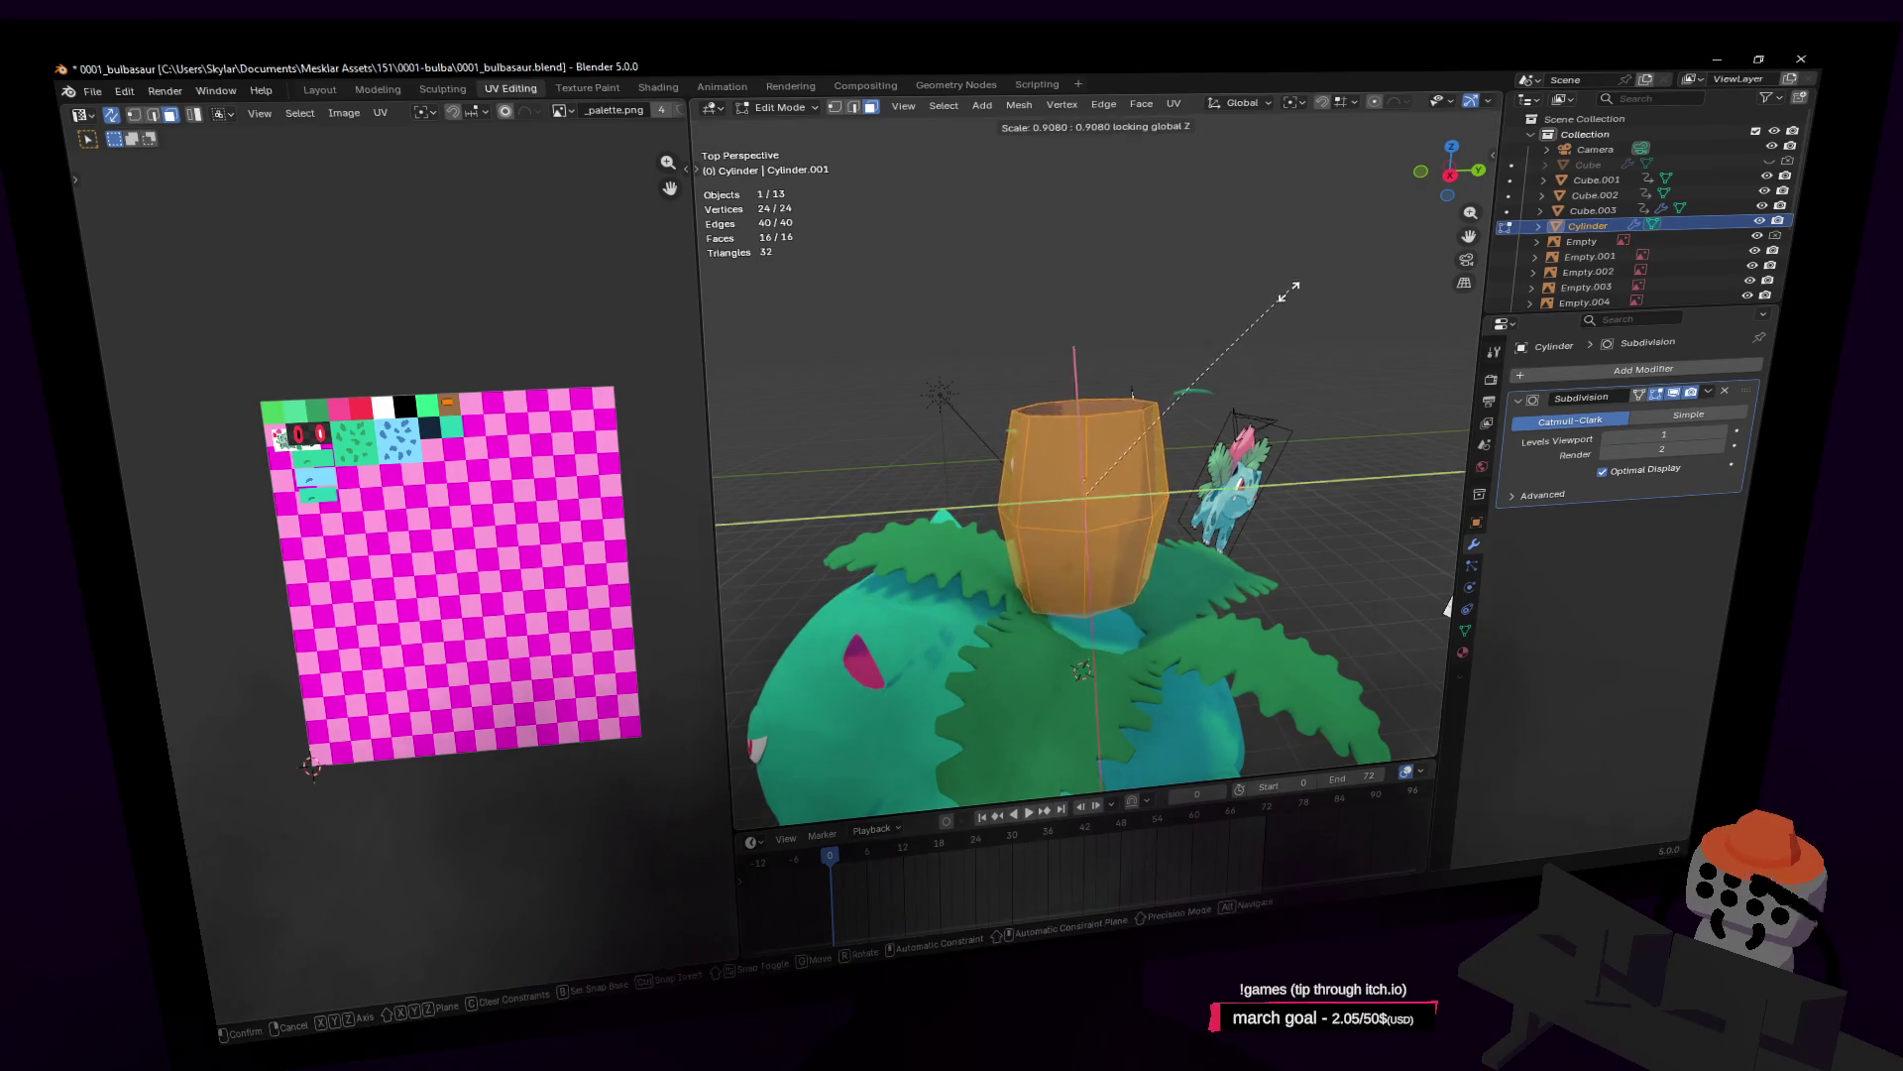
pyautogui.hotkey('ctrl', 'z')
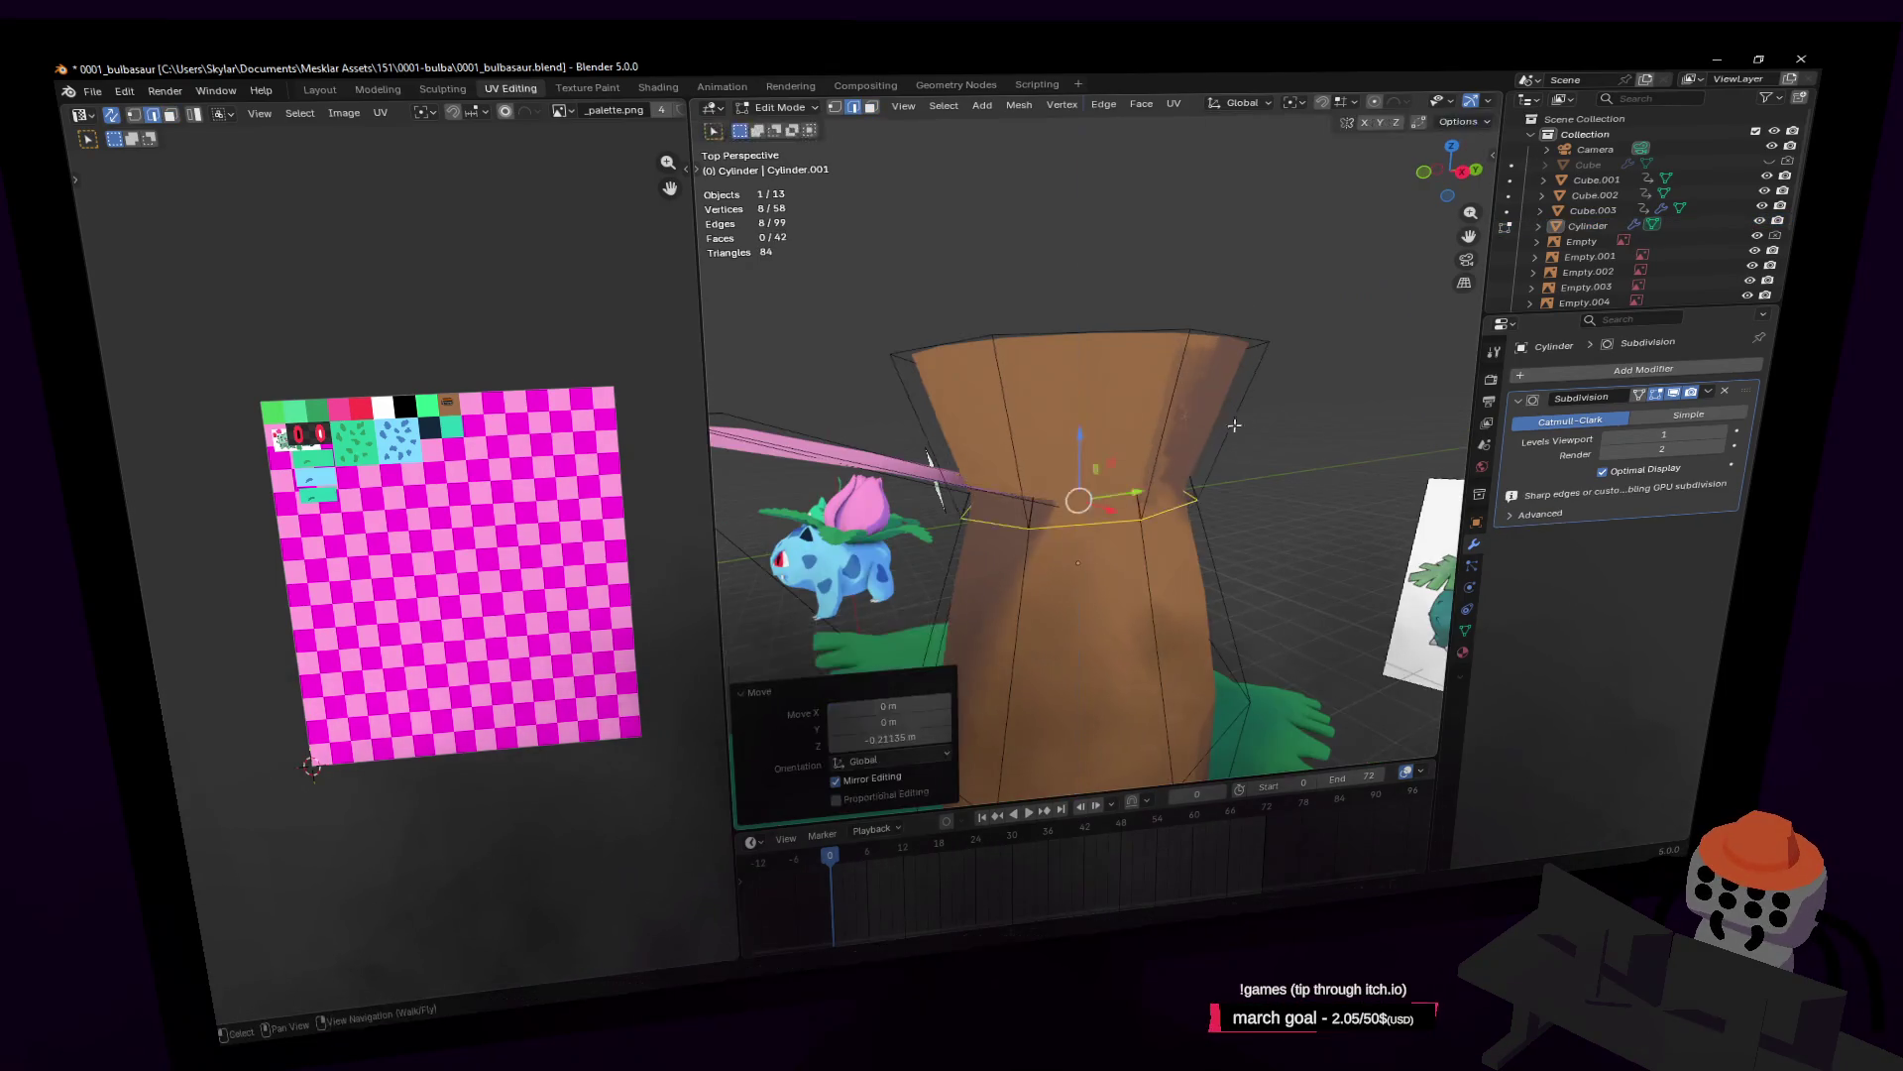
pyautogui.press('s')
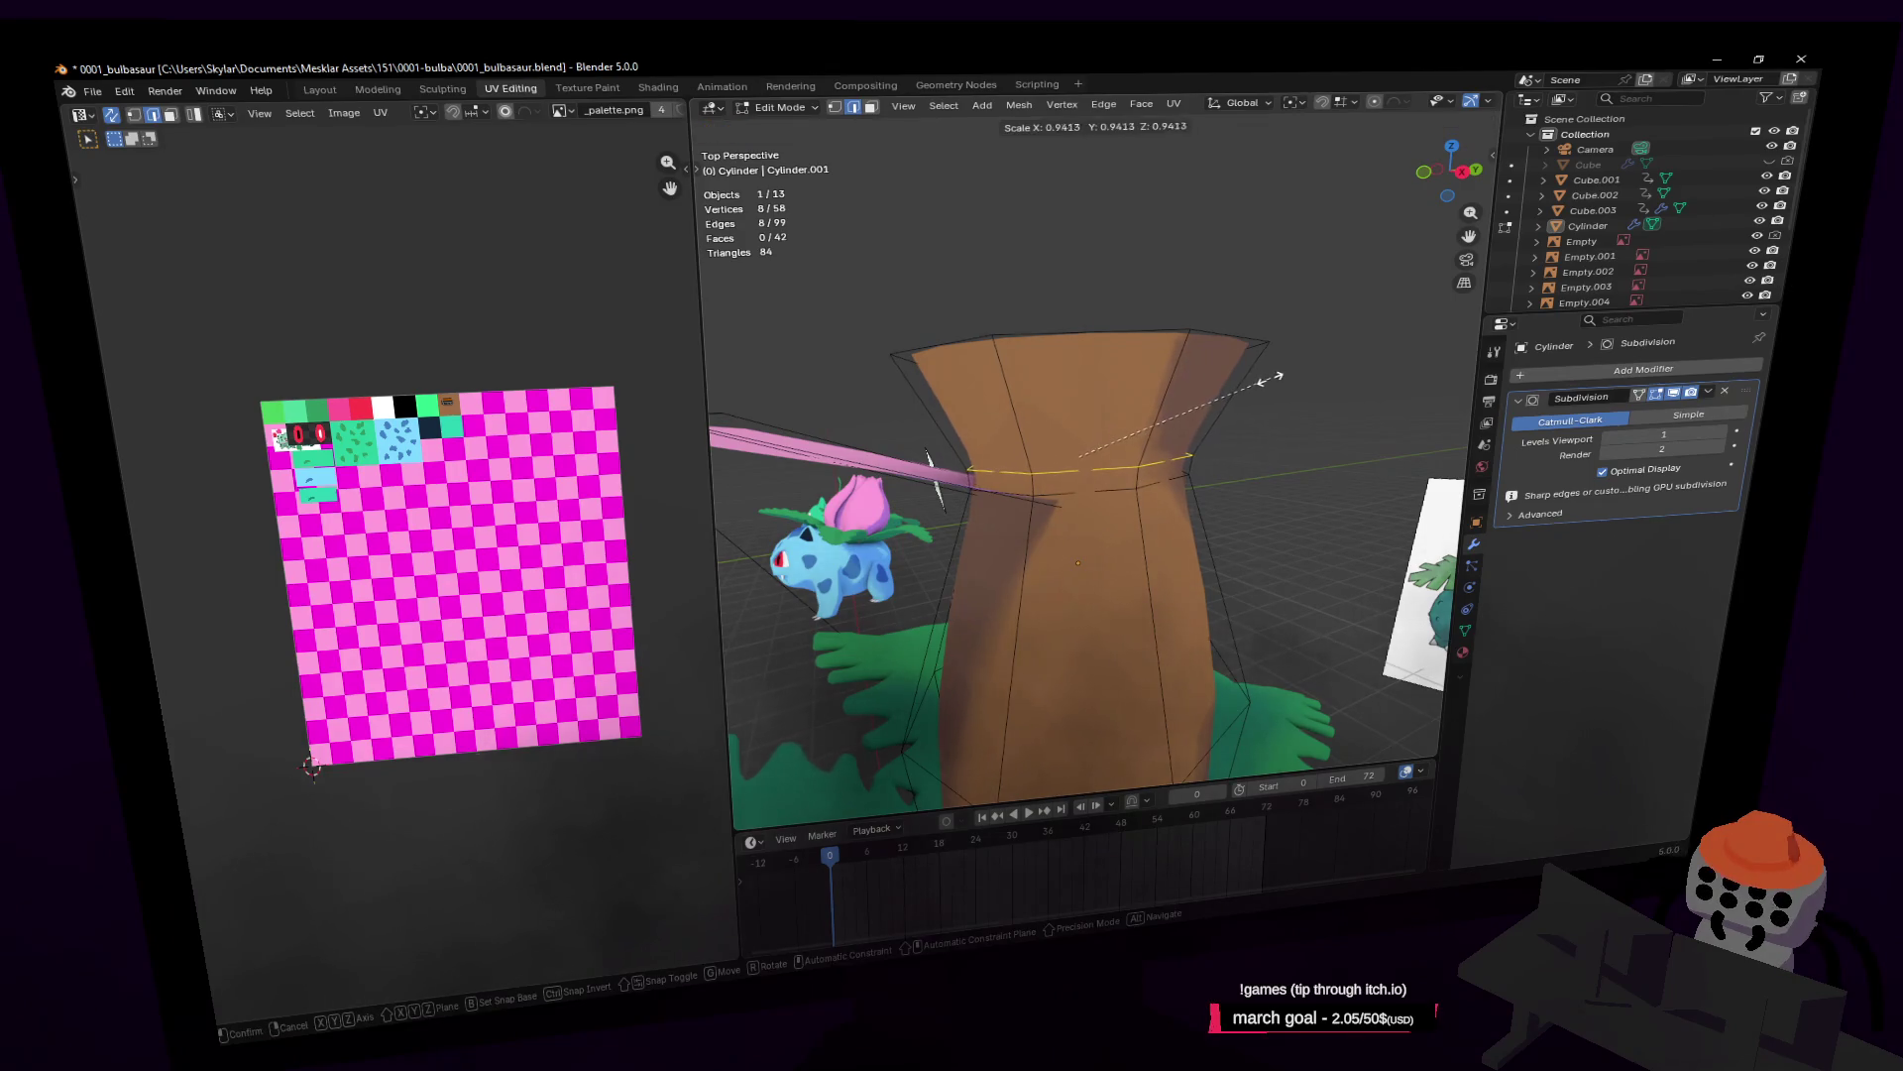
pyautogui.click(1268, 382)
pyautogui.press('g')
pyautogui.press('z')
pyautogui.click(1264, 382)
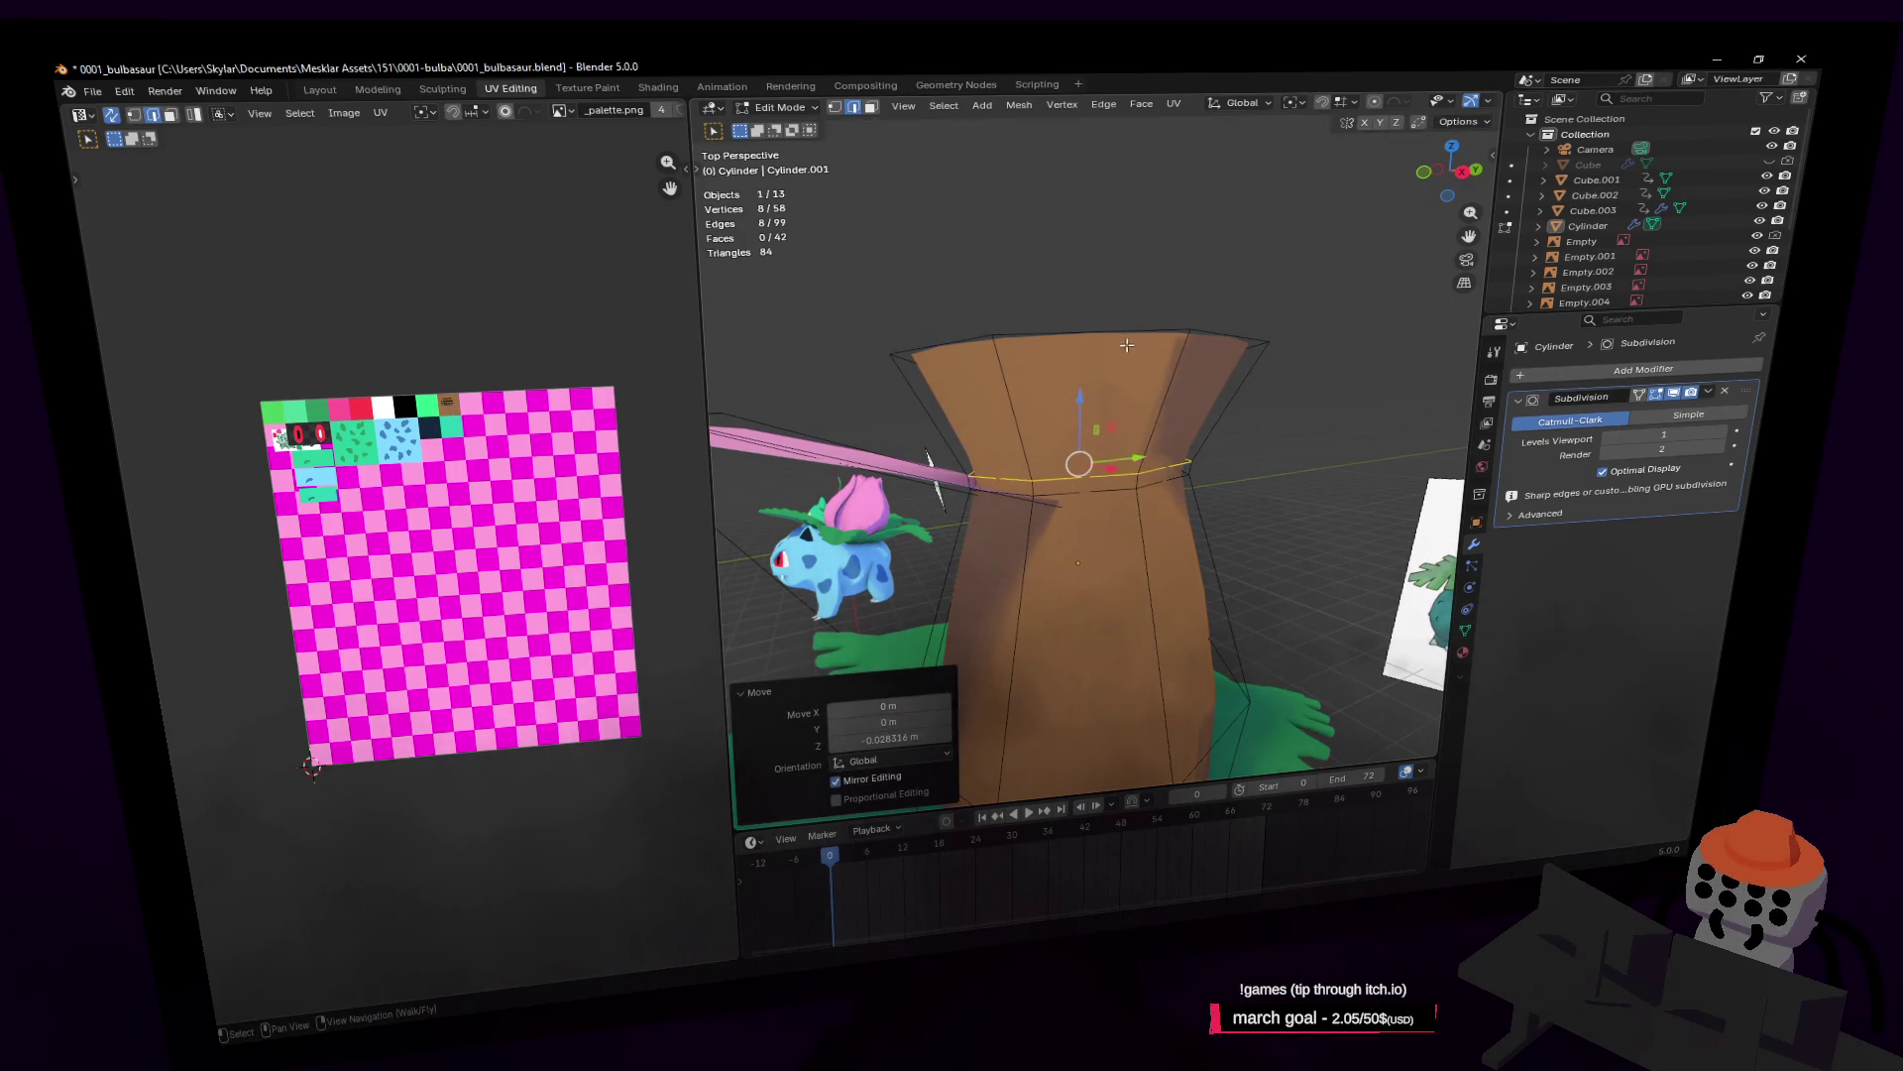
# Step: Rip the selected loop and add a vertical loop cut to the trunk
pyautogui.hotkey('shift', '`')
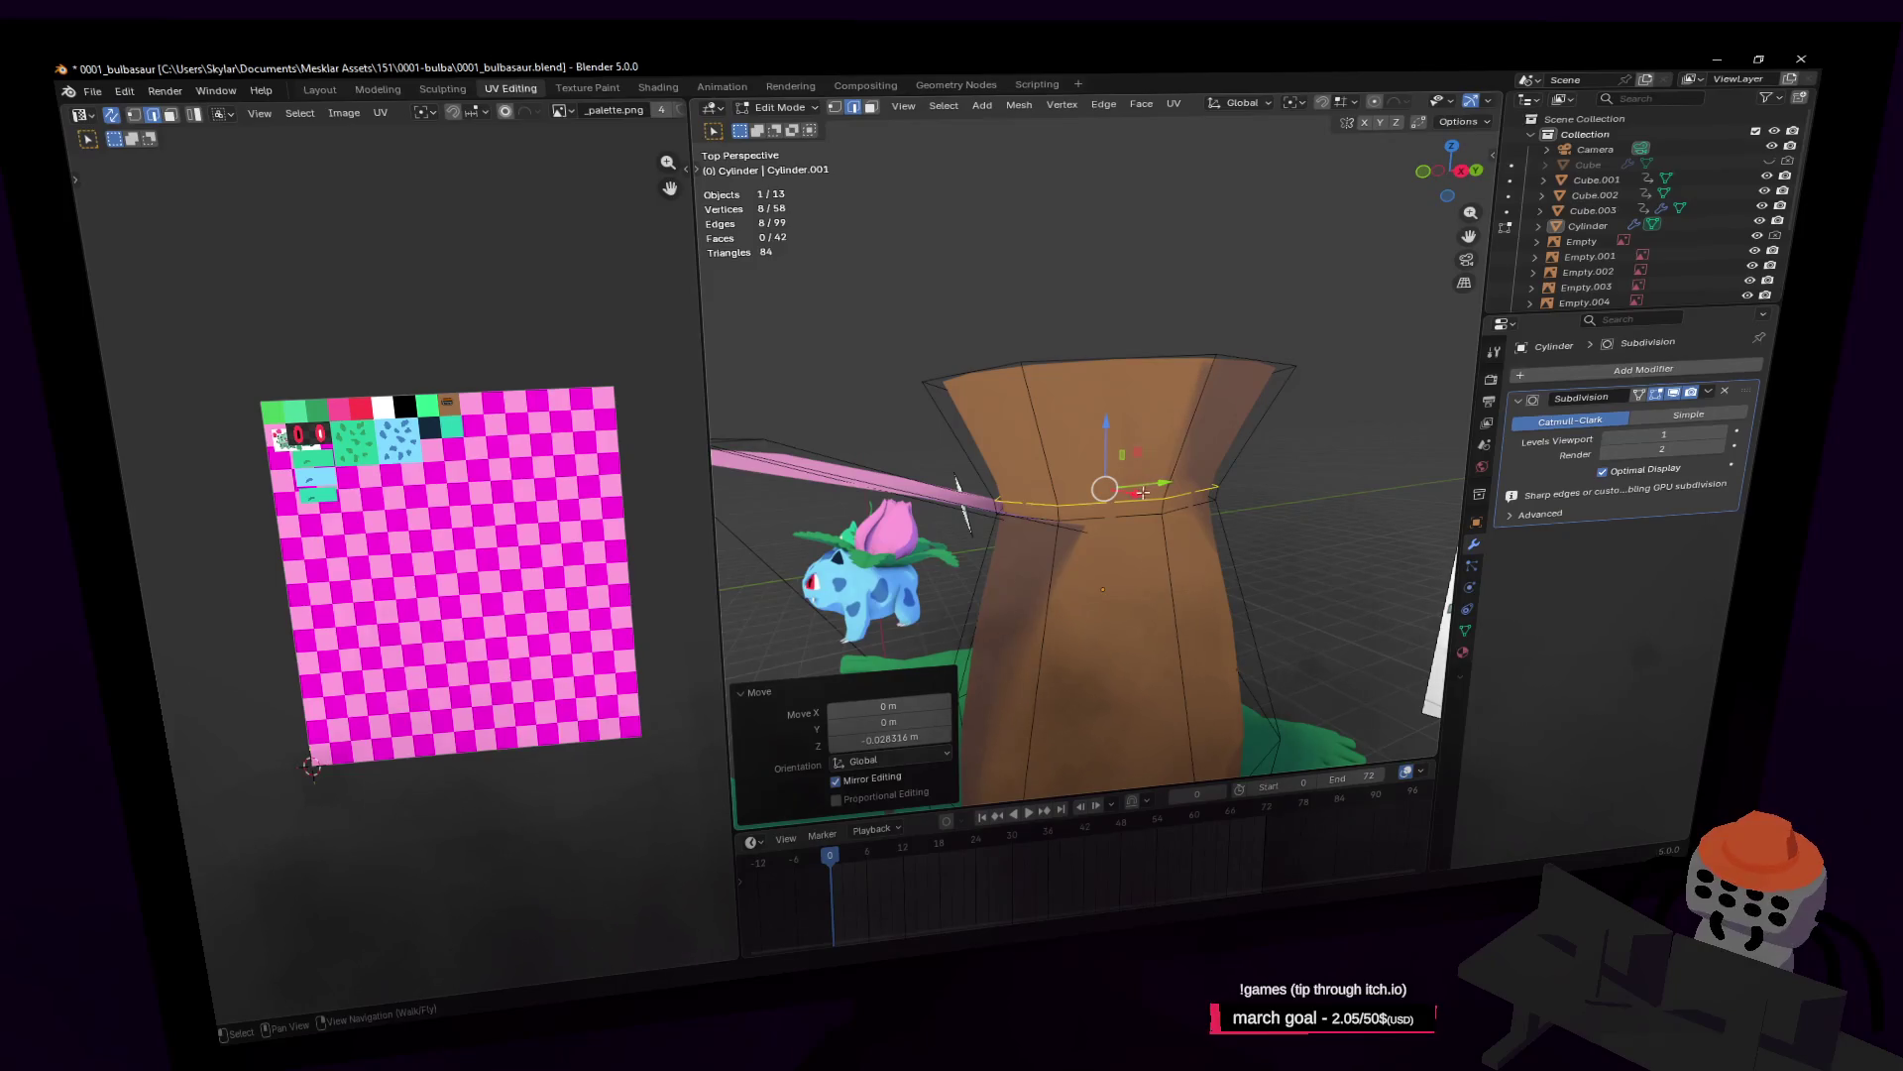
pyautogui.press('v')
pyautogui.press('Escape')
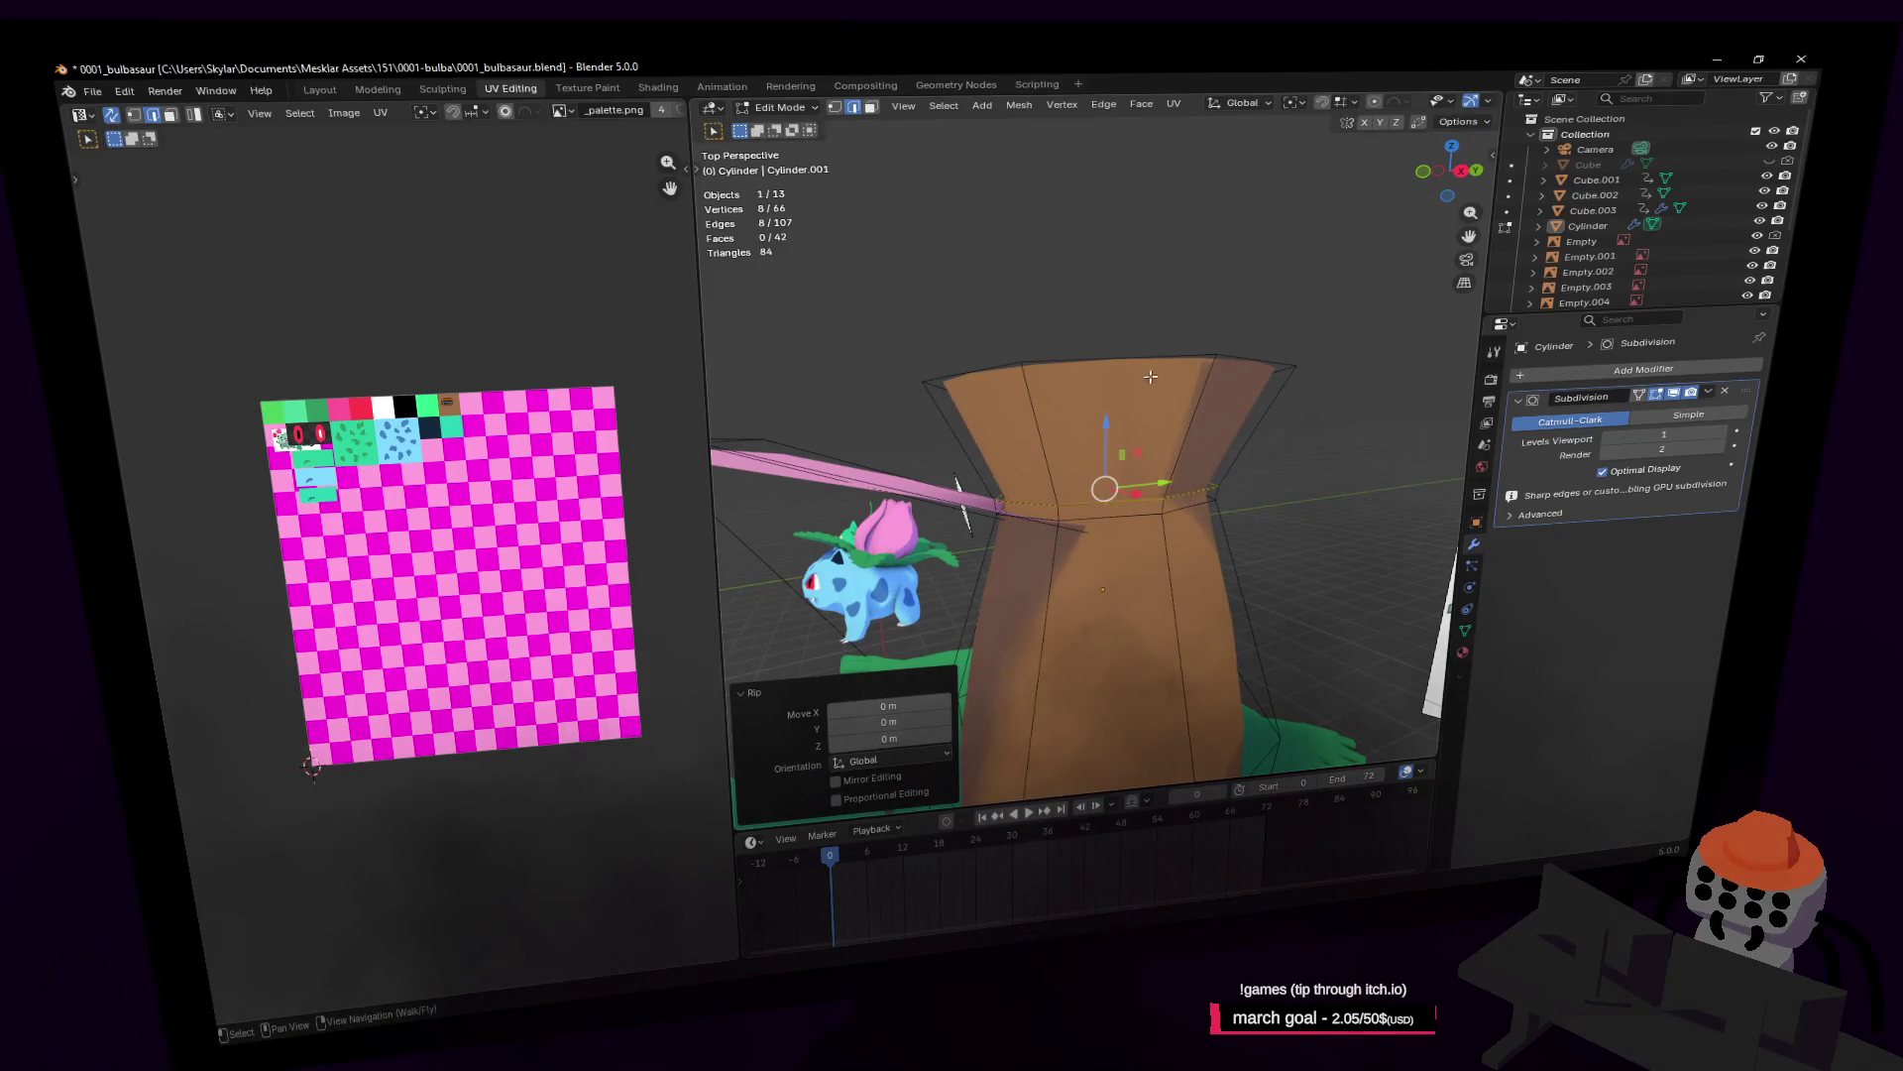
pyautogui.hotkey('ctrl', 'r')
pyautogui.click(1122, 365)
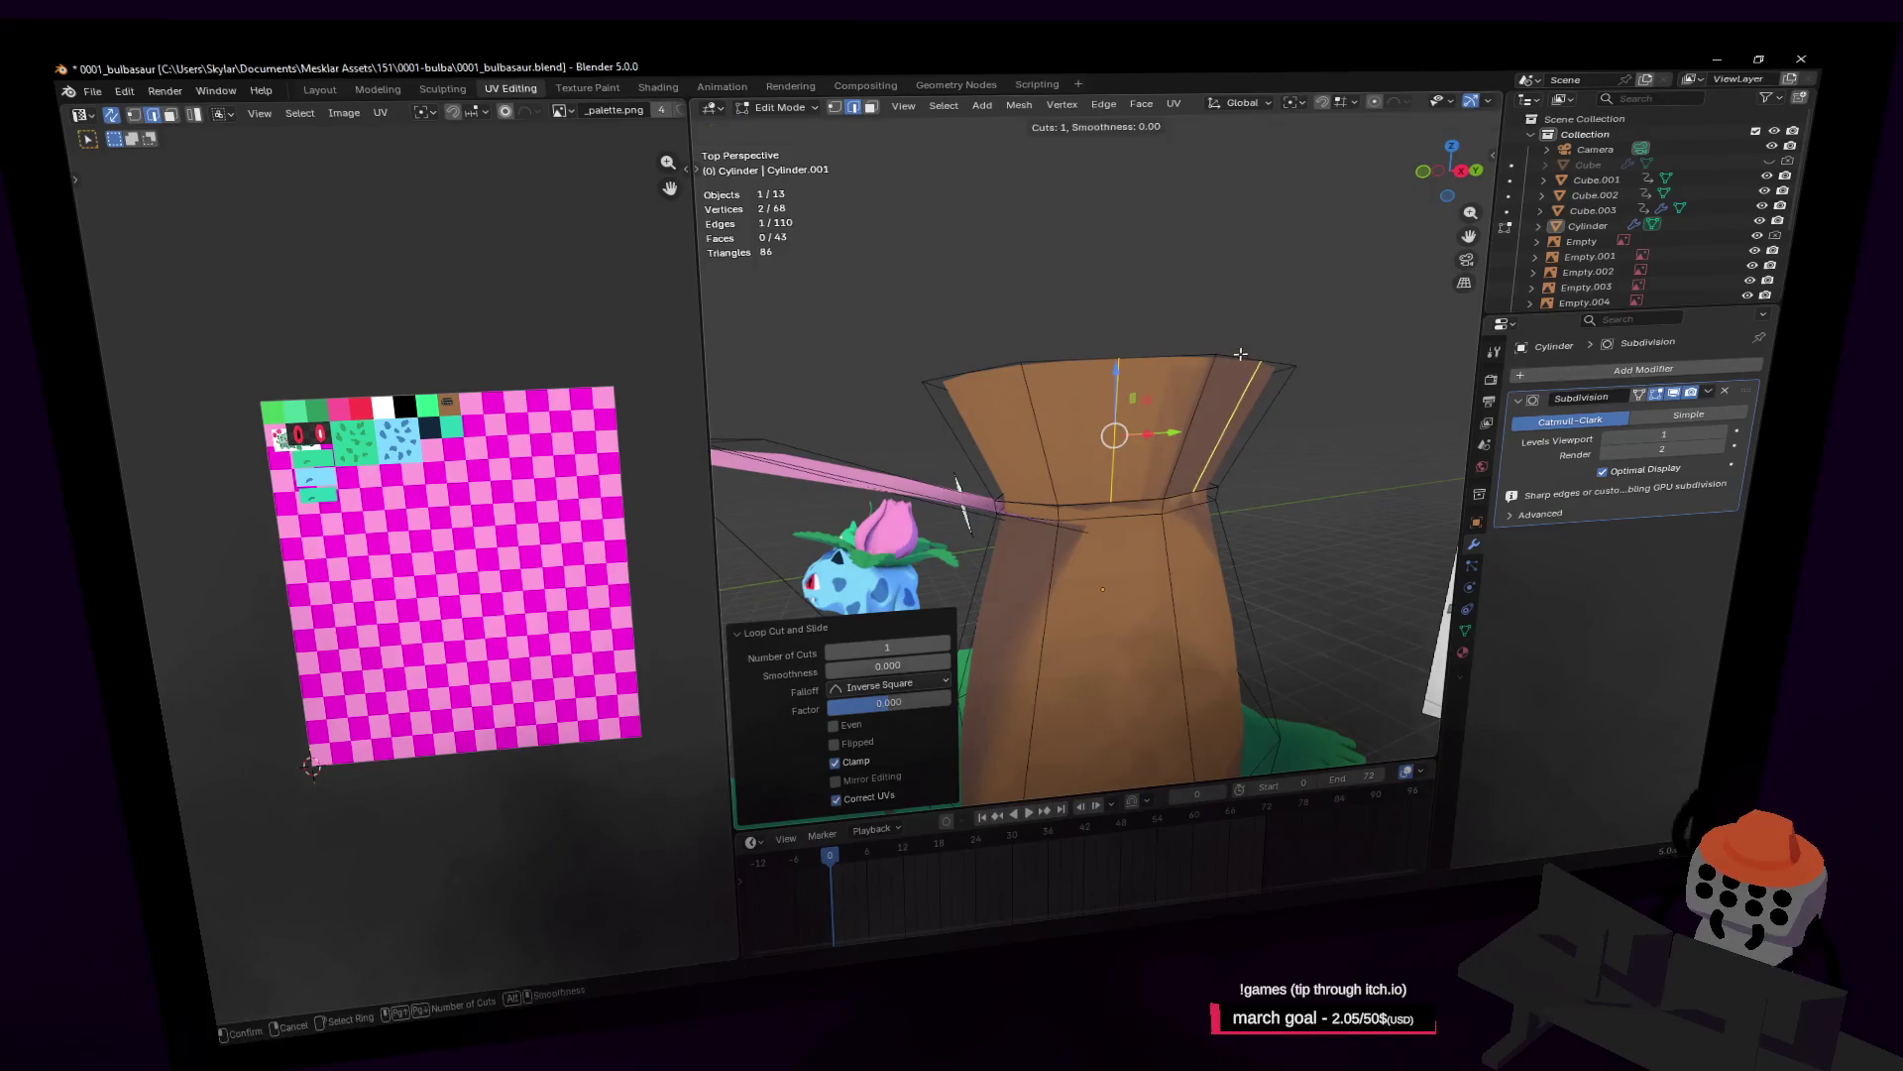
pyautogui.press('Escape')
# Step: Add another centred loop cut to the trunk
pyautogui.hotkey('shift', '`')
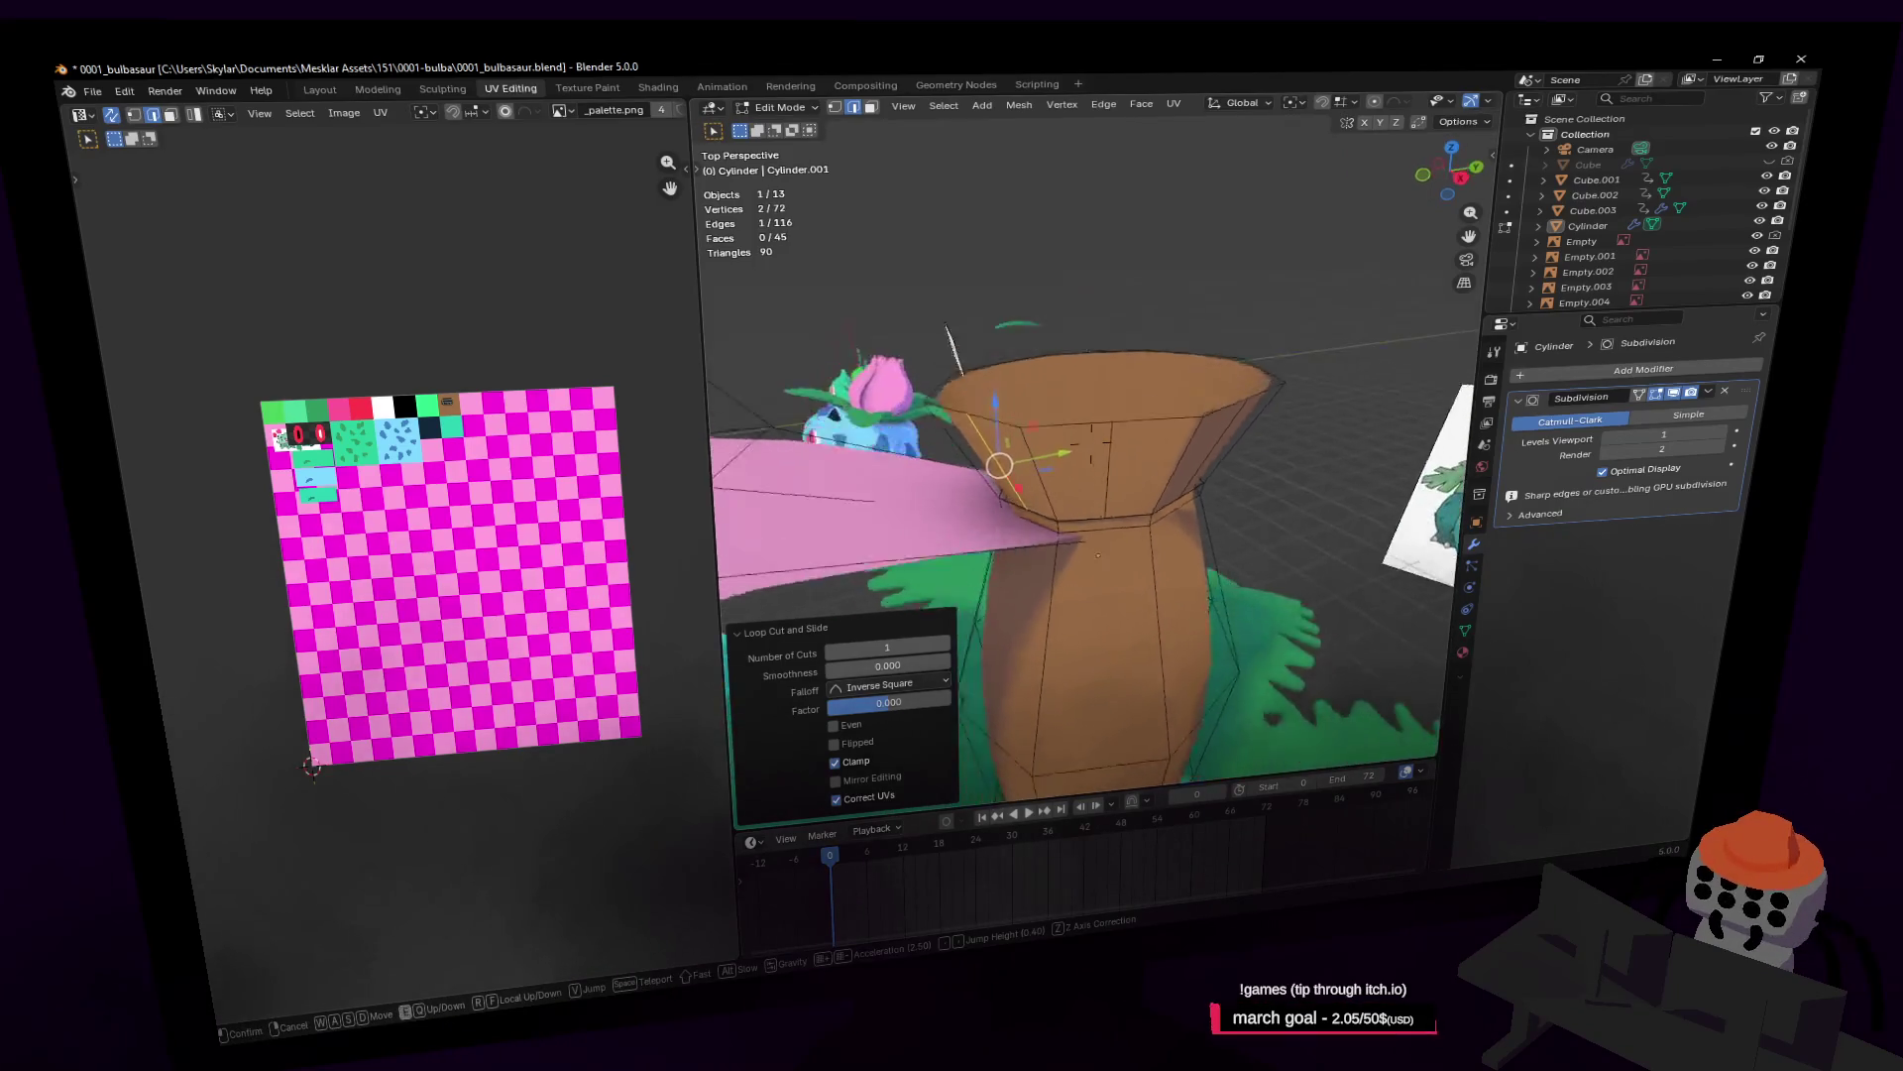
pyautogui.moveTo(1090, 444); pyautogui.dragTo(1135, 438, button='middle')
pyautogui.hotkey('ctrl', 'r')
pyautogui.click(1135, 439)
pyautogui.rightClick(1130, 426)
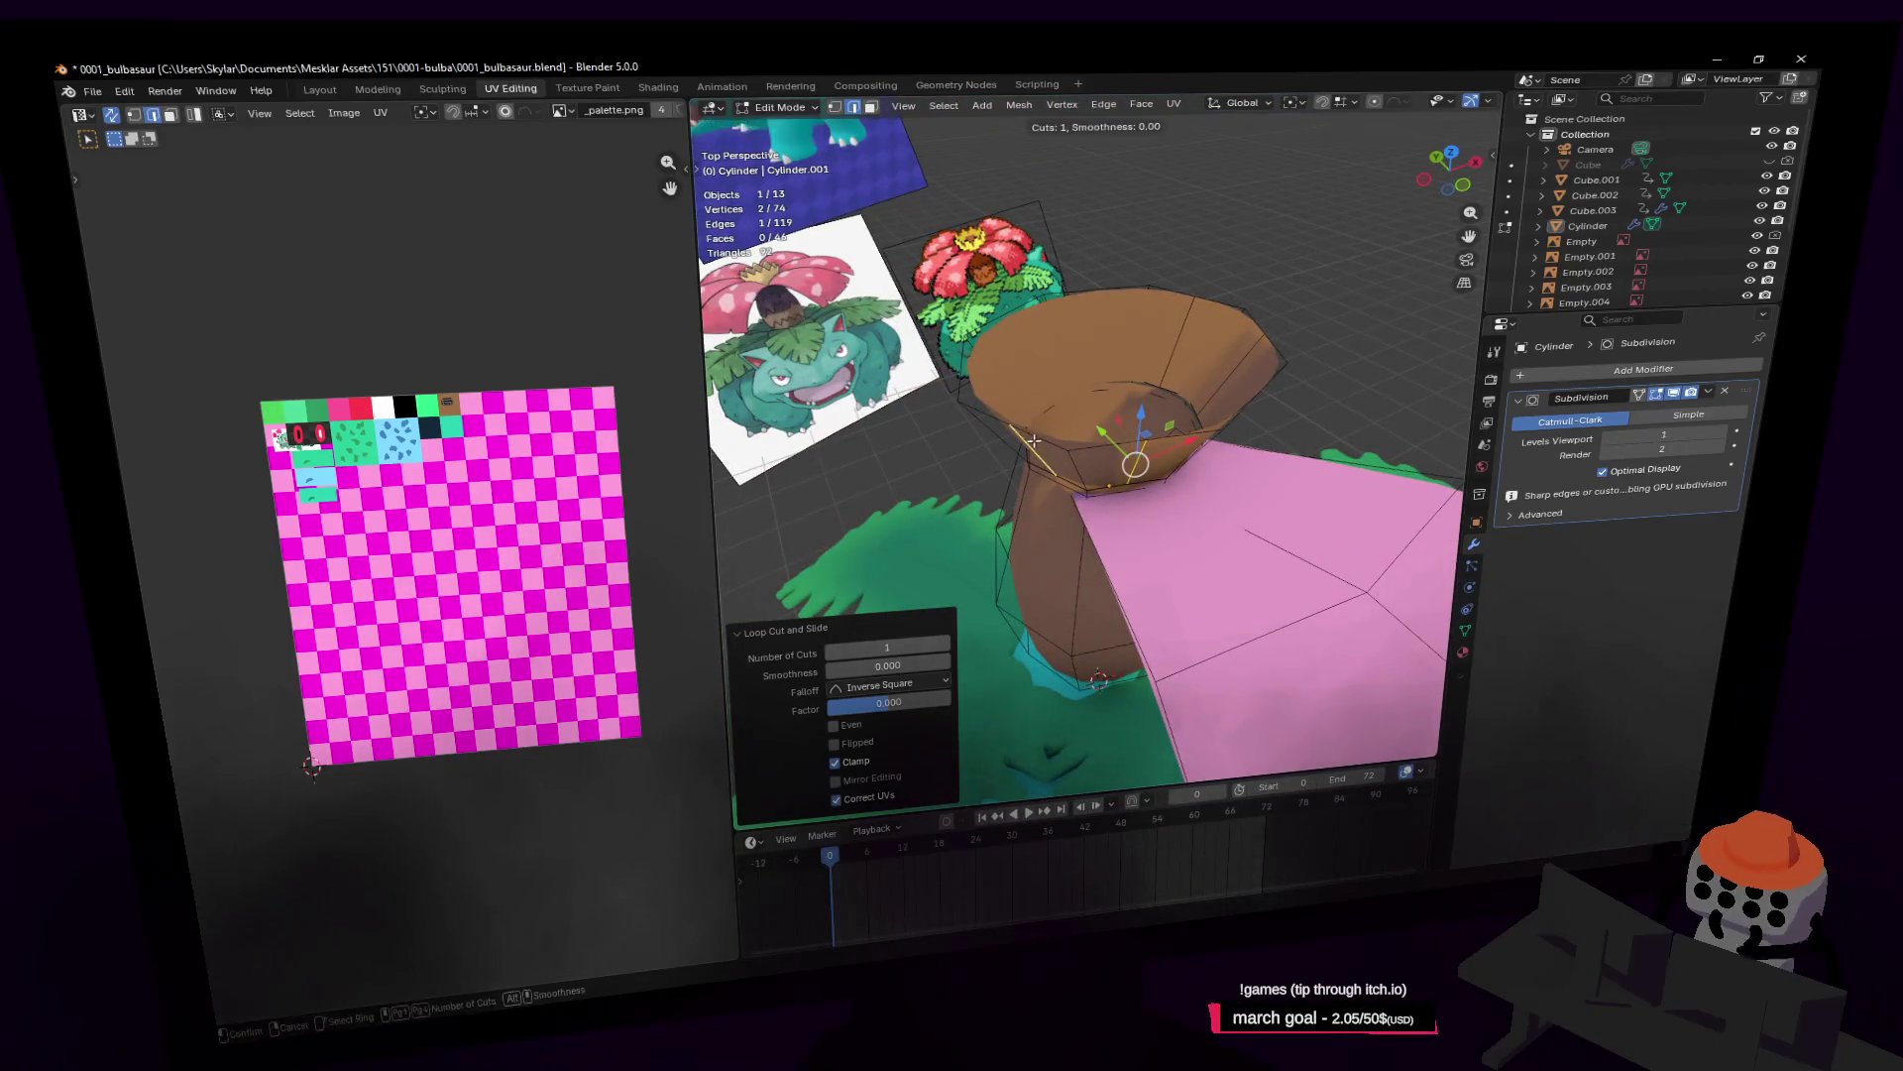
pyautogui.hotkey('shift', '`')
pyautogui.press('Escape')
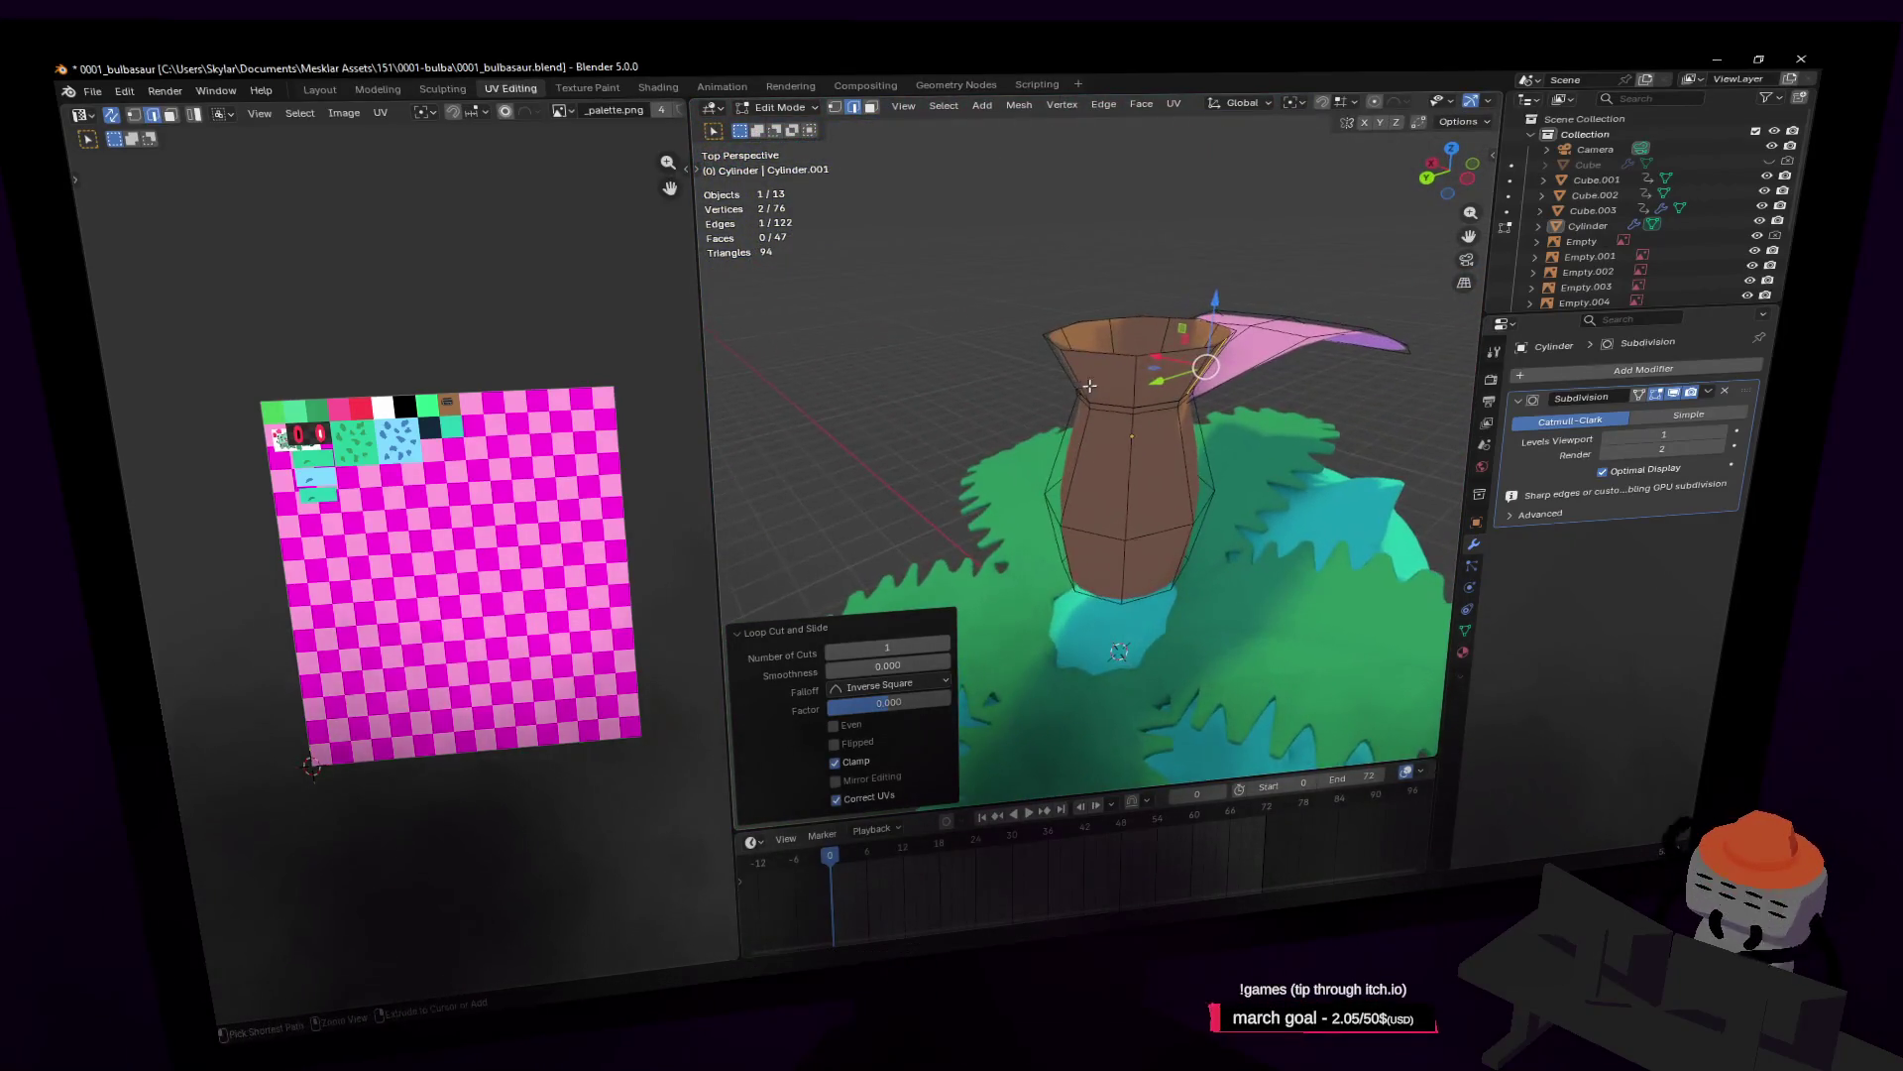
# Step: Extrude the trunk's rim edge twice
pyautogui.press('e')
pyautogui.click(1158, 367)
pyautogui.press('e')
pyautogui.click(1158, 367)
pyautogui.moveTo(1158, 366); pyautogui.dragTo(1115, 368, button='middle')
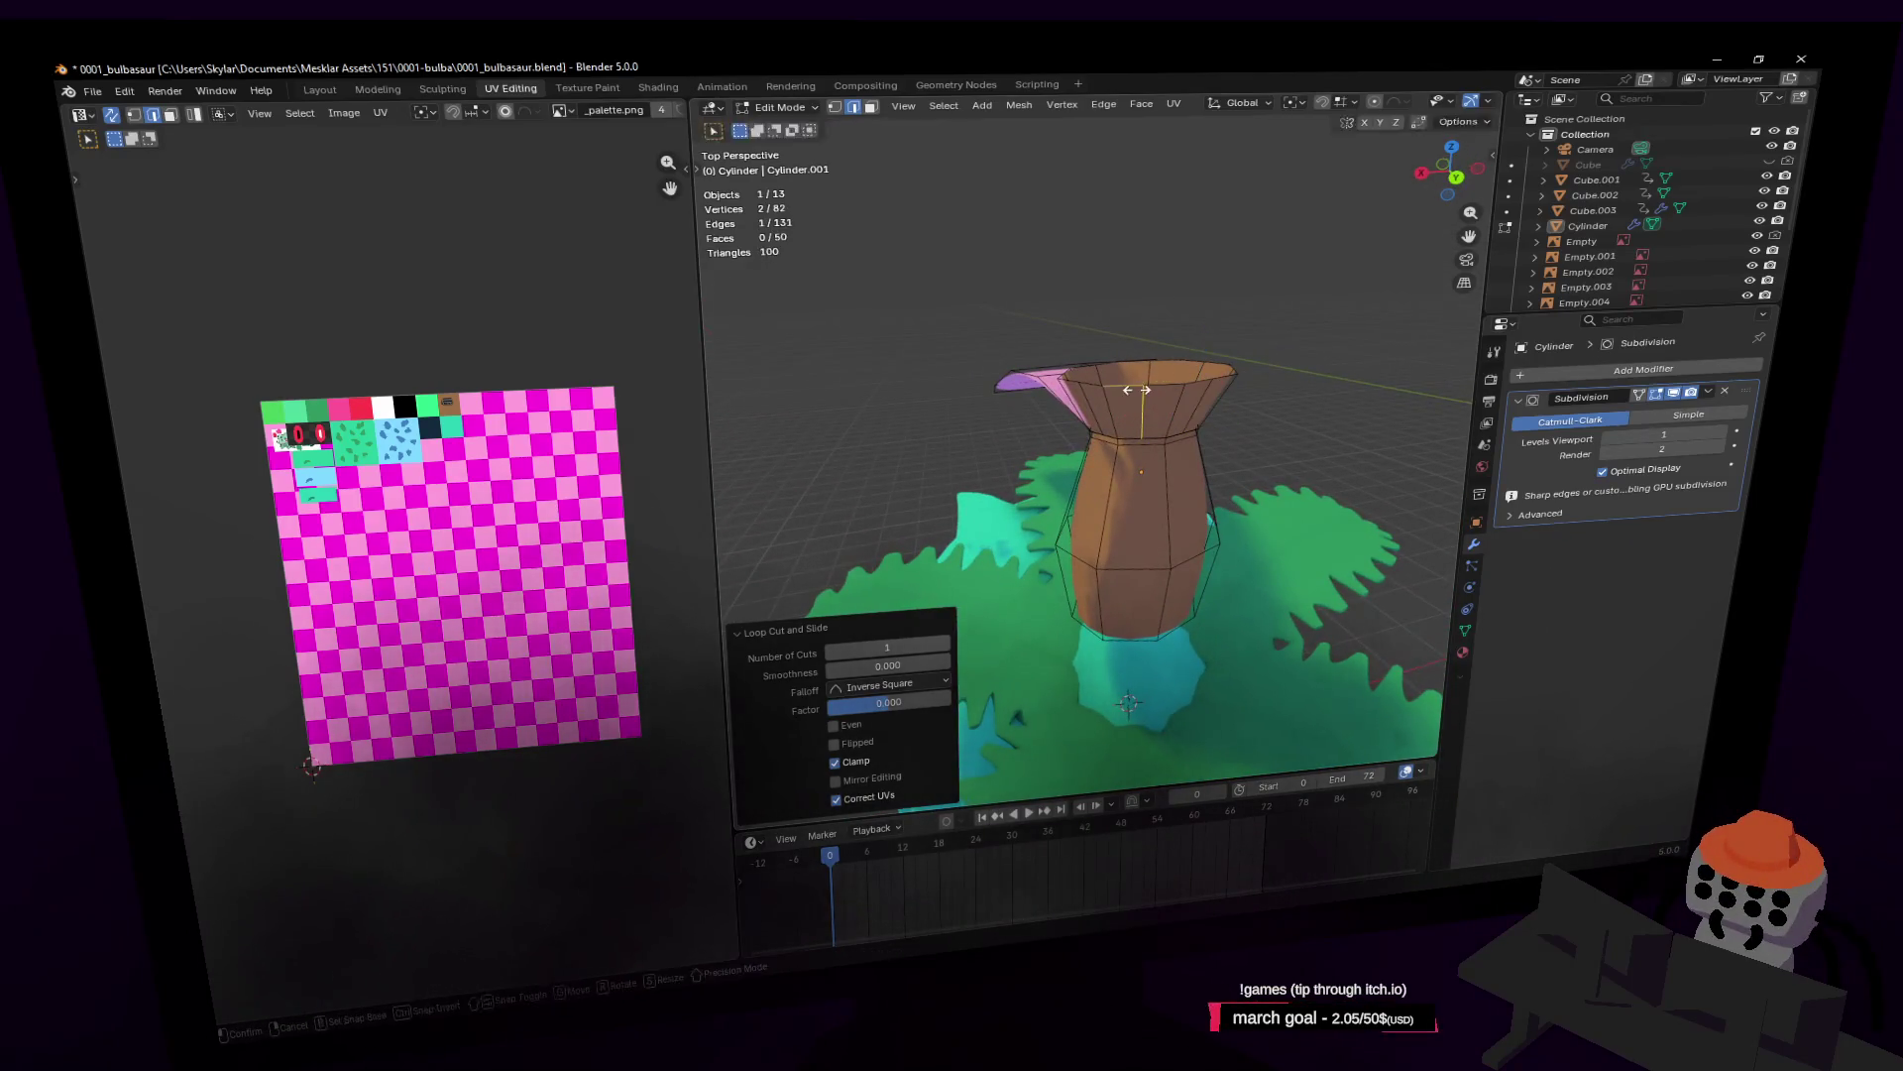
# Step: Scale the trunk's top rim loop to 0.7
pyautogui.scroll(4, 1148, 384)
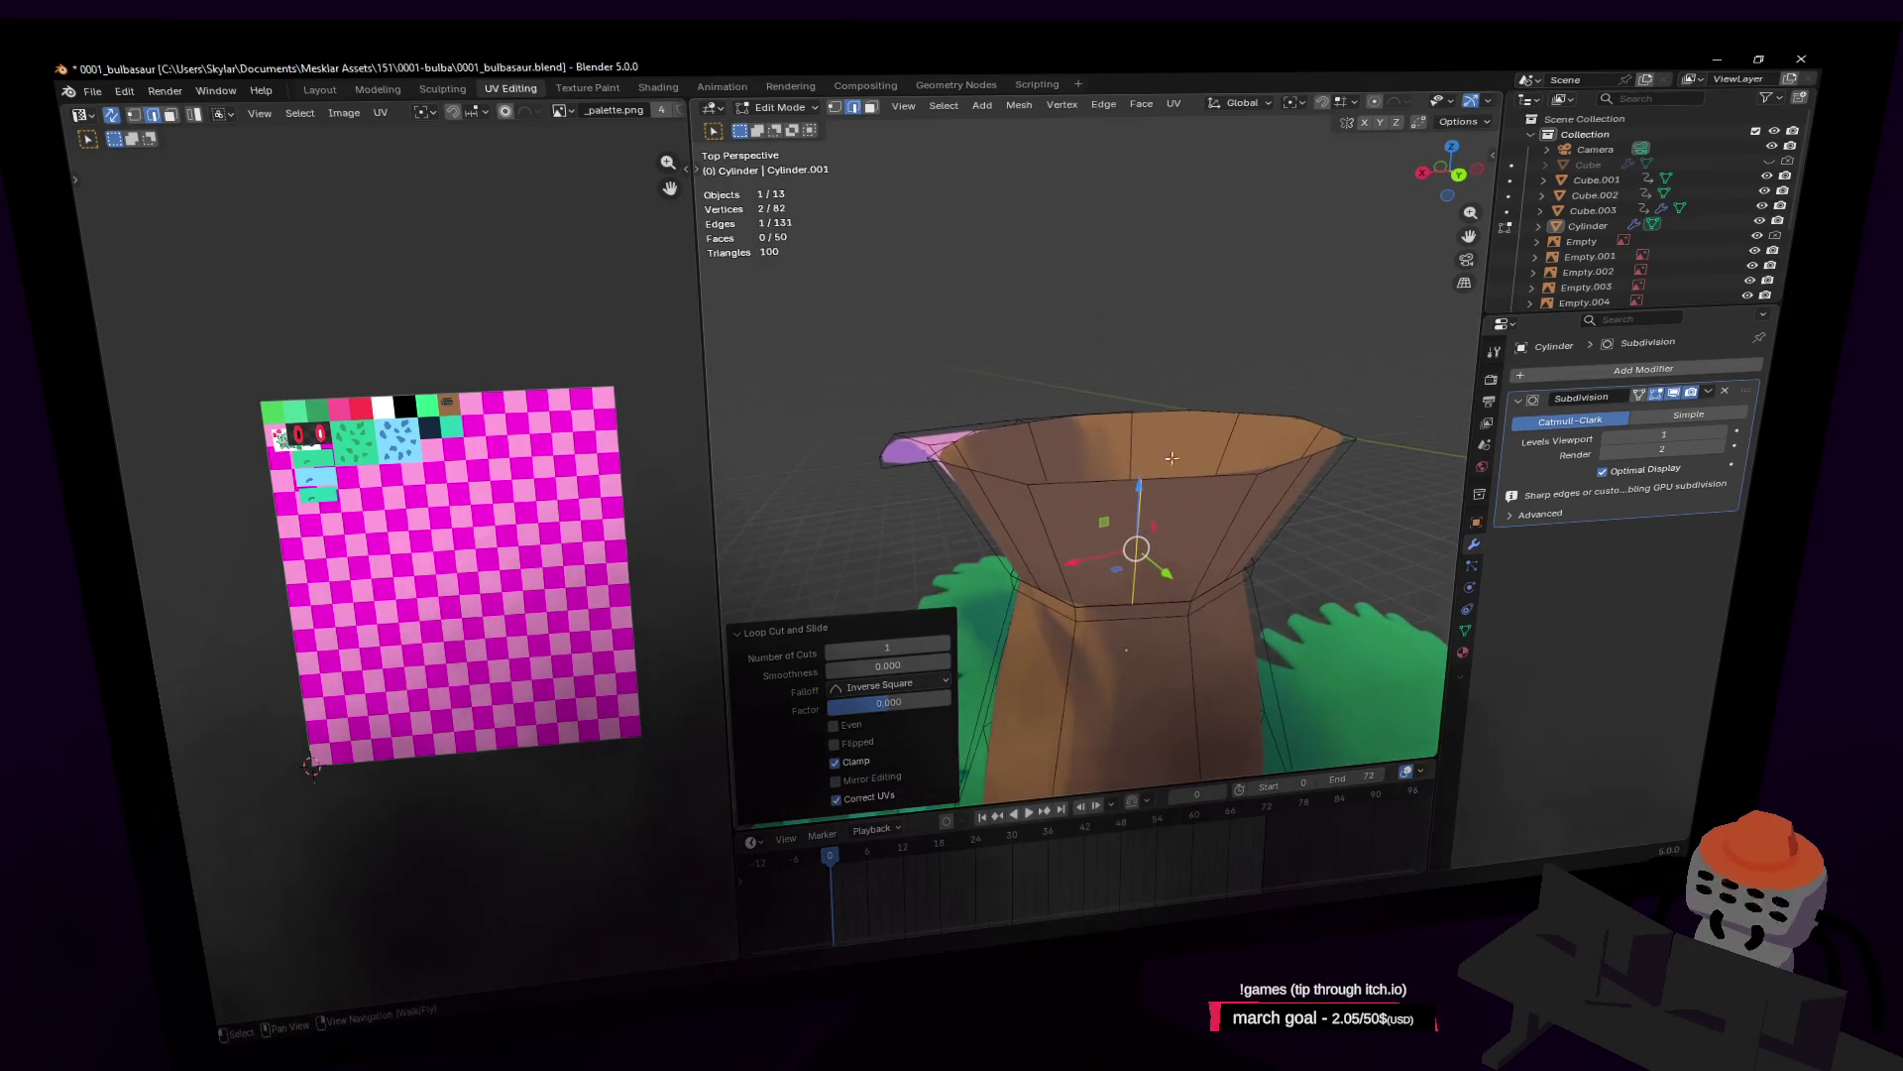
pyautogui.keyDown('alt'); pyautogui.click(1193, 479); pyautogui.keyUp('alt')
pyautogui.write('s0.7')
pyautogui.press('Return')
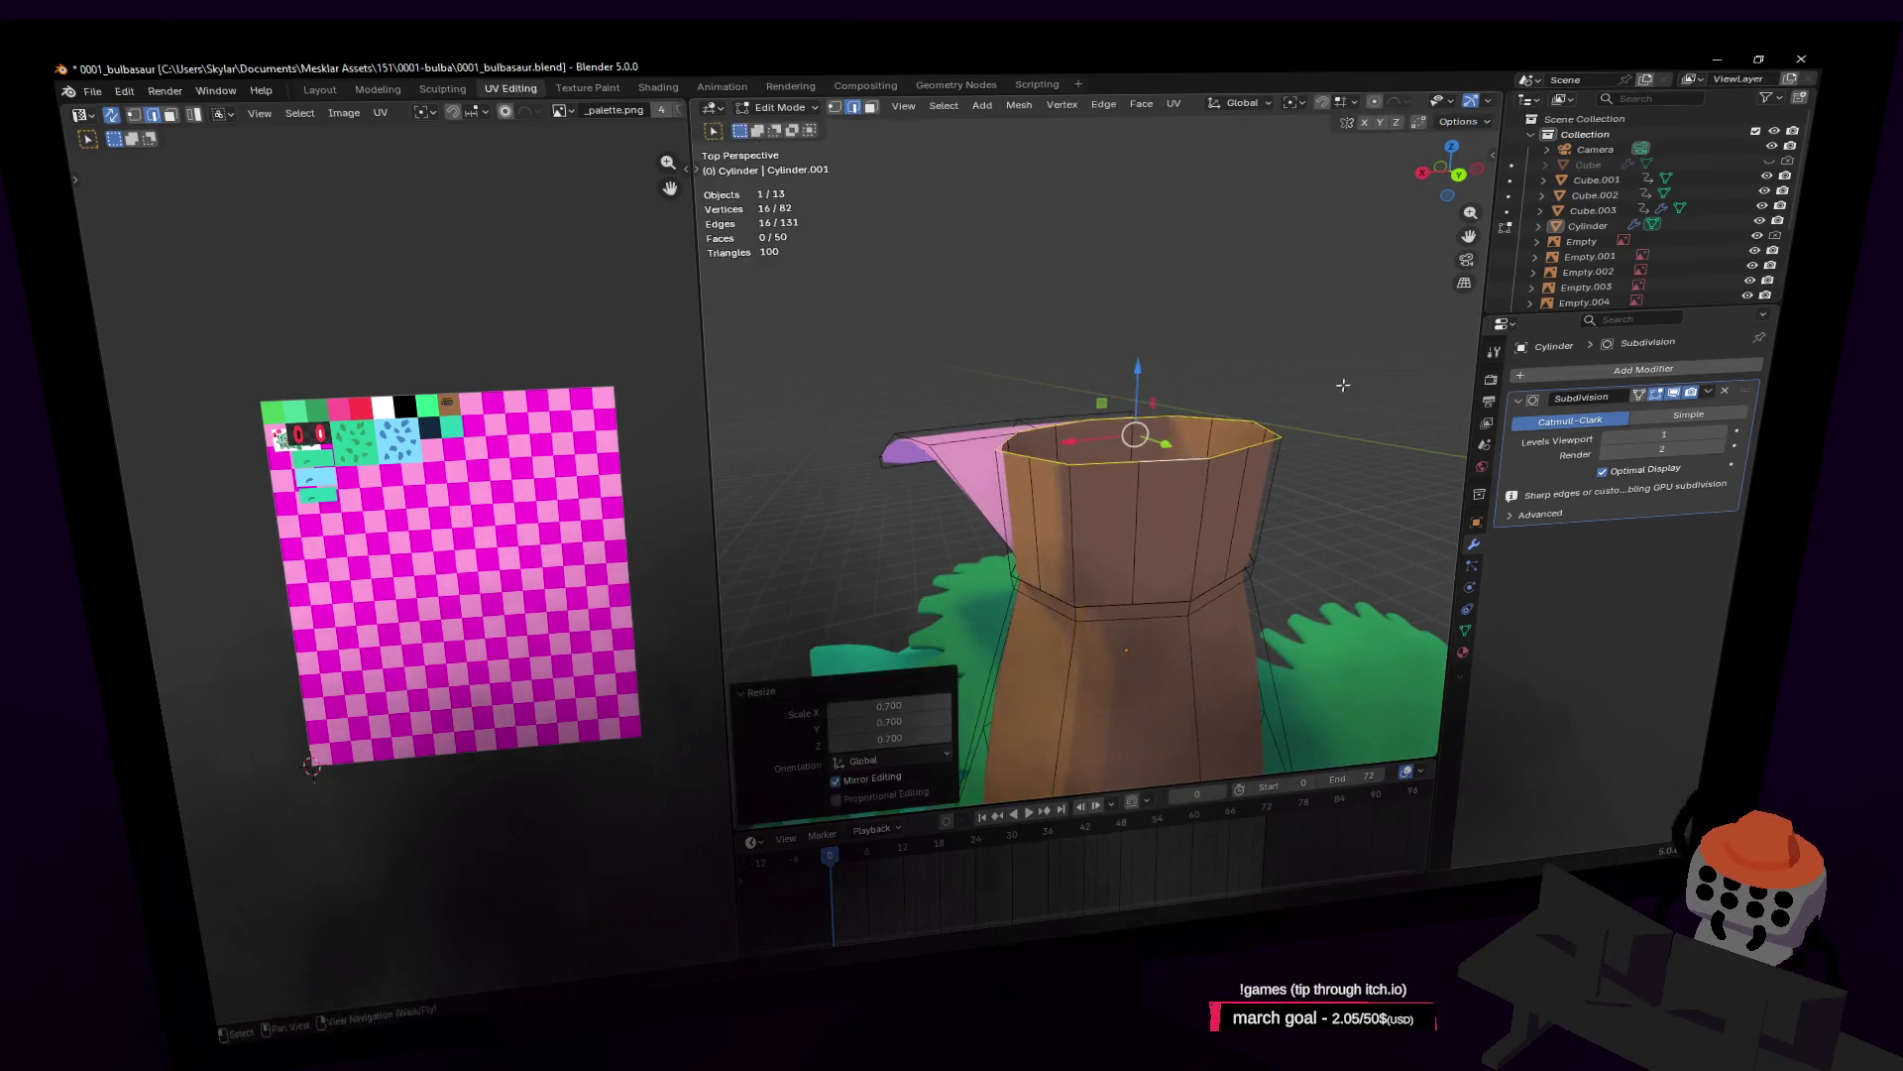
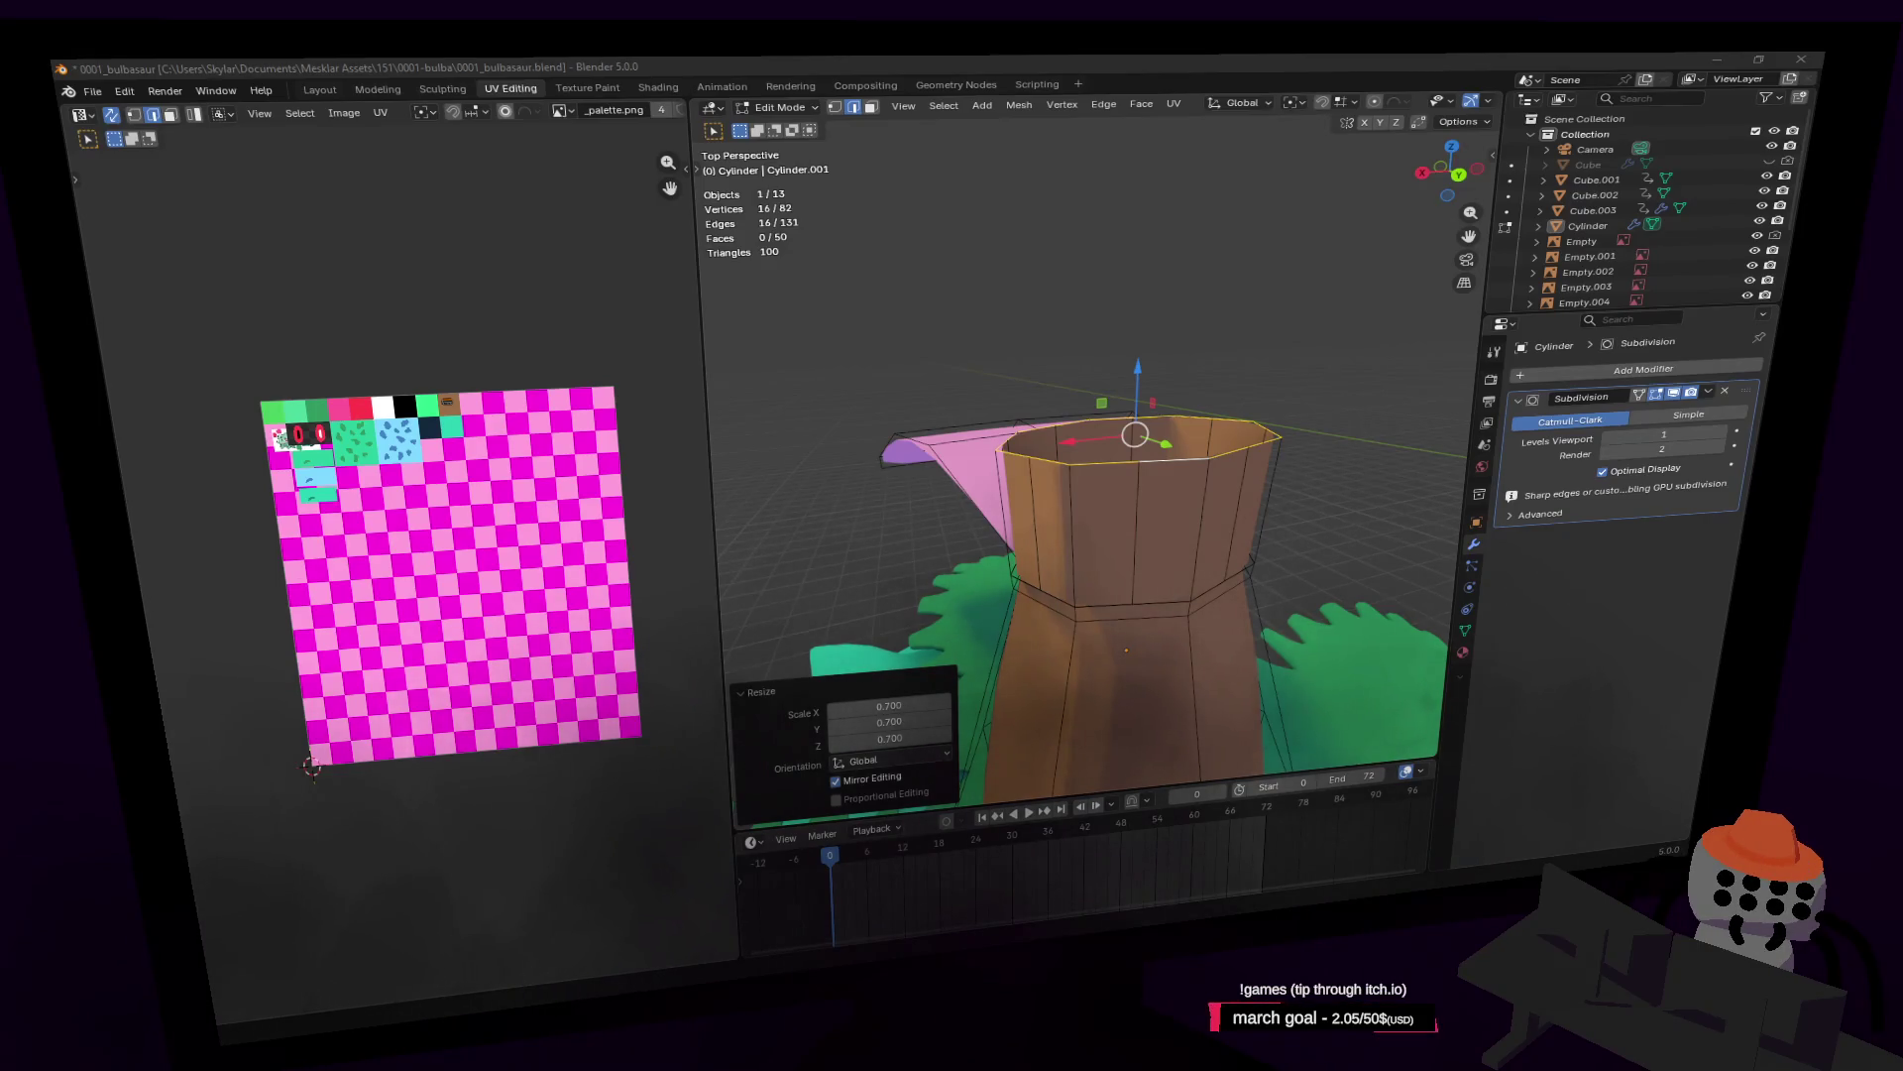
# Step: Select the top vertex loop of the trunk's upper tier
pyautogui.hotkey('shift', '`')
pyautogui.press('w')
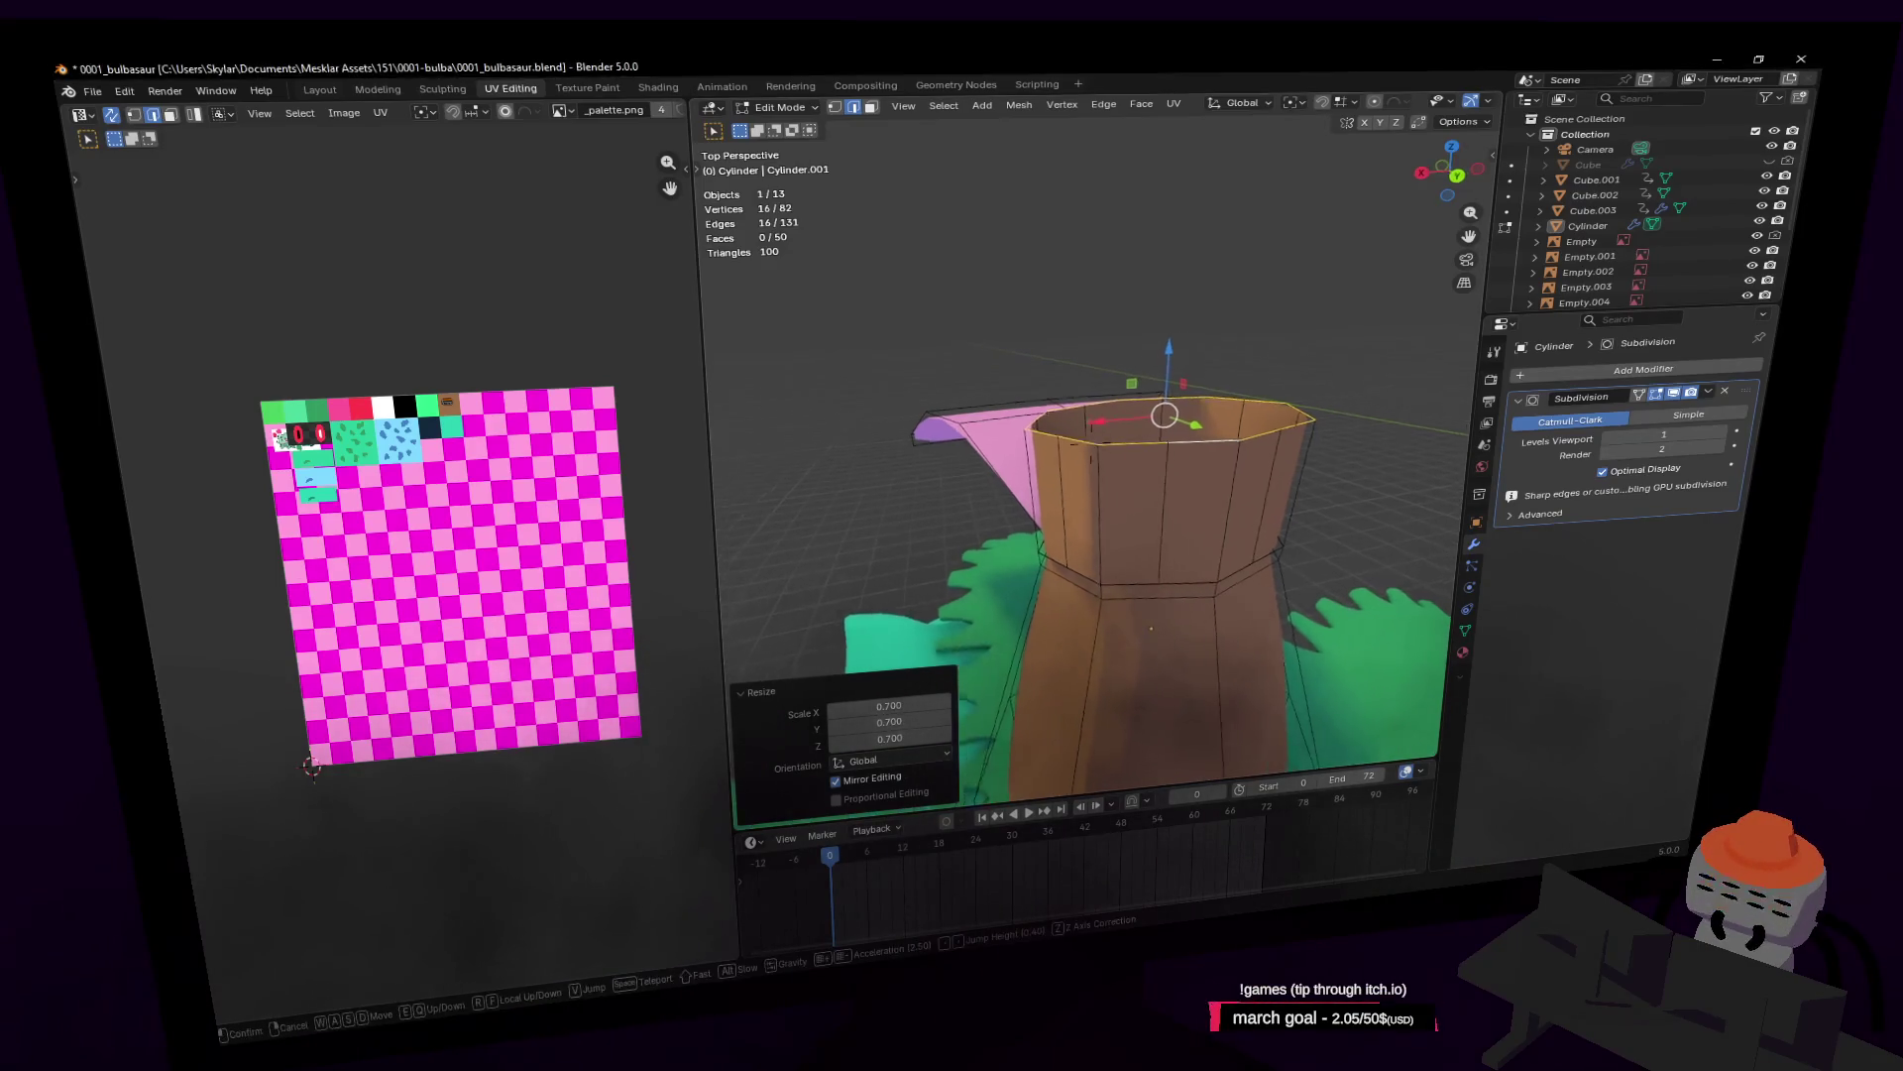
pyautogui.press('s')
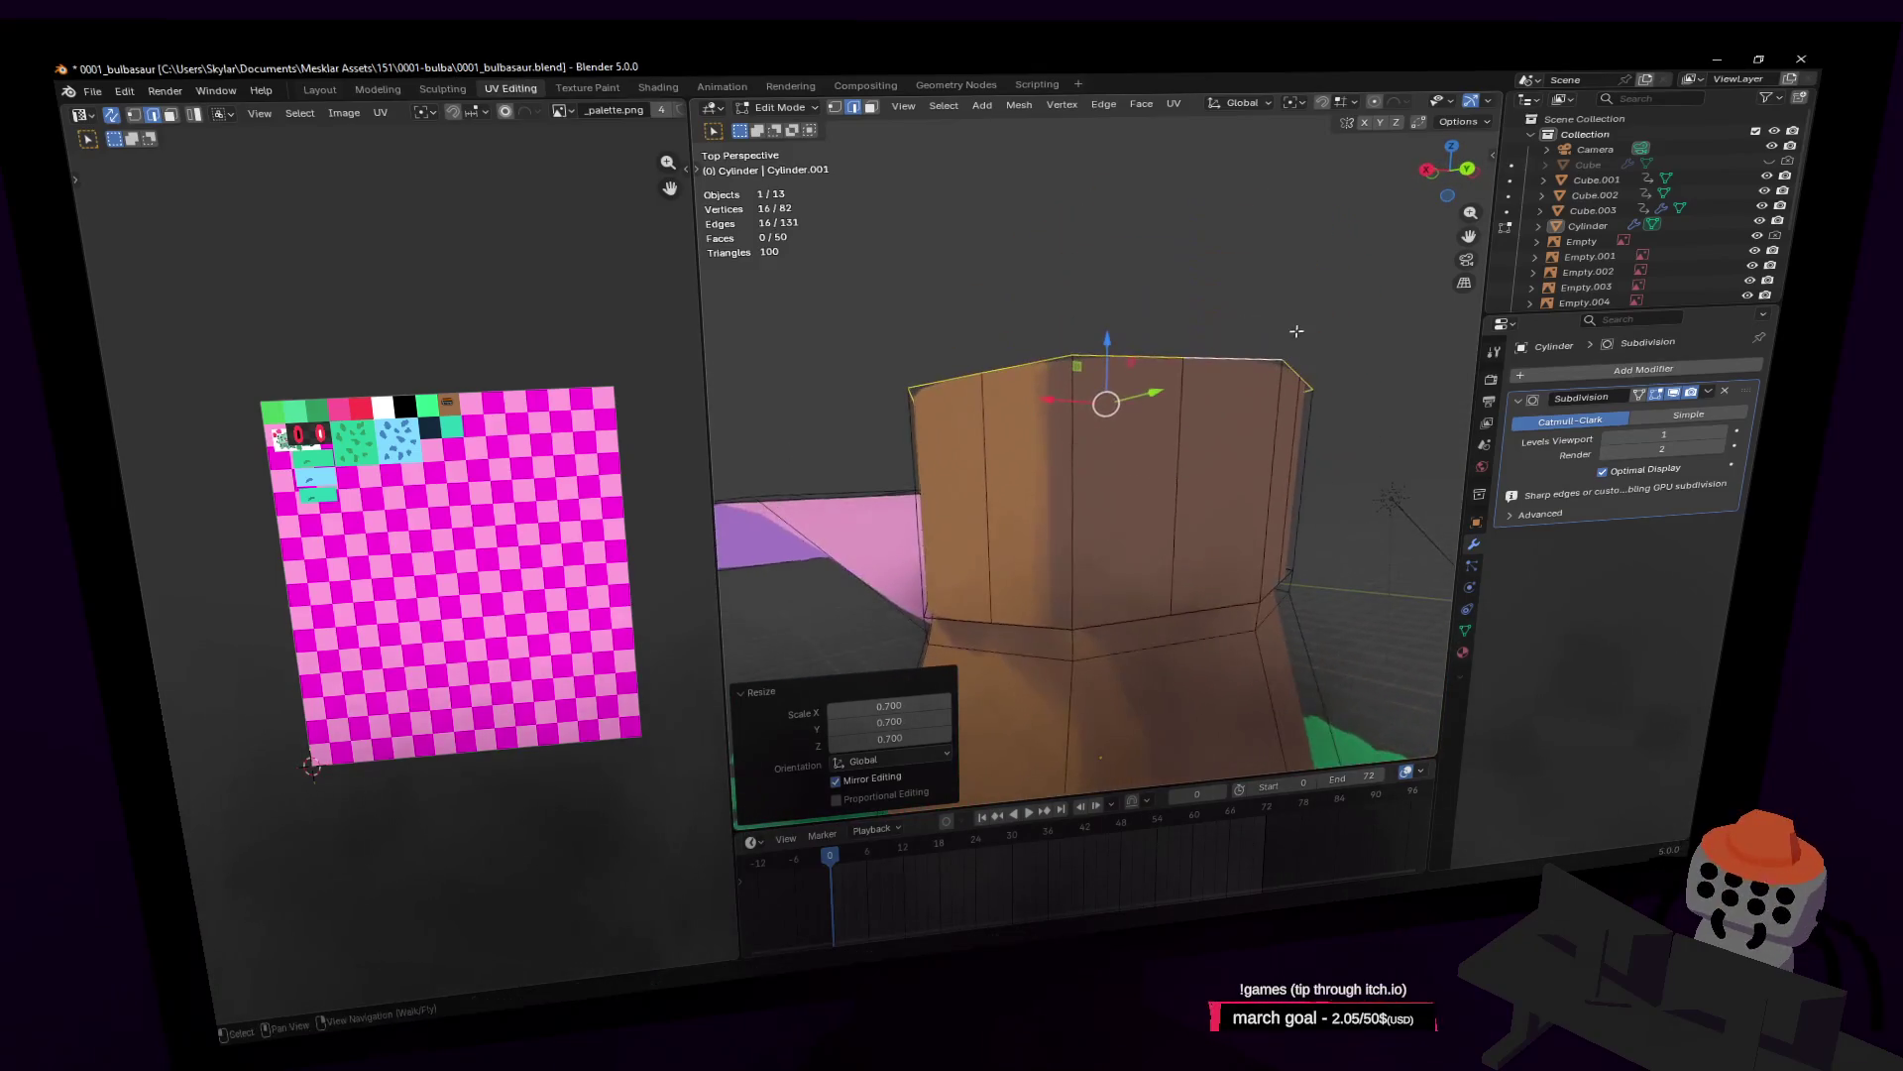
pyautogui.click(1217, 365)
pyautogui.click(1176, 358)
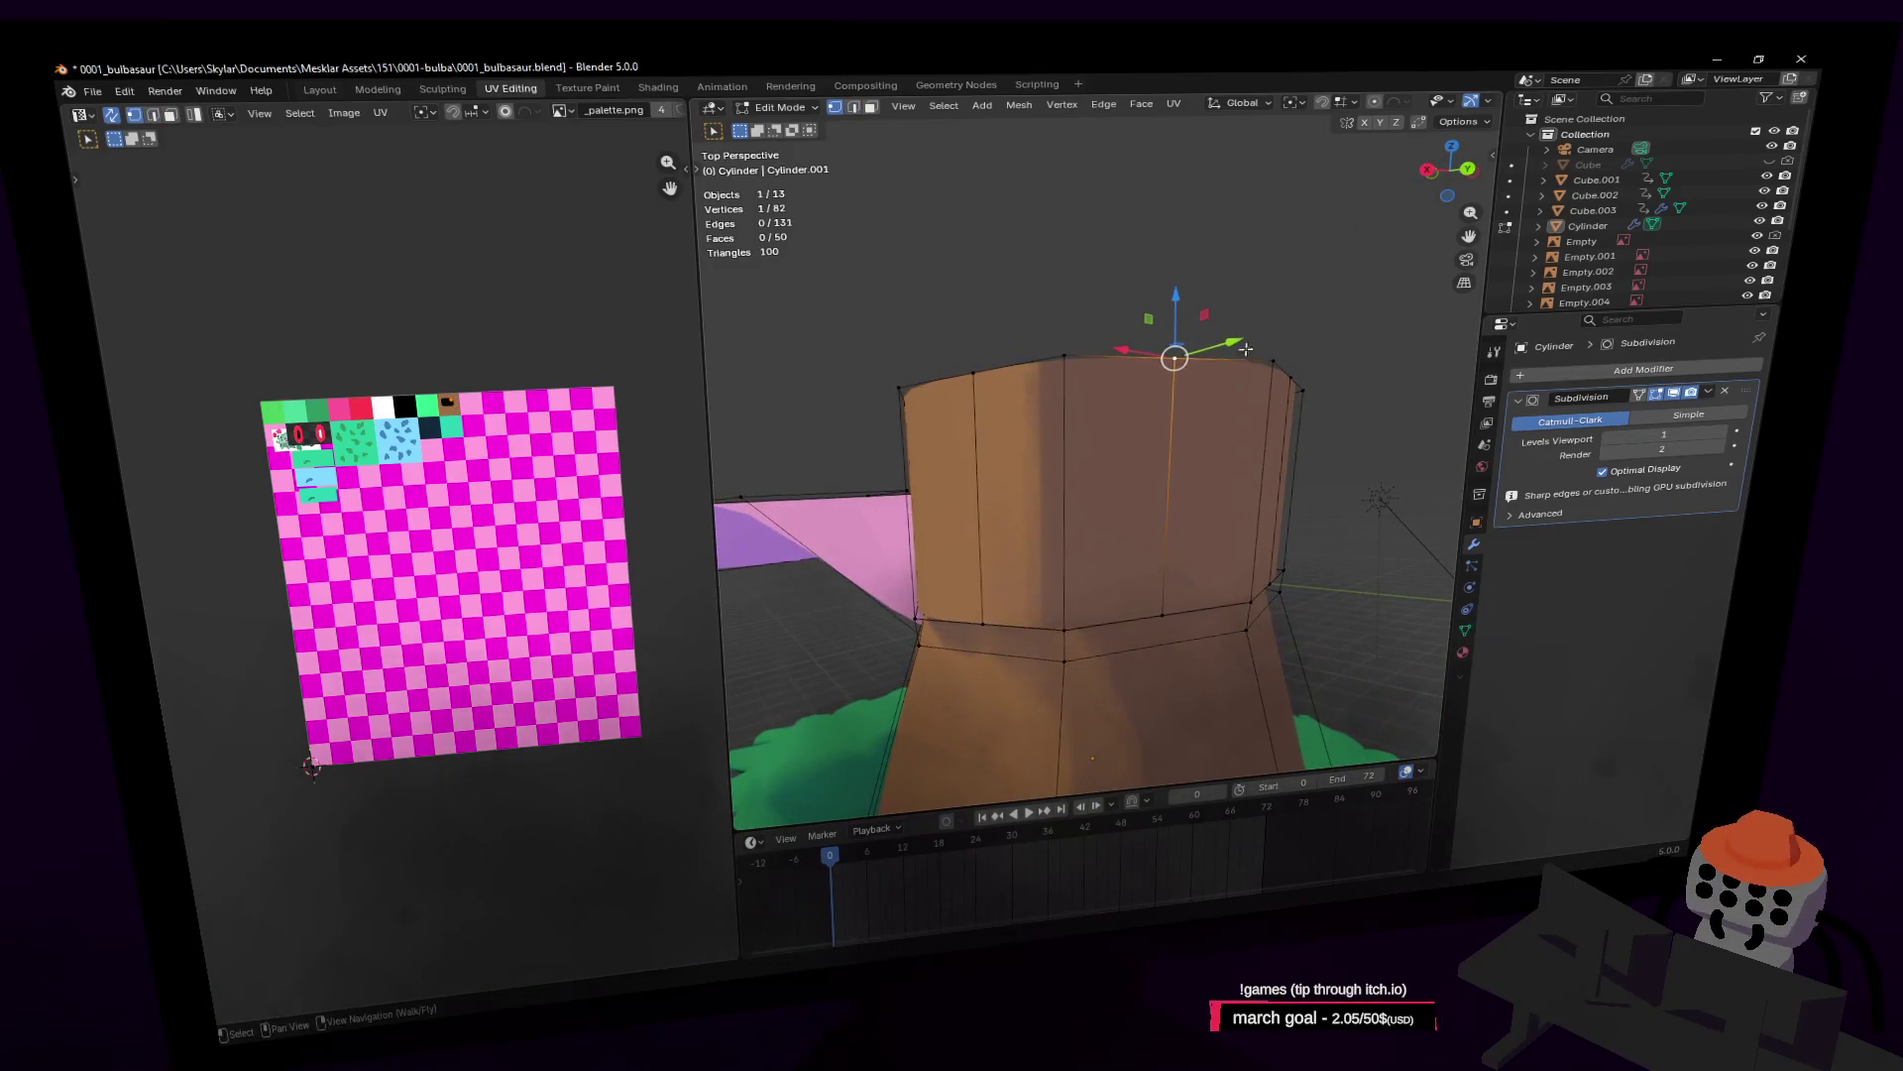
pyautogui.hotkey('shift', '`')
pyautogui.press('s')
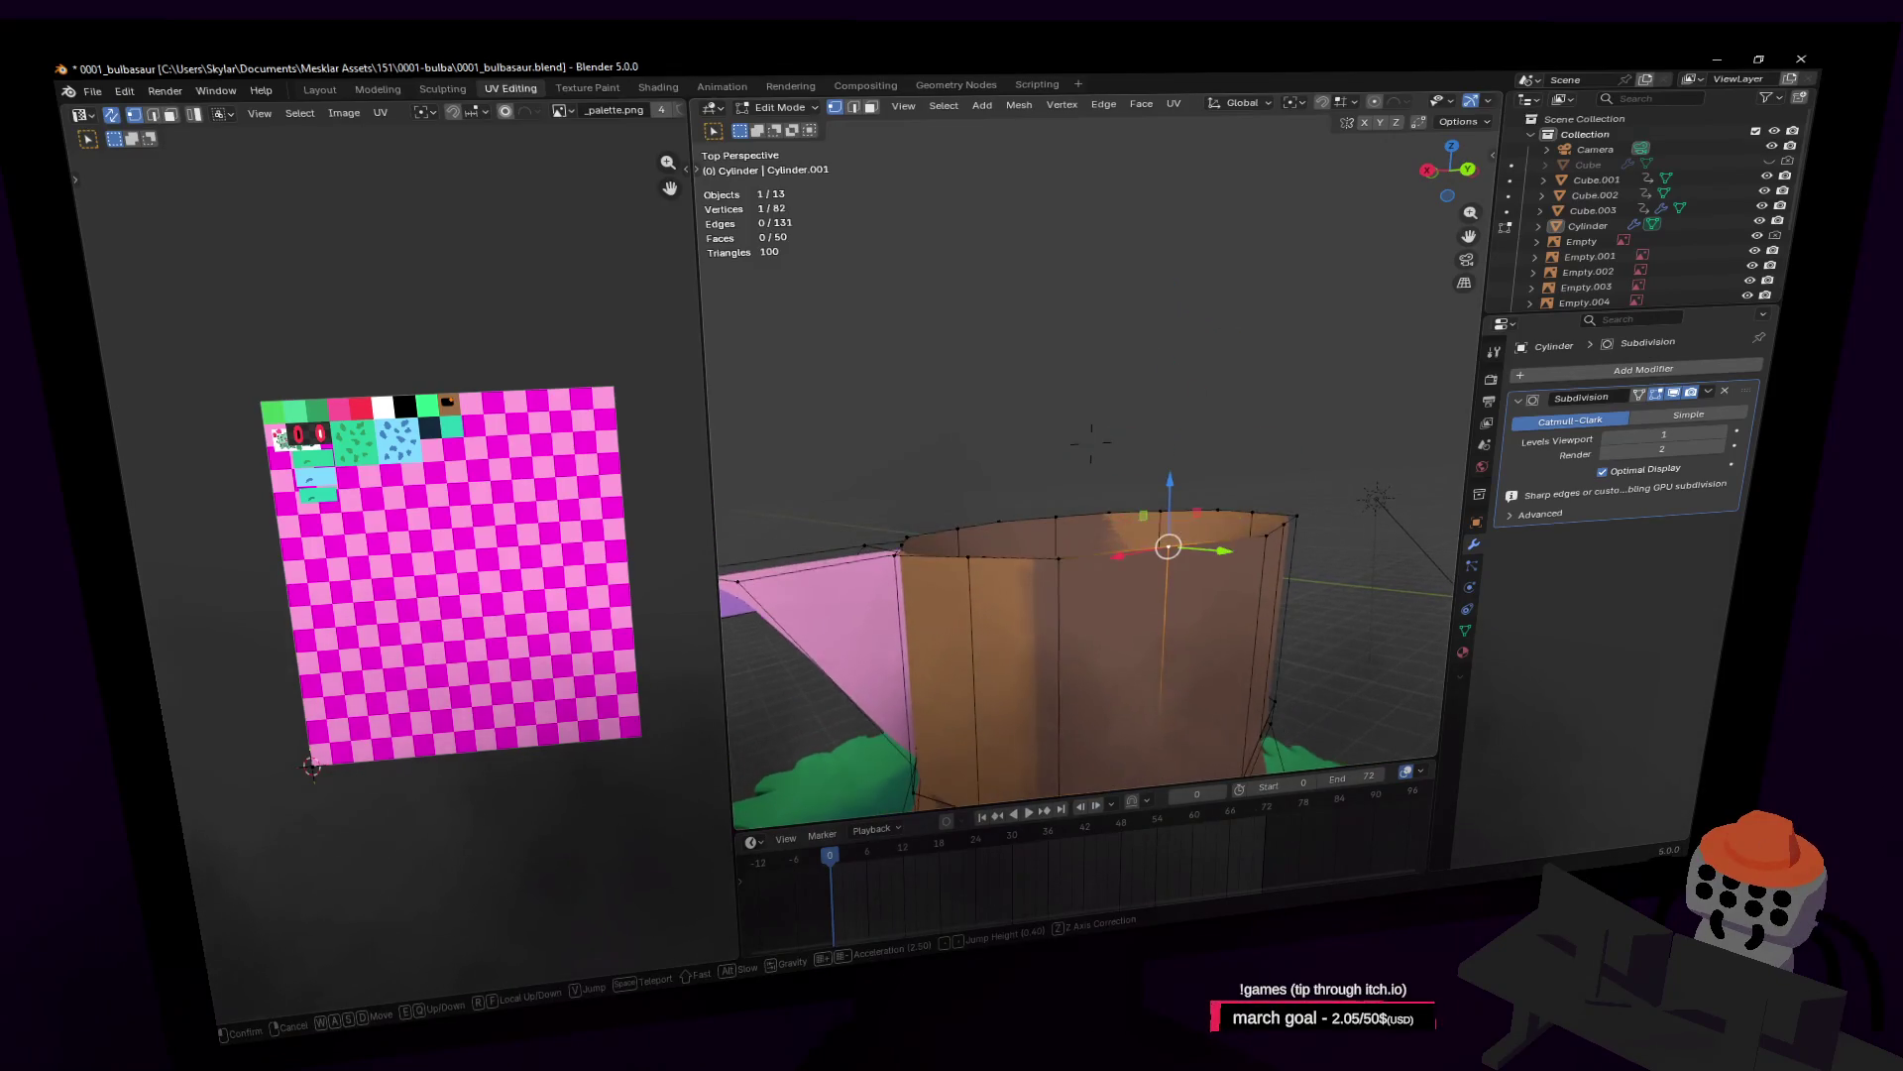
pyautogui.click(1090, 444)
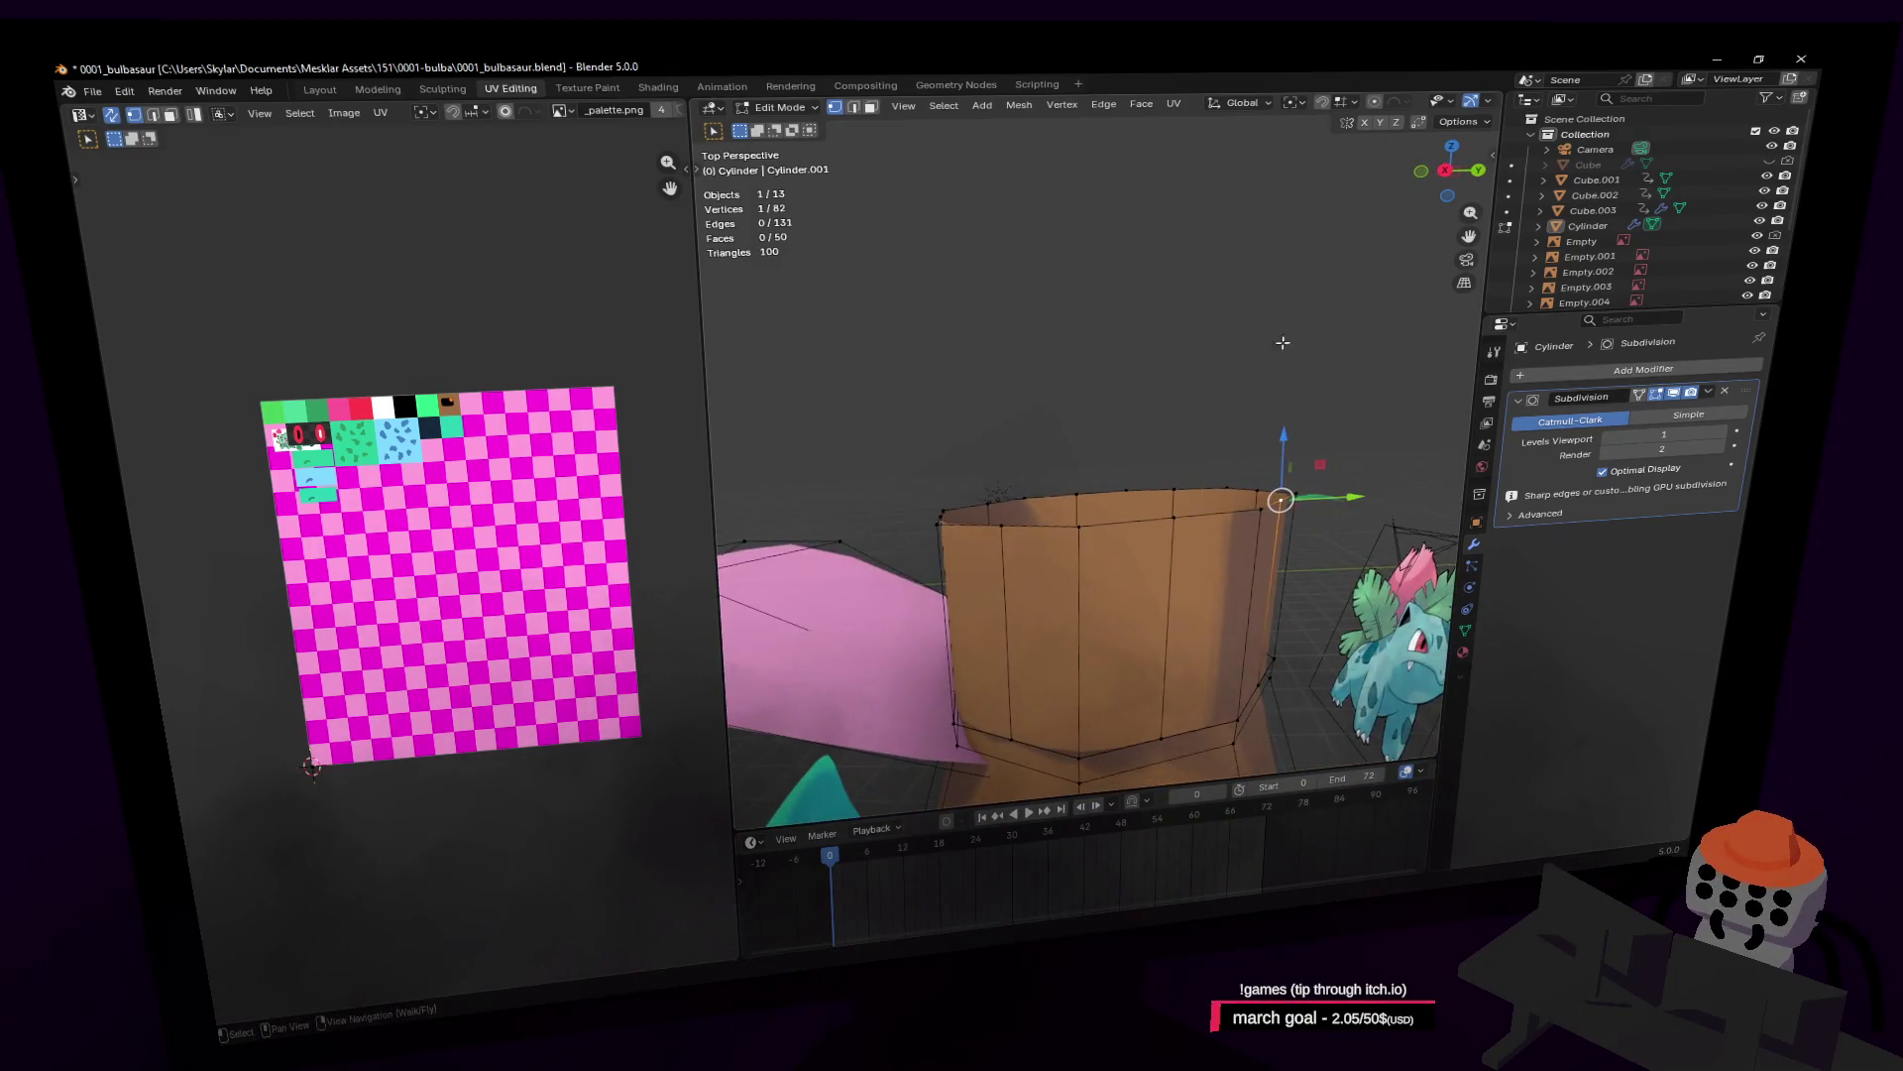
pyautogui.moveTo(1375, 337)
pyautogui.mouseDown()
pyautogui.moveTo(994, 475)
pyautogui.moveTo(904, 543)
pyautogui.mouseUp()
pyautogui.rightClick(1015, 328)
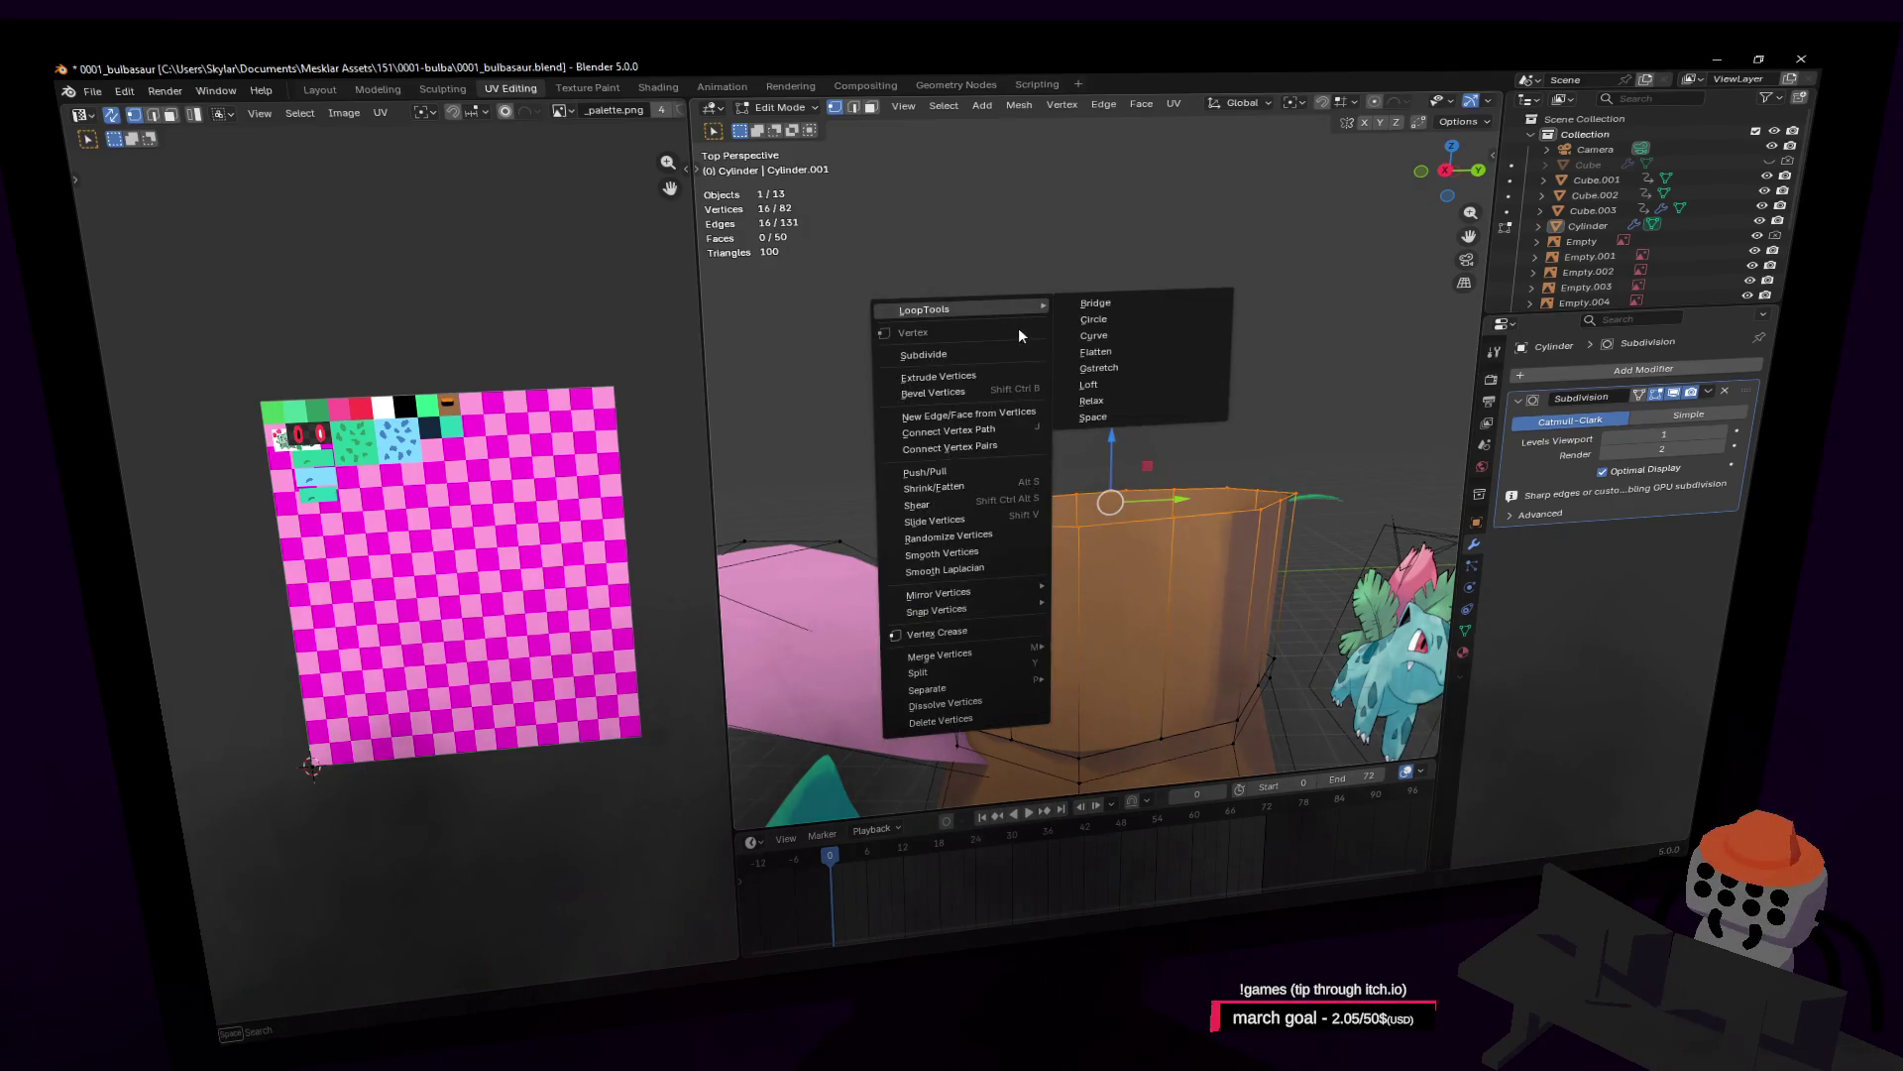
pyautogui.press('Escape')
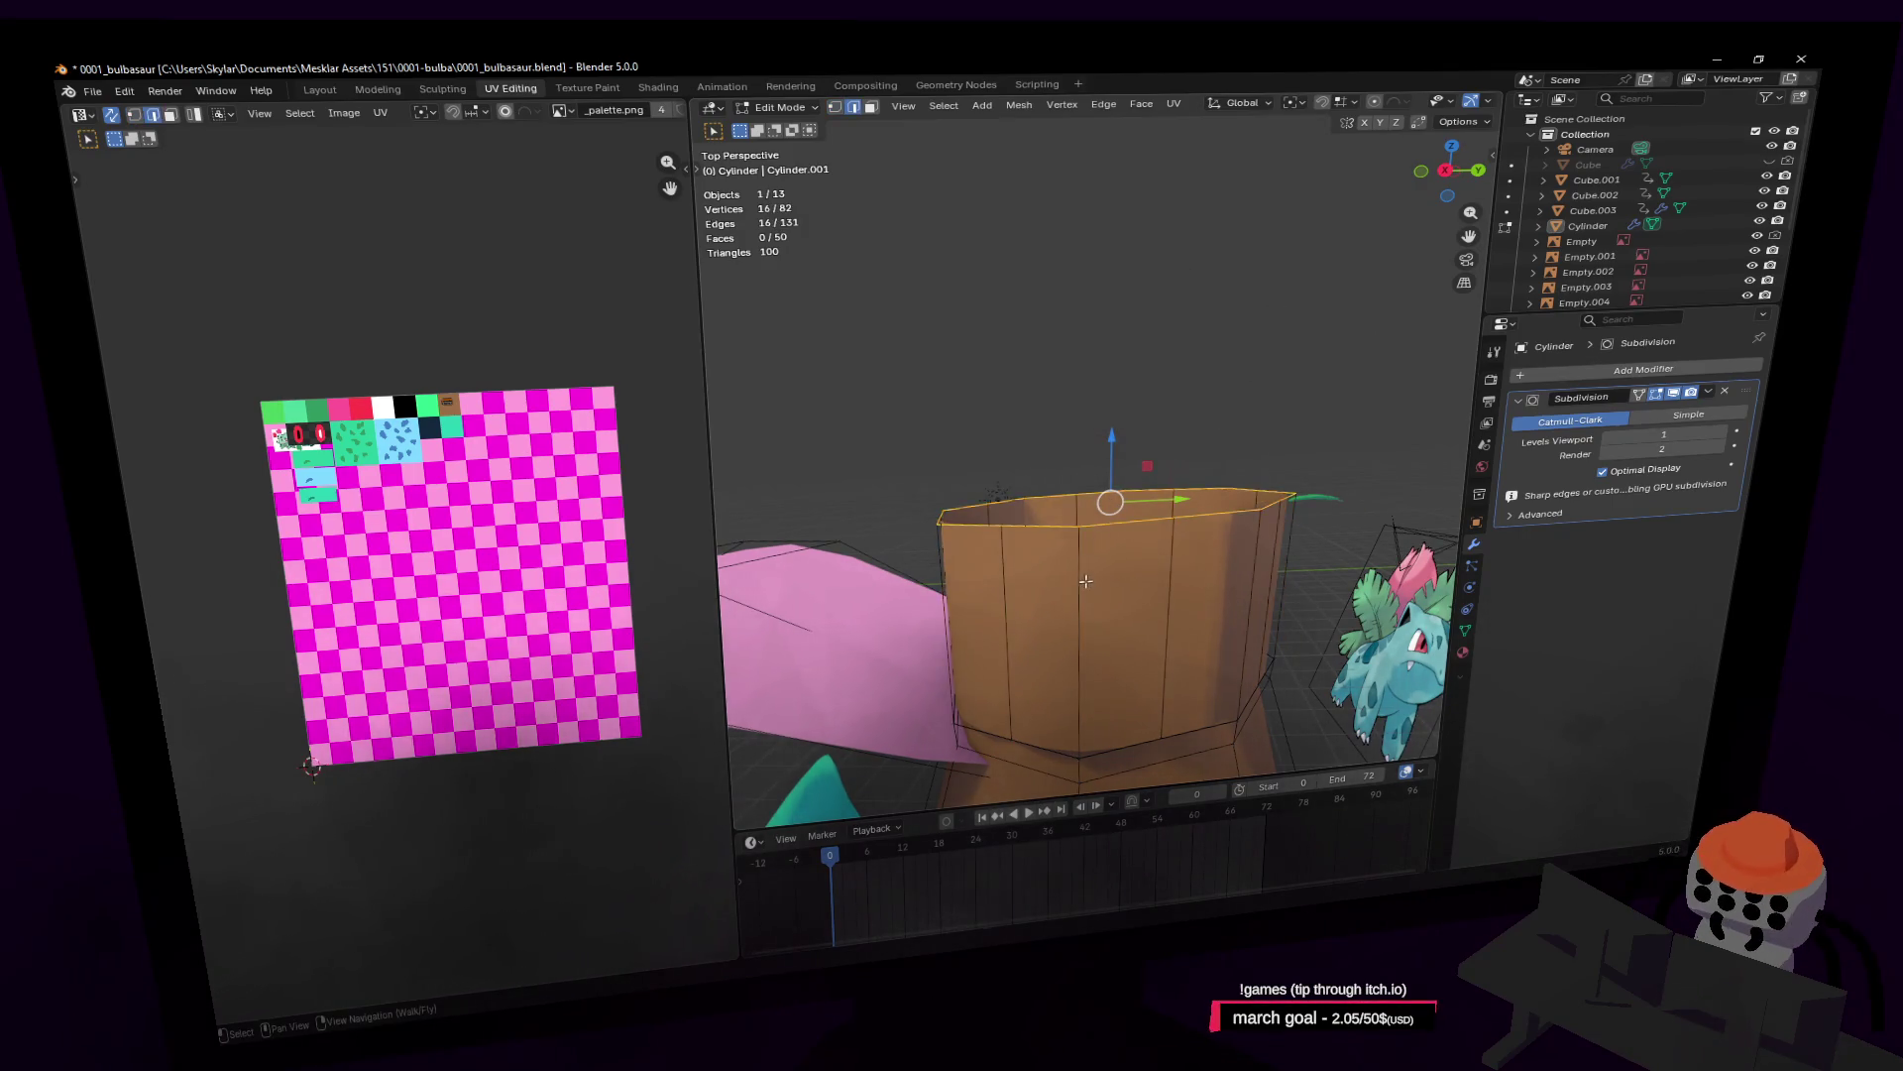
# Step: Round the upper ring of side faces into a circle with LoopTools Circle
pyautogui.press('3')
pyautogui.keyDown('alt'); pyautogui.click(1088, 575); pyautogui.keyUp('alt')
pyautogui.rightClick(1260, 324)
pyautogui.moveTo(1259, 323)
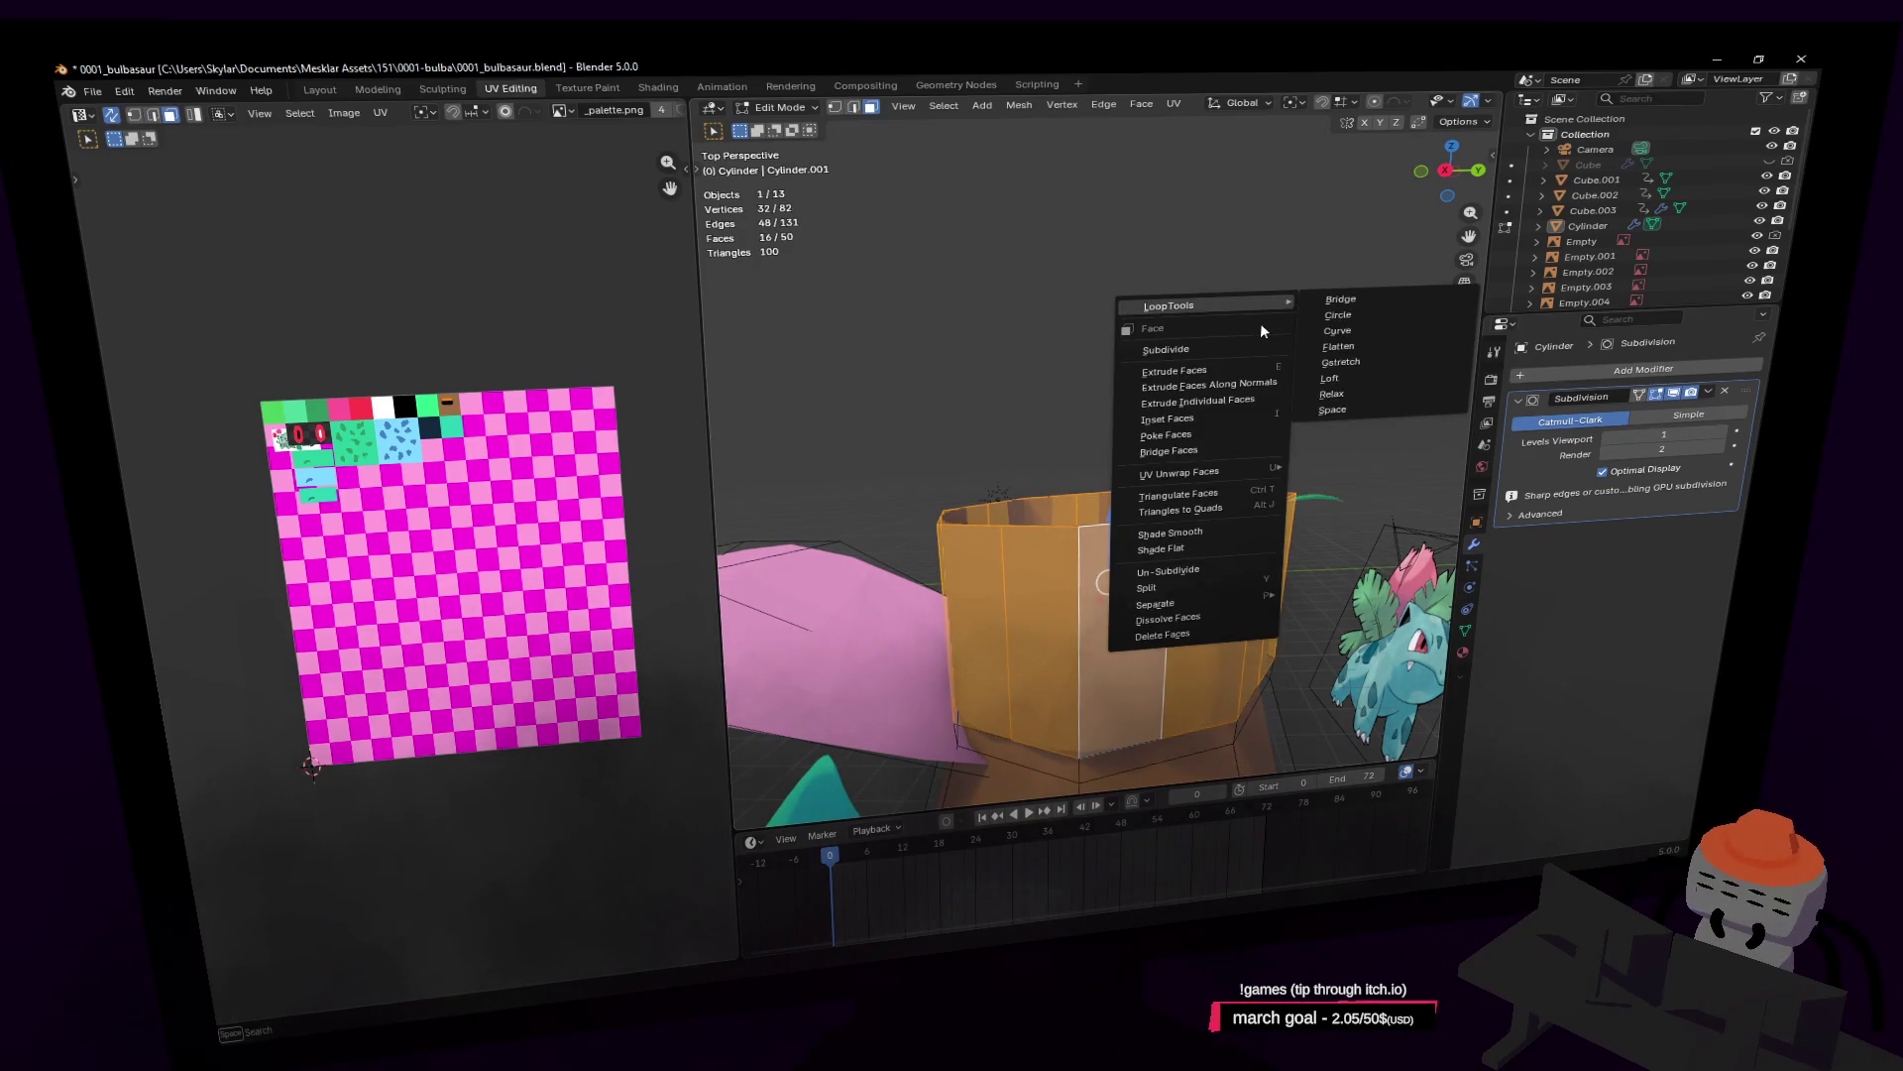
pyautogui.click(1353, 317)
pyautogui.press('2')
pyautogui.keyDown('alt'); pyautogui.click(1134, 523); pyautogui.keyUp('alt')
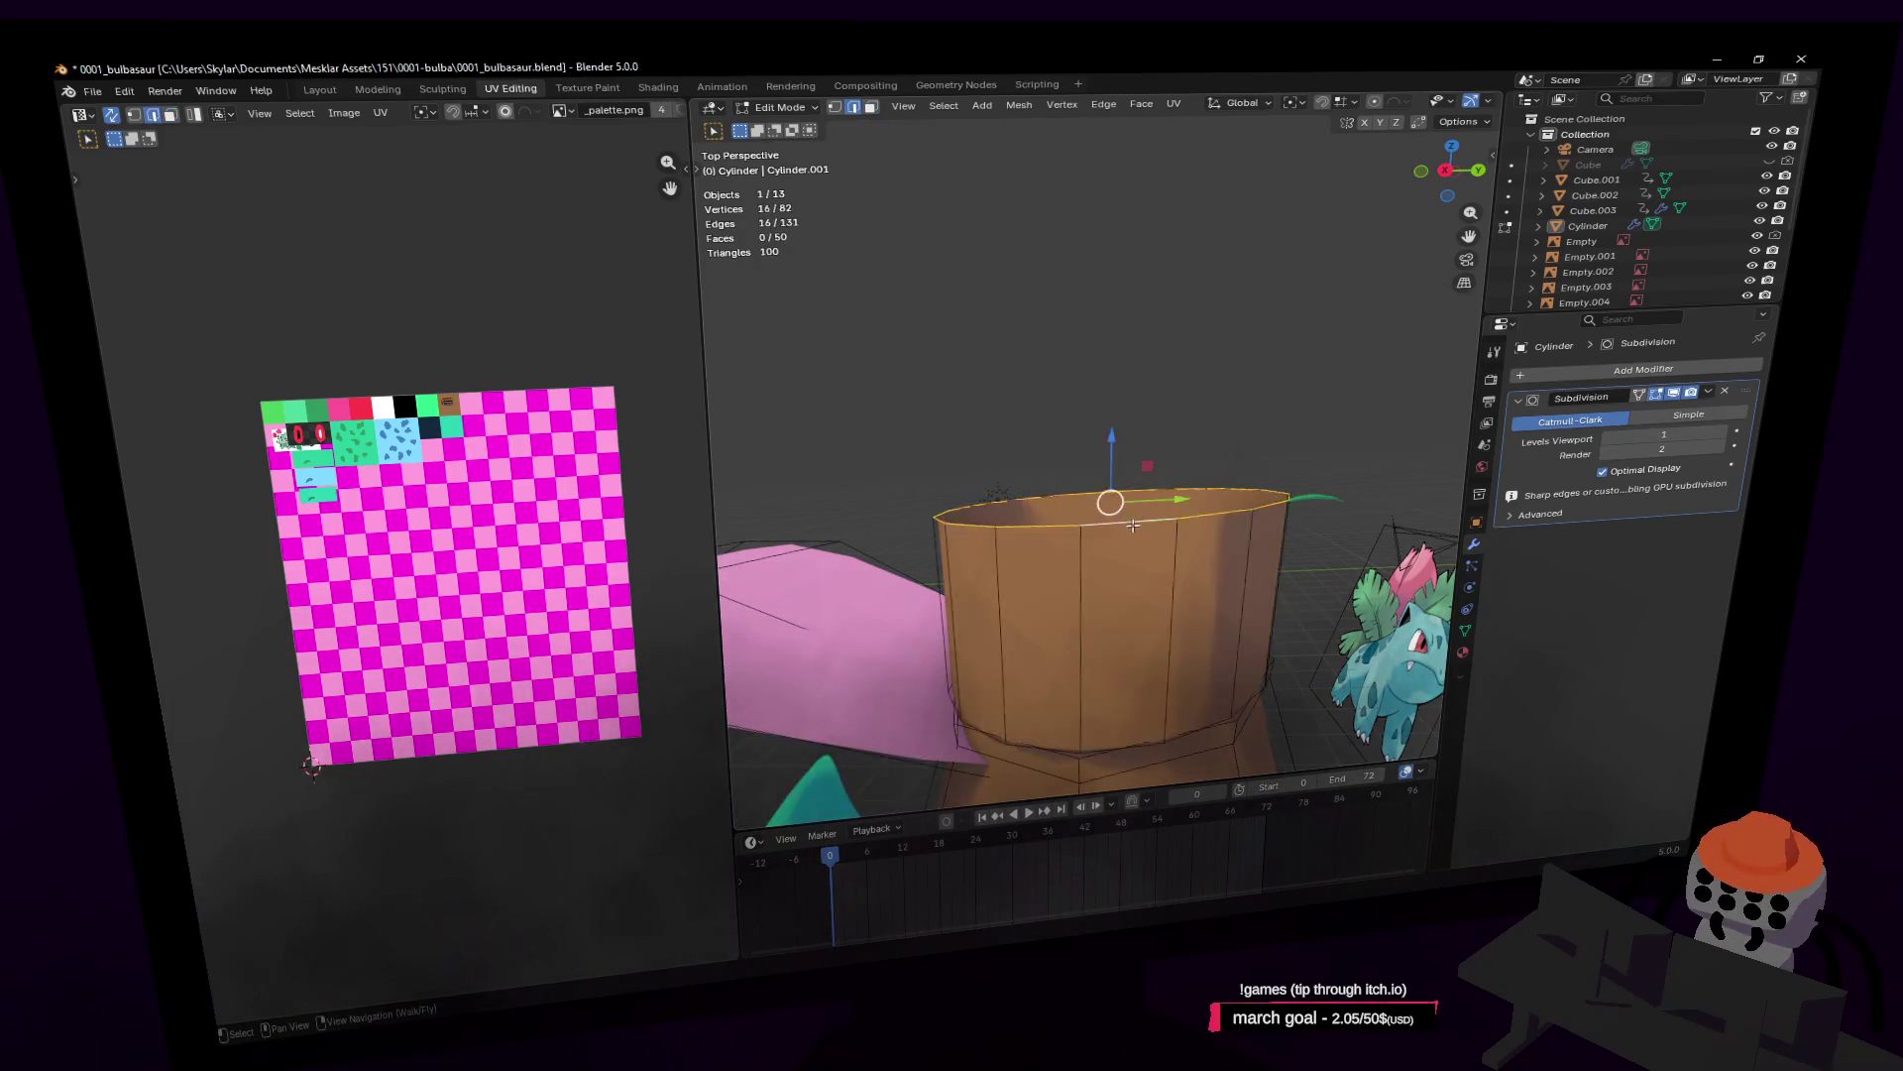
# Step: Lower seven top-rim vertices 0.29538 m along Z to start a jagged edge
pyautogui.press('1')
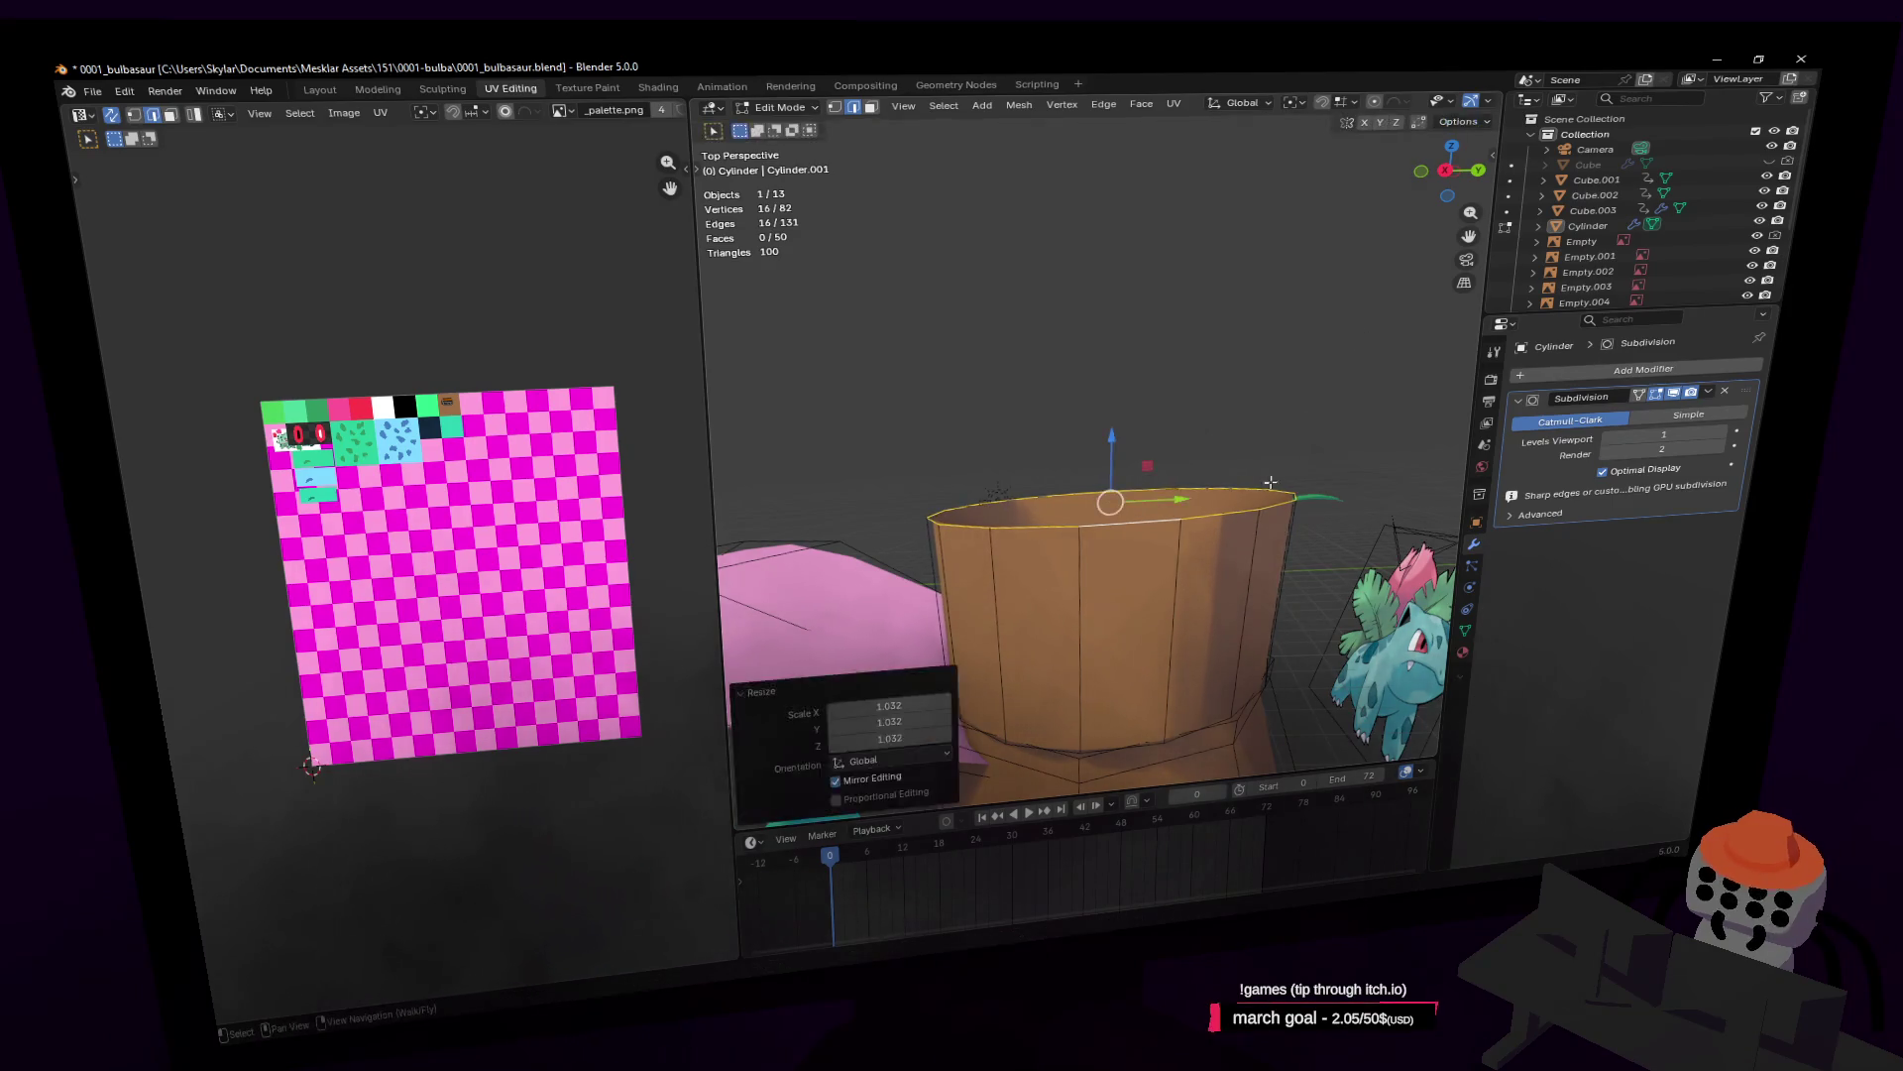
pyautogui.click(1259, 509)
pyautogui.keyDown('shift'); pyautogui.click(1080, 526); pyautogui.keyUp('shift')
pyautogui.keyDown('shift'); pyautogui.click(991, 527); pyautogui.keyUp('shift')
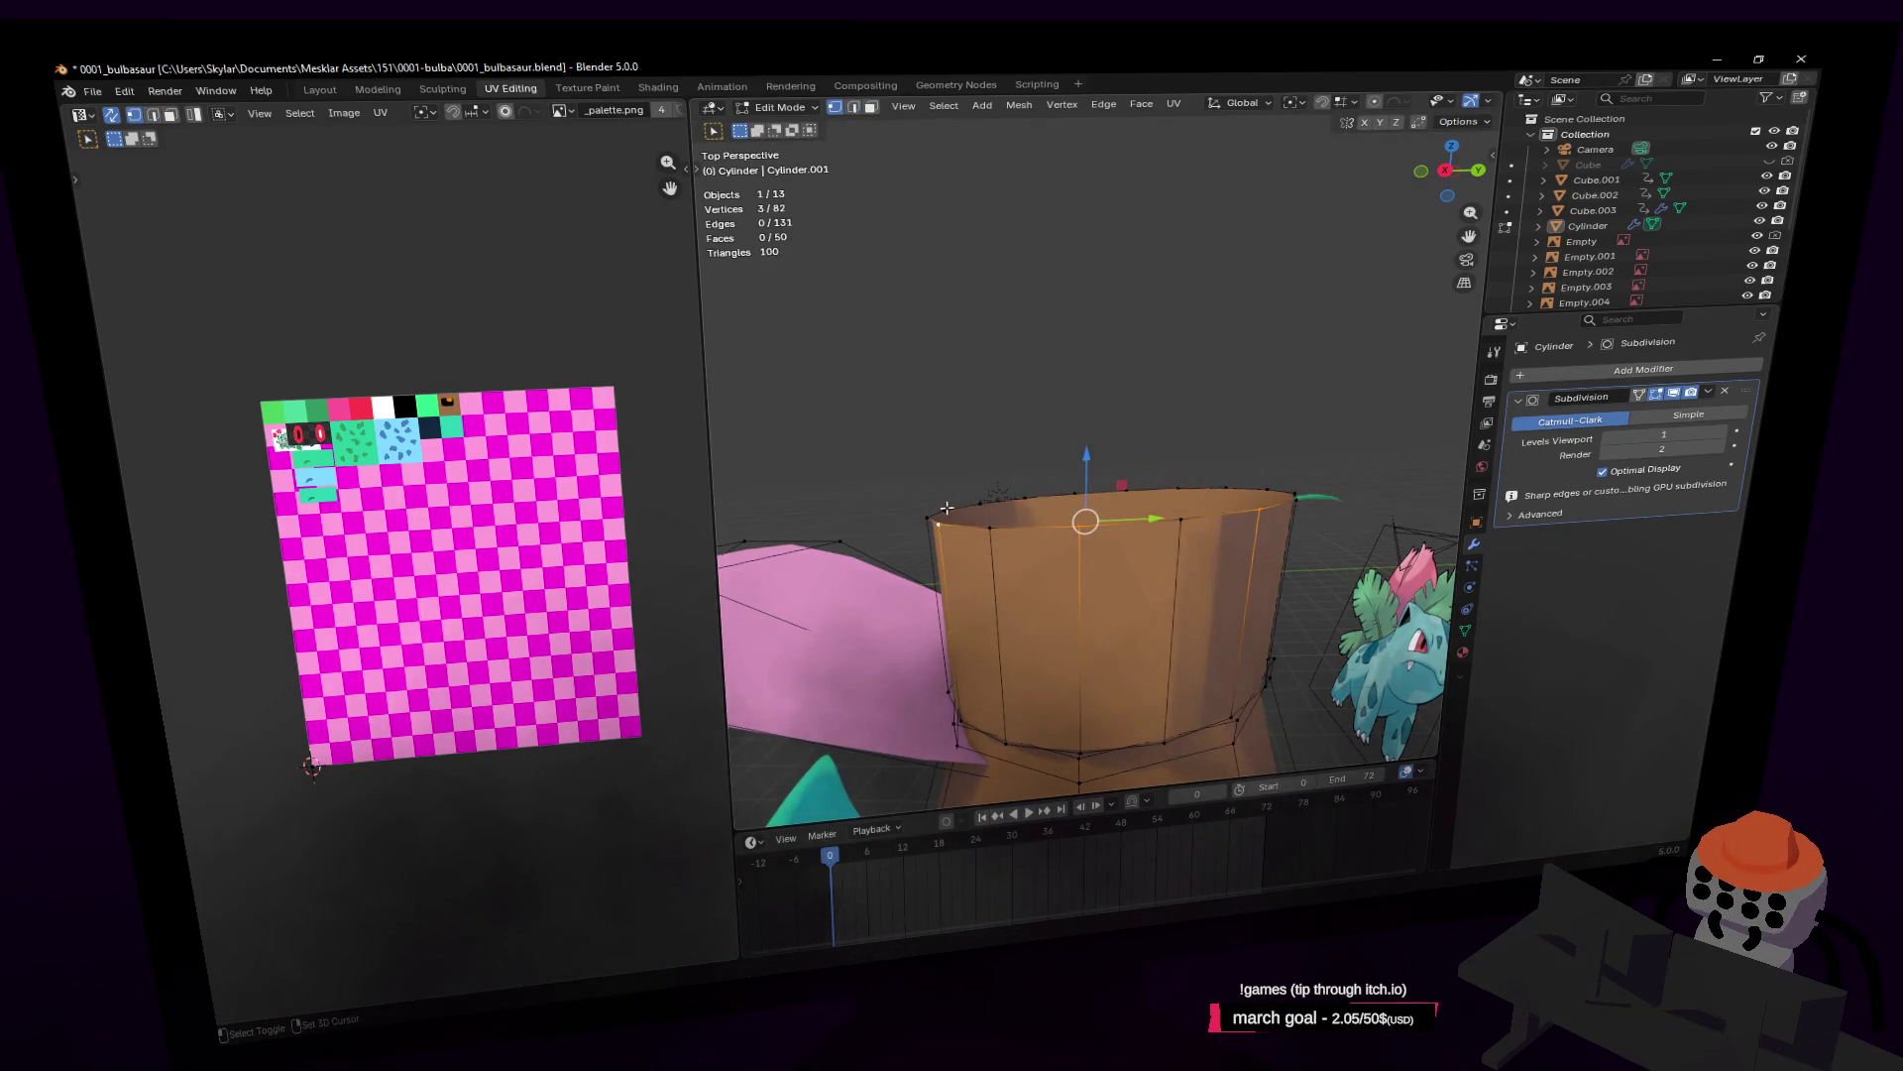
pyautogui.keyDown('shift'); pyautogui.click(937, 517); pyautogui.keyUp('shift')
pyautogui.keyDown('shift'); pyautogui.click(1181, 519); pyautogui.keyUp('shift')
pyautogui.keyDown('shift'); pyautogui.click(1126, 490); pyautogui.keyUp('shift')
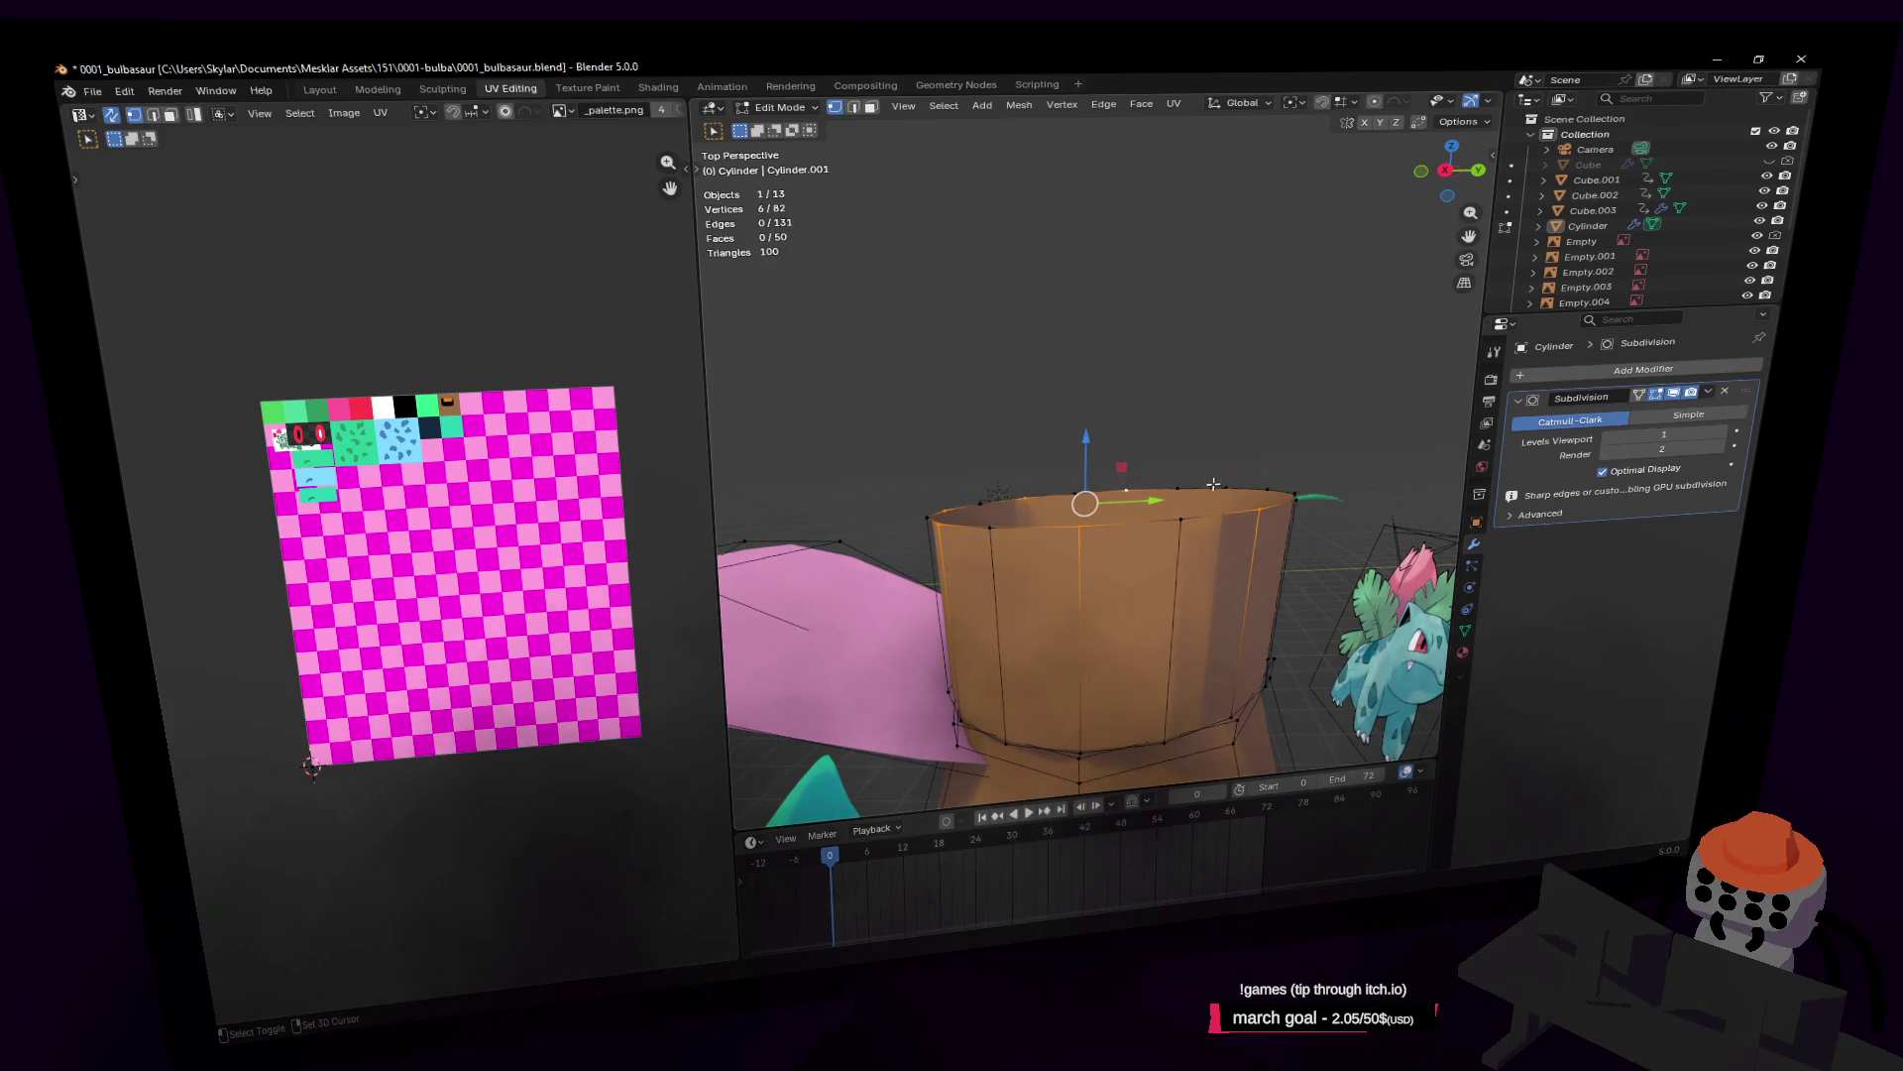
pyautogui.keyDown('shift'); pyautogui.click(1296, 493); pyautogui.keyUp('shift')
pyautogui.press('g')
pyautogui.press('z')
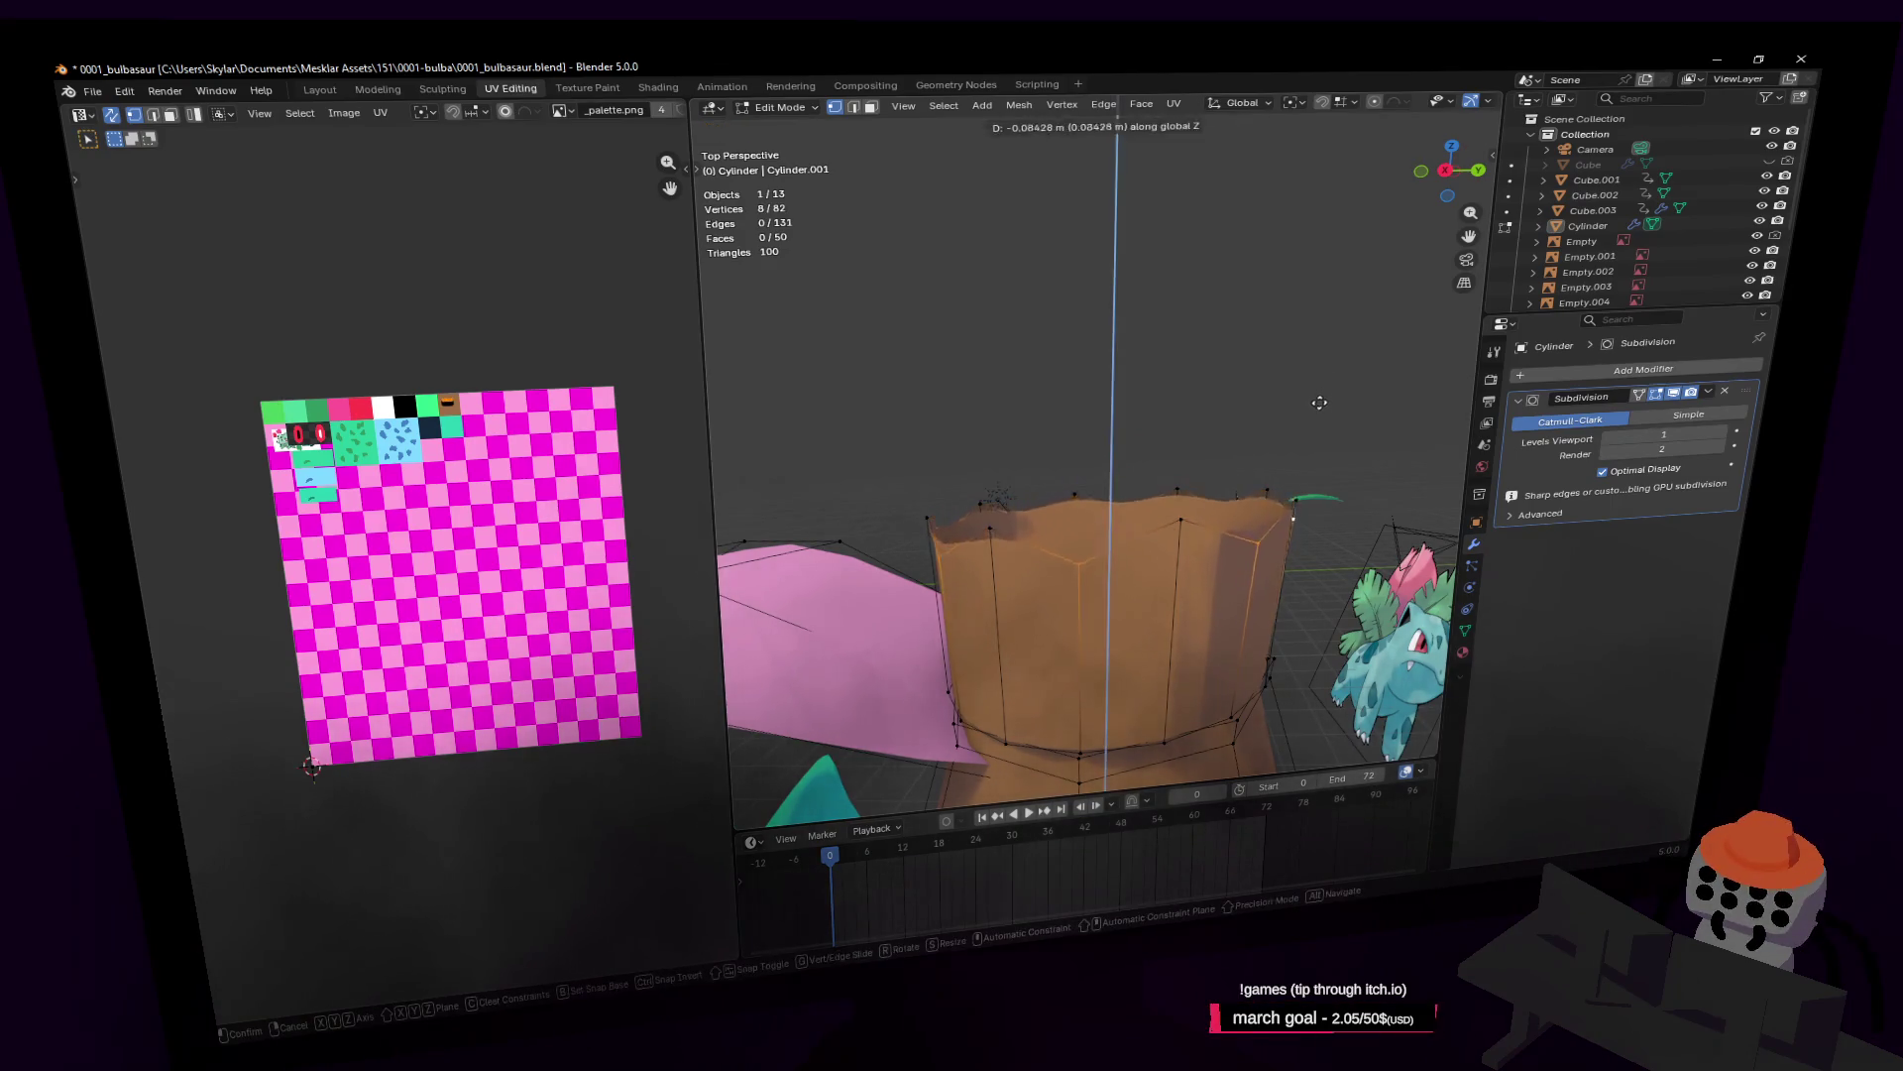
pyautogui.click(1300, 465)
pyautogui.hotkey('shift', '`')
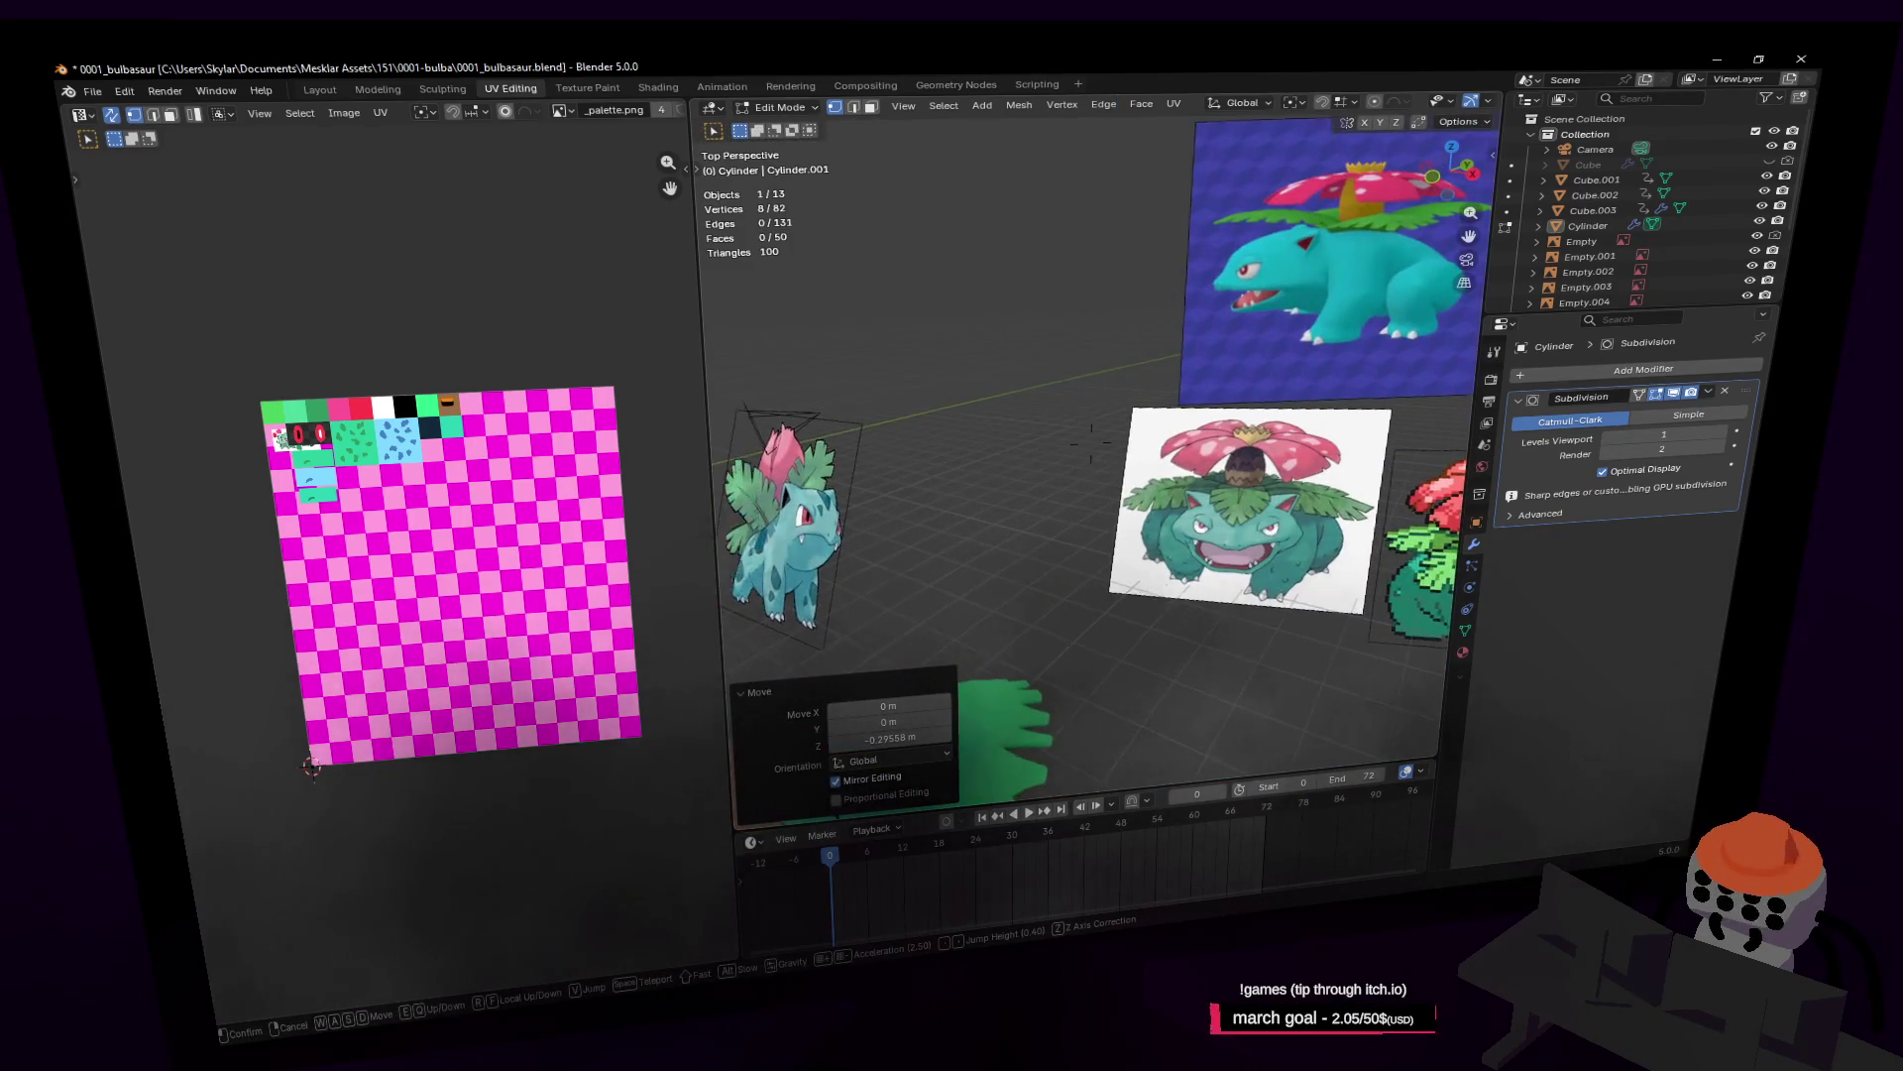
# Step: Raise the crown's top vertices along Z into spikes
pyautogui.press('w')
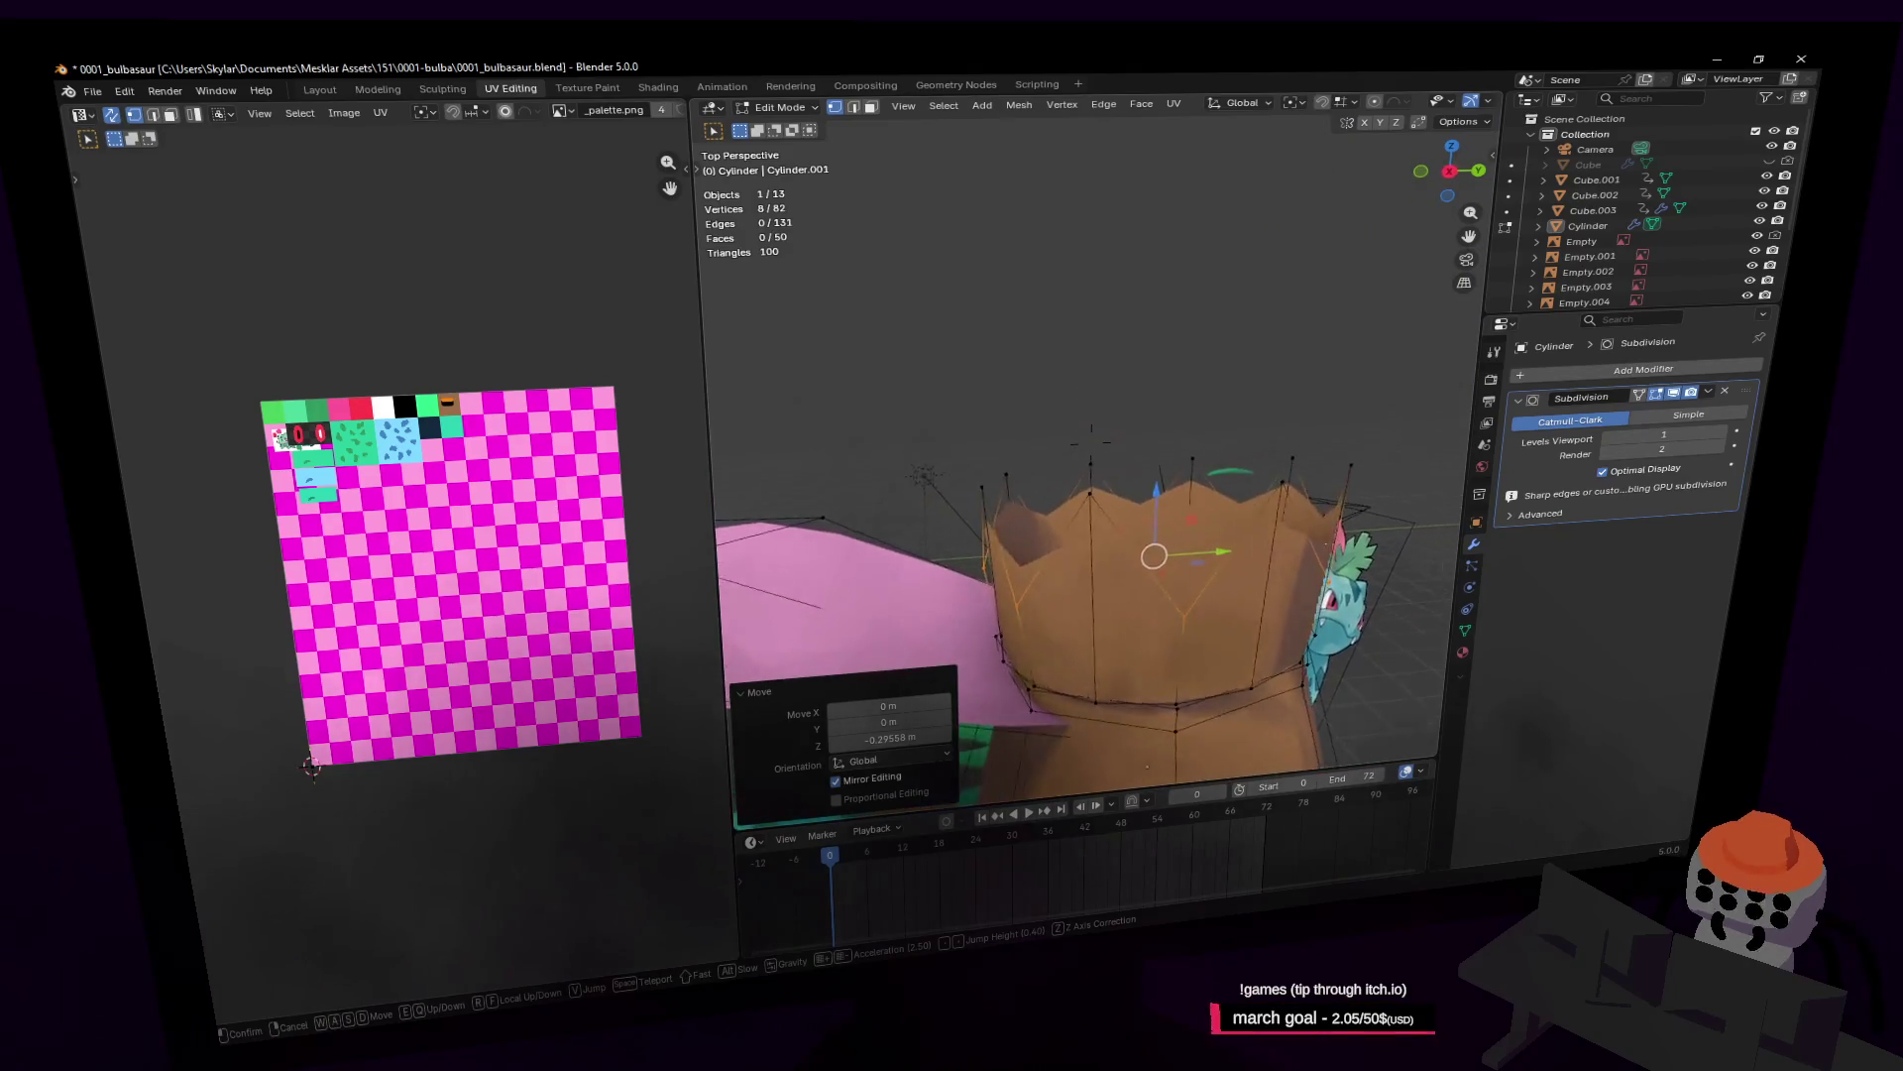
pyautogui.click(875, 431)
pyautogui.moveTo(807, 369); pyautogui.dragTo(1418, 501)
pyautogui.hotkey('shift', '`')
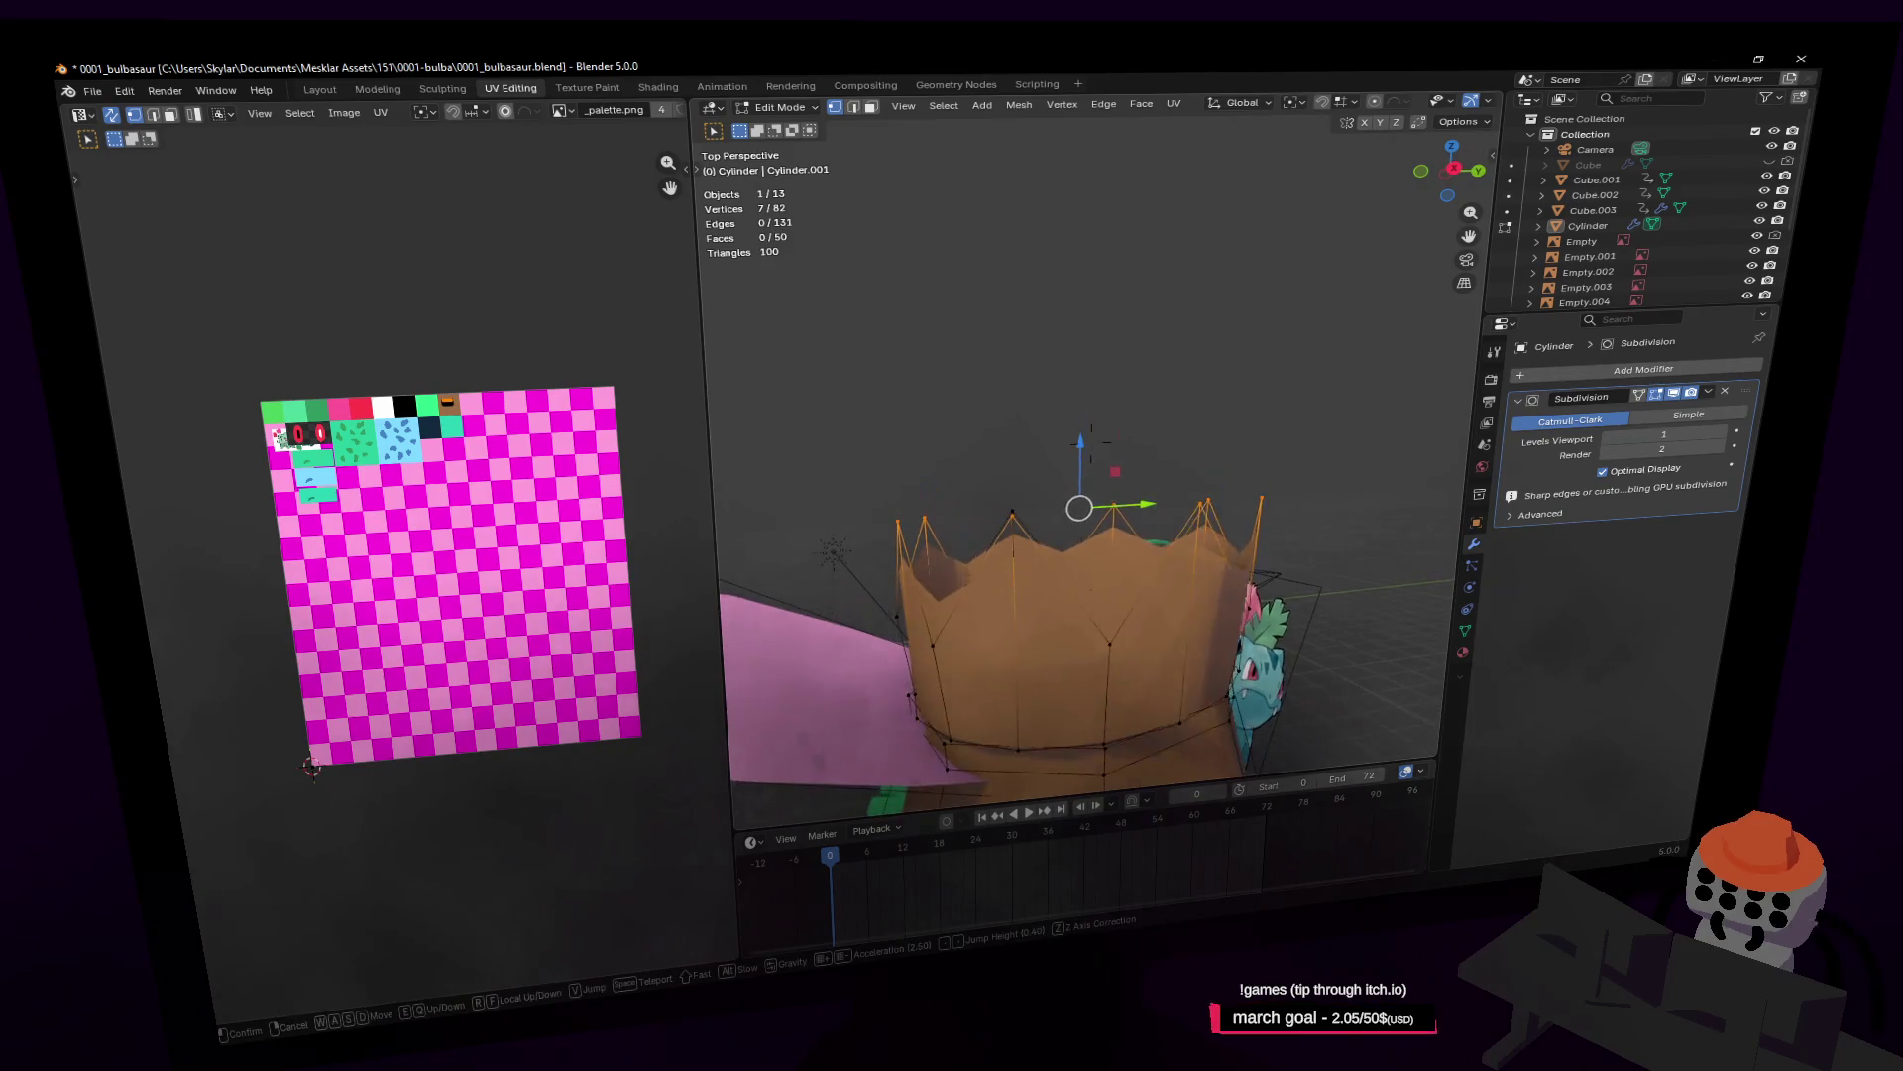
pyautogui.click(1197, 464)
pyautogui.moveTo(1398, 388)
pyautogui.mouseDown()
pyautogui.moveTo(1054, 476)
pyautogui.moveTo(833, 582)
pyautogui.mouseUp()
pyautogui.press('g')
pyautogui.press('g')
pyautogui.press('Escape')
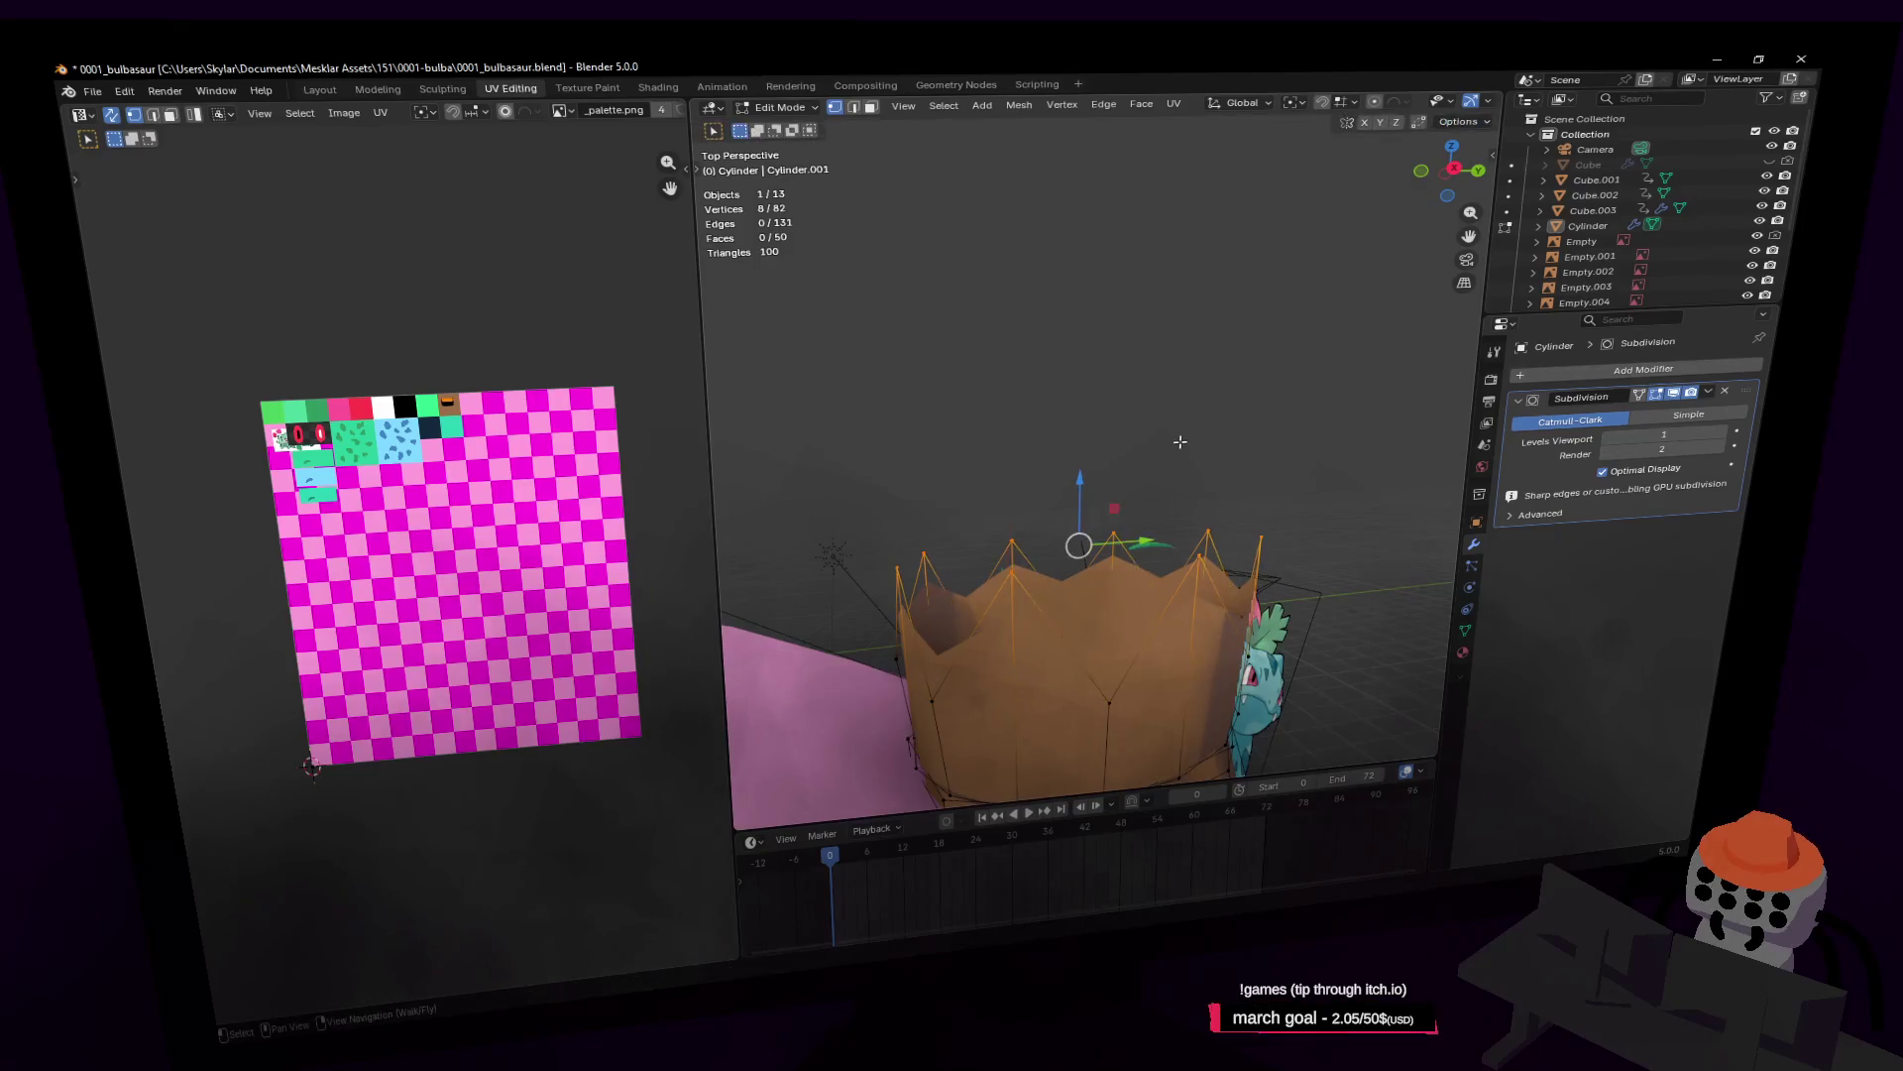
pyautogui.press('g')
pyautogui.press('z')
pyautogui.press('Return')
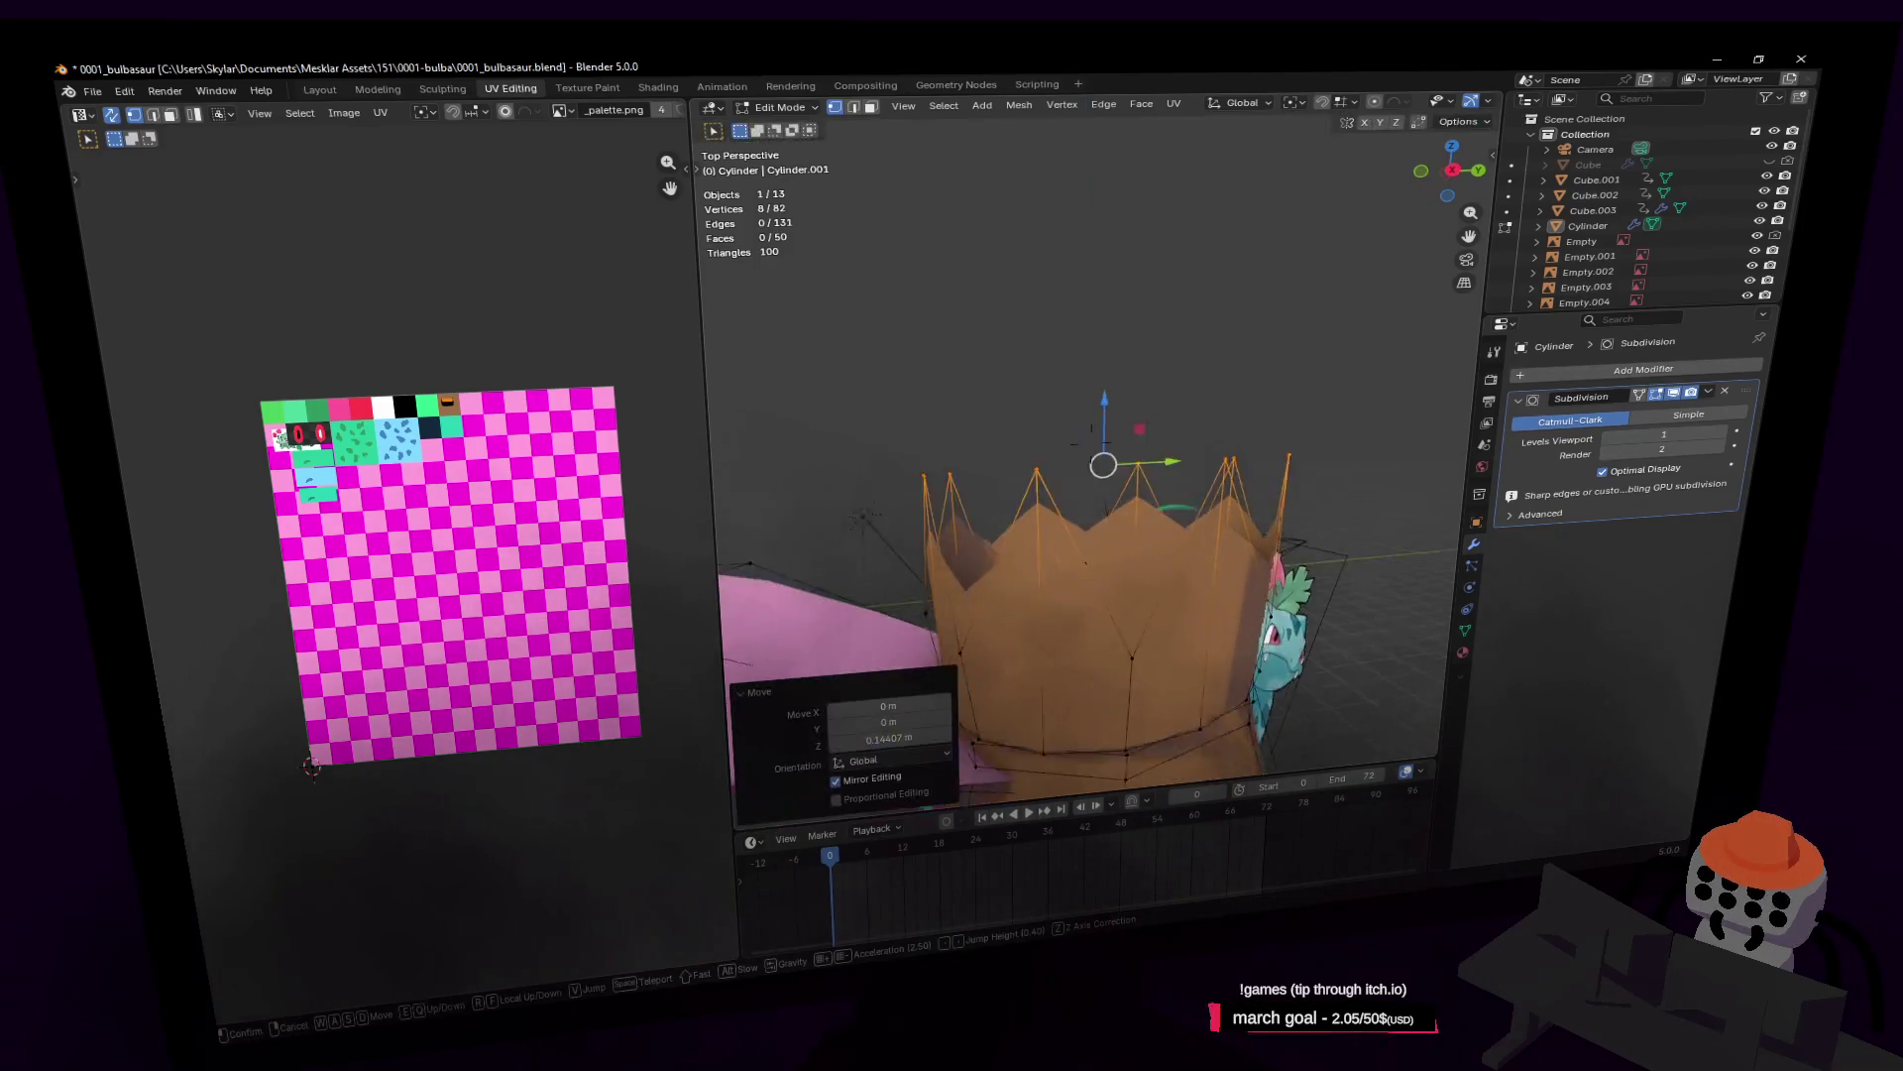
# Step: Shrink the band loop below the crown and lower it slightly along Z
pyautogui.hotkey('shift', '`')
pyautogui.press('w')
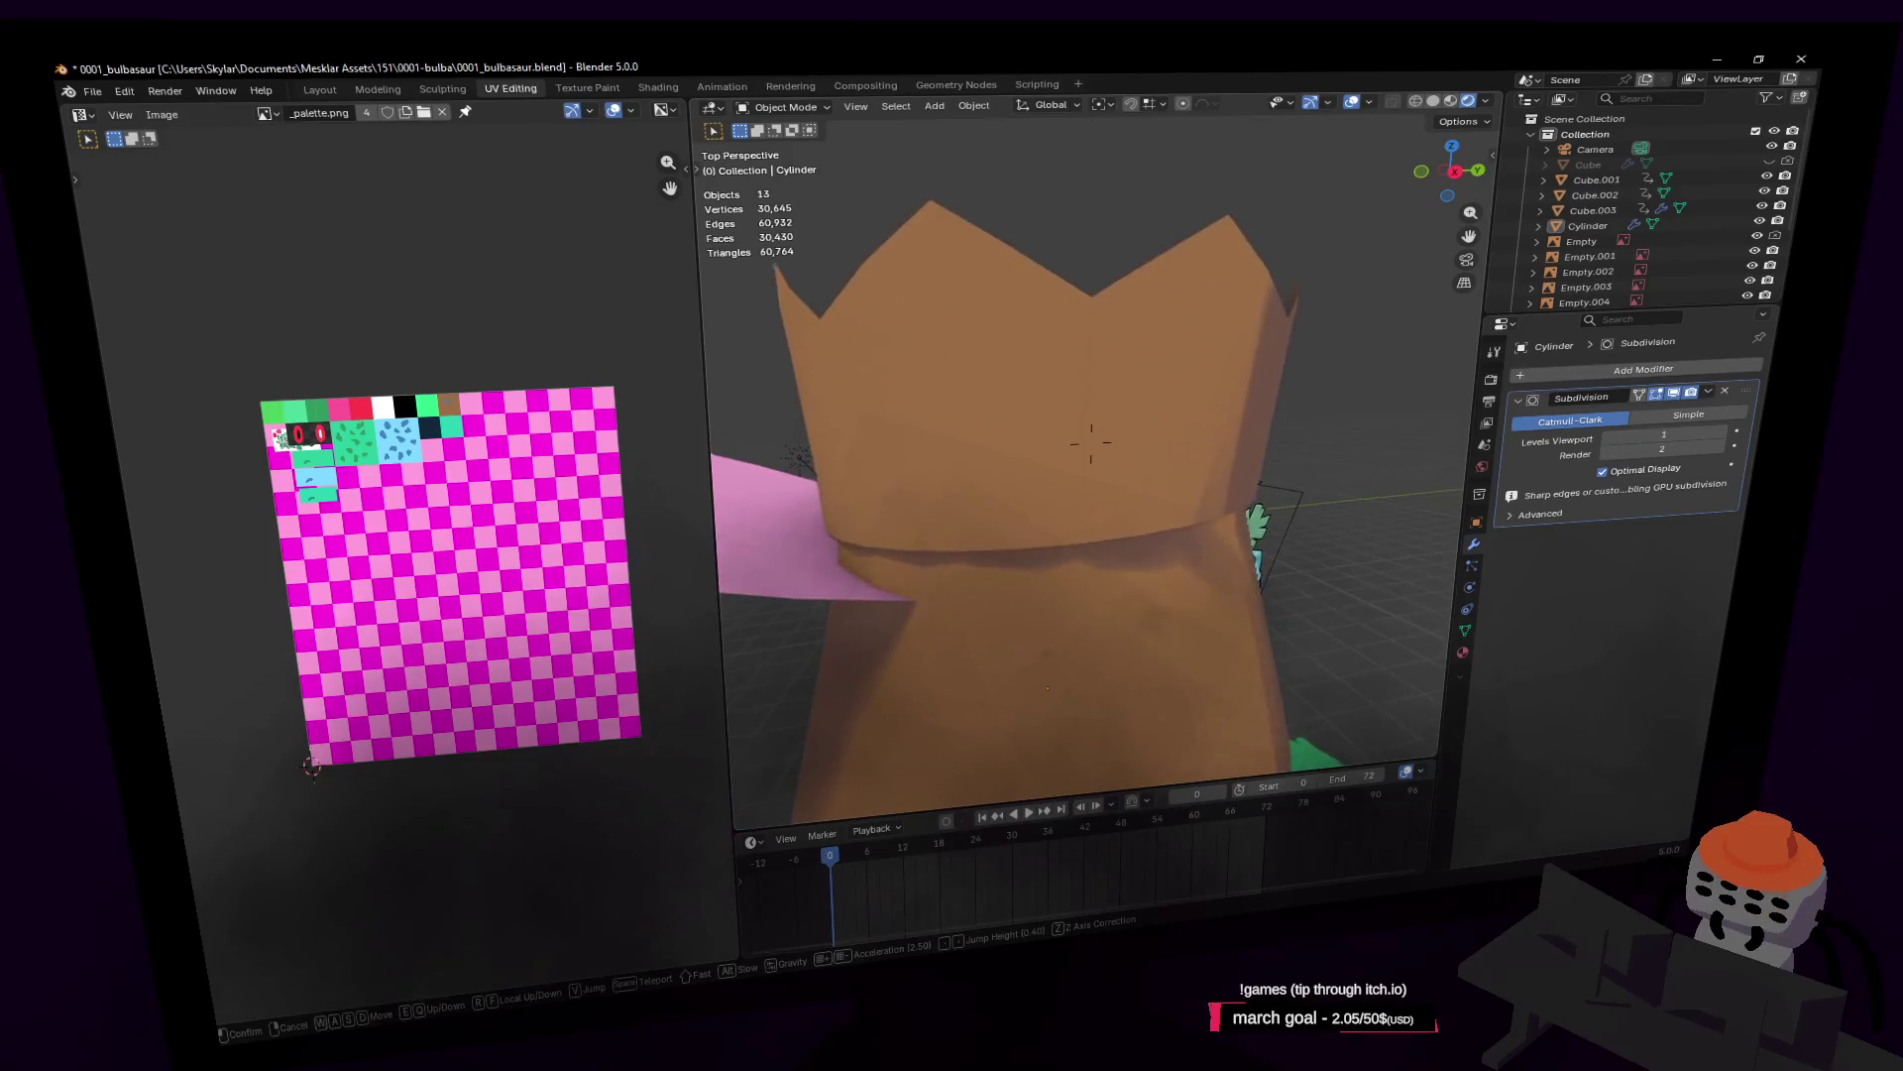
pyautogui.click(1104, 510)
pyautogui.keyDown('alt'); pyautogui.click(1105, 511); pyautogui.keyUp('alt')
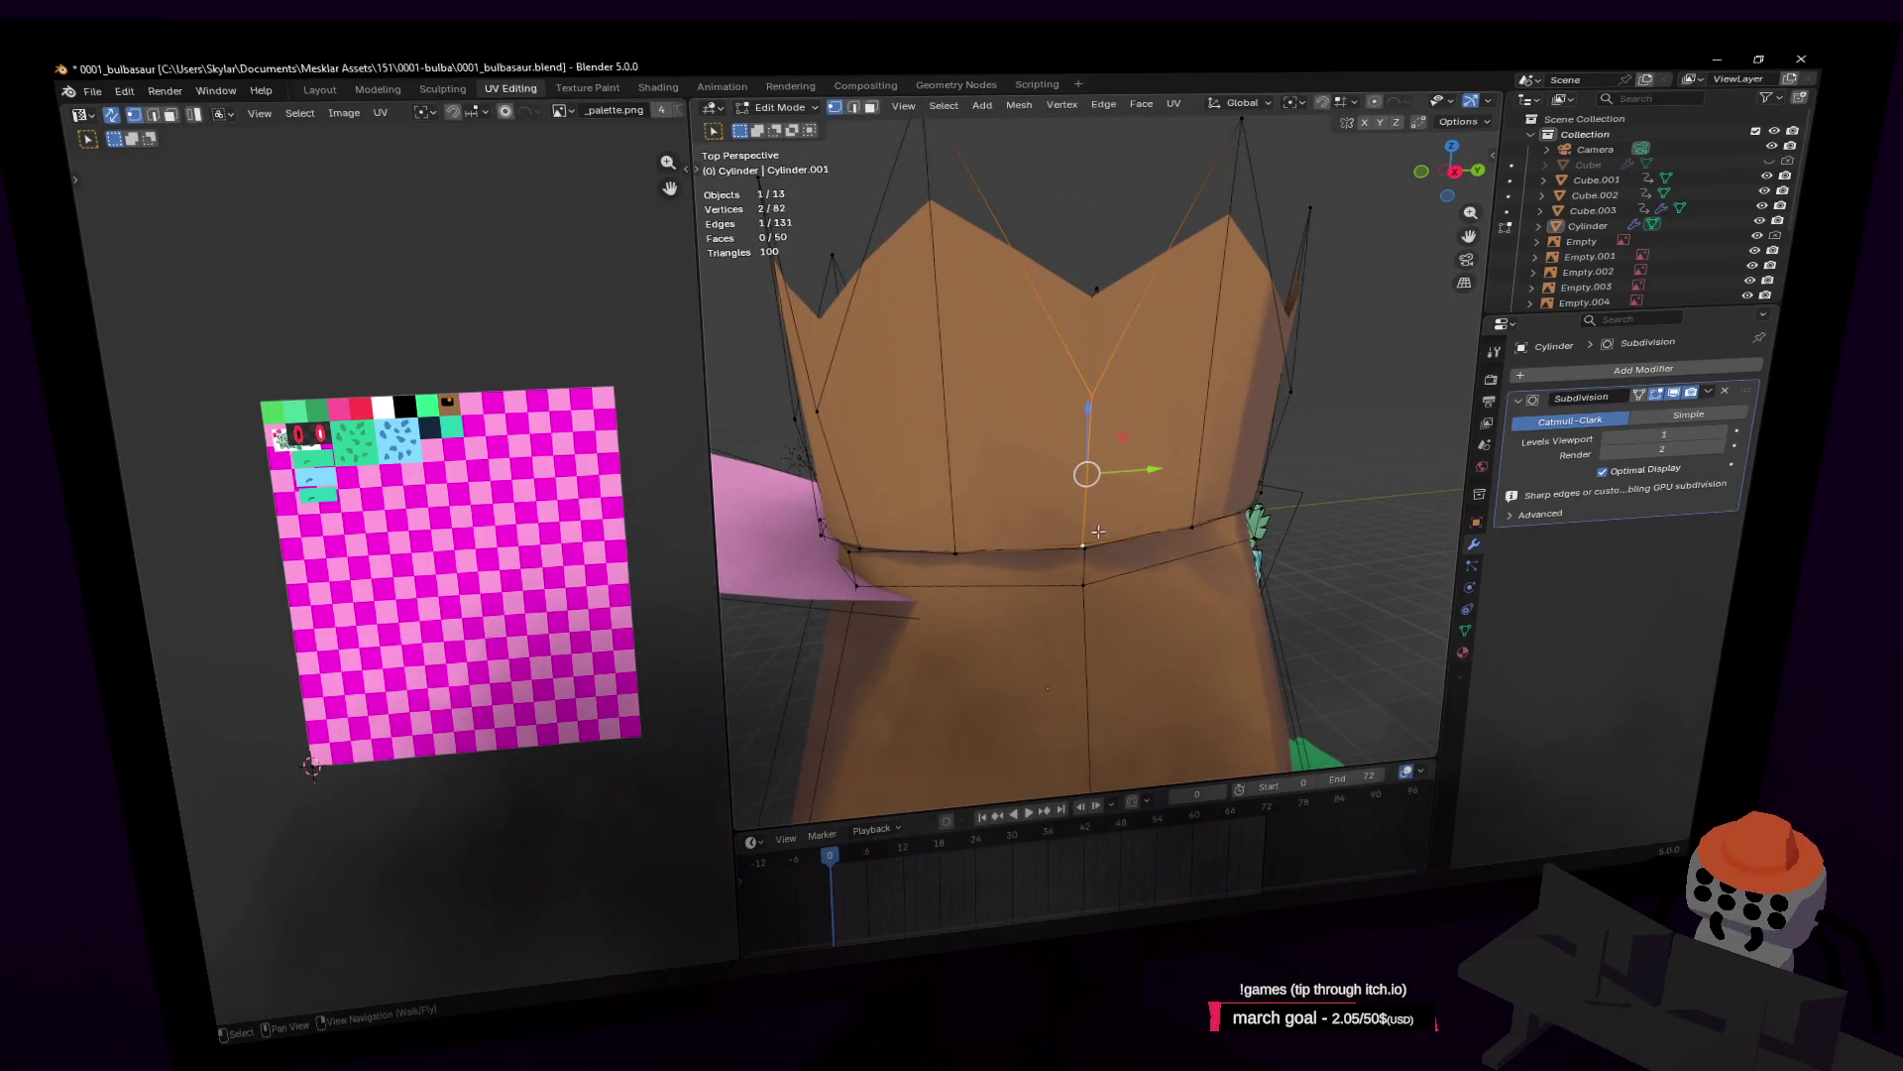
pyautogui.keyDown('alt'); pyautogui.click(1160, 505); pyautogui.keyUp('alt')
pyautogui.moveTo(1160, 505); pyautogui.dragTo(1249, 436, button='middle')
pyautogui.press('s')
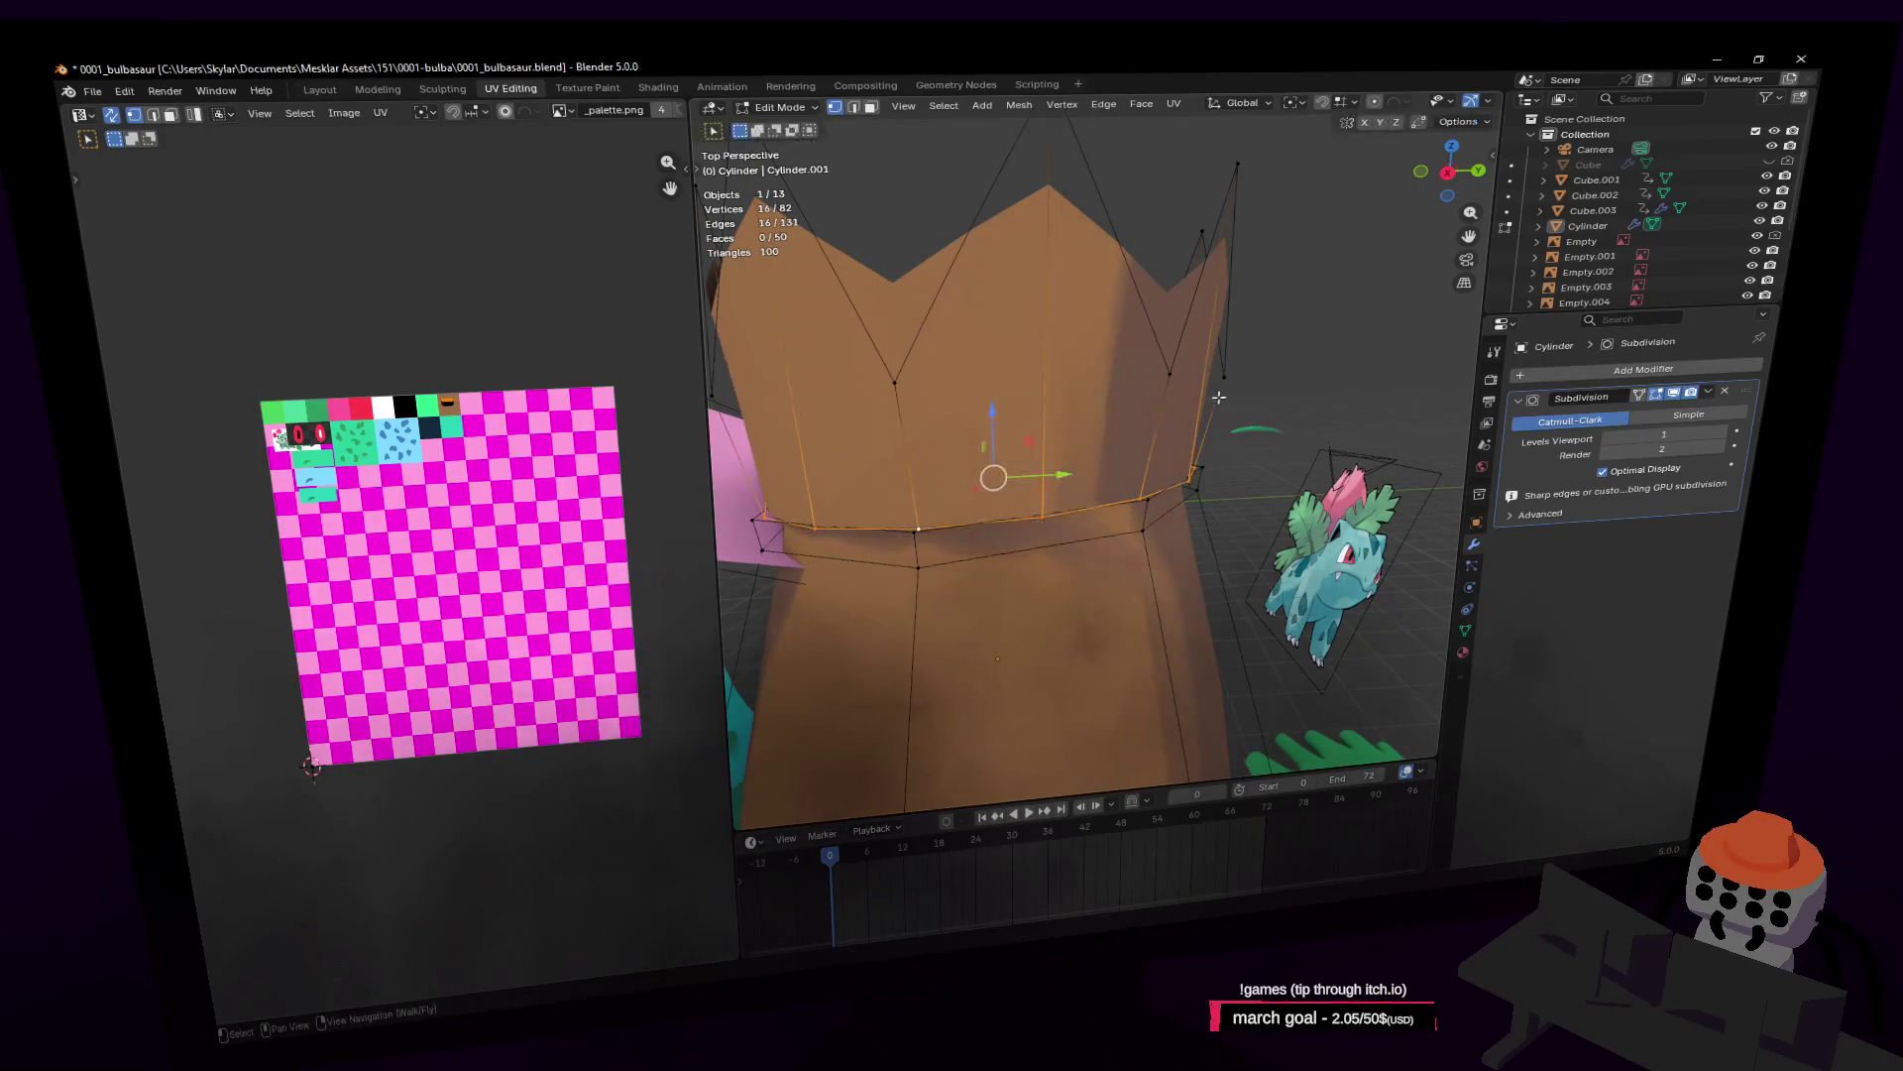
pyautogui.click(1250, 407)
pyautogui.press('g')
pyautogui.press('z')
pyautogui.click(1247, 411)
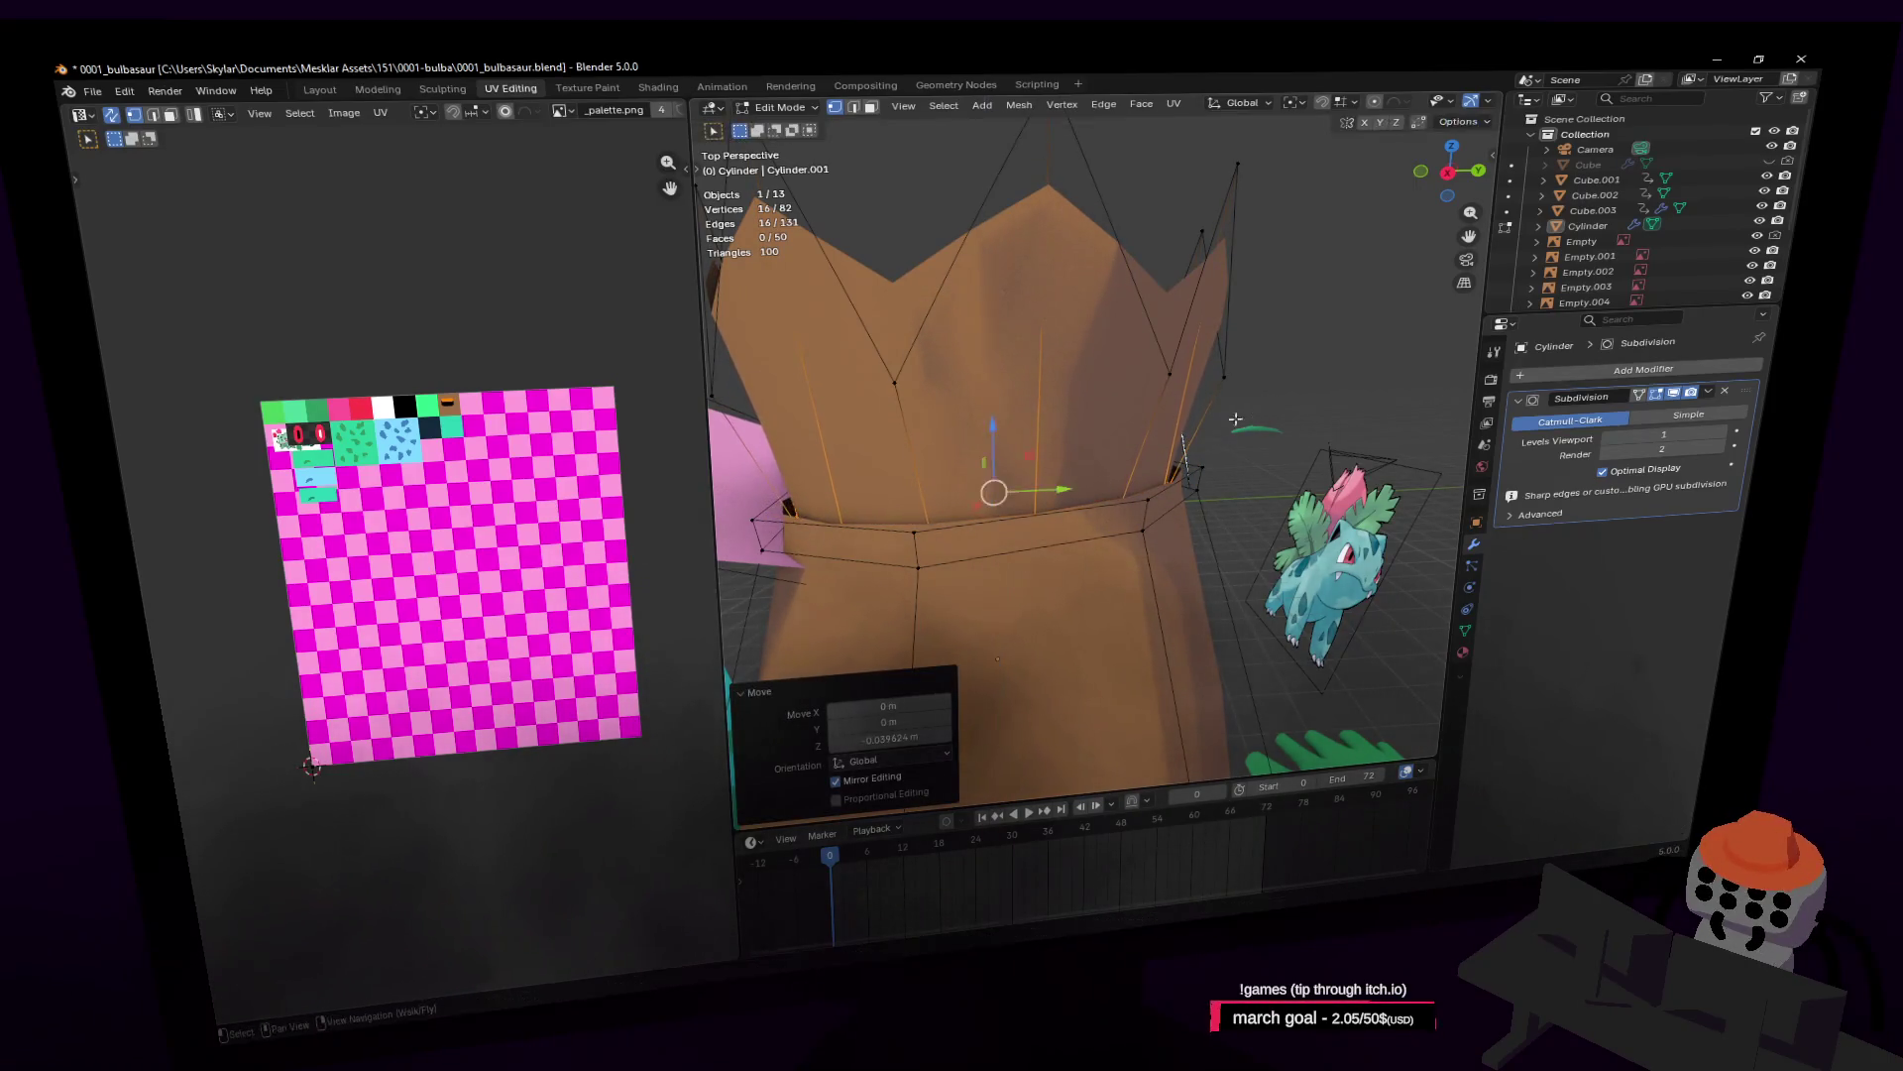
# Step: Scale the upper band's edge loop to 0.912 and return to Object Mode
pyautogui.hotkey('shift', '`')
pyautogui.click(1209, 516)
pyautogui.keyDown('alt'); pyautogui.click(1190, 513); pyautogui.keyUp('alt')
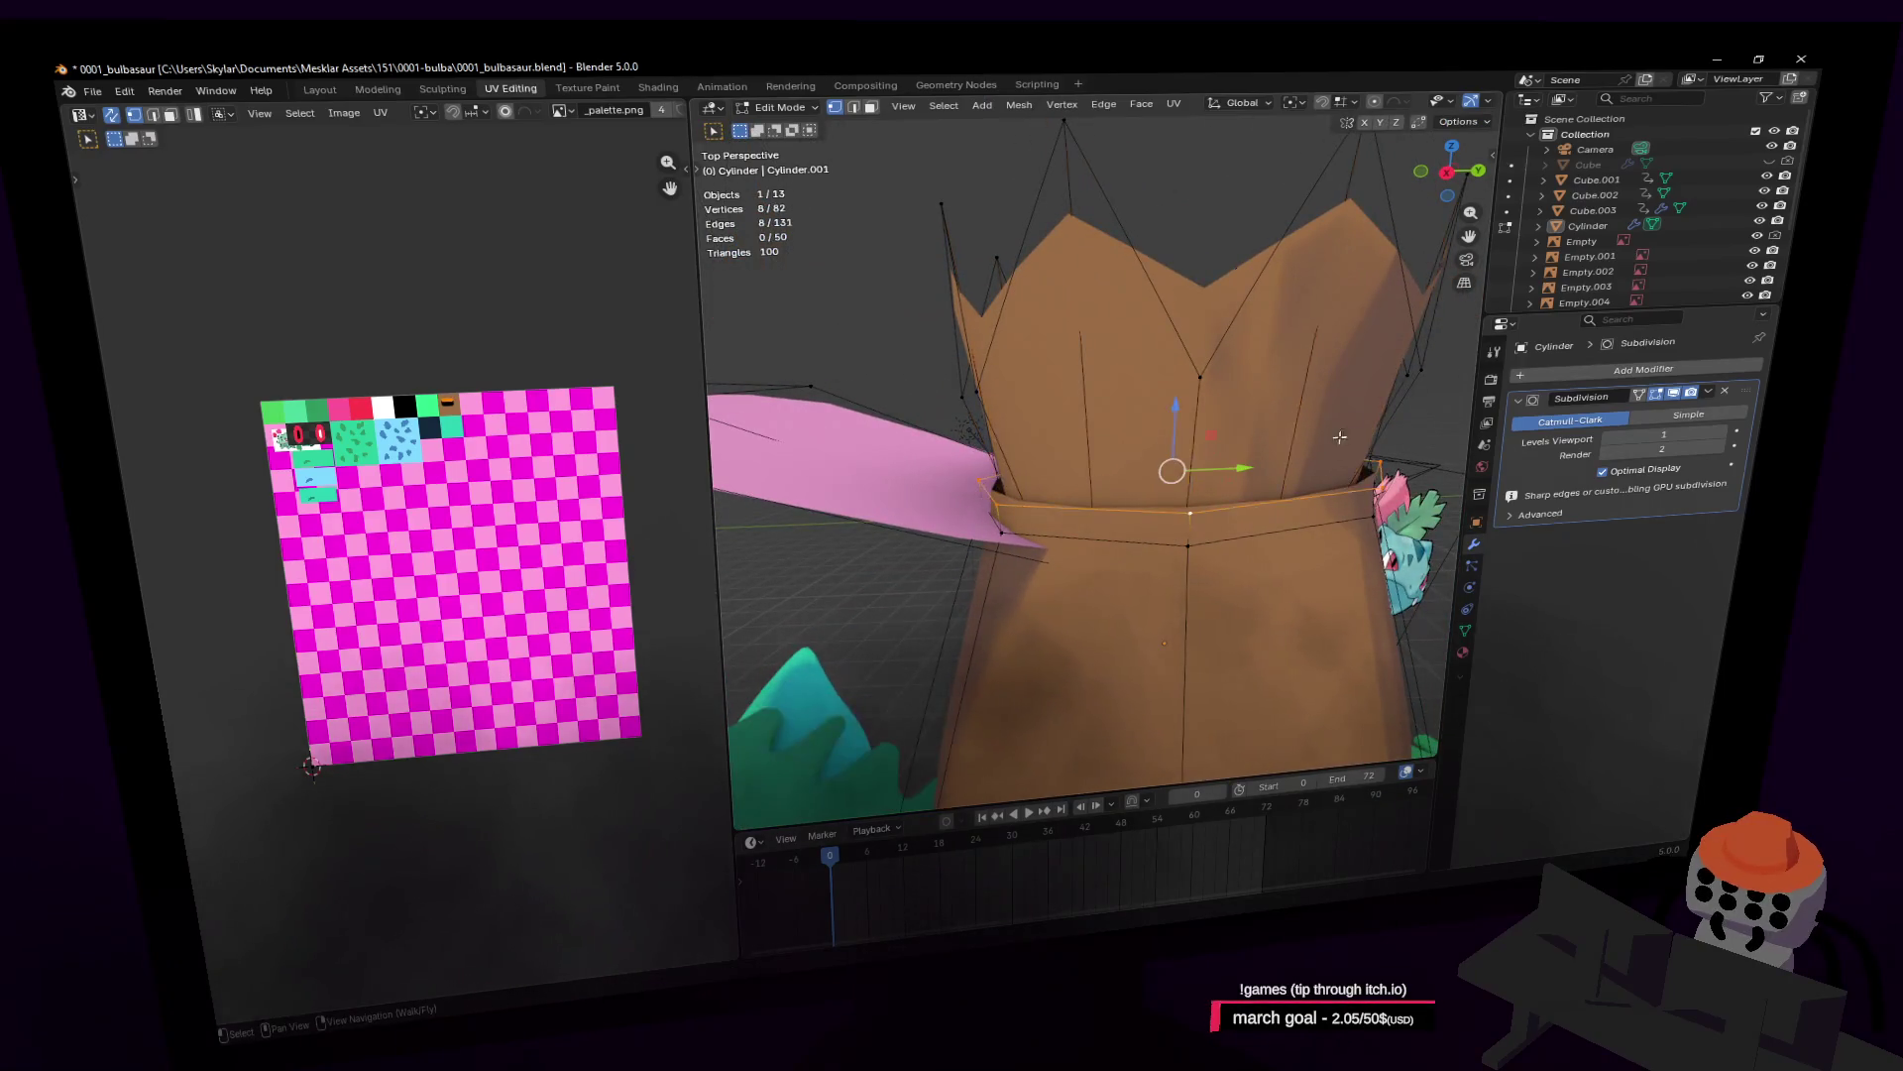
pyautogui.press('s')
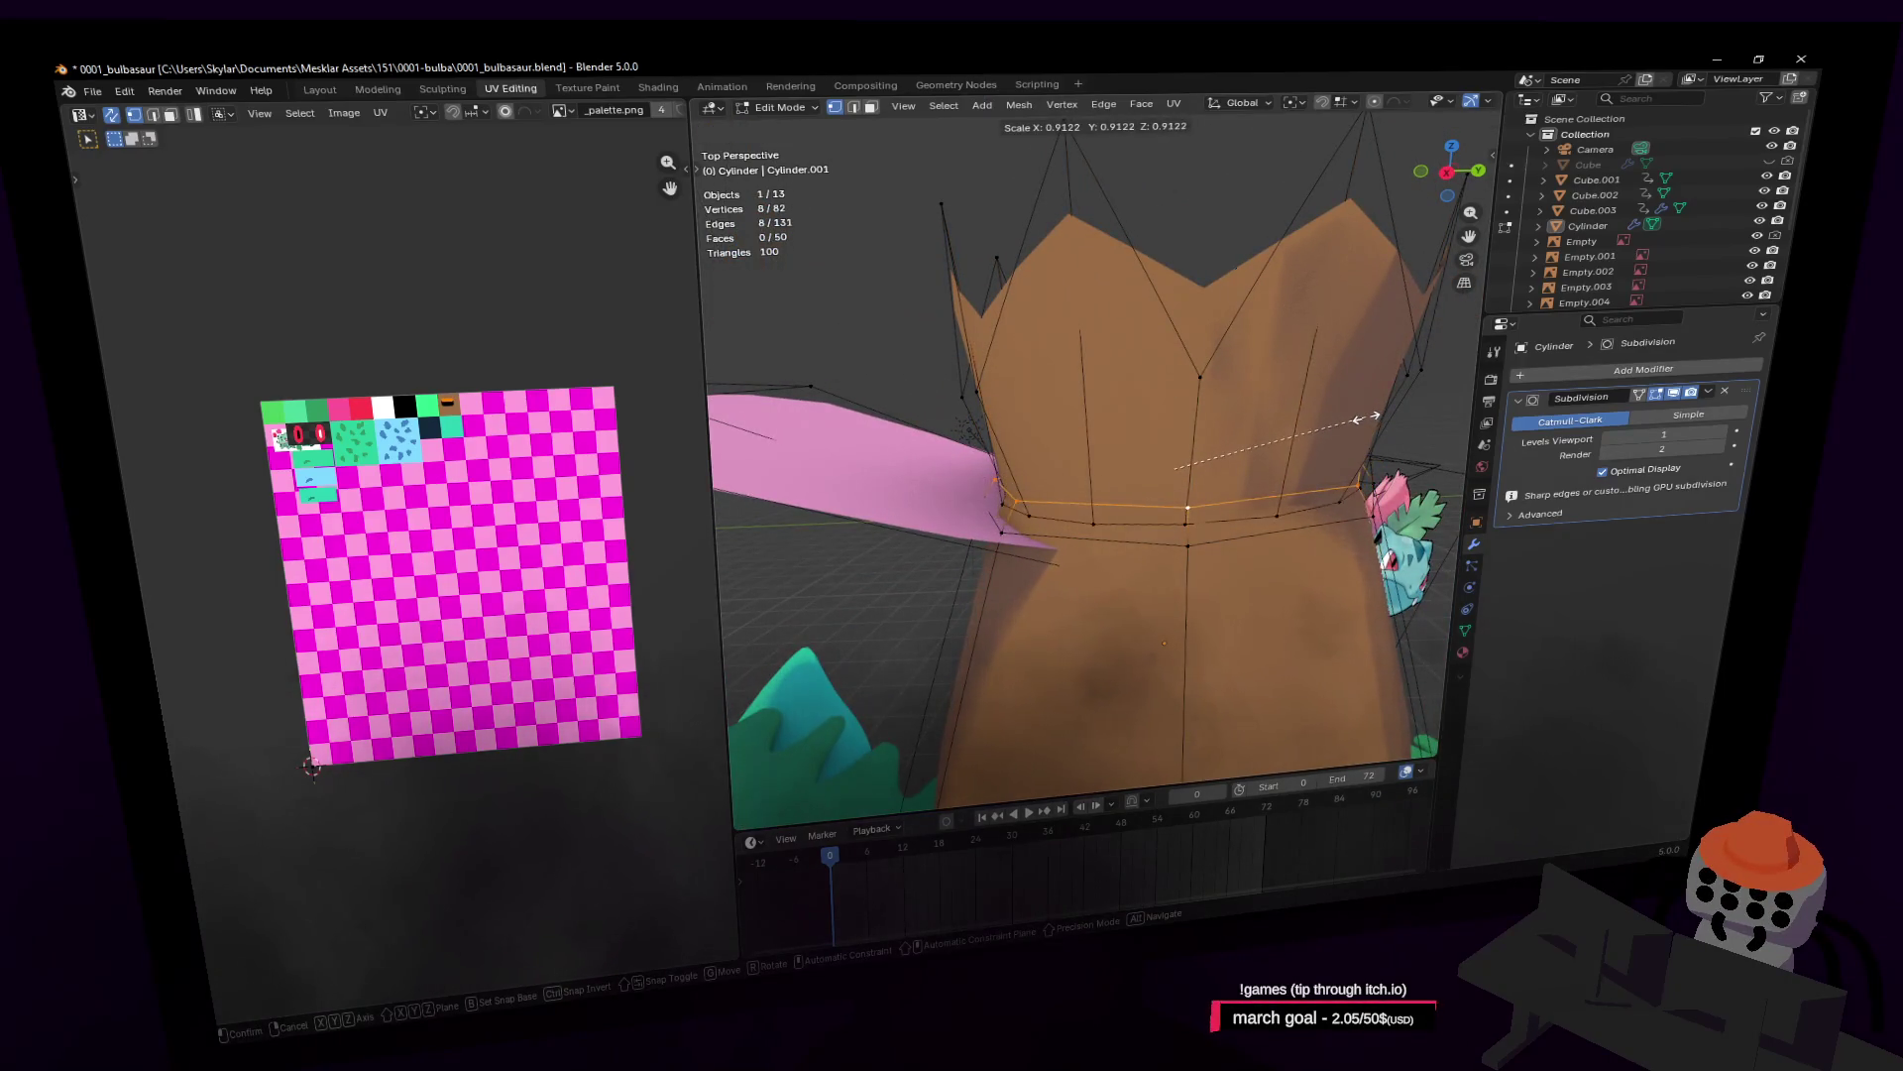
pyautogui.click(1358, 419)
pyautogui.hotkey('shift', '`')
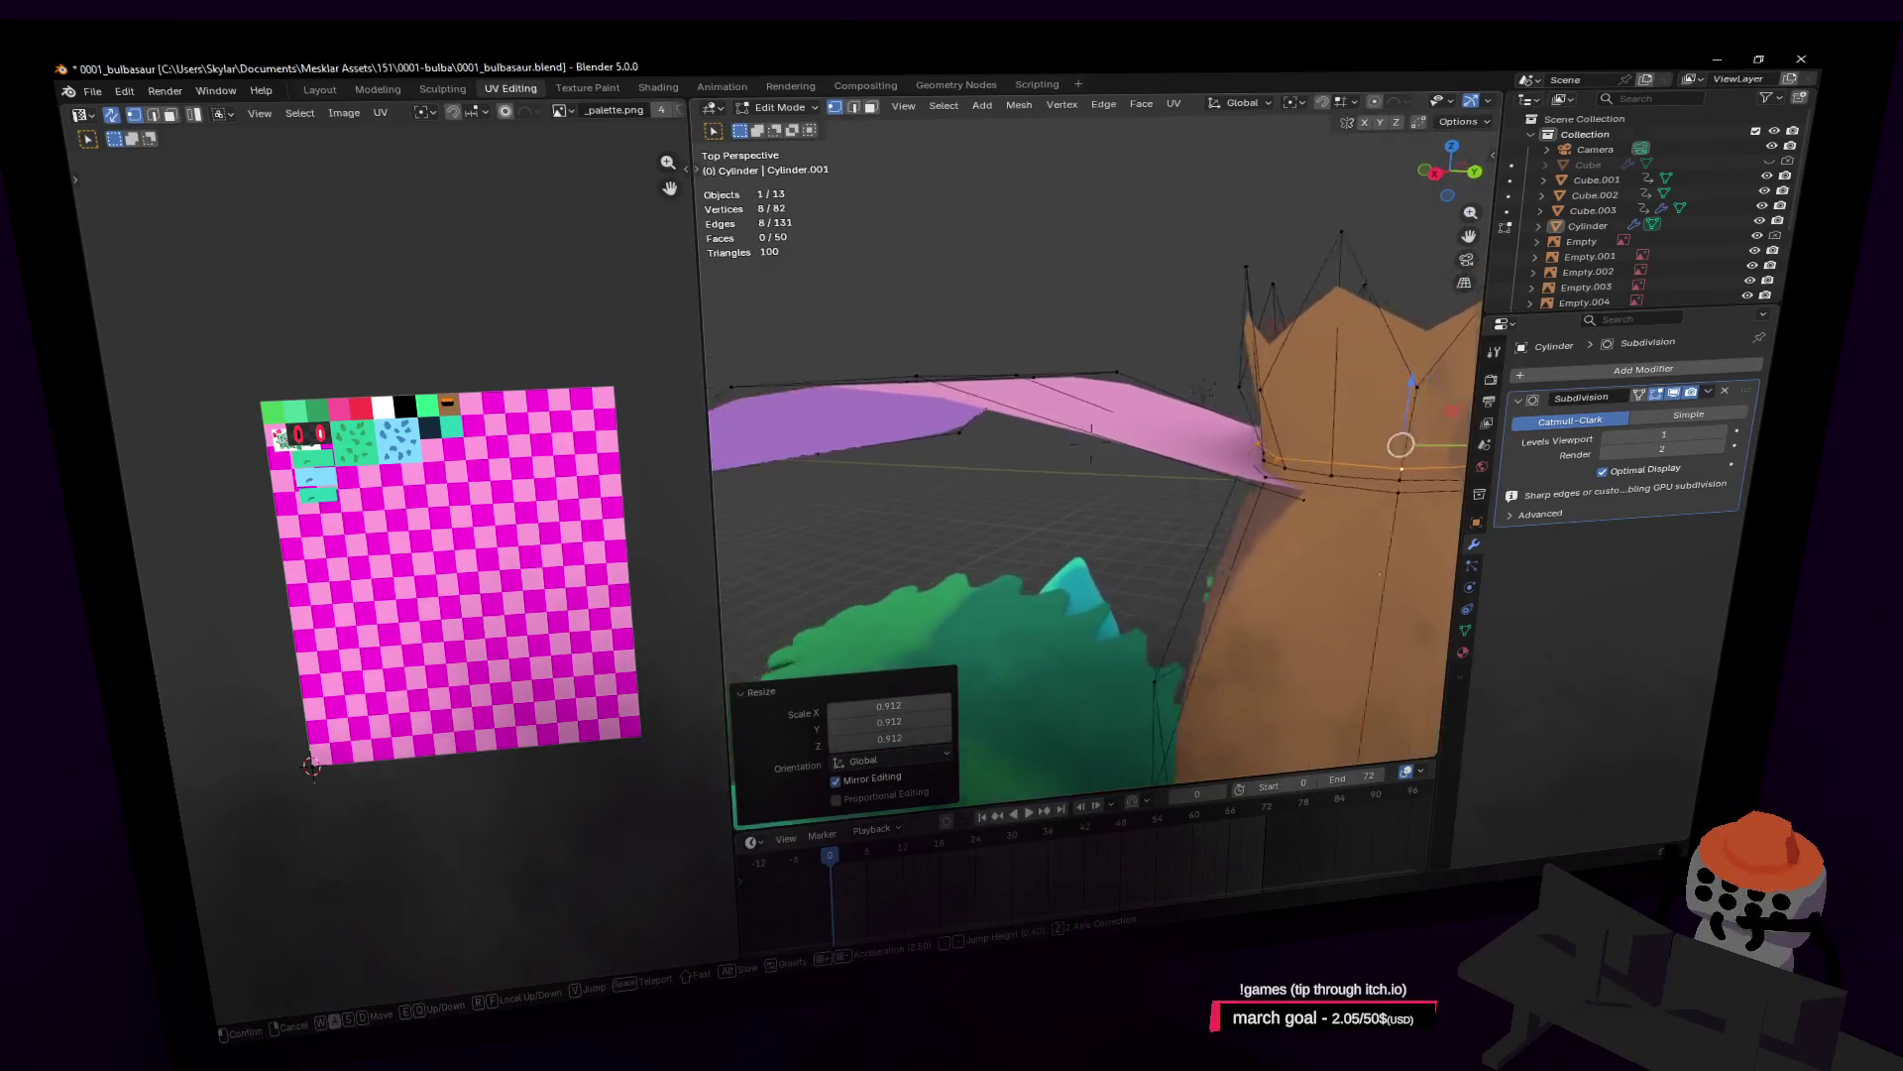
pyautogui.click(1226, 477)
pyautogui.press('Tab')
pyautogui.hotkey('shift', '`')
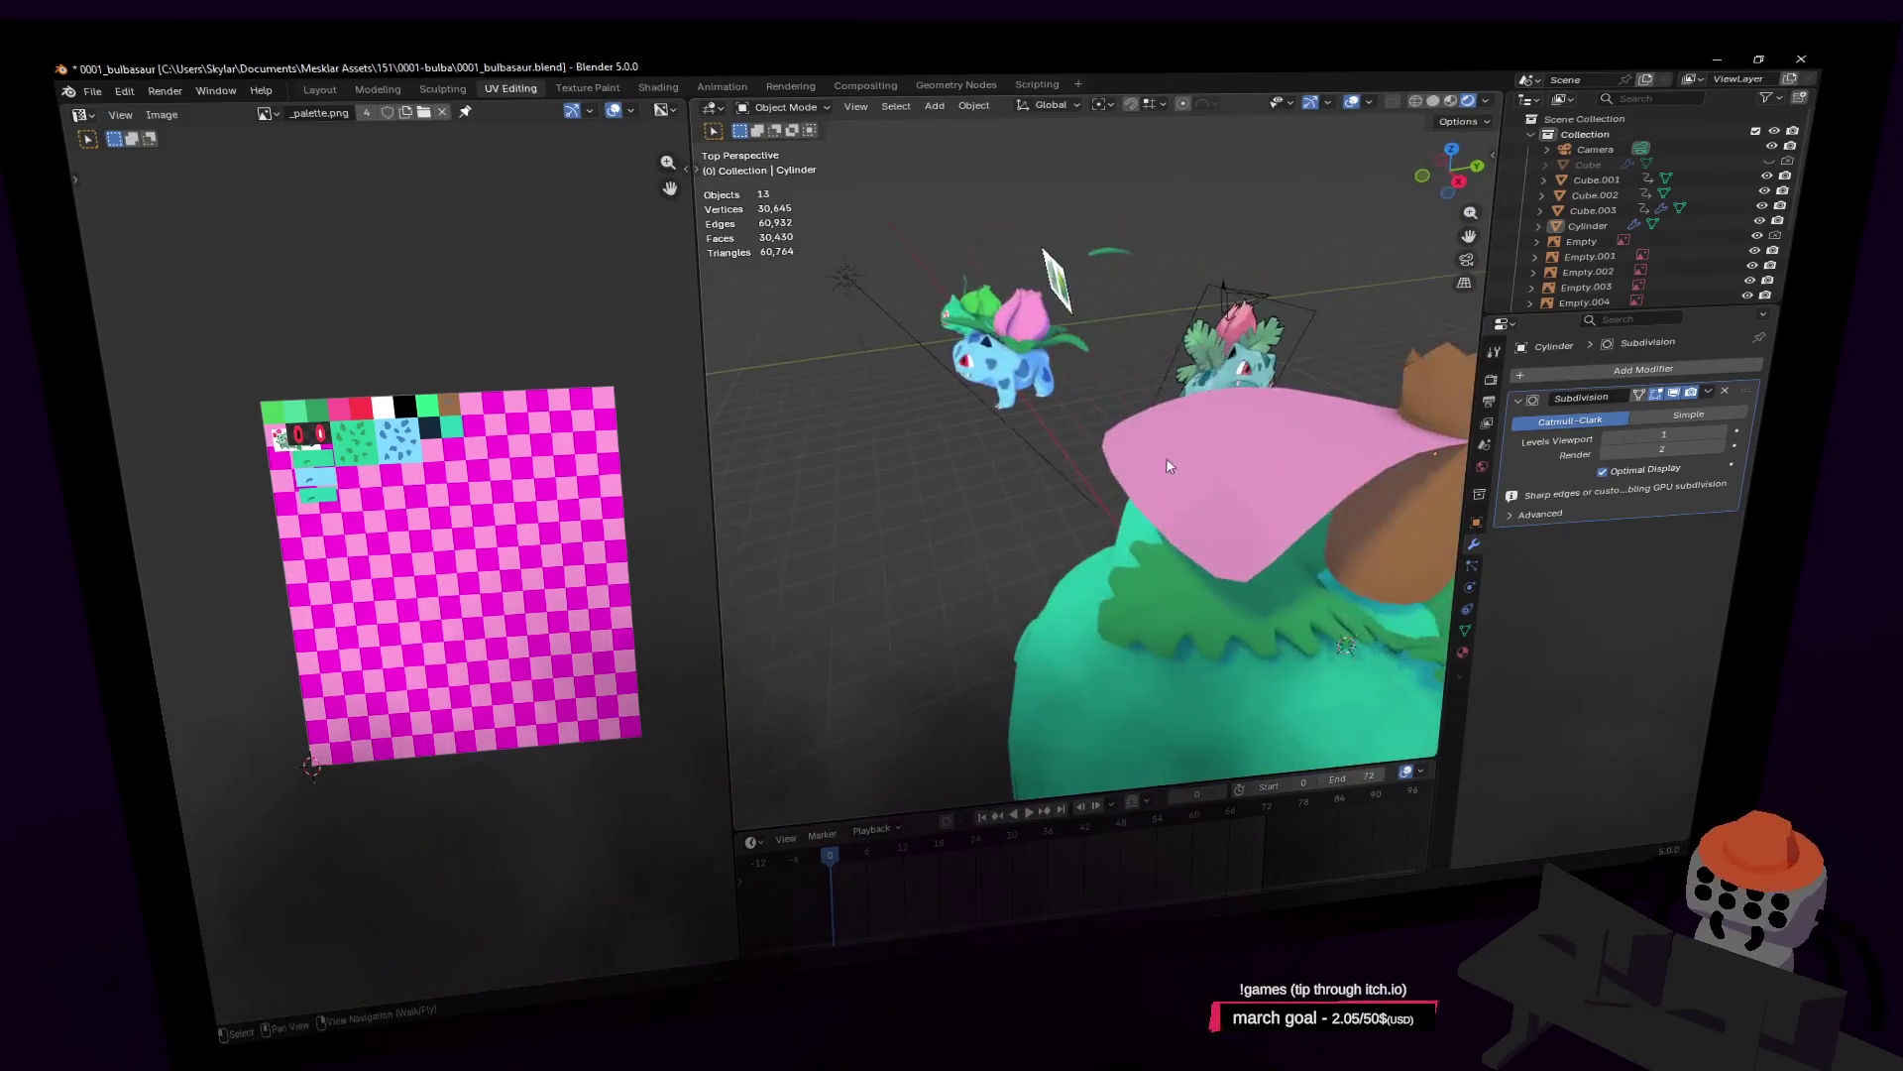
# Step: Select the pink leaf's whole connected mesh in Edit Mode and inspect it
pyautogui.press('s')
pyautogui.click(1034, 440)
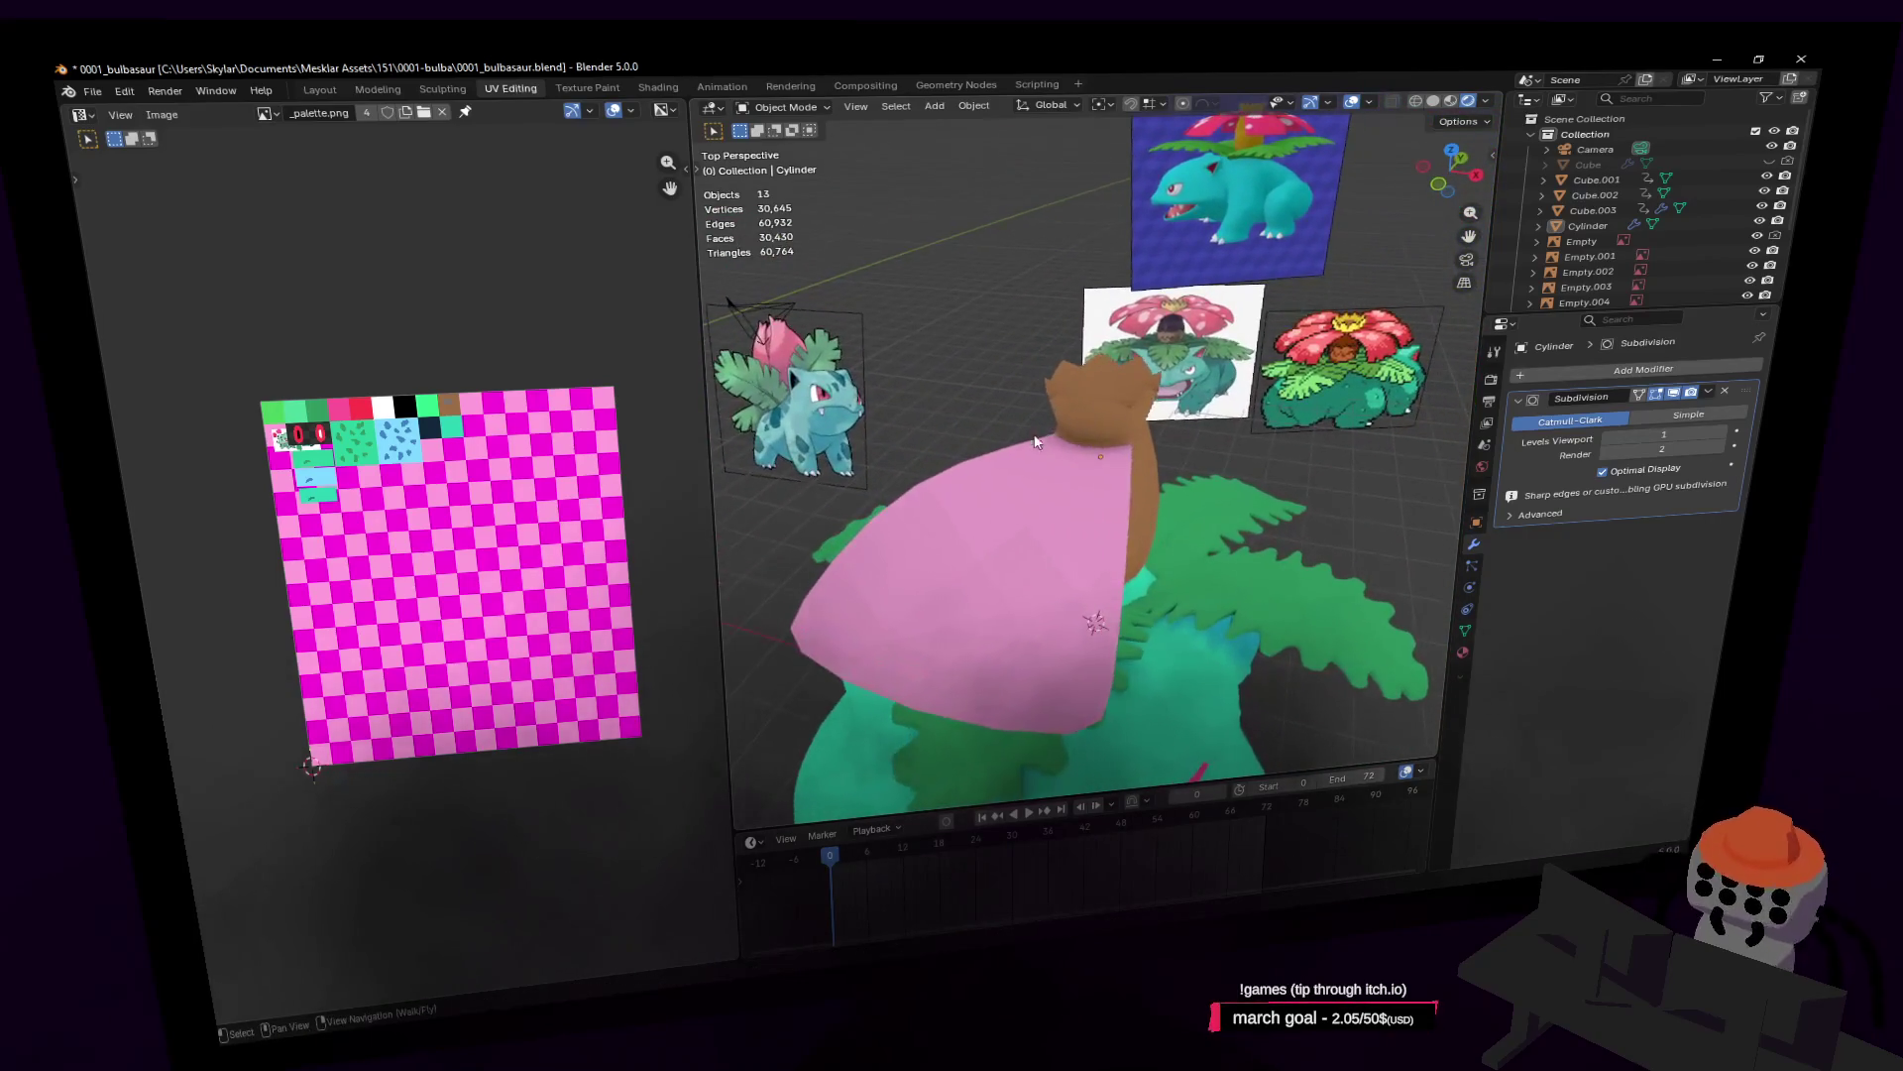
pyautogui.press('Tab')
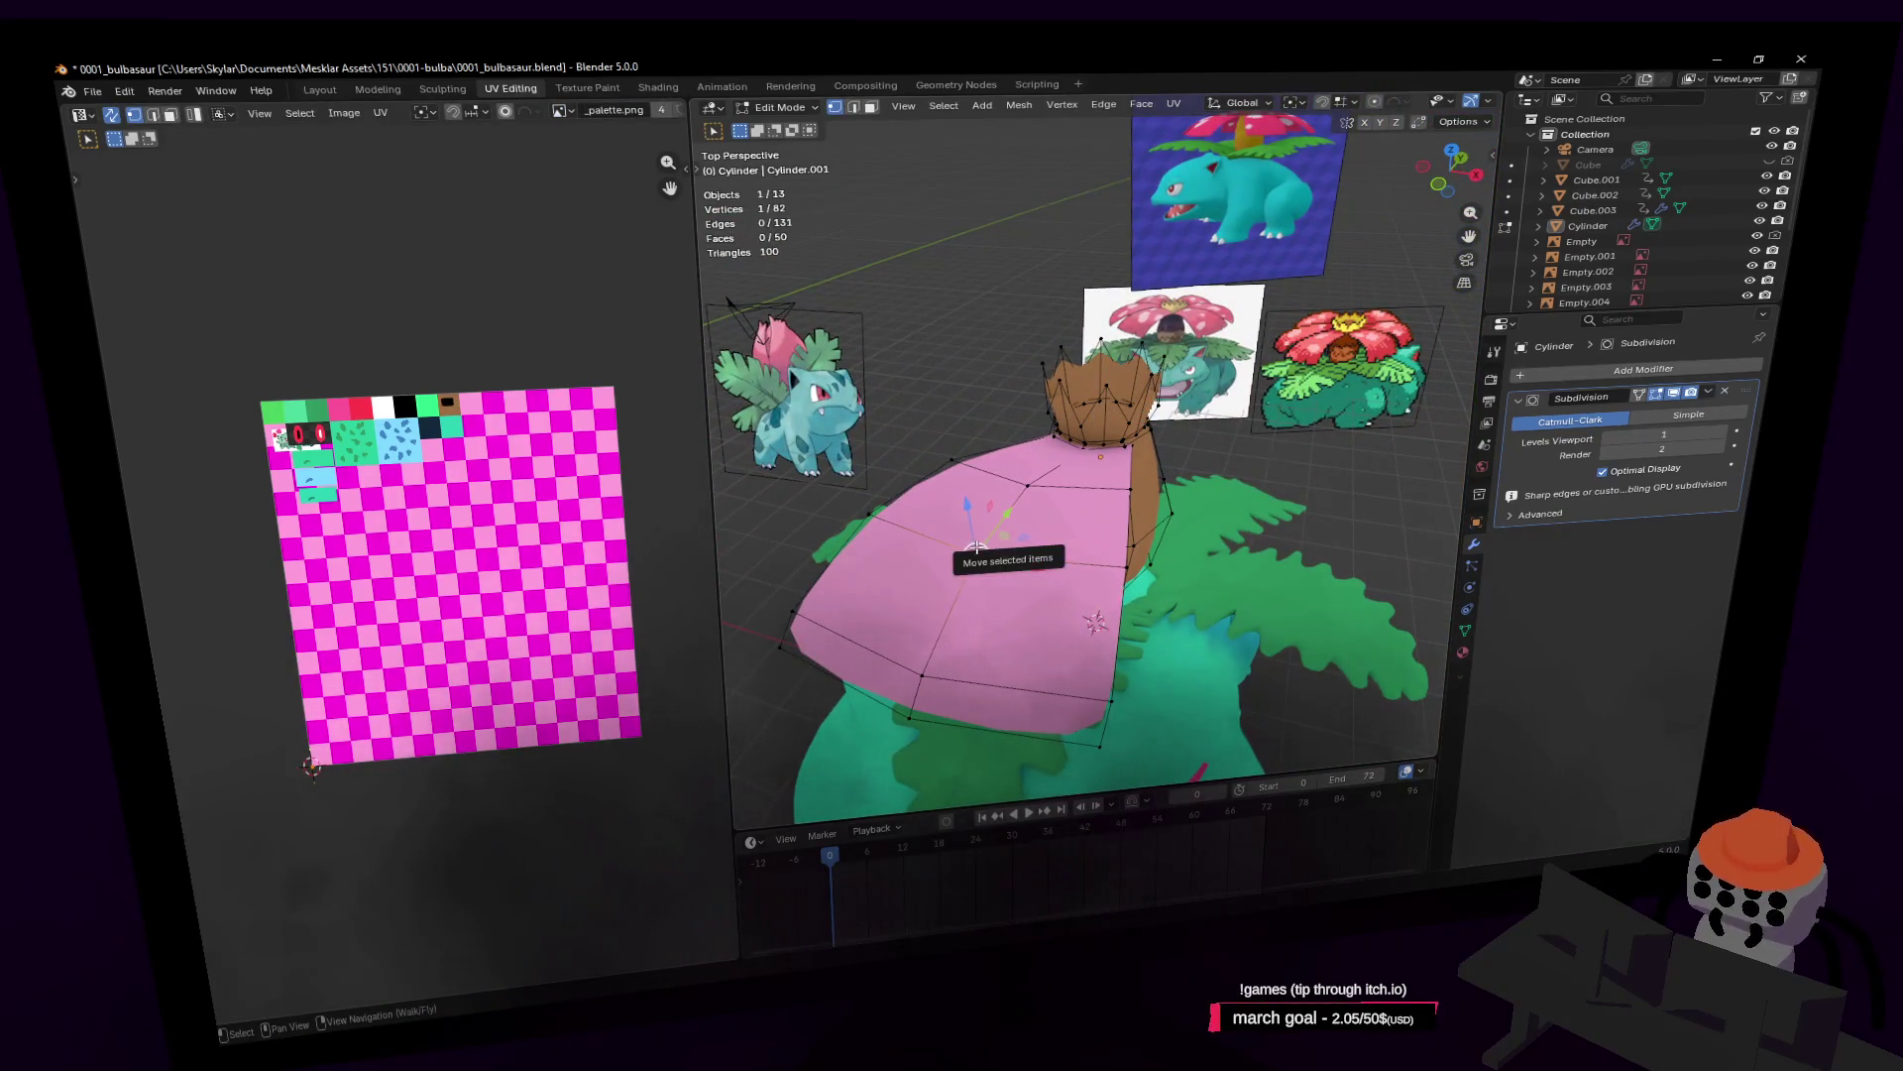
pyautogui.press('l')
pyautogui.hotkey('shift', '`')
pyautogui.press('w')
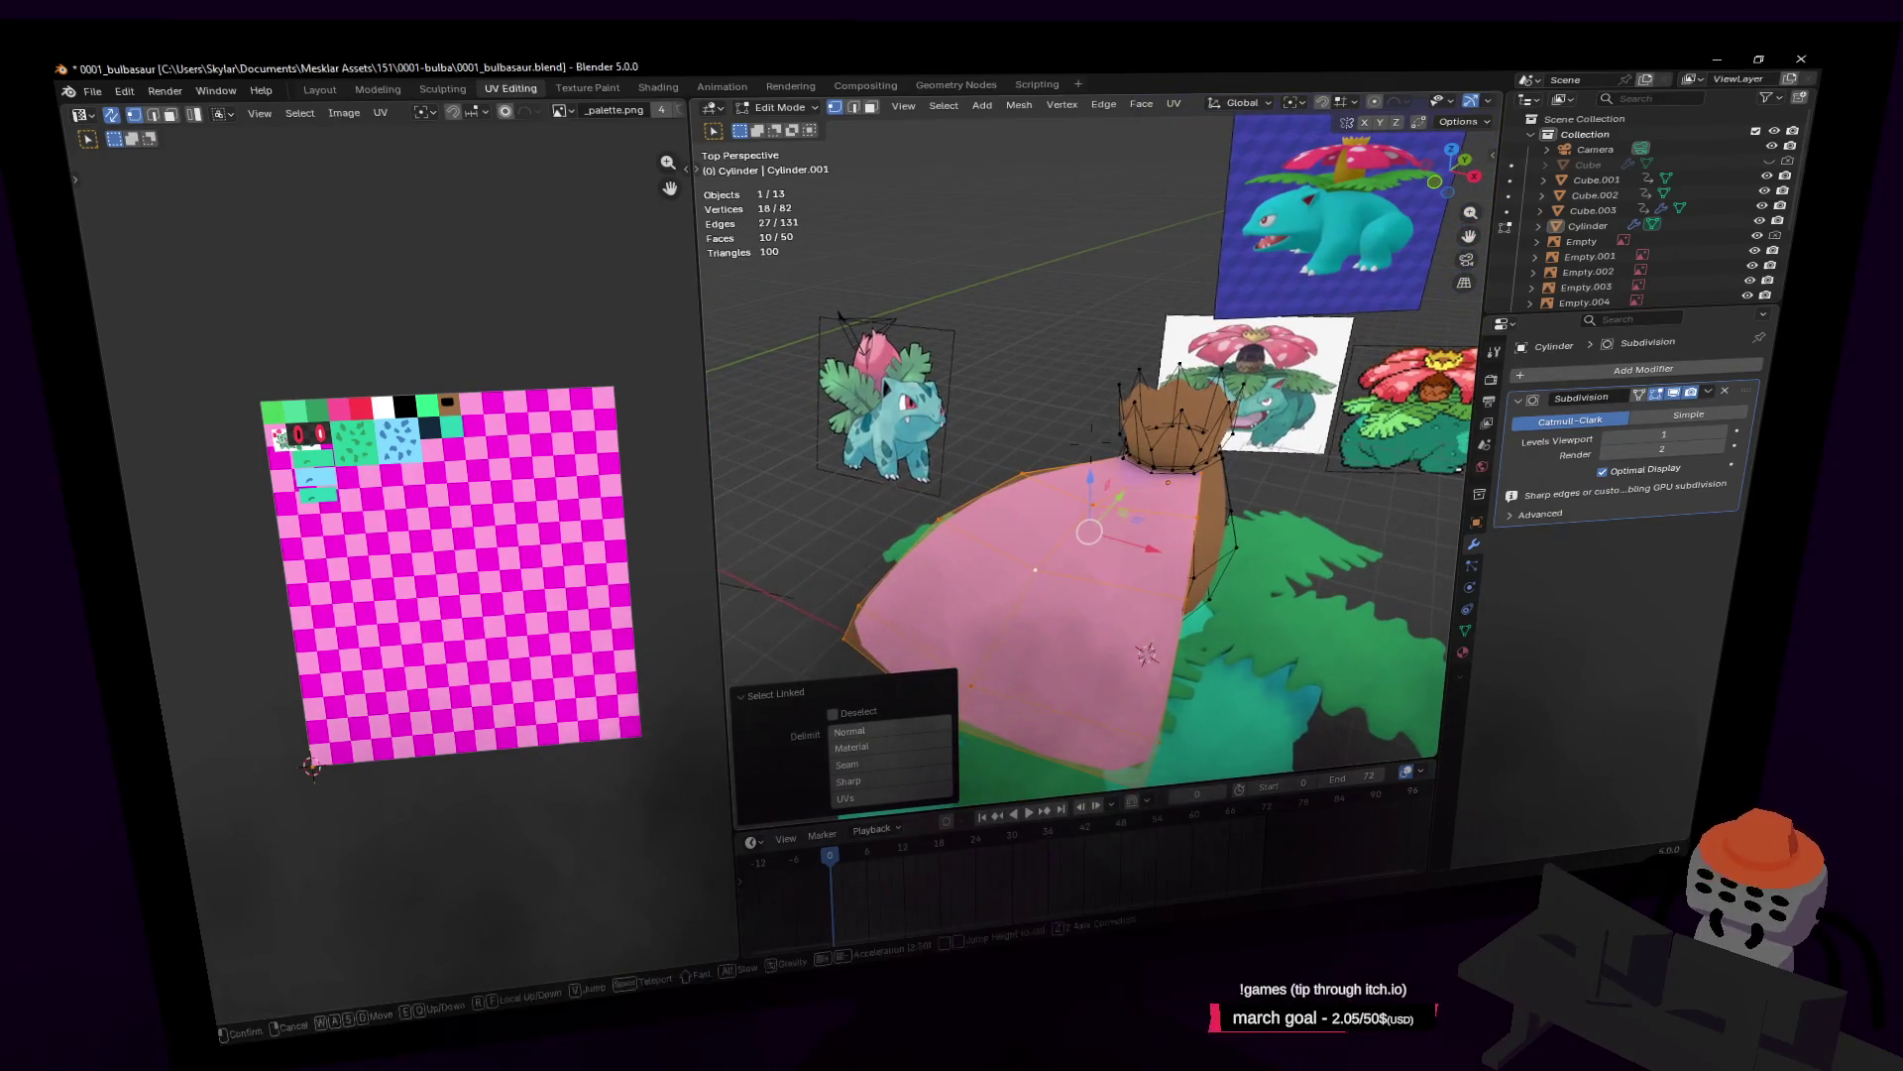
pyautogui.press('w')
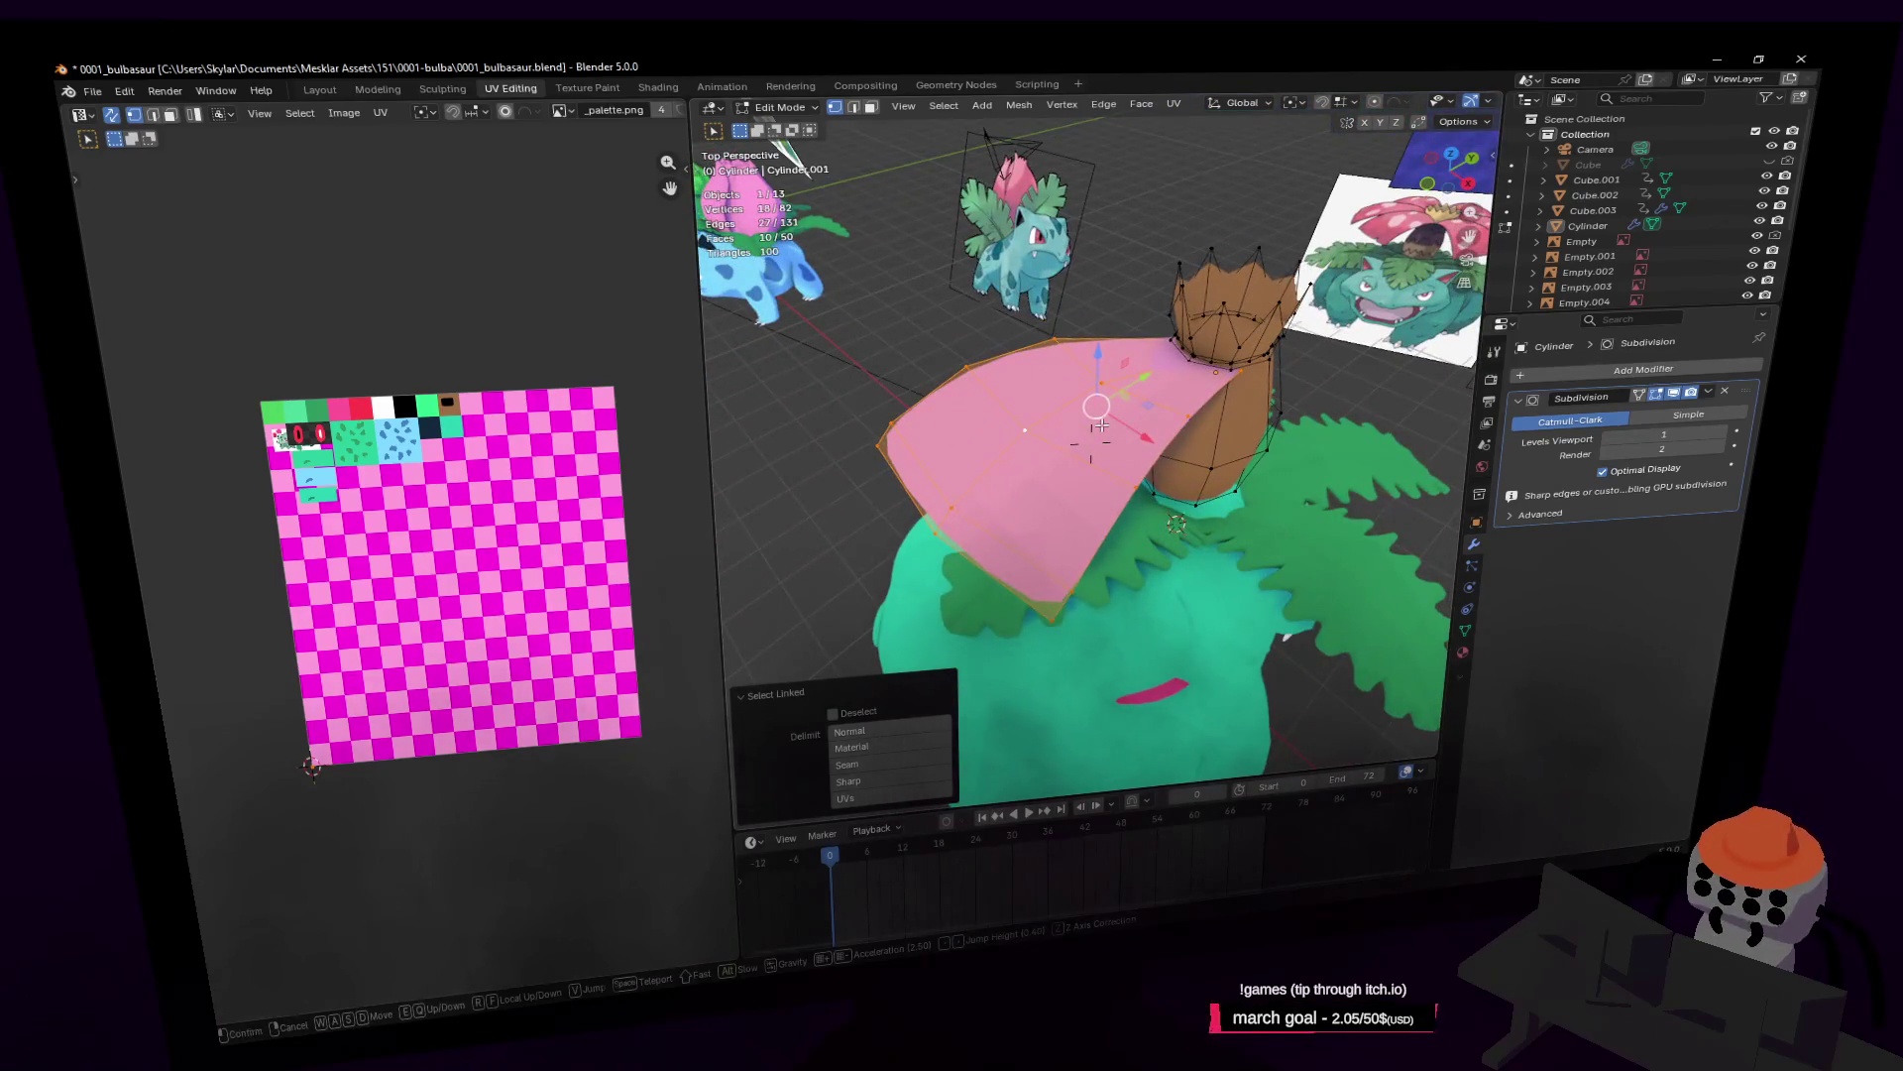
pyautogui.click(1026, 474)
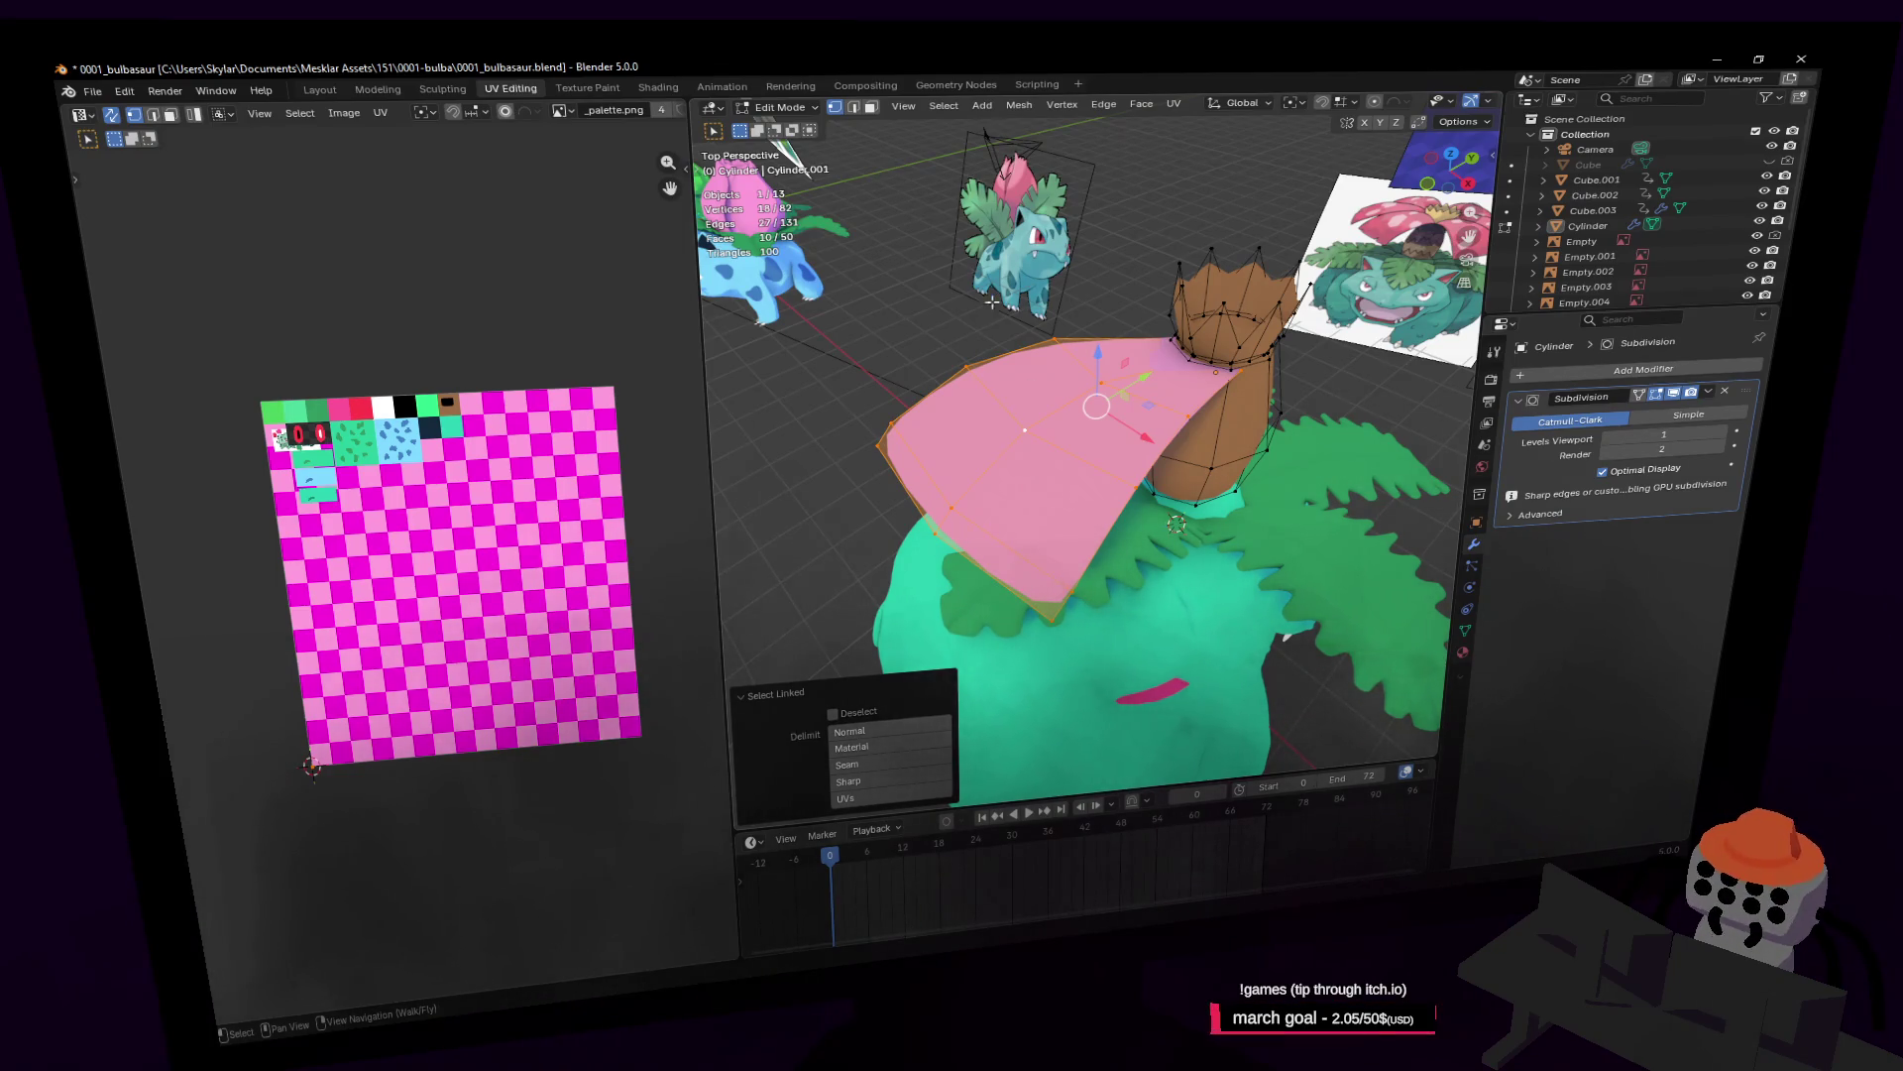
pyautogui.hotkey('shift', '`')
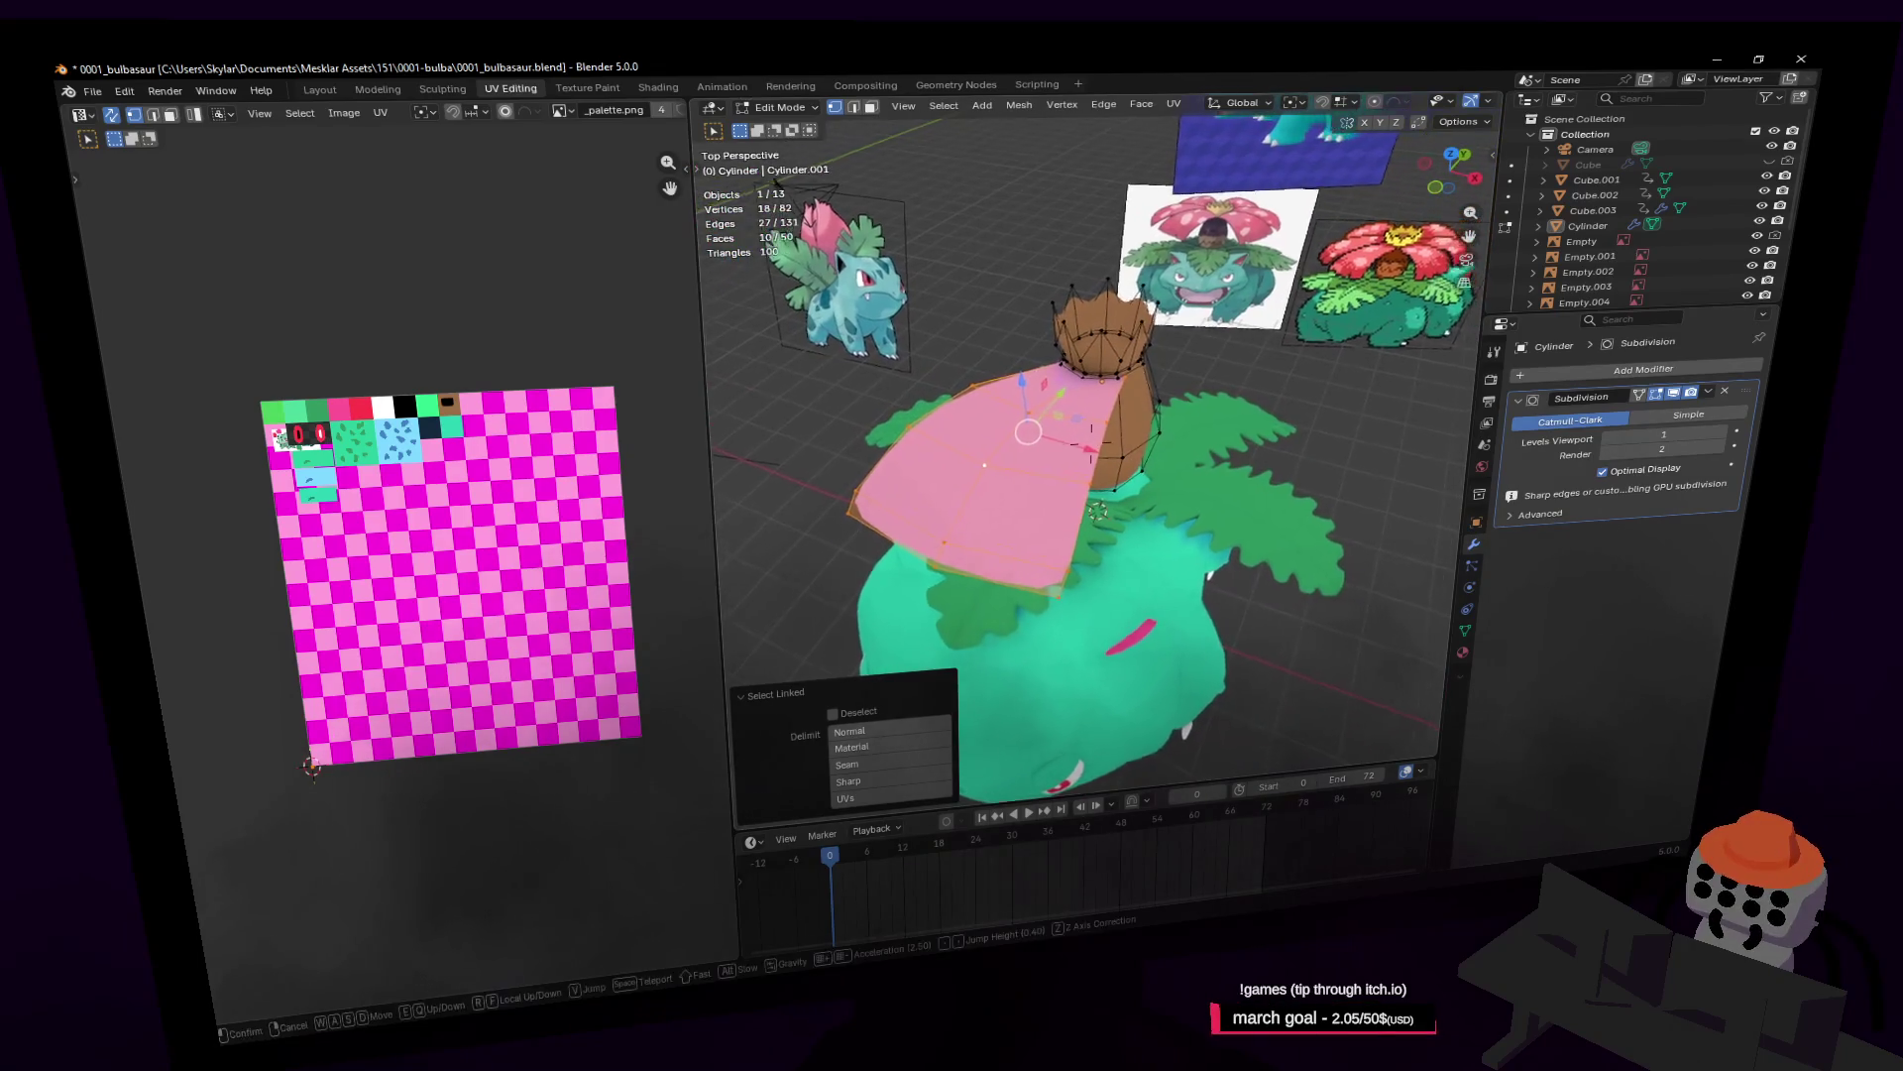
pyautogui.press('a')
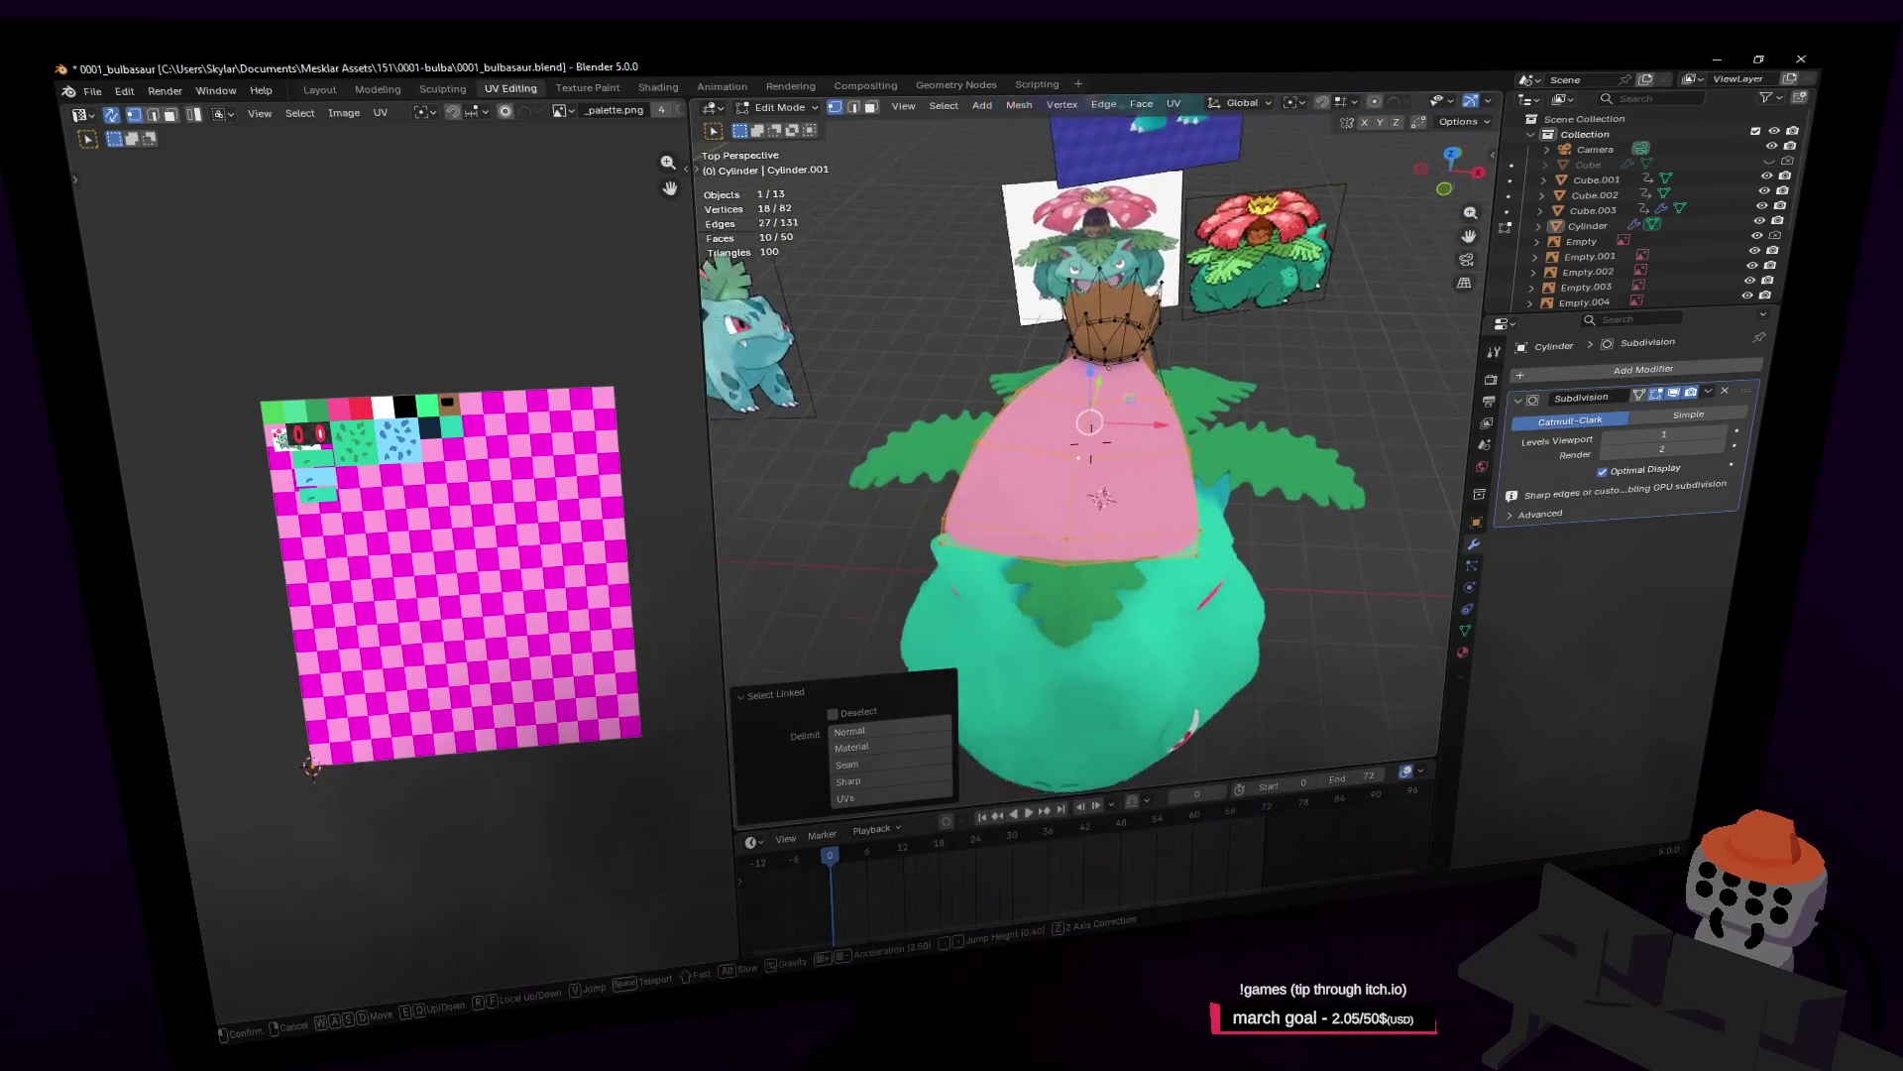
pyautogui.press('Return')
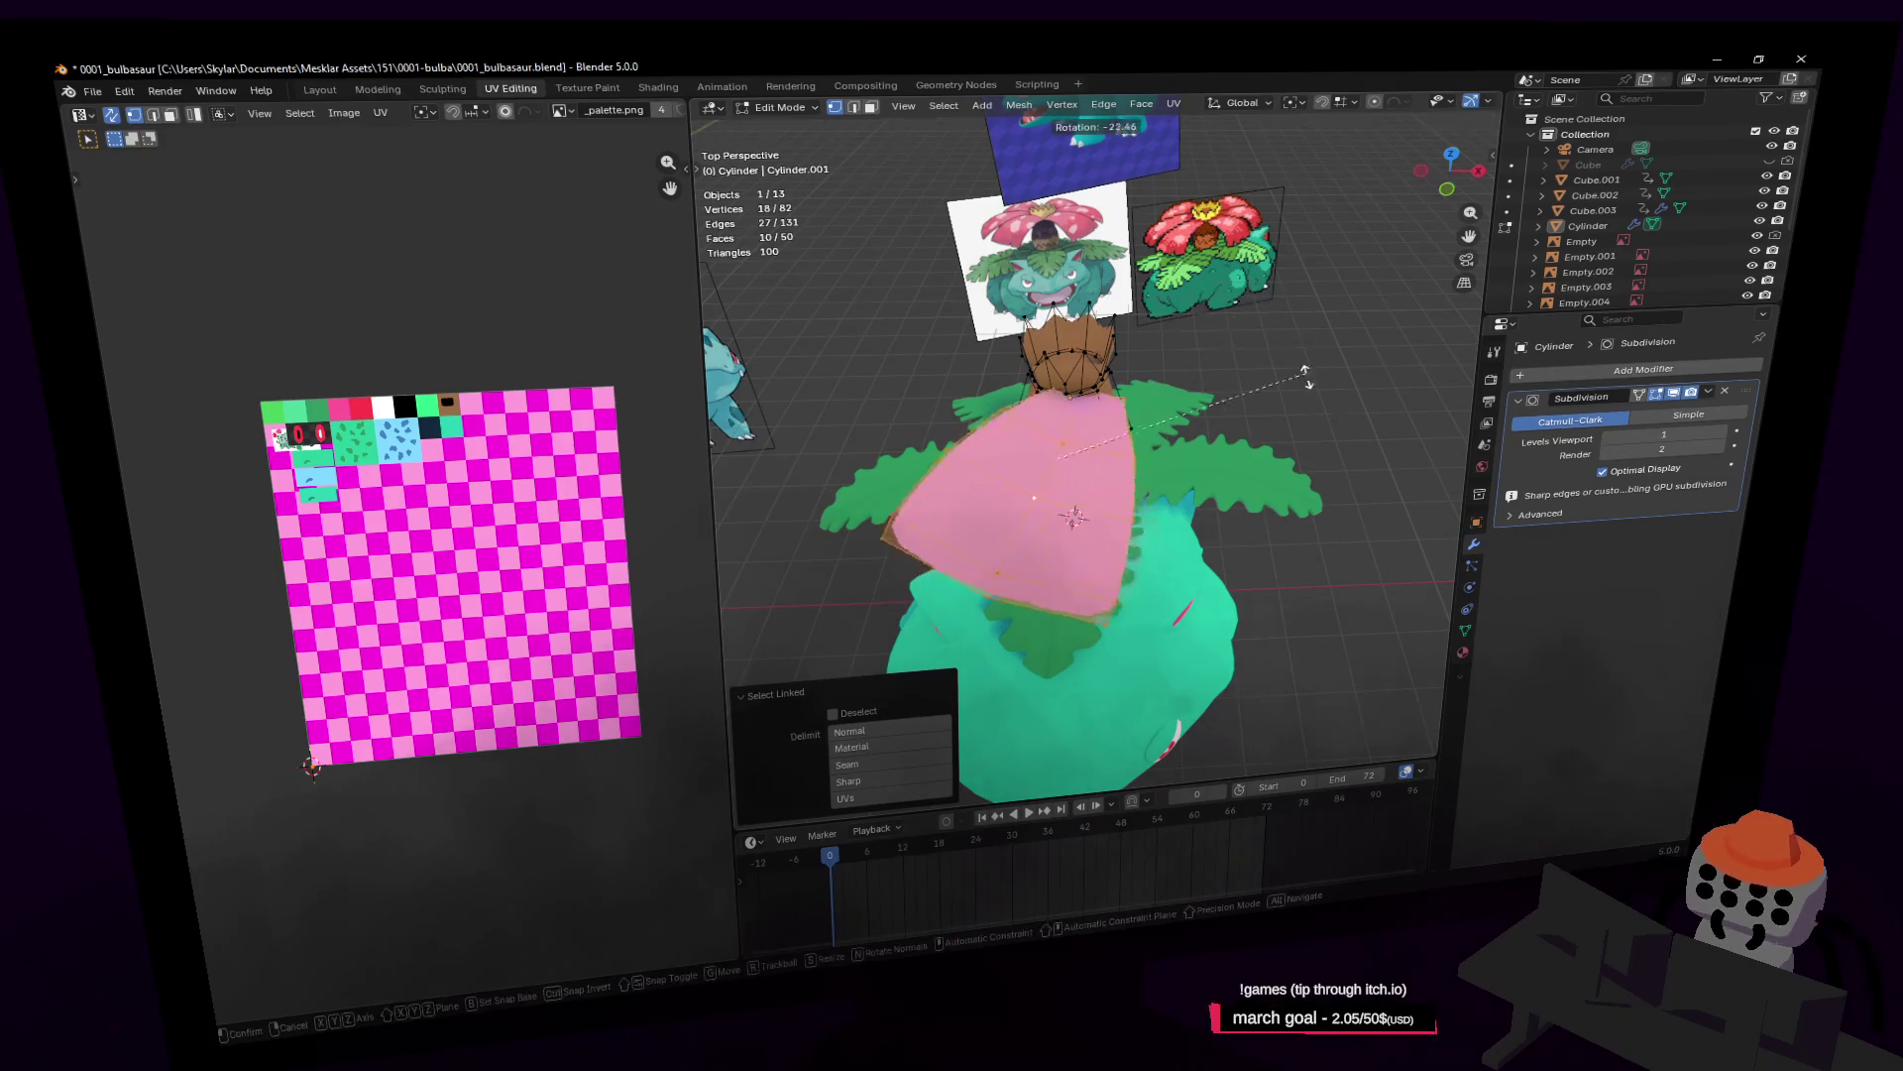
# Step: Set the pivot point to Individual Origins and return to Object Mode
pyautogui.click(1303, 104)
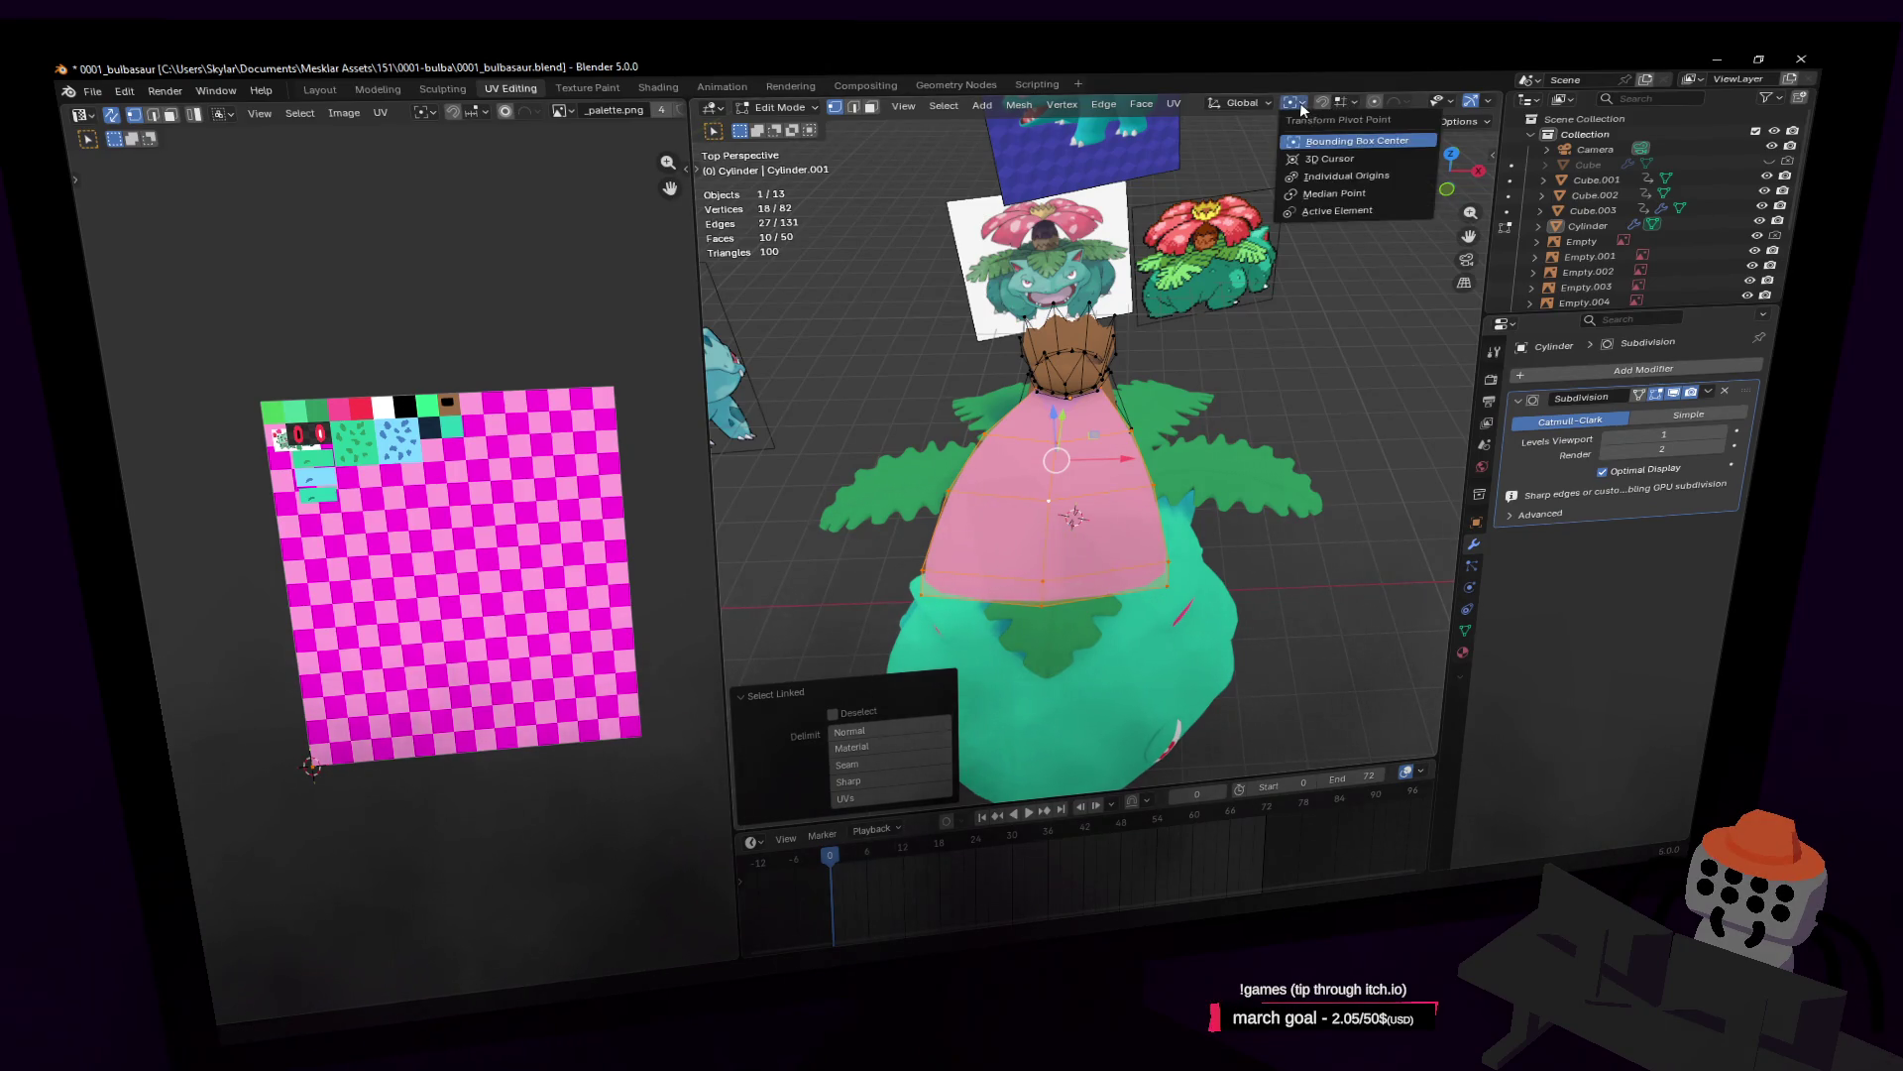
pyautogui.click(1346, 177)
pyautogui.press('Tab')
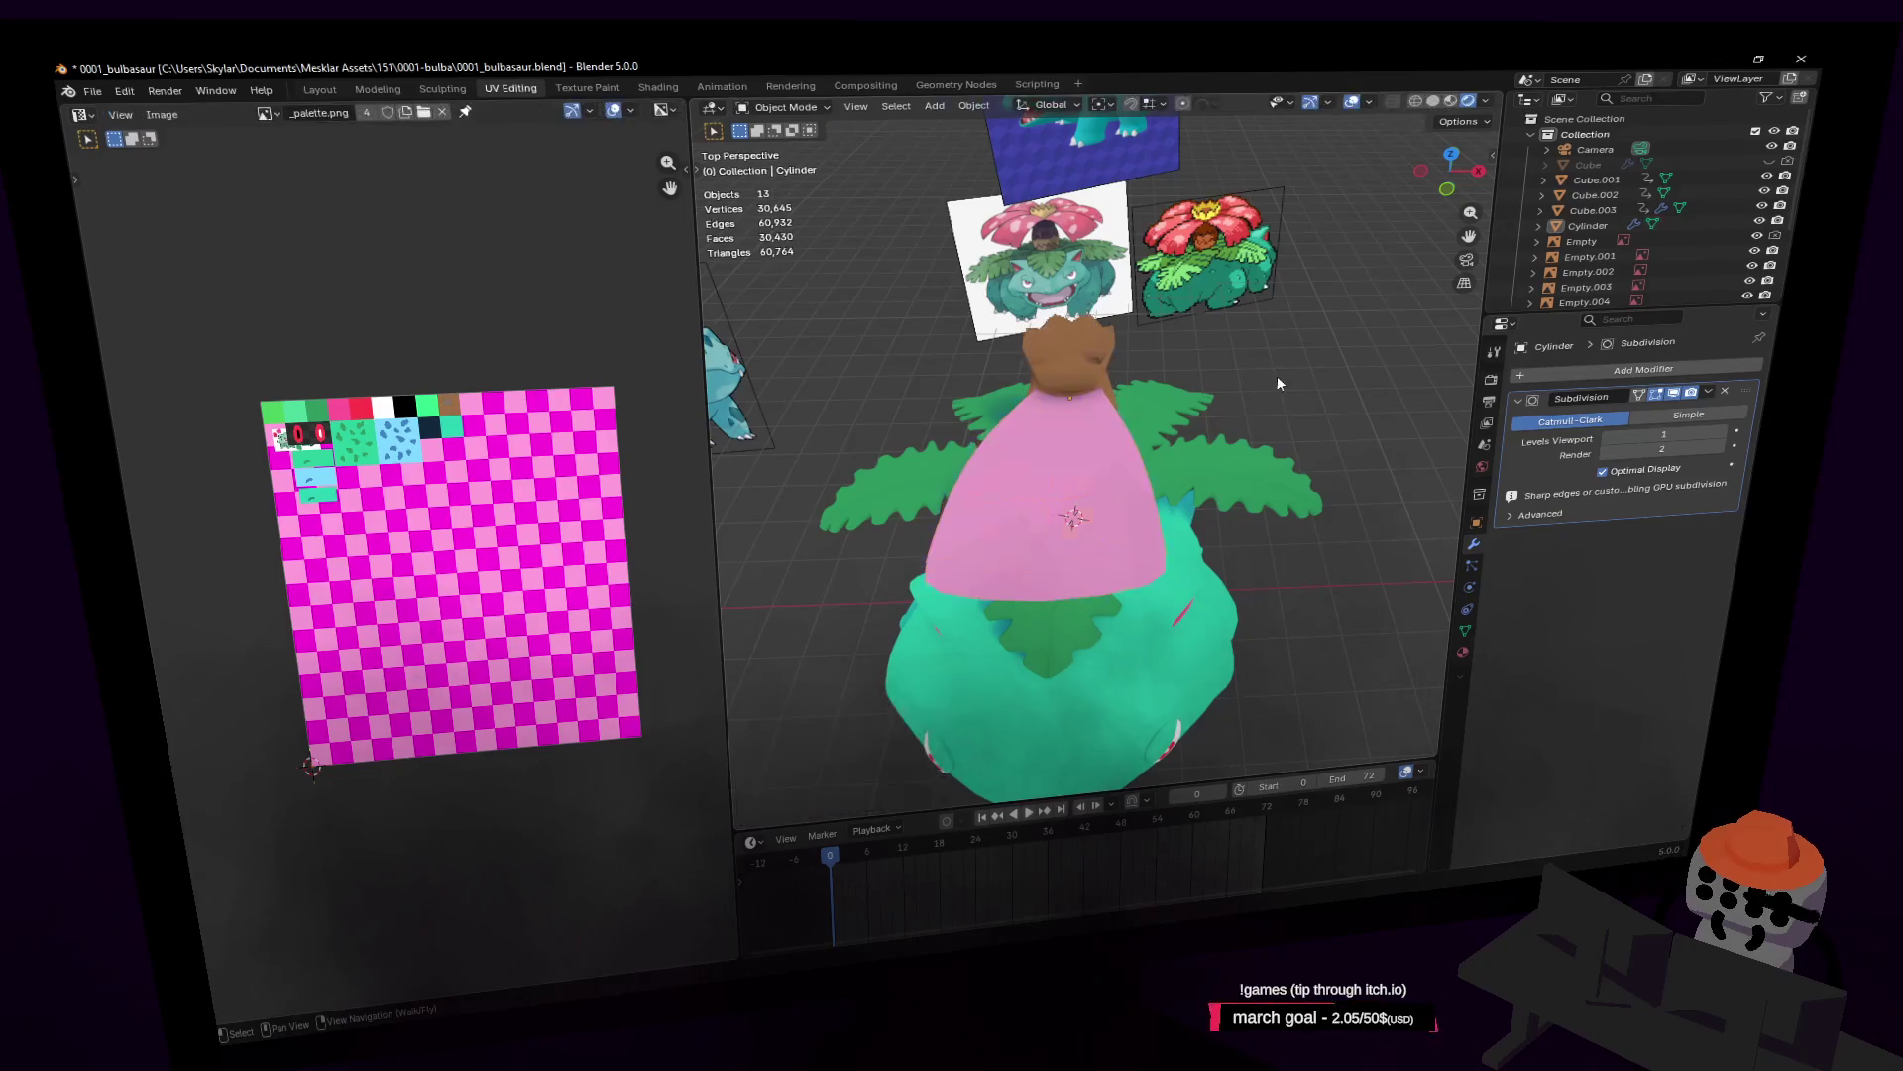
# Step: Separate the linked pink shell from the Cylinder into its own object, Cylinder.003
pyautogui.hotkey('shift', '`')
pyautogui.click(1255, 374)
pyautogui.click(1093, 420)
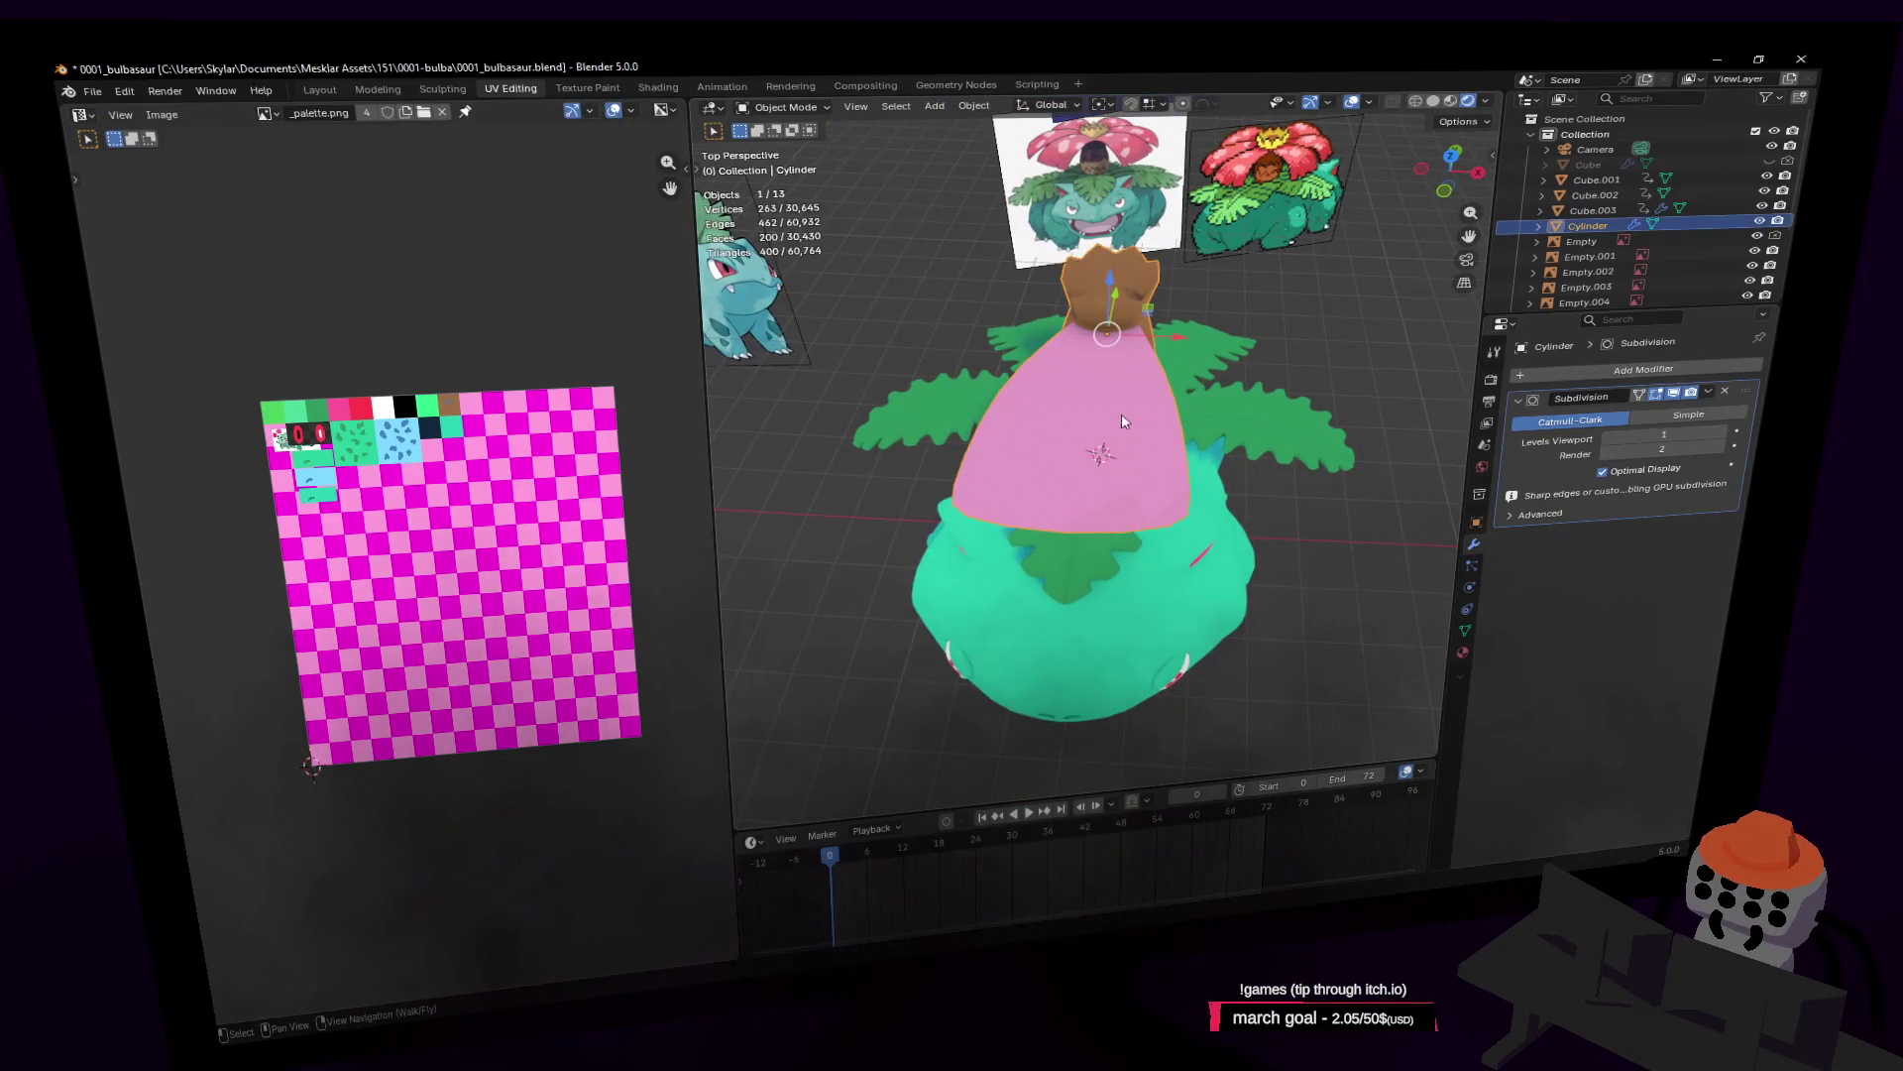
pyautogui.press('Tab')
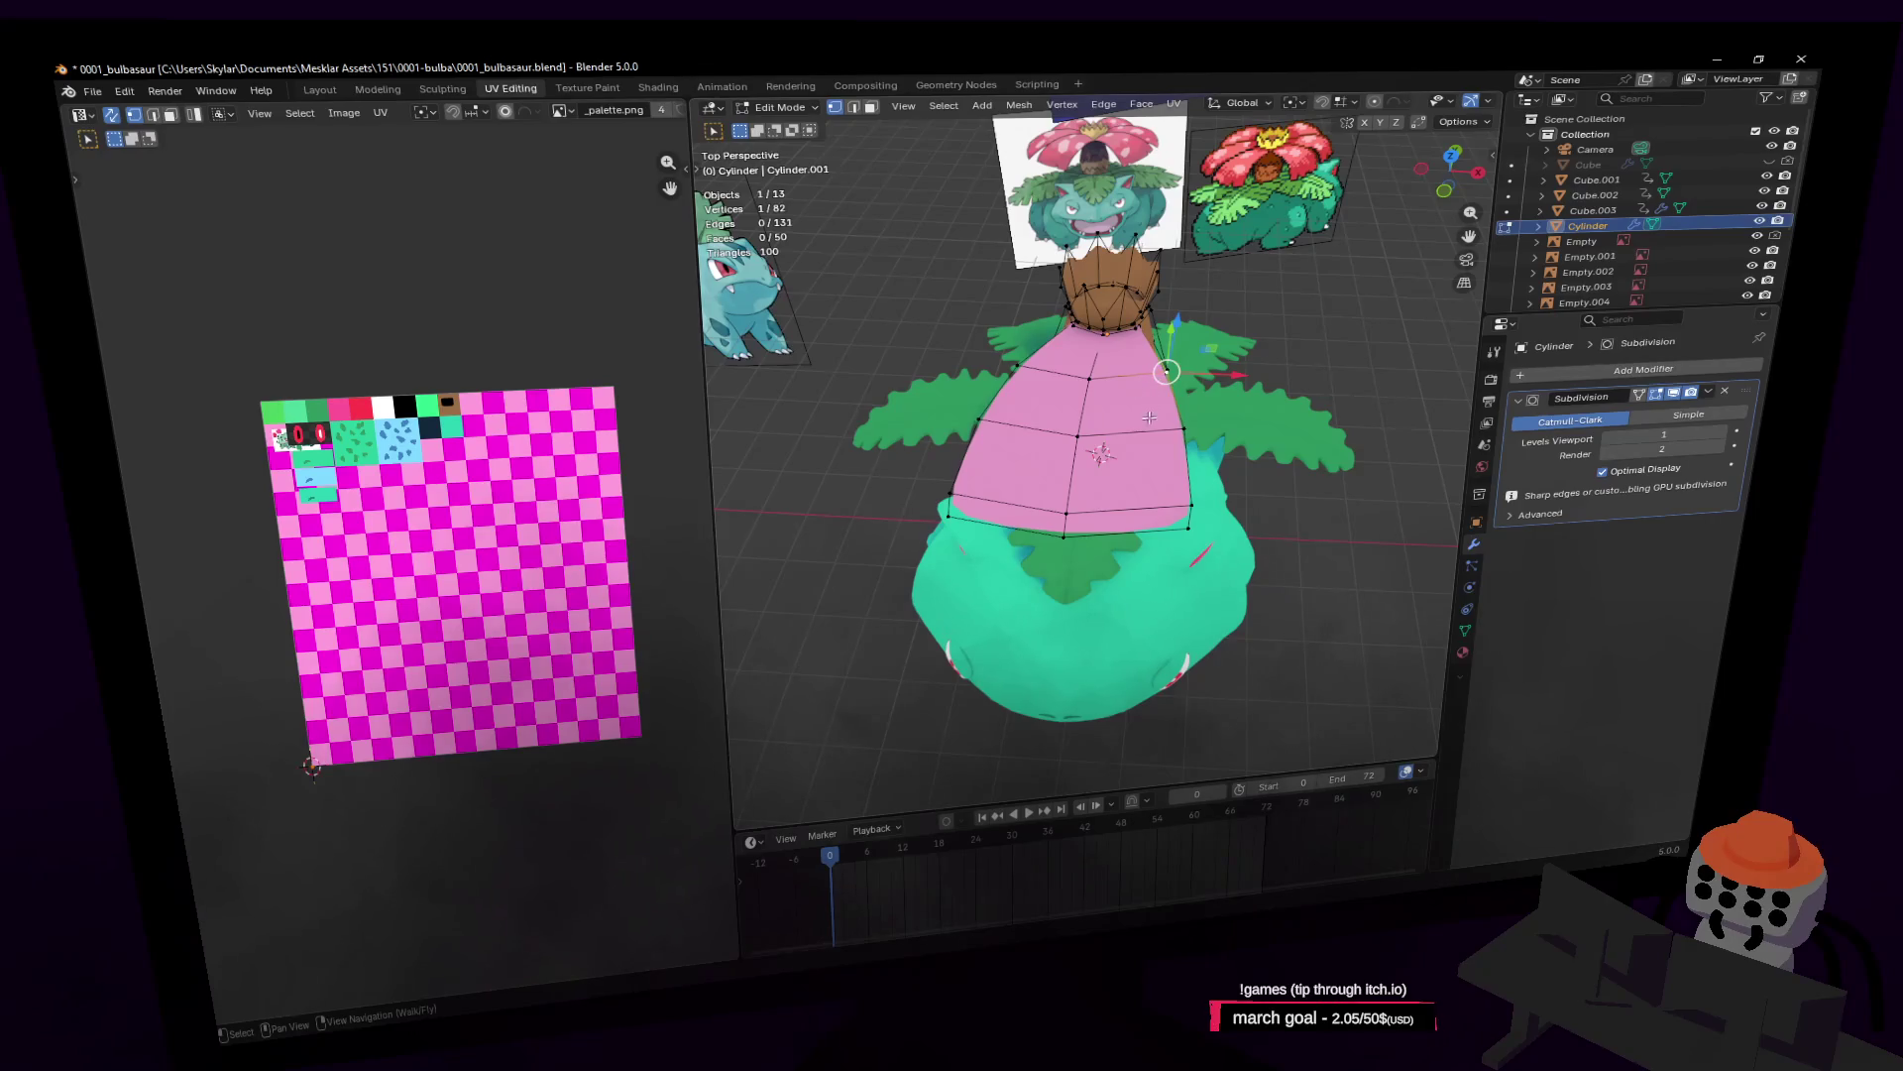
pyautogui.hotkey('ctrl', 'l')
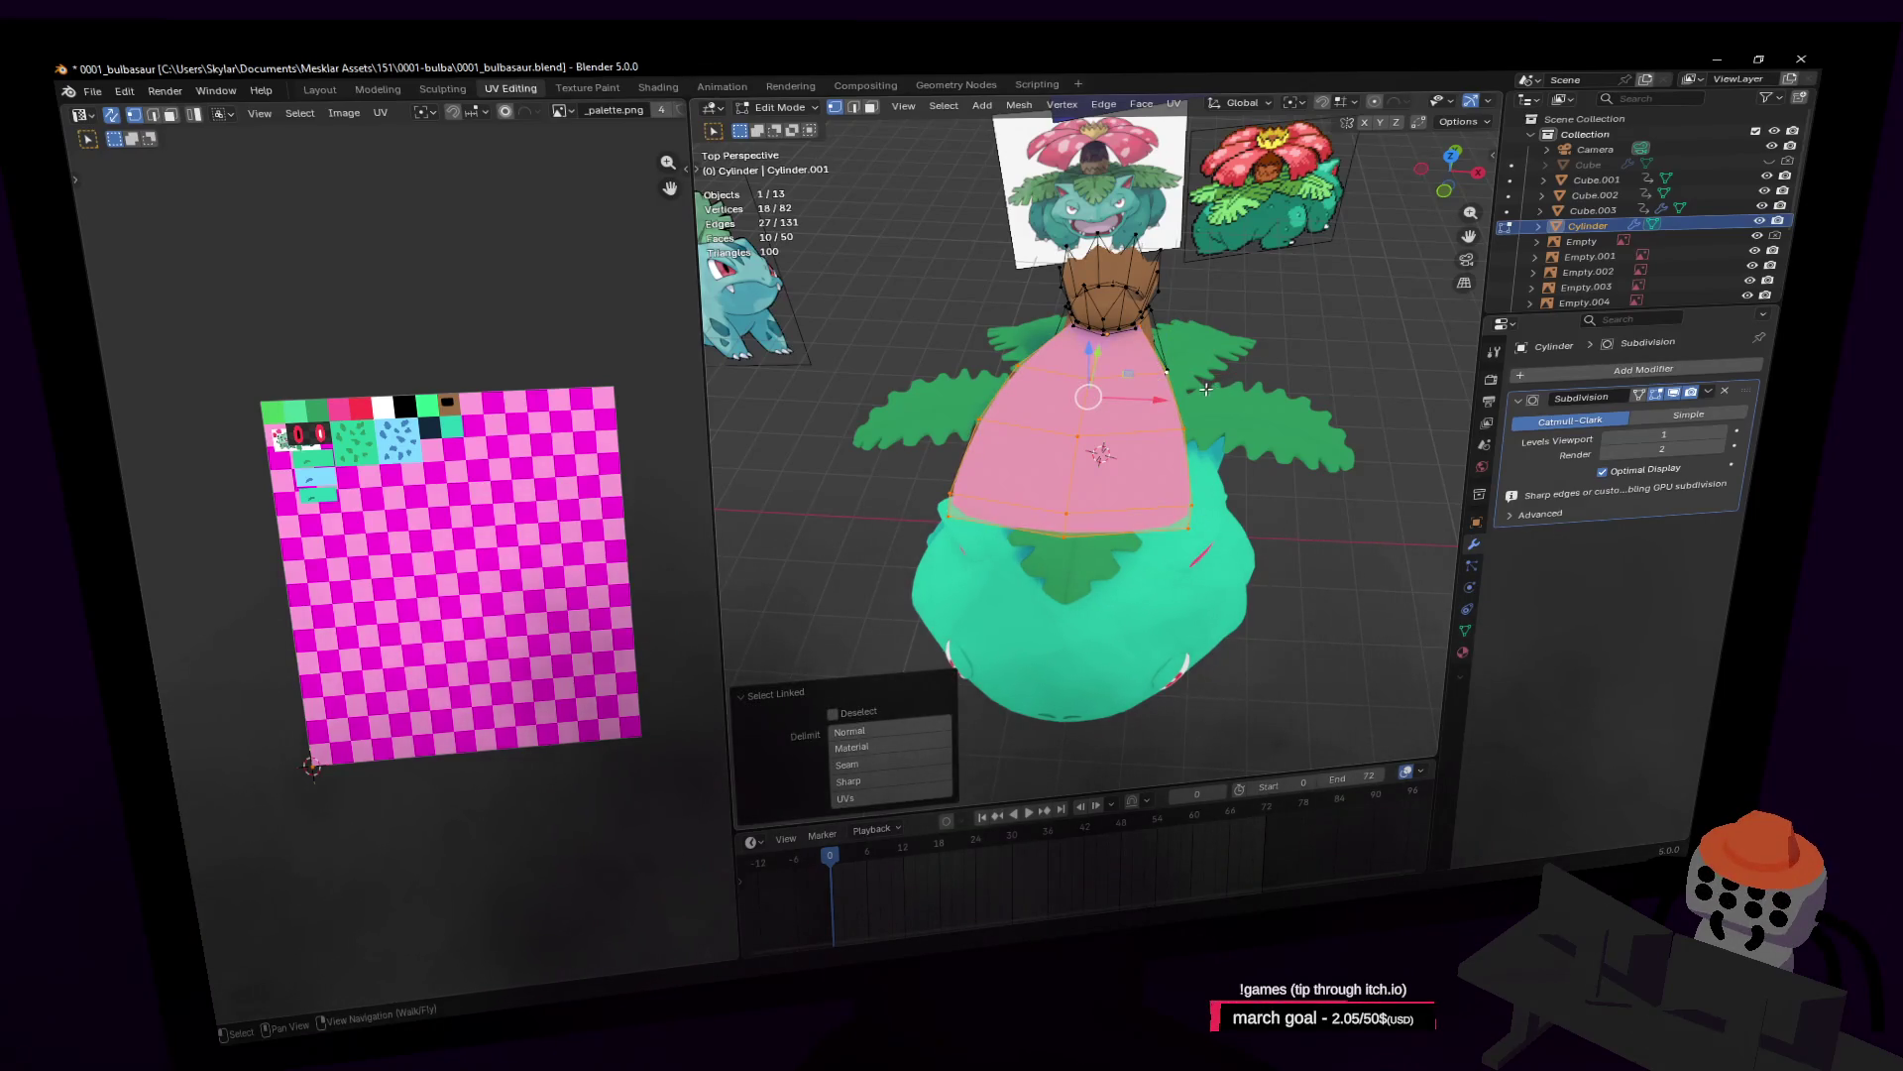
pyautogui.press('p')
pyautogui.click(1190, 390)
pyautogui.hotkey('shift', '`')
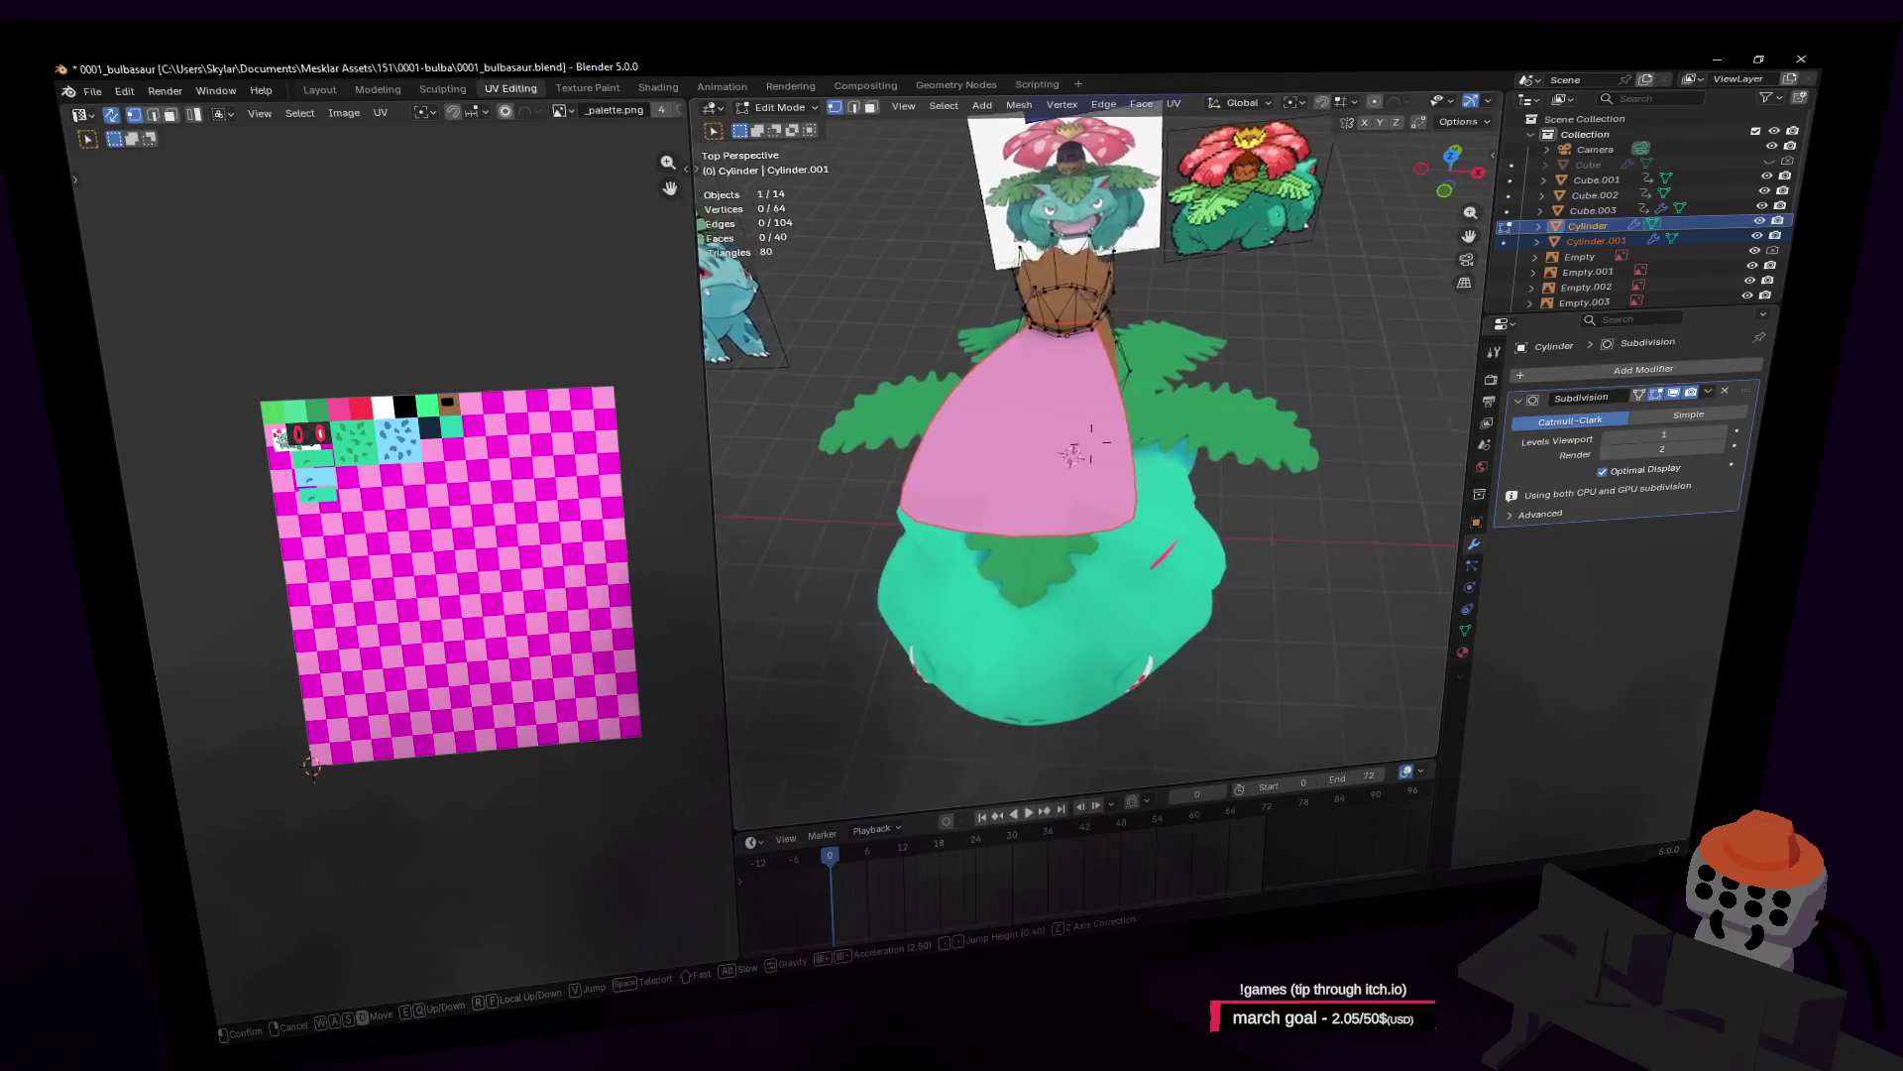
# Step: Edit the separated shell and shift a group of its vertices along Y
pyautogui.press('Tab')
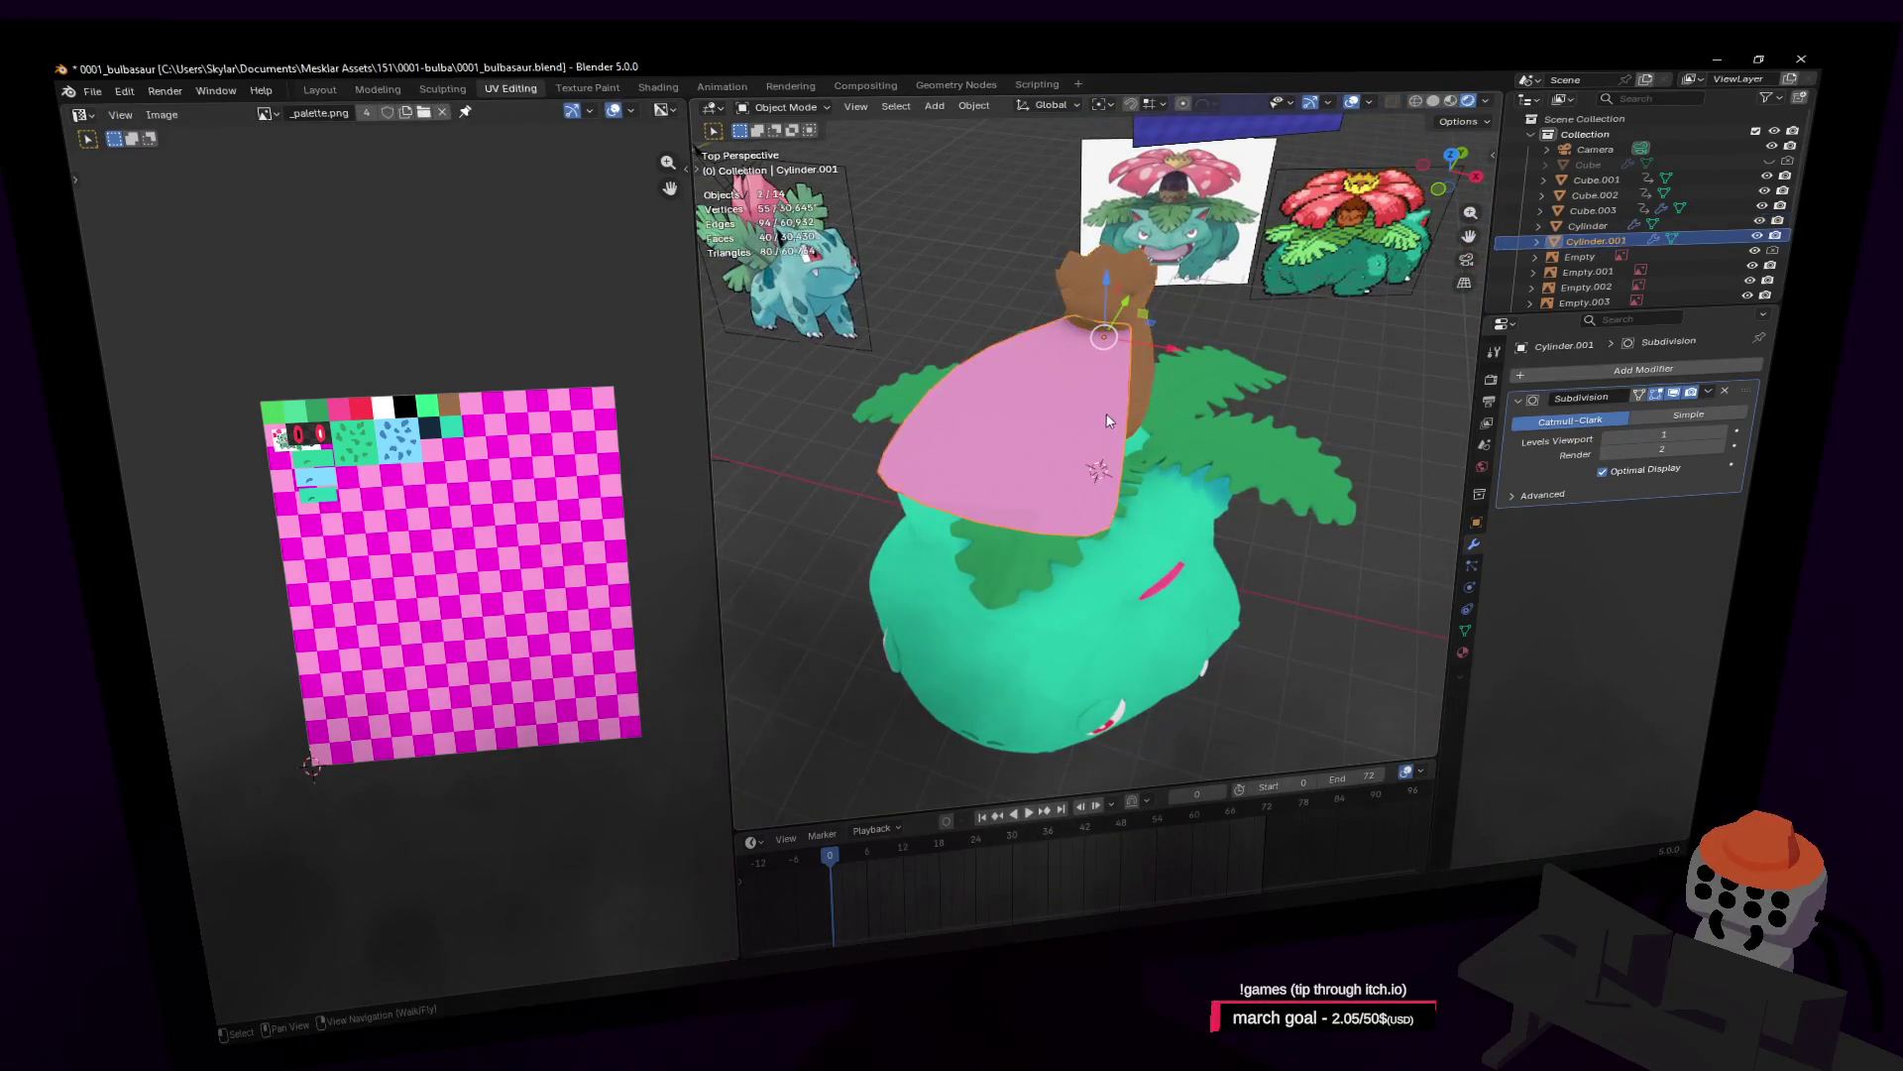
pyautogui.click(1090, 443)
pyautogui.press('Tab')
pyautogui.moveTo(1091, 444); pyautogui.dragTo(1172, 495, button='middle')
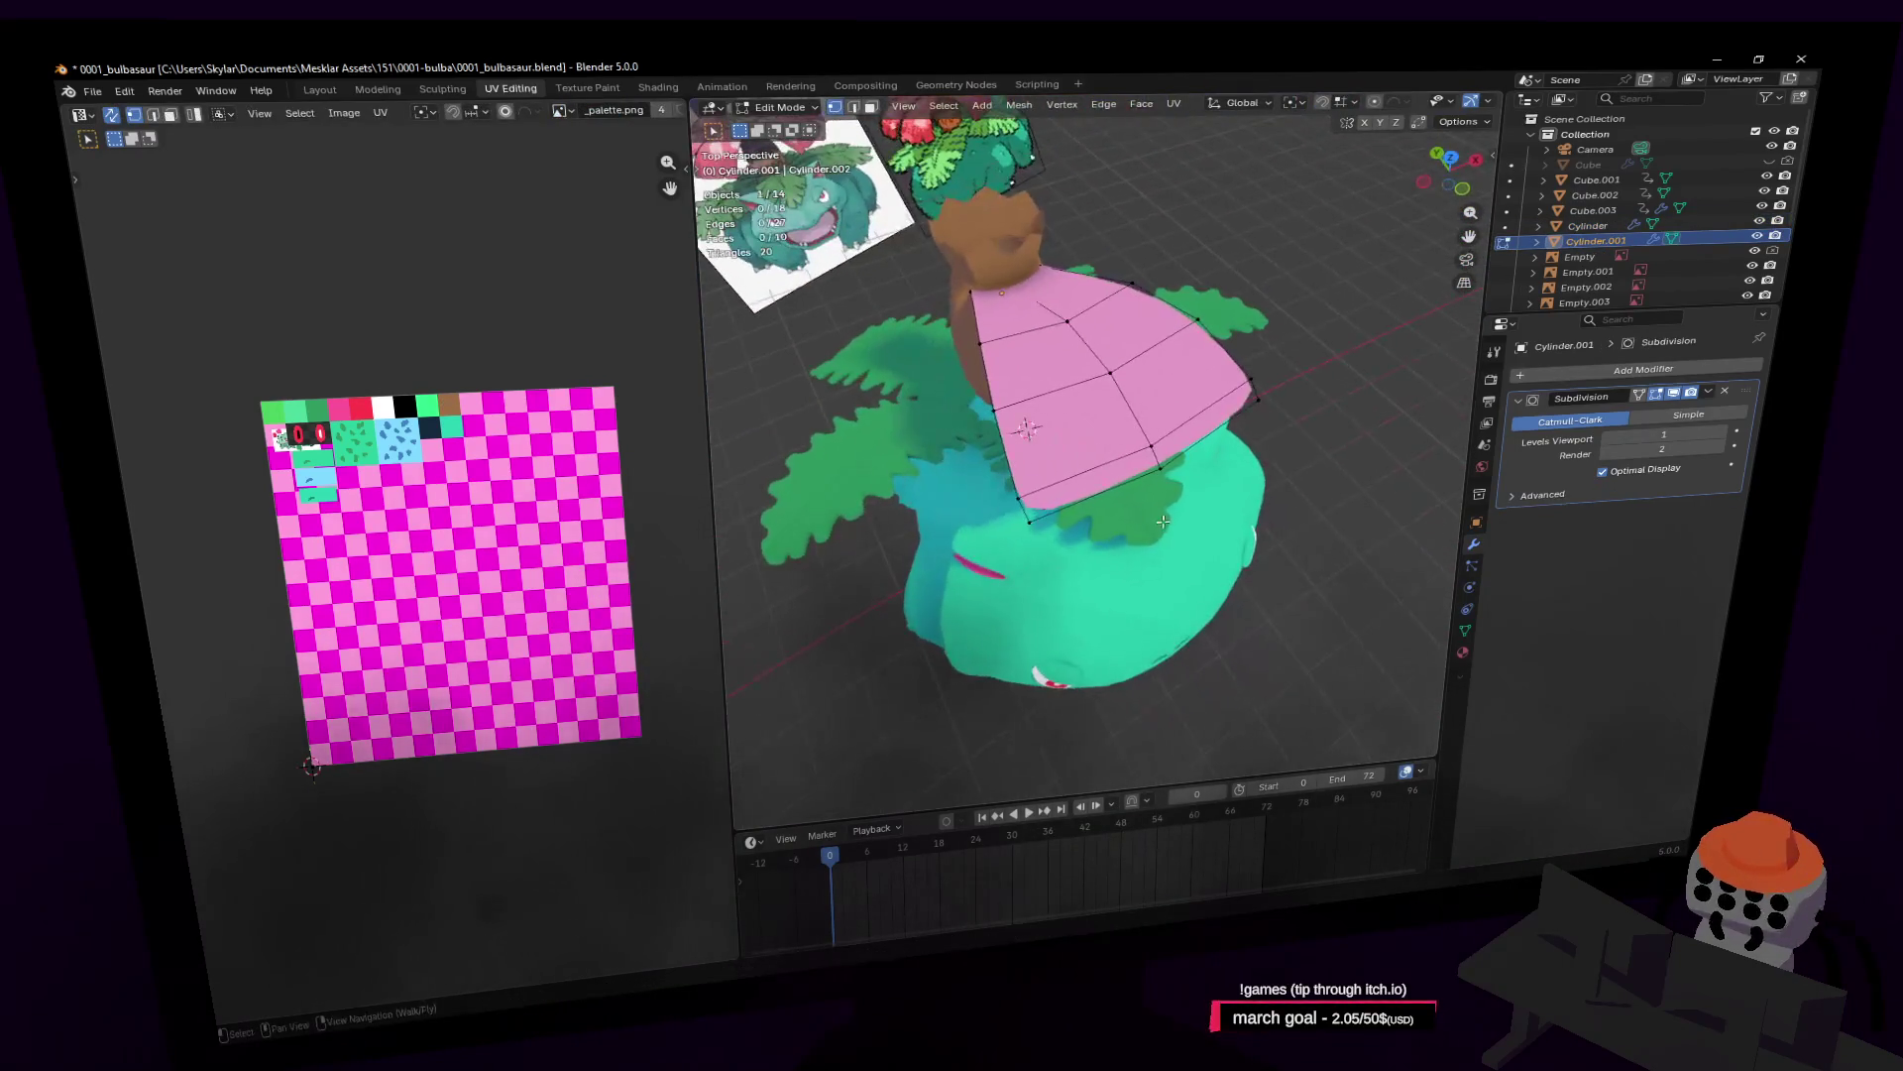
pyautogui.moveTo(1171, 496)
pyautogui.mouseDown()
pyautogui.moveTo(1120, 470)
pyautogui.moveTo(1147, 376)
pyautogui.mouseUp()
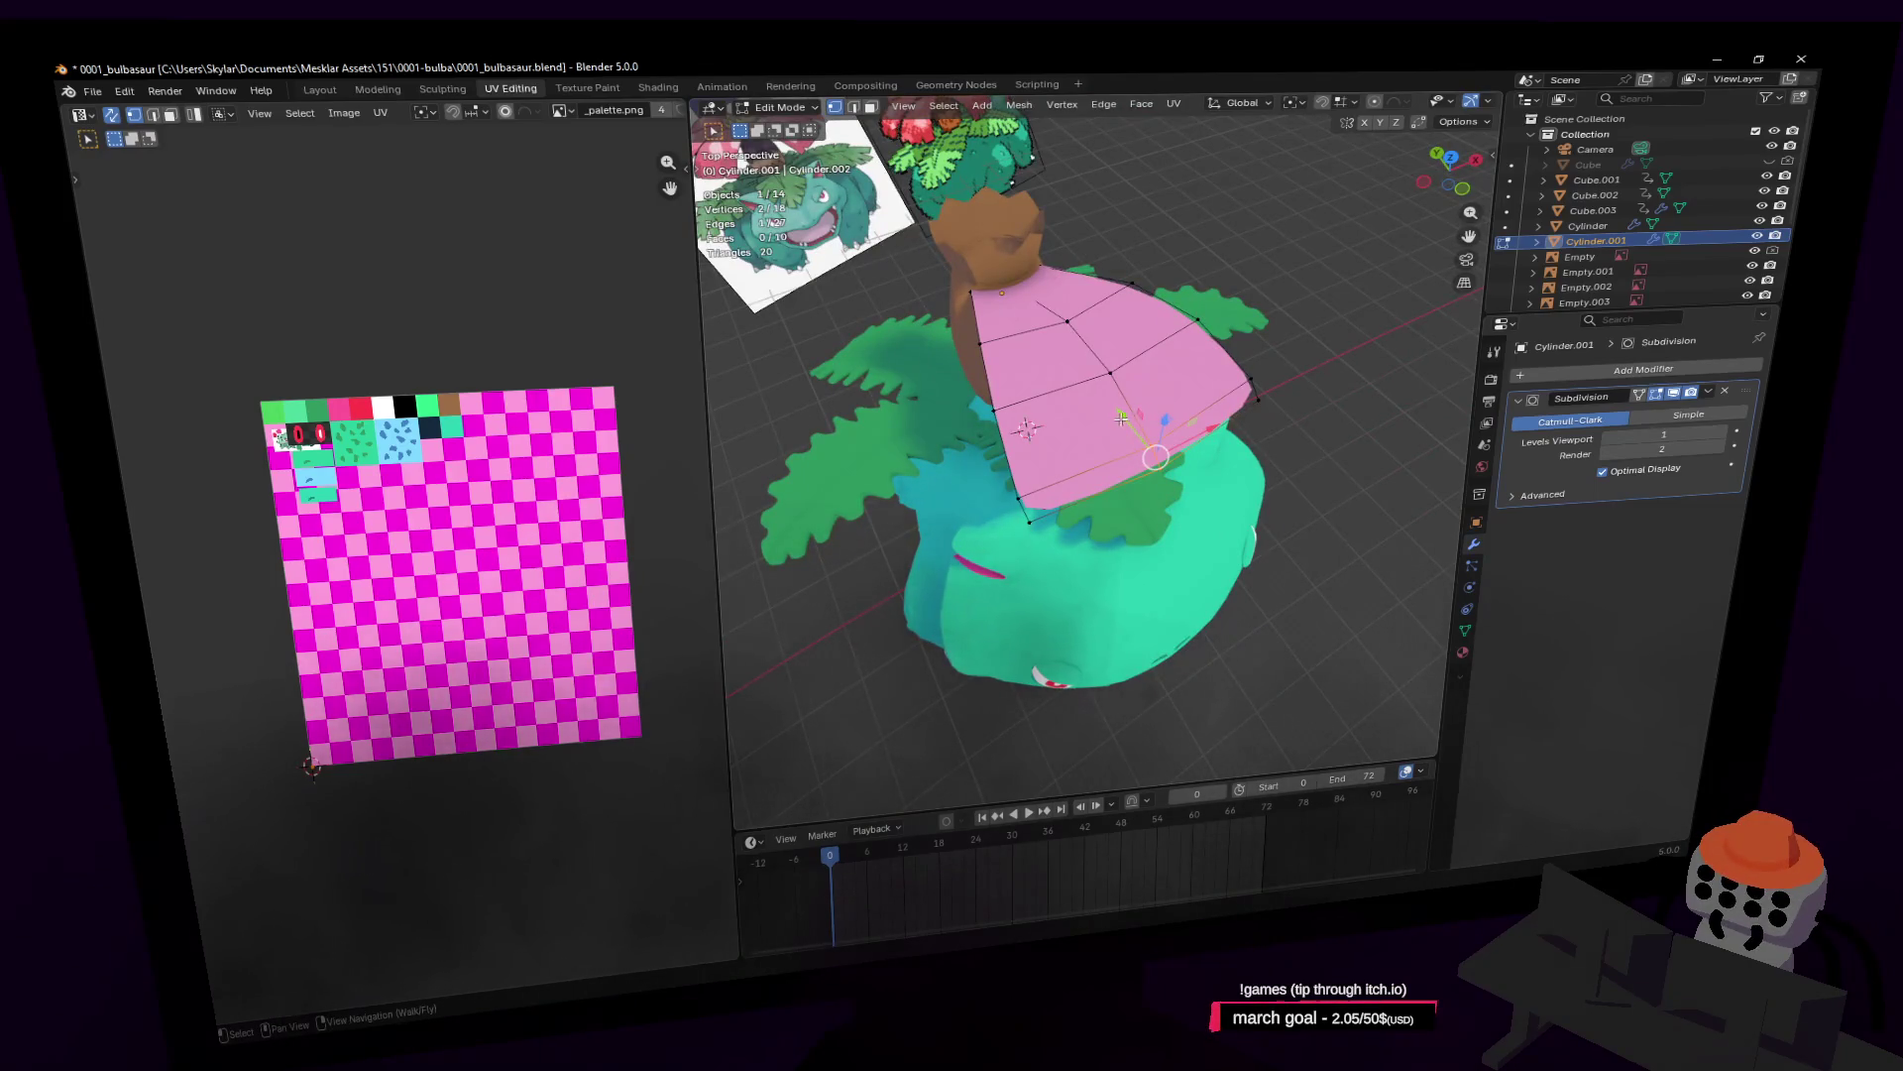
pyautogui.press('g')
pyautogui.press('y')
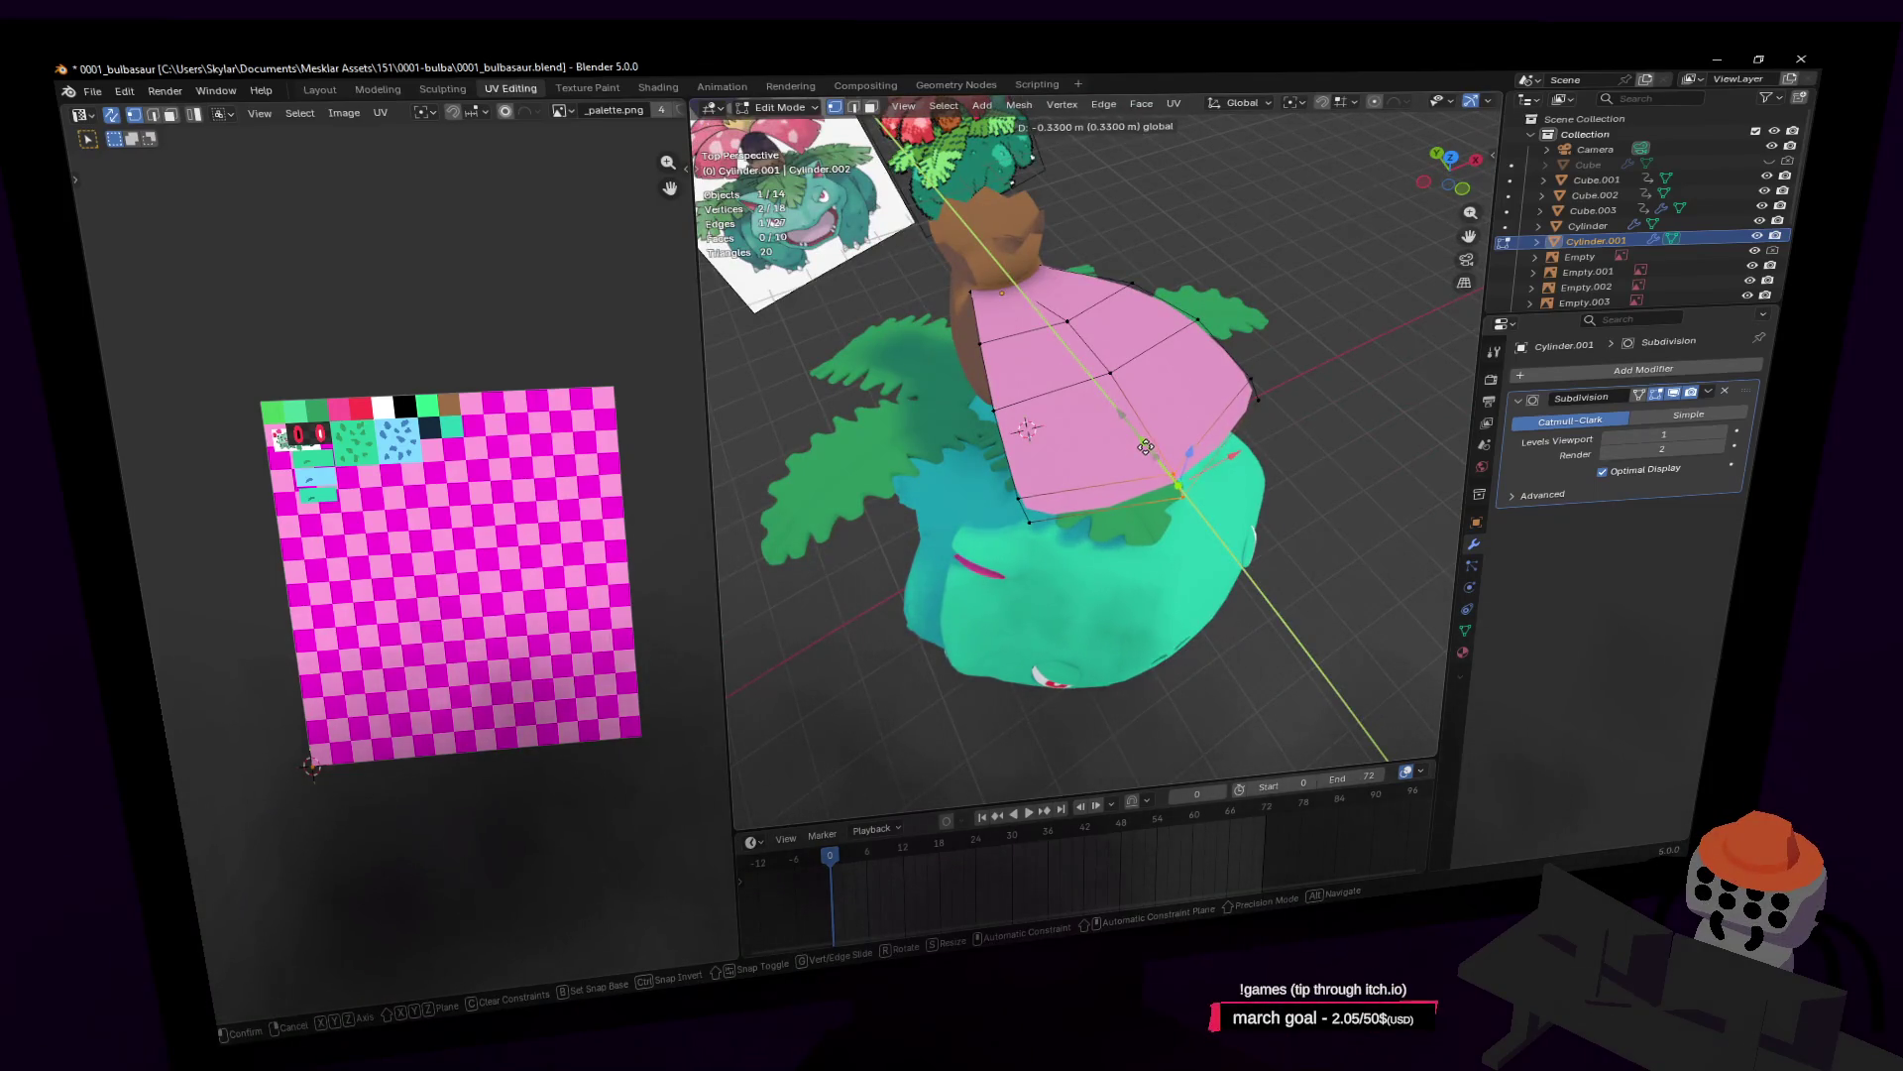
pyautogui.click(1146, 446)
# Step: Move one shell vertex along Y to -0.19571 m
pyautogui.moveTo(1146, 446)
pyautogui.mouseDown(button='middle')
pyautogui.moveTo(1227, 392)
pyautogui.moveTo(1130, 406)
pyautogui.mouseUp(button='middle')
pyautogui.click(1227, 392)
pyautogui.press('g')
pyautogui.press('y')
pyautogui.click(1099, 416)
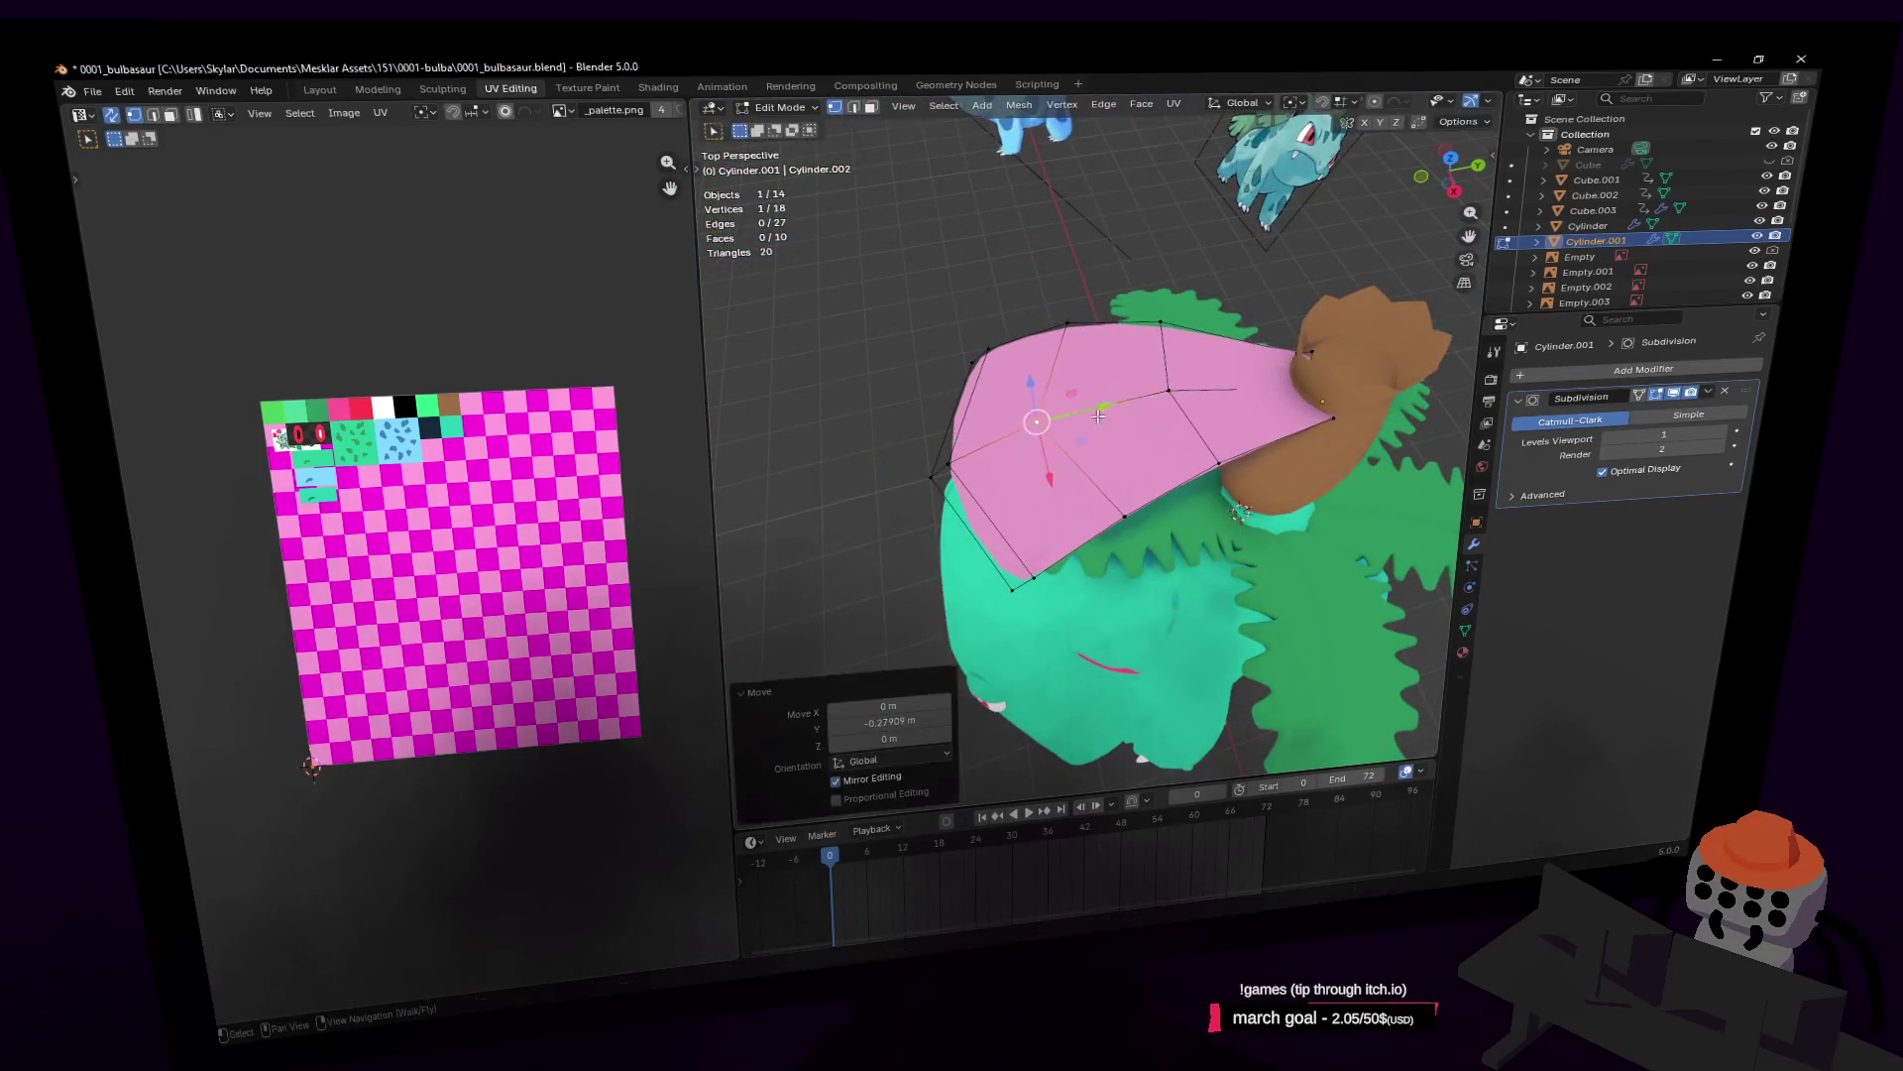
pyautogui.press('g')
pyautogui.press('y')
pyautogui.click(1091, 425)
# Step: Raise three shell vertices along Z, then lift one edge 0.0616 m
pyautogui.hotkey('shift', '`')
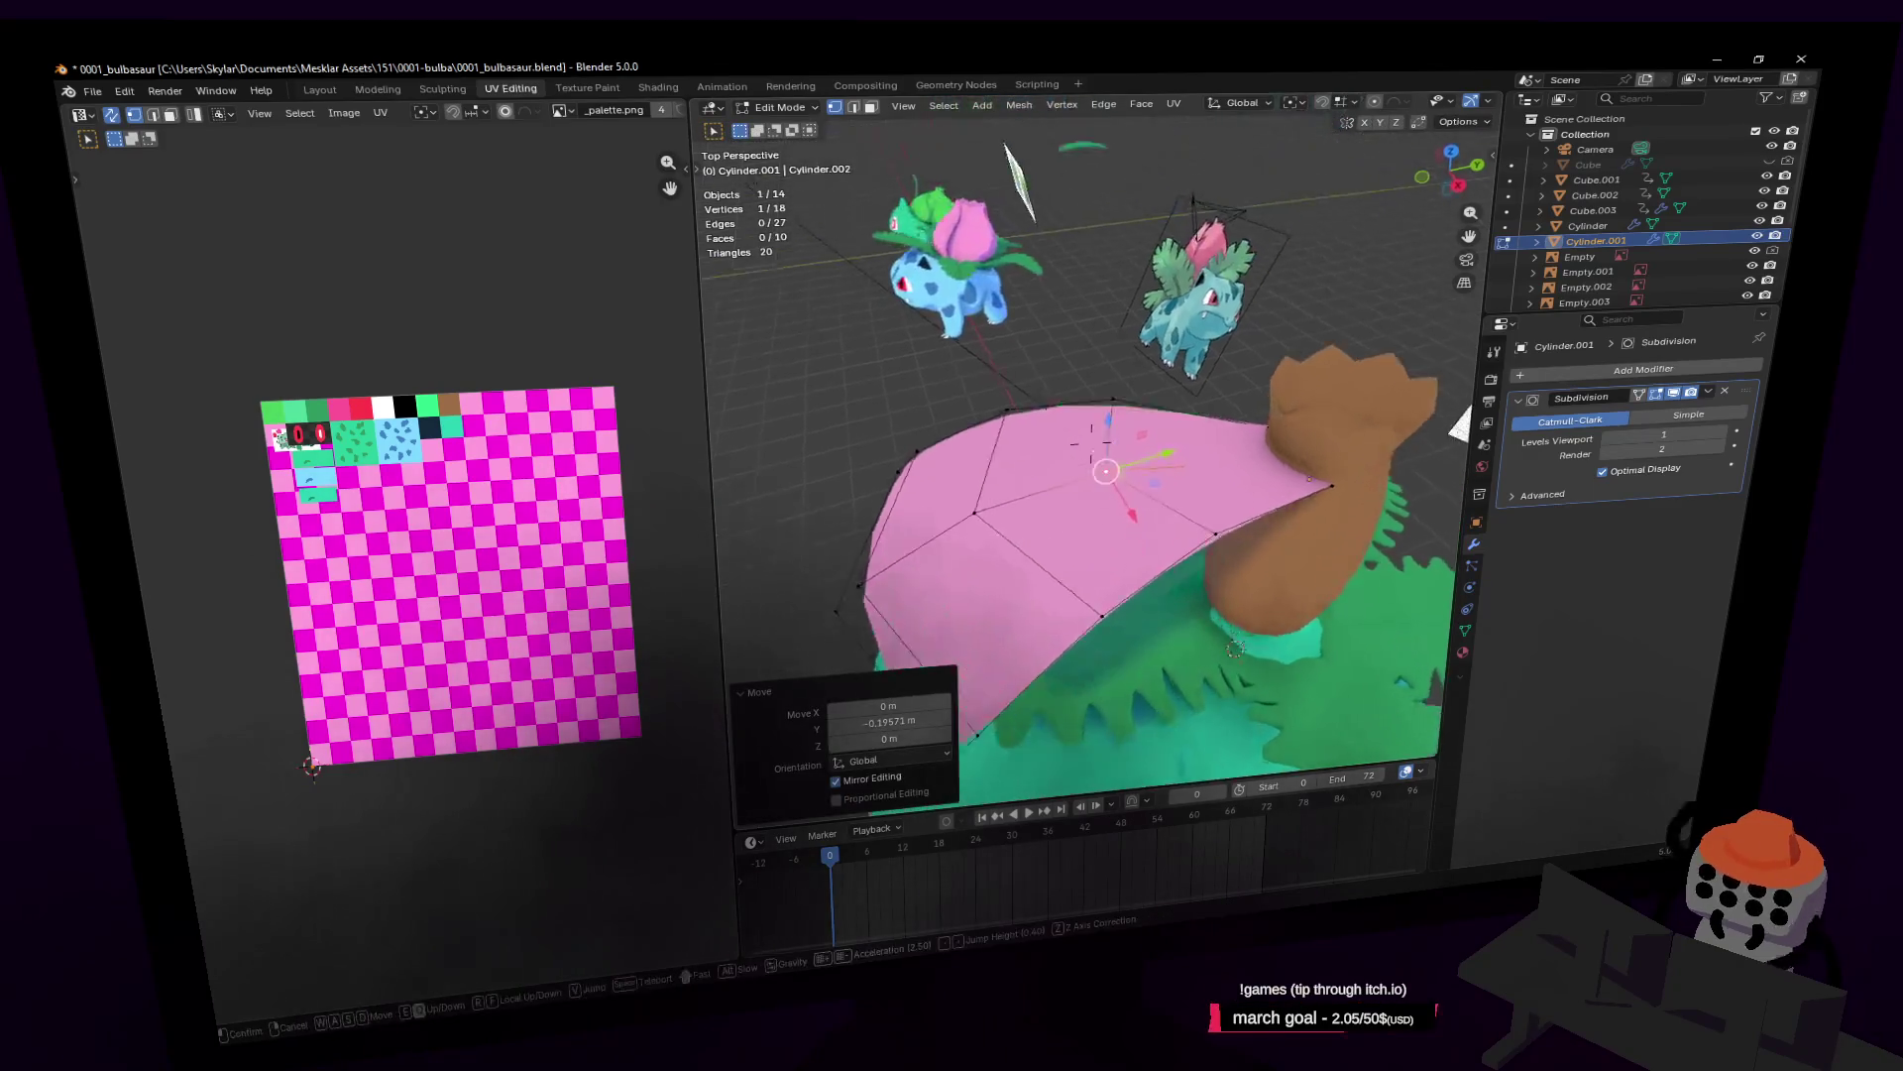
pyautogui.press('s')
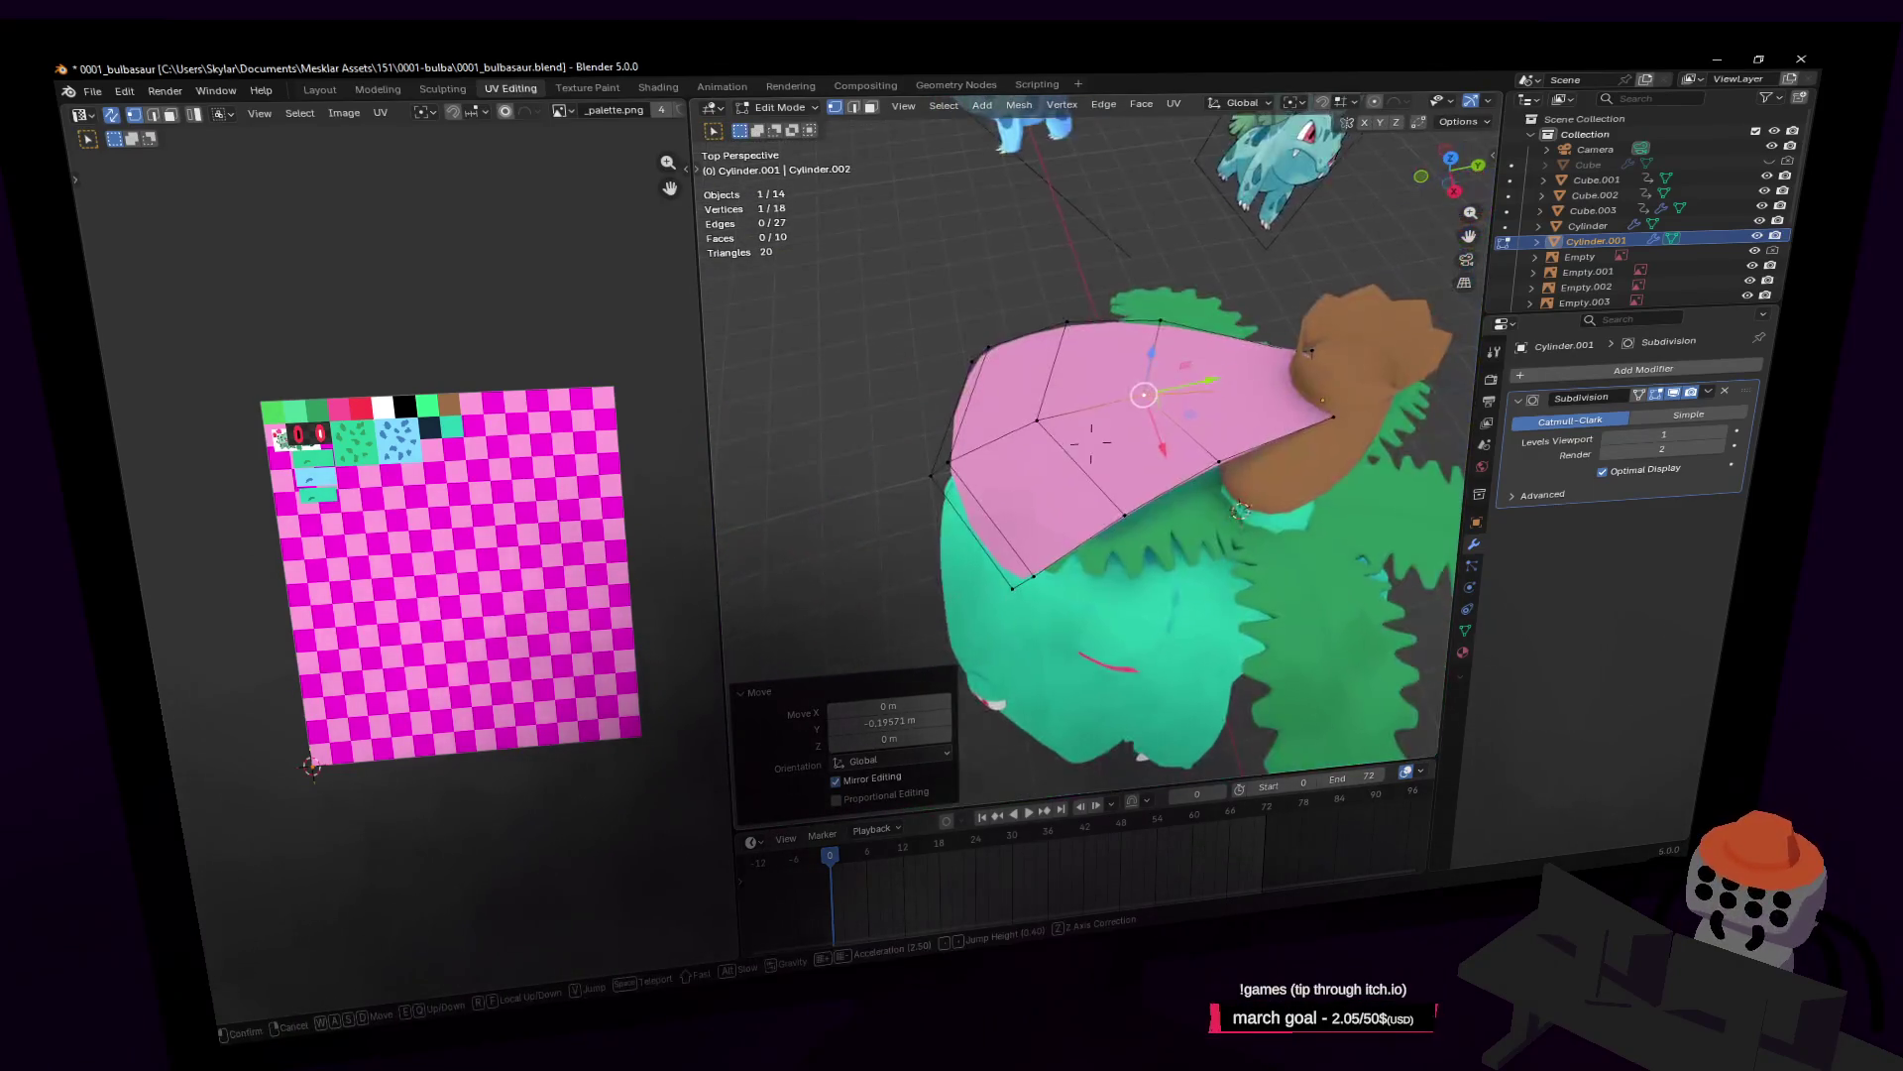
pyautogui.click(1218, 359)
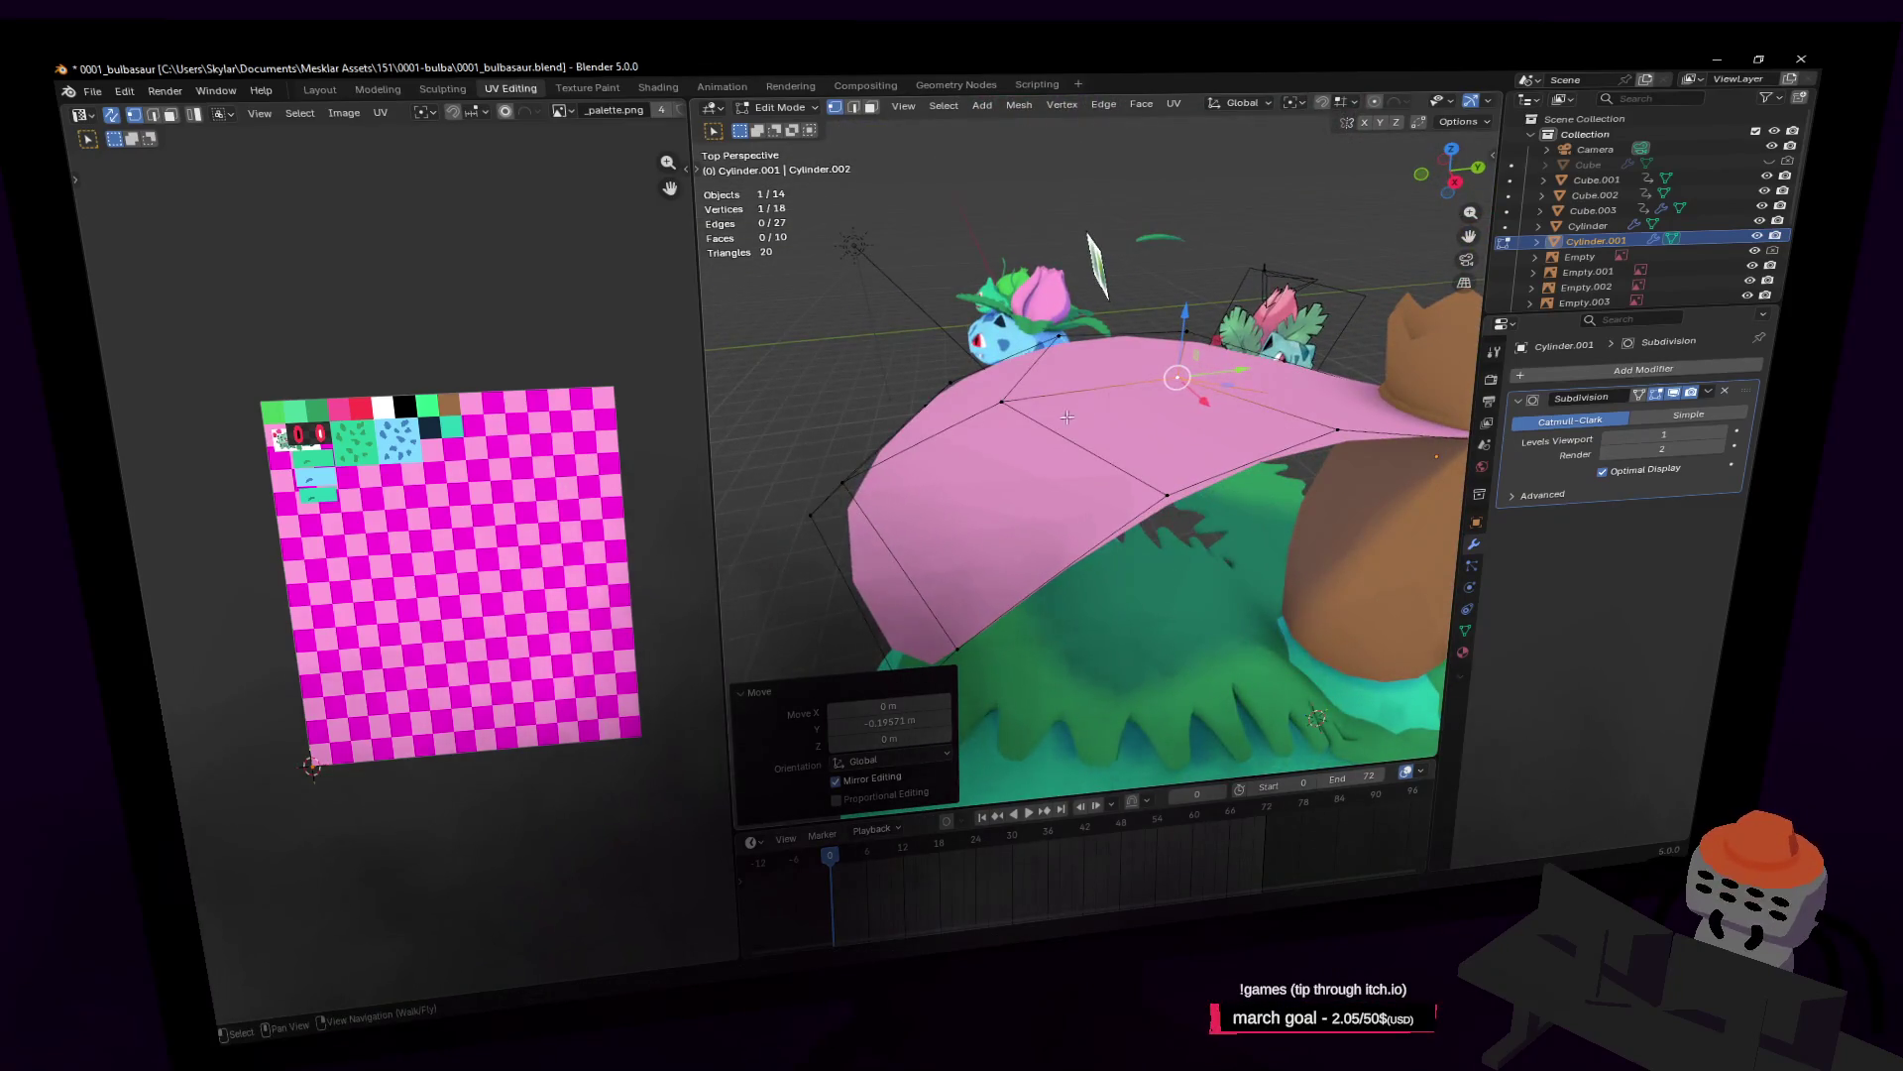
pyautogui.keyDown('shift'); pyautogui.click(1004, 400); pyautogui.keyUp('shift')
pyautogui.keyDown('shift'); pyautogui.click(843, 482); pyautogui.keyUp('shift')
pyautogui.press('g')
pyautogui.press('z')
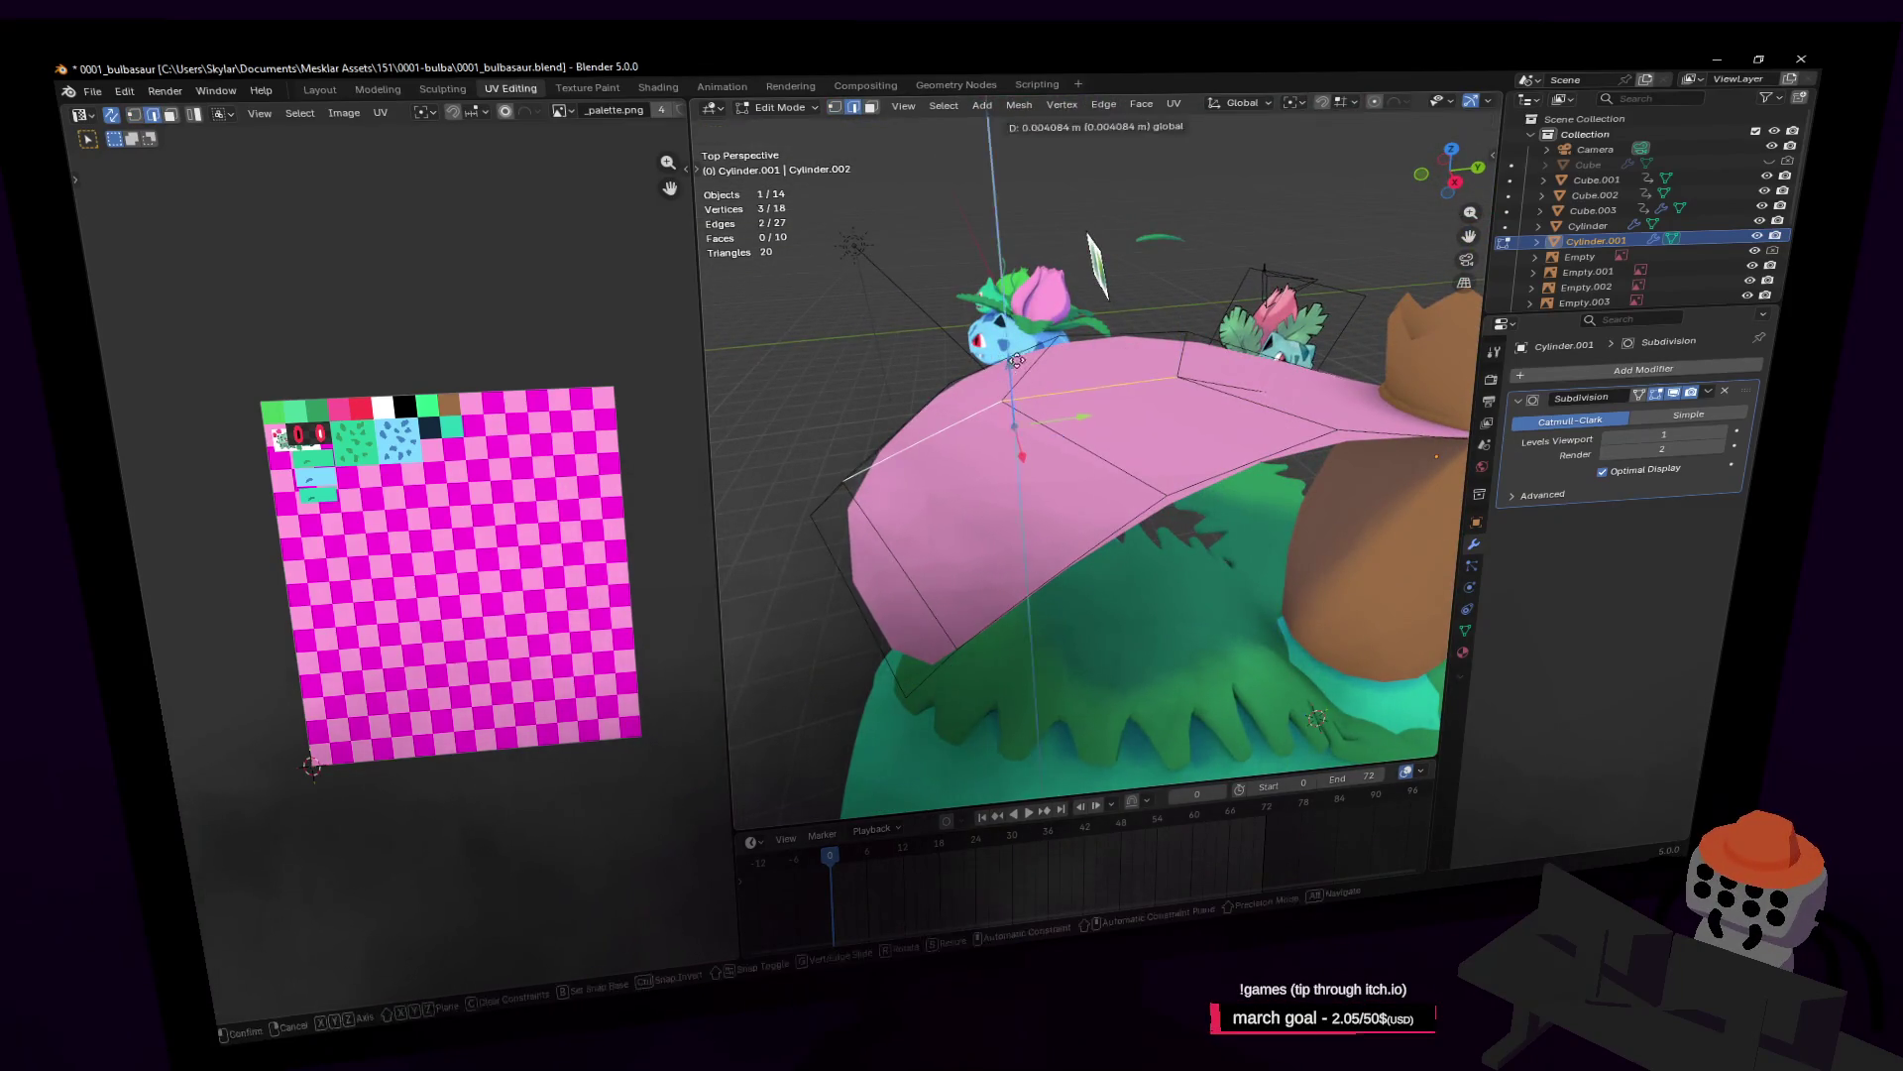
pyautogui.click(1016, 360)
pyautogui.click(1106, 354)
pyautogui.press('g')
pyautogui.press('z')
pyautogui.click(1091, 248)
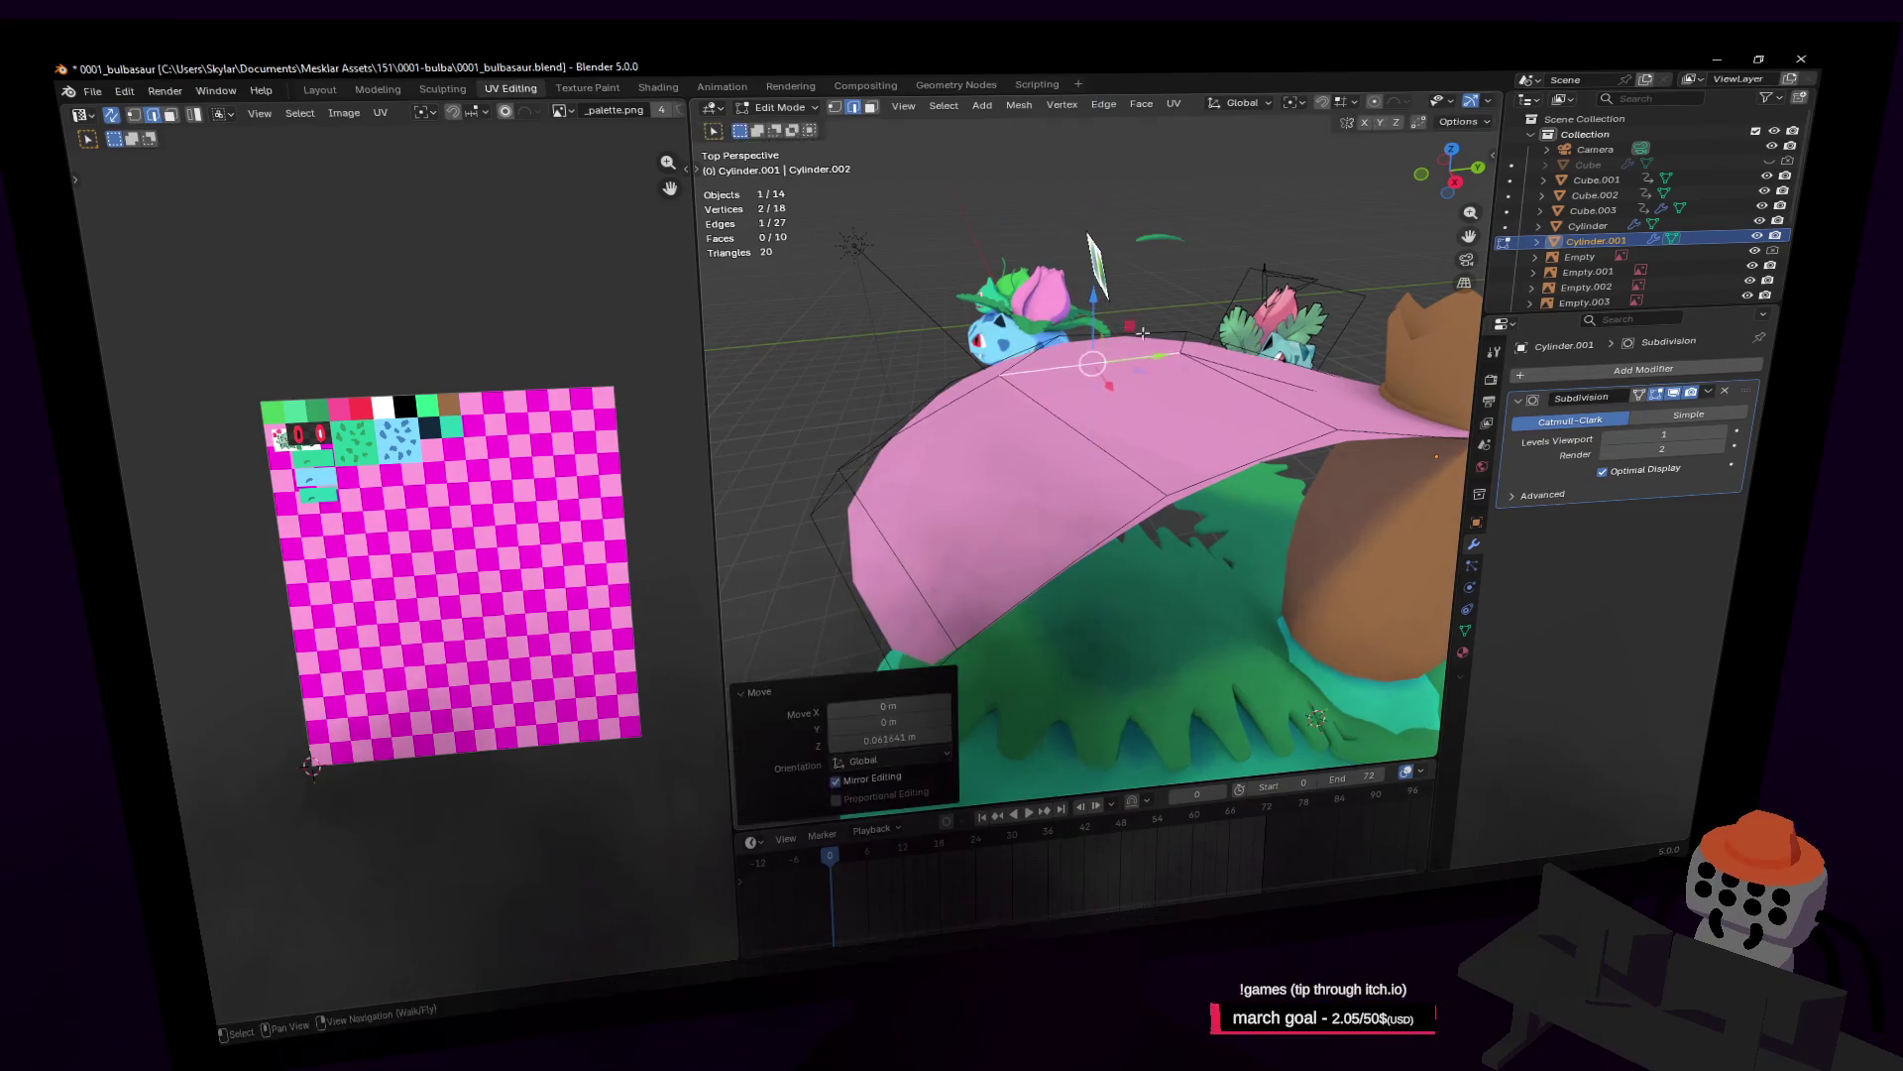
# Step: Move a single shell vertex along Y to 0.3778 m
pyautogui.hotkey('shift', '`')
pyautogui.click(1091, 444)
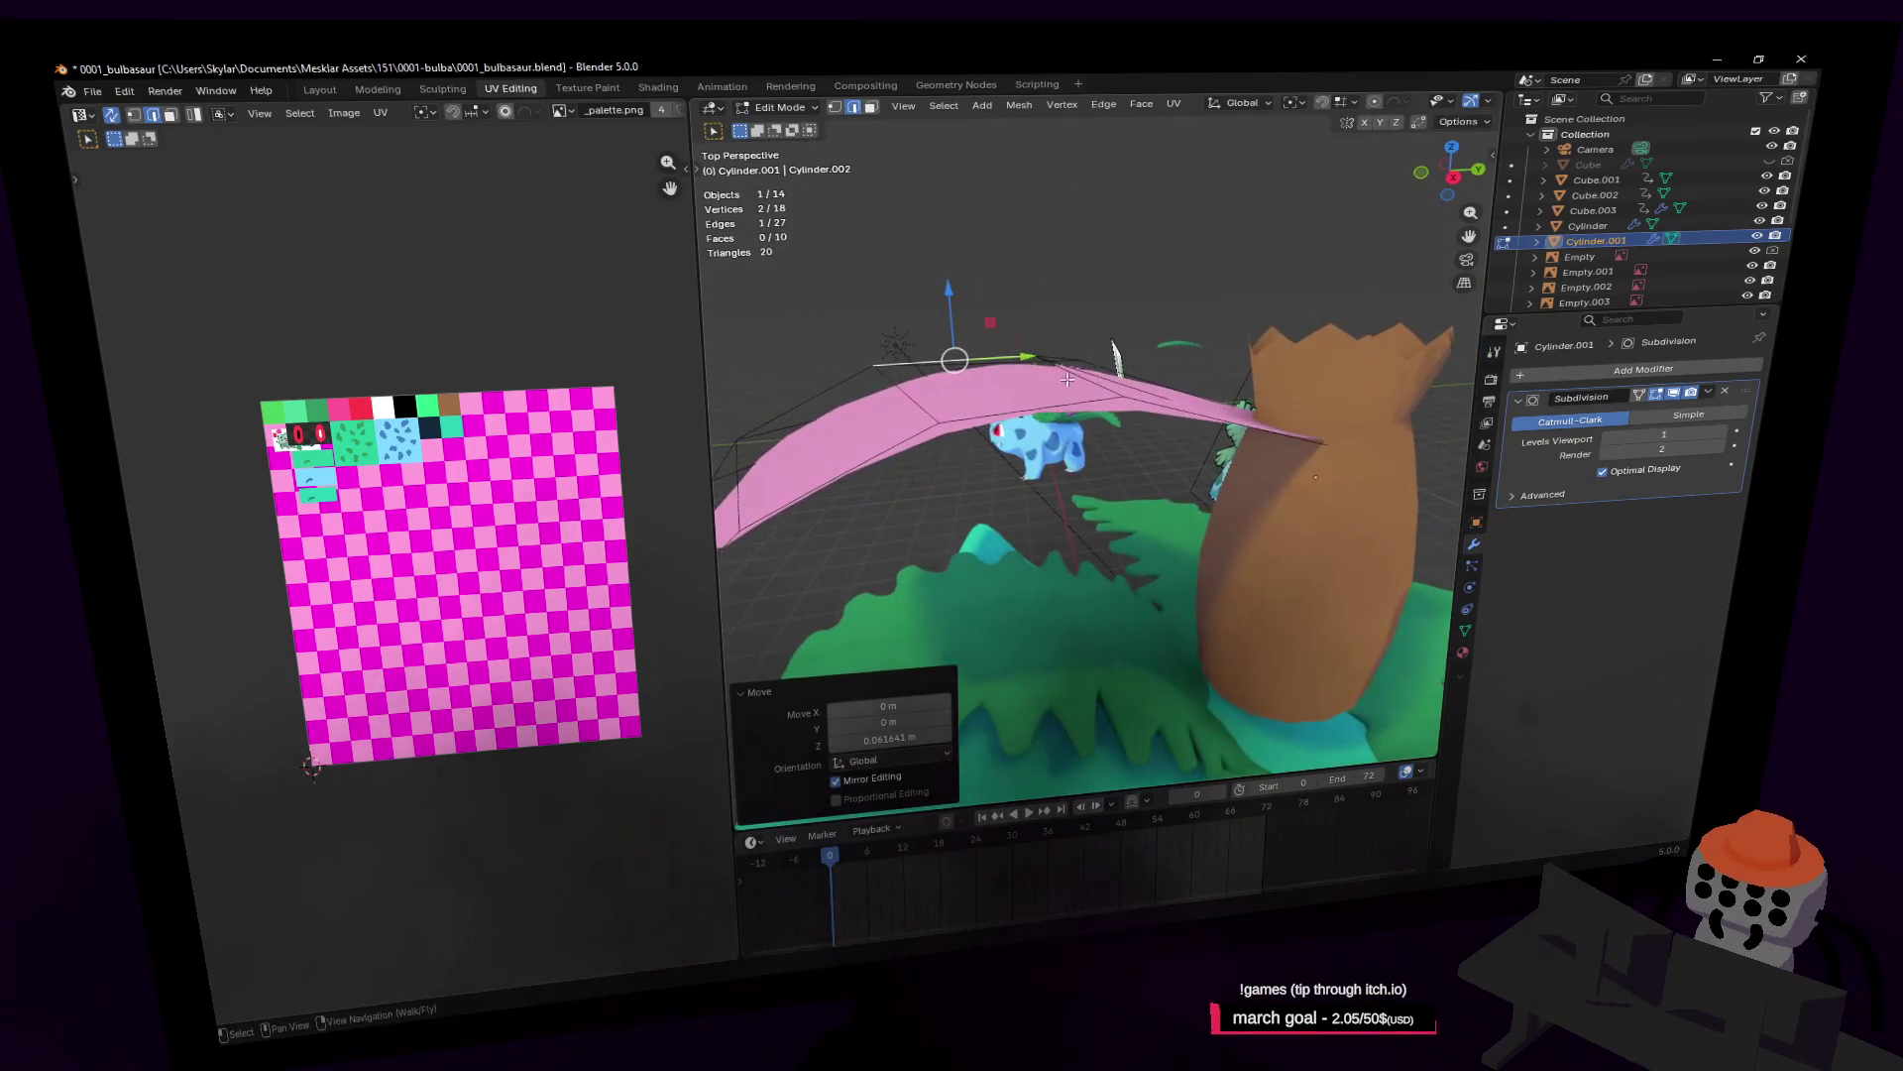
pyautogui.press('1')
pyautogui.click(1074, 362)
pyautogui.press('g')
pyautogui.press('y')
pyautogui.click(1115, 355)
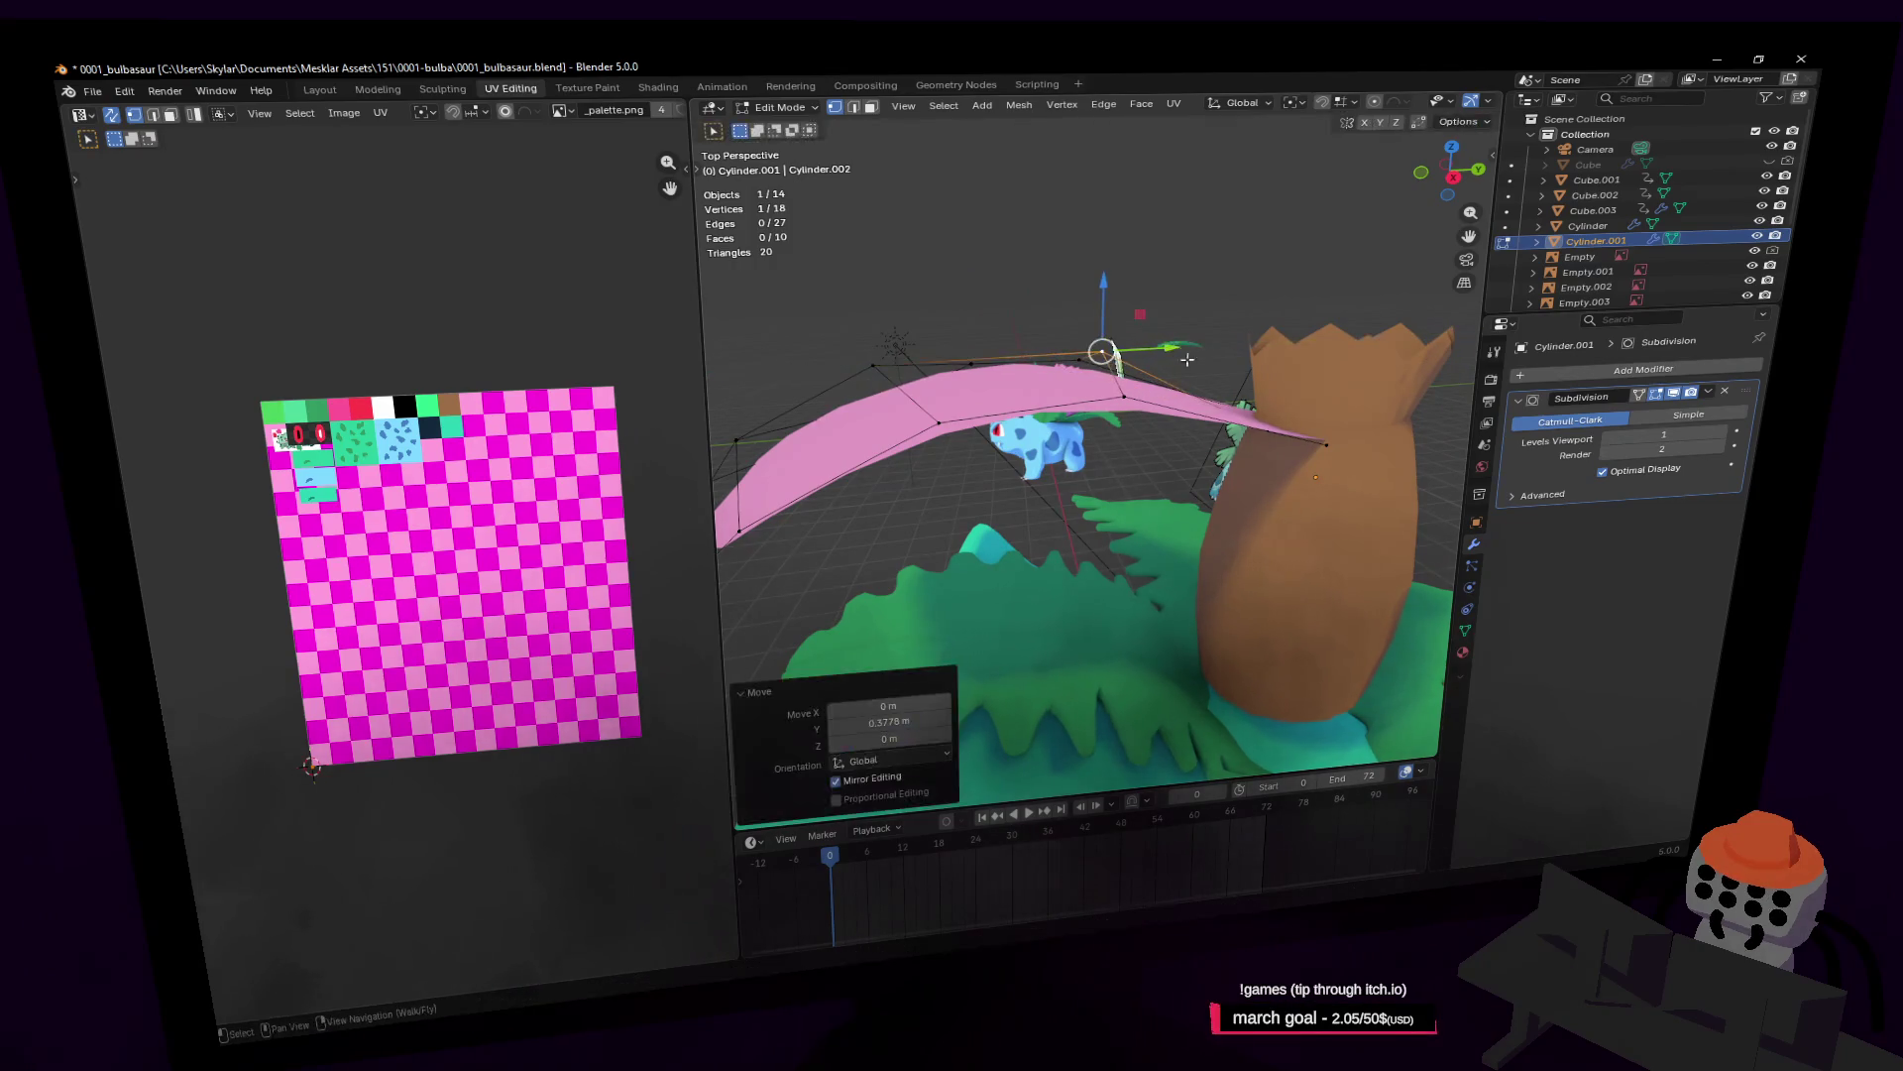
# Step: Add a loop cut across the shell and raise the new loop along Z
pyautogui.hotkey('shift', '`')
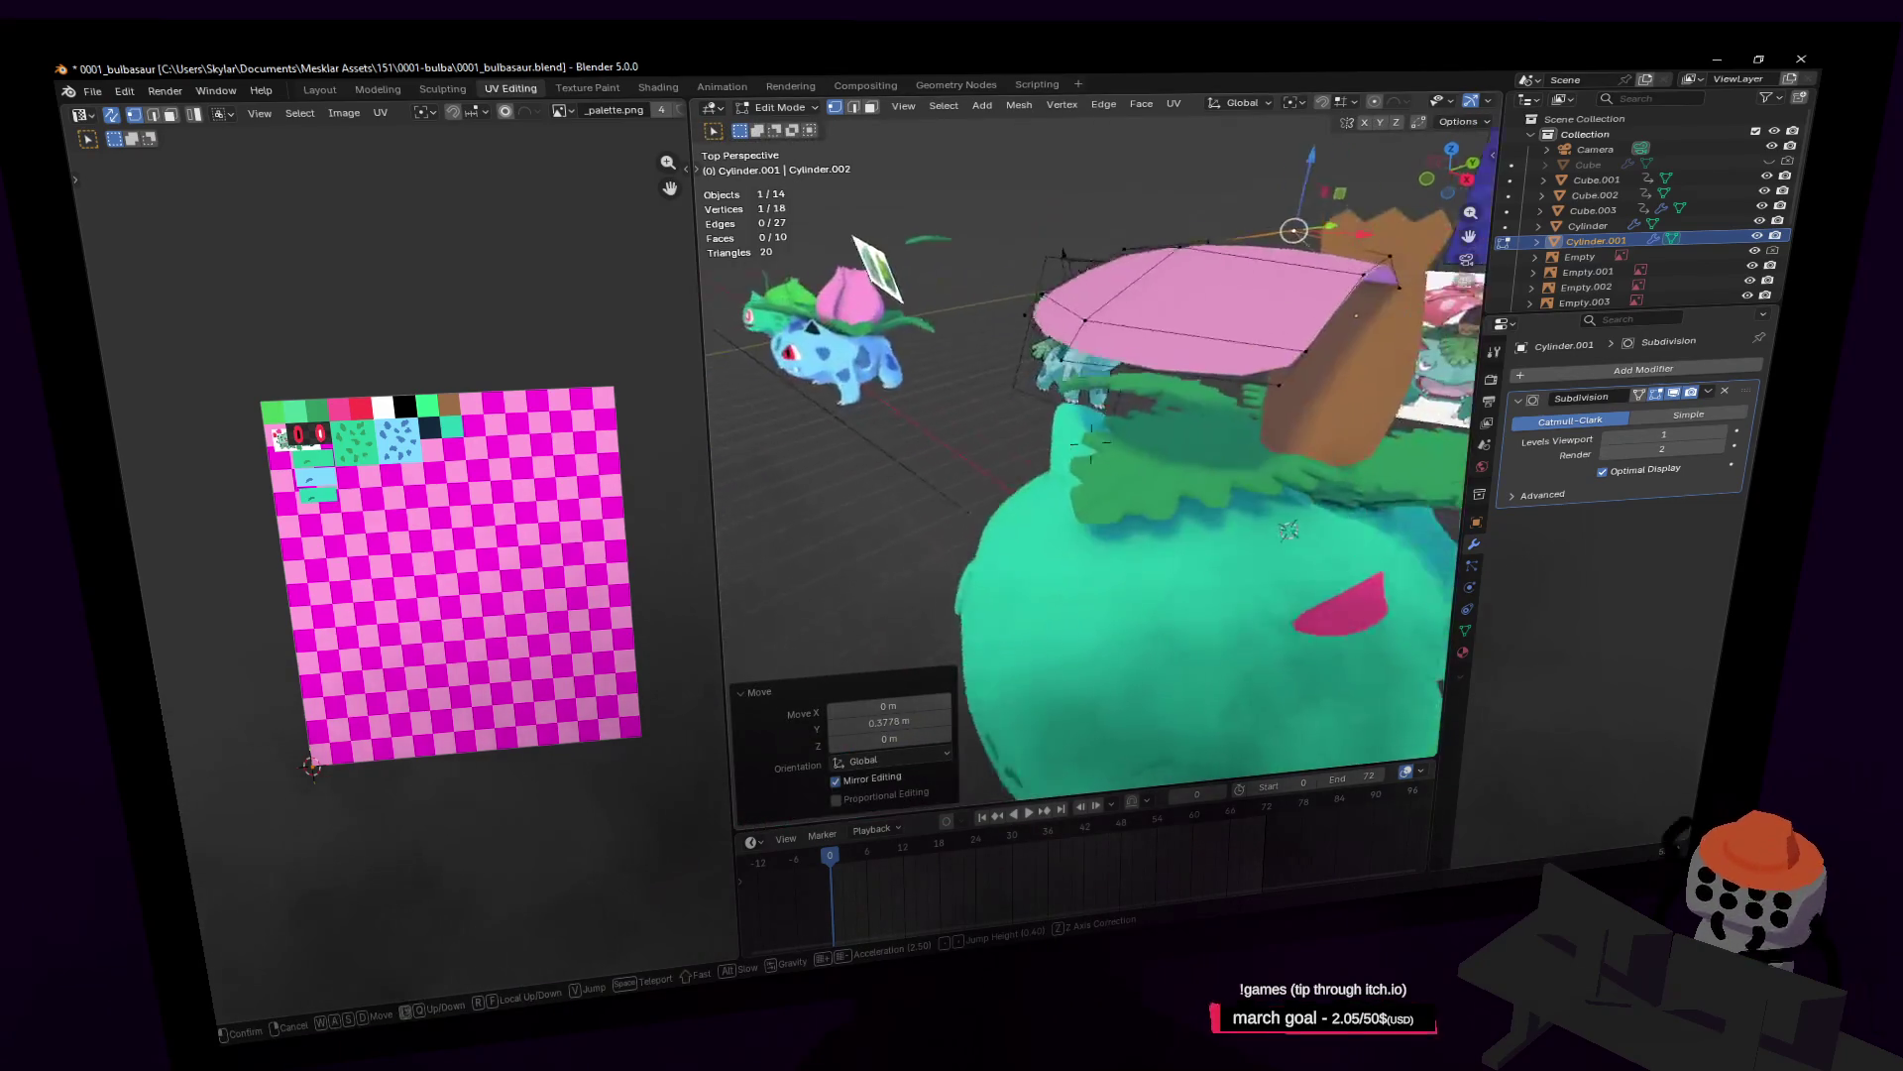
pyautogui.press('s')
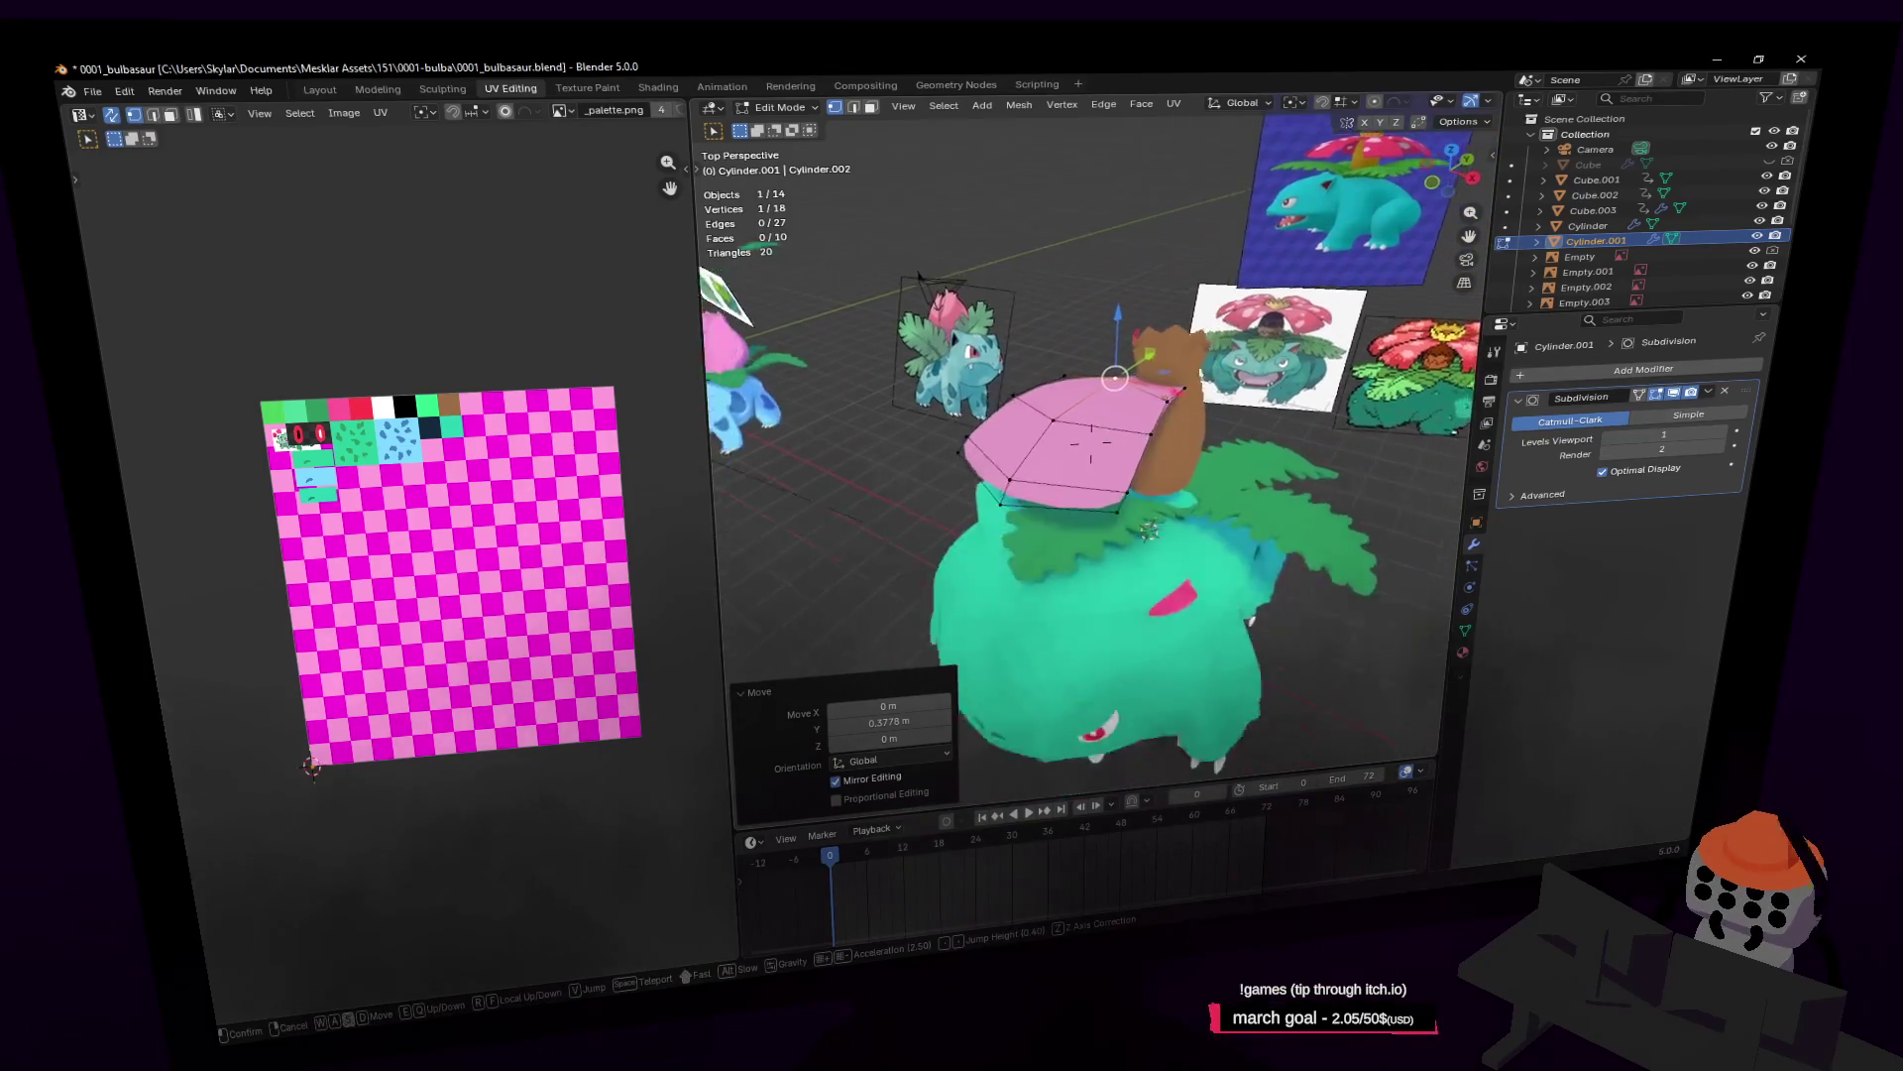
pyautogui.press('w')
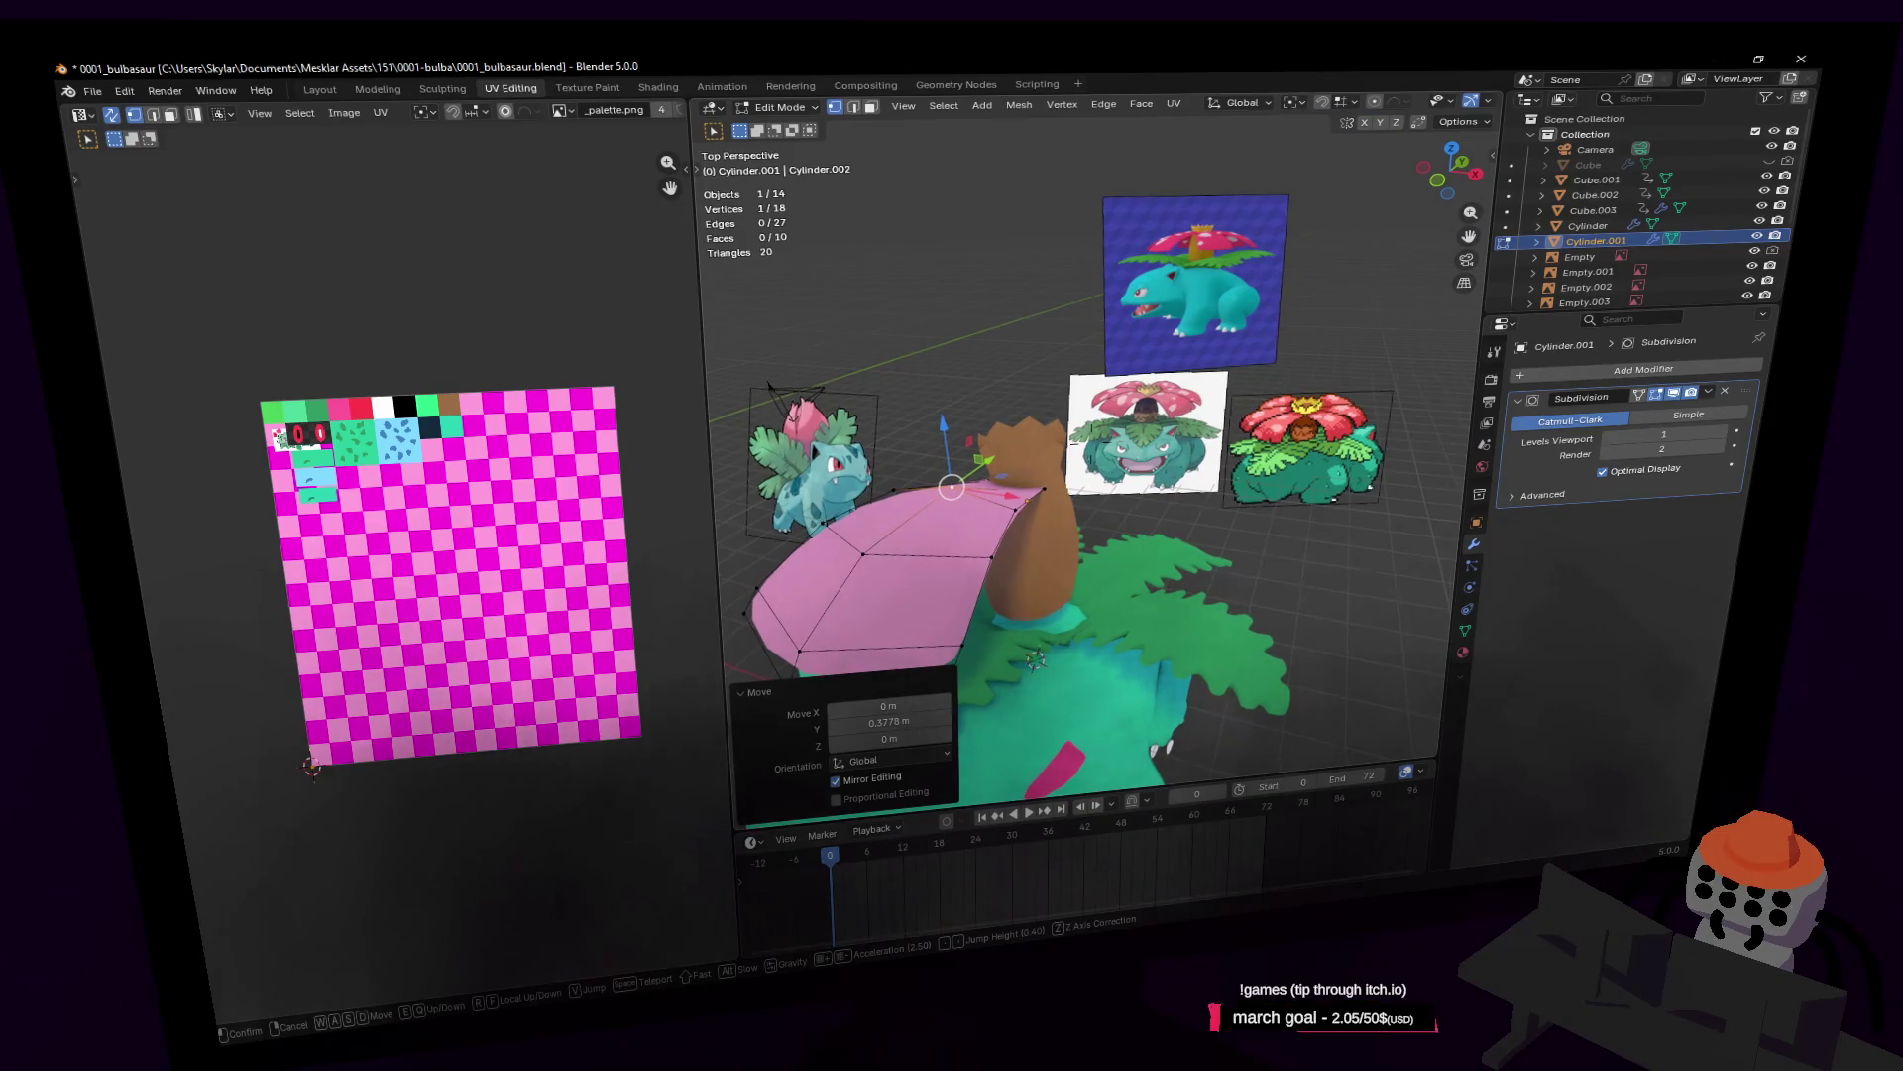
pyautogui.press('a')
pyautogui.press('d')
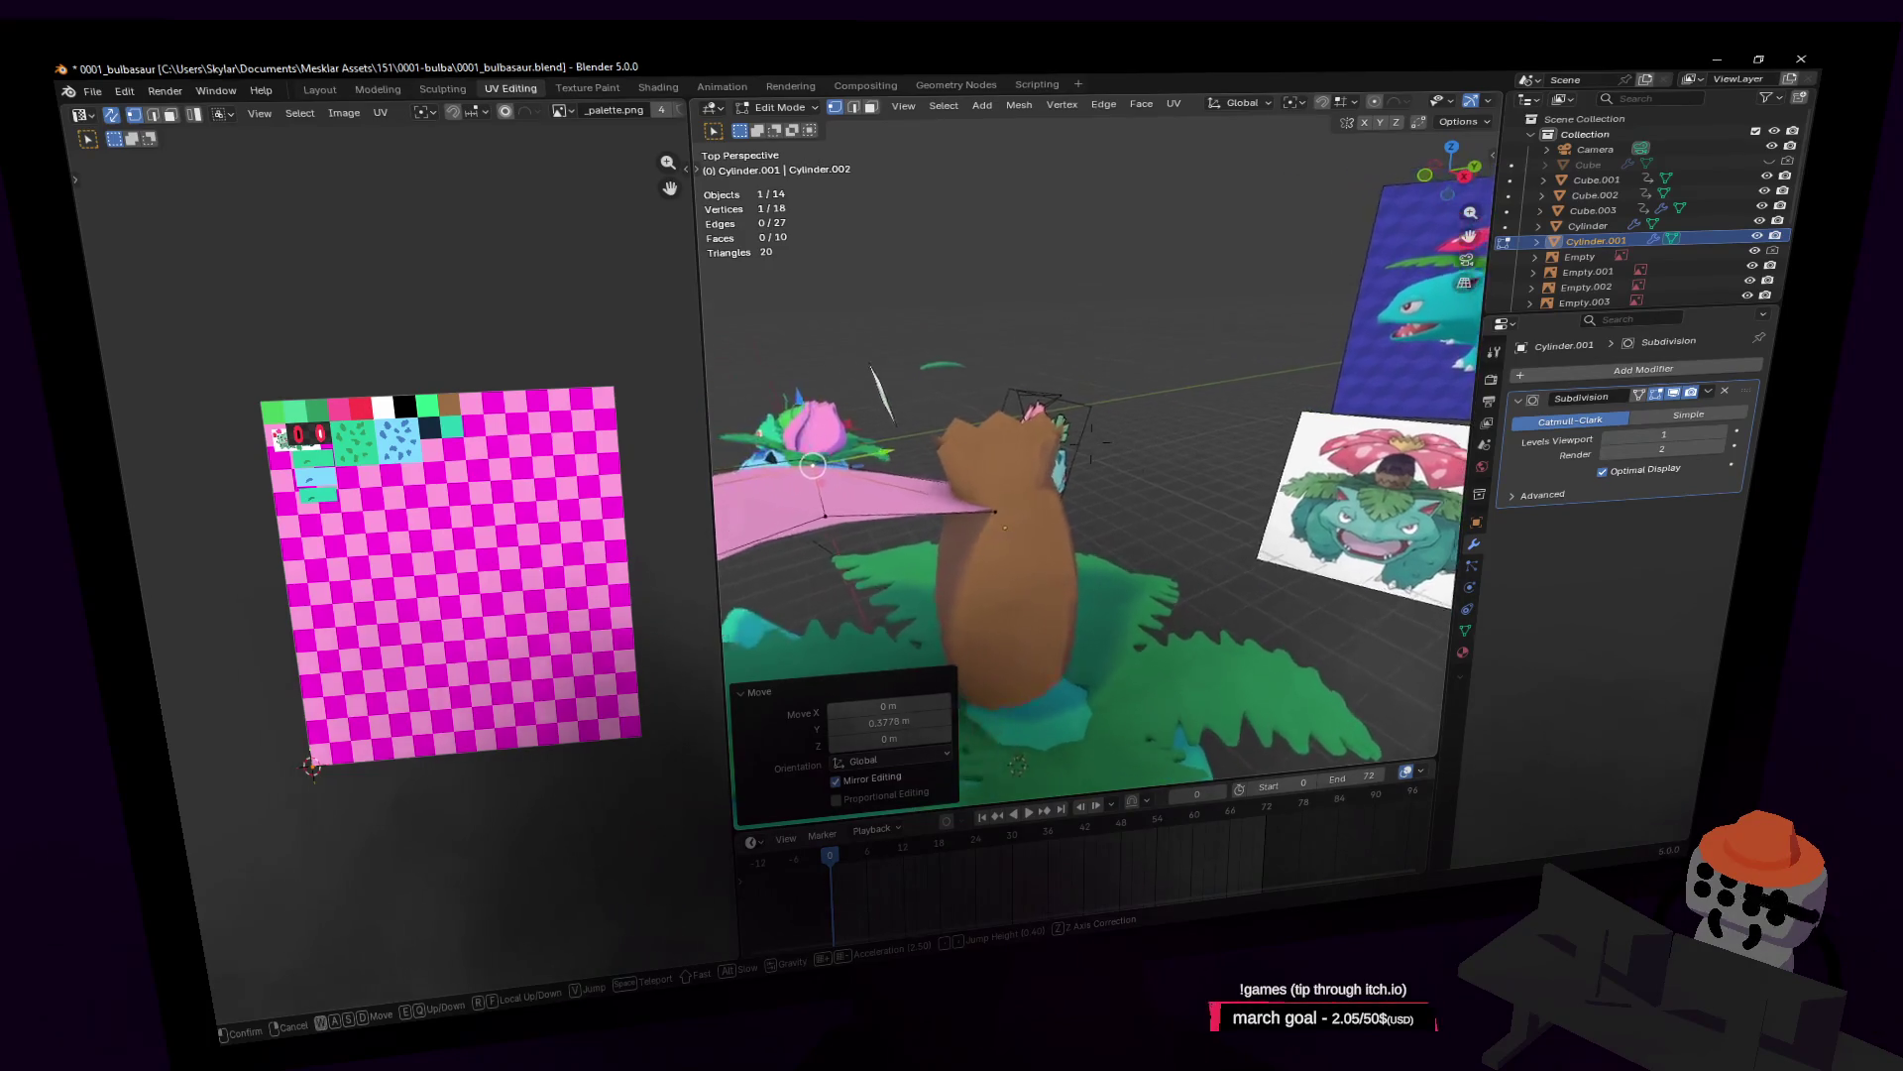
pyautogui.click(1152, 424)
pyautogui.hotkey('ctrl', 'r')
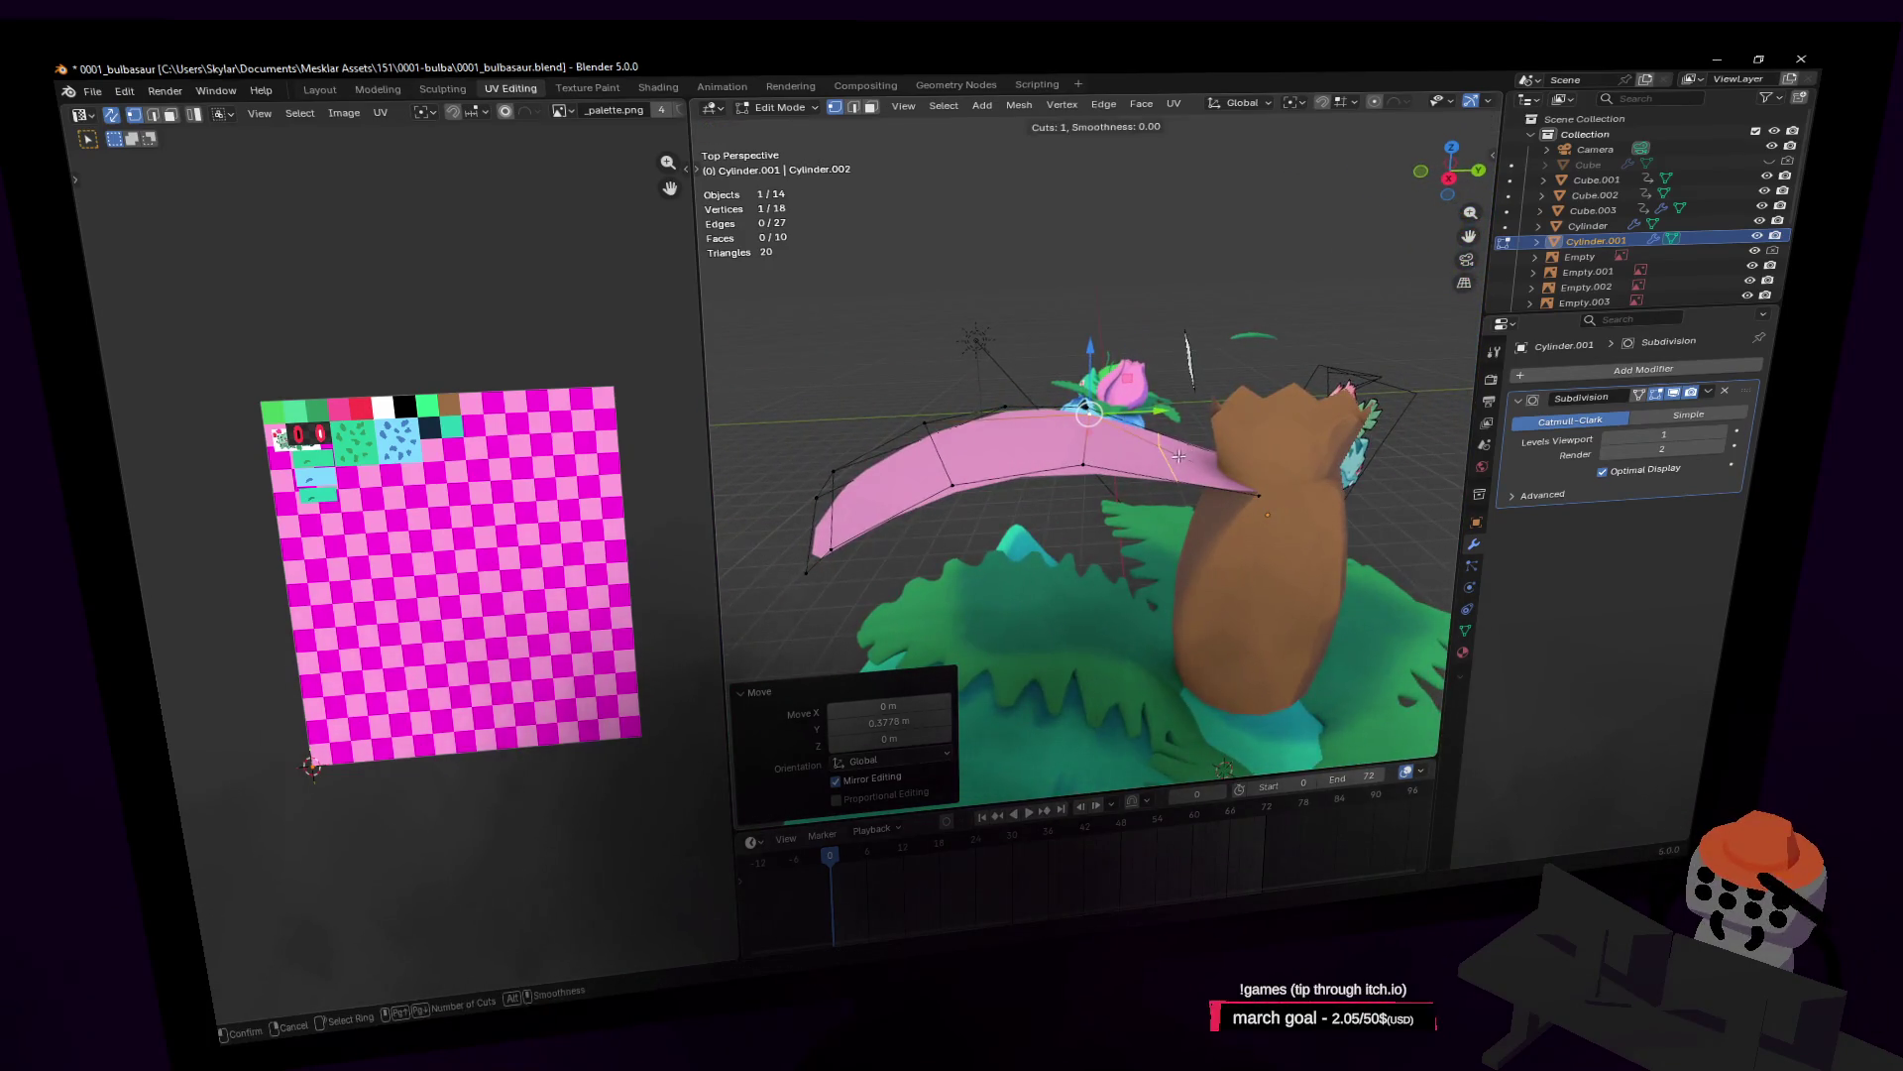
pyautogui.click(1190, 436)
pyautogui.press('g')
pyautogui.press('z')
pyautogui.click(1217, 440)
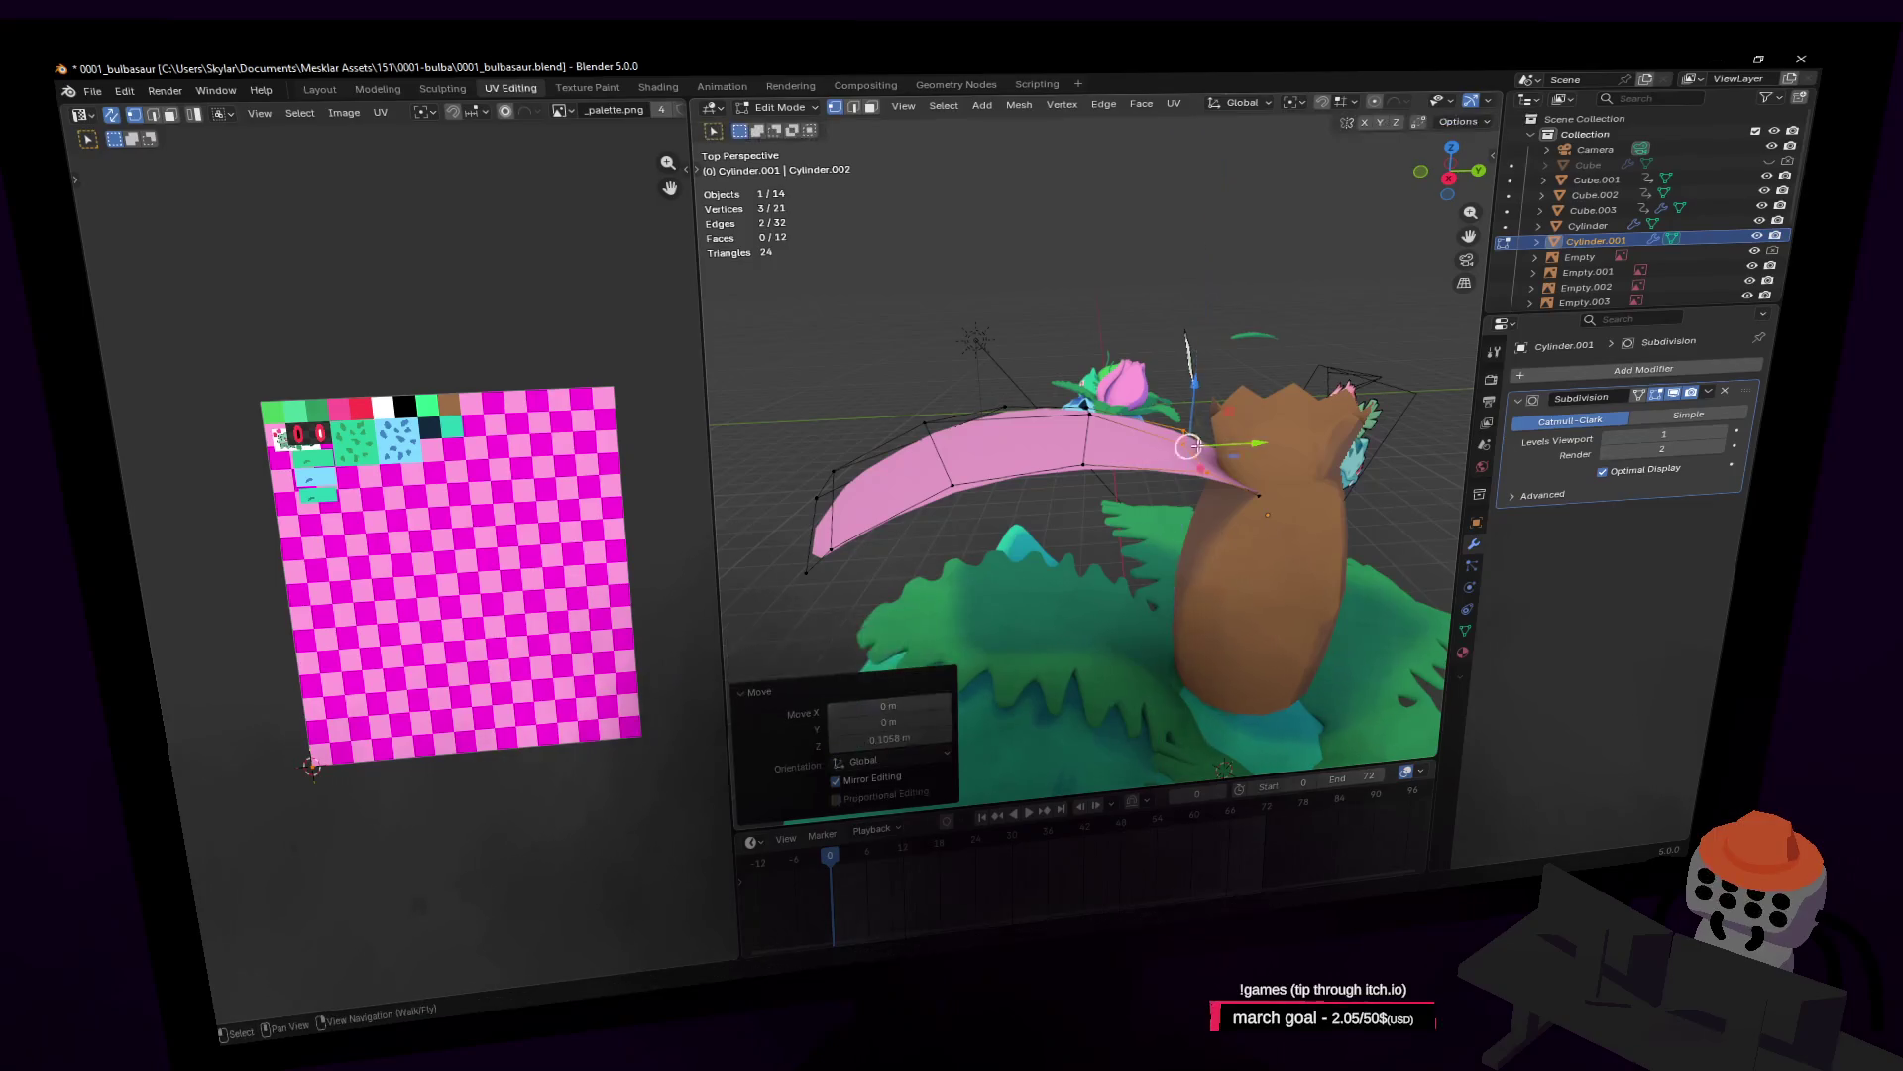
# Step: Offset one more shell vertex along Z, then exit Edit Mode
pyautogui.click(1189, 436)
pyautogui.press('g')
pyautogui.press('z')
pyautogui.click(1209, 401)
pyautogui.press('Tab')
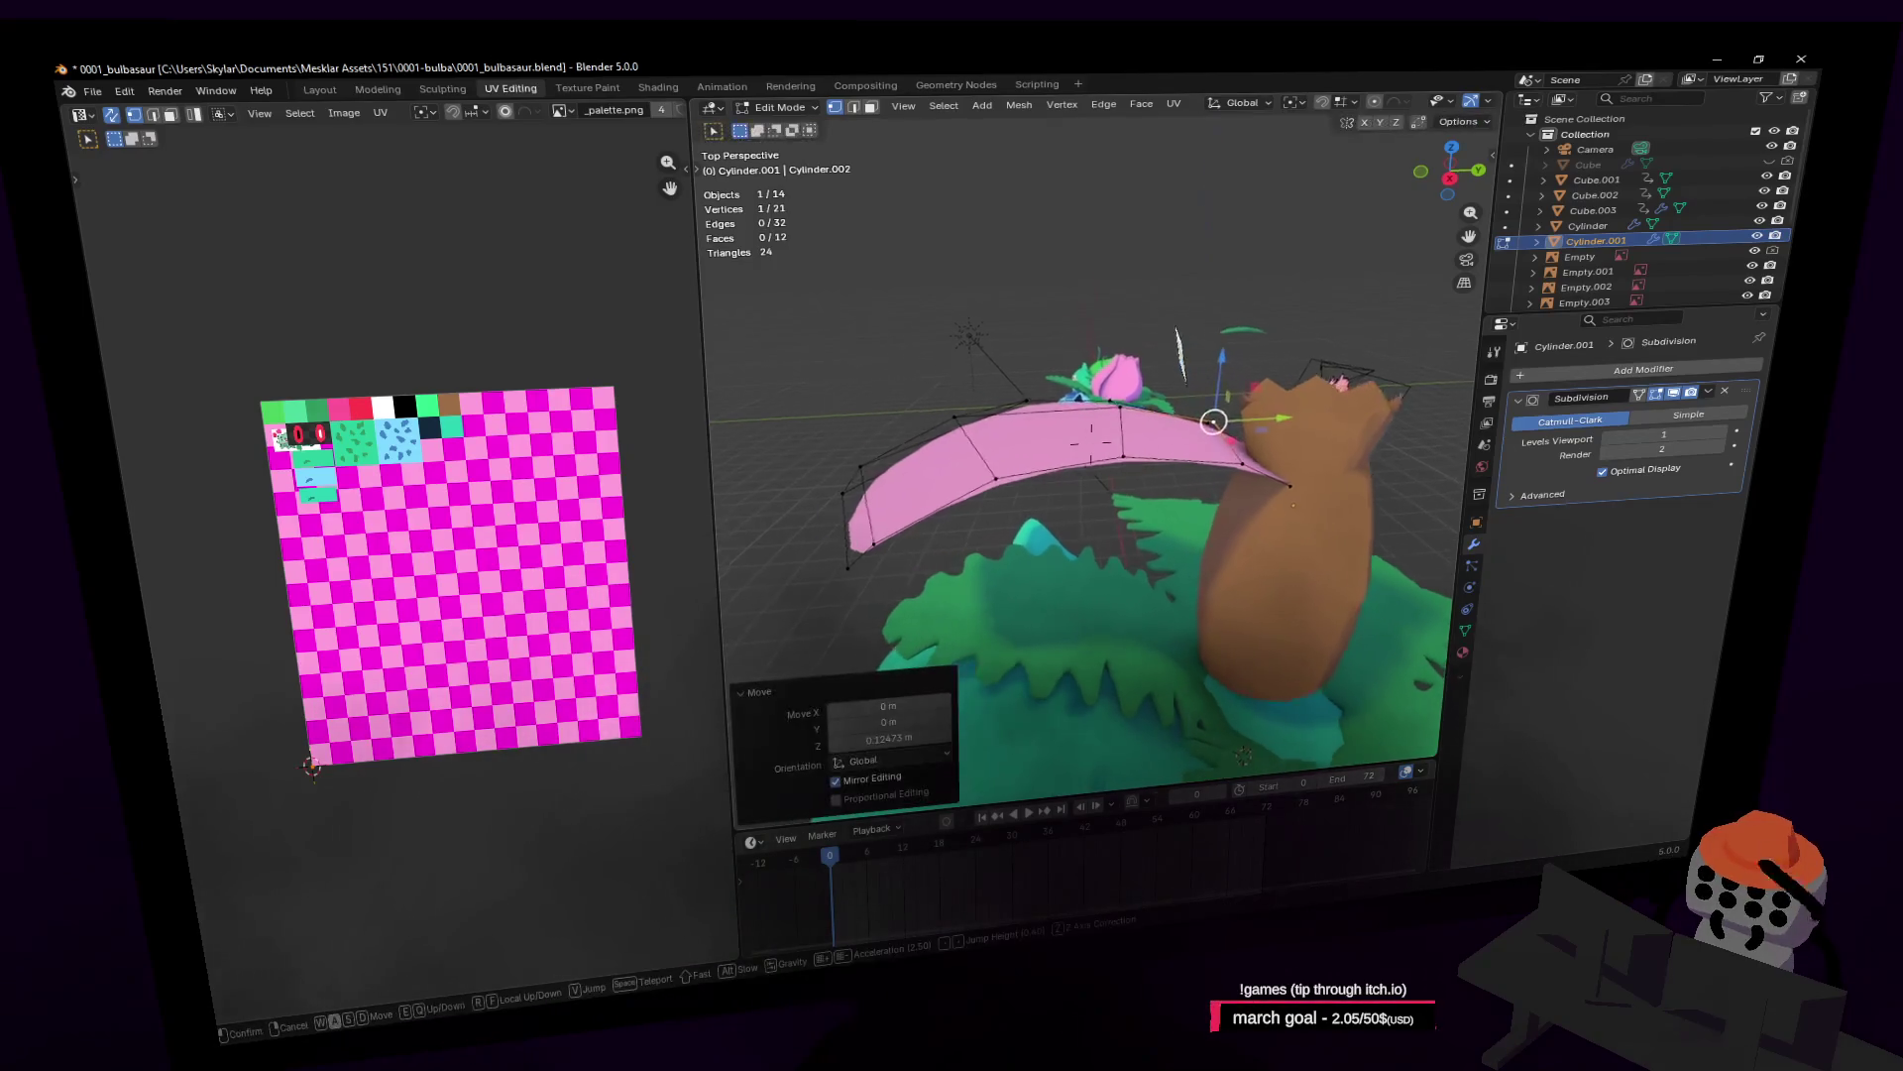
pyautogui.moveTo(1209, 407); pyautogui.dragTo(1193, 458, button='middle')
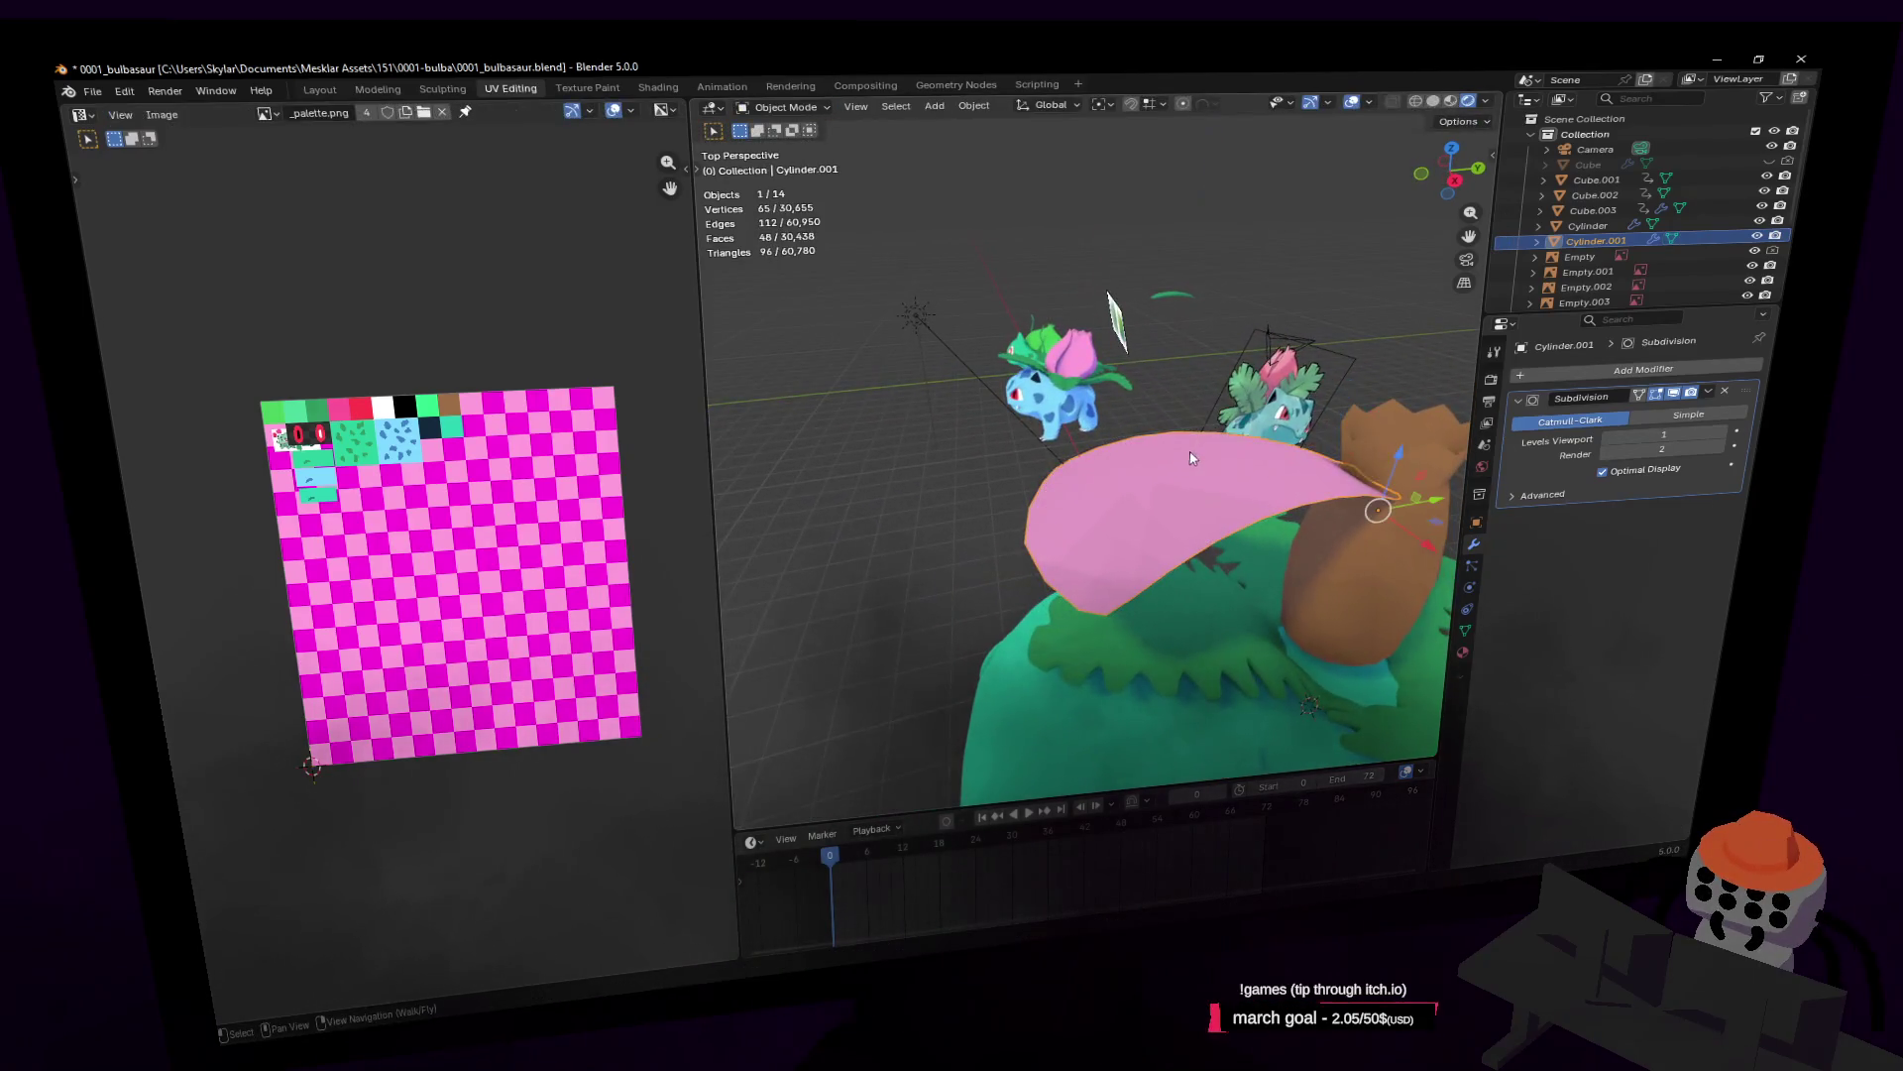
# Step: Add an Array modifier to the pink petal with a Count of 6
pyautogui.click(1654, 371)
pyautogui.write('ar')
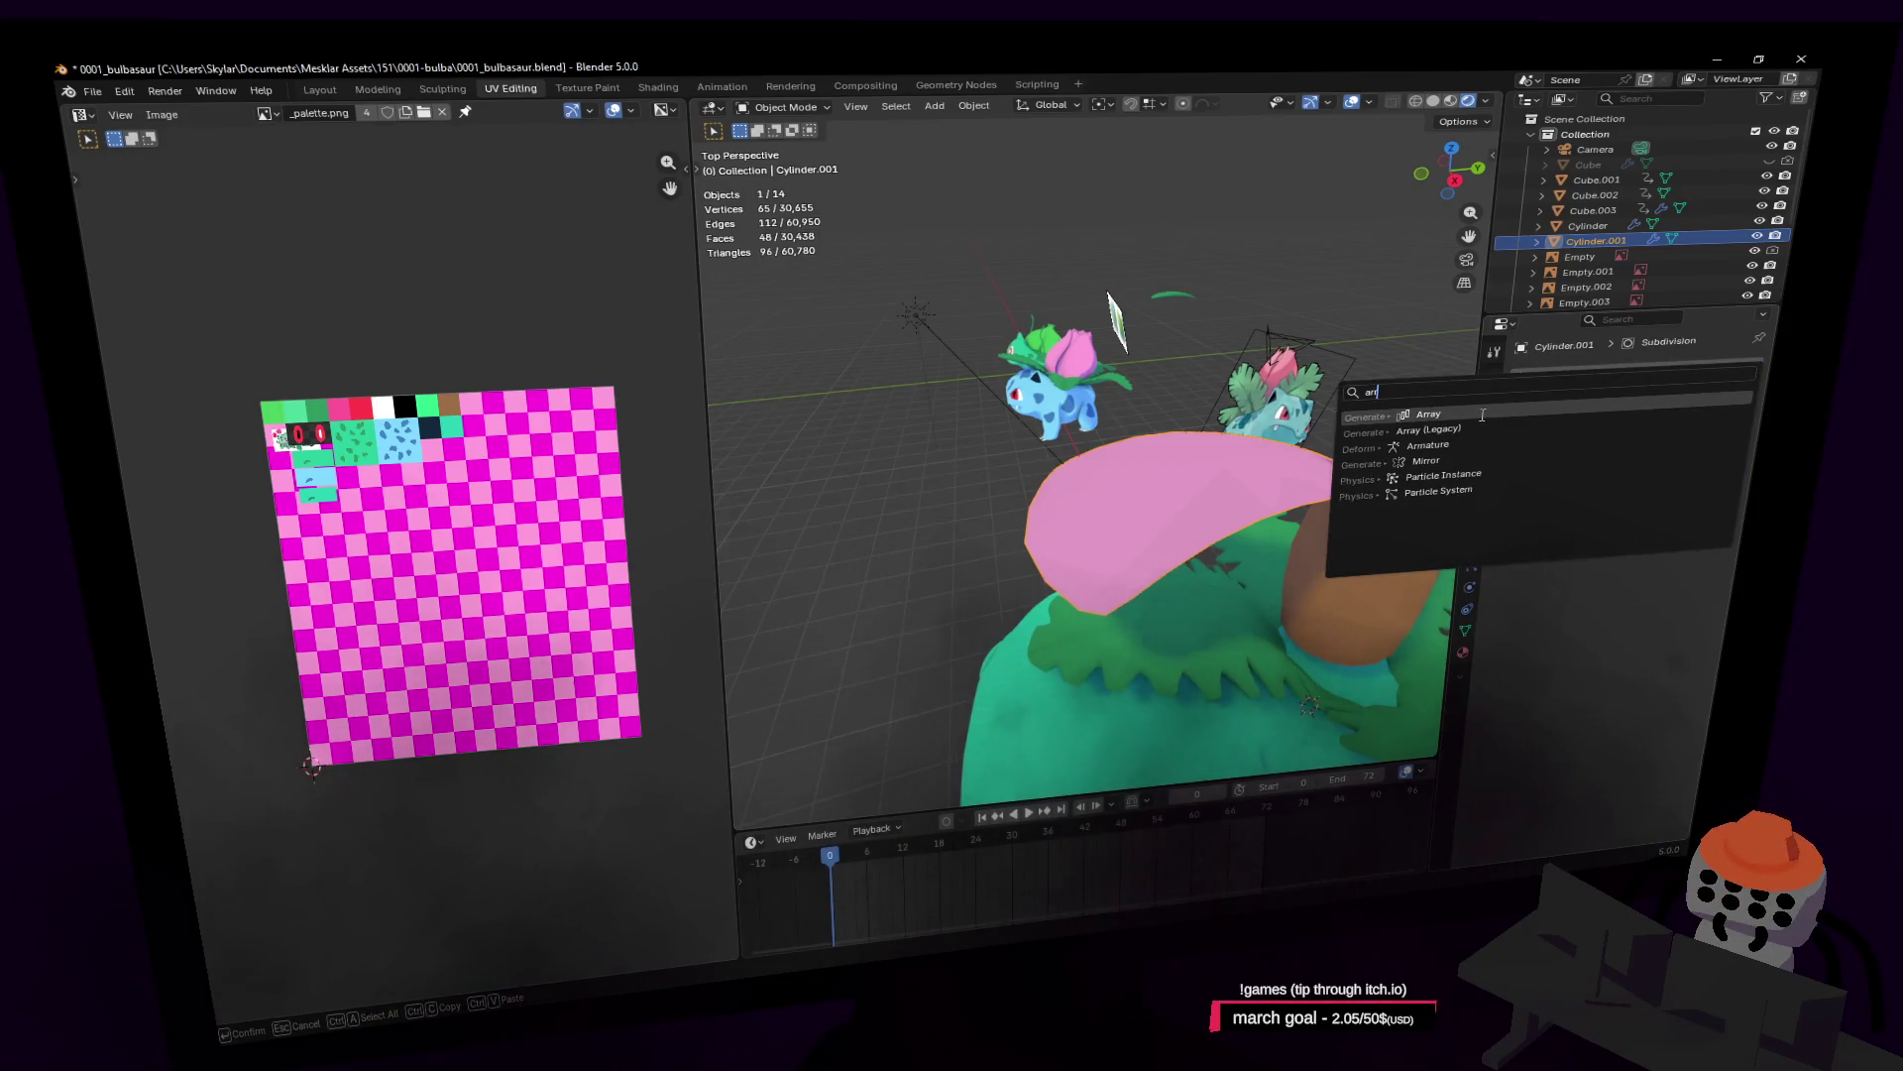
pyautogui.press('Return')
pyautogui.moveTo(1378, 476); pyautogui.dragTo(1345, 448, button='middle')
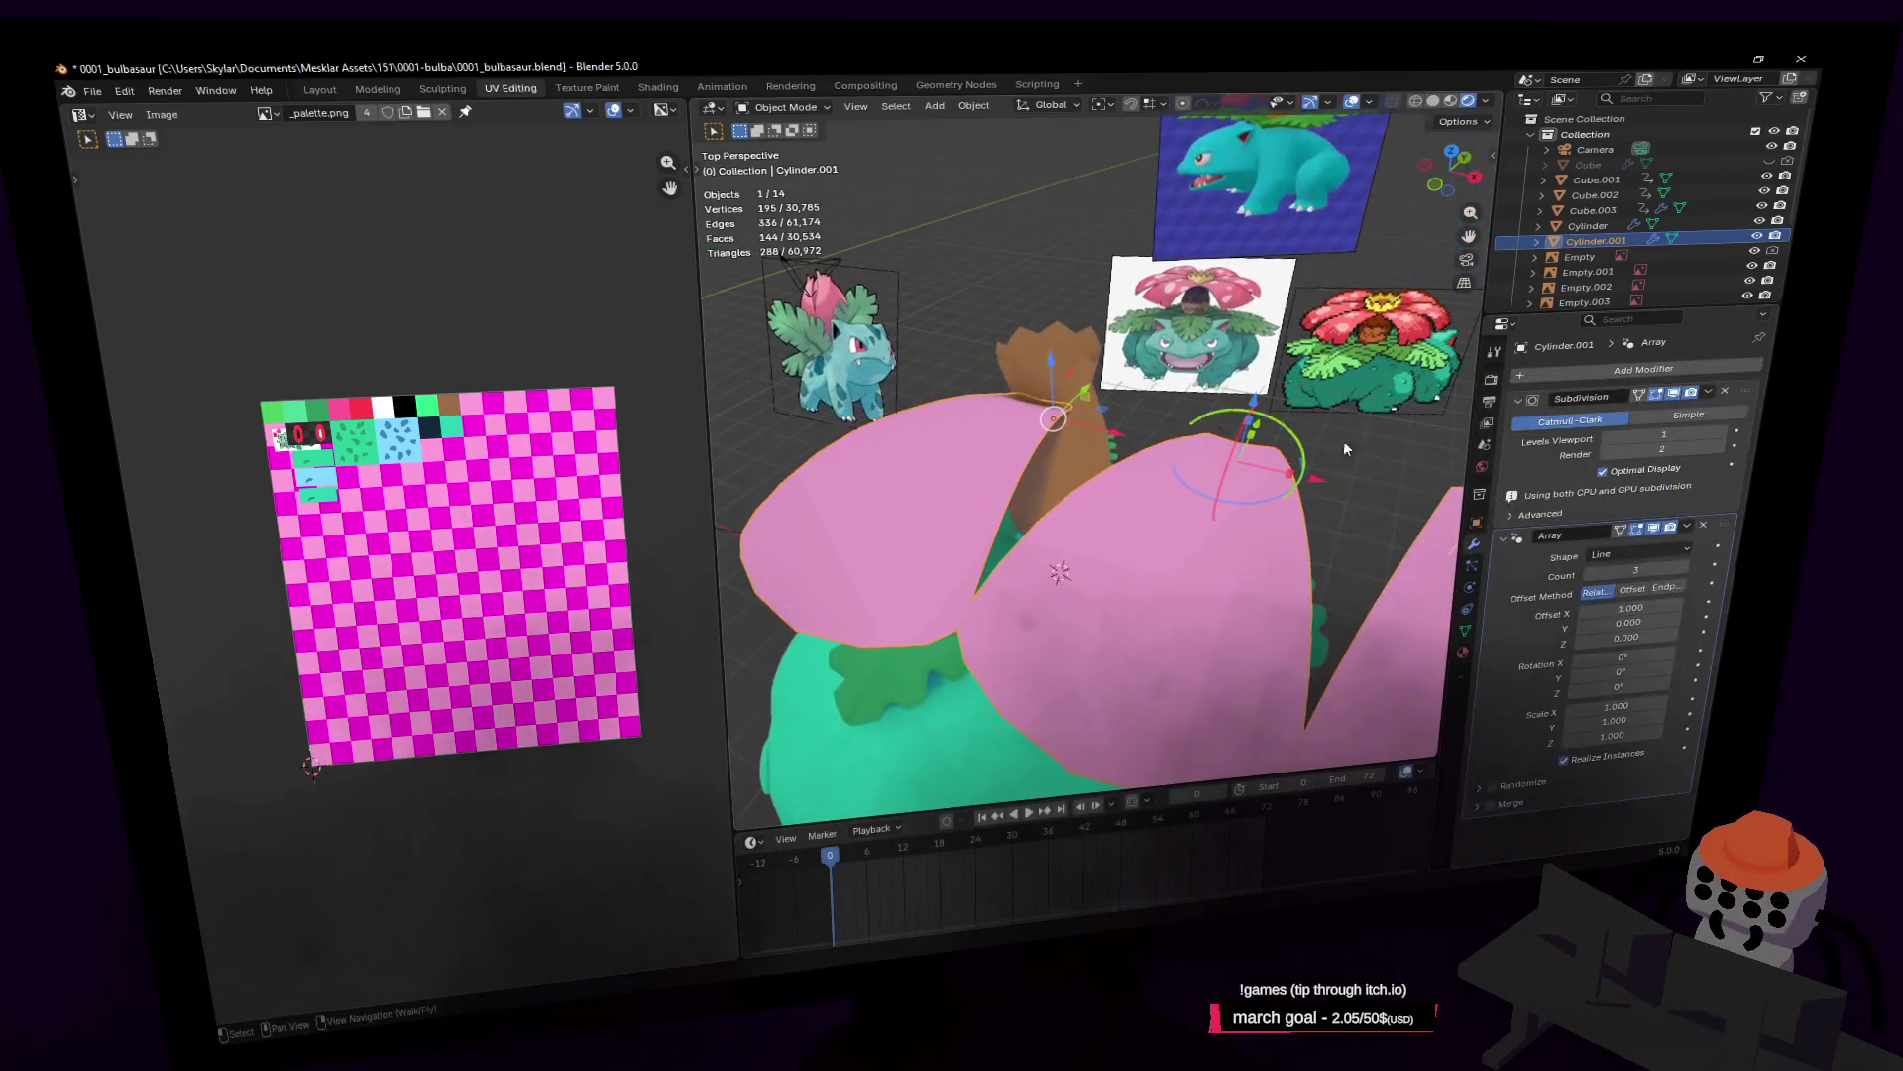
pyautogui.click(1660, 572)
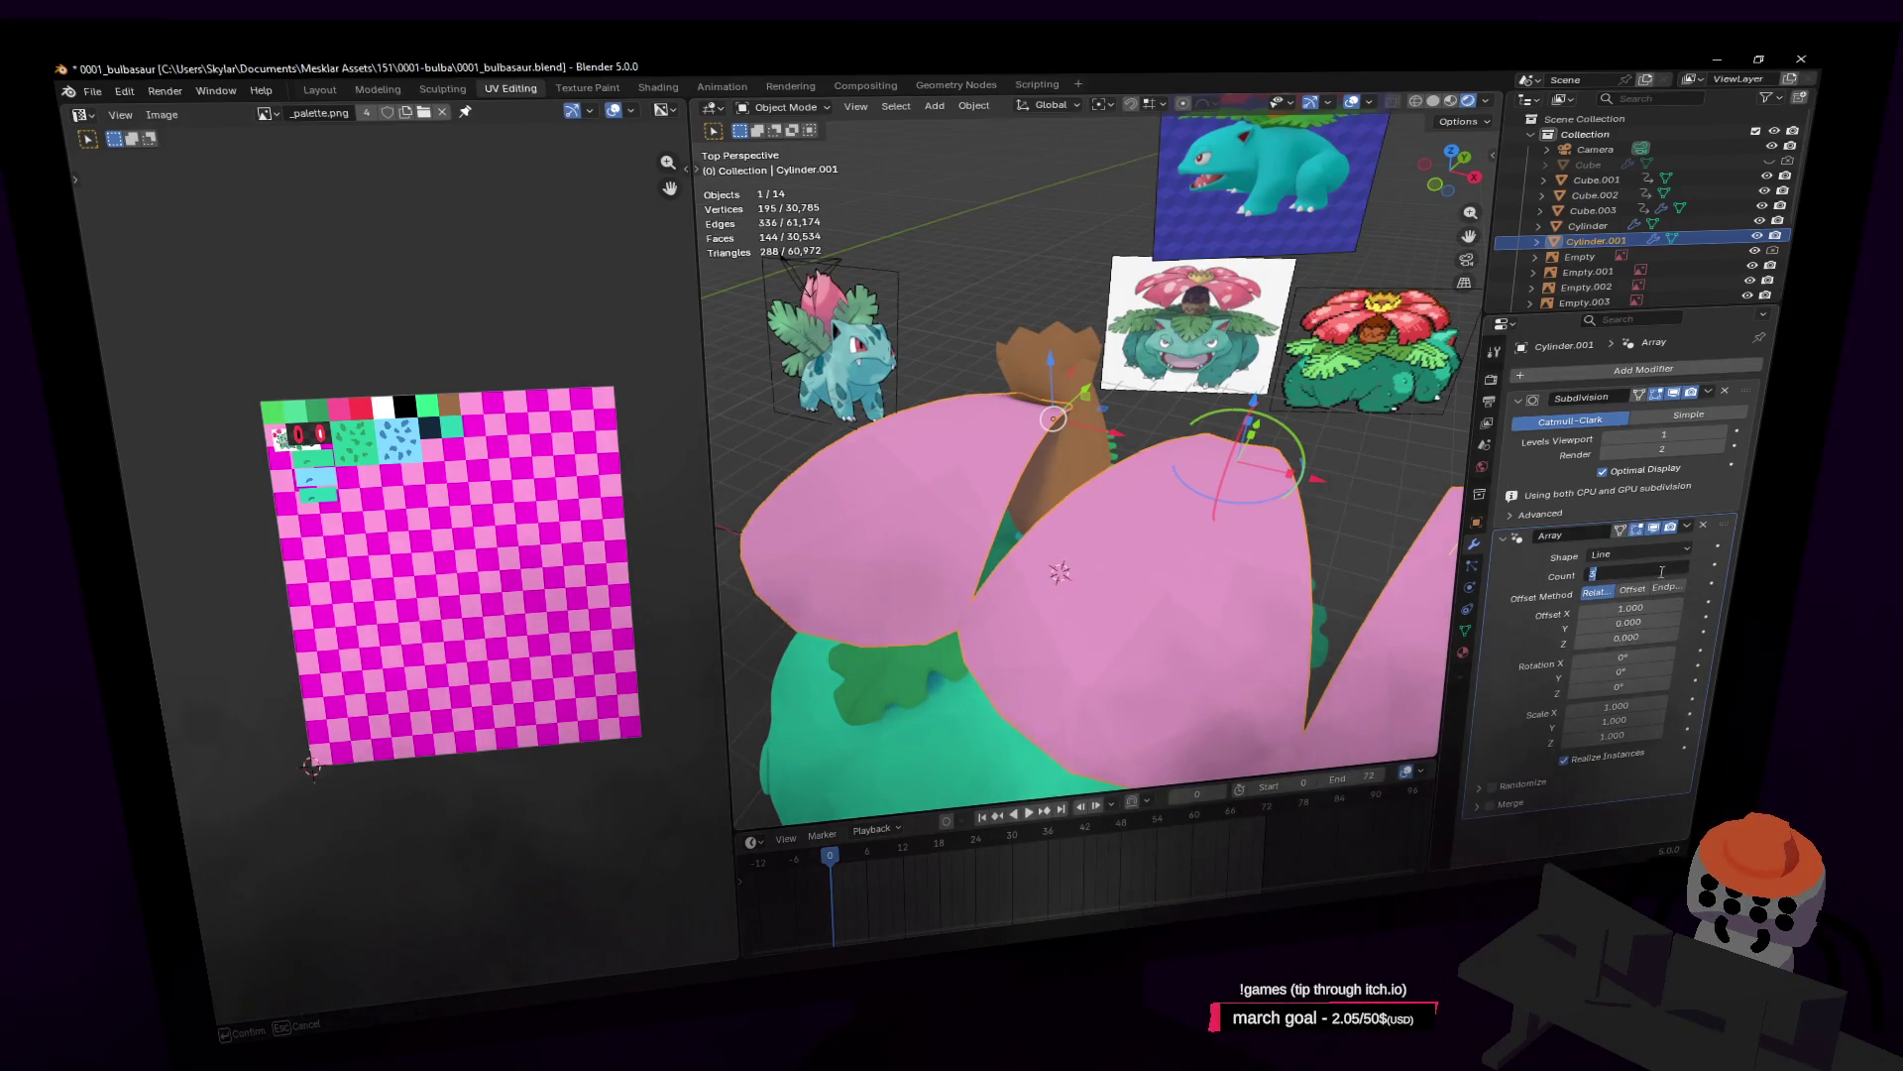
pyautogui.write('6')
pyautogui.press('Return')
# Step: Set the array's X offset to 0 and Z rotation to 60°, then enter Edit Mode
pyautogui.click(1651, 591)
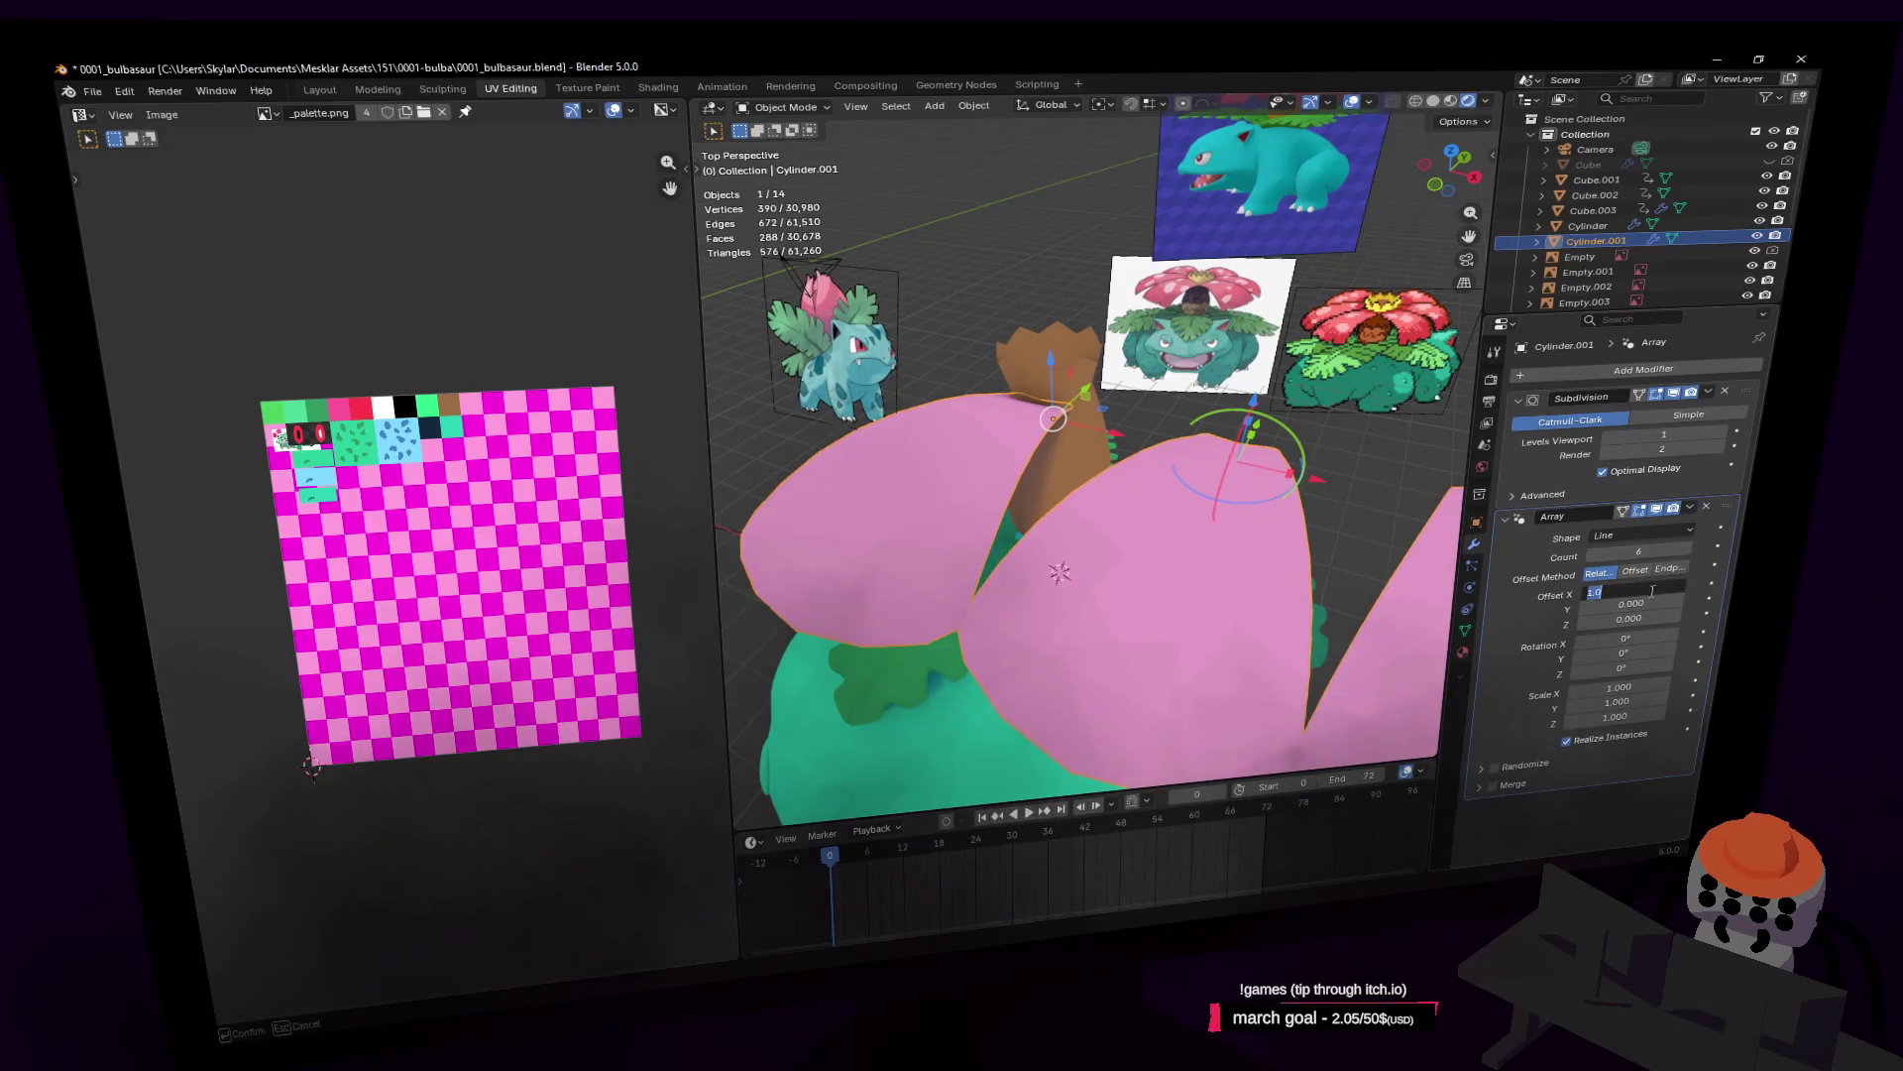
pyautogui.write('0')
pyautogui.press('Return')
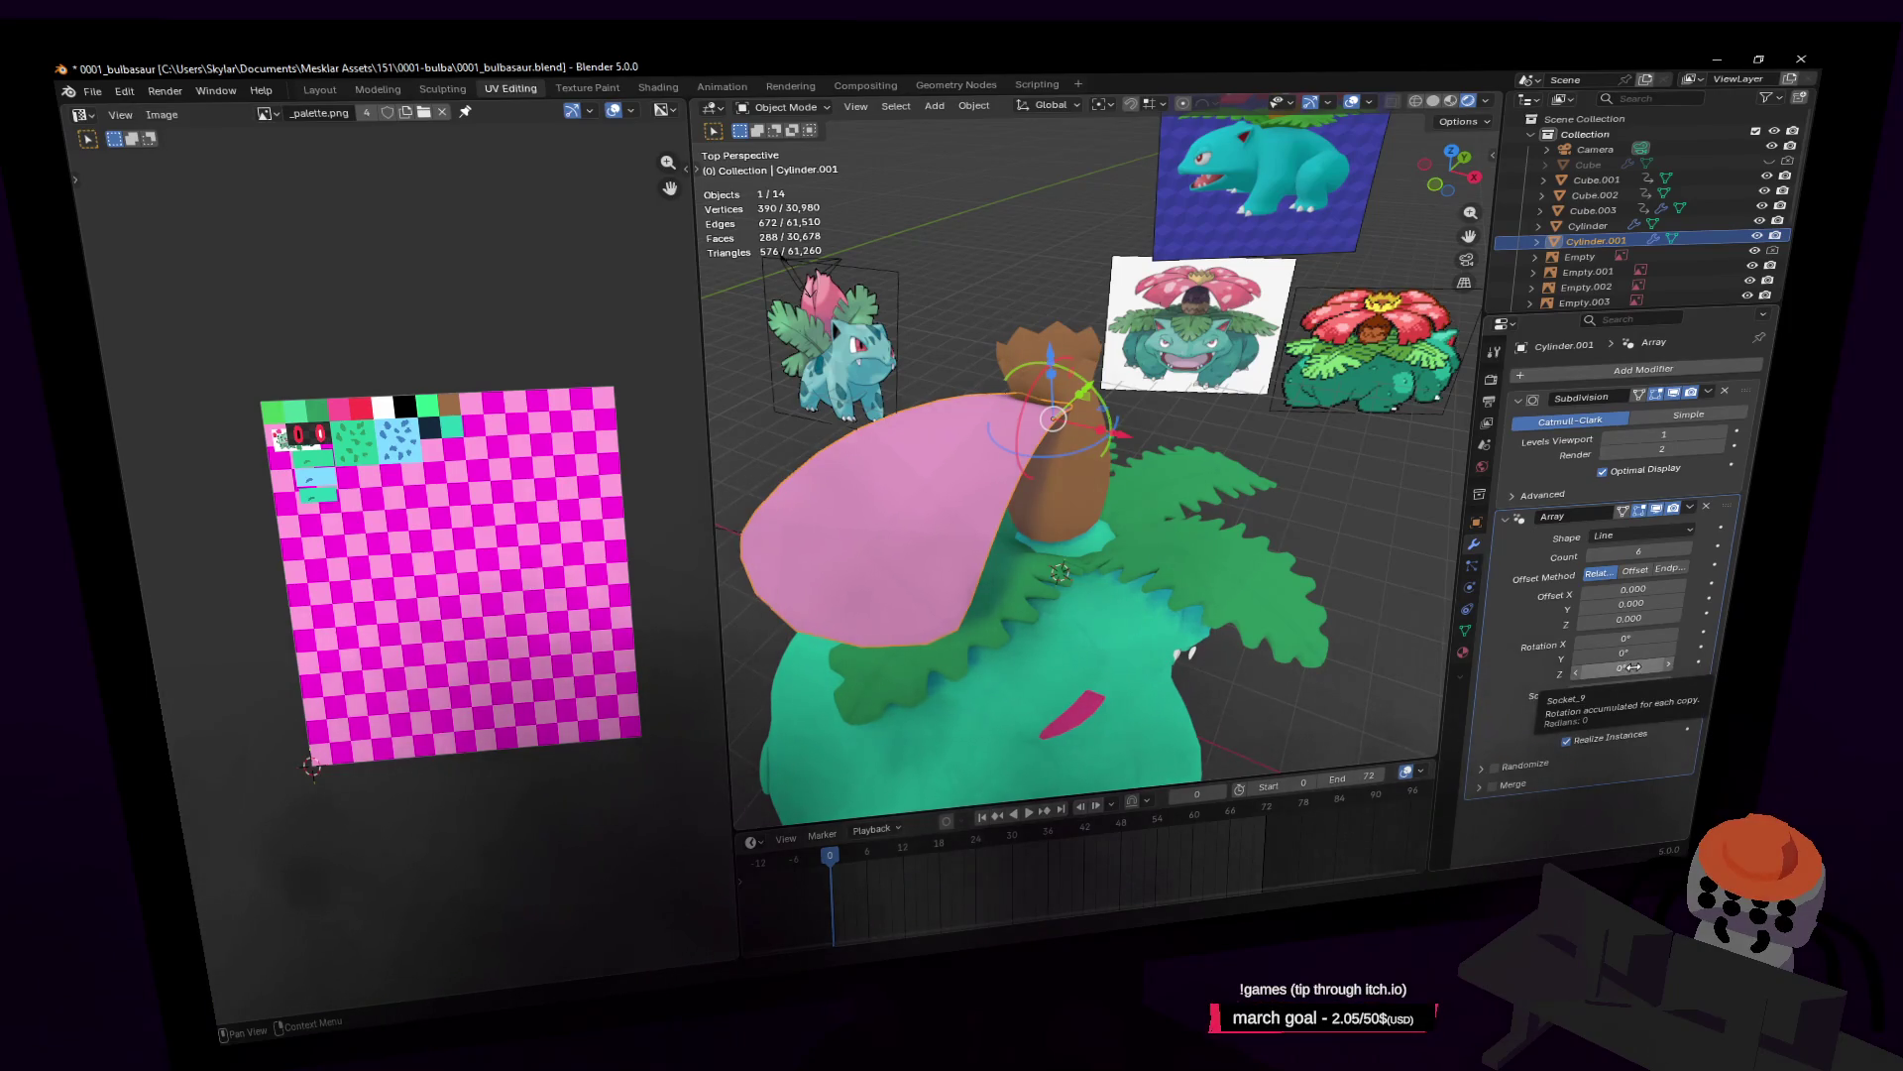
pyautogui.click(1636, 665)
pyautogui.write('60')
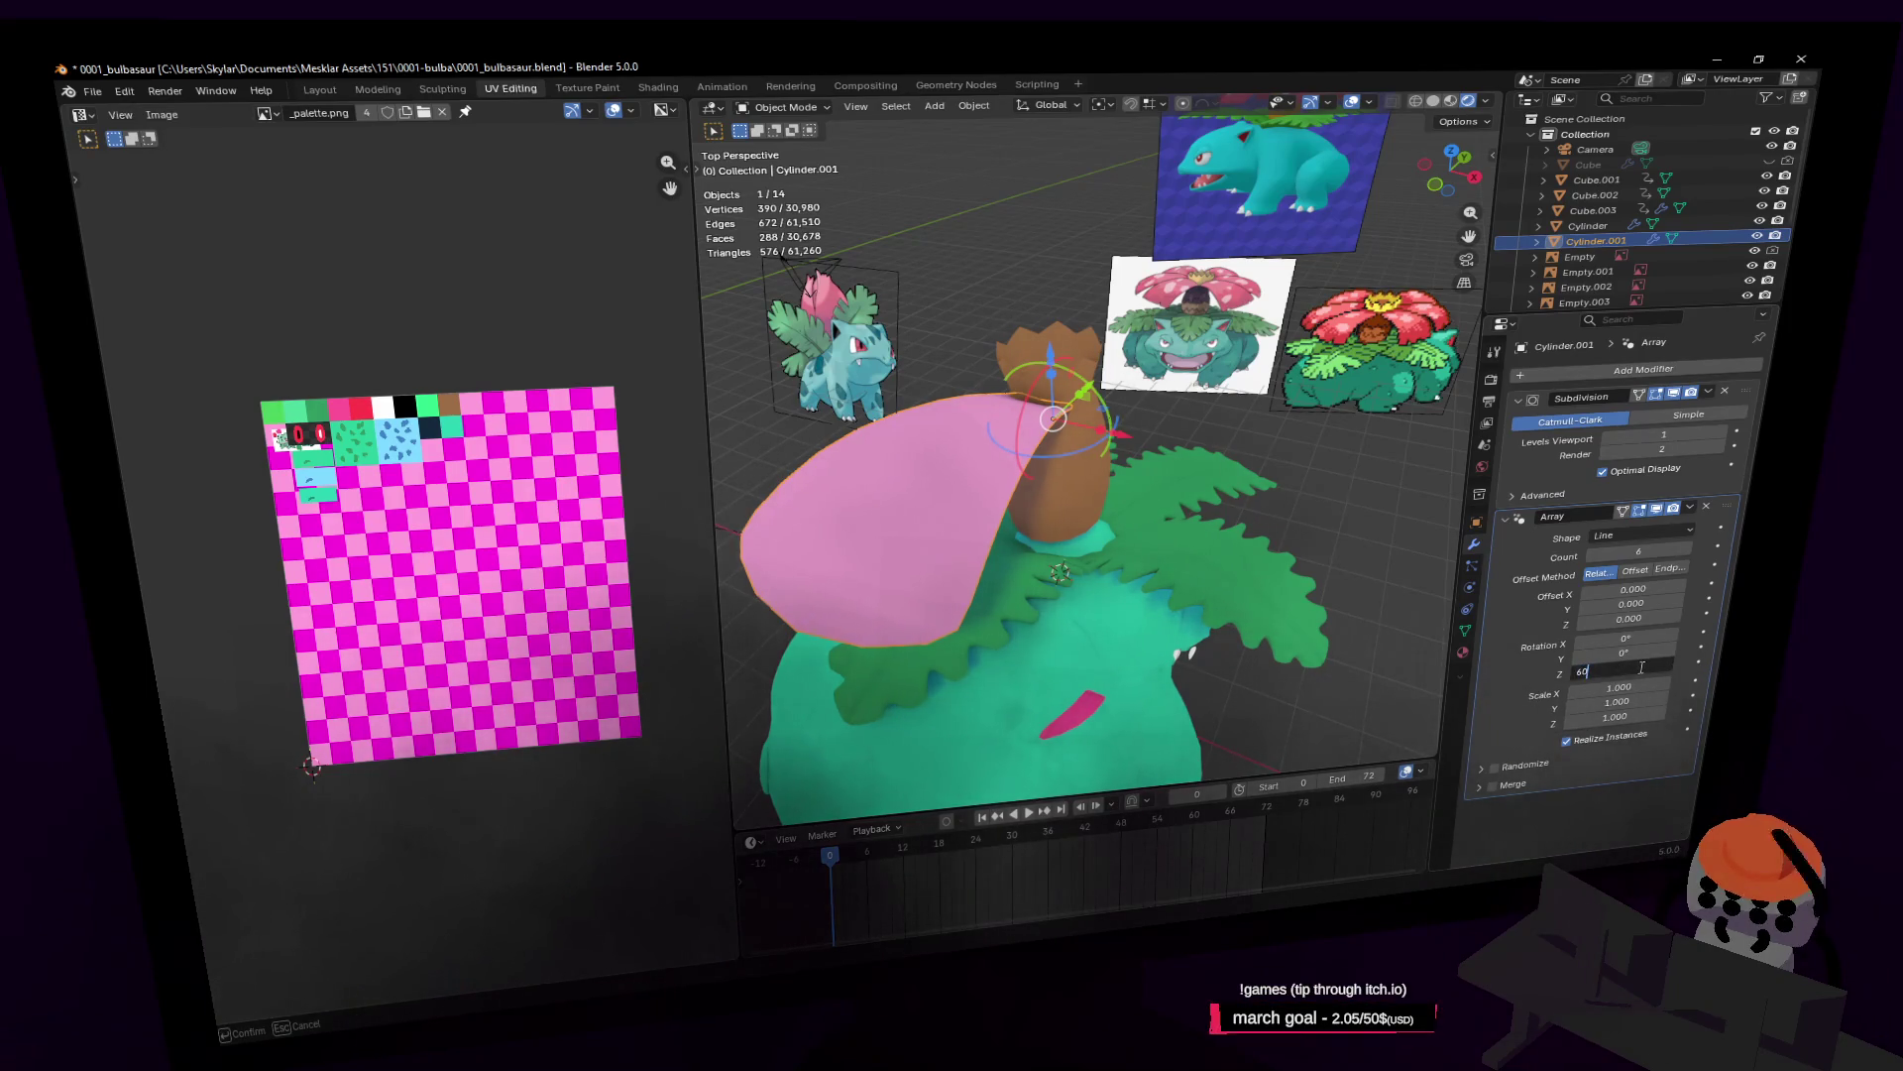
pyautogui.press('Return')
pyautogui.moveTo(1304, 526); pyautogui.dragTo(1321, 538, button='middle')
pyautogui.press('Tab')
pyautogui.hotkey('shift', '`')
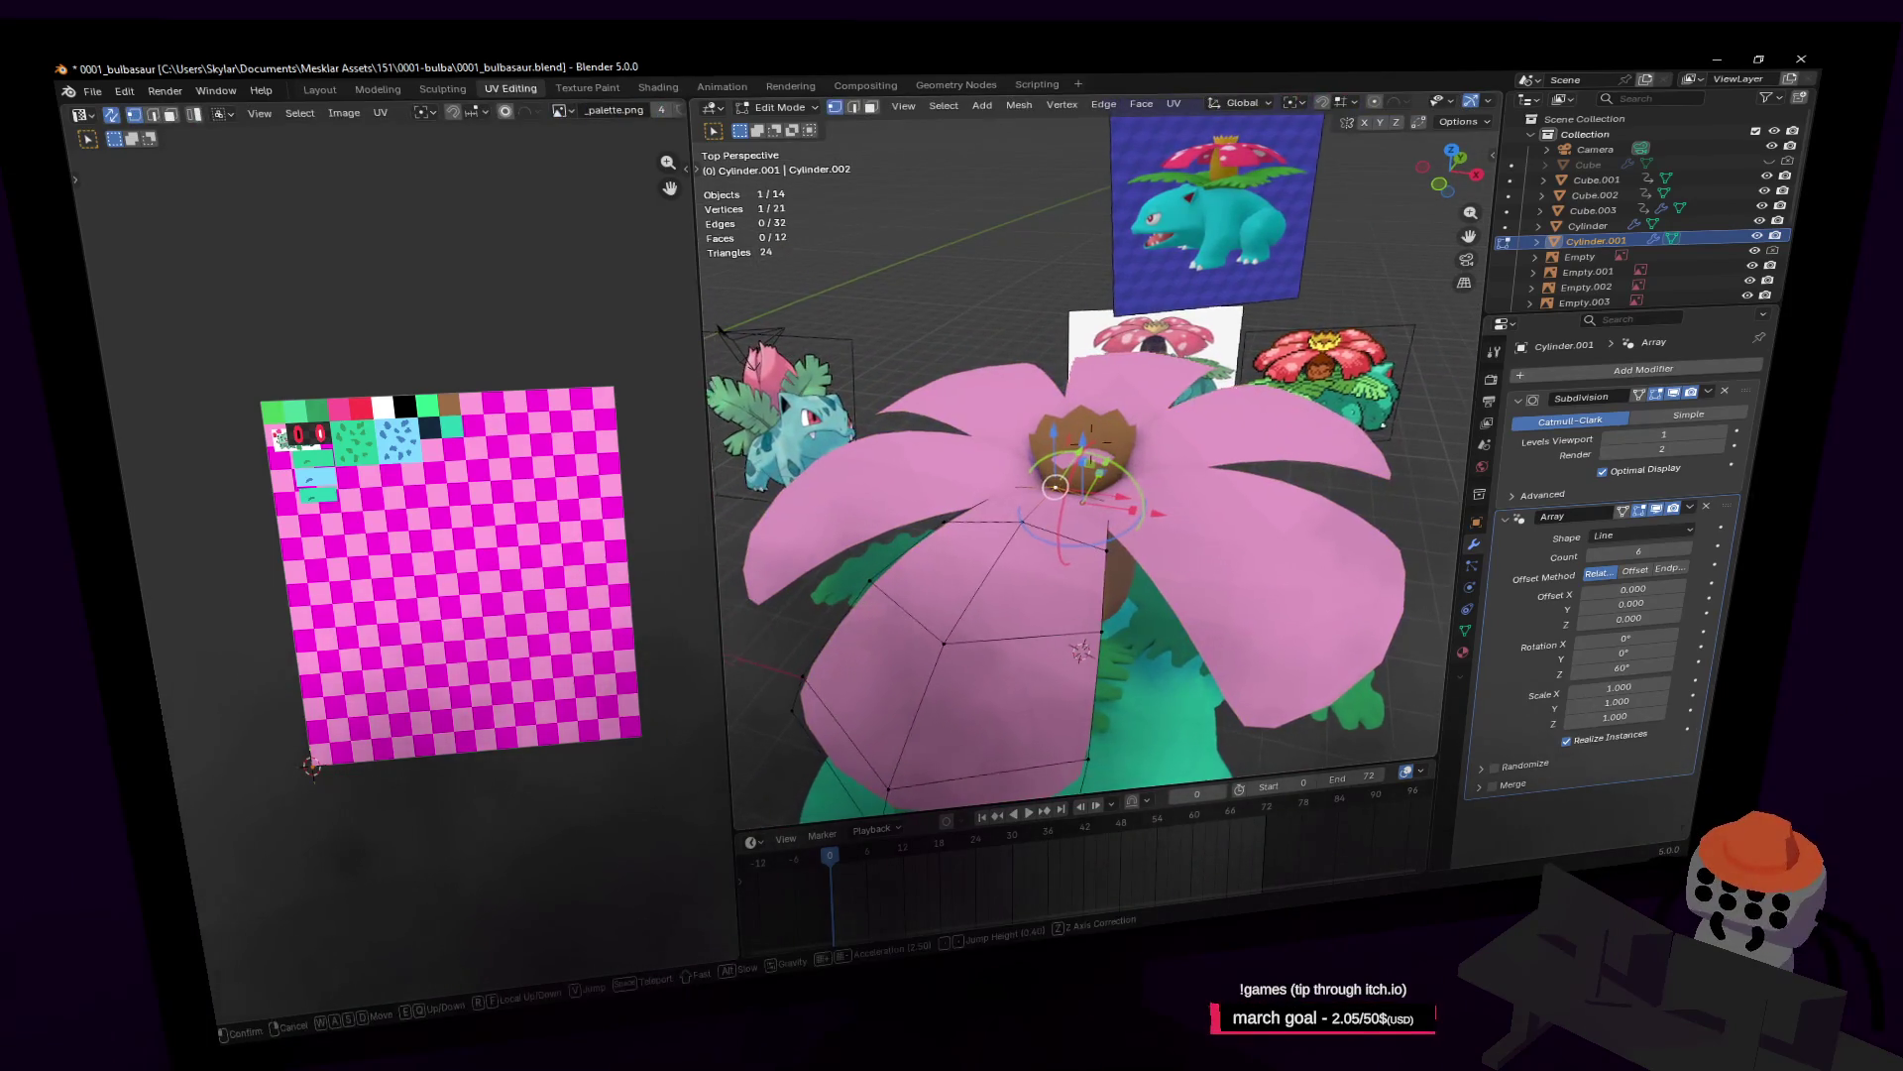
# Step: Narrow the petal's inner vertices along X to about 0.468
pyautogui.click(1184, 492)
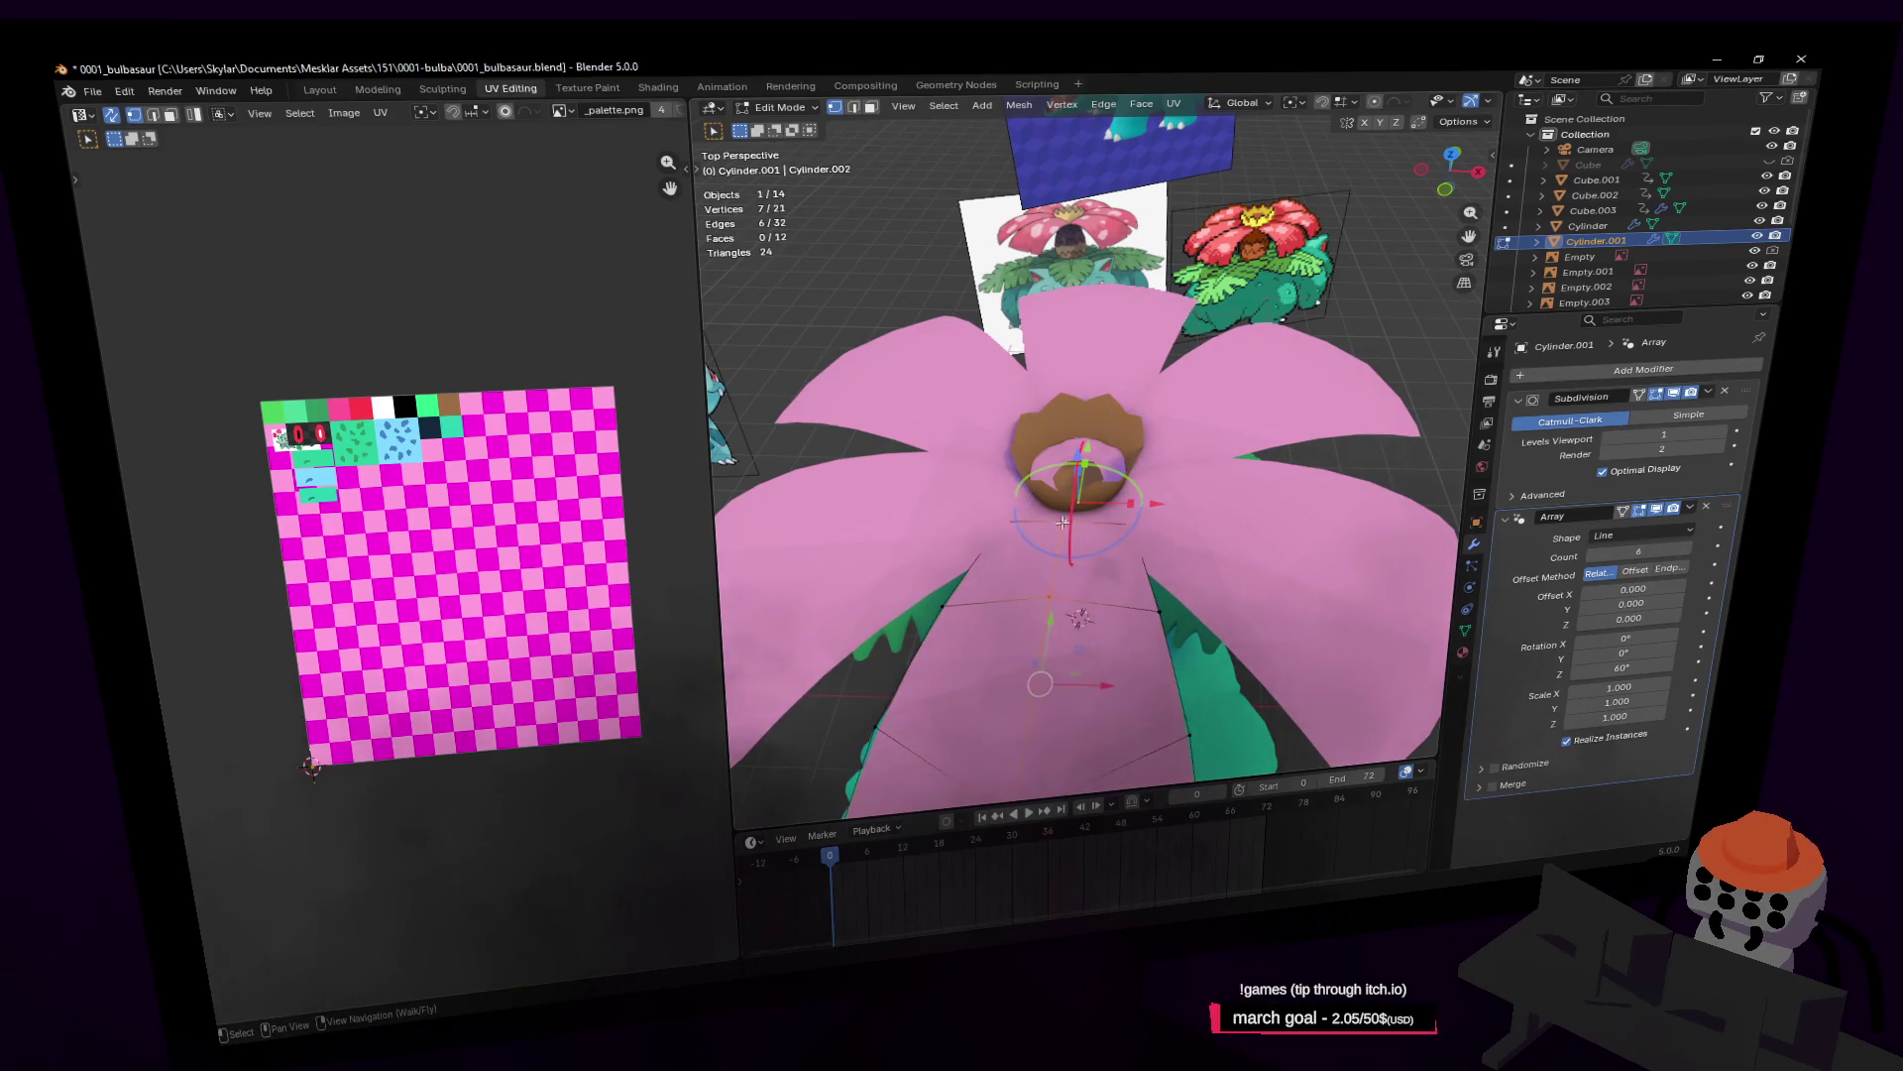
pyautogui.press('s')
pyautogui.press('x')
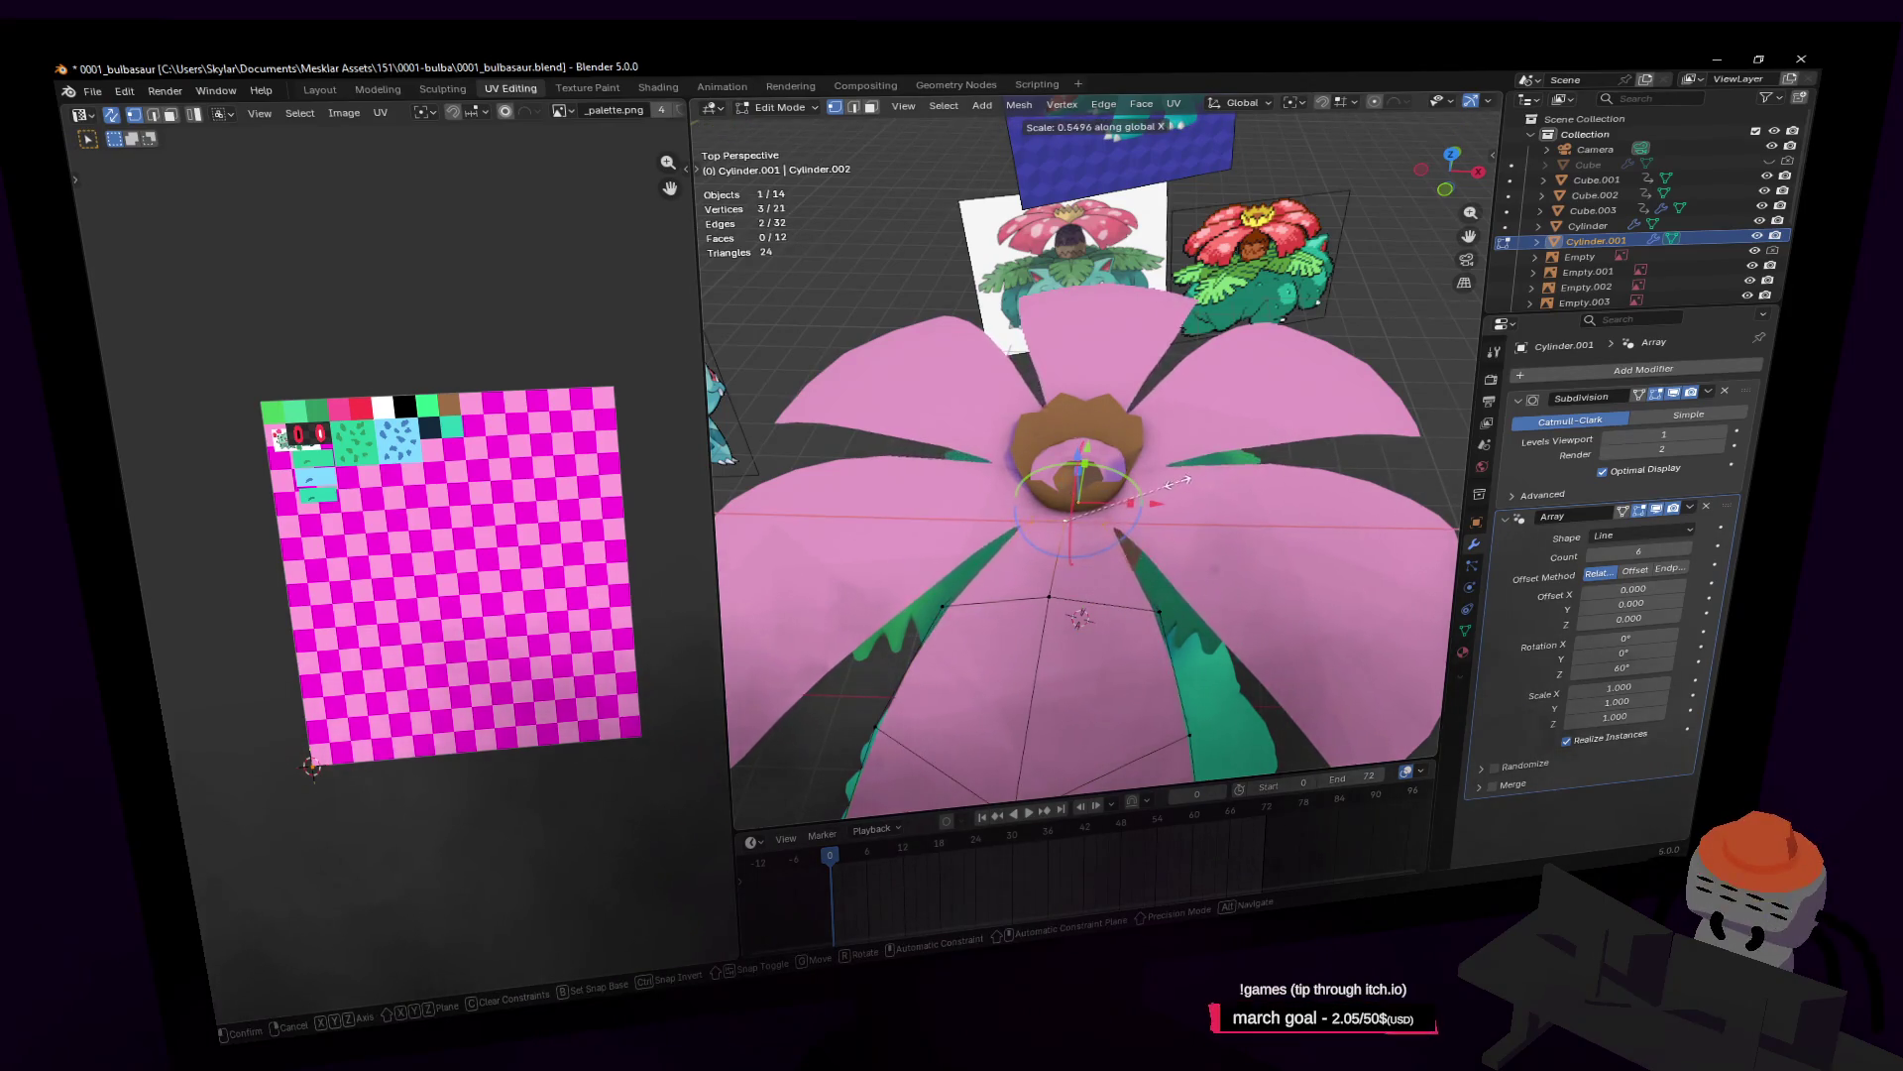
pyautogui.click(1130, 501)
pyautogui.hotkey('shift', '`')
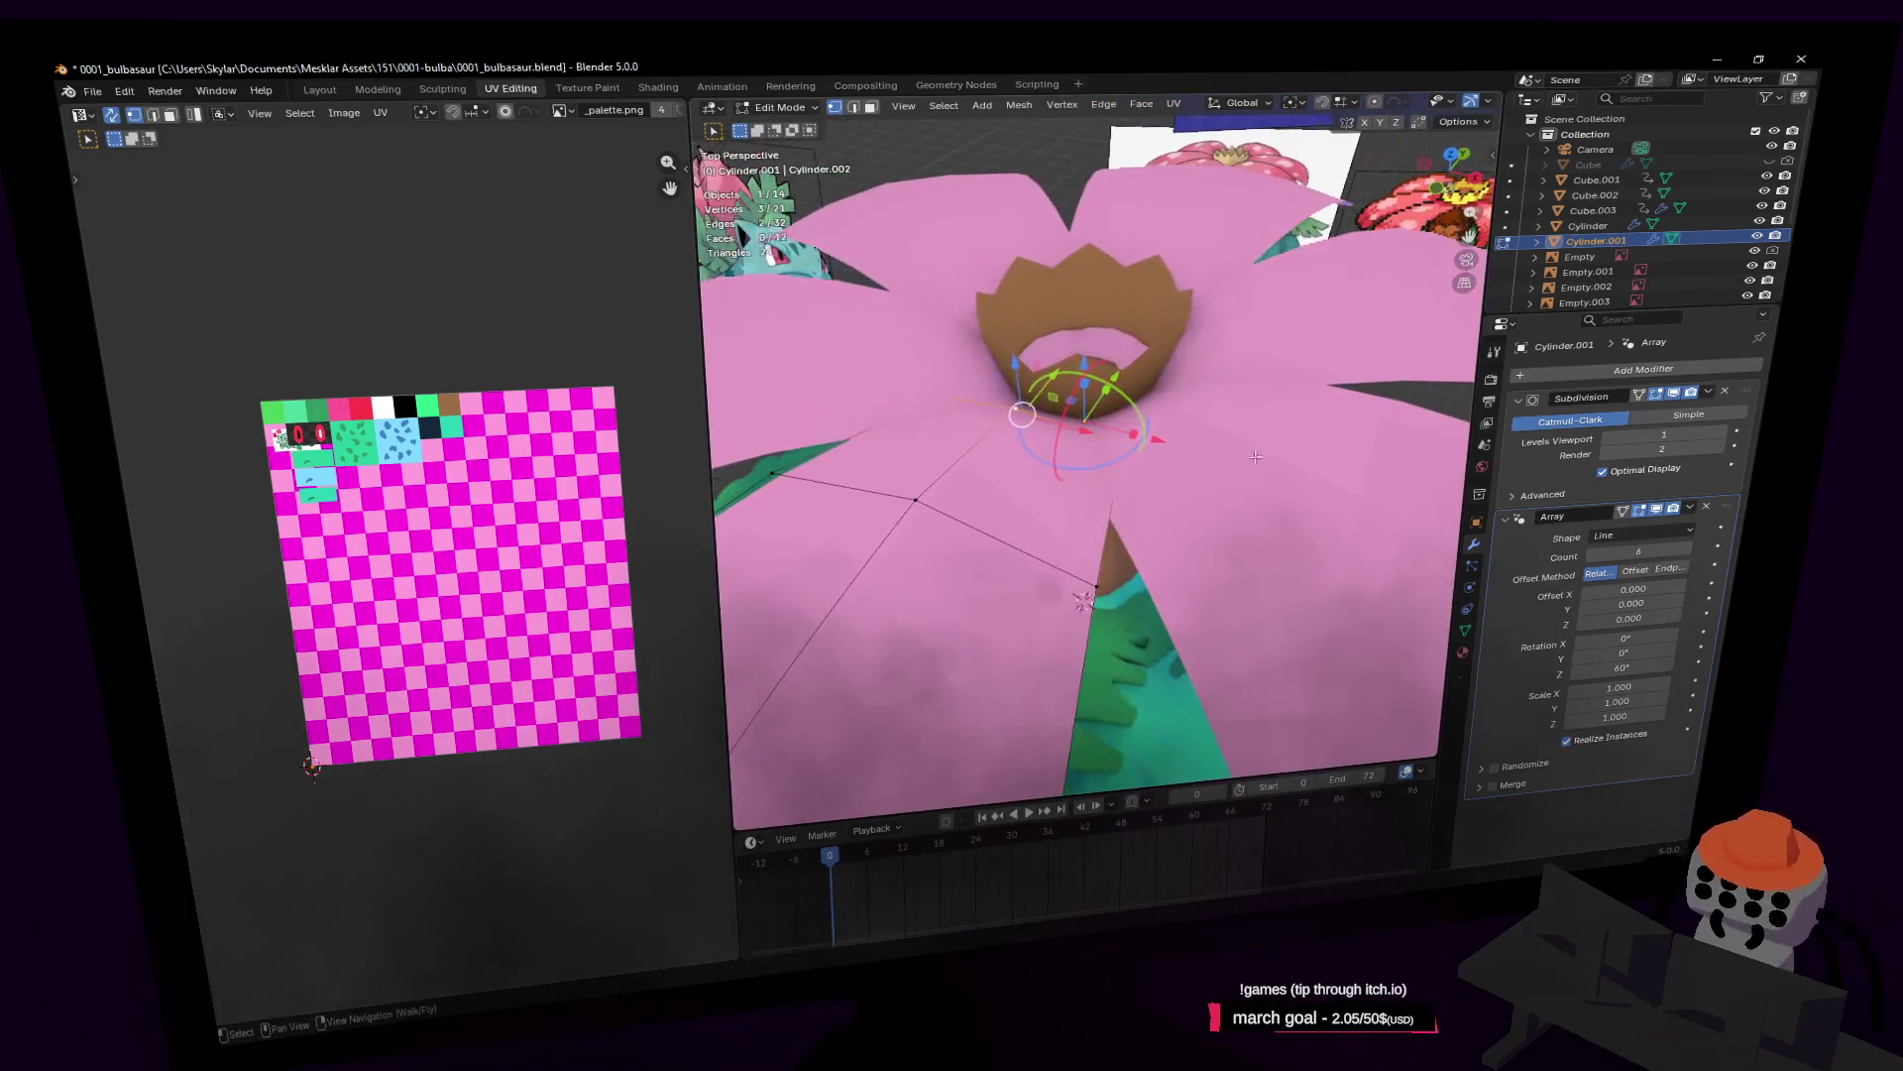
pyautogui.click(1044, 457)
pyautogui.press('s')
pyautogui.press('x')
pyautogui.press('x')
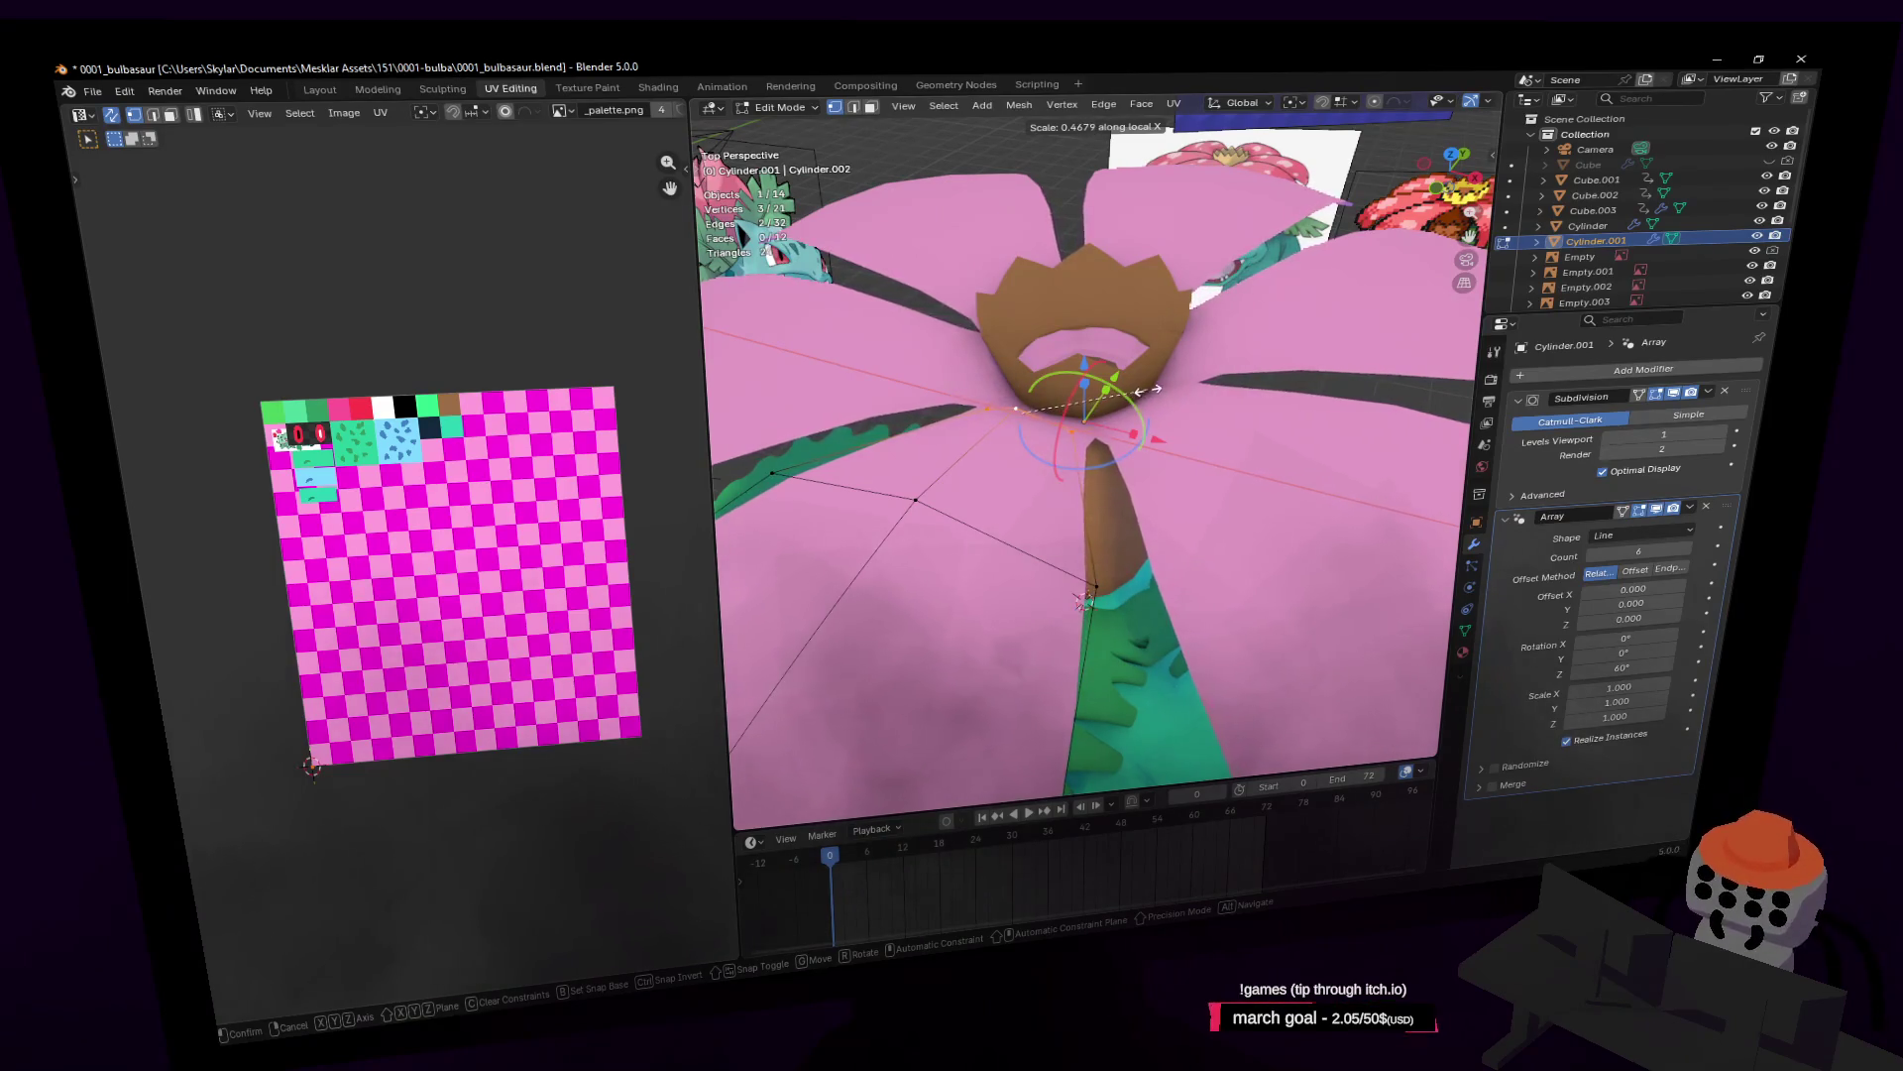
pyautogui.click(1152, 389)
# Step: In edge select mode, widen the petal's outer edge along X by 1.306
pyautogui.hotkey('shift', '`')
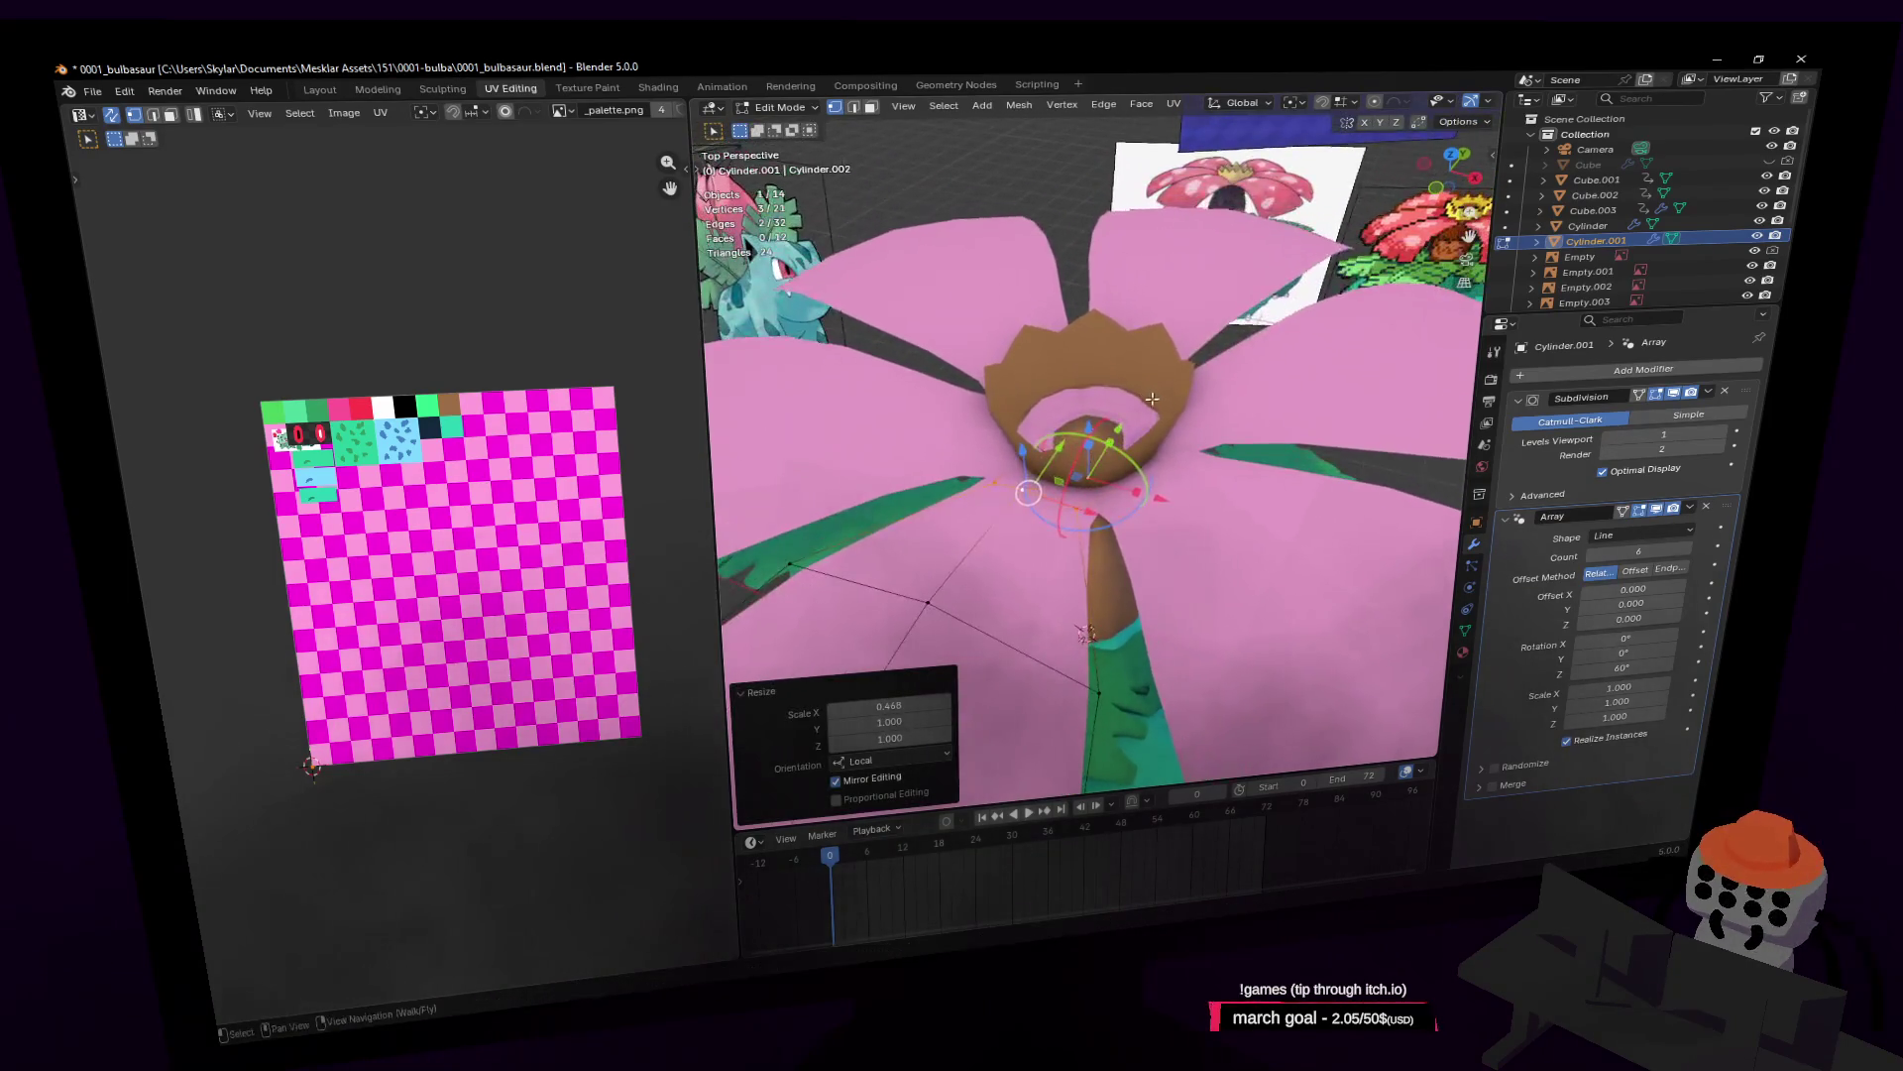
pyautogui.click(1147, 416)
pyautogui.press('2')
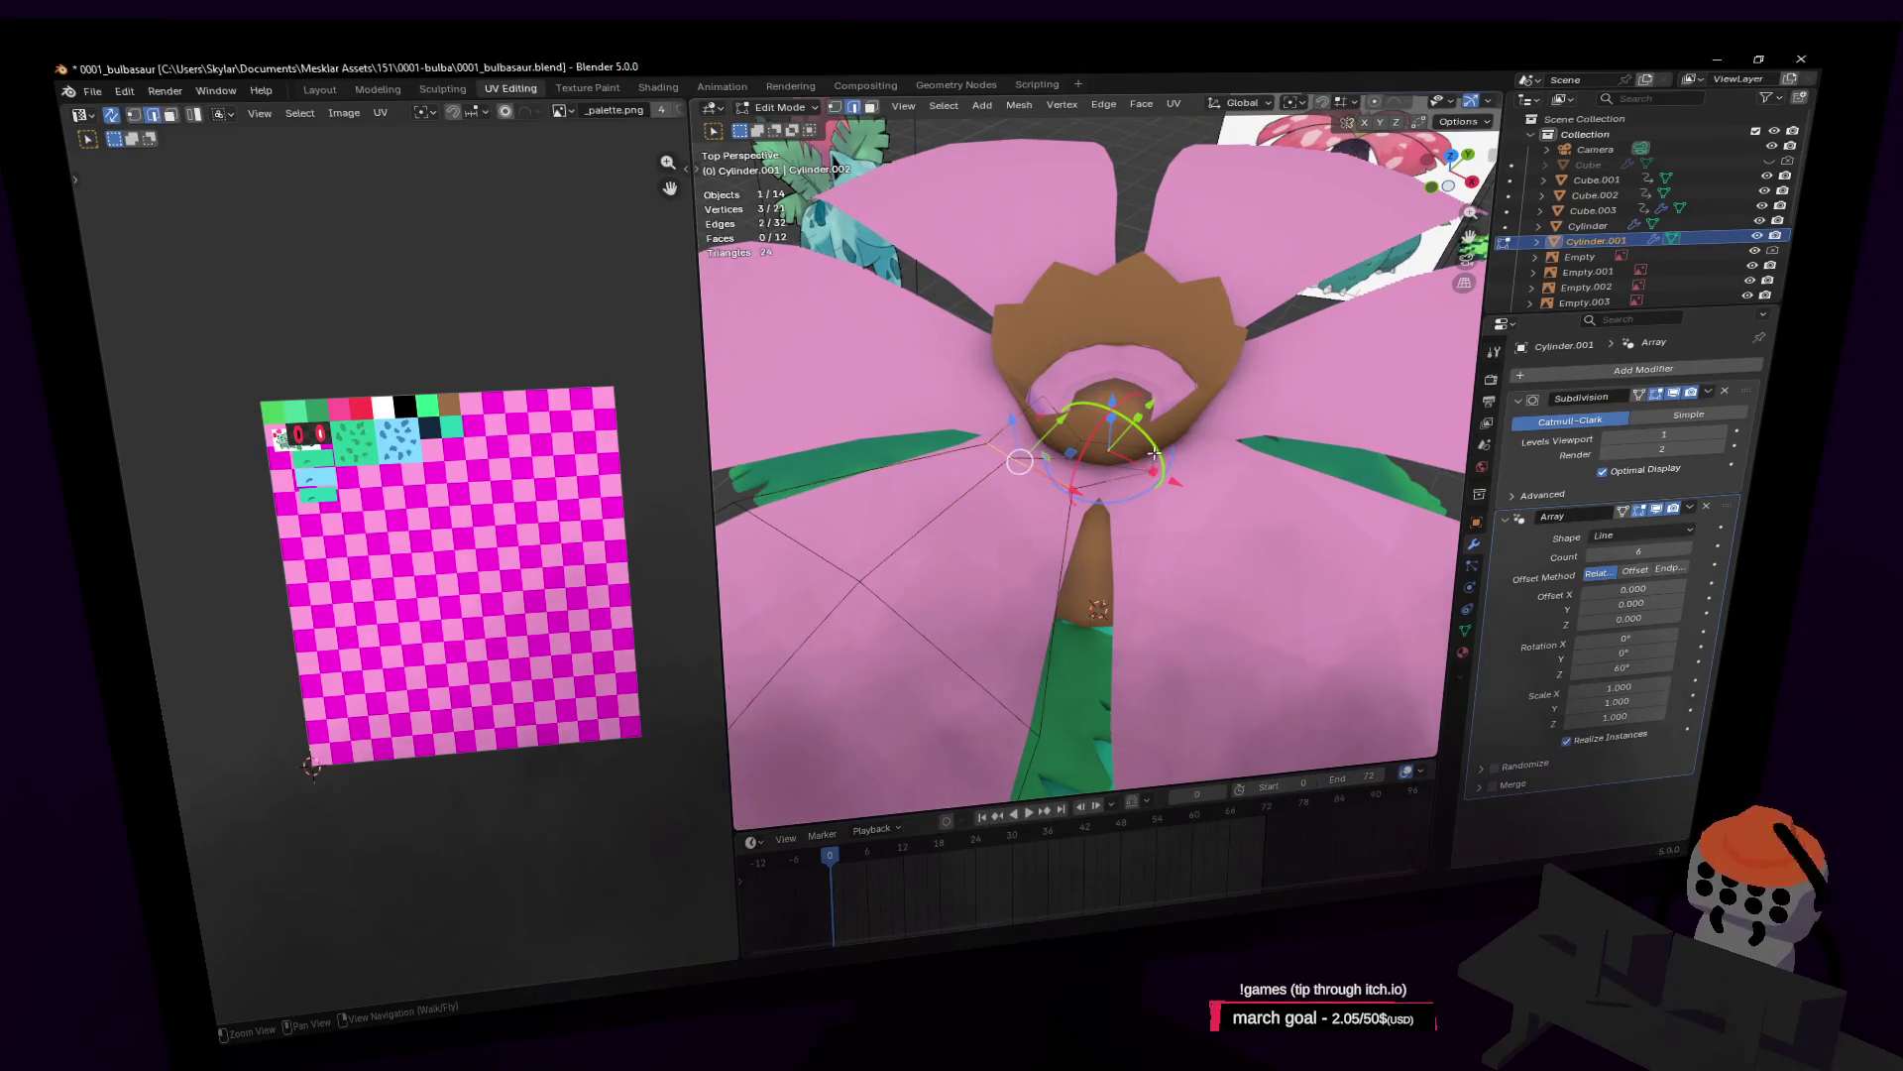
pyautogui.moveTo(1126, 464); pyautogui.dragTo(1119, 466, button='middle')
pyautogui.press('s')
pyautogui.press('x')
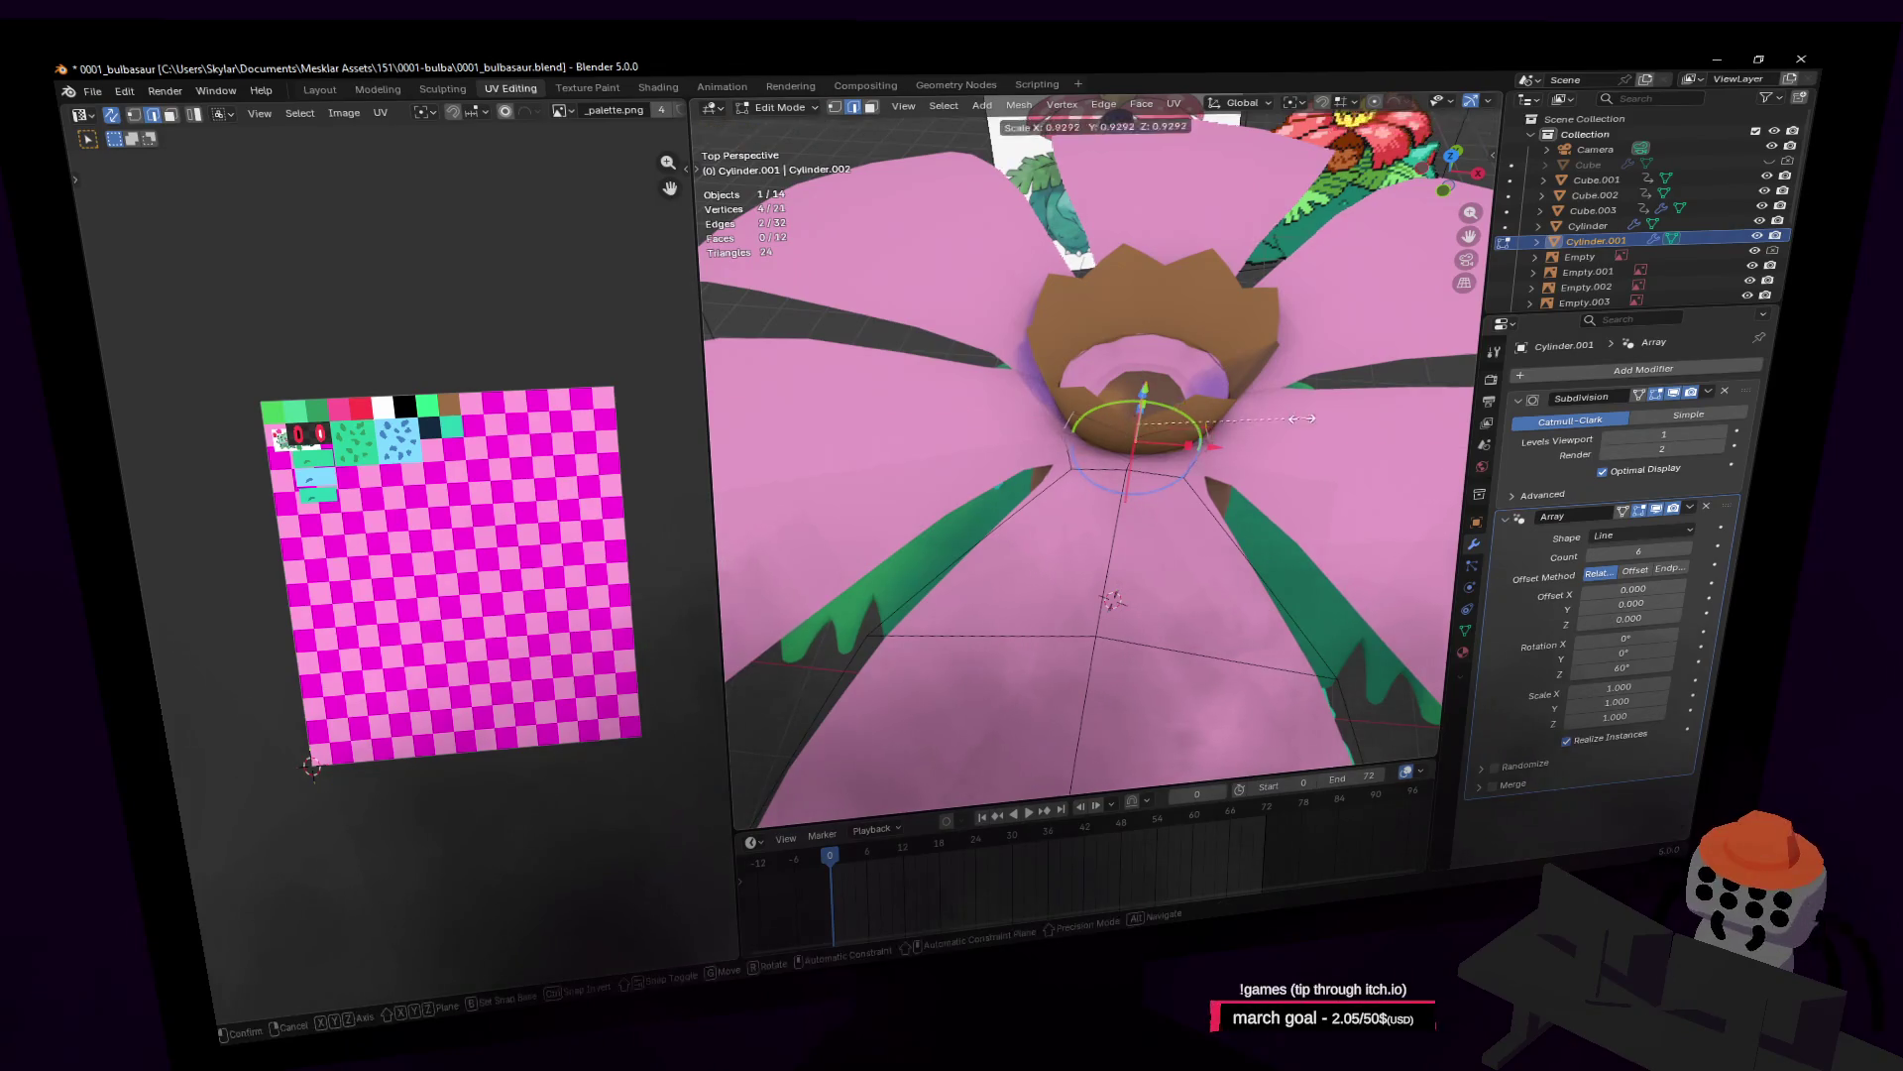
pyautogui.click(1222, 432)
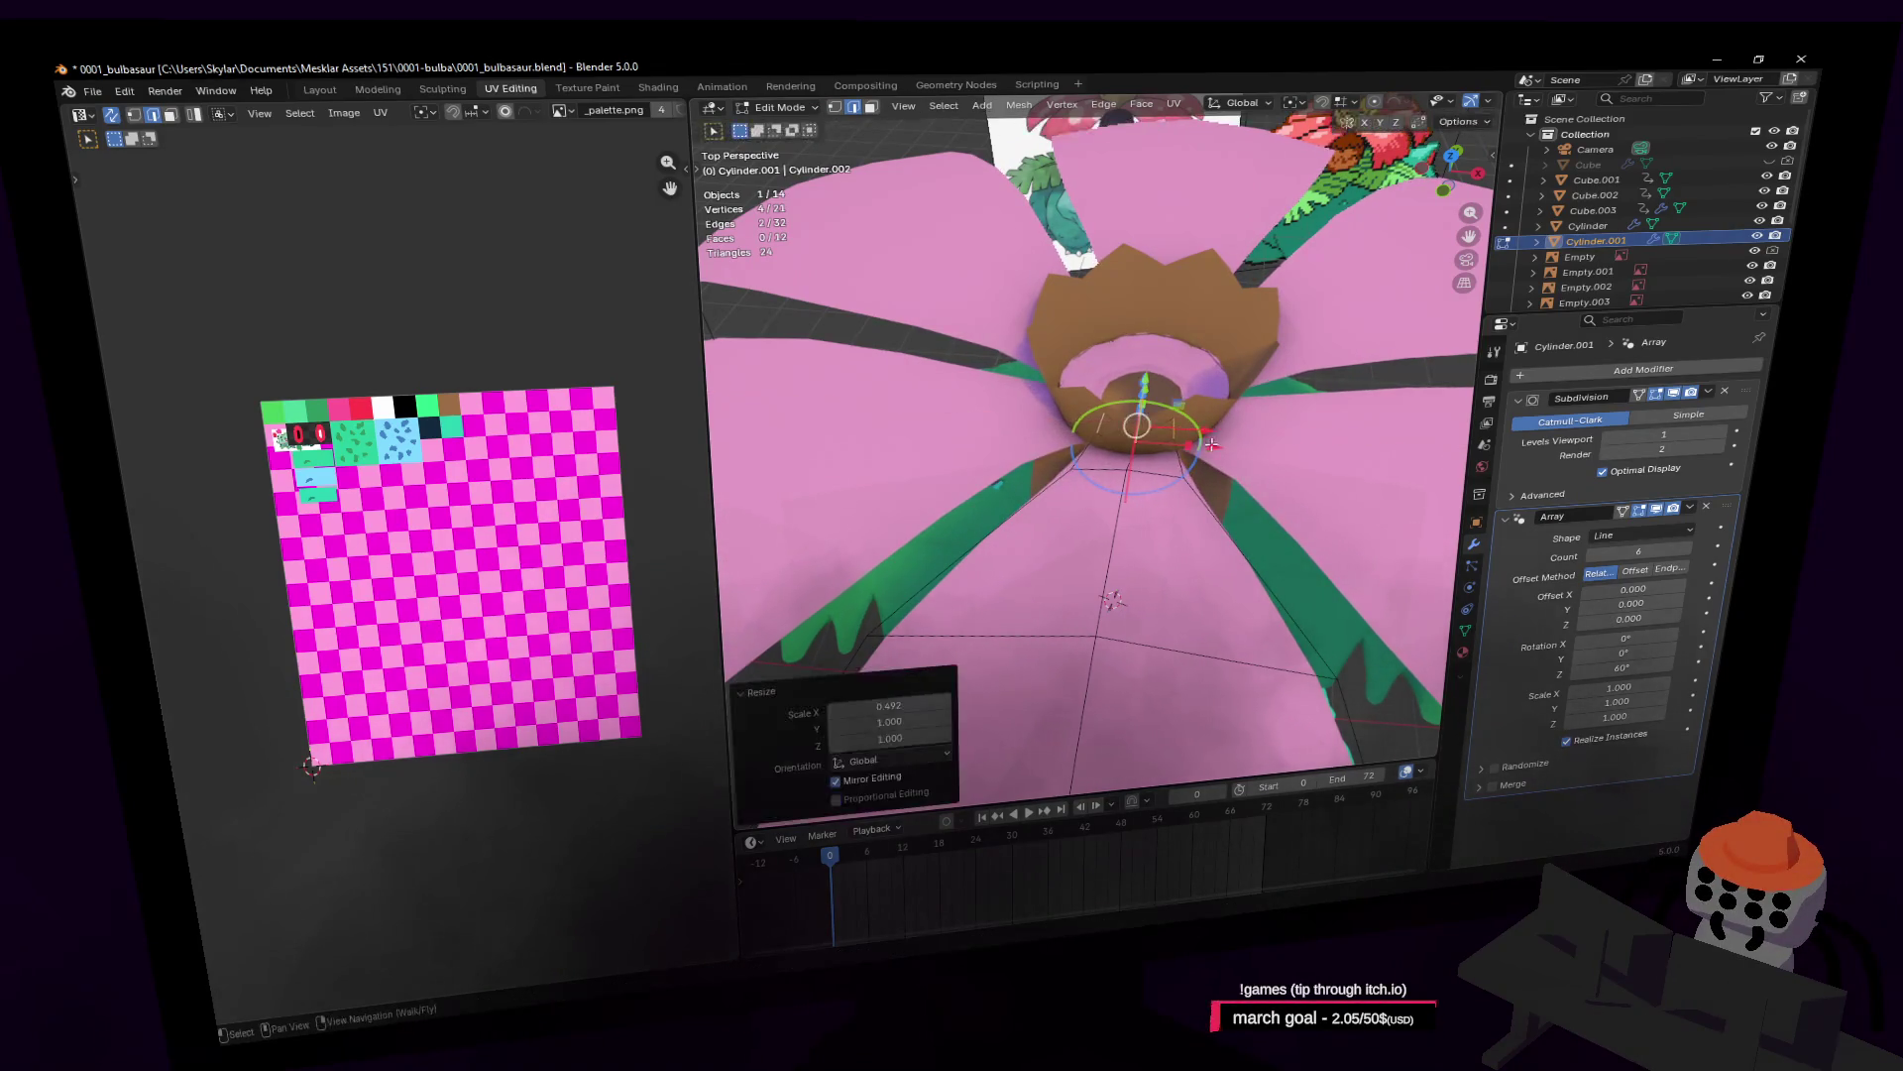
pyautogui.click(1156, 474)
pyautogui.press('s')
pyautogui.press('x')
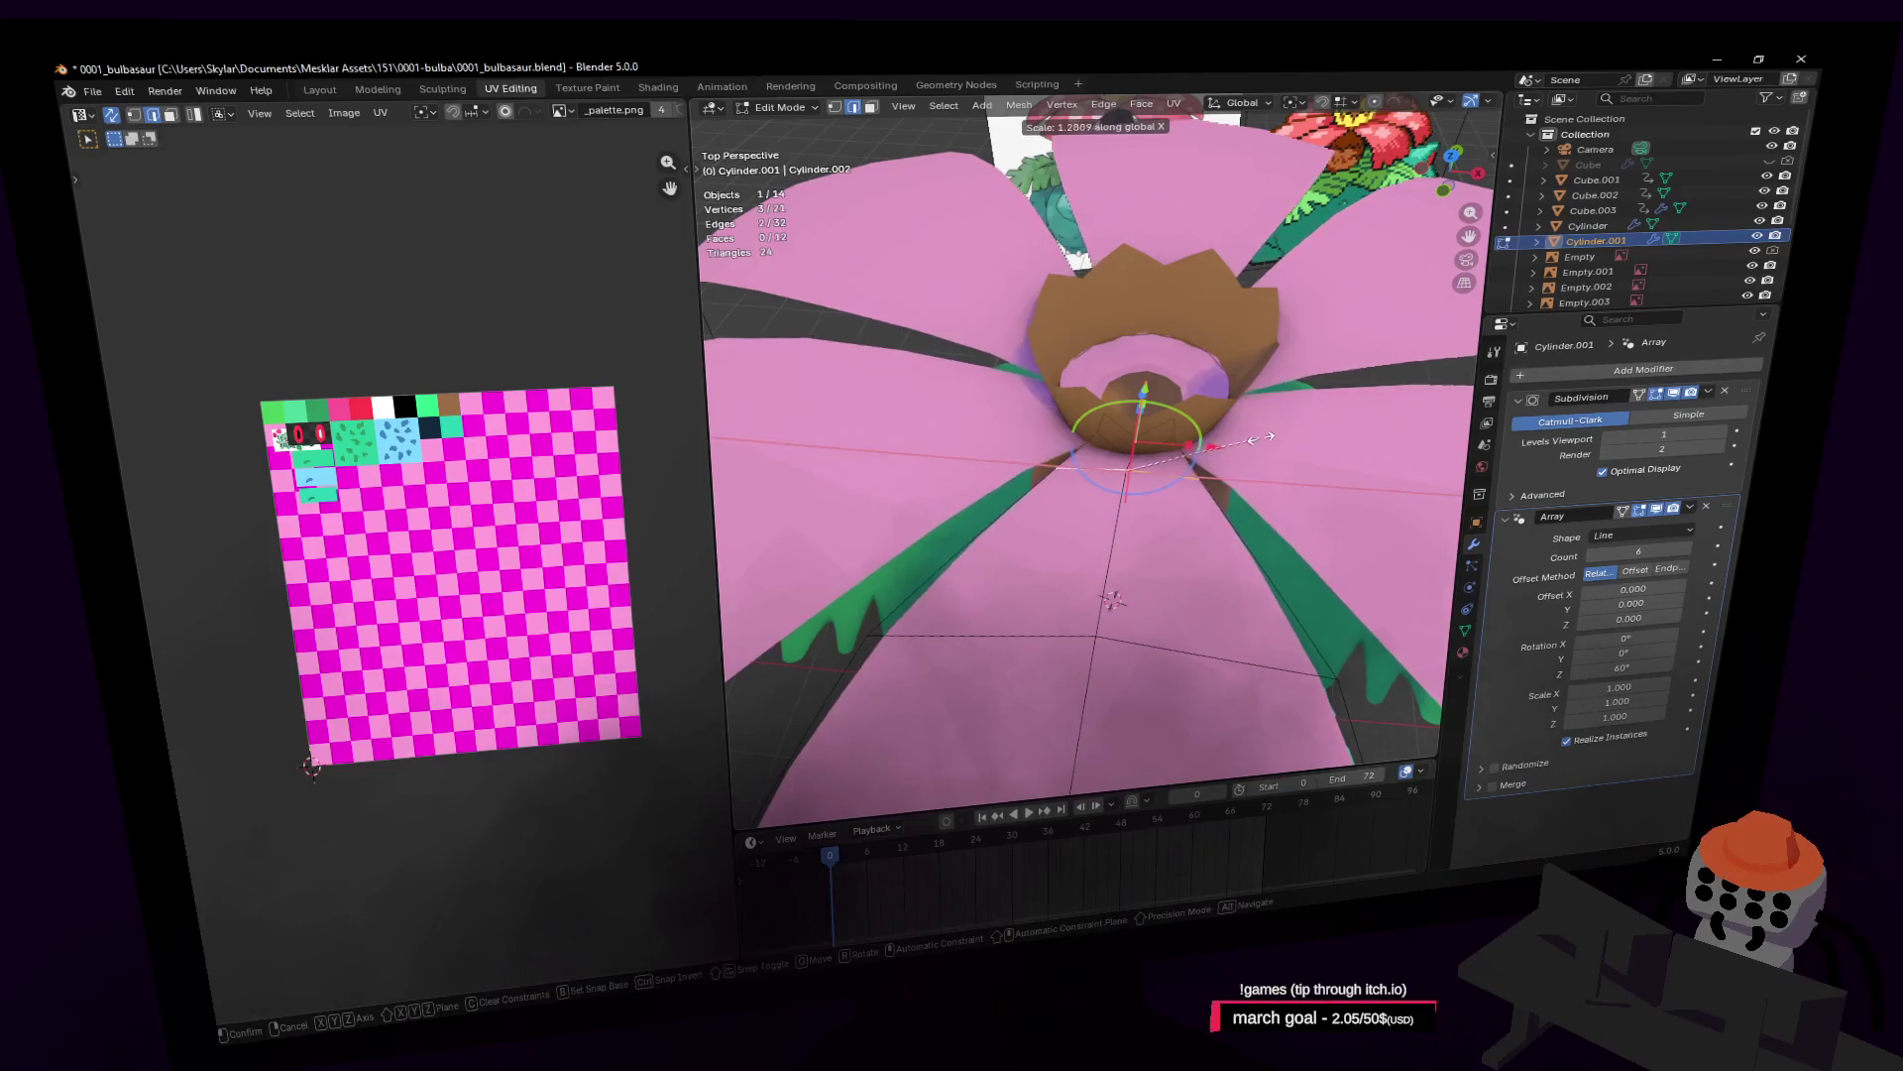
pyautogui.click(1142, 486)
pyautogui.hotkey('shift', '`')
# Step: Select the petal's two outer faces and lower them about 0.18 m along Z
pyautogui.press('s')
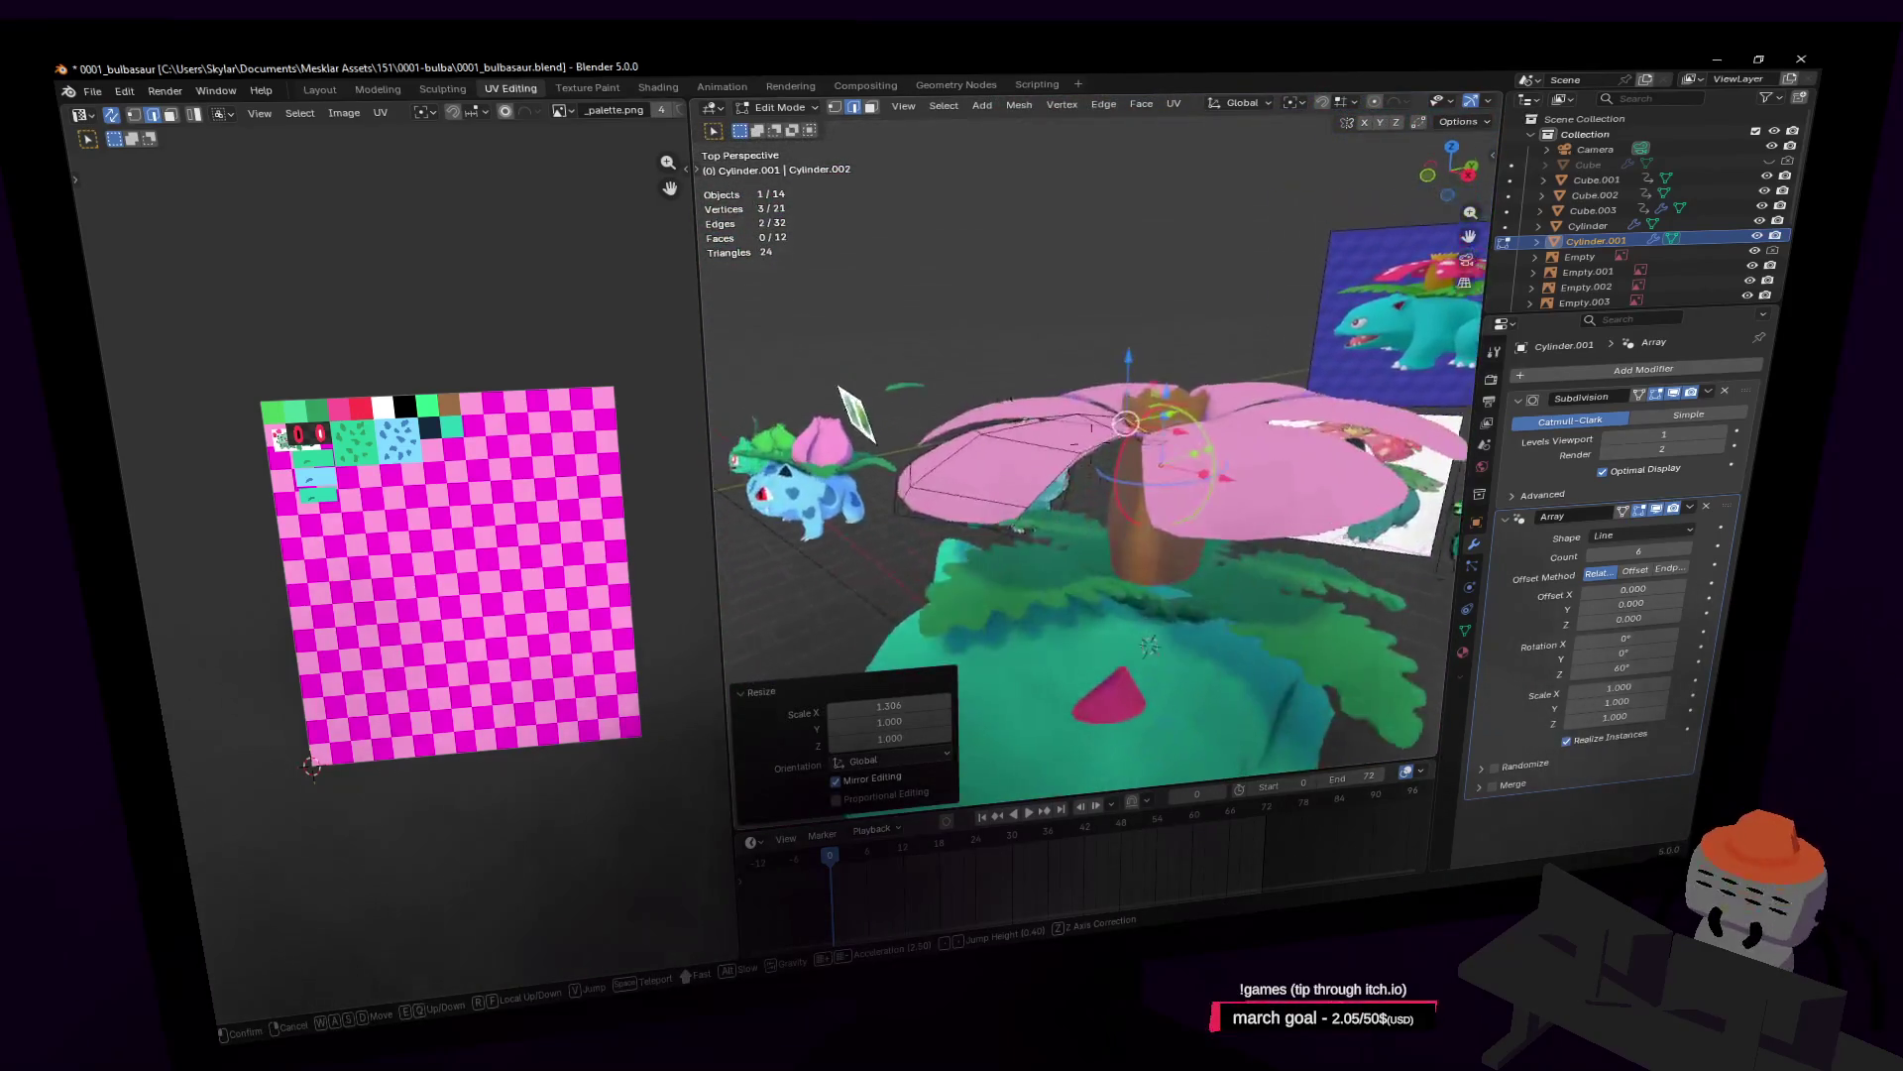
pyautogui.press('w')
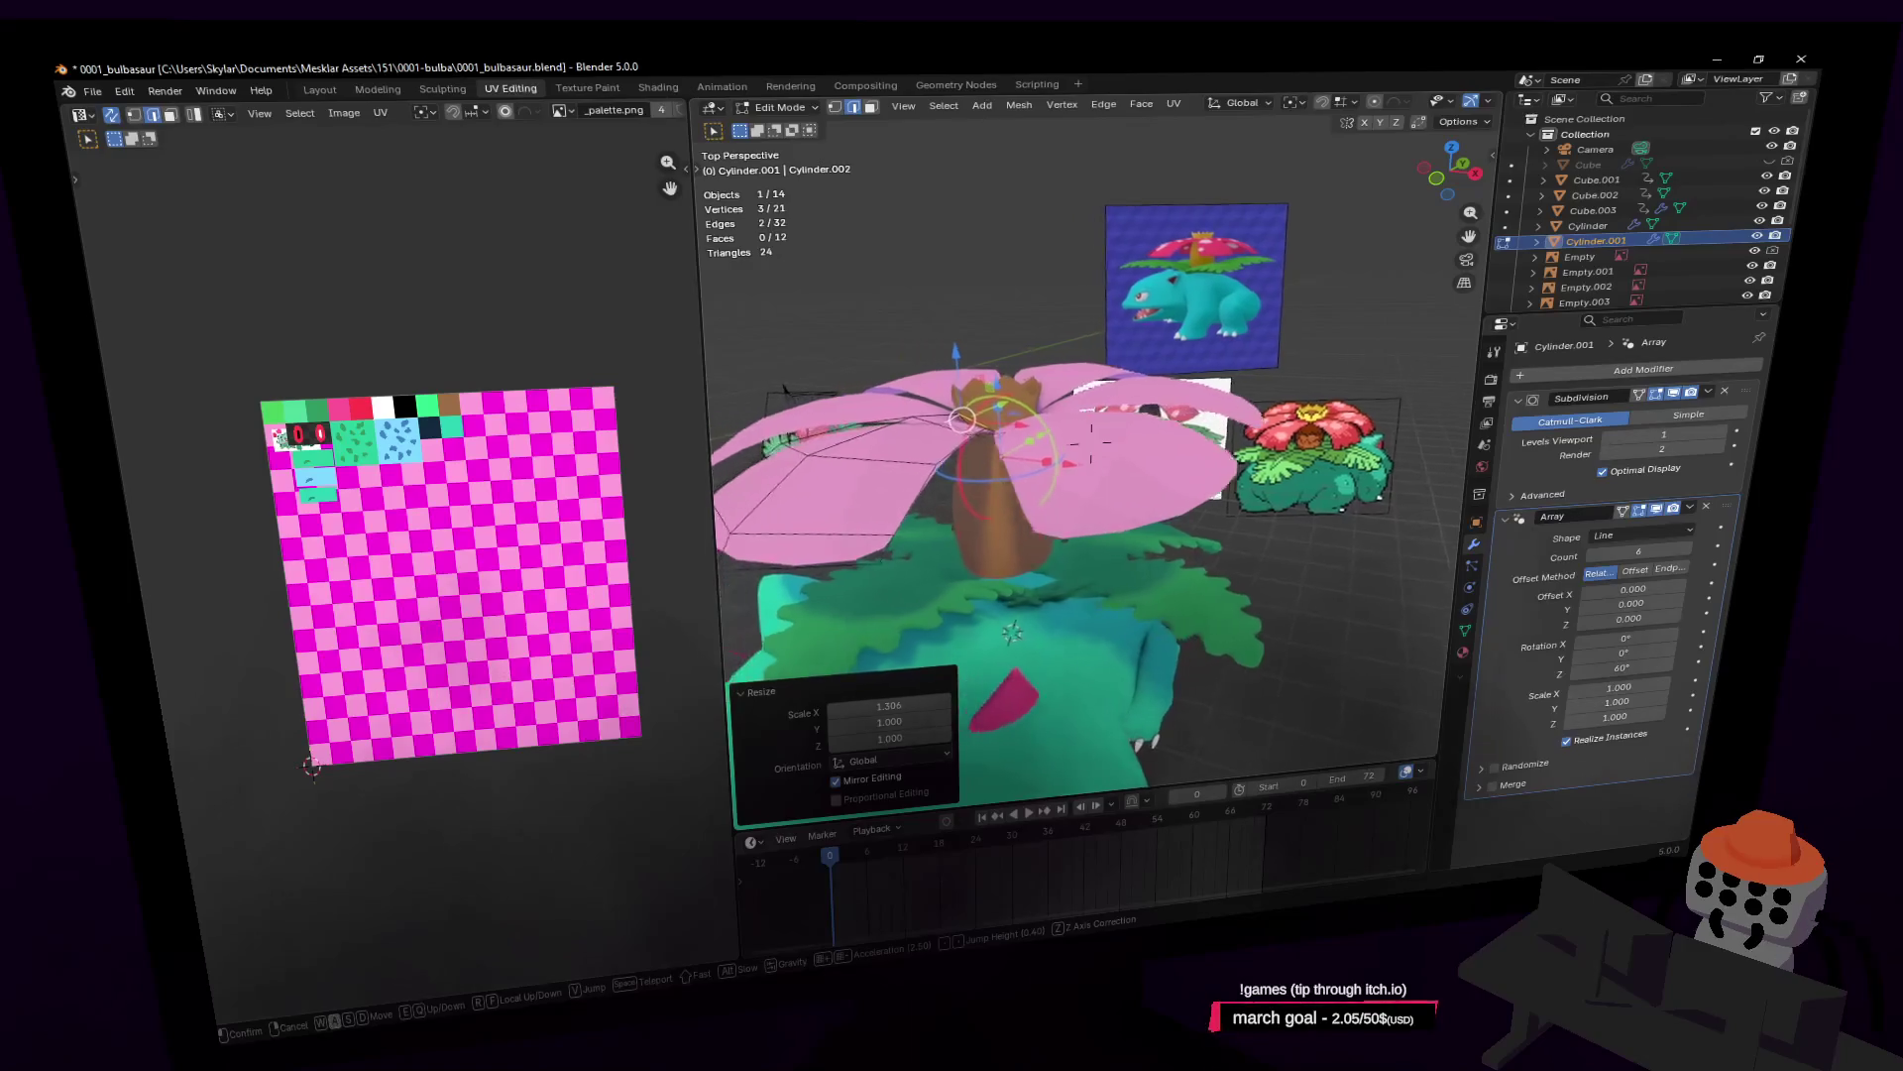
pyautogui.click(1262, 441)
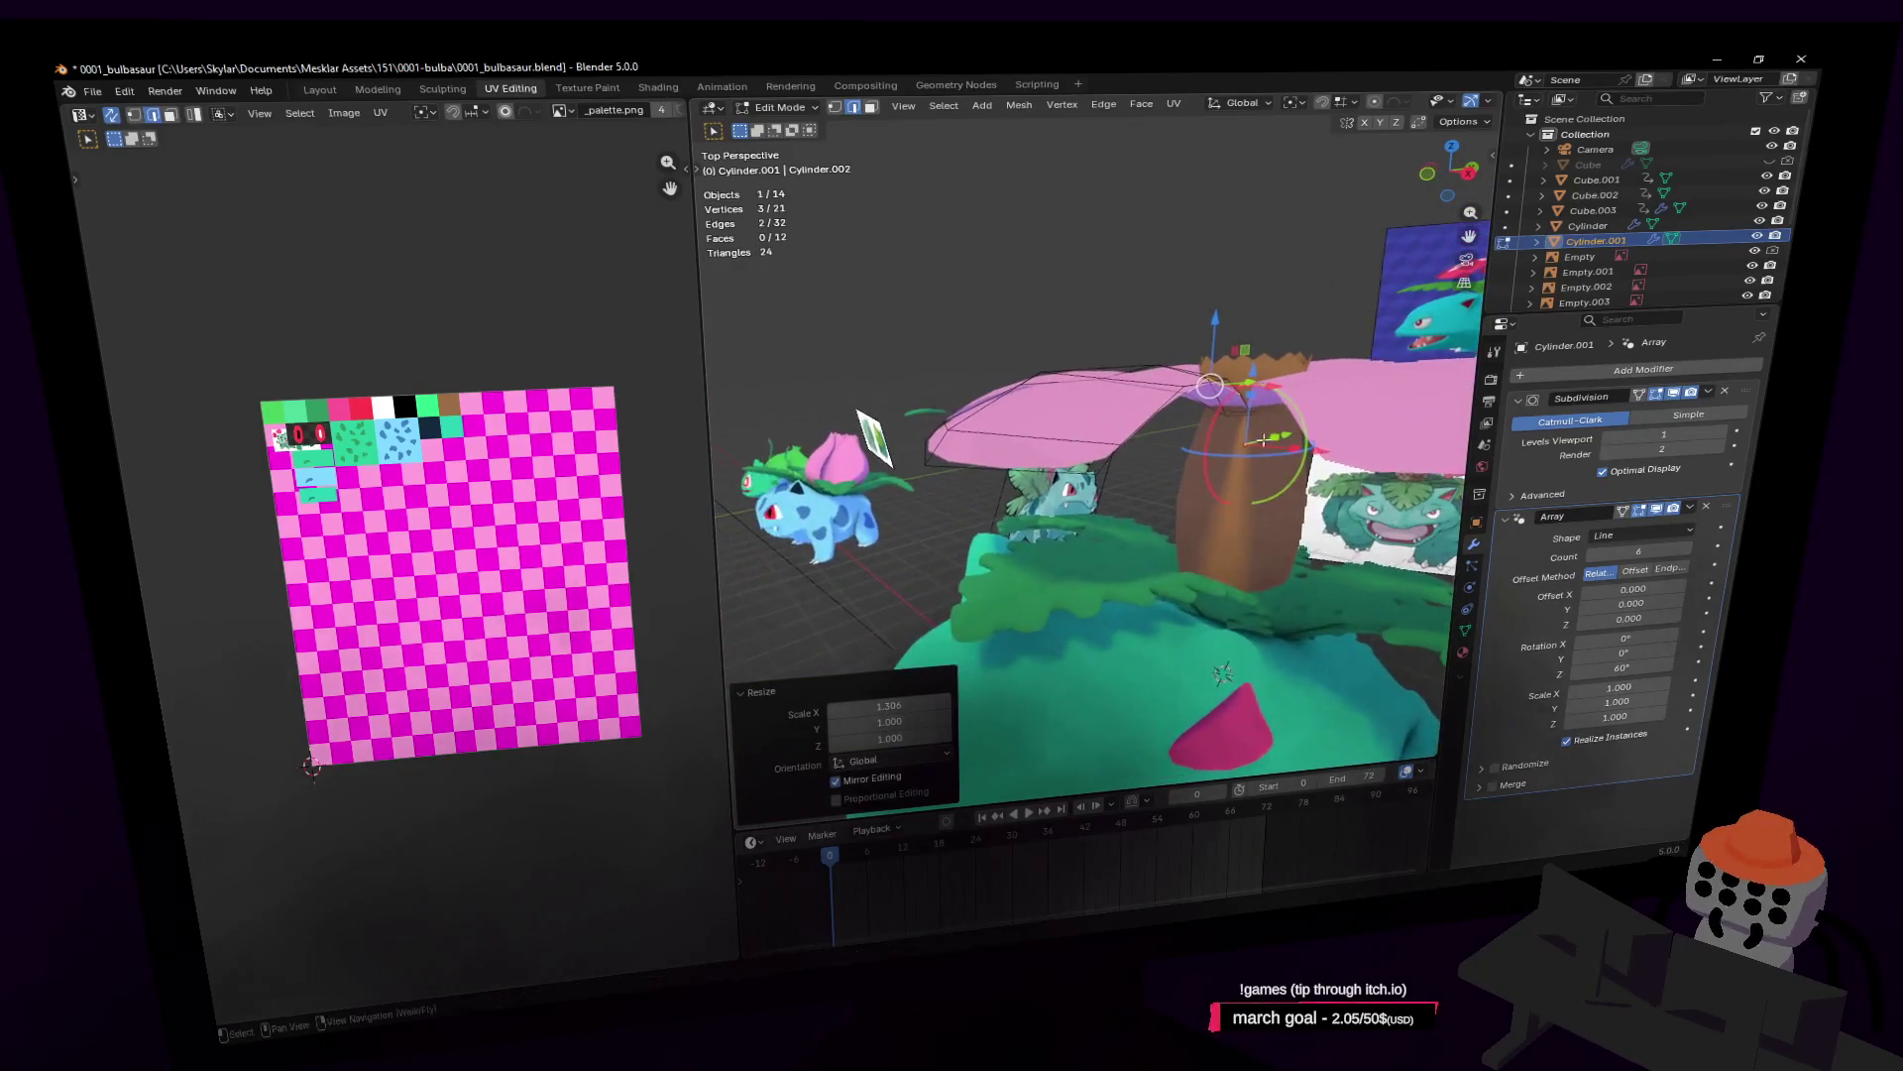
pyautogui.click(941, 449)
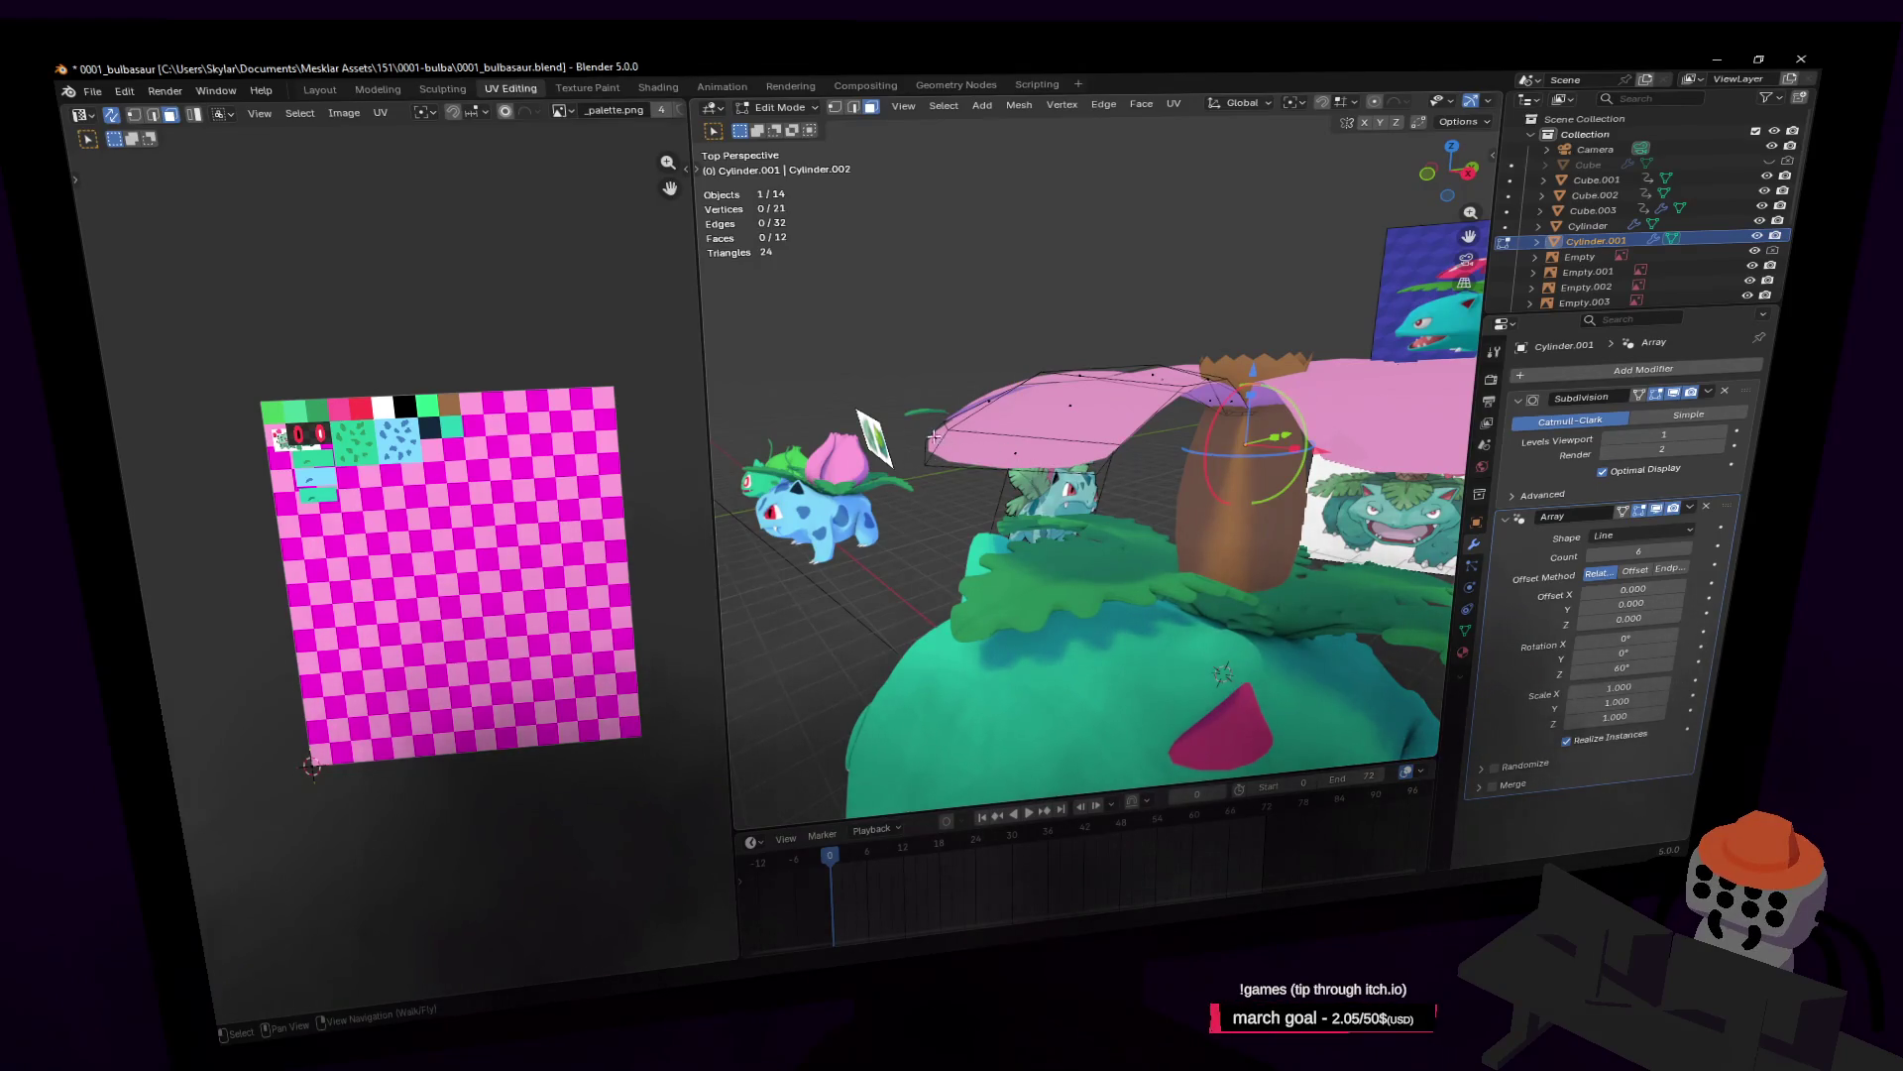
pyautogui.keyDown('shift'); pyautogui.click(964, 449); pyautogui.keyUp('shift')
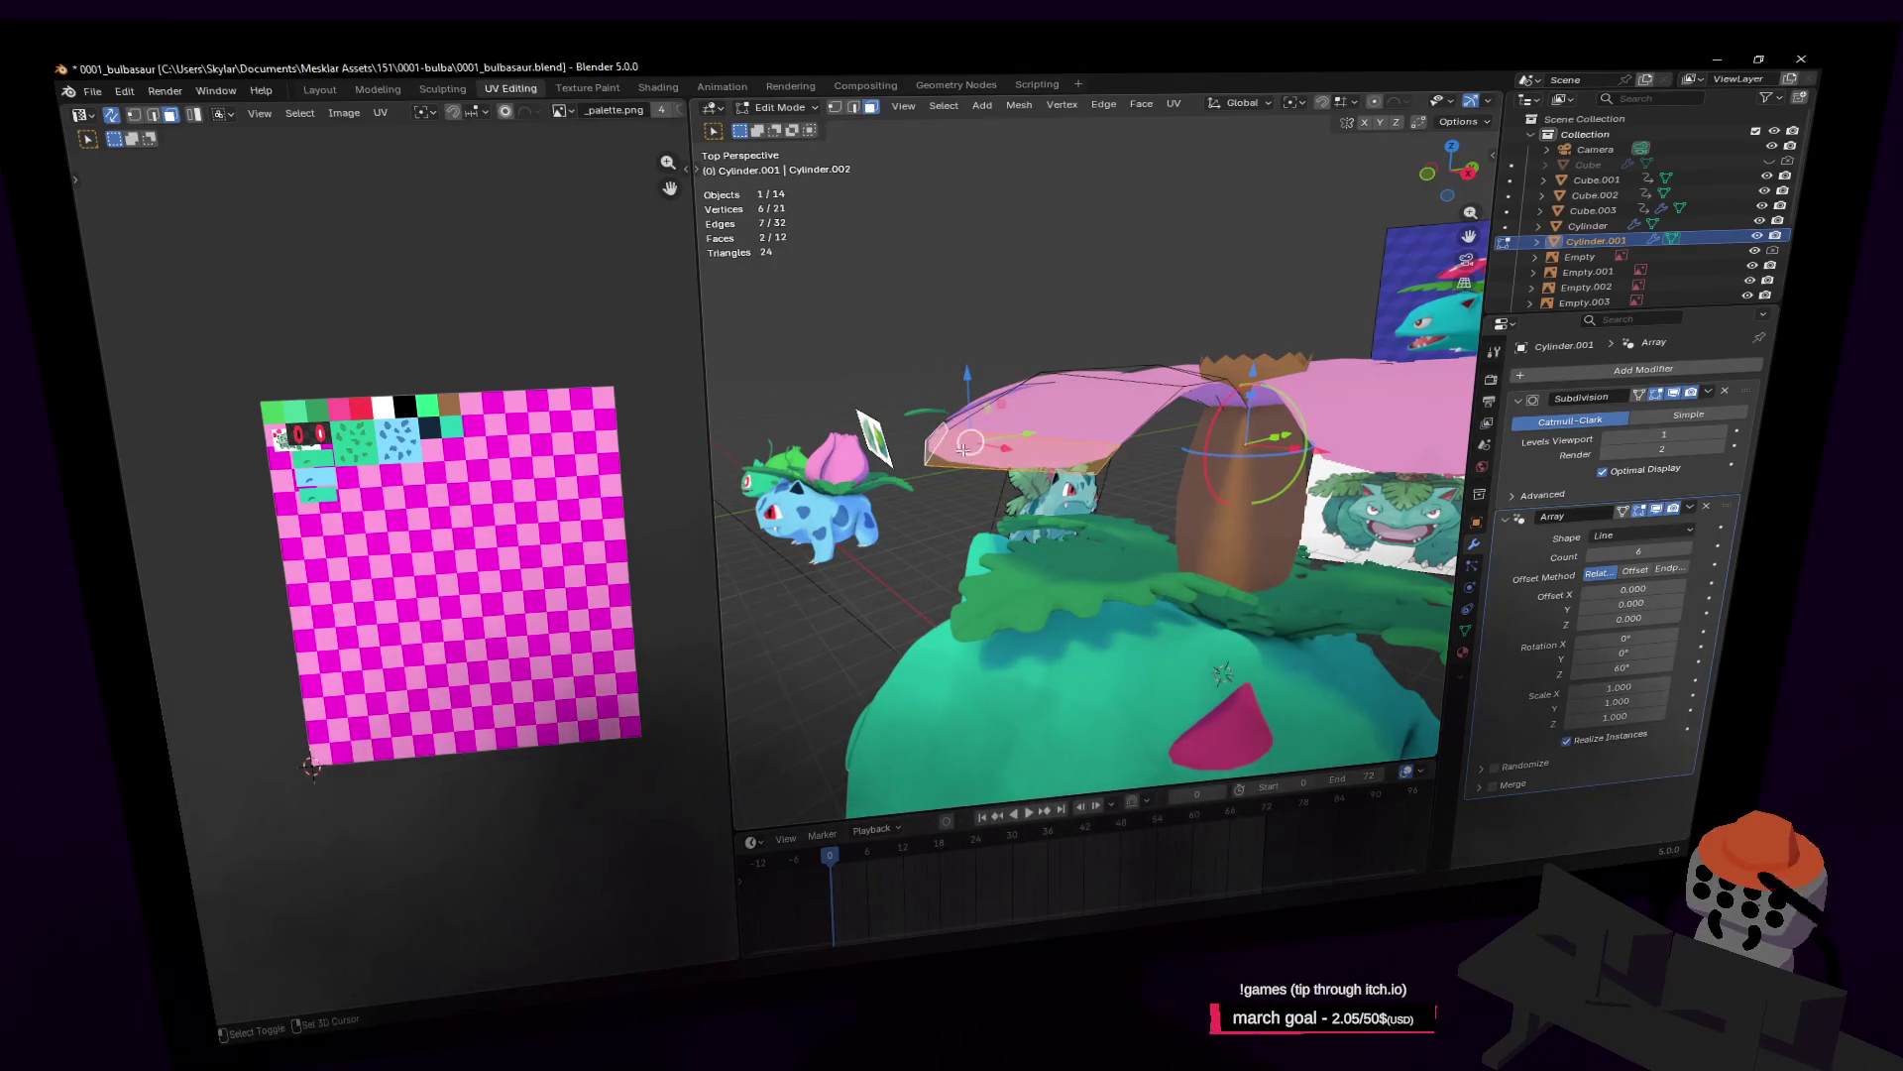
pyautogui.press('g')
pyautogui.click(1098, 389)
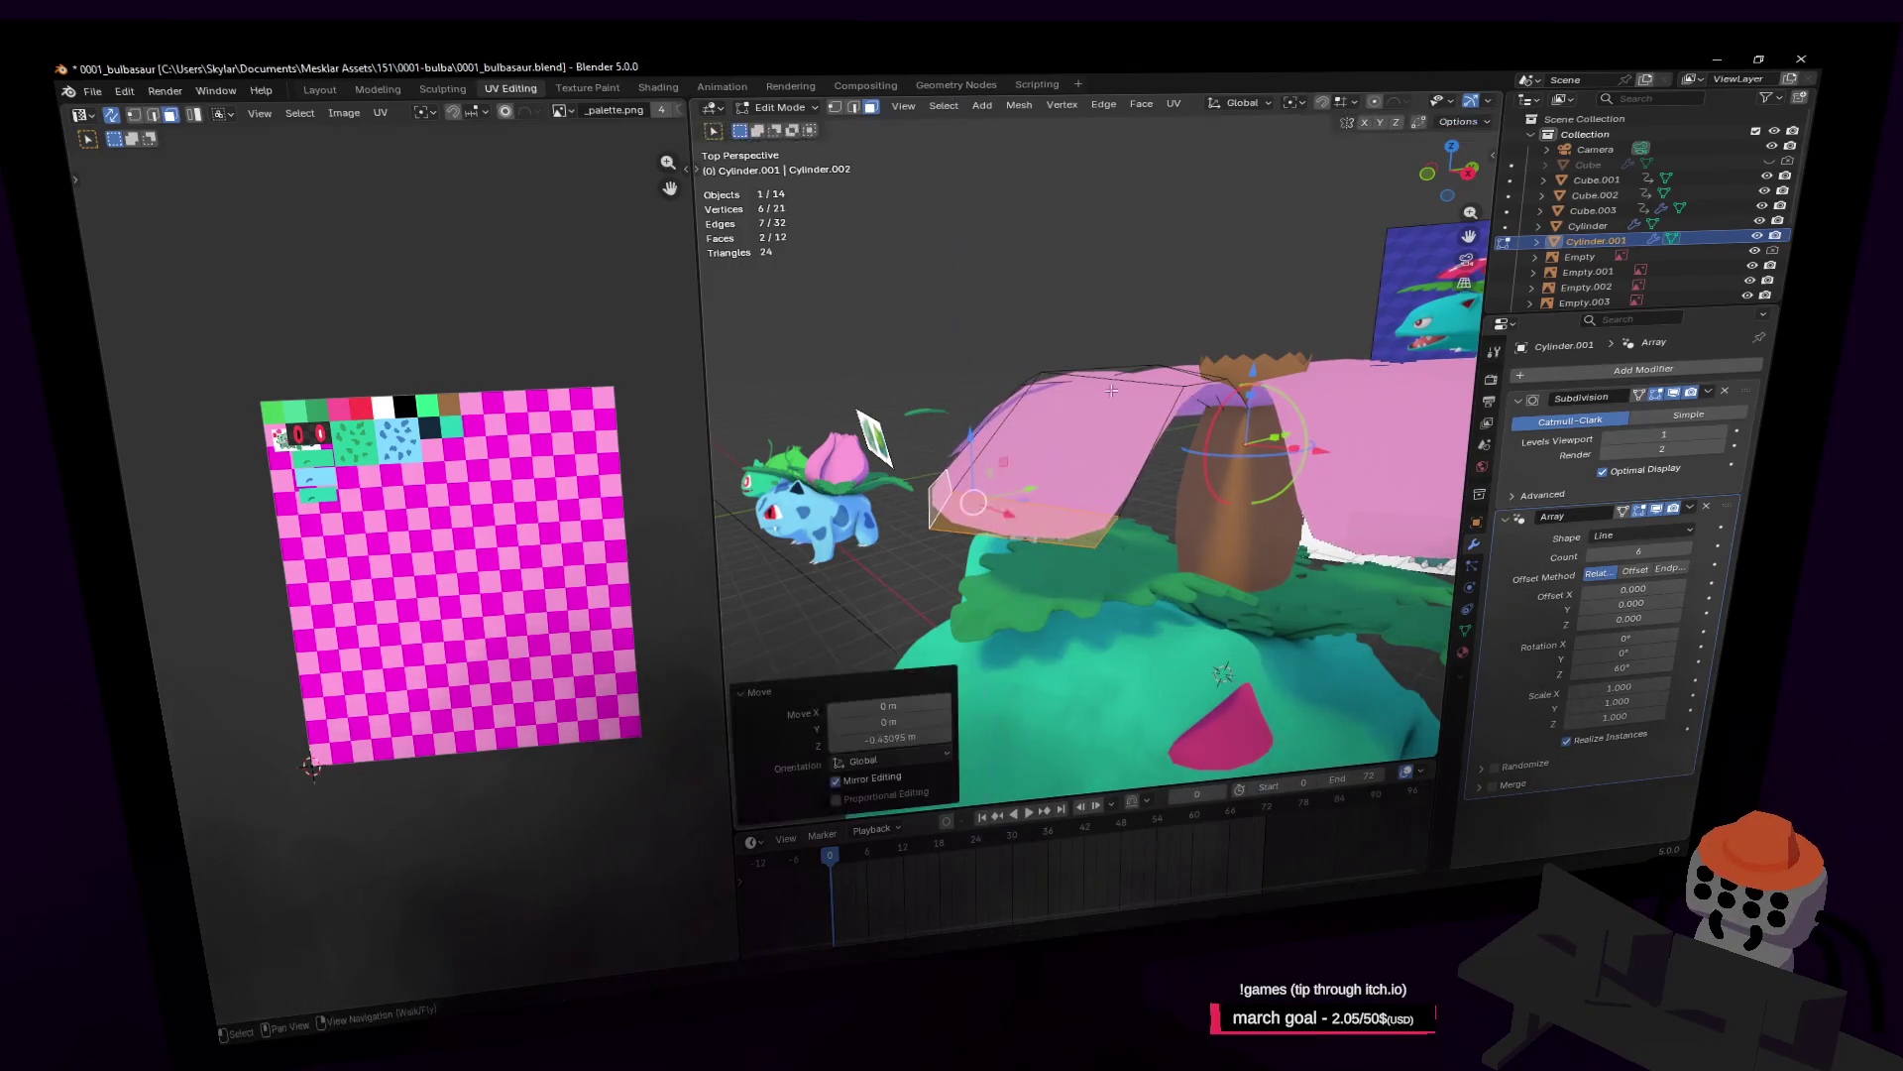
pyautogui.press('g')
pyautogui.press('z')
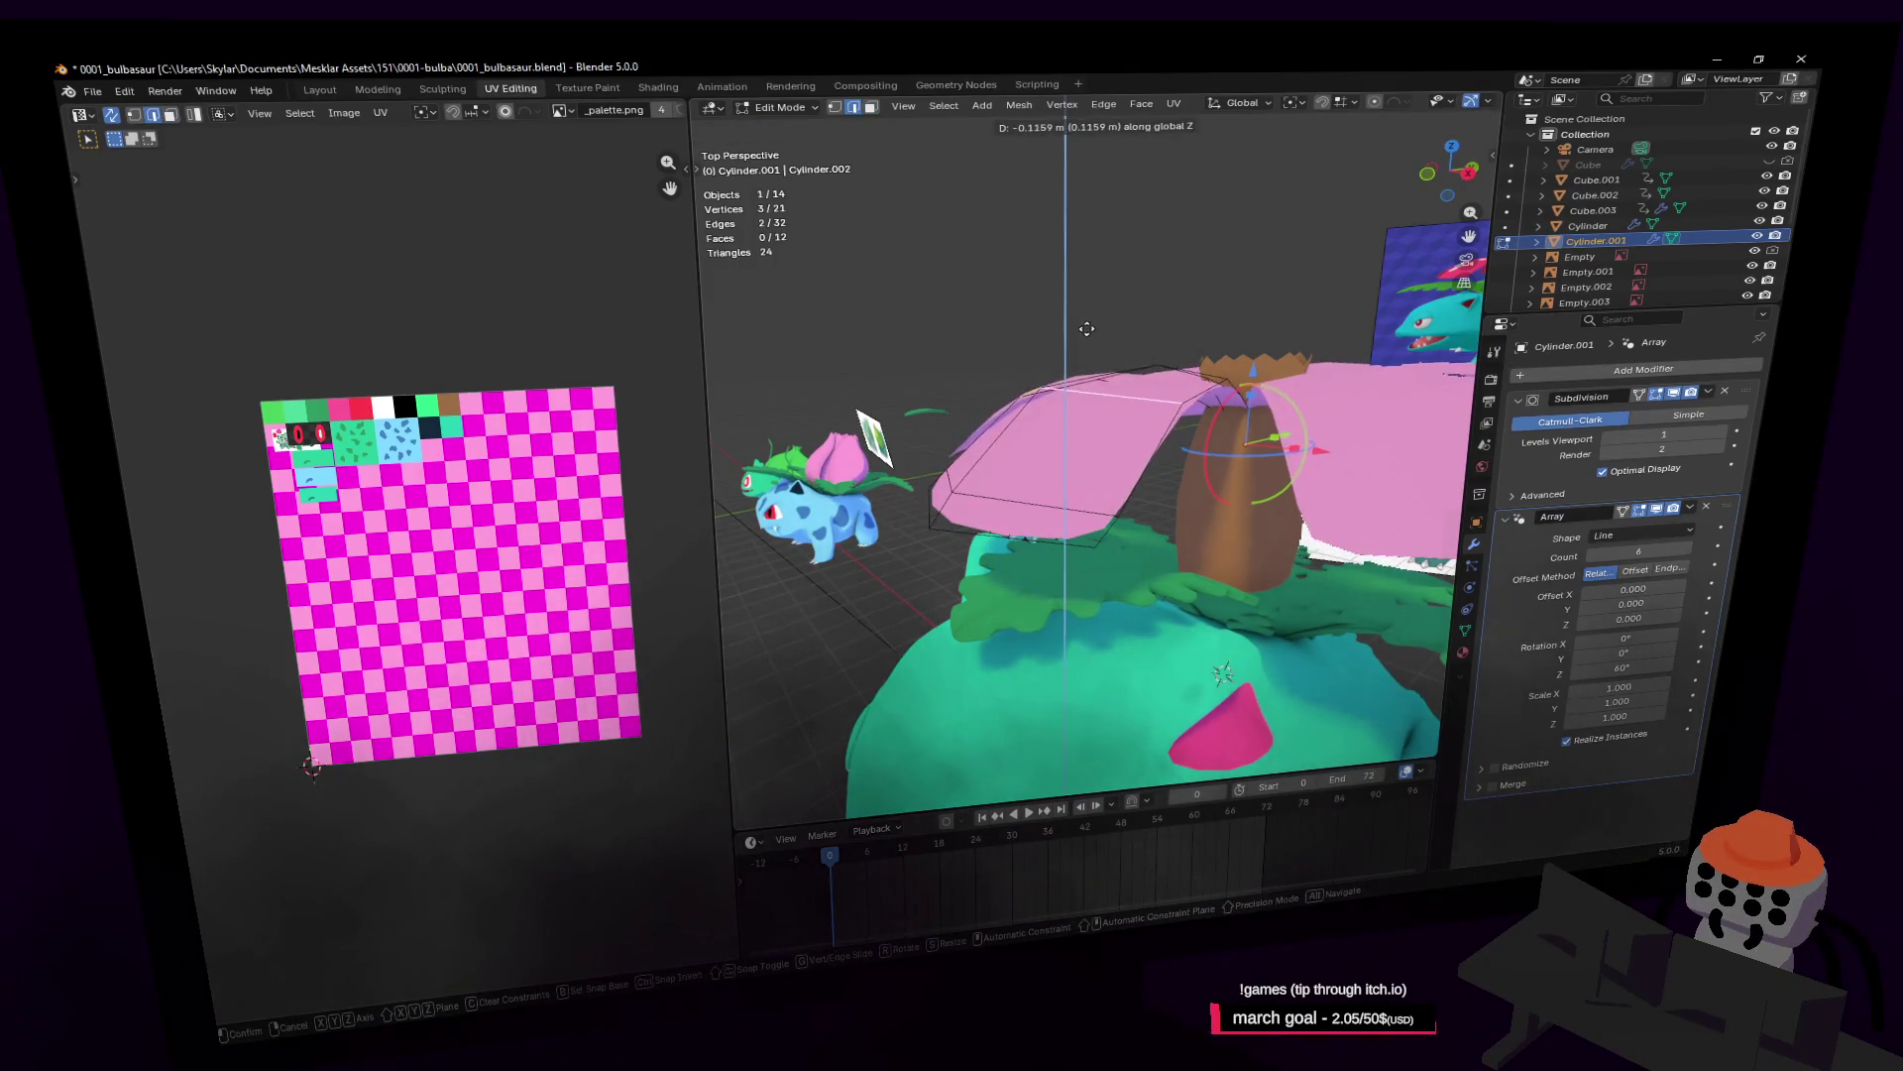
pyautogui.click(1092, 336)
# Step: Return to Object Mode and select the brown trunk cylinder
pyautogui.hotkey('shift', '`')
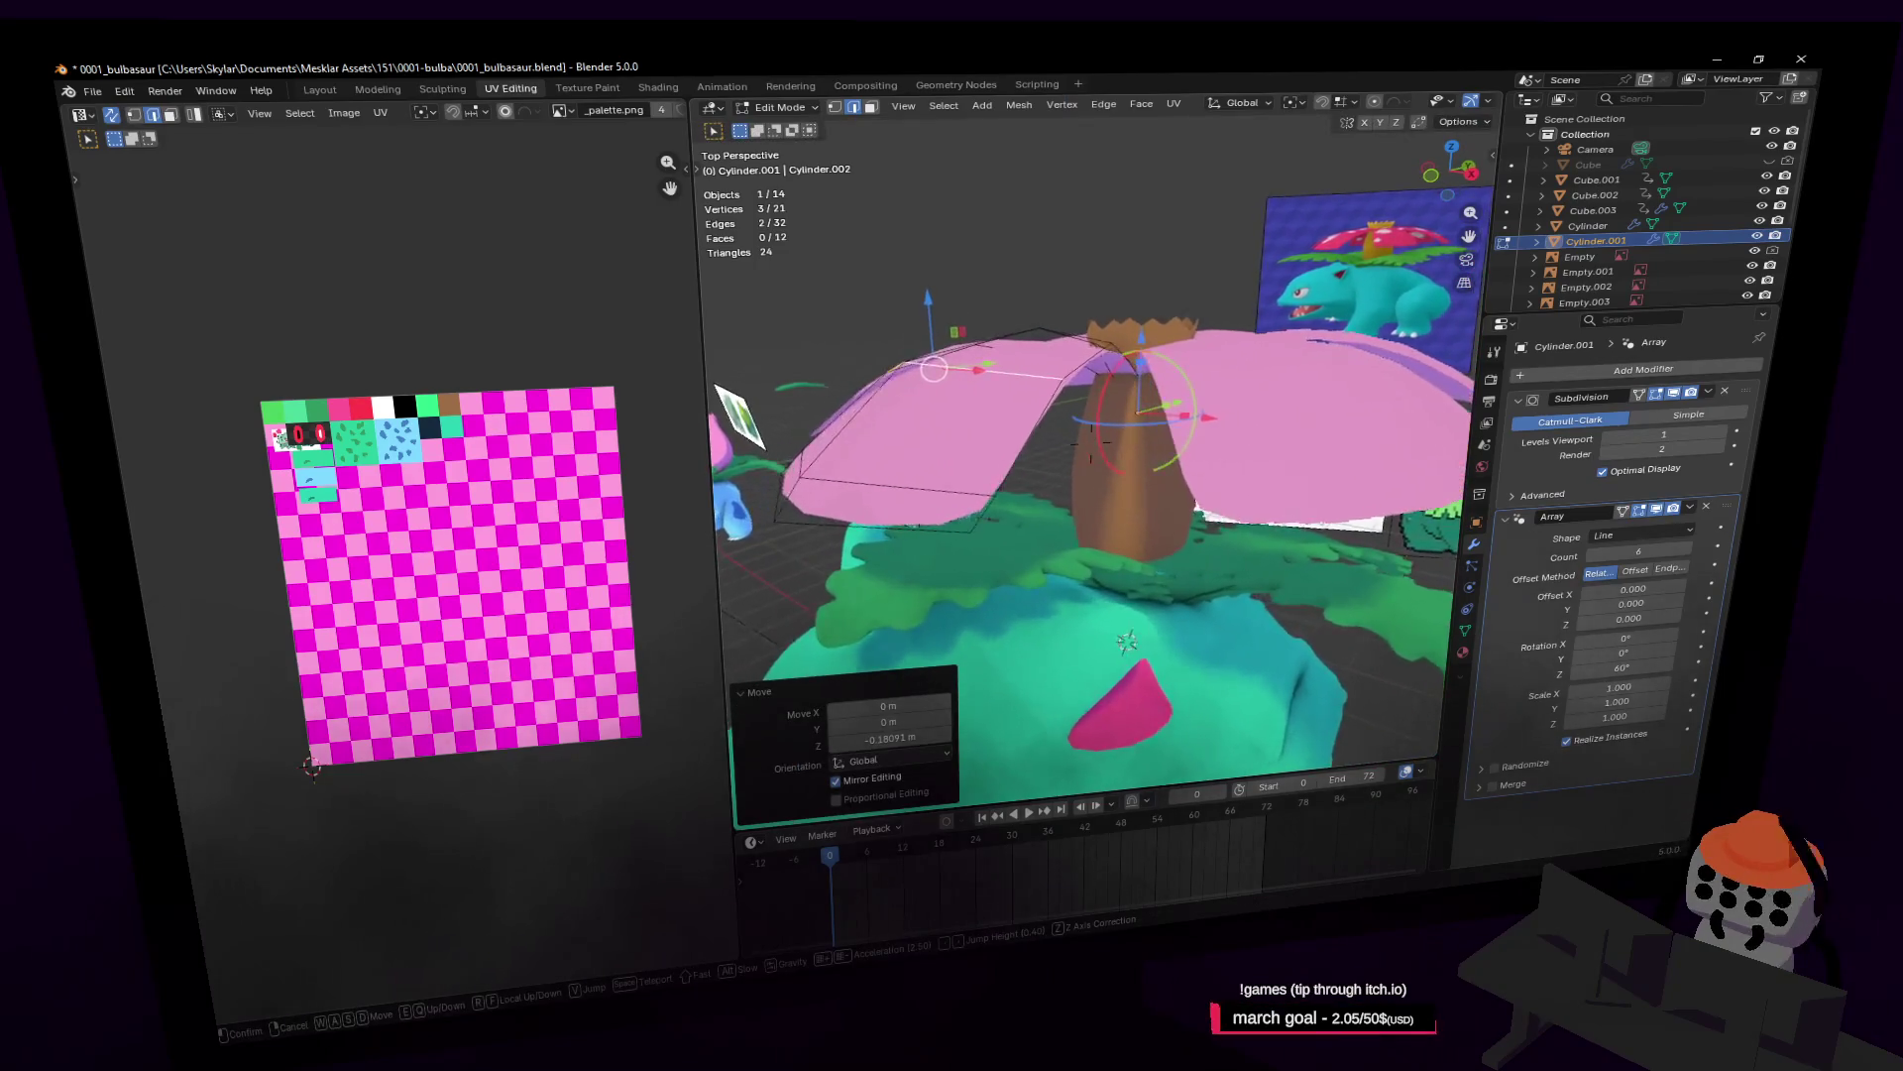
pyautogui.click(1180, 372)
pyautogui.press('Tab')
pyautogui.click(1134, 491)
pyautogui.hotkey('shift', '`')
pyautogui.press('s')
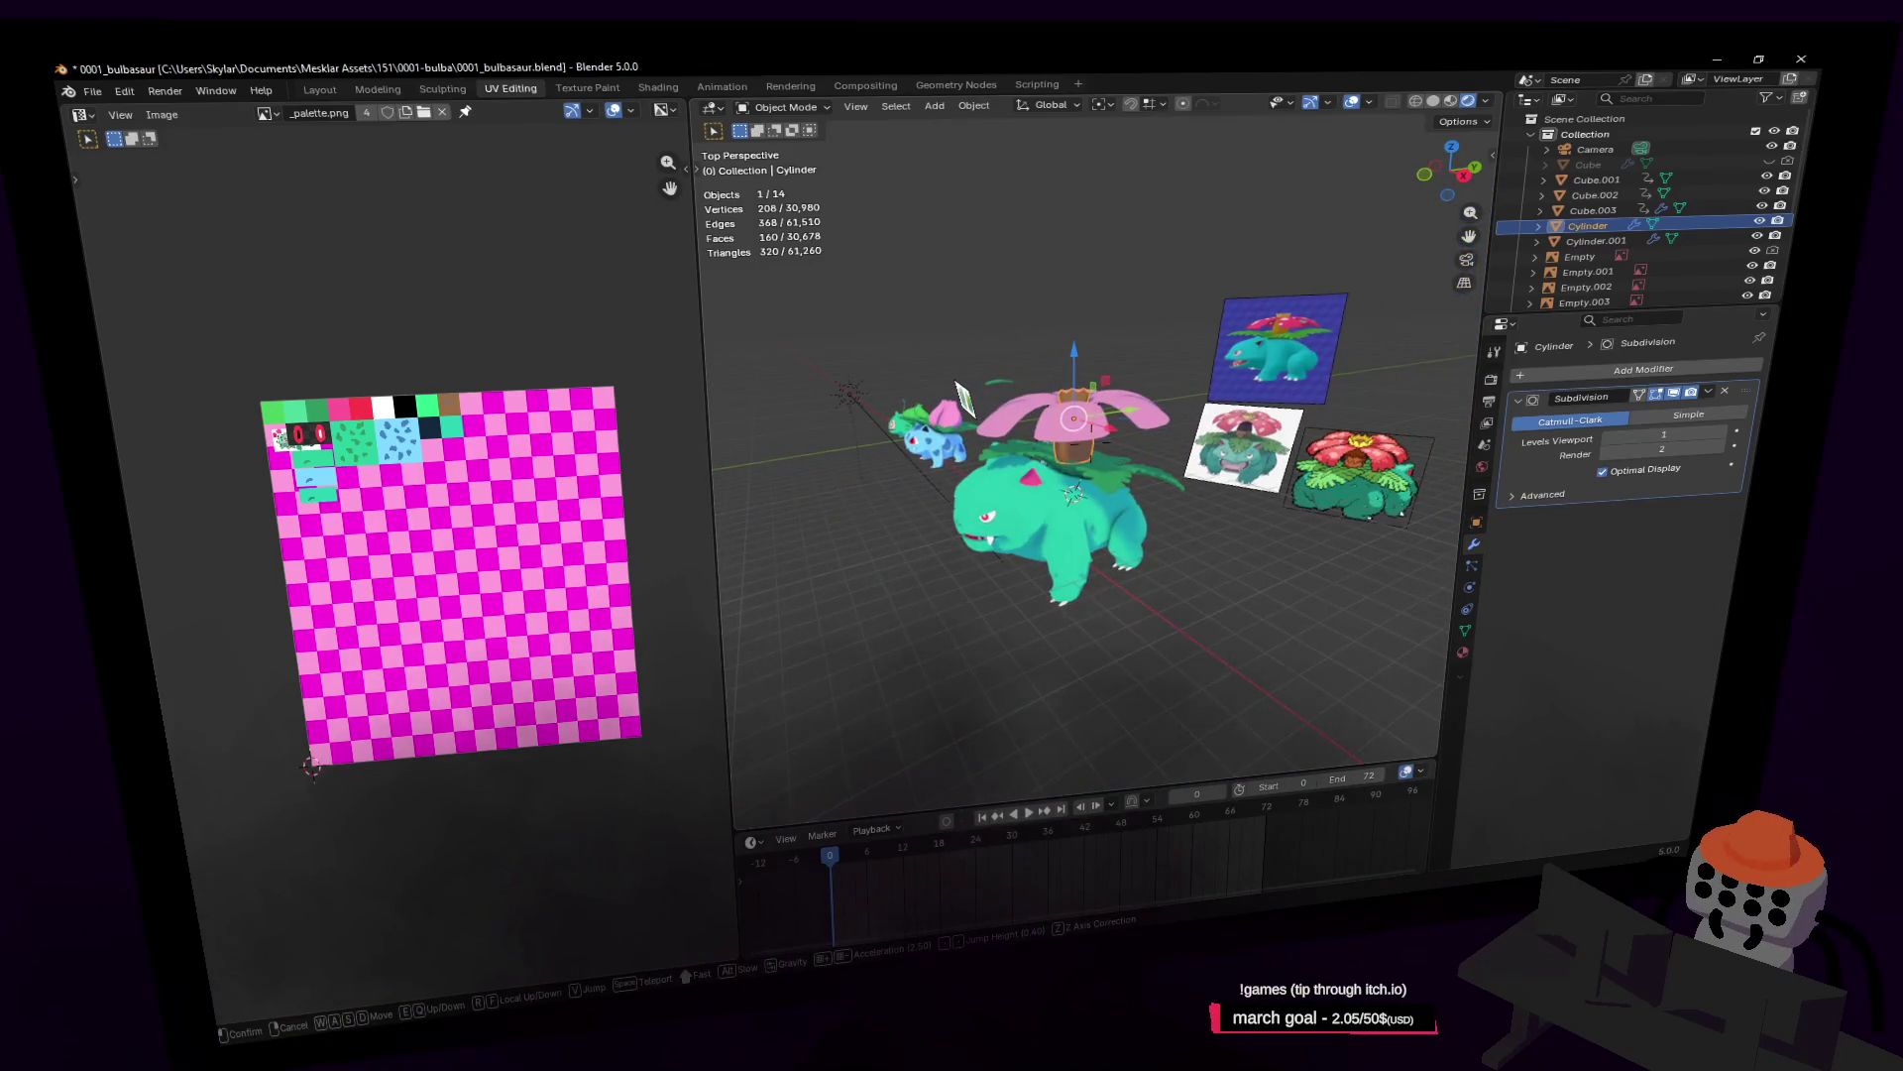
# Step: In the trunk's Edit Mode, add loop cuts, including a centred one at mid-height
pyautogui.press('w')
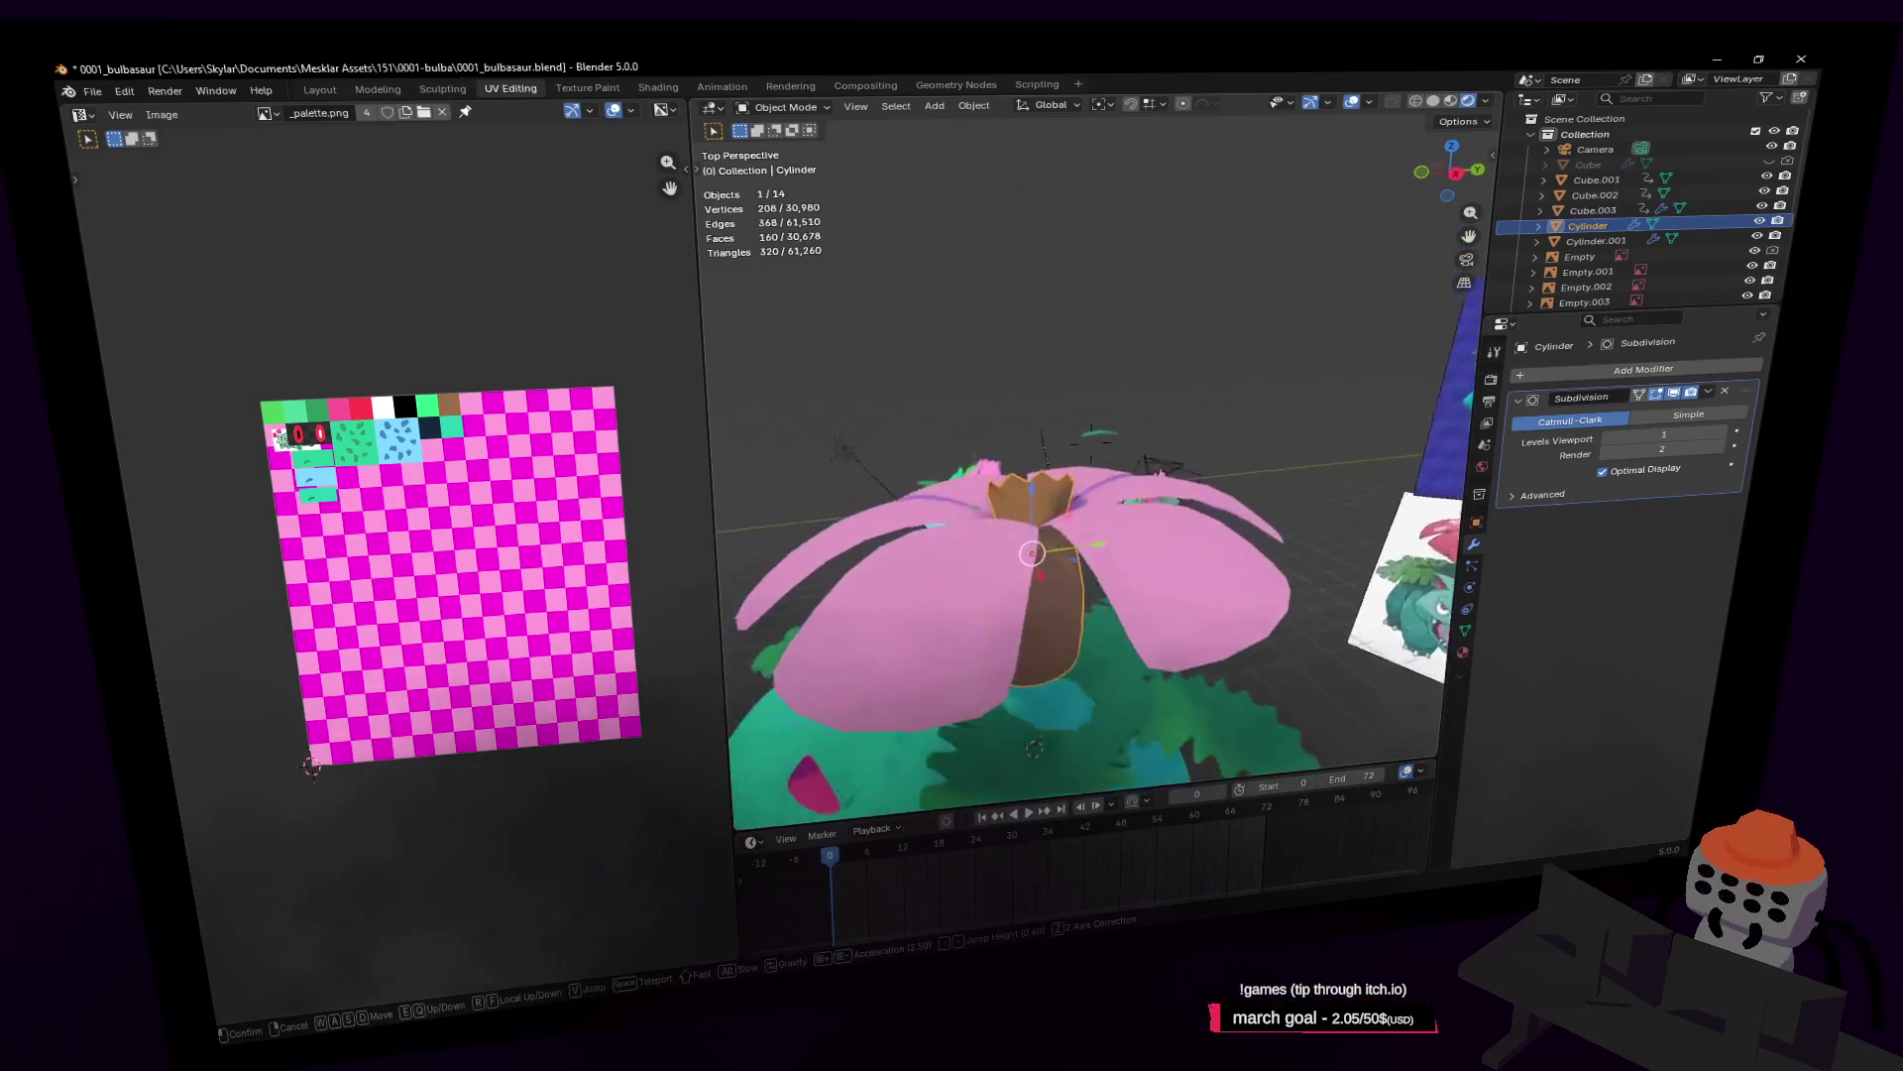
pyautogui.press('Tab')
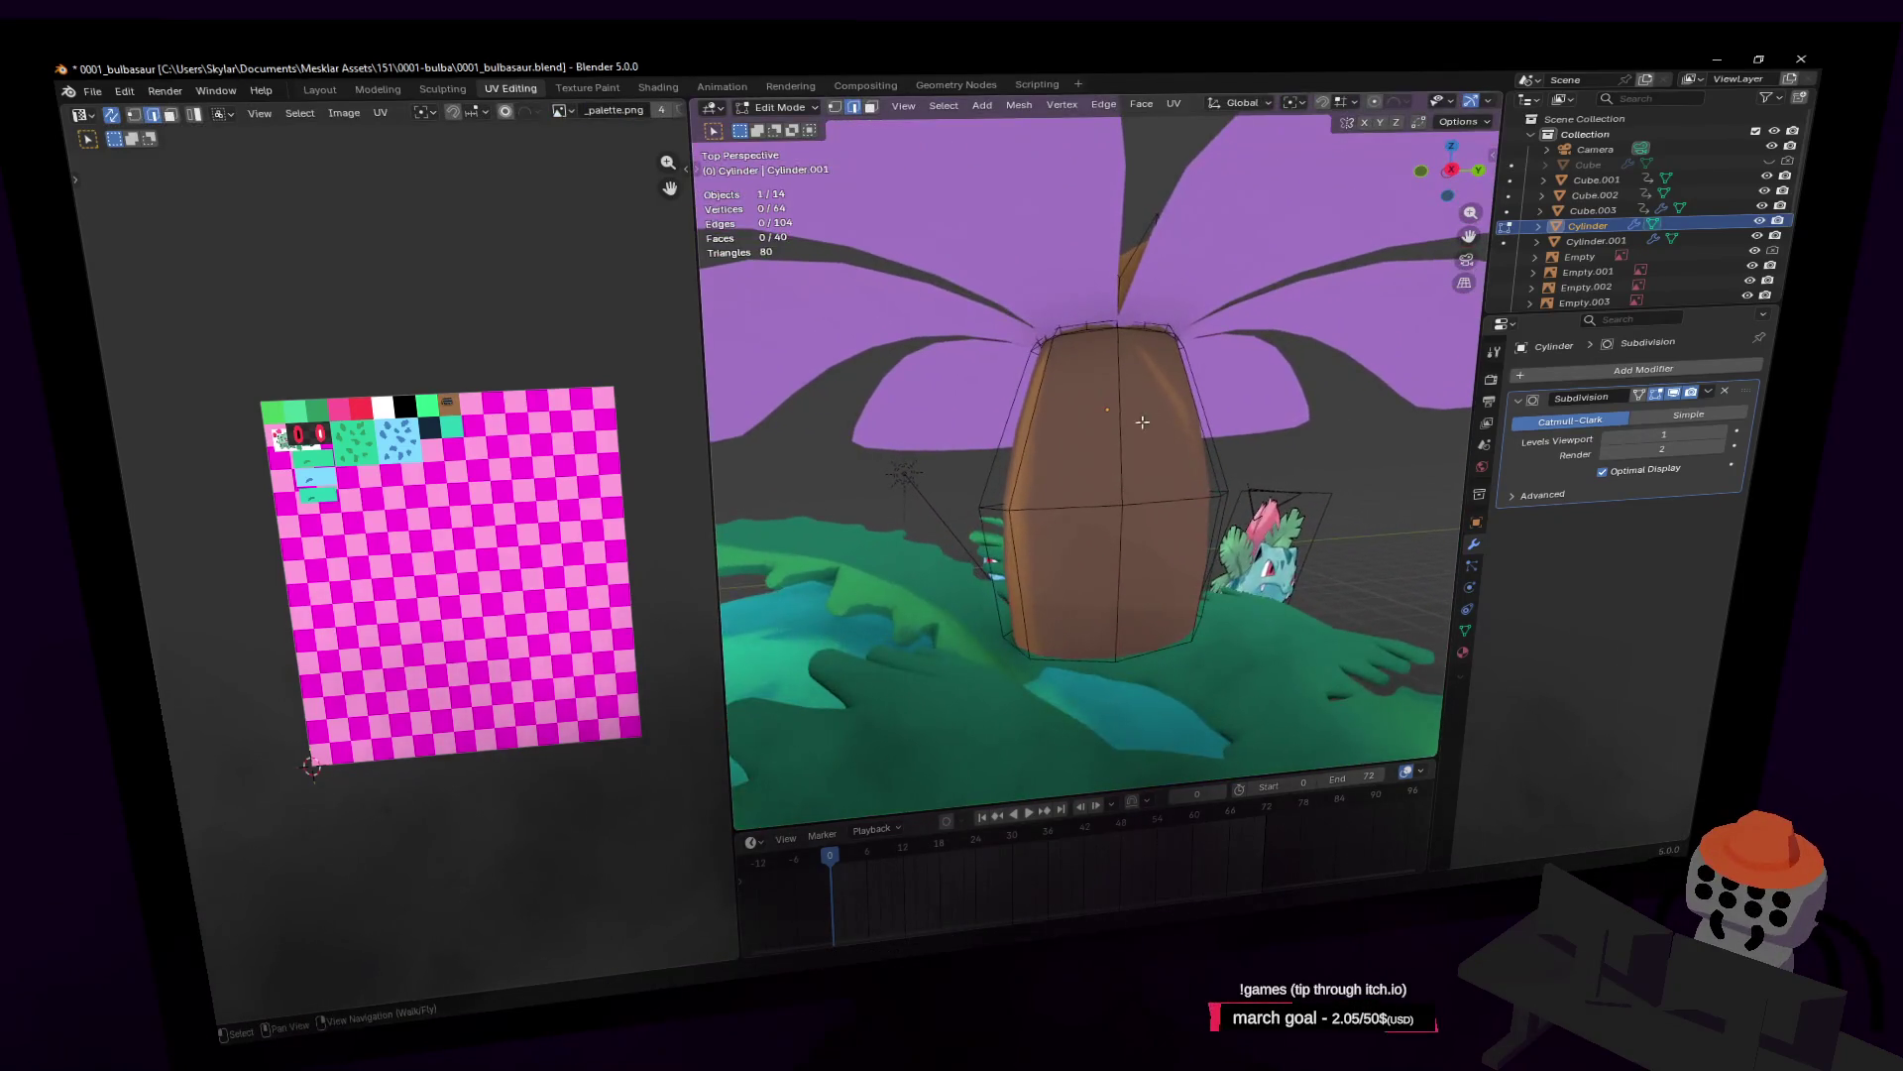
pyautogui.click(1117, 385)
pyautogui.hotkey('ctrl', 'r')
pyautogui.click(1116, 385)
pyautogui.click(1122, 369)
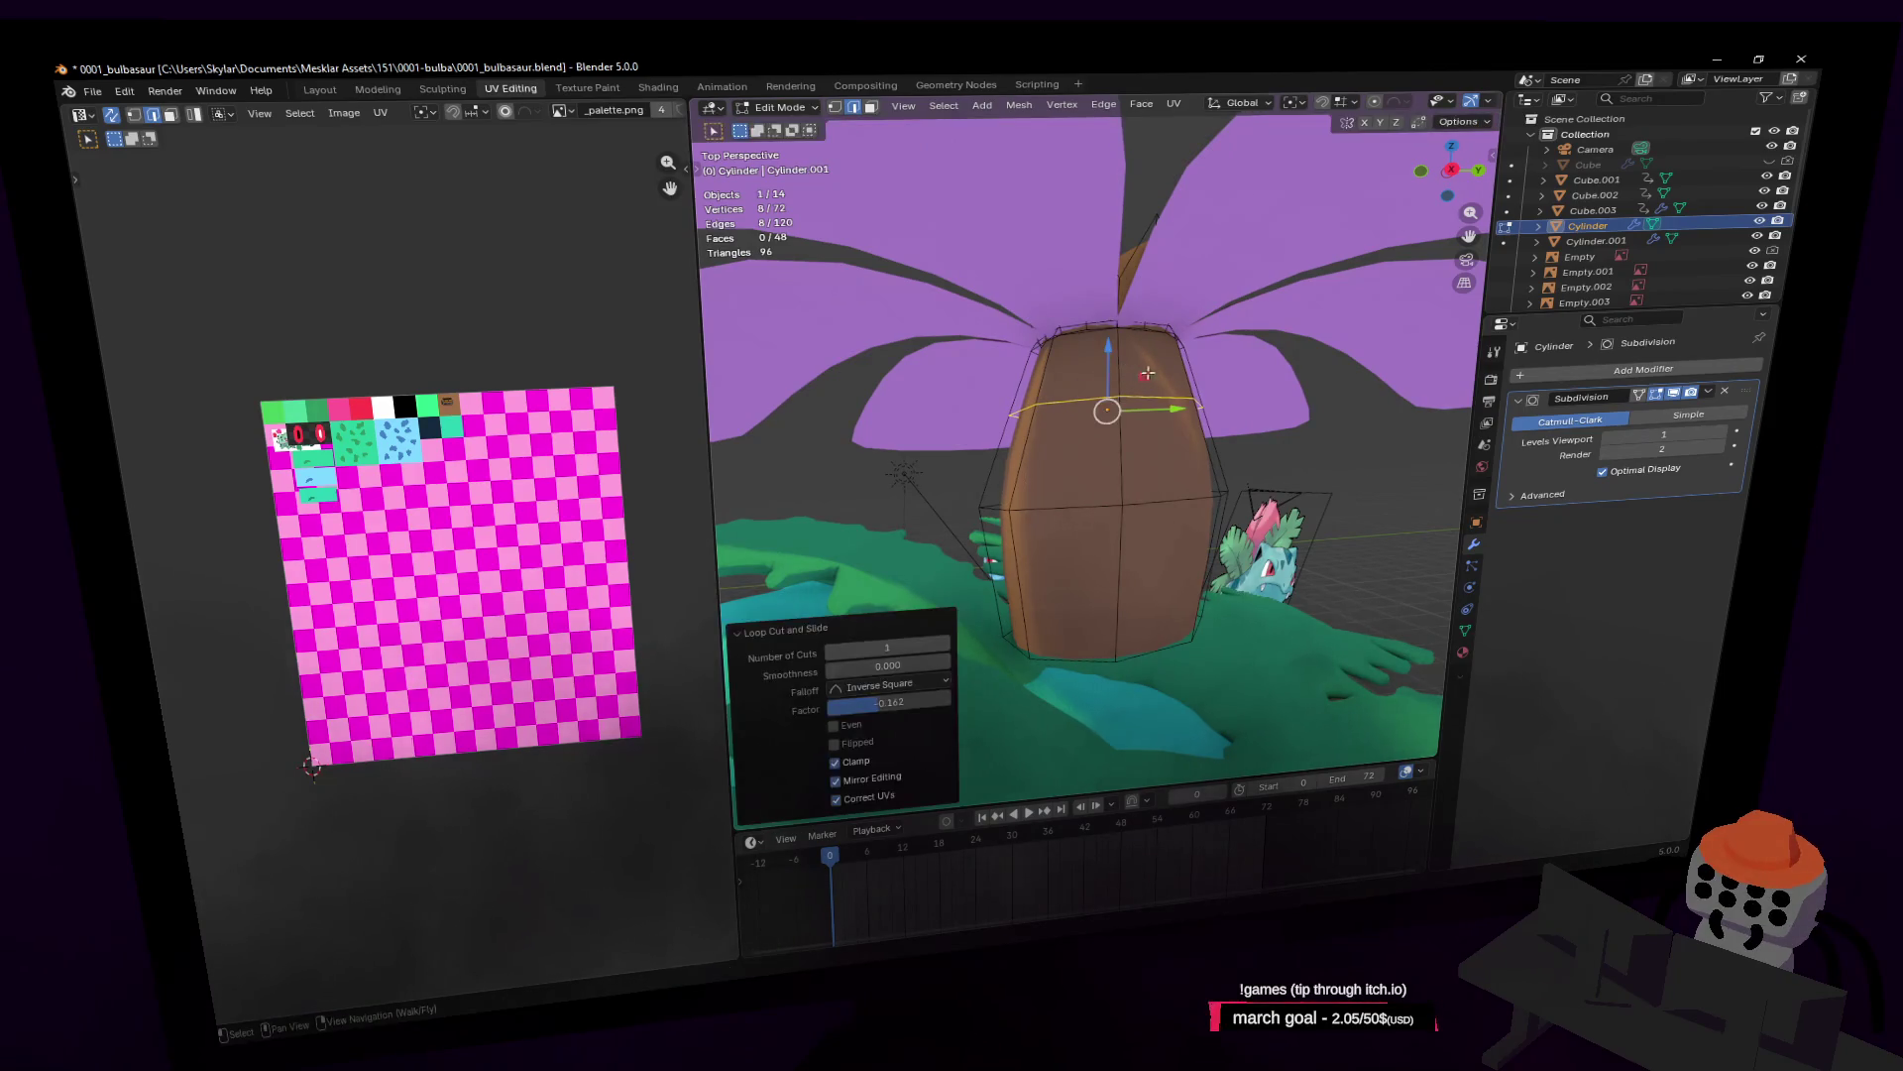
pyautogui.hotkey('ctrl', 'z')
pyautogui.hotkey('ctrl', 'r')
pyautogui.click(1110, 392)
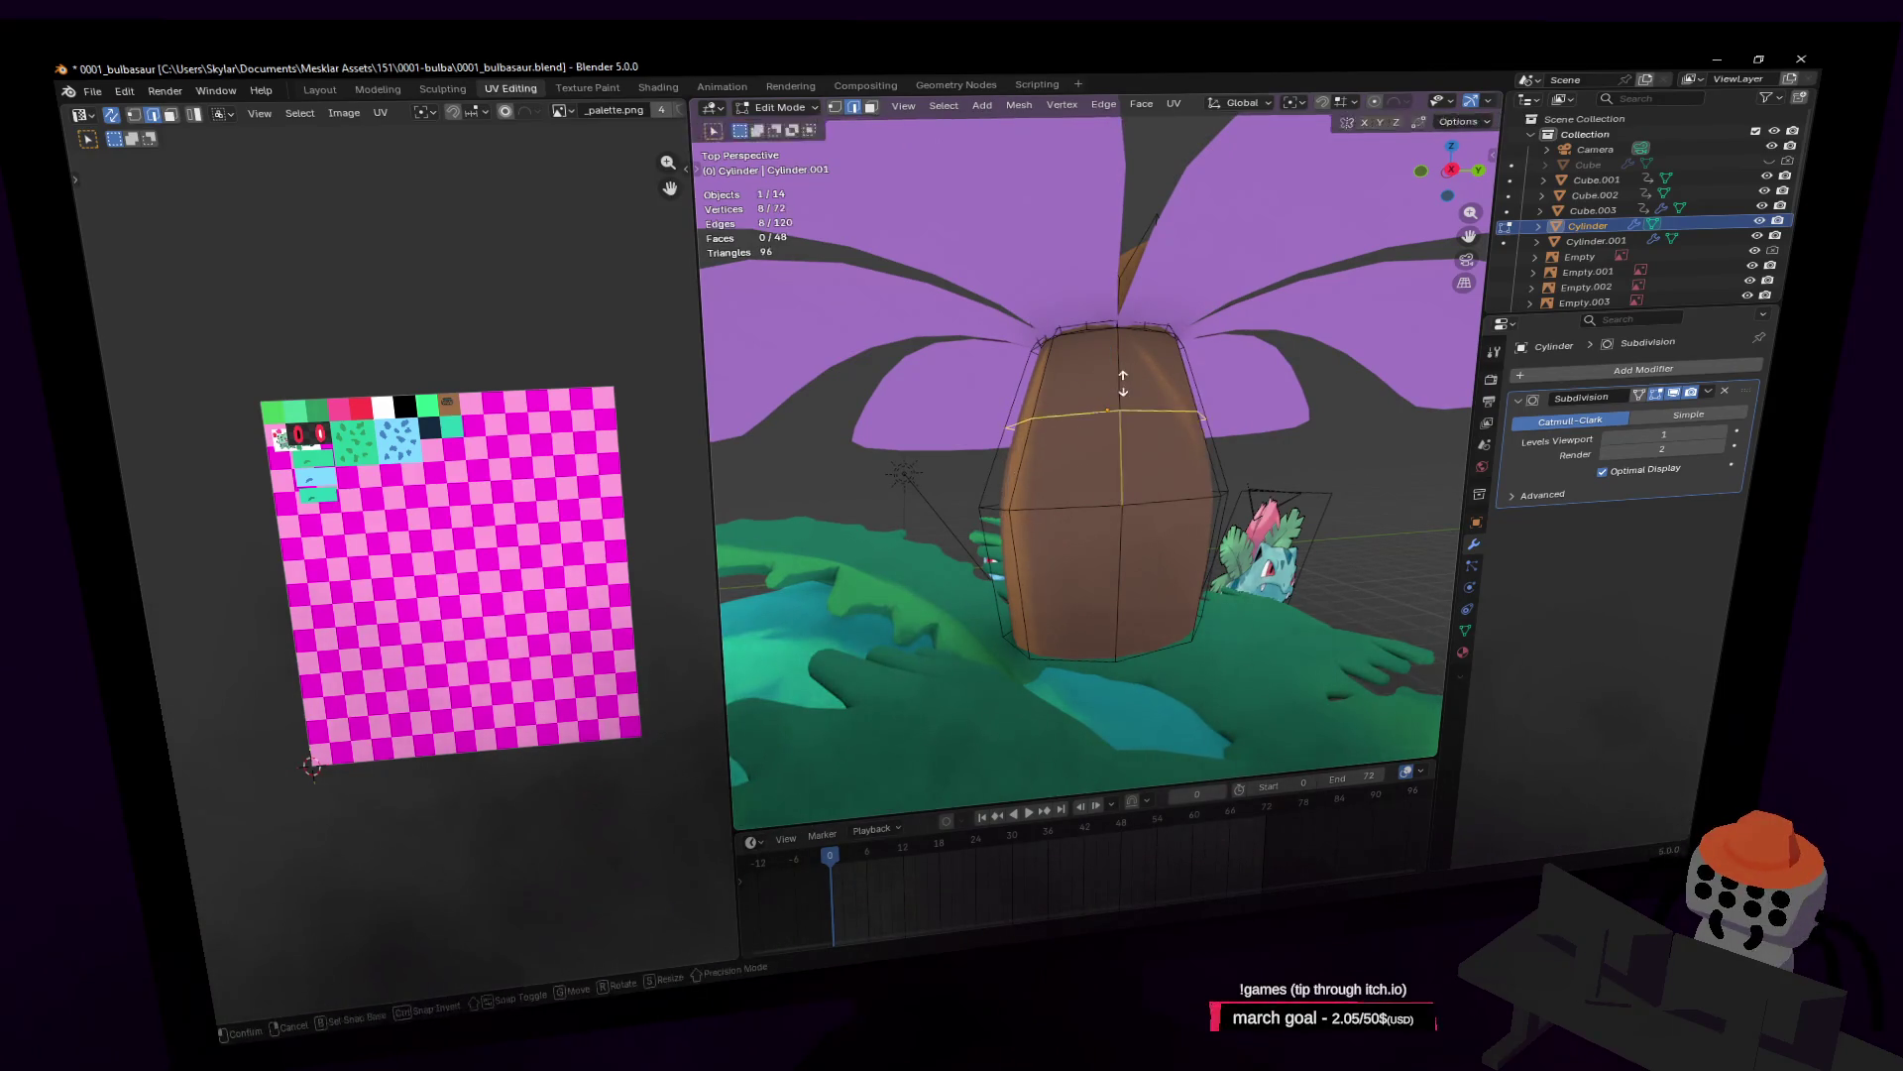
pyautogui.click(1116, 379)
pyautogui.hotkey('ctrl', 'r')
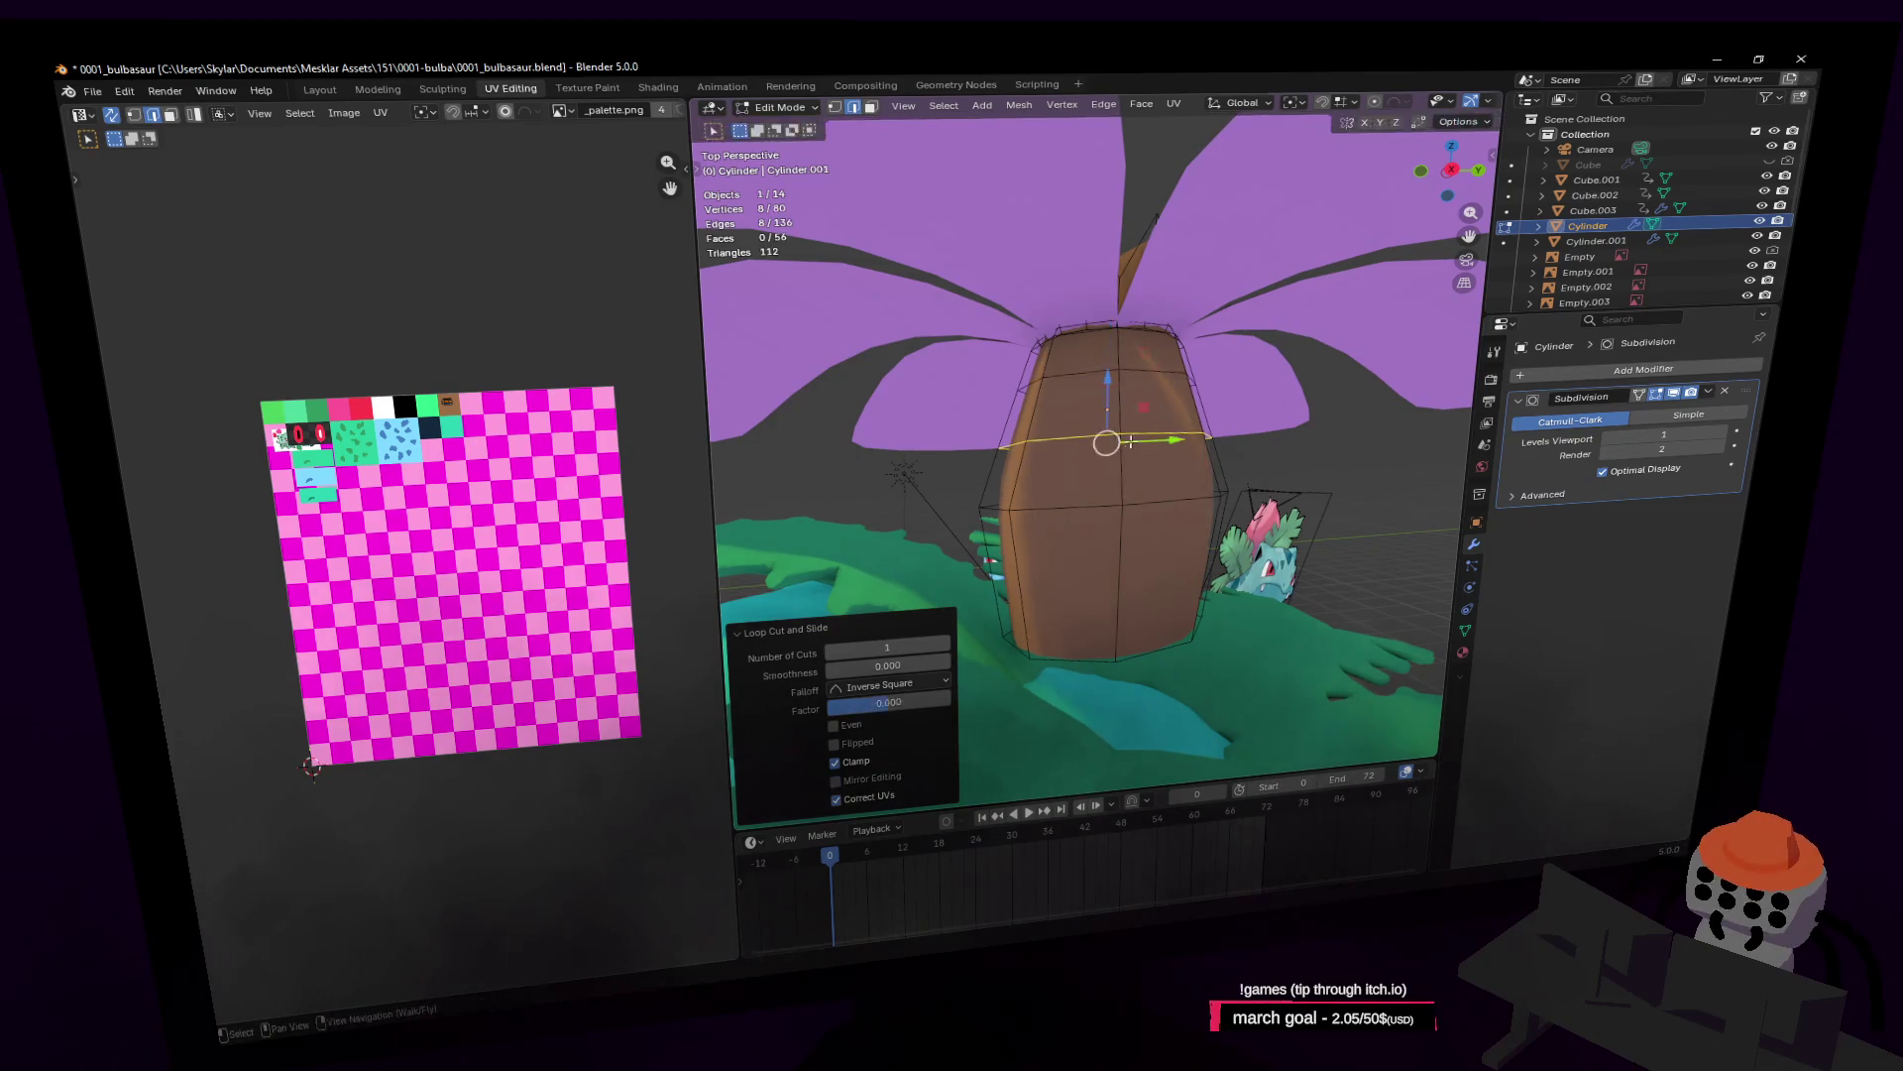
pyautogui.click(1150, 520)
pyautogui.rightClick(1152, 523)
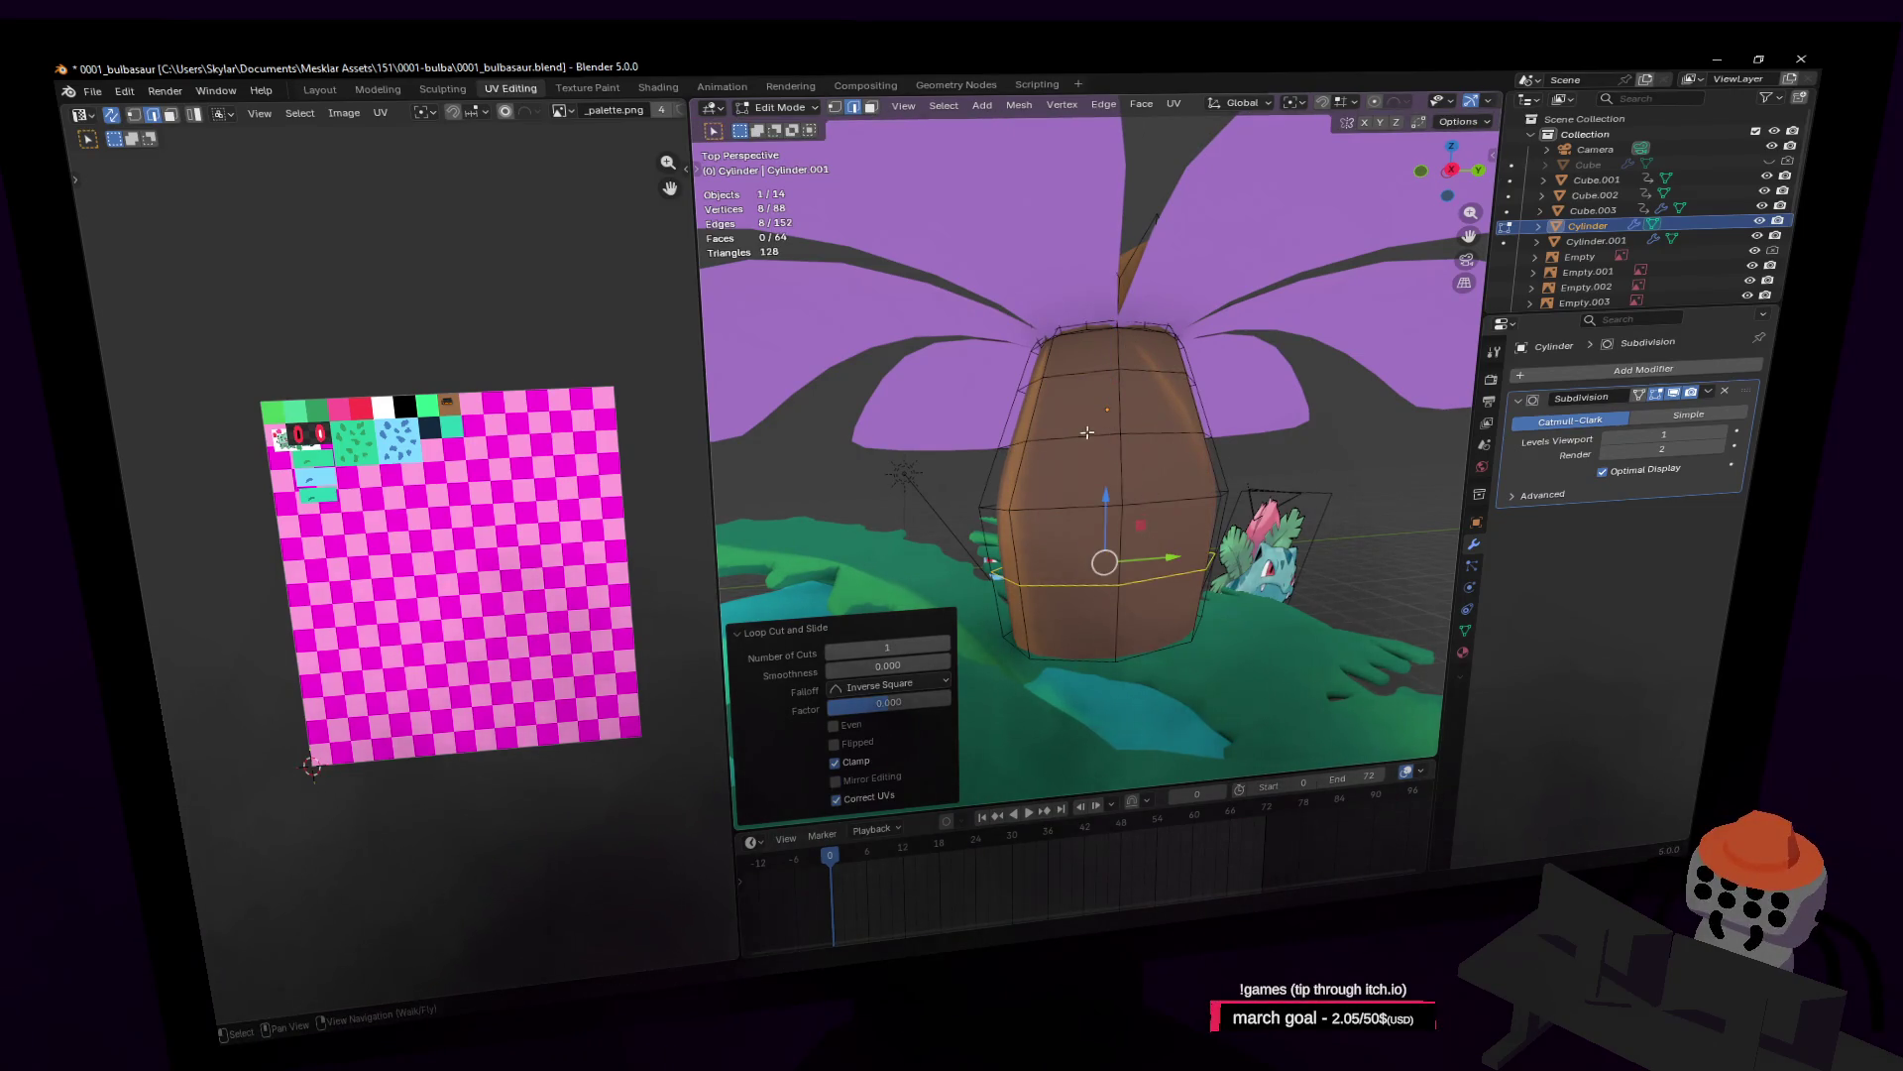
pyautogui.moveTo(1087, 432); pyautogui.dragTo(1061, 374, button='middle')
# Step: Extrude the trunk's top edge loop along Z and flare it outward to 1.142
pyautogui.keyDown('alt'); pyautogui.click(1079, 374); pyautogui.keyUp('alt')
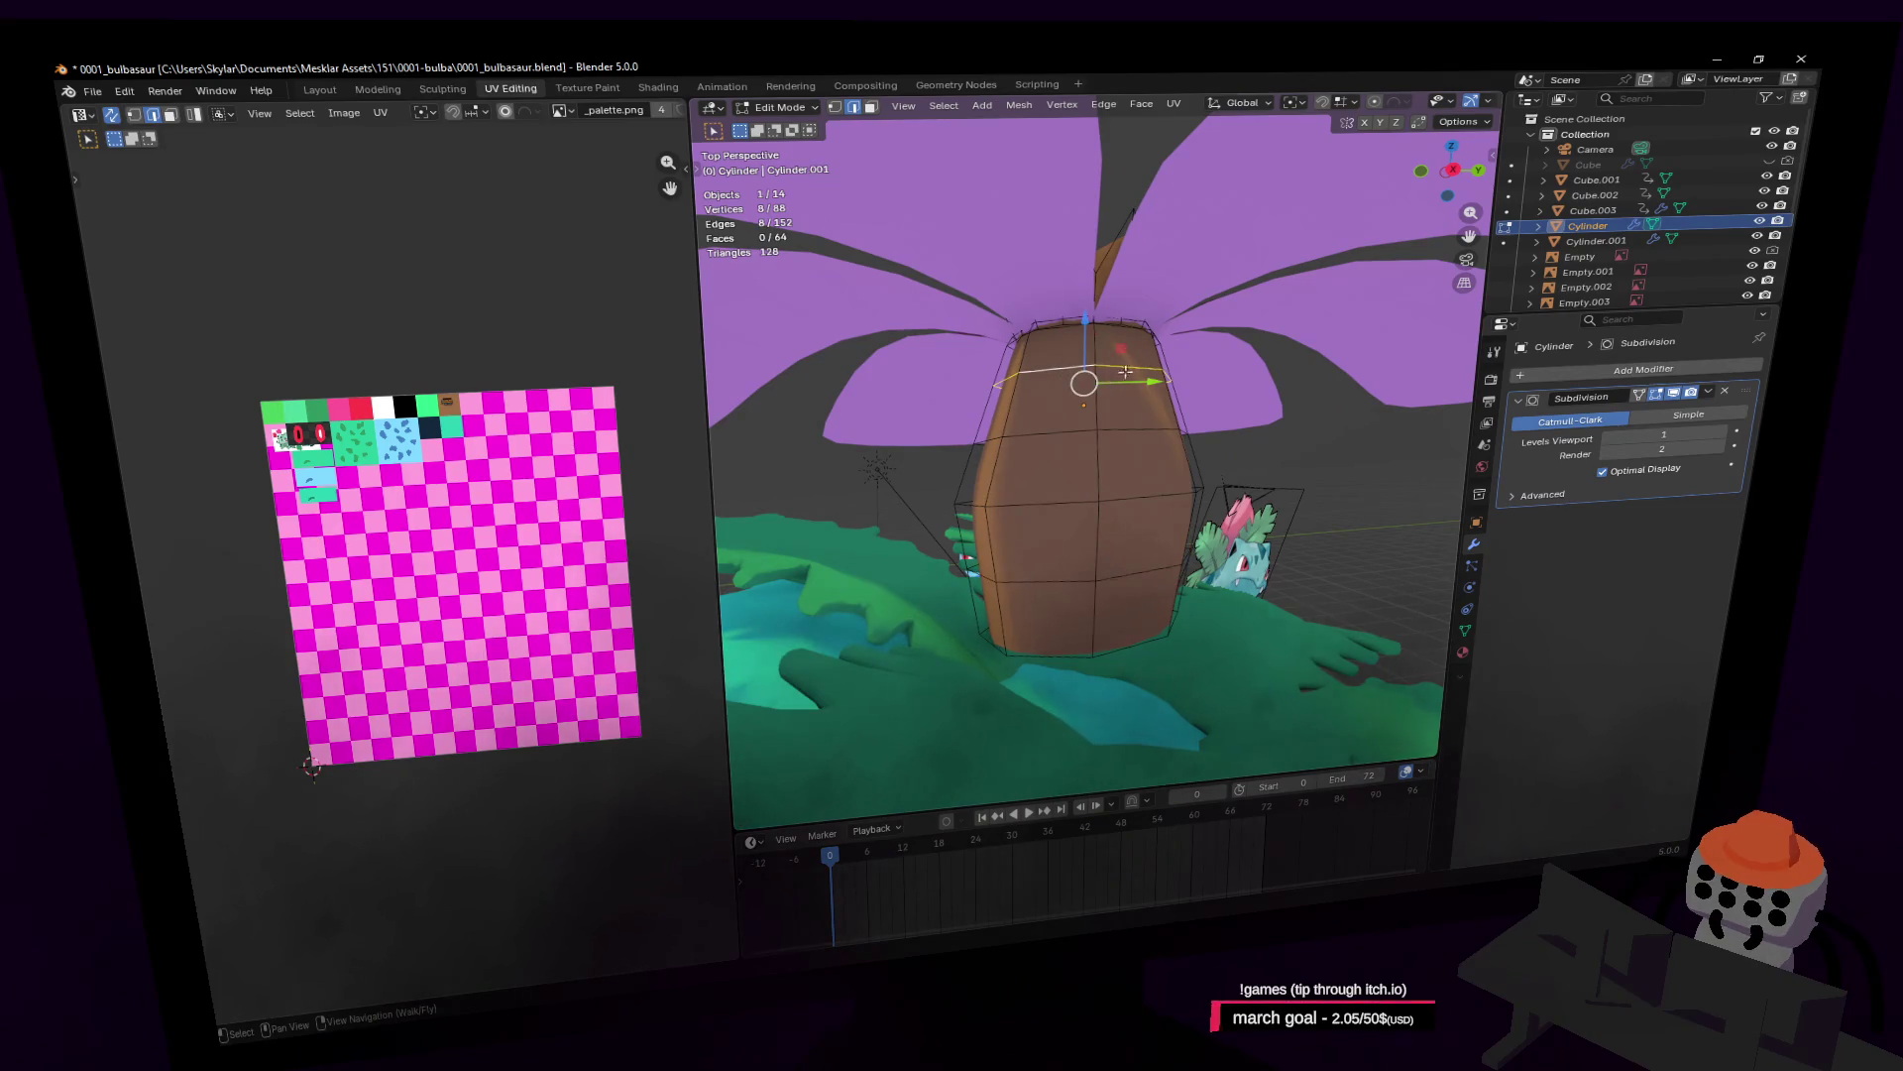
pyautogui.press('e')
pyautogui.press('z')
pyautogui.click(1177, 321)
pyautogui.press('s')
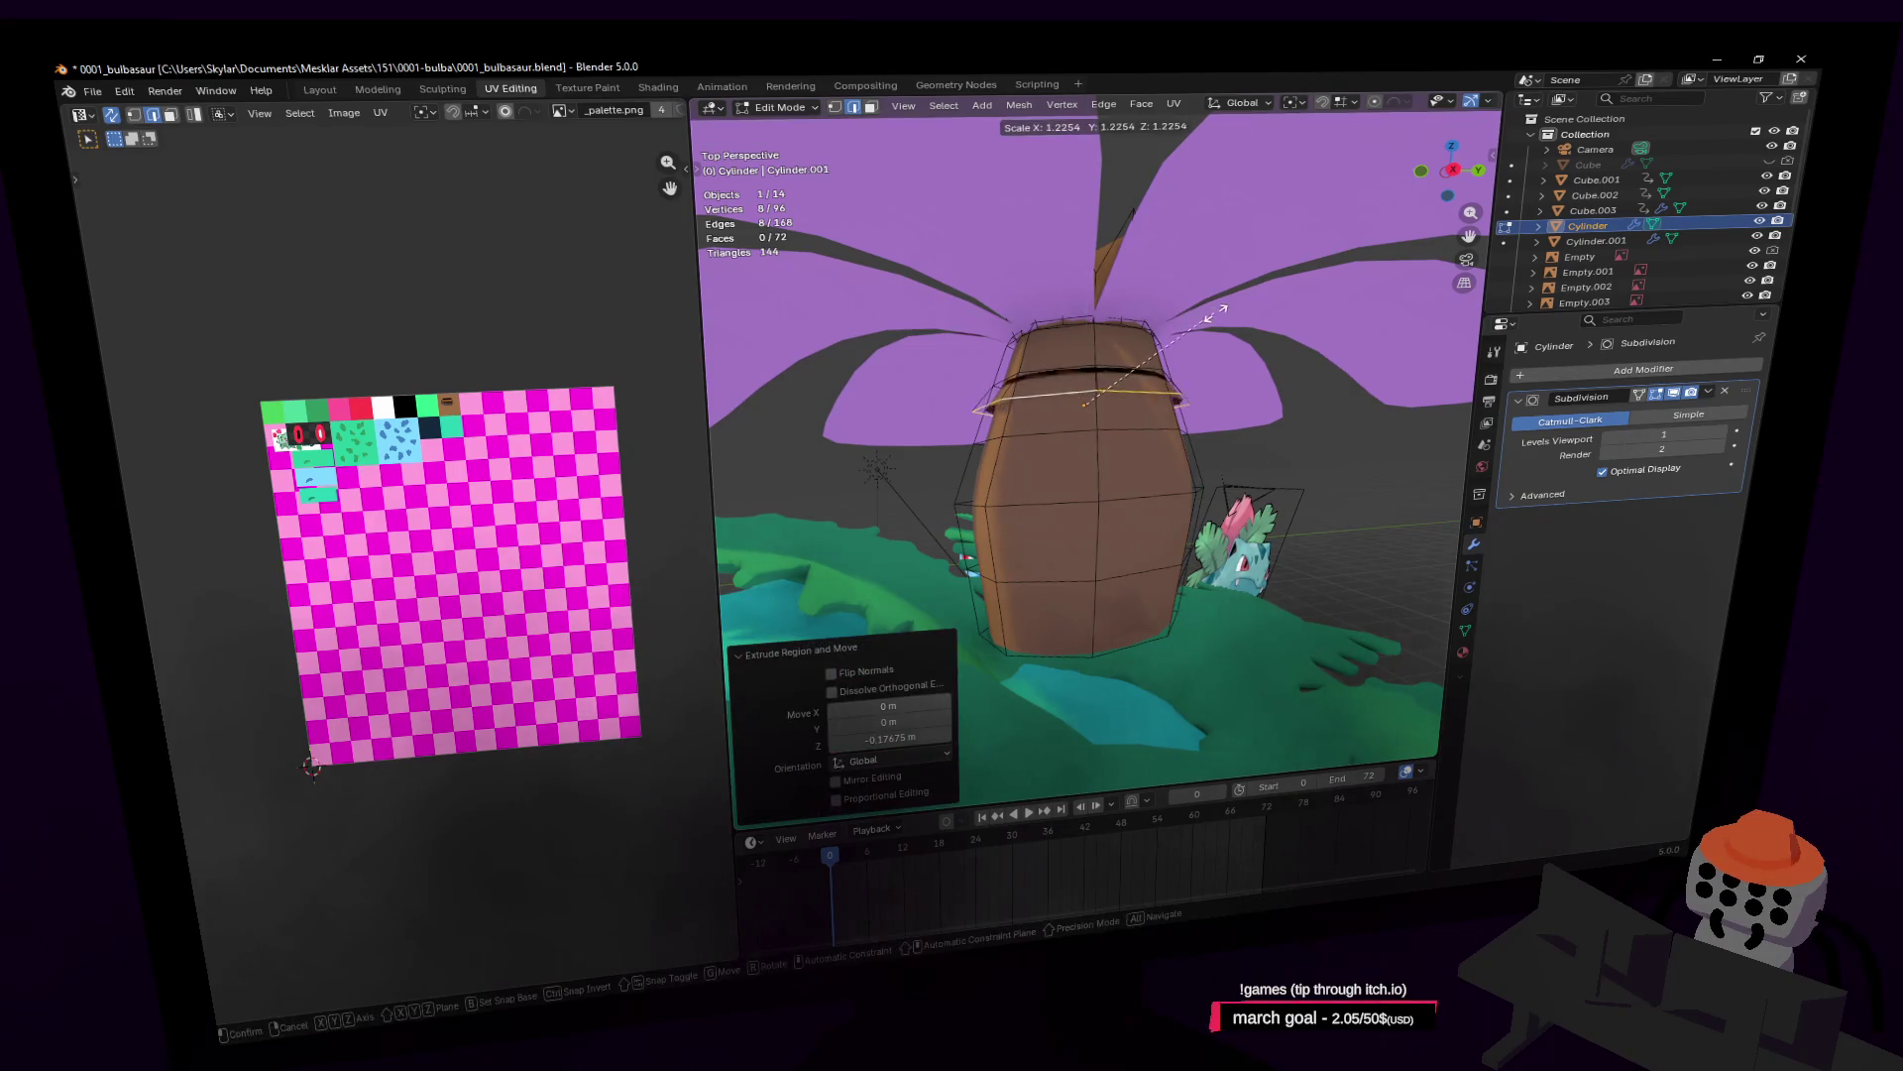
pyautogui.click(1203, 311)
pyautogui.press('g')
pyautogui.press('z')
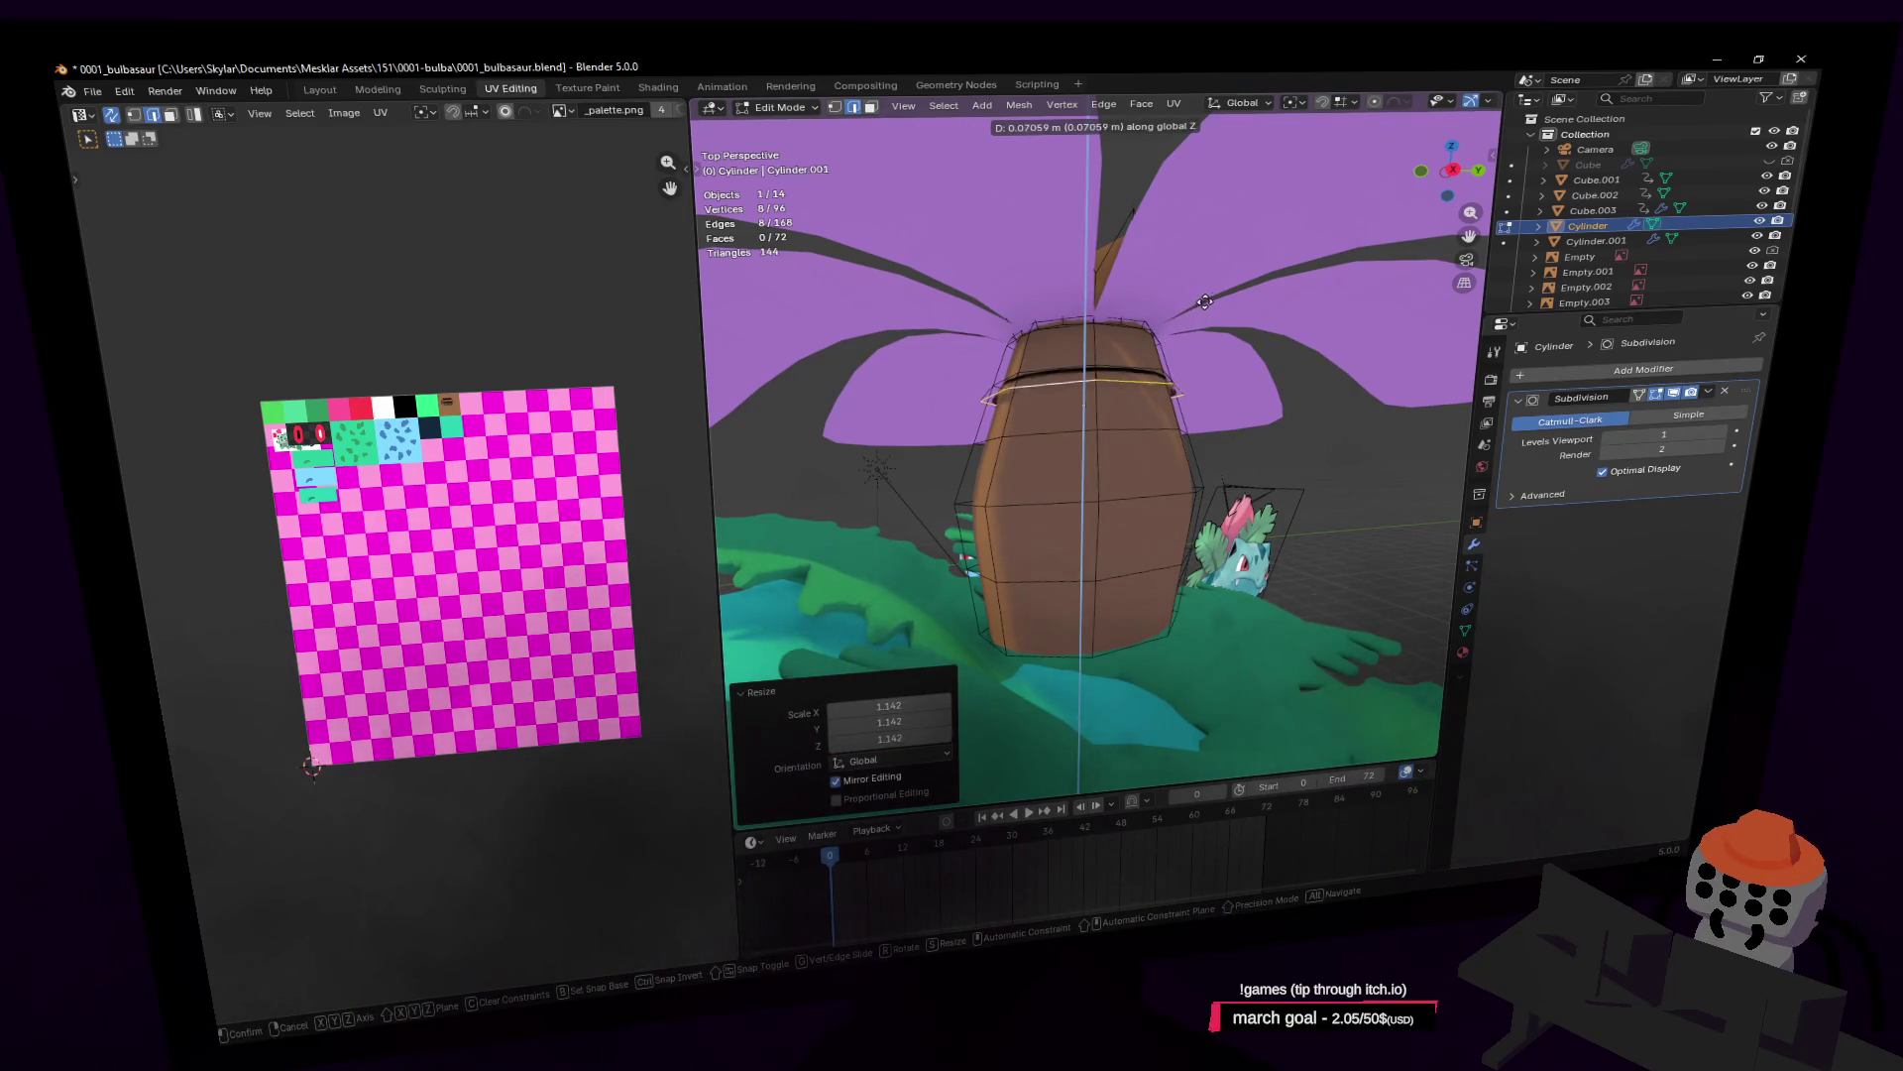
pyautogui.click(1205, 307)
pyautogui.hotkey('shift', '`')
pyautogui.press('w')
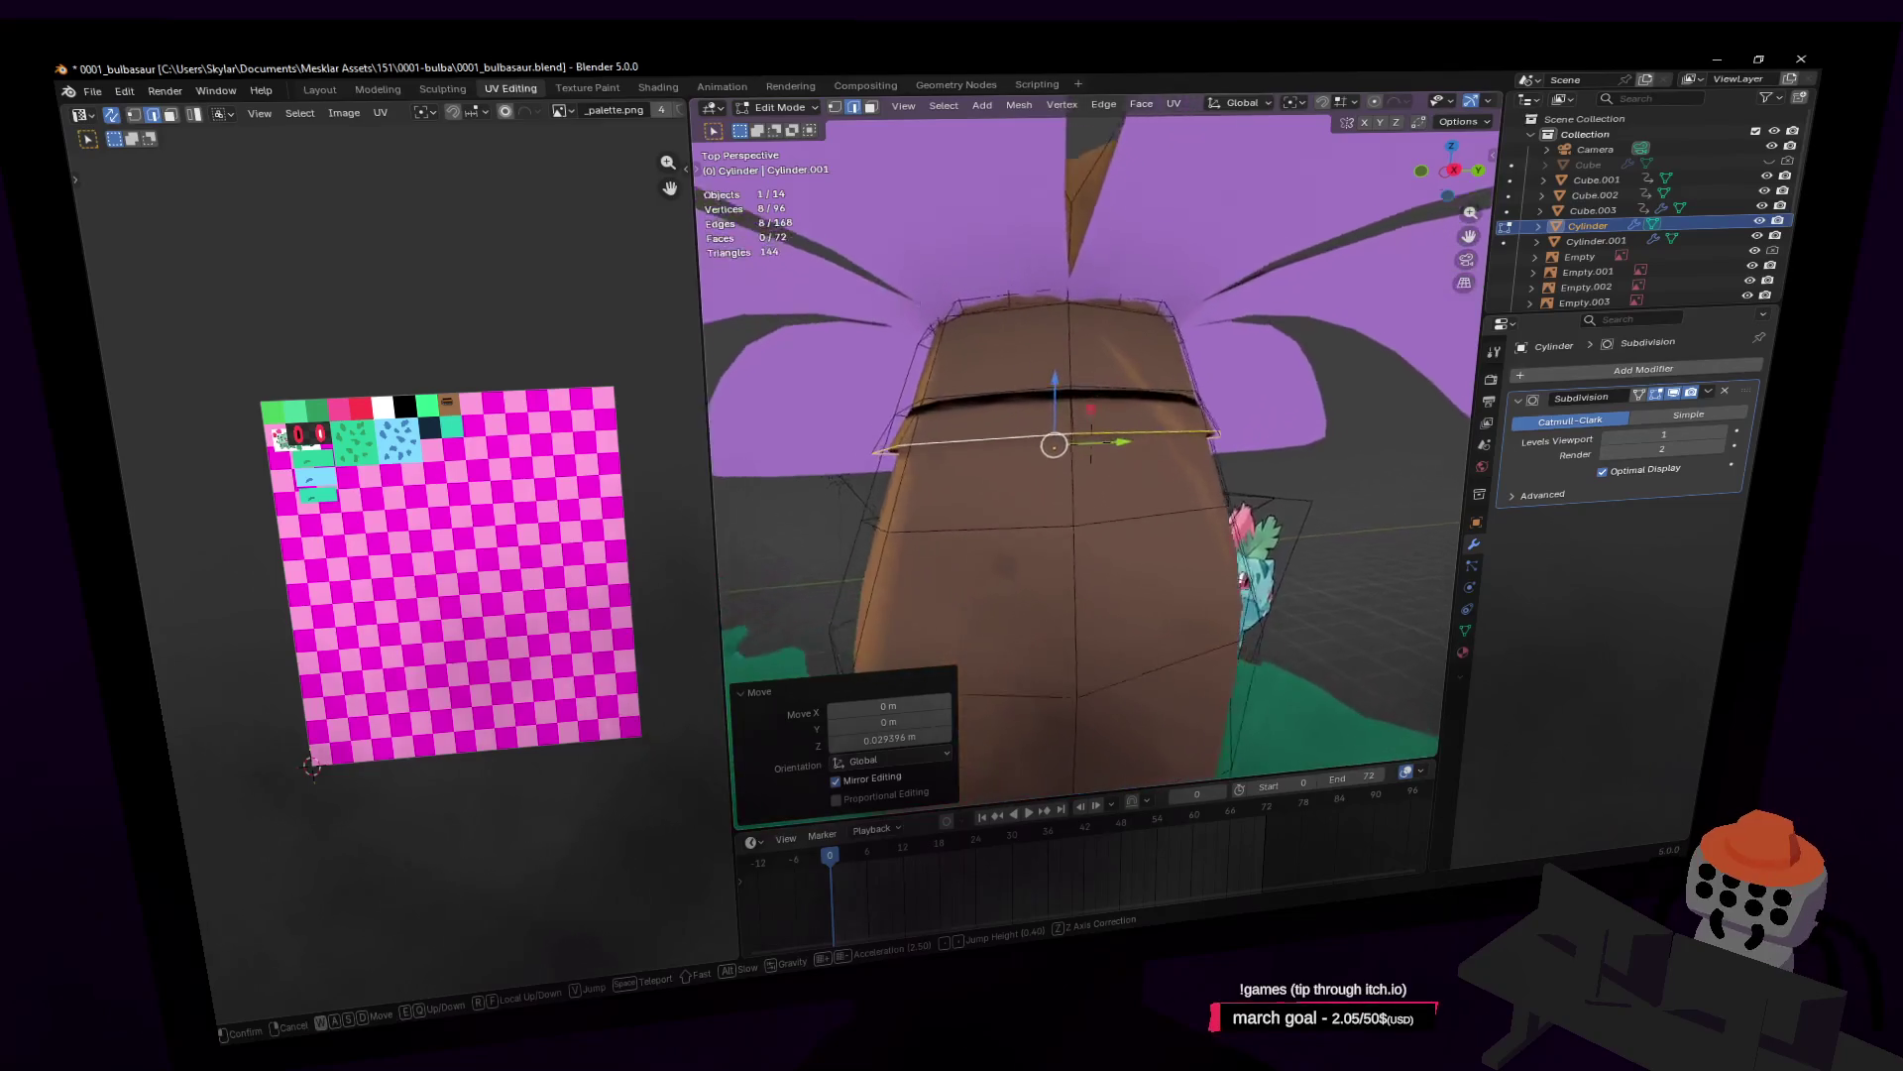
pyautogui.press('s')
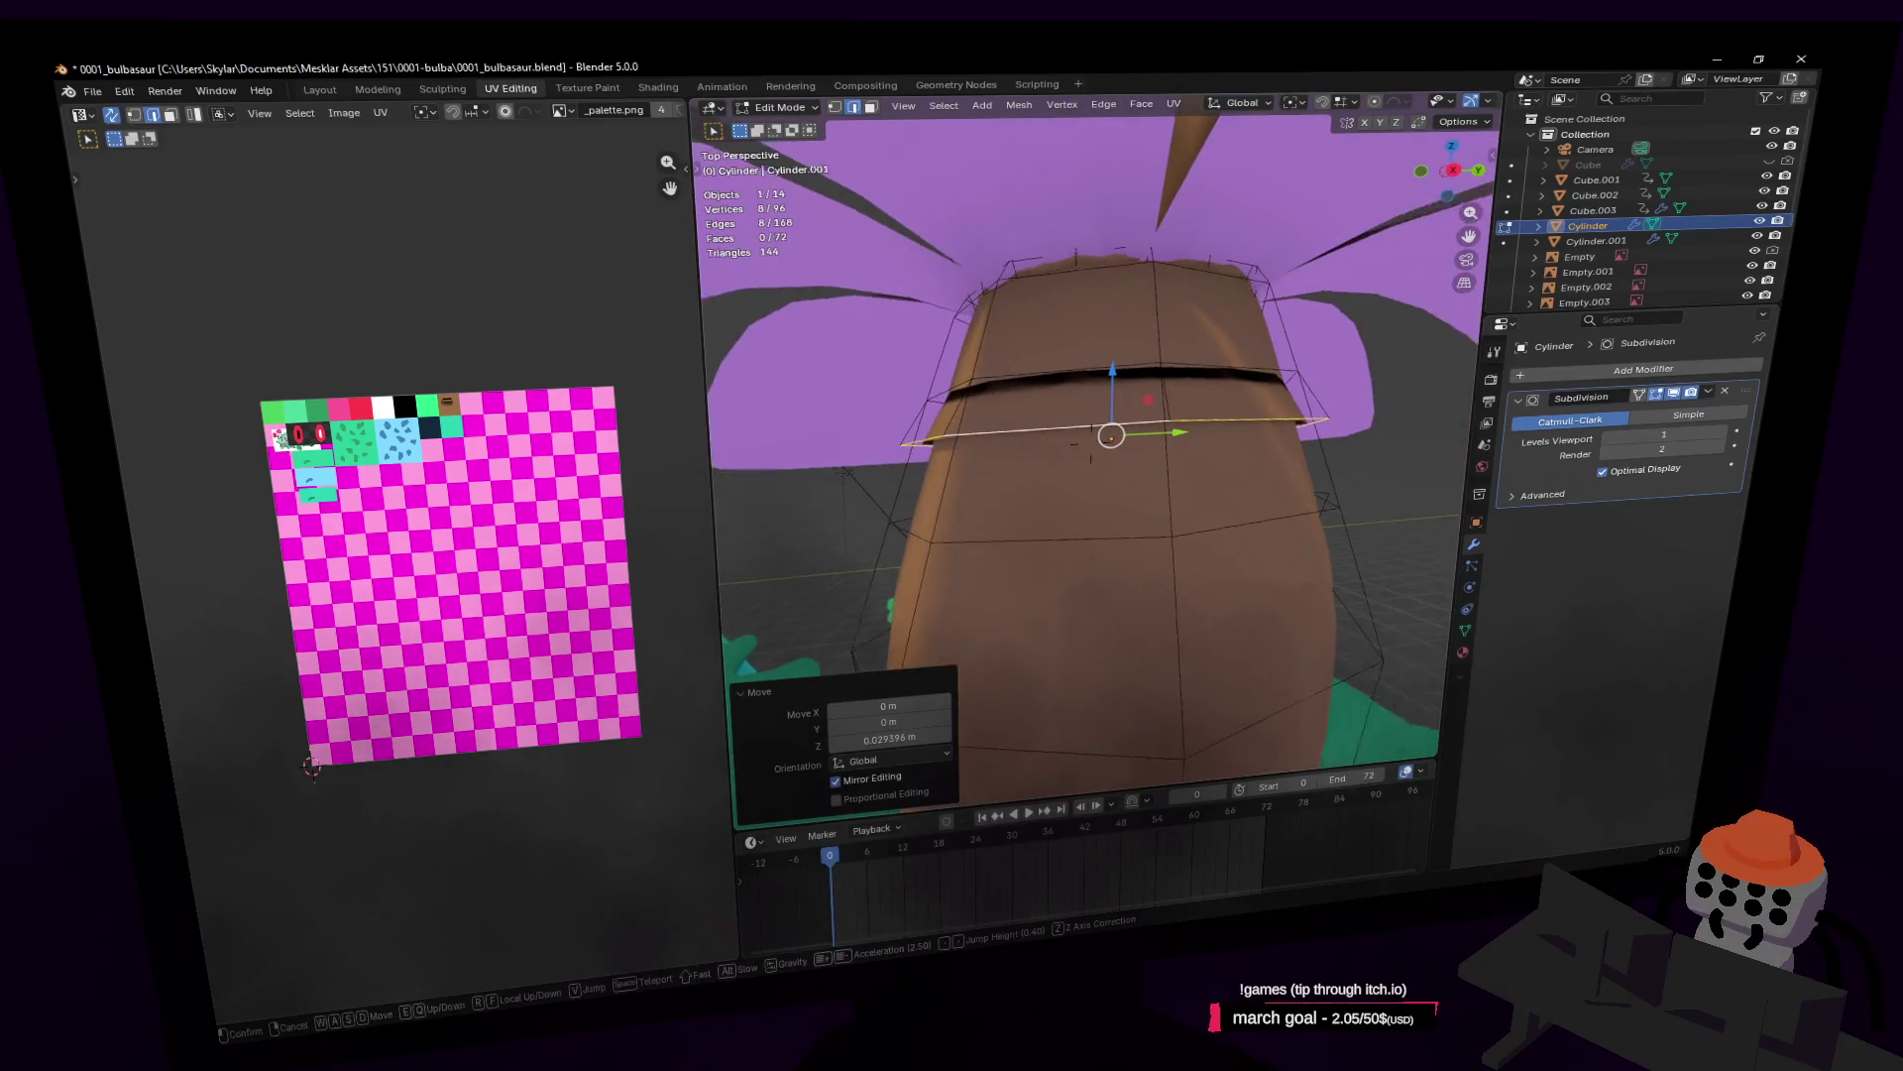
pyautogui.click(1137, 320)
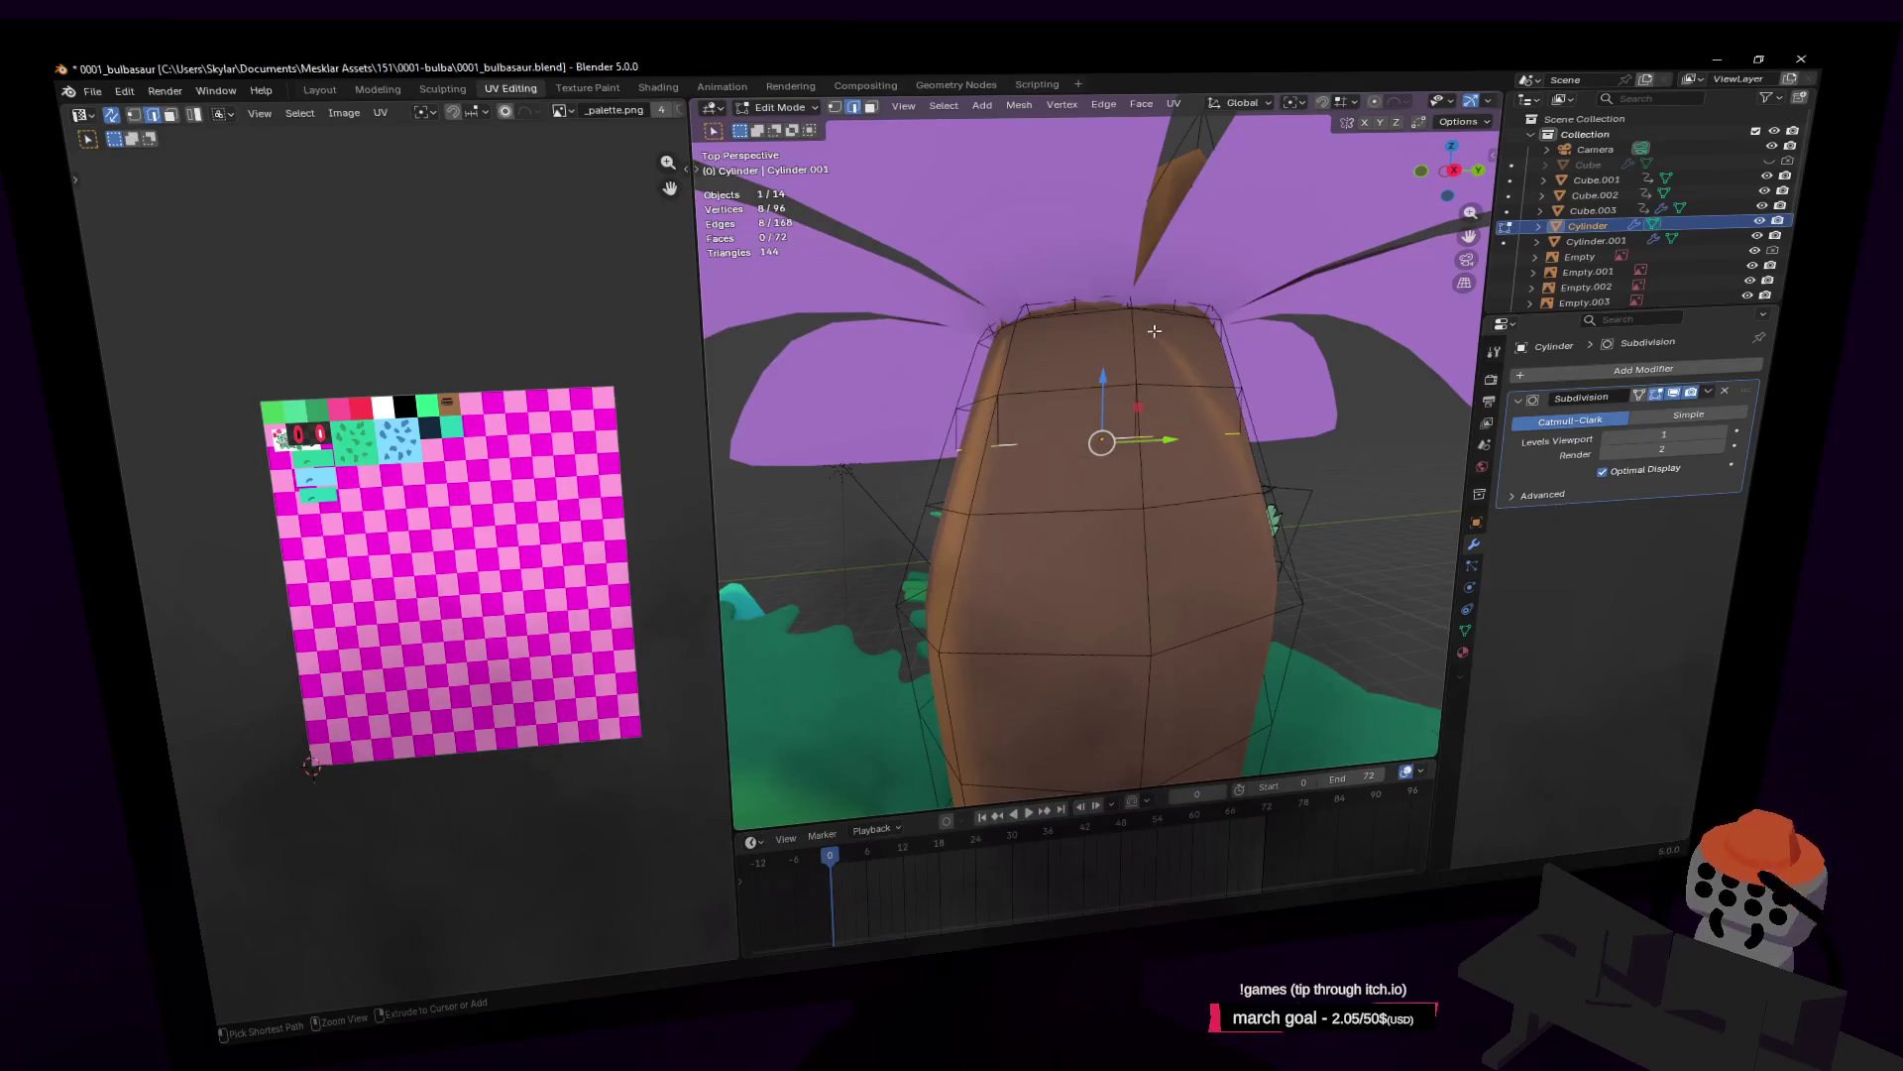
# Step: Rip a trunk edge loop, lower it slightly and scale it out to 1.078
pyautogui.moveTo(1141, 335); pyautogui.dragTo(1121, 401, button='middle')
pyautogui.click(1122, 405)
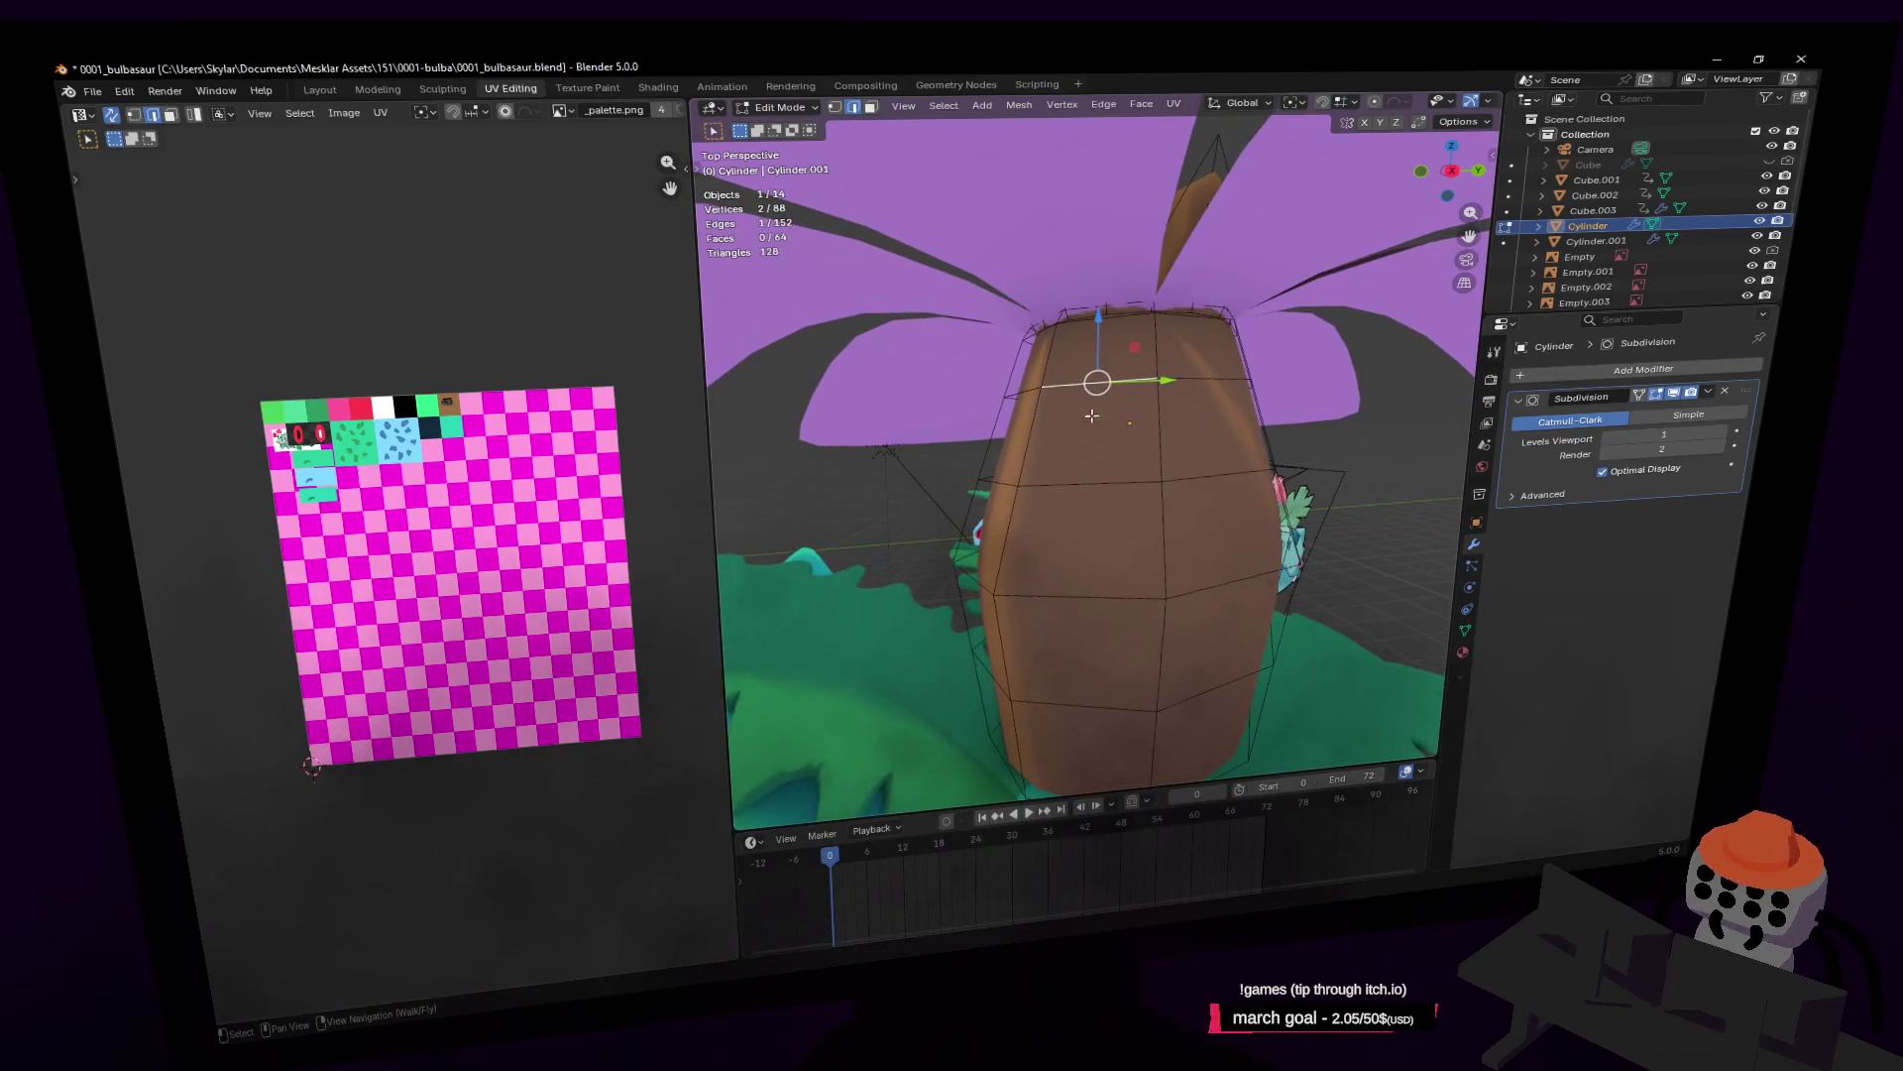
pyautogui.press('v')
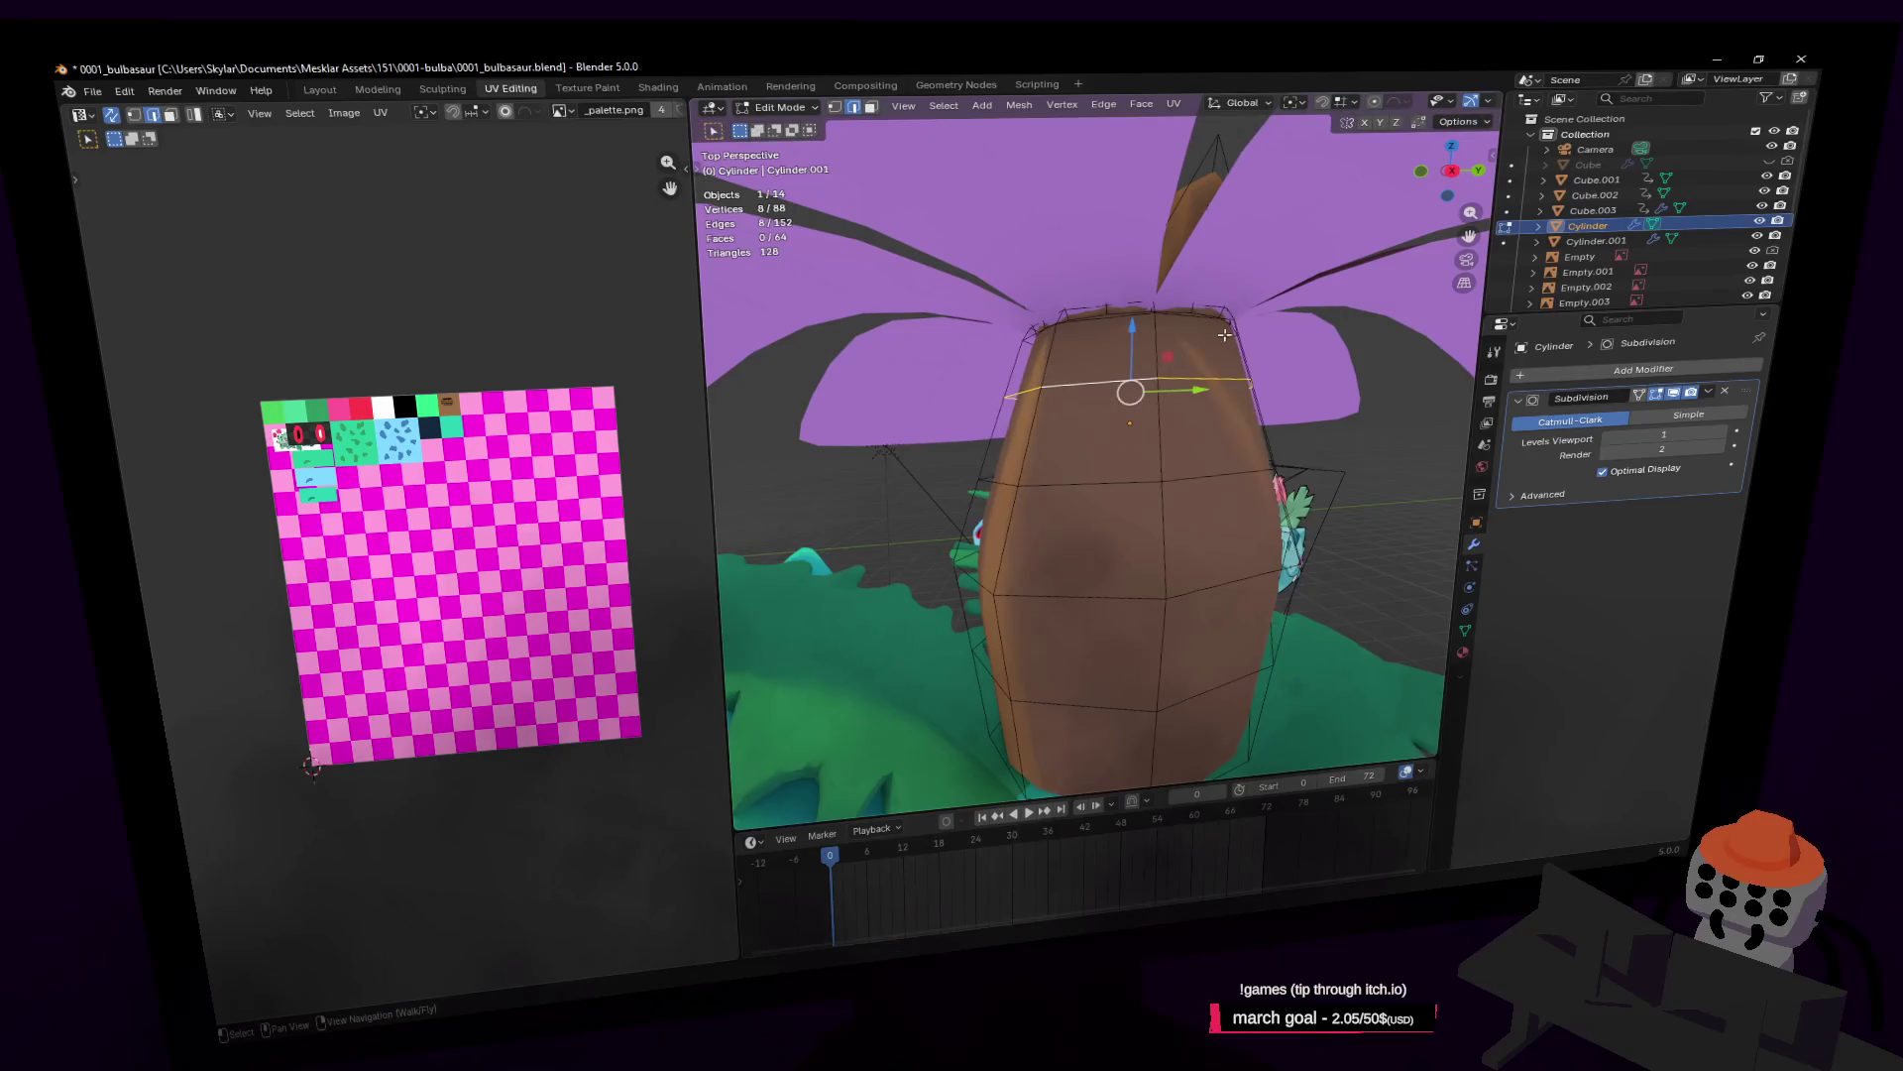
pyautogui.rightClick(1227, 336)
pyautogui.press('s')
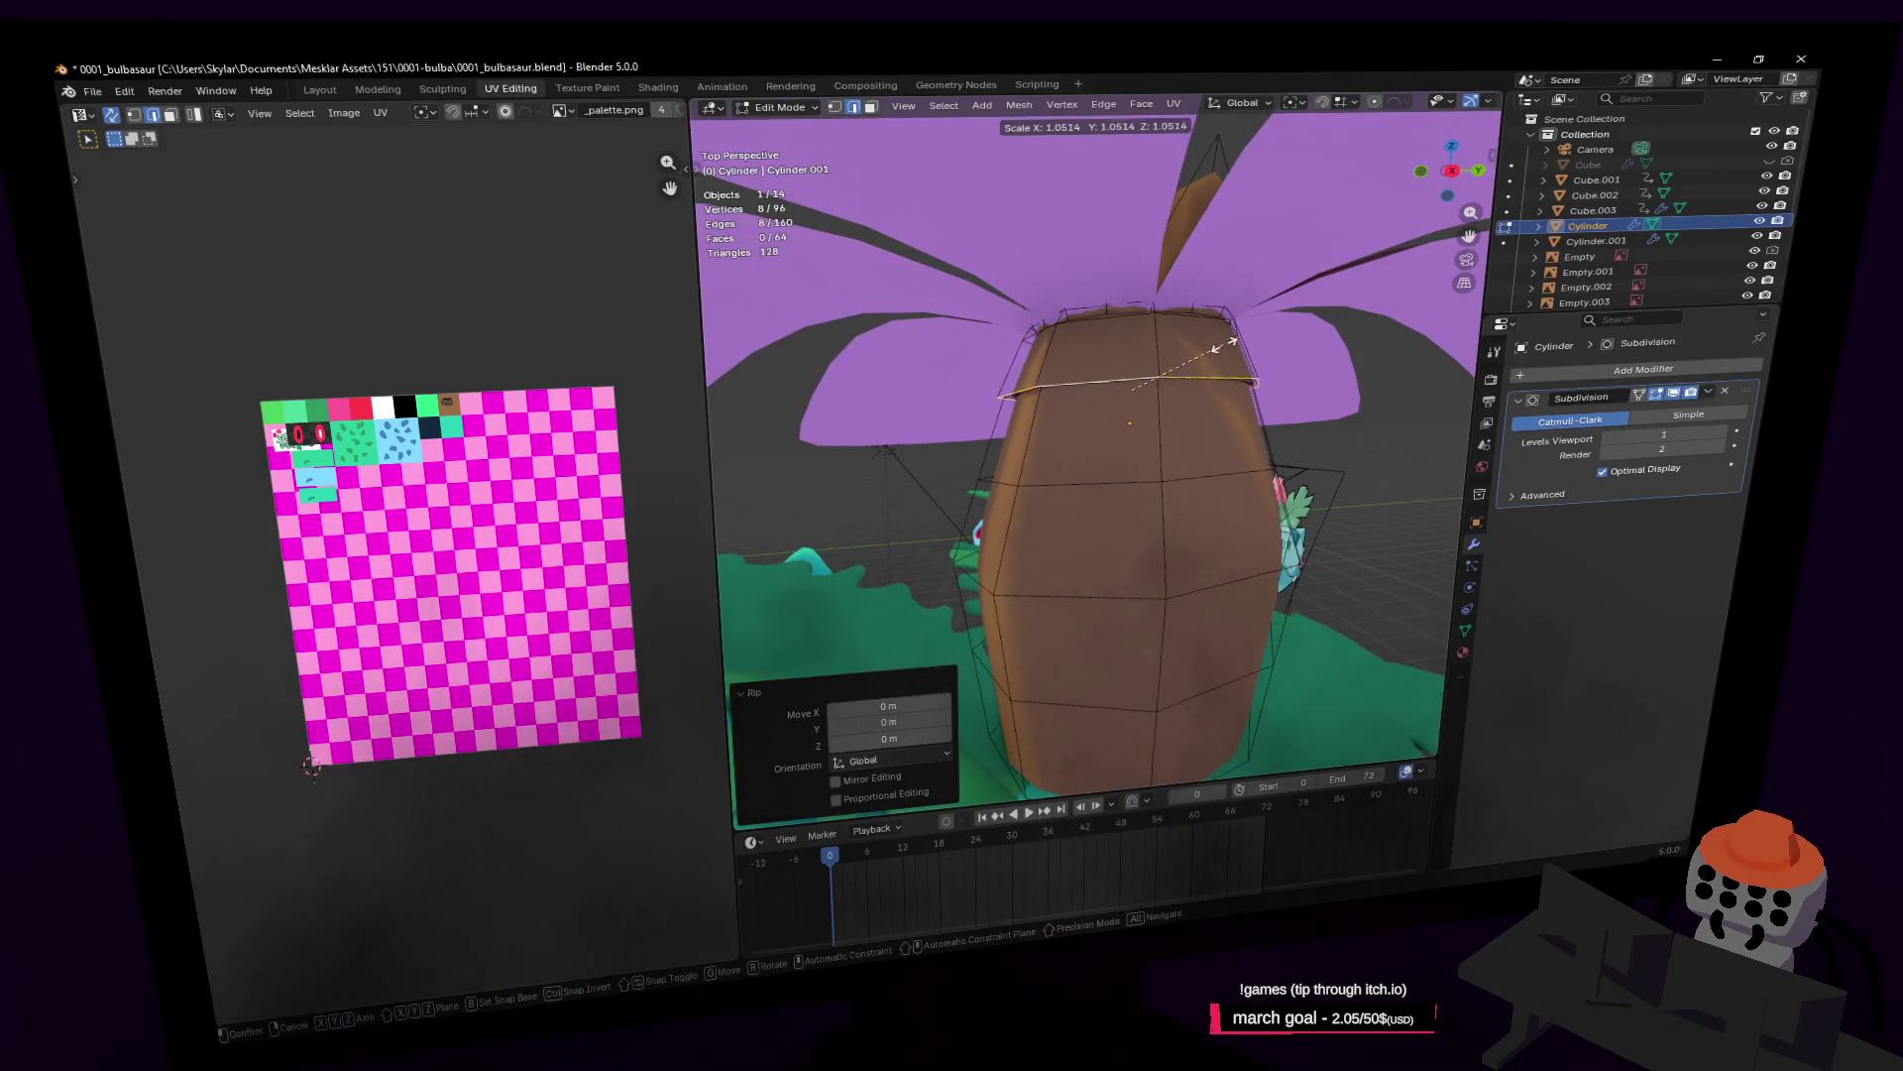
pyautogui.click(1223, 353)
pyautogui.press('g')
pyautogui.press('z')
pyautogui.click(1228, 355)
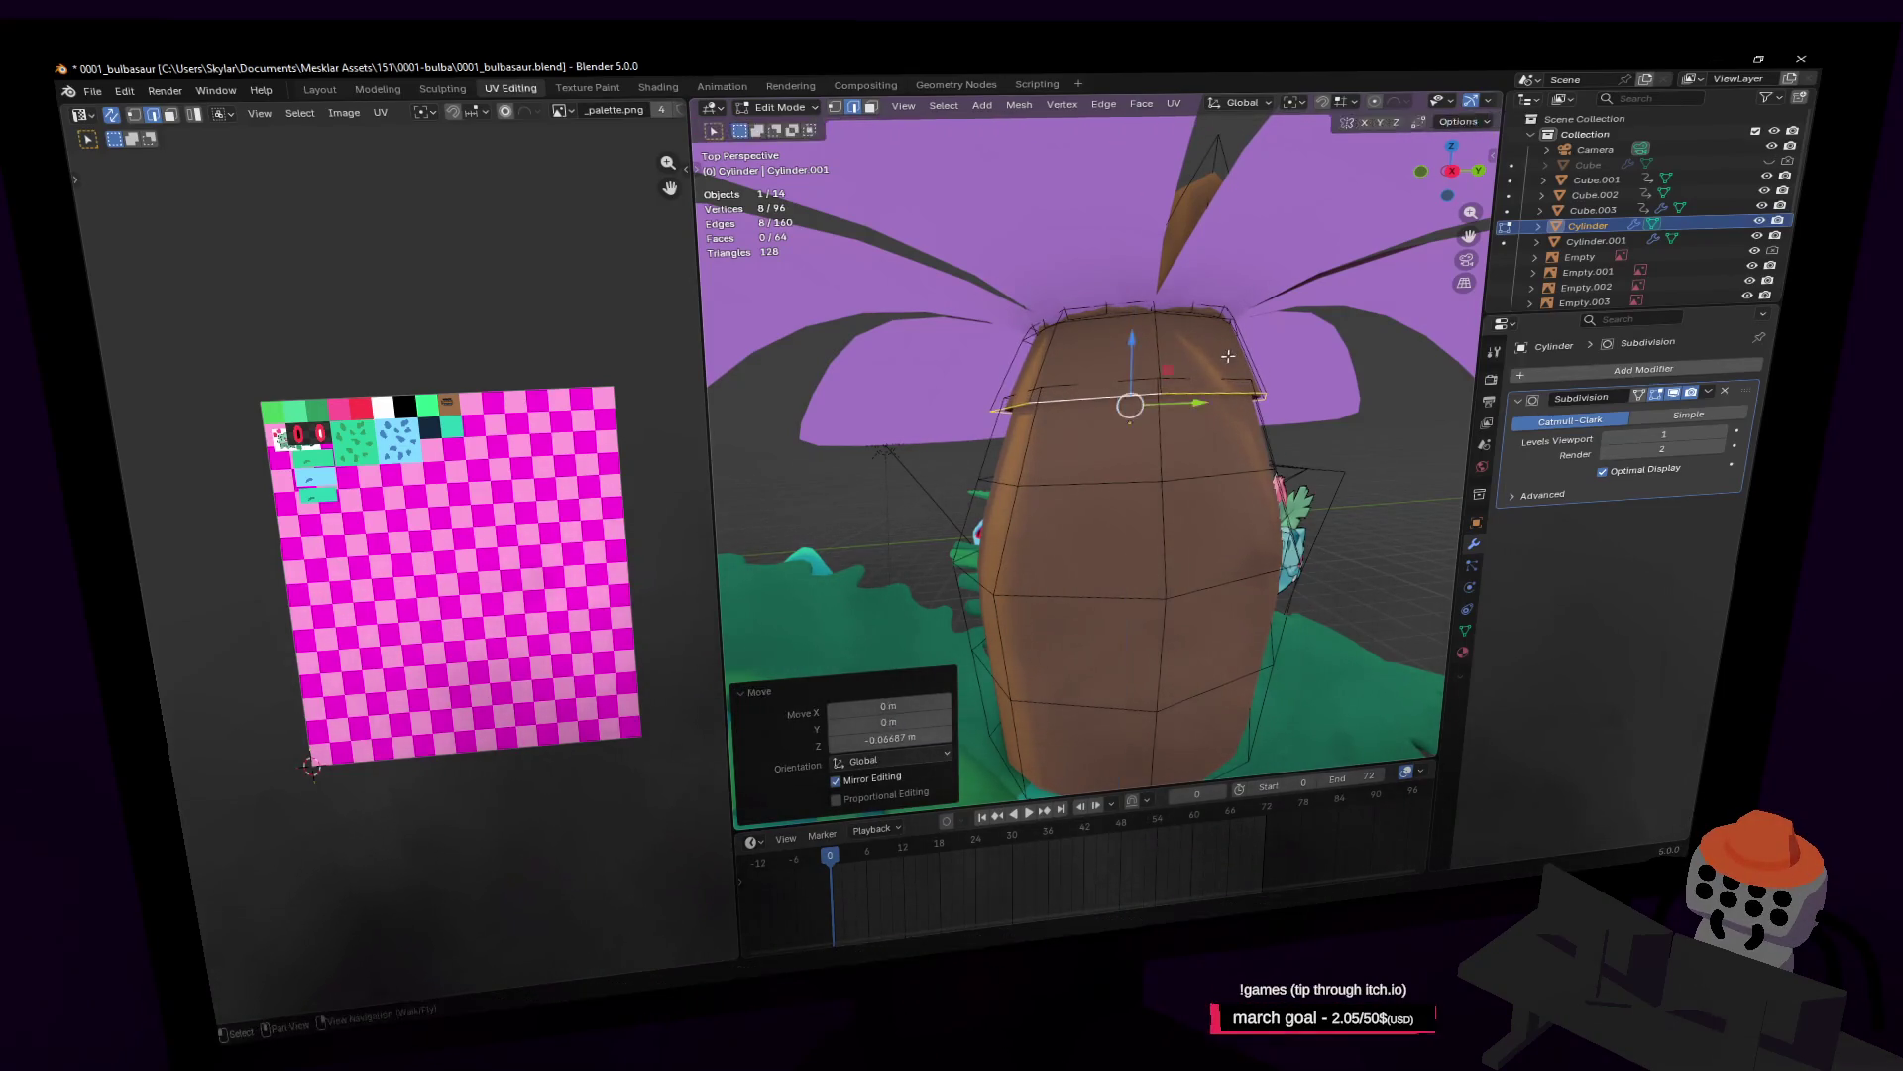
pyautogui.press('s')
pyautogui.click(1227, 354)
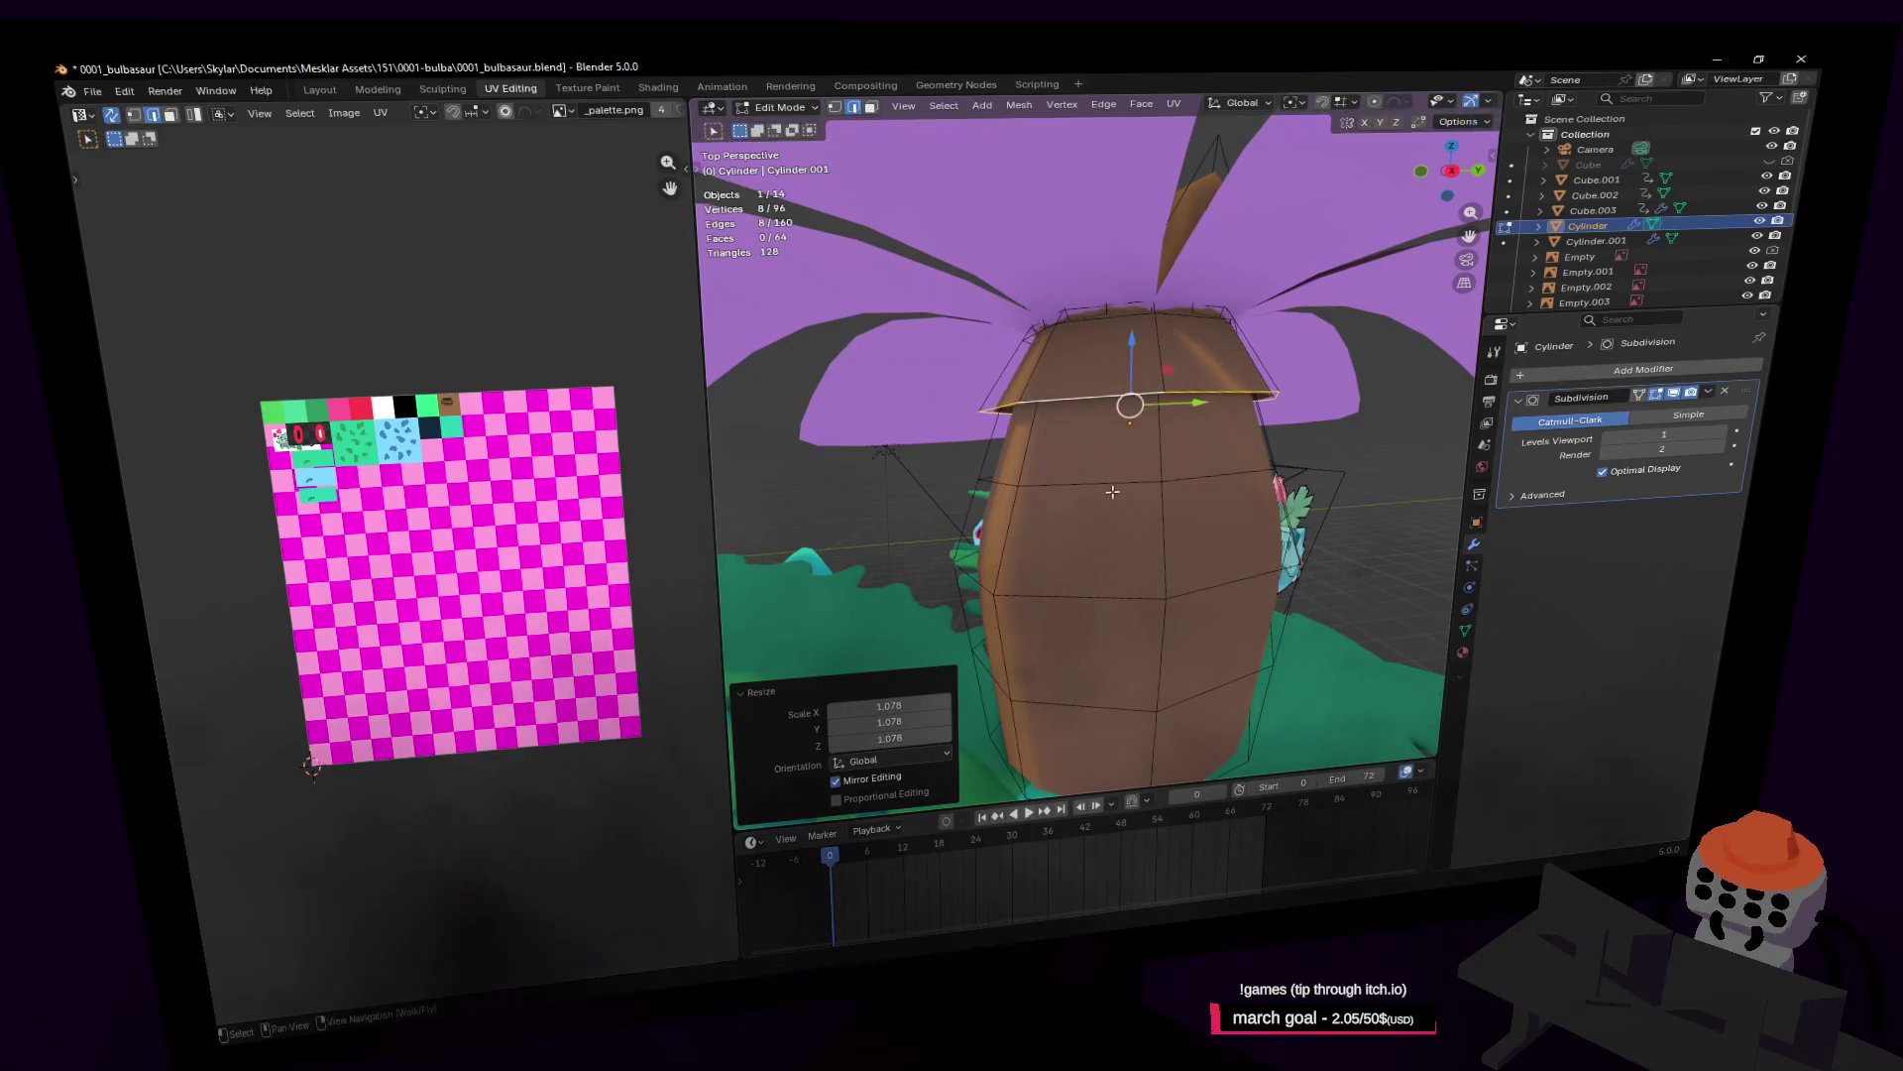
# Step: Duplicate a lower trunk loop and flare it outward to 1.090 for another tier
pyautogui.keyDown('alt'); pyautogui.click(1115, 484); pyautogui.keyUp('alt')
pyautogui.hotkey('shift', 'd')
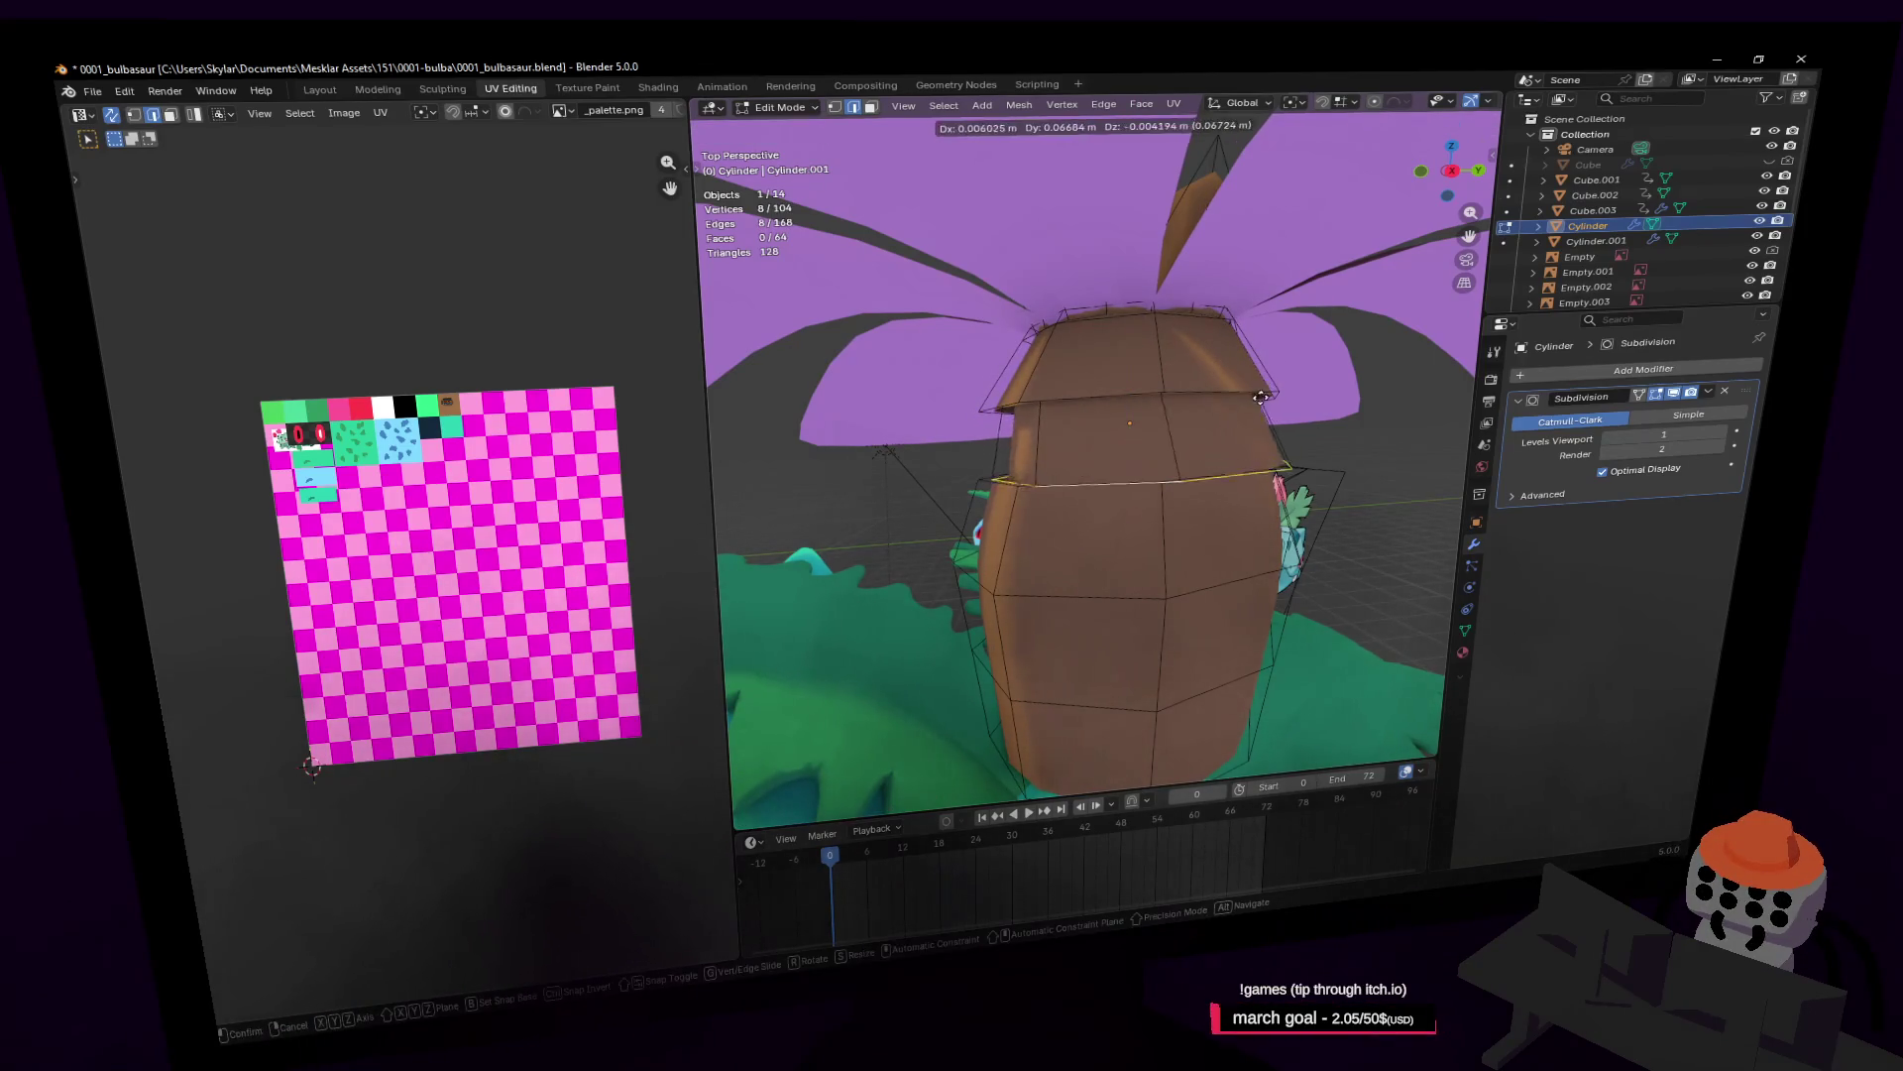
pyautogui.click(1264, 397)
pyautogui.press('s')
pyautogui.click(1281, 398)
pyautogui.press('g')
pyautogui.press('z')
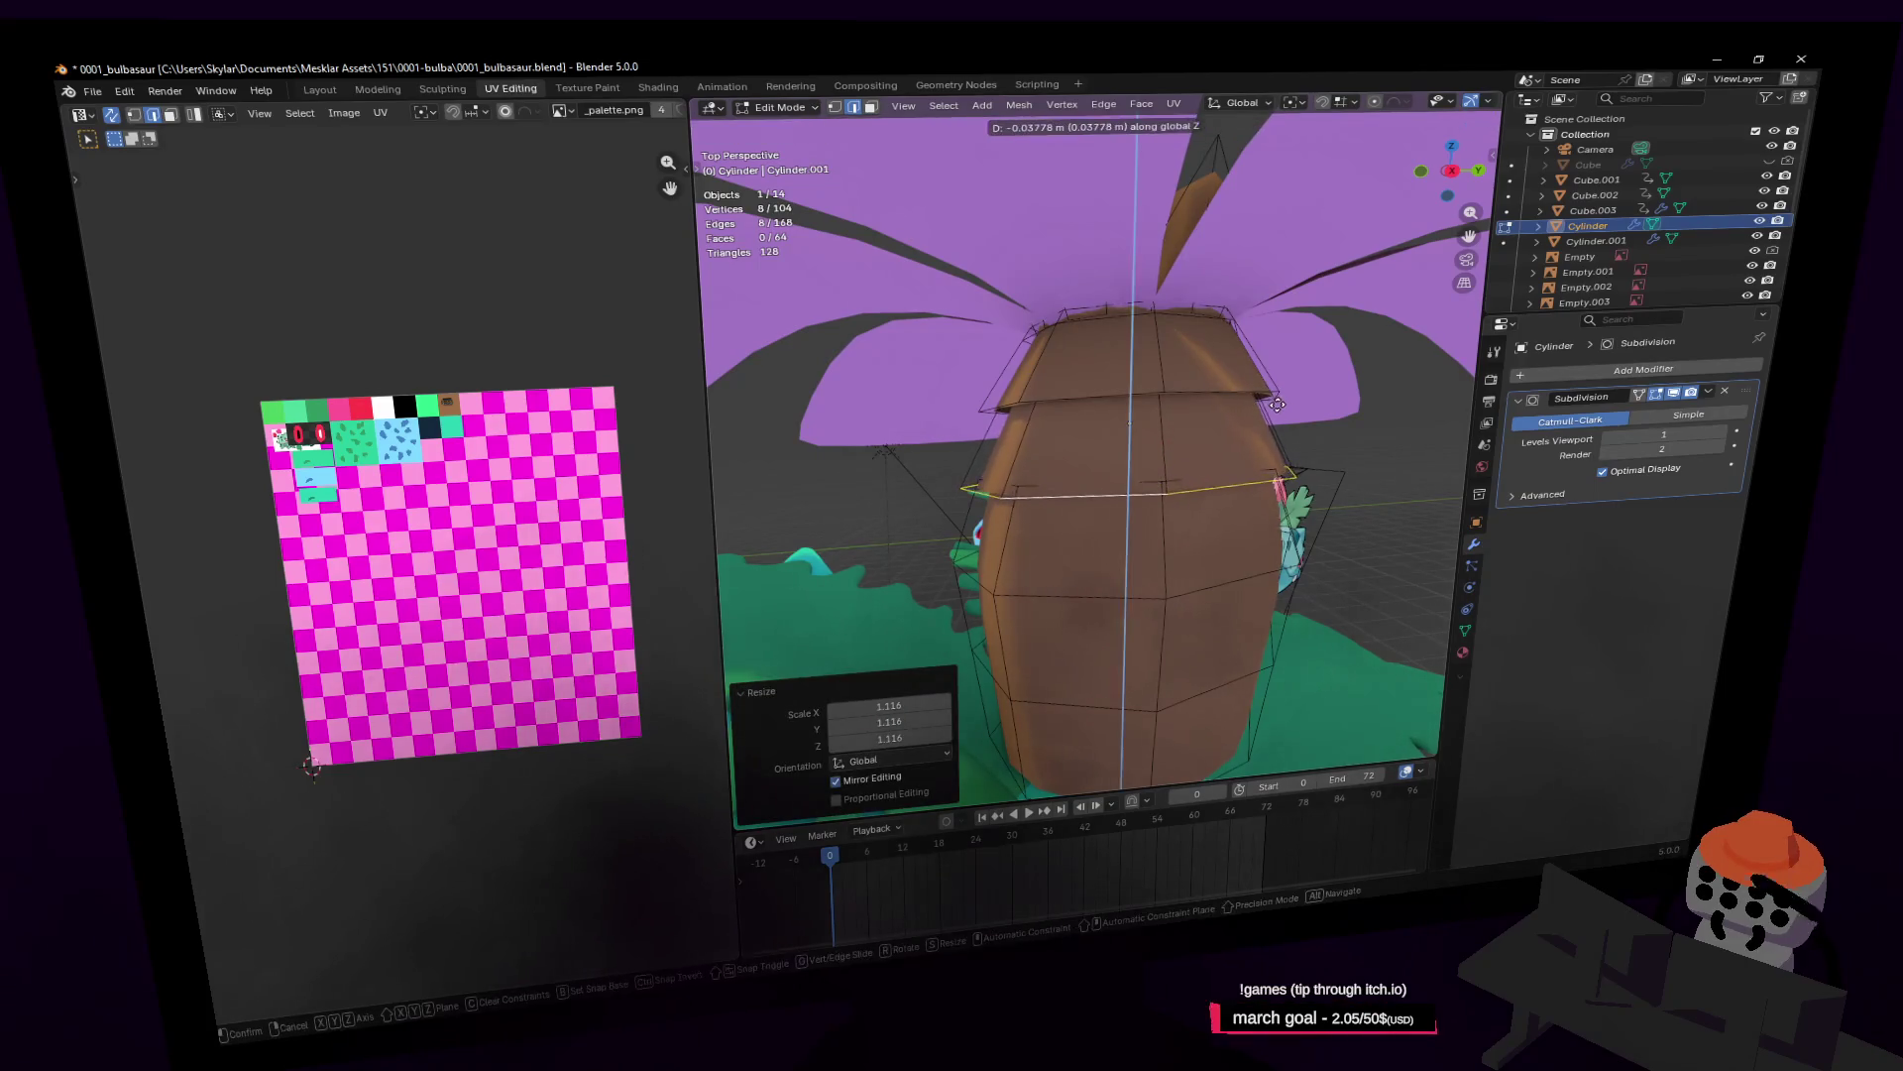
pyautogui.rightClick(1276, 406)
pyautogui.press('s')
pyautogui.click(1289, 407)
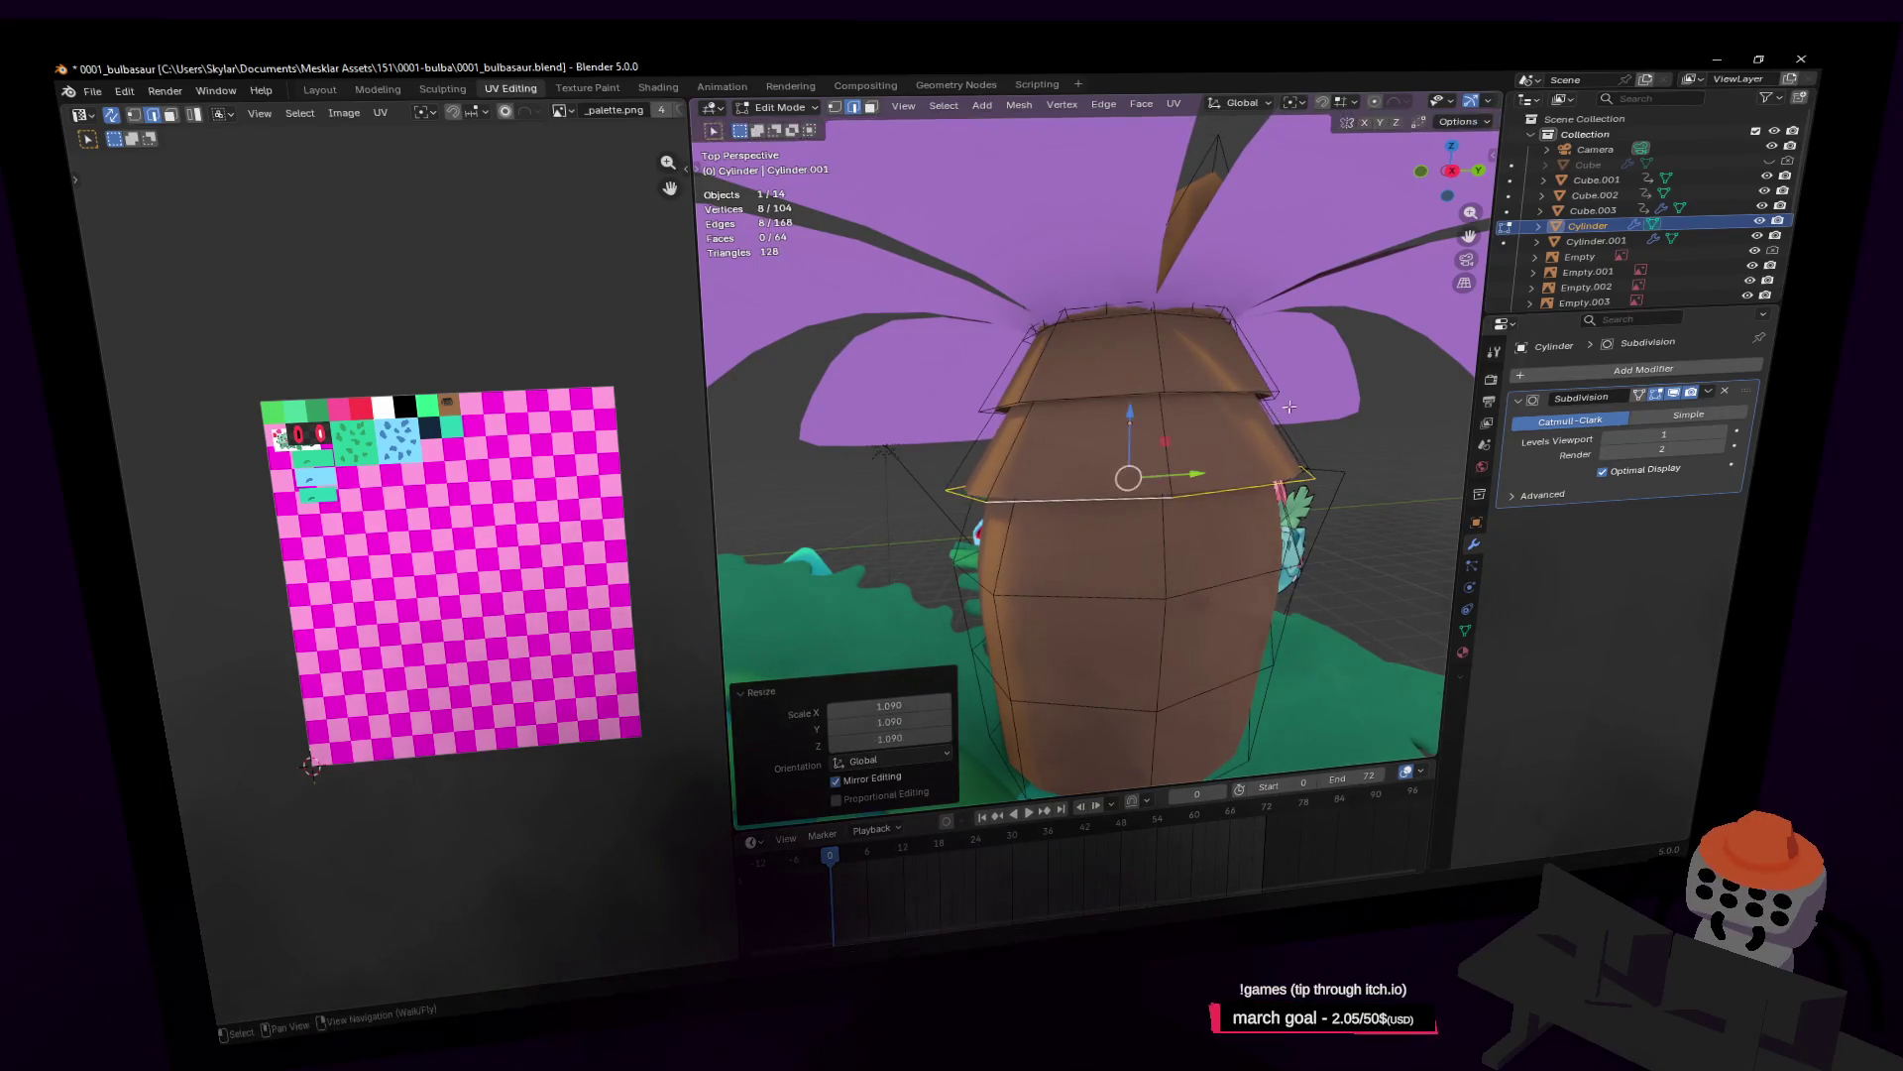
# Step: Rip the next lower loop, enlarge it and lower it slightly
pyautogui.keyDown('alt'); pyautogui.click(1238, 570); pyautogui.keyUp('alt')
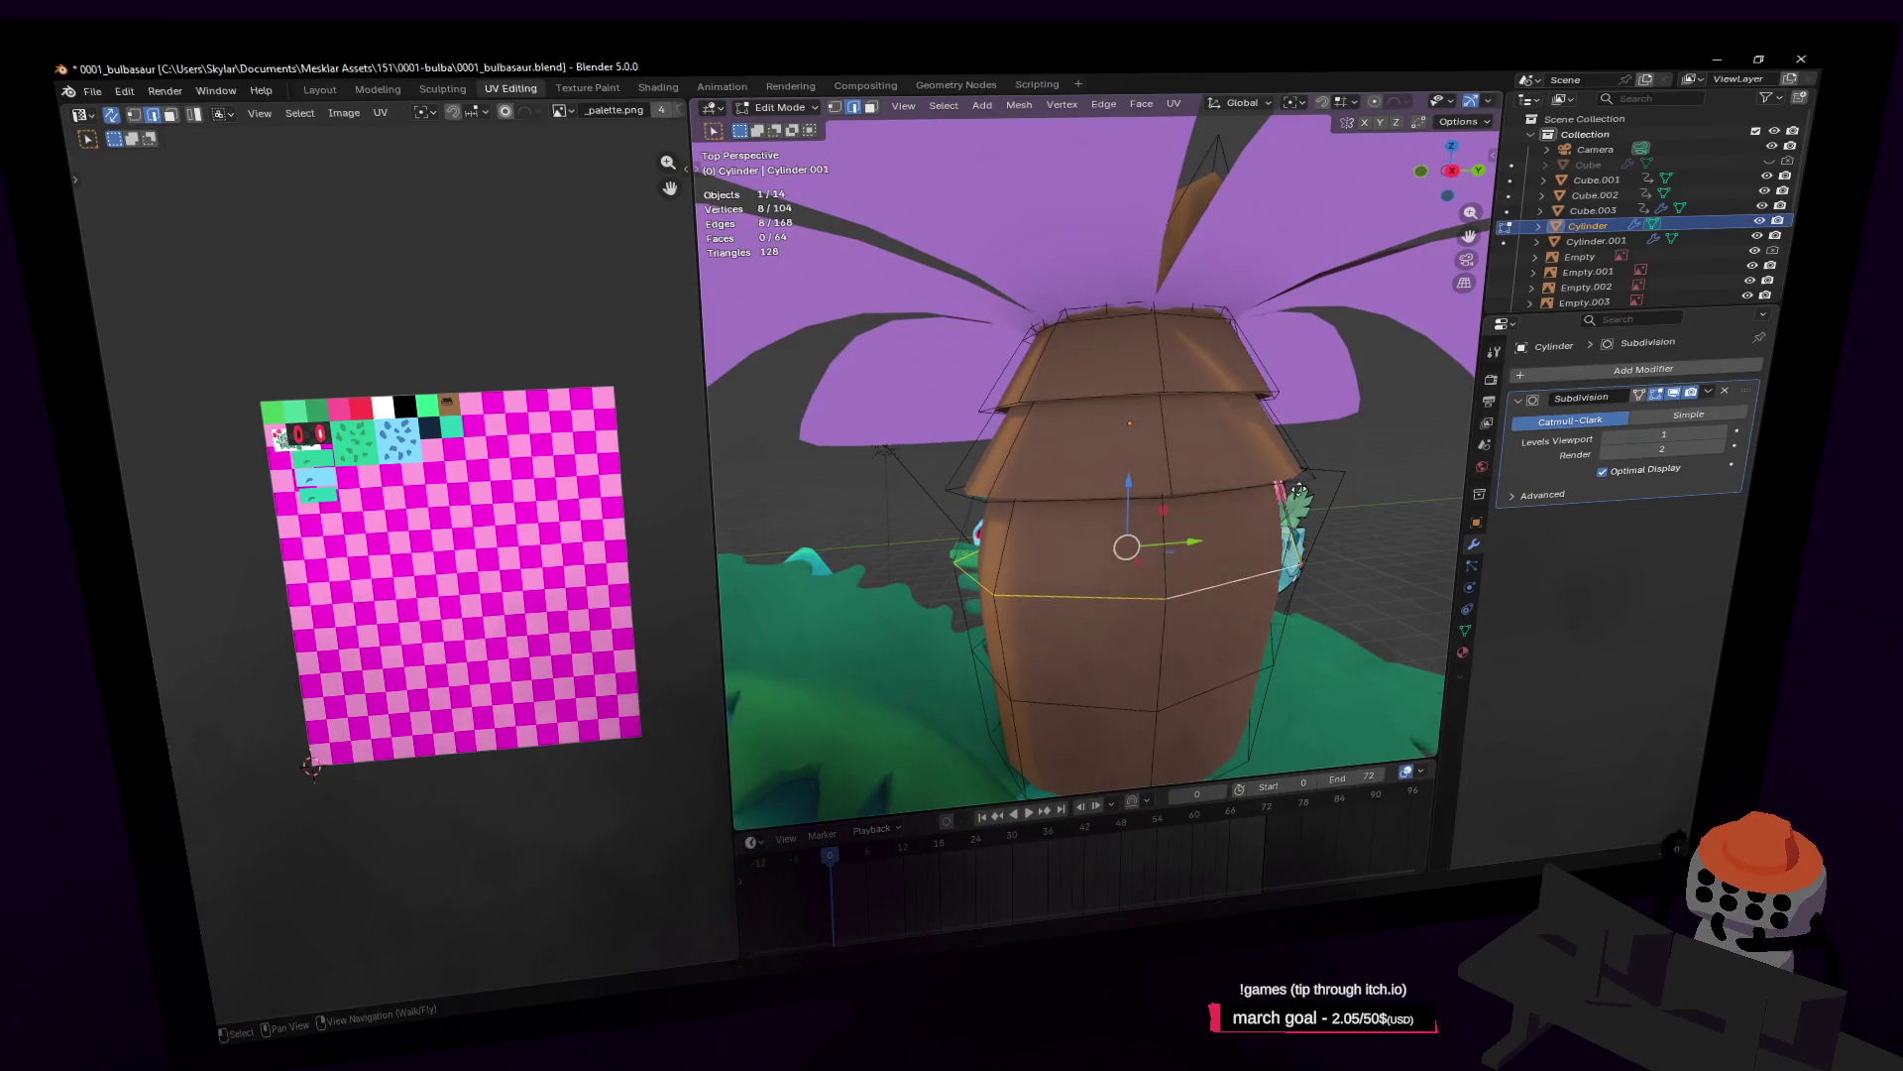
pyautogui.press('v')
pyautogui.rightClick(1294, 493)
pyautogui.press('s')
pyautogui.click(1293, 497)
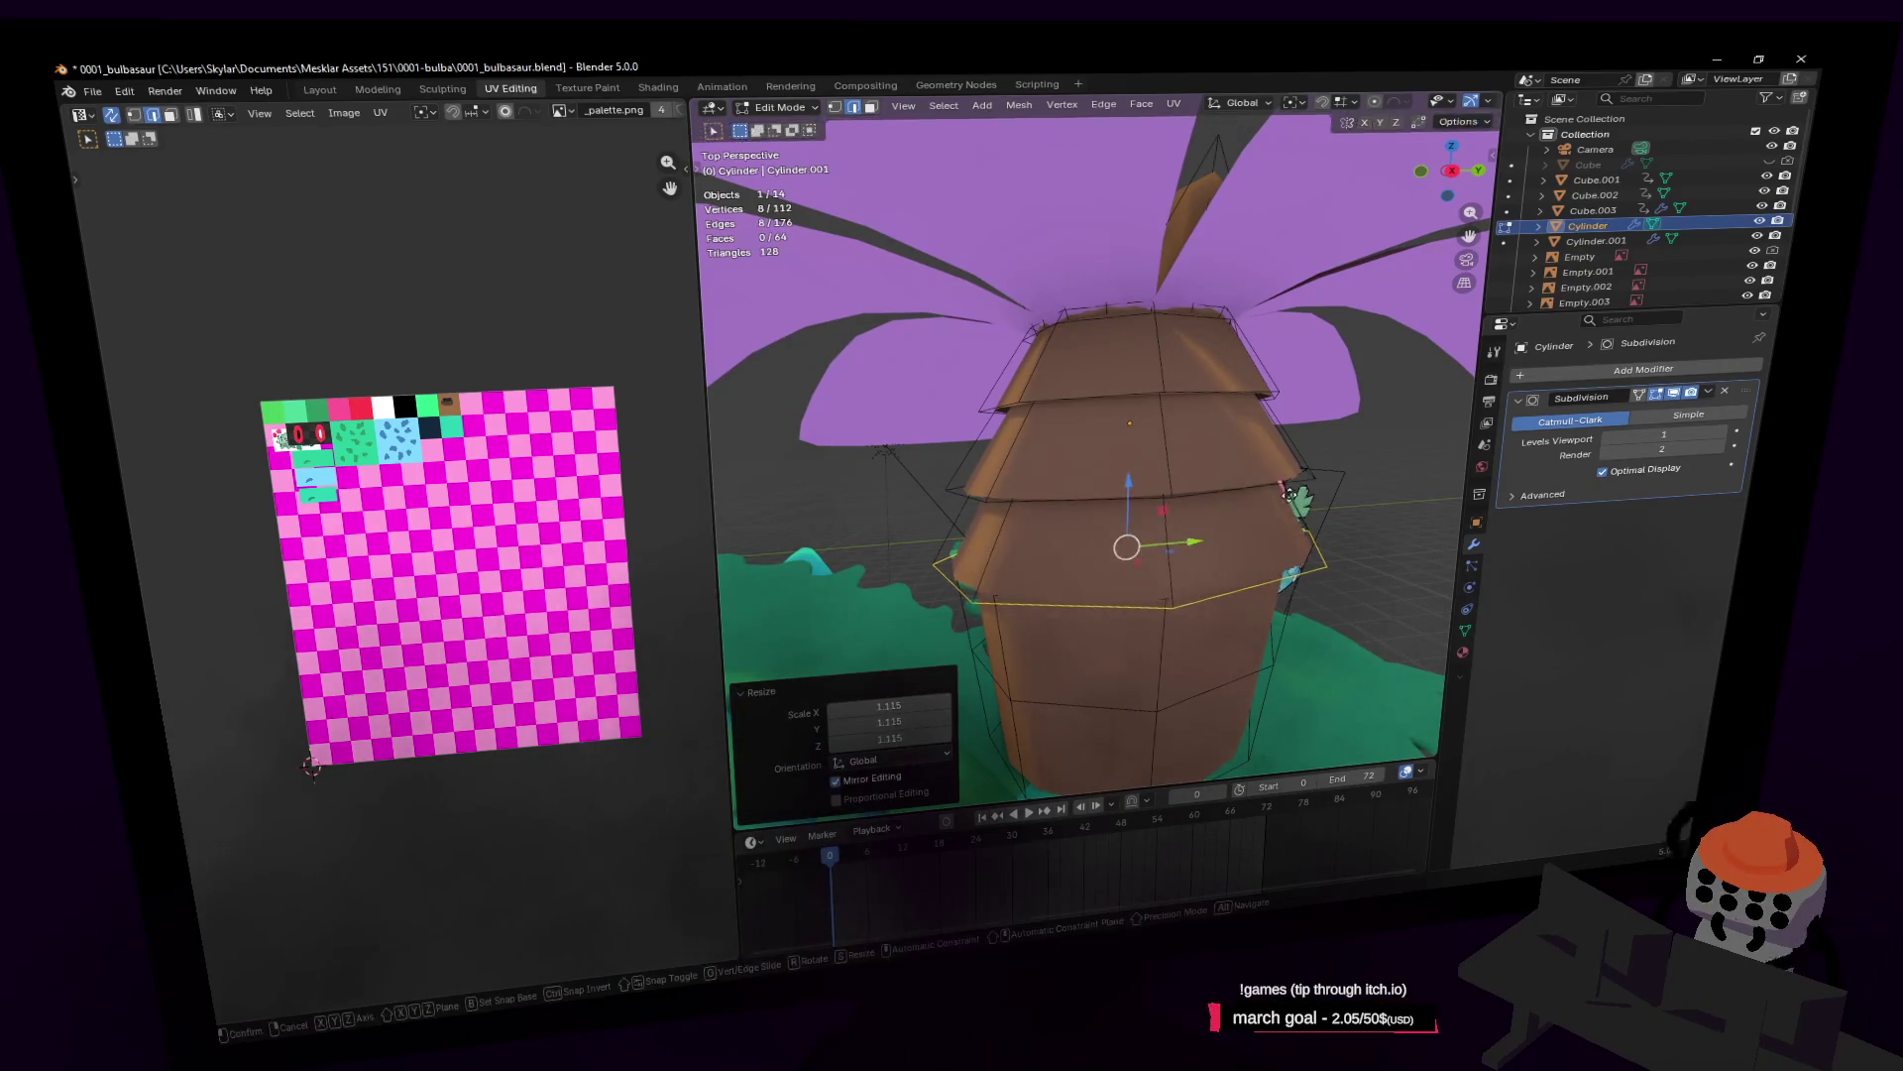
pyautogui.press('g')
pyautogui.press('z')
pyautogui.click(1296, 500)
# Step: Extrude the bottom tier loop, flare it to 1.153, and return to Object Mode
pyautogui.moveTo(1295, 501); pyautogui.dragTo(1233, 526, button='middle')
pyautogui.press('e')
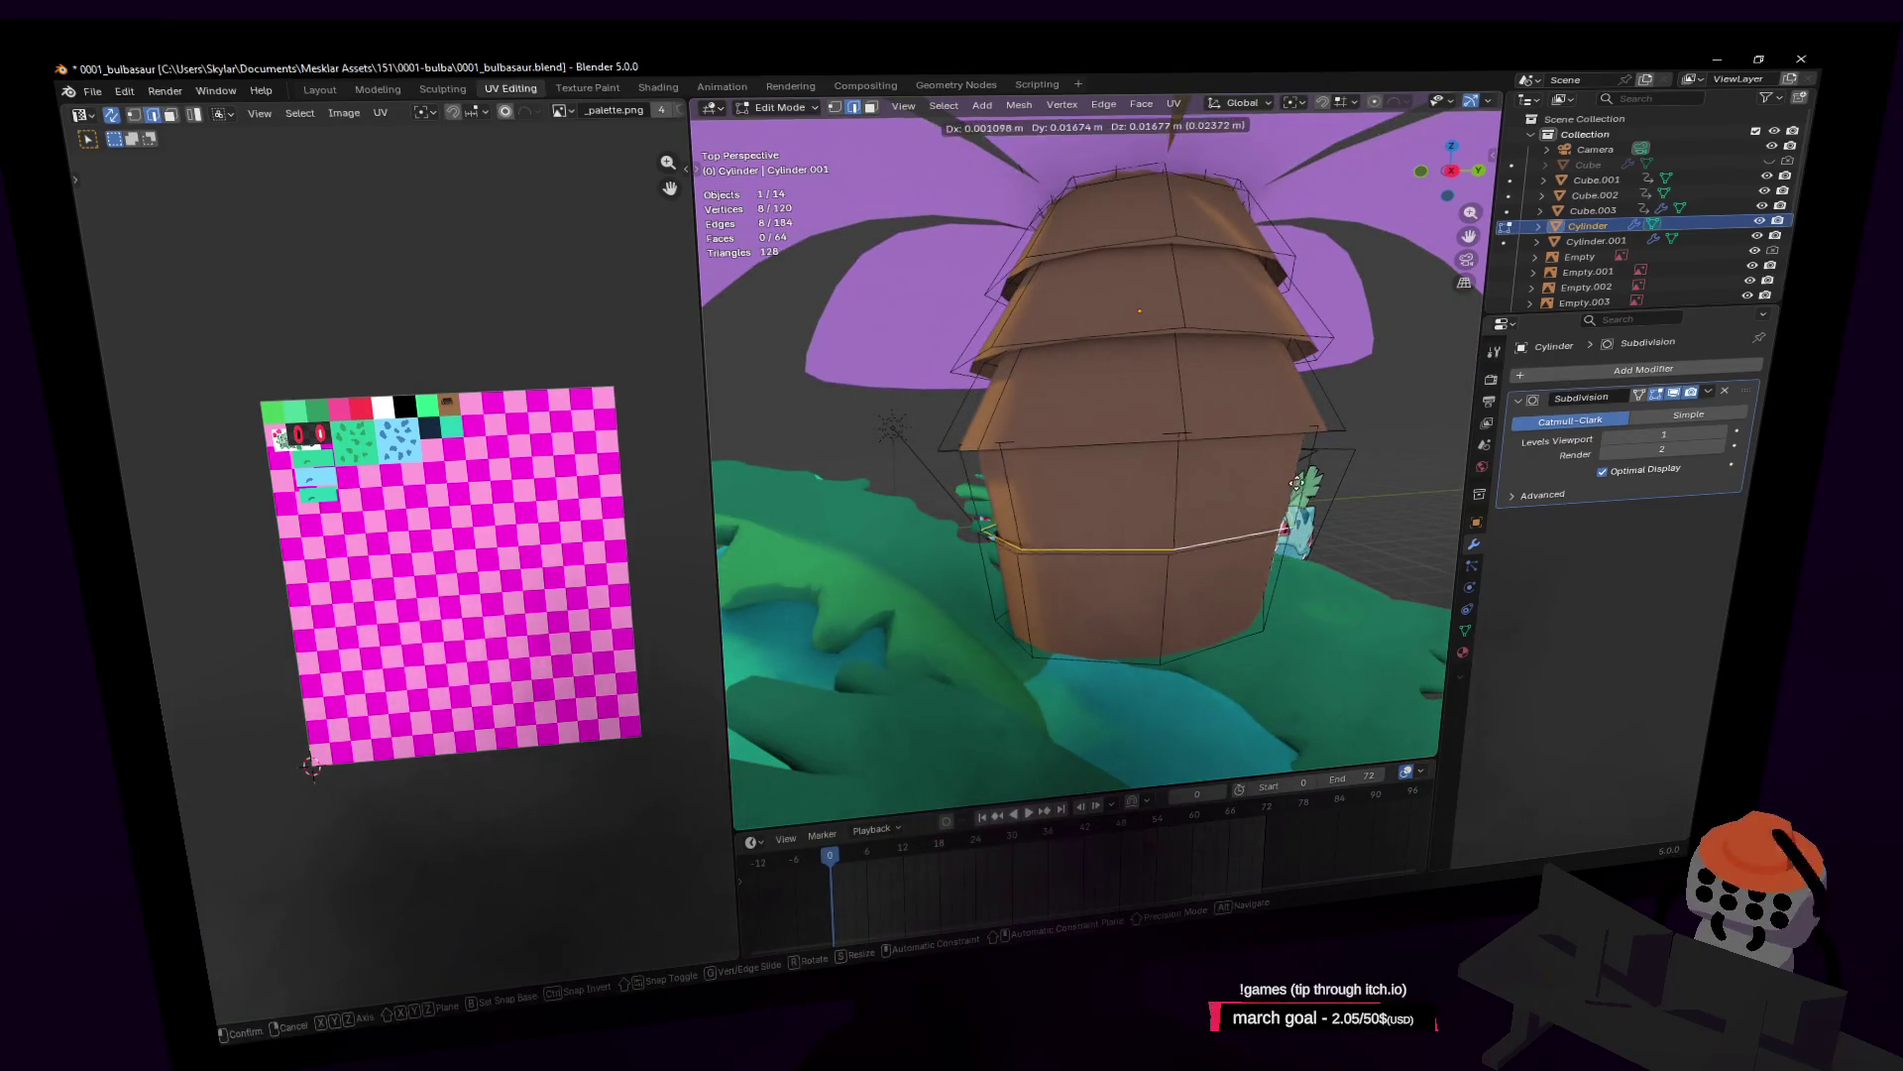
pyautogui.rightClick(1296, 480)
pyautogui.press('s')
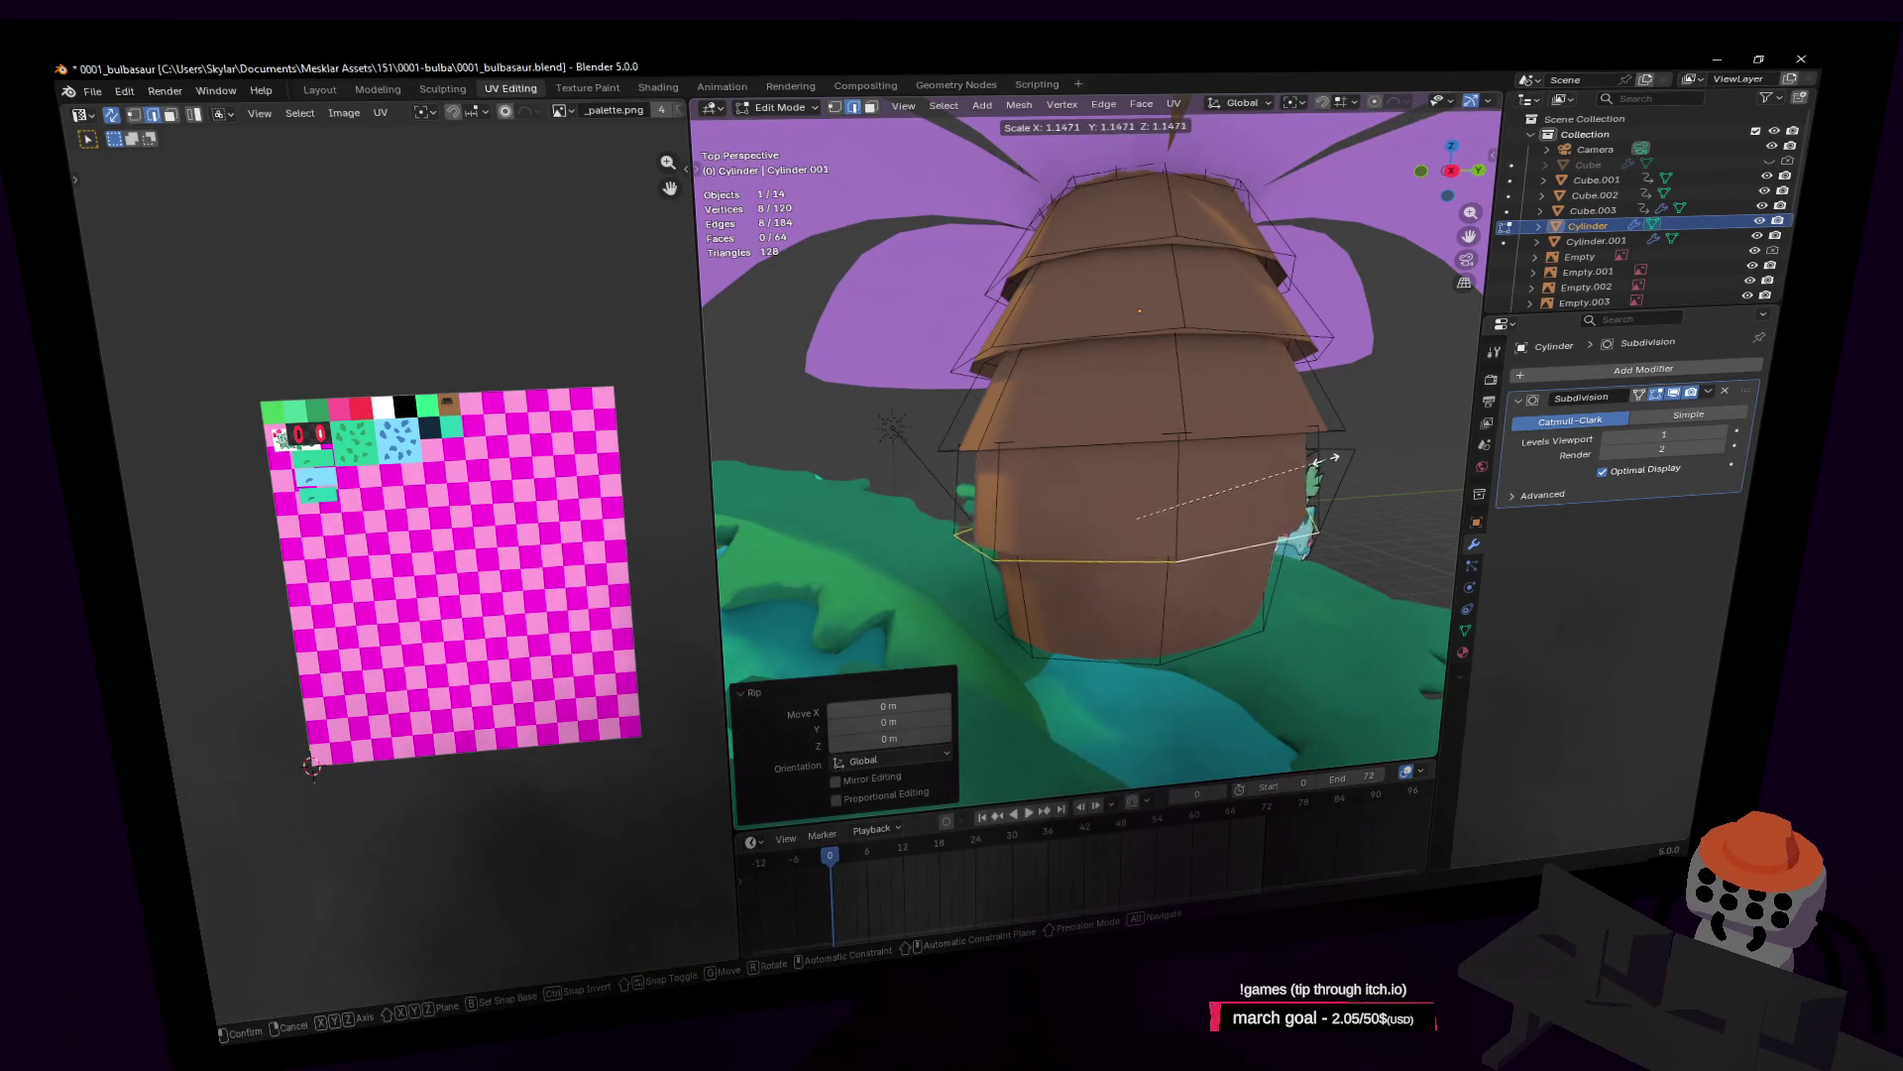
pyautogui.click(1326, 464)
pyautogui.hotkey('shift', '`')
pyautogui.press('Tab')
pyautogui.press('s')
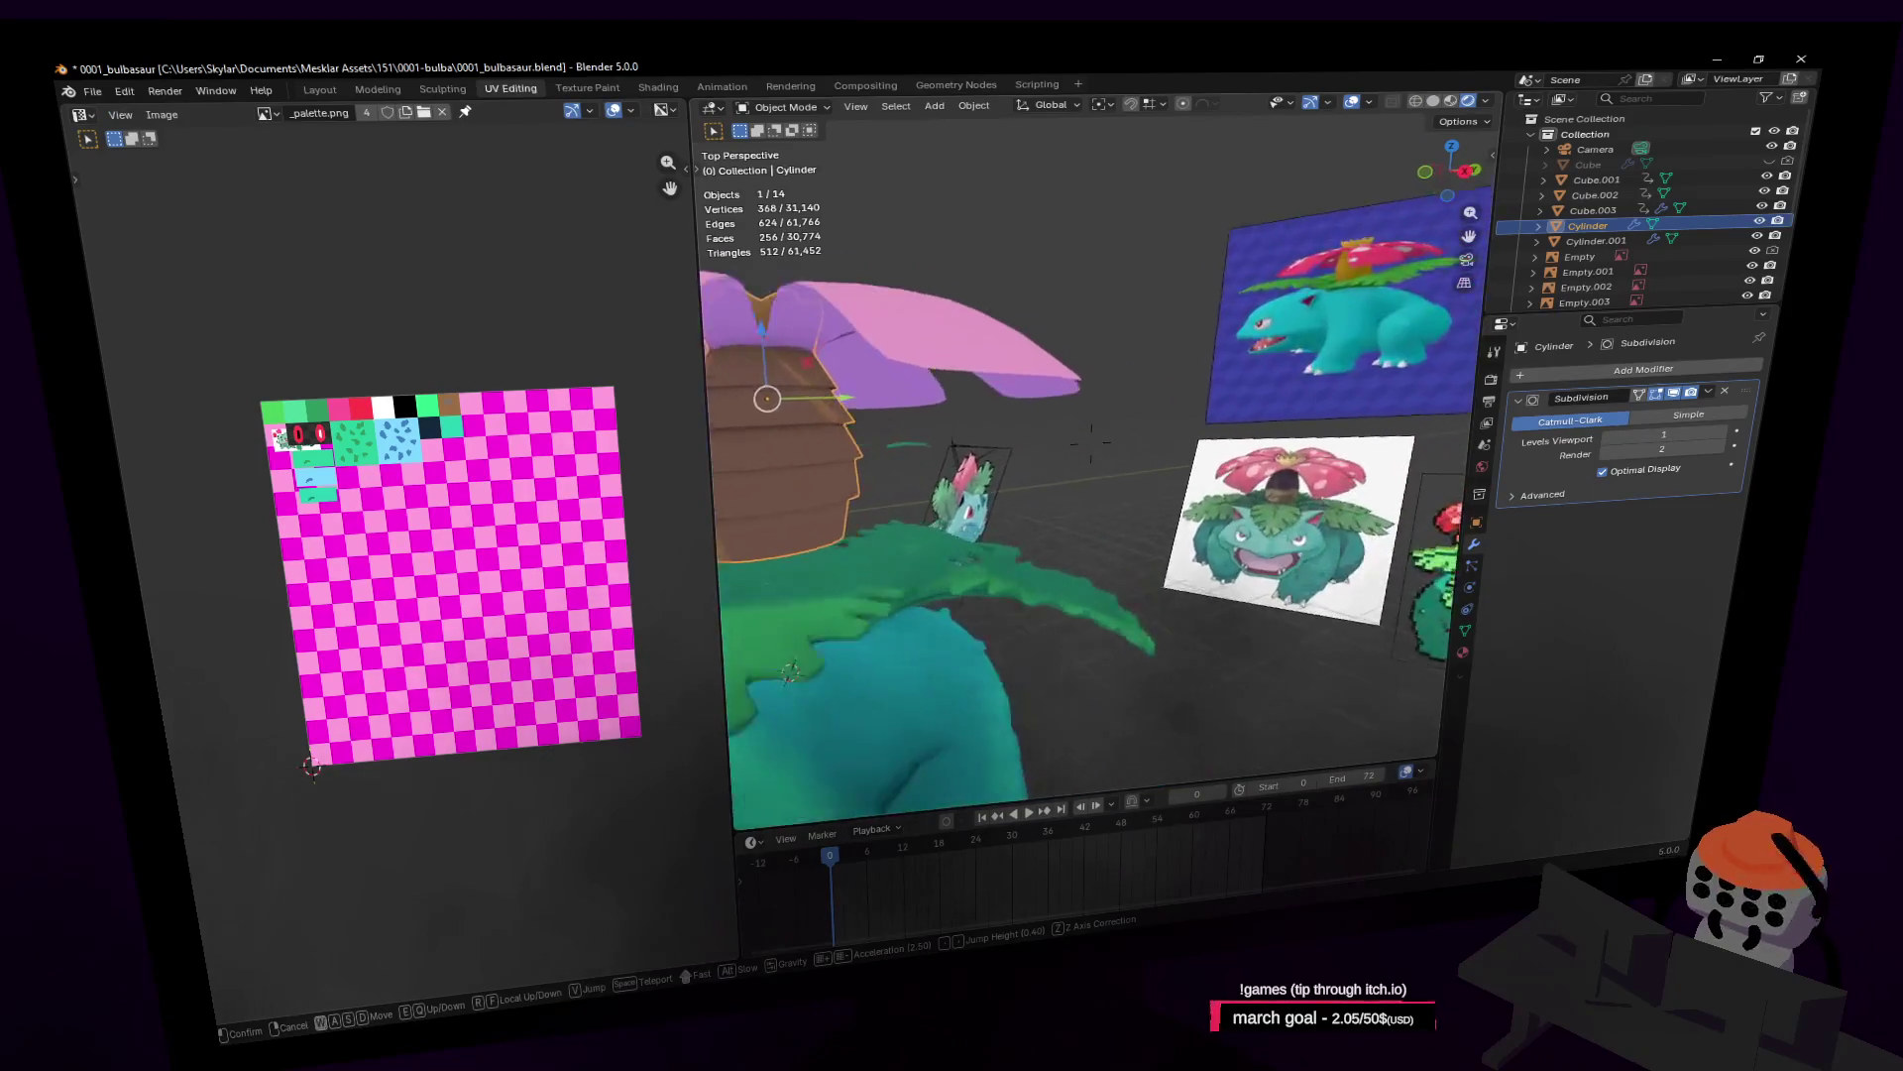
# Step: Fly back to face the trunk and return to editing its mesh from above
pyautogui.press('w')
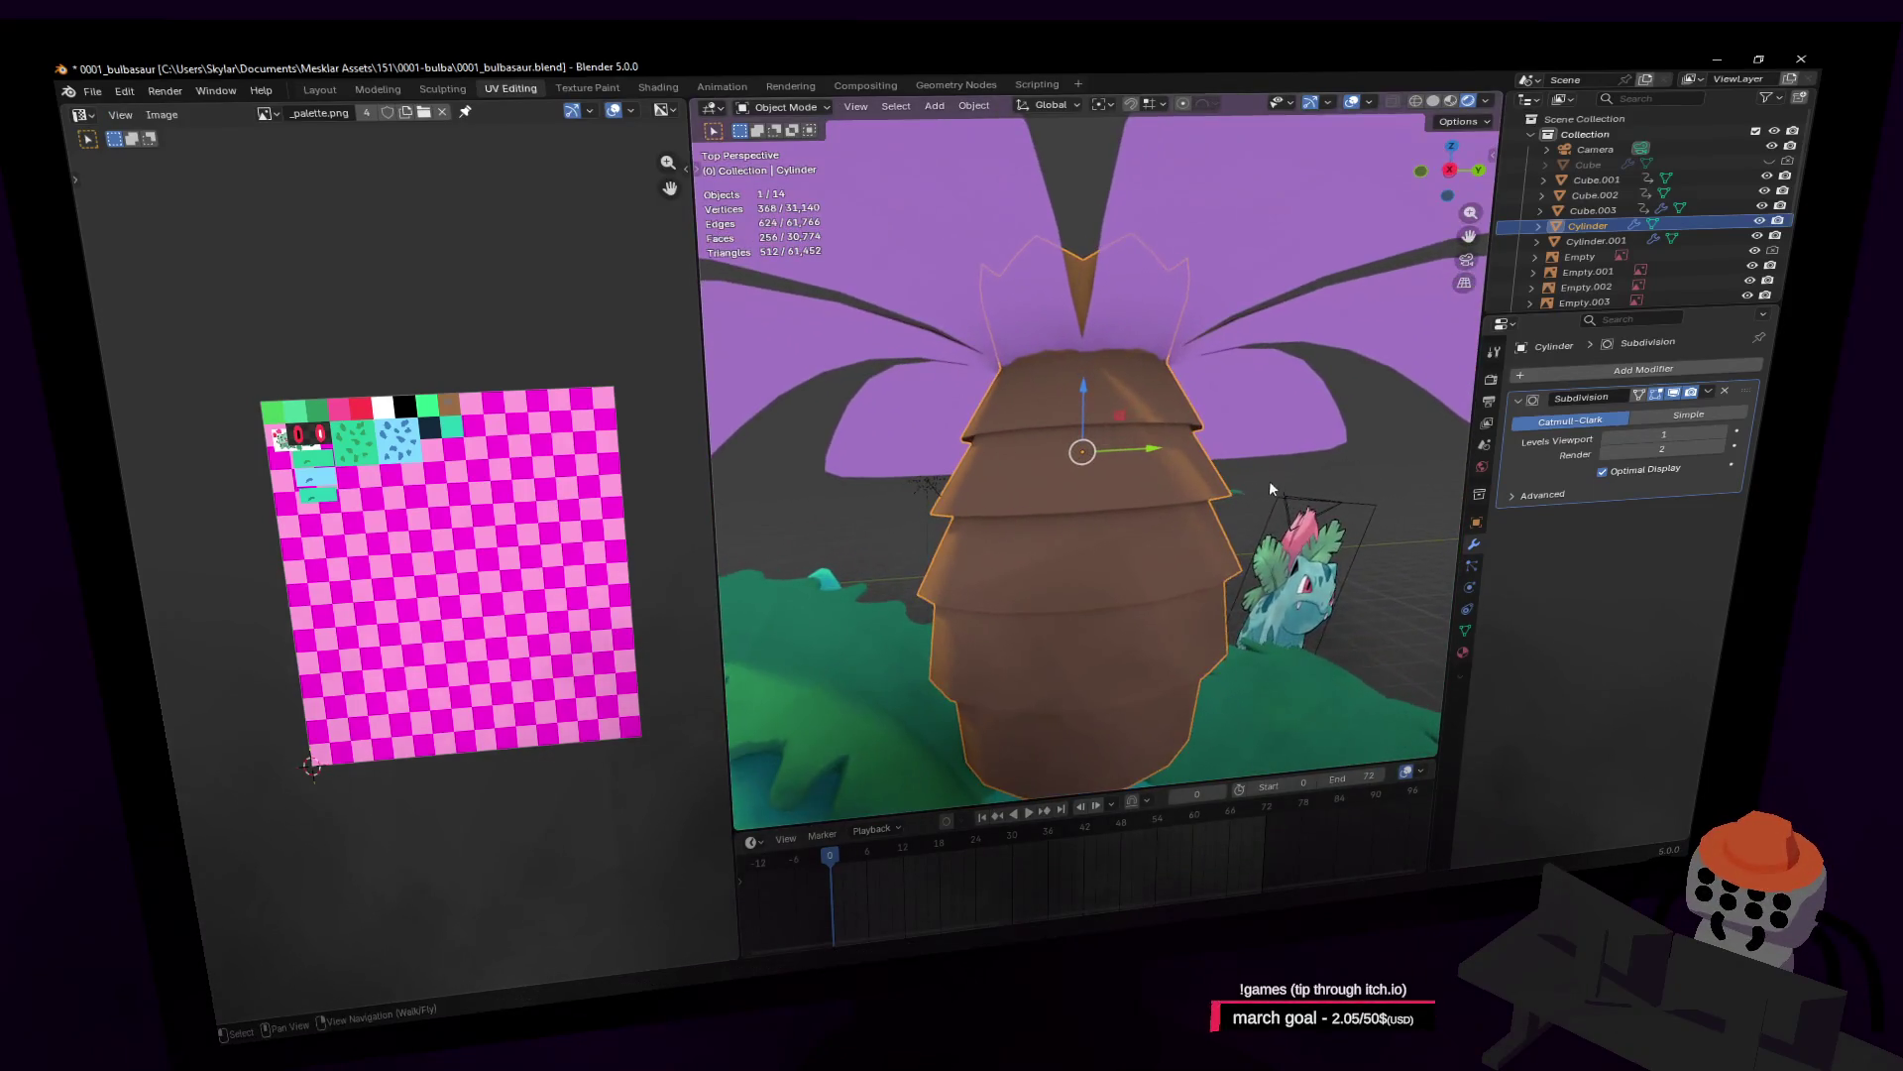
pyautogui.click(1225, 461)
pyautogui.press('Tab')
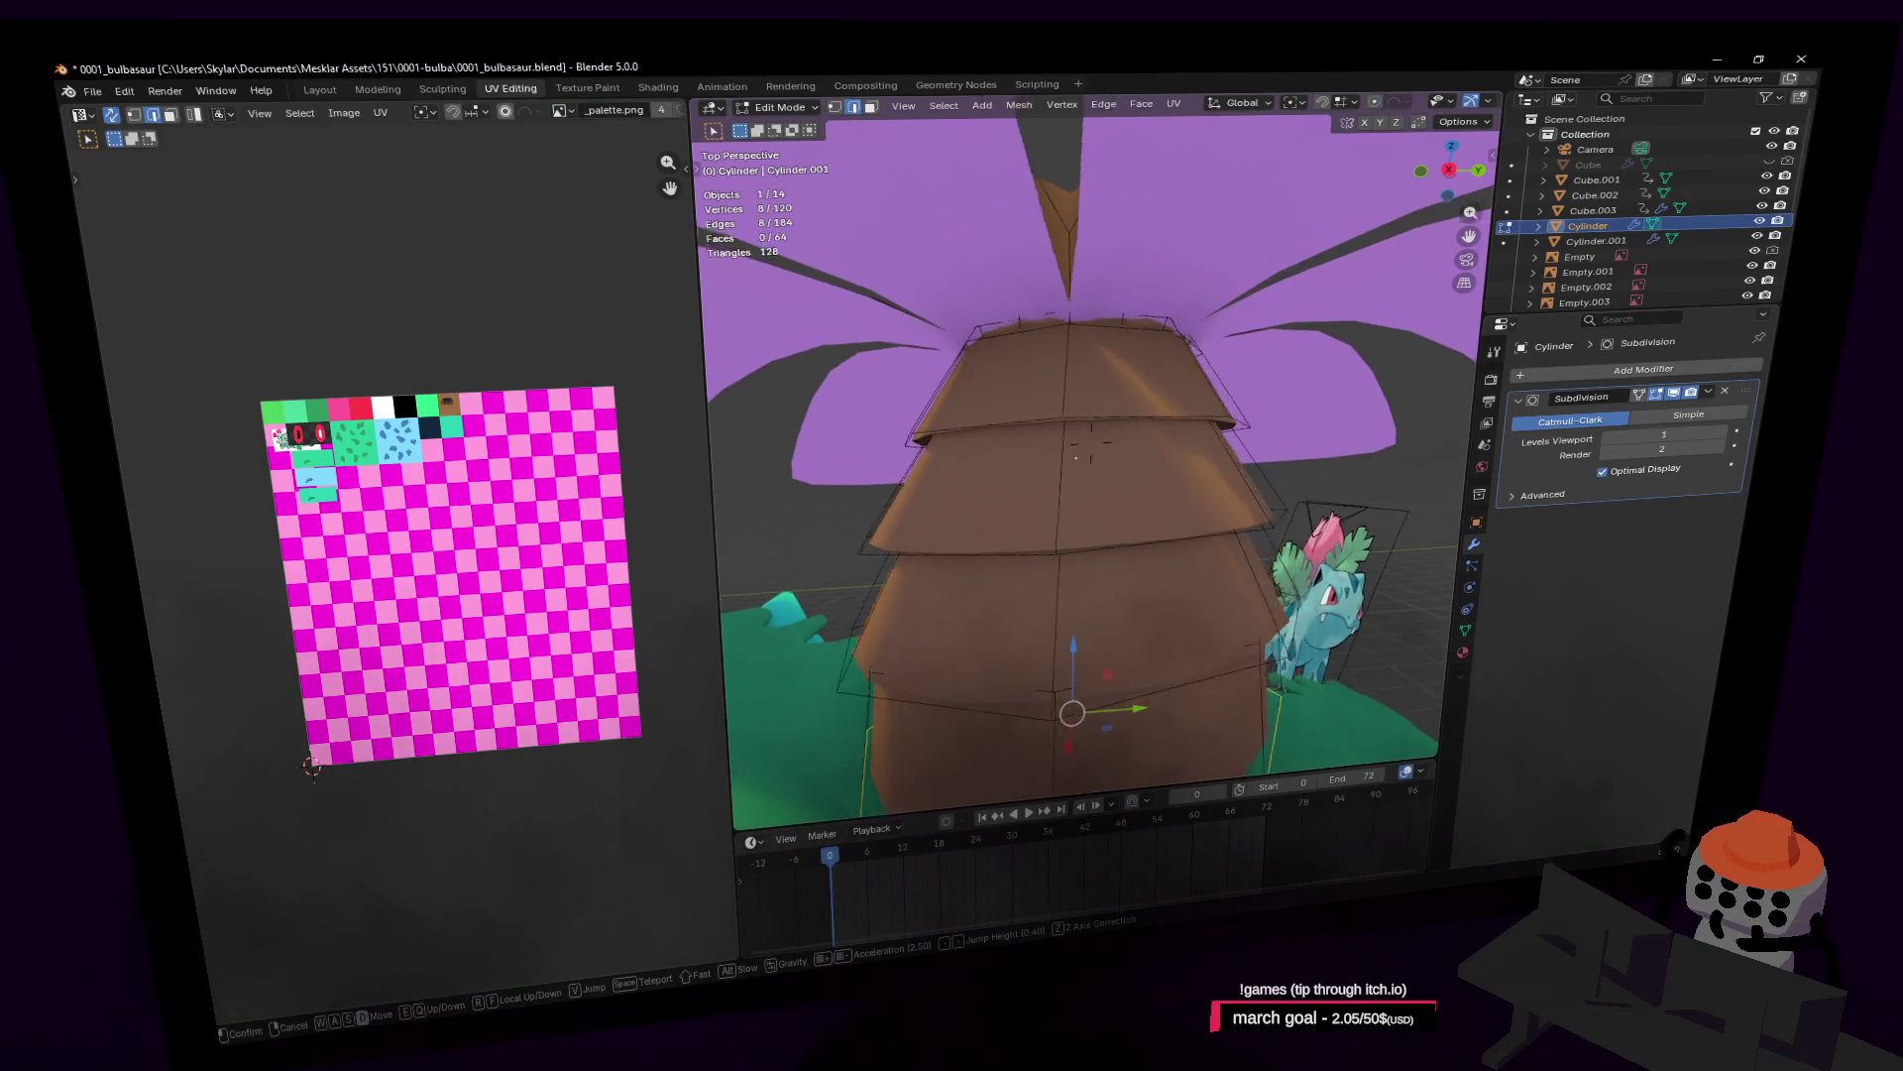
pyautogui.moveTo(1146, 404); pyautogui.dragTo(1031, 412, button='middle')
# Step: Add a loop cut near the trunk top, then undo it and the last tier edits
pyautogui.hotkey('ctrl', 'r')
pyautogui.click(1024, 415)
pyautogui.rightClick(1024, 414)
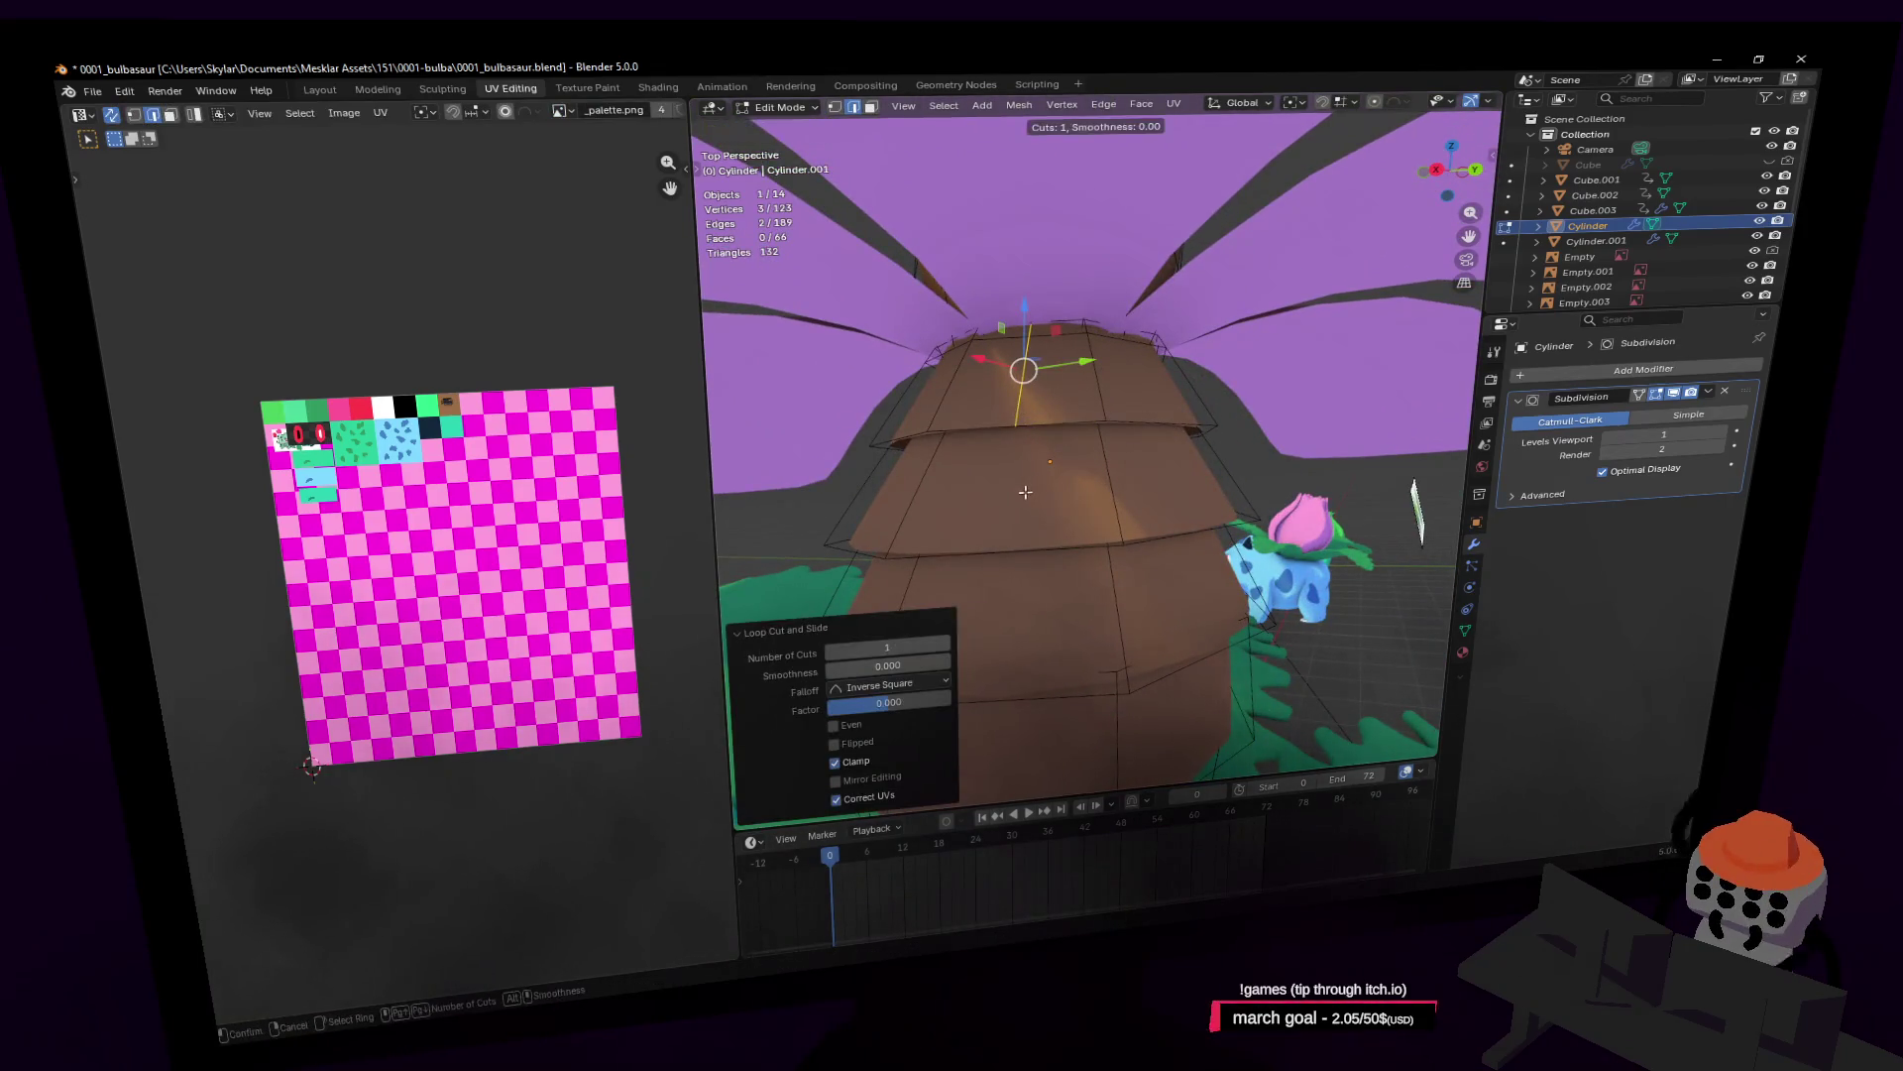
pyautogui.hotkey('ctrl', 'z')
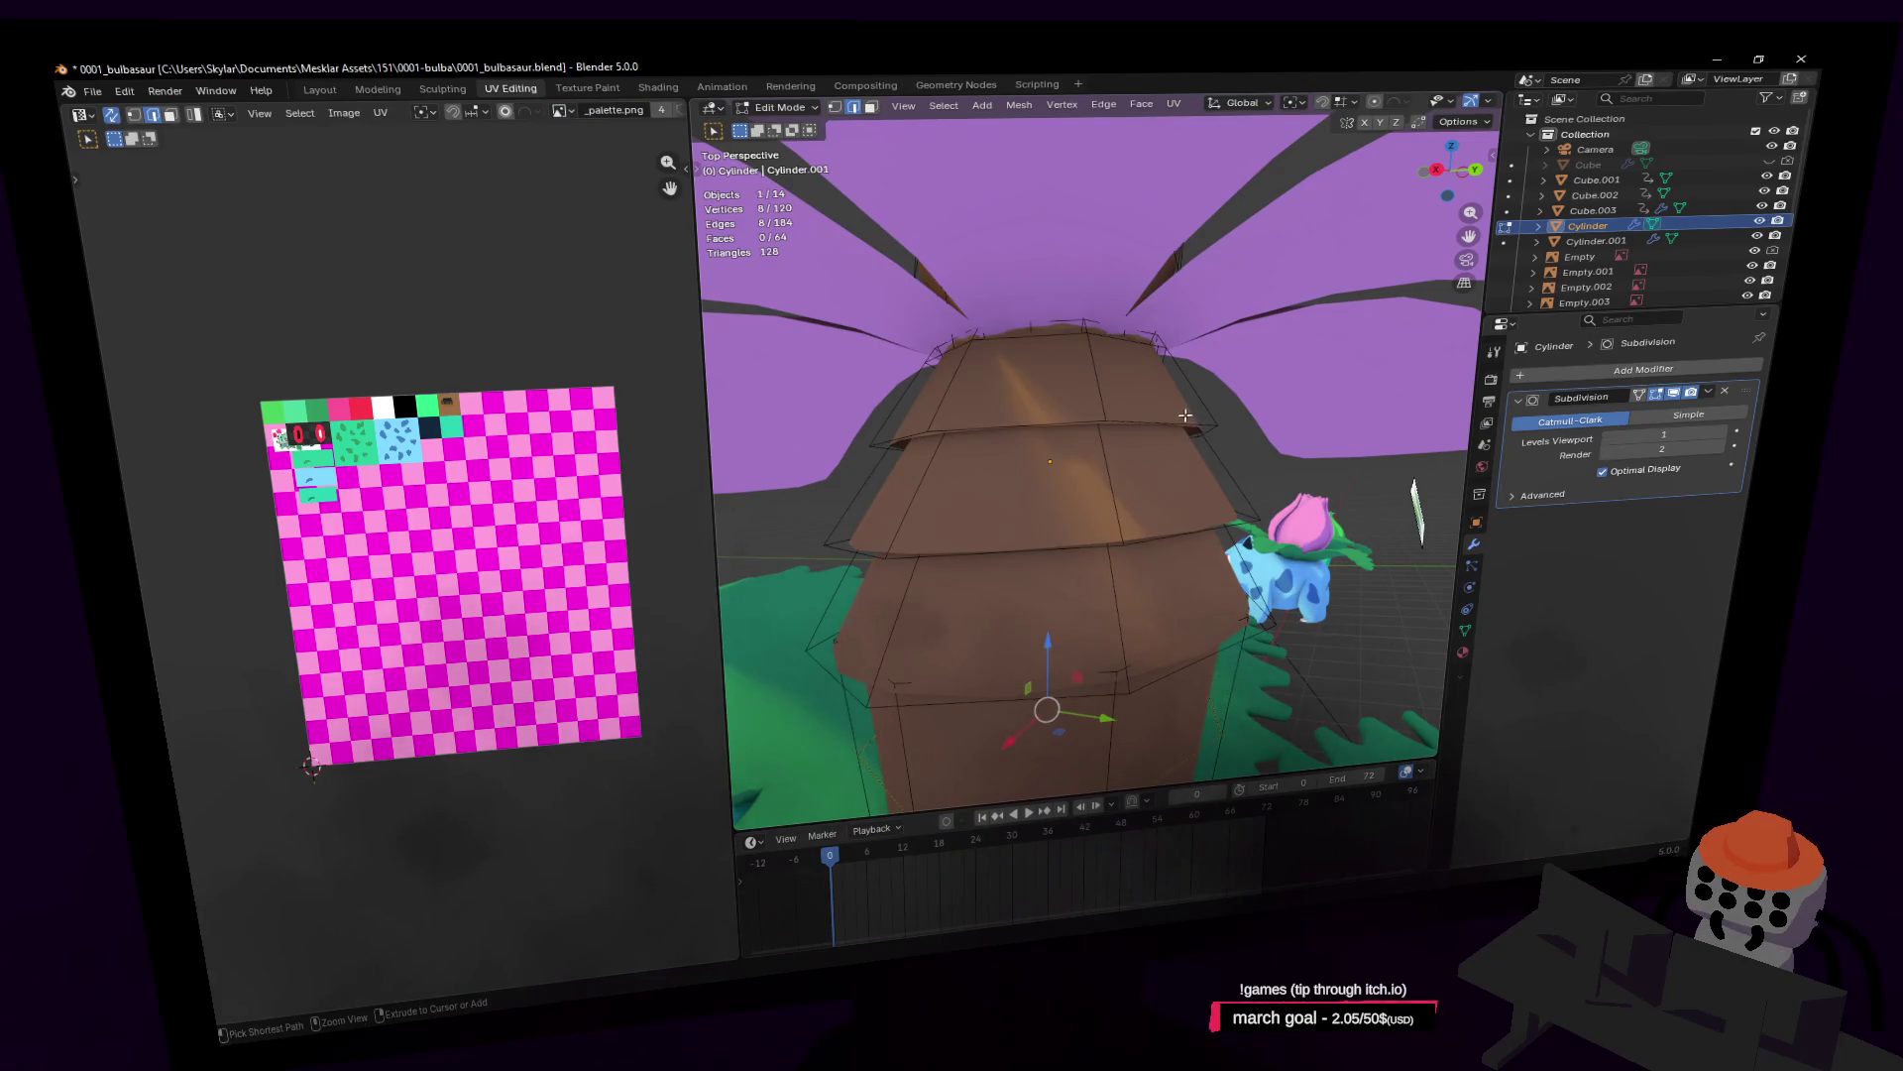
pyautogui.hotkey('ctrl', 'z')
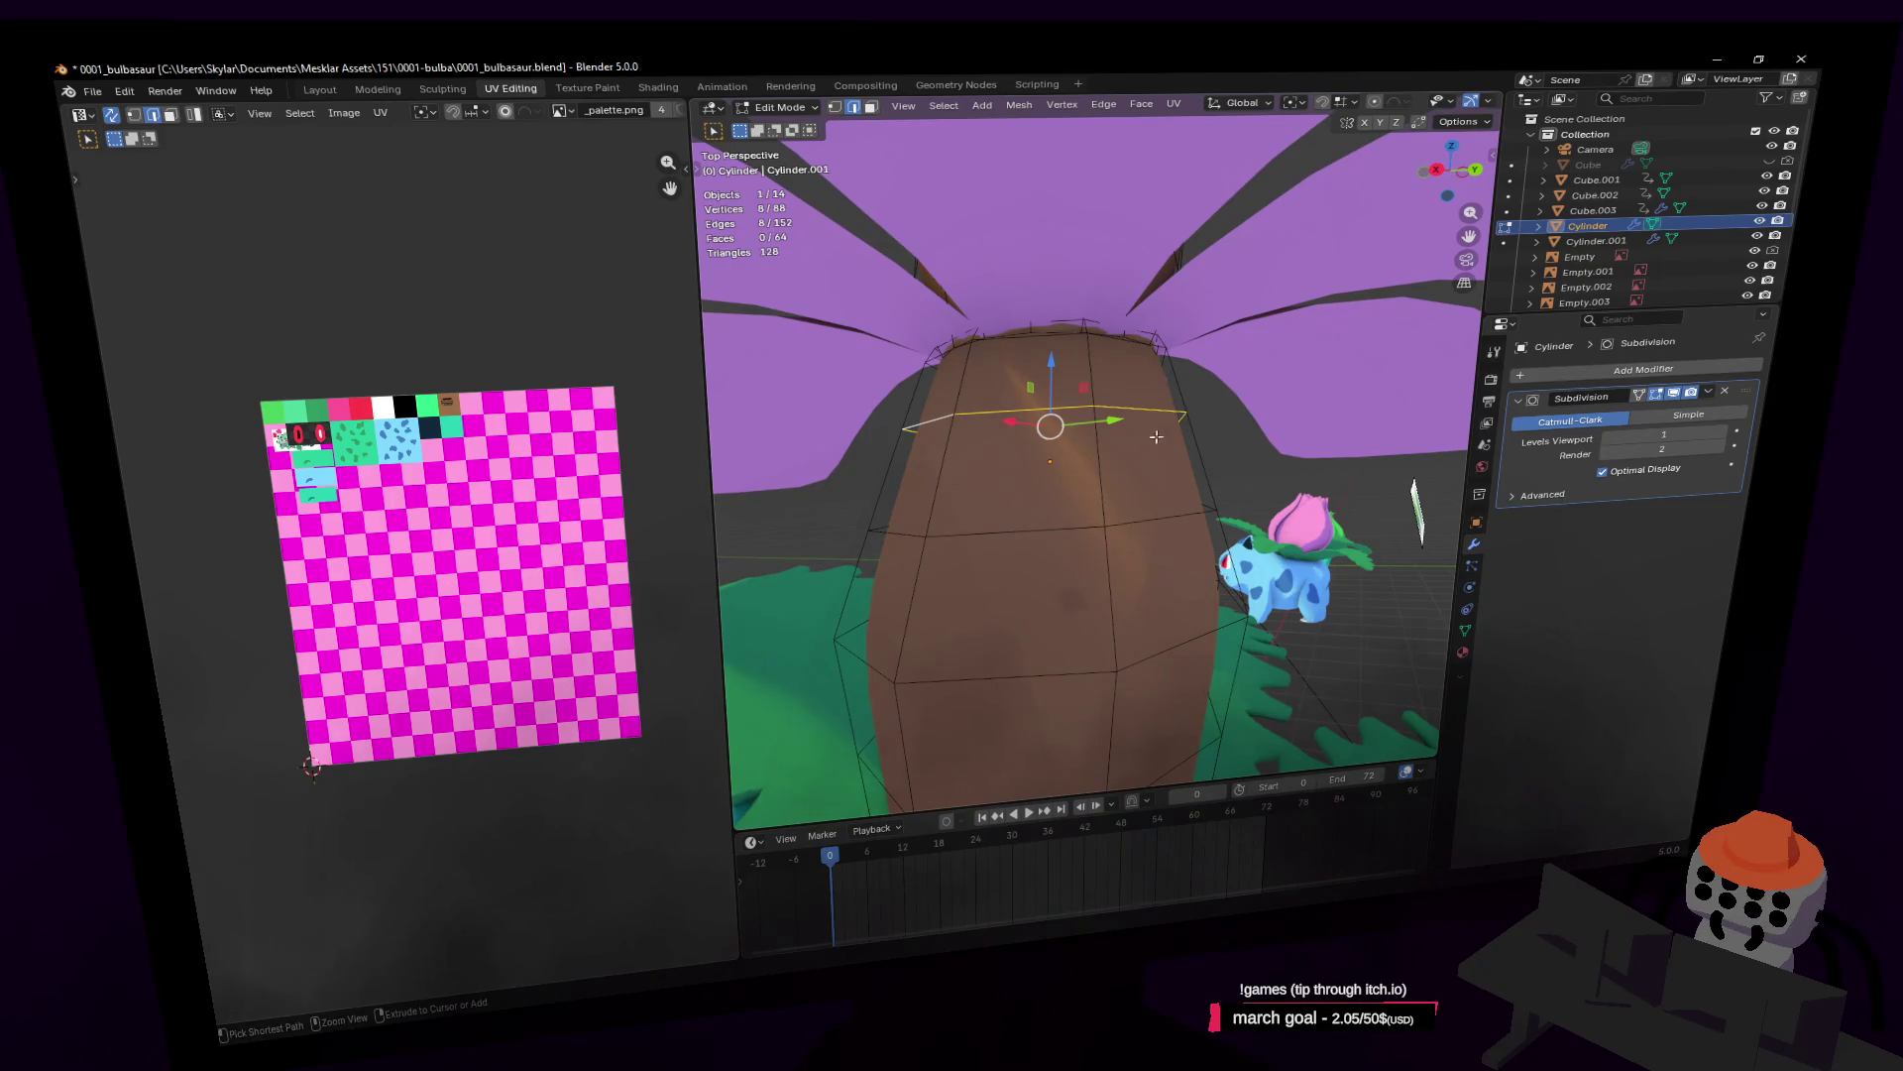
# Step: Add a new horizontal edge loop around the trunk and commit it in place
pyautogui.hotkey('ctrl', 'r')
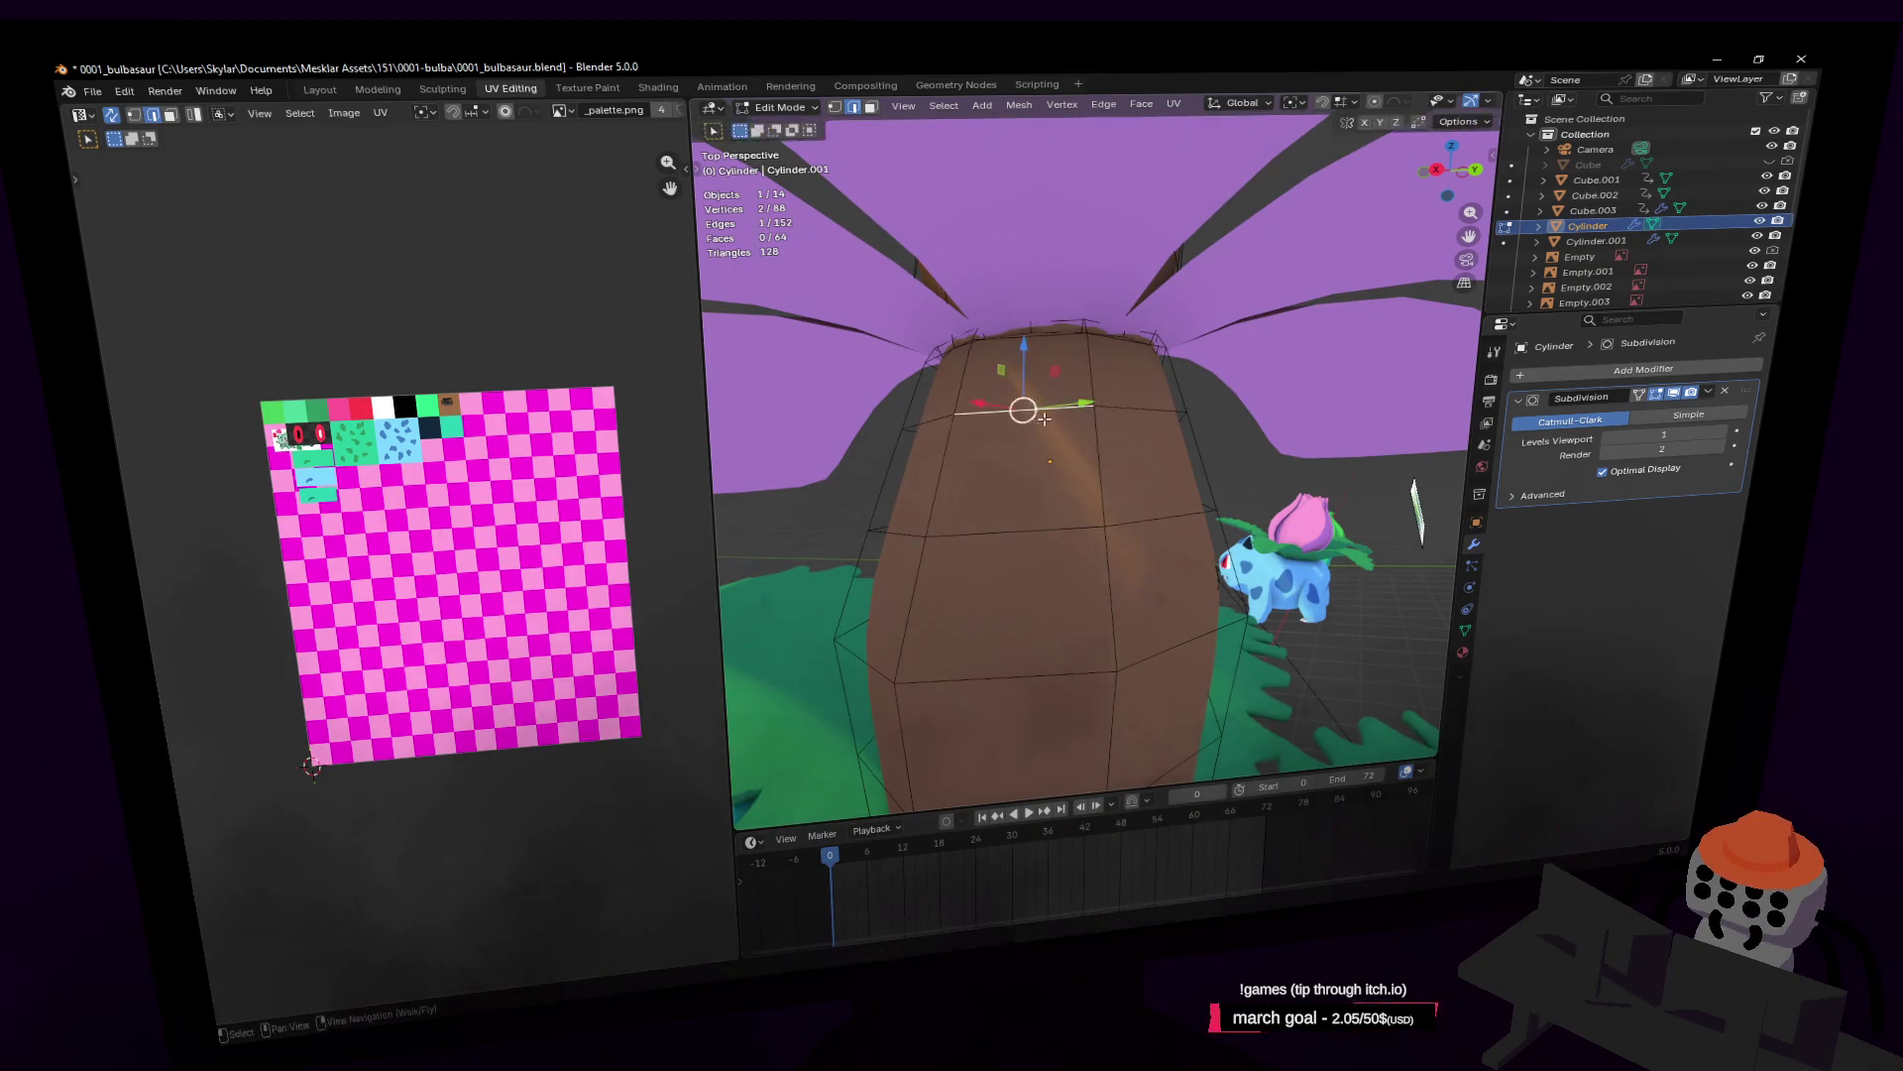
pyautogui.moveTo(1023, 409); pyautogui.dragTo(1041, 342, button='middle')
pyautogui.press('Return')
pyautogui.hotkey('shift', '`')
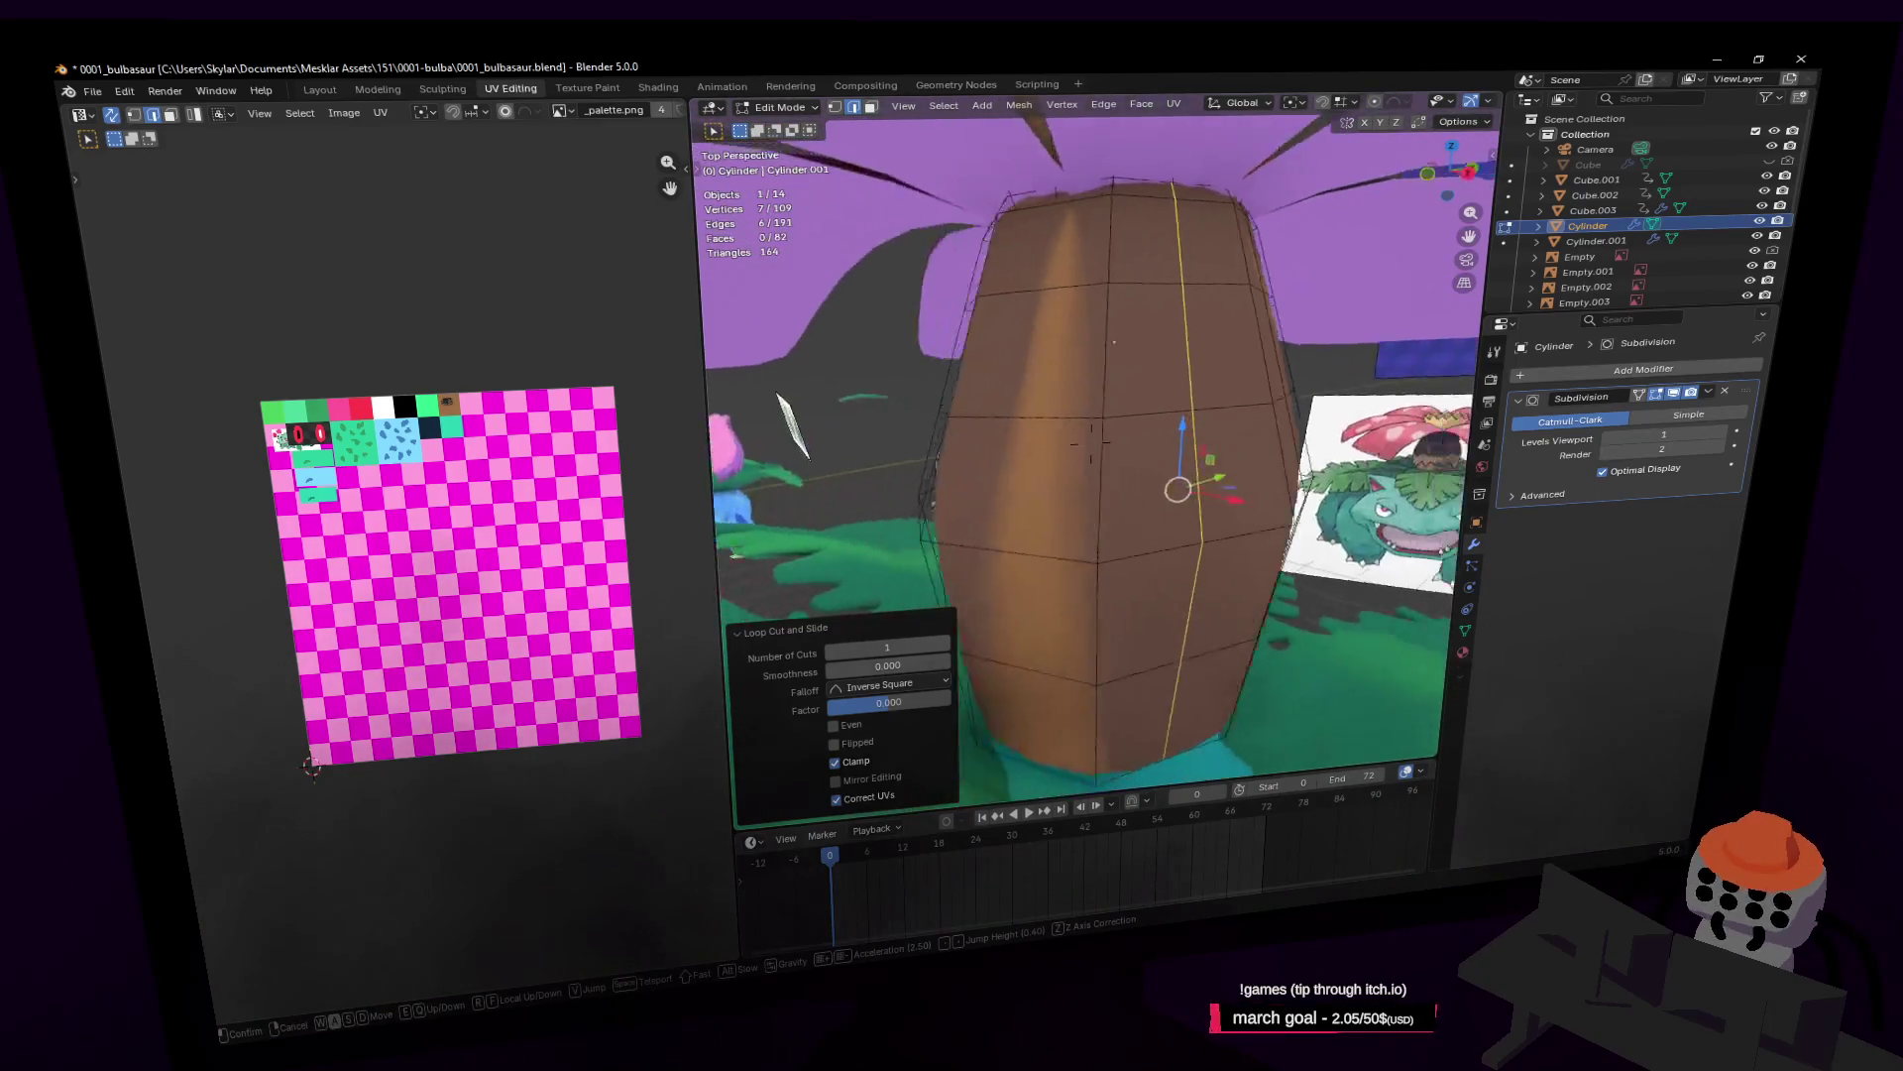
pyautogui.click(1011, 413)
pyautogui.press('g')
pyautogui.press('g')
pyautogui.press('Escape')
# Step: Select the whole trunk mesh and add a vertical loop cut down its length
pyautogui.press('a')
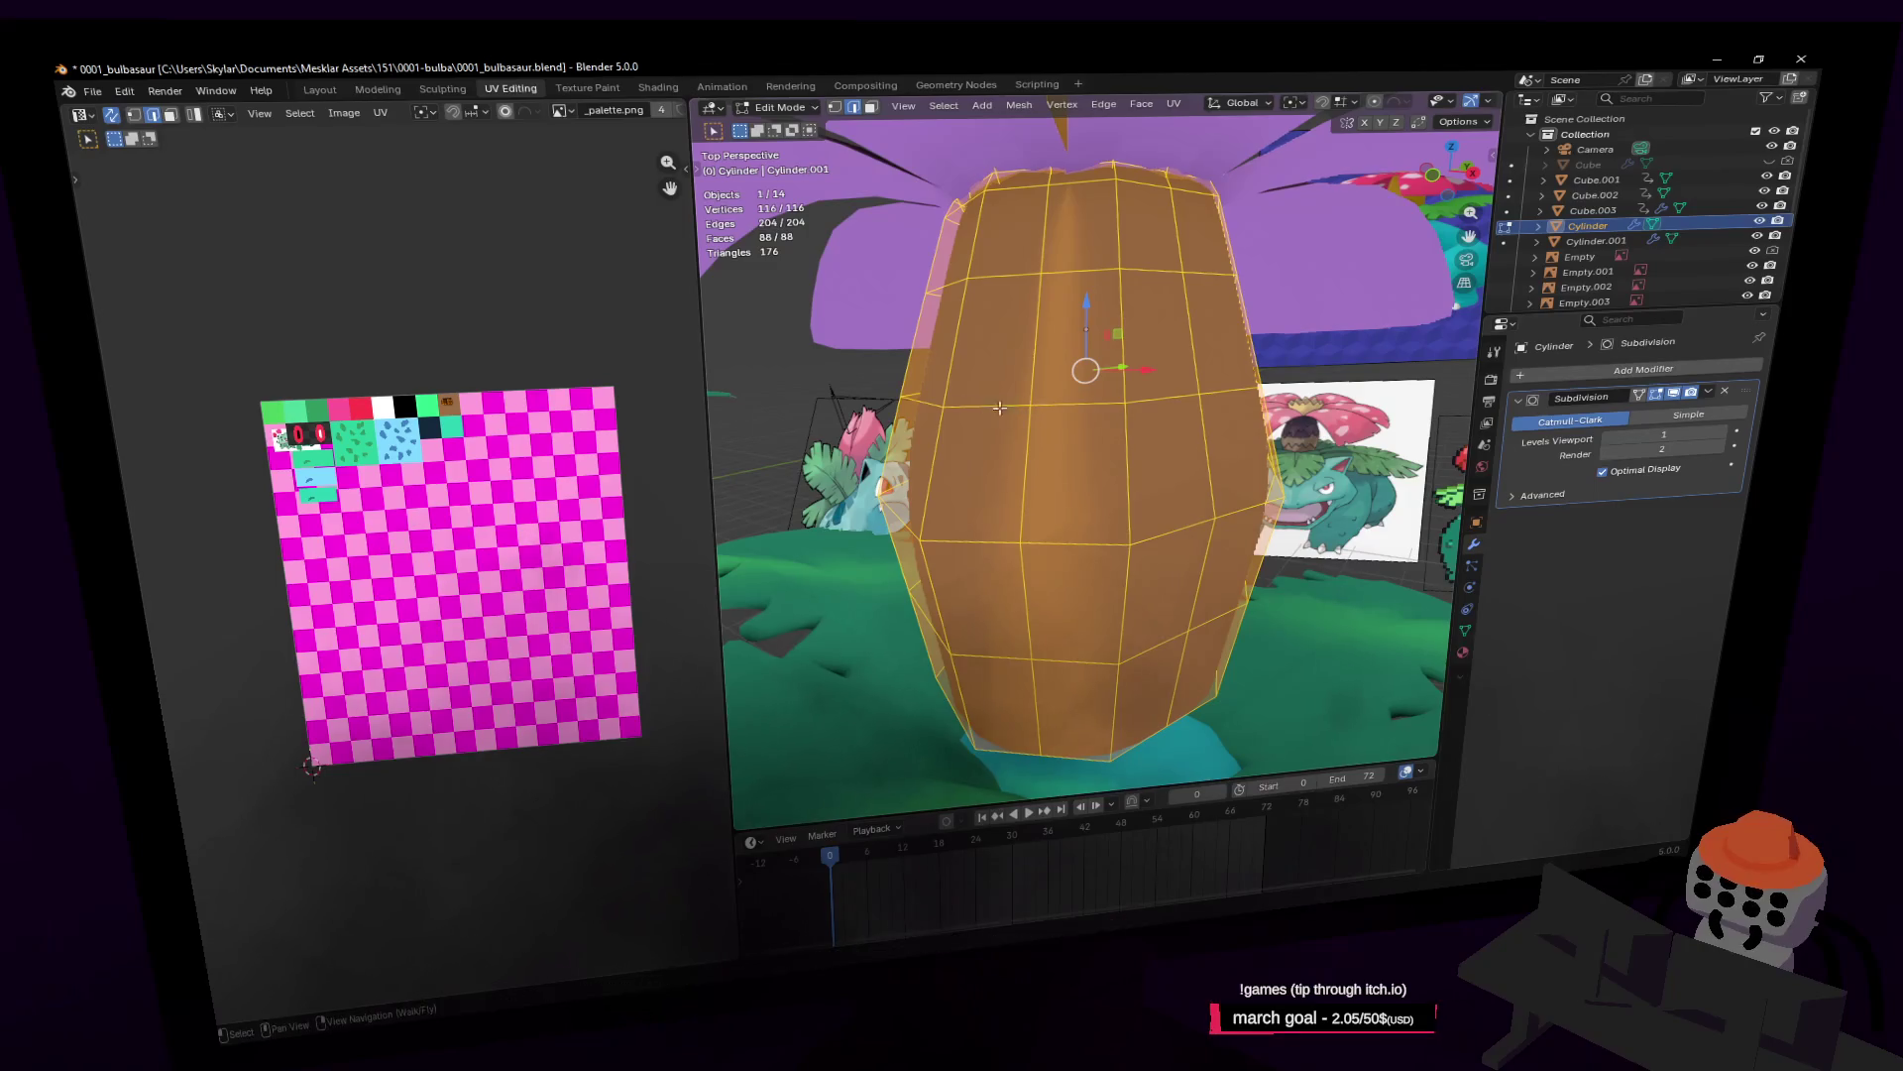
pyautogui.moveTo(999, 407); pyautogui.dragTo(1108, 394, button='middle')
pyautogui.hotkey('ctrl', 'r')
pyautogui.click(1118, 393)
pyautogui.click(1118, 393)
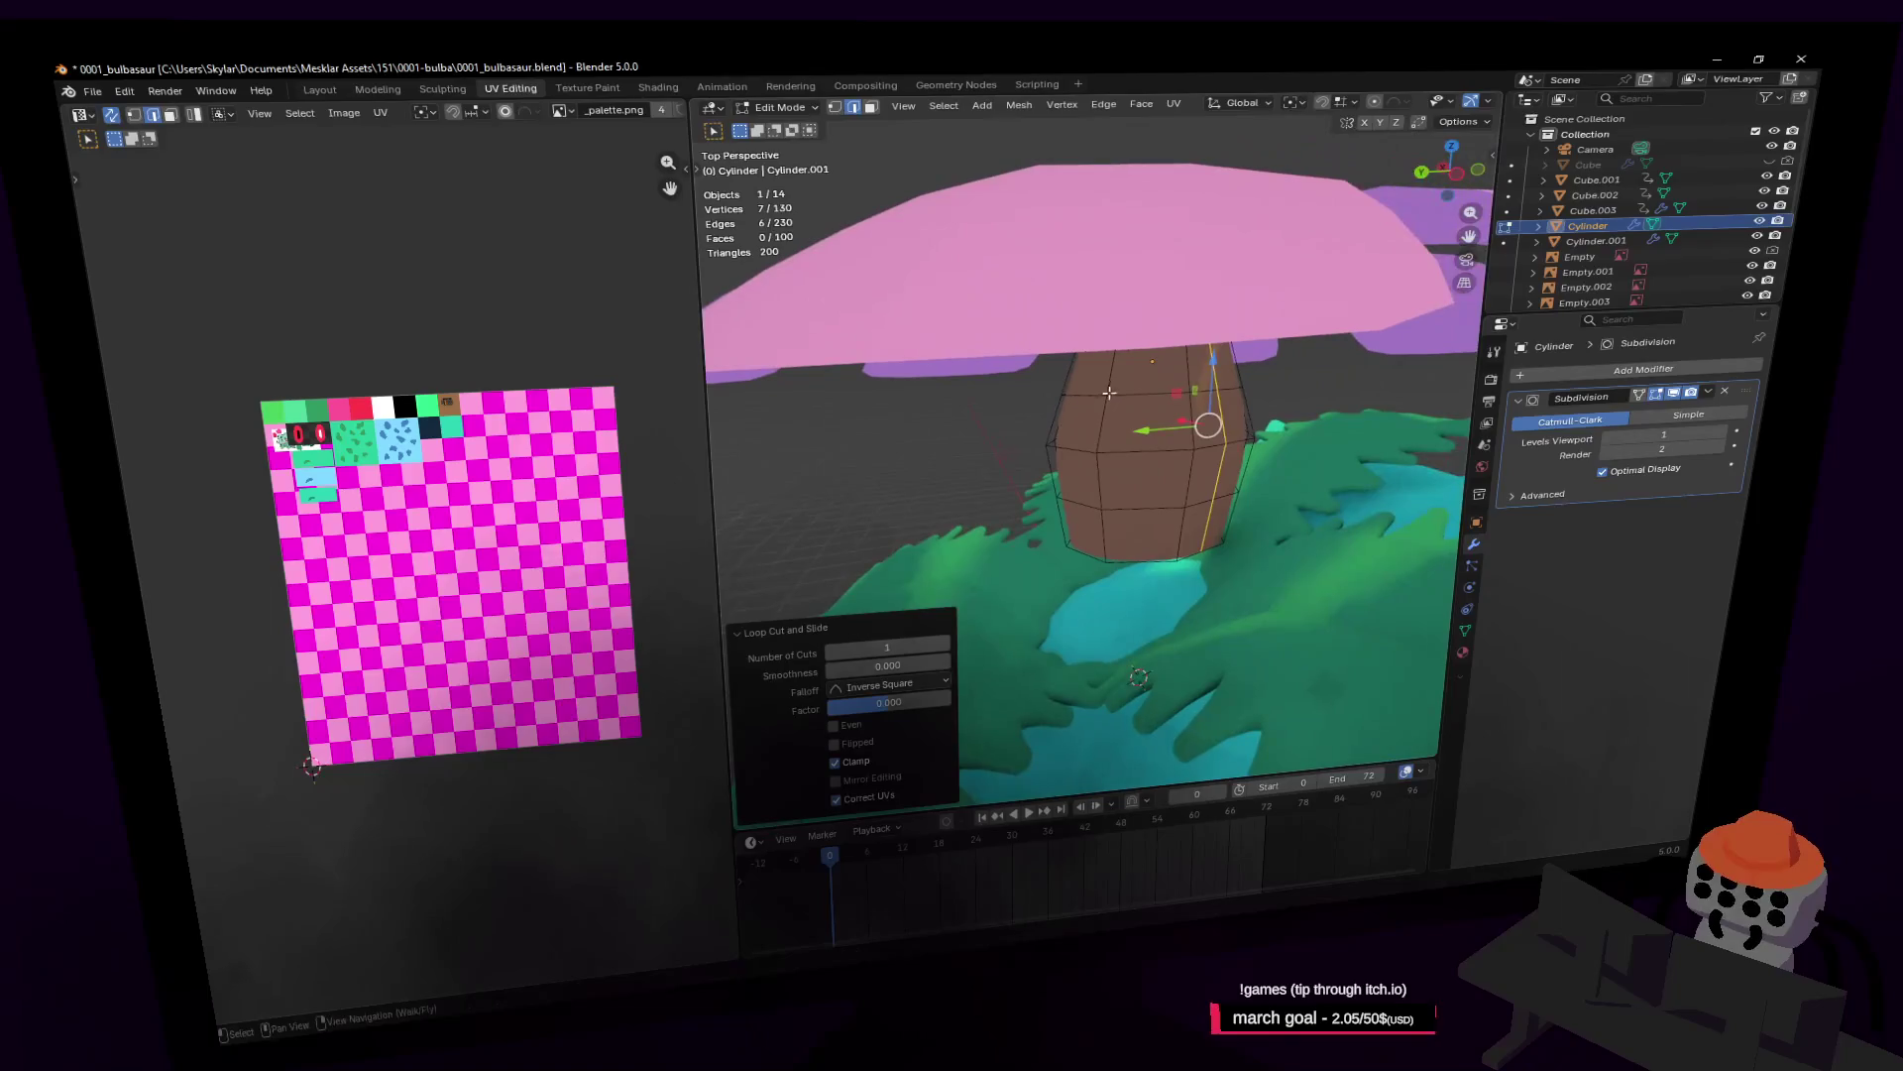
# Step: Add another vertical edge loop to the trunk and fly to view it from below
pyautogui.hotkey('ctrl', 'r')
pyautogui.click(1108, 393)
pyautogui.click(1108, 393)
pyautogui.hotkey('shift', '`')
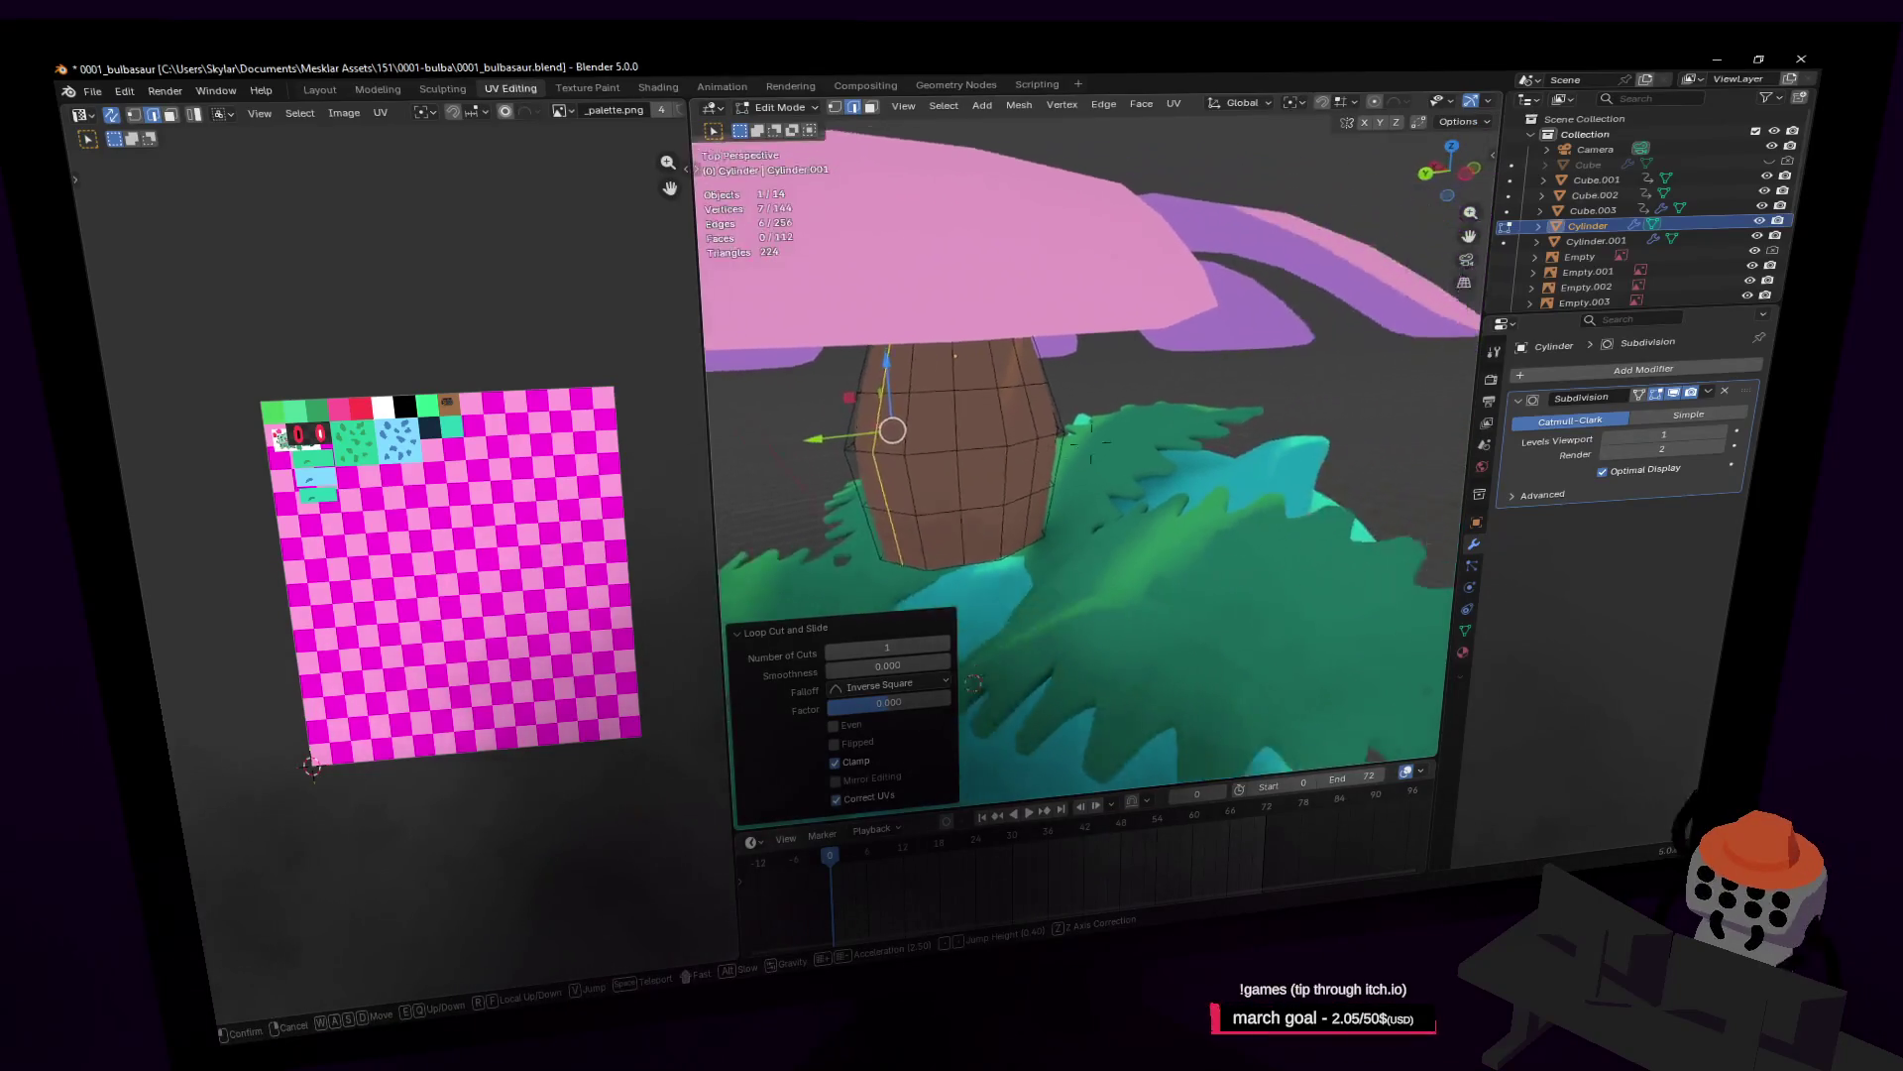
pyautogui.click(1057, 369)
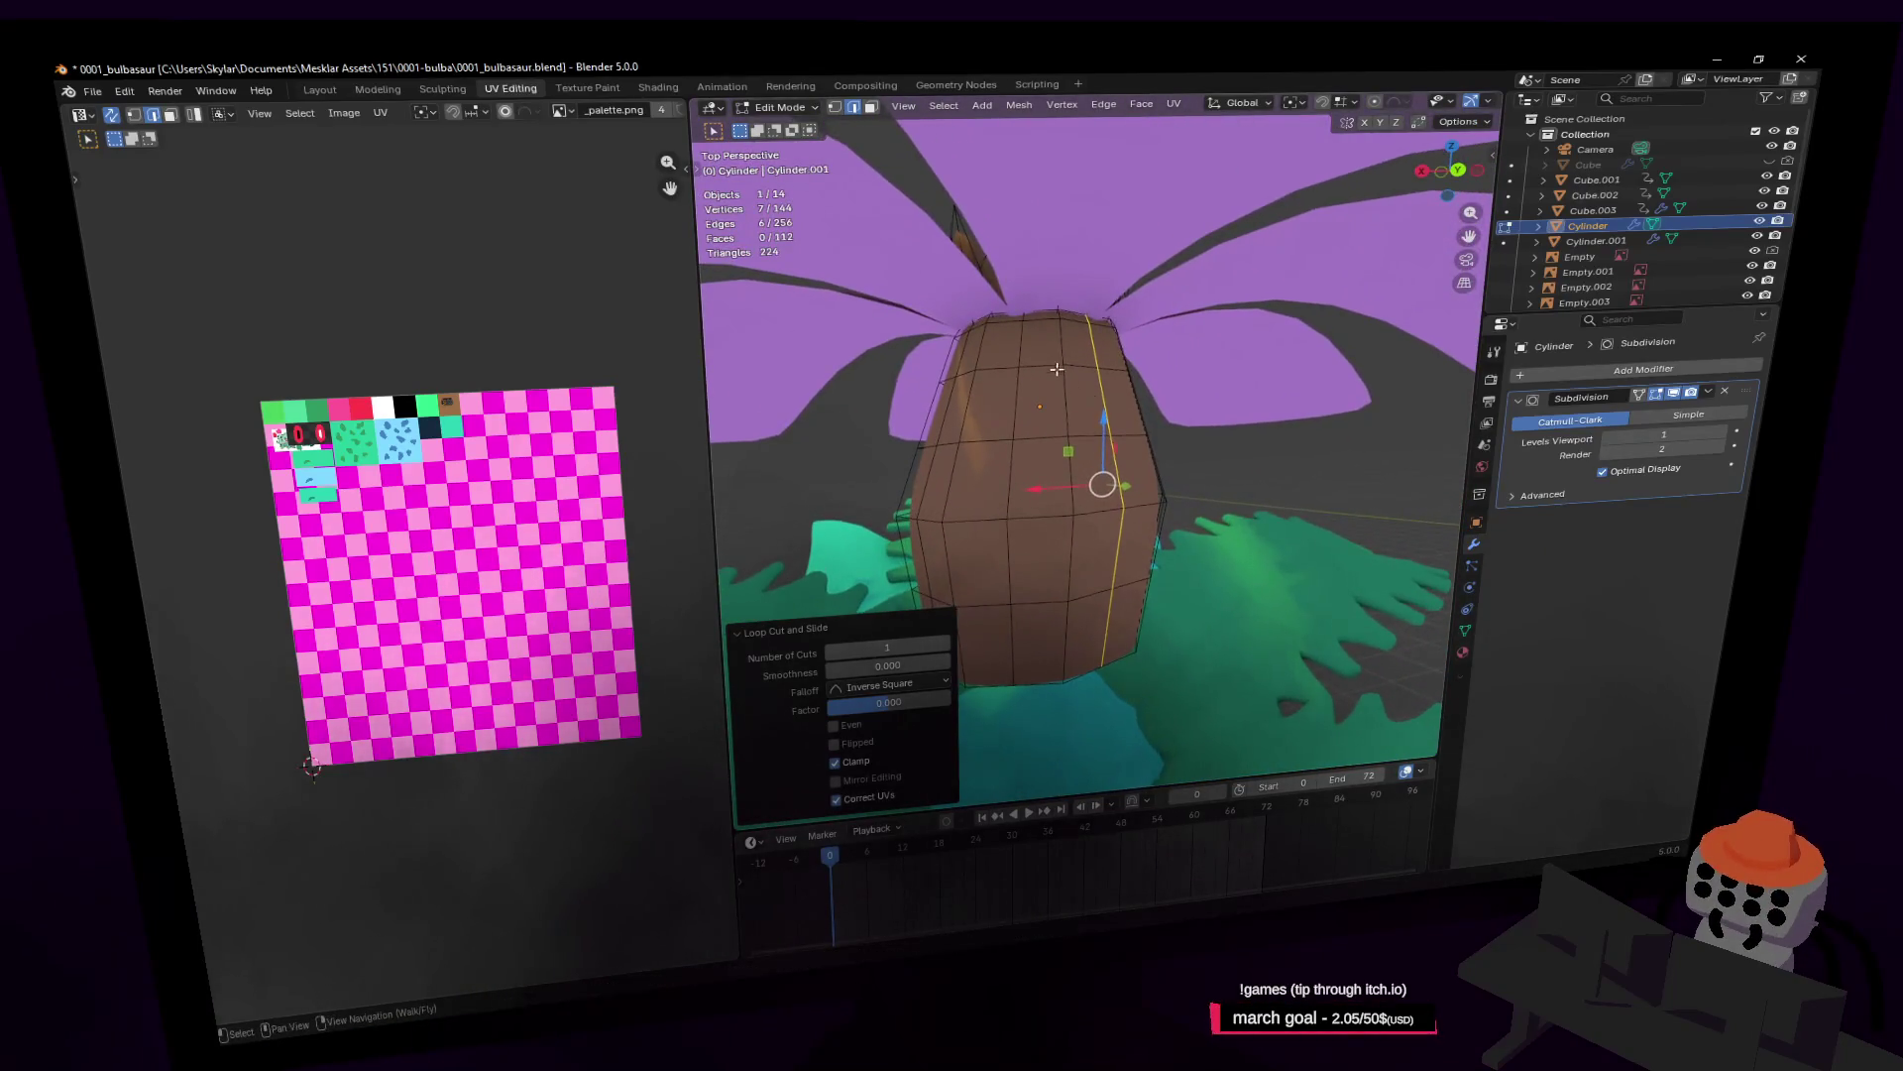
# Step: Duplicate the ring near the trunk top, widen it, and lower it into a first tier
pyautogui.keyDown('alt'); pyautogui.click(1057, 368); pyautogui.keyUp('alt')
pyautogui.moveTo(1057, 369); pyautogui.dragTo(1076, 369, button='middle')
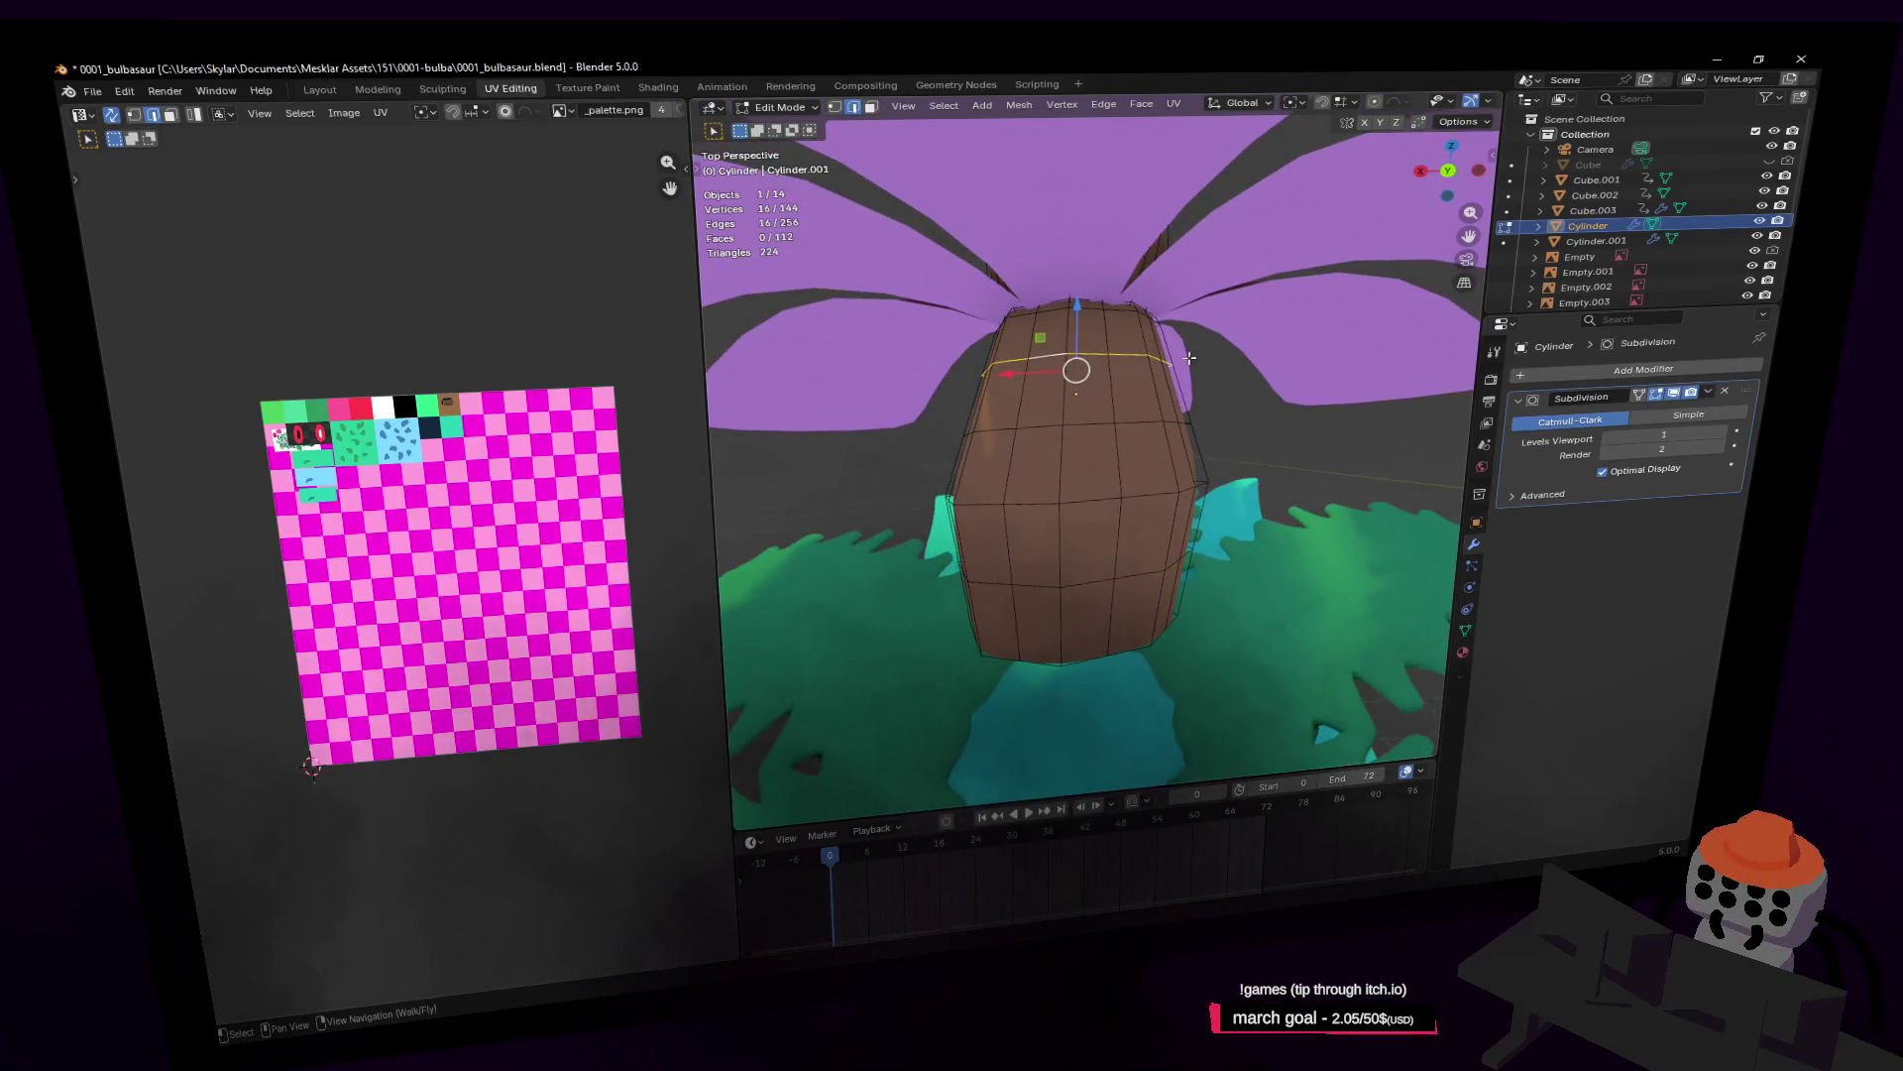
pyautogui.scroll(3, 1159, 315)
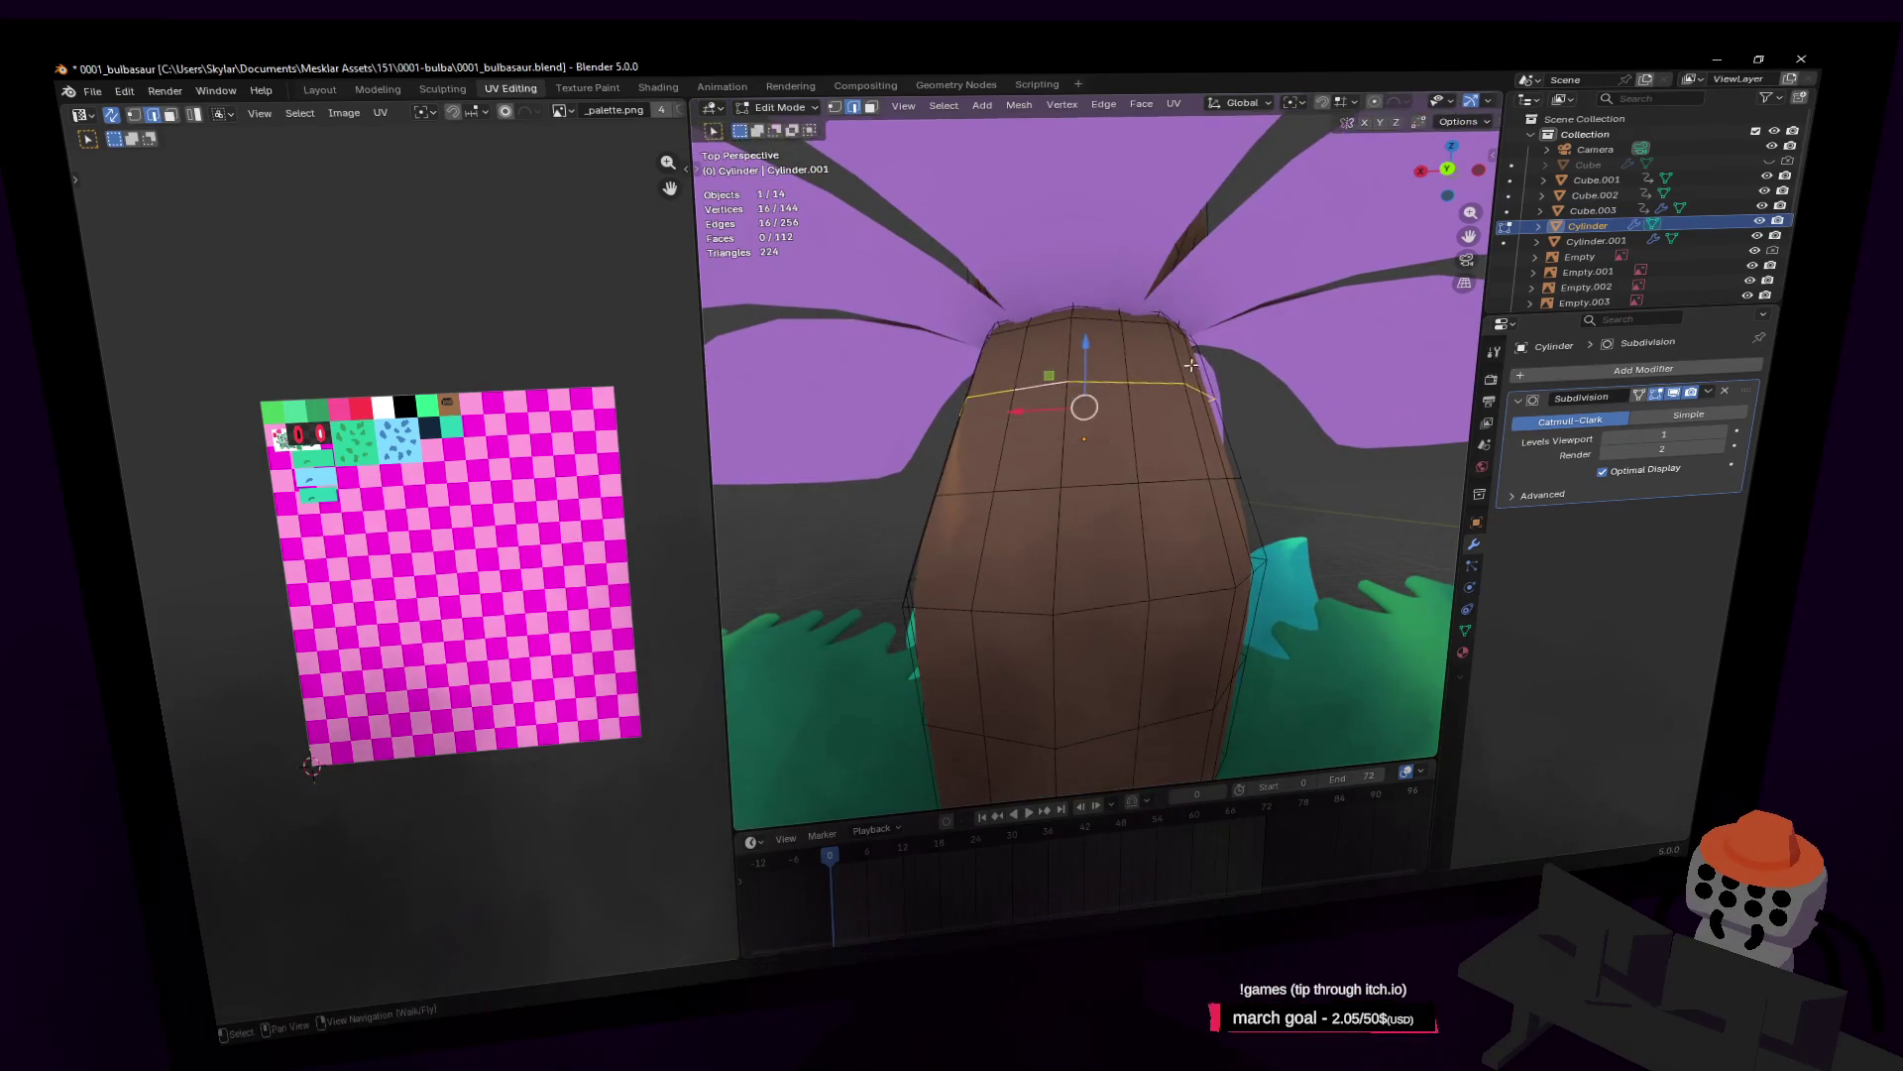
pyautogui.hotkey('shift', 'd')
pyautogui.press('s')
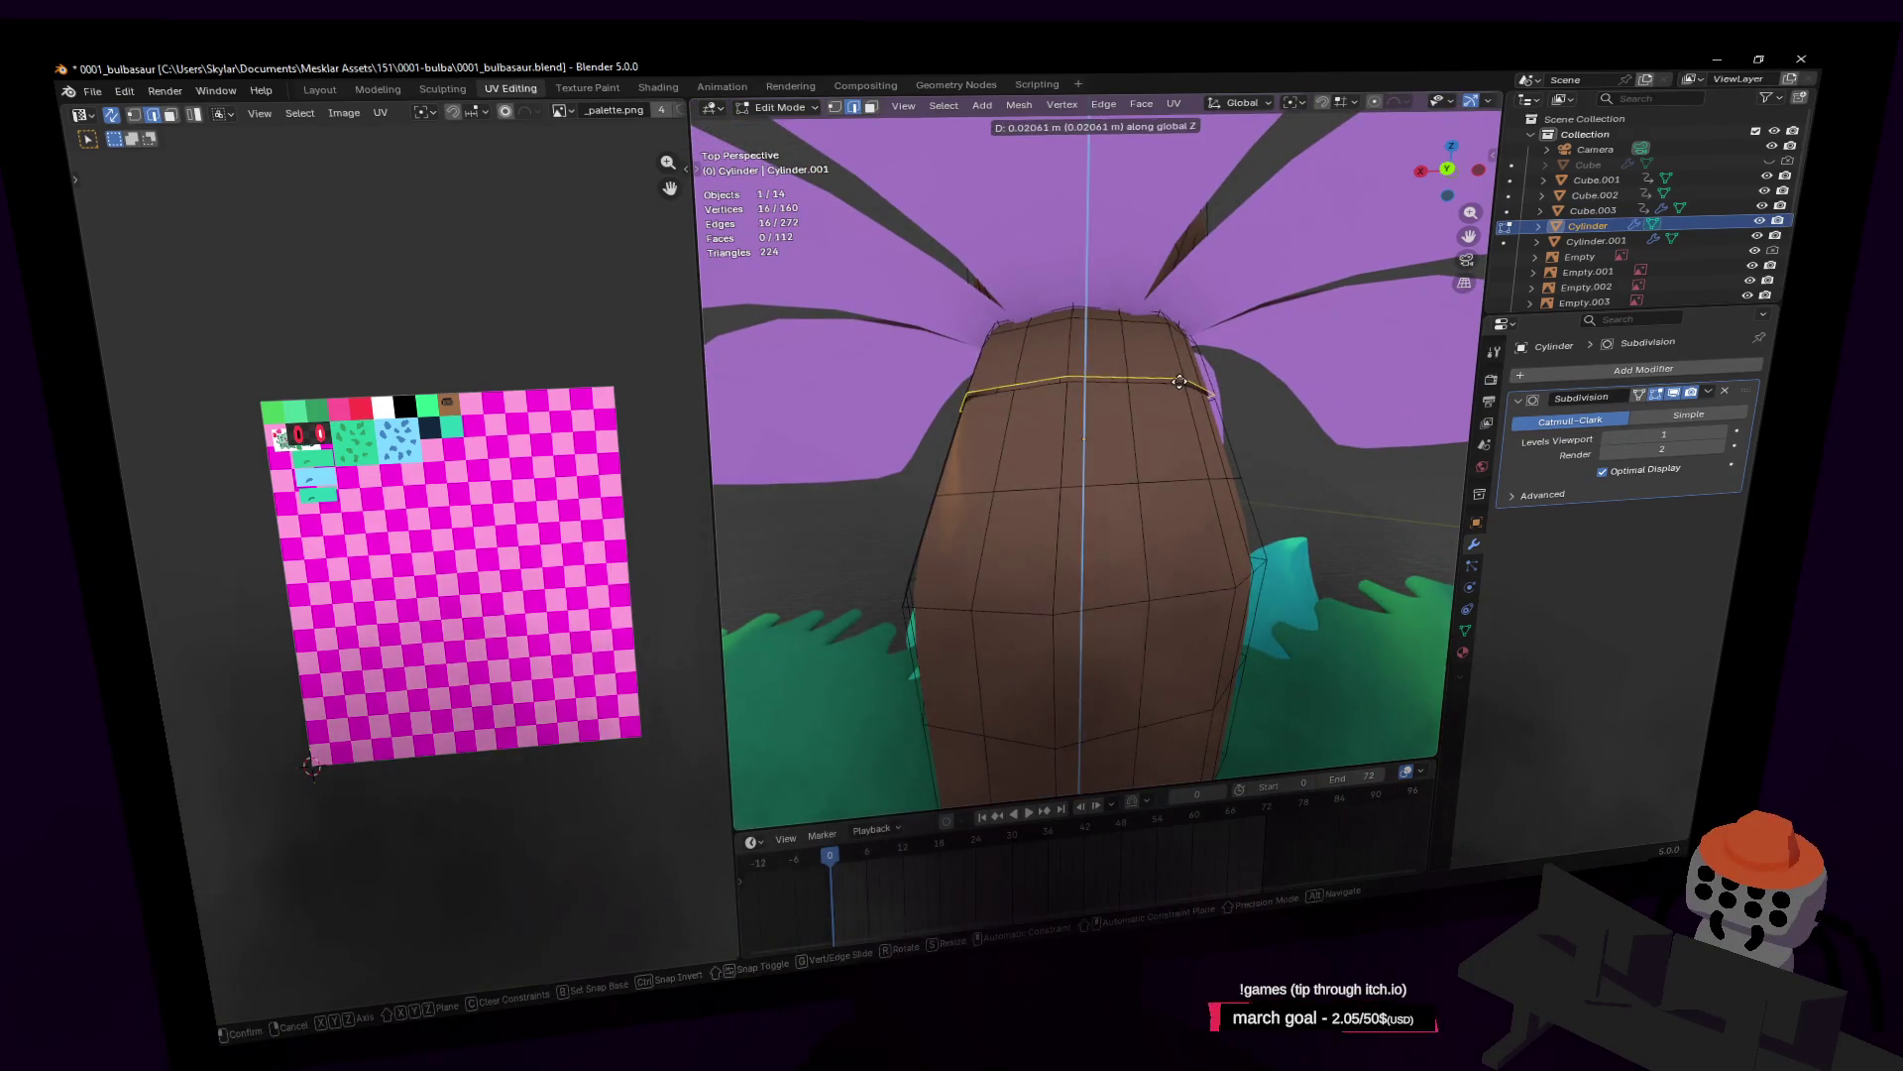
pyautogui.click(1199, 392)
pyautogui.press('g')
pyautogui.press('z')
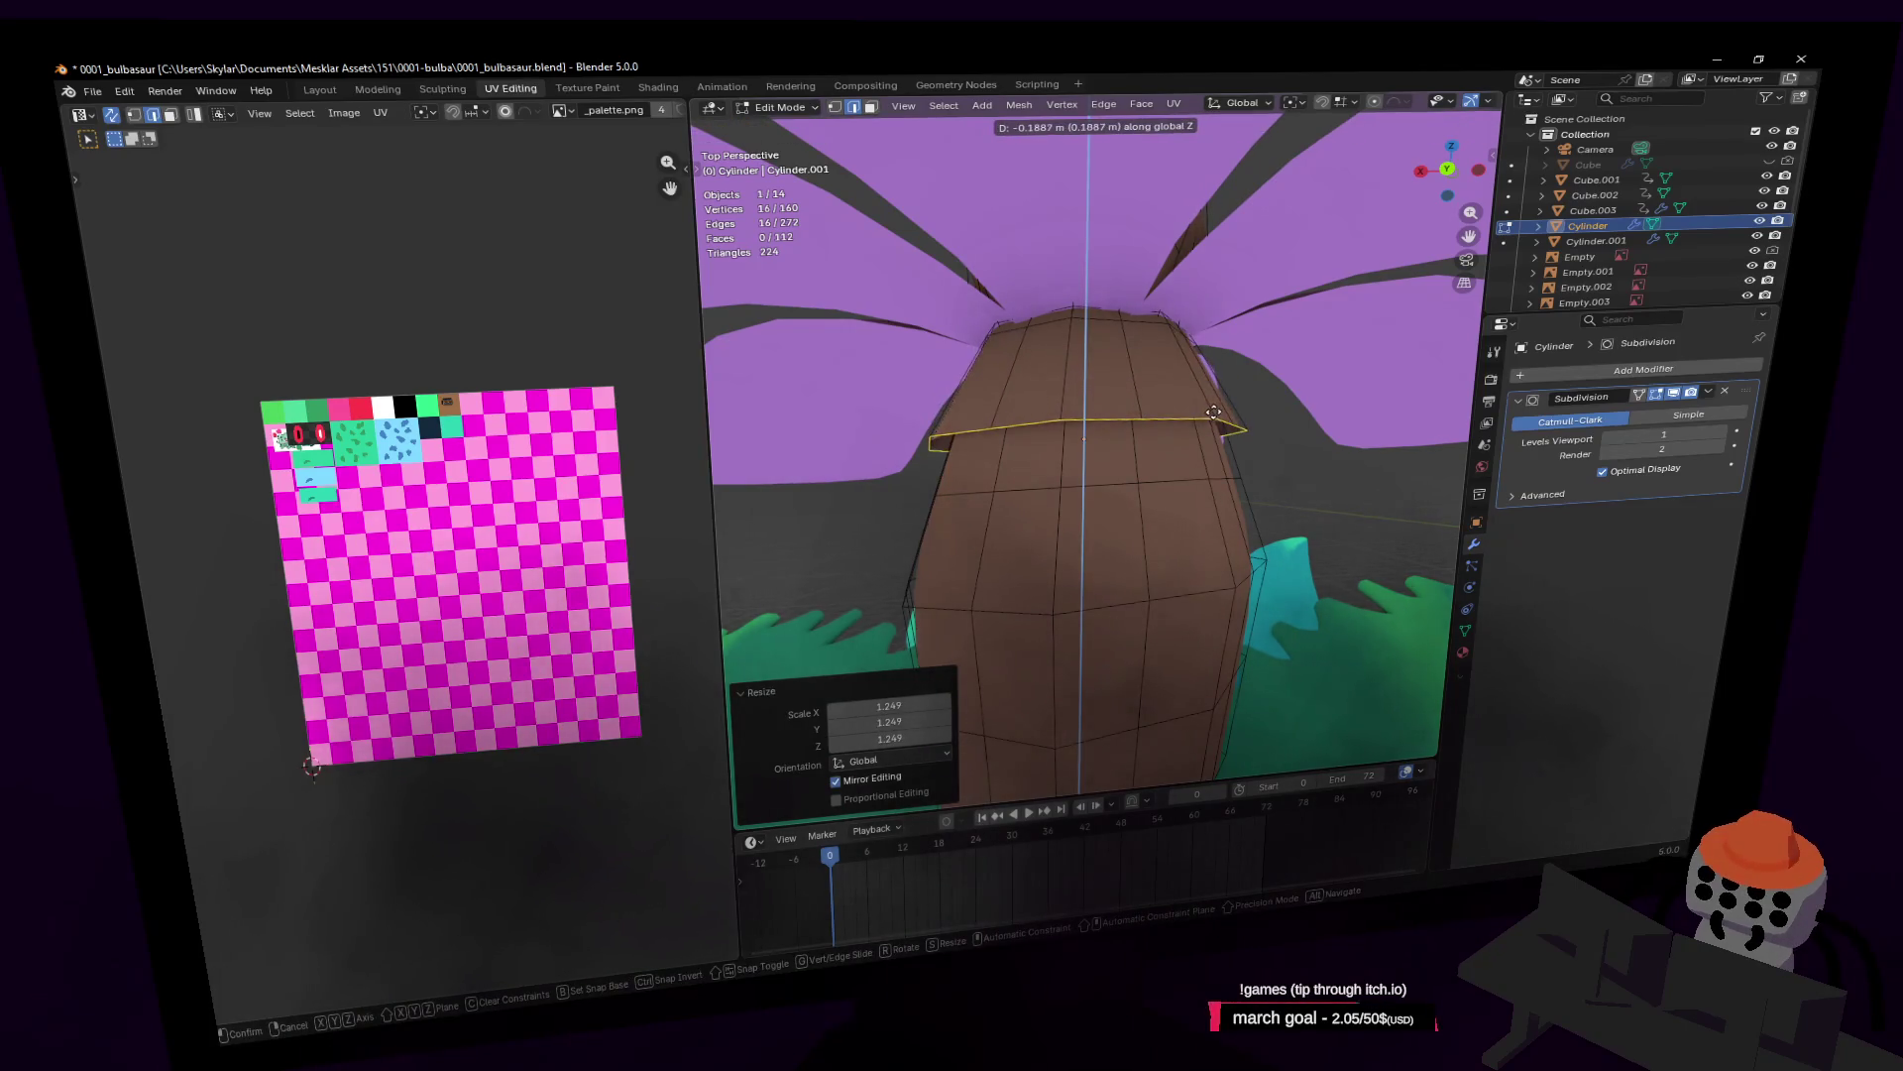
pyautogui.click(1214, 412)
# Step: Duplicate the ring again, widen it, and lower it into a second tier
pyautogui.moveTo(1213, 411); pyautogui.dragTo(1158, 449, button='middle')
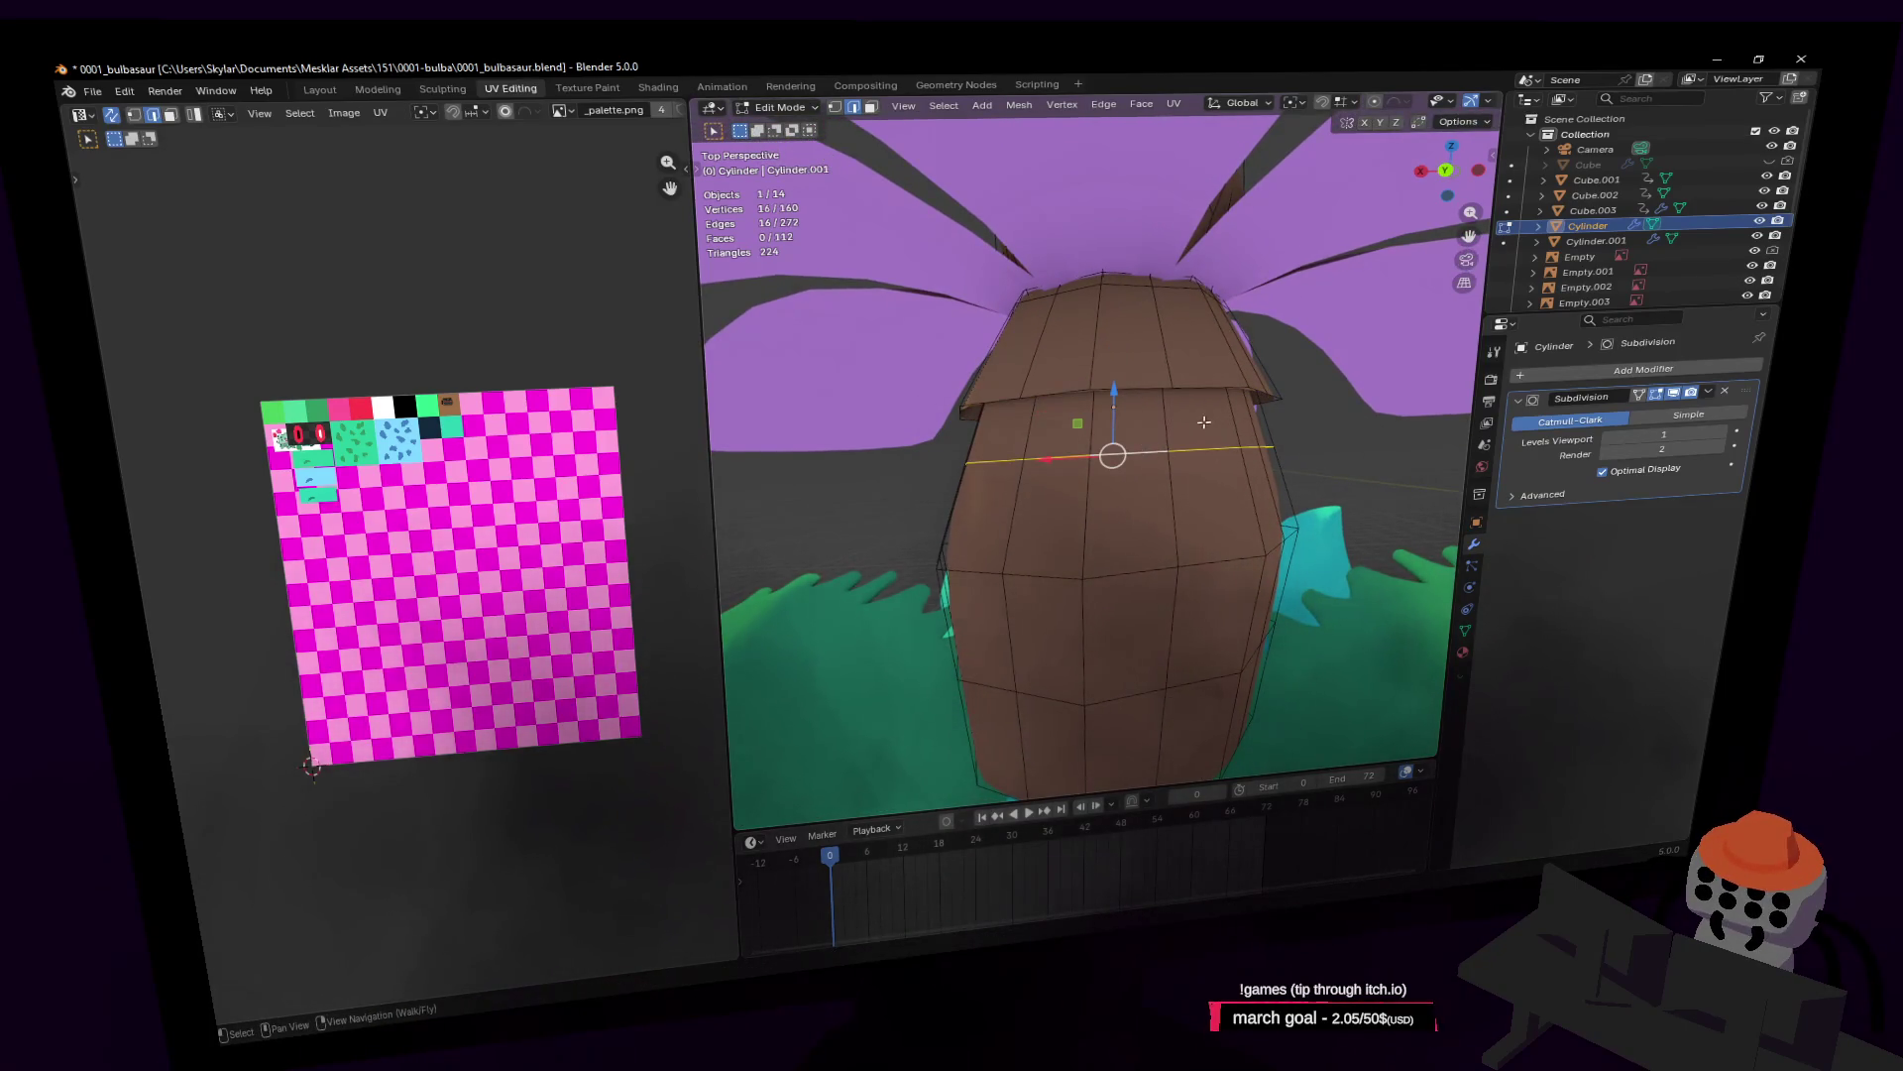
pyautogui.hotkey('shift', 'd')
pyautogui.press('z')
pyautogui.click(1199, 418)
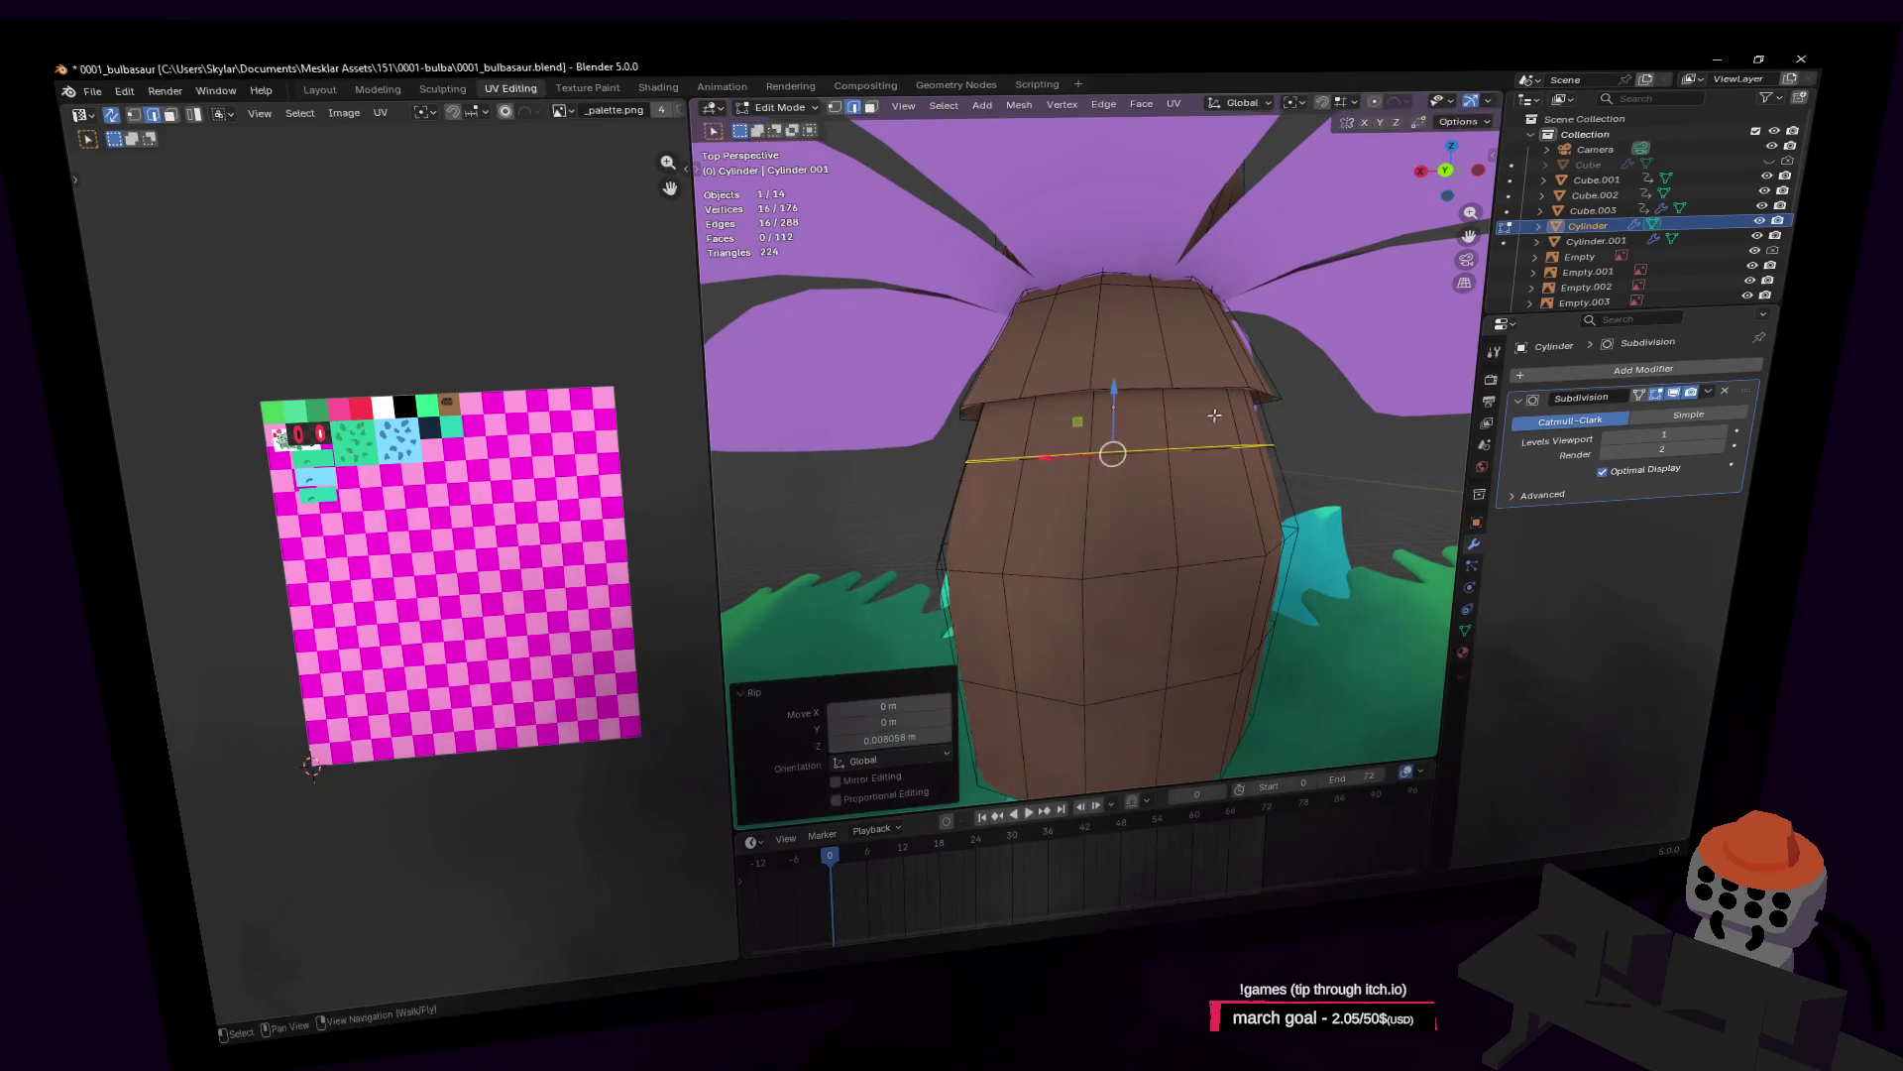
pyautogui.press('s')
pyautogui.click(1239, 423)
pyautogui.press('g')
pyautogui.press('z')
pyautogui.click(1239, 446)
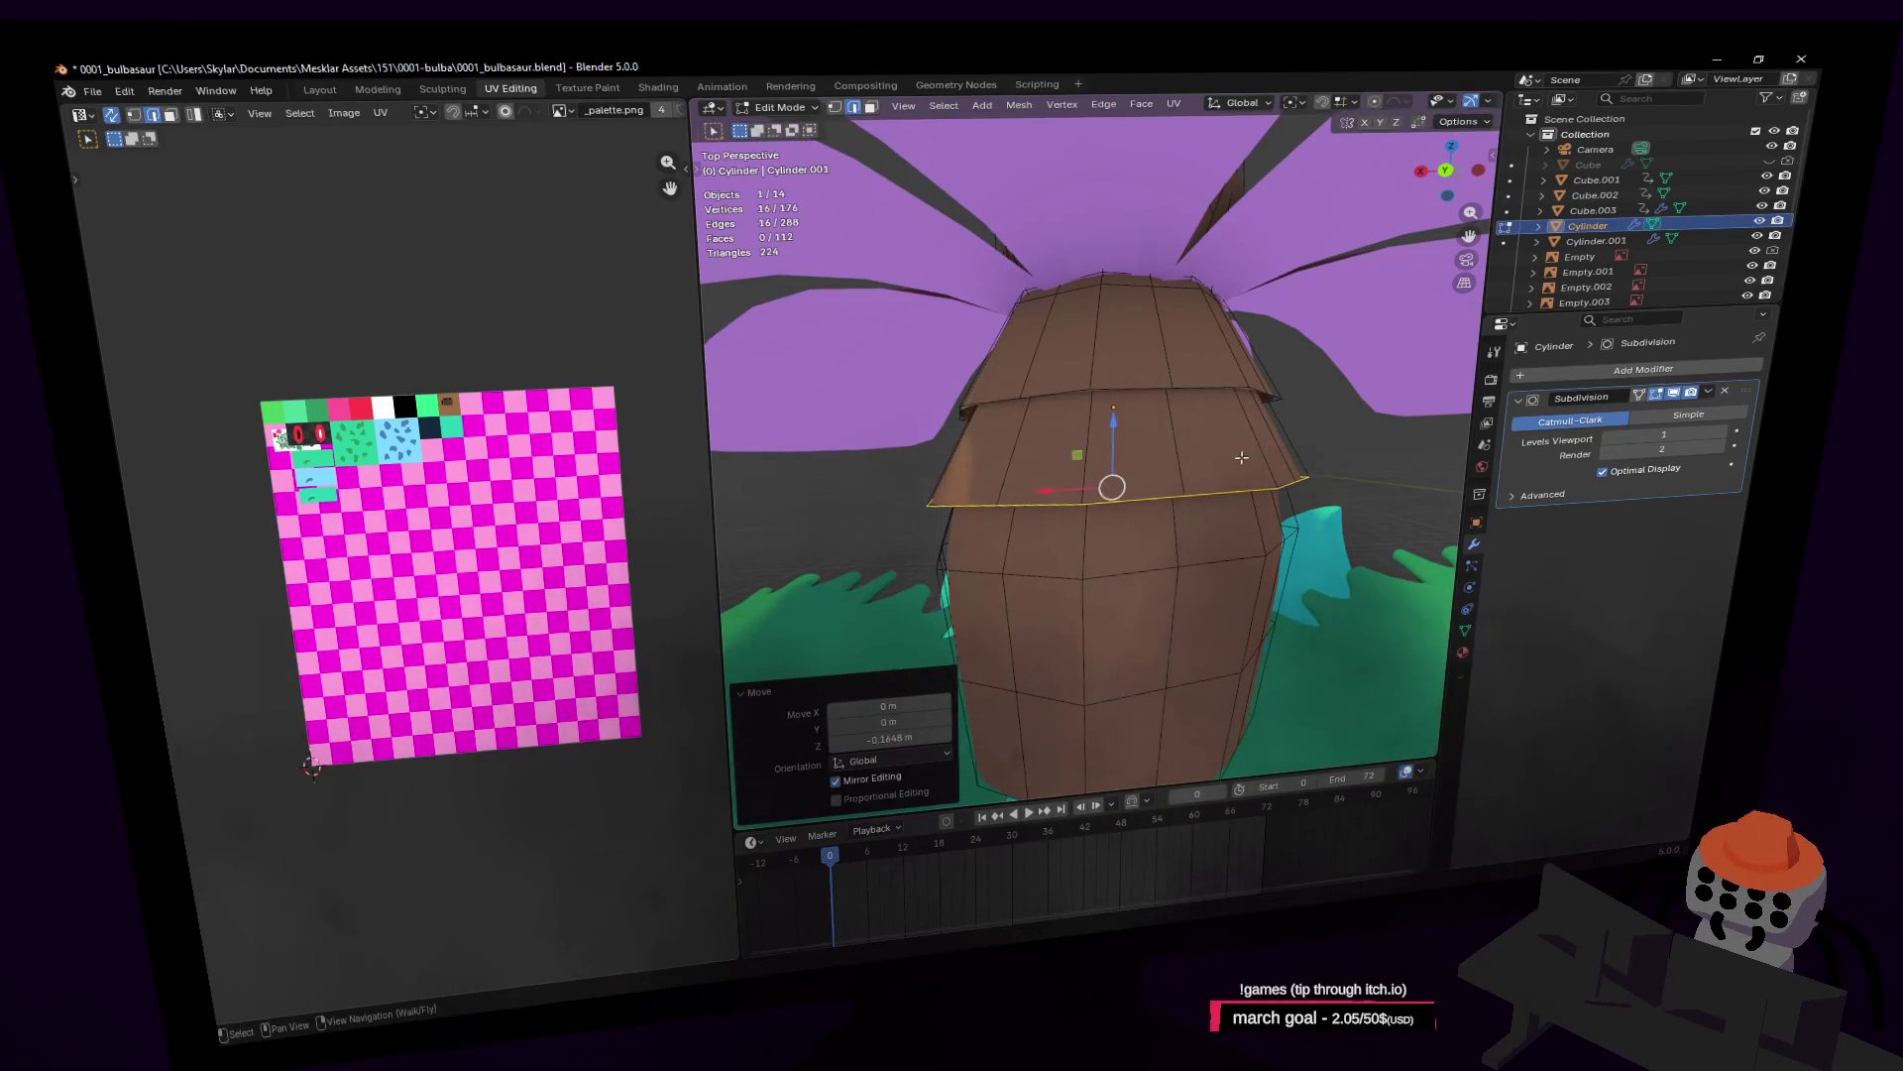
# Step: Create a third flared tier by duplicating, widening and lowering the ring
pyautogui.moveTo(1239, 451); pyautogui.dragTo(1153, 465, button='middle')
pyautogui.hotkey('shift', 'd')
pyautogui.press('z')
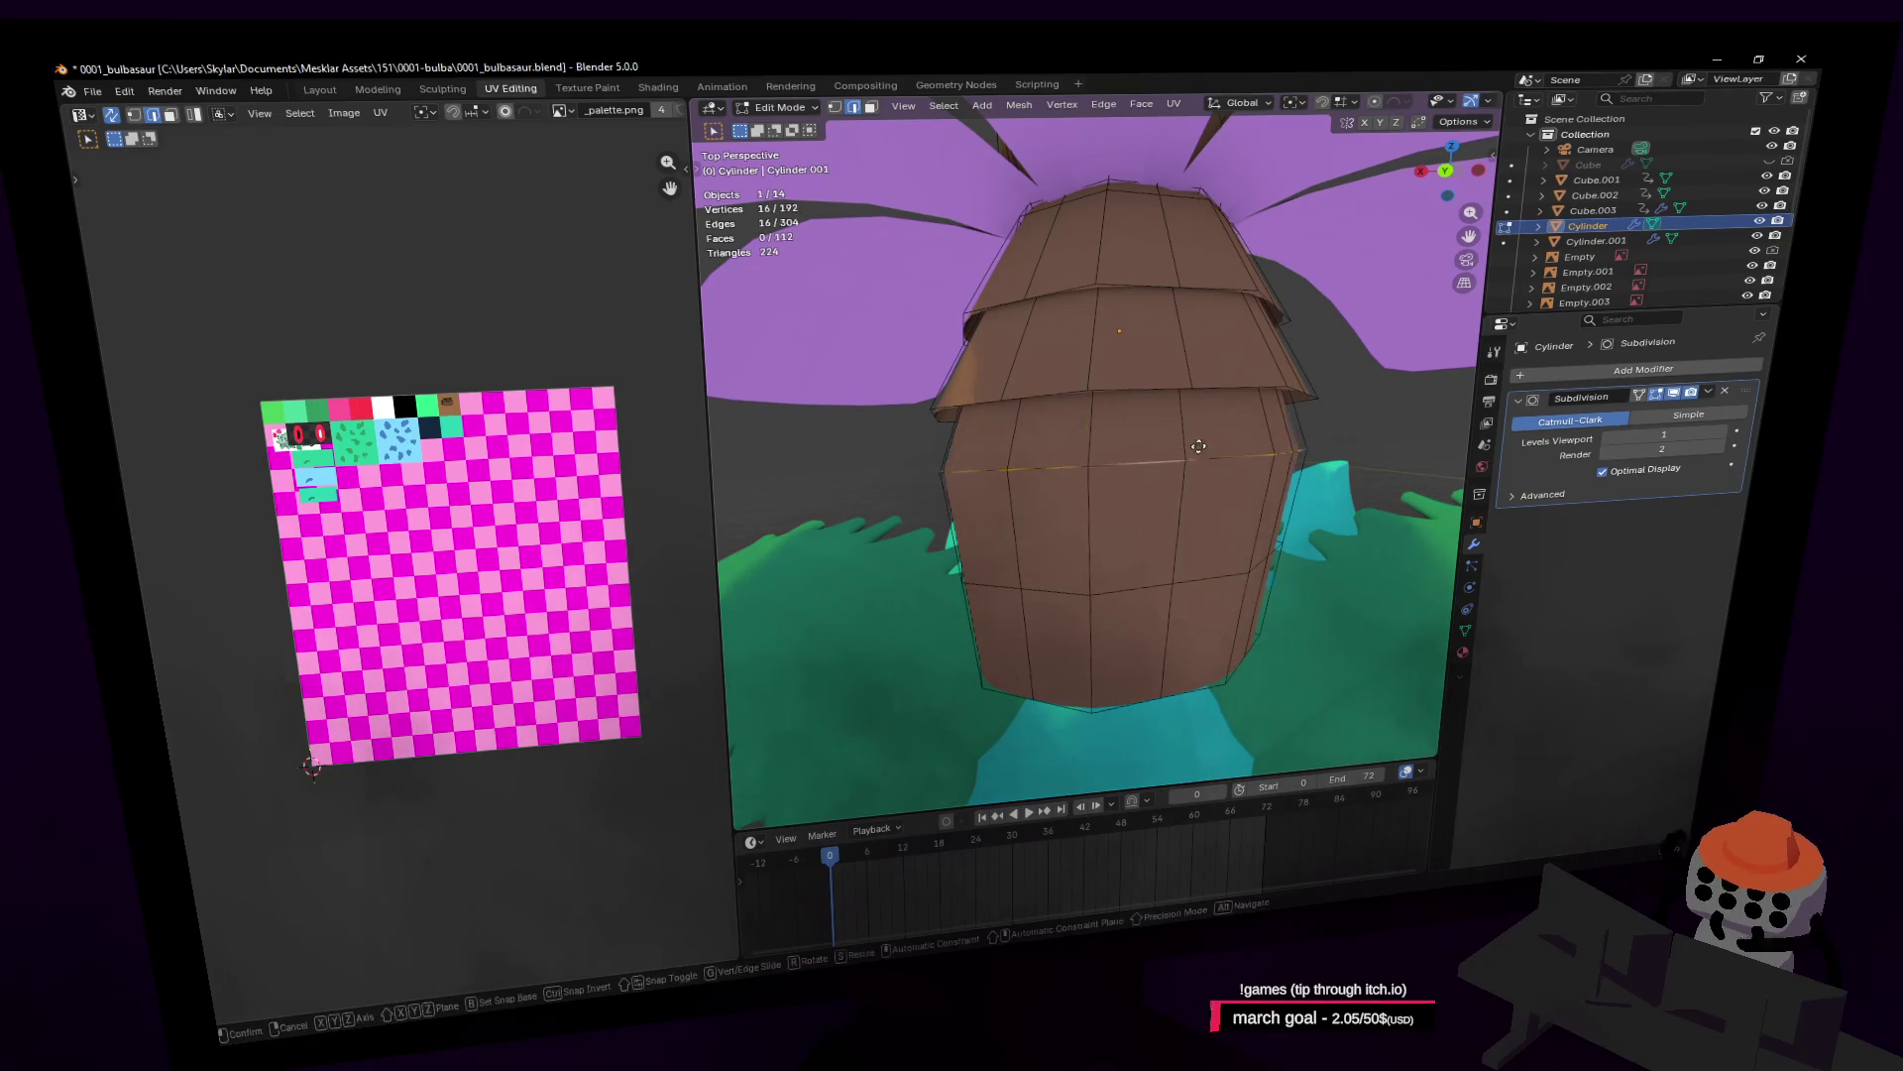
pyautogui.click(1189, 451)
pyautogui.press('s')
pyautogui.click(1200, 443)
pyautogui.press('g')
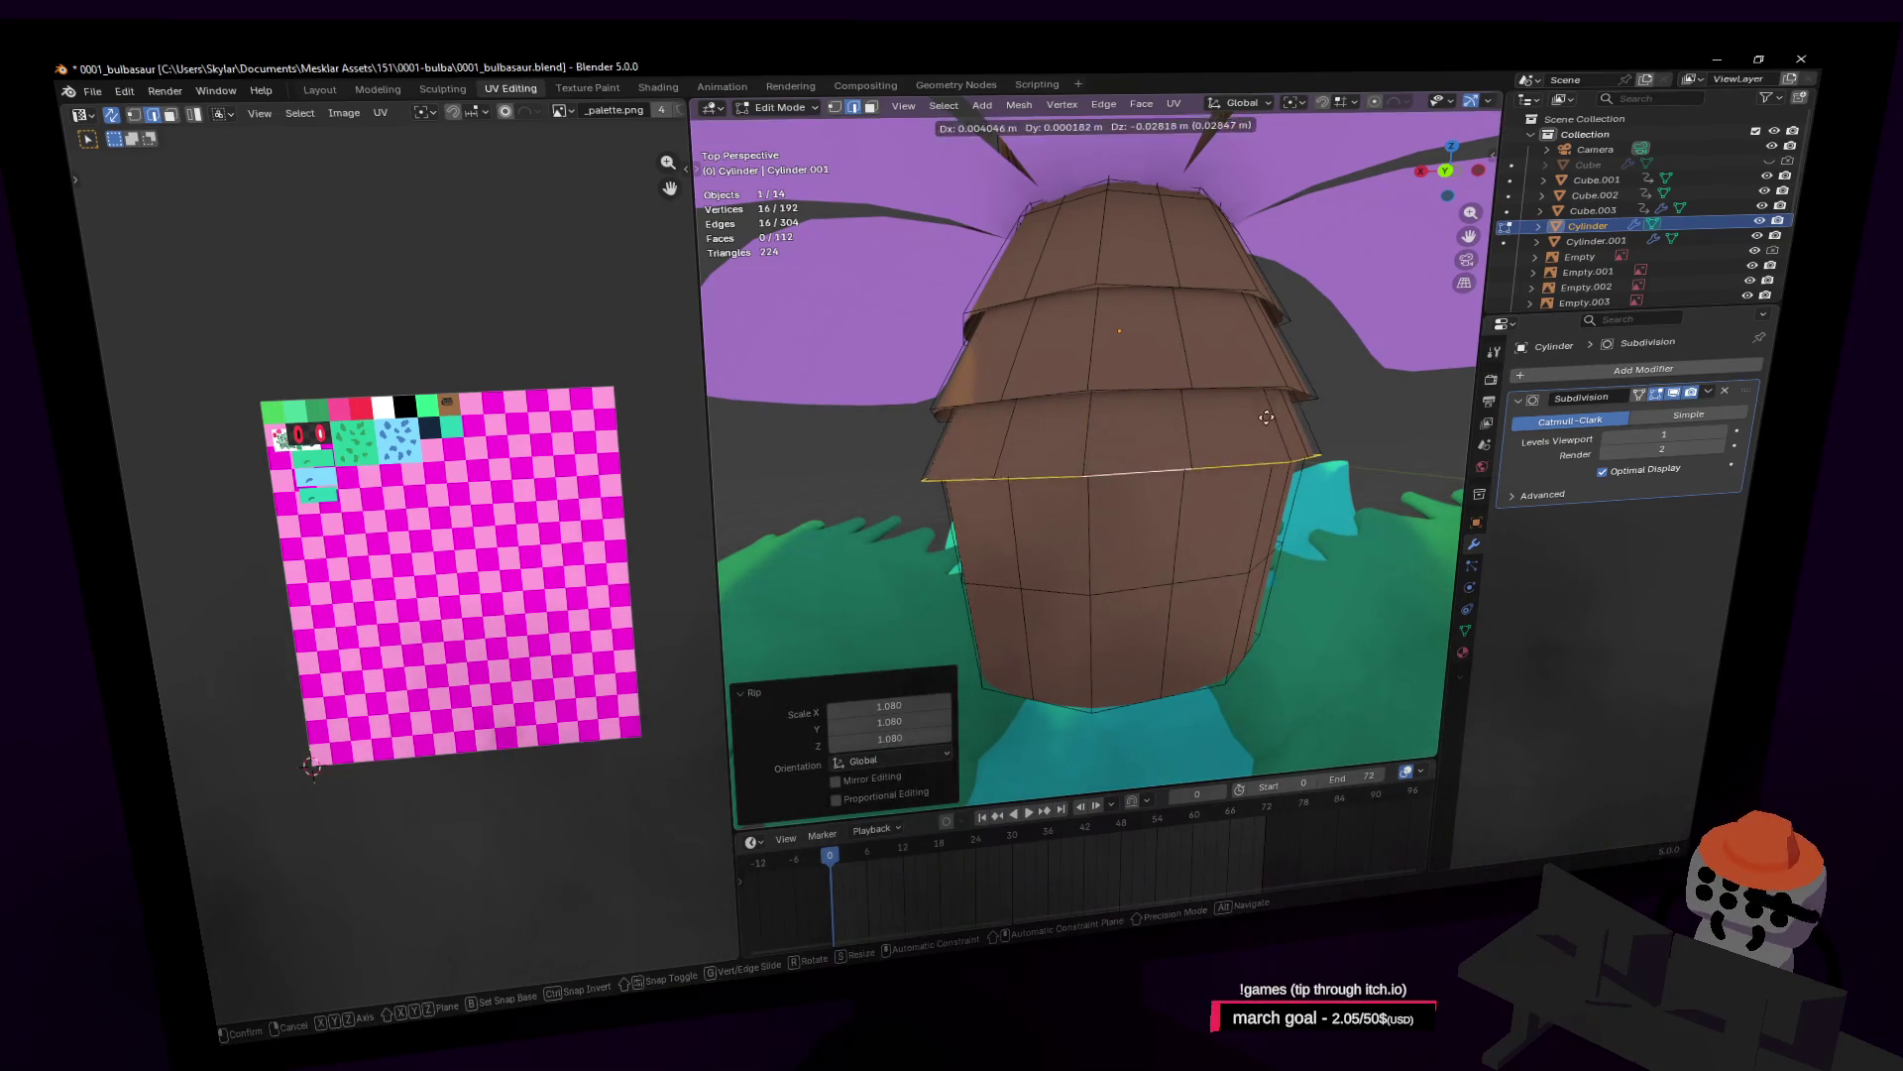
pyautogui.press('z')
pyautogui.click(1248, 452)
# Step: Shrink a ring to about three quarters, then duplicate a lower ring and widen it into a tier
pyautogui.press('g')
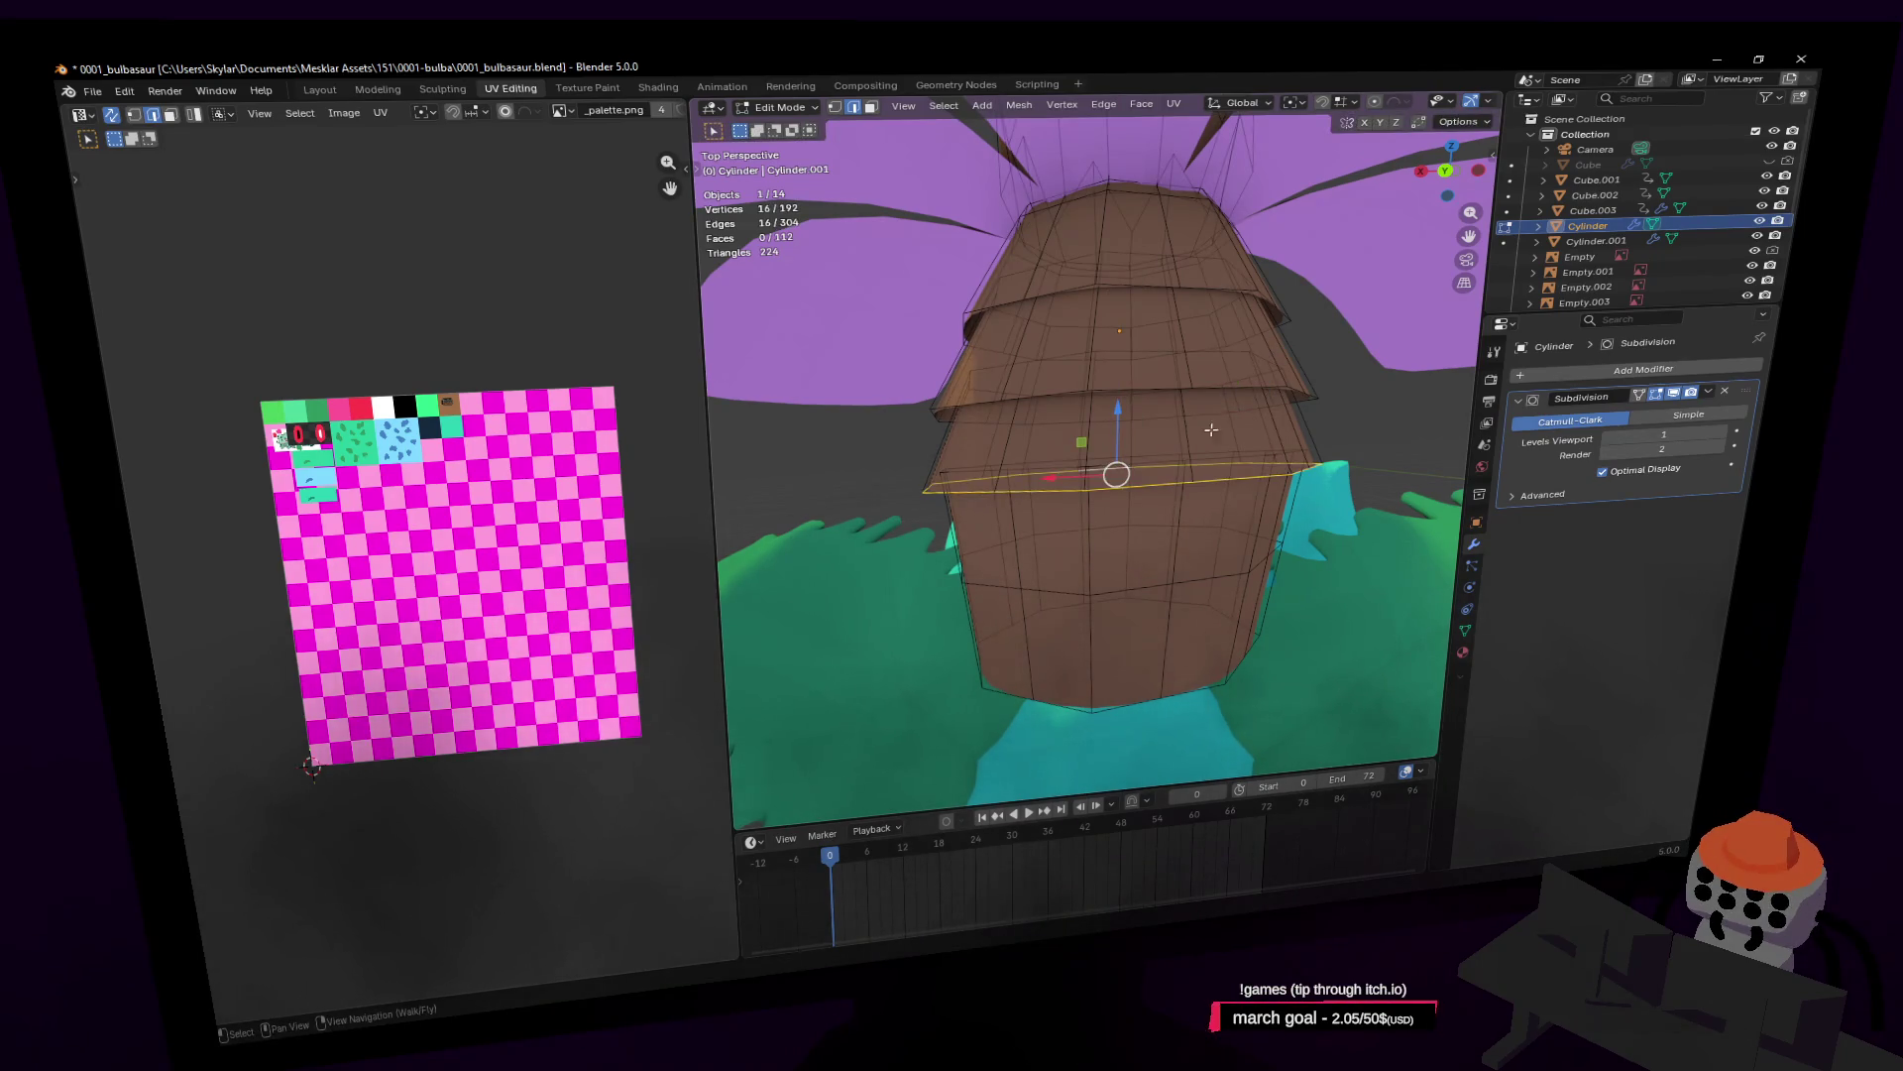
pyautogui.press('s')
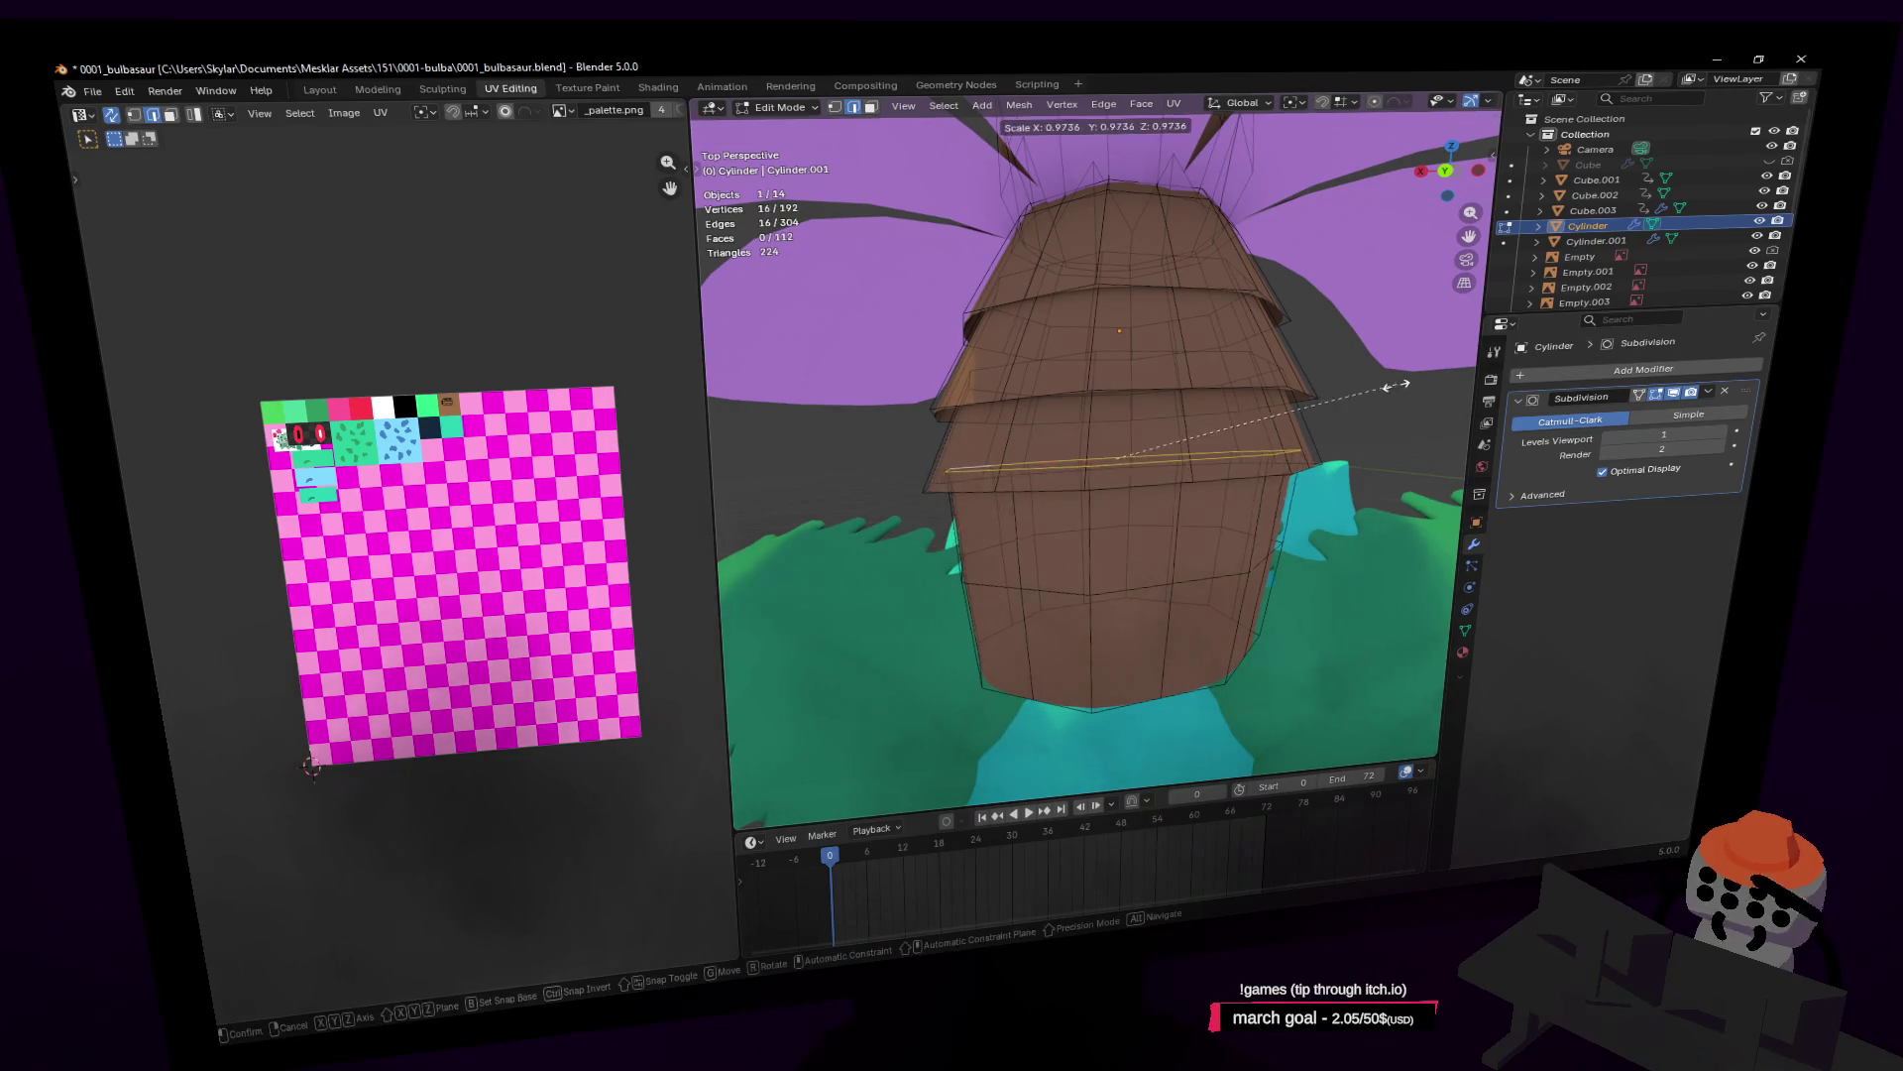
pyautogui.click(1331, 397)
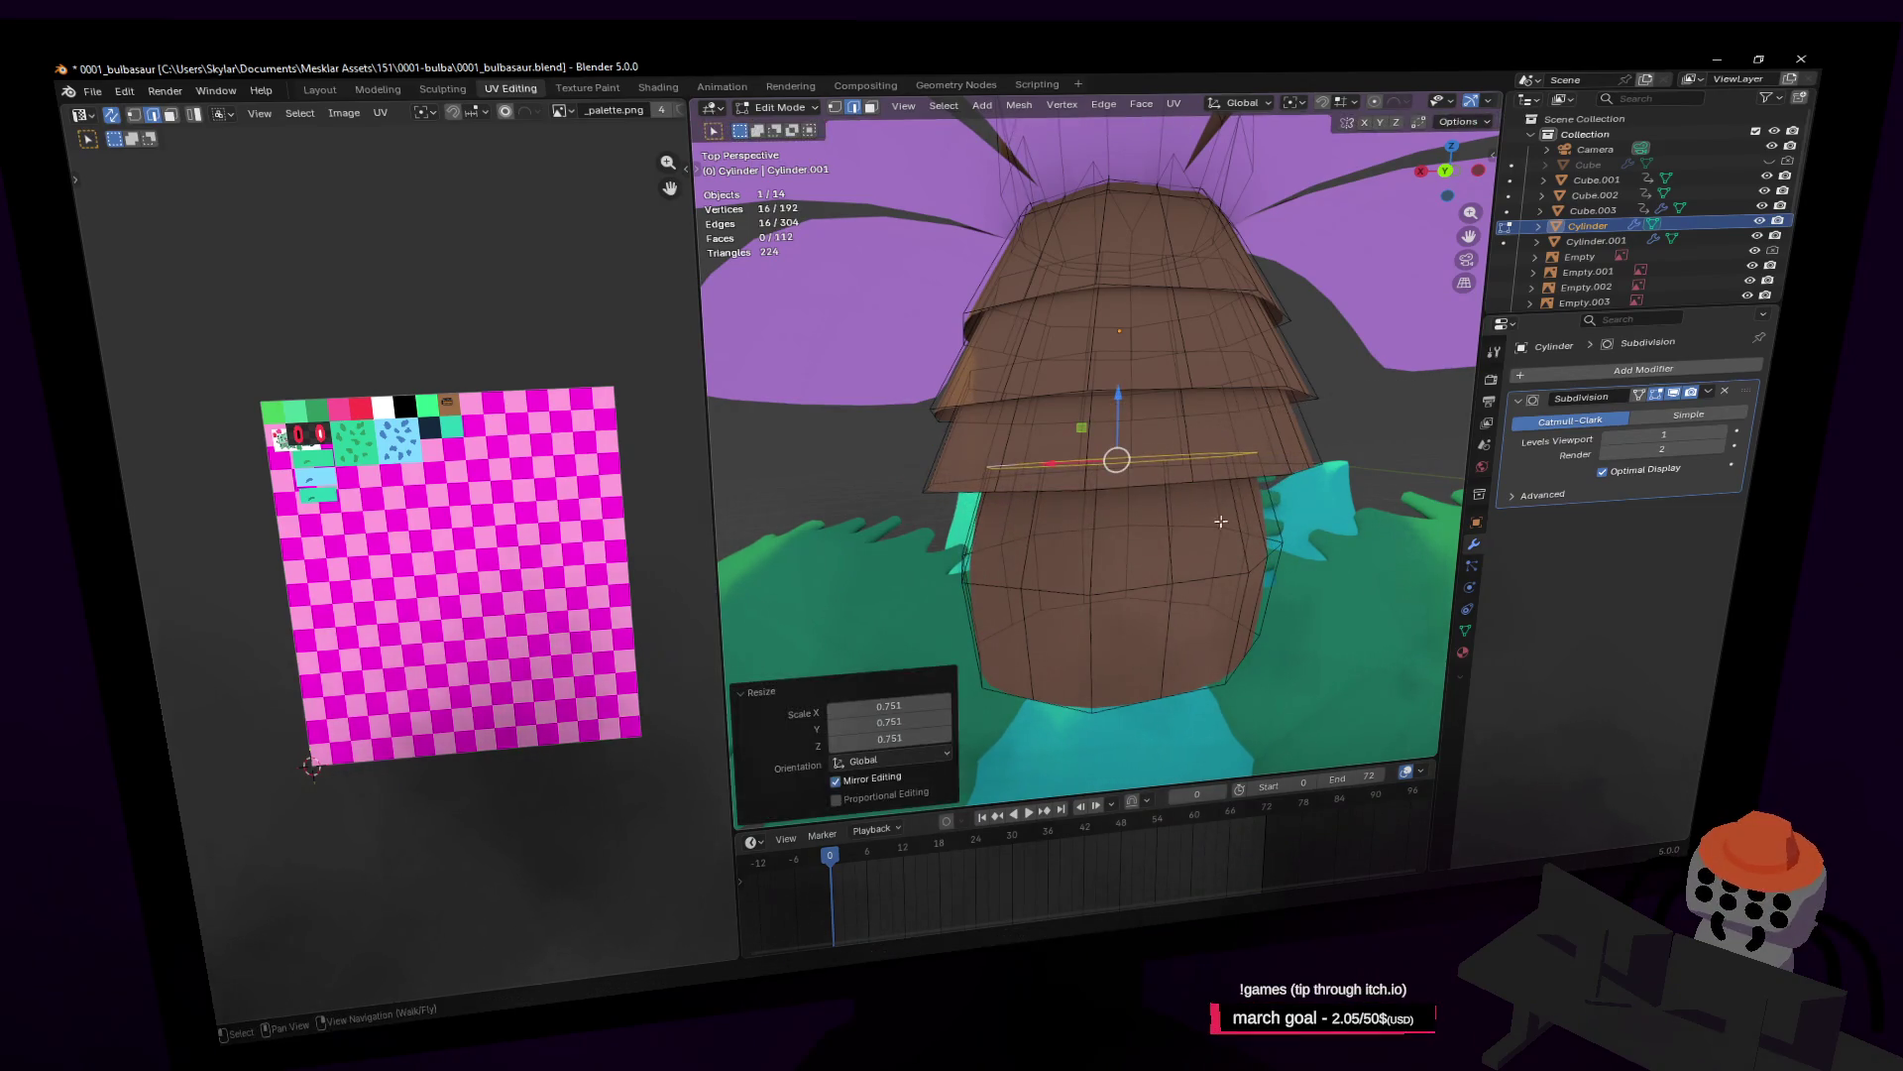
pyautogui.keyDown('alt'); pyautogui.click(1190, 575); pyautogui.keyUp('alt')
pyautogui.hotkey('shift', 'd')
pyautogui.rightClick(1259, 531)
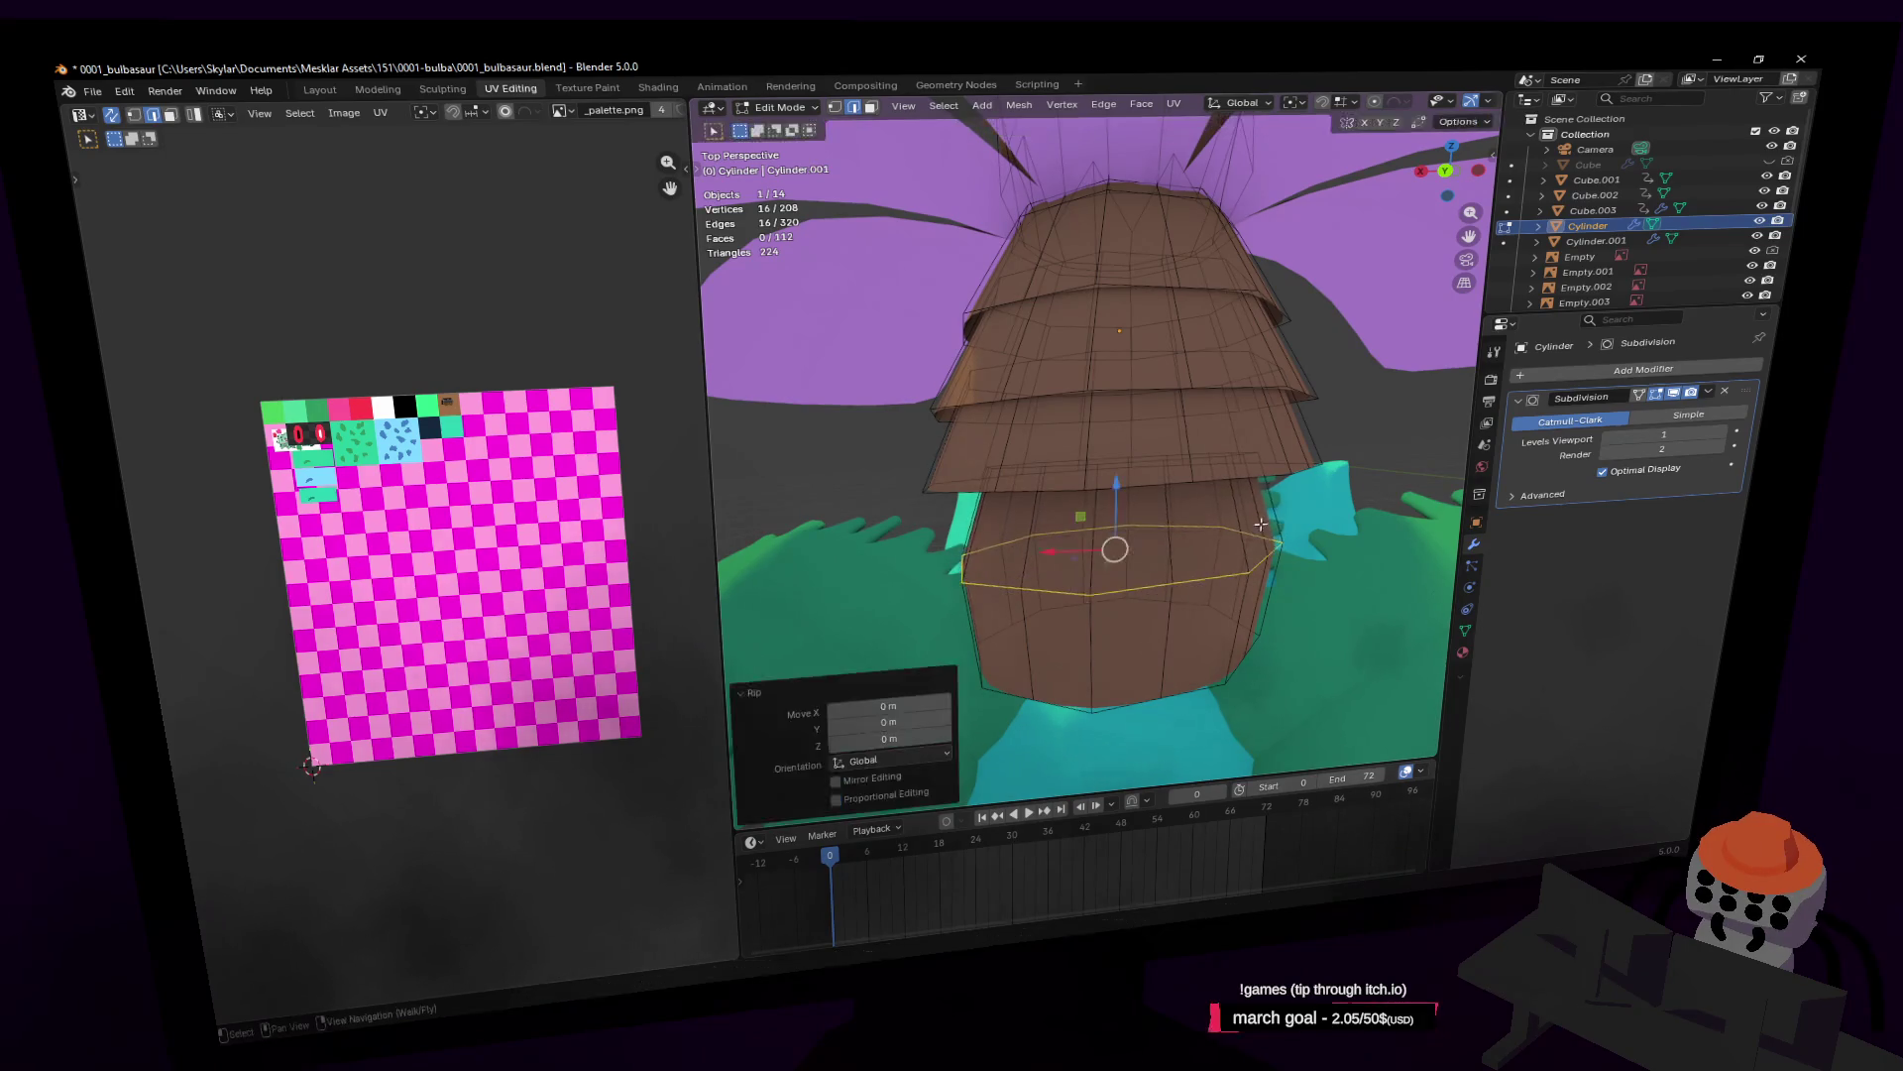
pyautogui.press('s')
pyautogui.click(1295, 518)
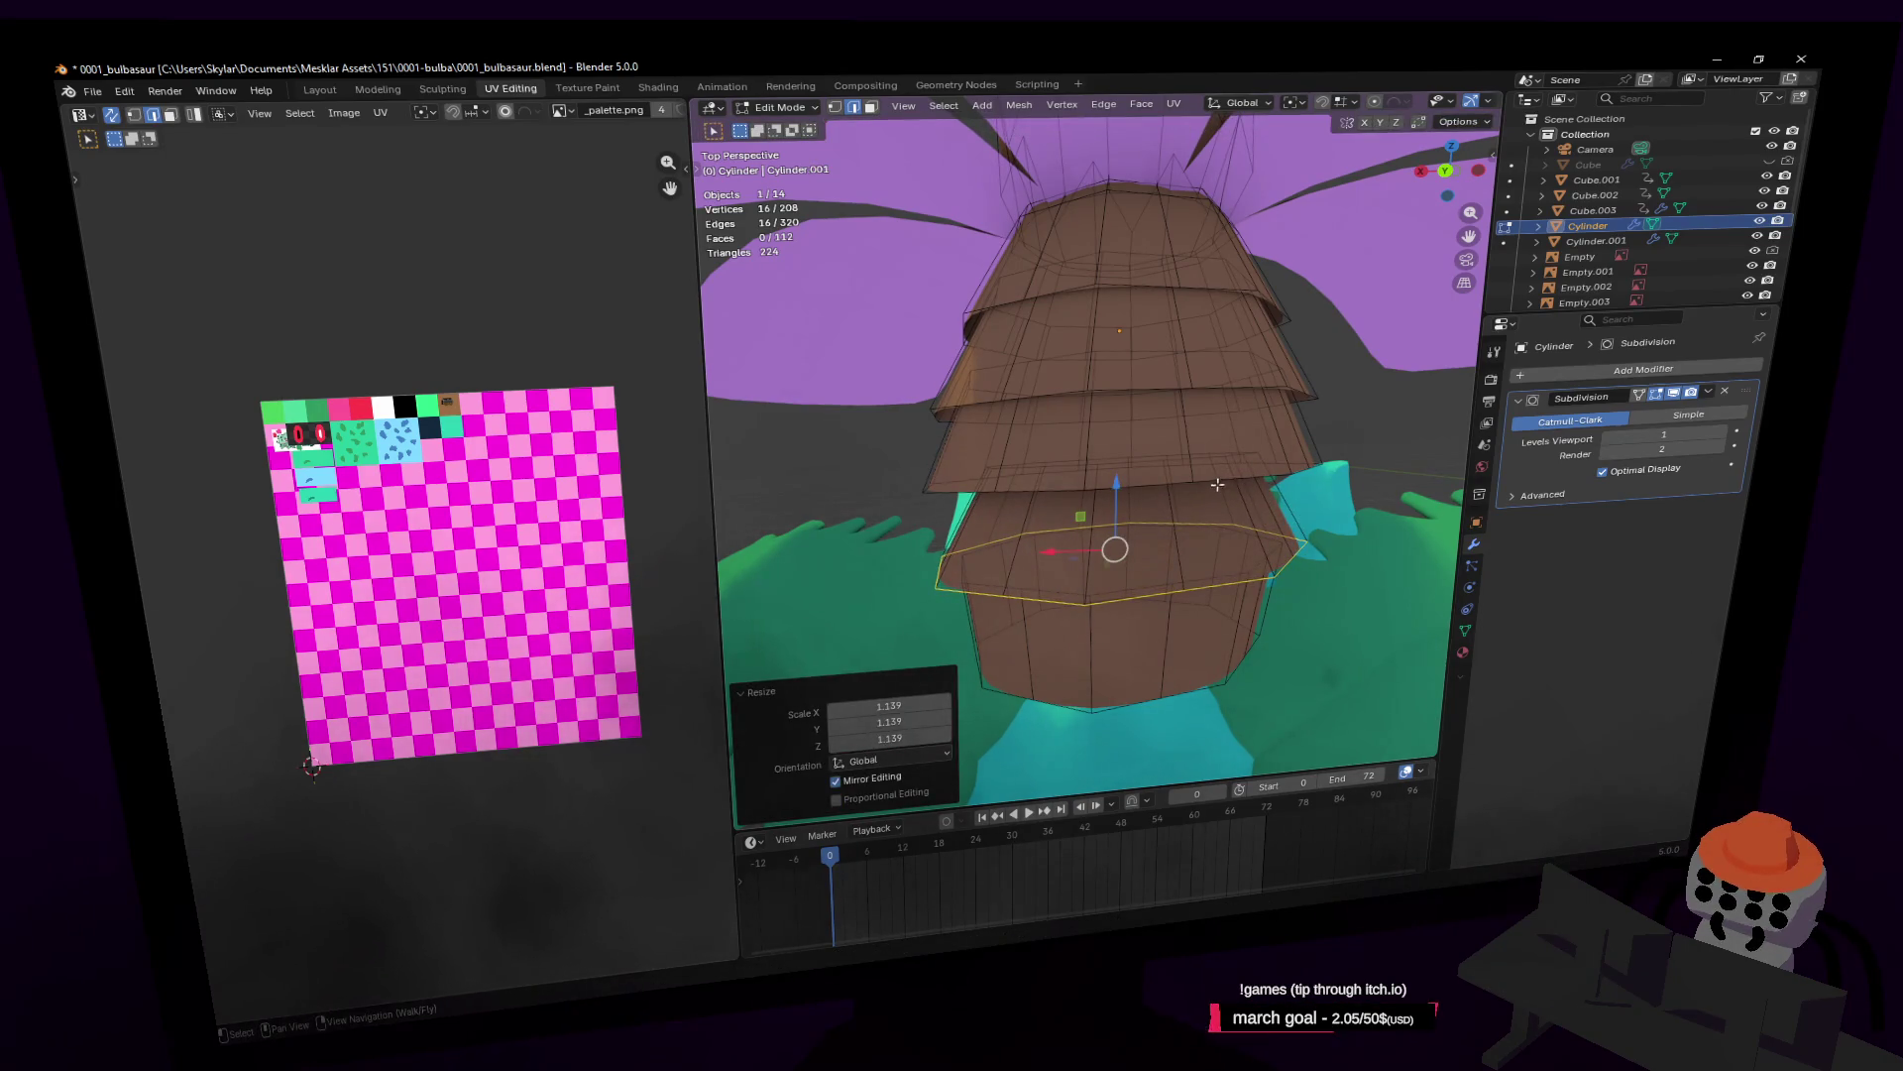
# Step: Enlarge one more trunk ring and return to Object Mode
pyautogui.click(1139, 460)
pyautogui.press('s')
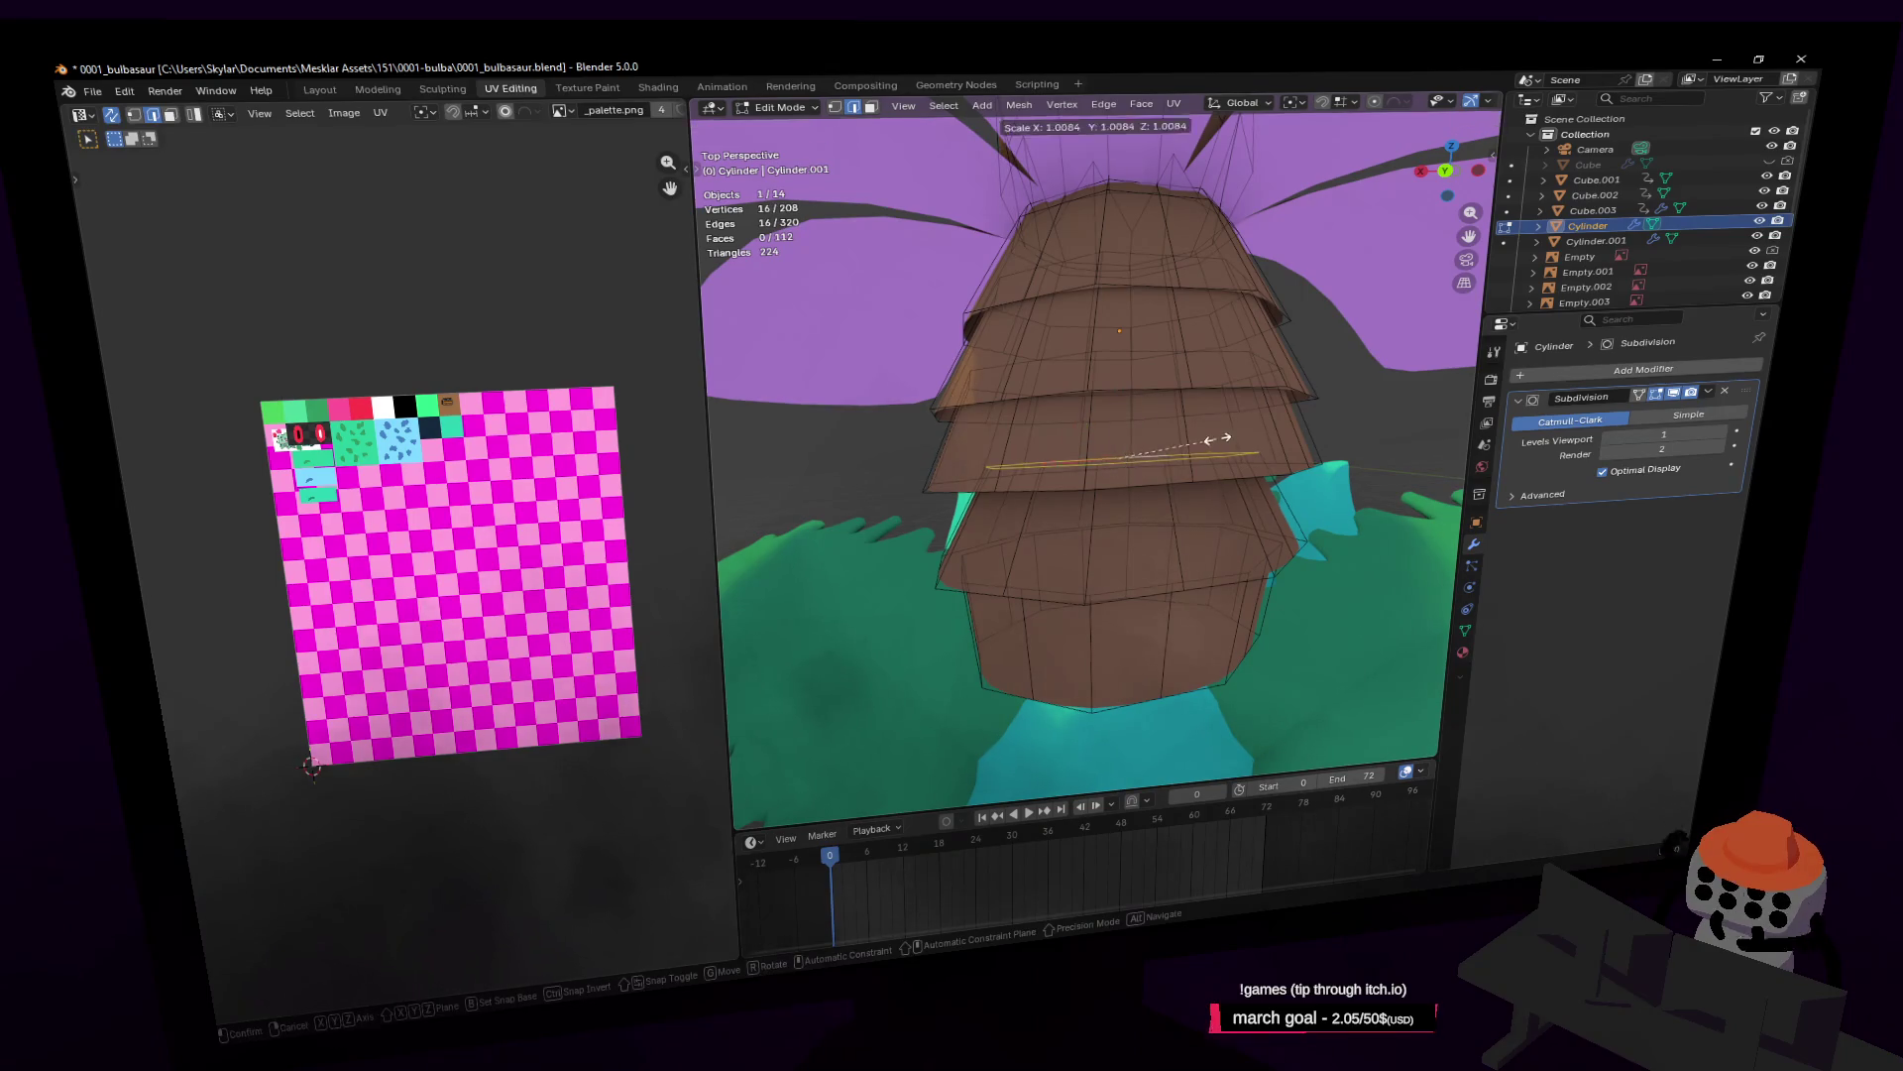
pyautogui.click(1242, 436)
pyautogui.hotkey('shift', '`')
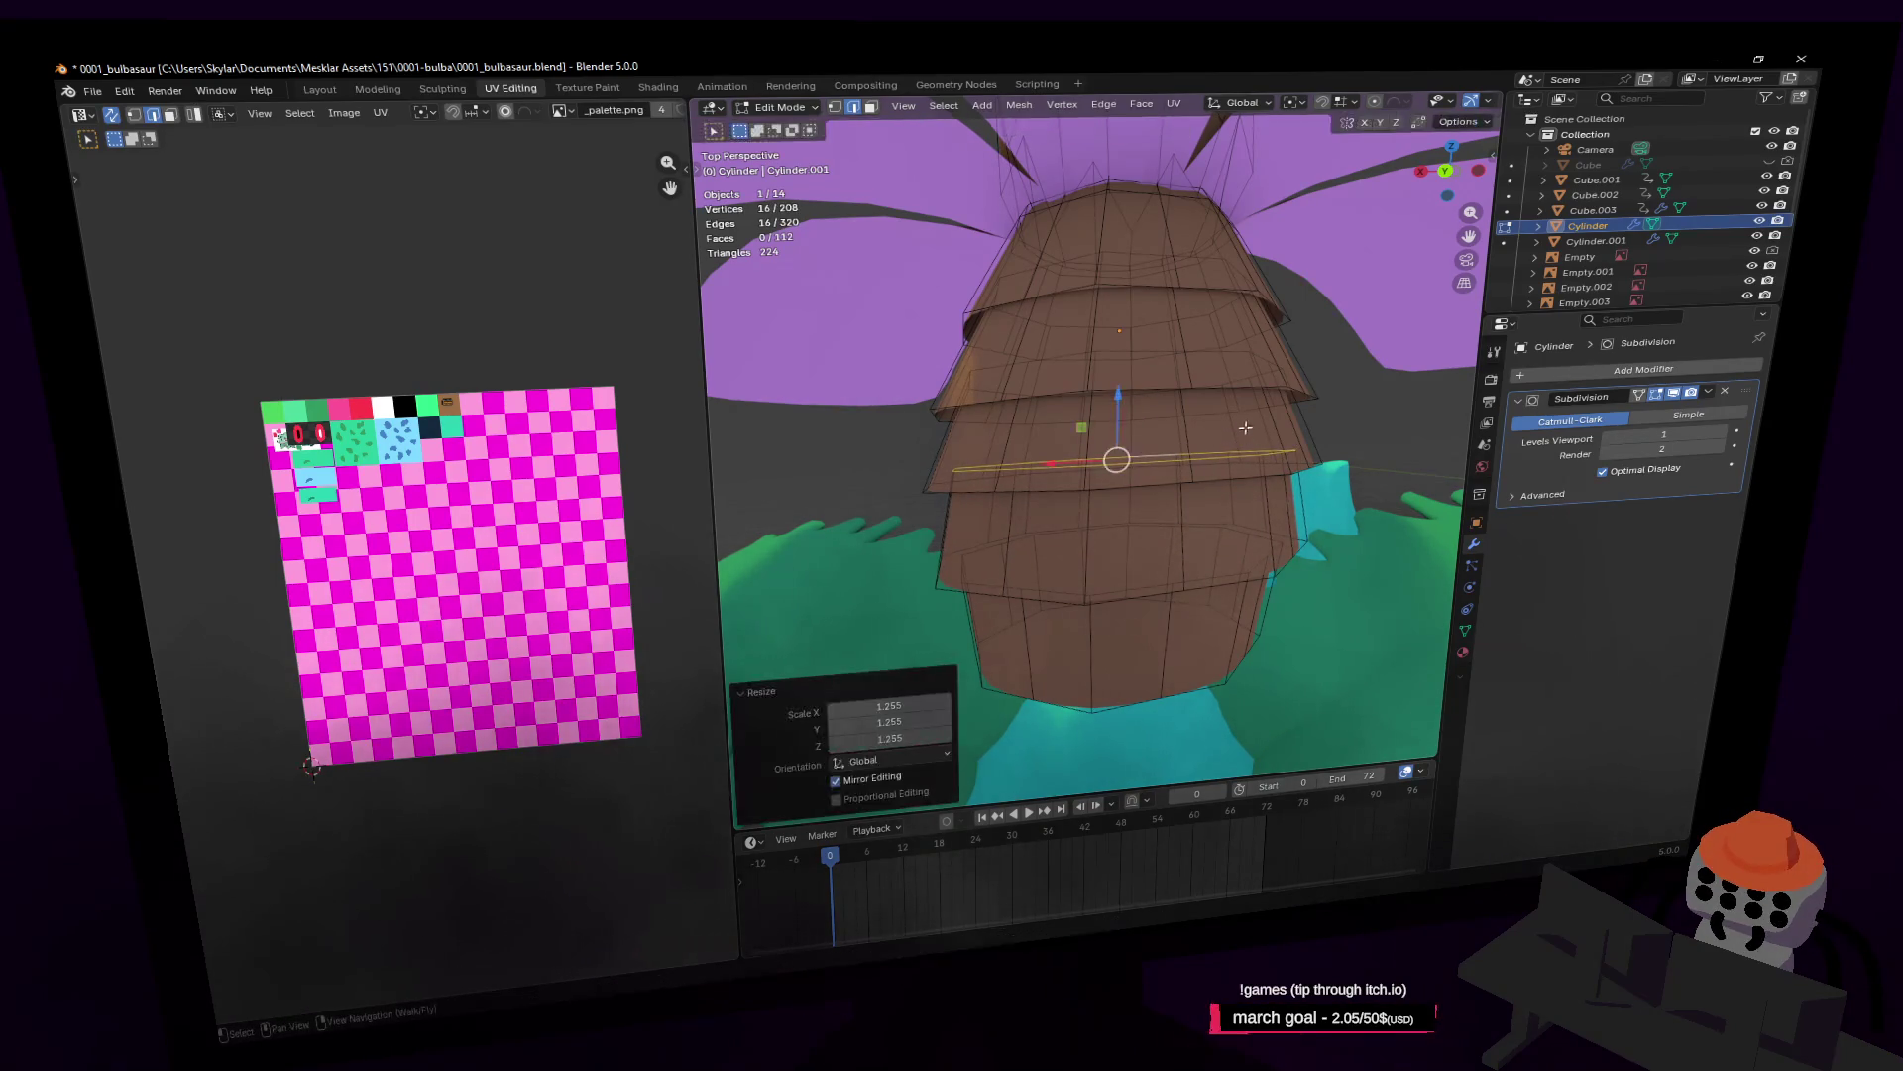
pyautogui.press('Tab')
# Step: Fly to the trunk, enter Edit Mode, and round the upper ring with LoopTools Circle
pyautogui.press('w')
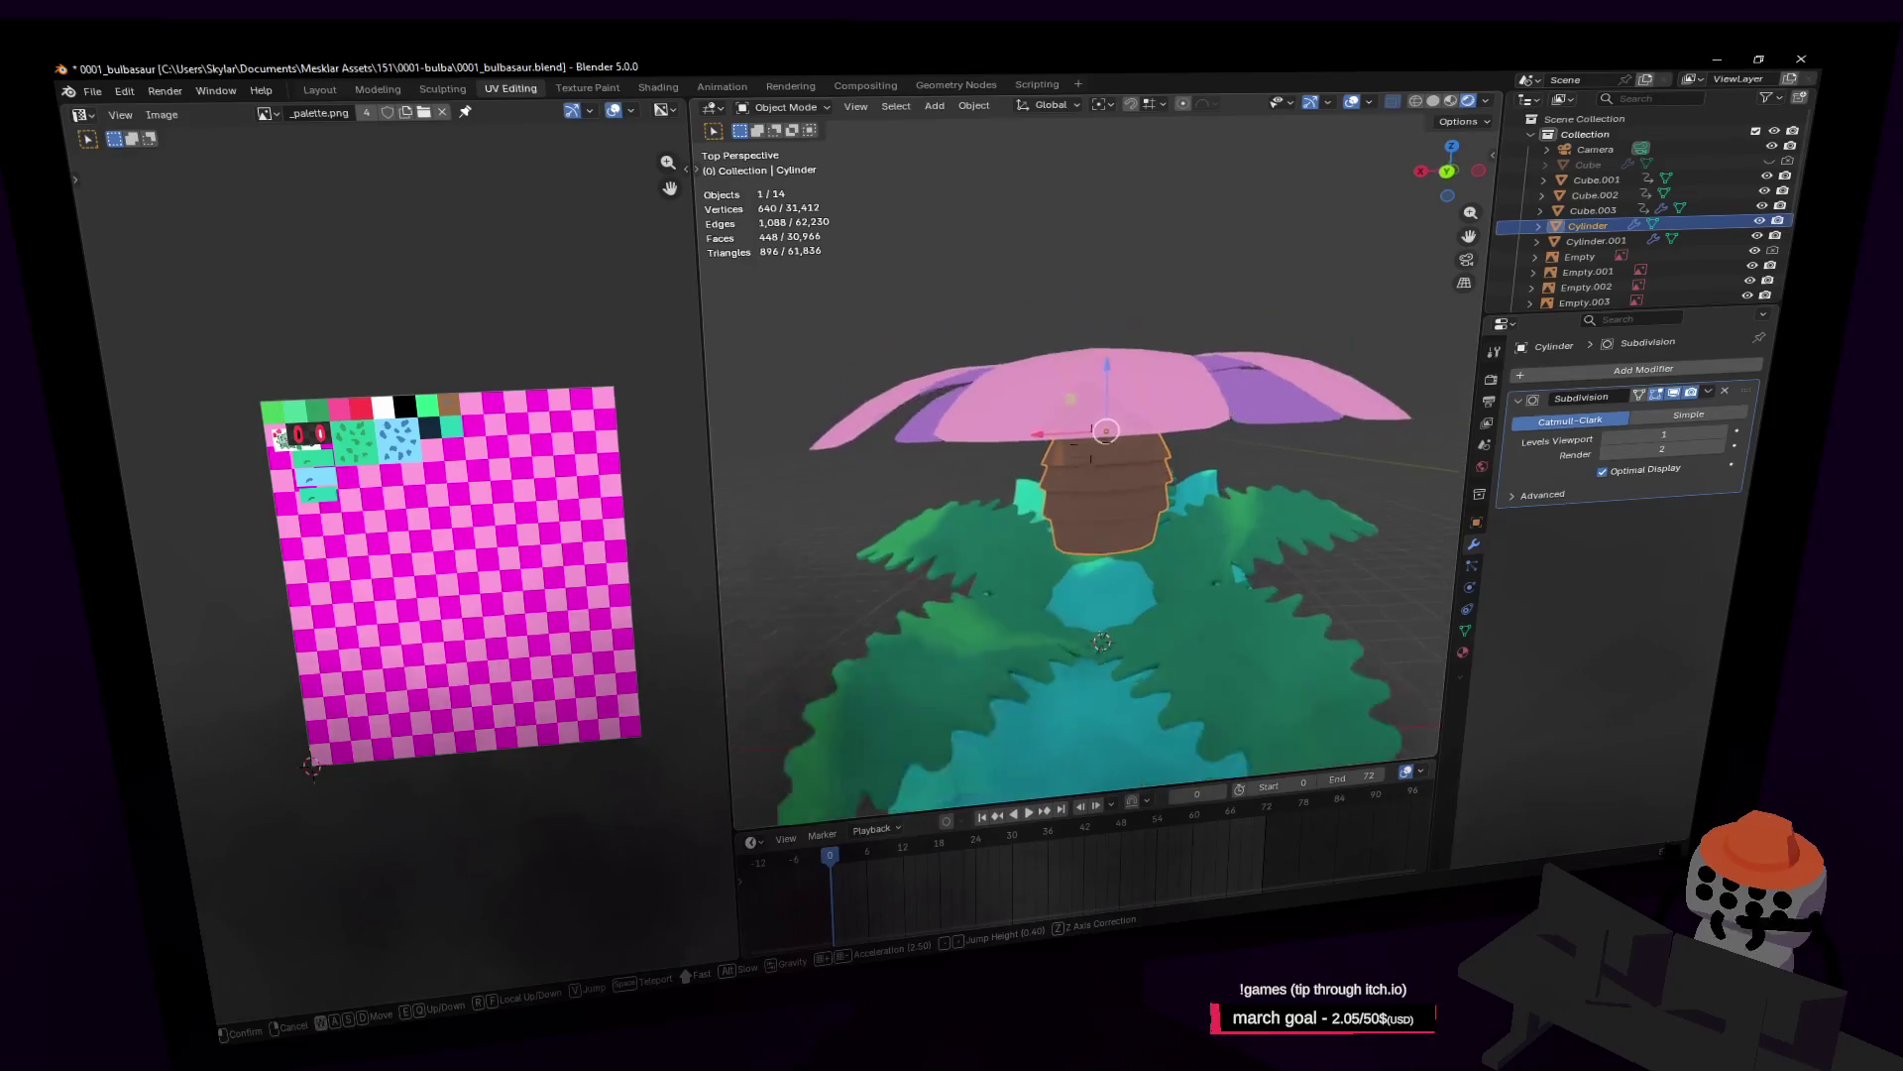
pyautogui.click(1091, 443)
pyautogui.press('Tab')
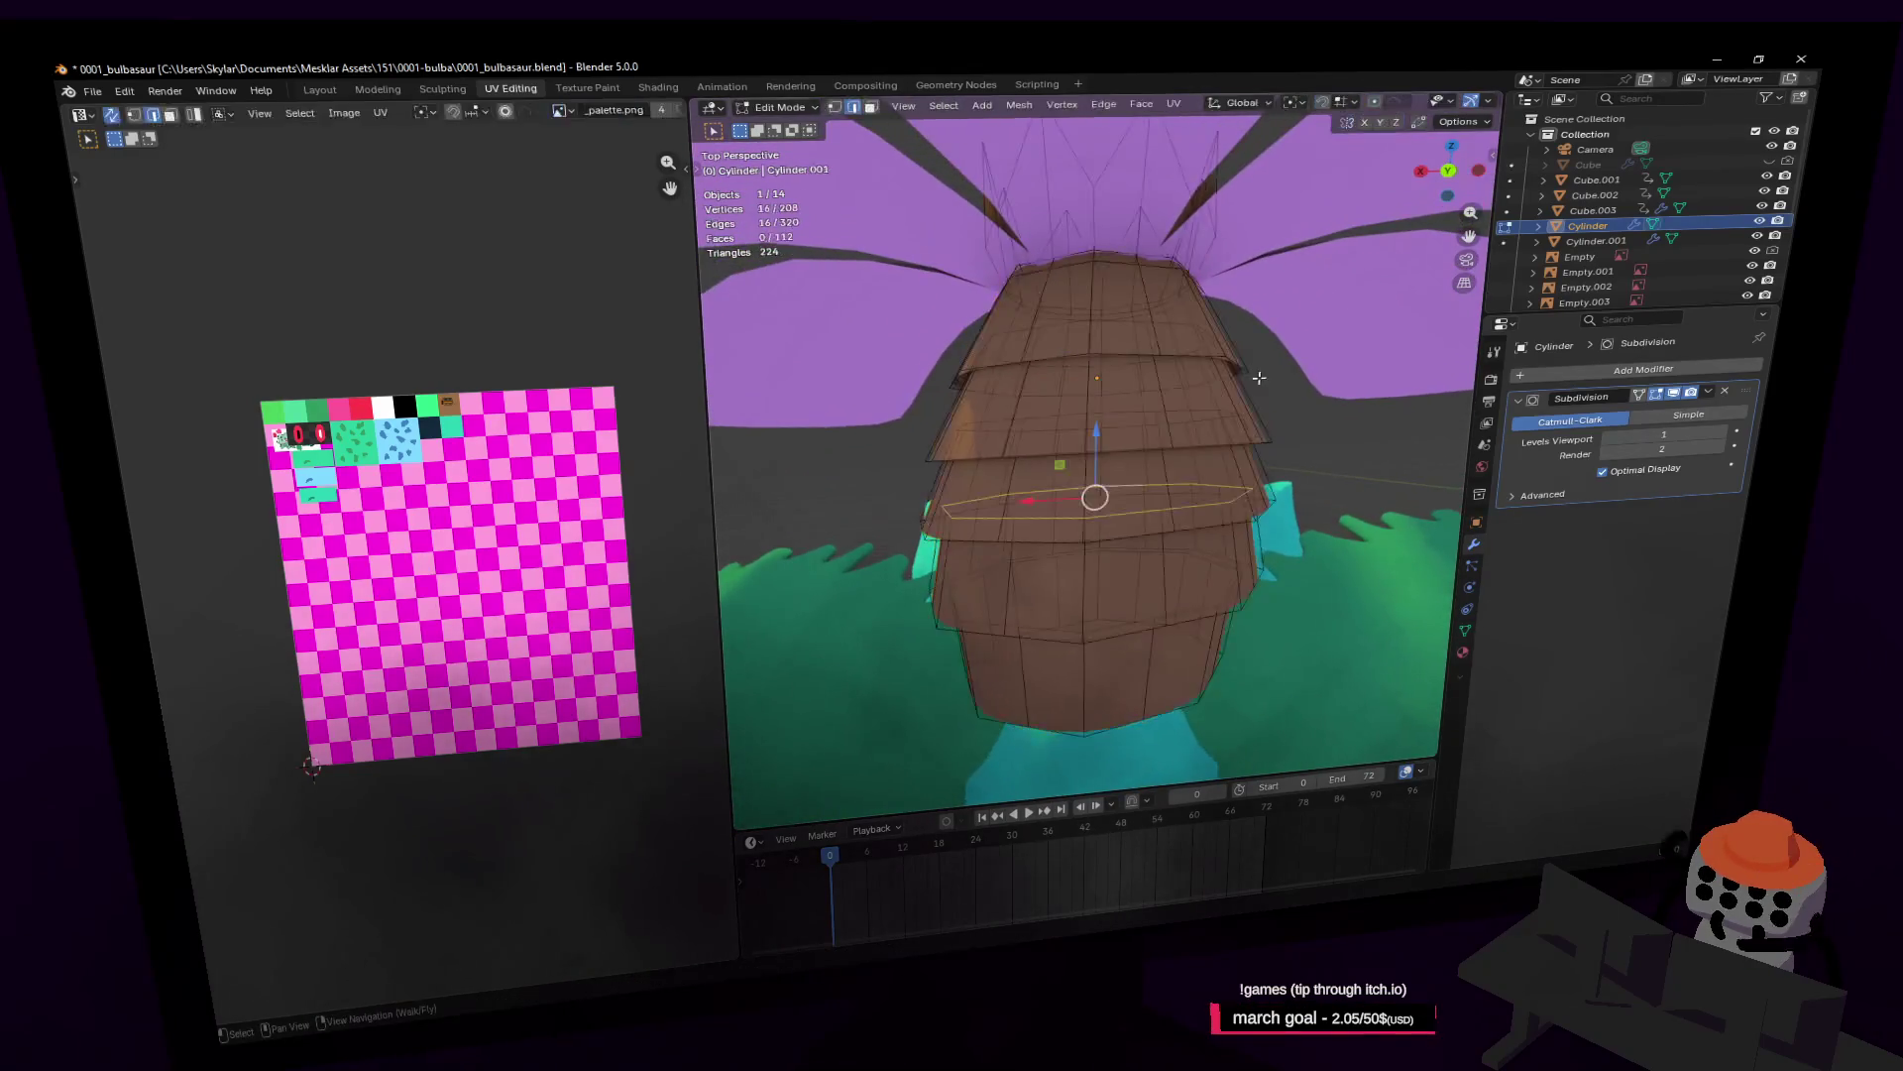
pyautogui.scroll(5, 1176, 367)
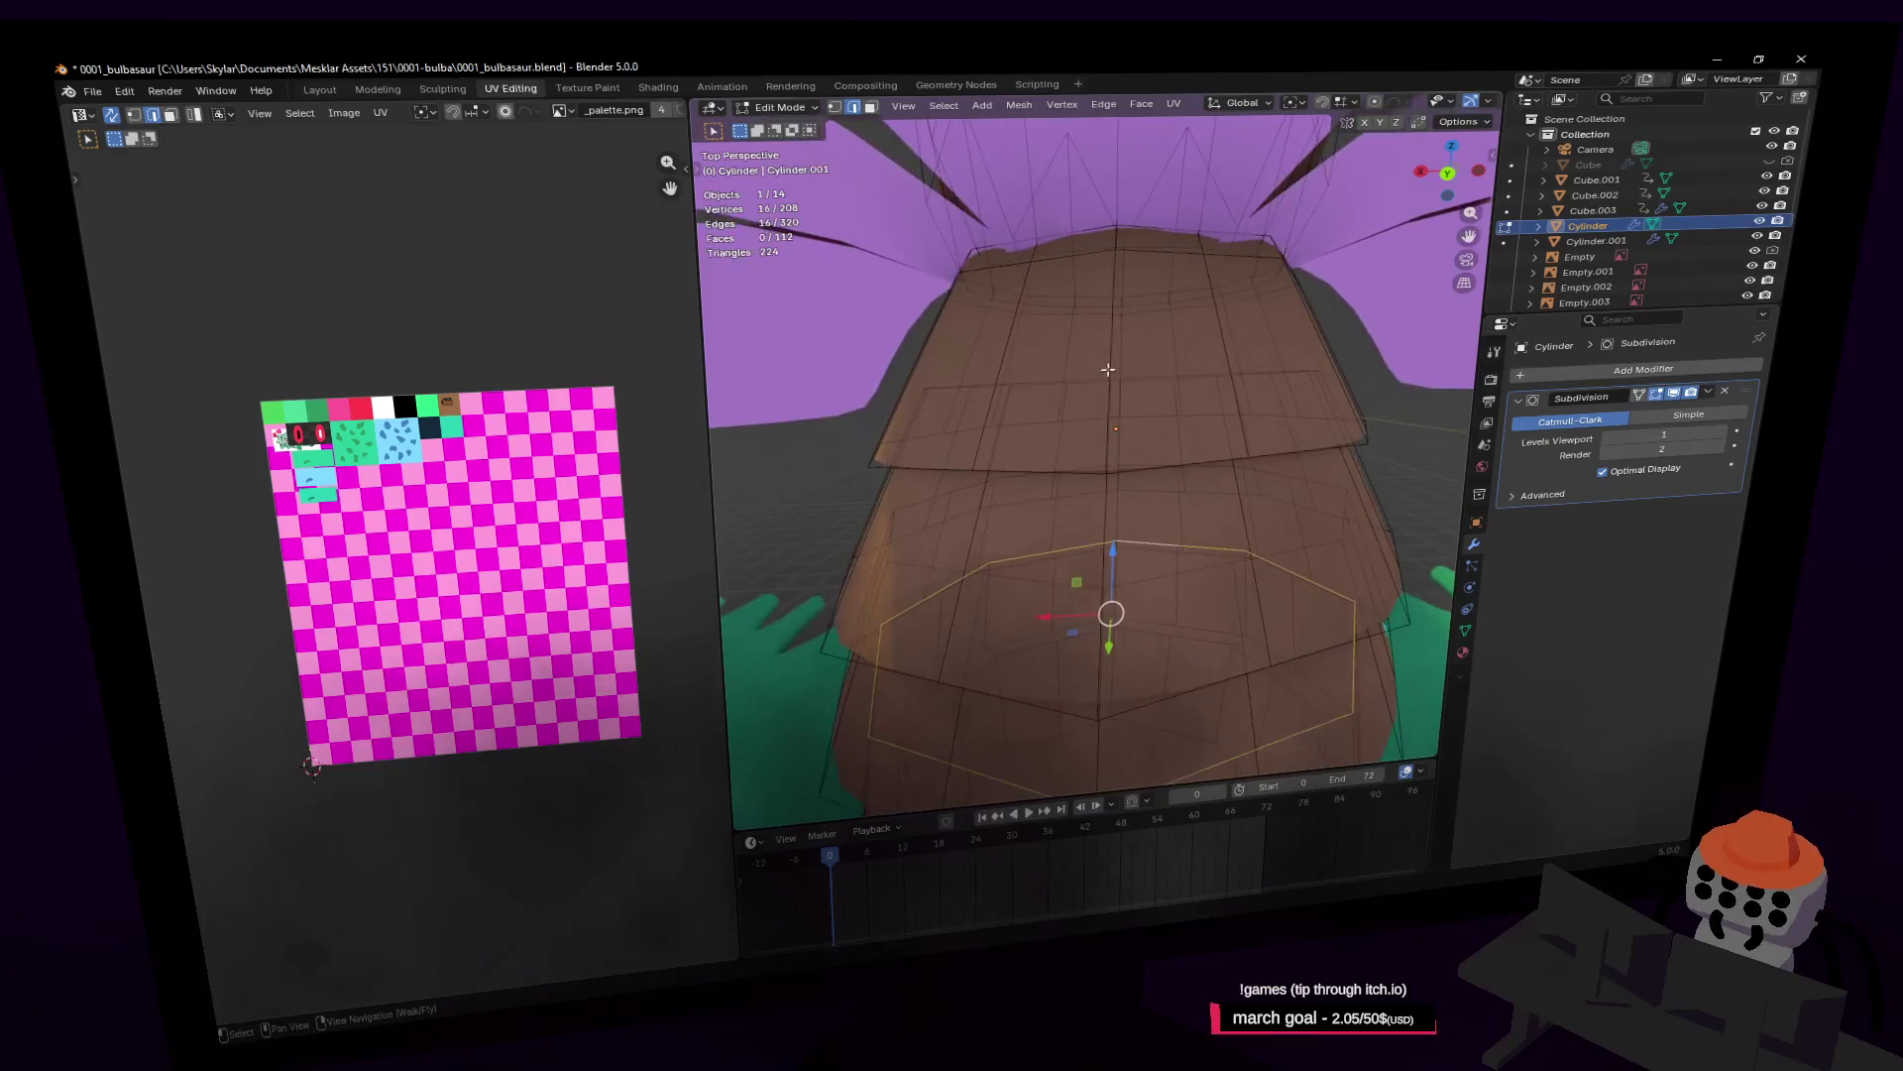
pyautogui.scroll(-4, 1062, 384)
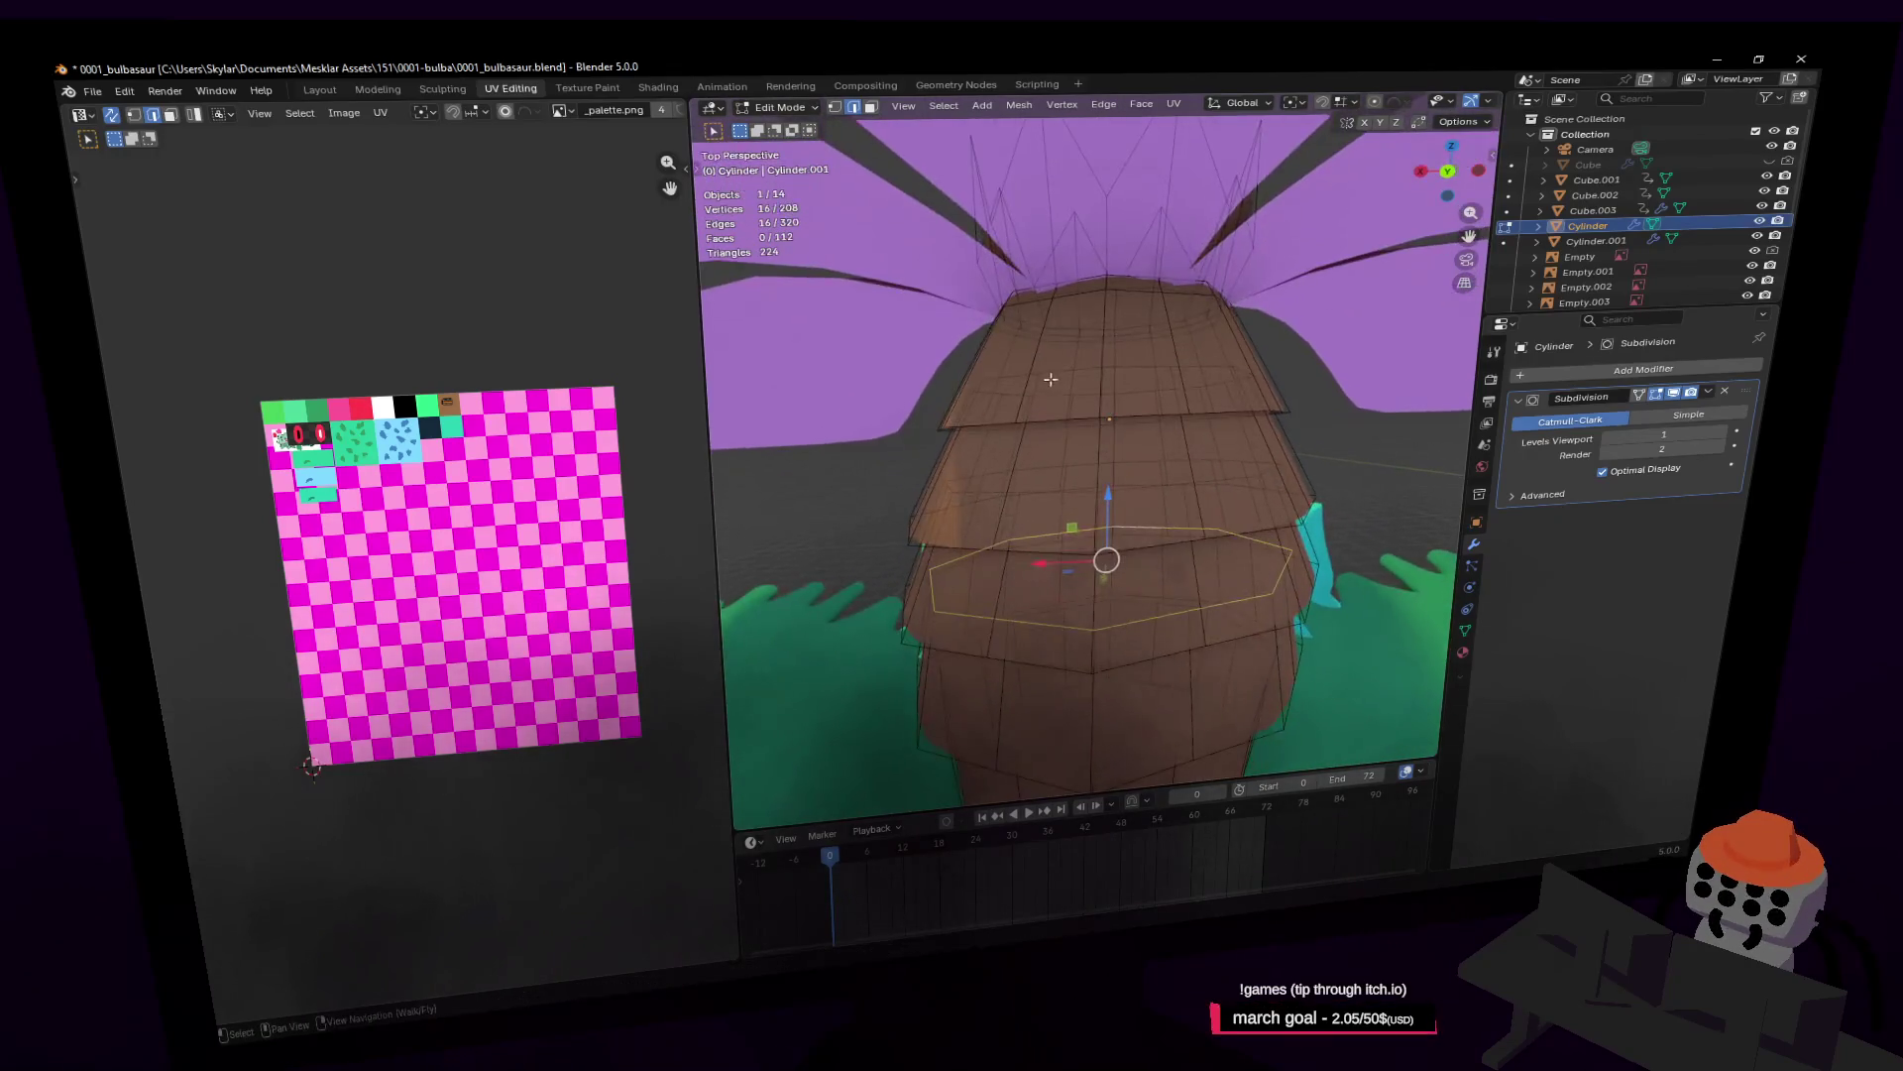
pyautogui.click(1014, 416)
pyautogui.scroll(-2, 1086, 414)
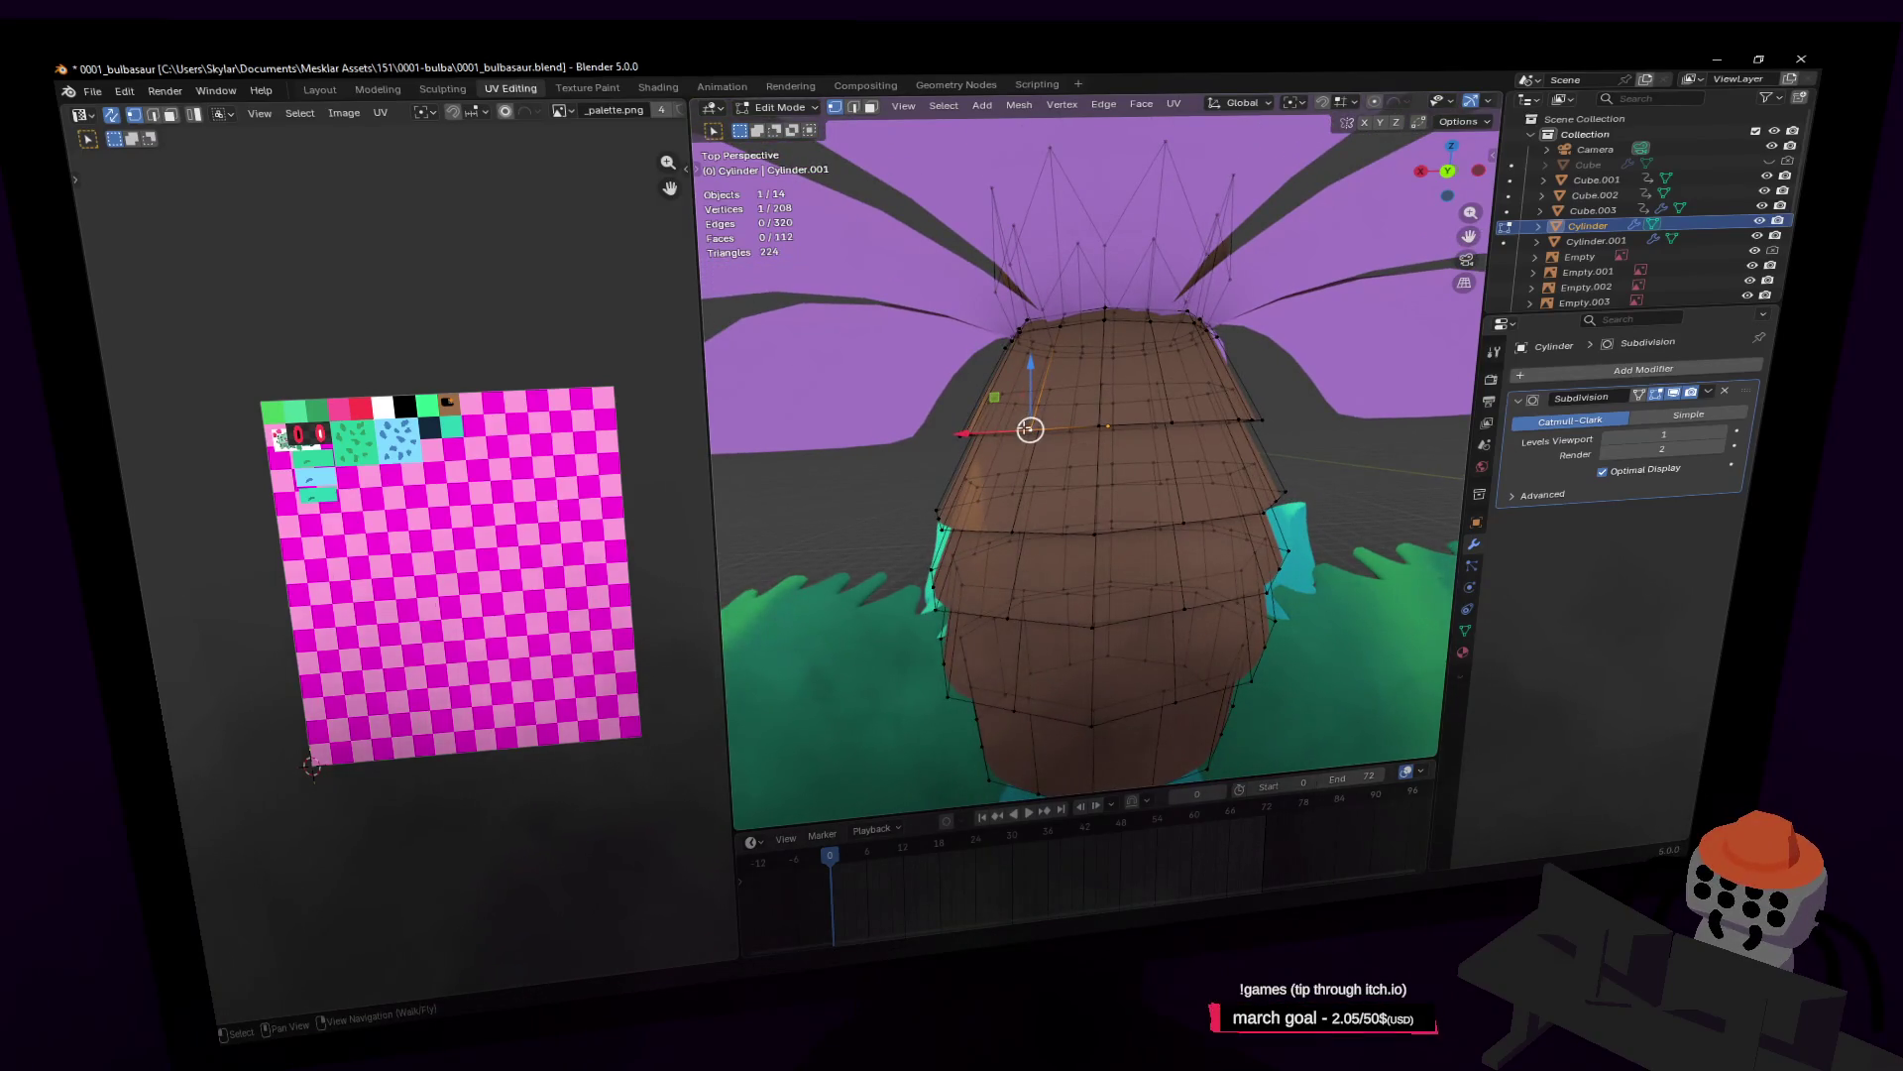
pyautogui.keyDown('alt'); pyautogui.click(1038, 424); pyautogui.keyUp('alt')
pyautogui.rightClick(1137, 390)
pyautogui.moveTo(1138, 388)
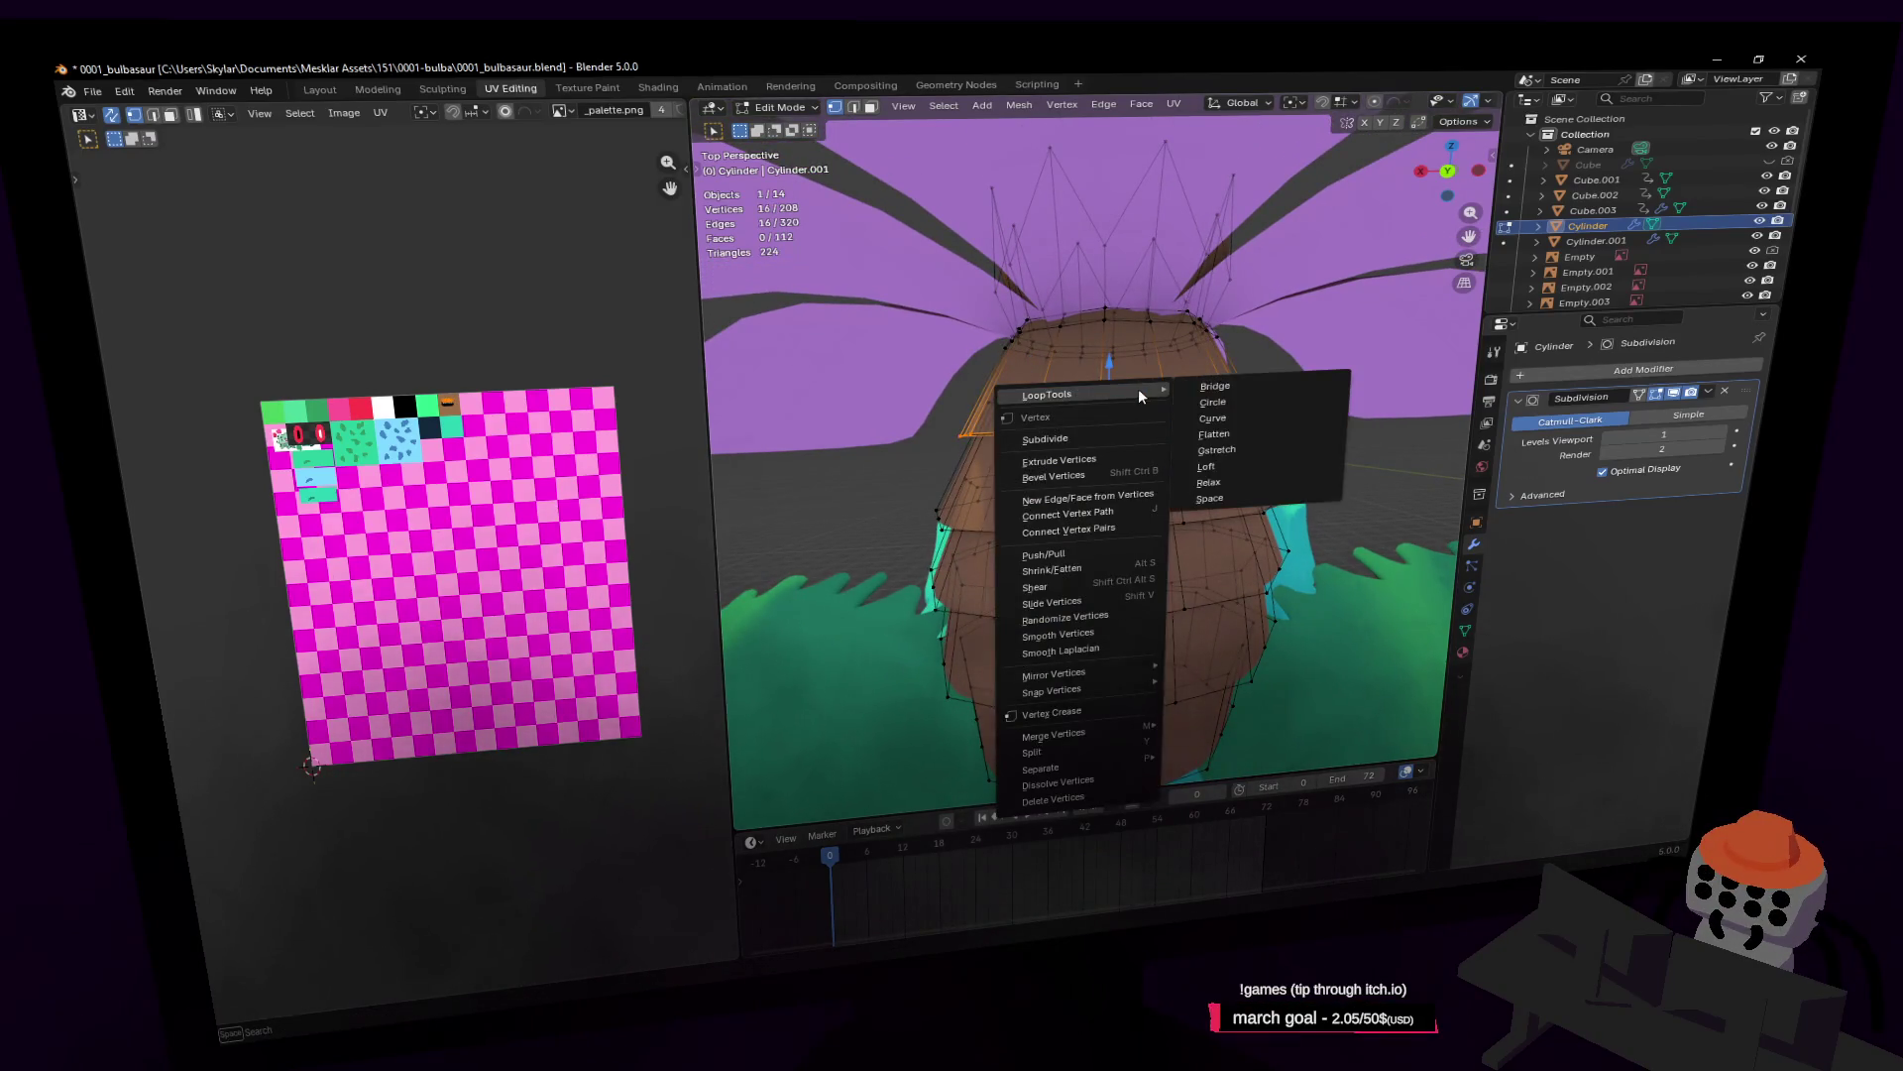
pyautogui.click(1189, 411)
# Step: Round the next ring and a lower trunk ring into circles with LoopTools Circle
pyautogui.scroll(4, 1184, 433)
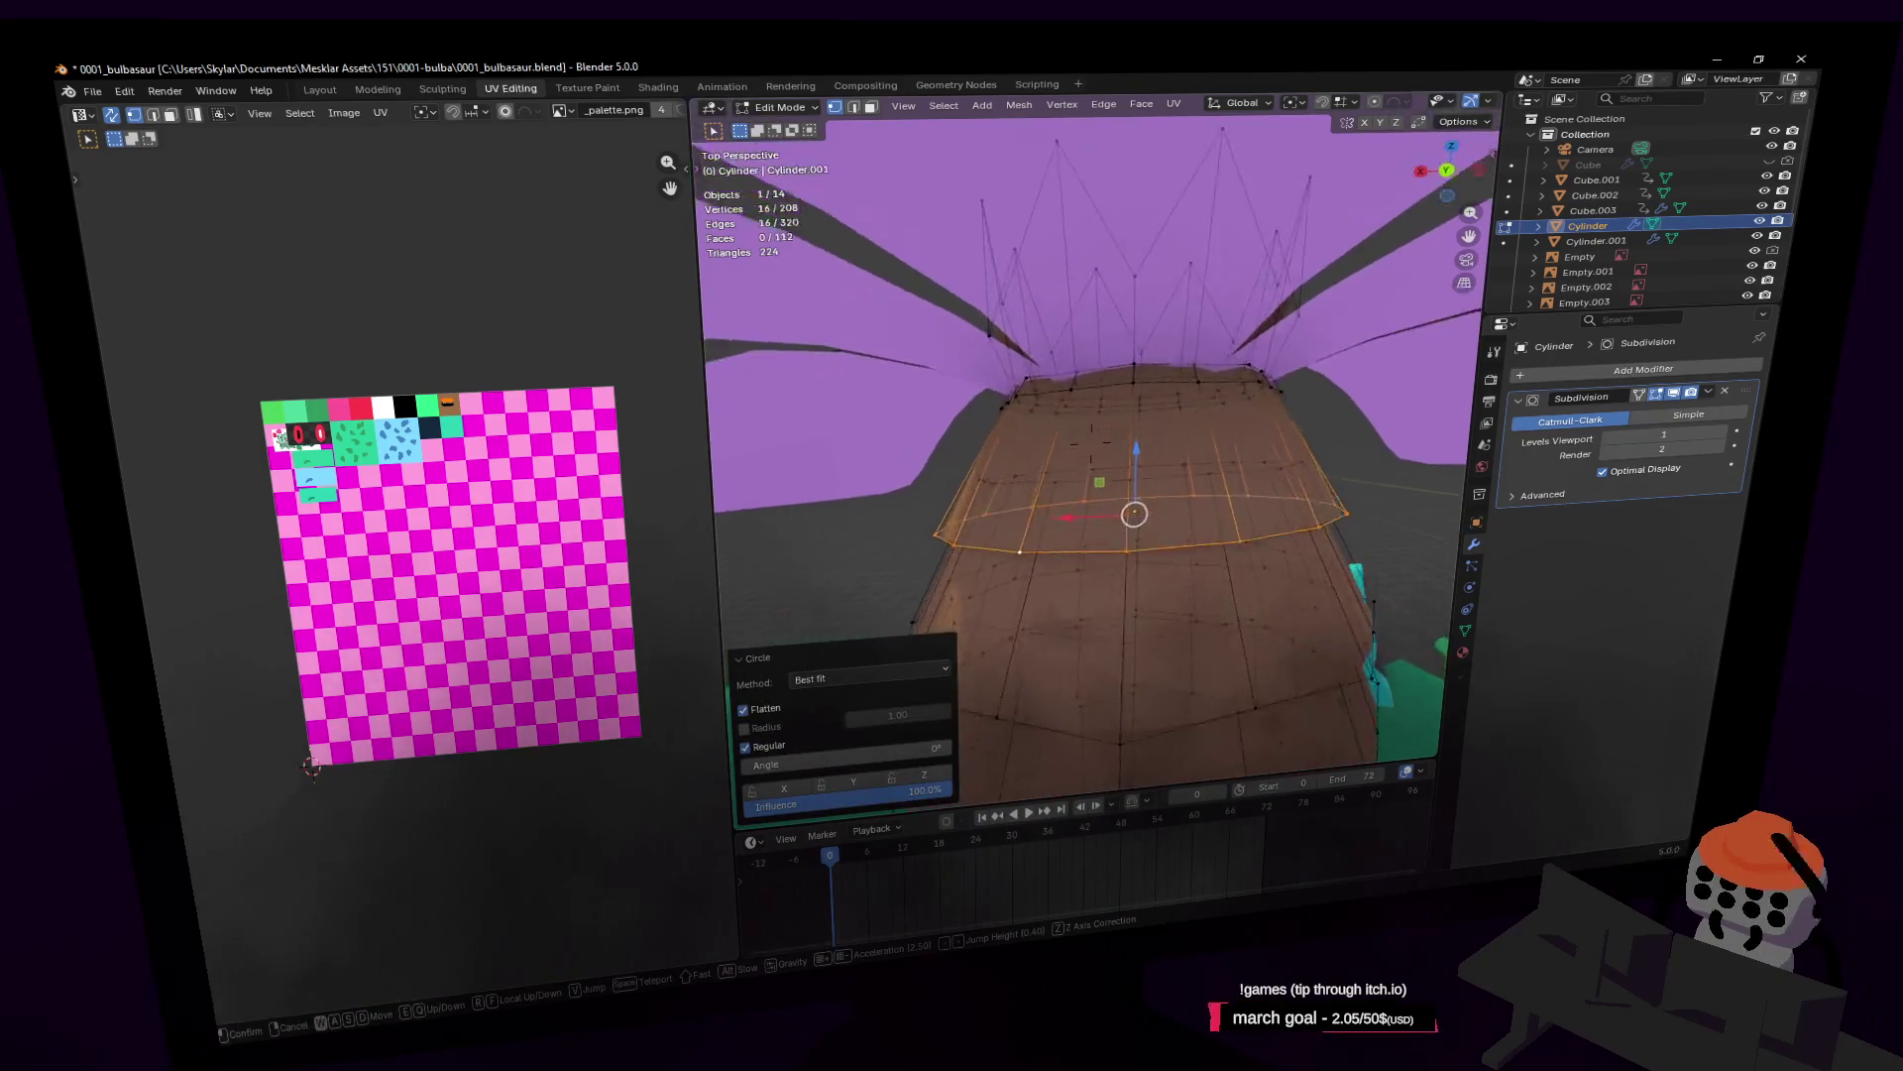
pyautogui.click(1051, 453)
pyautogui.keyDown('alt'); pyautogui.click(1049, 448); pyautogui.keyUp('alt')
pyautogui.rightClick(1049, 448)
pyautogui.moveTo(1049, 448)
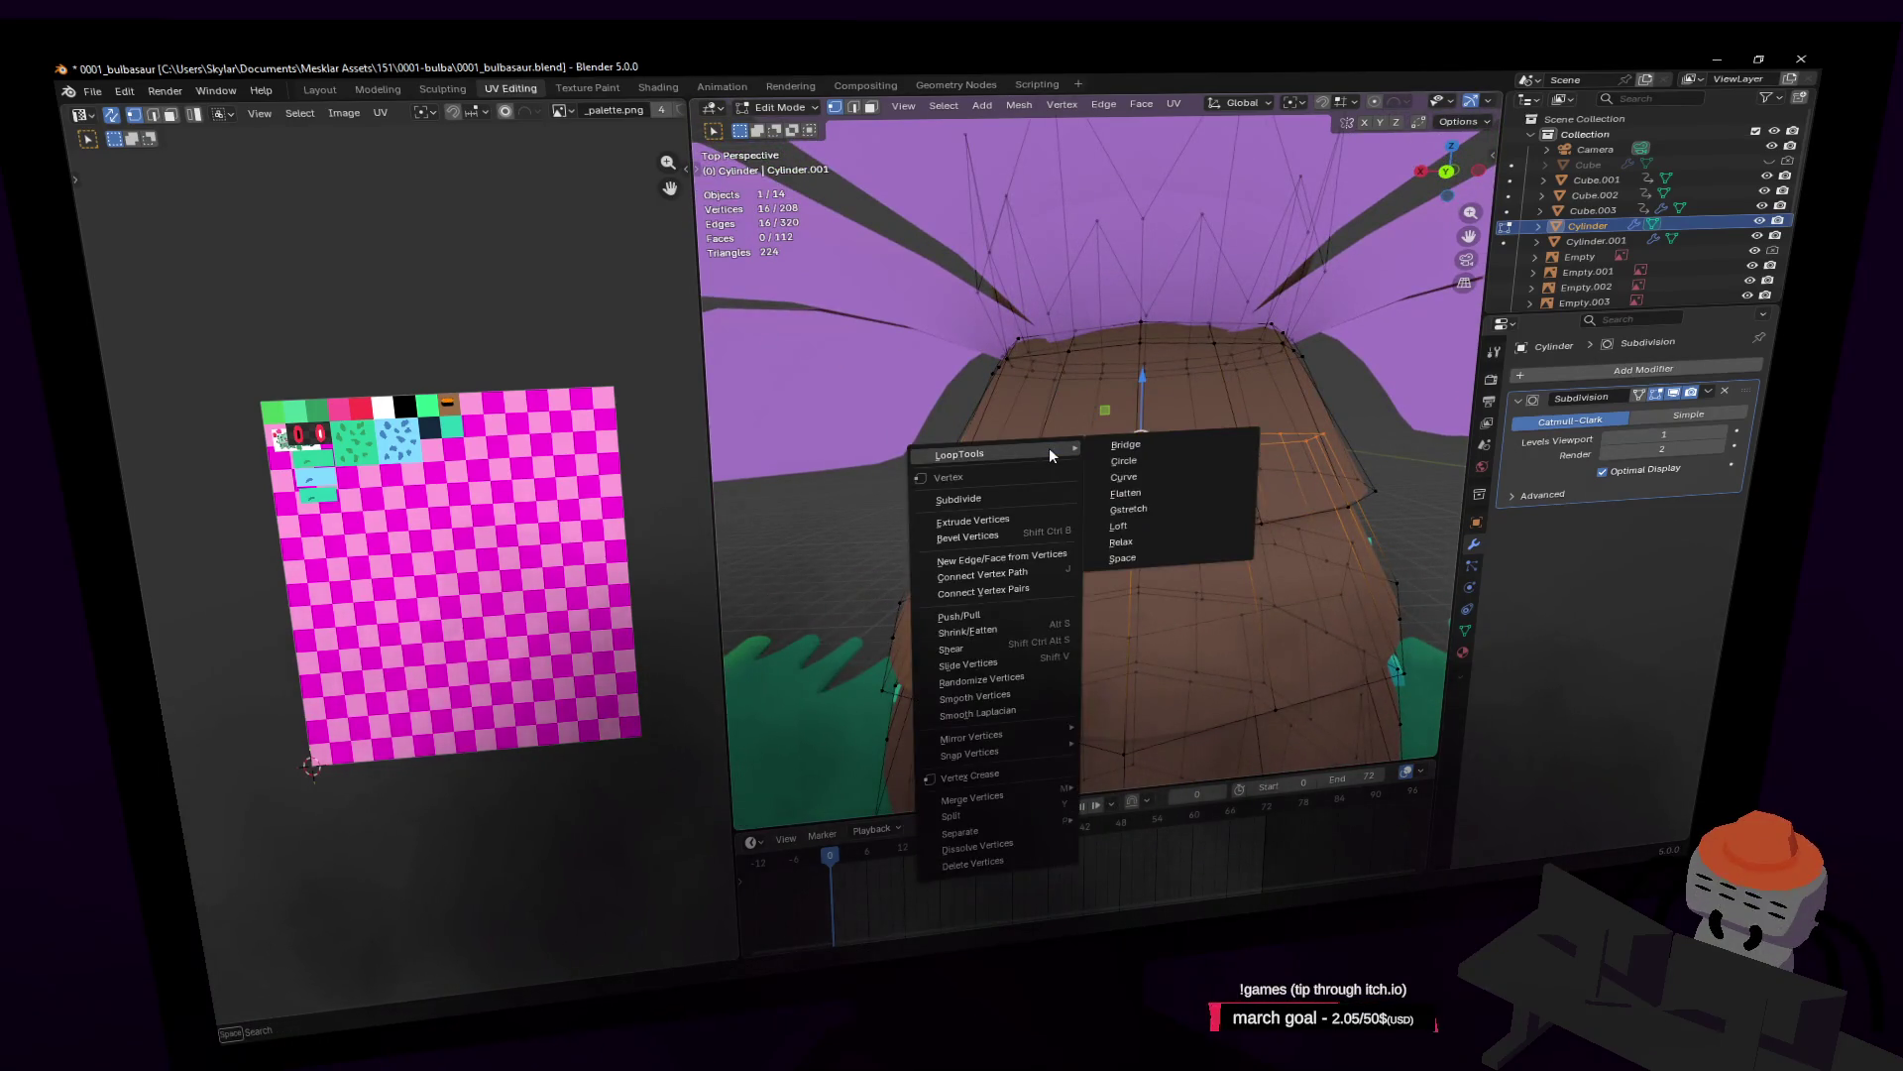
pyautogui.click(1139, 460)
pyautogui.click(1090, 476)
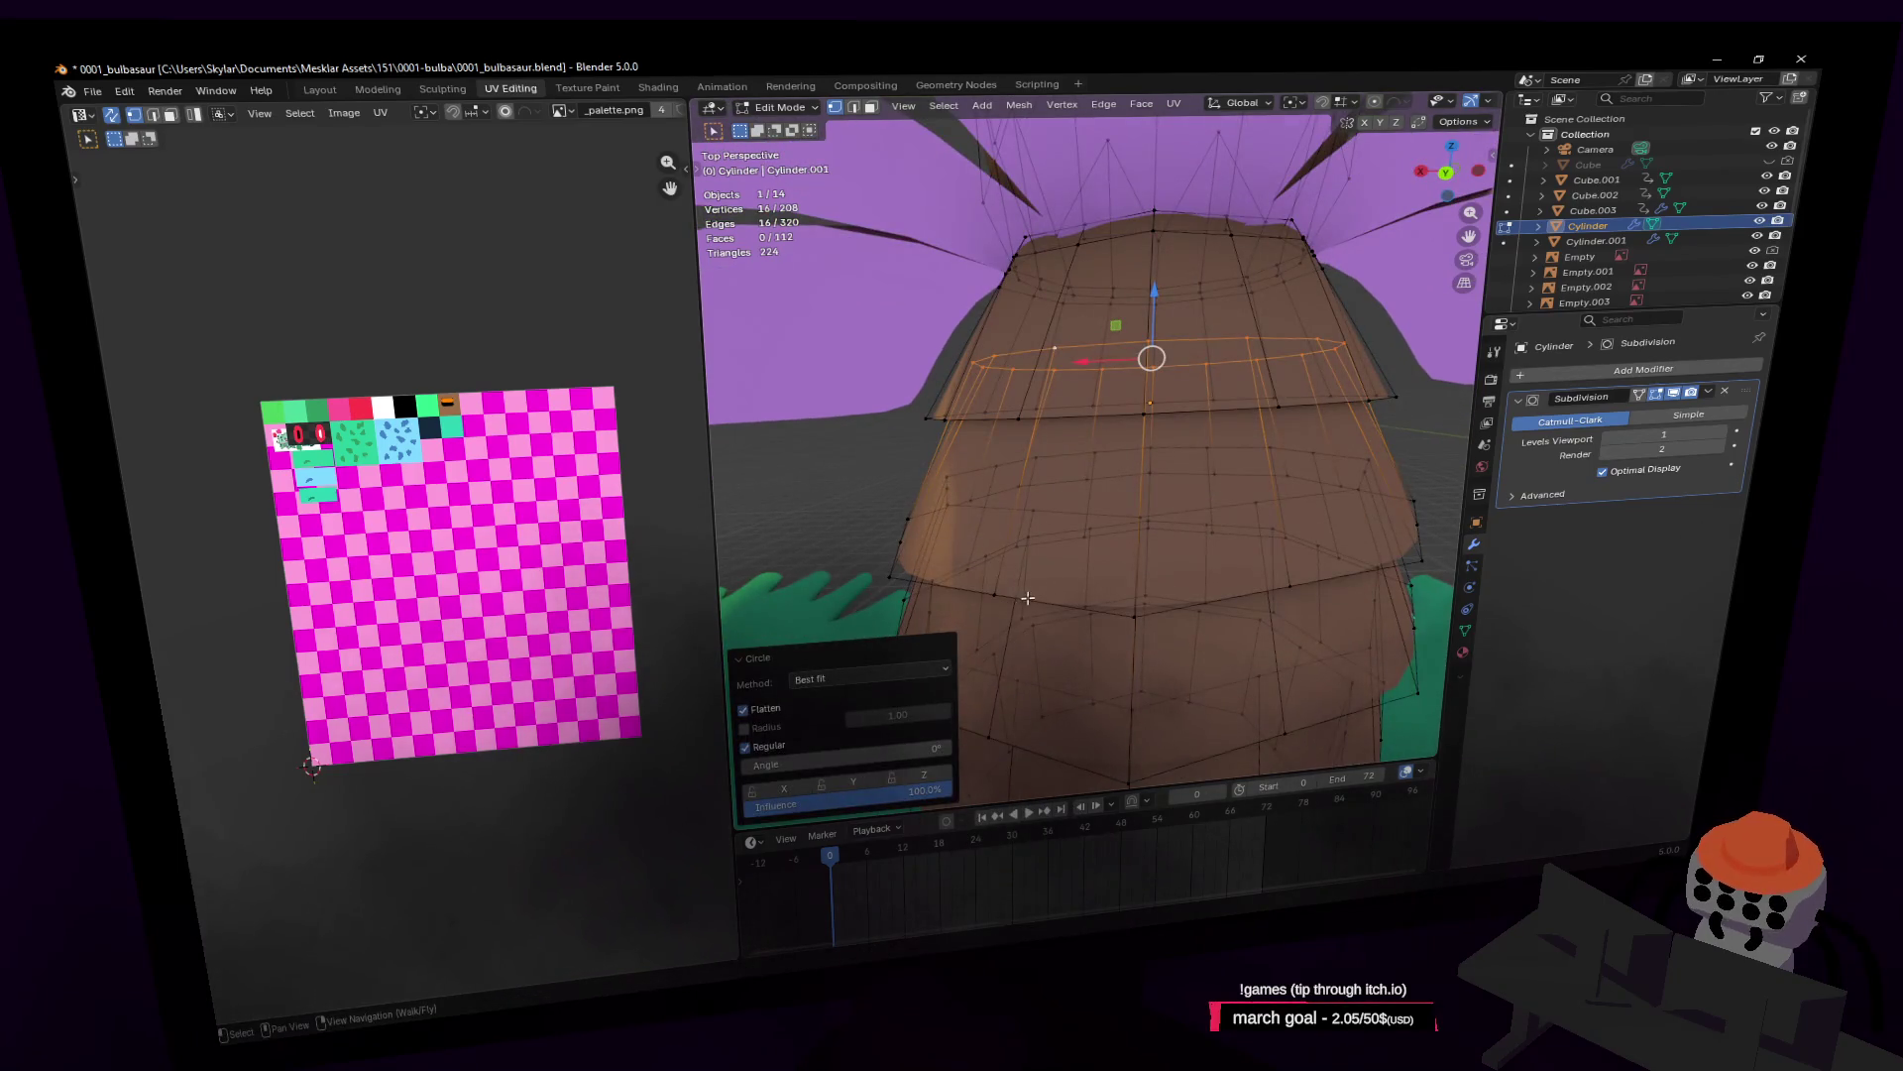
pyautogui.keyDown('alt'); pyautogui.click(997, 595); pyautogui.keyUp('alt')
pyautogui.rightClick(1000, 598)
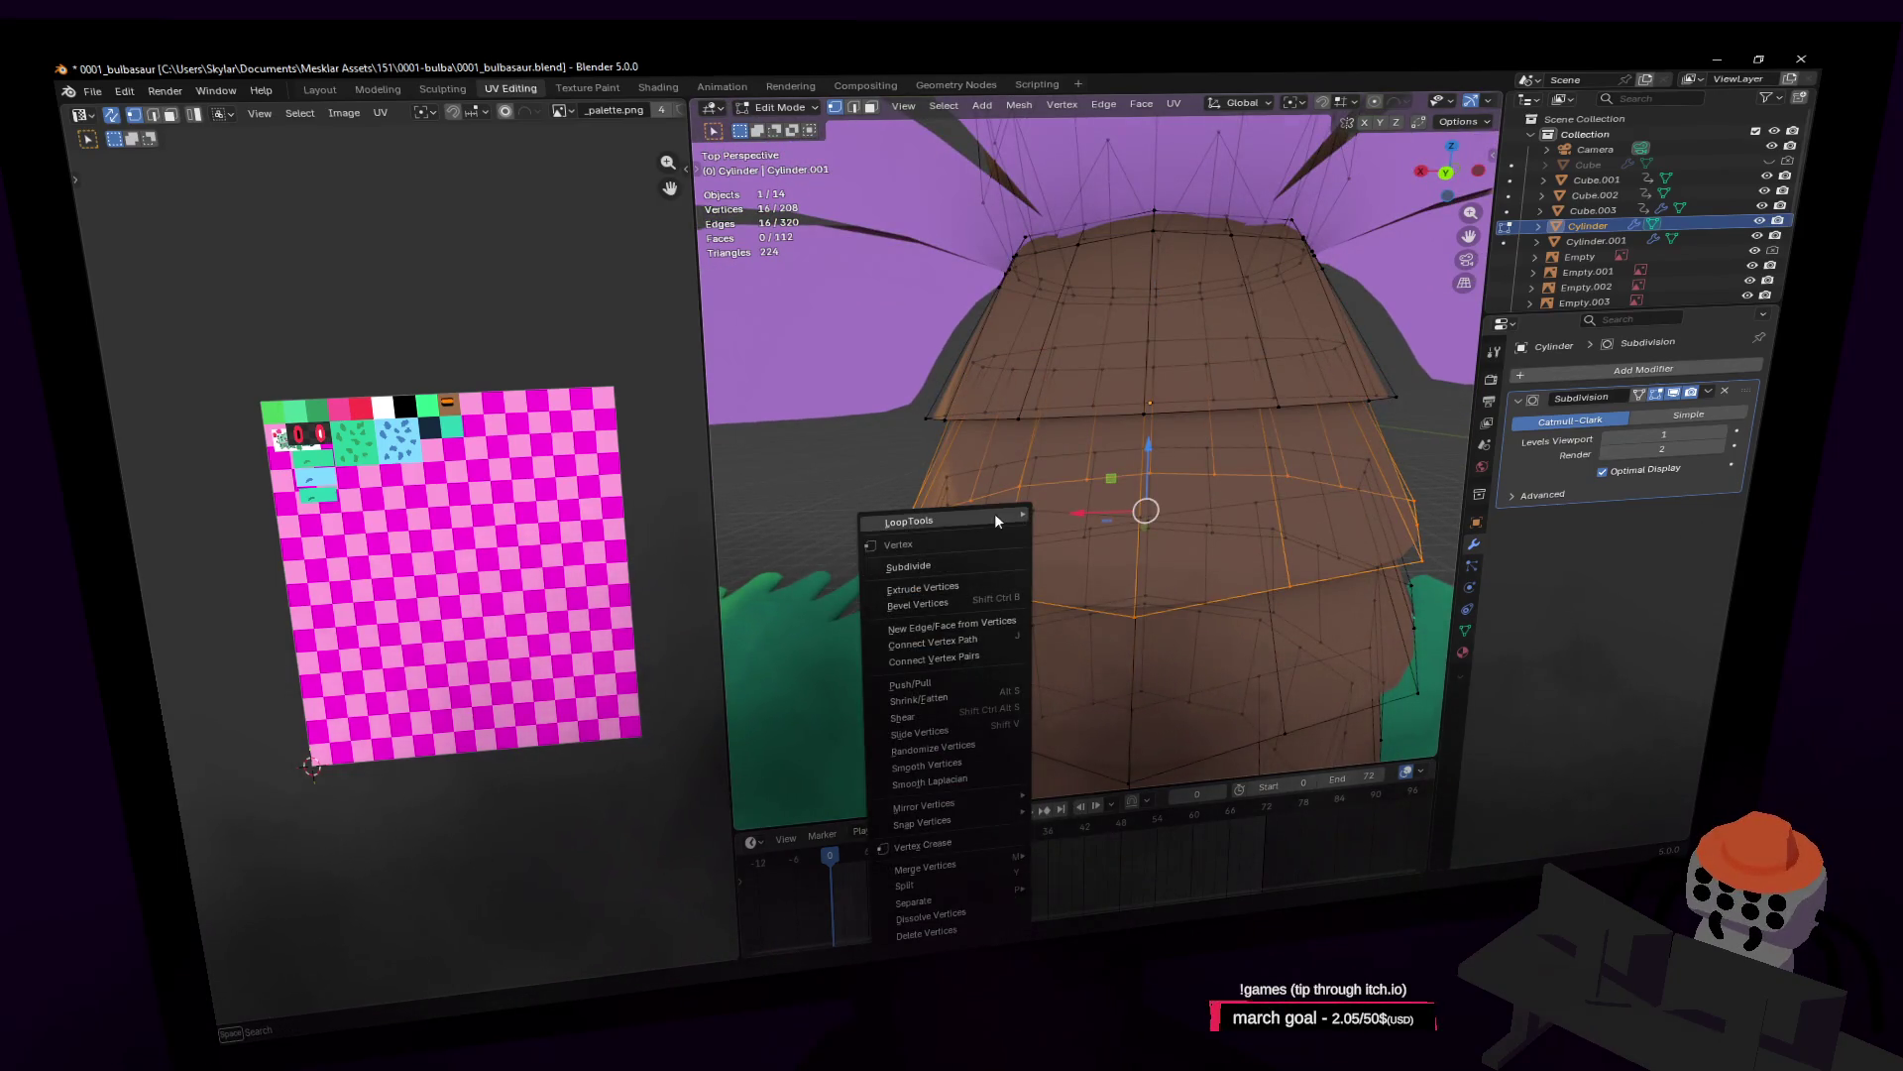
pyautogui.moveTo(995, 514)
pyautogui.click(1075, 533)
# Step: Make another lower trunk edge loop circular with LoopTools Circle
pyautogui.click(1051, 408)
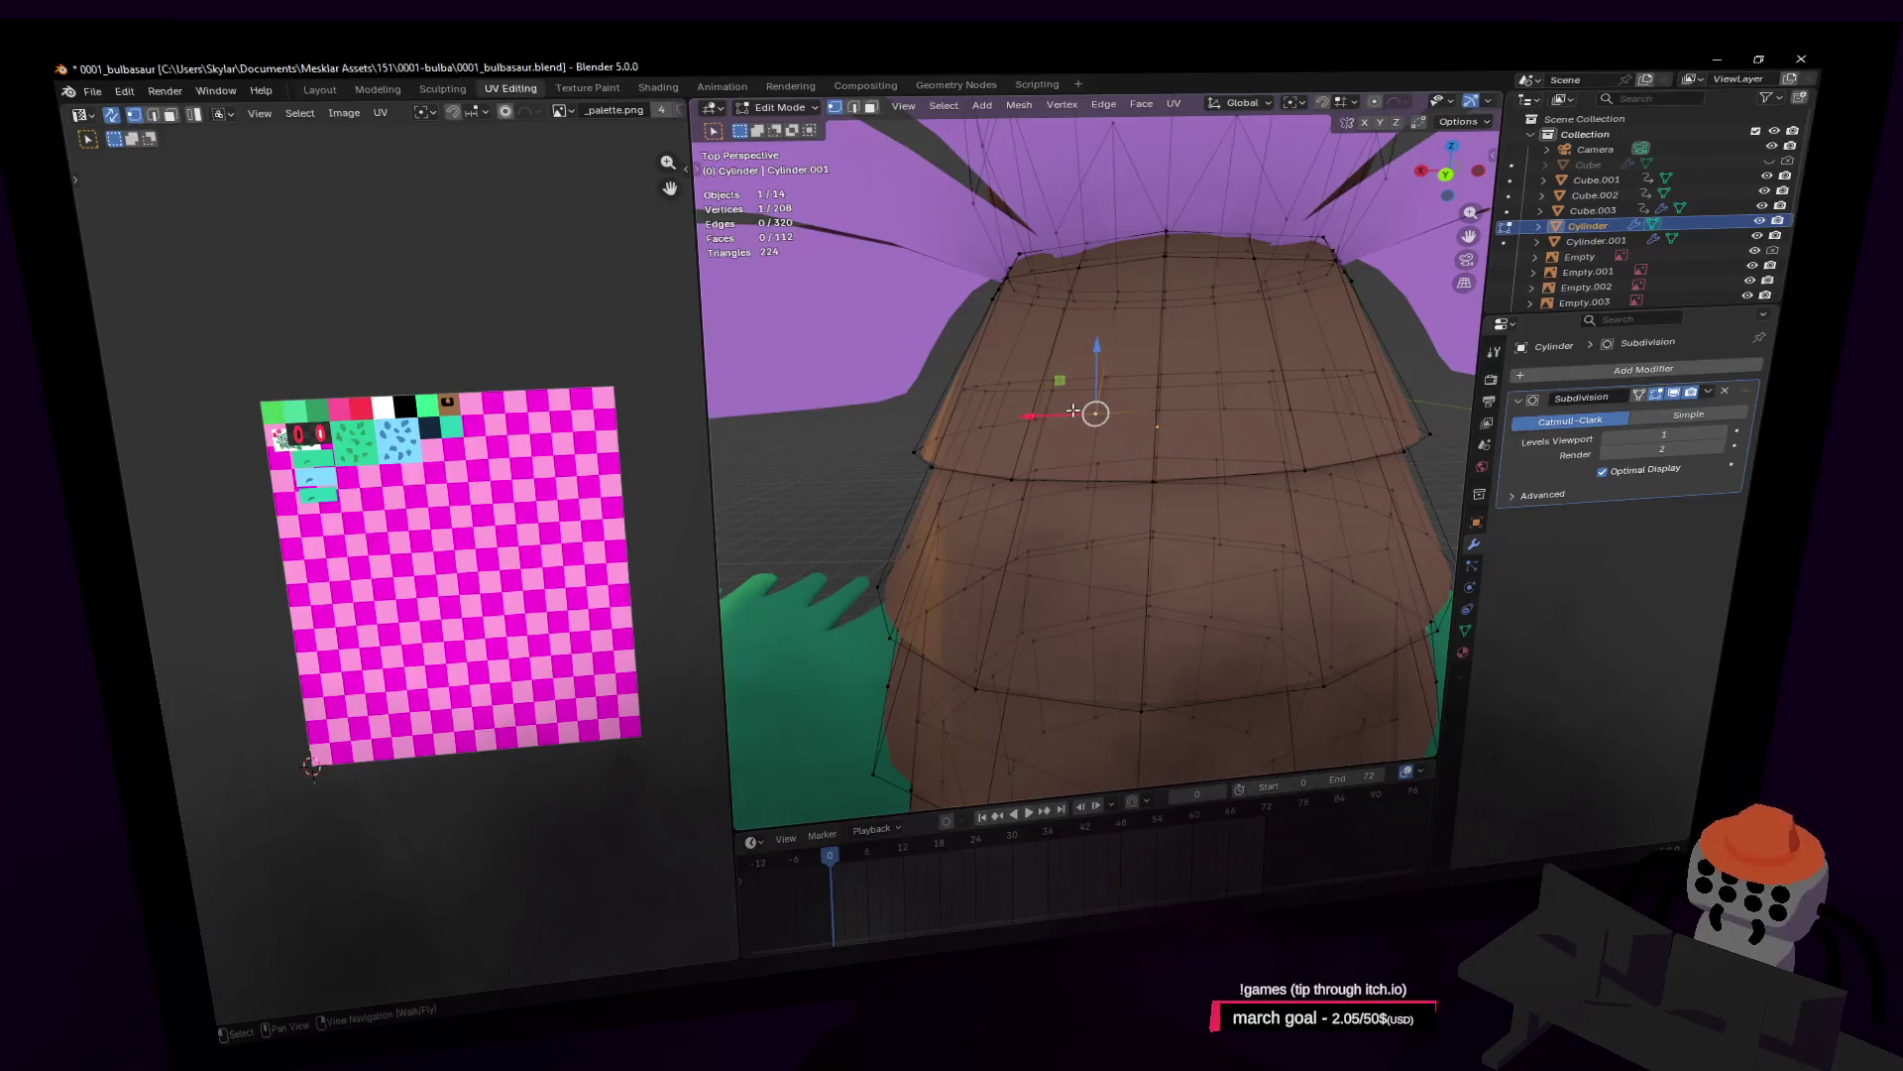
pyautogui.keyDown('alt'); pyautogui.click(1051, 408); pyautogui.keyUp('alt')
pyautogui.moveTo(1051, 407); pyautogui.dragTo(1099, 563, button='middle')
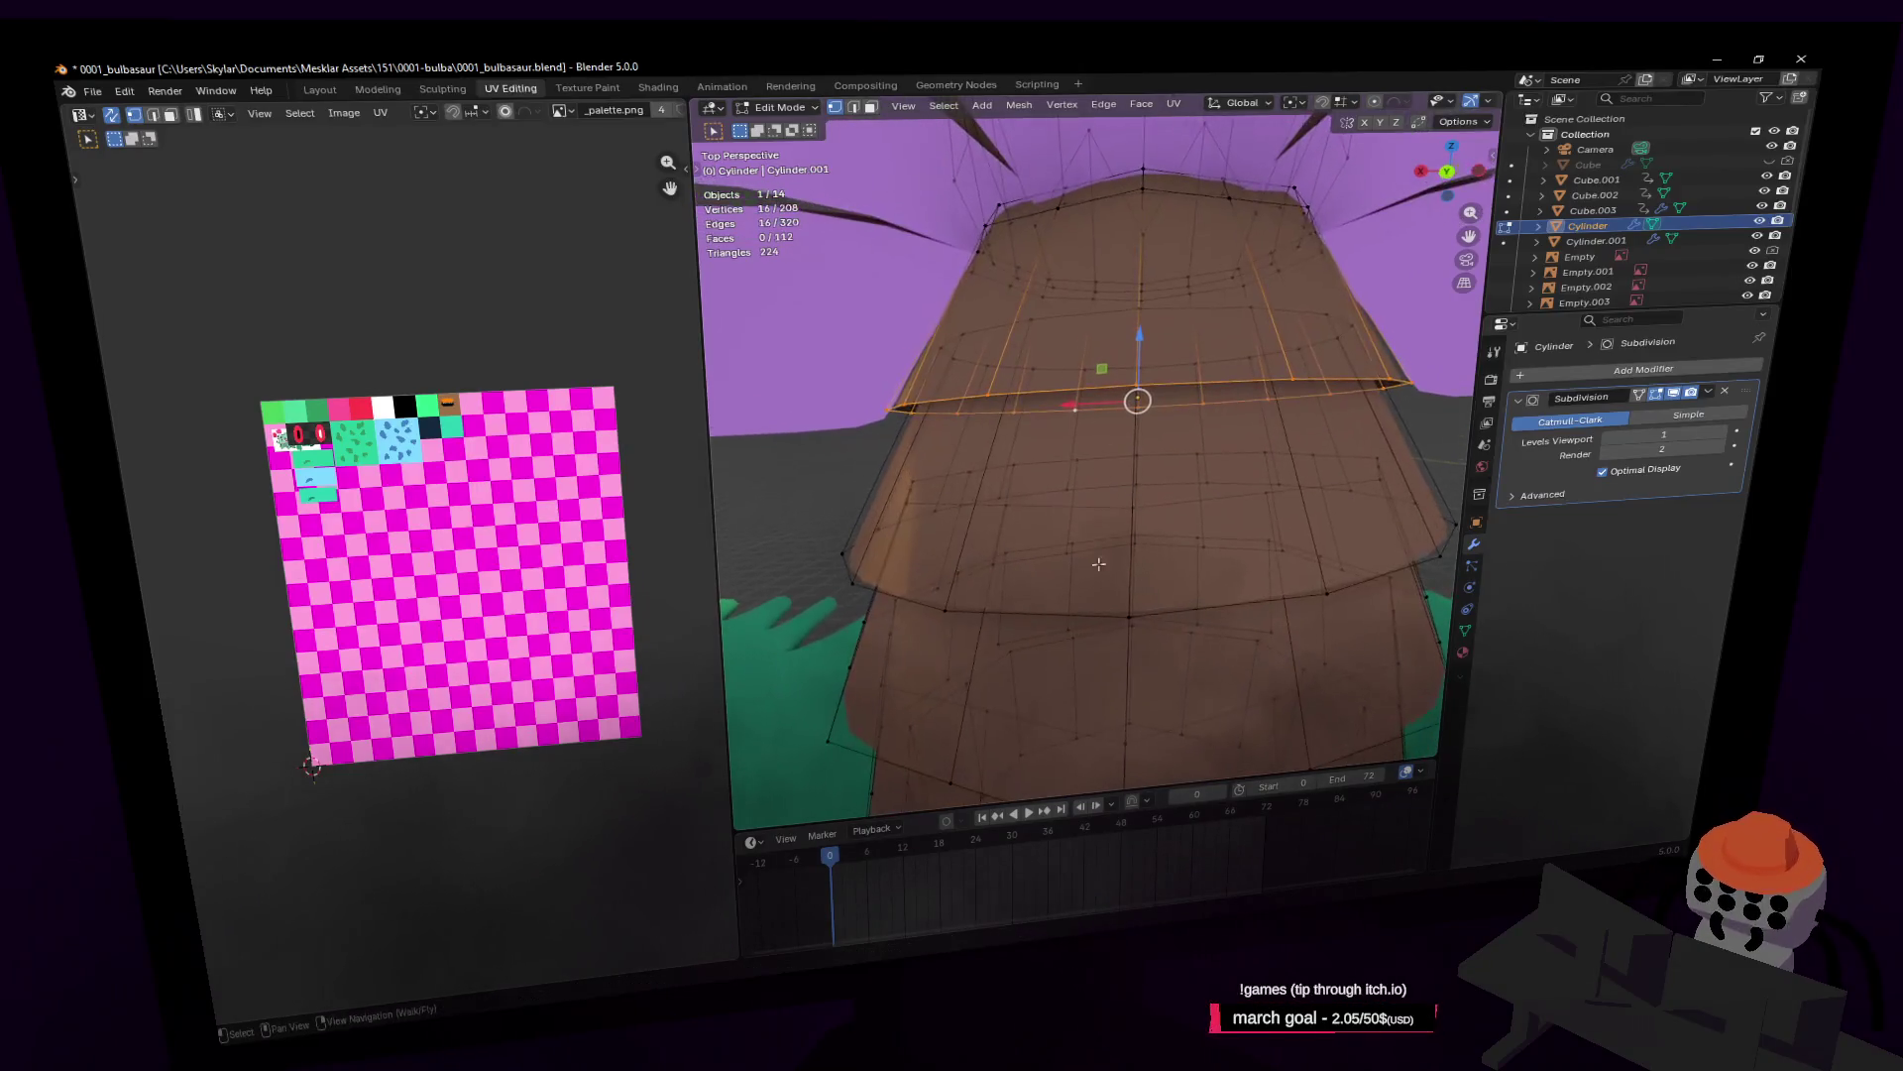
pyautogui.keyDown('alt'); pyautogui.click(1015, 500); pyautogui.keyUp('alt')
pyautogui.rightClick(1015, 499)
pyautogui.moveTo(1014, 499)
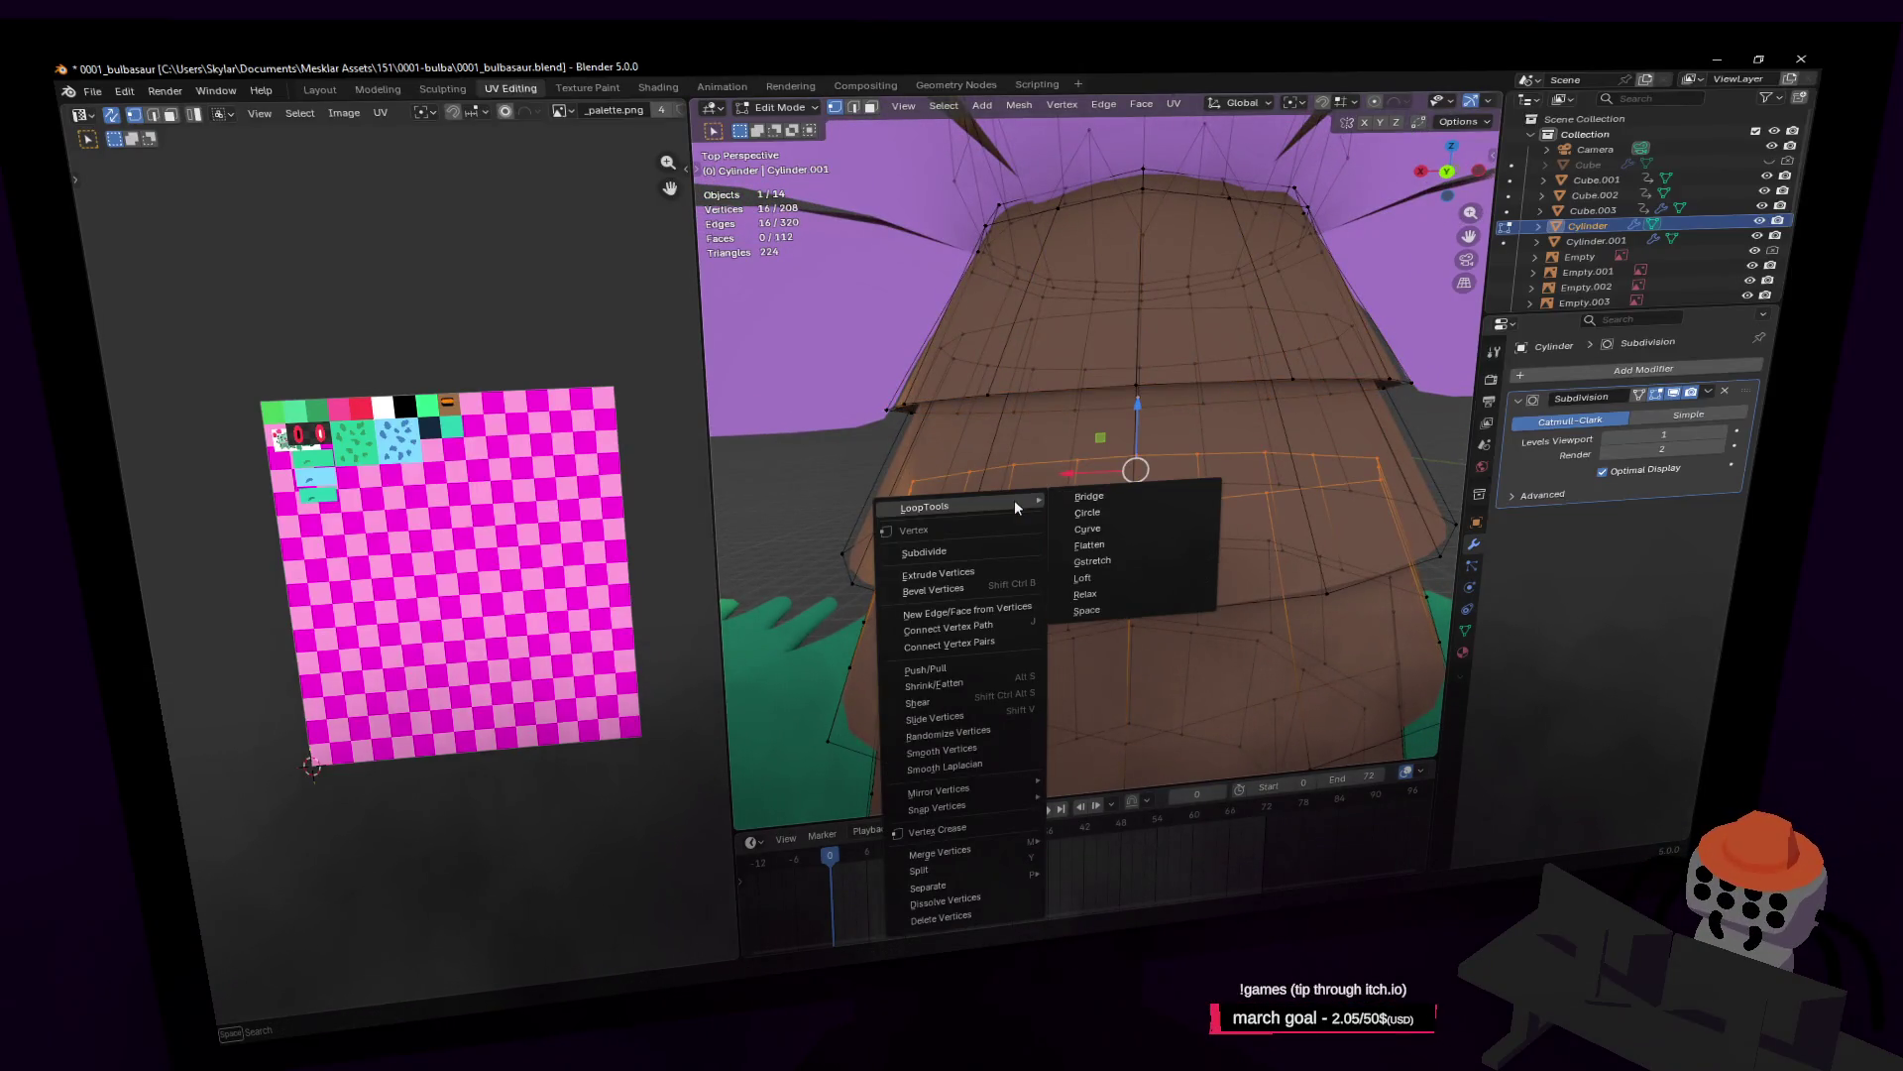
pyautogui.click(1083, 514)
# Step: Select a lower trunk edge loop and make it perfectly circular
pyautogui.moveTo(1083, 514); pyautogui.dragTo(1011, 558, button='middle')
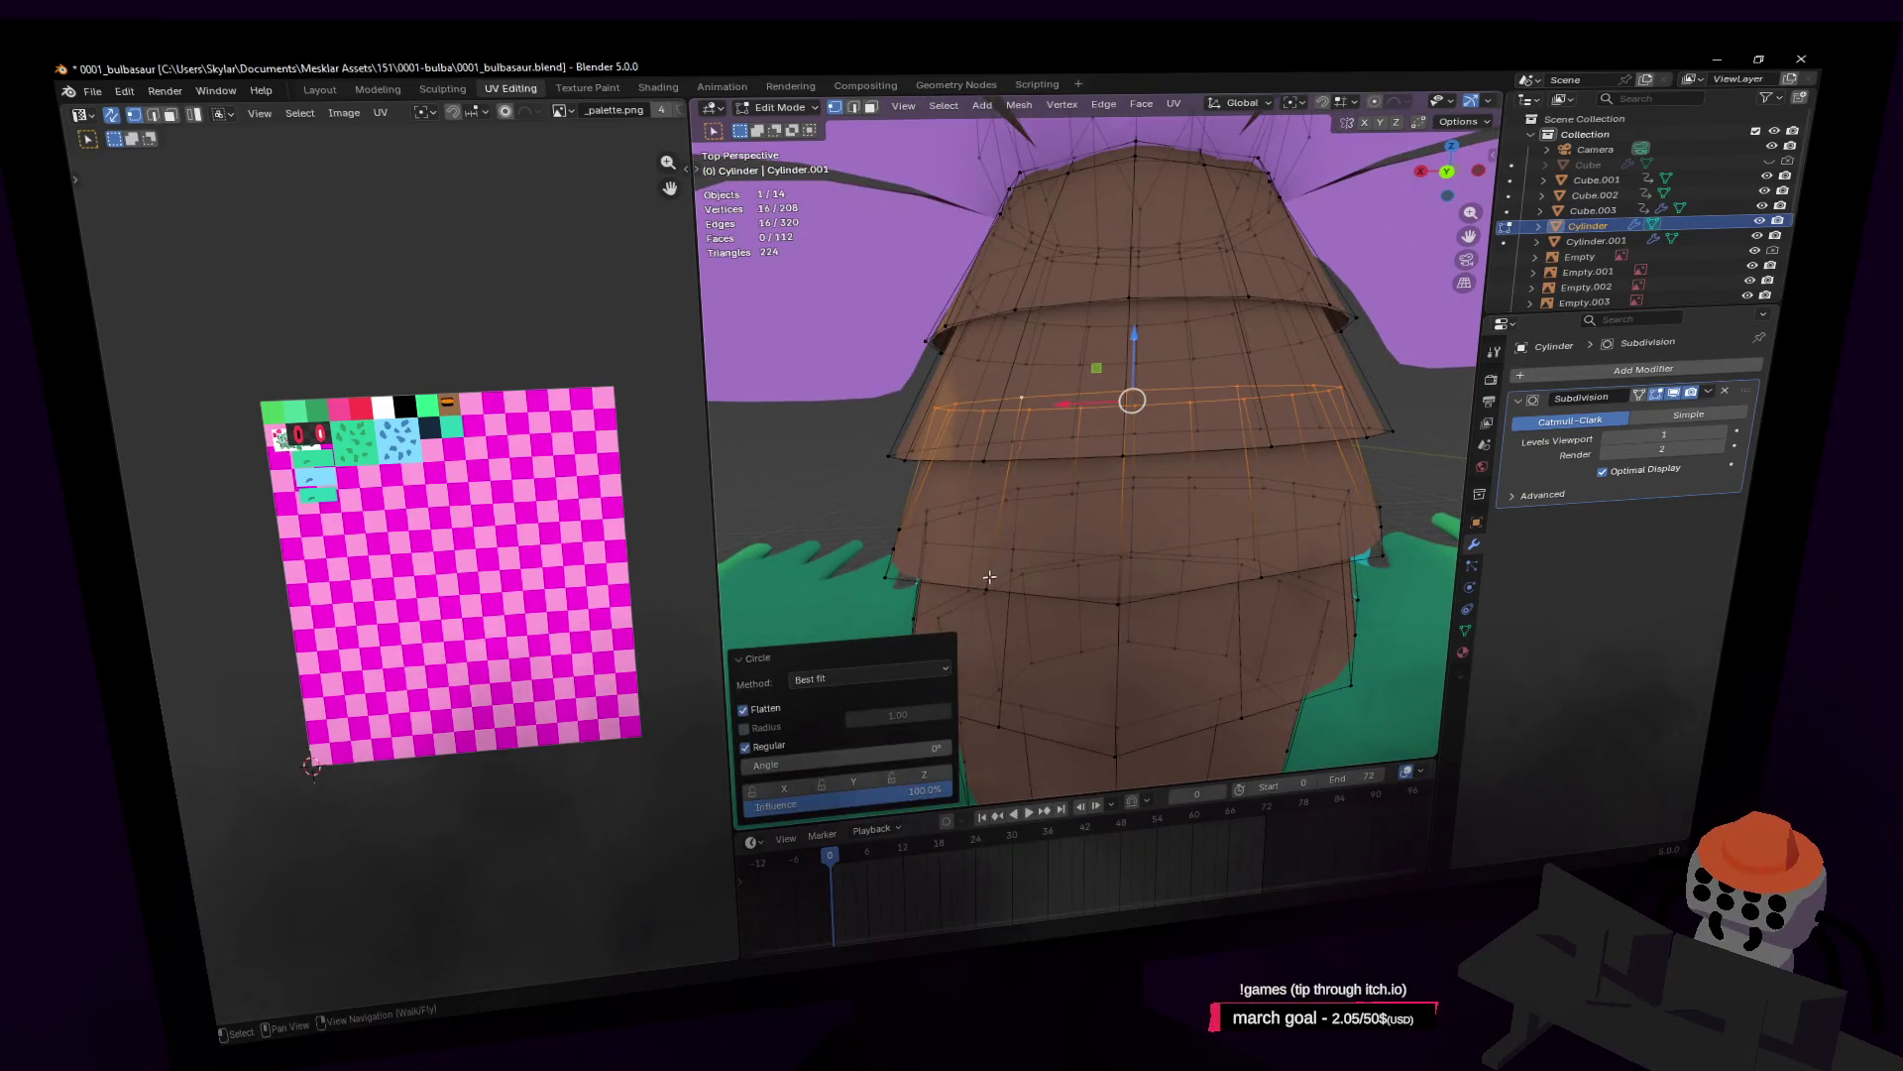
pyautogui.click(981, 582)
pyautogui.rightClick(979, 581)
pyautogui.press('Escape')
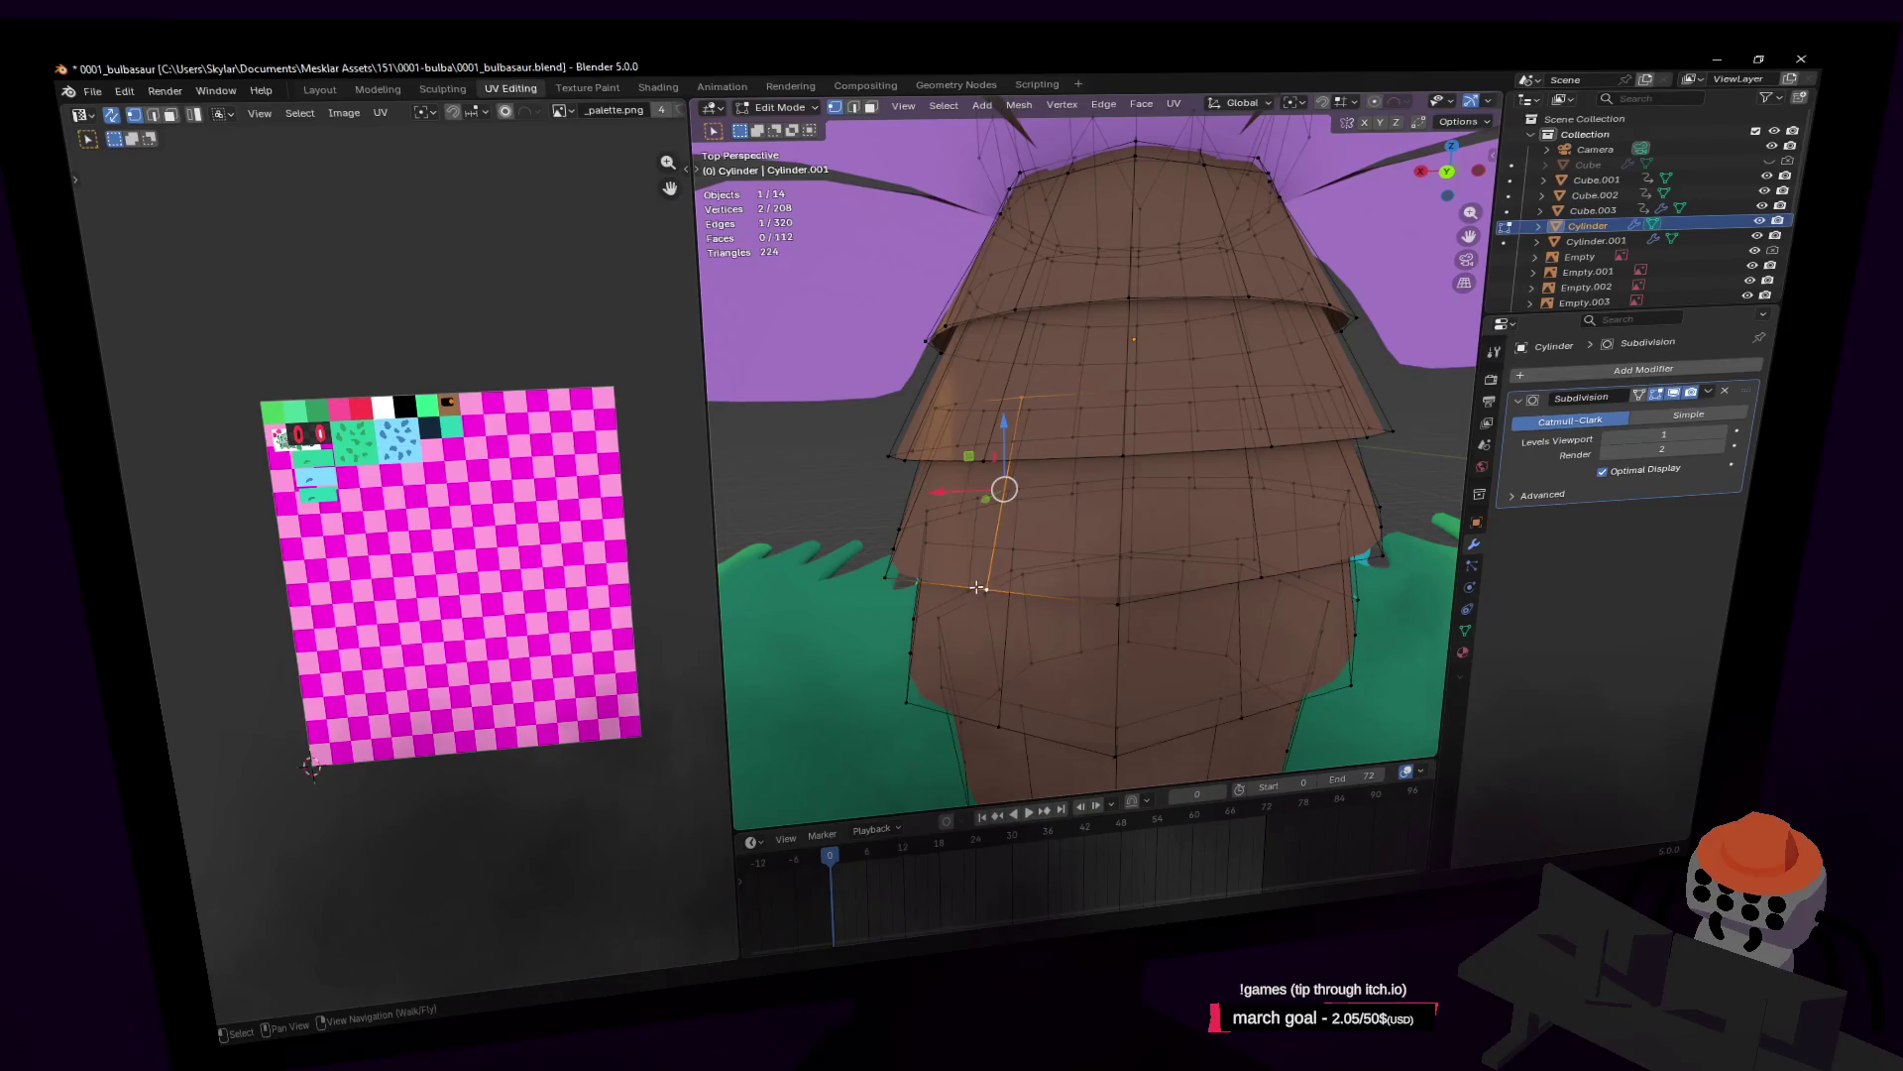
pyautogui.keyDown('alt'); pyautogui.click(976, 588); pyautogui.keyUp('alt')
pyautogui.rightClick(936, 581)
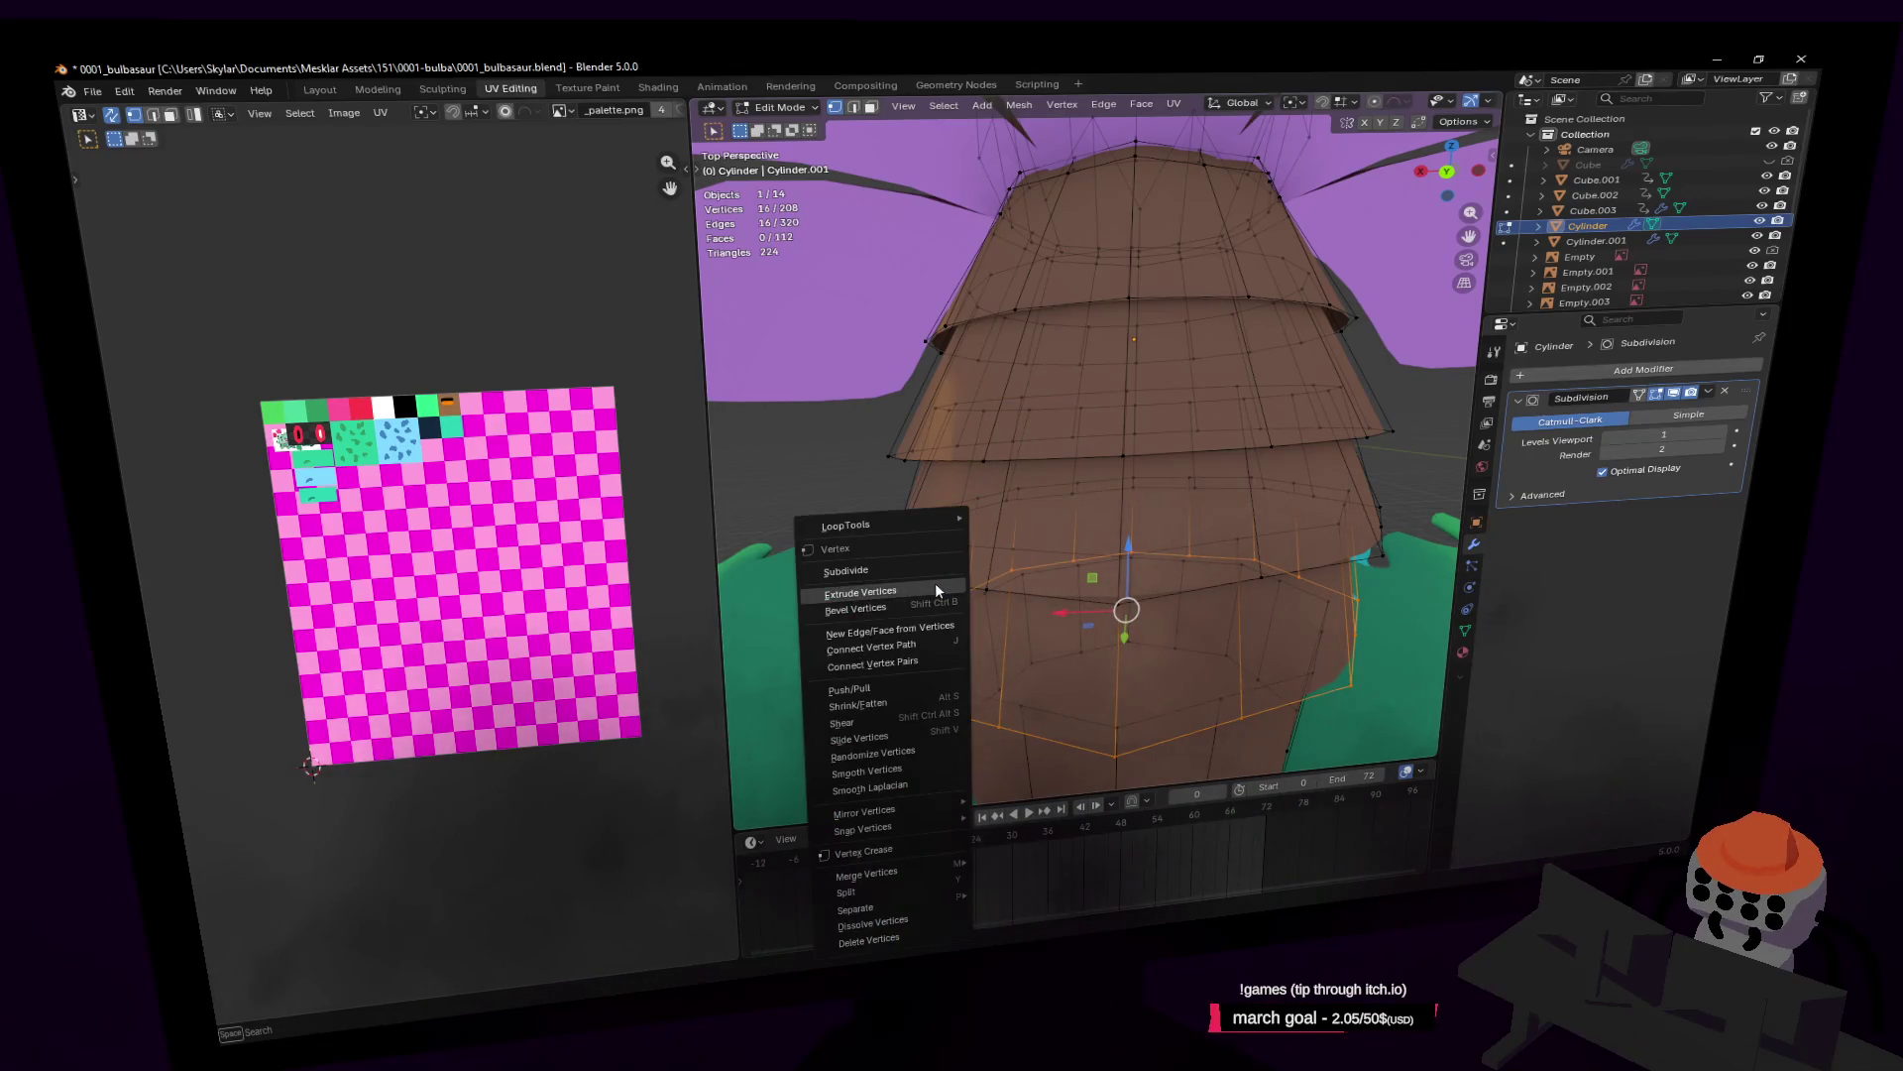
pyautogui.click(1012, 533)
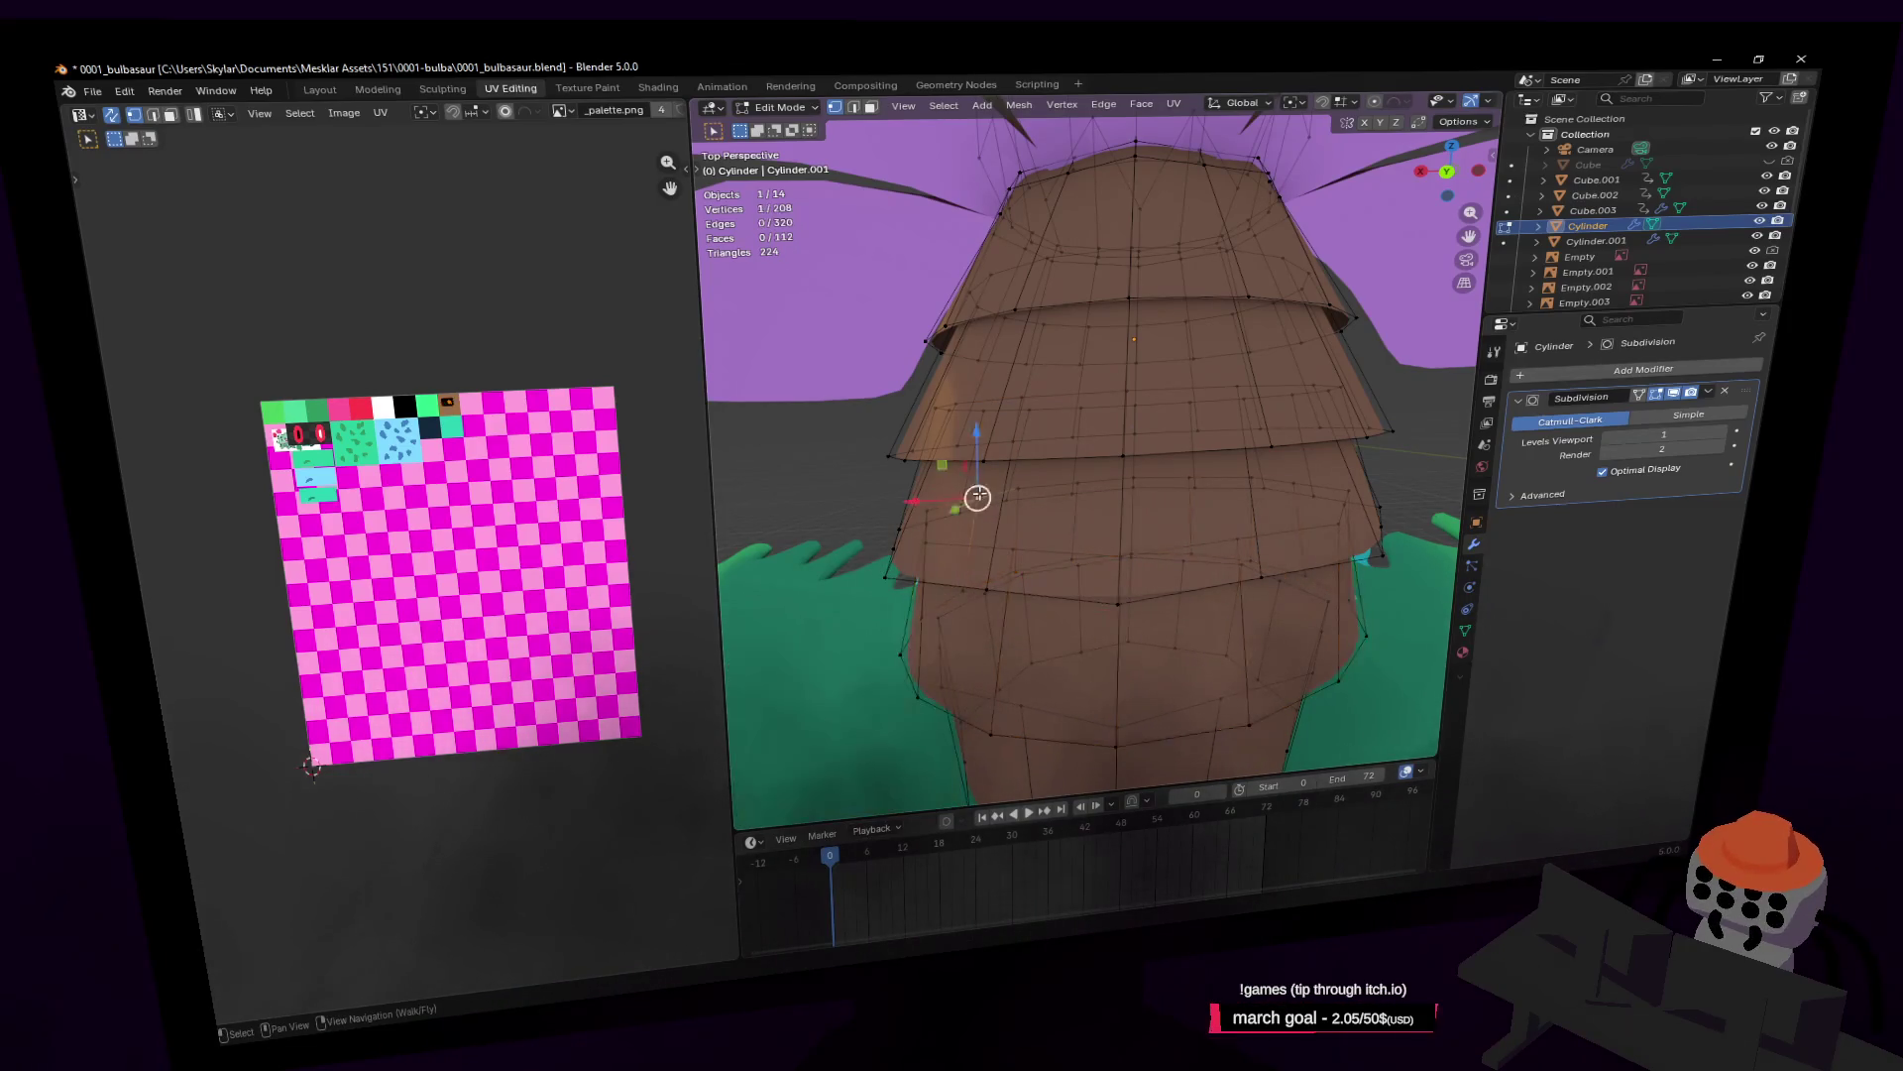
pyautogui.rightClick(980, 498)
pyautogui.click(1047, 503)
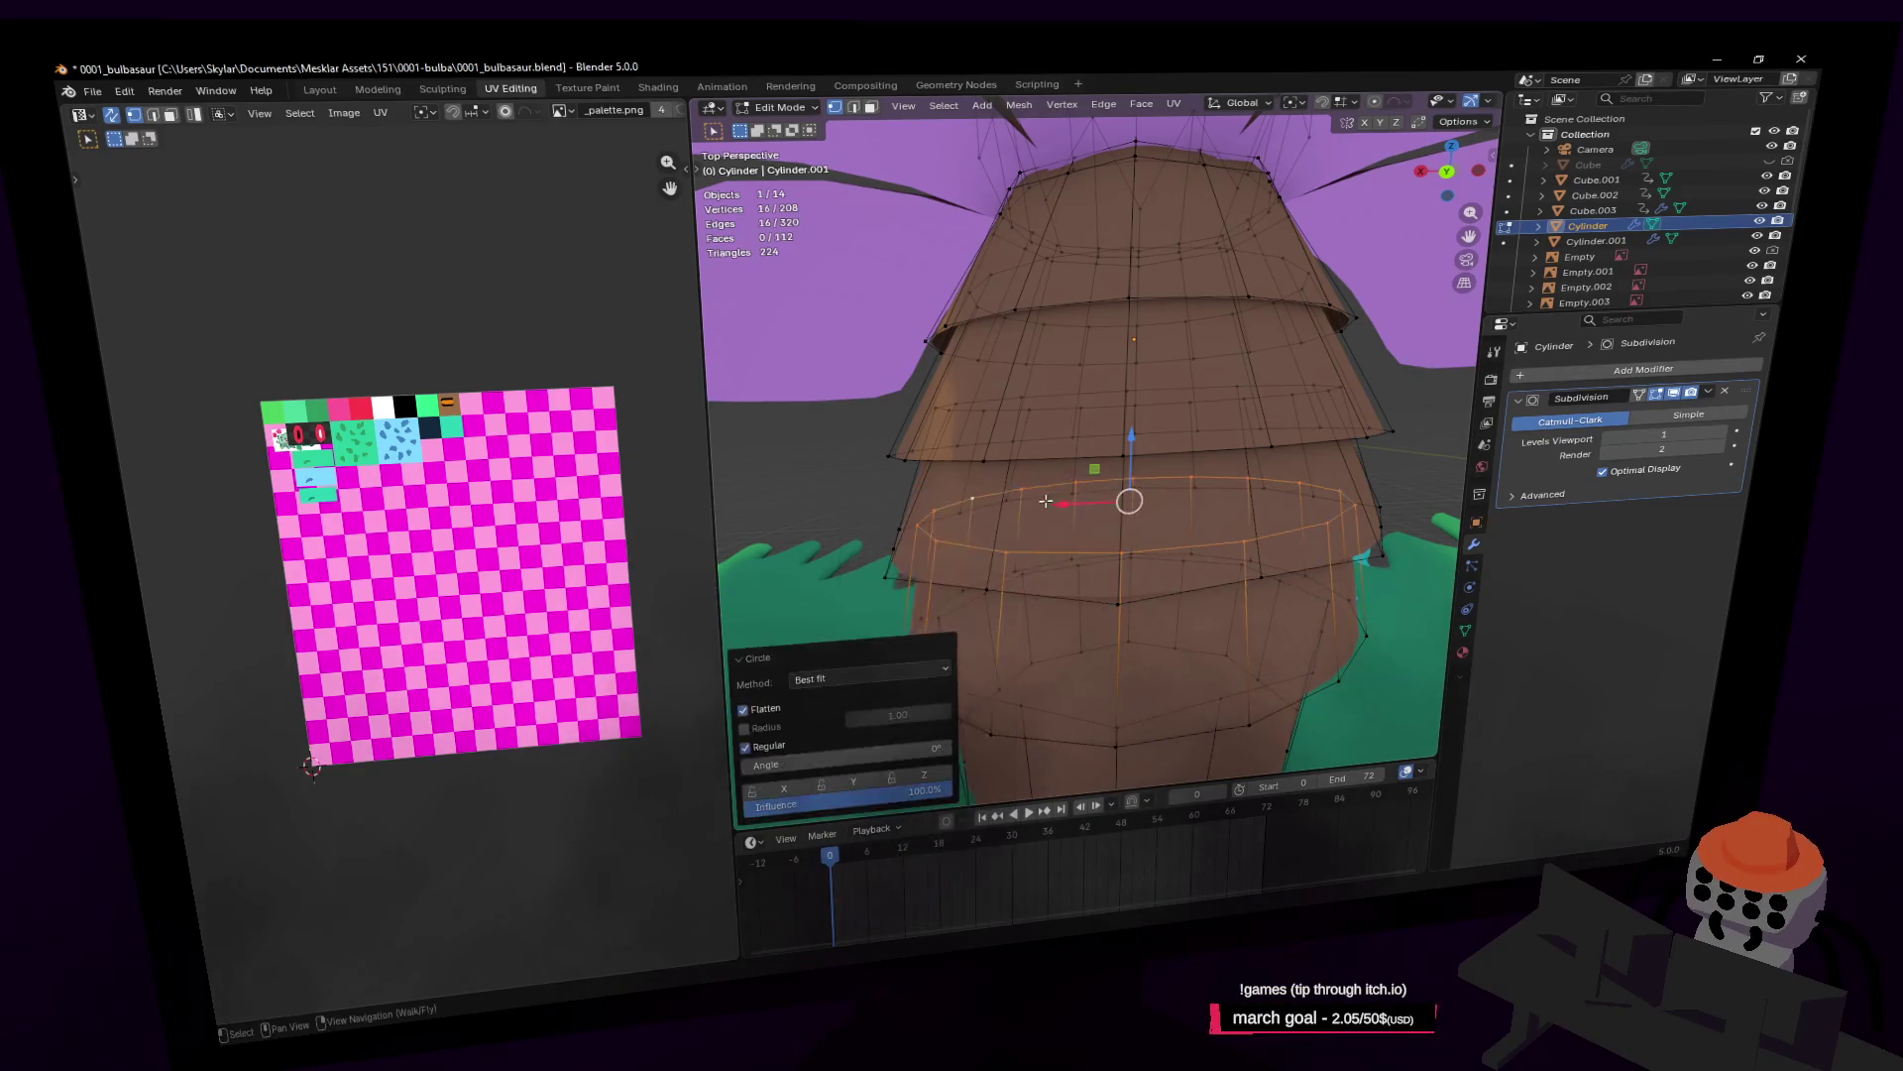
# Step: Round both the lower and upper edge loops of the next tier into circles
pyautogui.moveTo(994, 439)
pyautogui.mouseDown(button='middle')
pyautogui.moveTo(994, 421)
pyautogui.moveTo(994, 438)
pyautogui.mouseUp(button='middle')
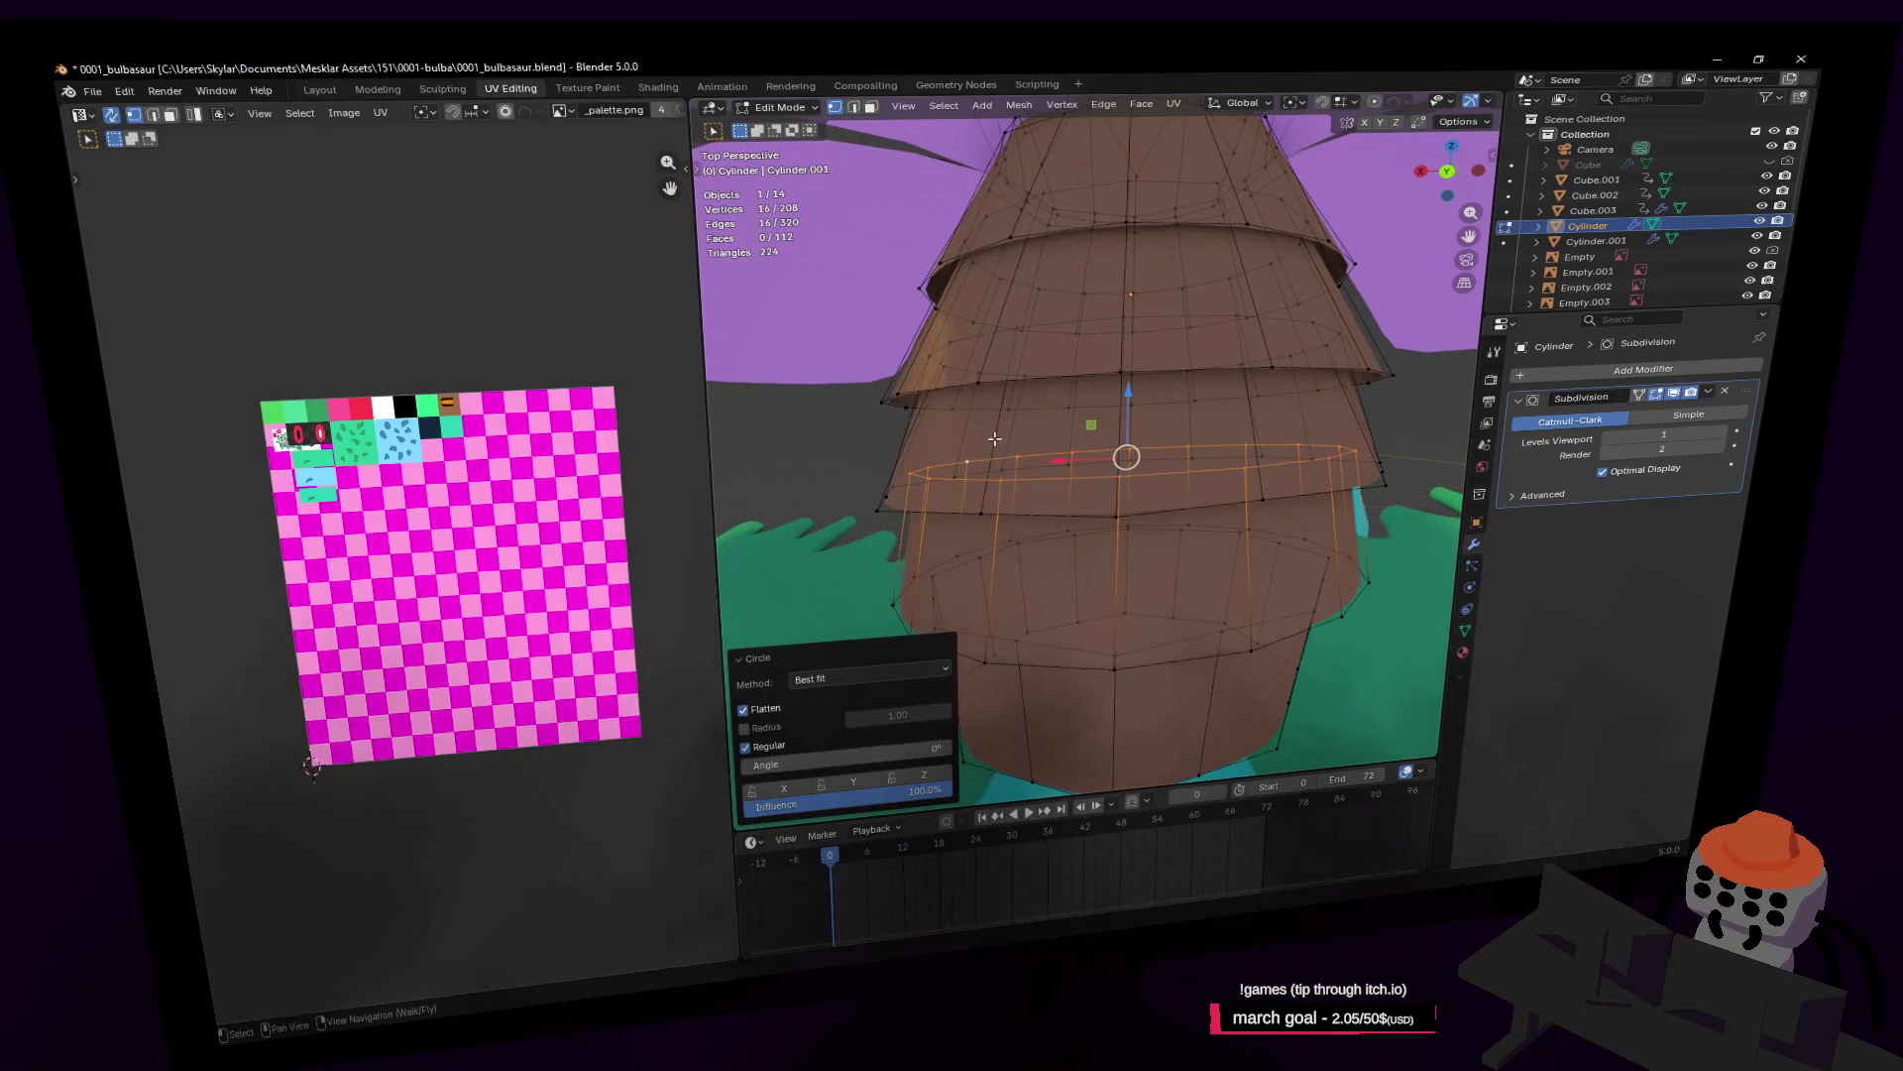
pyautogui.keyDown('alt'); pyautogui.click(974, 556); pyautogui.keyUp('alt')
pyautogui.rightClick(974, 555)
pyautogui.moveTo(985, 520)
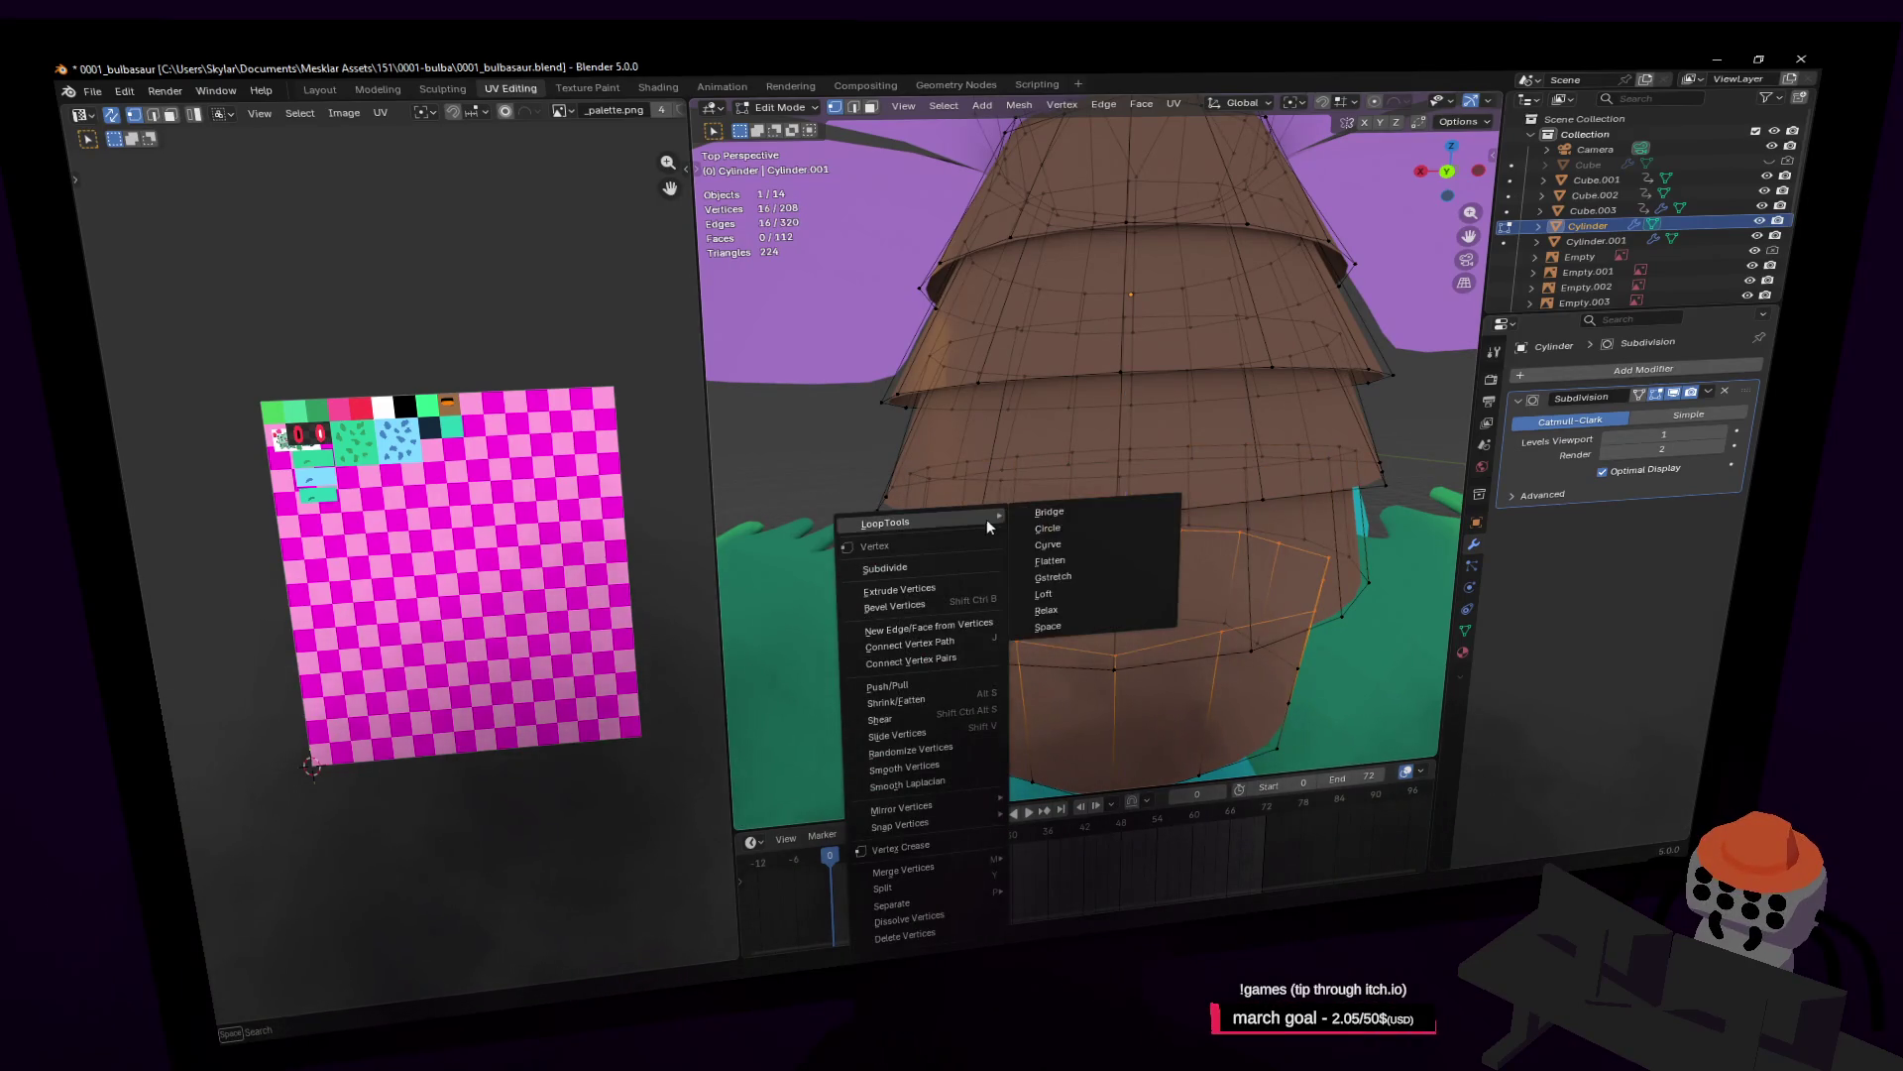
pyautogui.click(1048, 527)
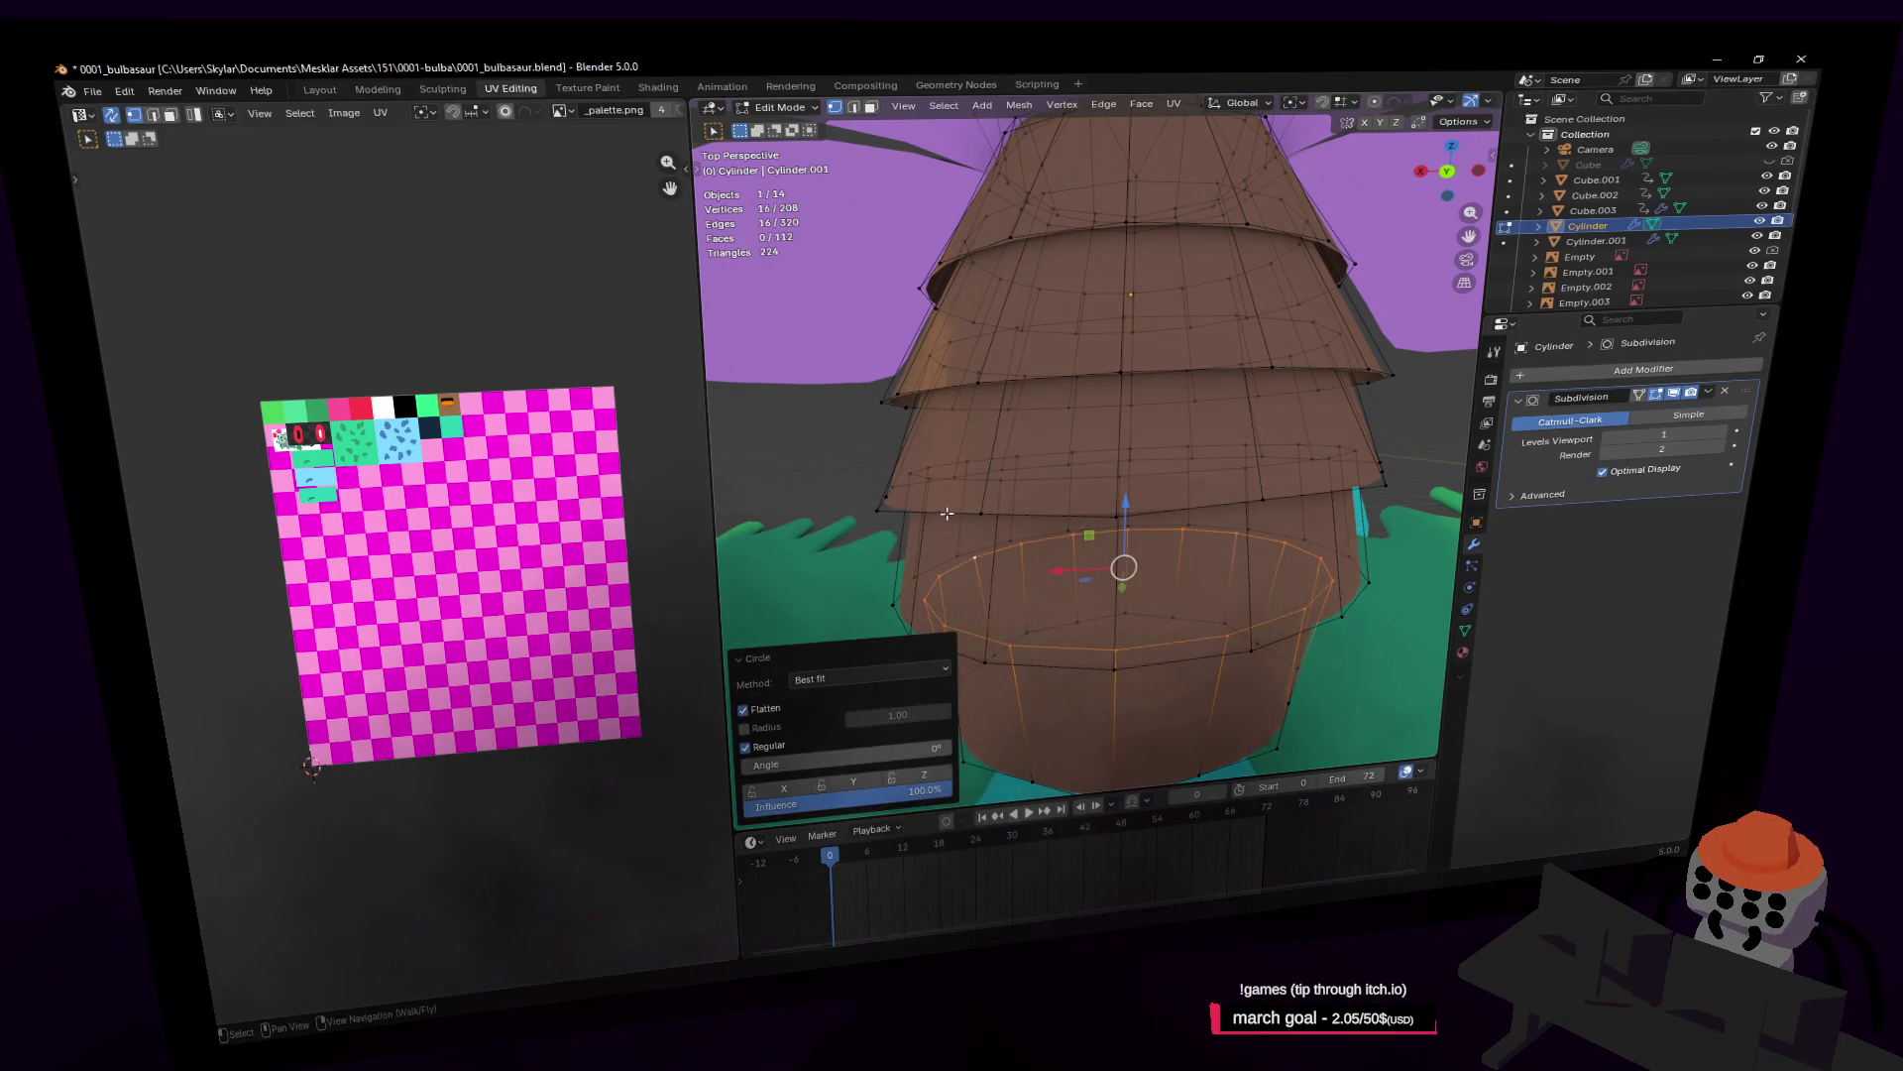
pyautogui.keyDown('alt'); pyautogui.click(986, 509); pyautogui.keyUp('alt')
pyautogui.rightClick(976, 508)
pyautogui.moveTo(976, 508)
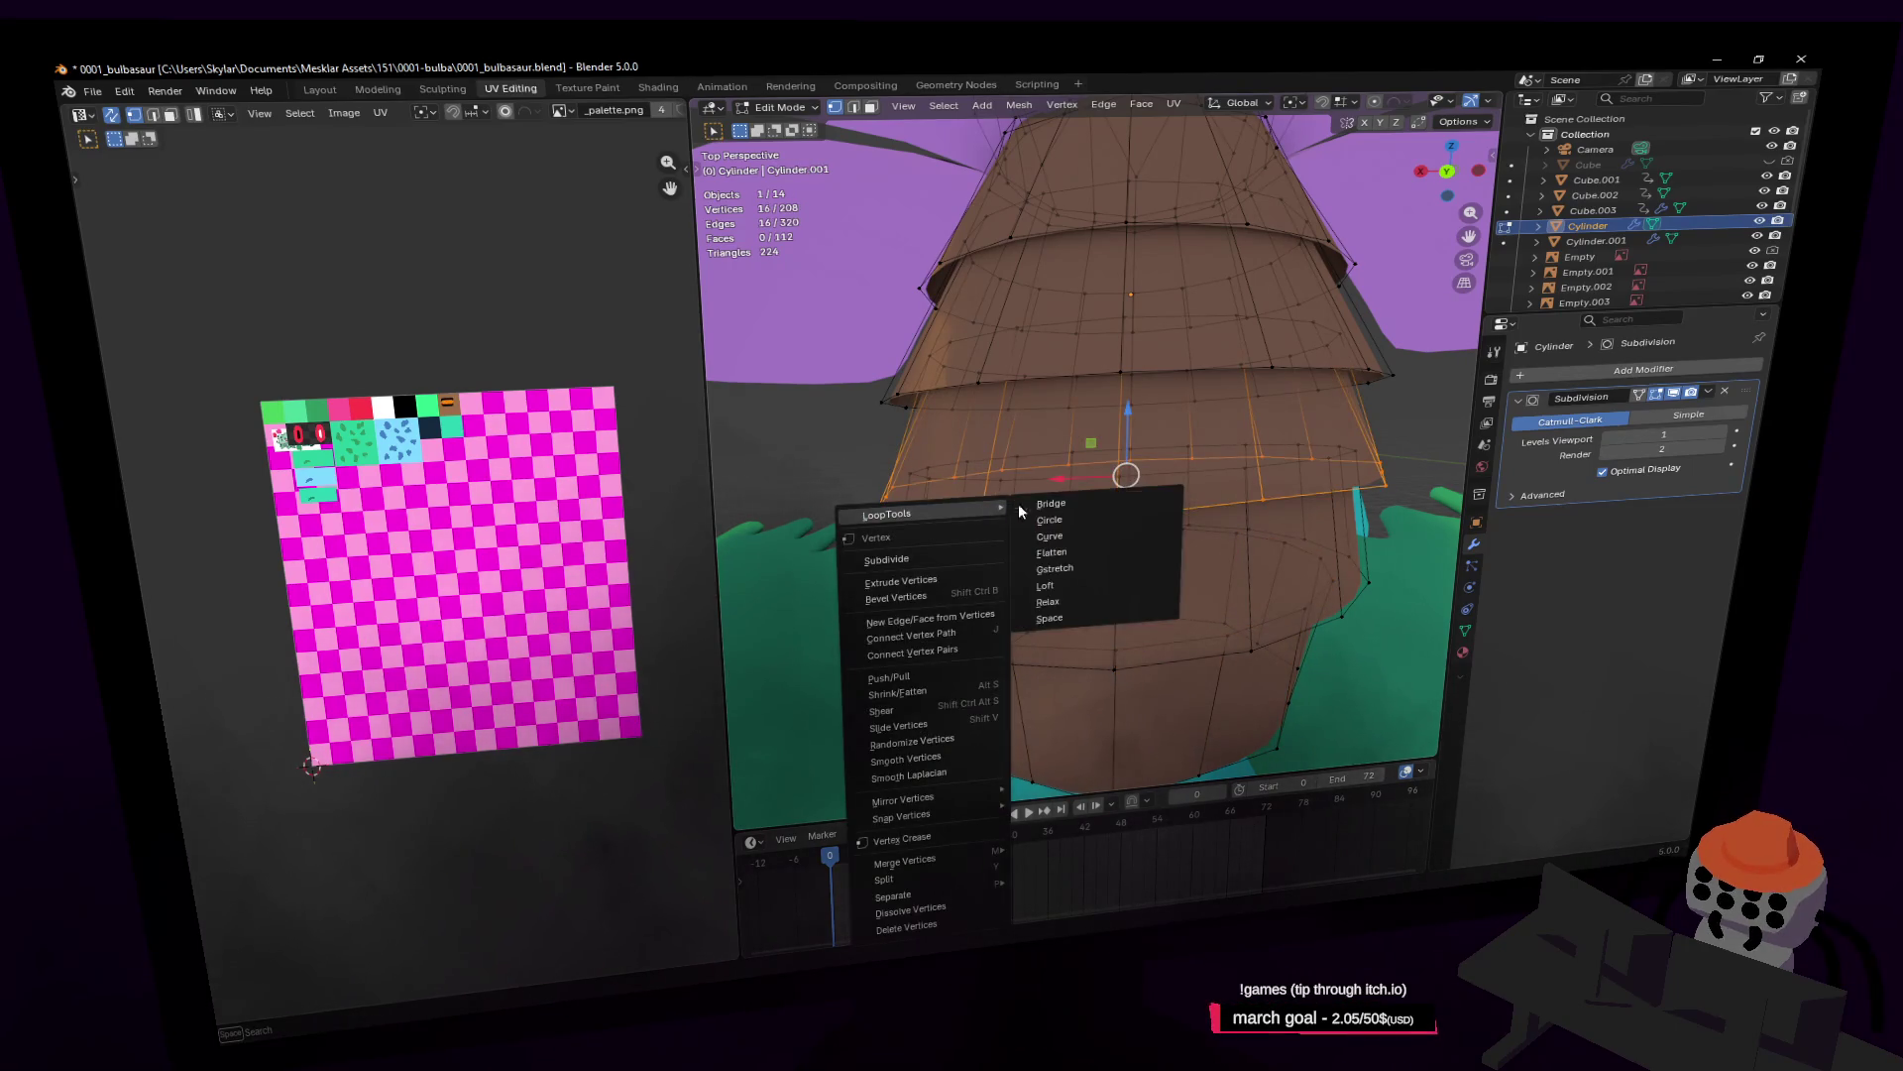
pyautogui.click(1043, 520)
# Step: Round one more lower trunk edge loop into a circle
pyautogui.moveTo(1044, 521); pyautogui.dragTo(1065, 524, button='middle')
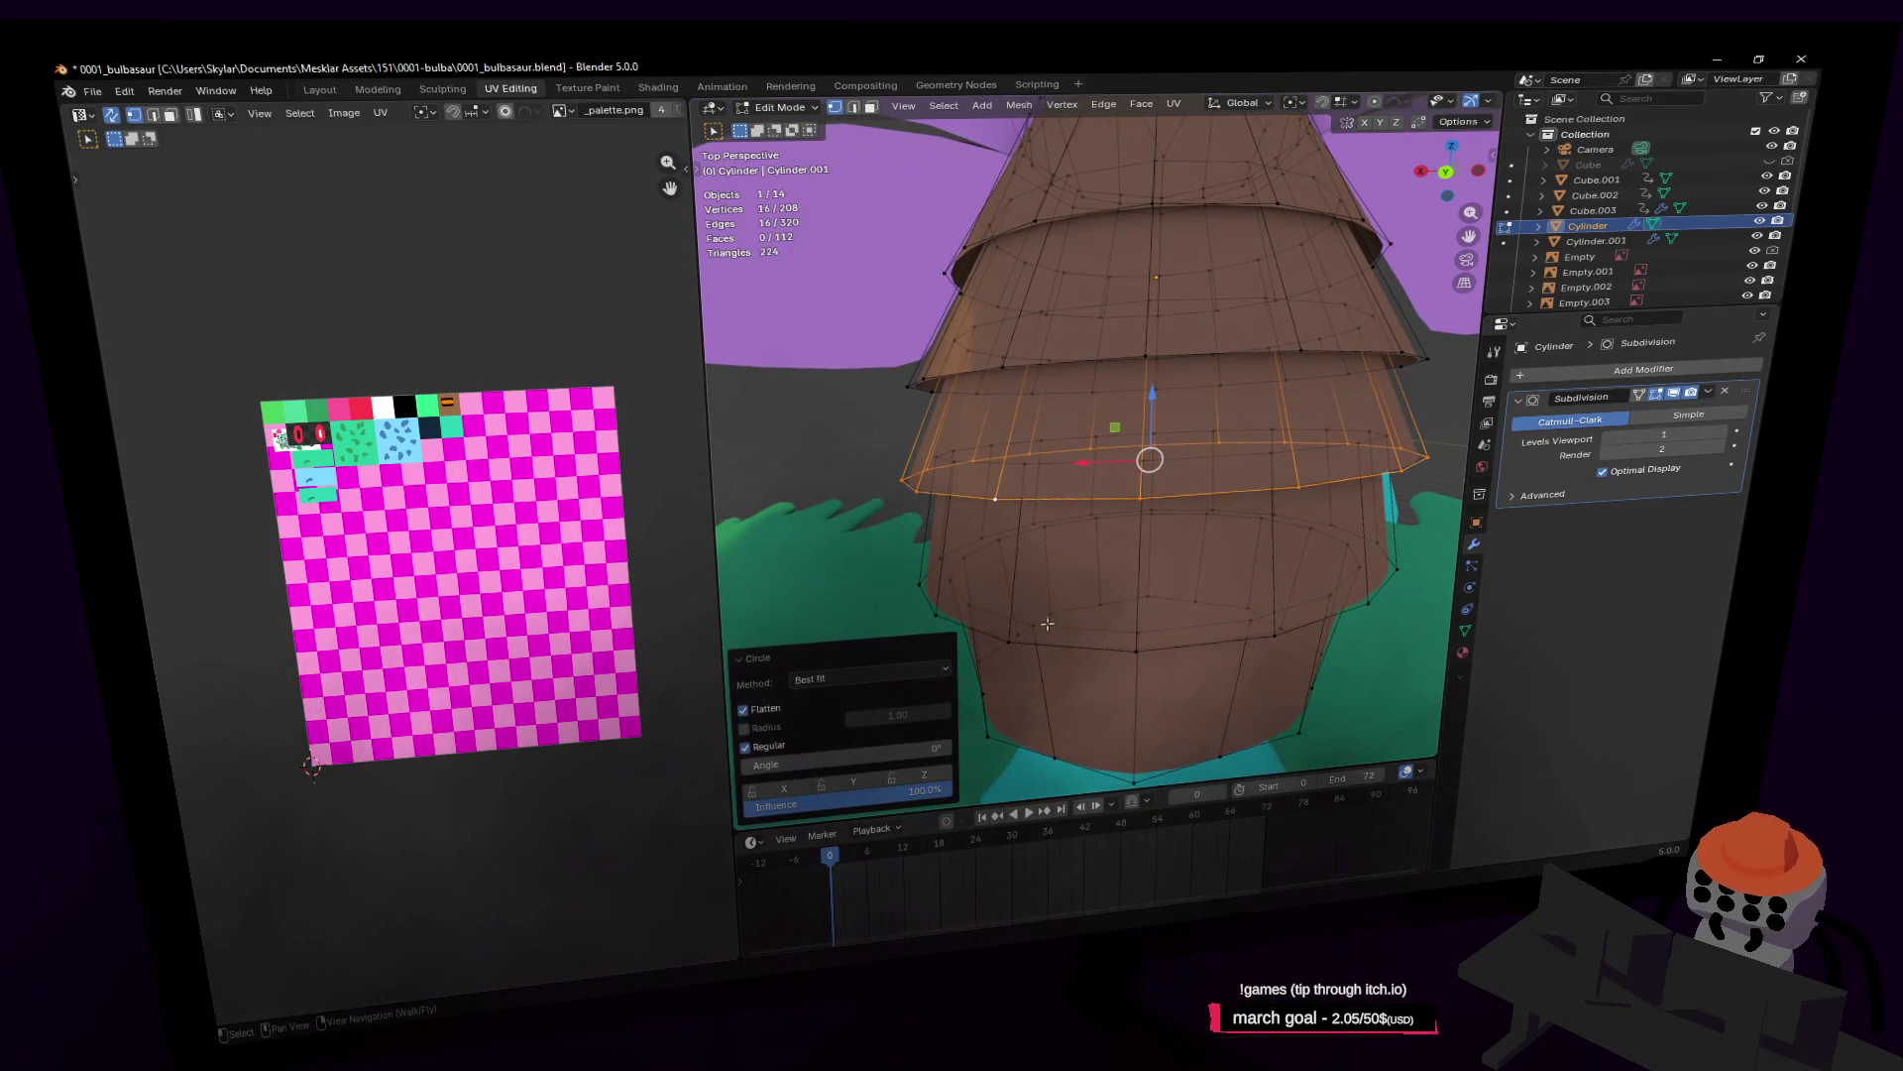
pyautogui.keyDown('alt'); pyautogui.click(1036, 747); pyautogui.keyUp('alt')
pyautogui.rightClick(1041, 751)
pyautogui.moveTo(1022, 509)
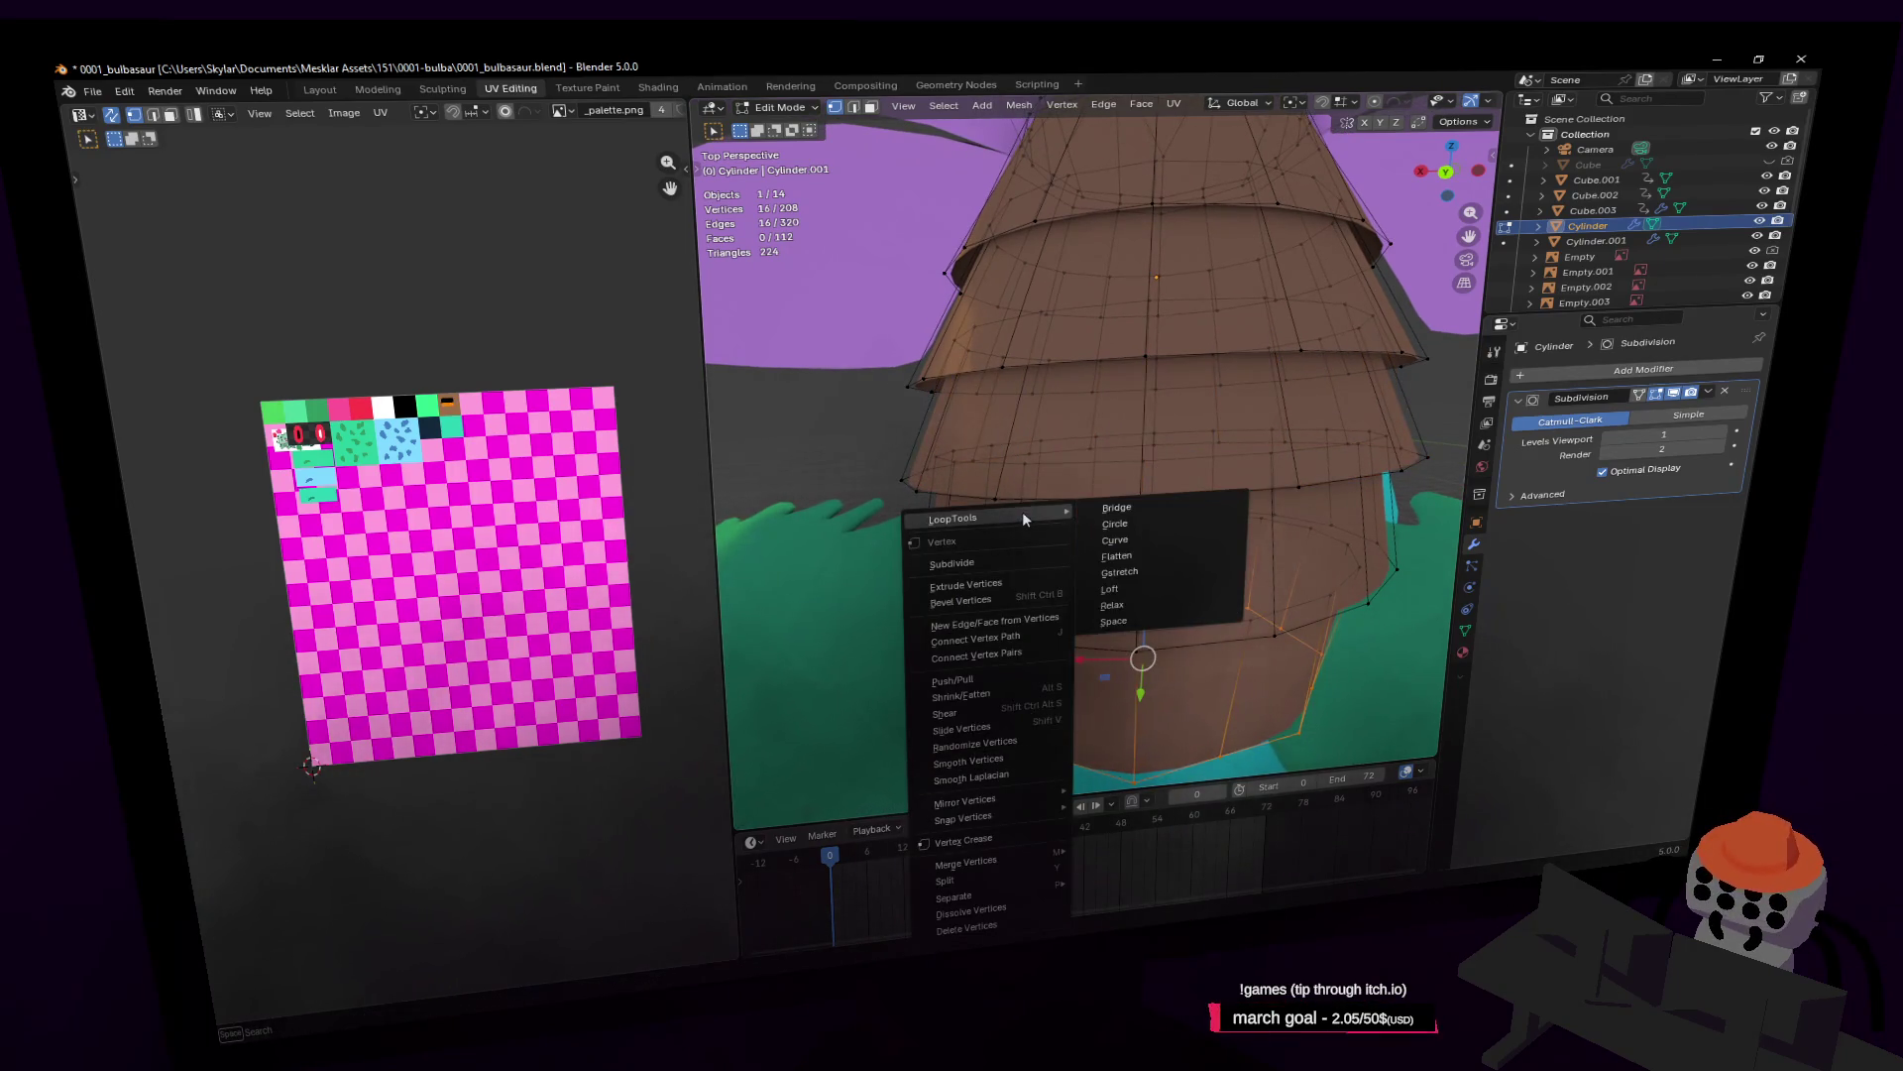
pyautogui.click(1100, 523)
# Step: Orbit up to the top tier and select its rim edge loop
pyautogui.moveTo(1100, 524); pyautogui.dragTo(1126, 462, button='middle')
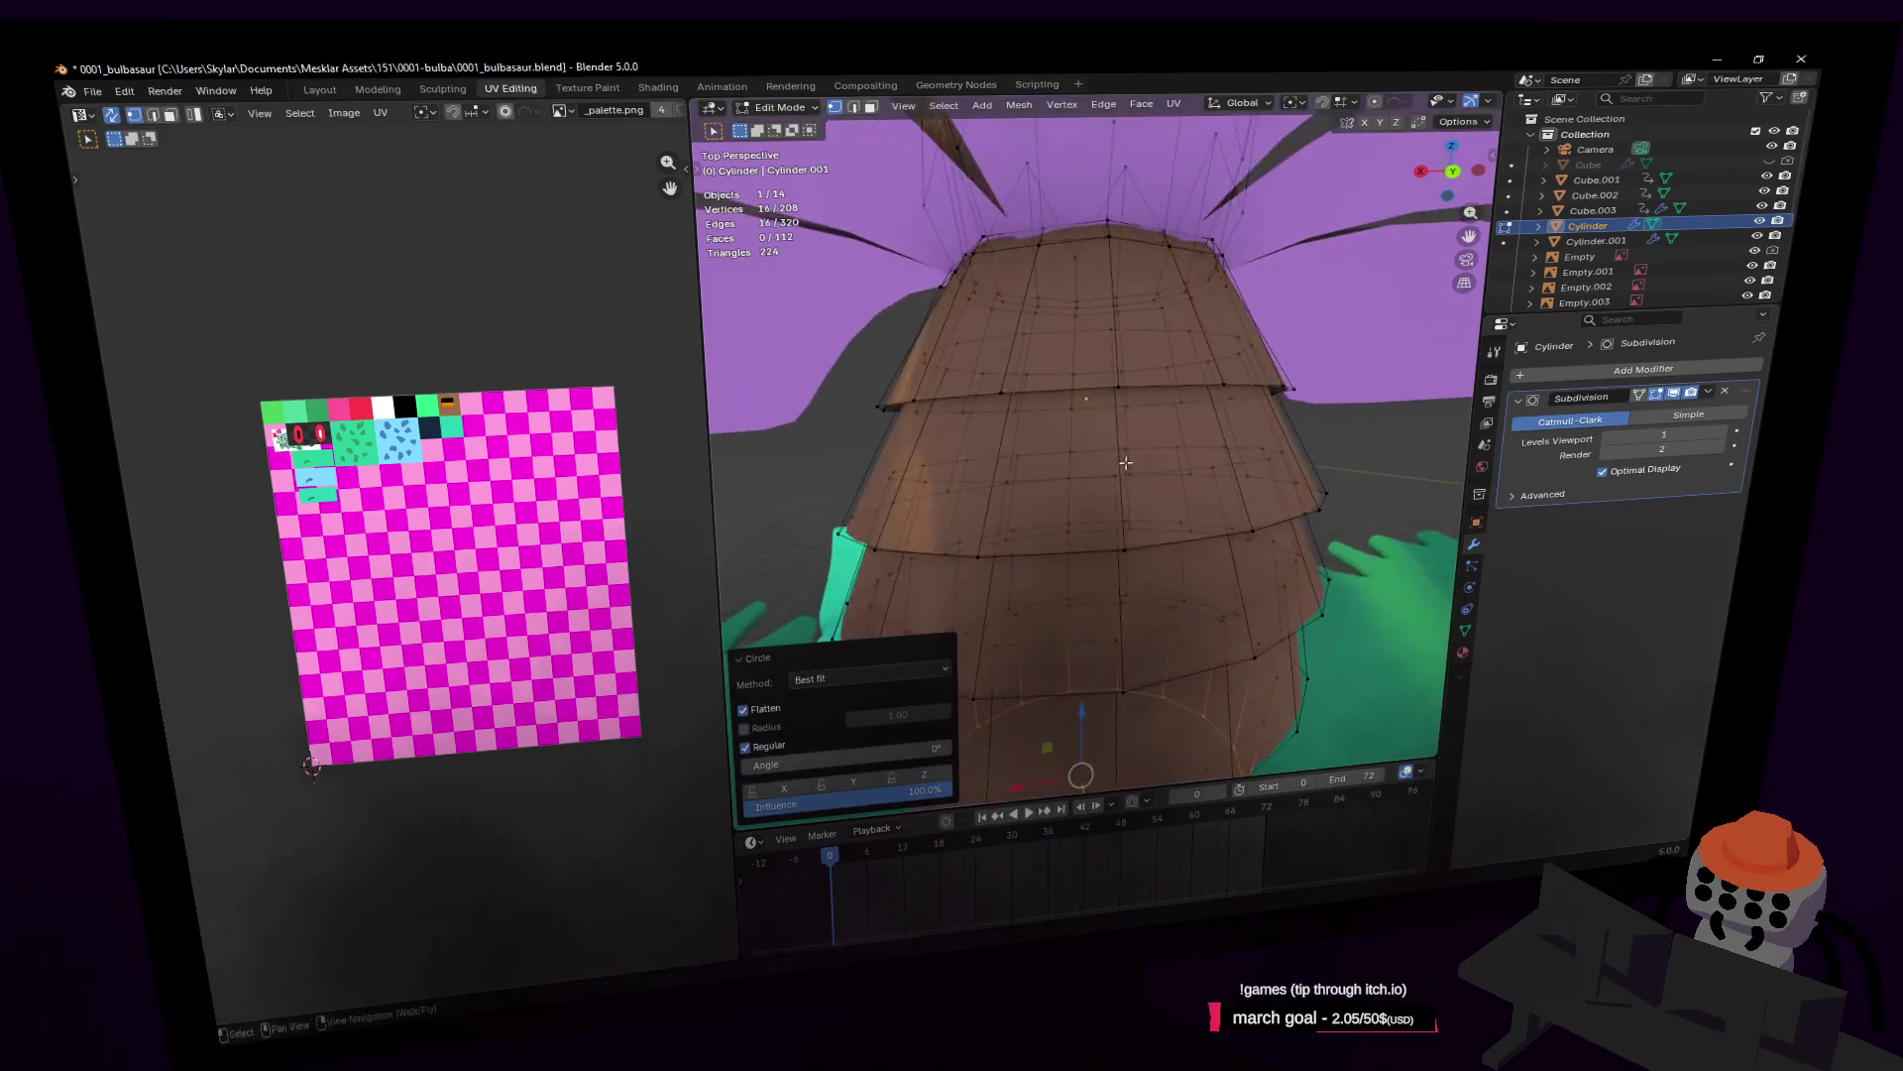
pyautogui.click(1002, 392)
pyautogui.moveTo(1002, 392)
pyautogui.mouseDown(button='middle')
pyautogui.moveTo(1190, 471)
pyautogui.moveTo(1332, 478)
pyautogui.mouseUp(button='middle')
pyautogui.keyDown('alt'); pyautogui.click(1044, 463); pyautogui.keyUp('alt')
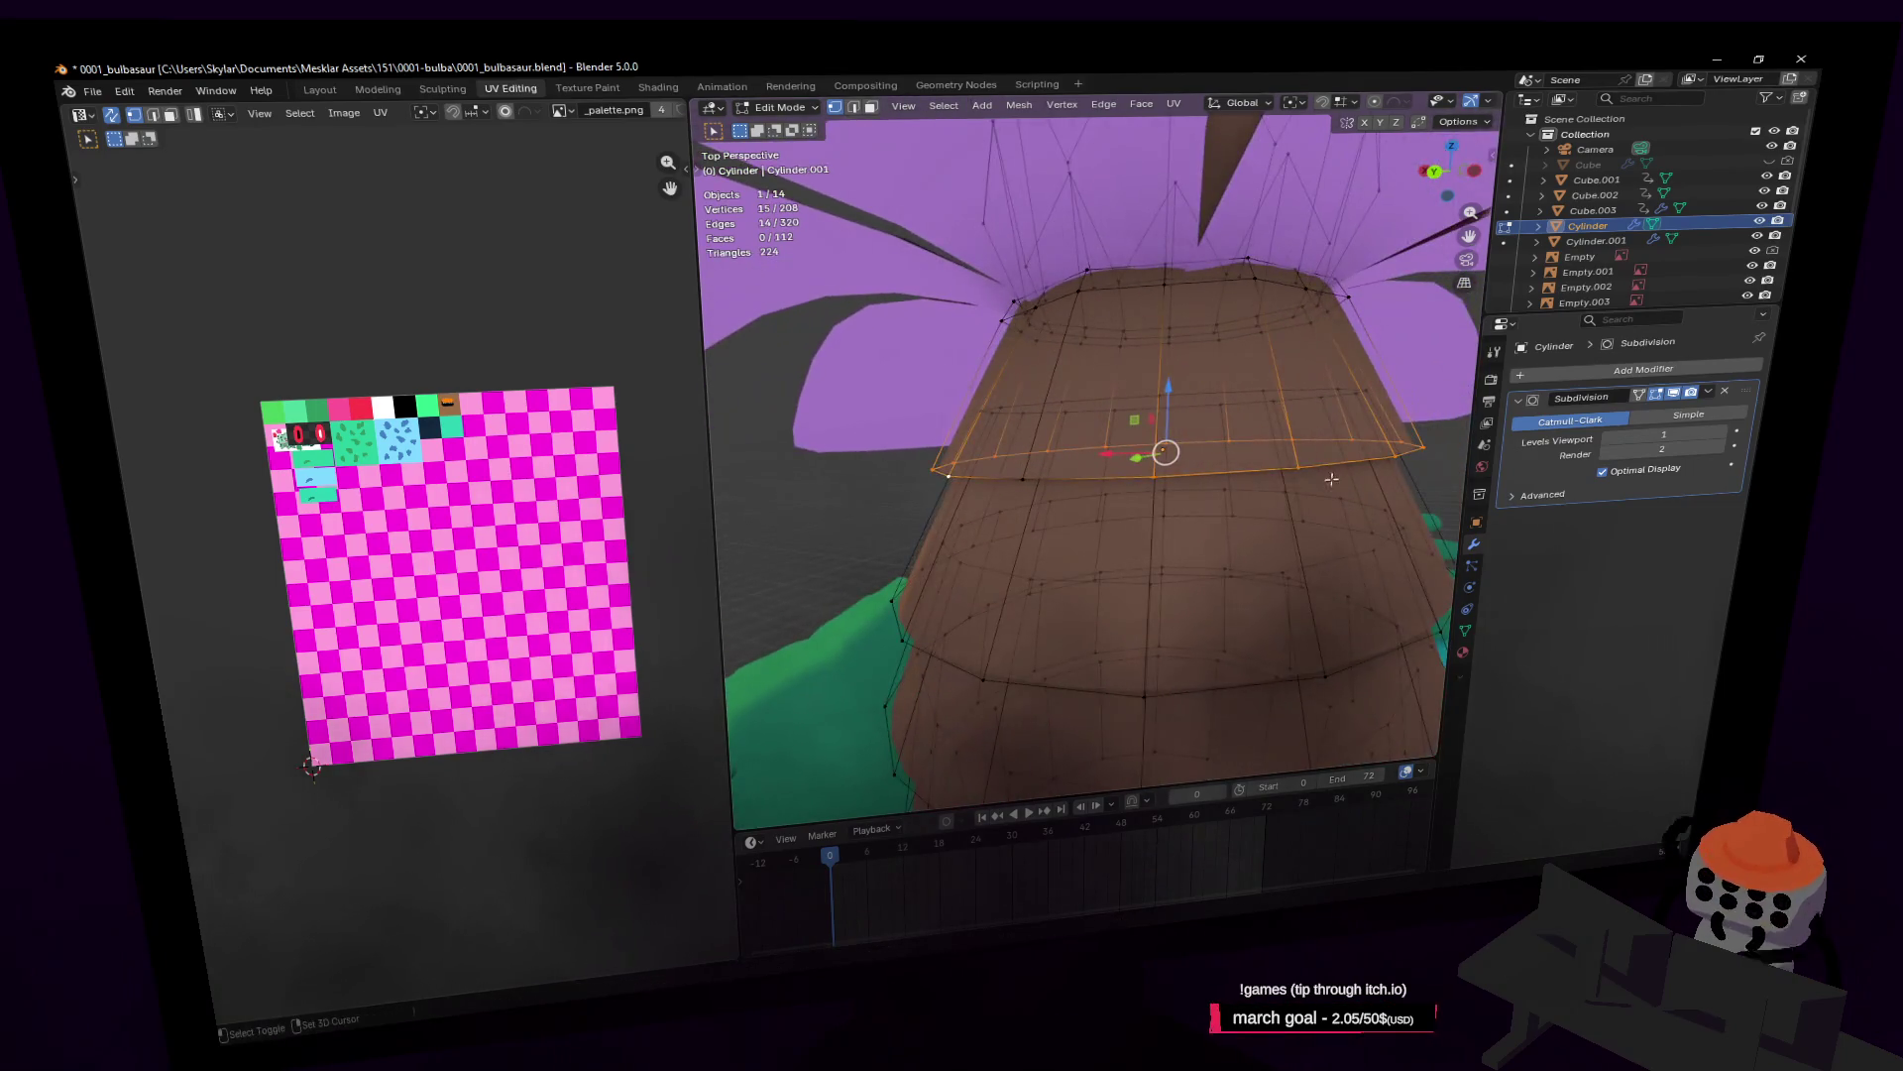
# Step: Deselect alternate rim vertices, lower the rest 0.20034 m on Z and scale them to 1.157
pyautogui.keyDown('shift'); pyautogui.click(1416, 456); pyautogui.keyUp('shift')
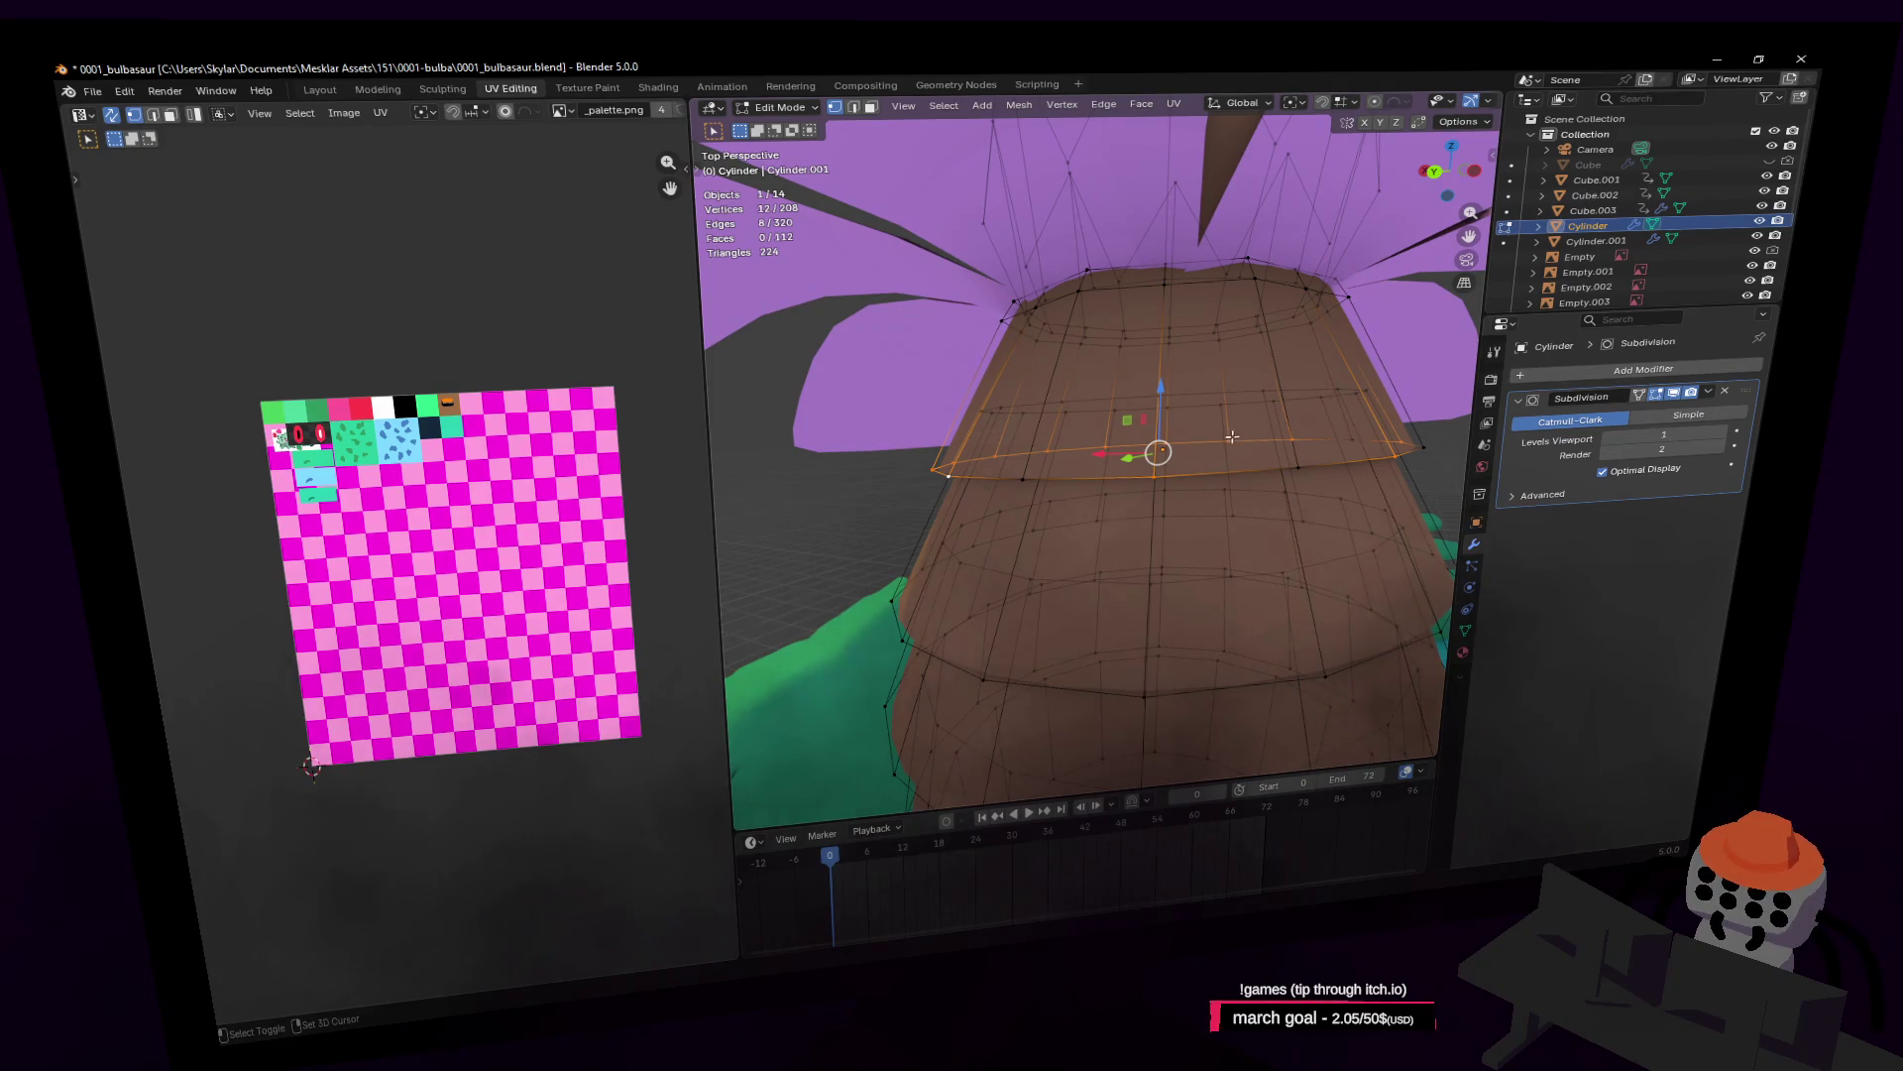
pyautogui.keyDown('shift'); pyautogui.click(987, 457); pyautogui.keyUp('shift')
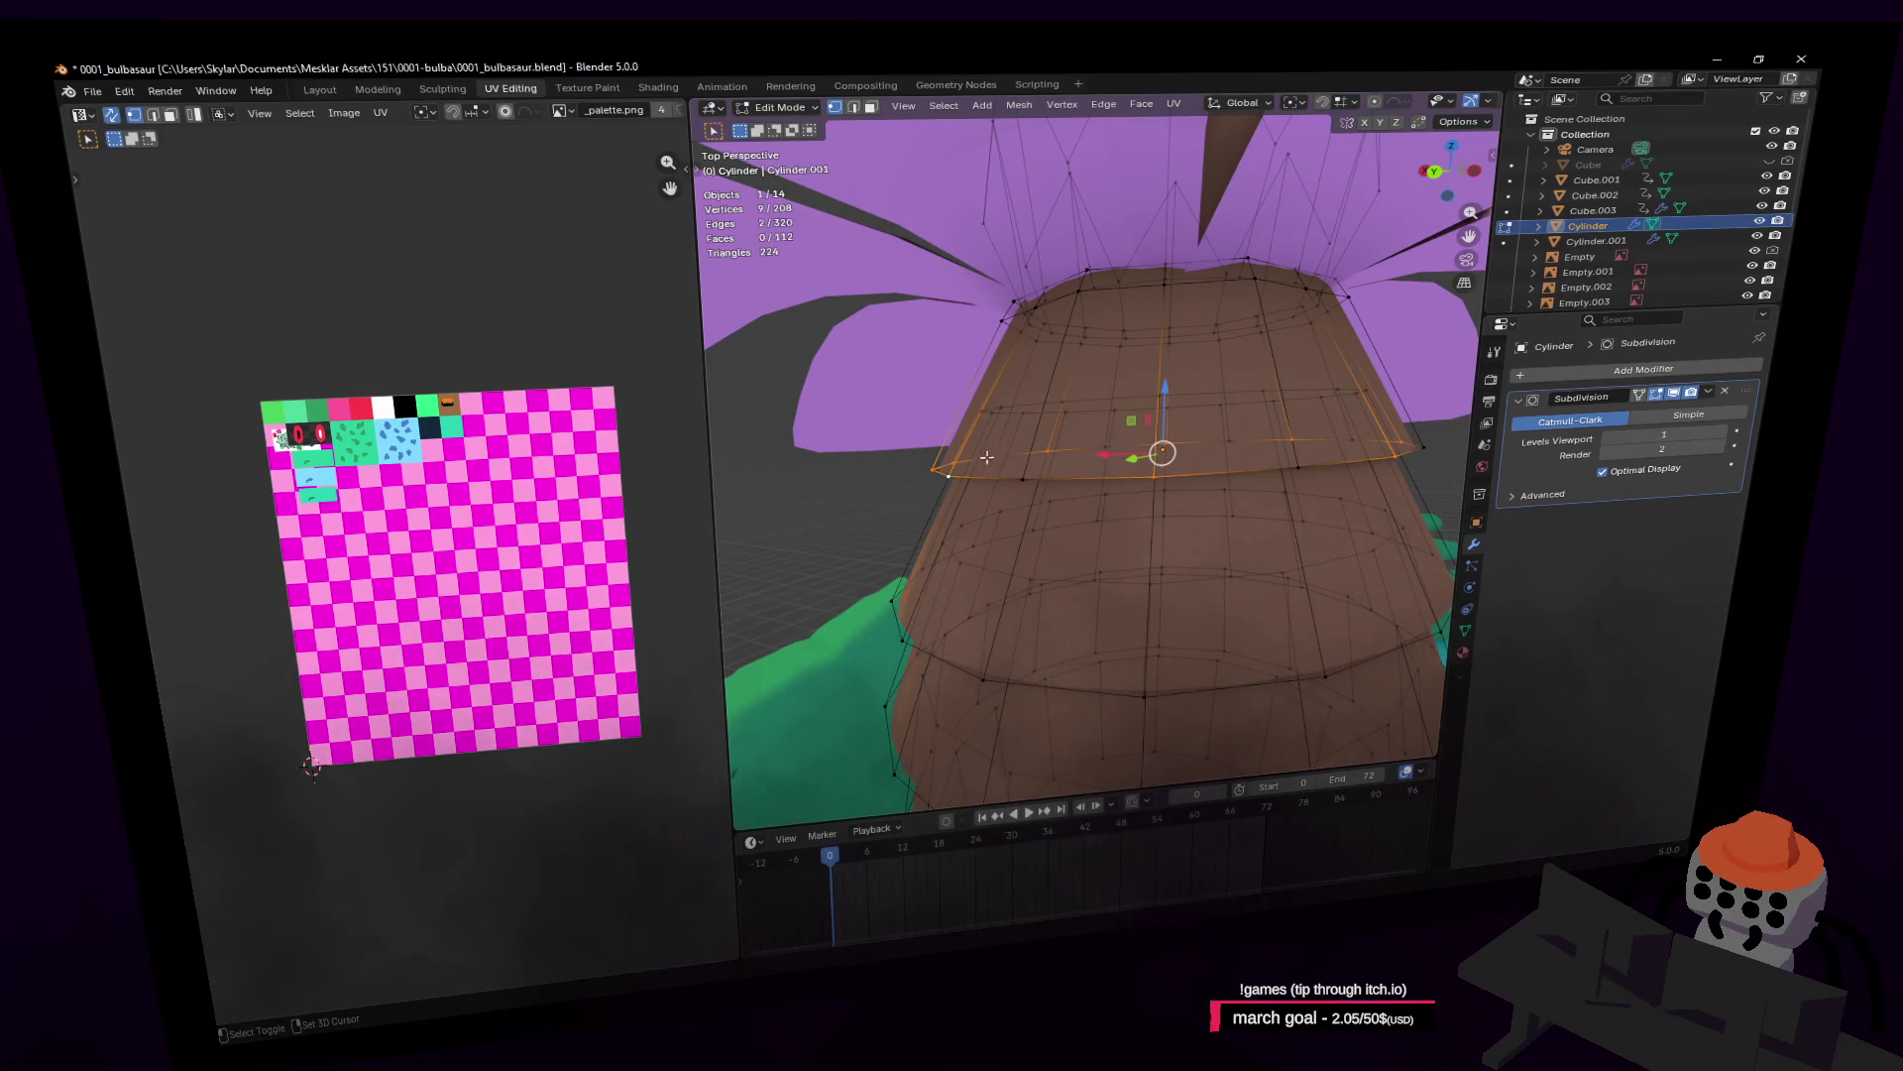
pyautogui.keyDown('shift'); pyautogui.click(932, 463); pyautogui.keyUp('shift')
pyautogui.press('g')
pyautogui.press('z')
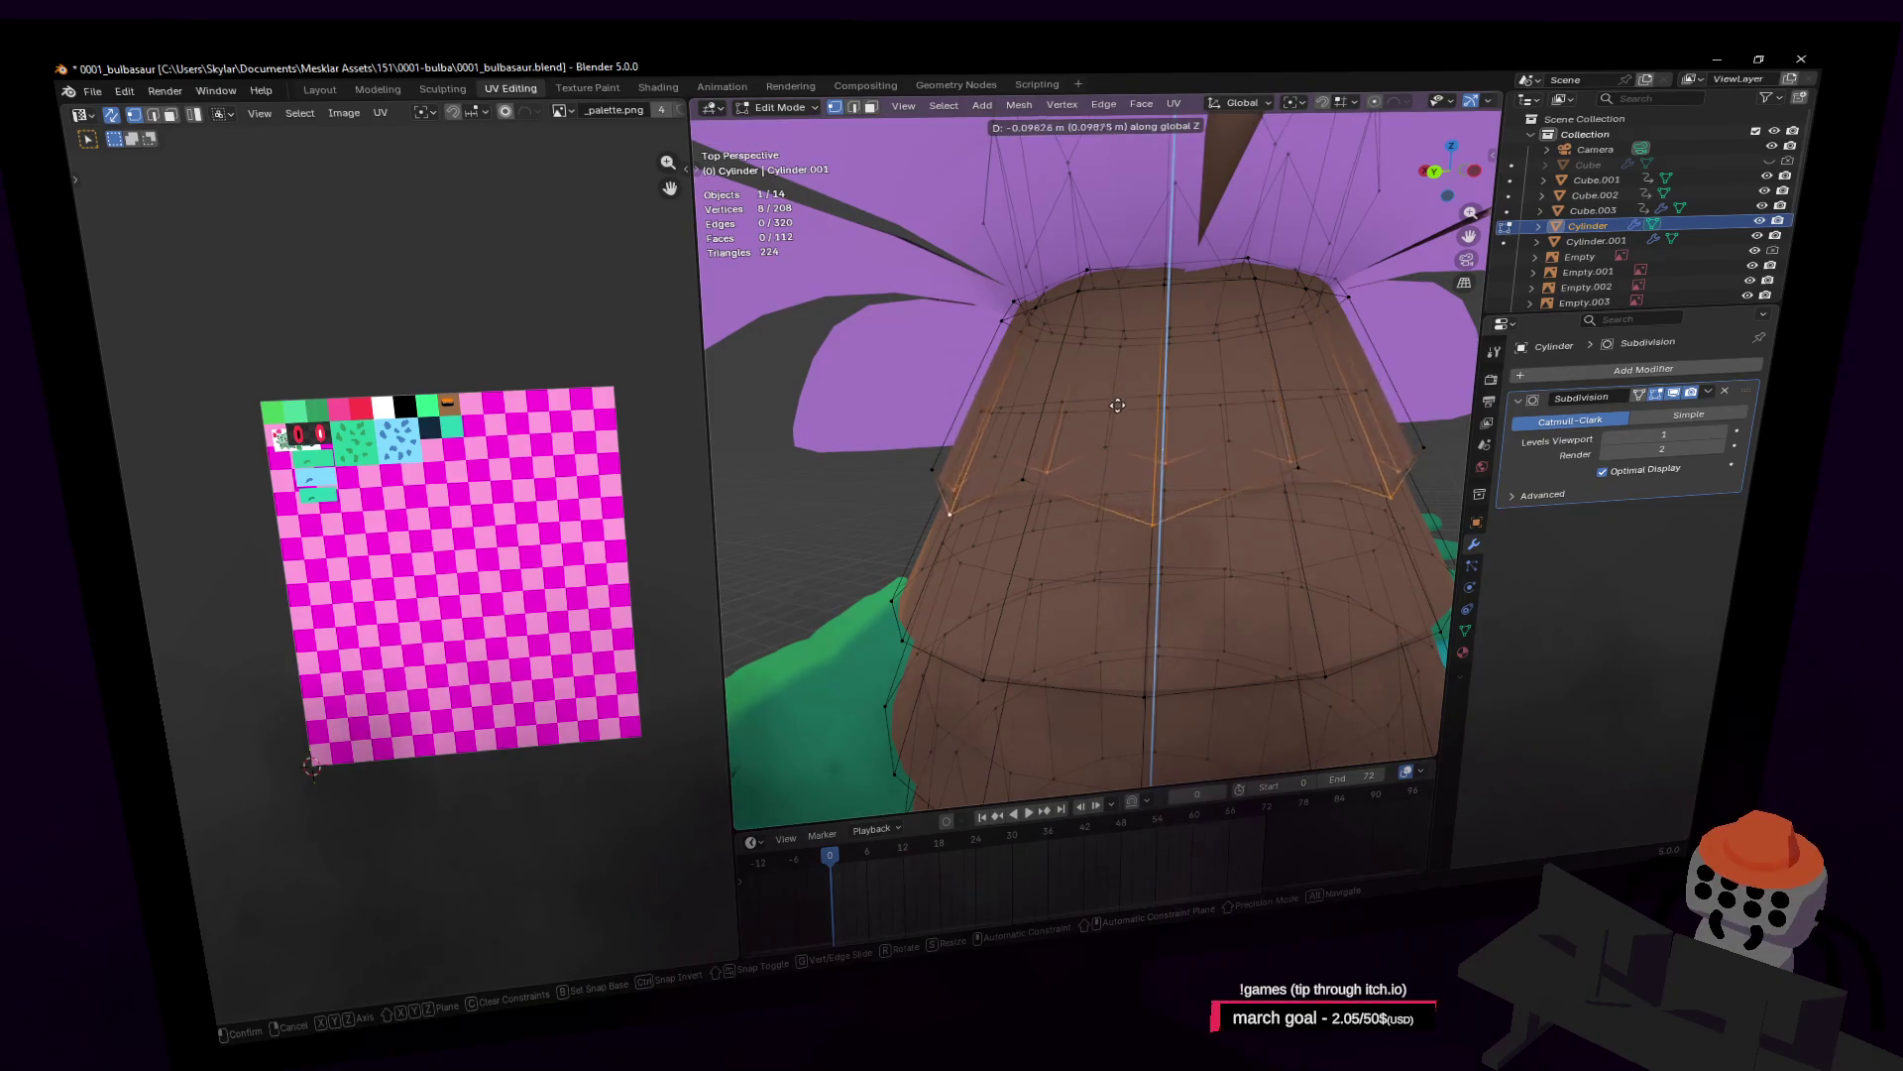
pyautogui.click(1131, 428)
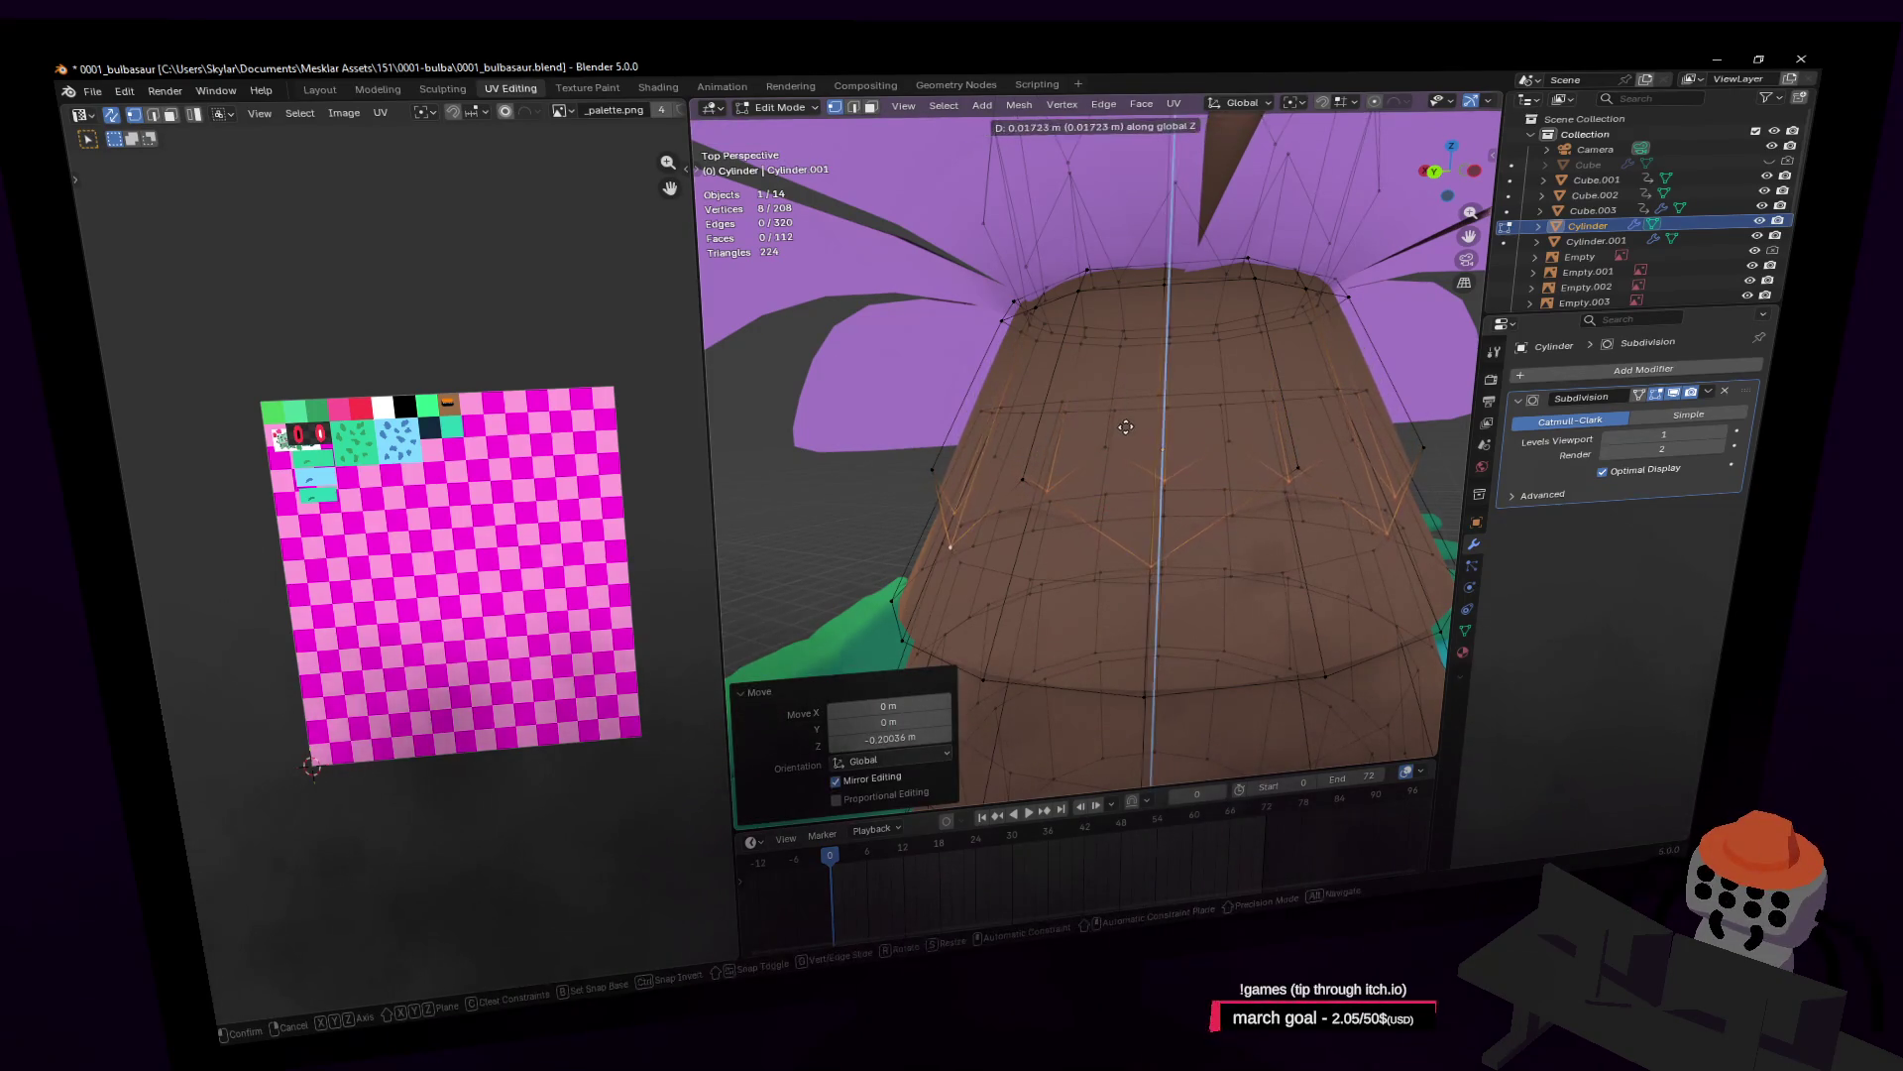
pyautogui.press('s')
pyautogui.click(1135, 397)
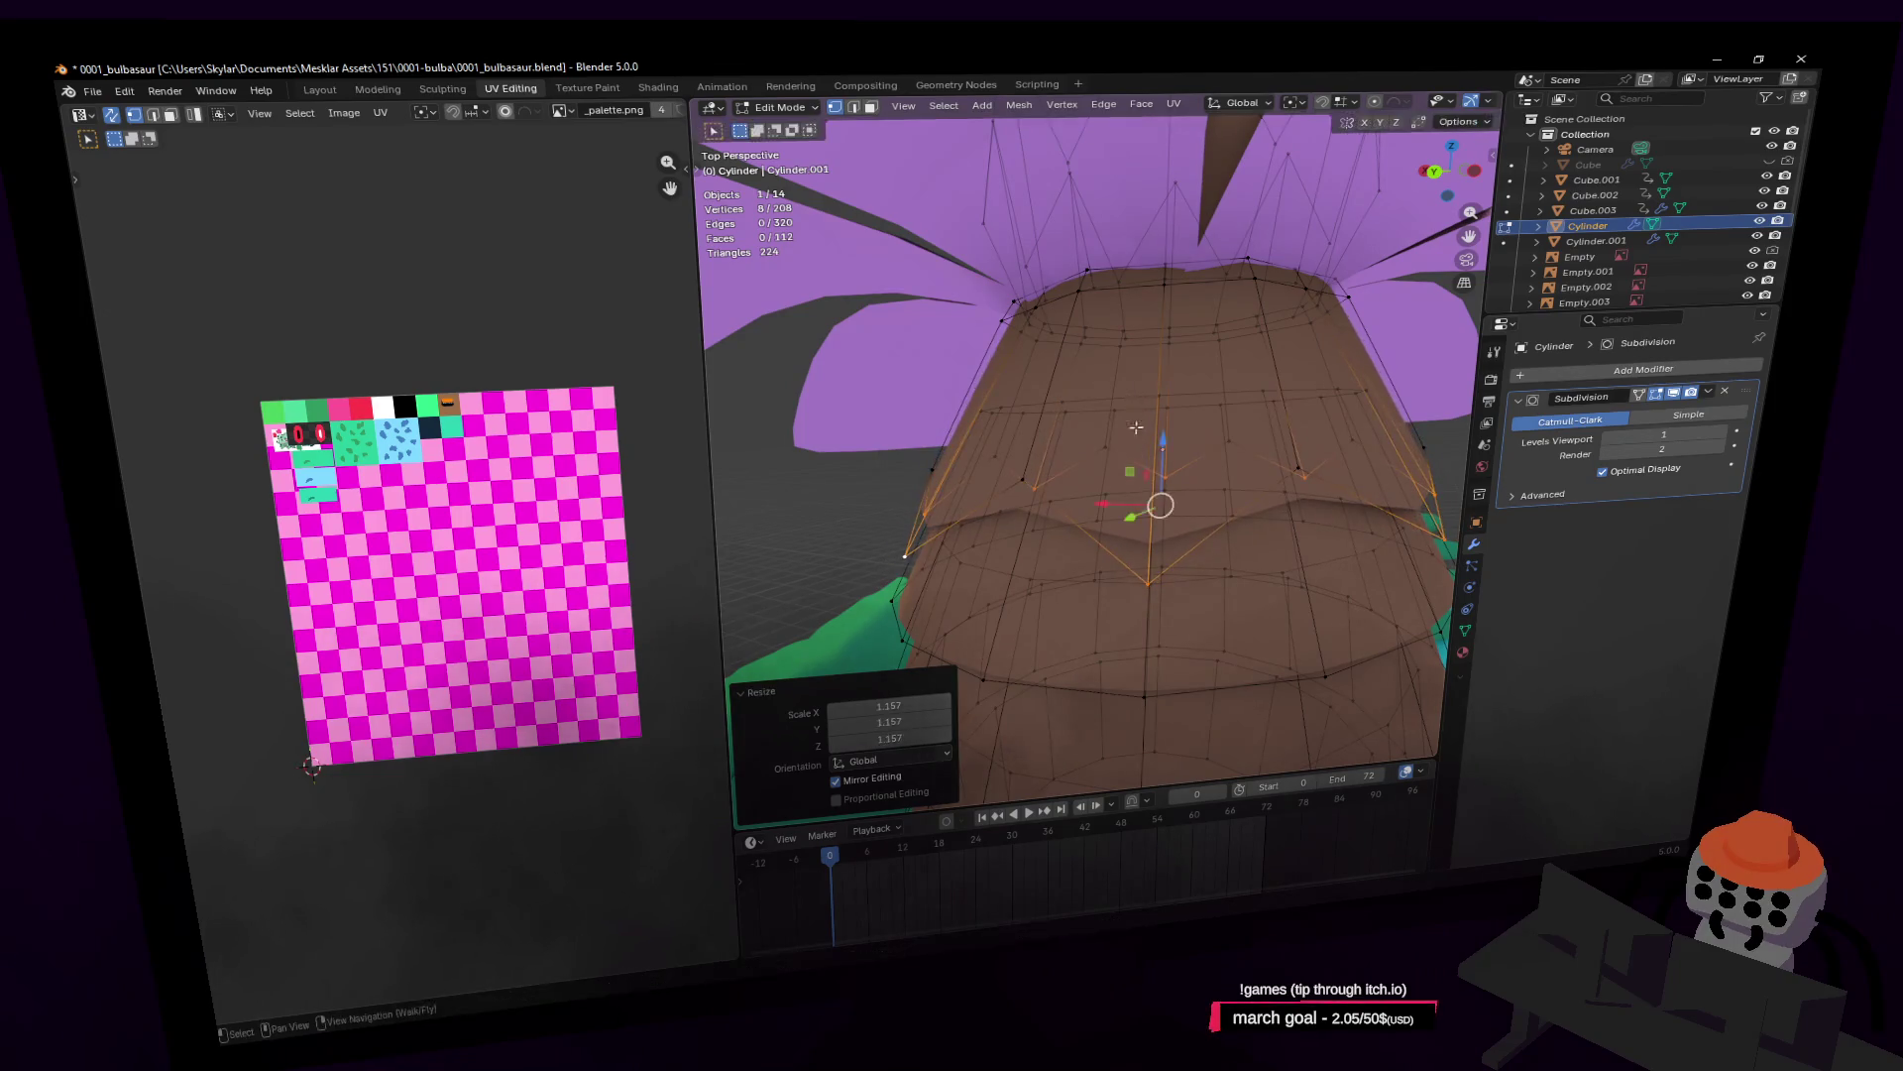
# Step: Exit walk navigation and select the edge loop of the next trunk ring
pyautogui.hotkey('shift', '`')
pyautogui.click(1142, 464)
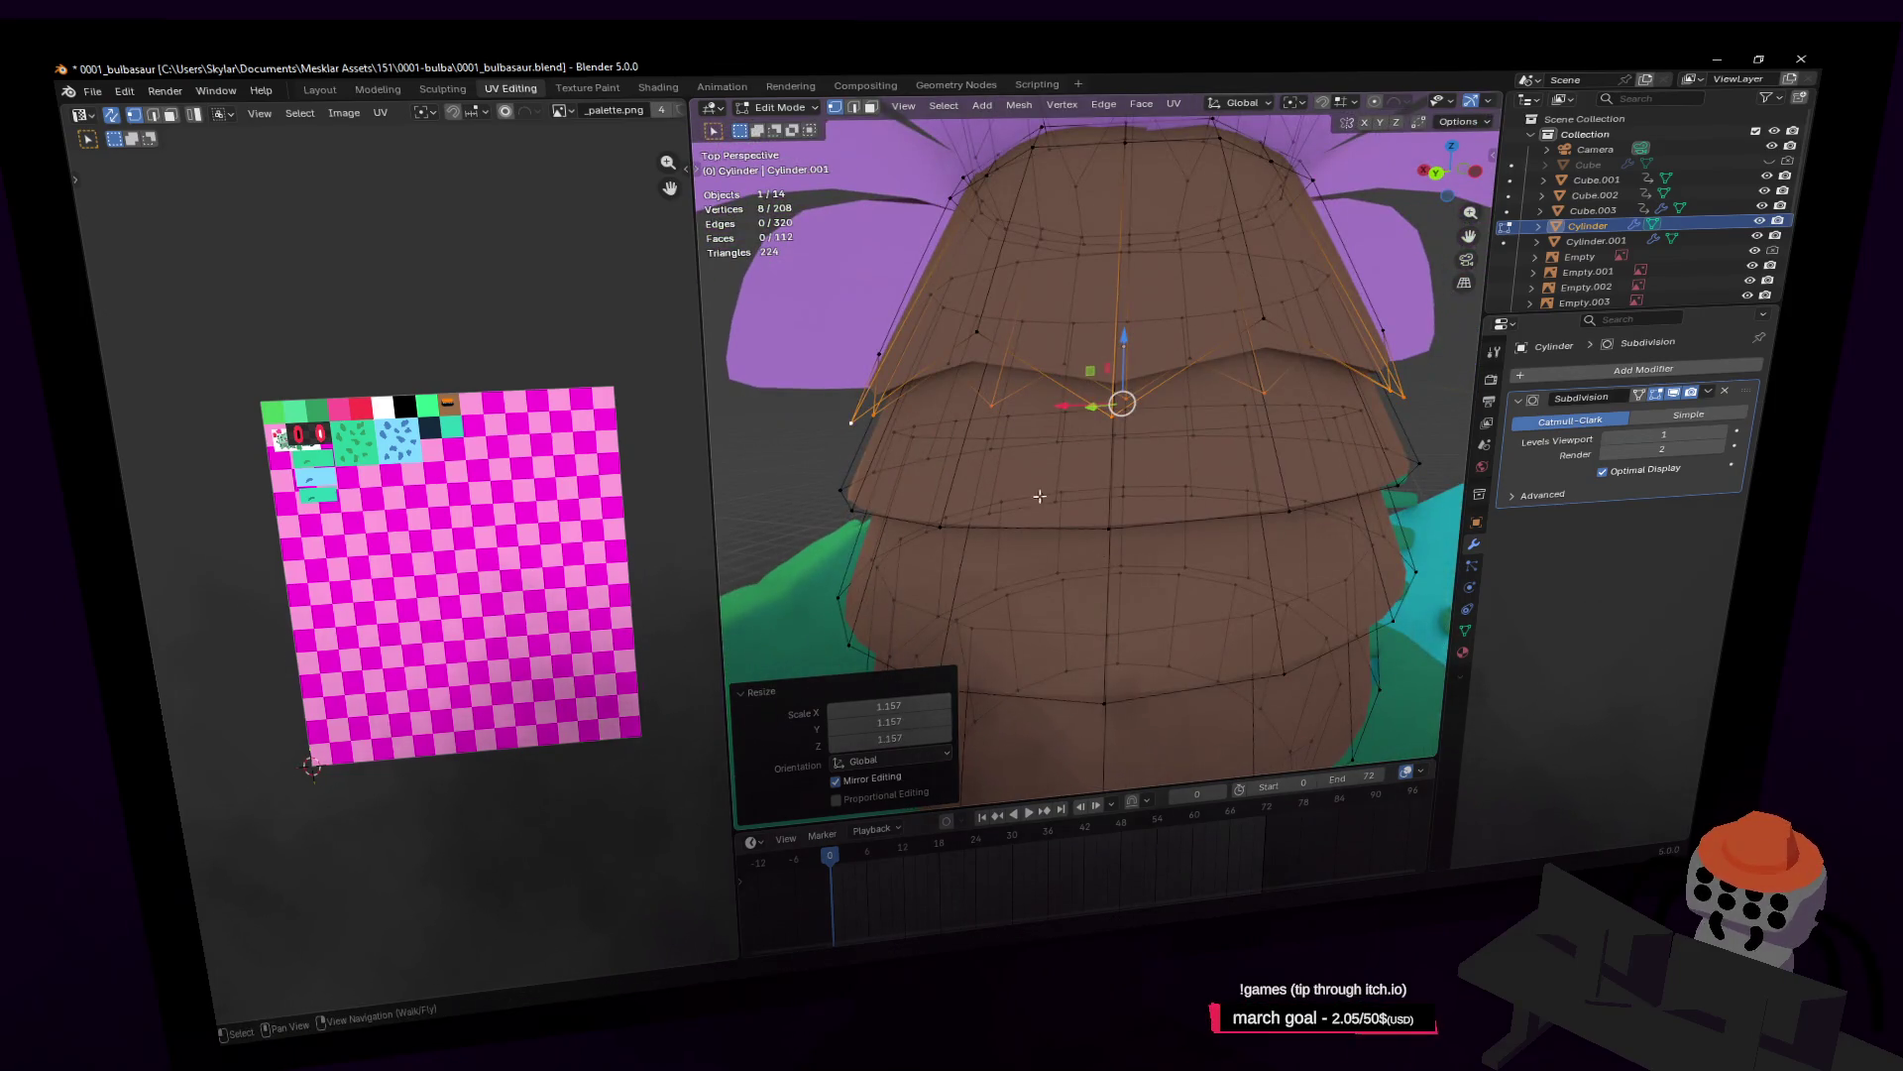
pyautogui.keyDown('alt'); pyautogui.click(947, 522); pyautogui.keyUp('alt')
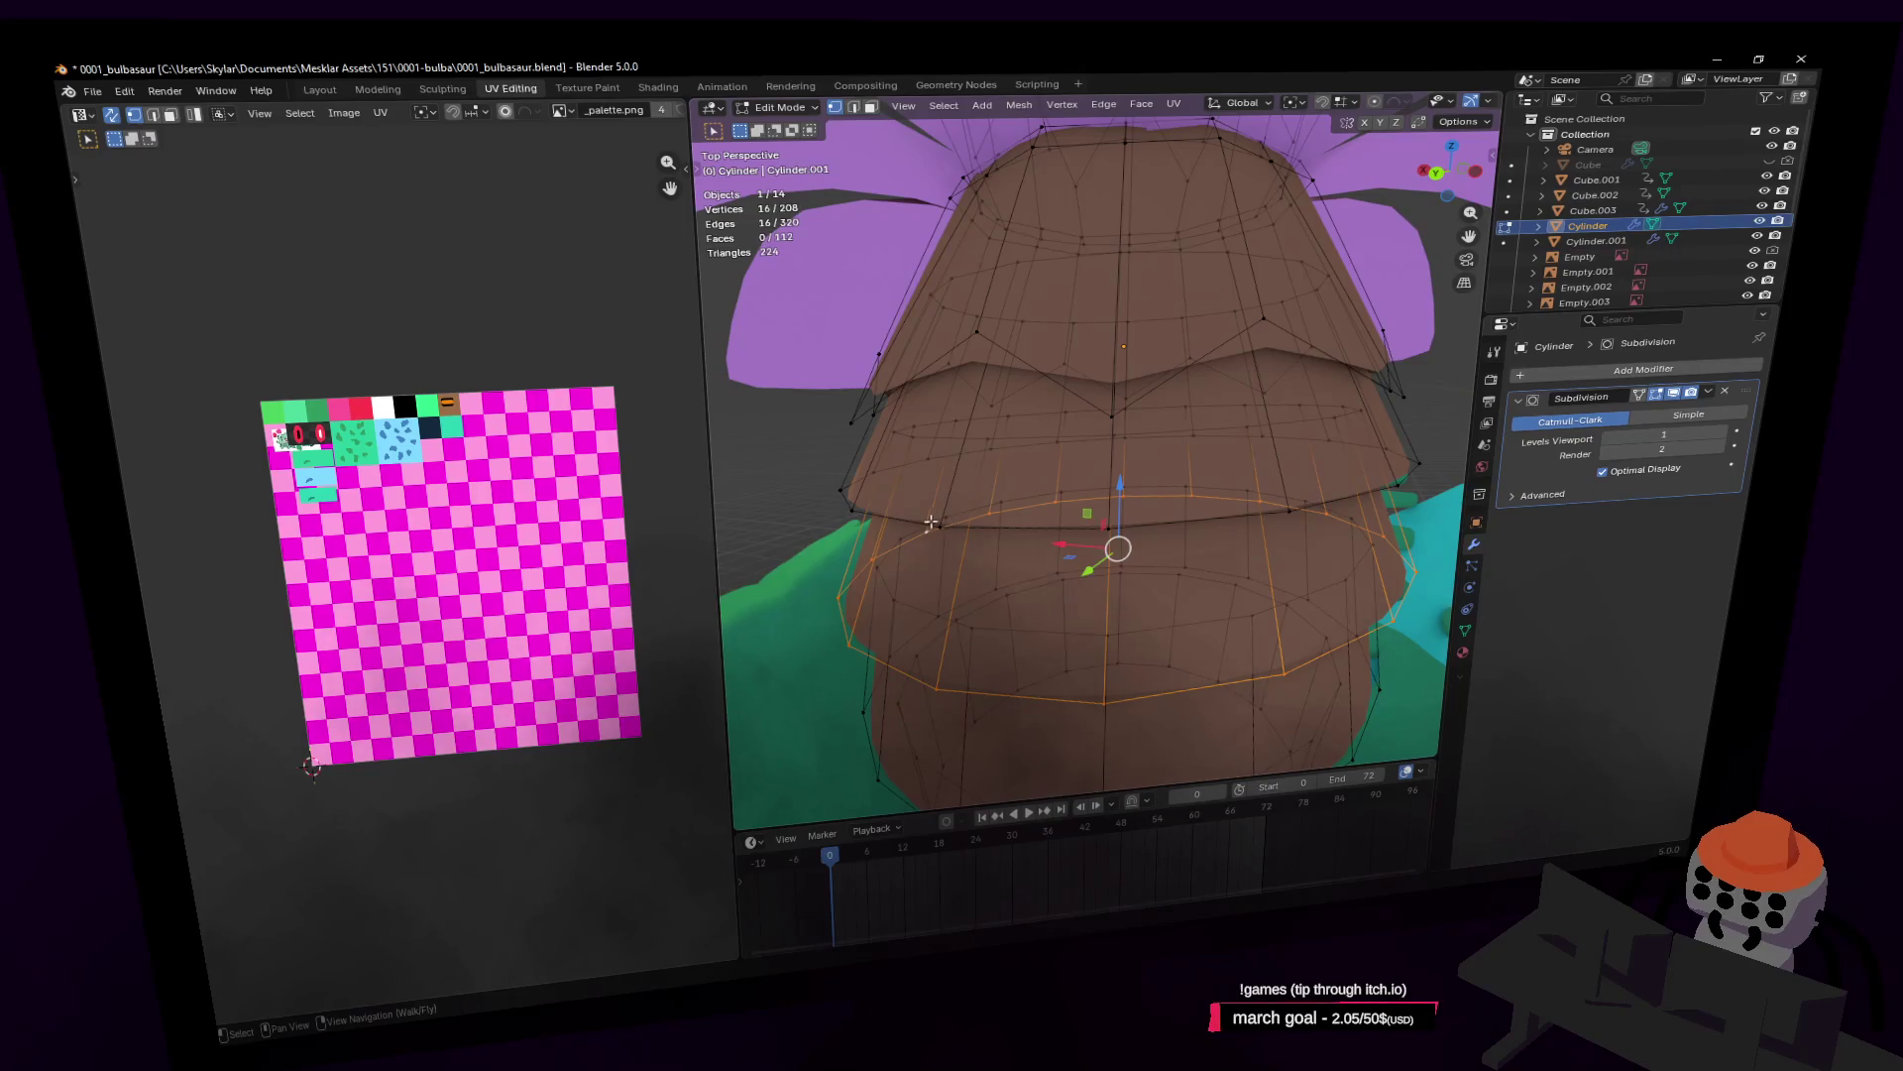
pyautogui.keyDown('alt'); pyautogui.click(922, 516); pyautogui.keyUp('alt')
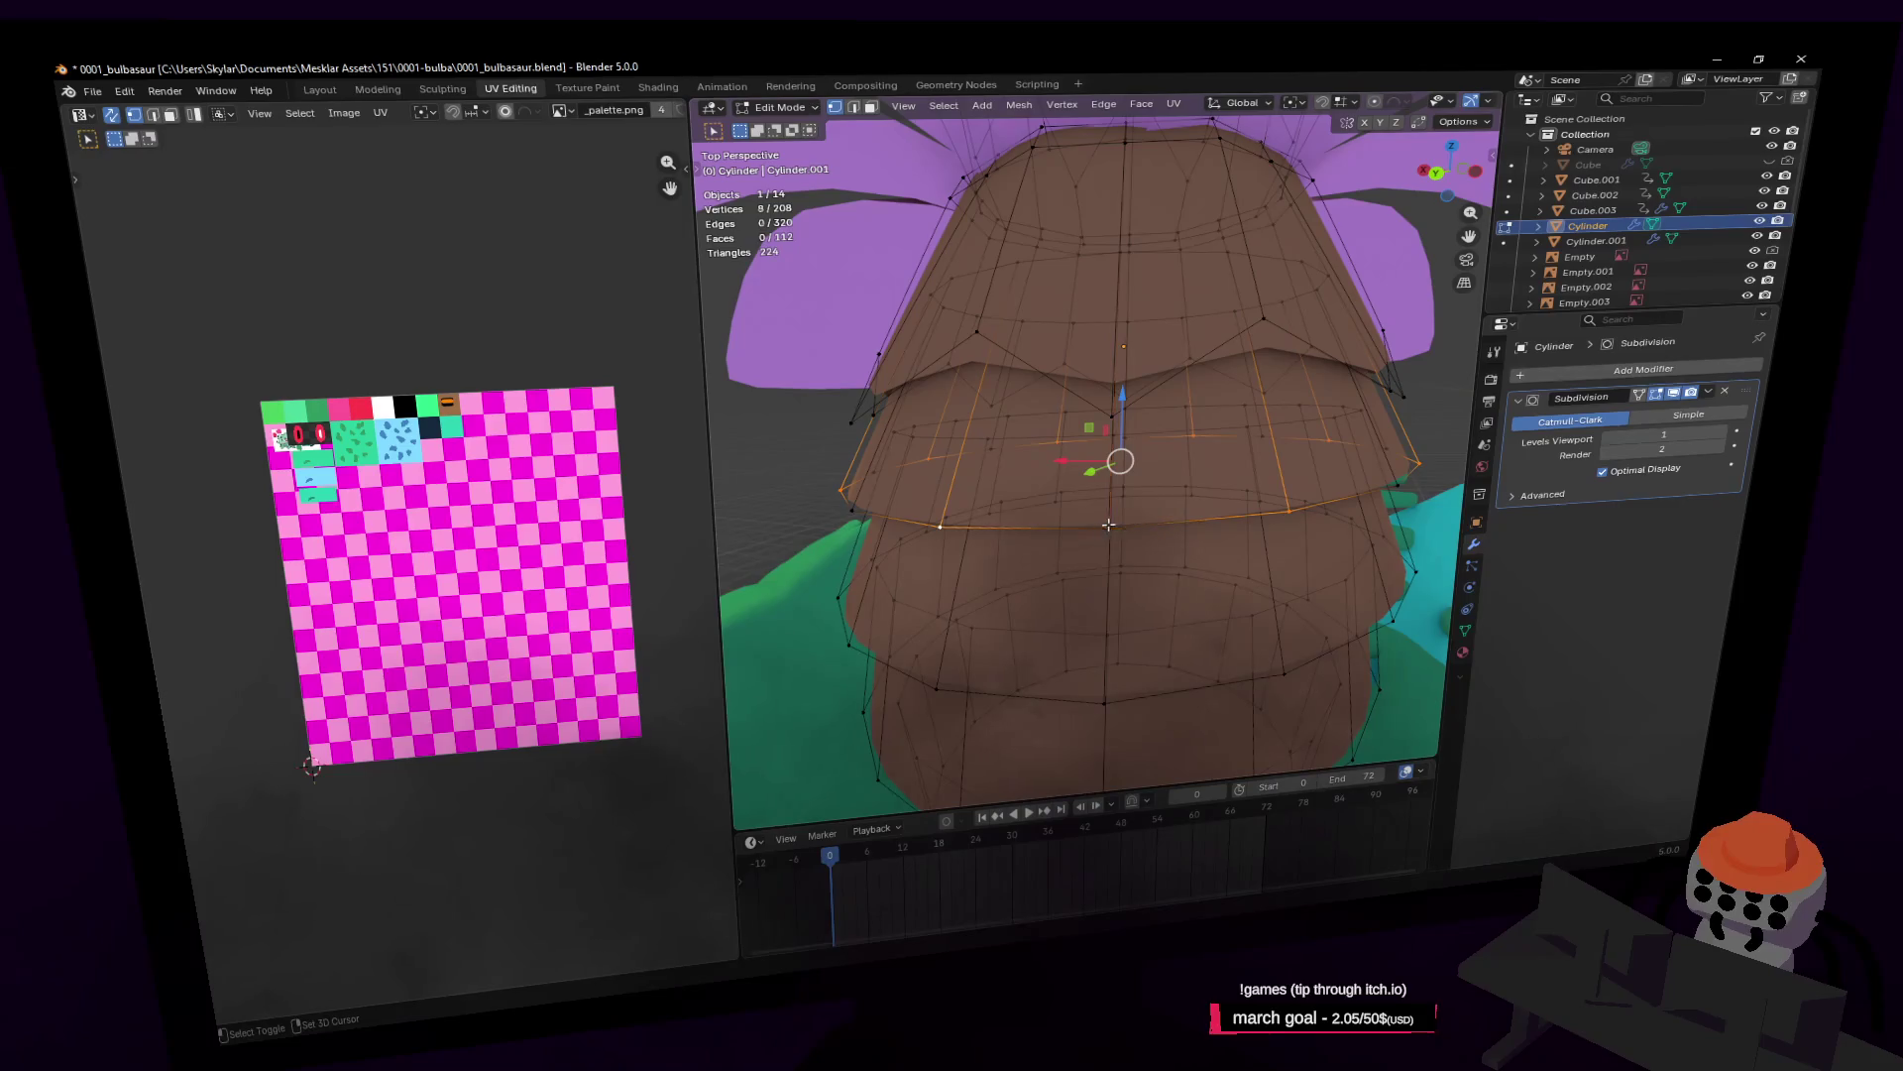
# Step: Lower the selected trunk loop along Z and widen it slightly to a 1.032 scale
pyautogui.press('g')
pyautogui.press('z')
pyautogui.click(1285, 426)
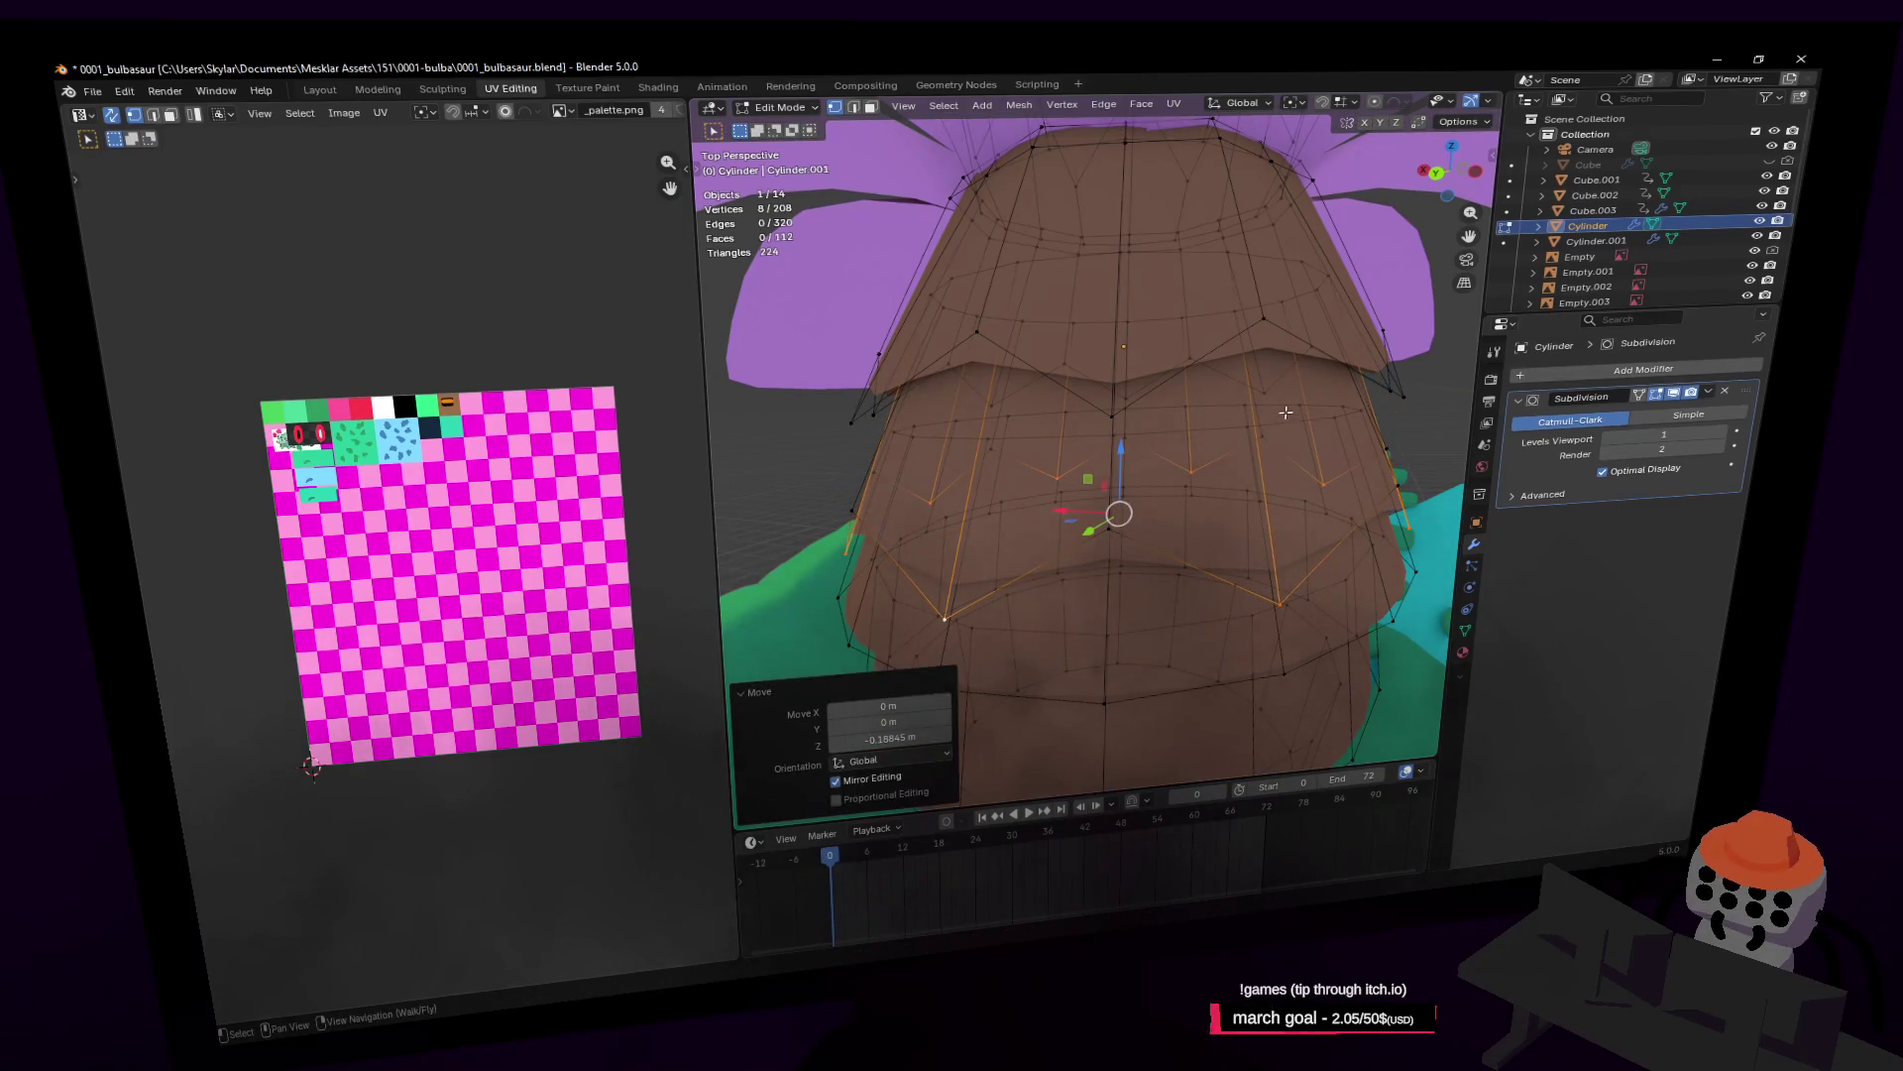
pyautogui.press('g')
pyautogui.press('z')
pyautogui.click(1254, 418)
pyautogui.press('s')
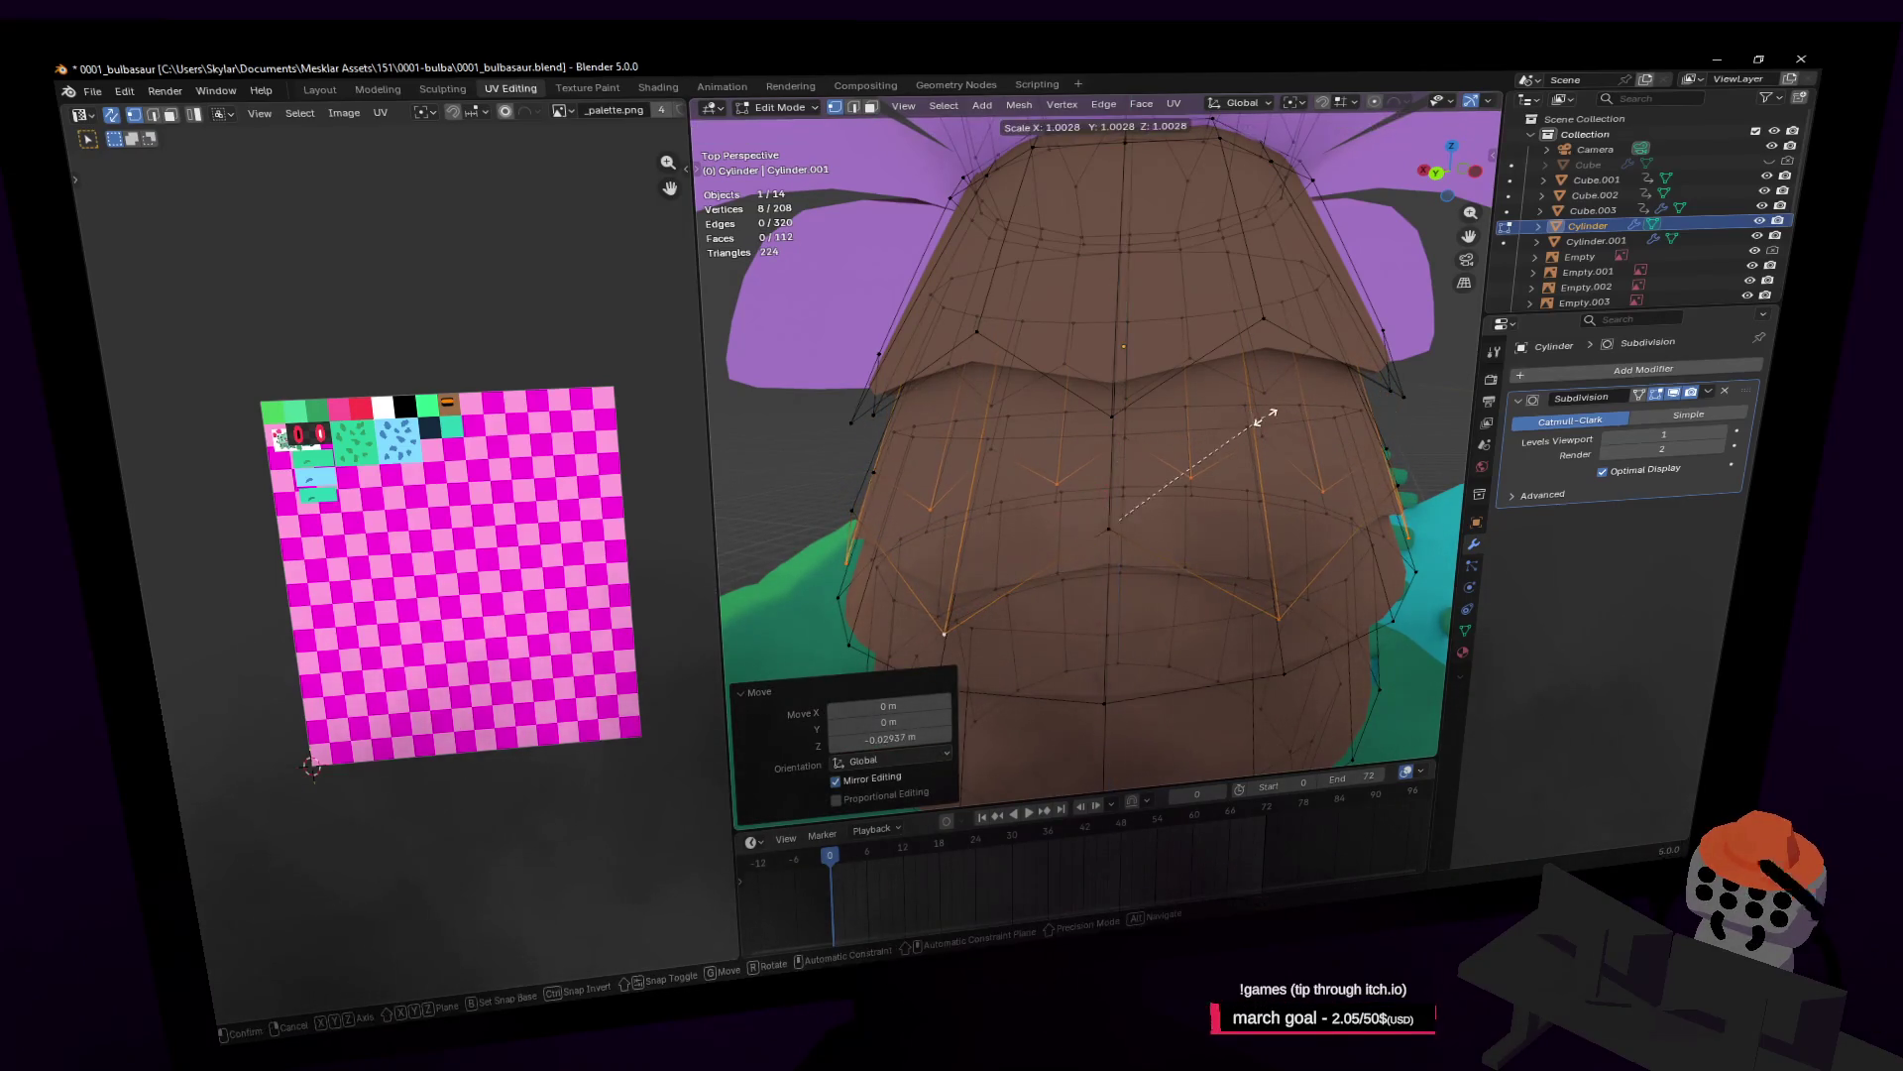
pyautogui.click(1268, 419)
# Step: Add the neighbouring edge loop to the selection and lower both loops together
pyautogui.keyDown('shift'); pyautogui.moveTo(1251, 545); pyautogui.dragTo(1248, 449, button='middle'); pyautogui.keyUp('shift')
pyautogui.keyDown('alt'); pyautogui.keyDown('shift'); pyautogui.click(1093, 494); pyautogui.keyUp('shift'); pyautogui.keyUp('alt')
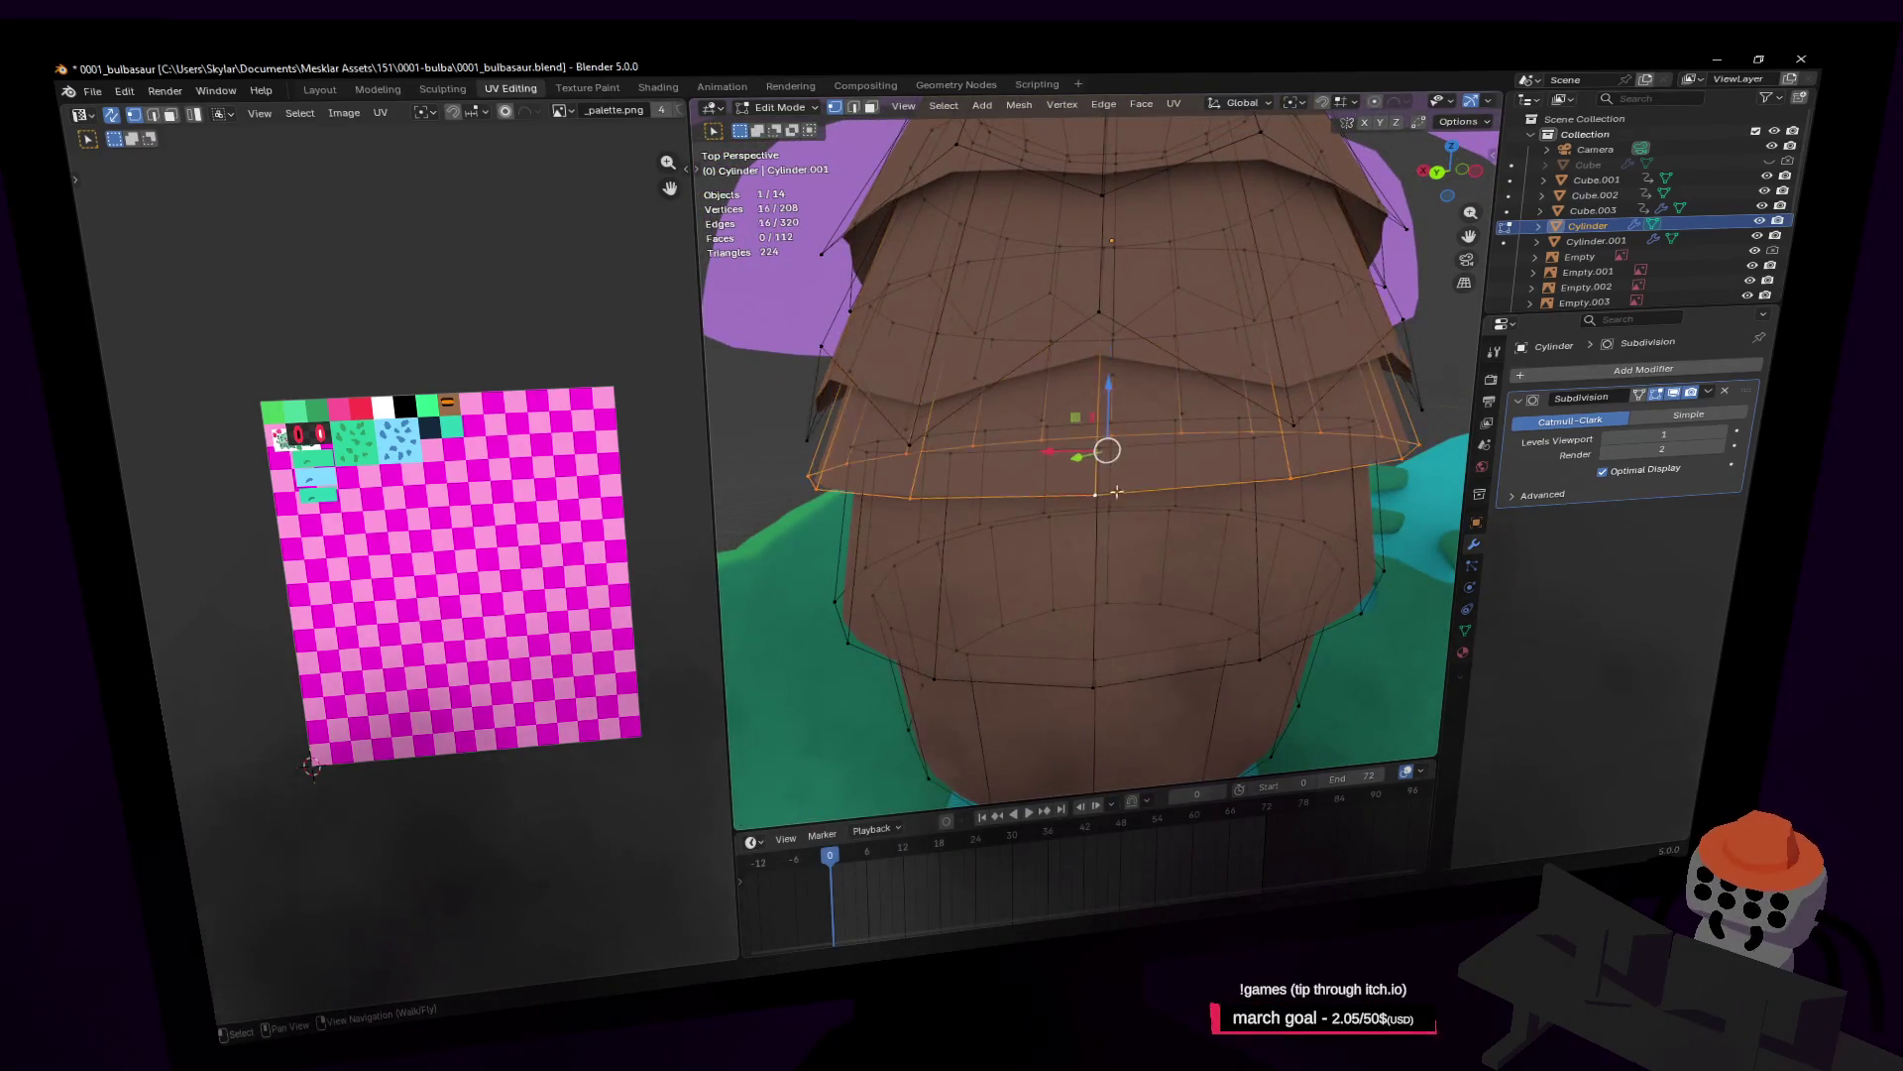
pyautogui.press('g')
pyautogui.press('z')
pyautogui.click(1109, 510)
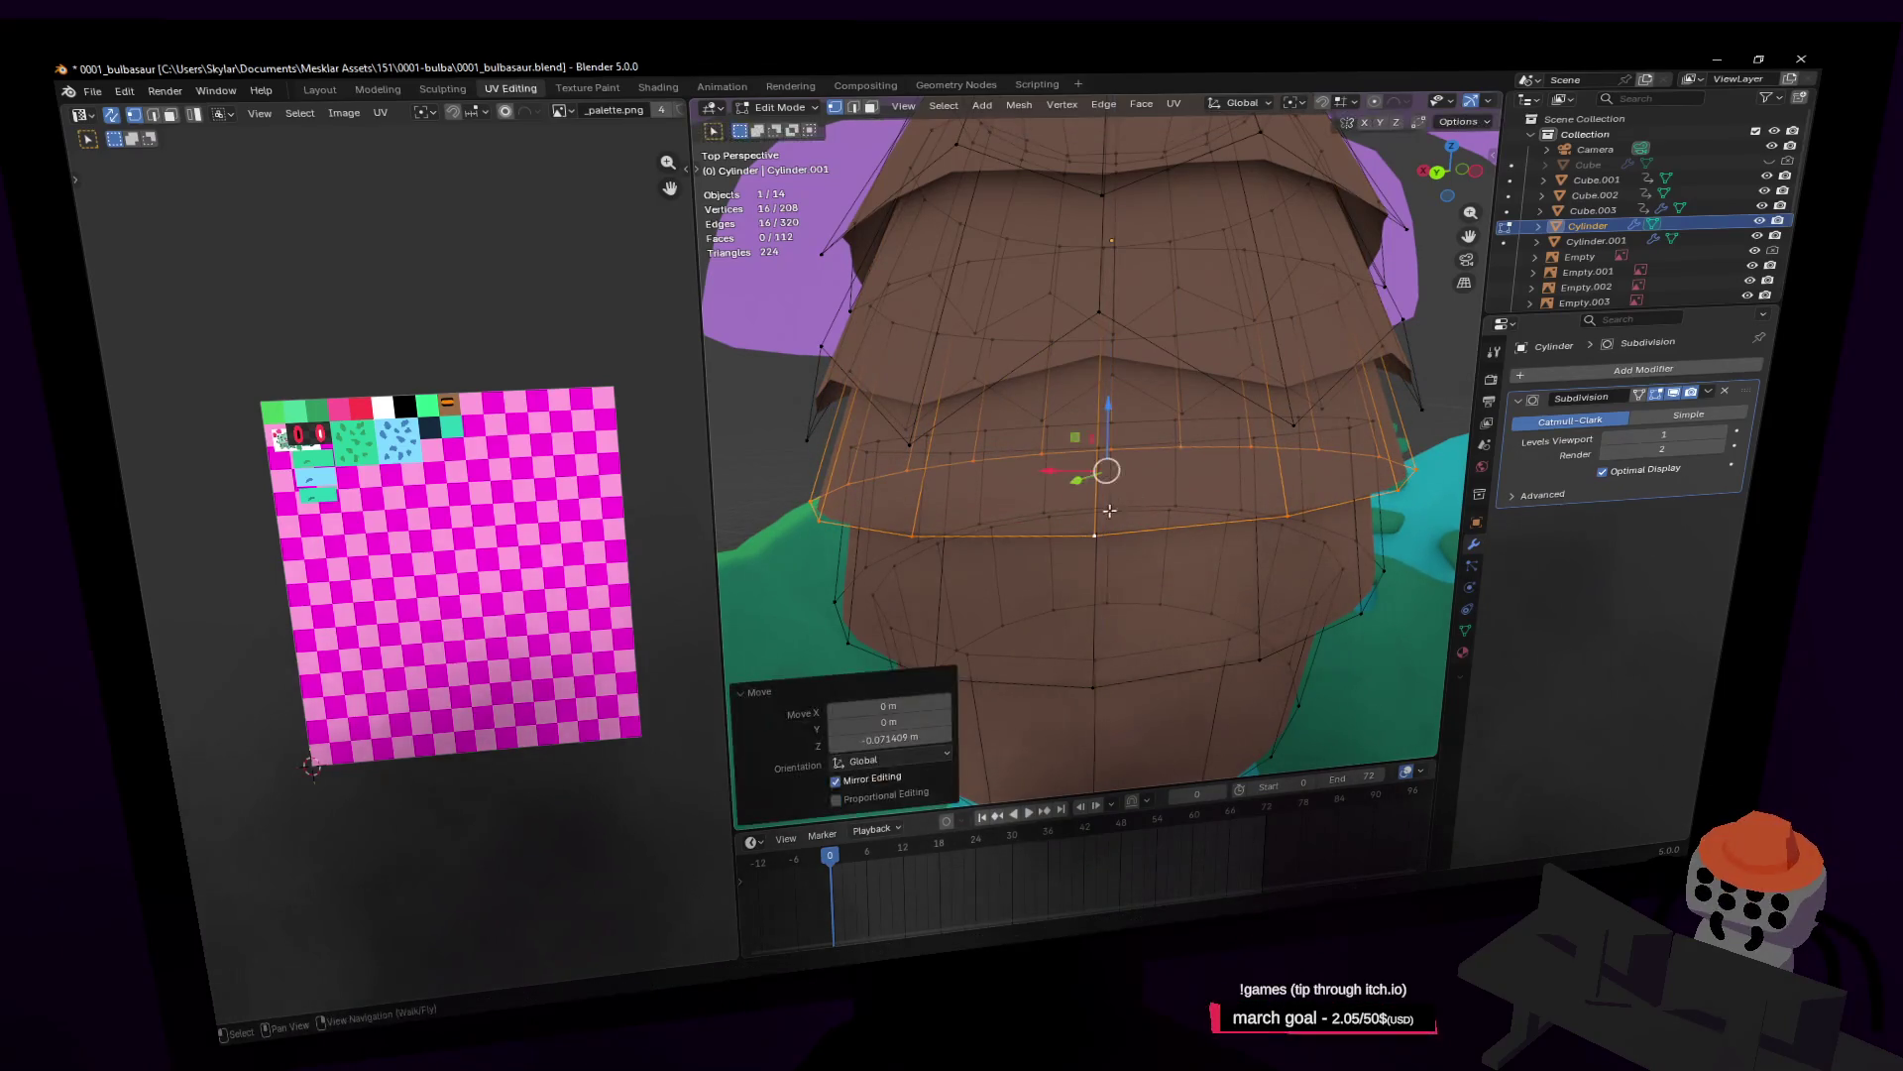
# Step: Deselect alternating rim vertices and drop the rest 0.2046 m along Z for a jagged tier
pyautogui.keyDown('shift'); pyautogui.click(913, 532); pyautogui.keyUp('shift')
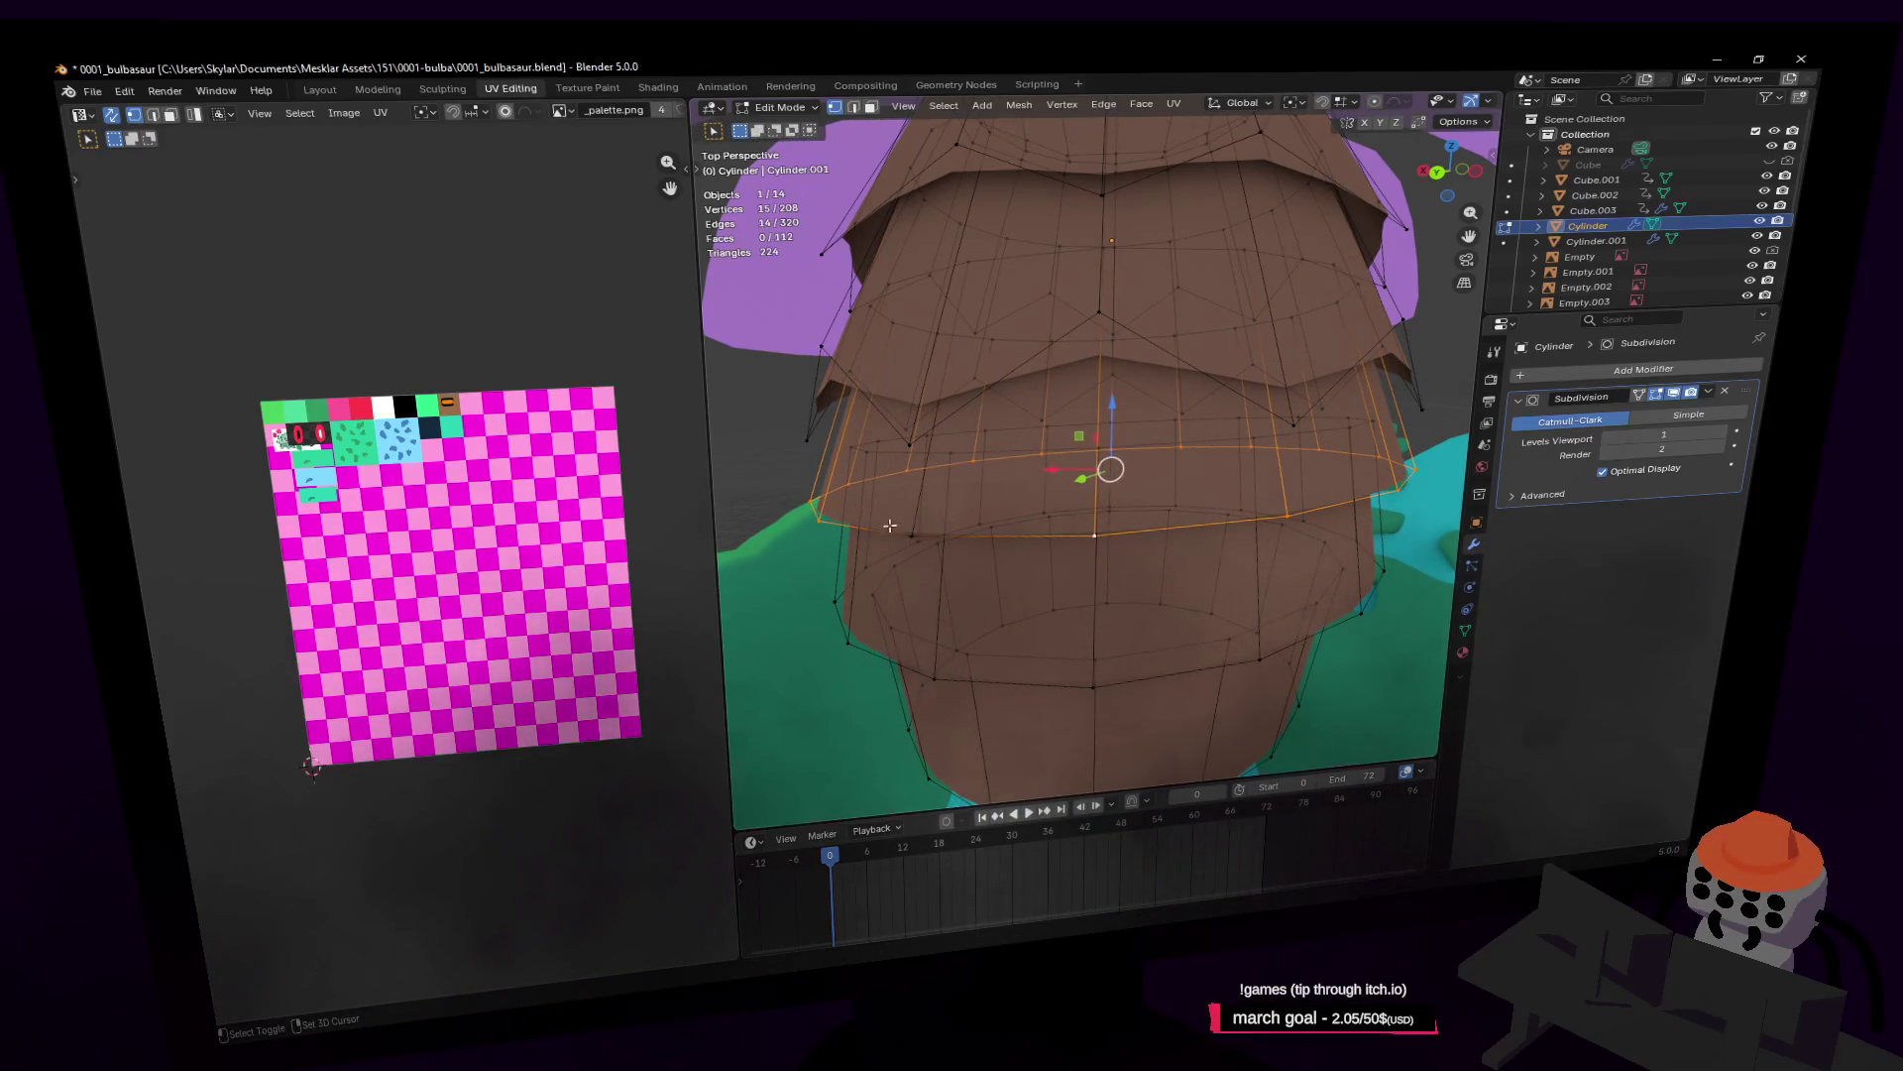
pyautogui.keyDown('shift'); pyautogui.click(917, 476); pyautogui.keyUp('shift')
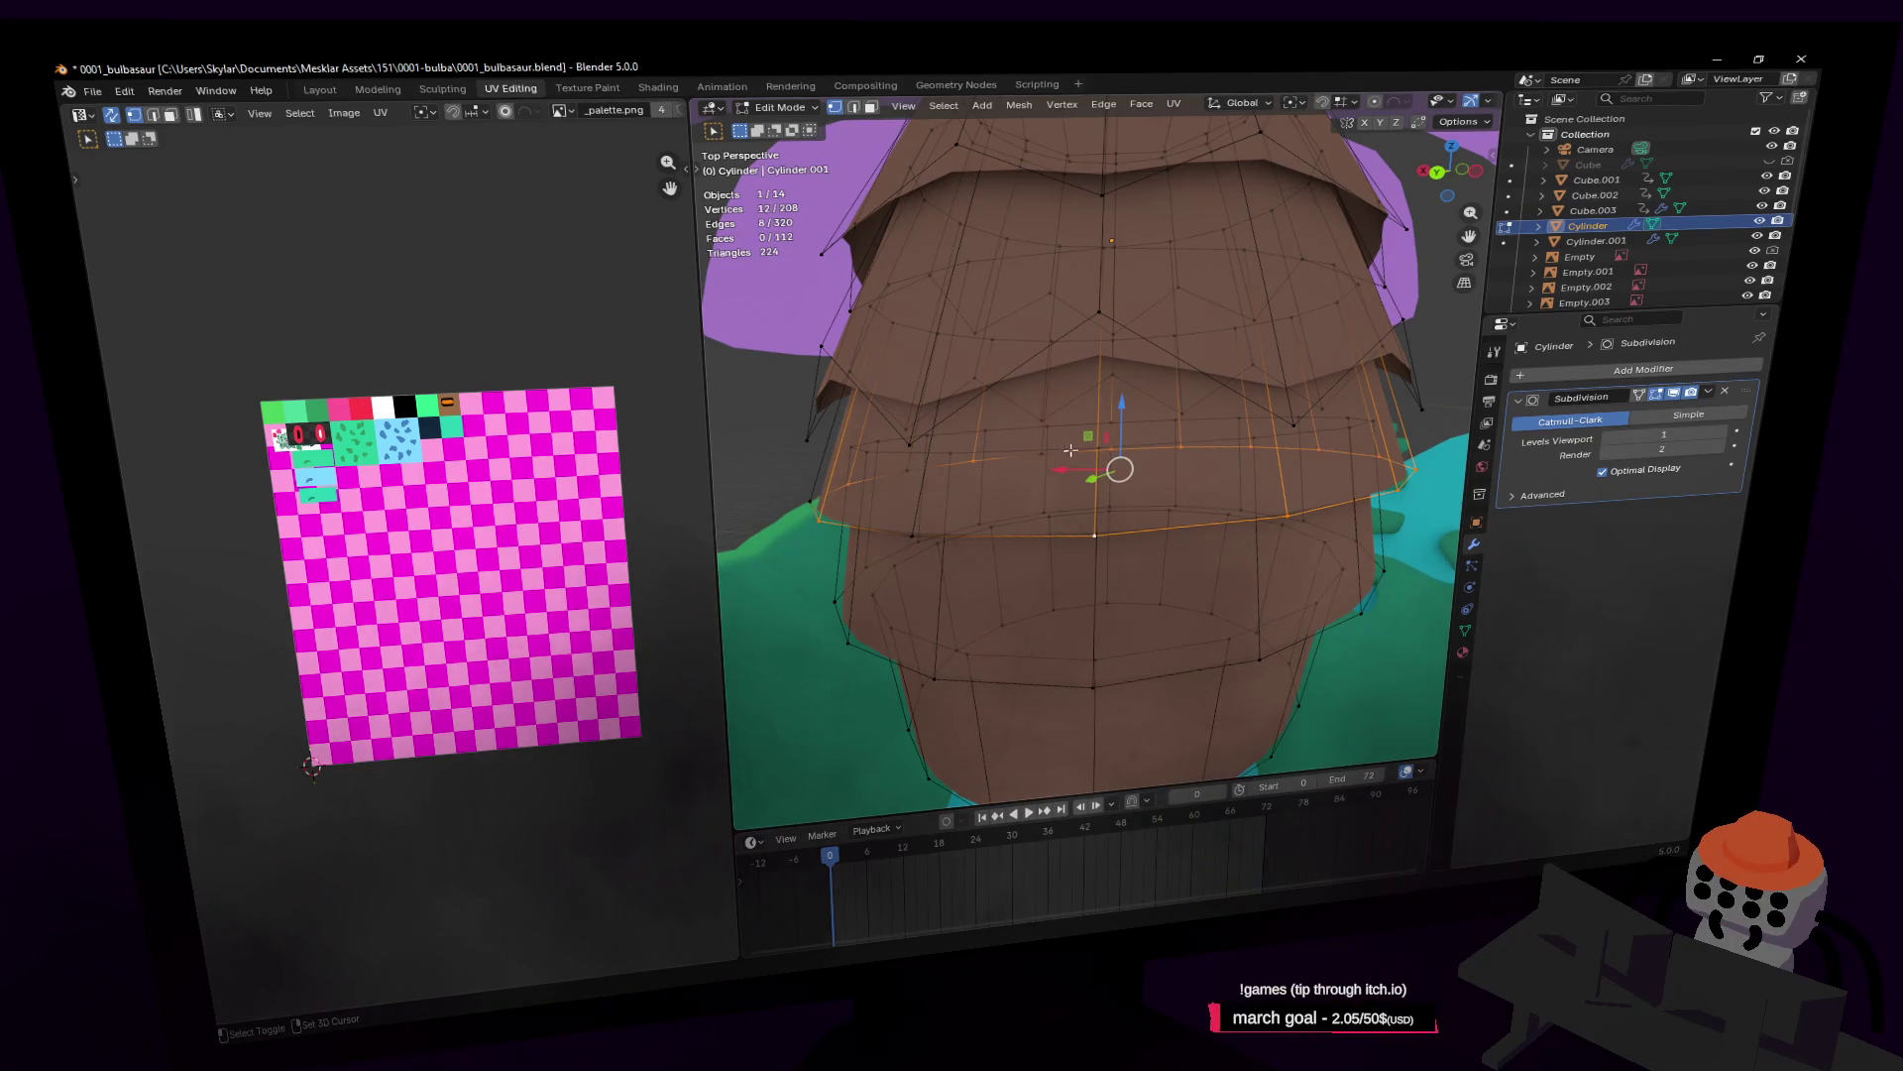
pyautogui.keyDown('shift'); pyautogui.click(1178, 443); pyautogui.keyUp('shift')
pyautogui.keyDown('shift'); pyautogui.click(1411, 463); pyautogui.keyUp('shift')
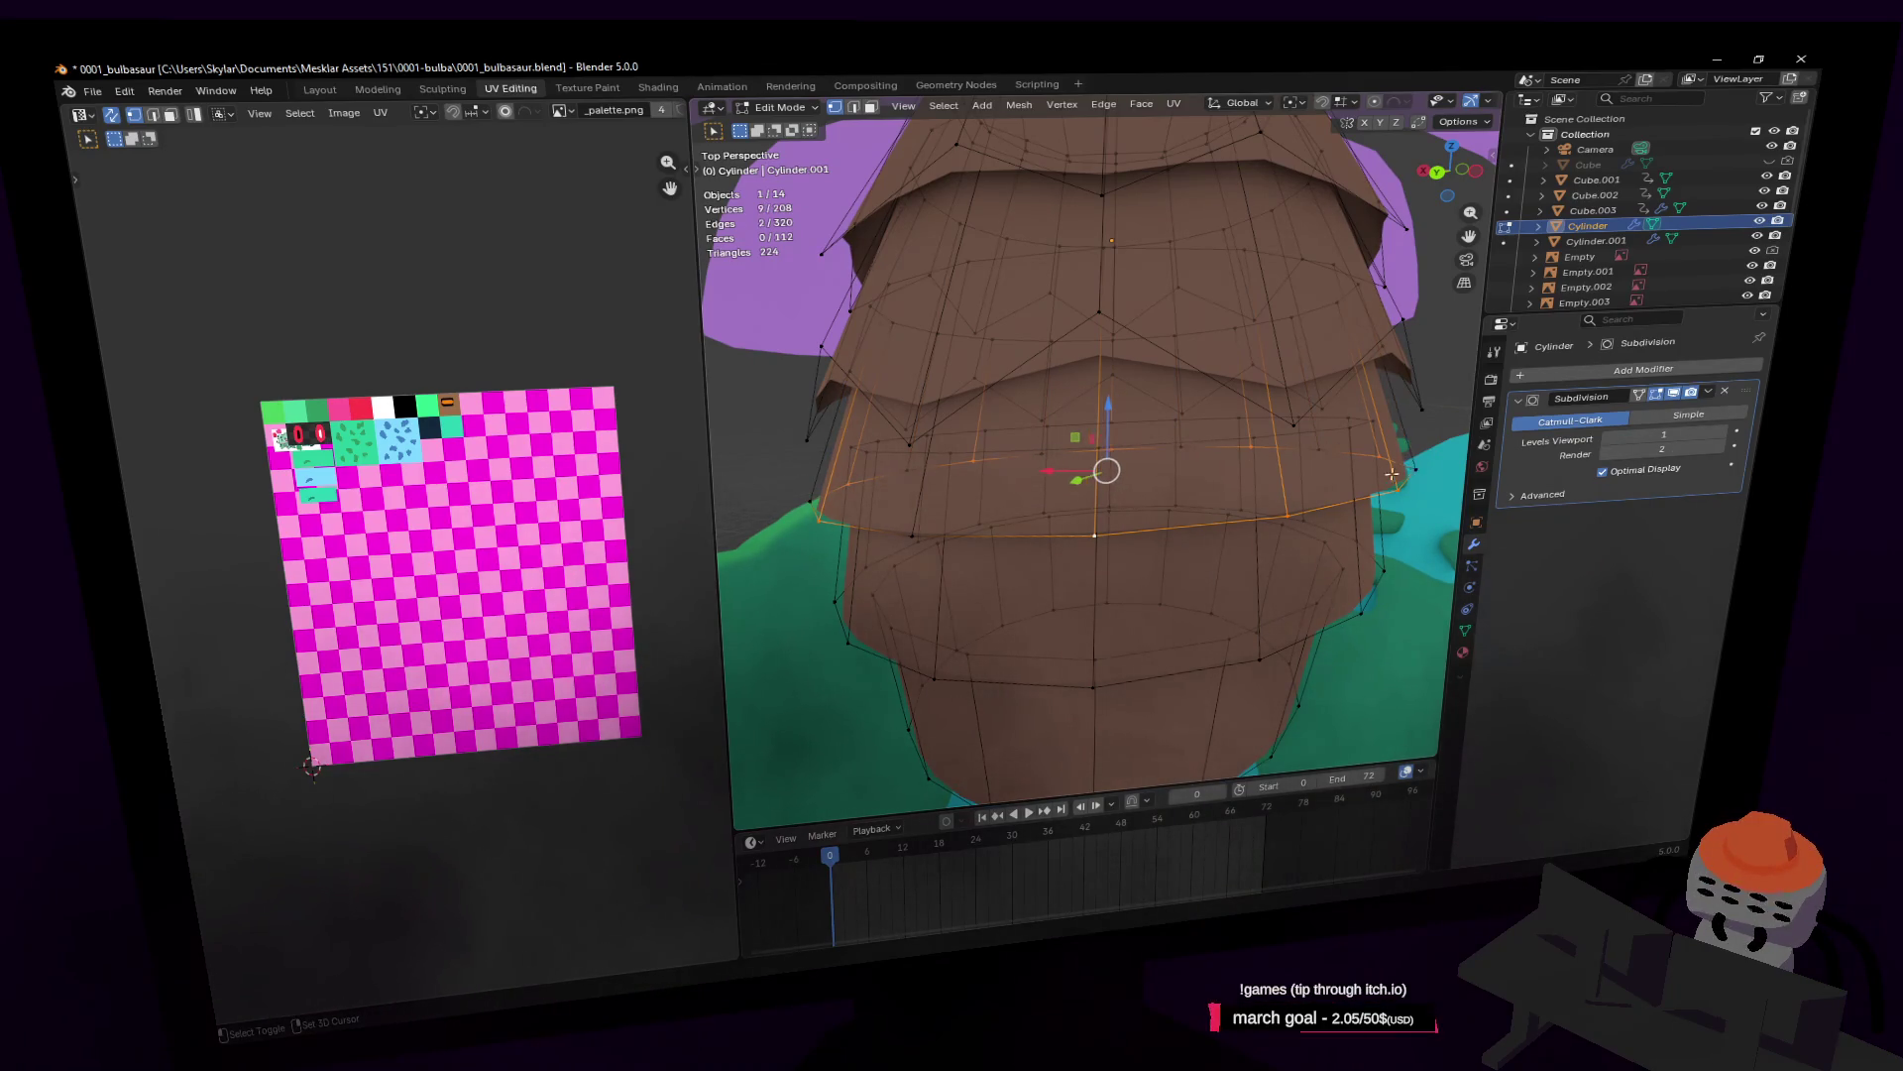
pyautogui.keyDown('shift'); pyautogui.click(1274, 524); pyautogui.keyUp('shift')
pyautogui.keyDown('shift'); pyautogui.click(1284, 525); pyautogui.keyUp('shift')
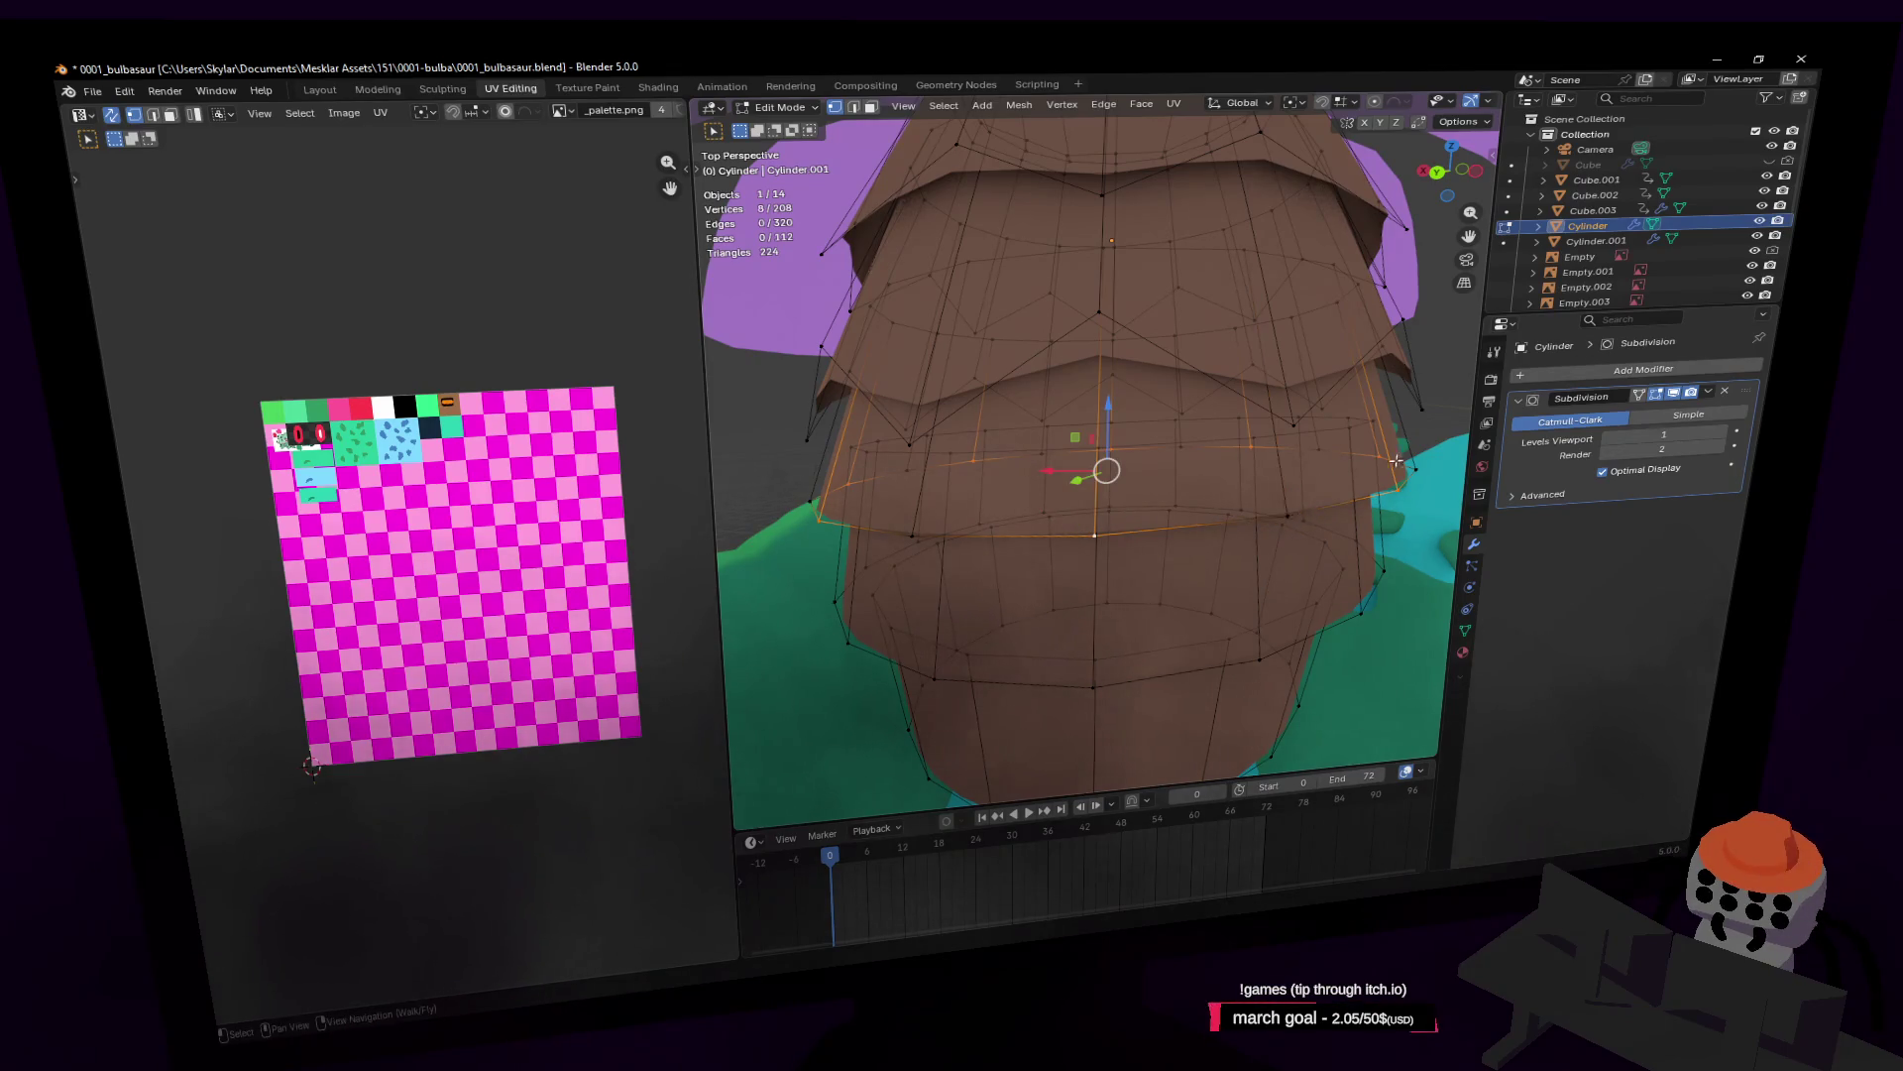
pyautogui.press('s')
pyautogui.press('g')
pyautogui.press('z')
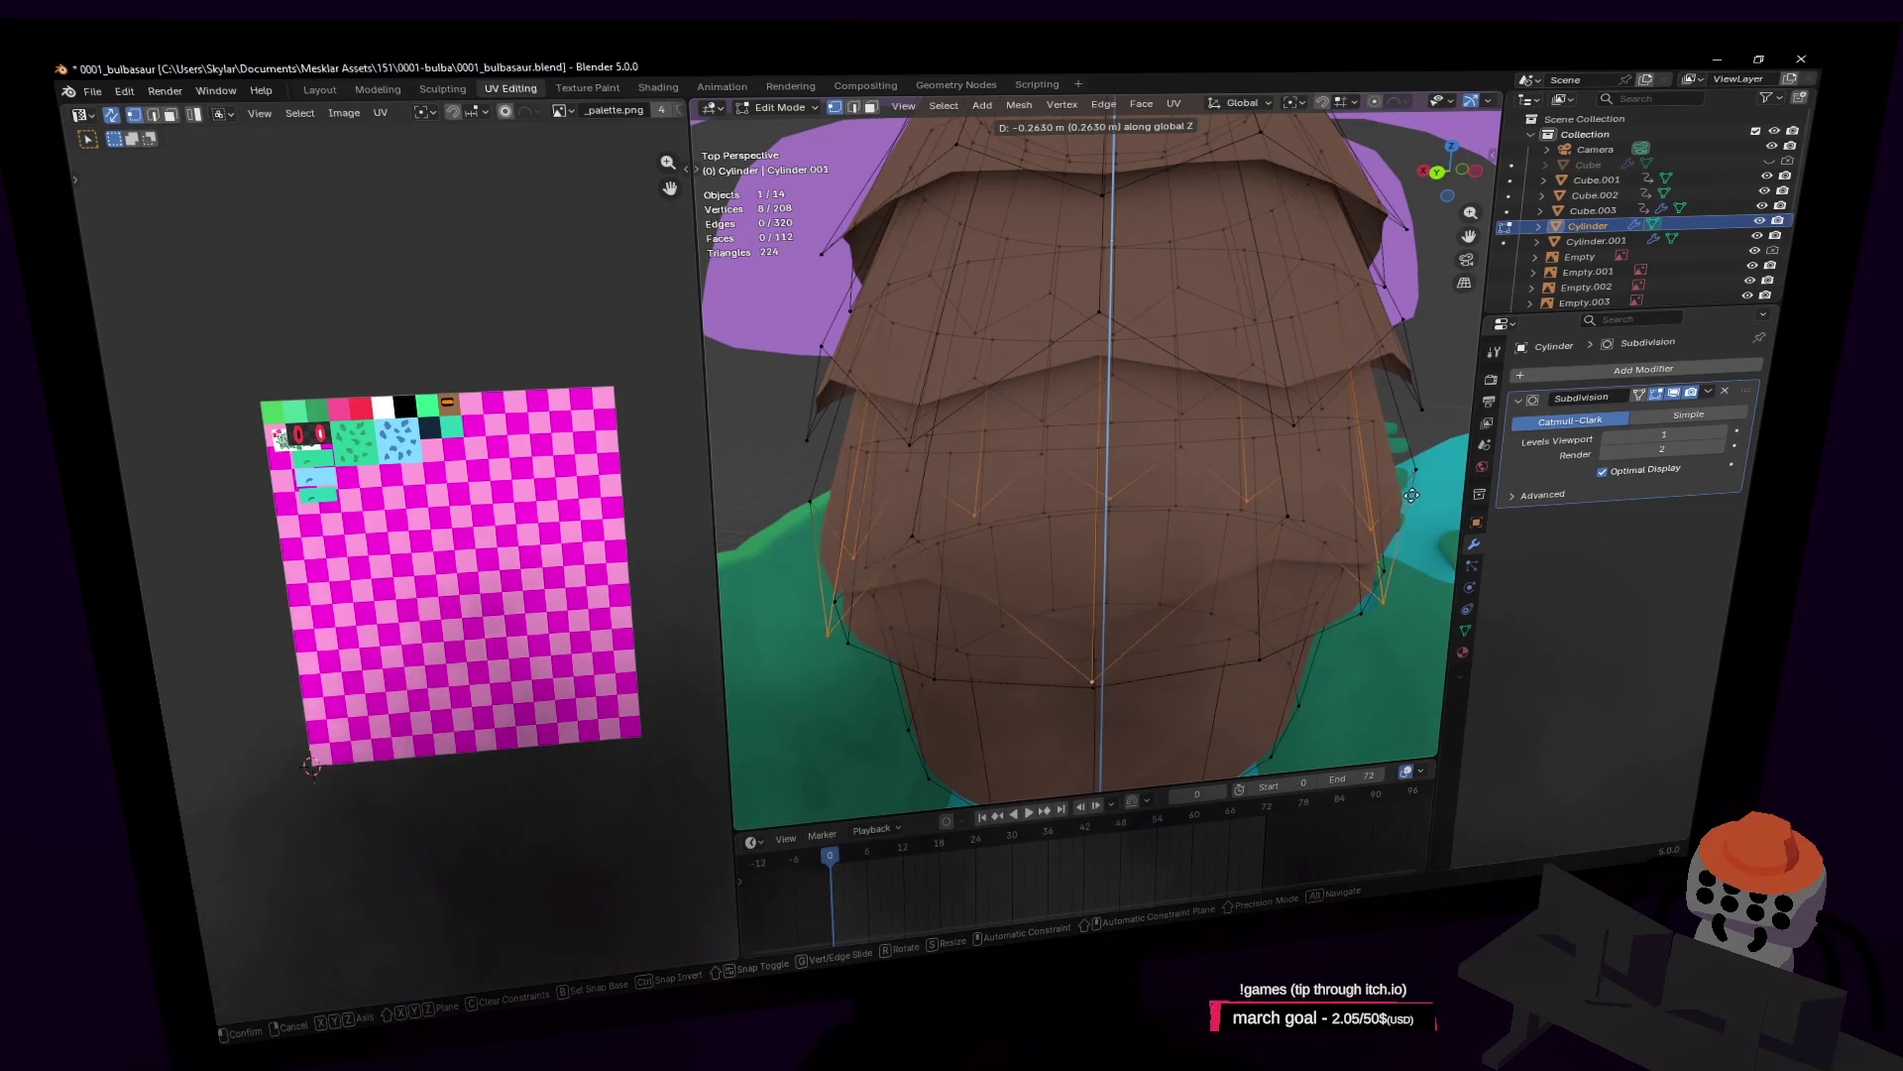
pyautogui.click(1381, 466)
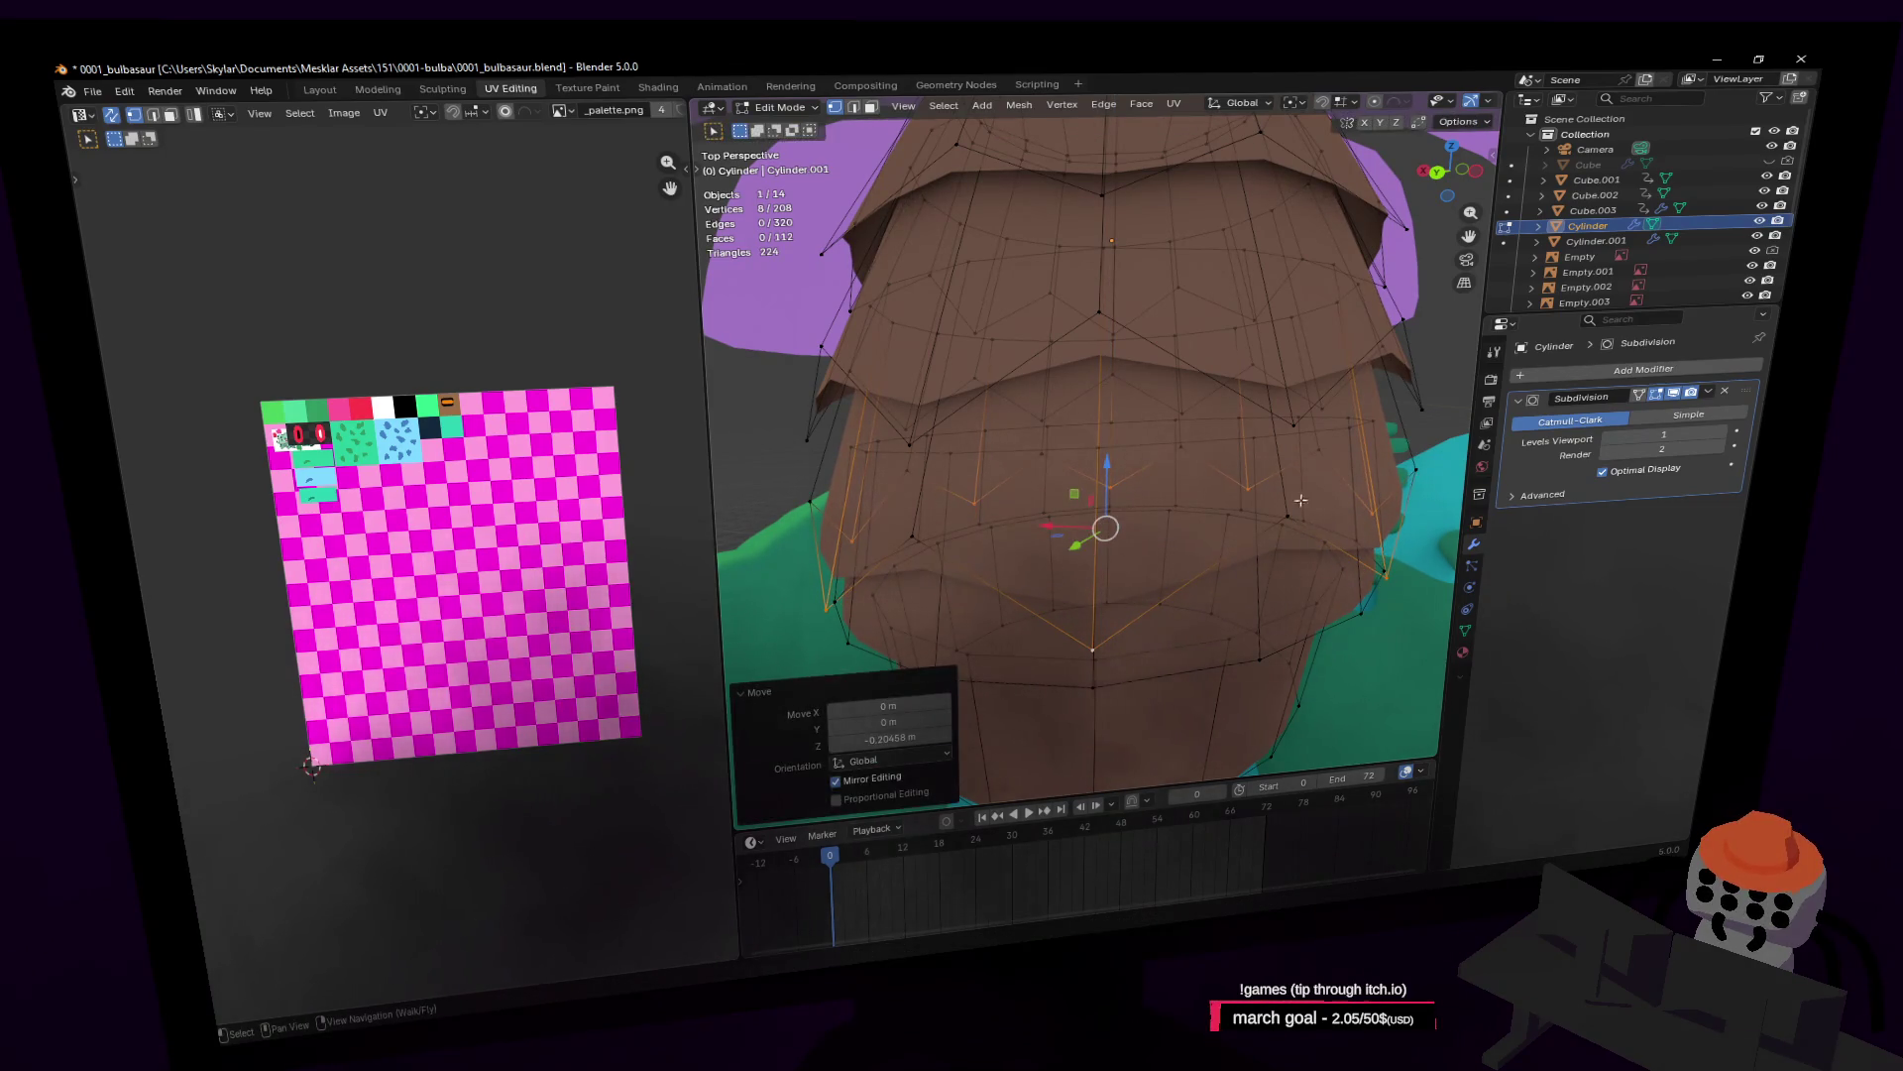
# Step: Select the next edge ring around the lower trunk
pyautogui.moveTo(1305, 522); pyautogui.dragTo(1279, 617, button='middle')
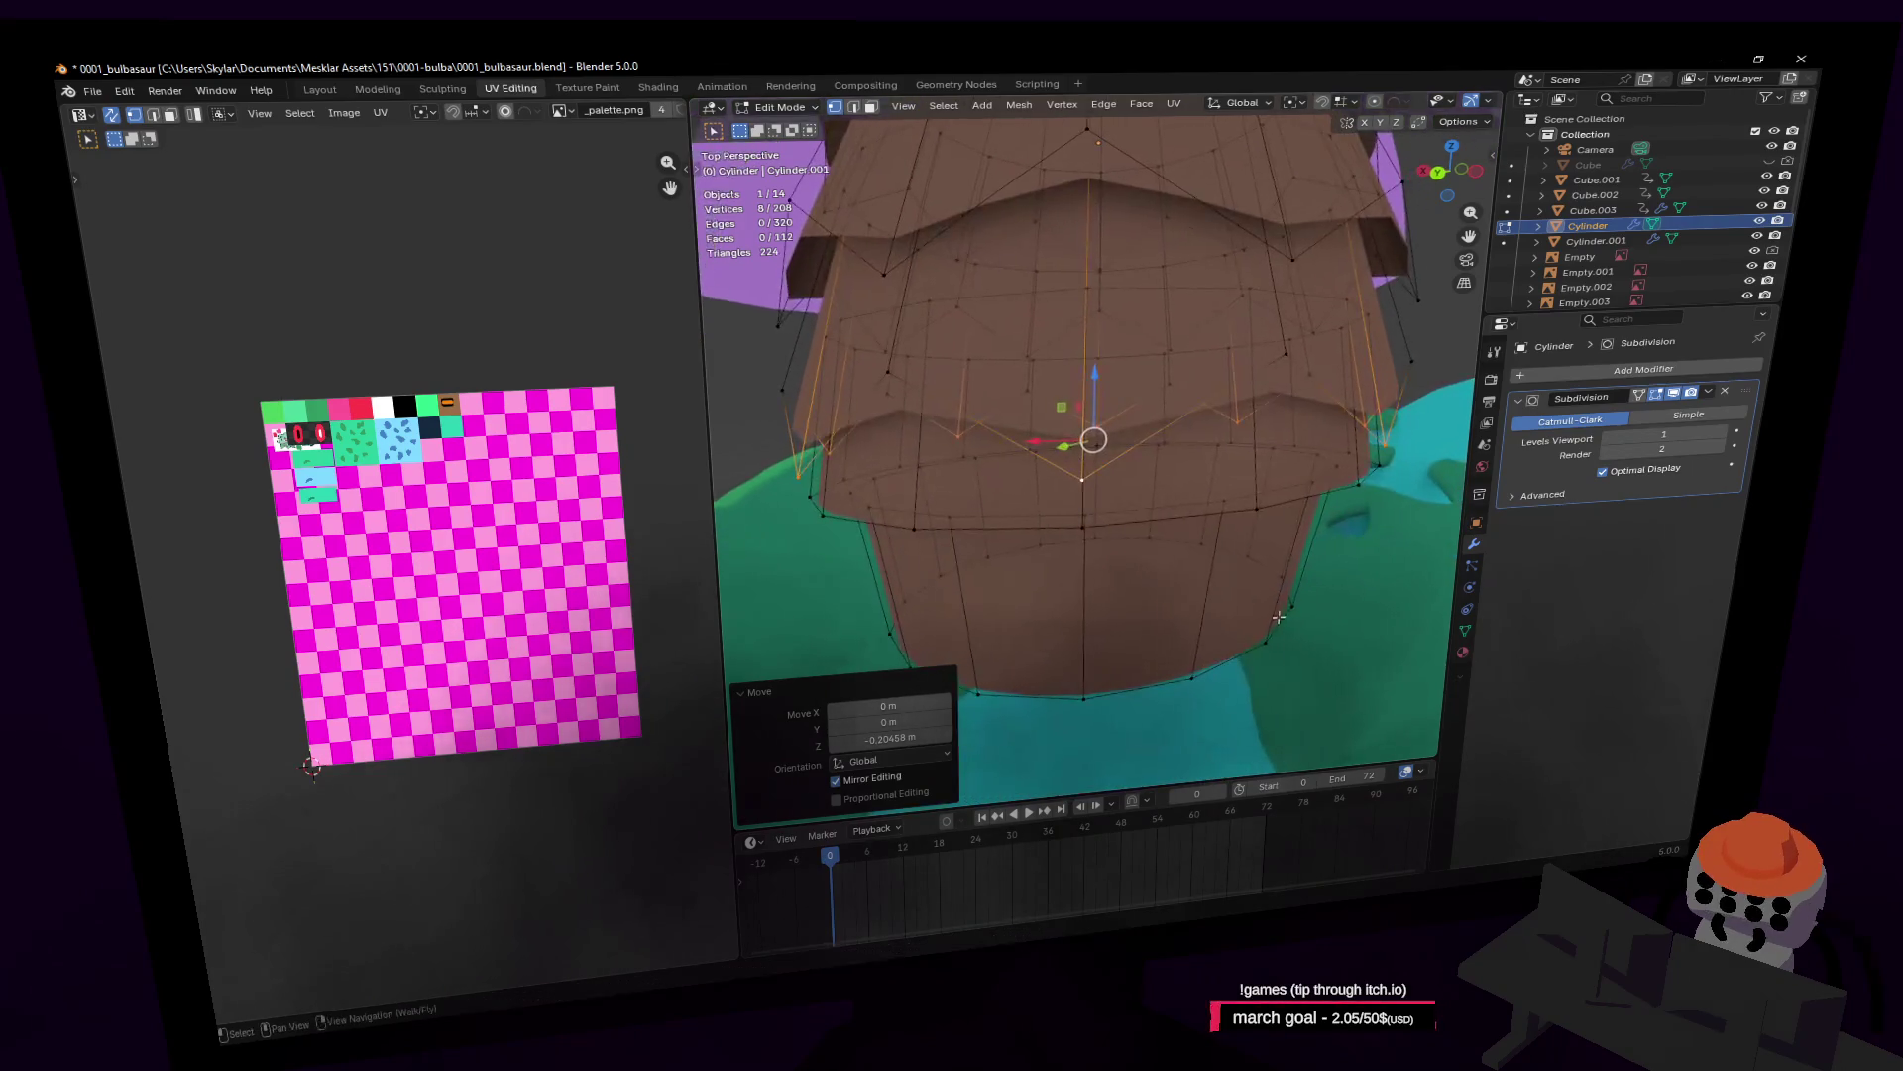
pyautogui.click(1259, 506)
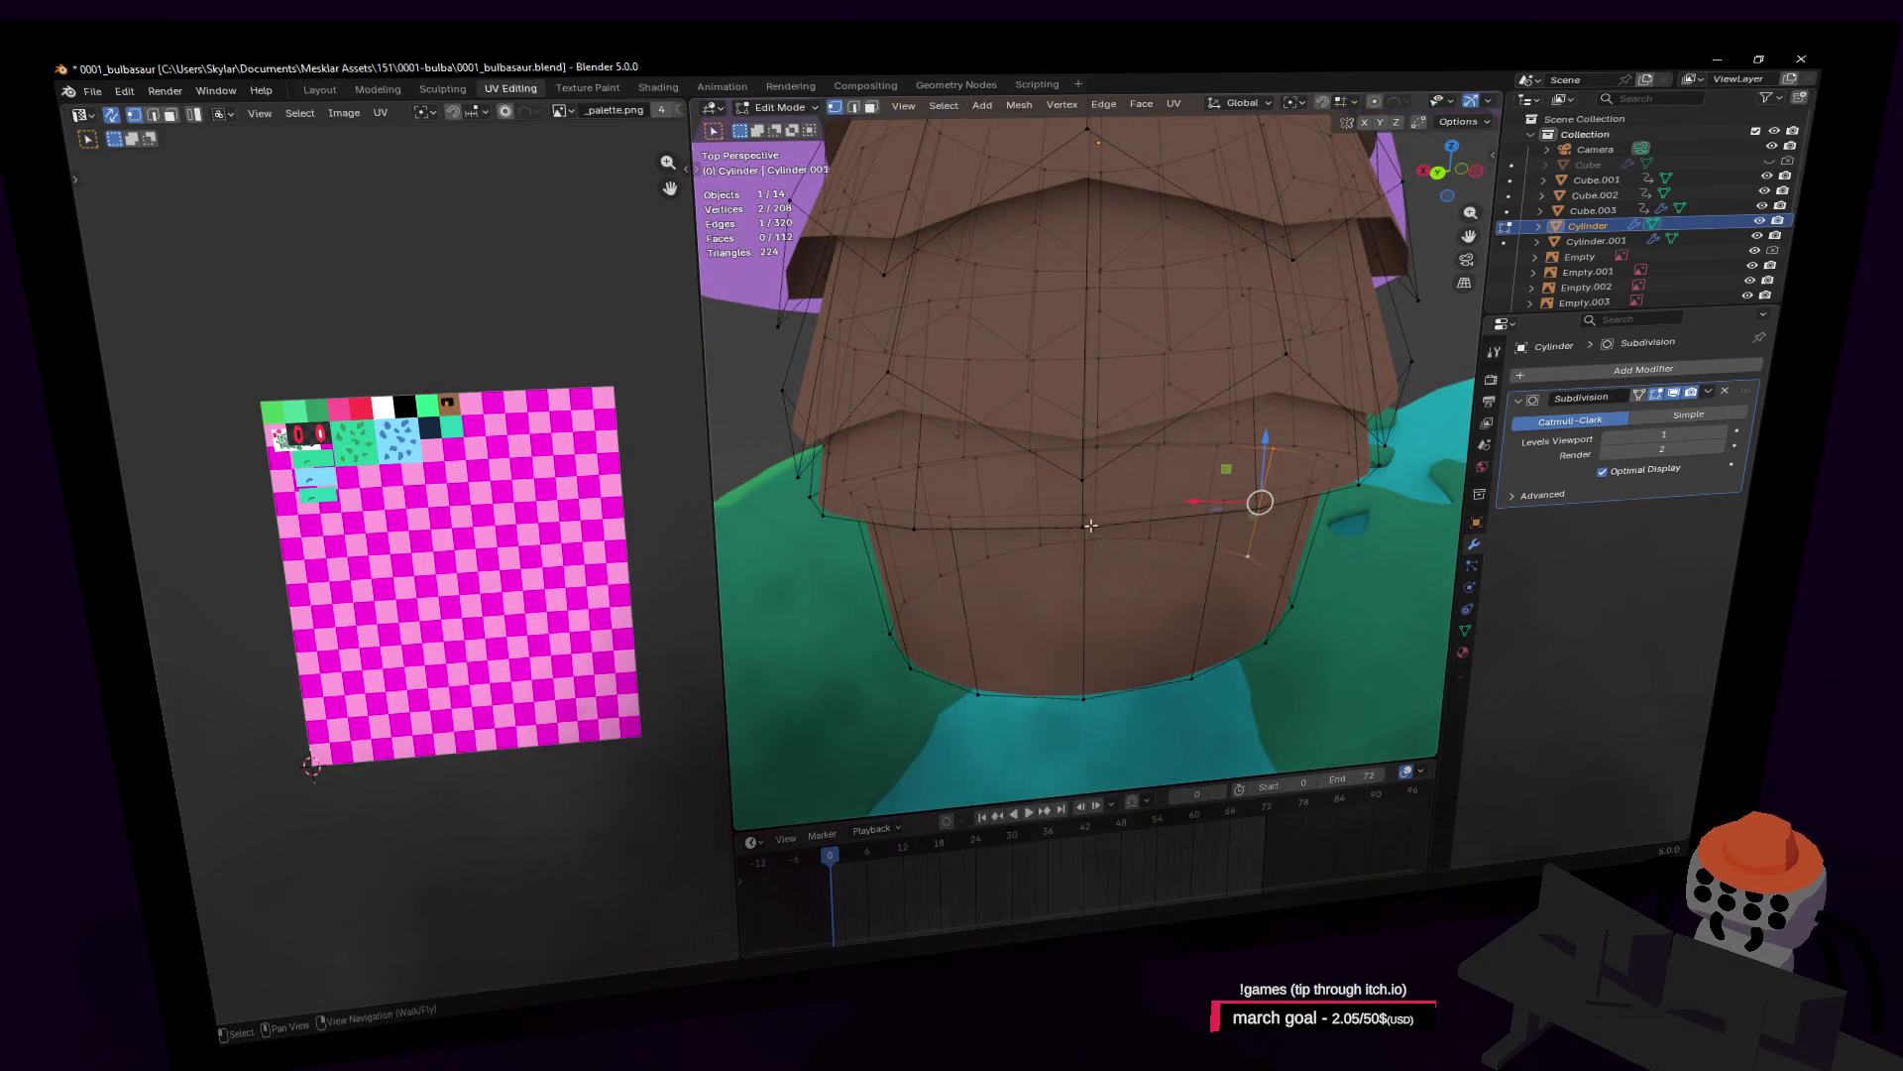
pyautogui.keyDown('alt'); pyautogui.click(912, 526); pyautogui.keyUp('alt')
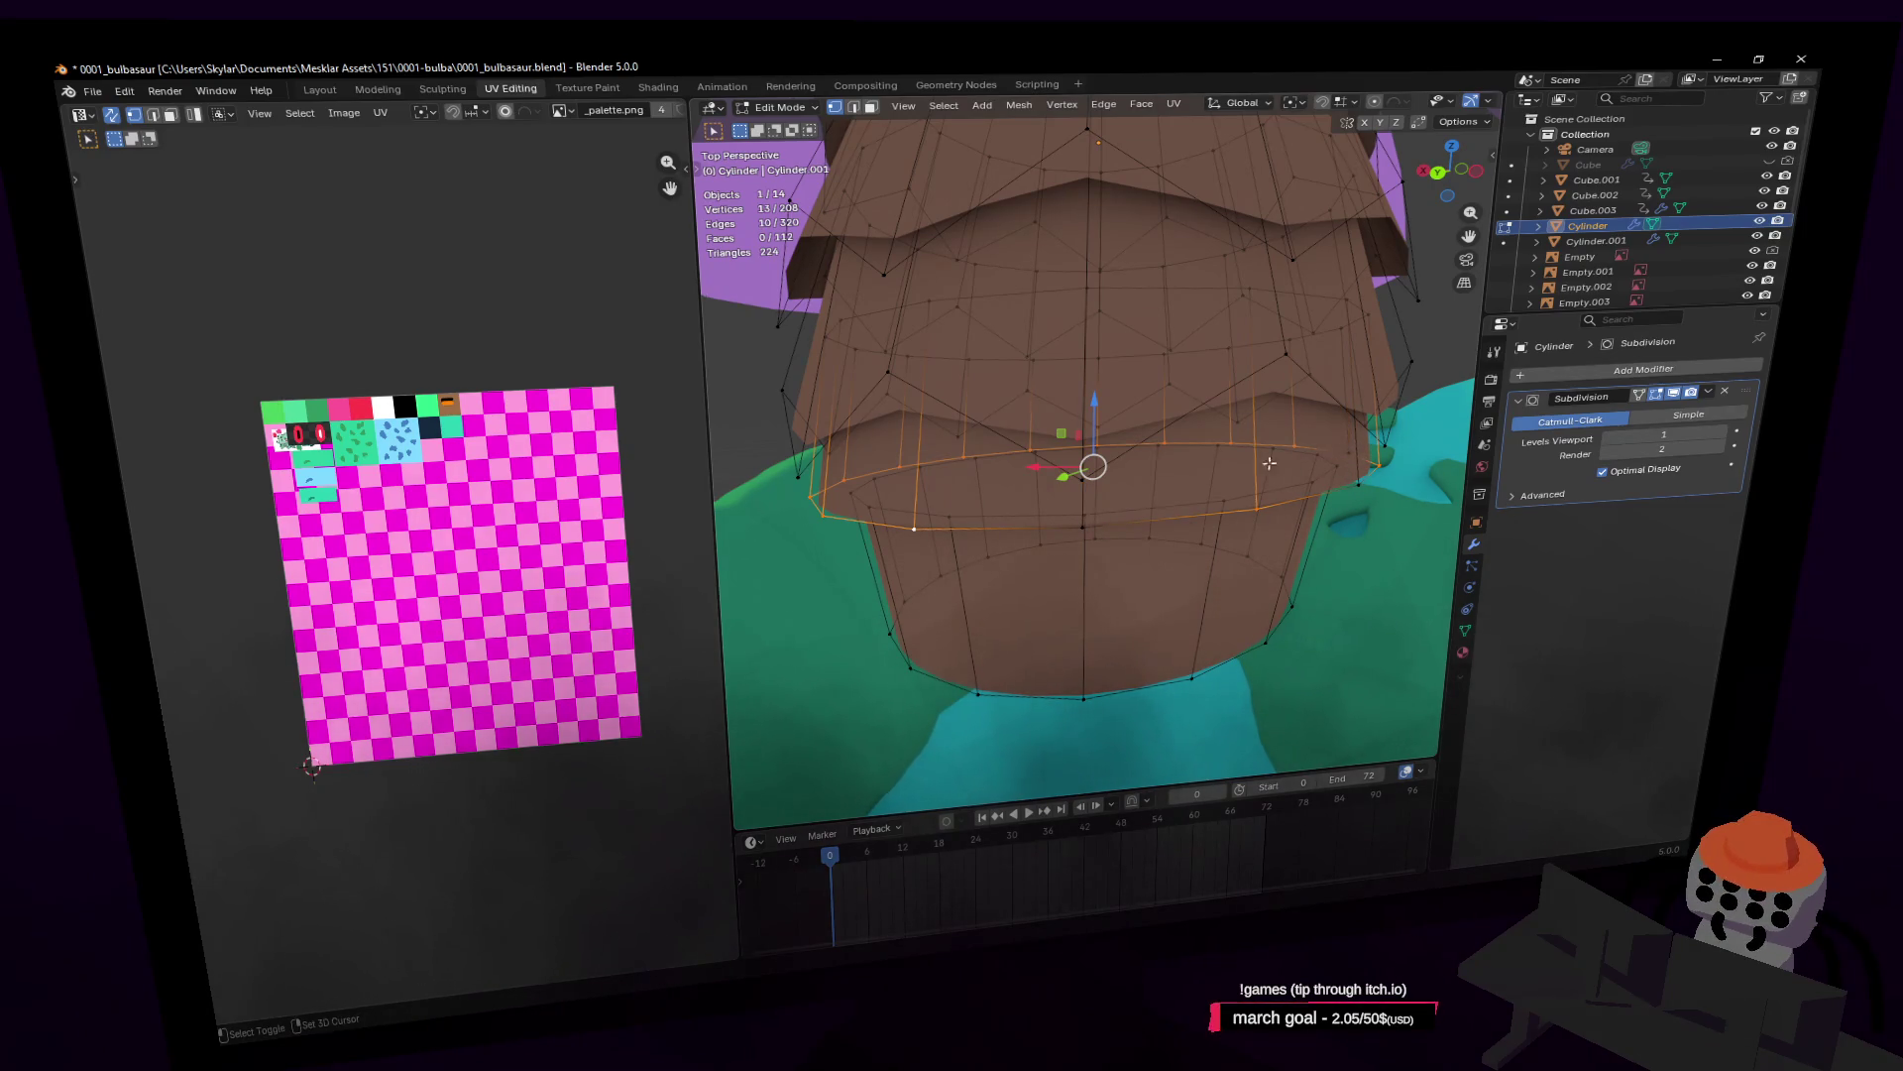
# Step: Deselect several alternating vertices from the next trunk ring
pyautogui.keyDown('shift'); pyautogui.click(1099, 444); pyautogui.keyUp('shift')
pyautogui.keyDown('shift'); pyautogui.click(1136, 482); pyautogui.keyUp('shift')
pyautogui.moveTo(1136, 483); pyautogui.dragTo(1145, 453, button='middle')
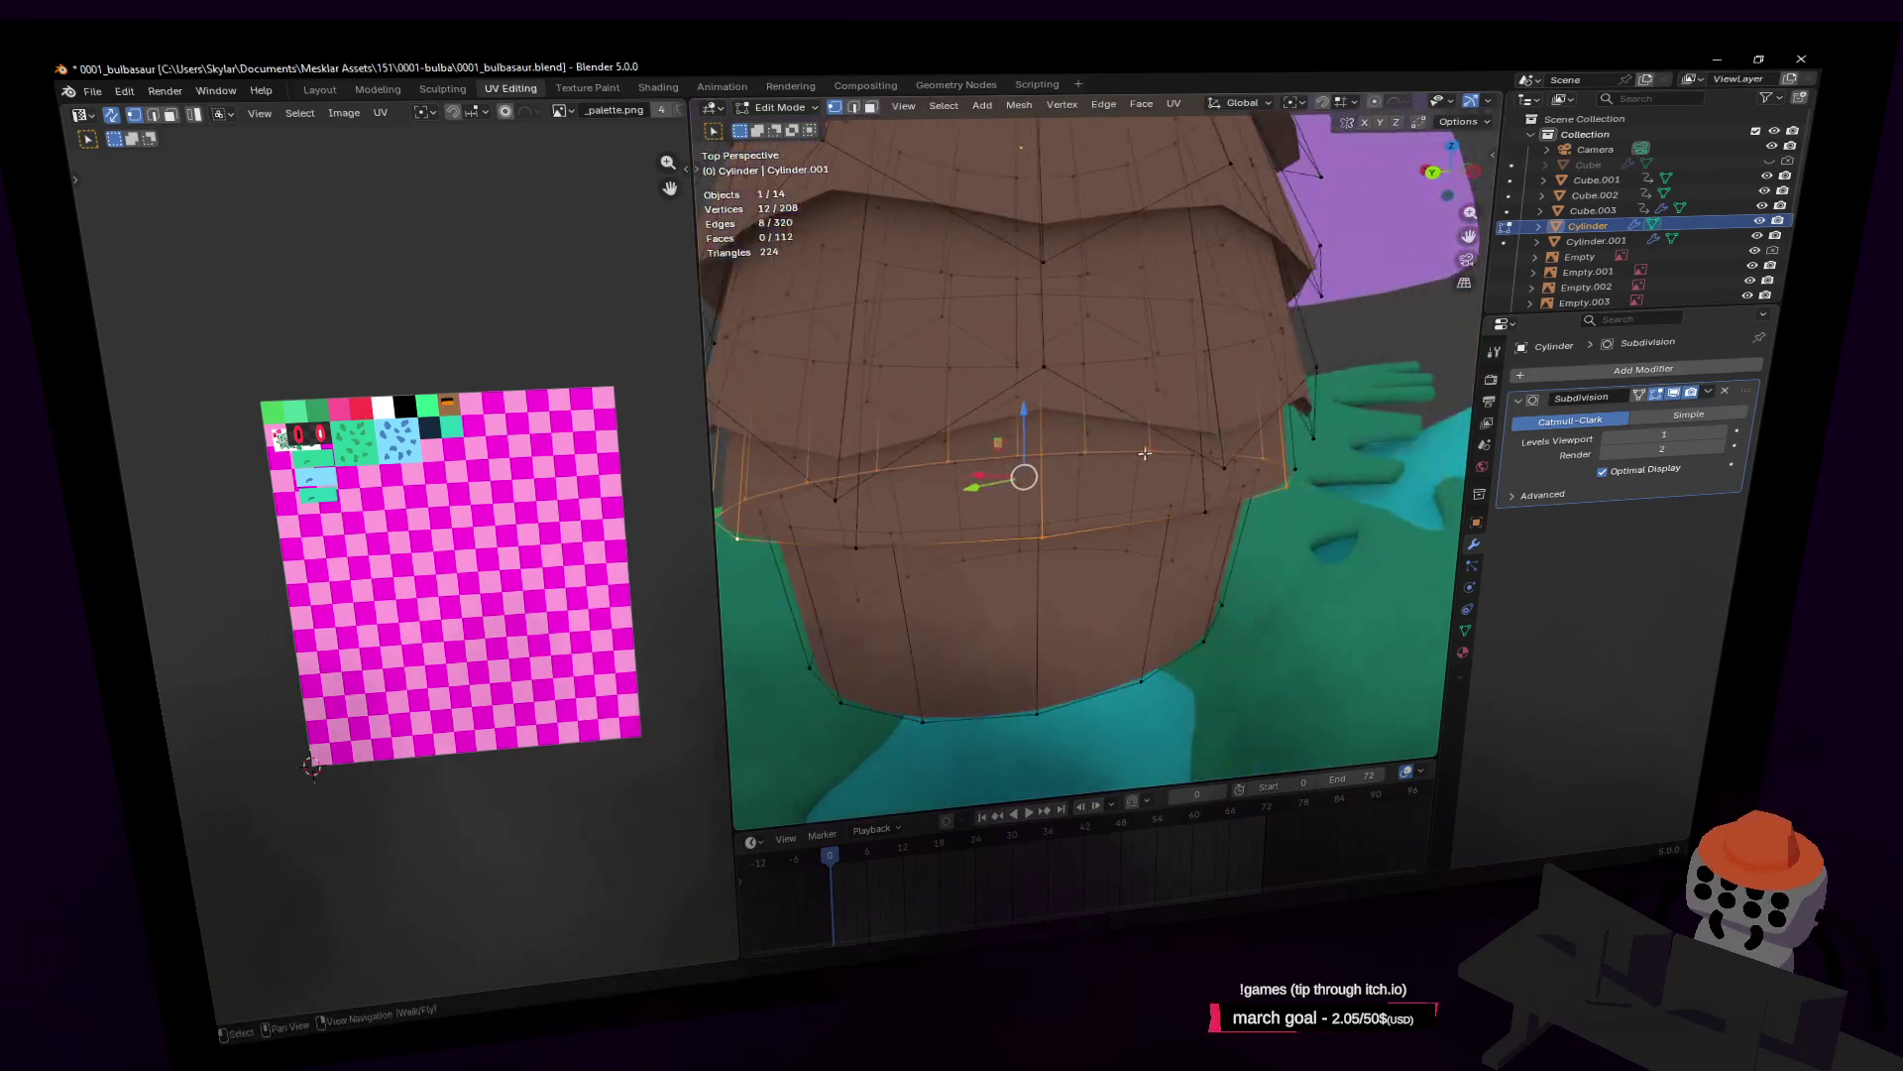
pyautogui.keyDown('shift'); pyautogui.click(1083, 444); pyautogui.keyUp('shift')
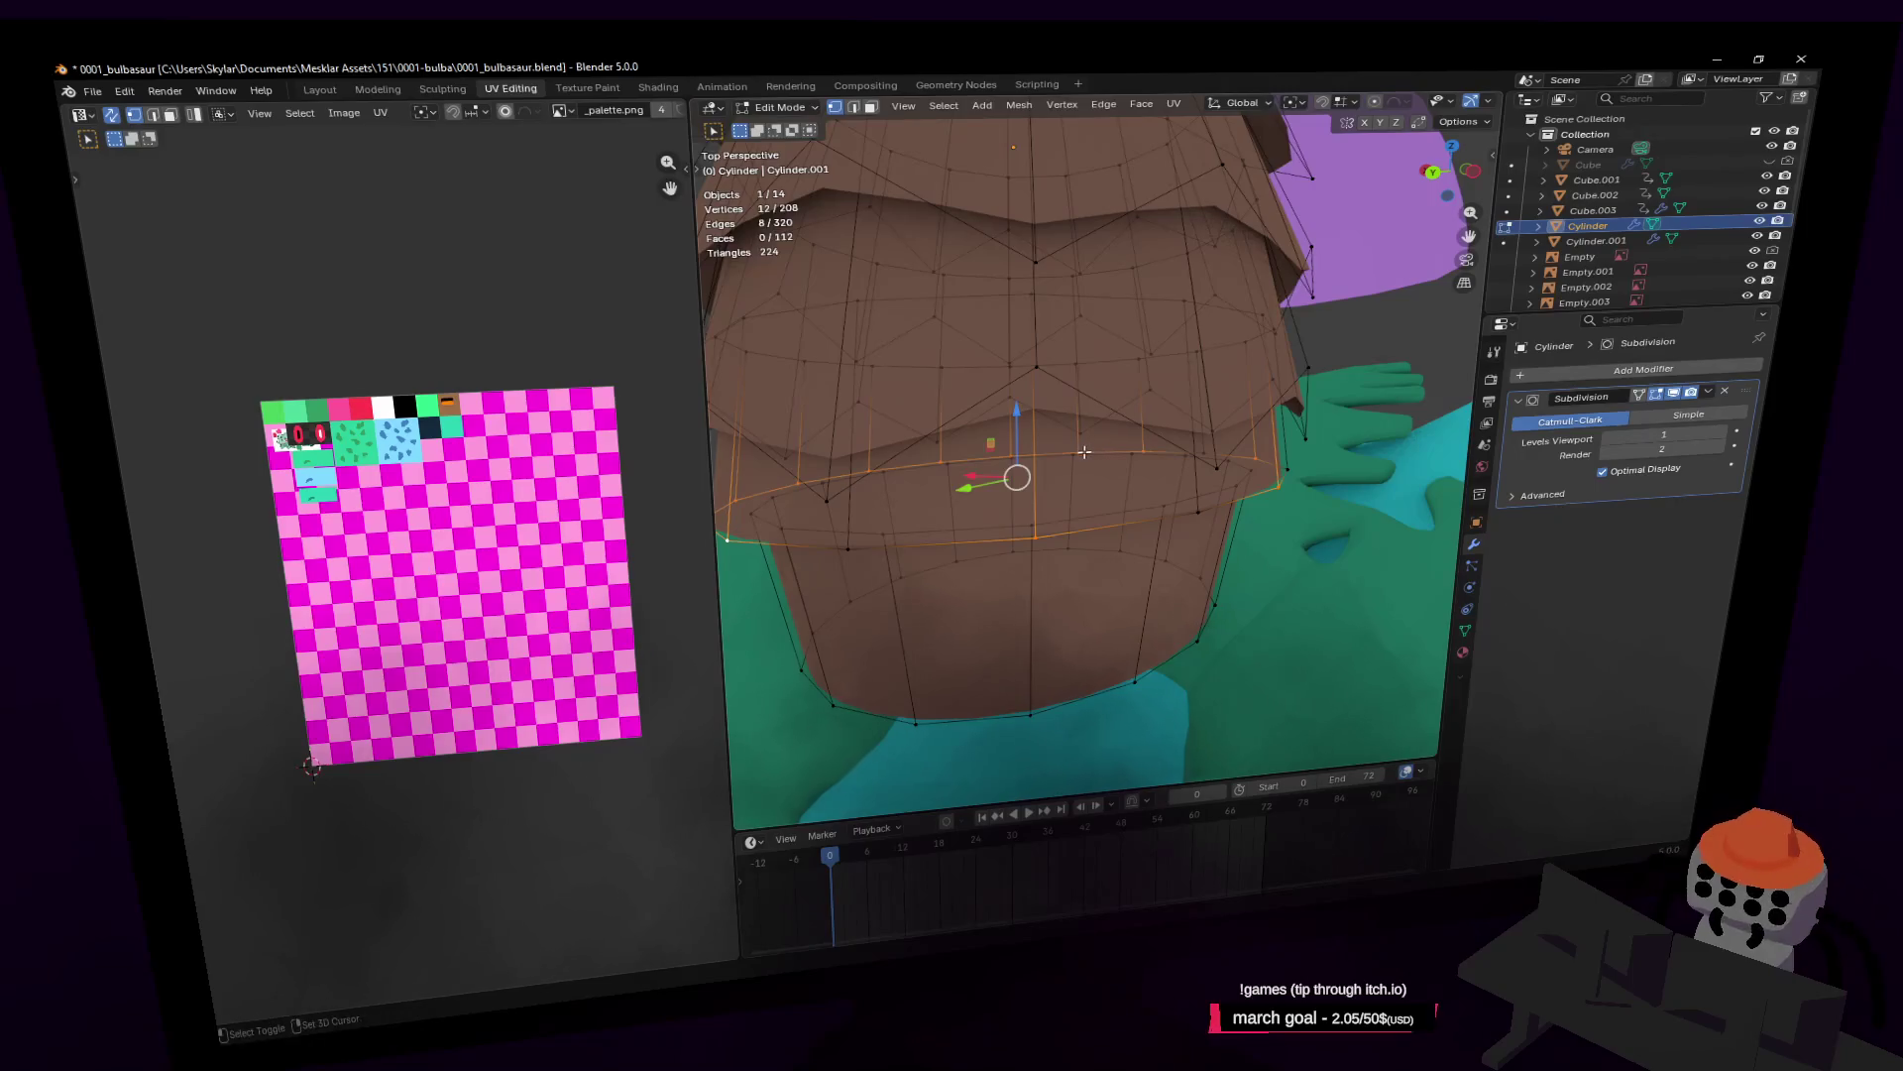
pyautogui.hotkey('shift', '`')
pyautogui.click(1031, 449)
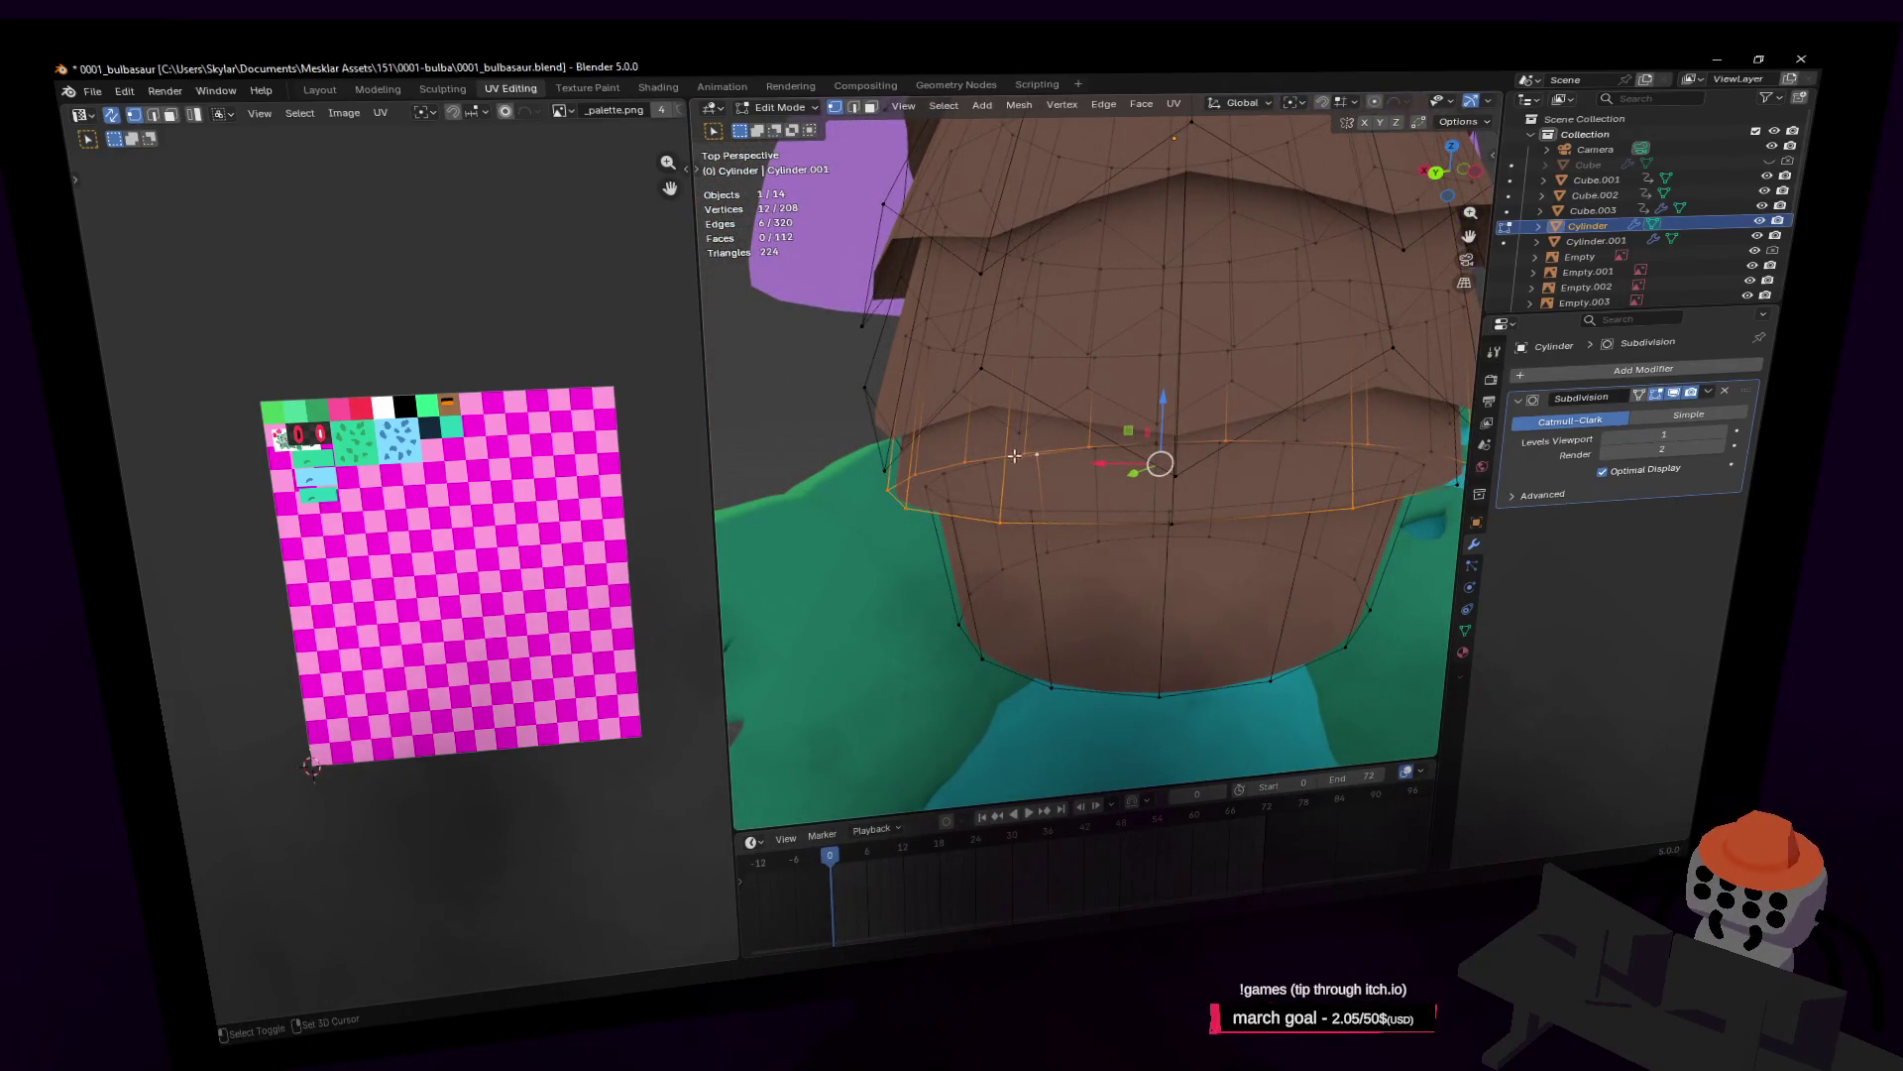
pyautogui.keyDown('shift'); pyautogui.click(1036, 453); pyautogui.keyUp('shift')
pyautogui.keyDown('shift'); pyautogui.click(923, 471); pyautogui.keyUp('shift')
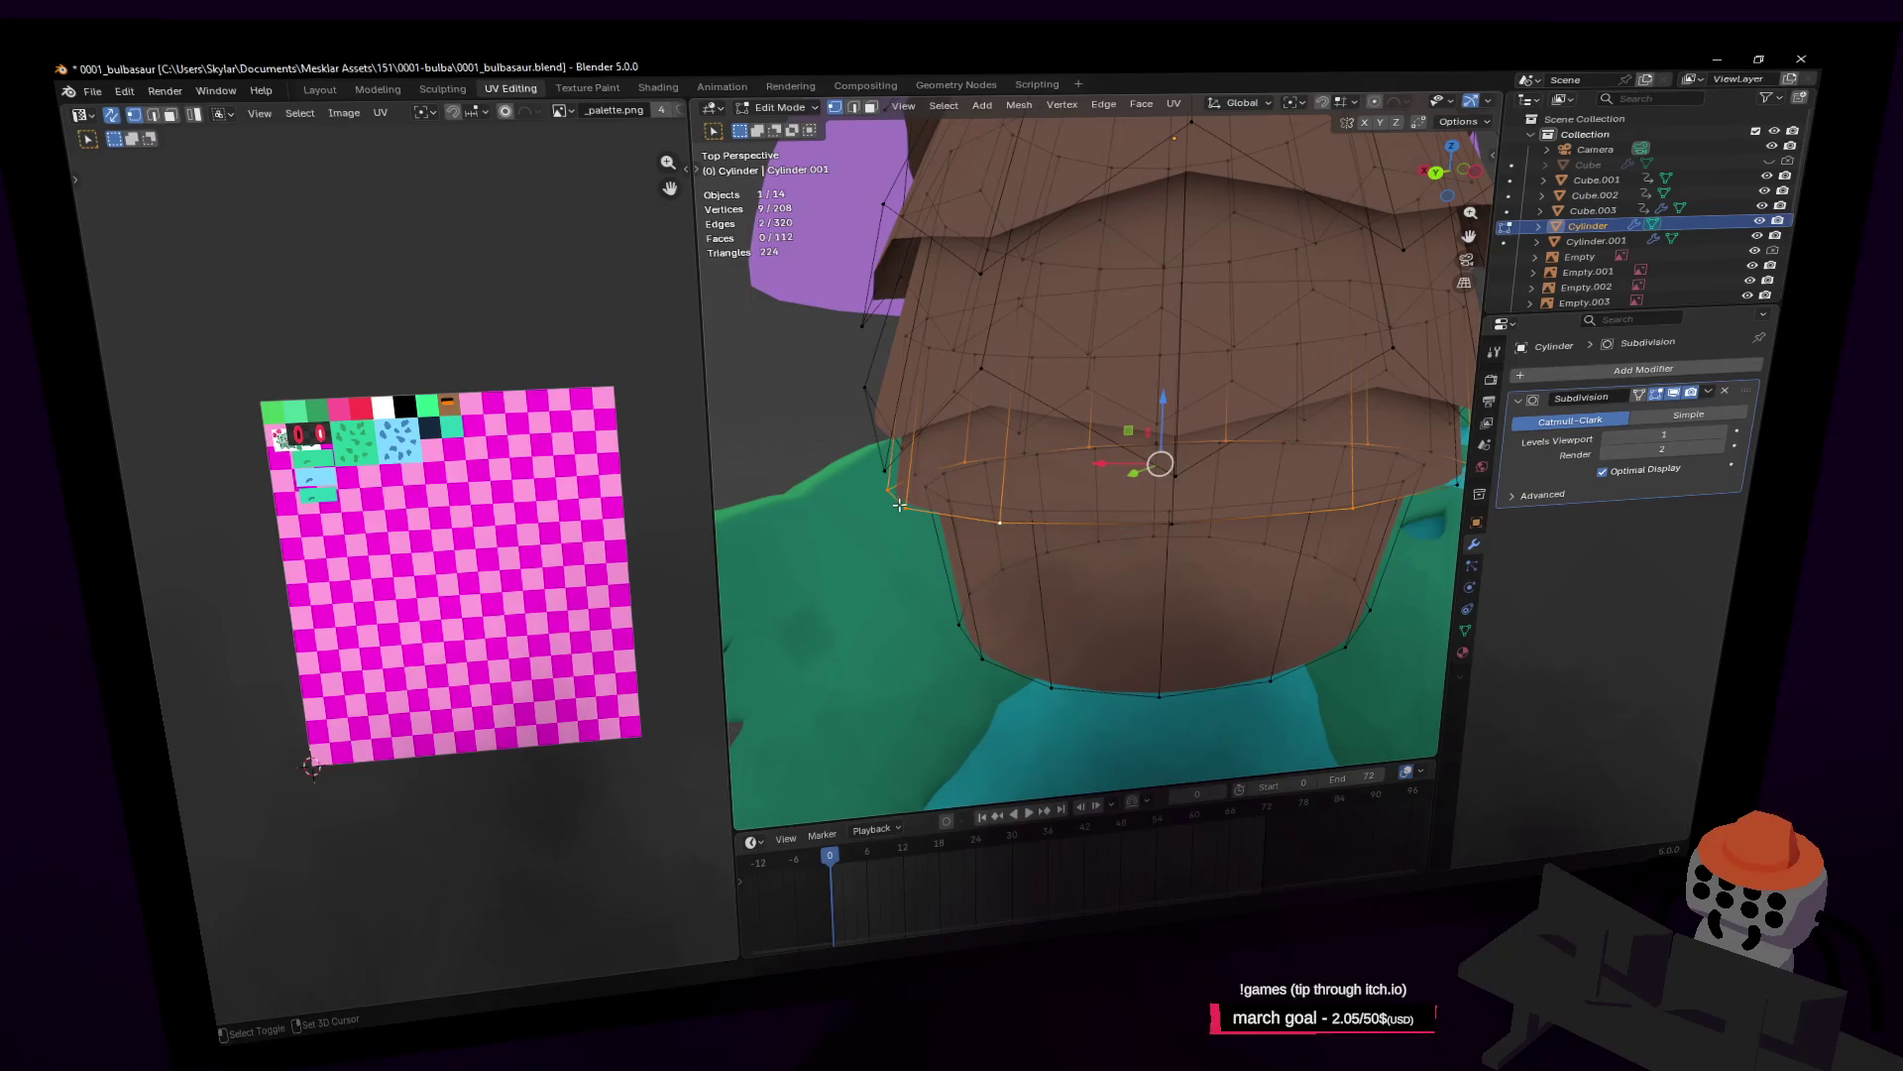
# Step: Lower the remaining ring vertices along Z and return to Object Mode to review the trunk
pyautogui.press('g')
pyautogui.press('z')
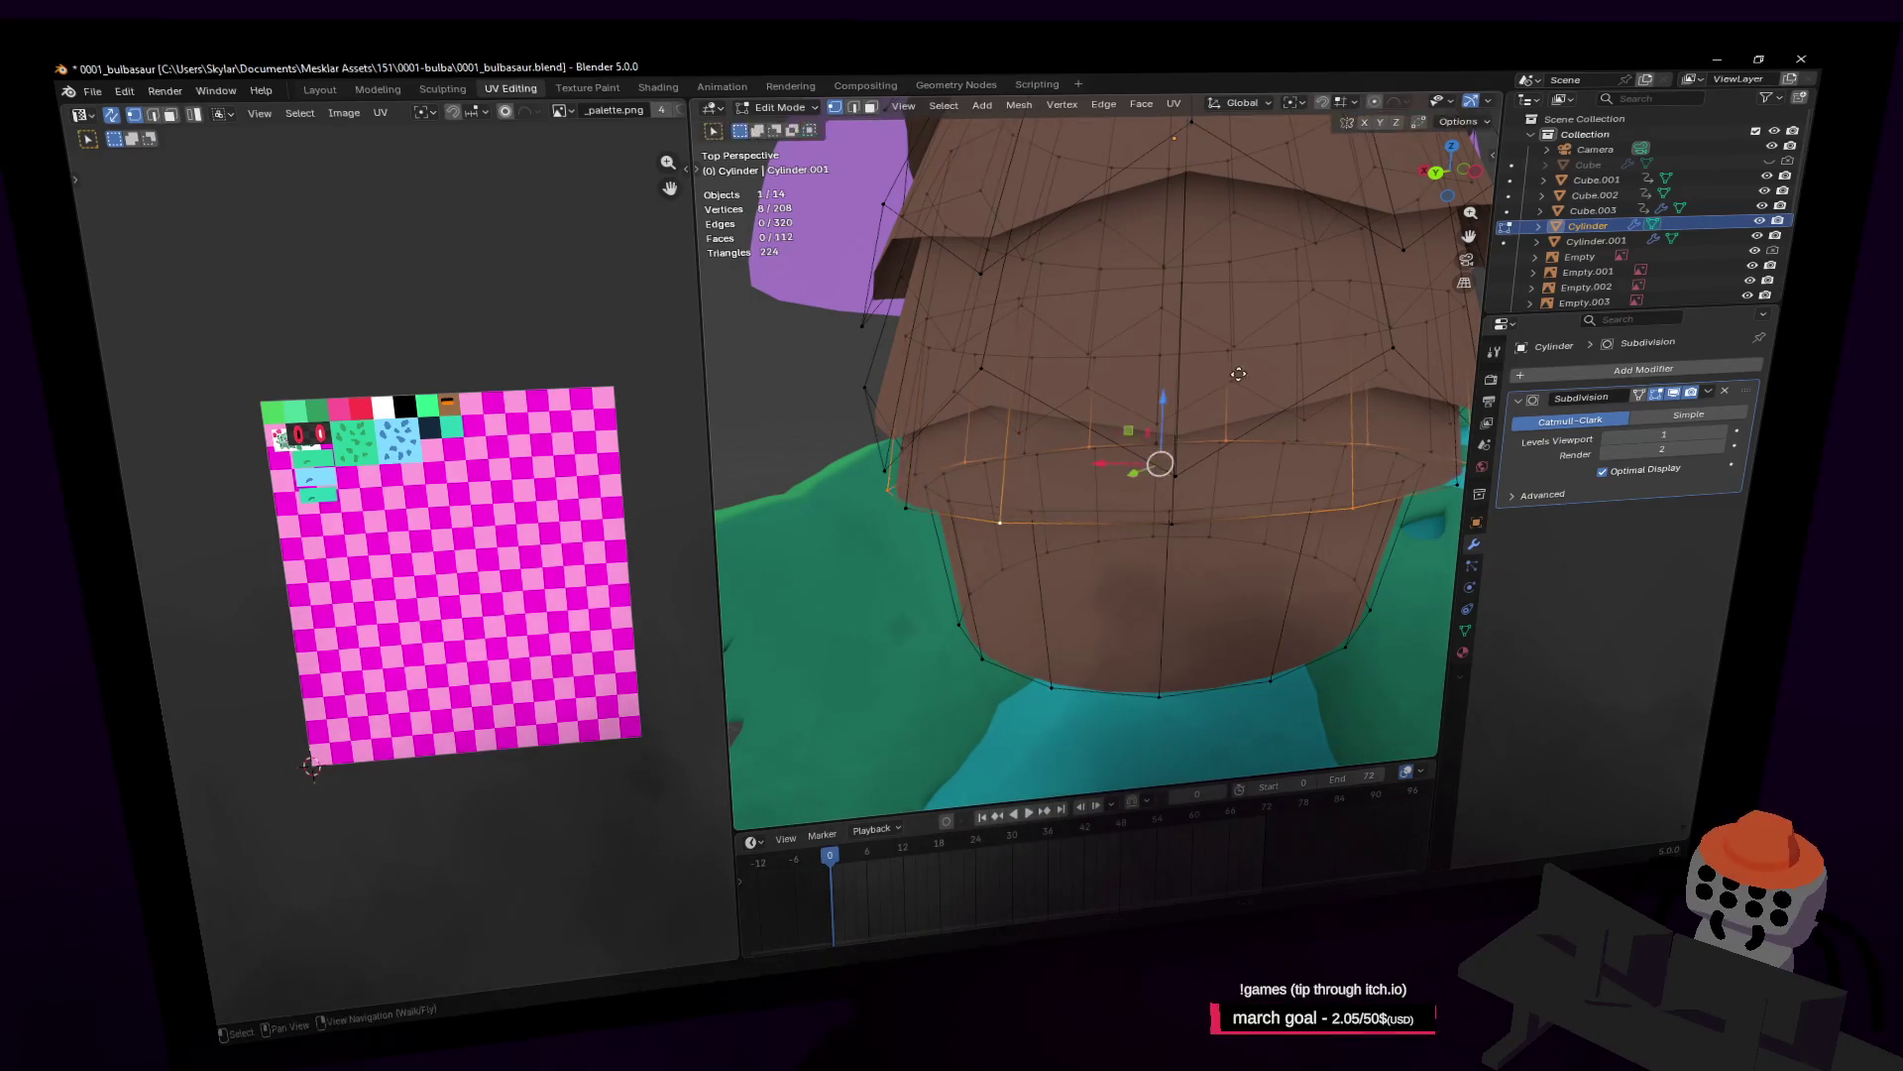
pyautogui.click(1255, 419)
pyautogui.press('Tab')
pyautogui.hotkey('shift', '`')
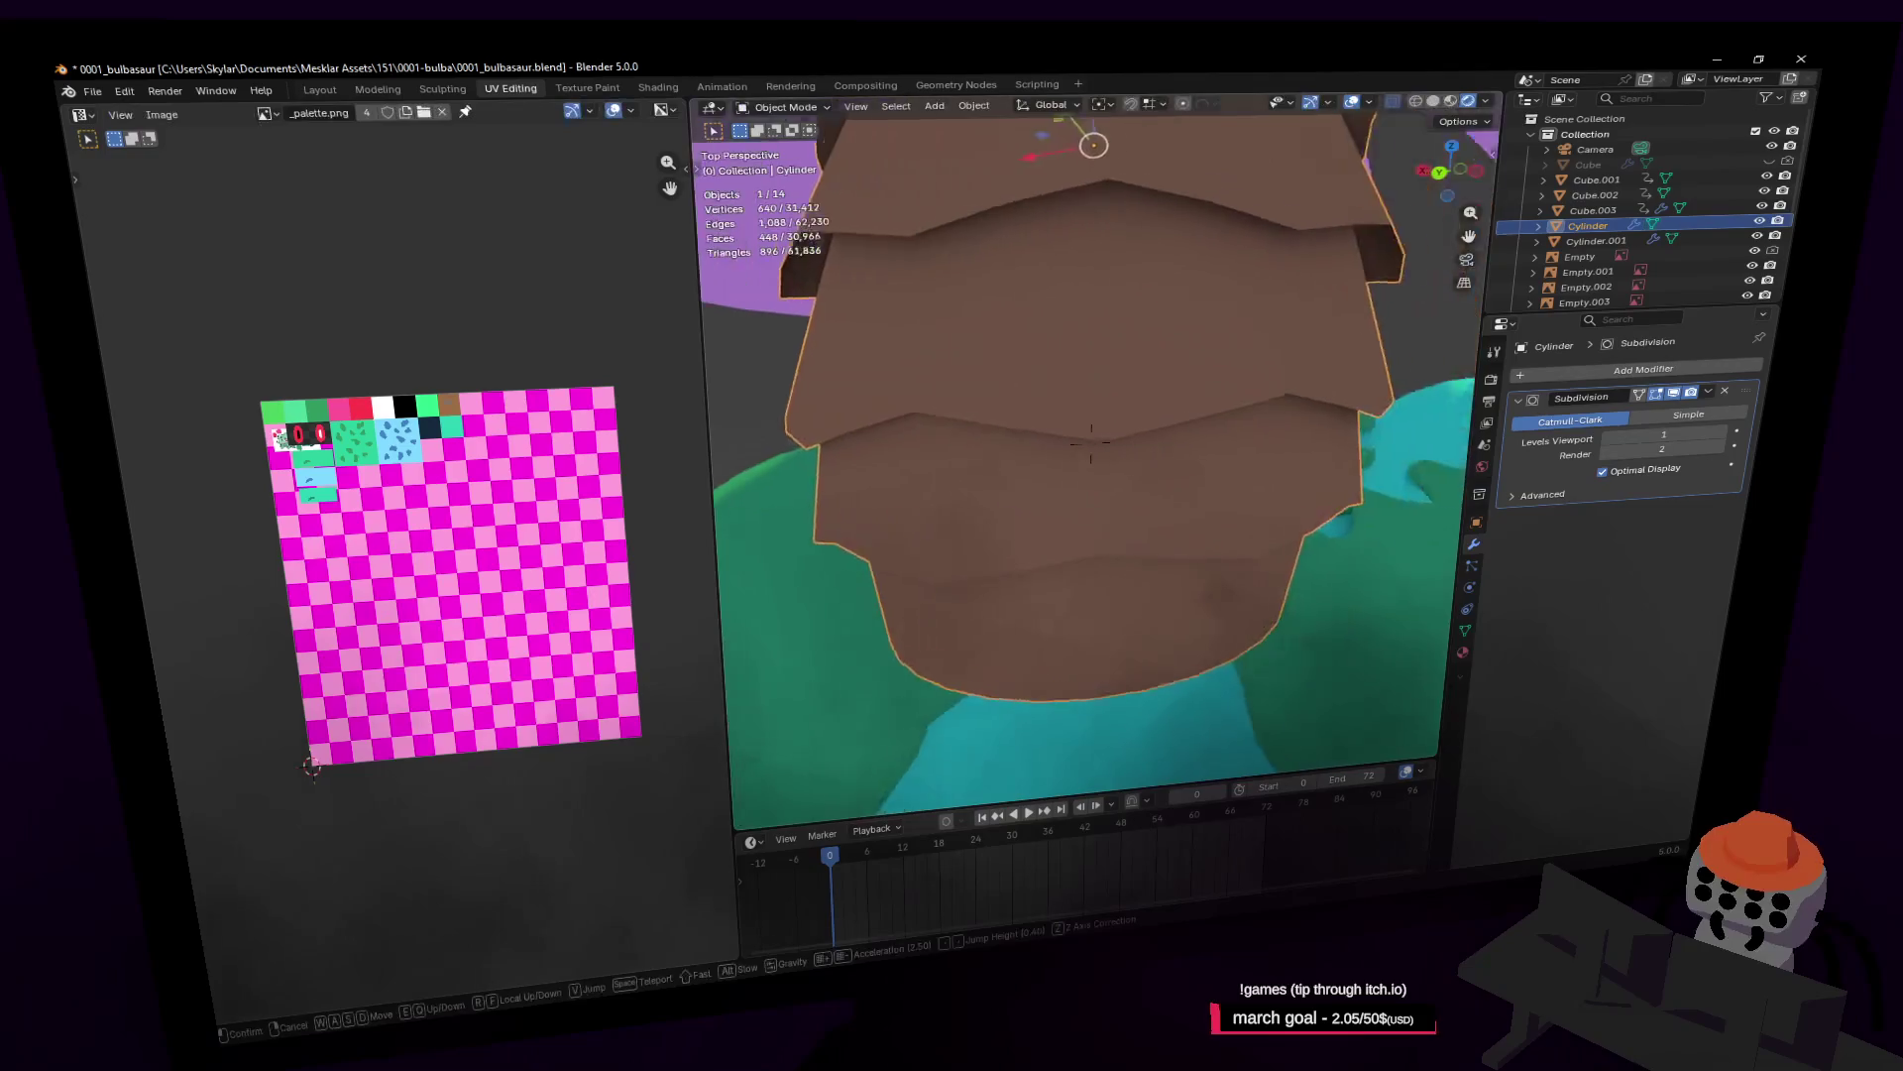
pyautogui.press('s')
pyautogui.press('w')
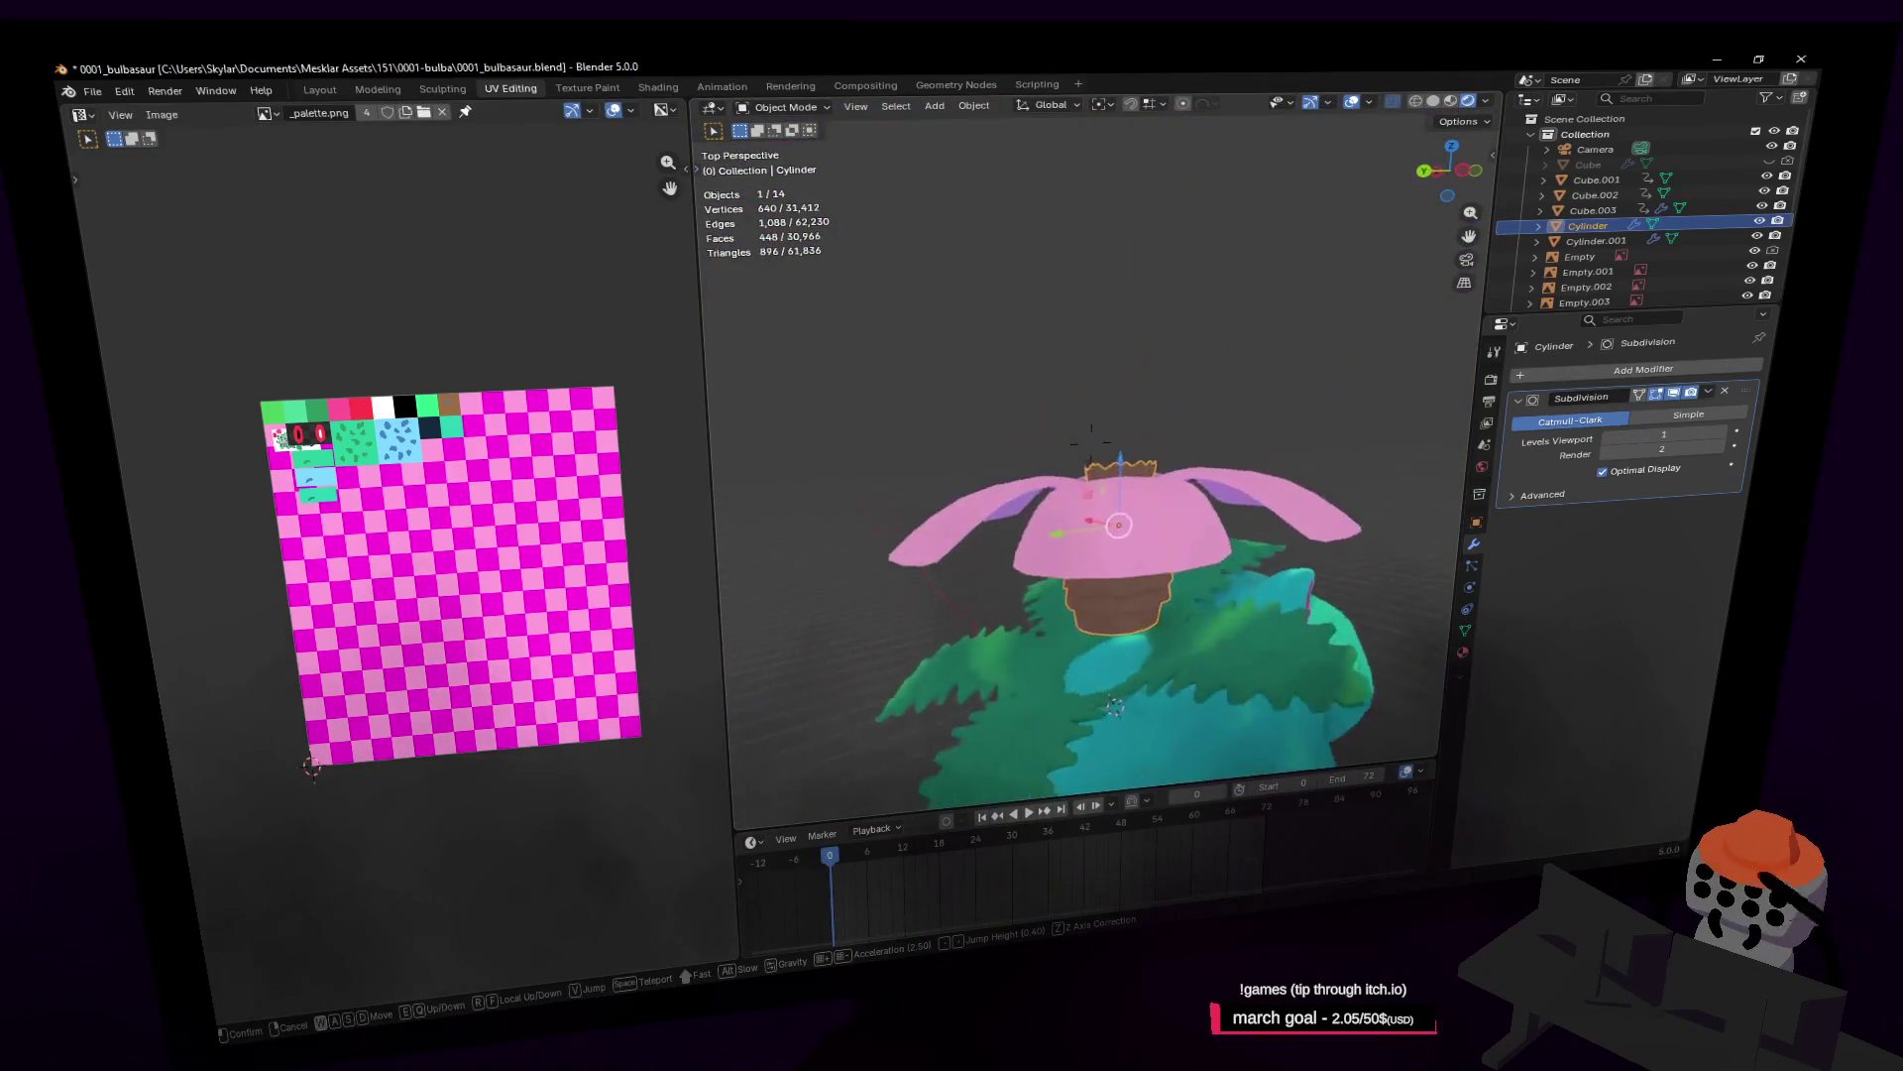
pyautogui.press('s')
pyautogui.press('w')
pyautogui.click(1153, 437)
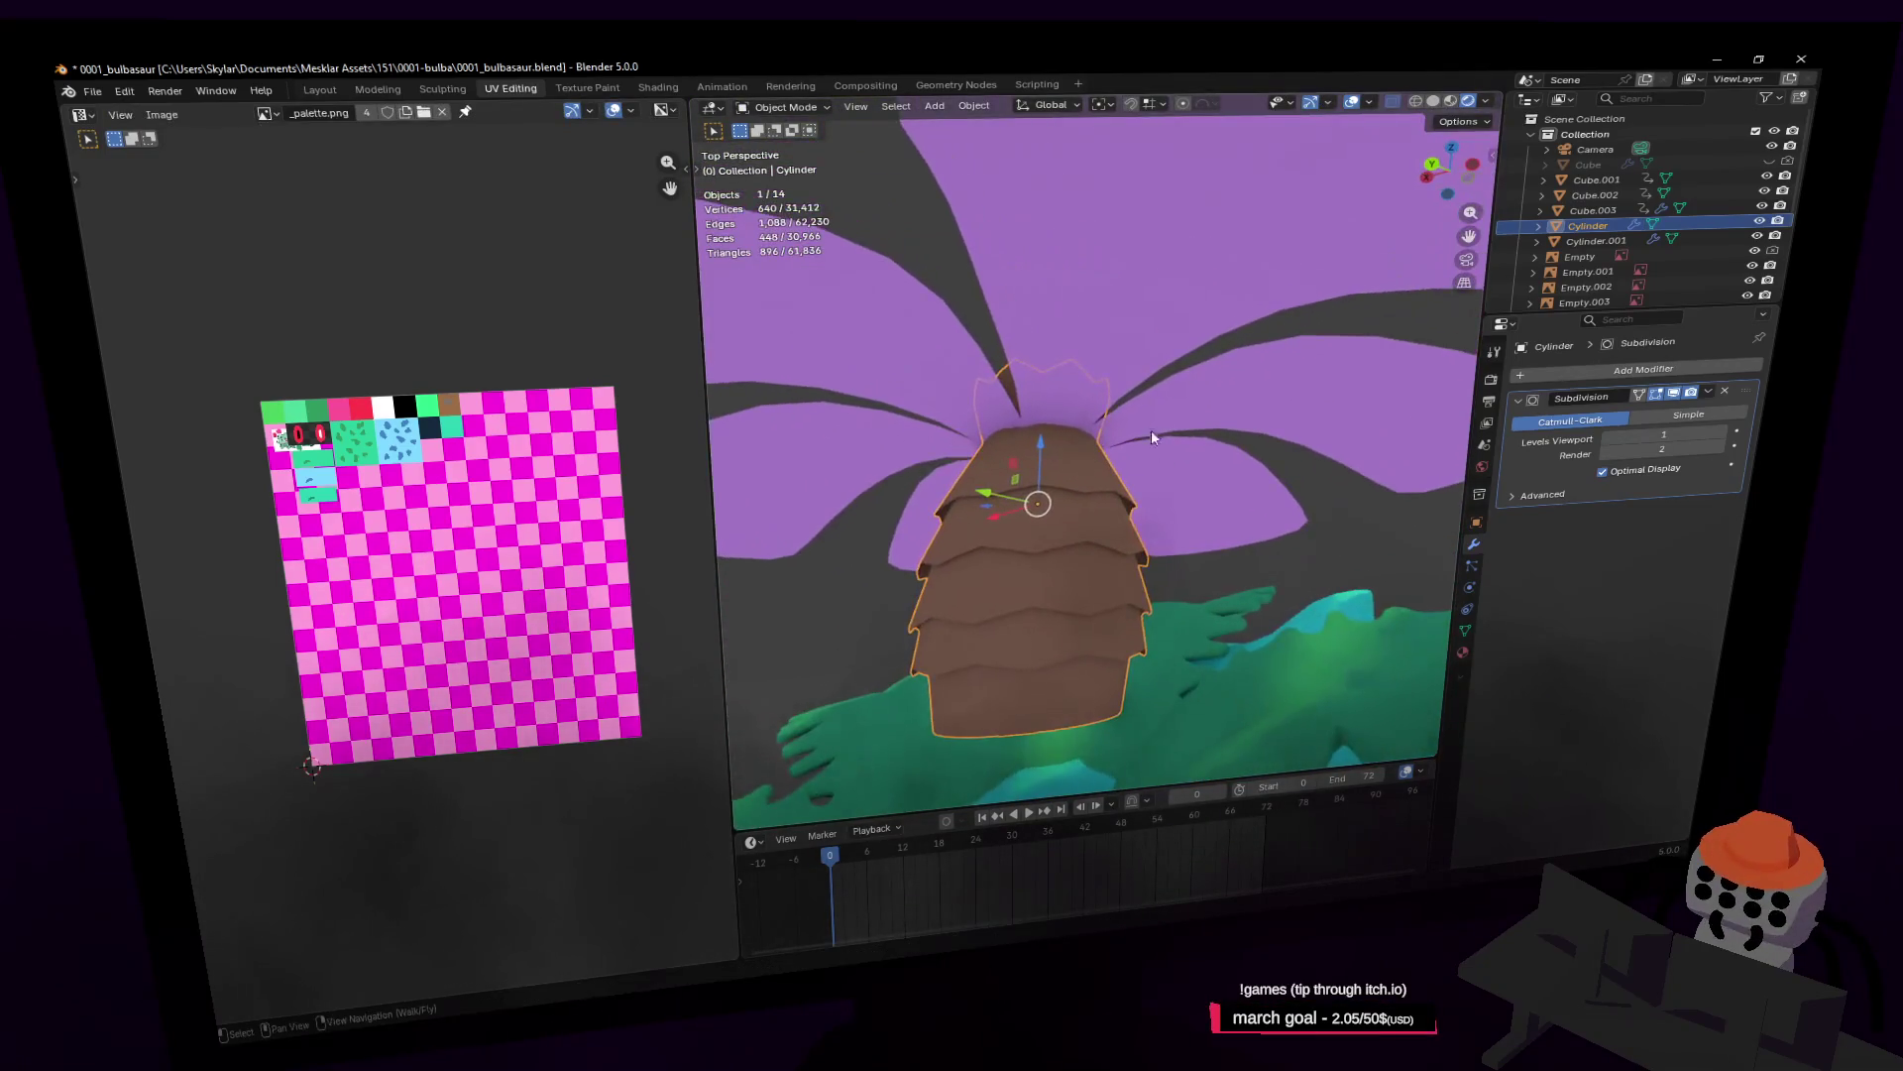
# Step: Select the pink petals object (Cylinder.001) and add a Solidify modifier
pyautogui.press('s')
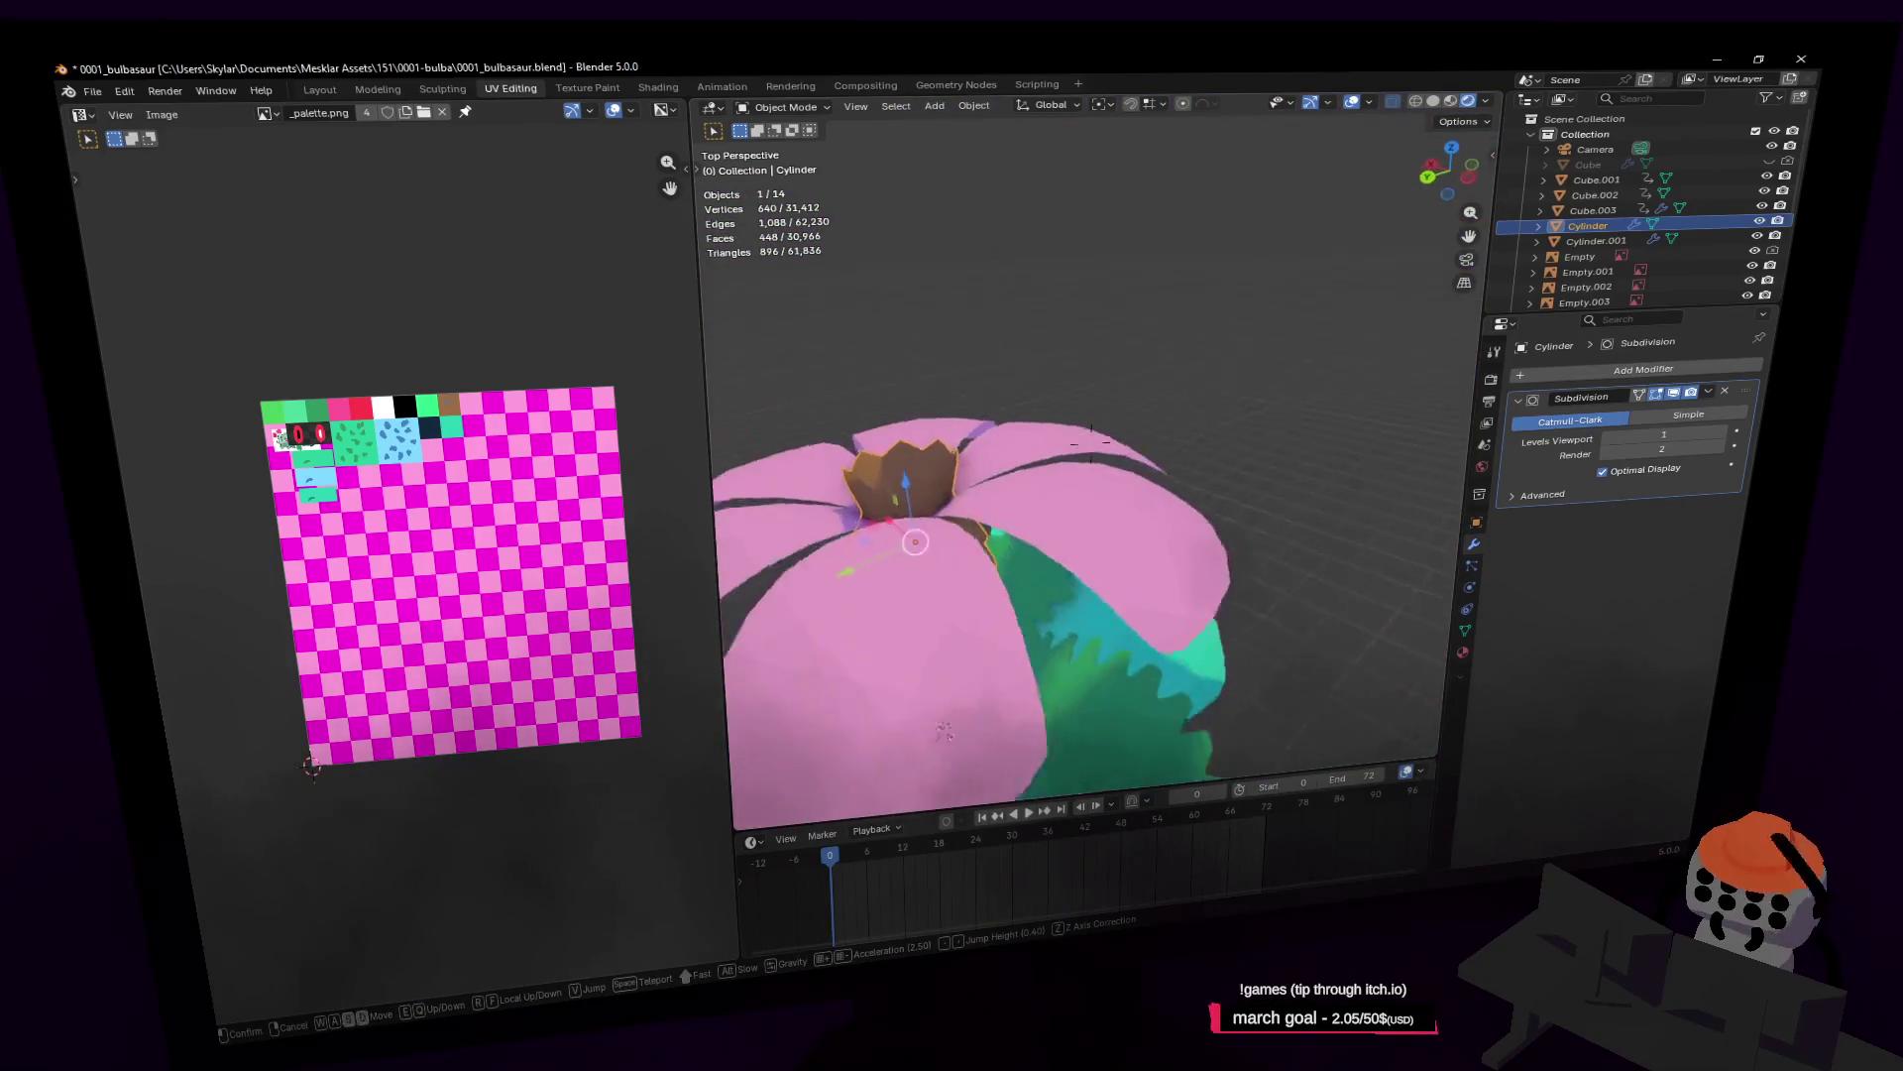
pyautogui.click(1114, 421)
pyautogui.click(1117, 421)
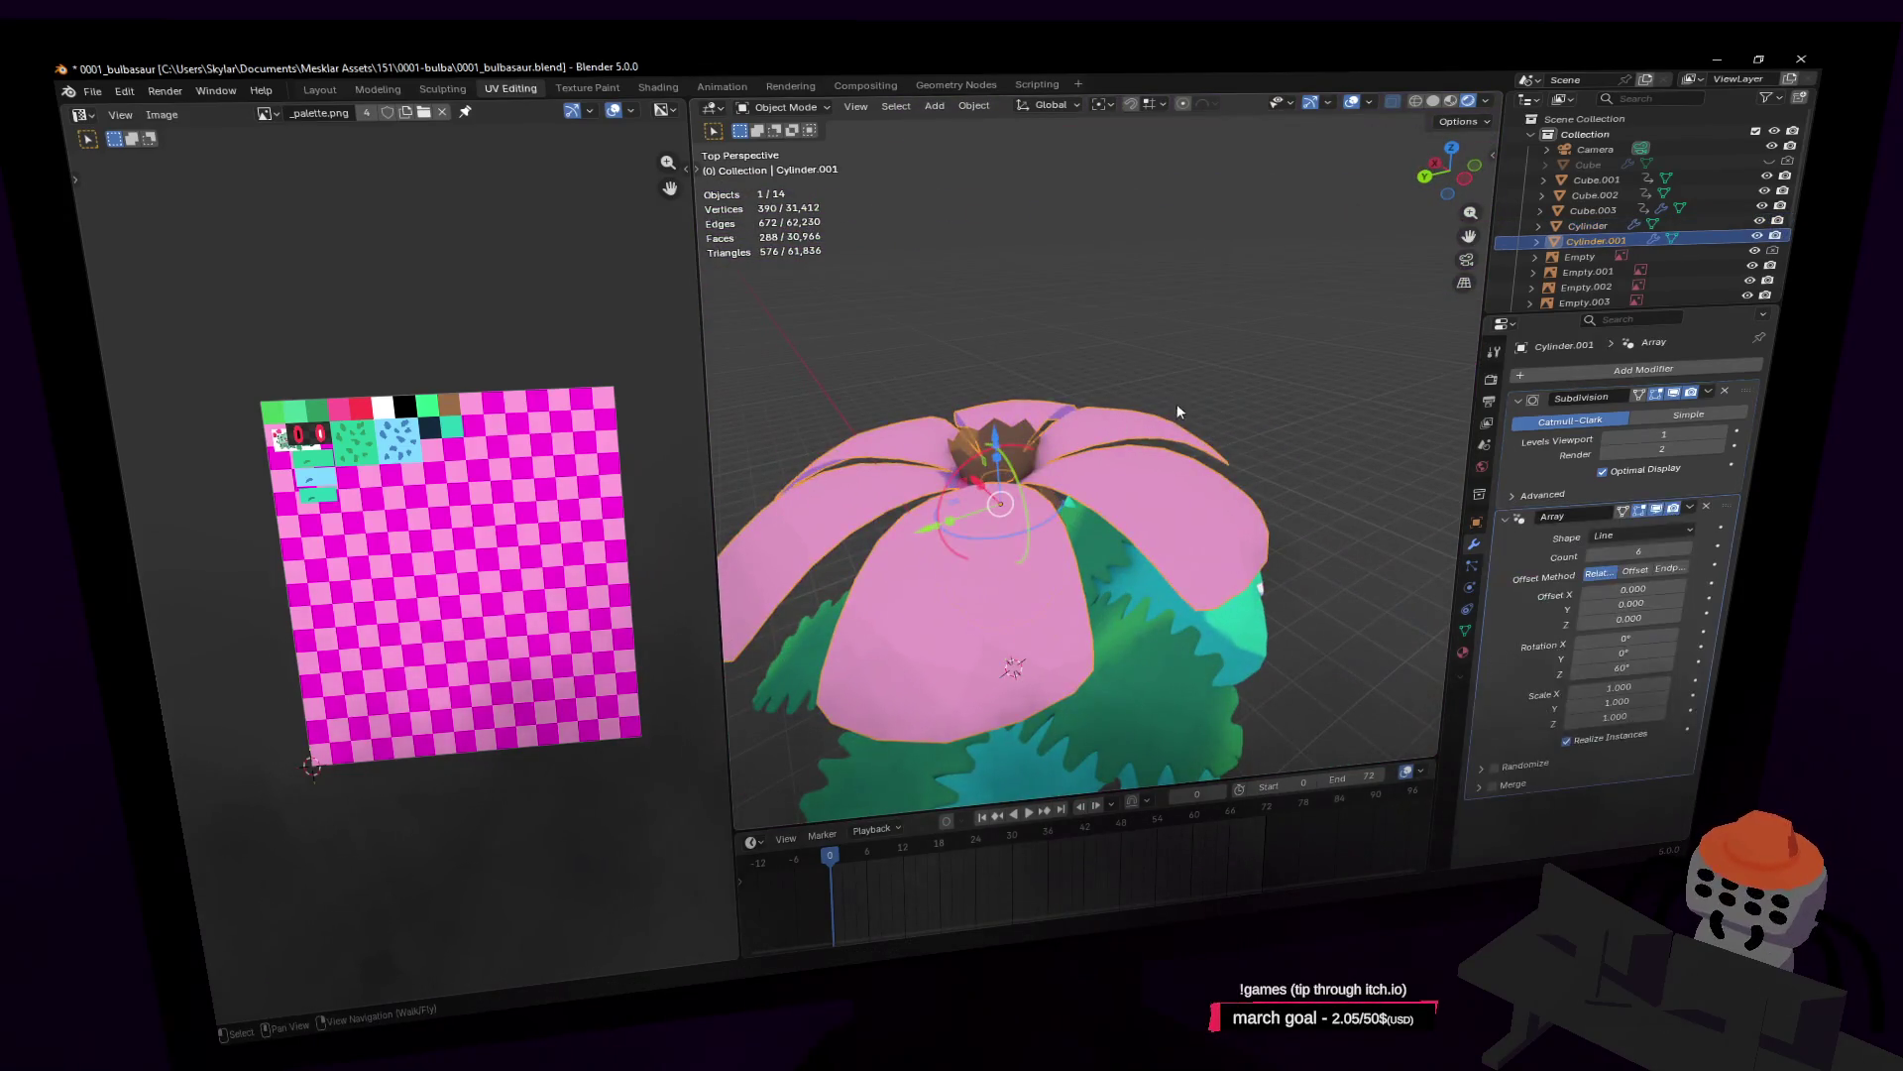
pyautogui.click(1646, 370)
pyautogui.write('solid')
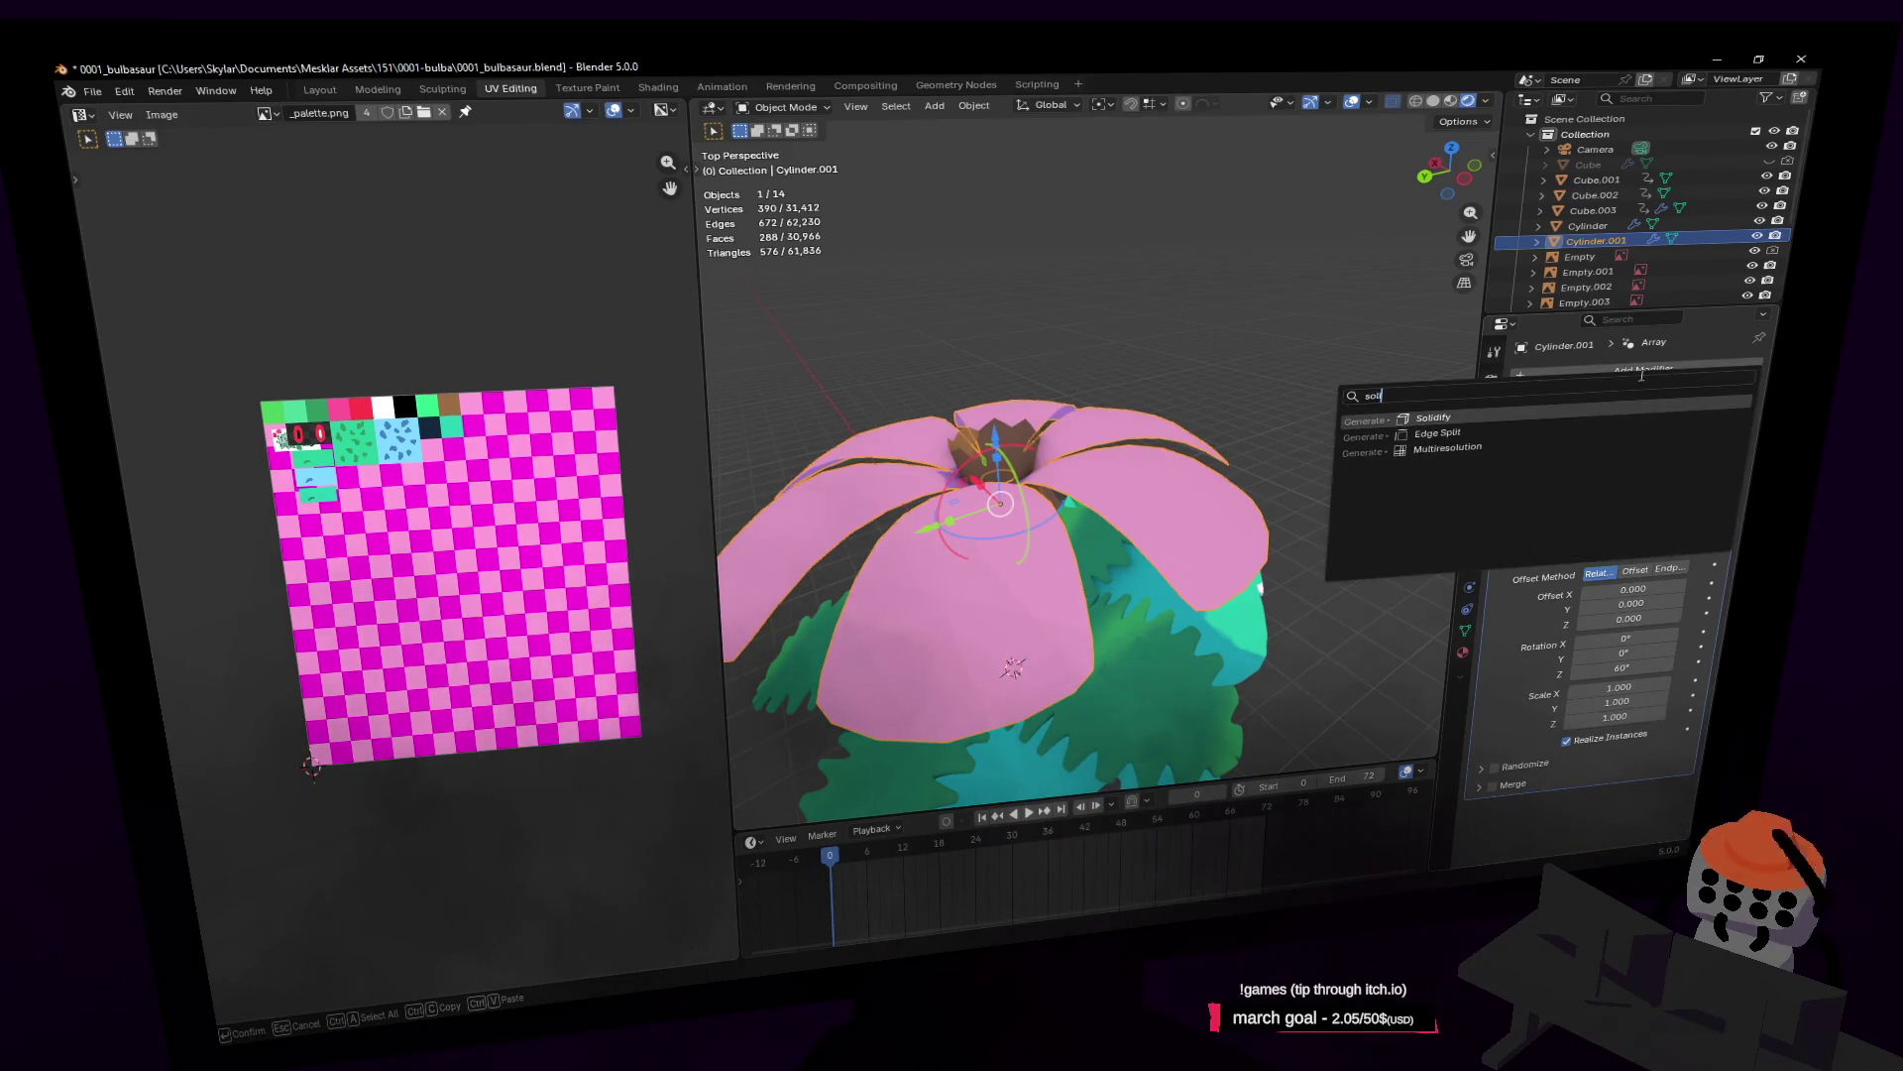
pyautogui.press('Return')
# Step: Set the Solidify thickness to 0.05 m and view the thickened petals
pyautogui.hotkey('shift', '`')
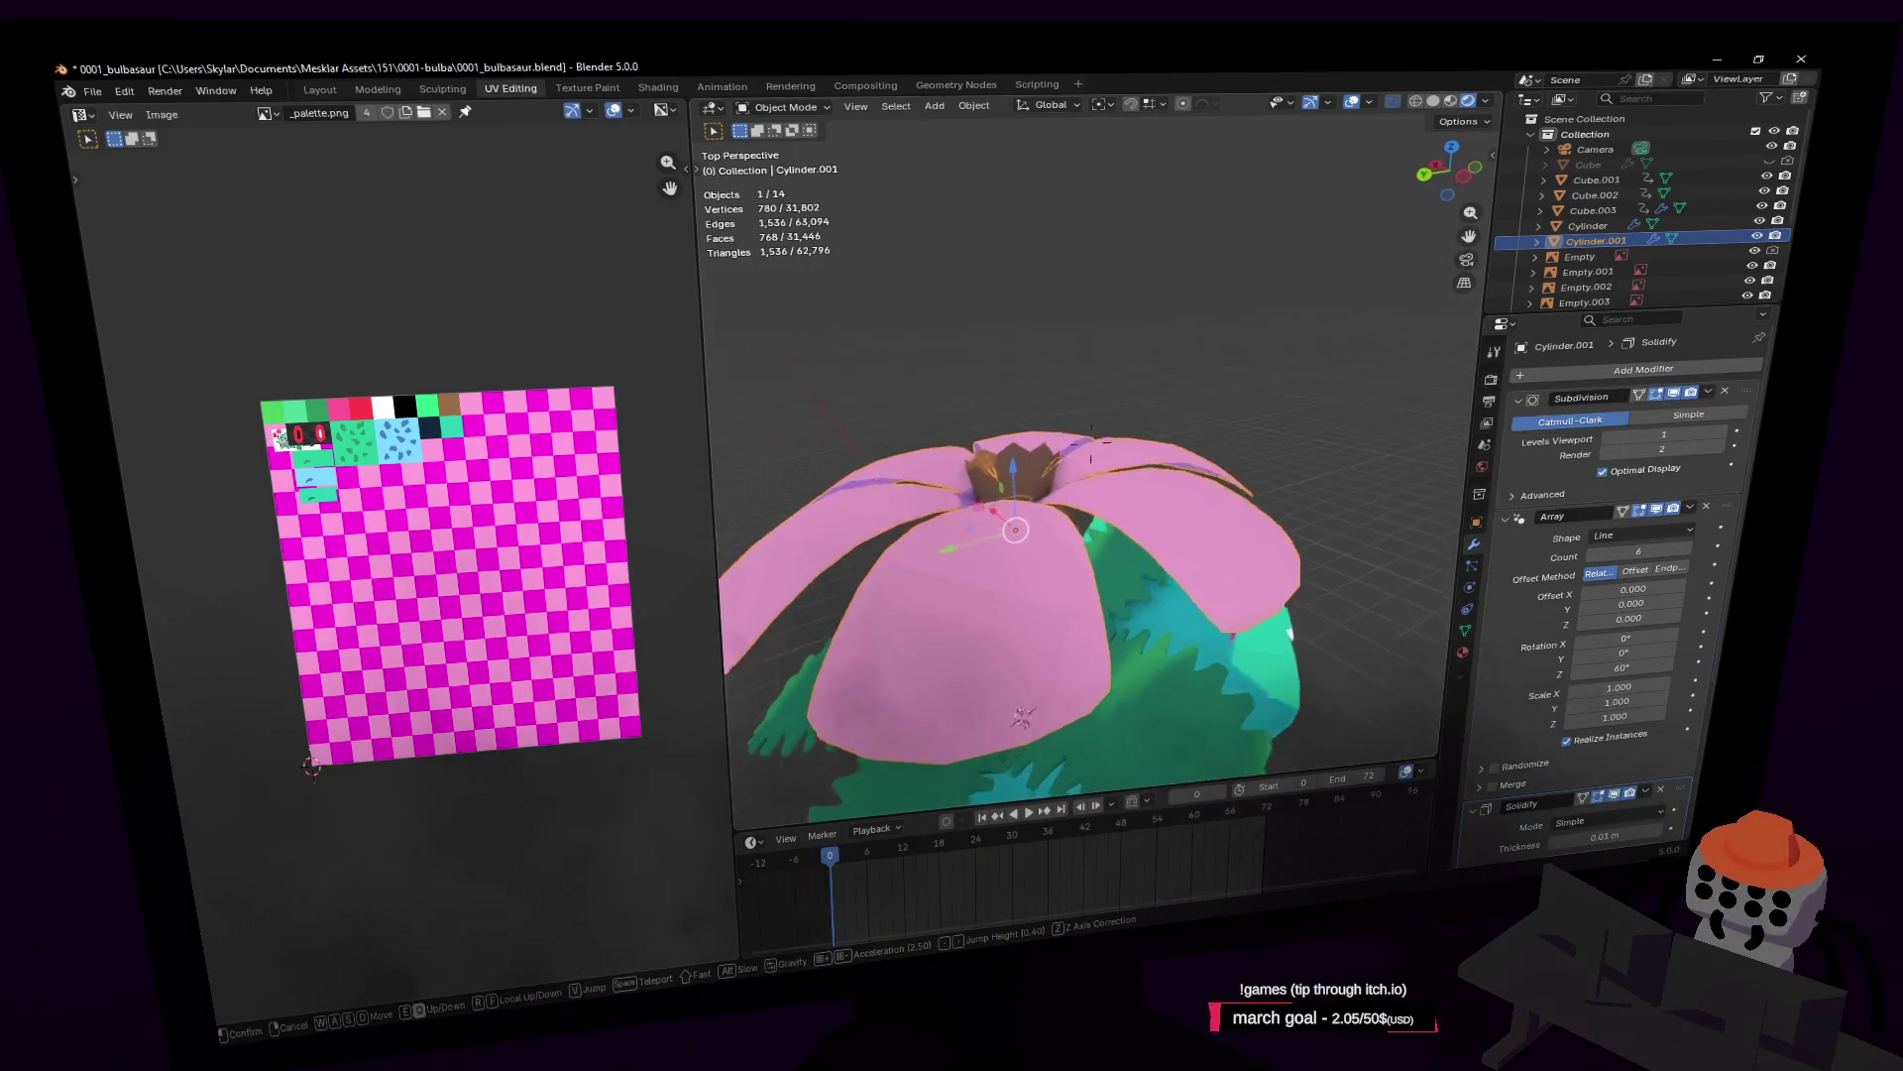
pyautogui.click(1090, 446)
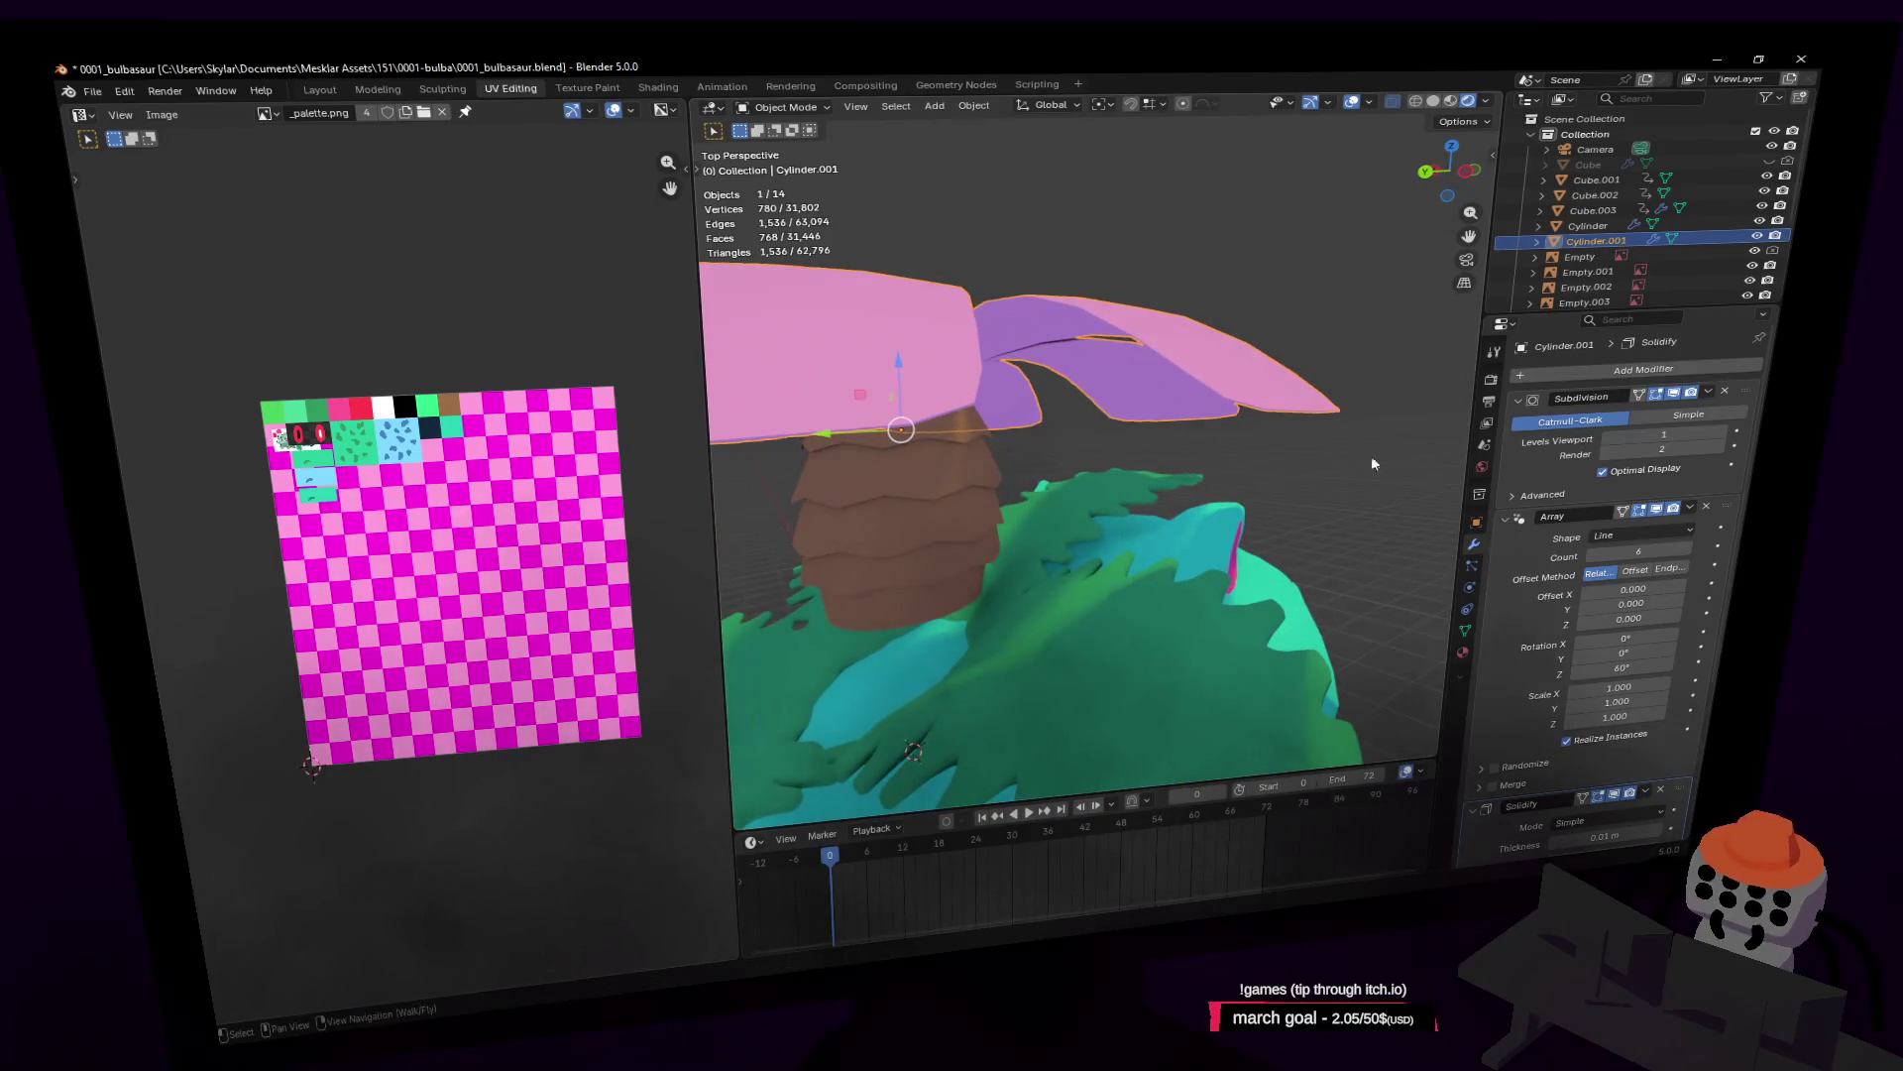
pyautogui.scroll(-1, 1572, 715)
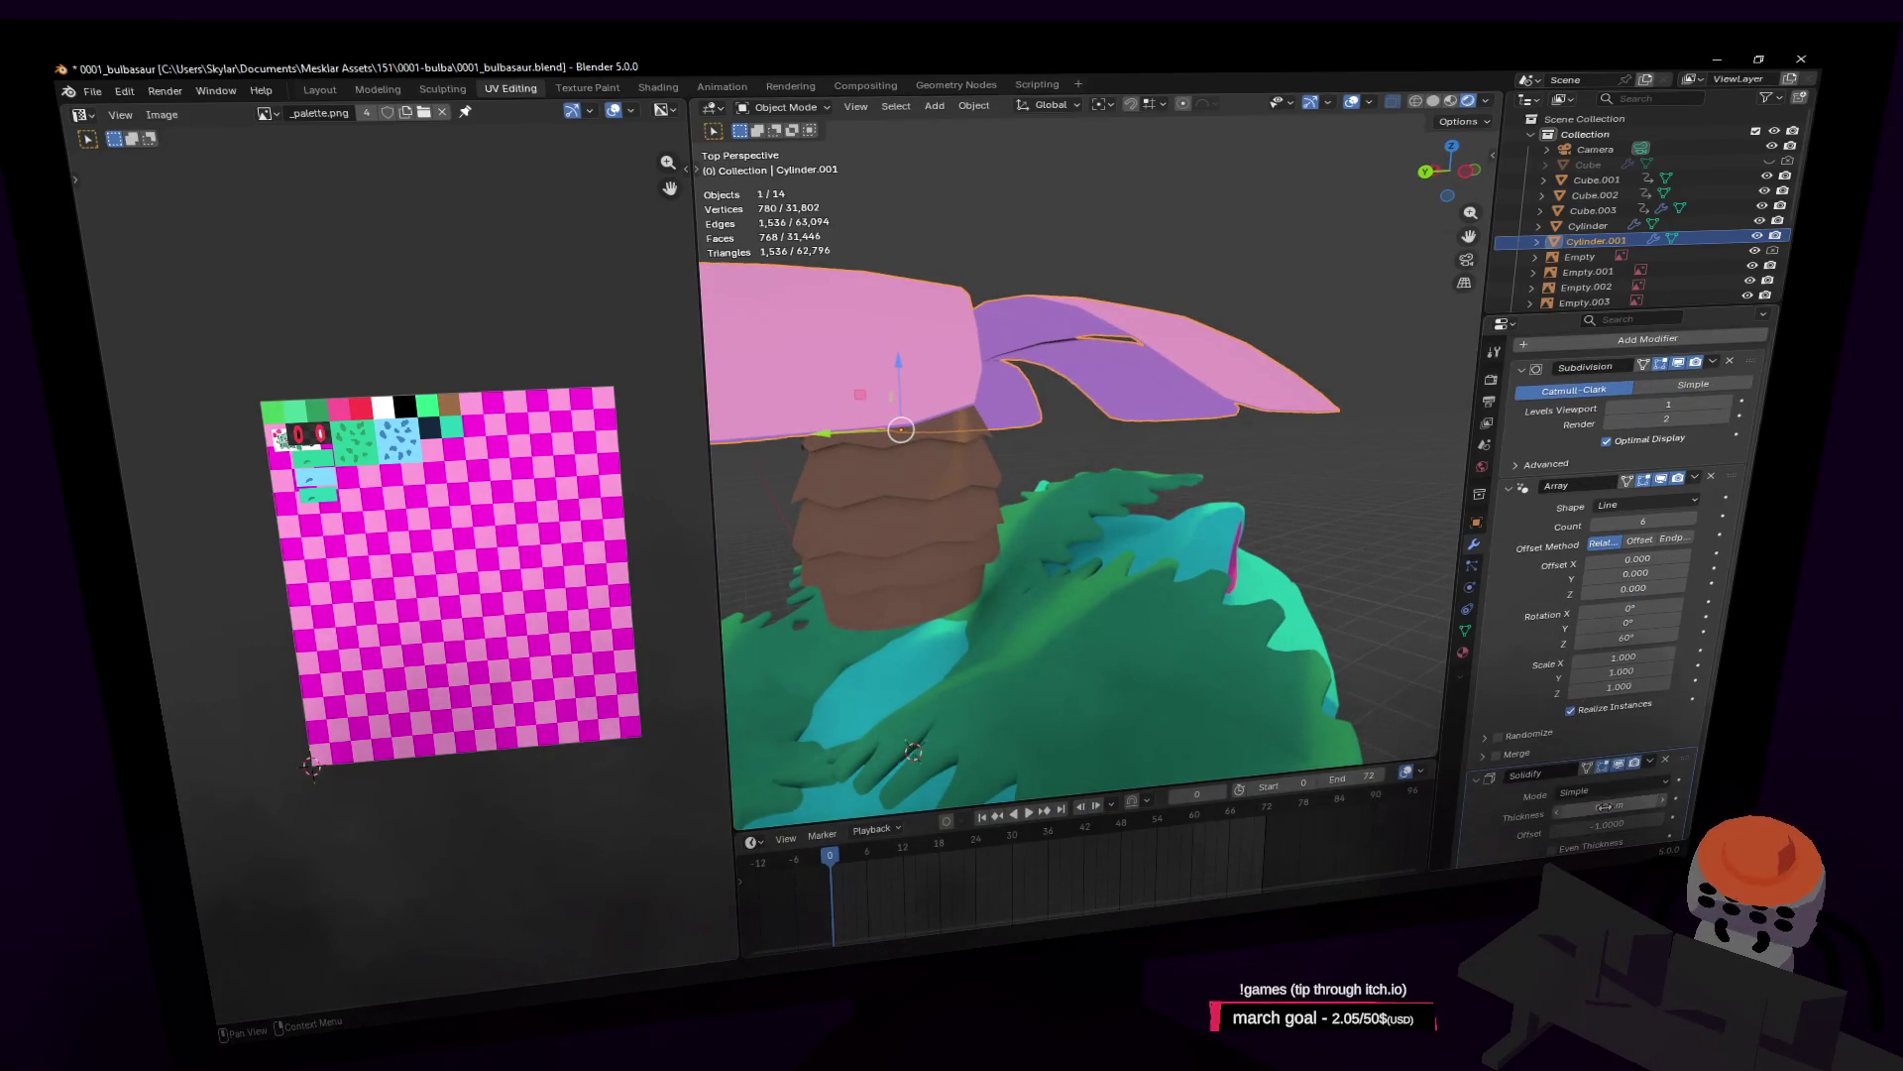
pyautogui.moveTo(1606, 806)
pyautogui.mouseDown()
pyautogui.moveTo(1651, 806)
pyautogui.moveTo(1621, 806)
pyautogui.mouseUp()
pyautogui.hotkey('shift', '`')
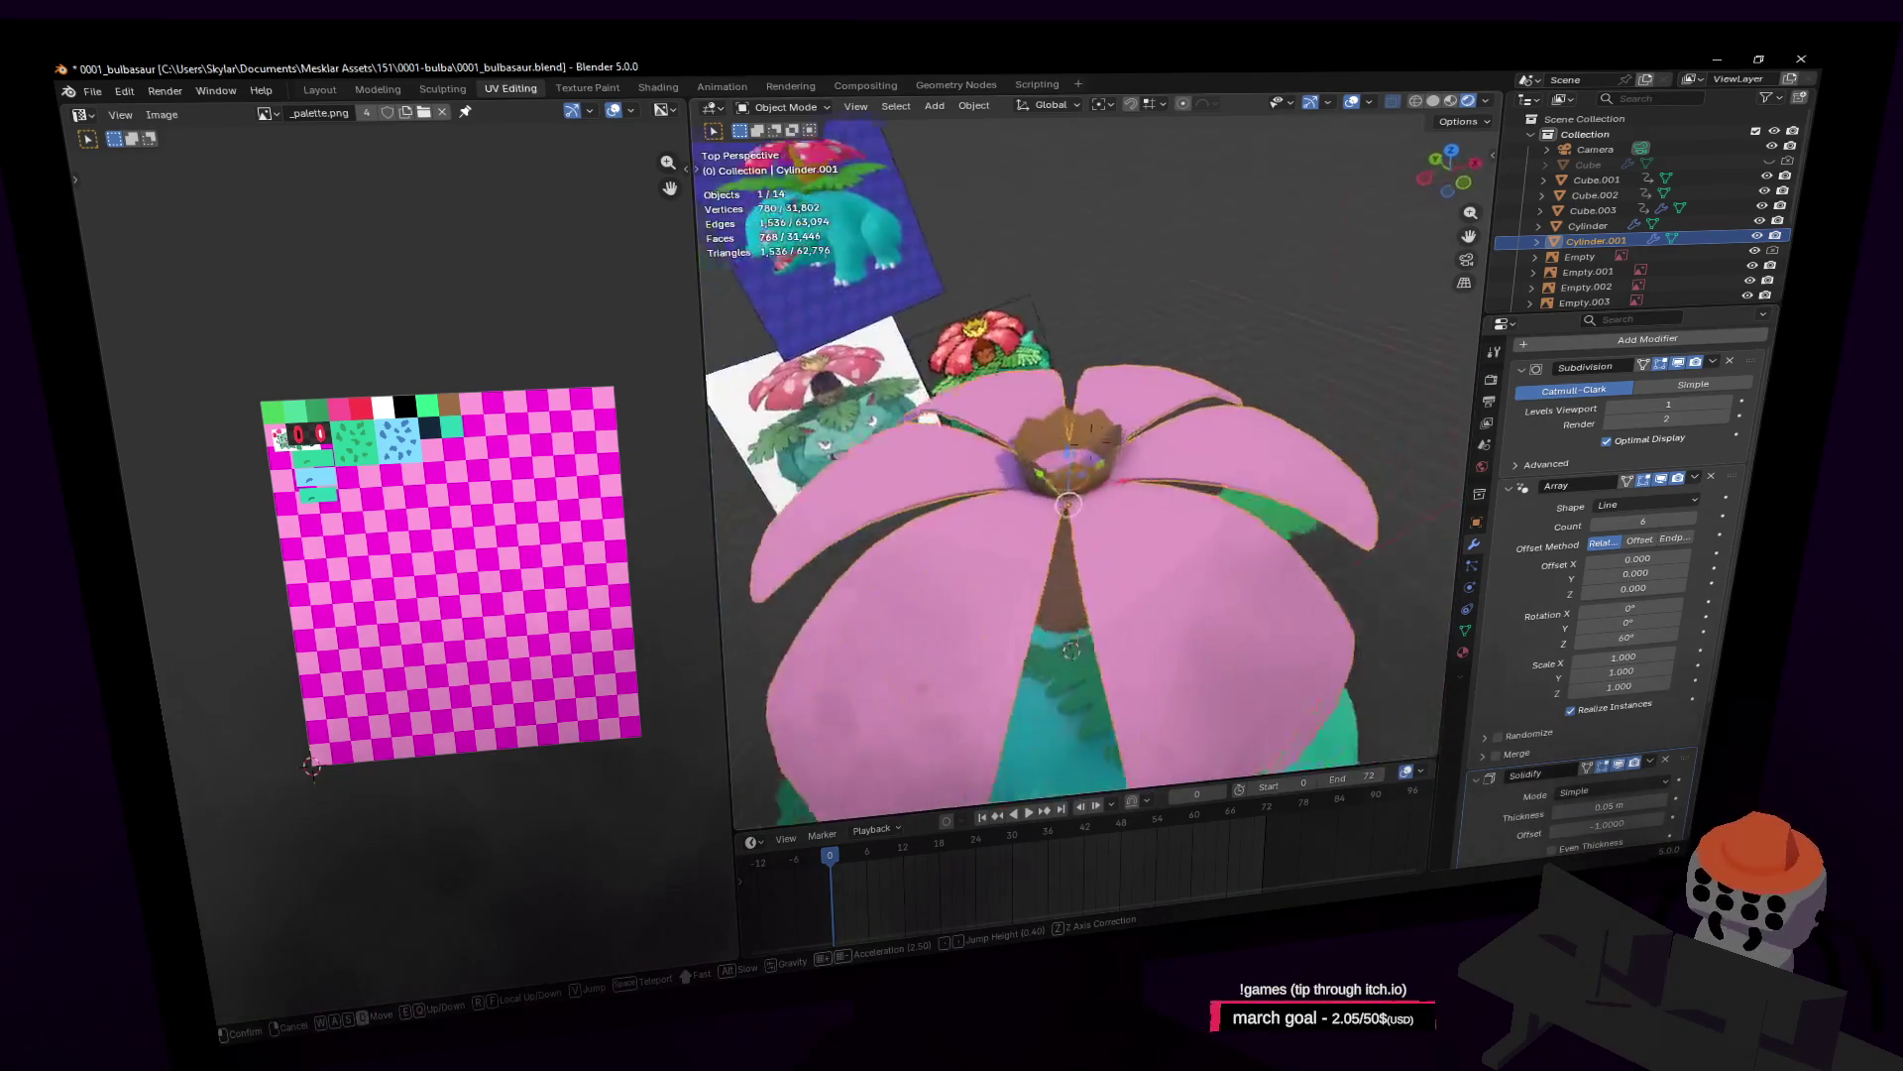
pyautogui.press('w')
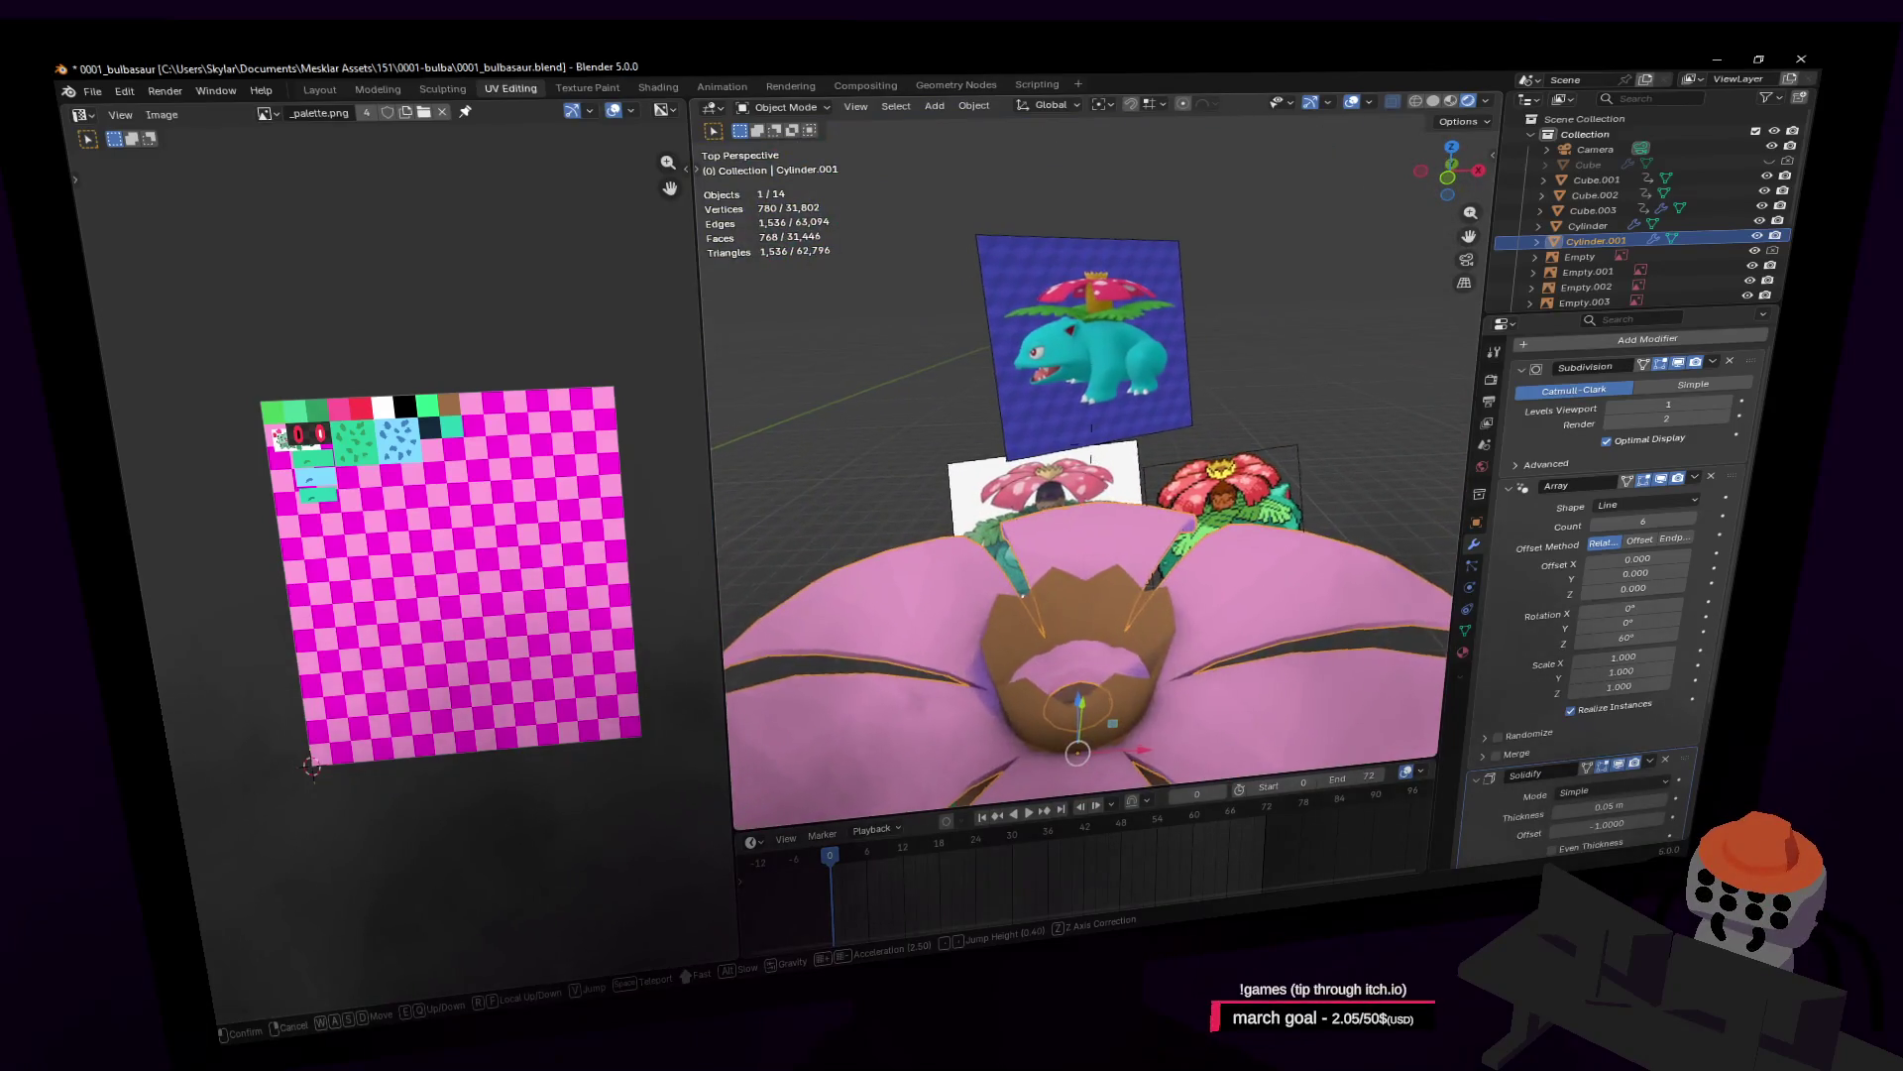
pyautogui.click(1359, 493)
# Step: Enter Edit Mode on the brown crown and select its inner ring
pyautogui.click(1074, 509)
pyautogui.press('Tab')
pyautogui.moveTo(1075, 508); pyautogui.dragTo(1075, 610, button='middle')
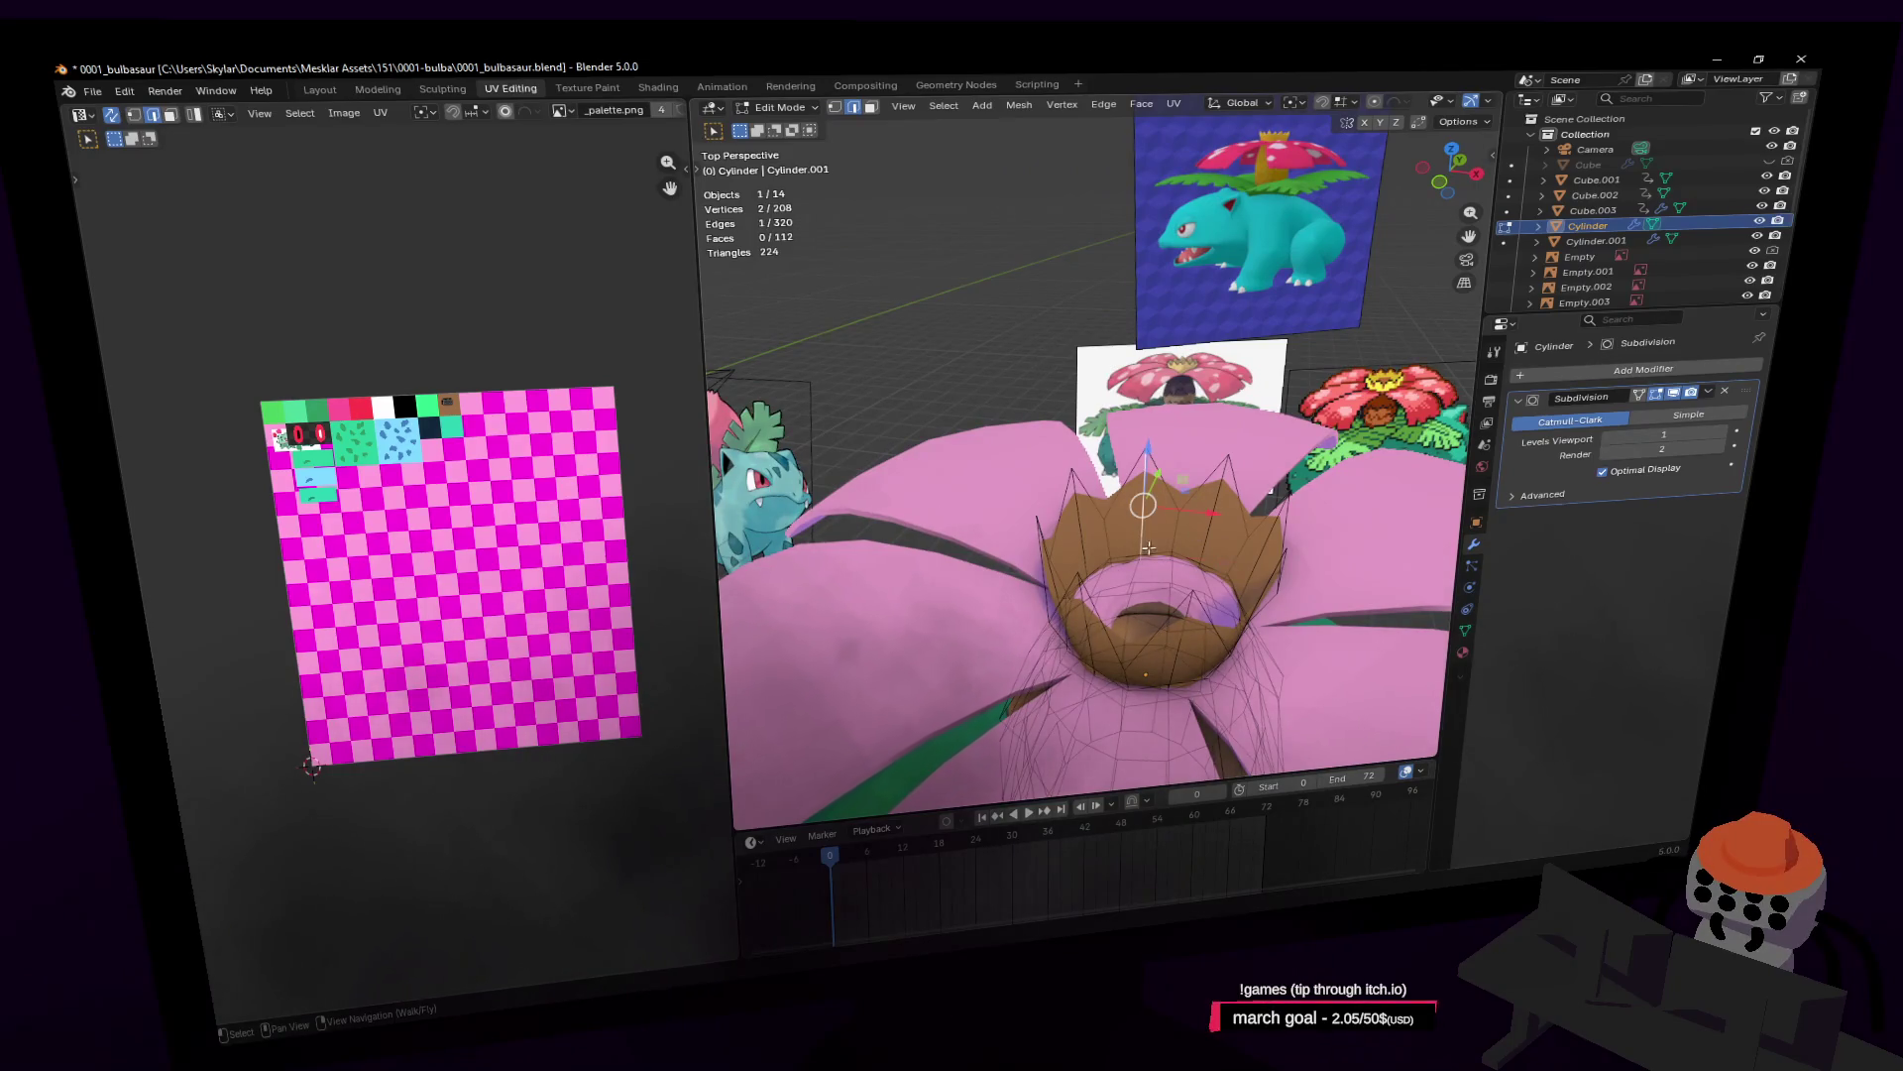
pyautogui.scroll(3, 1148, 547)
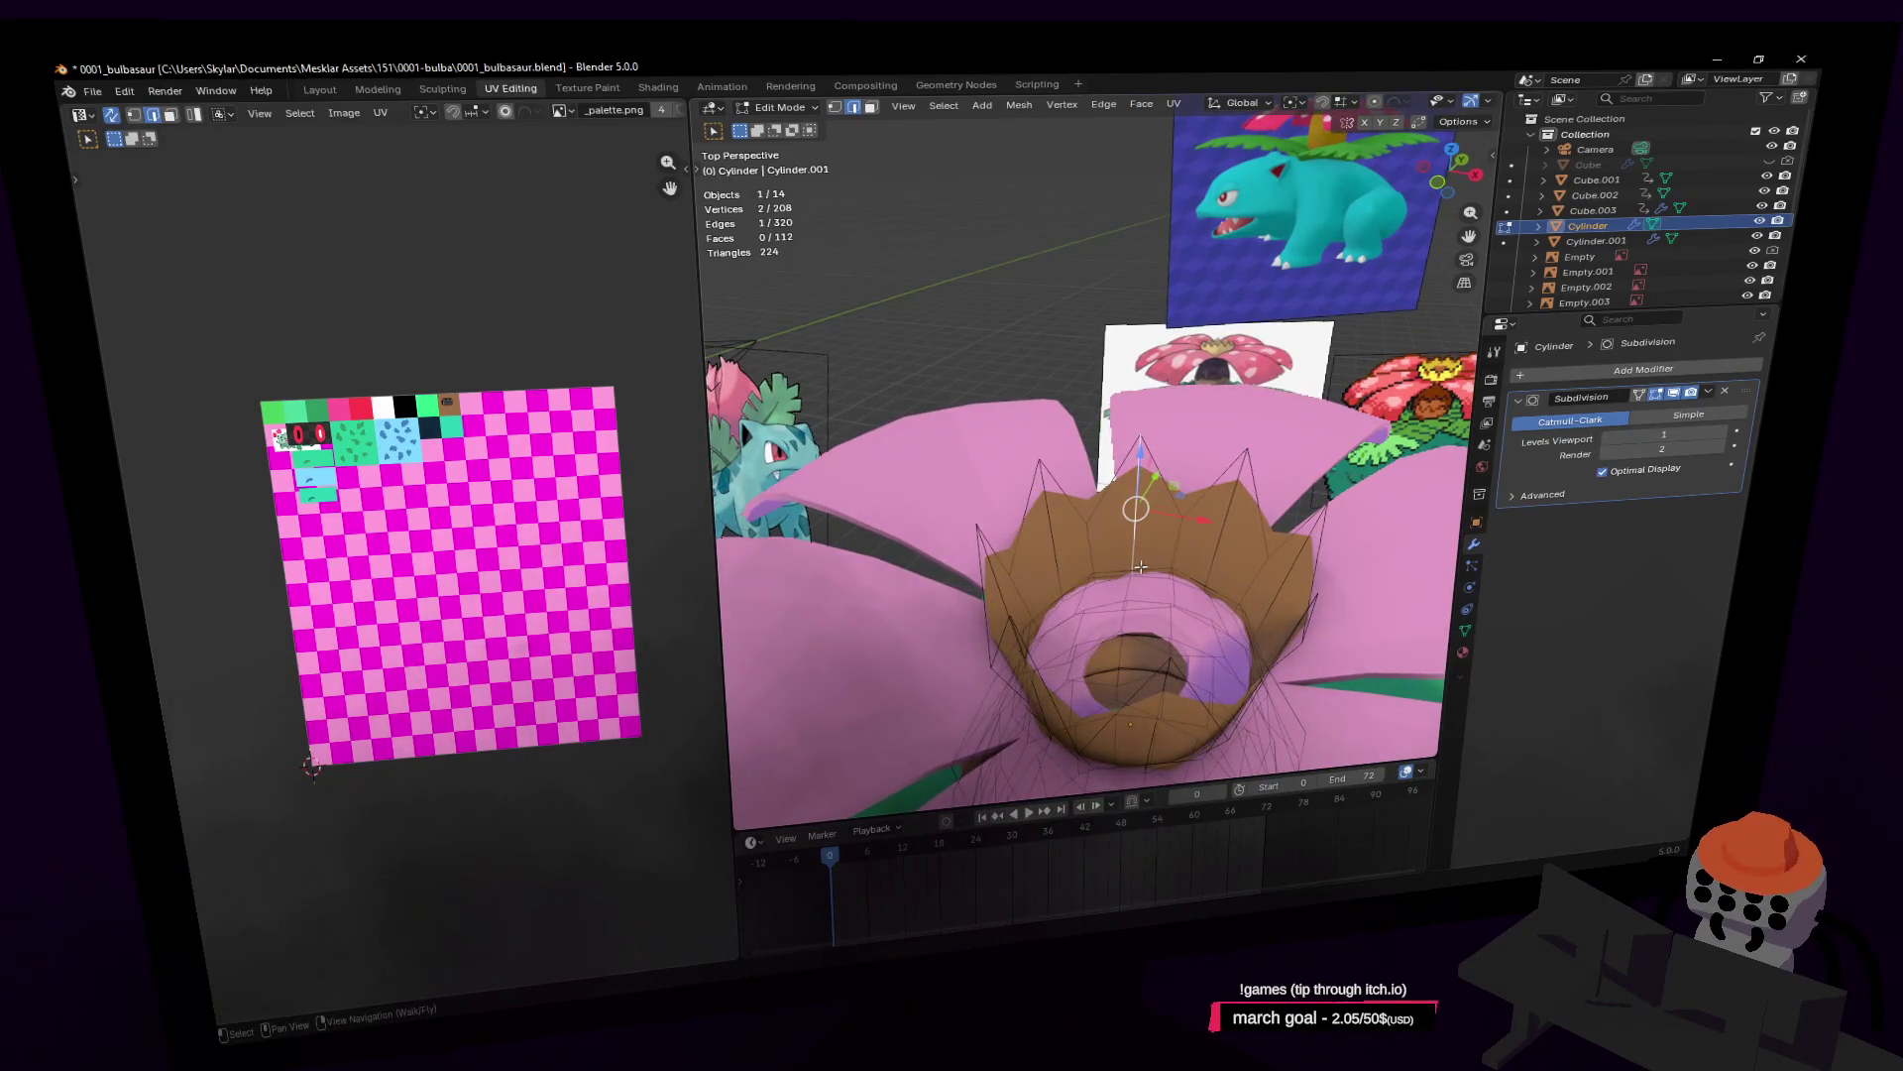
pyautogui.keyDown('alt'); pyautogui.click(1152, 569); pyautogui.keyUp('alt')
# Step: Extrude the inner ring, raise it 0.318 m and shrink it to 0.587
pyautogui.press('e')
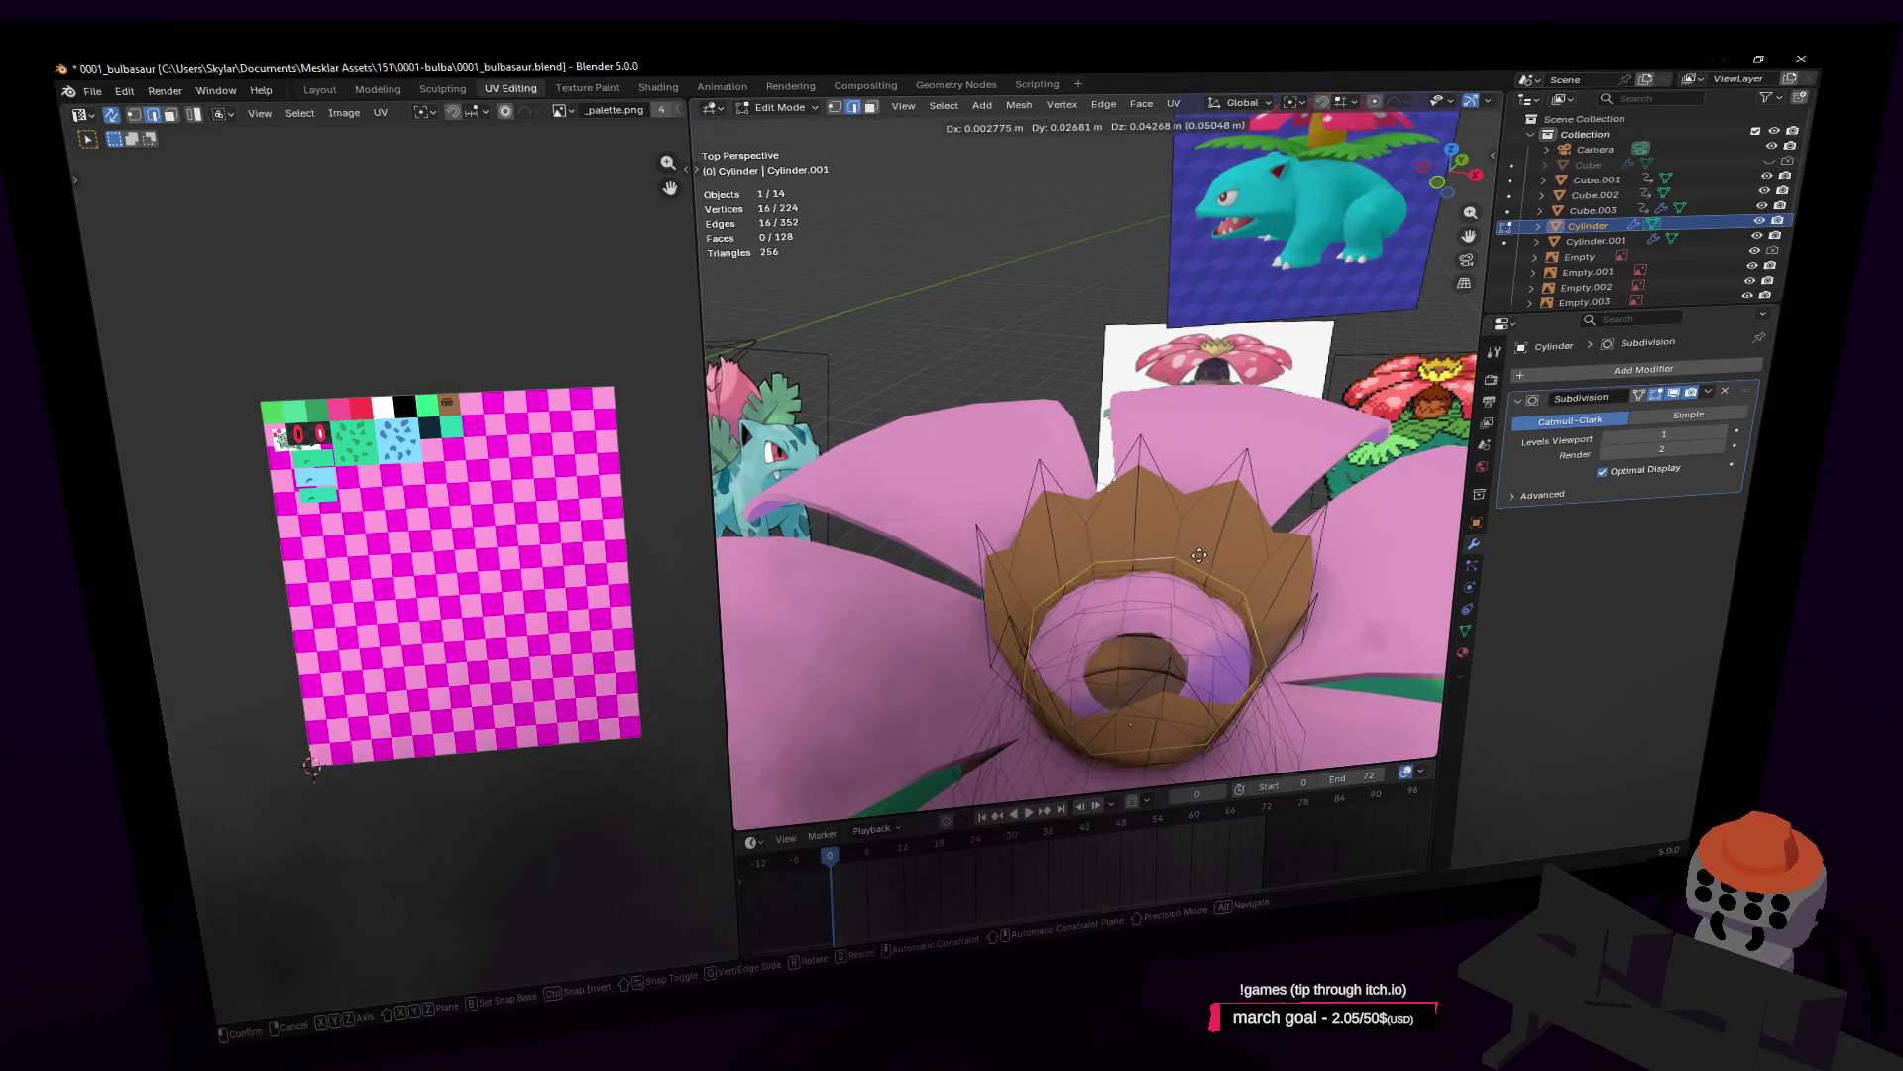
pyautogui.press('s')
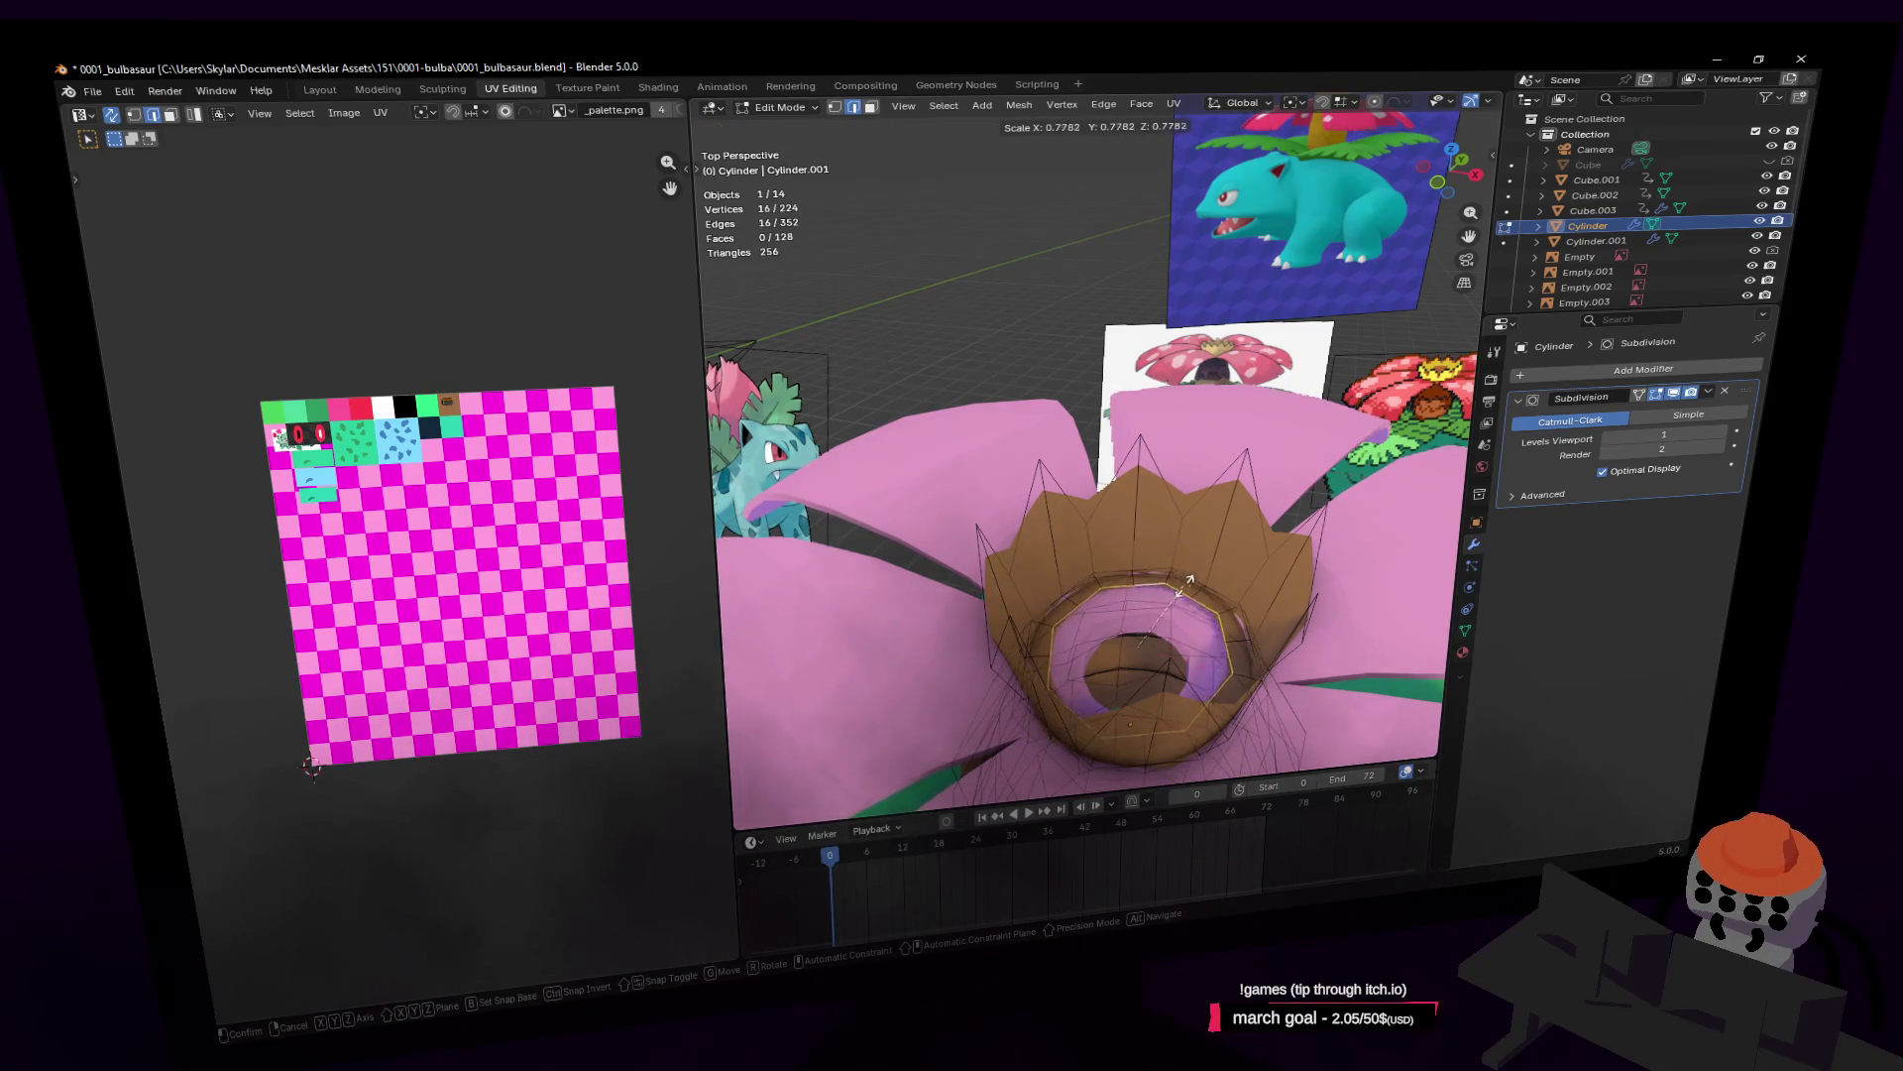
pyautogui.press('Escape')
pyautogui.press('g')
pyautogui.press('z')
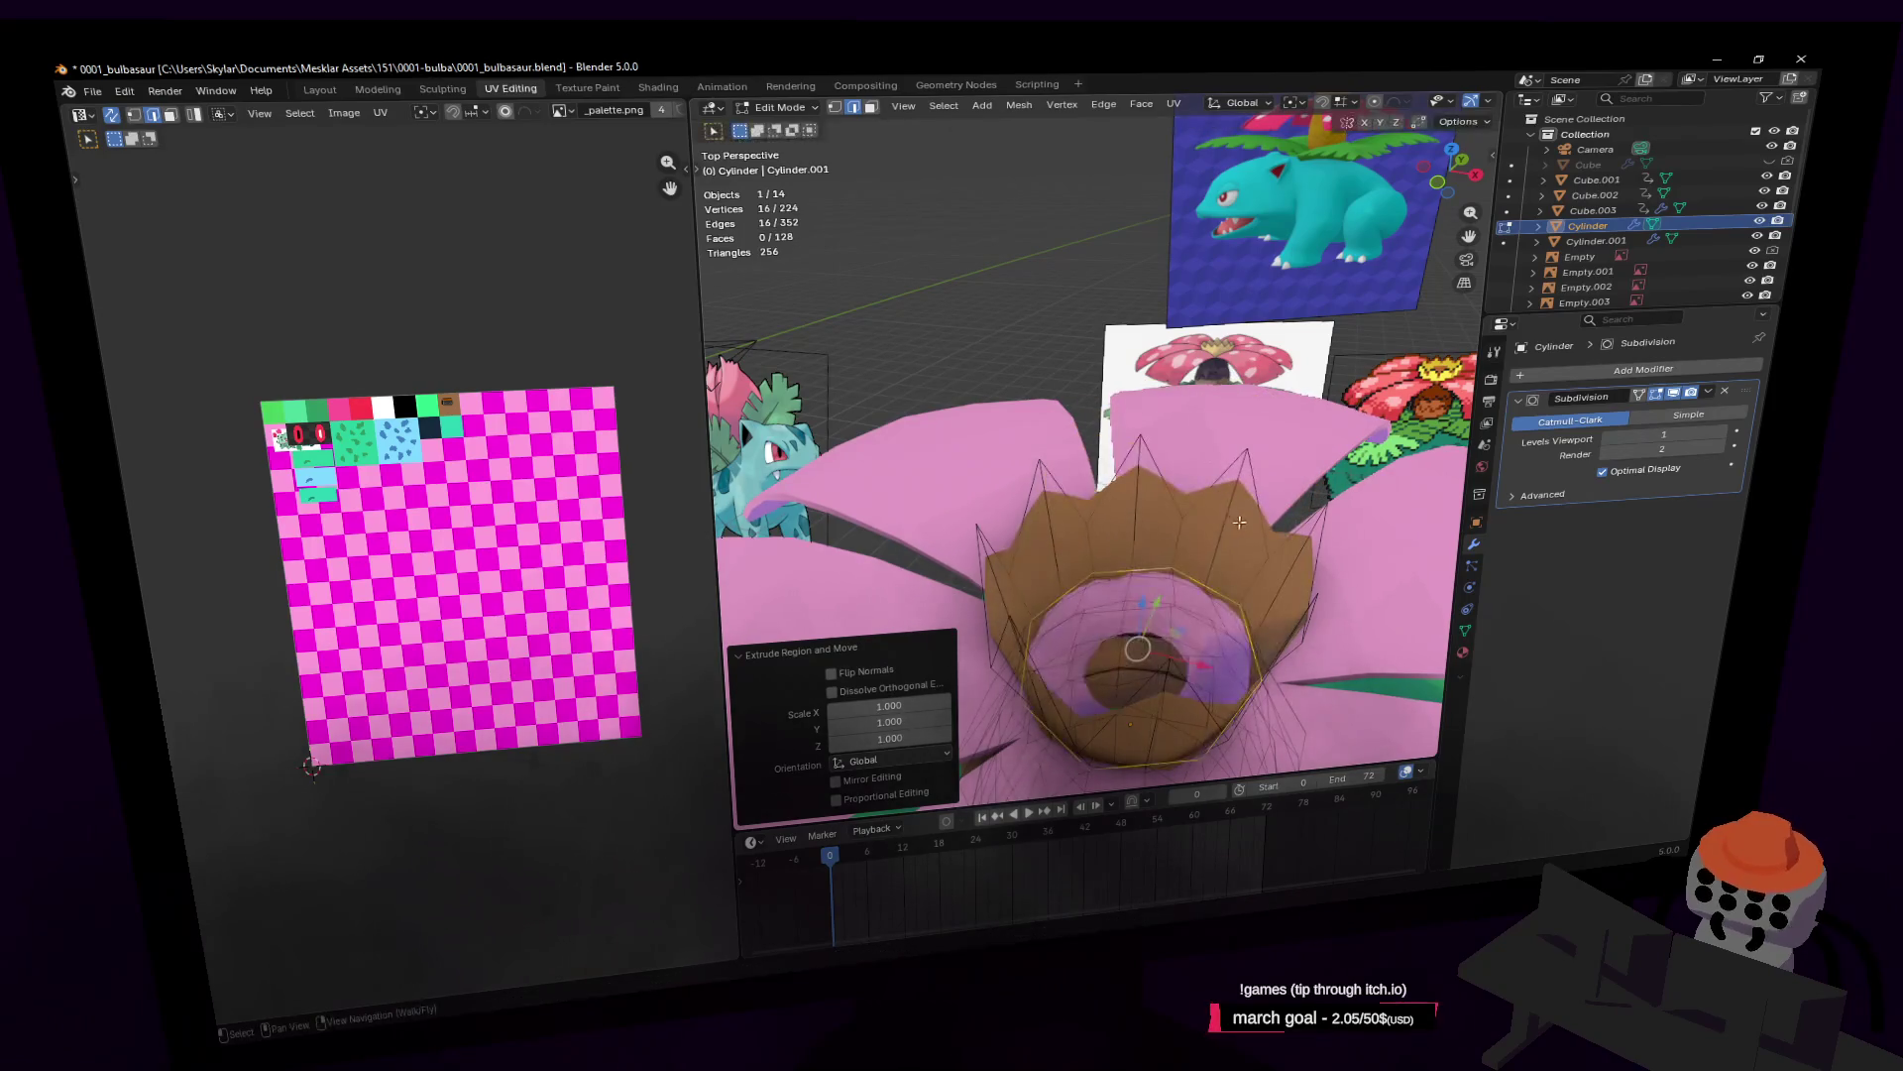
pyautogui.click(1216, 496)
pyautogui.press('s')
pyautogui.click(1210, 502)
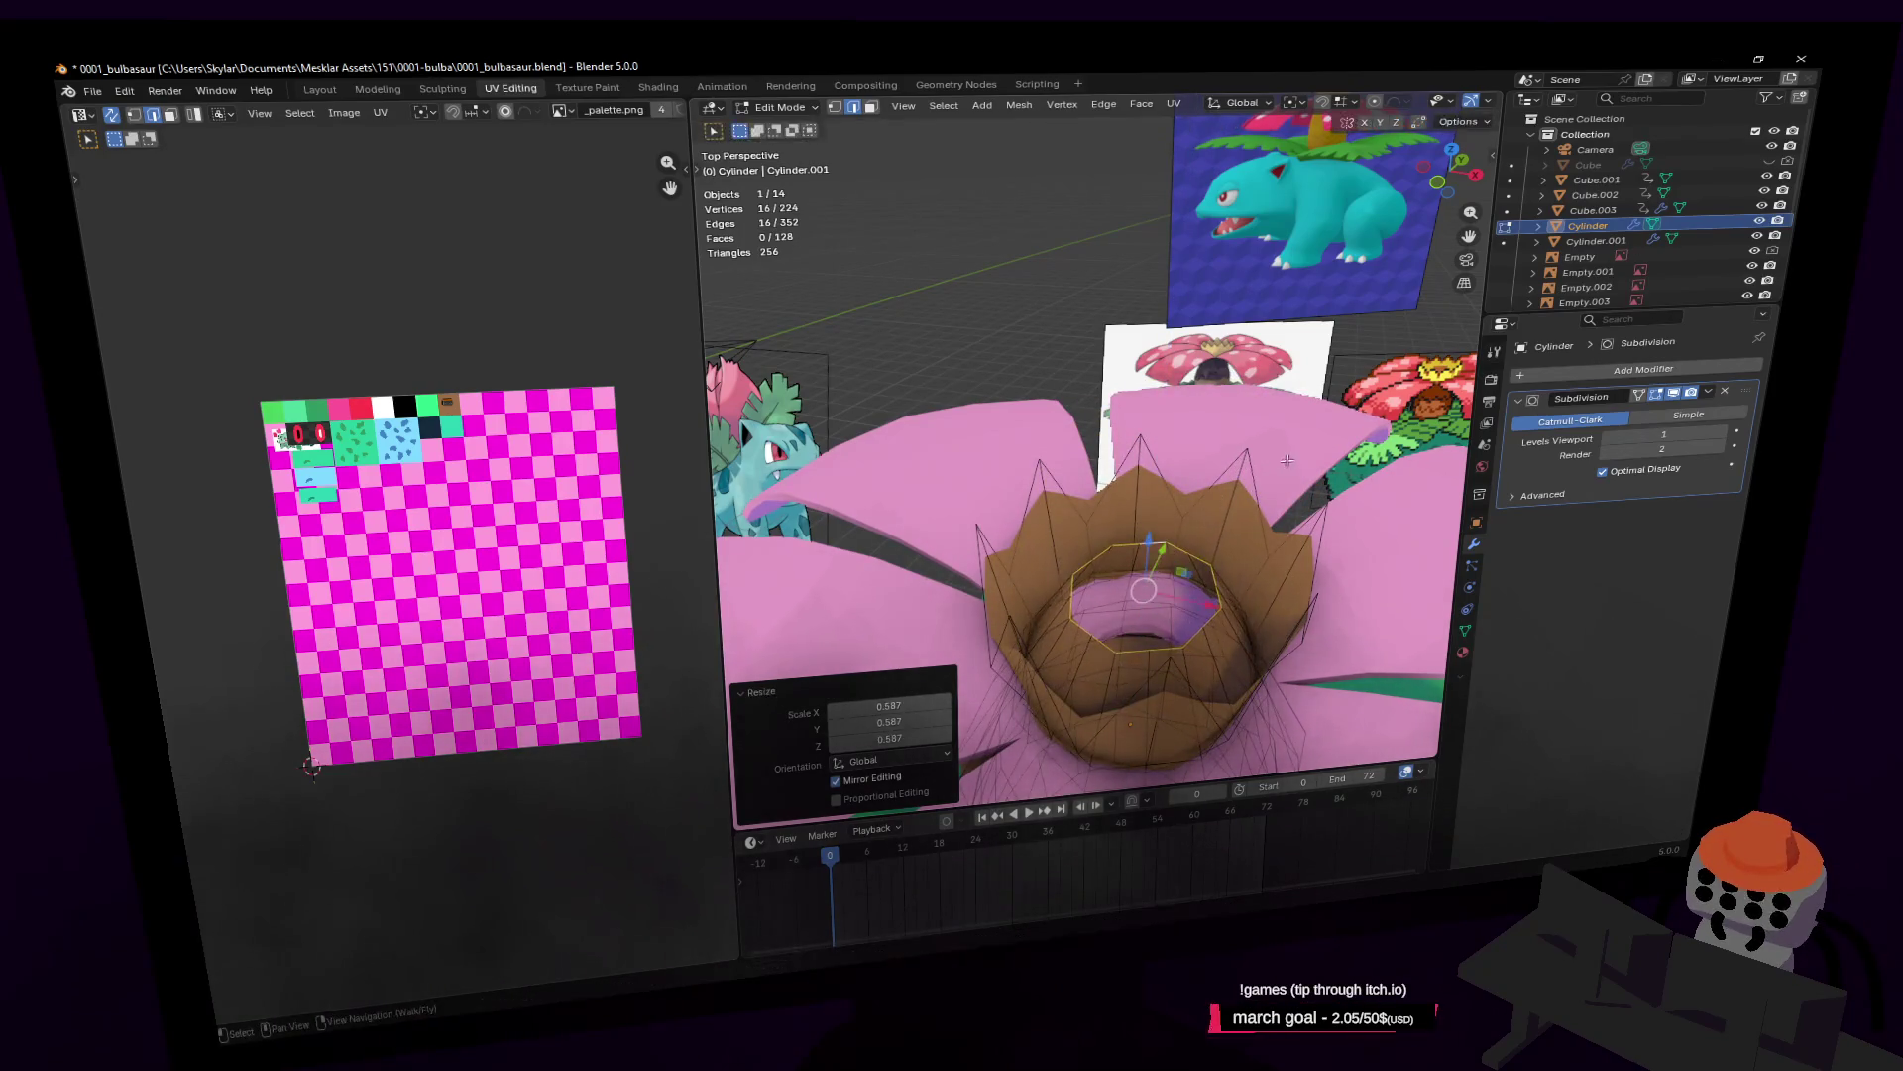
# Step: Fill the ring's opening with faces, extrude it, and shrink the new top ring to 0.648
pyautogui.scroll(4, 1276, 464)
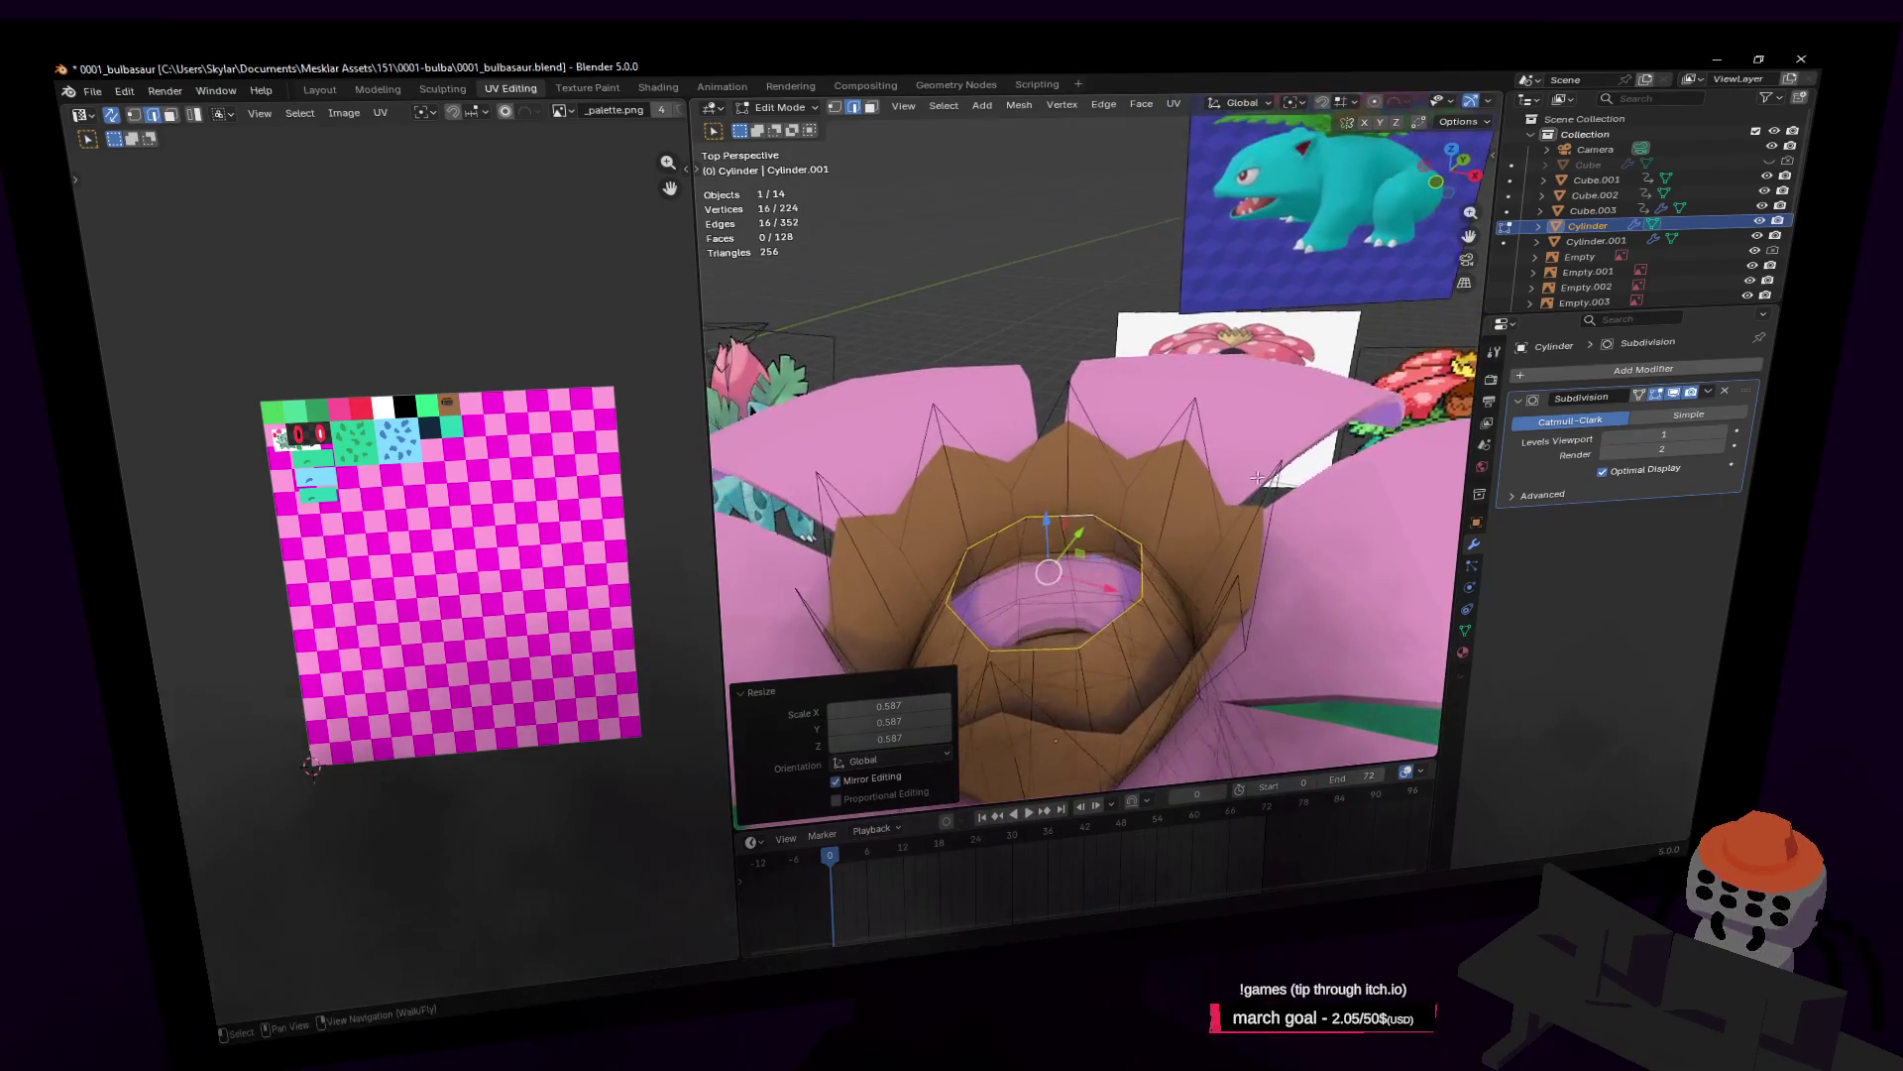
pyautogui.hotkey('alt', 'f')
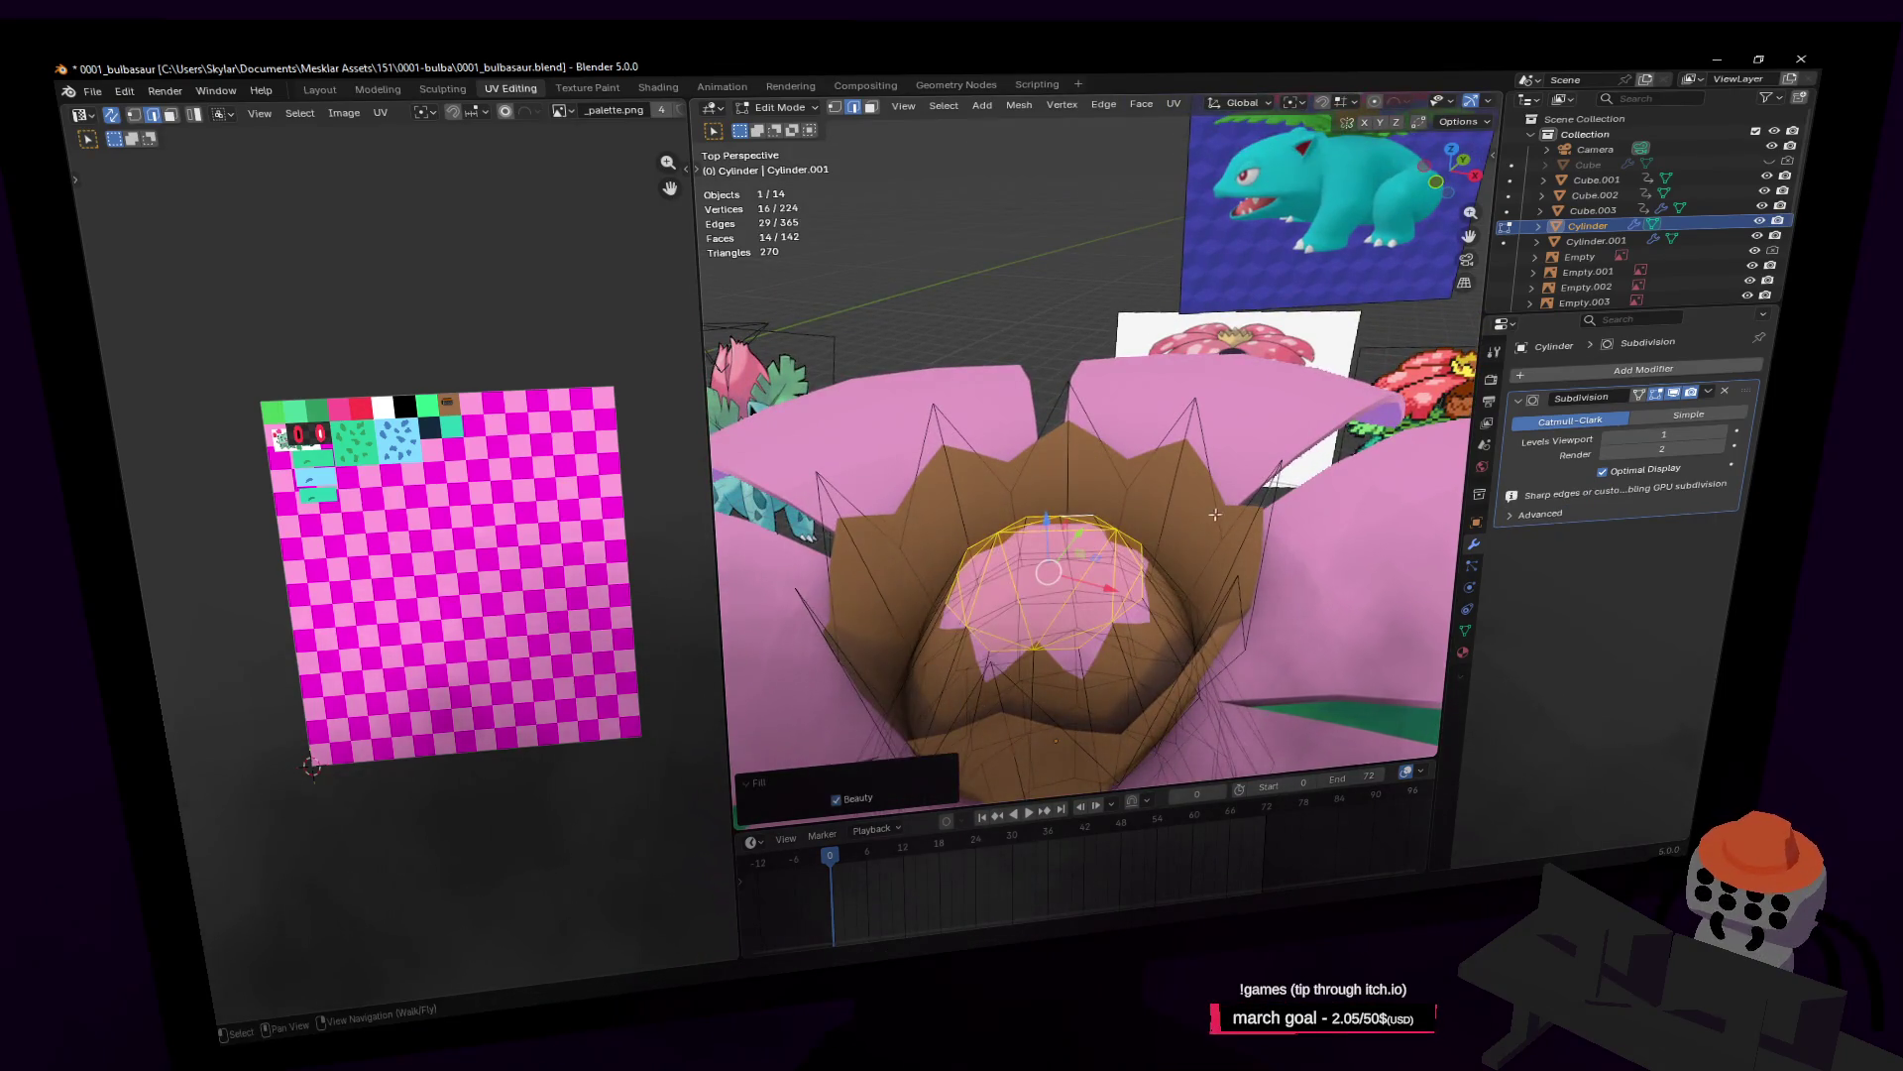
pyautogui.press('e')
pyautogui.click(1229, 462)
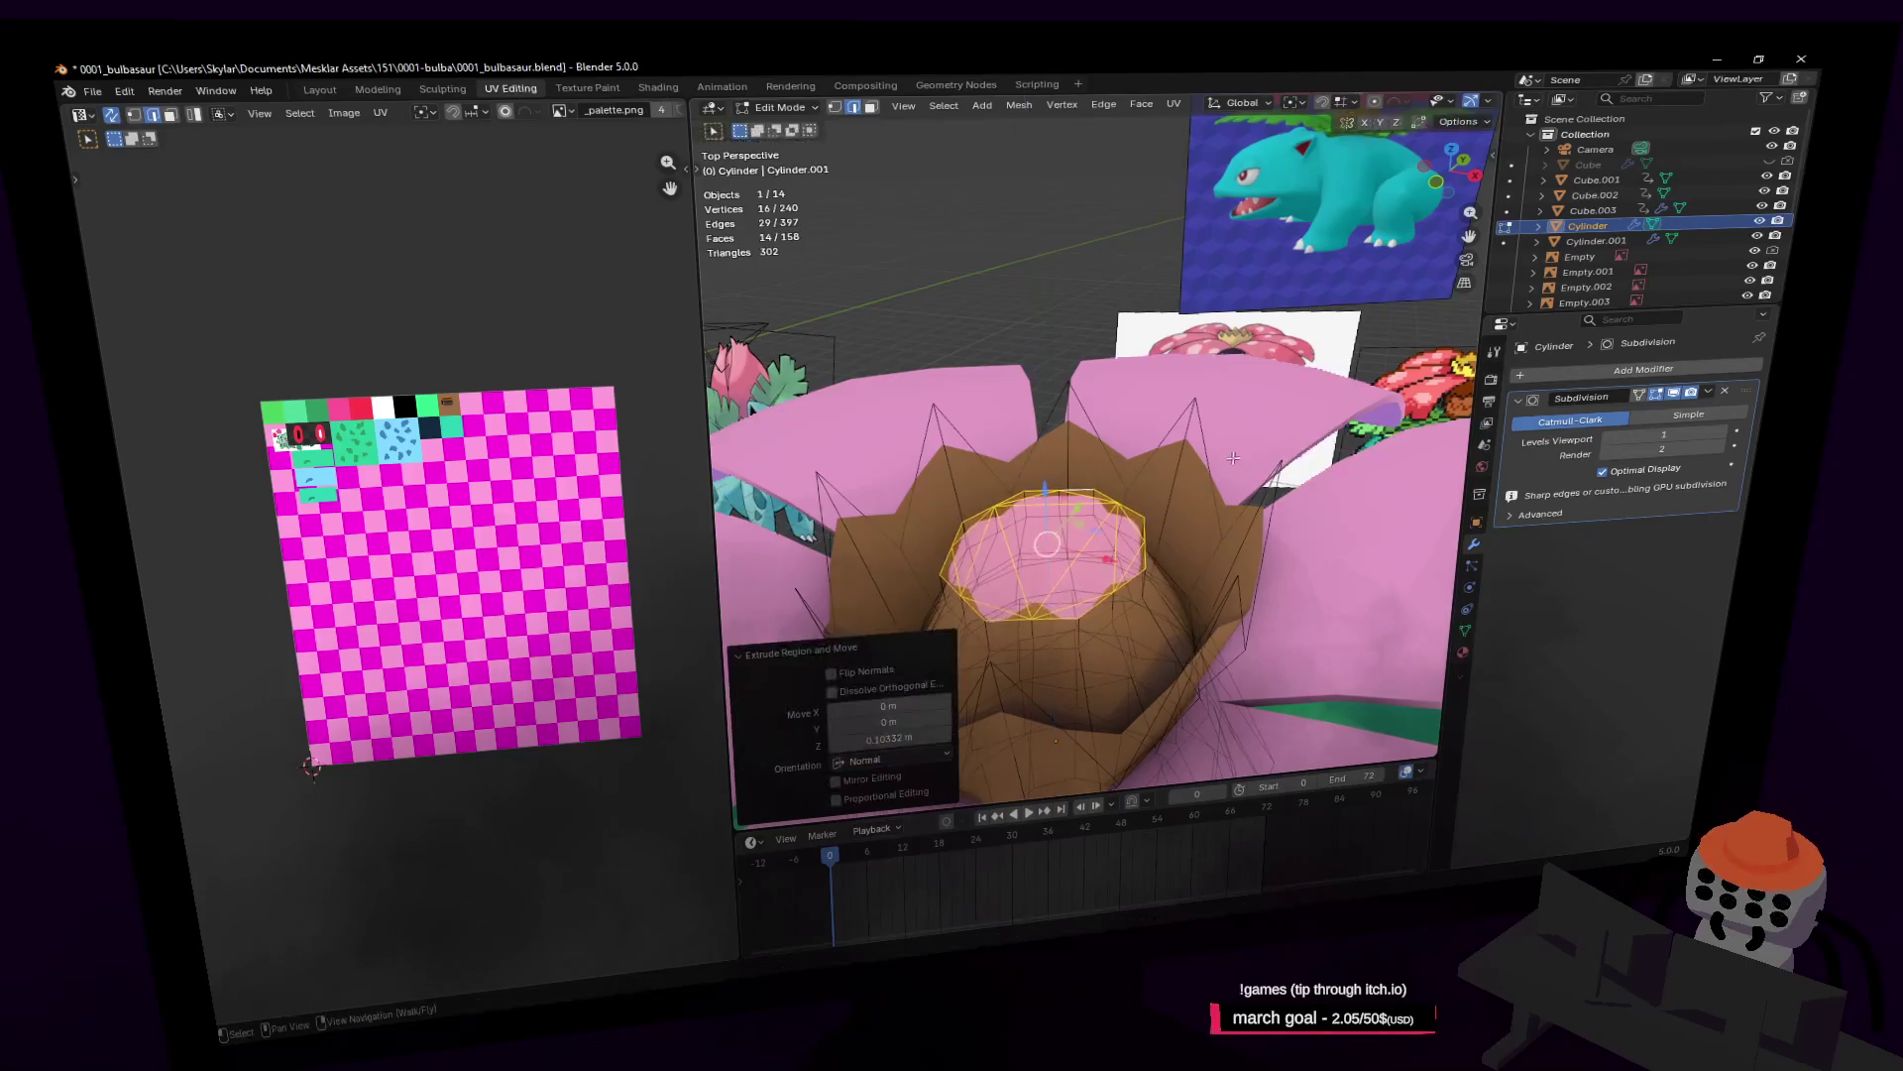
pyautogui.press('s')
pyautogui.click(1090, 451)
pyautogui.moveTo(1091, 451); pyautogui.dragTo(1199, 387, button='middle')
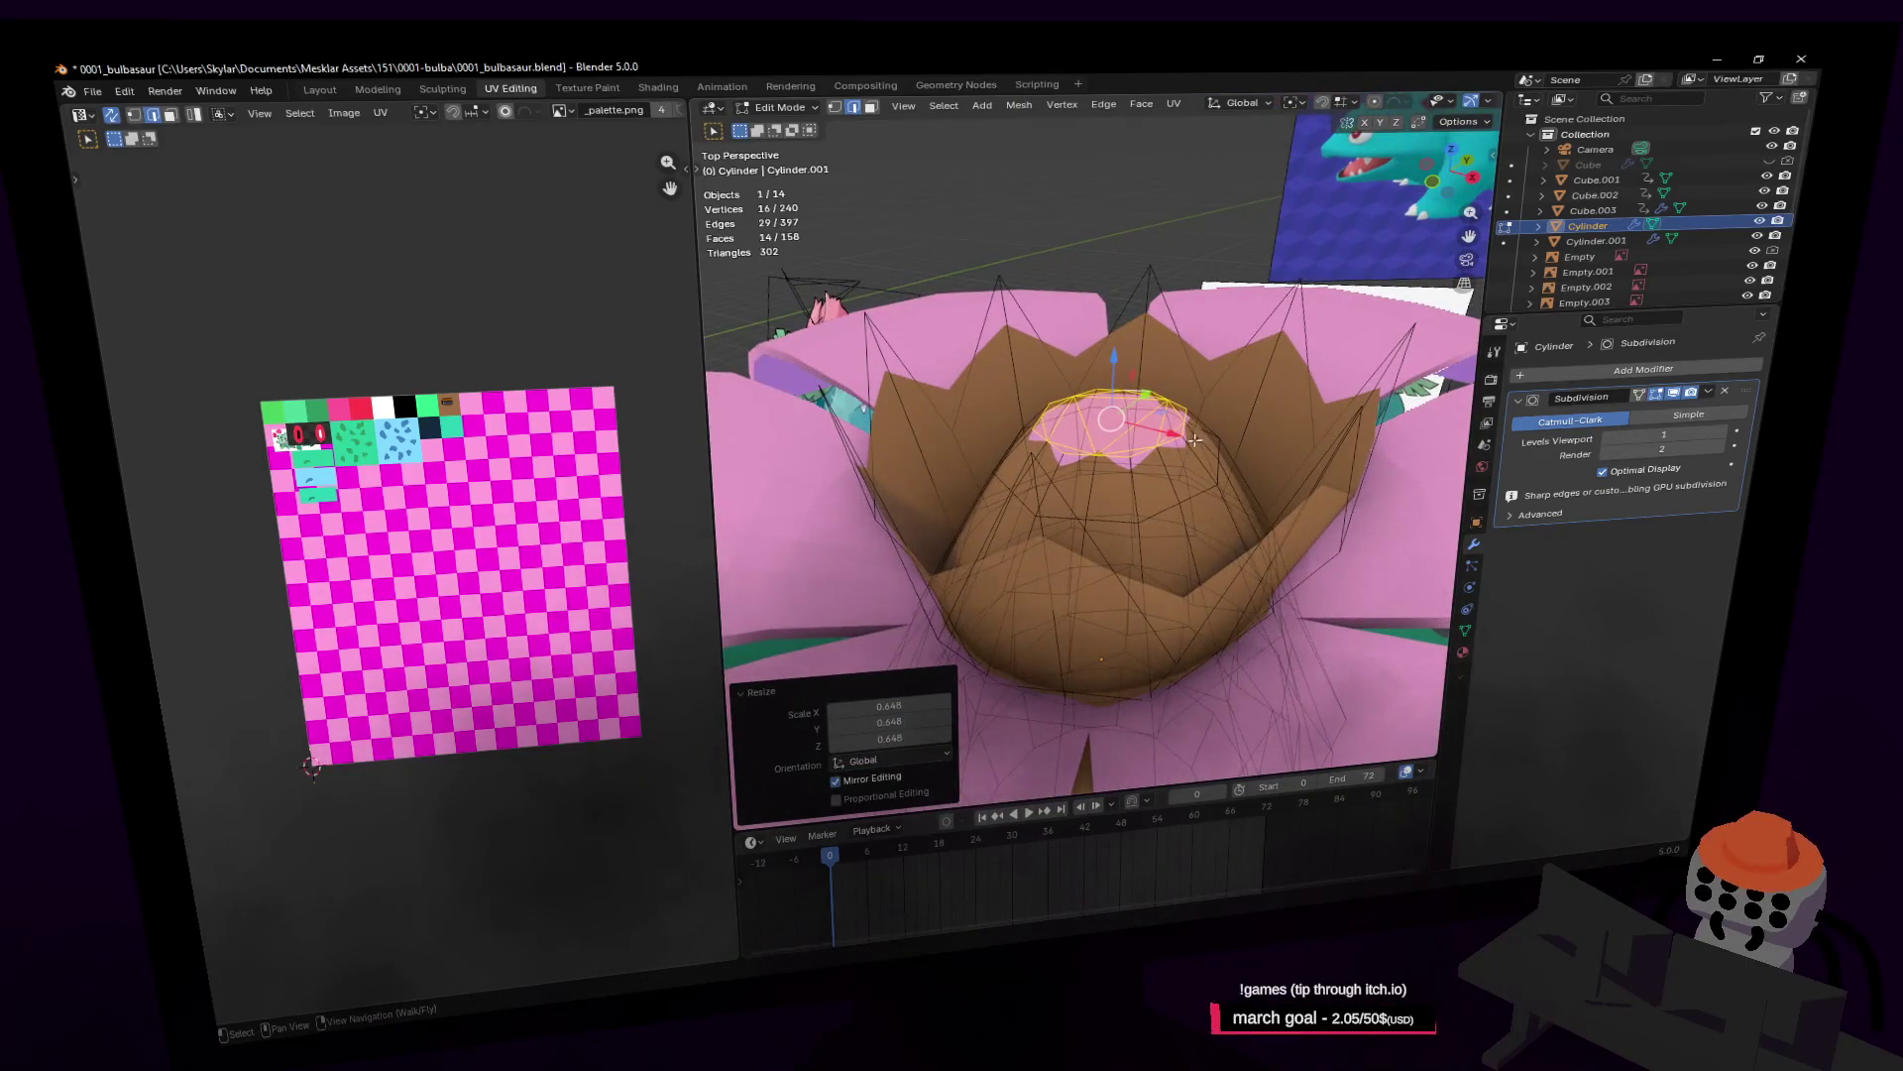
# Step: Raise the top edge loop along Z and shrink it to 0.338
pyautogui.press('e')
pyautogui.press('Escape')
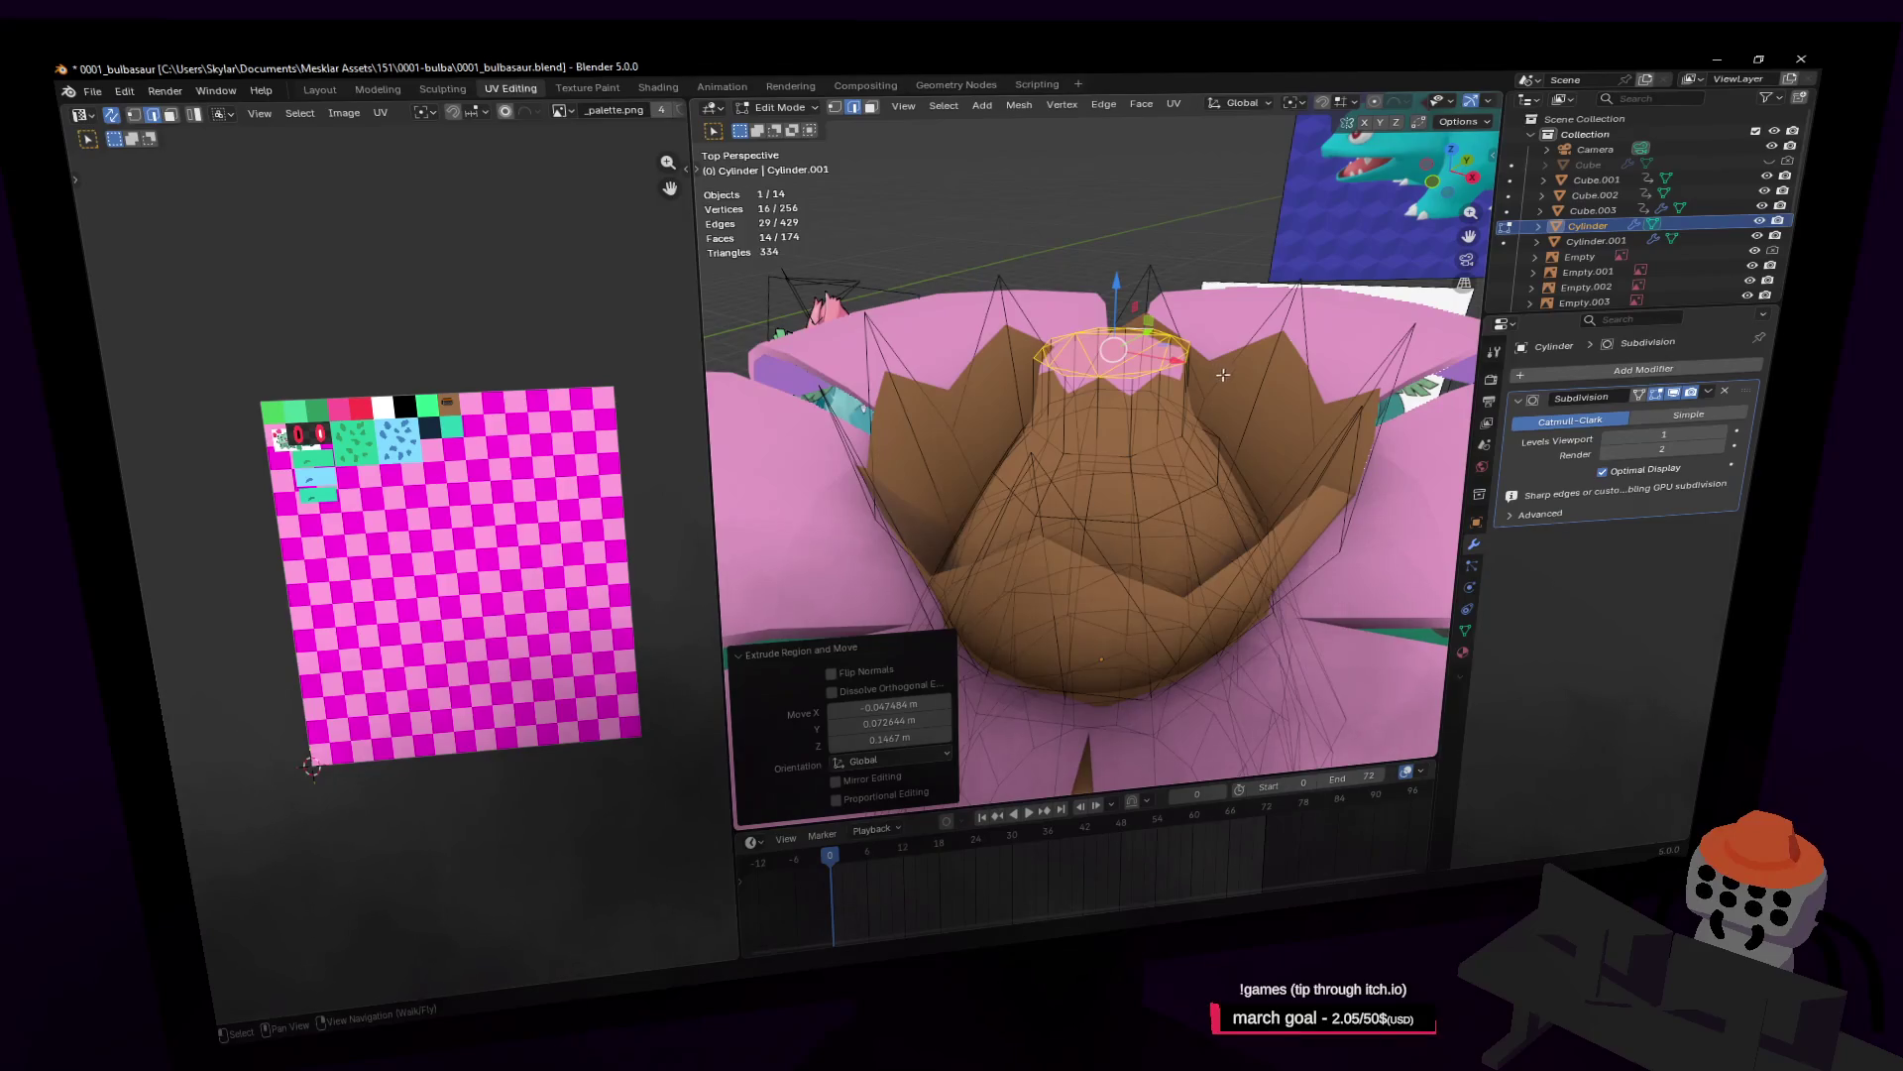
pyautogui.hotkey('ctrl', 'z')
pyautogui.press('g')
pyautogui.press('z')
pyautogui.click(1233, 317)
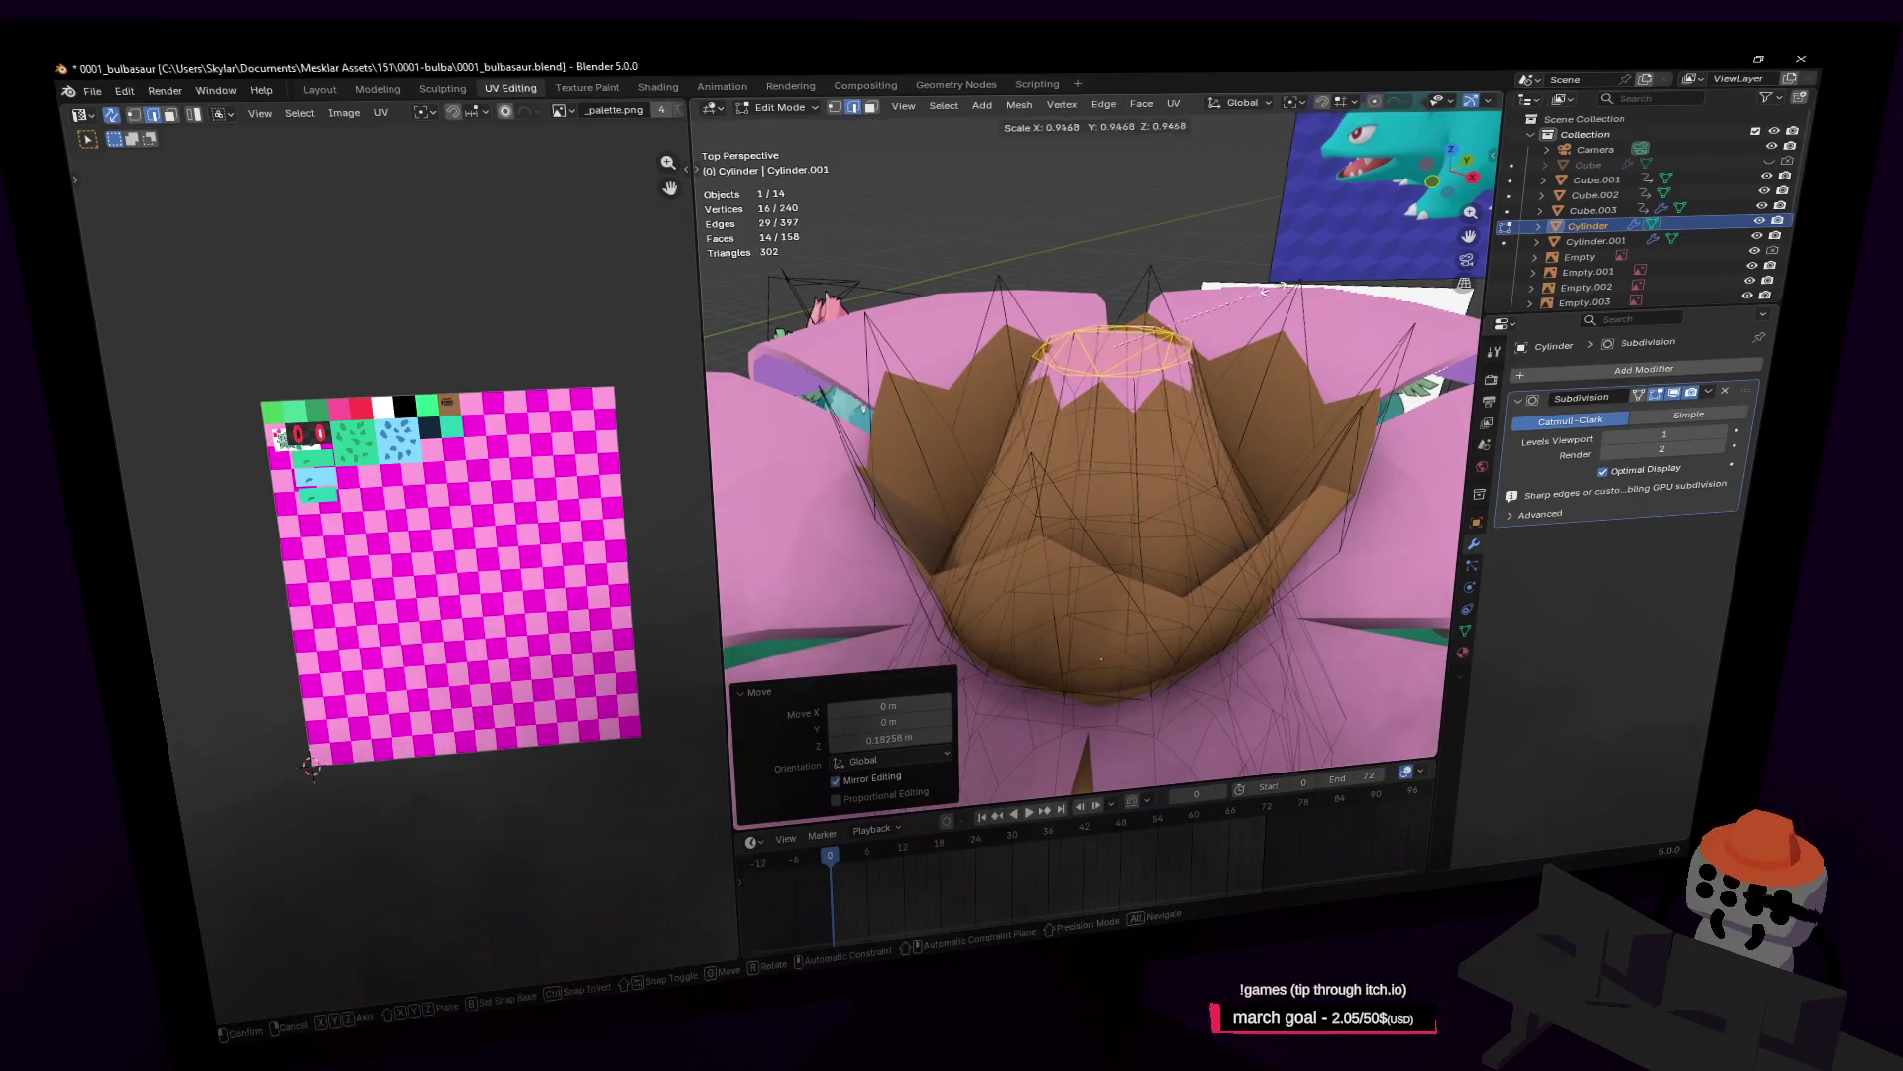
pyautogui.press('s')
pyautogui.click(1180, 335)
# Step: Extrude the small top loop upward and merge it at center into a pointed tip
pyautogui.press('e')
pyautogui.press('z')
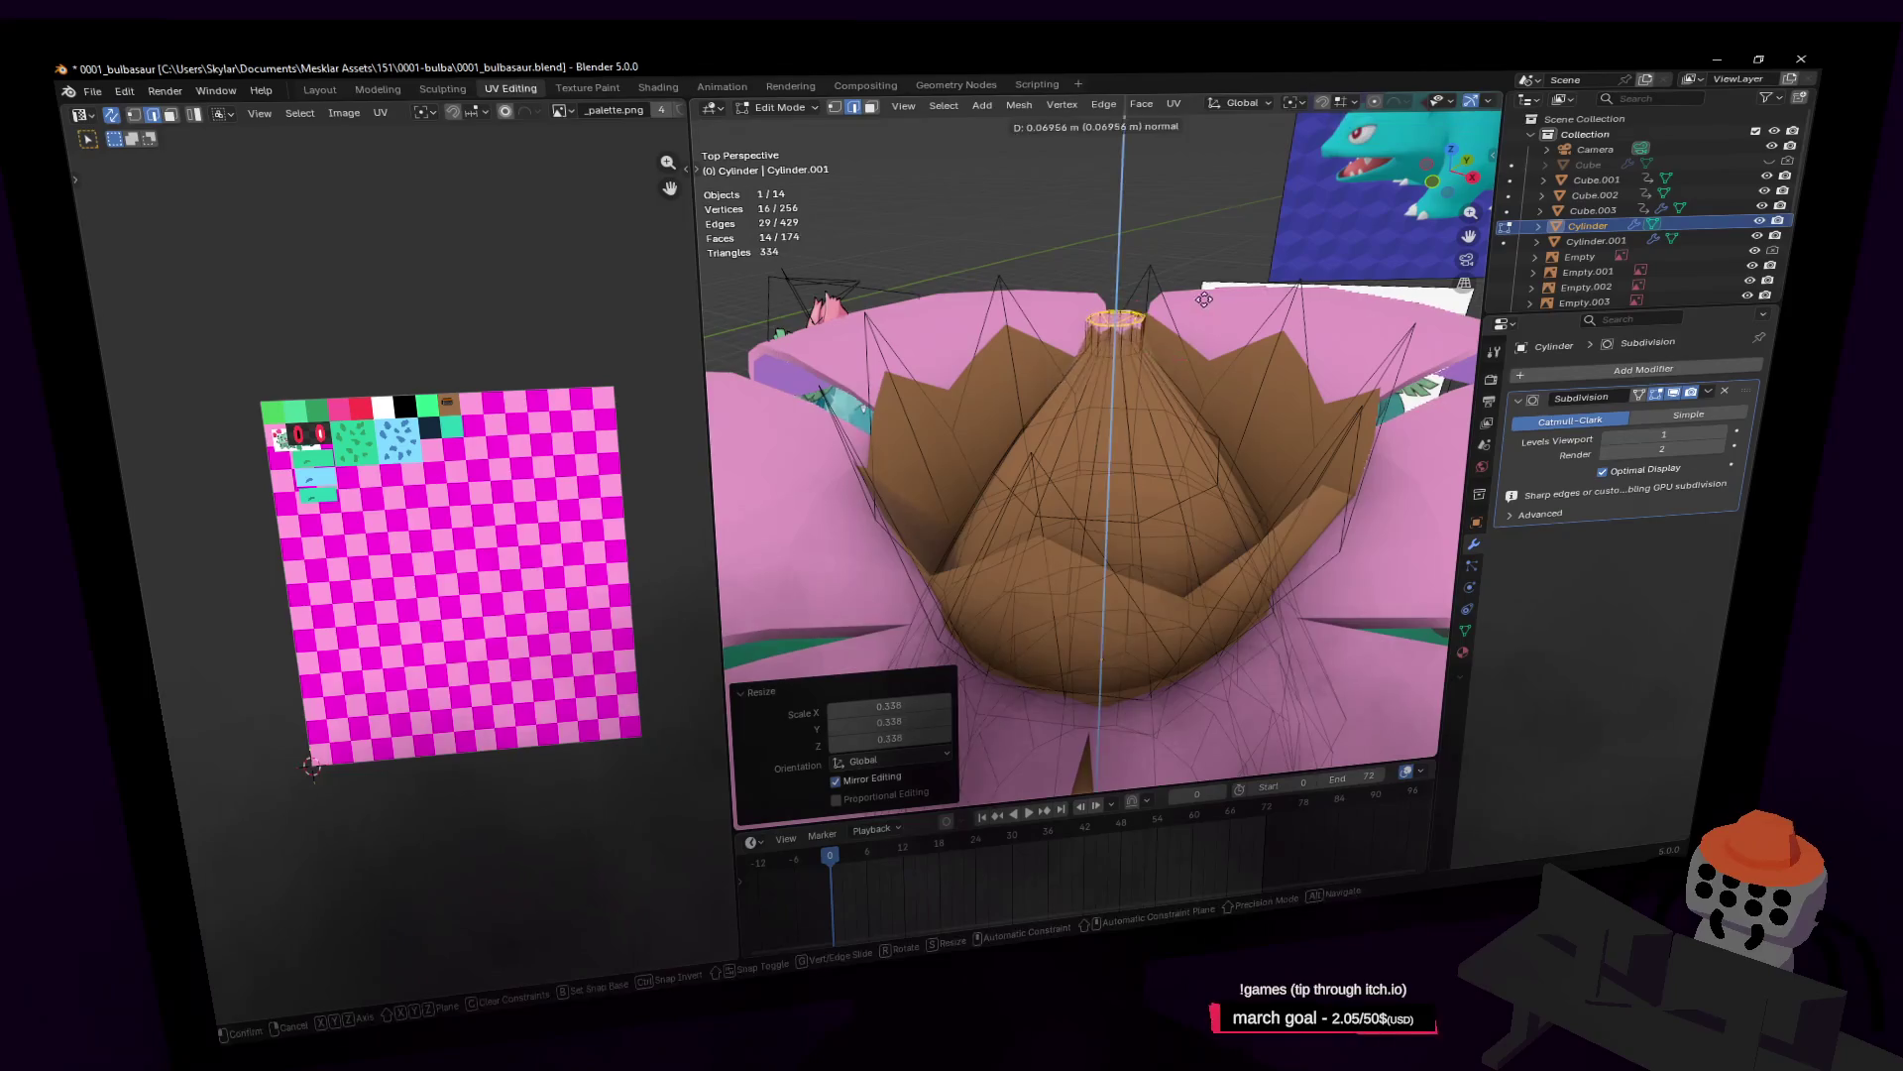
pyautogui.click(1207, 287)
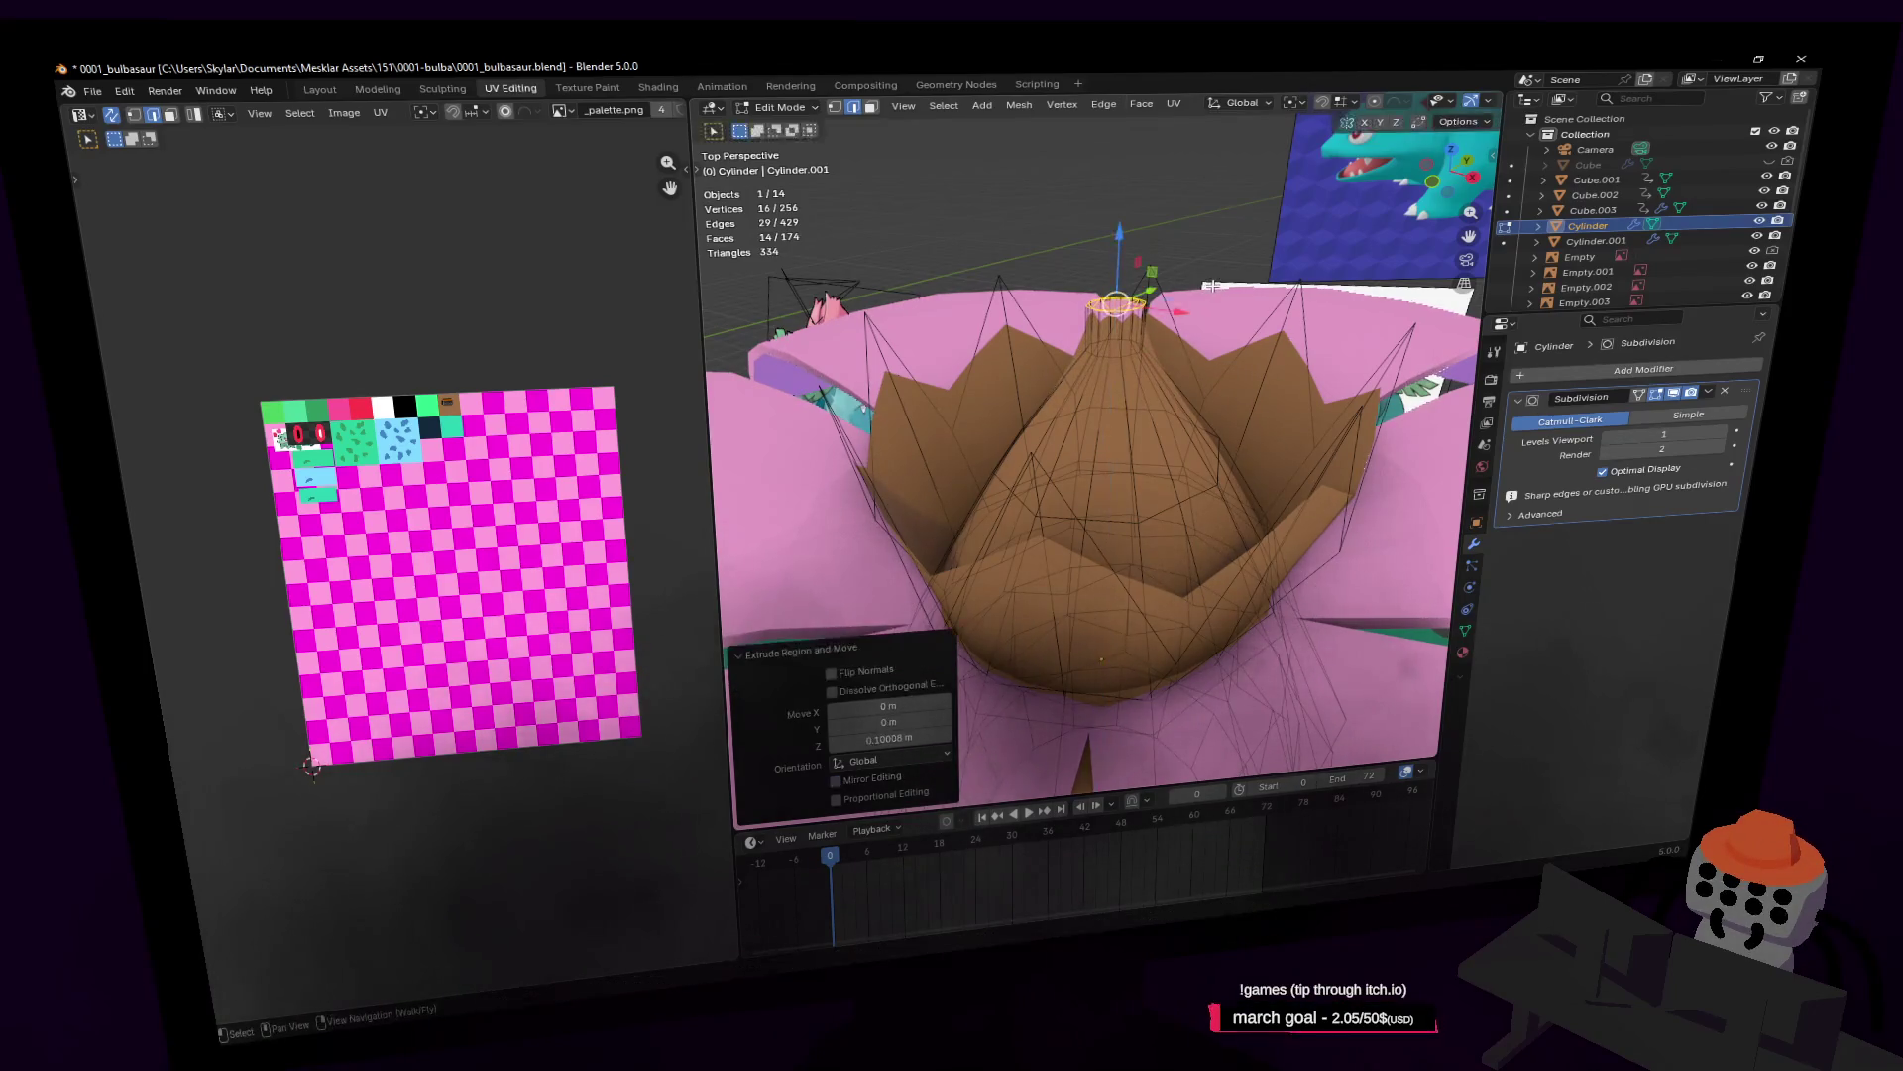
pyautogui.press('m')
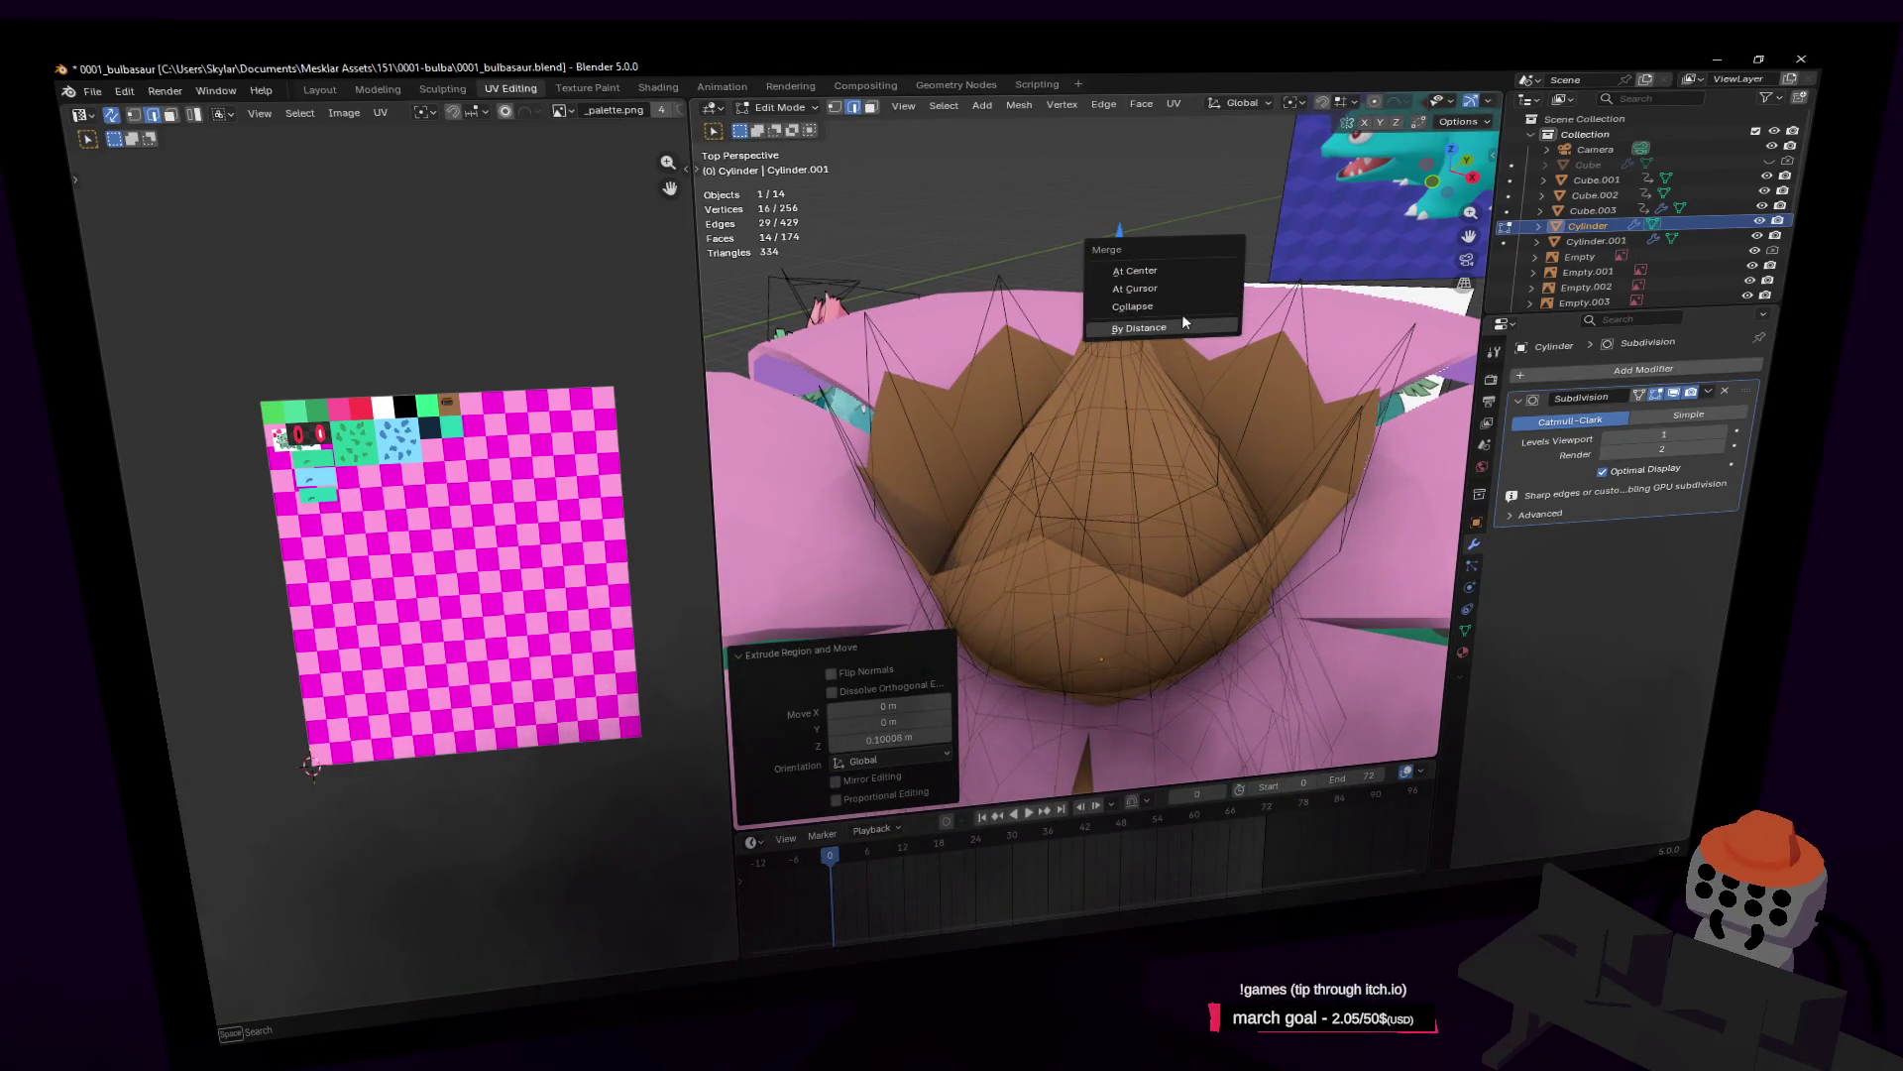
pyautogui.click(1180, 272)
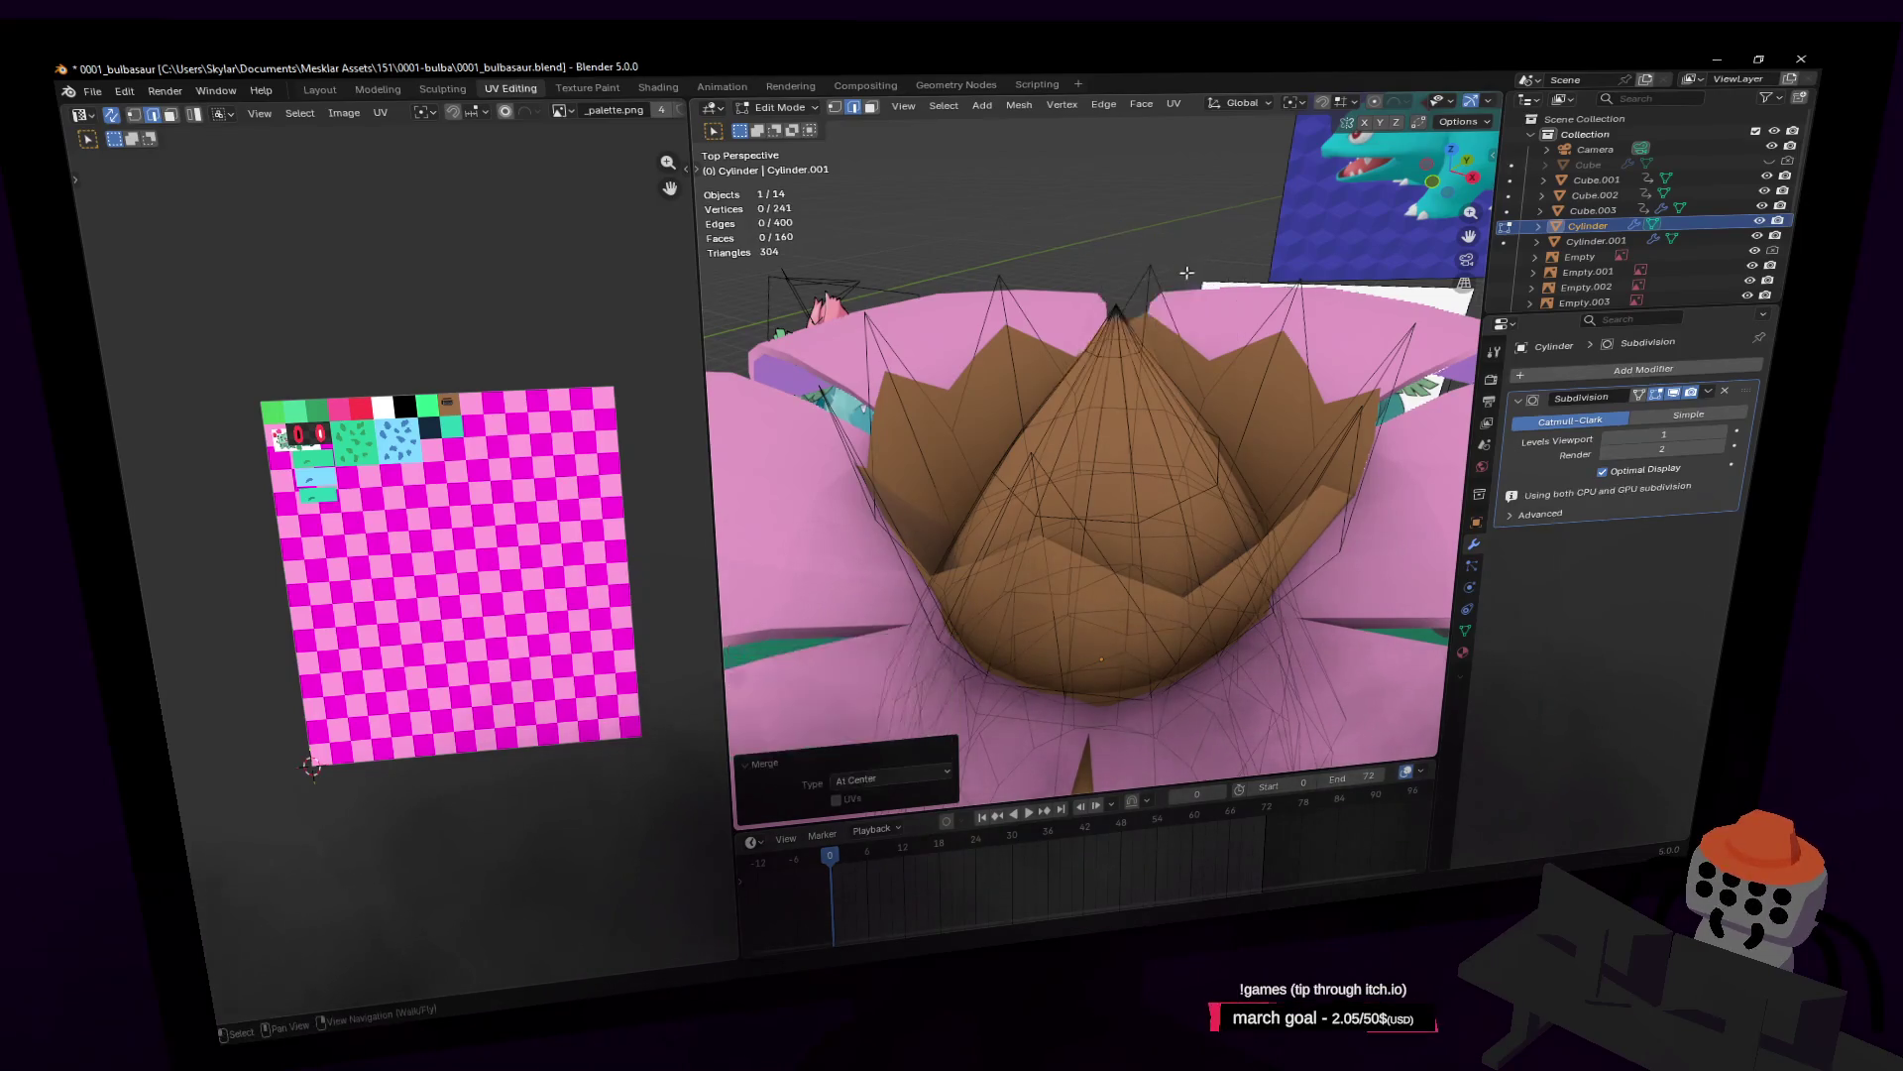
pyautogui.moveTo(1166, 372); pyautogui.dragTo(1143, 317, button='middle')
# Step: In vertex mode, widen the ring near the tip to 1.745 and lower it along Z
pyautogui.press('1')
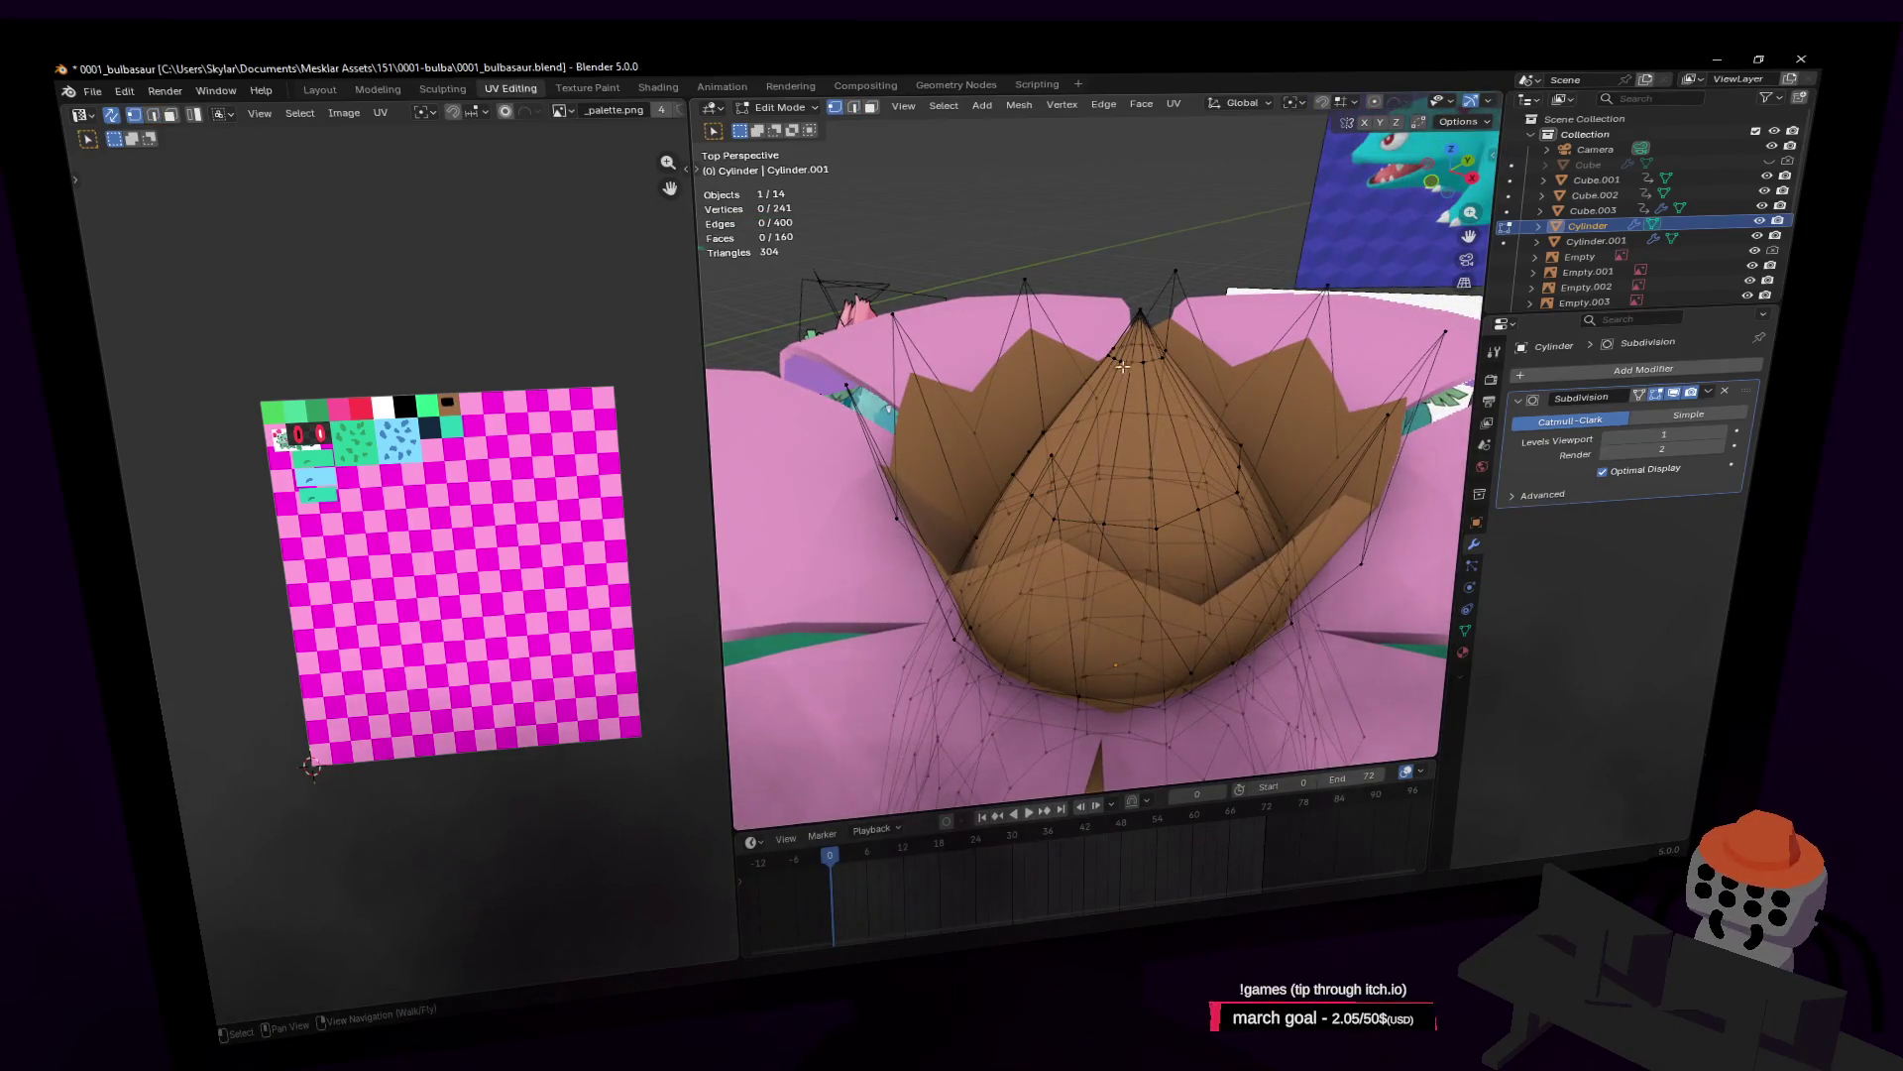
pyautogui.keyDown('alt'); pyautogui.click(1124, 365); pyautogui.keyUp('alt')
pyautogui.keyDown('alt'); pyautogui.click(1134, 358); pyautogui.keyUp('alt')
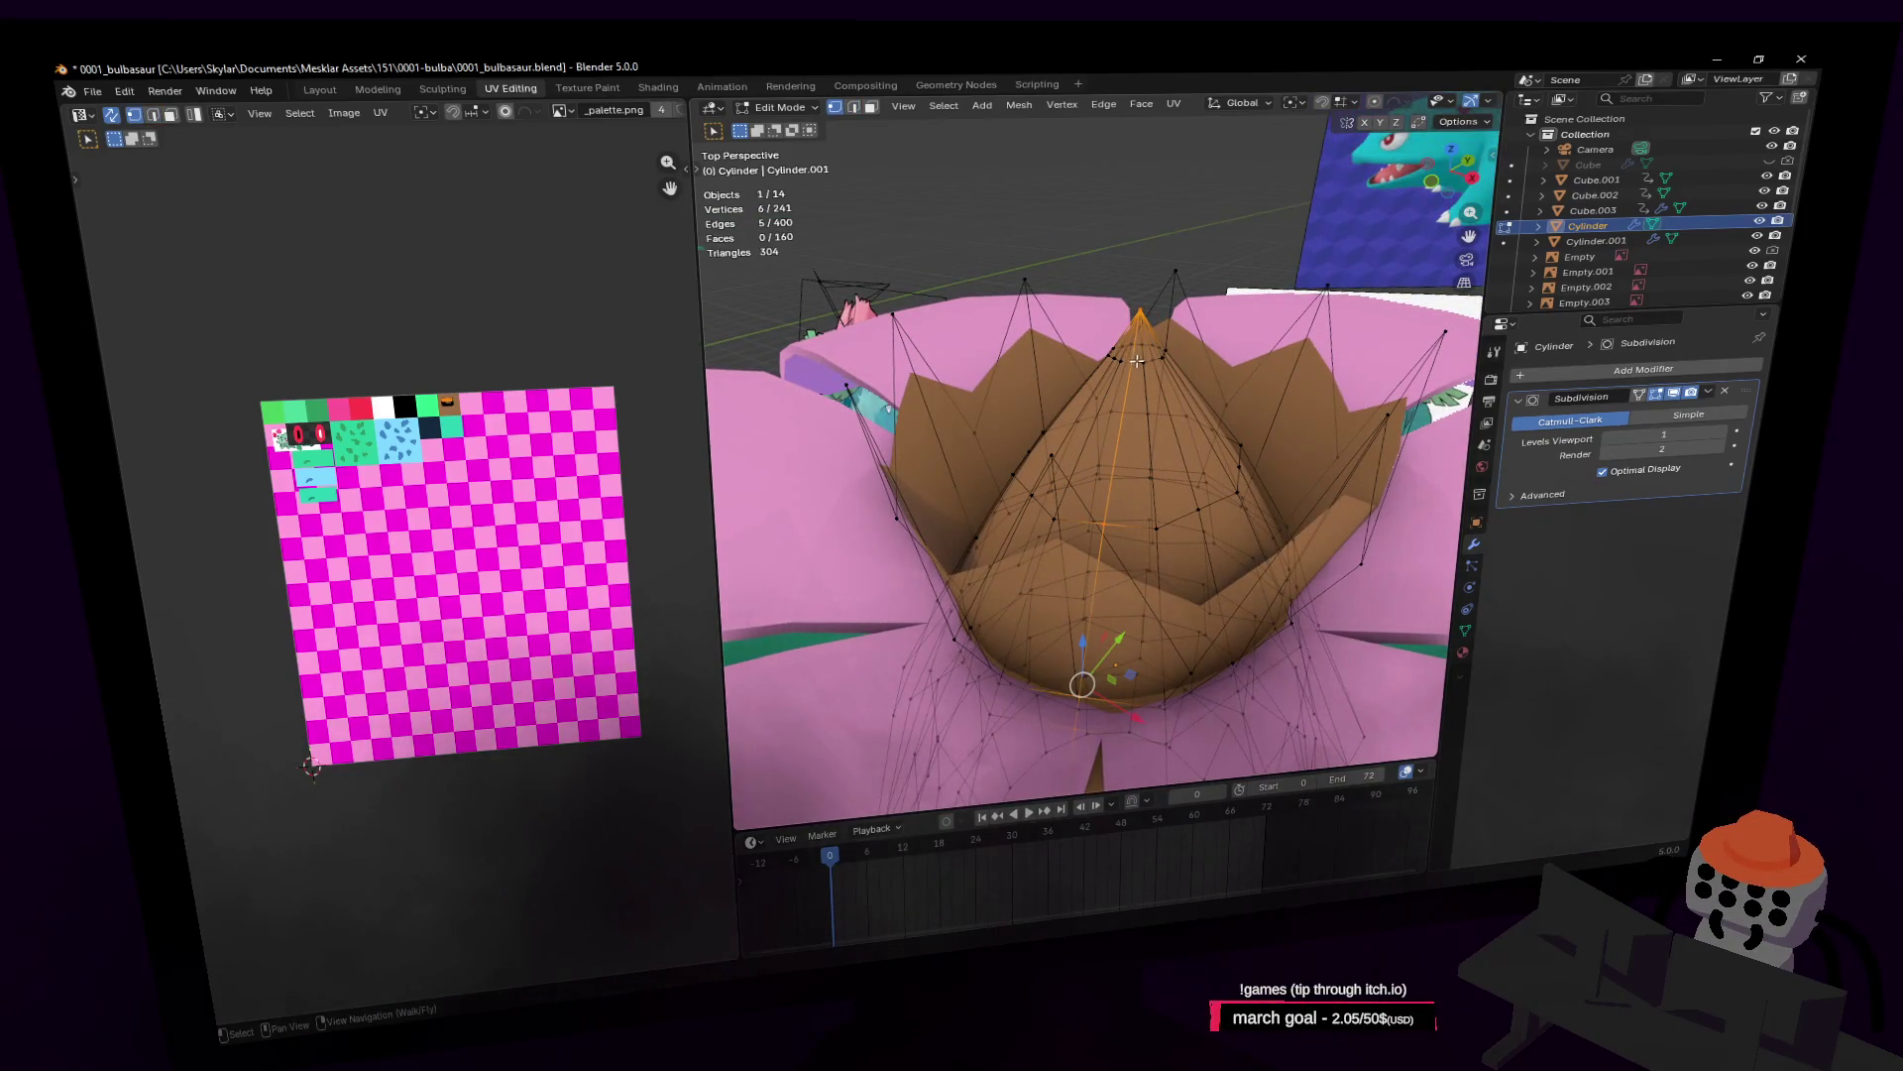
pyautogui.keyDown('alt'); pyautogui.click(1137, 360); pyautogui.keyUp('alt')
pyautogui.press('s')
pyautogui.click(1254, 299)
pyautogui.press('g')
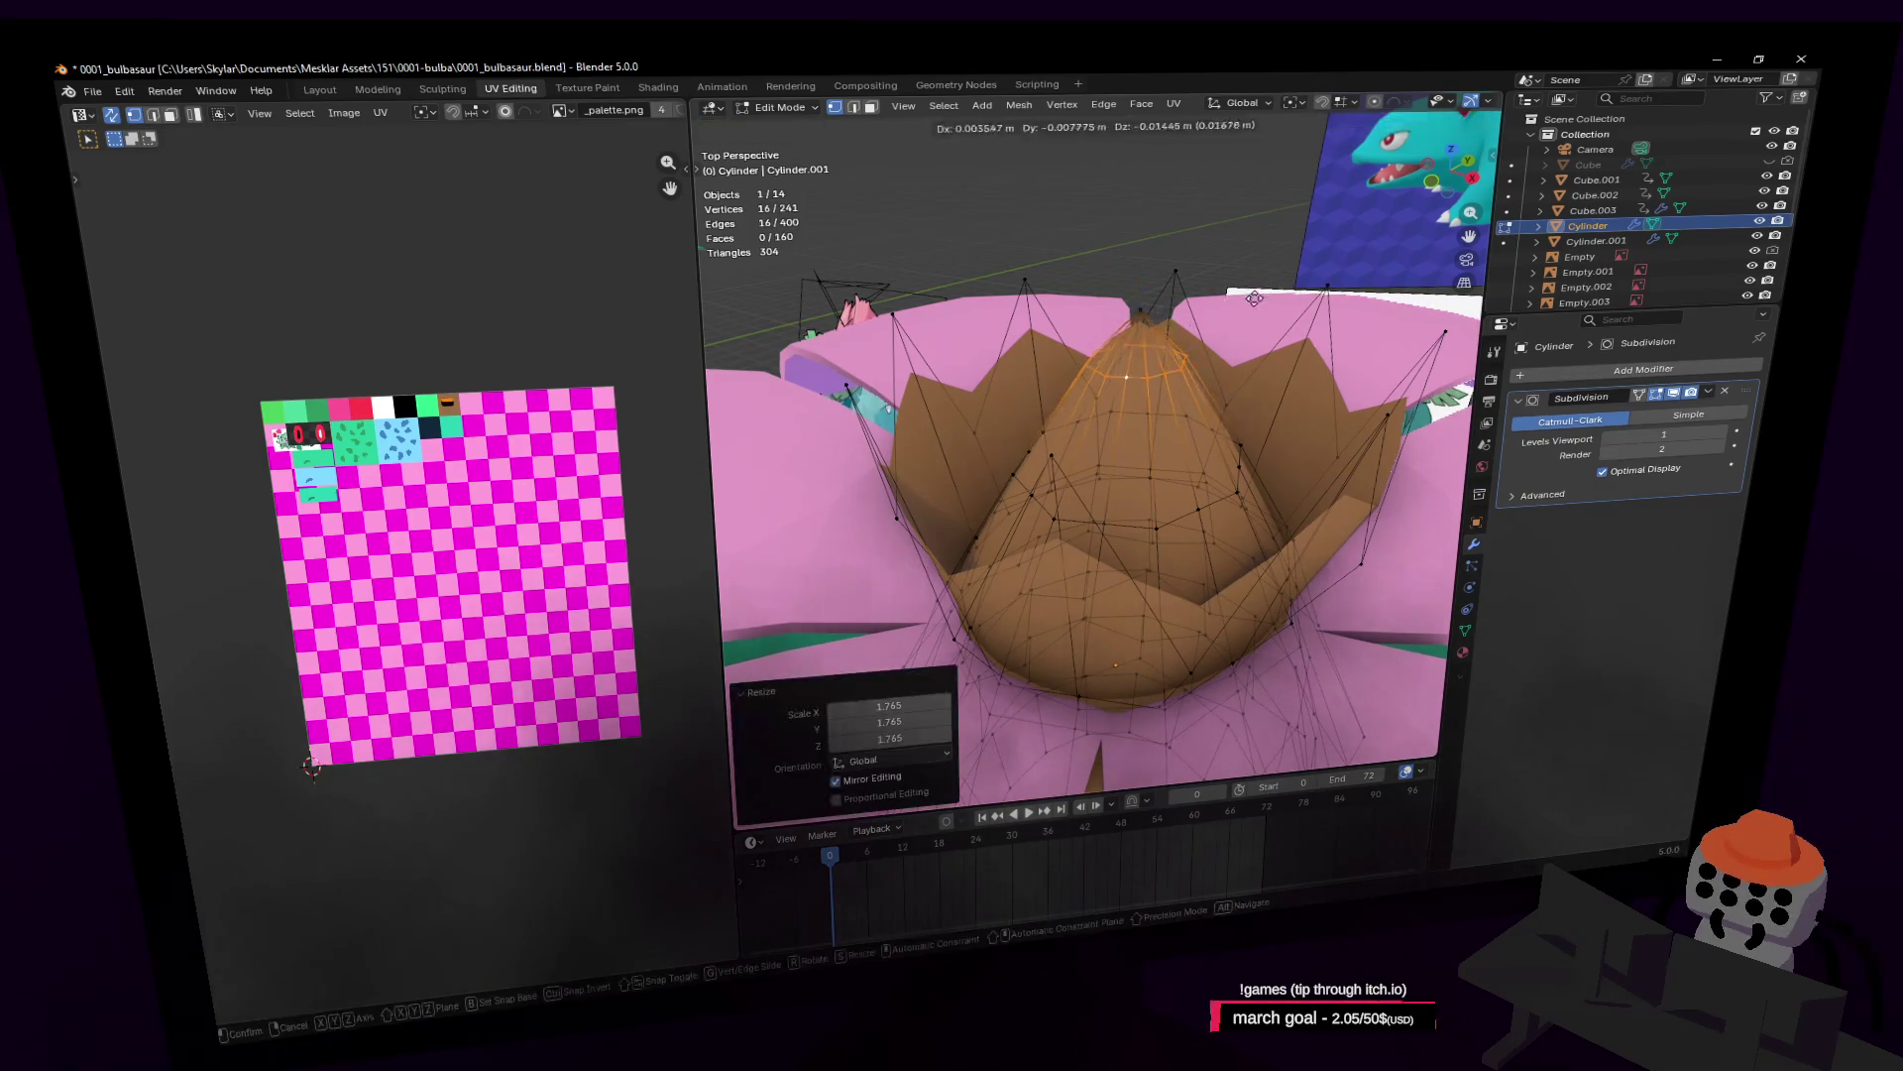
pyautogui.press('z')
pyautogui.click(1296, 318)
# Step: Select the cone's tip vertex and move the view in close to the brown cone
pyautogui.click(1138, 316)
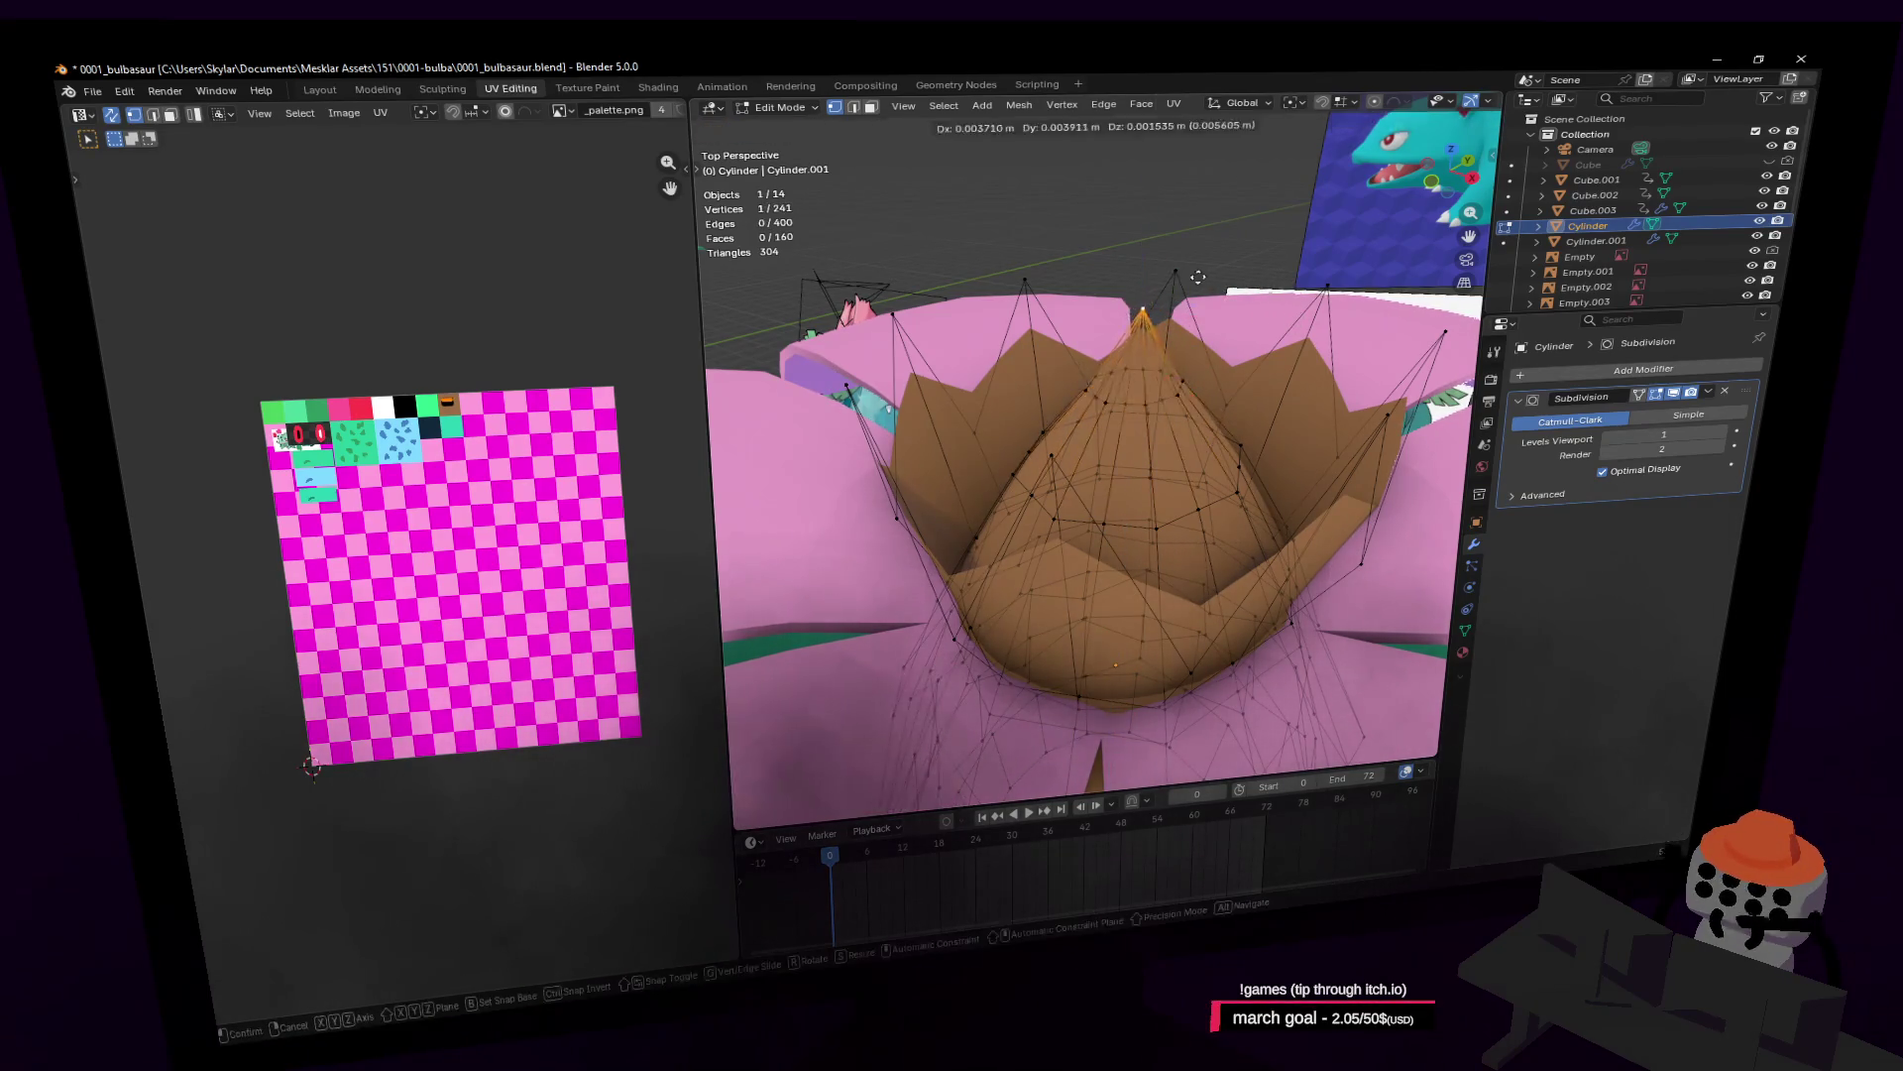
pyautogui.press('g')
pyautogui.press('z')
pyautogui.click(1140, 327)
pyautogui.hotkey('shift', '`')
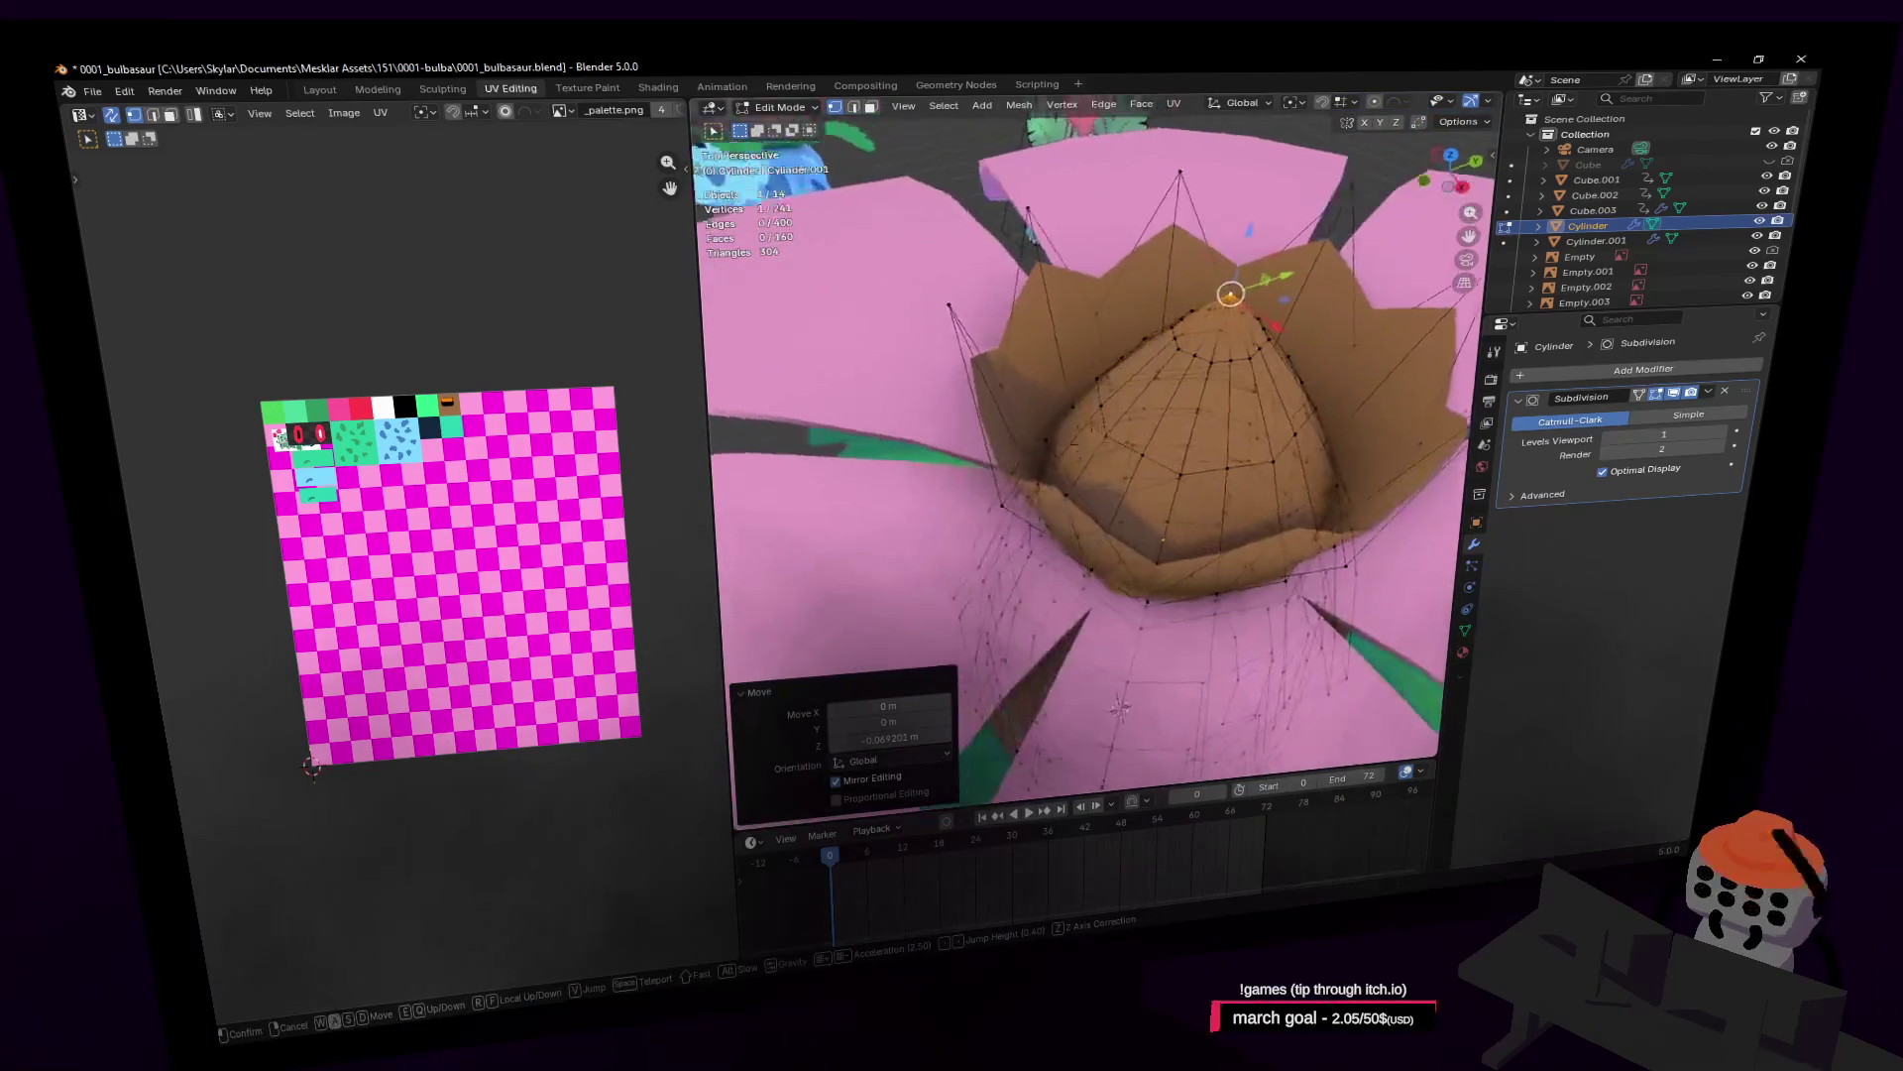
pyautogui.press('s')
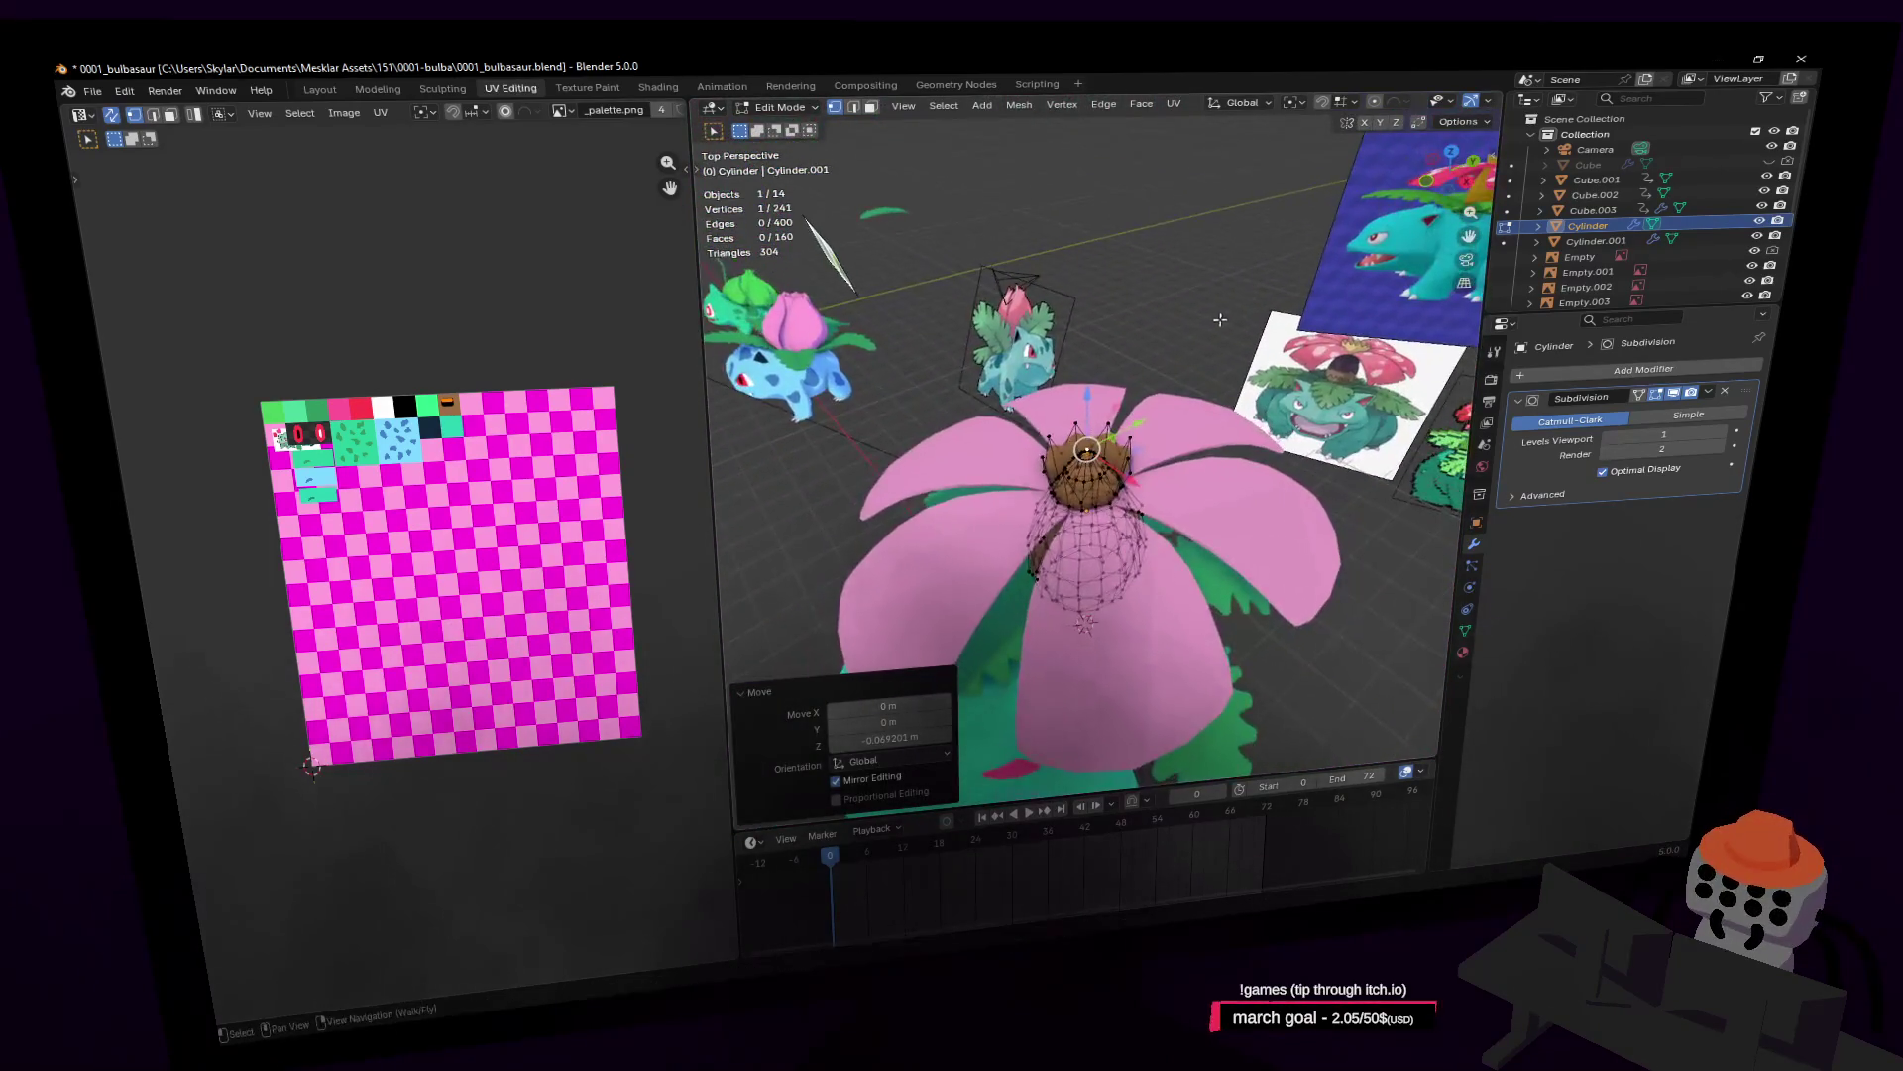
pyautogui.click(1161, 346)
pyautogui.moveTo(1161, 346); pyautogui.dragTo(1089, 402, button='middle')
# Step: Select the whole connected cone piece and inspect the crown from inside
pyautogui.press('l')
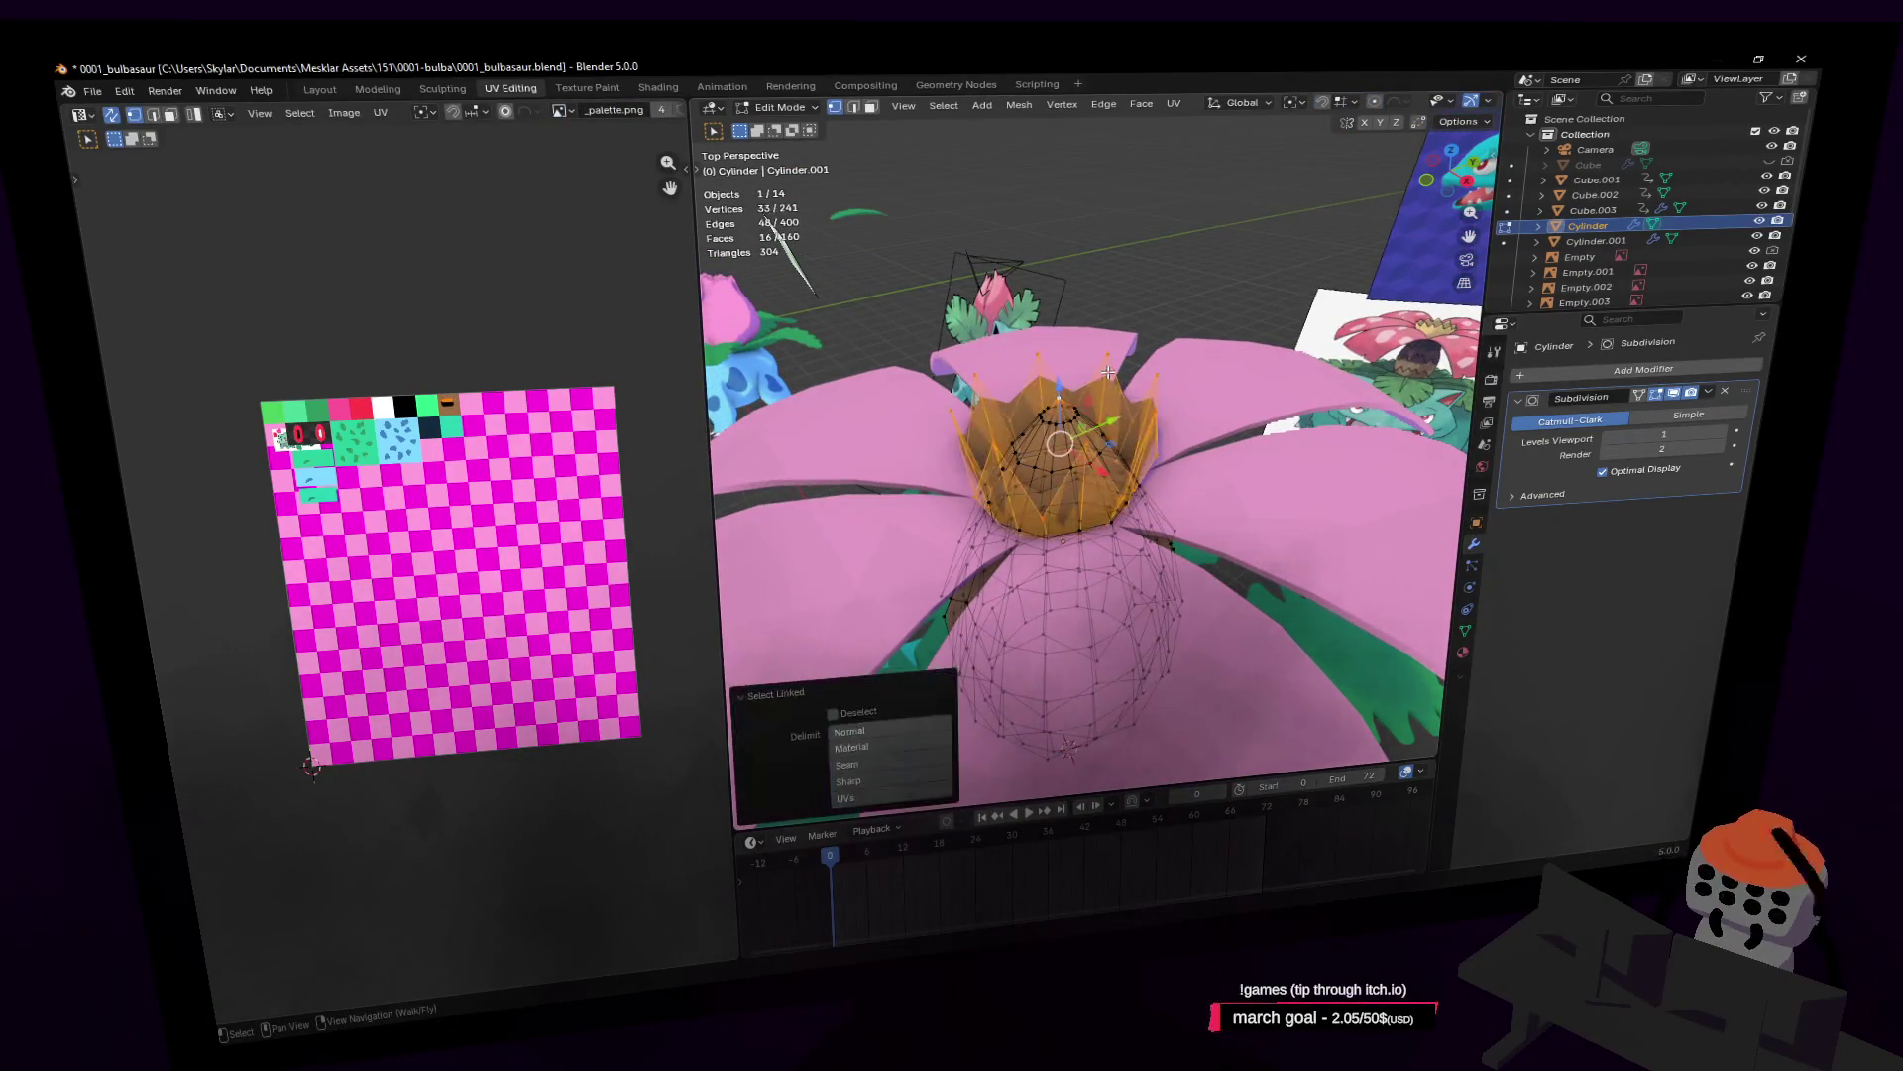
pyautogui.press('l')
pyautogui.hotkey('shift', '`')
pyautogui.press('w')
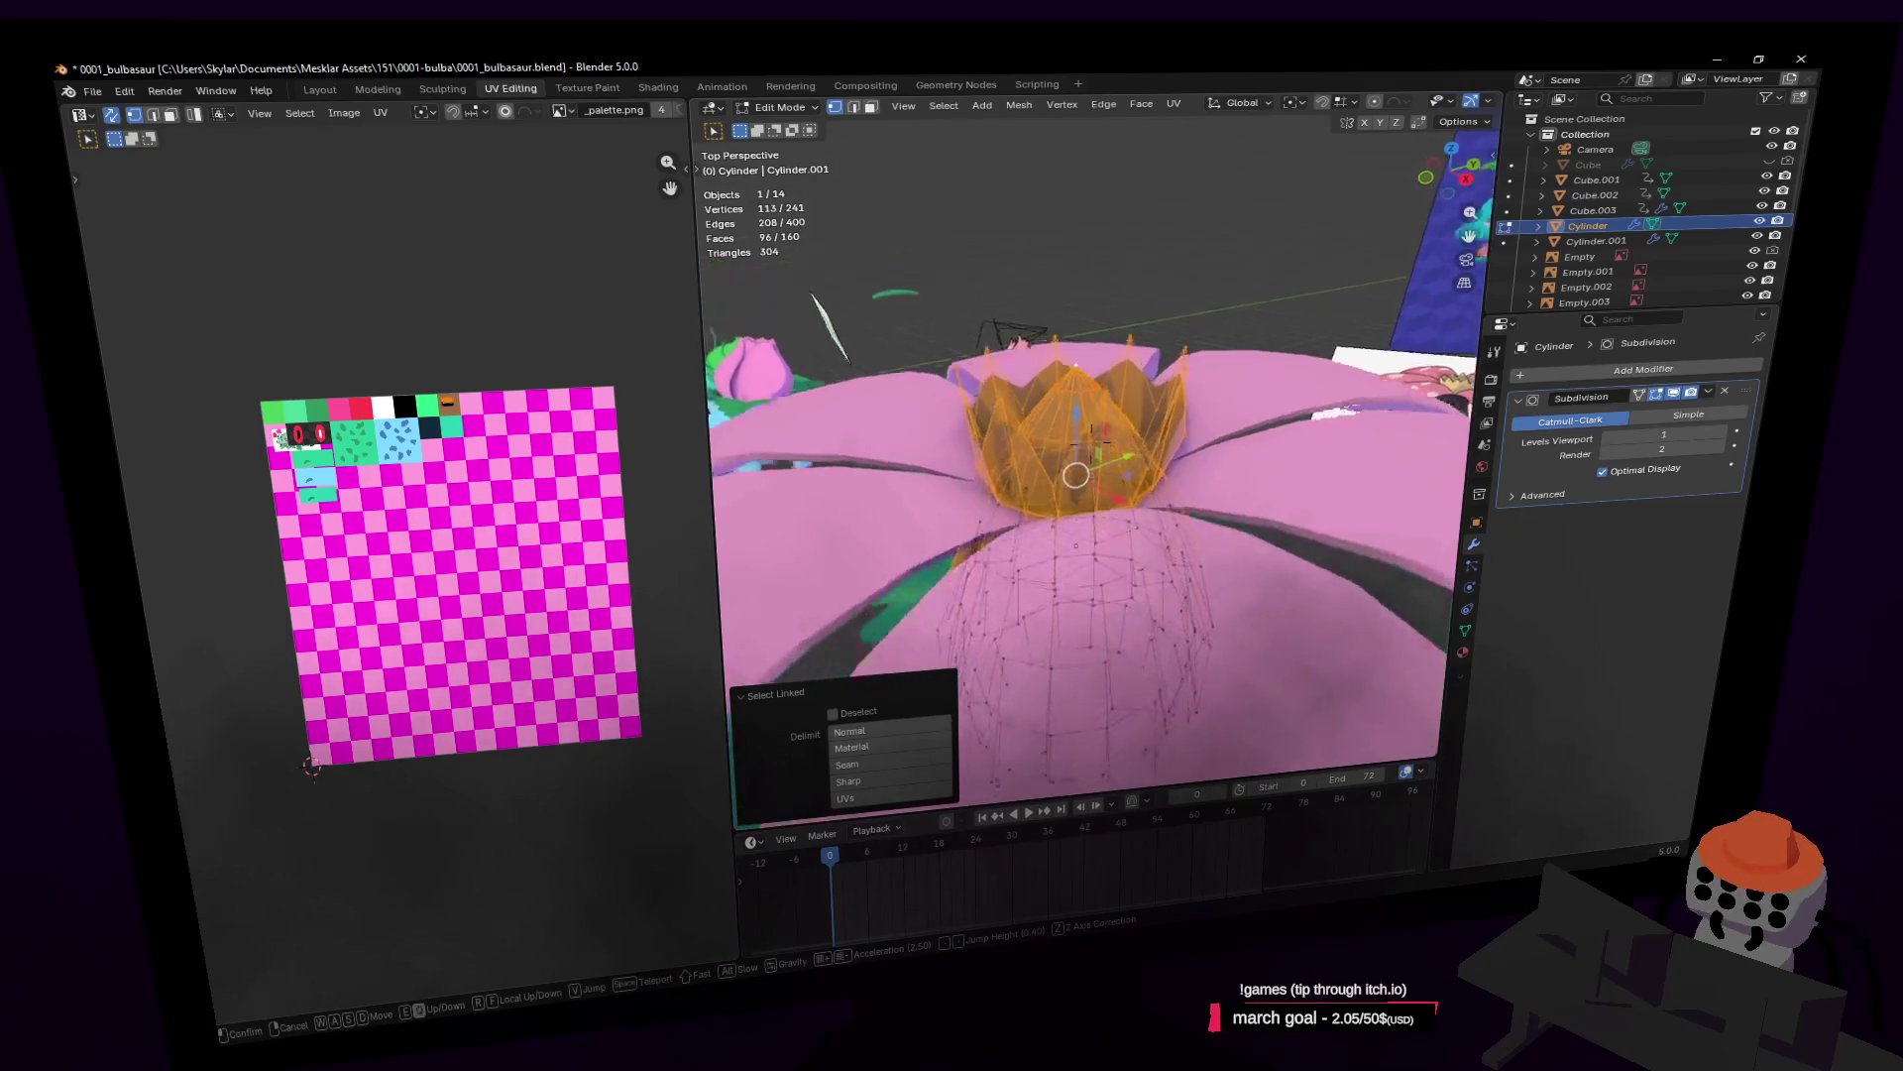
pyautogui.press('s')
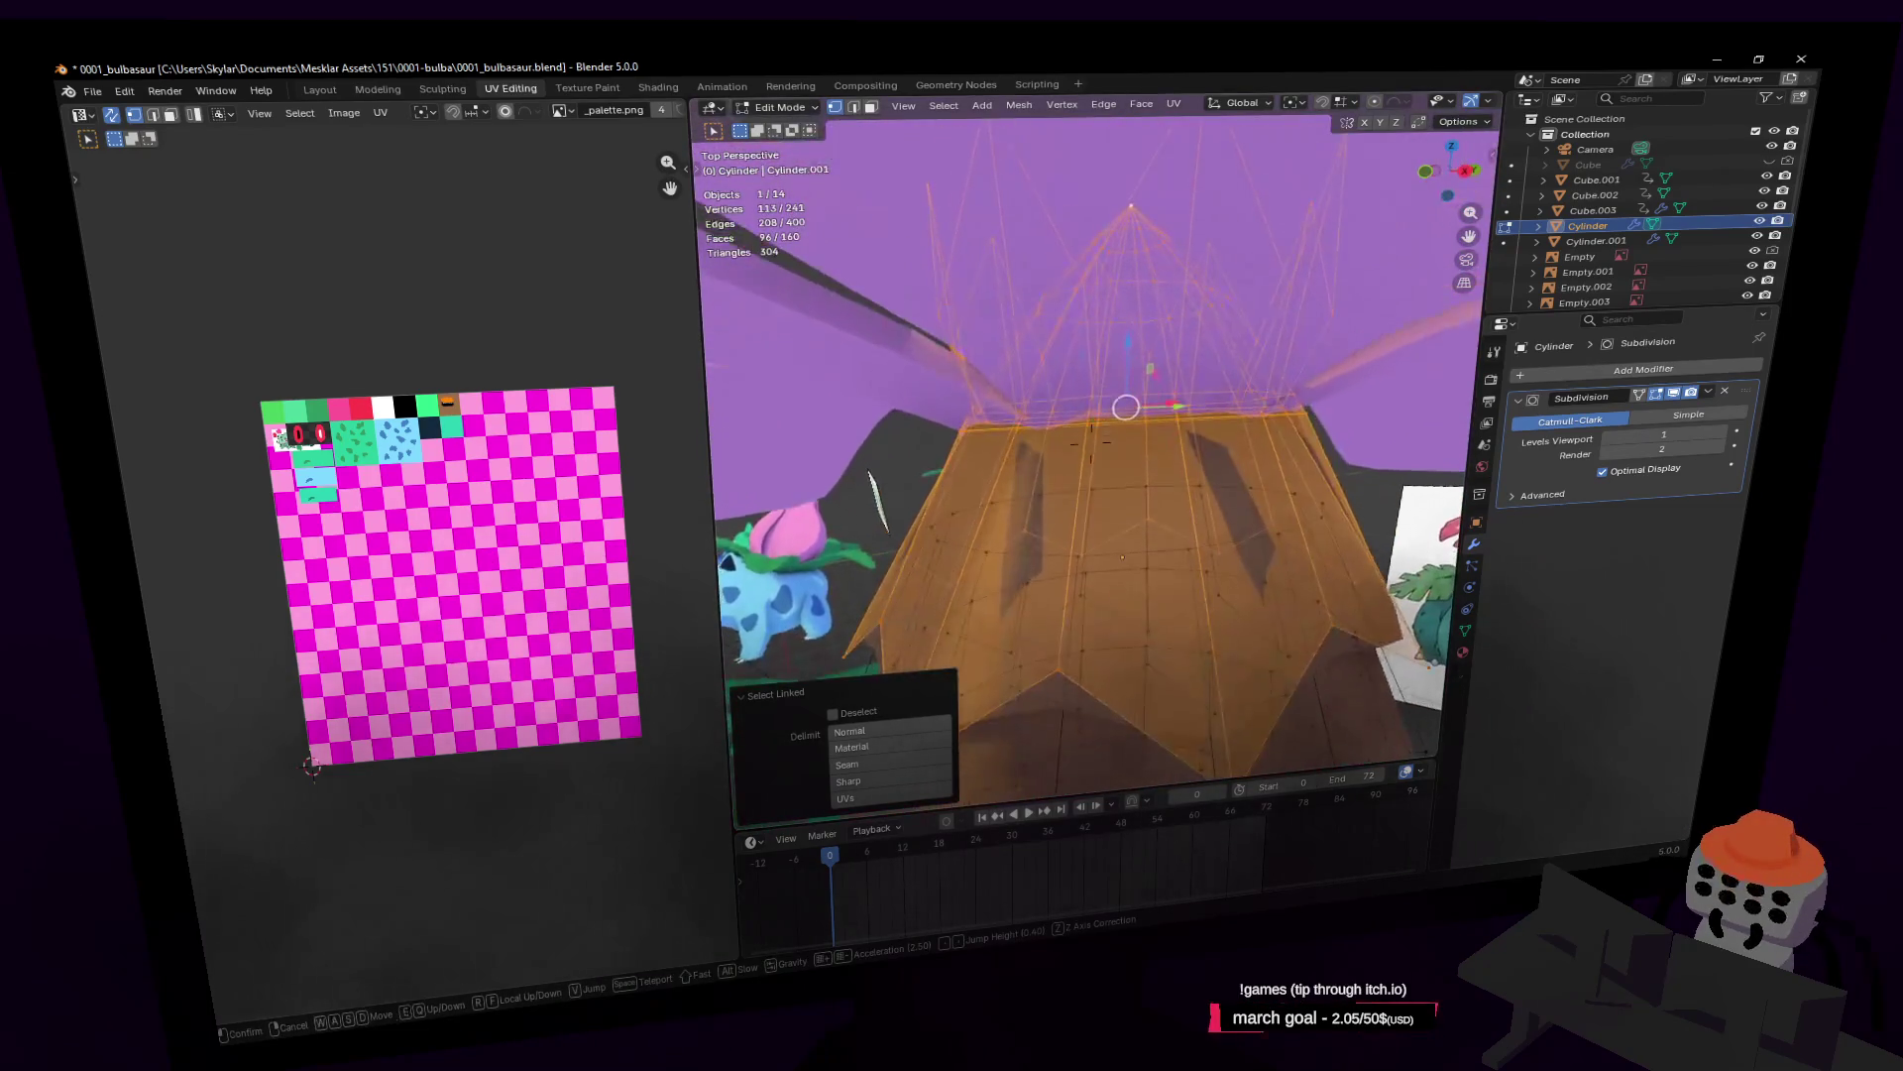
pyautogui.click(1060, 459)
pyautogui.hotkey('shift', '`')
pyautogui.press('w')
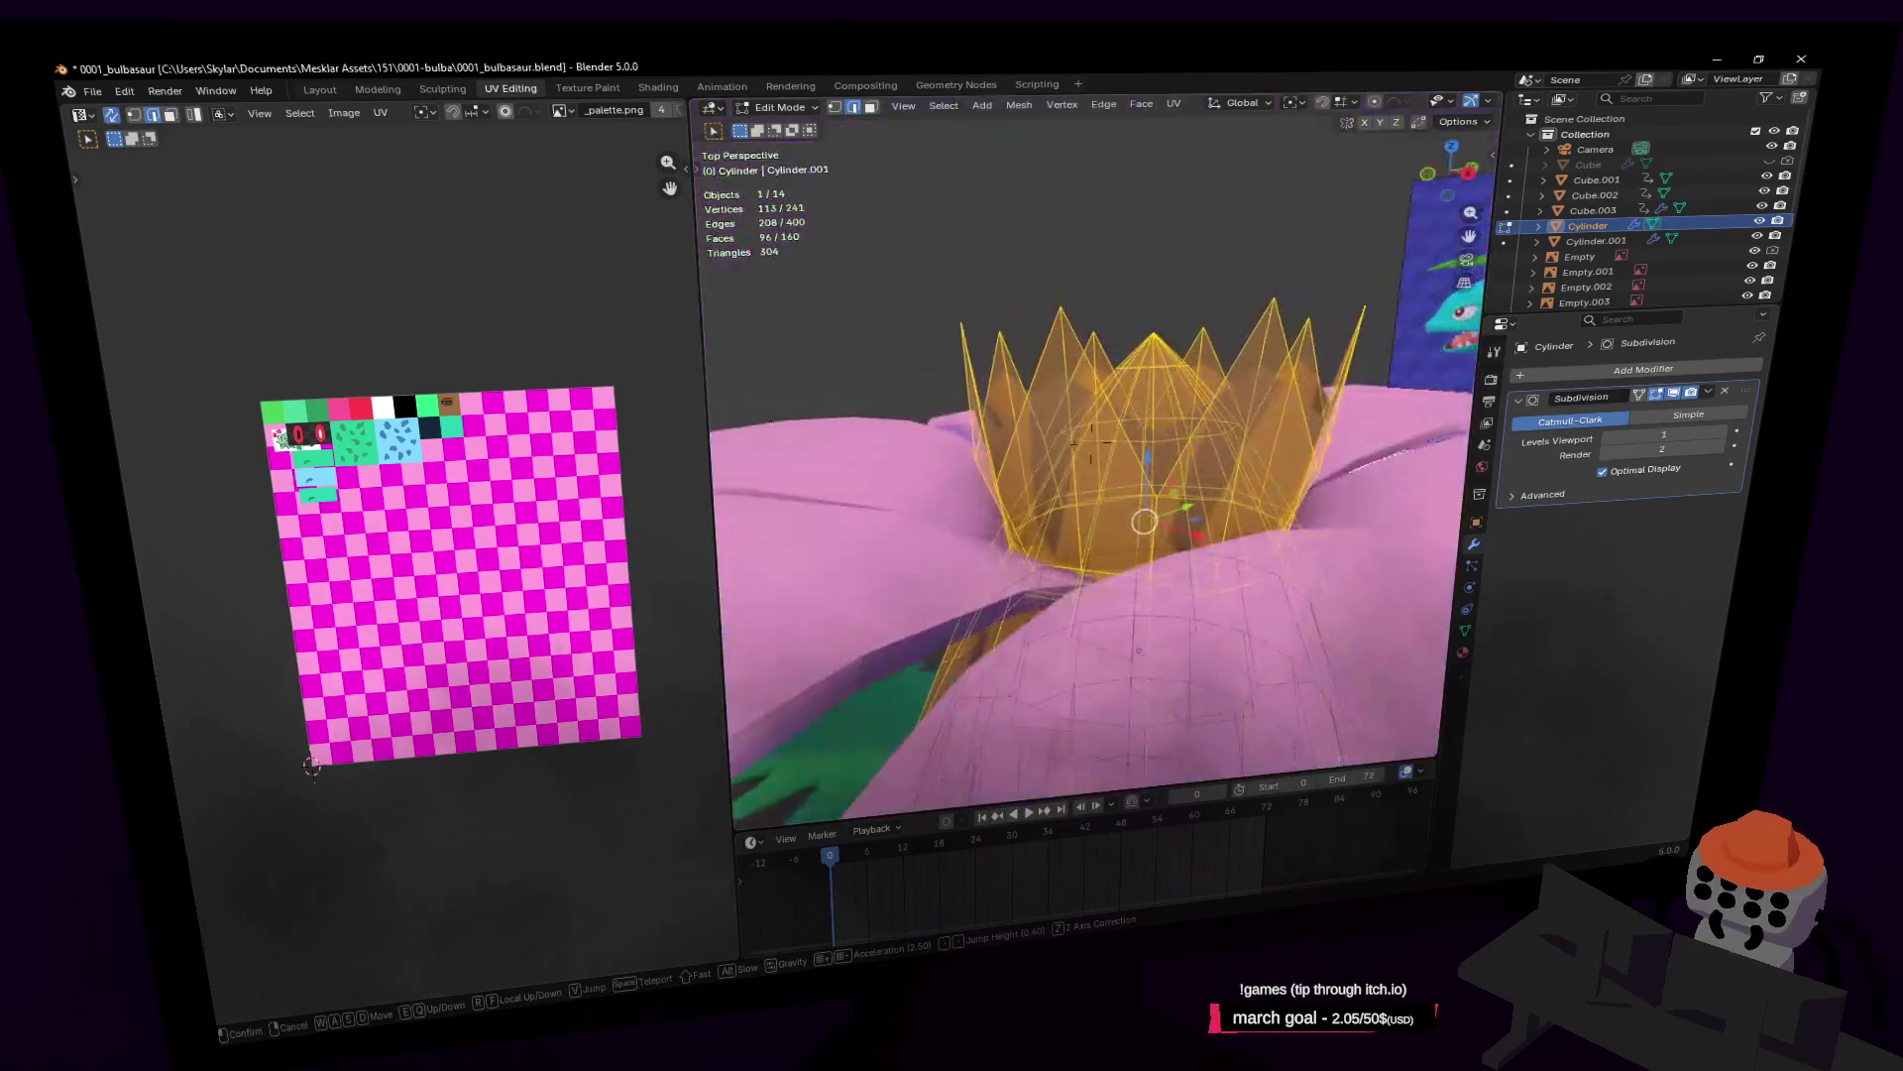
pyautogui.press('s')
pyautogui.click(1055, 434)
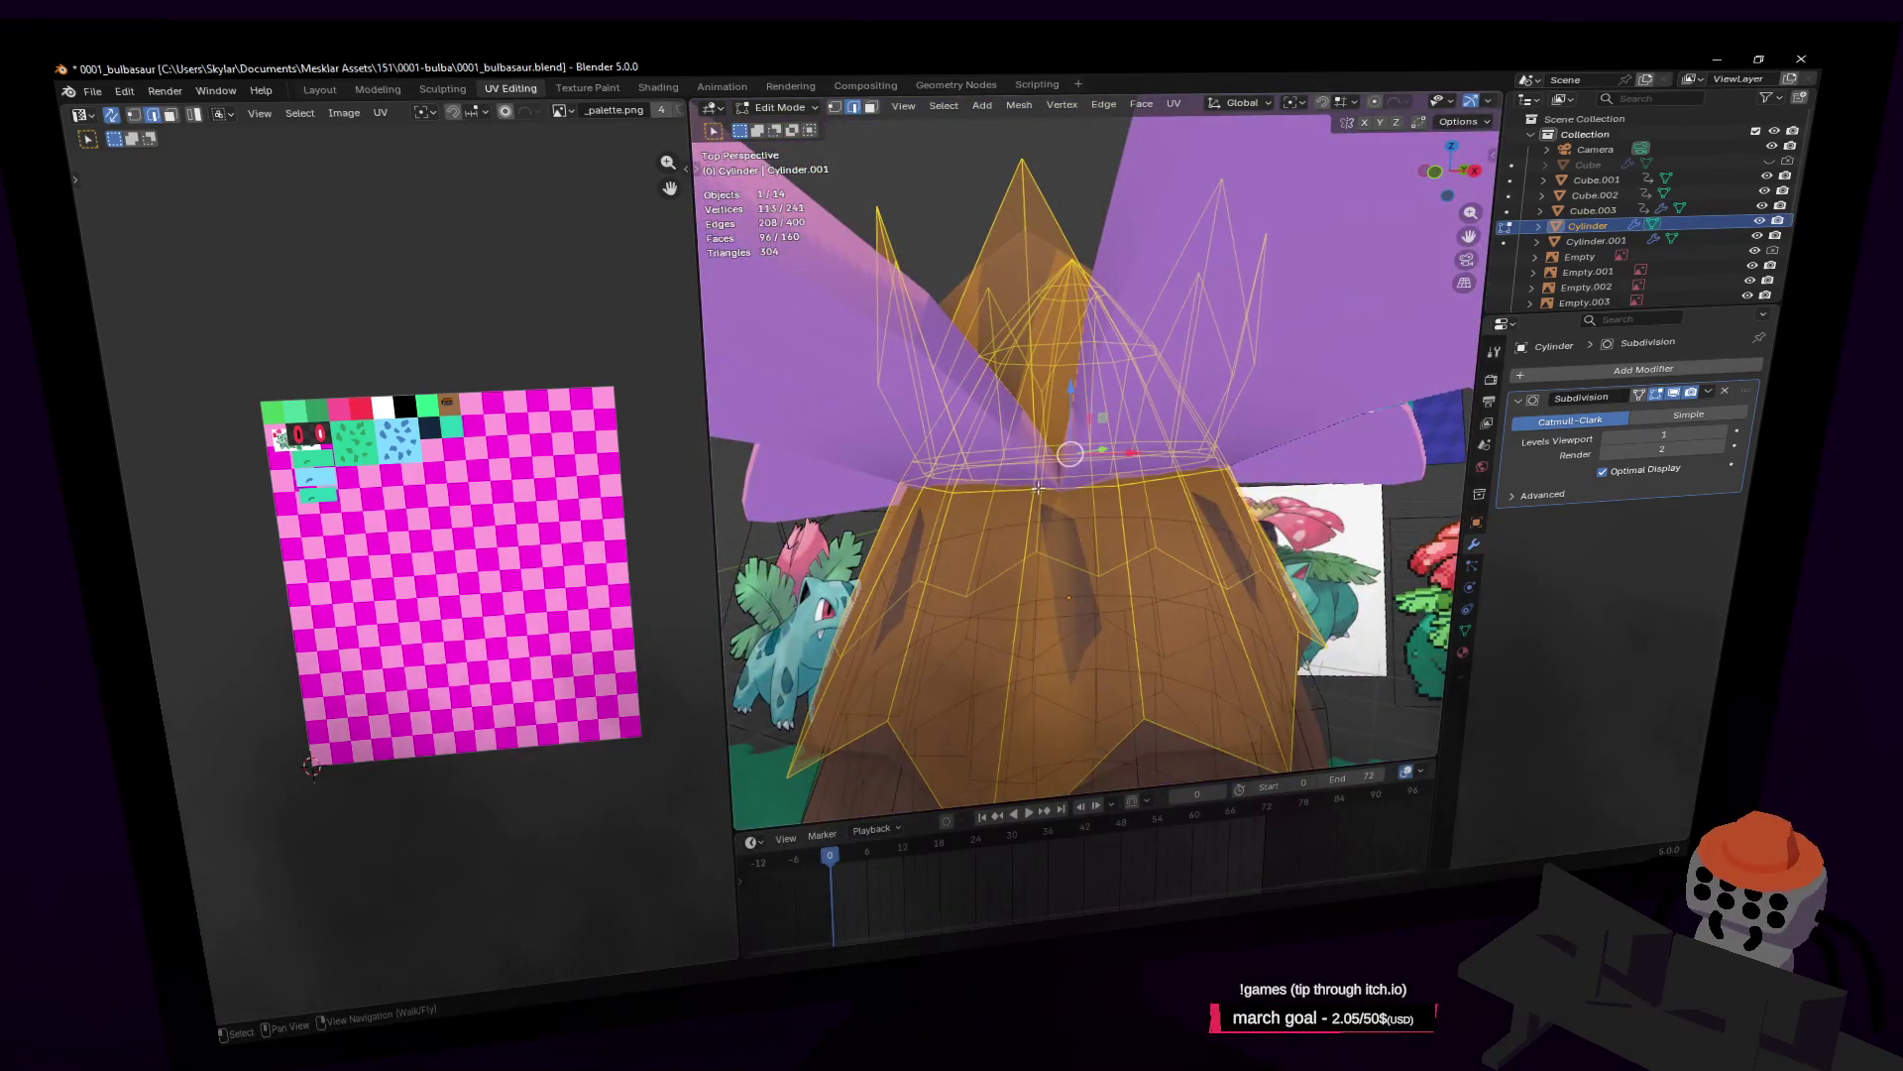
# Step: Select the edge loop at the crown's rim and rip the crown apart along it
pyautogui.hotkey('alt', 'a')
pyautogui.keyDown('alt'); pyautogui.click(972, 487); pyautogui.keyUp('alt')
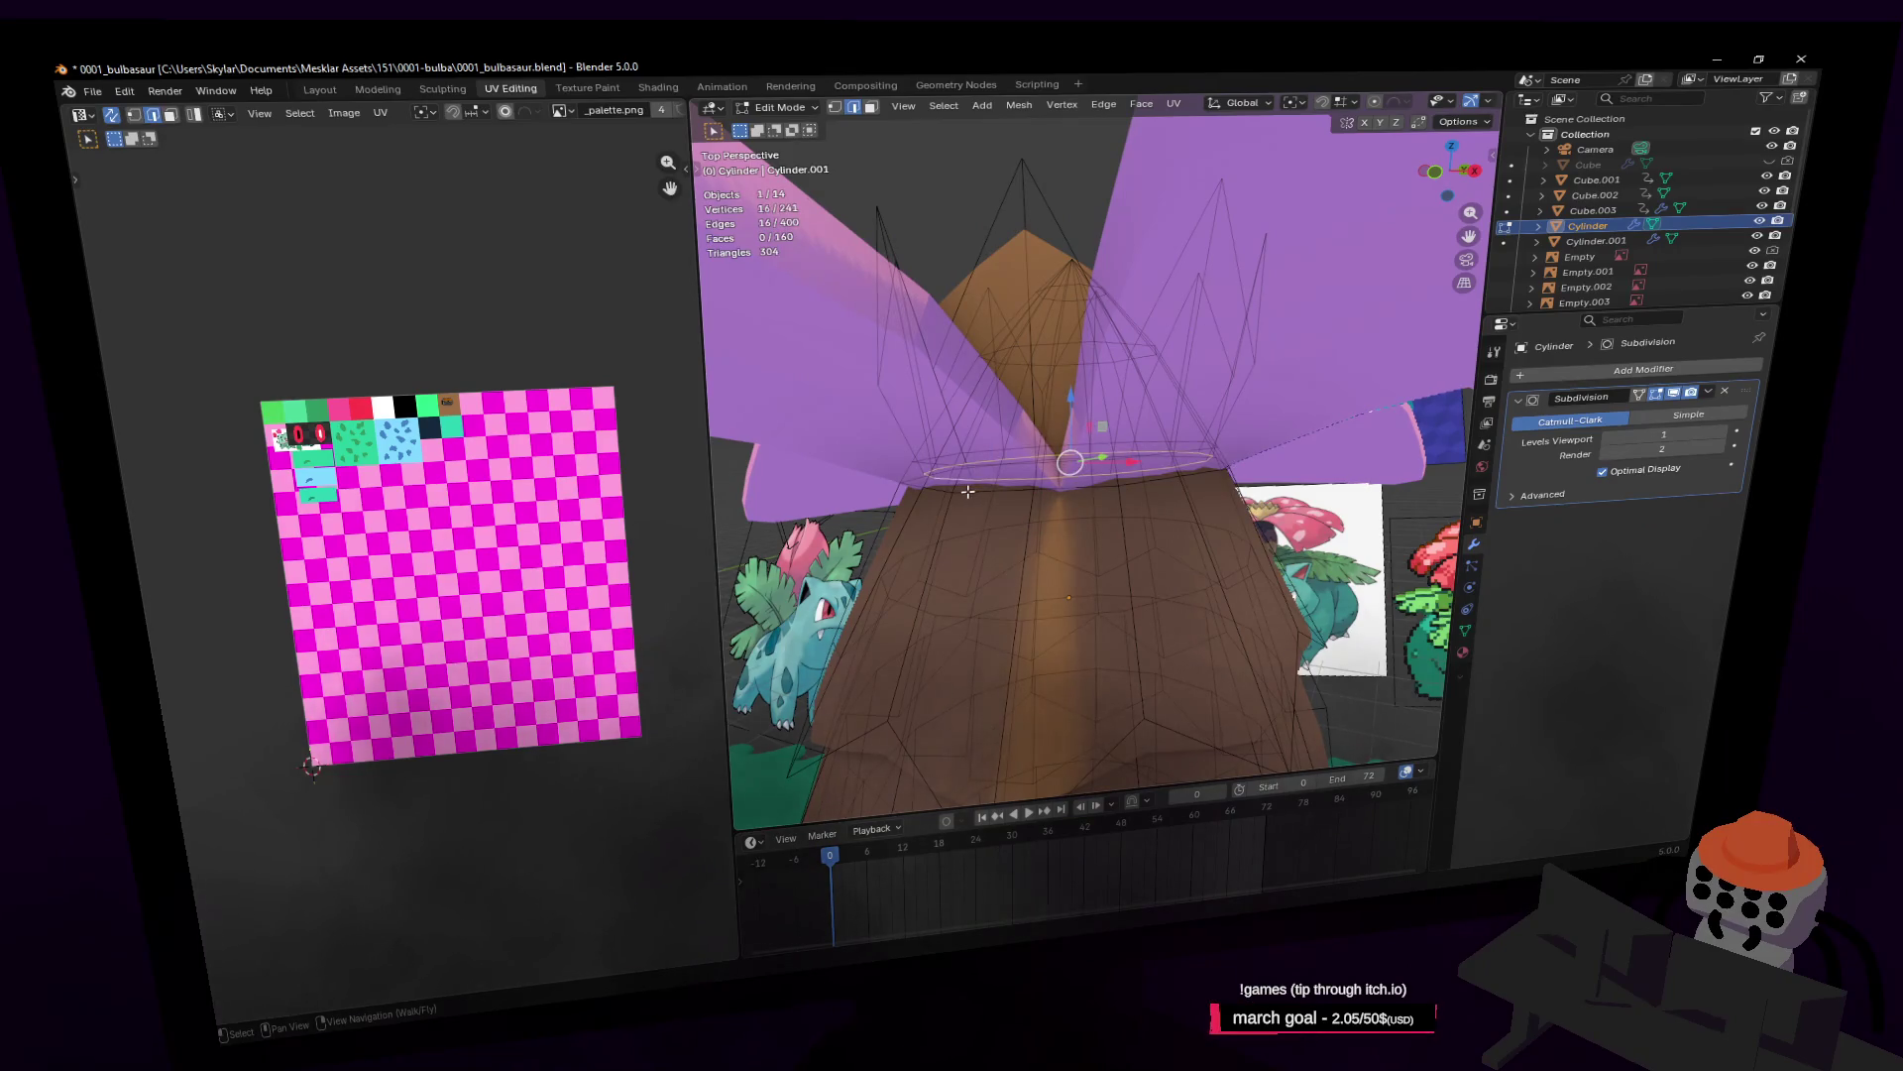
pyautogui.keyDown('alt'); pyautogui.click(967, 491); pyautogui.keyUp('alt')
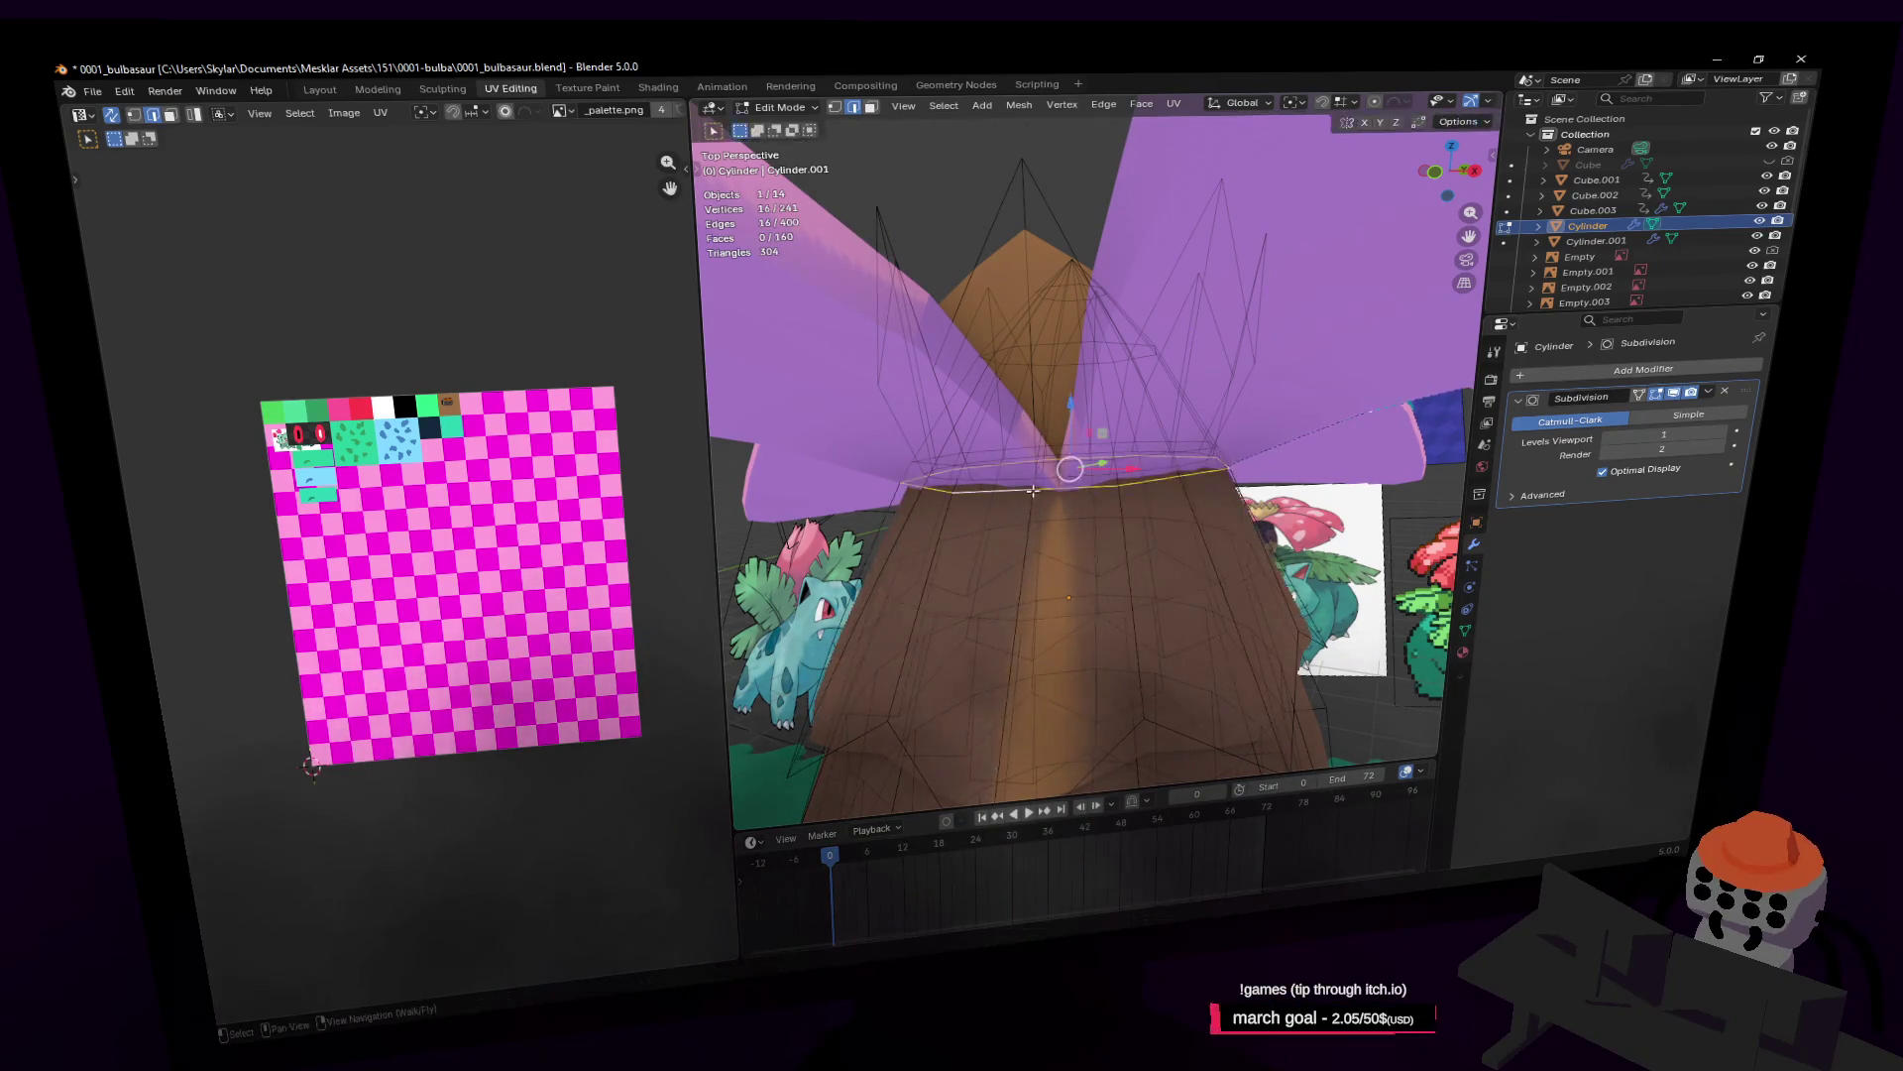
pyautogui.press('v')
pyautogui.hotkey('shift', '`')
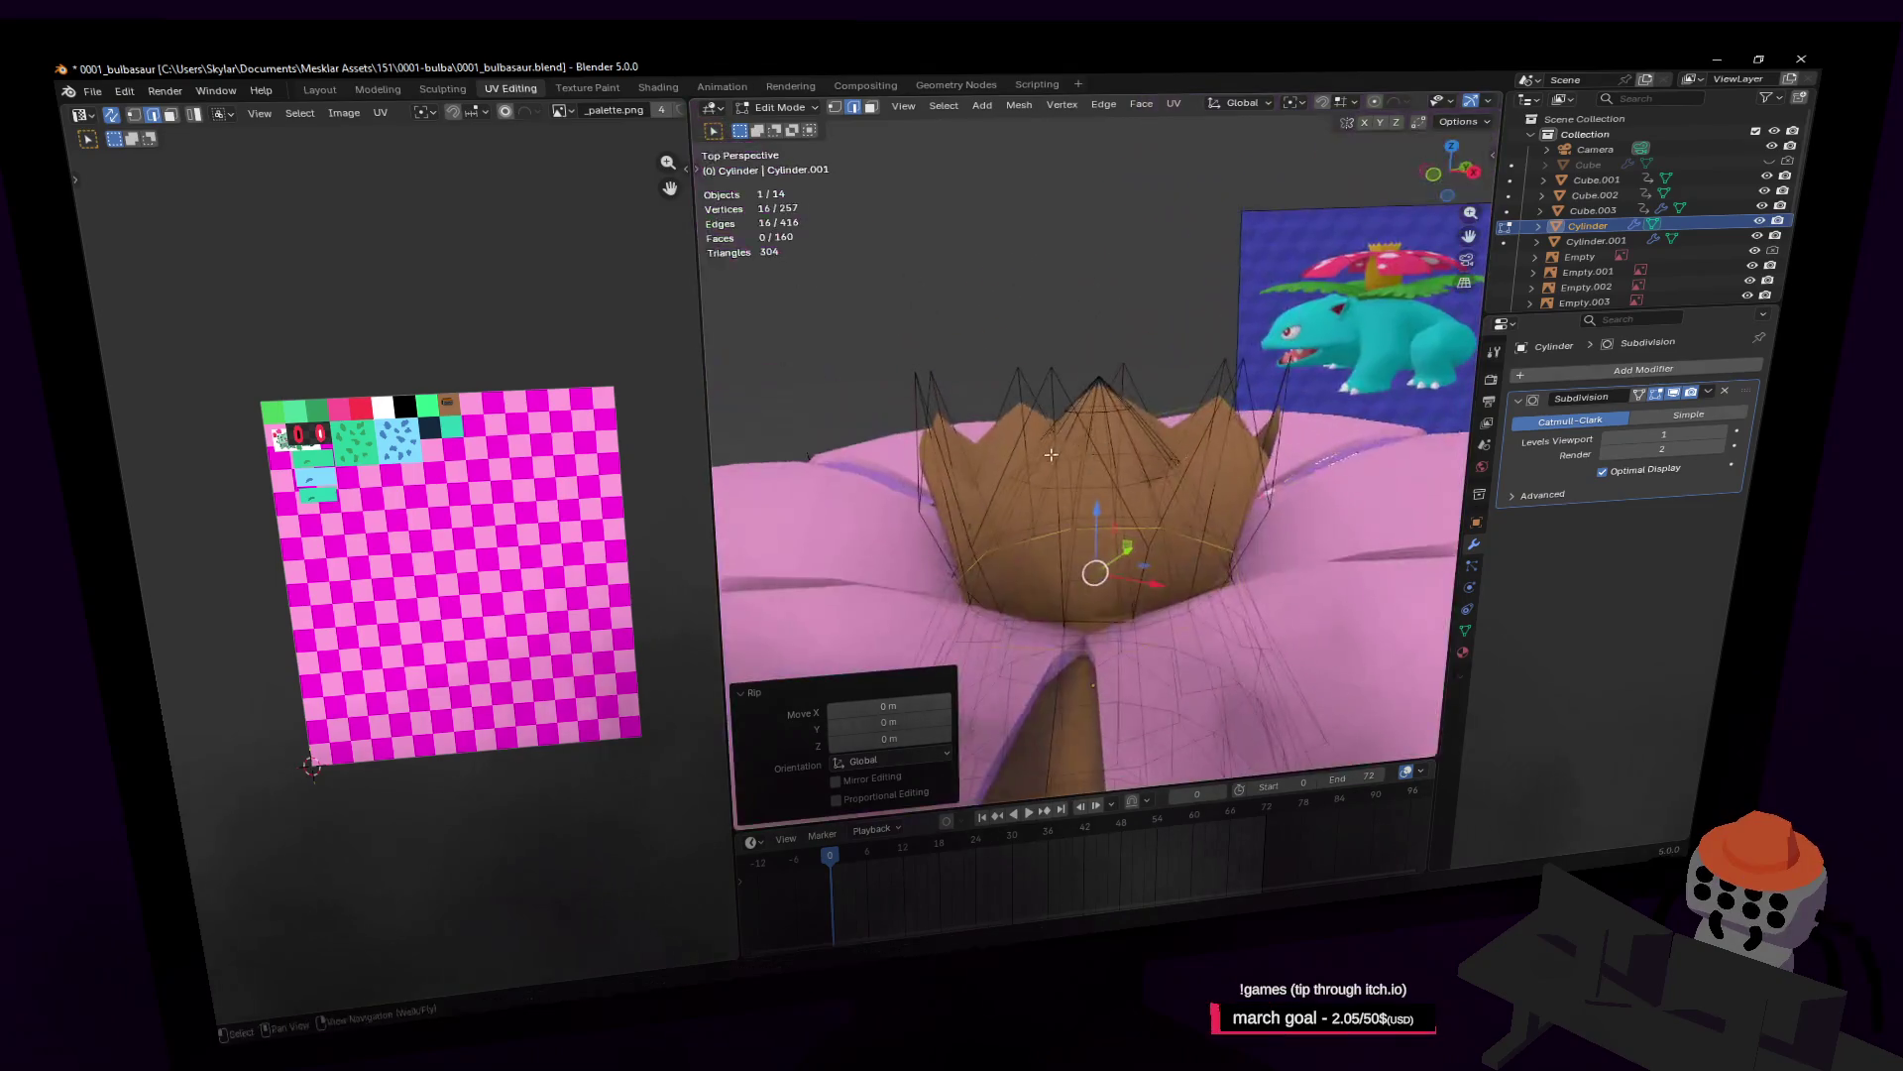
pyautogui.click(1097, 451)
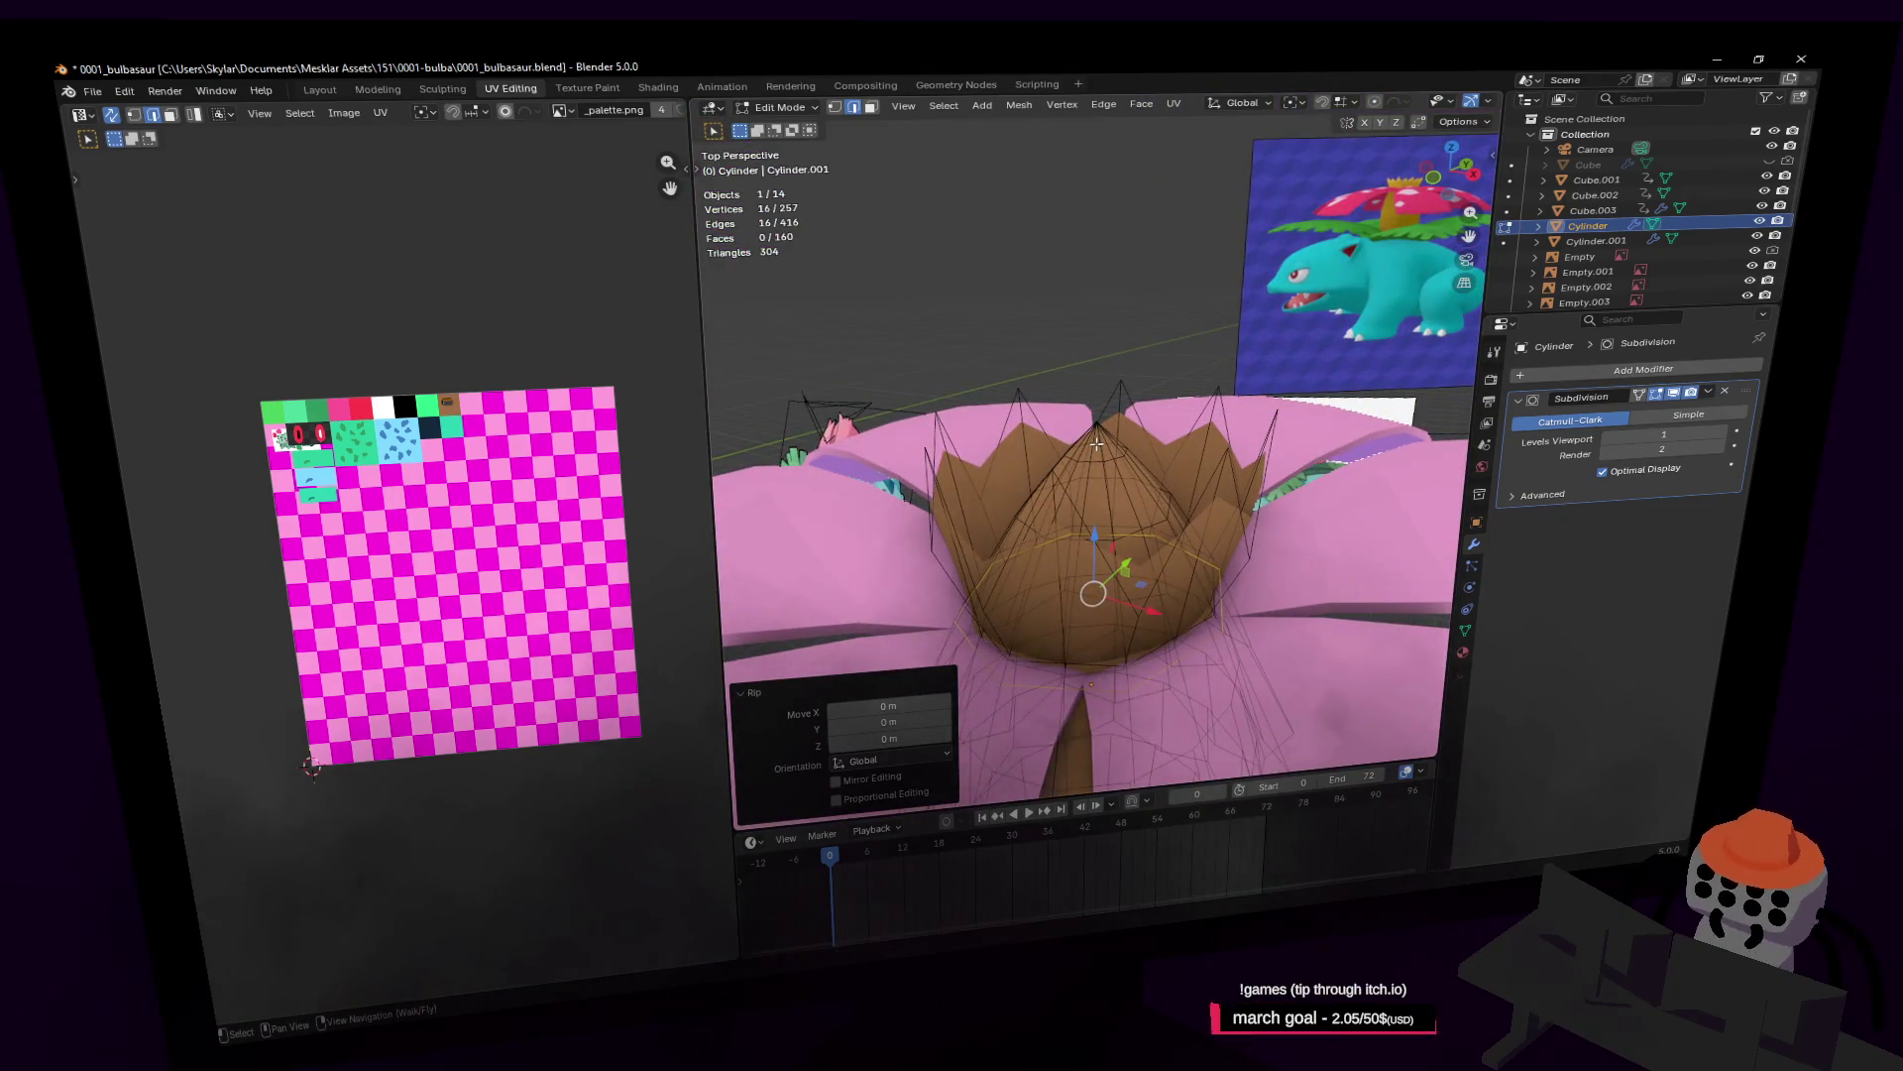
# Step: Select the whole ripped crown piece and unwrap it with Angle Based
pyautogui.press('l')
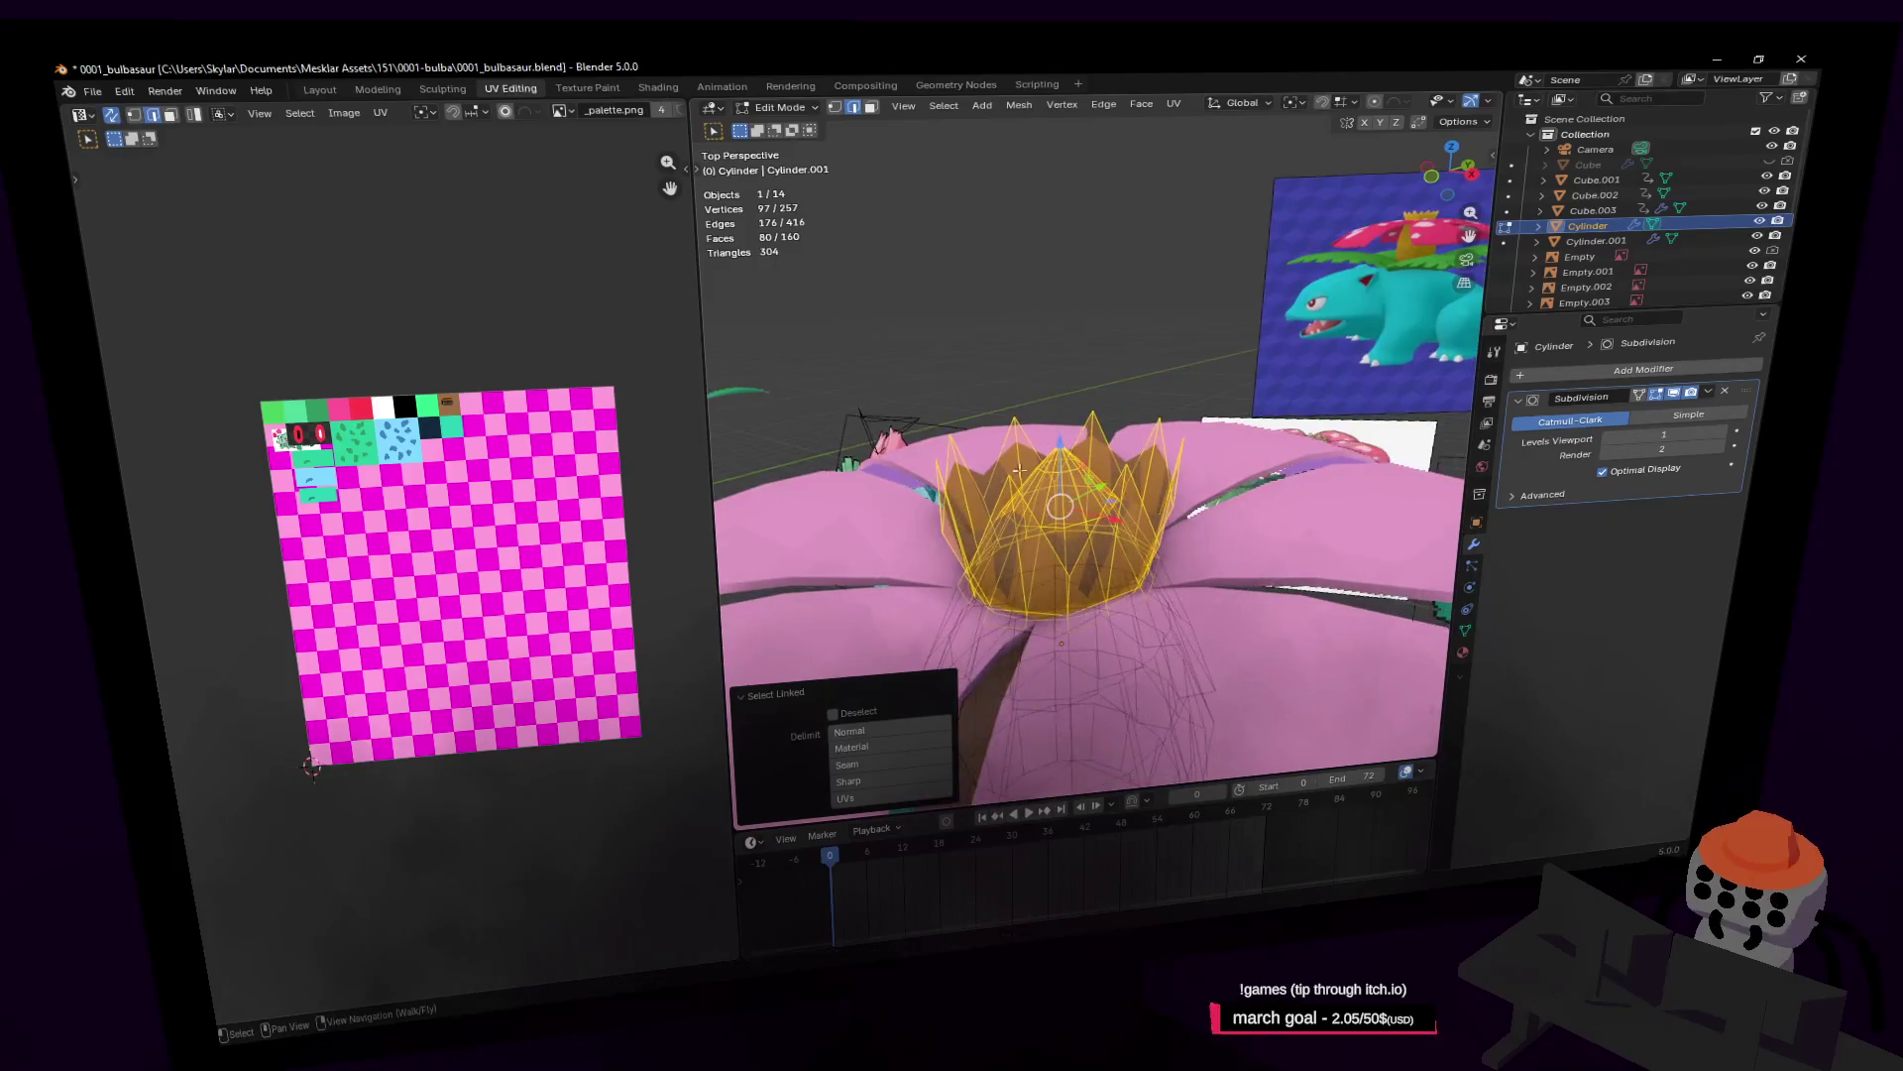
pyautogui.press('q')
pyautogui.click(785, 575)
pyautogui.keyDown('shift'); pyautogui.moveTo(786, 575); pyautogui.dragTo(751, 386, button='middle'); pyautogui.keyUp('shift')
pyautogui.press('u')
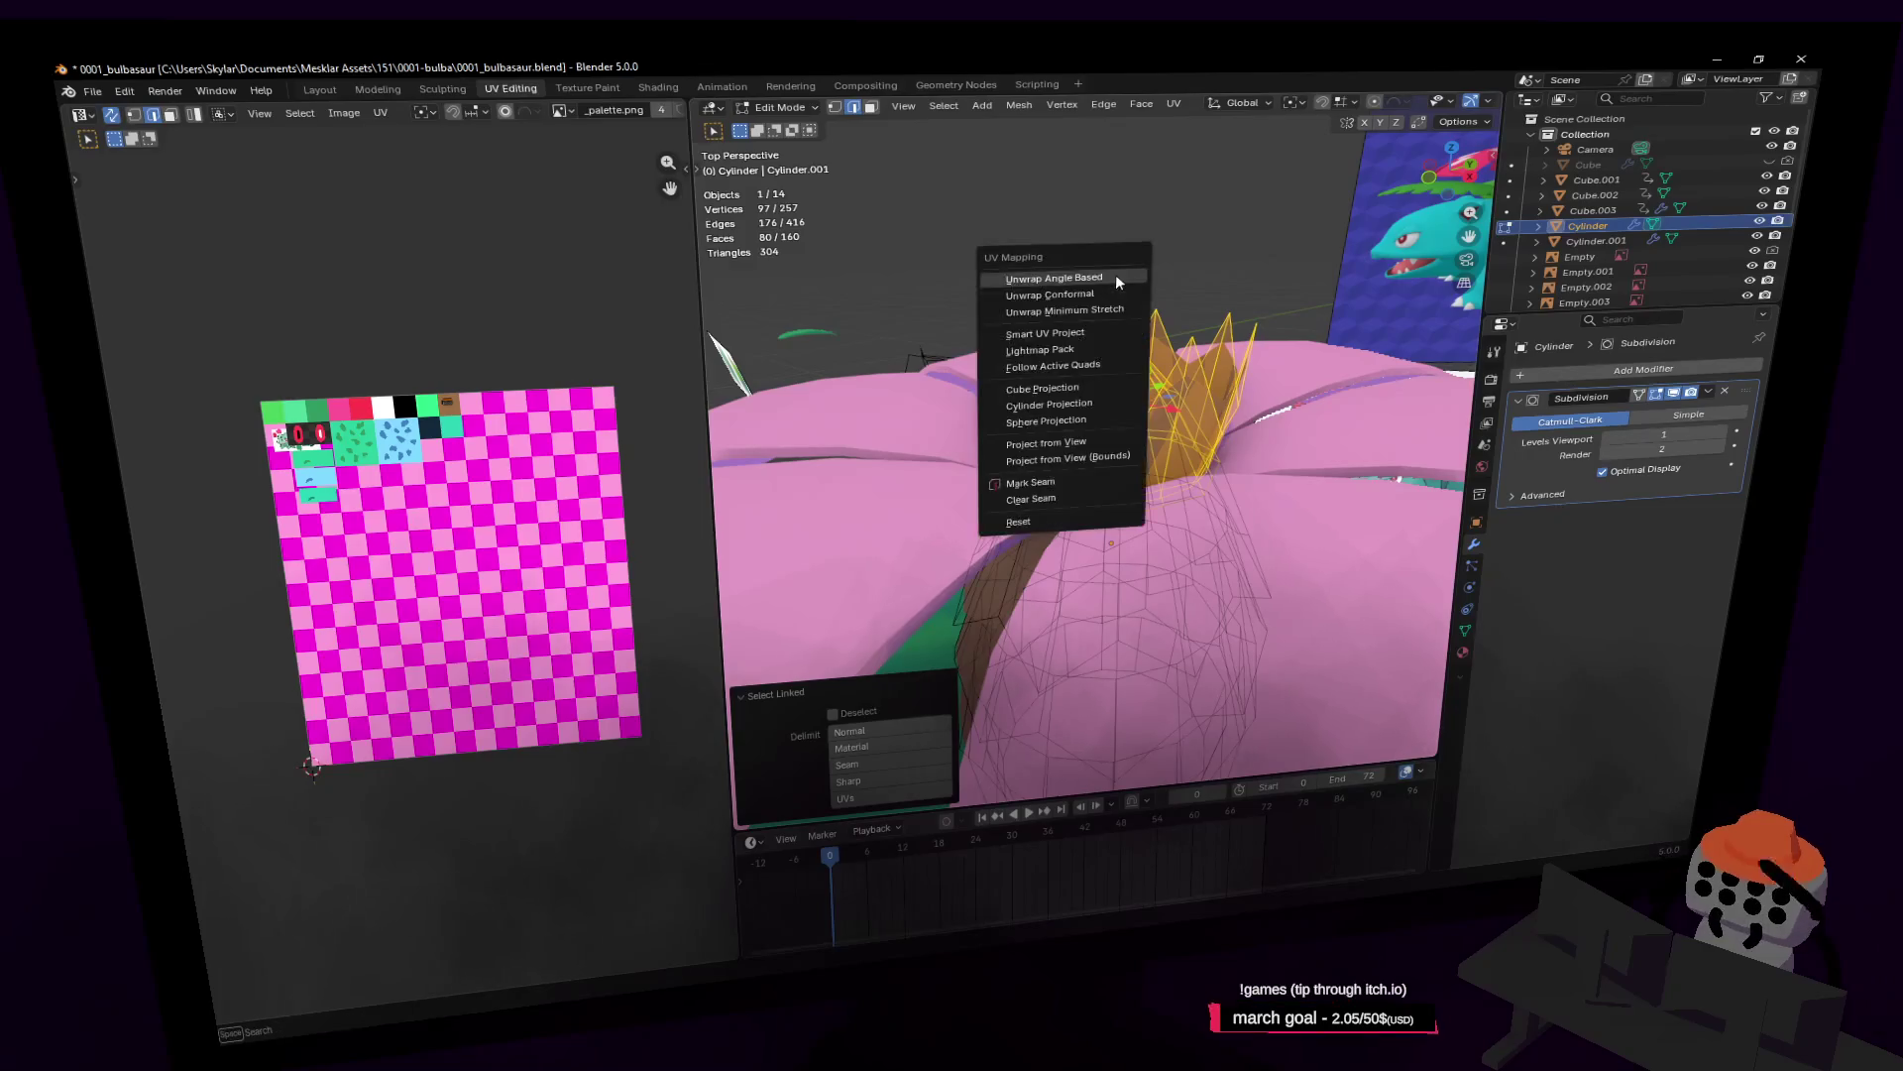
pyautogui.click(1116, 274)
# Step: Move the crown's UV island onto the palette's brown swatch and scale it to 0.590
pyautogui.press('s')
pyautogui.press('g')
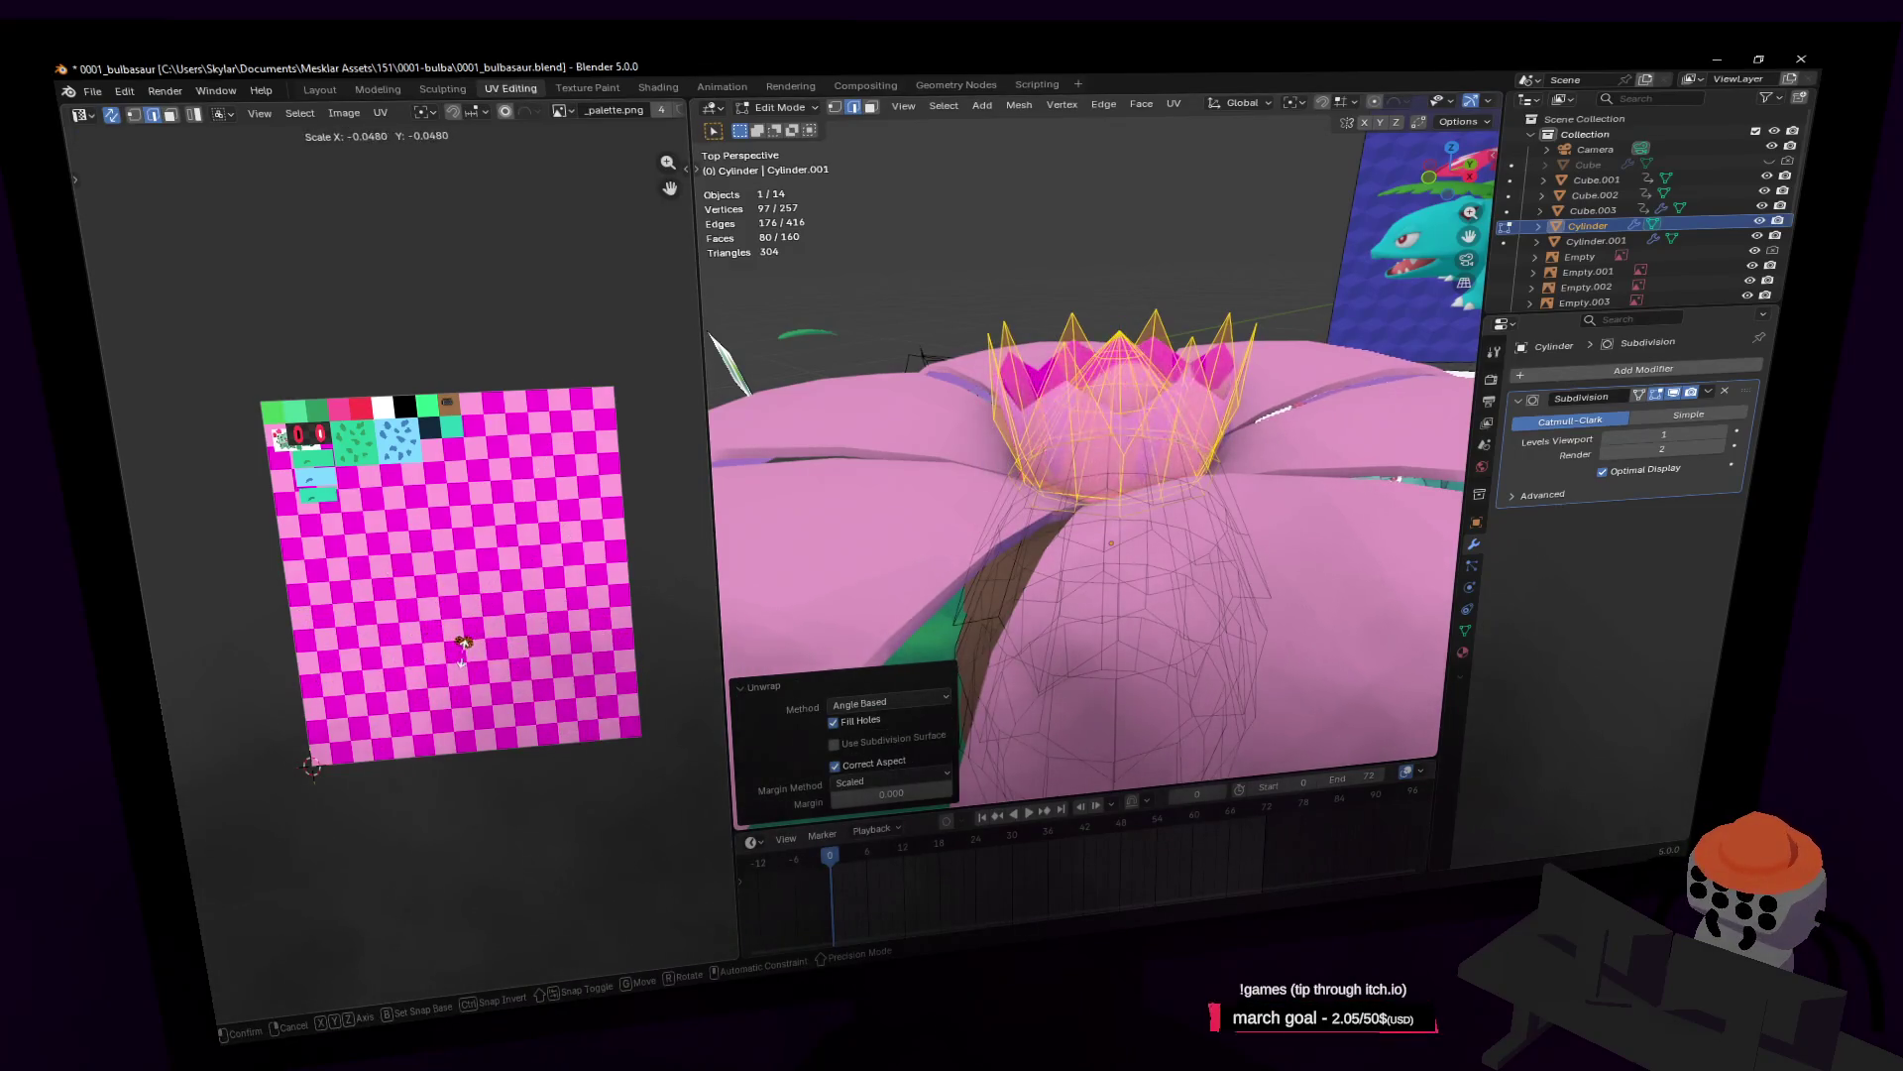
pyautogui.click(516, 407)
pyautogui.press('s')
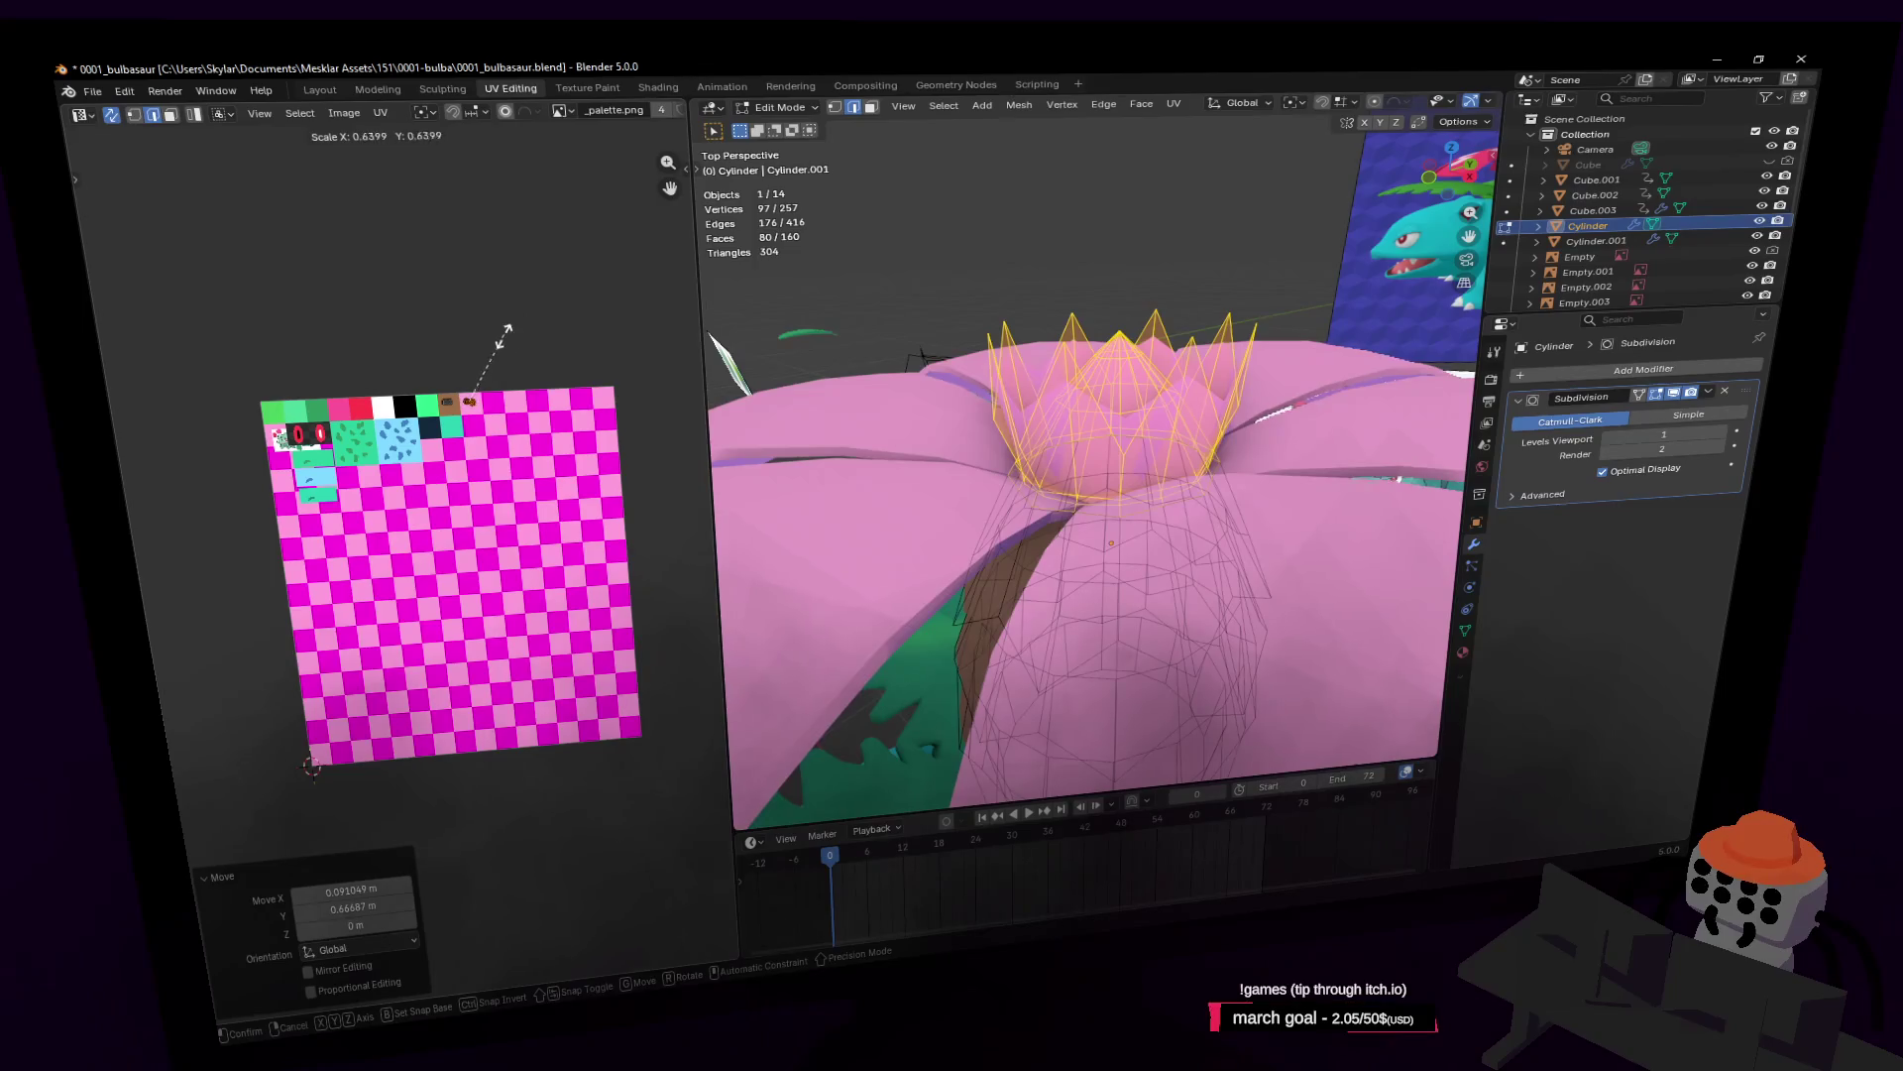
pyautogui.click(501, 340)
pyautogui.hotkey('shift', '`')
pyautogui.press('q')
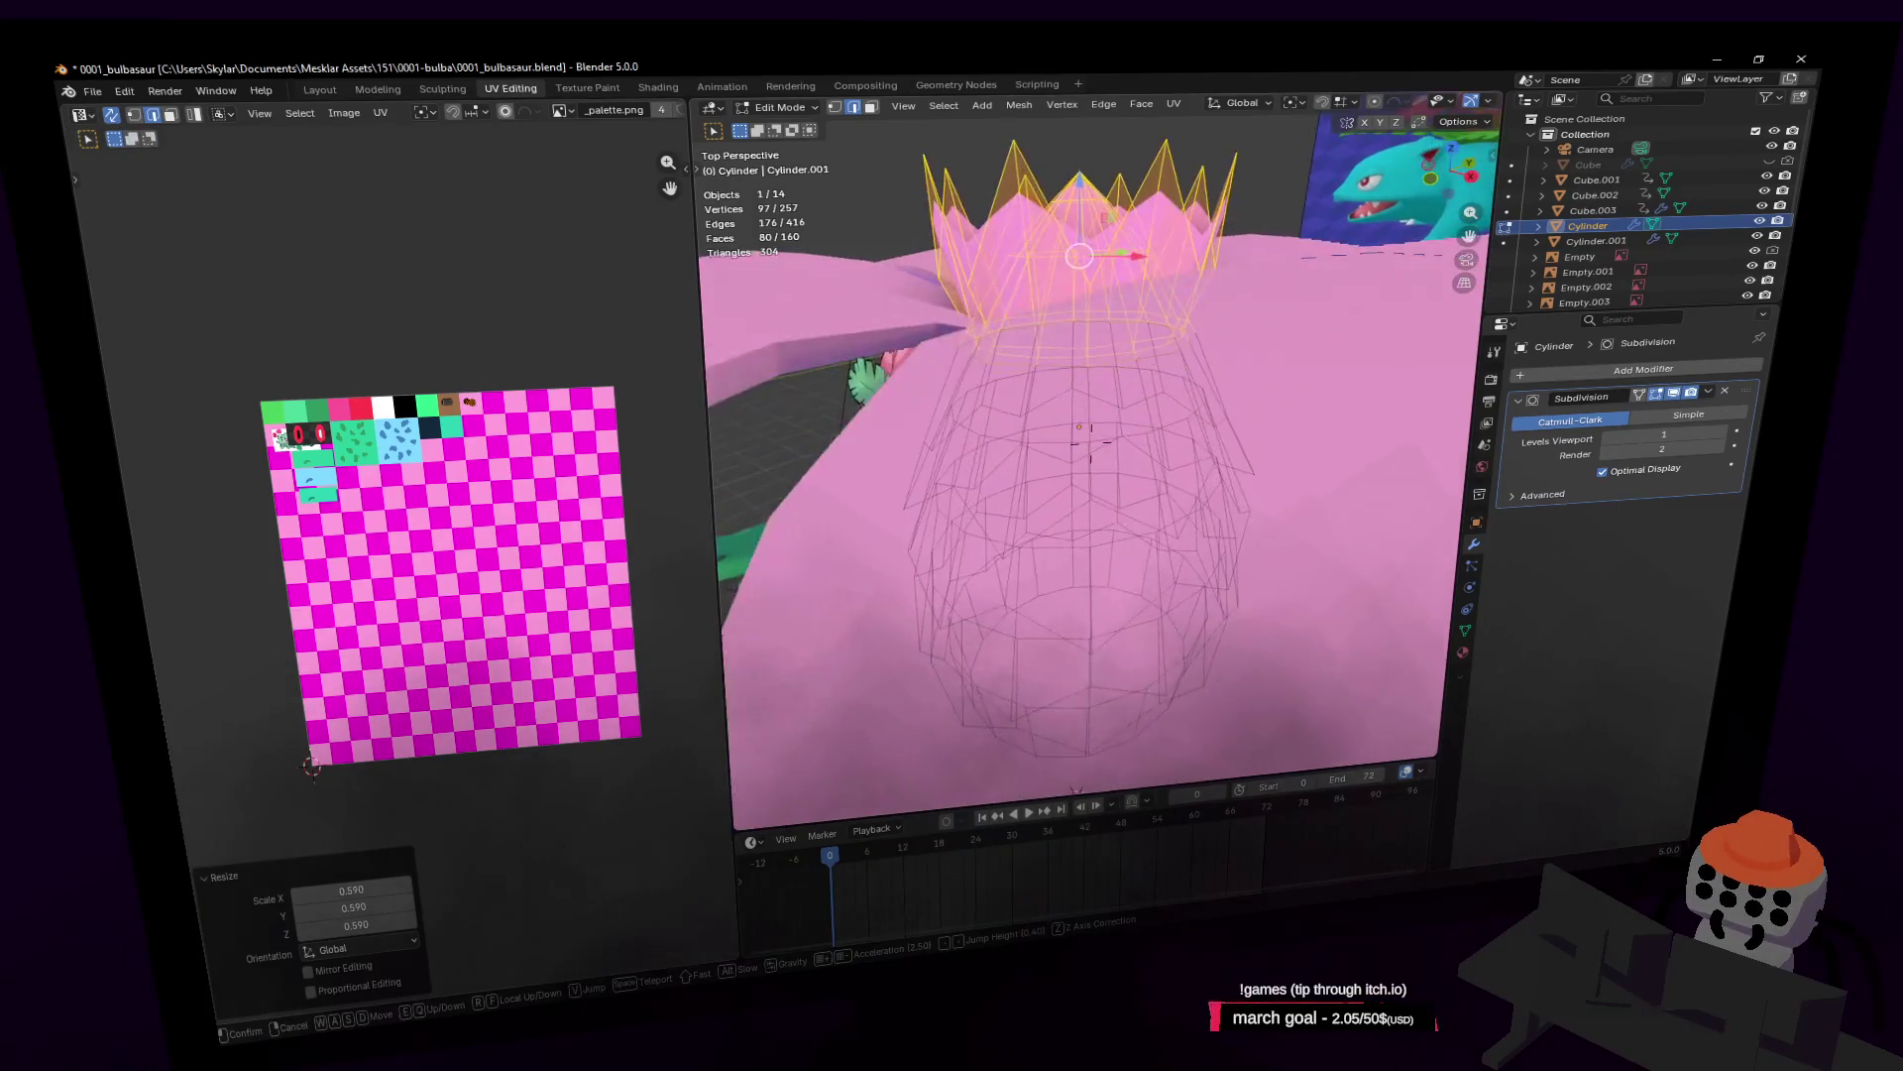
pyautogui.press('e')
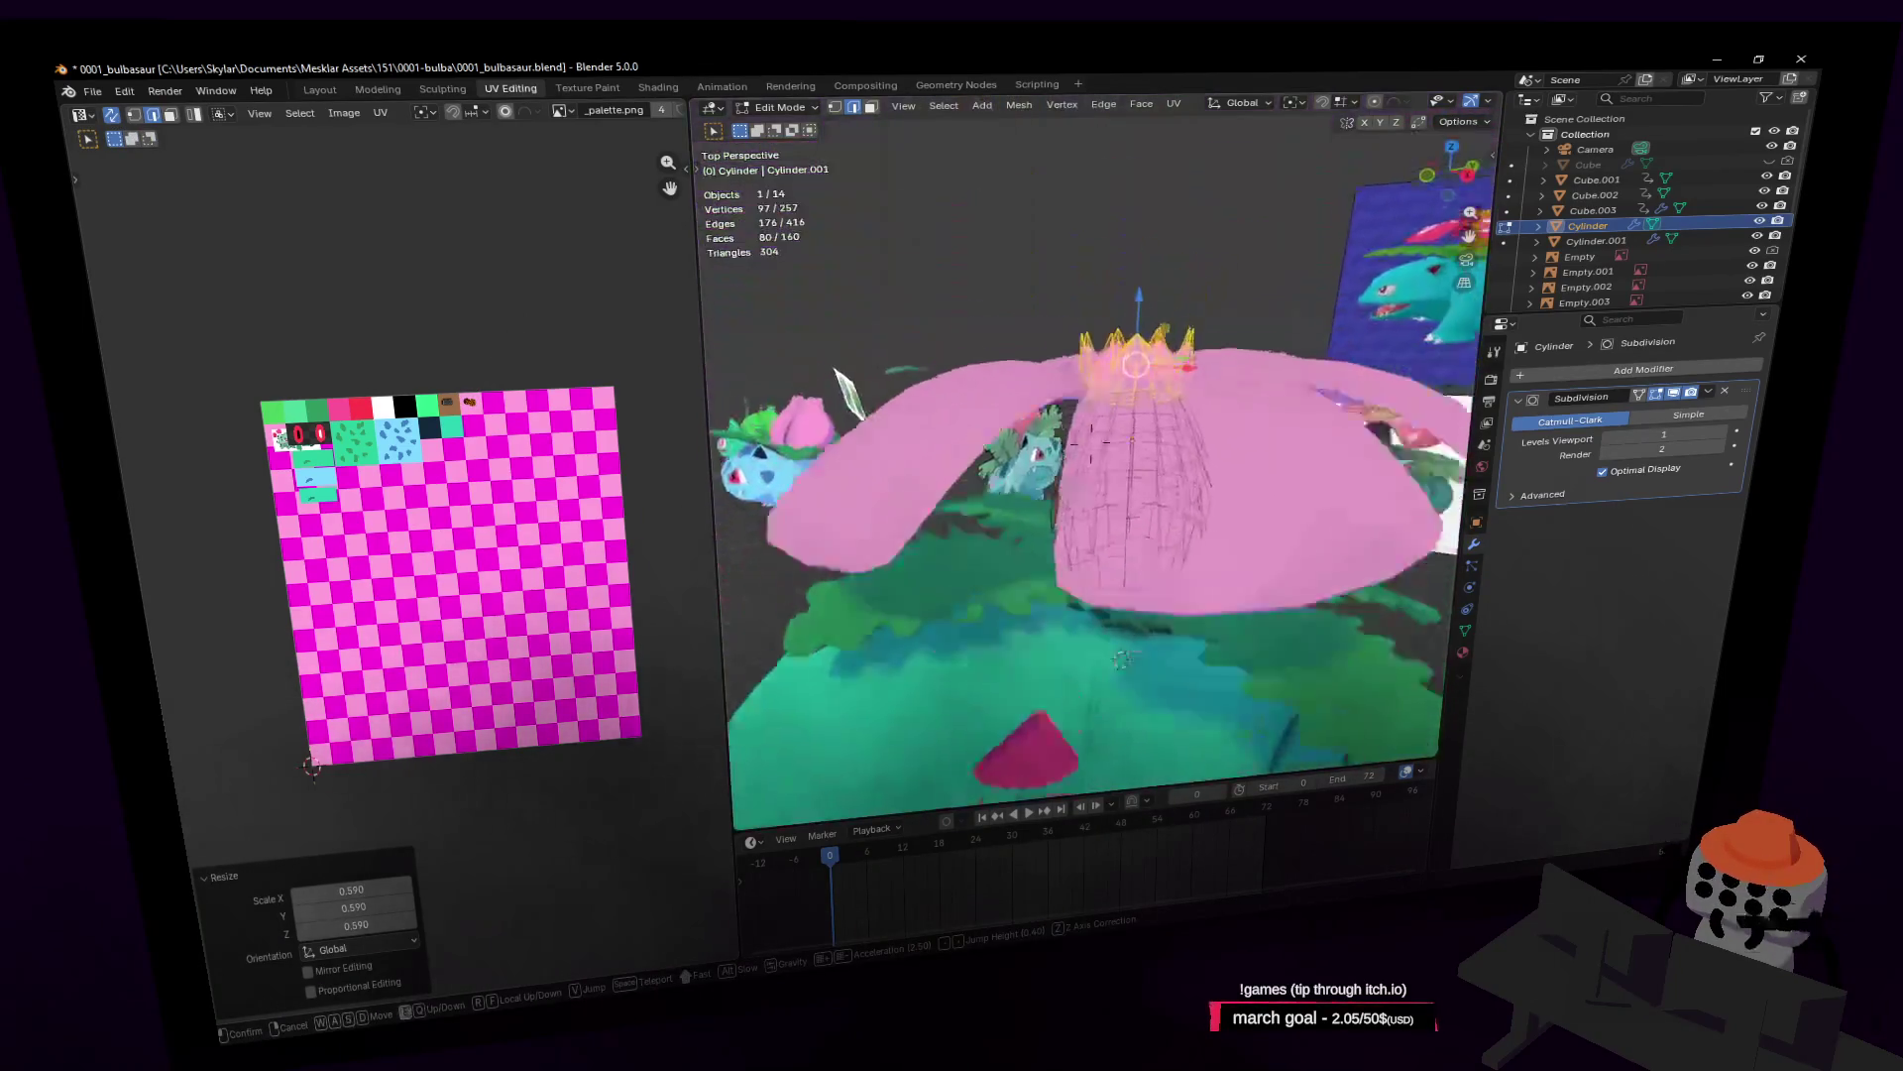
pyautogui.click(1231, 315)
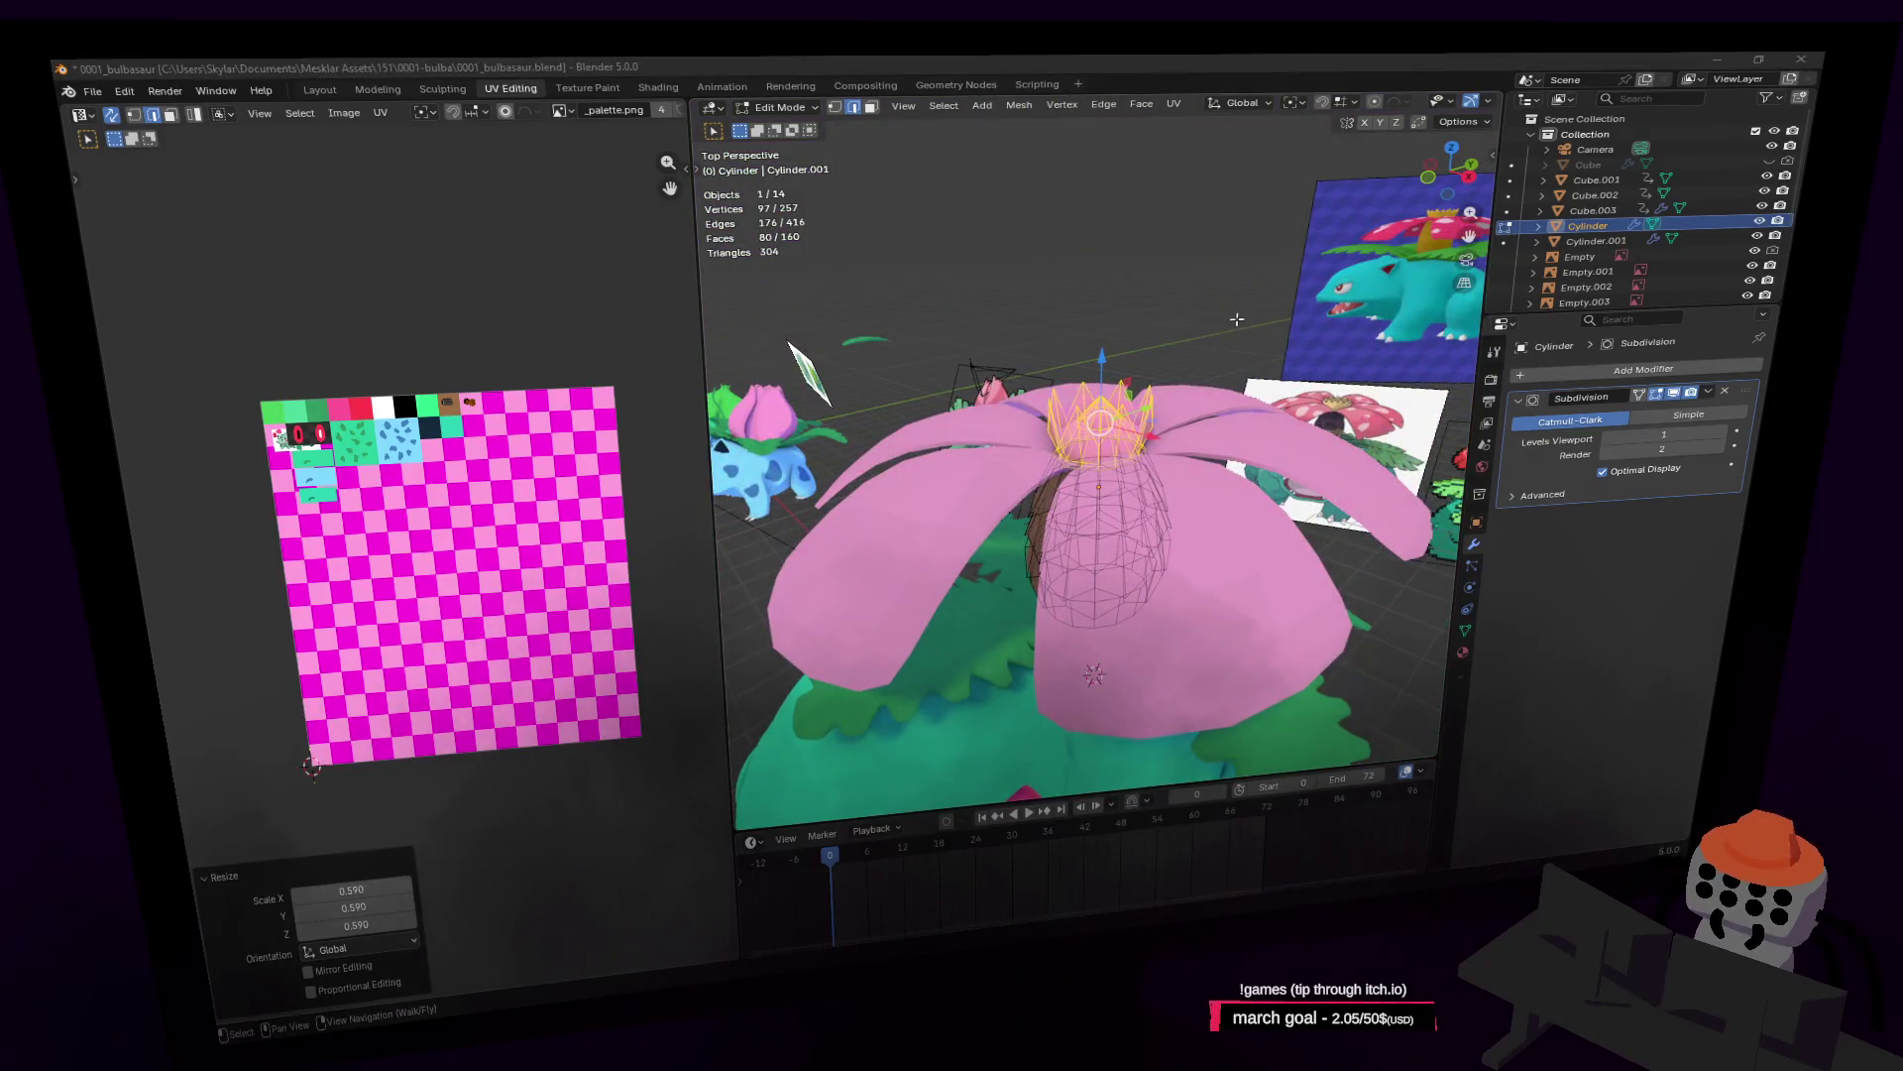
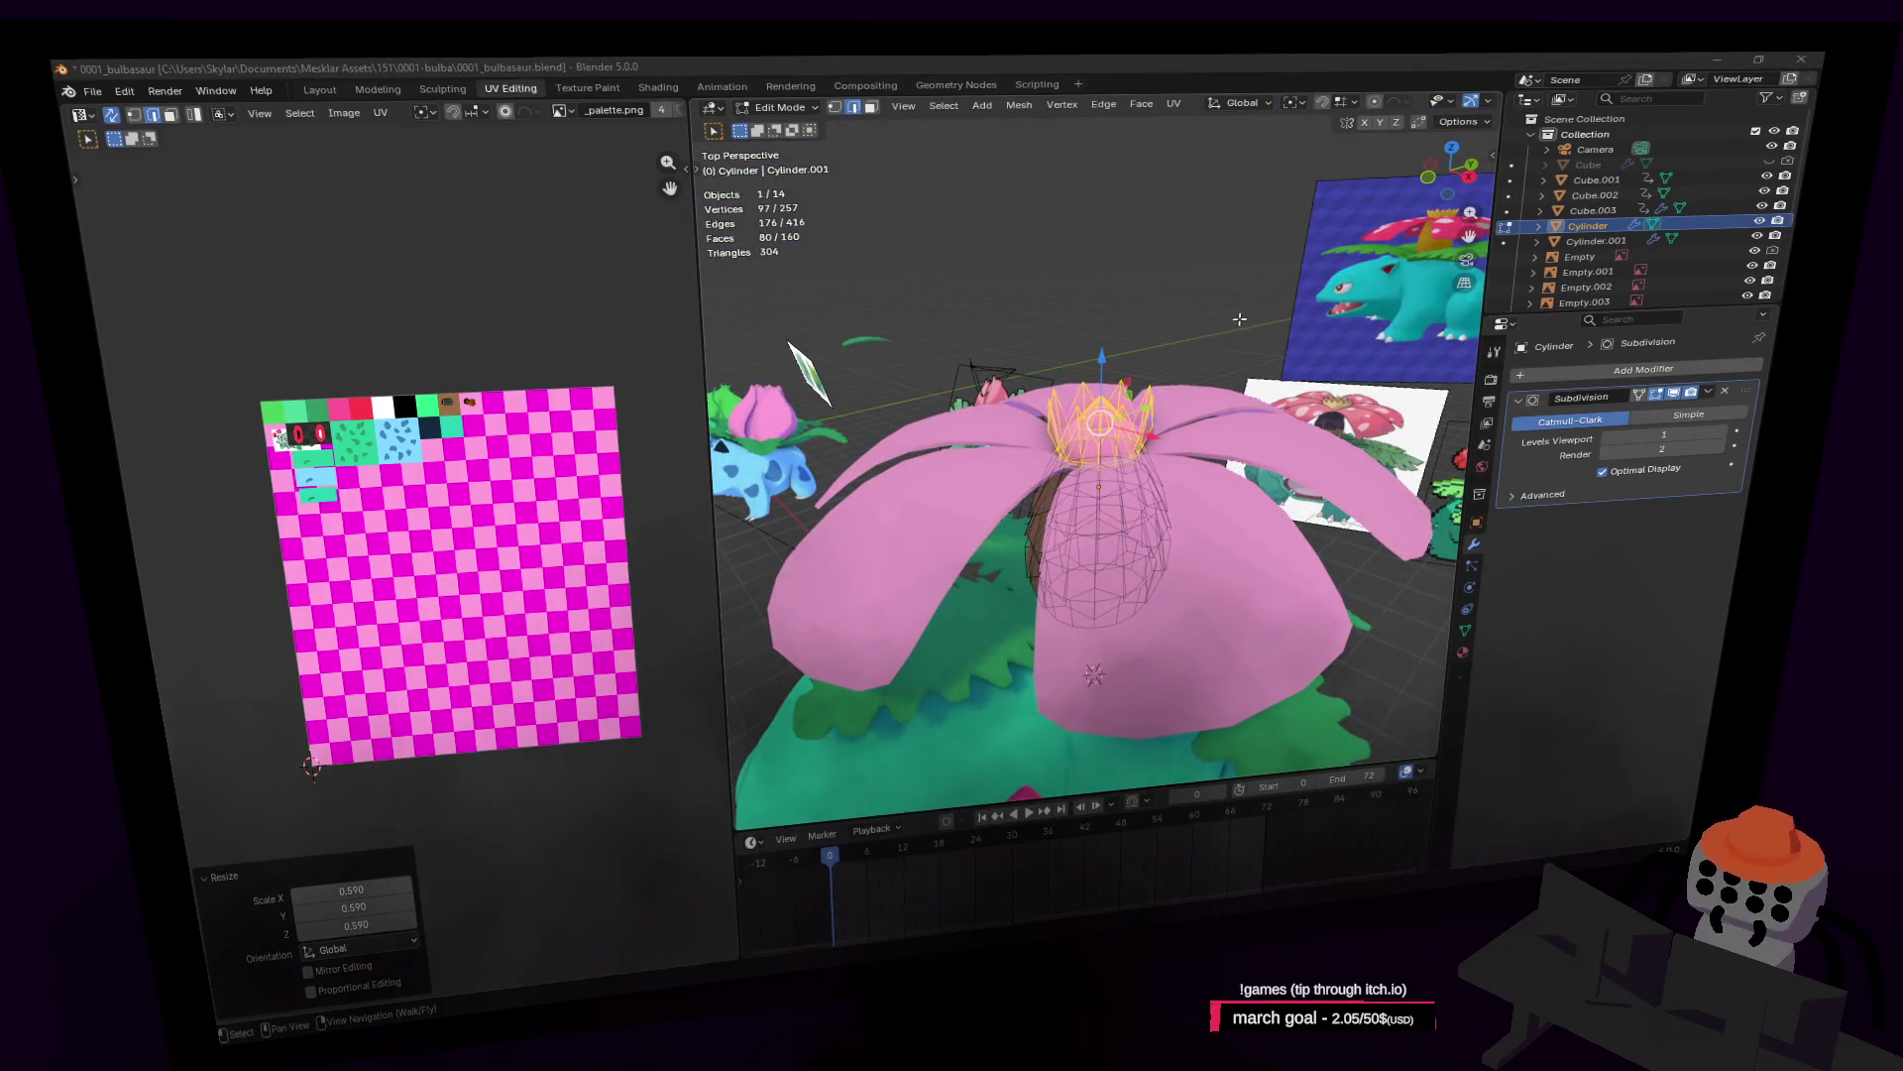
# Step: Walk in close to the Venusaur's pink flower, then bring up _palette.png in Paint.NET
pyautogui.hotkey('shift', '`')
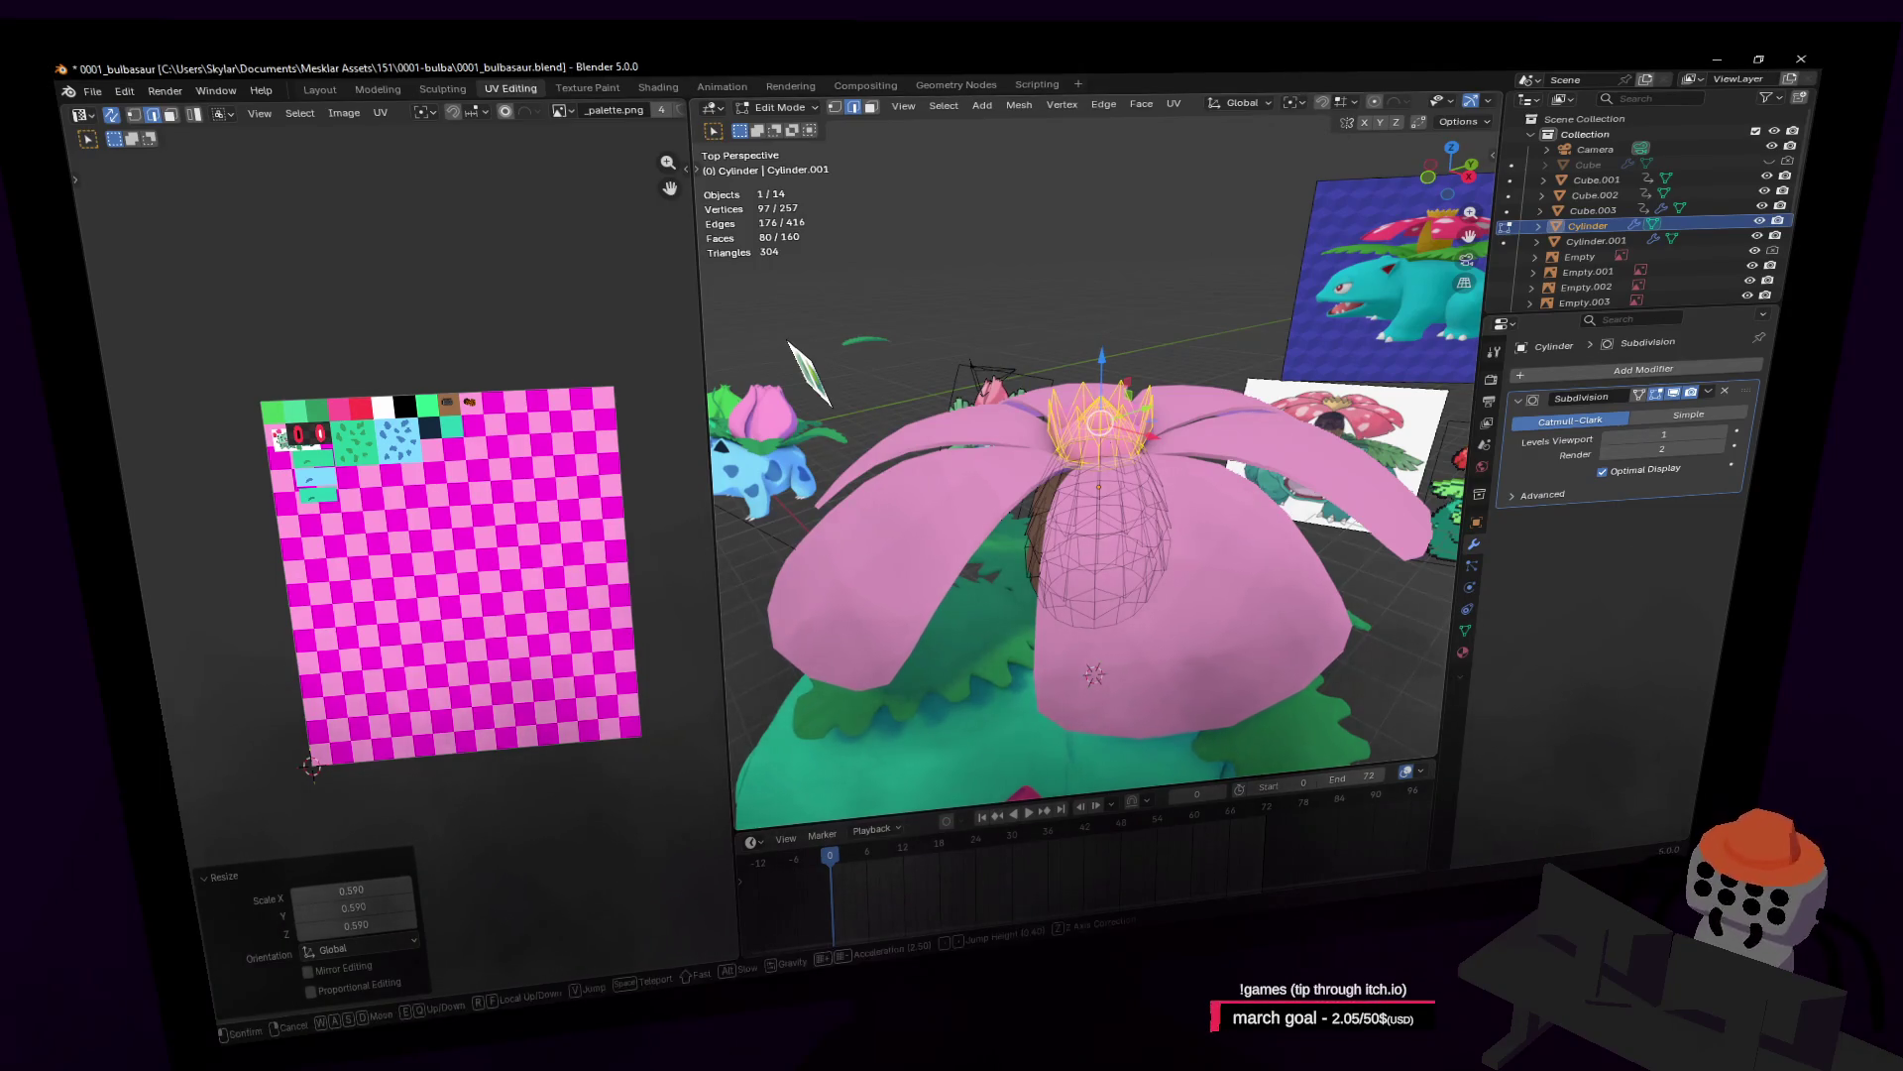
pyautogui.press('s')
pyautogui.press('w')
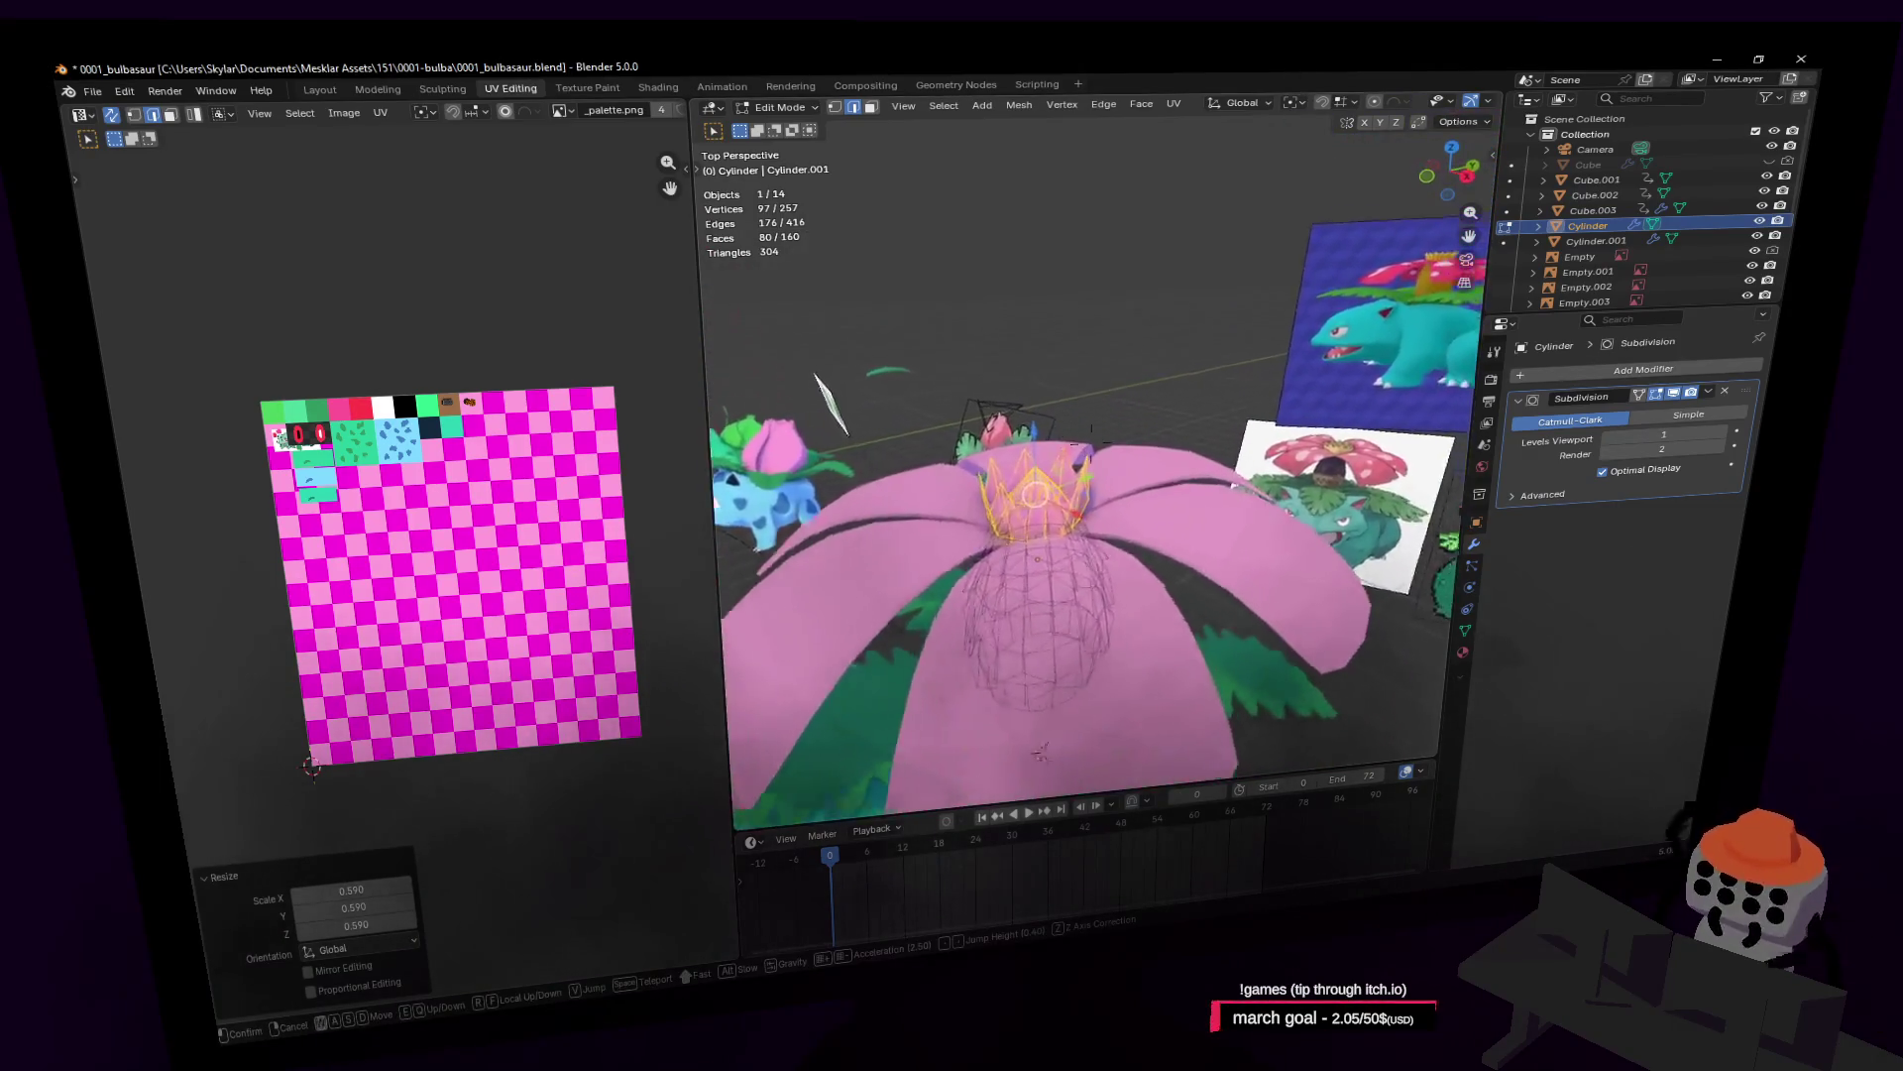
pyautogui.click(987, 367)
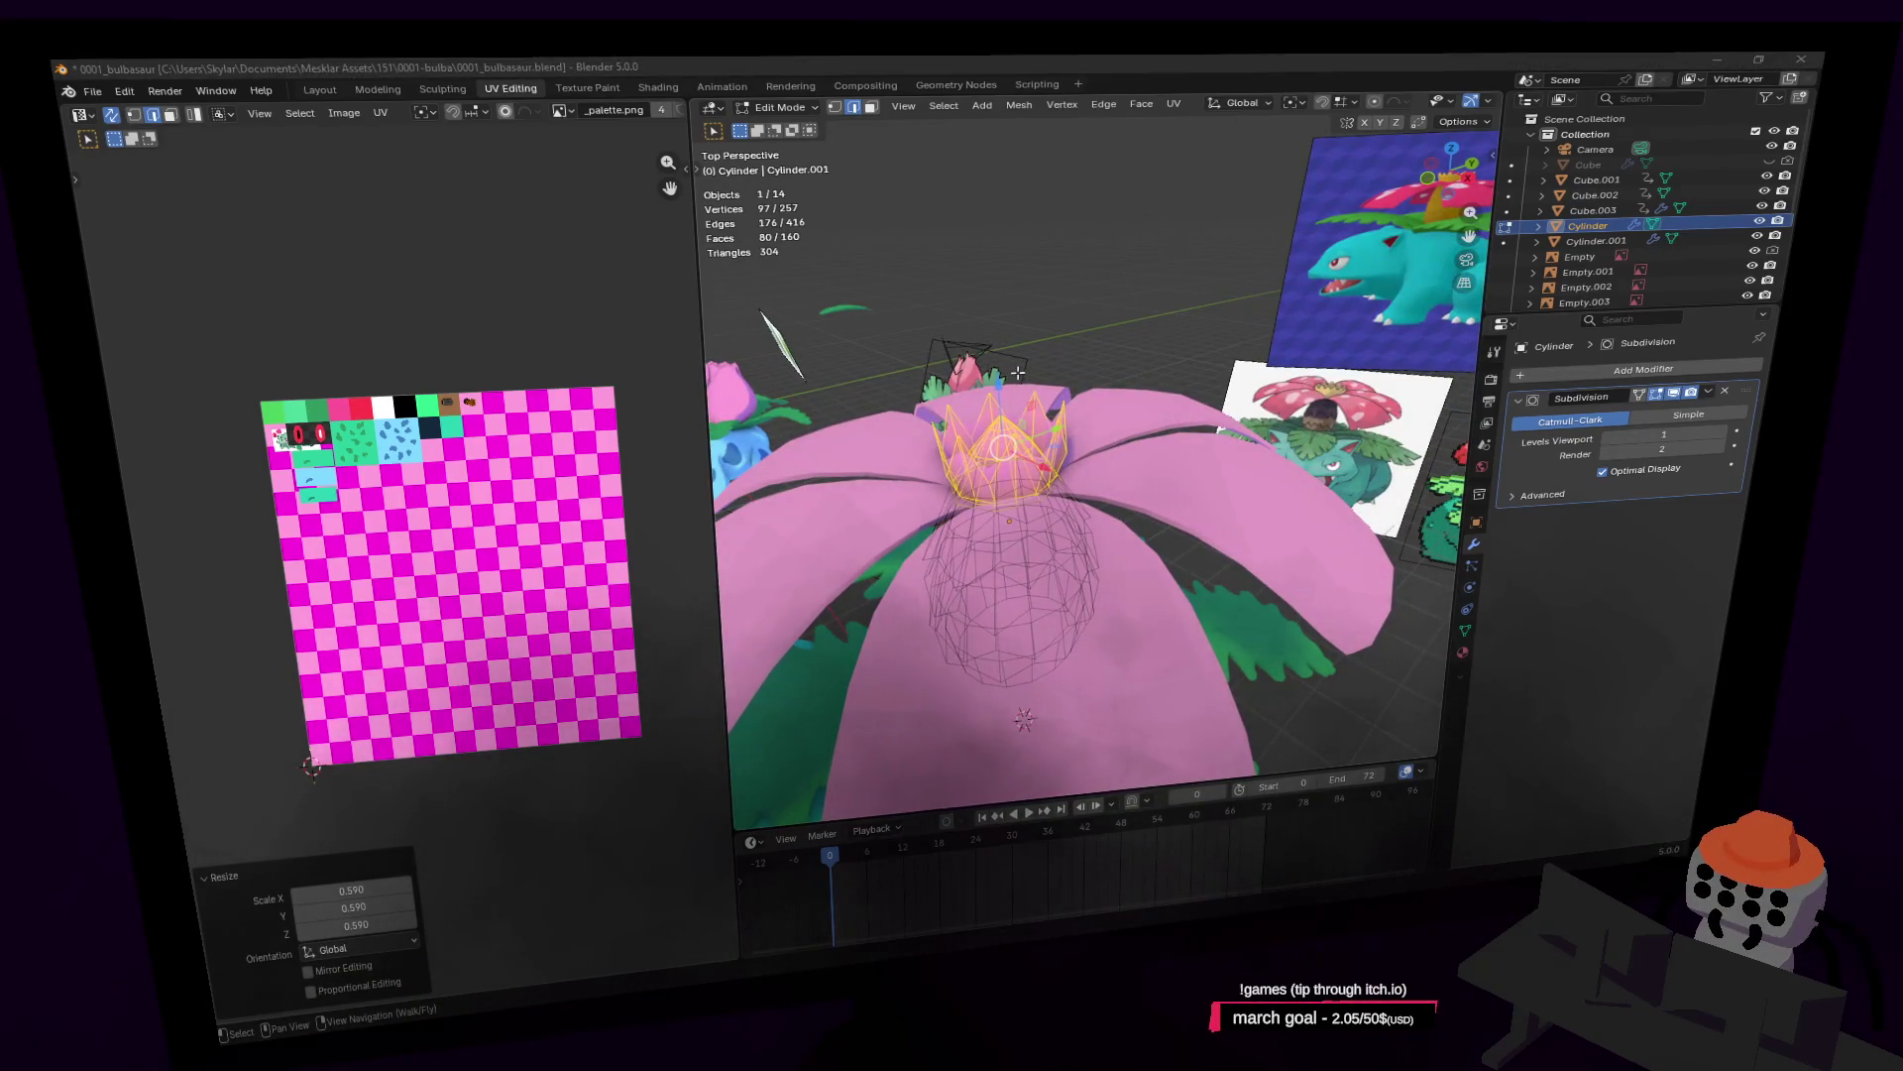
pyautogui.hotkey('alt', 'Tab')
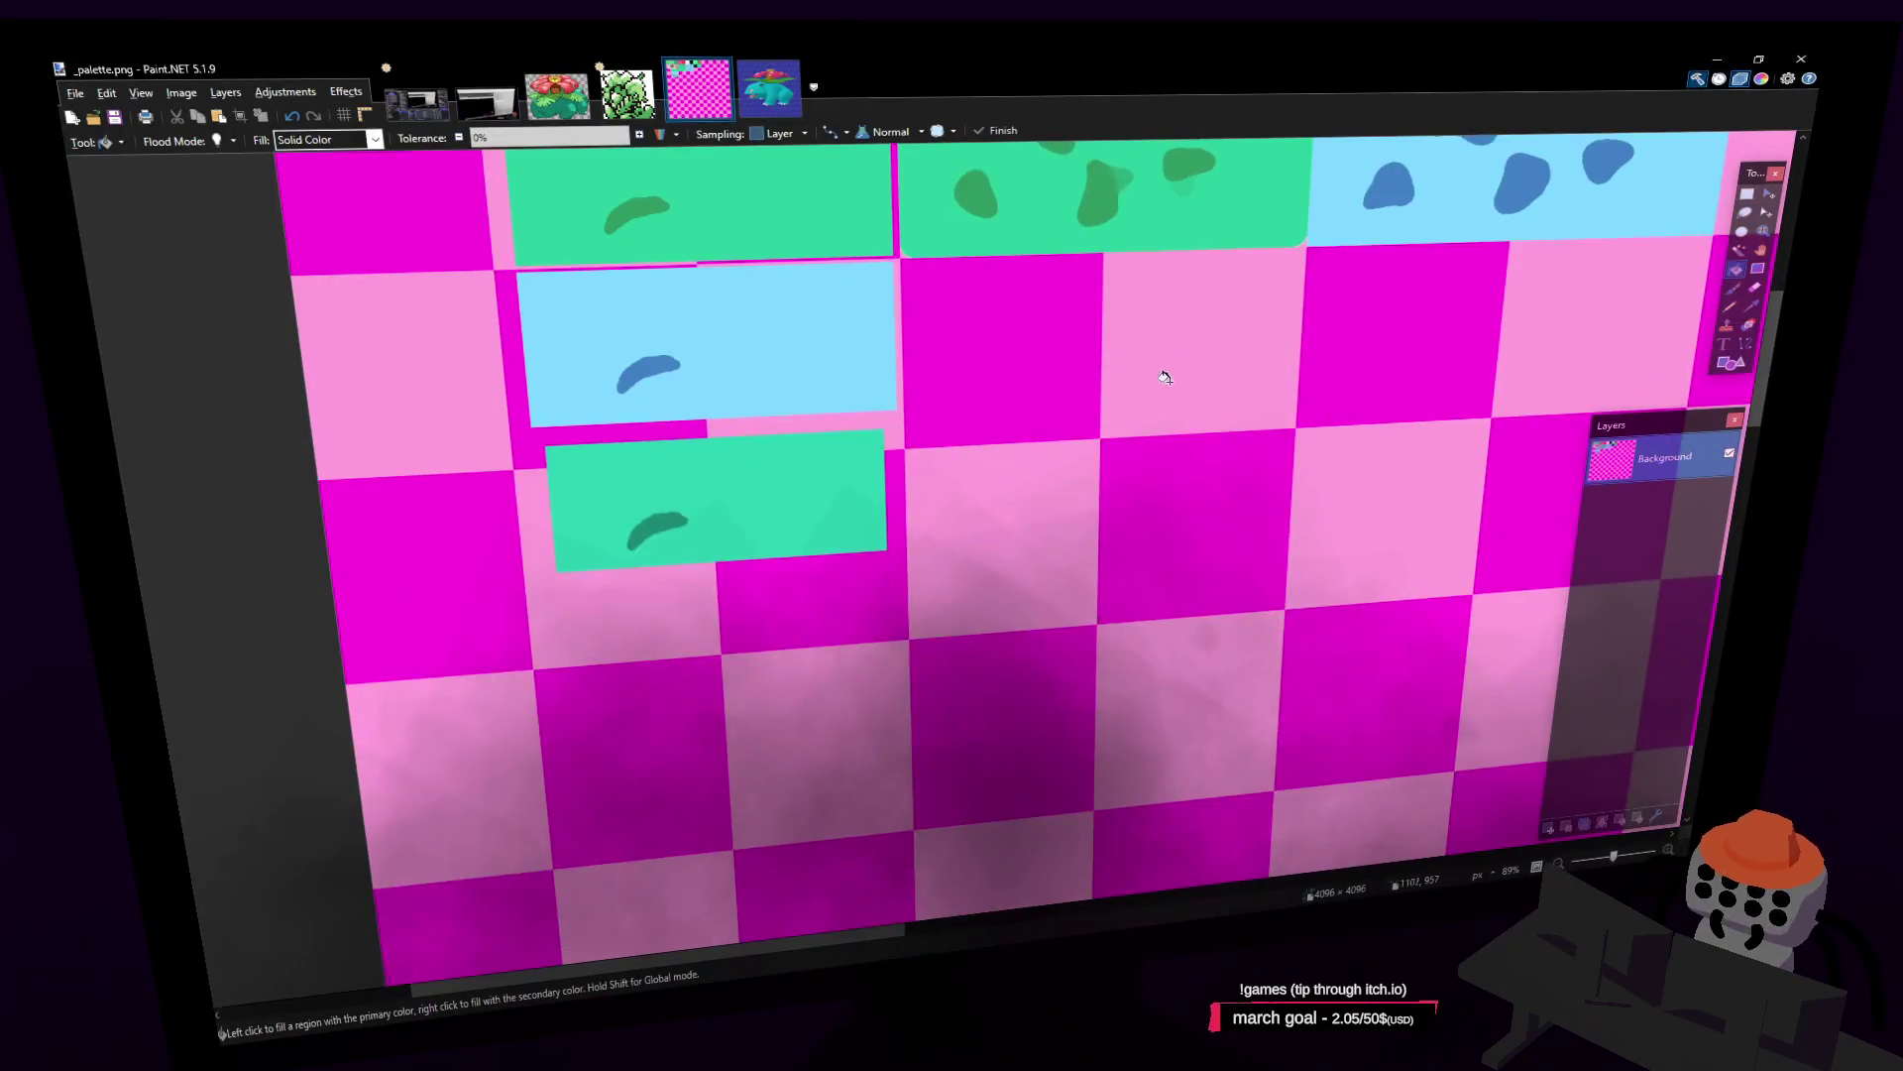
# Step: Pan to the palette's top rows and test red fills on checker cells, undoing the stray ones
pyautogui.moveTo(1165, 377); pyautogui.dragTo(1059, 605, button='middle')
pyautogui.moveTo(1127, 372); pyautogui.dragTo(909, 481, button='middle')
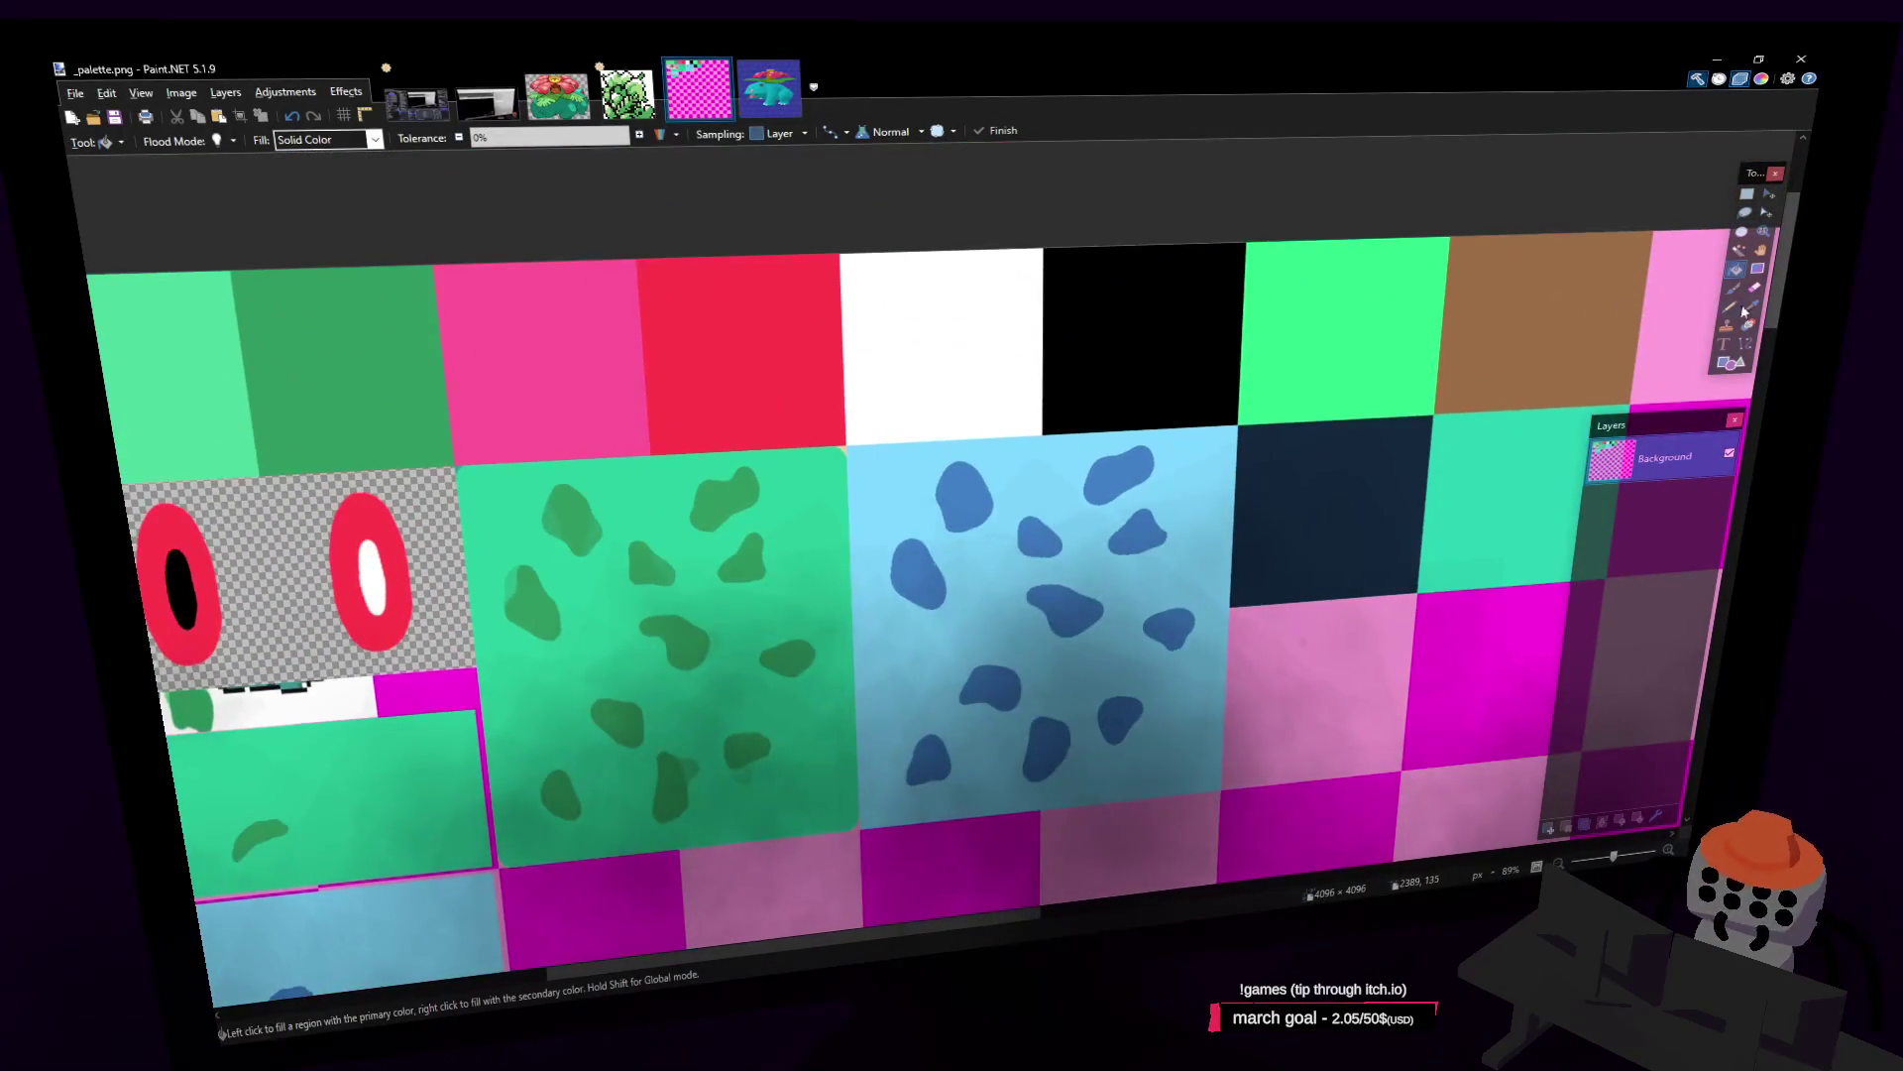
pyautogui.press('k')
pyautogui.press('f')
pyautogui.keyDown('shift'); pyautogui.hscroll(5, 694, 327); pyautogui.keyUp('shift')
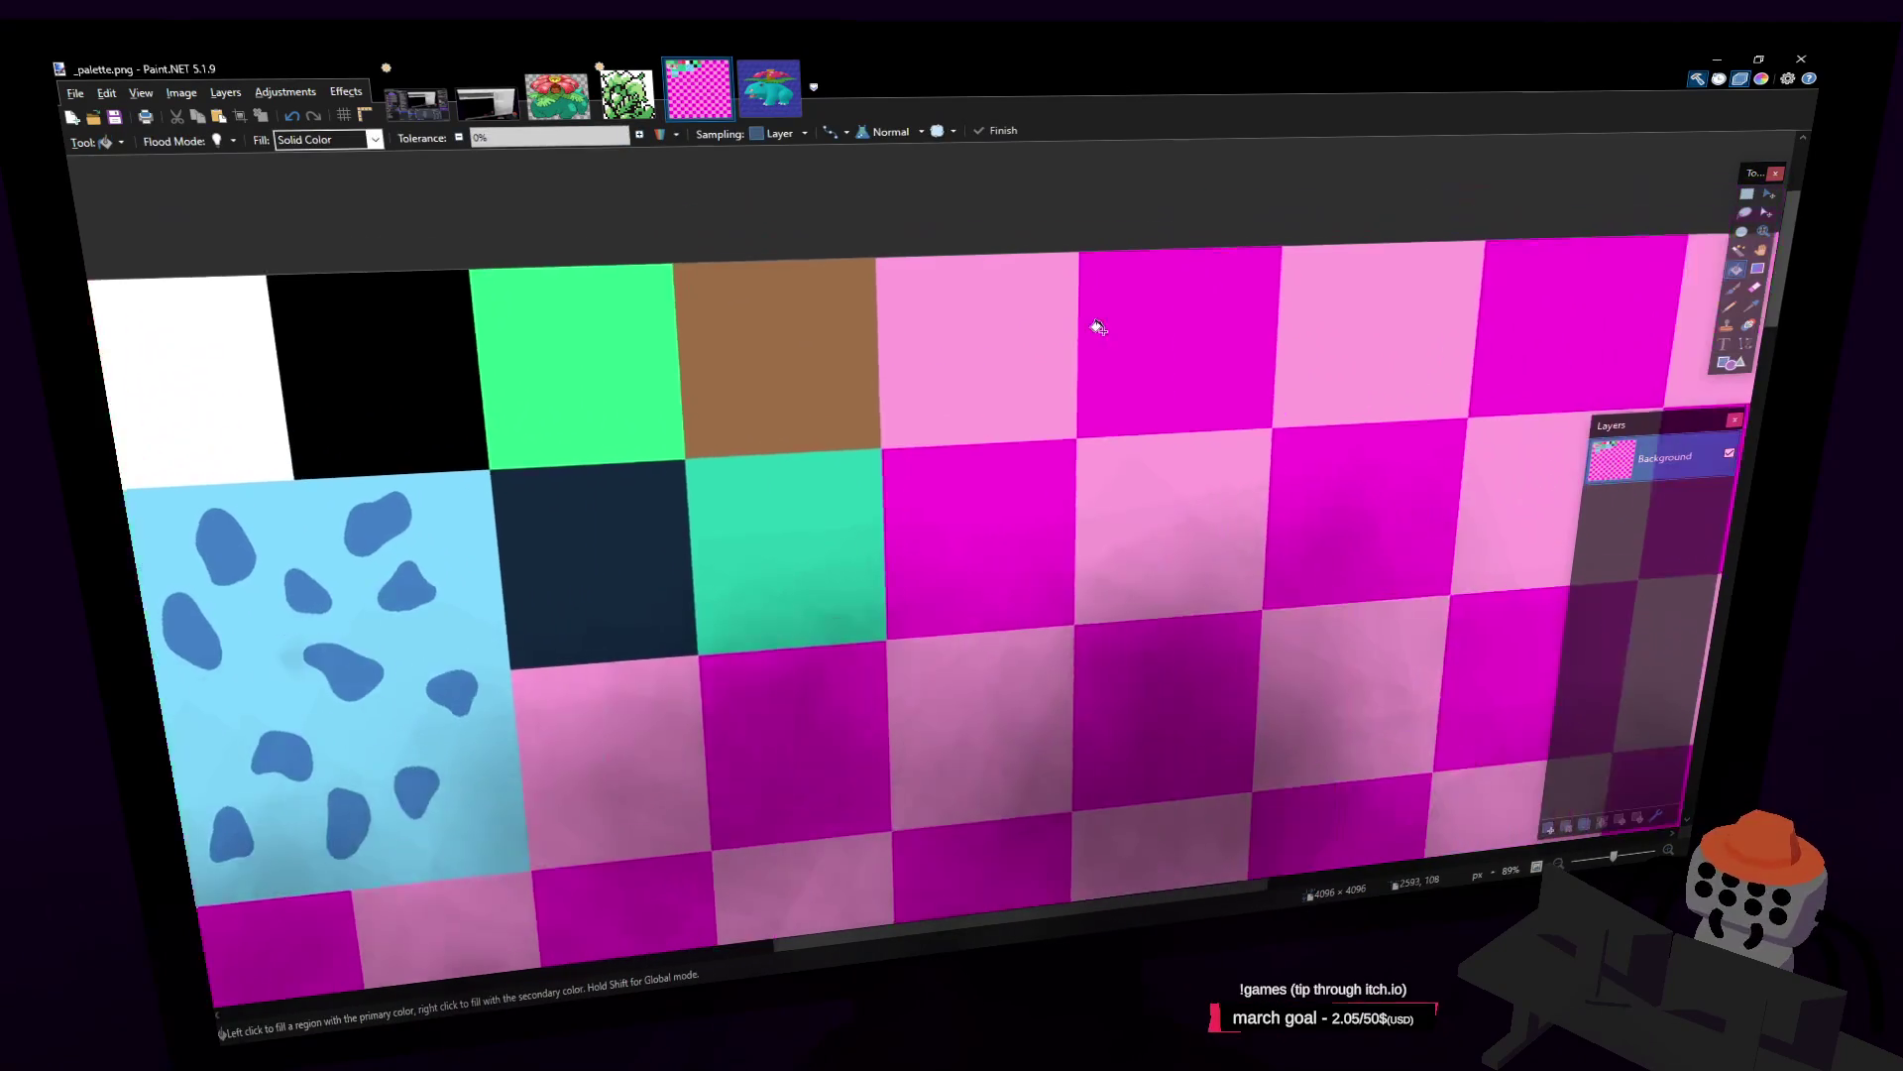
pyautogui.click(1025, 323)
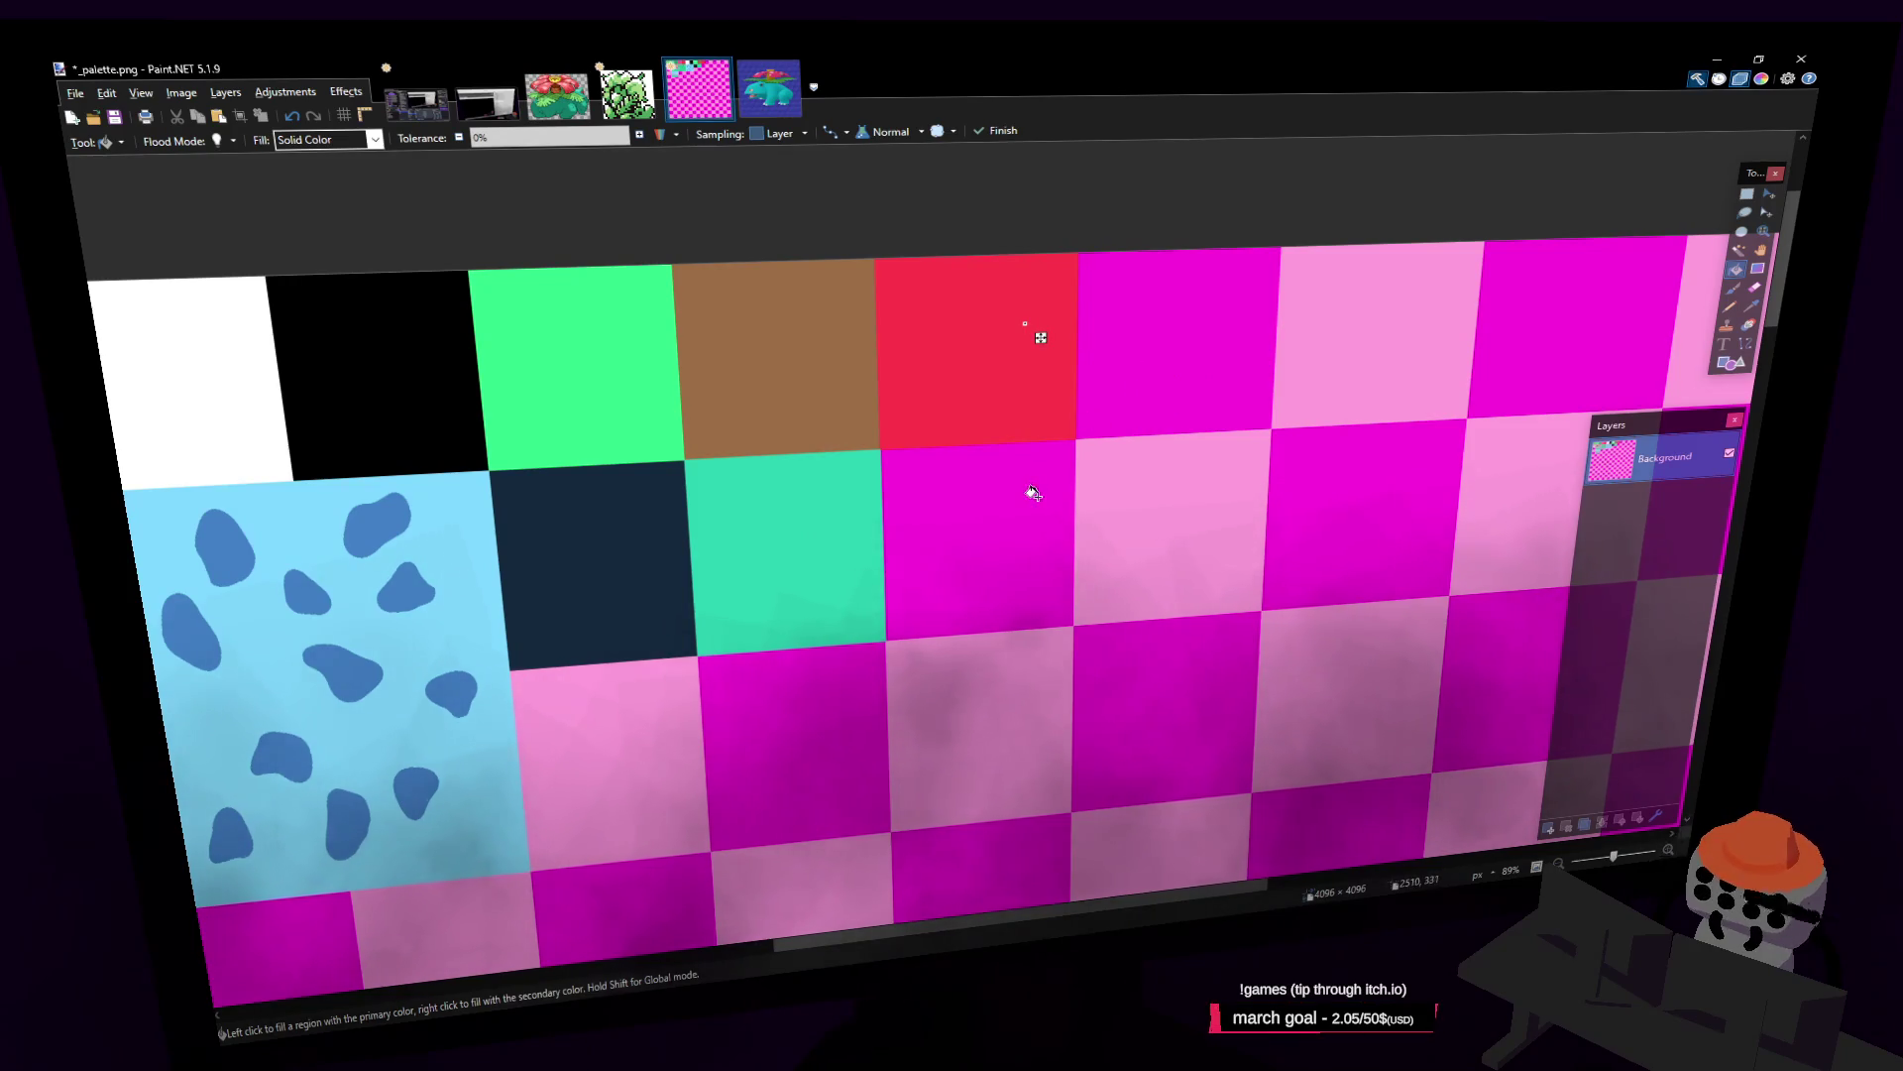
pyautogui.hotkey('ctrl', 'z')
pyautogui.click(1173, 324)
pyautogui.click(1186, 497)
pyautogui.click(1378, 337)
pyautogui.click(1373, 476)
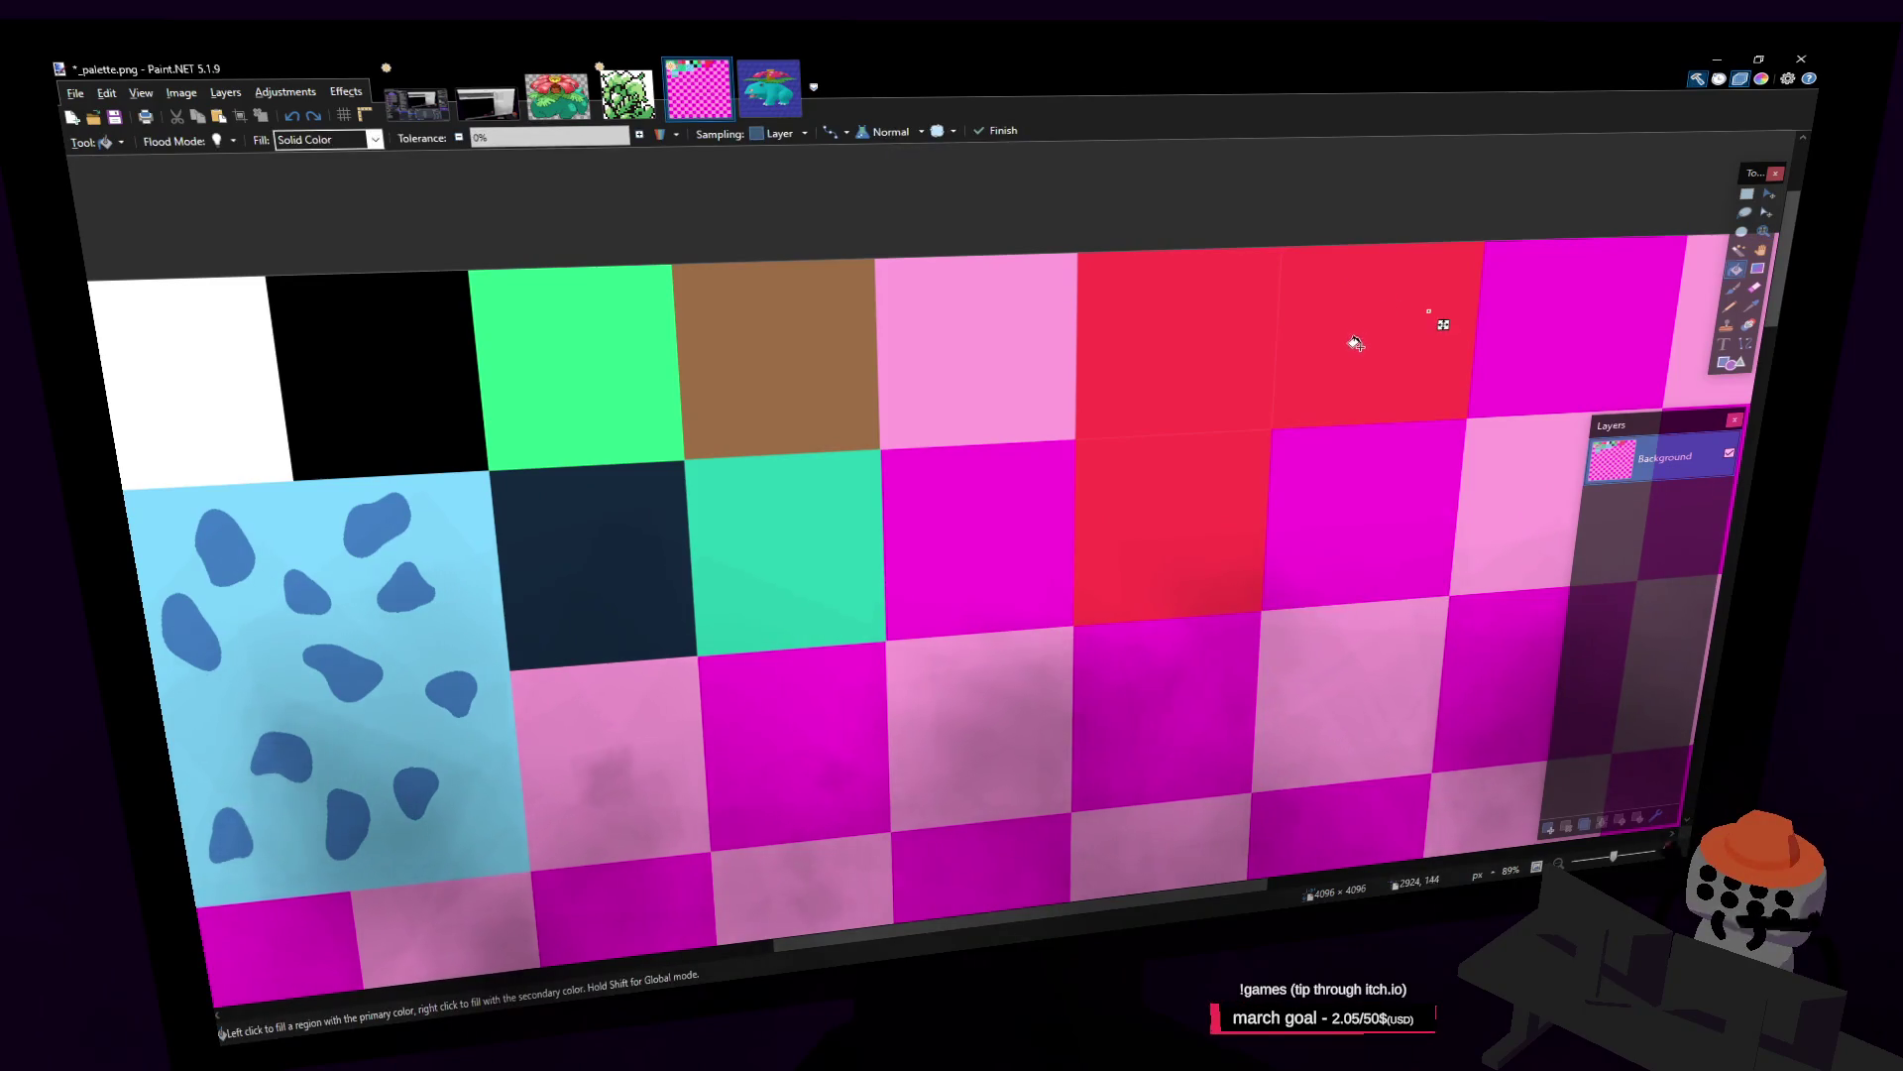
pyautogui.hotkey('ctrl', 'z')
pyautogui.hotkey('ctrl', 'z')
pyautogui.hotkey('ctrl', 'z')
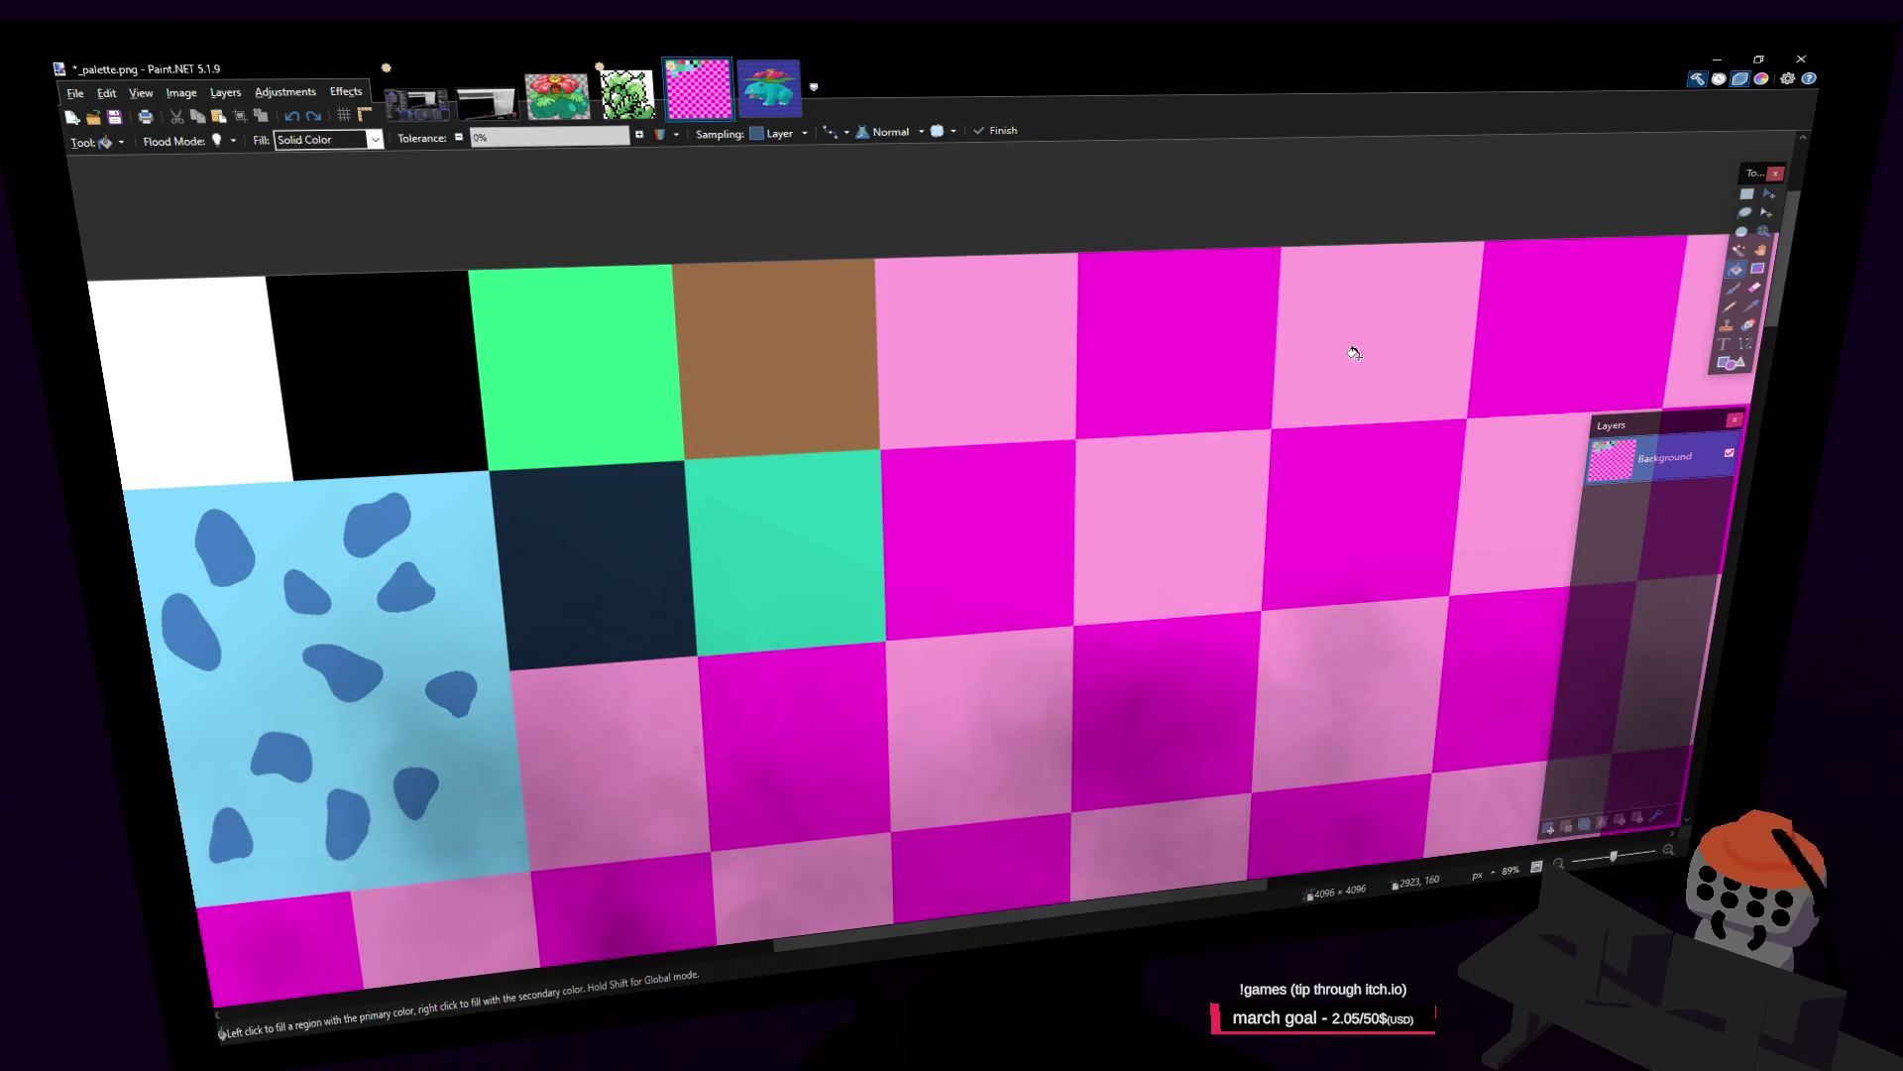
# Step: Fill a two-by-two block of adjacent checker cells solid red
pyautogui.click(1354, 354)
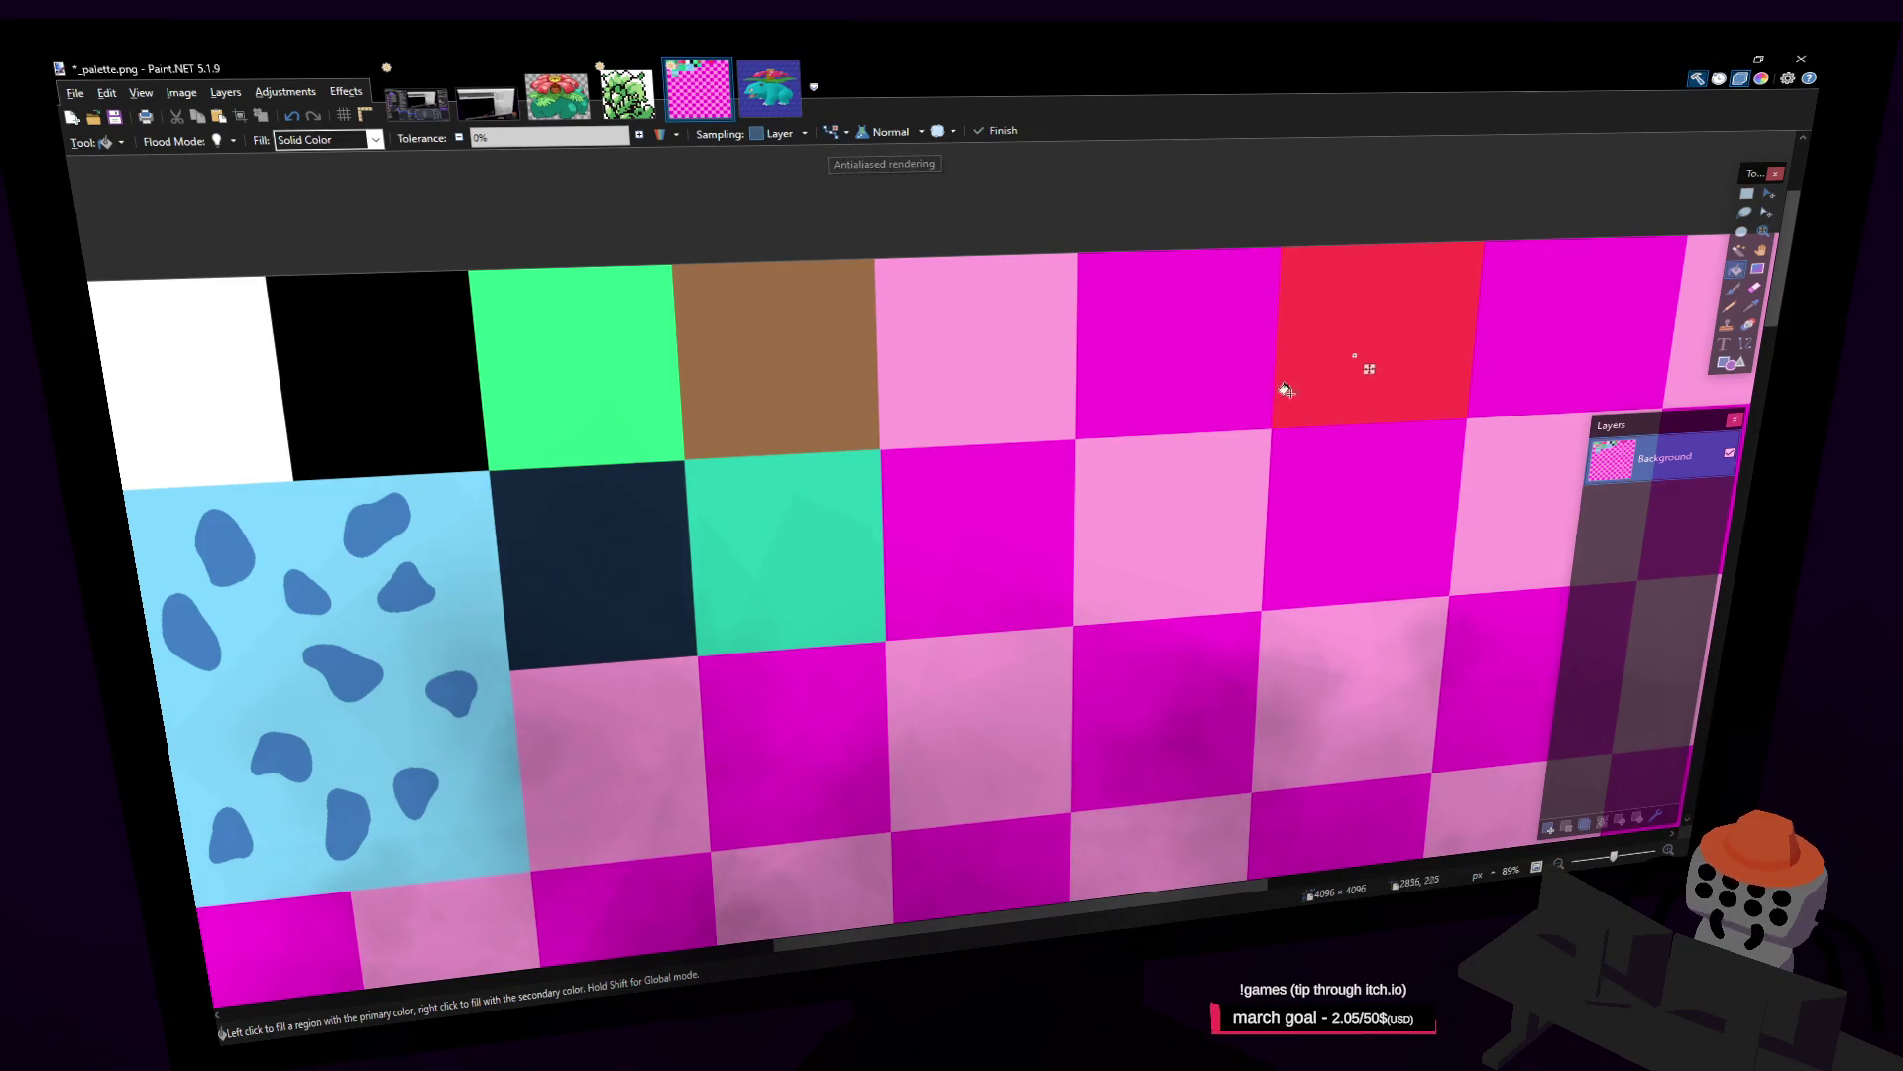
pyautogui.click(1249, 406)
pyautogui.click(1239, 506)
pyautogui.click(1337, 495)
pyautogui.moveTo(1437, 370)
pyautogui.mouseDown(button='middle')
pyautogui.moveTo(1292, 348)
pyautogui.moveTo(1352, 403)
pyautogui.mouseUp(button='middle')
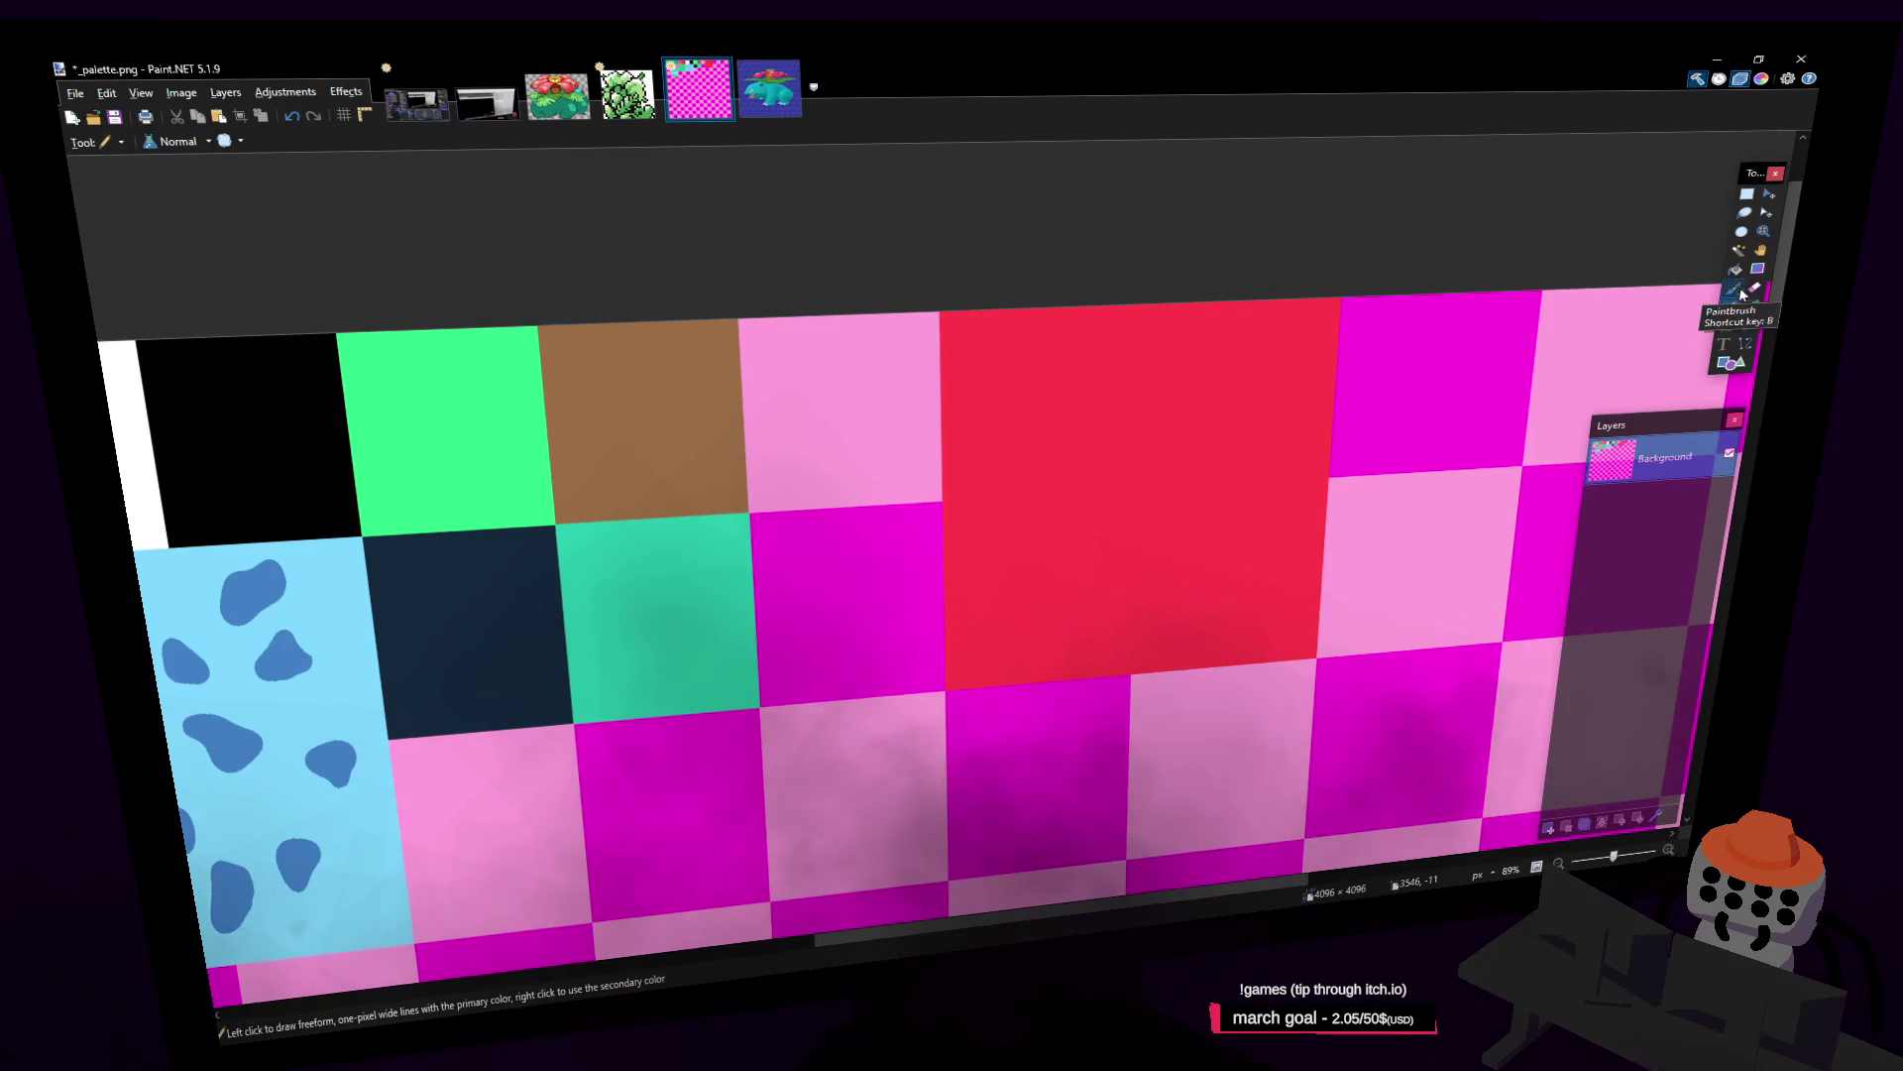
# Step: Cycle through brush, rectangle select and colour picker tools, ending on the Paint Bucket
pyautogui.click(1733, 288)
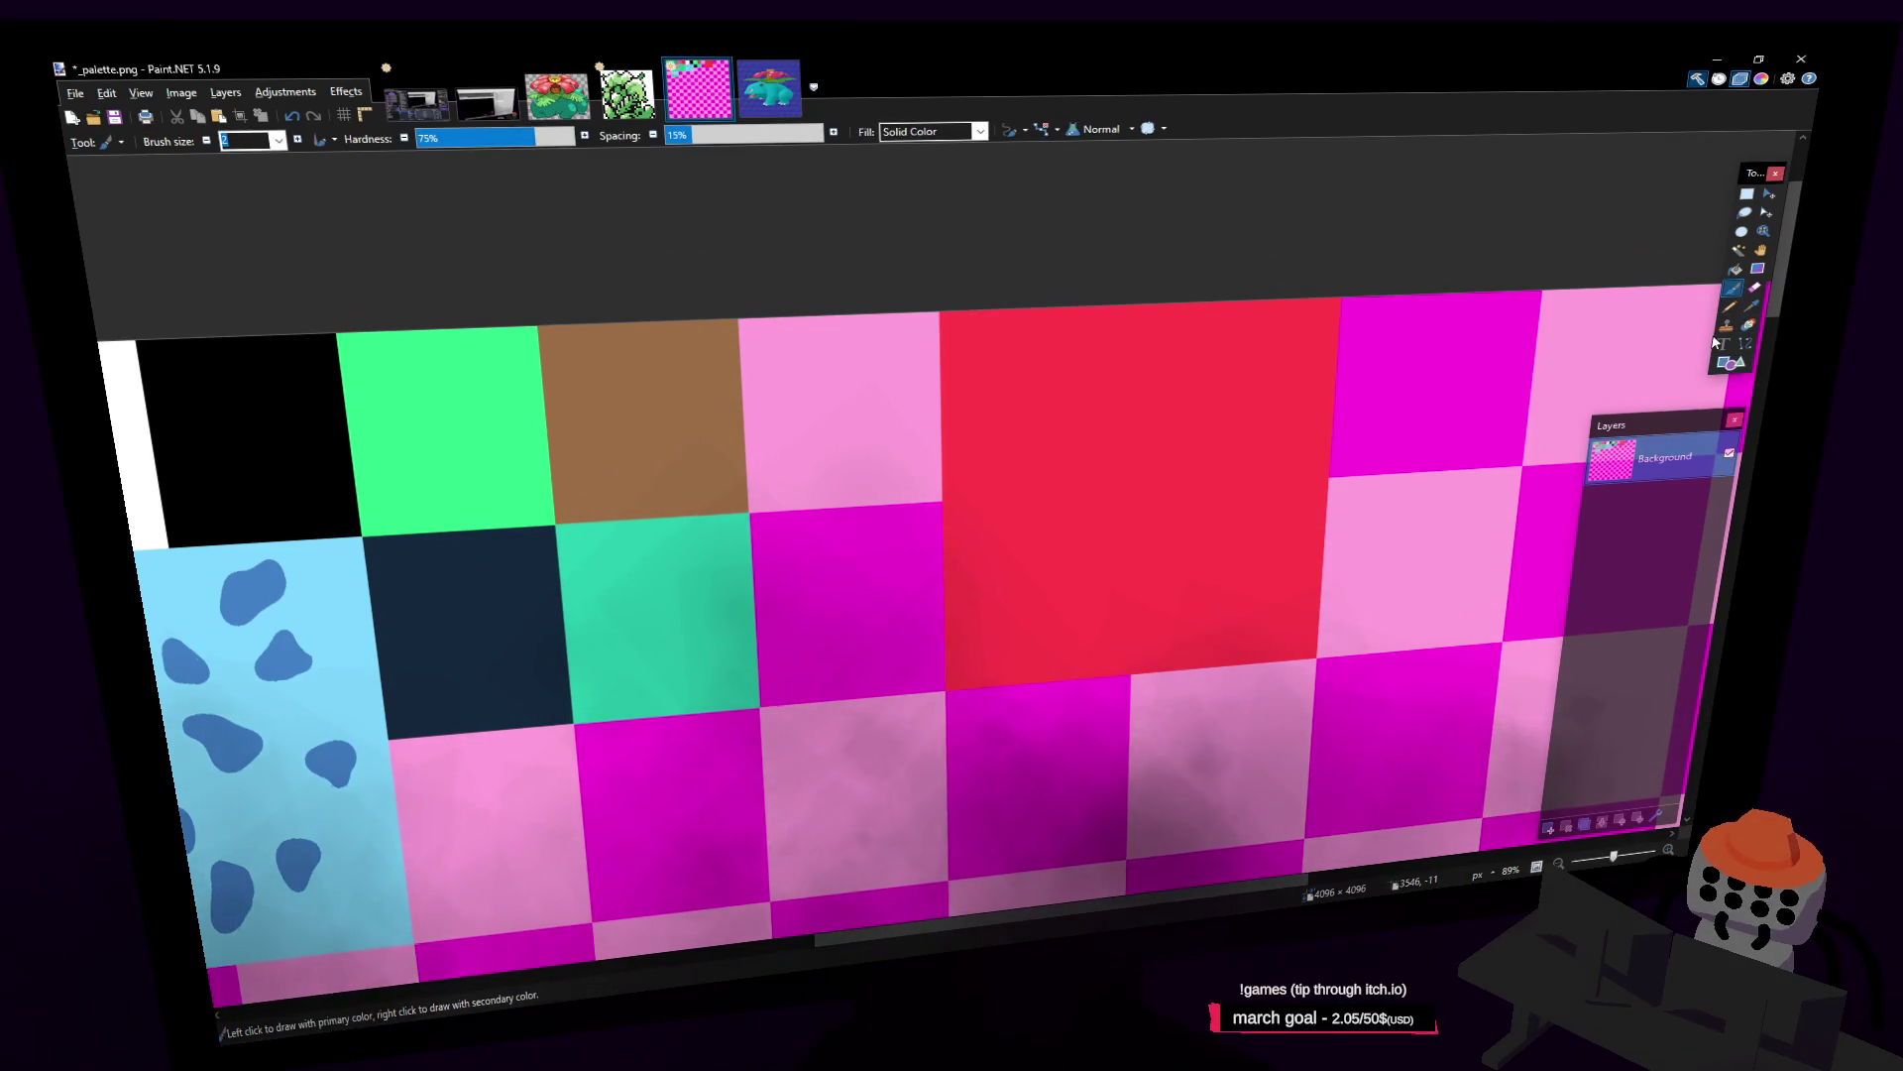
pyautogui.click(1748, 198)
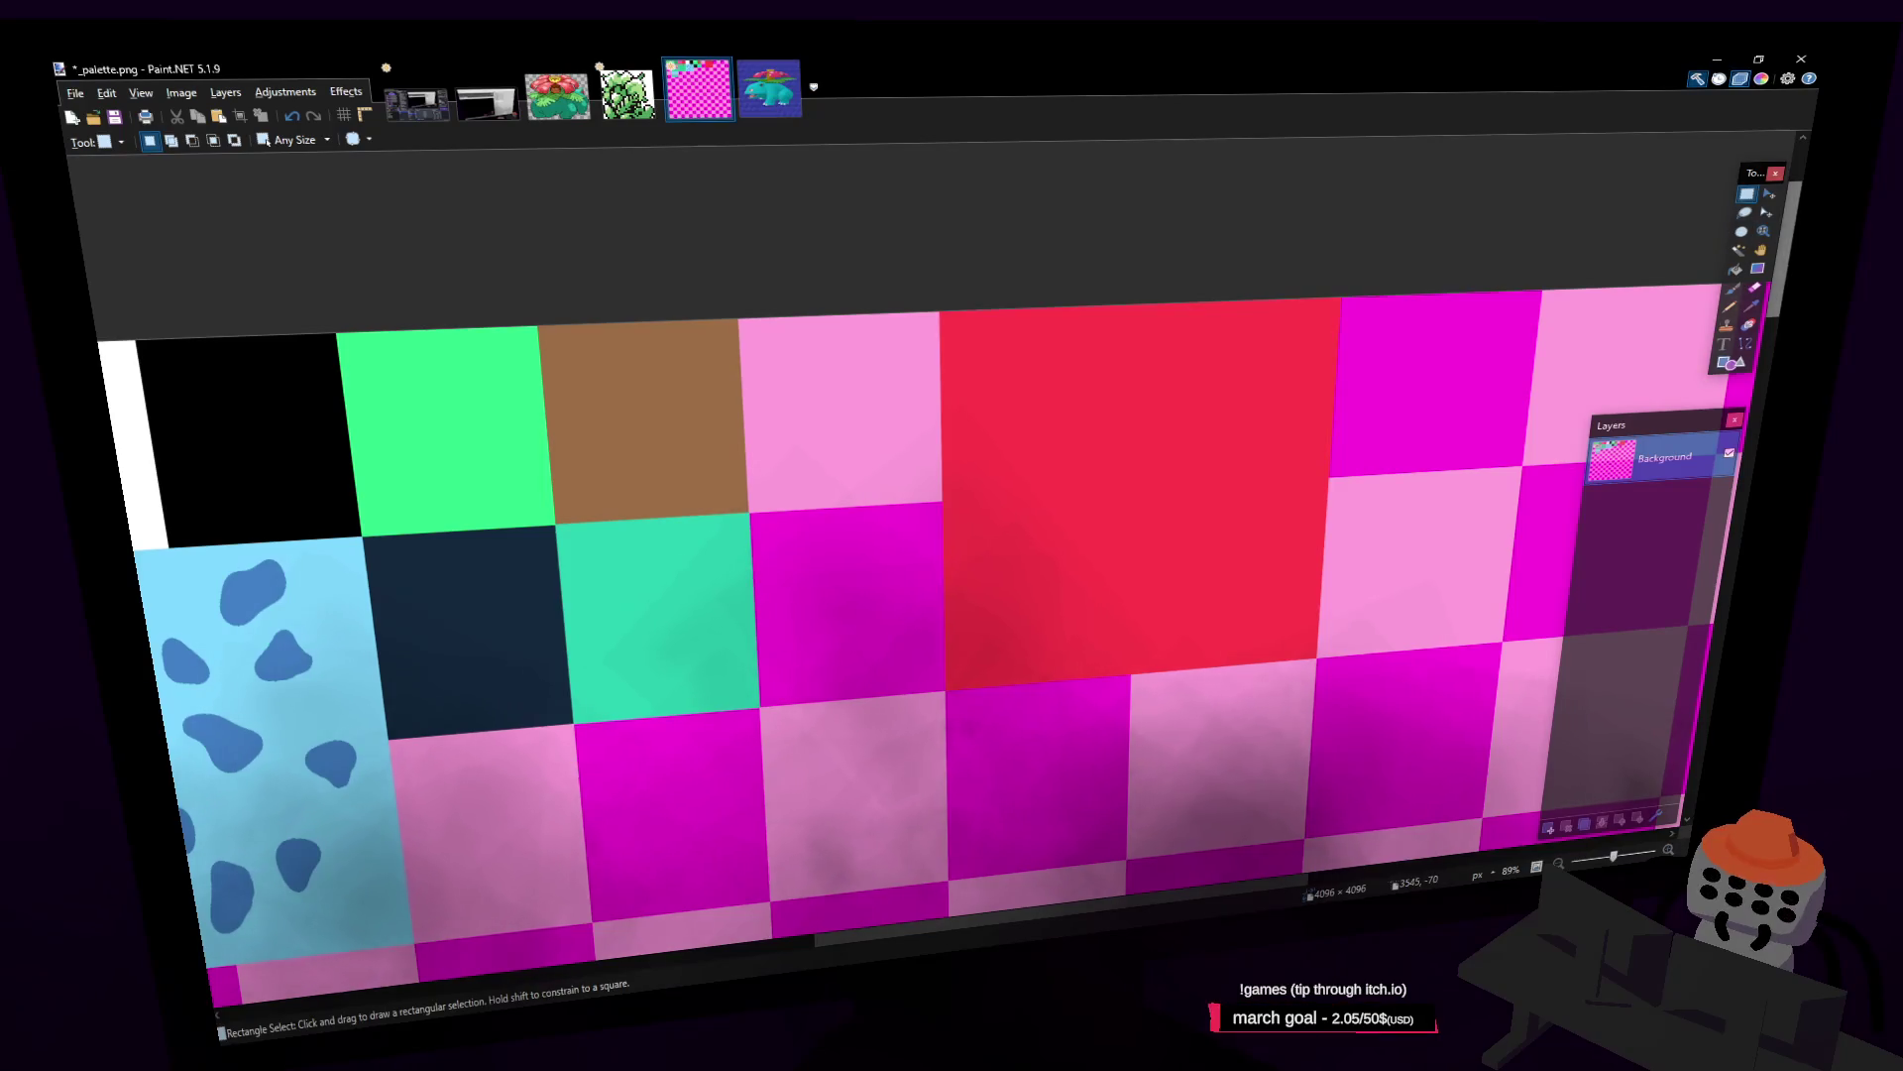
pyautogui.click(1732, 288)
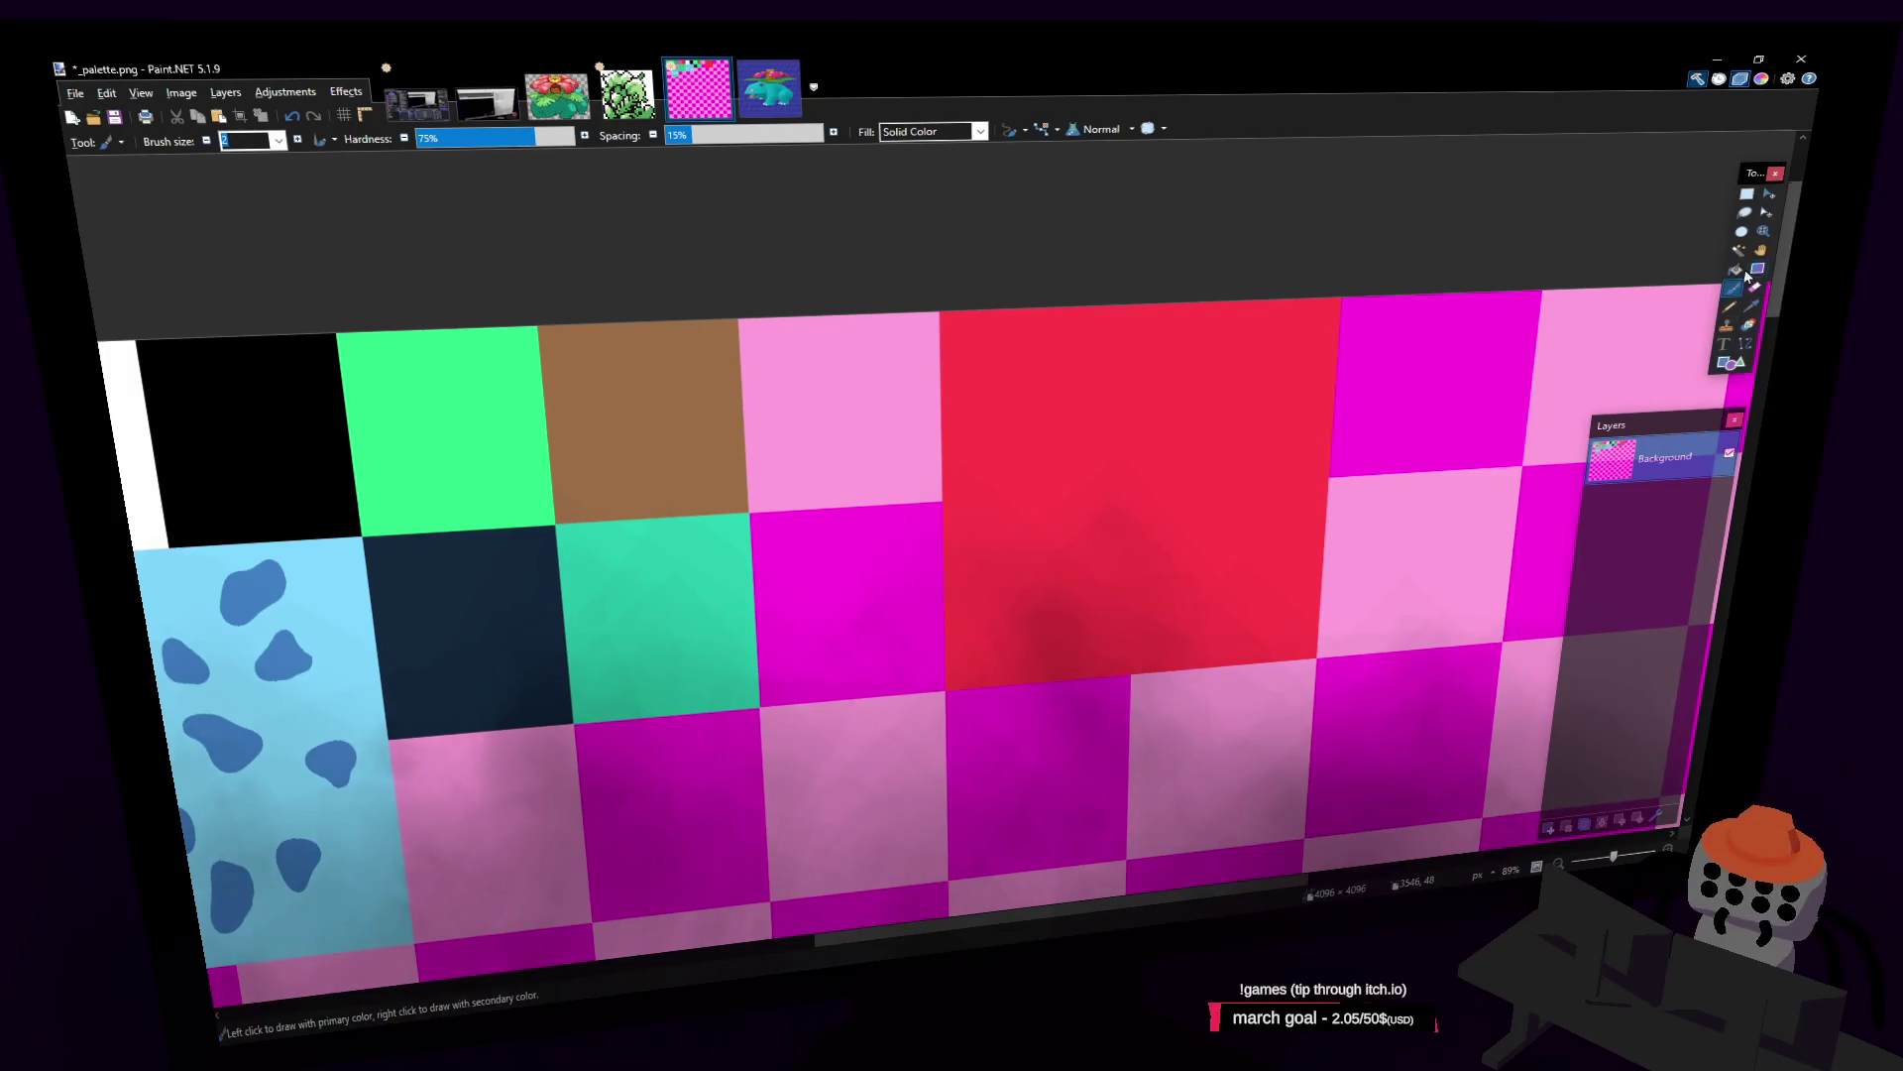
pyautogui.click(1747, 196)
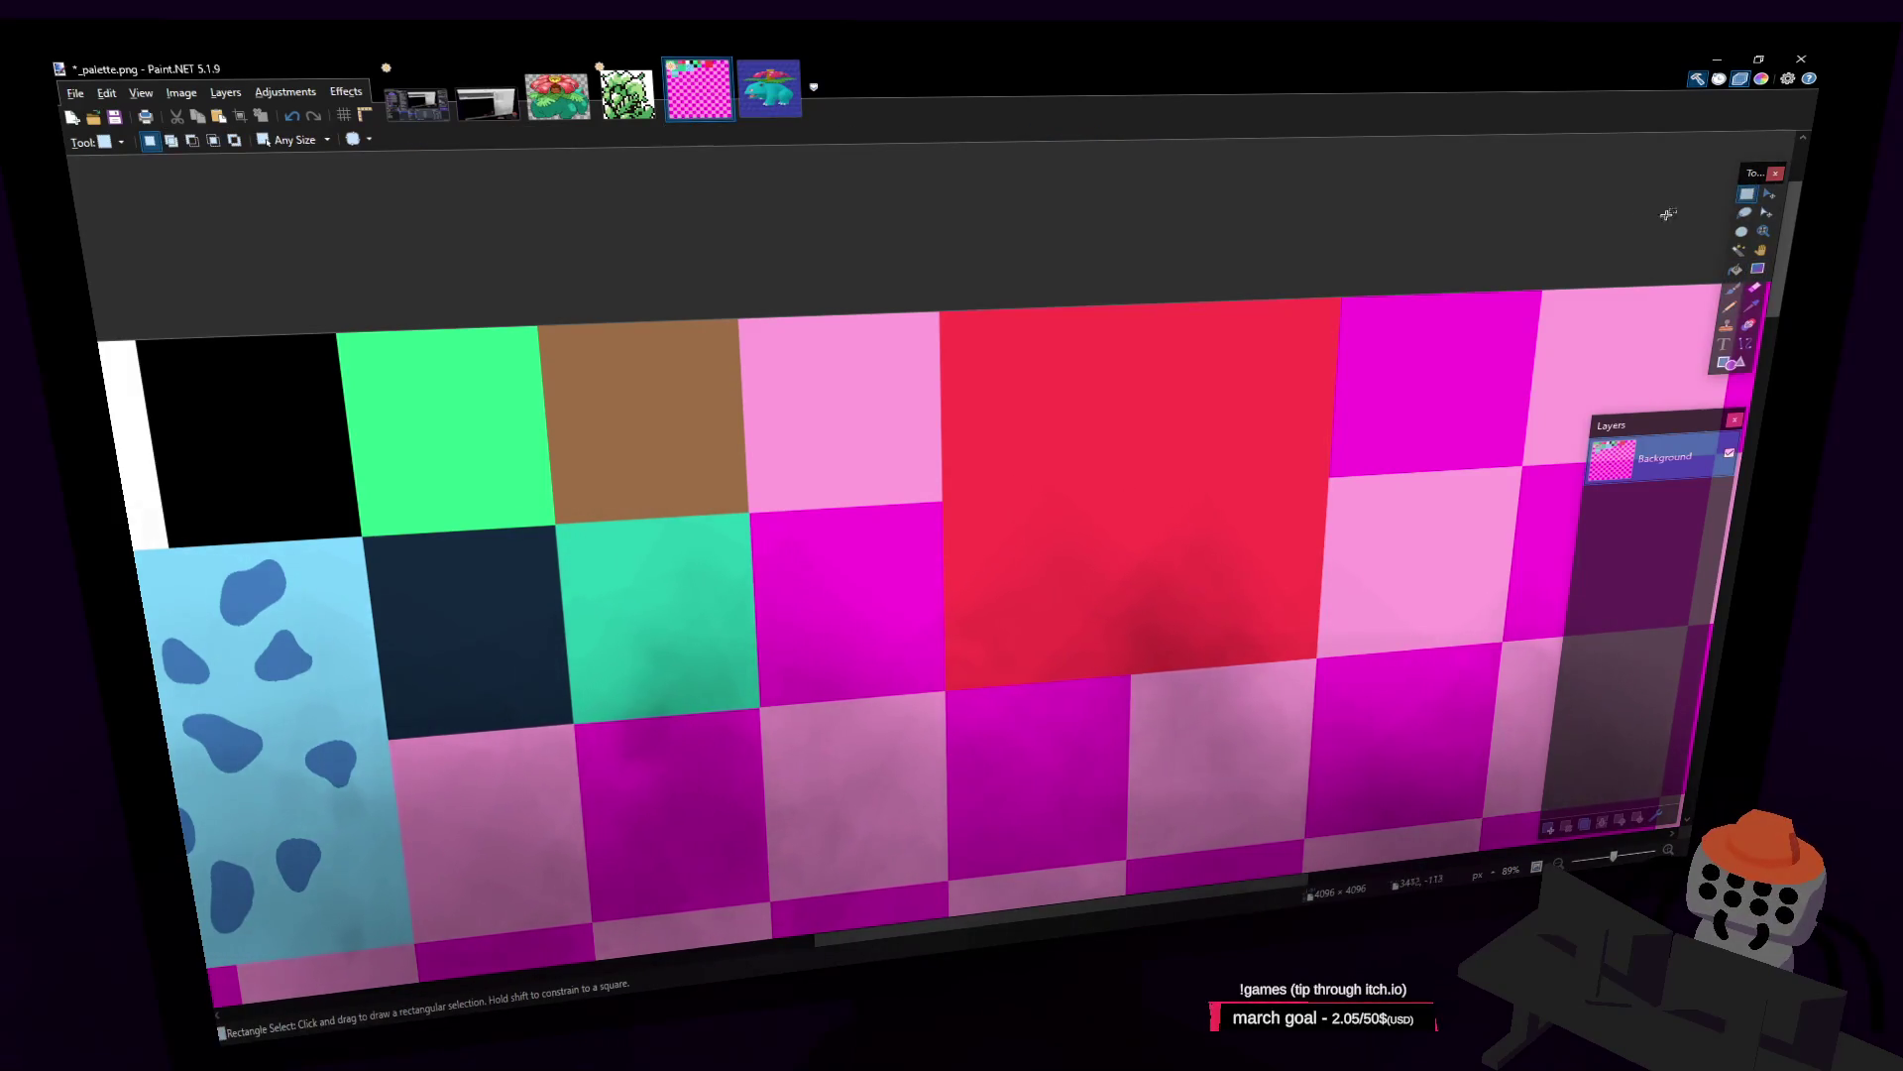
pyautogui.click(1751, 308)
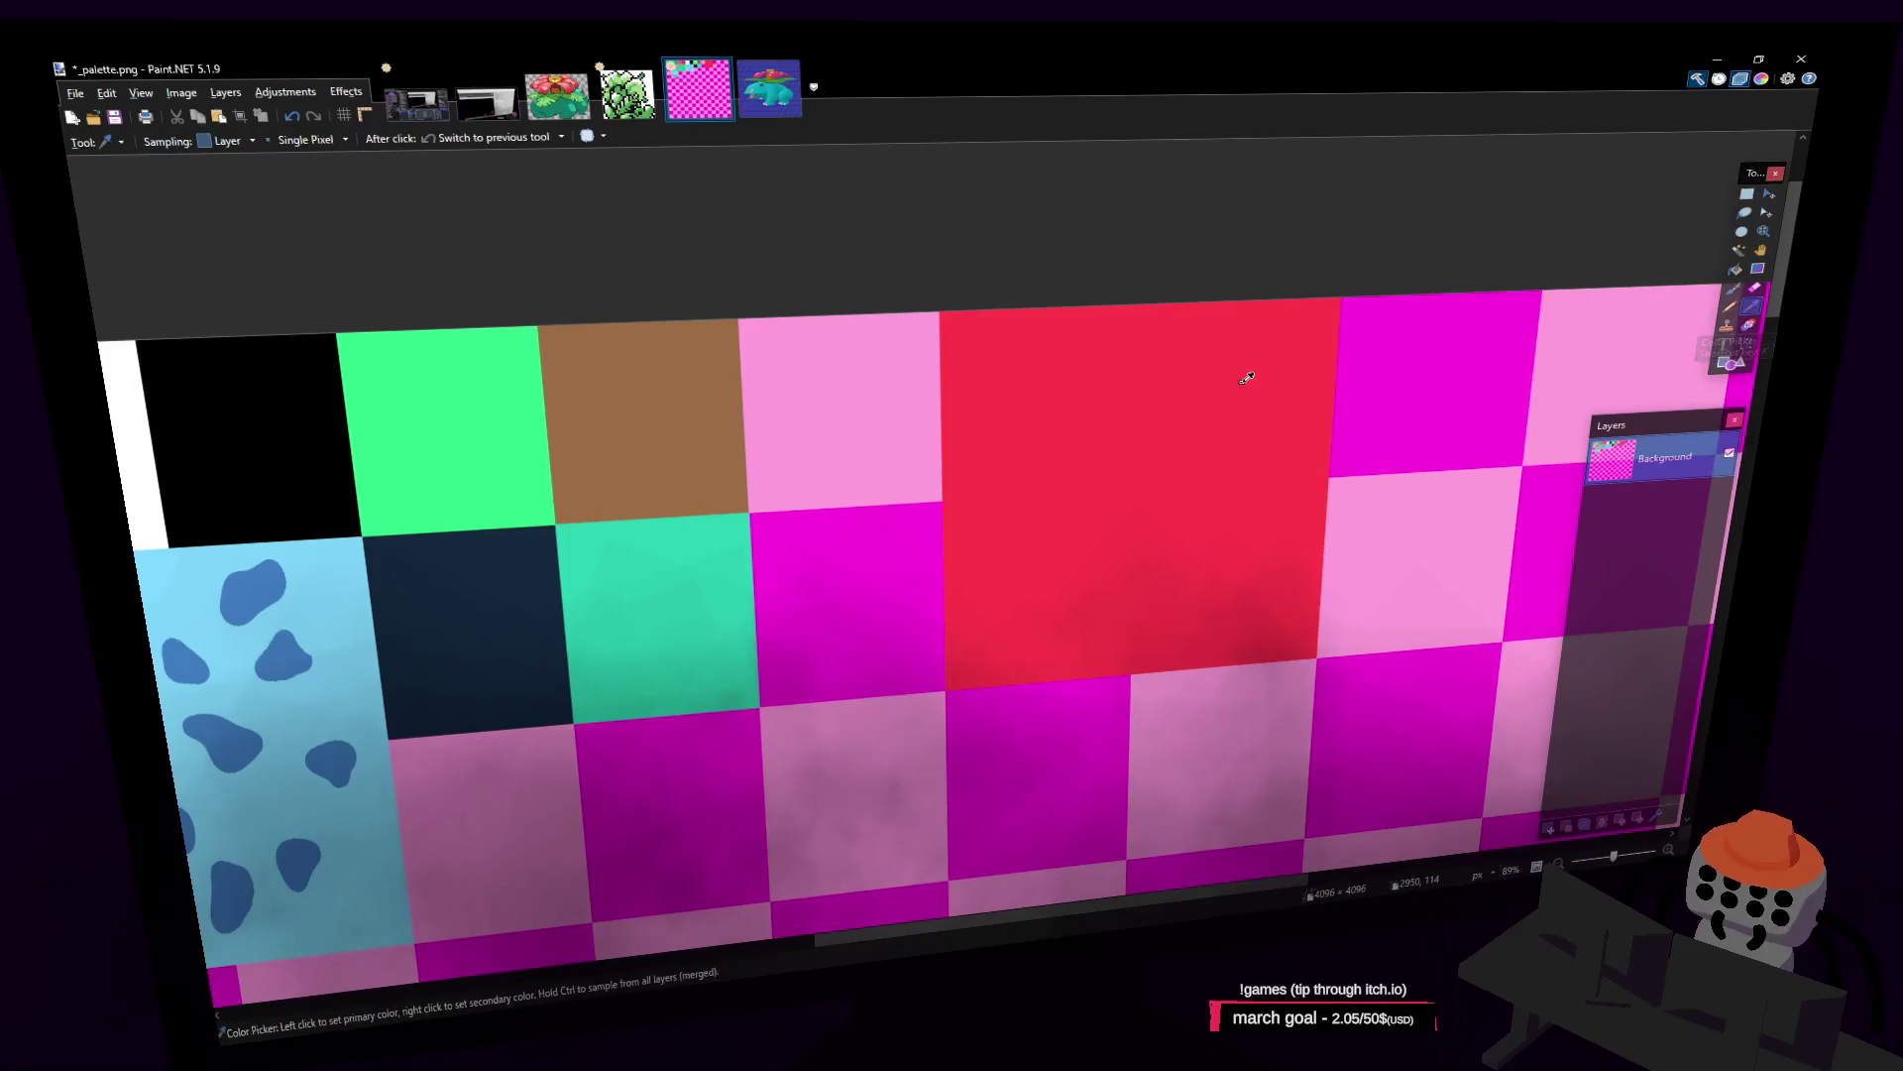
pyautogui.click(1748, 197)
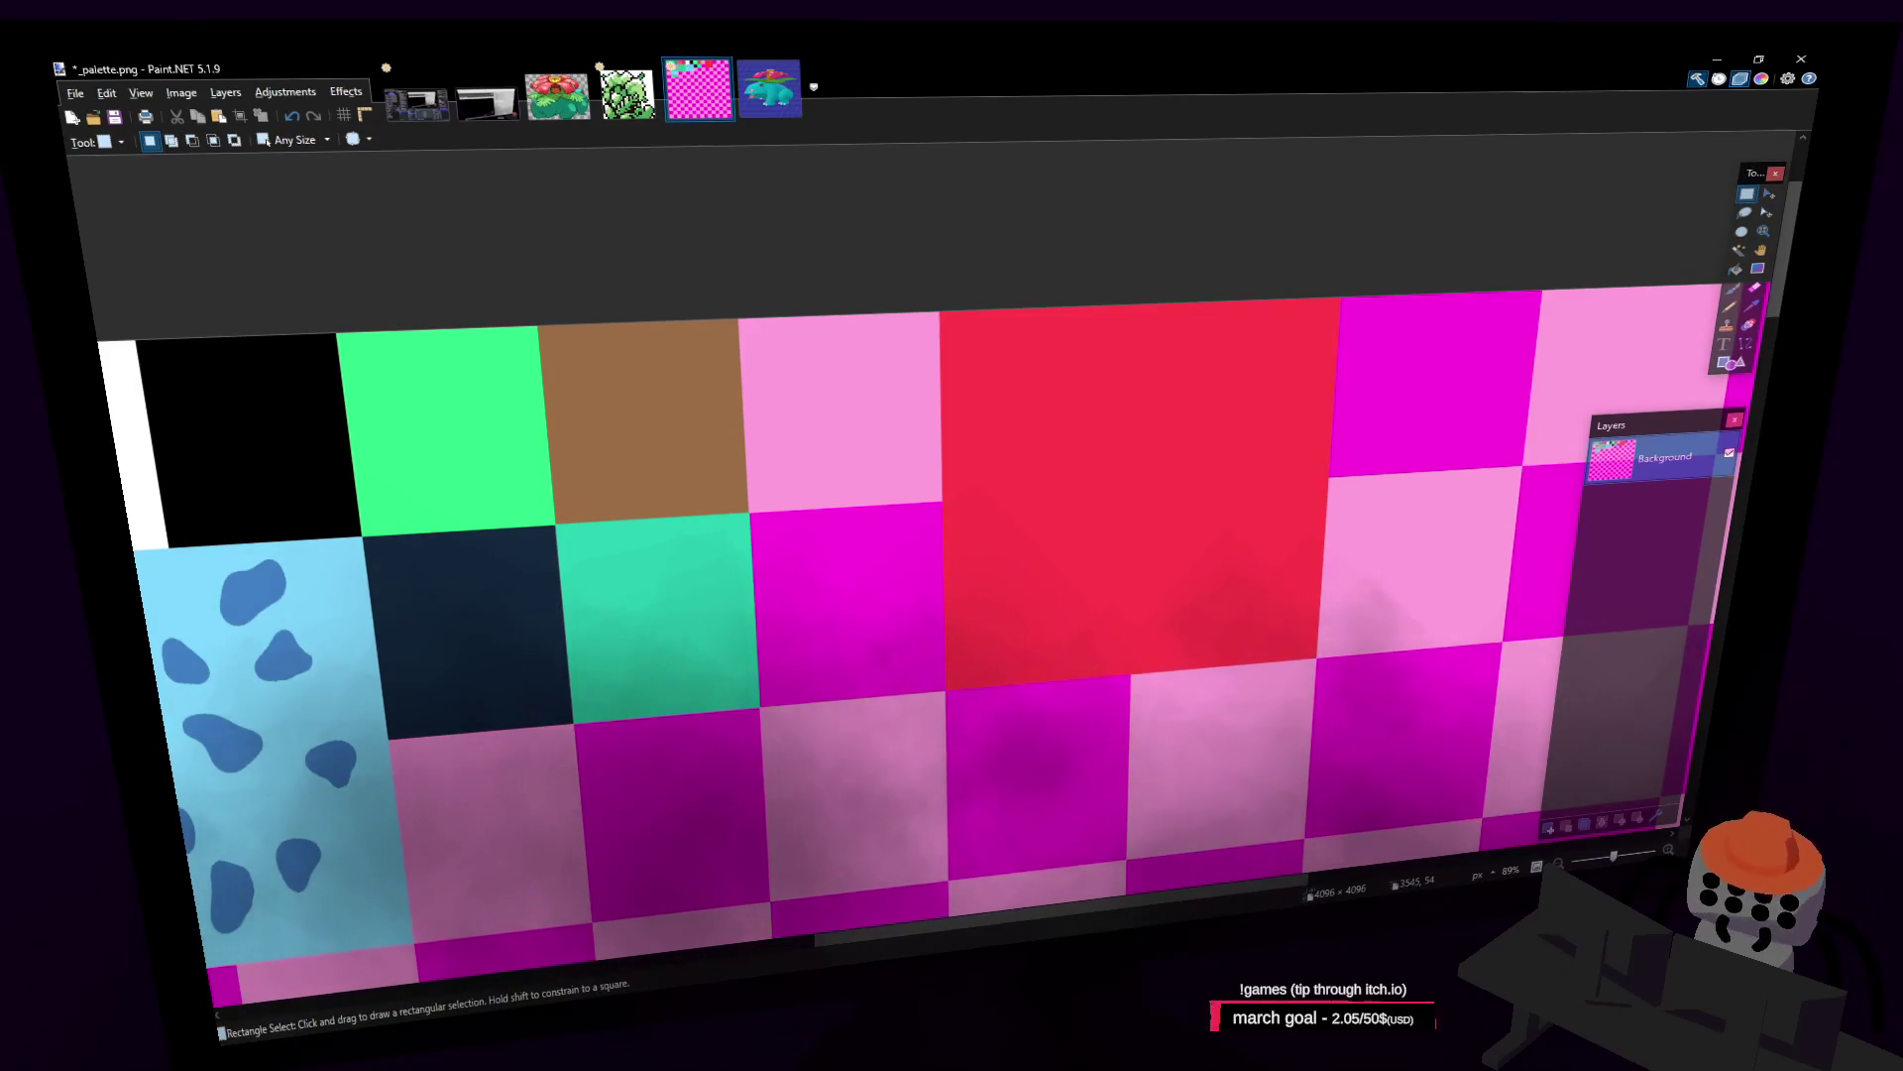
pyautogui.hscroll(-1, 1169, 281)
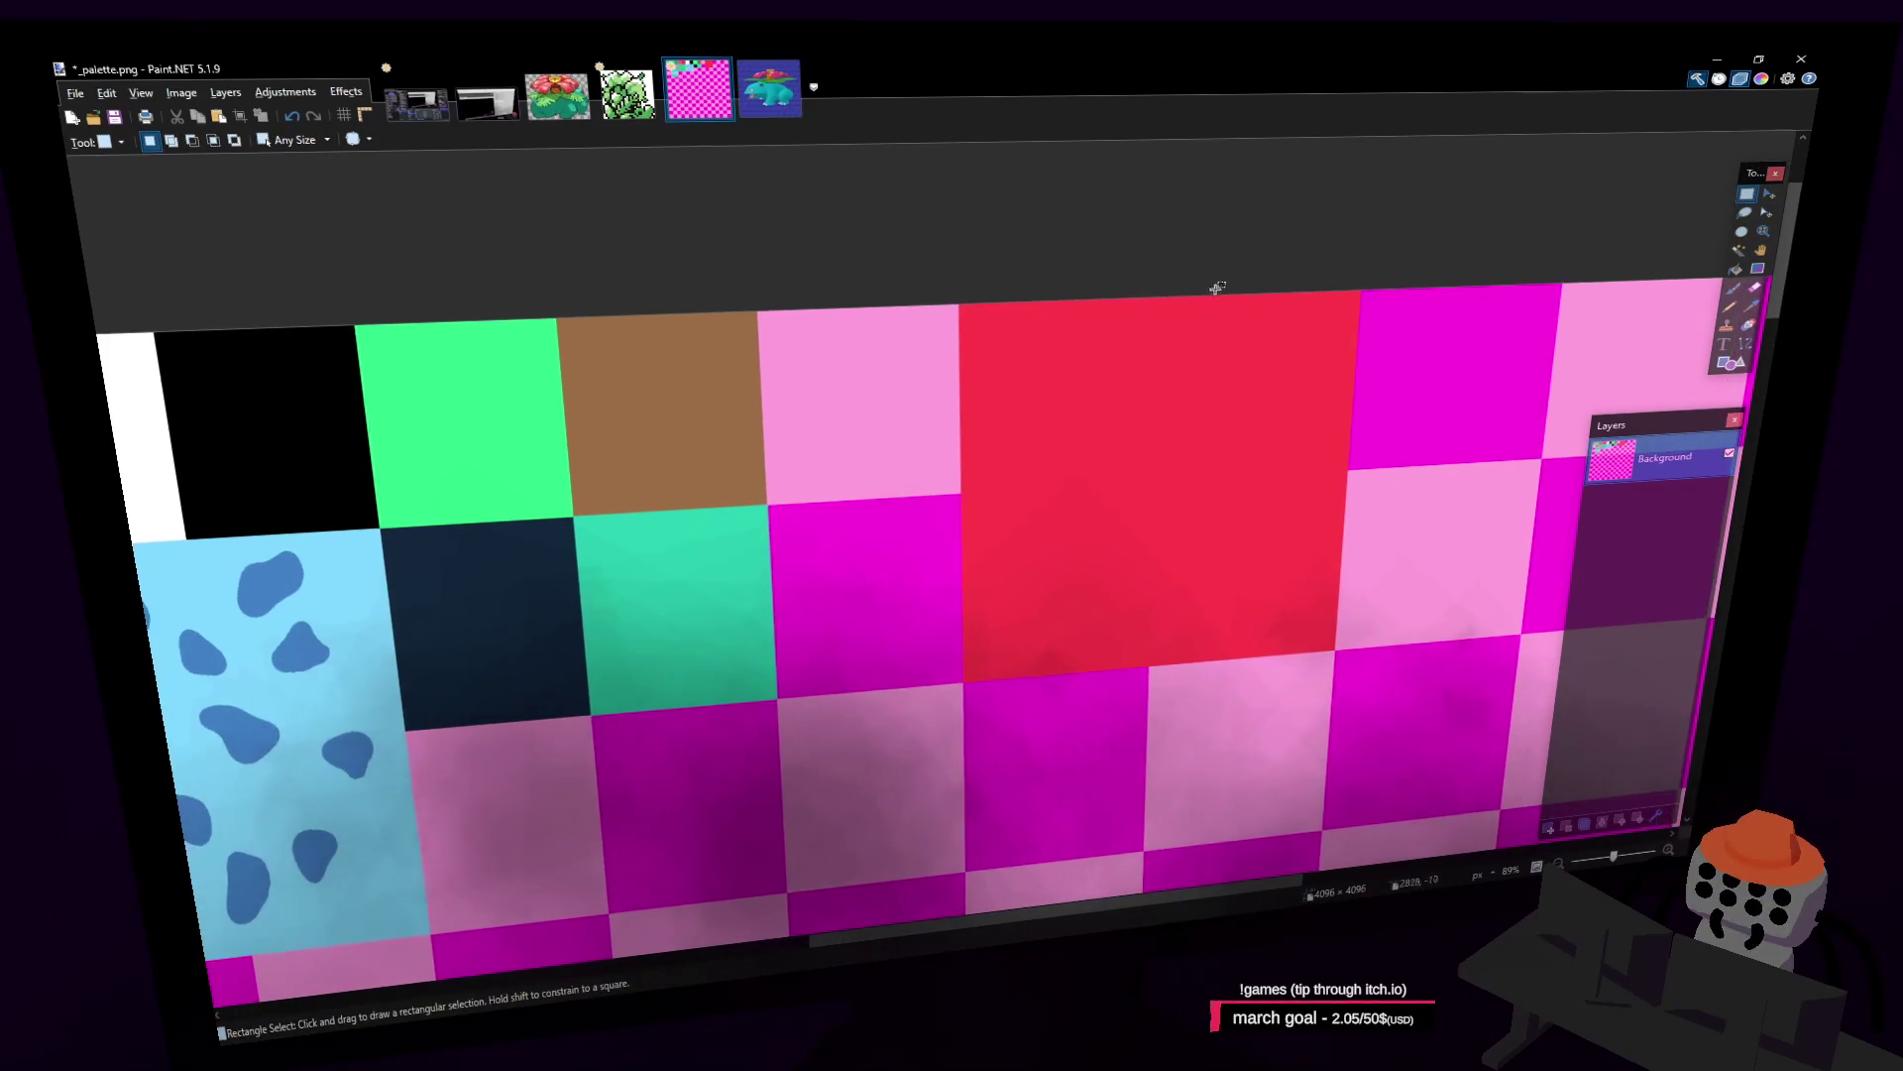
pyautogui.click(1751, 307)
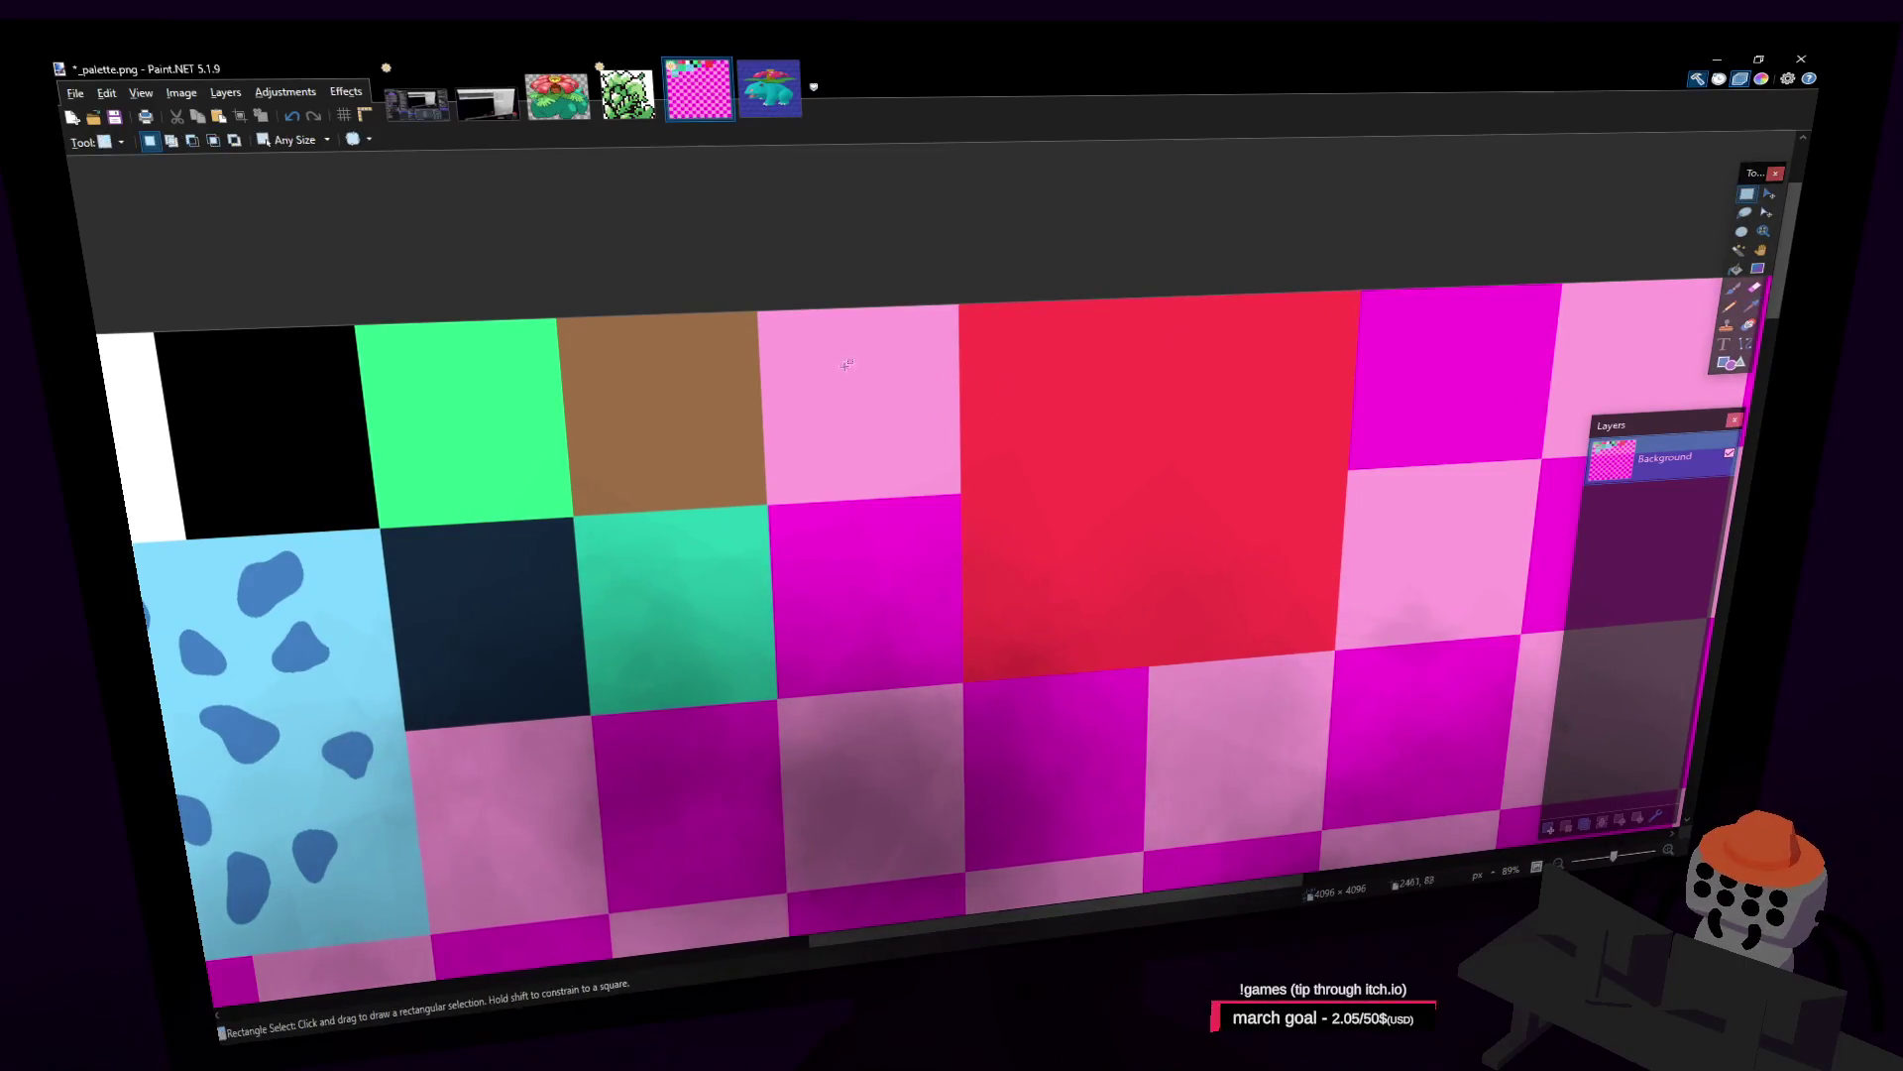
pyautogui.press('s')
pyautogui.click(1737, 269)
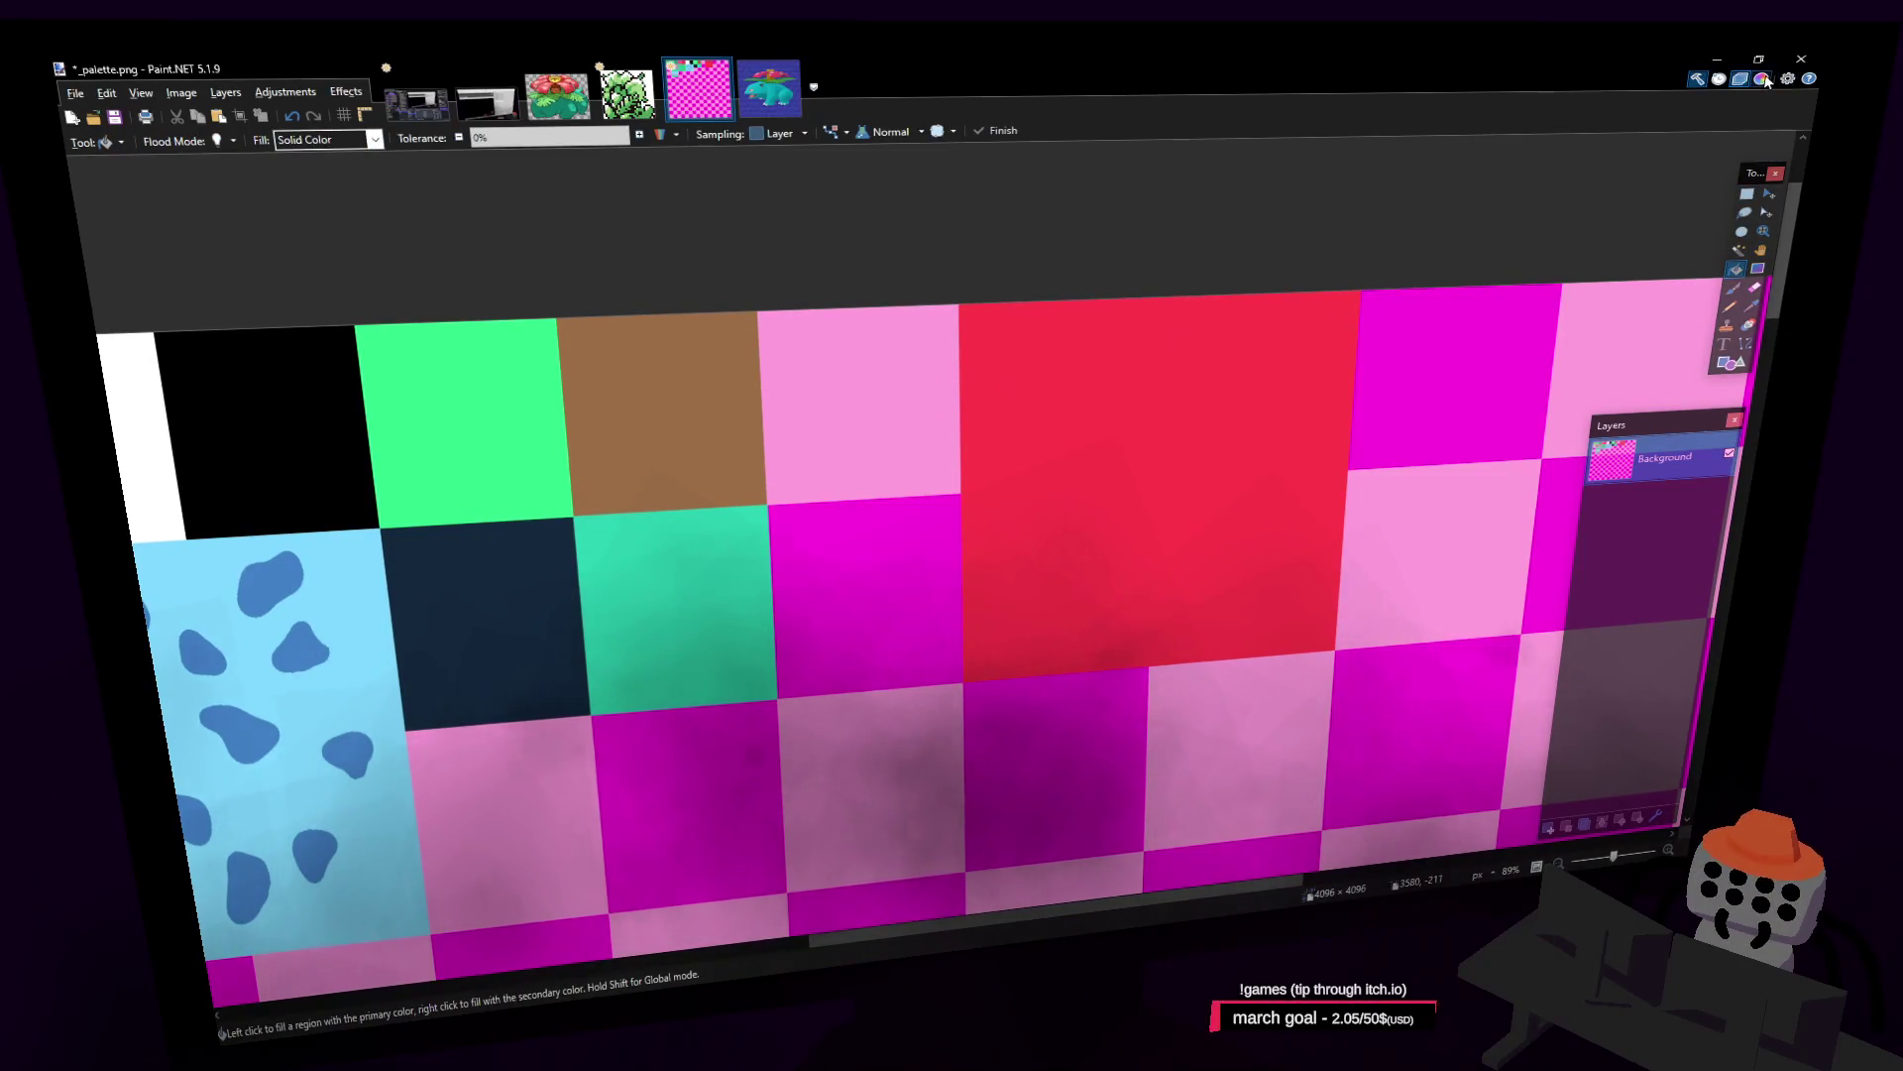
# Step: Fill the pink cell beside the brown swatch with bright yellow FFF714
pyautogui.click(1762, 78)
pyautogui.click(409, 332)
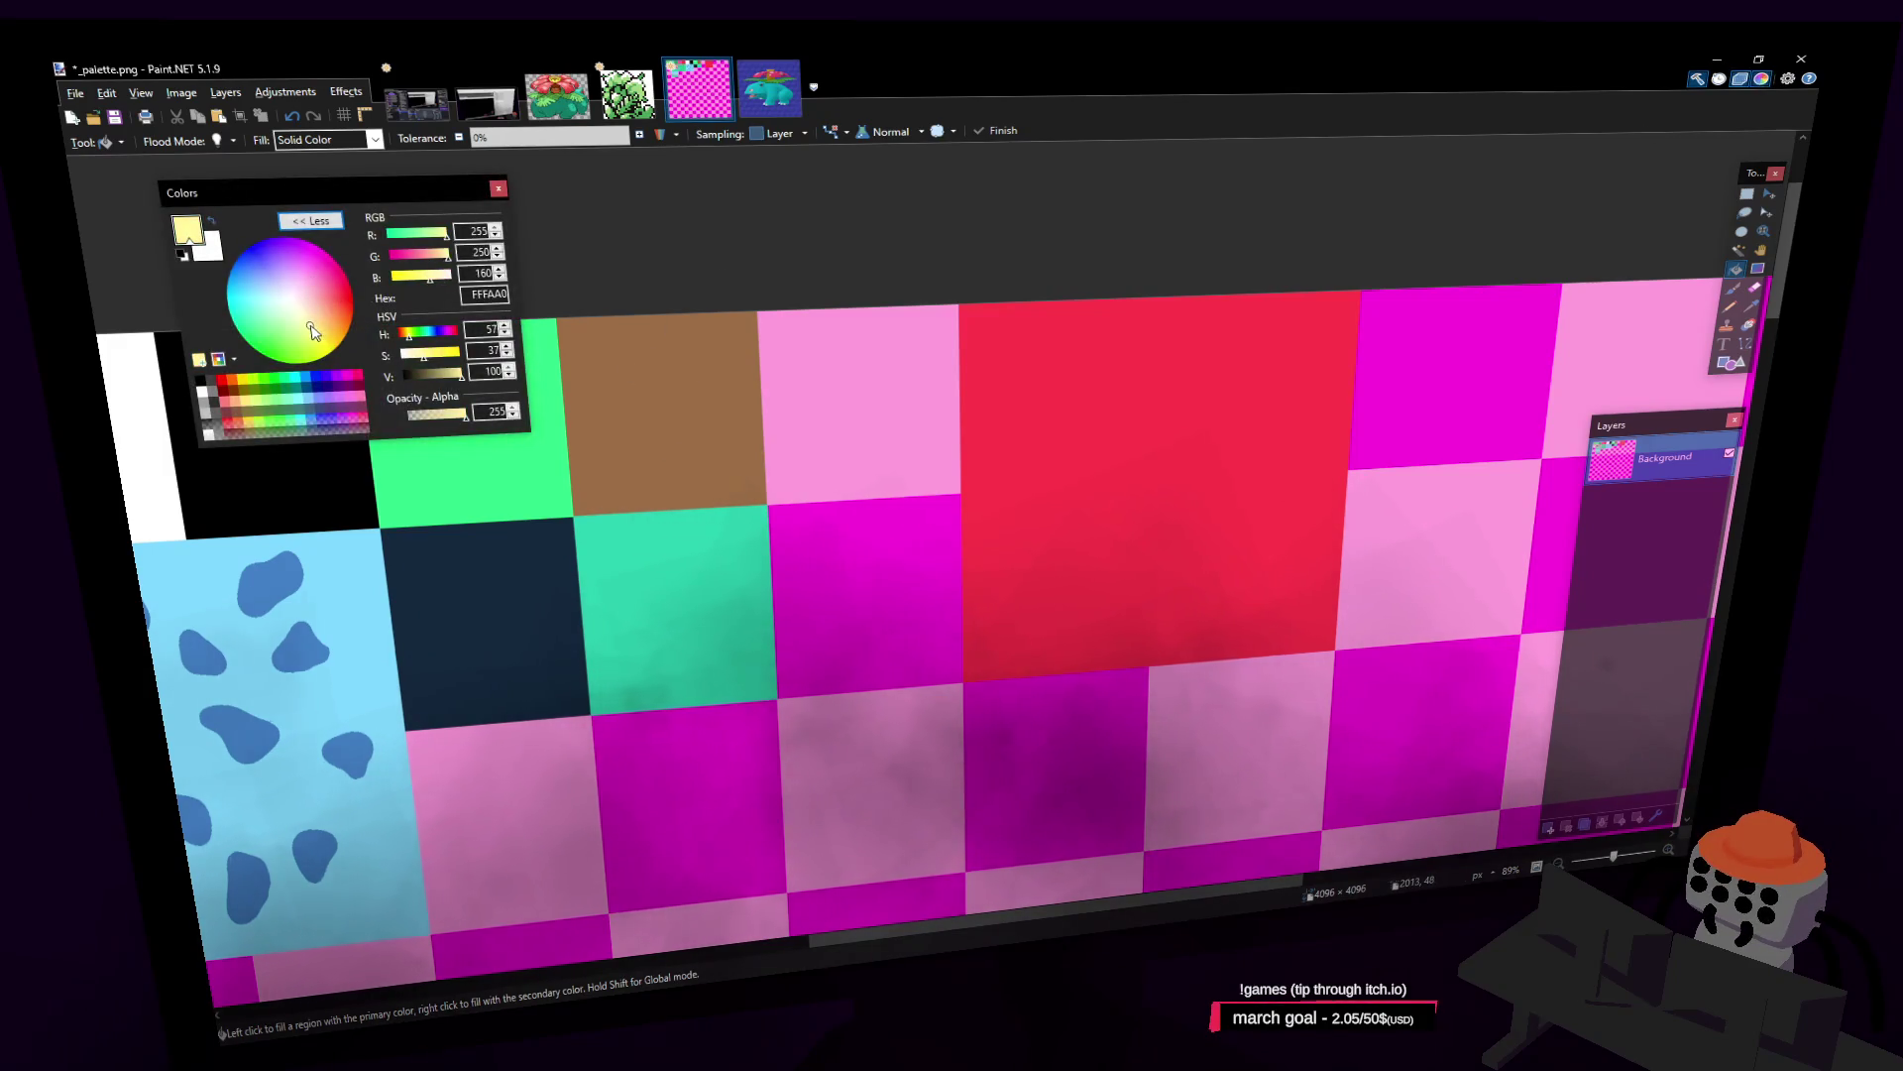
pyautogui.click(790, 357)
pyautogui.moveTo(990, 438); pyautogui.dragTo(1070, 418, button='middle')
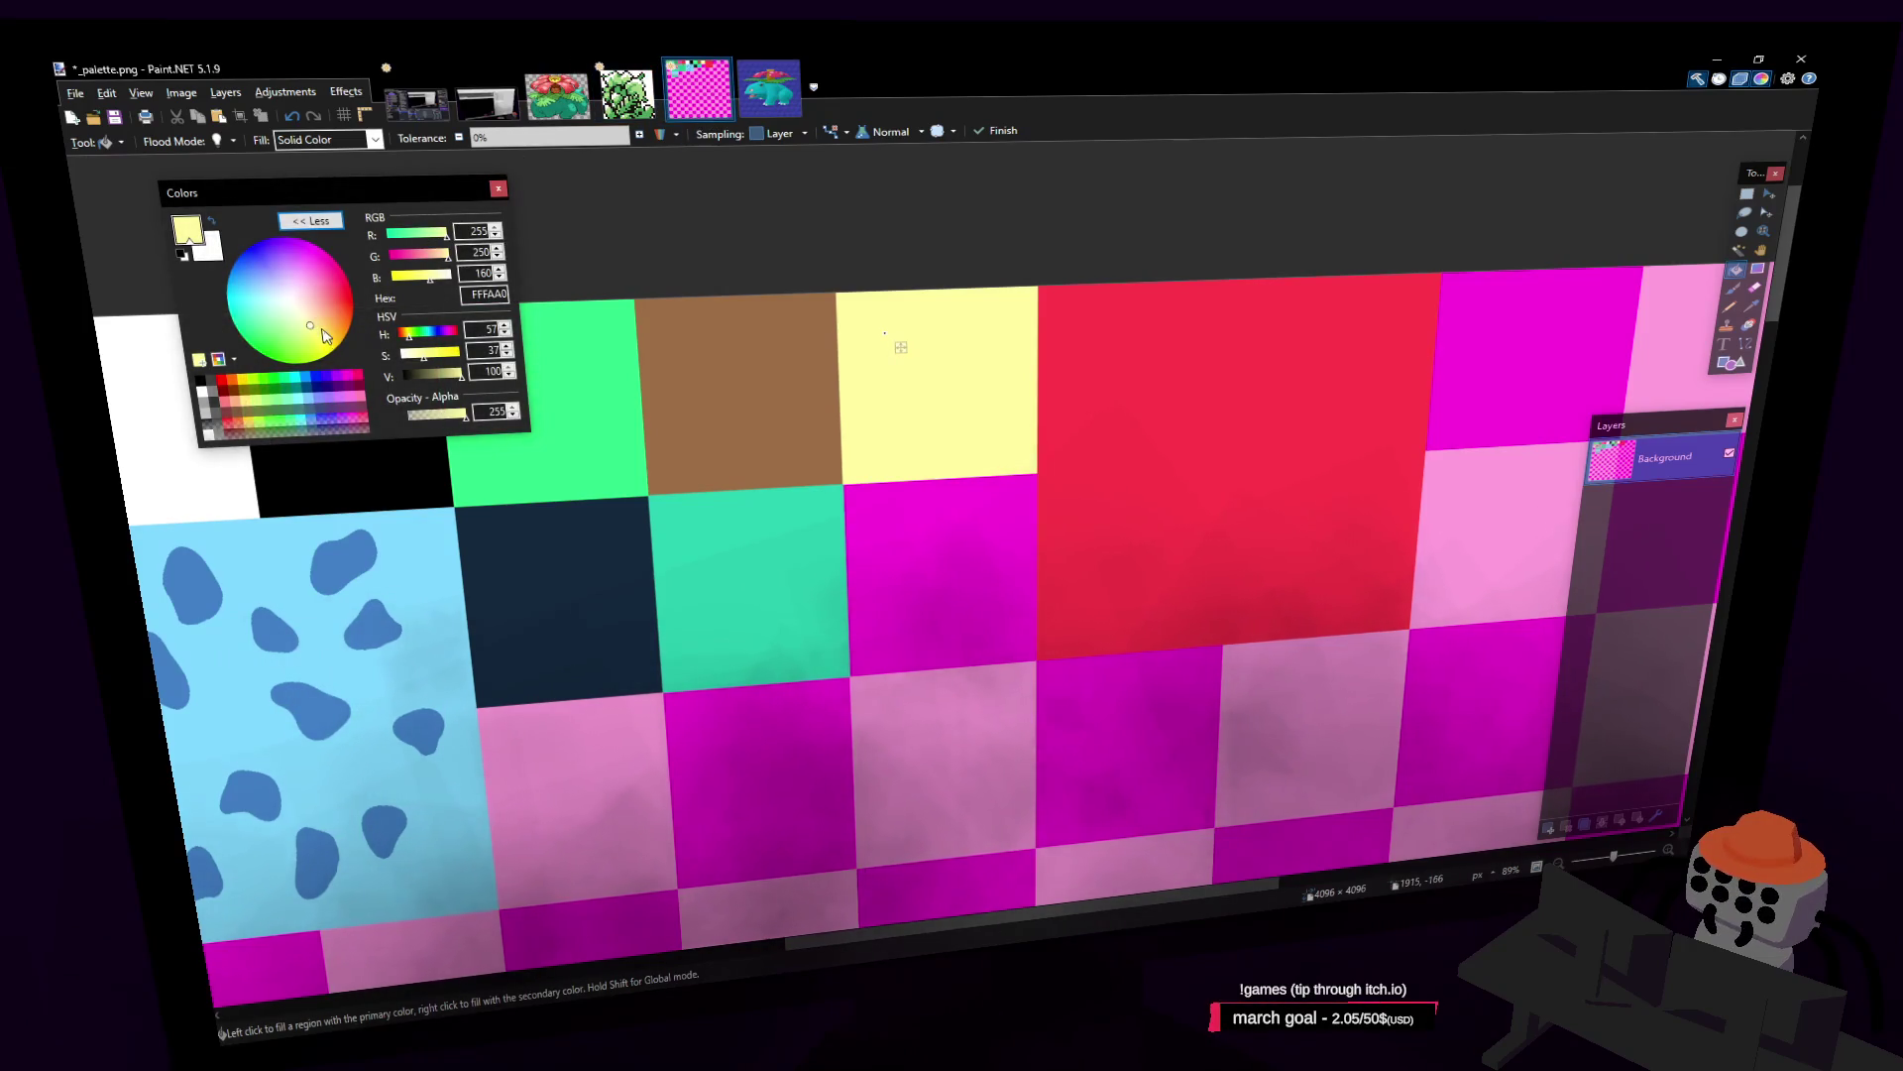
pyautogui.moveTo(326, 336); pyautogui.dragTo(327, 348)
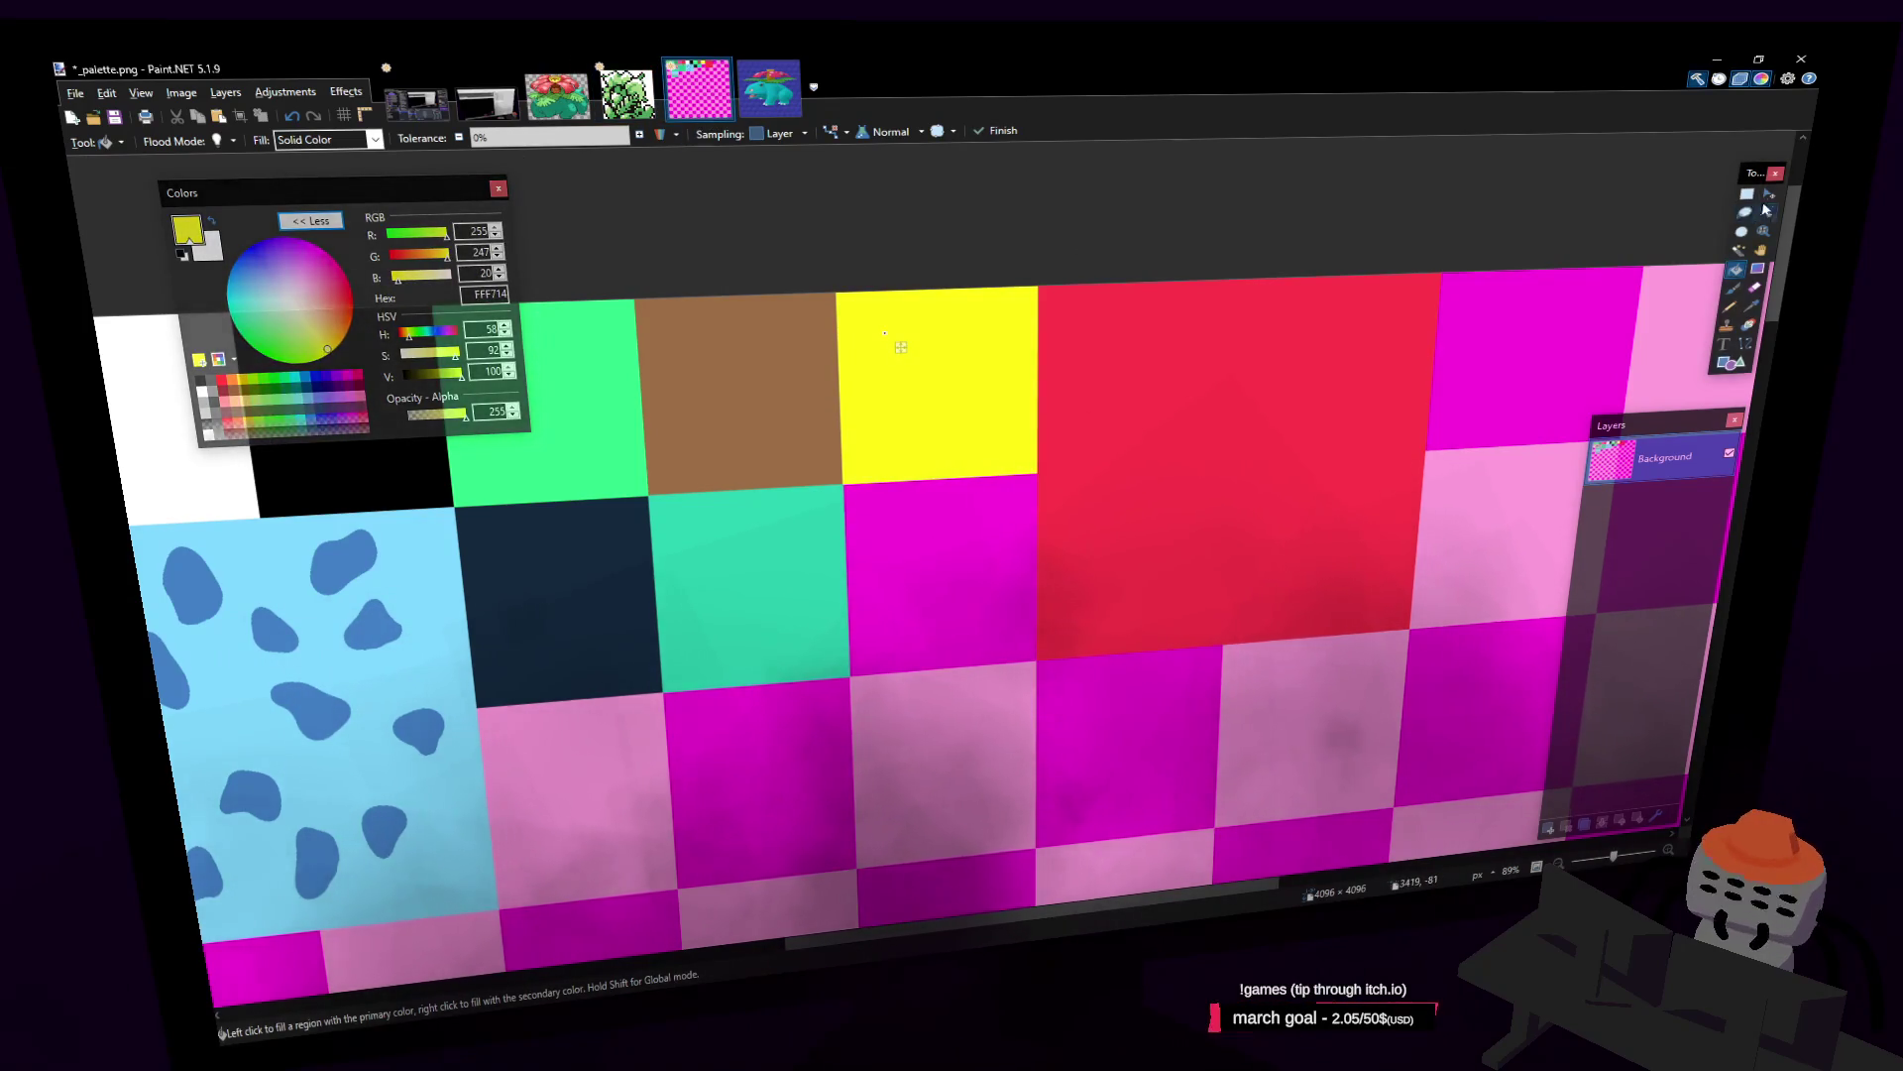
pyautogui.press('s')
# Step: Save the edited _palette.png and return to Blender
pyautogui.moveTo(1048, 275); pyautogui.dragTo(1146, 284, button='middle')
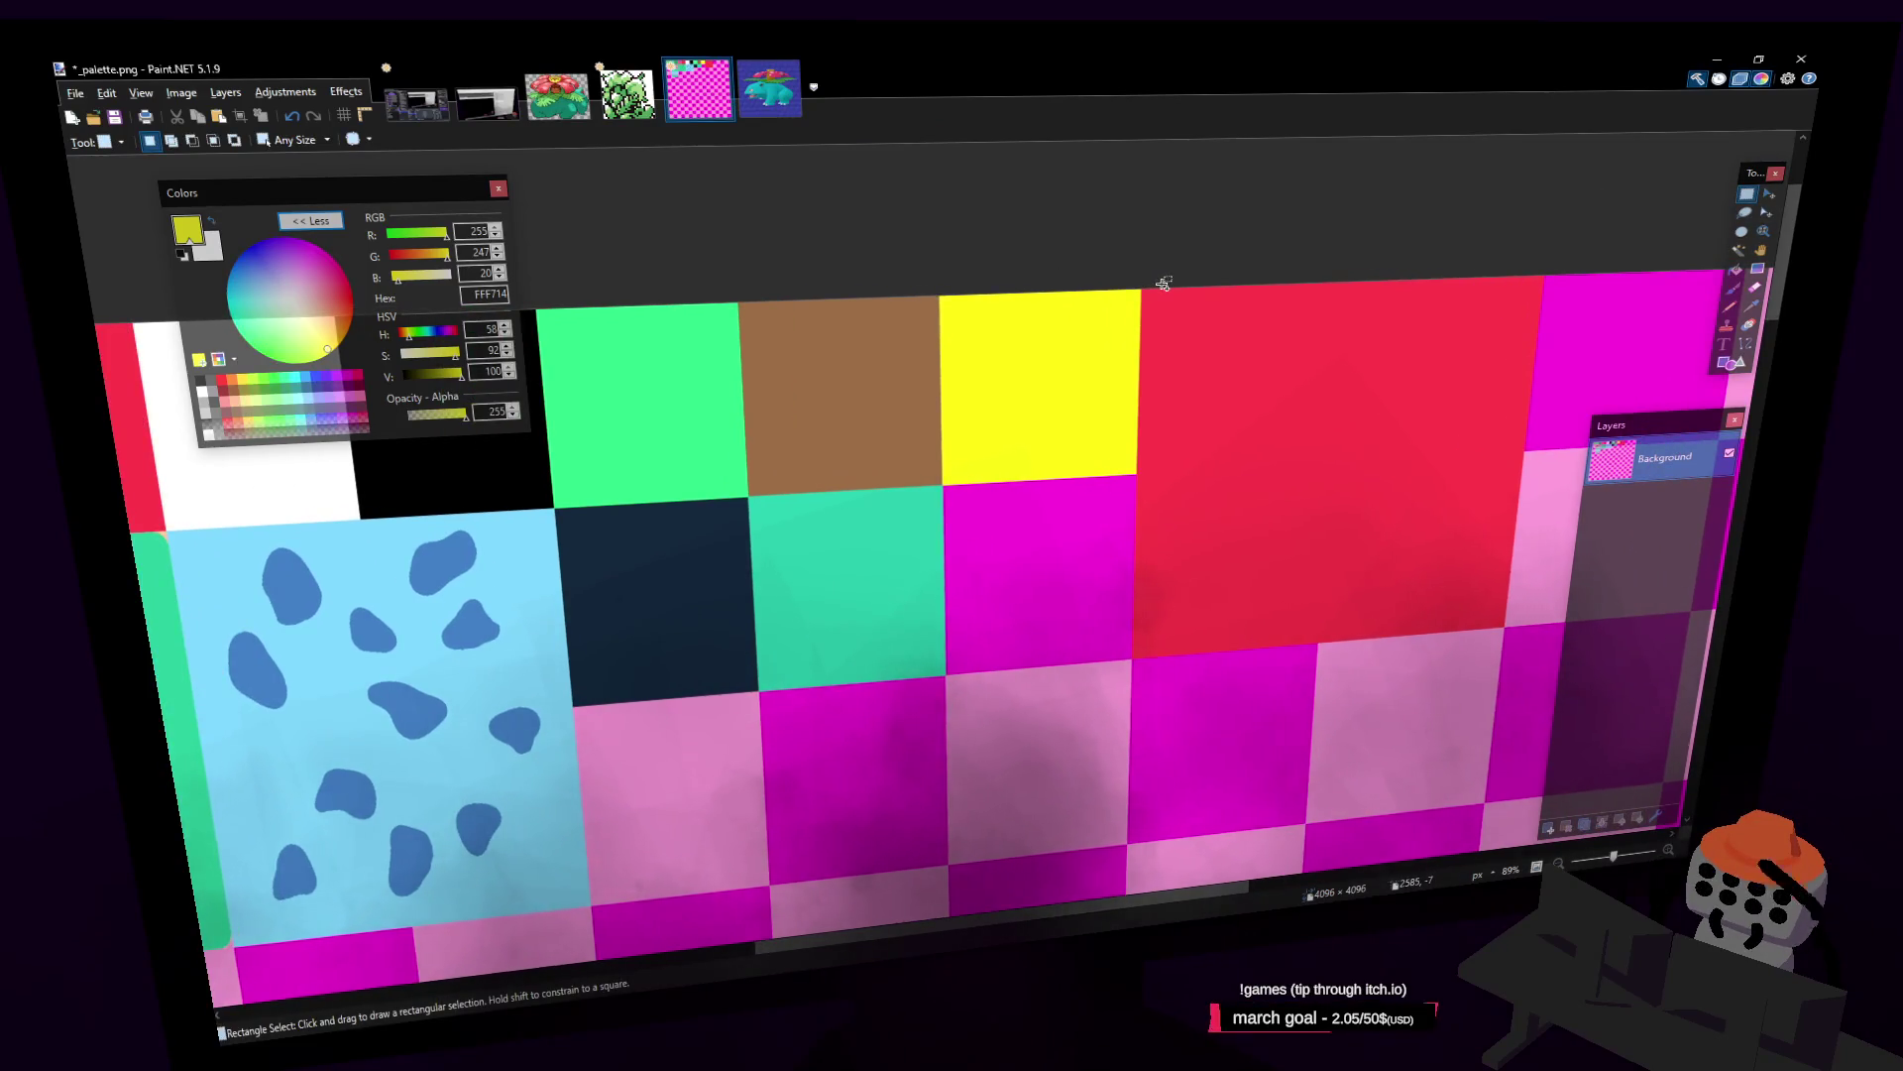
pyautogui.hotkey('ctrl', 's')
pyautogui.hotkey('alt', 'Tab')
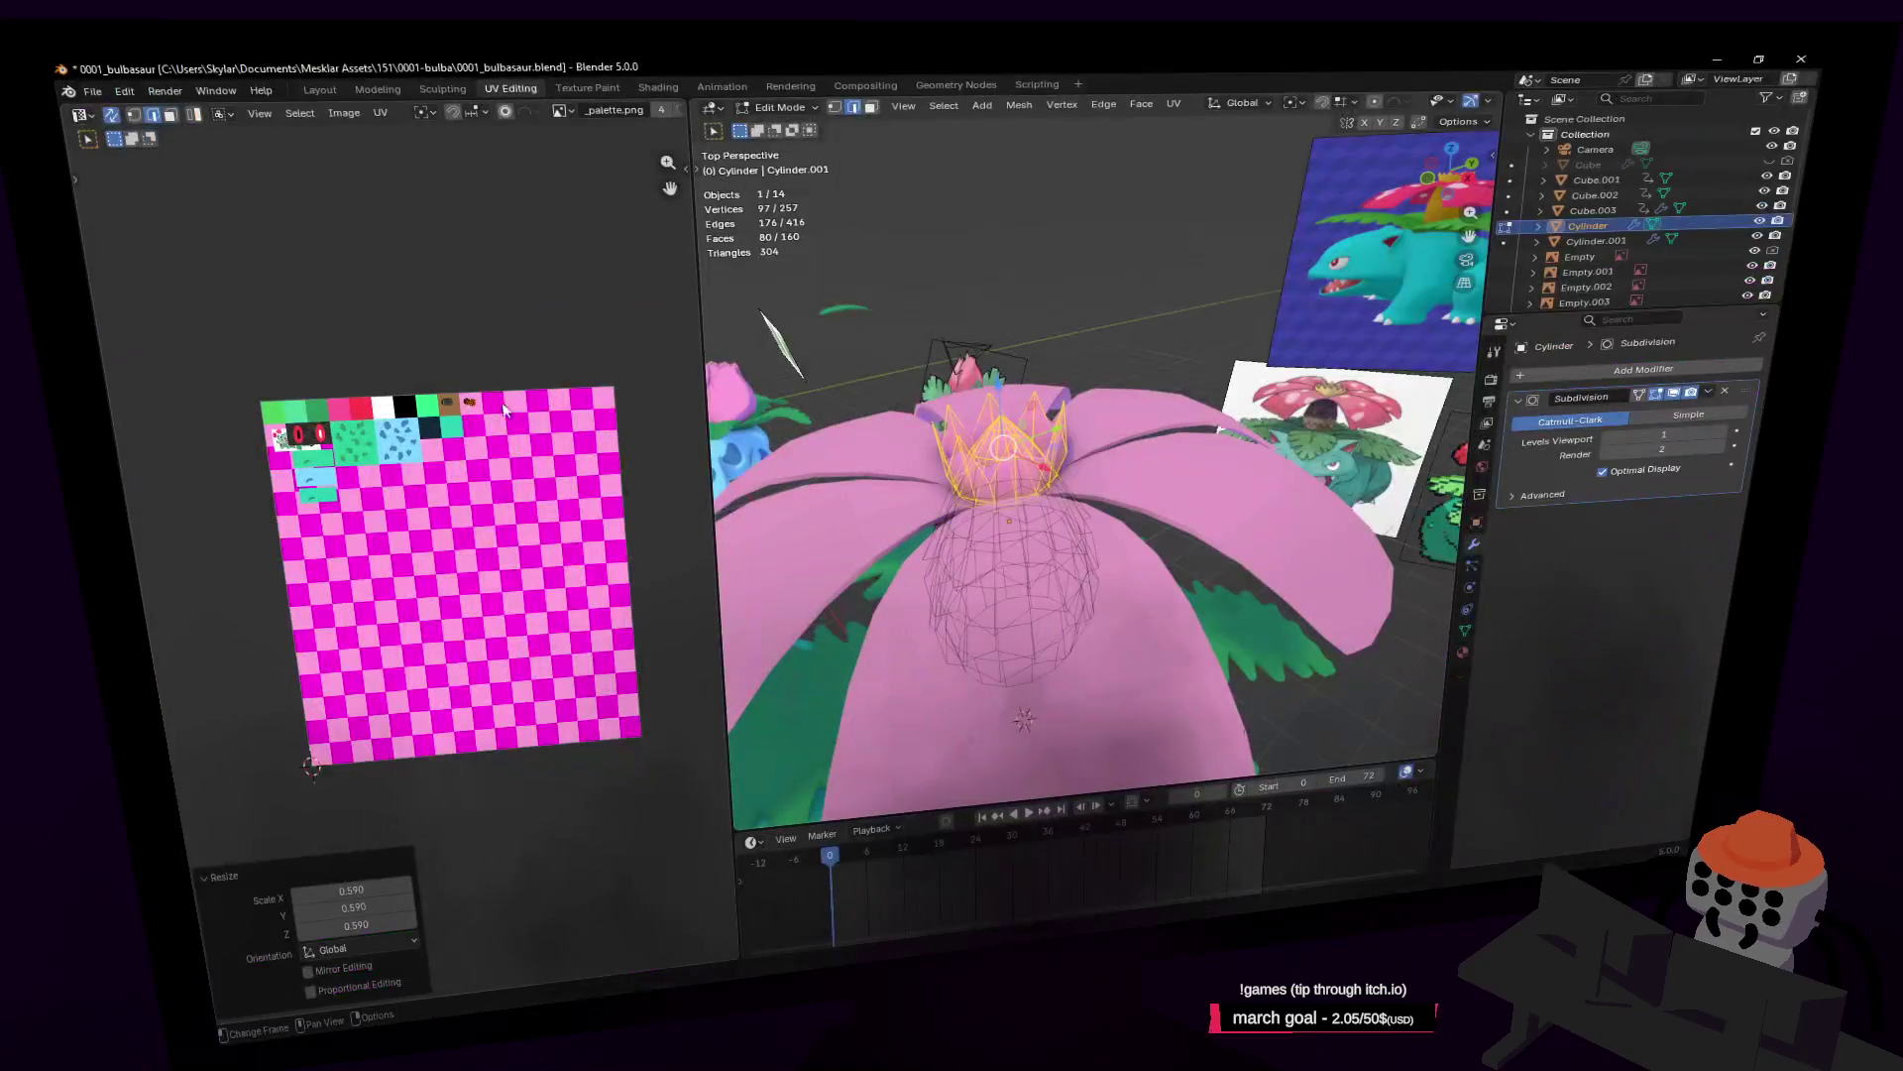
# Step: Reload the palette texture so the flower shows the new yellow, and select Cylinder.001
pyautogui.moveTo(504, 410); pyautogui.dragTo(535, 429, button='middle')
pyautogui.hotkey('alt', 'r')
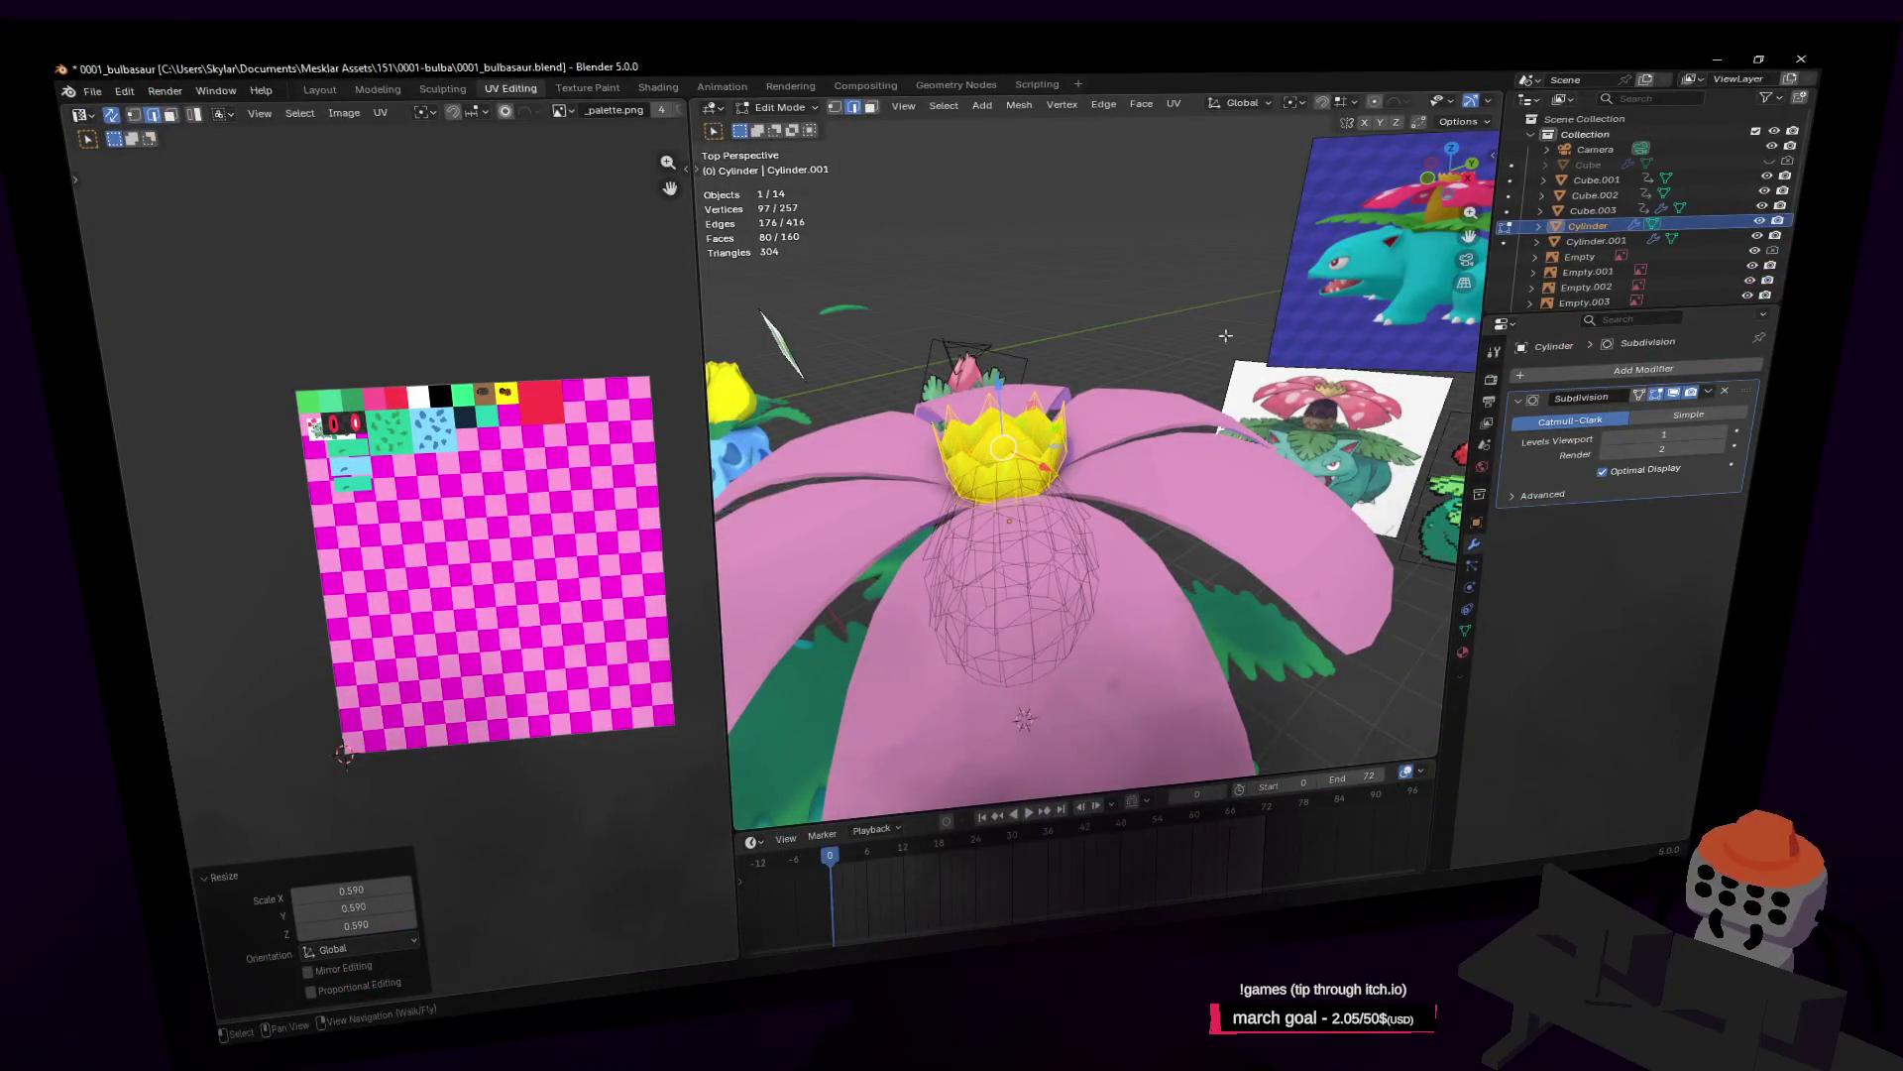
pyautogui.hotkey('shift', '`')
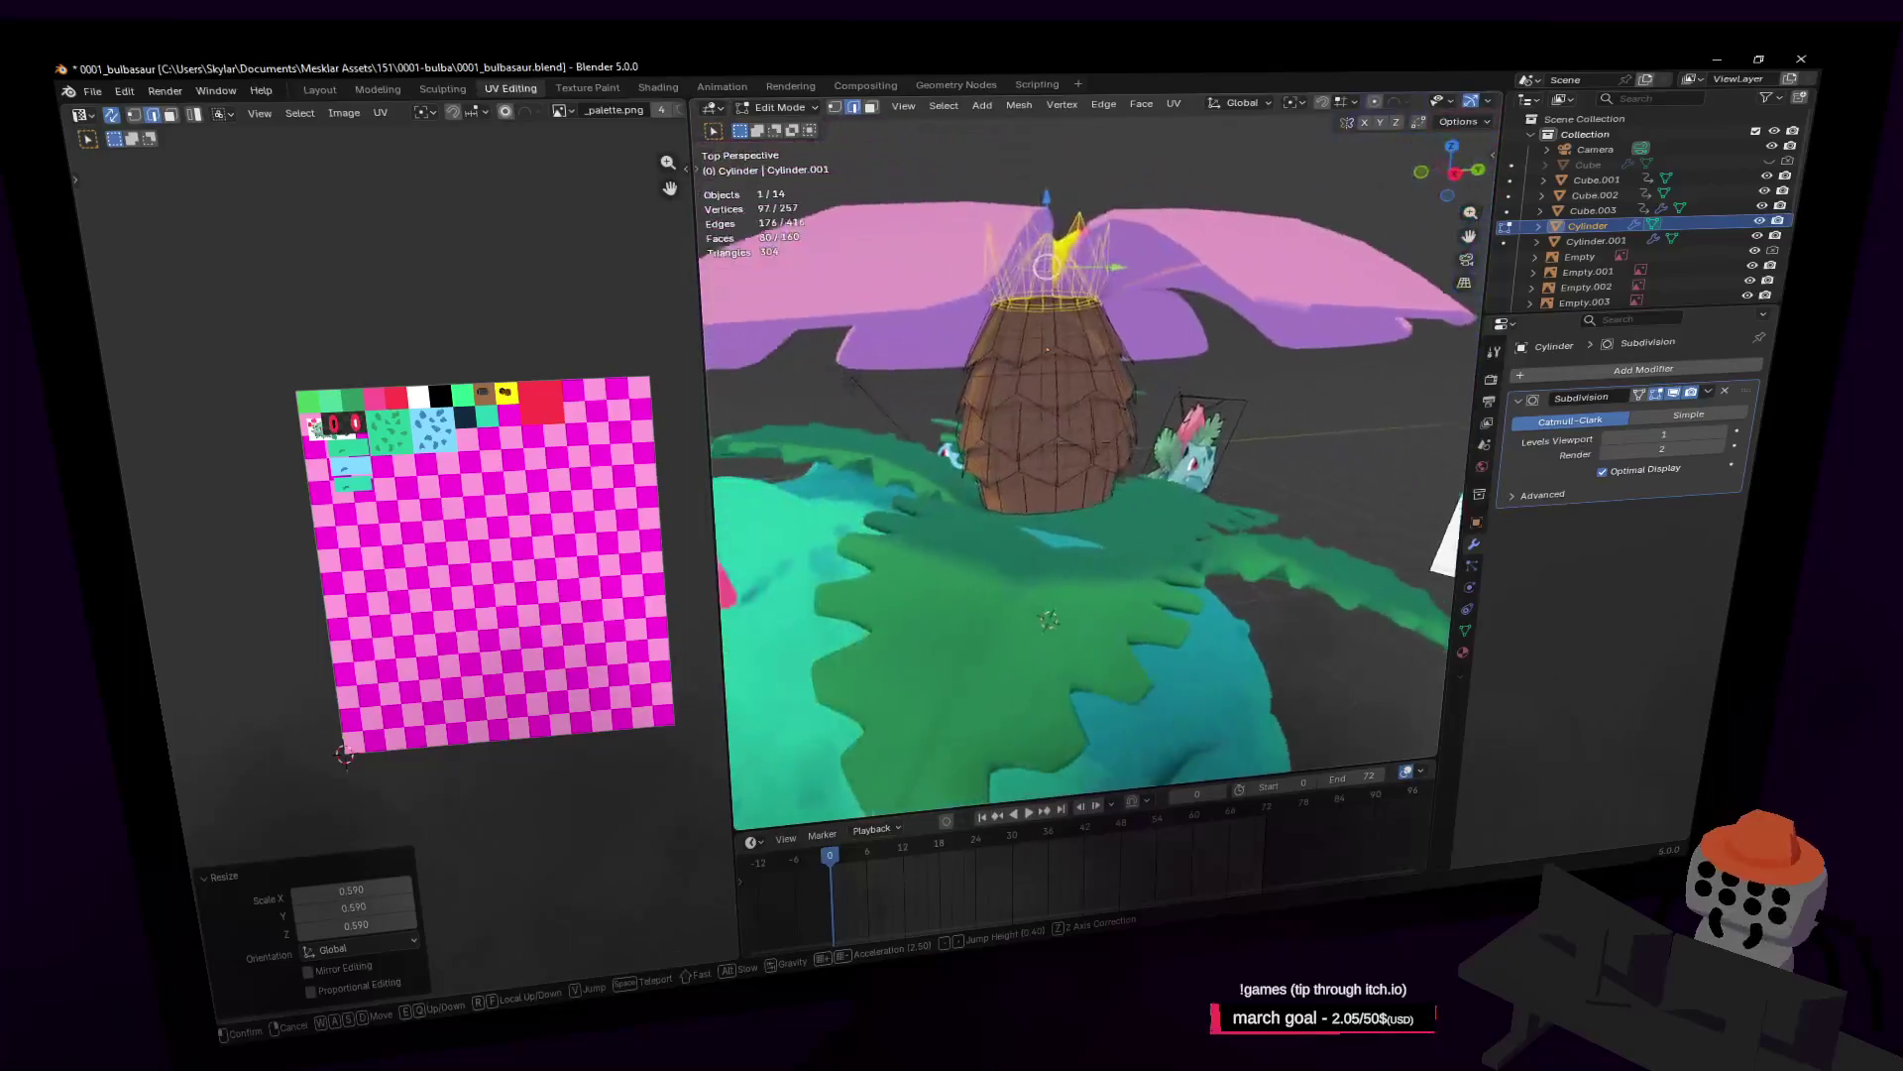
pyautogui.press('Return')
pyautogui.click(1236, 367)
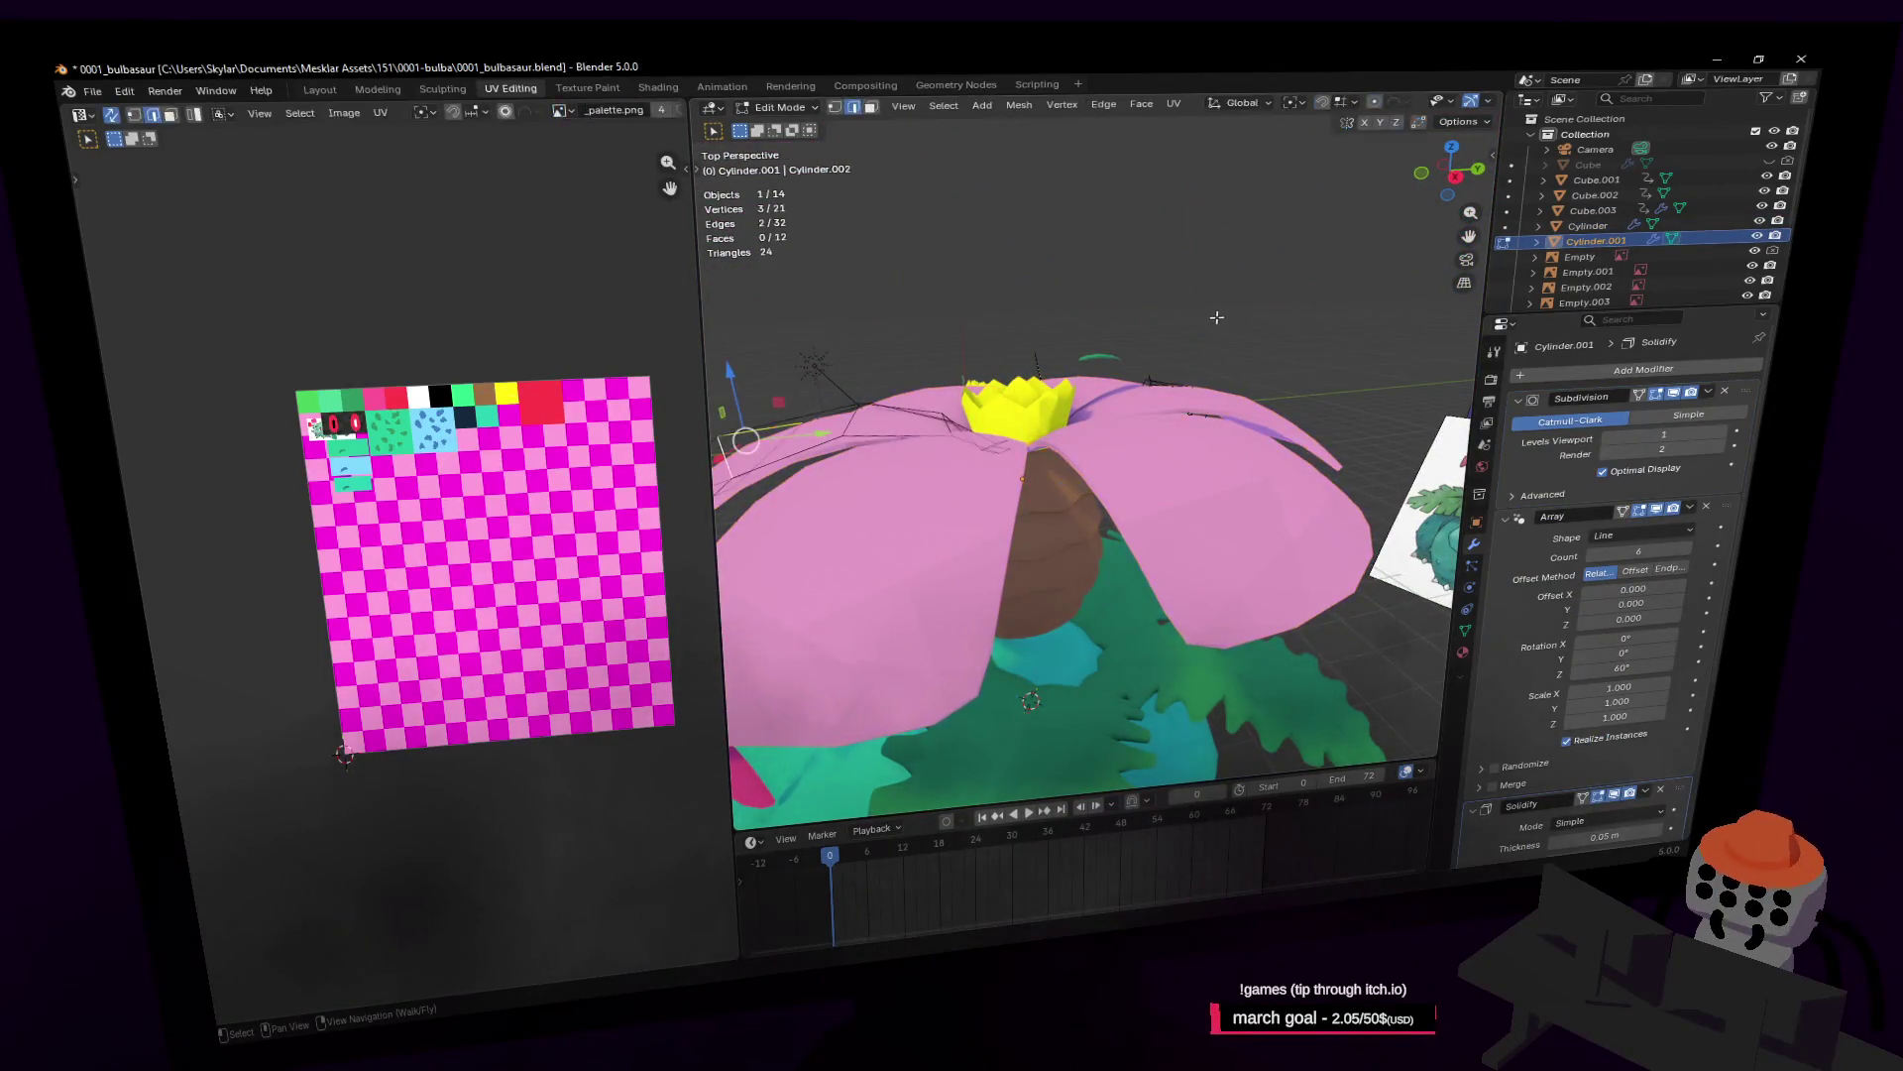
# Step: Fly the view out toward the Venusaur references and back to the flower cap
pyautogui.moveTo(1309, 284); pyautogui.dragTo(963, 355, button='middle')
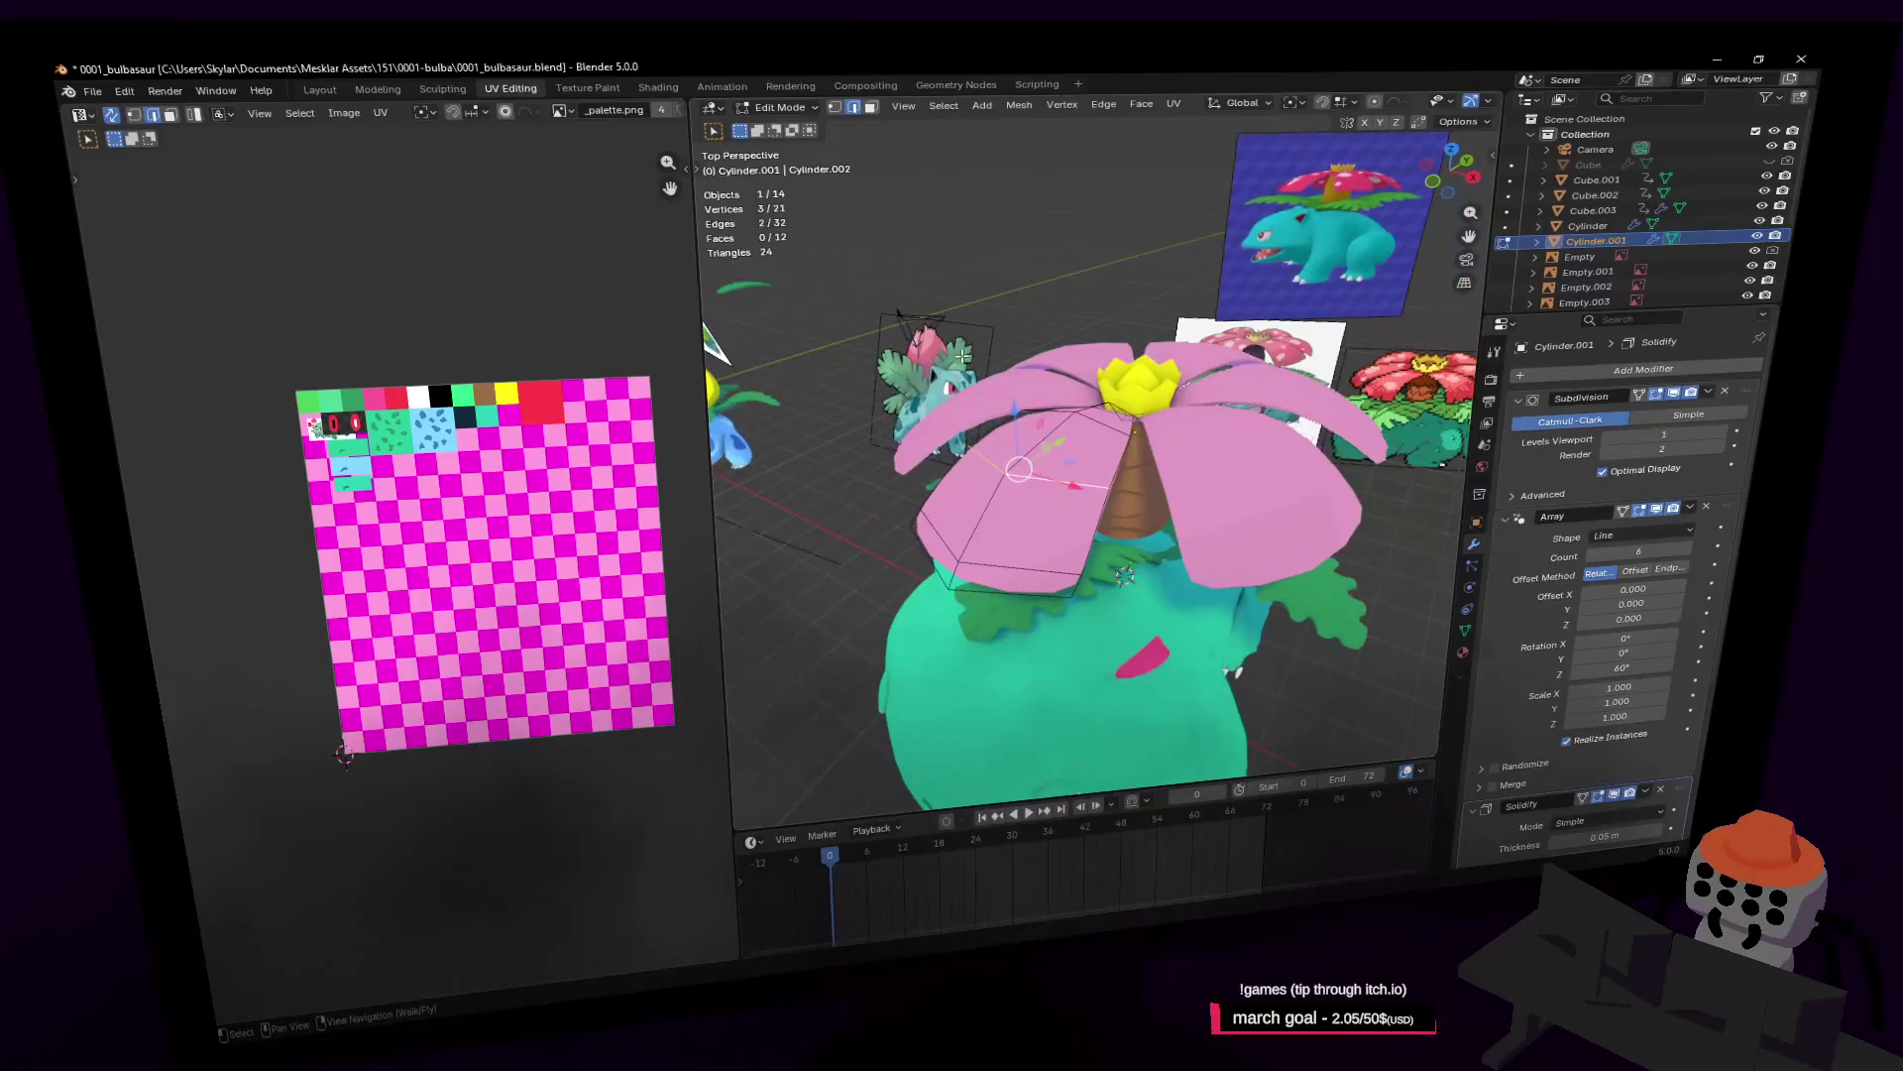
pyautogui.hotkey('shift', '`')
pyautogui.press('w')
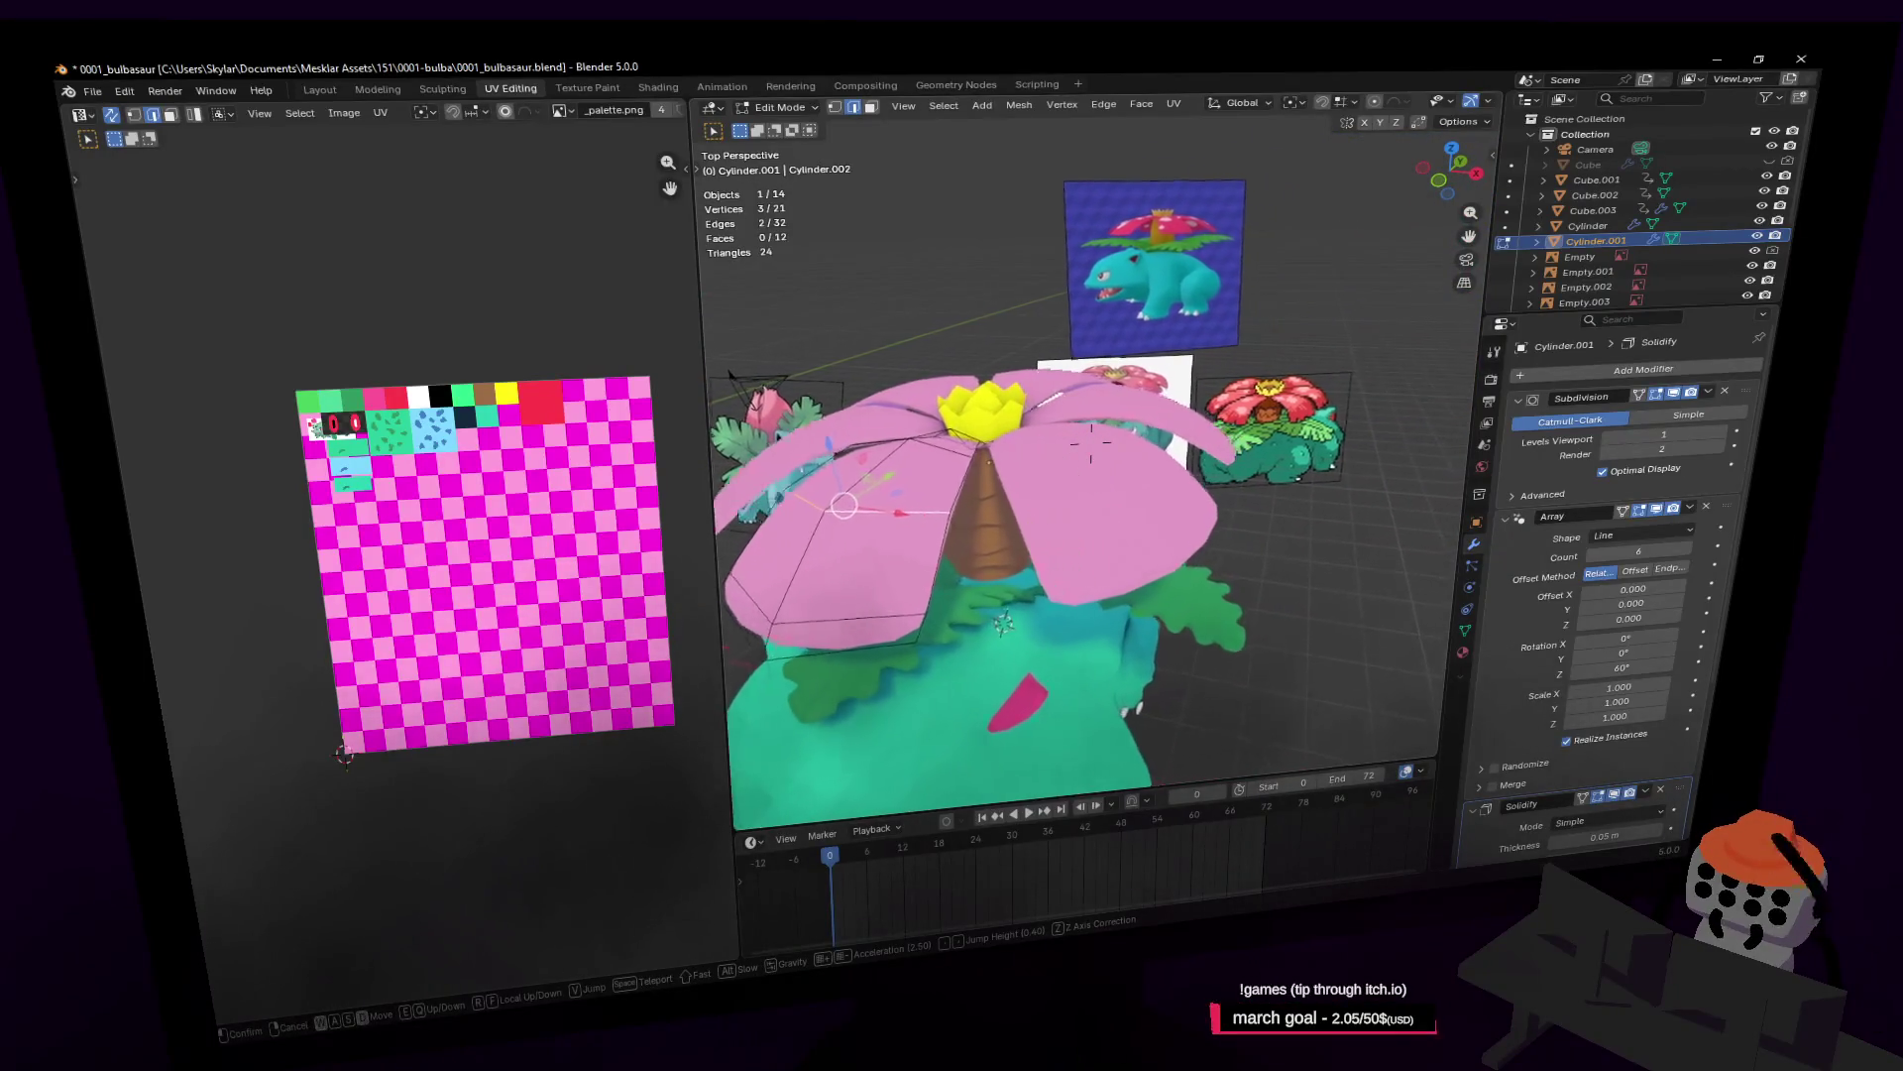
pyautogui.press('w')
pyautogui.press('s')
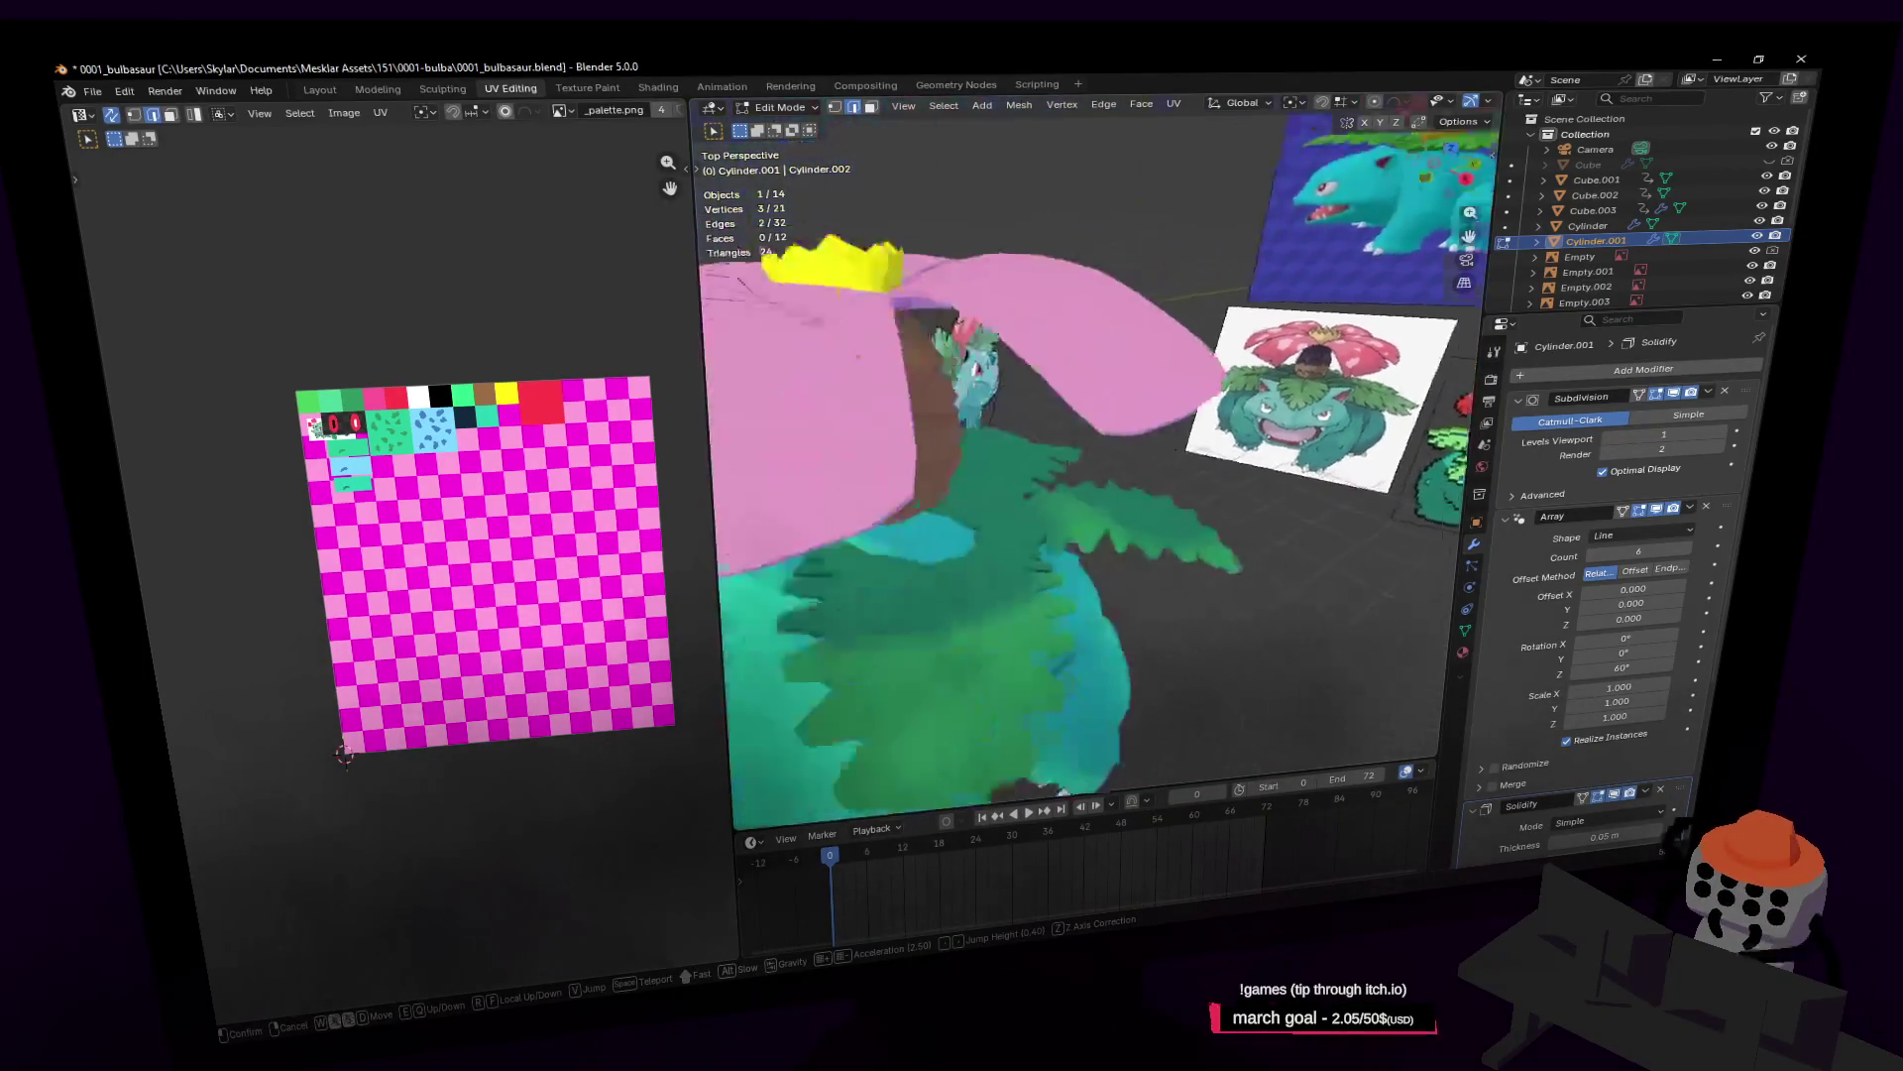
pyautogui.click(1049, 426)
# Step: Re-enter Edit Mode on the cap's mesh and begin a Ctrl+R loop cut
pyautogui.press('Tab')
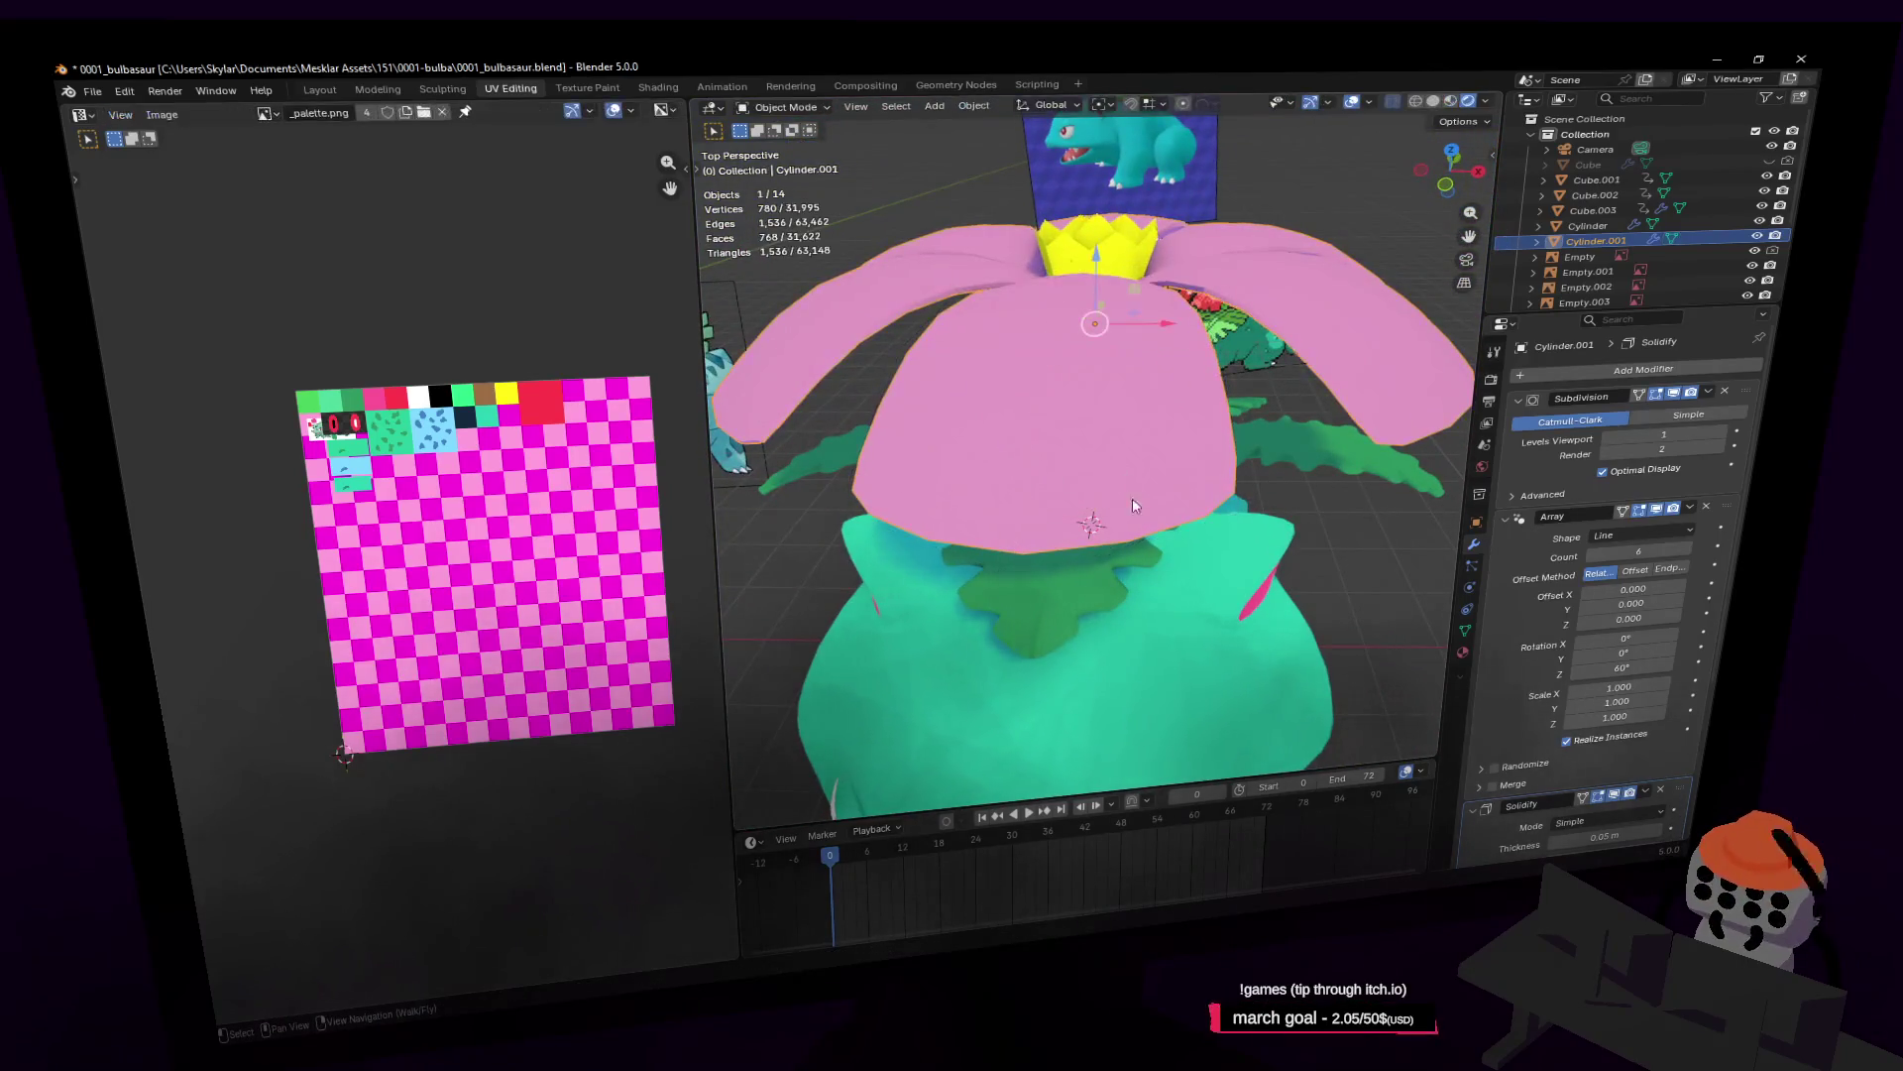
pyautogui.press('Tab')
pyautogui.moveTo(1144, 472); pyautogui.dragTo(1129, 492, button='middle')
pyautogui.hotkey('ctrl', 'r')
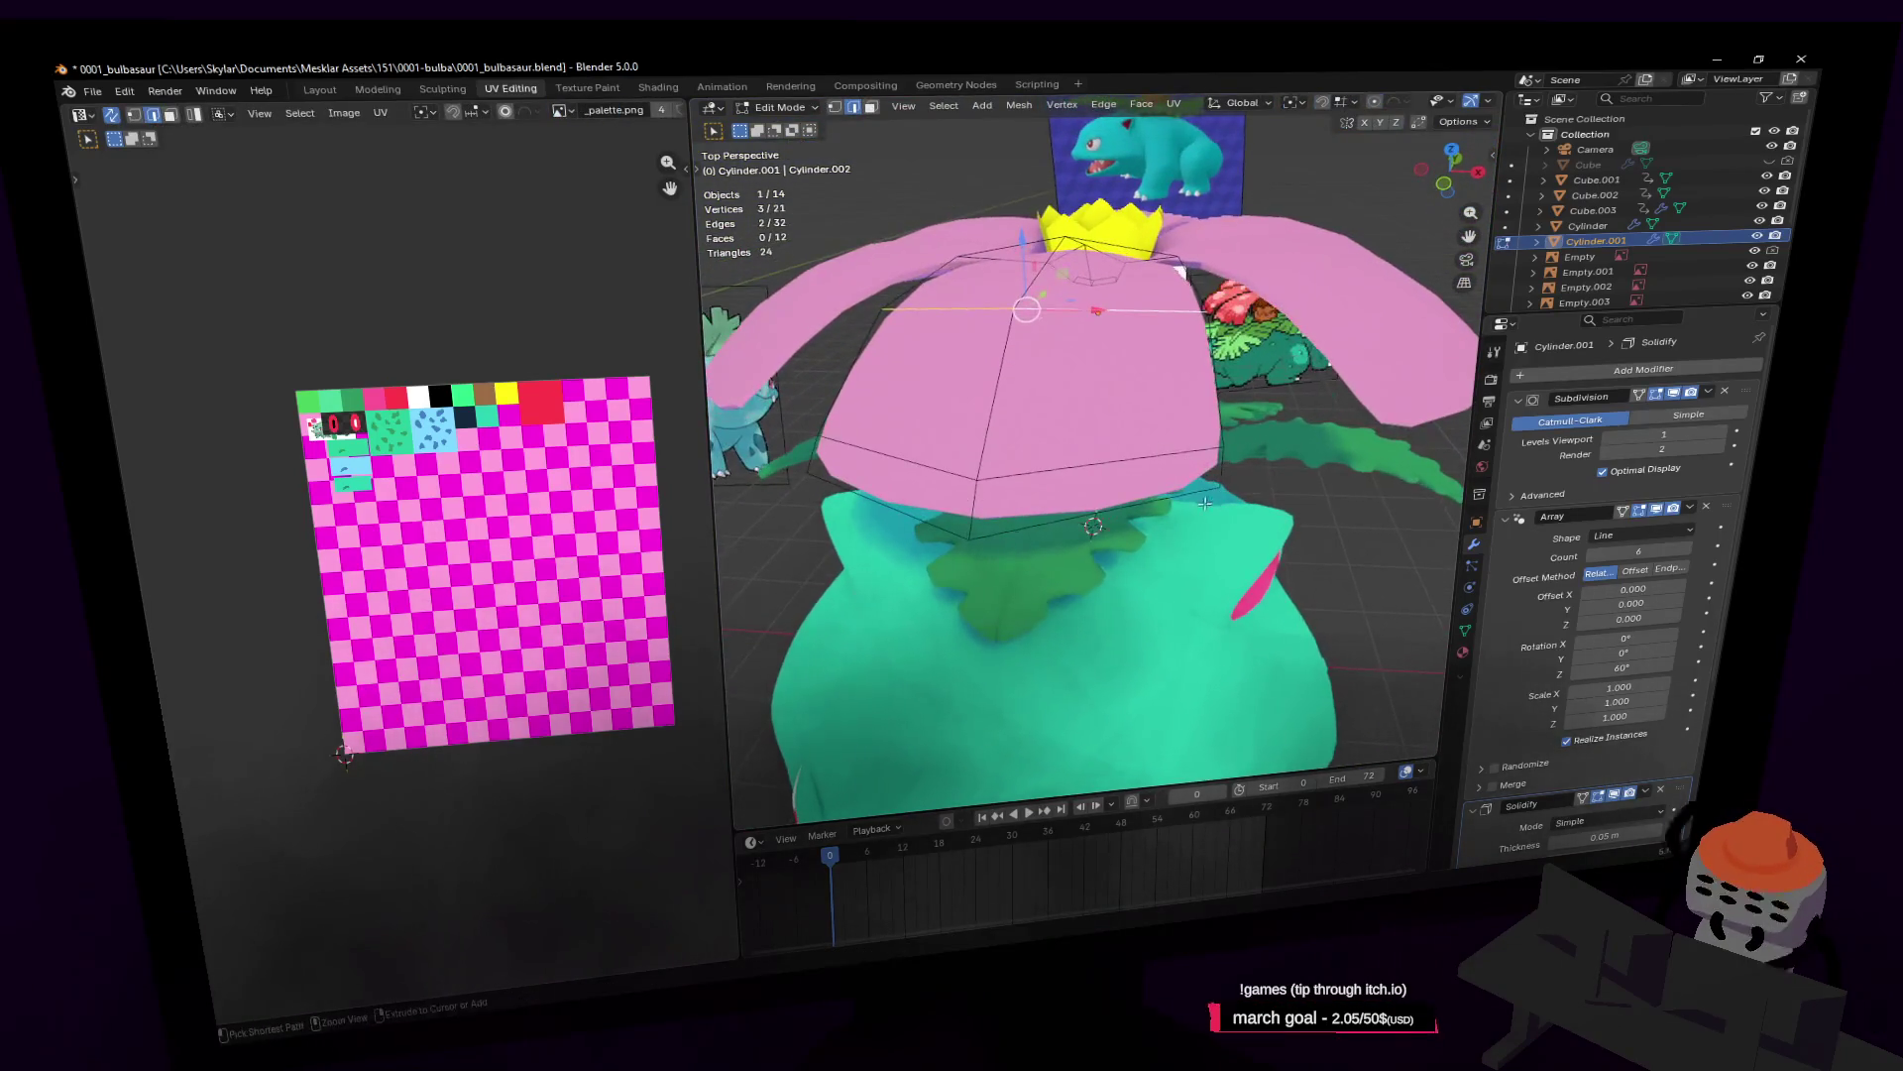
# Step: Place the edge loop centred on the cap and orbit down to its lower rim
pyautogui.click(1129, 493)
pyautogui.rightClick(1111, 511)
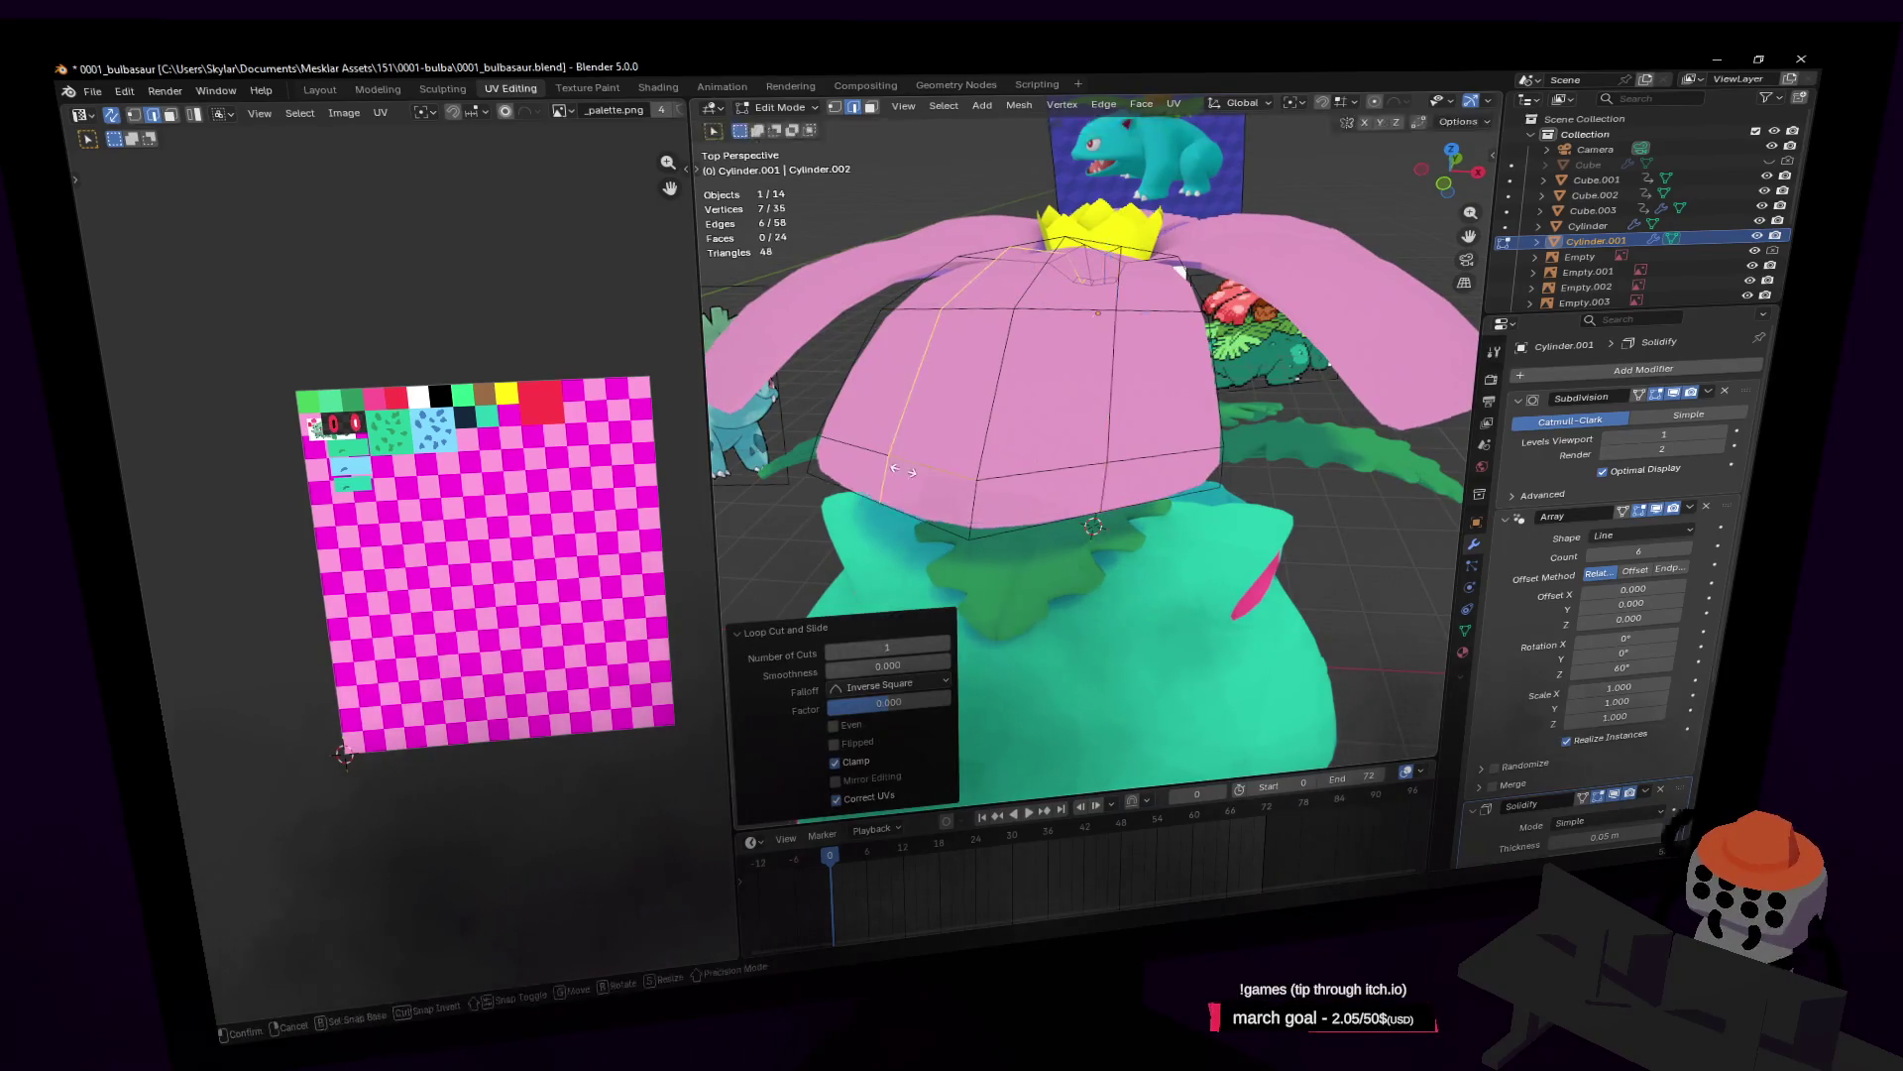
pyautogui.moveTo(900, 499); pyautogui.dragTo(783, 607, button='middle')
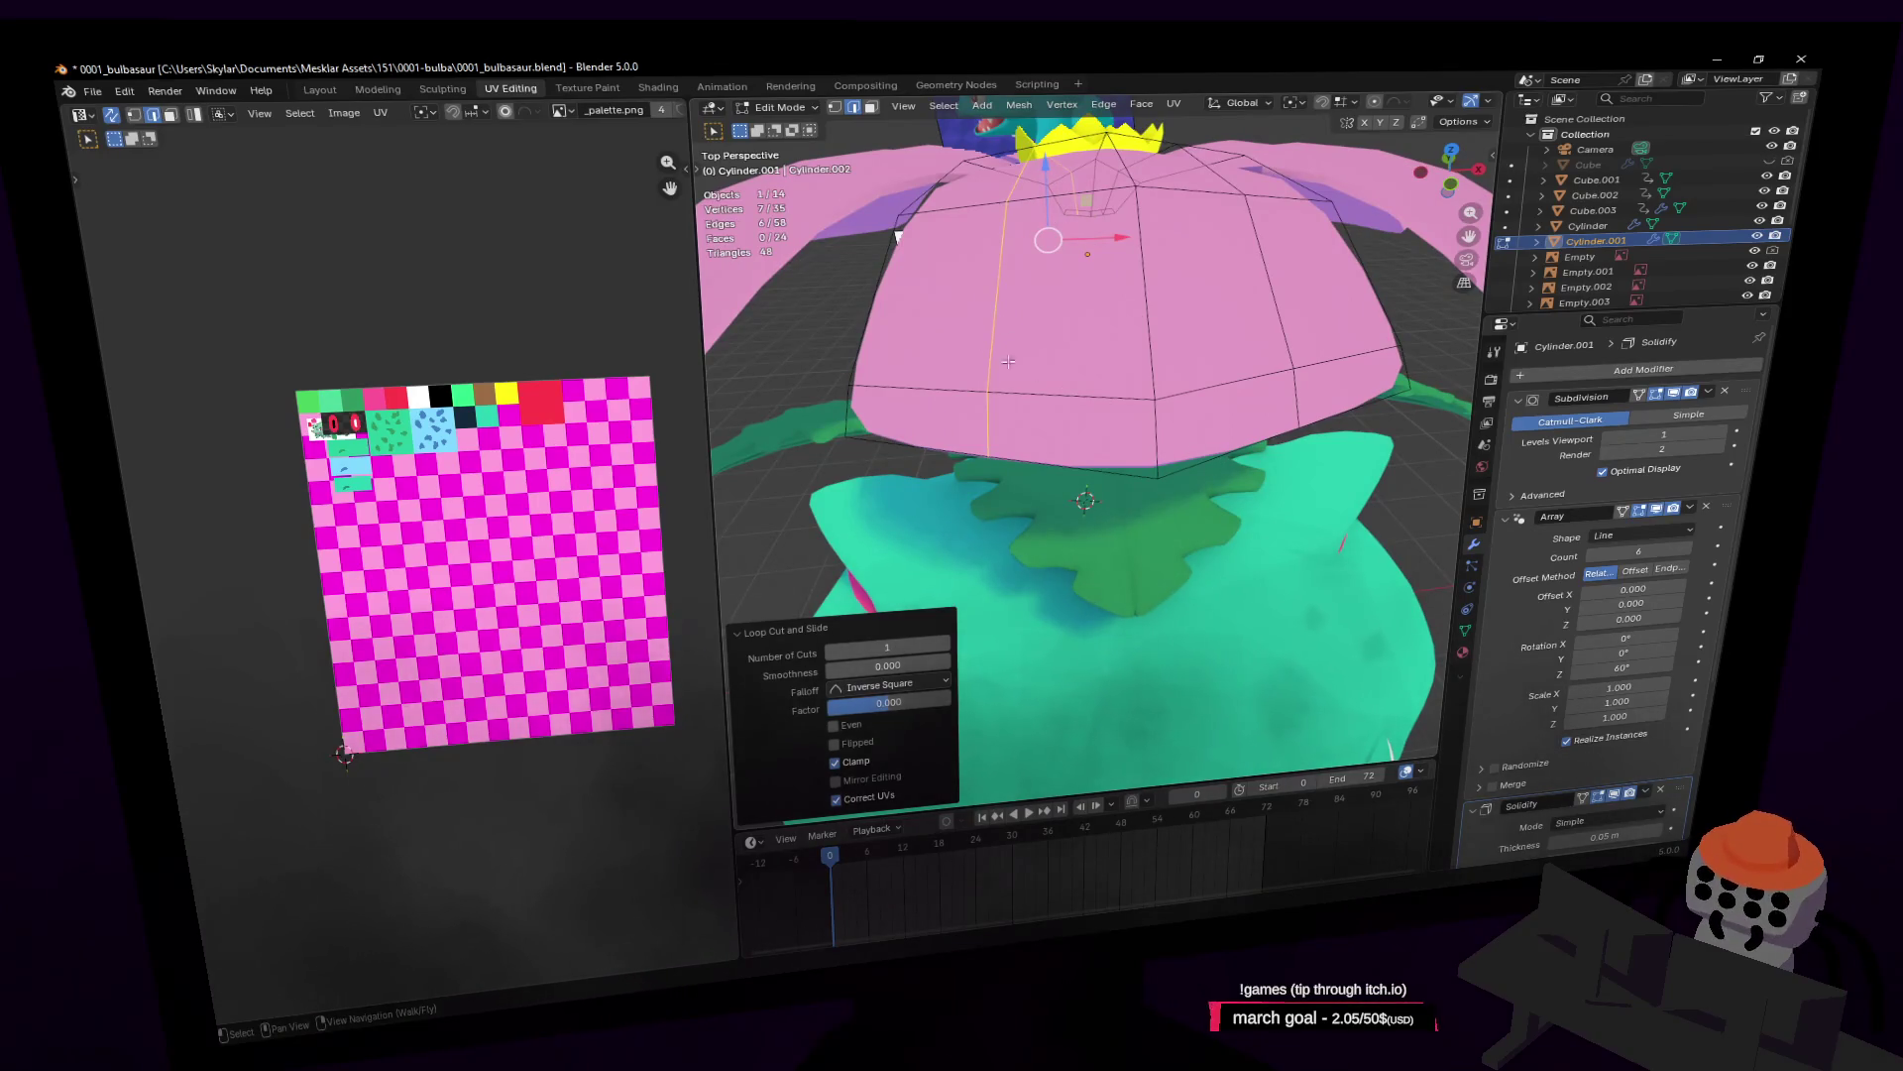
# Step: Switch to the Knife tool and cut the first zigzag notches into the cap's lower rim
pyautogui.press('t')
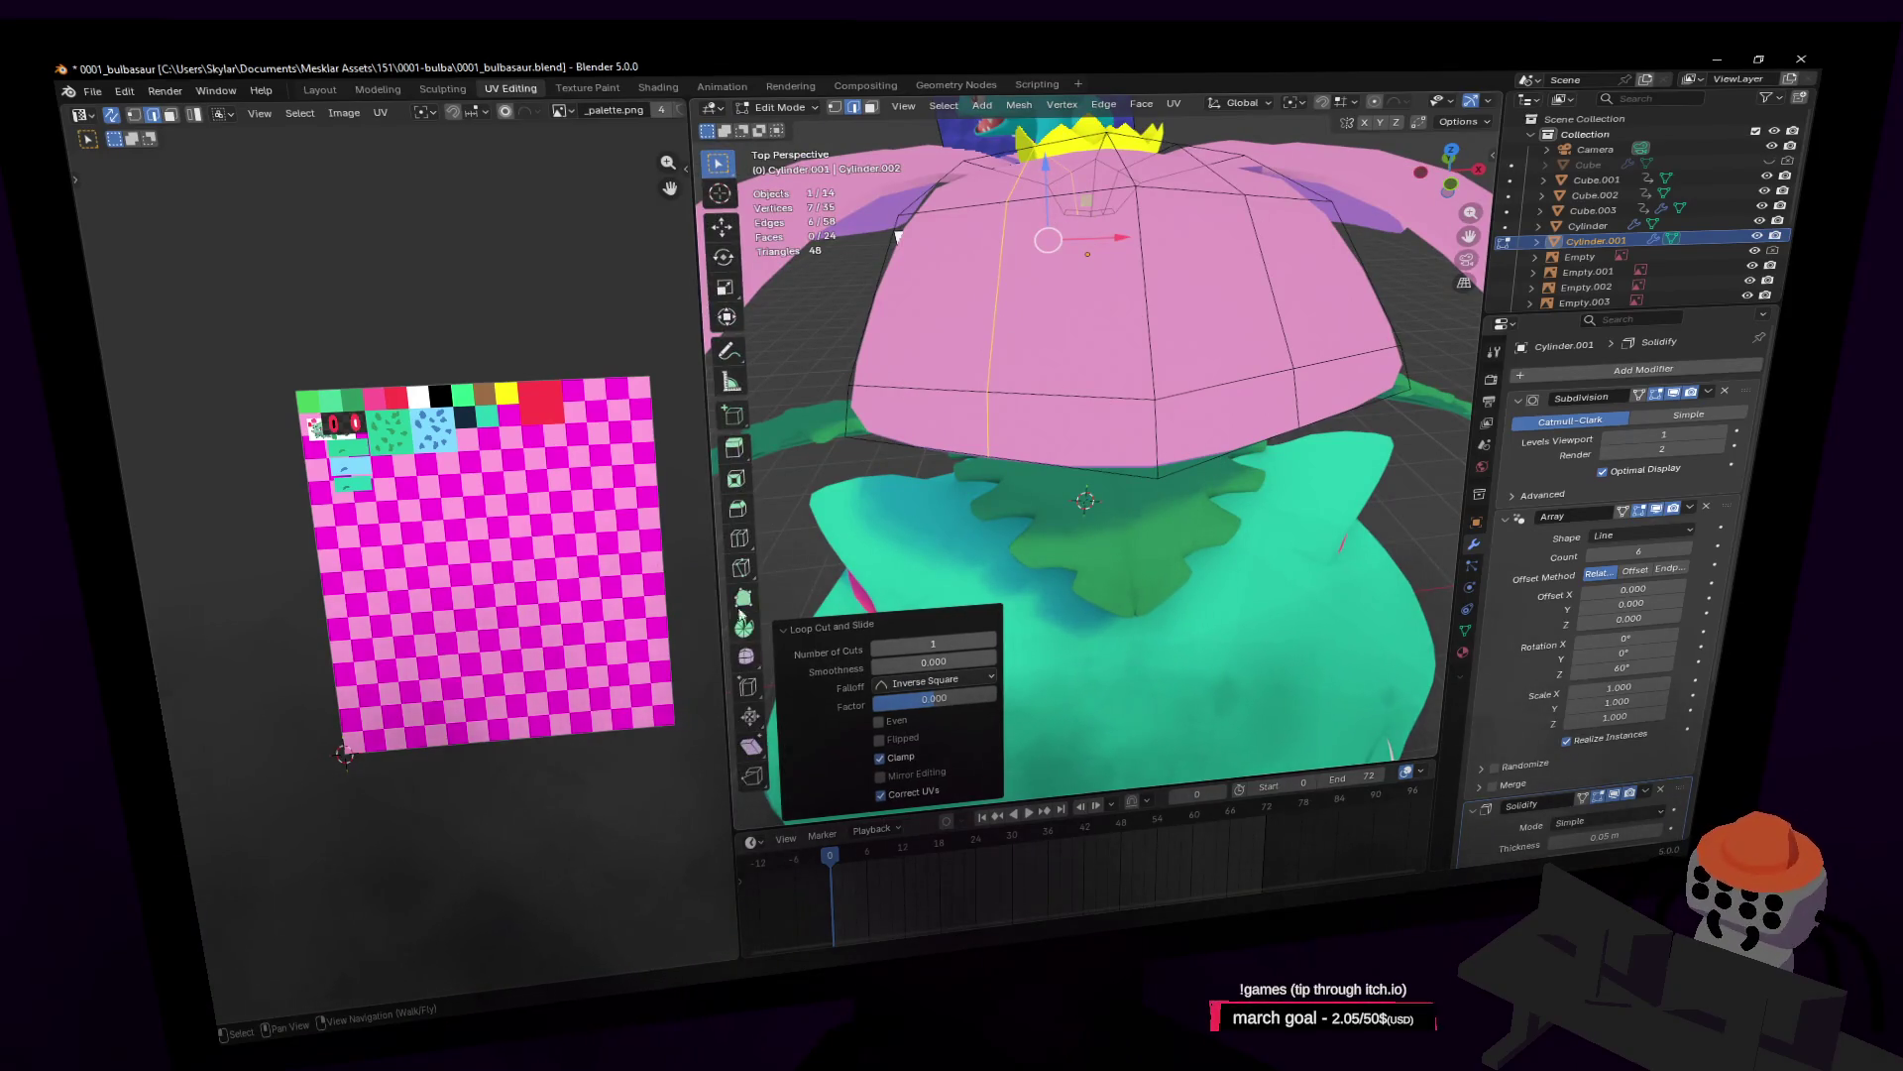
pyautogui.click(741, 567)
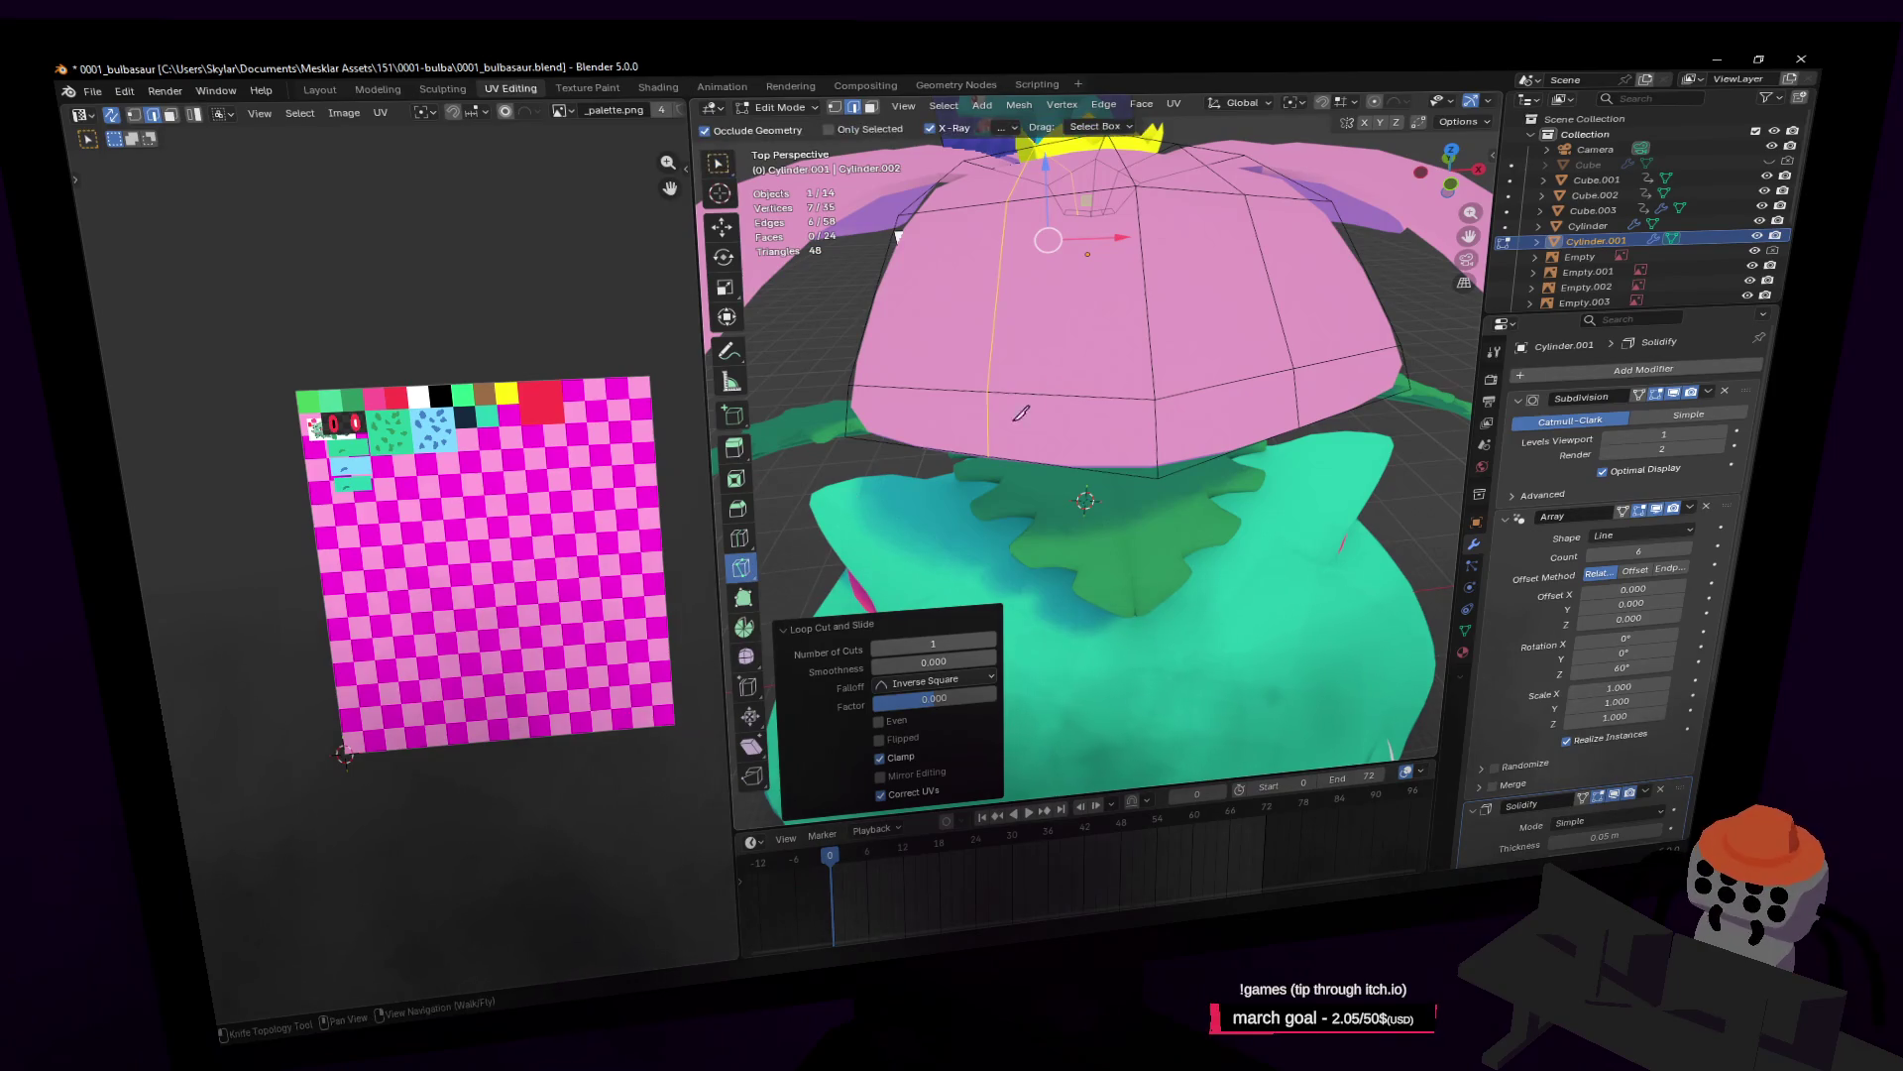
pyautogui.click(920, 442)
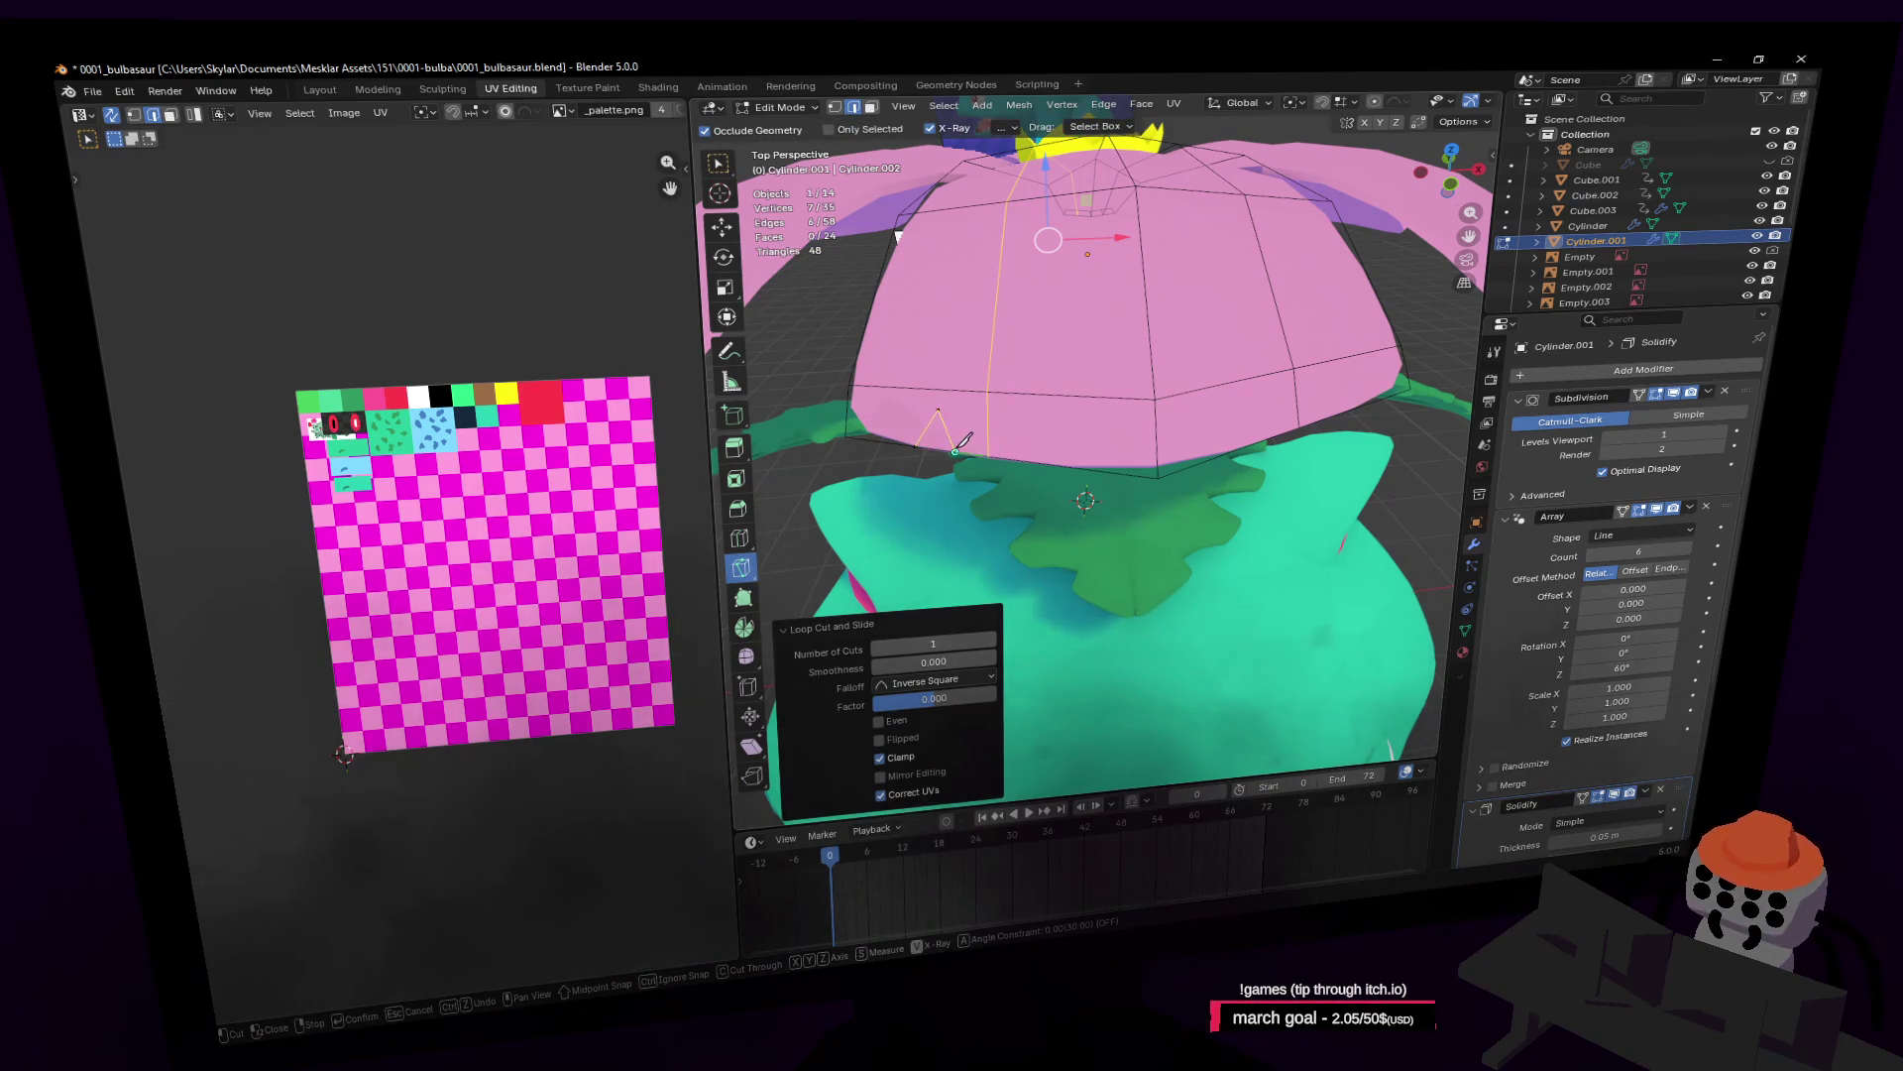
pyautogui.press('Return')
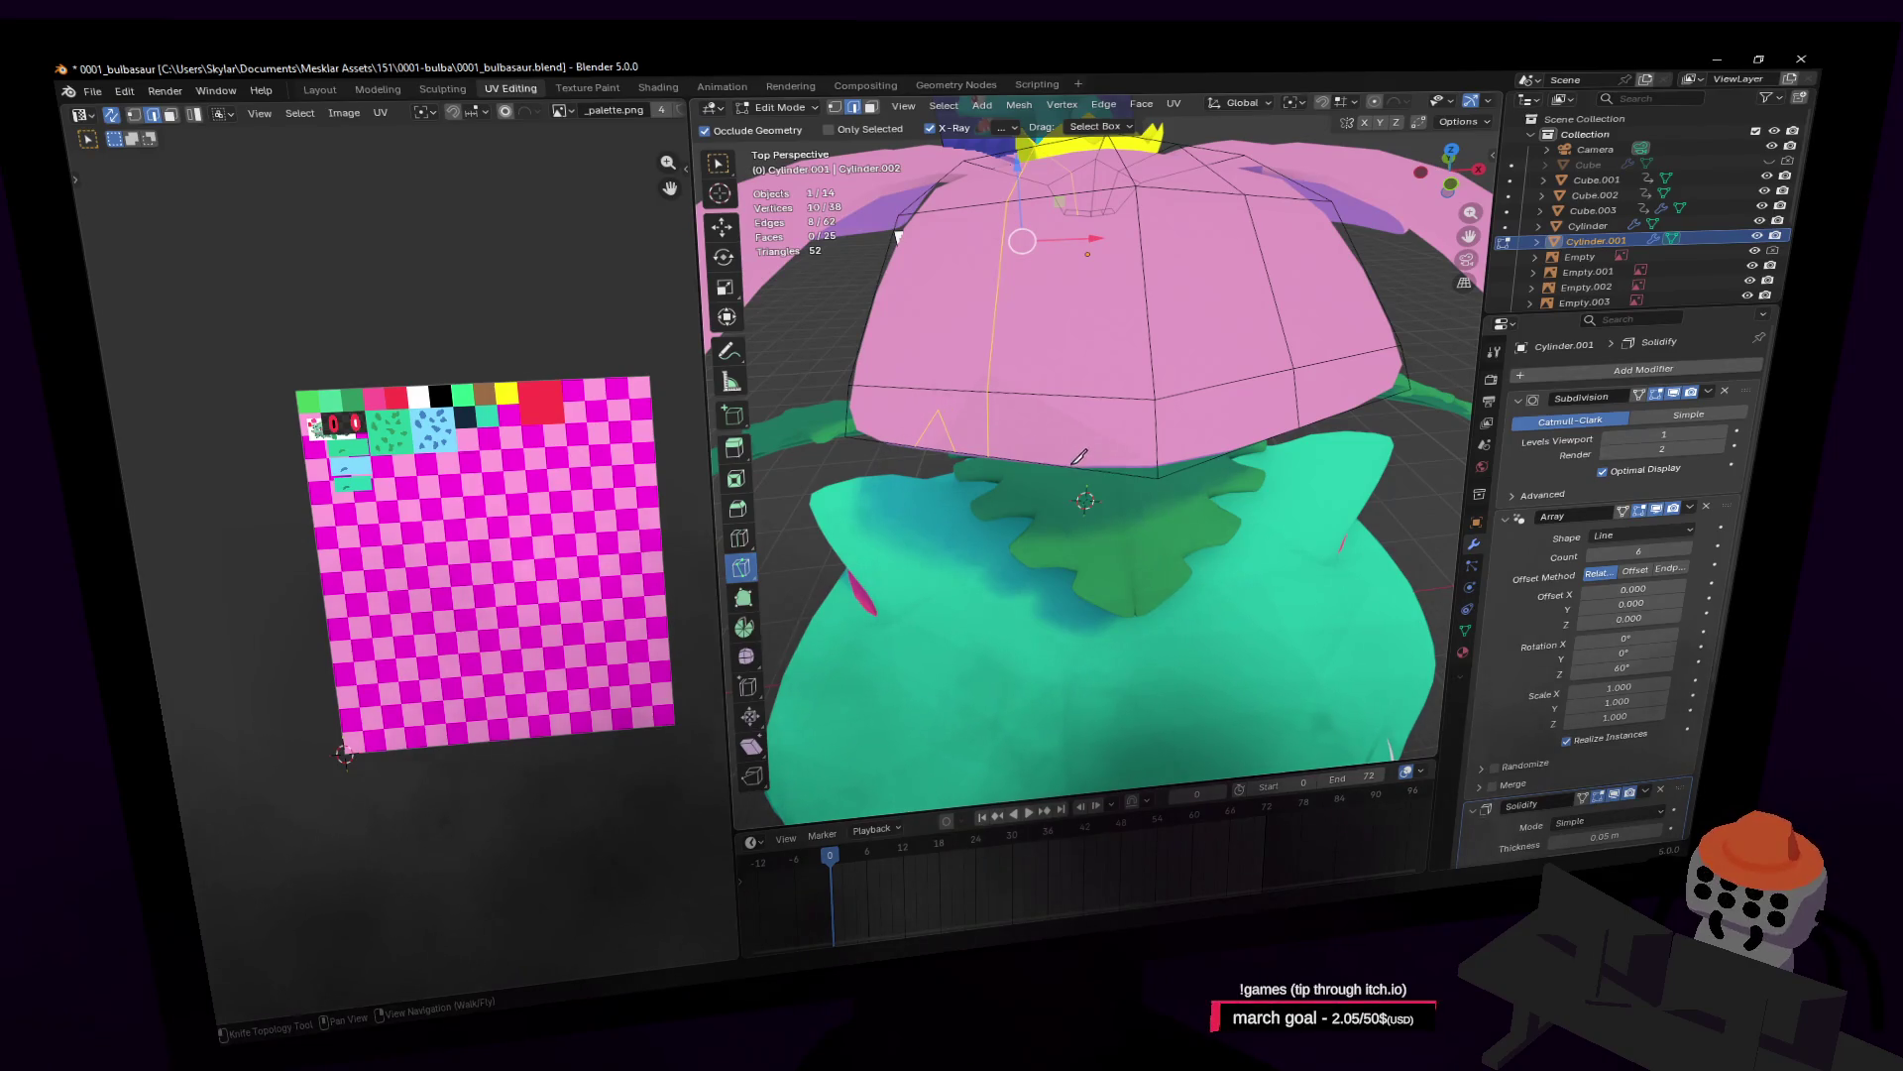
pyautogui.click(1072, 463)
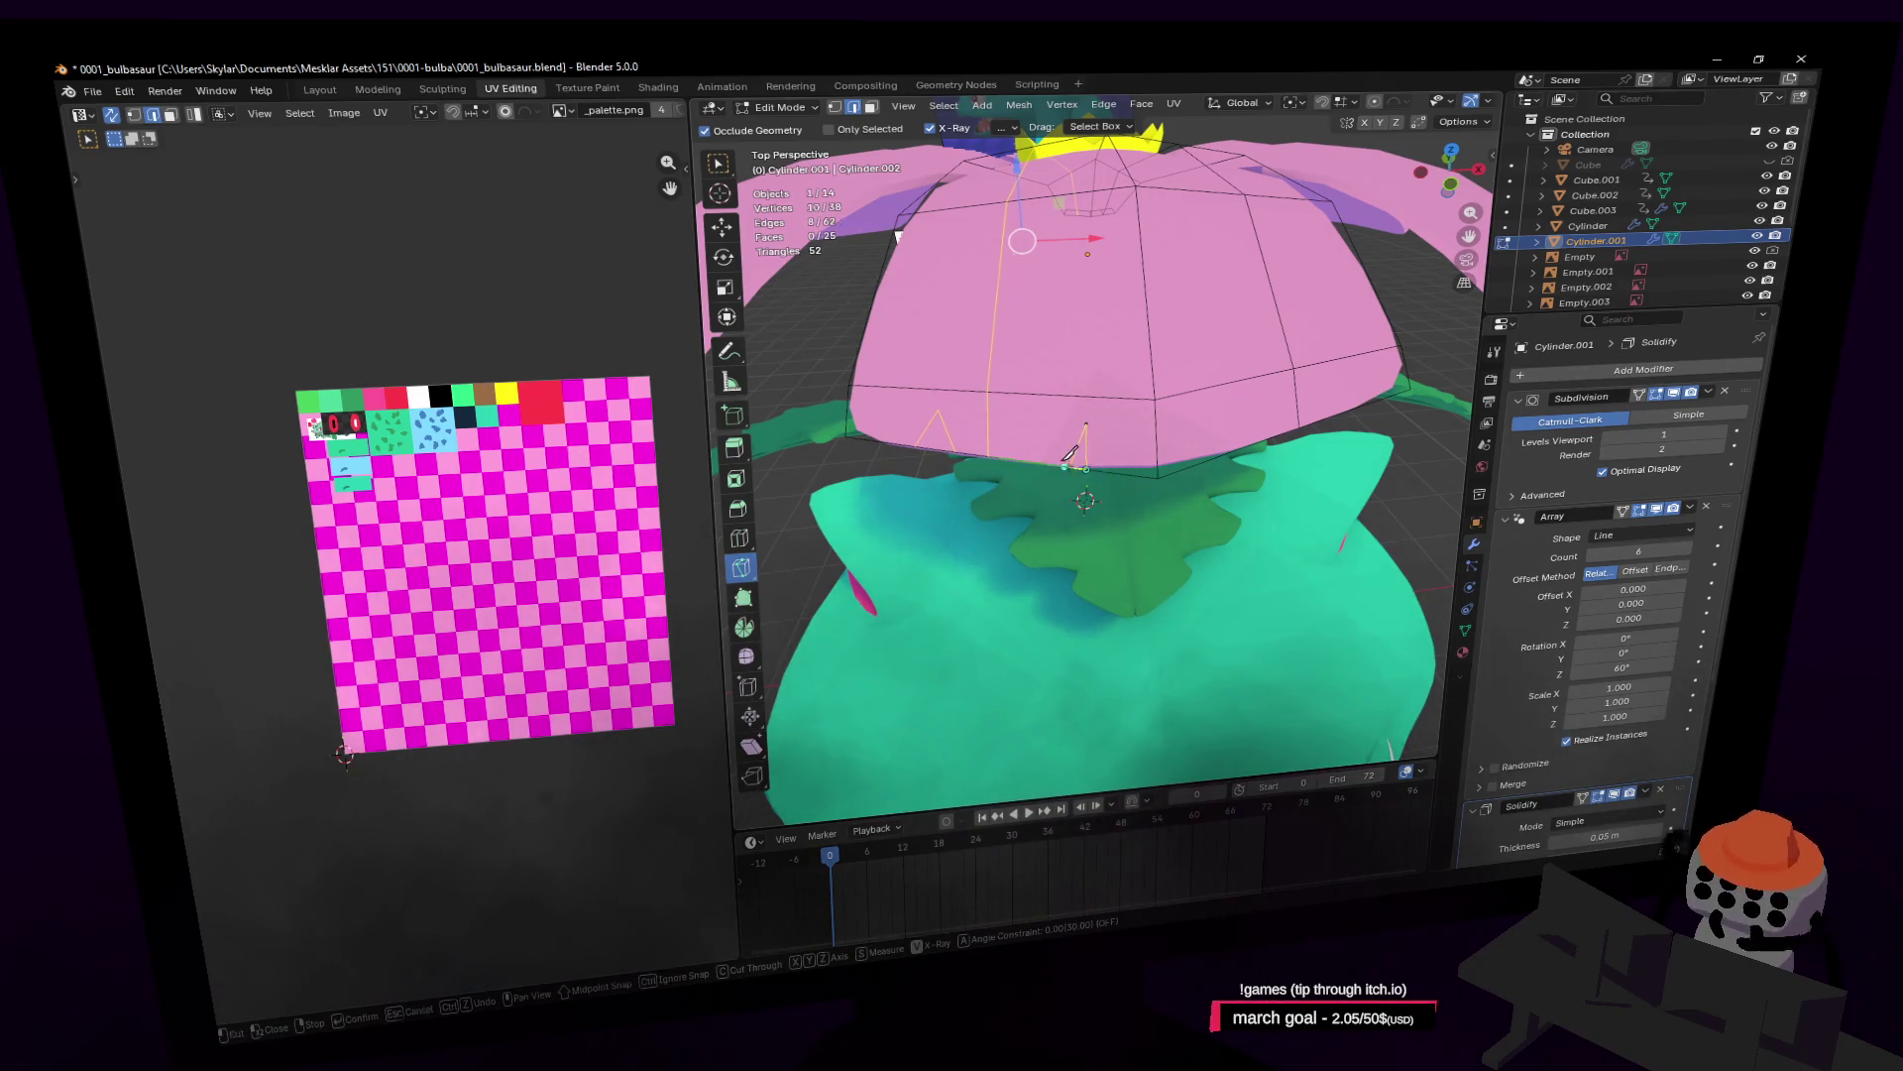
pyautogui.press('Return')
# Step: Knife more zigzag notches along the rest of the lower rim
pyautogui.click(1061, 464)
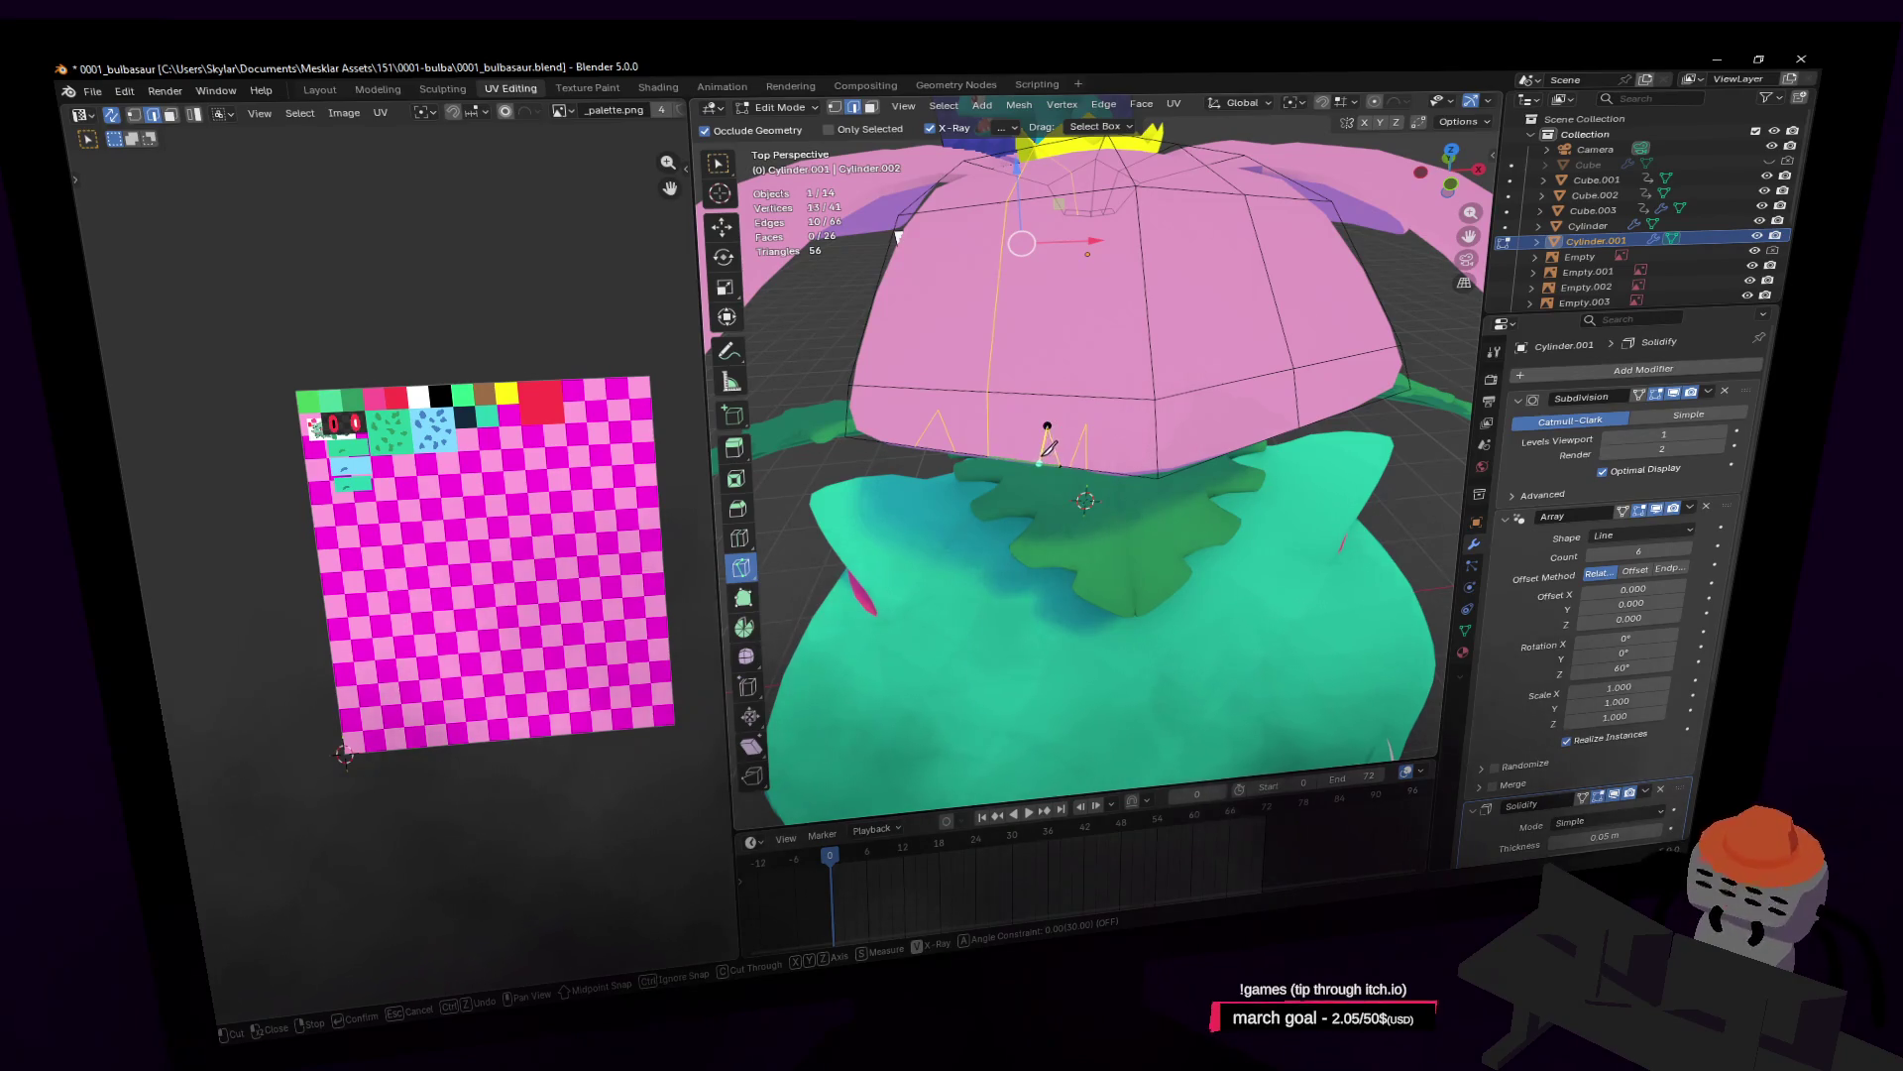
pyautogui.click(1048, 428)
pyautogui.press('Return')
pyautogui.click(1202, 462)
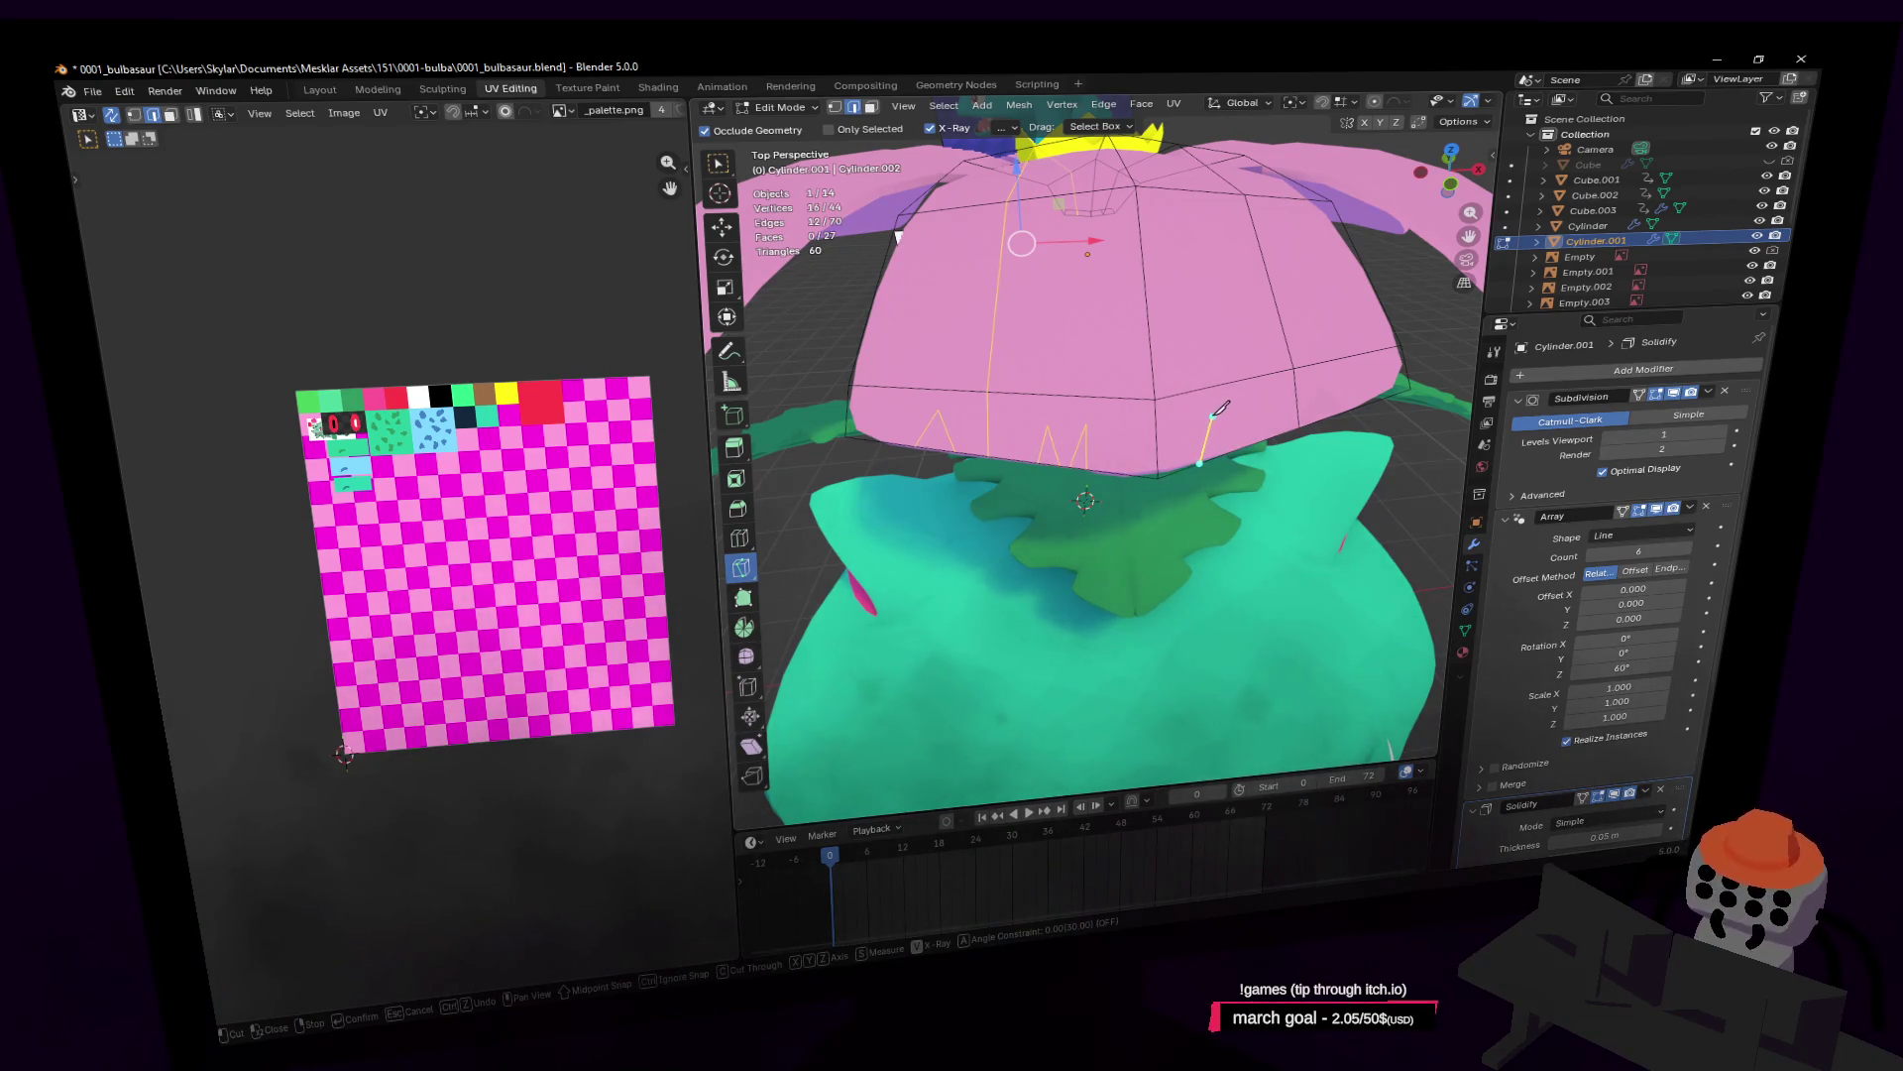
pyautogui.click(1227, 453)
pyautogui.press('Return')
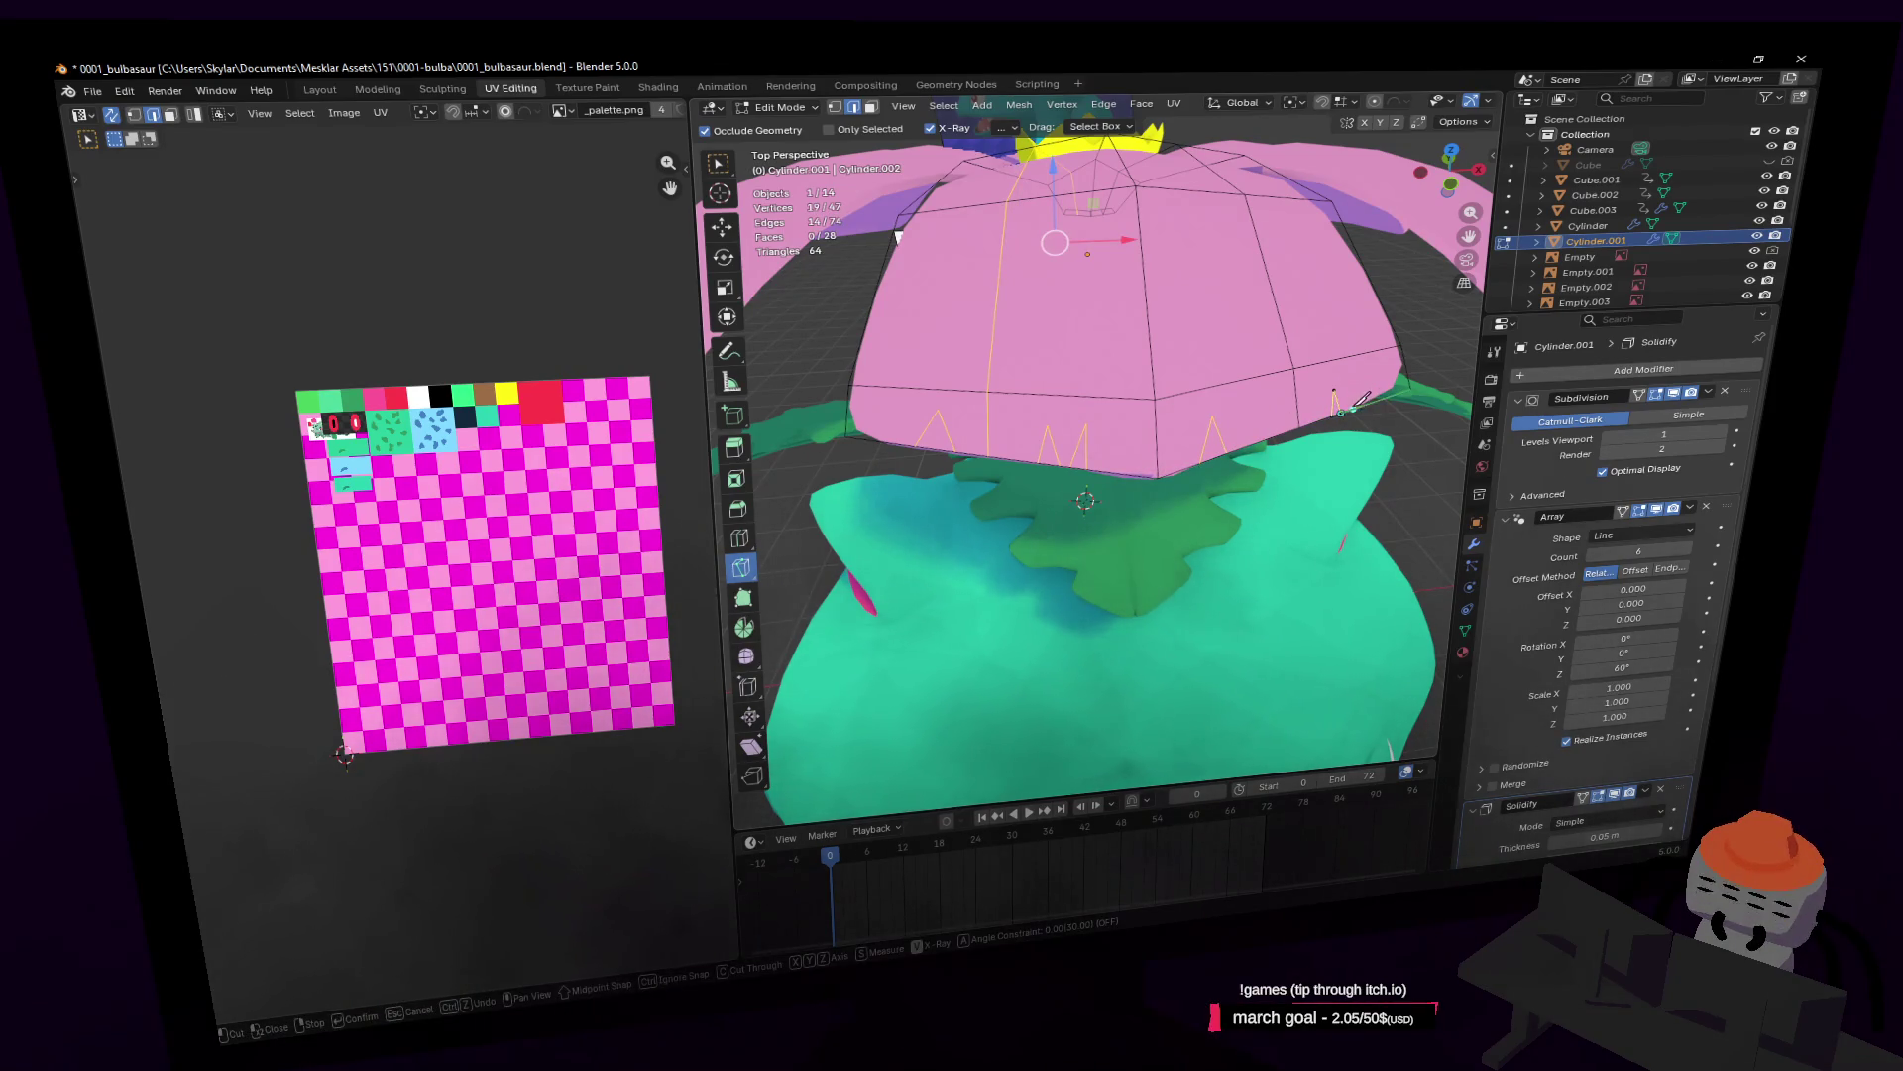
pyautogui.click(1360, 388)
pyautogui.press('Return')
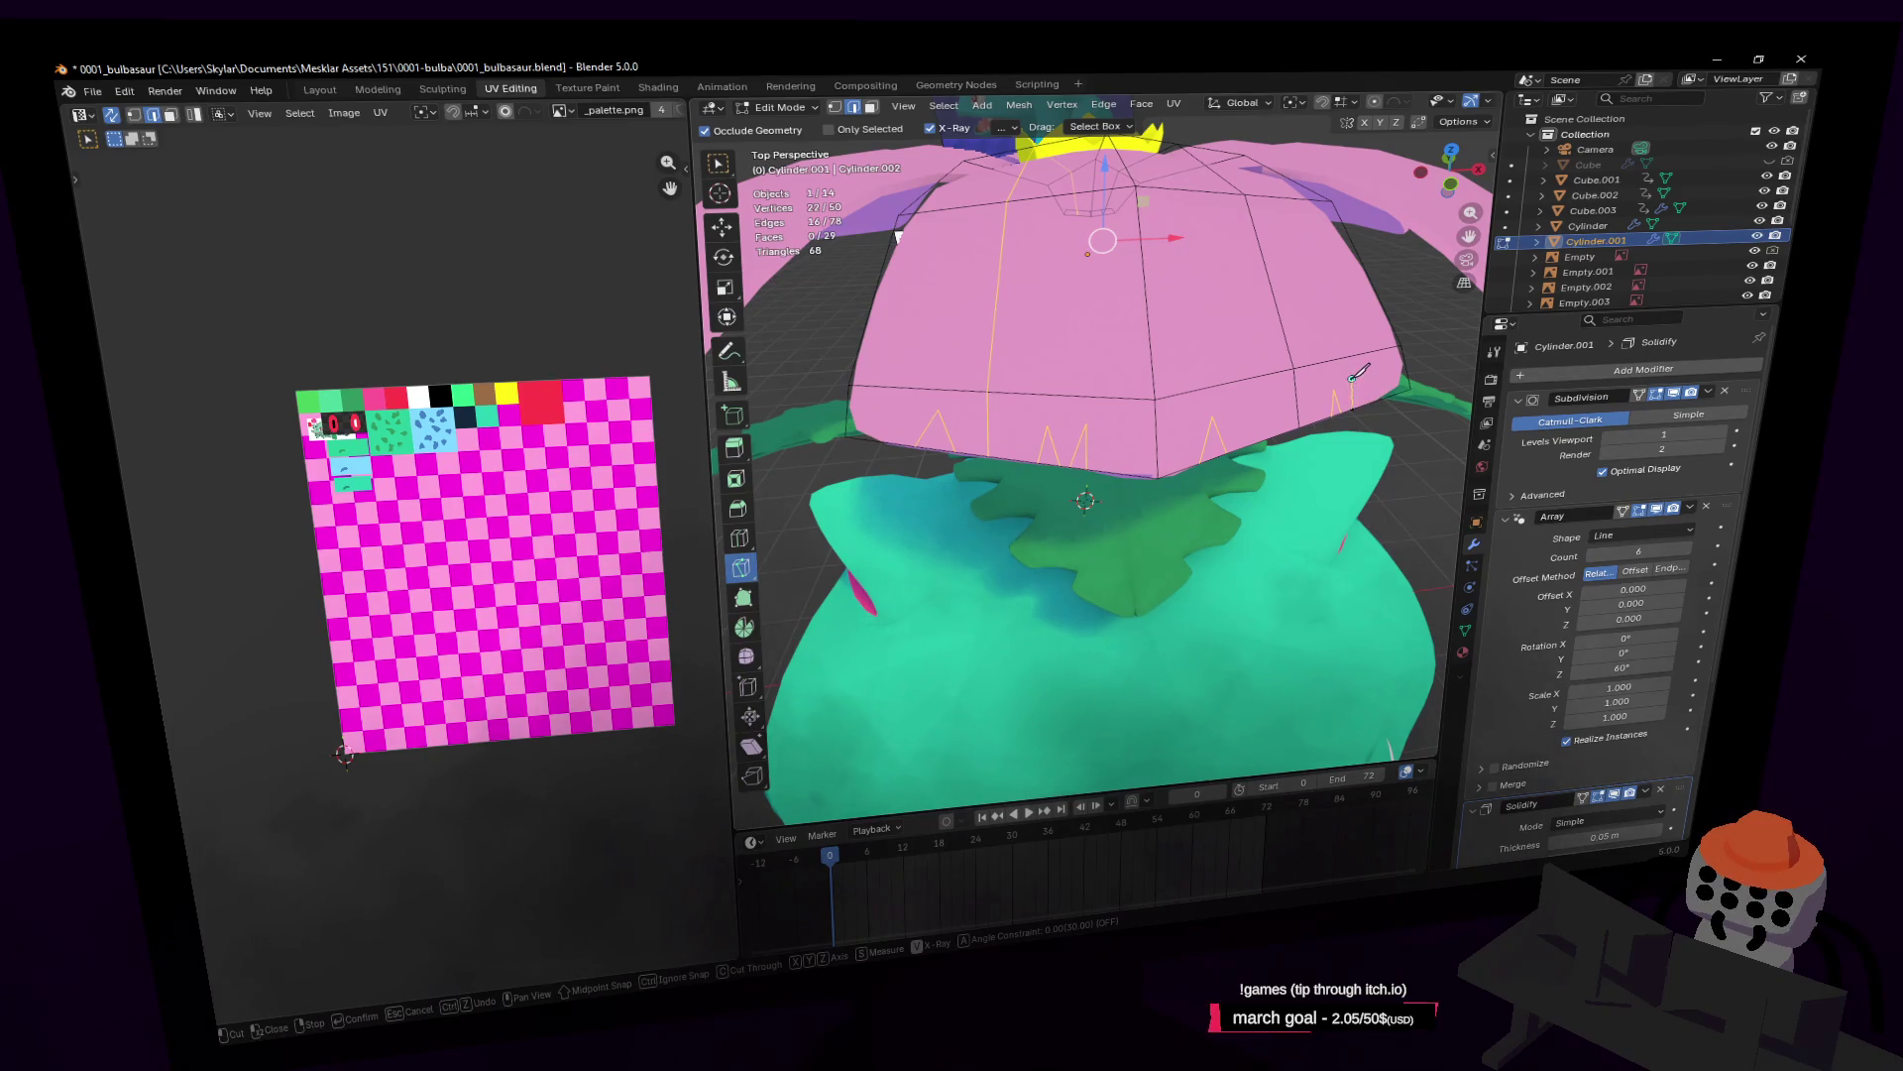
pyautogui.press('Return')
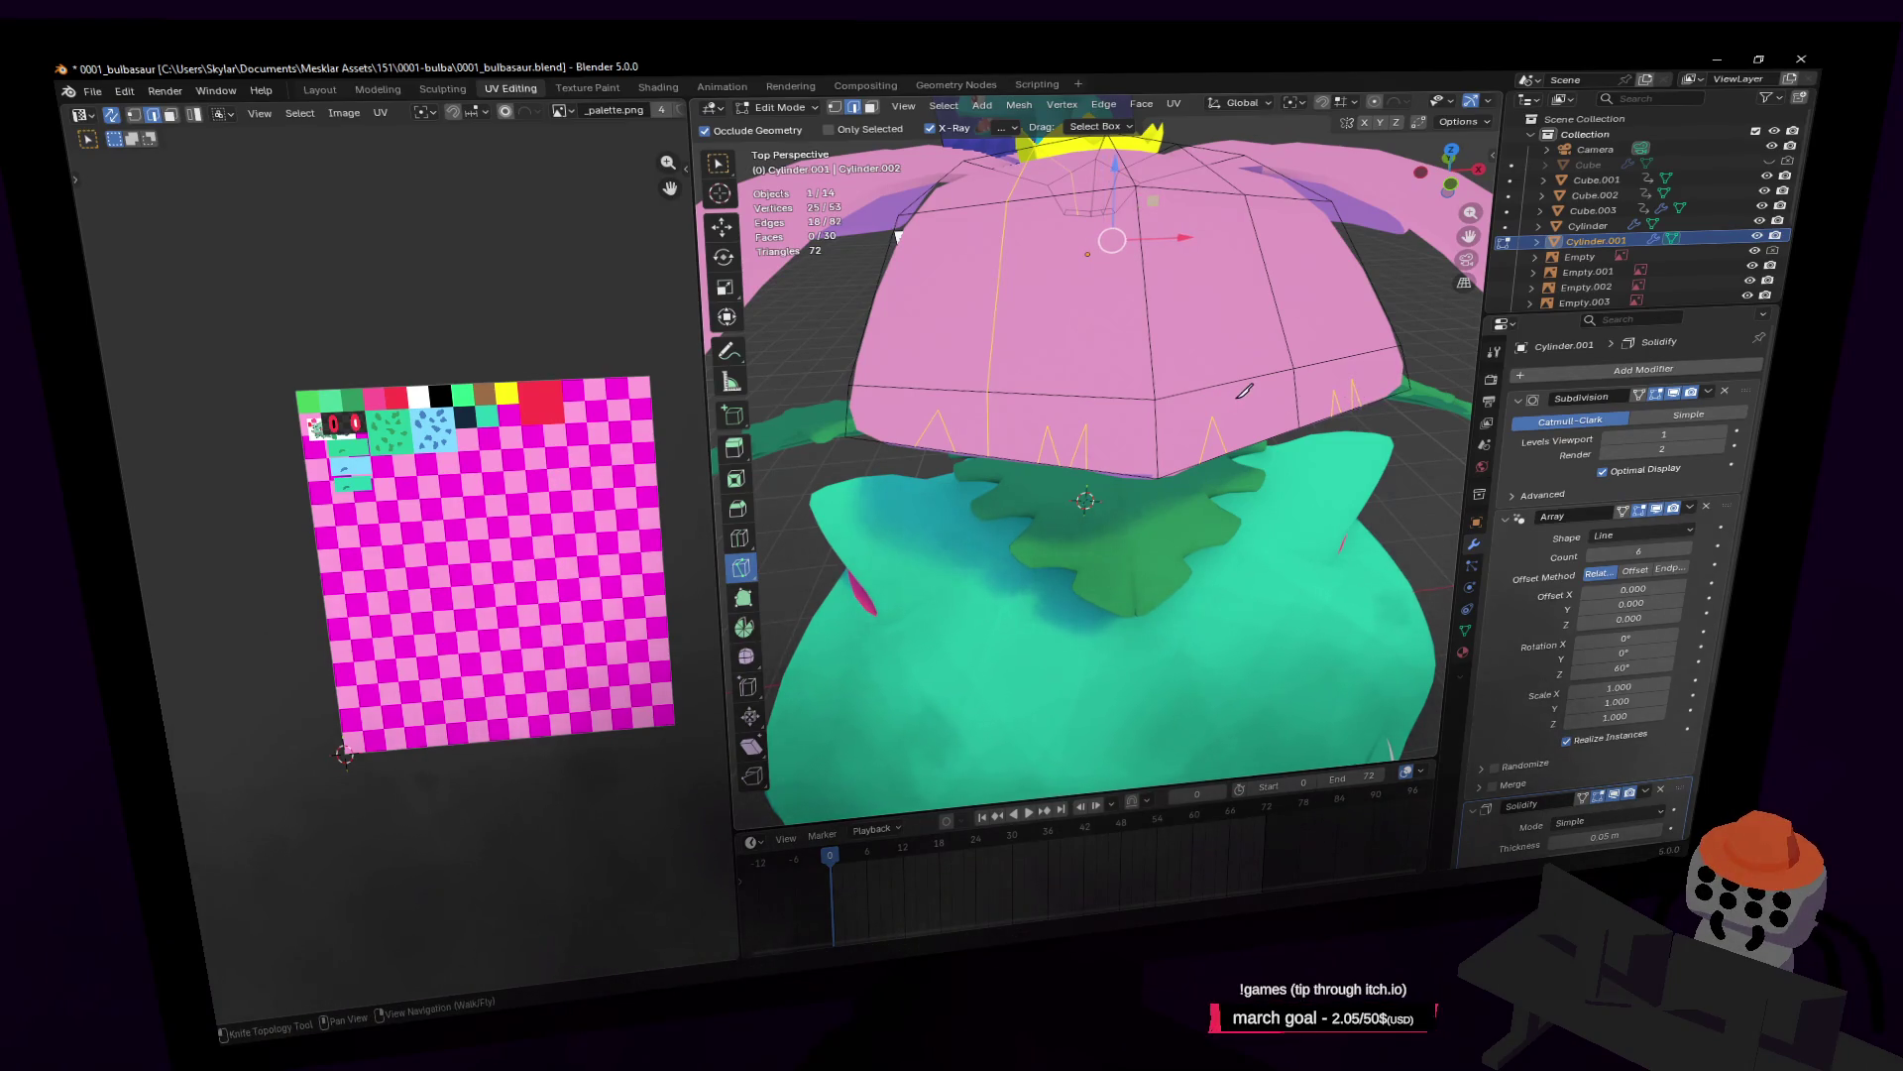
# Step: Select the four spike triangle faces on the rim and delete them
pyautogui.press('3')
pyautogui.press('w')
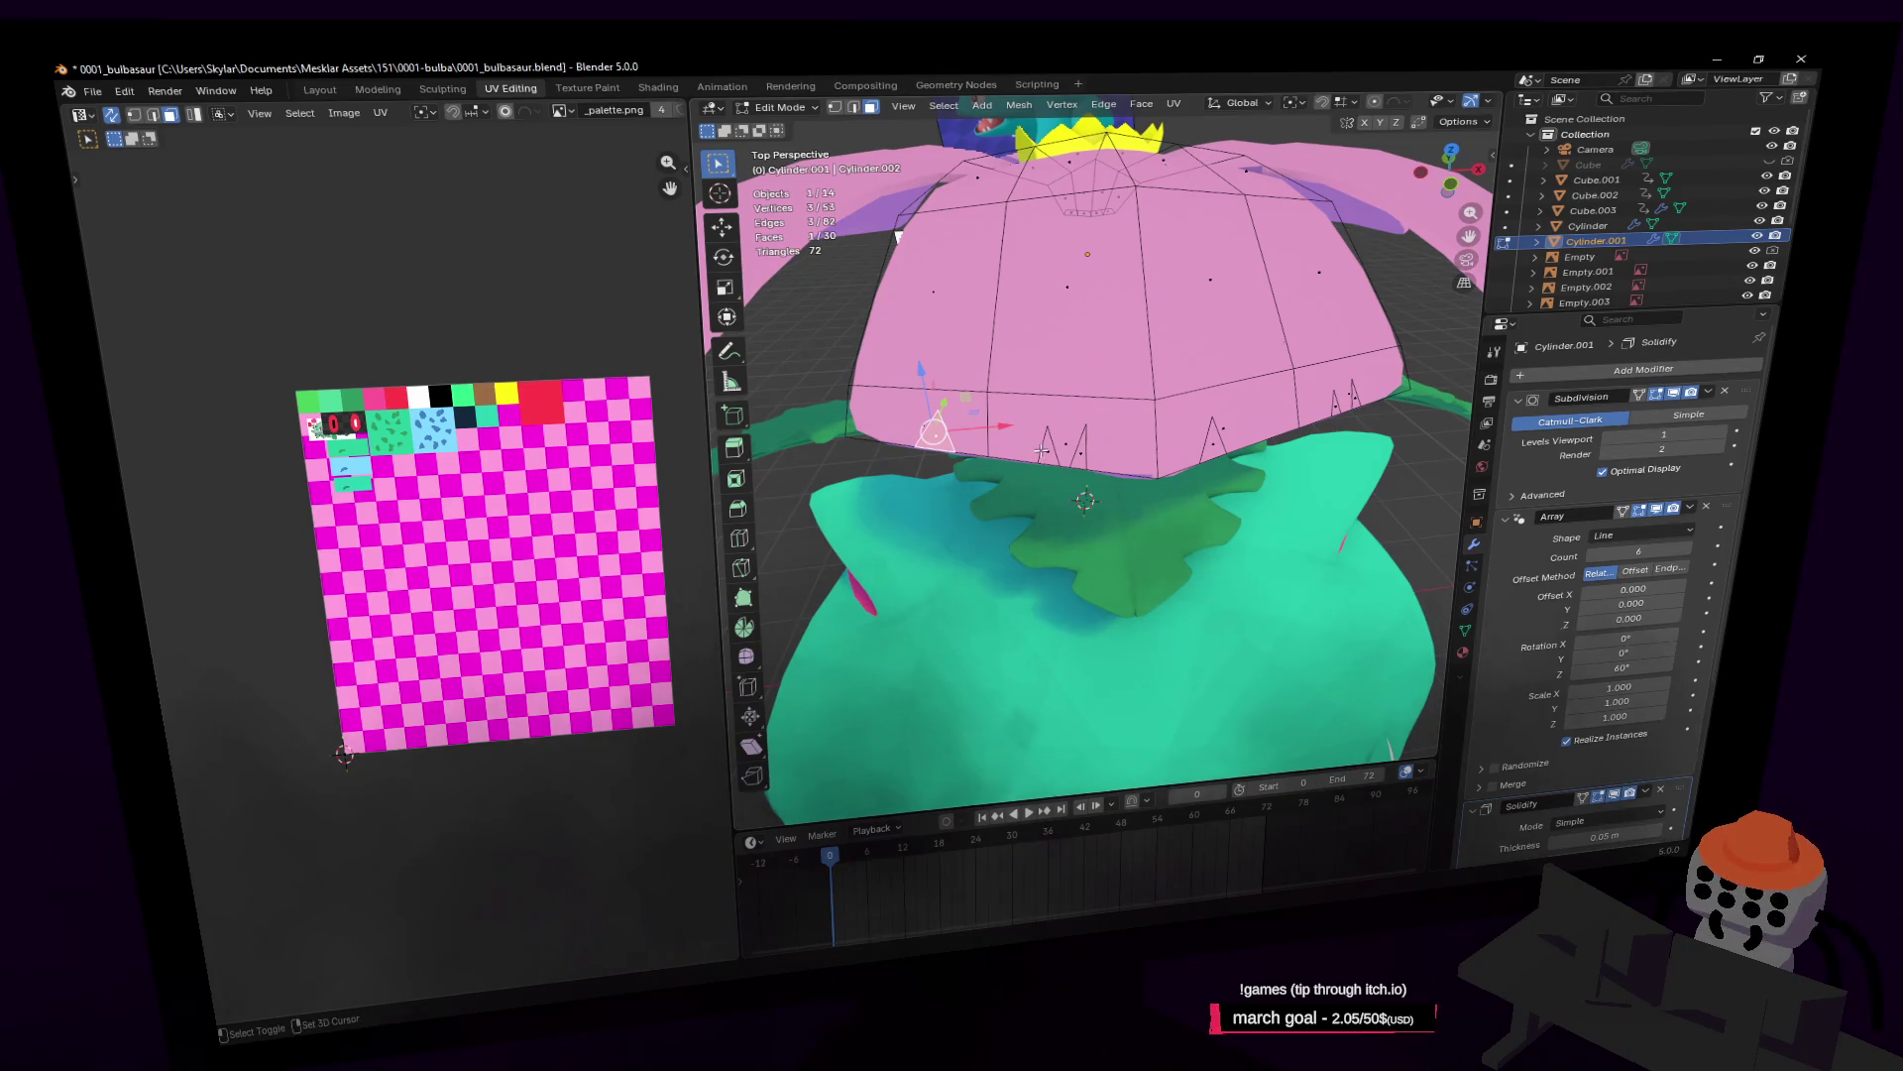
pyautogui.keyDown('shift'); pyautogui.click(1051, 448); pyautogui.keyUp('shift')
pyautogui.keyDown('shift'); pyautogui.click(1076, 448); pyautogui.keyUp('shift')
pyautogui.moveTo(1076, 448)
pyautogui.mouseDown(button='middle')
pyautogui.moveTo(1136, 442)
pyautogui.moveTo(1170, 466)
pyautogui.moveTo(1150, 456)
pyautogui.mouseUp(button='middle')
pyautogui.keyDown('shift'); pyautogui.click(1147, 448); pyautogui.keyUp('shift')
pyautogui.keyDown('shift'); pyautogui.click(1162, 448); pyautogui.keyUp('shift')
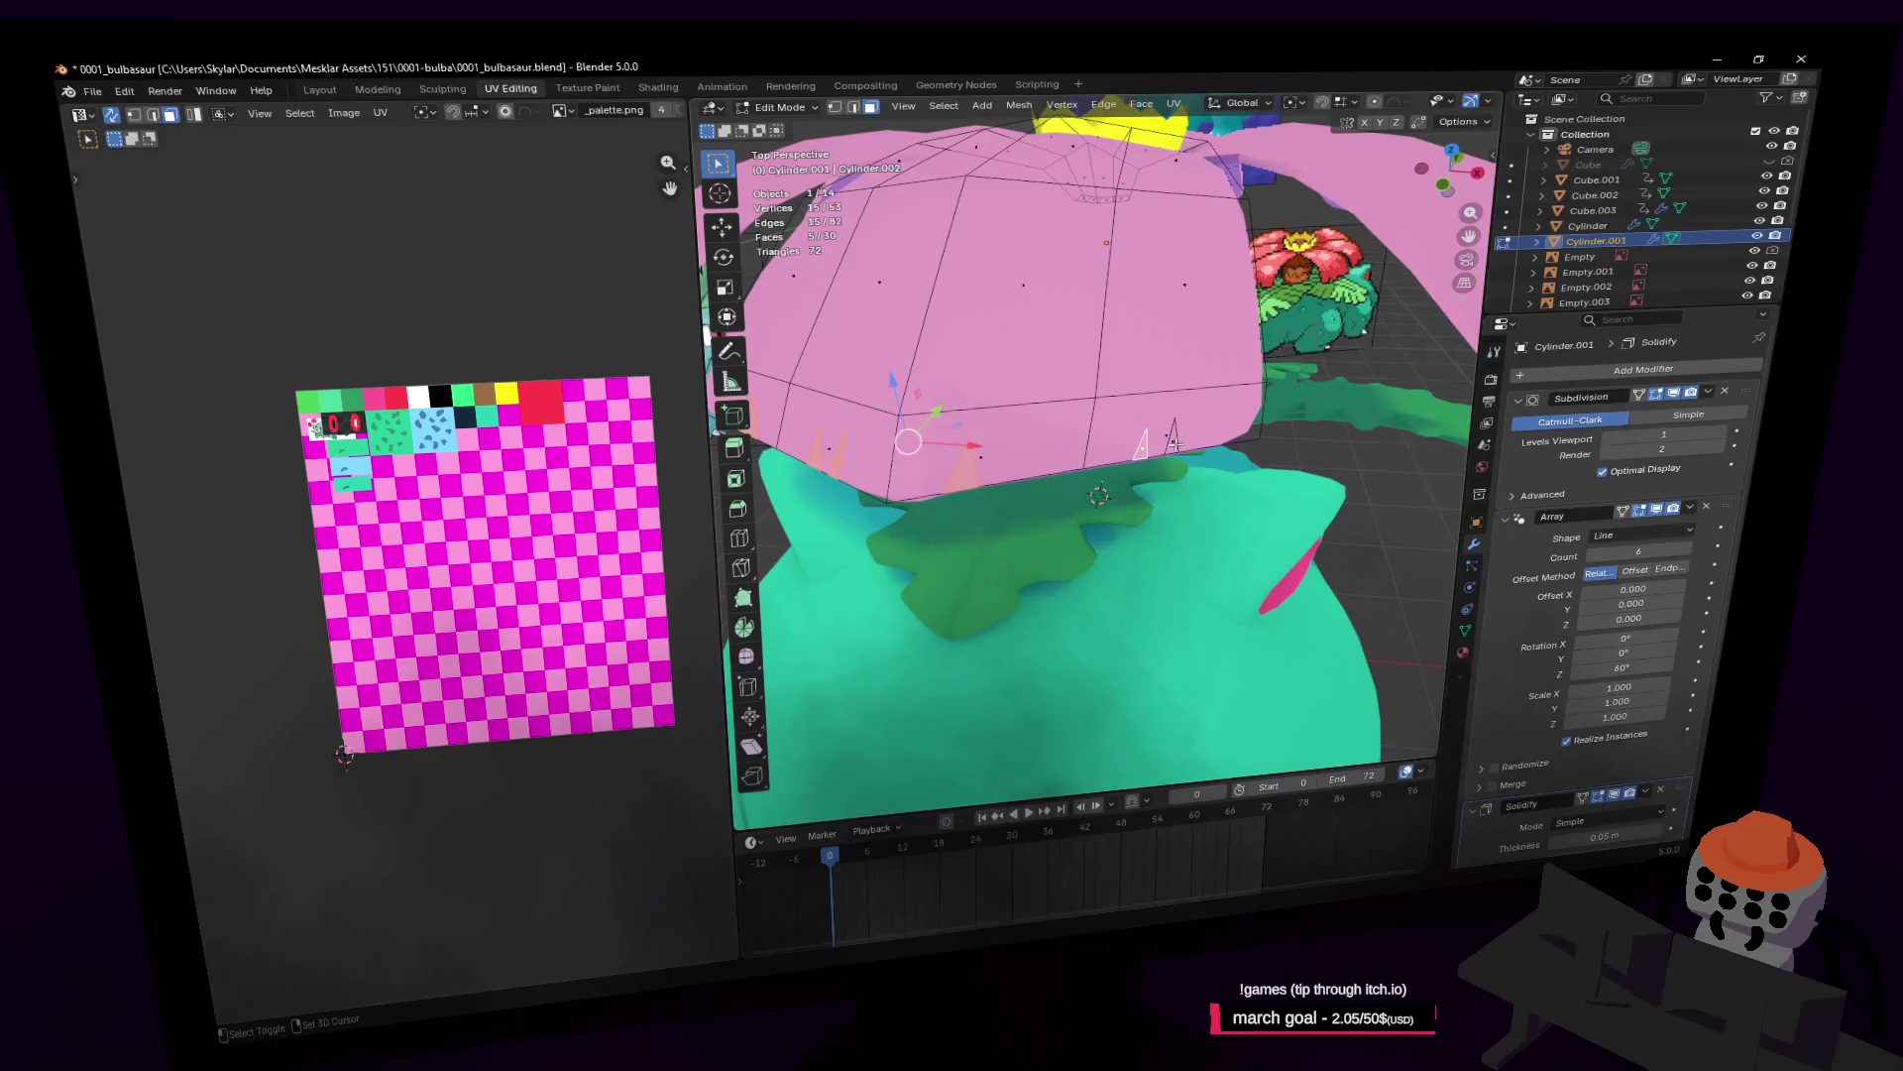
pyautogui.press('x')
pyautogui.click(1180, 316)
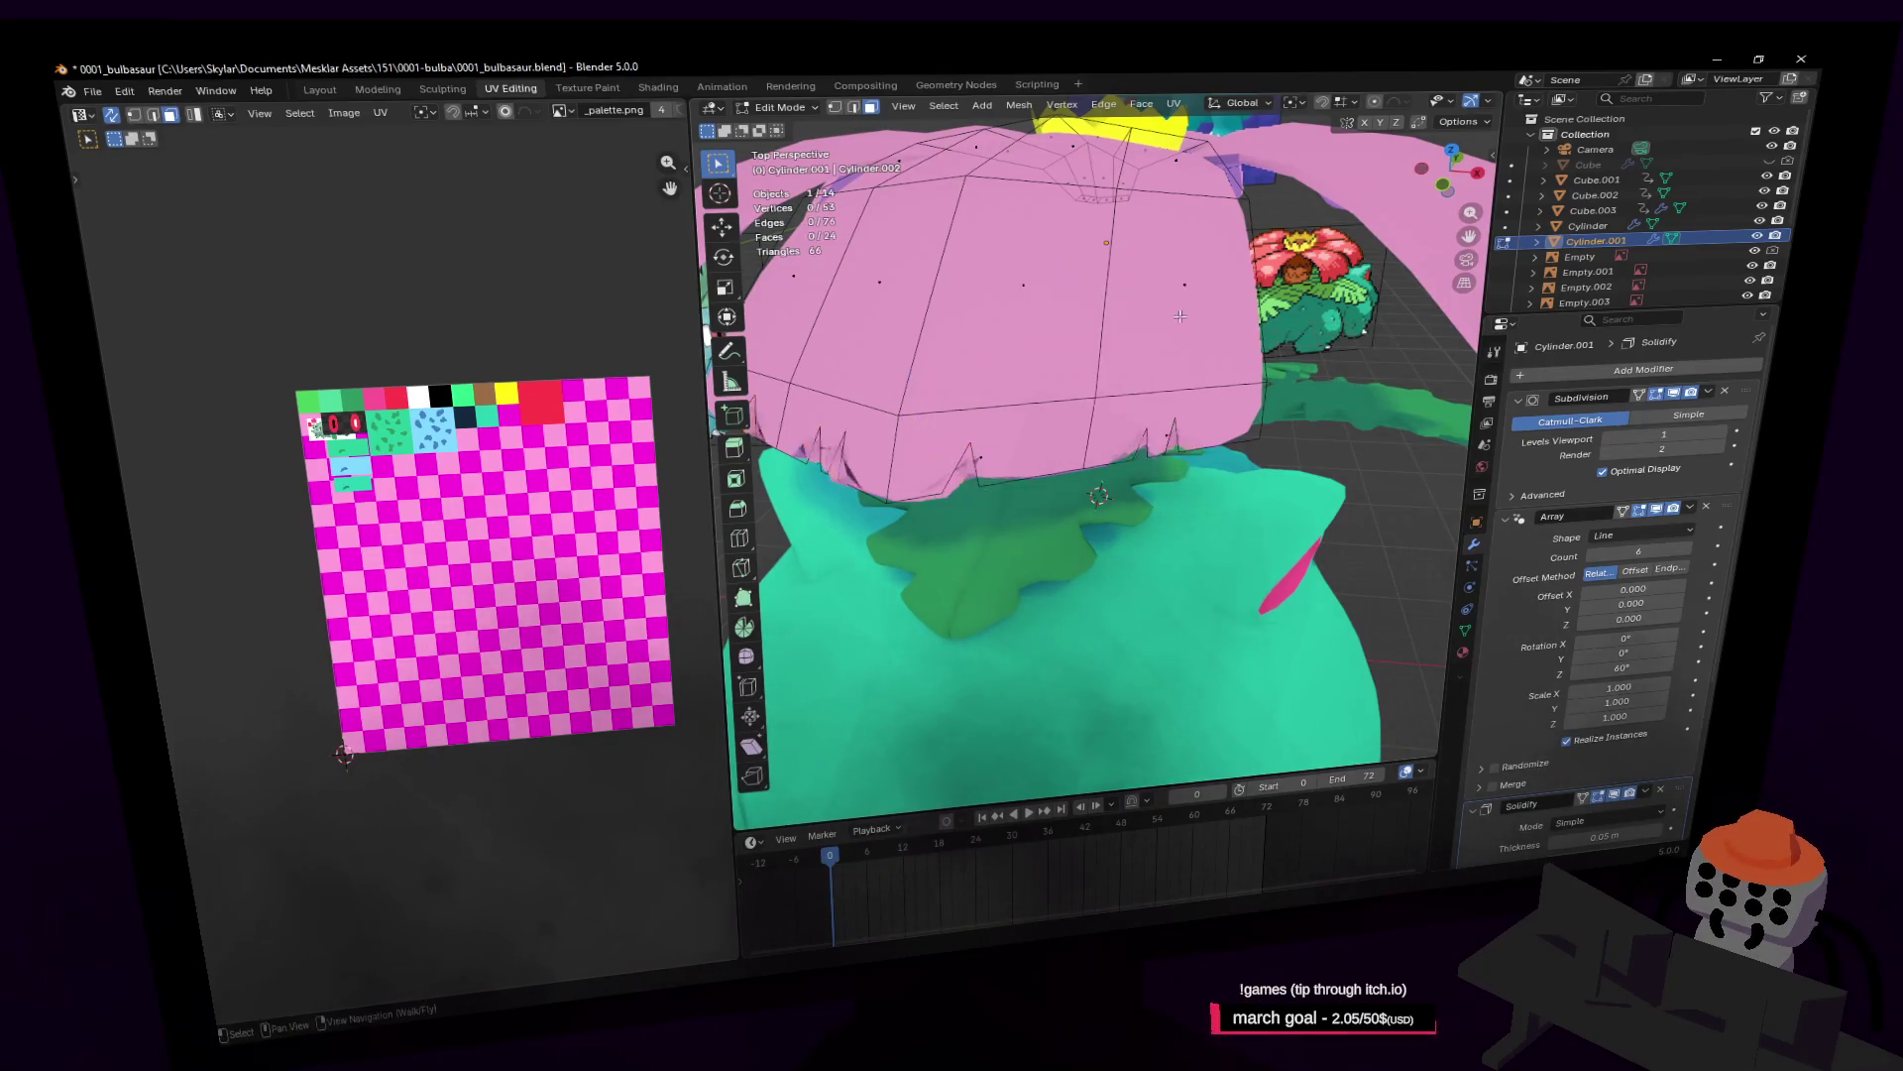
# Step: Return to Object Mode and apply Shade Smooth to the pink cap
pyautogui.hotkey('shift', '`')
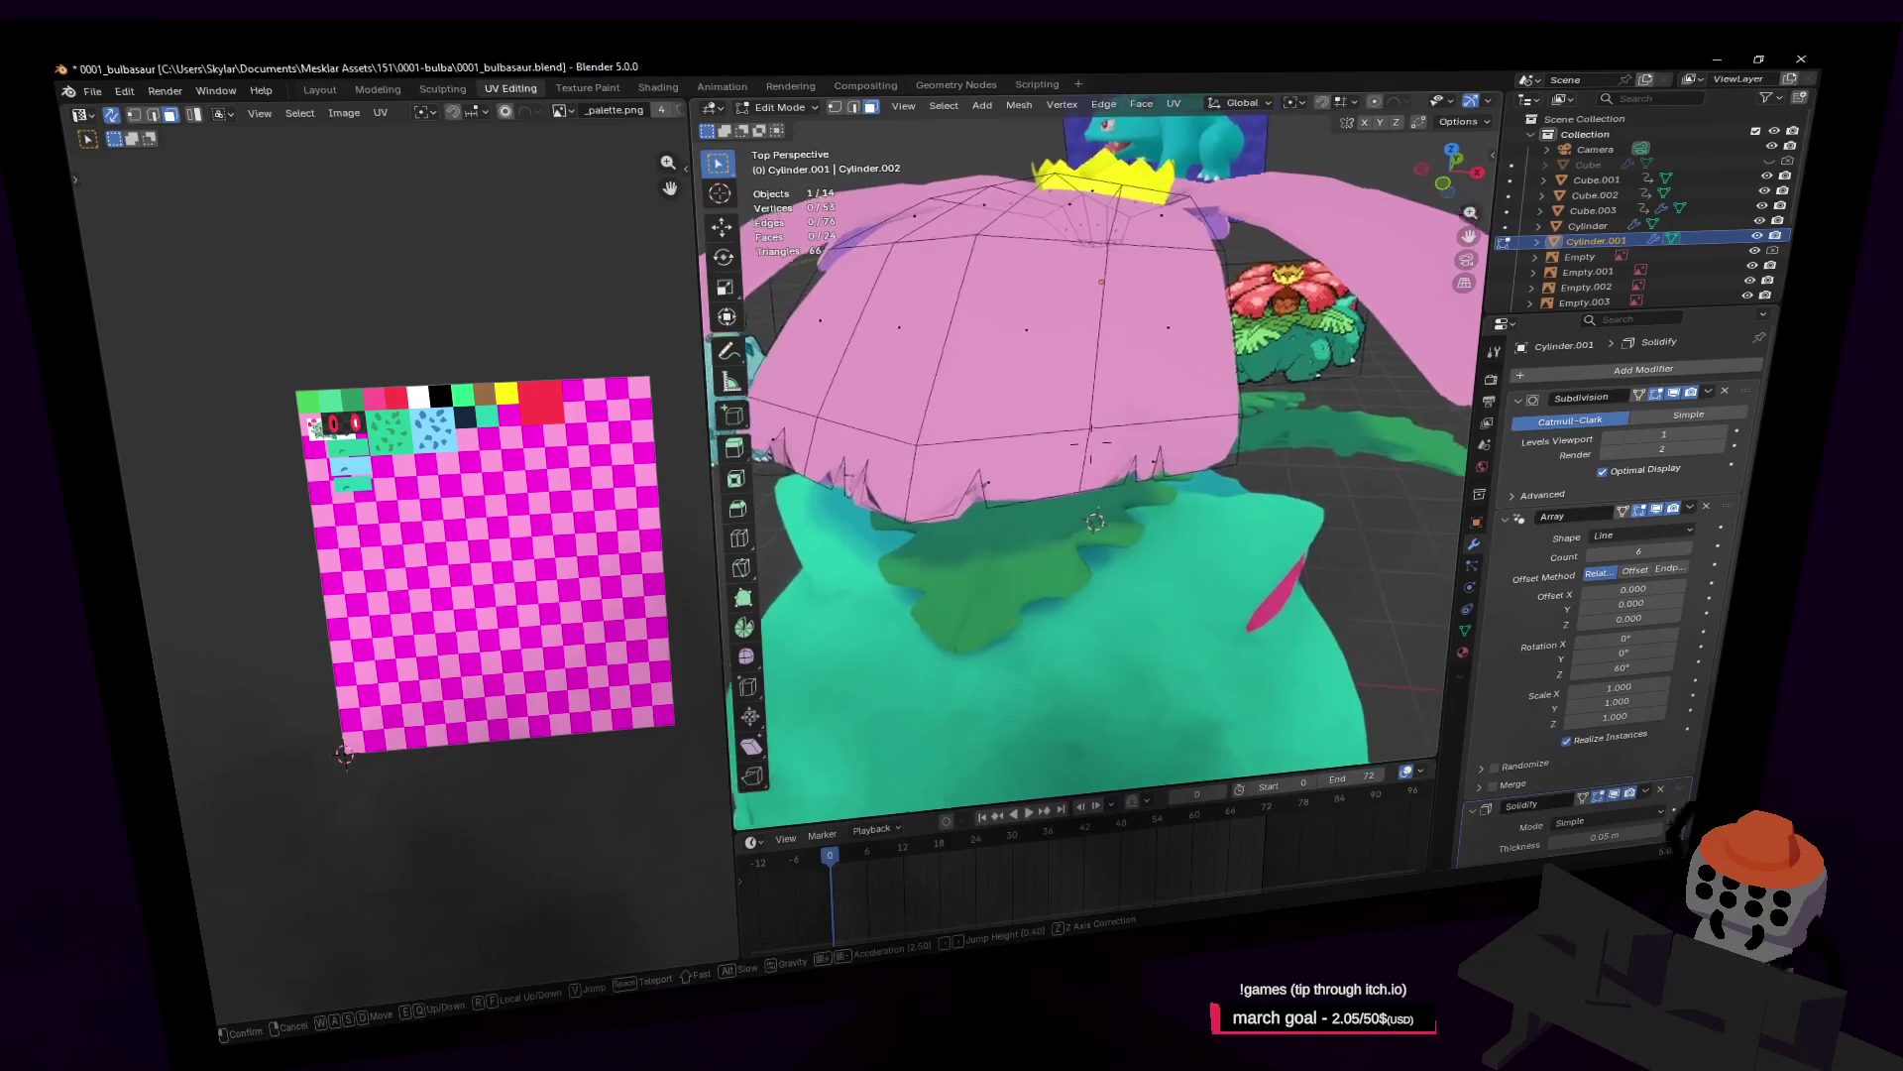
pyautogui.press('w')
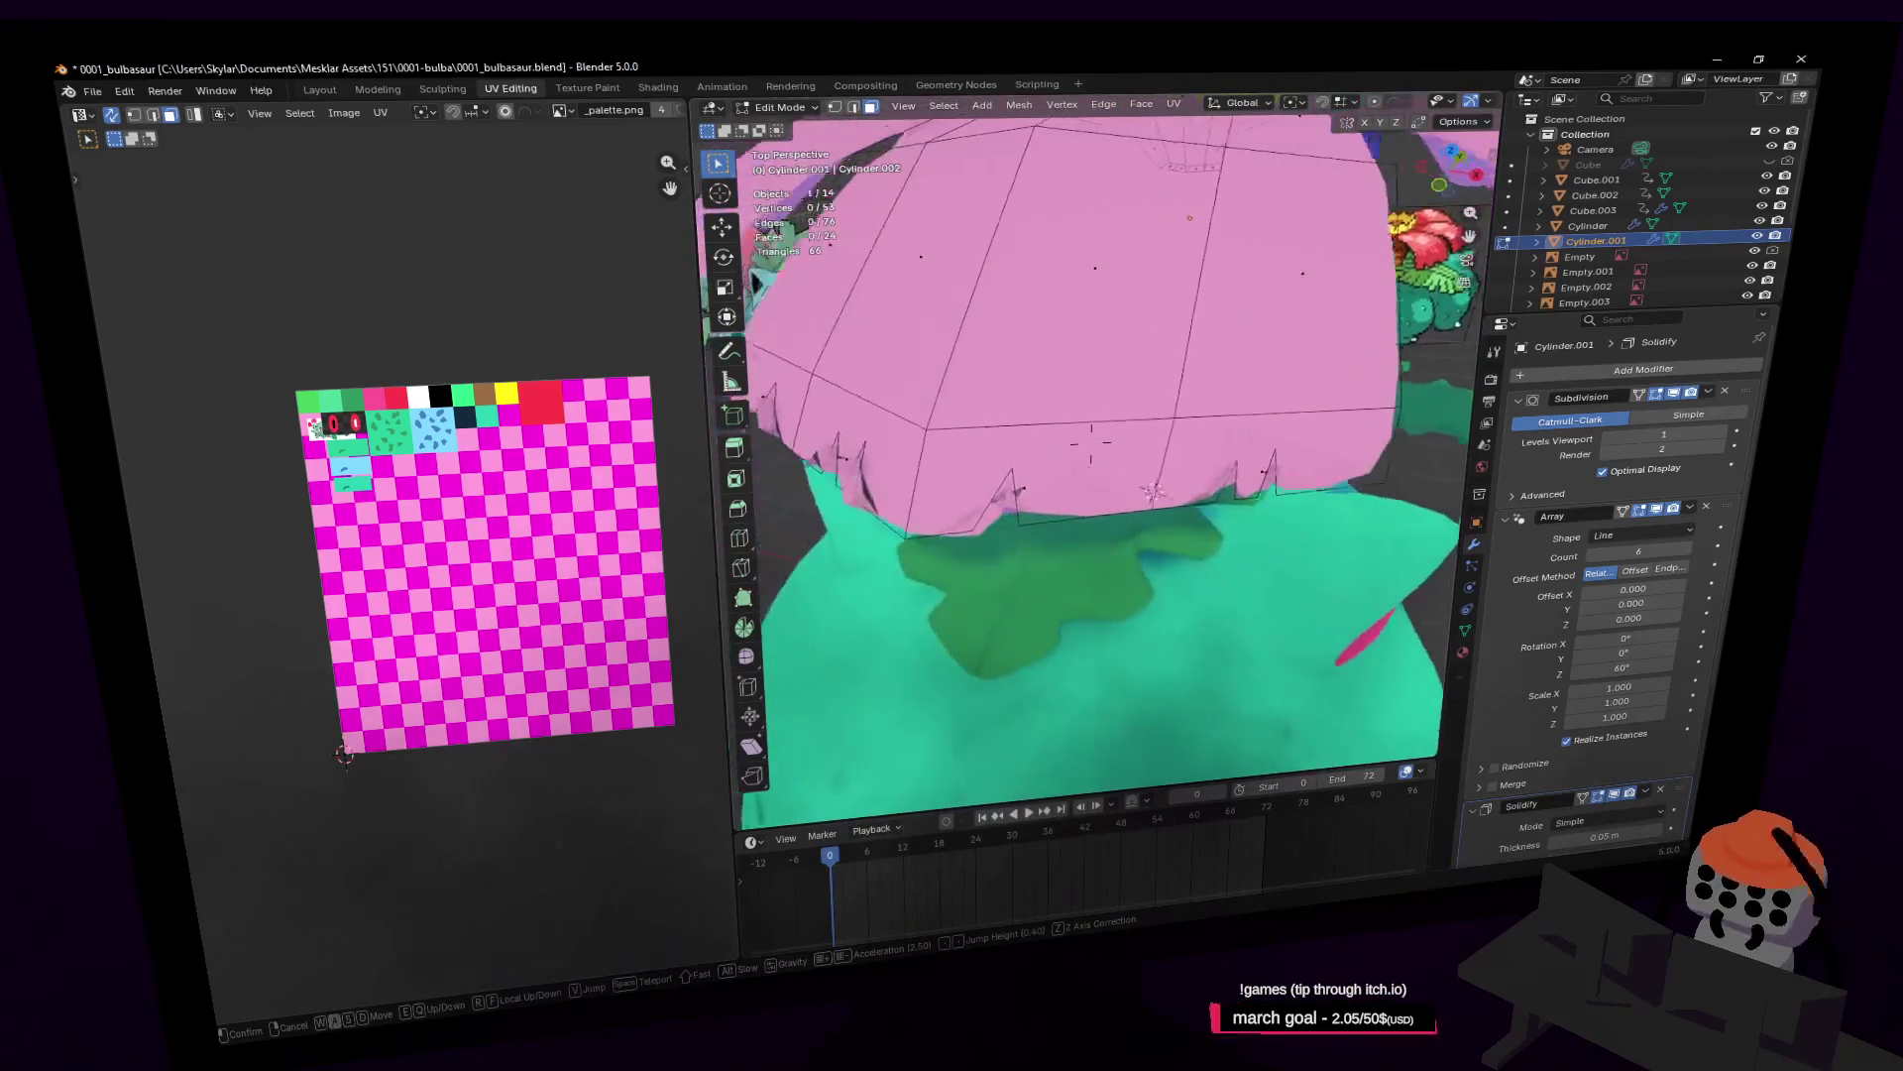
pyautogui.click(1091, 448)
pyautogui.press('Tab')
pyautogui.rightClick(1271, 374)
pyautogui.click(1269, 369)
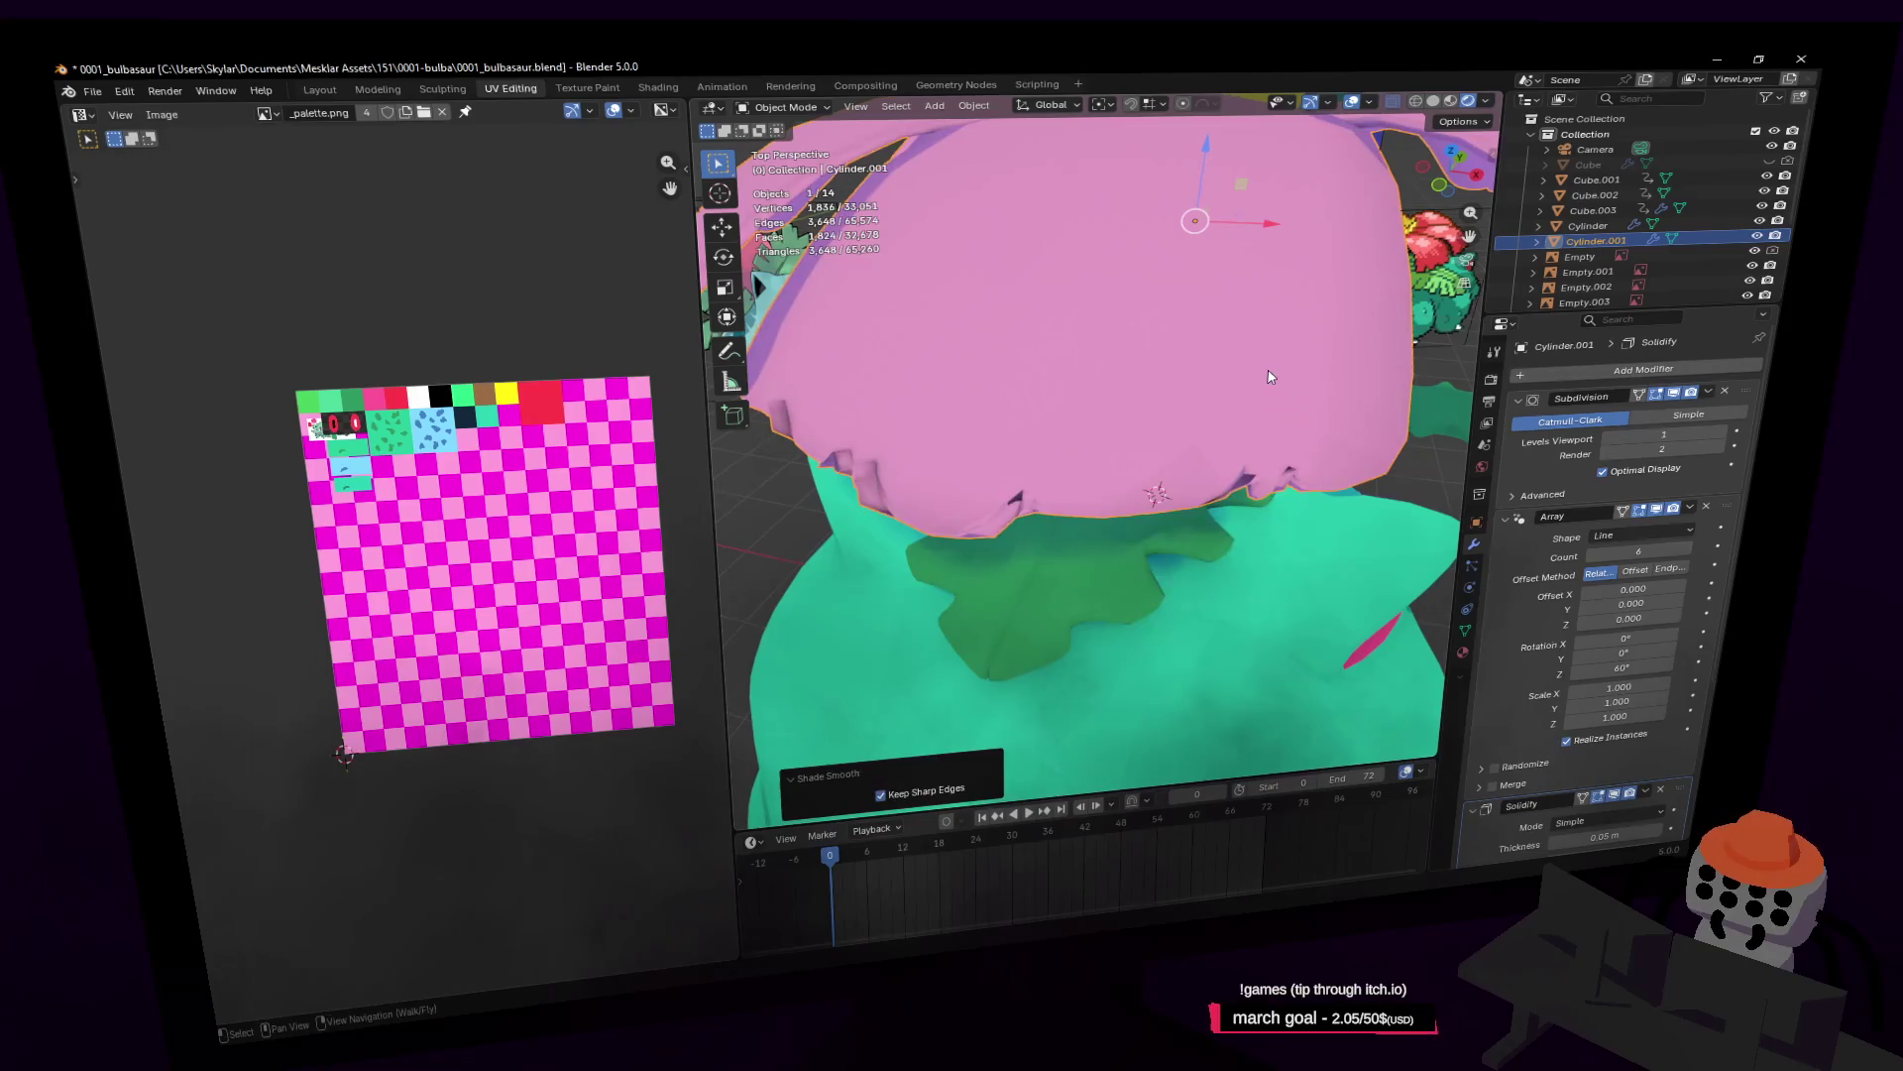
# Step: Drag the Solidify modifier above Subdivision and Array to the top of the stack
pyautogui.press('Tab')
pyautogui.press('Tab')
pyautogui.hotkey('shift', '`')
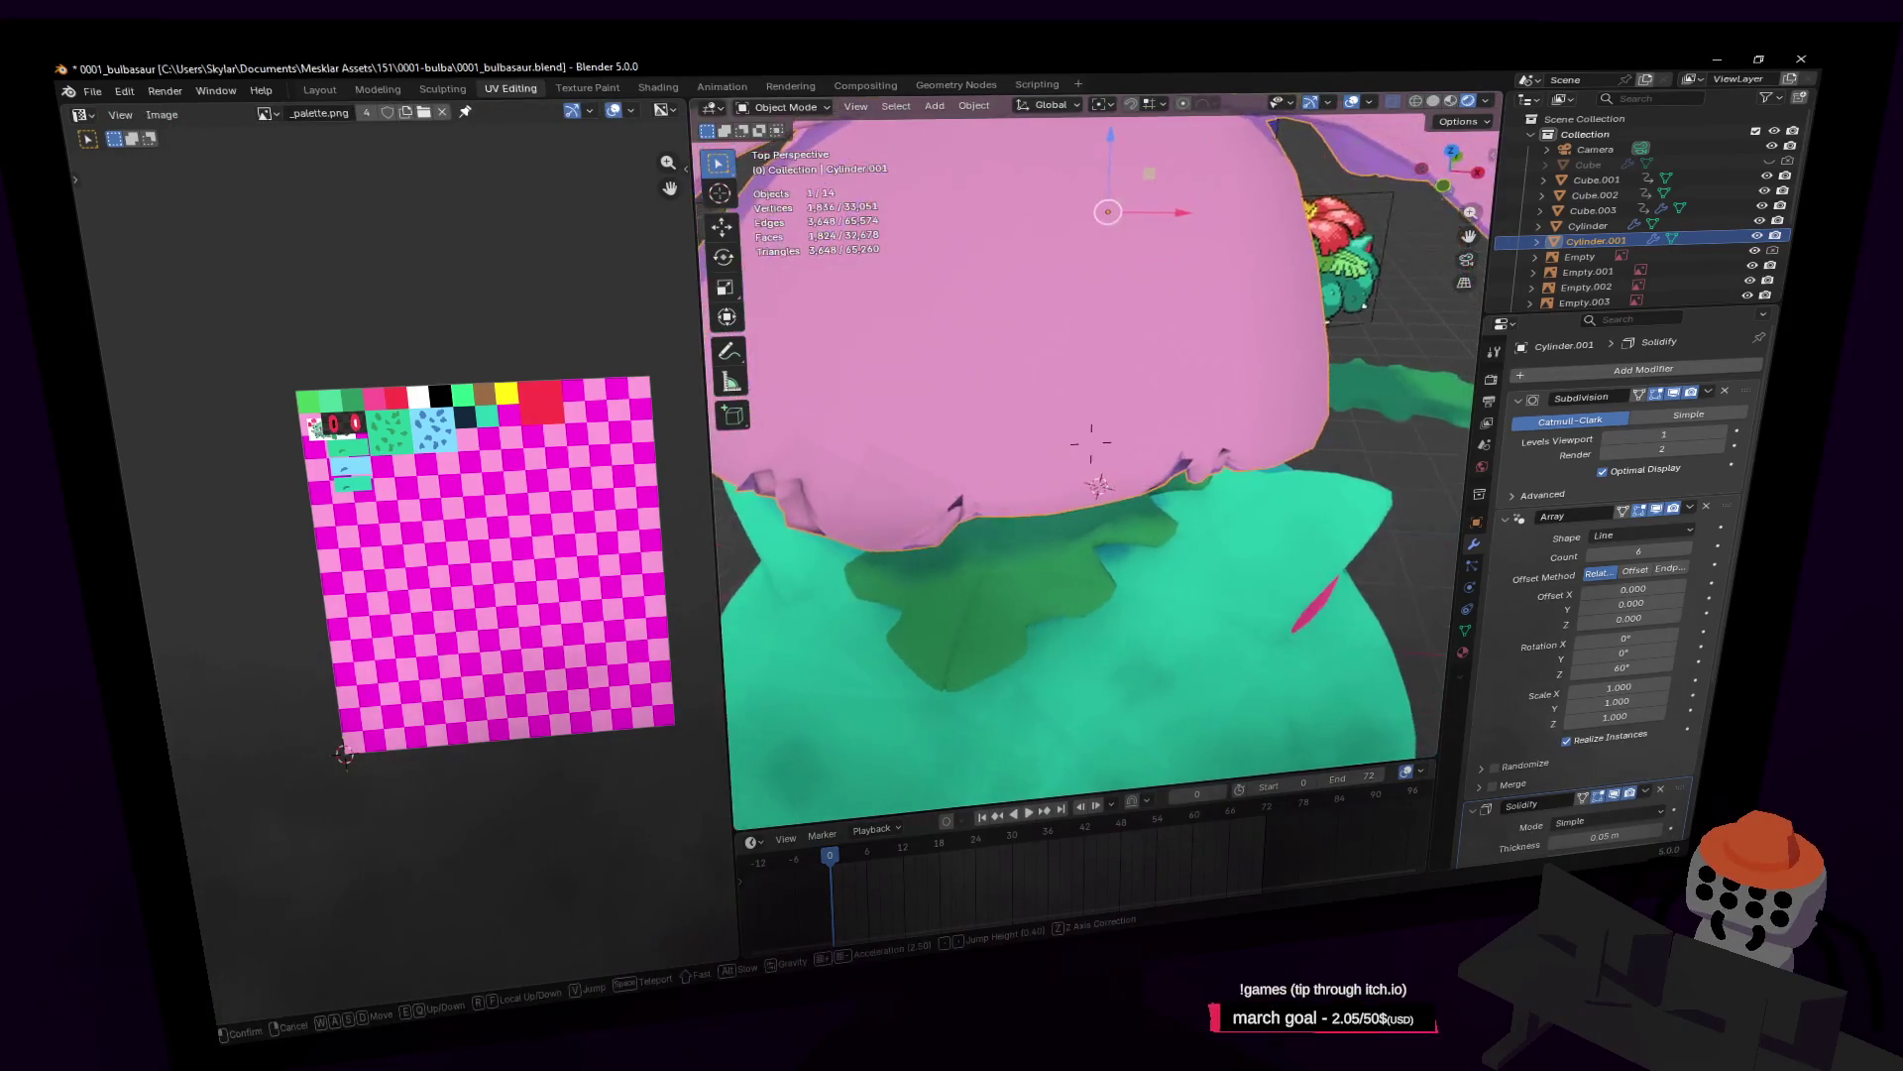
pyautogui.press('s')
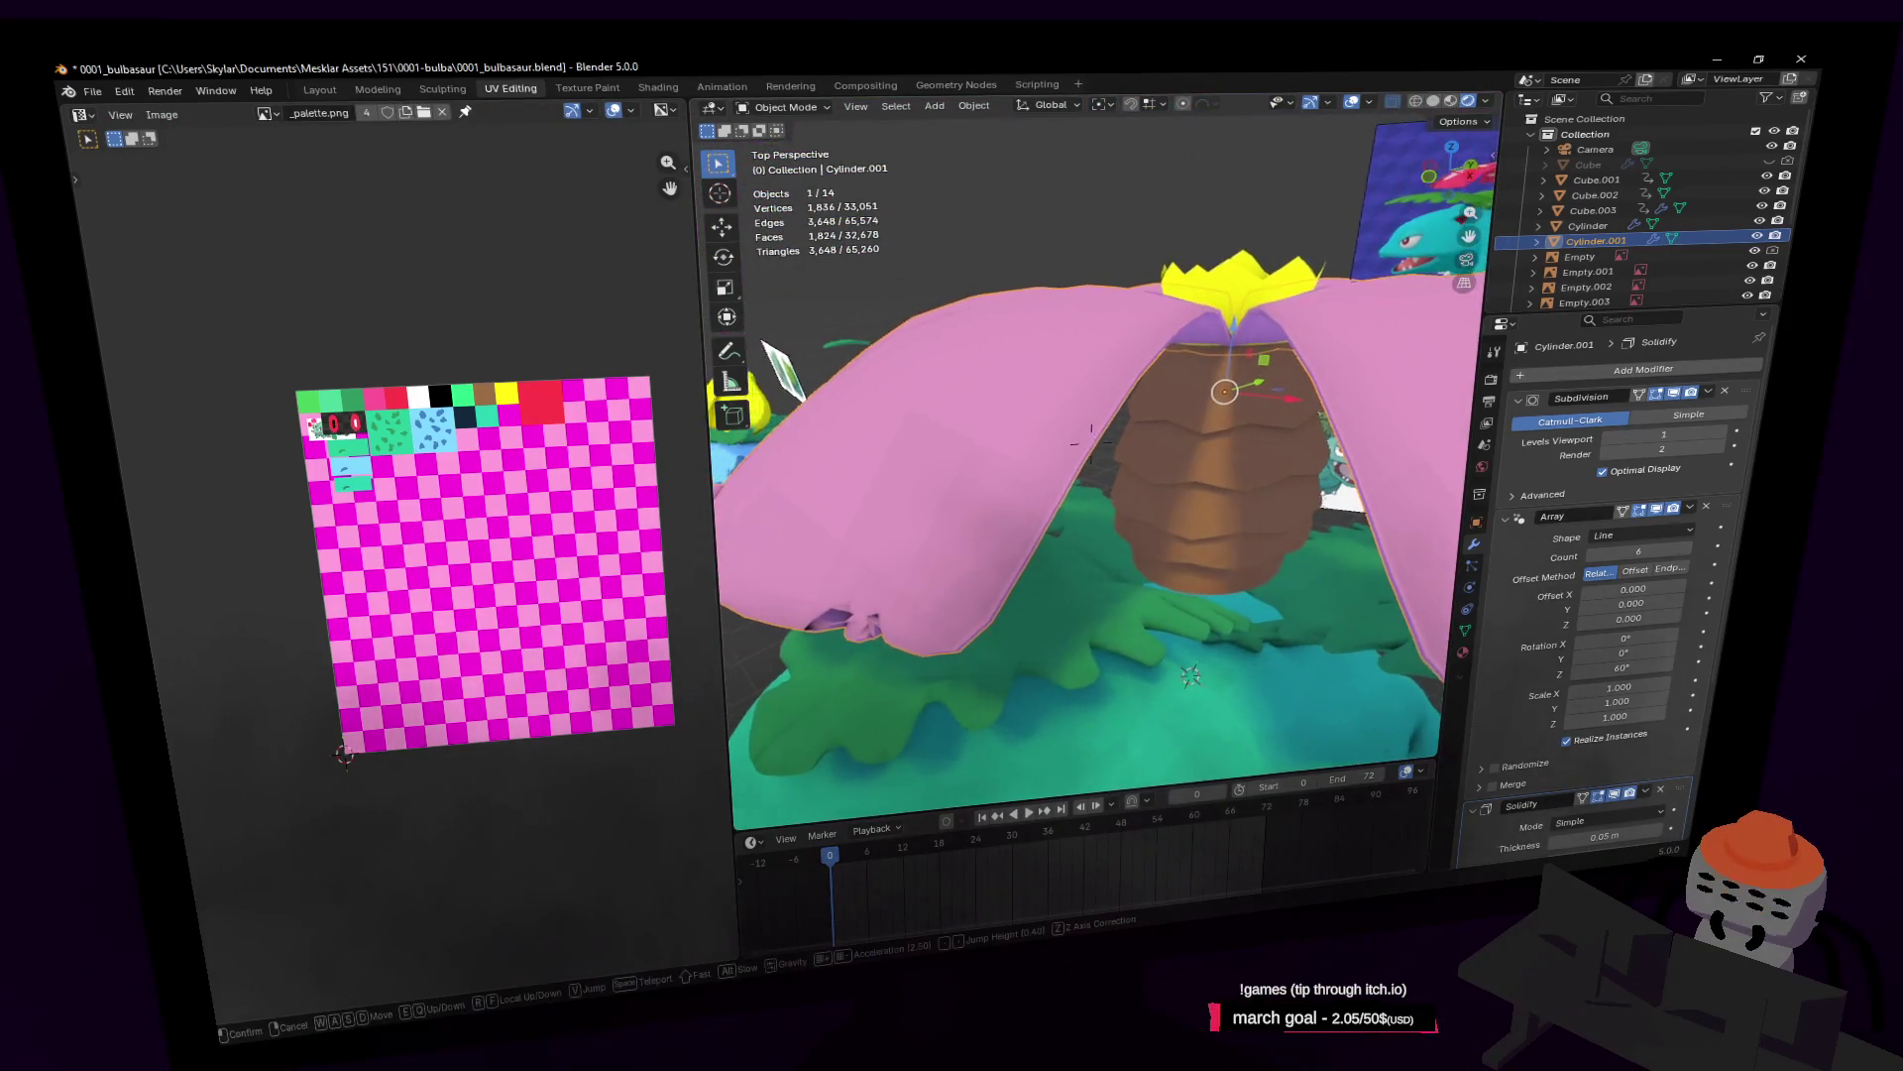
pyautogui.press('w')
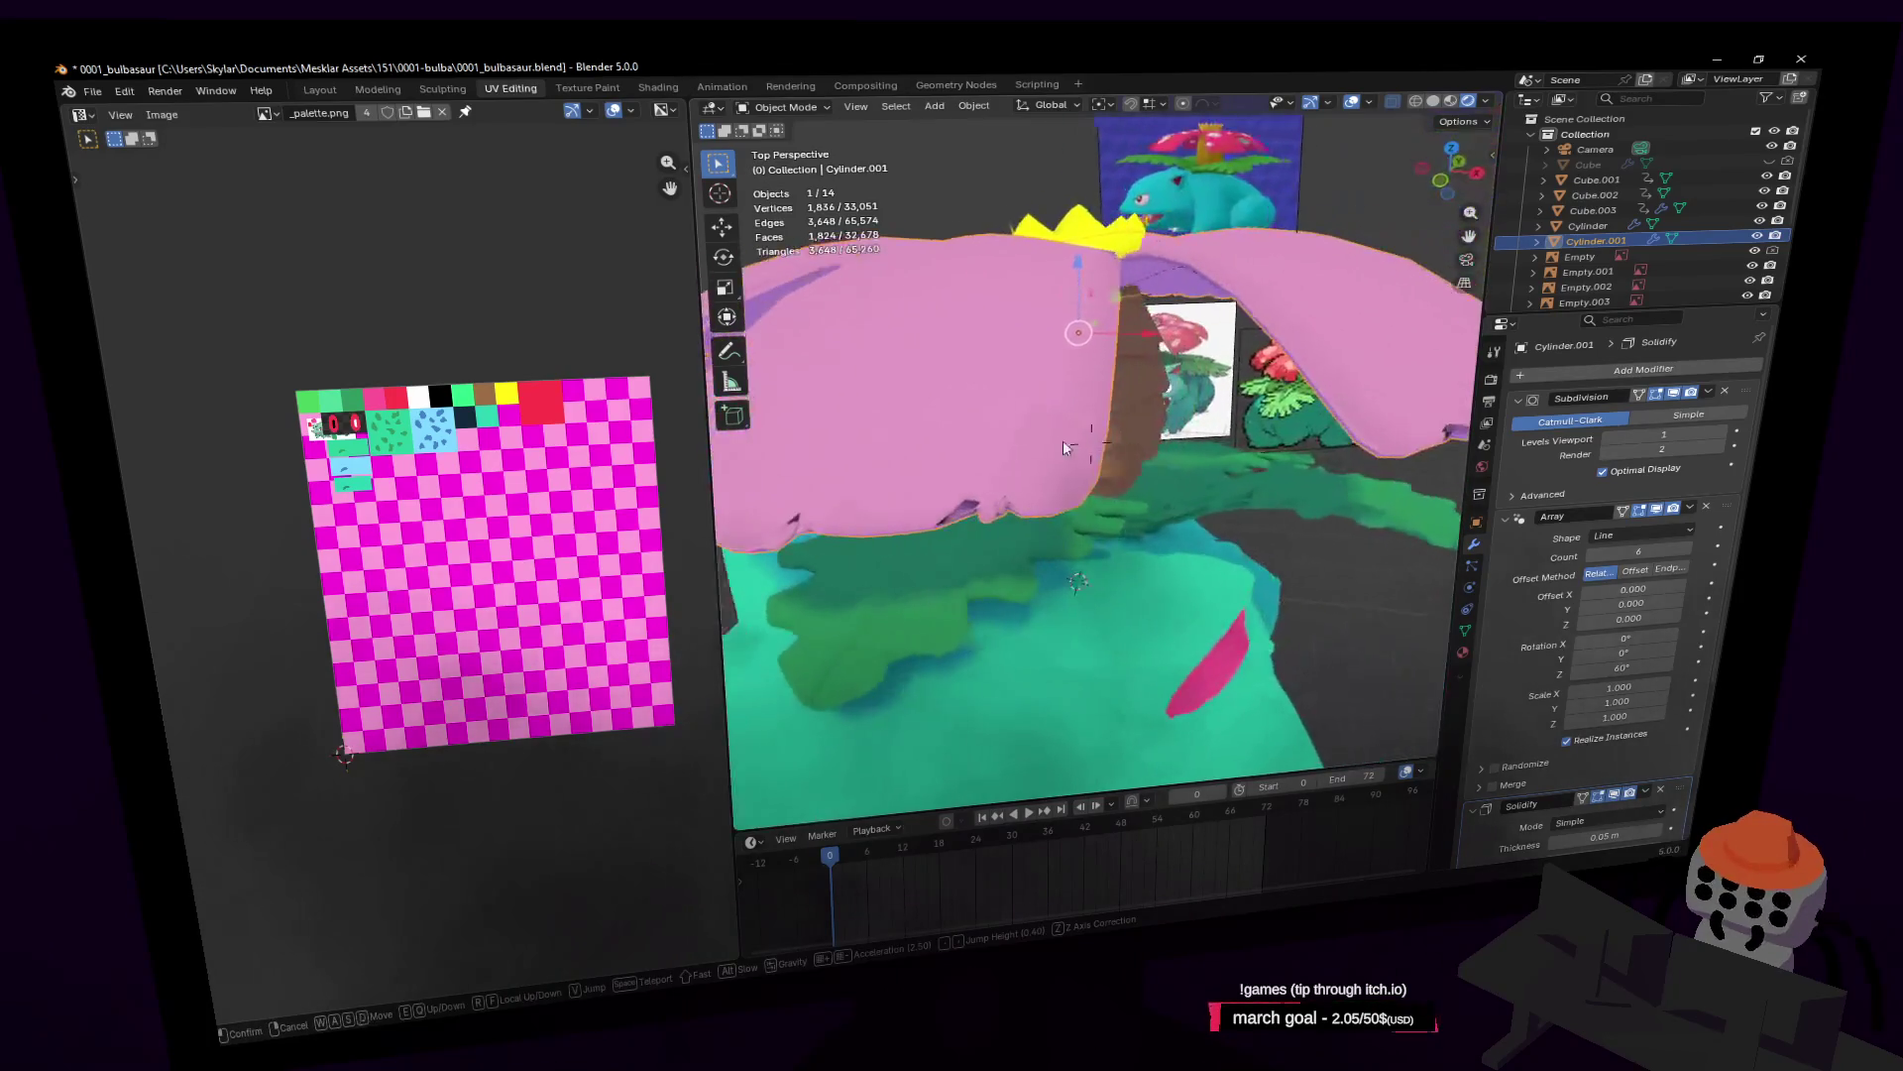
pyautogui.press('Return')
pyautogui.moveTo(1672, 790); pyautogui.dragTo(1743, 339)
pyautogui.scroll(2, 1742, 339)
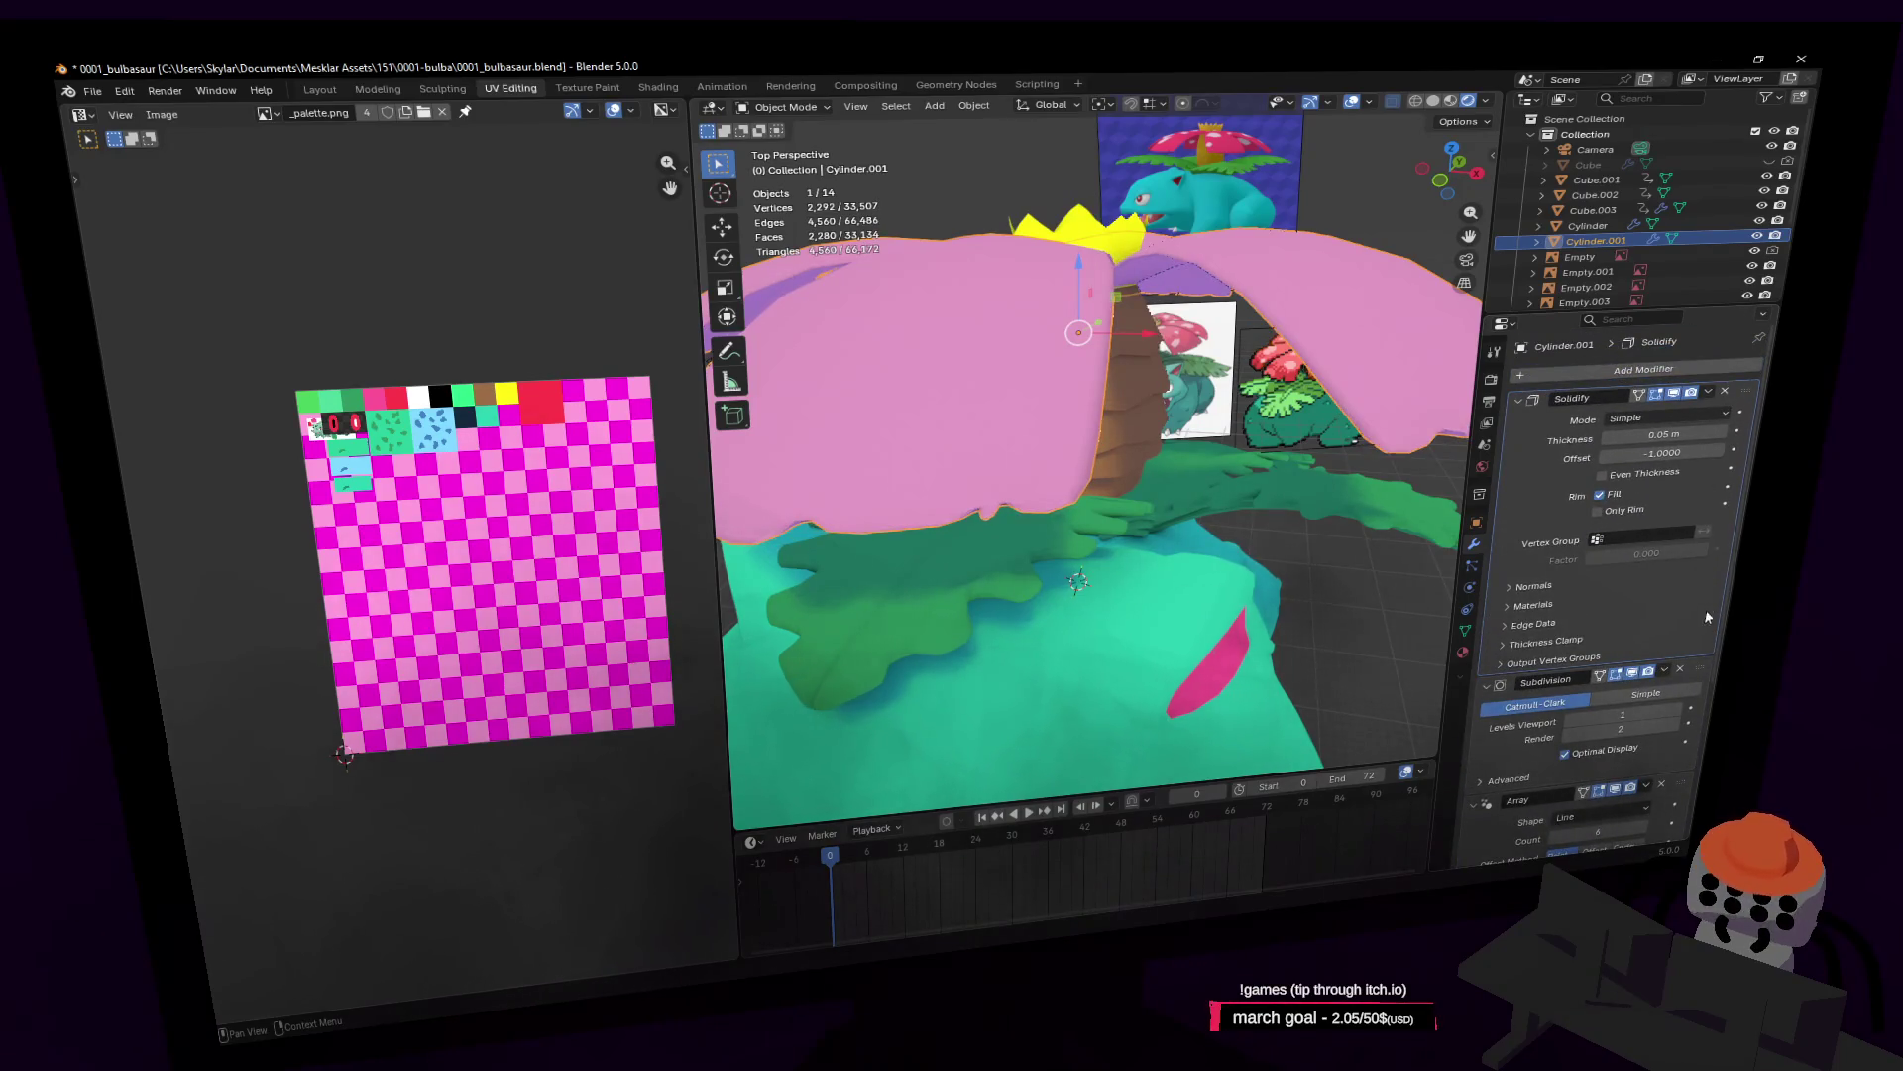
# Step: Fly closer to the cap and enter Edit Mode on its mesh
pyautogui.hotkey('shift', '`')
pyautogui.press('w')
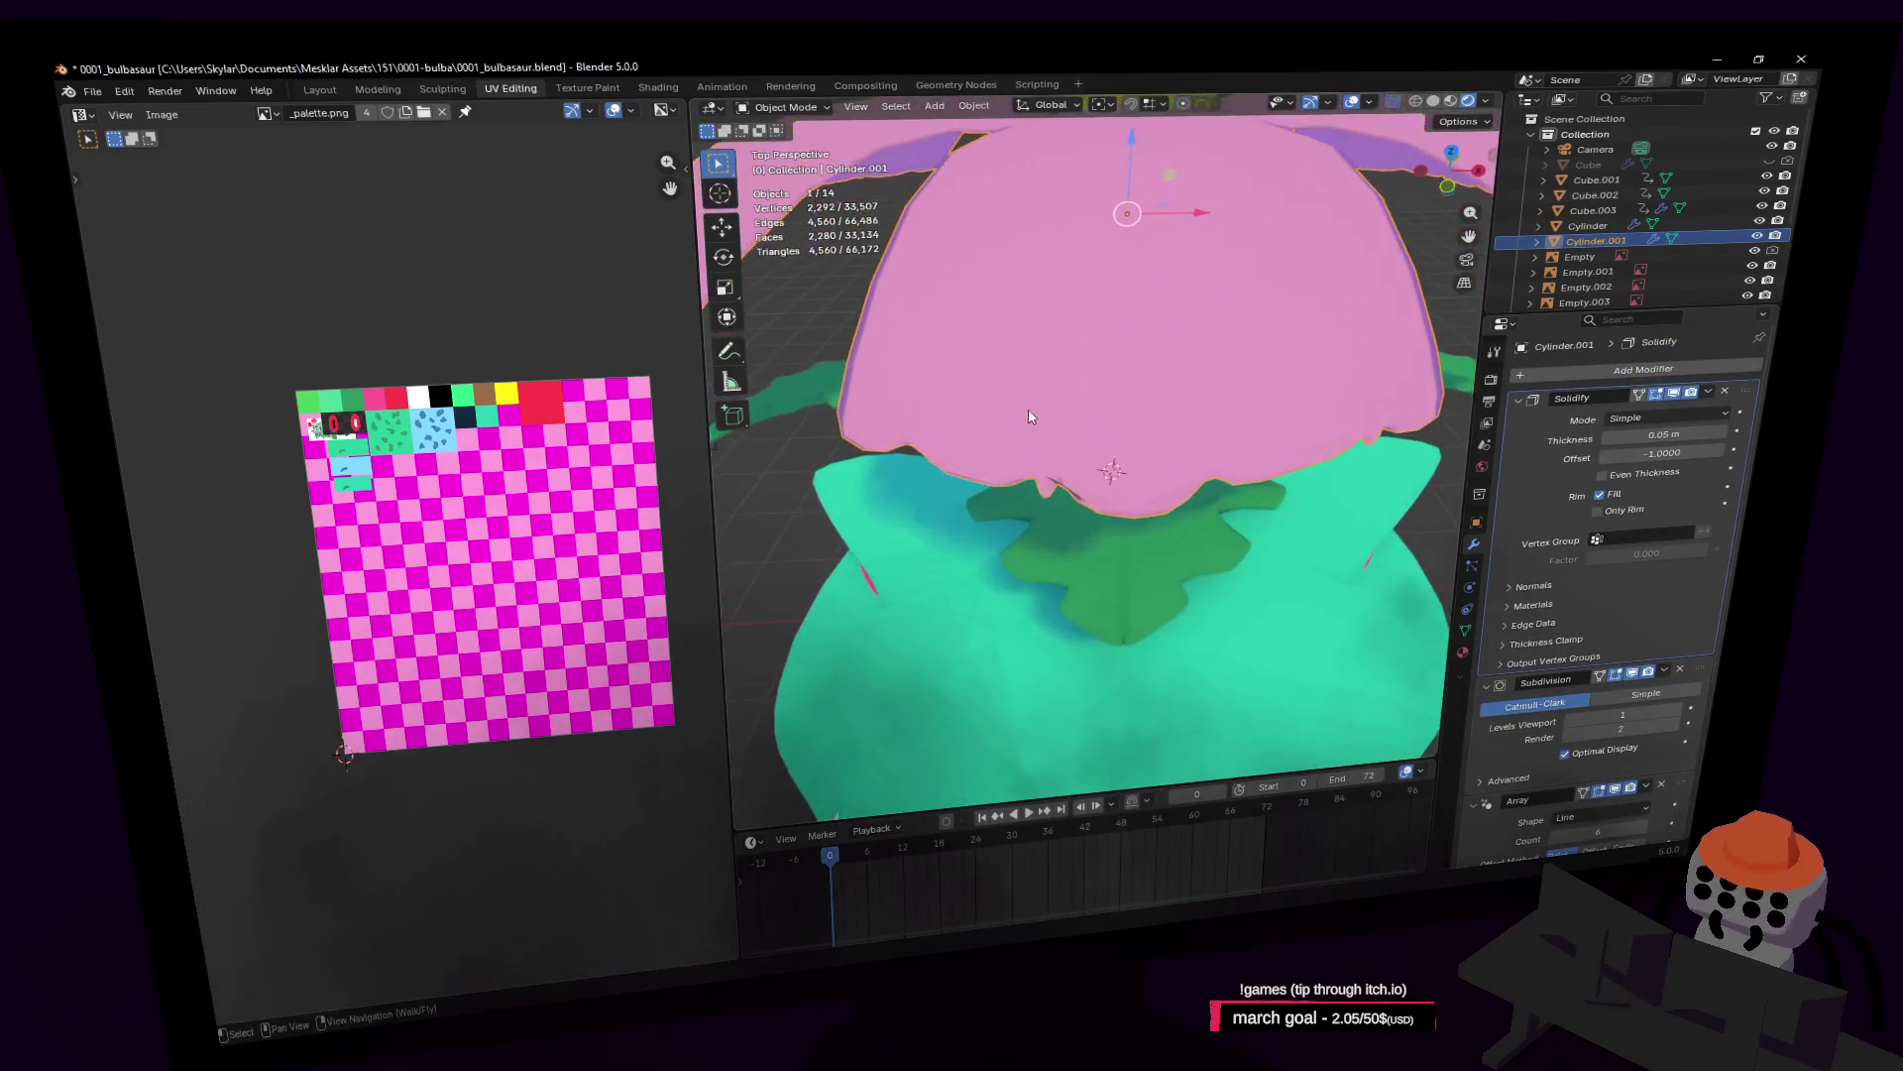
pyautogui.press('Tab')
pyautogui.click(1137, 359)
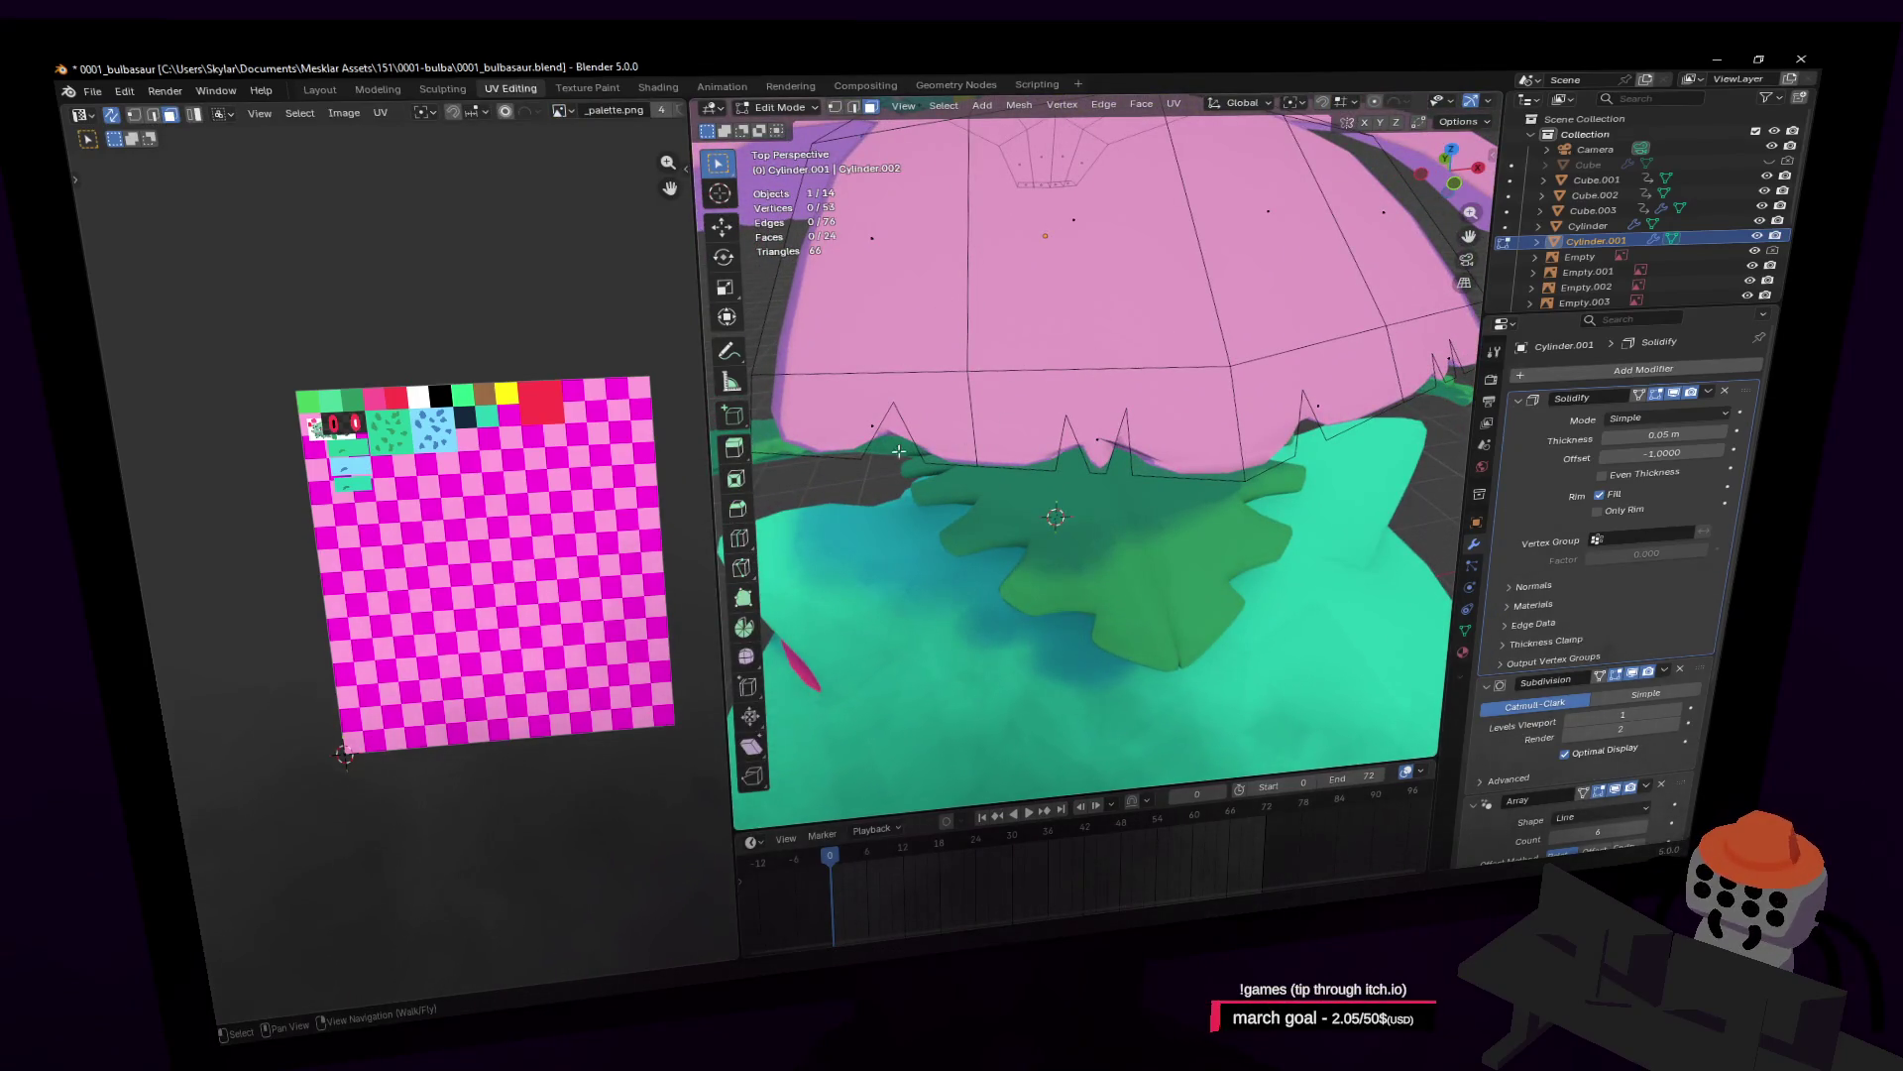
# Step: With the Knife tool, cut three new edges between vertices on the front of the petal rim
pyautogui.click(748, 572)
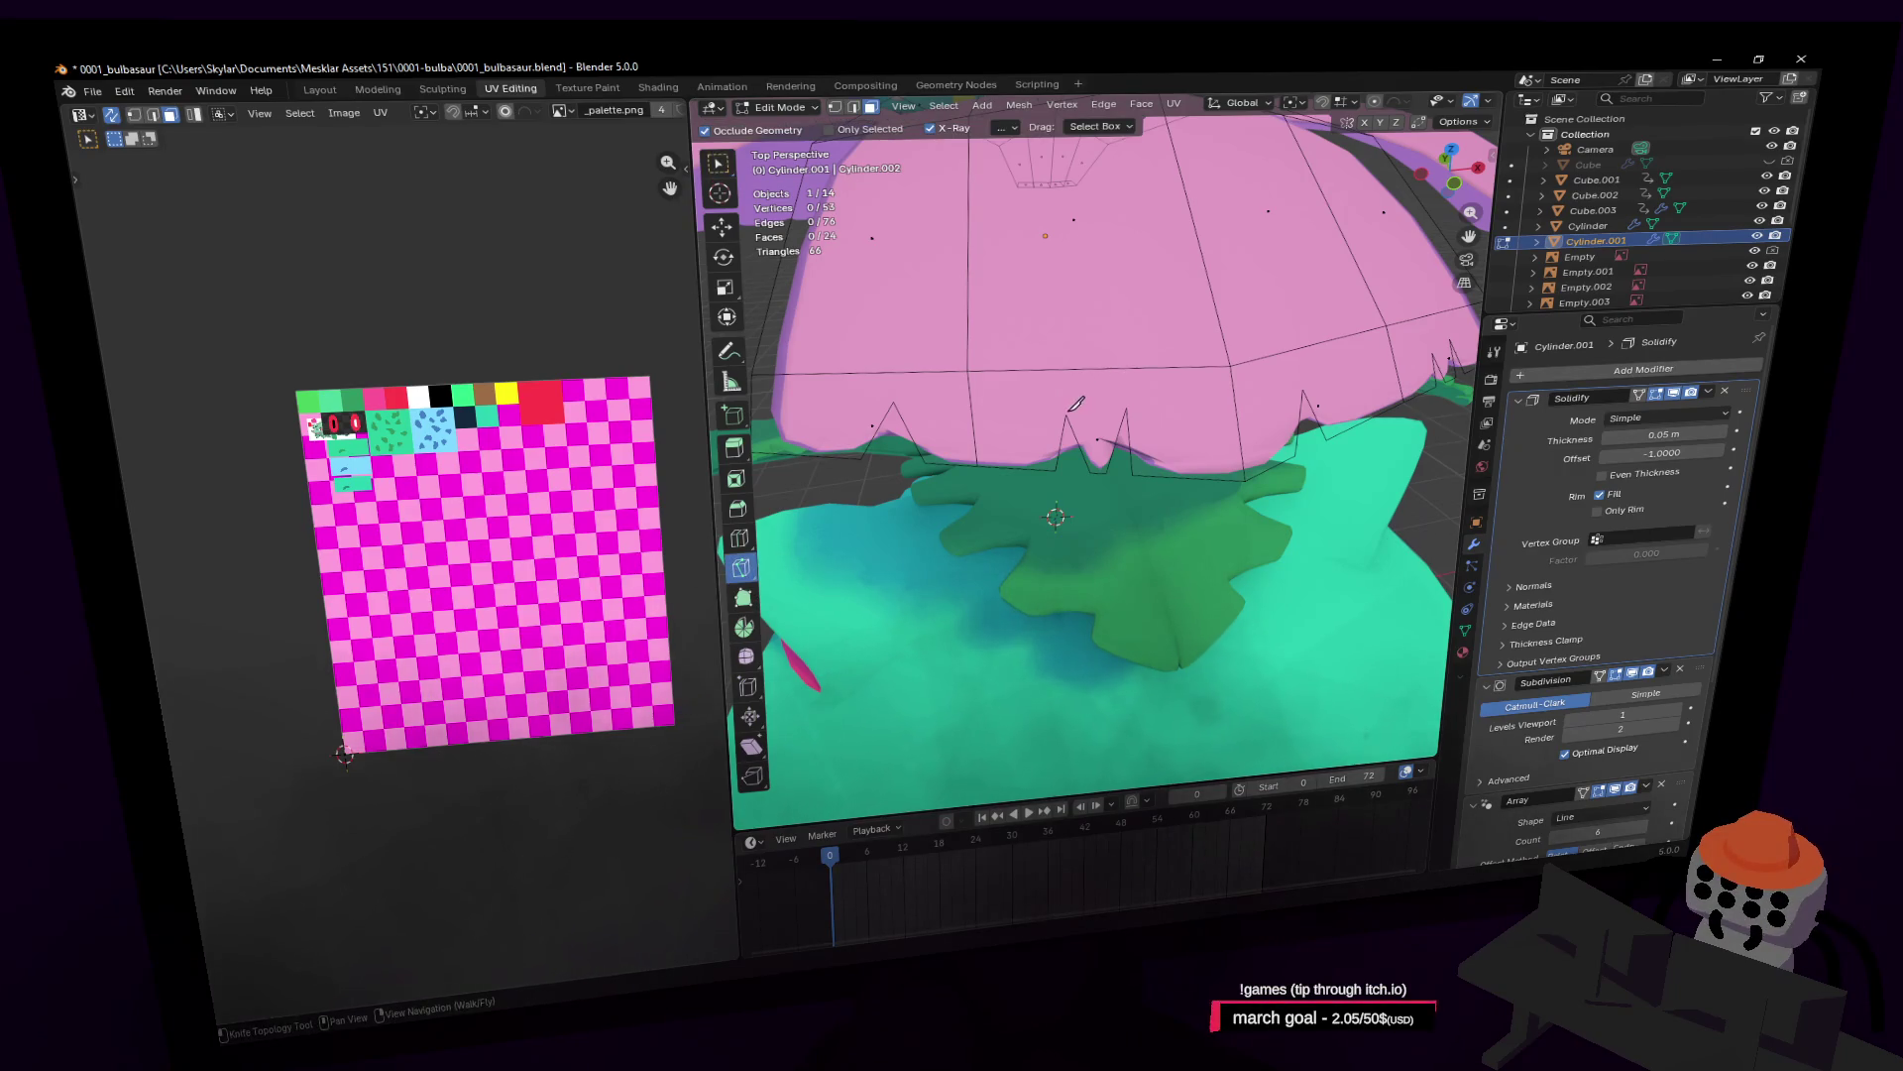
pyautogui.click(1066, 412)
pyautogui.click(972, 372)
pyautogui.press('Return')
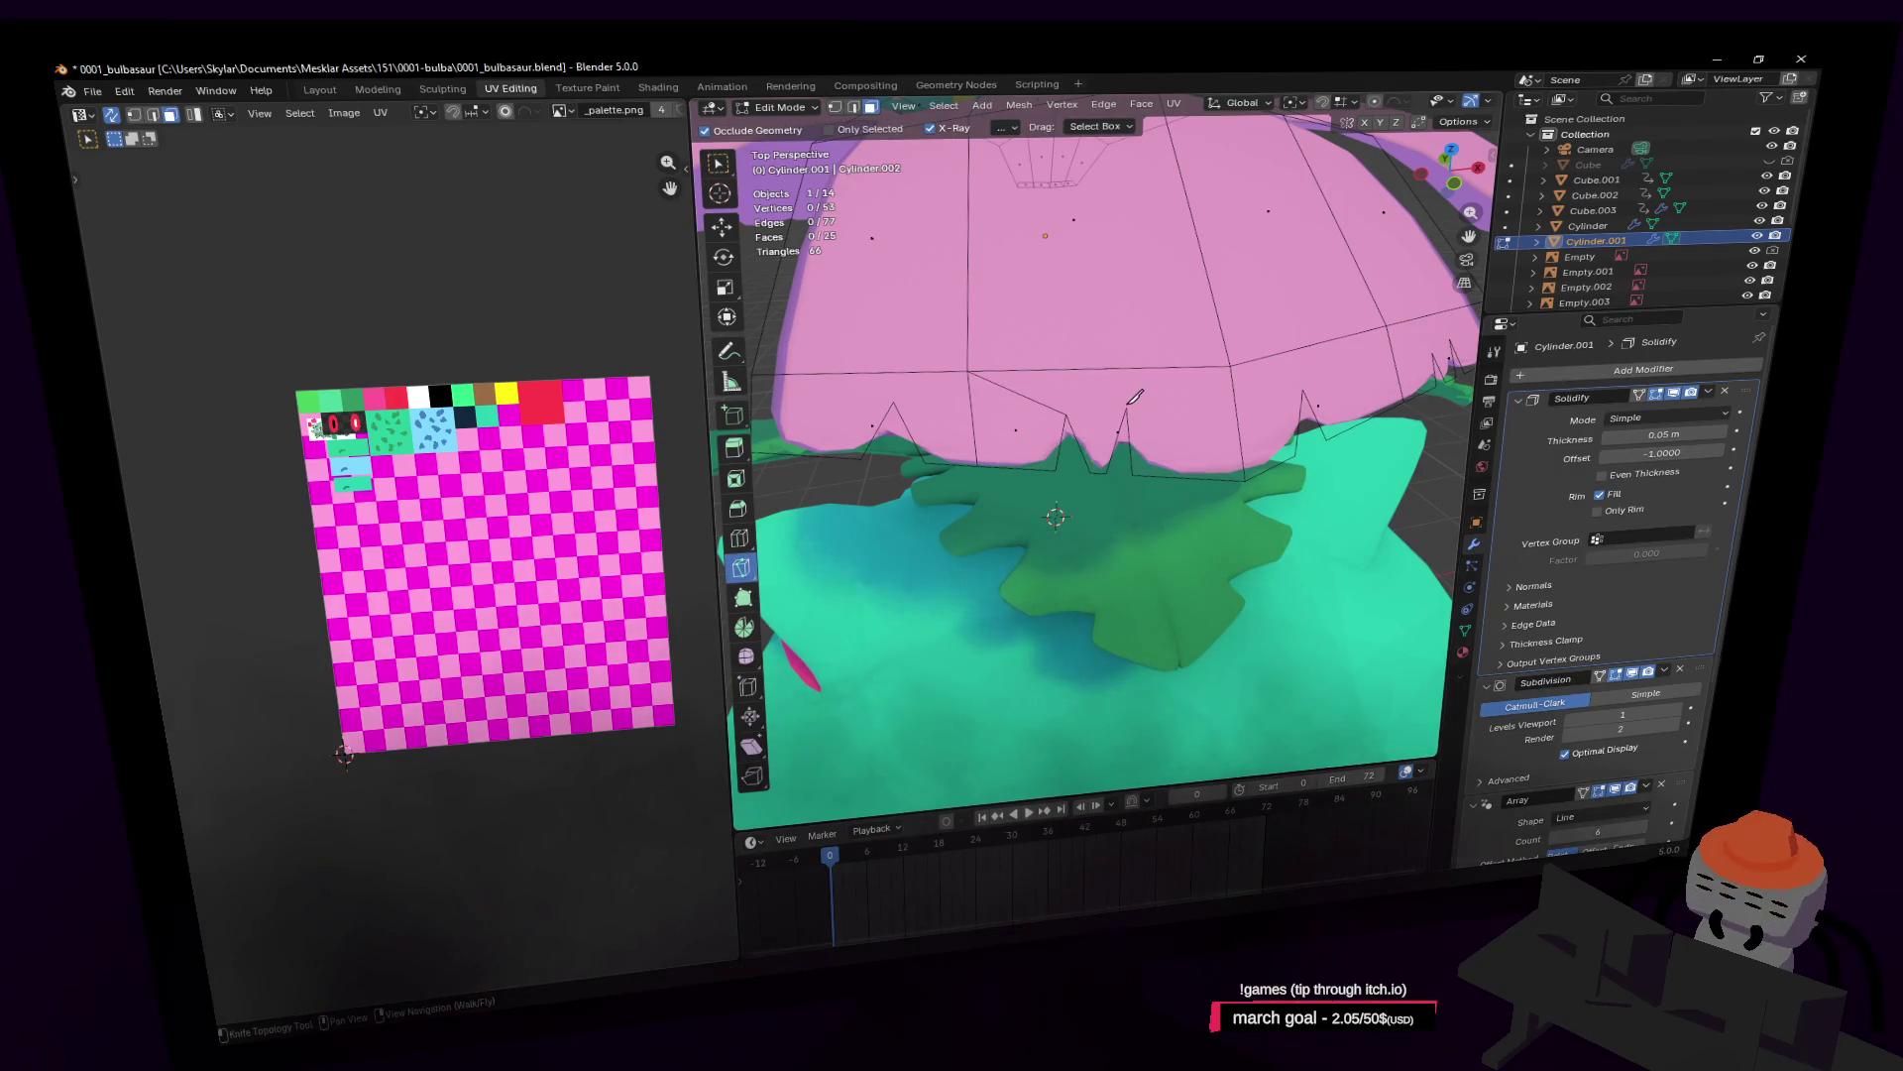
pyautogui.click(1127, 406)
pyautogui.click(1231, 365)
pyautogui.press('Return')
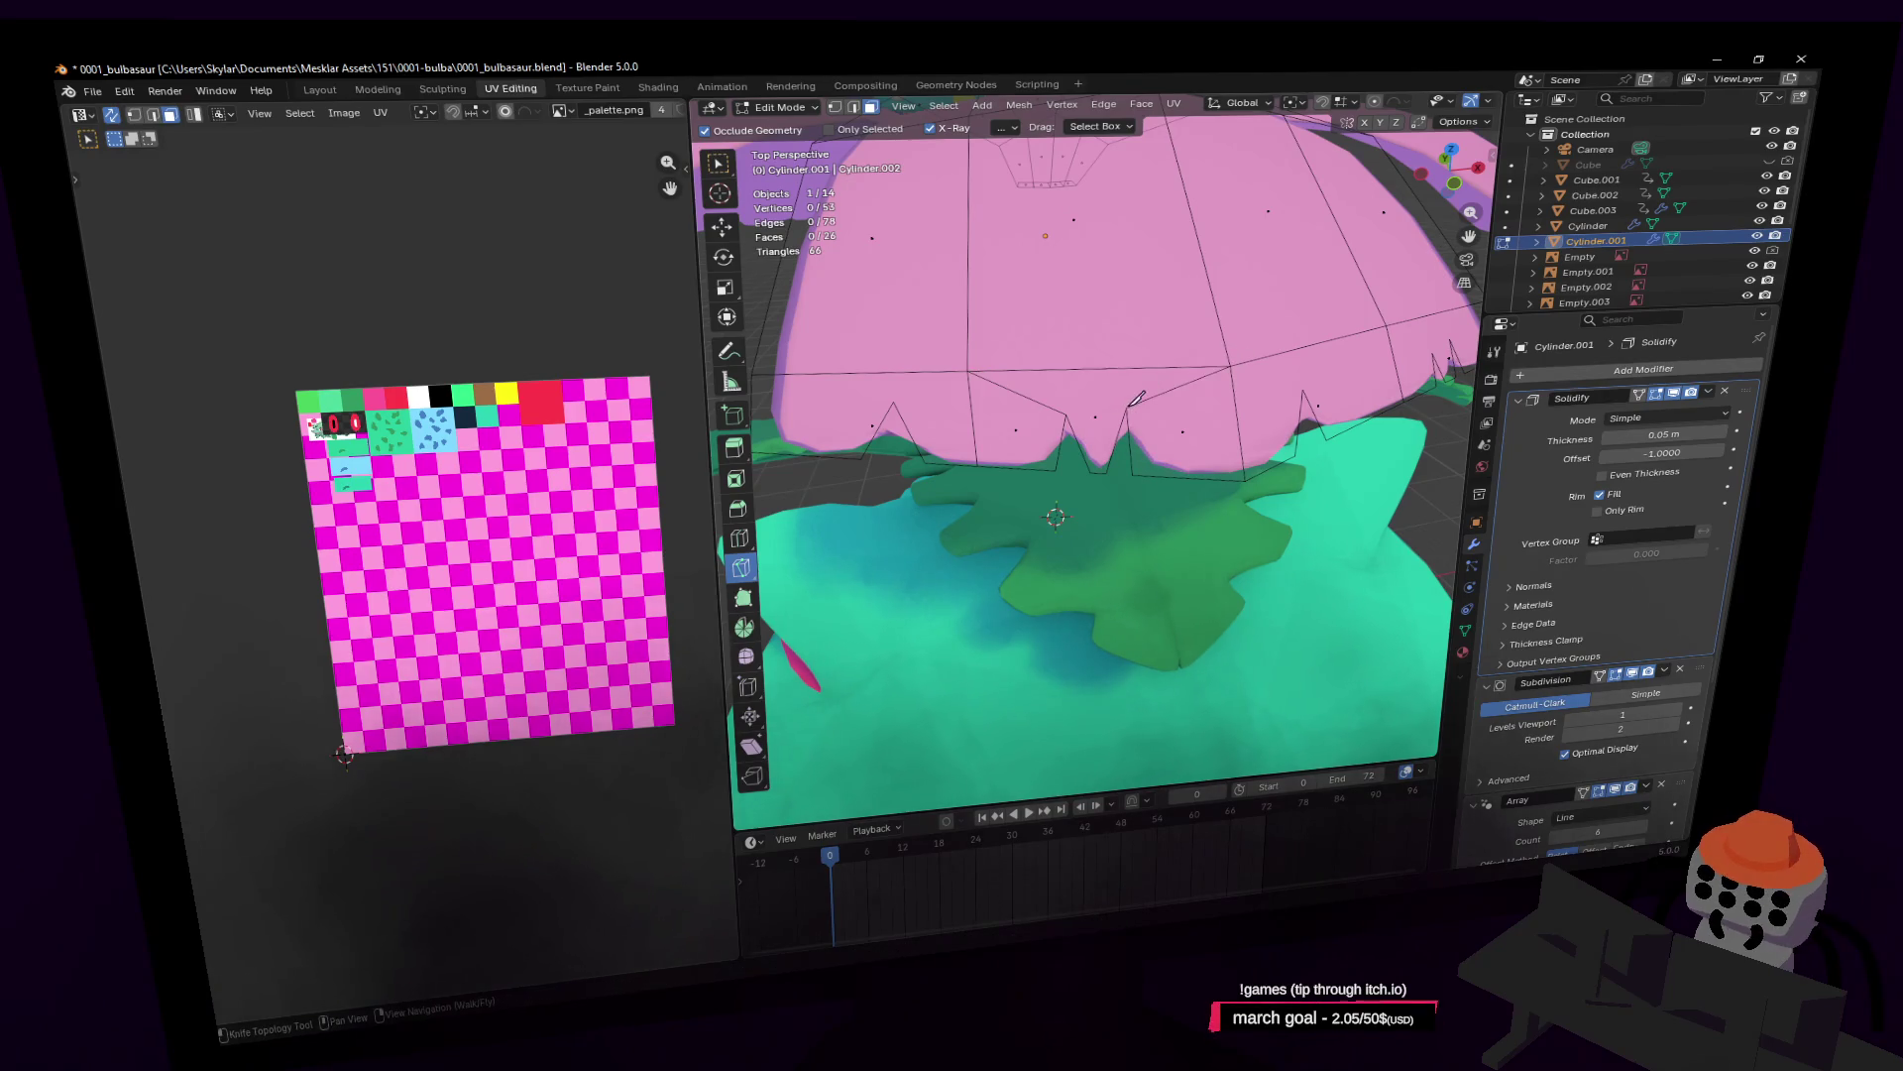
pyautogui.click(1128, 406)
pyautogui.click(1066, 413)
pyautogui.press('Return')
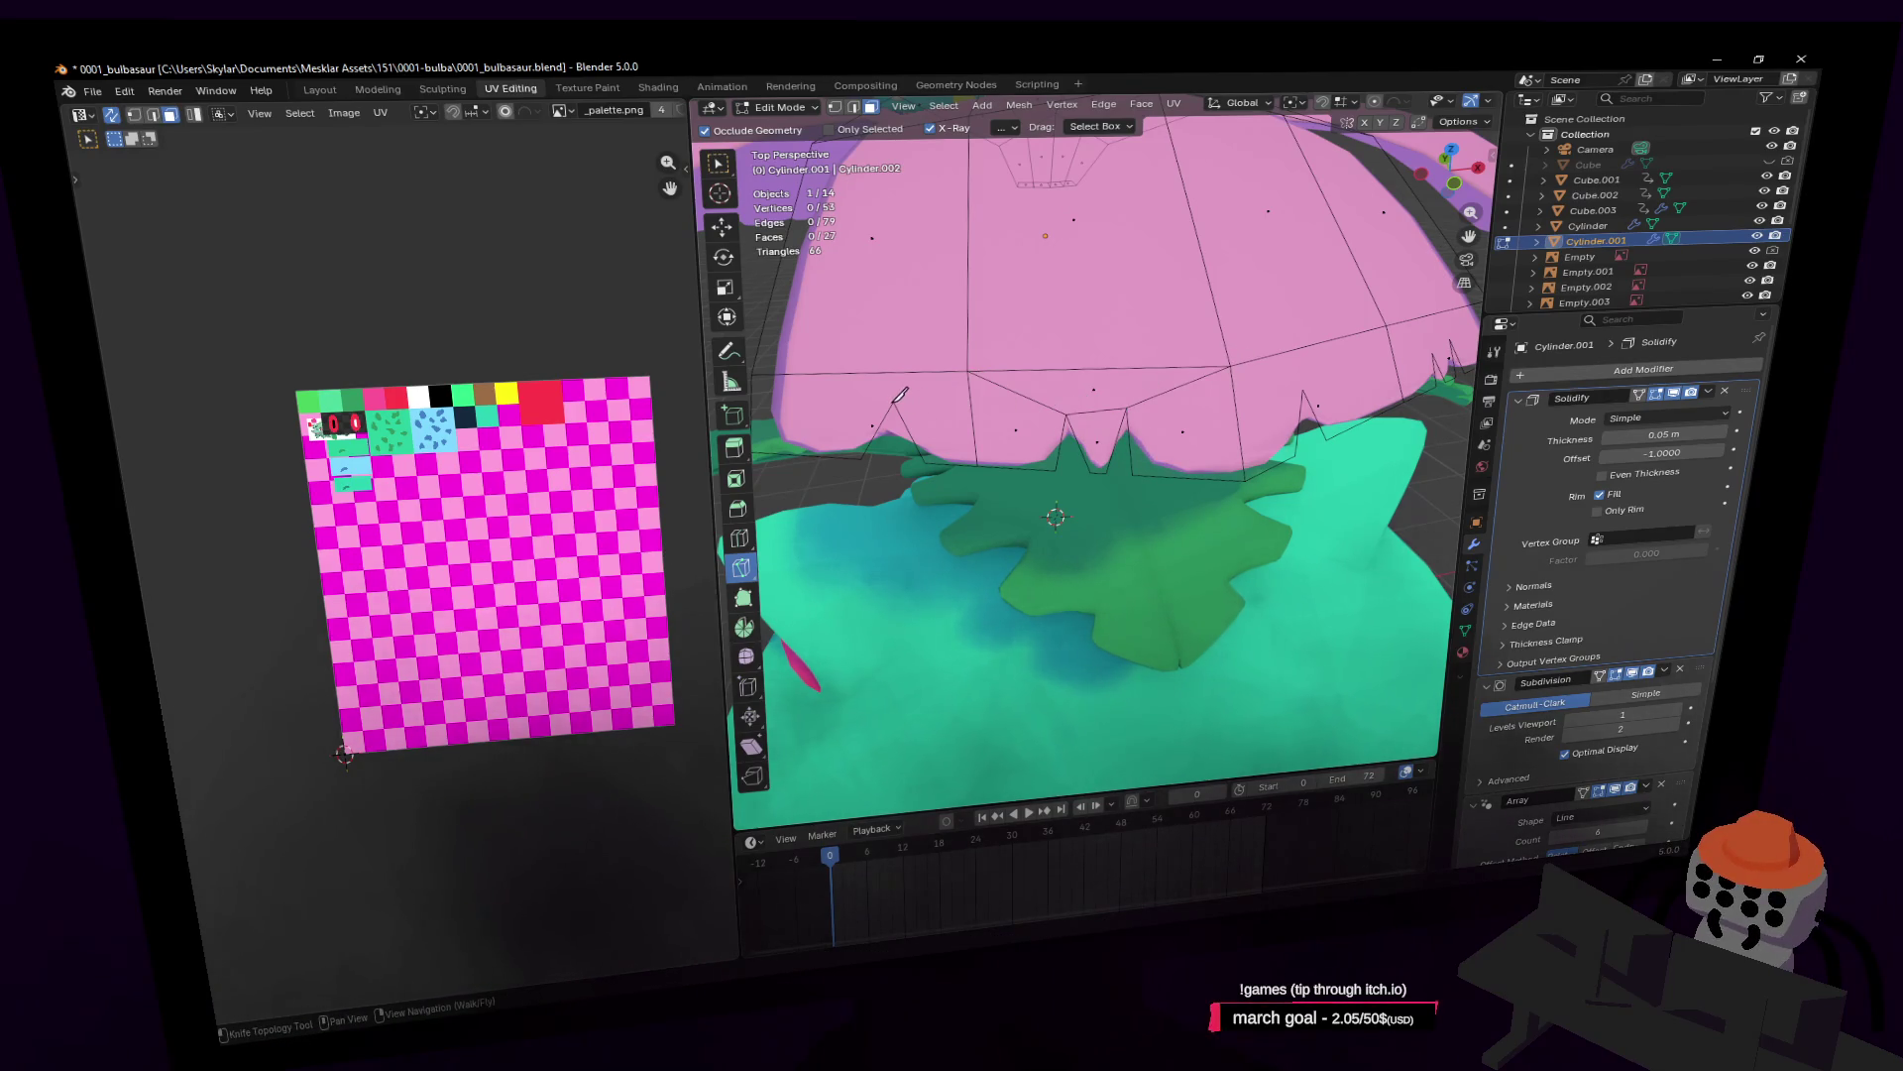
# Step: Knife further edges across the petal underside and lower edge
pyautogui.click(893, 401)
pyautogui.click(969, 371)
pyautogui.press('Return')
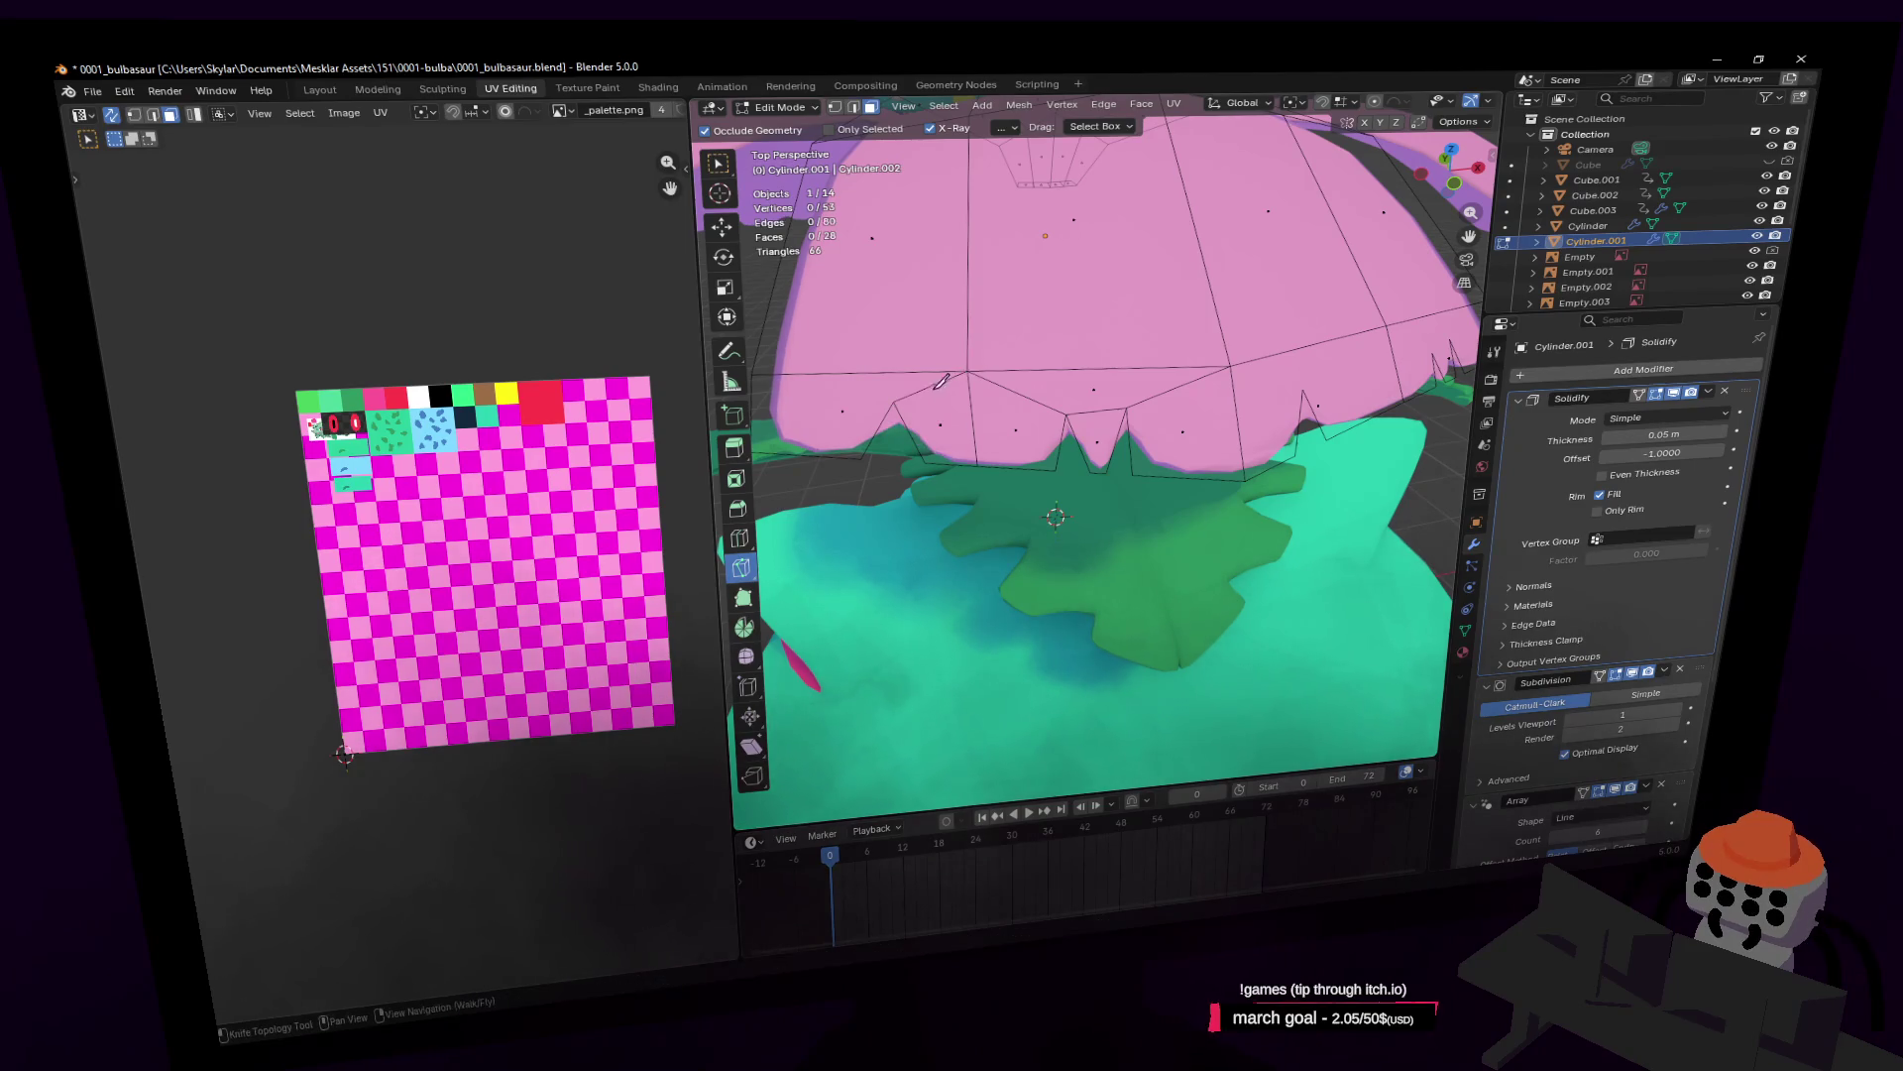
pyautogui.click(894, 401)
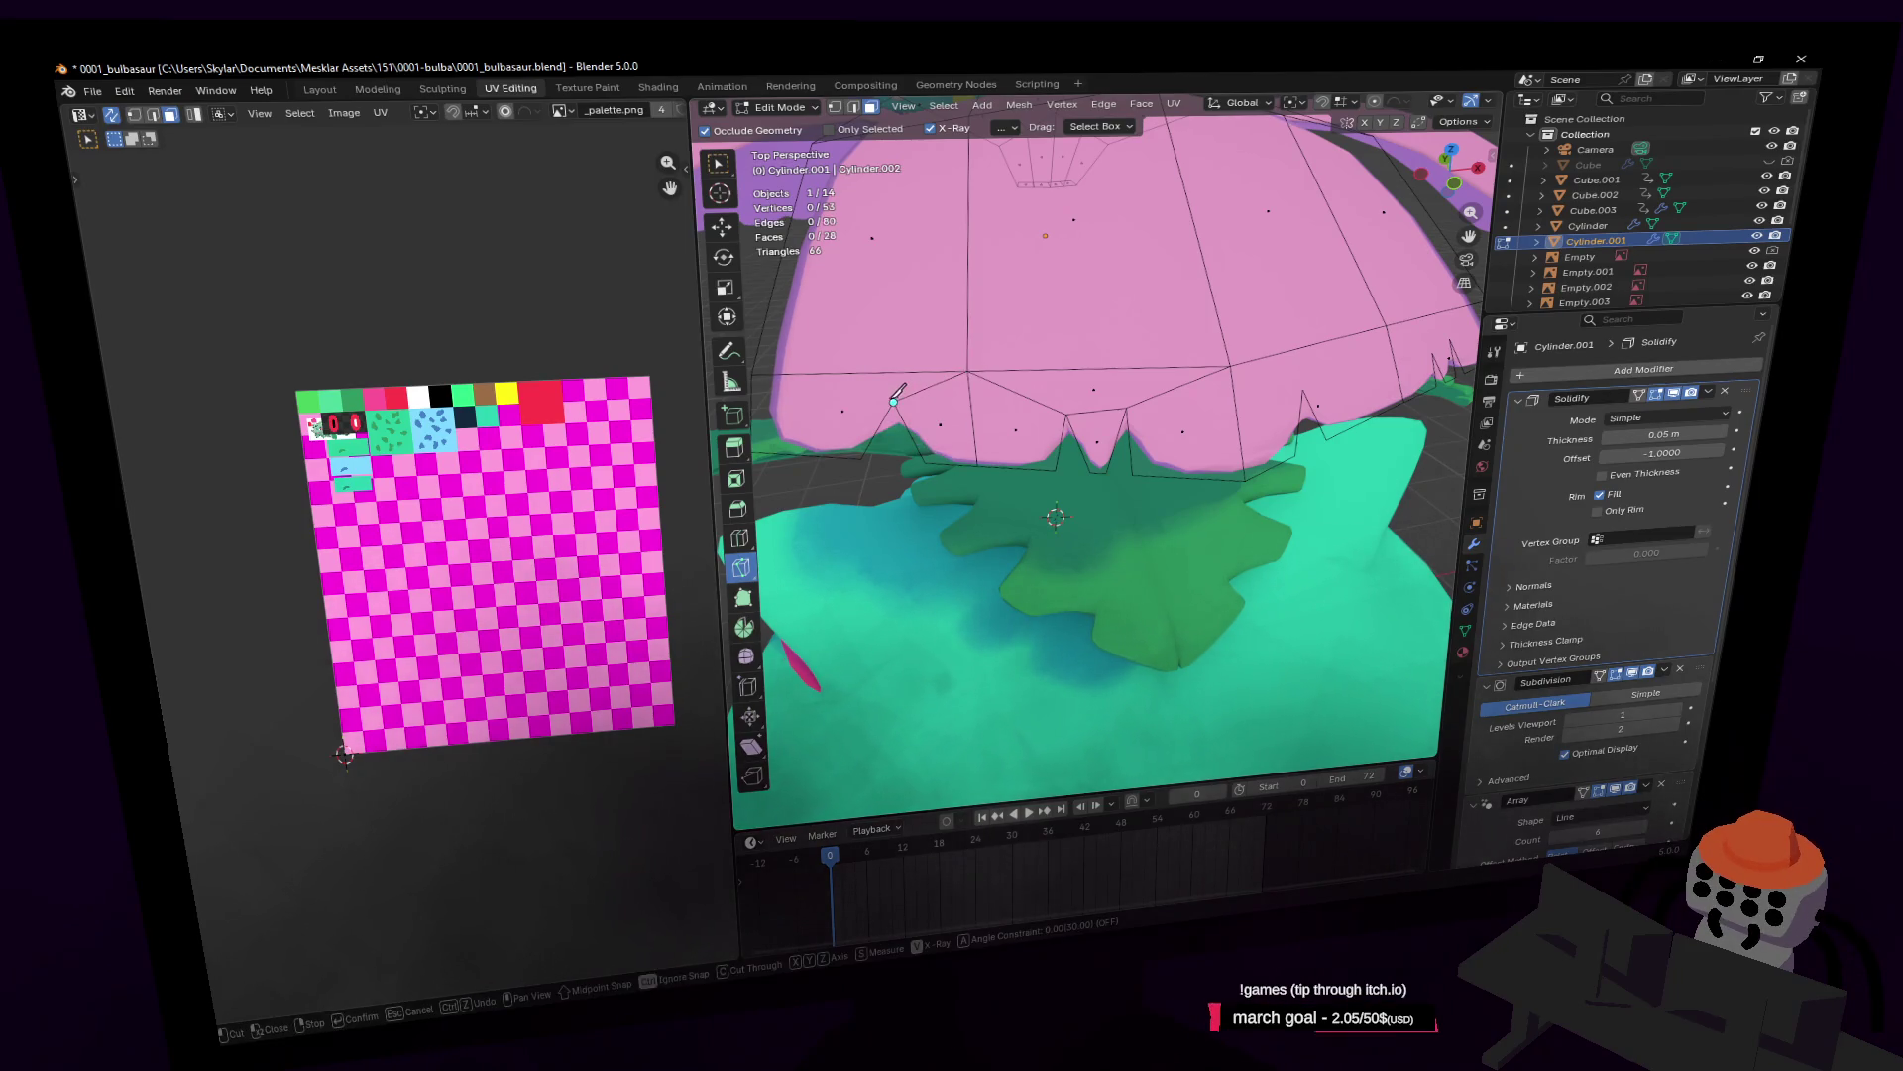
pyautogui.click(758, 373)
pyautogui.press('Return')
pyautogui.moveTo(759, 374); pyautogui.dragTo(1125, 359, button='middle')
pyautogui.click(1023, 436)
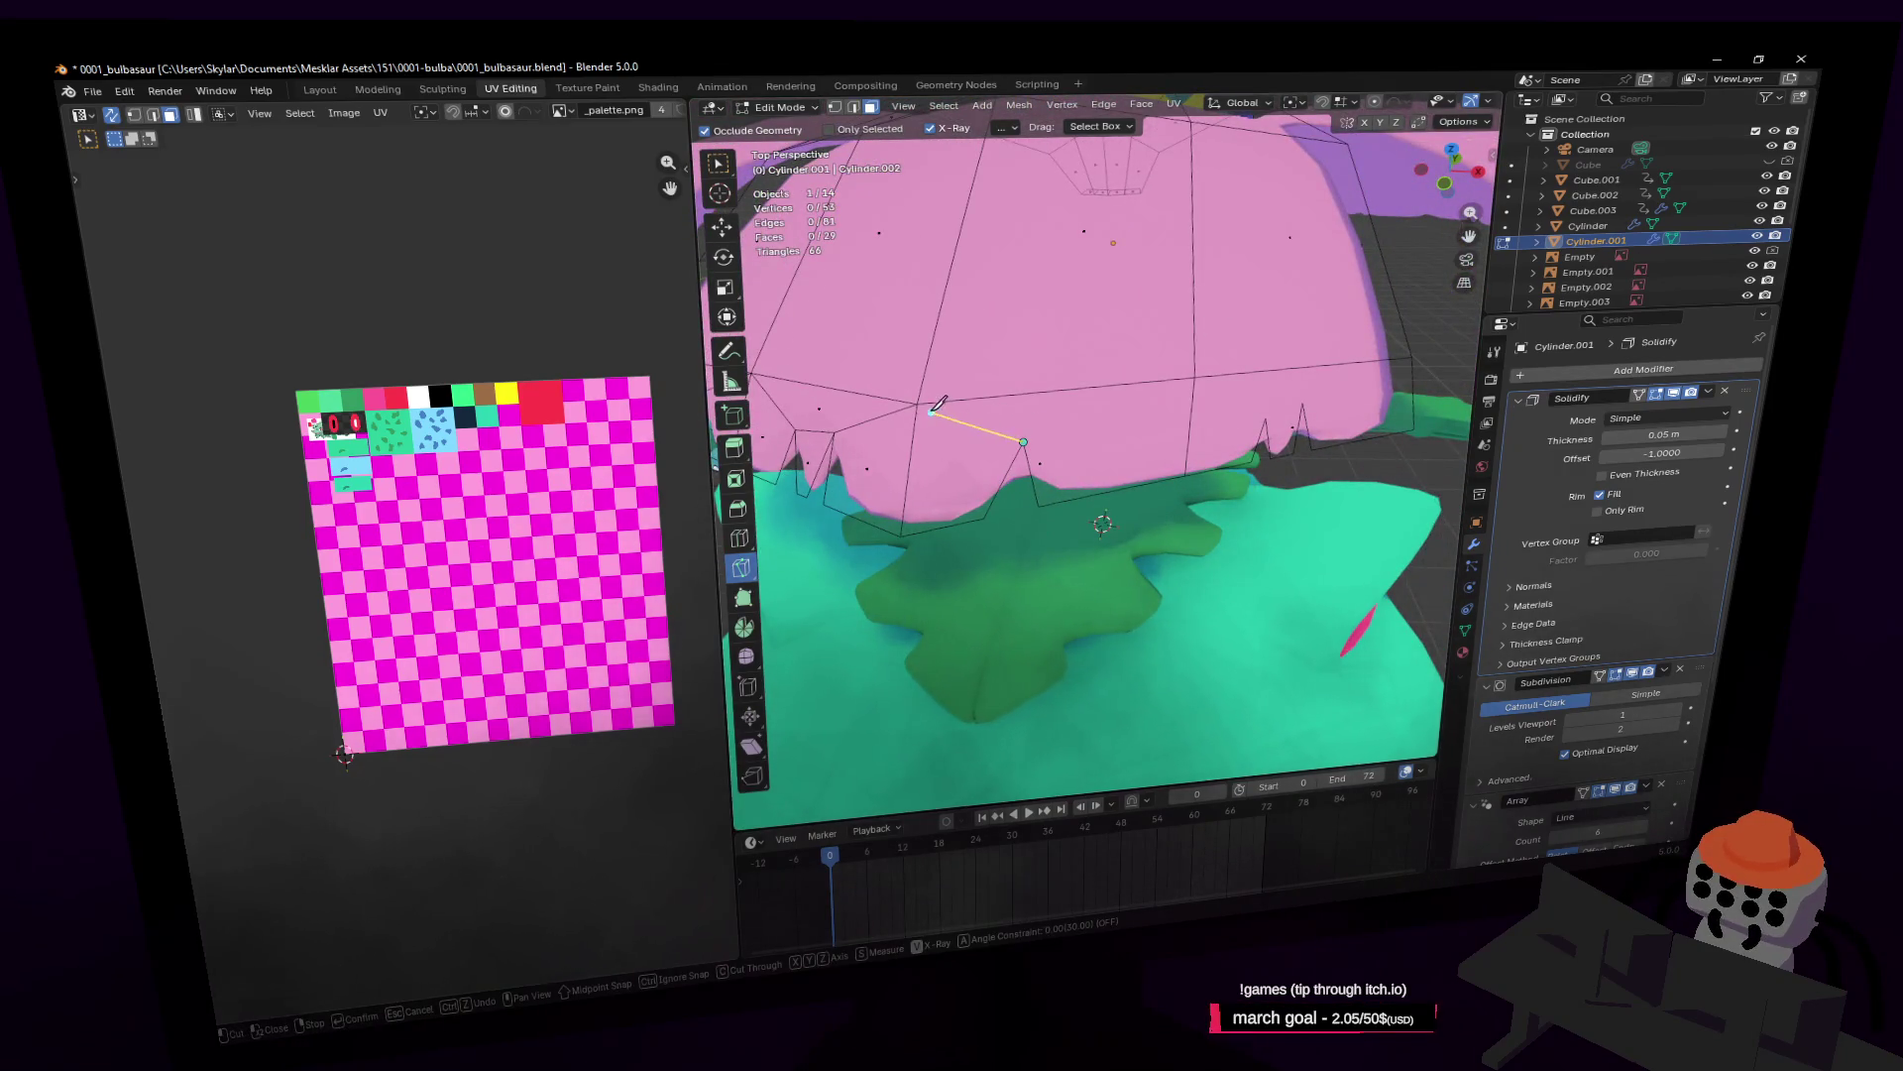
pyautogui.click(919, 402)
pyautogui.press('Return')
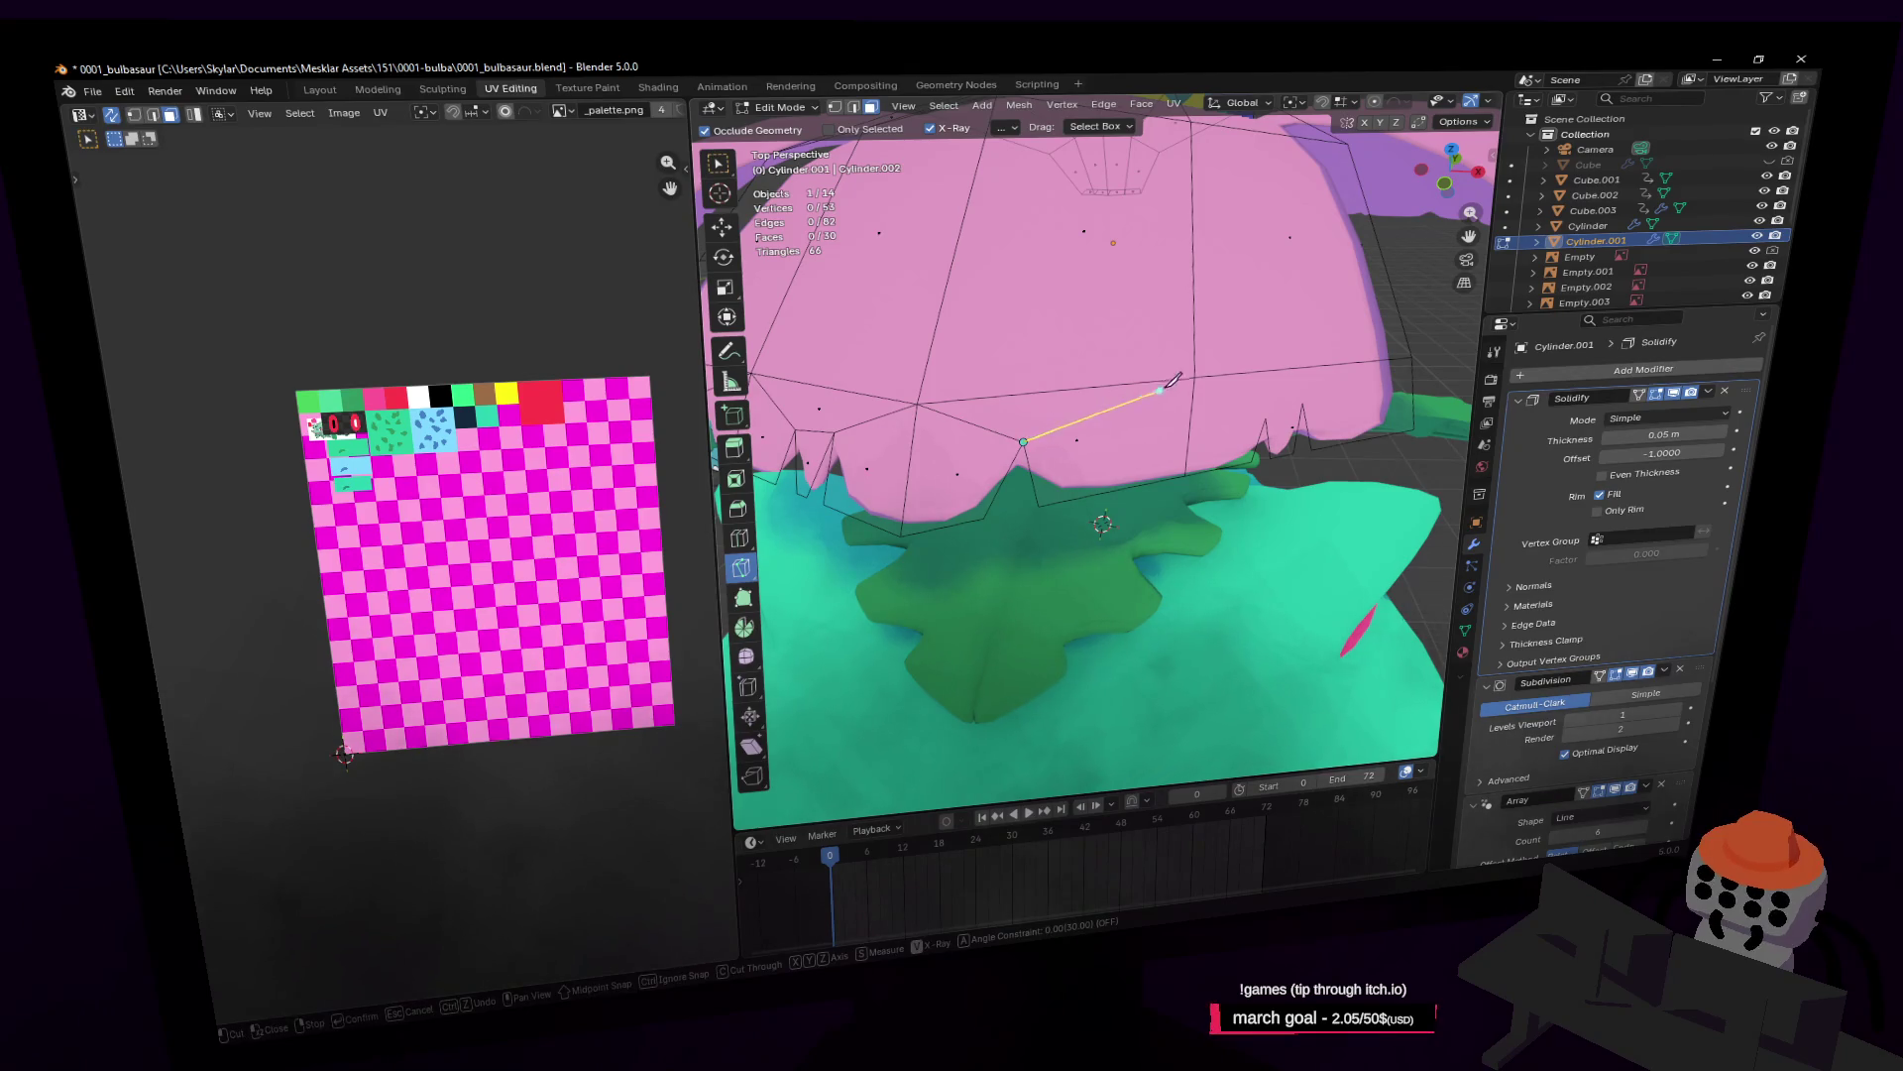
pyautogui.click(1200, 375)
pyautogui.press('Return')
# Step: Cut the final notches into the right side of the petal rim
pyautogui.moveTo(1200, 375); pyautogui.dragTo(1292, 367, button='middle')
pyautogui.click(1158, 431)
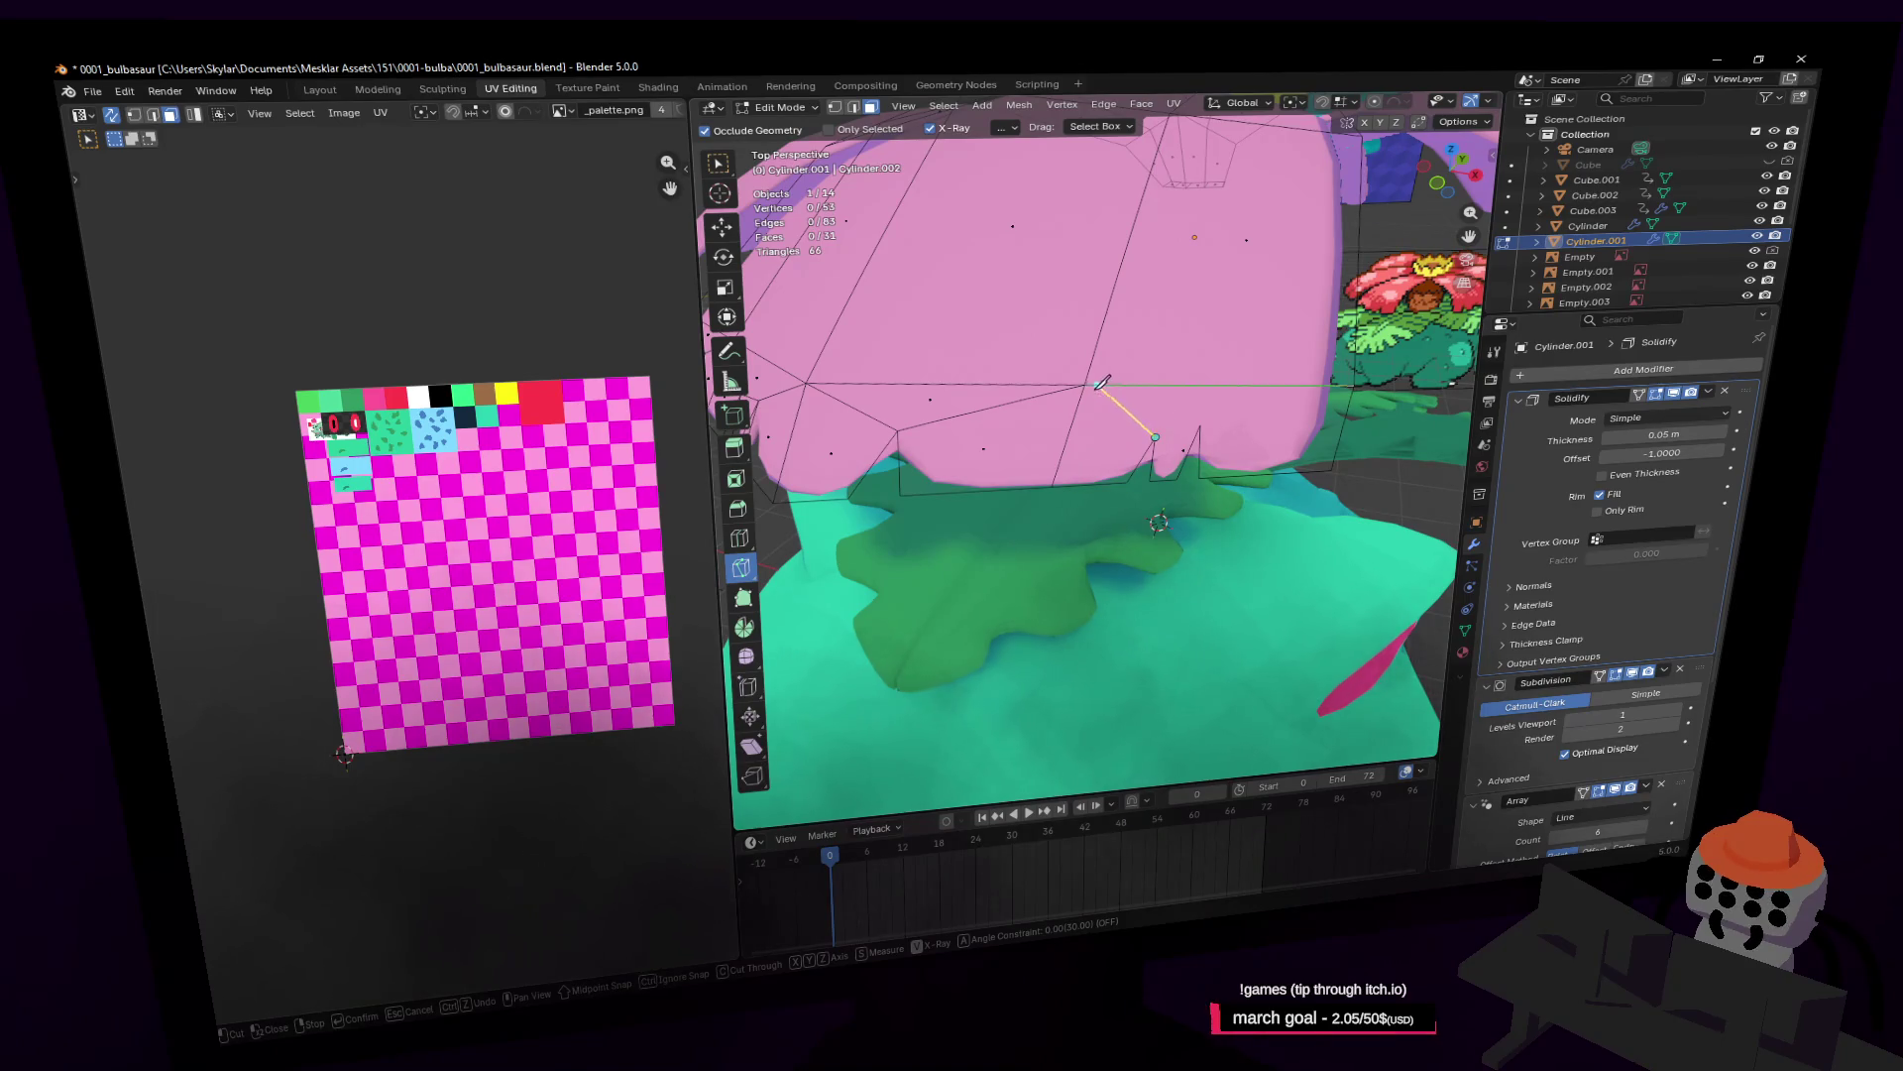
pyautogui.click(1200, 424)
pyautogui.press('Return')
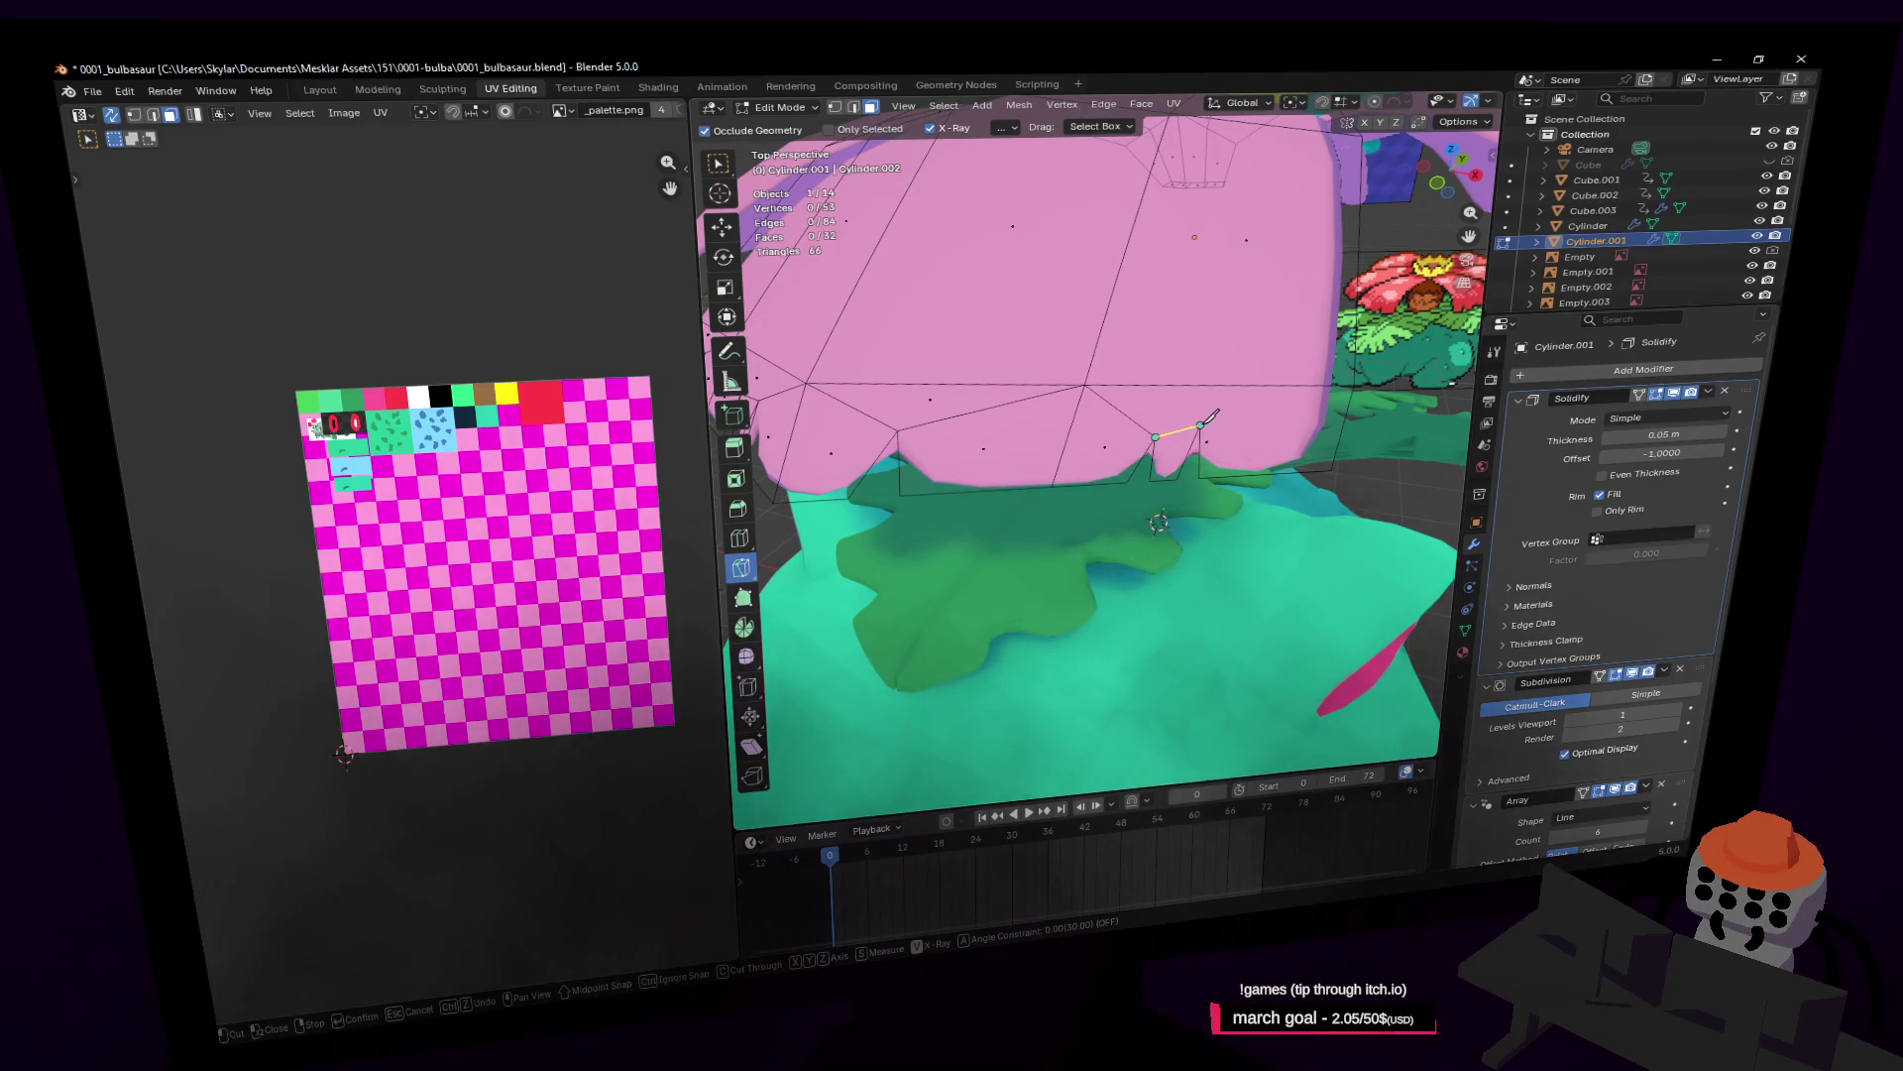
pyautogui.press('Return')
pyautogui.click(1351, 387)
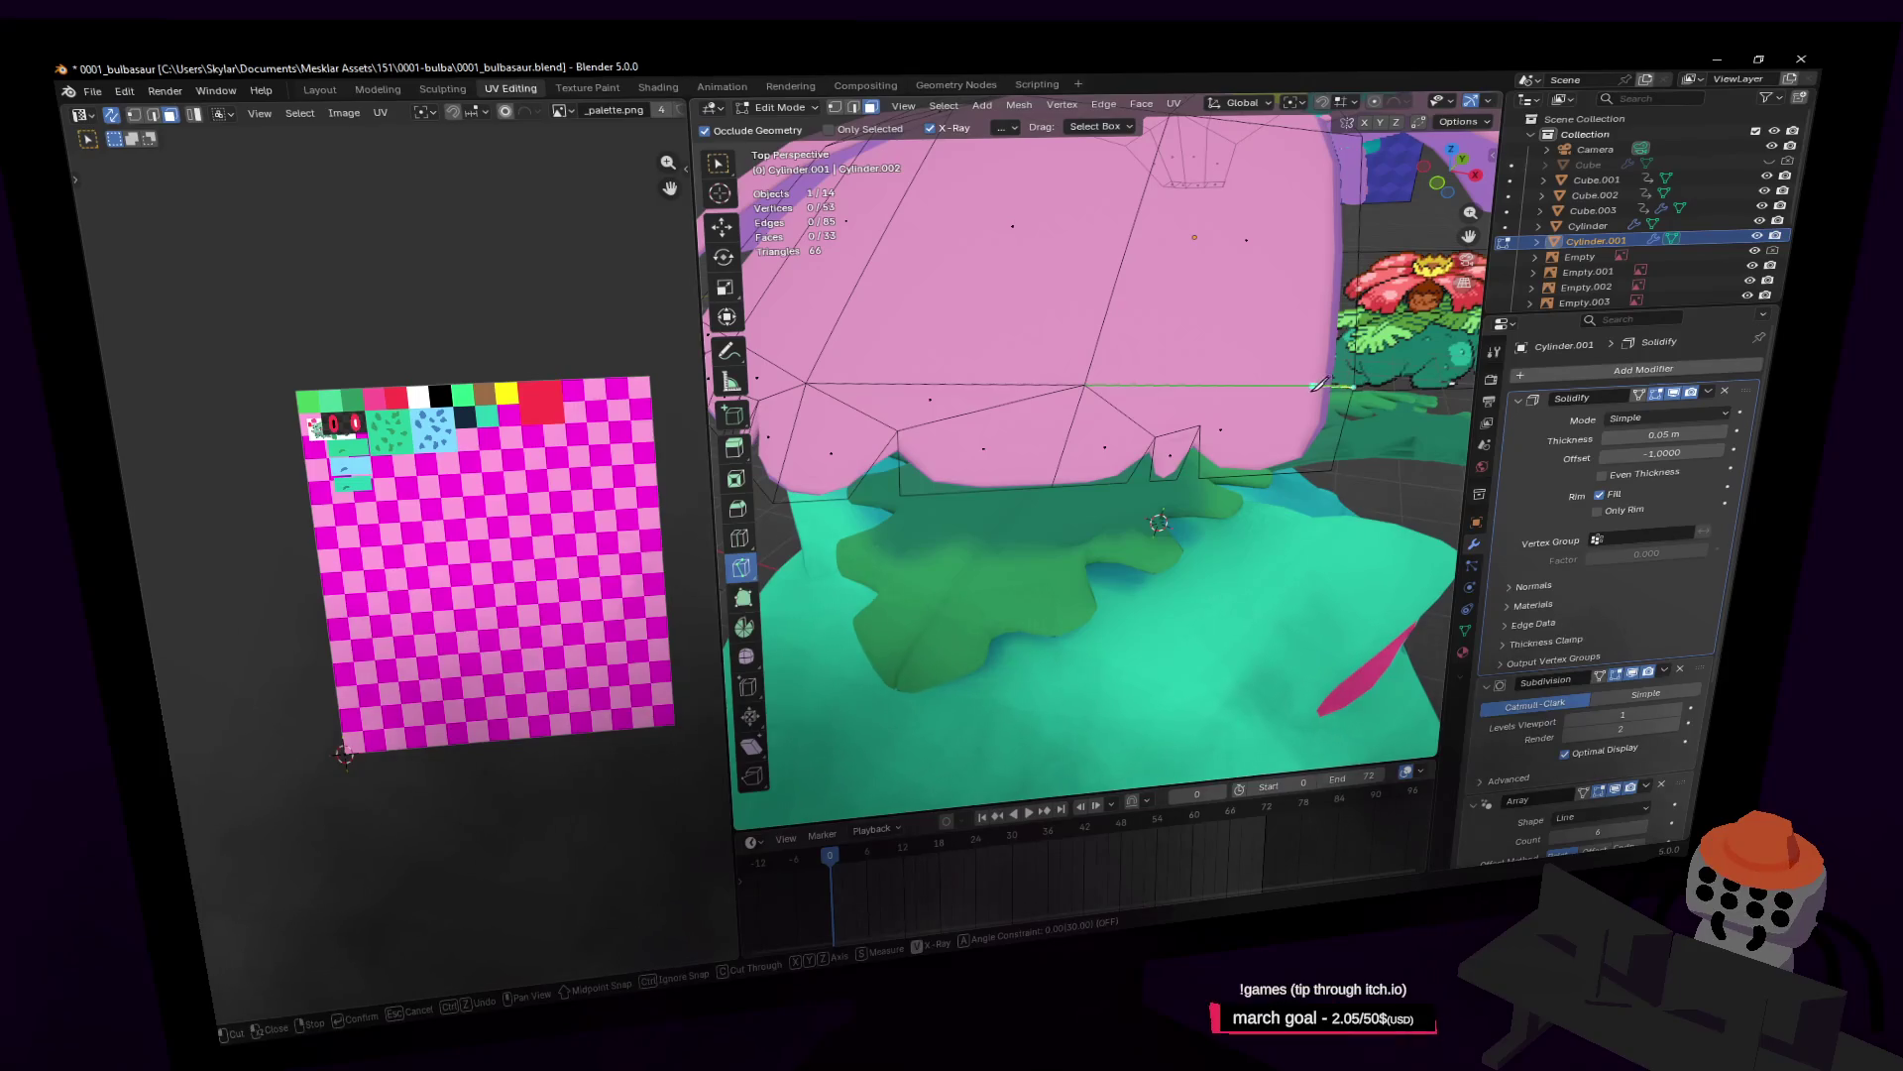
pyautogui.click(1201, 424)
pyautogui.press('Return')
pyautogui.hotkey('shift', '`')
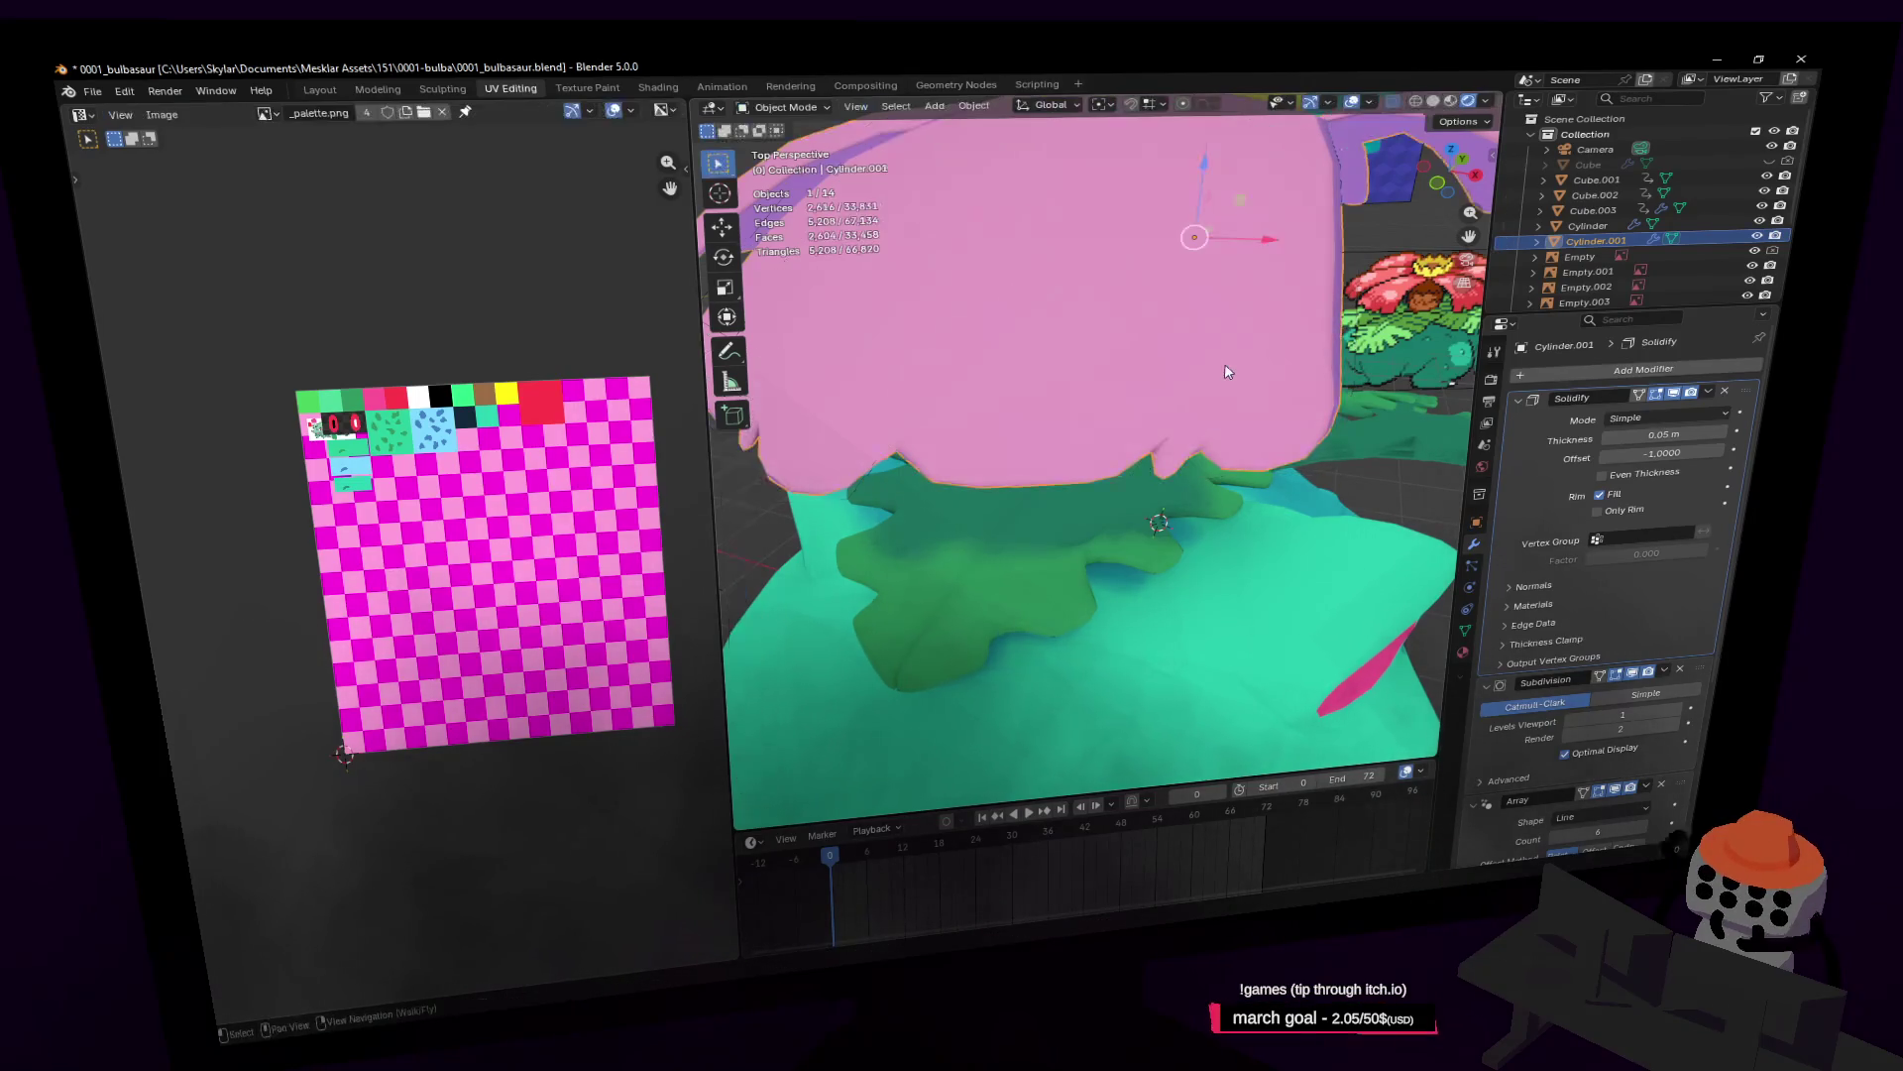
# Step: Fly around the scene to view the whole Venusaur, the reference images and the petals
pyautogui.press('Tab')
pyautogui.press('s')
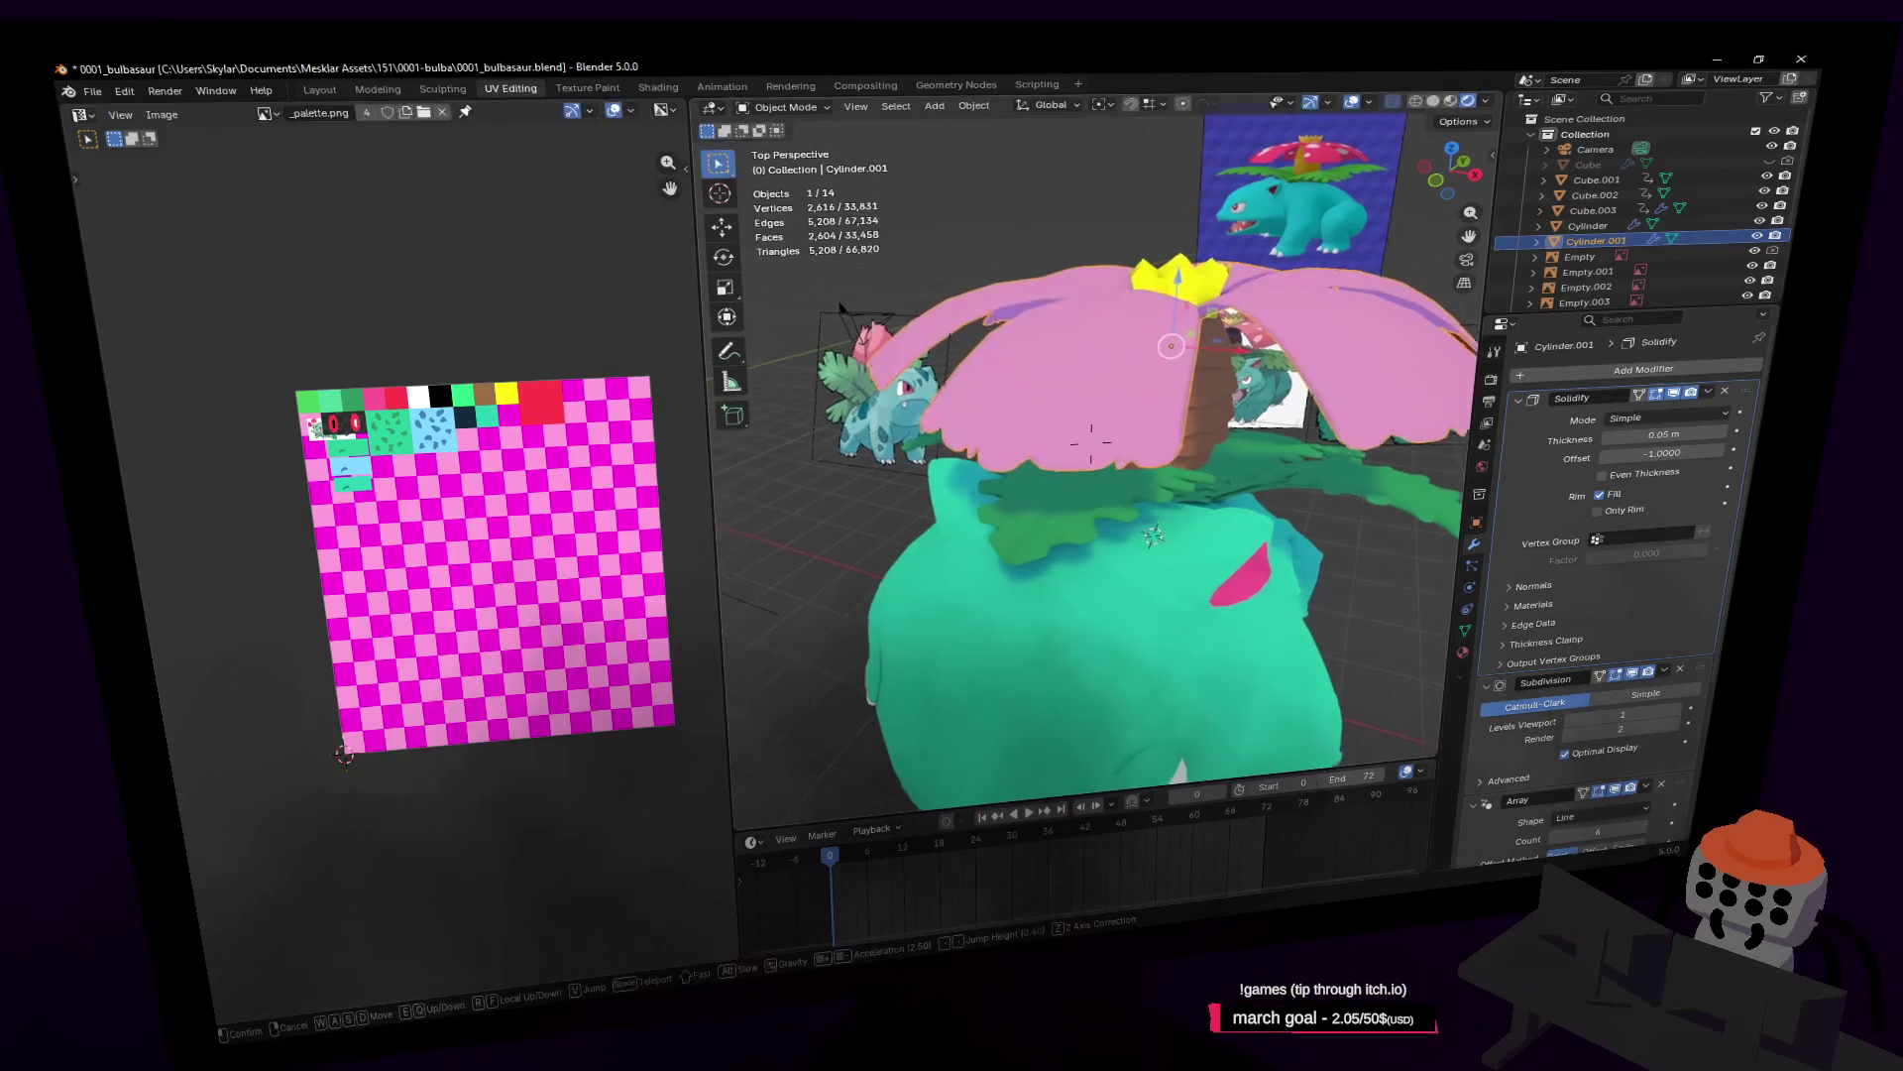
pyautogui.press('s')
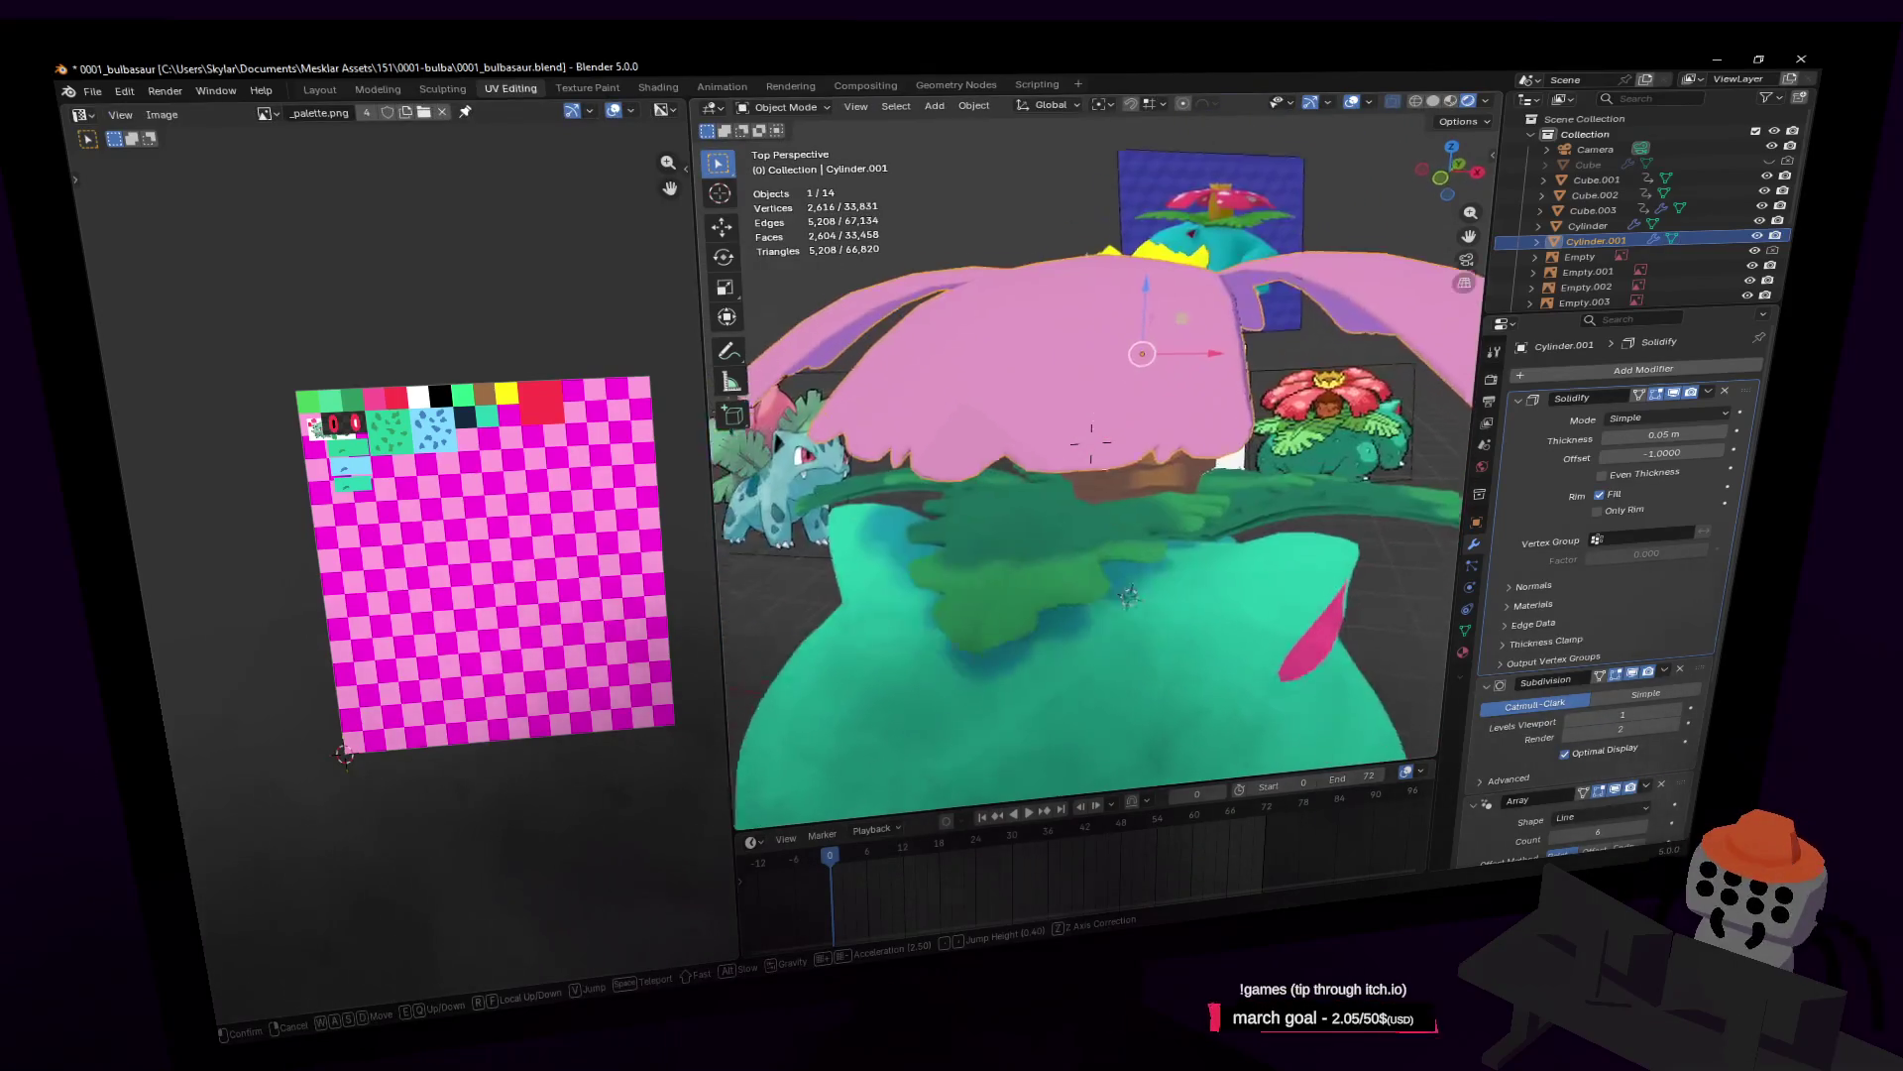
pyautogui.press('w')
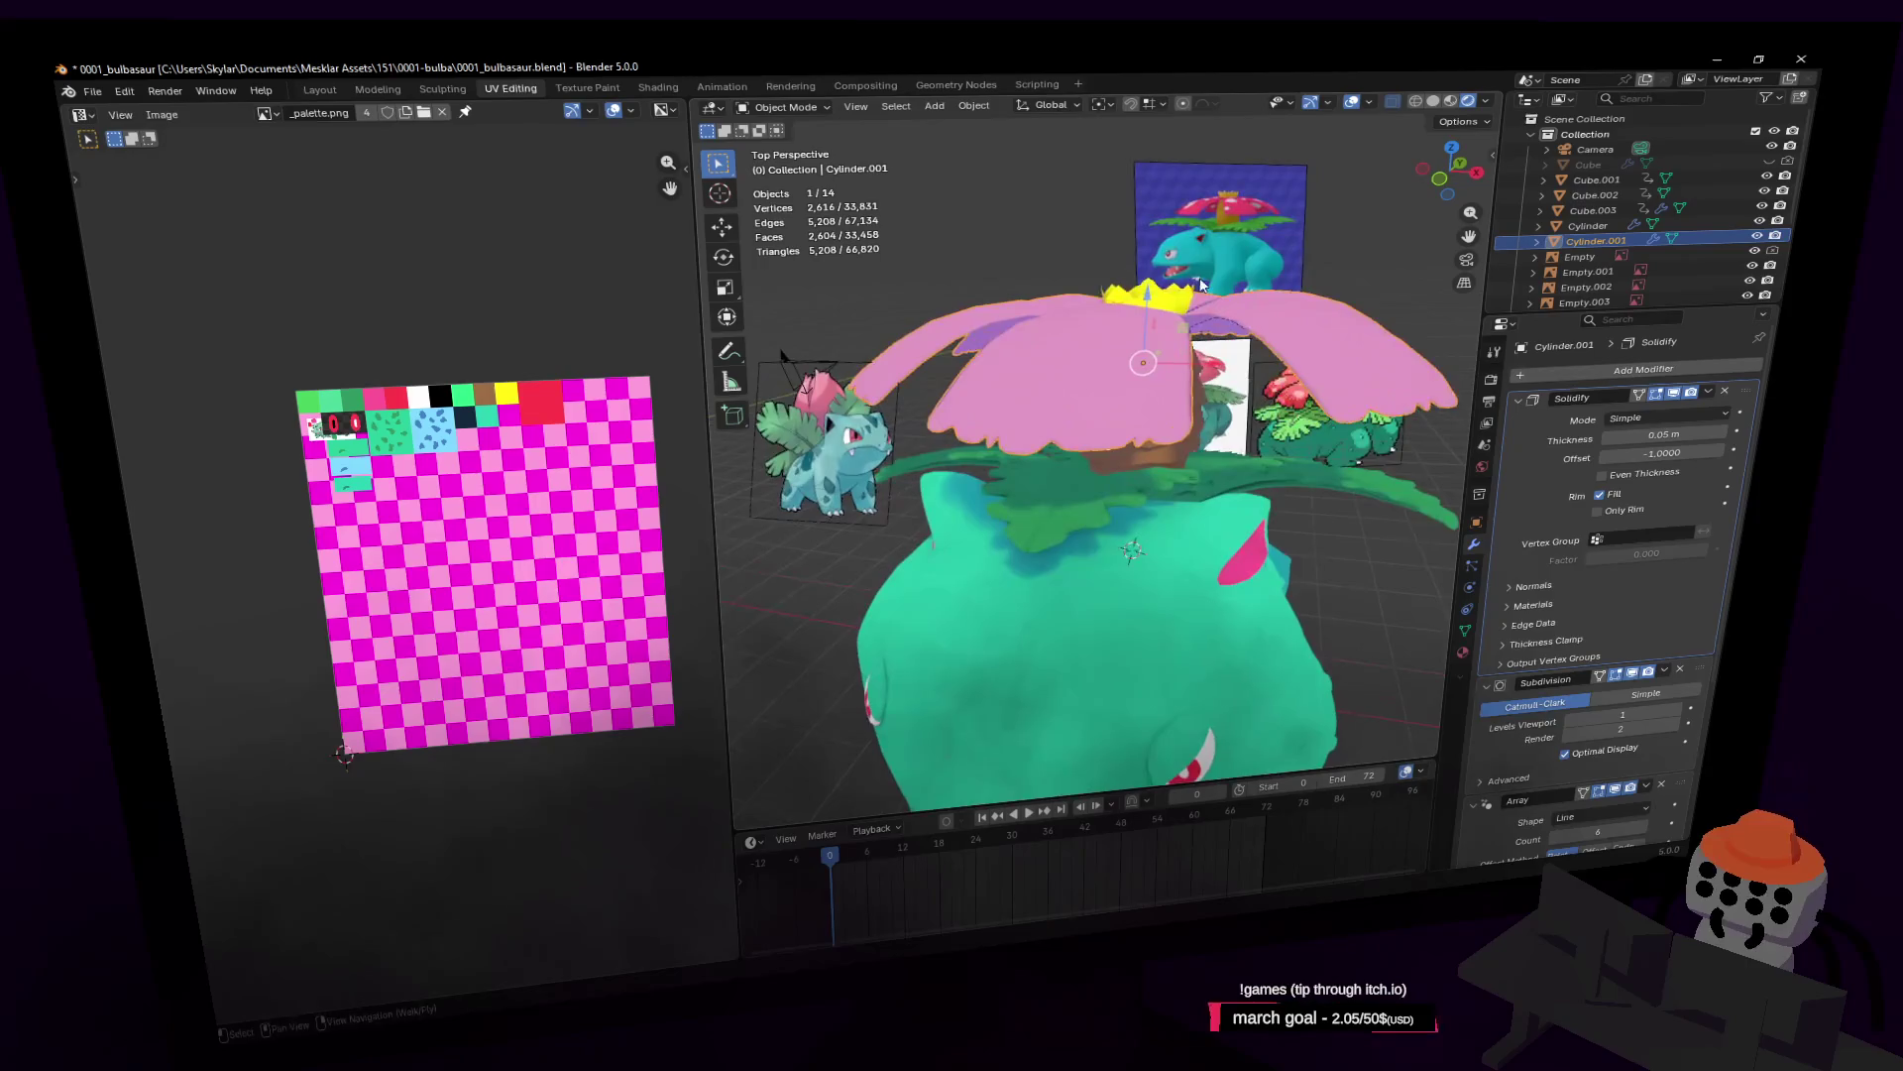
pyautogui.press('Tab')
pyautogui.press('e')
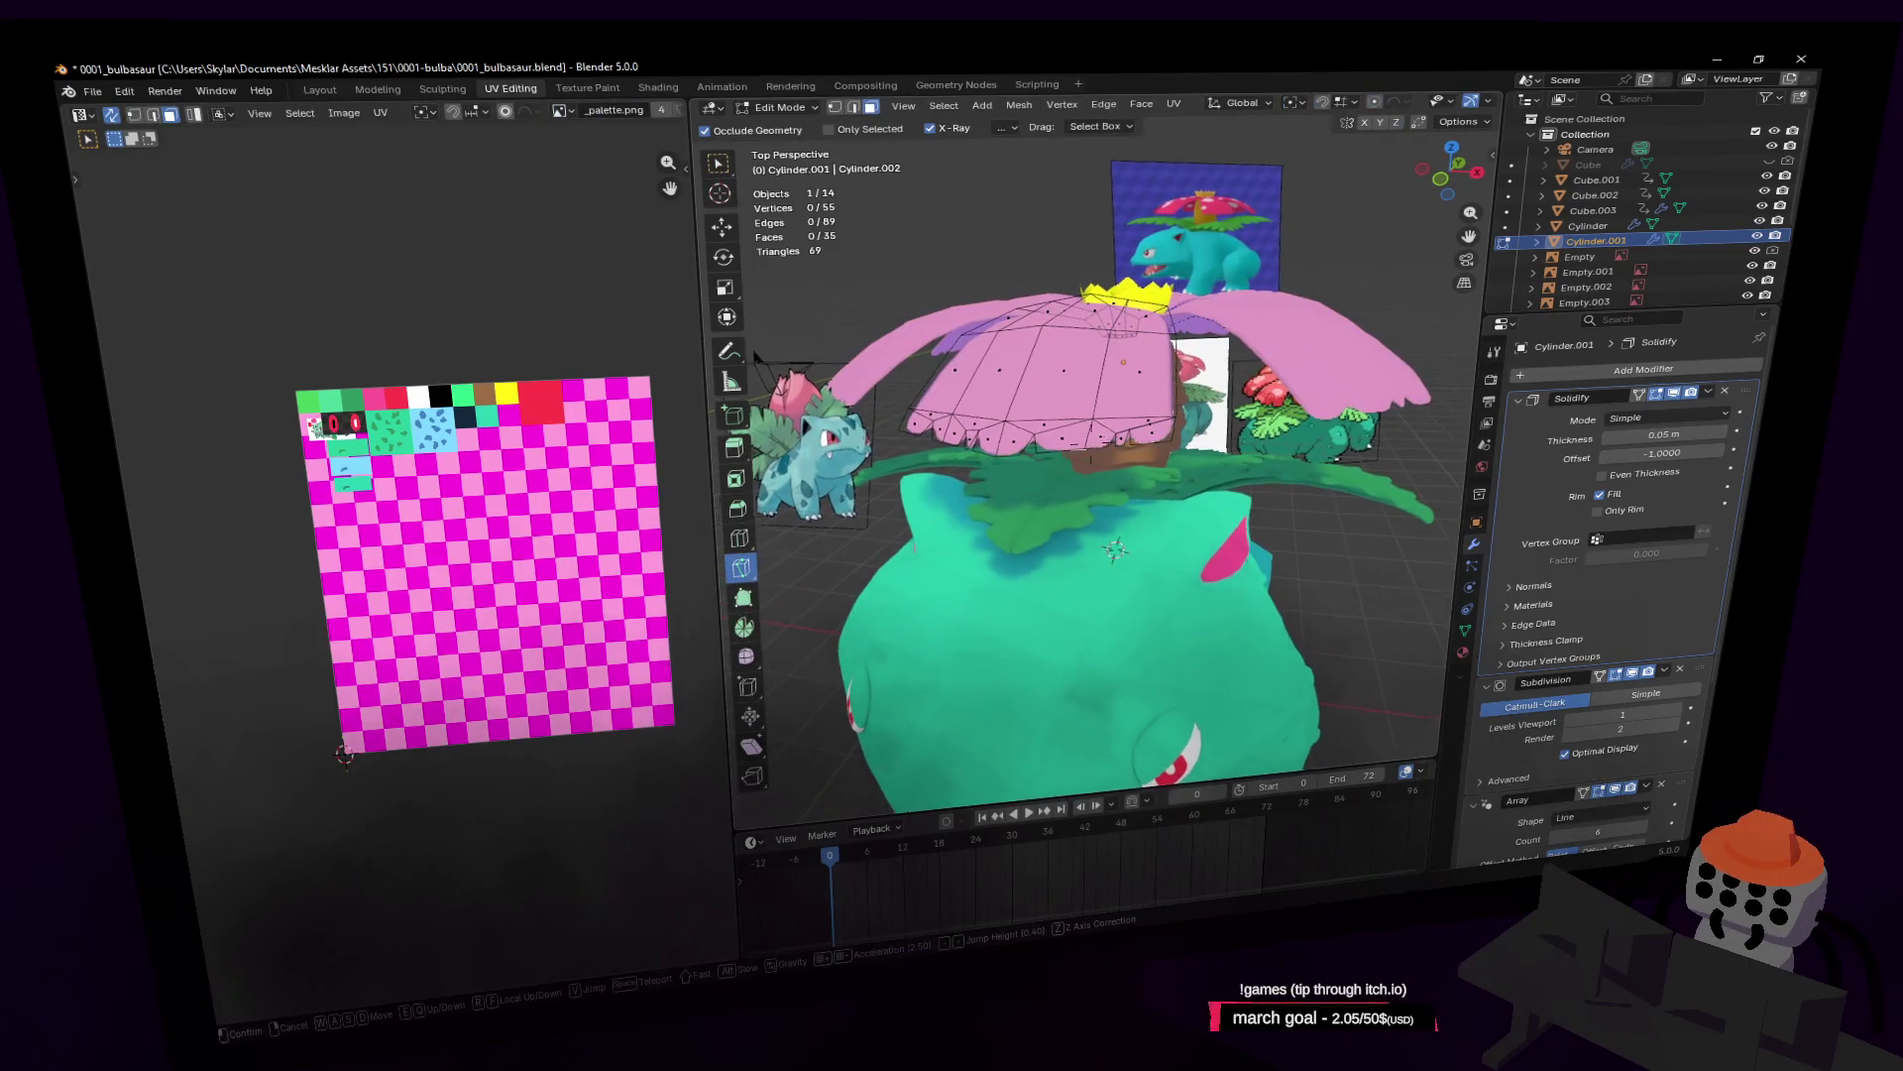
pyautogui.click(1190, 314)
pyautogui.press('Tab')
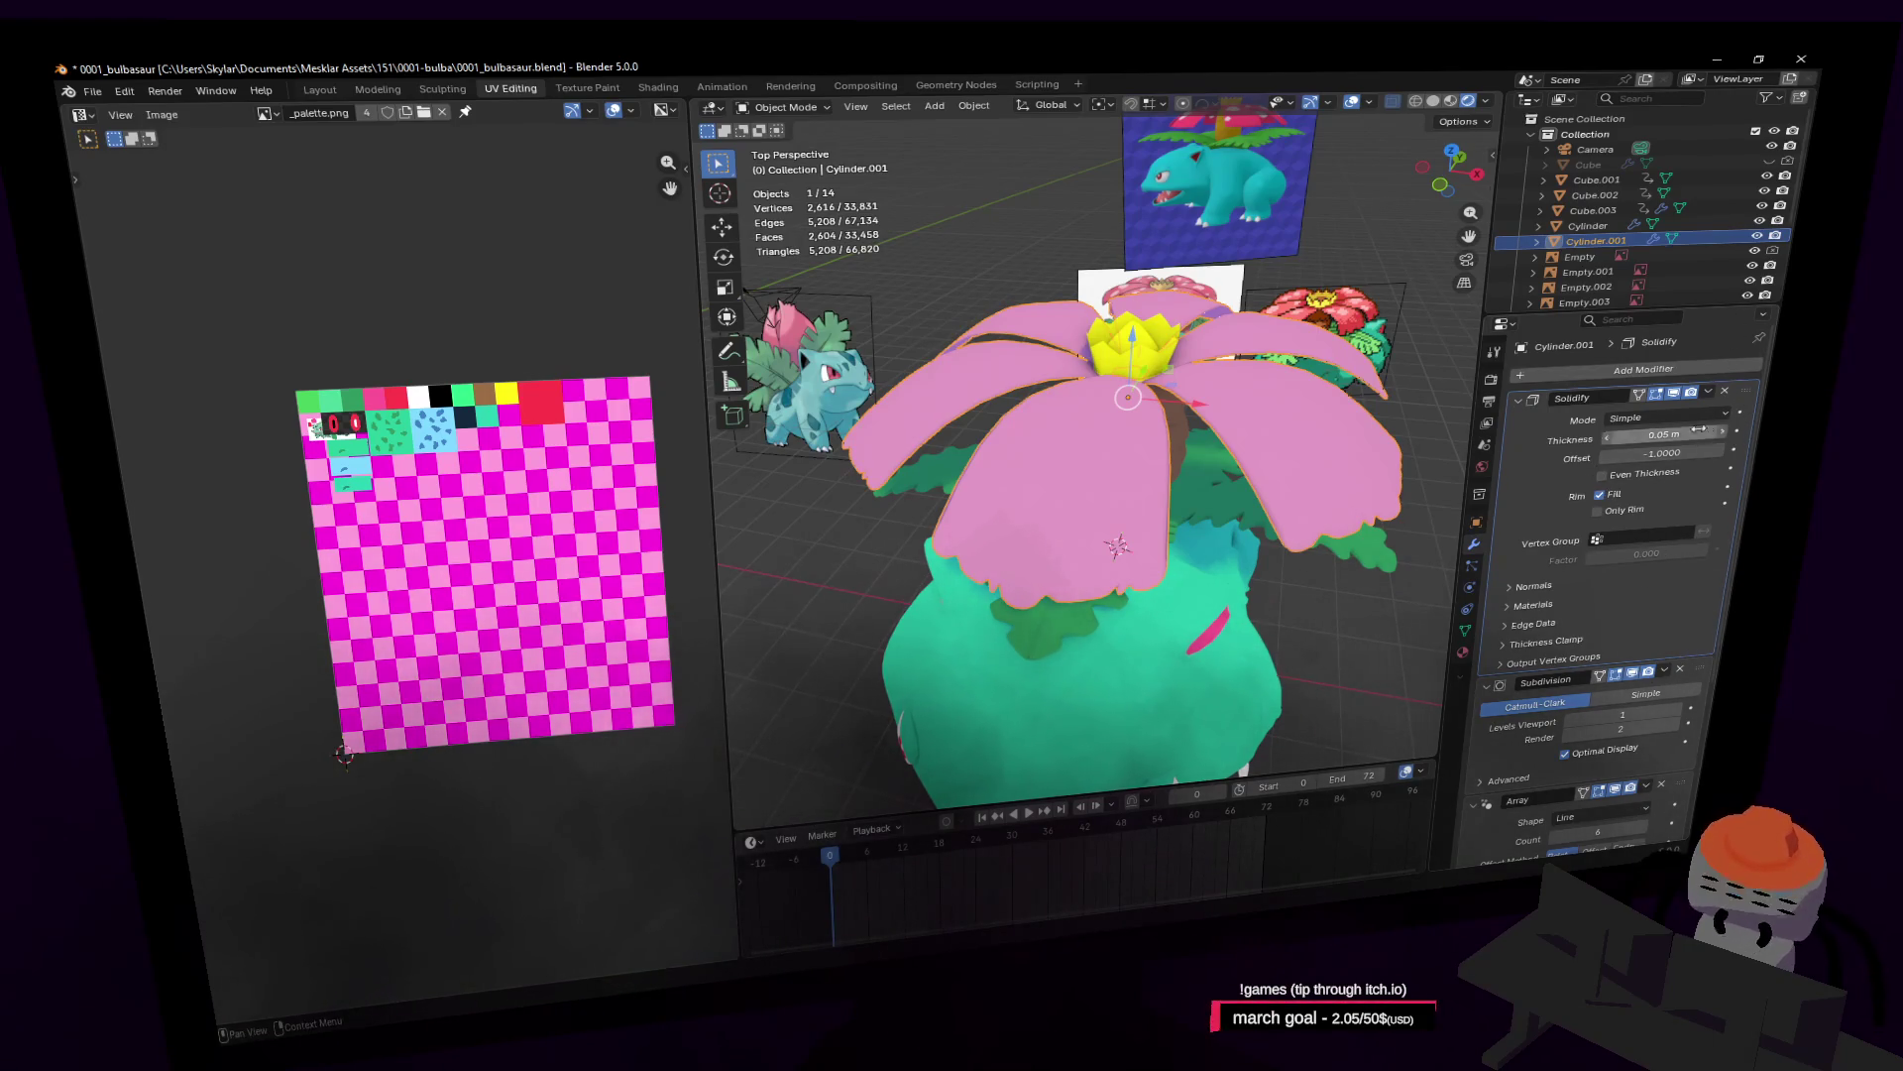
# Step: Toggle Solidify off and on to compare, then drag it below Subdivision in the modifier stack
pyautogui.click(1678, 399)
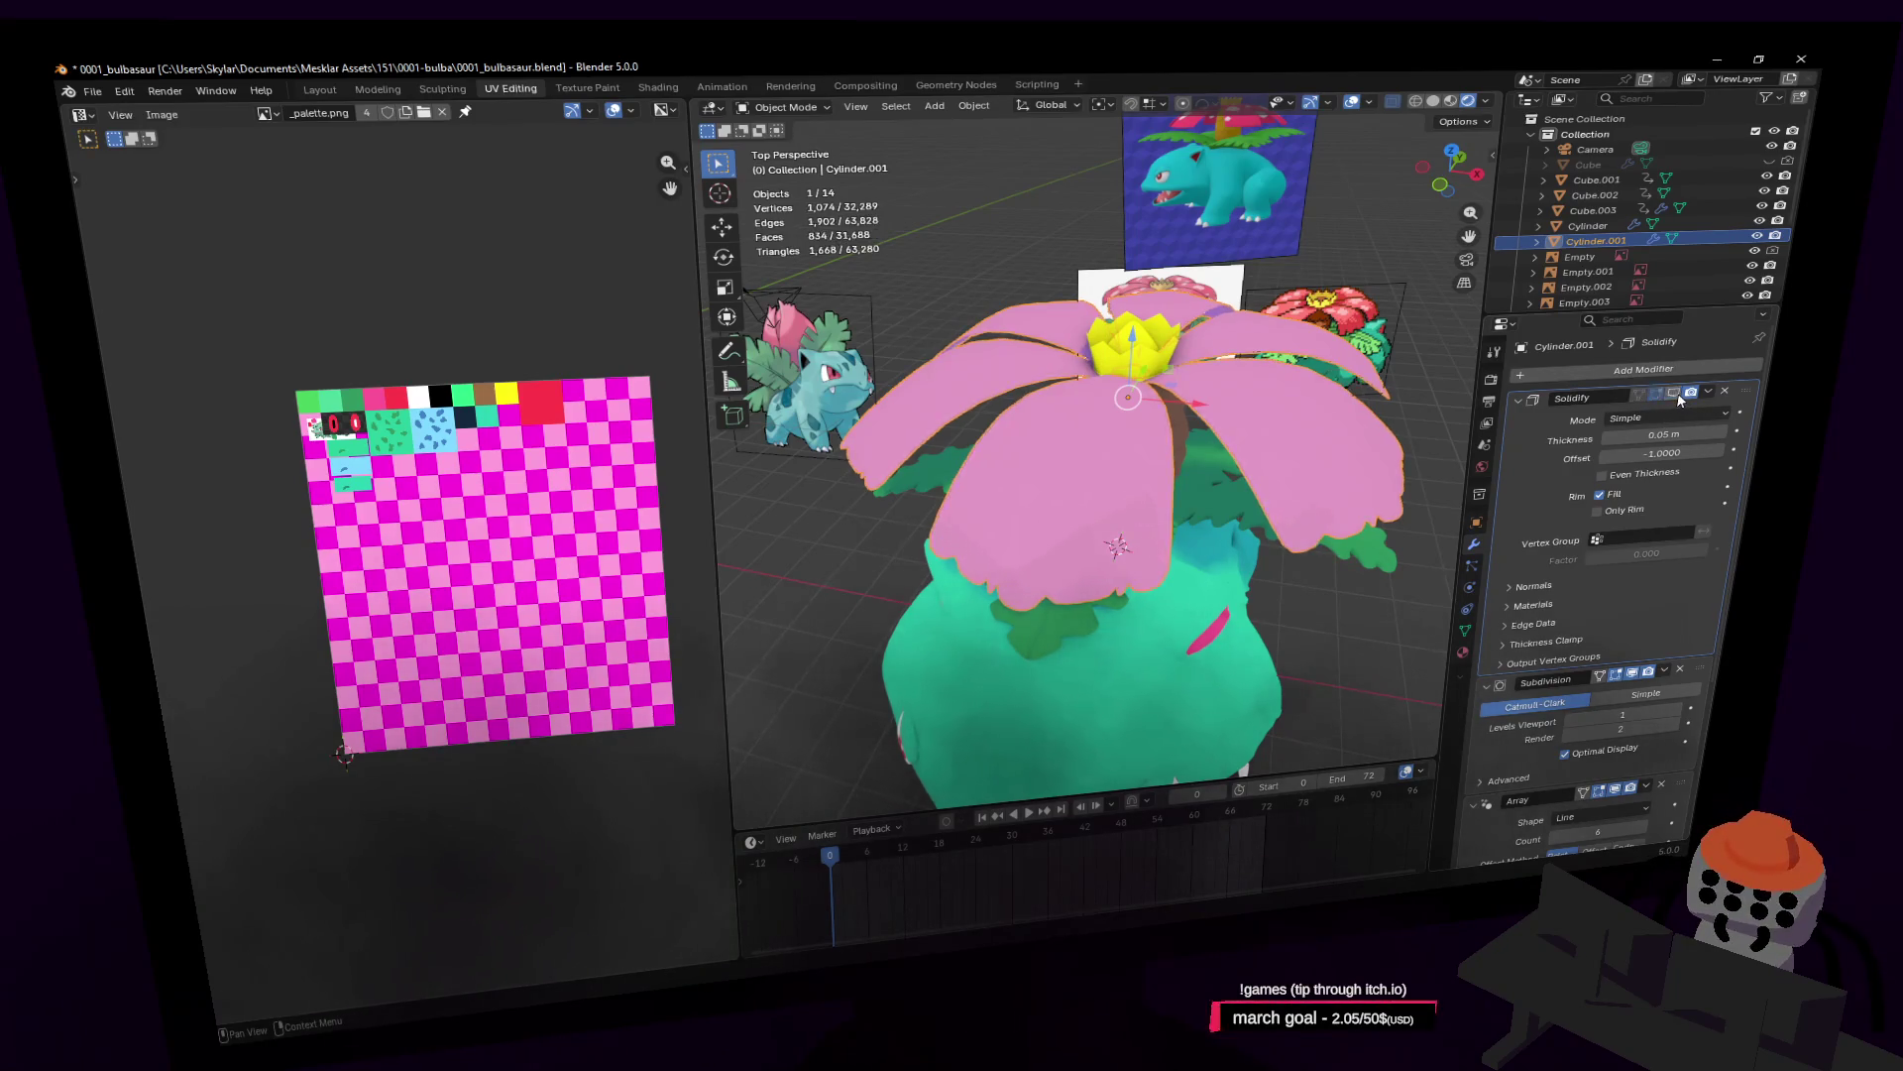
pyautogui.click(1676, 399)
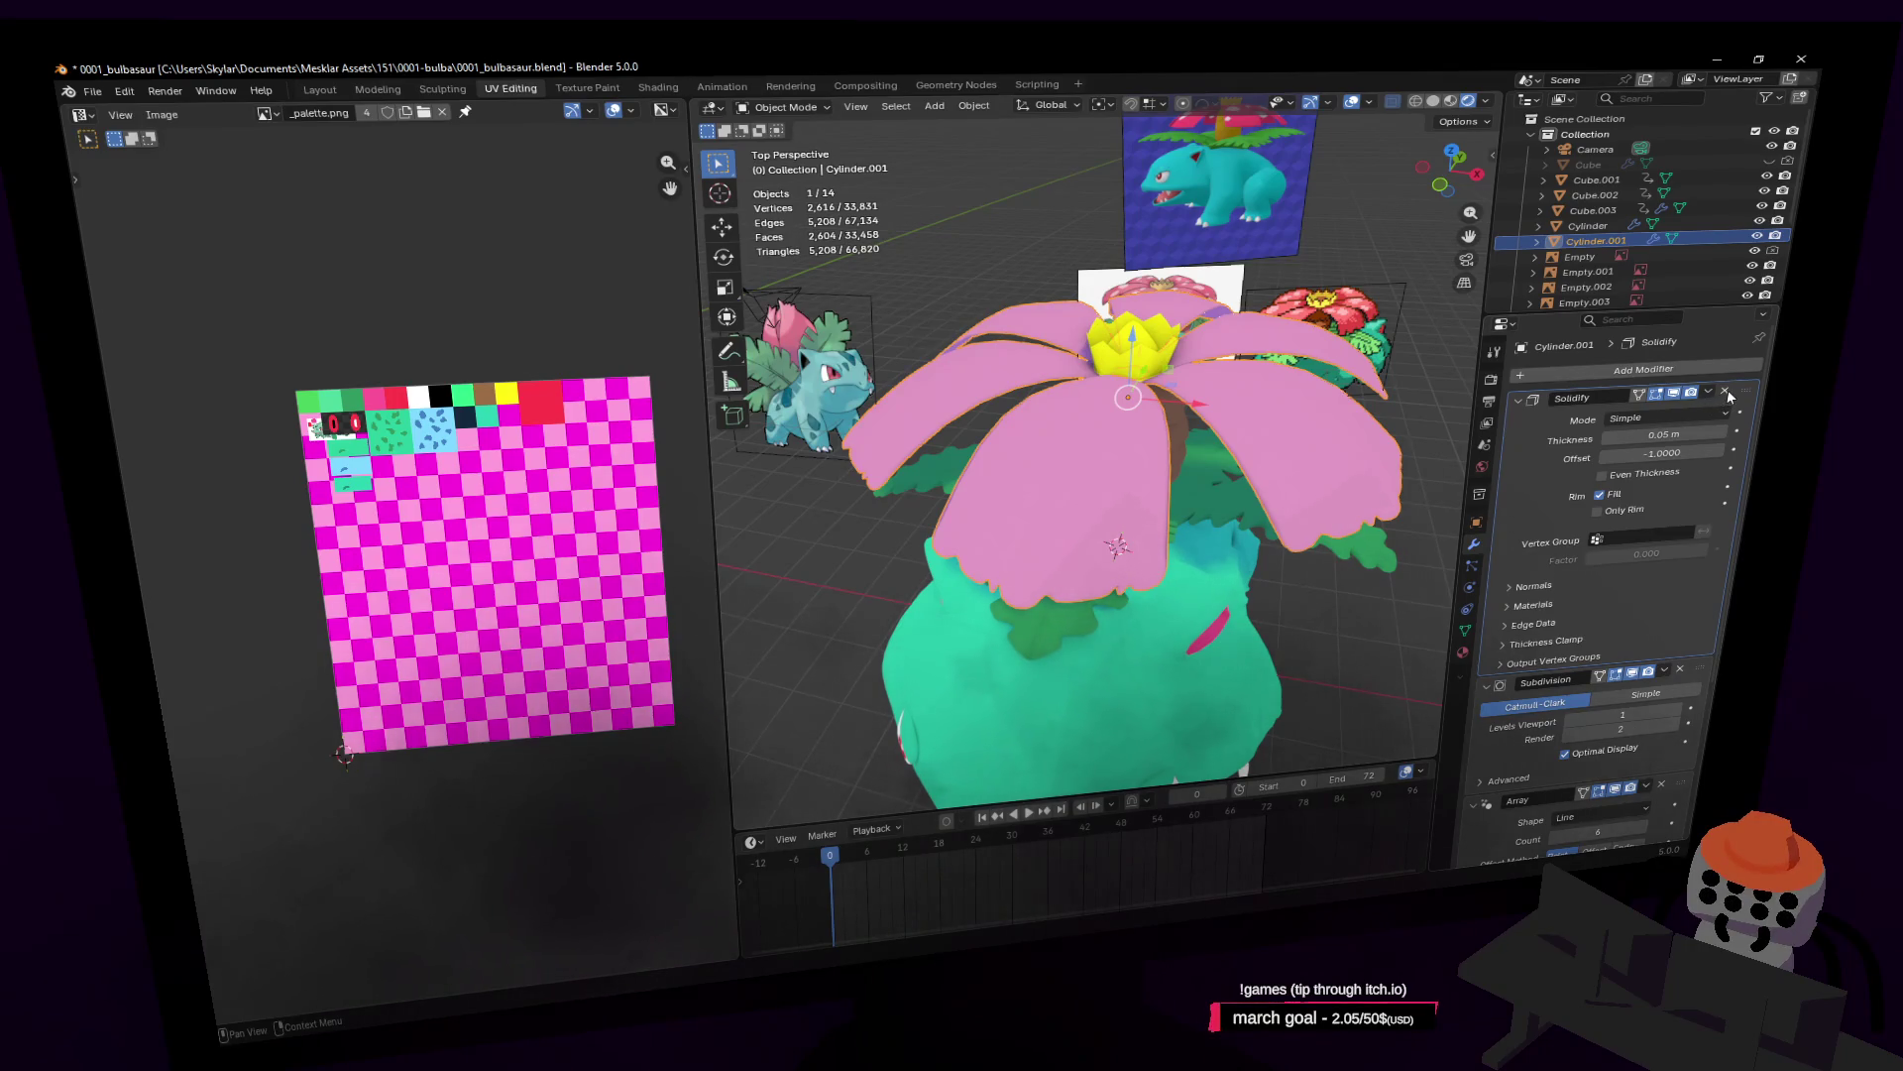
pyautogui.moveTo(1735, 396)
pyautogui.mouseDown()
pyautogui.moveTo(1737, 516)
pyautogui.moveTo(1730, 461)
pyautogui.moveTo(1712, 503)
pyautogui.mouseUp()
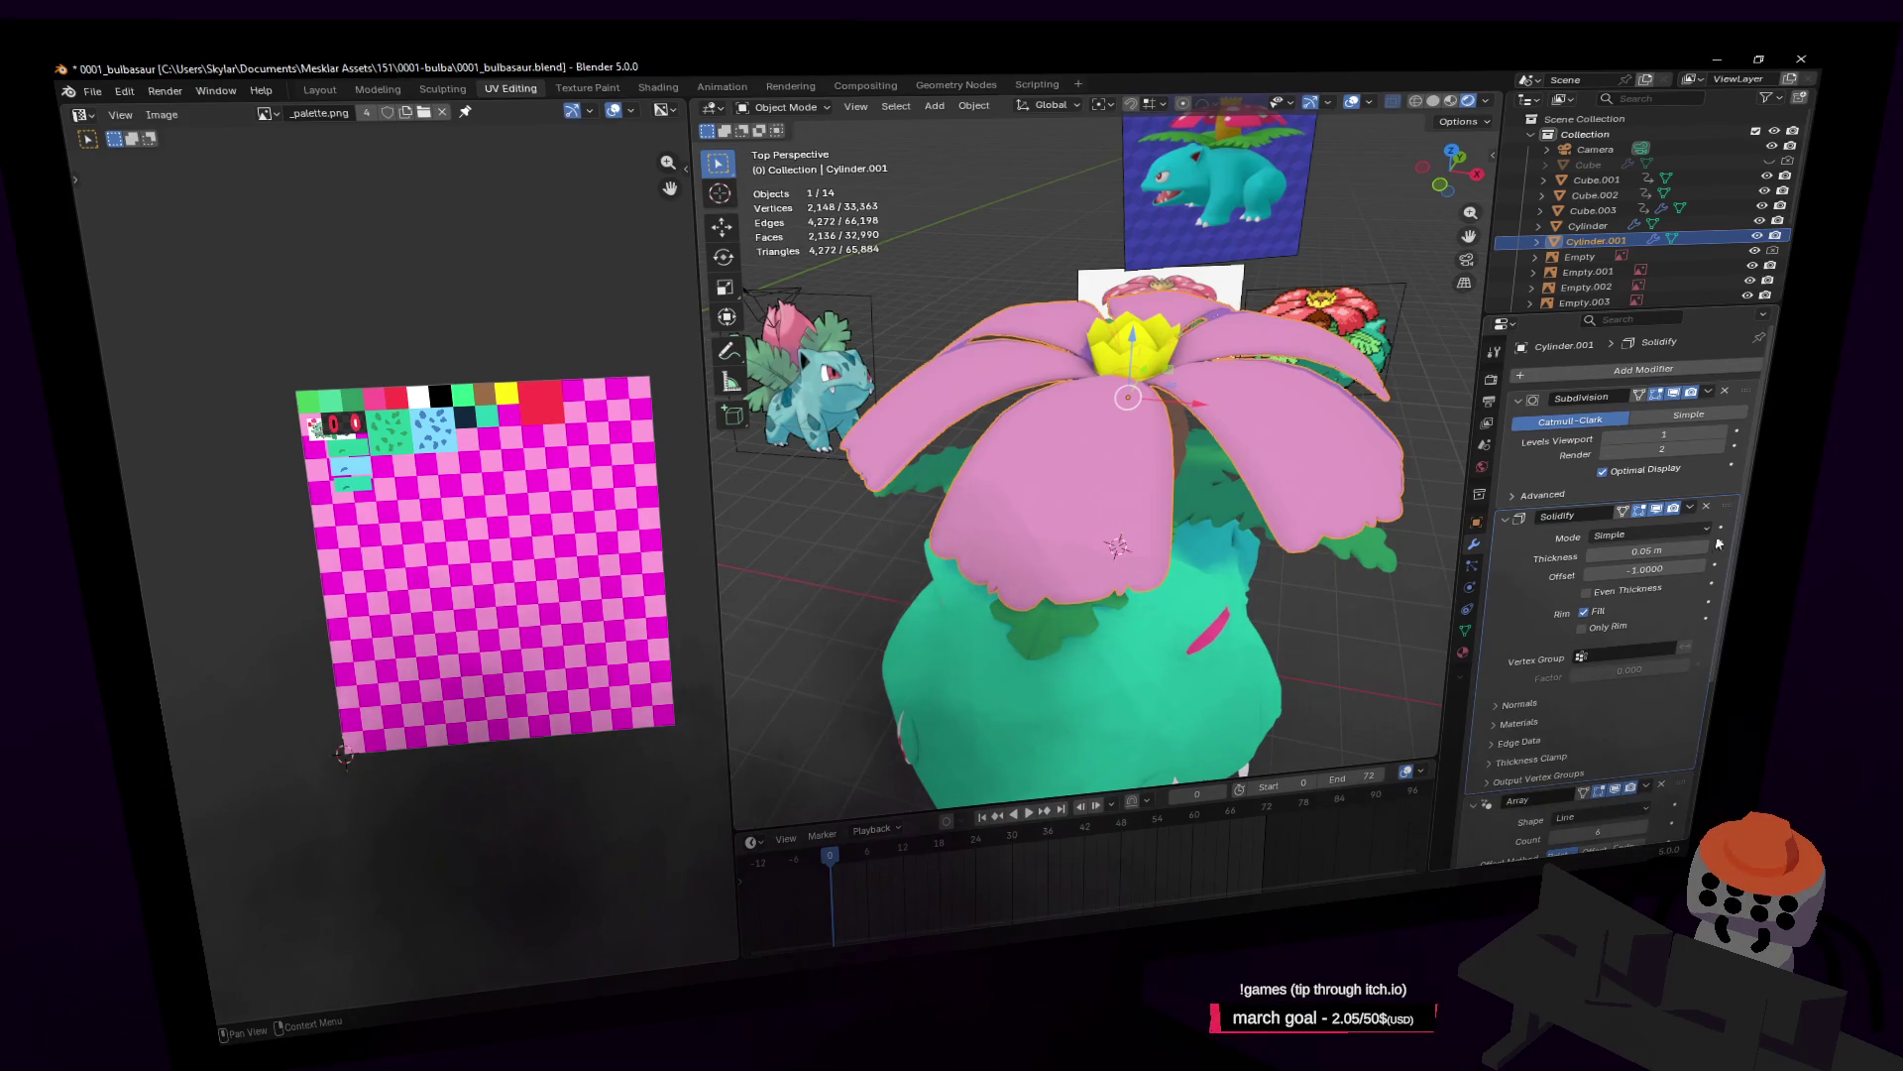
pyautogui.scroll(-5, 1338, 547)
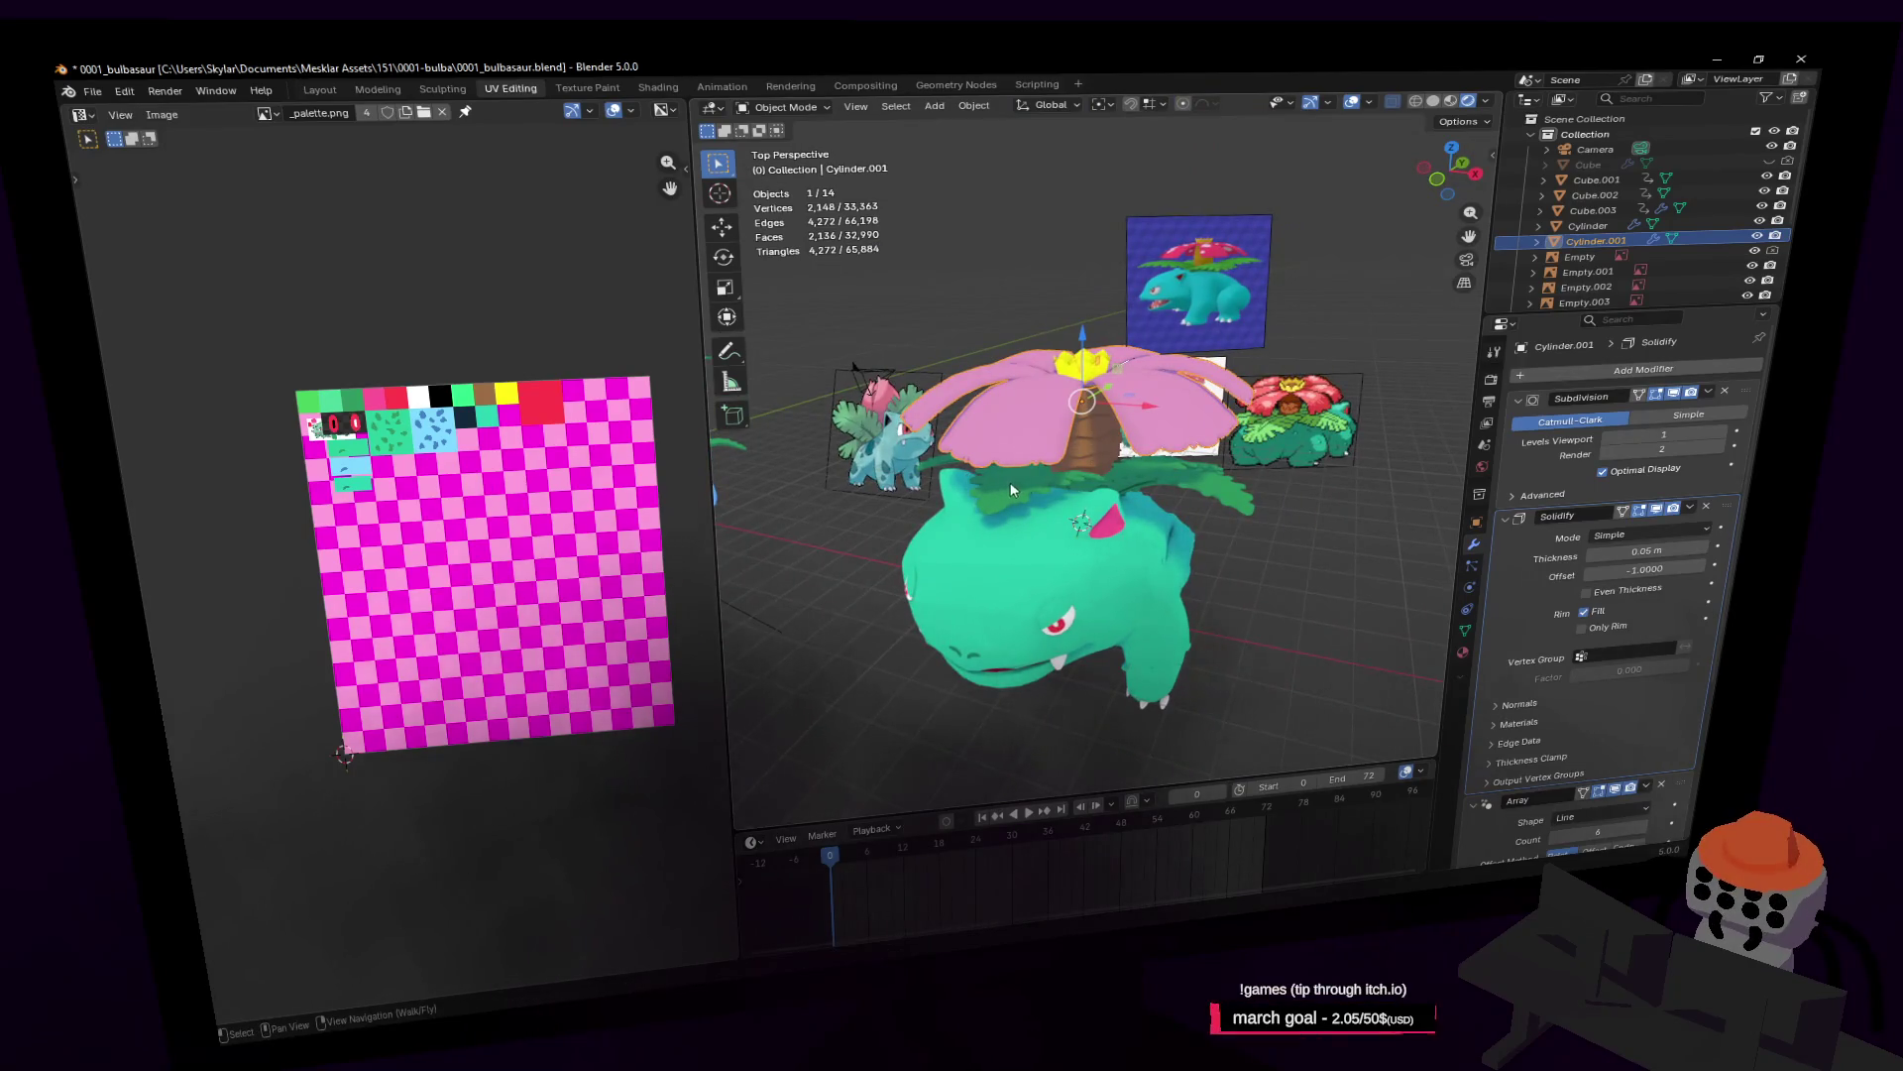
pyautogui.press('Tab')
# Step: Move the petal UVs, then reselect the whole petal mesh and unwrap it angle-based
pyautogui.press('g')
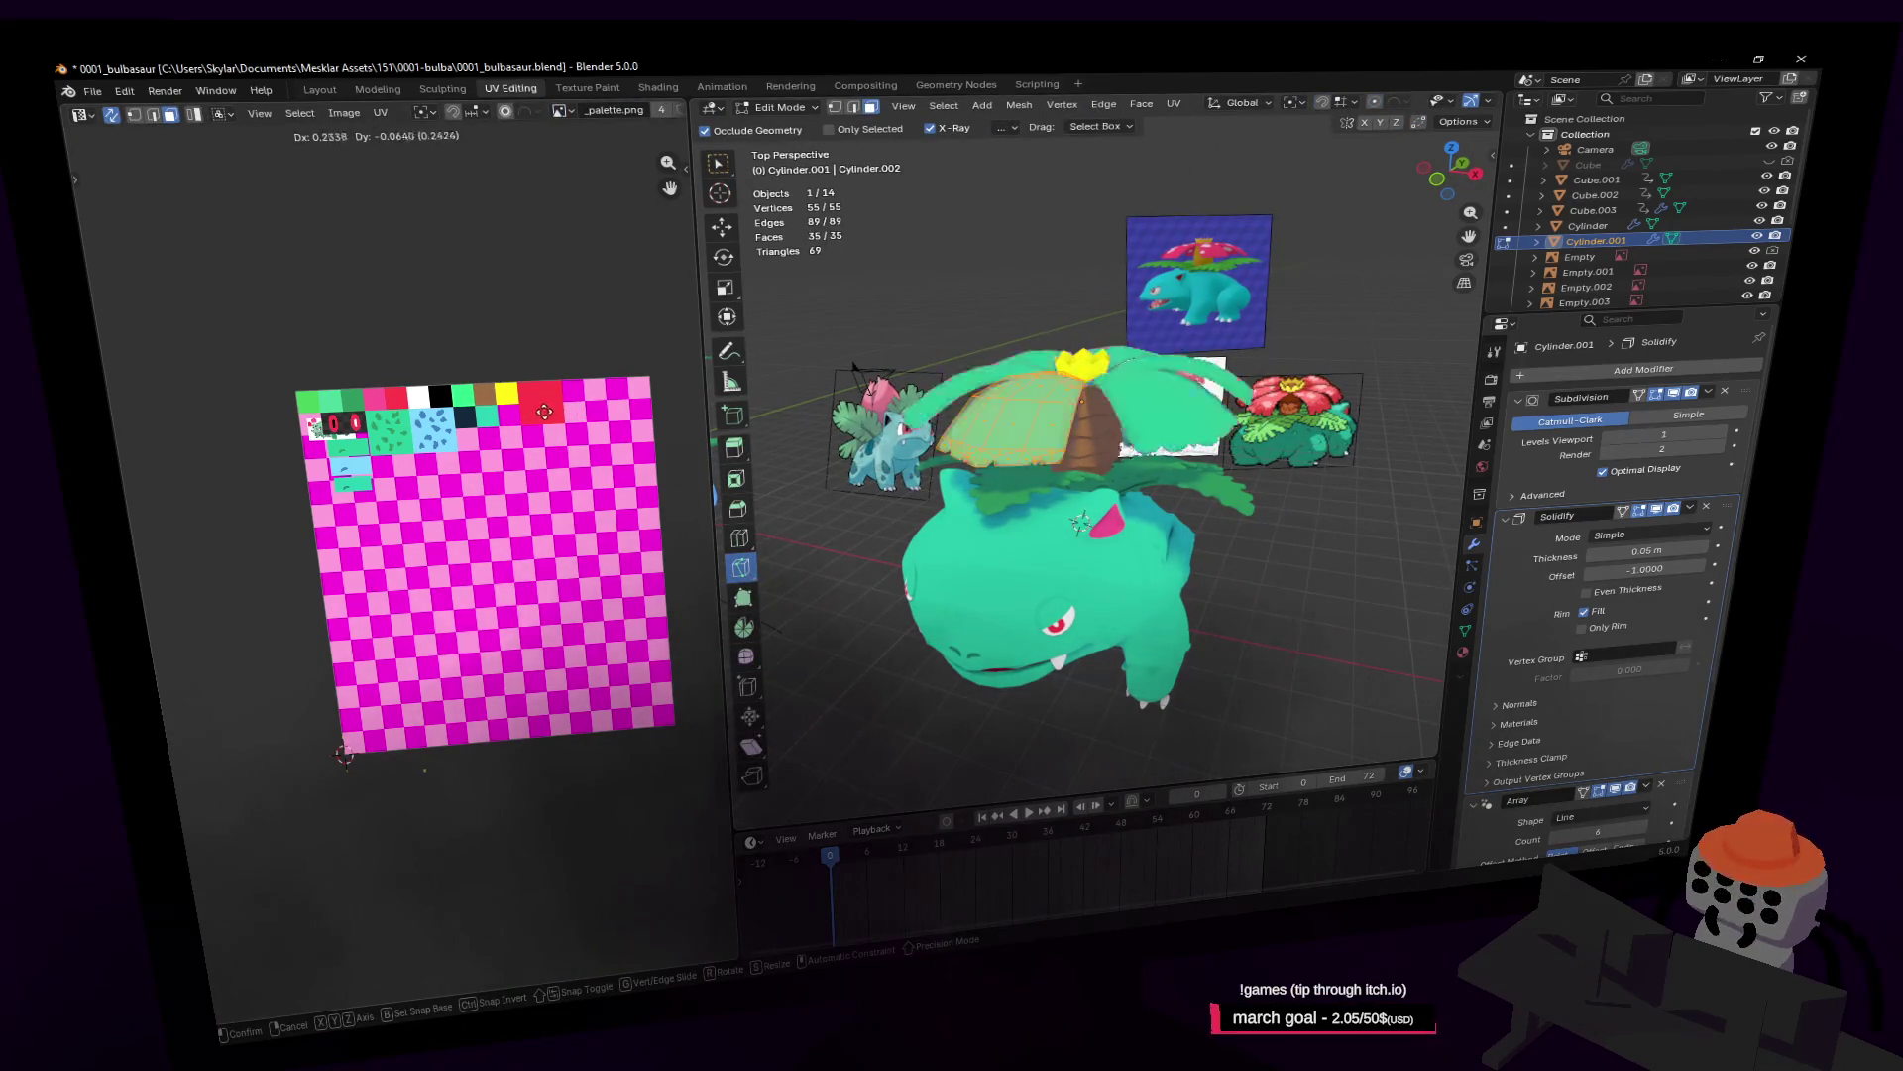
pyautogui.moveTo(654, 246)
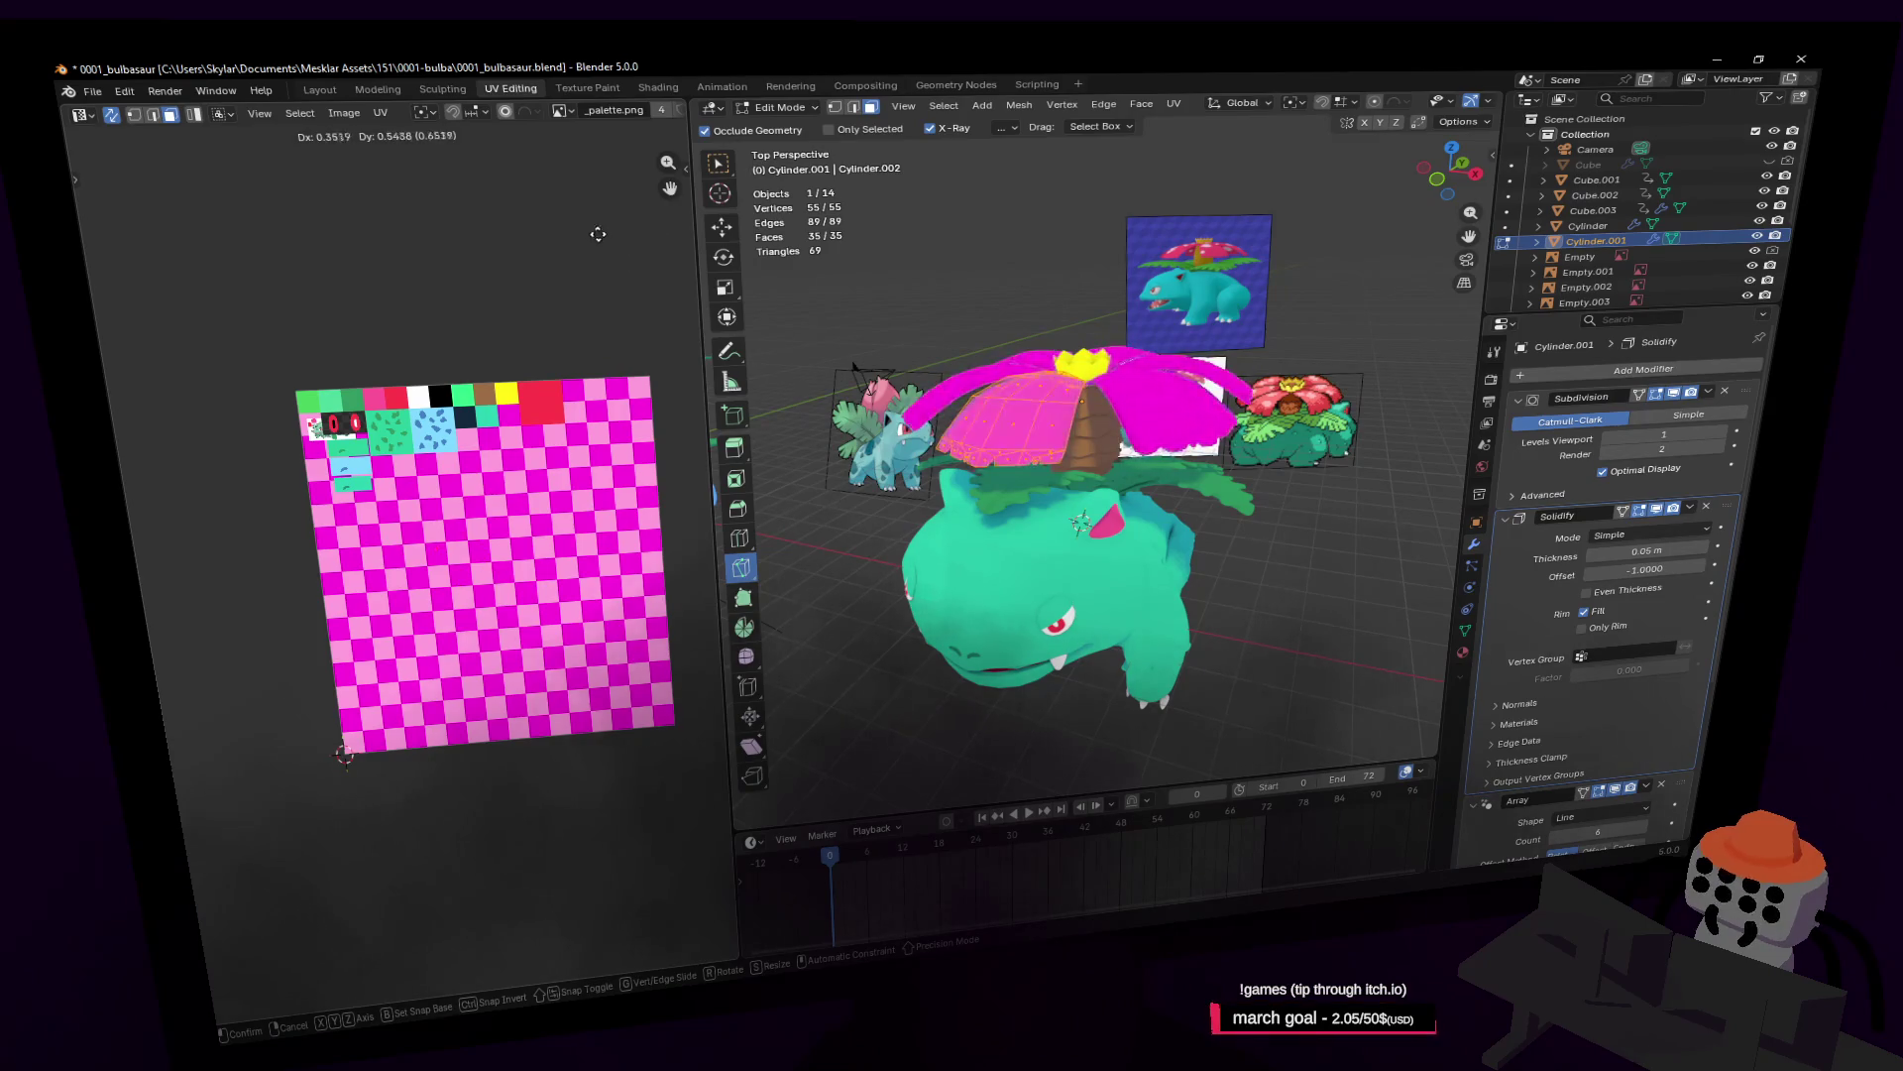
pyautogui.click(543, 490)
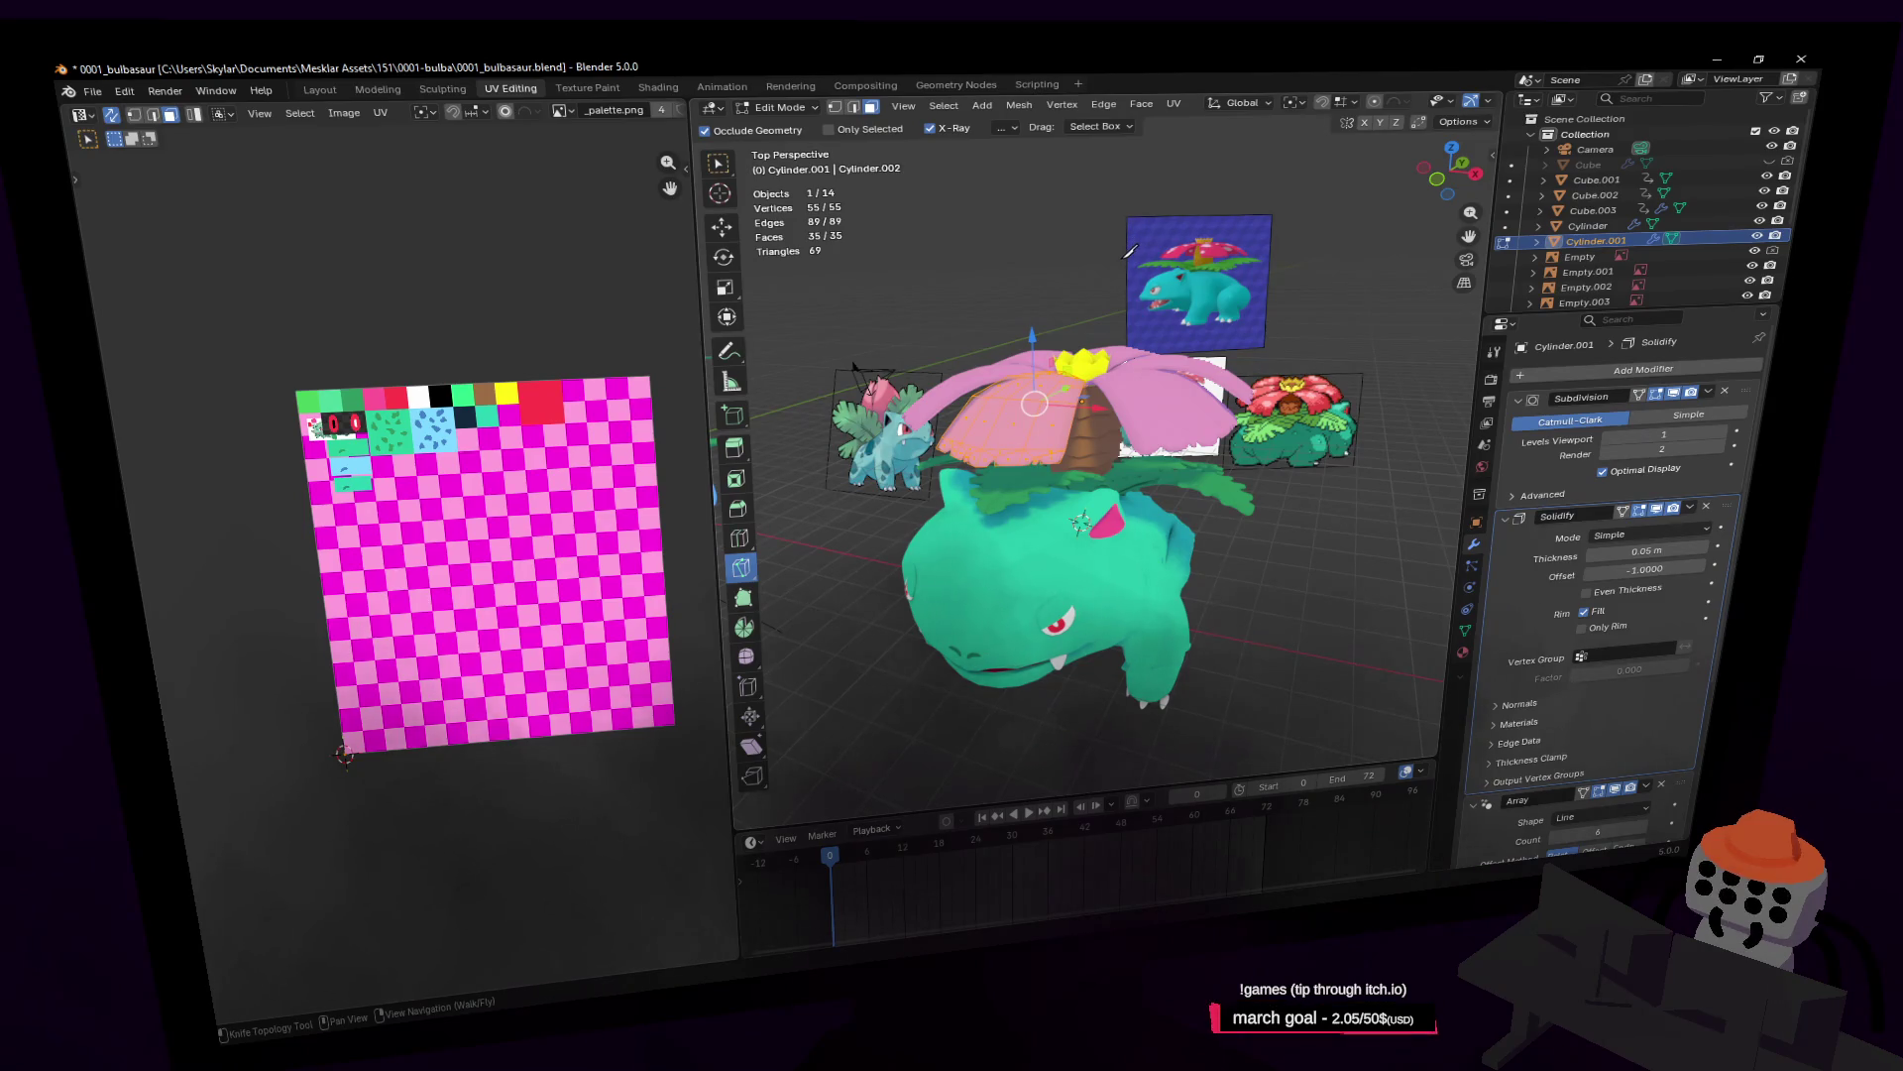
pyautogui.hotkey('alt', 'a')
pyautogui.press('a')
pyautogui.press('u')
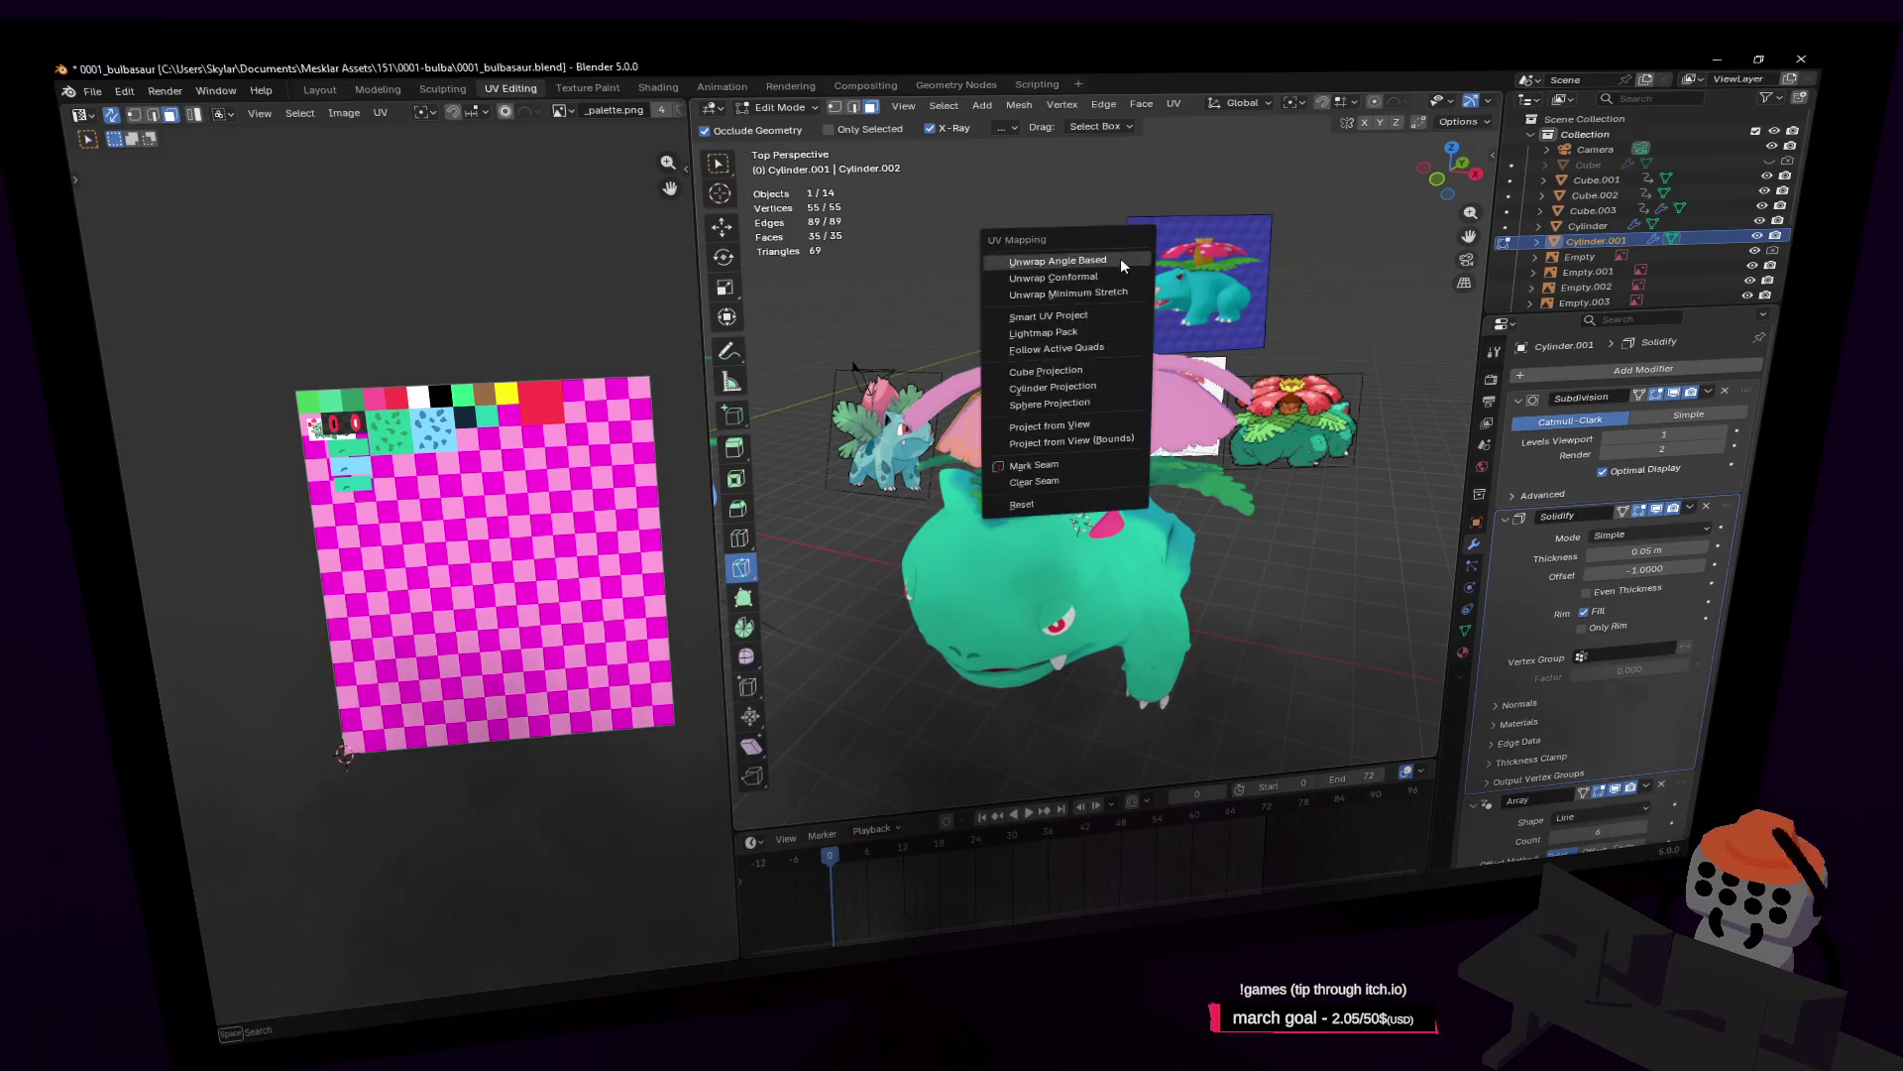
pyautogui.click(1120, 258)
# Step: Scale the unwrapped UVs by 0.125, place them on the red palette square, and inspect the red petals
pyautogui.write('s.125')
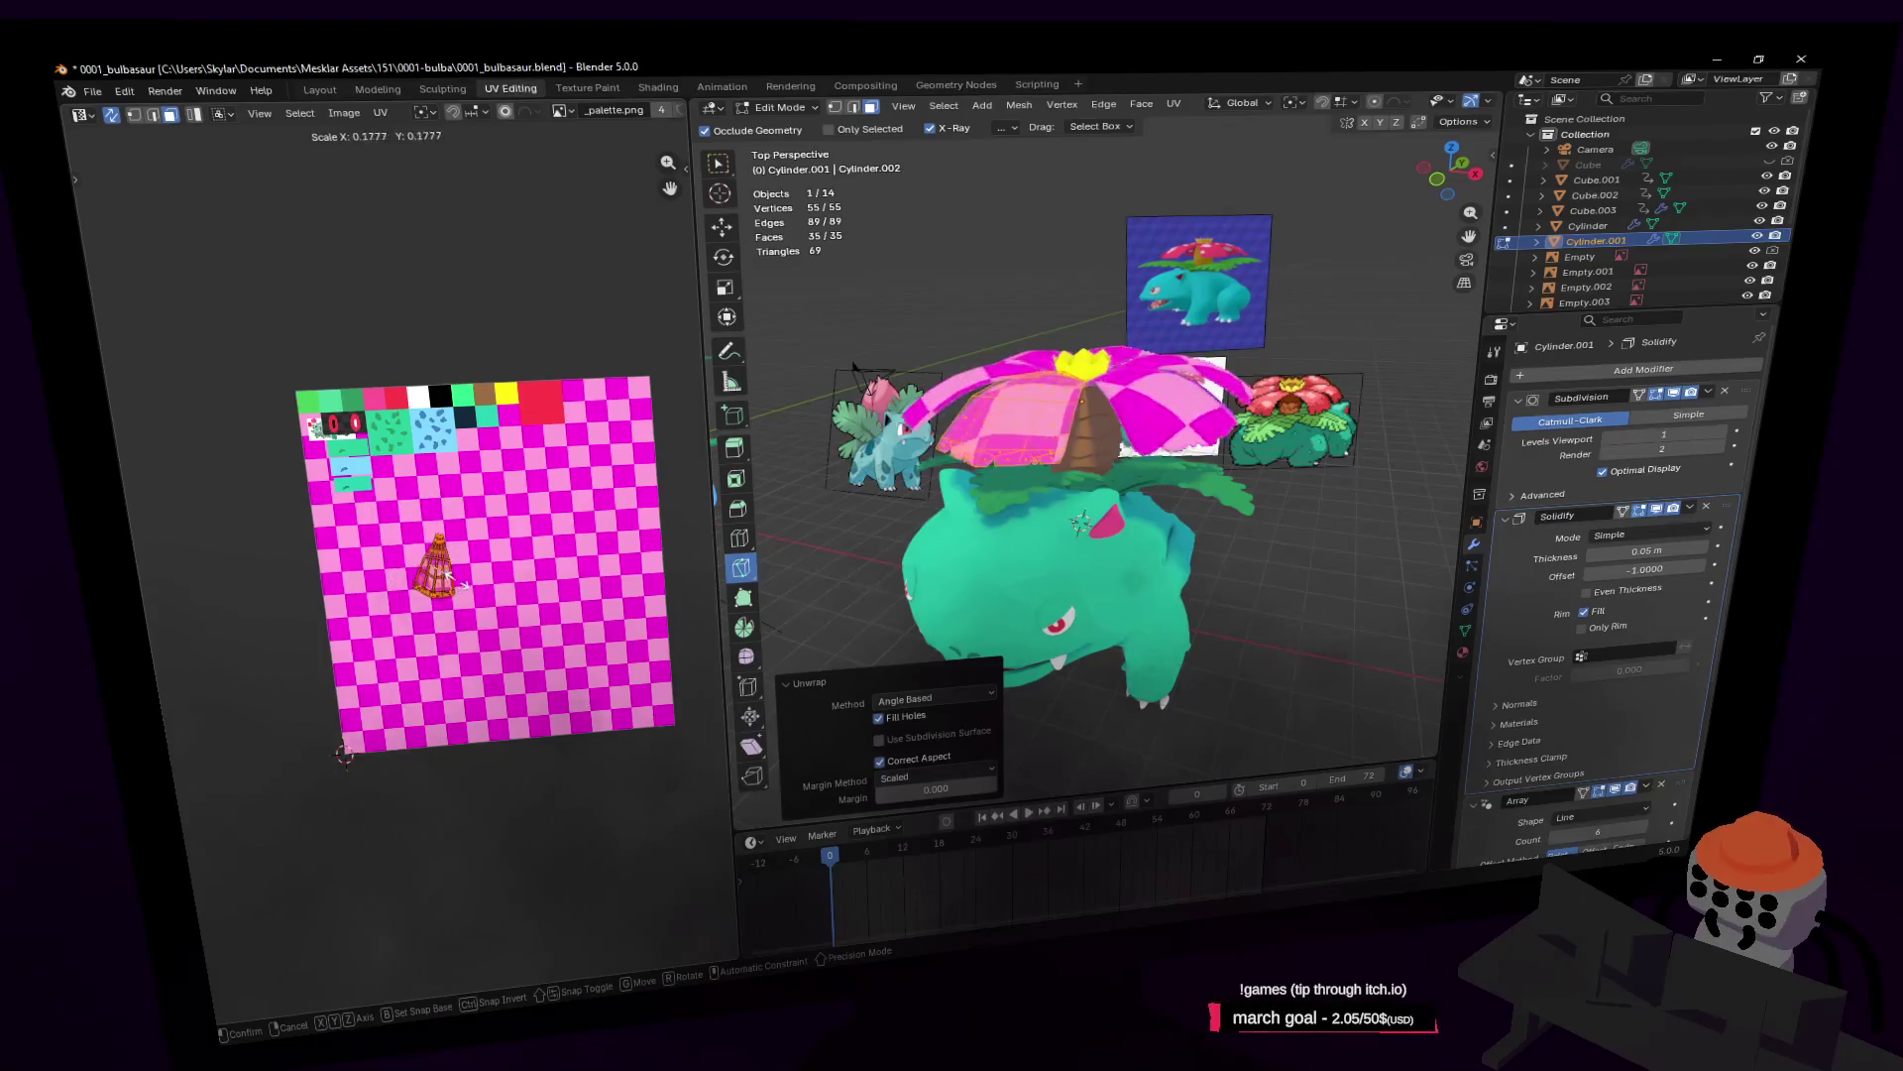
pyautogui.press('Return')
pyautogui.press('g')
pyautogui.click(566, 397)
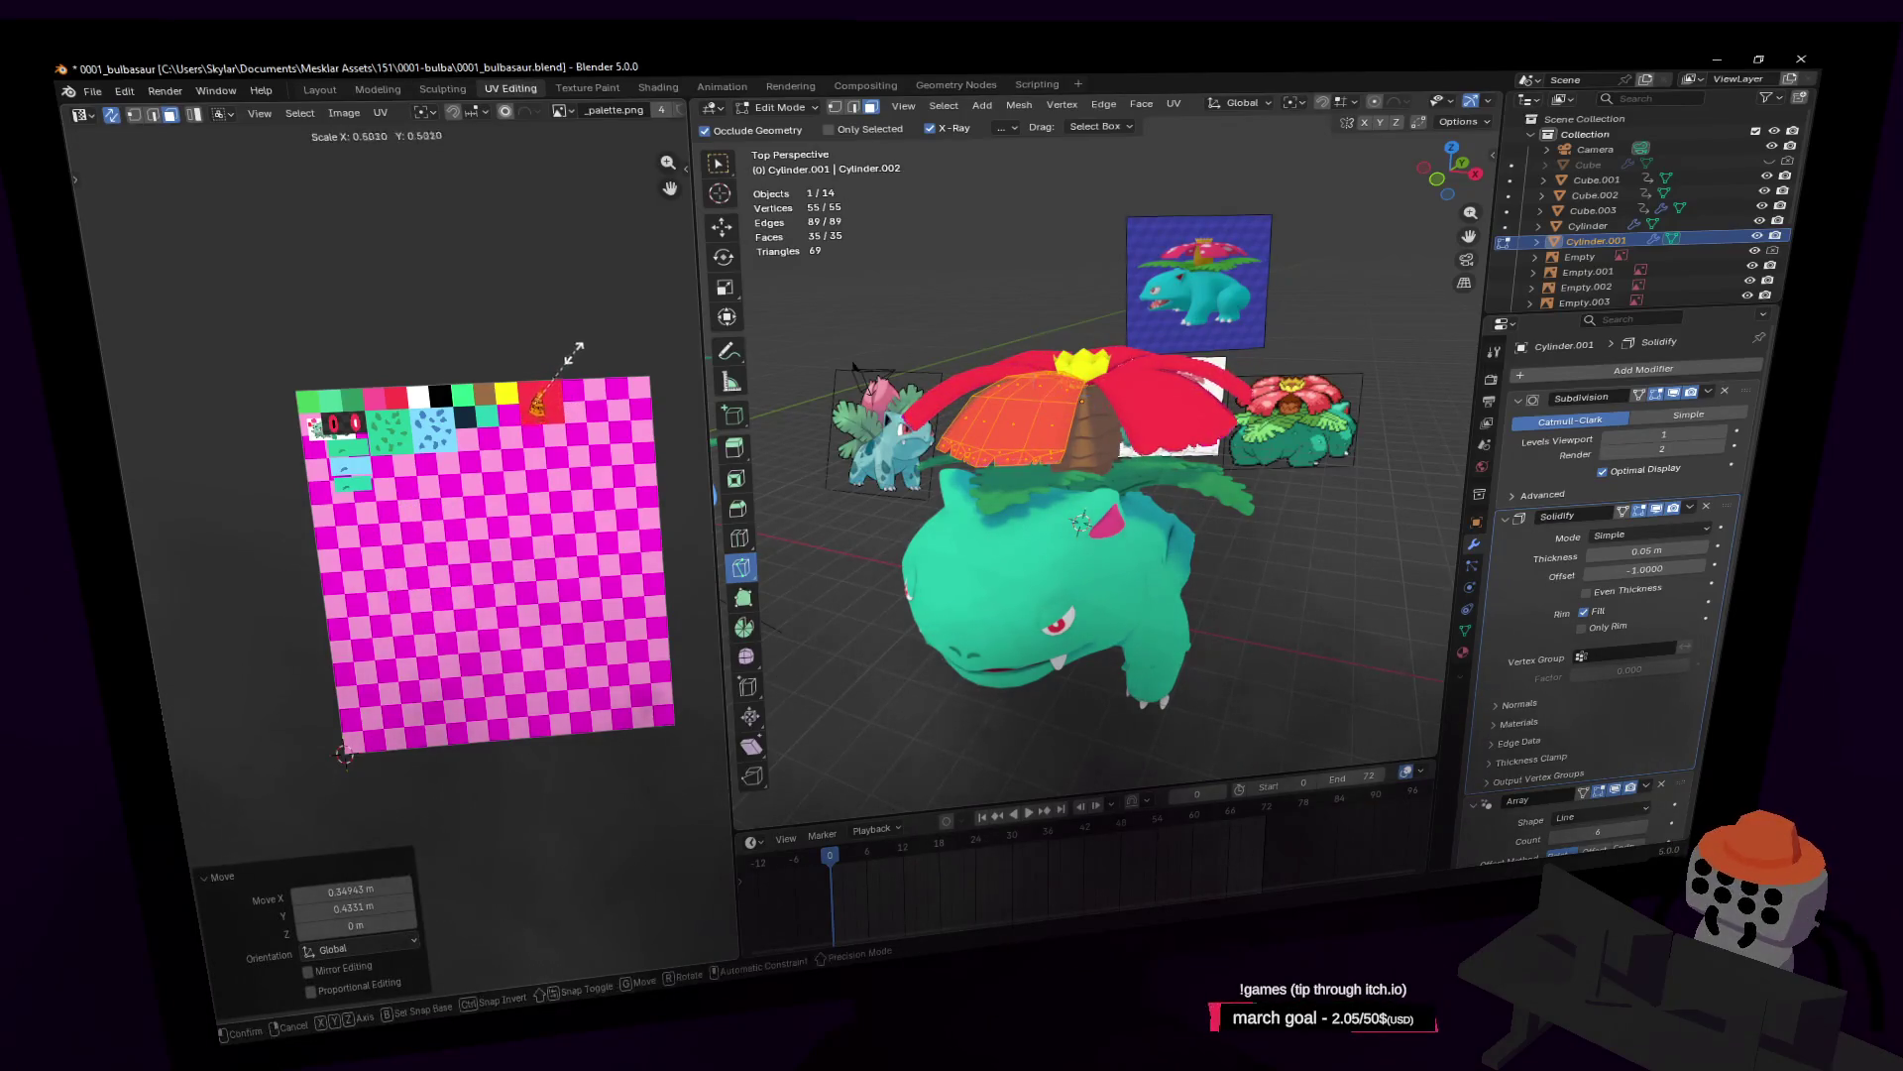
pyautogui.press('Tab')
pyautogui.hotkey('shift', '`')
pyautogui.press('w')
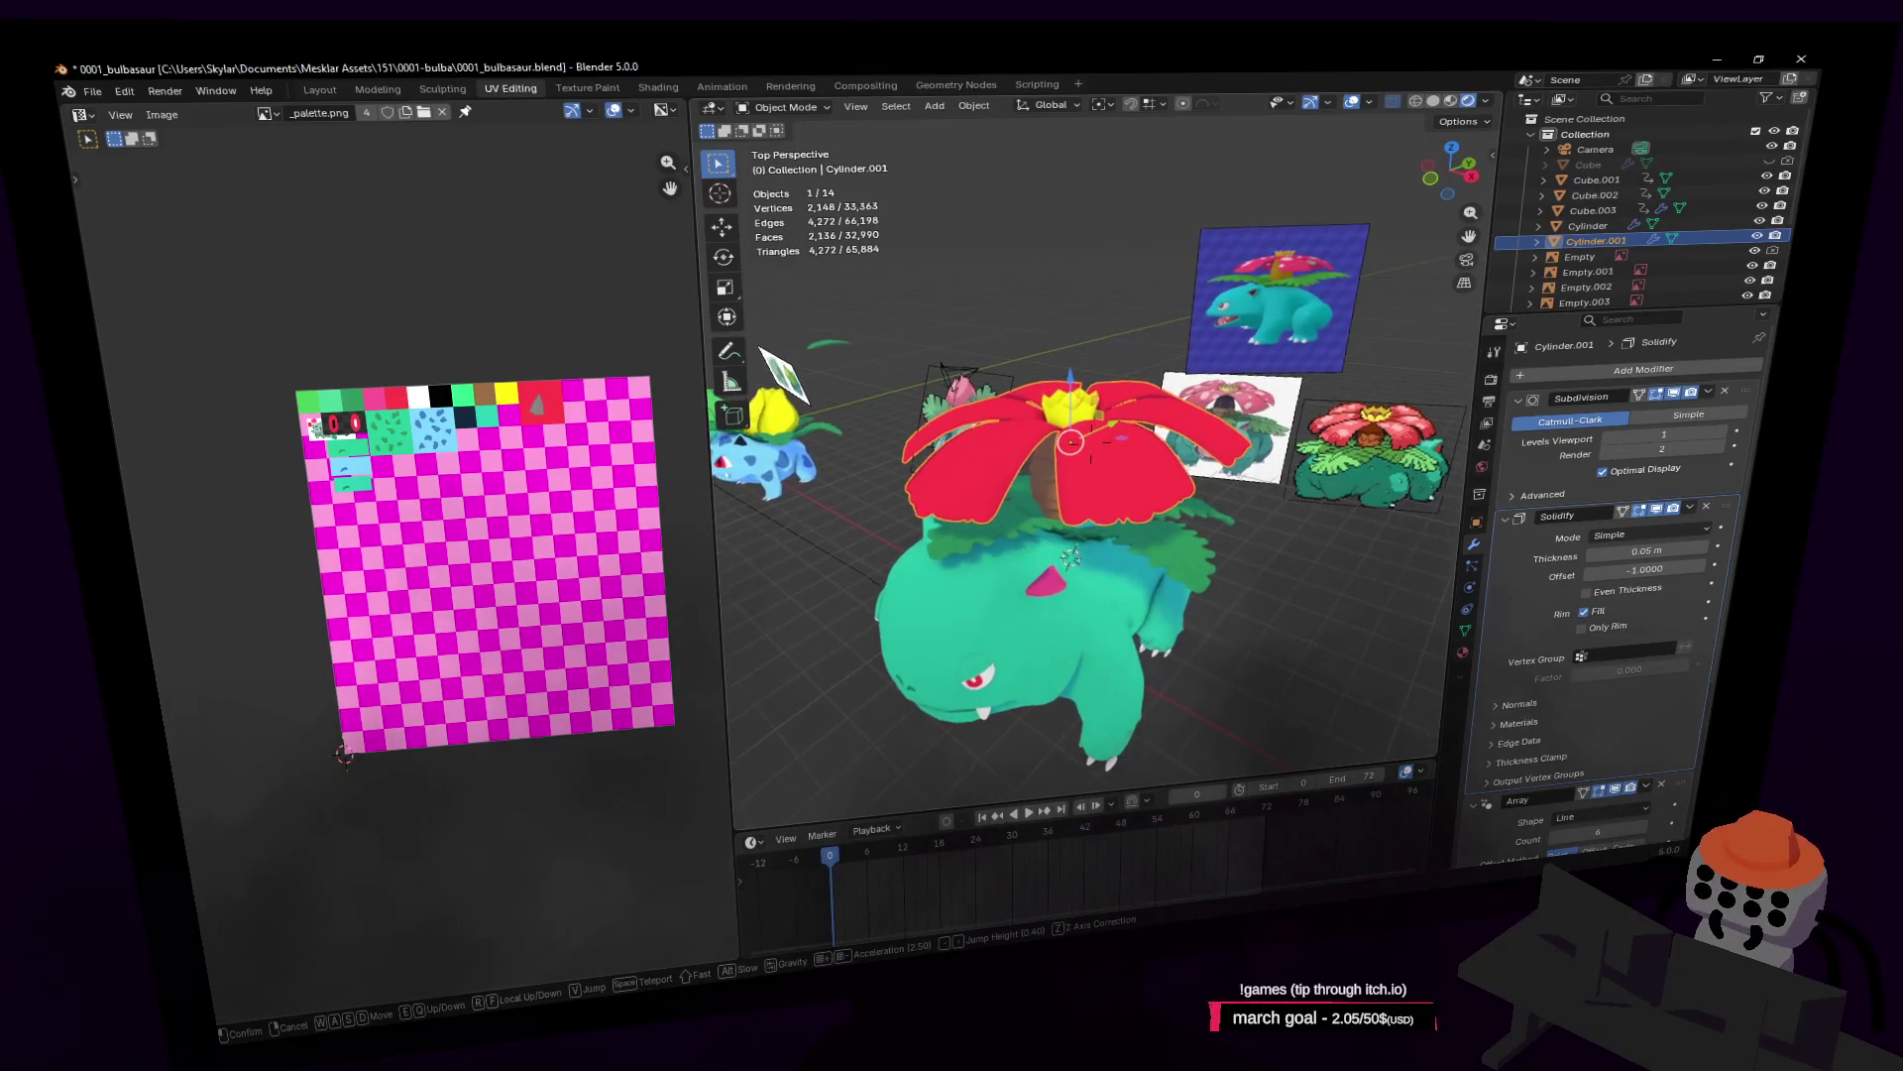
pyautogui.click(1195, 431)
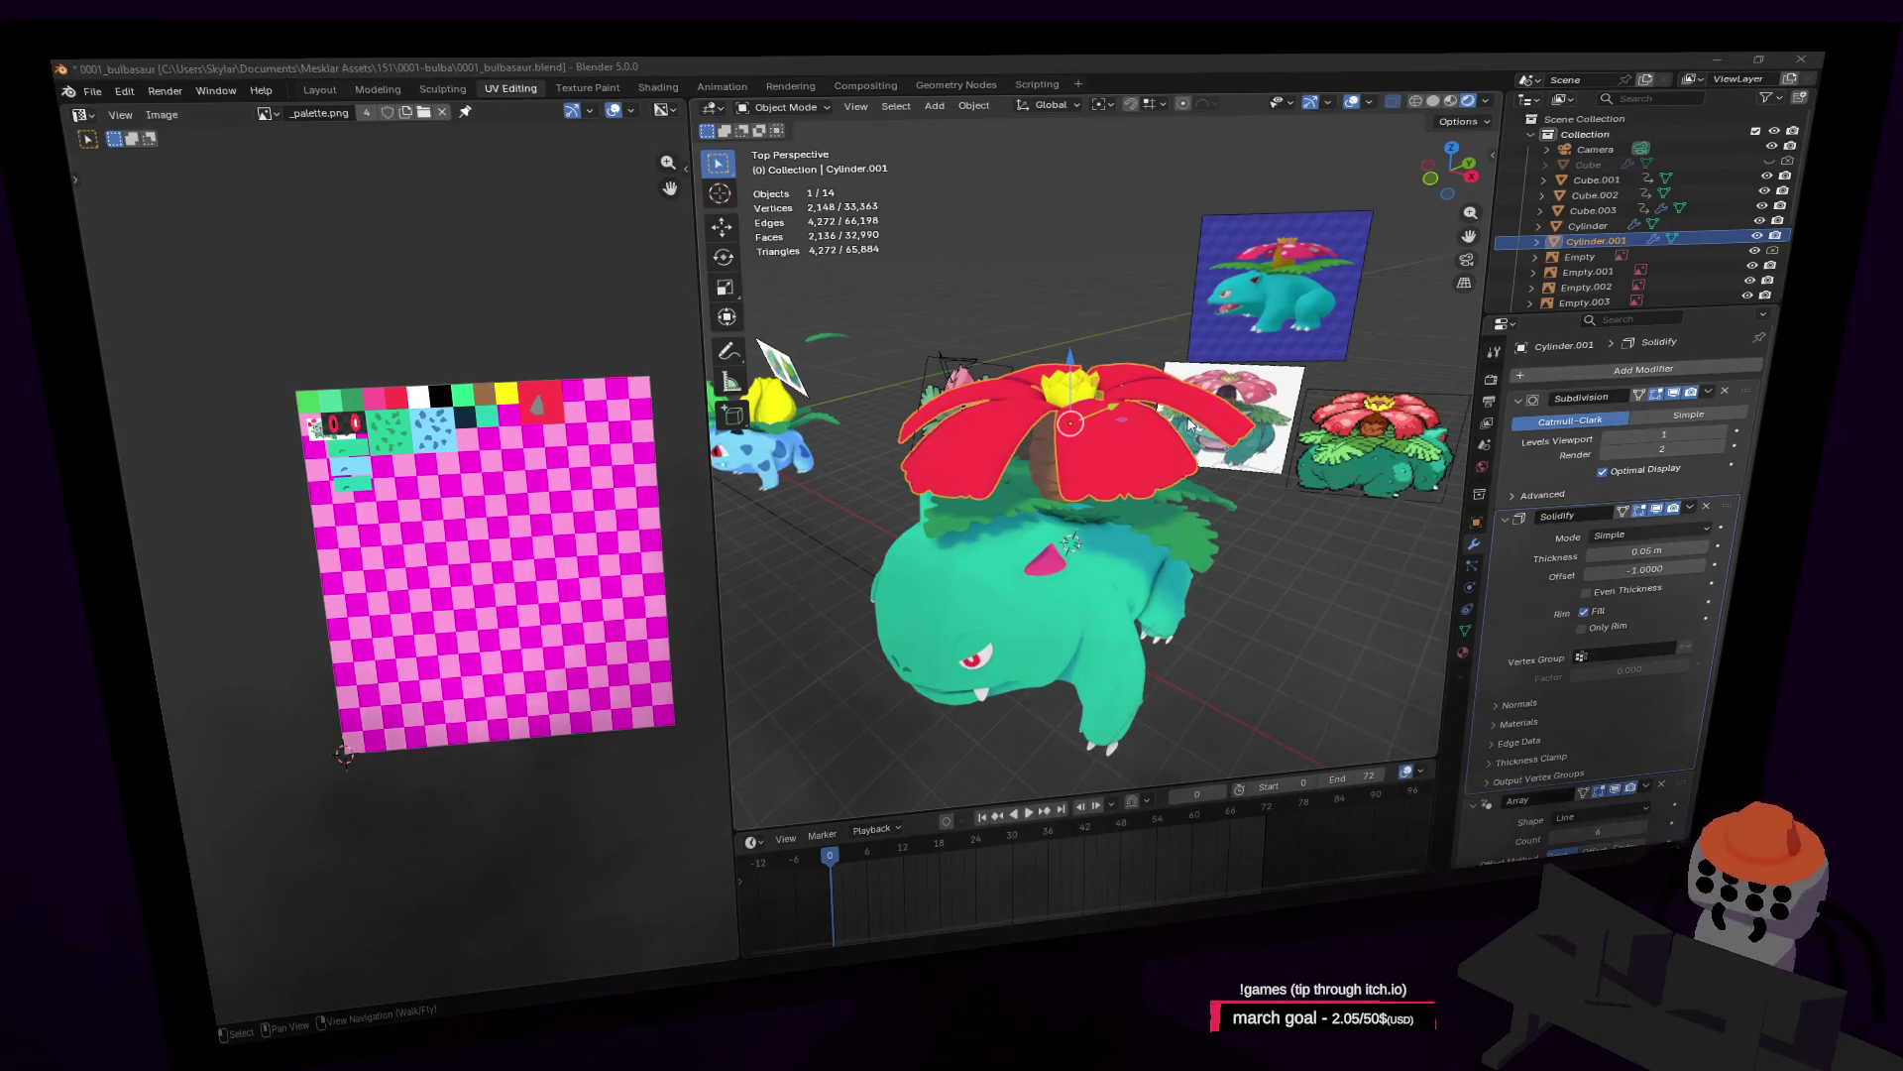
# Step: In Paint.NET, bucket-fill the large red palette square with FF5D88 pink and save the image
pyautogui.hotkey('alt', 'Tab')
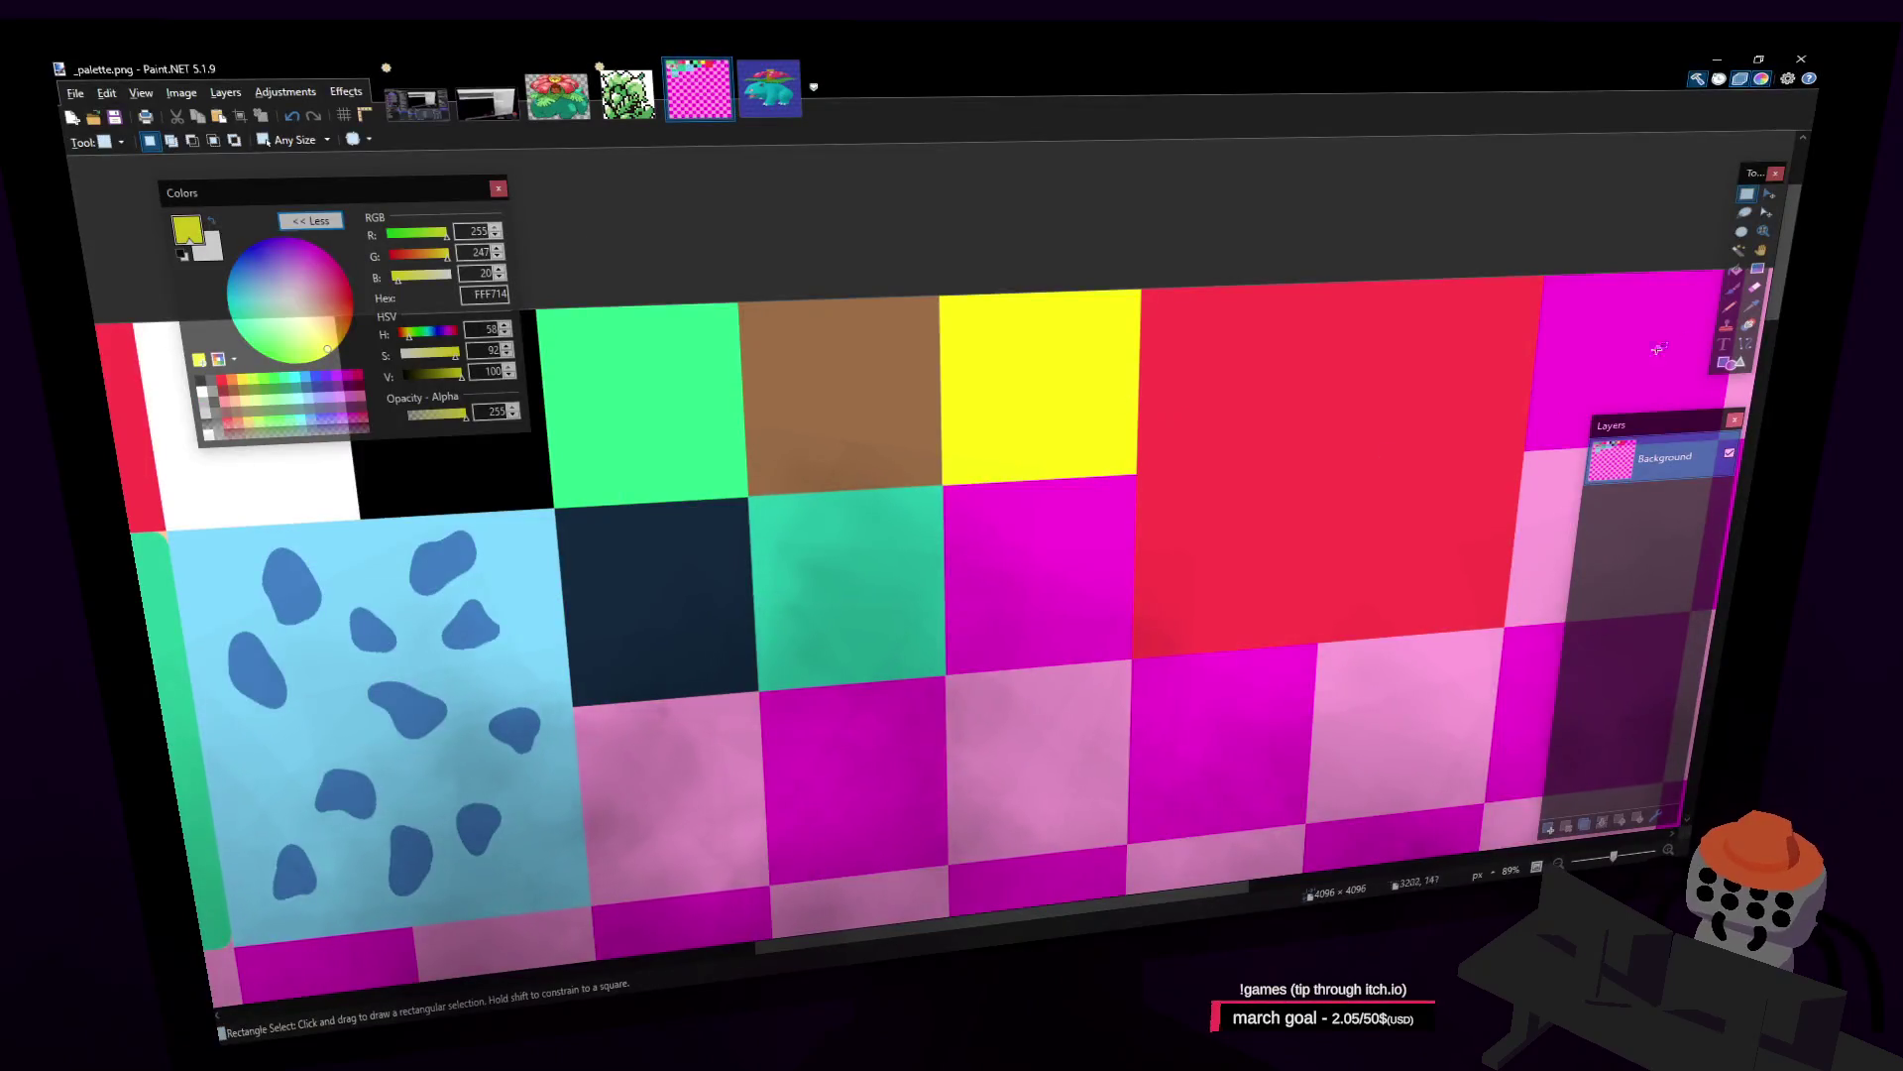
pyautogui.click(1735, 271)
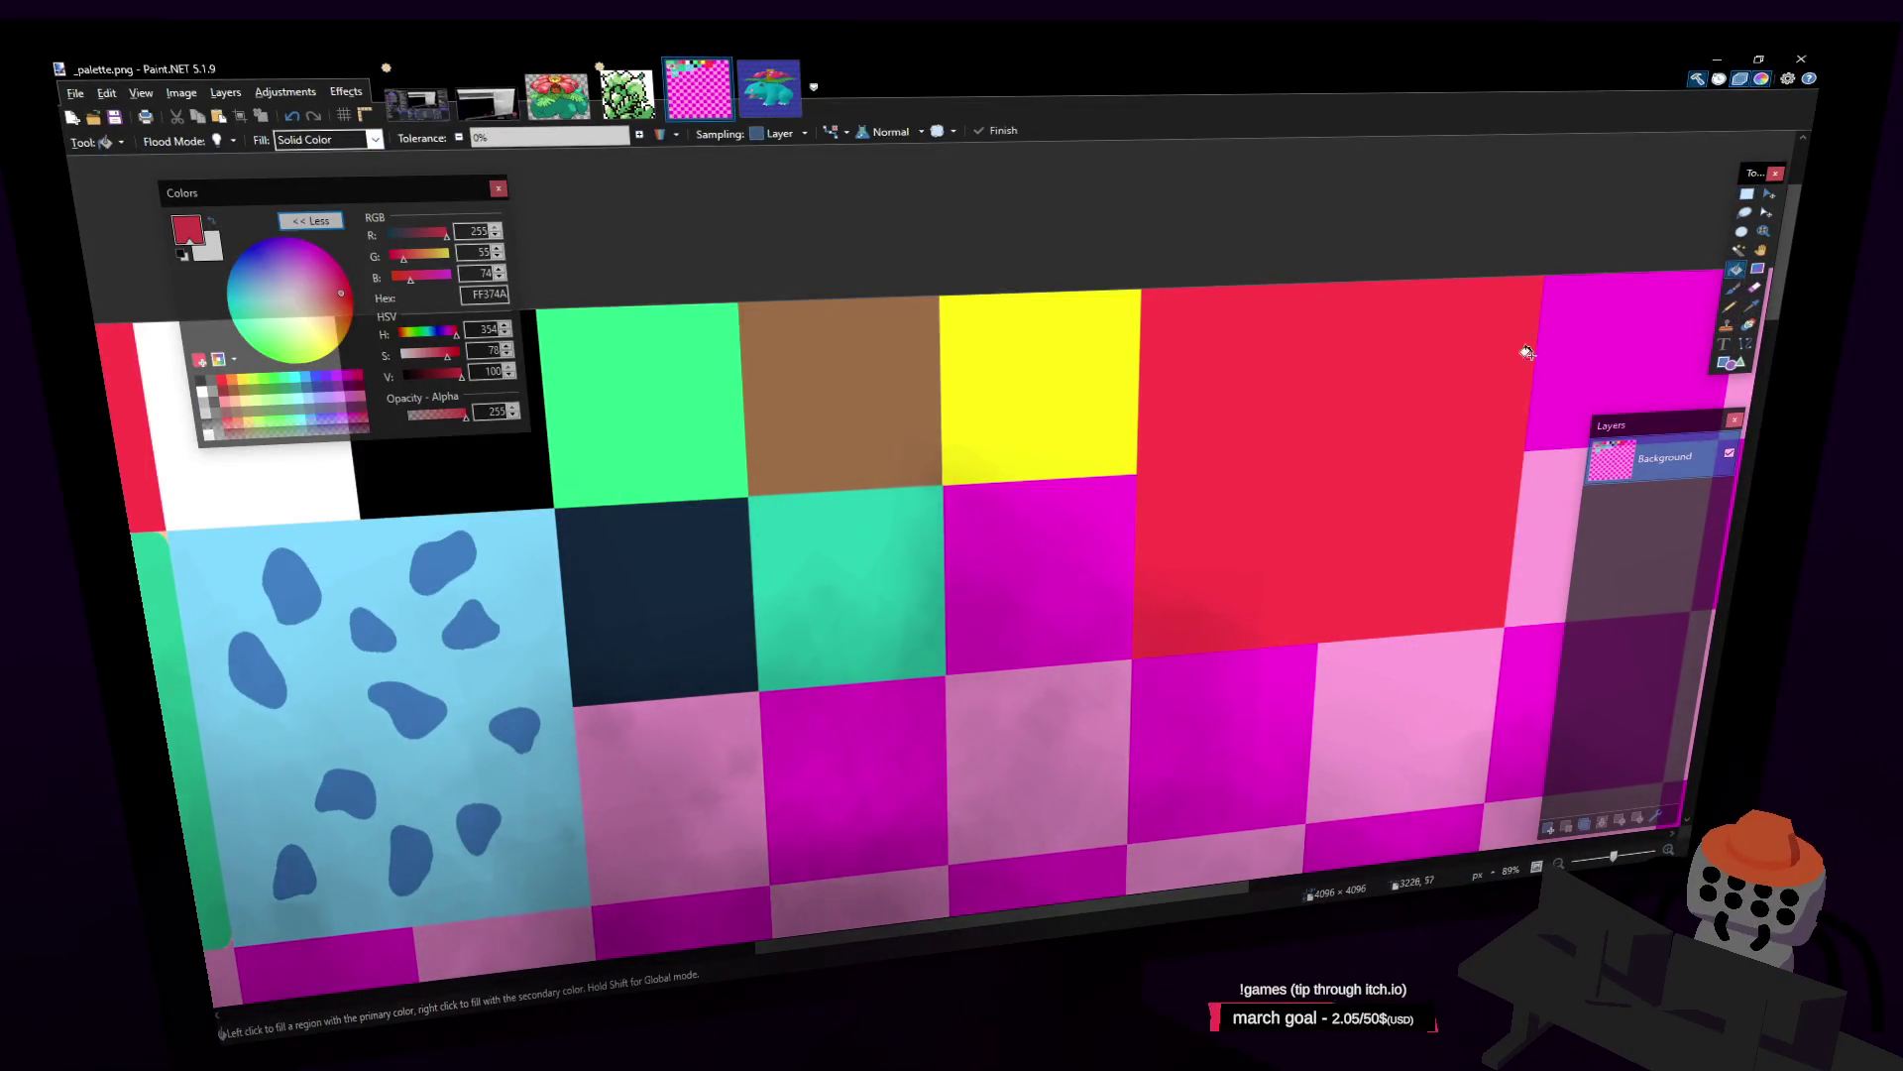
pyautogui.click(412, 256)
pyautogui.click(1288, 467)
pyautogui.hotkey('ctrl', 's')
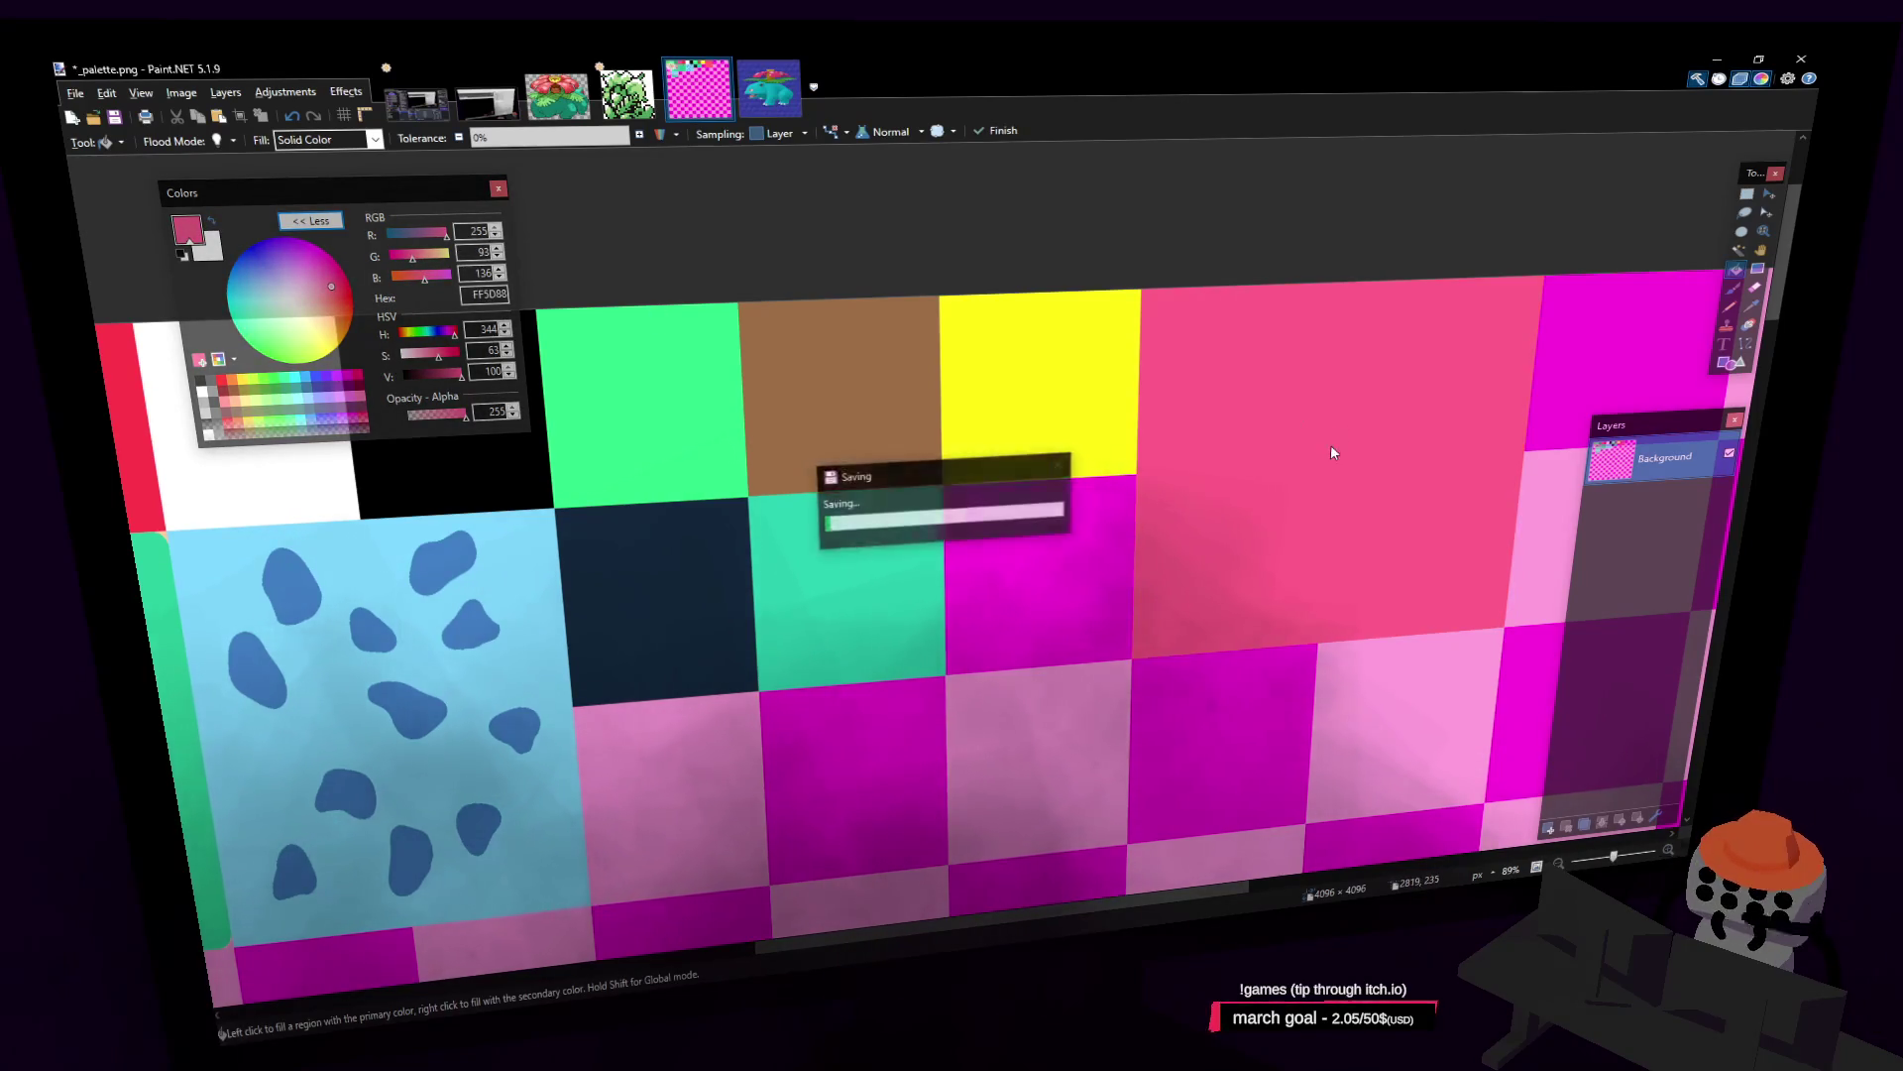
pyautogui.hotkey('alt', 'Tab')
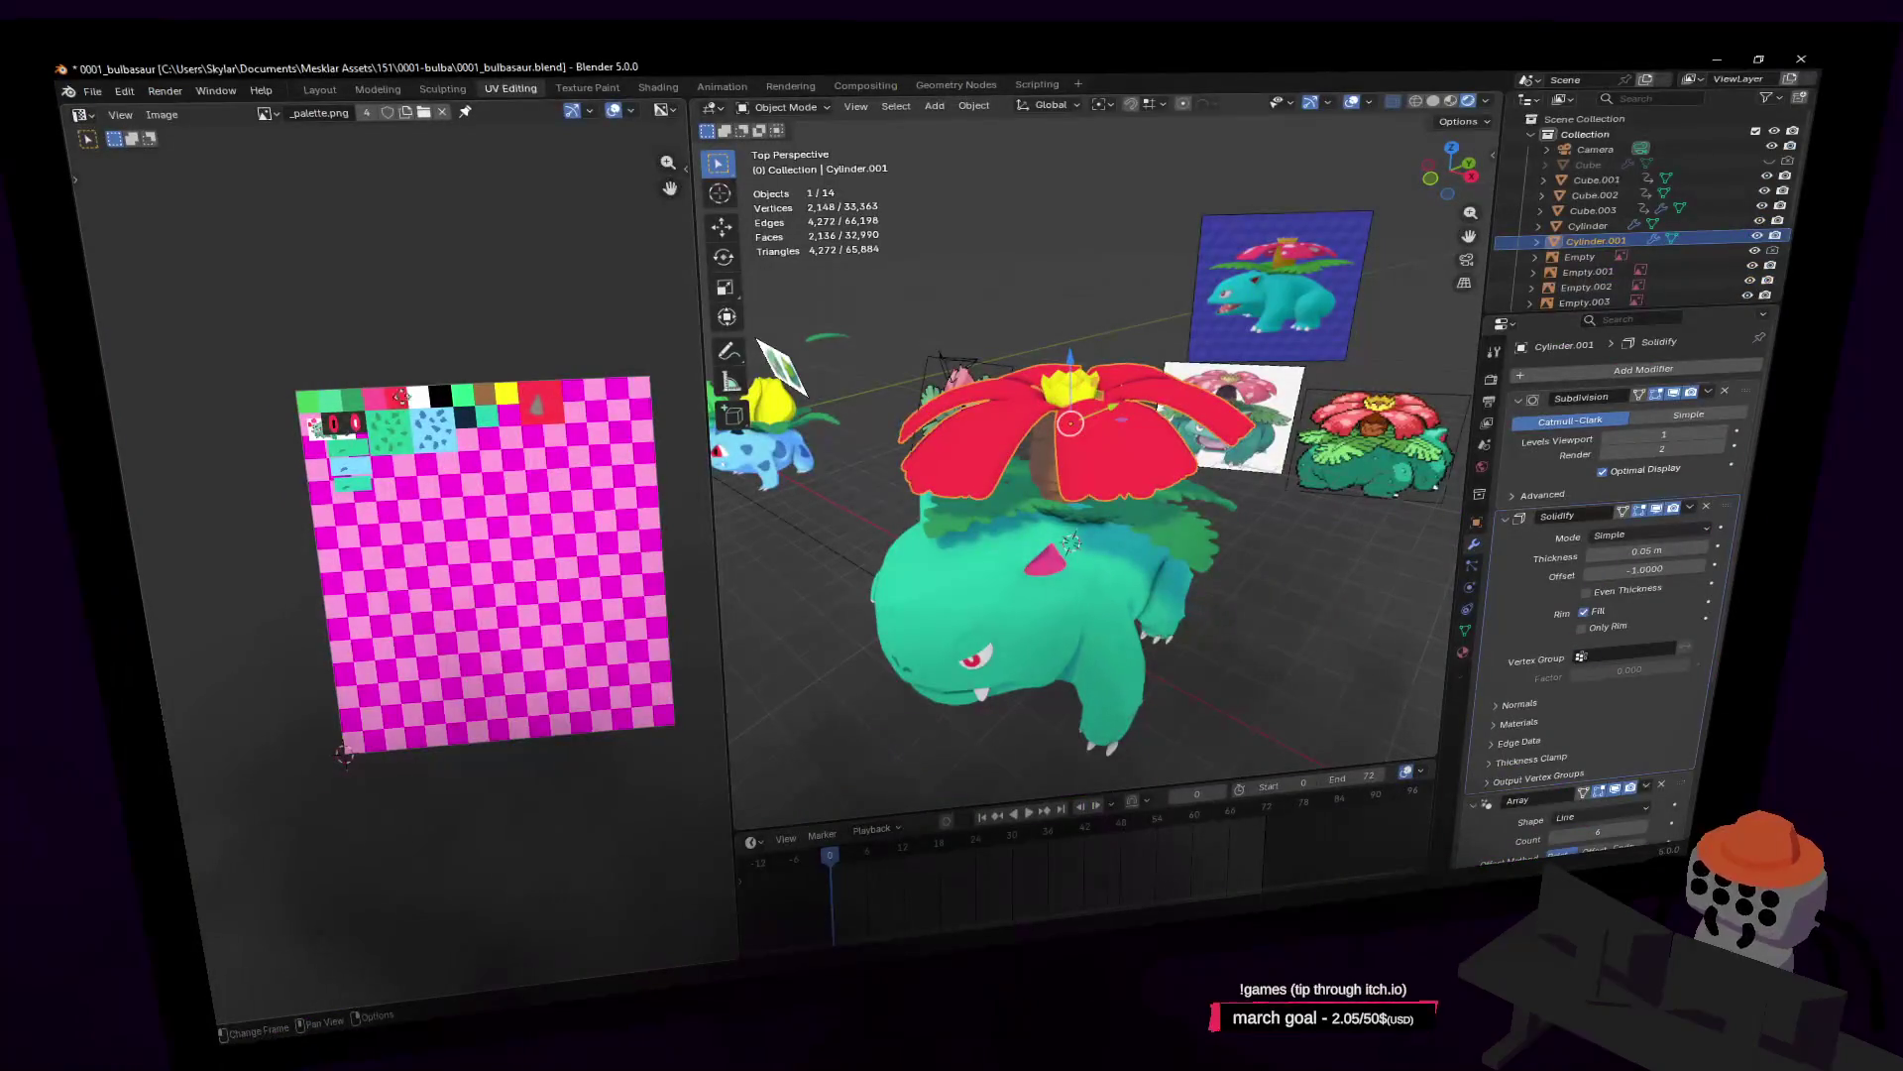
# Step: Reload the edited _palette.png and fly up to inspect Venusaur's pink flower
pyautogui.moveTo(401, 397); pyautogui.dragTo(355, 459, button='middle')
pyautogui.hotkey('alt', 'r')
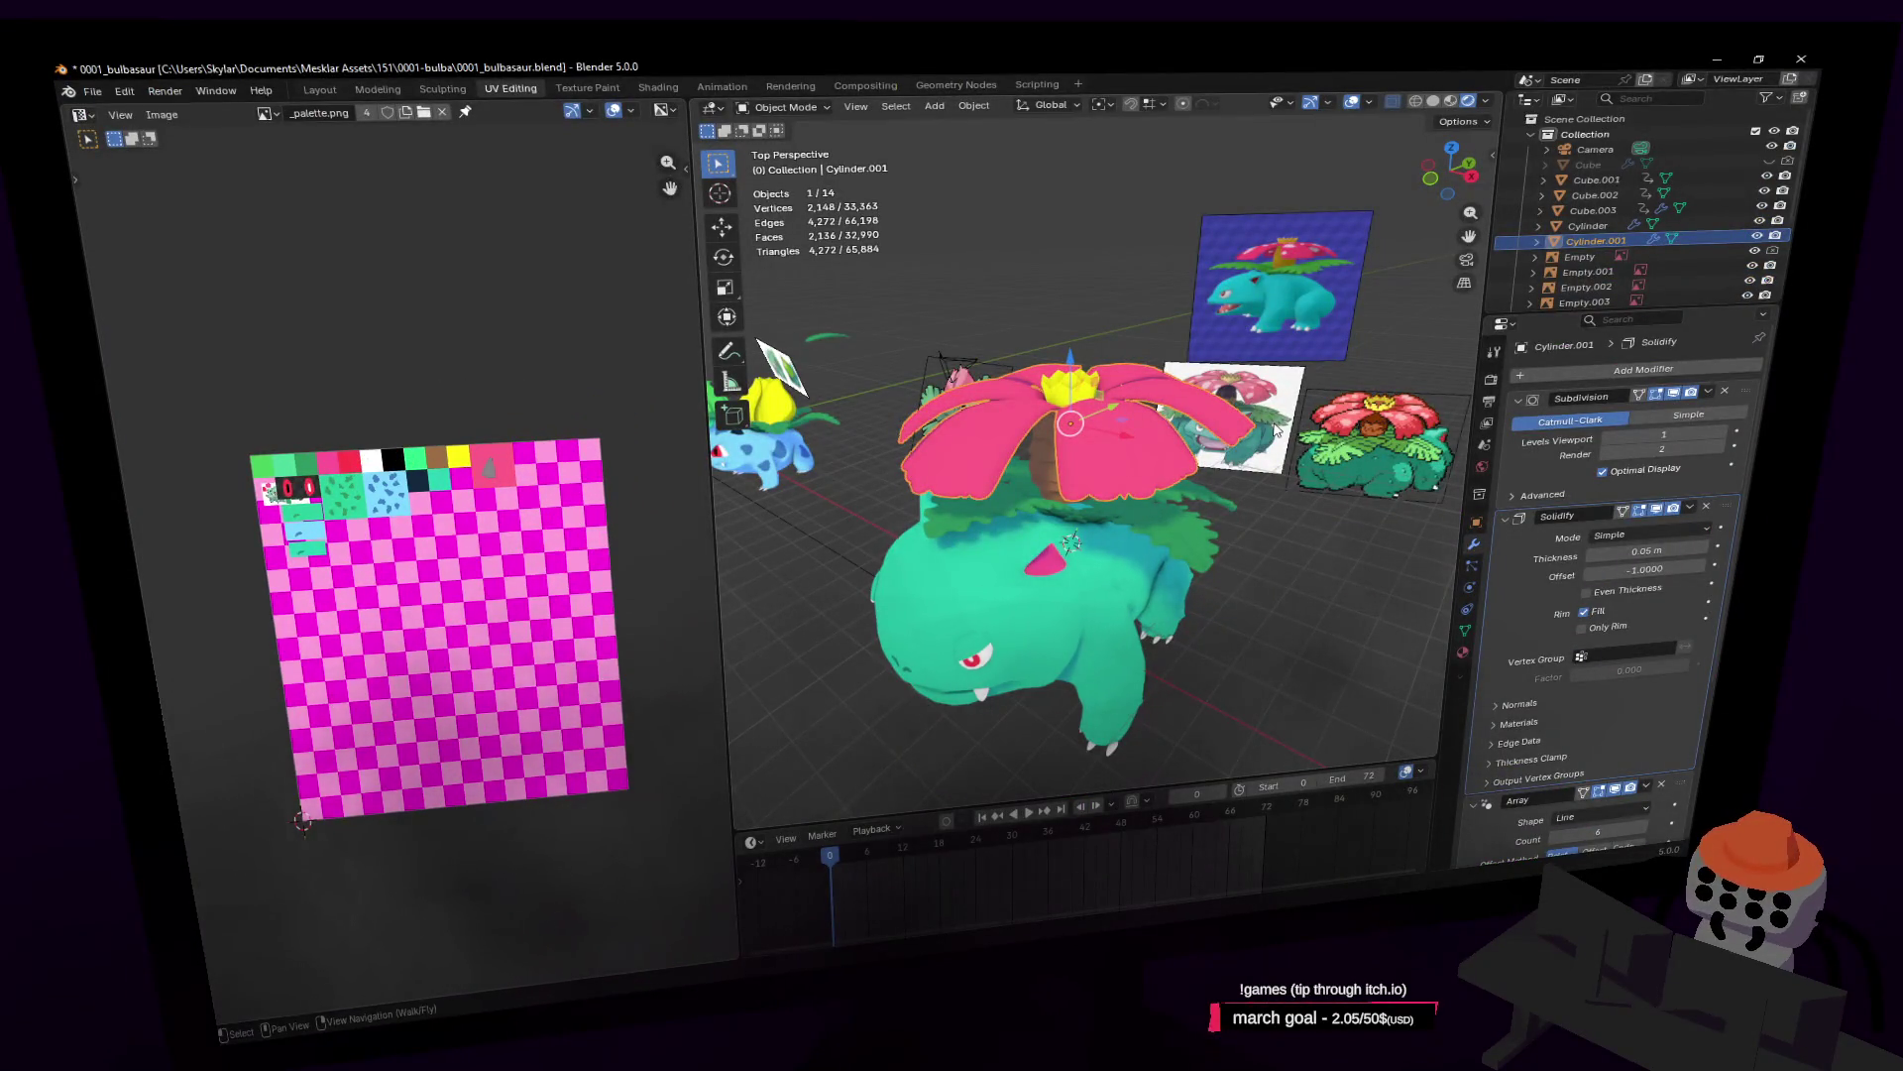
pyautogui.hotkey('shift', '`')
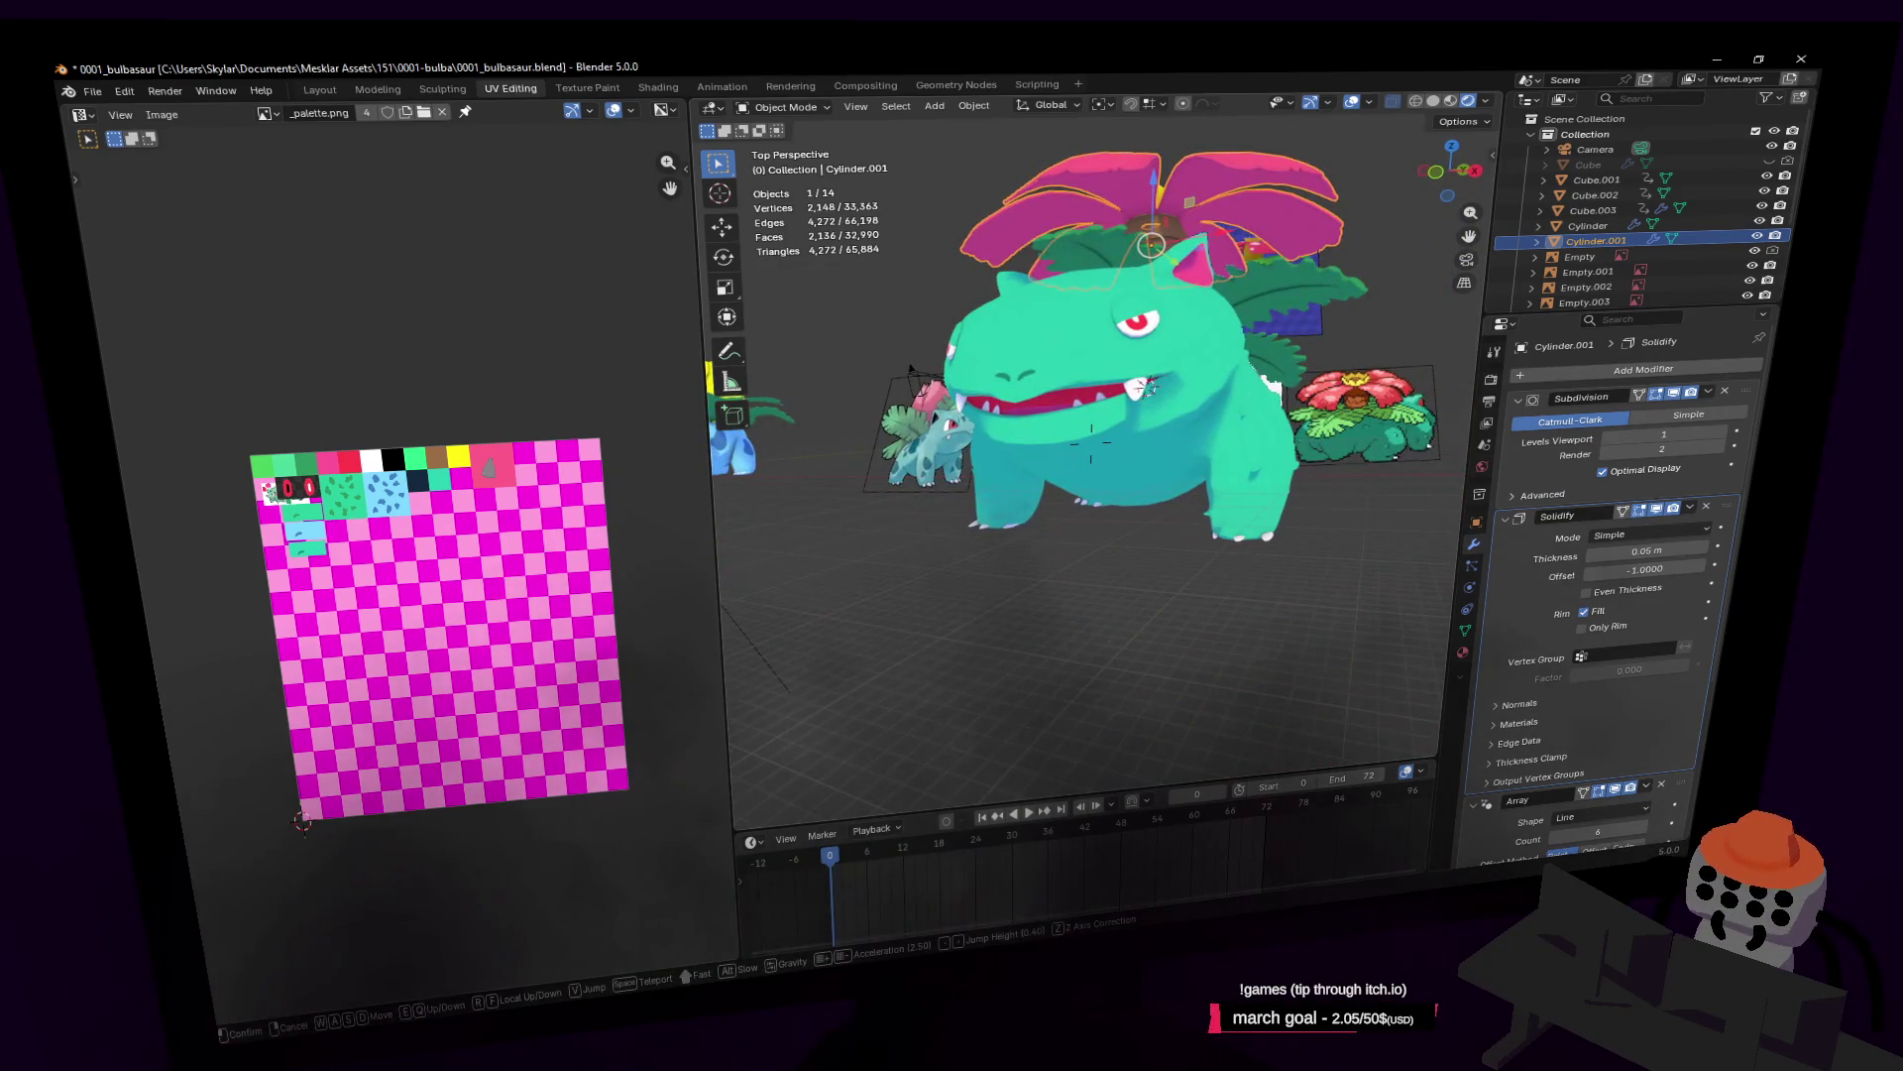
pyautogui.press('w')
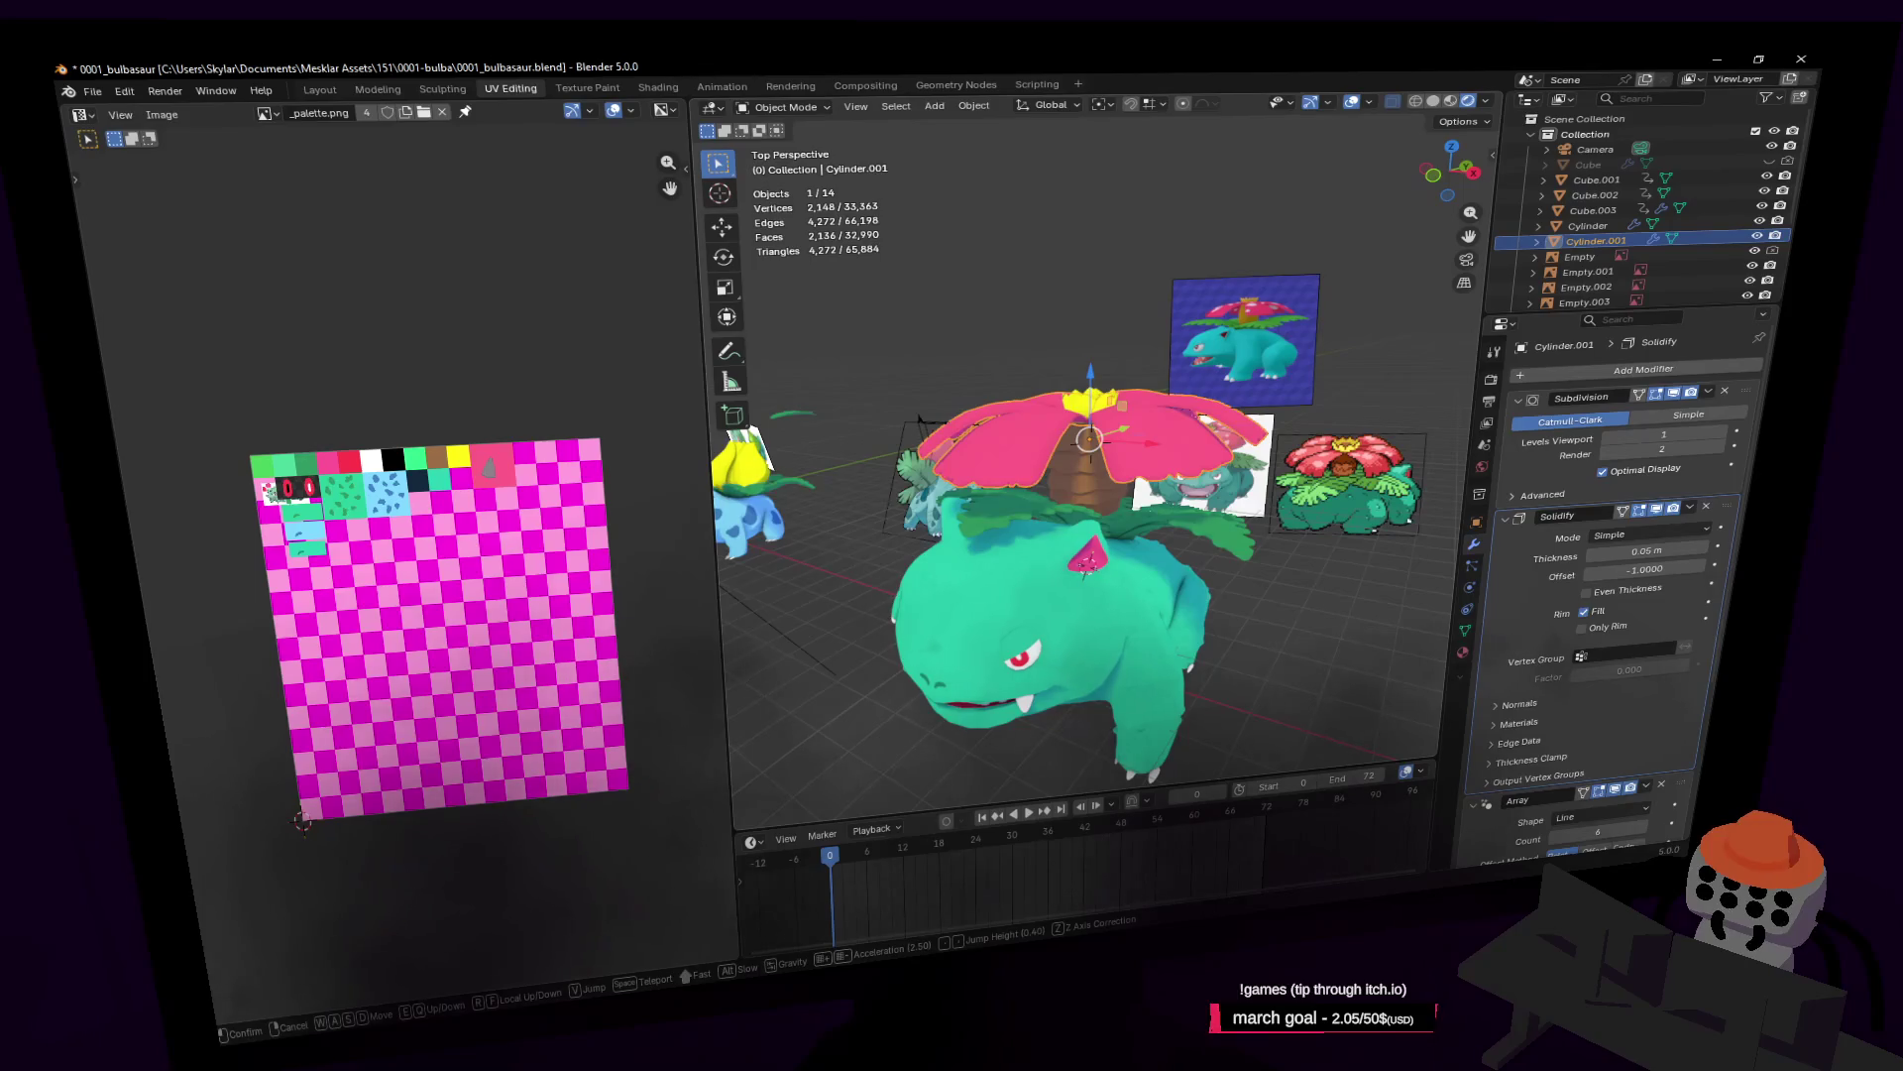
pyautogui.press('w')
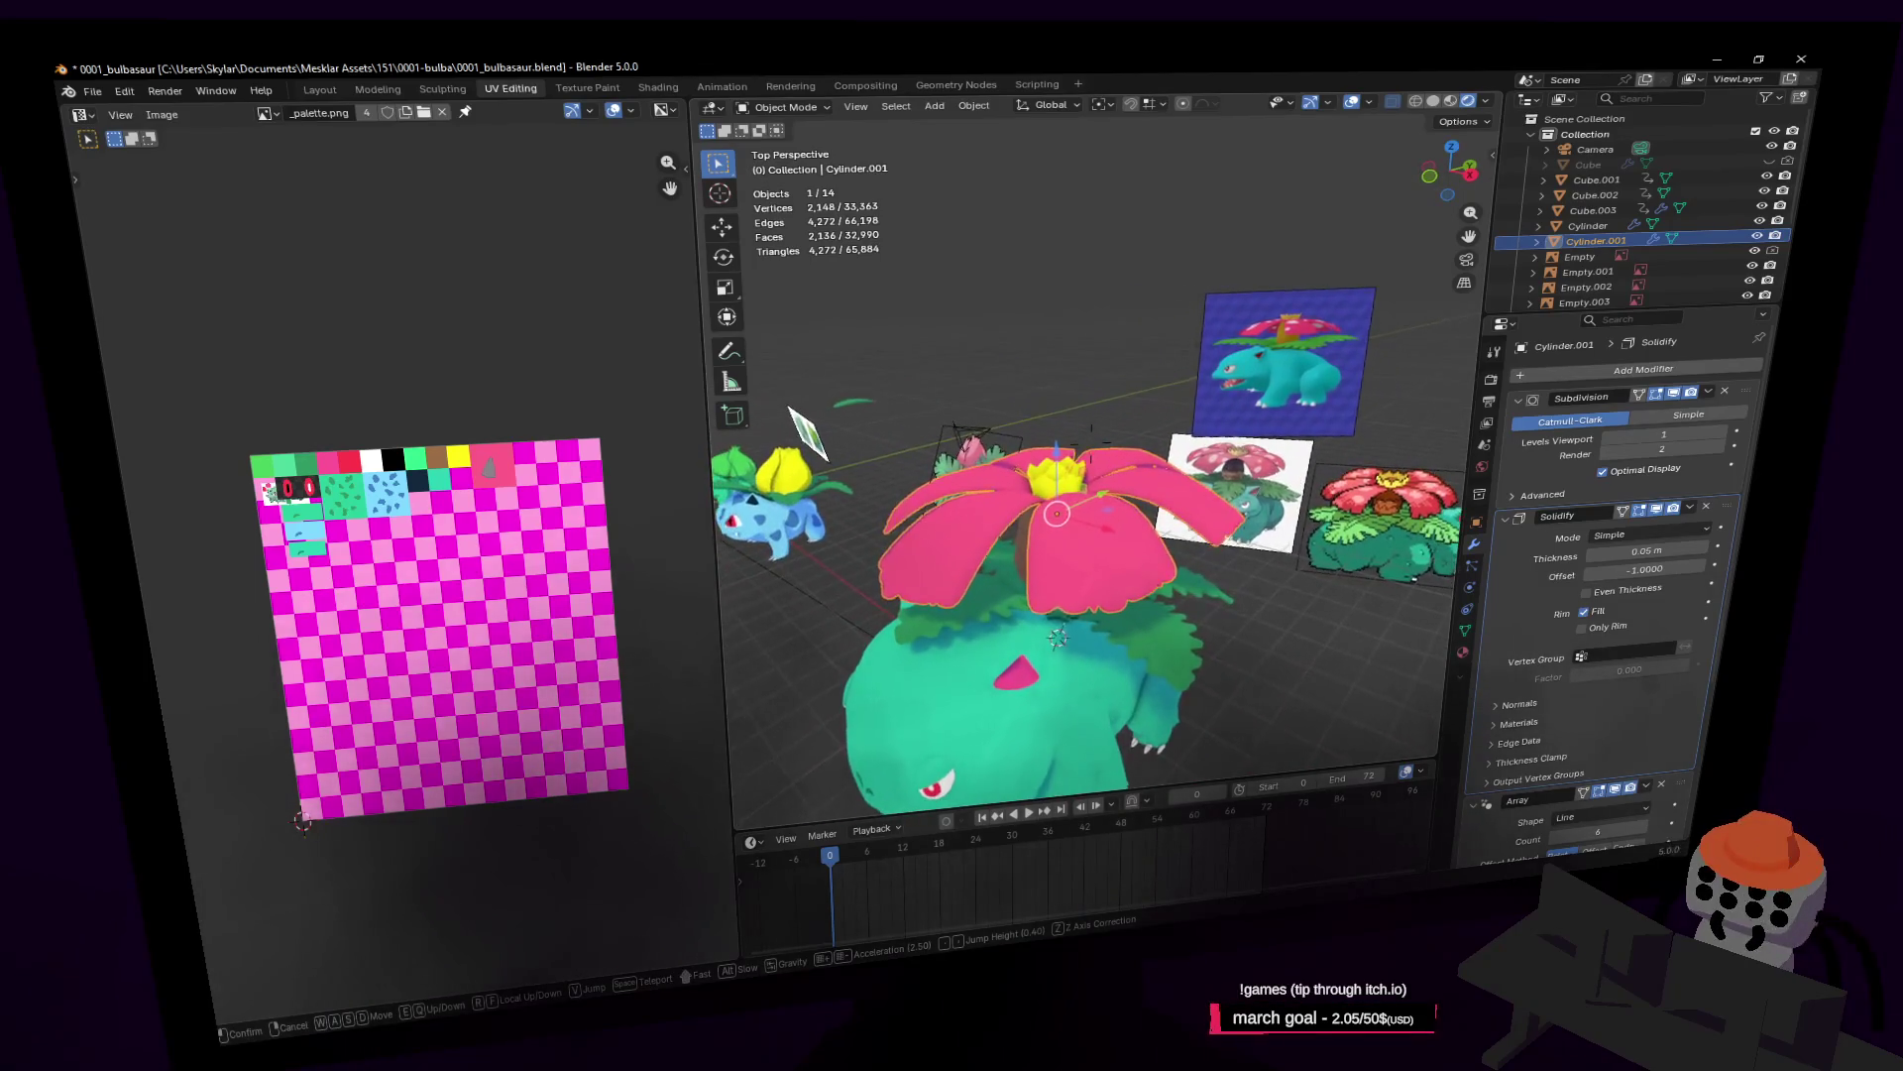
# Step: Back away to view Venusaur's body and select the back leaf Plane.002 for mesh editing
pyautogui.press('s')
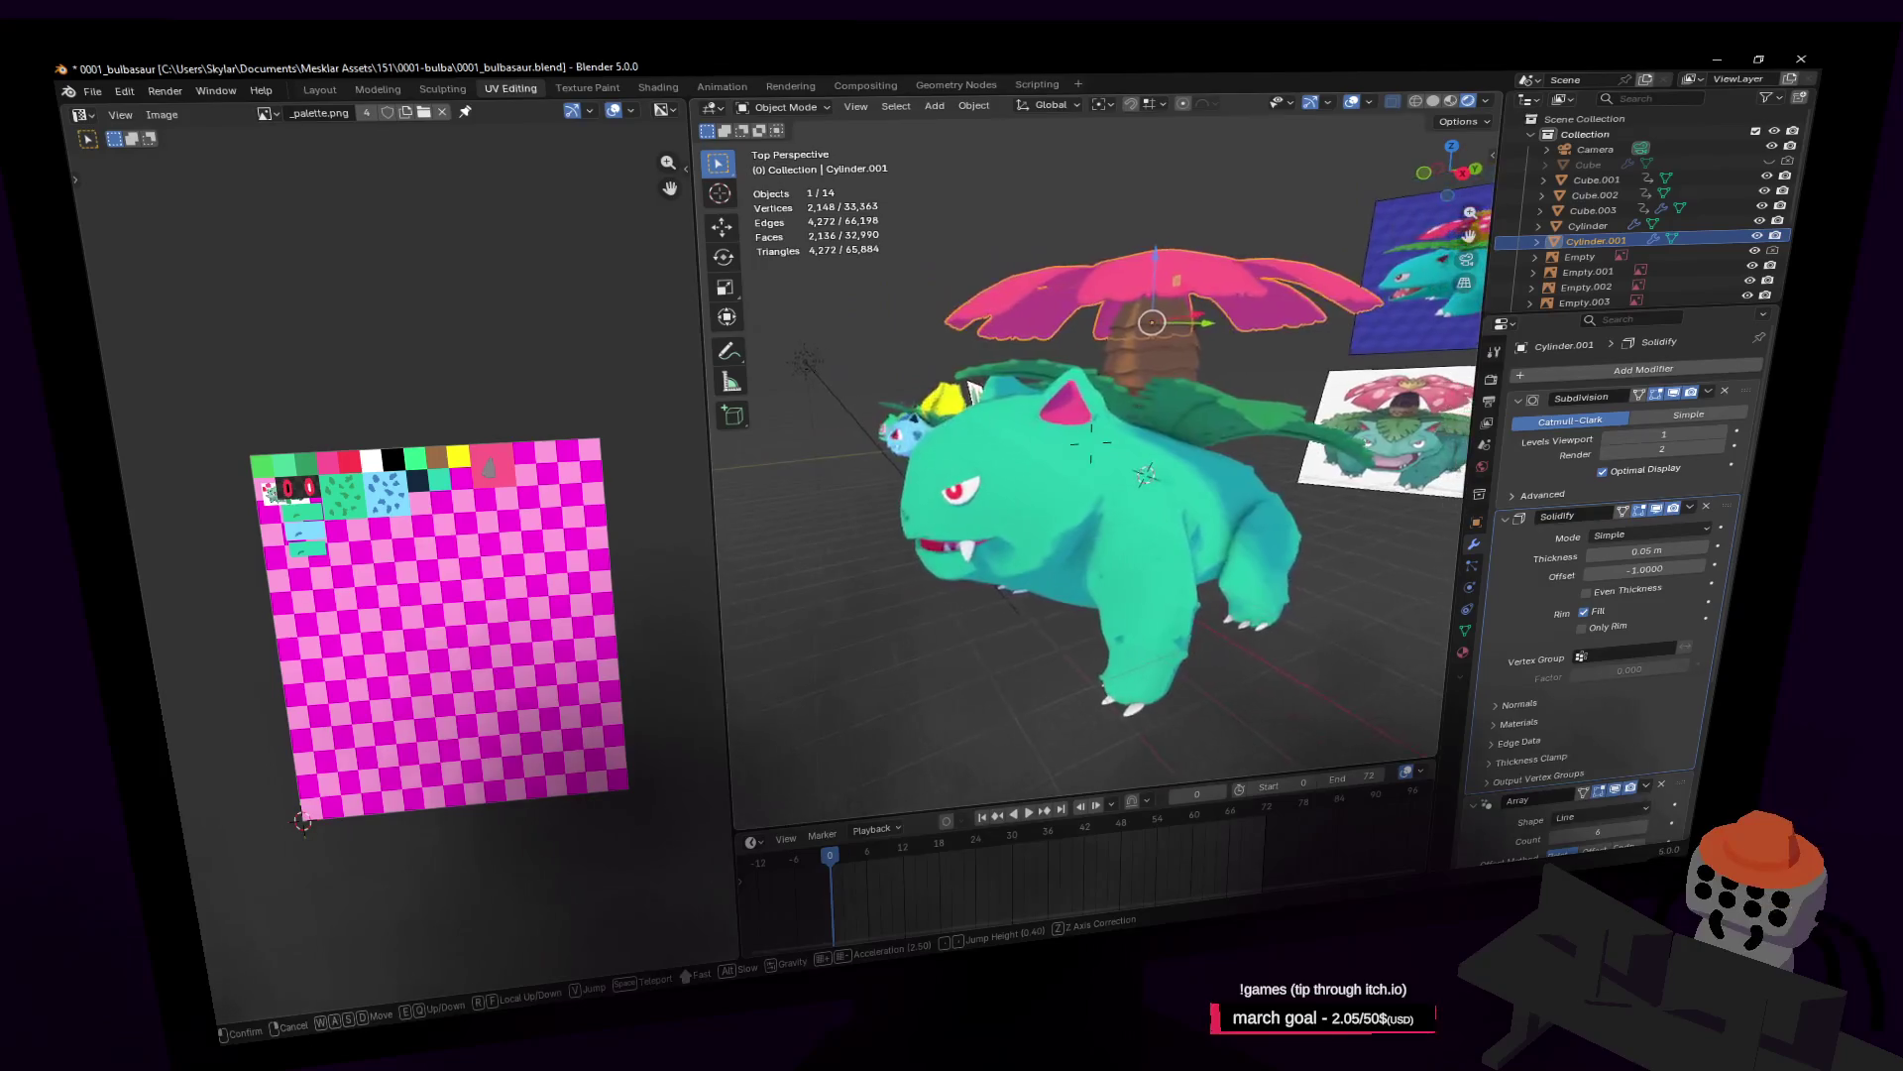
pyautogui.press('w')
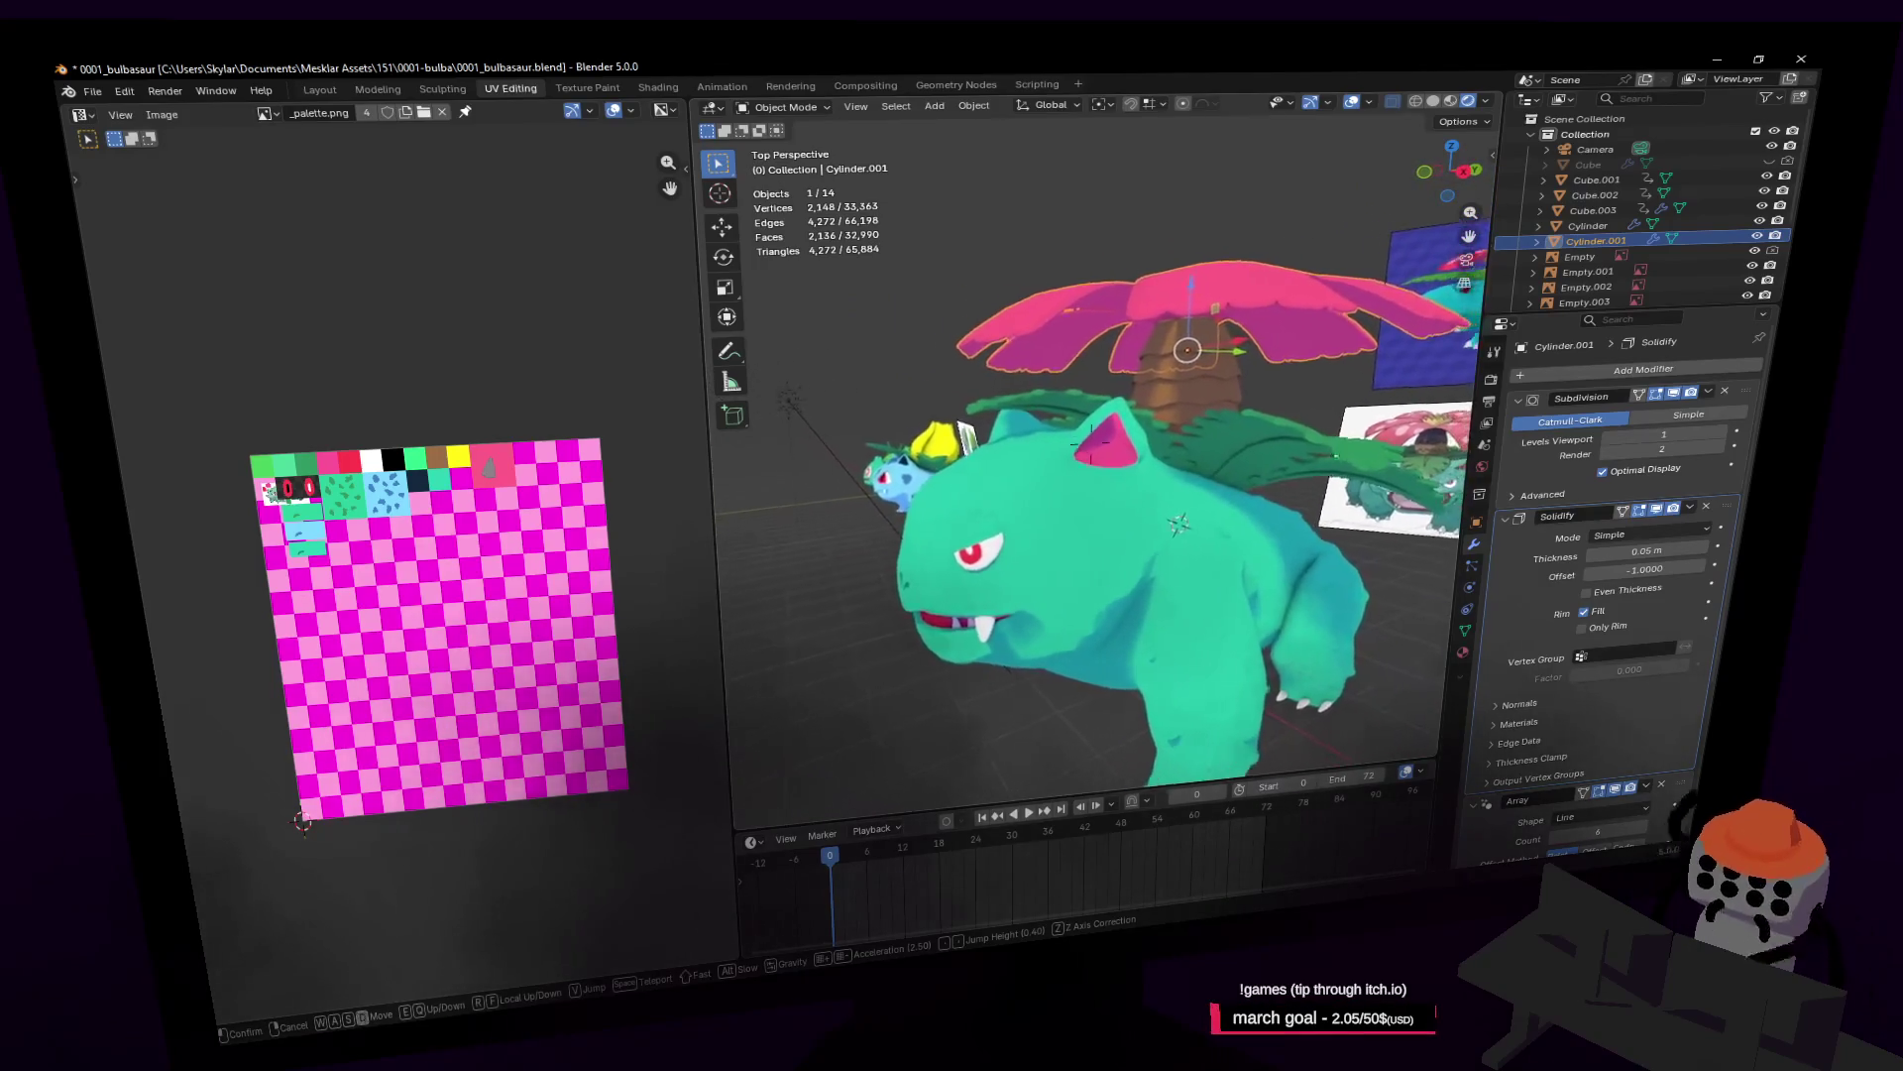
pyautogui.click(1268, 449)
pyautogui.click(1177, 525)
pyautogui.press('Tab')
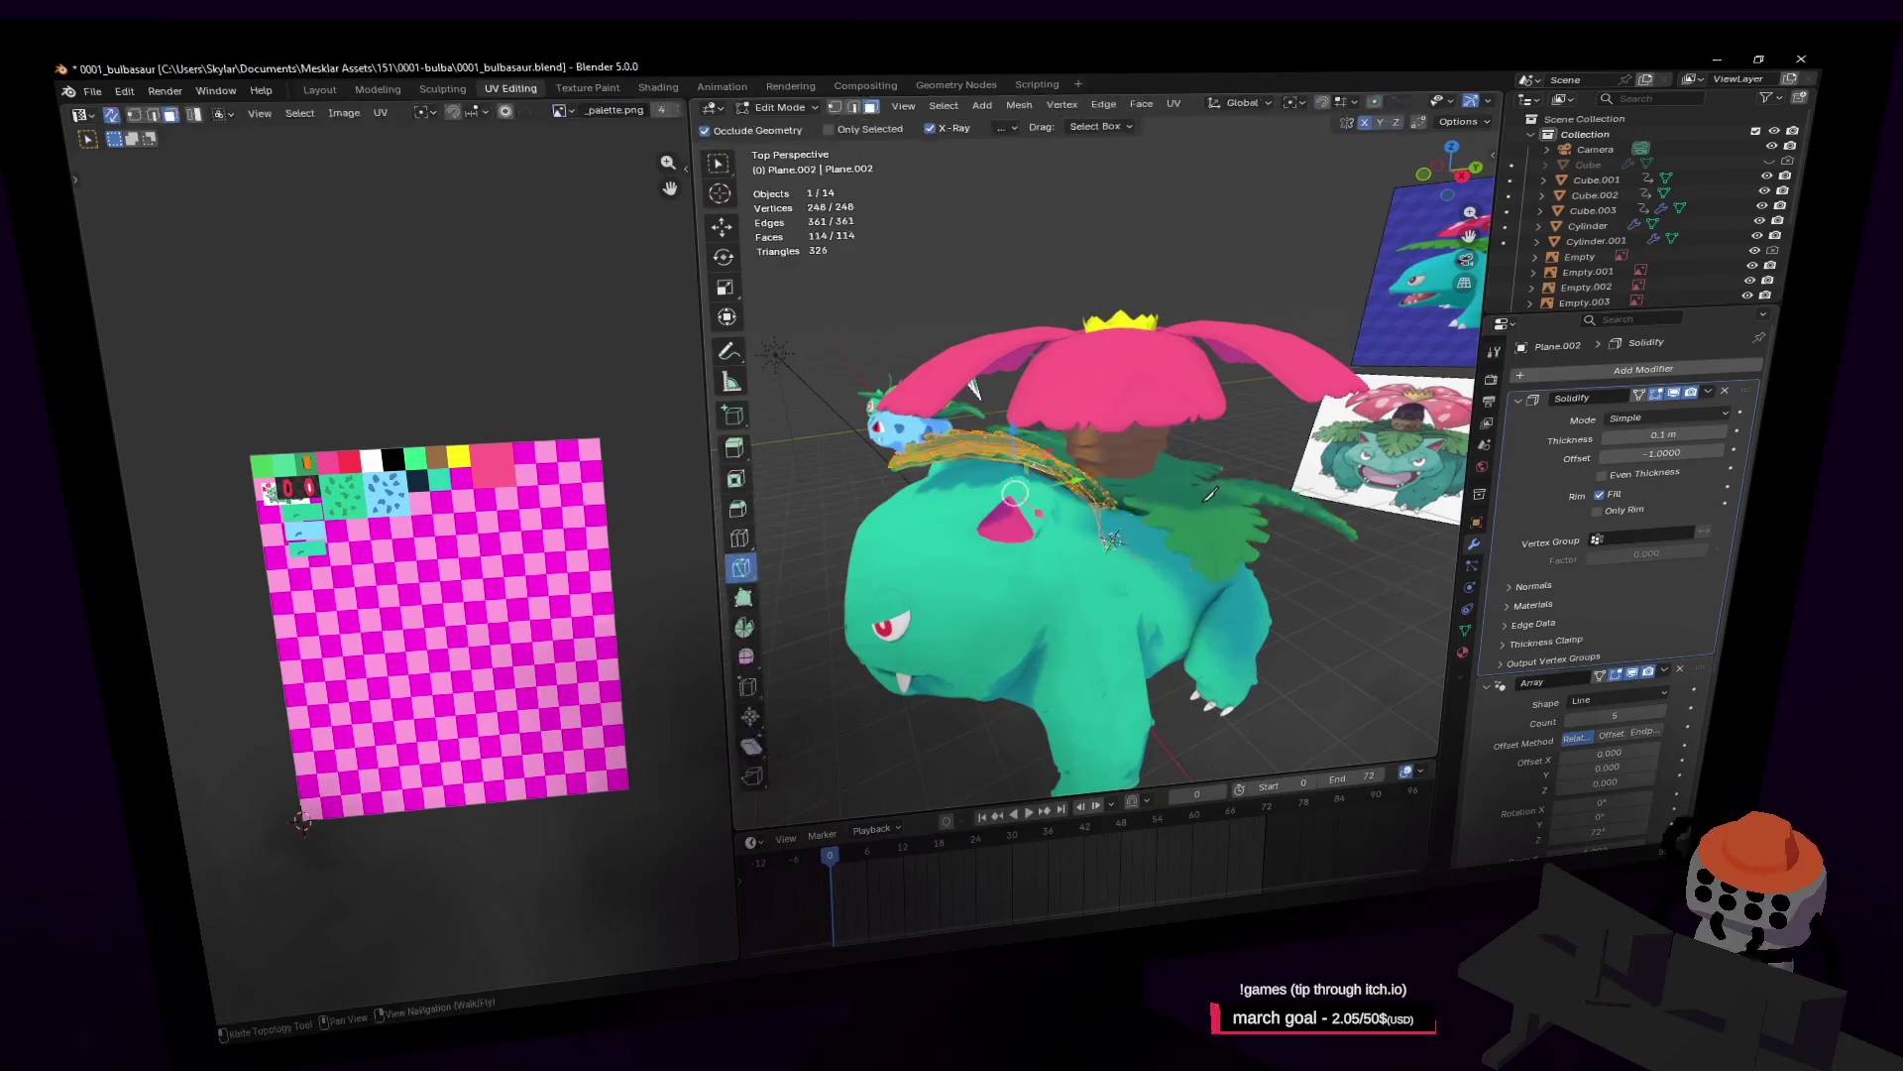
# Step: Knife-cut a new edge line across the back leaf
pyautogui.hotkey('shift', '`')
pyautogui.press('w')
pyautogui.press('s')
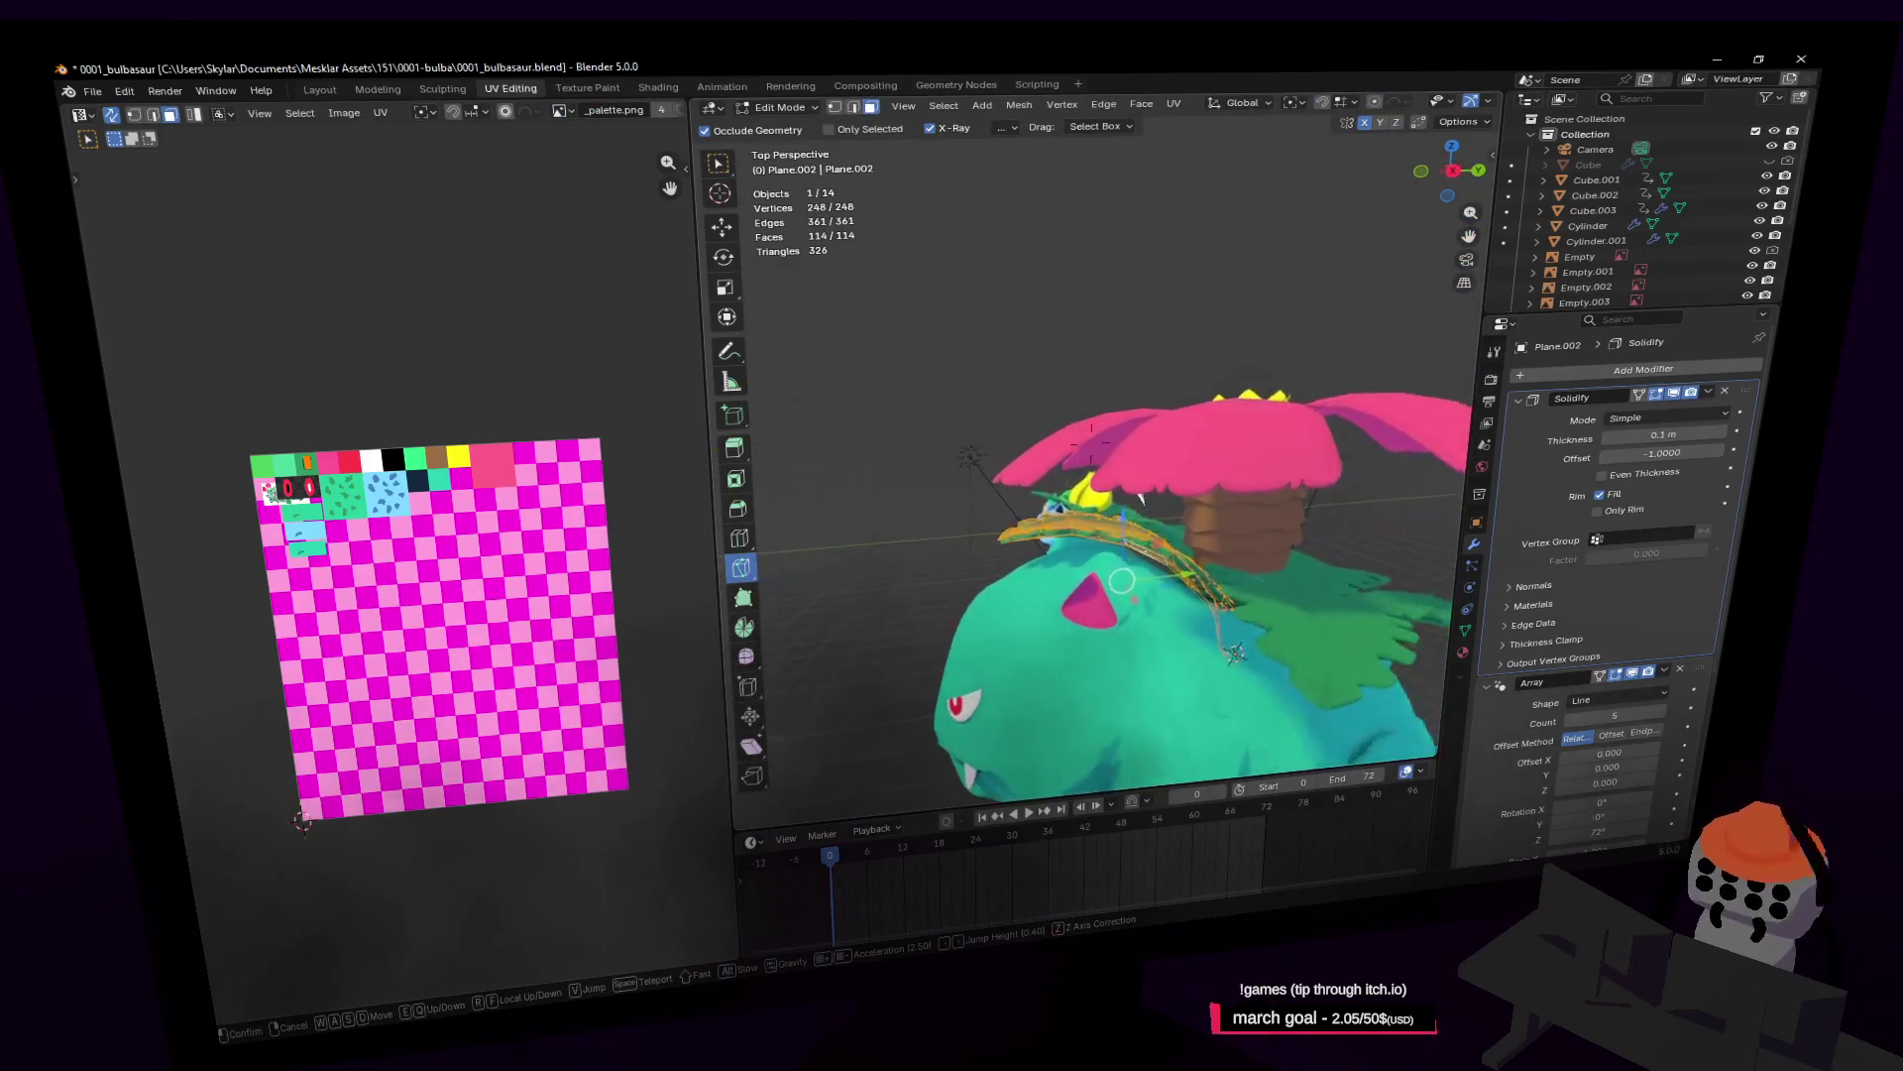
pyautogui.click(1186, 483)
pyautogui.click(1001, 560)
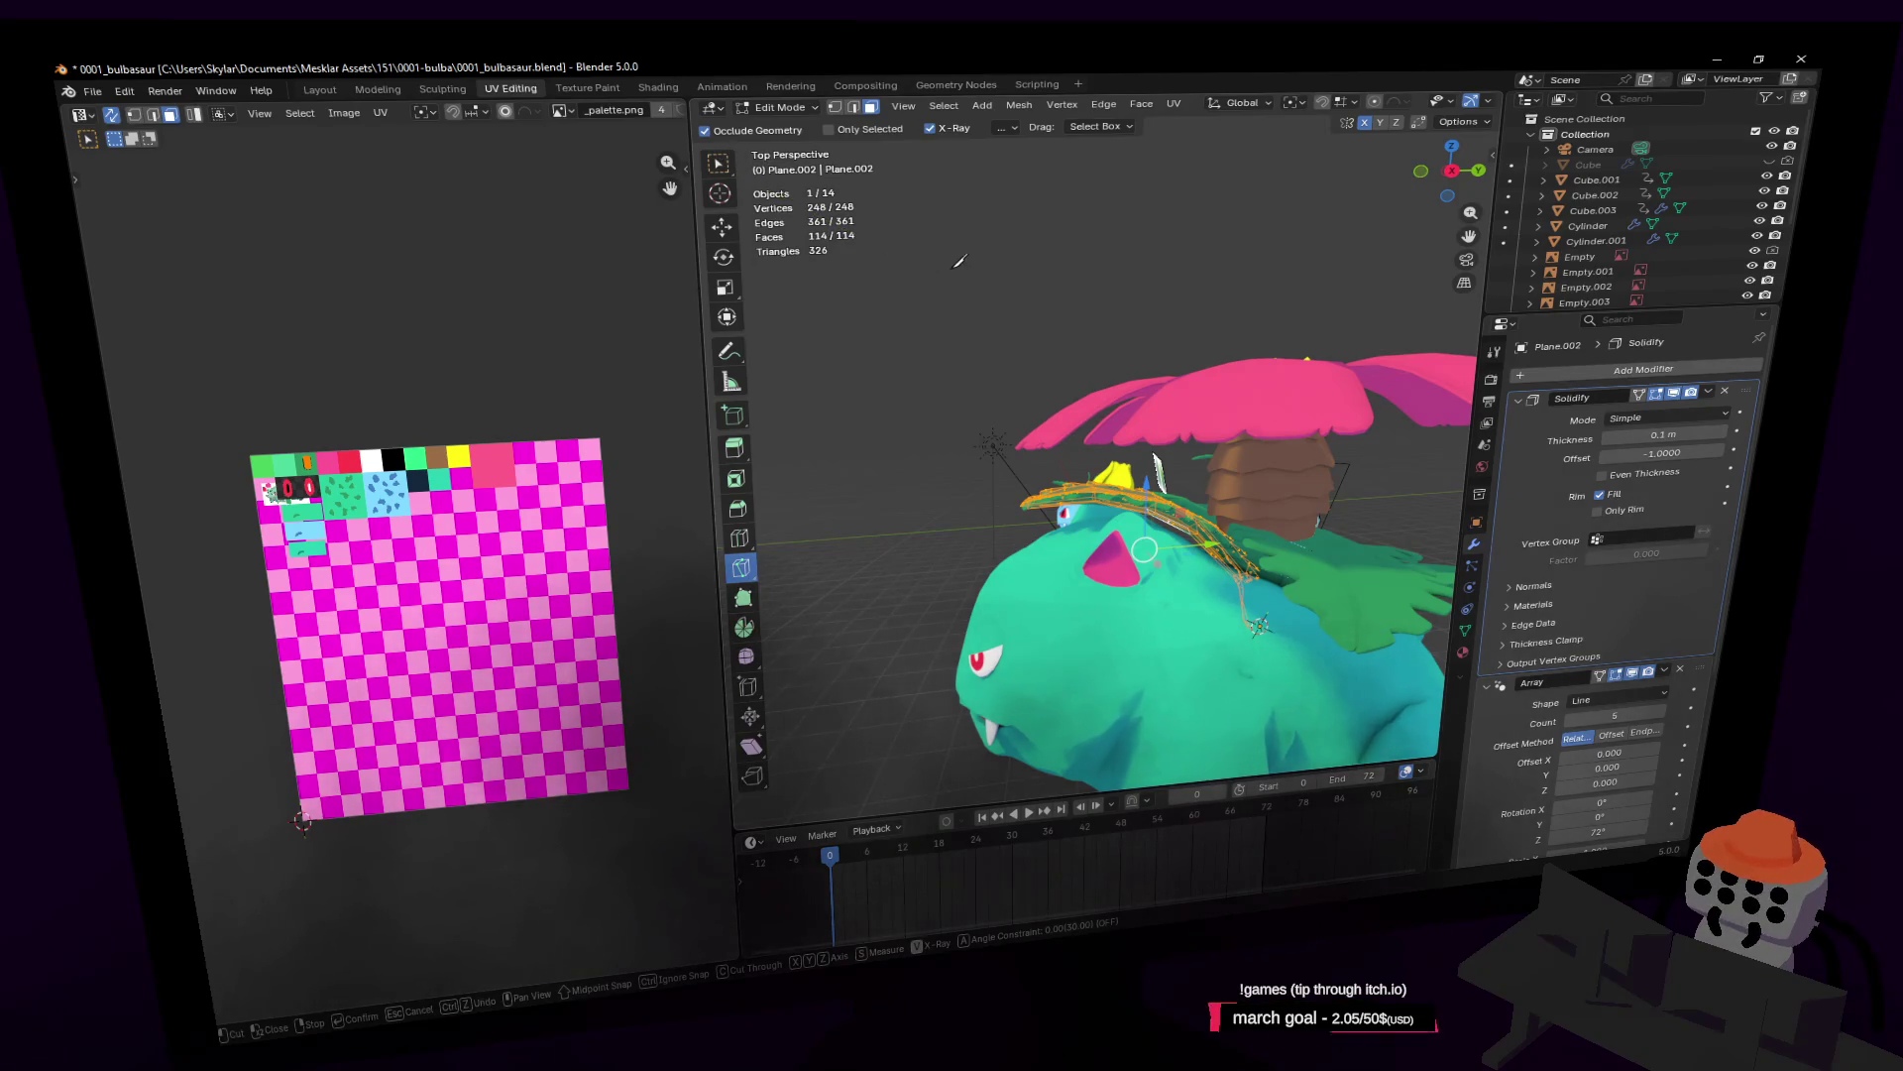
pyautogui.press('Return')
# Step: Box-select the leaf's front edge vertices, move them in Y and Z, and rotate them 15.1°
pyautogui.press('w')
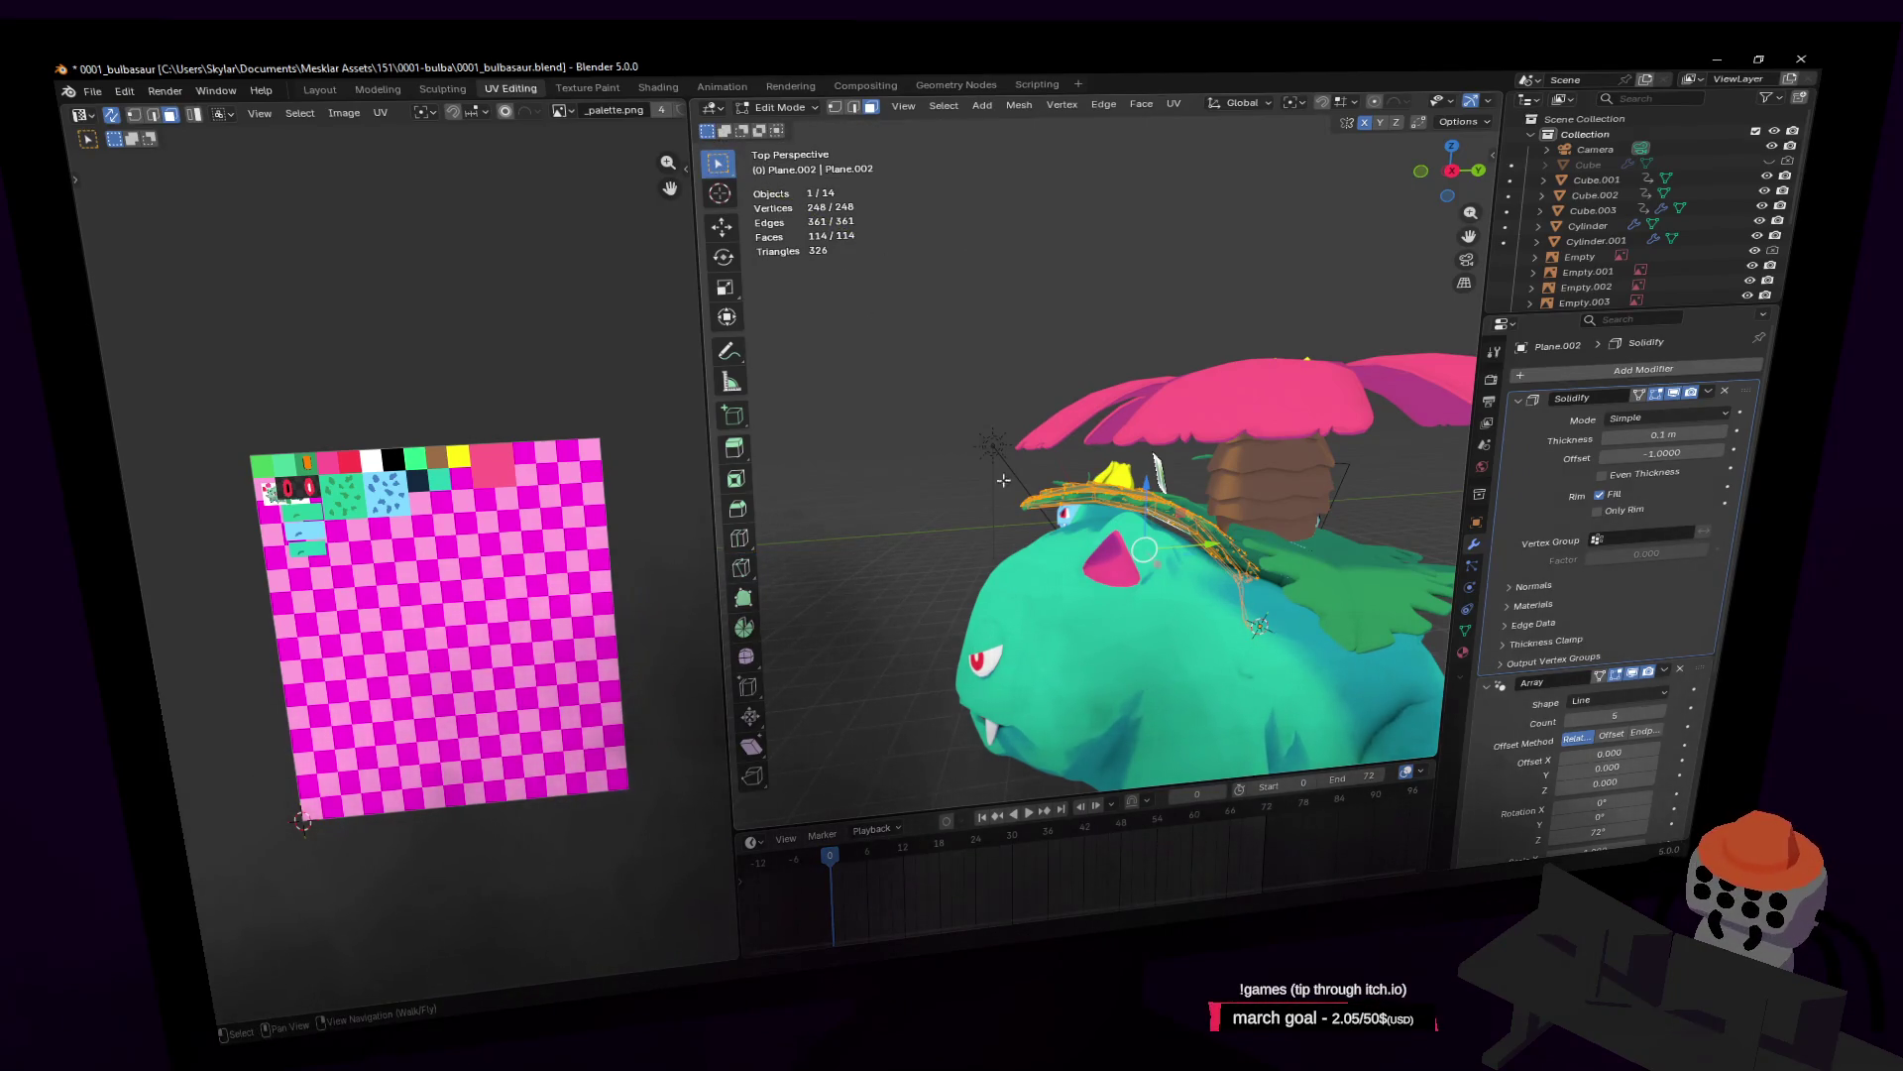
pyautogui.moveTo(982, 451); pyautogui.dragTo(1041, 531)
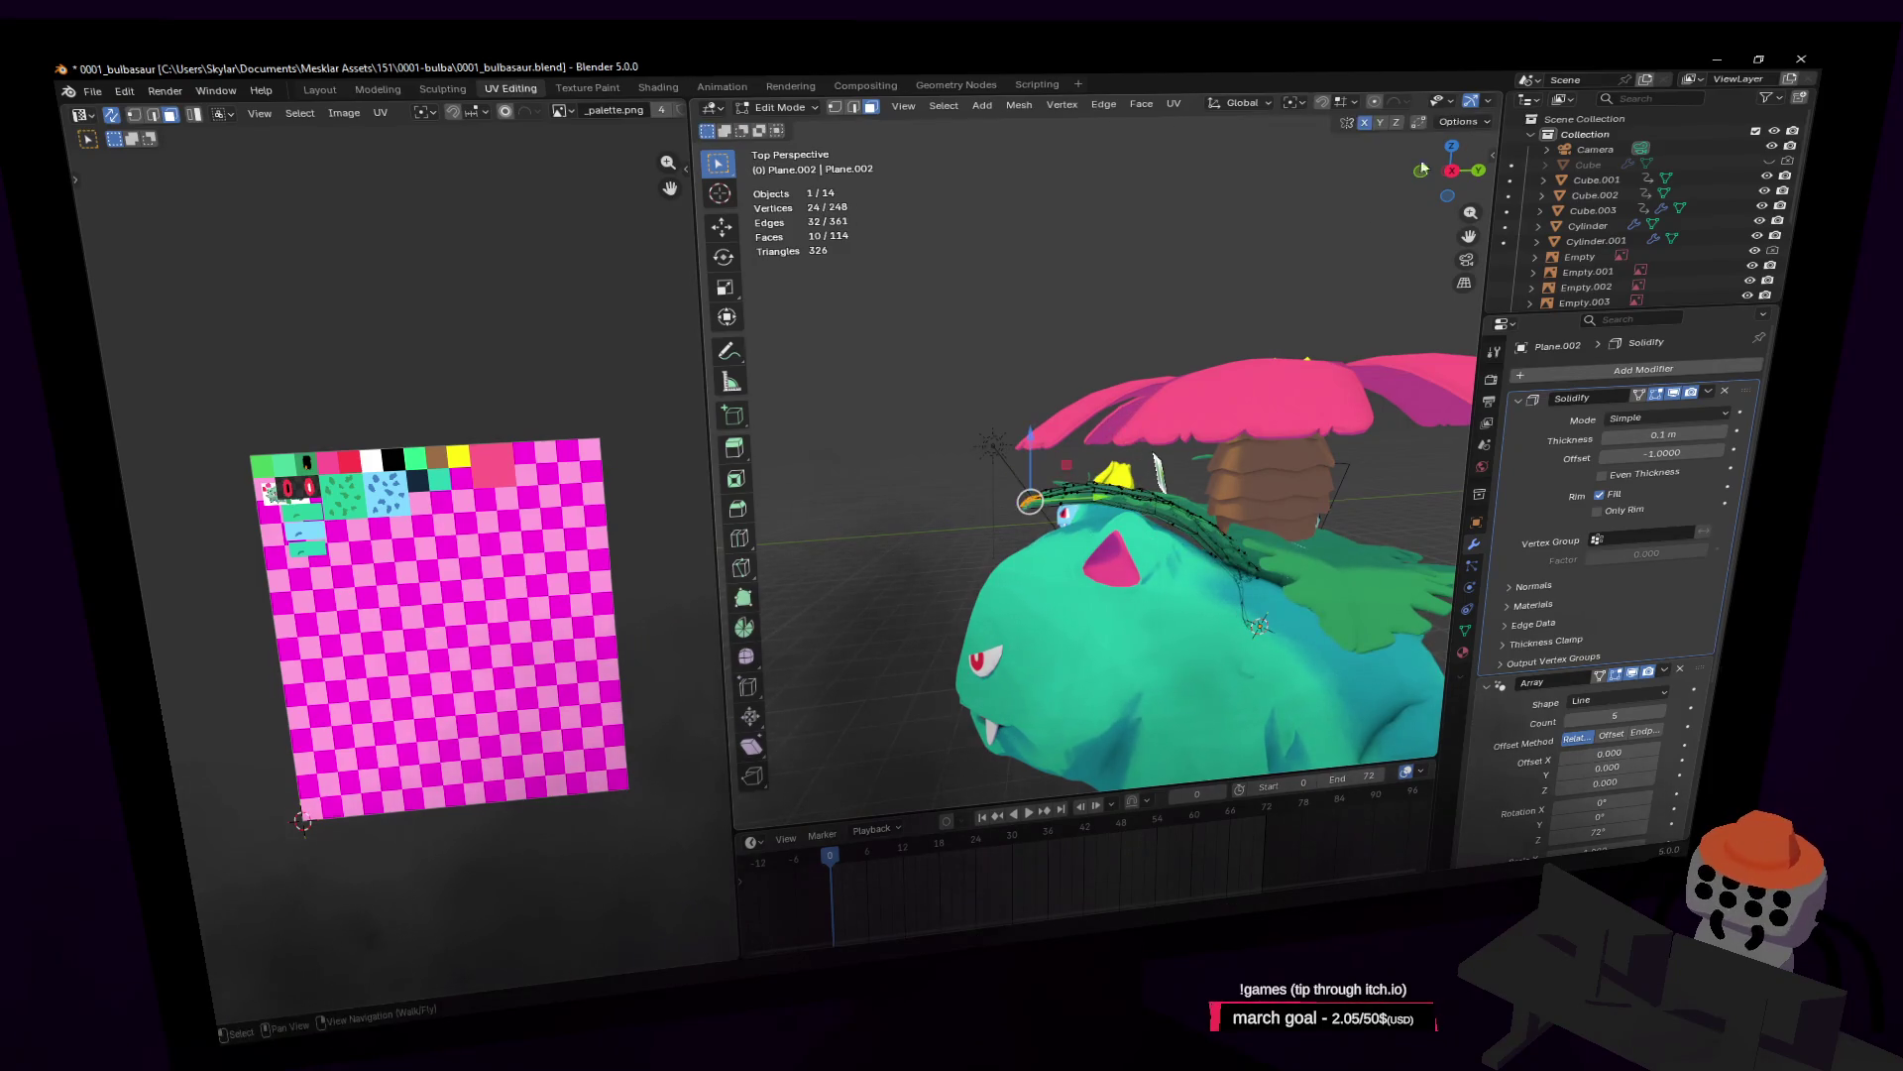
pyautogui.press('g')
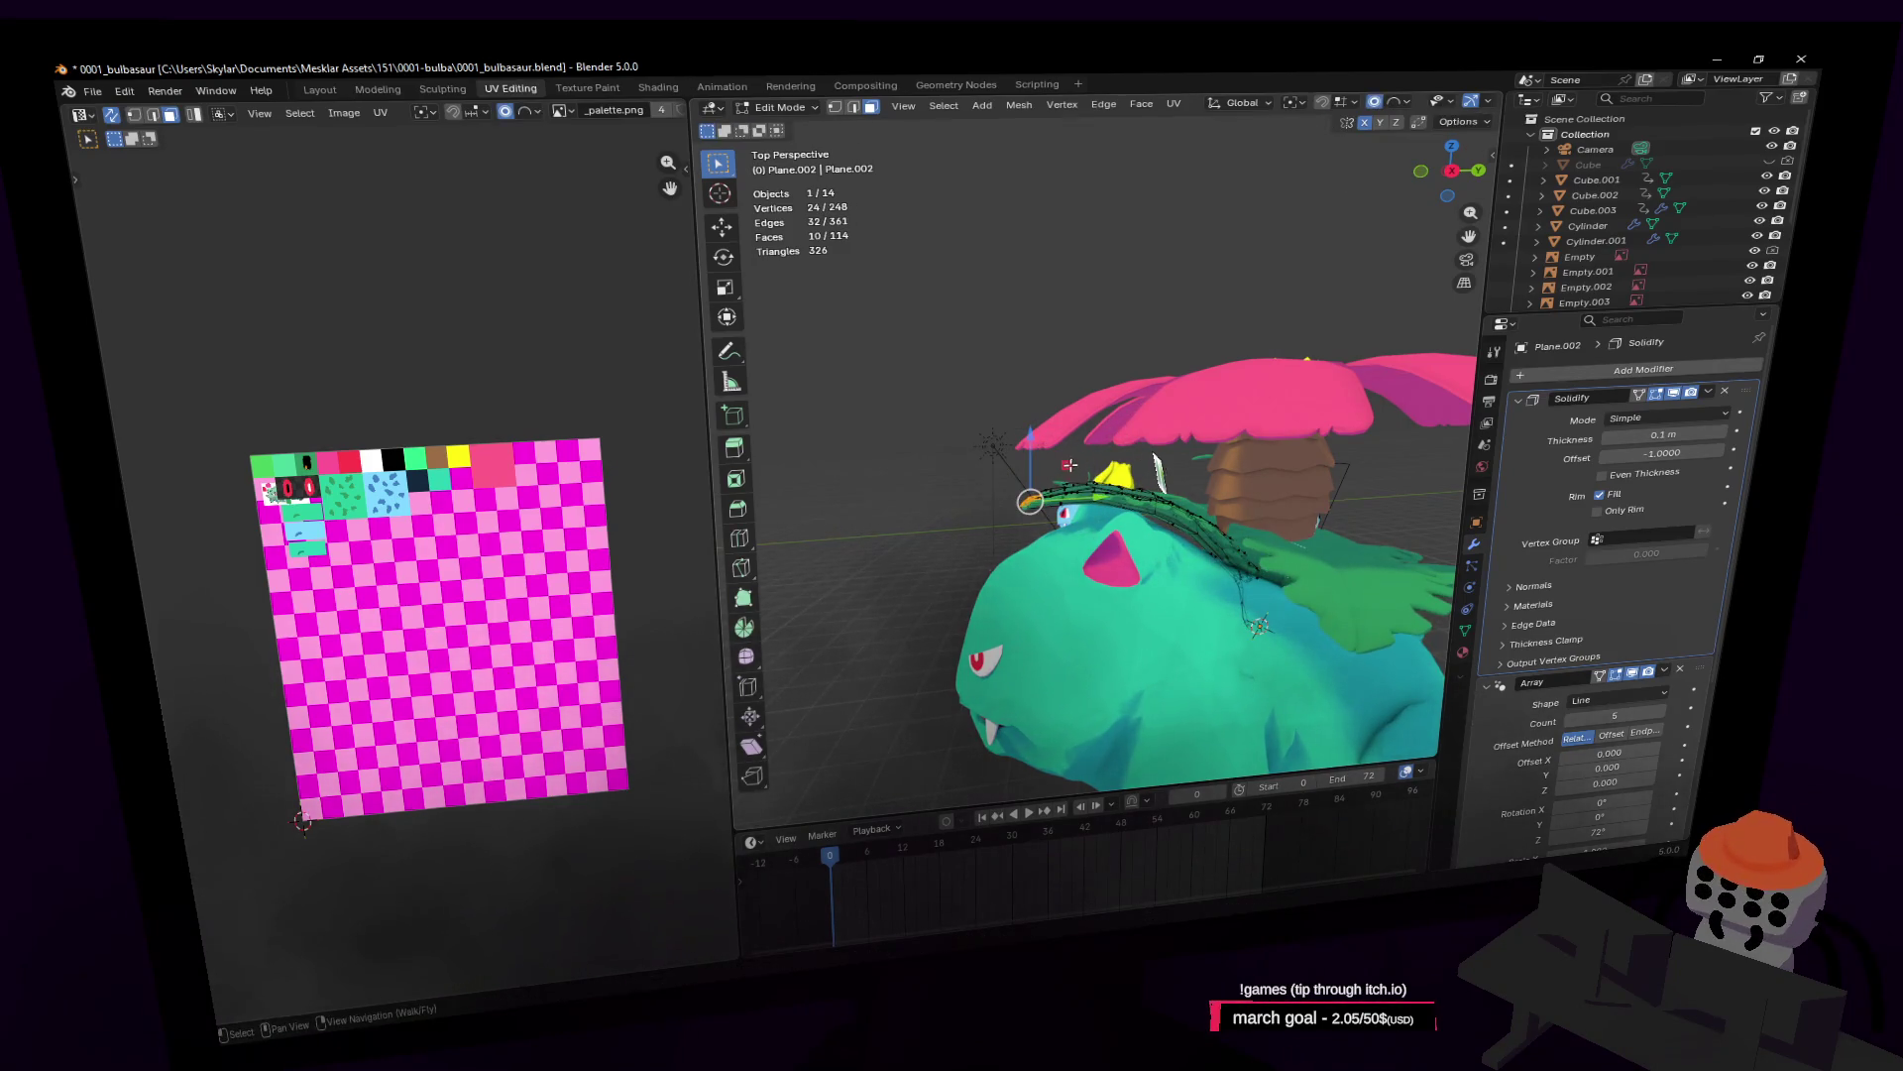
pyautogui.hotkey('shift', 'x')
pyautogui.click(1029, 483)
pyautogui.press('r')
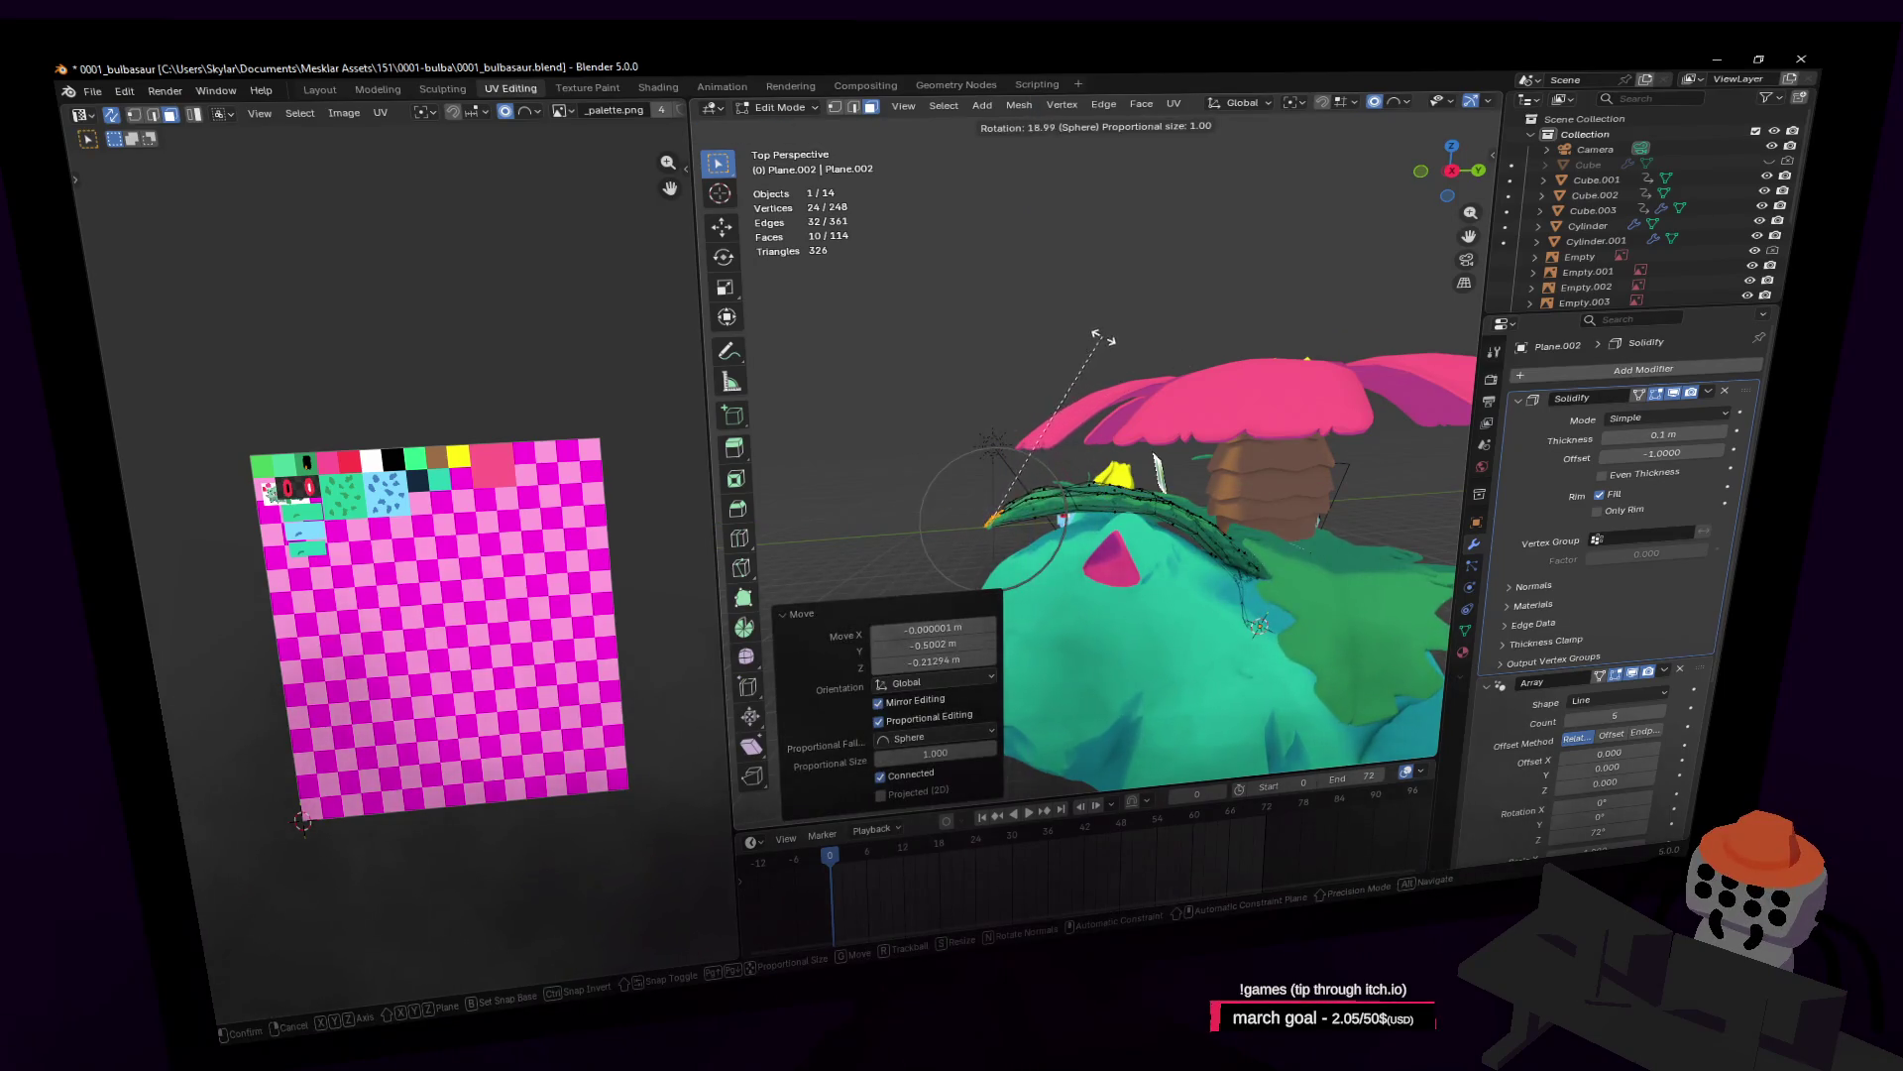
pyautogui.click(1100, 339)
# Step: Lower the leaf's front edge vertically by 0.36 m with proportional falloff
pyautogui.hotkey('shift', '`')
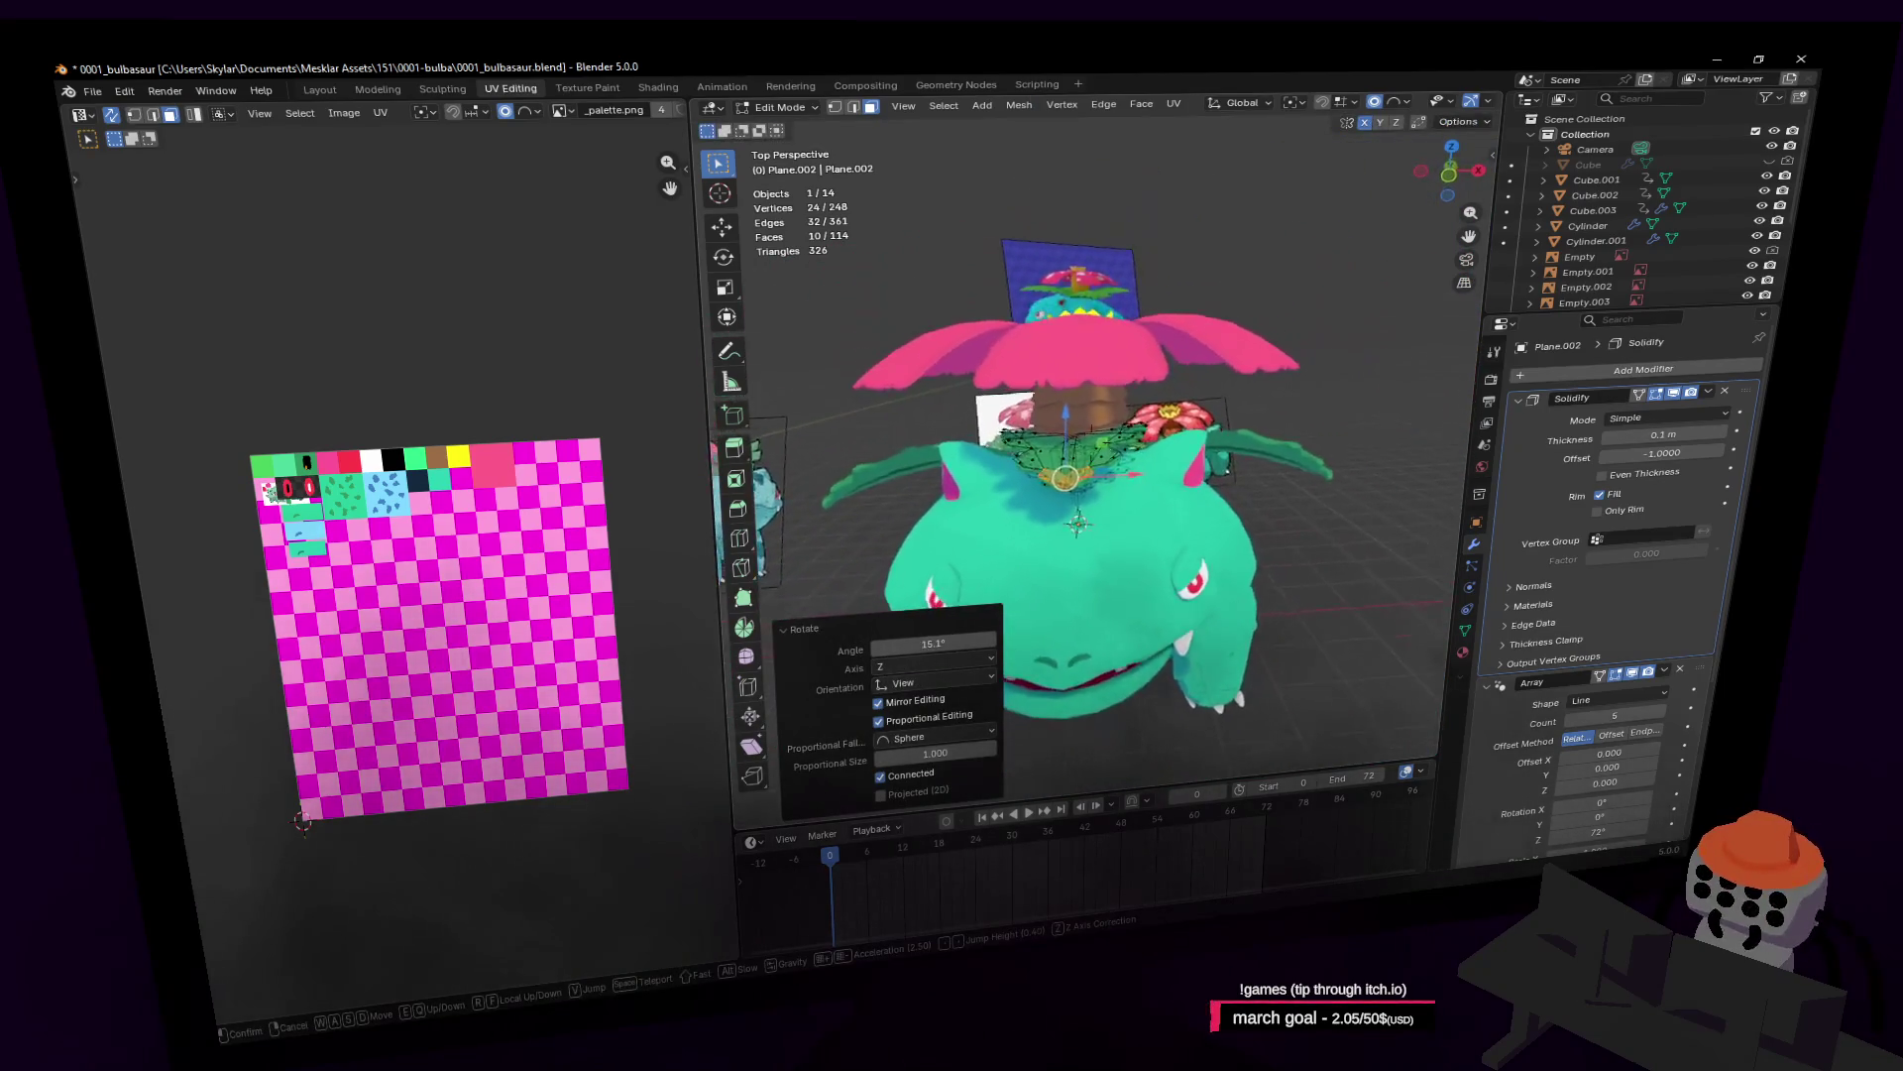
pyautogui.click(1066, 479)
pyautogui.press('g')
pyautogui.press('z')
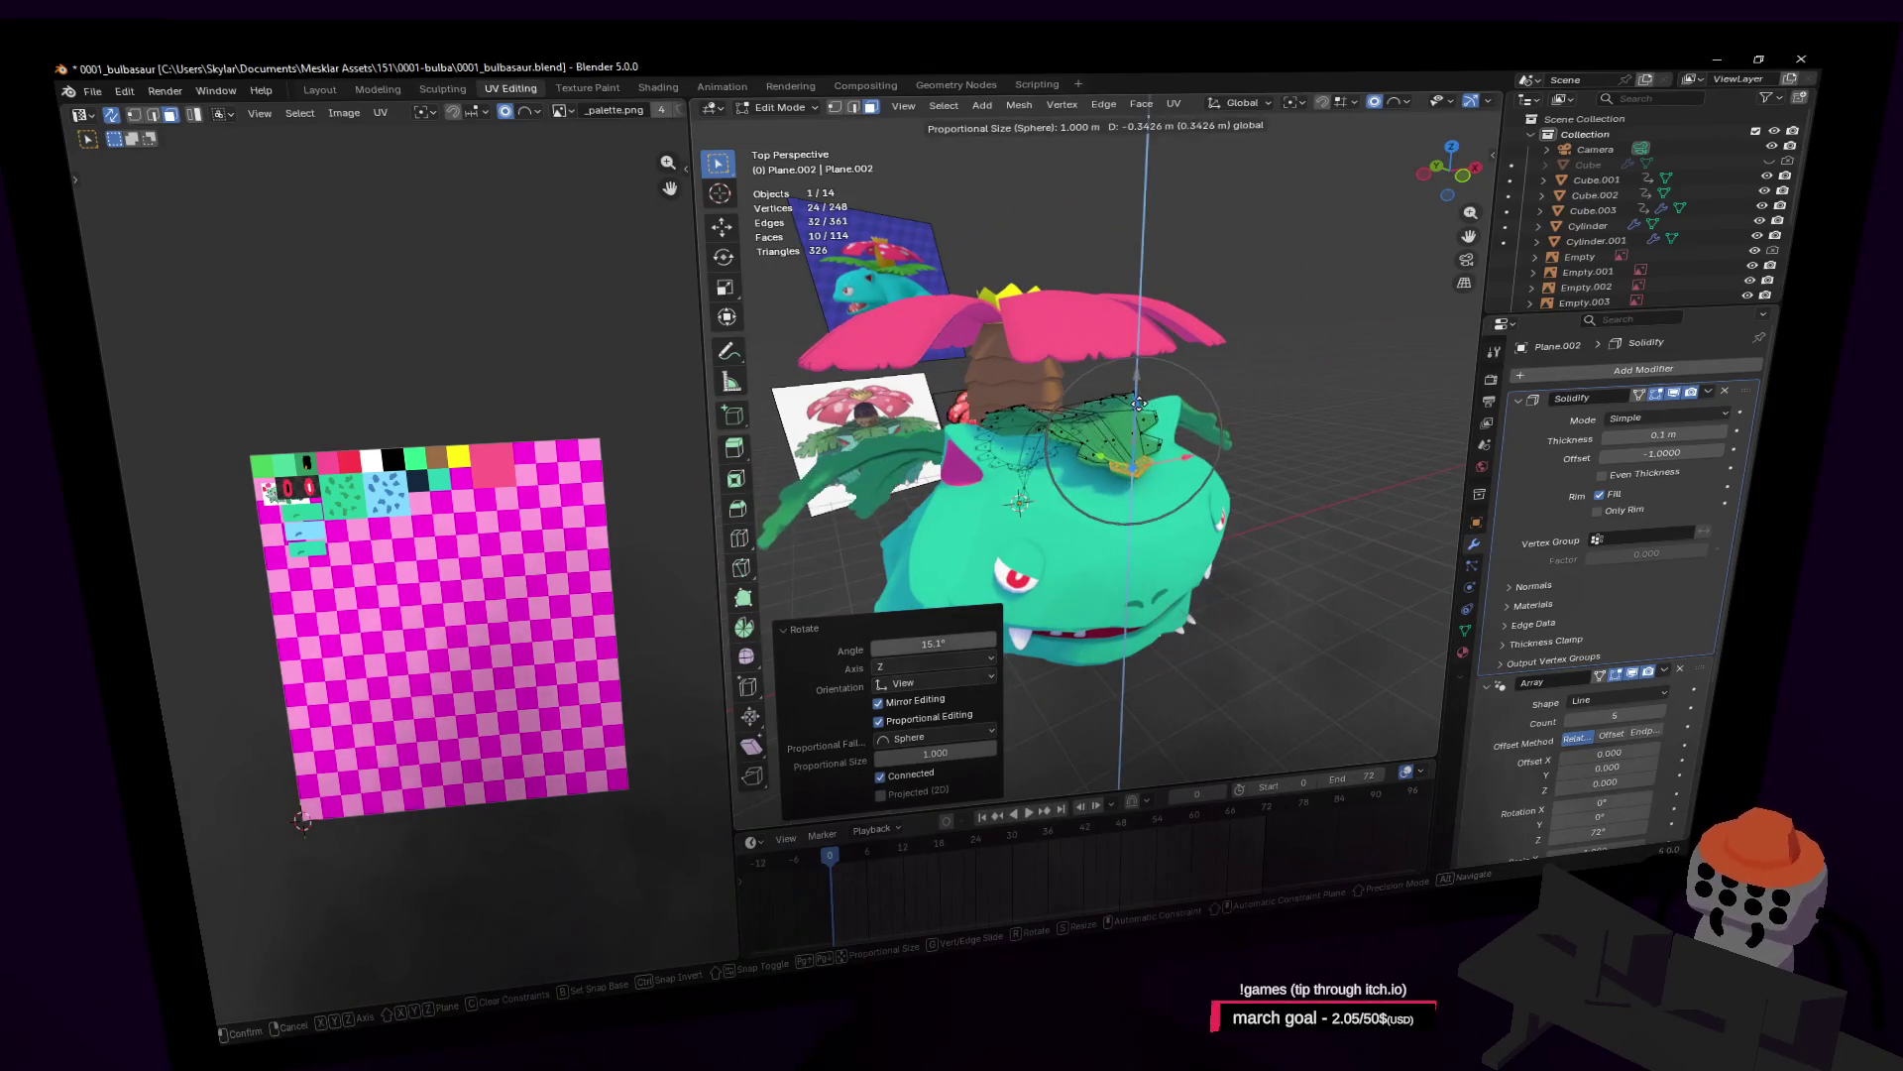
pyautogui.click(1143, 406)
# Step: Rotate the leaf edge downward around the global X axis and return to object mode
pyautogui.hotkey('shift', '`')
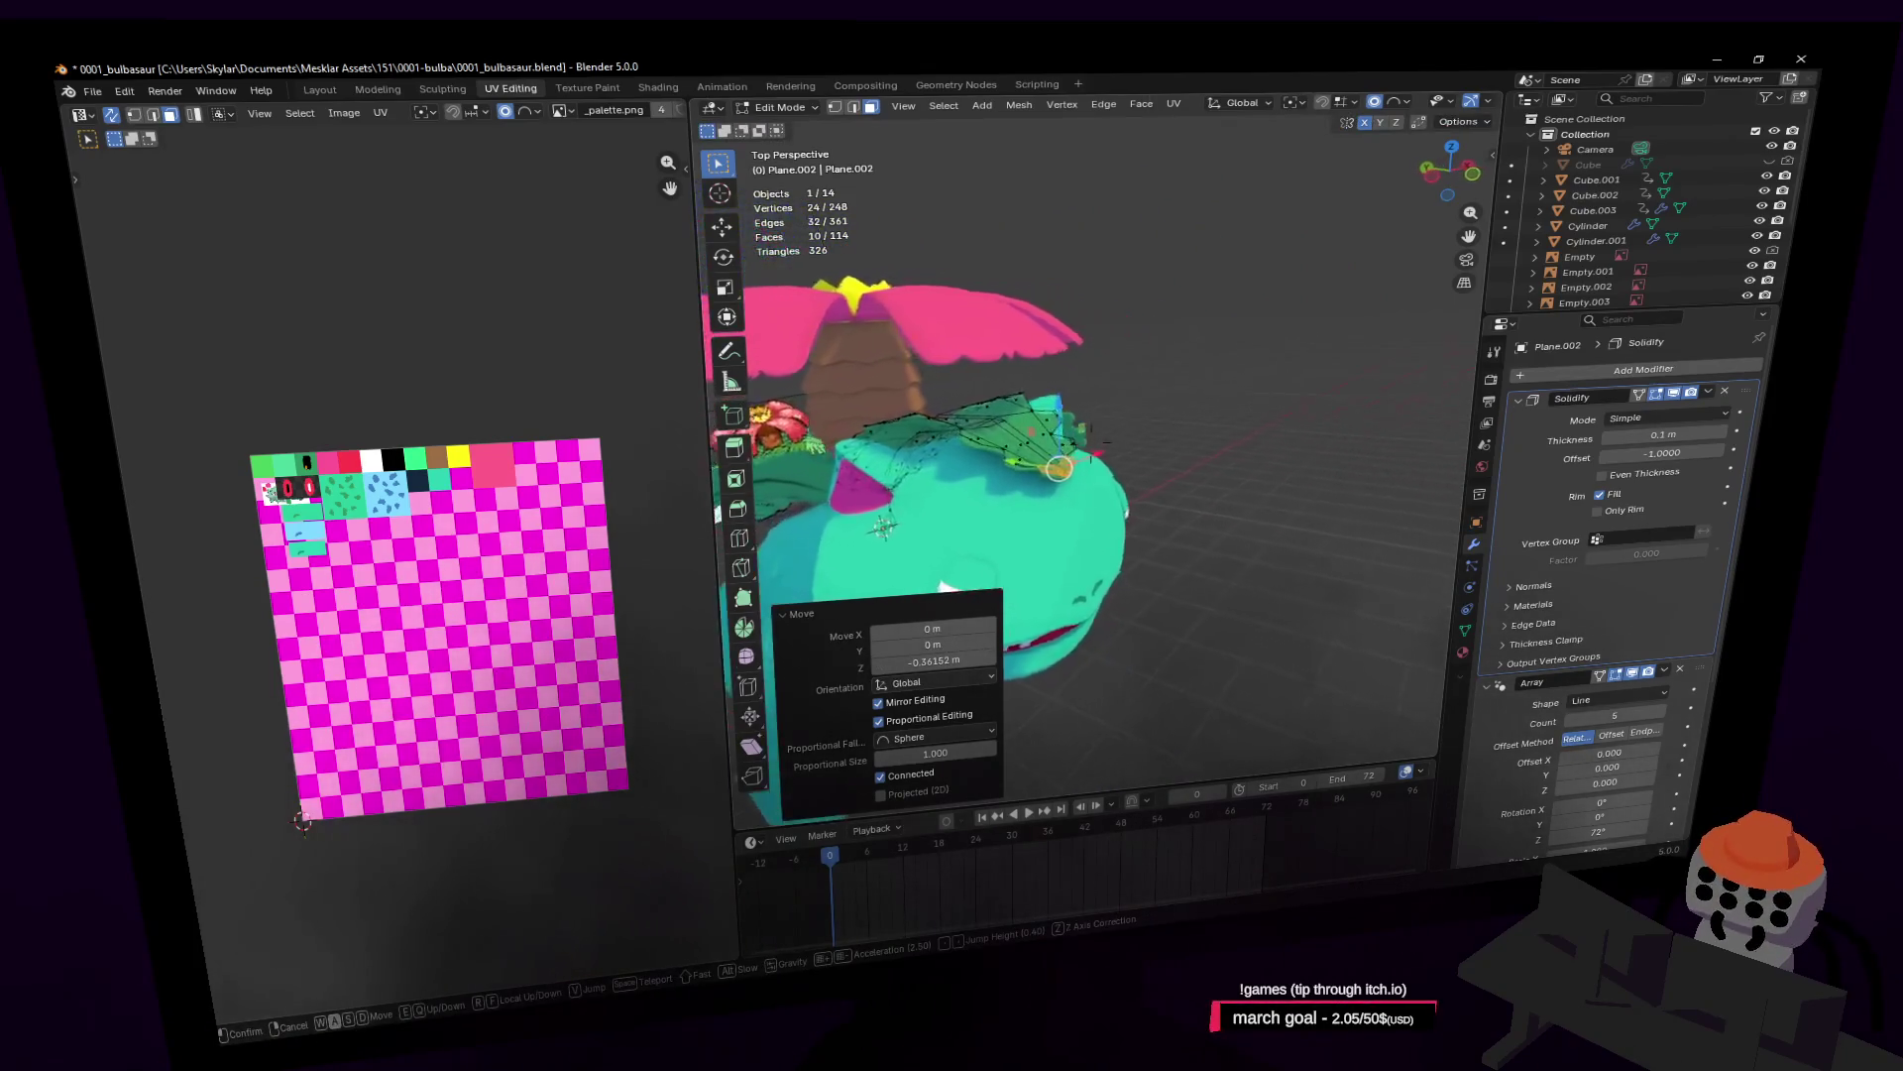
pyautogui.click(1276, 361)
pyautogui.press('r')
pyautogui.press('x')
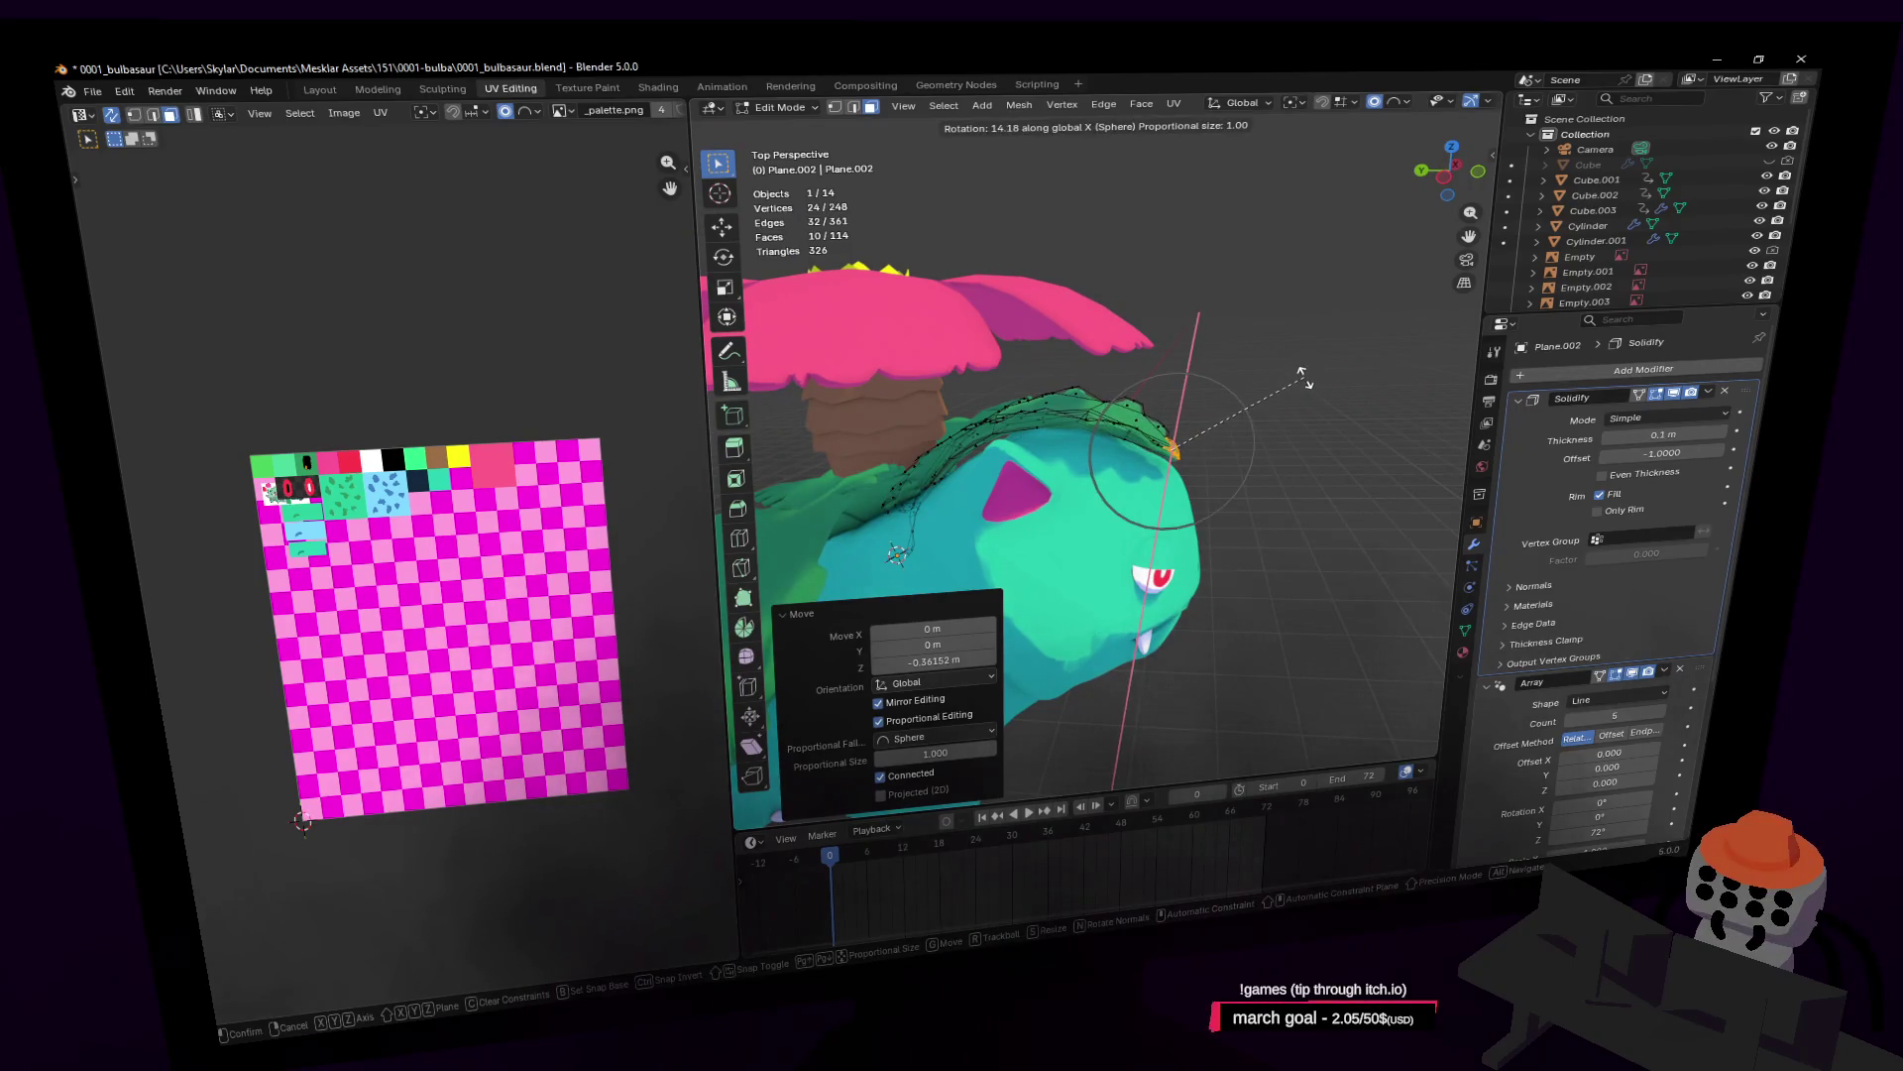
pyautogui.click(1301, 374)
pyautogui.press('Tab')
pyautogui.hotkey('shift', '`')
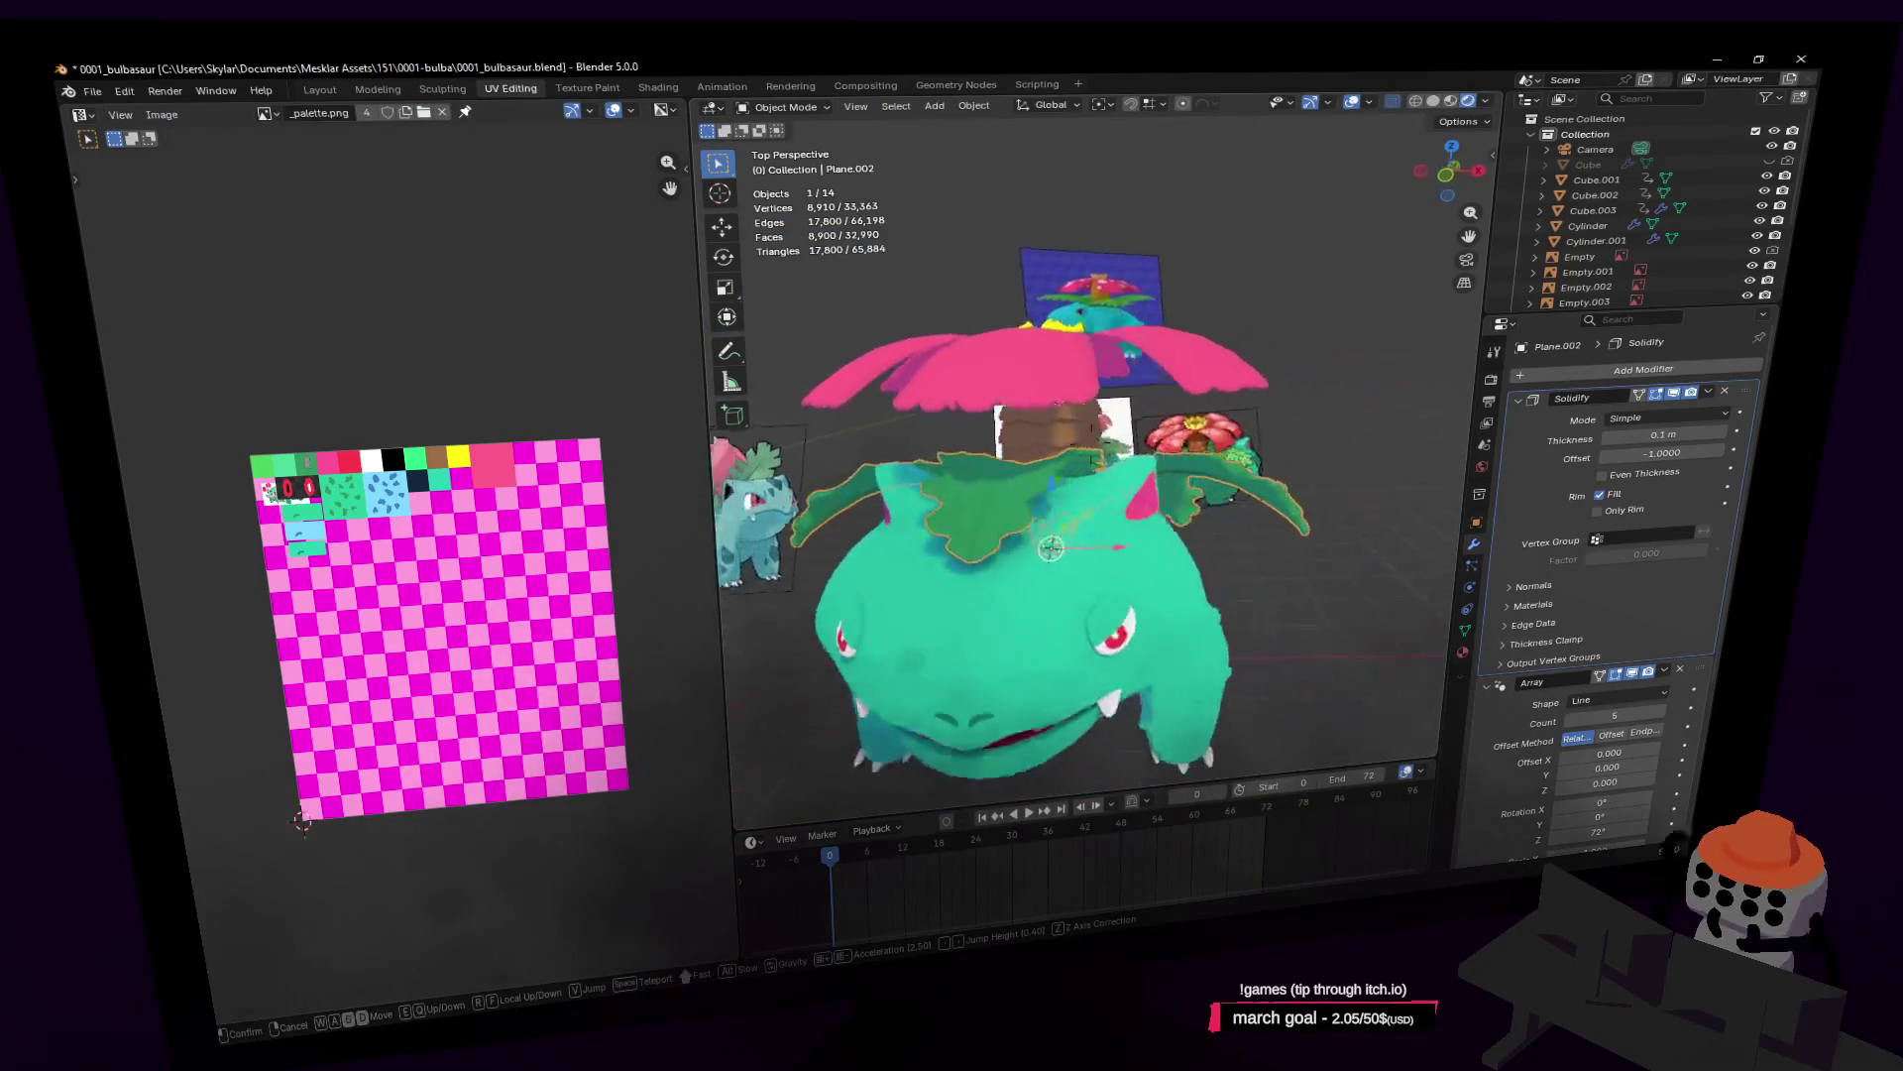
# Step: Walk-navigate around Venusaur, viewing its sides, back and front alongside the reference artwork
pyautogui.press('d')
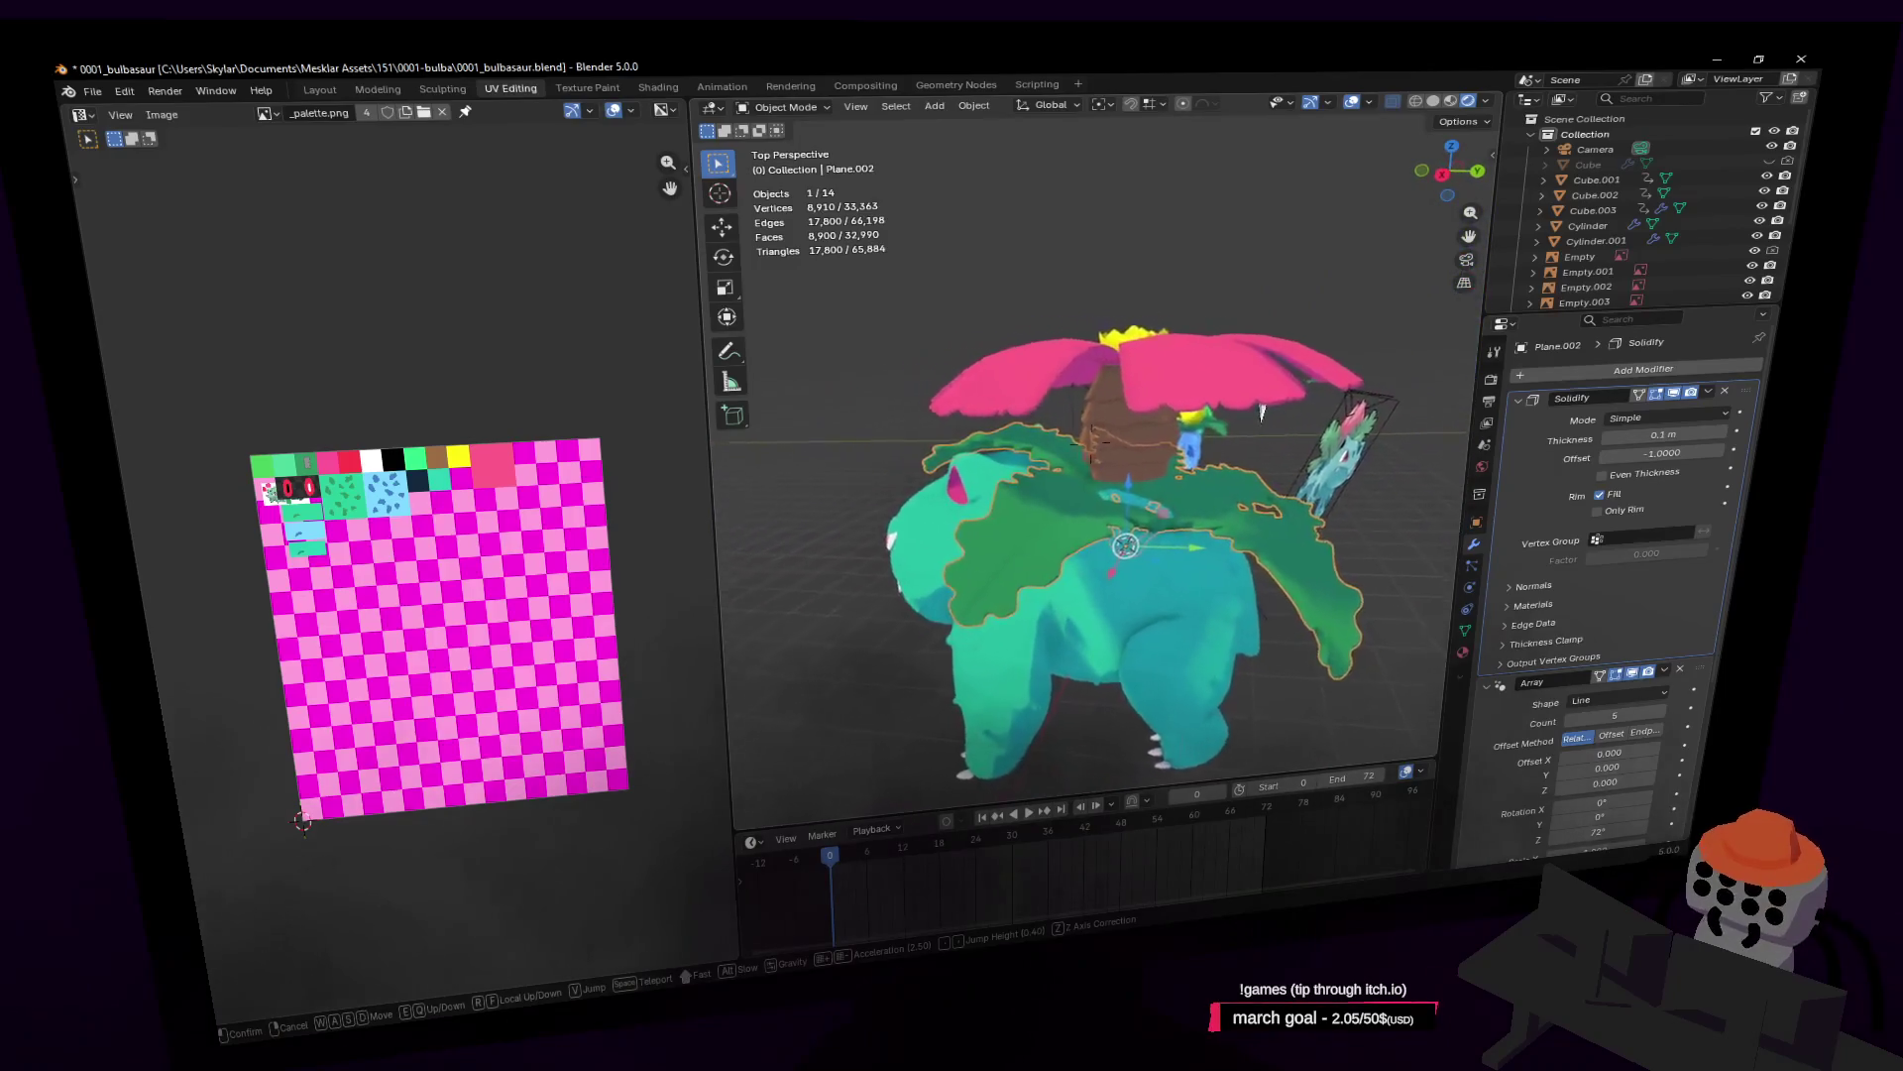
pyautogui.press('w')
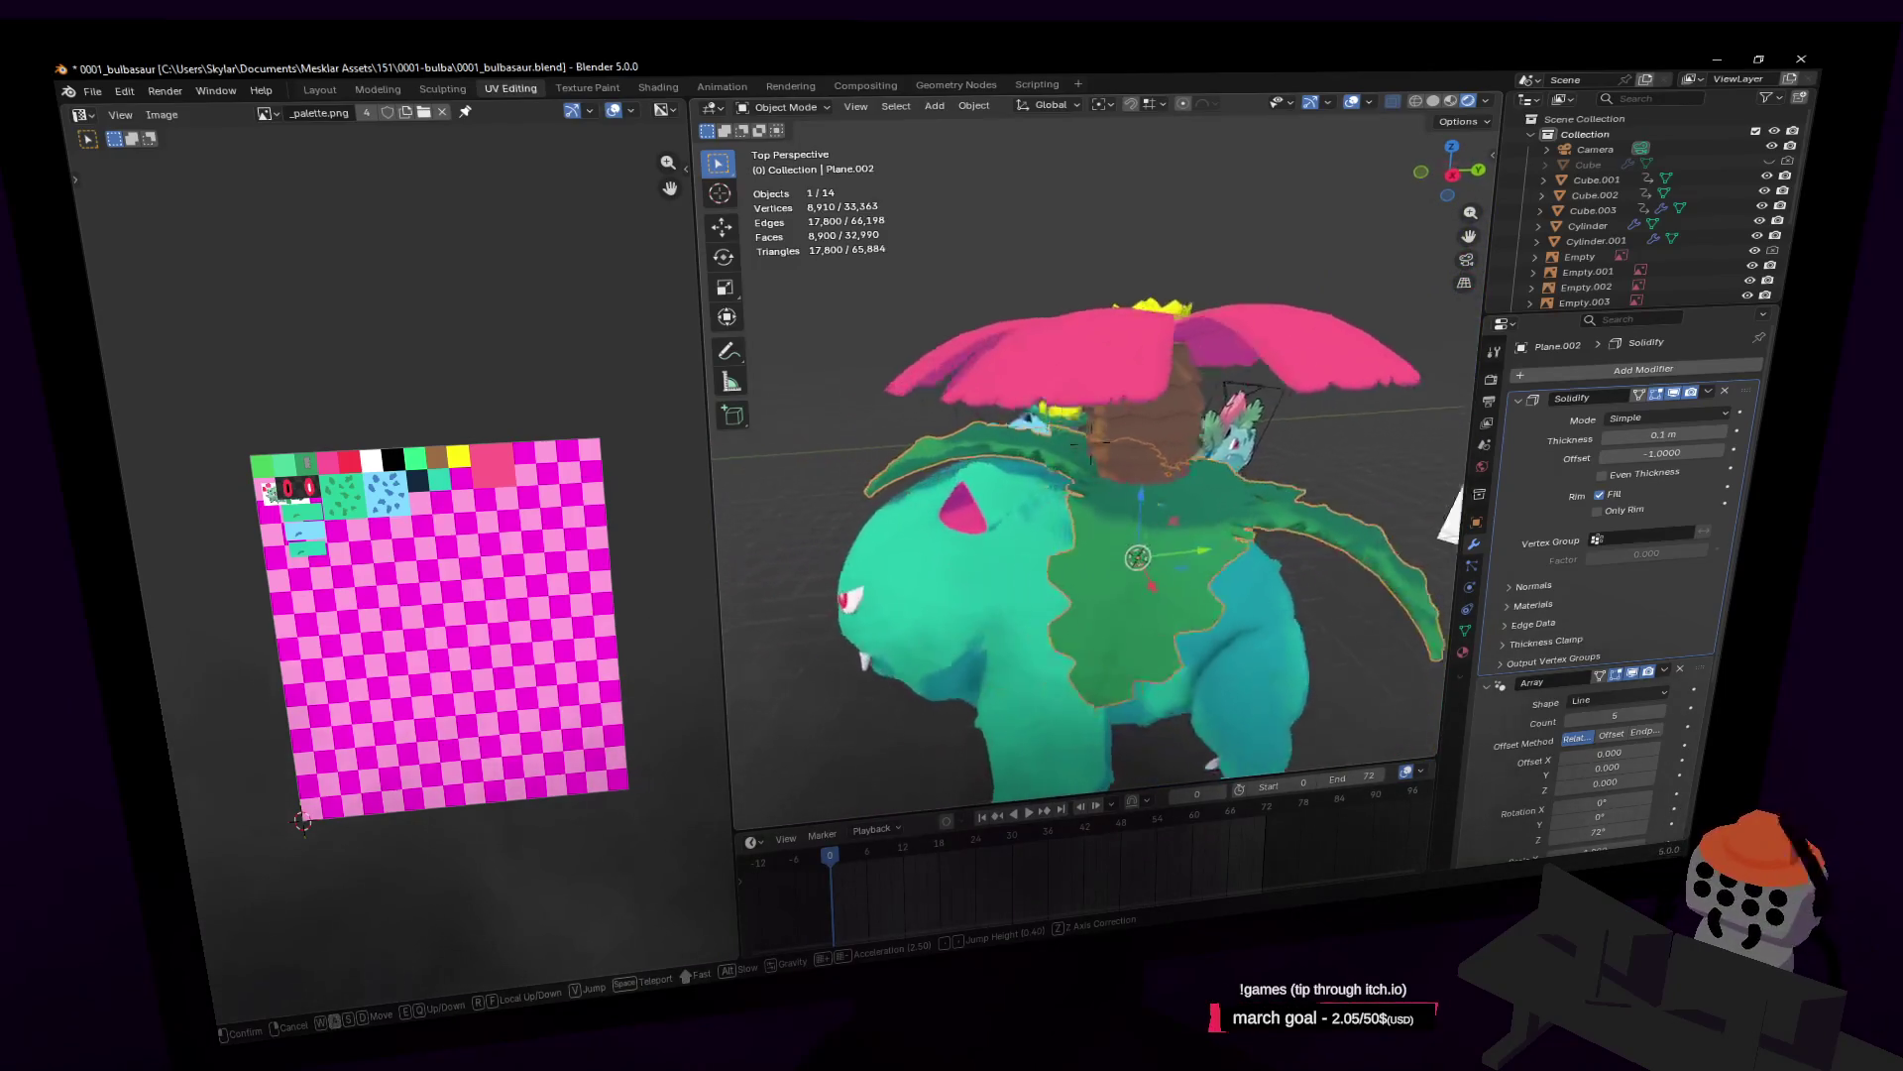
pyautogui.press('d')
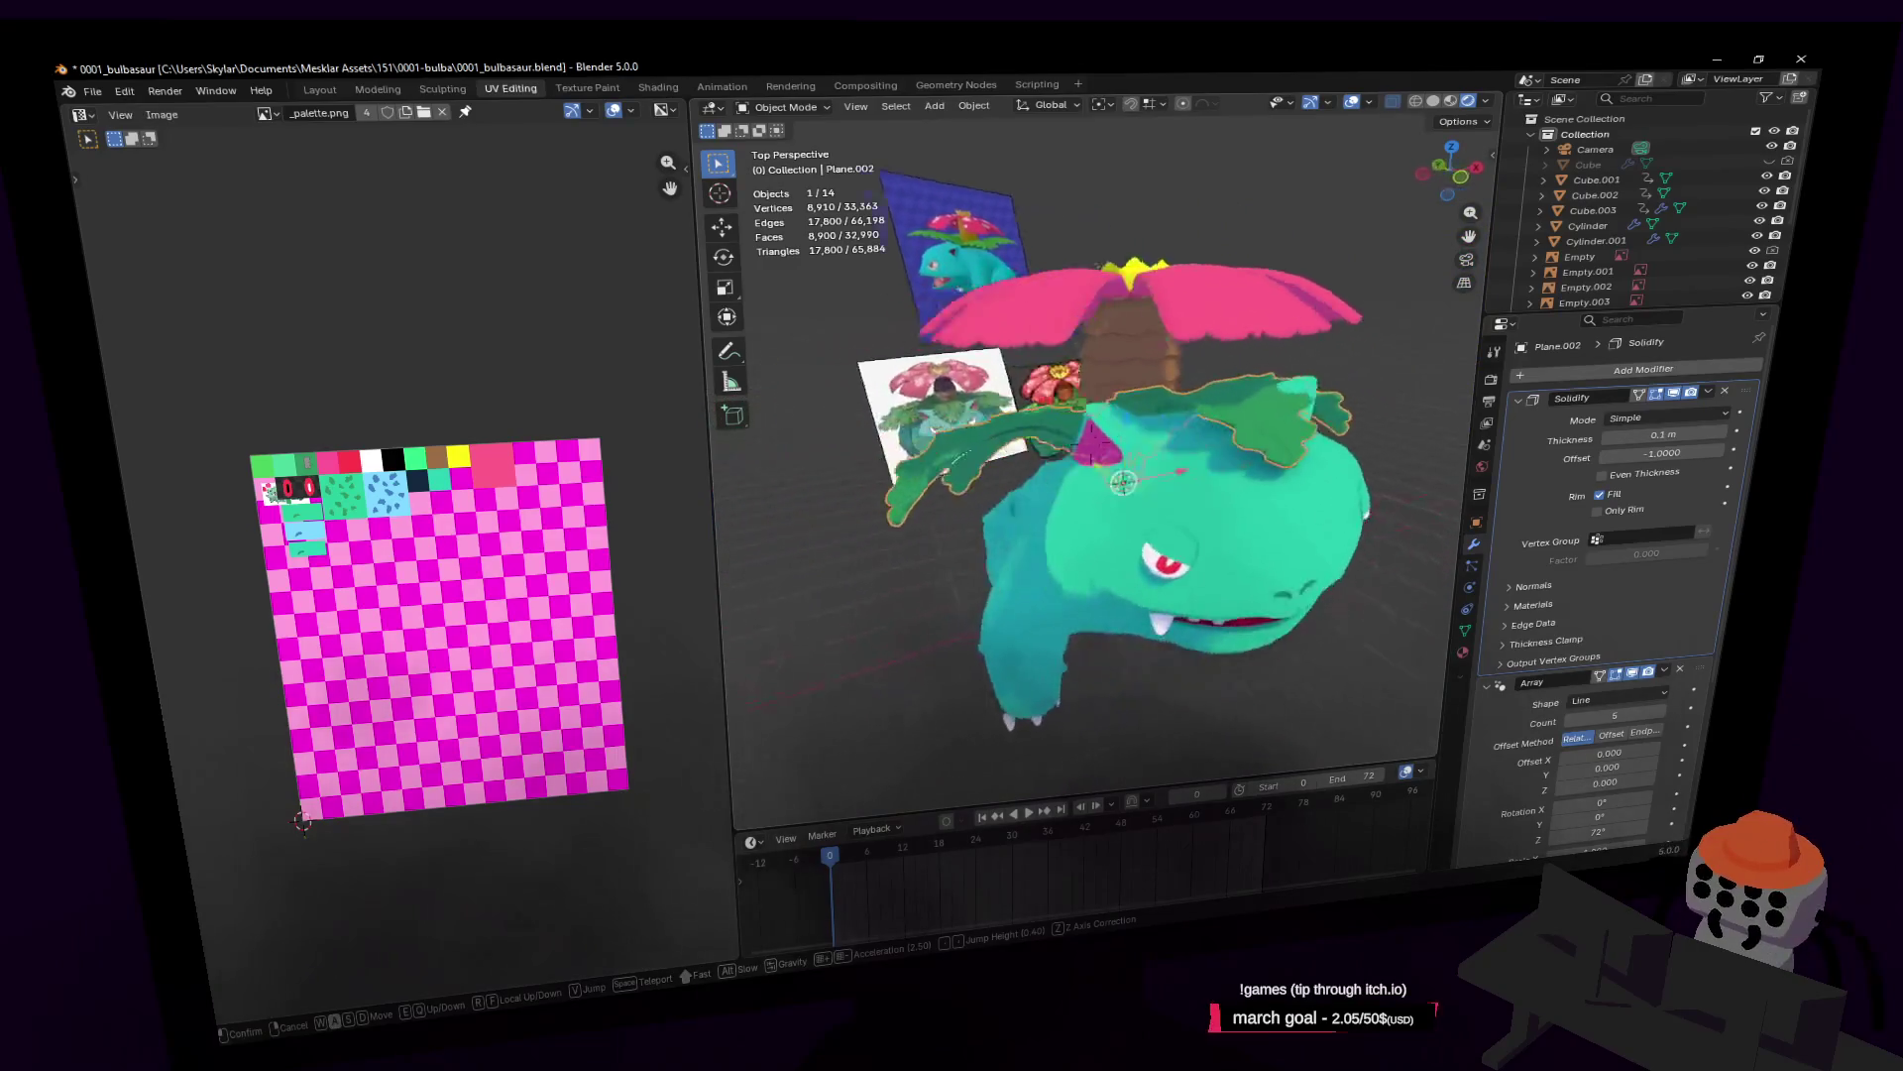
pyautogui.press('d')
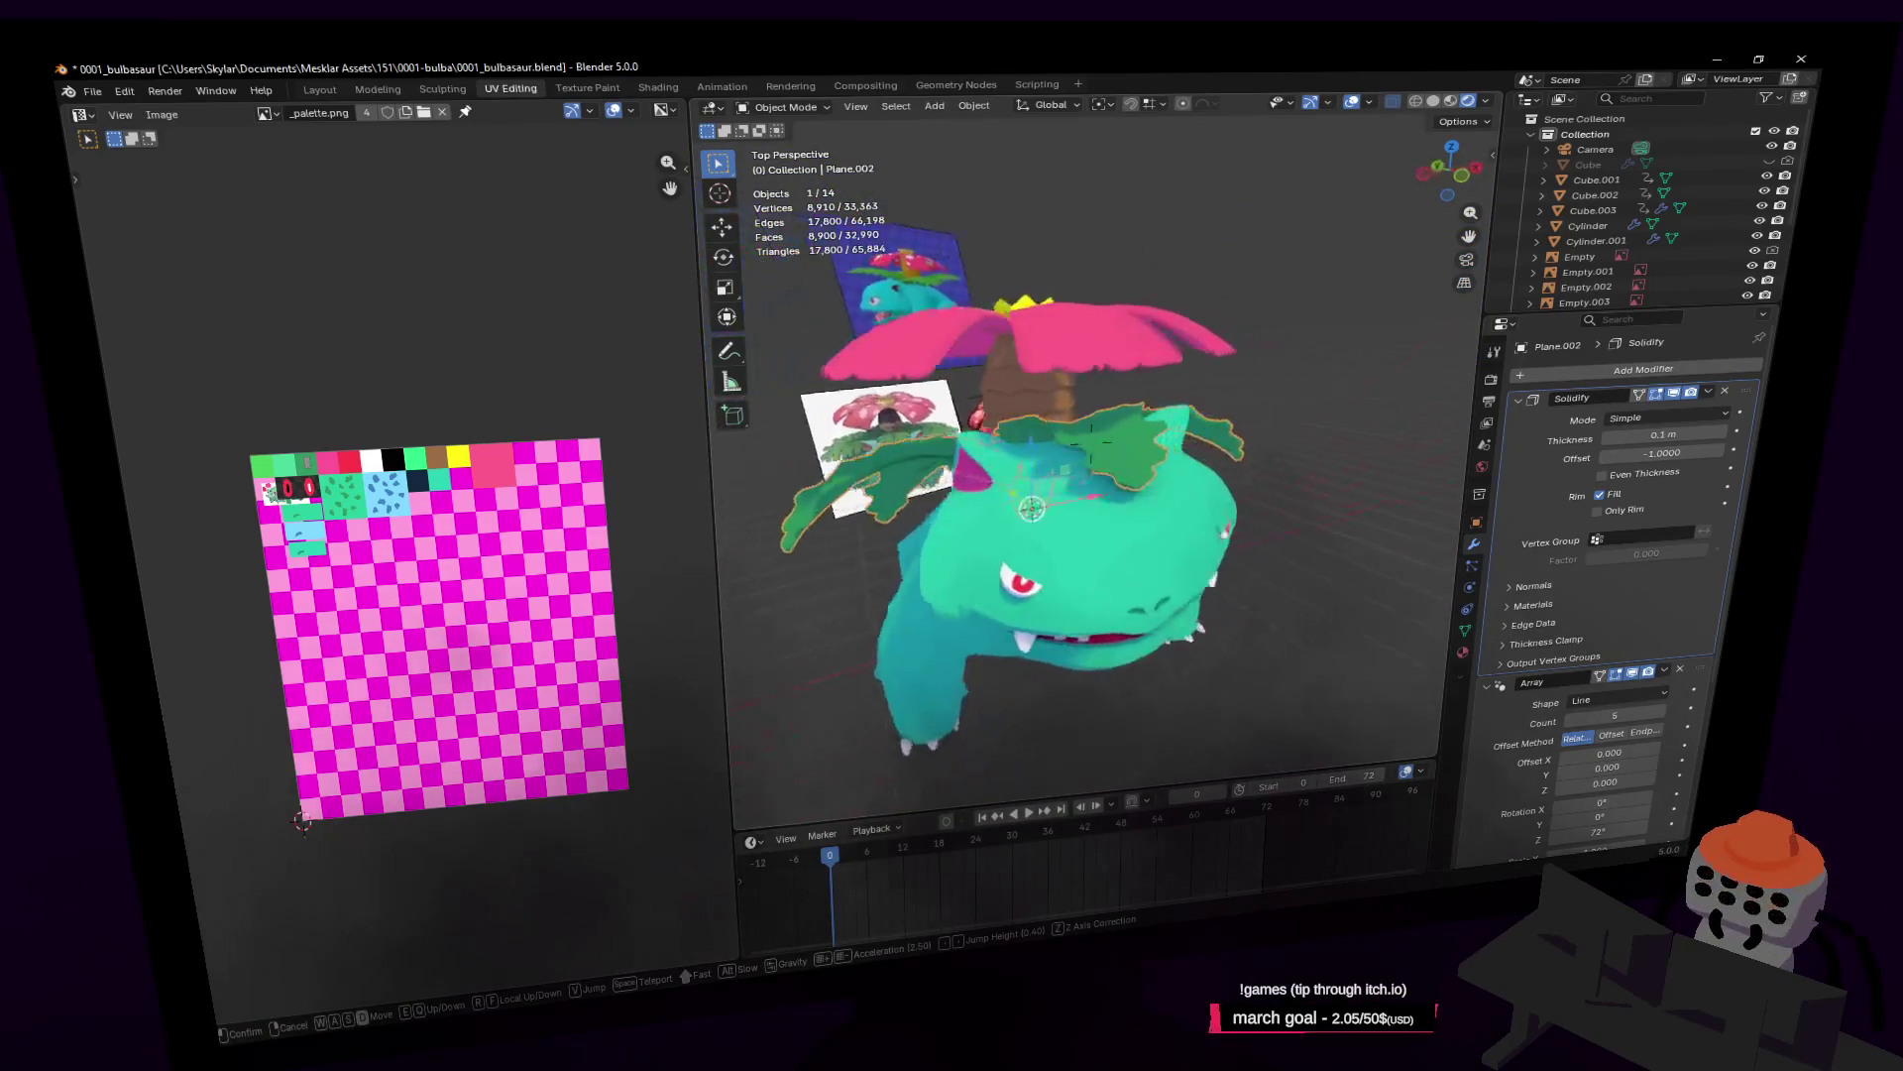
pyautogui.press('d')
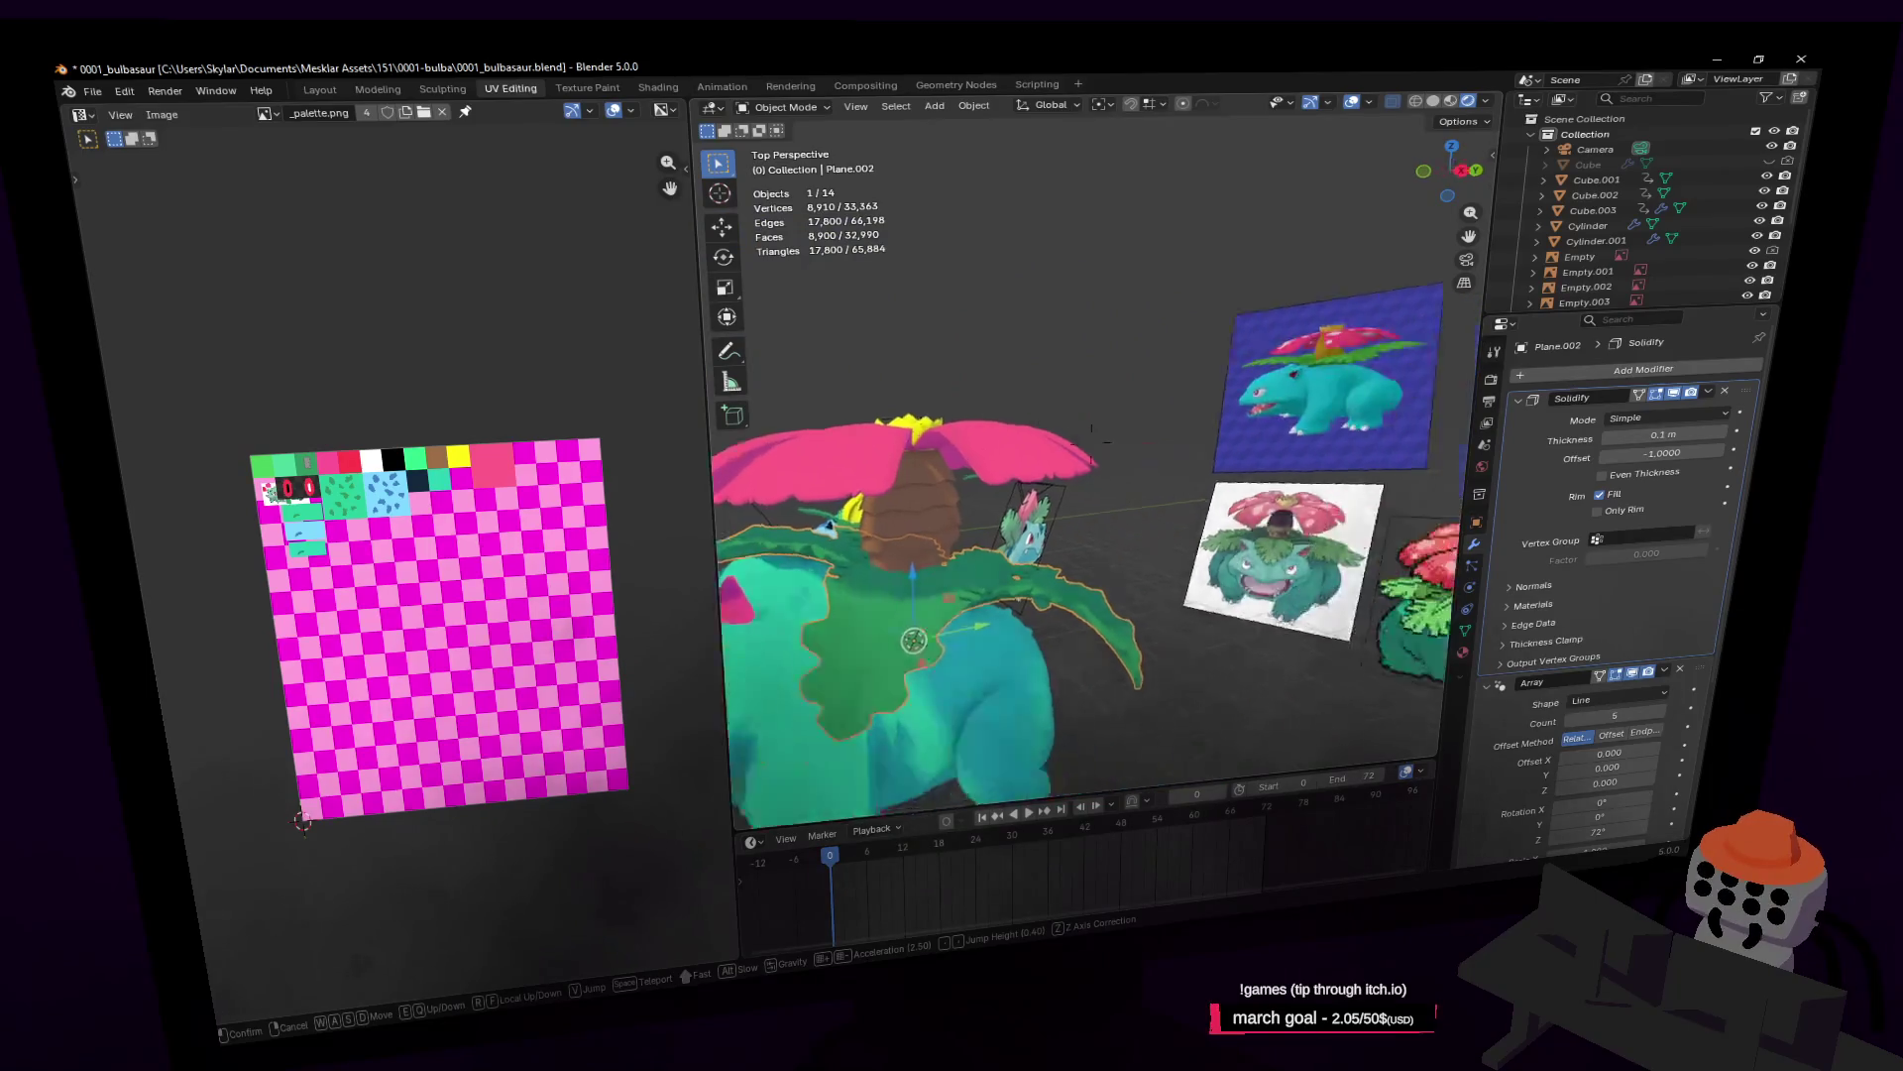
pyautogui.press('w')
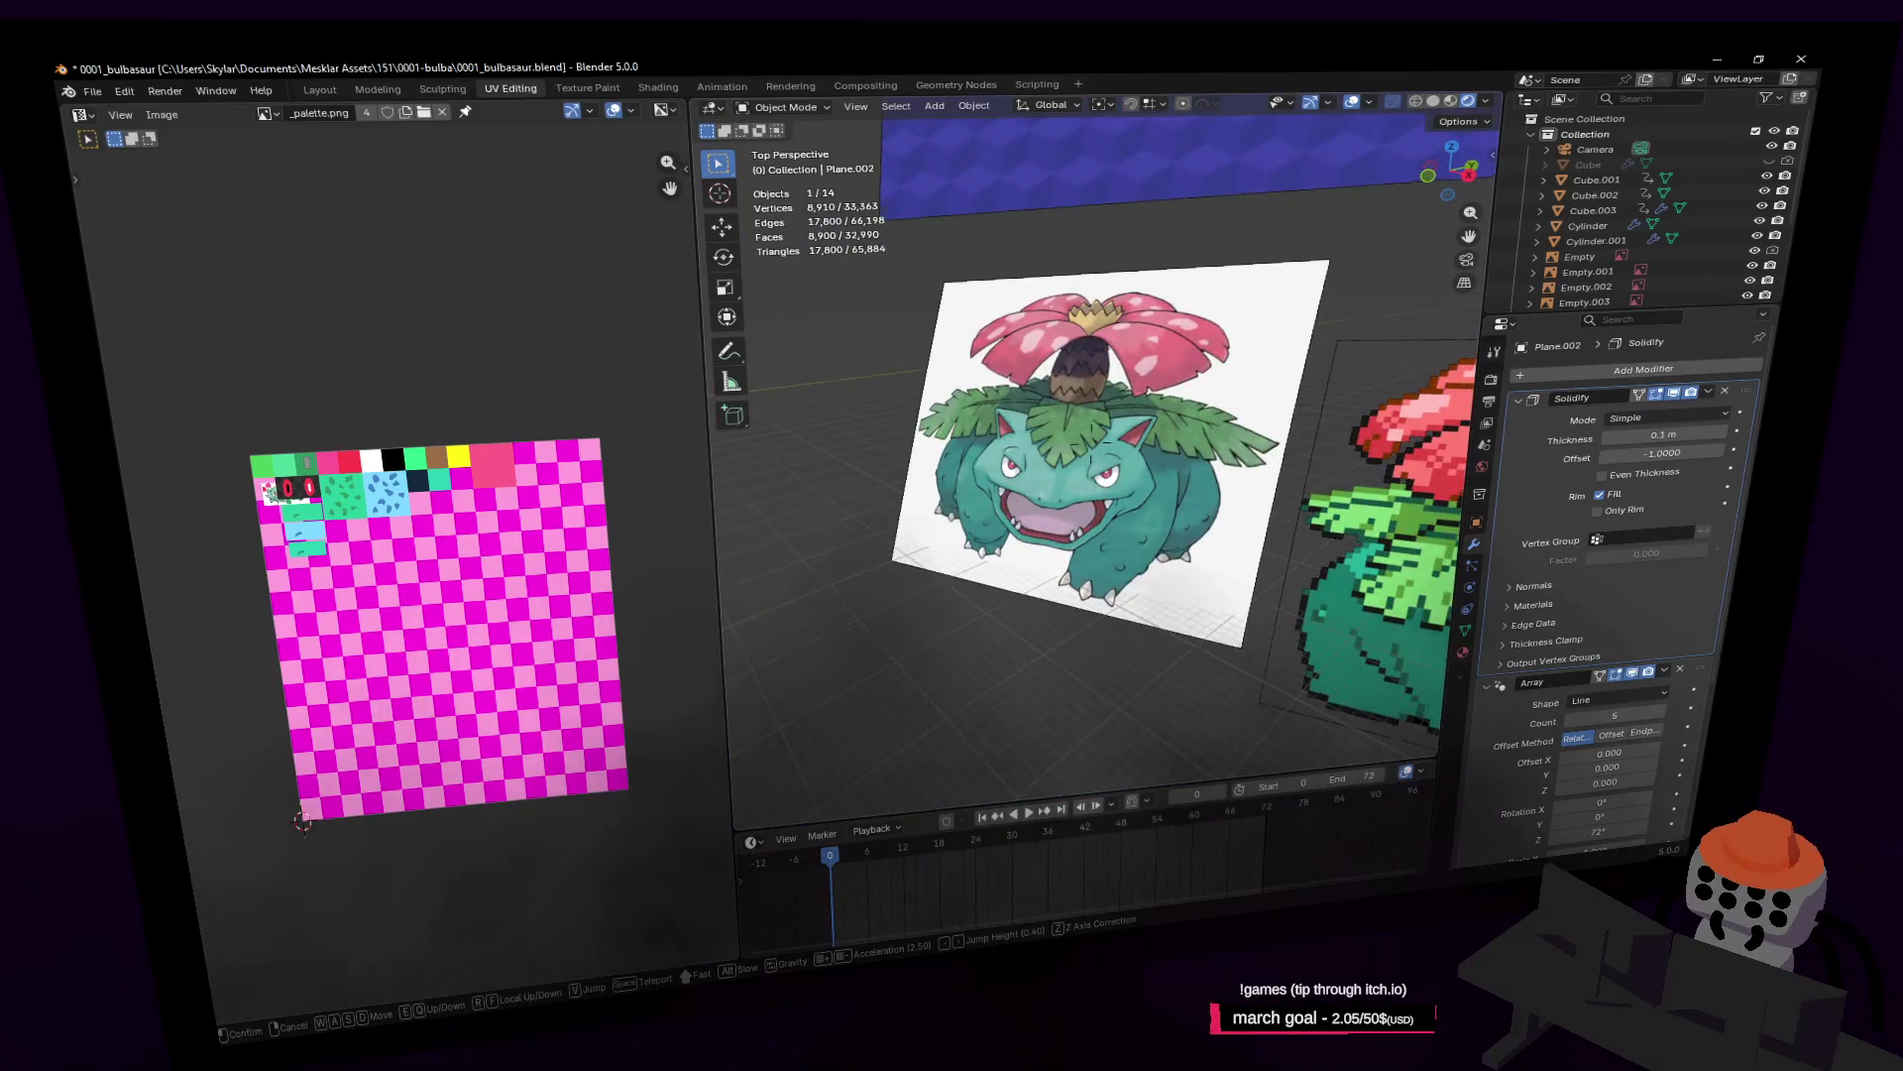
pyautogui.press('d')
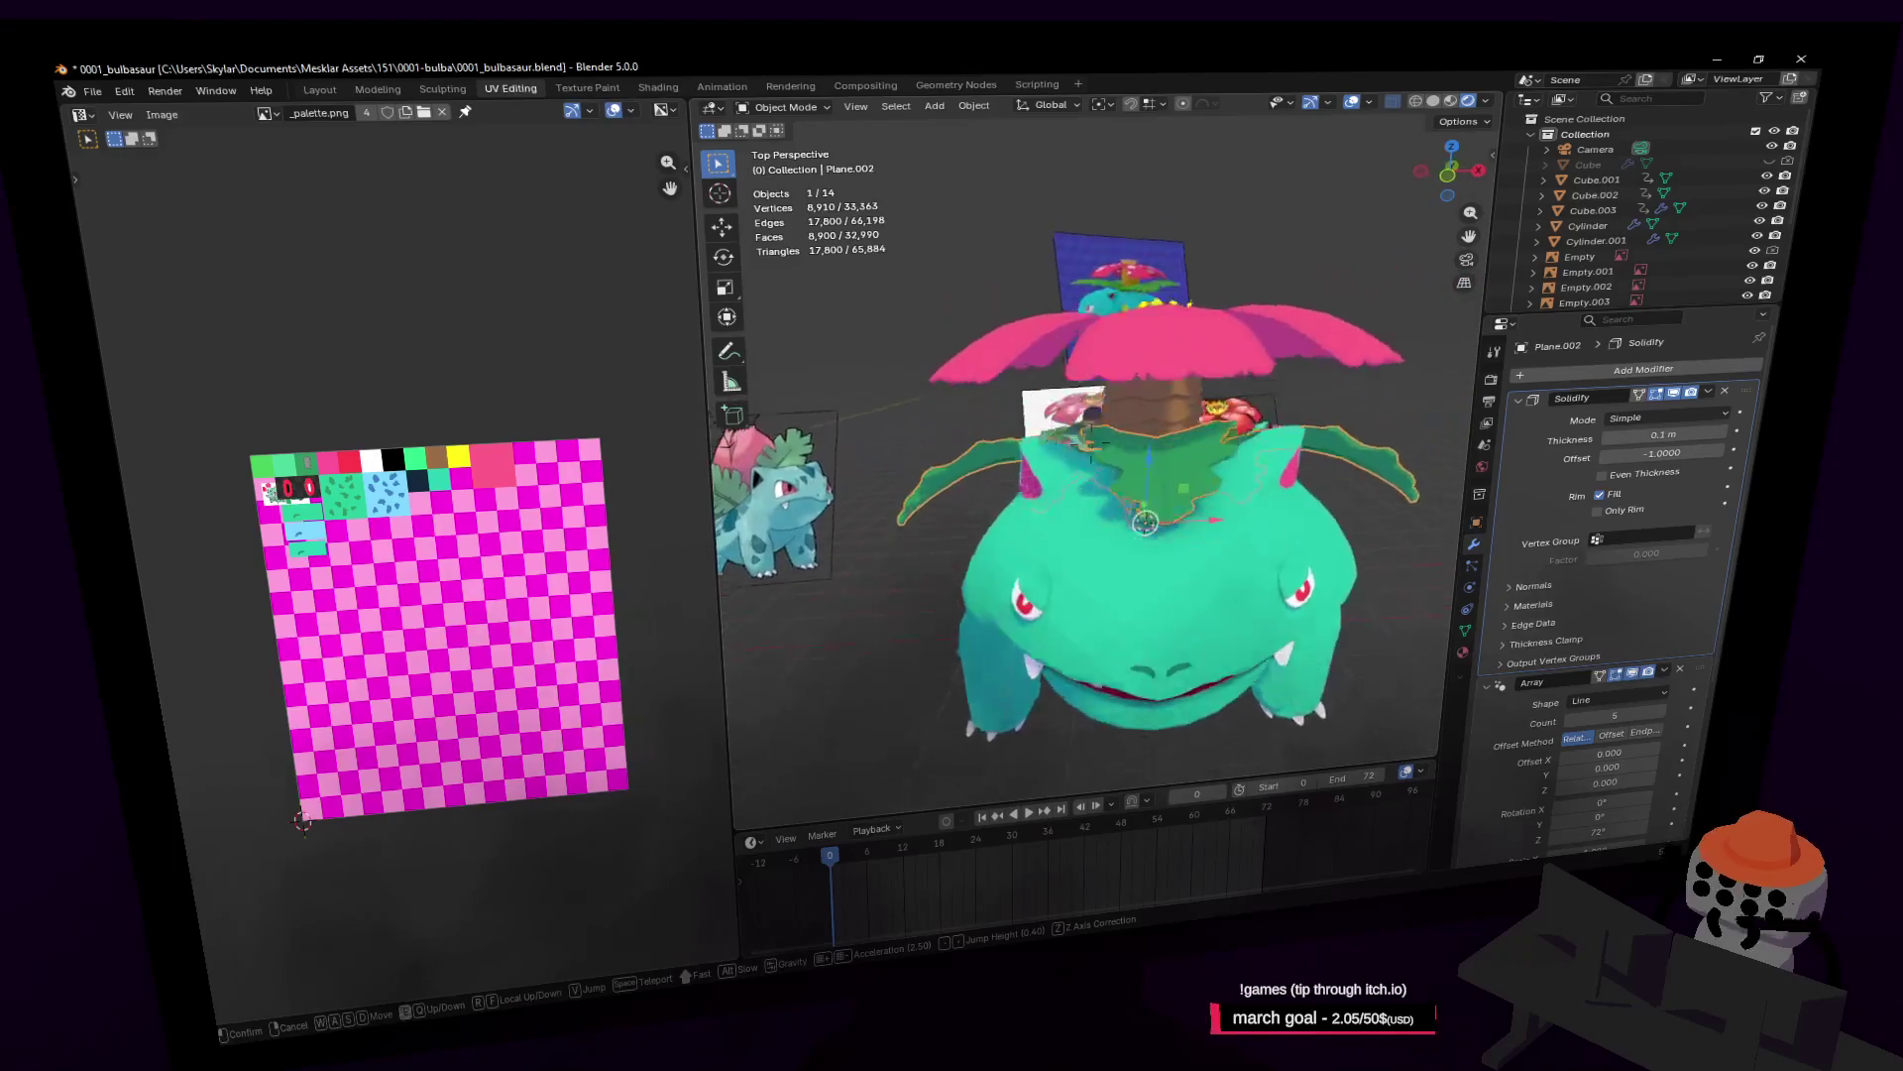
pyautogui.press('d')
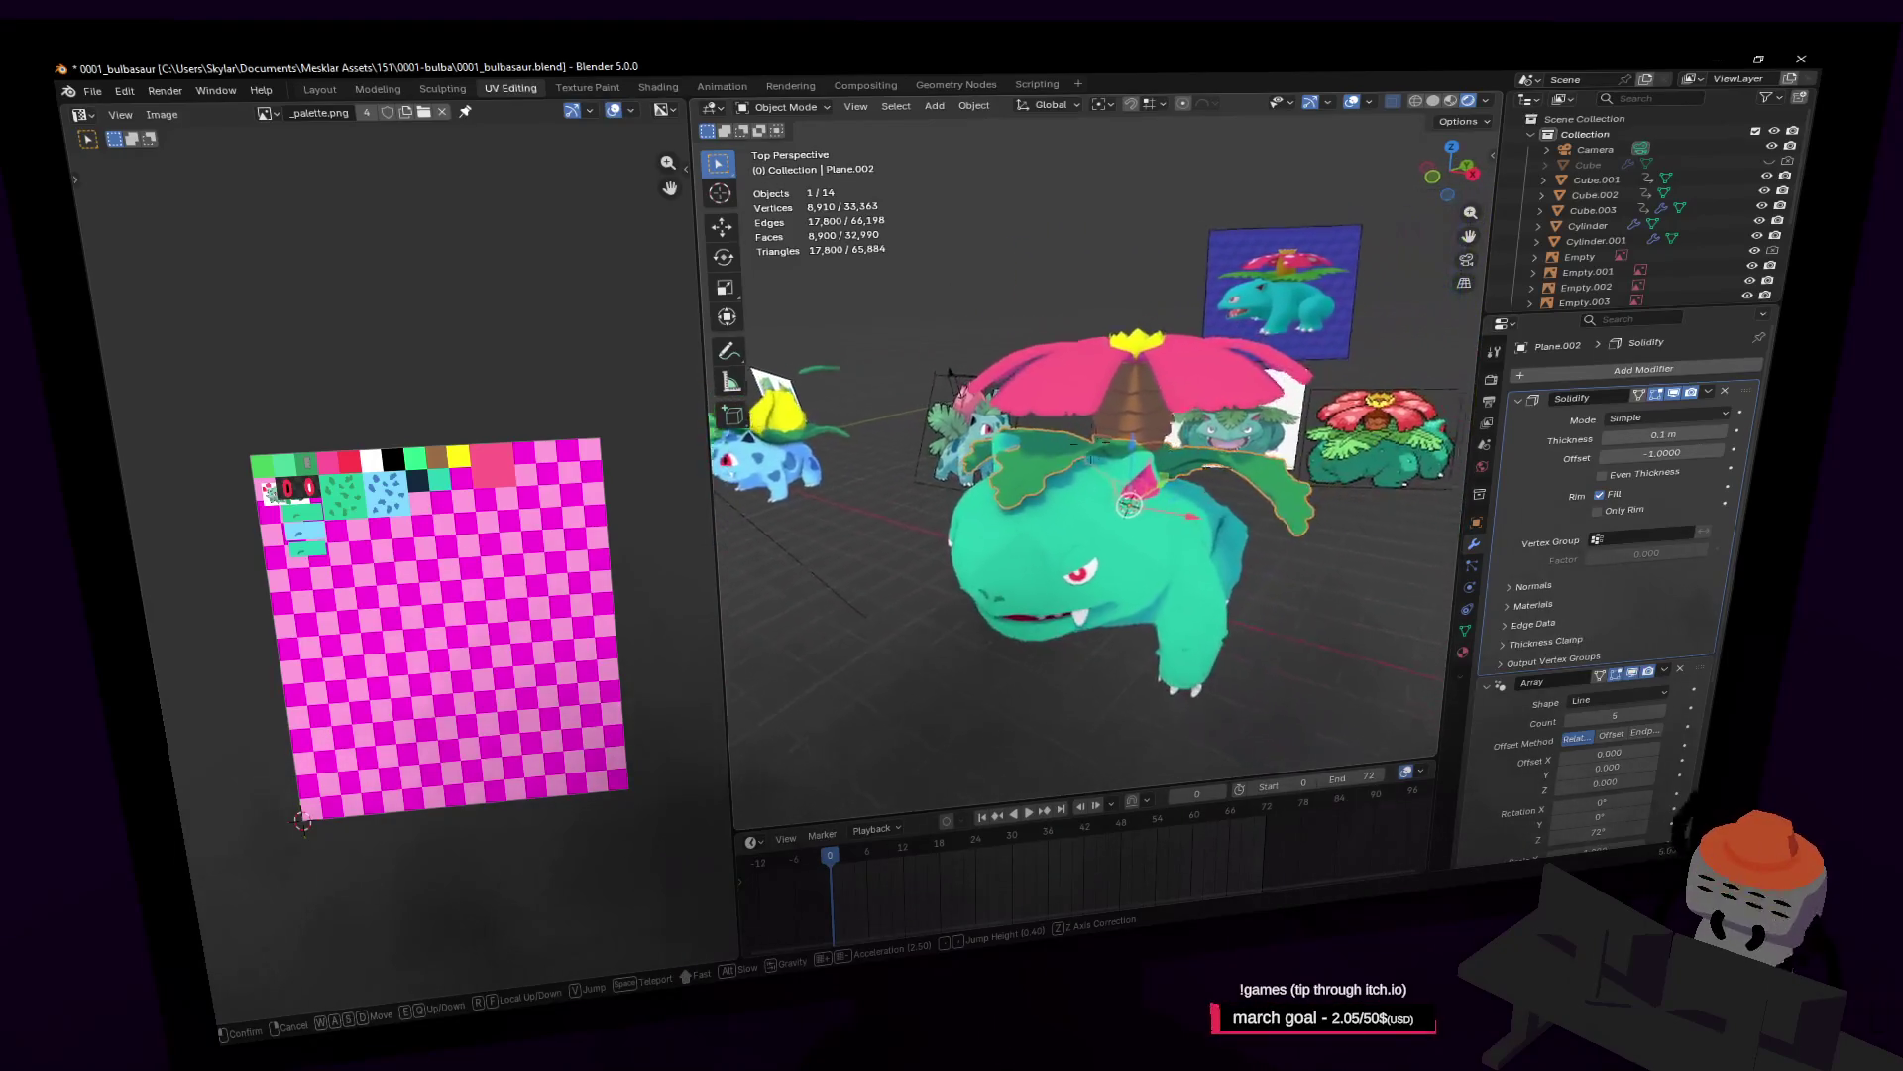
pyautogui.press('d')
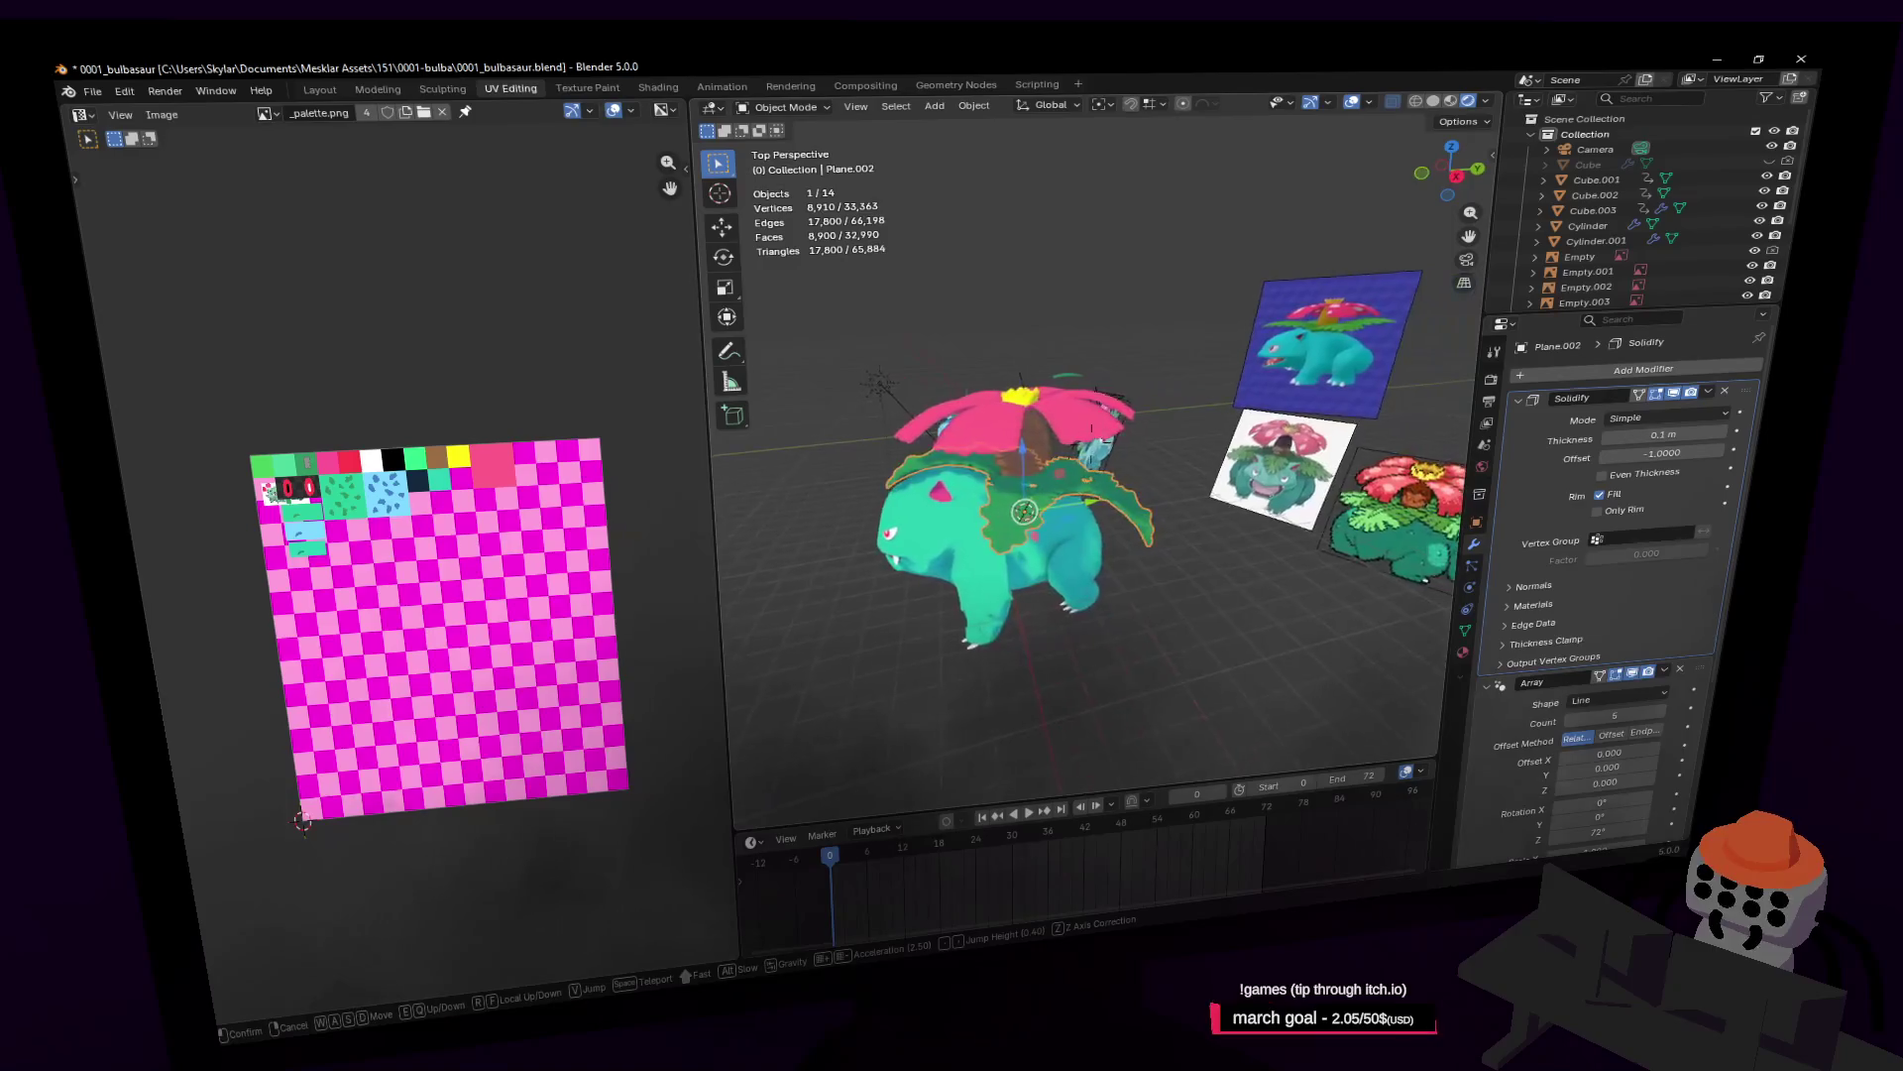
# Step: Fly past Bulbasaur and Ivysaur and stop the view at Venusaur's yellow bulb
pyautogui.press('a')
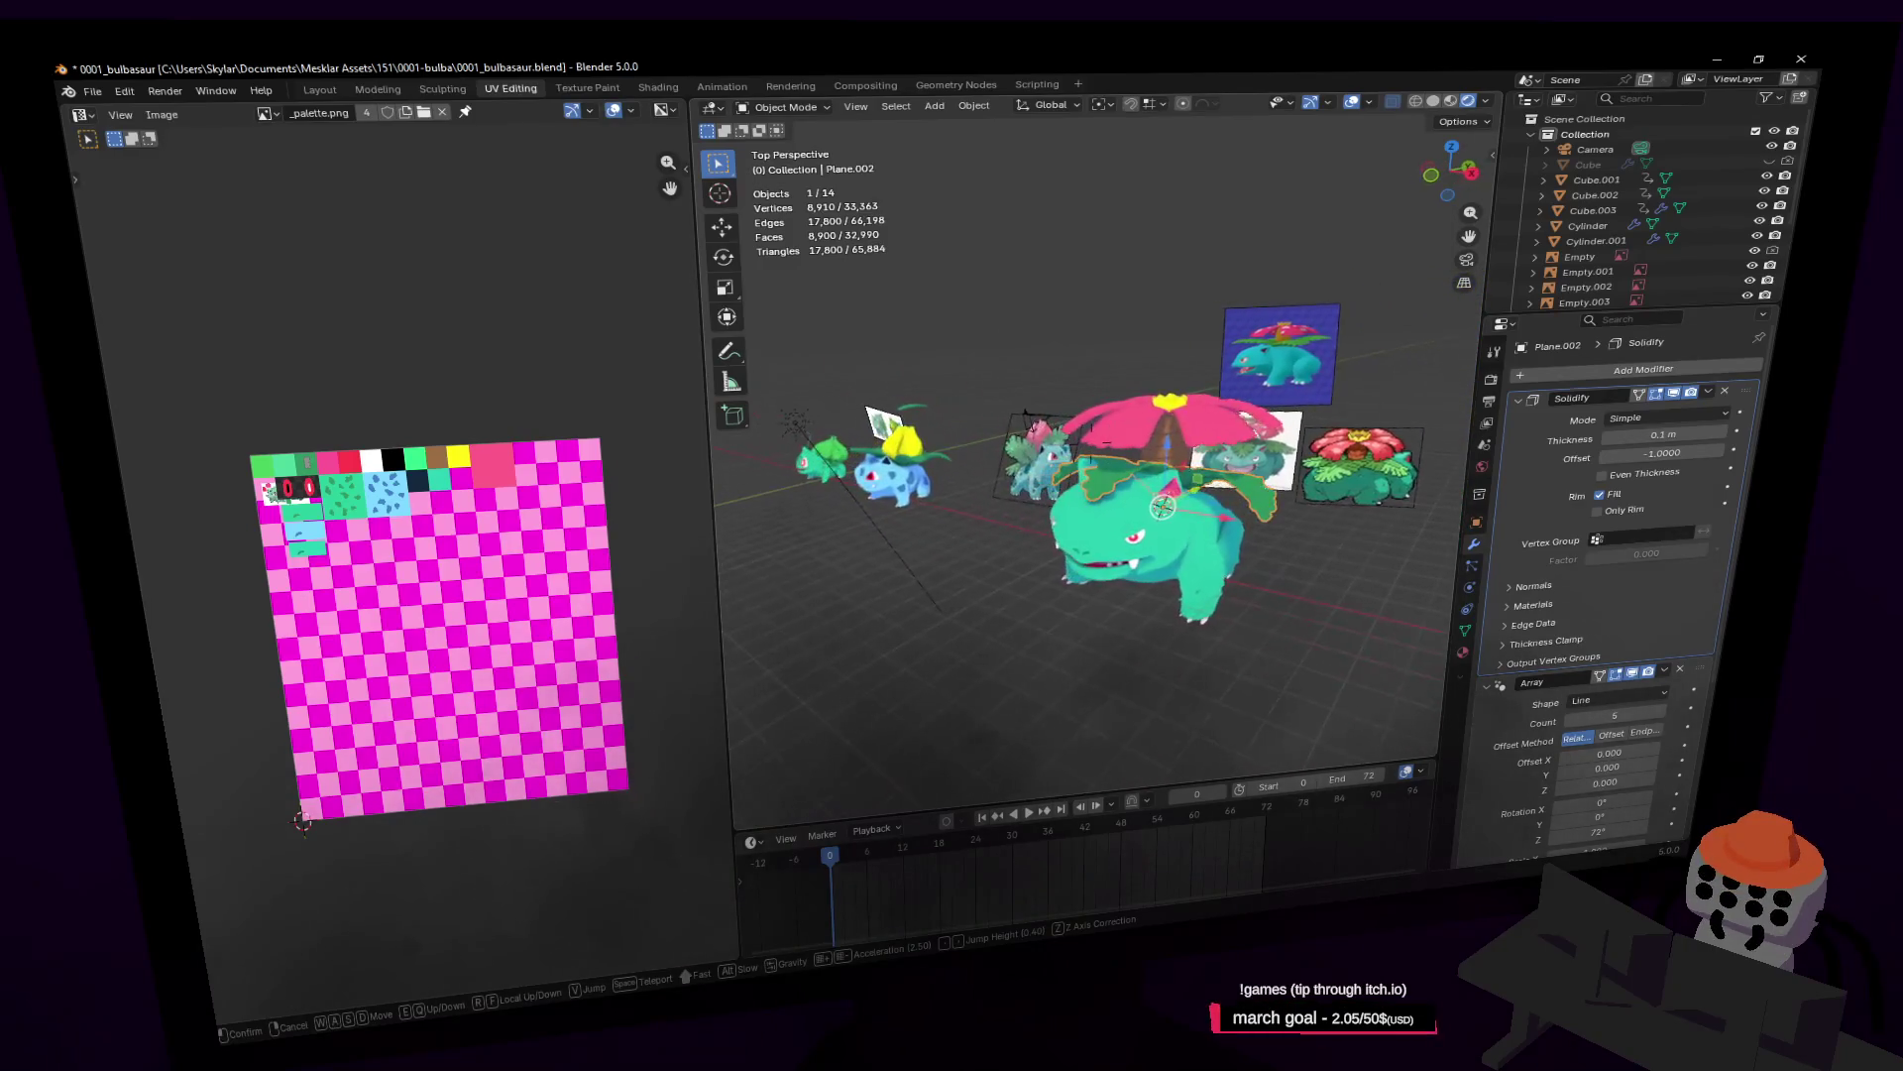
pyautogui.press('w')
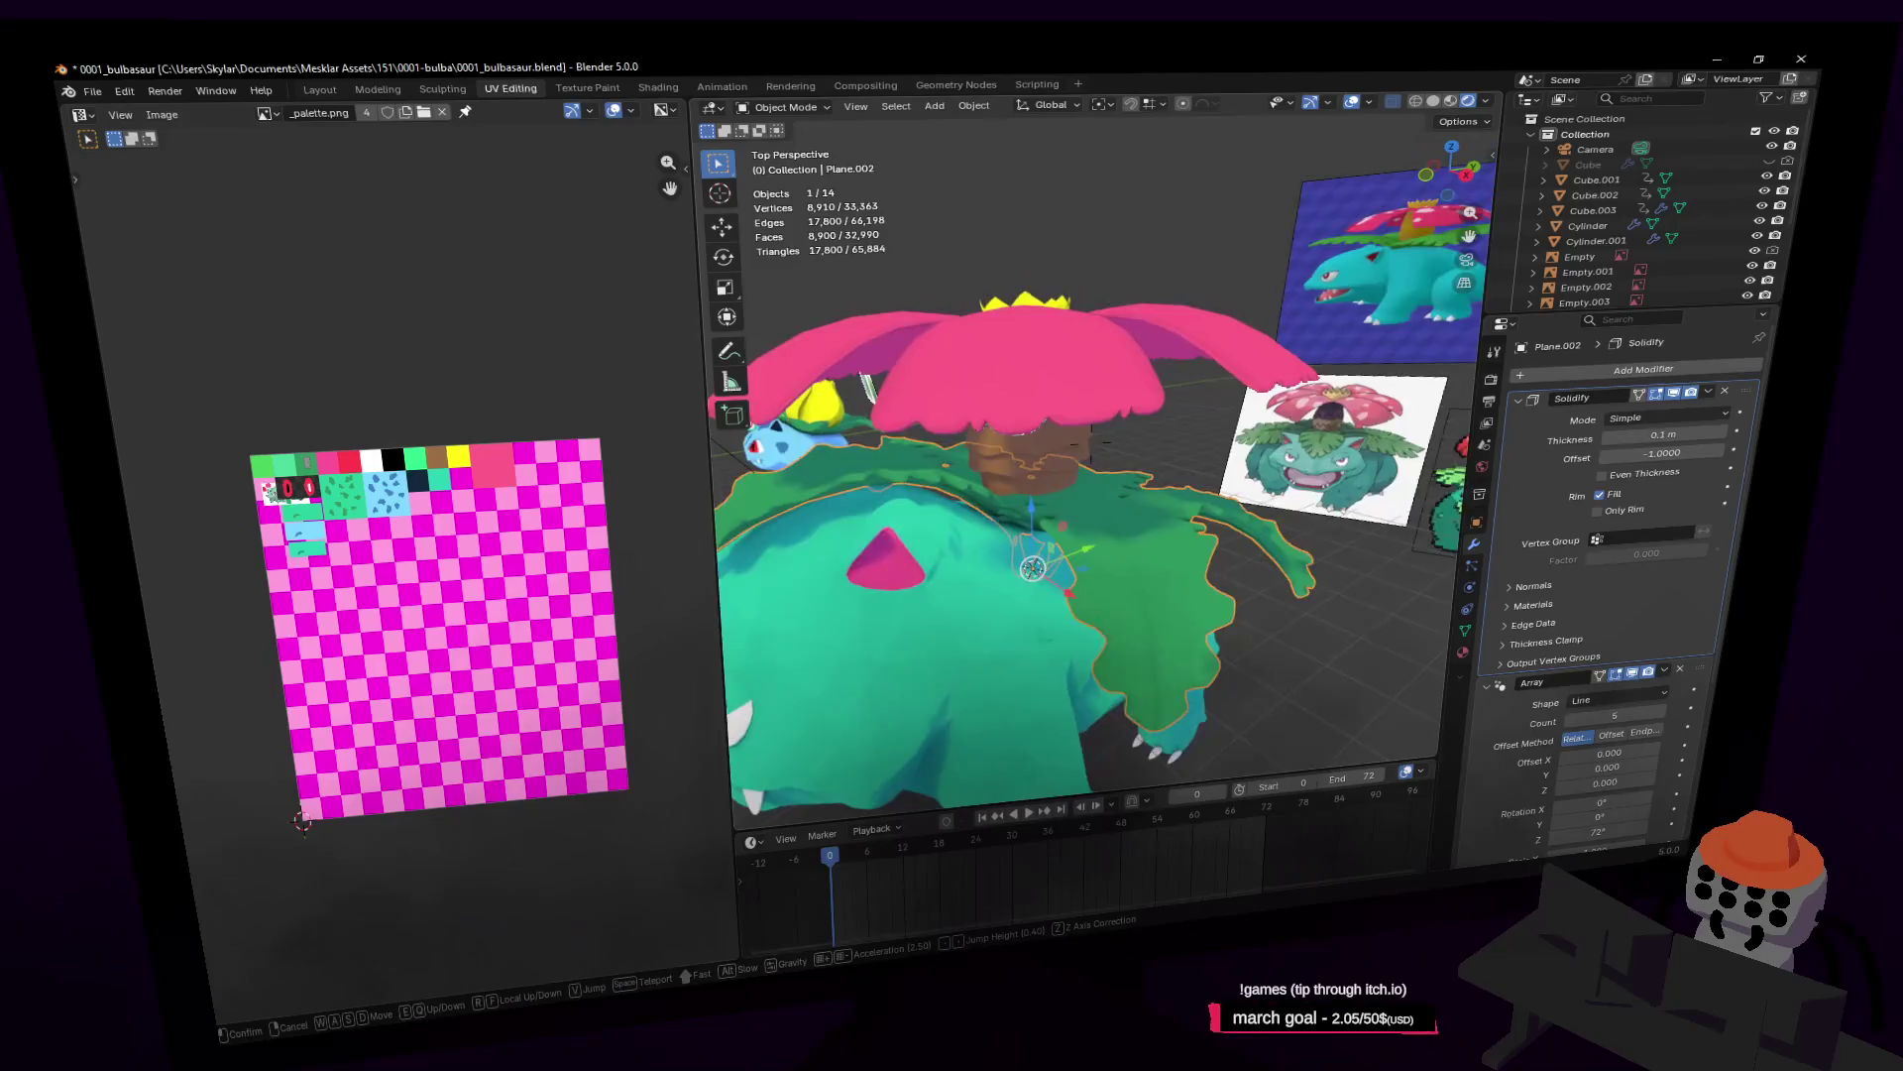
pyautogui.press('a')
pyautogui.press('a')
pyautogui.press('w')
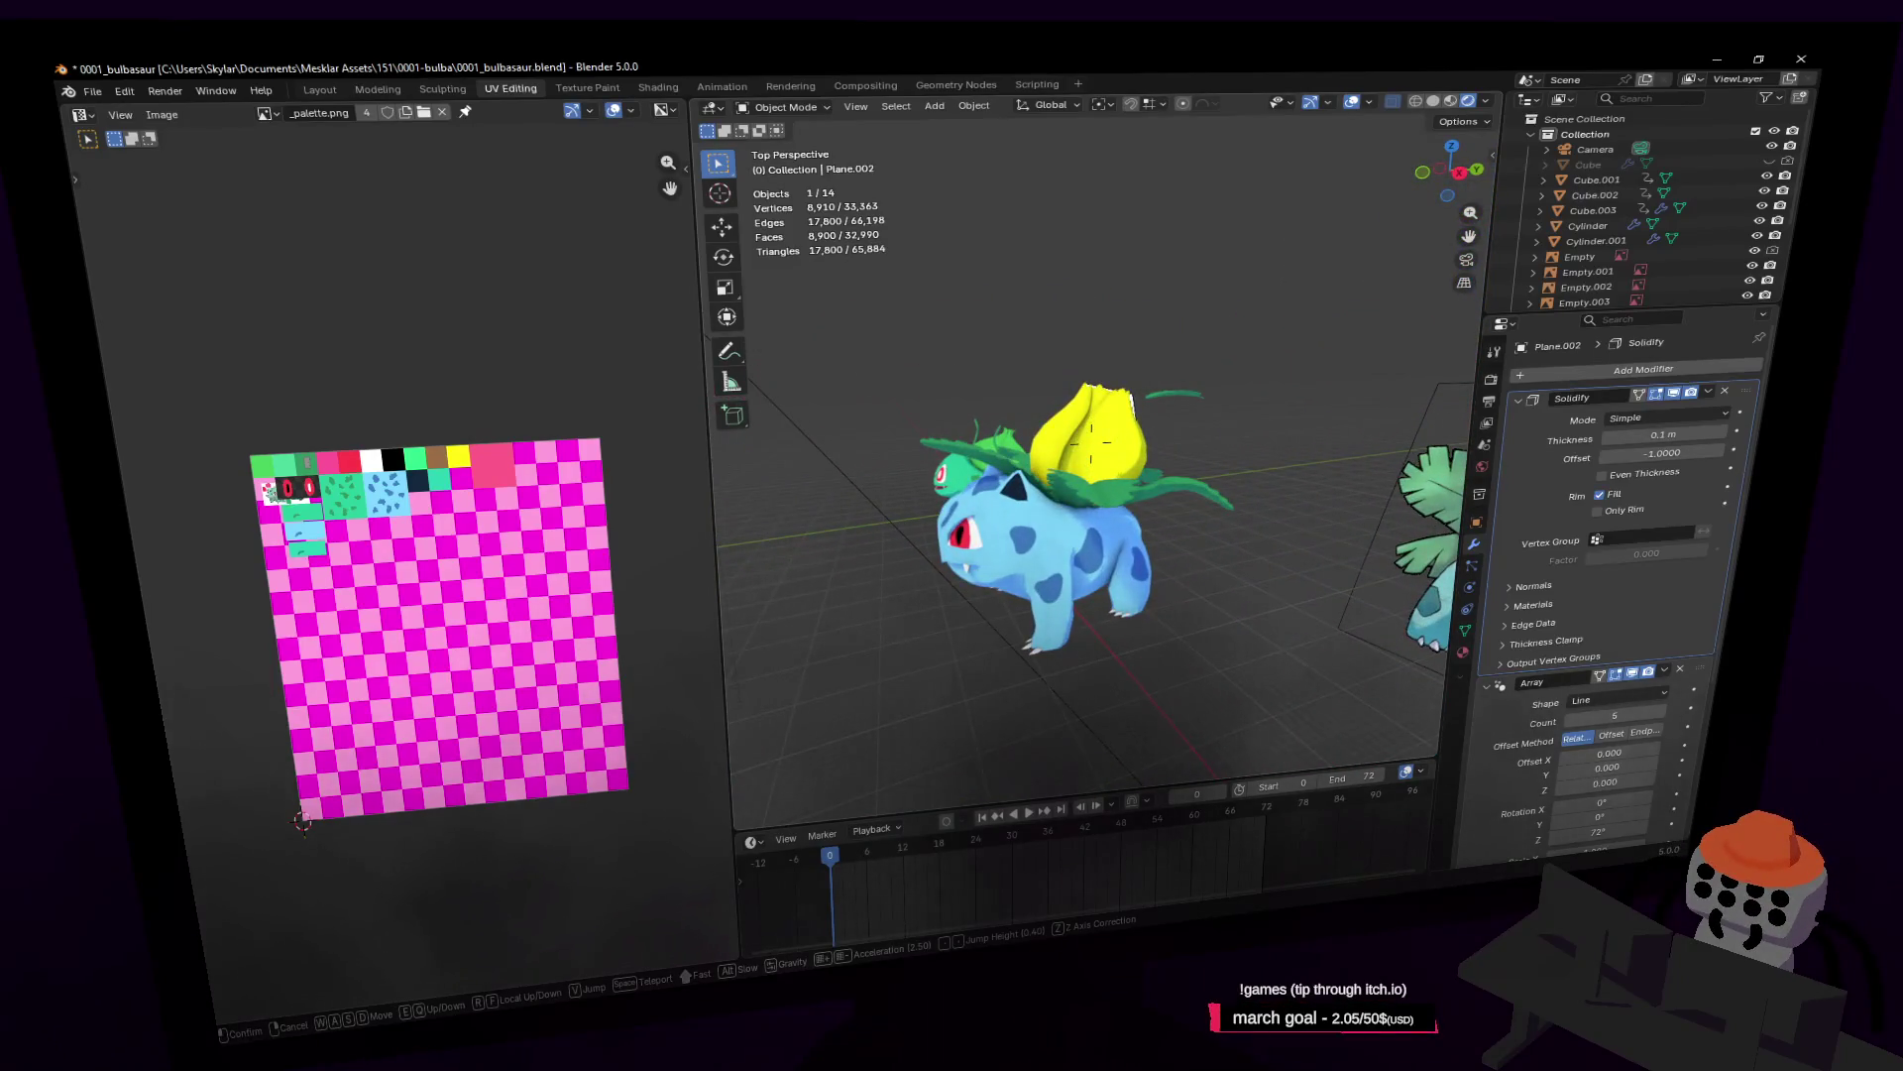
pyautogui.press('w')
pyautogui.click(1188, 378)
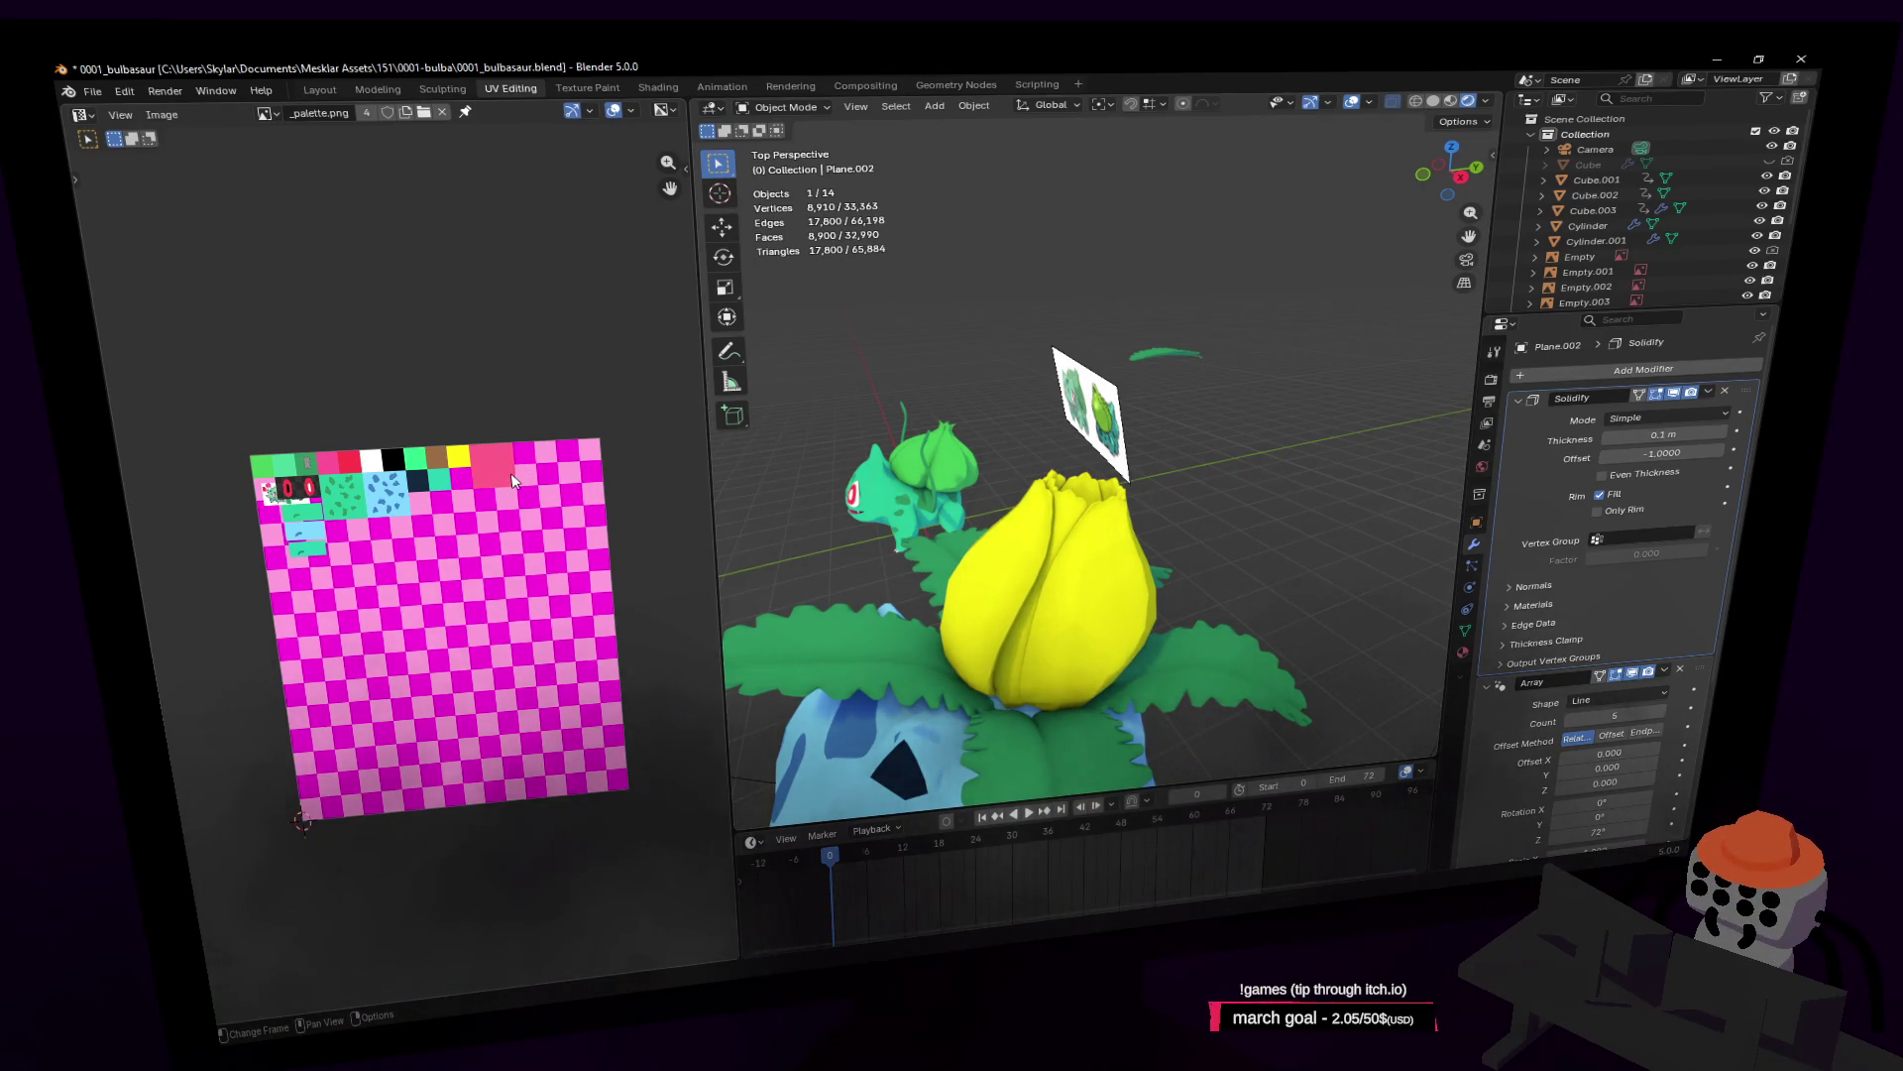
# Step: Zoom and pan the palette image to reveal its left cells, then orbit to show the head below the bulb
pyautogui.scroll(5, 529, 483)
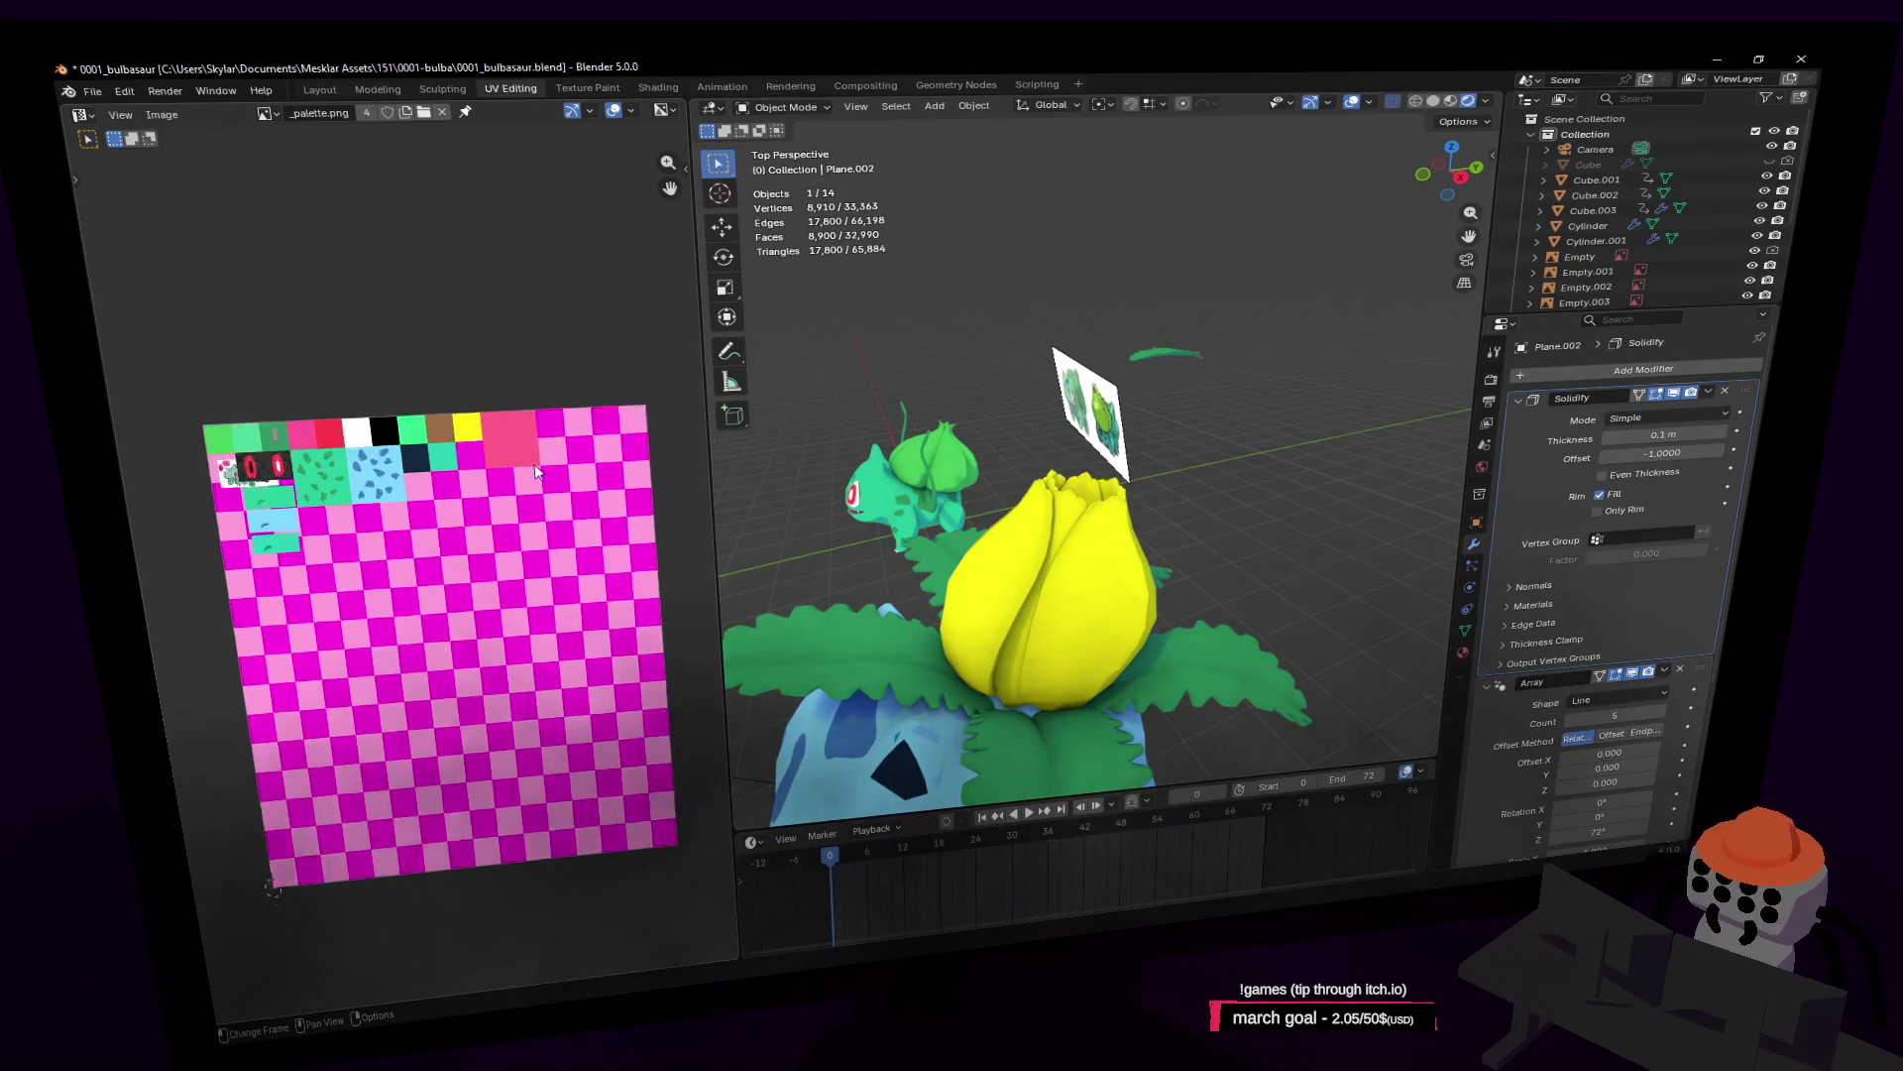
pyautogui.scroll(-2, 550, 471)
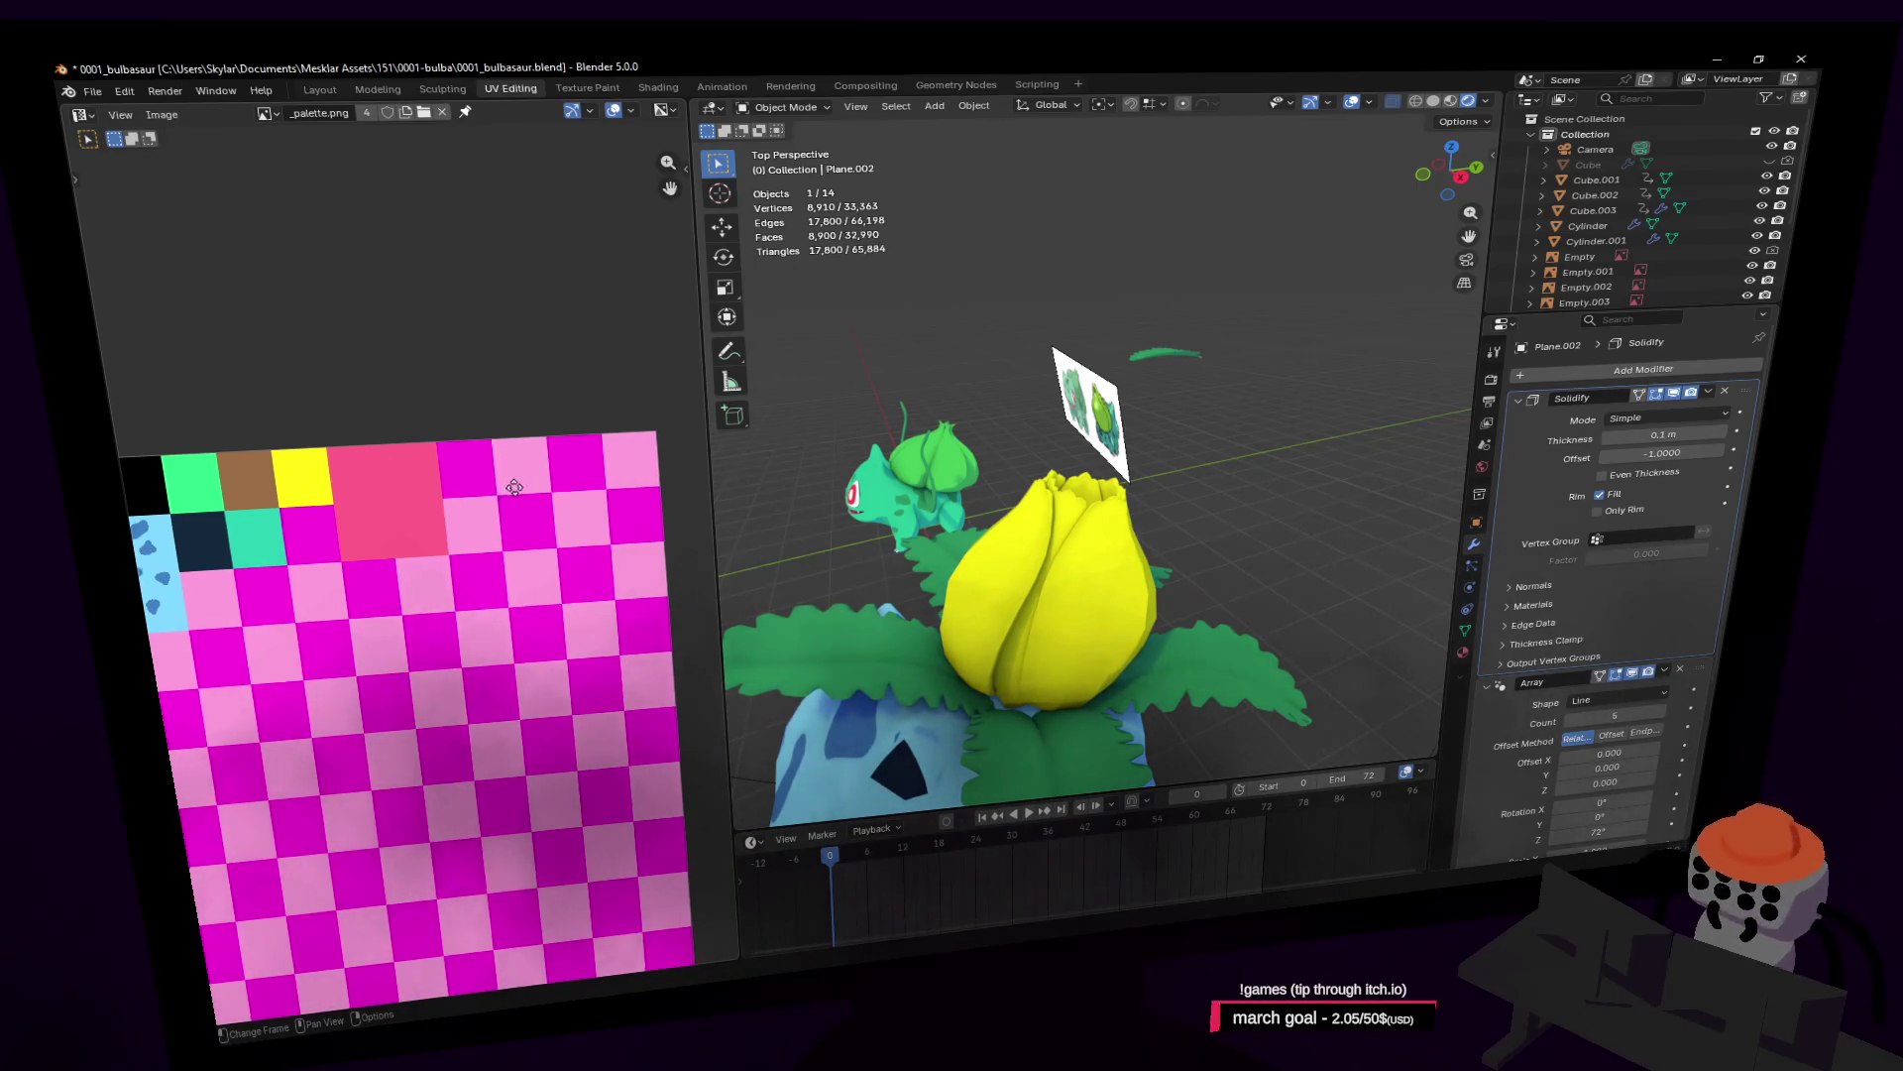
pyautogui.moveTo(524, 470); pyautogui.dragTo(591, 480, button='middle')
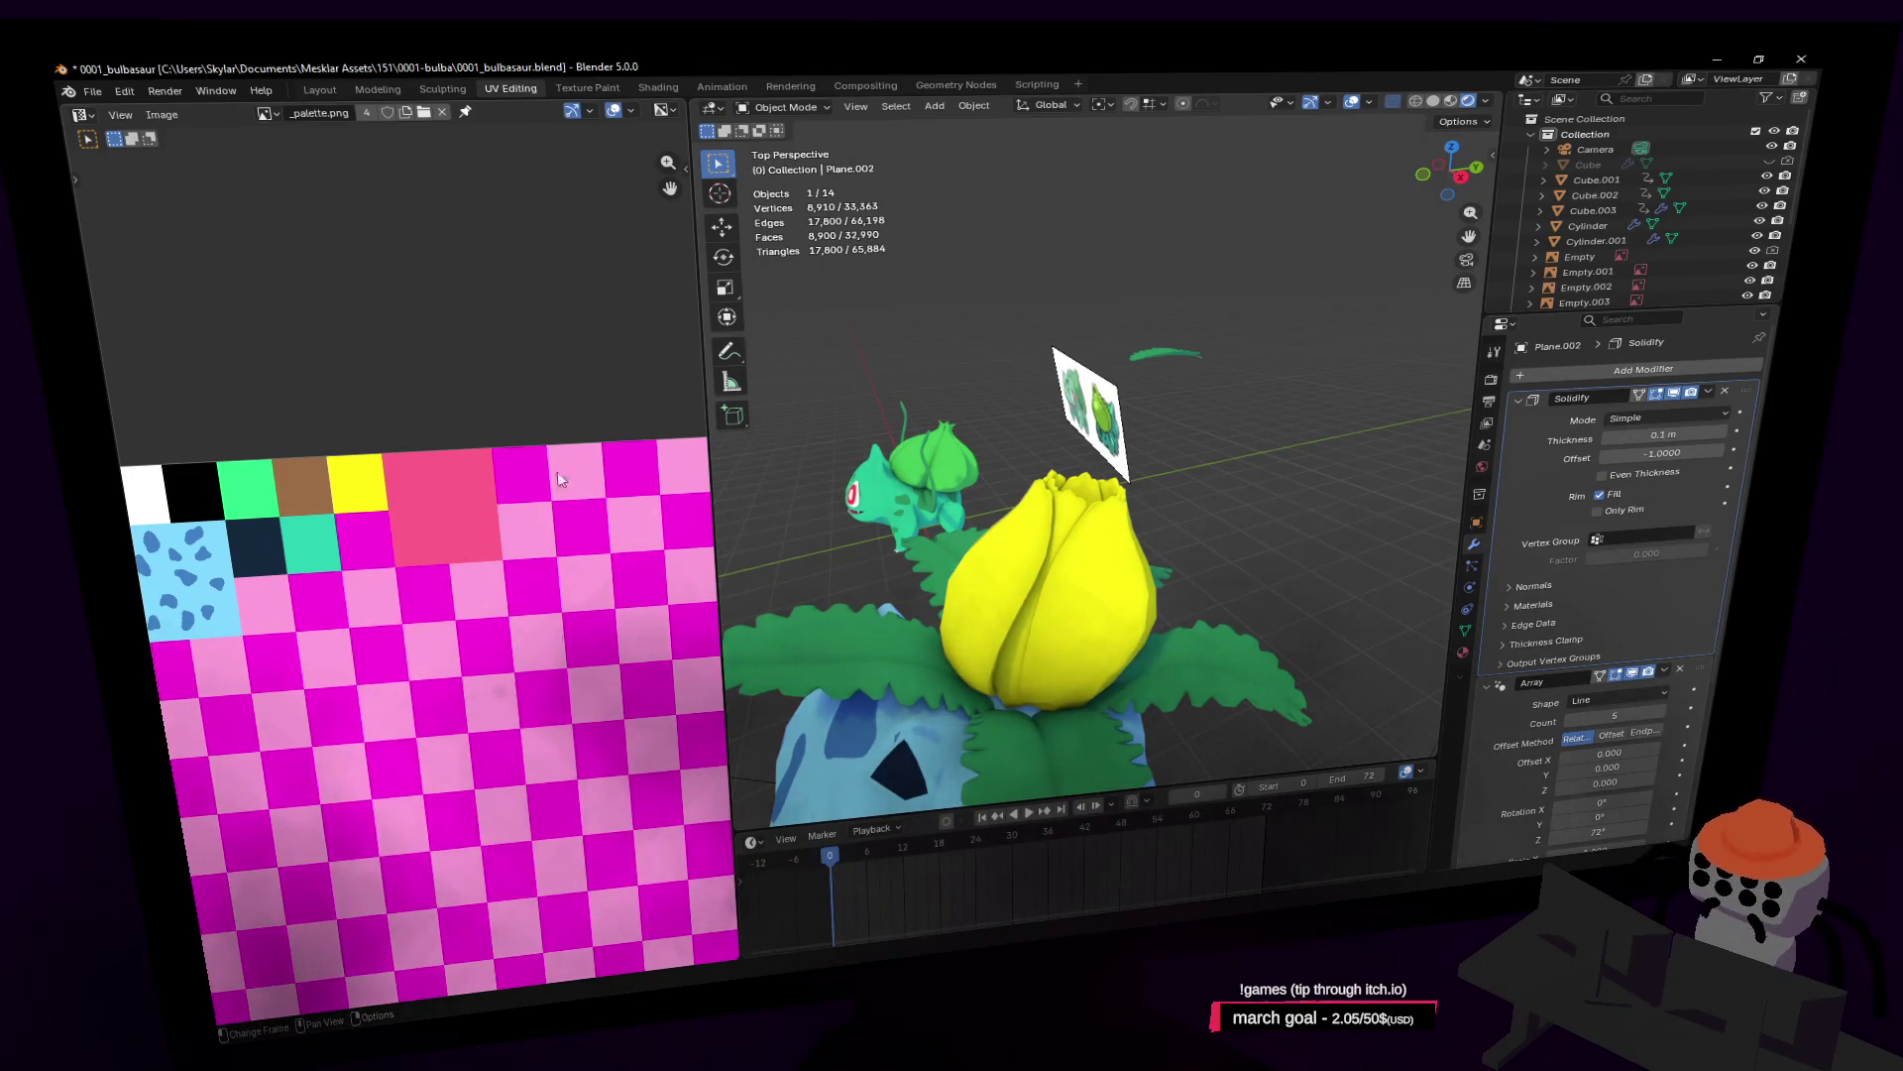
pyautogui.keyDown('shift'); pyautogui.scroll(-2, 576, 654); pyautogui.keyUp('shift')
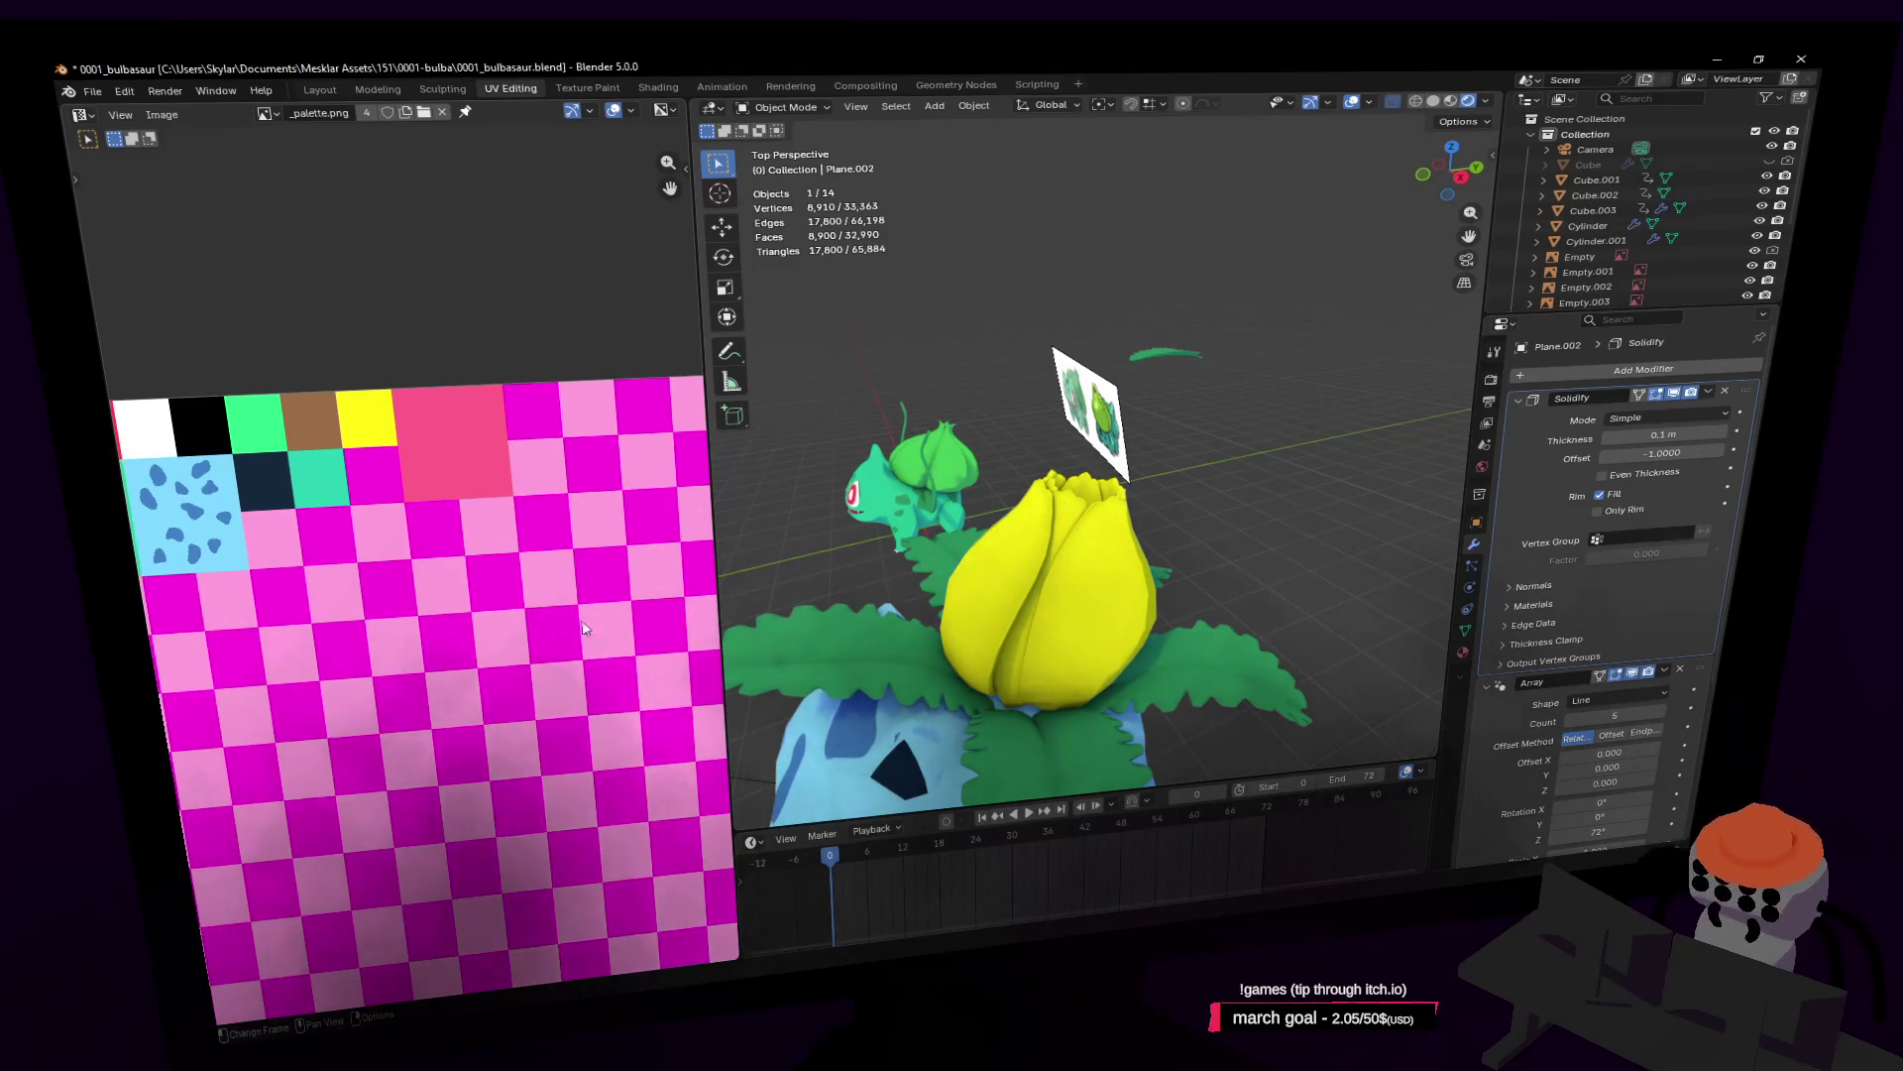
pyautogui.scroll(1, 515, 685)
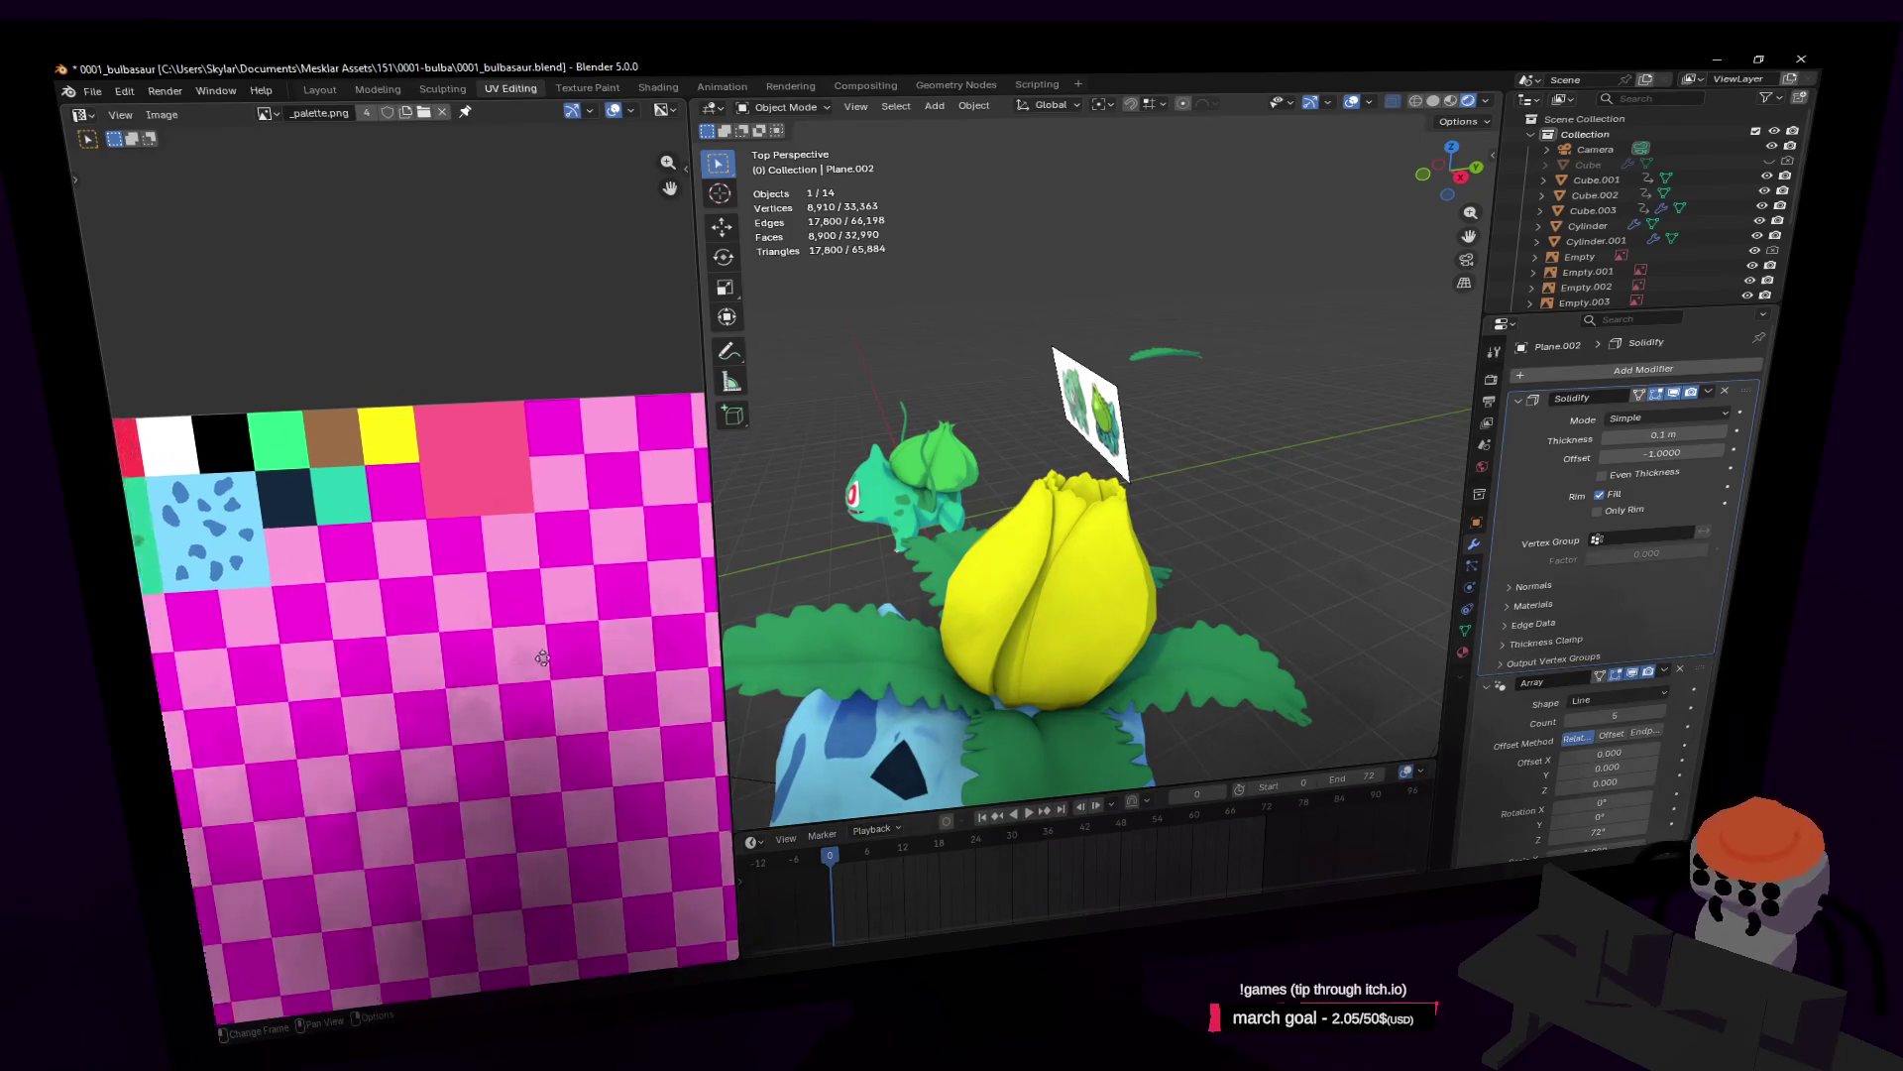
pyautogui.scroll(1, 466, 523)
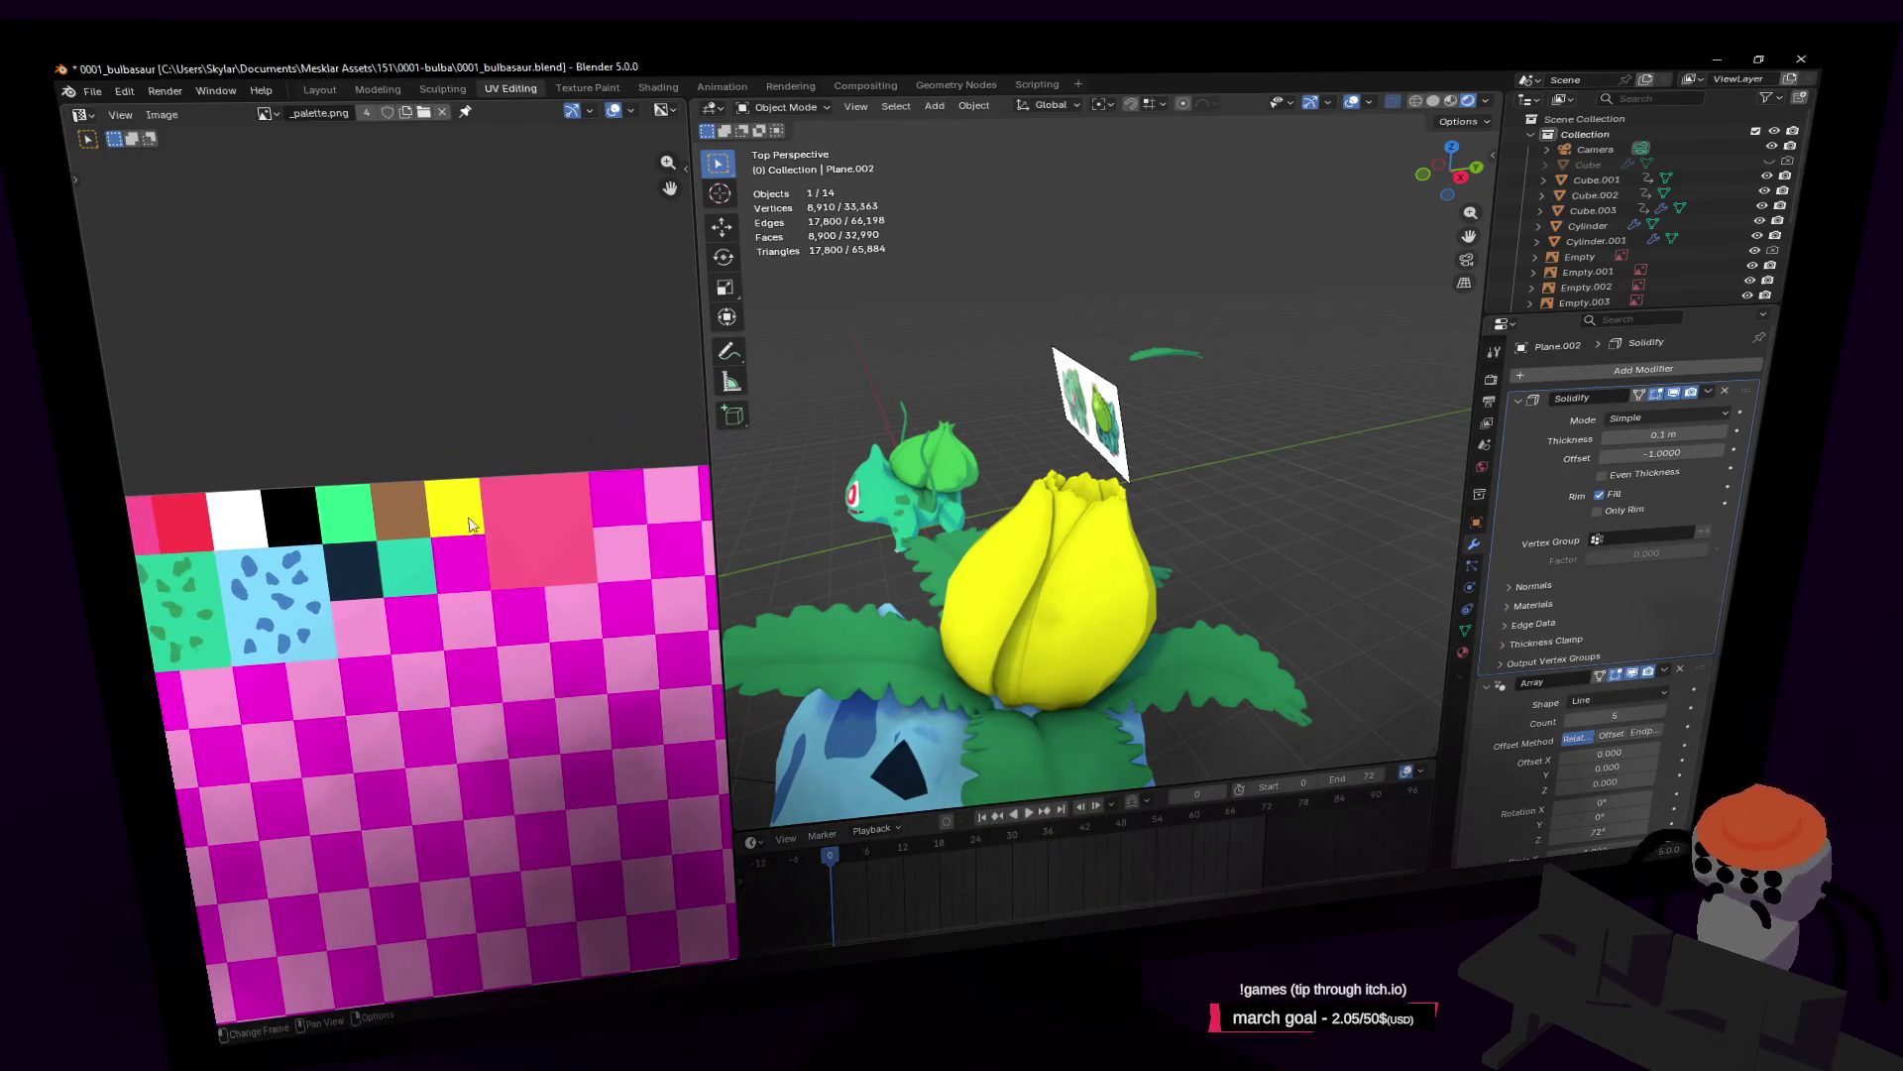
pyautogui.moveTo(1064, 617); pyautogui.dragTo(1054, 586, button='middle')
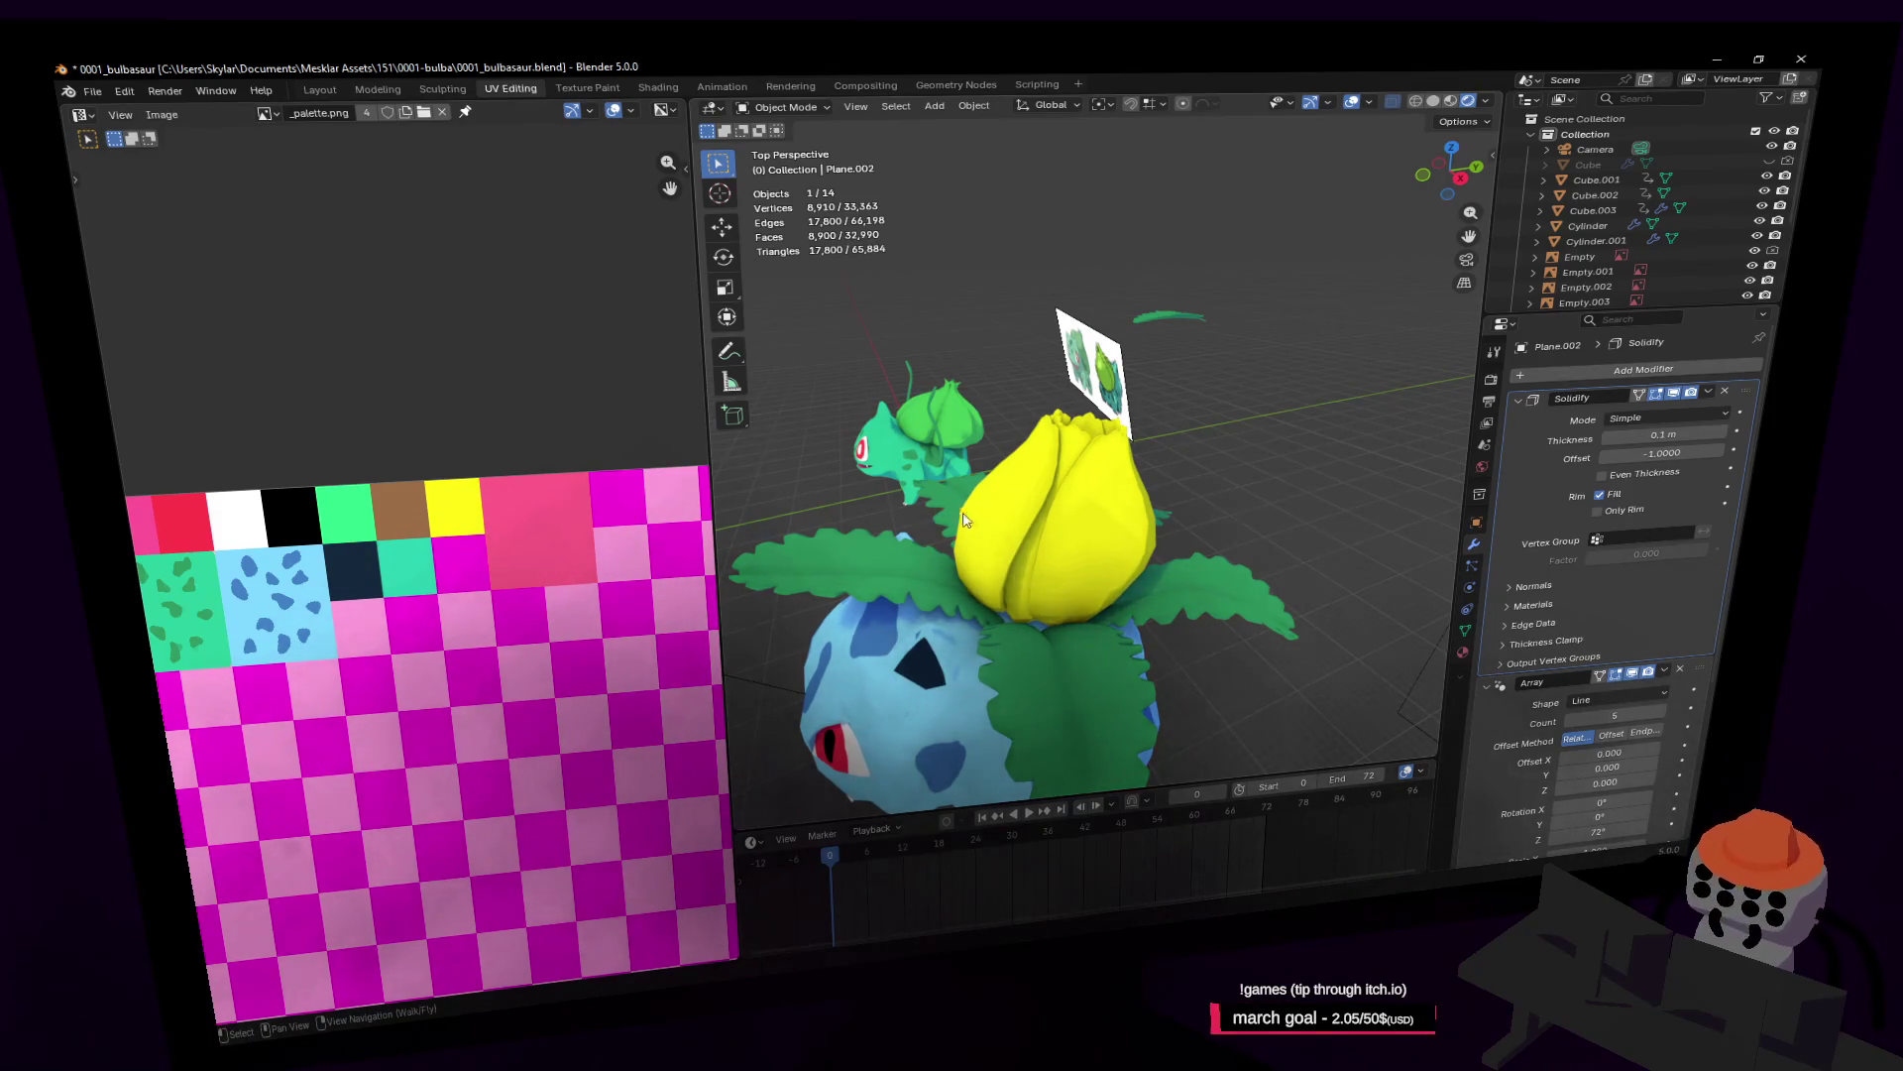
# Step: Select the bulb object Cube.001 and, in Edit Mode, select its linked bulb petal pieces
pyautogui.click(1067, 472)
pyautogui.moveTo(1067, 472); pyautogui.dragTo(1060, 456, button='middle')
pyautogui.press('Tab')
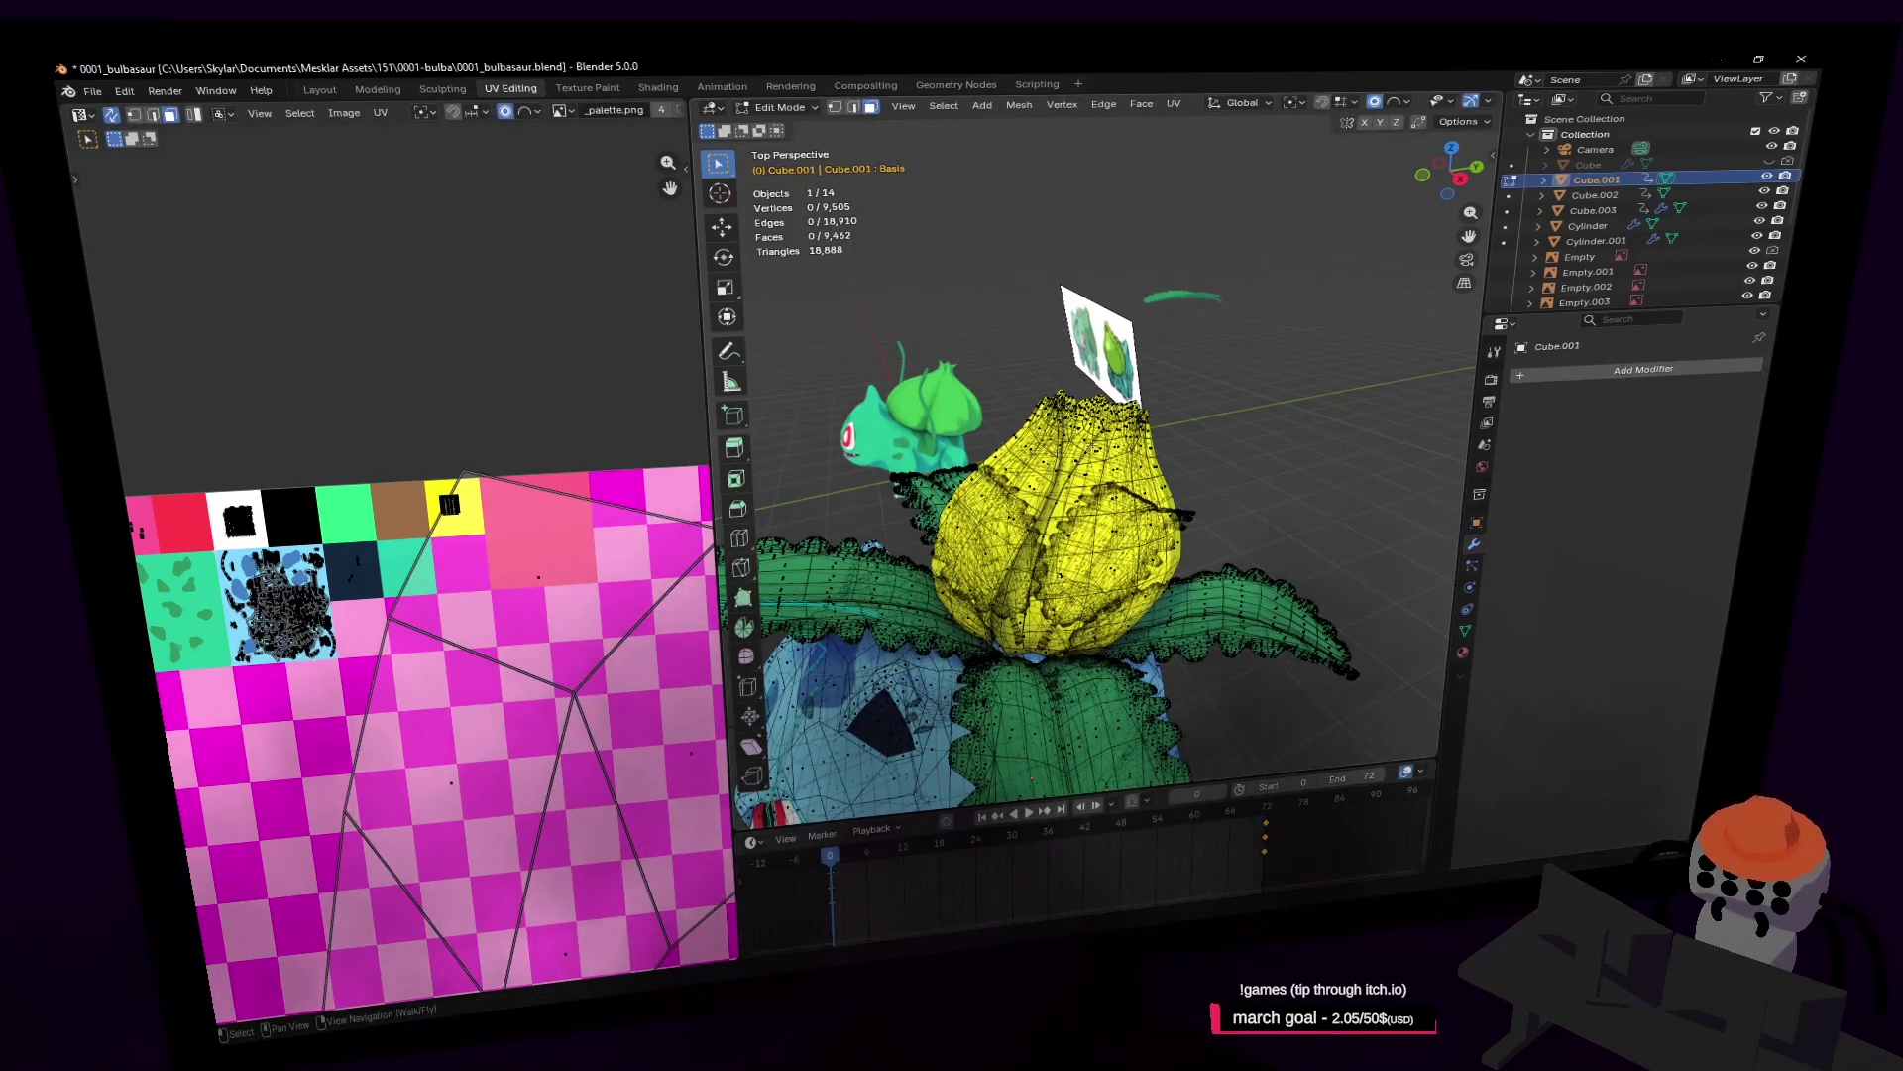
pyautogui.click(1089, 439)
pyautogui.hotkey('ctrl', 'l')
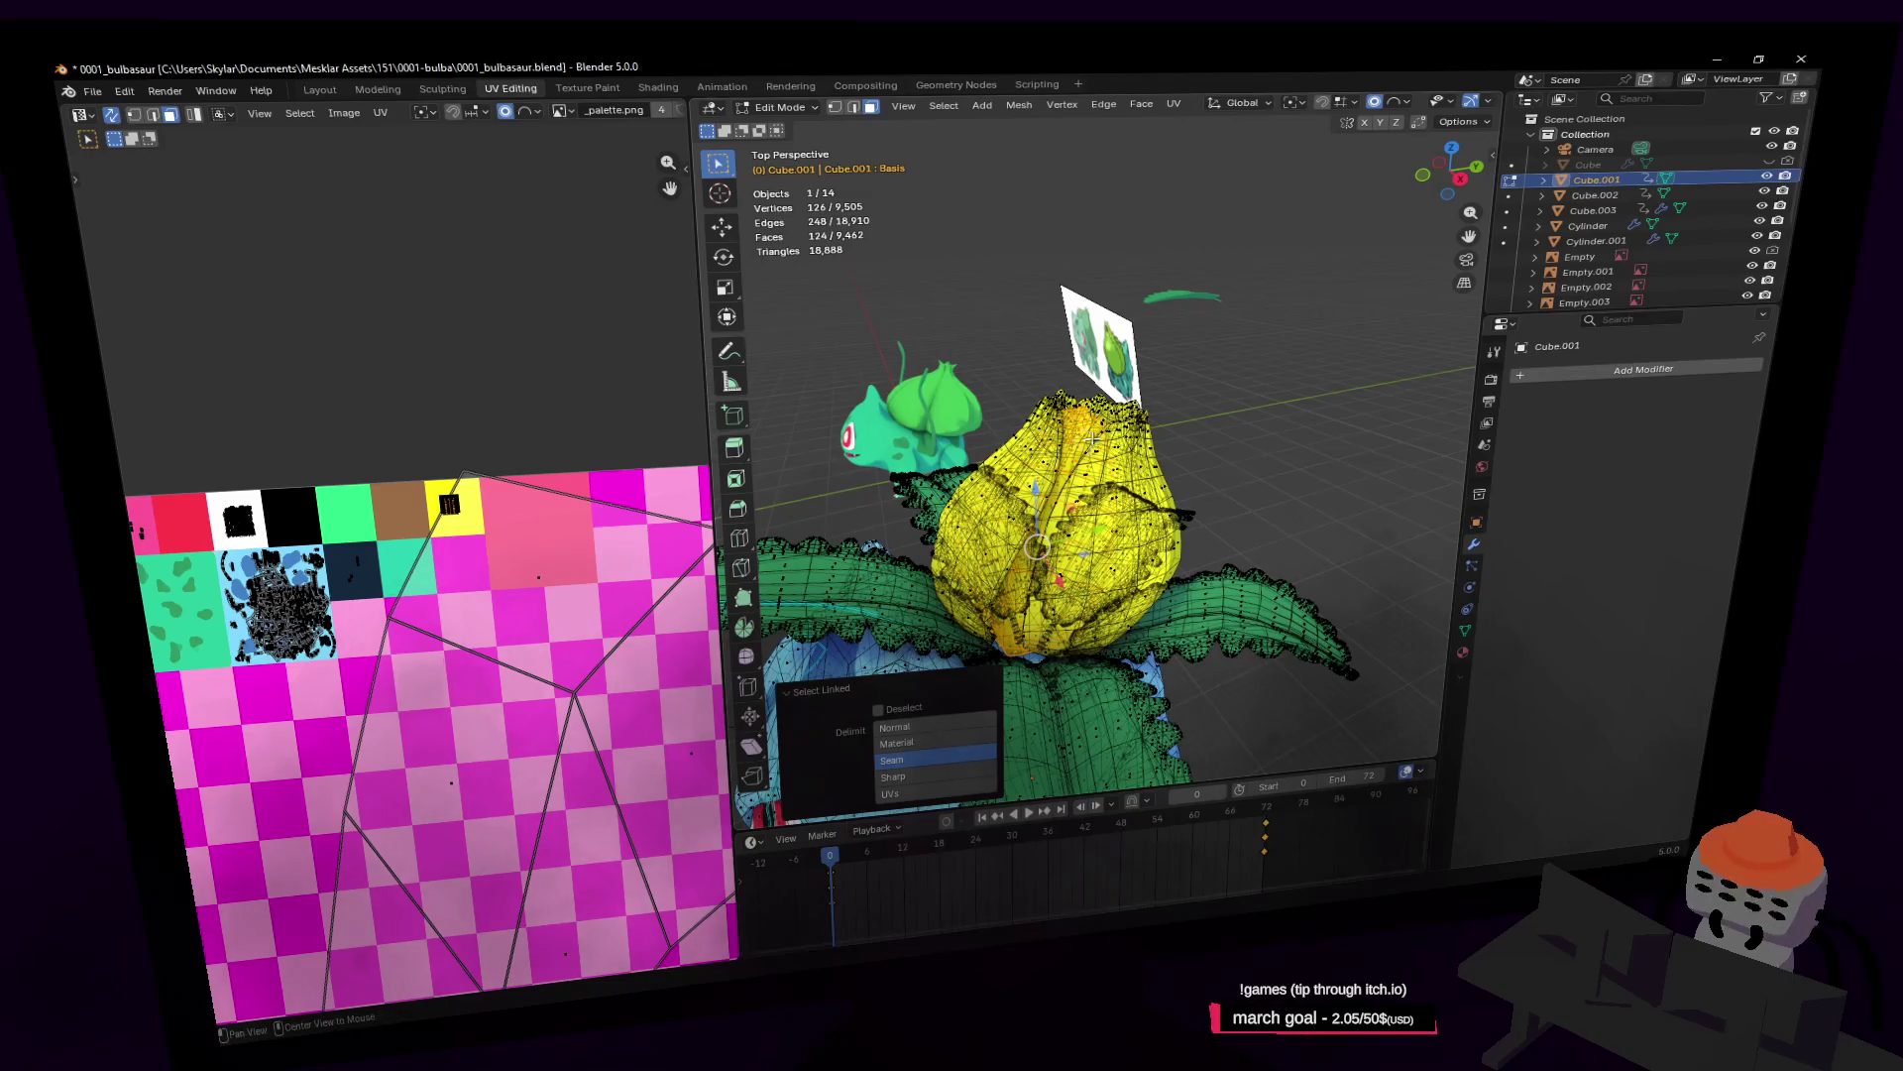
pyautogui.hotkey('alt', 'z')
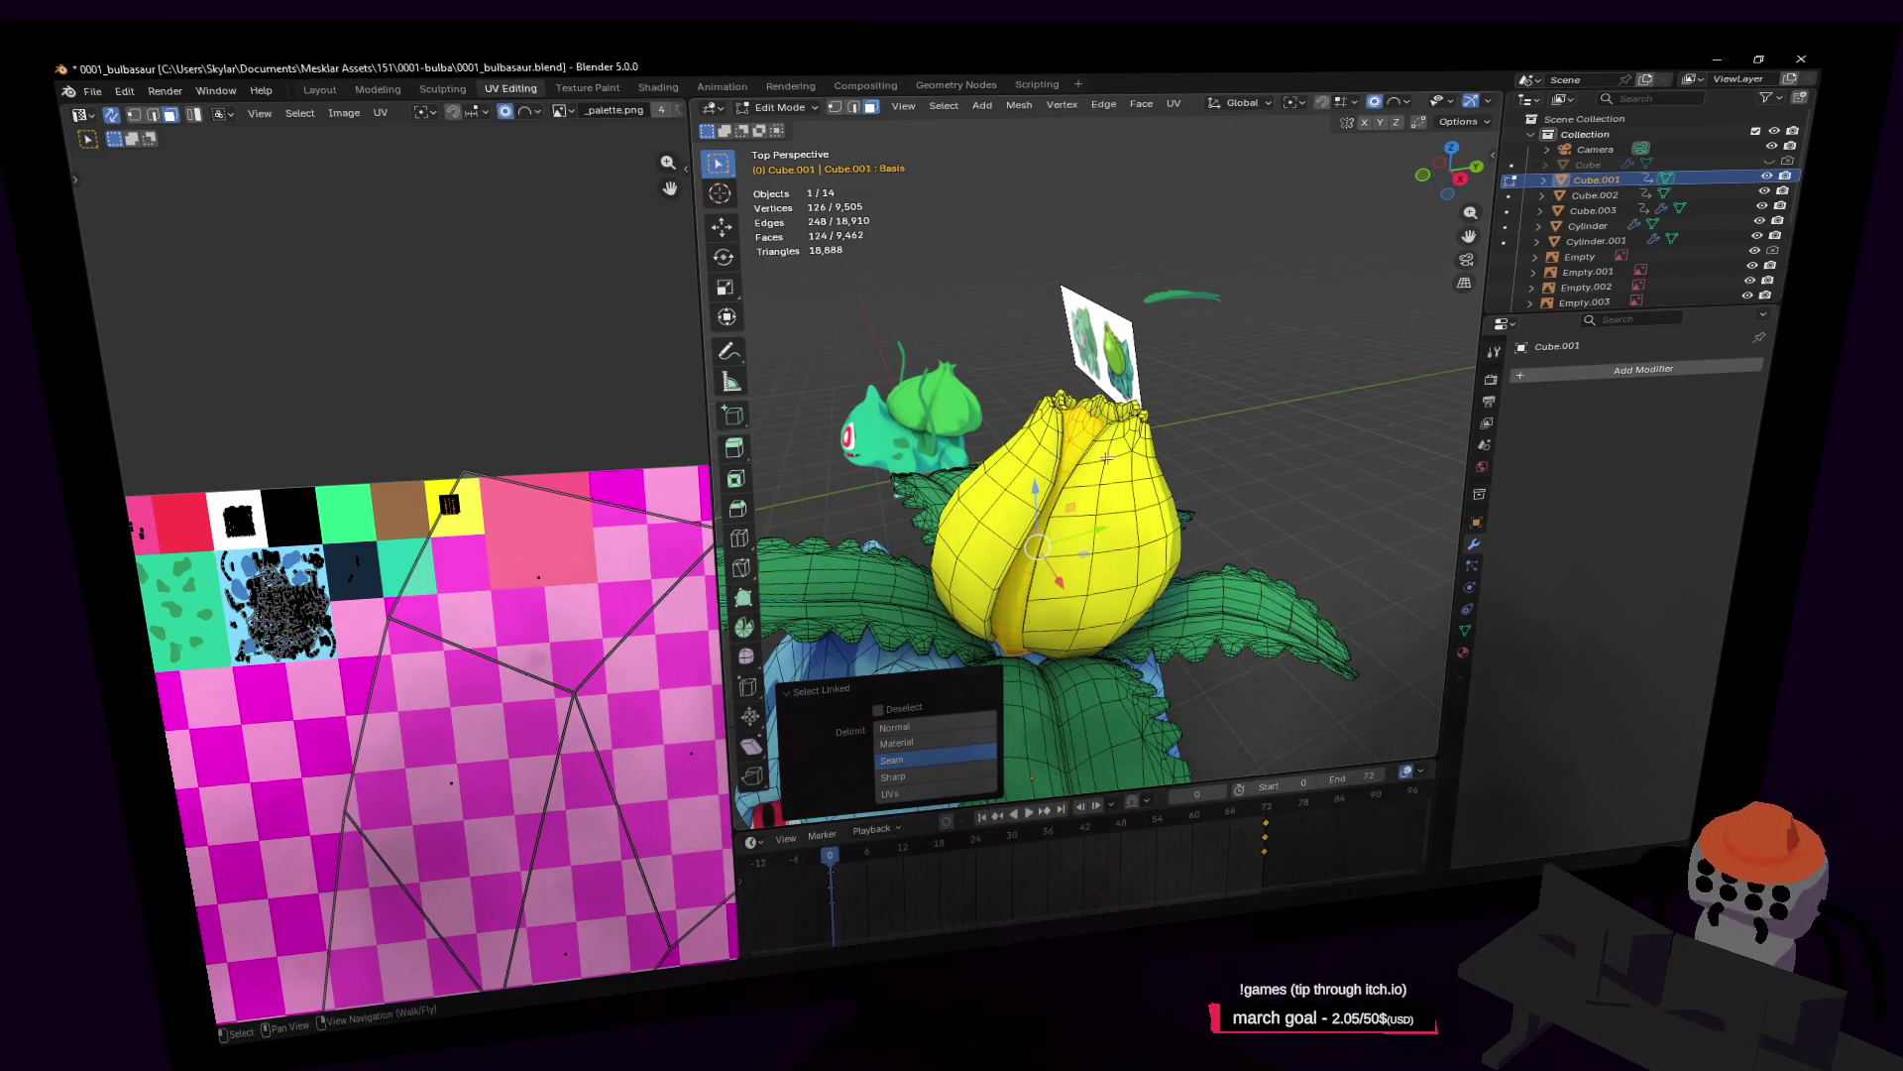
pyautogui.press('l')
pyautogui.press('l')
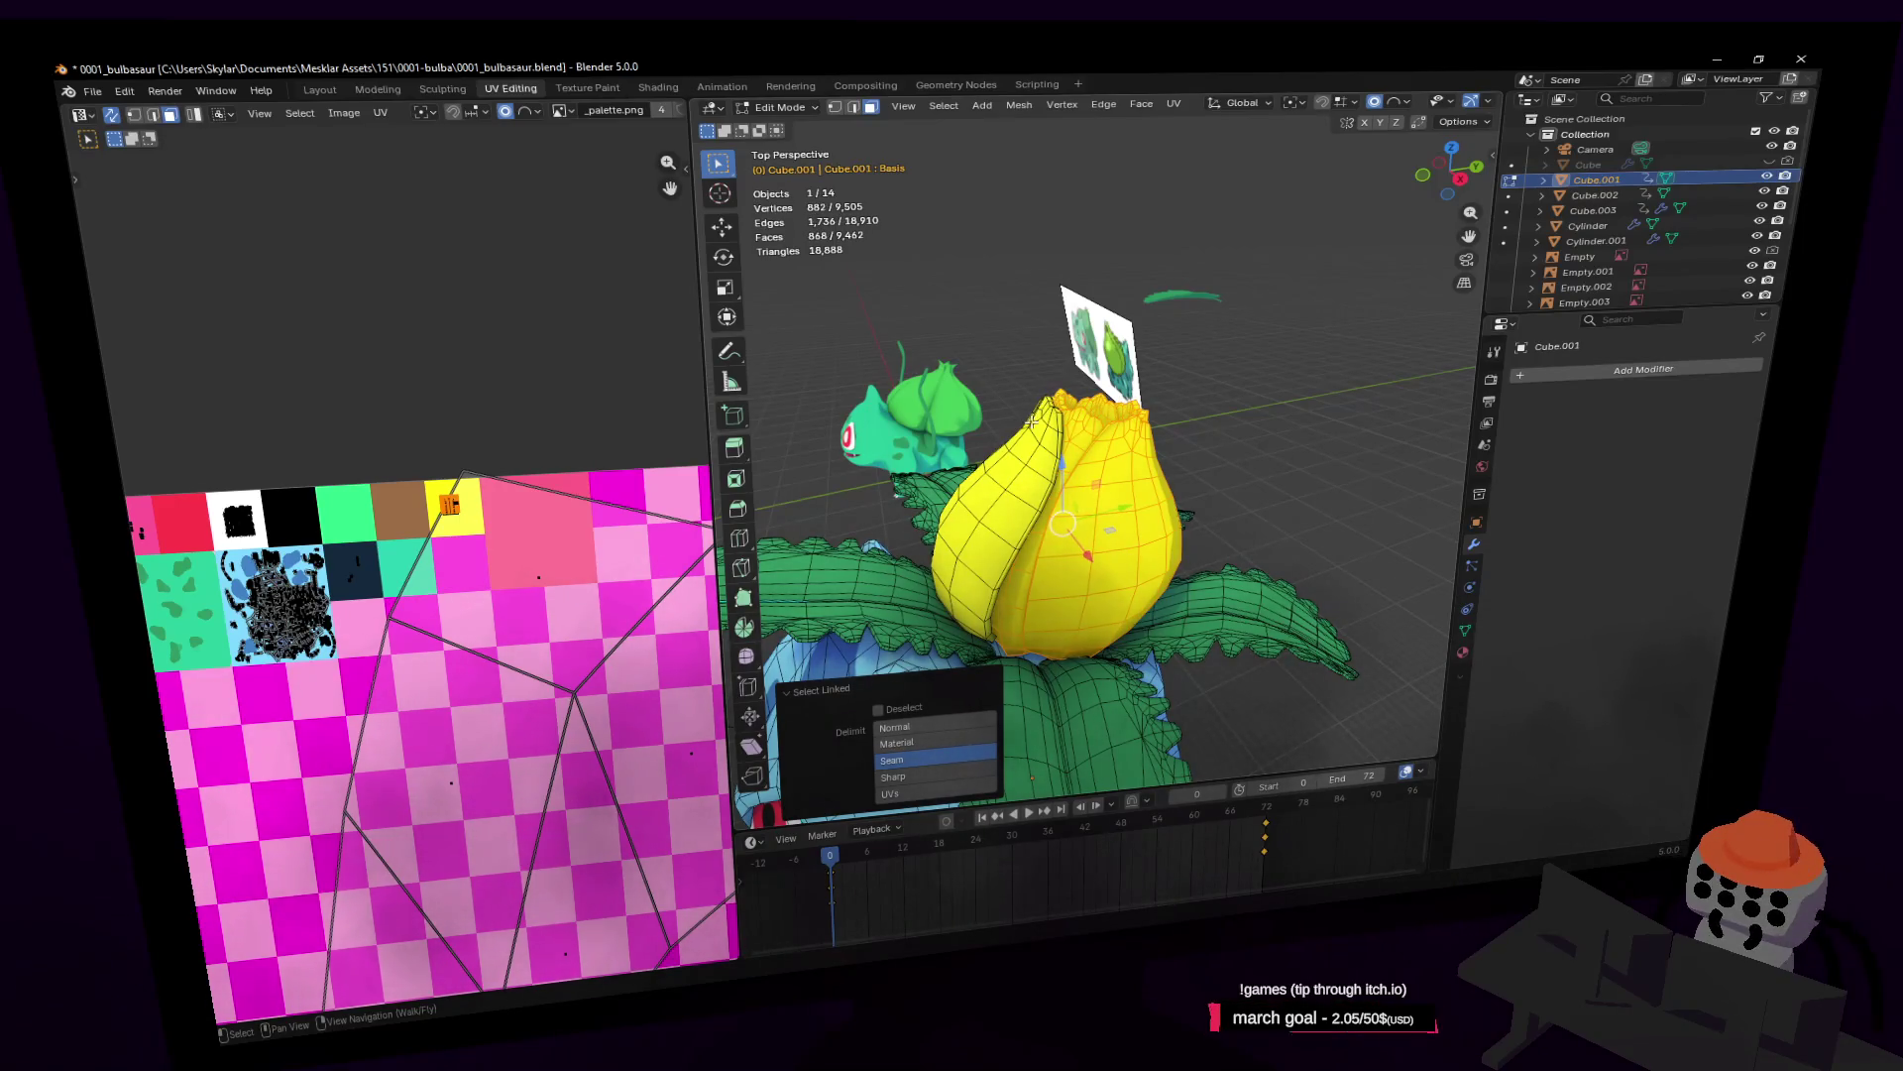
pyautogui.press('l')
# Step: Add the remaining bulb faces, move their UVs onto the pink palette cell, and exit Edit Mode
pyautogui.hotkey('shift', '`')
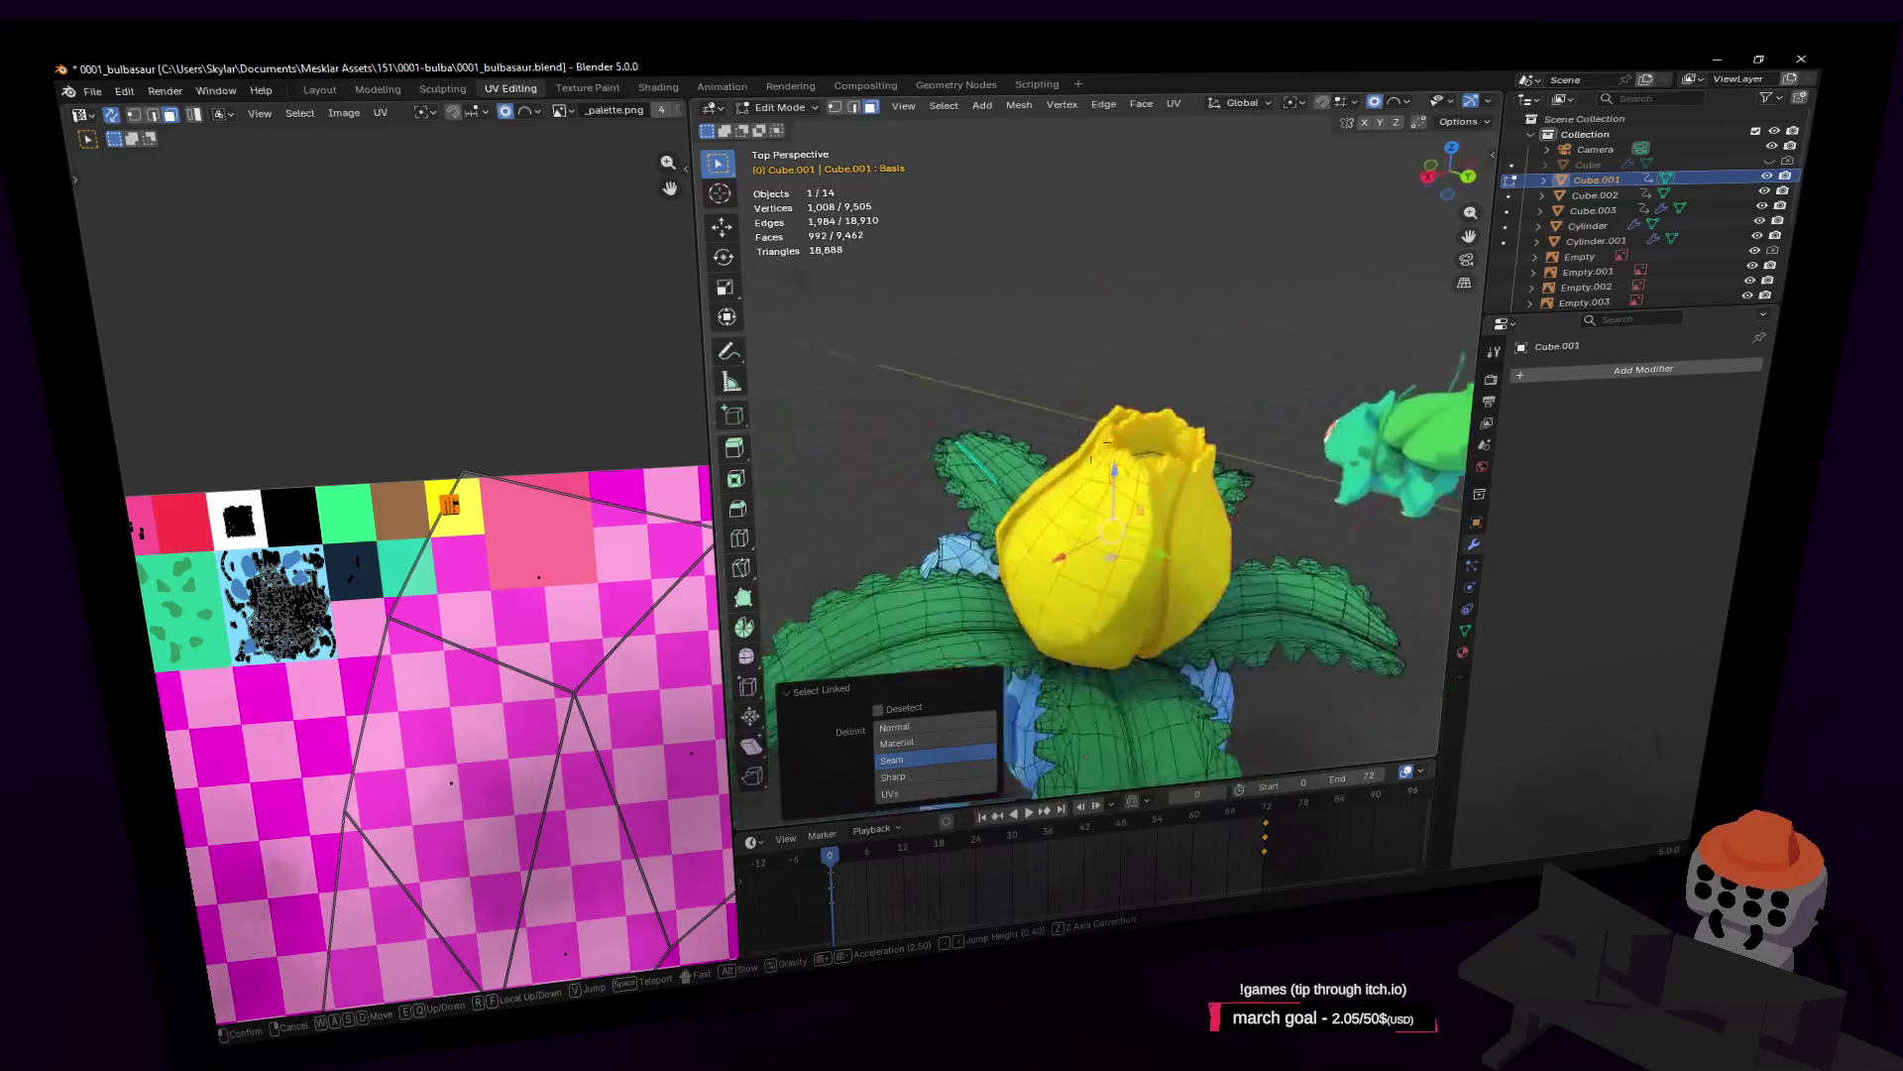
pyautogui.click(1031, 535)
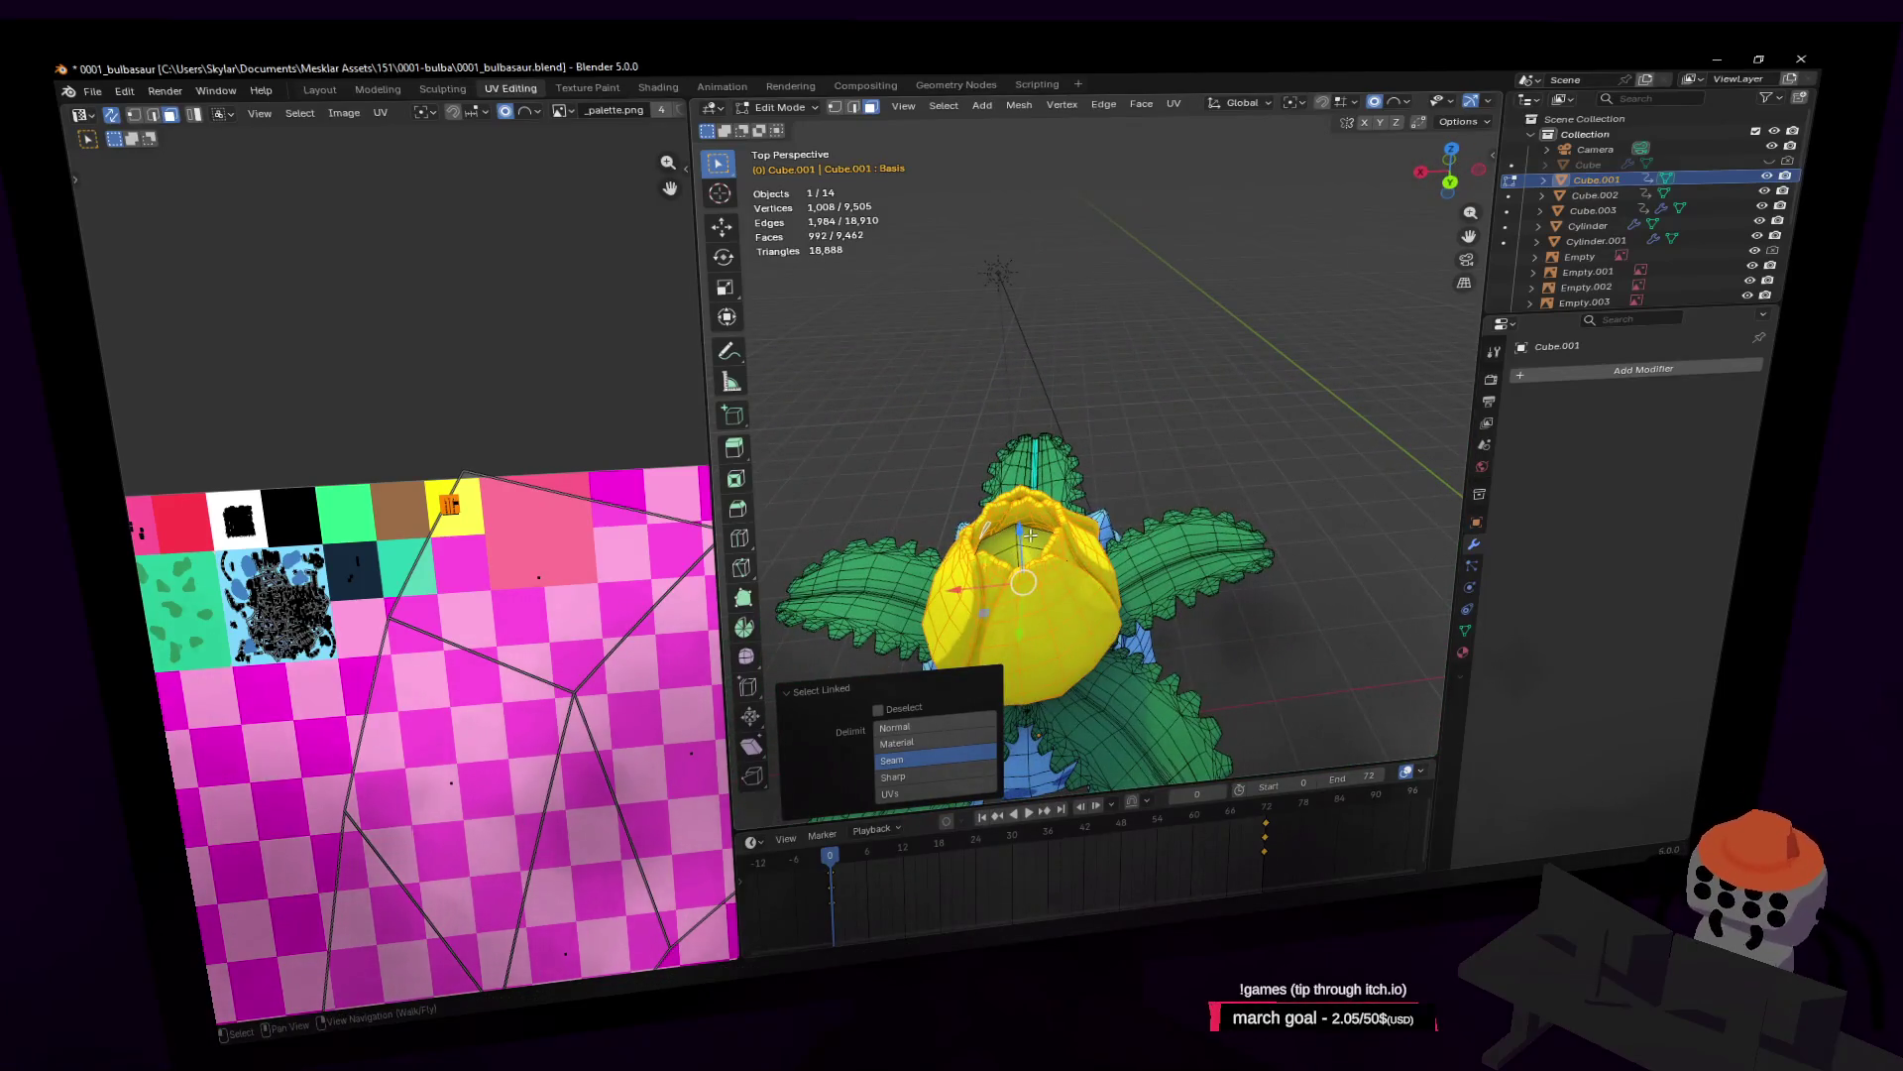
pyautogui.press('l')
pyautogui.hotkey('shift', '`')
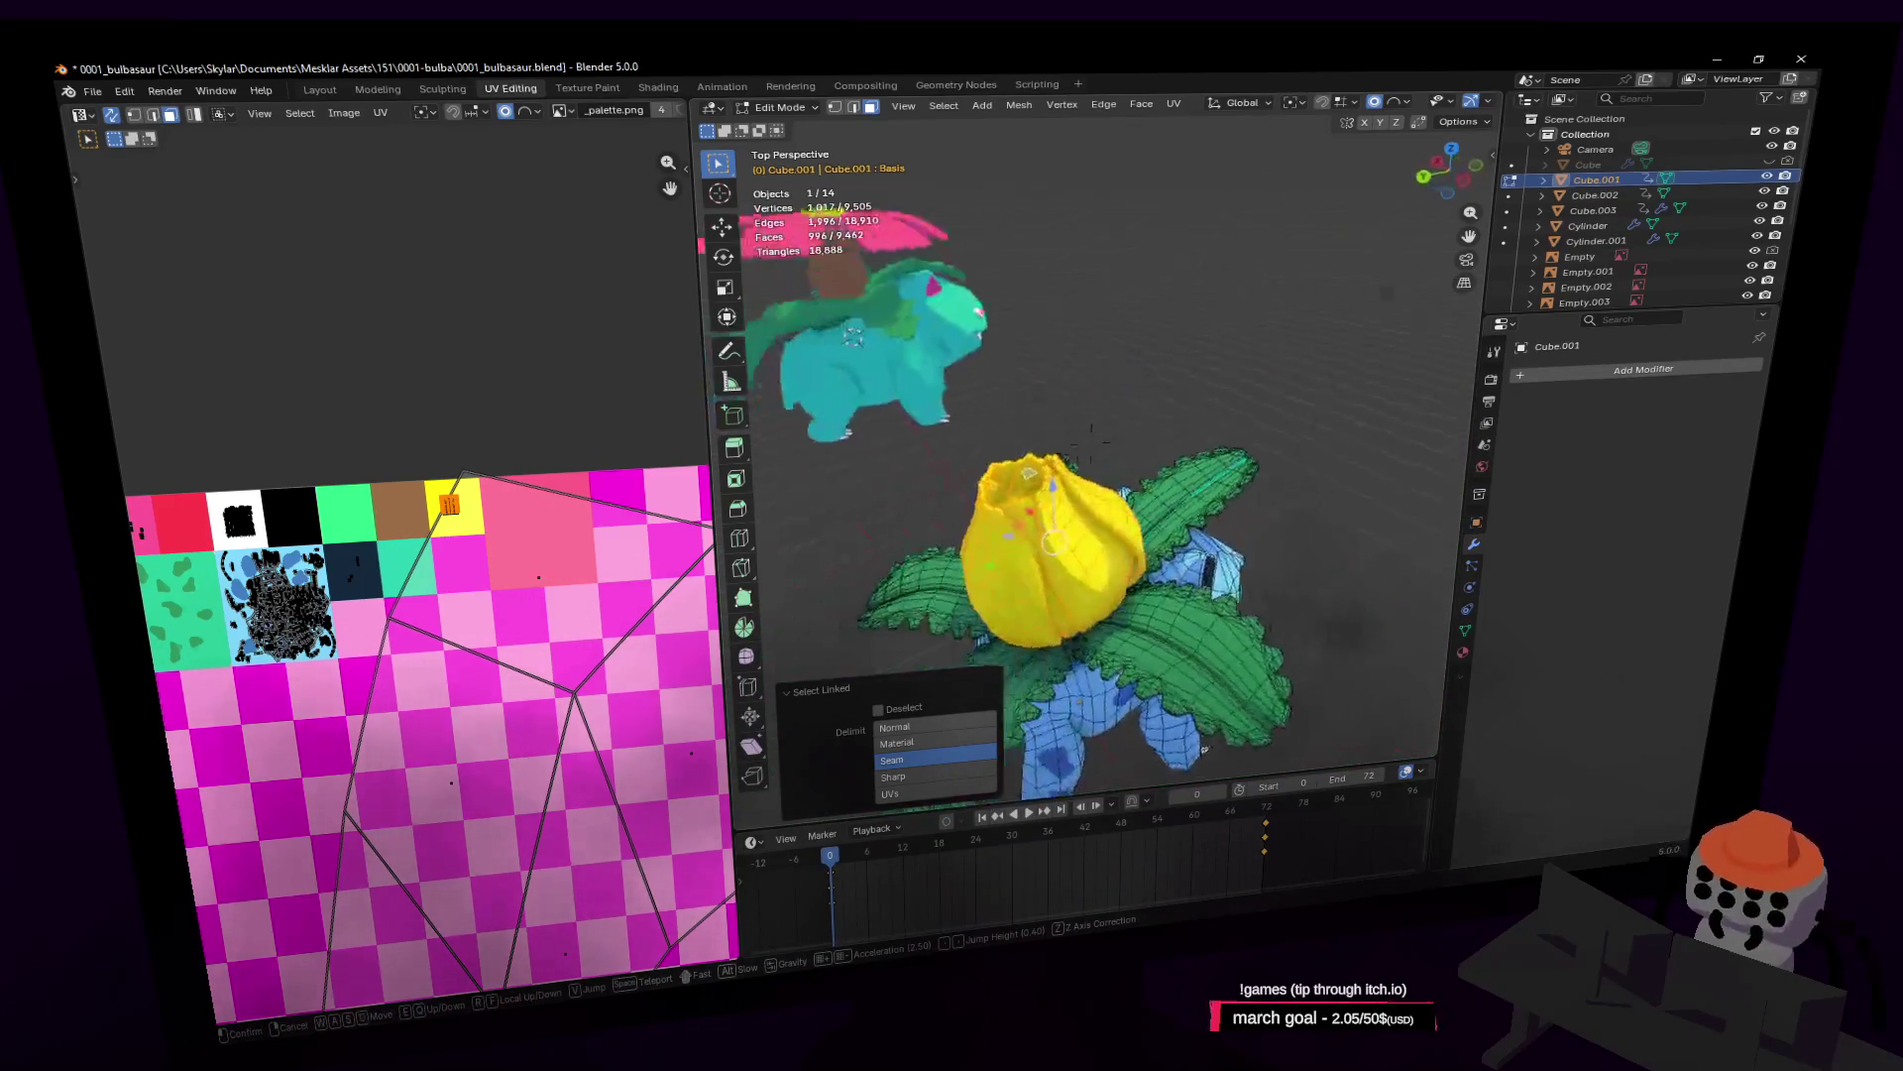
pyautogui.click(598, 566)
pyautogui.hotkey('alt', 'a')
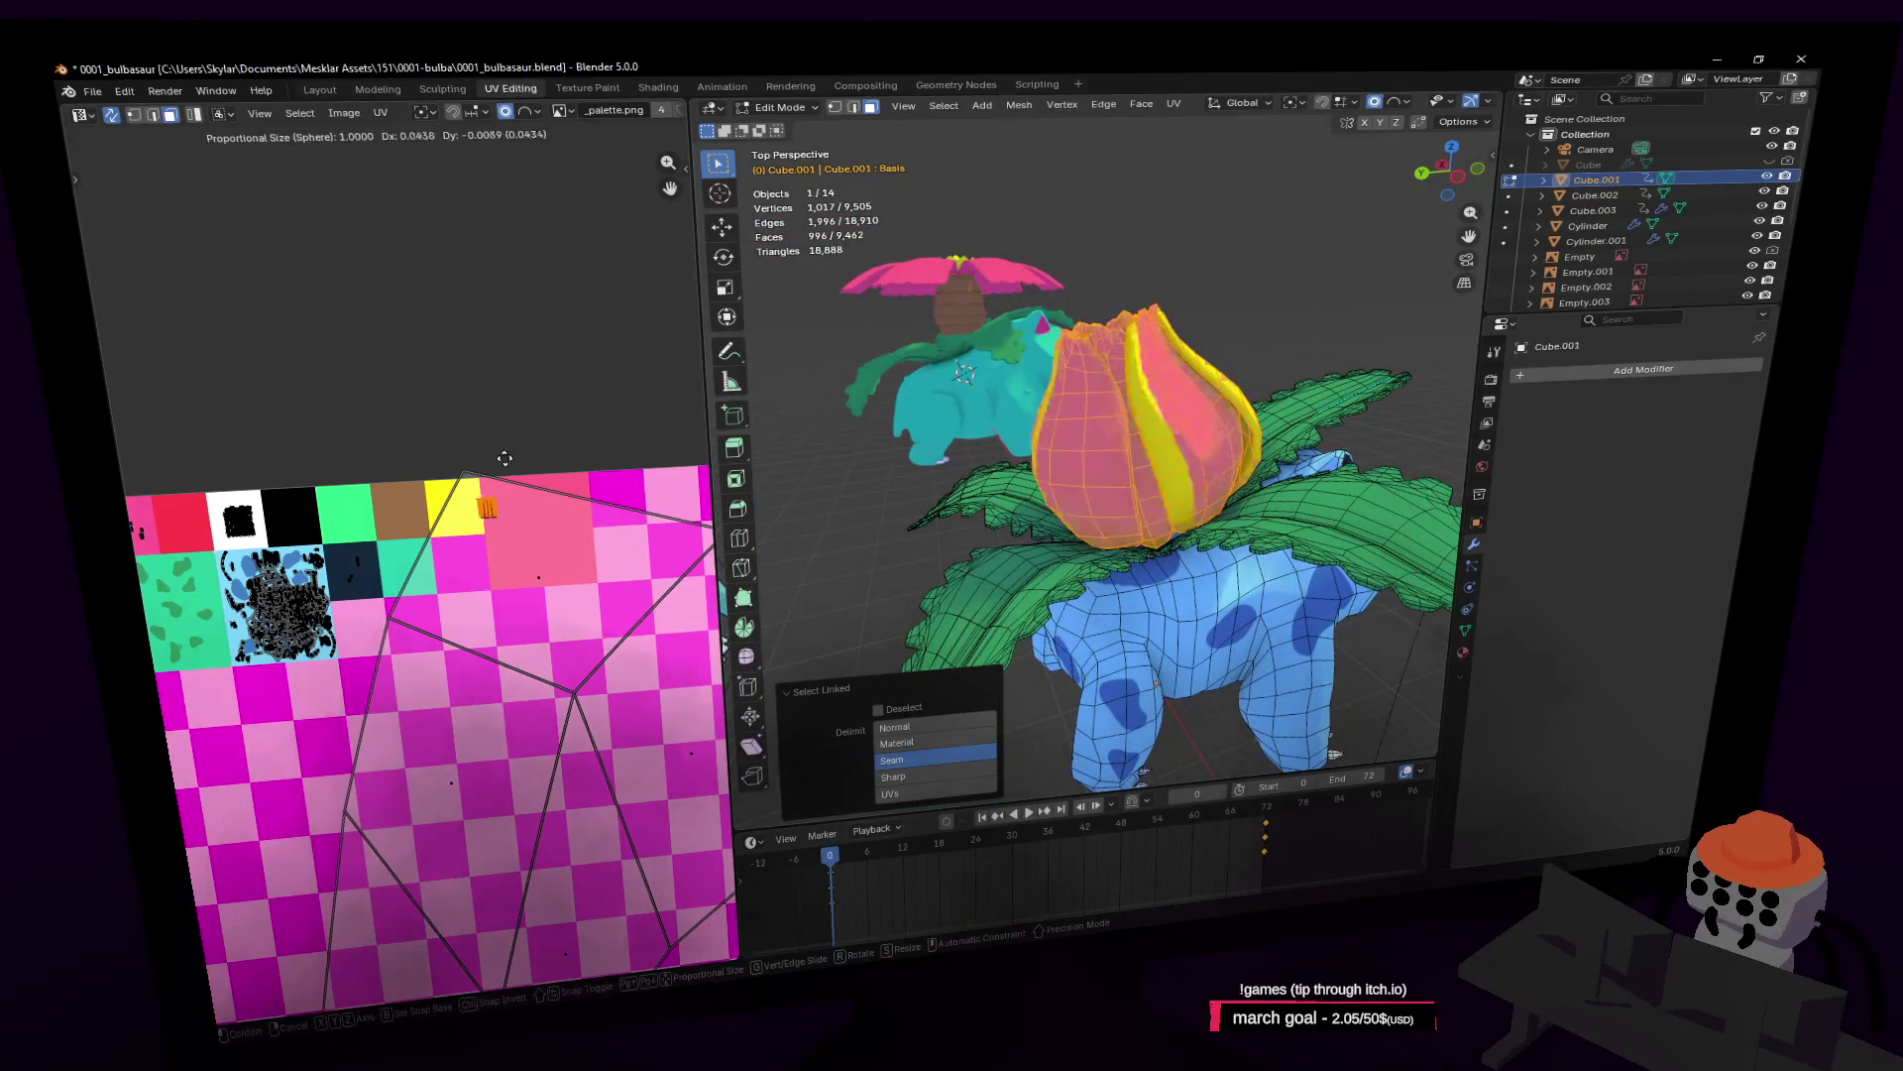
pyautogui.press('Tab')
pyautogui.hotkey('shift', '`')
# Step: Try the bulb's UVs on the light-pink palette cell
pyautogui.press('s')
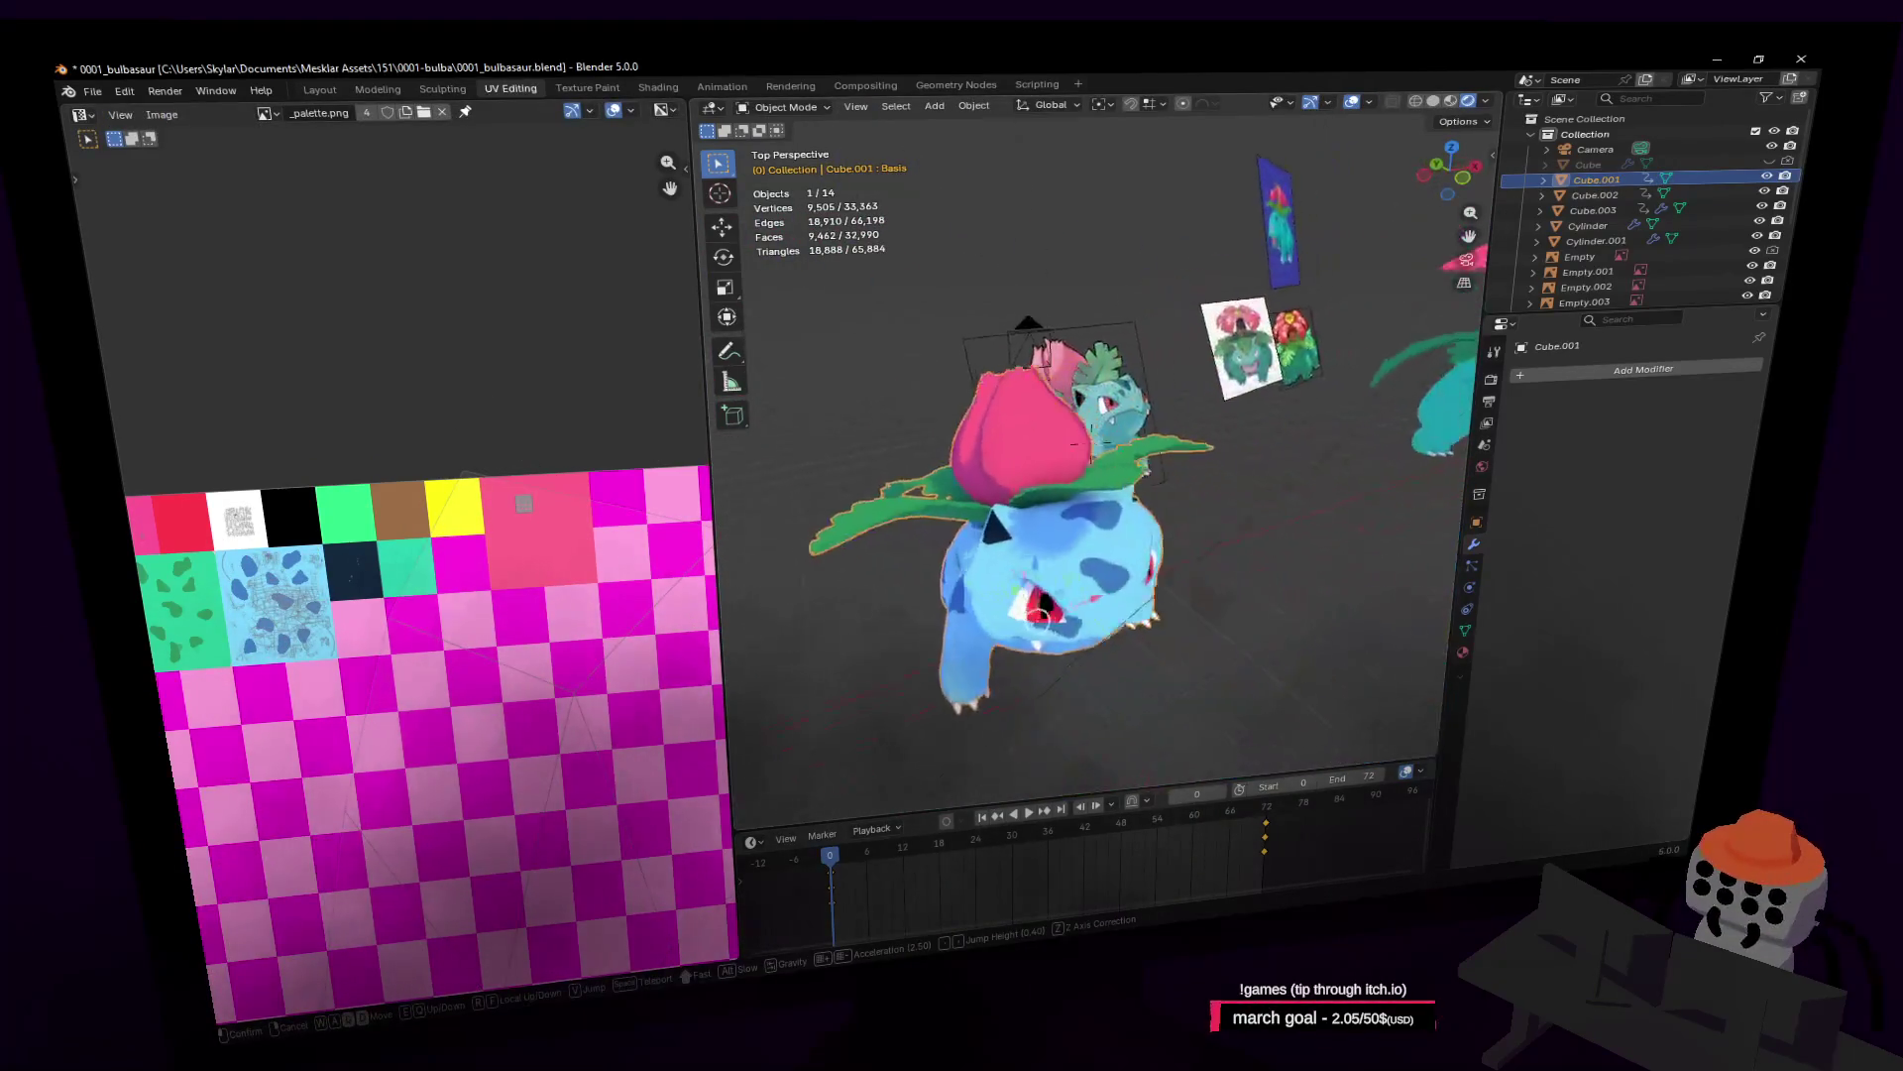
pyautogui.press('w')
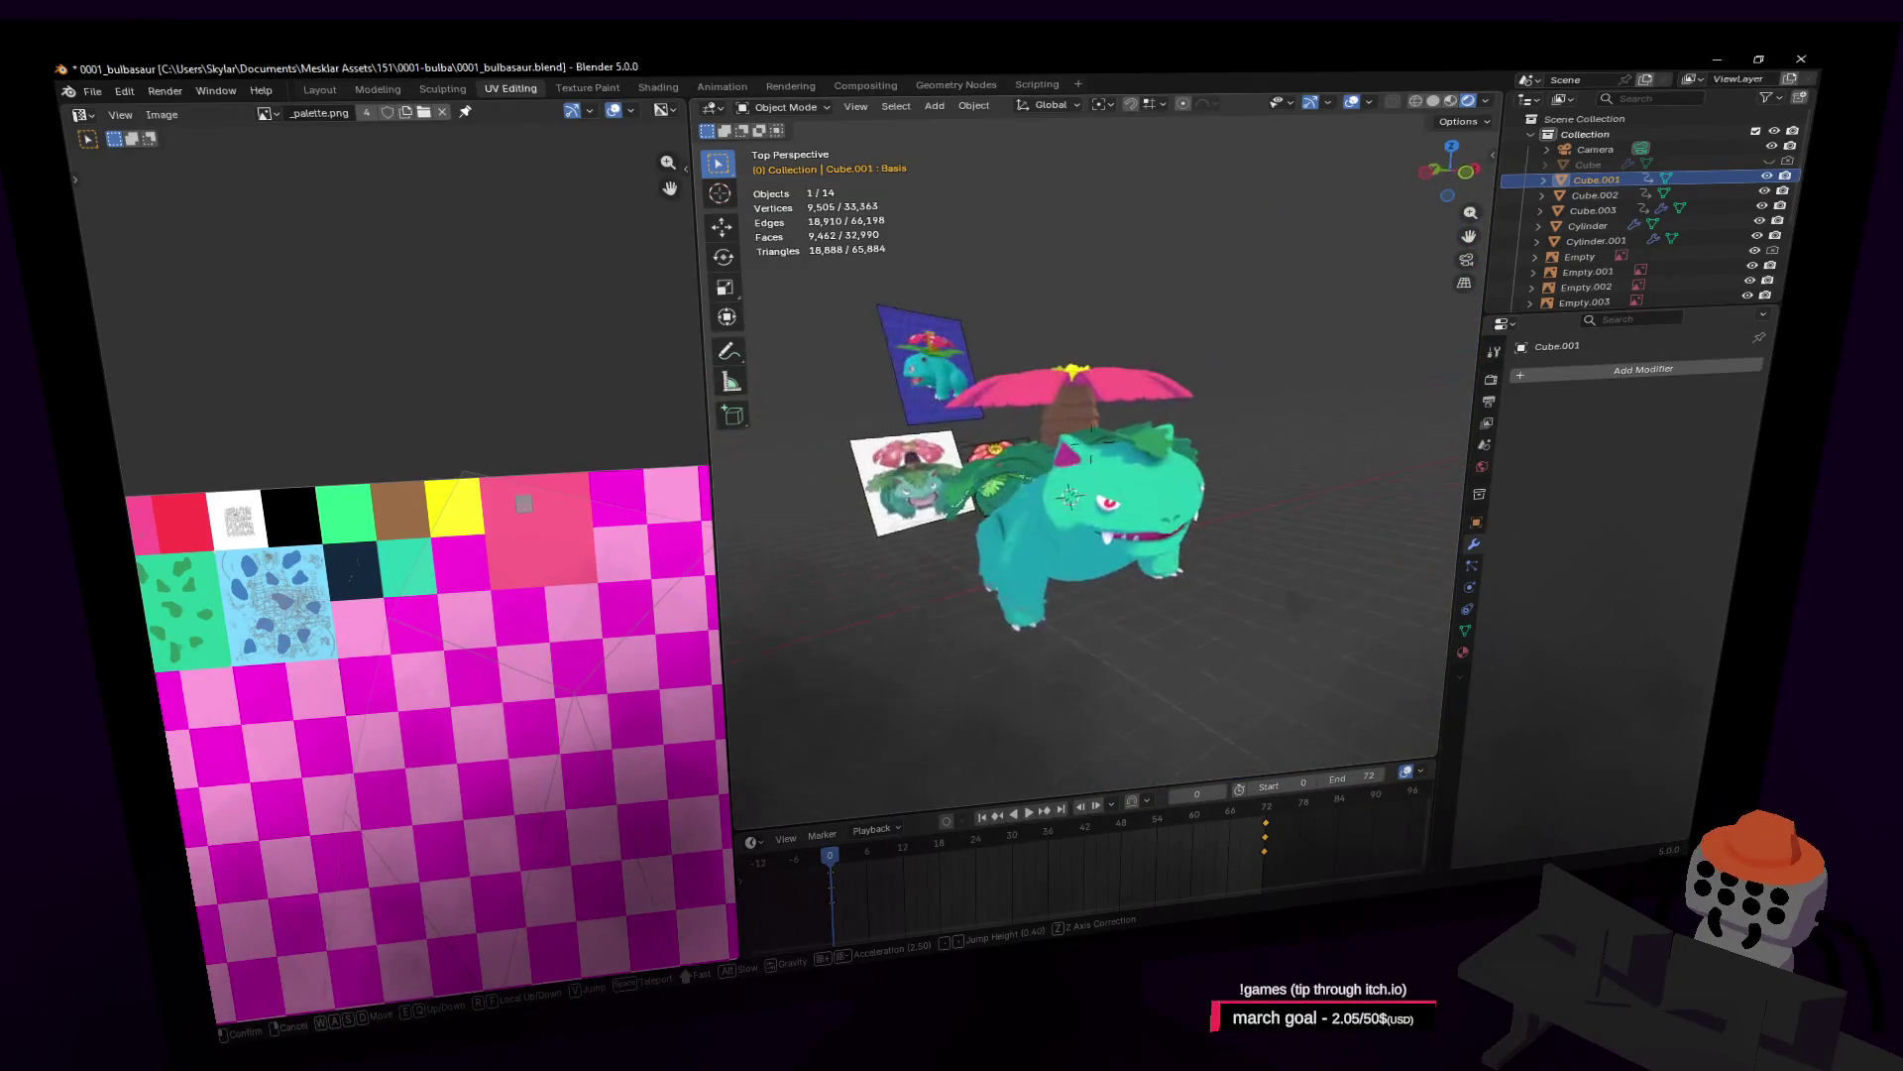
pyautogui.press('s')
pyautogui.press('w')
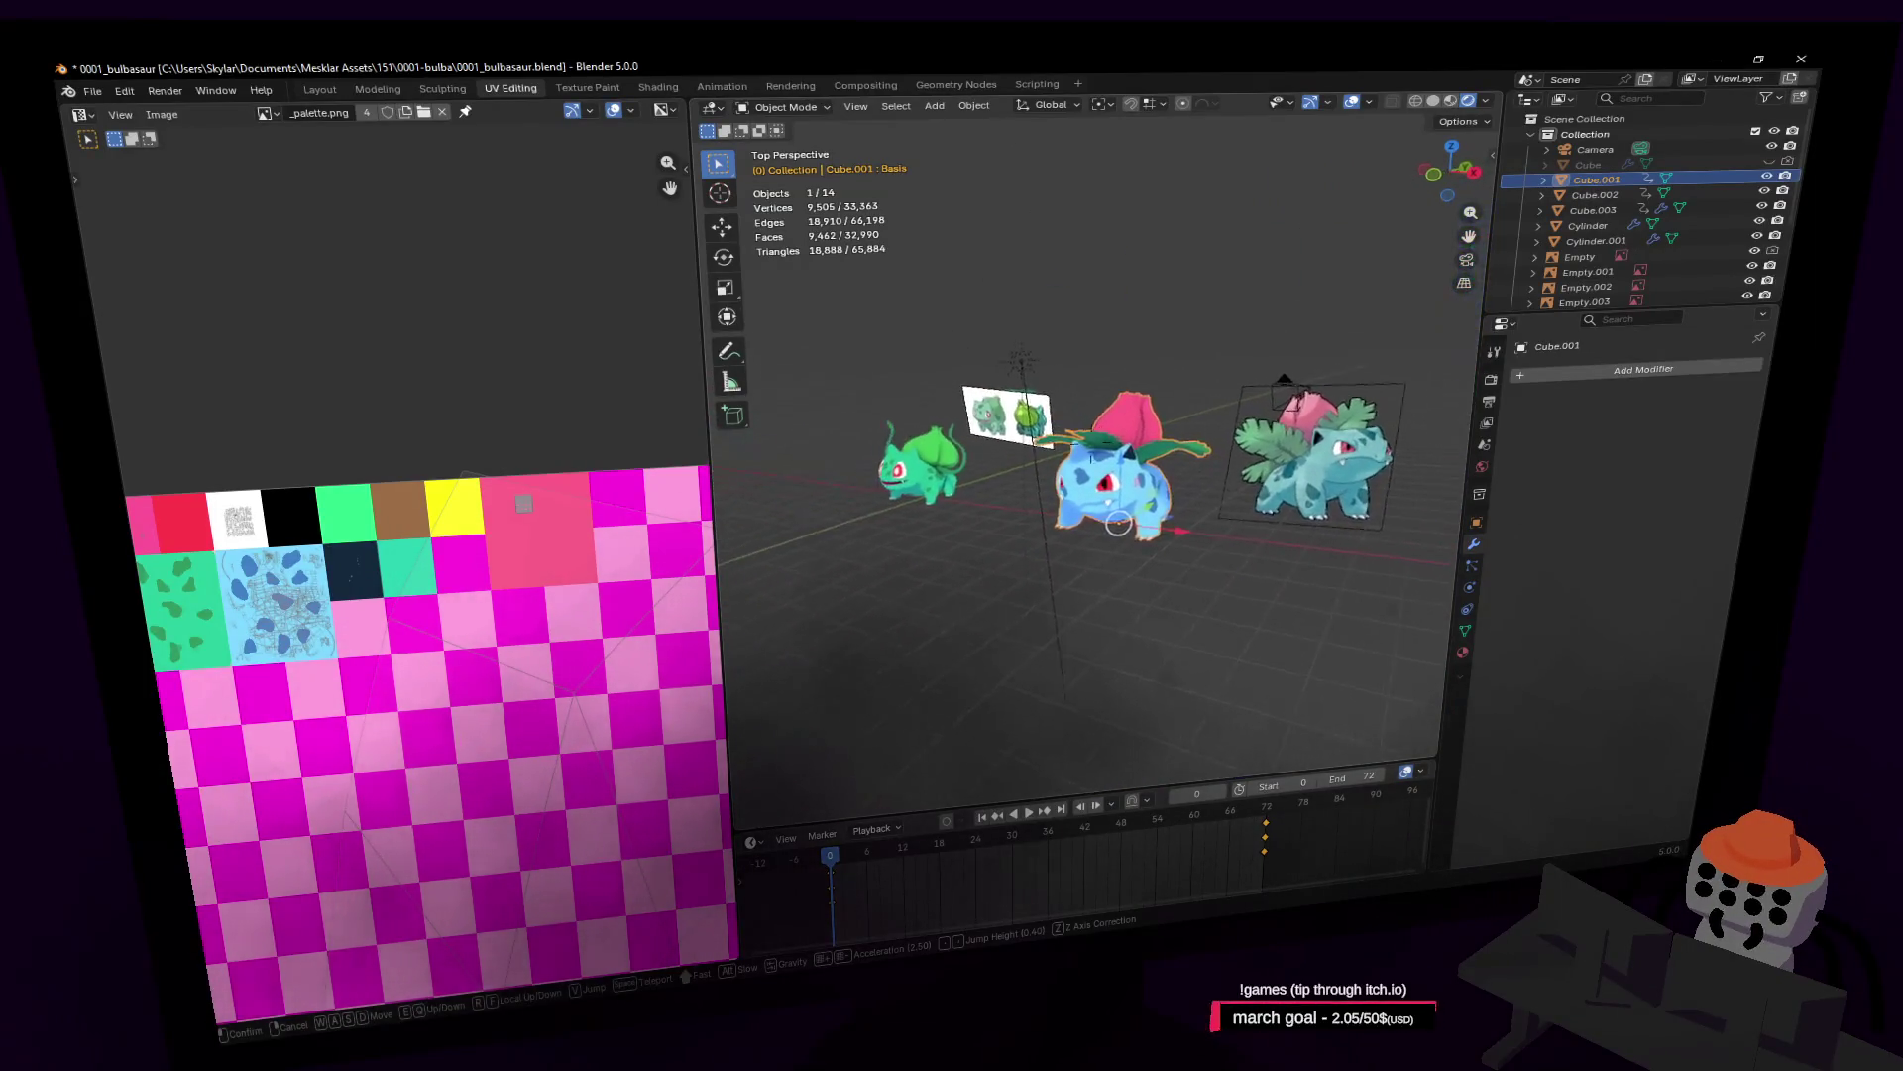
pyautogui.click(813, 375)
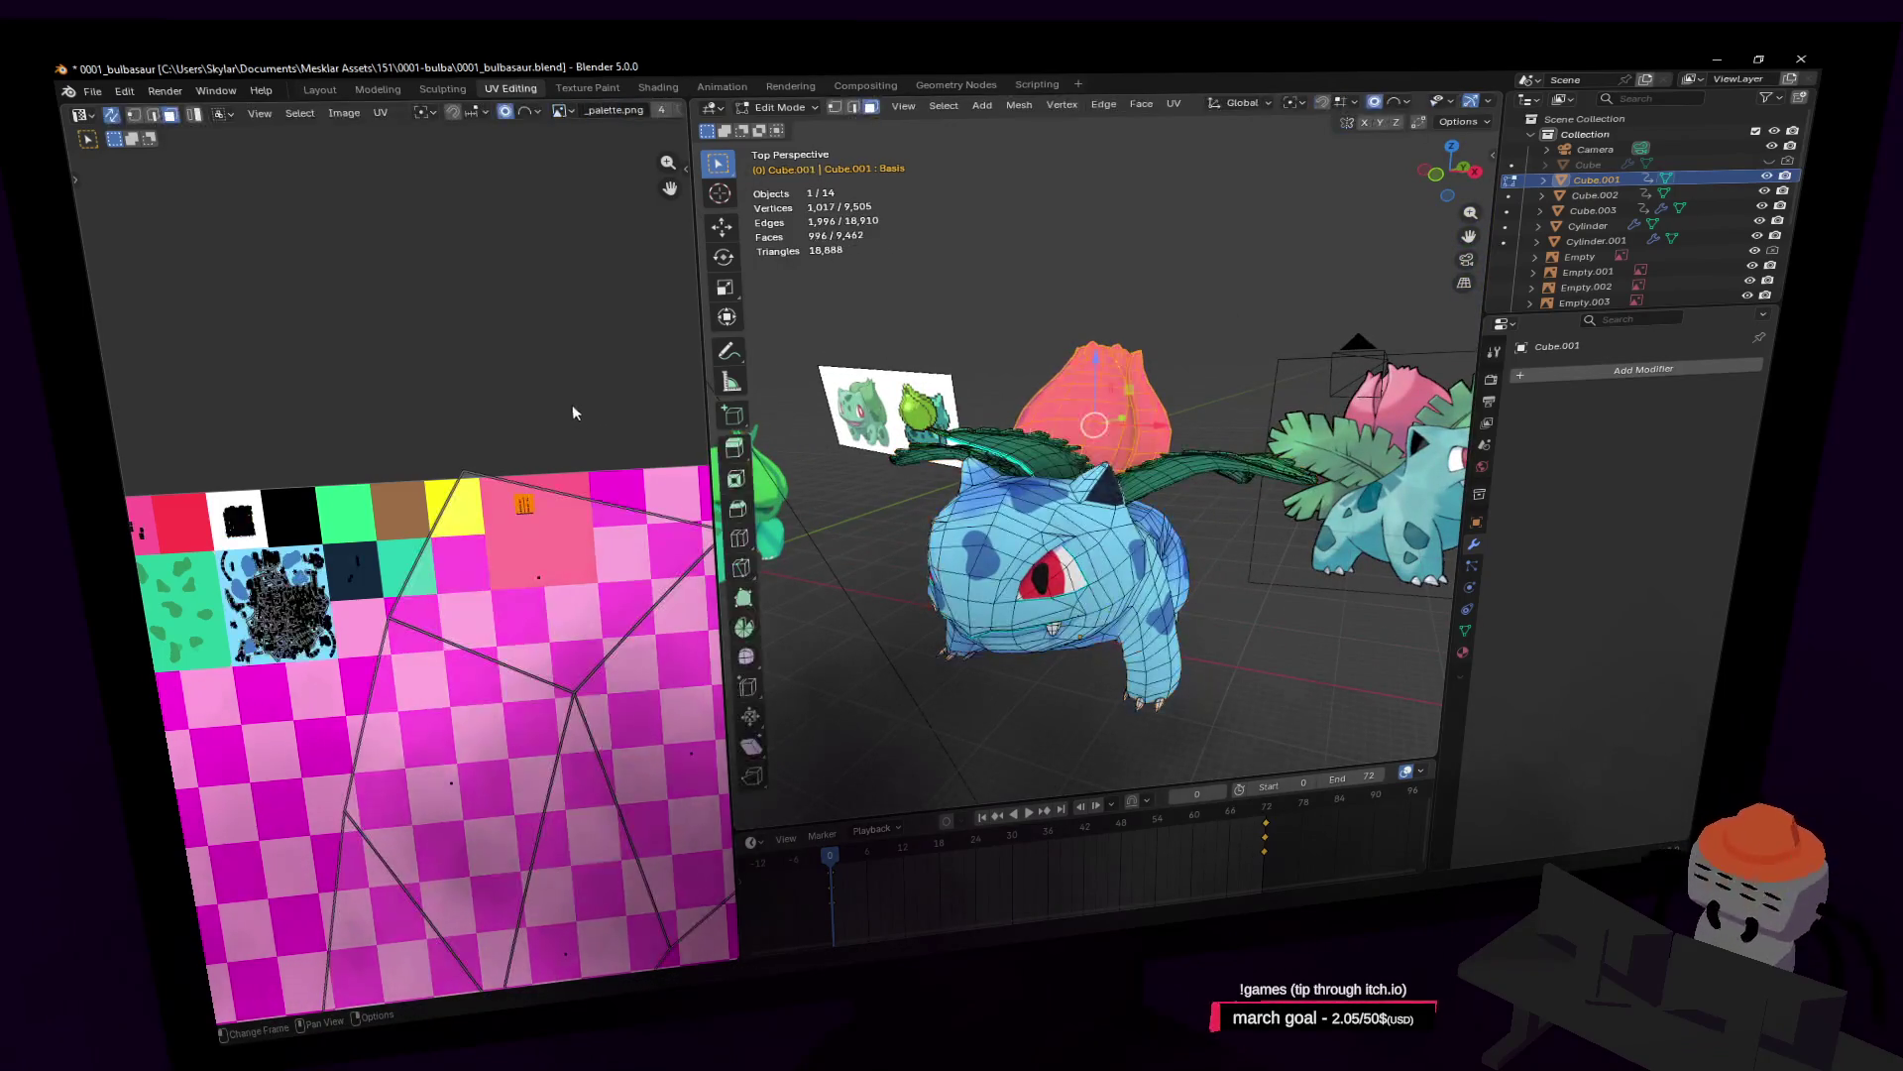
pyautogui.moveTo(524, 503); pyautogui.dragTo(670, 491)
# Step: Inspect the light-pink bulb near Ivysaur, then move its UVs back to the deeper pink cell
pyautogui.hotkey('shift', '`')
pyautogui.press('s')
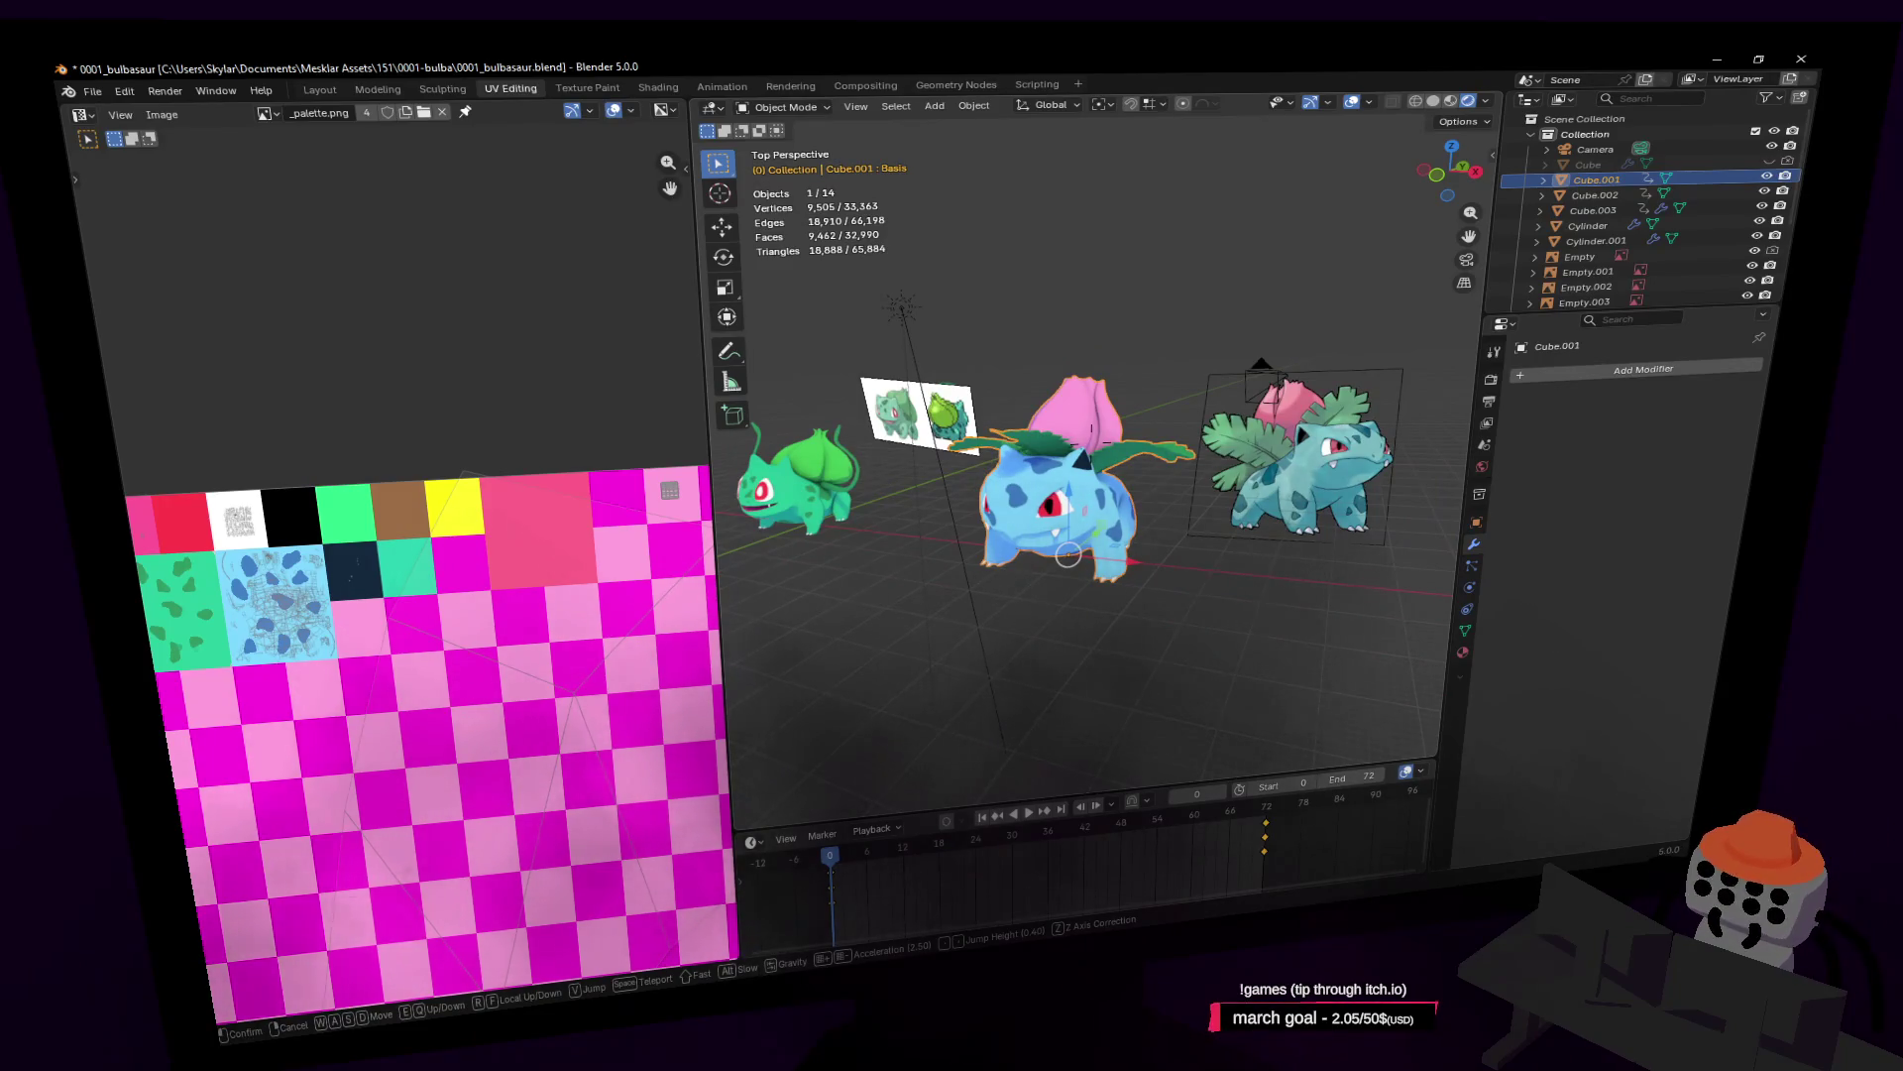
pyautogui.press('a')
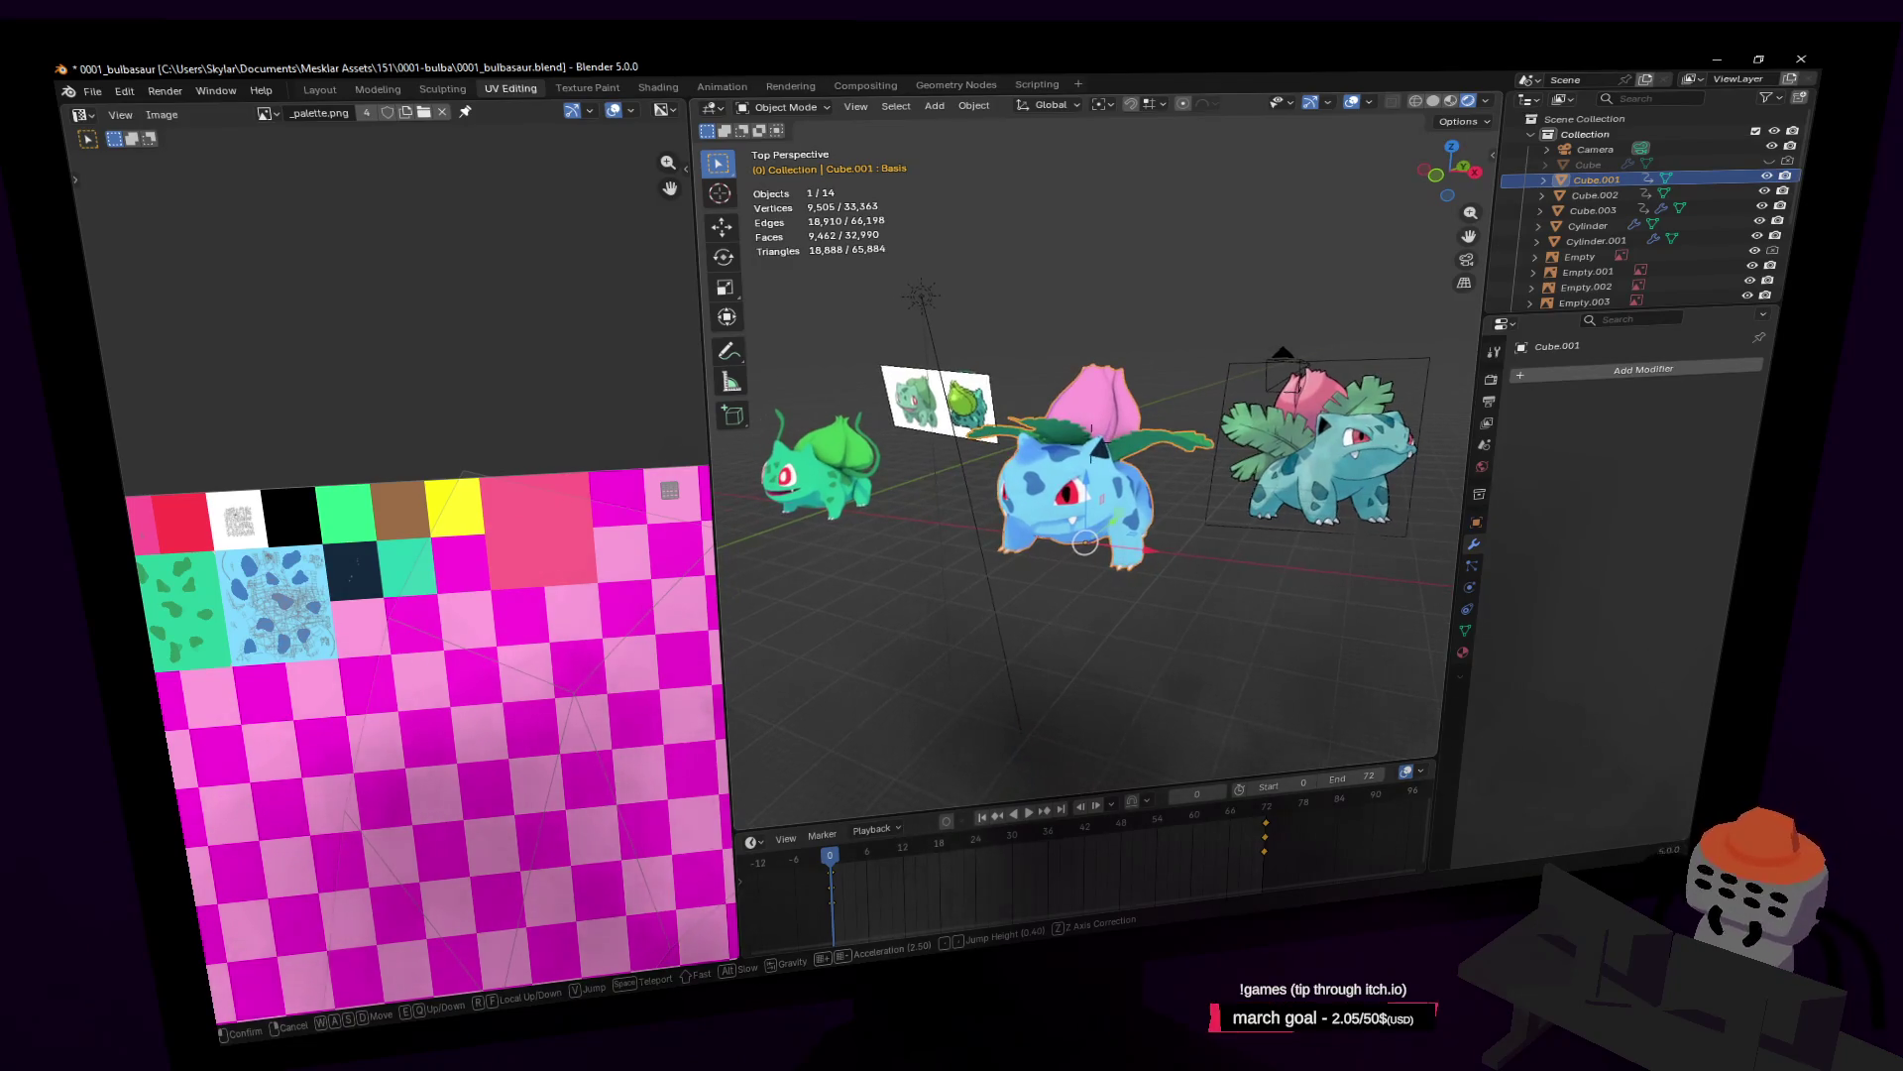
pyautogui.press('w')
pyautogui.click(862, 319)
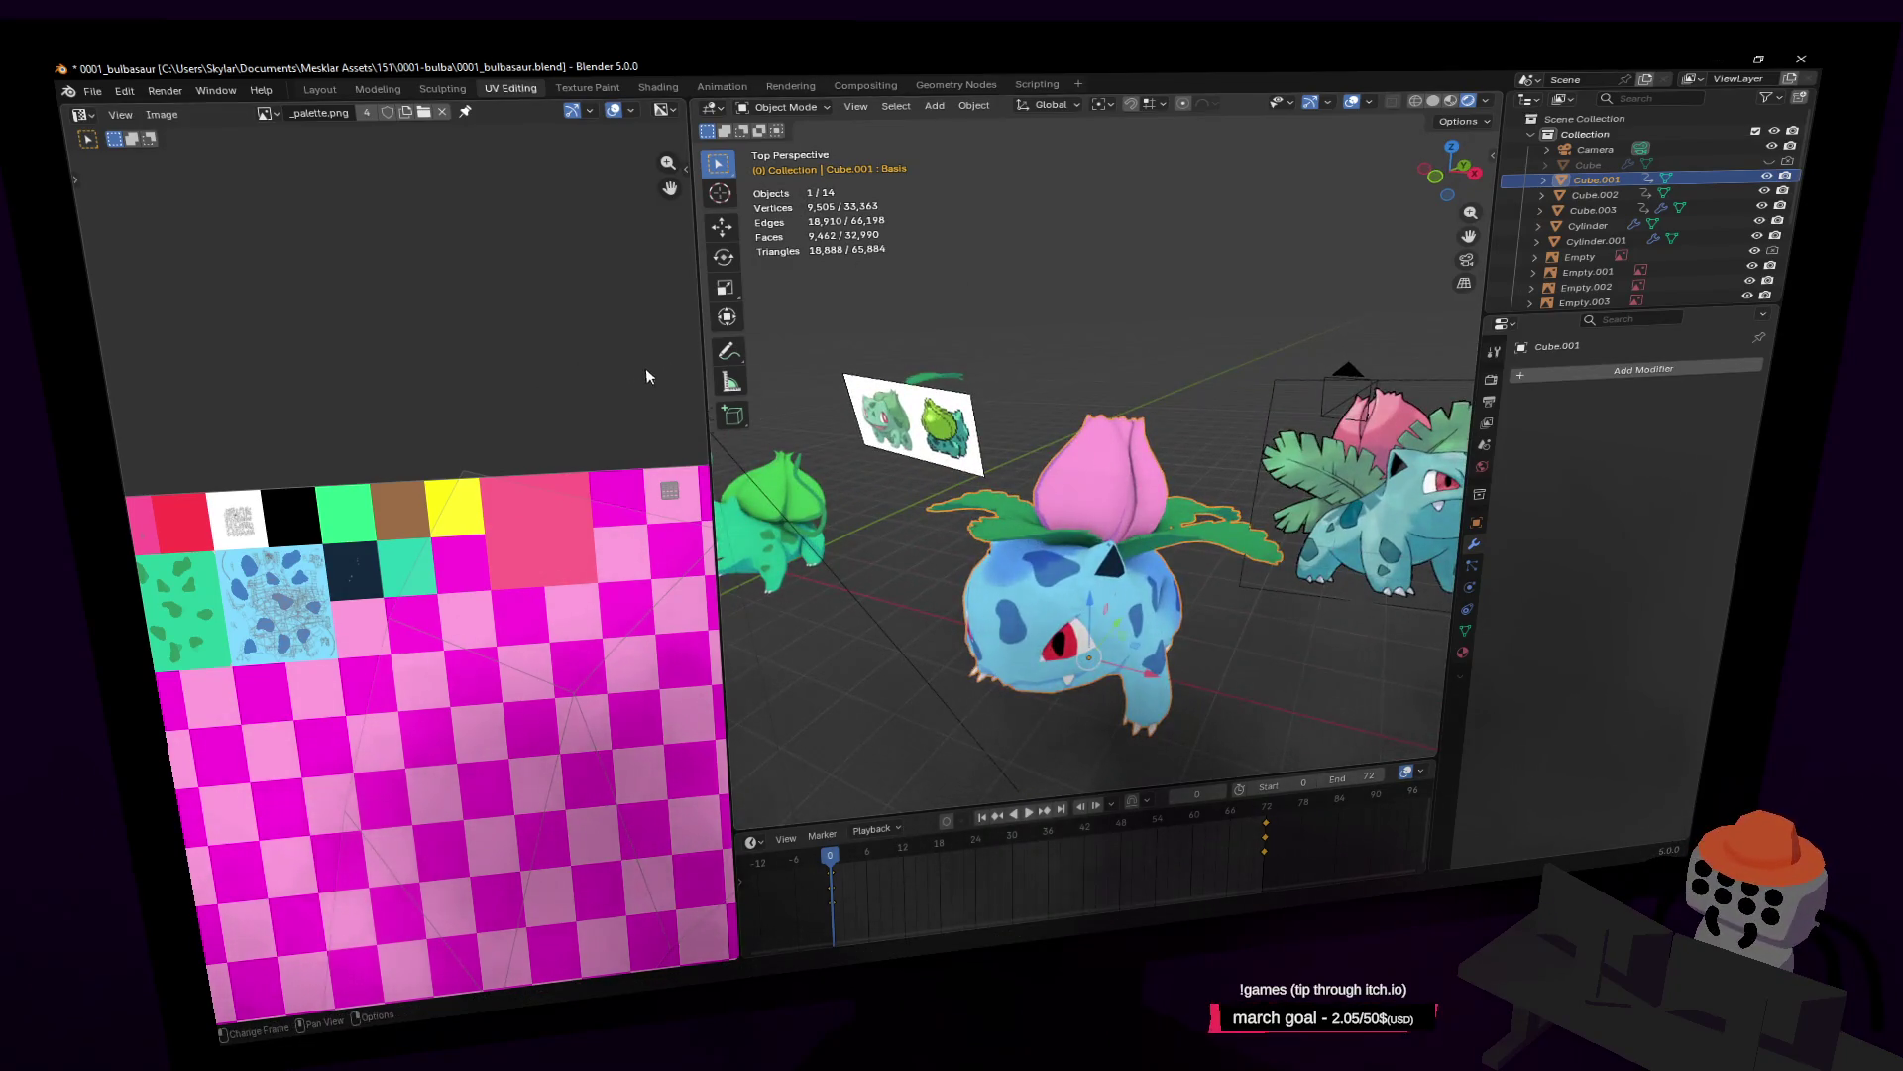
pyautogui.press('Tab')
pyautogui.moveTo(669, 490); pyautogui.dragTo(511, 518)
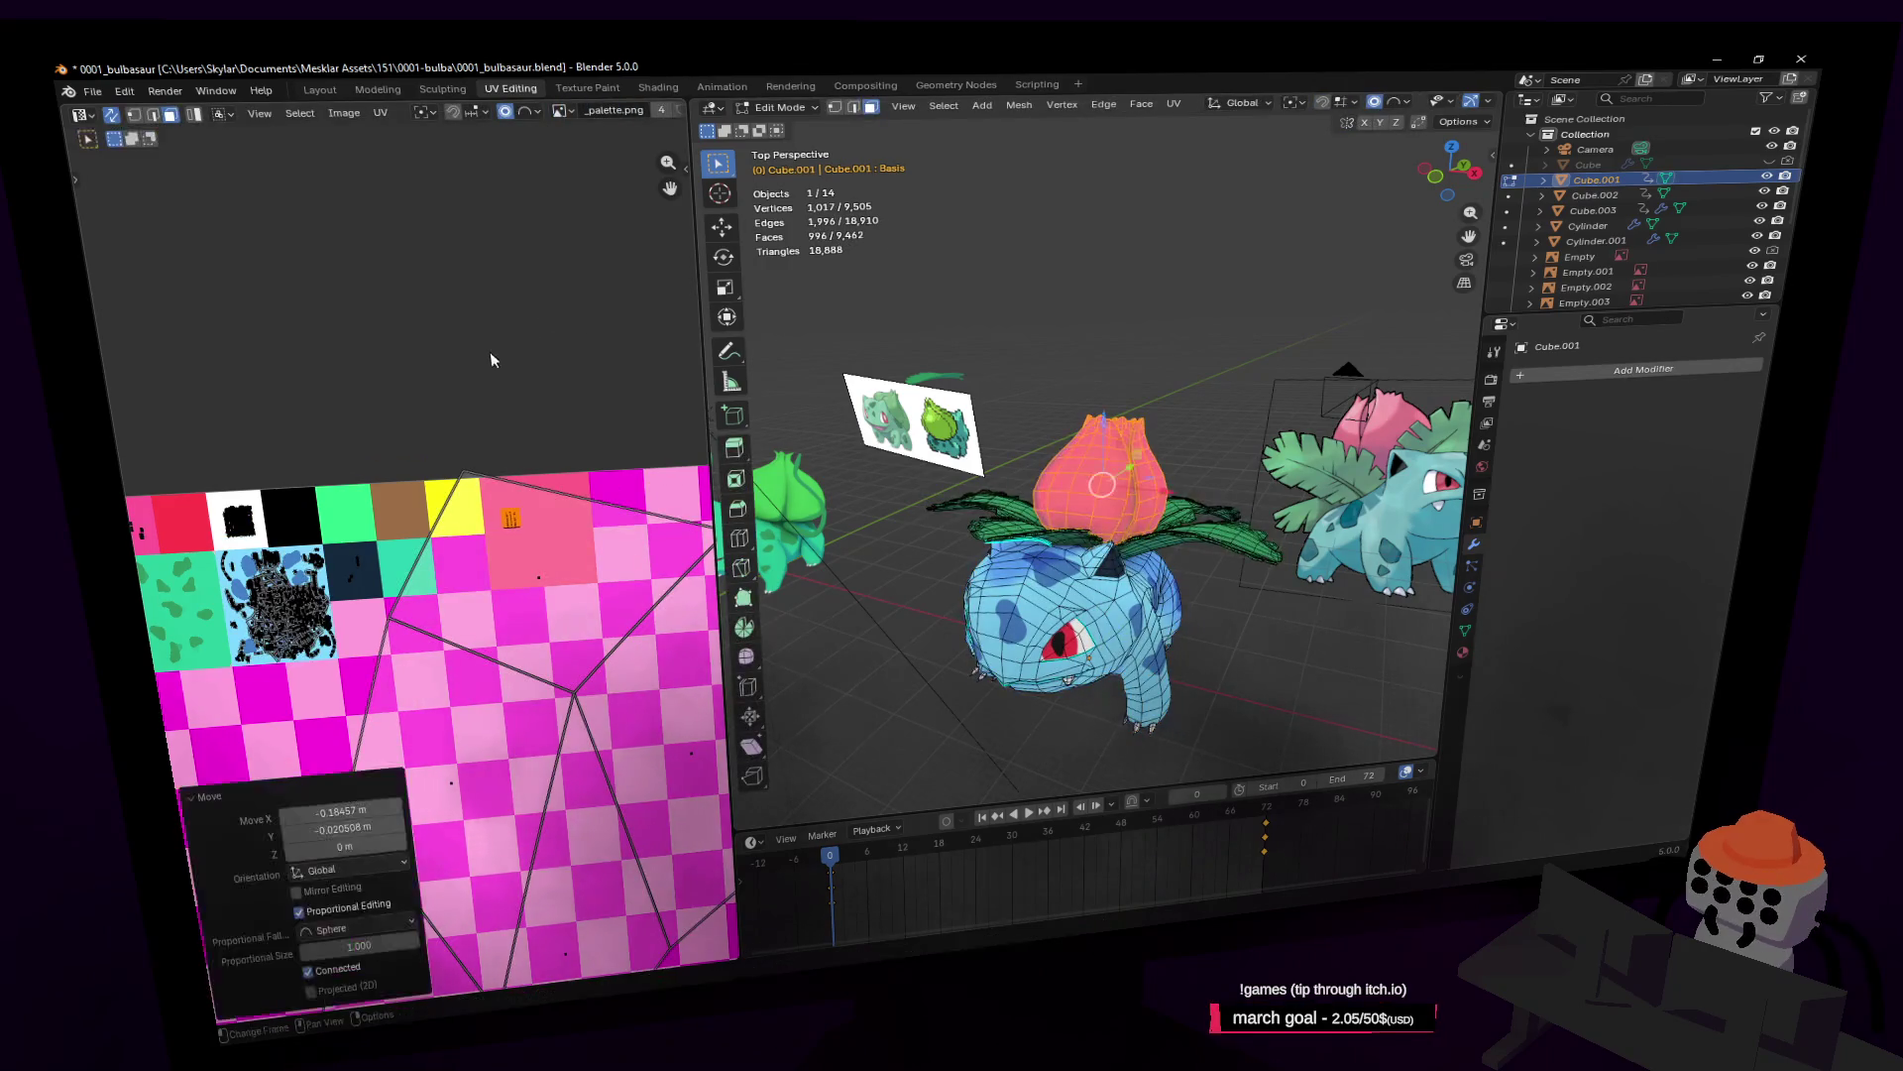
pyautogui.press('Tab')
# Step: In Paint.NET, bucket-fill the large pink palette cell with FF9FDC, save it, and return to Blender
pyautogui.hotkey('alt', 'Tab')
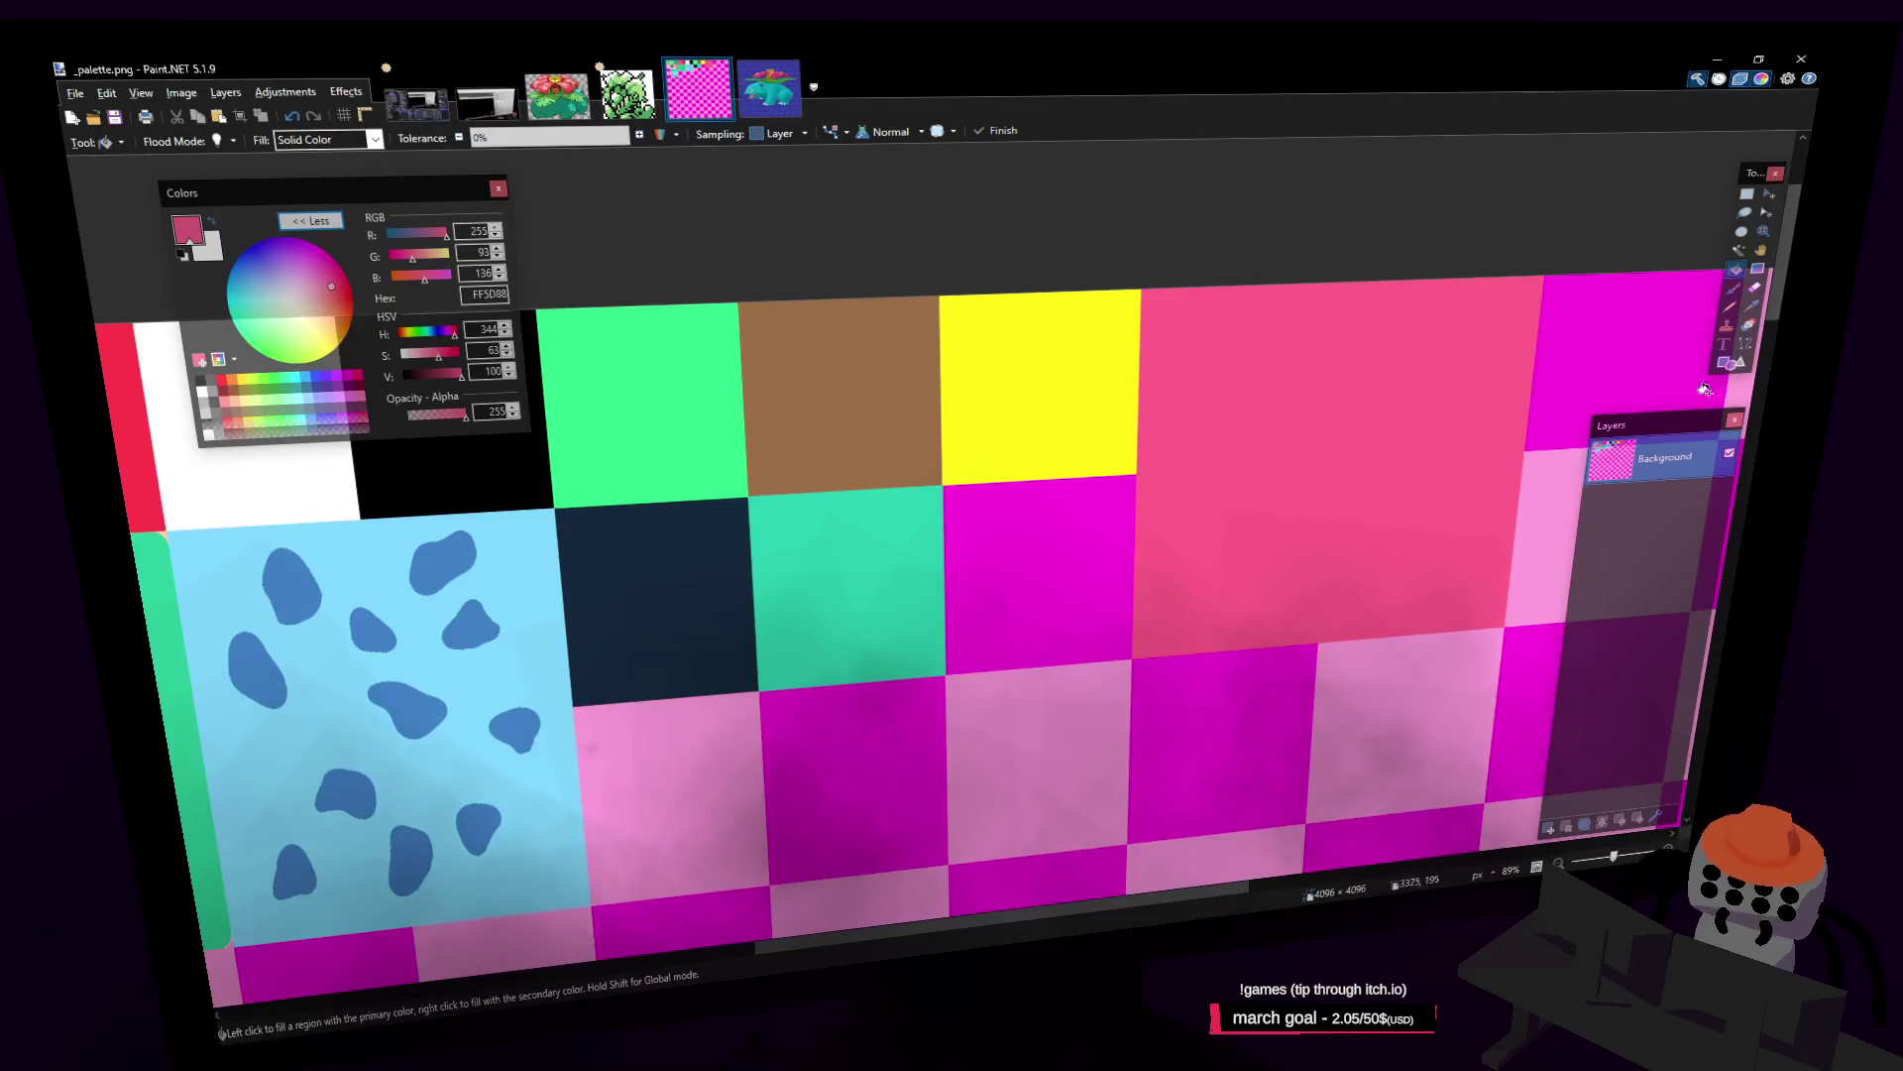
pyautogui.press('k')
pyautogui.click(1542, 515)
pyautogui.press('f')
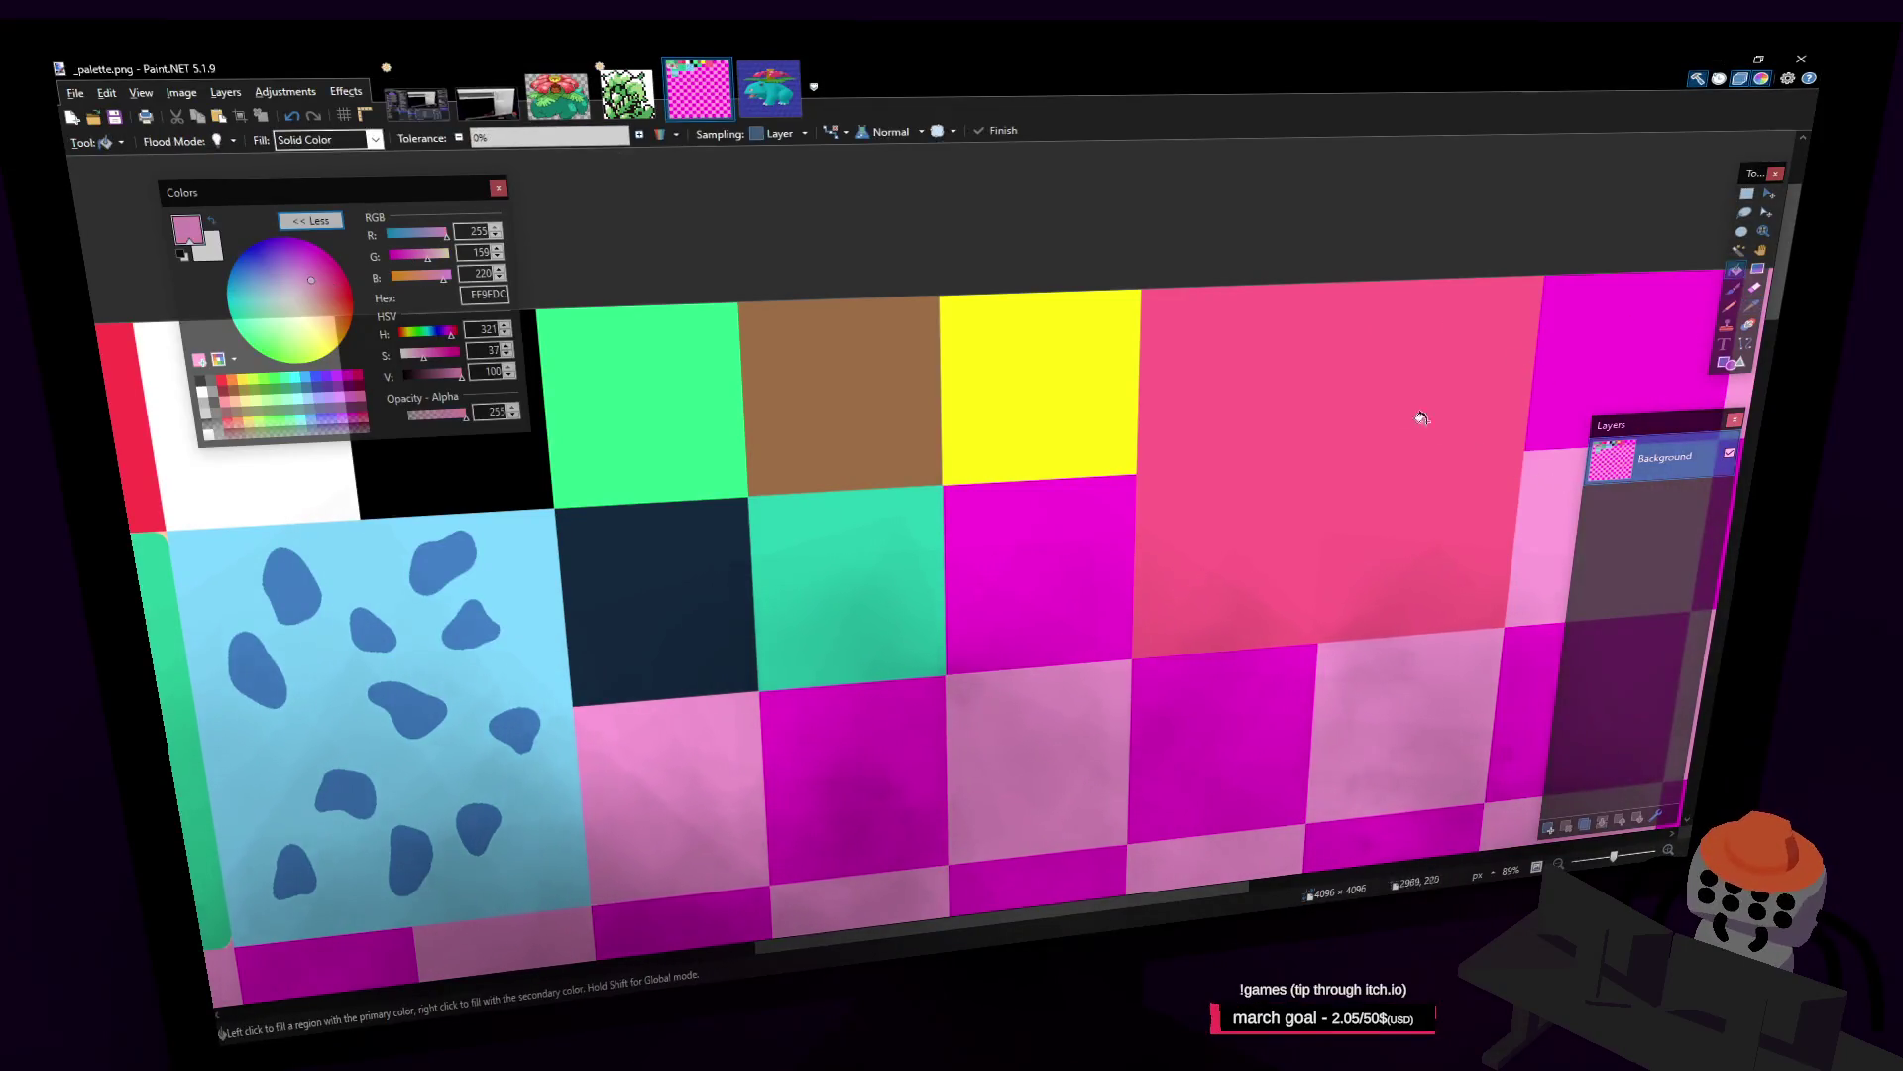
pyautogui.click(1407, 421)
pyautogui.hotkey('ctrl', 's')
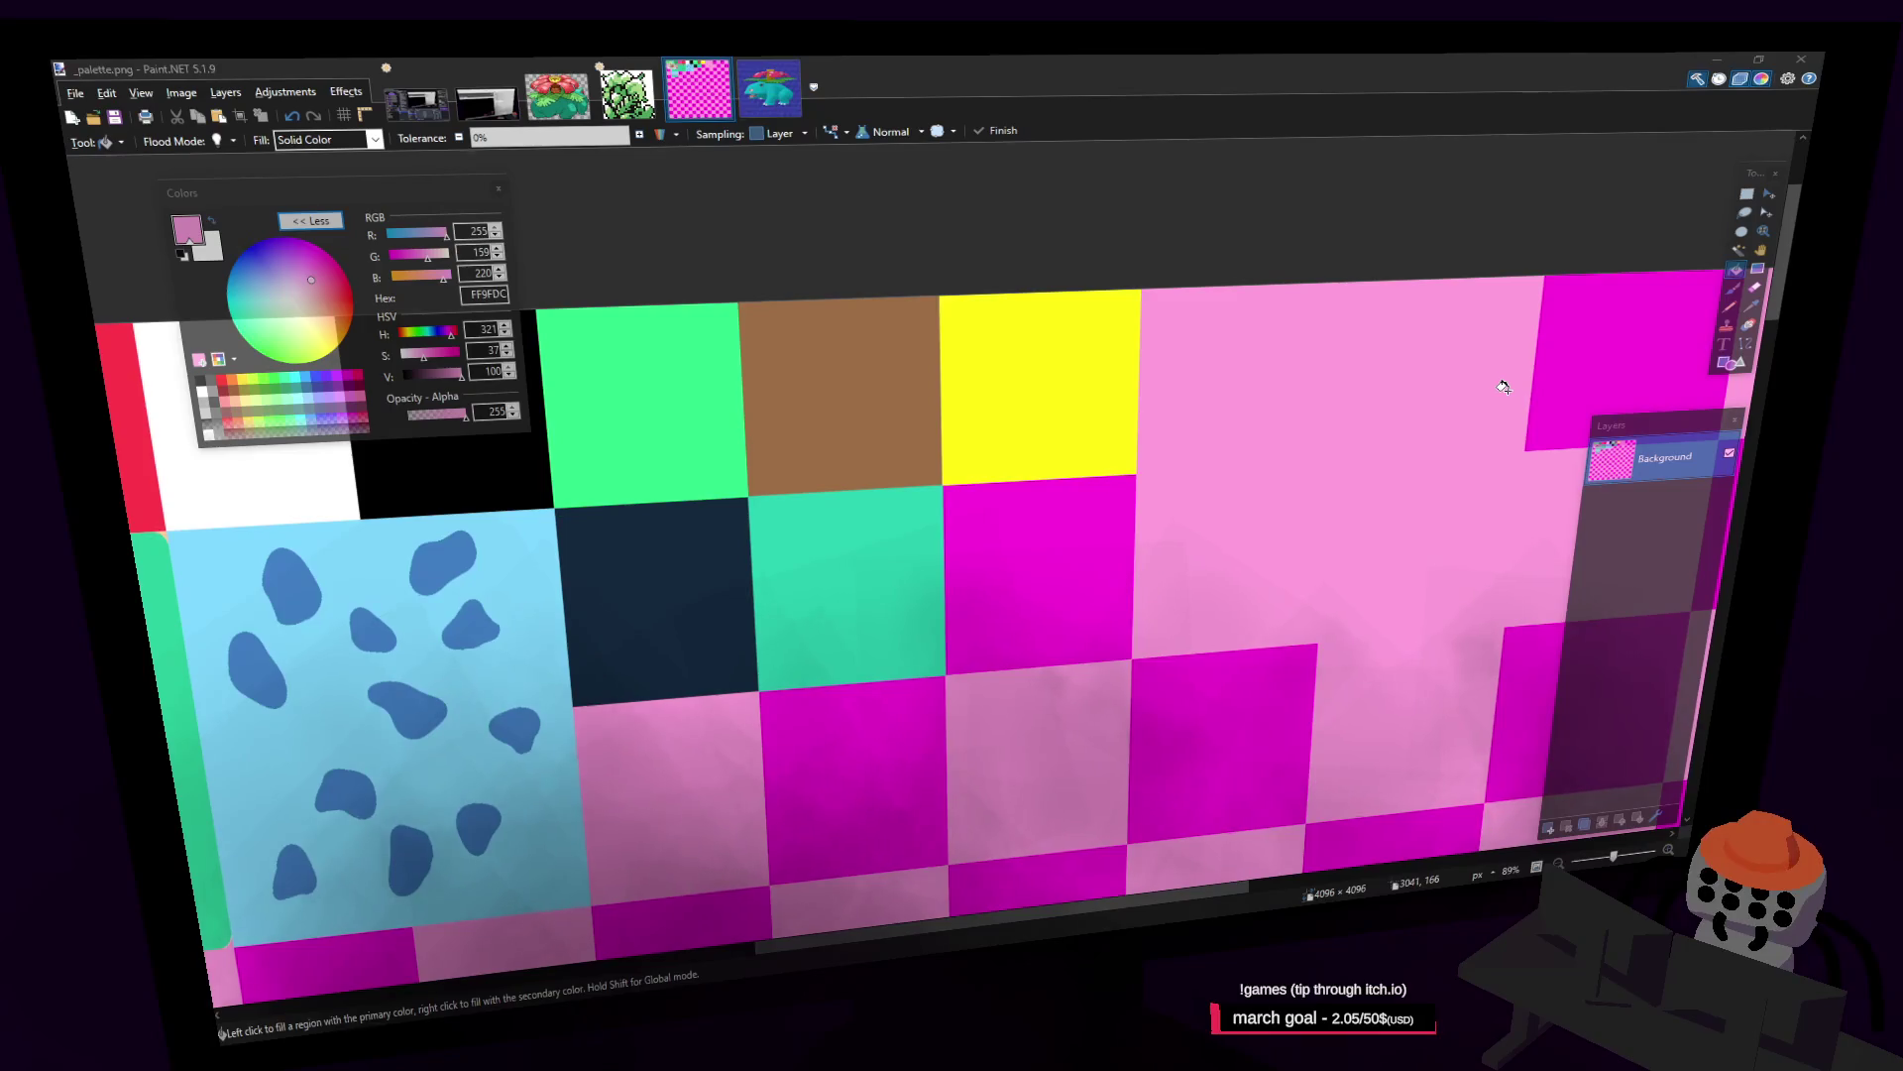
pyautogui.hotkey('alt', 'Tab')
pyautogui.hotkey('shift', '`')
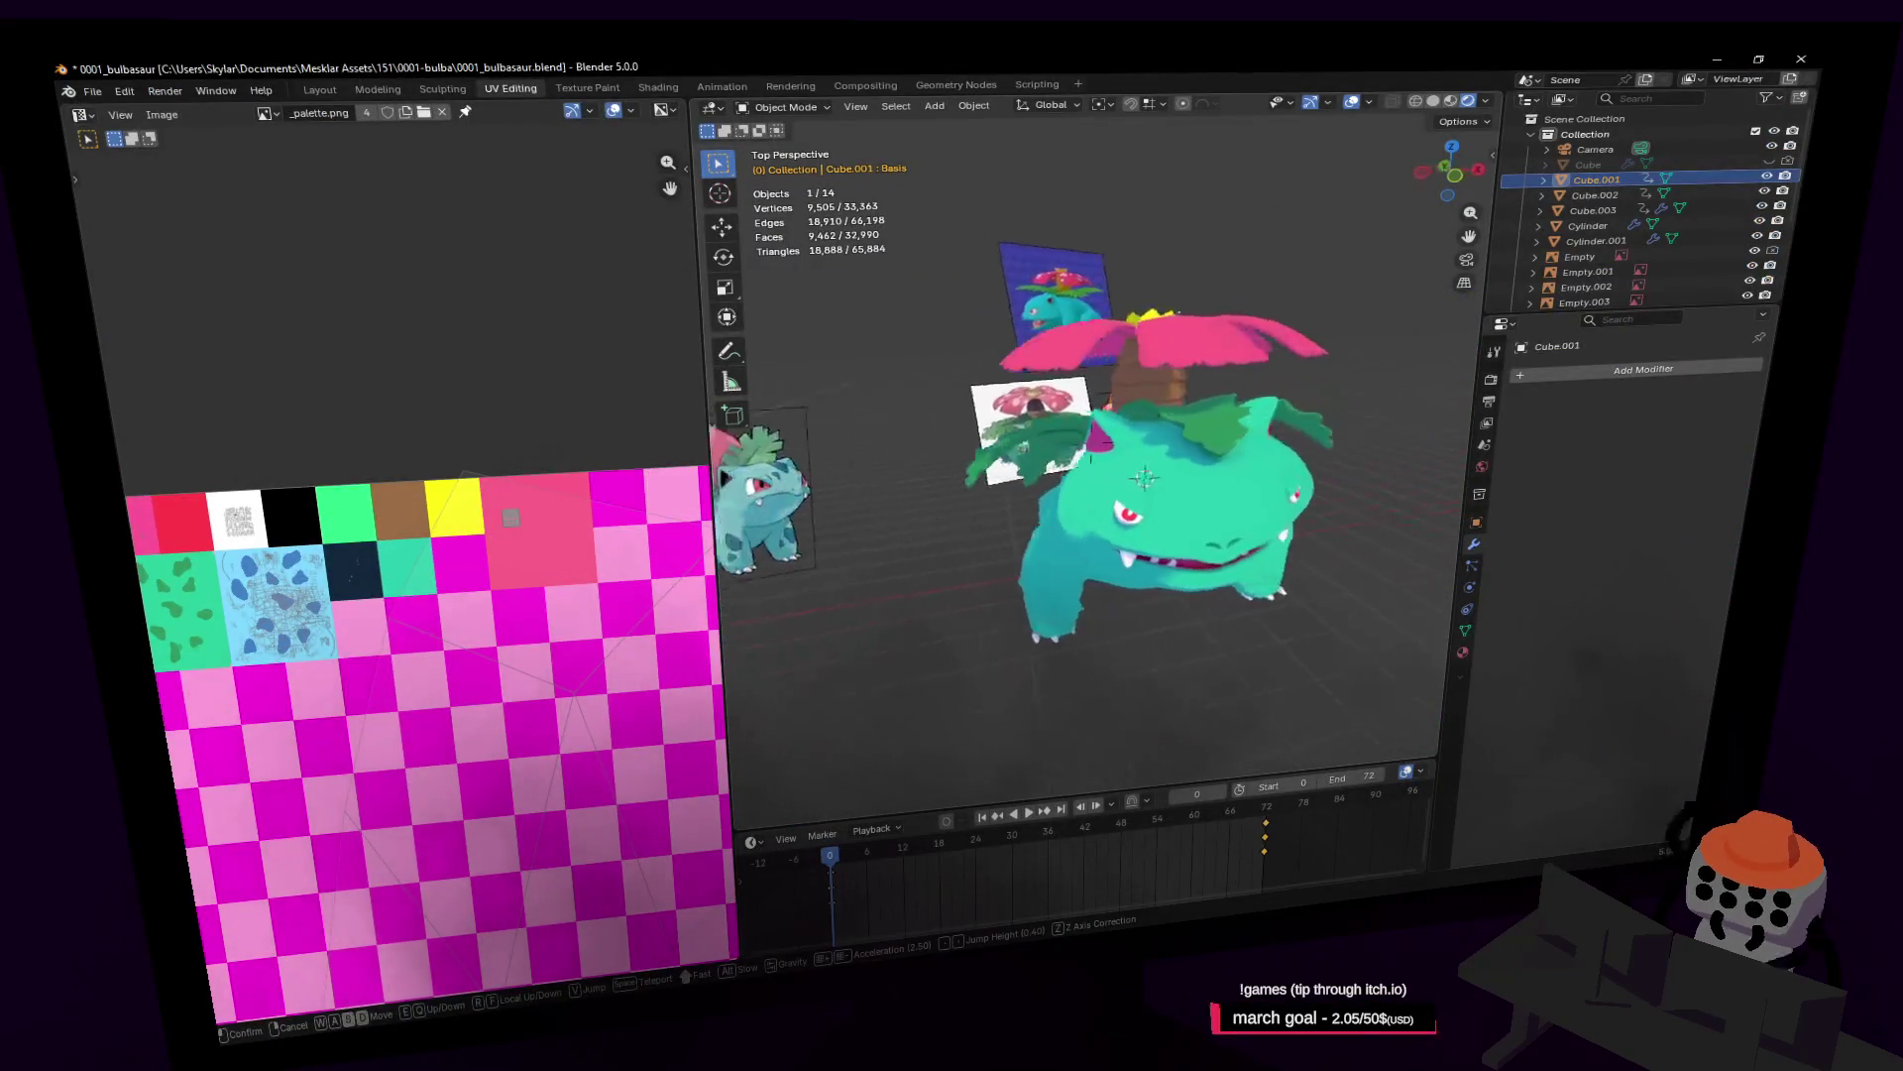
# Step: Walk and orbit around Venusaur, Ivysaur, Bulbasaur and the references, then switch to Paint.NET's palette
pyautogui.press('s')
pyautogui.click(389, 677)
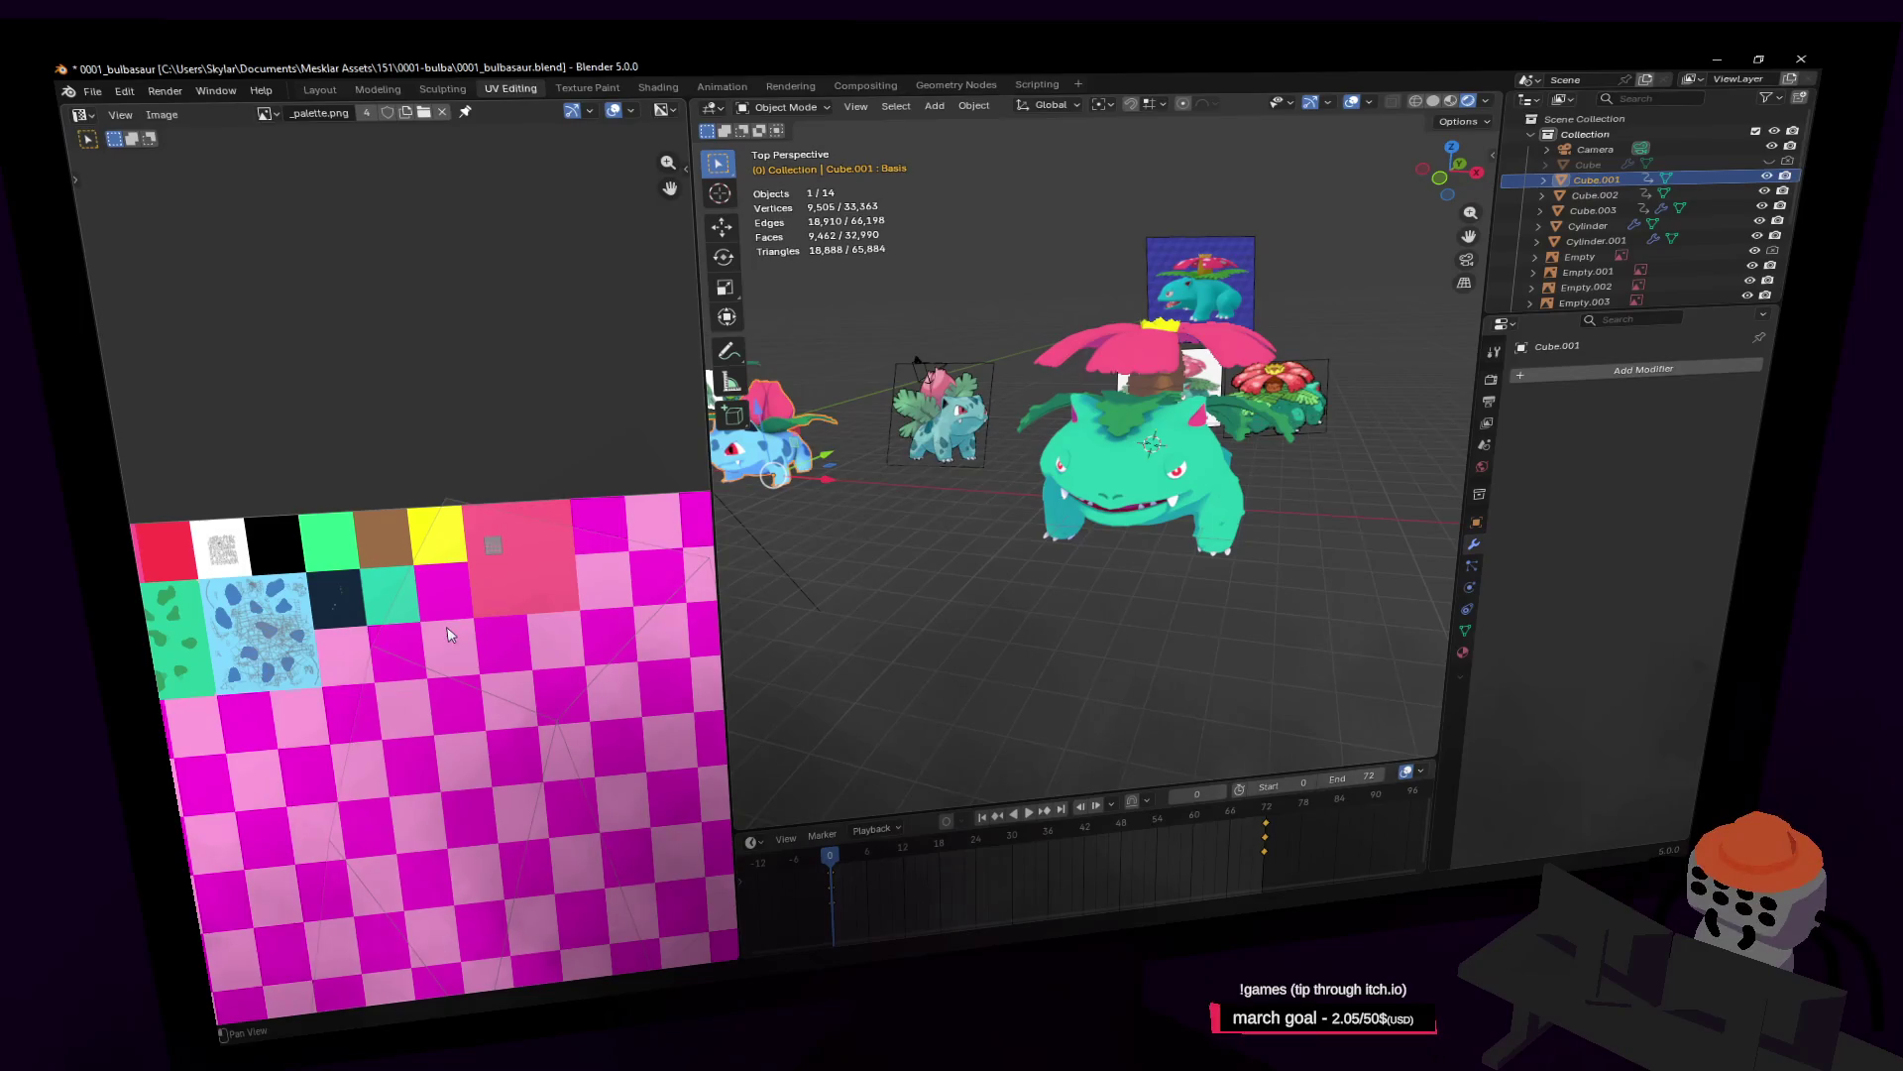
pyautogui.moveTo(1091, 416); pyautogui.dragTo(1462, 390, button='middle')
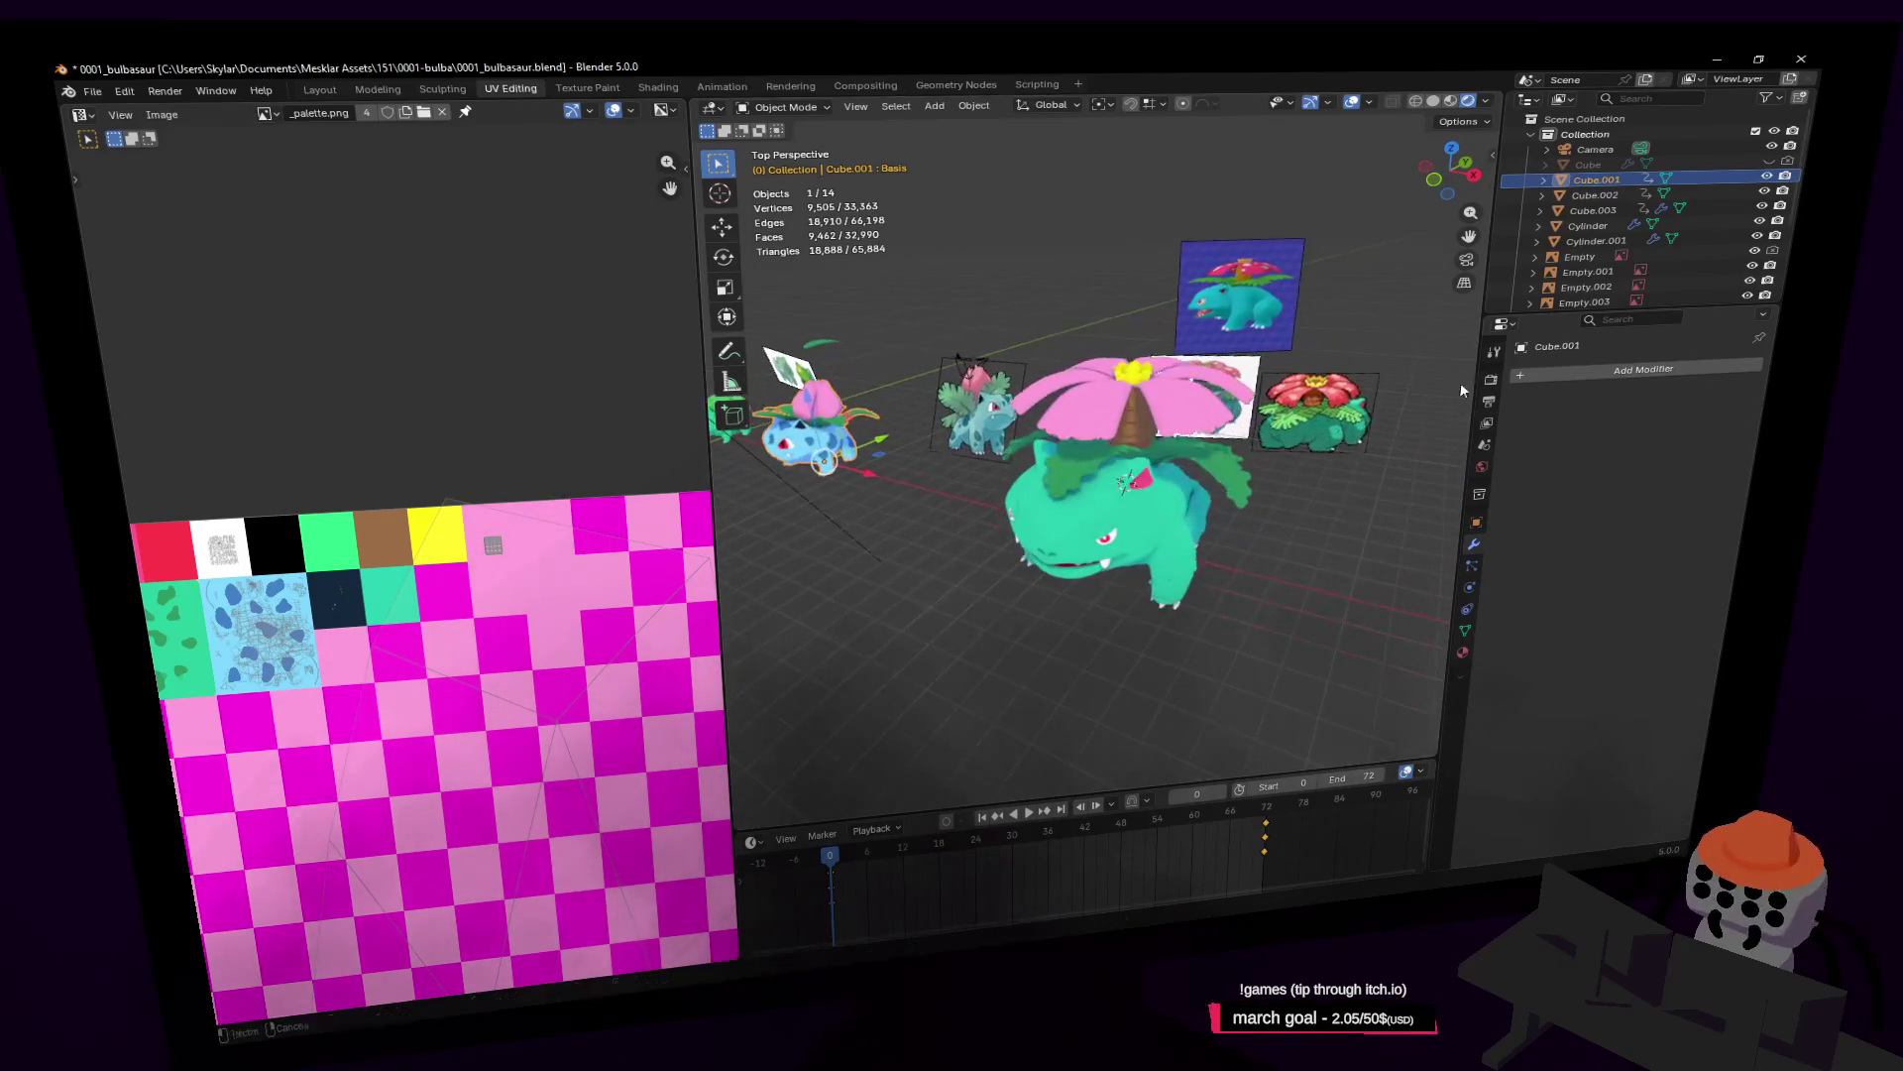
pyautogui.hotkey('shift', '`')
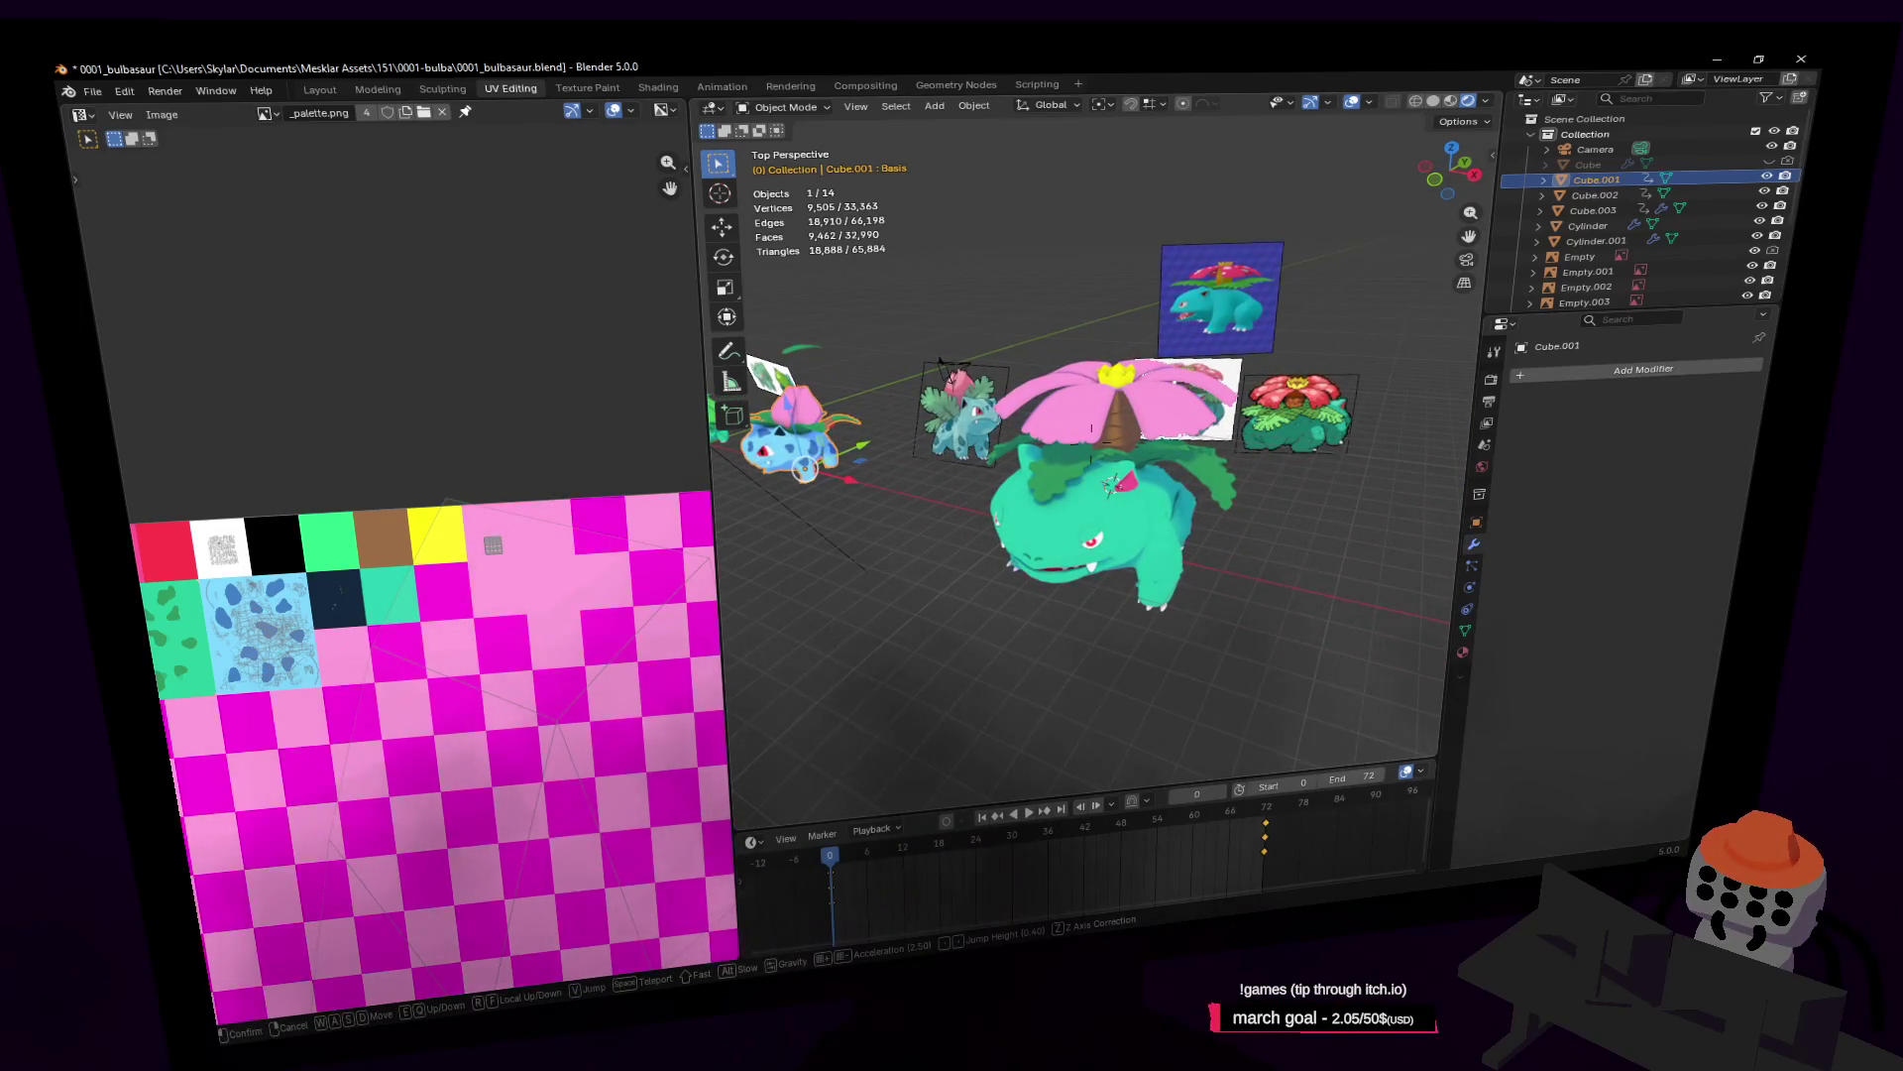
pyautogui.click(1066, 416)
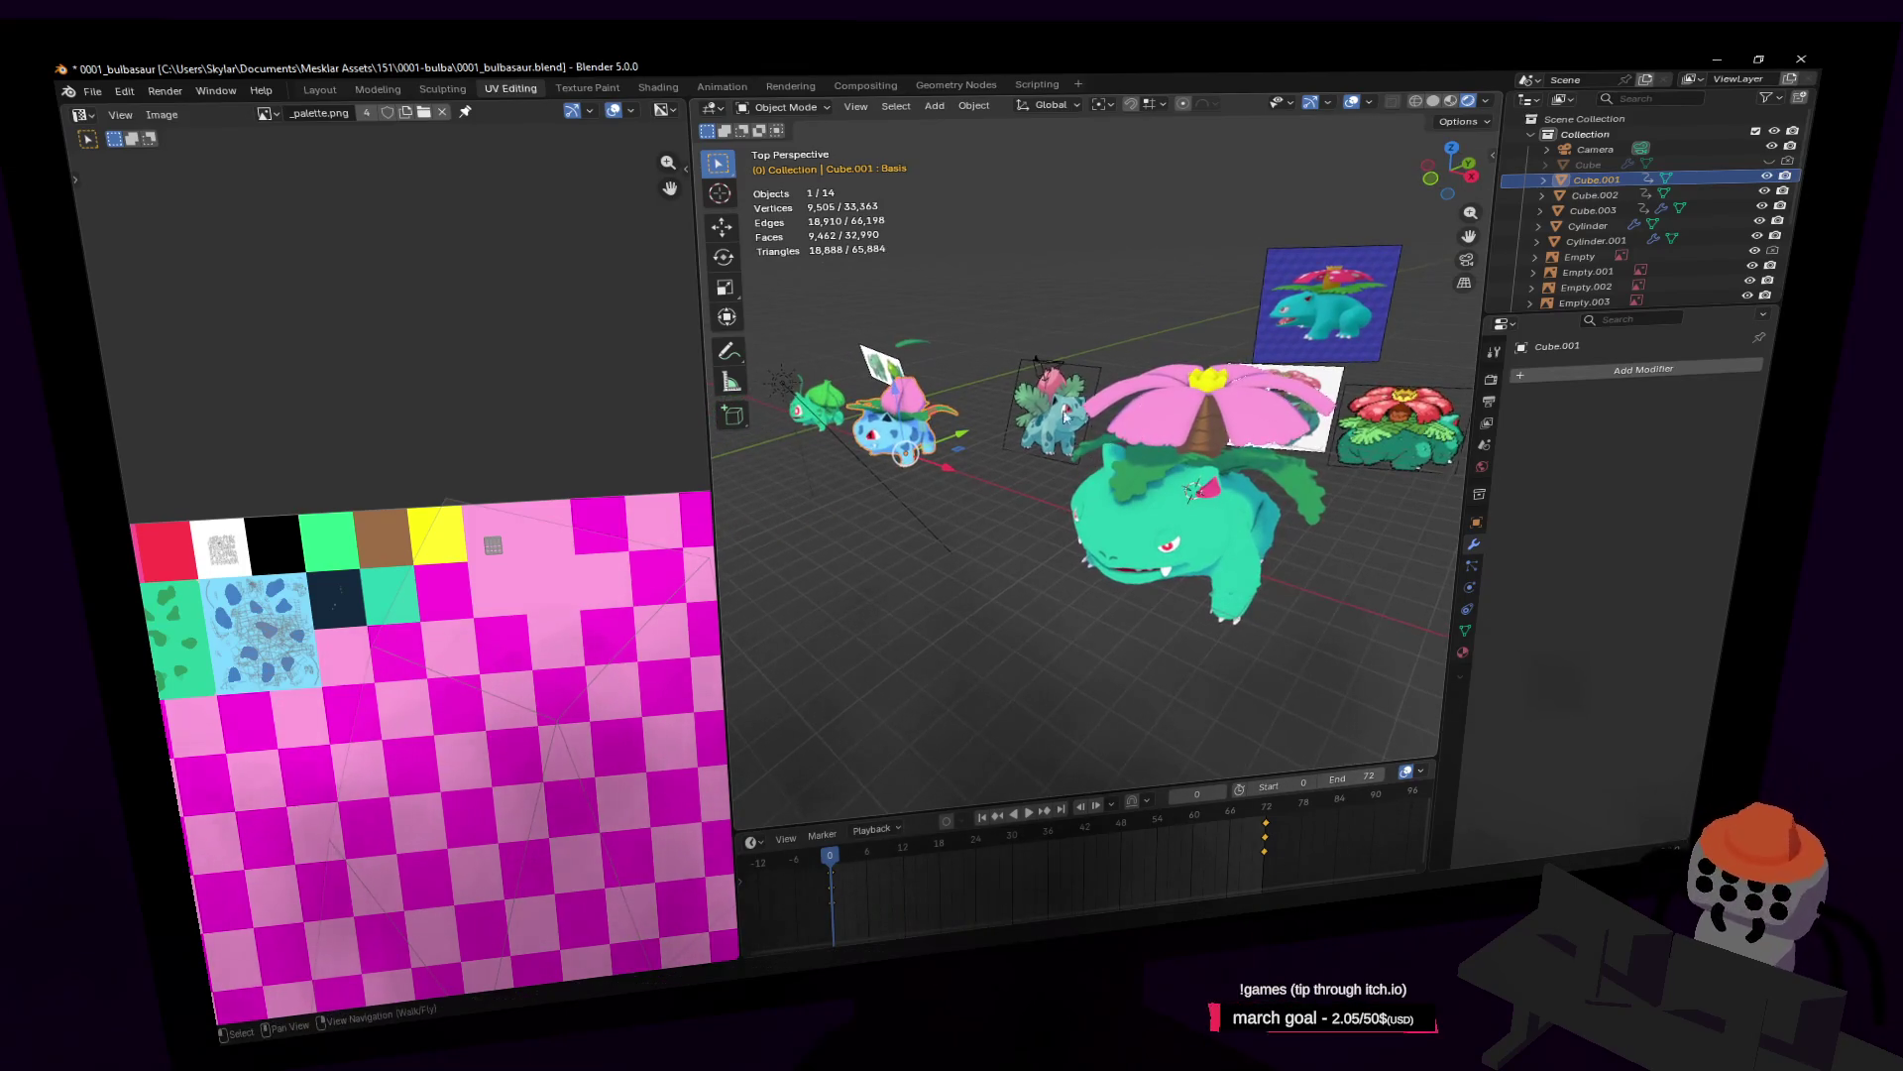
pyautogui.moveTo(930, 432); pyautogui.dragTo(1123, 416, button='middle')
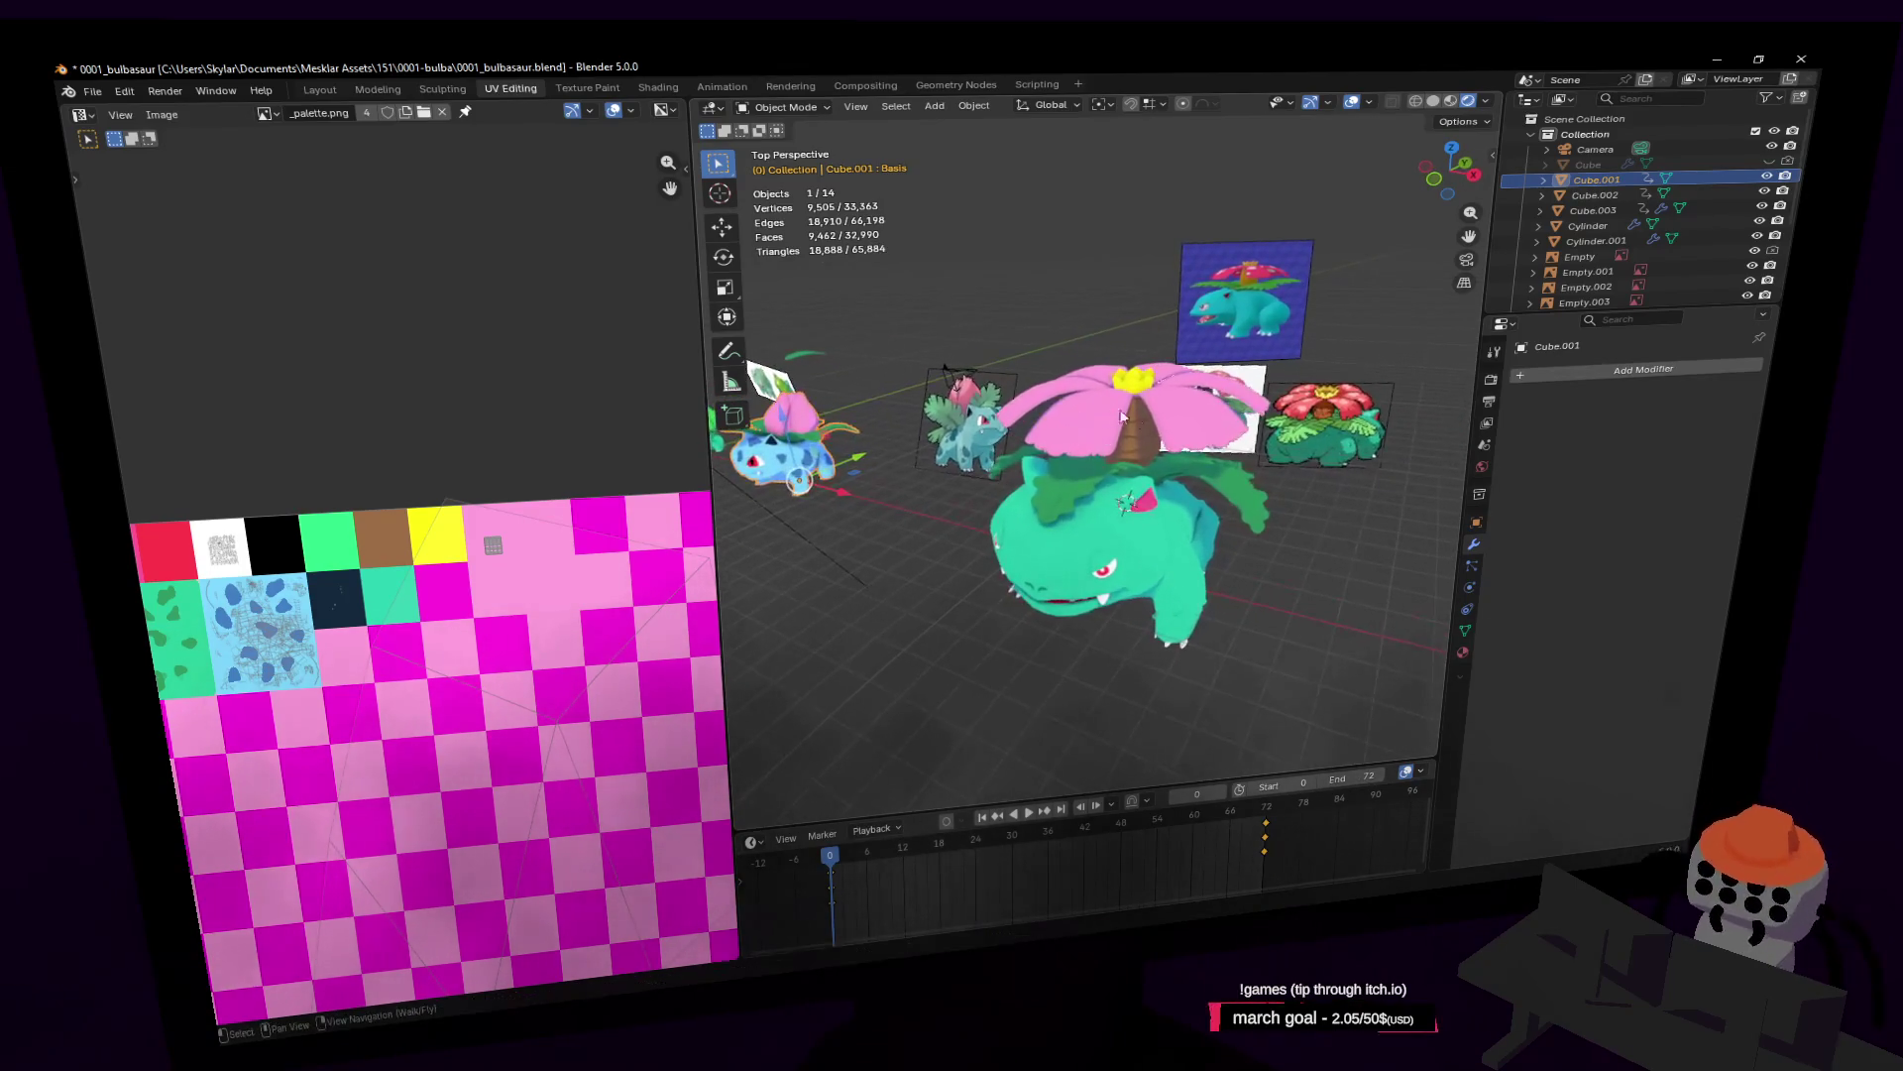
pyautogui.hotkey('alt', 'Tab')
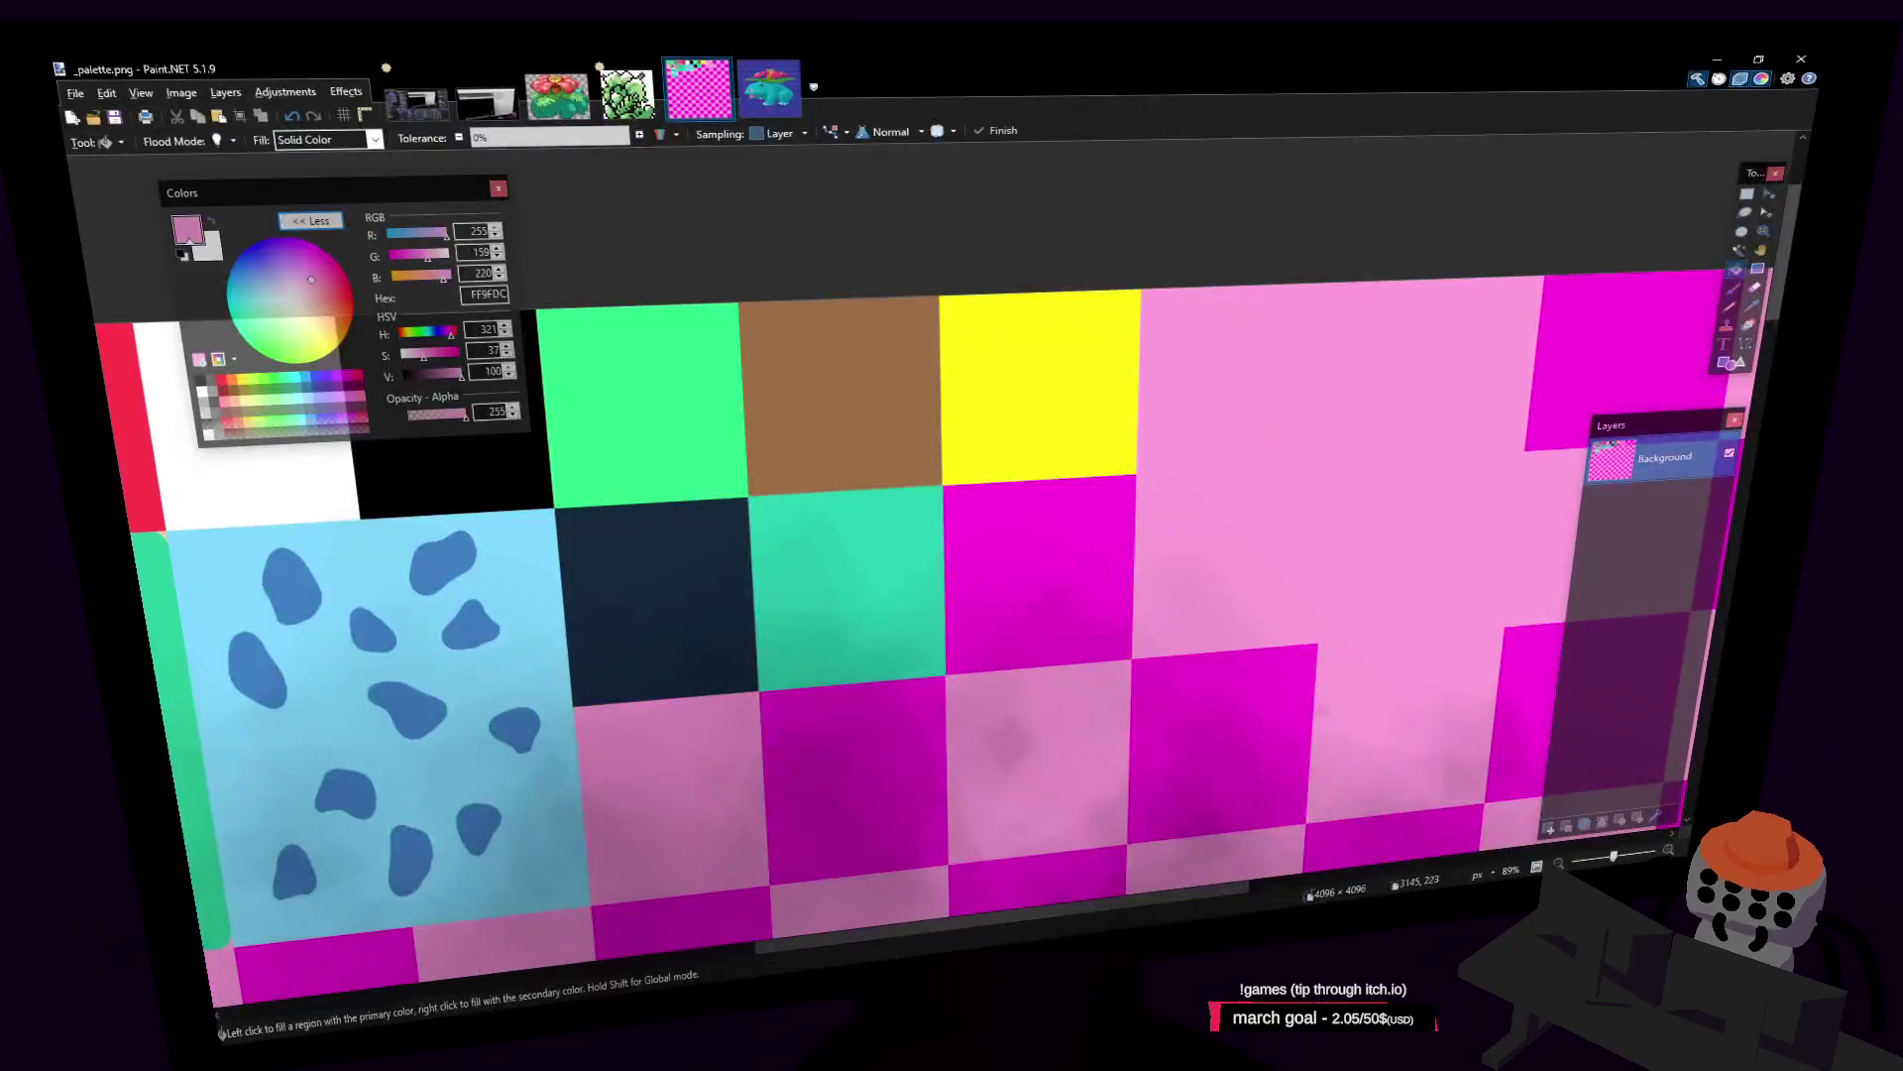
# Step: Undo the pink recolour of the large red-pink block and save the palette image
pyautogui.hotkey('ctrl', 'z')
pyautogui.hotkey('ctrl', 's')
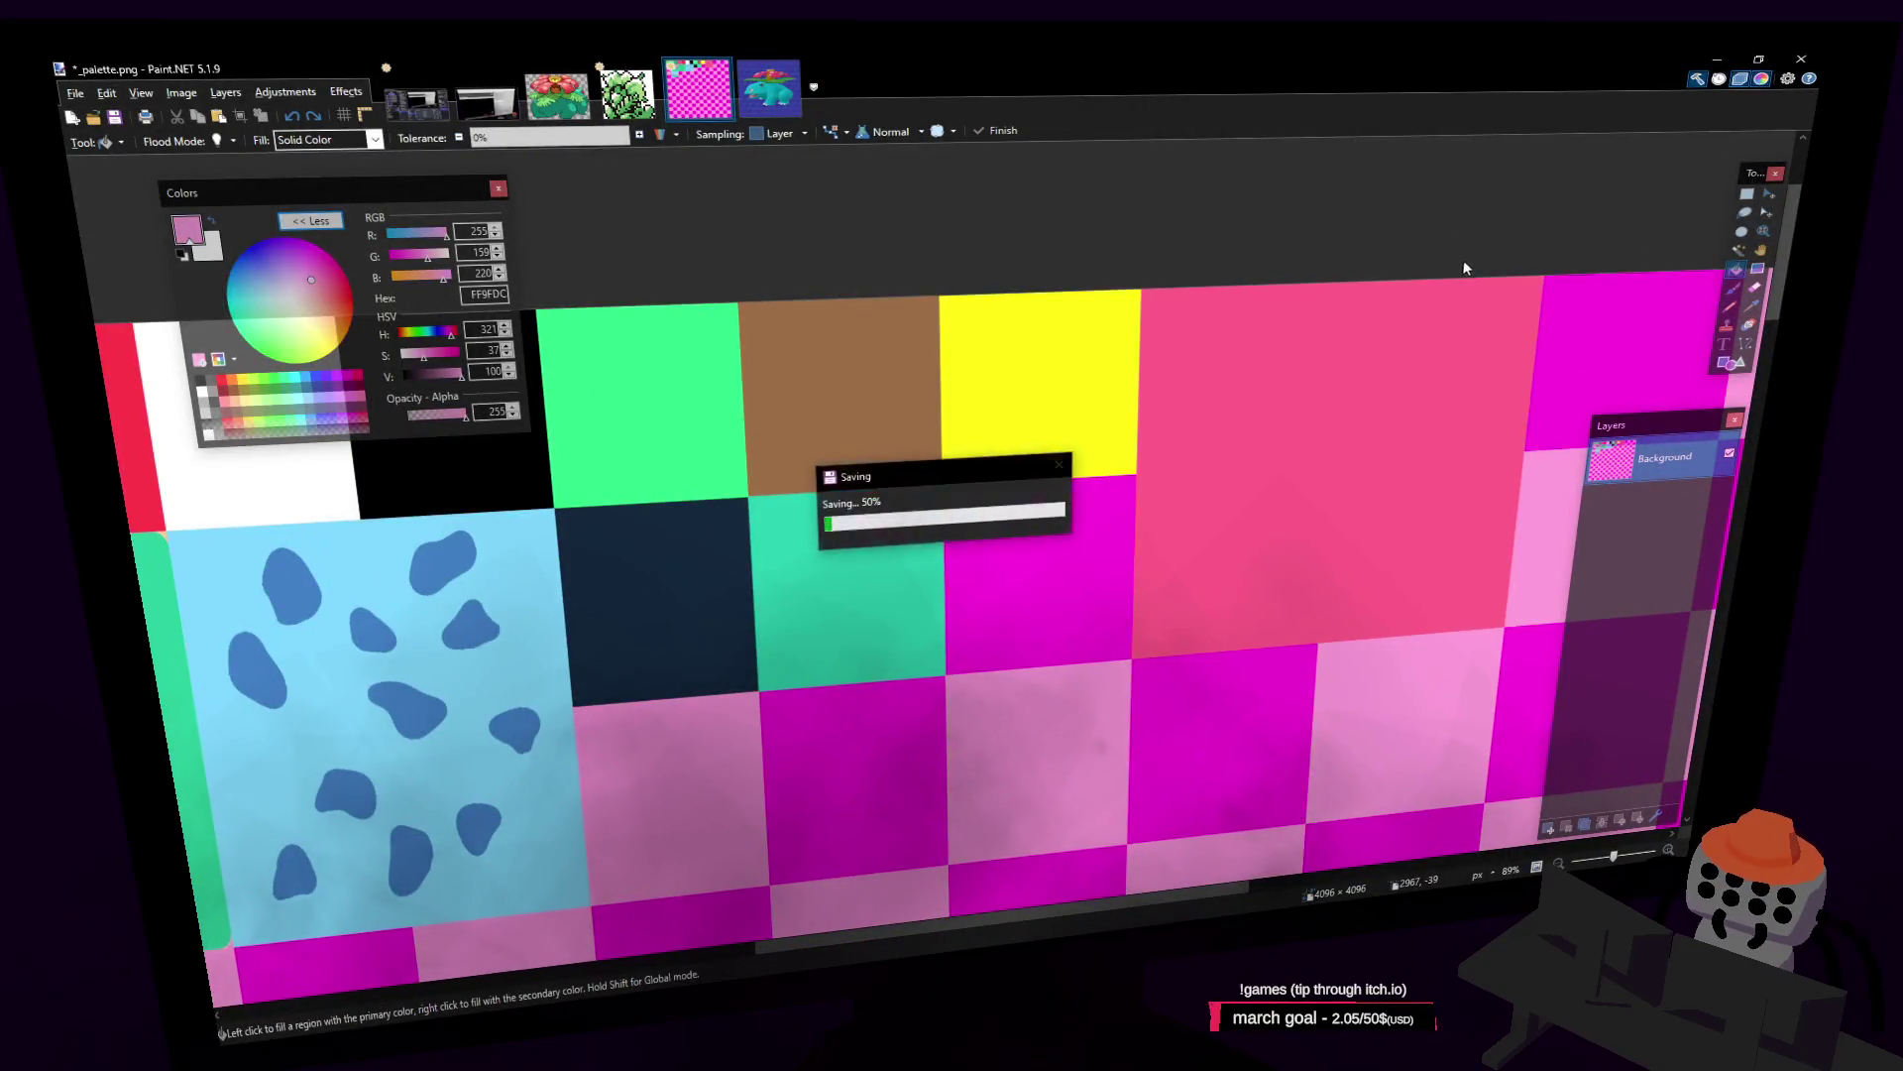
pyautogui.hscroll(3, 1467, 330)
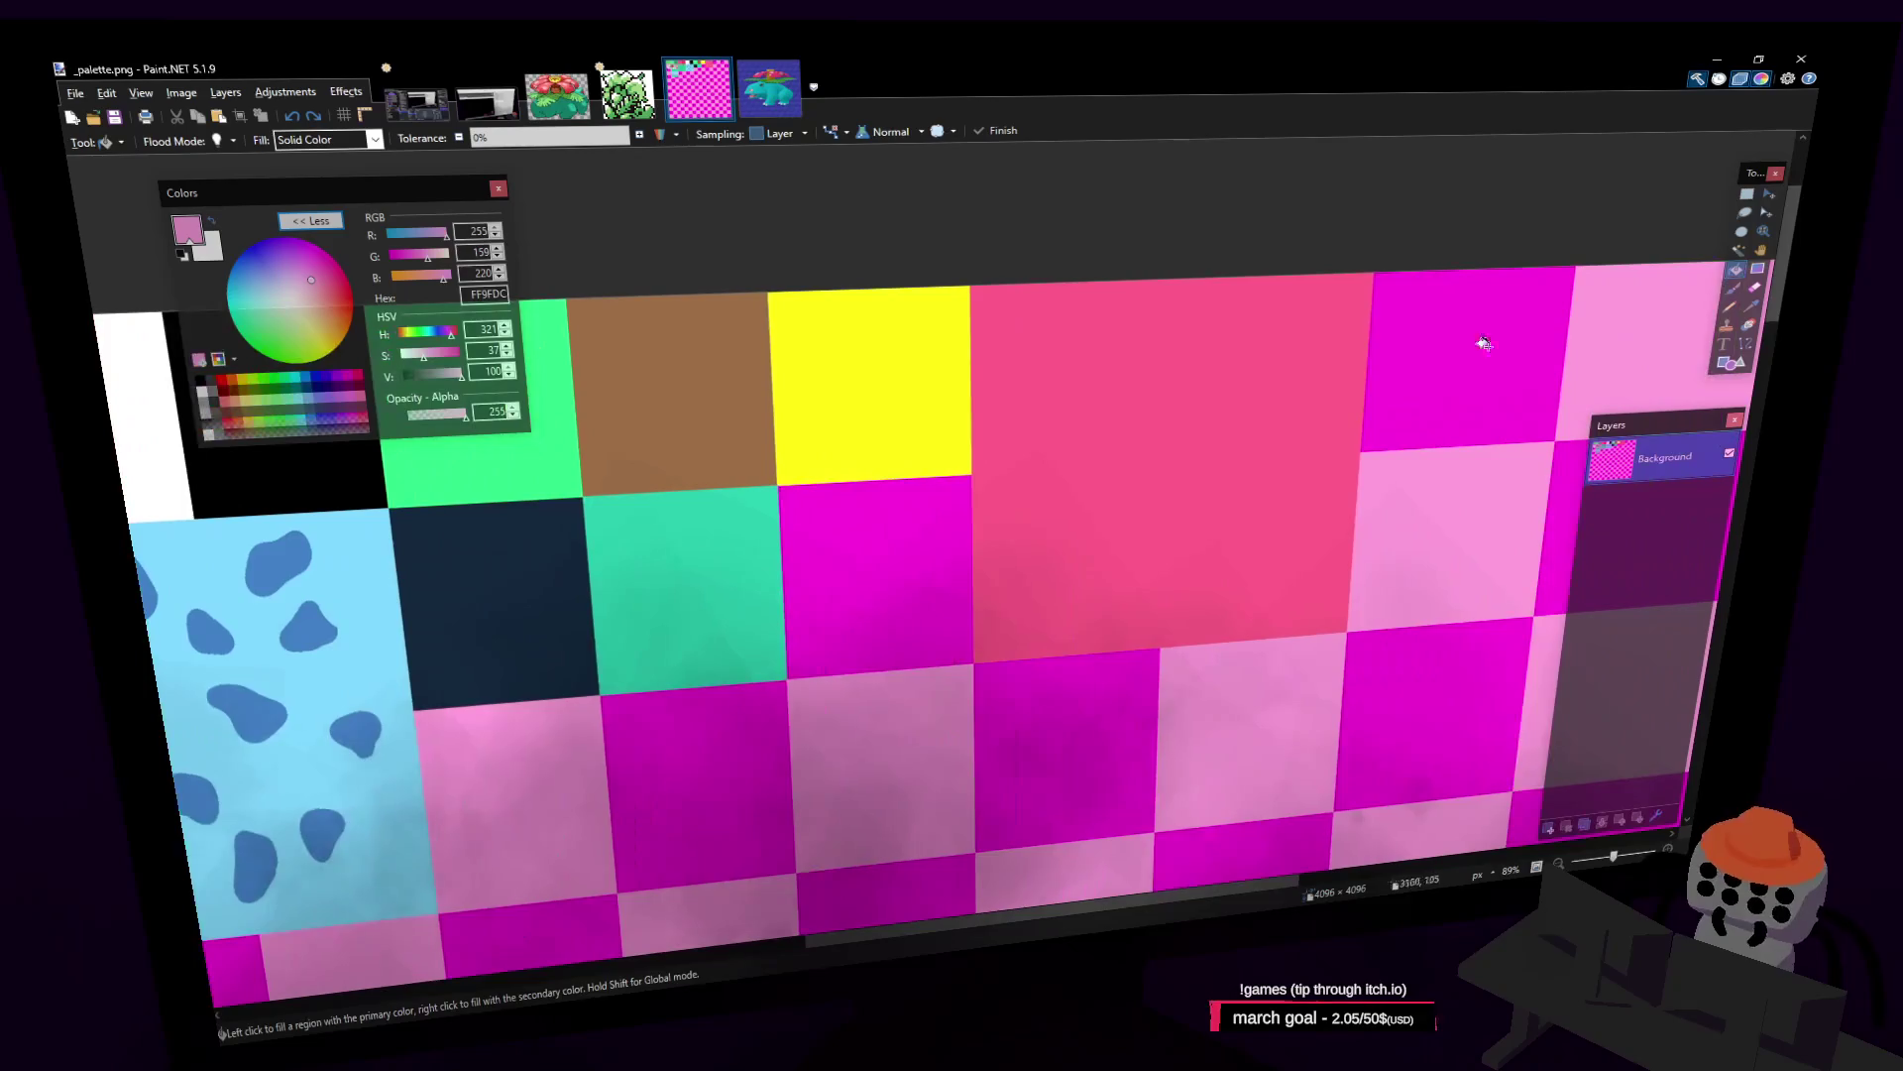
pyautogui.press('k')
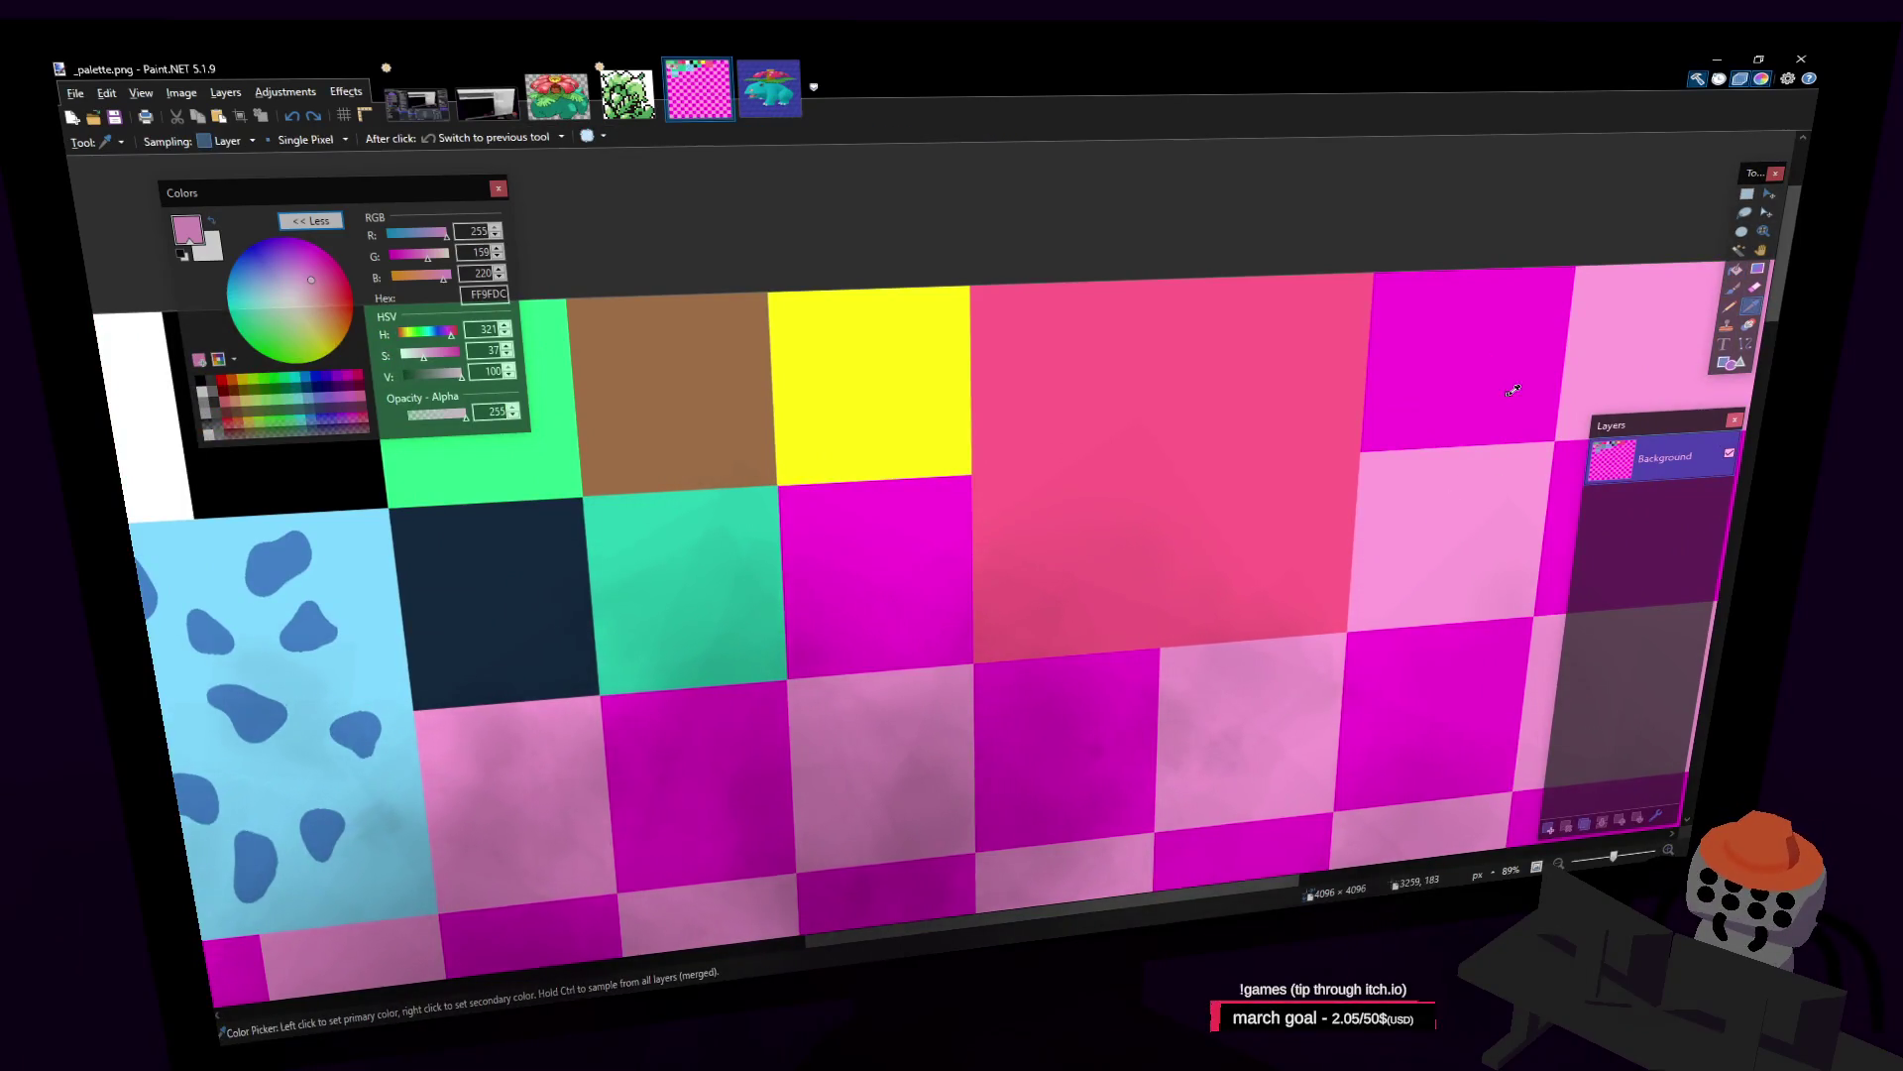
pyautogui.click(1733, 290)
pyautogui.hscroll(6, 992, 446)
pyautogui.scroll(-2, 991, 446)
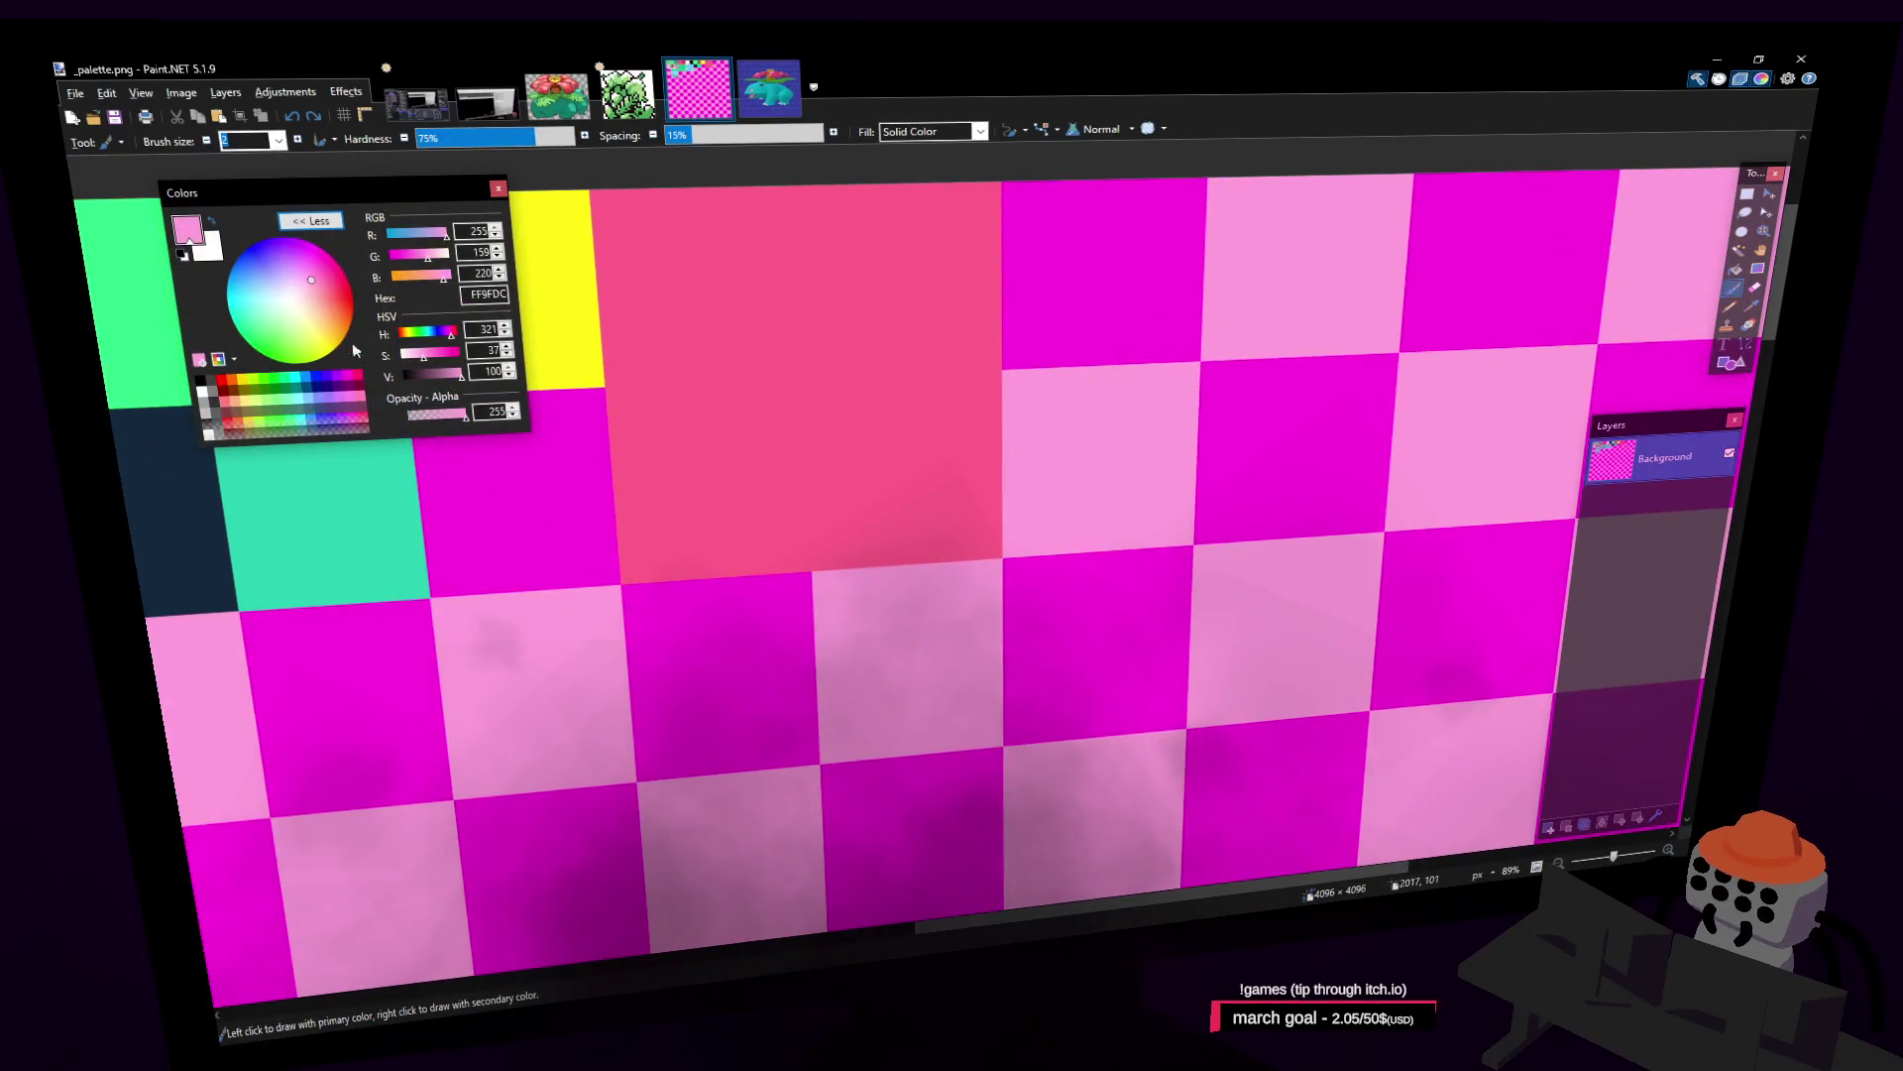
pyautogui.hscroll(-8, 1261, 419)
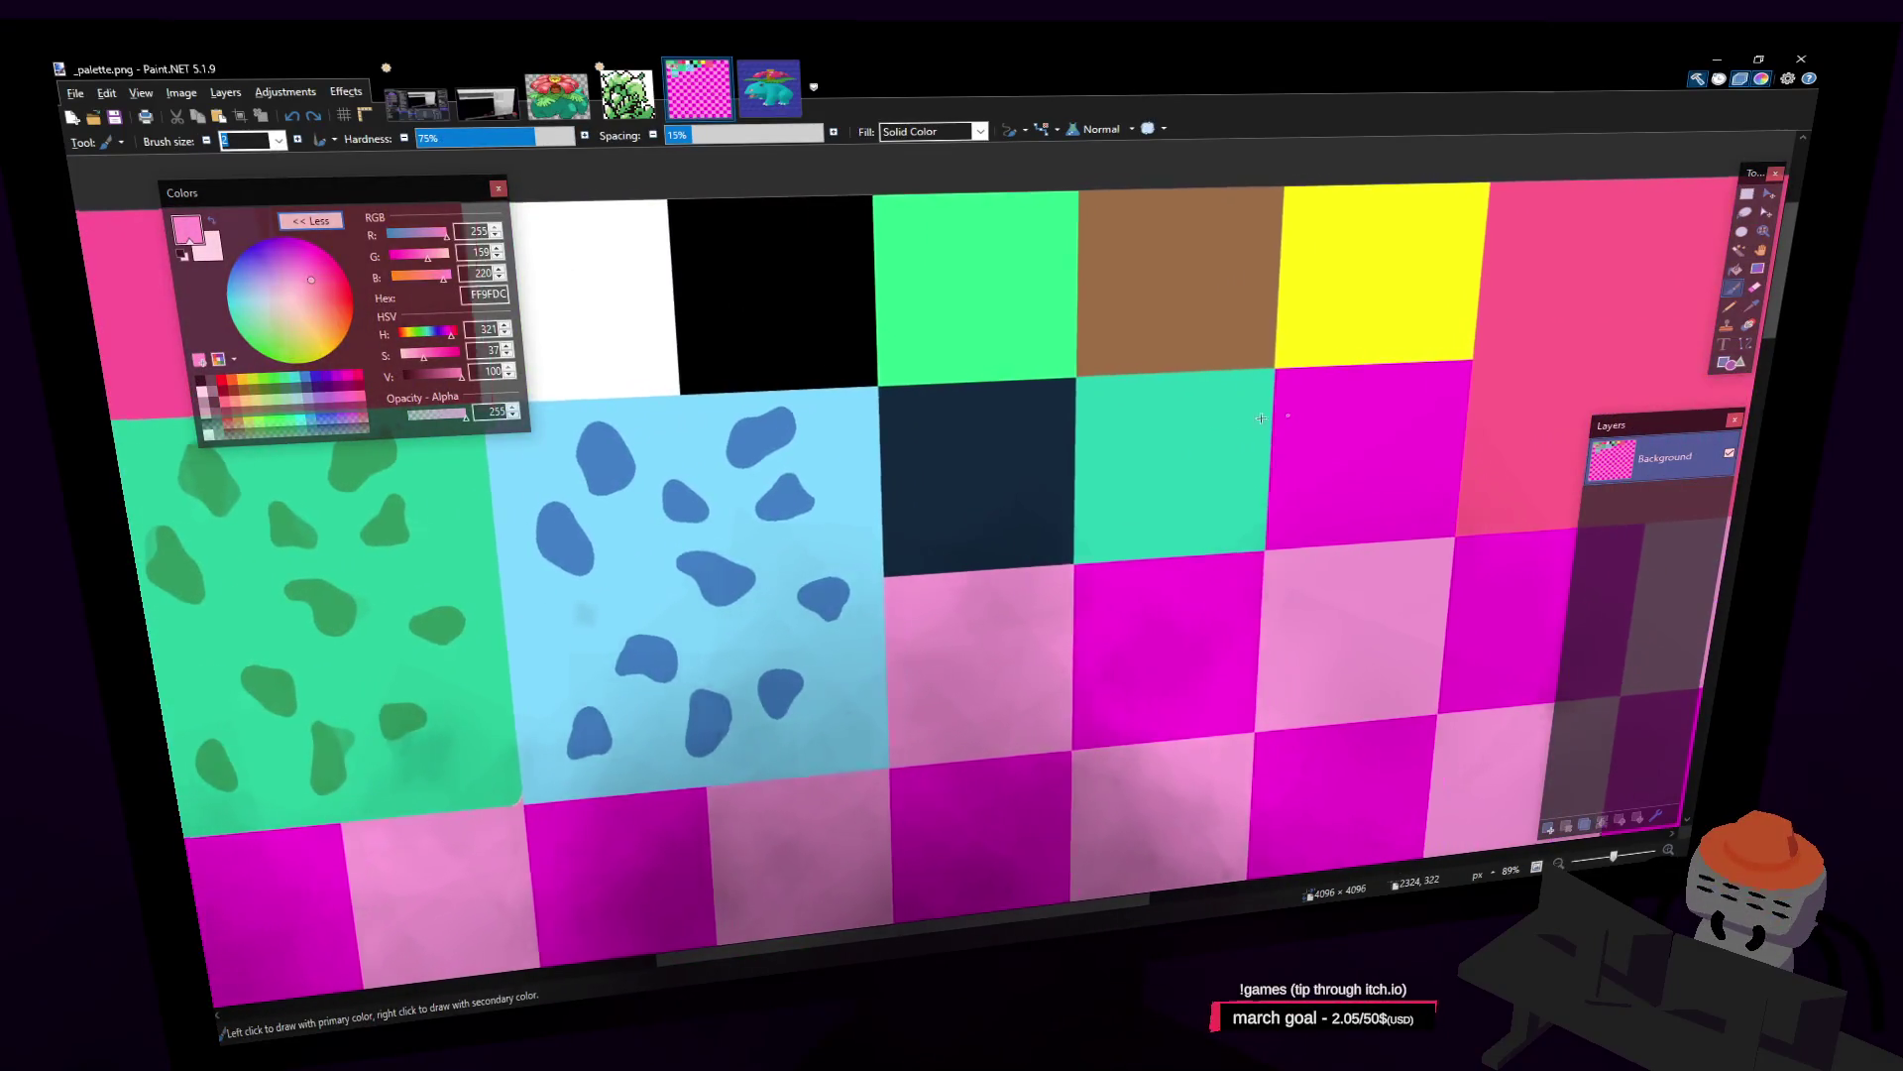
pyautogui.hscroll(8, 1261, 418)
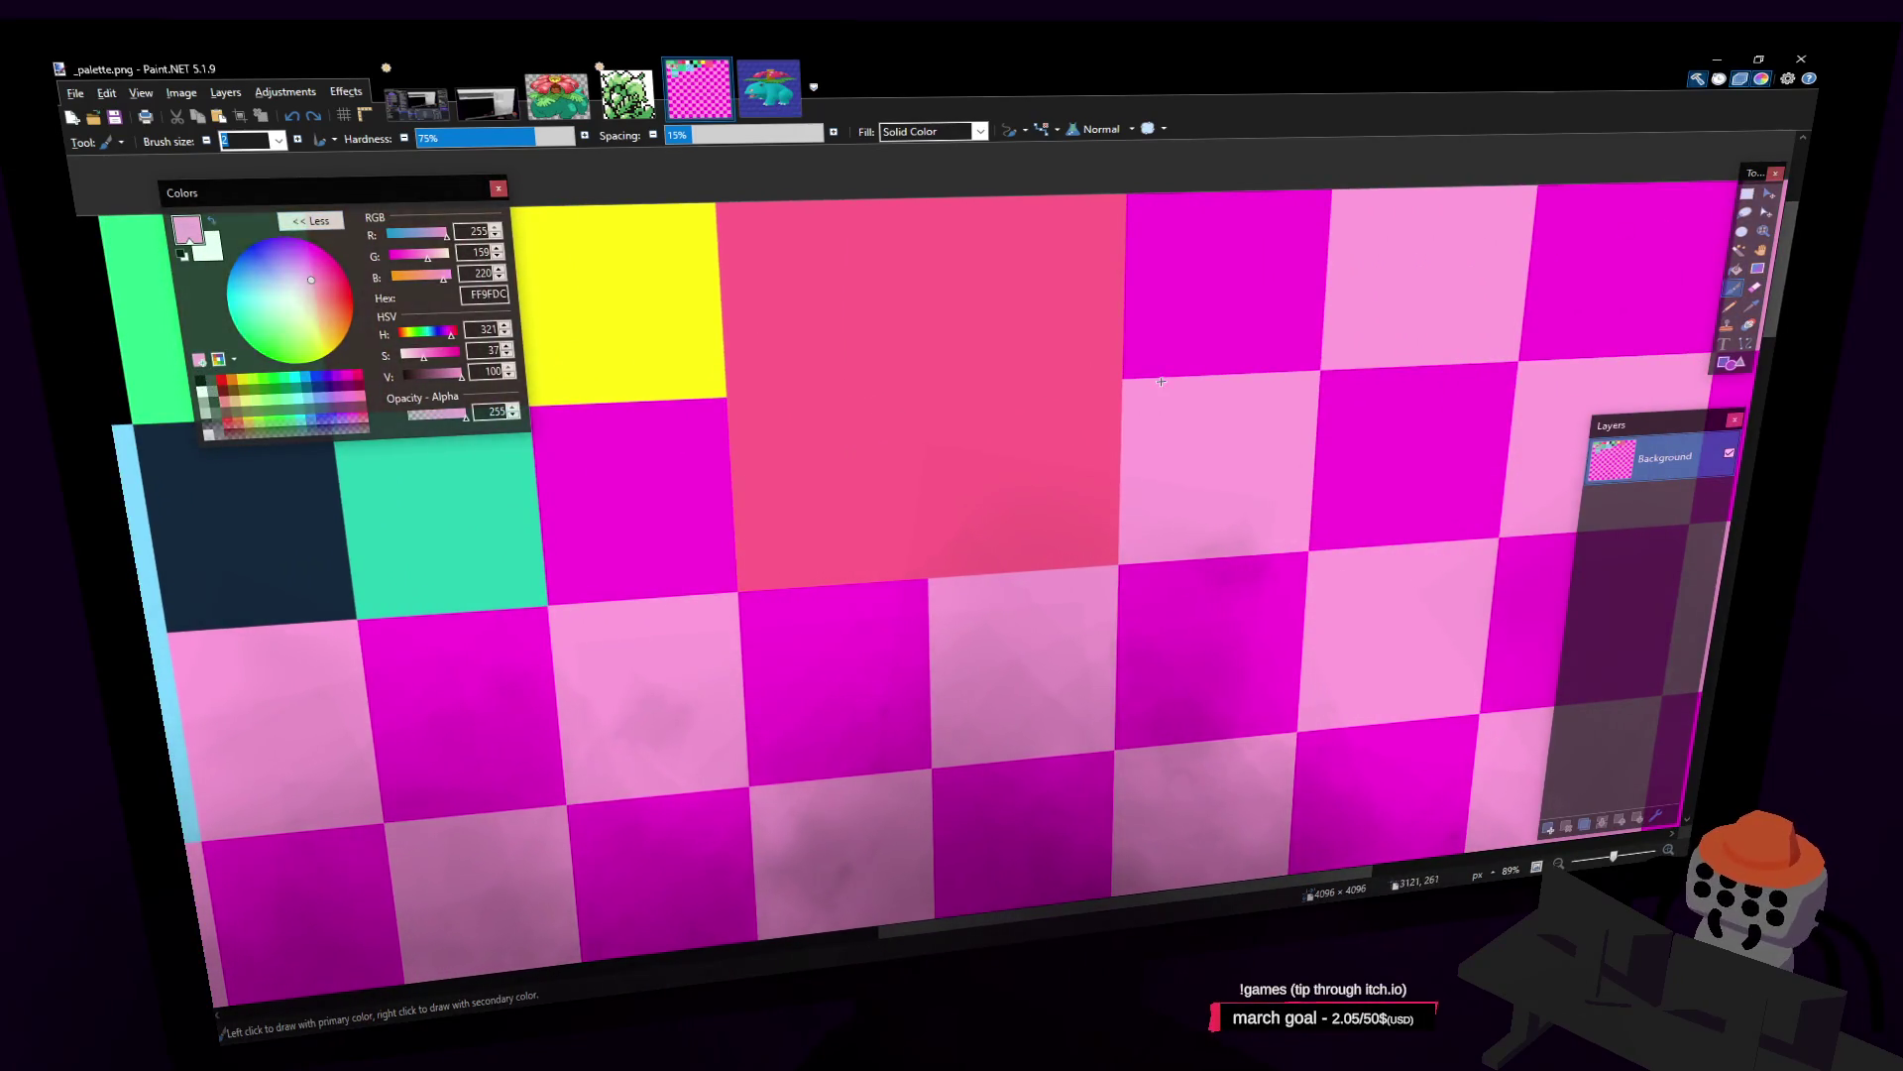
# Step: Fill the magenta tile below the yellow one with black
pyautogui.click(207, 385)
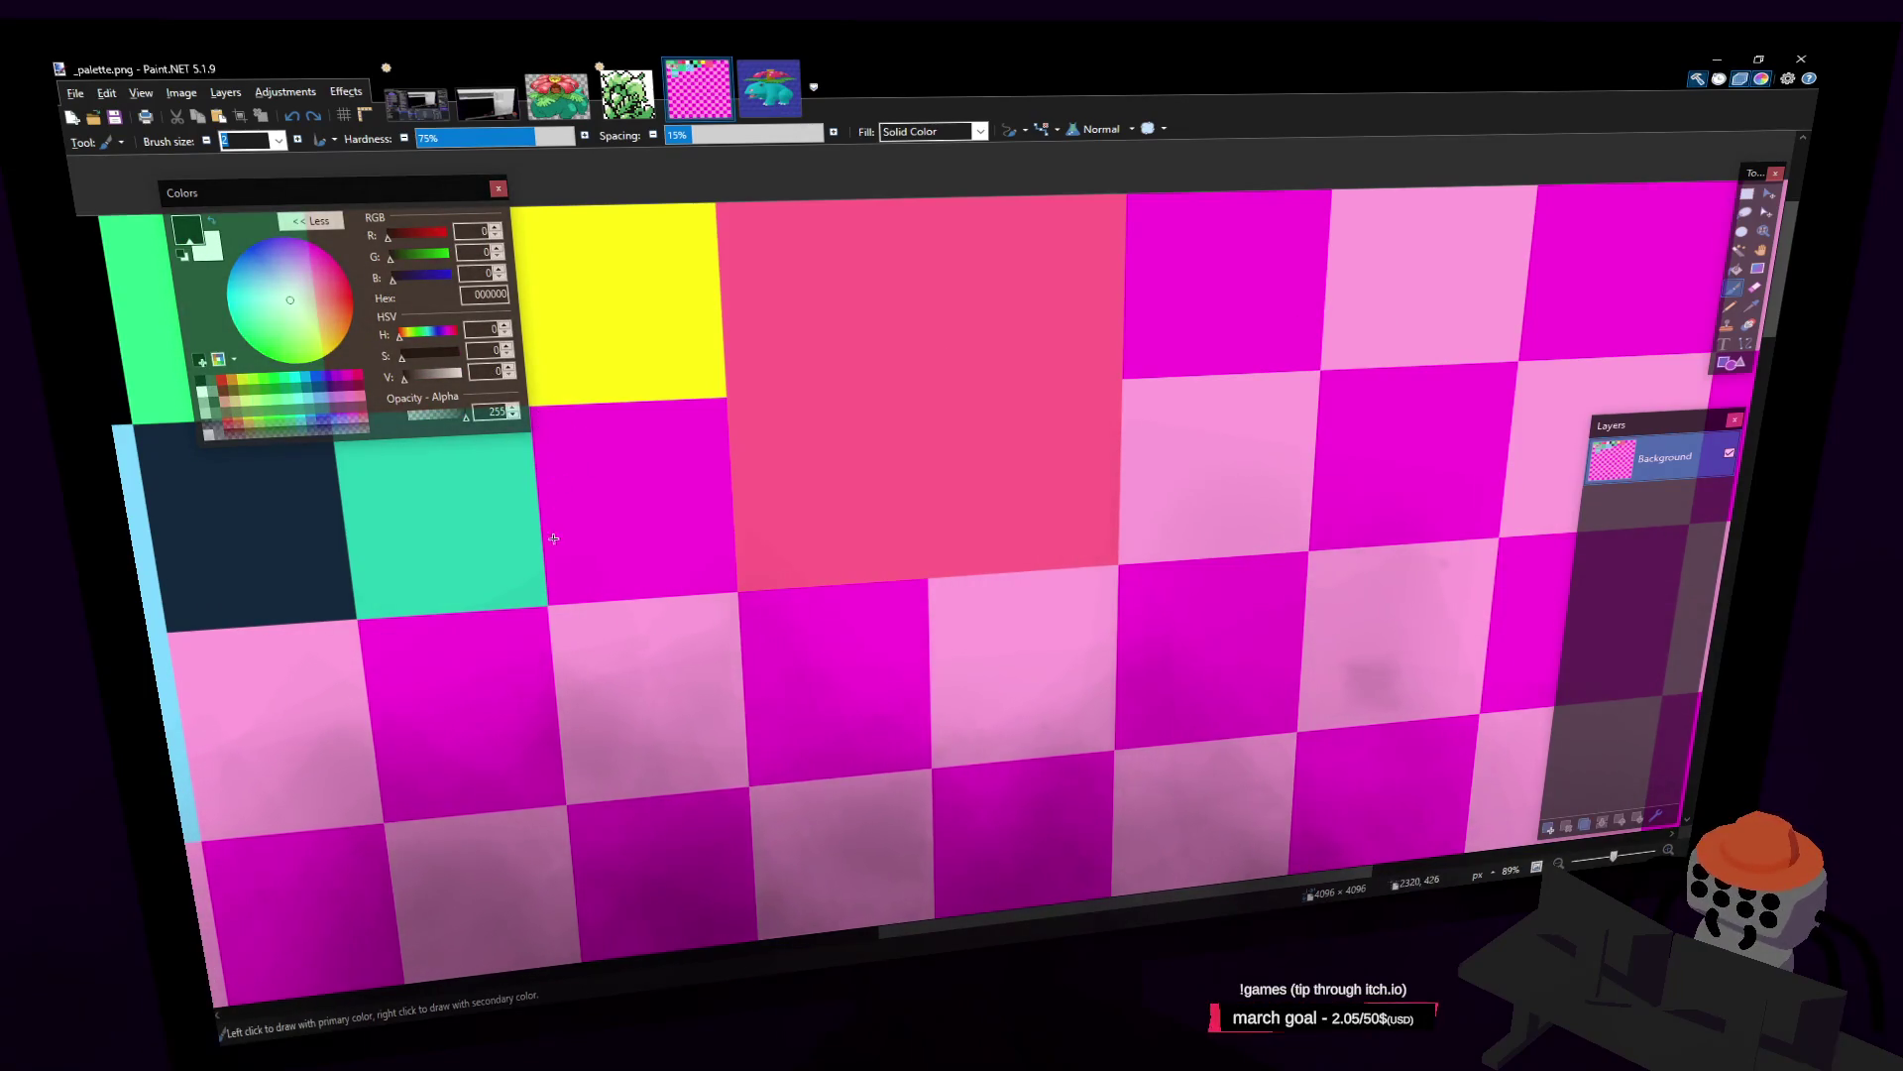
pyautogui.hscroll(-1, 554, 538)
pyautogui.click(1736, 270)
pyautogui.hscroll(-3, 1194, 486)
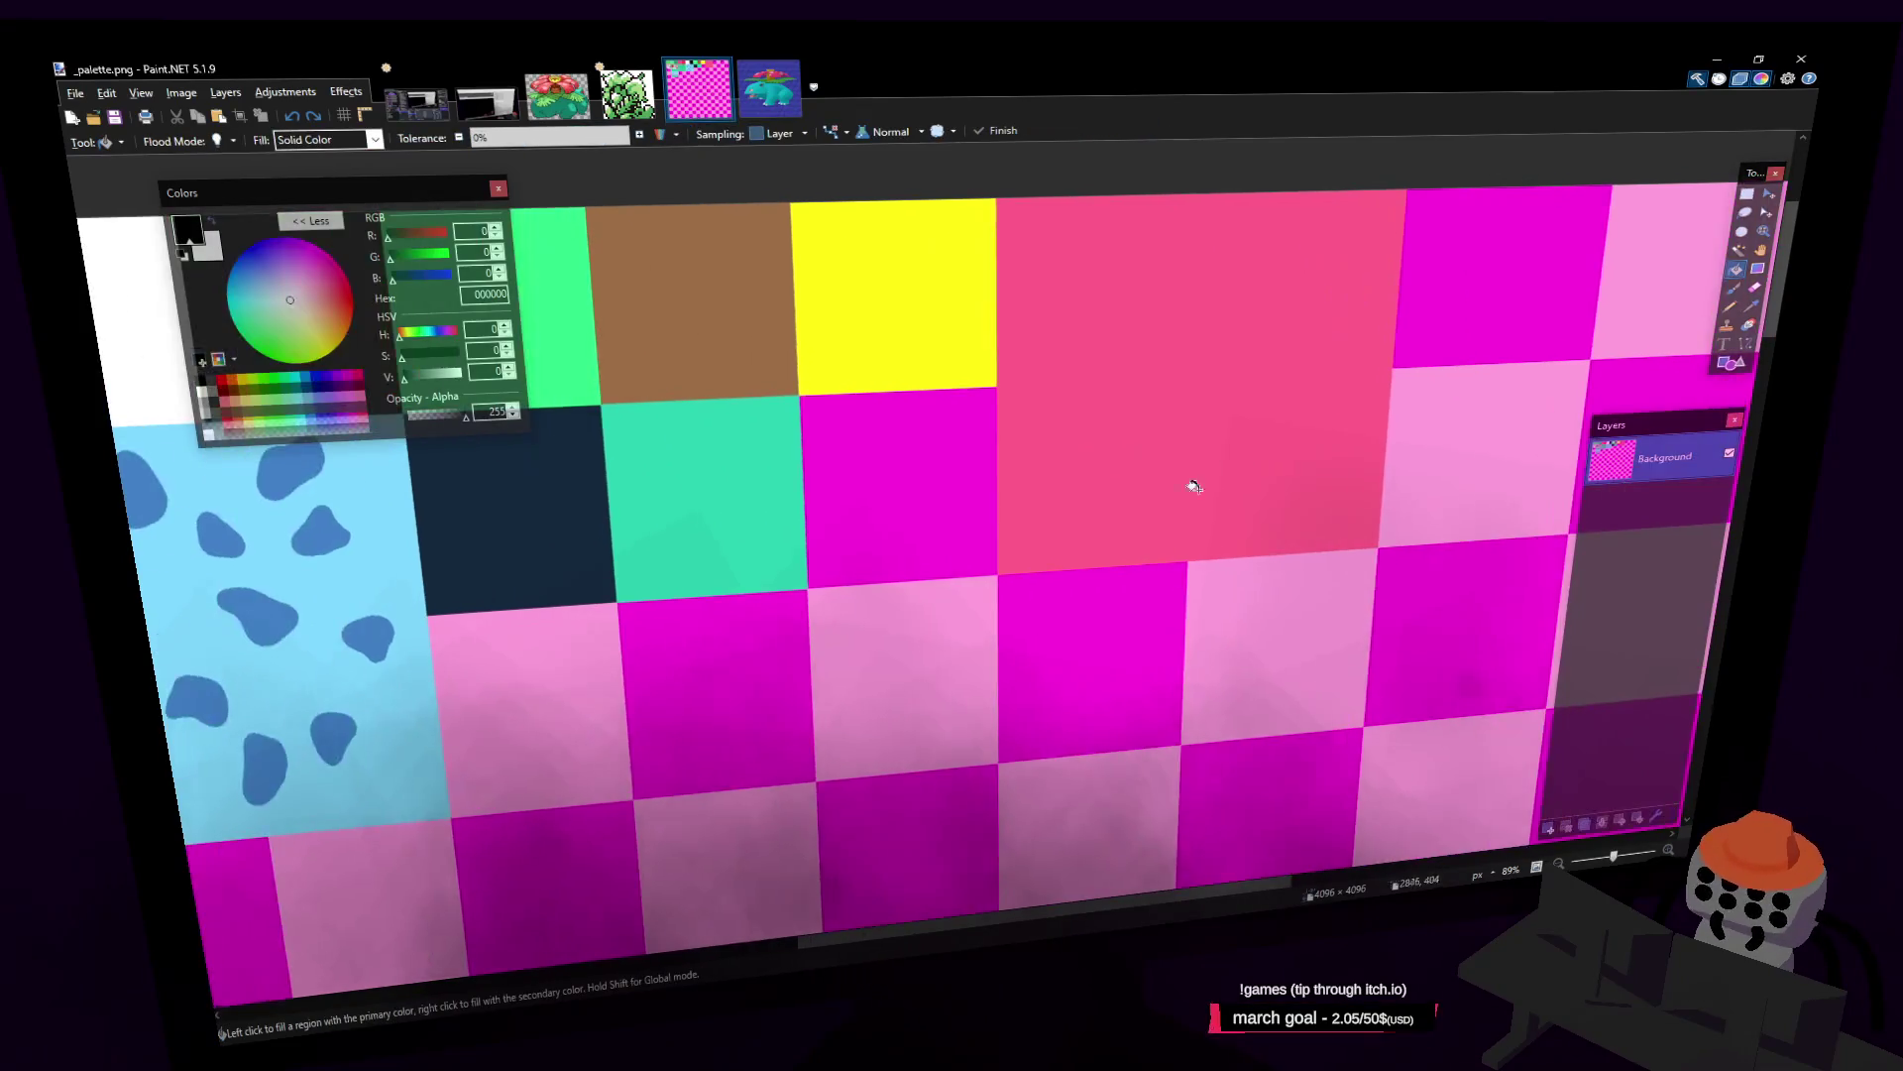
pyautogui.click(852, 481)
pyautogui.keyDown('ctrl'); pyautogui.scroll(3, 852, 481); pyautogui.keyUp('ctrl')
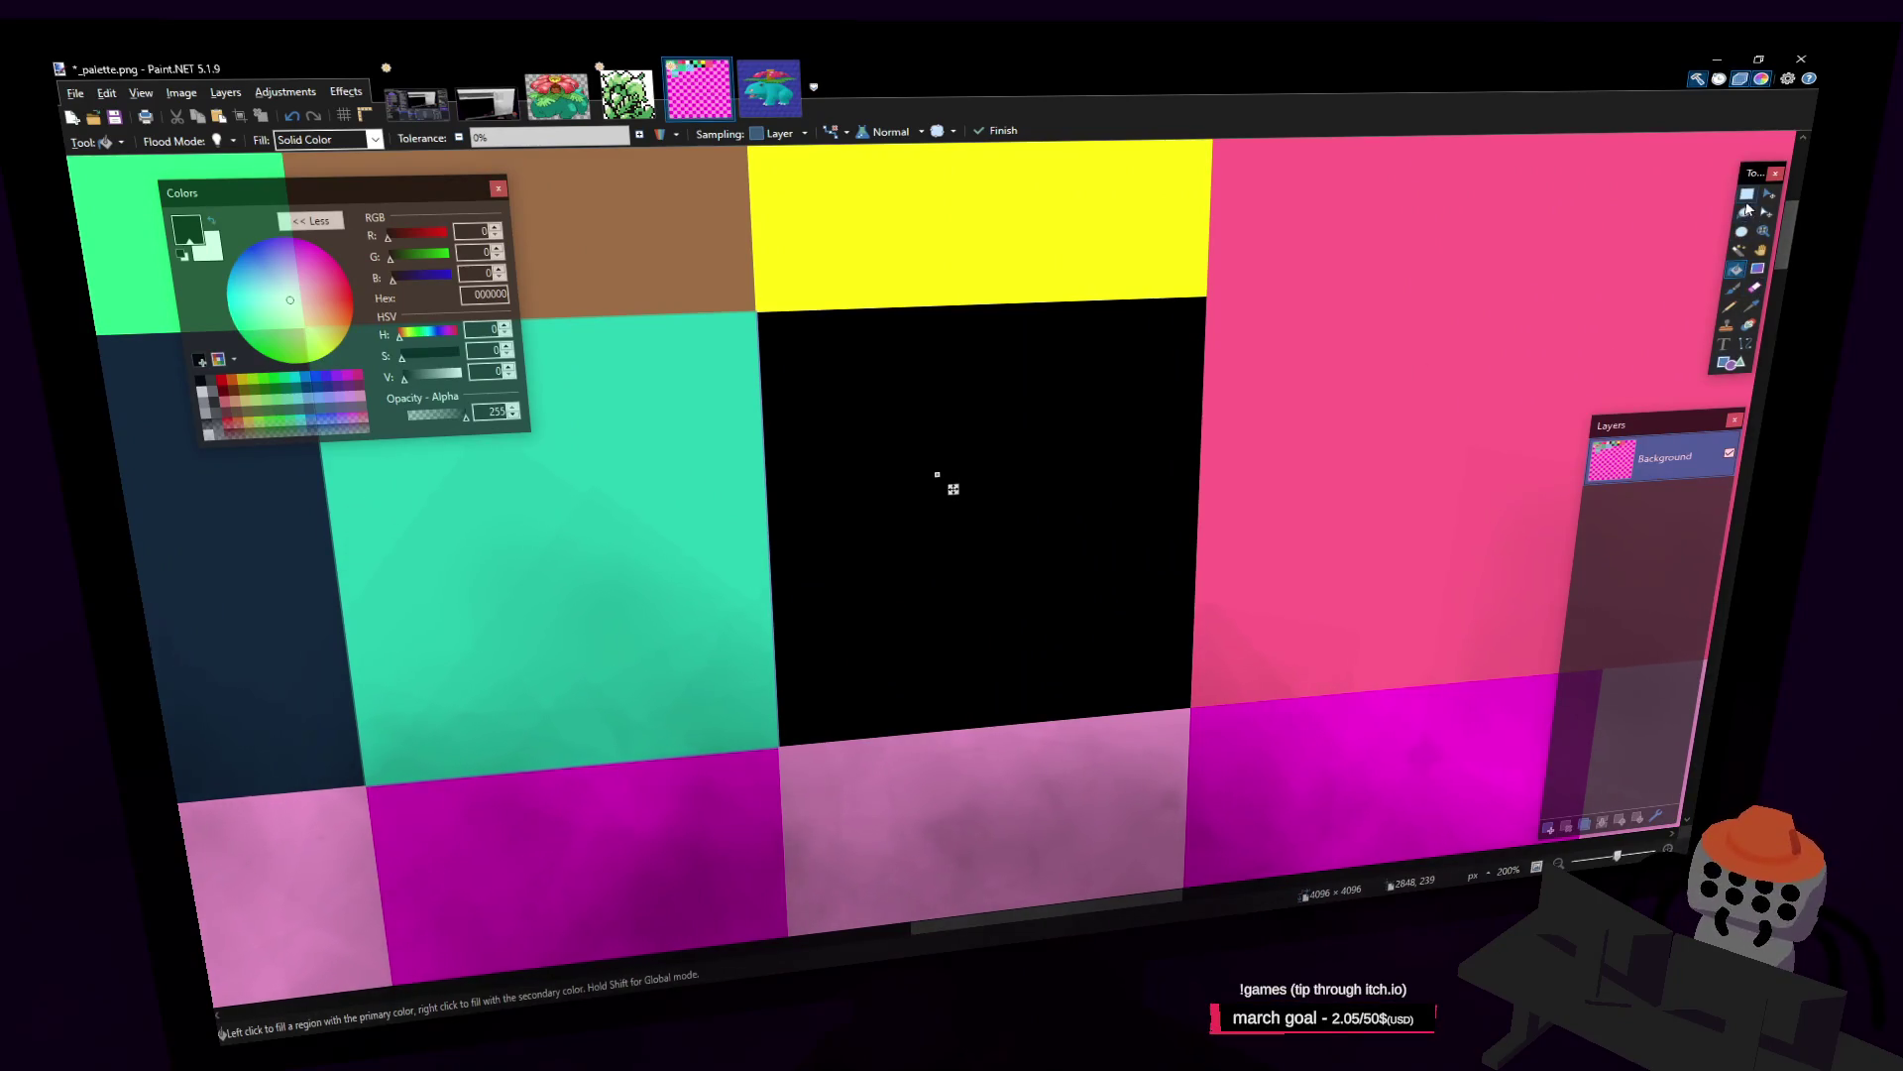
# Step: Draw a light pink rectangle inside the black tile and fill it pink
pyautogui.click(1750, 307)
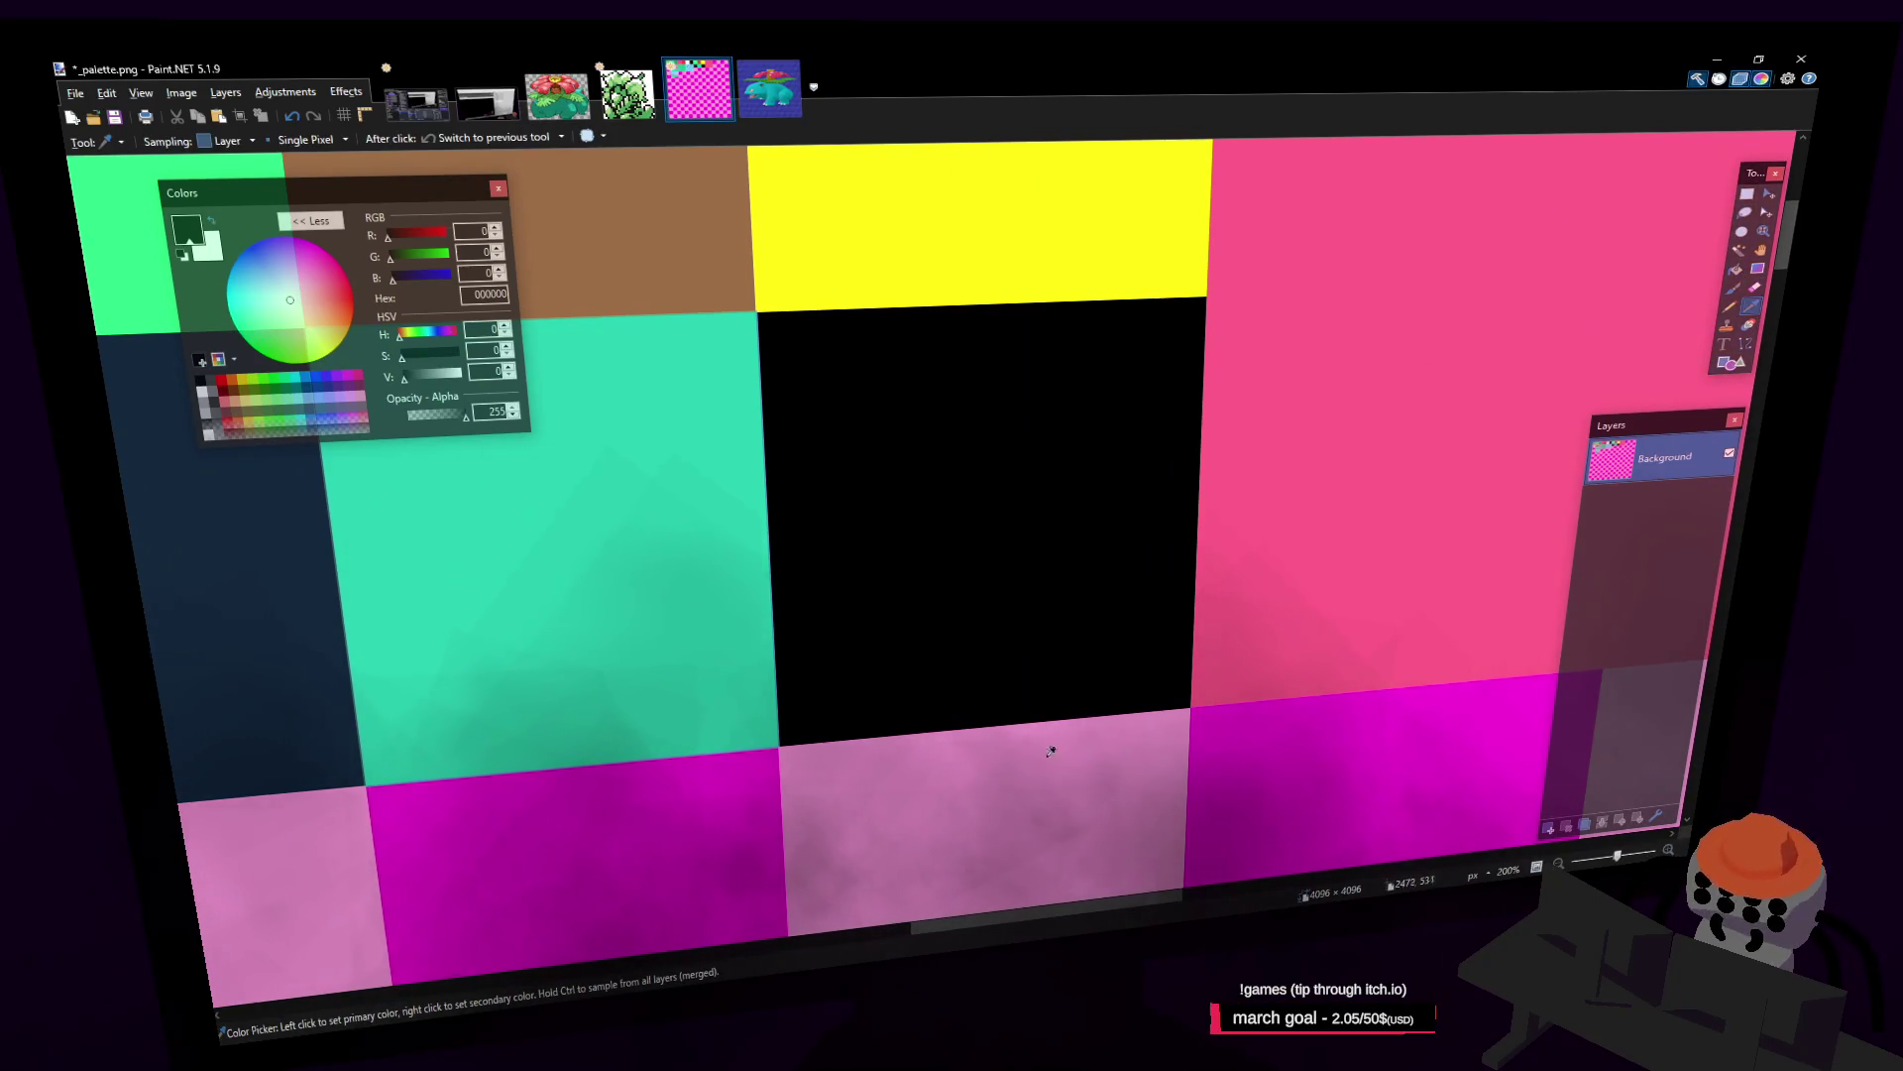
pyautogui.click(1054, 757)
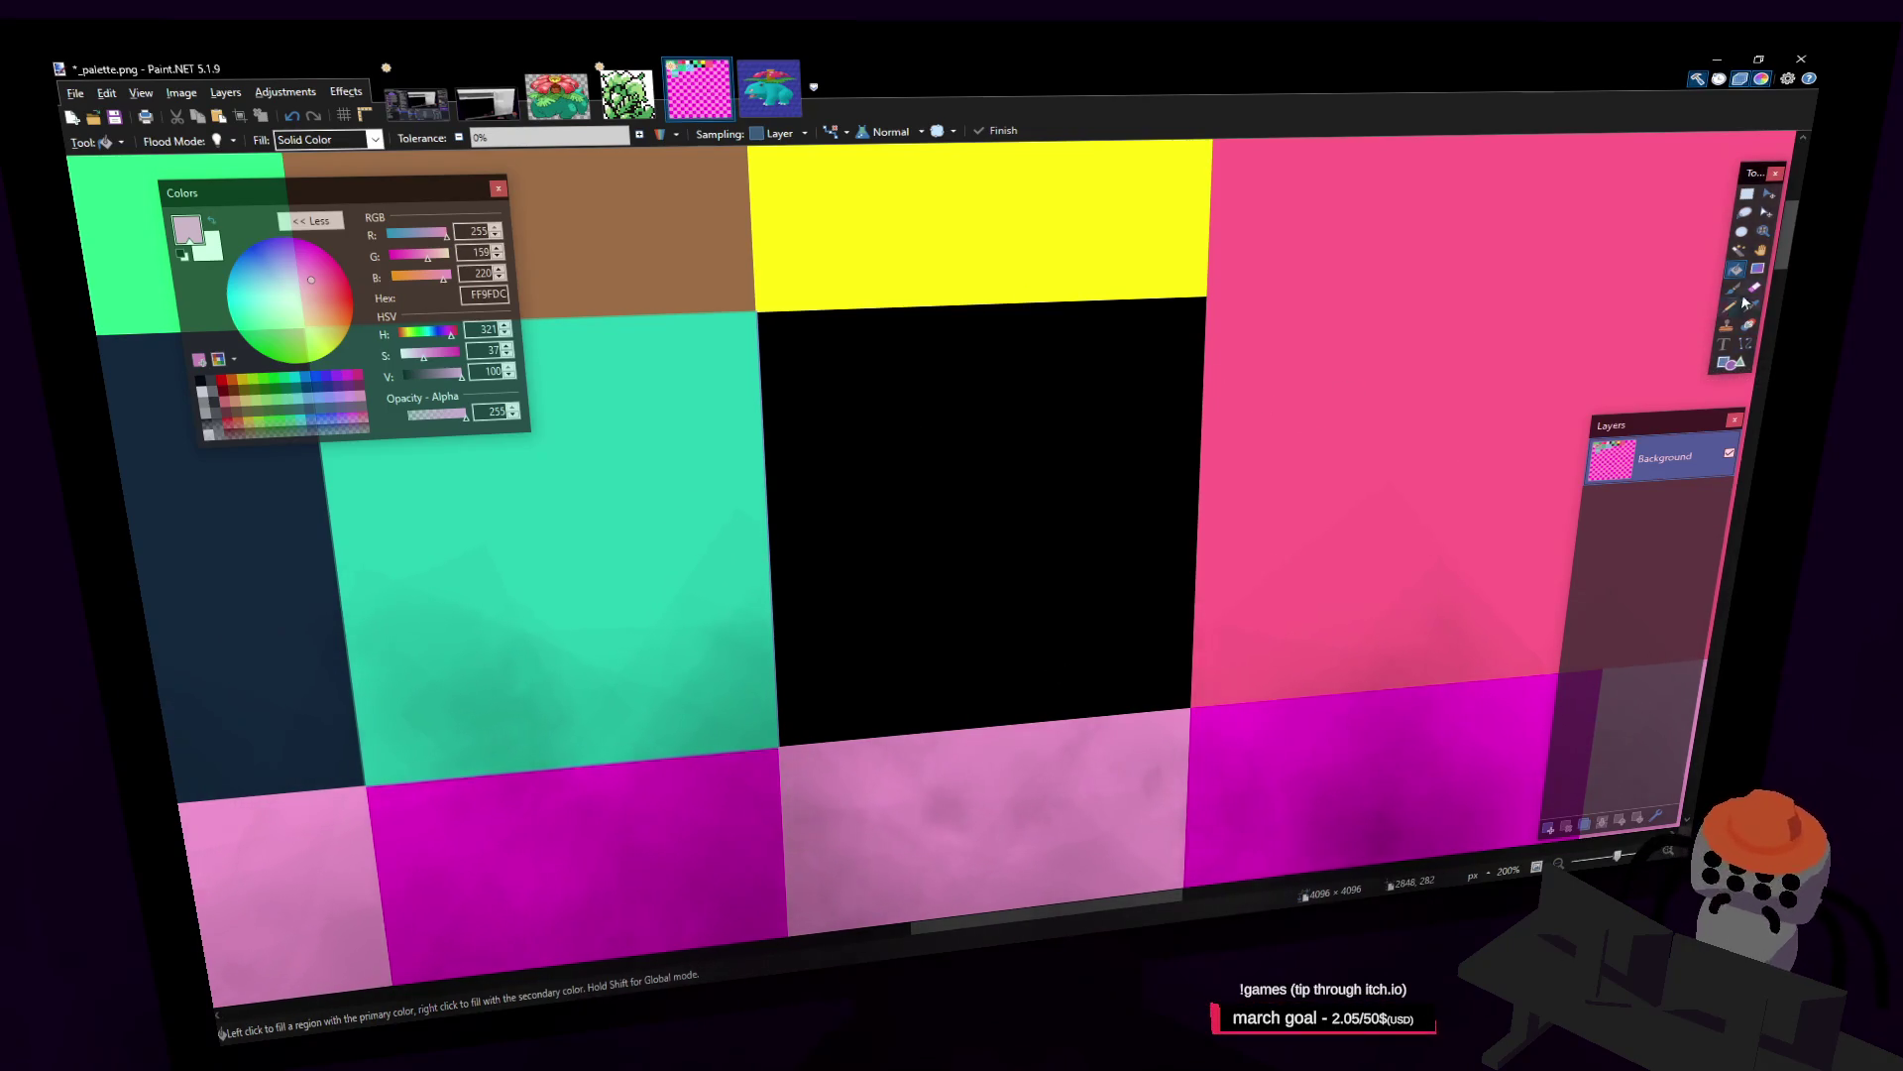
pyautogui.click(1730, 364)
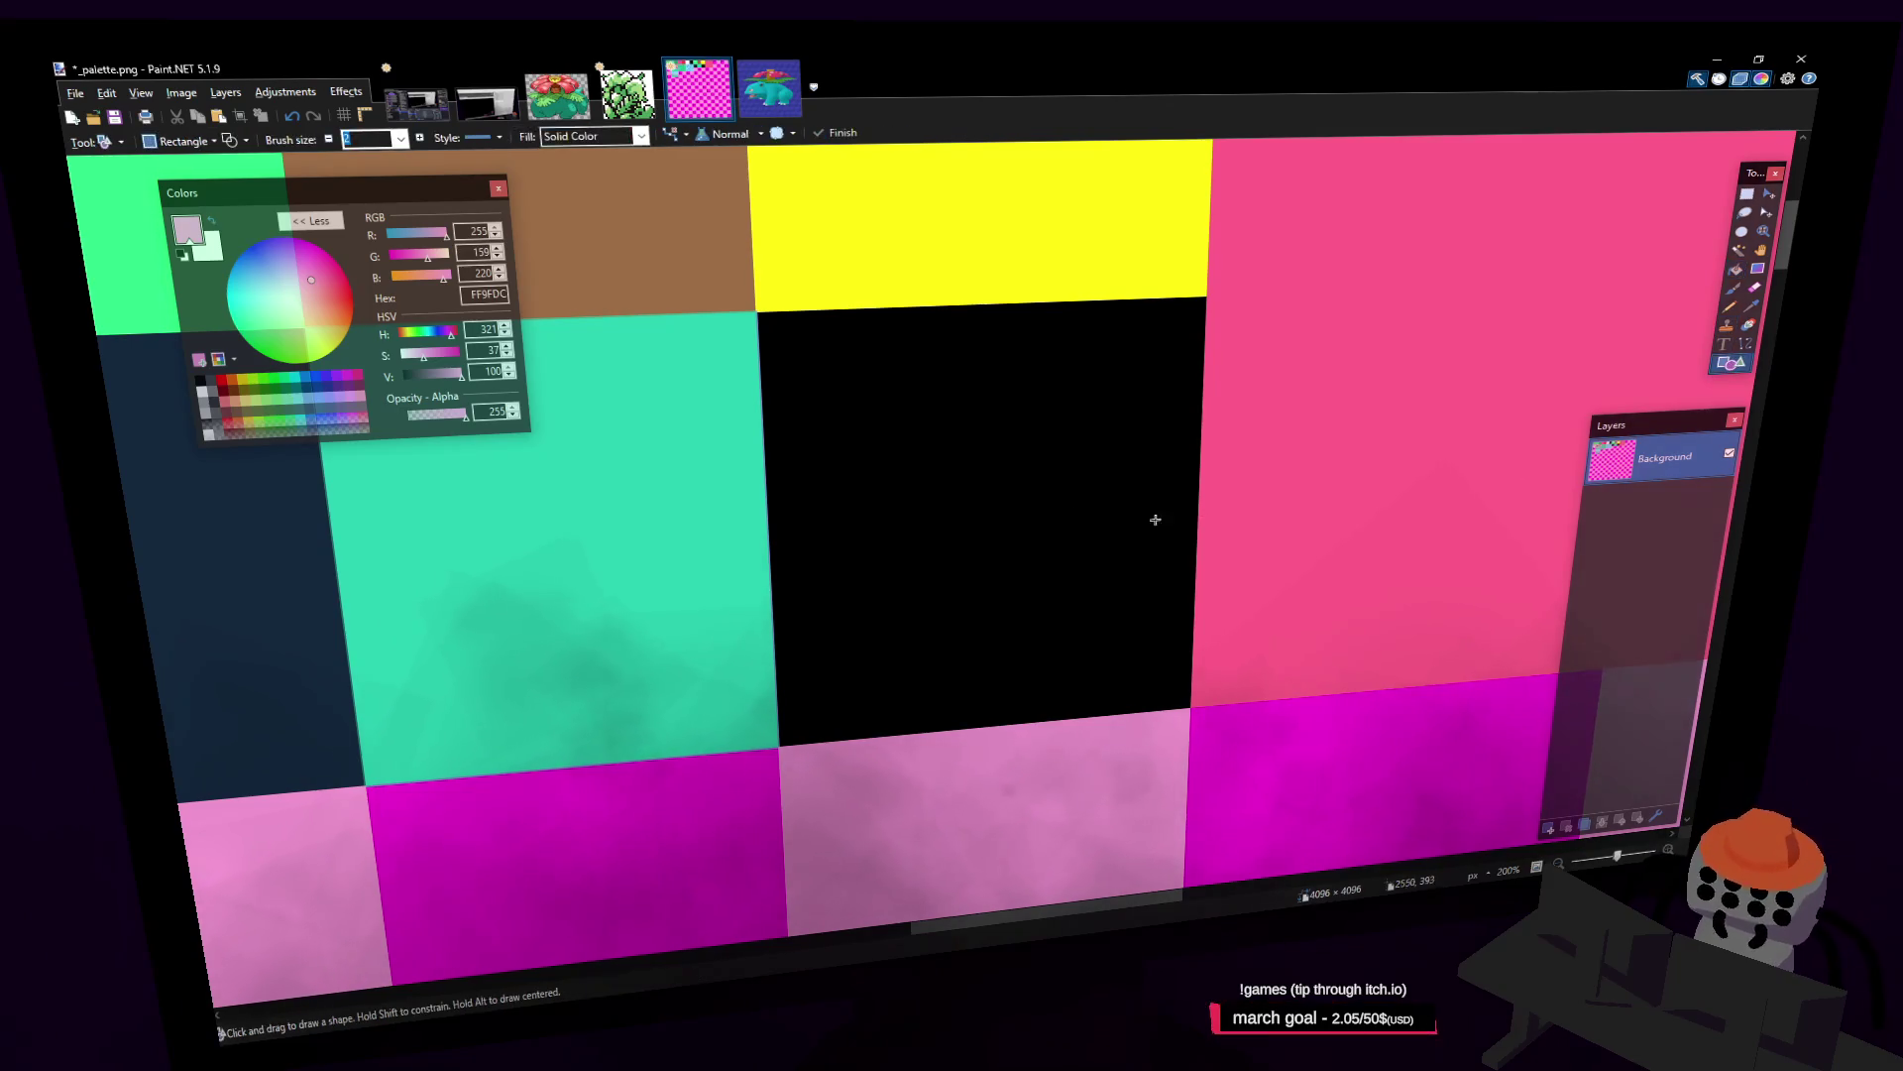
pyautogui.moveTo(790, 340); pyautogui.dragTo(1171, 684)
pyautogui.press('f')
pyautogui.click(1079, 473)
# Step: Save the updated palette image and switch back to Blender
pyautogui.keyDown('ctrl'); pyautogui.scroll(-5, 1095, 487); pyautogui.keyUp('ctrl')
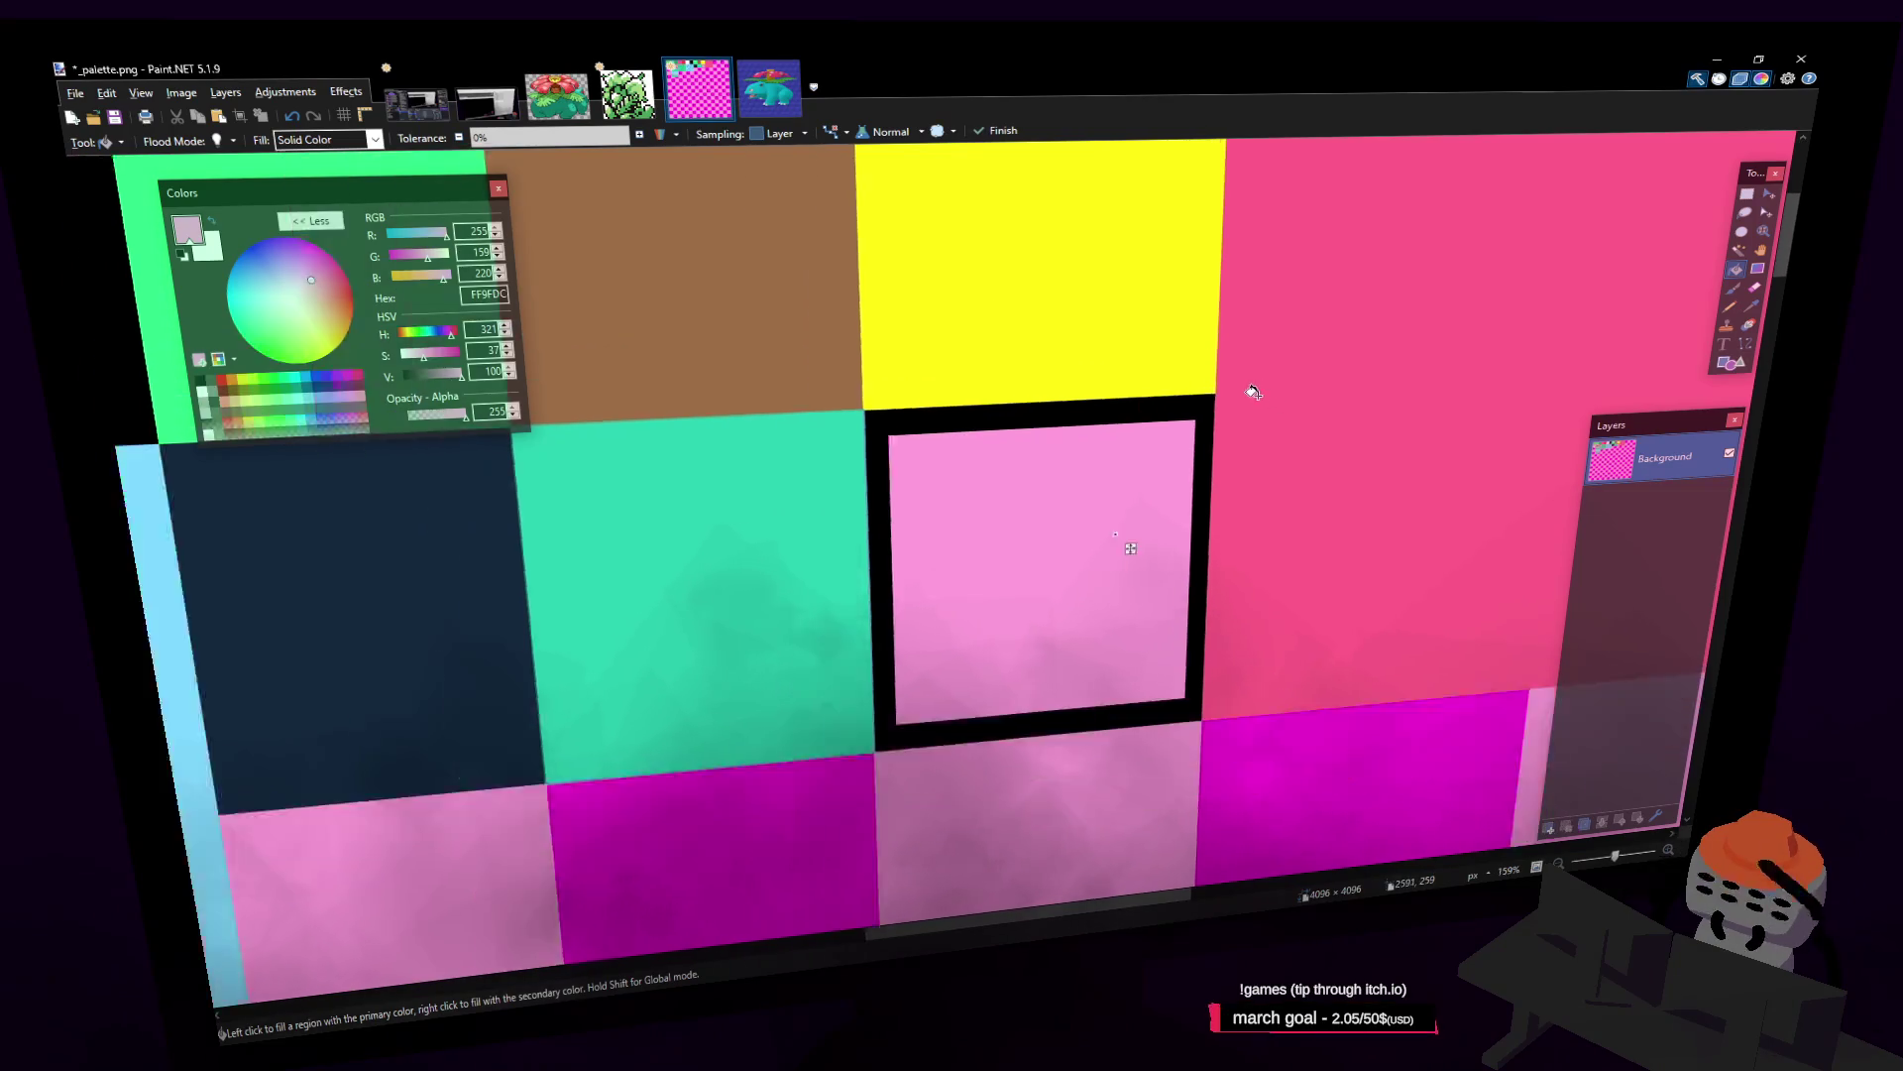
pyautogui.keyDown('shift'); pyautogui.hscroll(3, 1024, 435); pyautogui.keyUp('shift')
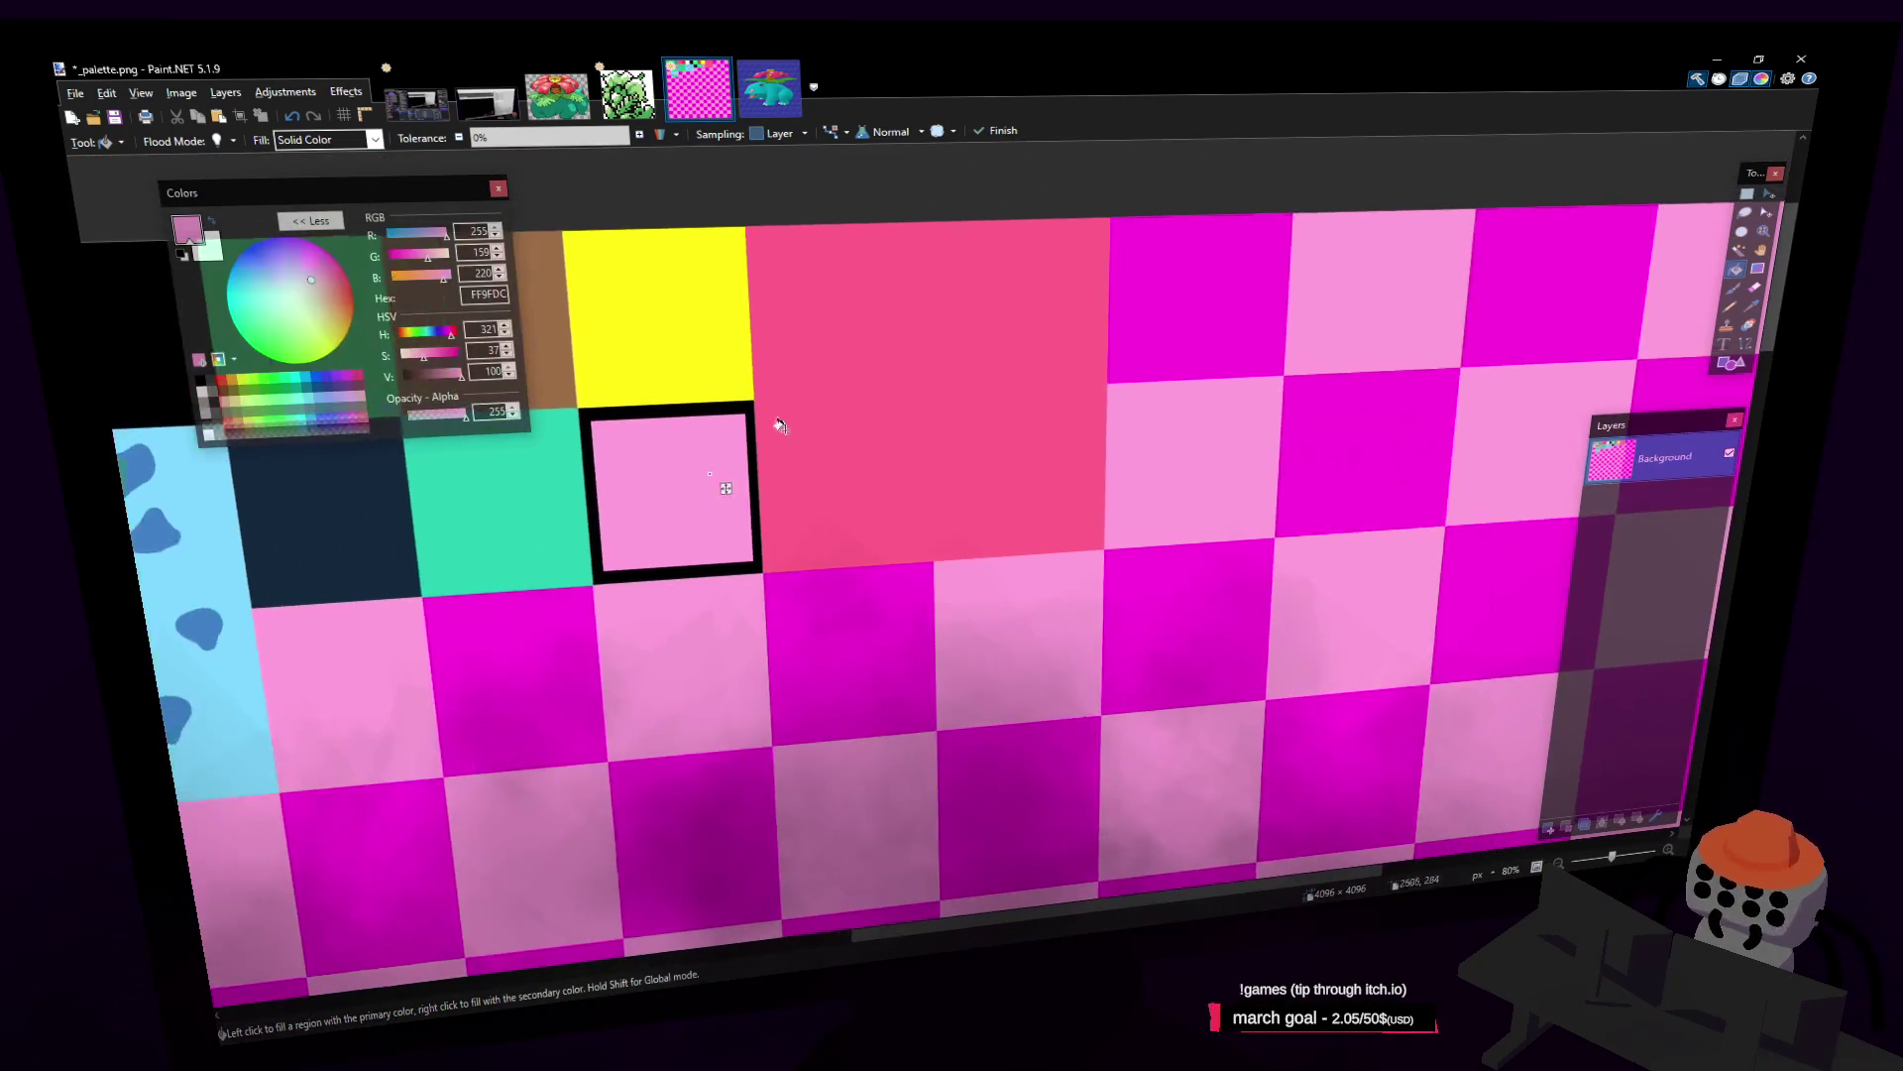
pyautogui.press('s')
pyautogui.moveTo(907, 432)
pyautogui.mouseDown(button='middle')
pyautogui.moveTo(883, 428)
pyautogui.moveTo(862, 531)
pyautogui.moveTo(1032, 565)
pyautogui.moveTo(1088, 659)
pyautogui.mouseUp(button='middle')
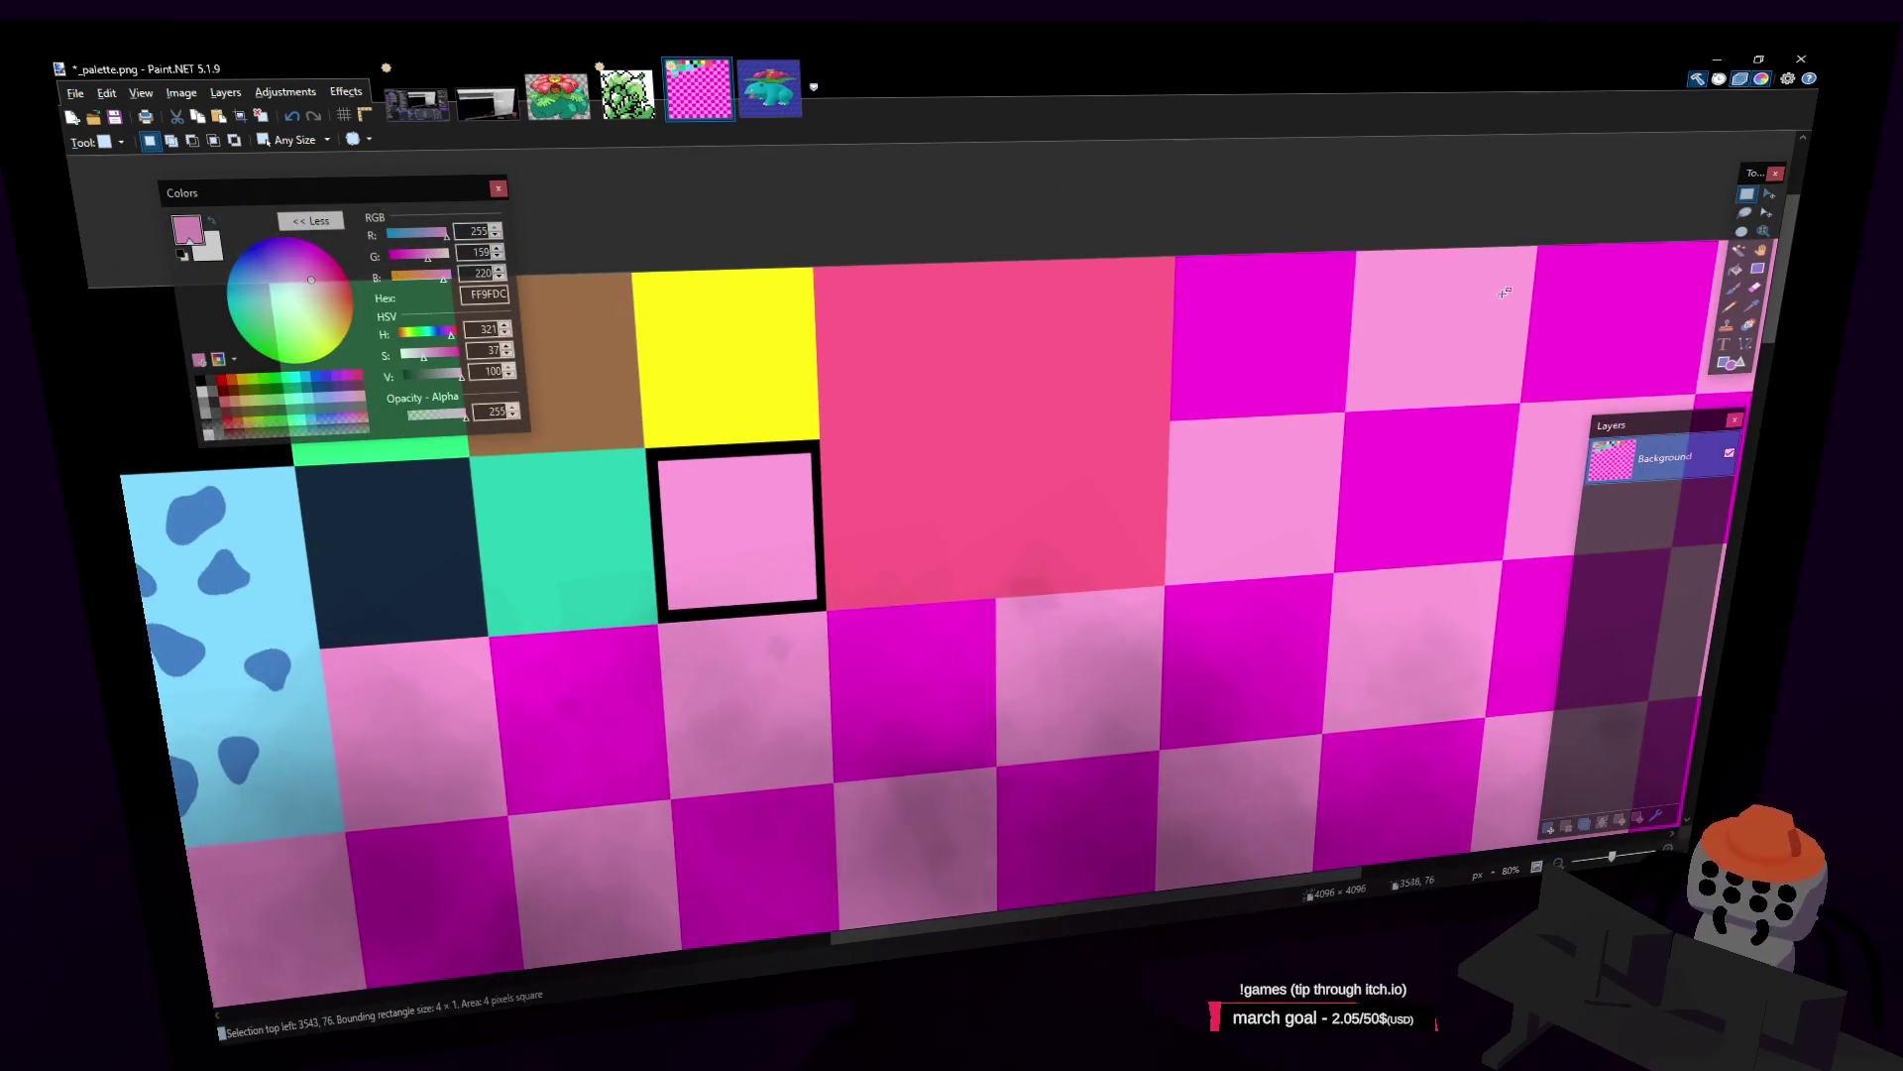
pyautogui.hotkey('ctrl', 's')
pyautogui.hotkey('alt', 'Tab')
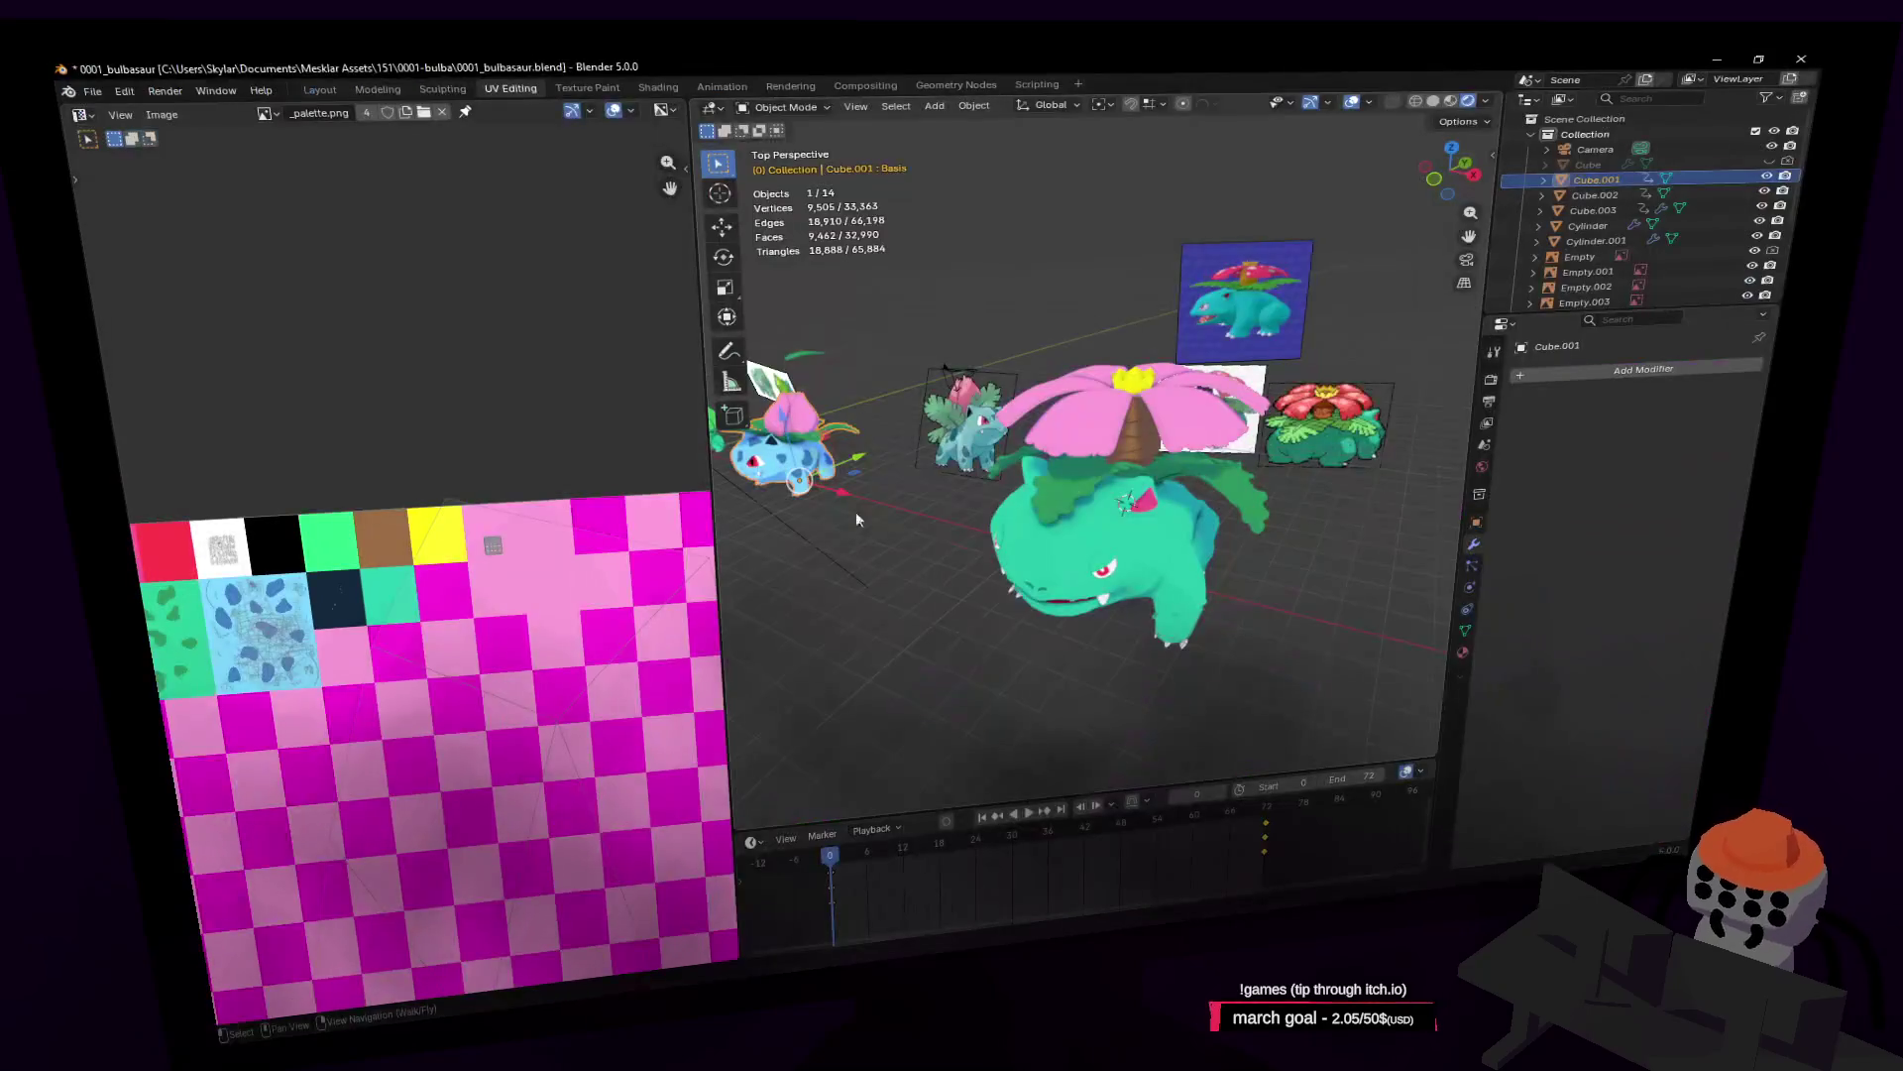
# Step: Move Venusaur's small UV island onto the new black-framed pink square
pyautogui.press('Tab')
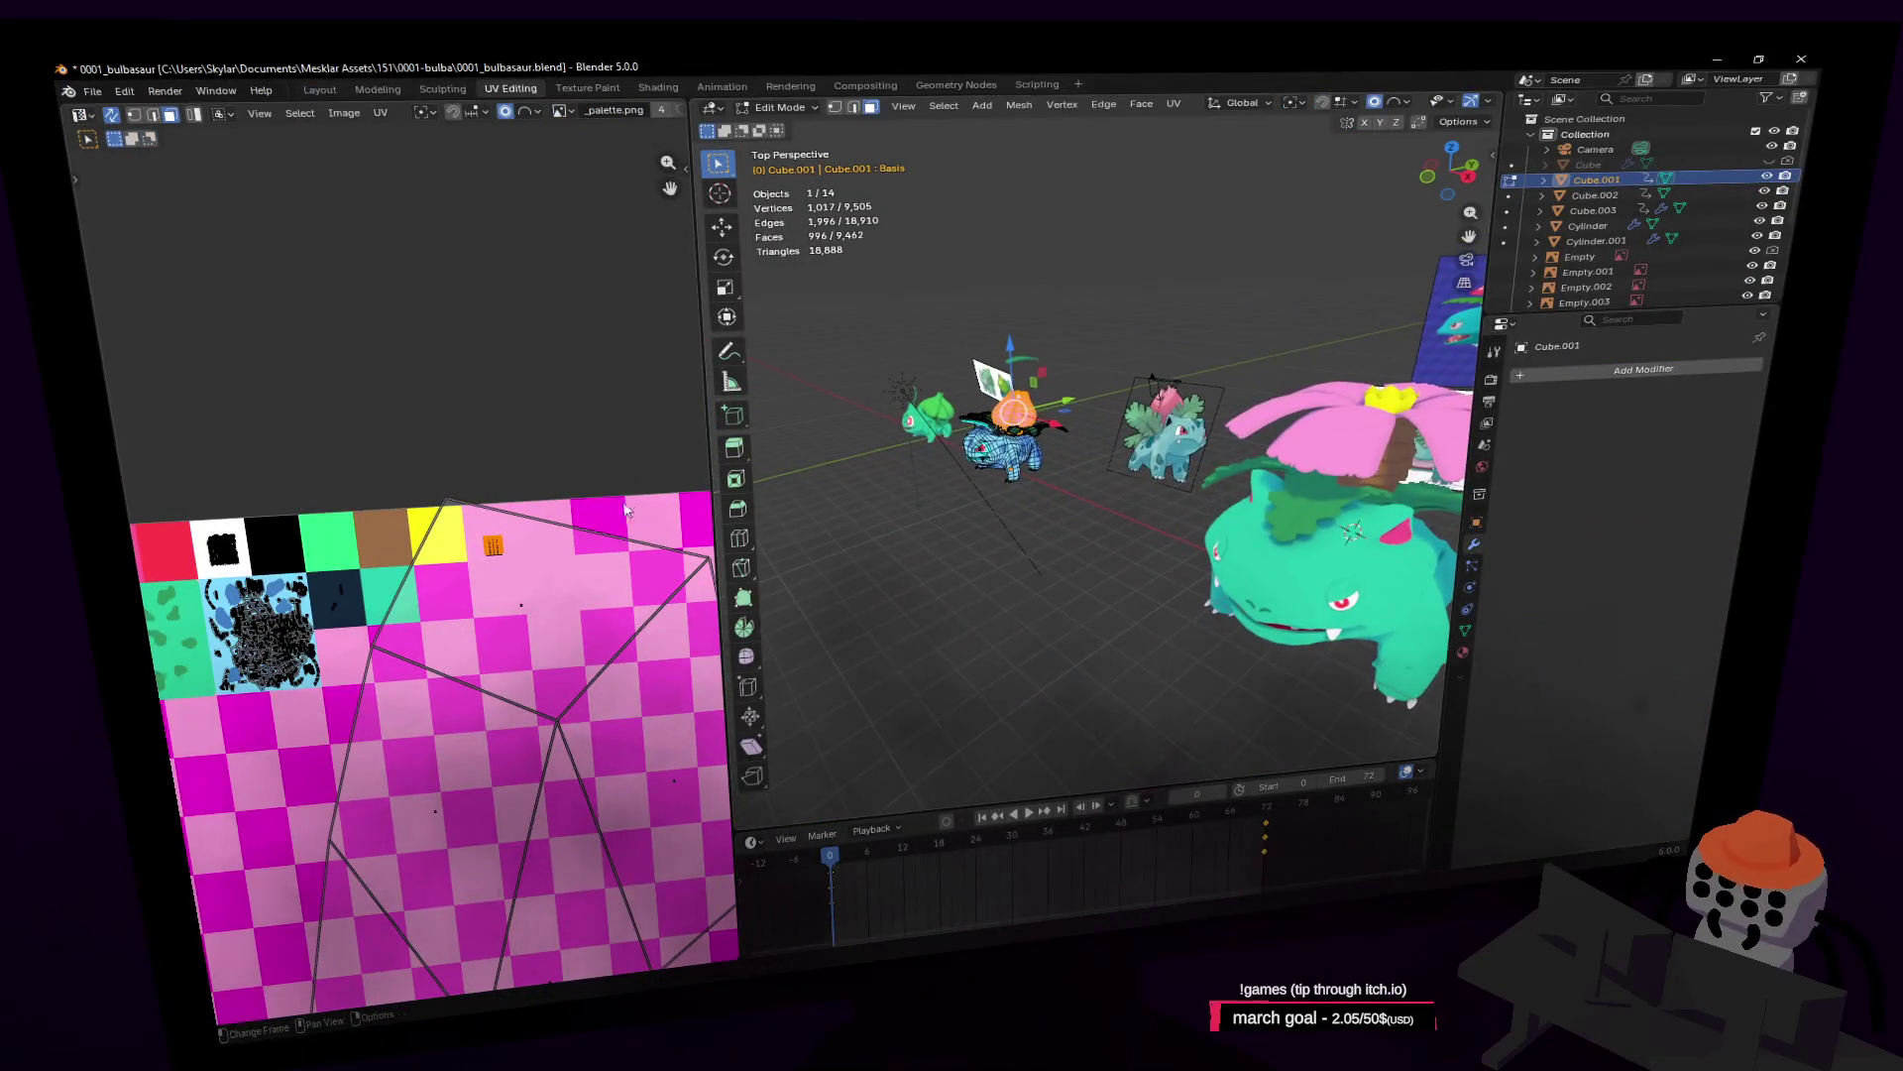
pyautogui.press('g')
pyautogui.click(540, 466)
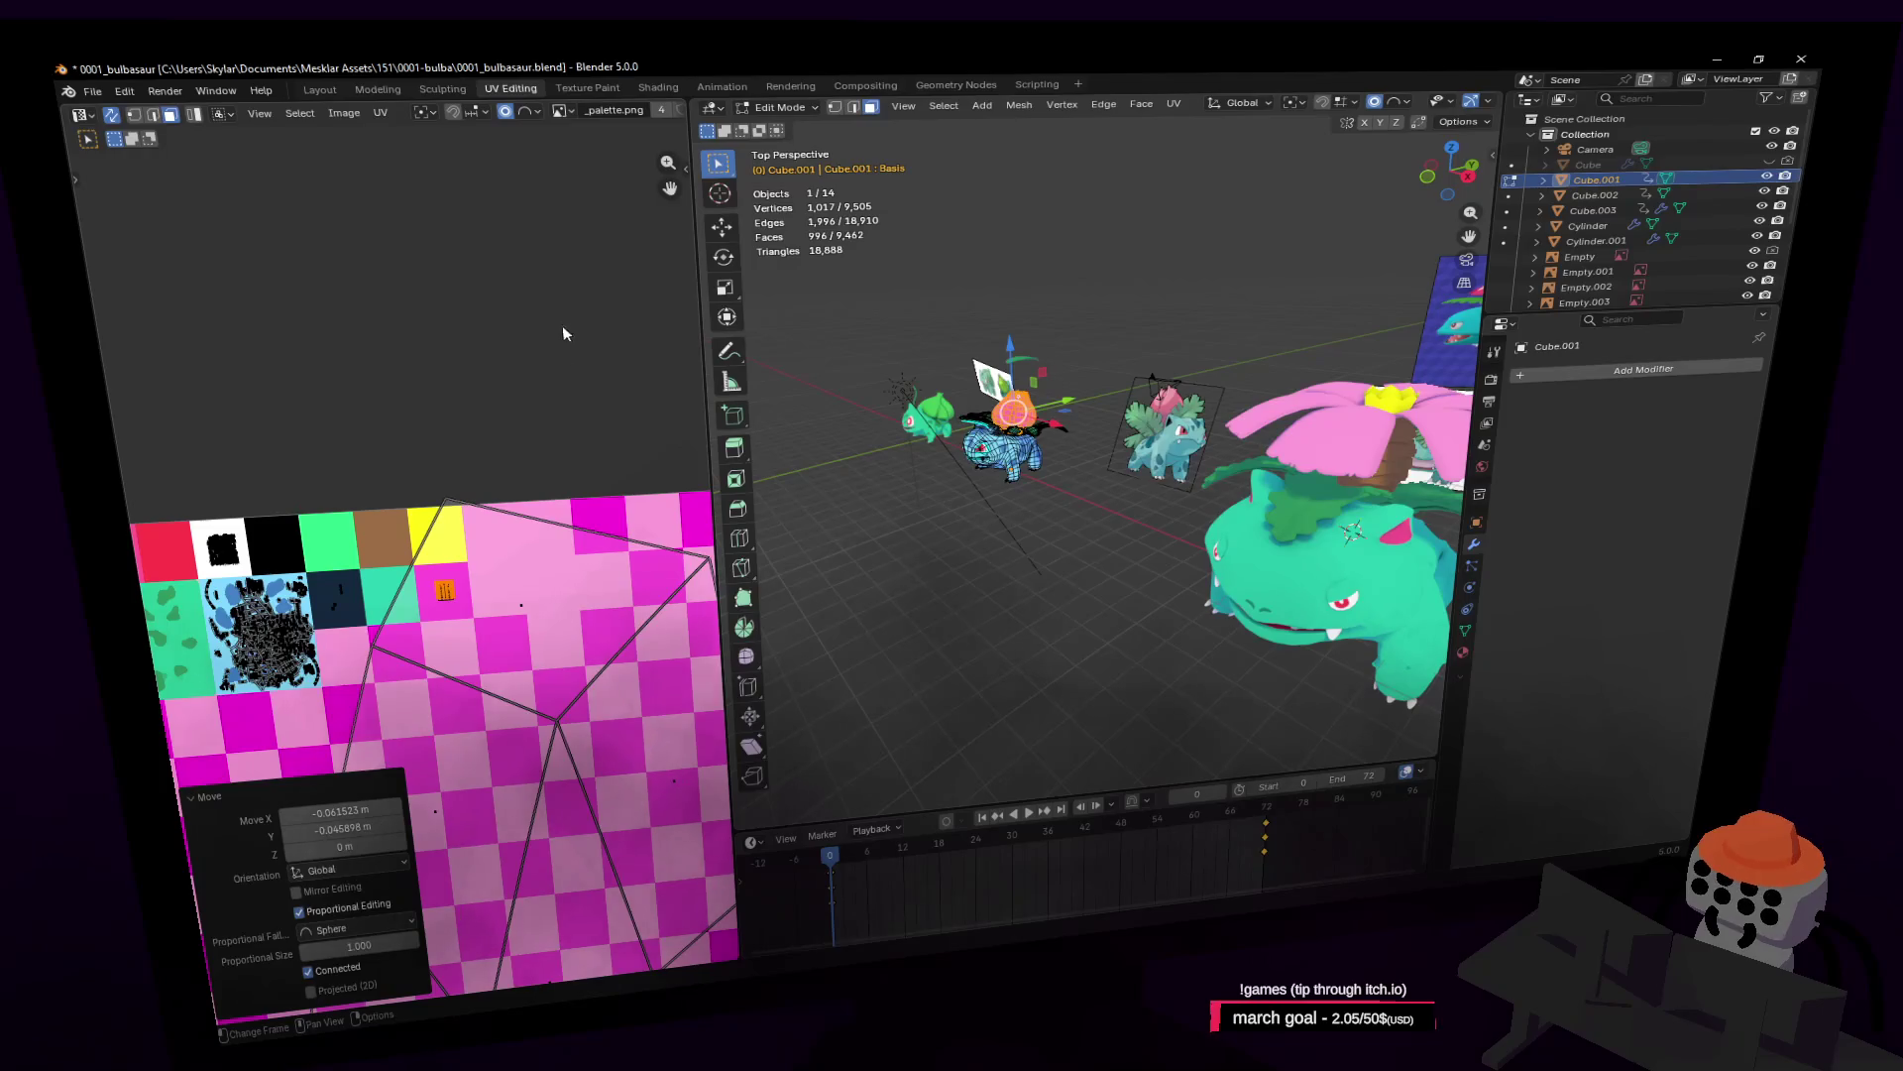
pyautogui.press('Tab')
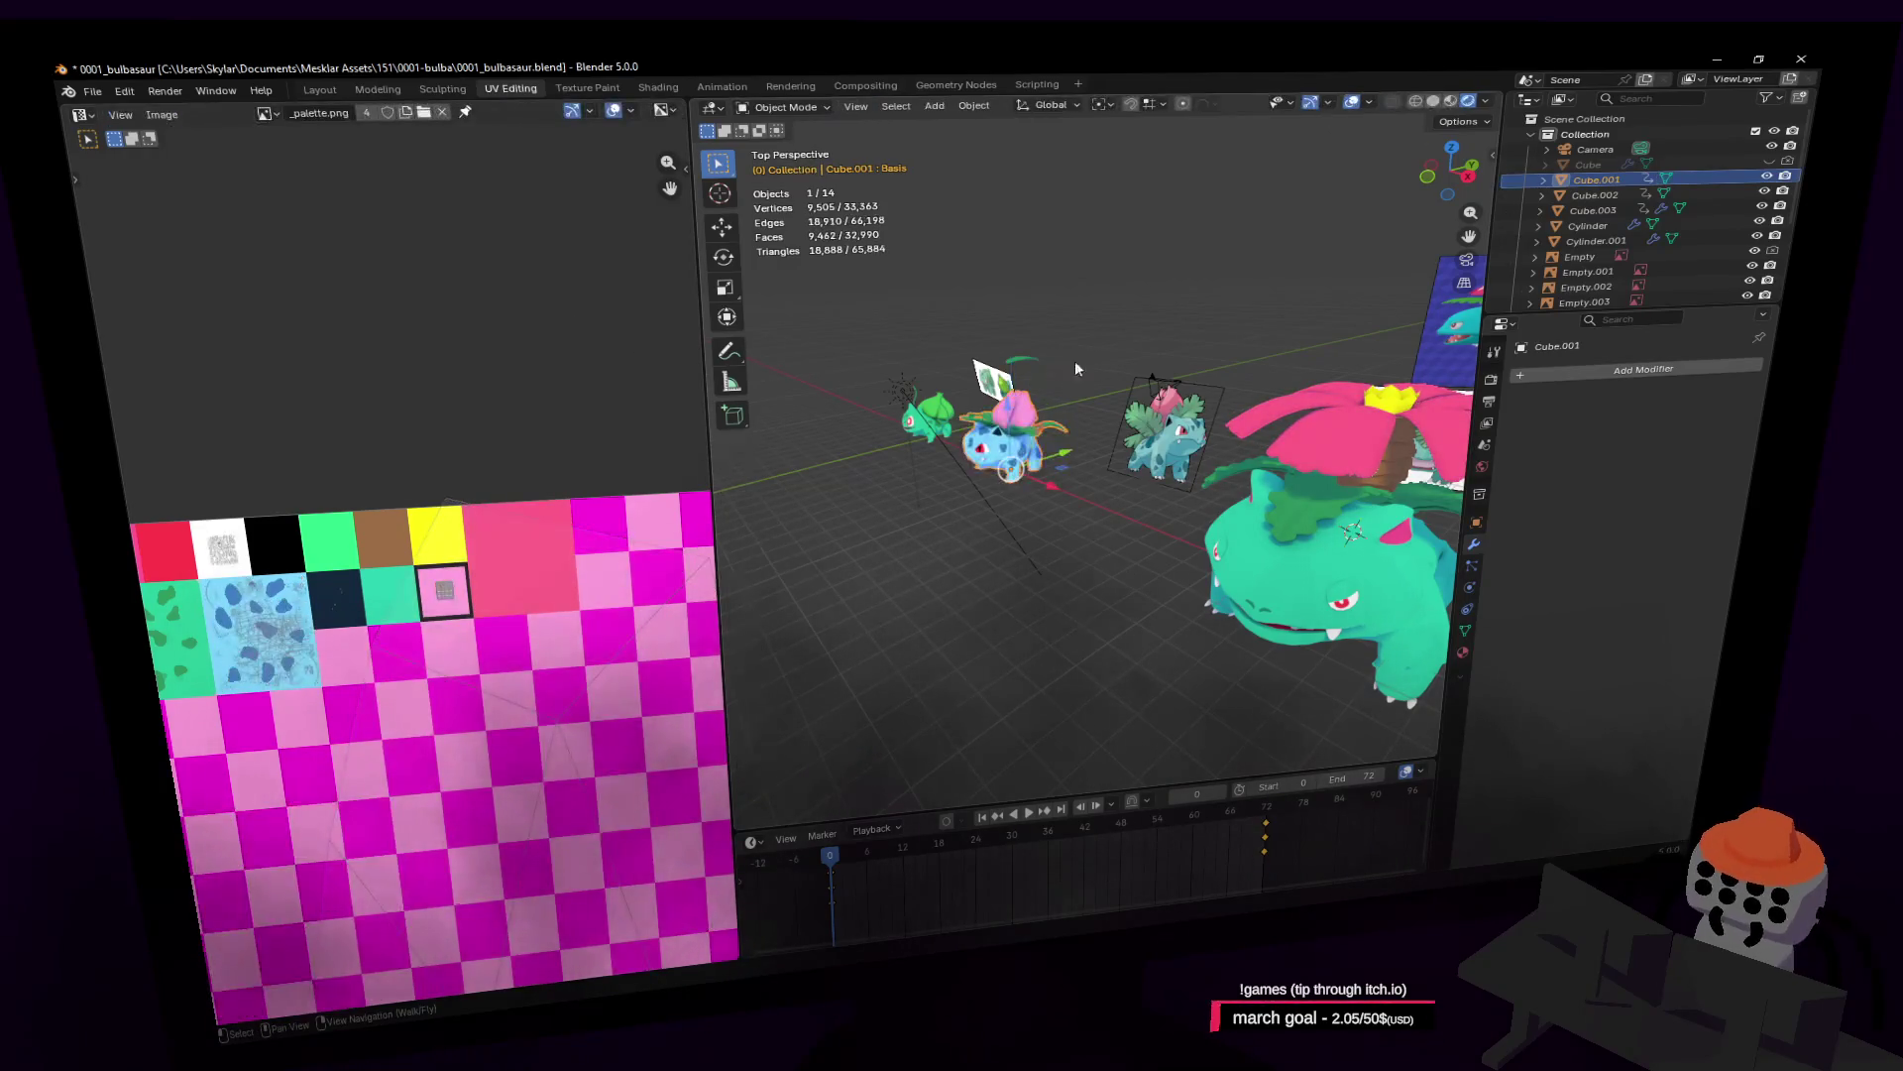
# Step: Walk and orbit the view to check Venusaur up close, then return to Paint.NET
pyautogui.hotkey('shift', '`')
pyautogui.press('Escape')
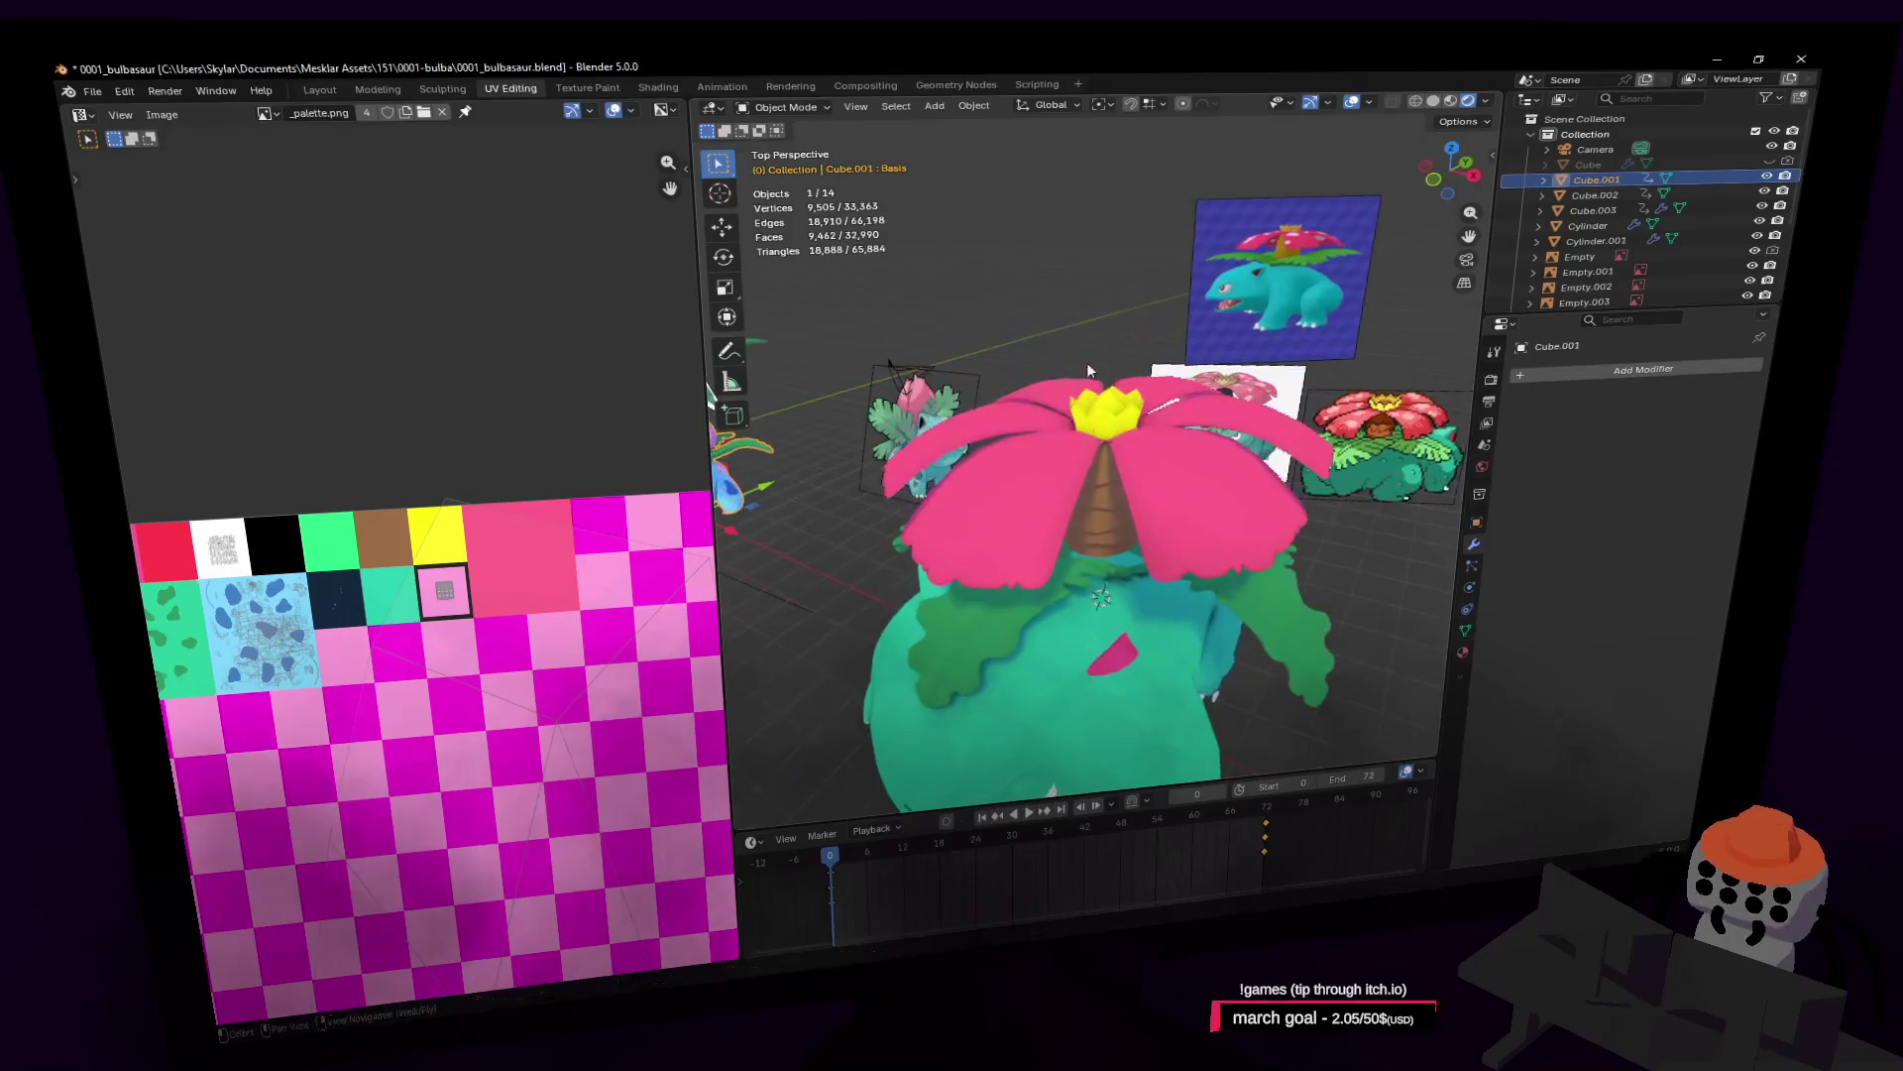
pyautogui.moveTo(1168, 354); pyautogui.dragTo(1170, 436, button='middle')
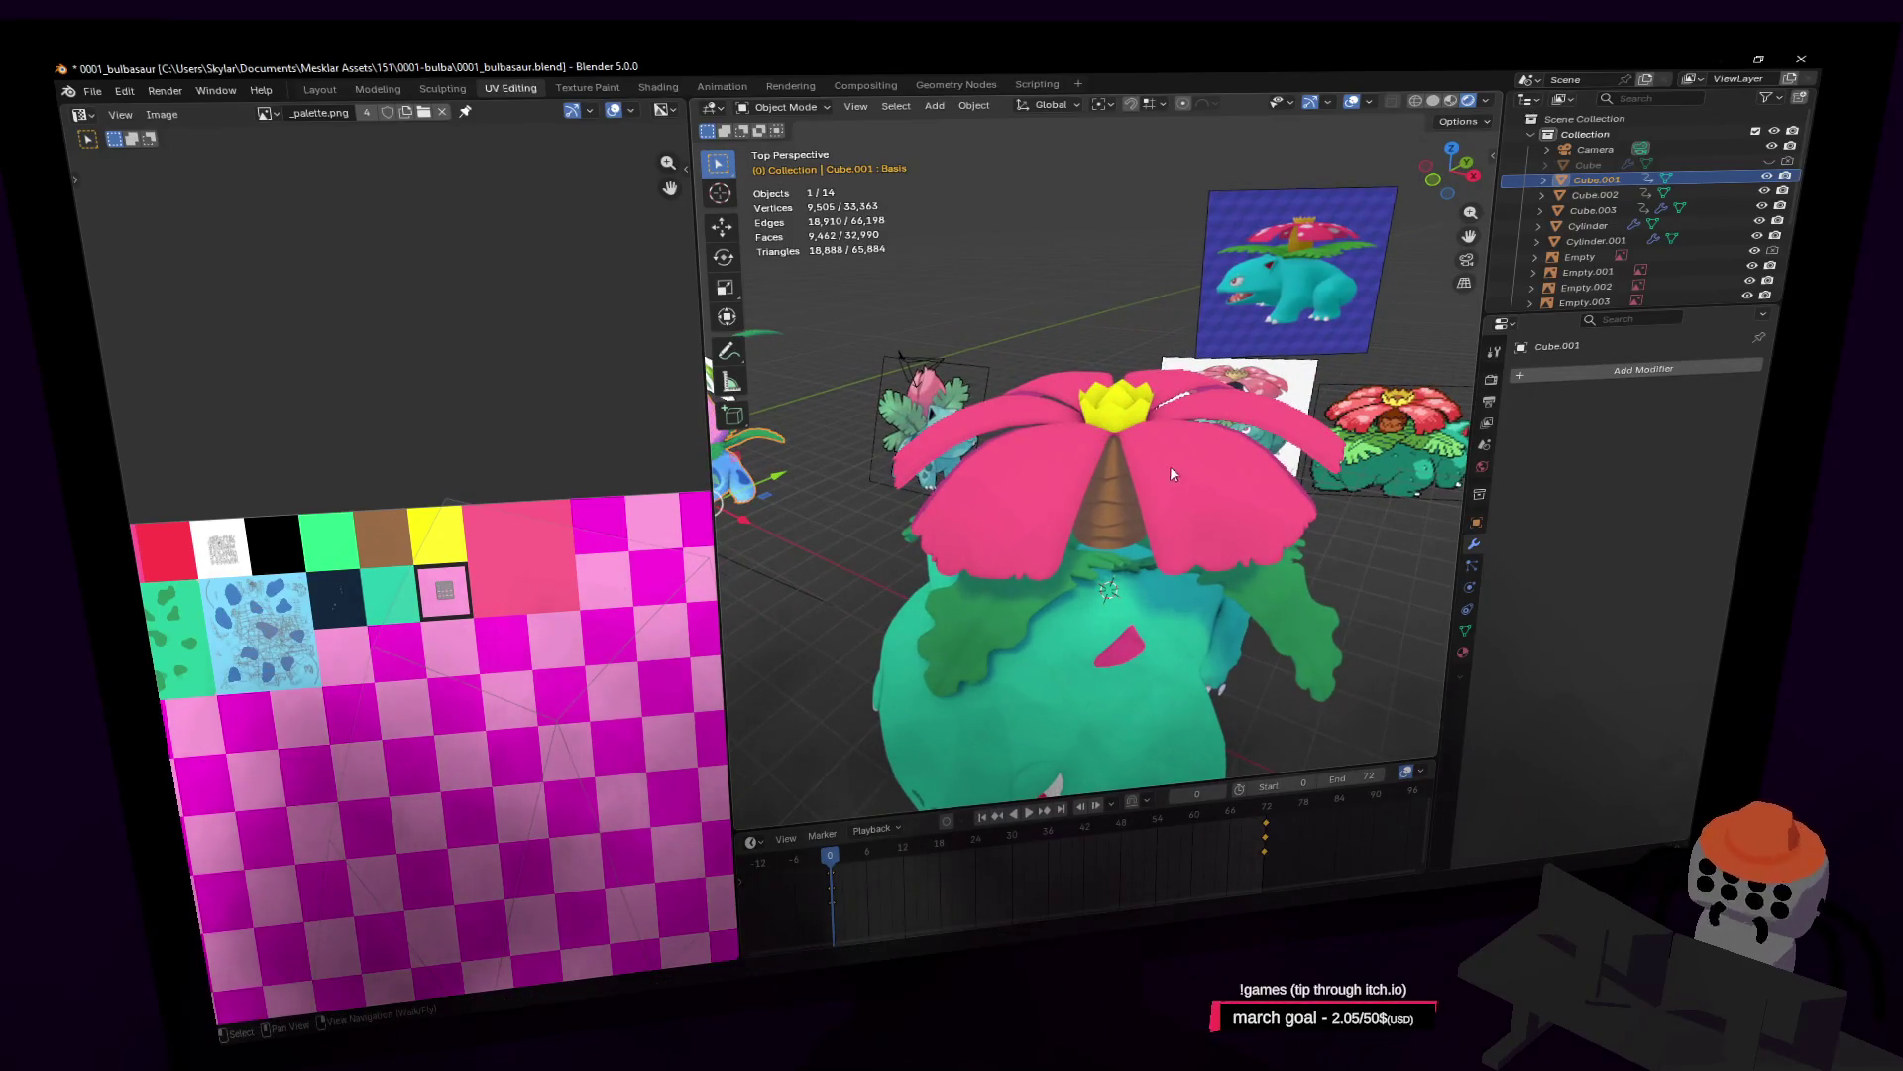
pyautogui.hotkey('alt', 'Tab')
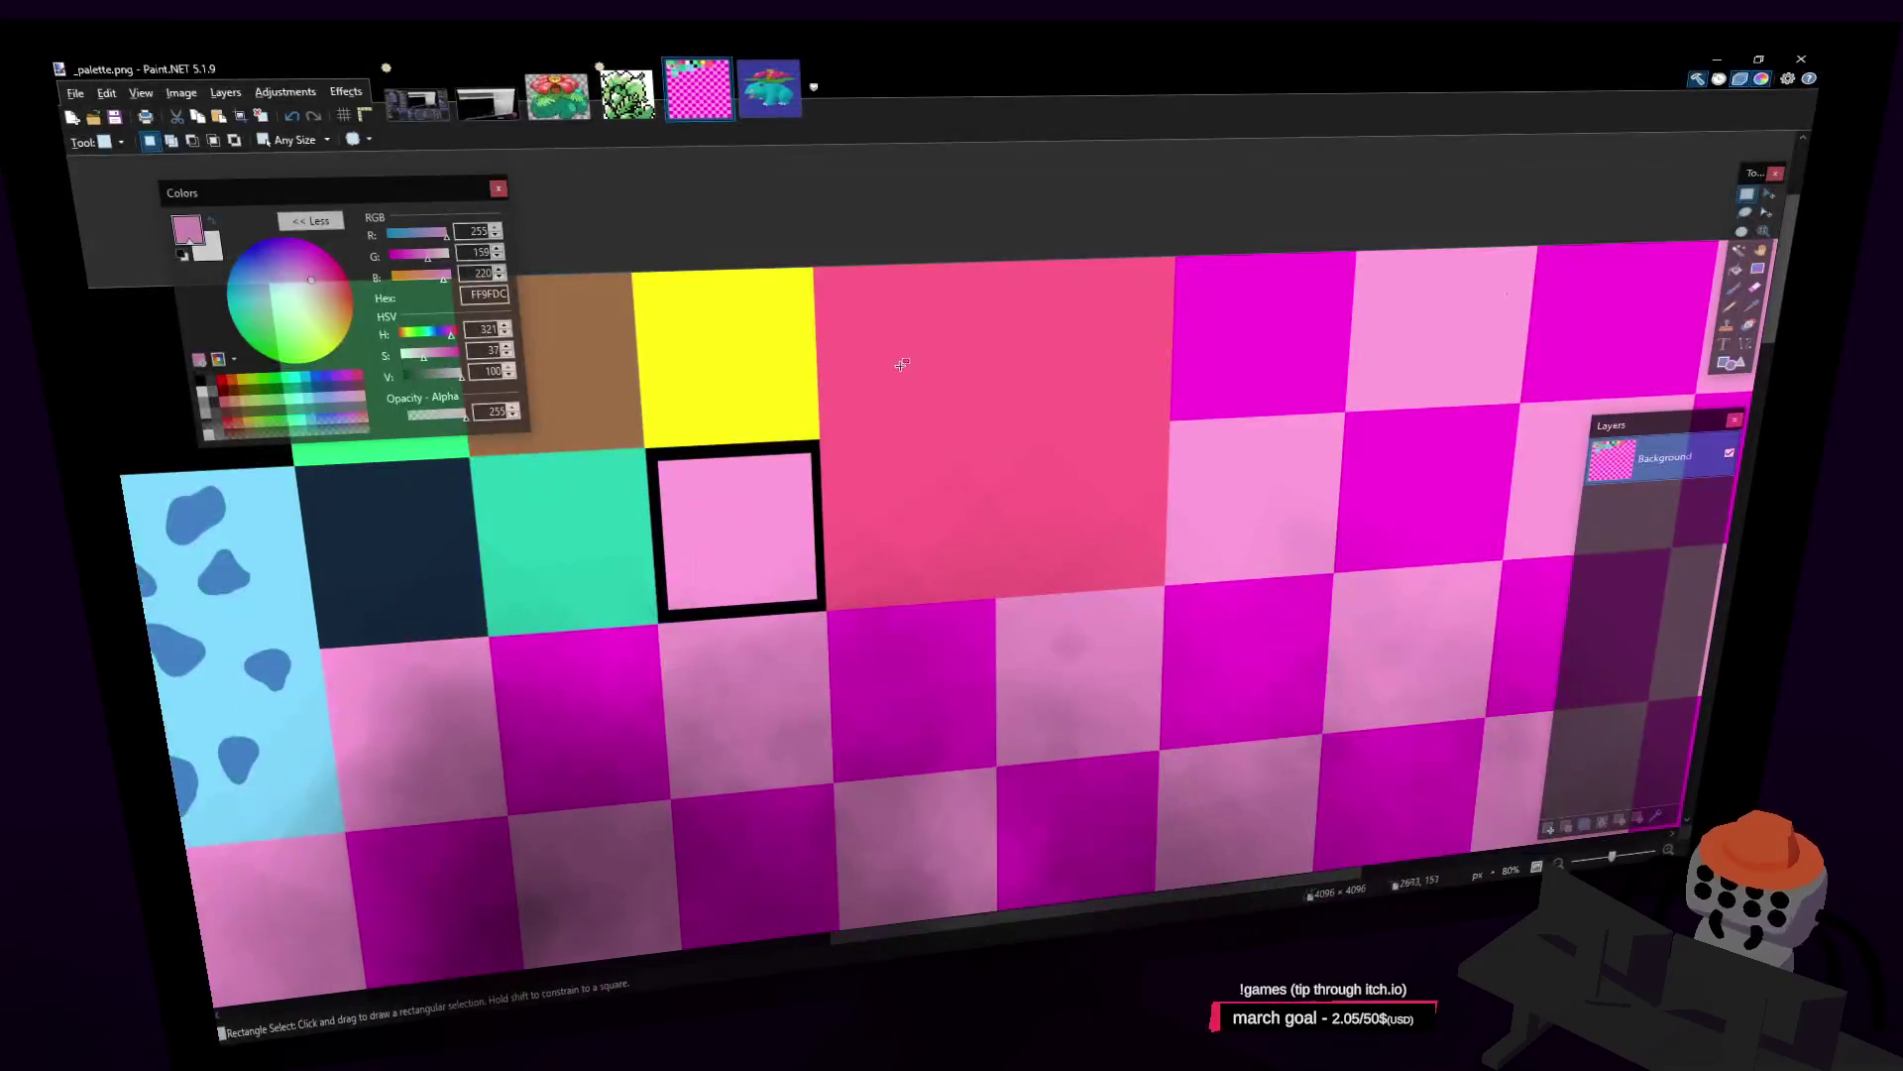
# Step: Sample the red-pink from the large block, then the light pink from a tile
pyautogui.click(1752, 306)
pyautogui.click(1026, 347)
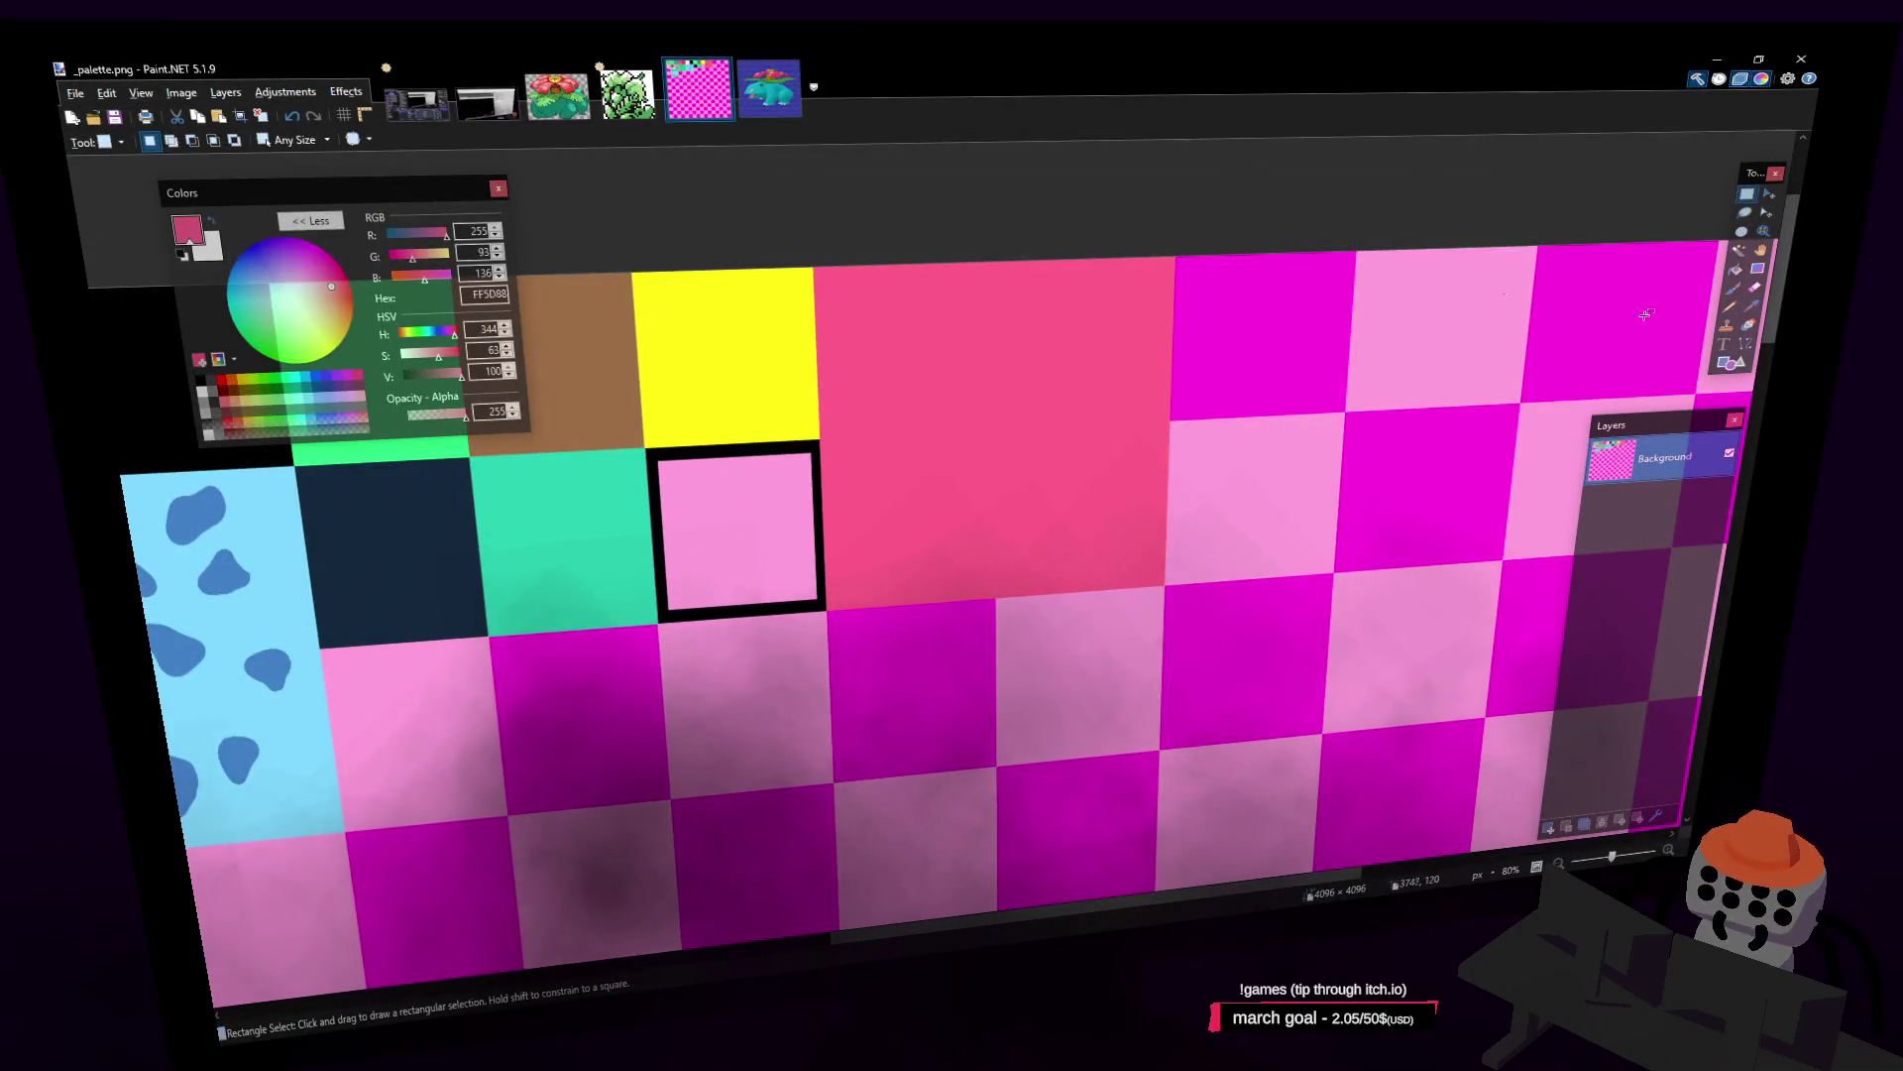
pyautogui.press('b')
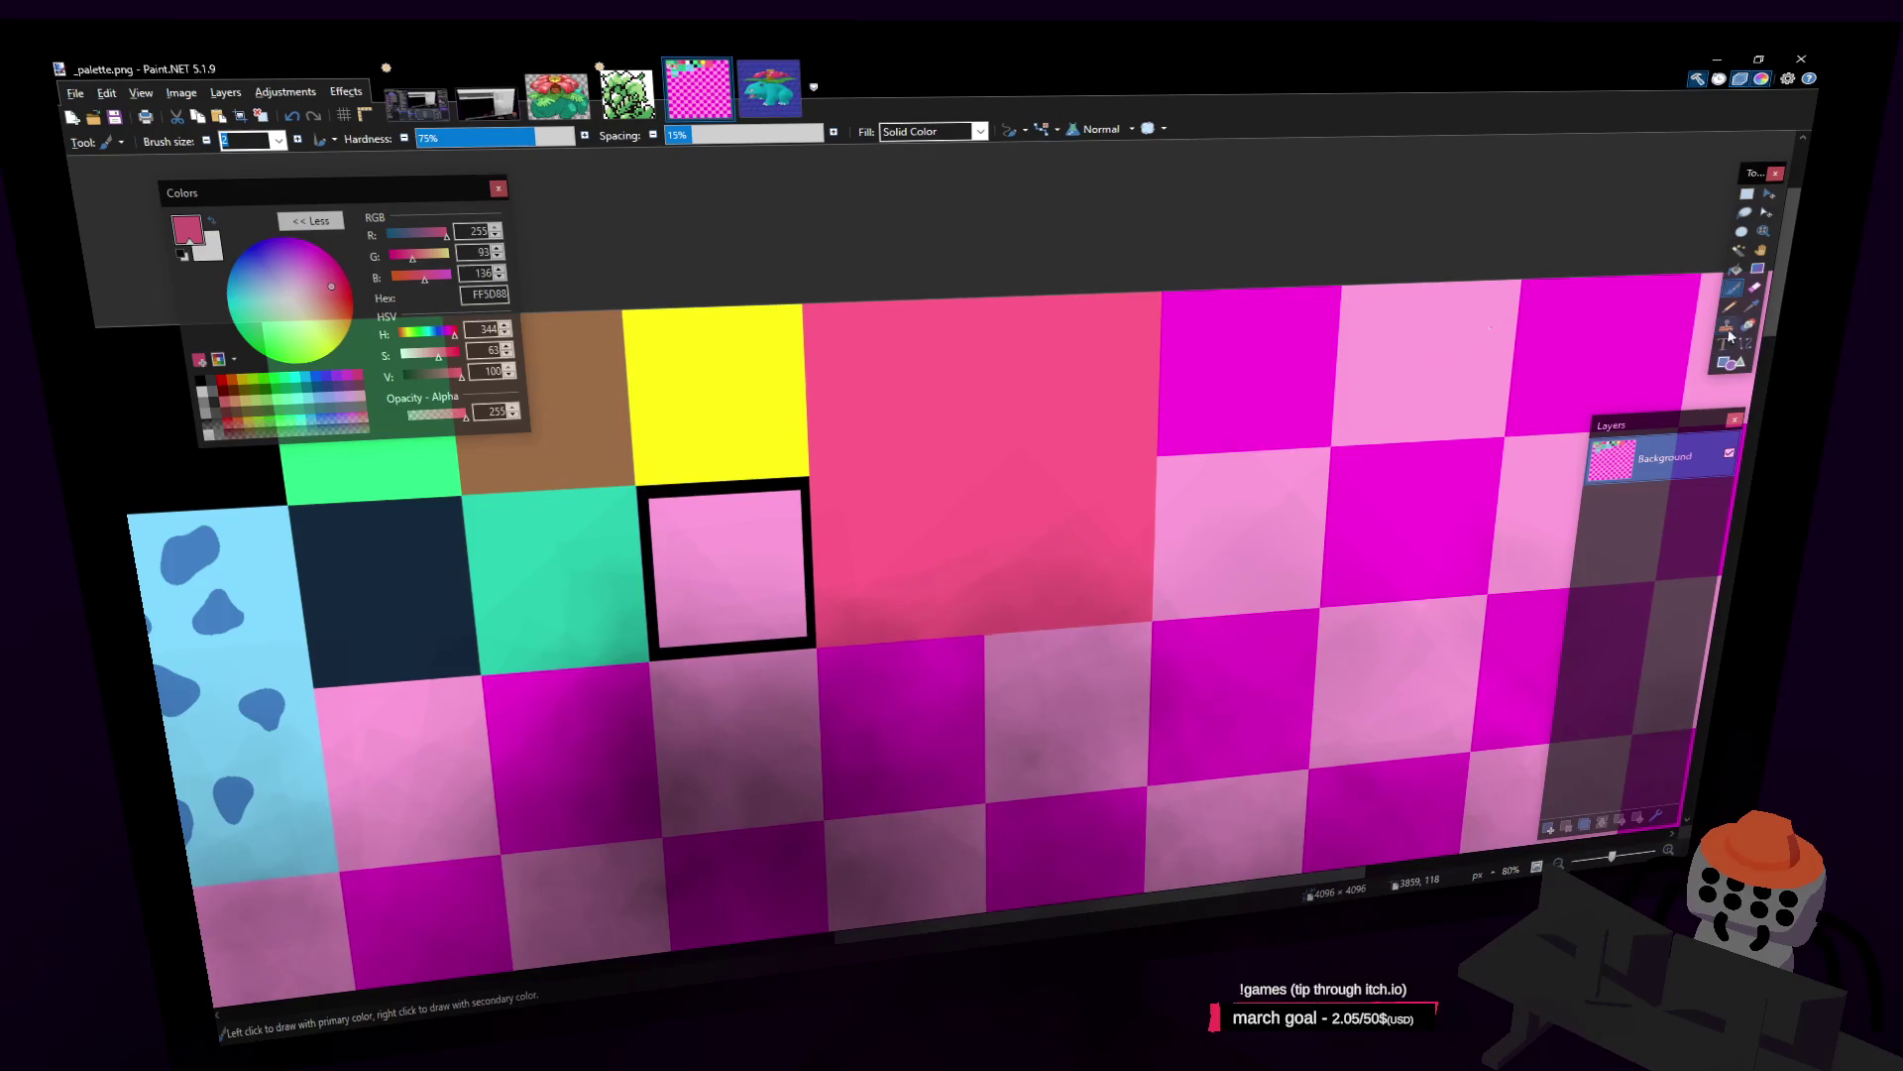
pyautogui.press('k')
pyautogui.click(1279, 503)
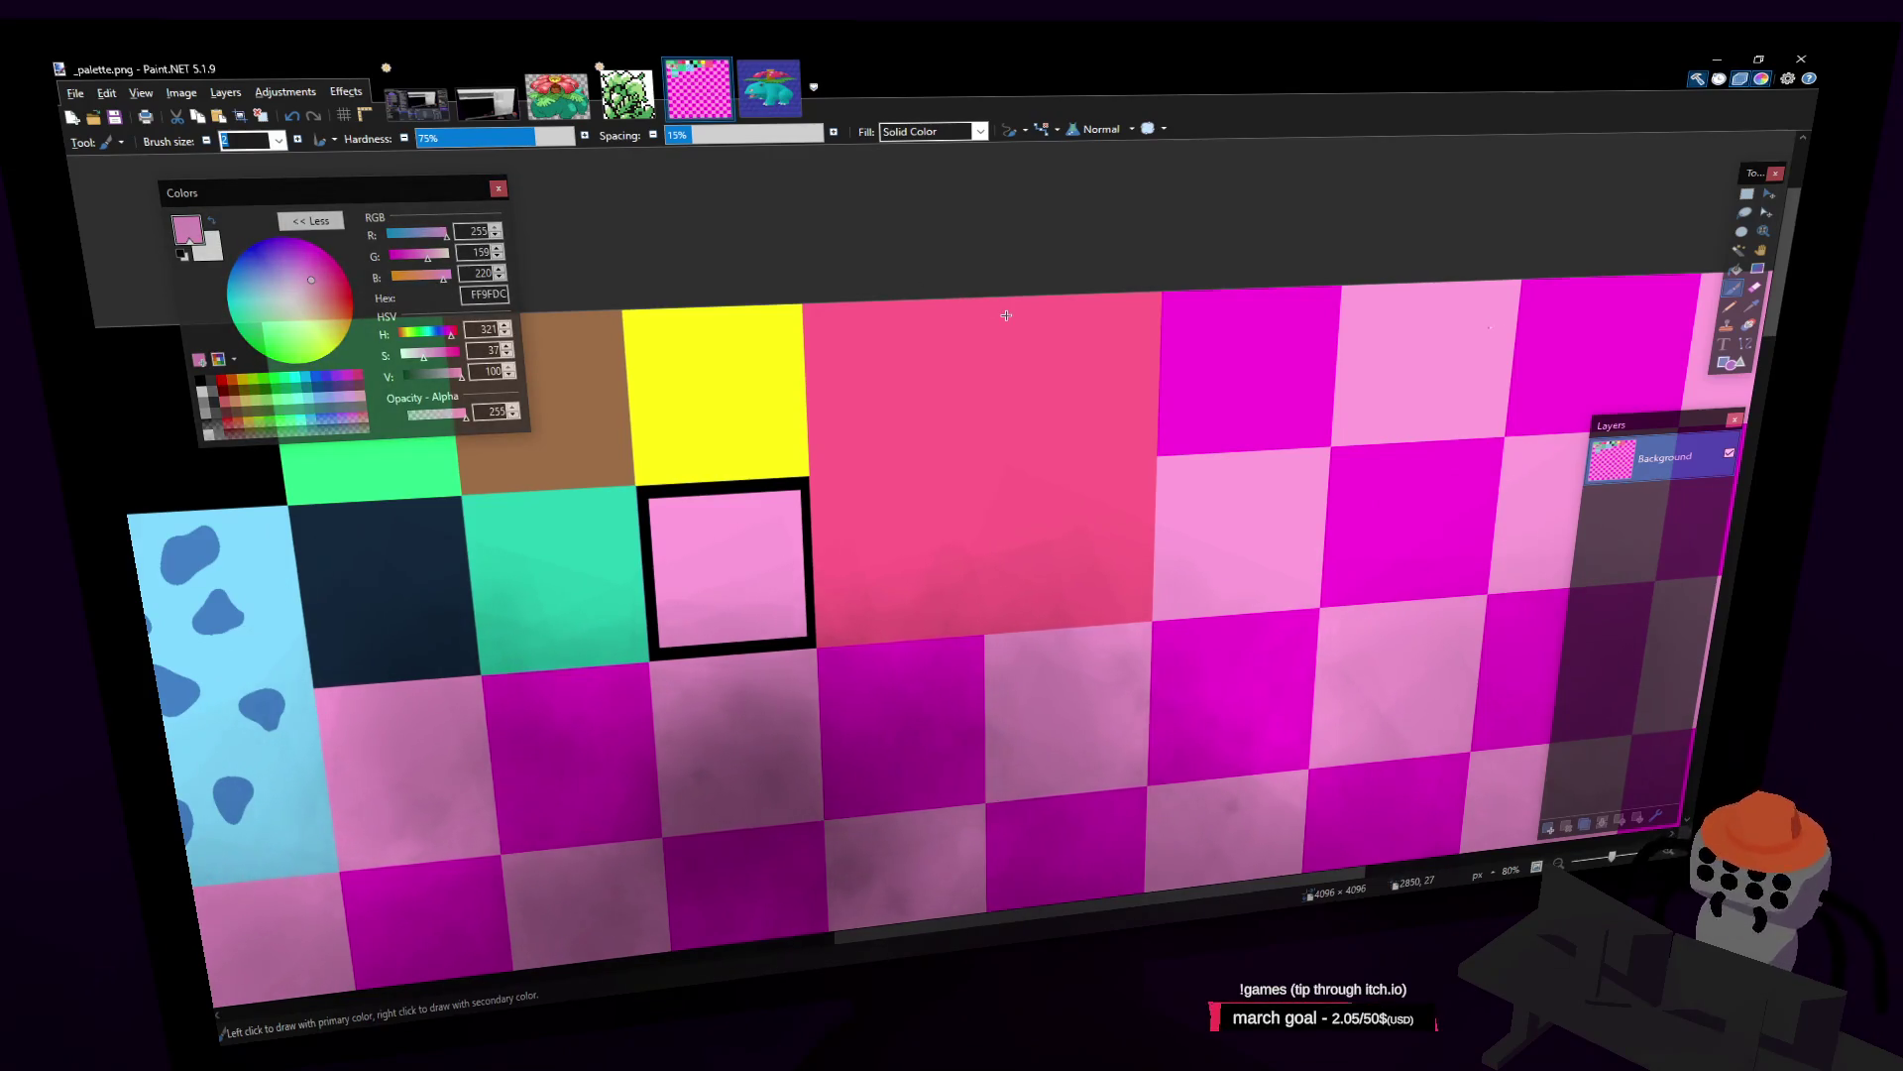
pyautogui.click(1747, 194)
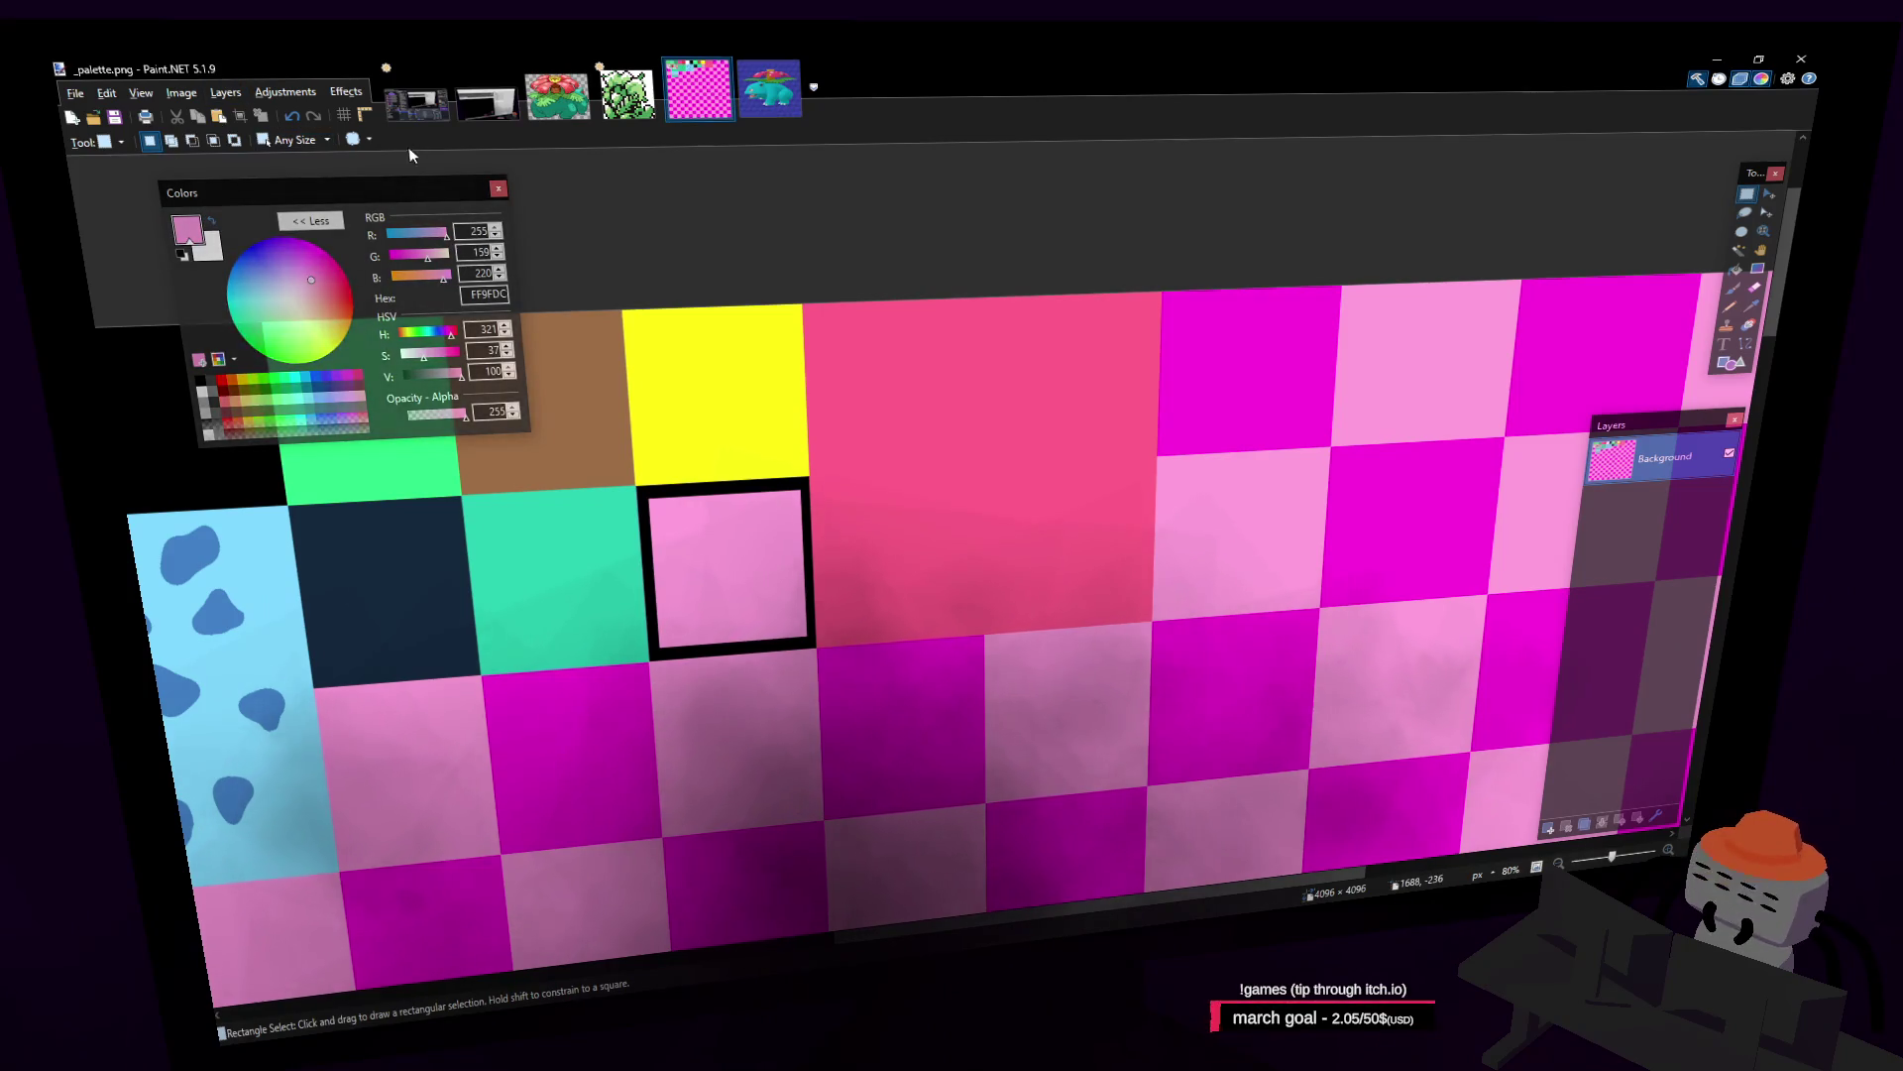
# Step: Set the paintbrush size to 30 and paint a light pink spot on the coral tile
pyautogui.press('b')
pyautogui.click(269, 139)
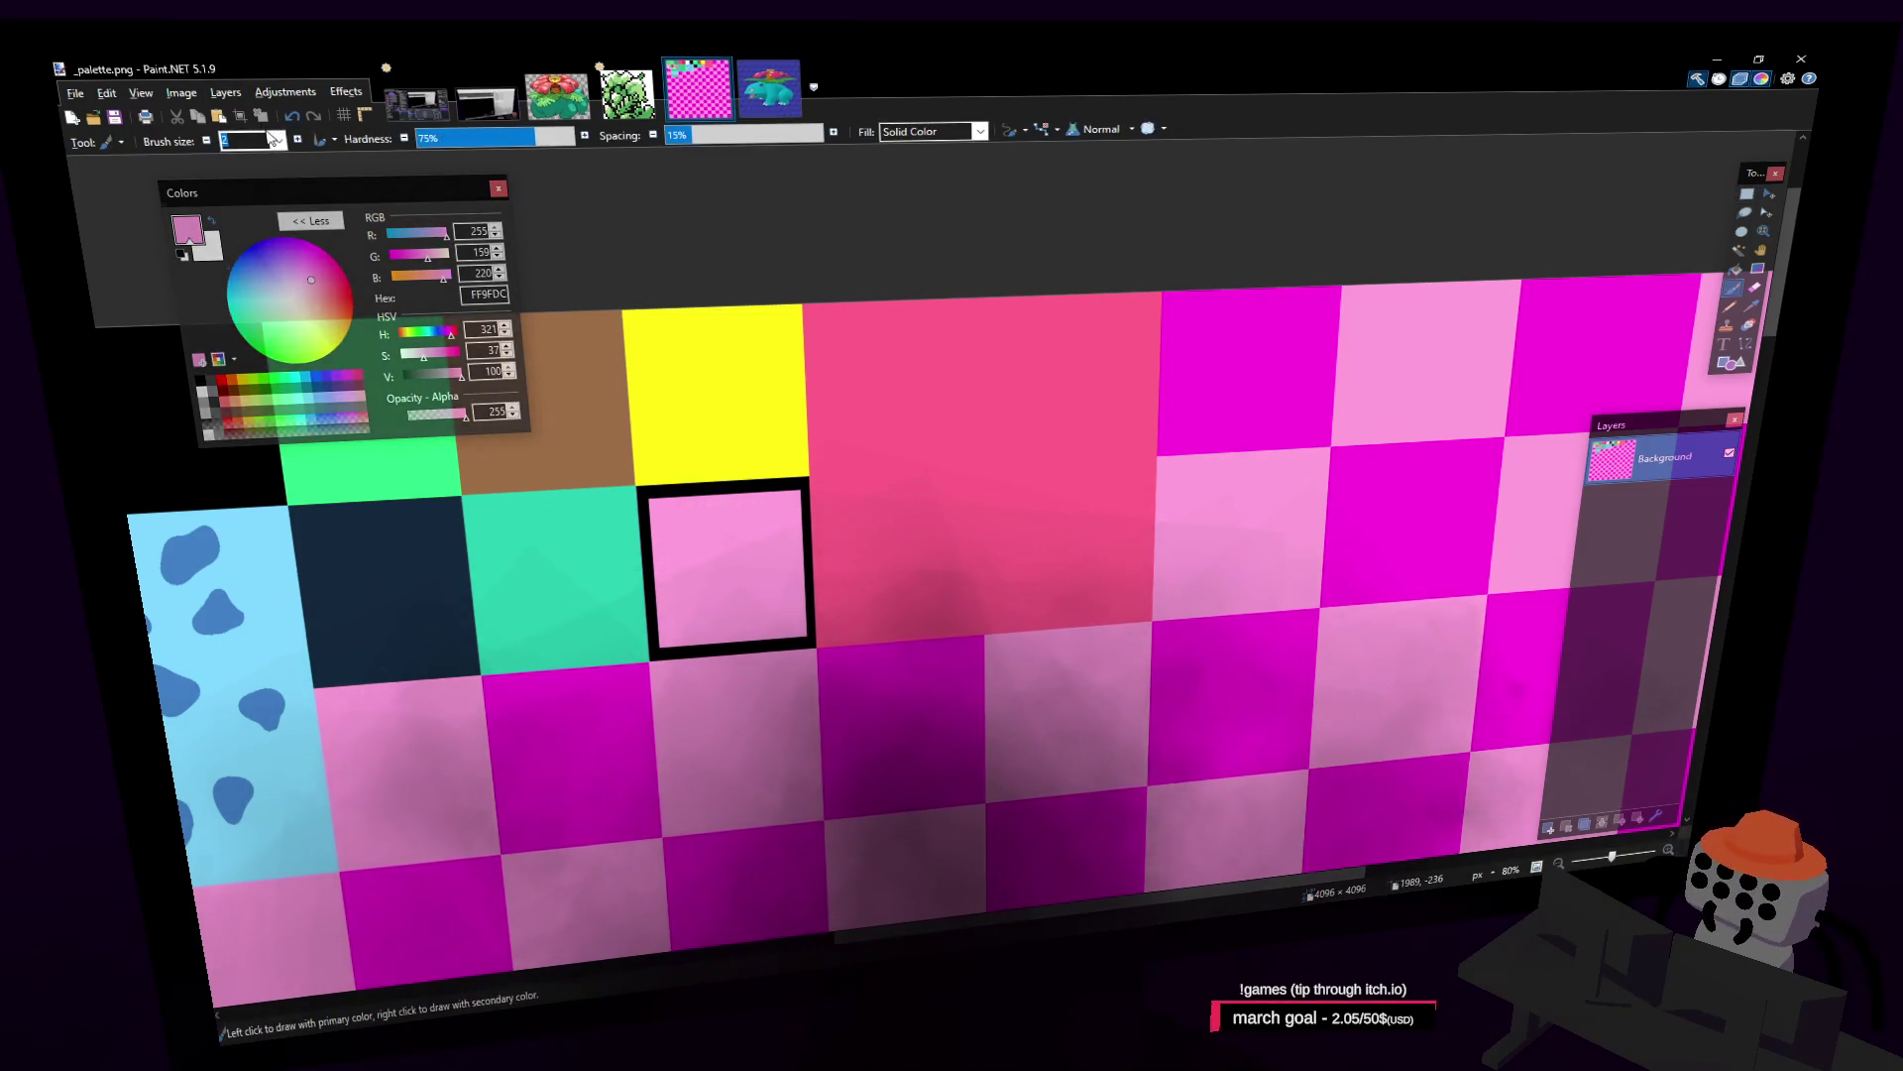
pyautogui.write('30')
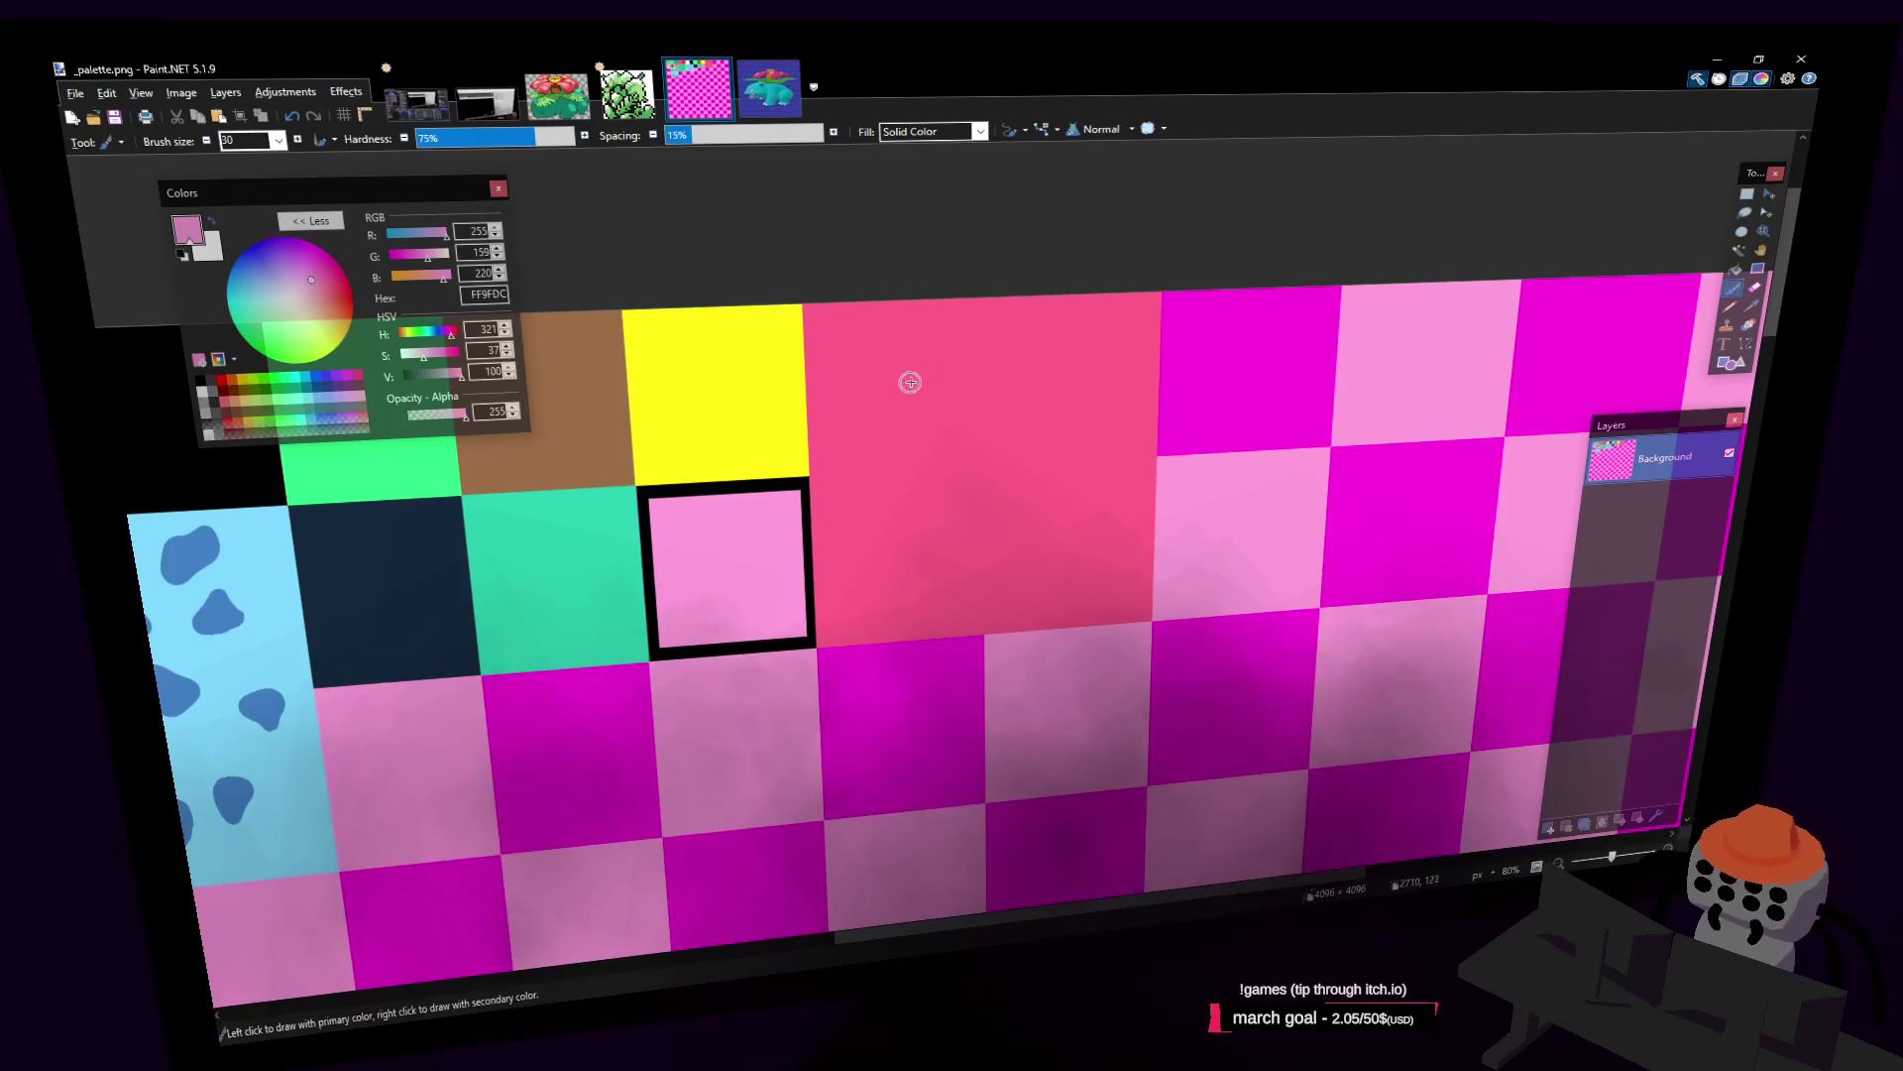
pyautogui.moveTo(912, 376)
pyautogui.mouseDown()
pyautogui.moveTo(907, 421)
pyautogui.moveTo(924, 406)
pyautogui.mouseUp()
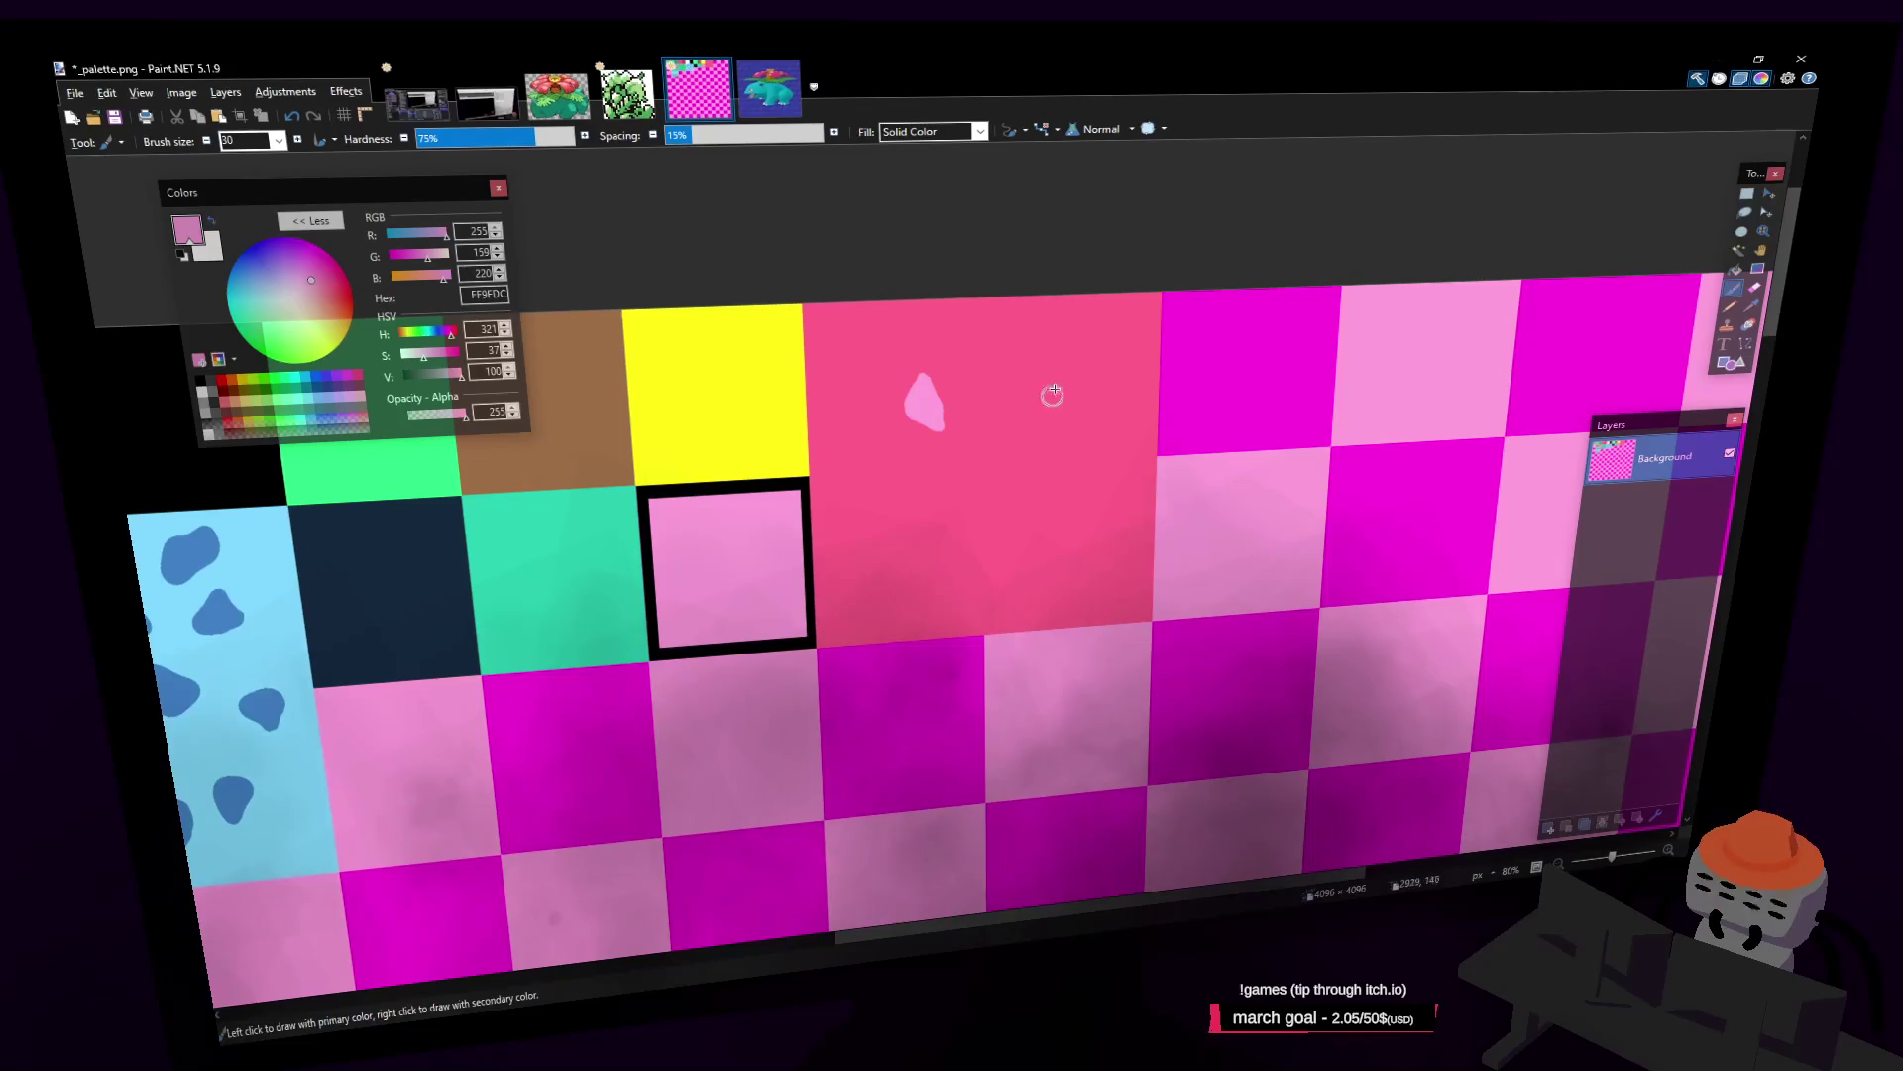
# Step: Paint another light pink spot on the coral tile and open the backref.png reference
pyautogui.moveTo(1055, 350)
pyautogui.mouseDown()
pyautogui.moveTo(1031, 379)
pyautogui.moveTo(1059, 353)
pyautogui.moveTo(1066, 389)
pyautogui.moveTo(1054, 365)
pyautogui.mouseUp()
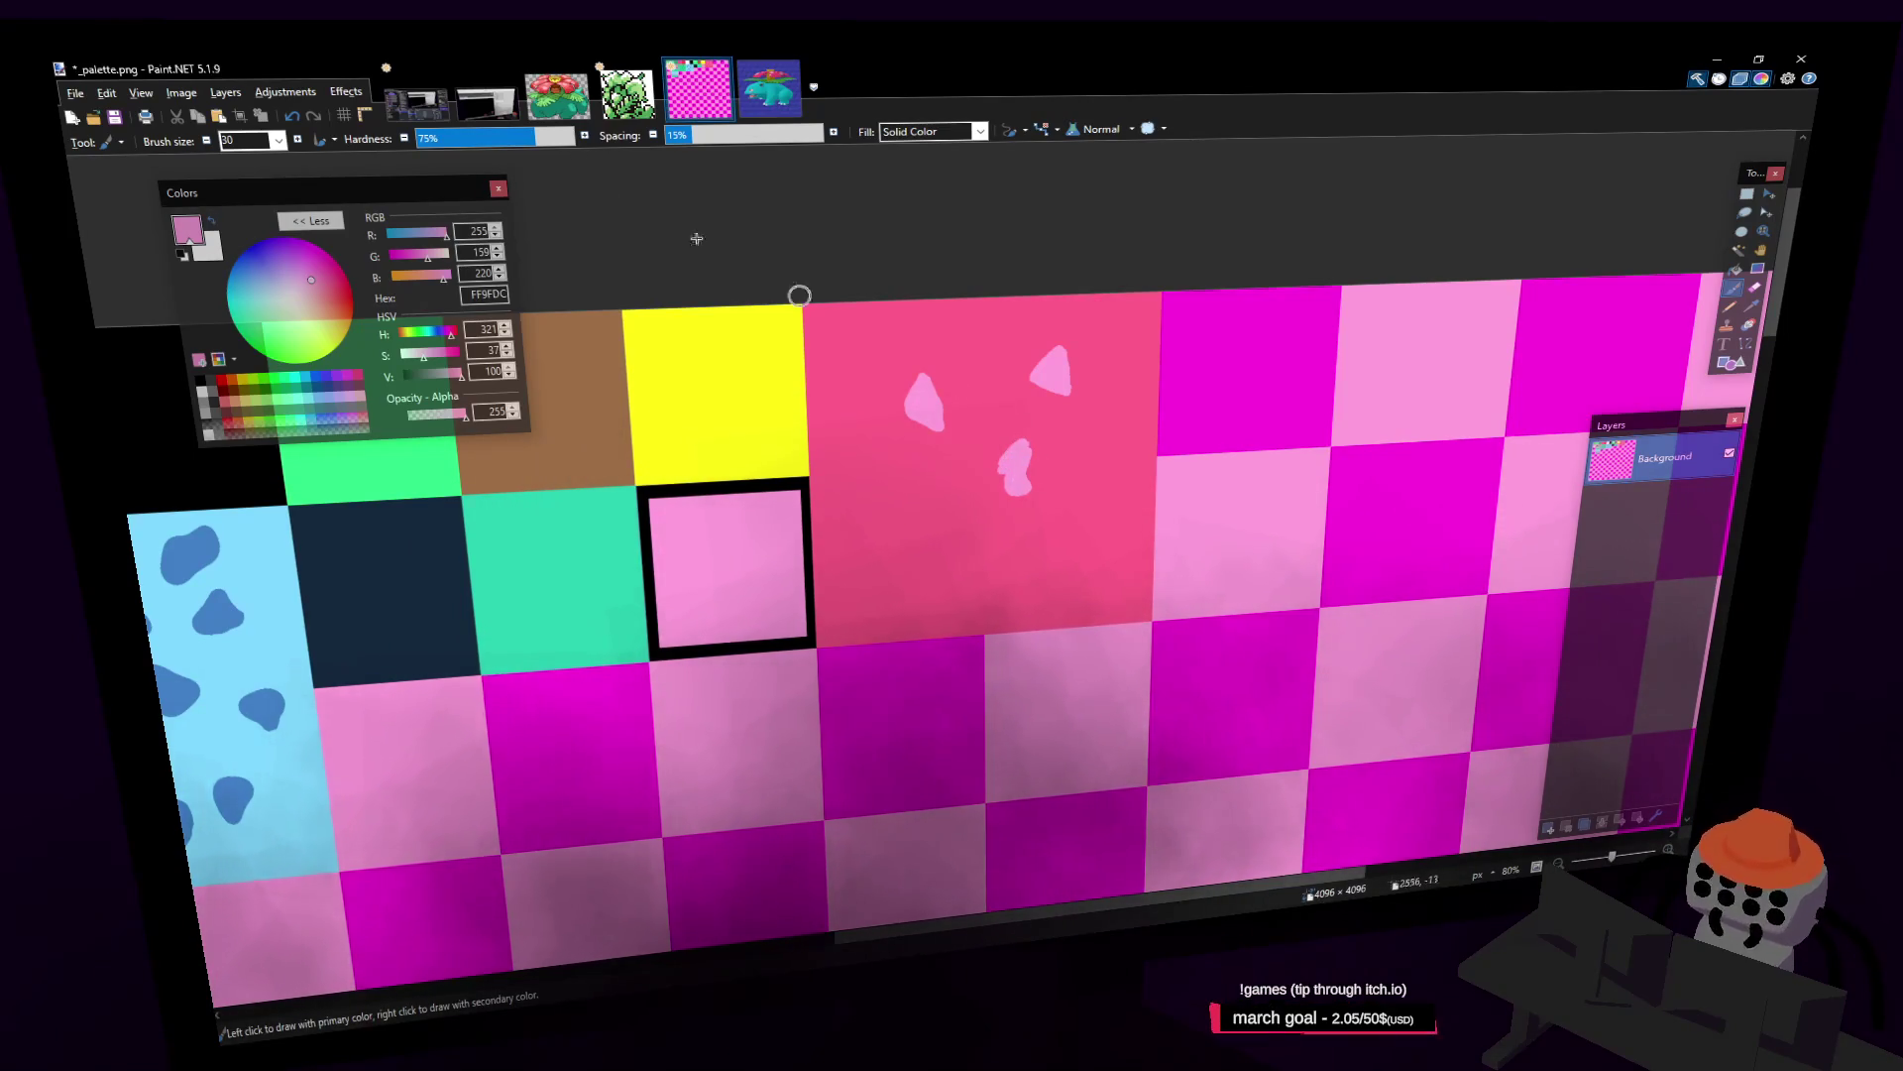
pyautogui.click(557, 91)
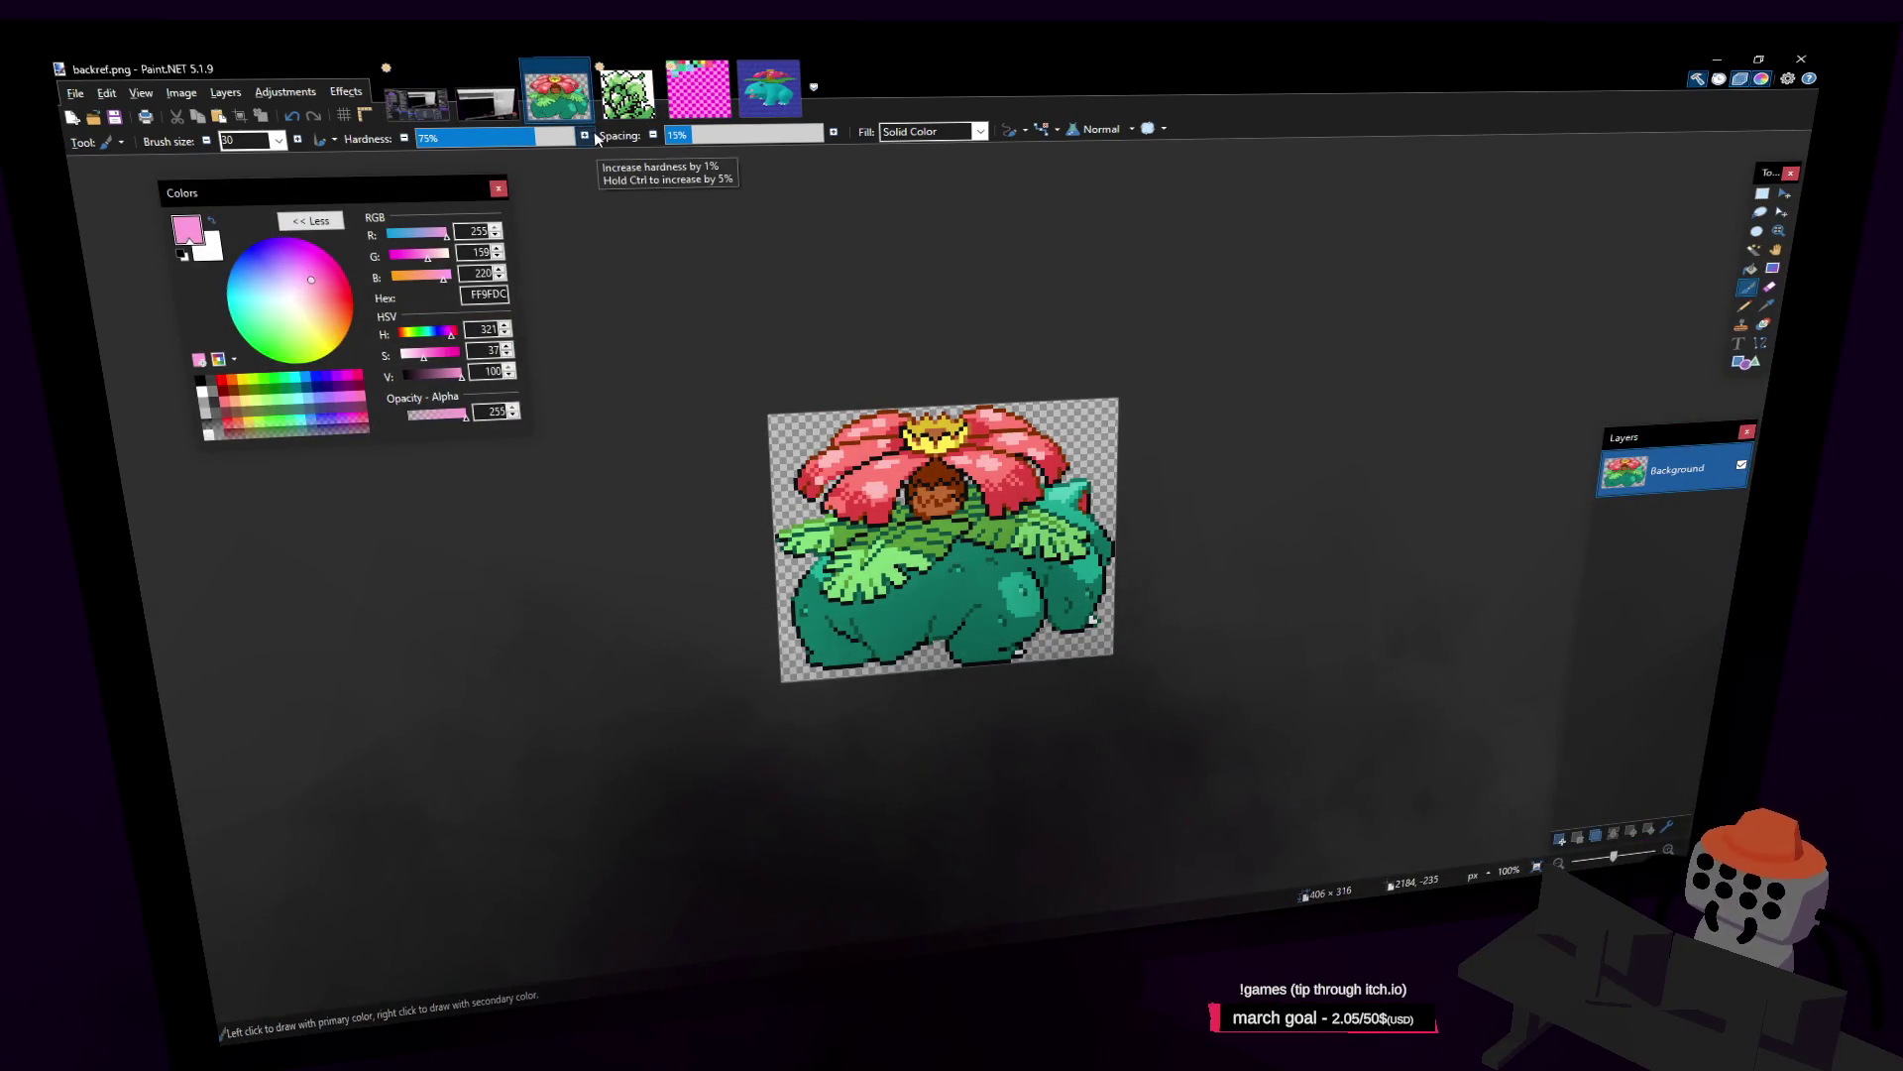
# Step: Look at the side ref.png Venusaur reference, then go back to _palette.png
pyautogui.click(769, 90)
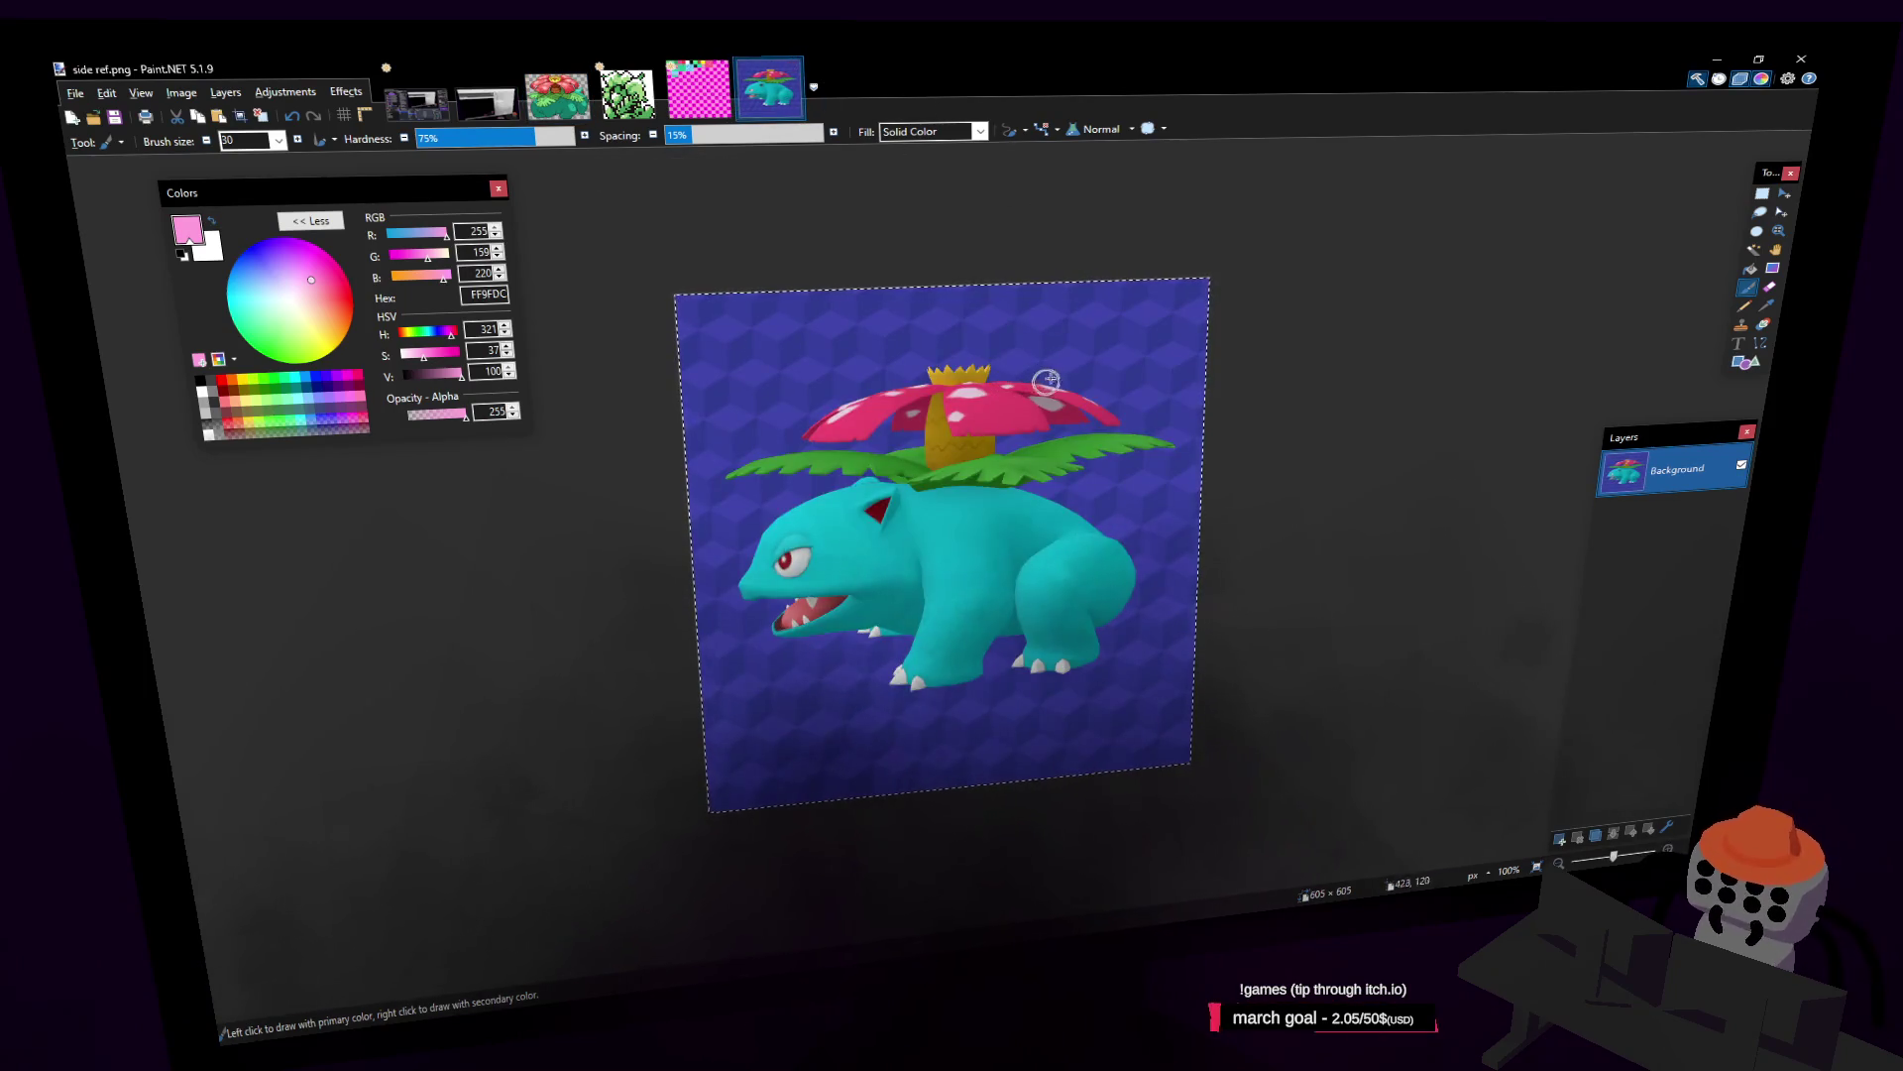
pyautogui.click(700, 87)
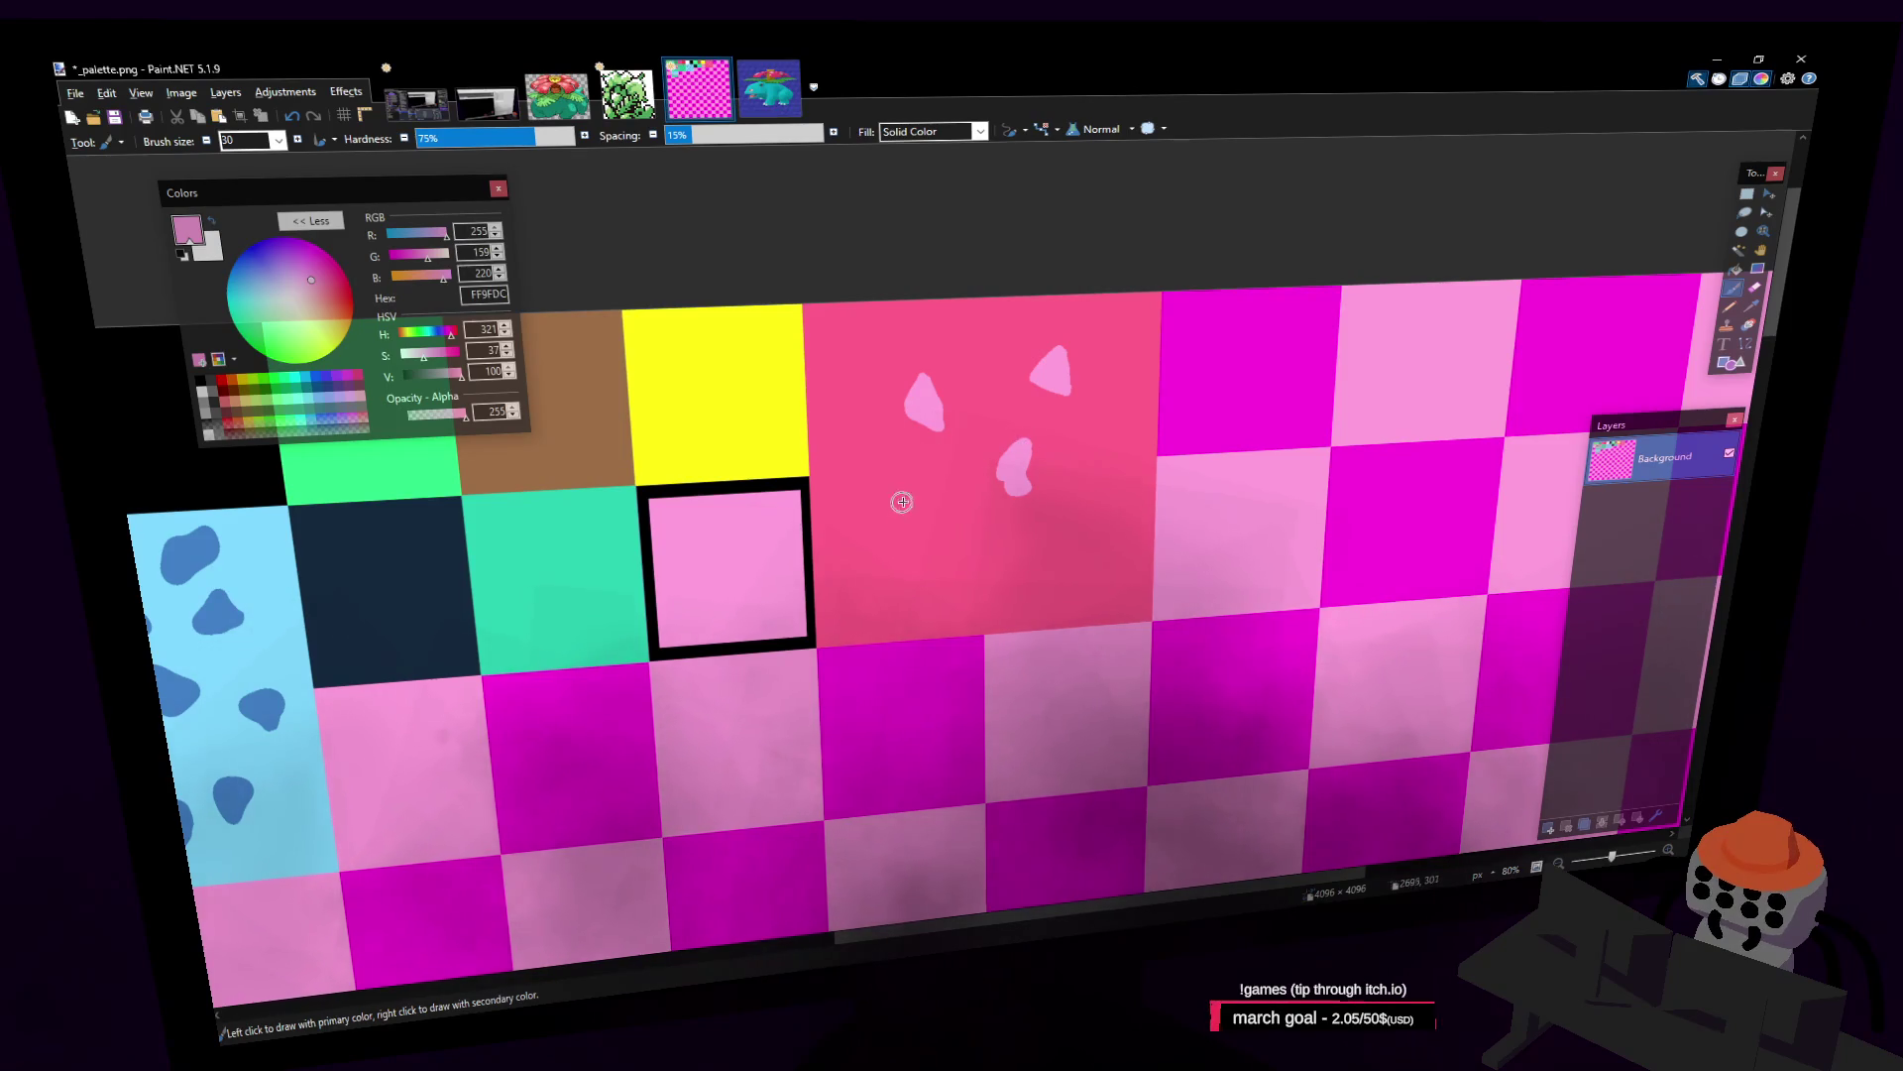
# Step: Brush many irregular light pink leaf-shaped spots across the coral tile, then select the tile
pyautogui.moveTo(903, 505); pyautogui.dragTo(1019, 567)
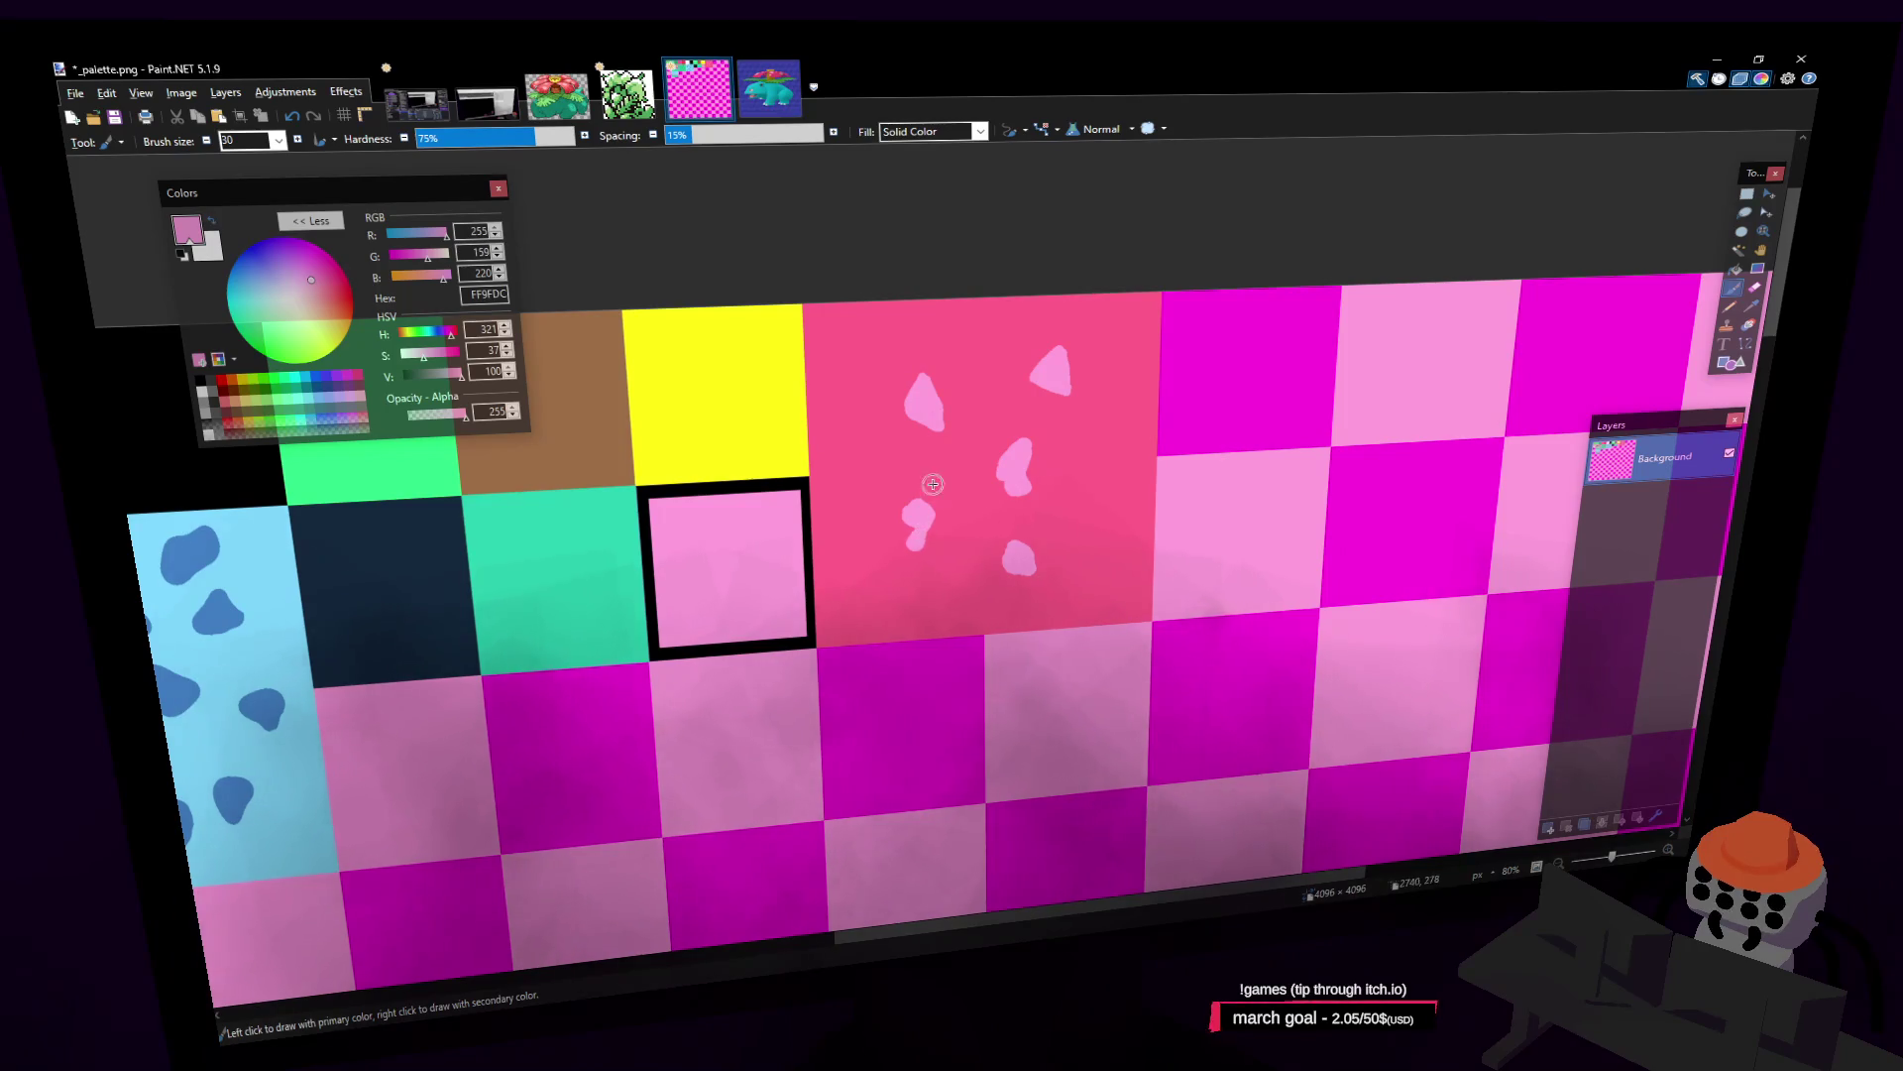
pyautogui.moveTo(856, 470); pyautogui.dragTo(862, 444)
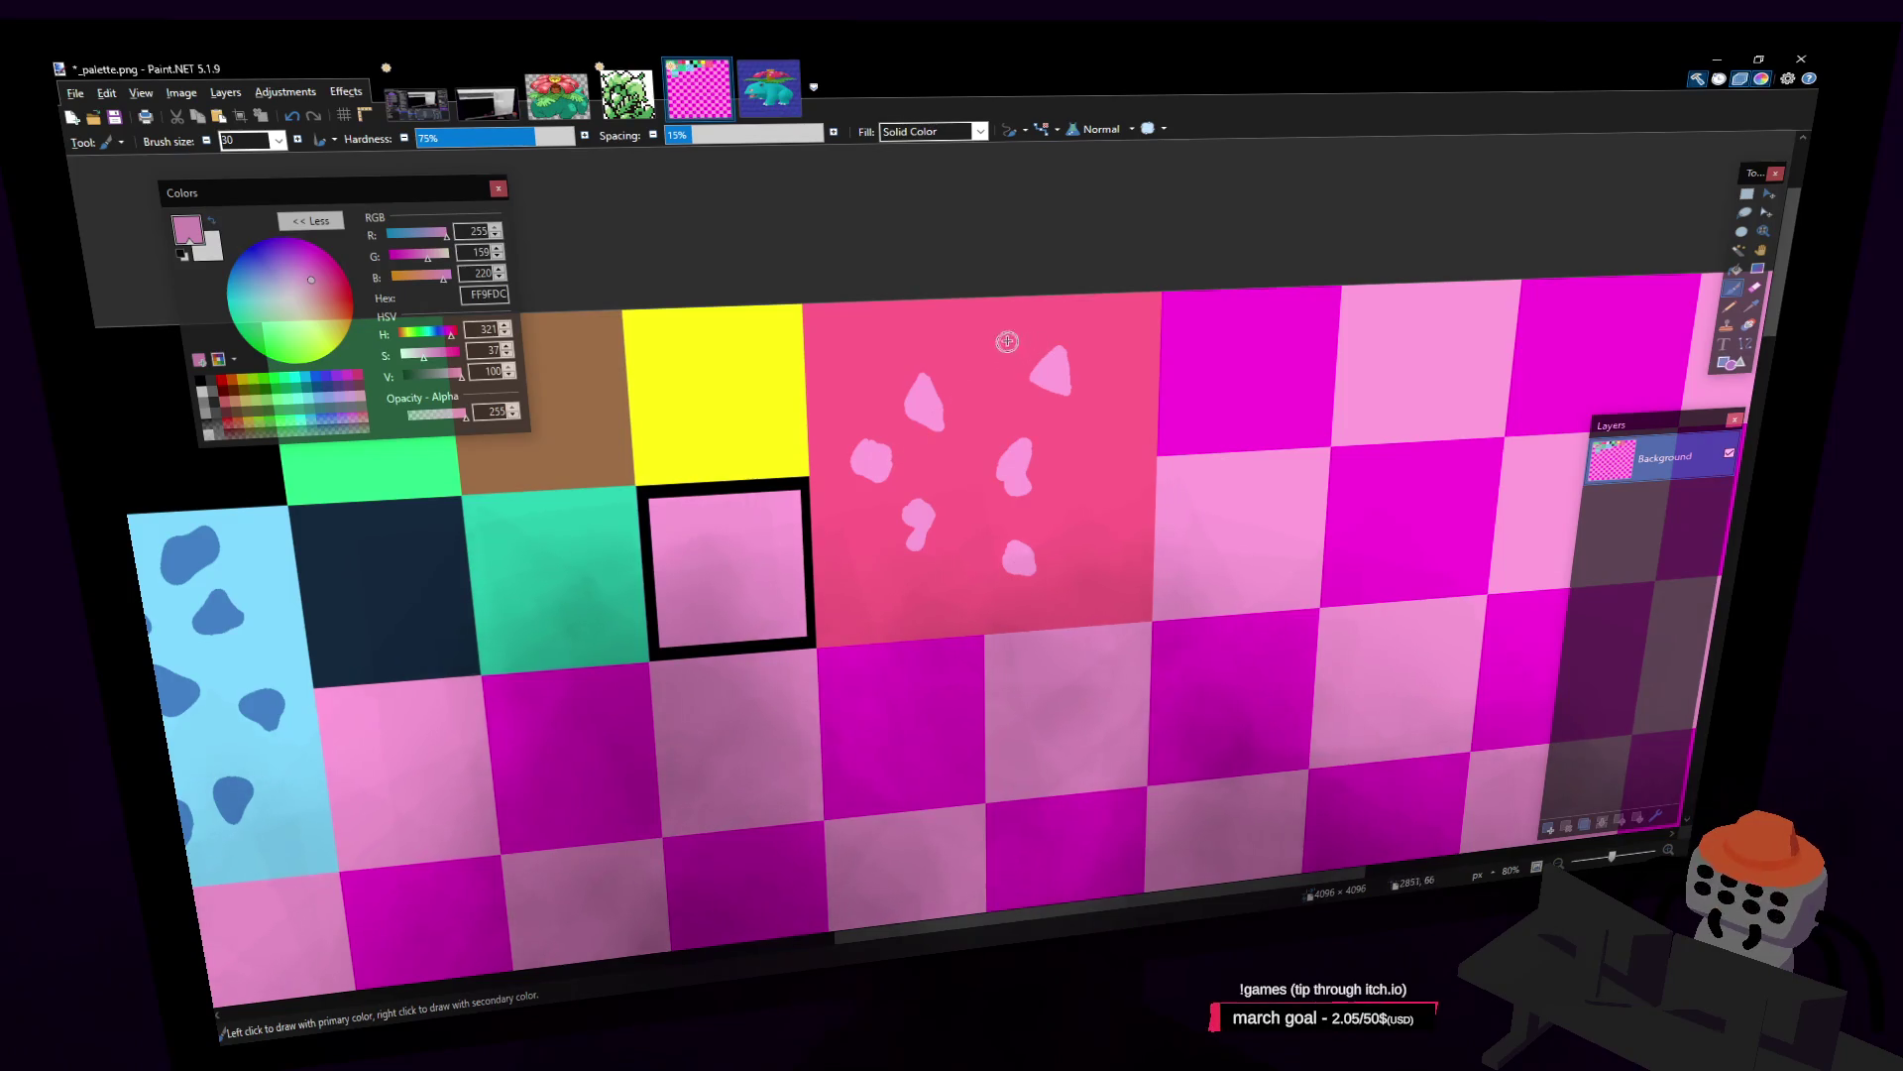
pyautogui.moveTo(1007, 341)
pyautogui.mouseDown()
pyautogui.moveTo(988, 357)
pyautogui.moveTo(1011, 369)
pyautogui.moveTo(1007, 339)
pyautogui.mouseUp()
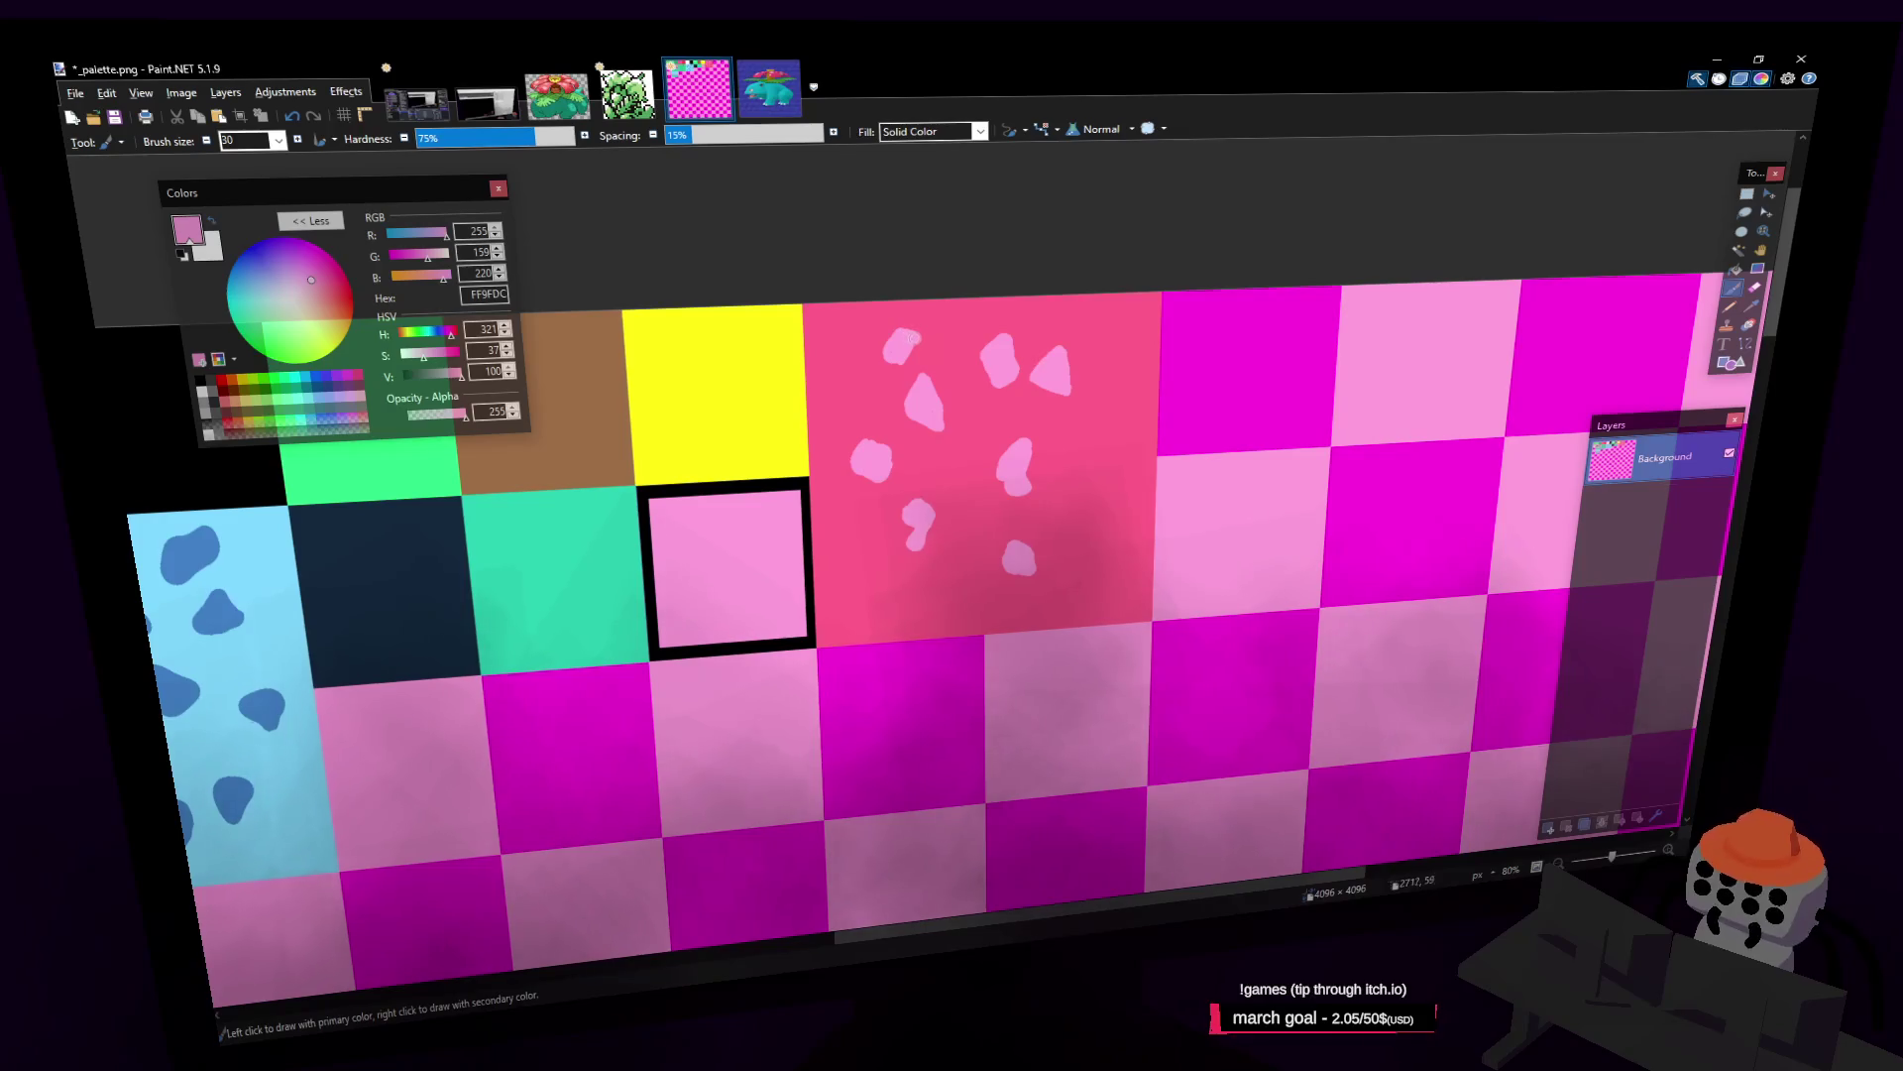
pyautogui.moveTo(1072, 512); pyautogui.dragTo(1094, 501)
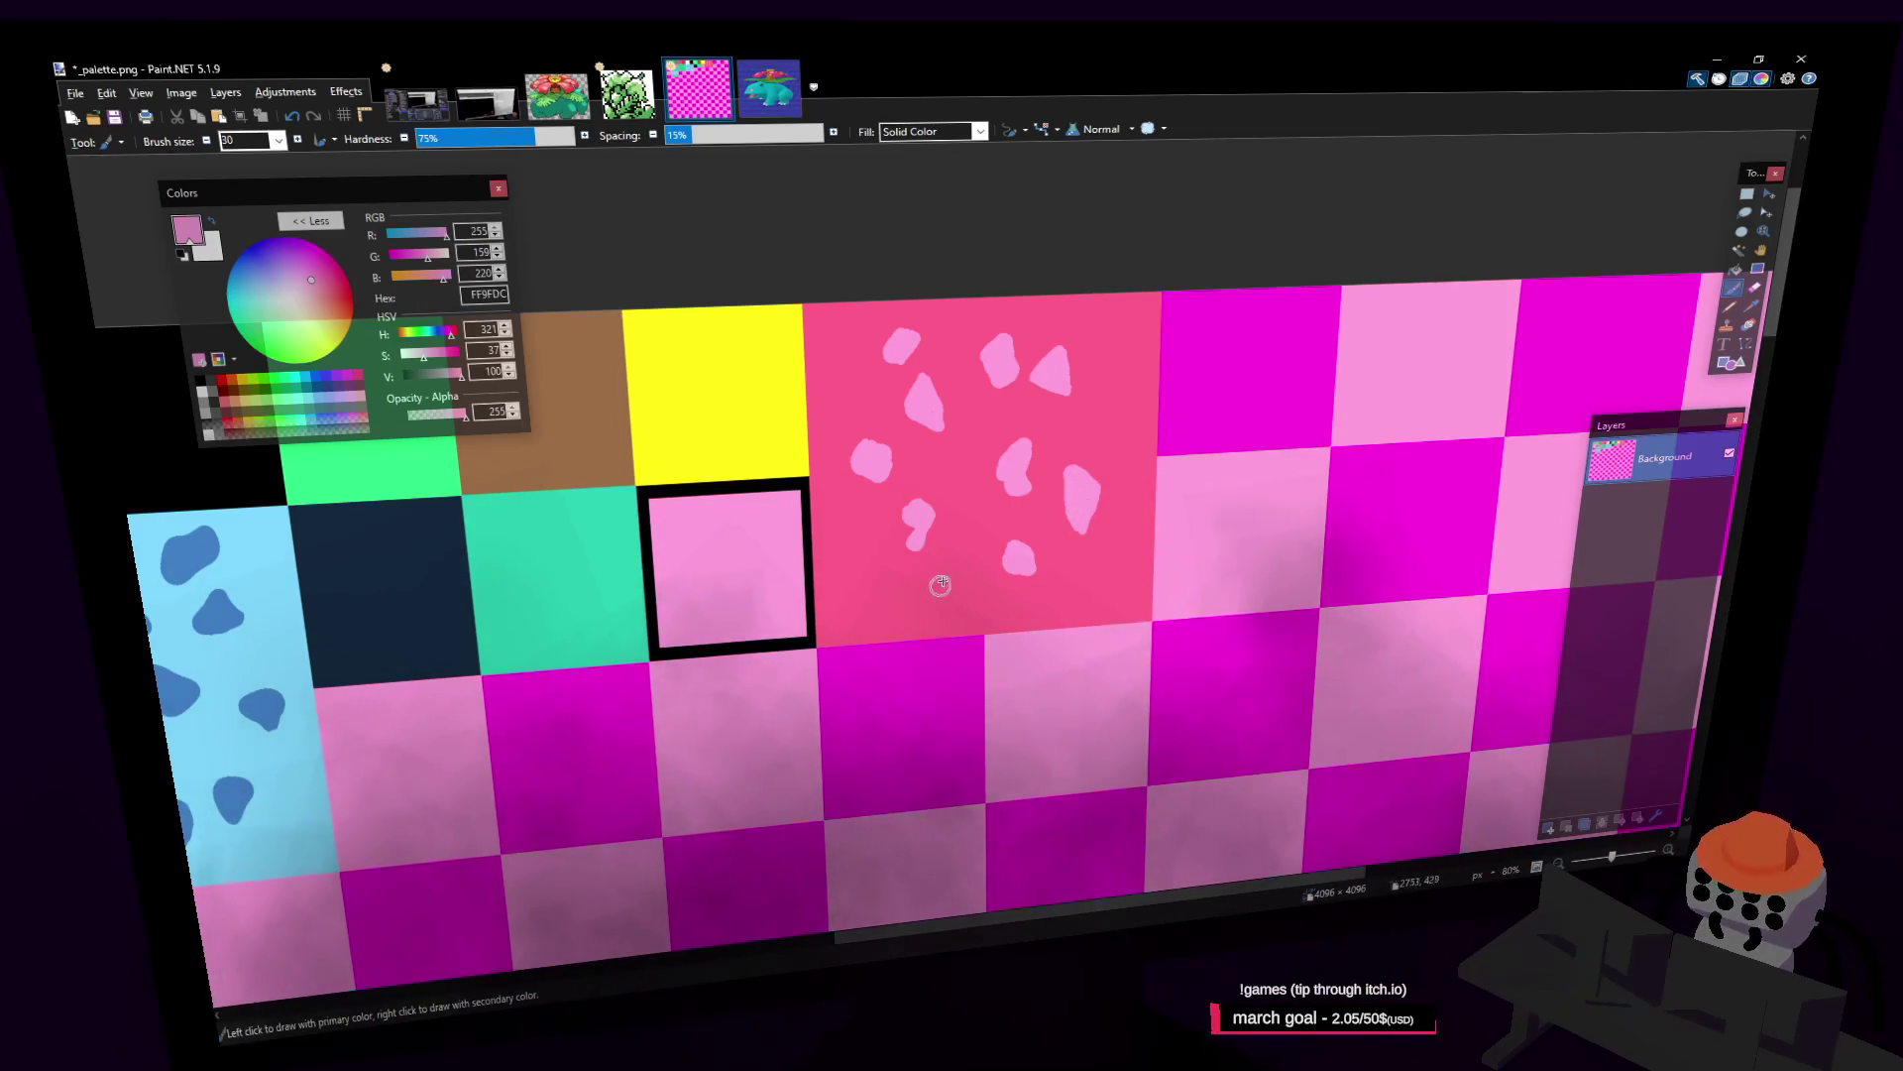
pyautogui.moveTo(948, 577)
pyautogui.mouseDown()
pyautogui.moveTo(947, 595)
pyautogui.moveTo(963, 563)
pyautogui.mouseUp()
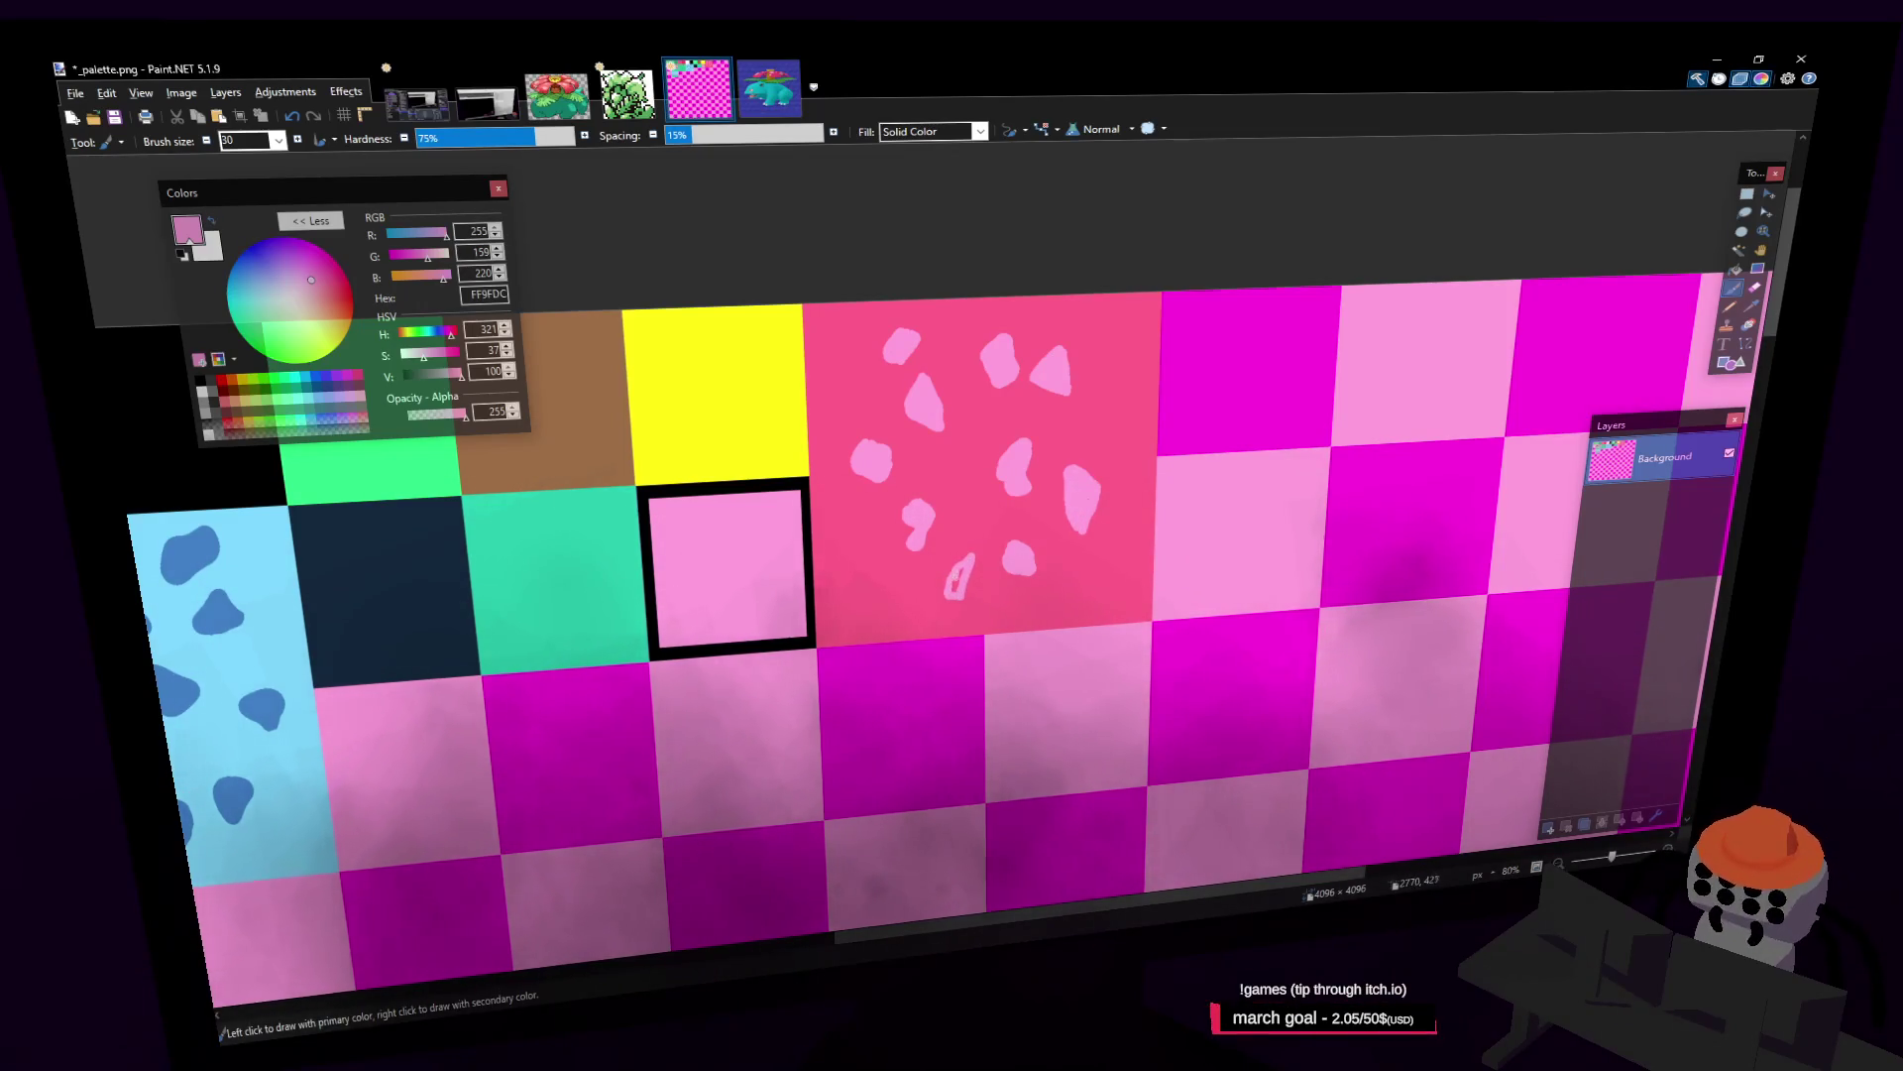
pyautogui.moveTo(954, 496)
pyautogui.mouseDown()
pyautogui.moveTo(956, 480)
pyautogui.moveTo(963, 508)
pyautogui.mouseUp()
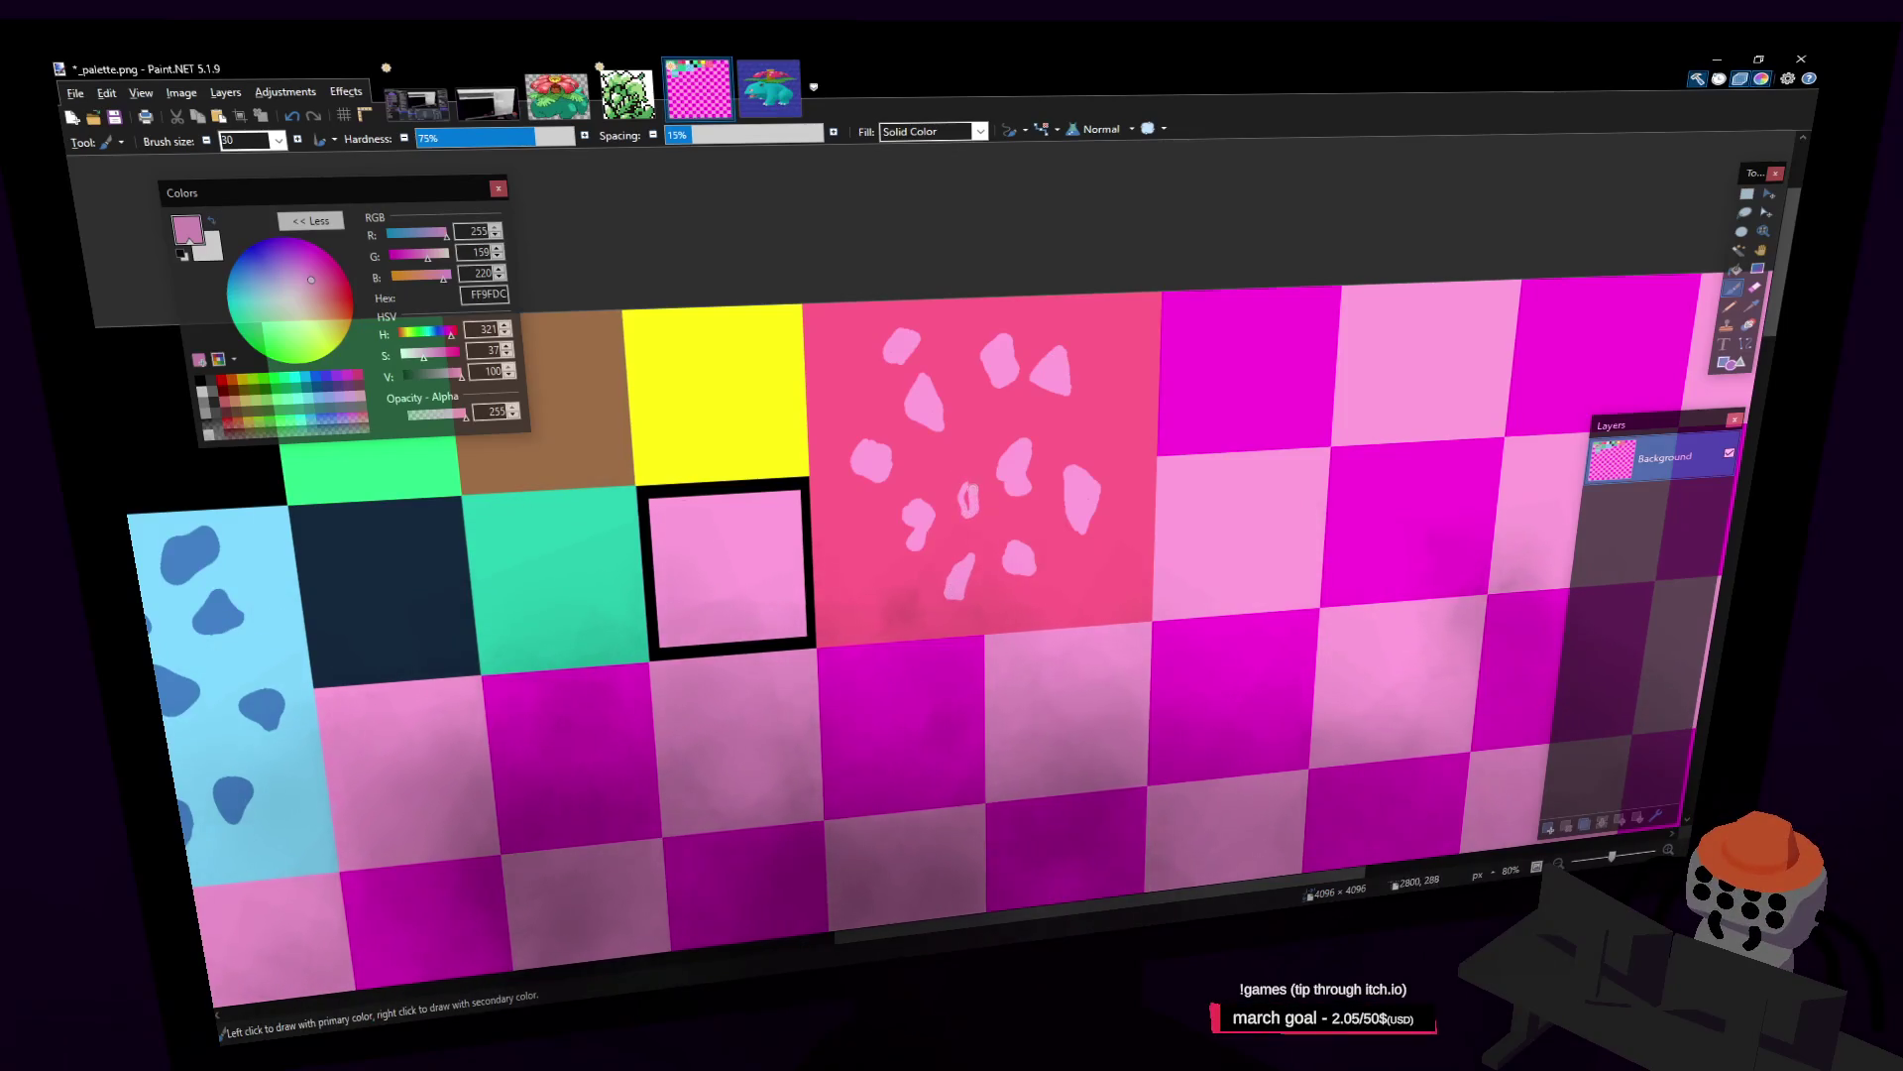
pyautogui.moveTo(894, 580); pyautogui.dragTo(890, 615)
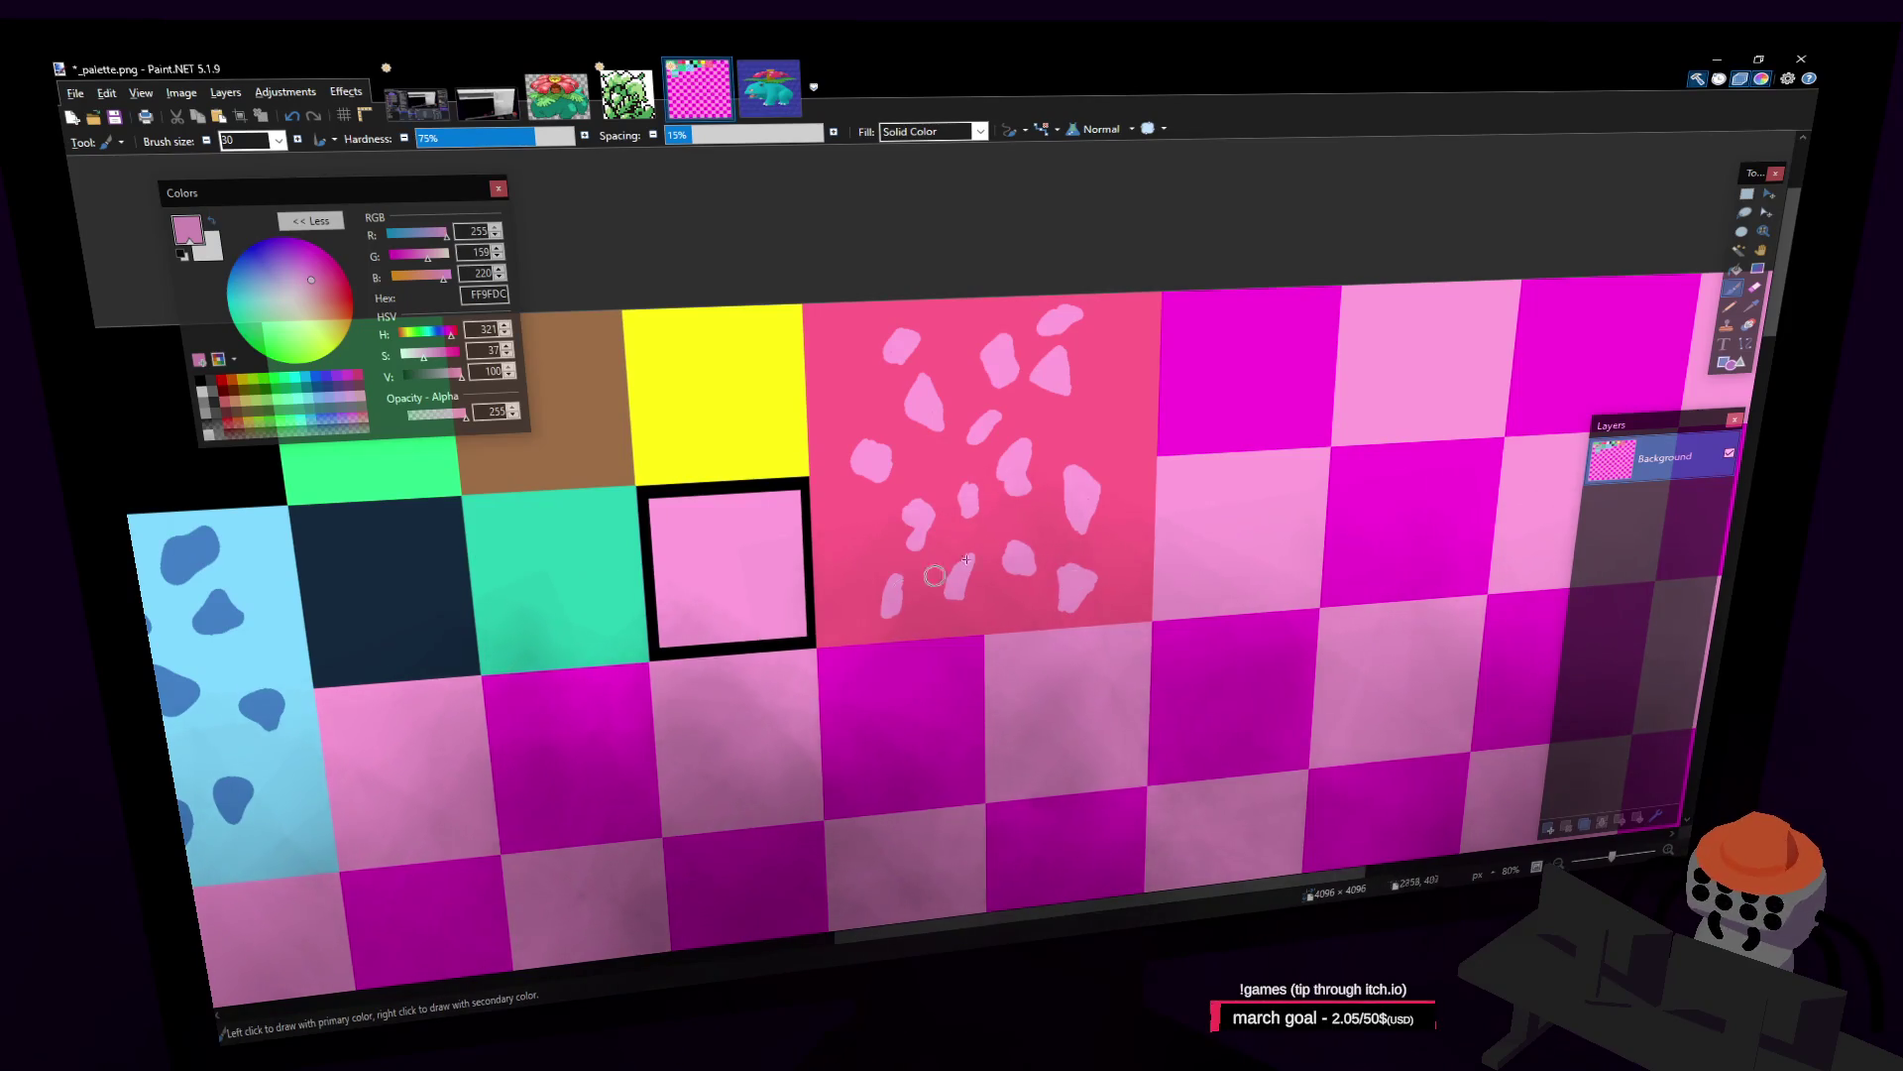
pyautogui.moveTo(998, 413); pyautogui.dragTo(977, 431)
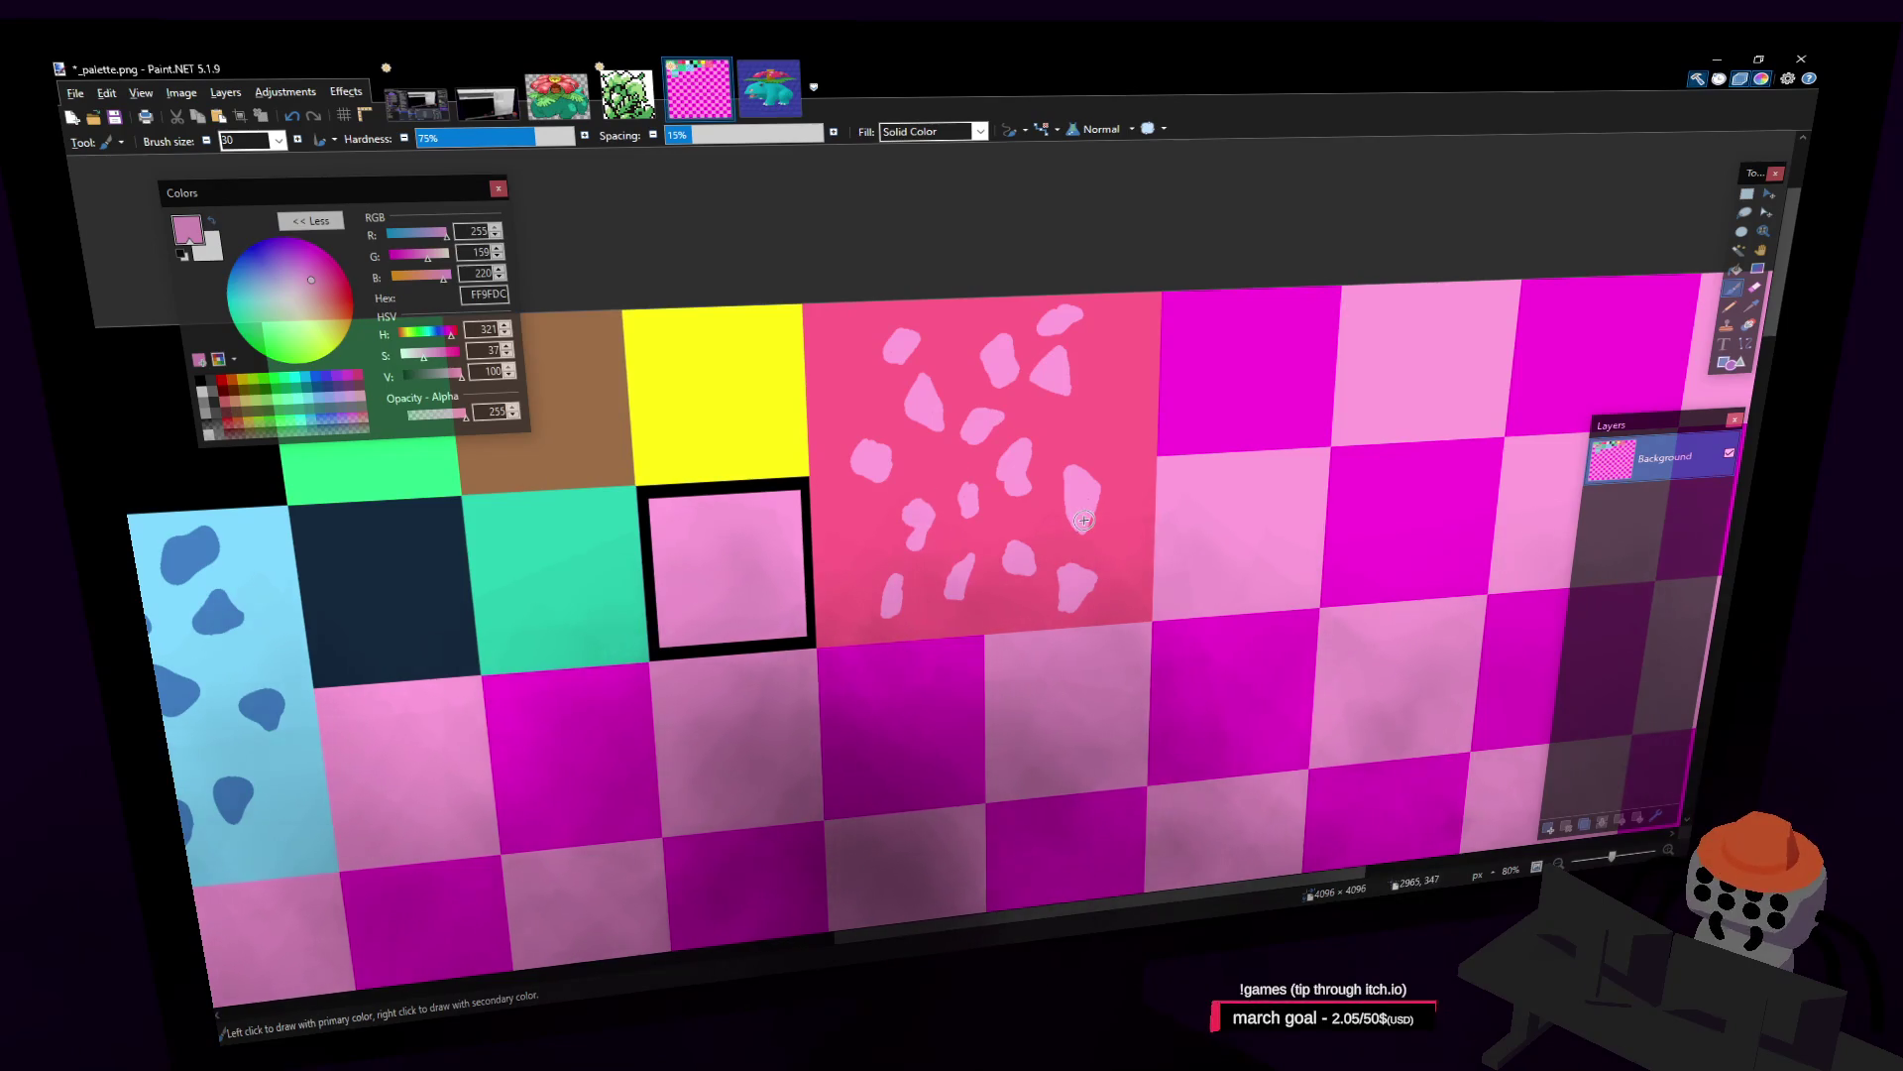
pyautogui.click(1747, 194)
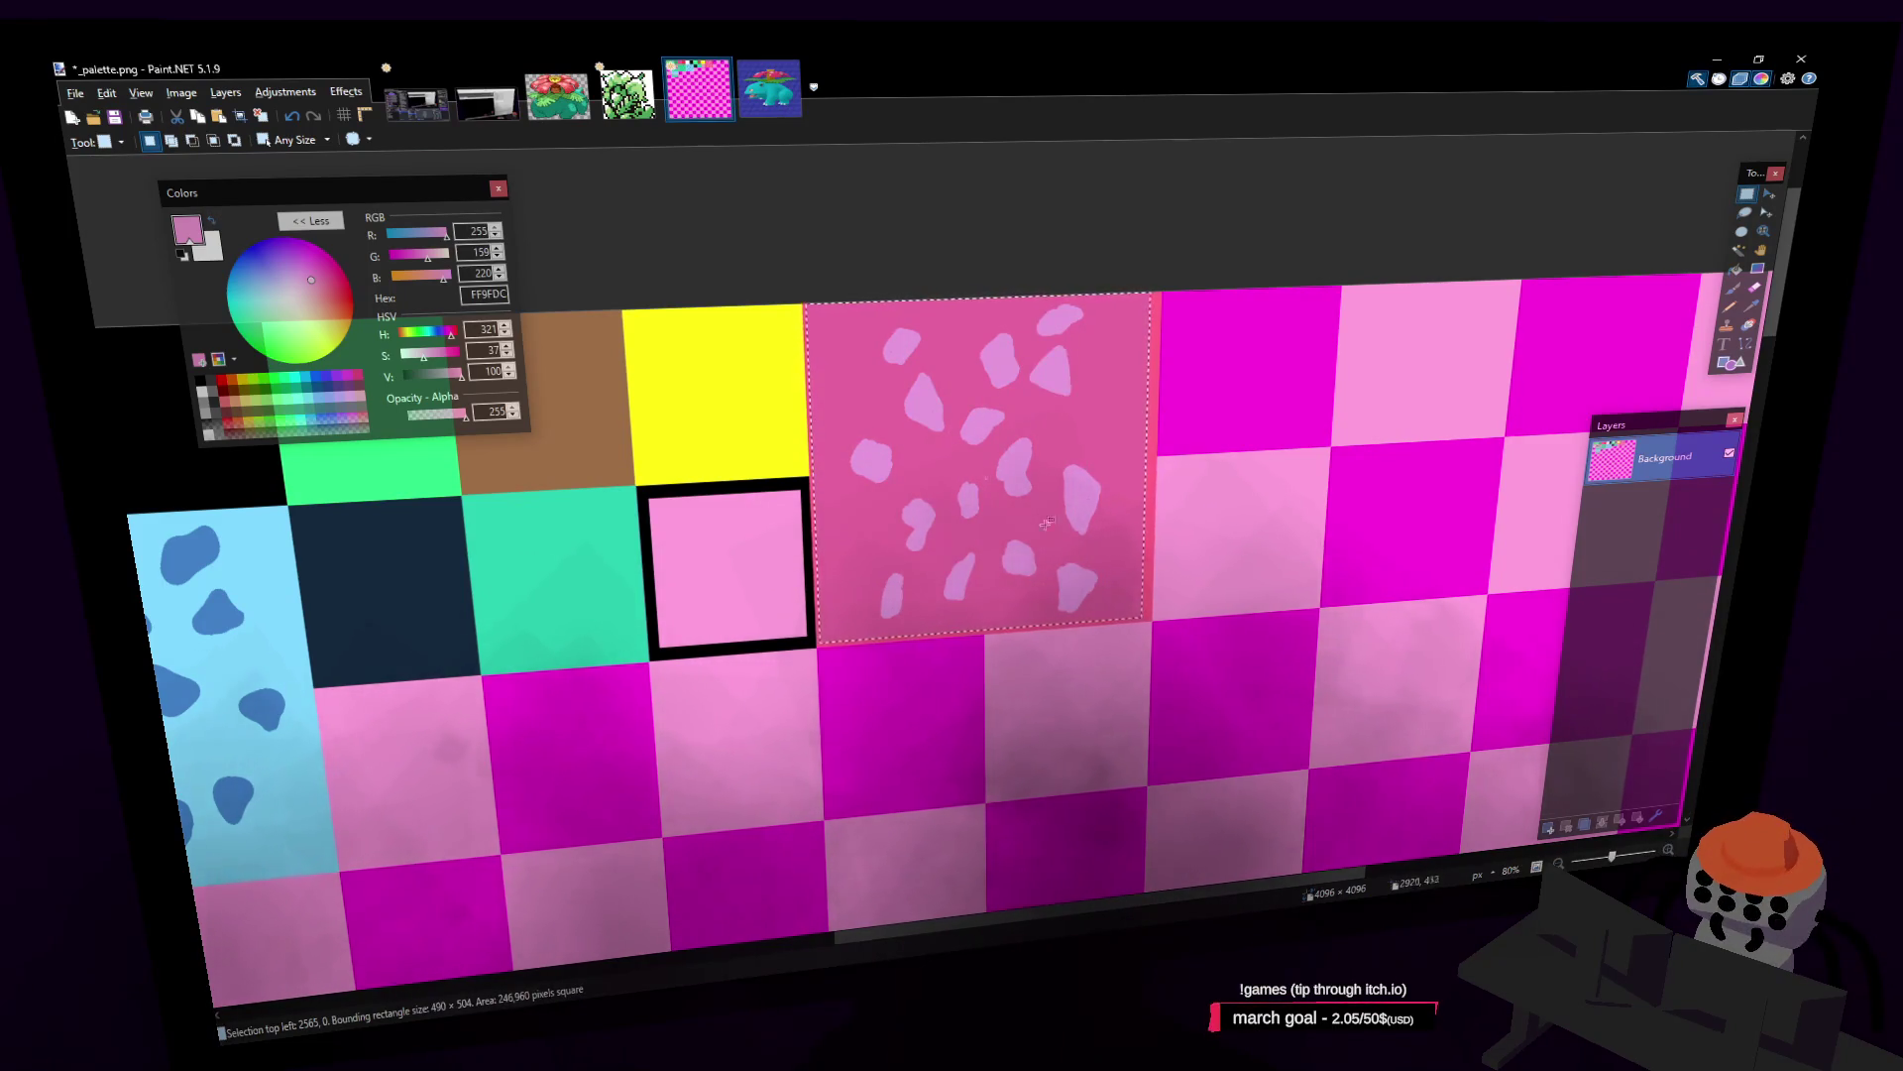
# Step: Apply a Median blur at percentile 60 to the spotted coral tile and return to Blender
pyautogui.click(338, 96)
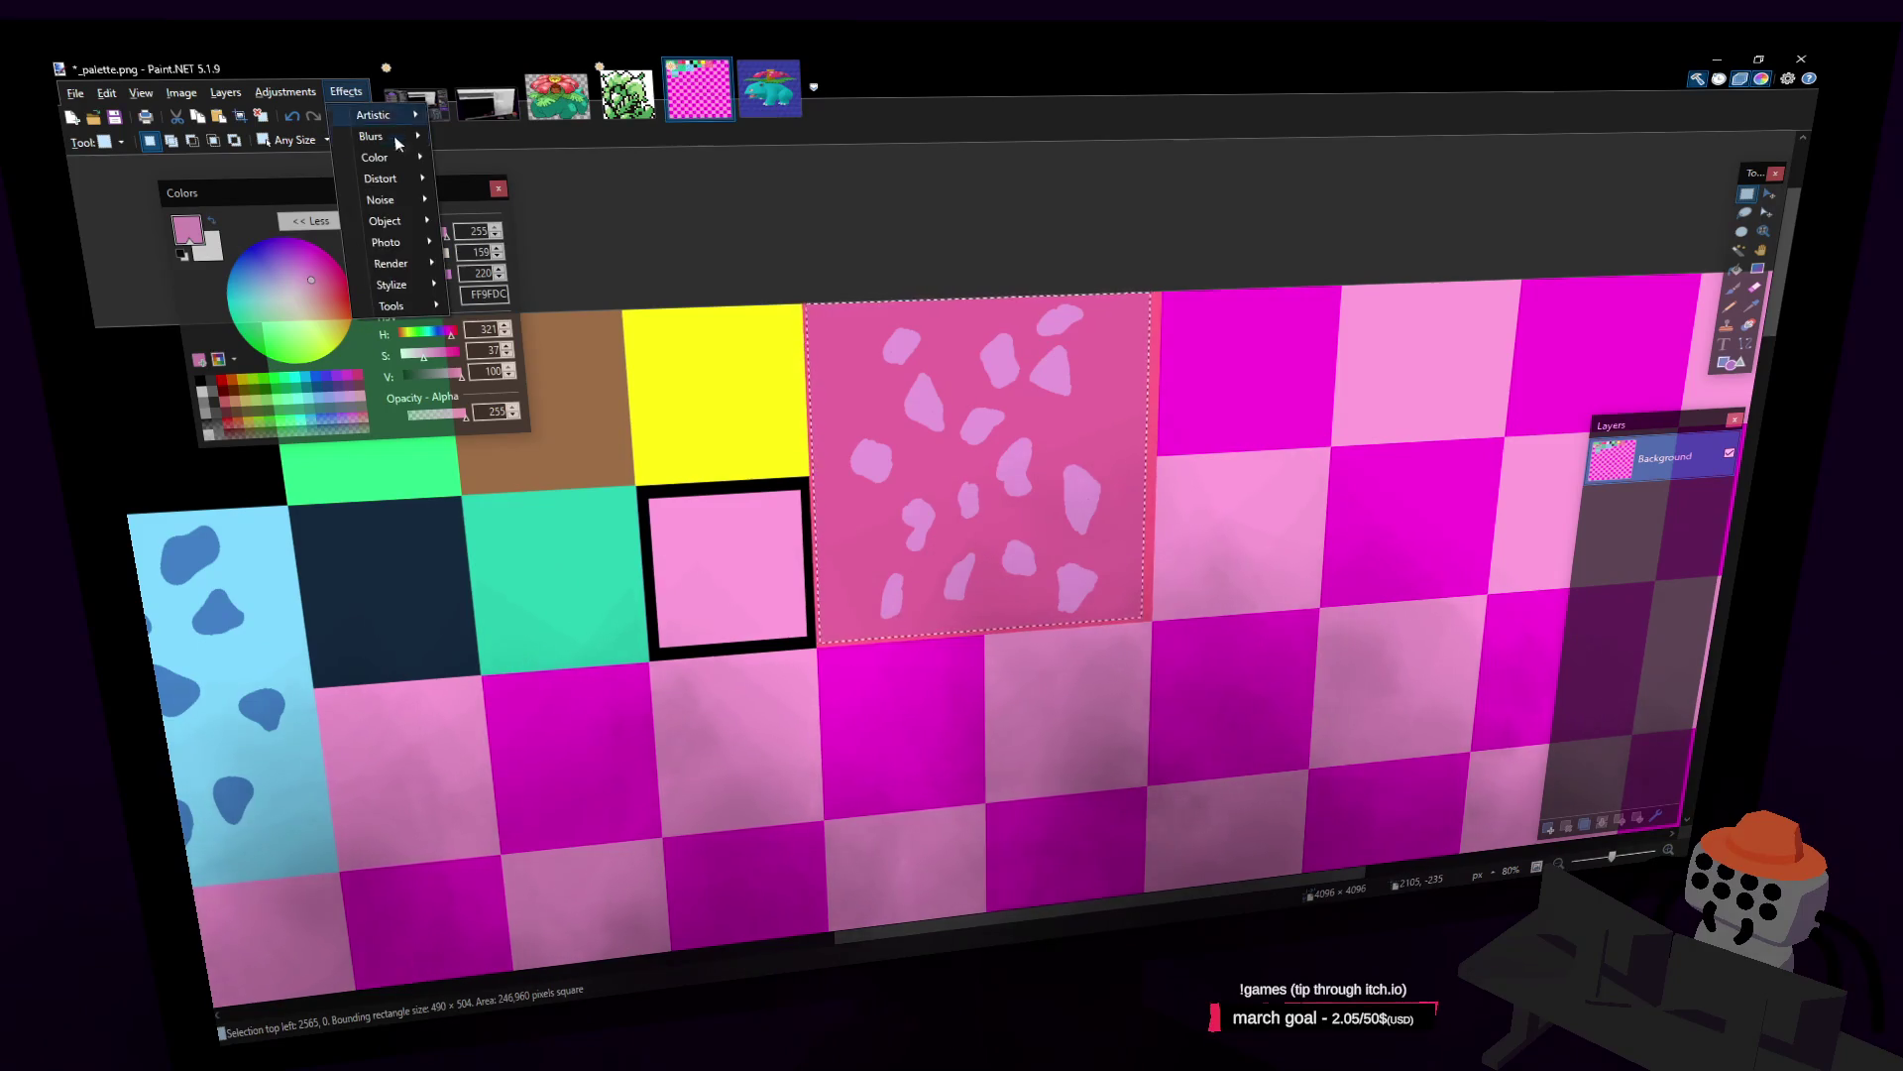
pyautogui.moveTo(388, 147)
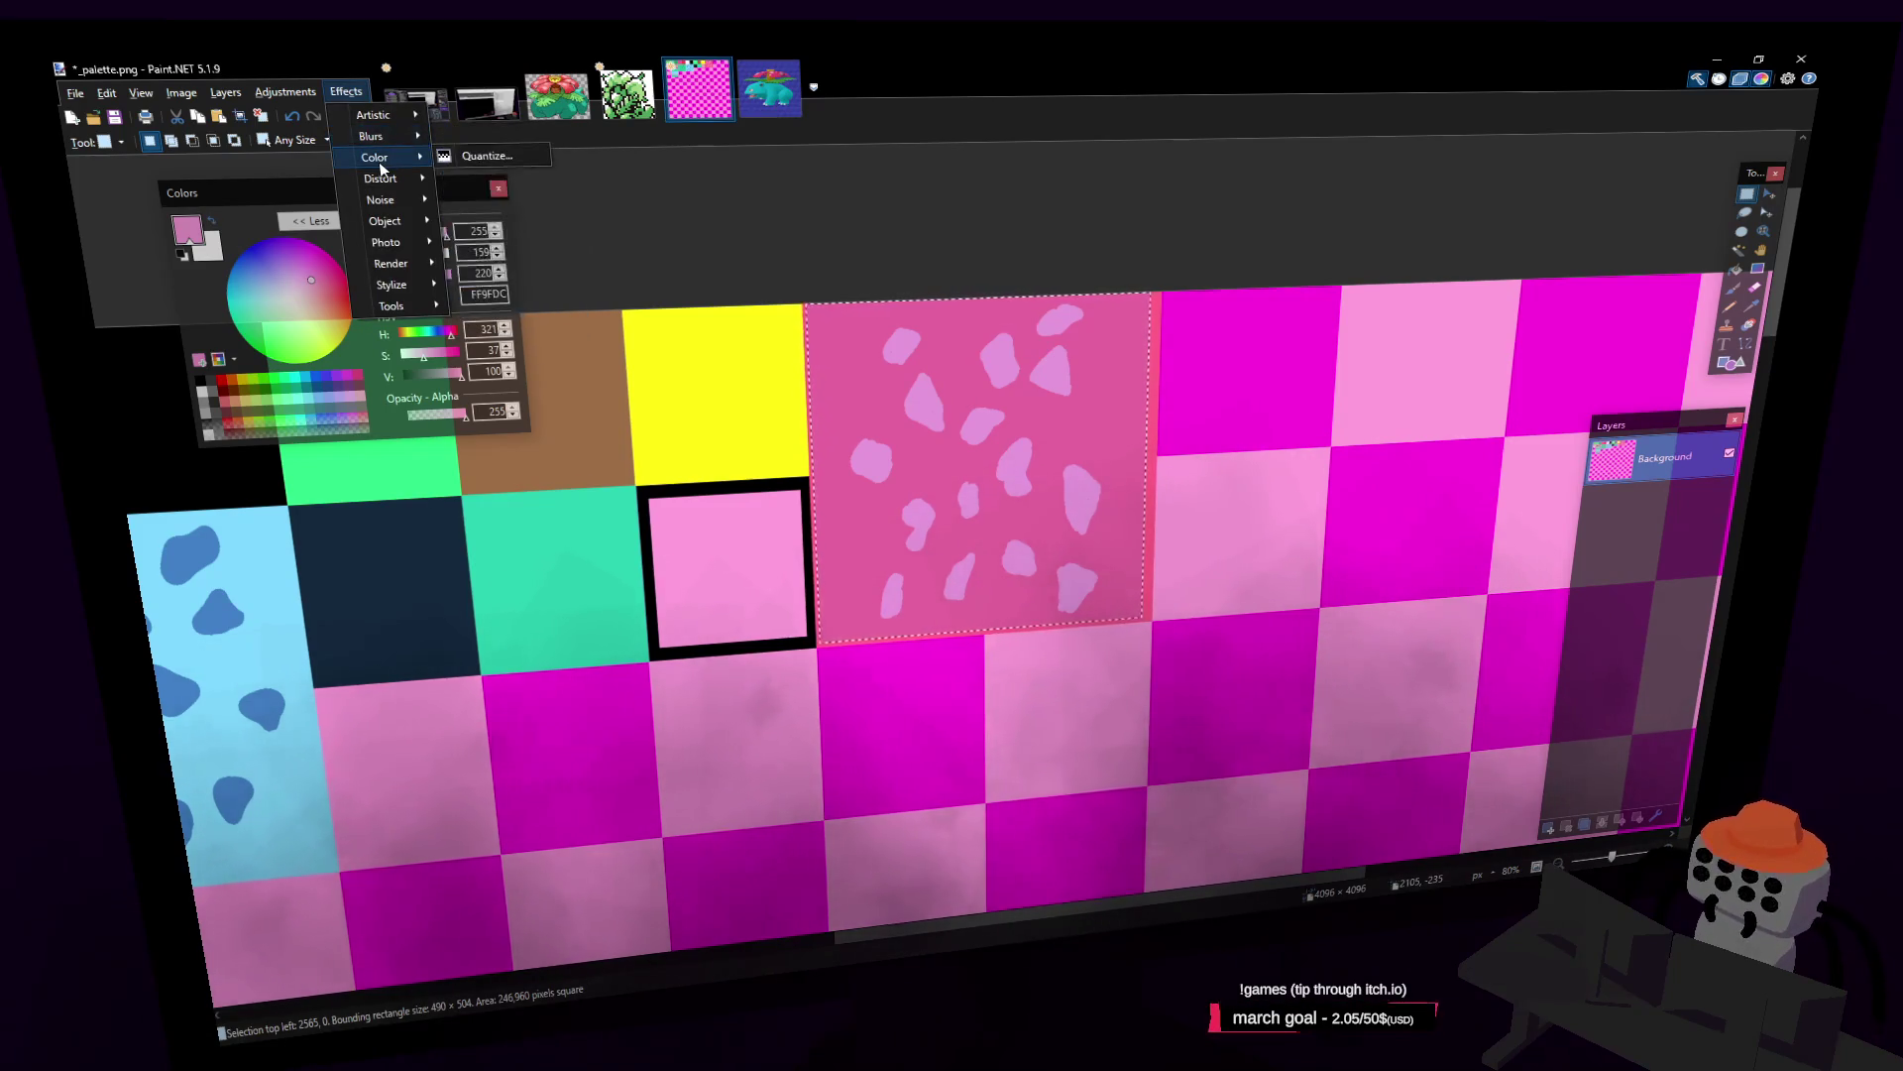
pyautogui.moveTo(384, 181)
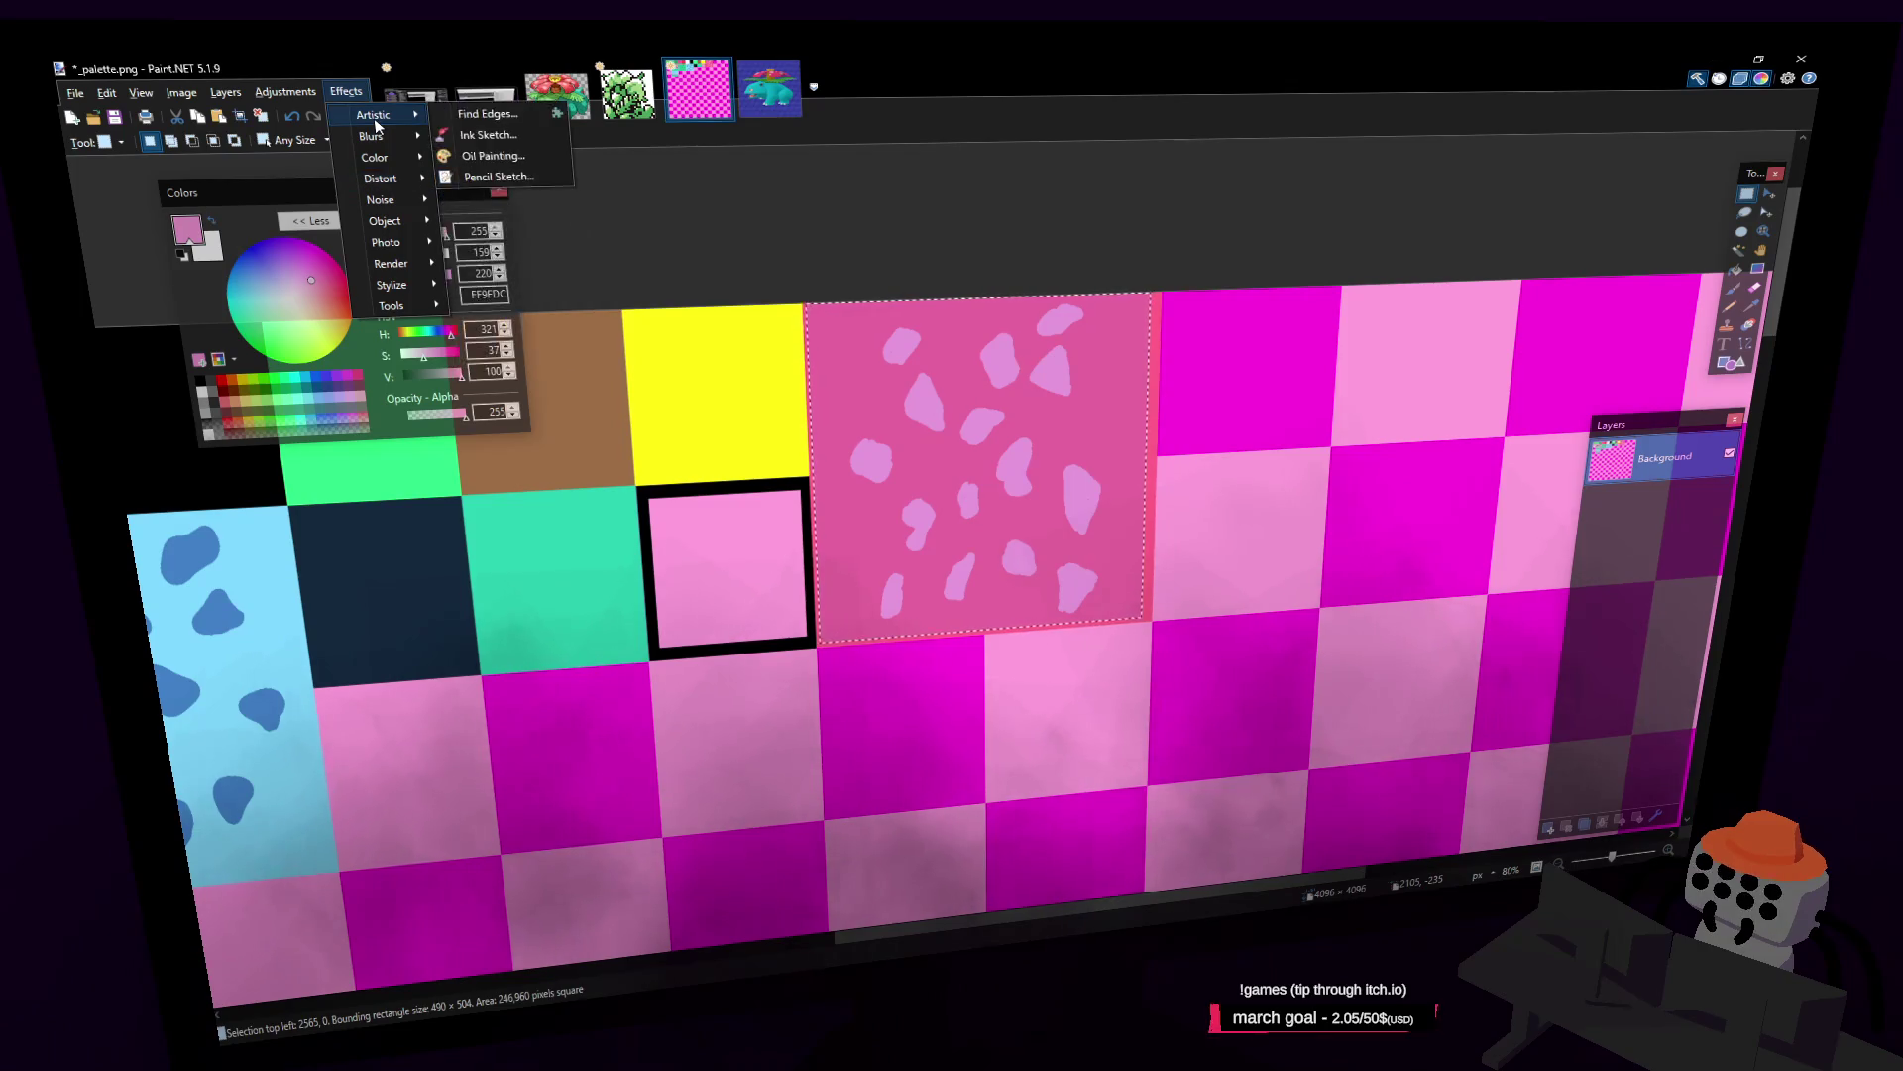
pyautogui.click(499, 199)
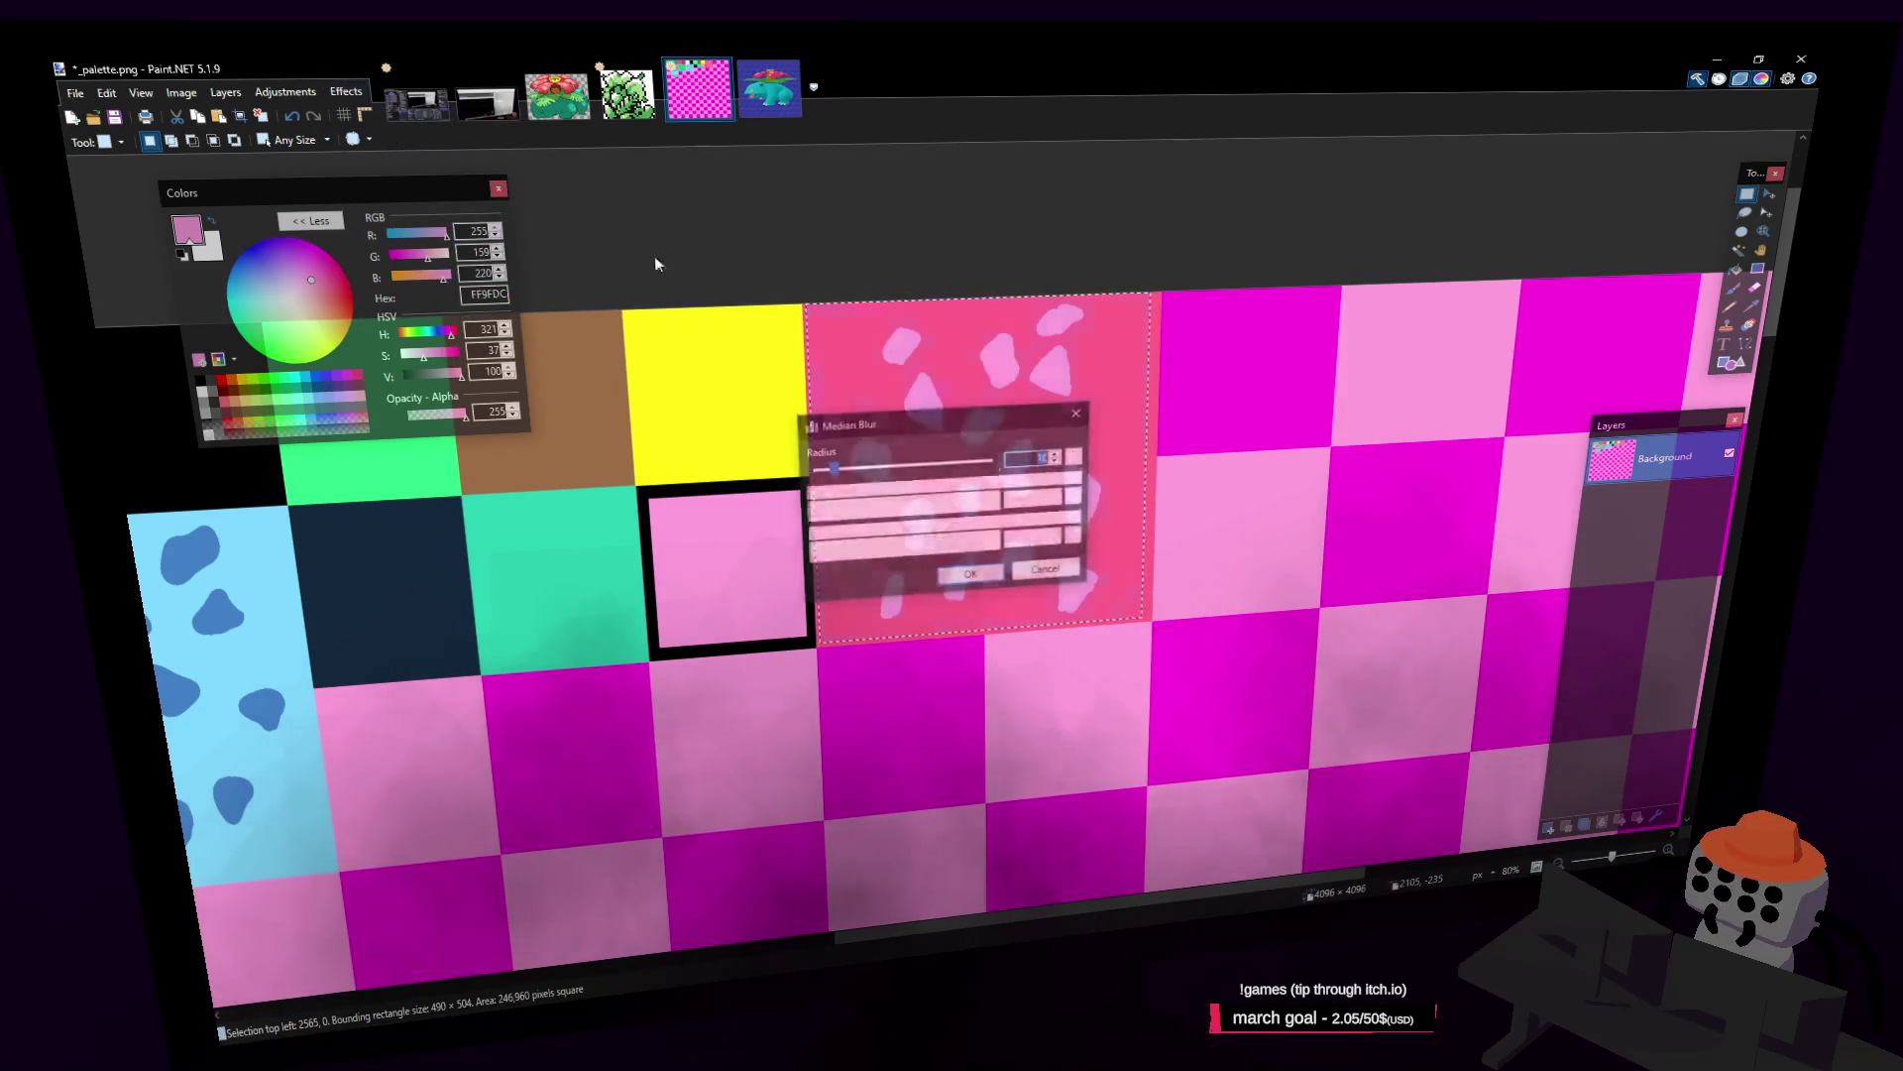
pyautogui.moveTo(1057, 434); pyautogui.dragTo(1380, 330)
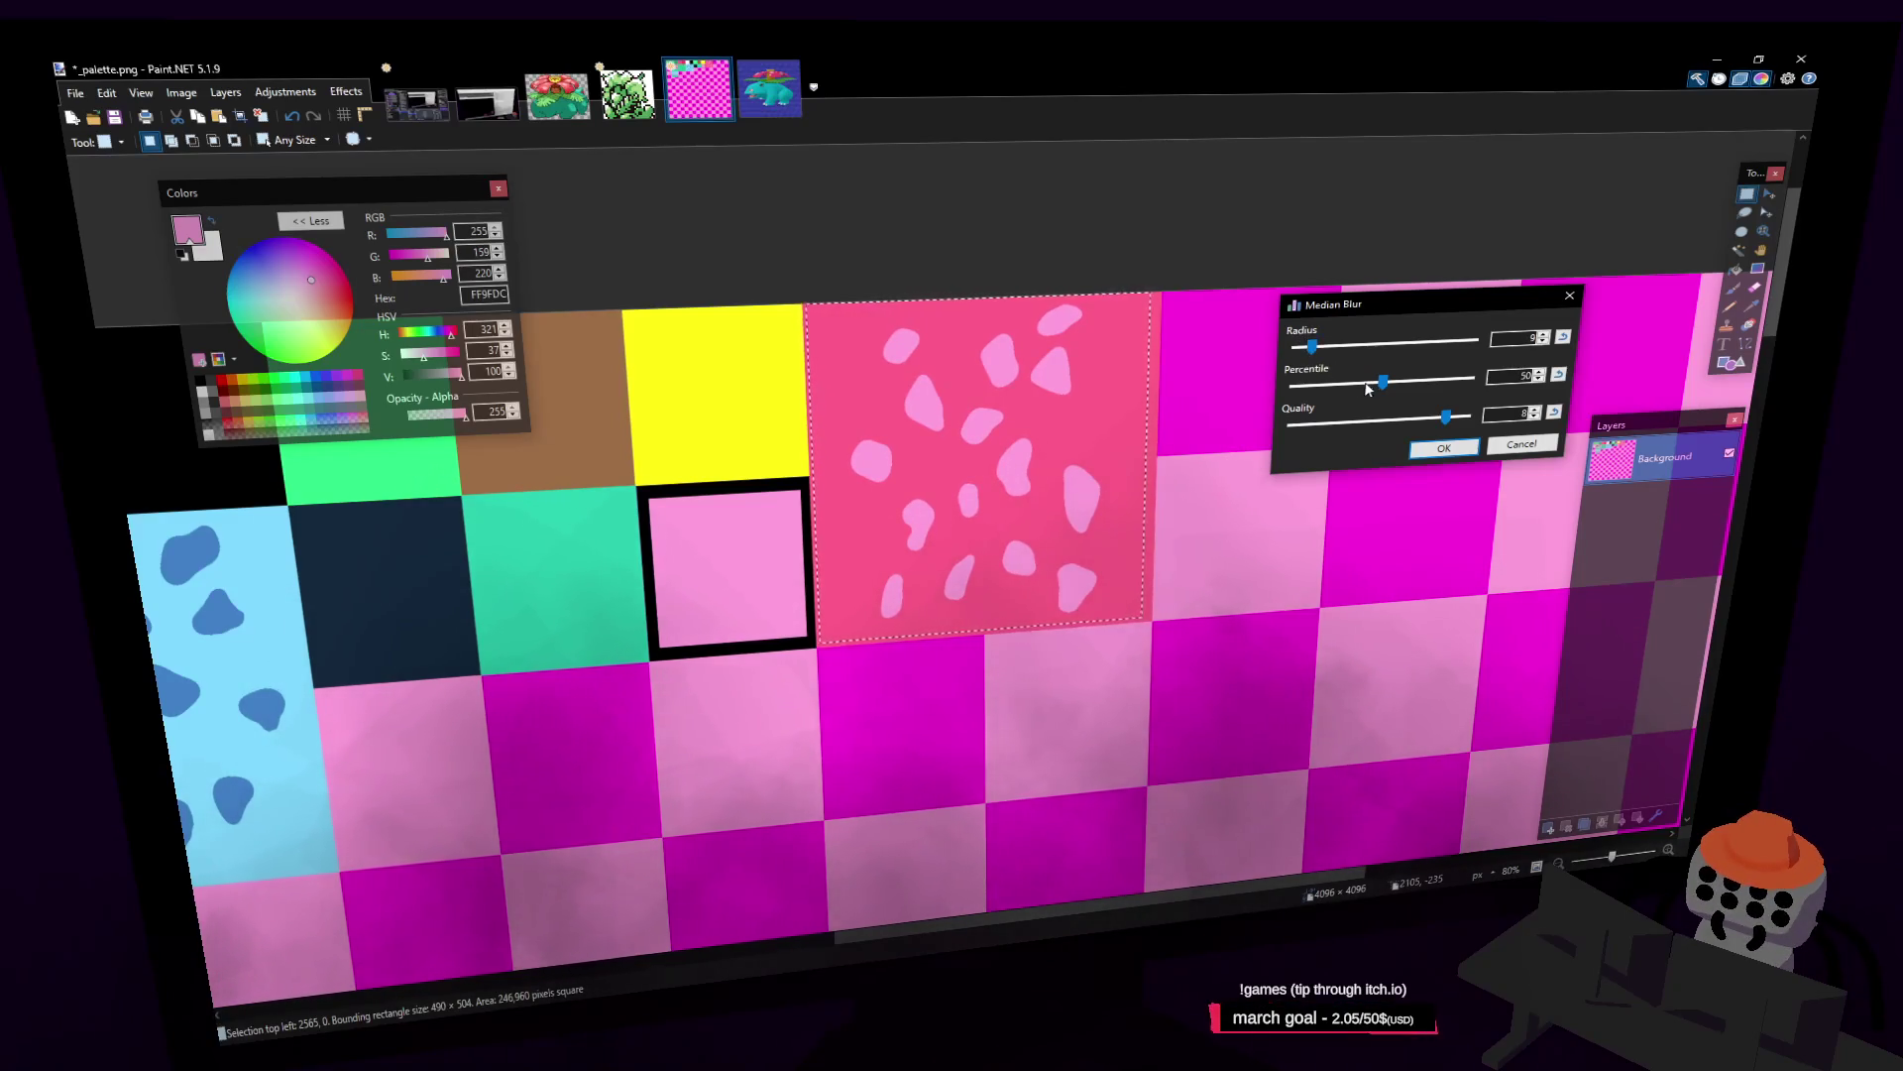
pyautogui.moveTo(1383, 384); pyautogui.dragTo(1396, 389)
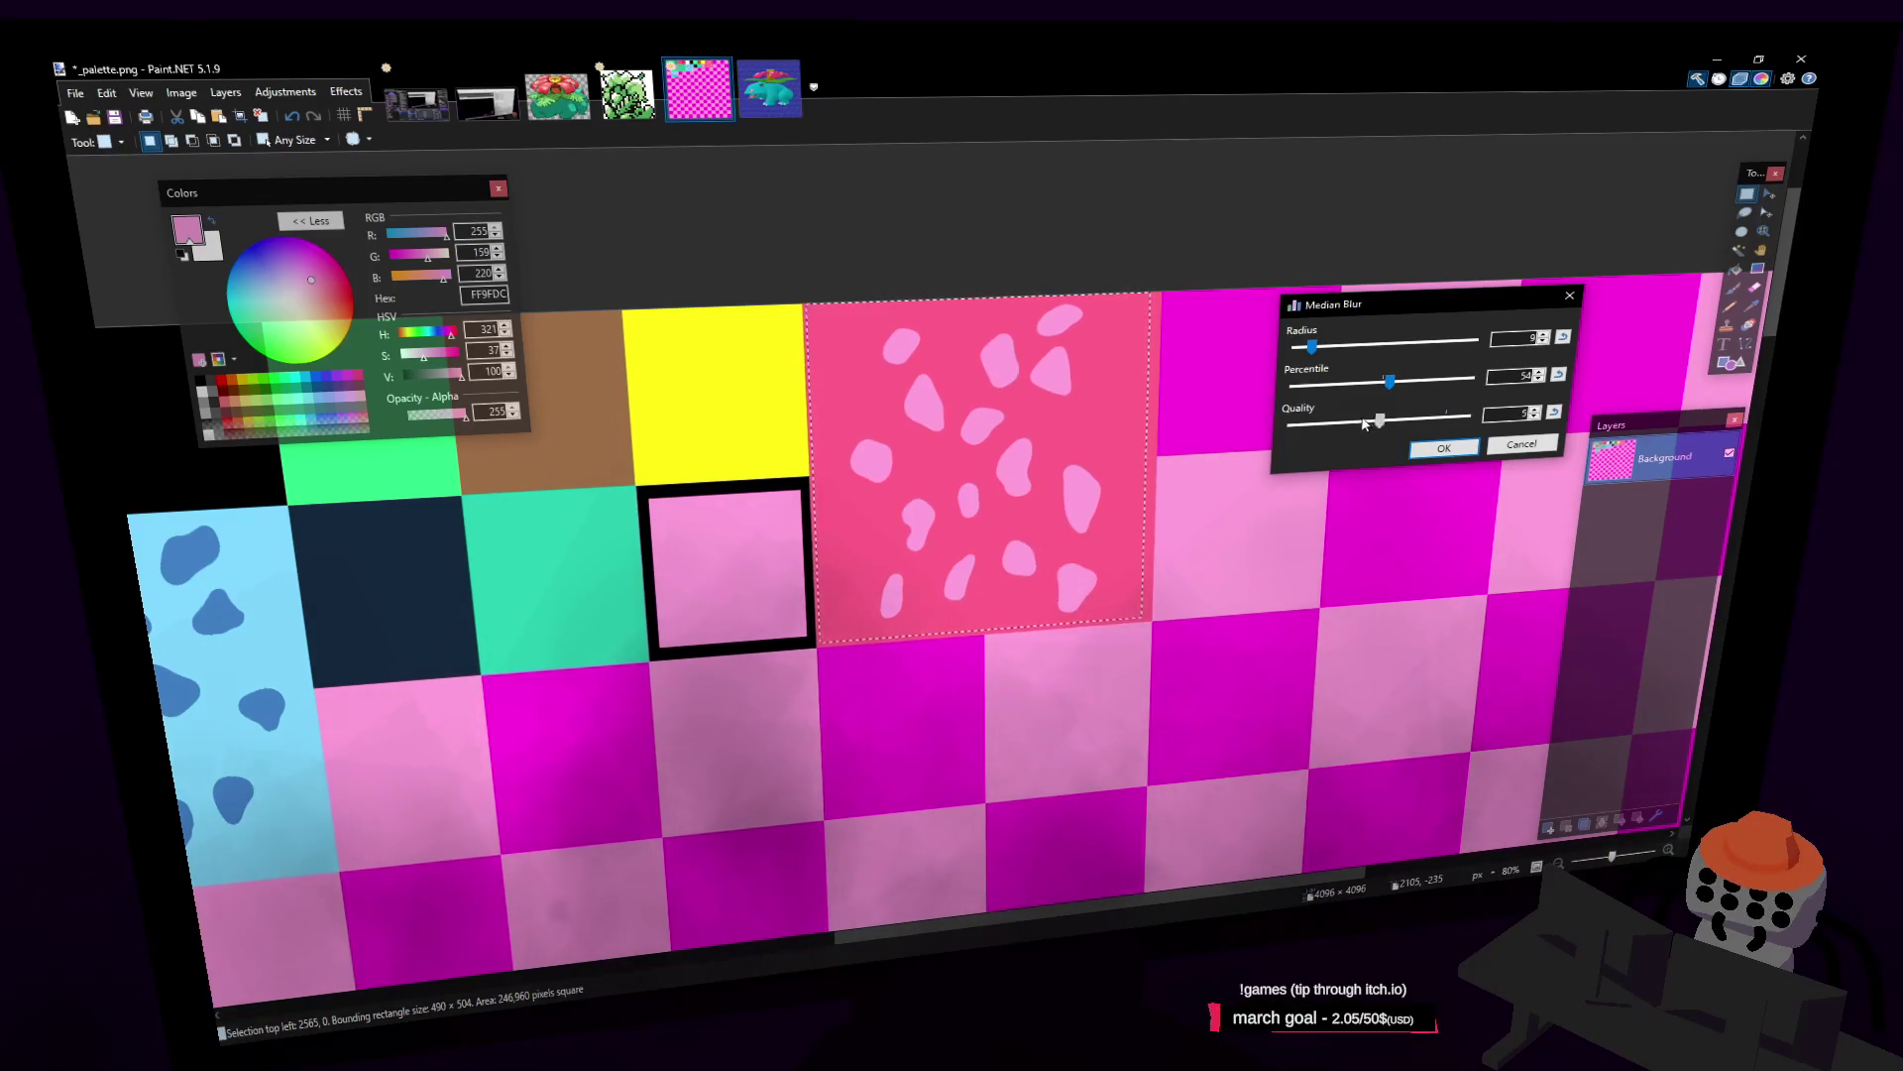
pyautogui.click(1444, 448)
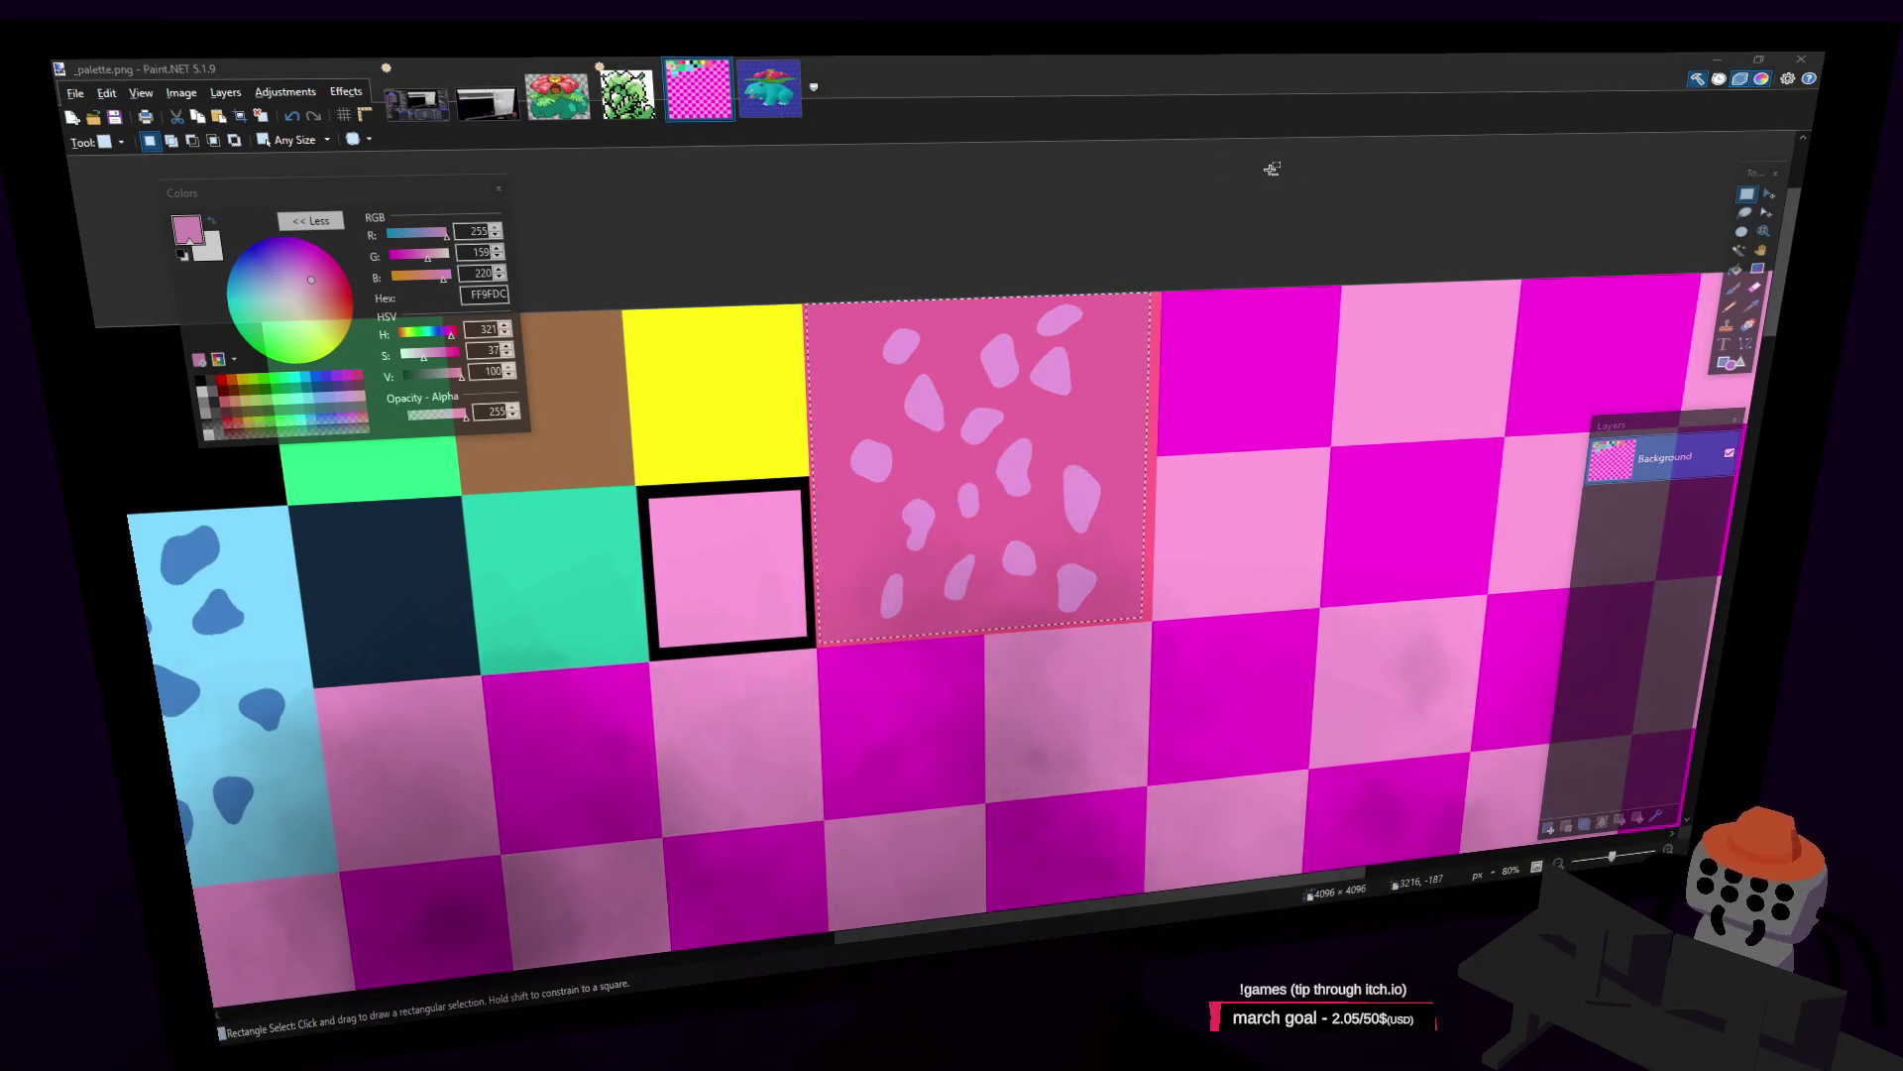
pyautogui.hotkey('alt', 'Tab')
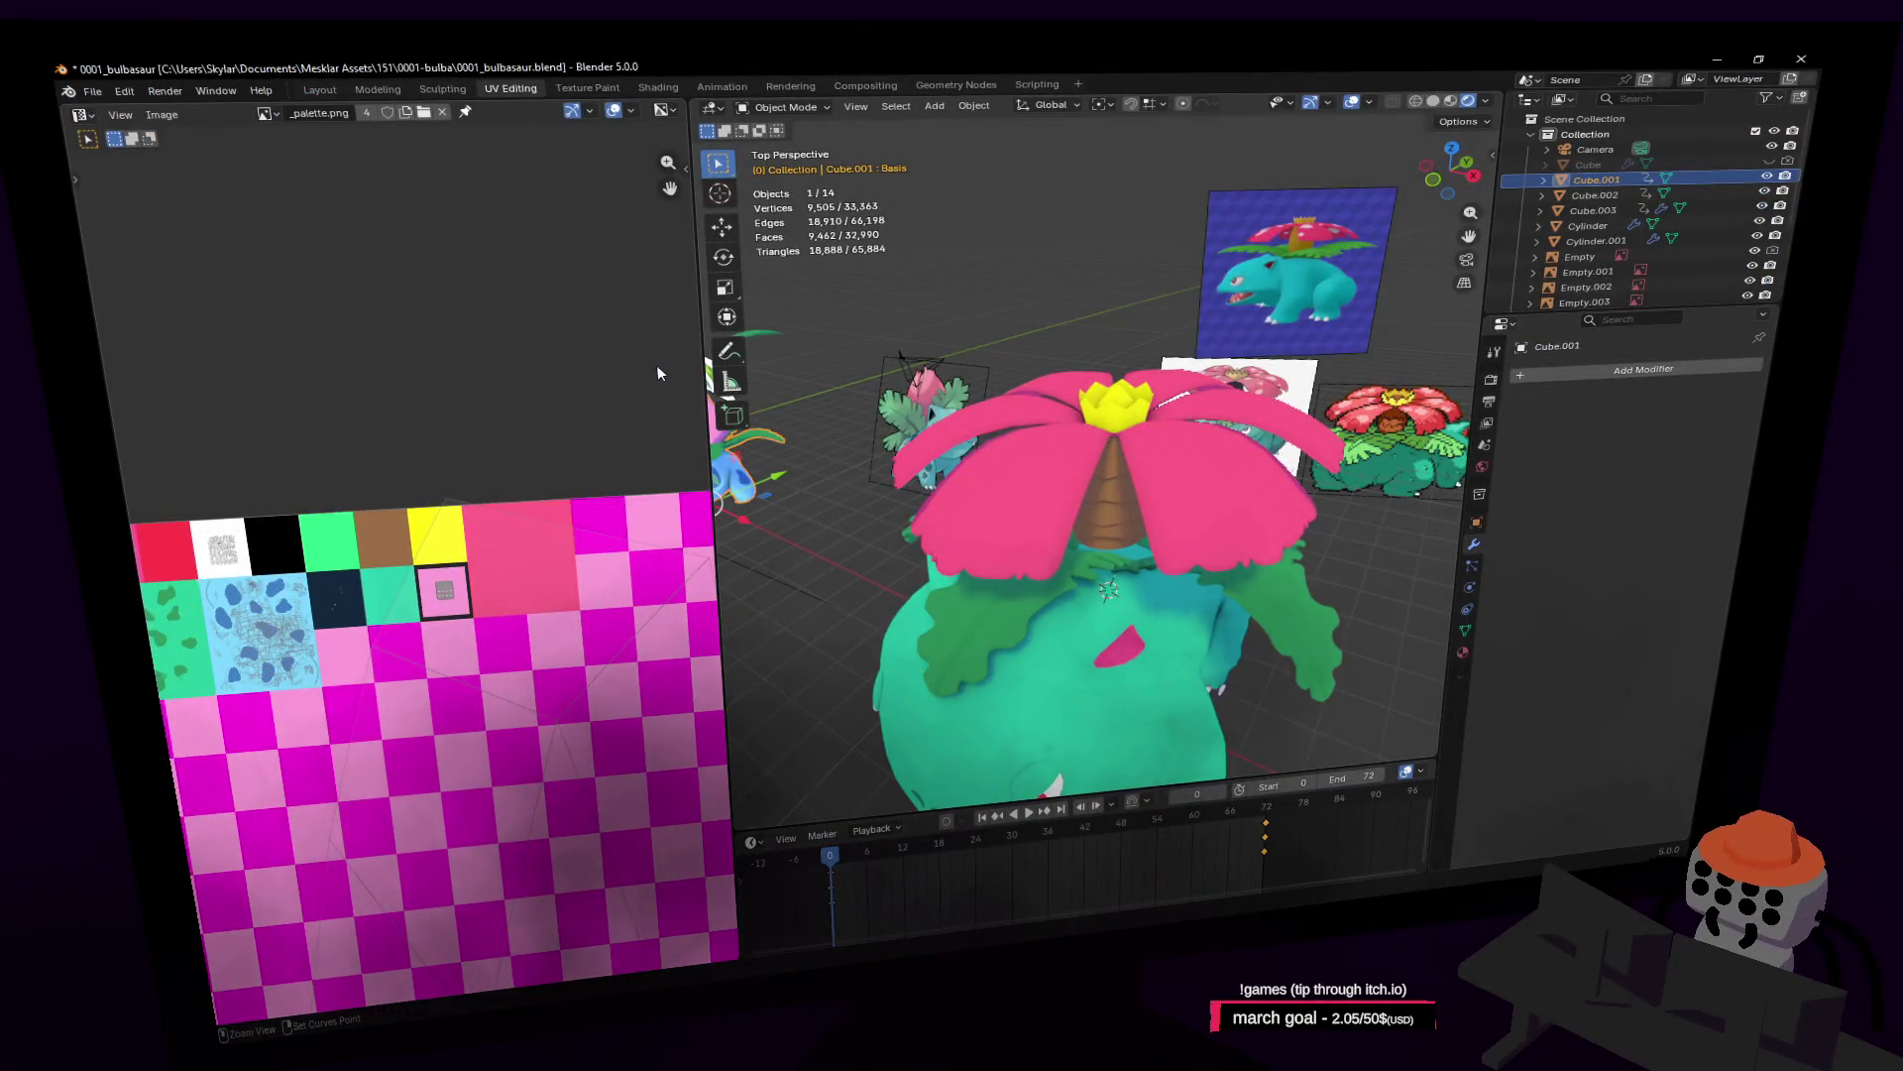
# Step: Save the Blender file and reload the palette texture showing the new spots
pyautogui.hotkey('ctrl', 's')
pyautogui.moveTo(595, 412); pyautogui.dragTo(543, 419, button='middle')
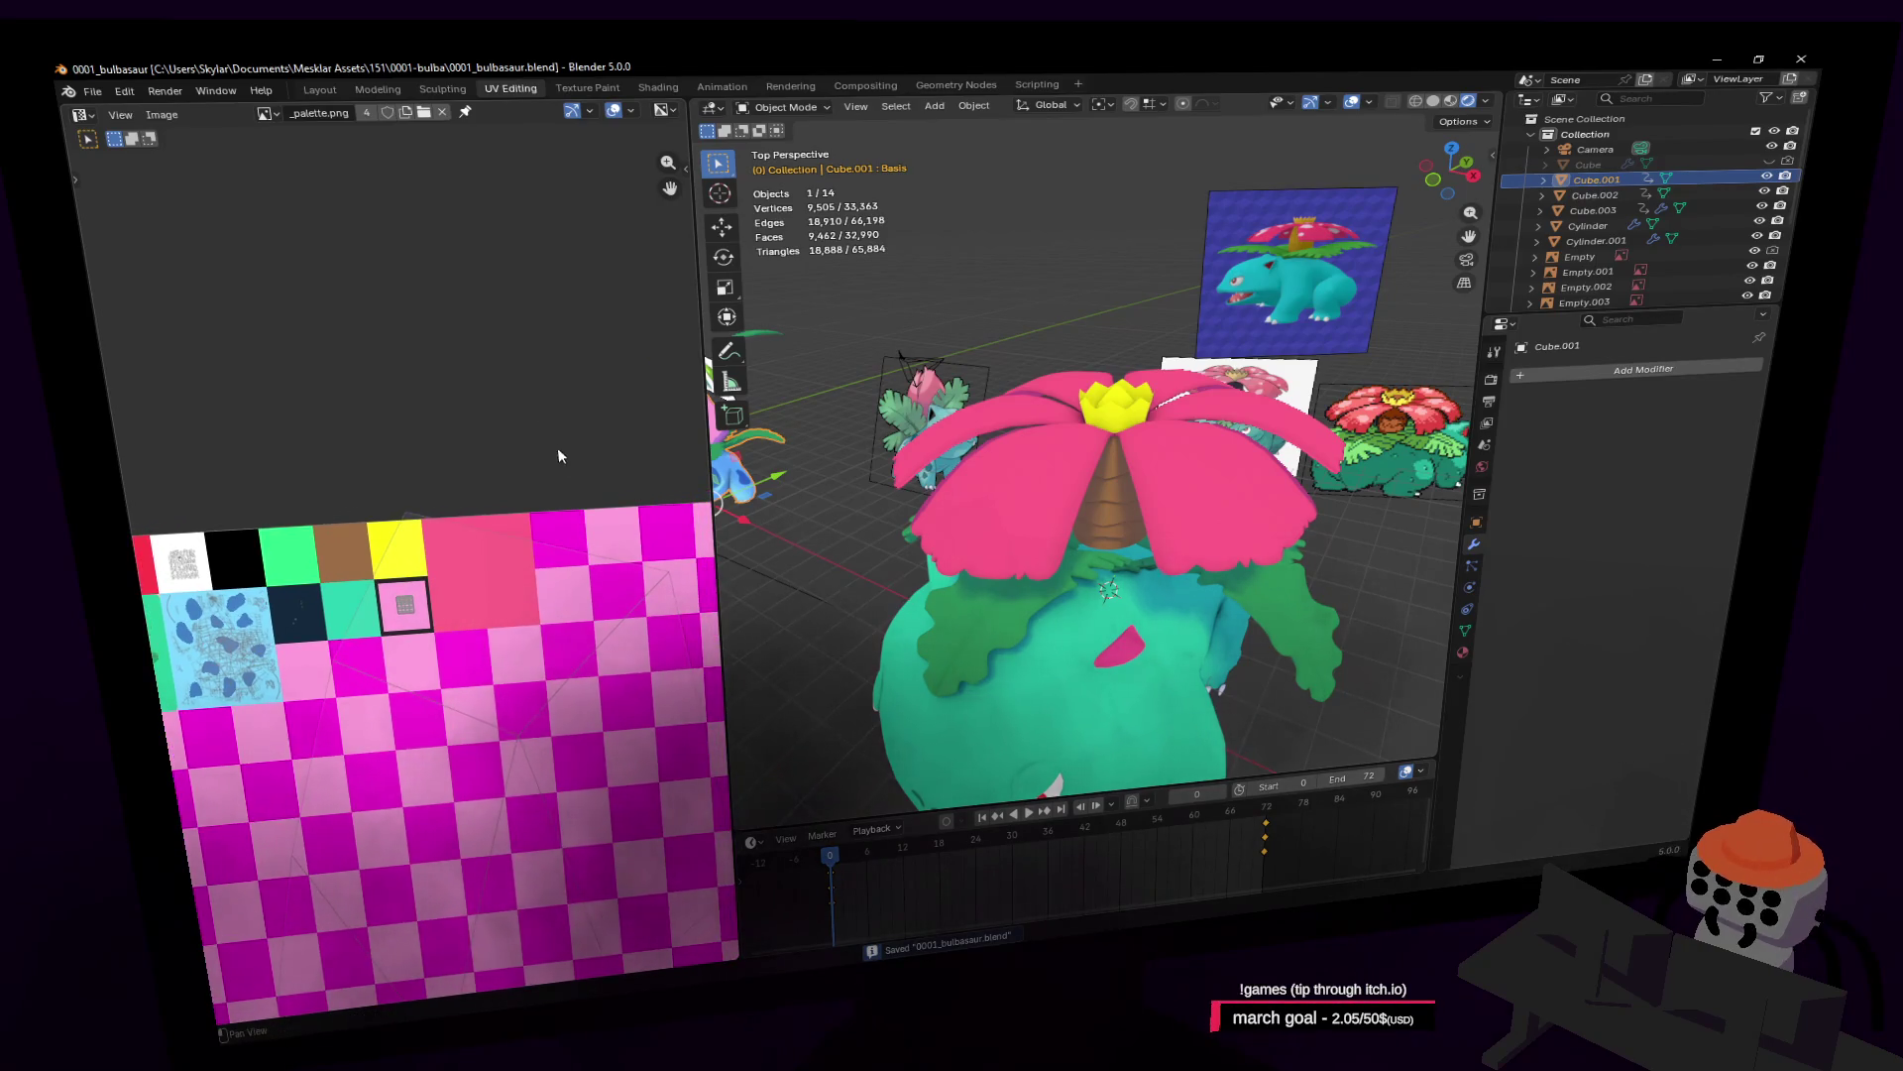
pyautogui.hotkey('alt', 'r')
# Step: Fly the view closer to Venusaur and select the flower petal mesh Cylinder.001
pyautogui.hotkey('shift', '`')
pyautogui.press('s')
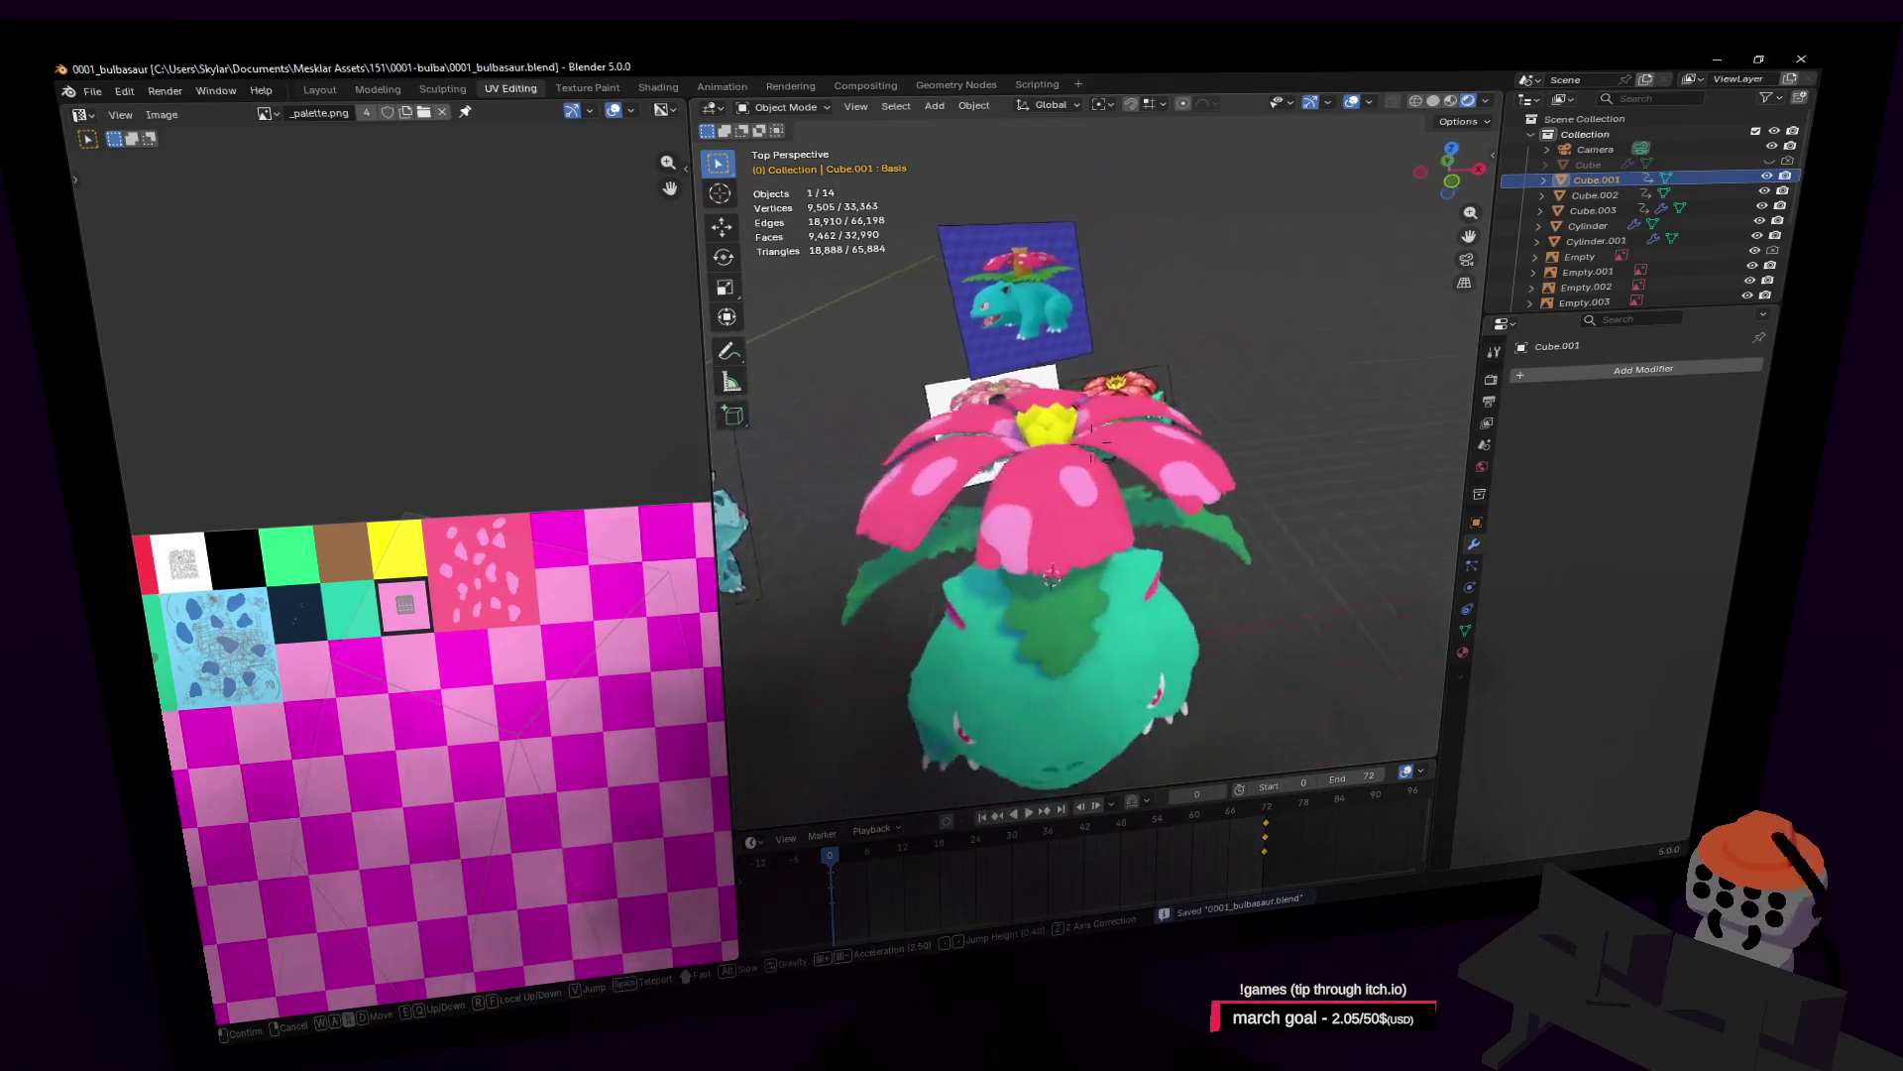
pyautogui.press('w')
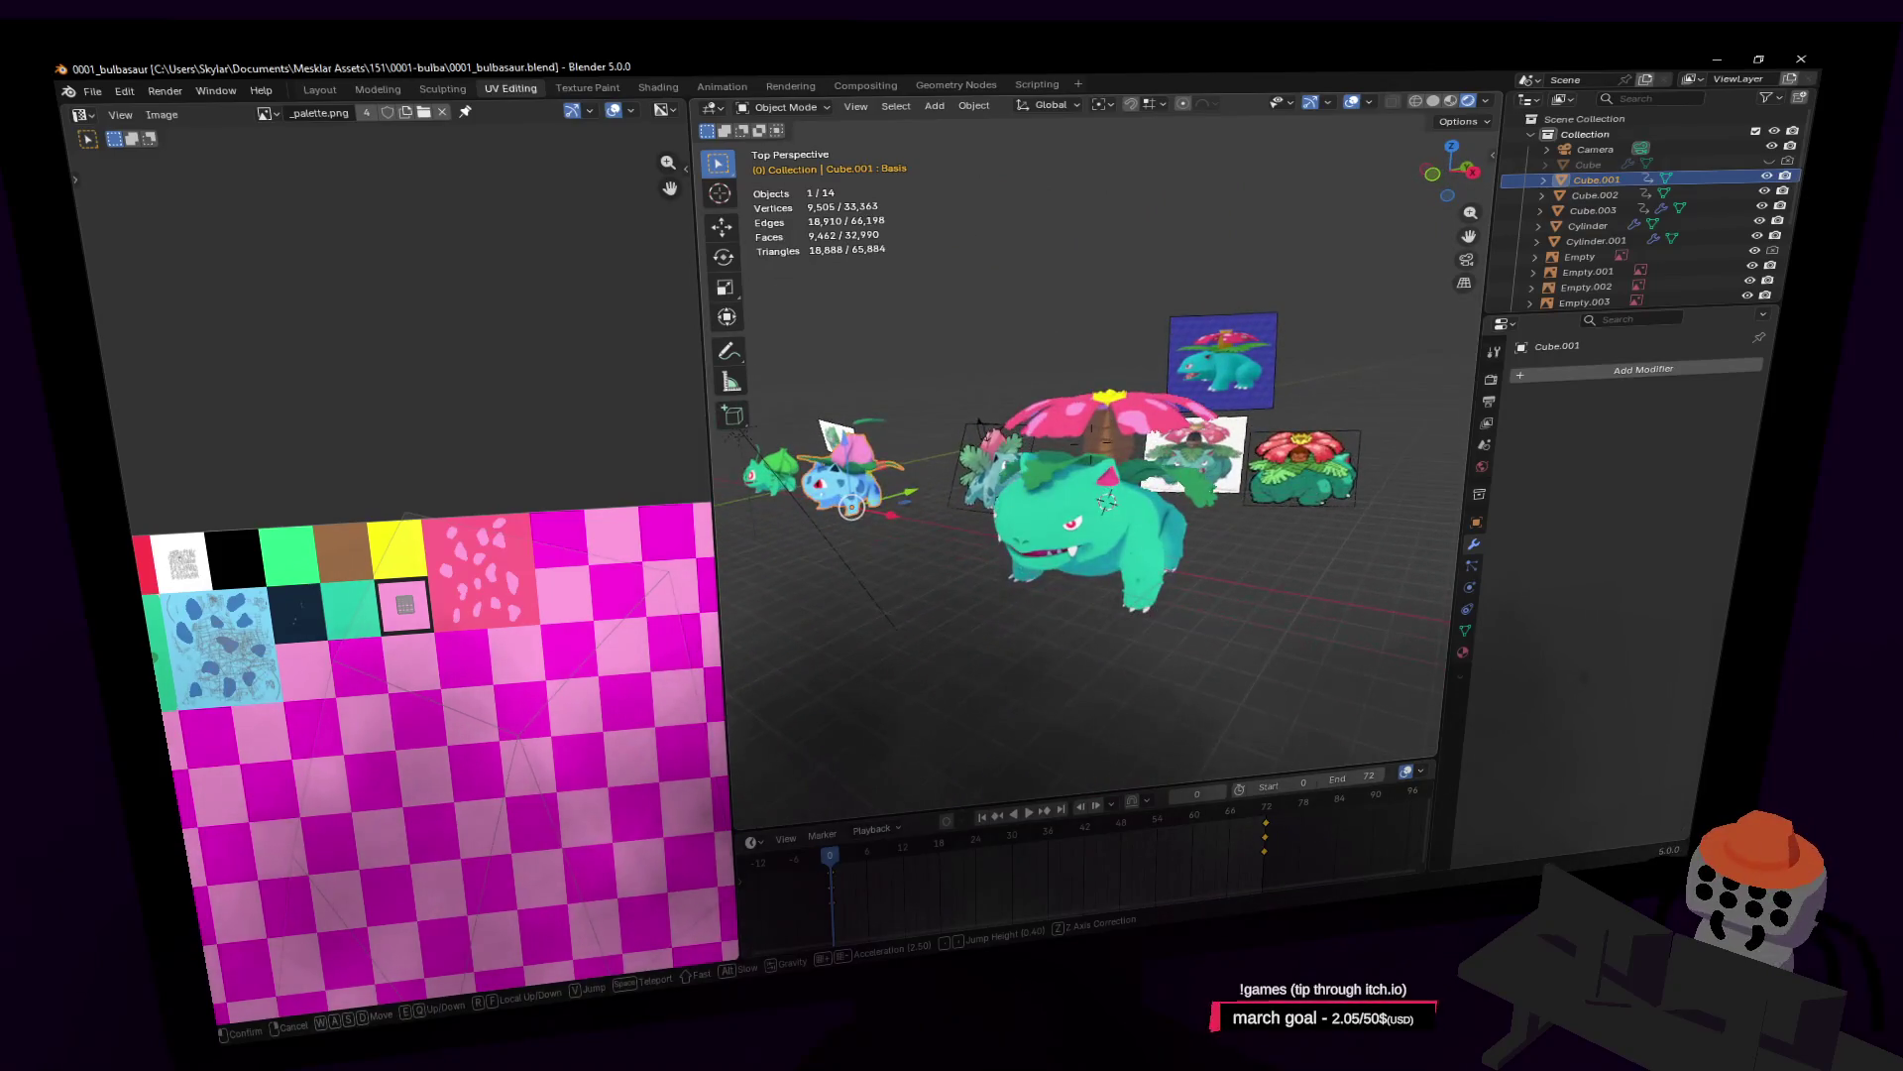
pyautogui.press('e')
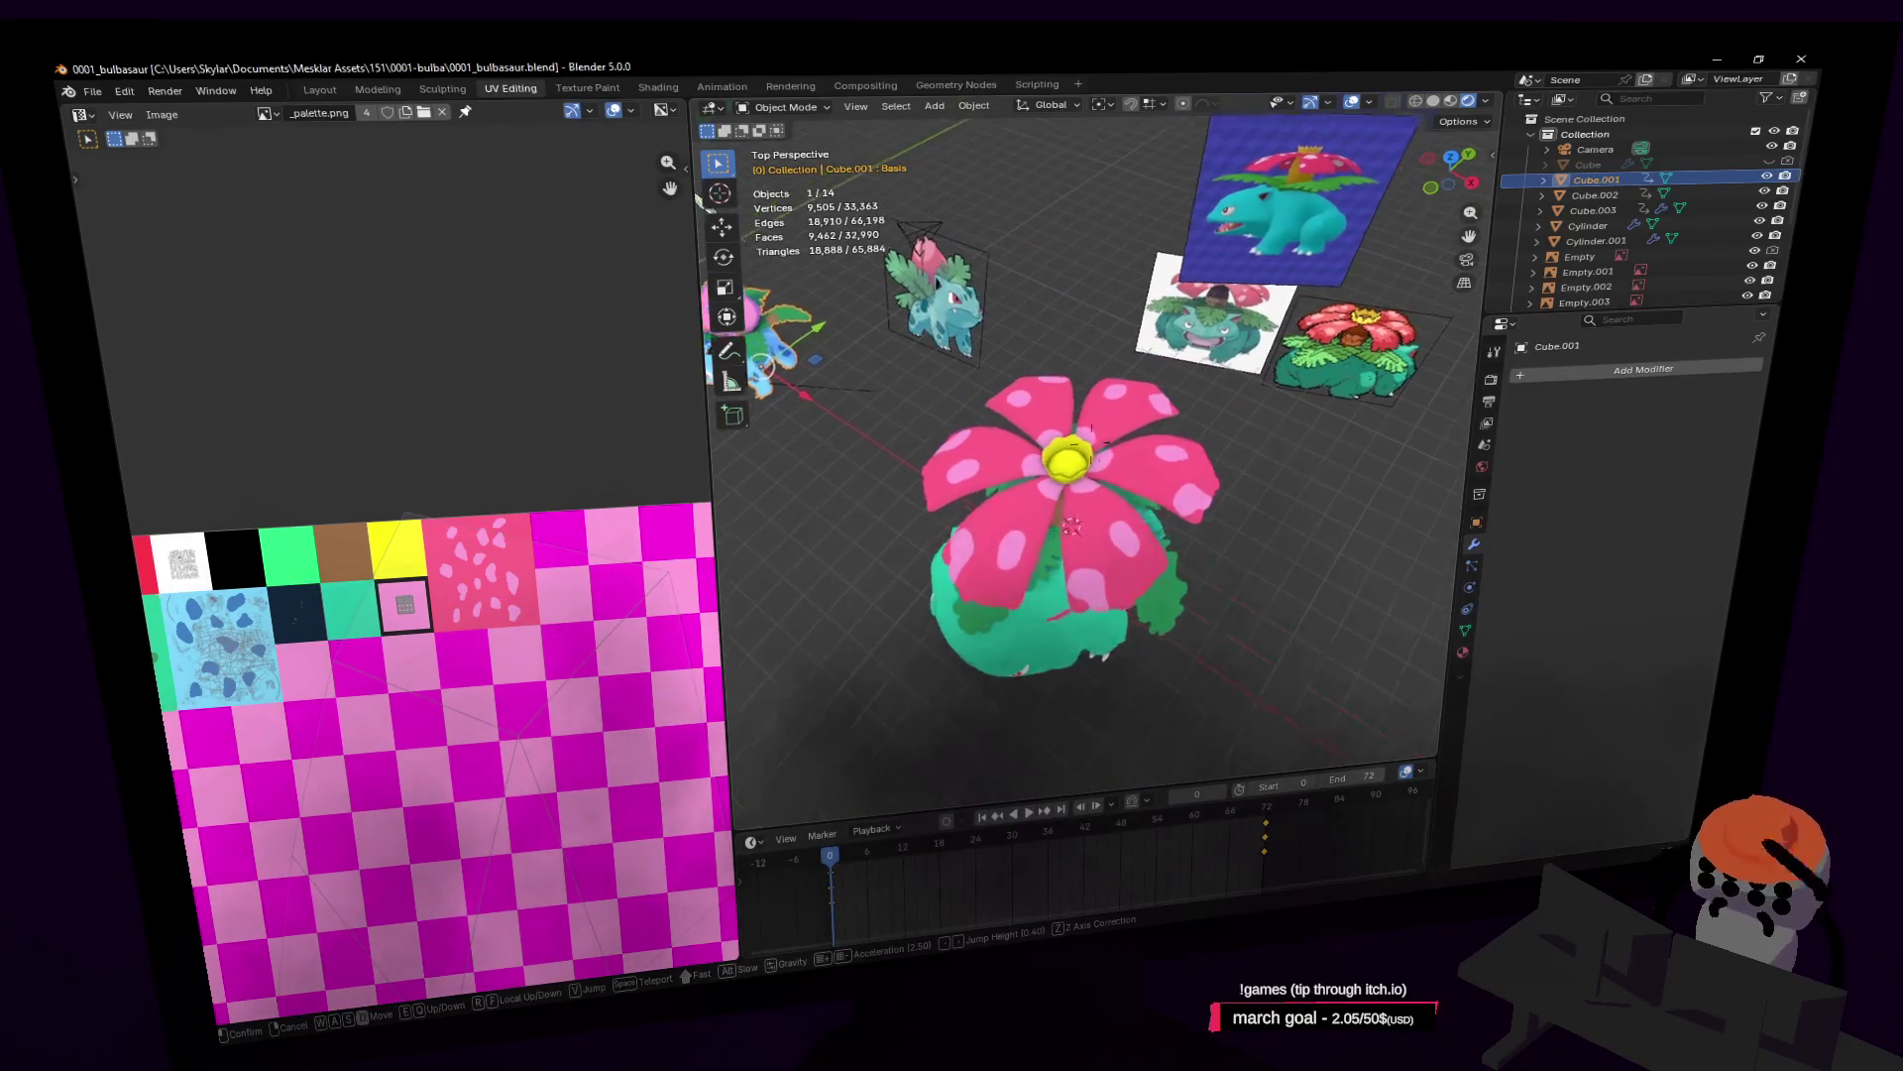
pyautogui.moveTo(1091, 447)
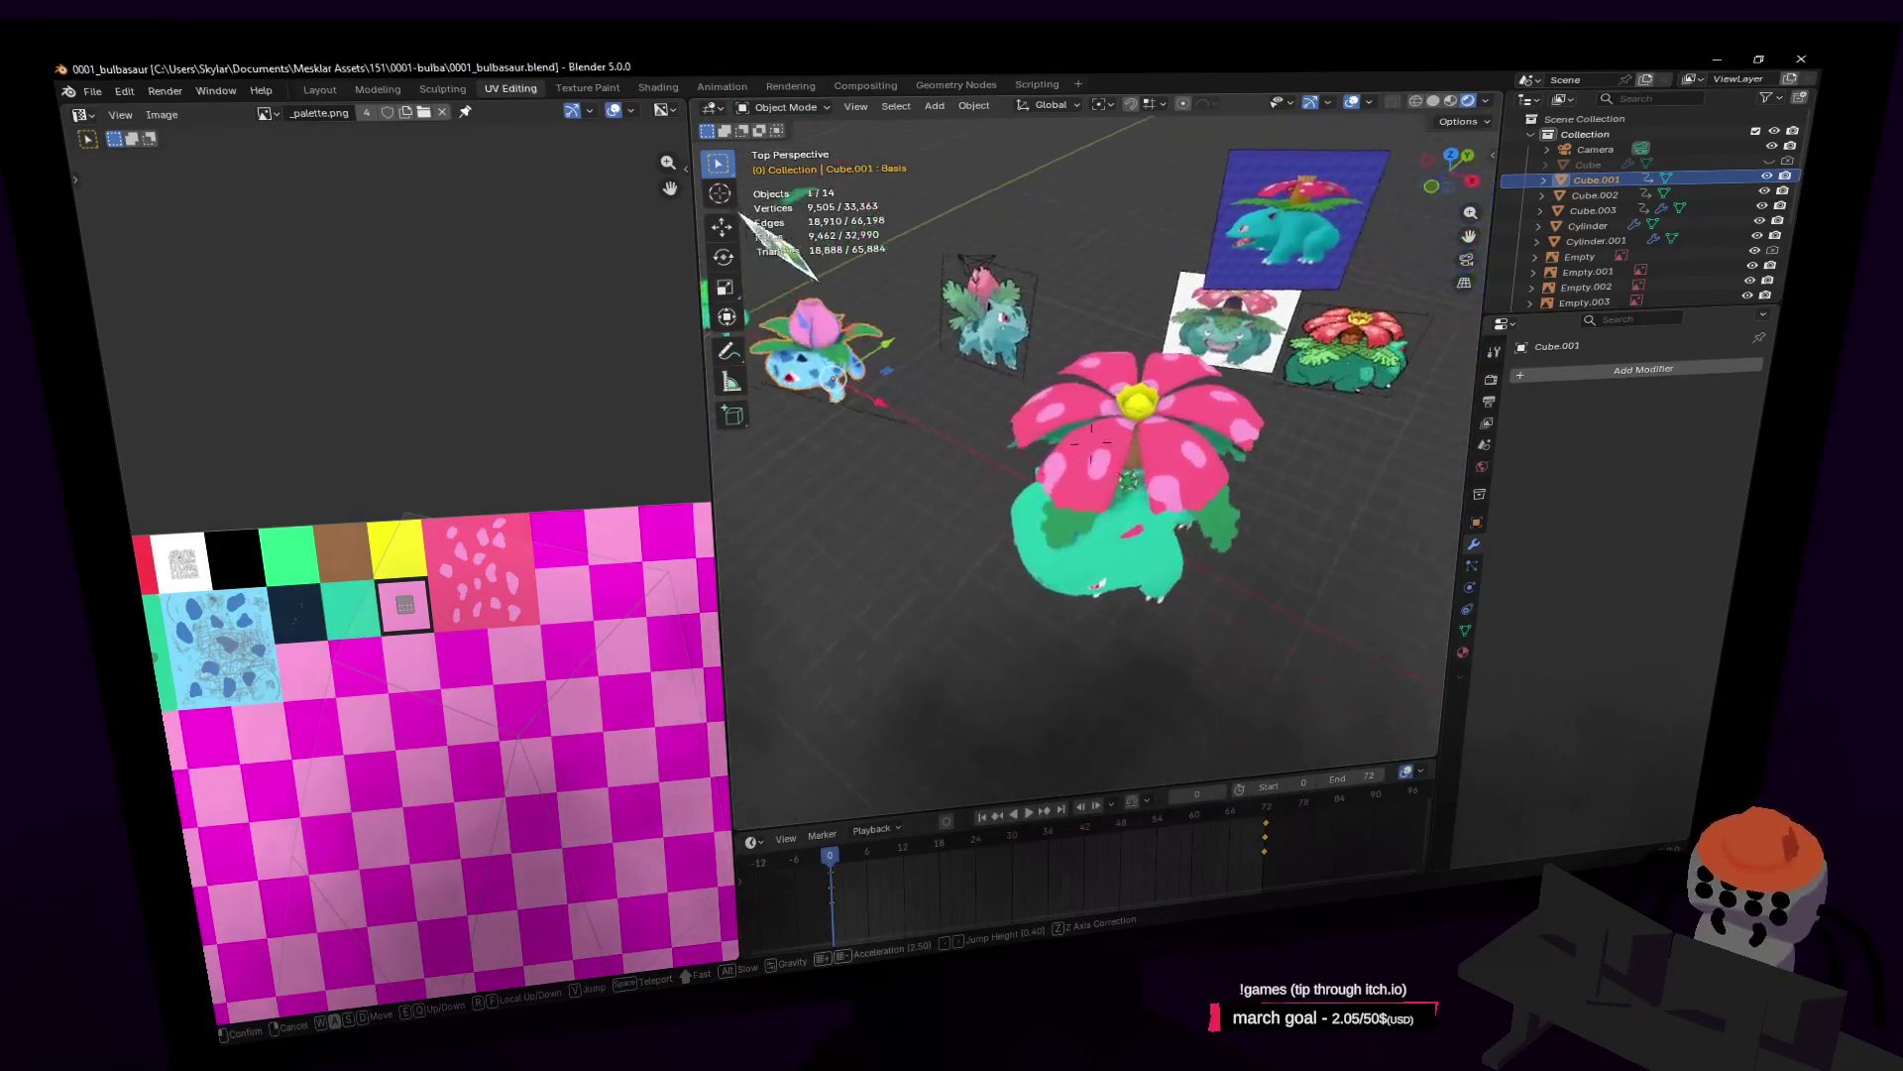
pyautogui.click(1179, 471)
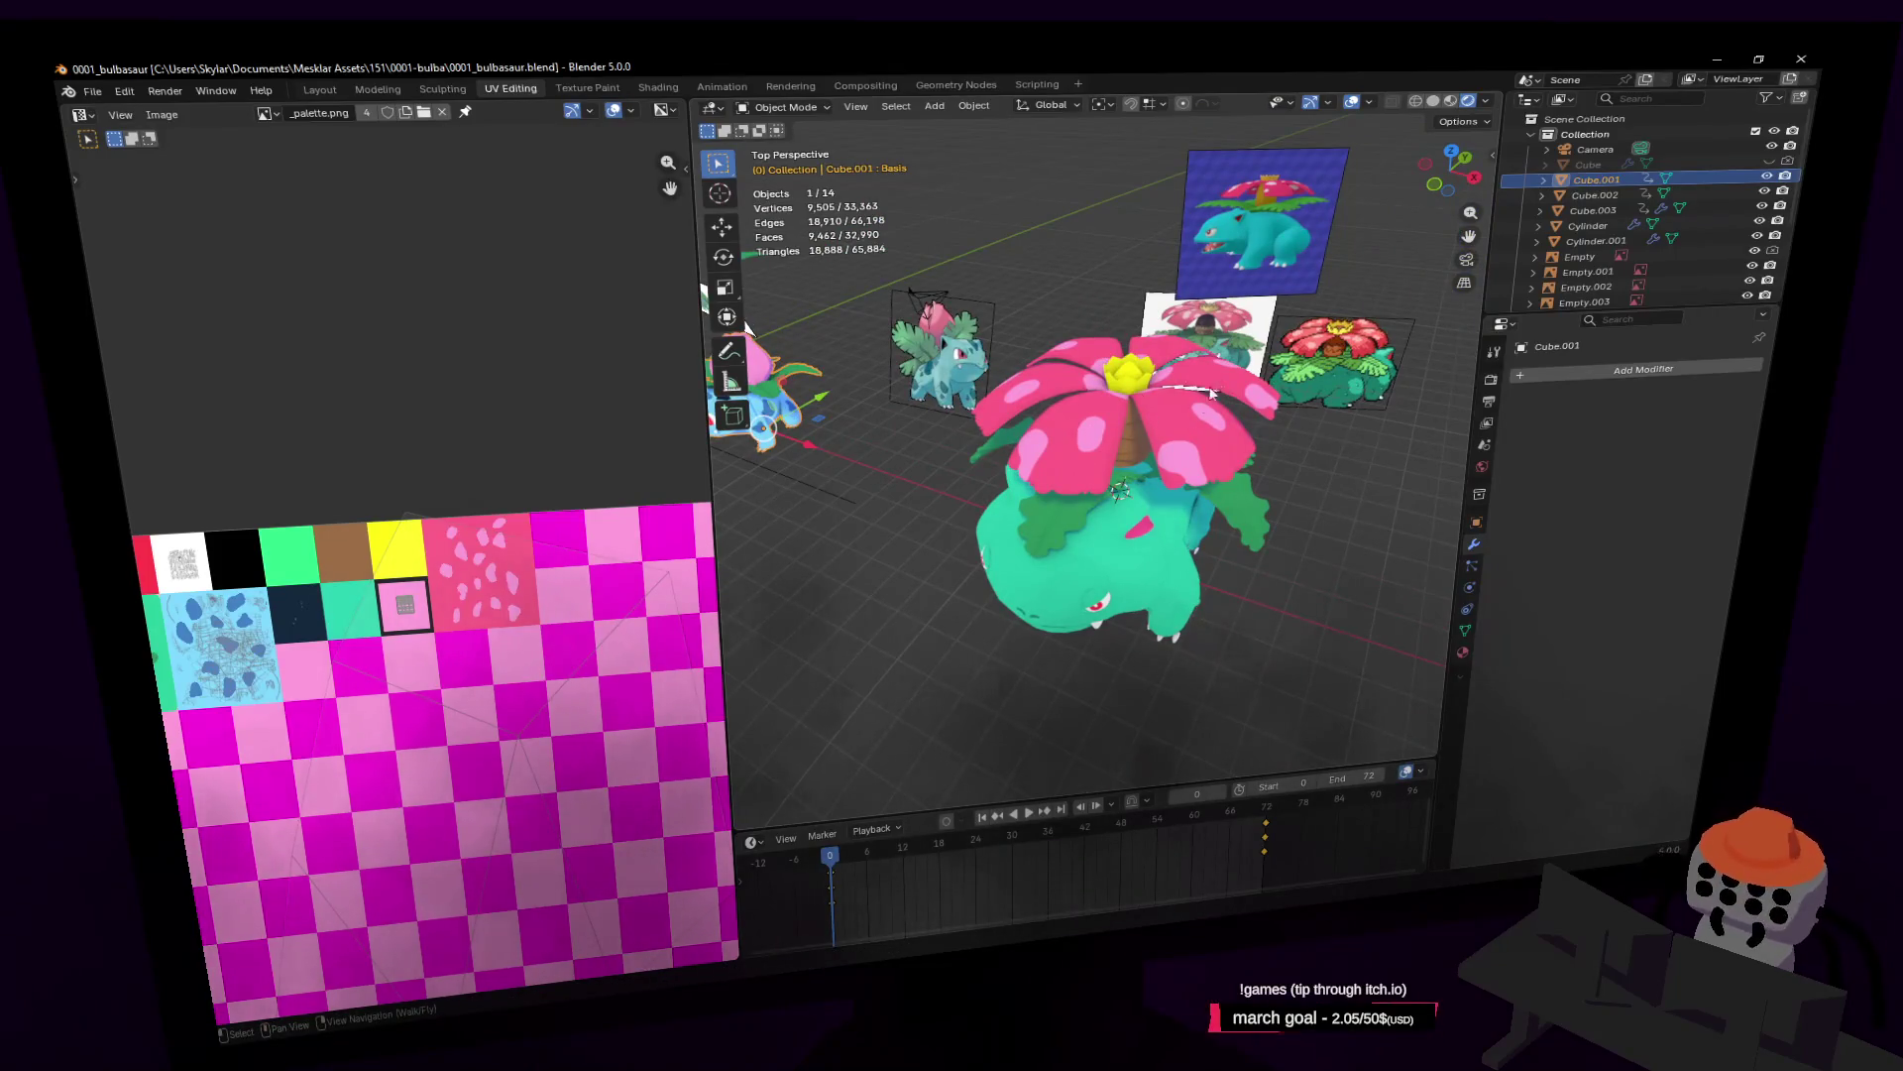
pyautogui.scroll(8, 1212, 393)
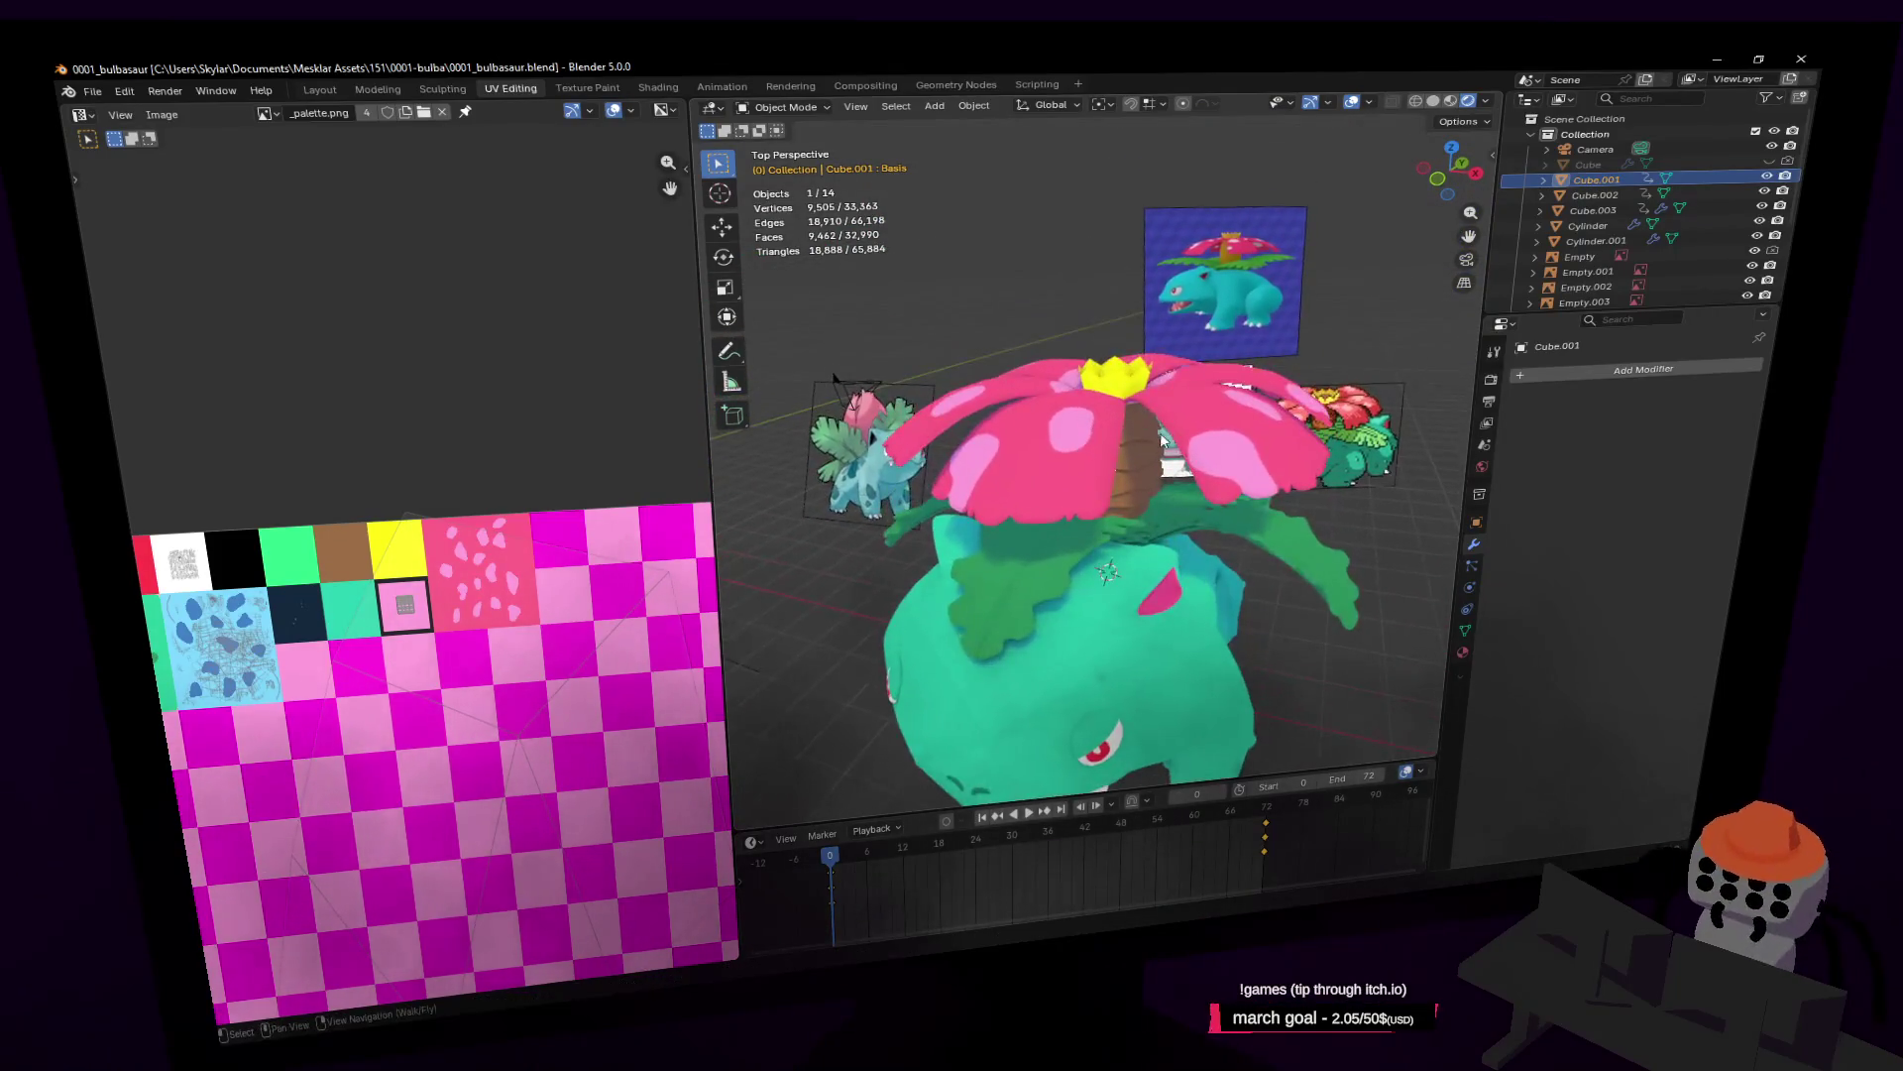
pyautogui.click(1165, 469)
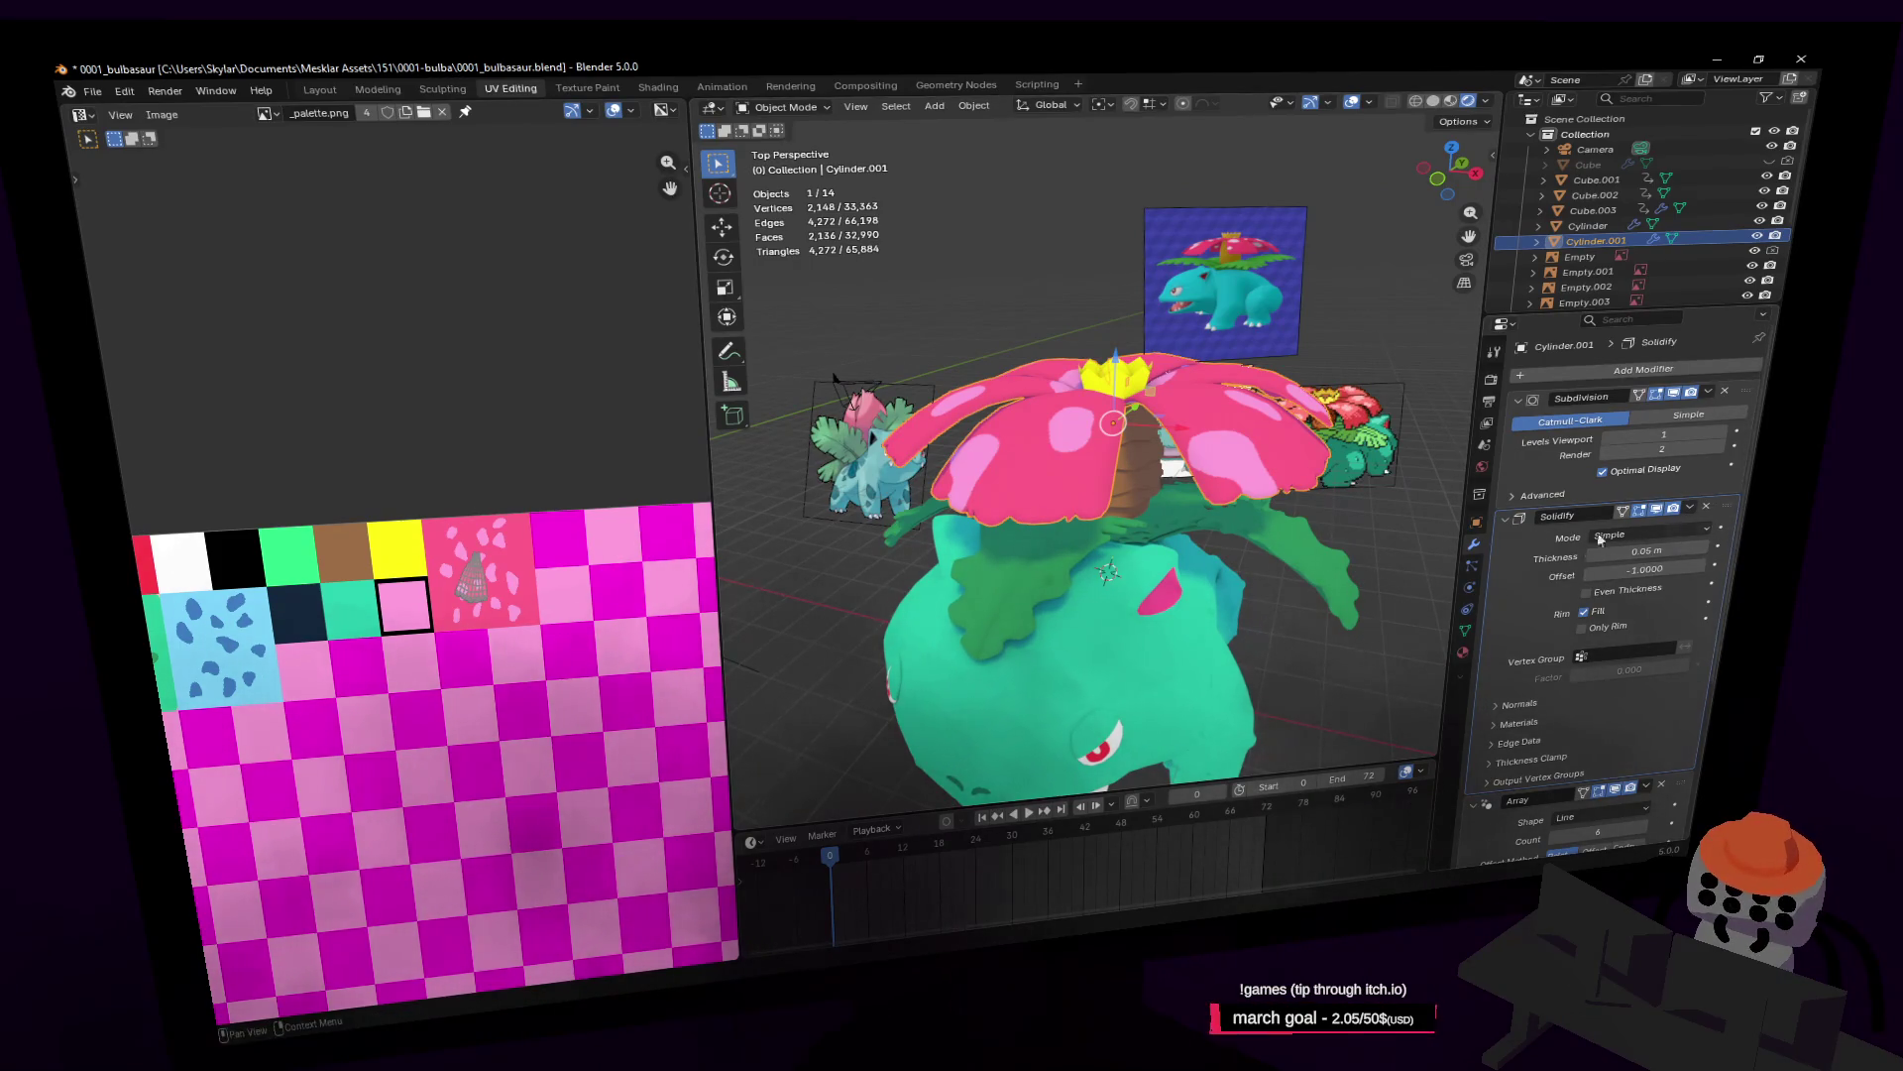
# Step: Unwrap the petals Angle Based, shrink the UVs to 0.179 and fit them onto the spotted tile
pyautogui.scroll(-5, 1689, 542)
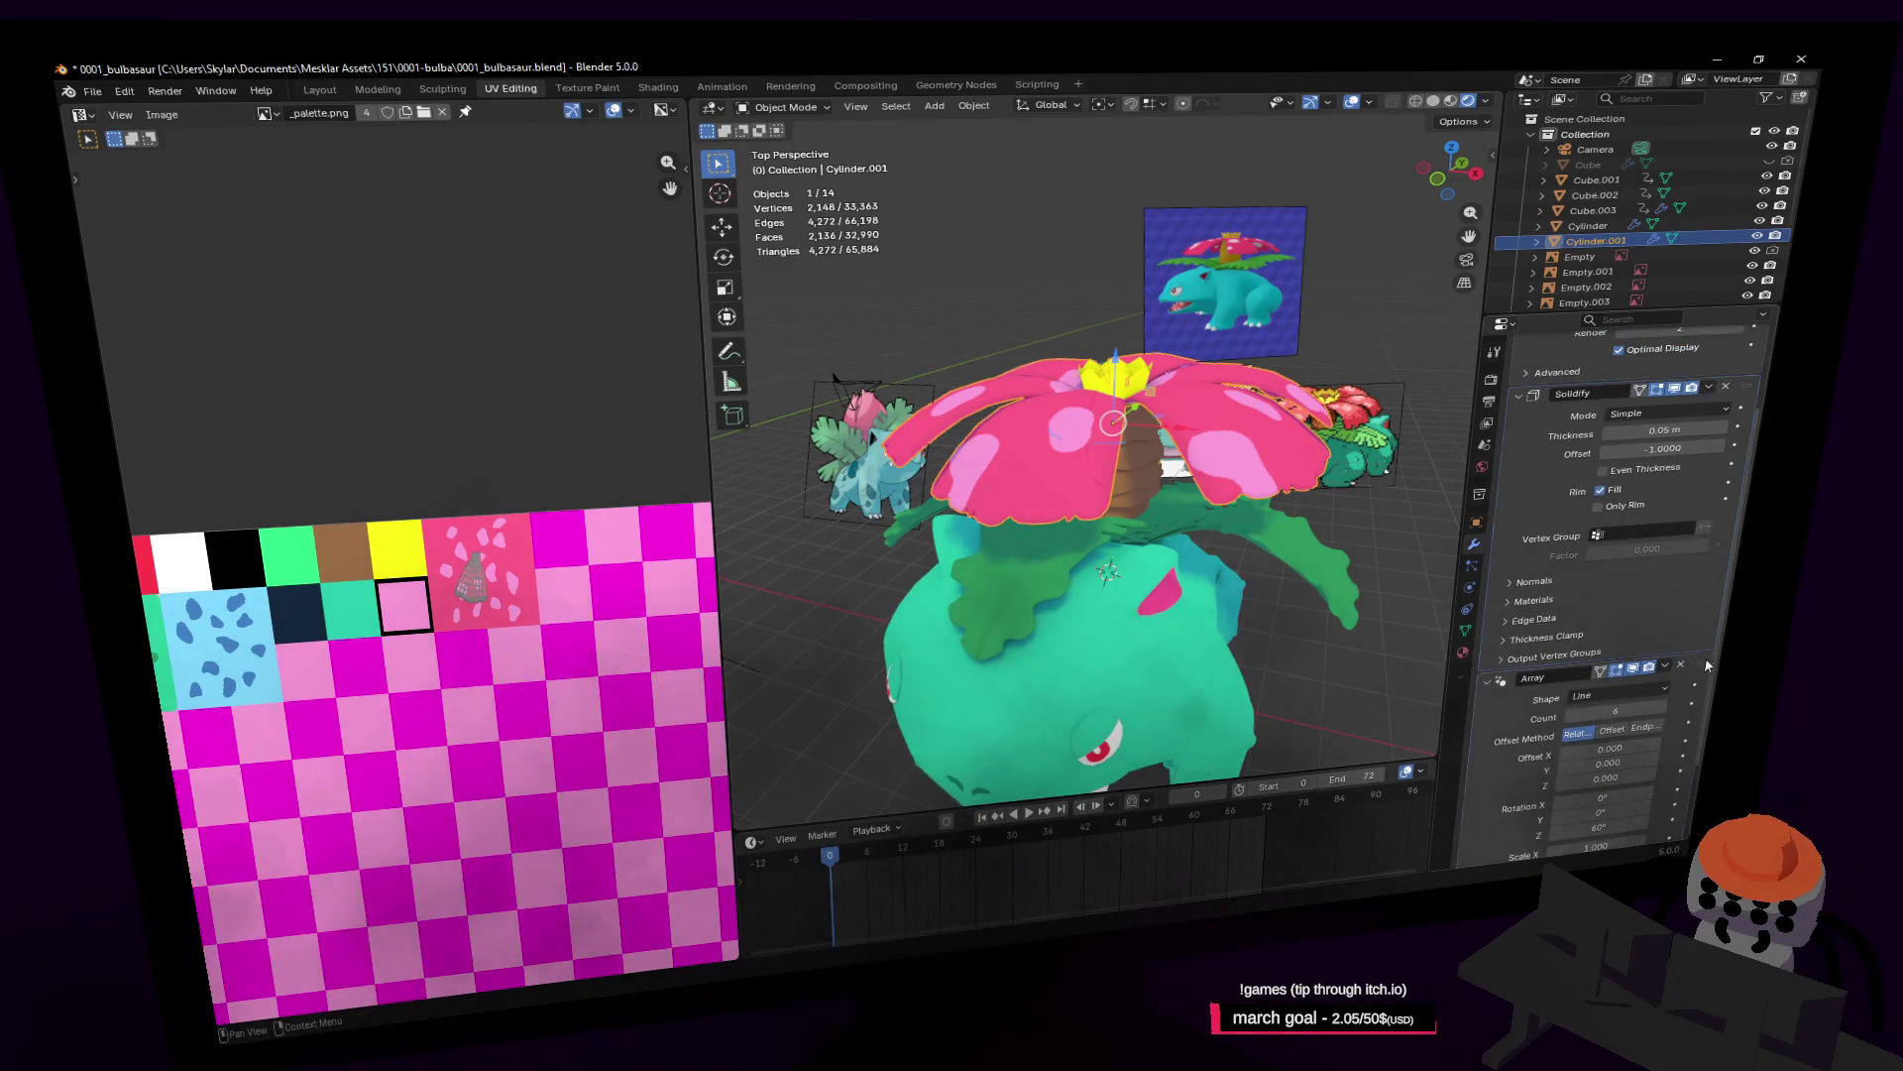
pyautogui.hotkey('ctrl', 'a')
pyautogui.scroll(4, 1626, 515)
pyautogui.press('Tab')
pyautogui.press('u')
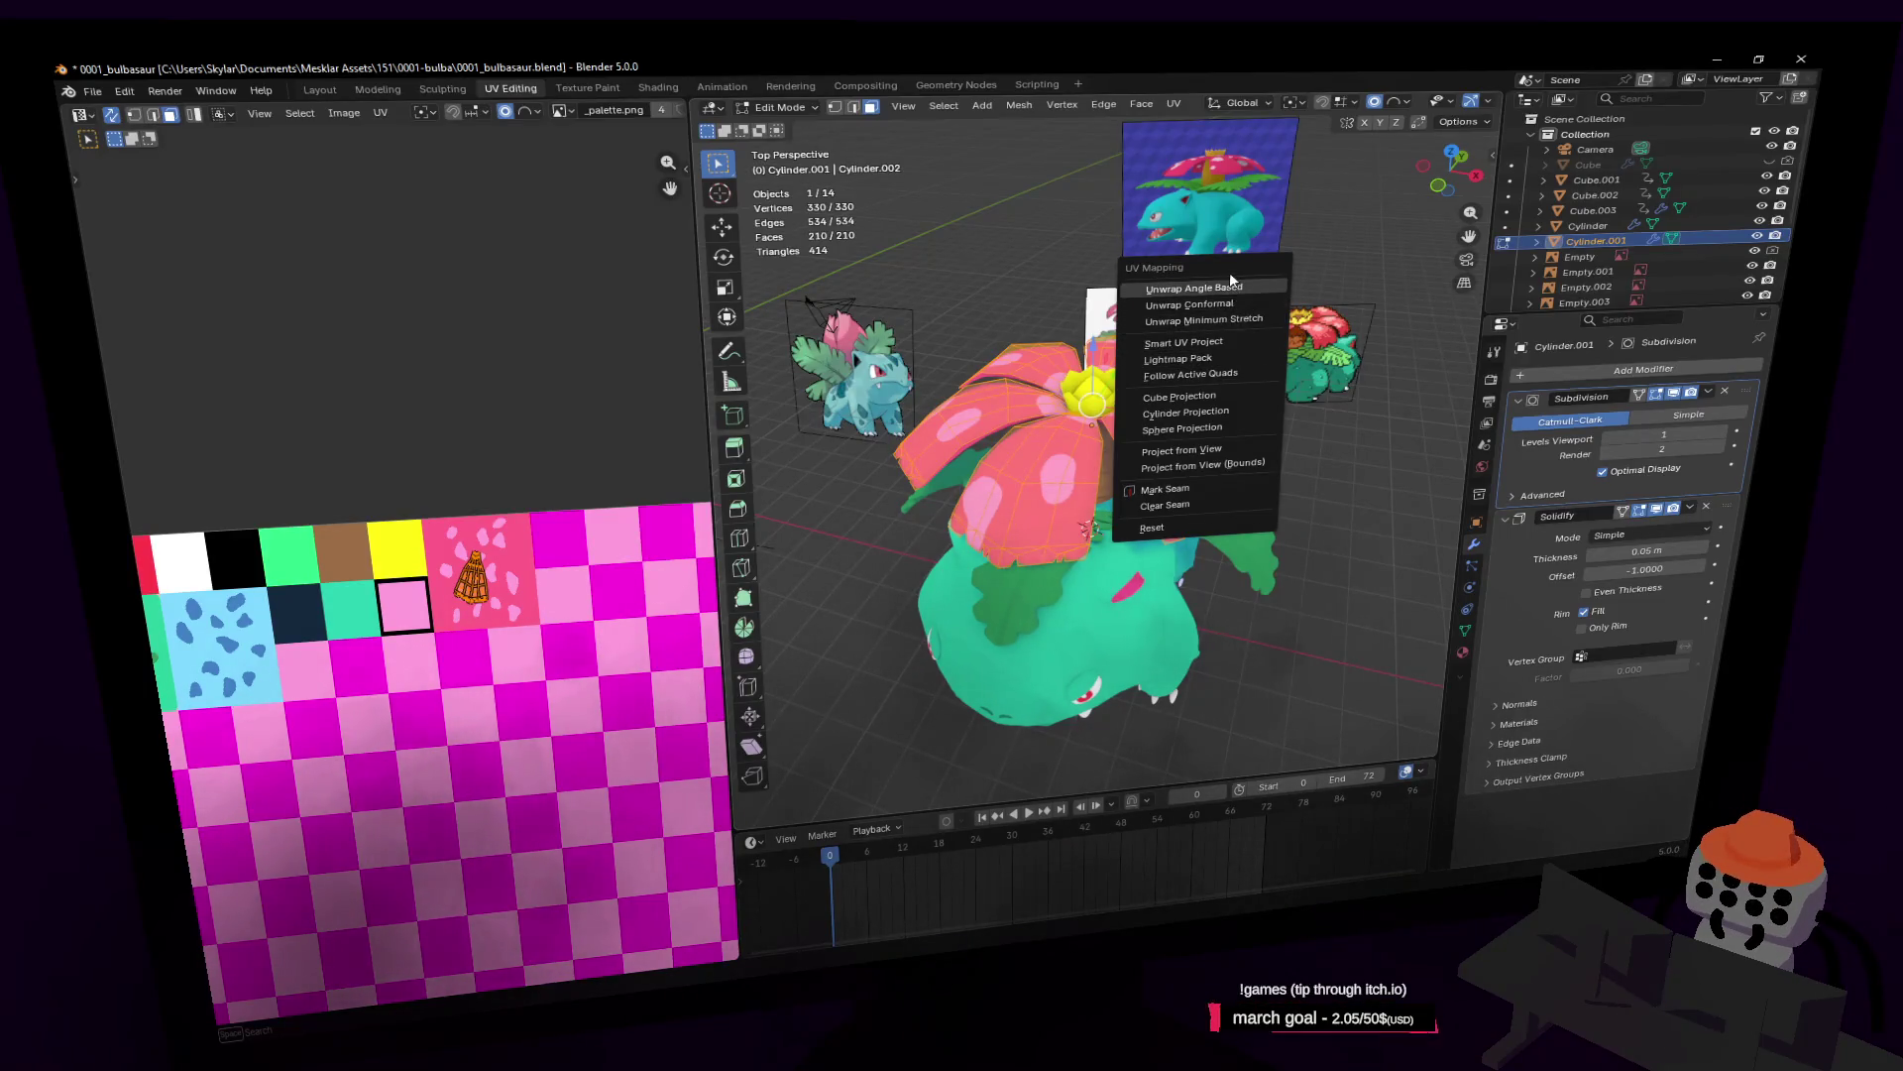
pyautogui.click(1194, 287)
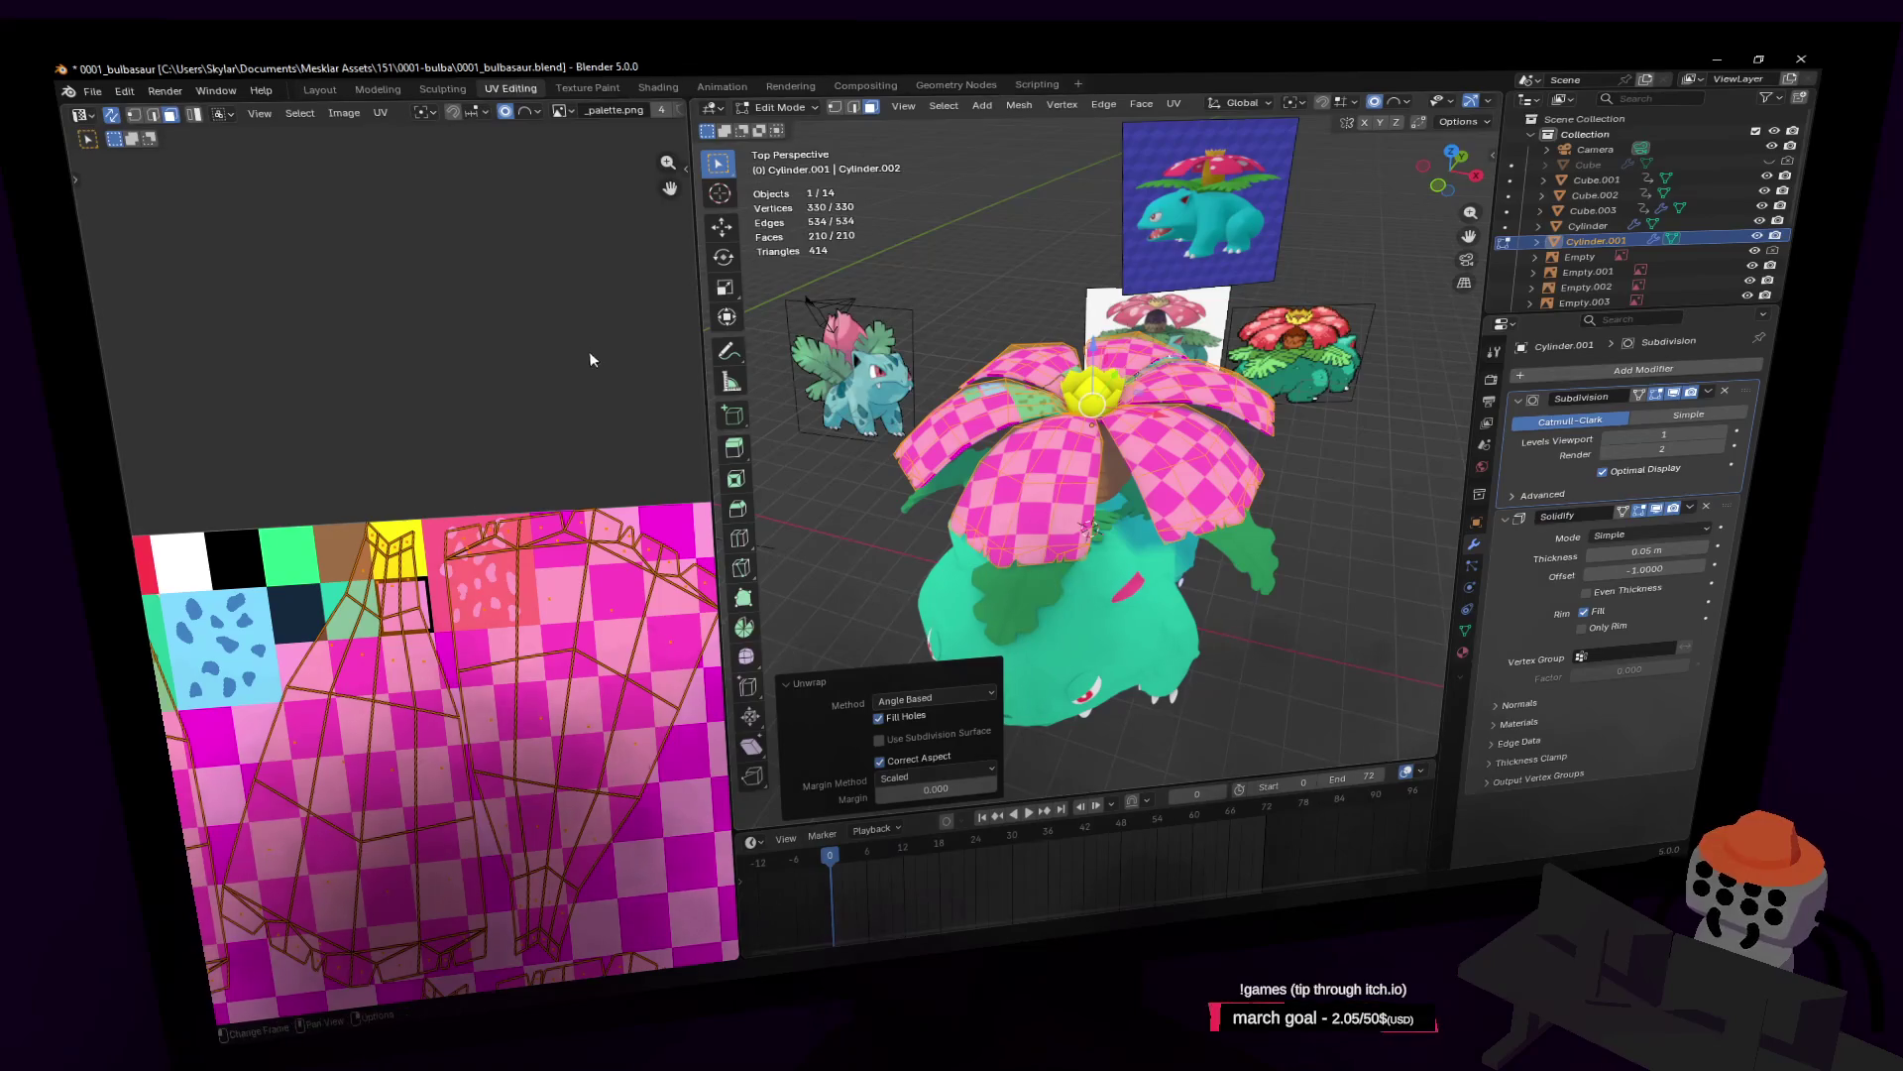
pyautogui.press('s')
pyautogui.click(526, 654)
pyautogui.press('g')
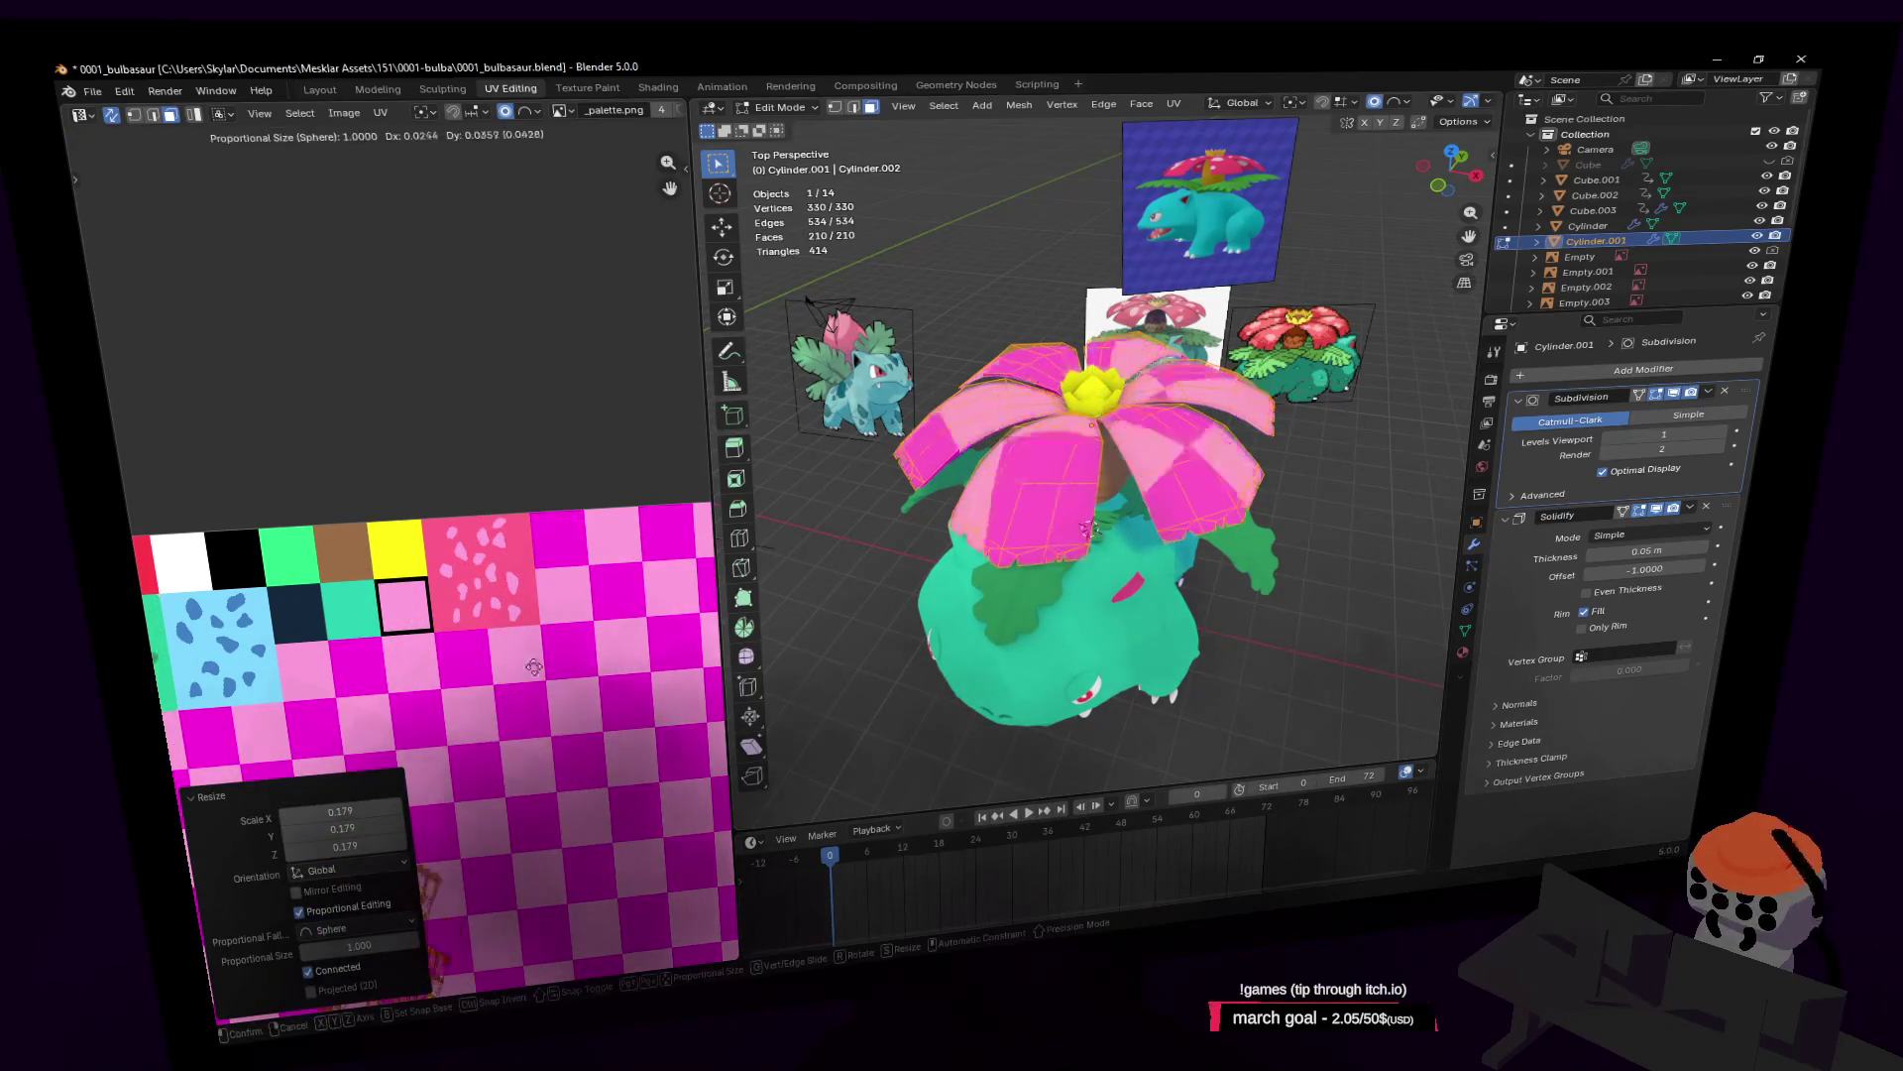
pyautogui.click(610, 382)
pyautogui.press('s')
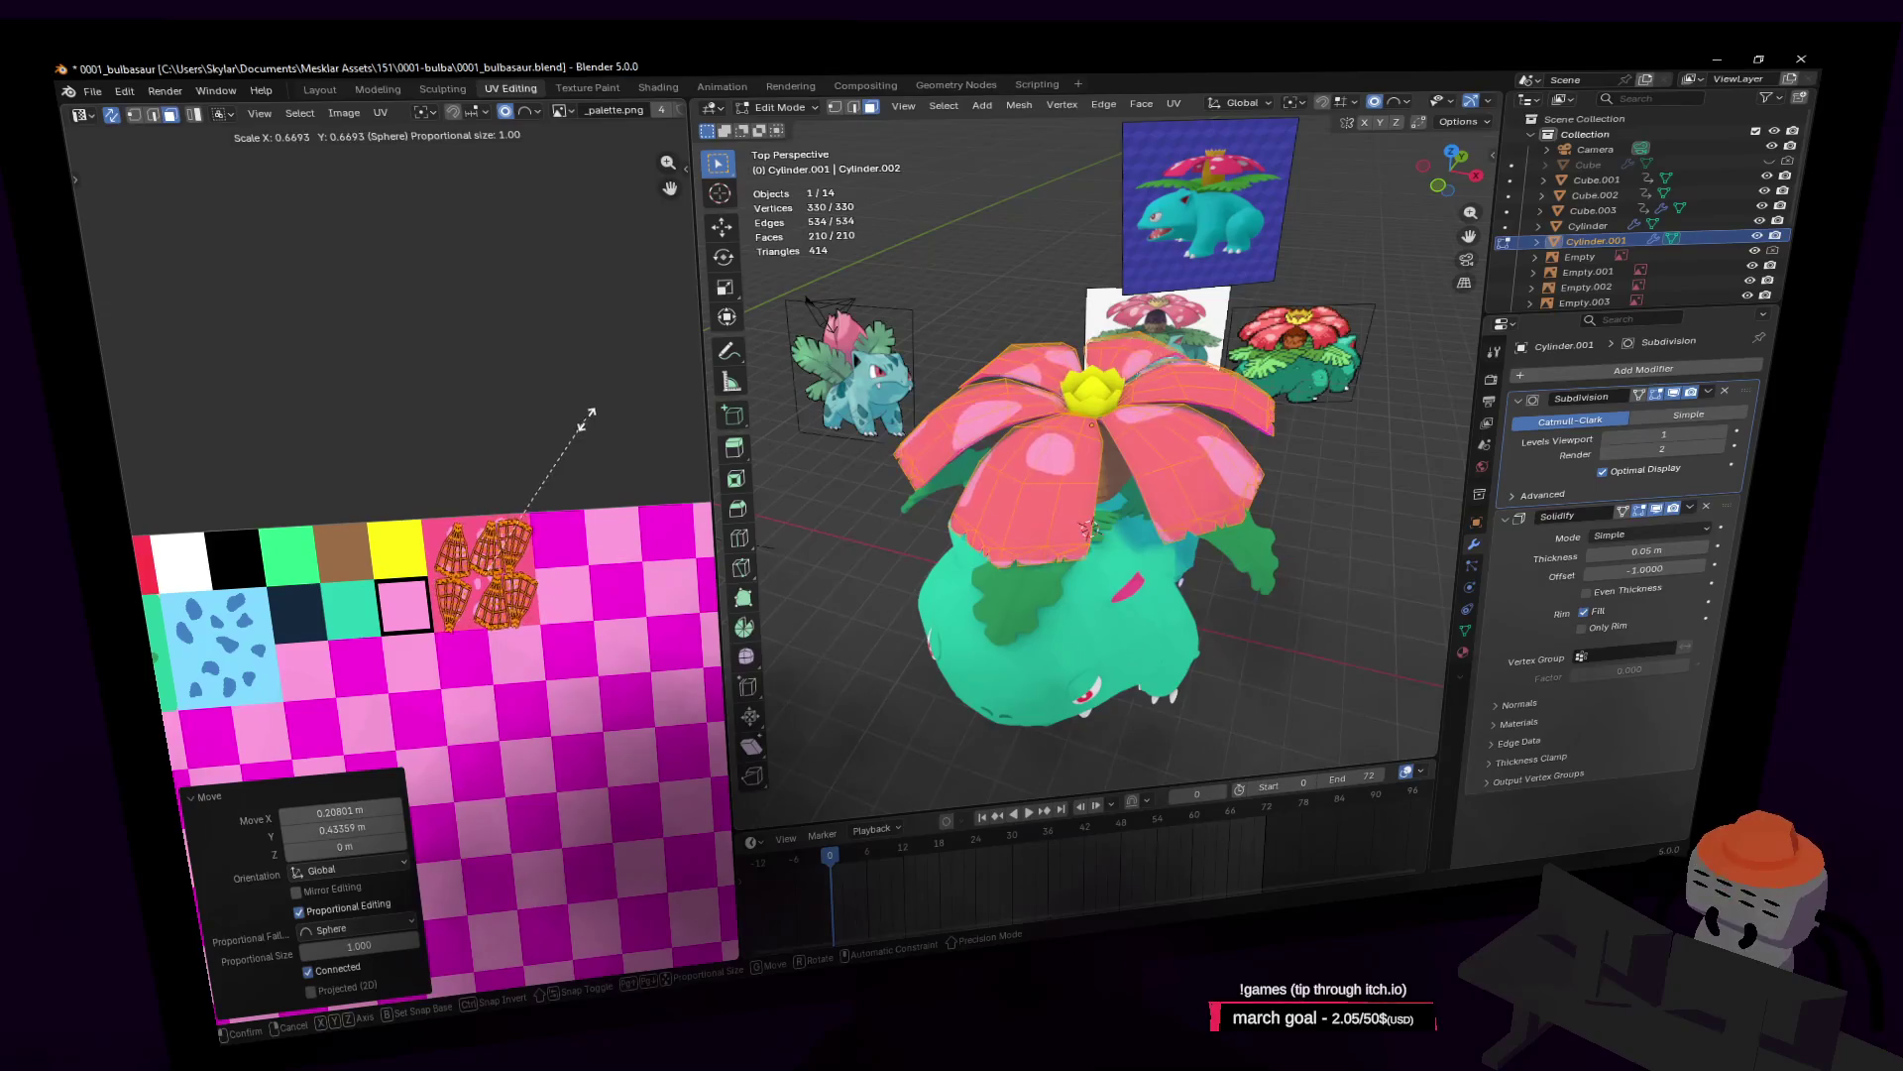
pyautogui.click(586, 424)
# Step: Fly in and pull back to inspect the spotted petals from above
pyautogui.press('Tab')
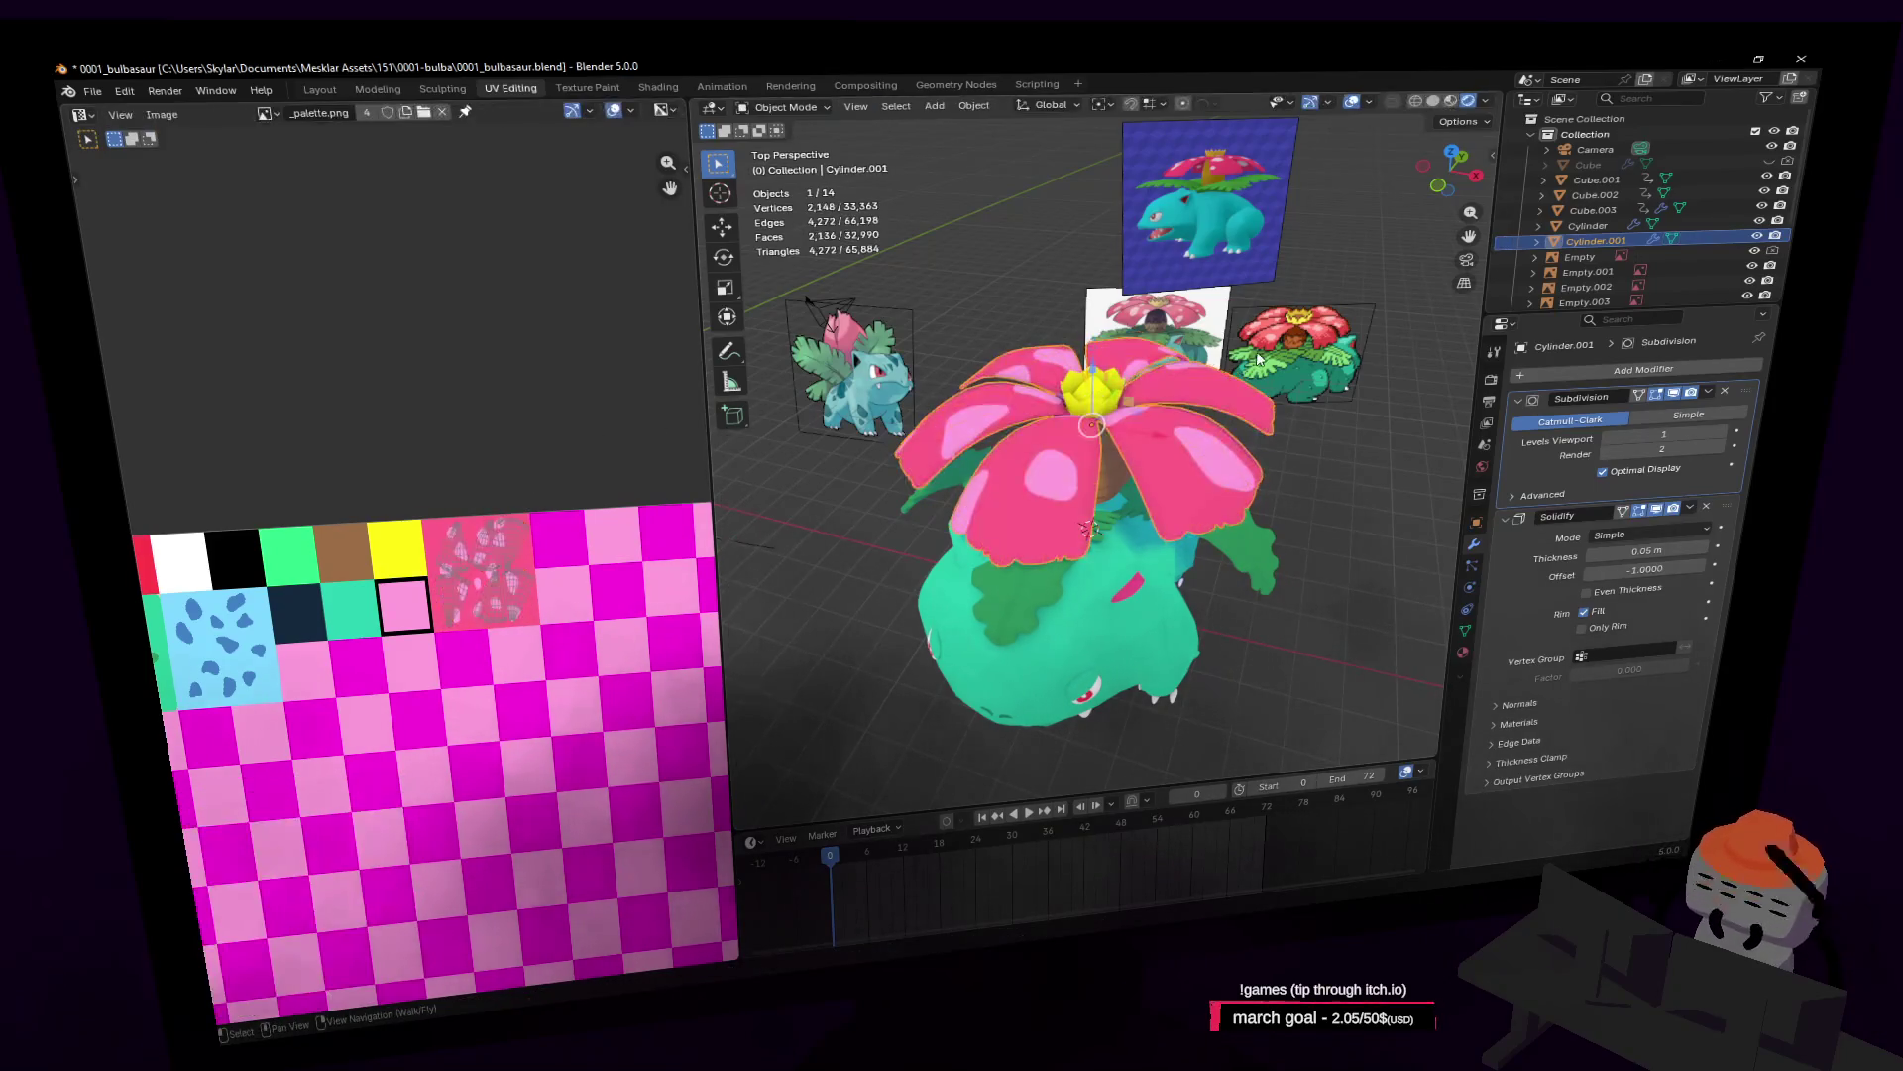
pyautogui.hotkey('shift', '`')
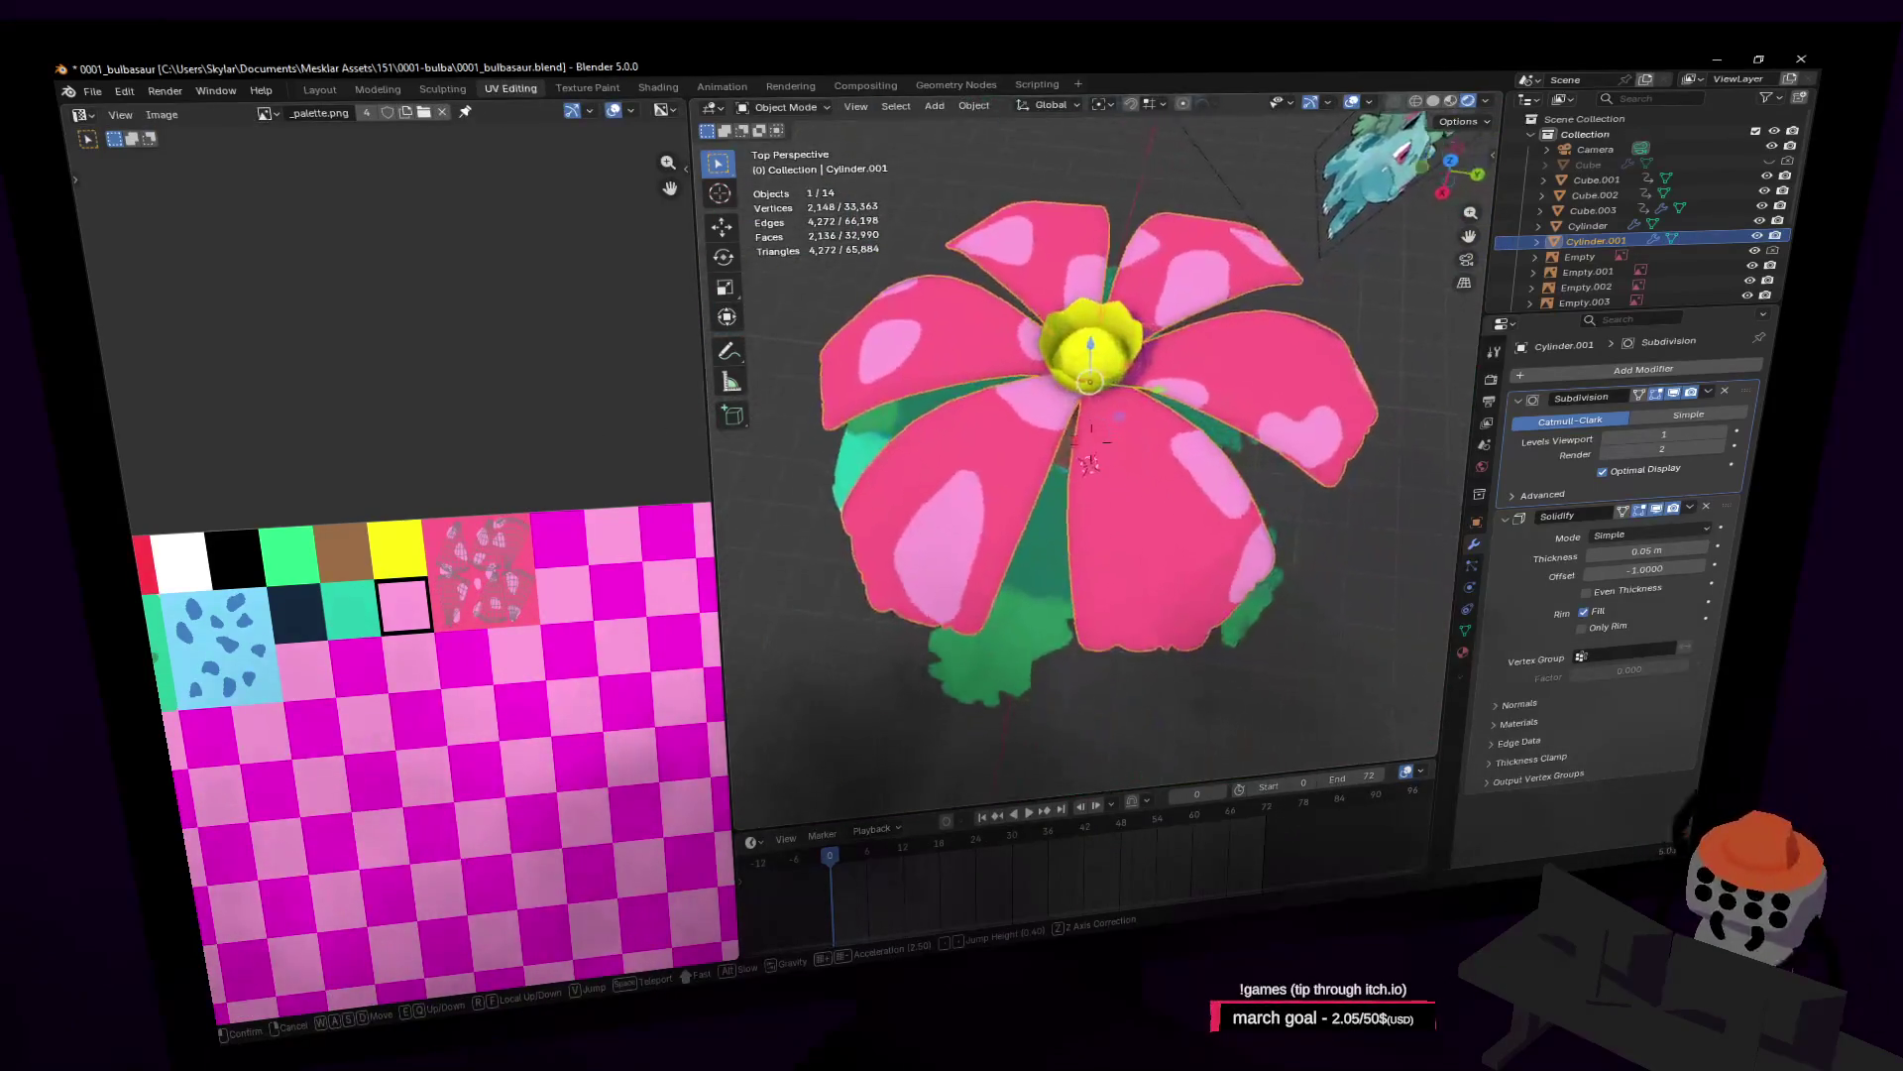
pyautogui.press('w')
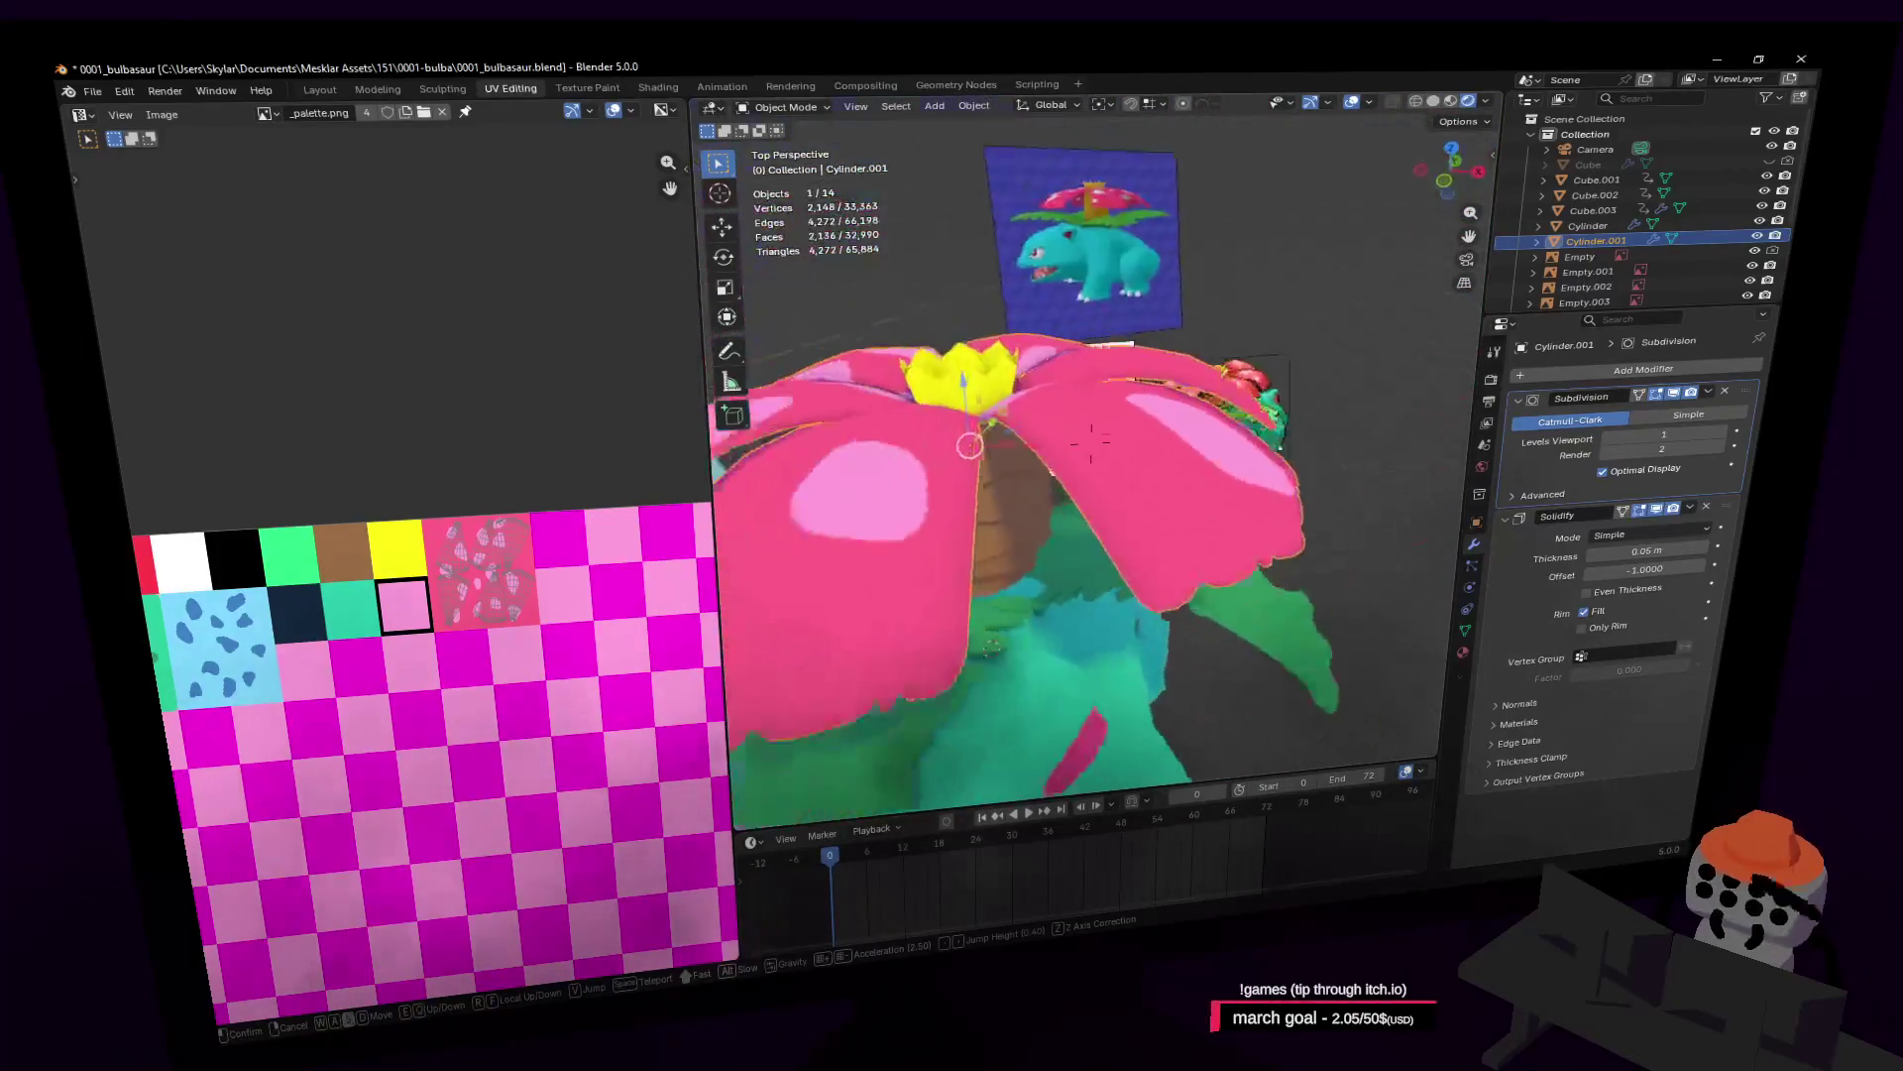
pyautogui.press('s')
pyautogui.click(1276, 303)
pyautogui.press('Tab')
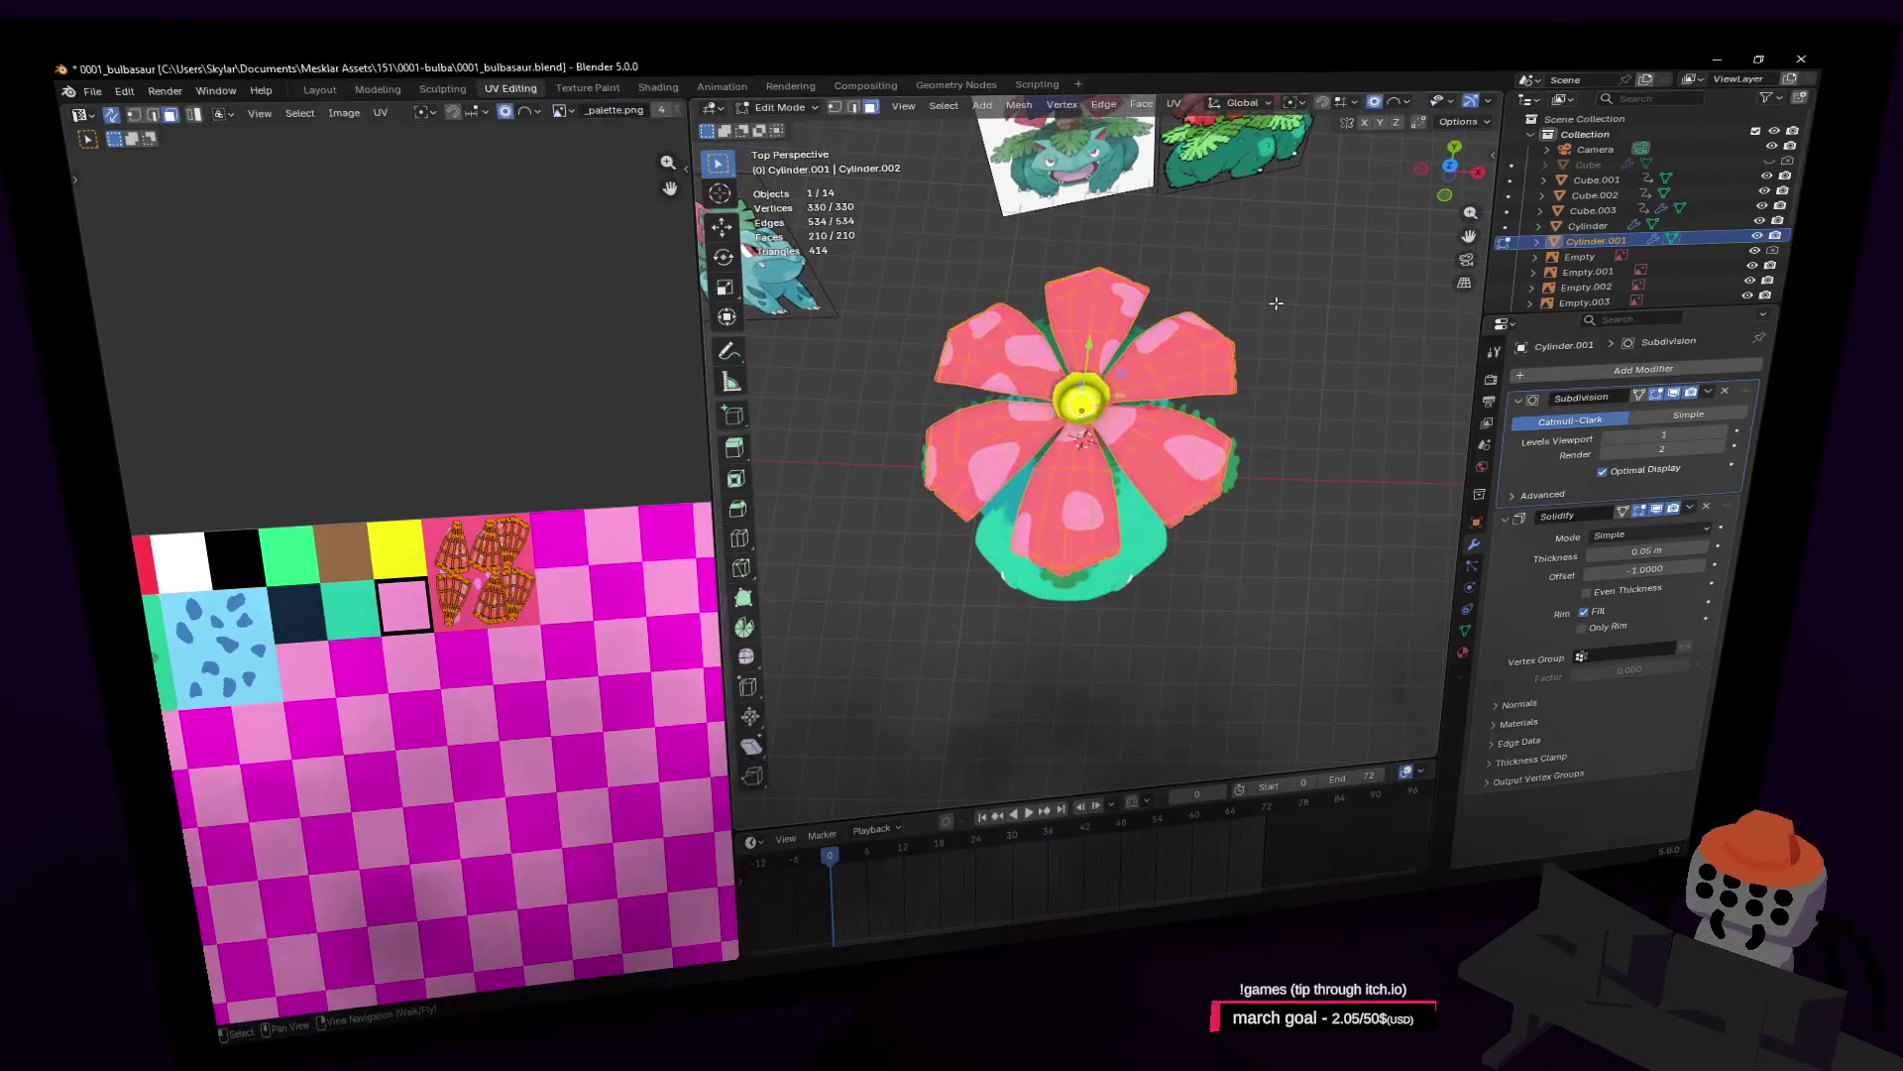
# Step: Rotate the right petal's UV island -25.5°, scale it to 1.446, shift it, then shrink it to 0.810
pyautogui.press('l')
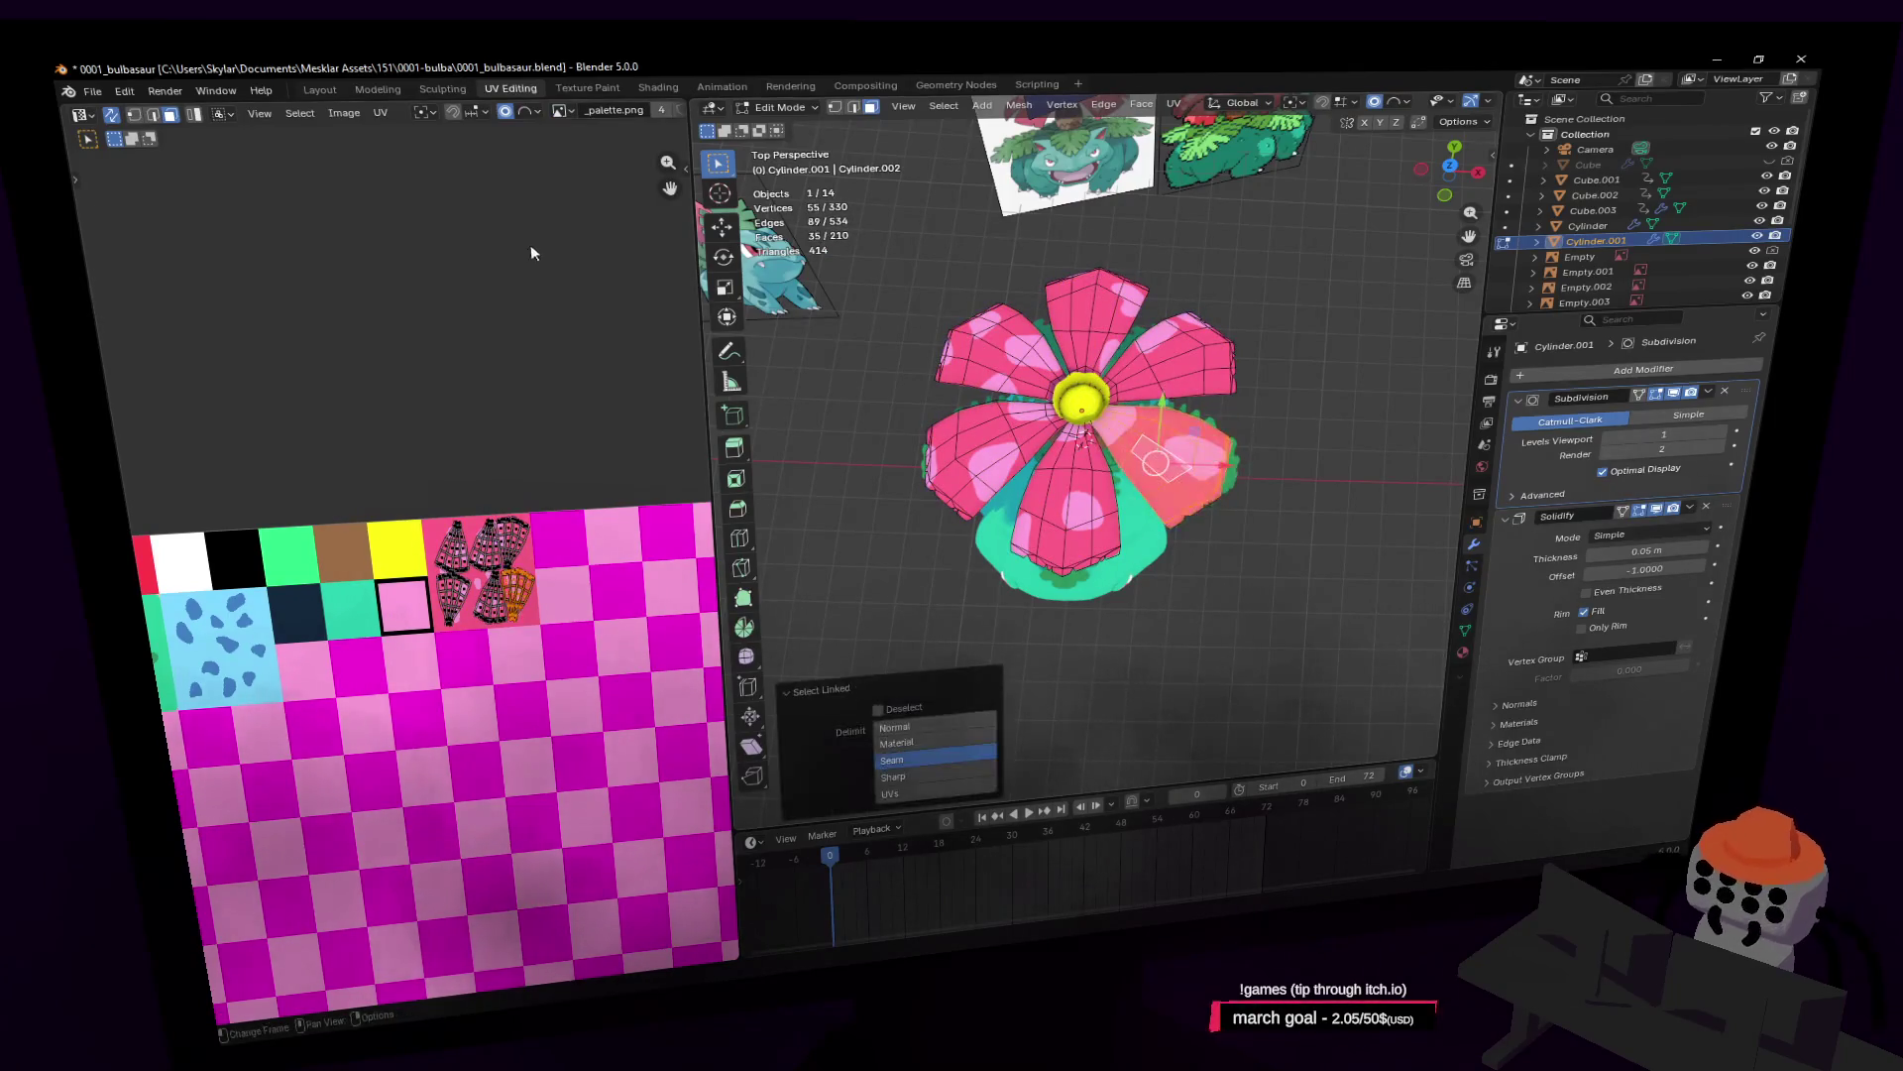
pyautogui.press('r')
pyautogui.click(635, 437)
pyautogui.press('g')
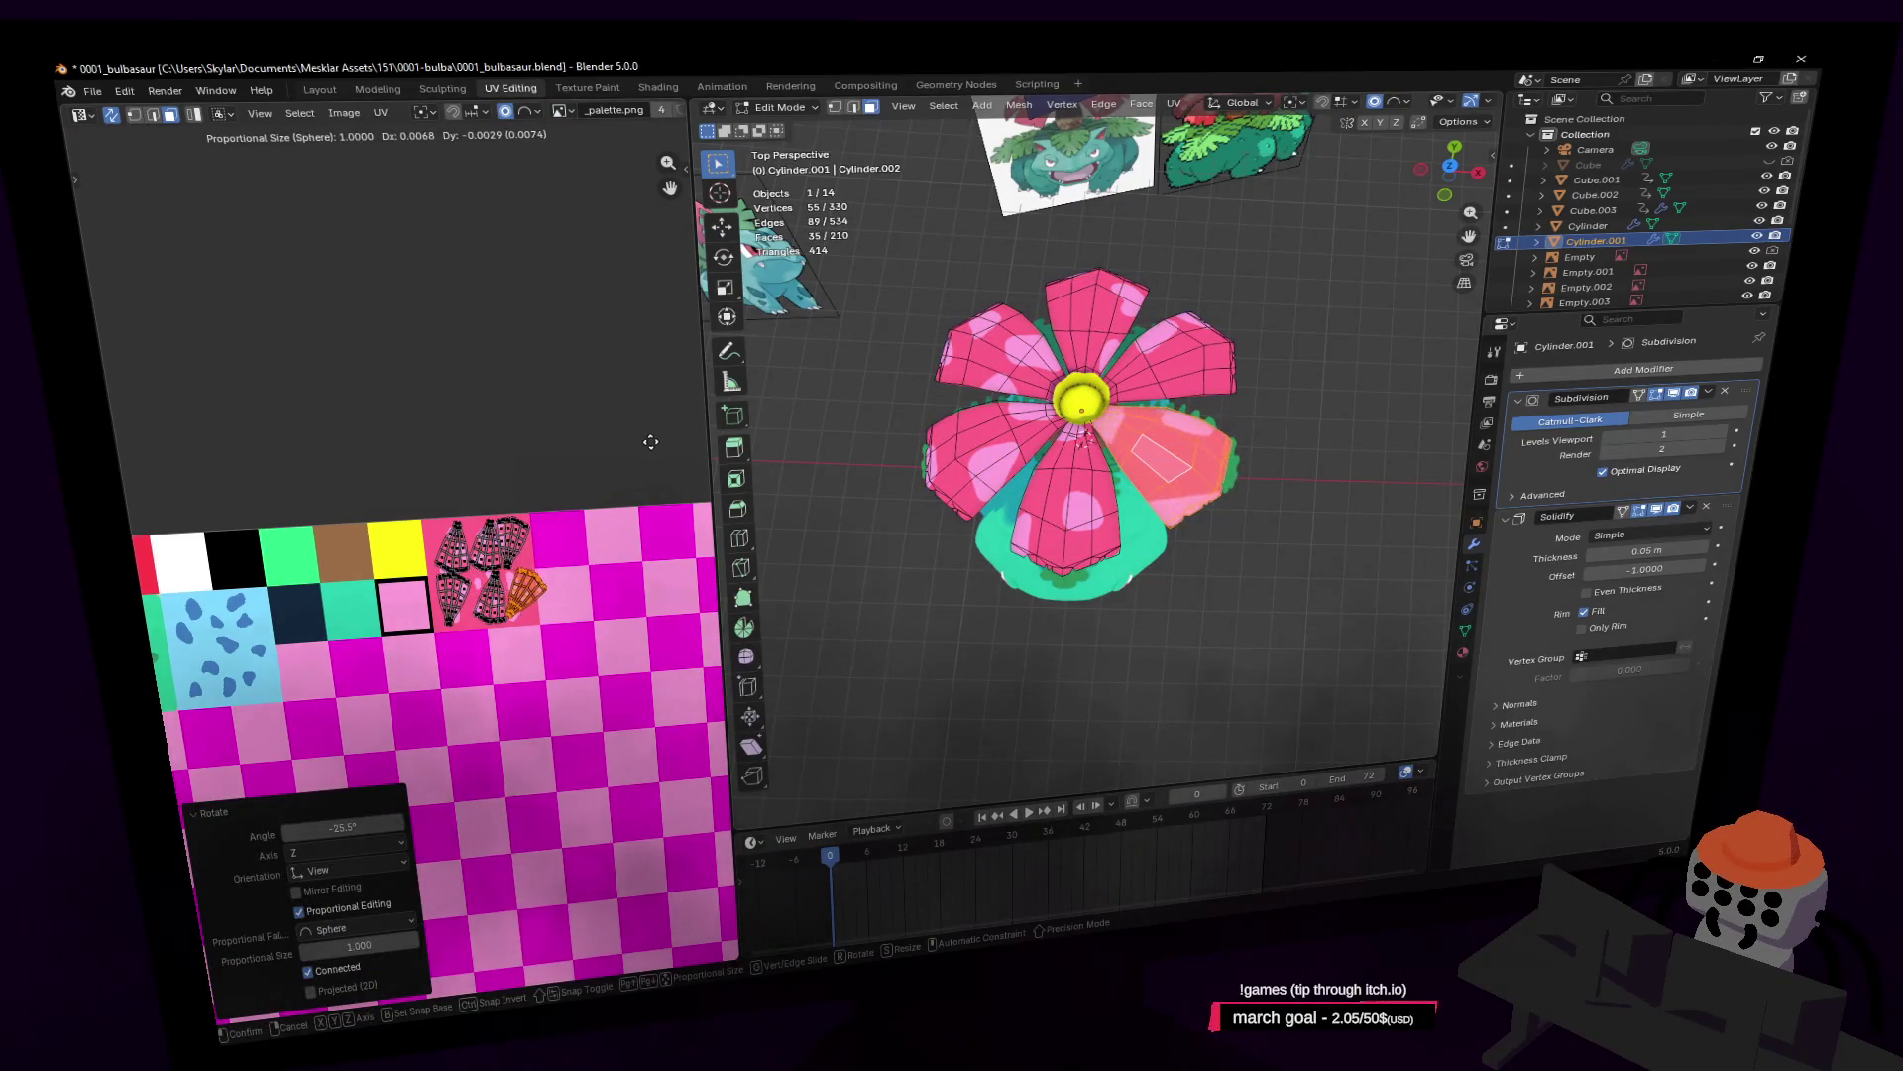
pyautogui.press('s')
pyautogui.click(645, 417)
pyautogui.press('g')
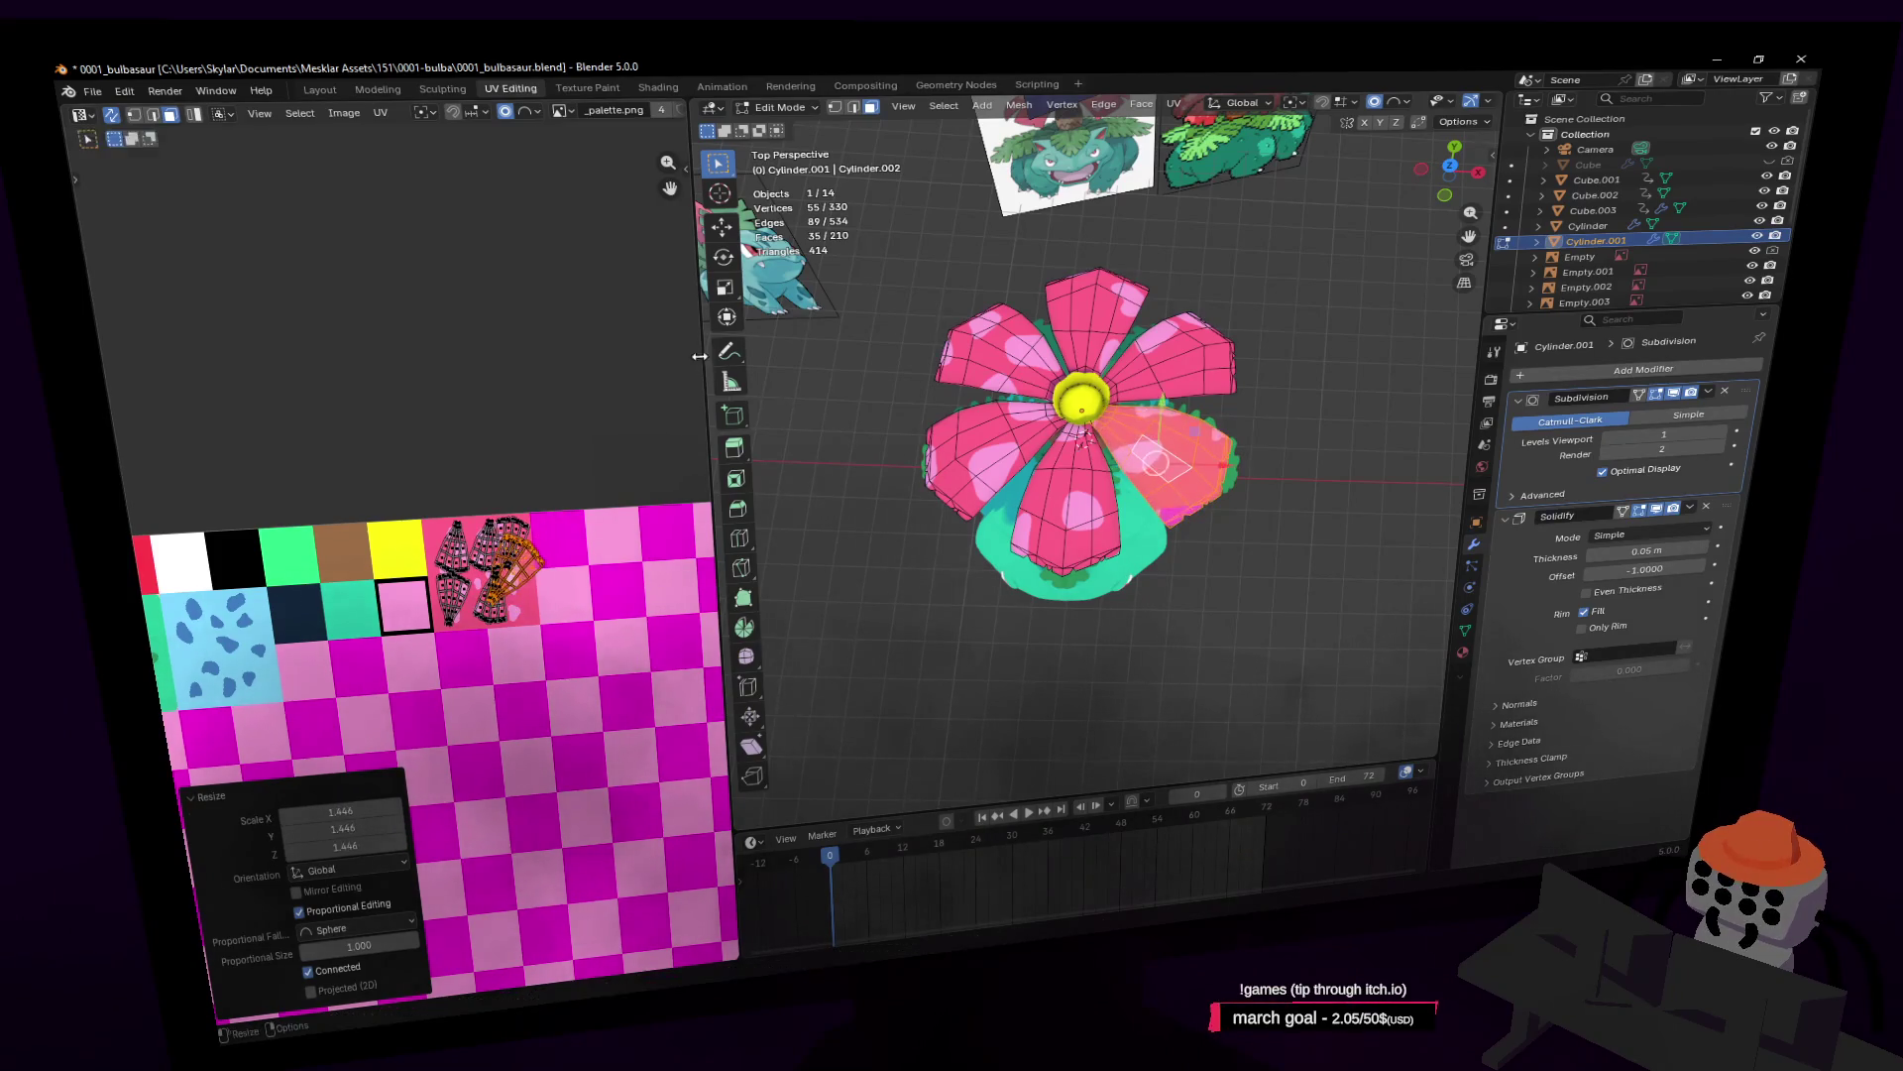
pyautogui.click(673, 364)
pyautogui.press('s')
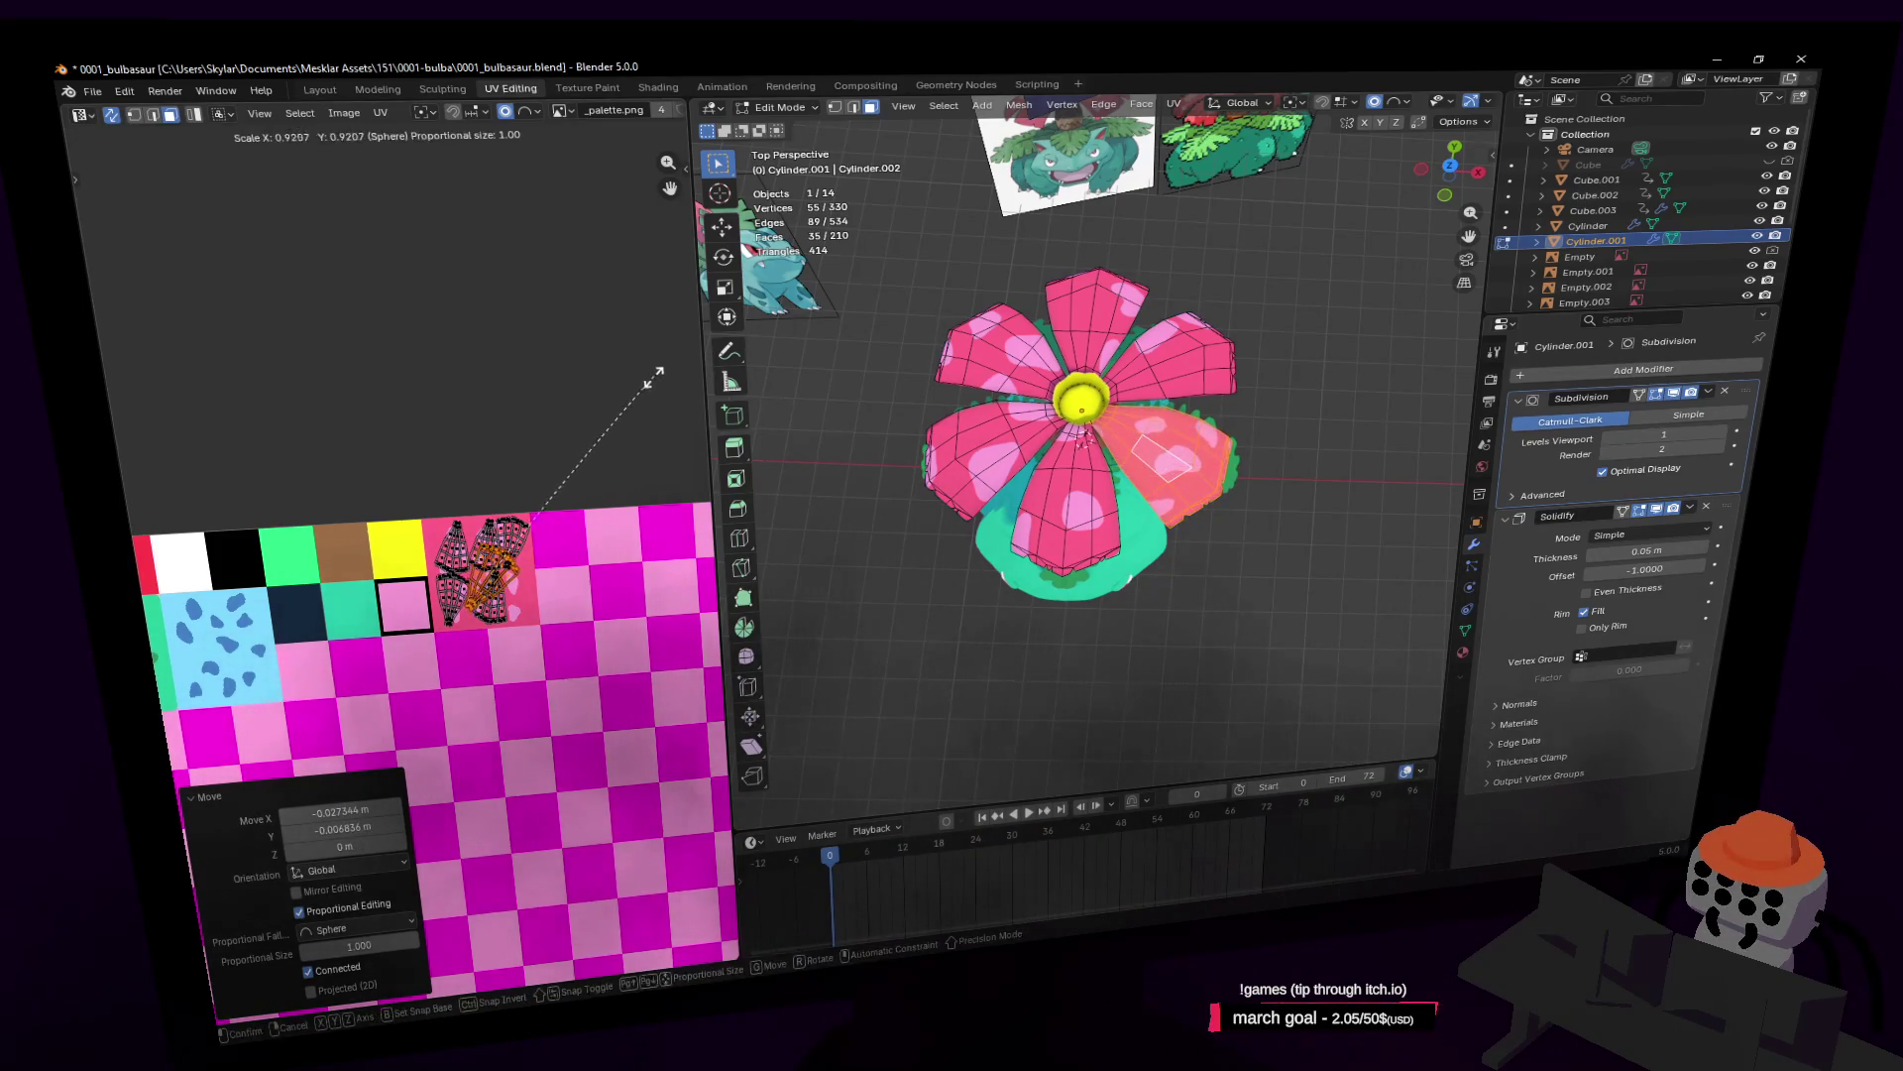
pyautogui.click(631, 394)
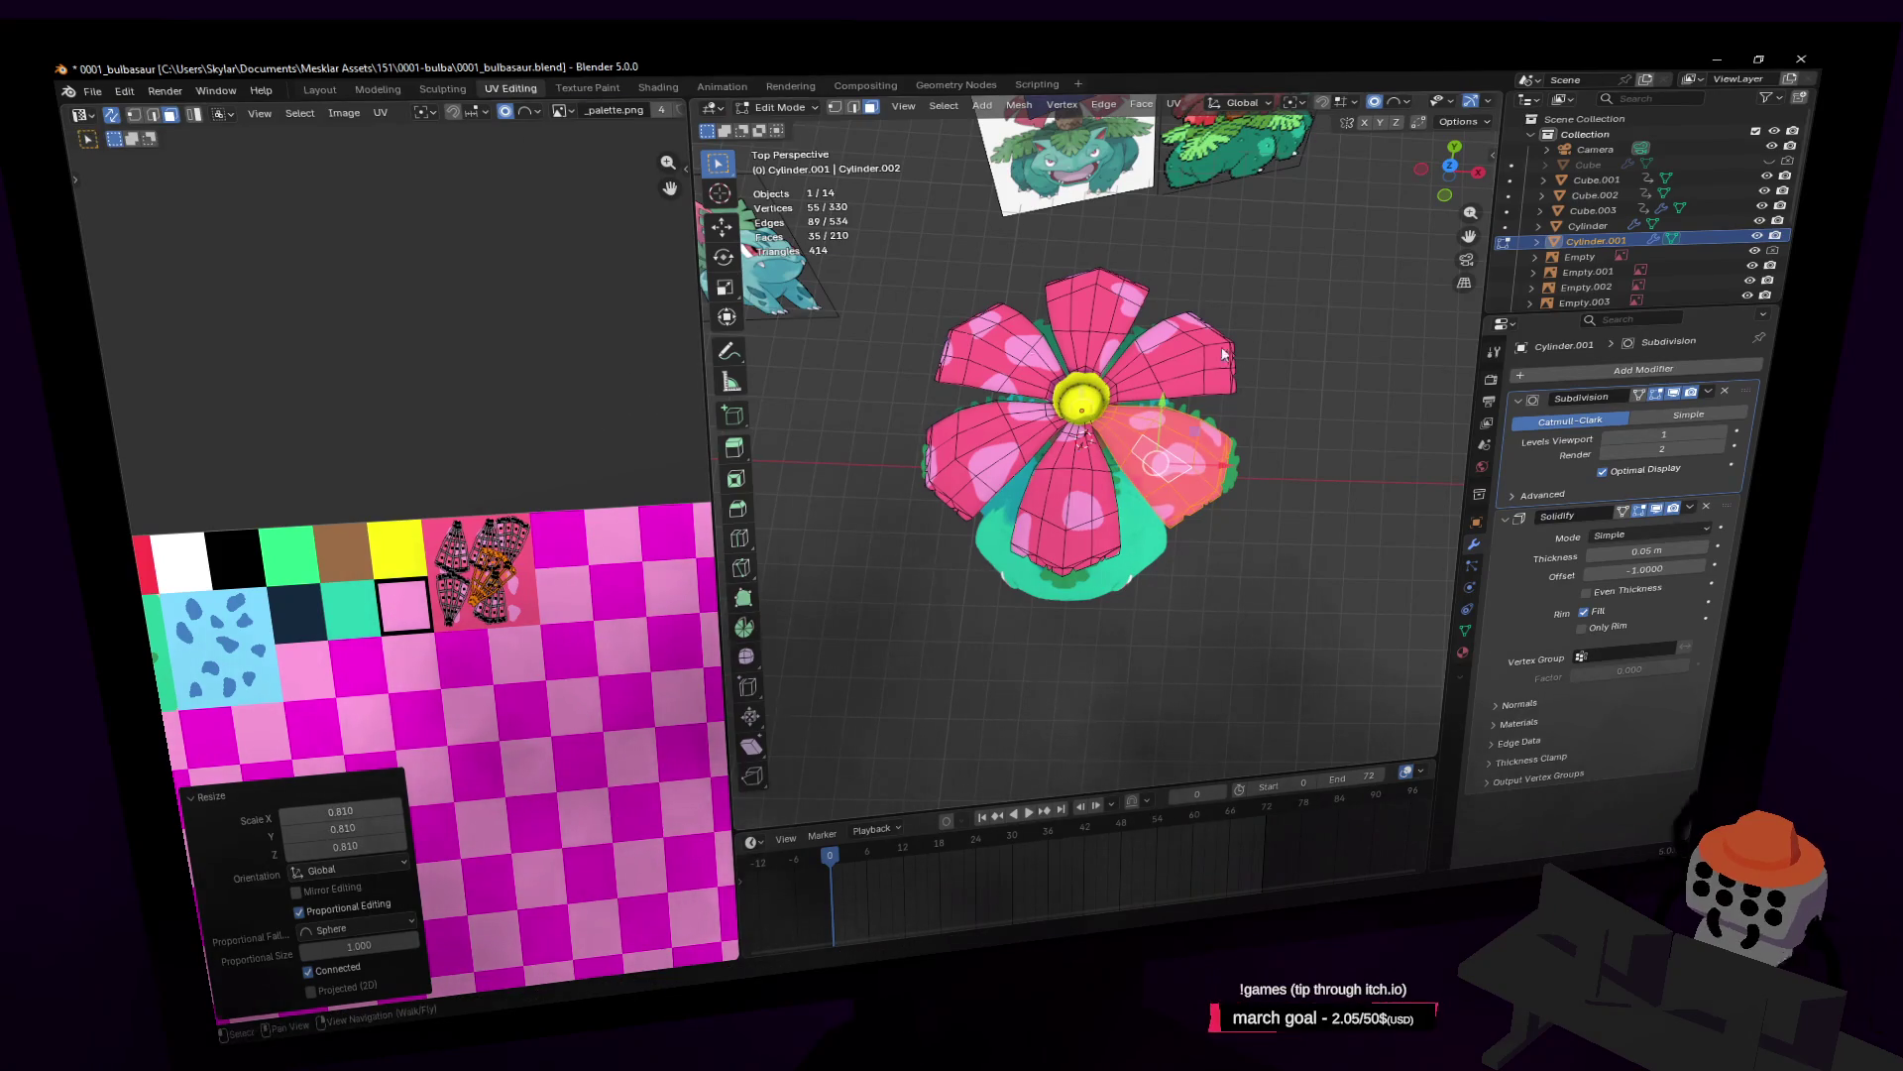
# Step: Return to Object Mode and fly toward the flower for a side view of the petals
pyautogui.press('Tab')
pyautogui.hotkey('shift', '`')
pyautogui.press('w')
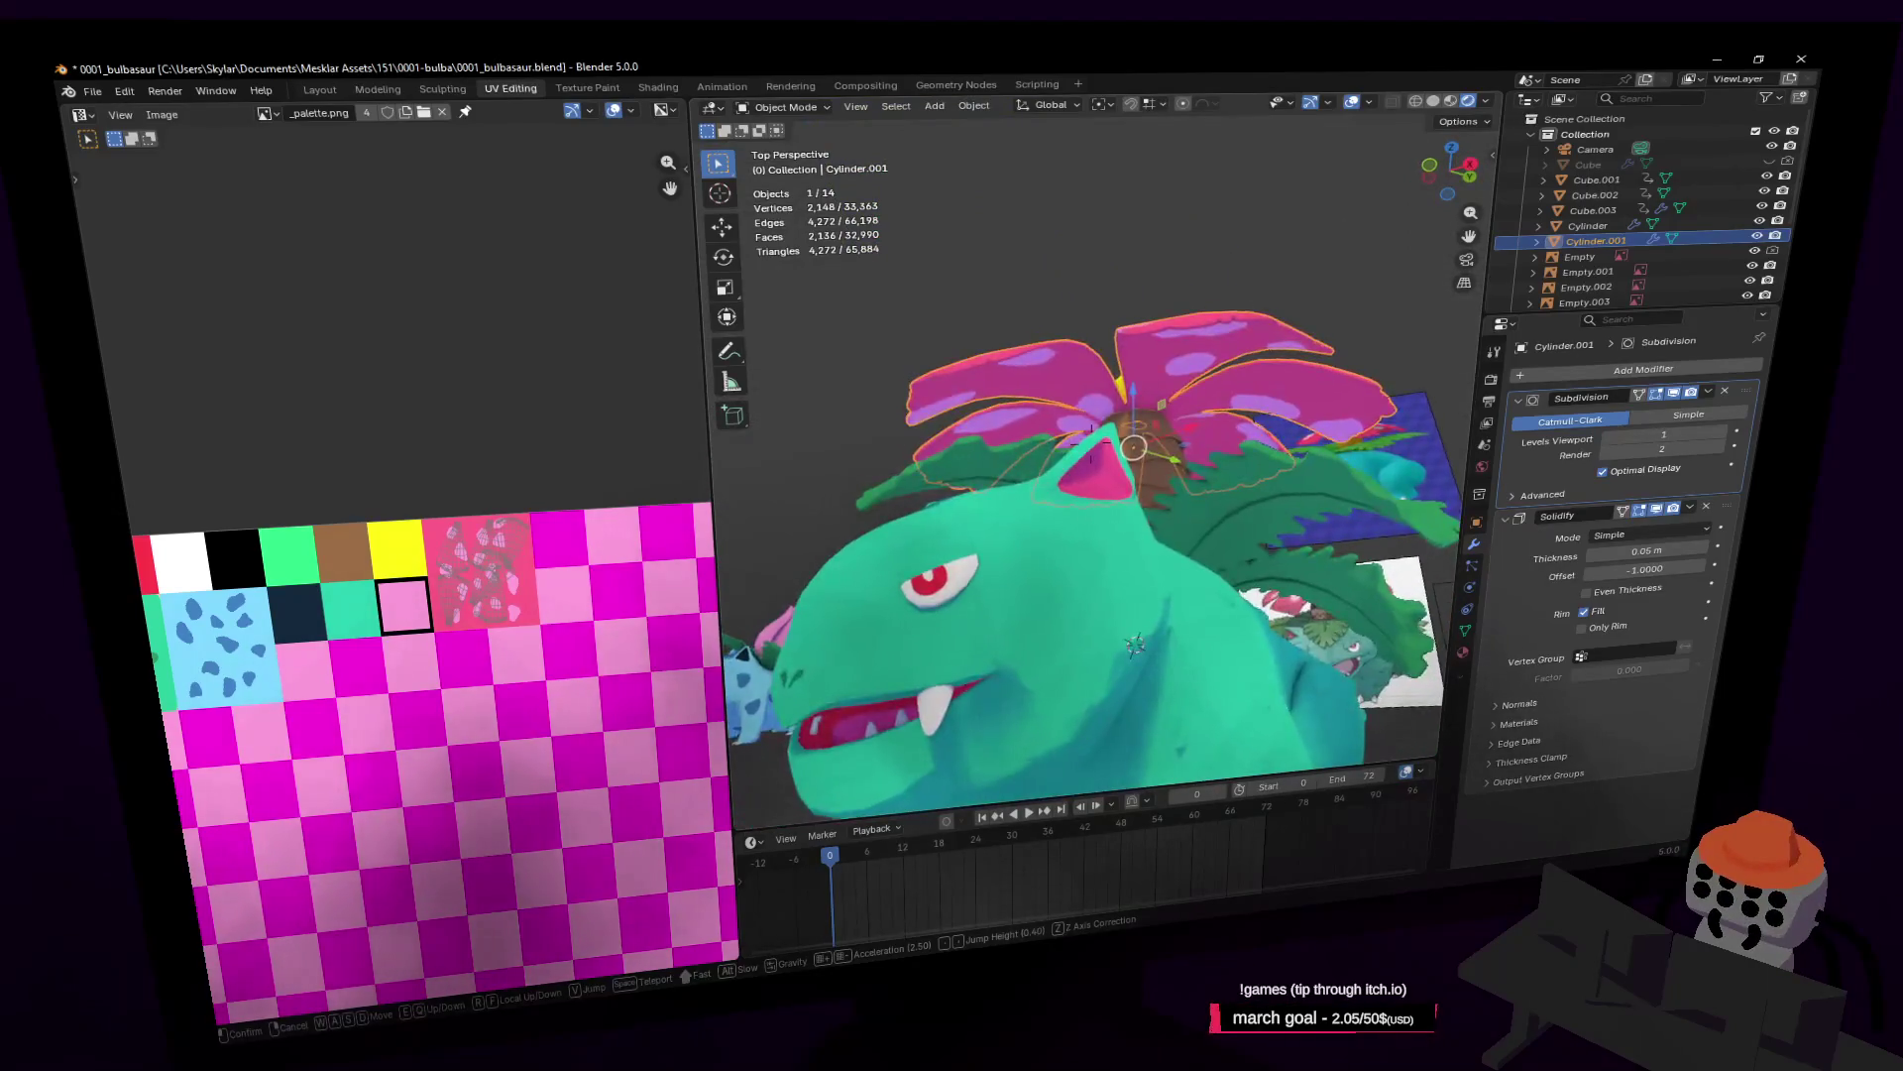
# Step: Fly around Venusaur to inspect the spotted pink petals from above, the sides and the front
pyautogui.press('s')
pyautogui.press('w')
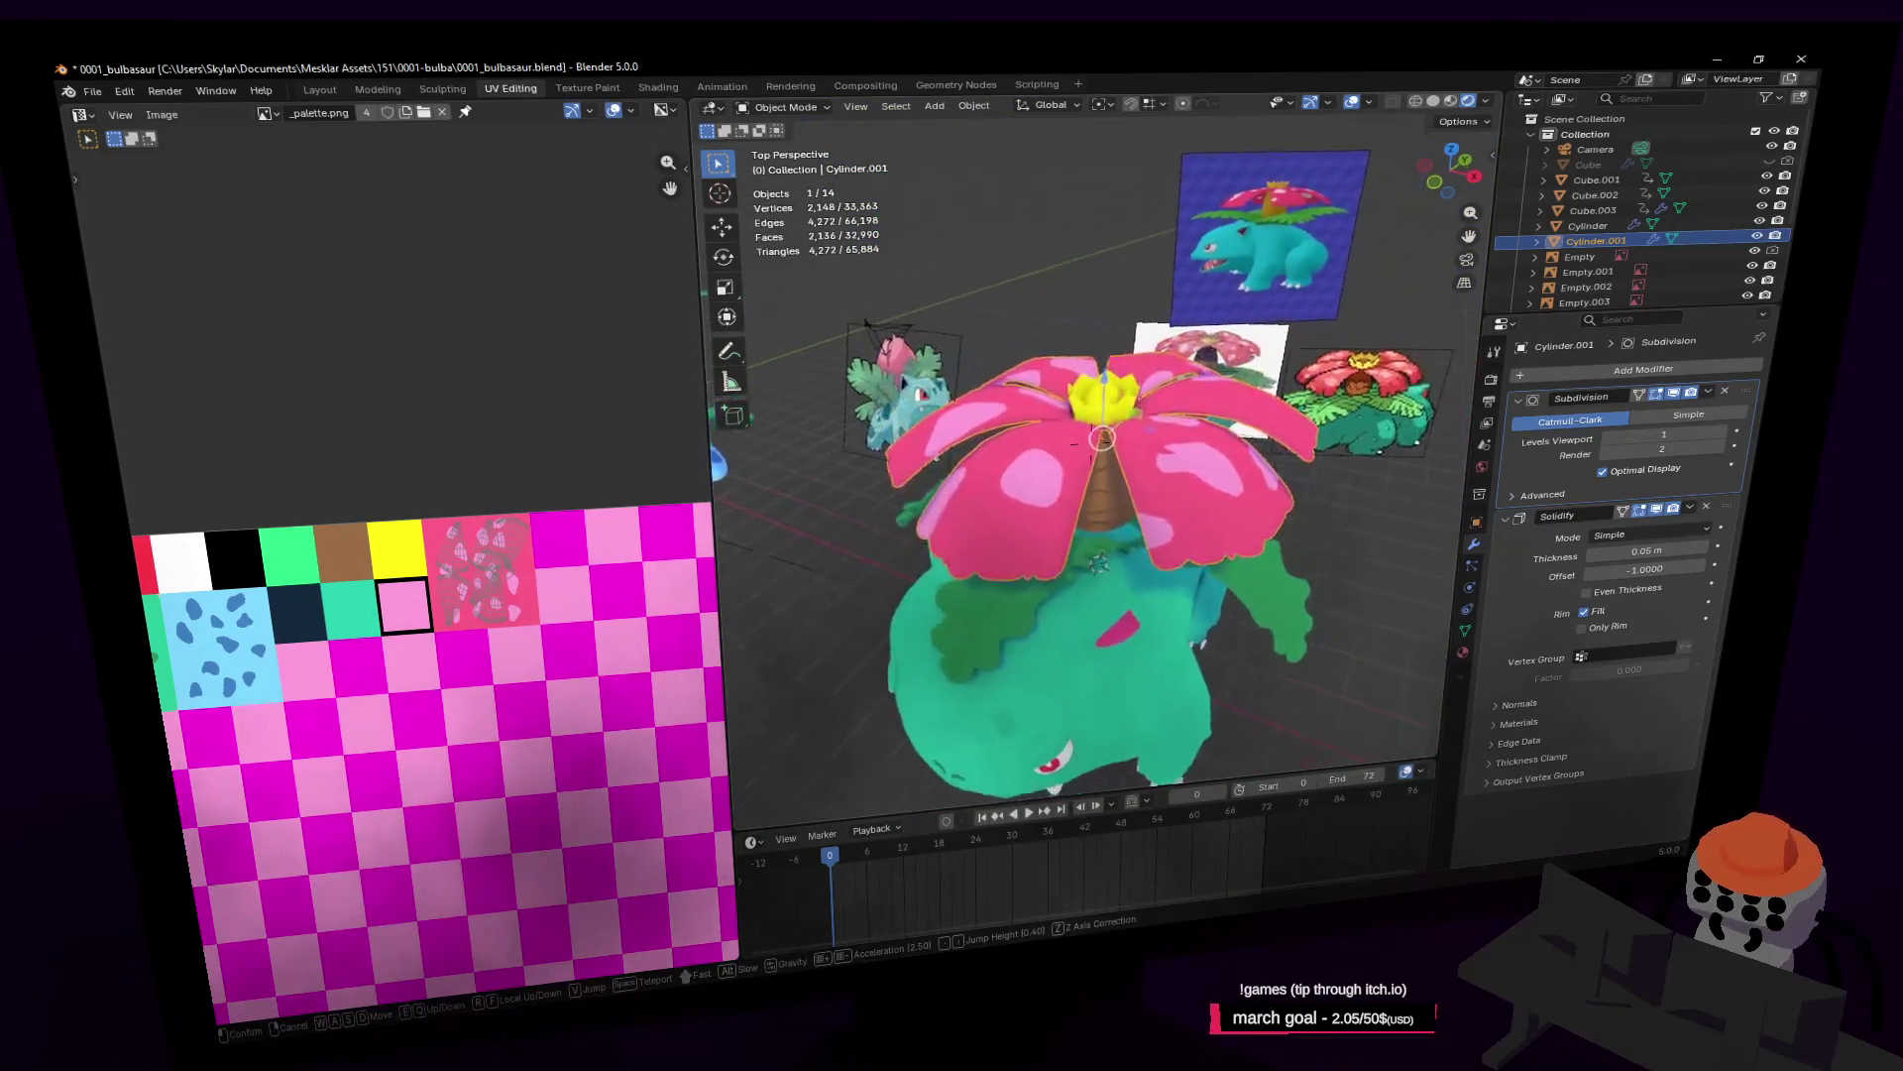
pyautogui.press('w')
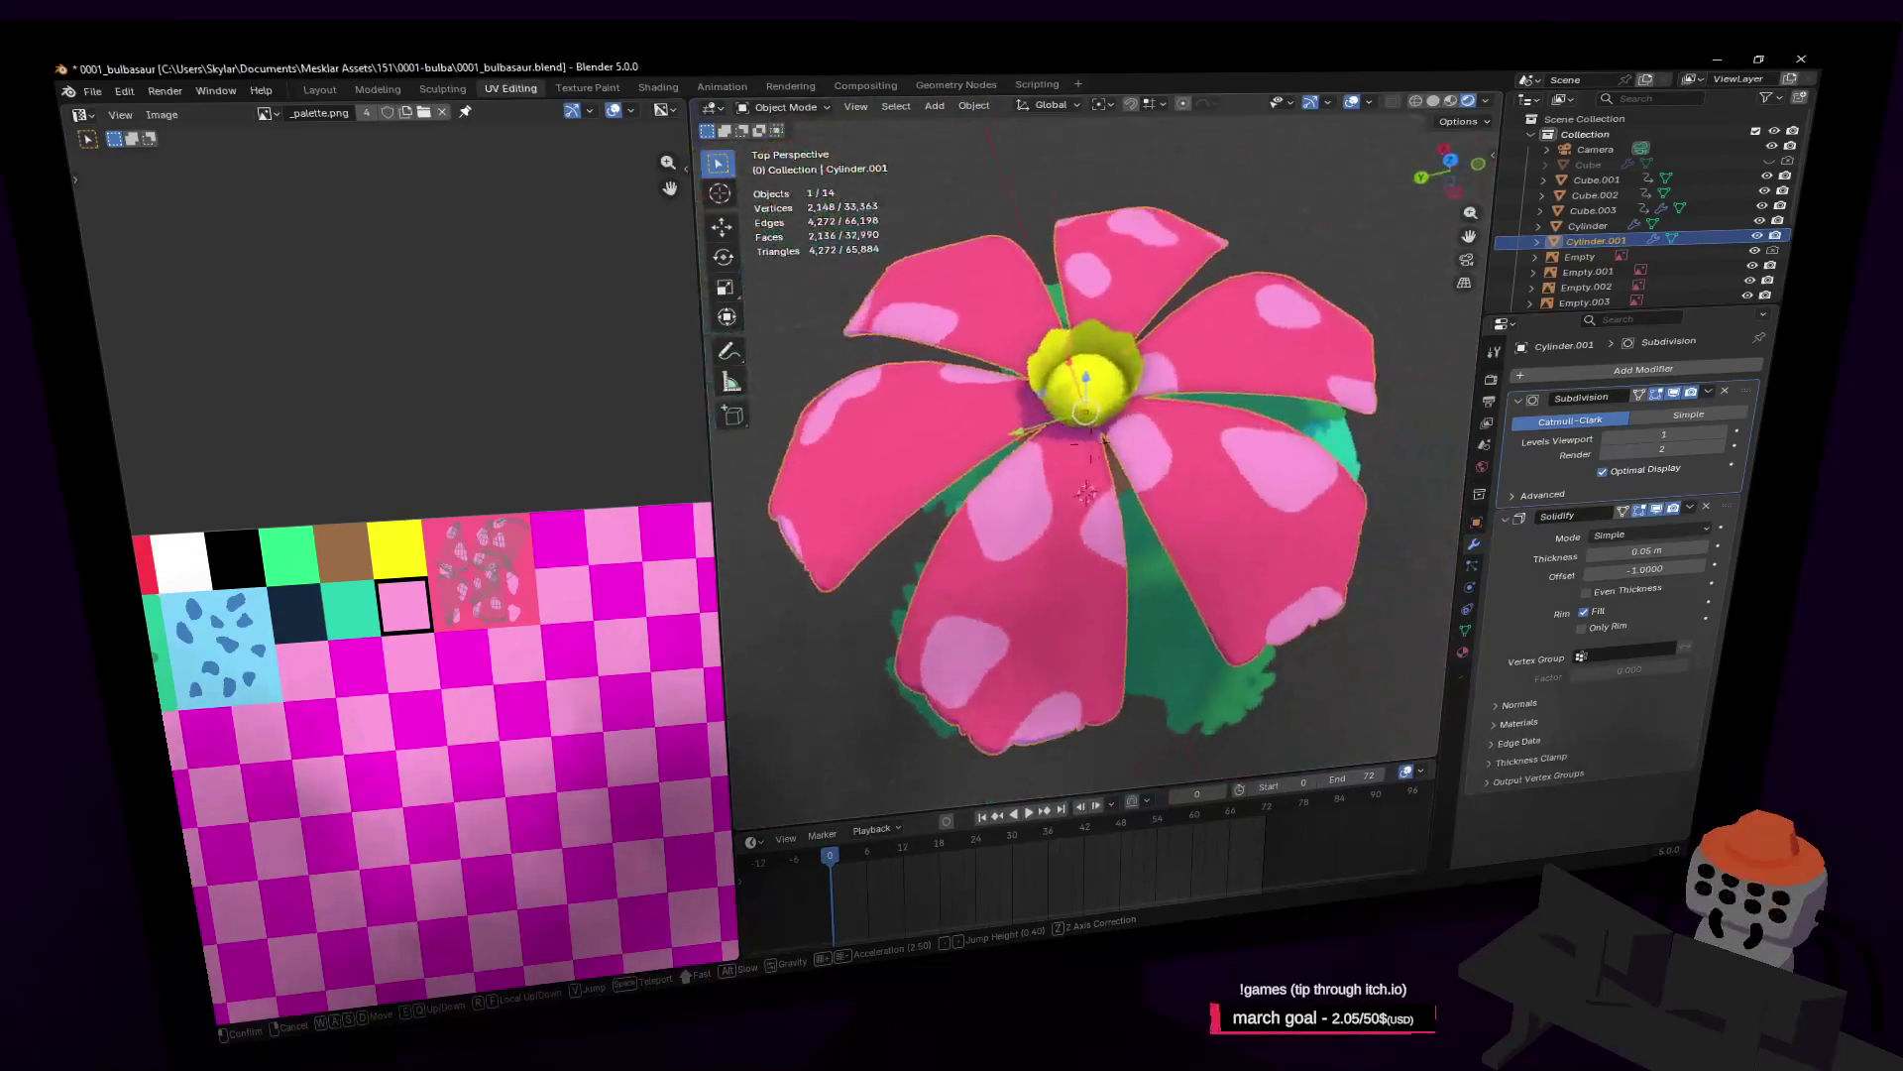
pyautogui.press('s')
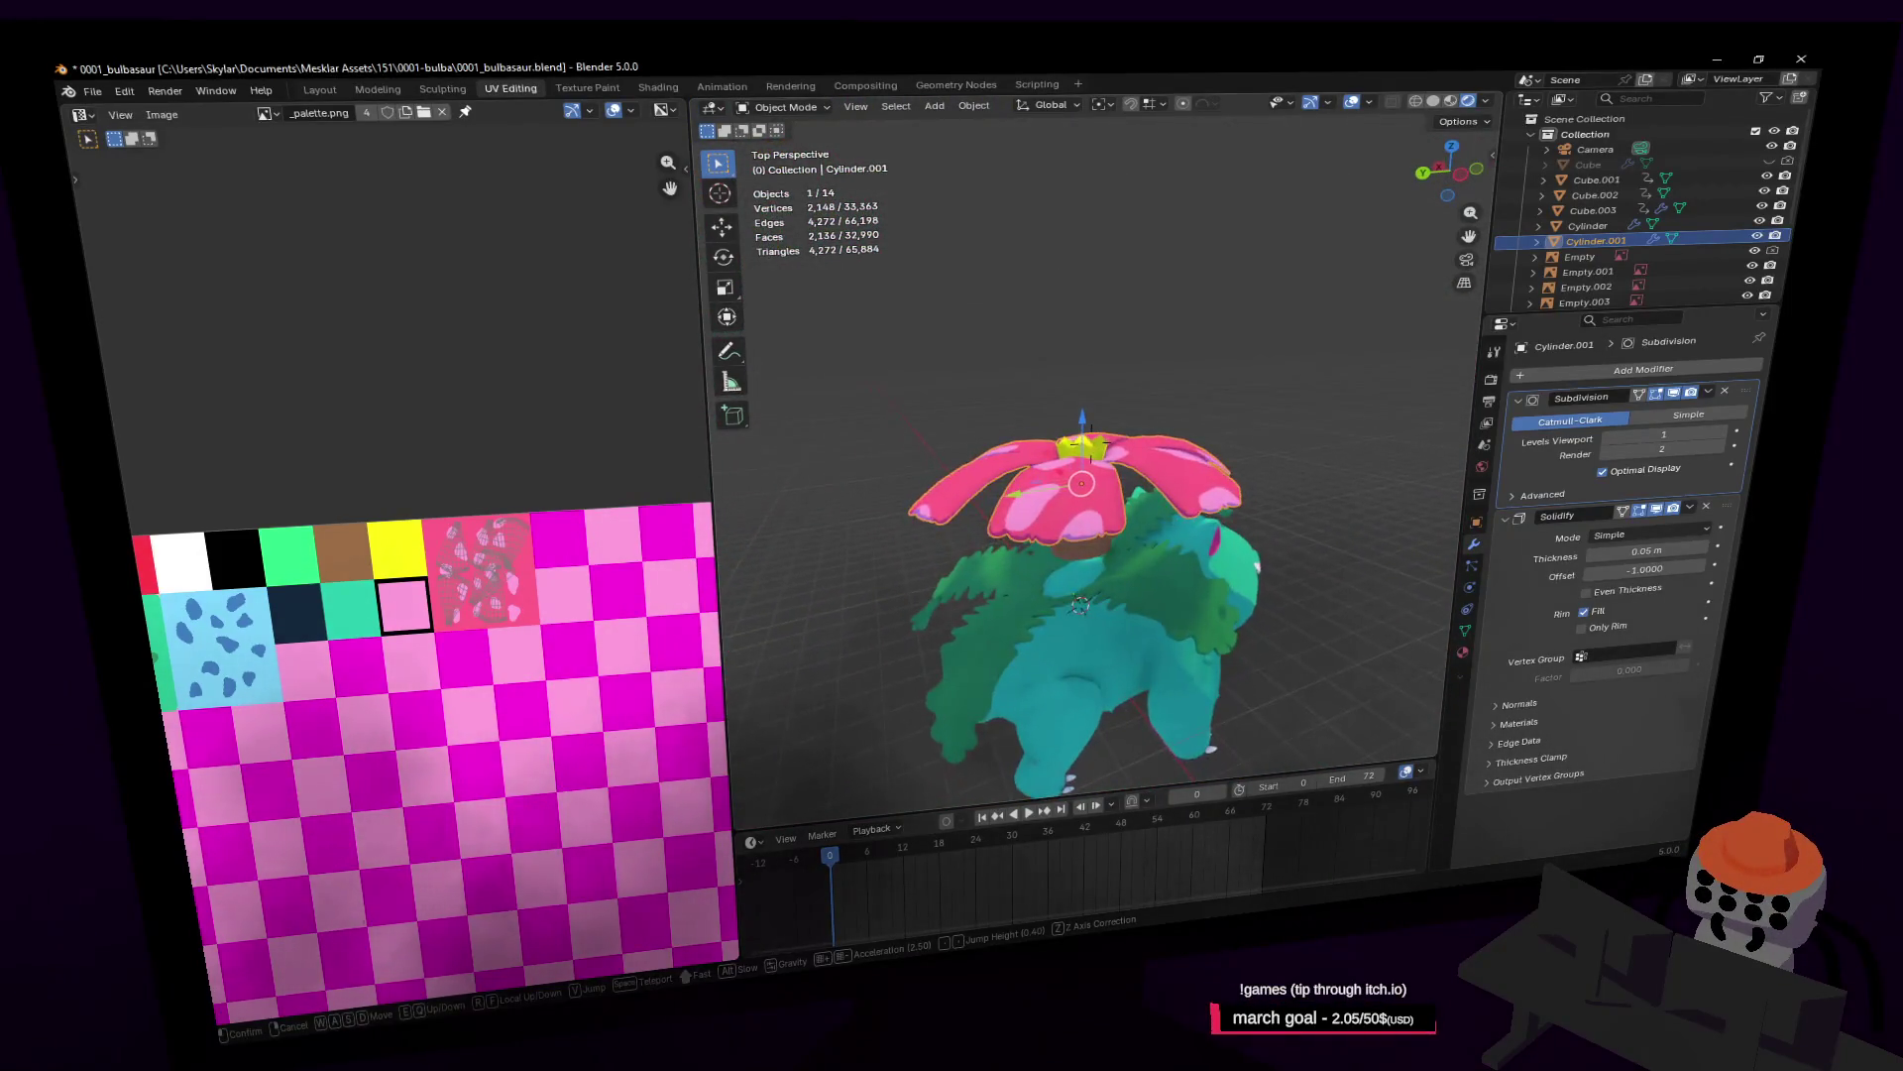
pyautogui.press('a')
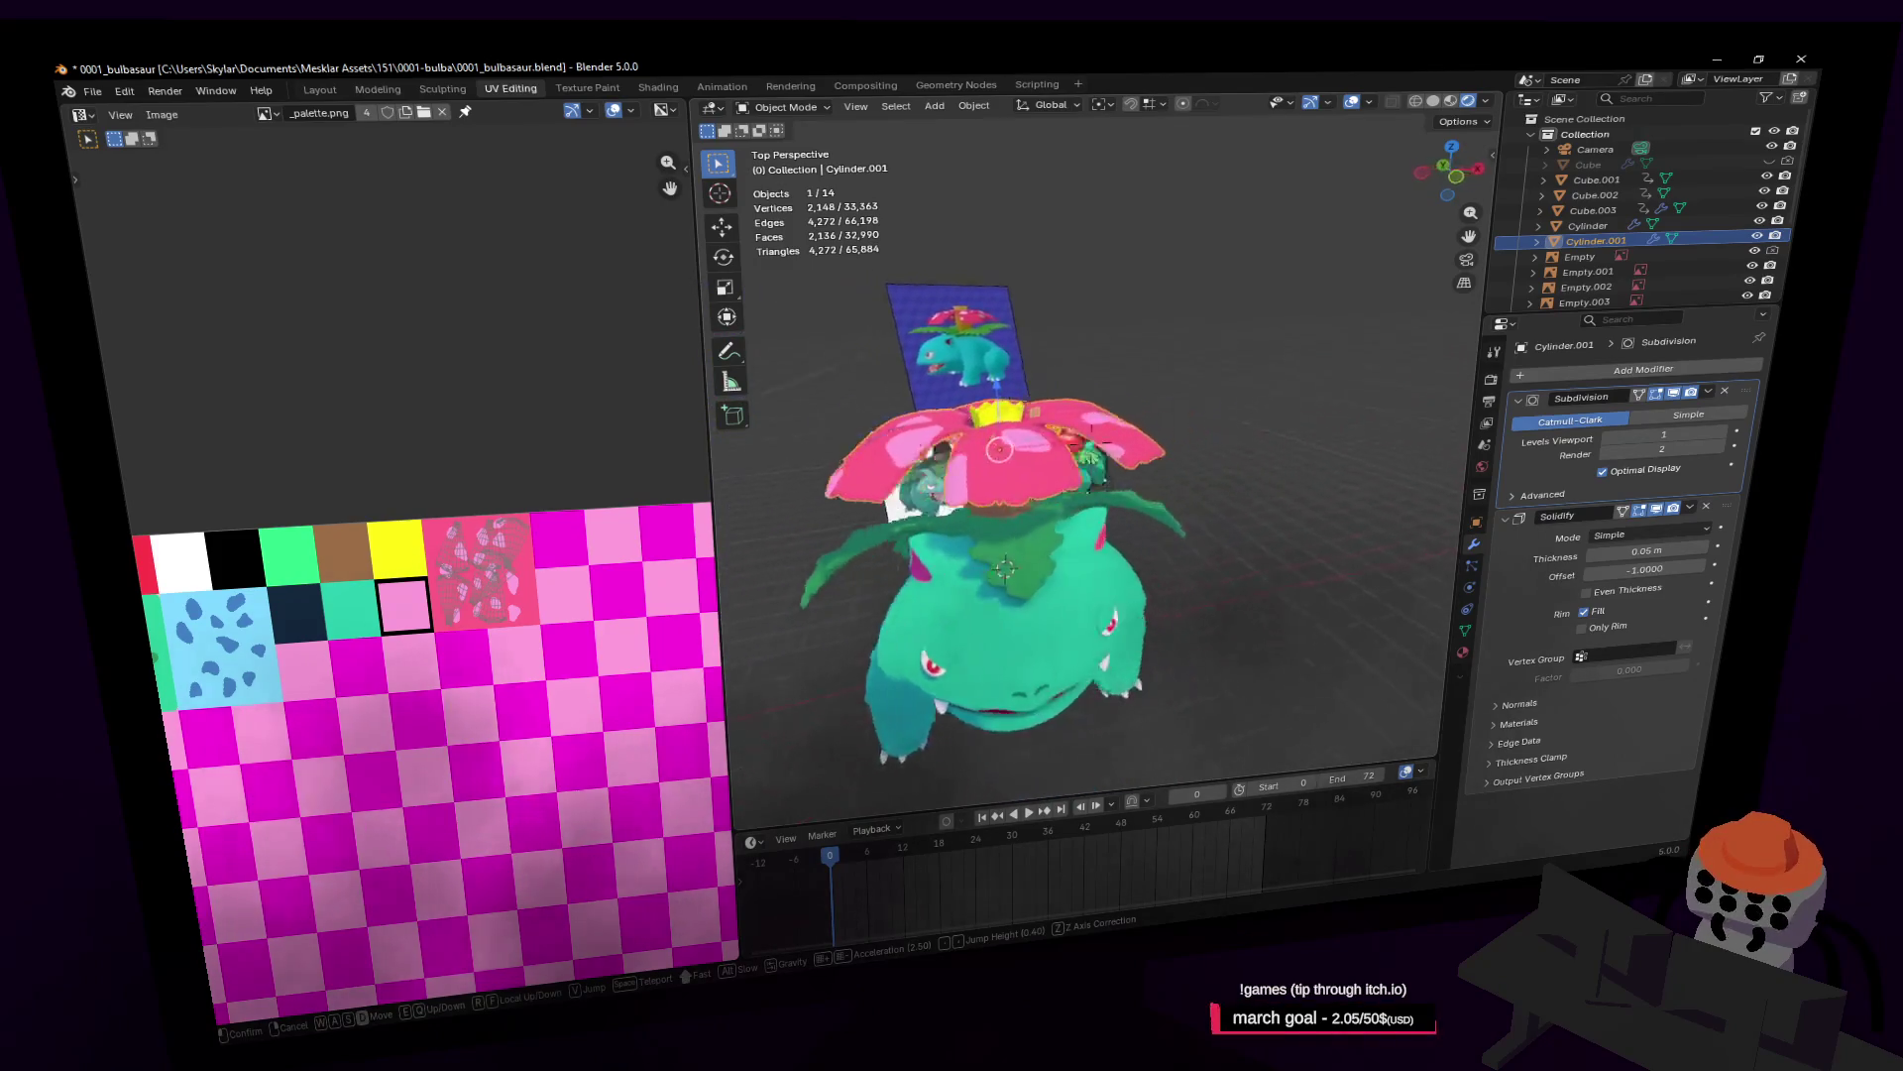
pyautogui.press('a')
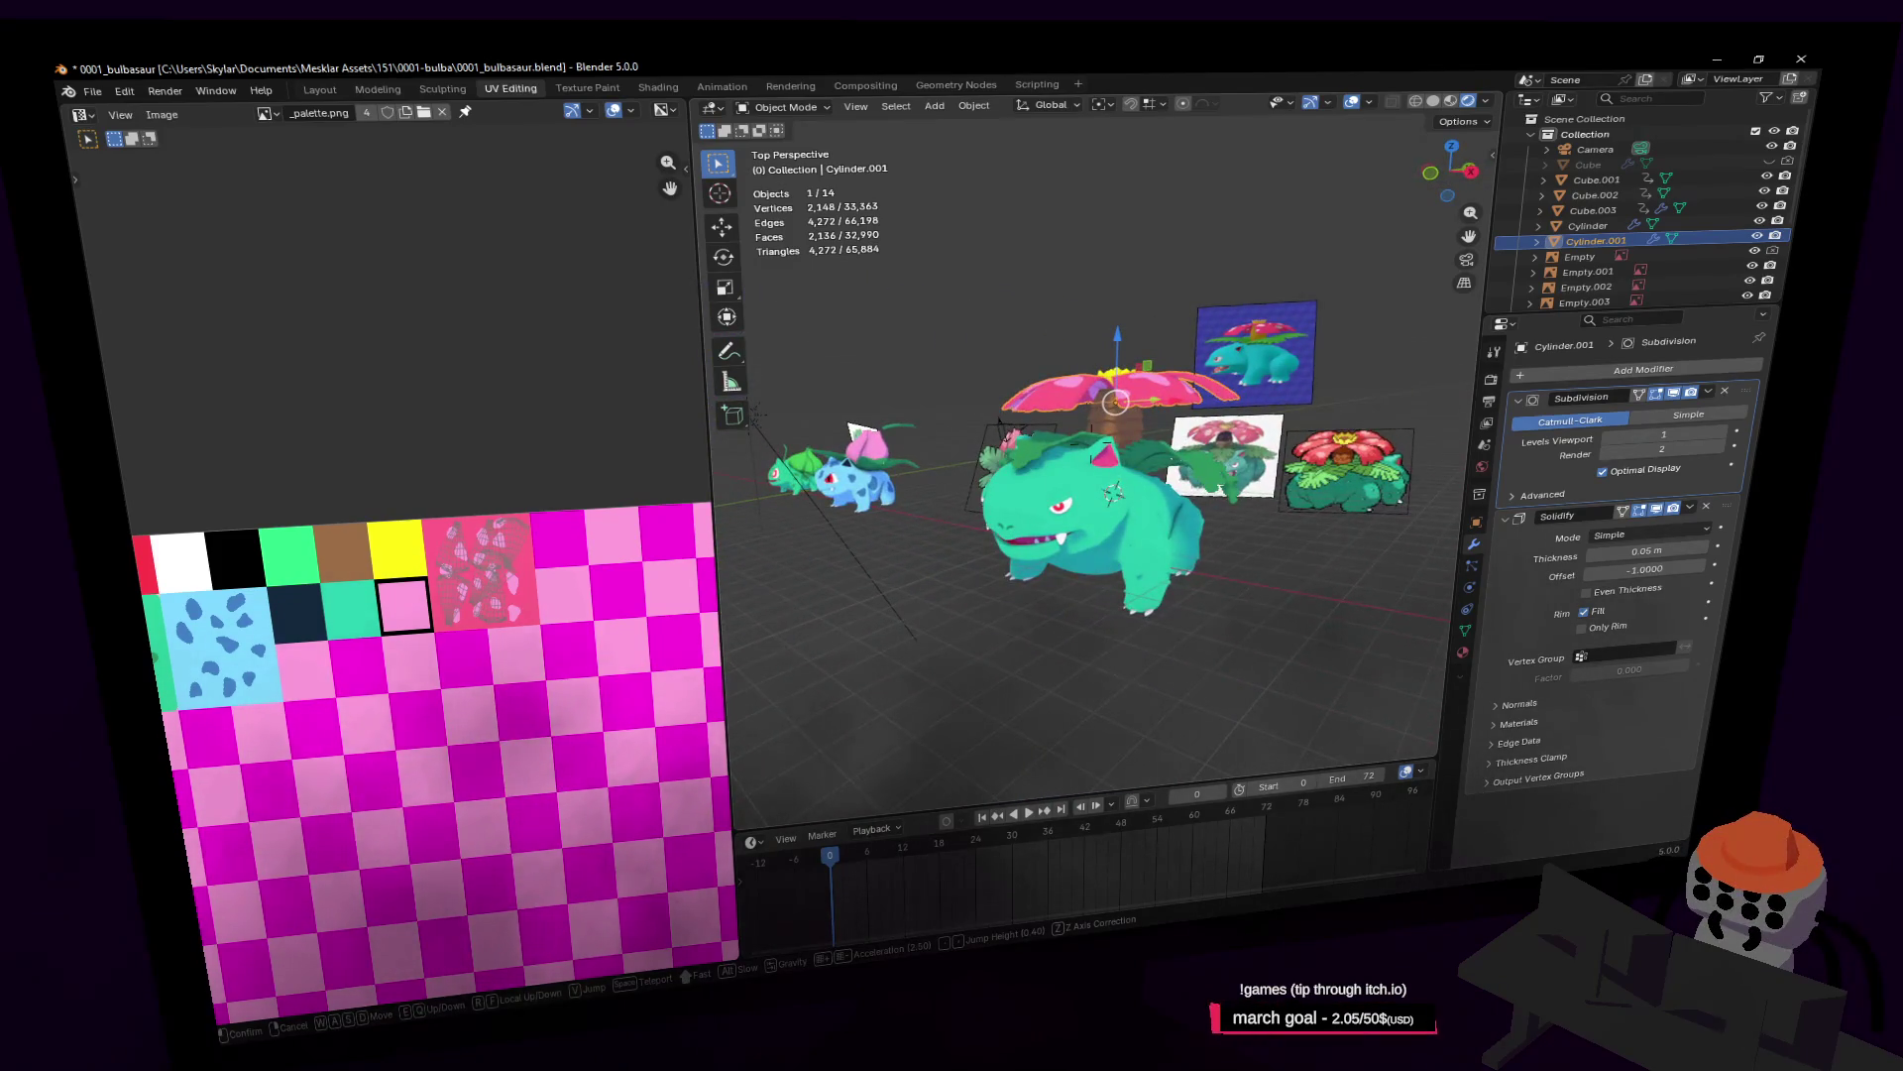
pyautogui.press('a')
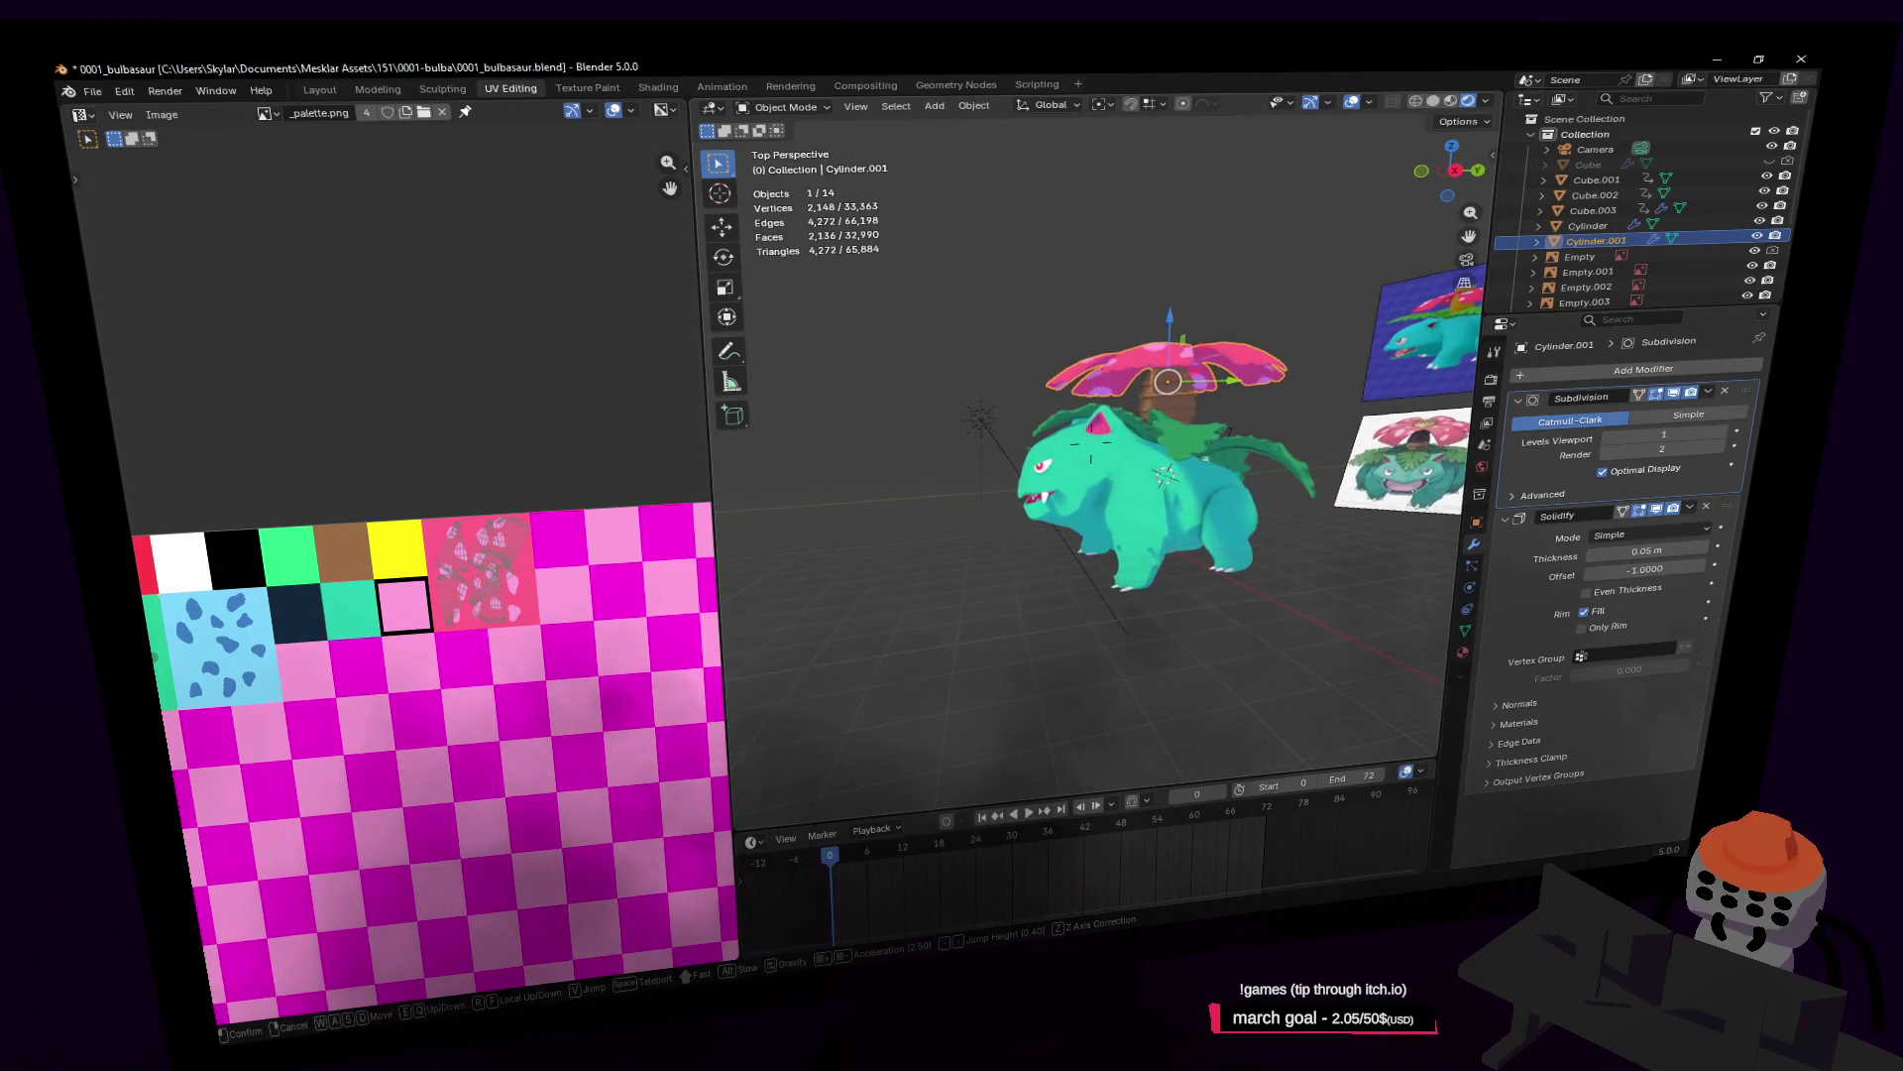
pyautogui.press('a')
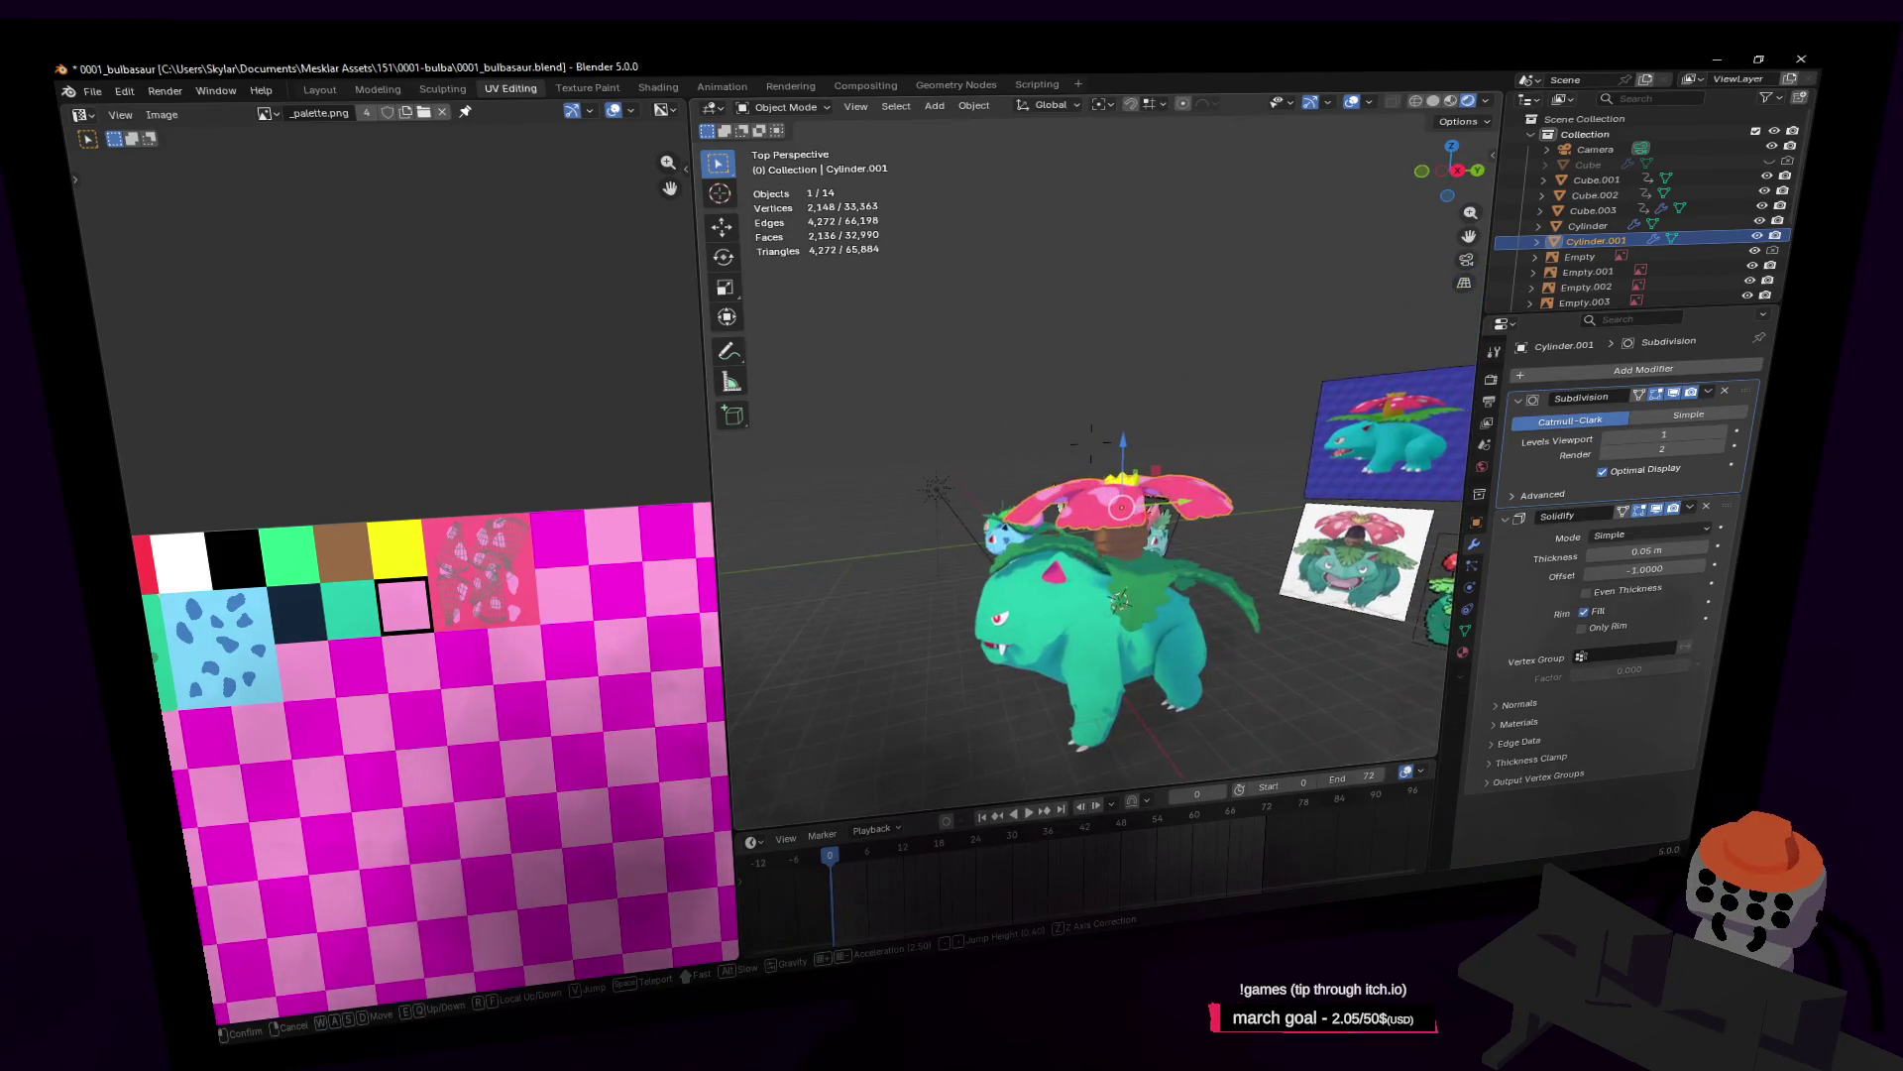
pyautogui.press('w')
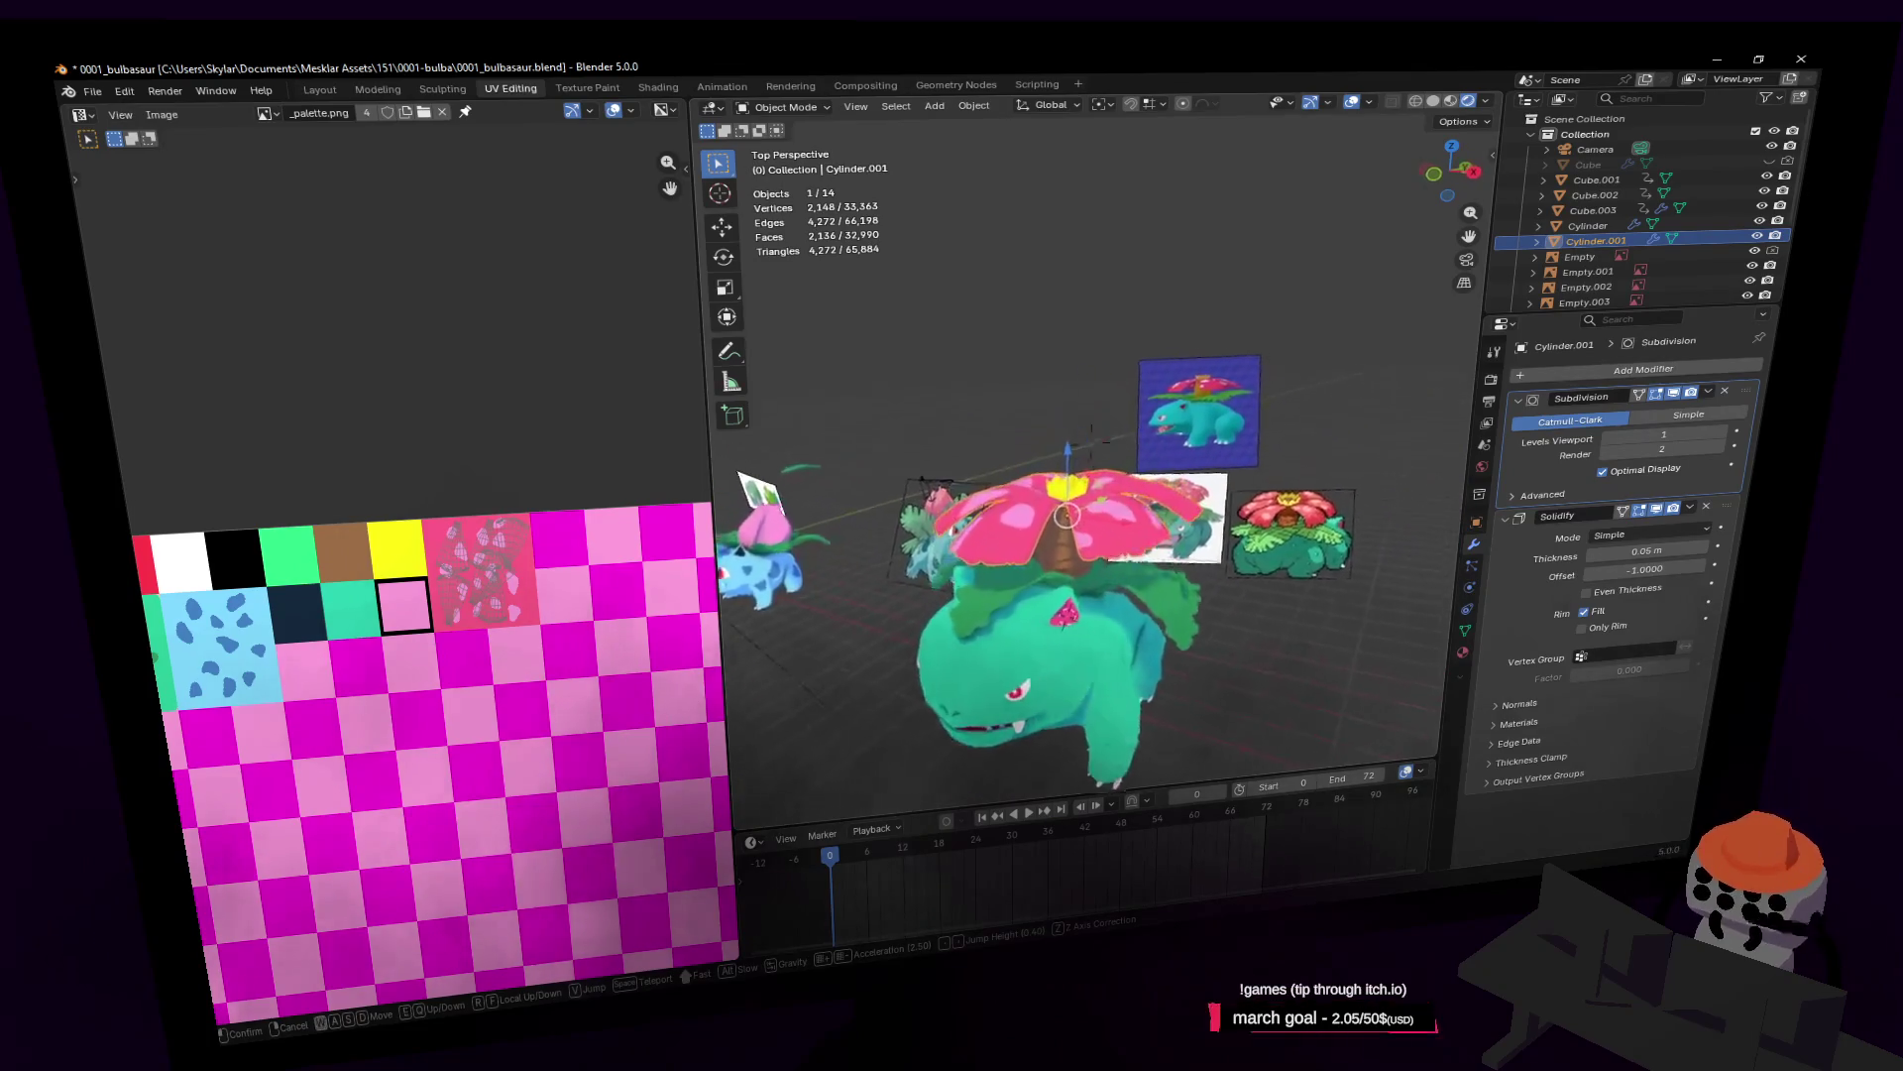
pyautogui.press('s')
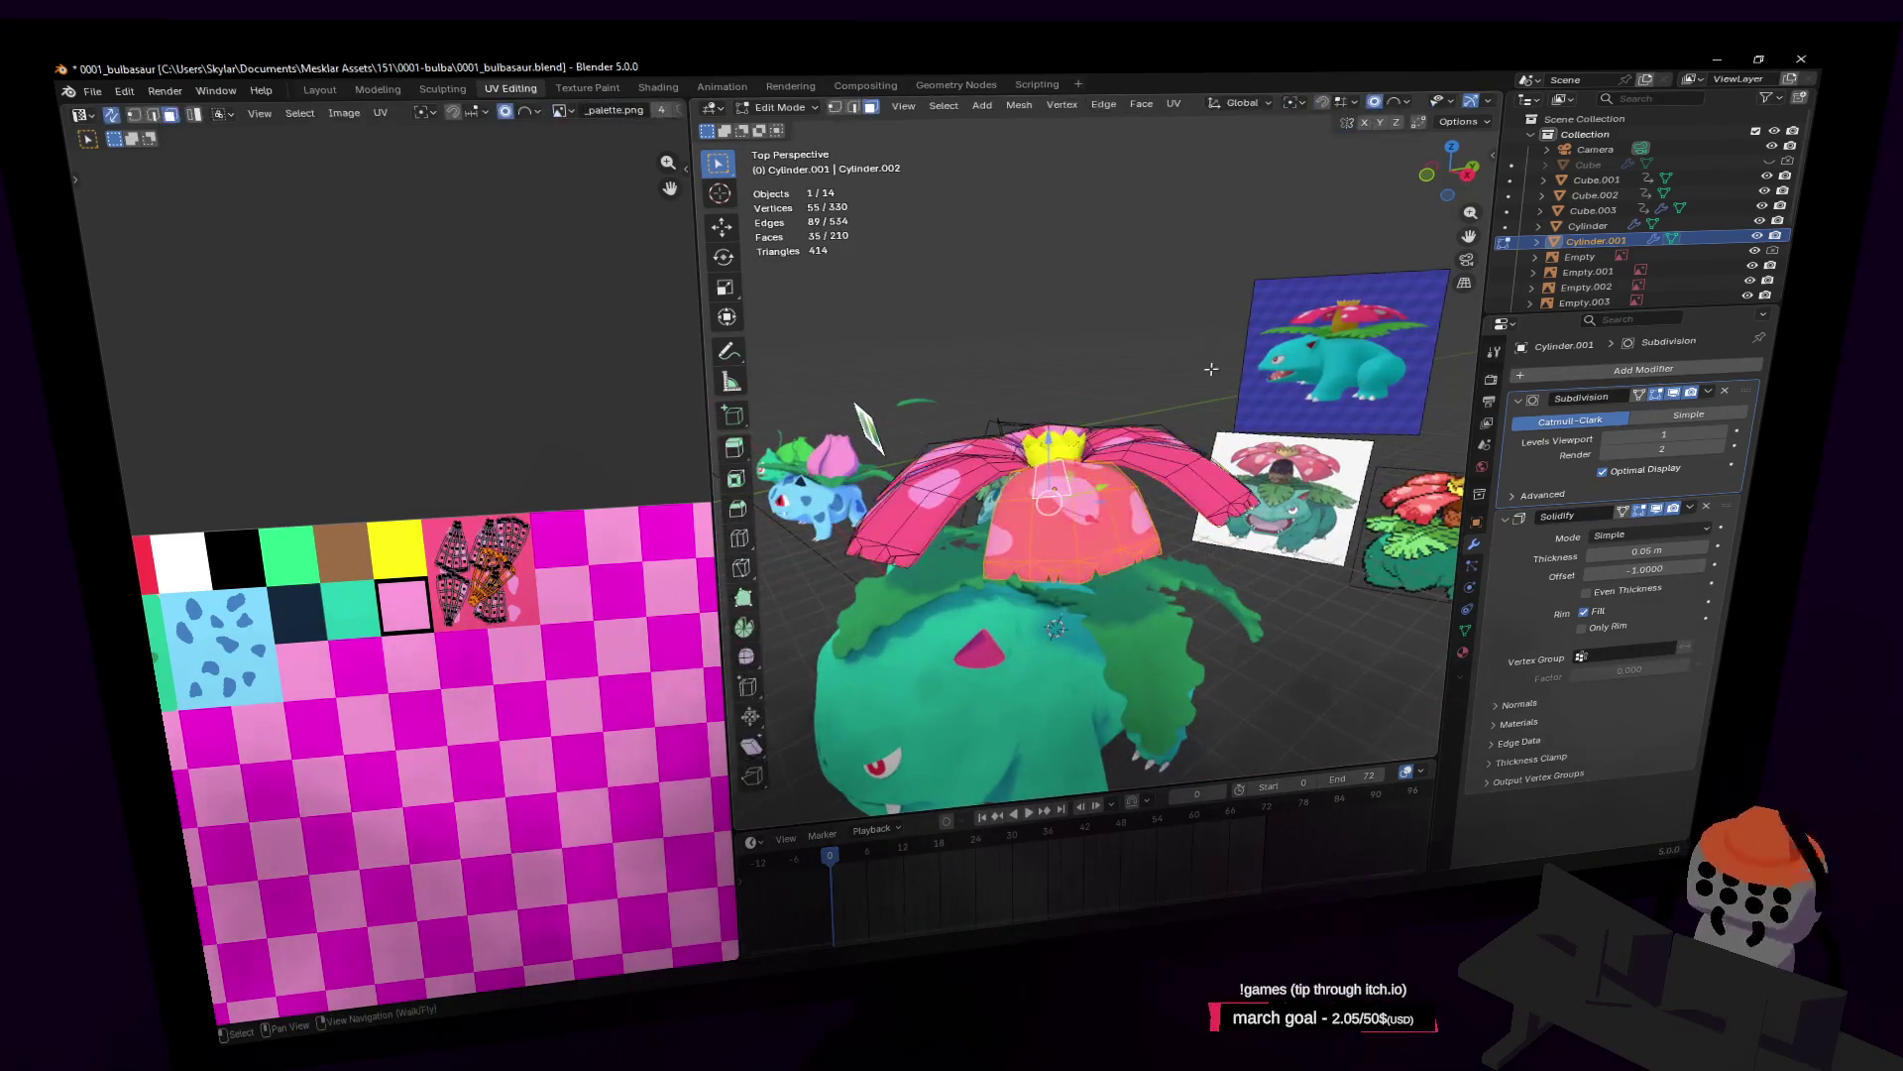
# Step: Add the brown trunk Cylinder to the petal selection
pyautogui.click(1236, 373)
pyautogui.hotkey('shift', '`')
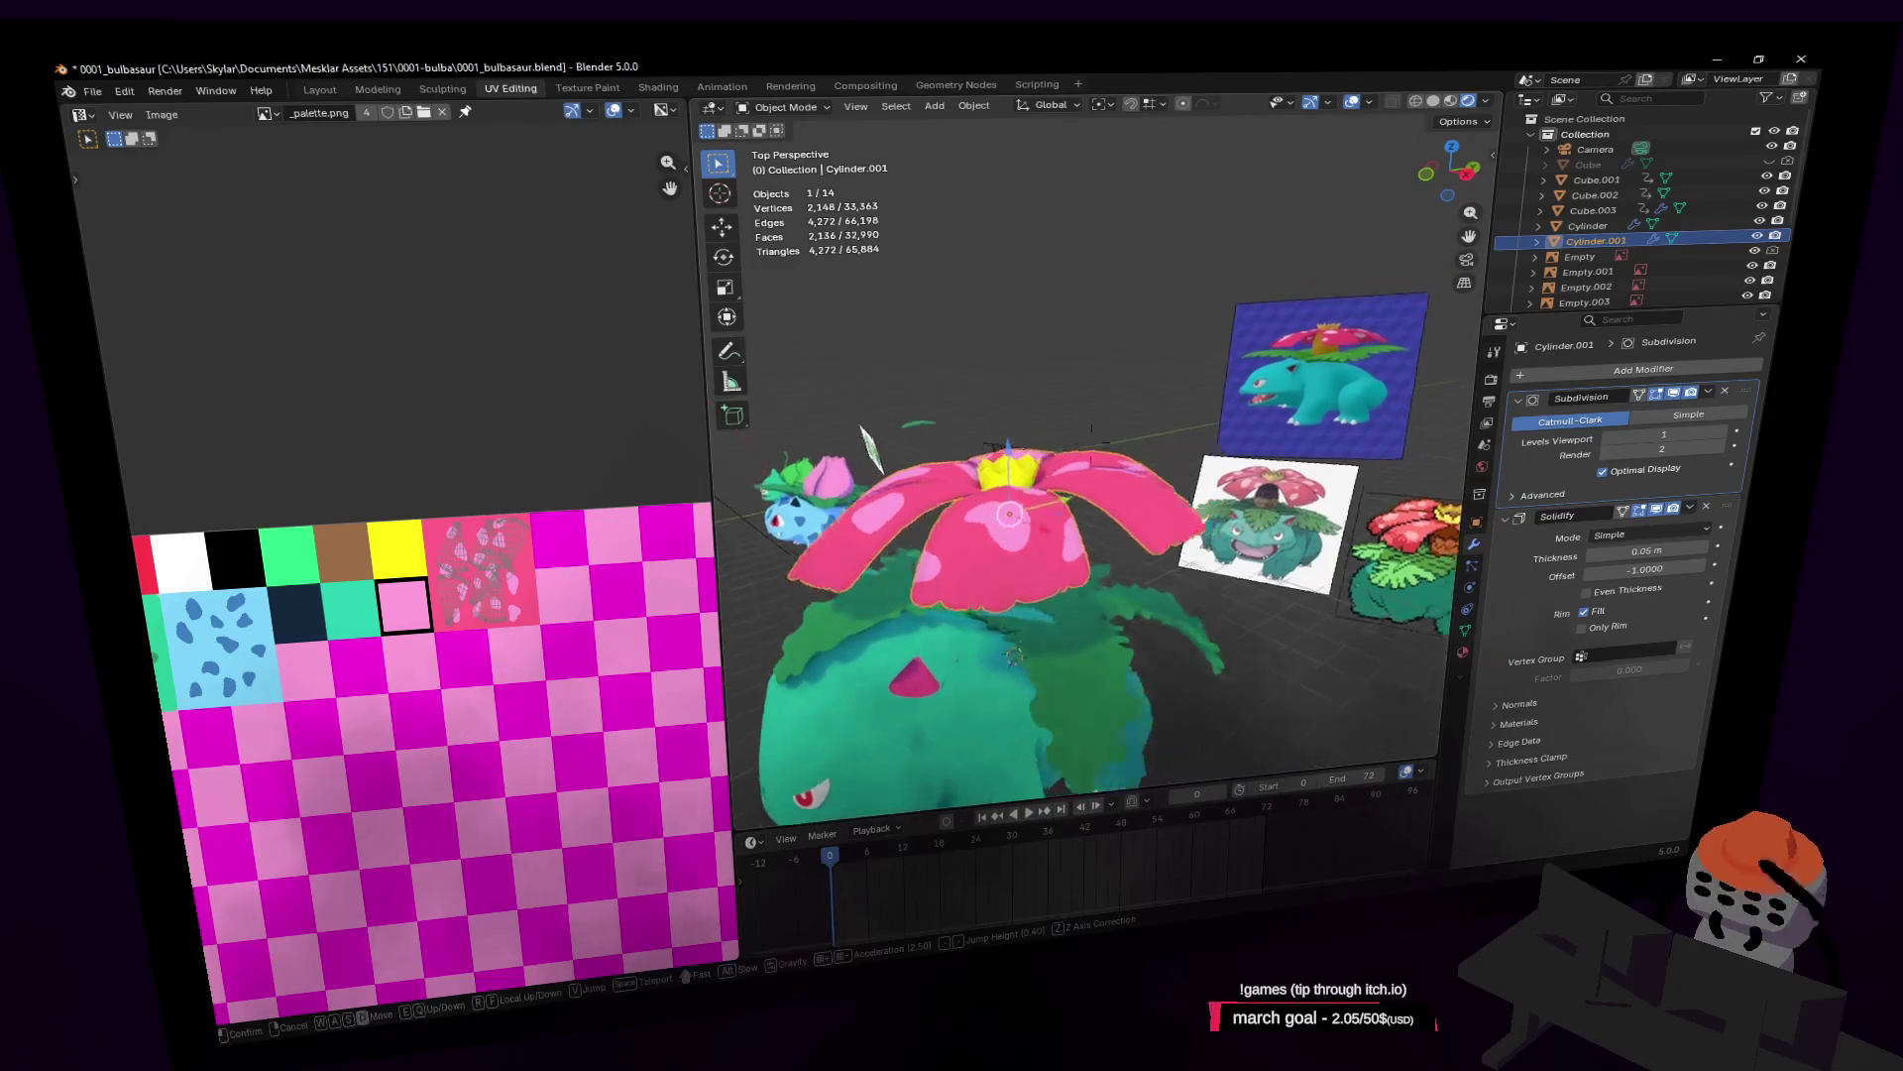
pyautogui.keyDown('shift'); pyautogui.click(1026, 538); pyautogui.keyUp('shift')
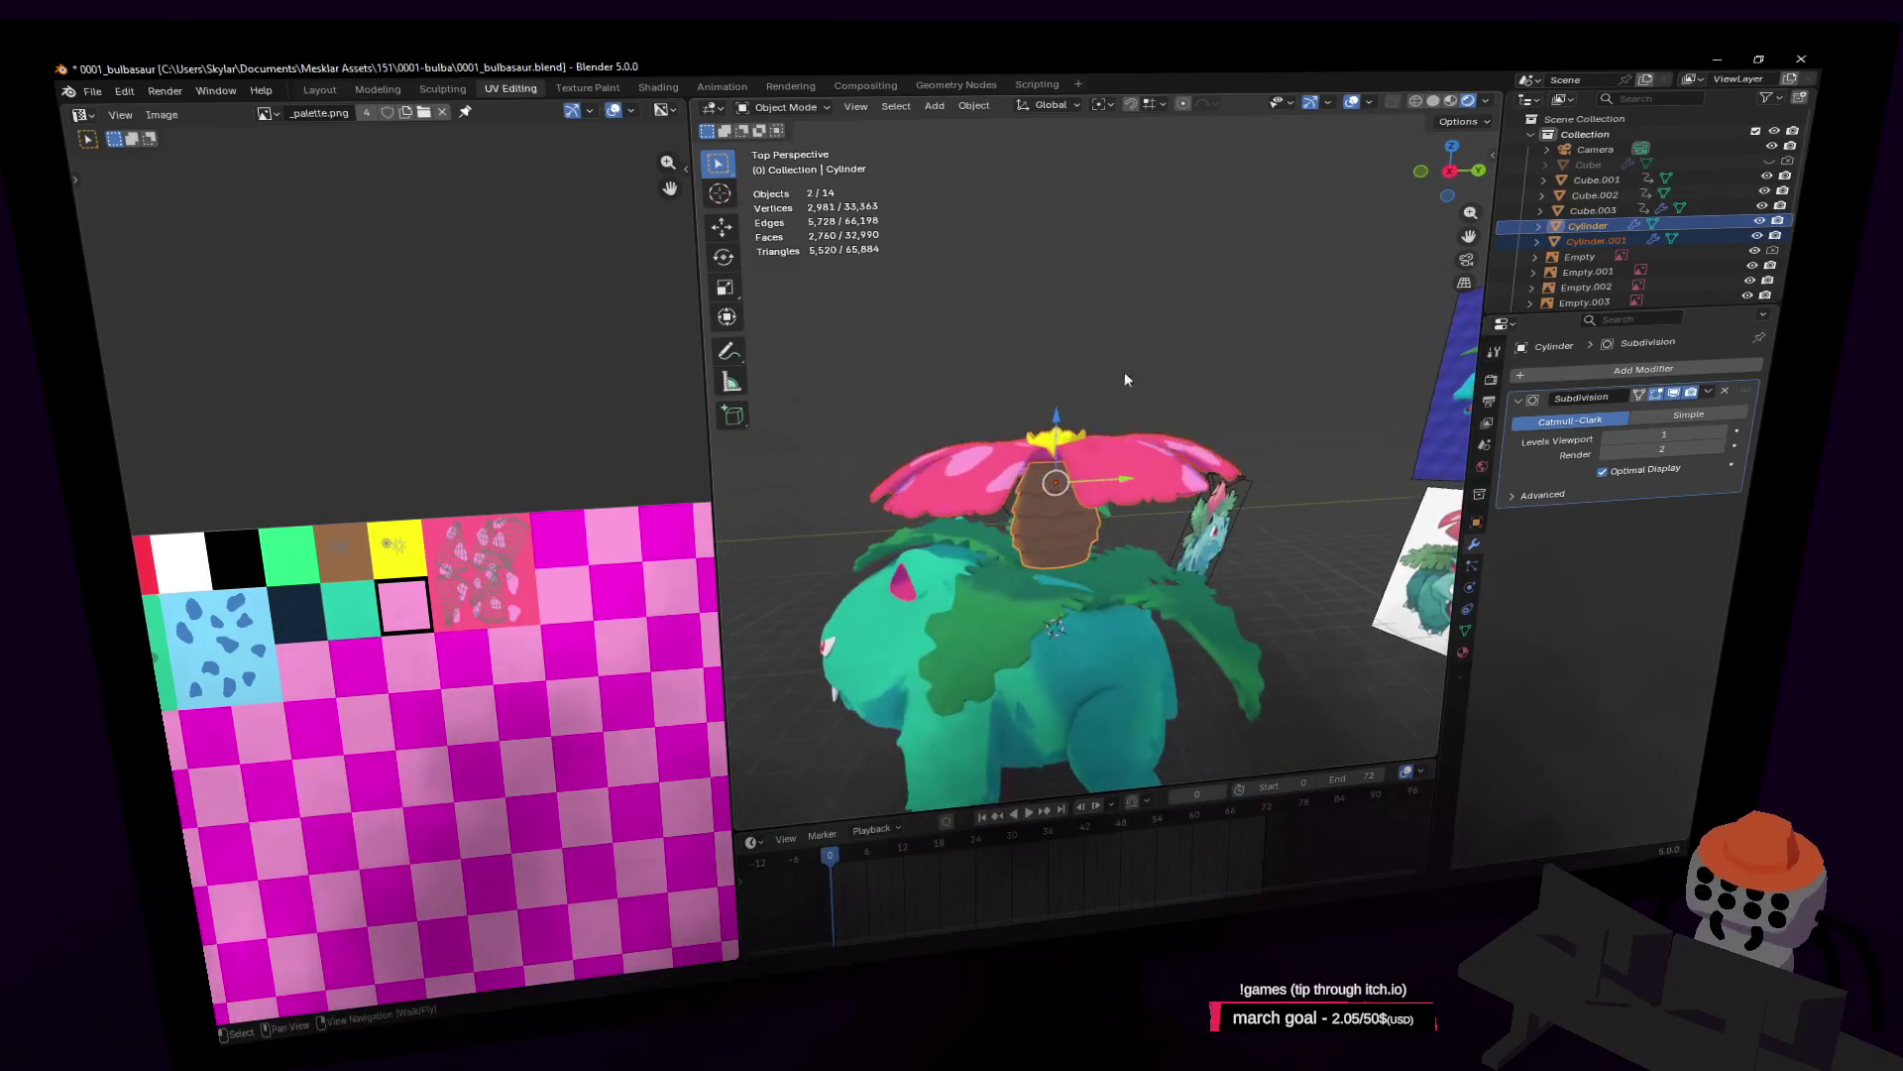
# Step: Tilt the trunk and petals about global X and slide them along their local Z axis
pyautogui.press('r')
pyautogui.press('x')
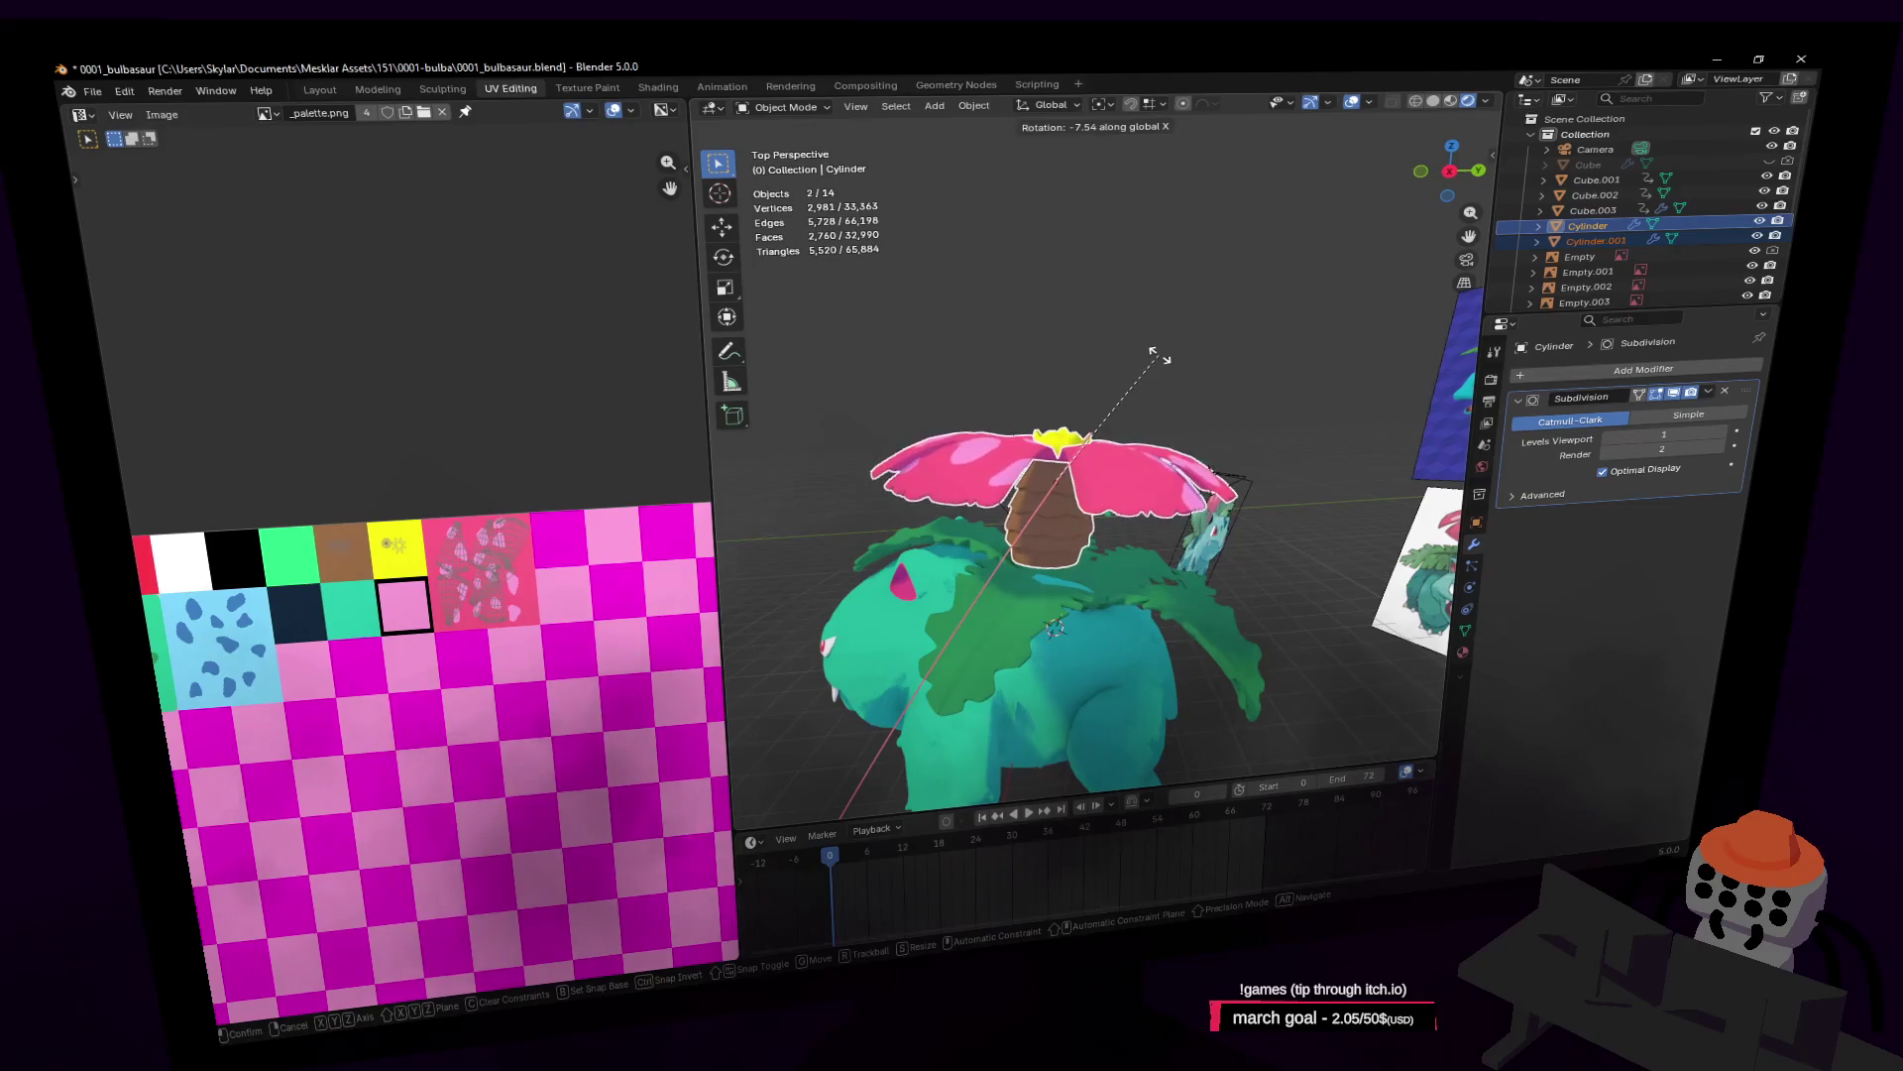
pyautogui.click(1160, 357)
pyautogui.press('g')
pyautogui.press('z')
pyautogui.press('z')
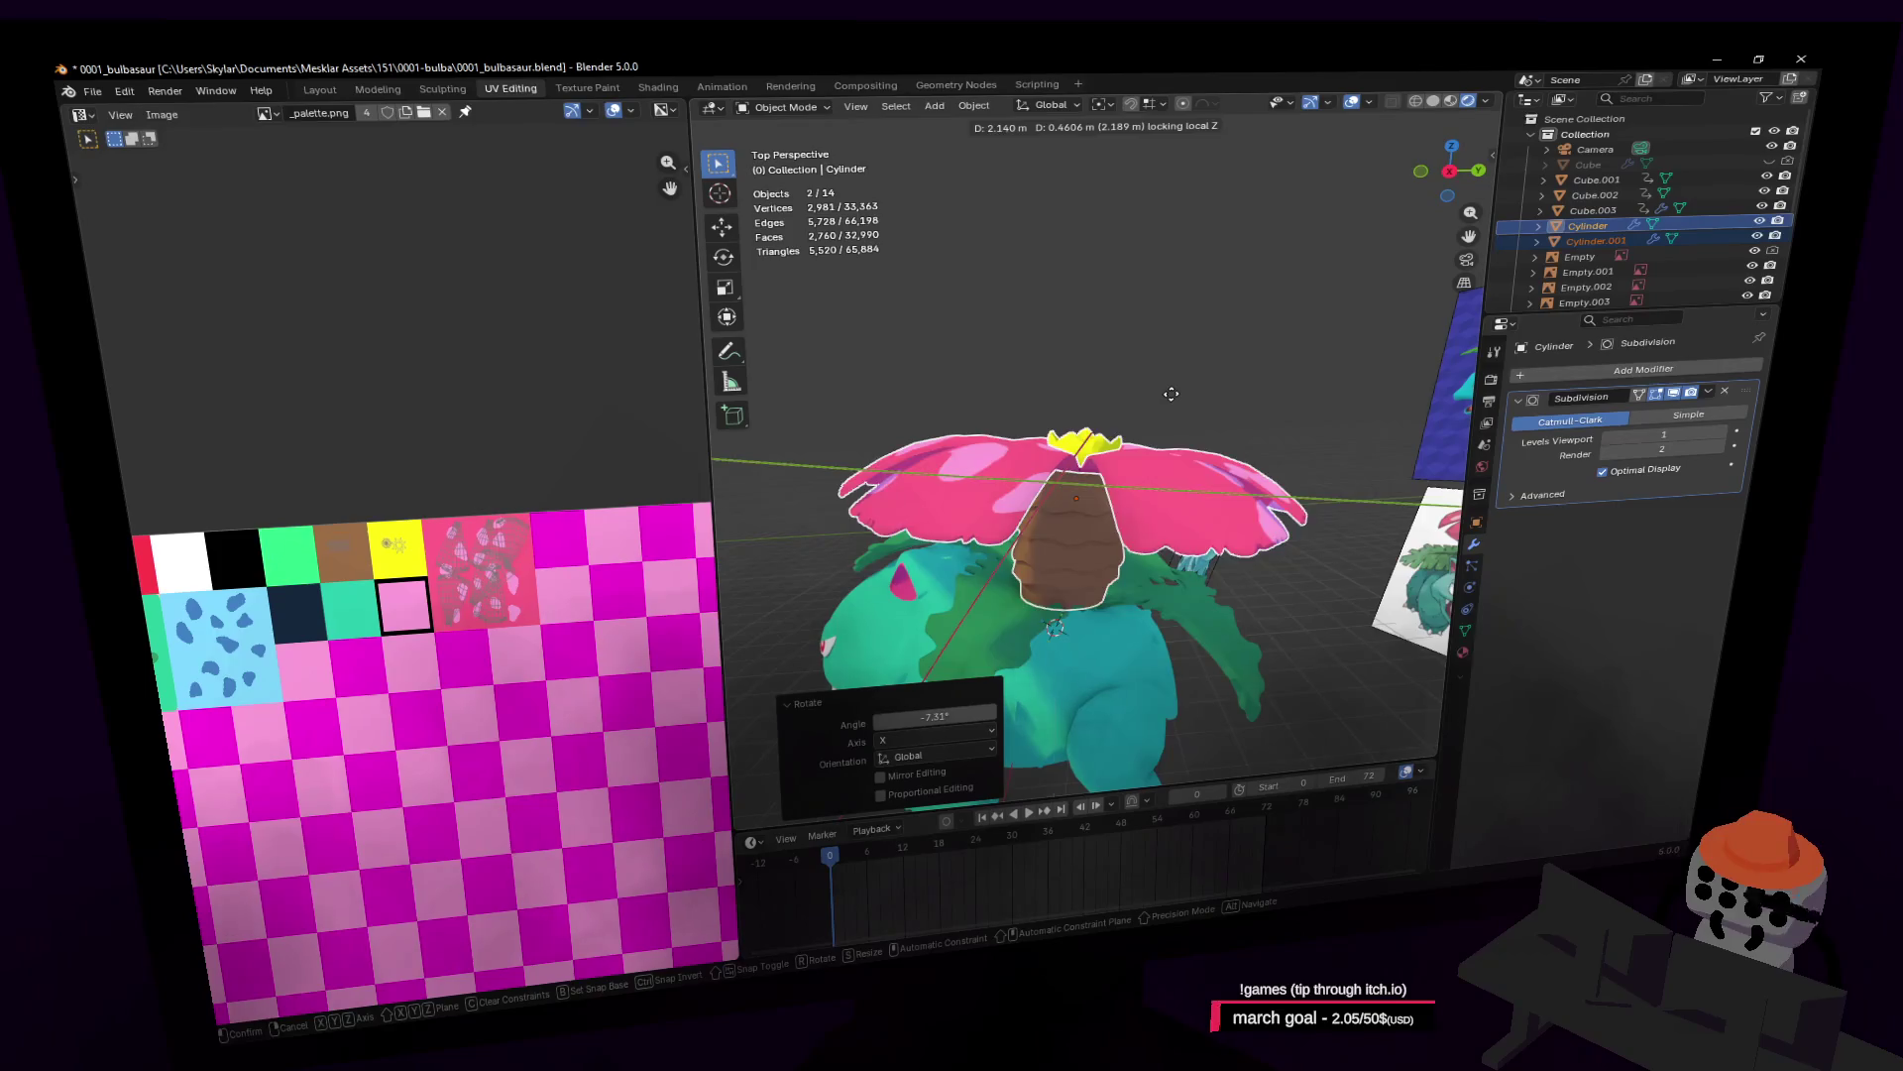
pyautogui.click(1168, 407)
# Step: Enlarge the trunk by 1.213 and raise it 0.228 m vertically
pyautogui.press('s')
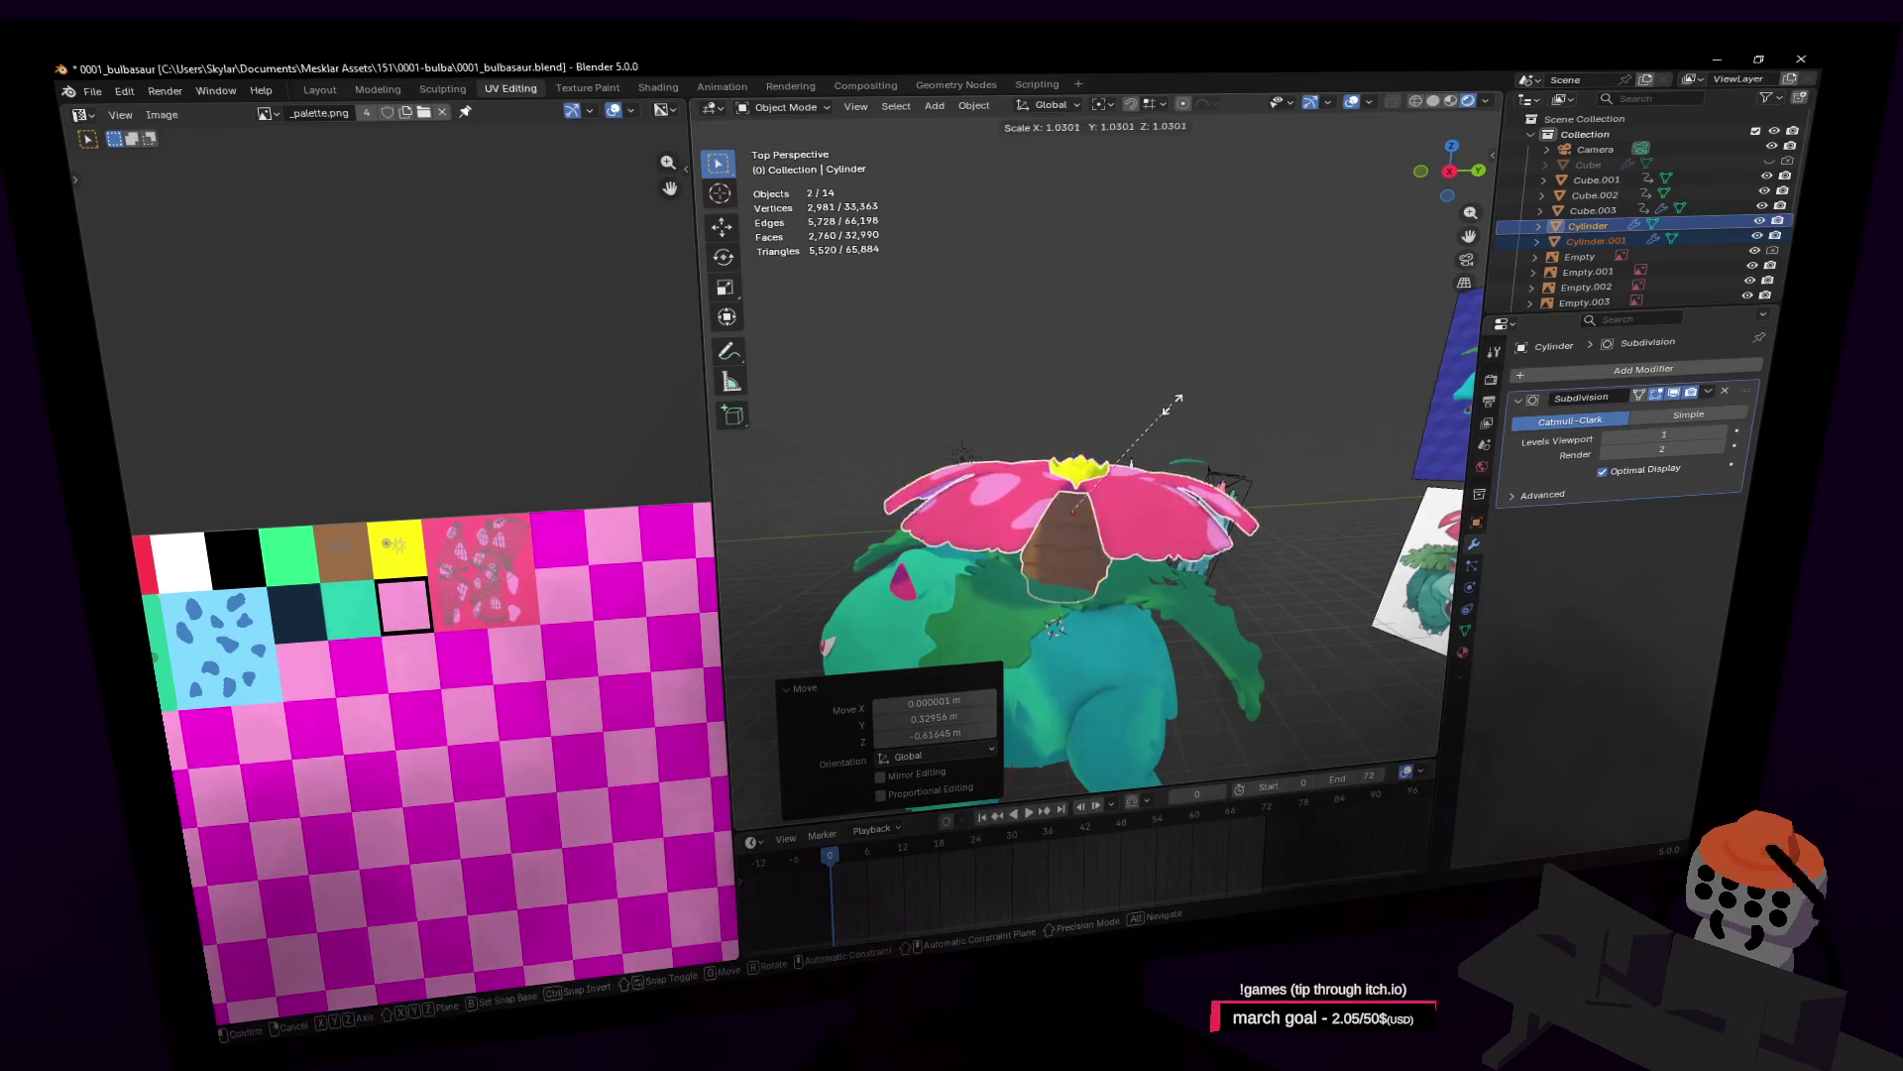
pyautogui.click(1195, 388)
pyautogui.press('g')
pyautogui.press('z')
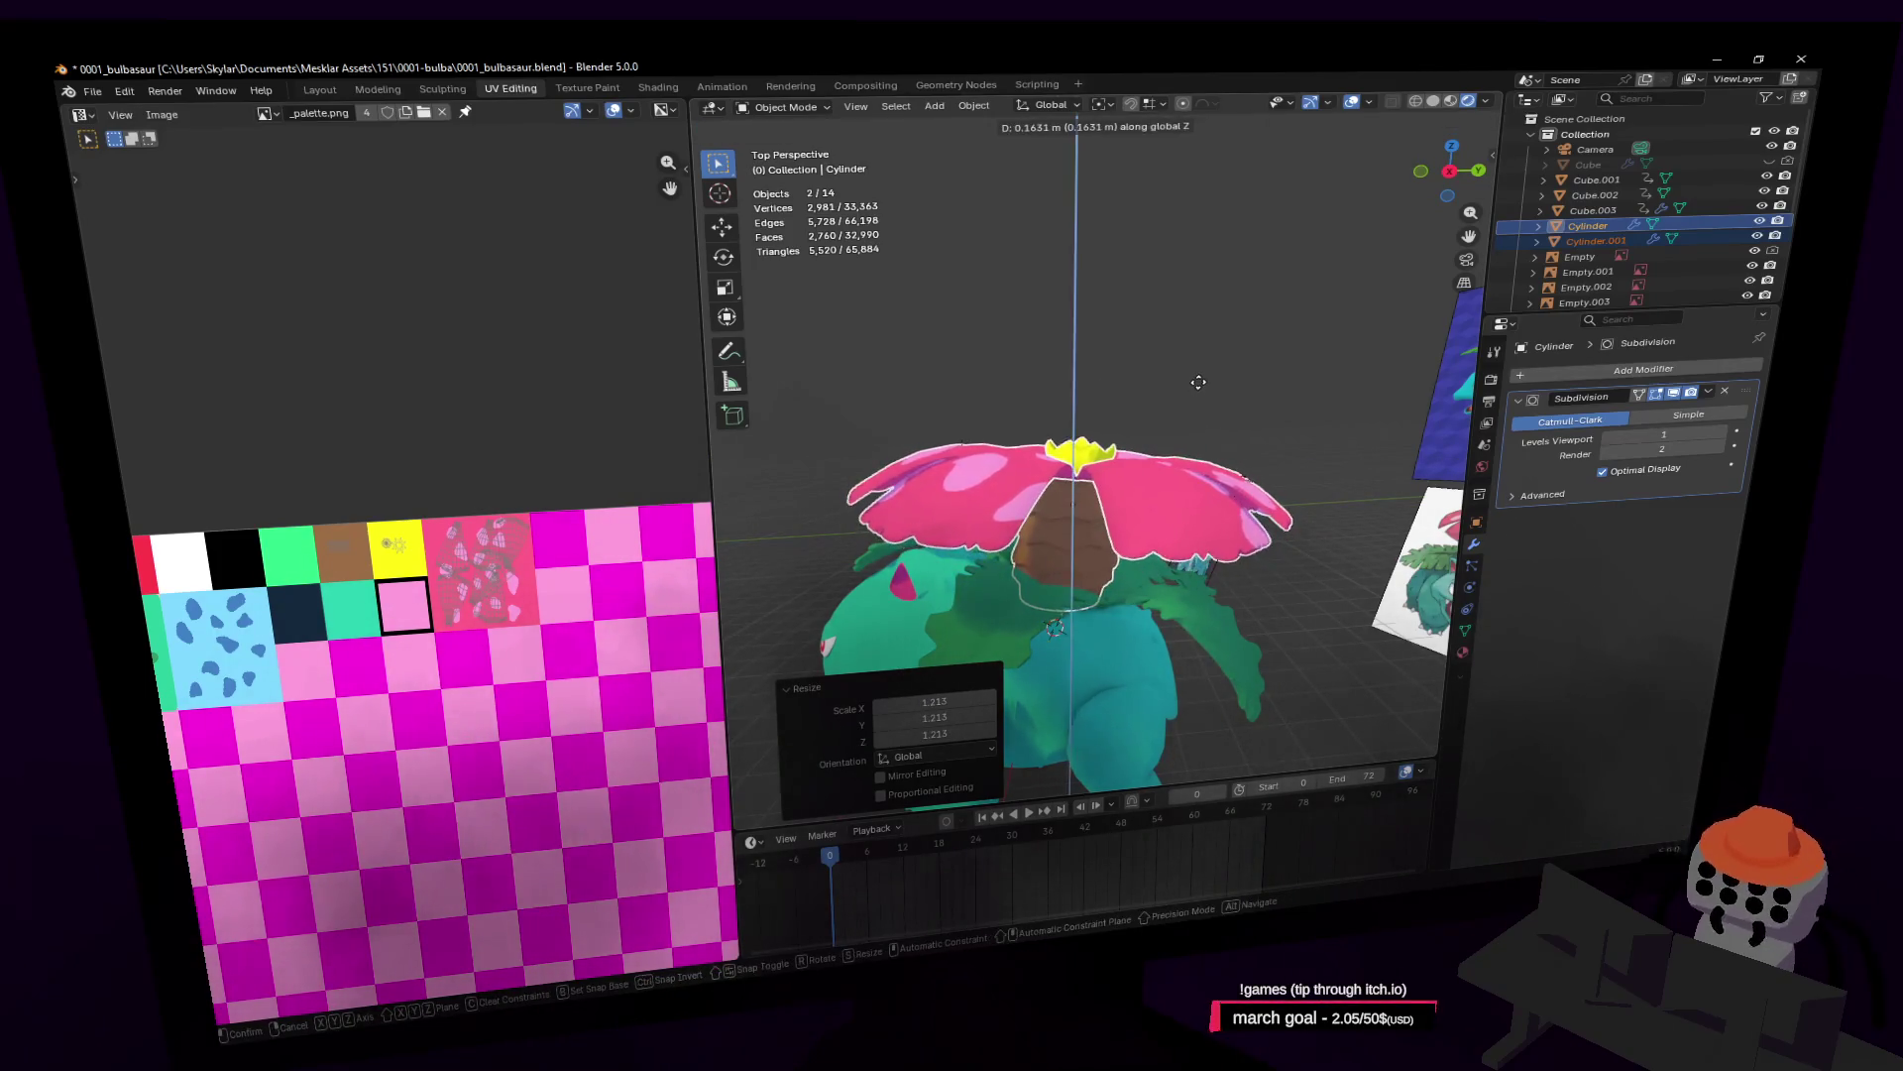
pyautogui.click(1199, 377)
# Step: Get a closer view and nudge the trunk into place on Venusaur's back
pyautogui.hotkey('shift', '`')
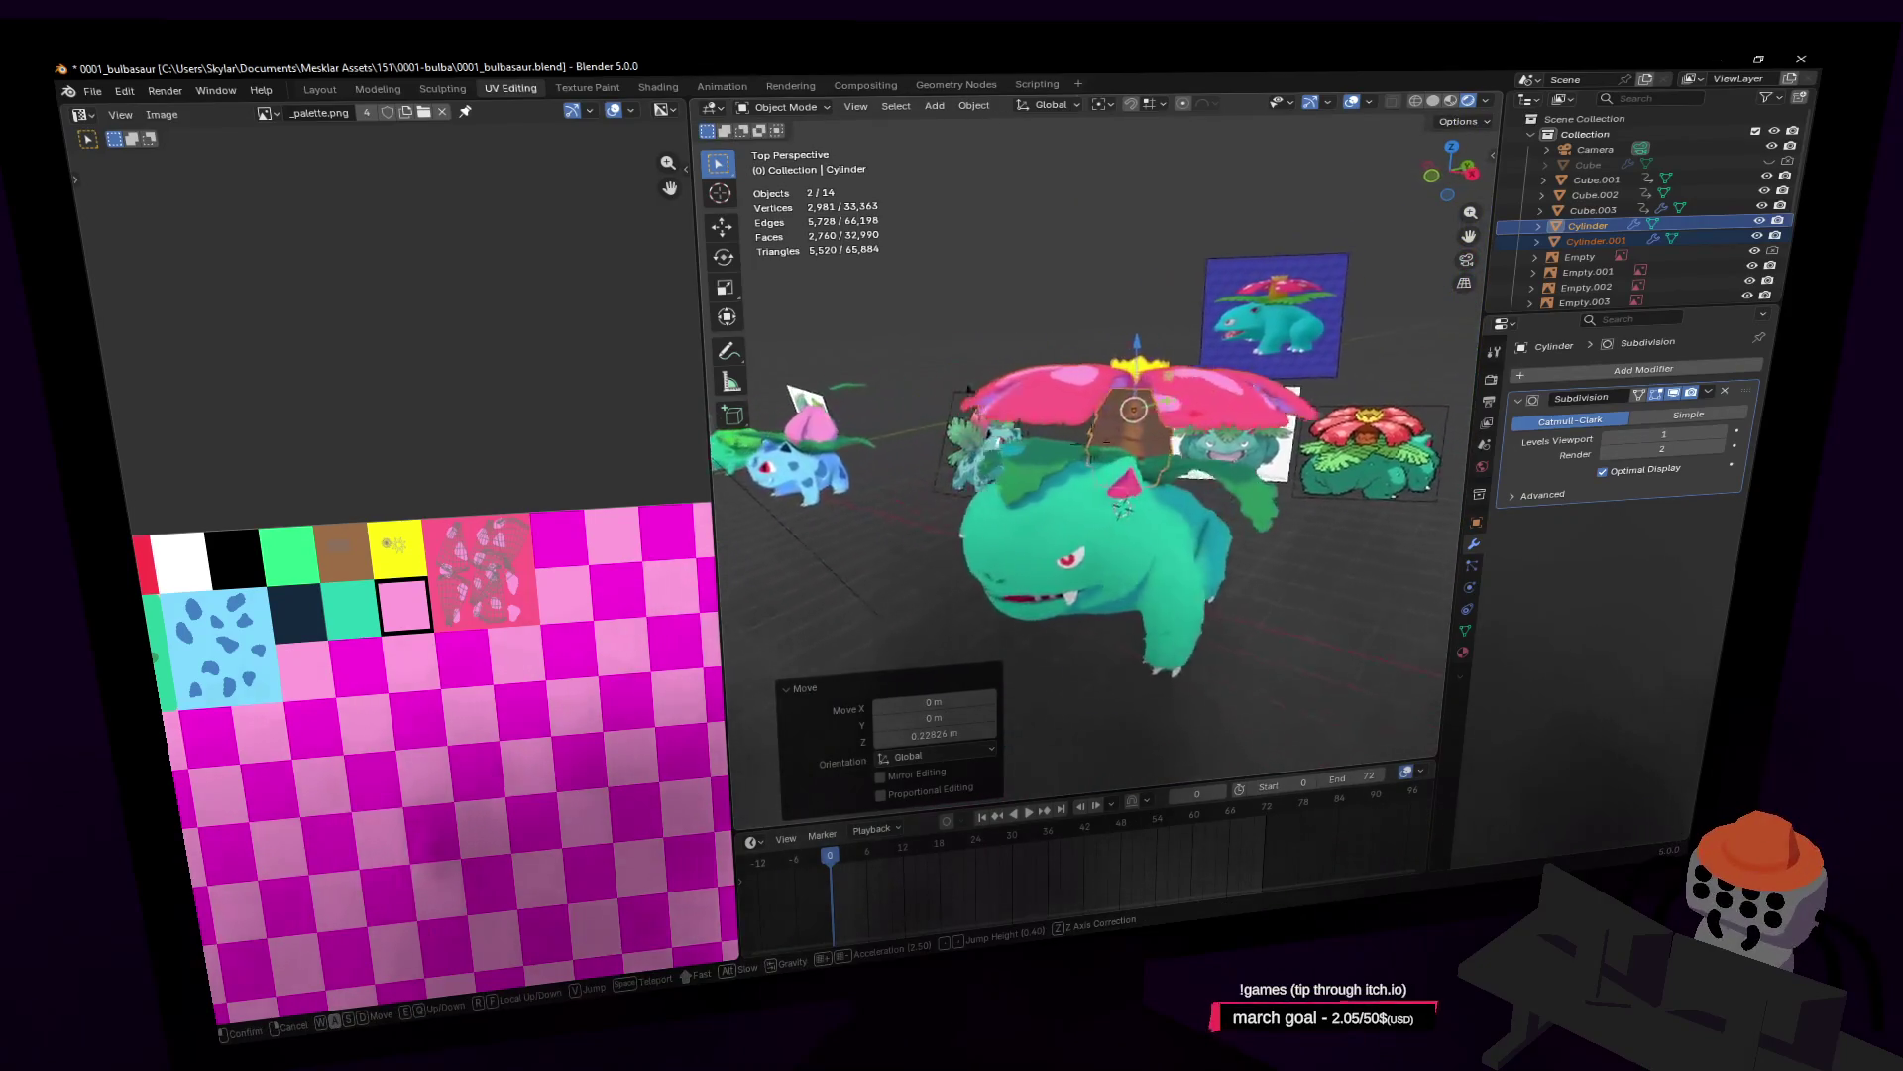
pyautogui.click(1183, 347)
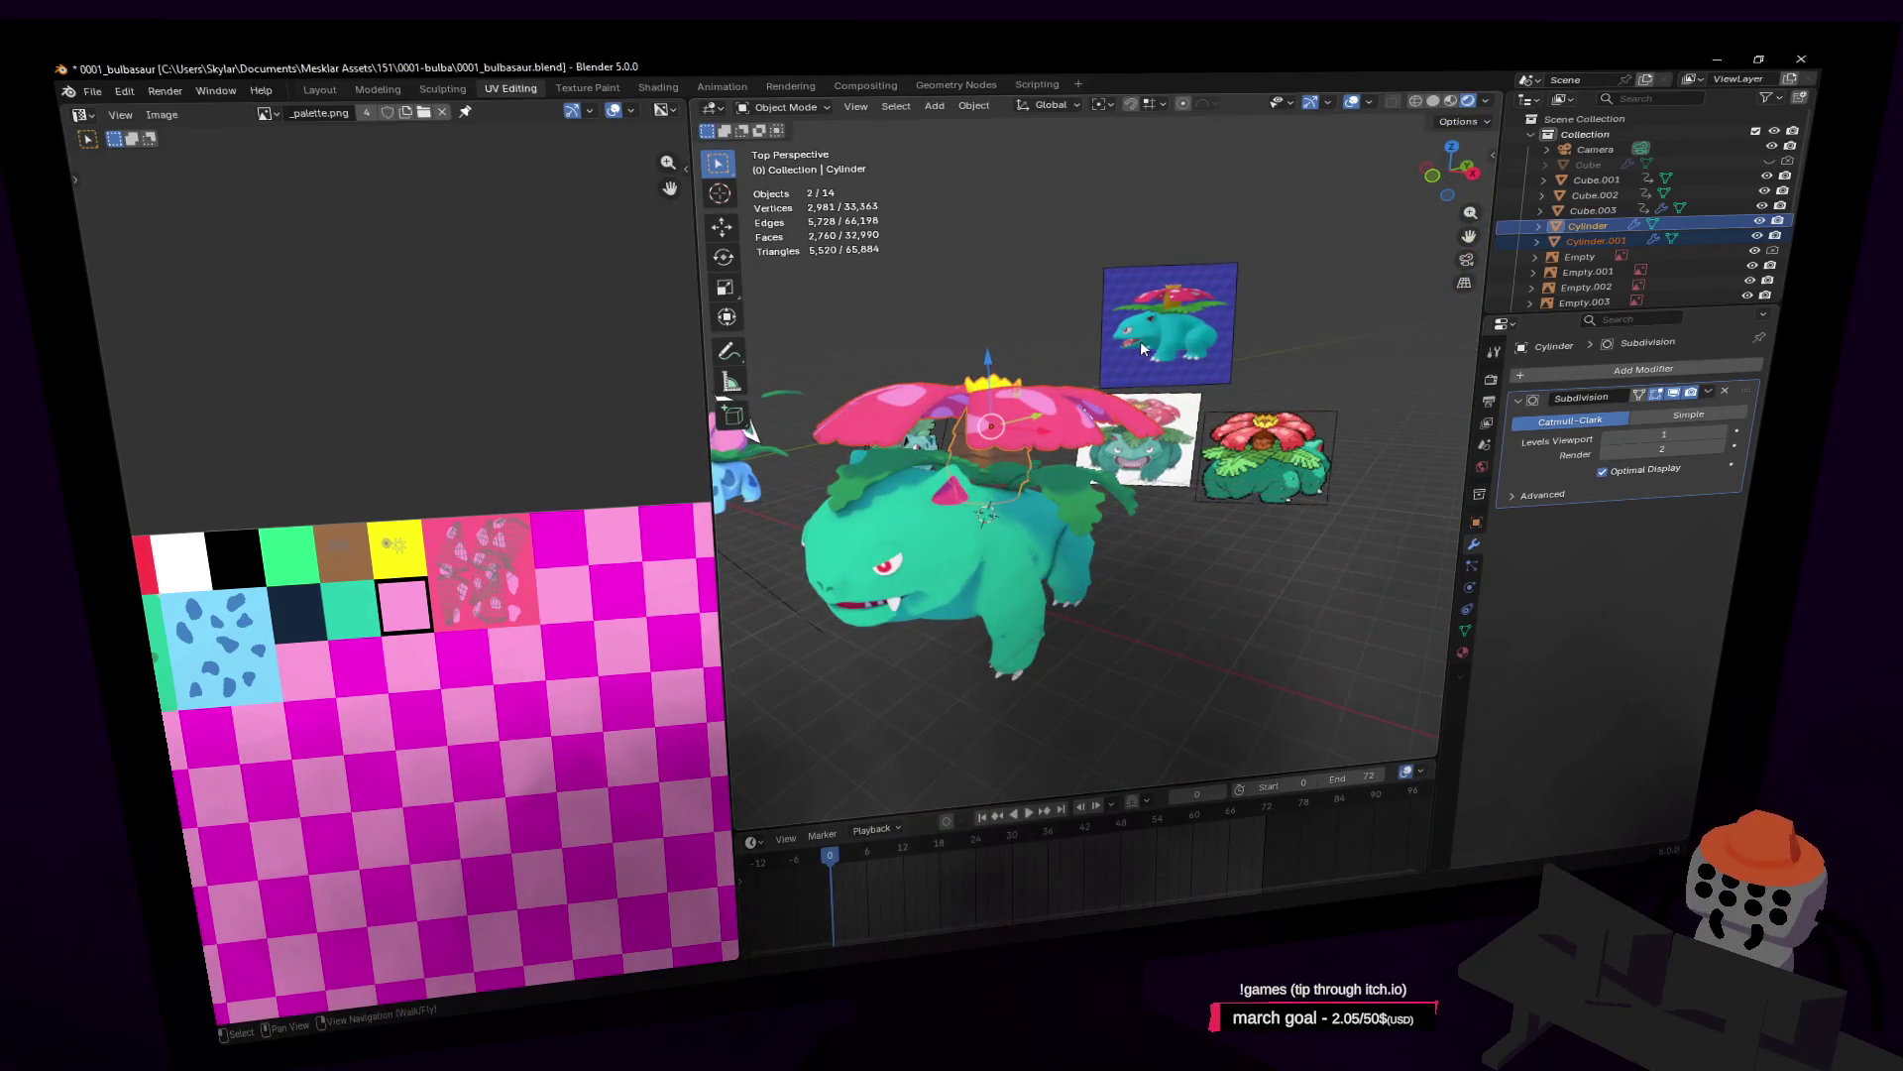
pyautogui.hotkey('shift', '`')
pyautogui.click(1134, 342)
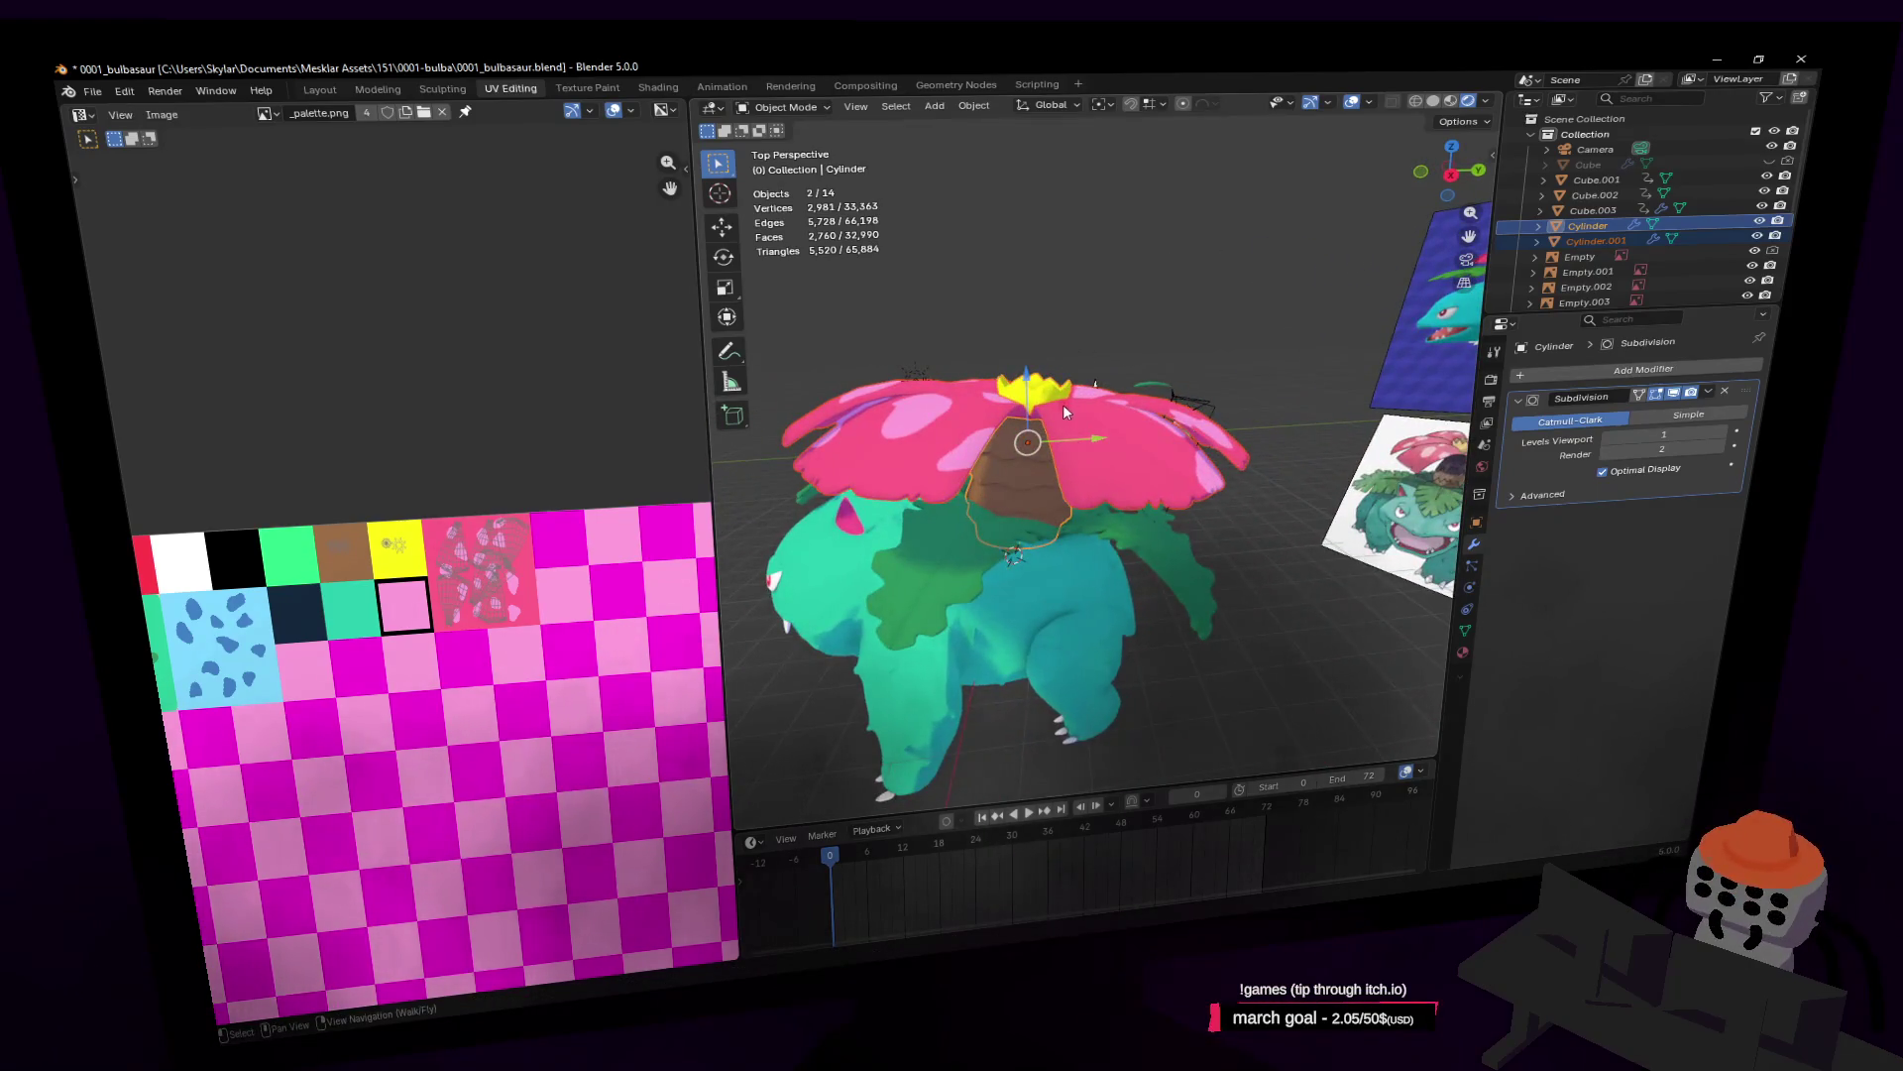
pyautogui.press('g')
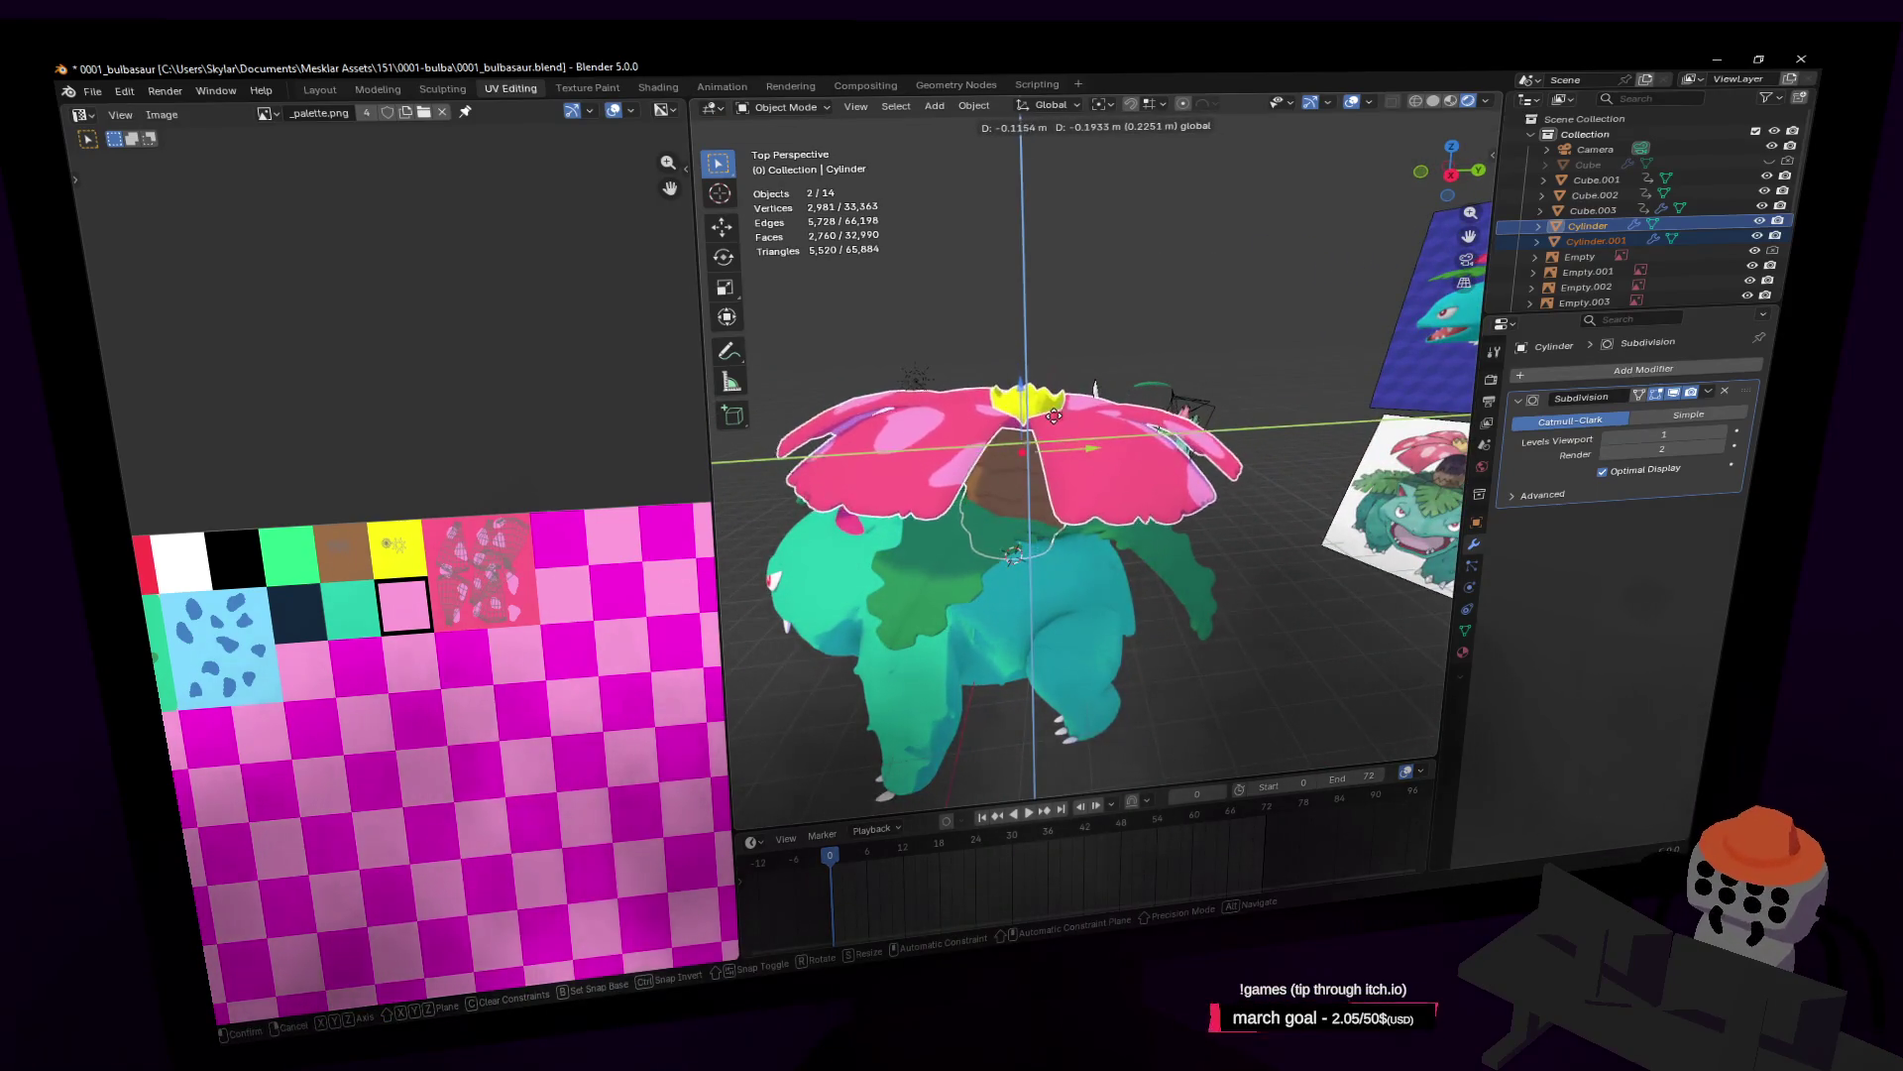
pyautogui.click(1054, 414)
# Step: Pull the view back toward the models and clear the selection
pyautogui.hotkey('shift', '`')
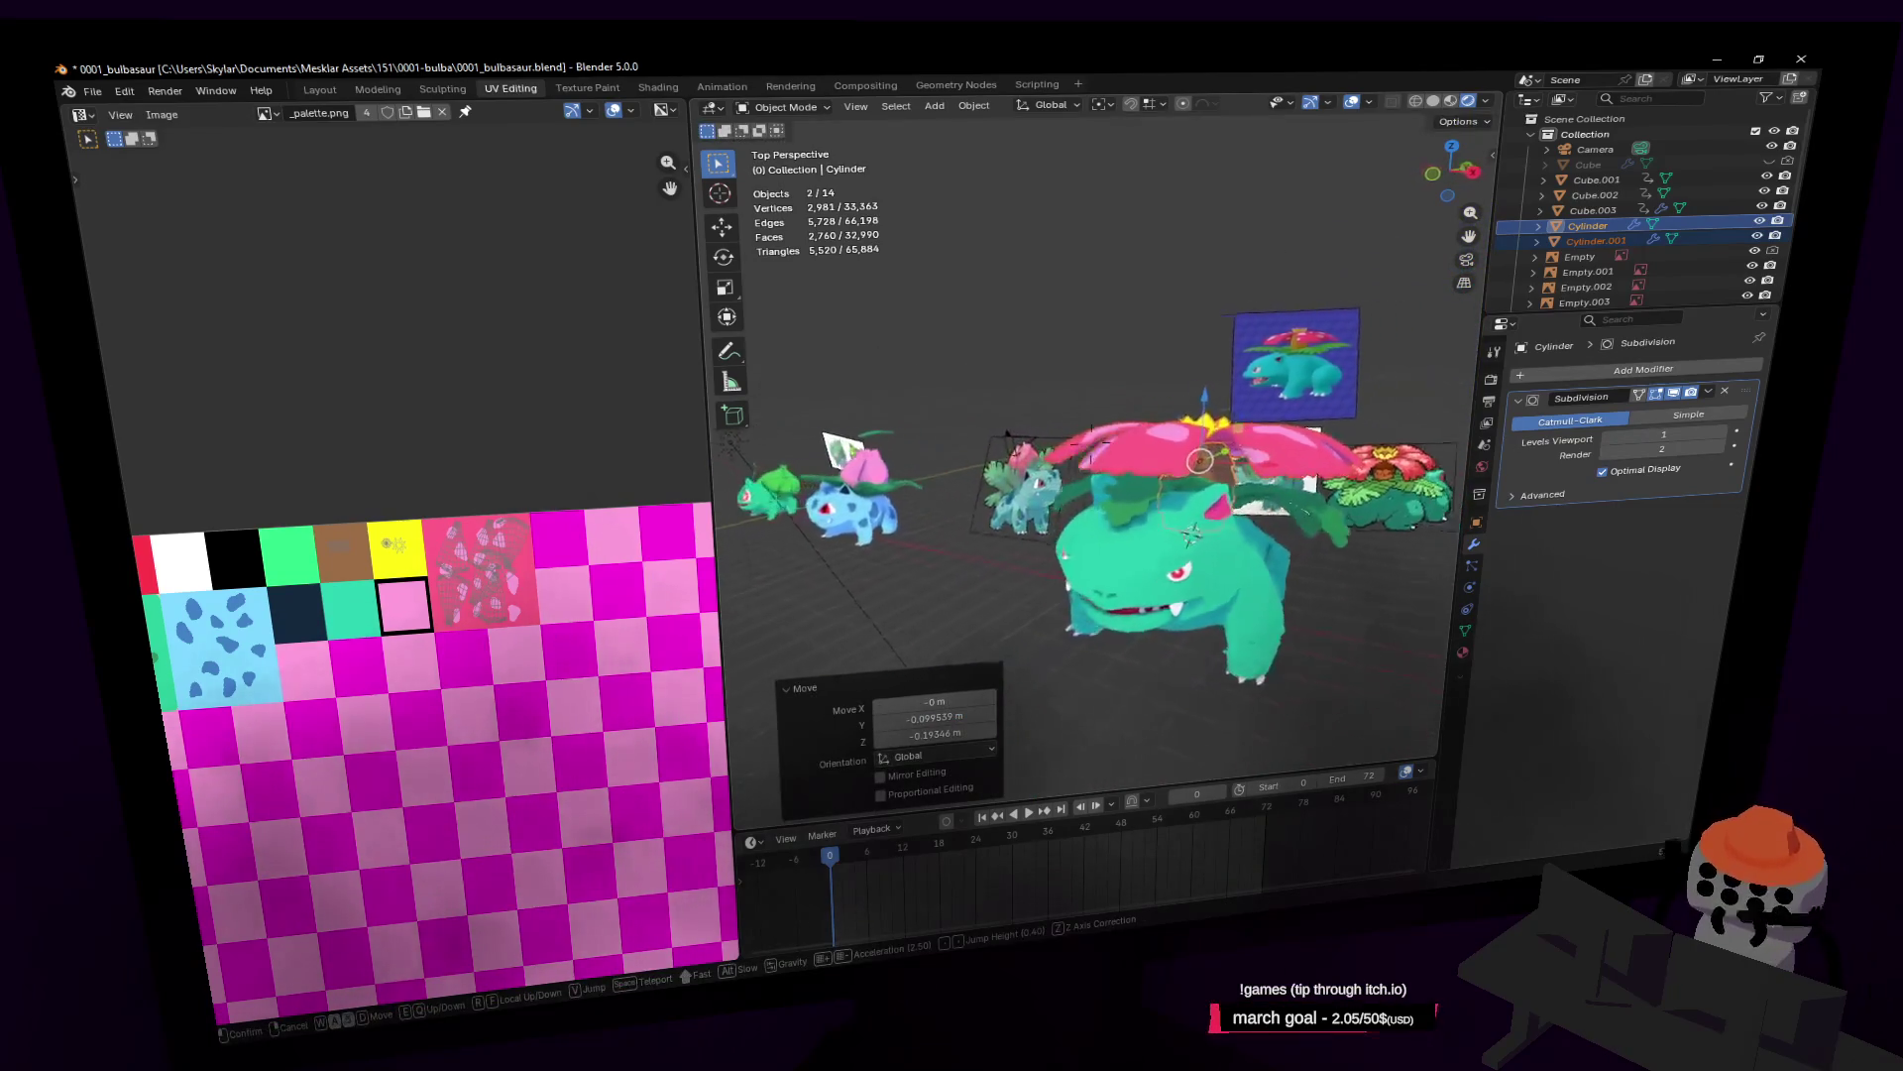
pyautogui.press('s')
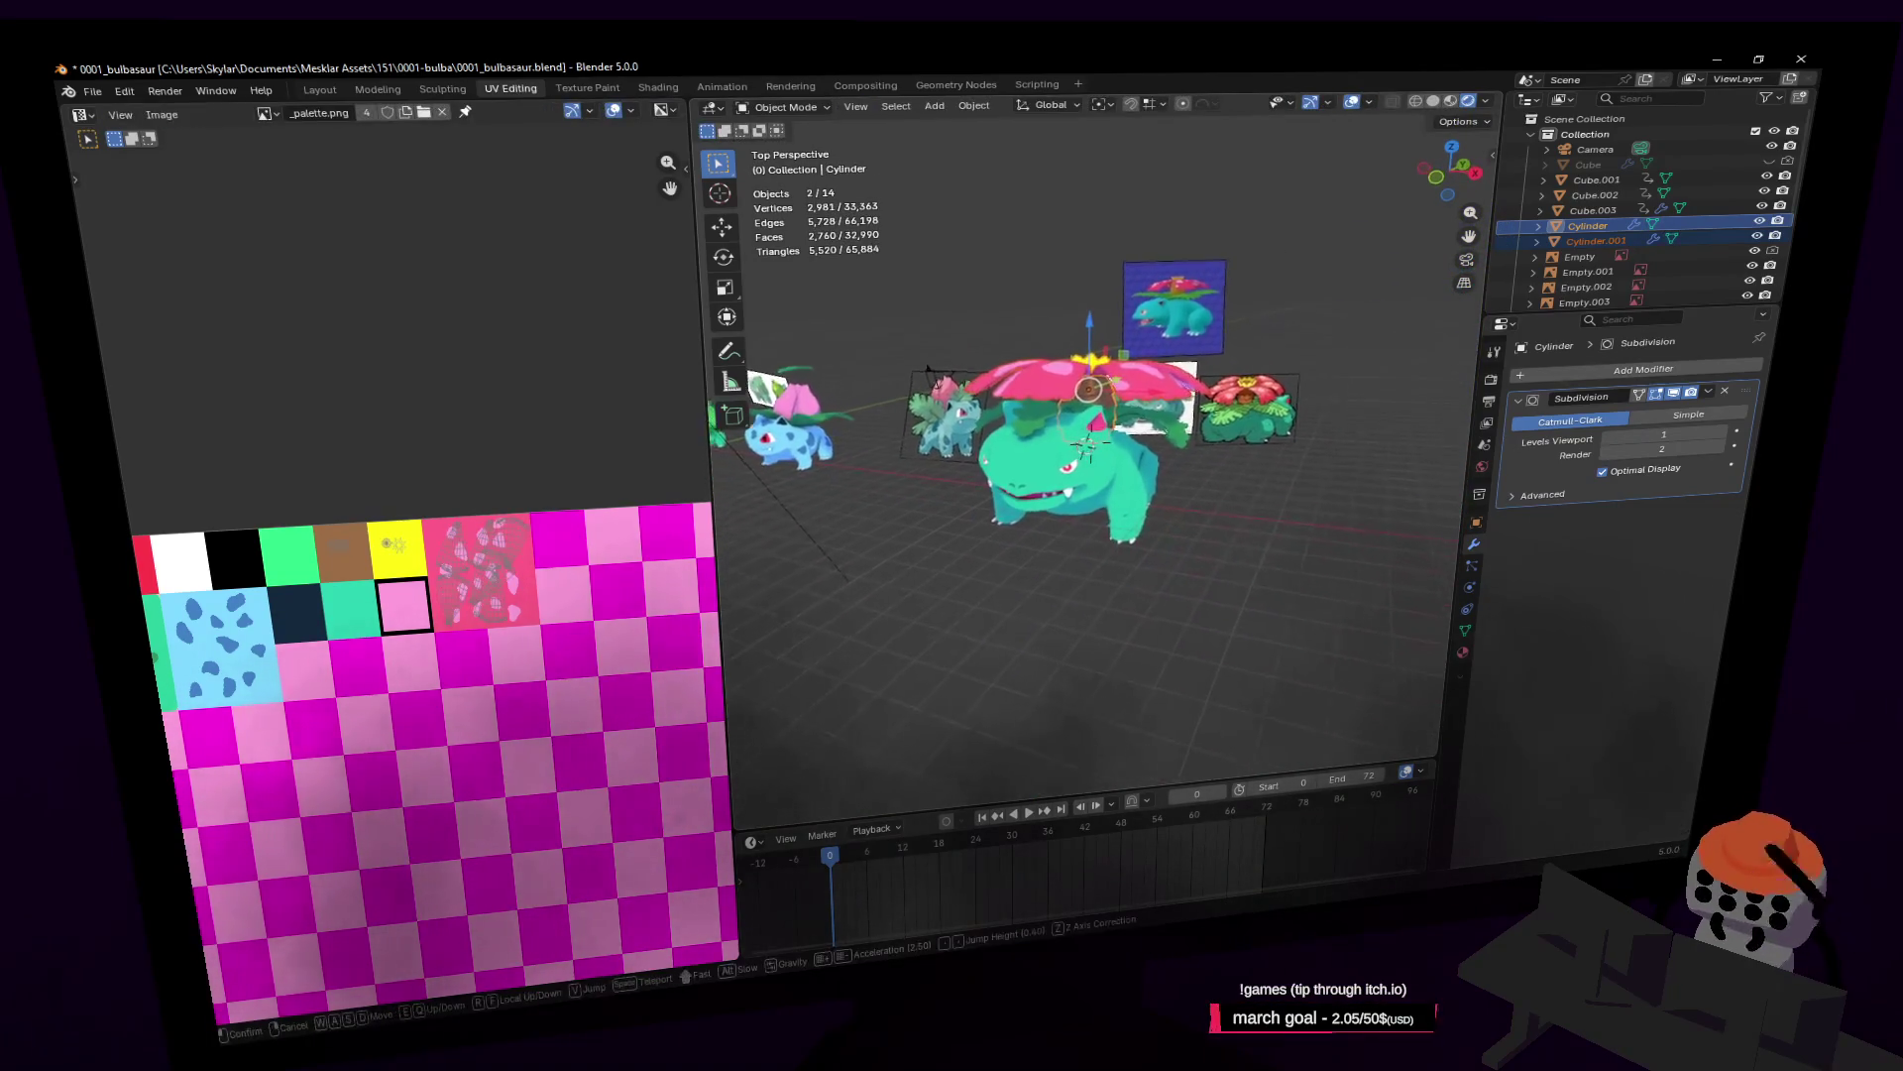
pyautogui.press('w')
pyautogui.click(1205, 514)
pyautogui.click(1162, 563)
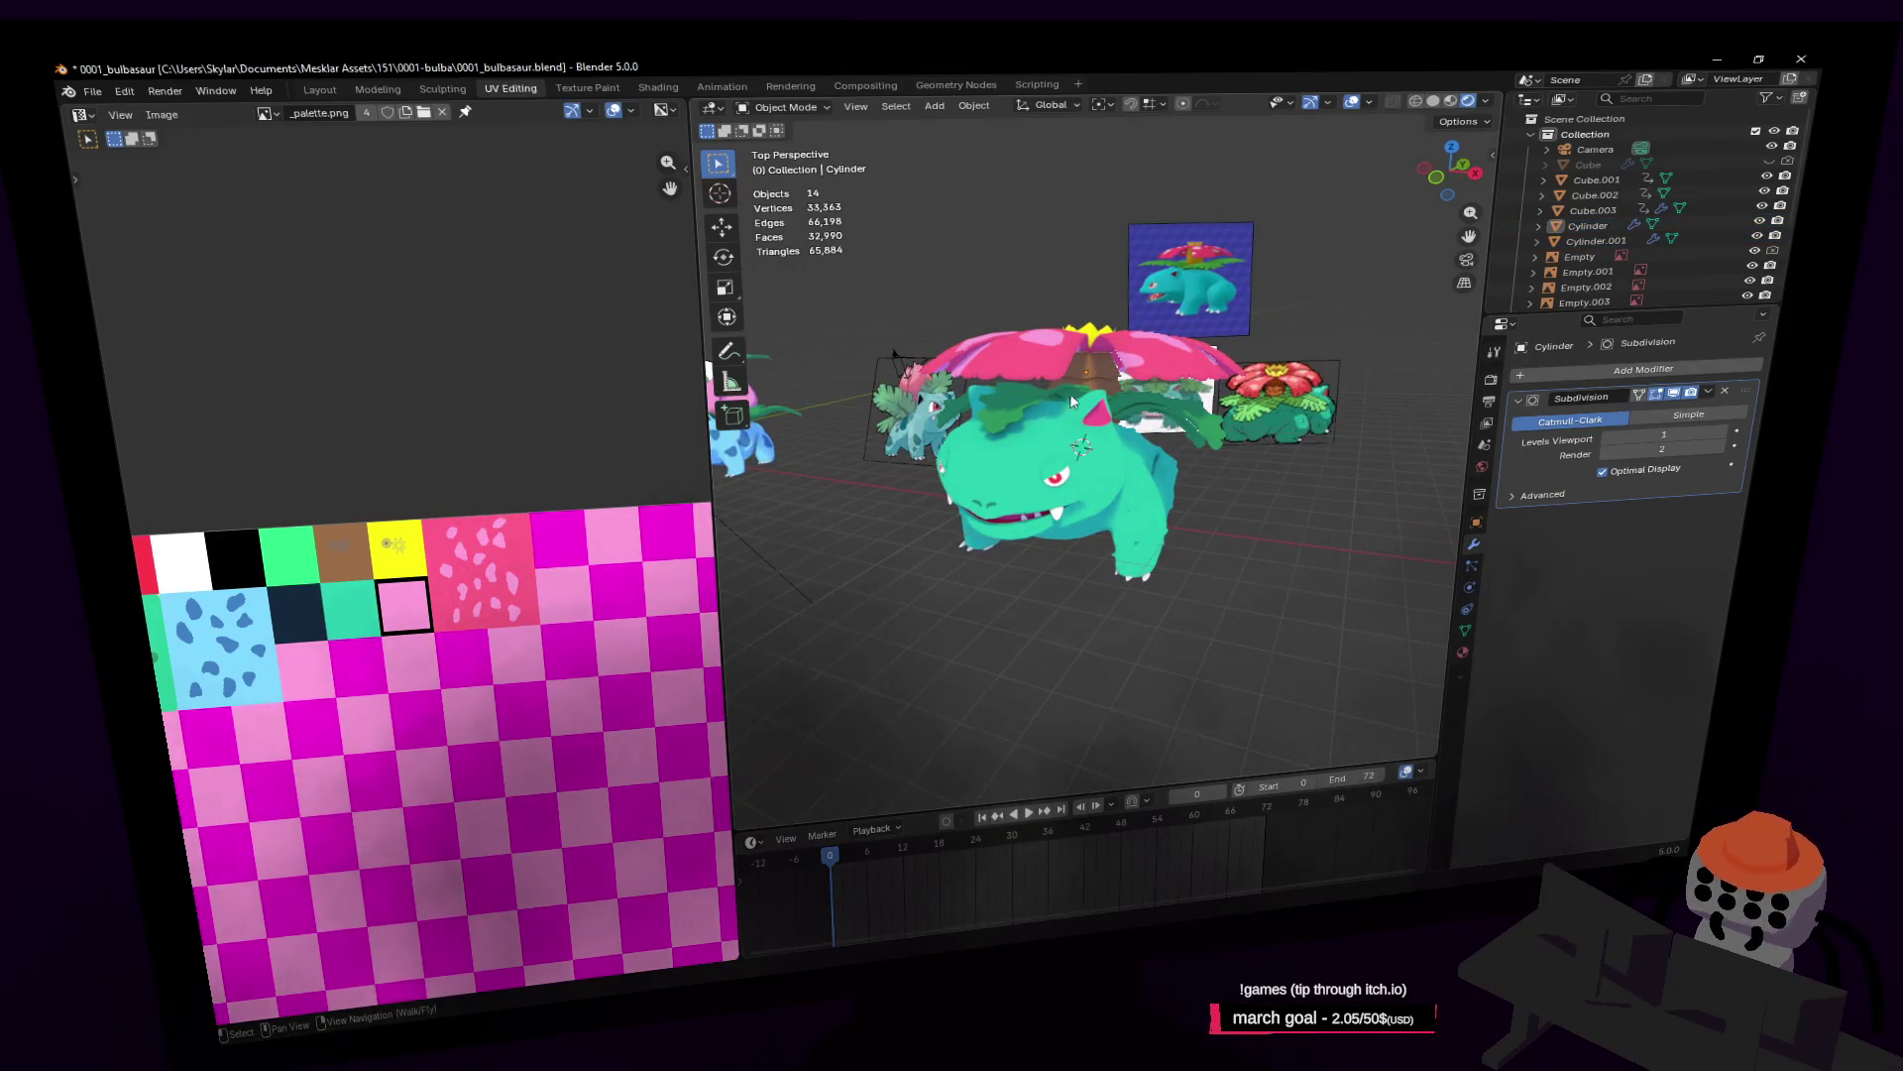
# Step: Widen the 3D viewport over the UV Editor and circle around Venusaur
pyautogui.moveTo(701, 295); pyautogui.dragTo(287, 297)
pyautogui.hotkey('shift', '`')
pyautogui.press('w')
pyautogui.press('s')
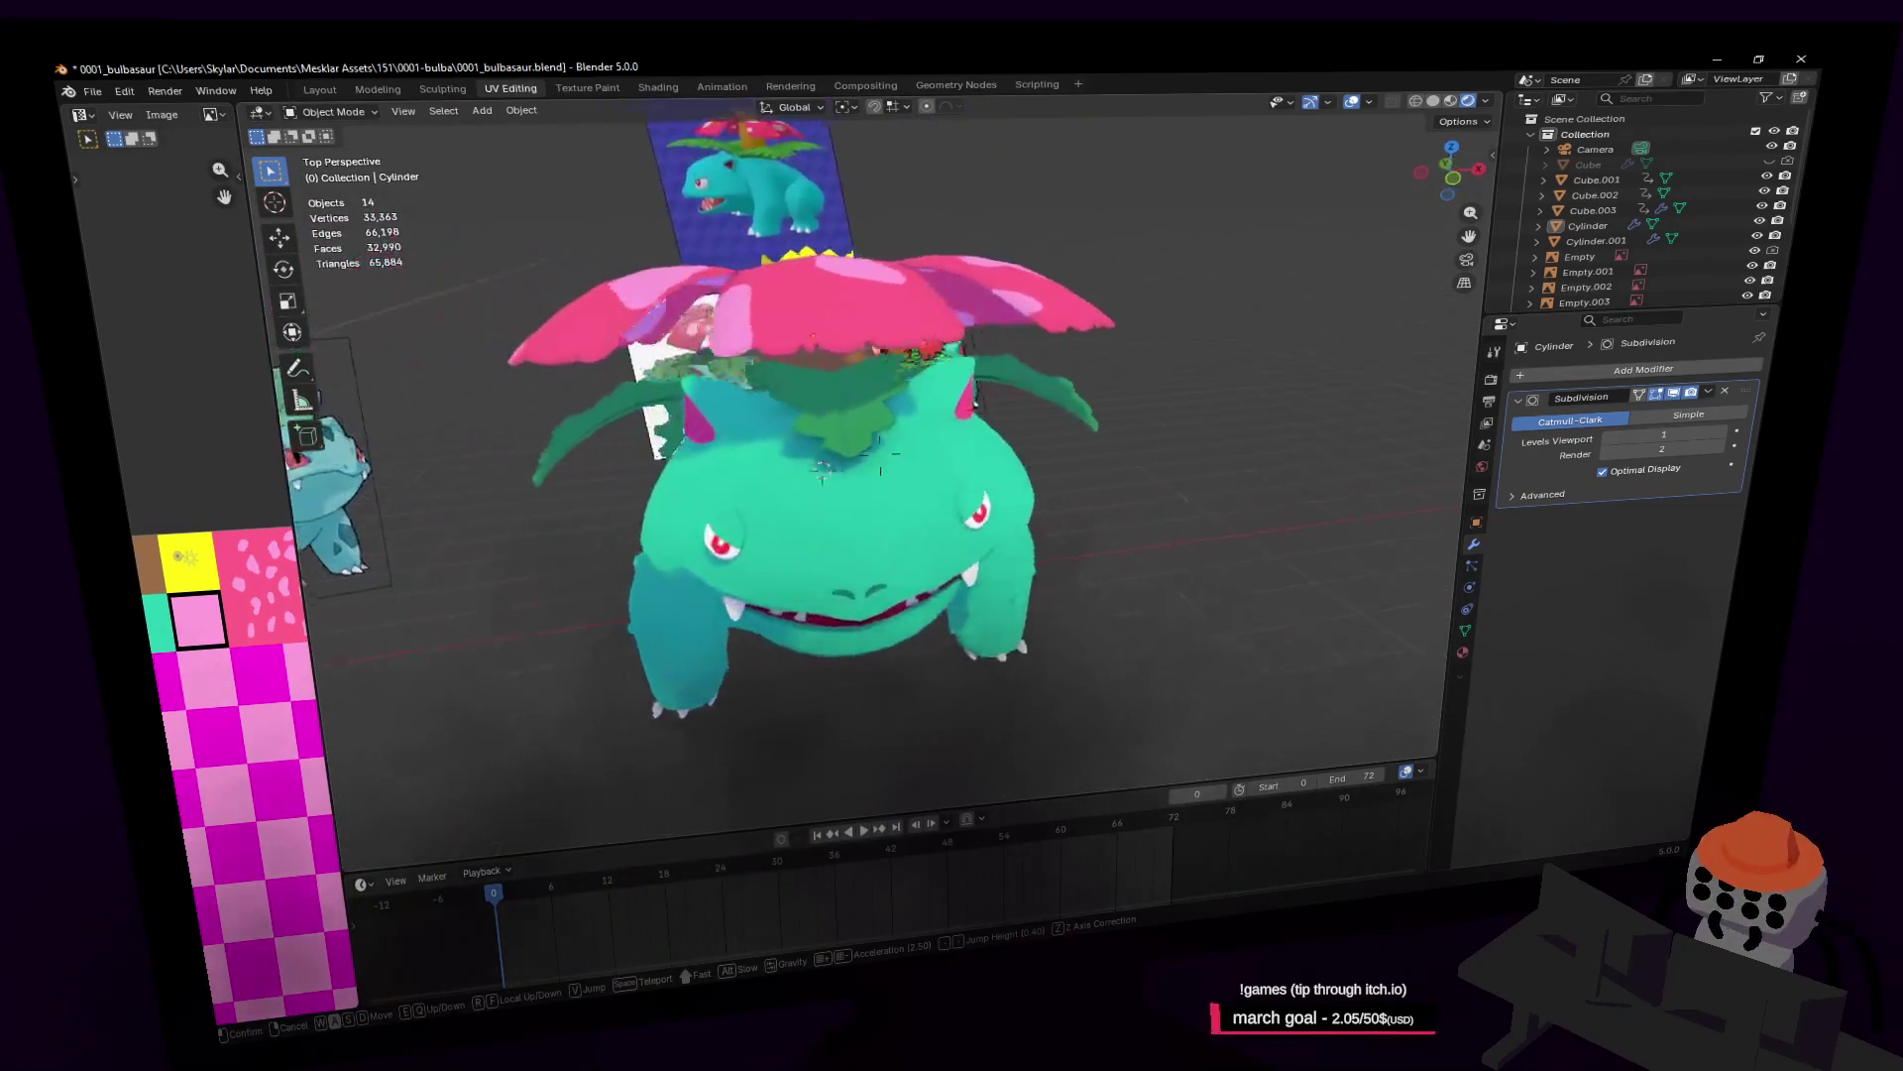
pyautogui.press('a')
pyautogui.press('a')
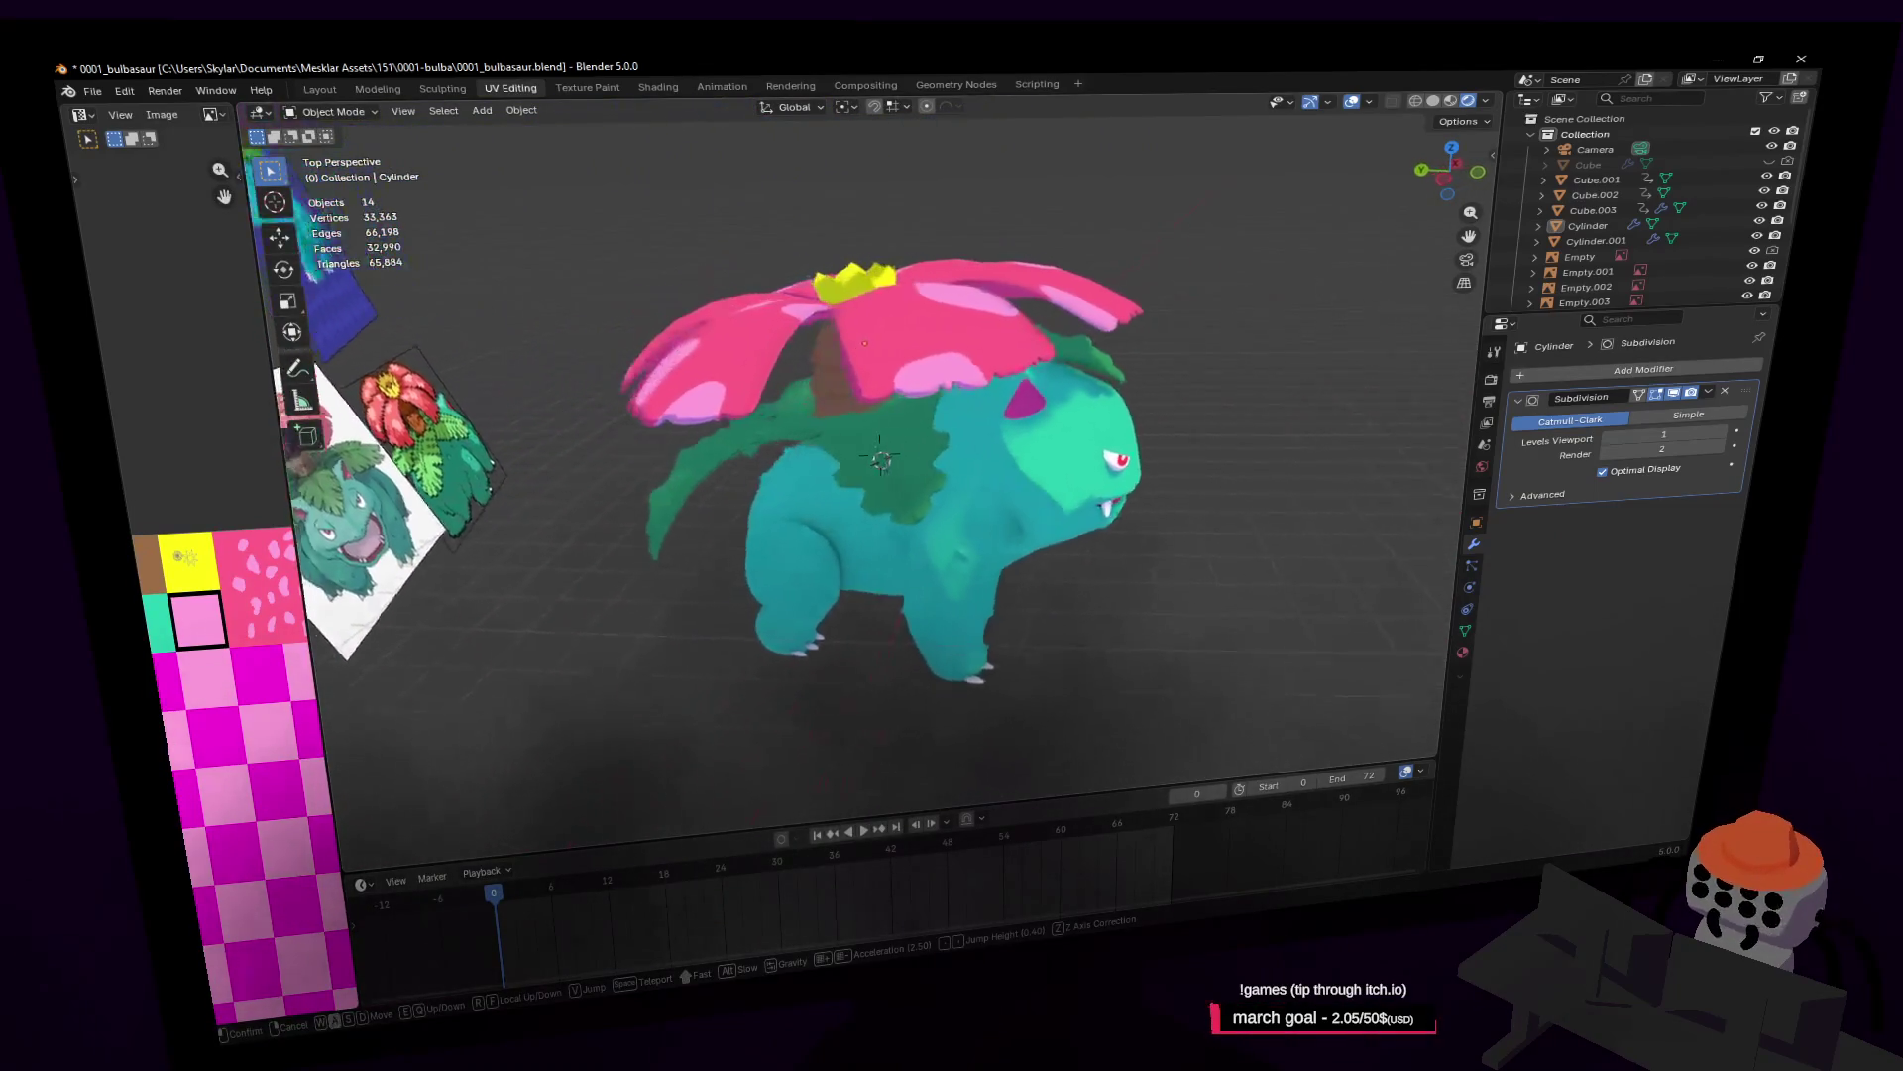
pyautogui.press('a')
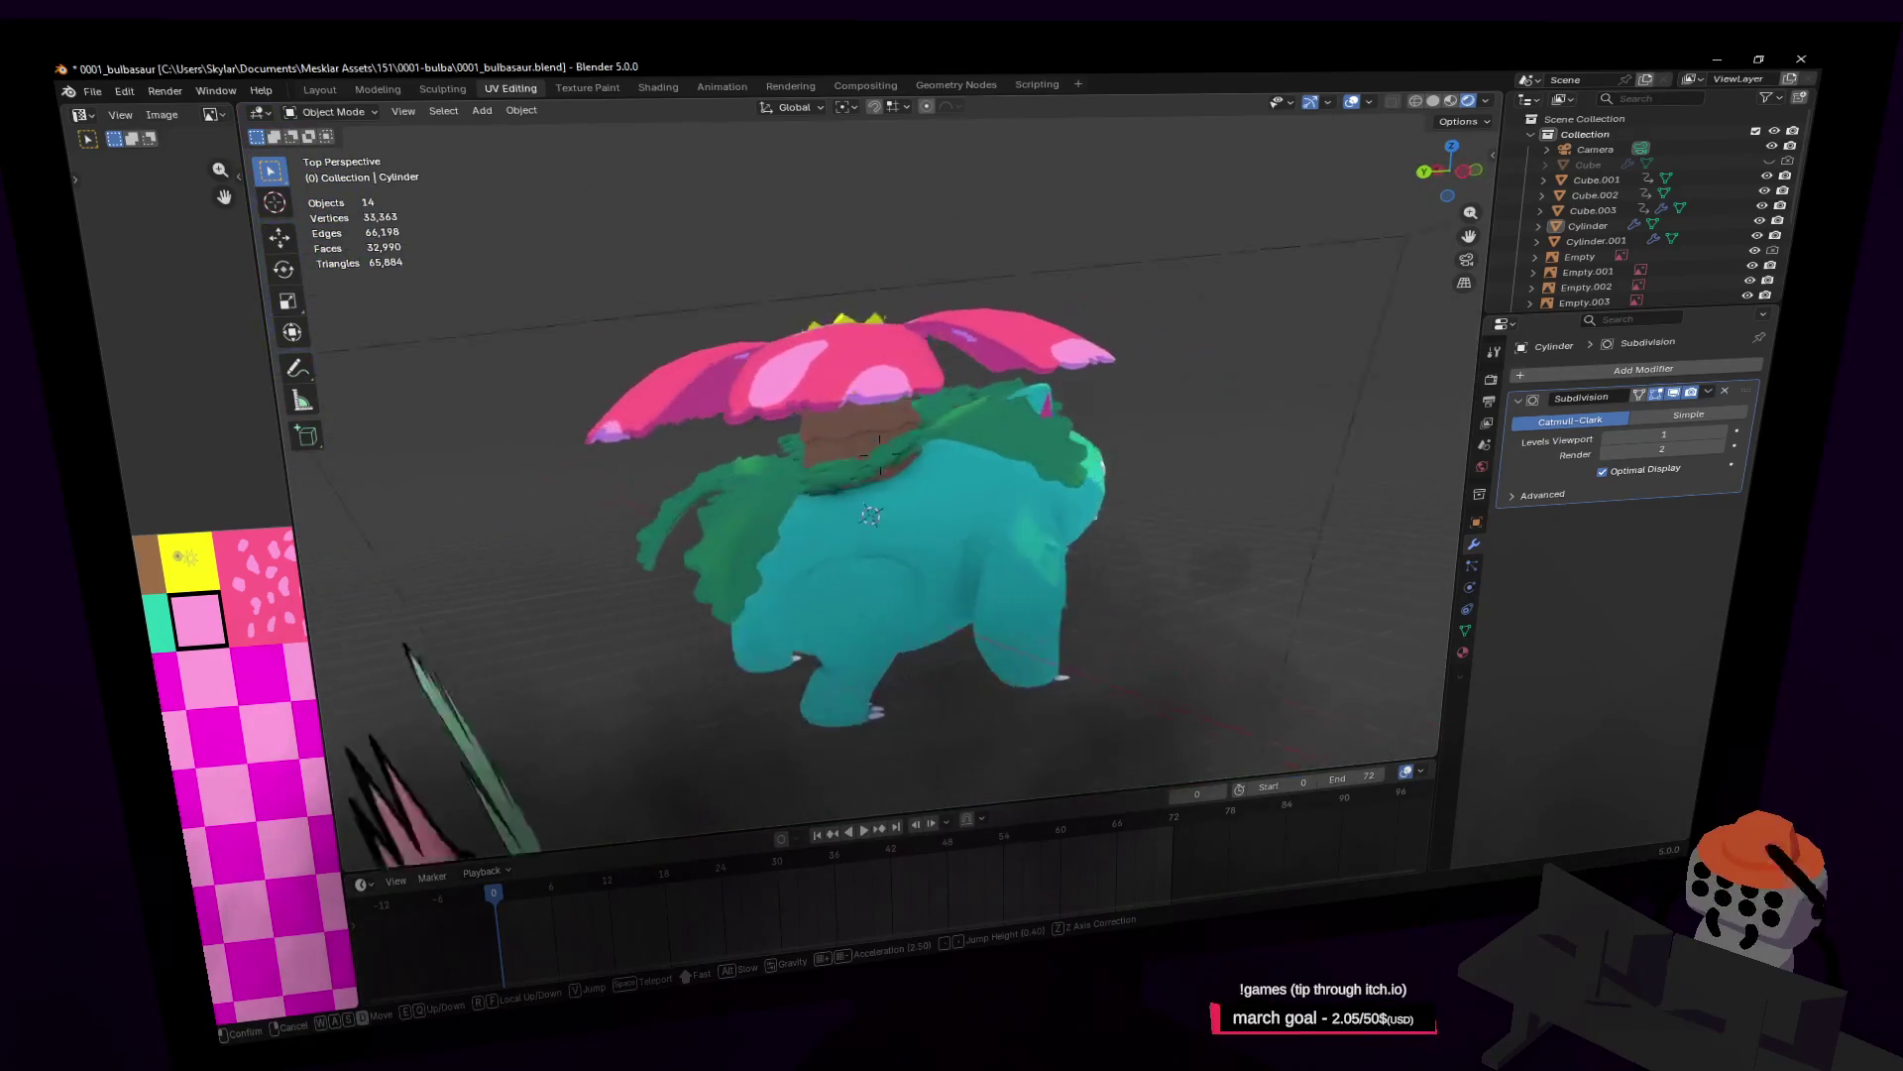
pyautogui.press('a')
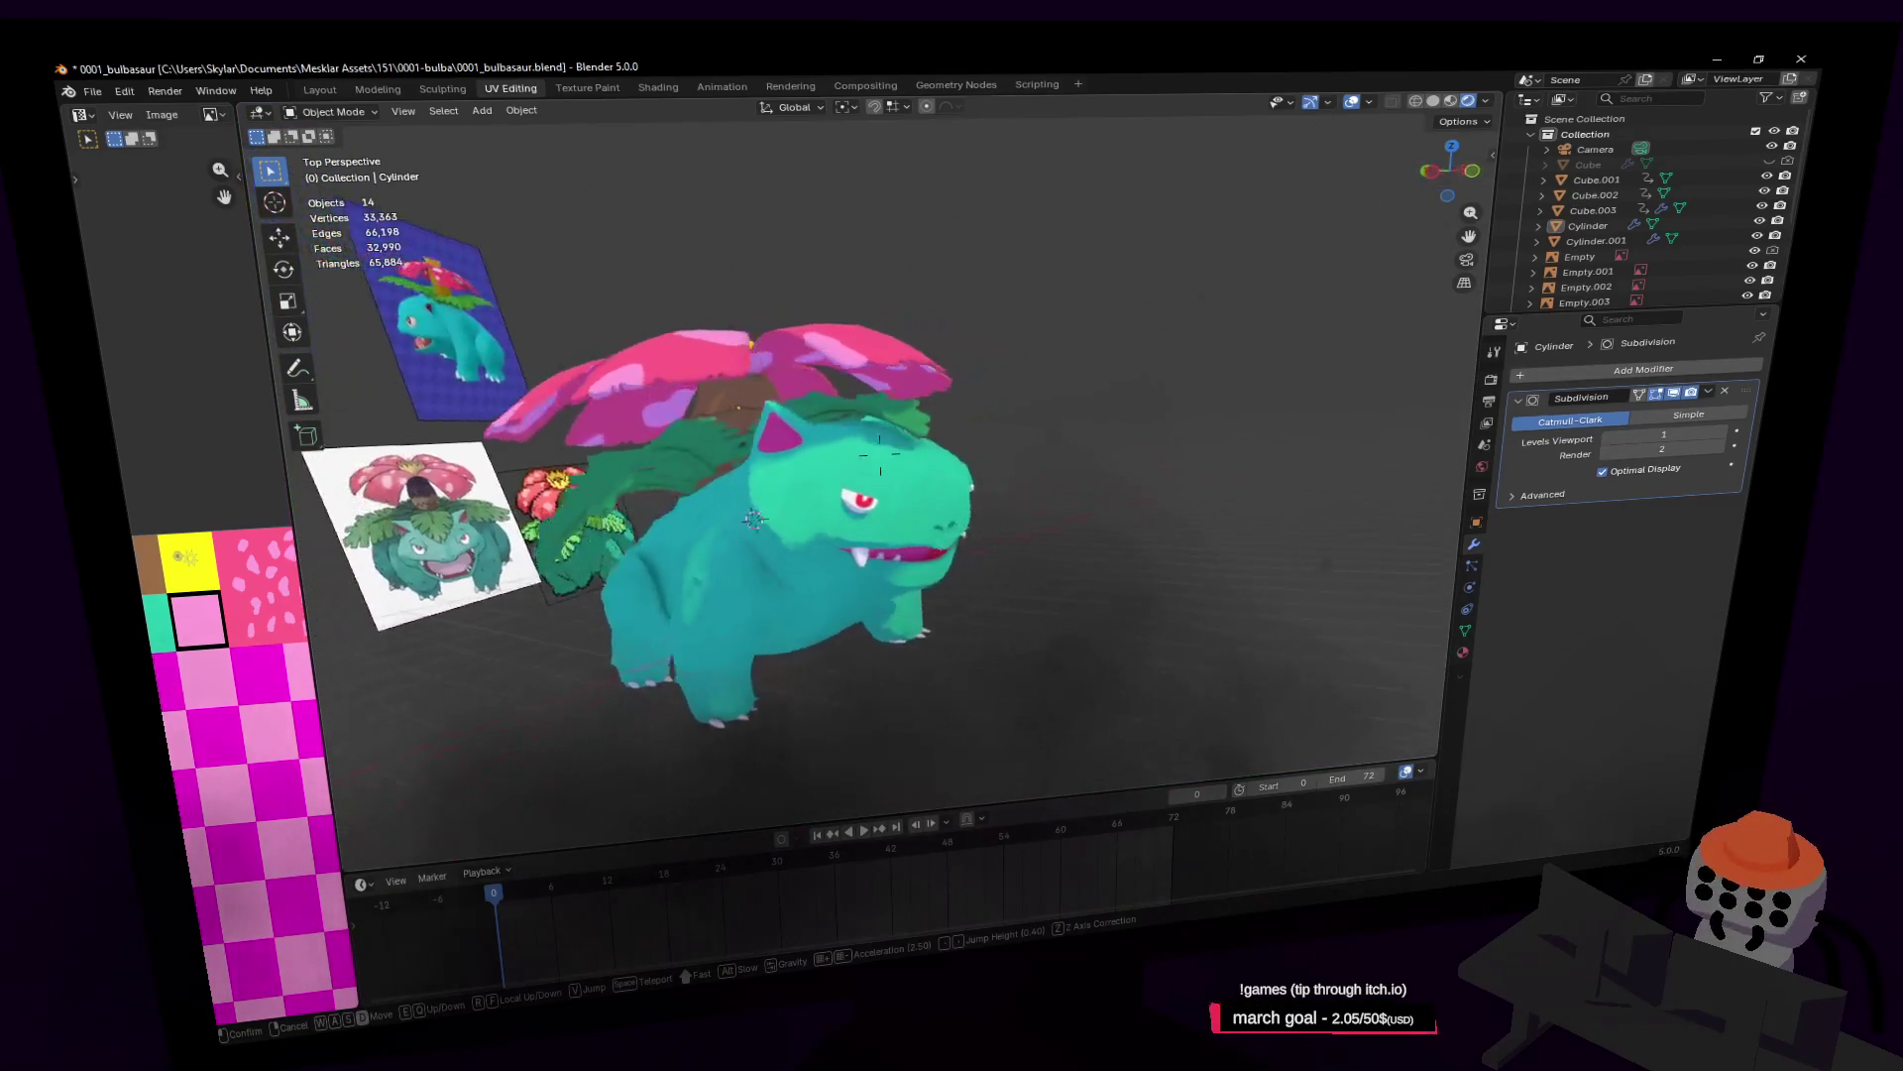
# Step: Move in to face Venusaur head-on and enter Edit Mode on the flower mesh
pyautogui.press('w')
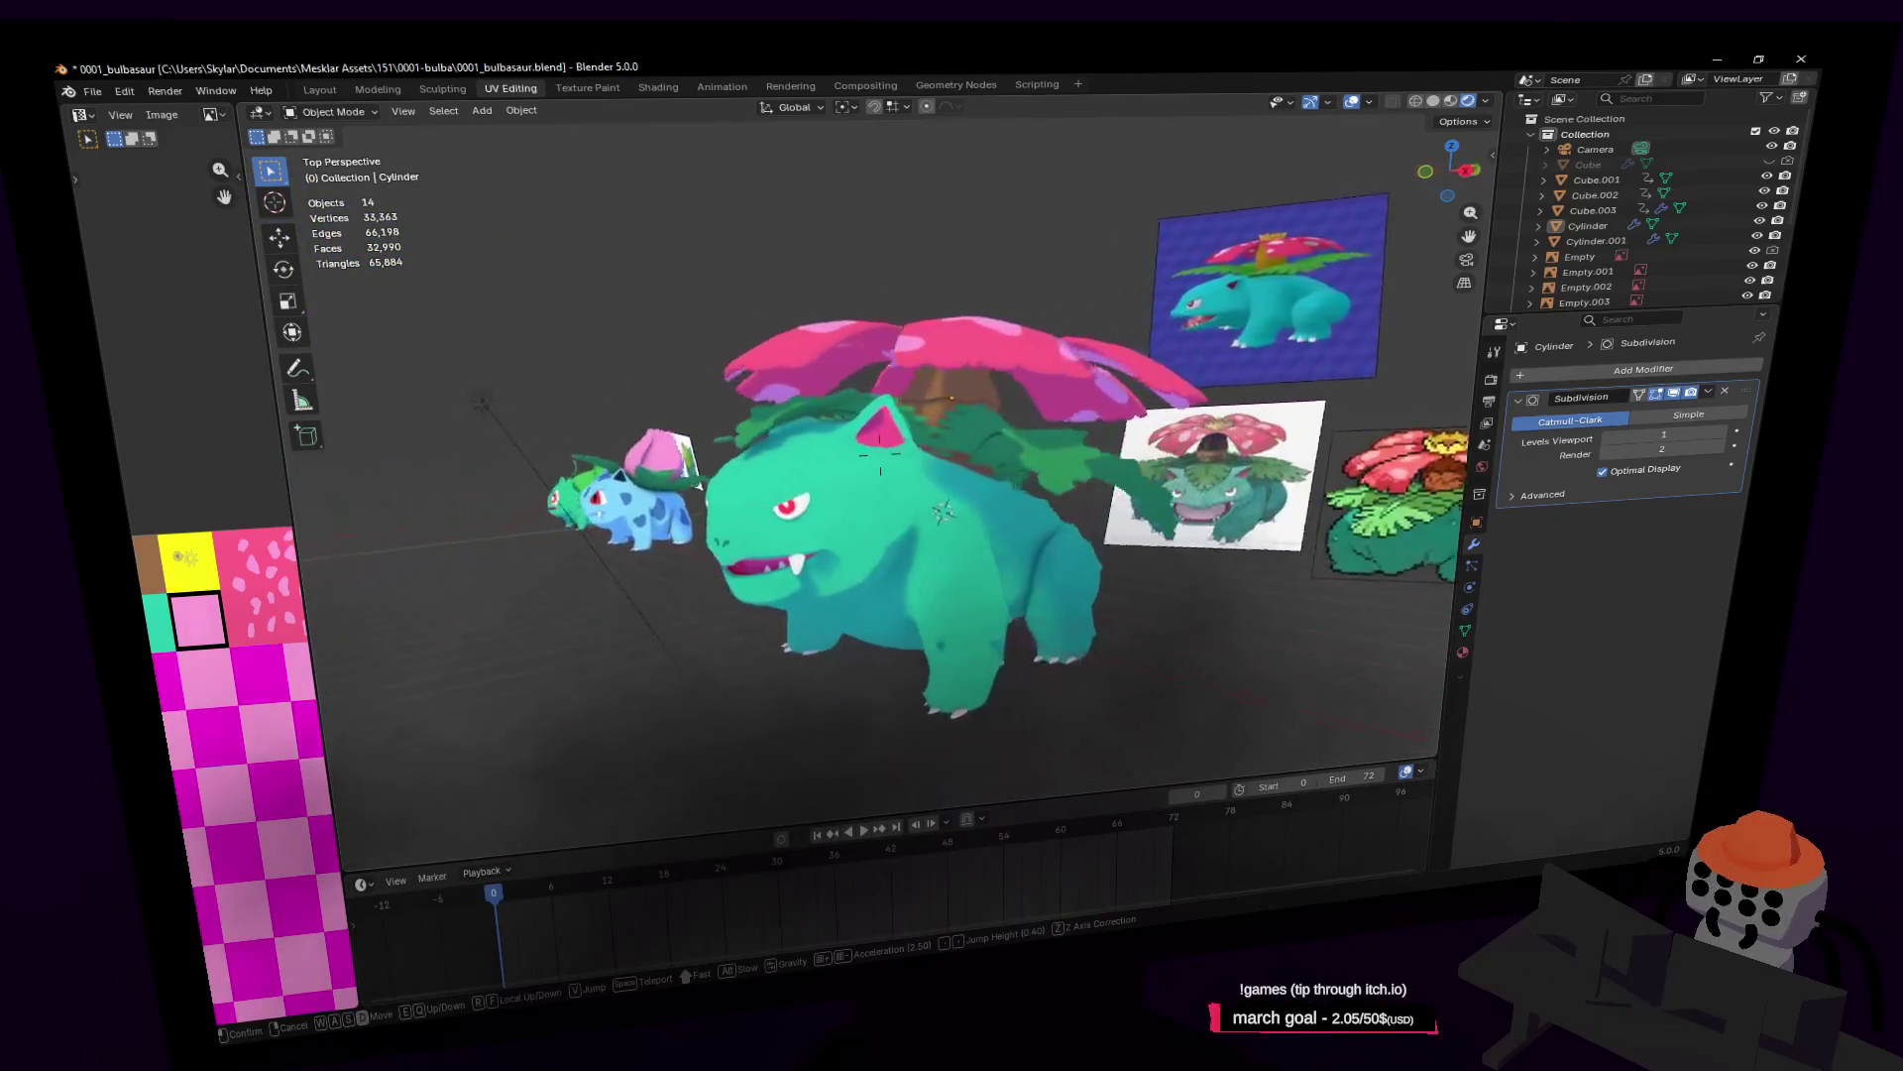
pyautogui.press('w')
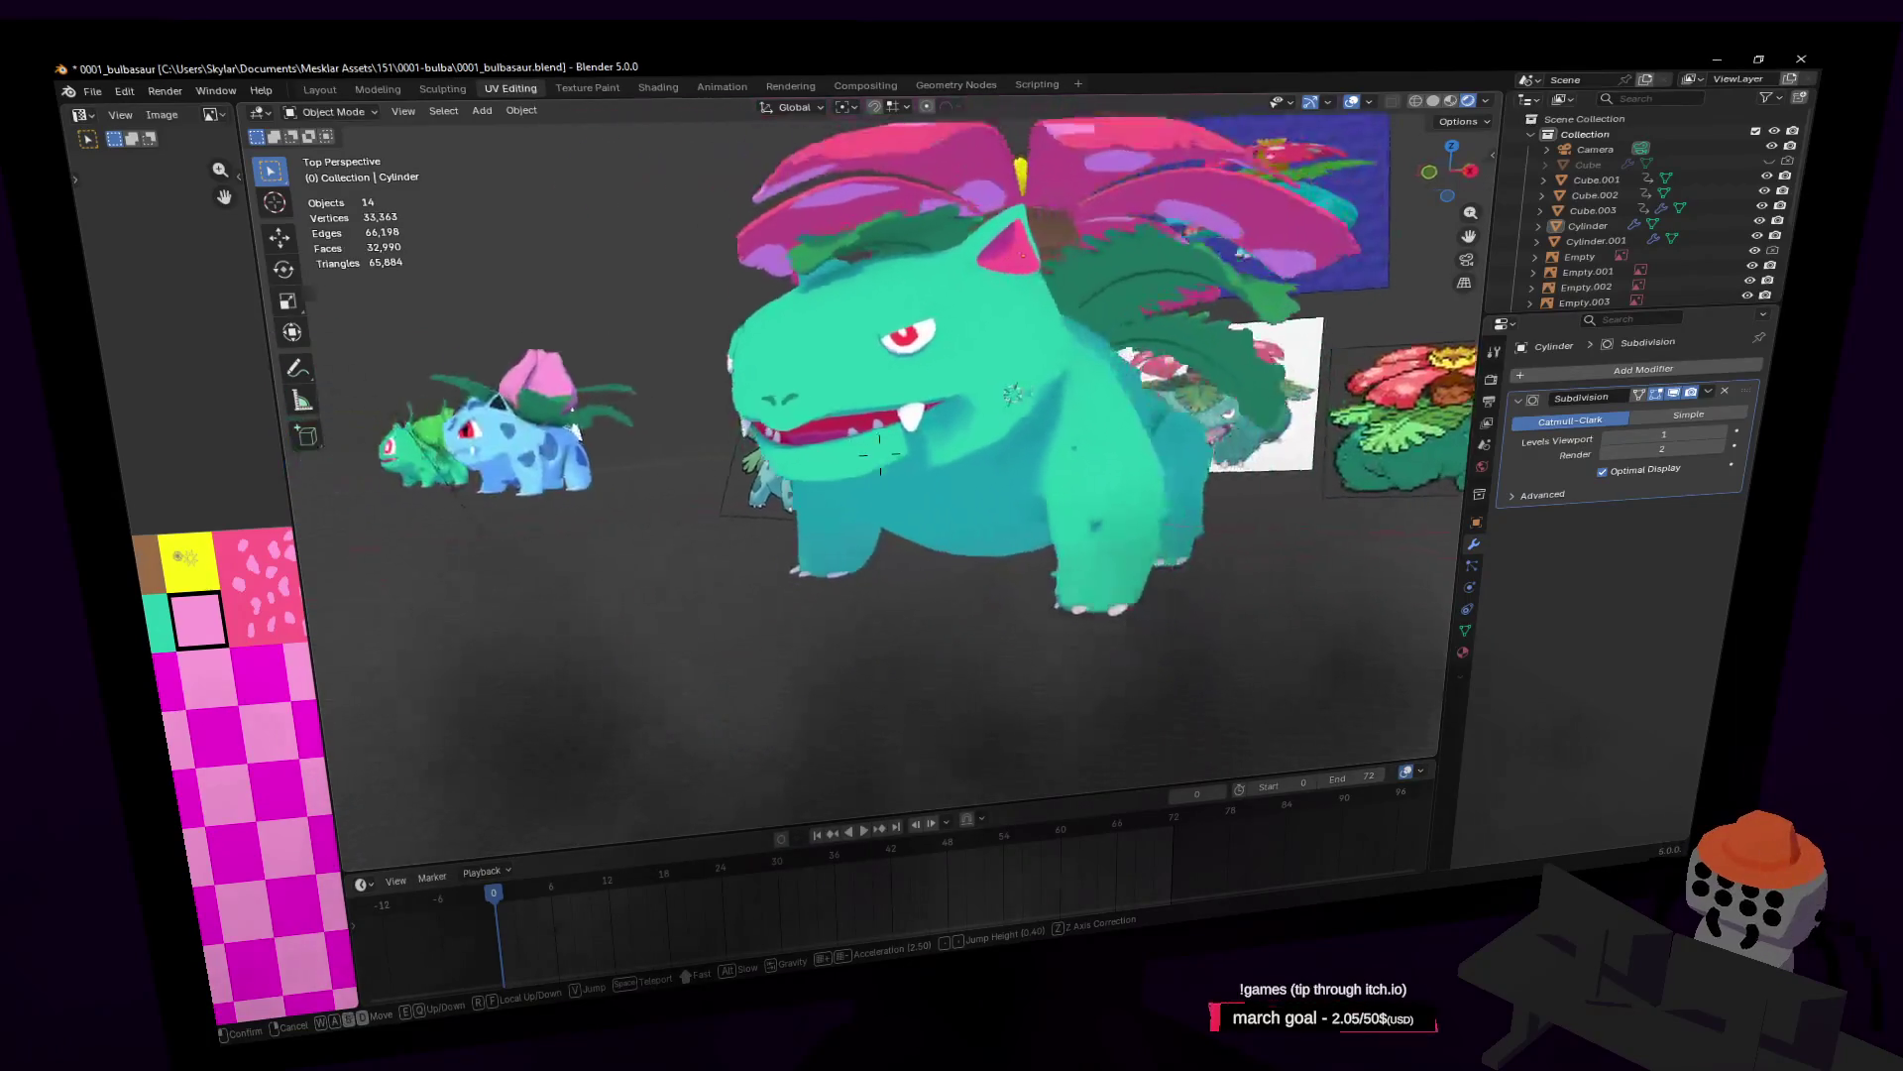
pyautogui.click(803, 509)
pyautogui.press('Tab')
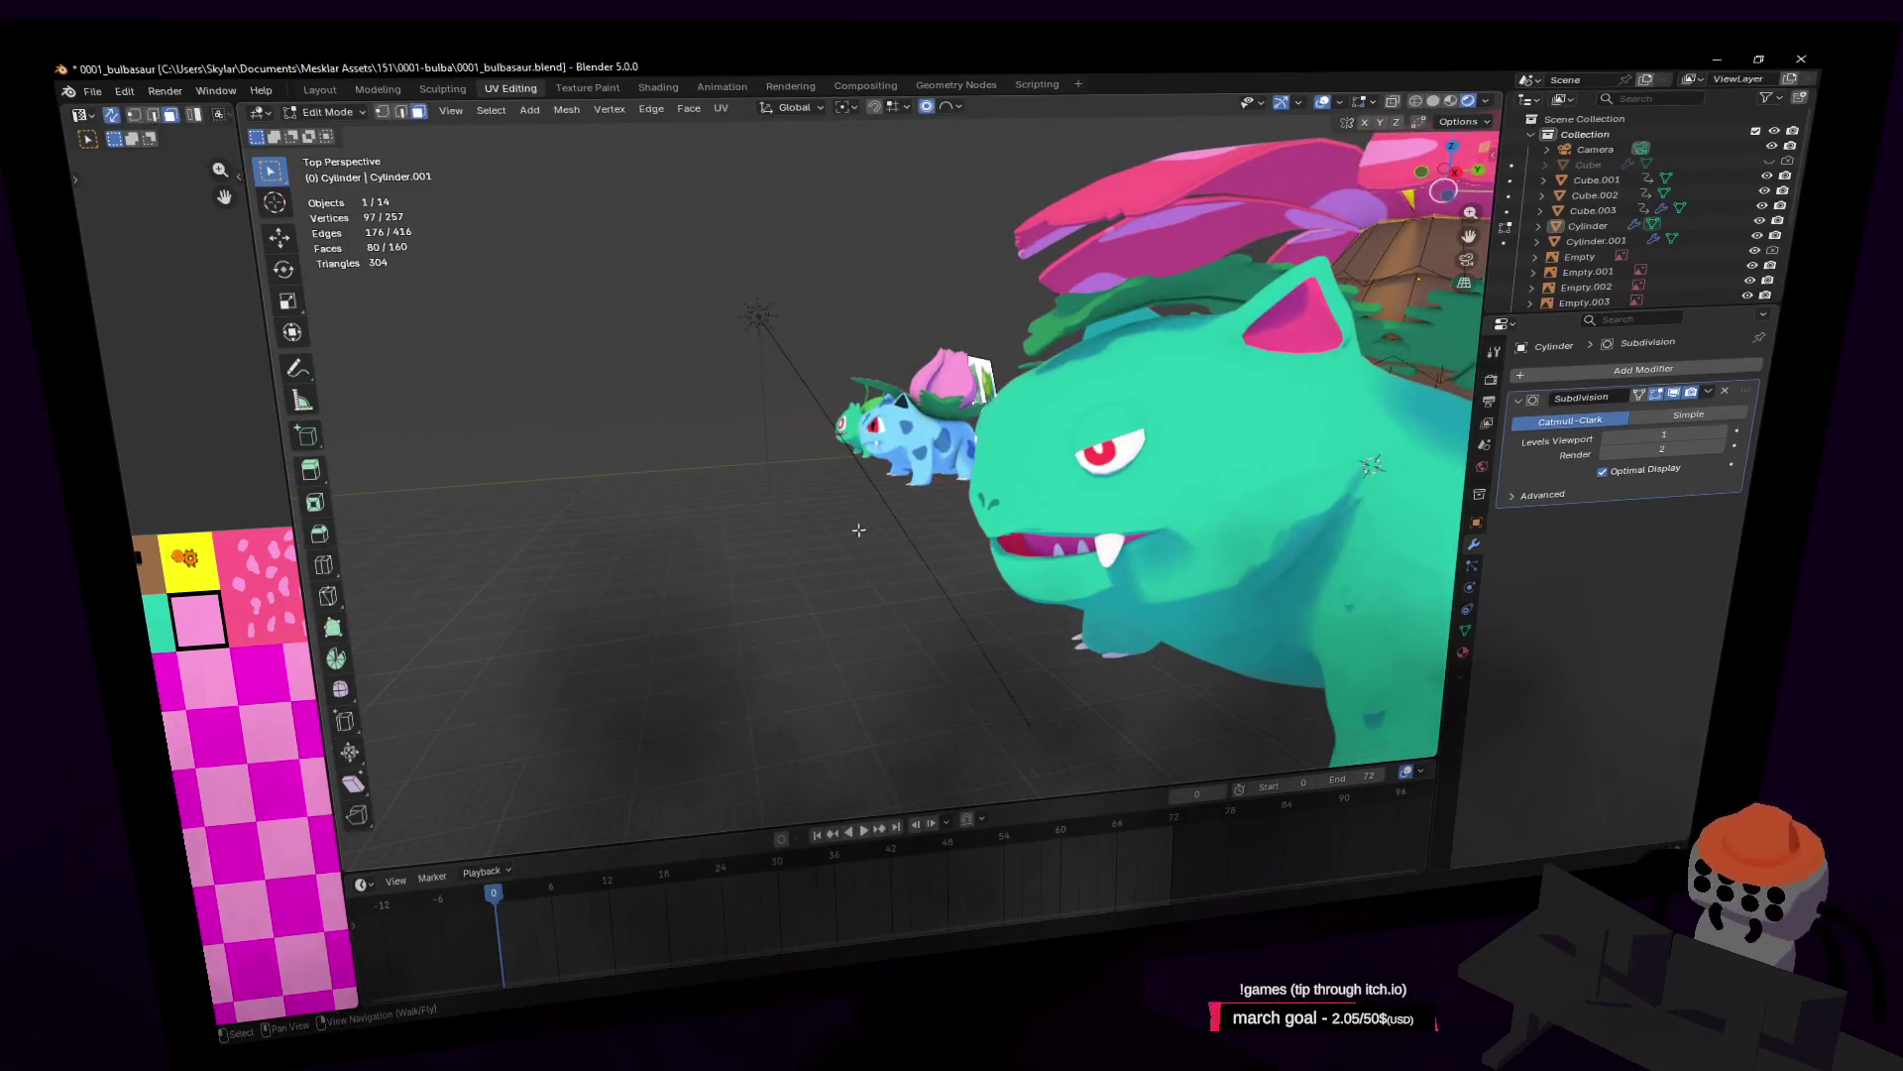
# Step: Switch editing to Venusaur's body mesh Cube.003 and select a face on its head
pyautogui.hotkey('alt', 'q')
pyautogui.hotkey('shift', '`')
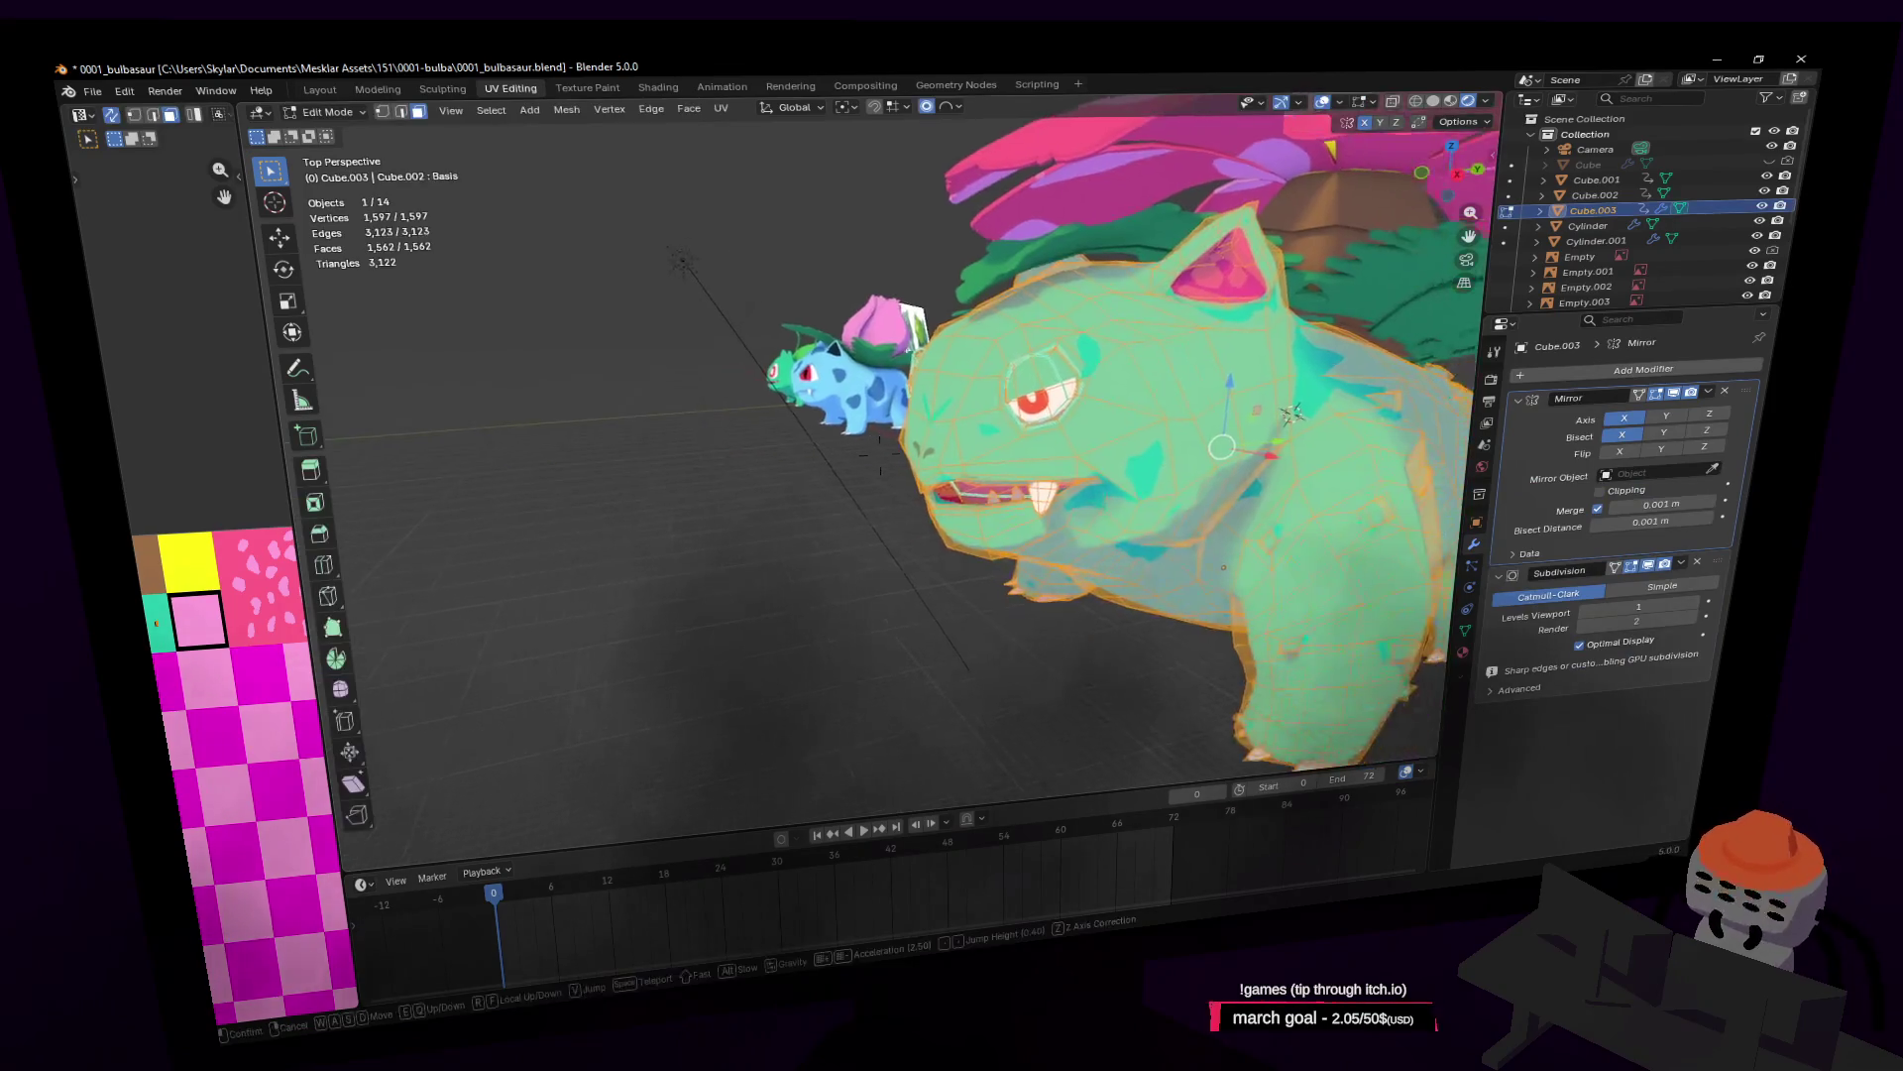
pyautogui.click(1025, 486)
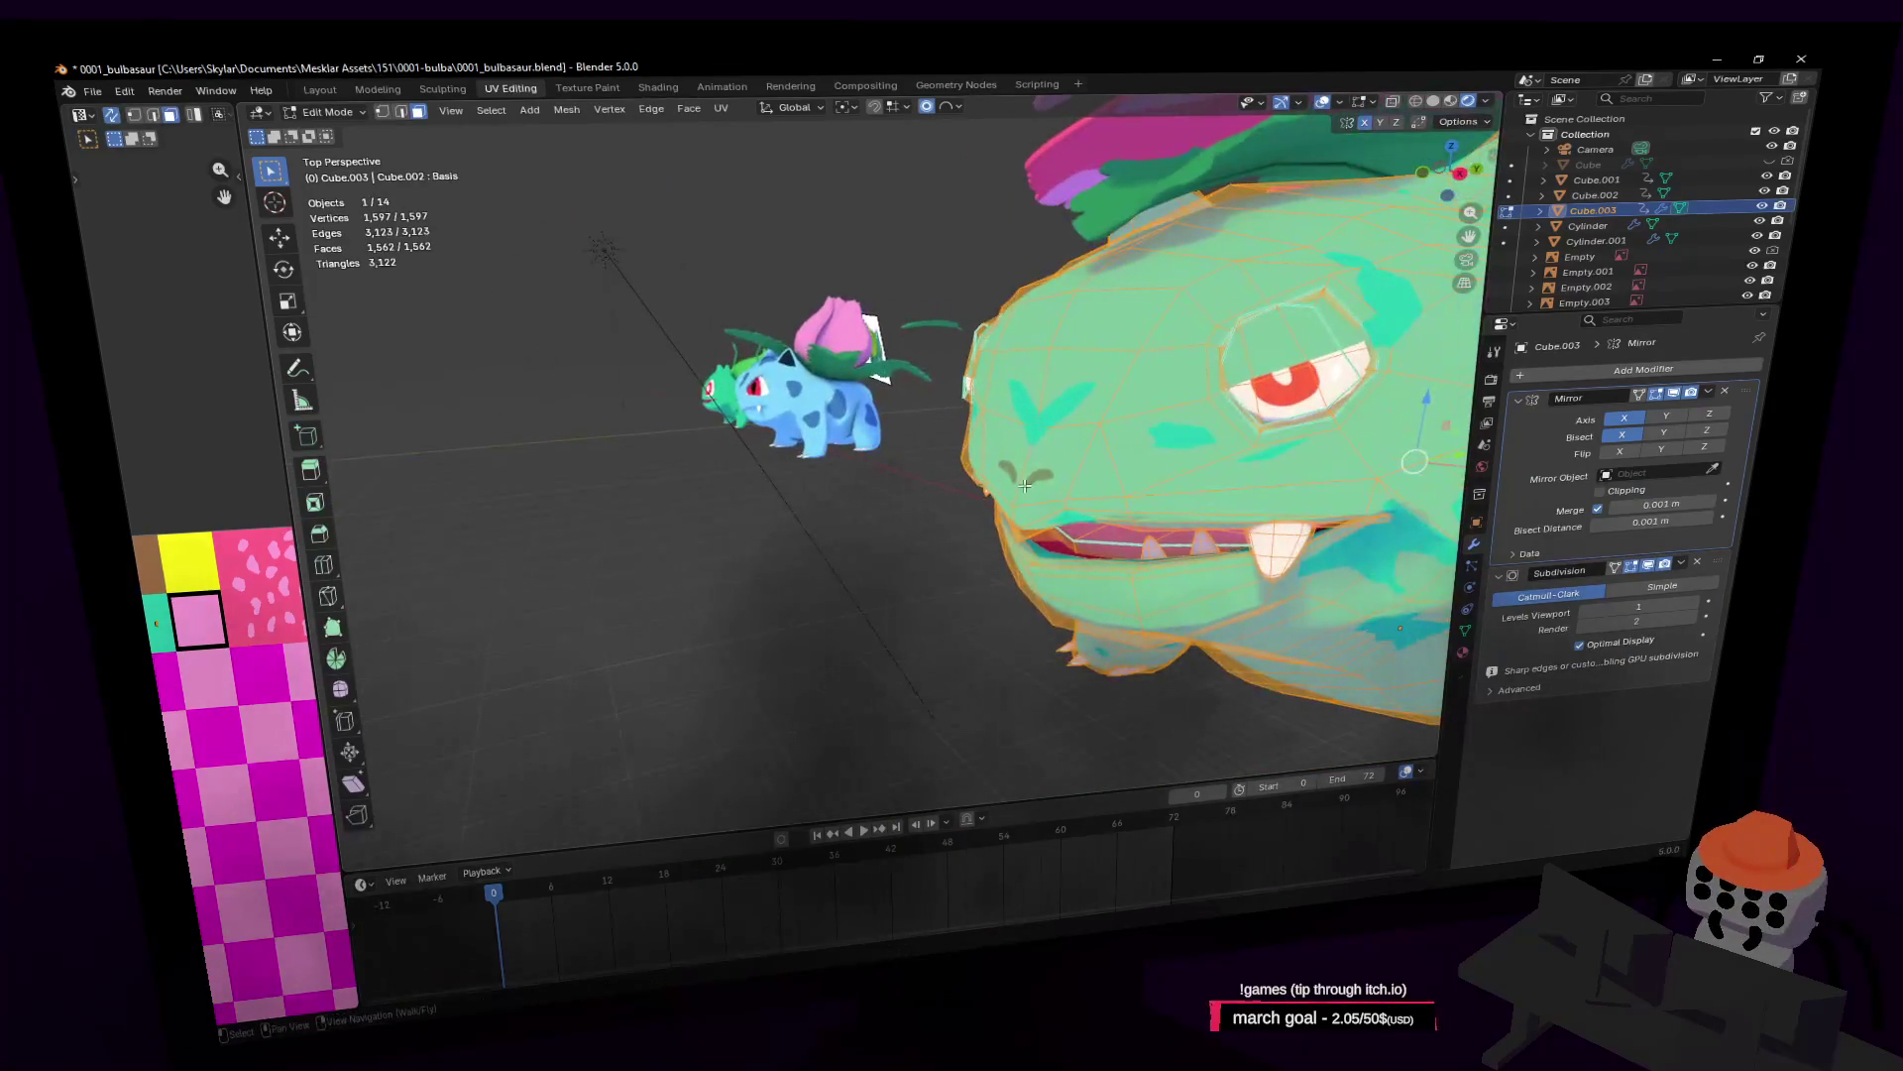
pyautogui.click(1012, 449)
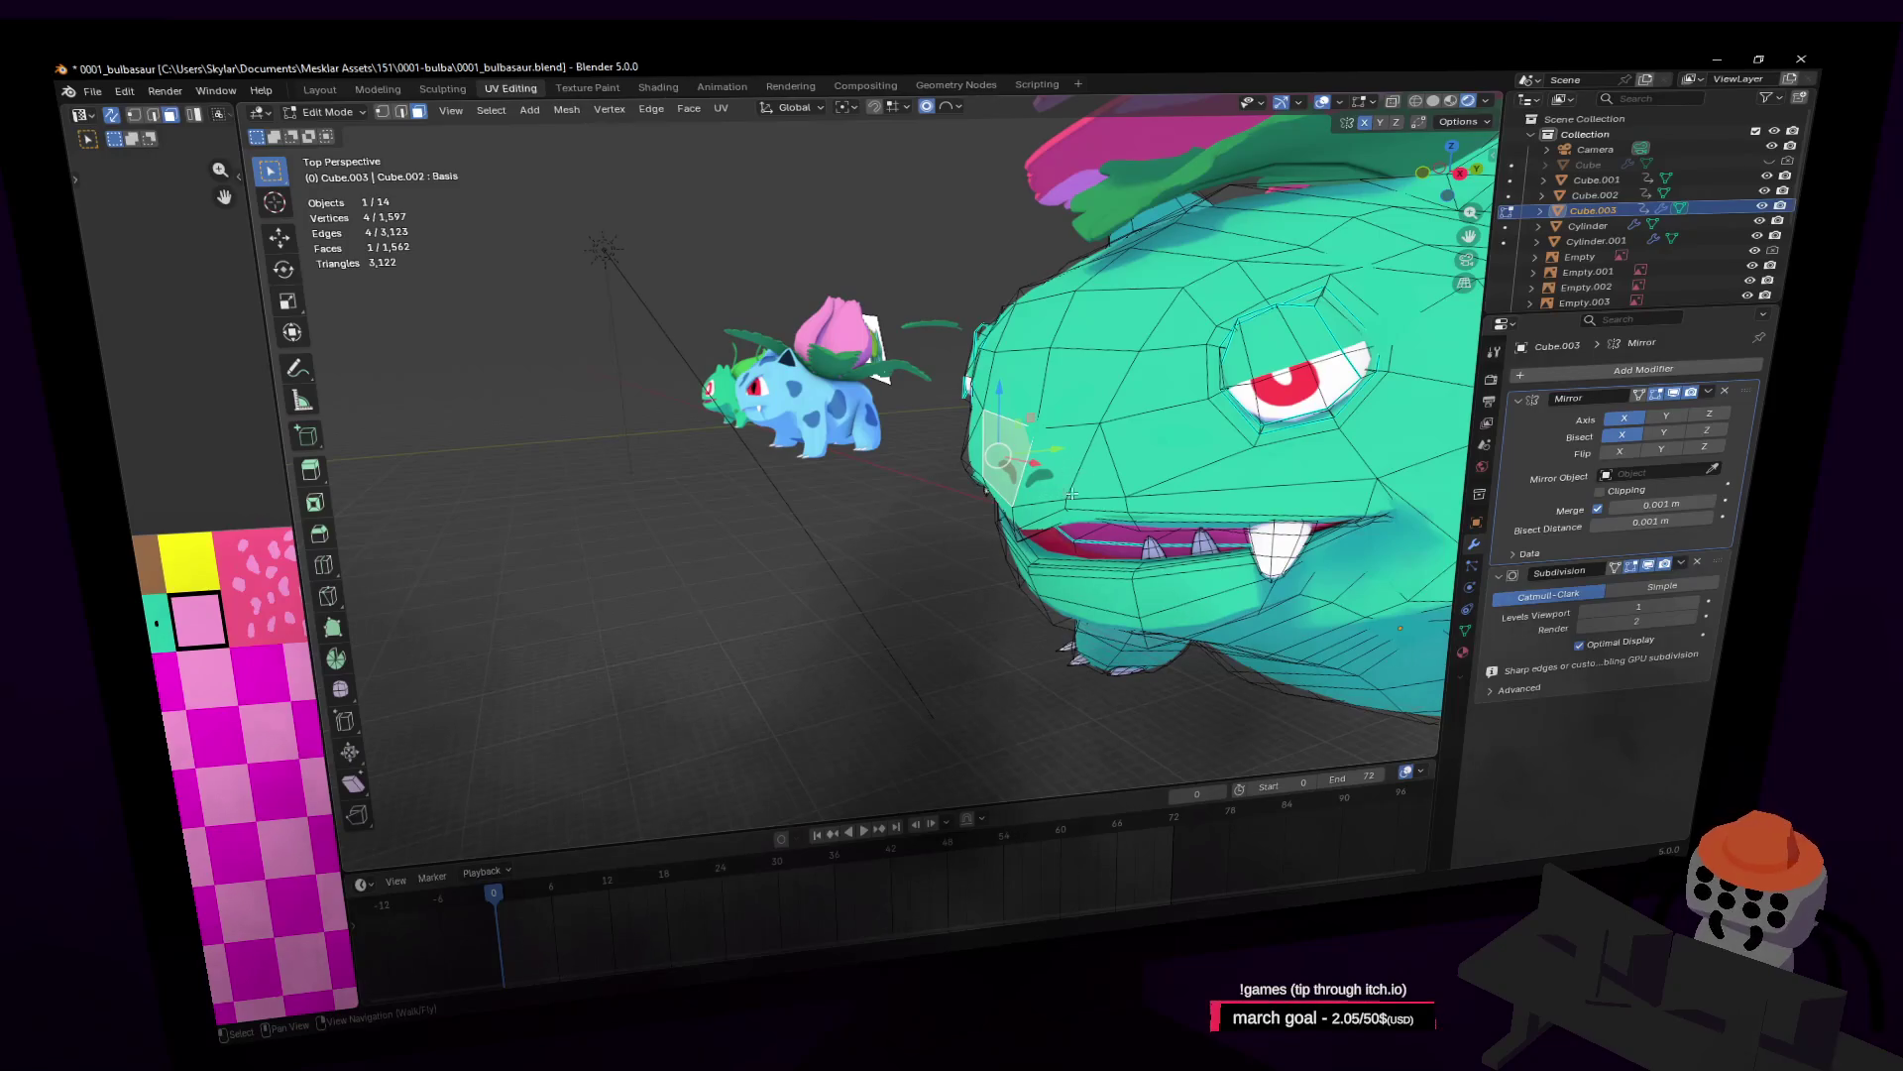
pyautogui.moveTo(1017, 519); pyautogui.dragTo(974, 371, button='middle')
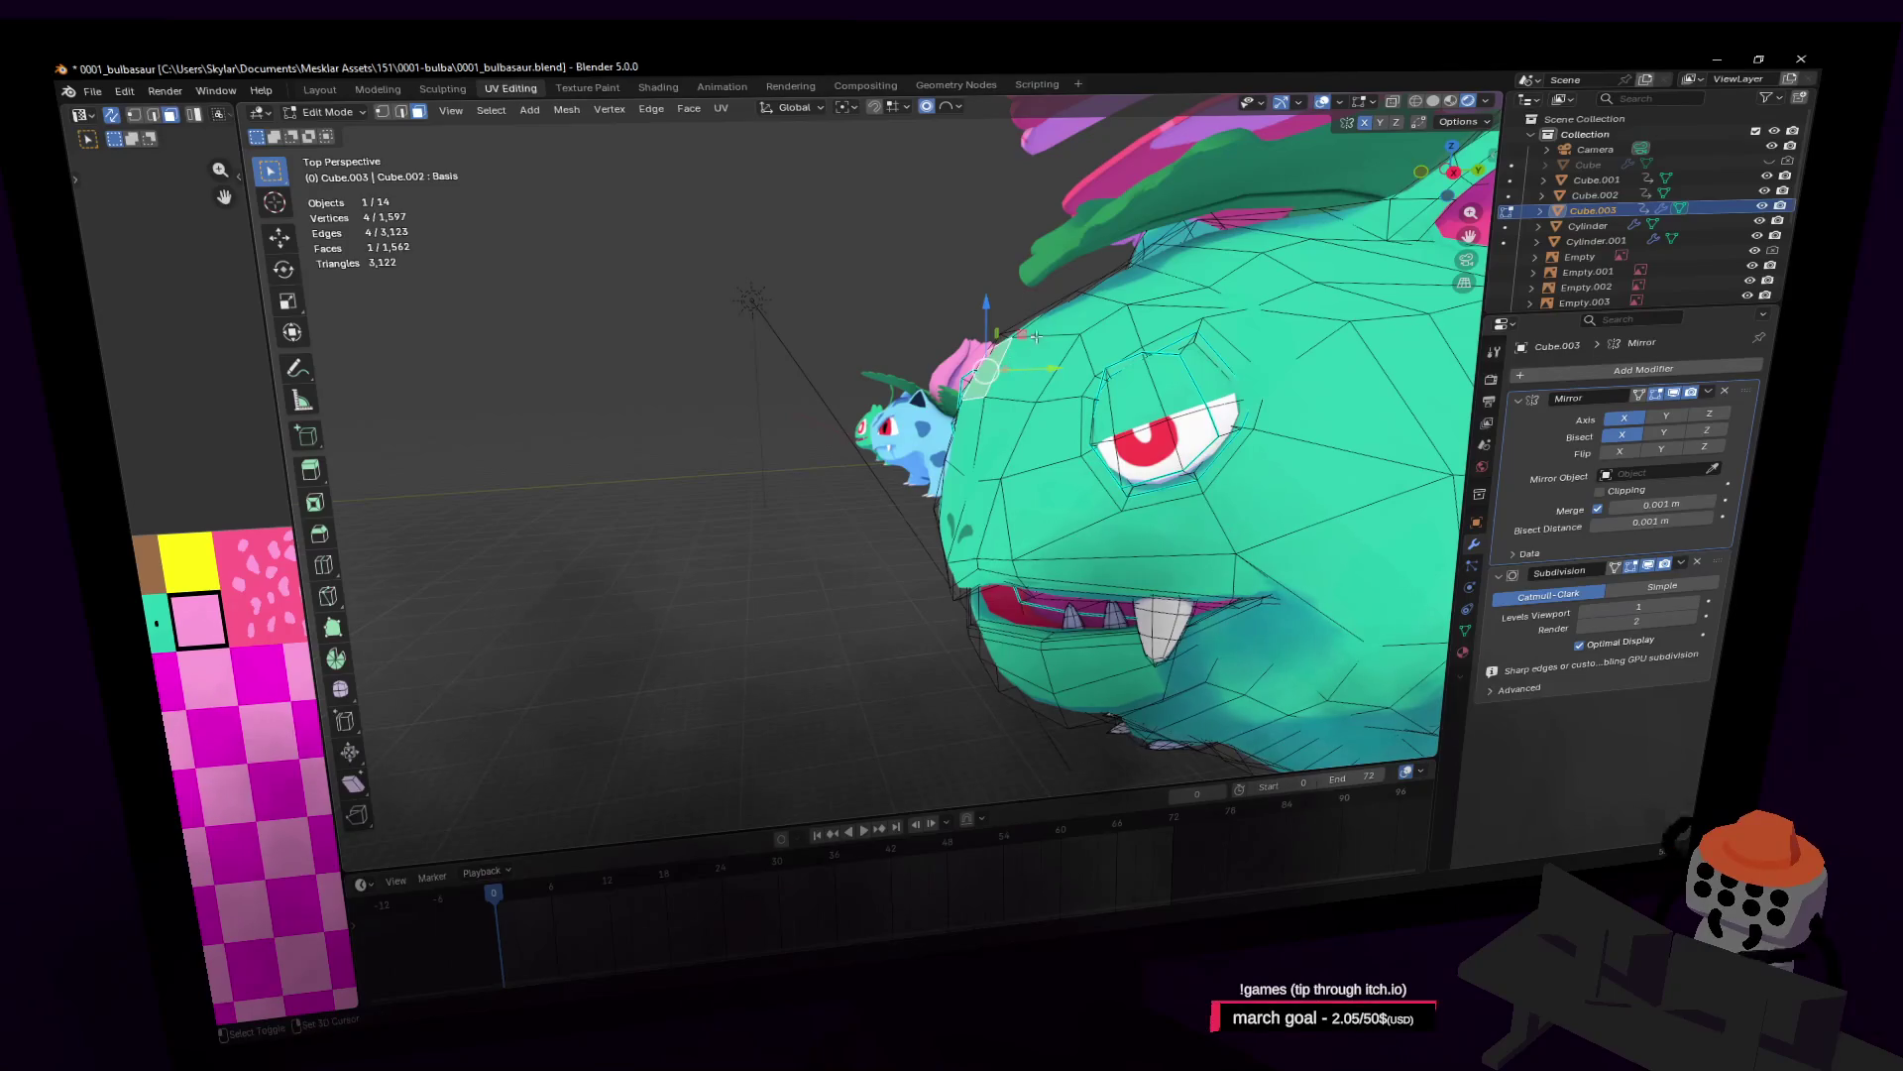
pyautogui.click(1066, 346)
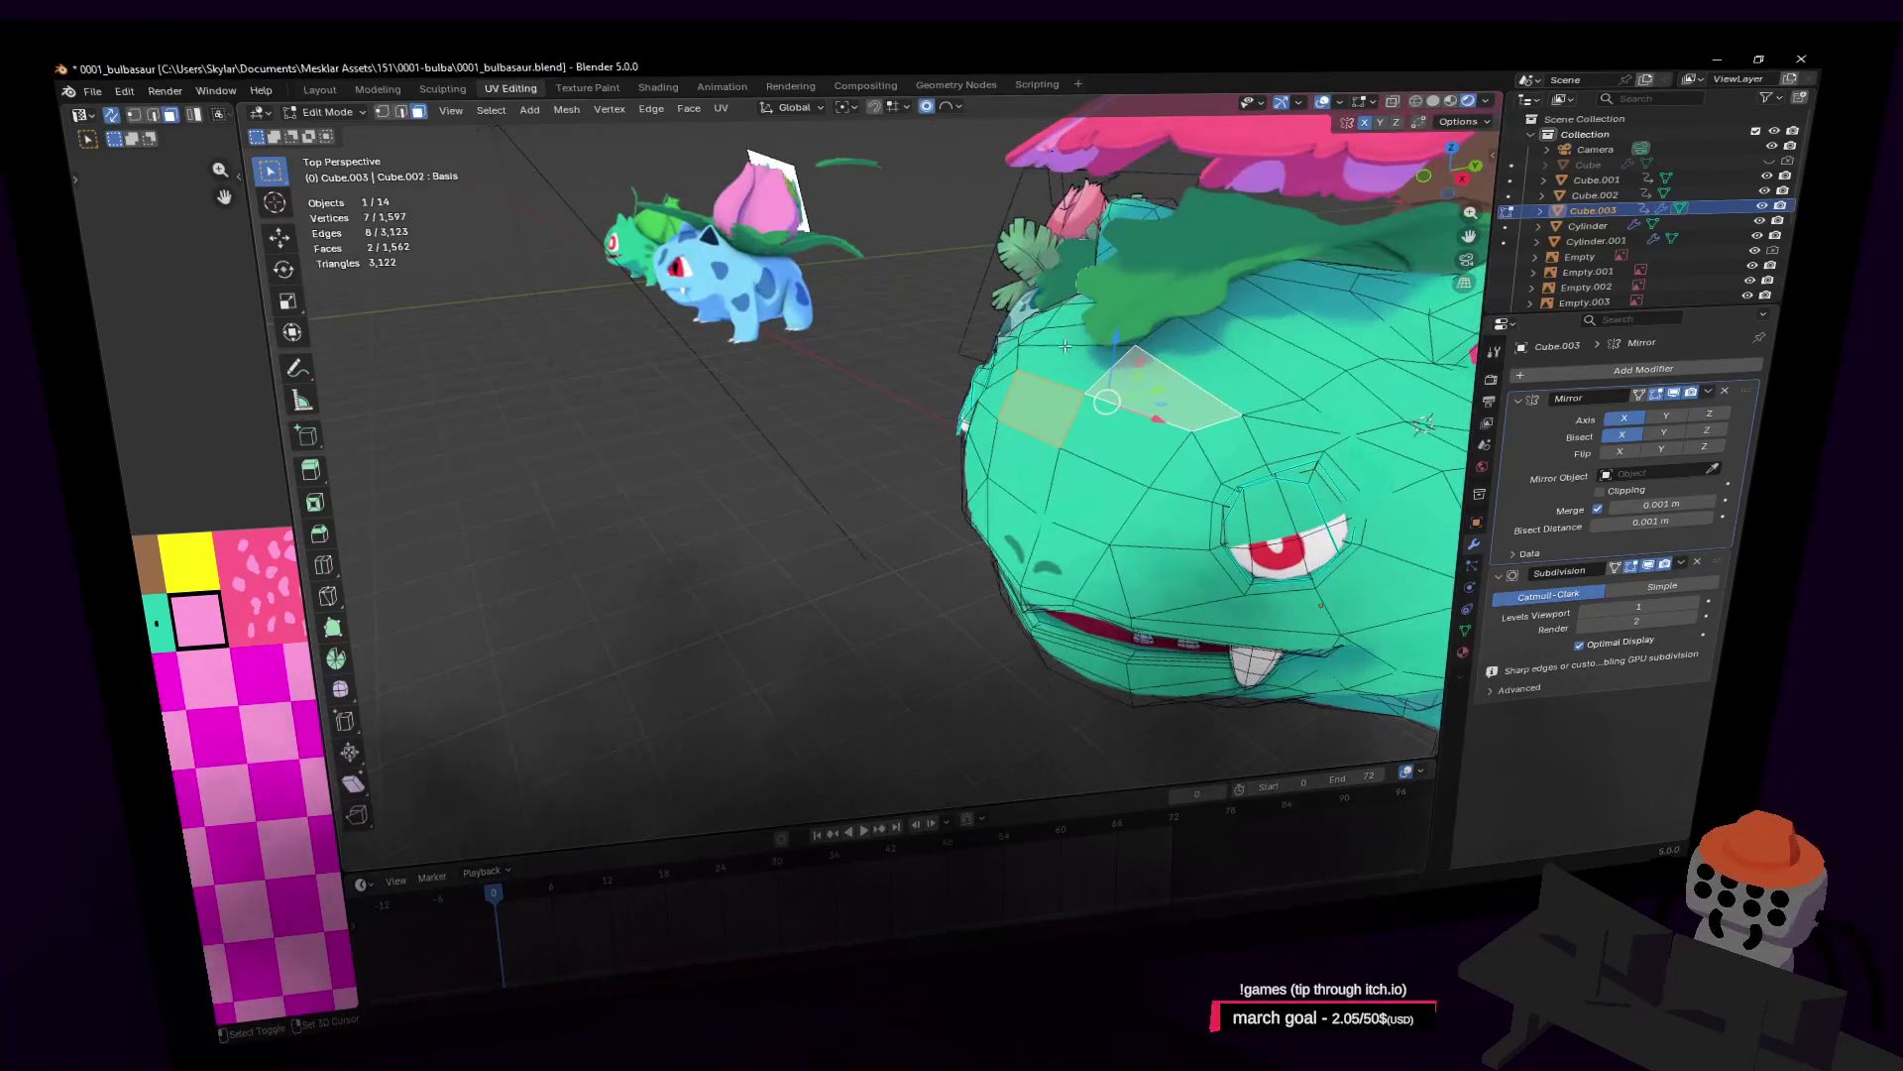
pyautogui.moveTo(1146, 452); pyautogui.dragTo(1112, 424, button='middle')
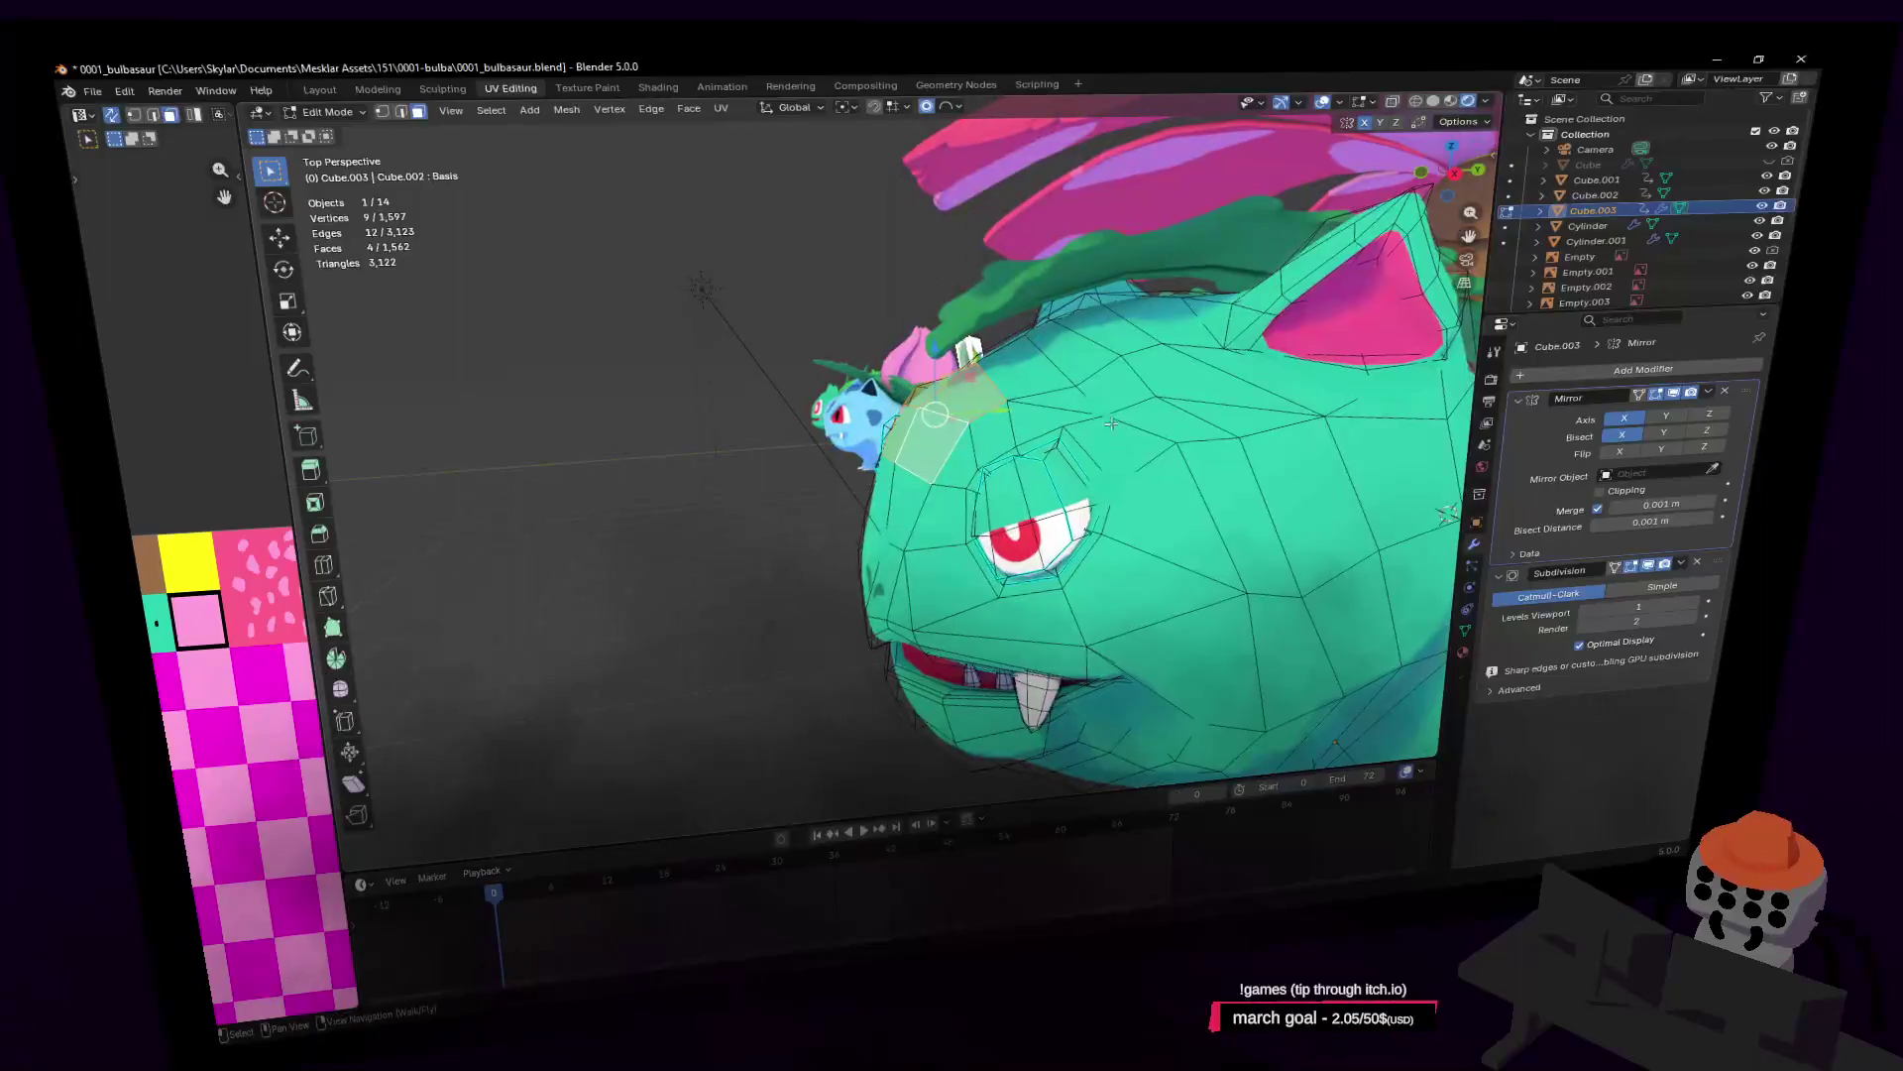
pyautogui.press('g')
pyautogui.click(998, 408)
pyautogui.hotkey('ctrl', 'z')
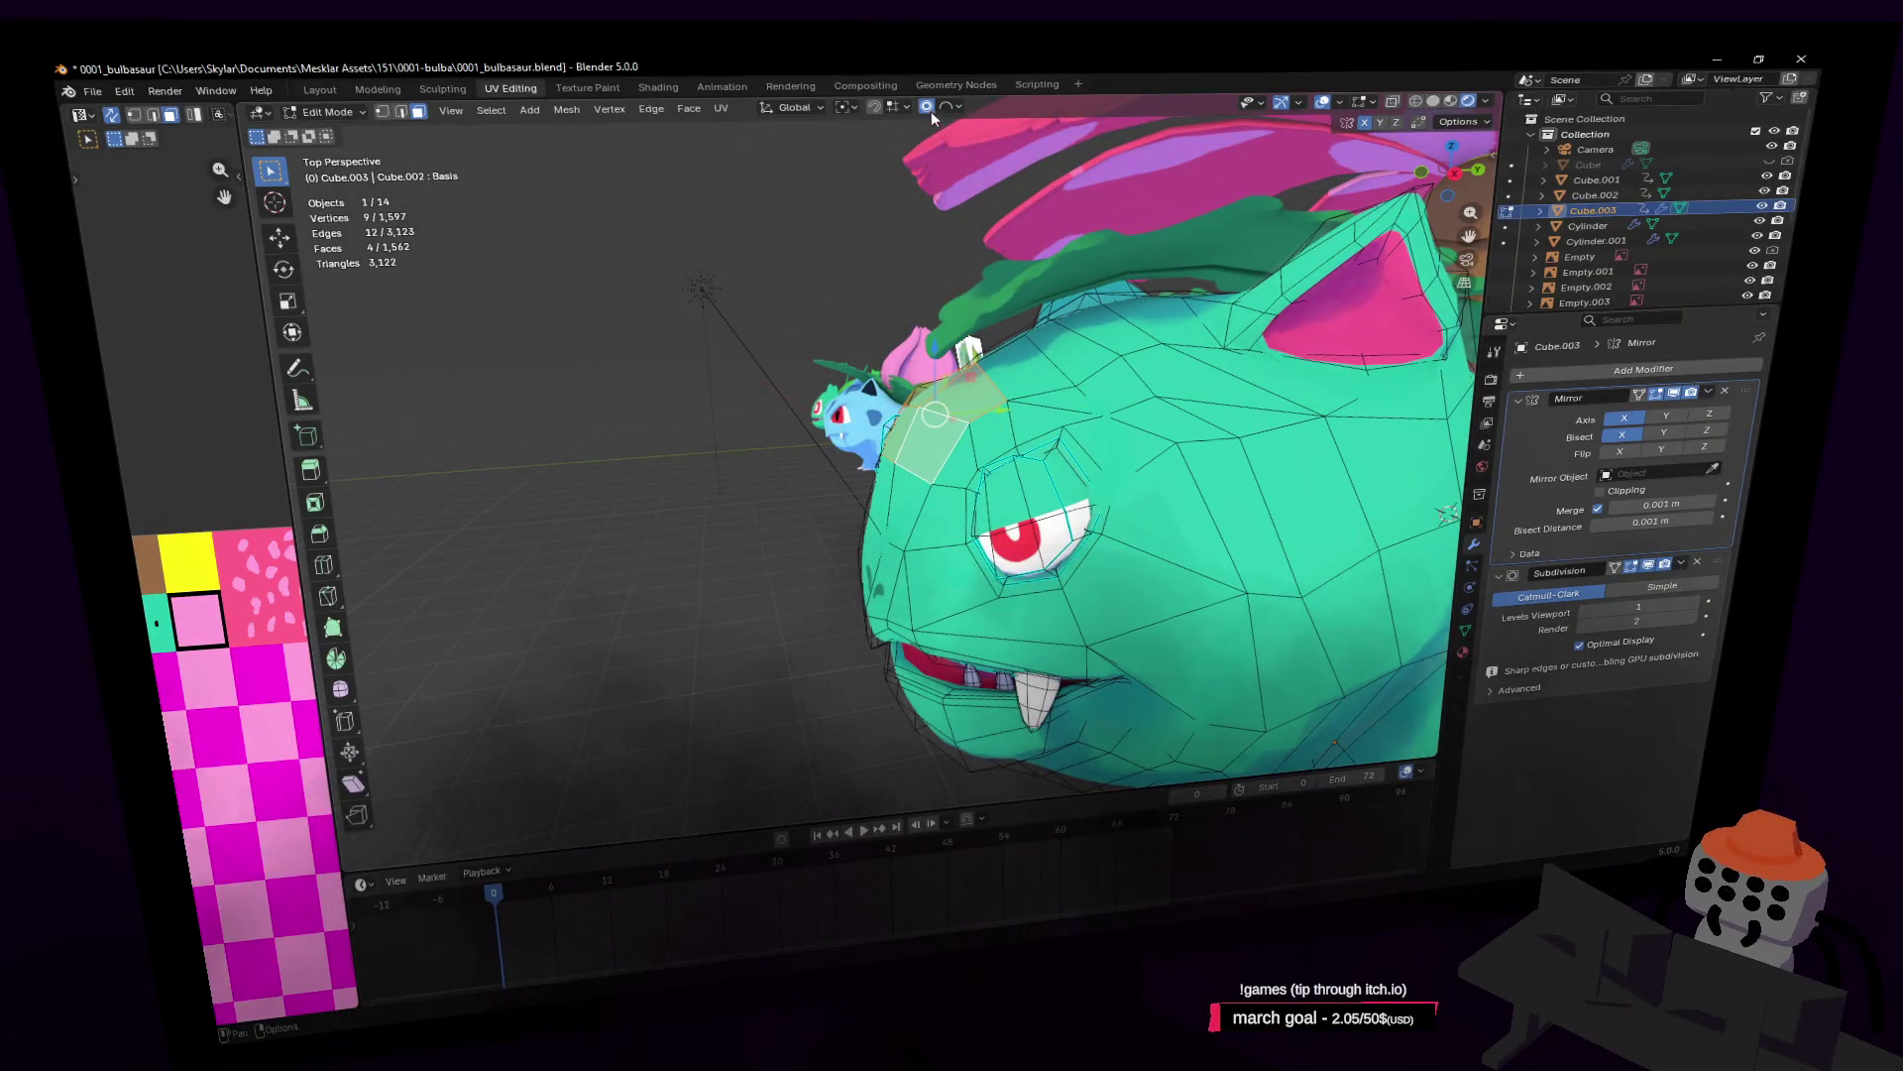
# Step: Move the brow faces 0.081 m along Y, shrink them on Y and tilt them -15.7° about X
pyautogui.press('g')
pyautogui.press('y')
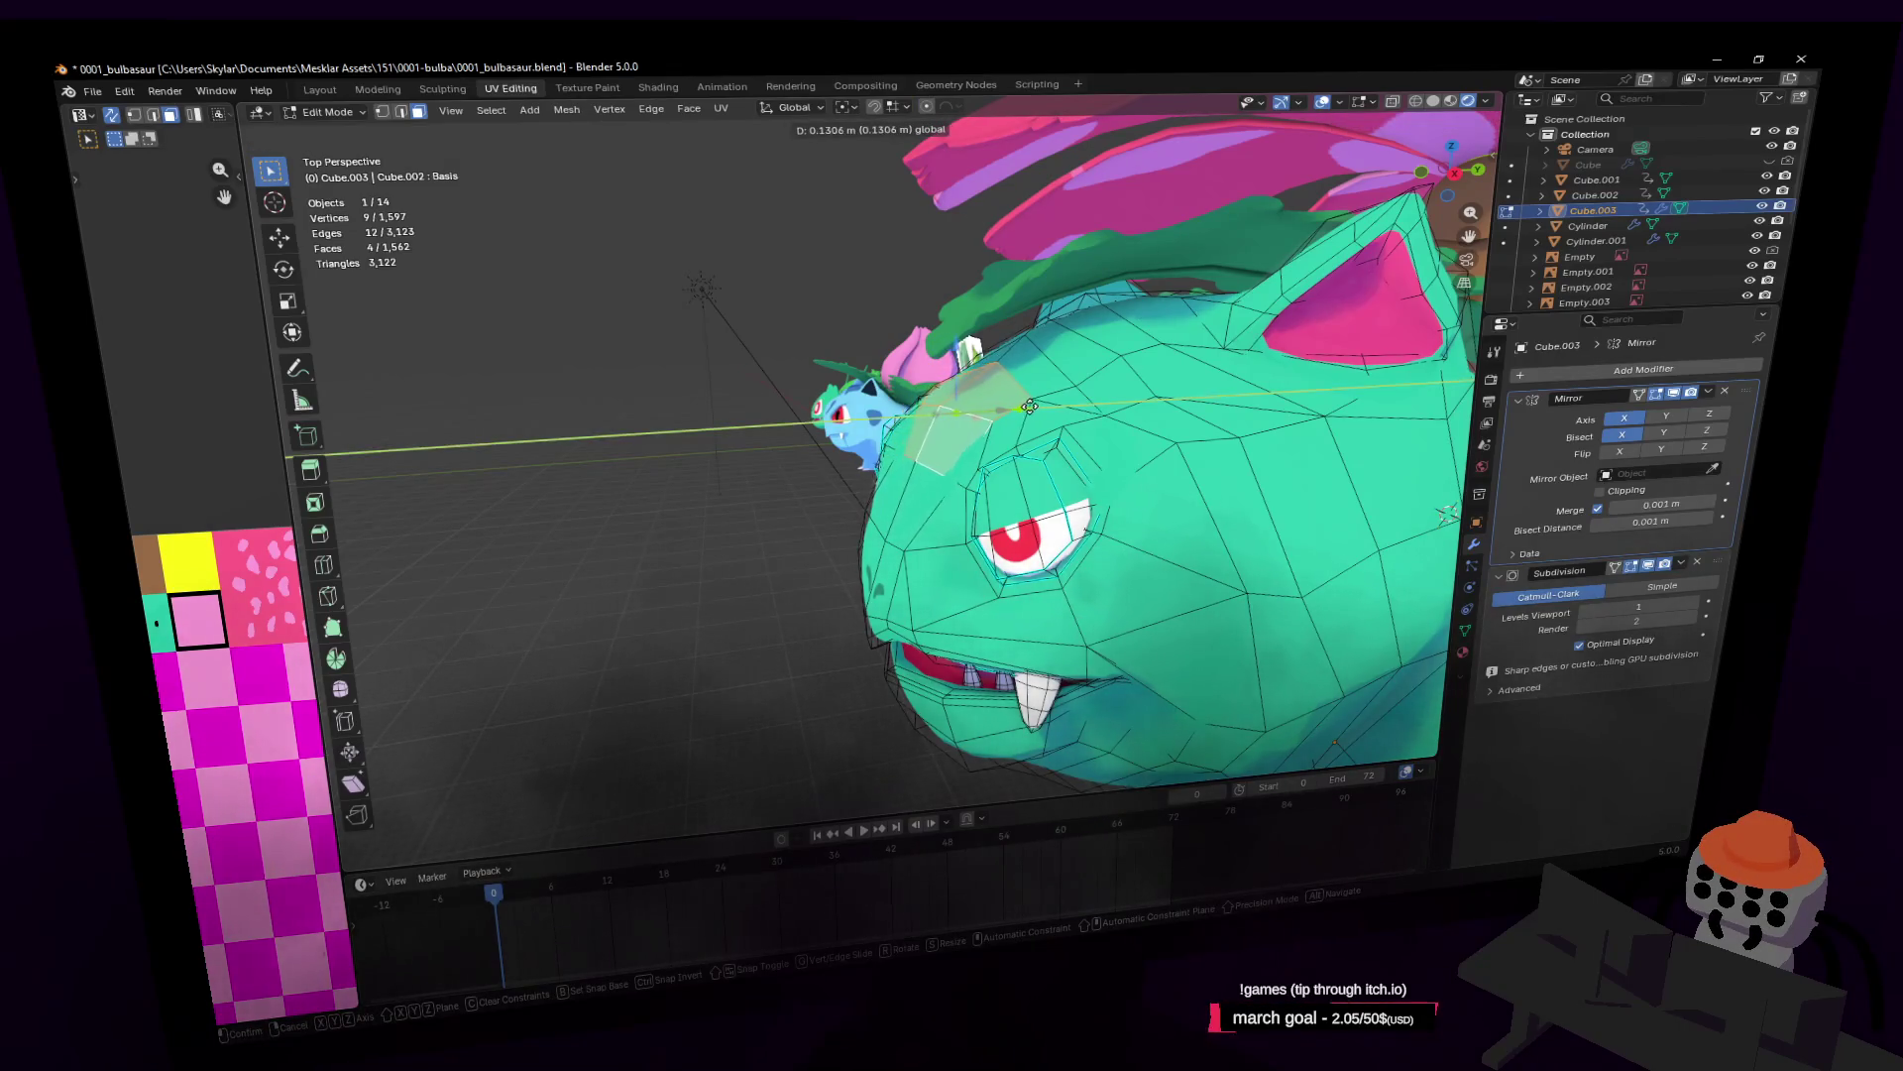
pyautogui.click(1024, 406)
pyautogui.press('s')
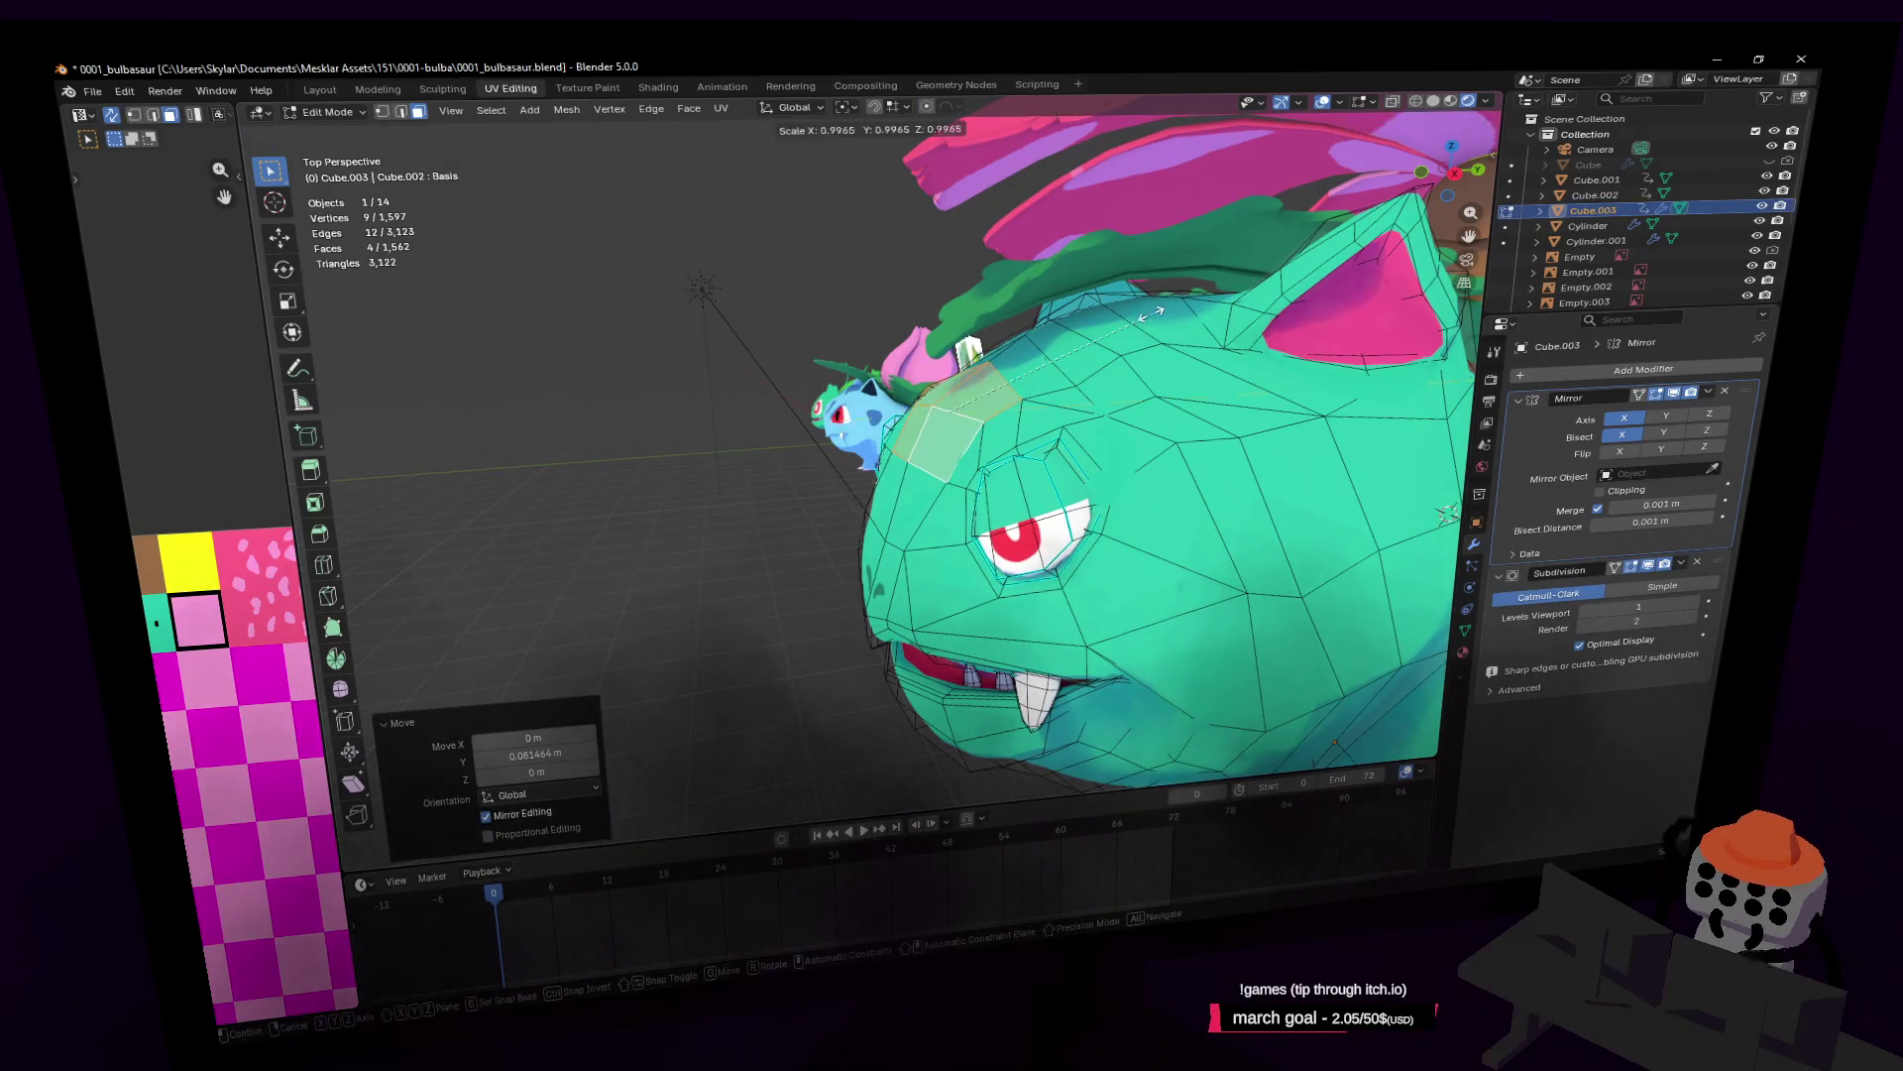
pyautogui.click(1120, 337)
pyautogui.moveTo(1120, 337)
pyautogui.mouseDown(button='middle')
pyautogui.moveTo(1090, 342)
pyautogui.moveTo(1118, 319)
pyautogui.mouseUp(button='middle')
pyautogui.press('r')
pyautogui.click(1142, 335)
pyautogui.press('g')
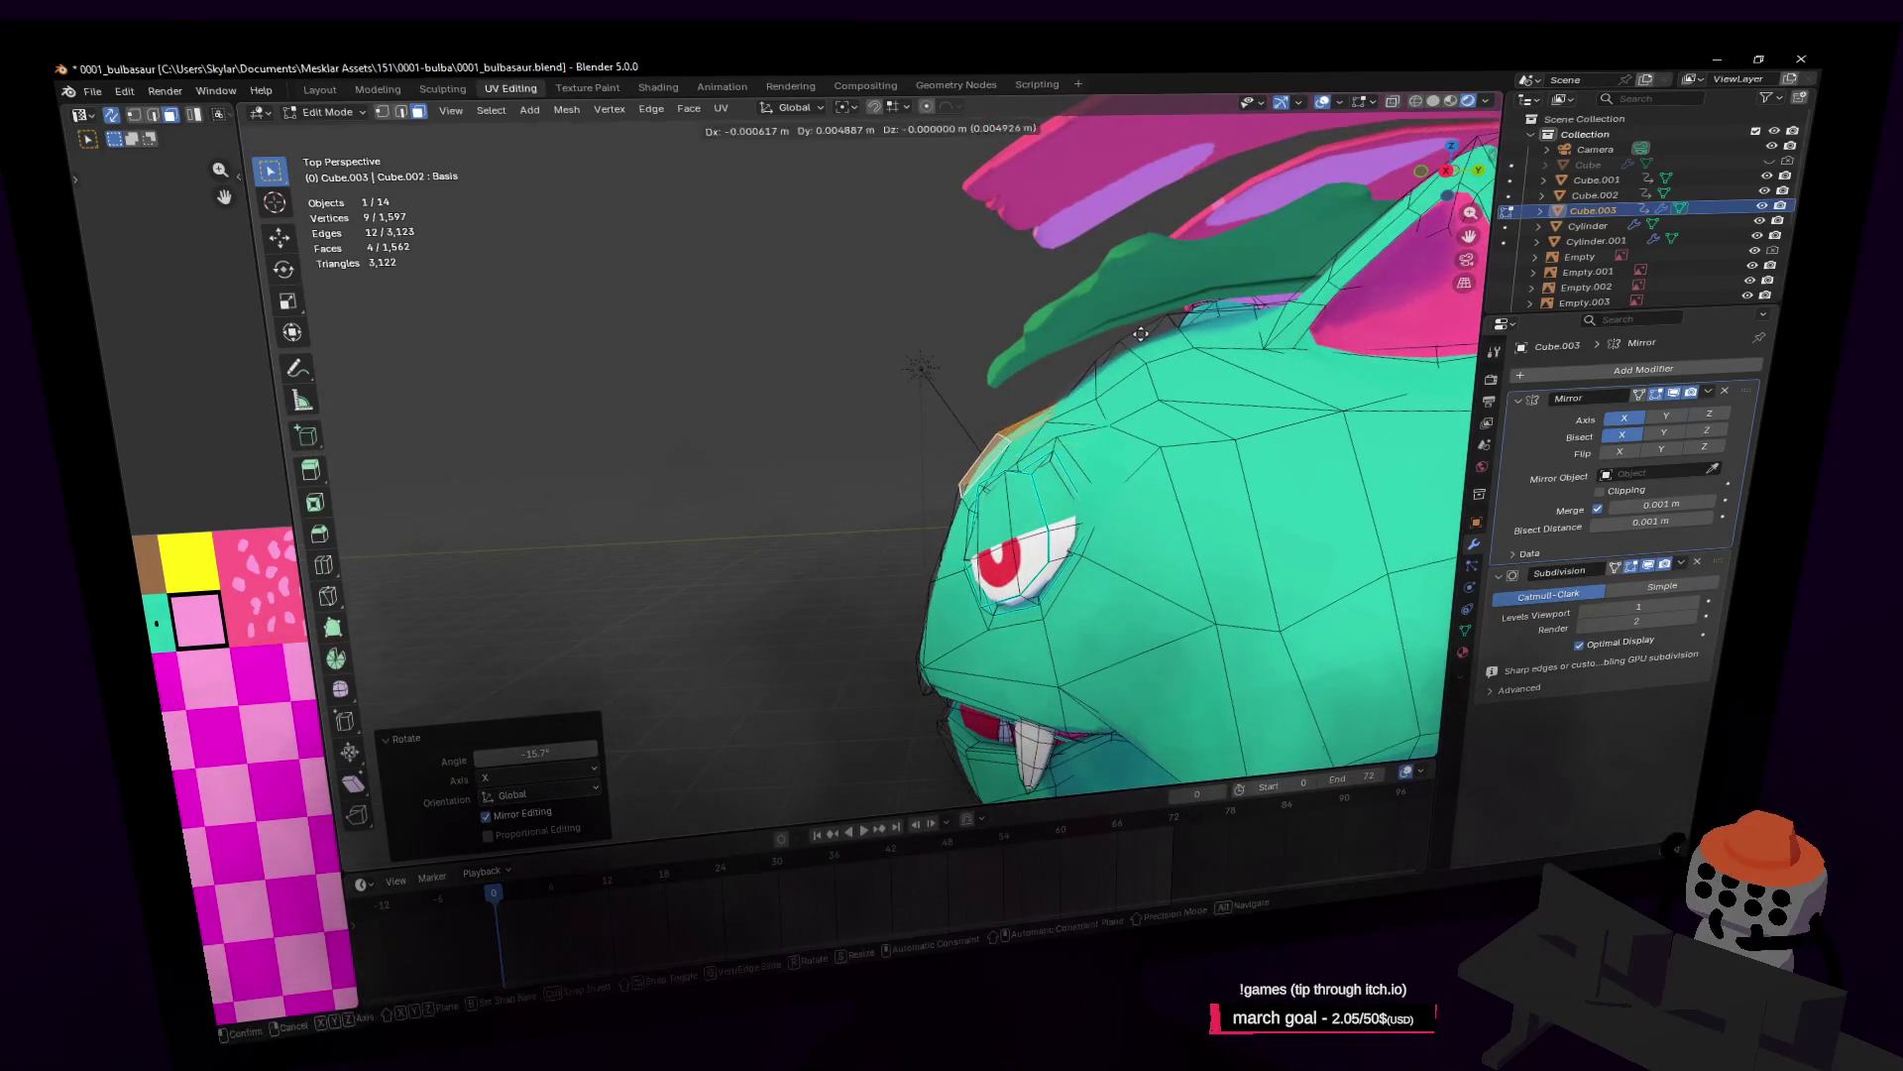
pyautogui.hotkey('shift', 'x')
pyautogui.click(1073, 410)
# Step: Select vertices on top of the head and lower them vertically
pyautogui.hotkey('shift', '`')
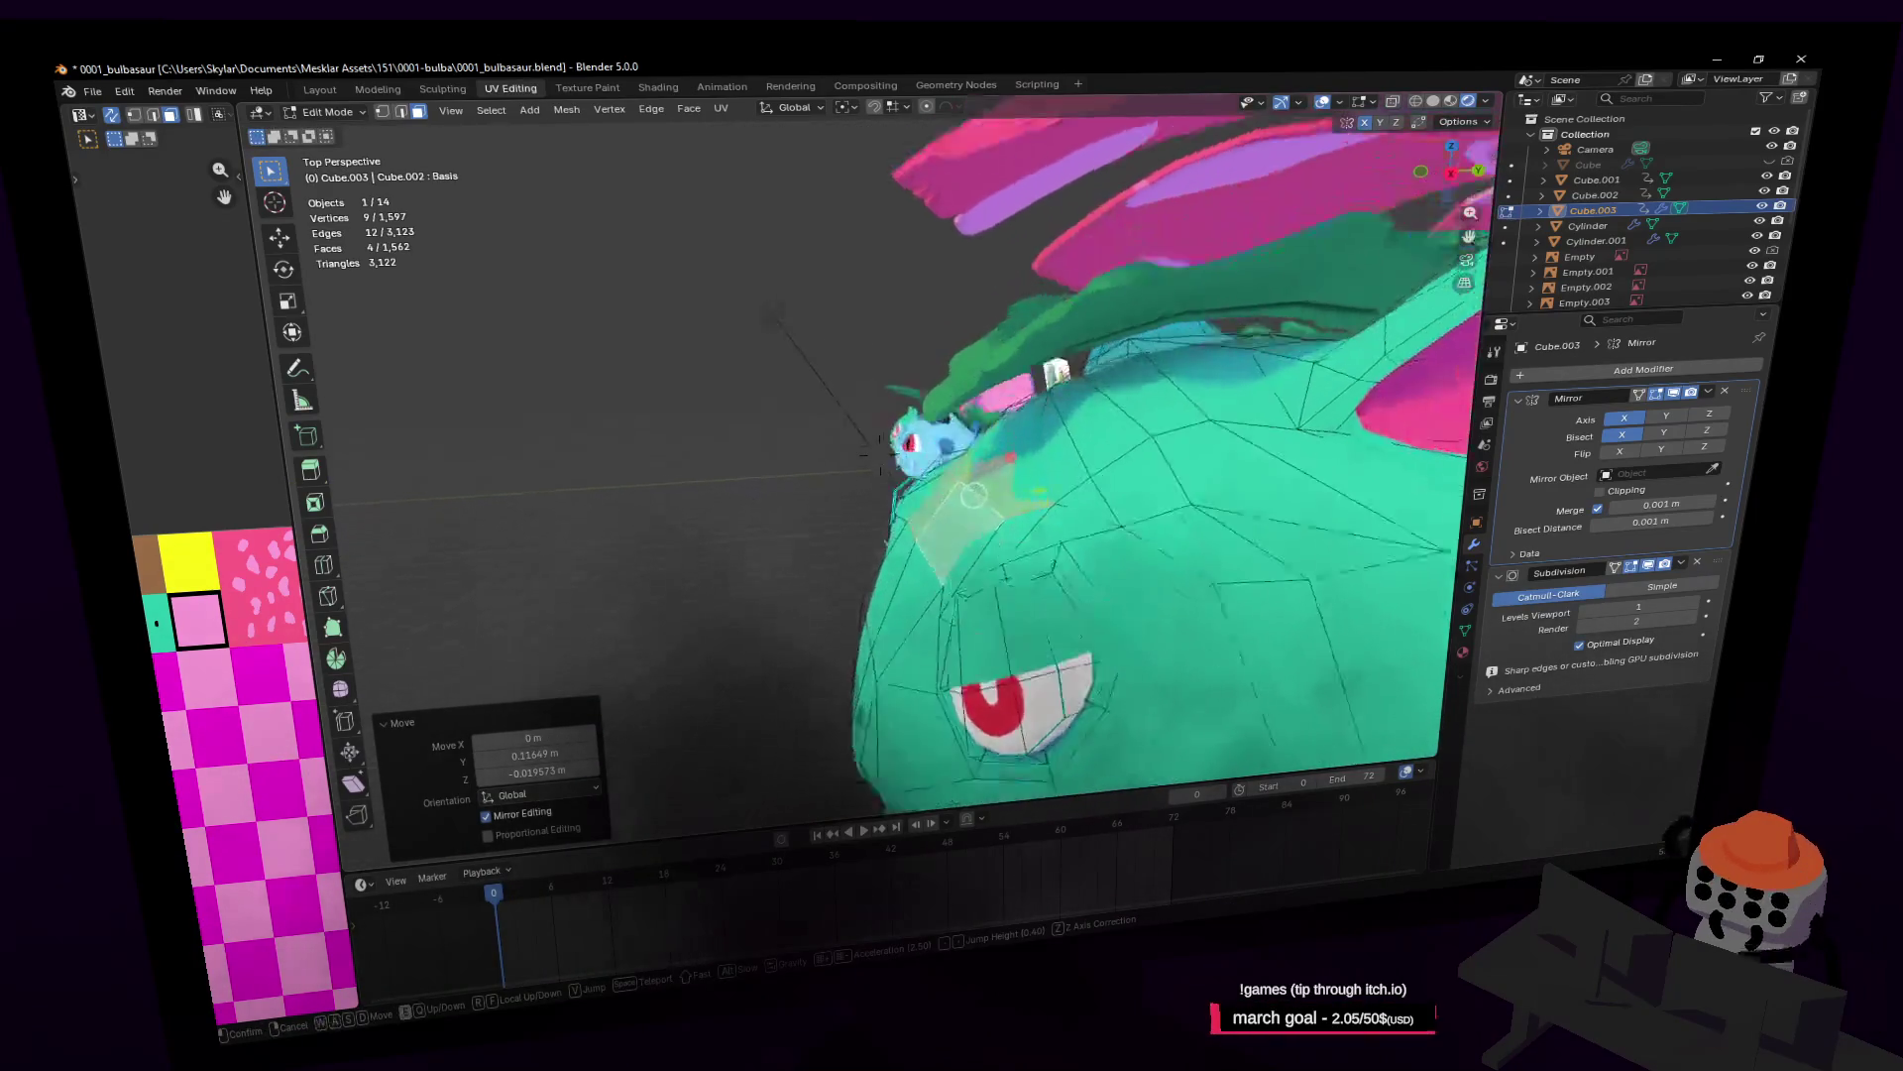
pyautogui.click(1011, 401)
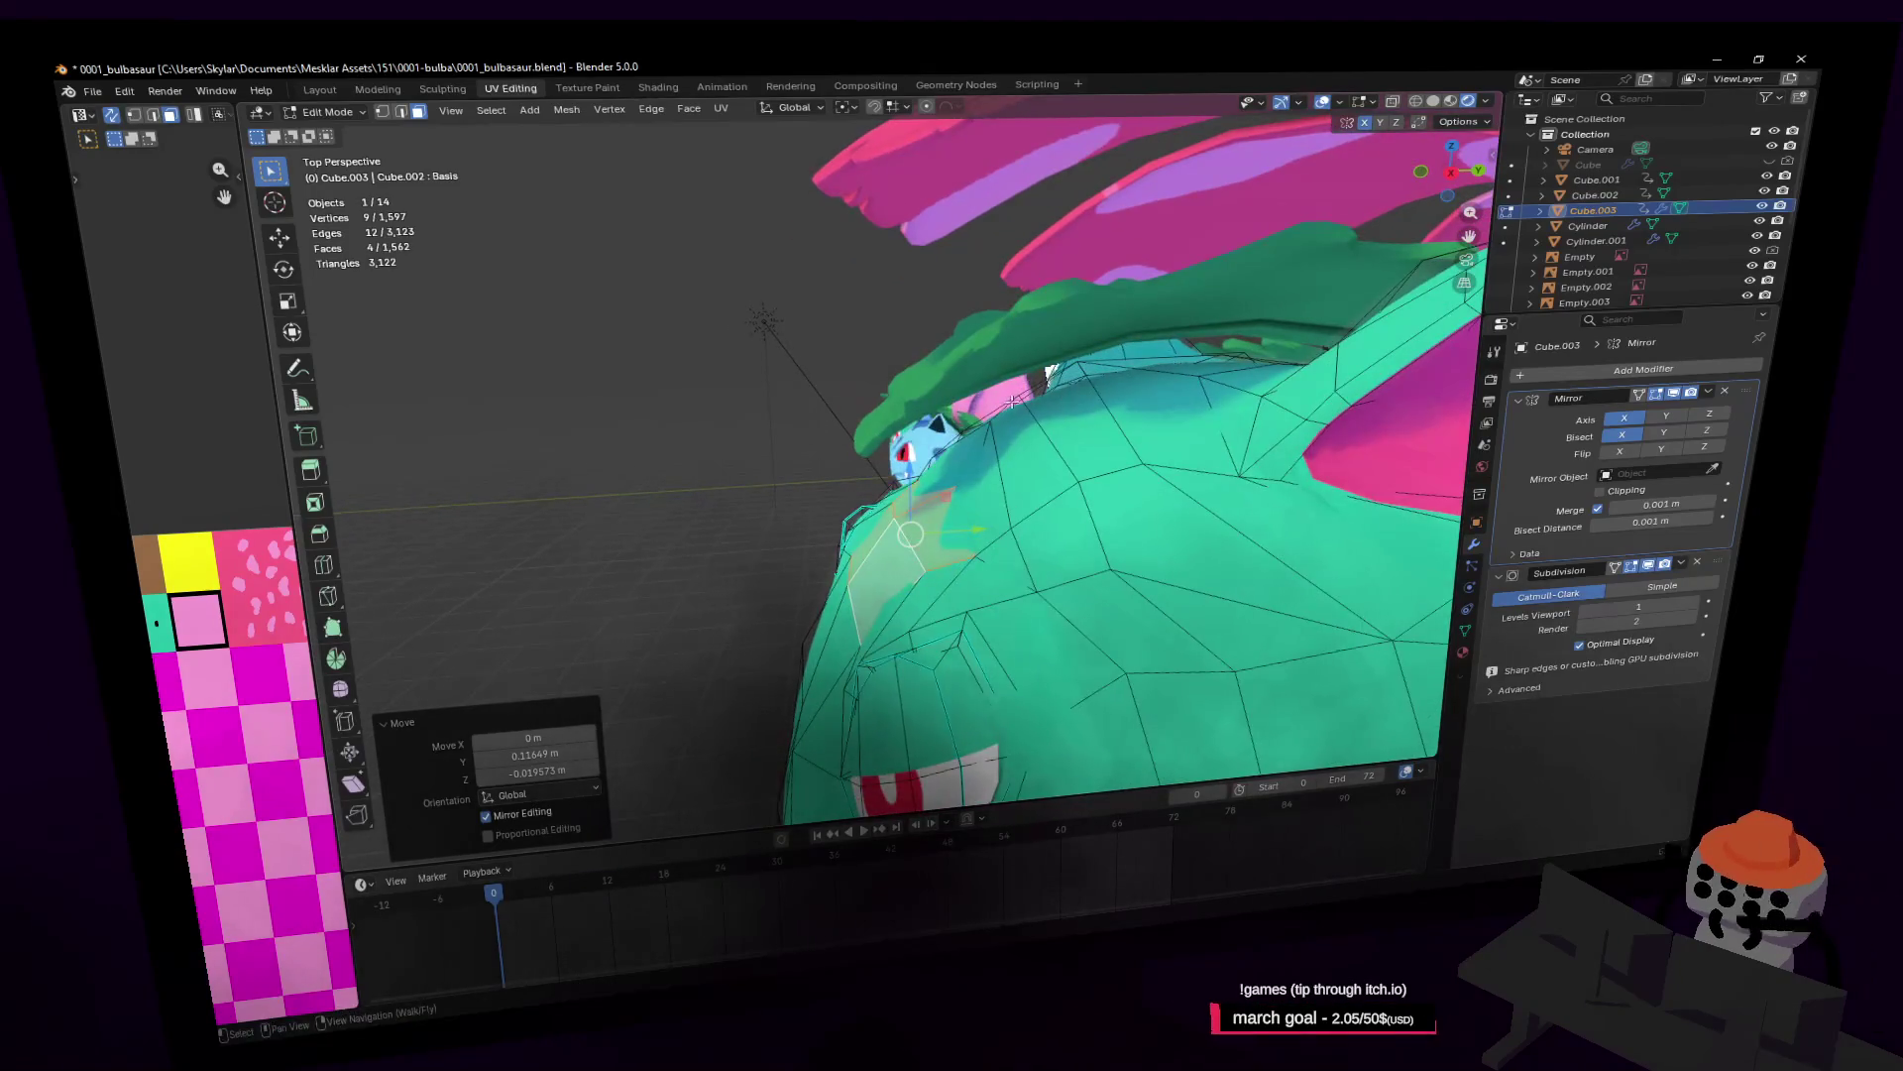
pyautogui.click(1003, 410)
pyautogui.moveTo(1003, 409); pyautogui.dragTo(1020, 446, button='right')
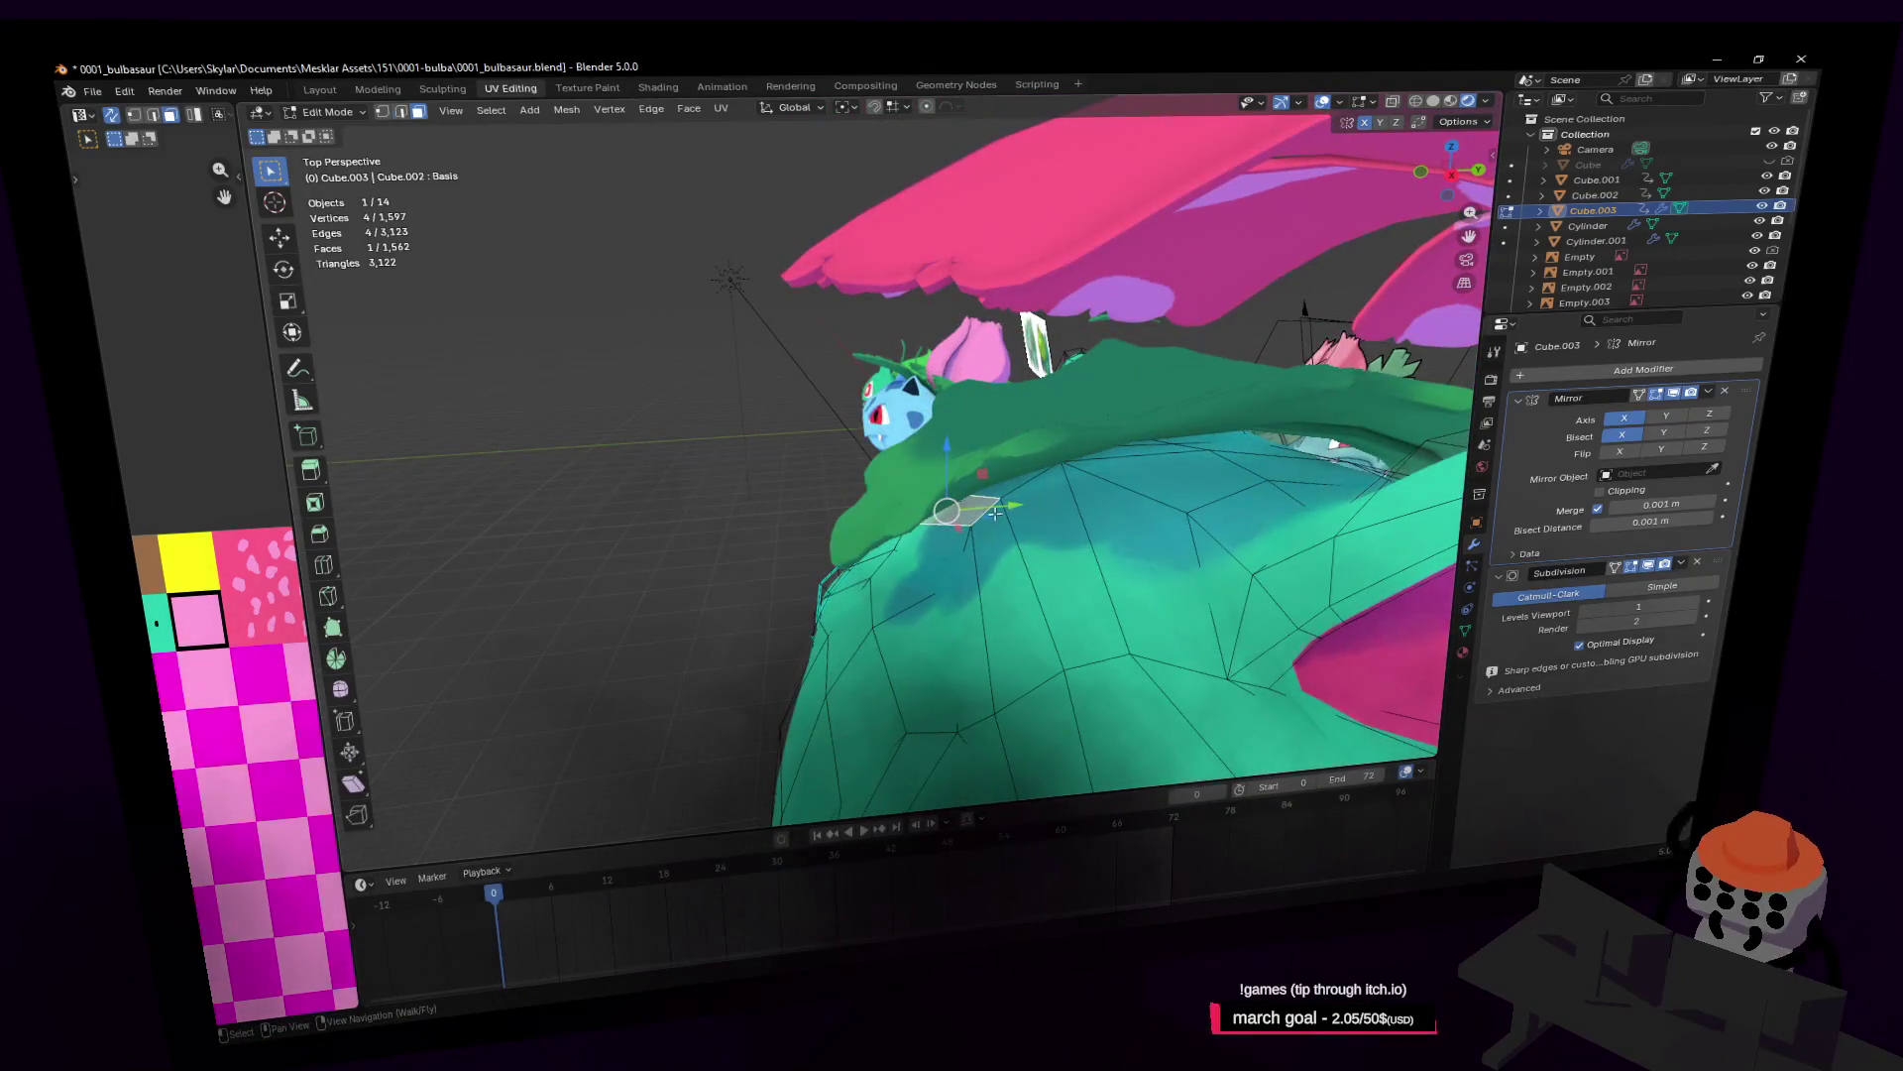
pyautogui.keyDown('shift'); pyautogui.click(1024, 491); pyautogui.keyUp('shift')
pyautogui.hotkey('shift', '`')
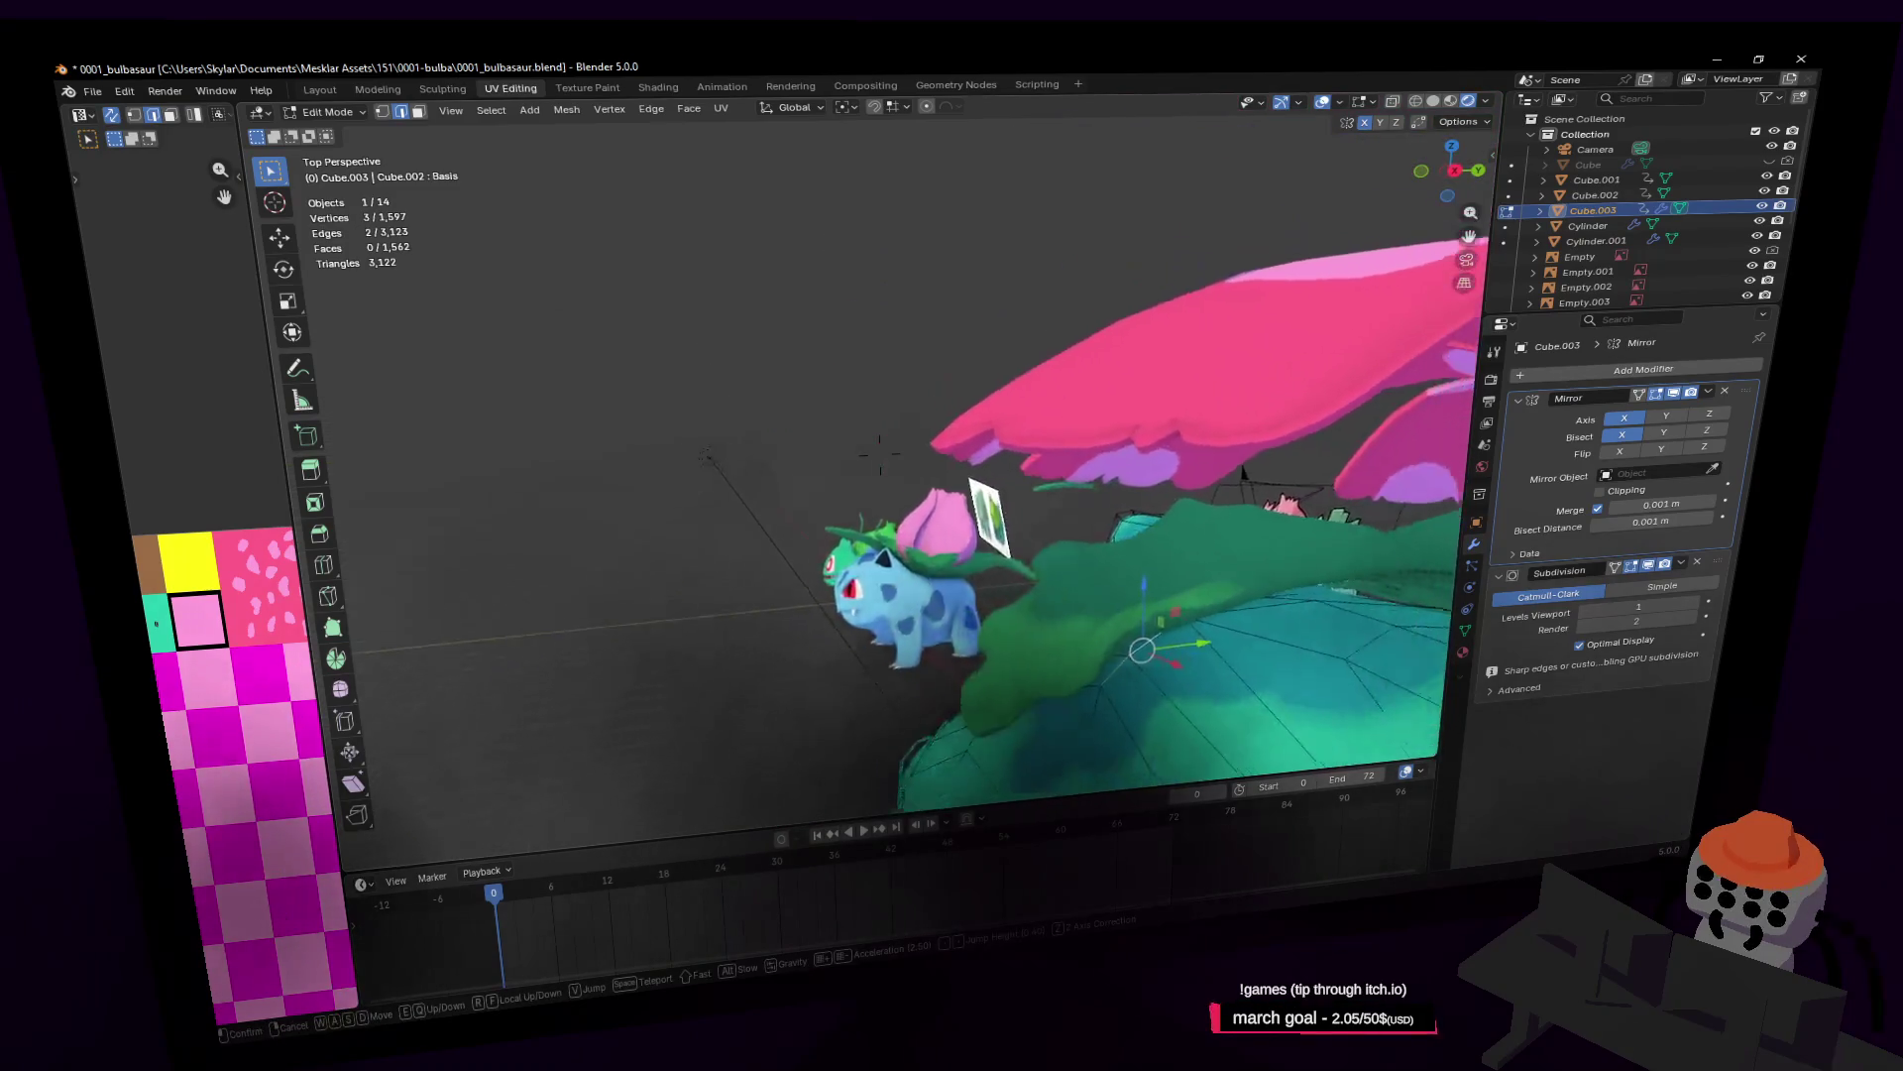
pyautogui.click(1061, 485)
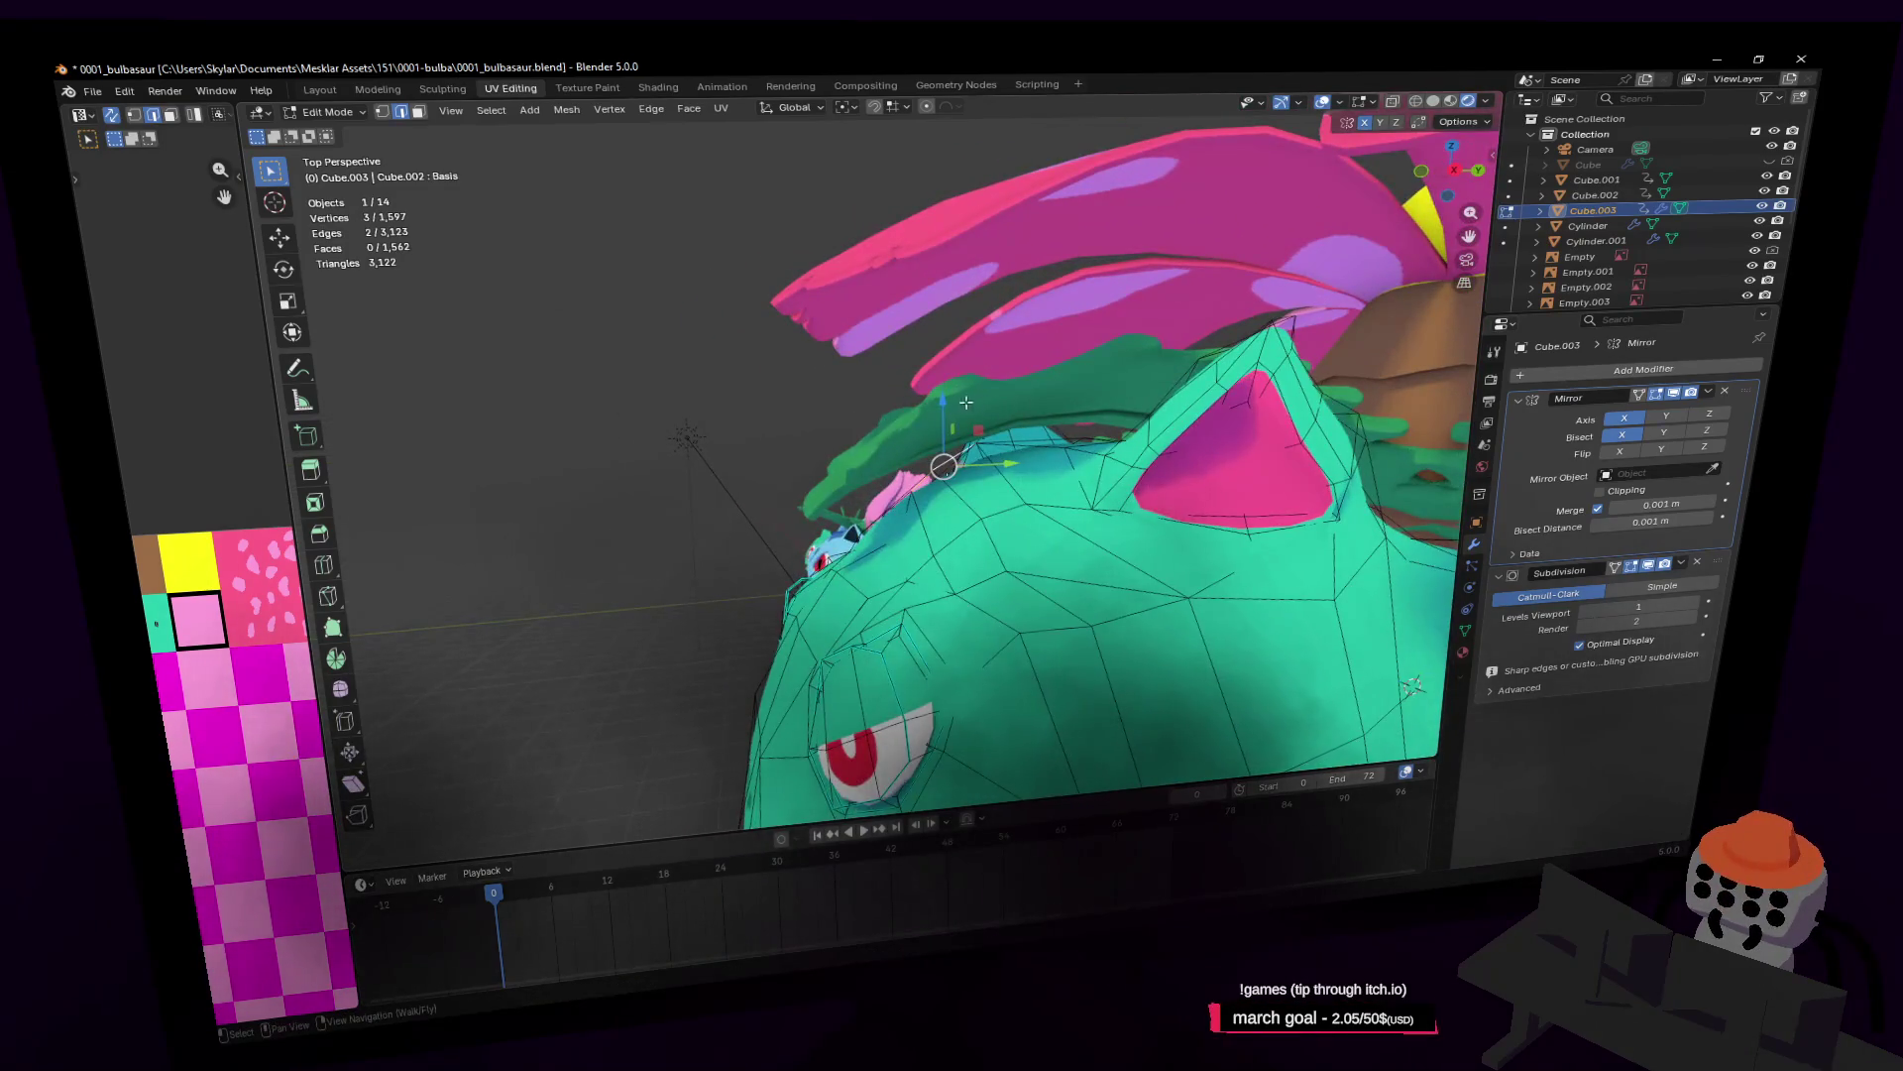
pyautogui.moveTo(943, 402); pyautogui.dragTo(943, 436)
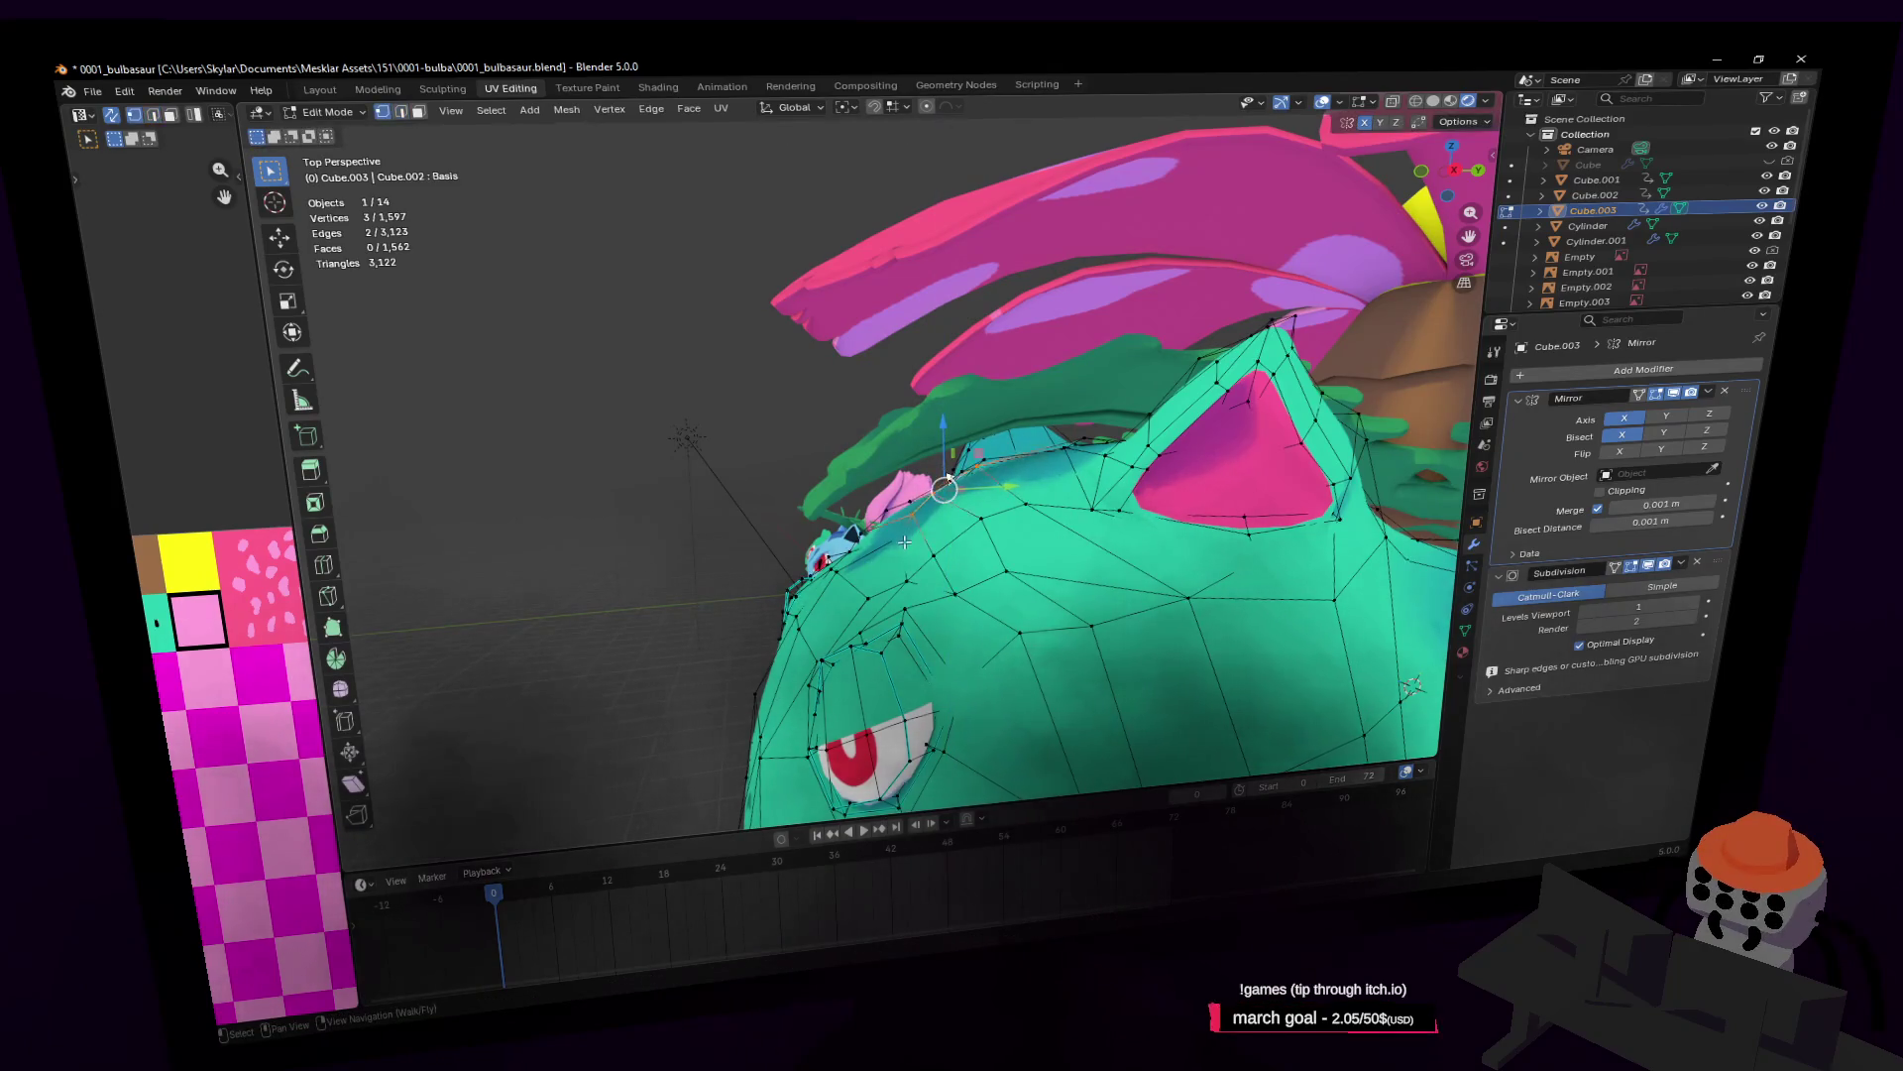
pyautogui.keyDown('shift'); pyautogui.moveTo(949, 476); pyautogui.dragTo(986, 462, button='middle'); pyautogui.keyUp('shift')
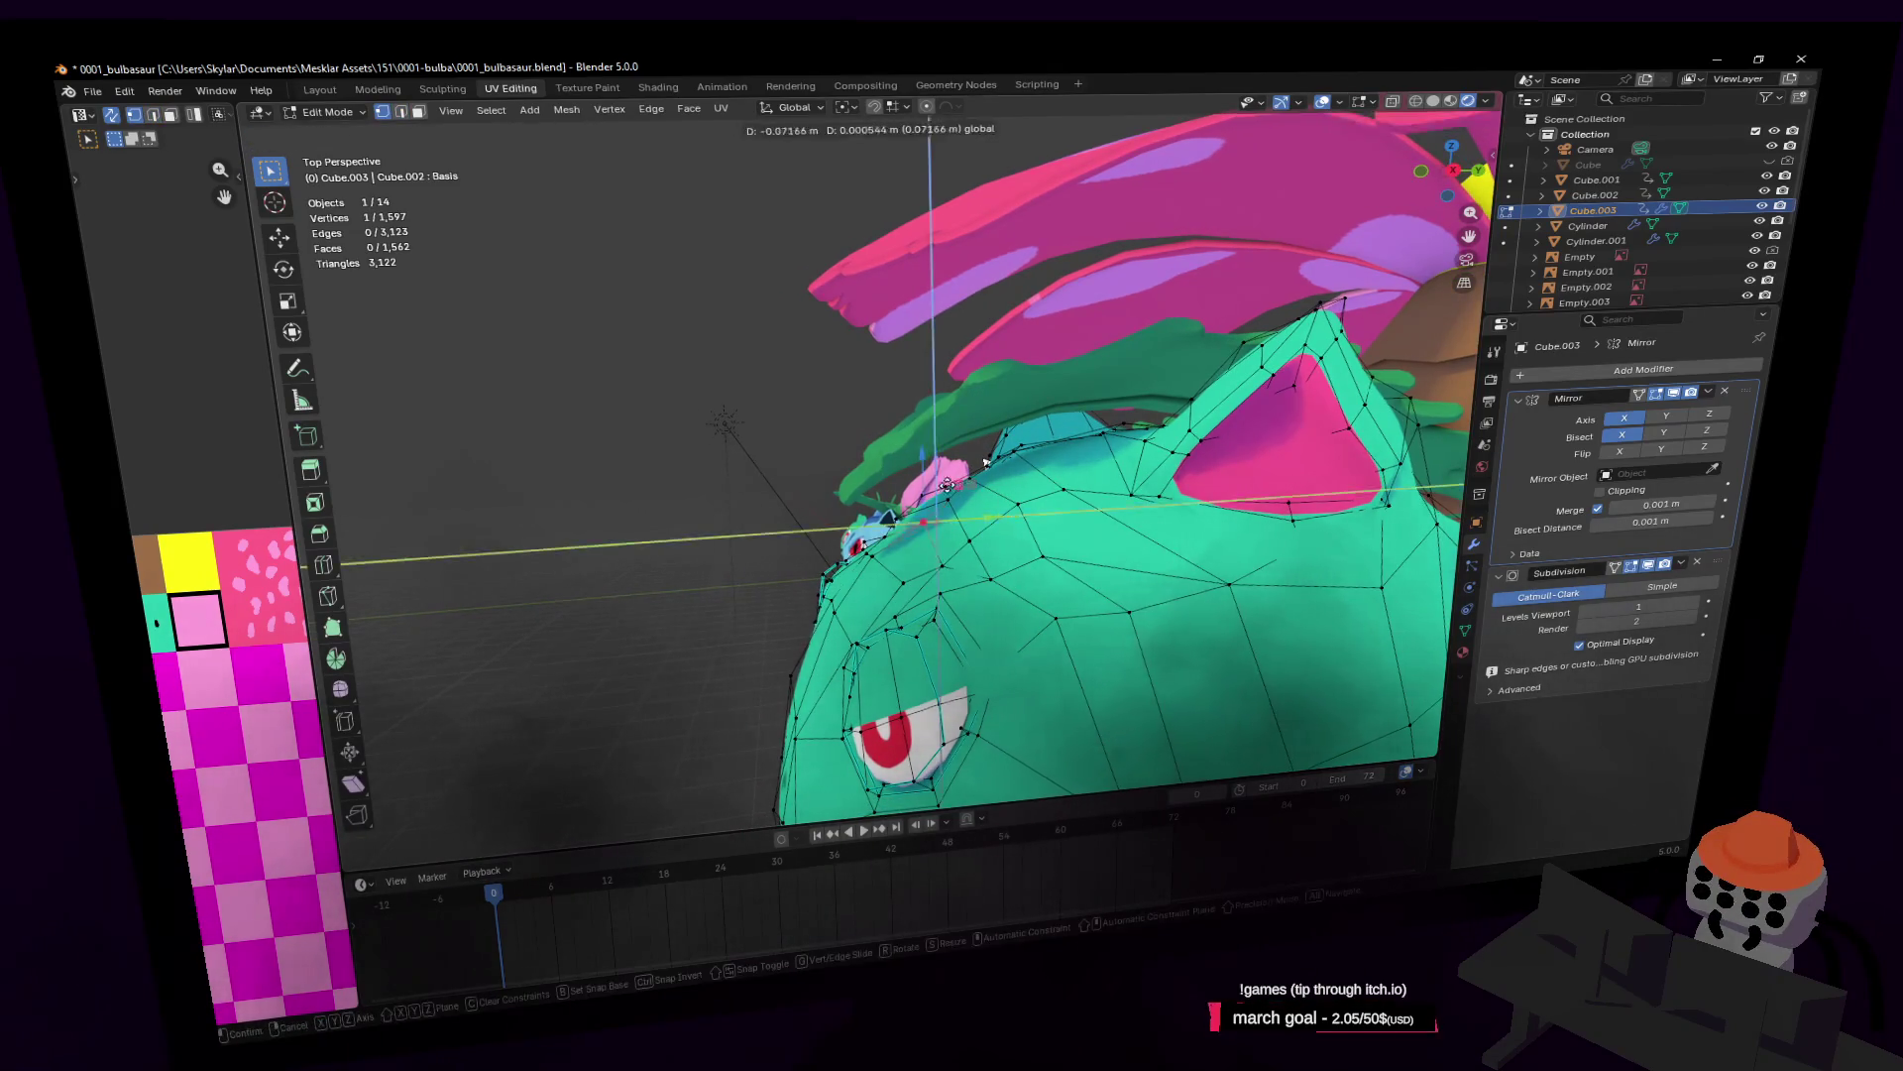
pyautogui.click(940, 484)
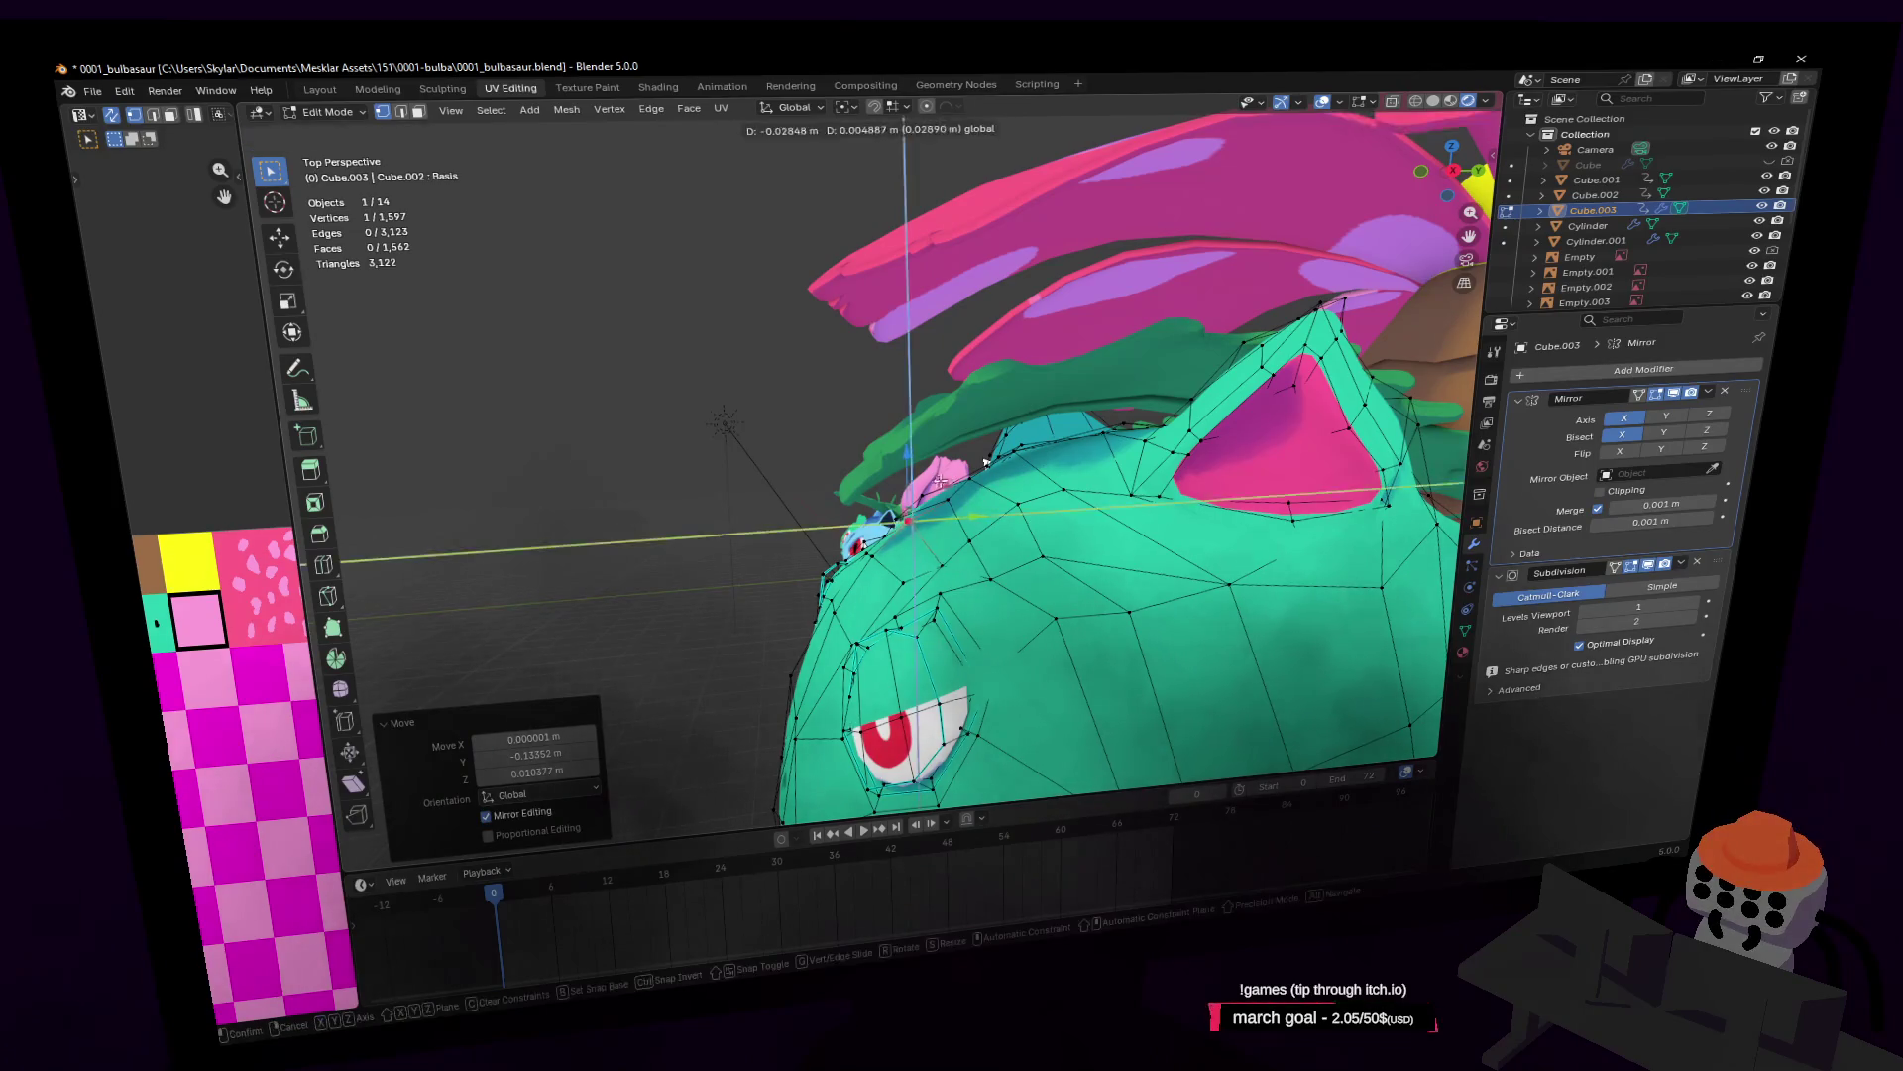
# Step: Select the front snout faces and pull them back along Y
pyautogui.moveTo(987, 462)
pyautogui.mouseDown(button='middle')
pyautogui.moveTo(895, 522)
pyautogui.moveTo(882, 488)
pyautogui.mouseUp(button='middle')
pyautogui.hotkey('alt', 'a')
pyautogui.click(894, 523)
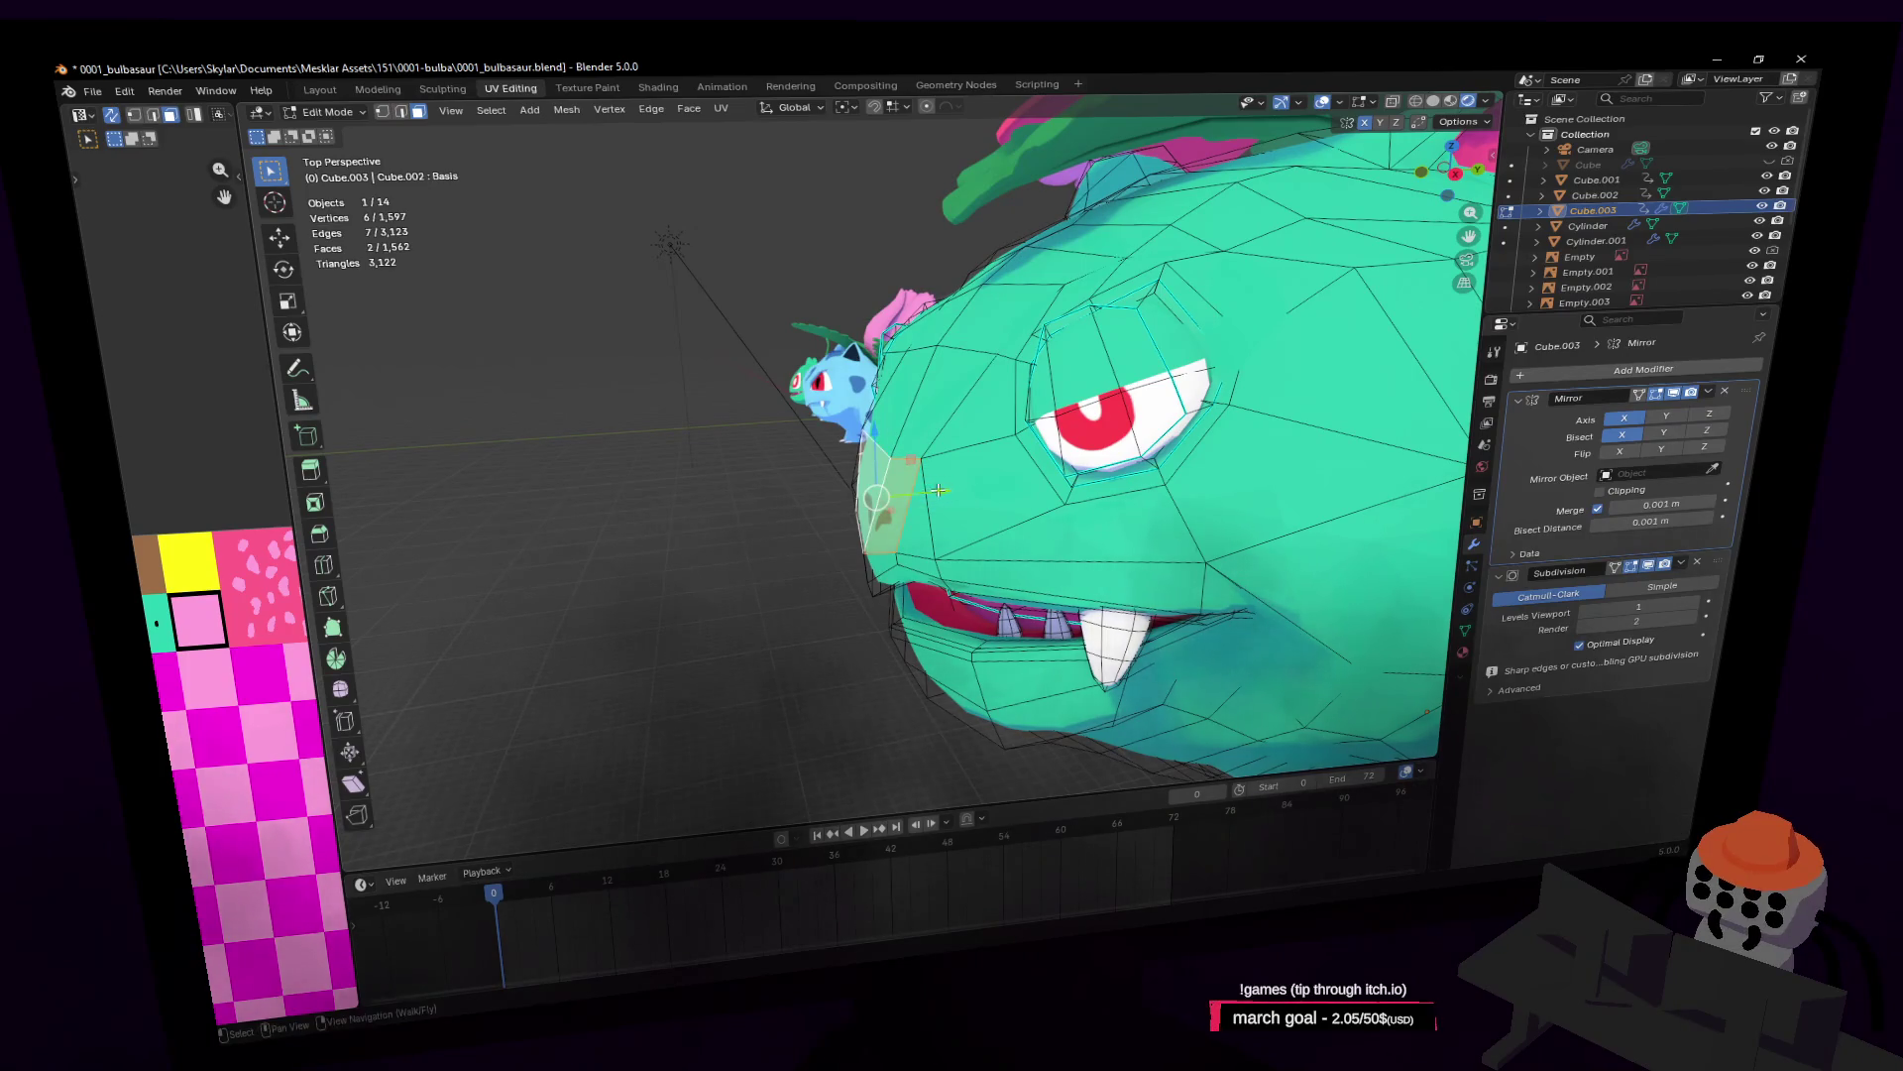
pyautogui.press('g')
pyautogui.press('y')
pyautogui.click(909, 493)
pyautogui.moveTo(909, 492); pyautogui.dragTo(932, 437, button='middle')
# Step: Check the head in Object Mode, then move the selected snout vertices along Y
pyautogui.press('Tab')
pyautogui.hotkey('shift', '`')
pyautogui.press('s')
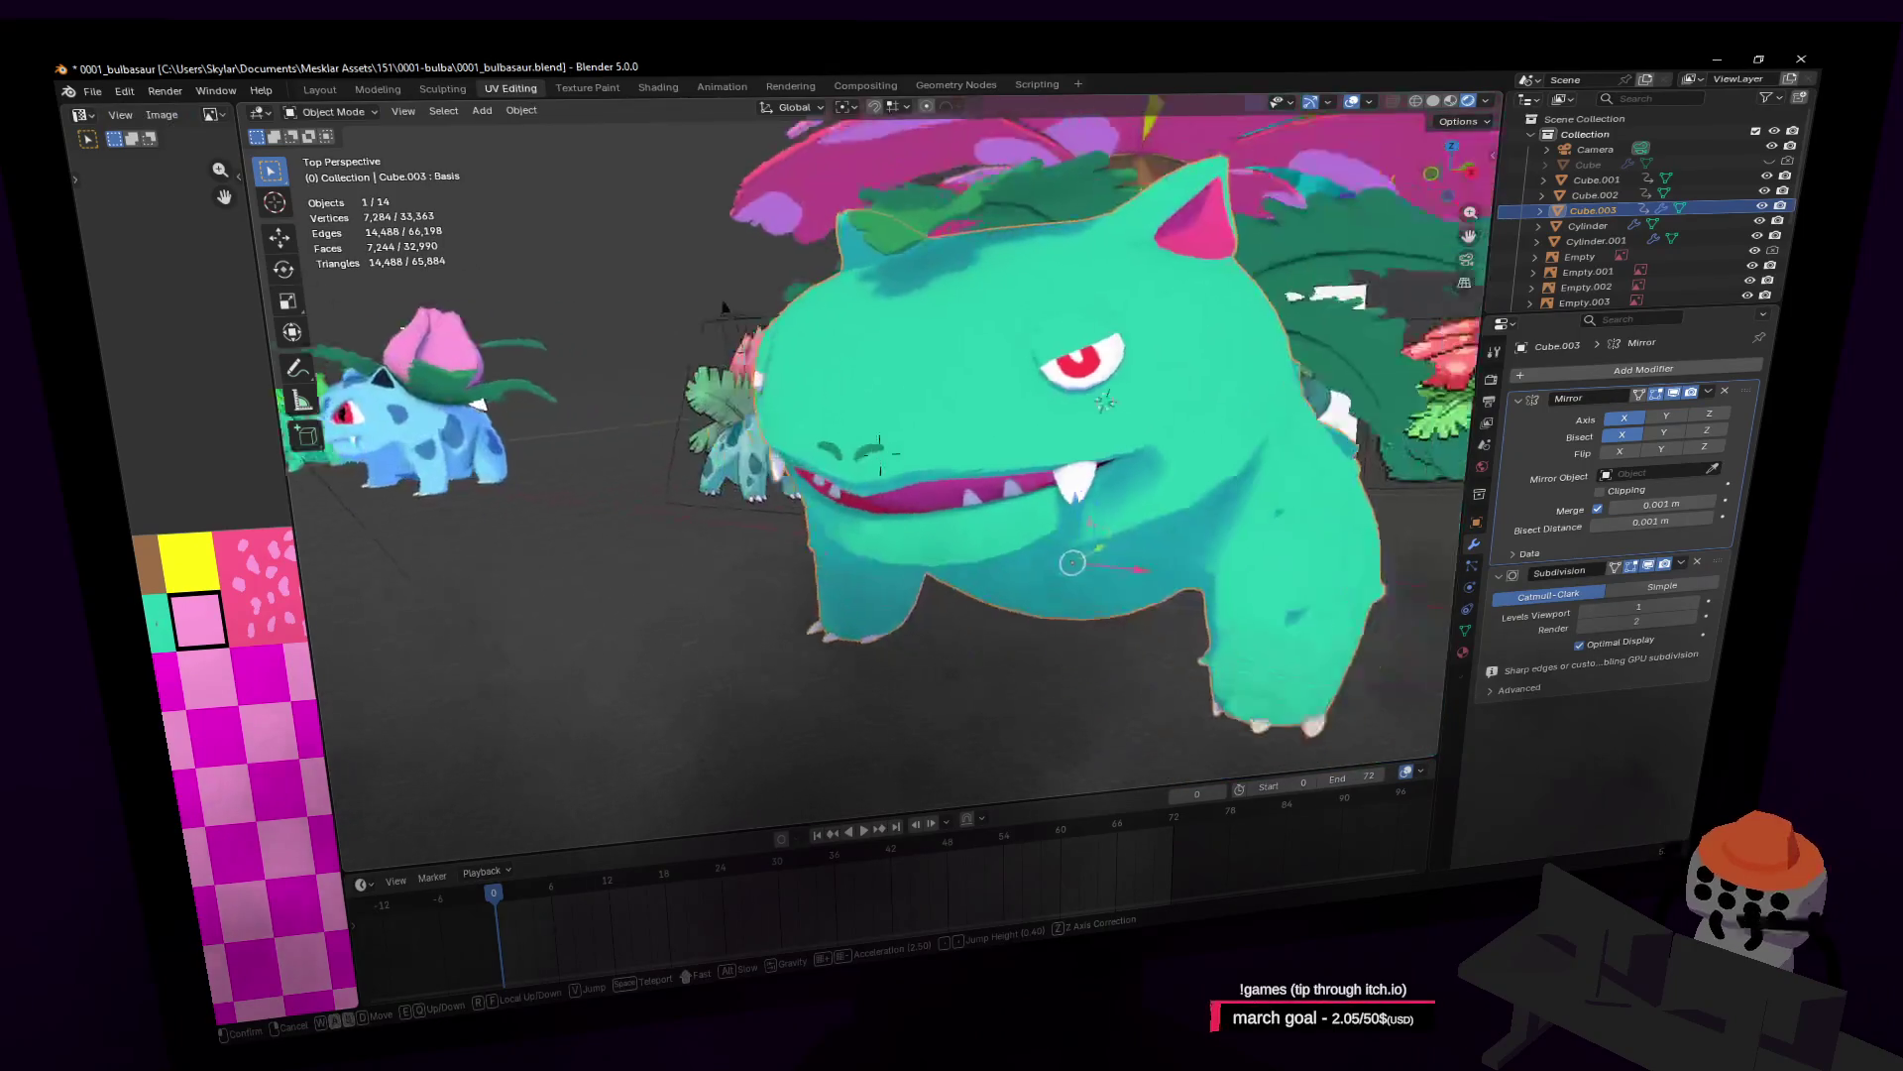
pyautogui.press('w')
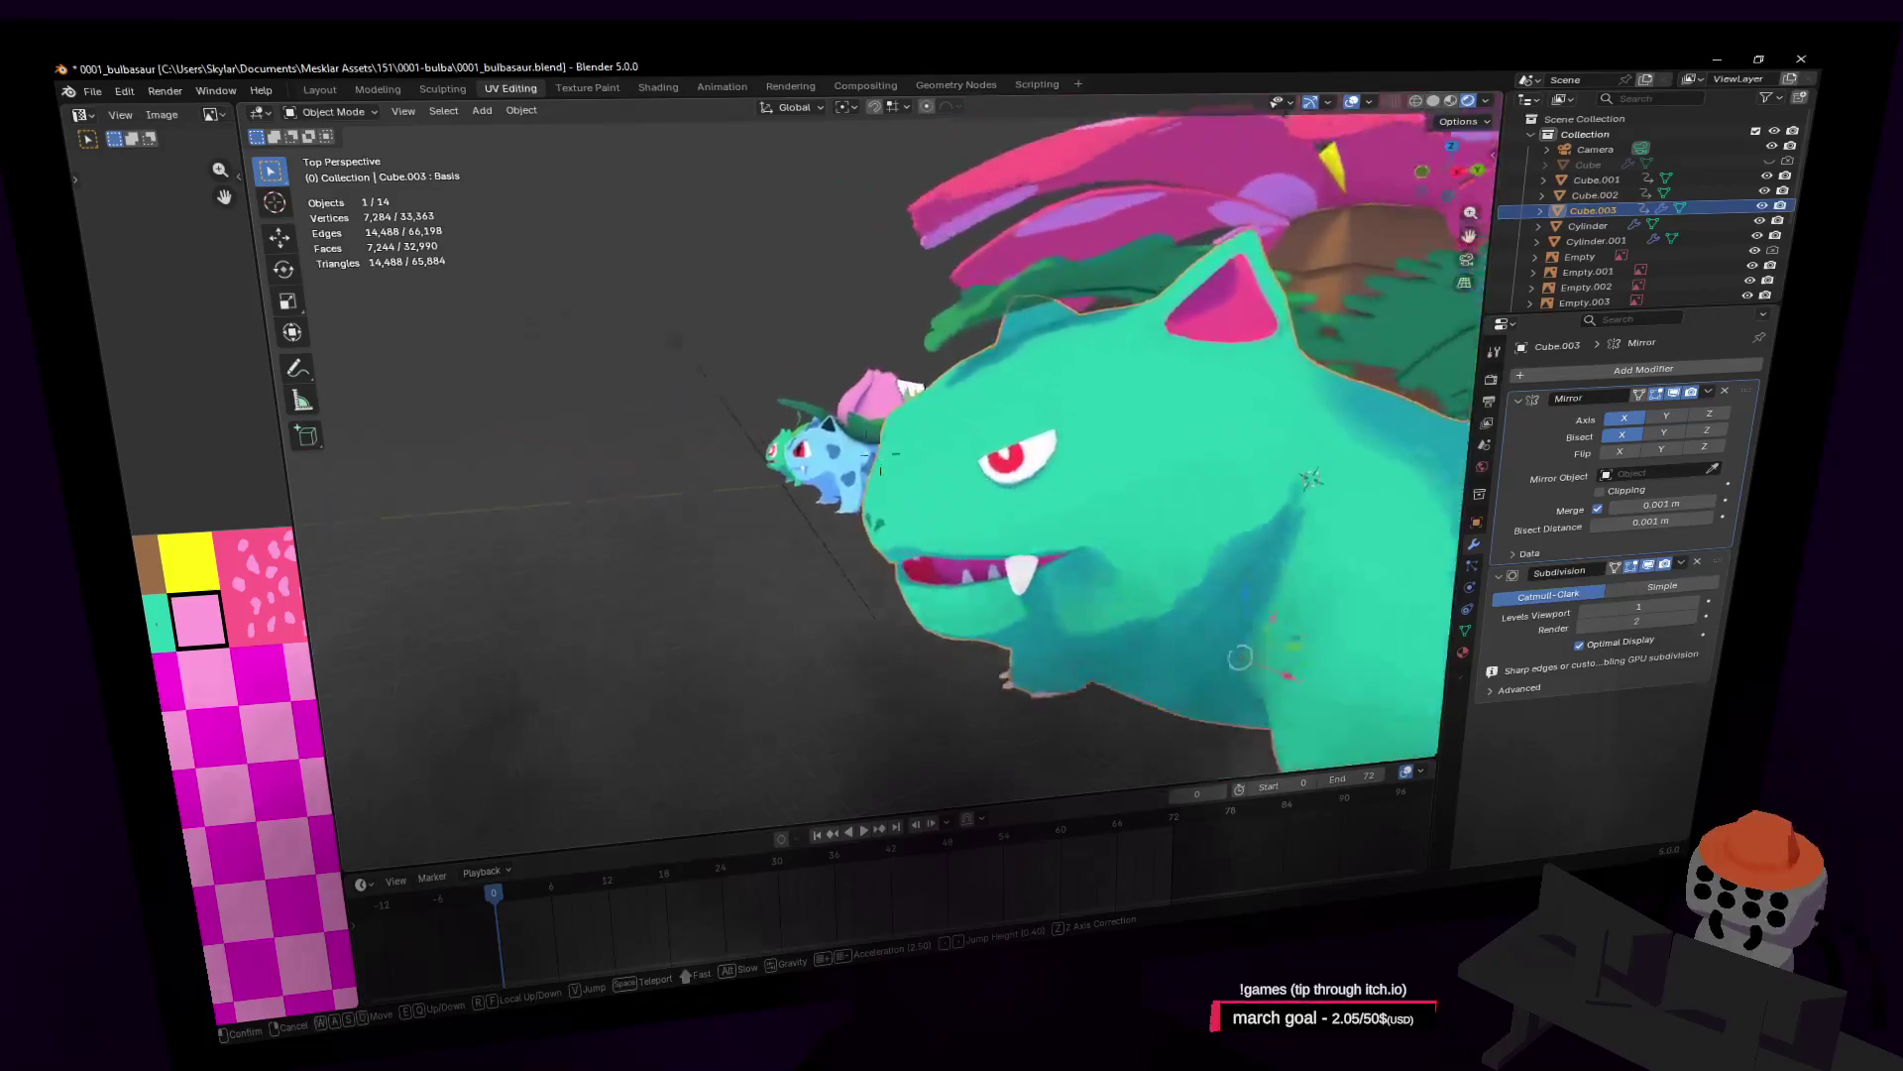
pyautogui.click(986, 517)
pyautogui.press('Tab')
pyautogui.moveTo(985, 517); pyautogui.dragTo(966, 511, button='middle')
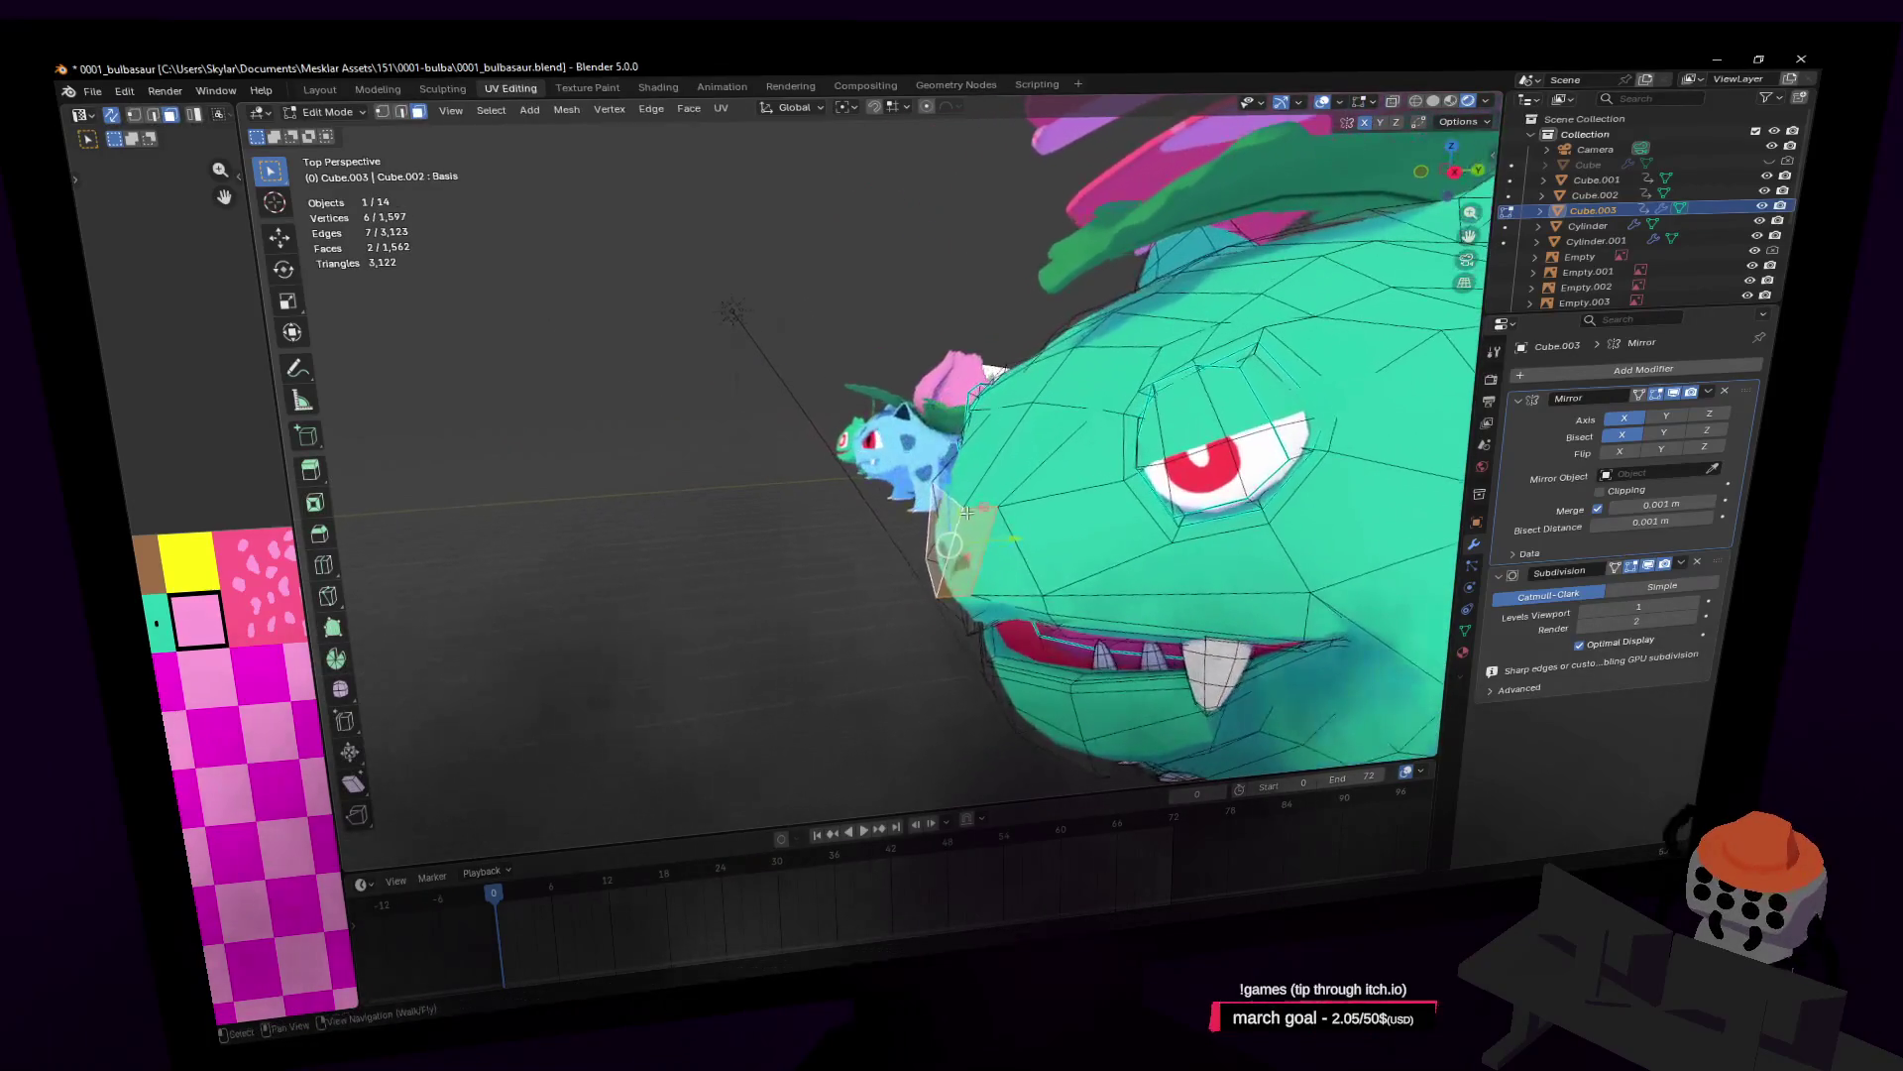
pyautogui.press('g')
pyautogui.press('y')
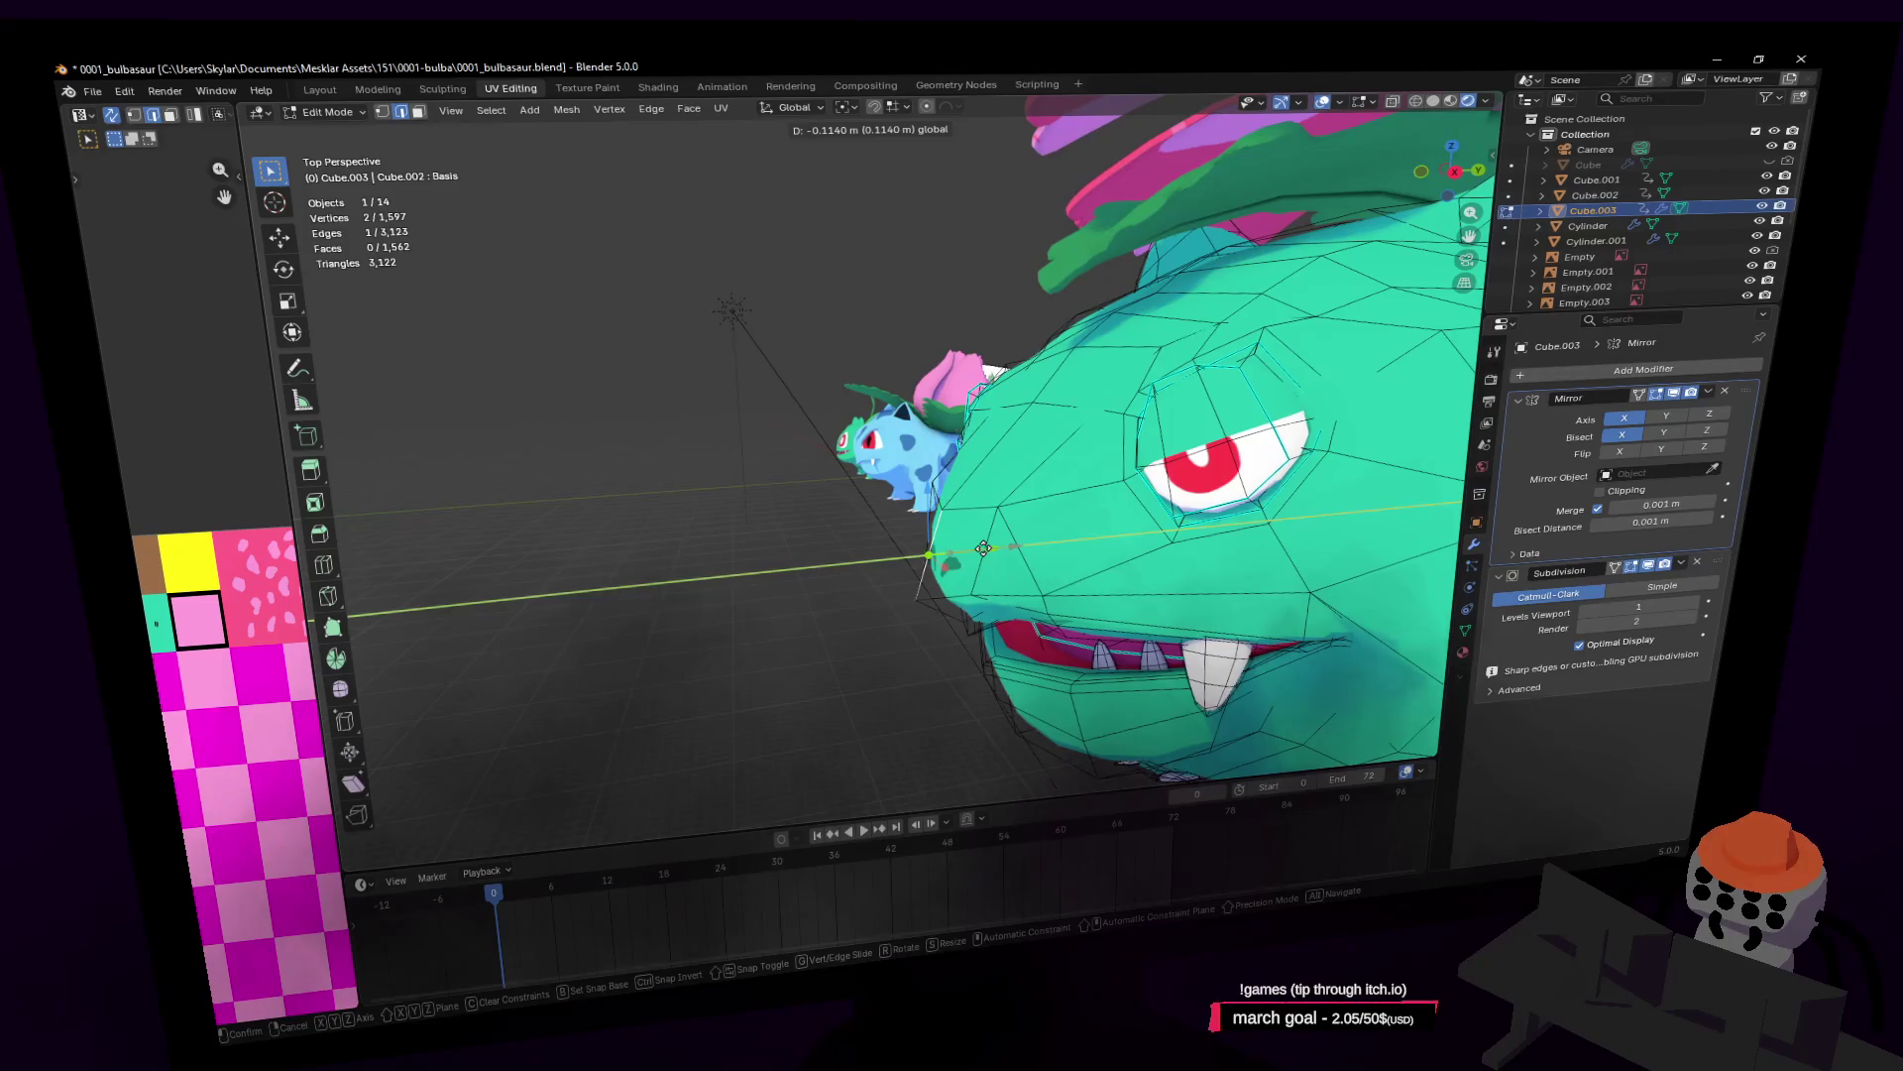
pyautogui.click(982, 551)
# Step: In vertex select mode, move a head vertex within the Y-Z plane, then return to Object Mode
pyautogui.hotkey('shift', '`')
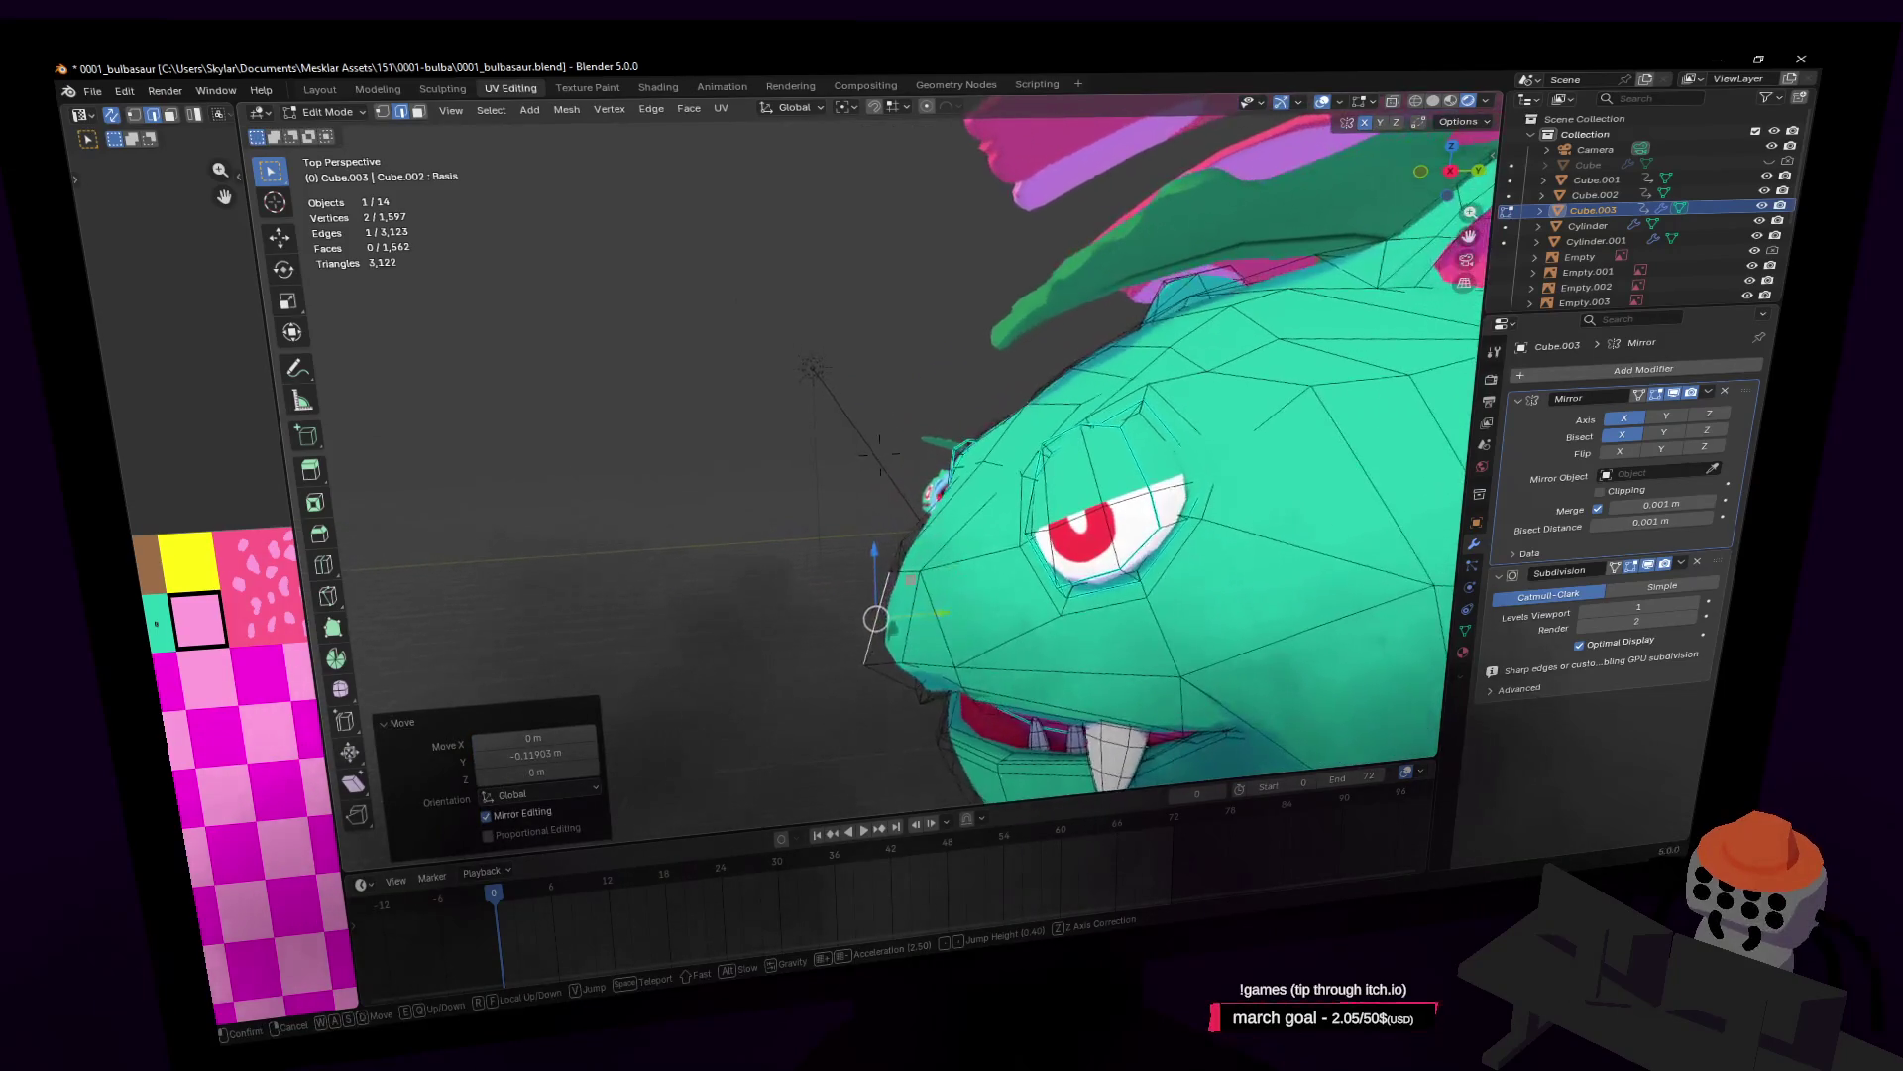
pyautogui.press('1')
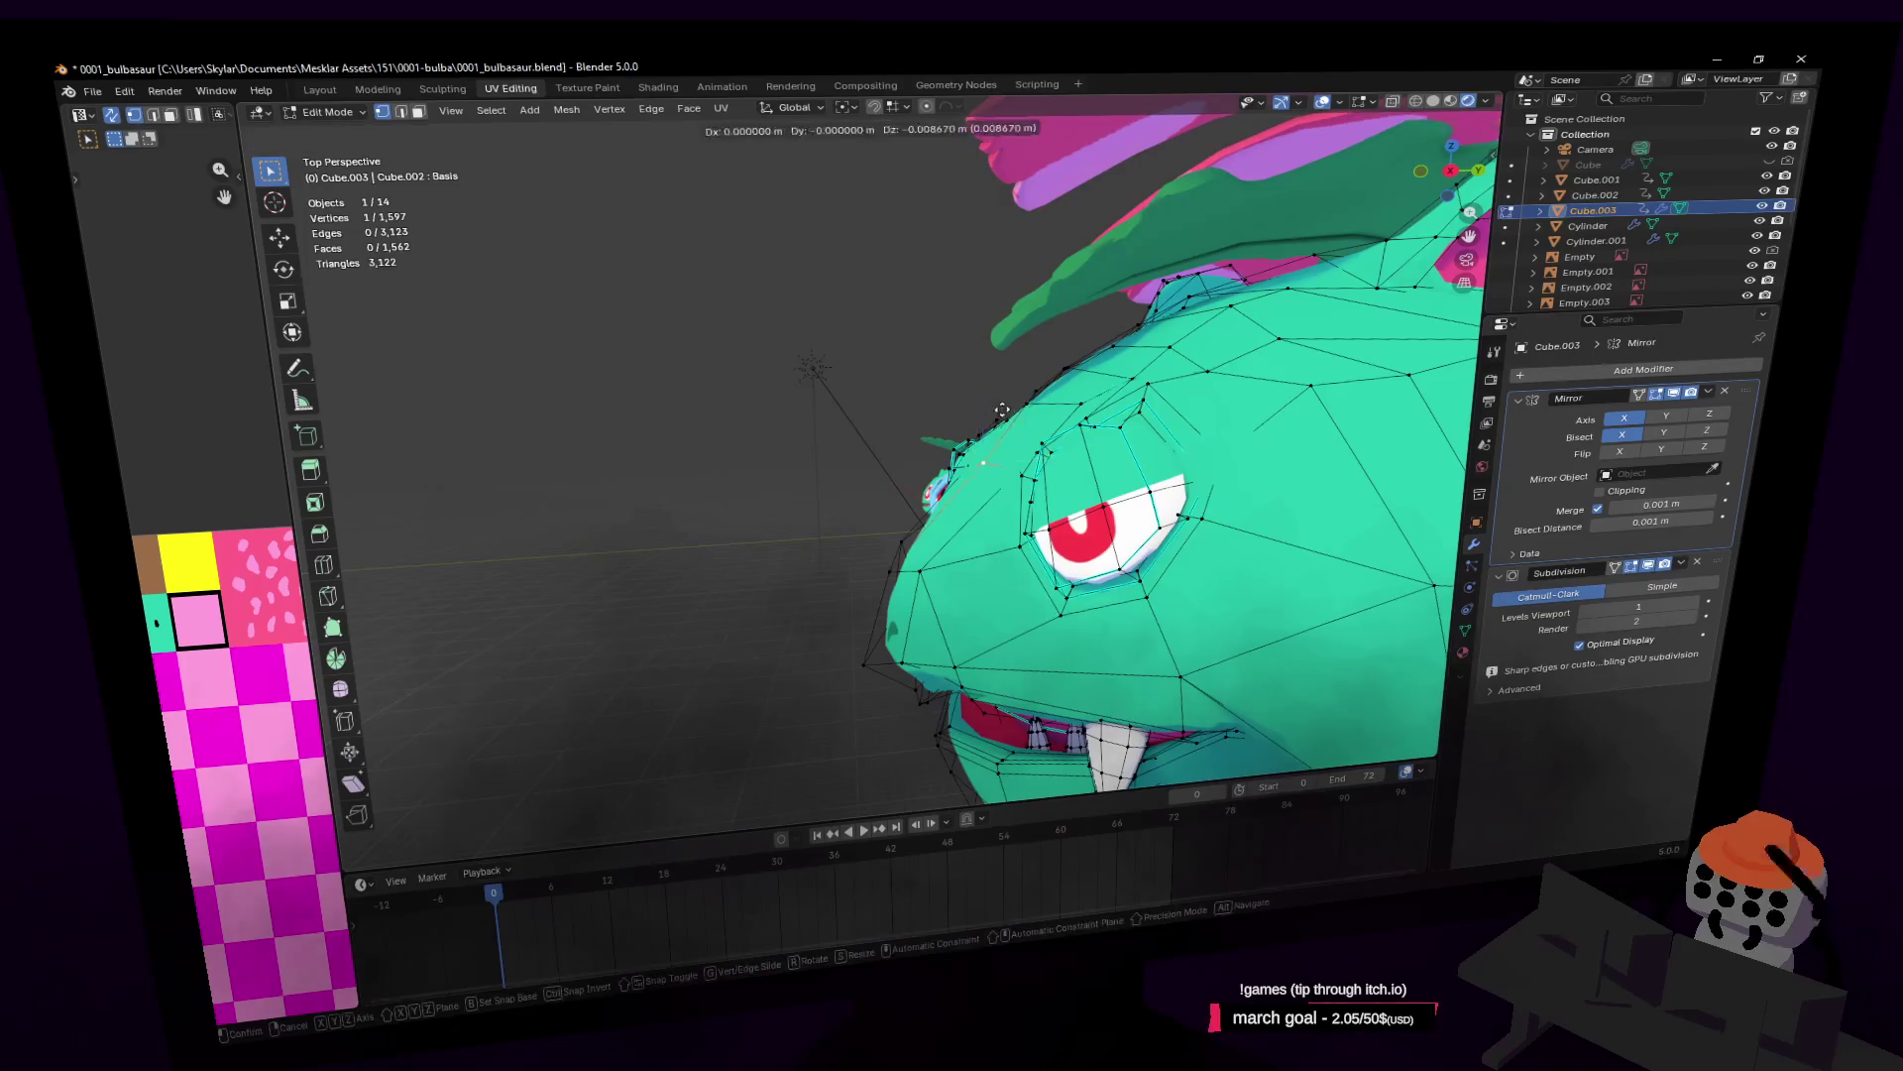
pyautogui.press('g')
pyautogui.hotkey('shift', 'x')
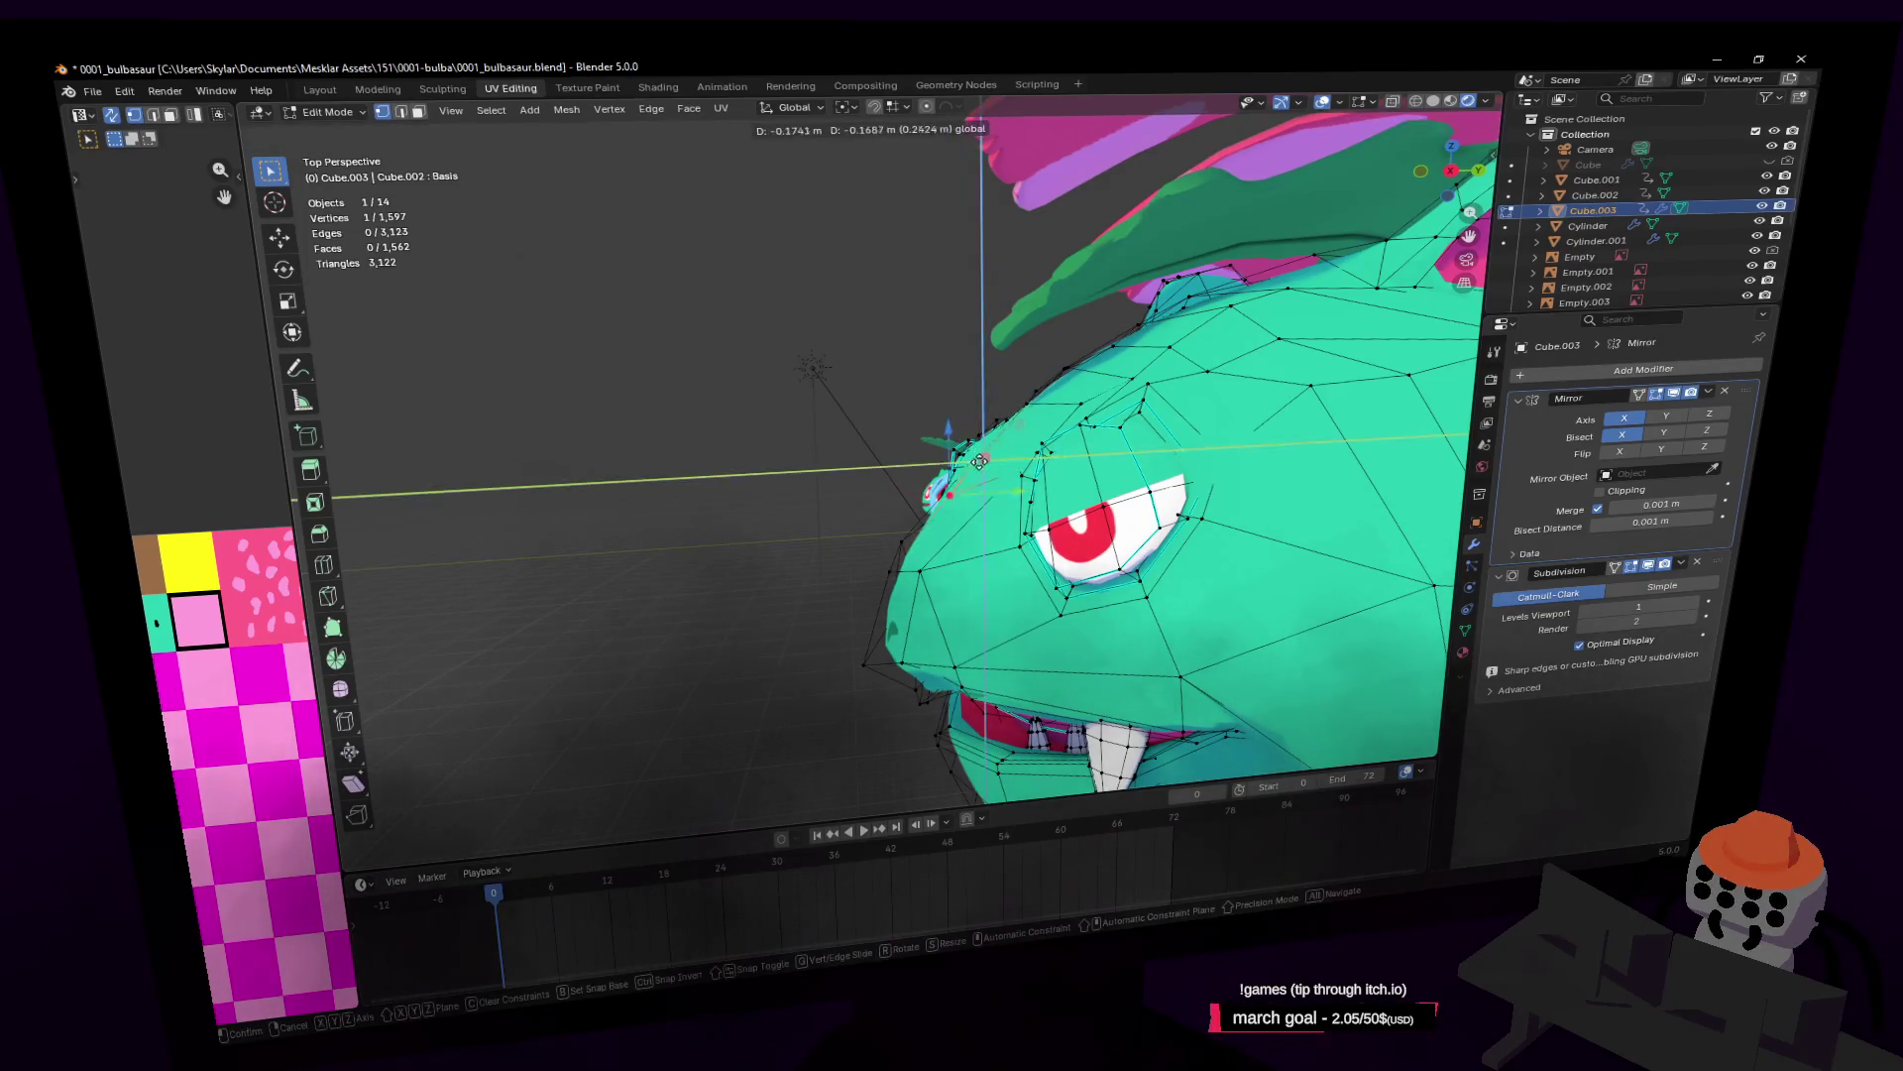
pyautogui.click(981, 475)
pyautogui.hotkey('shift', '`')
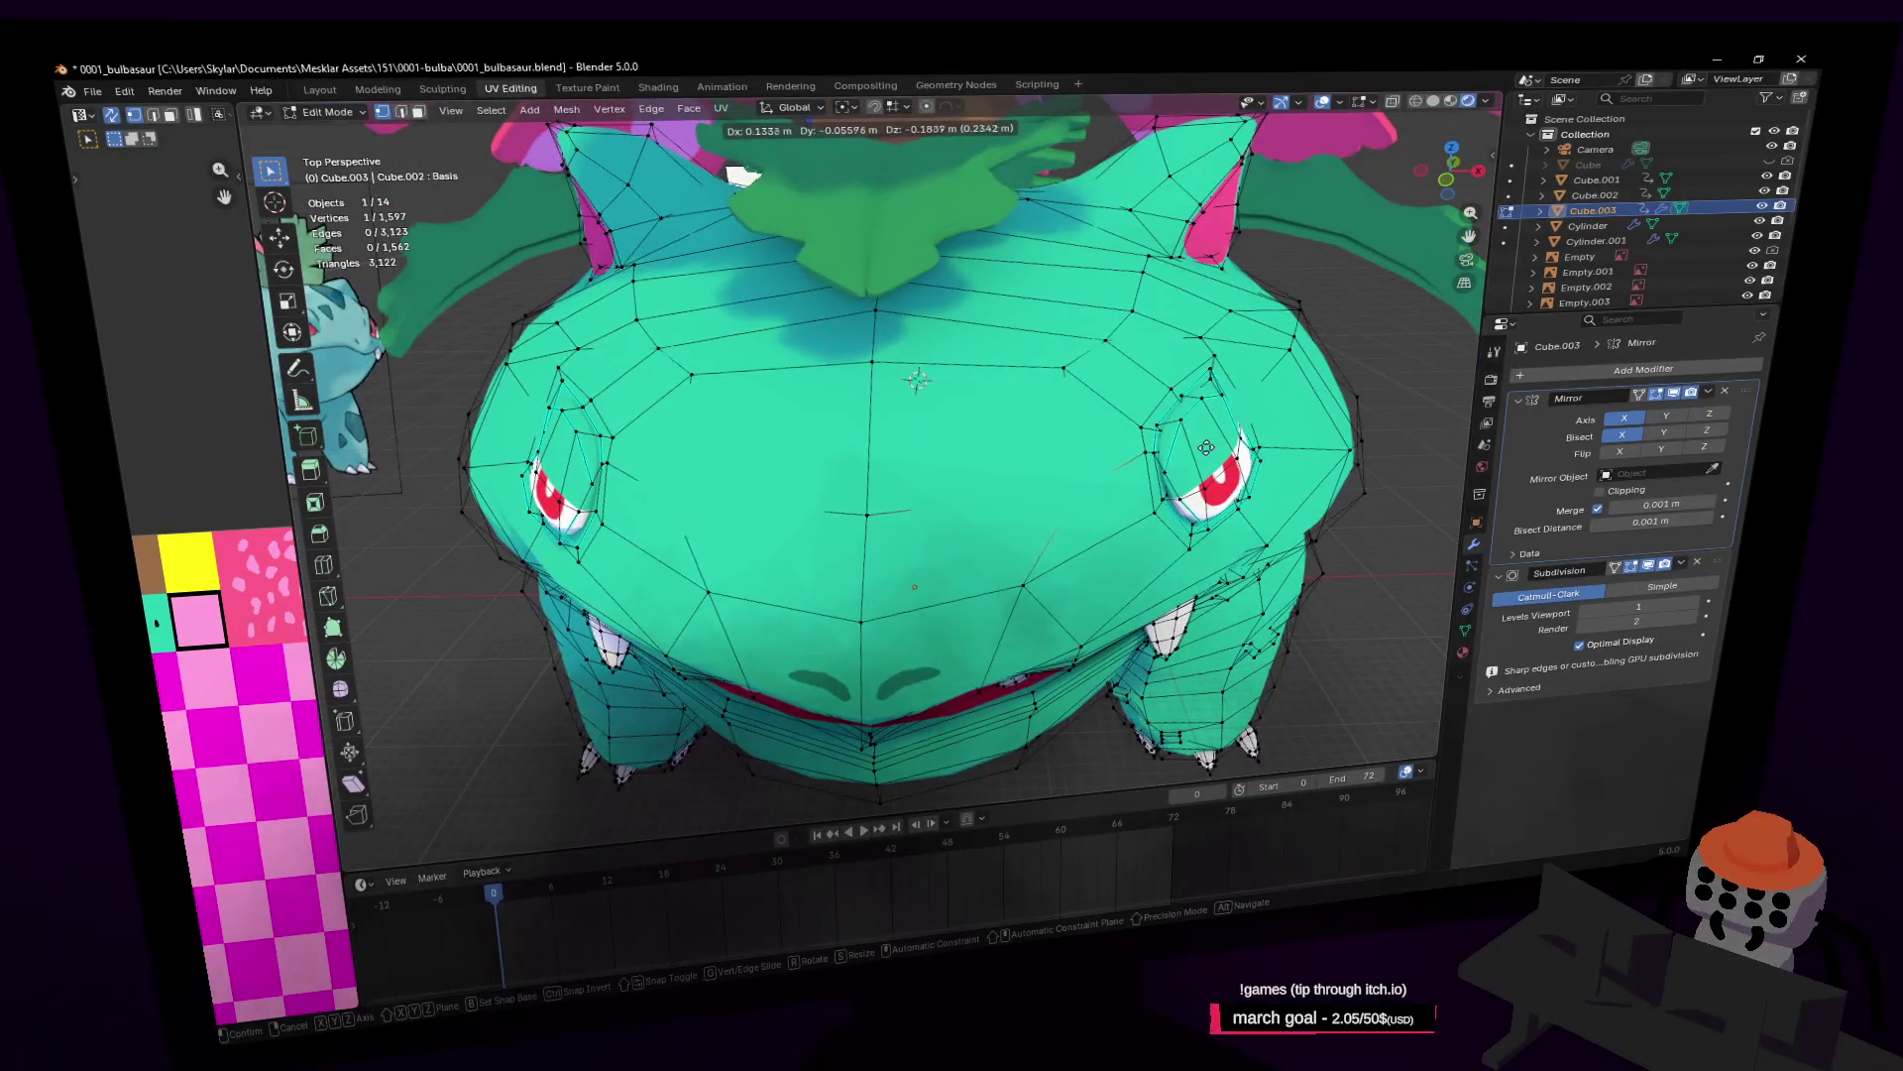
pyautogui.click(1205, 440)
pyautogui.hotkey('shift', '`')
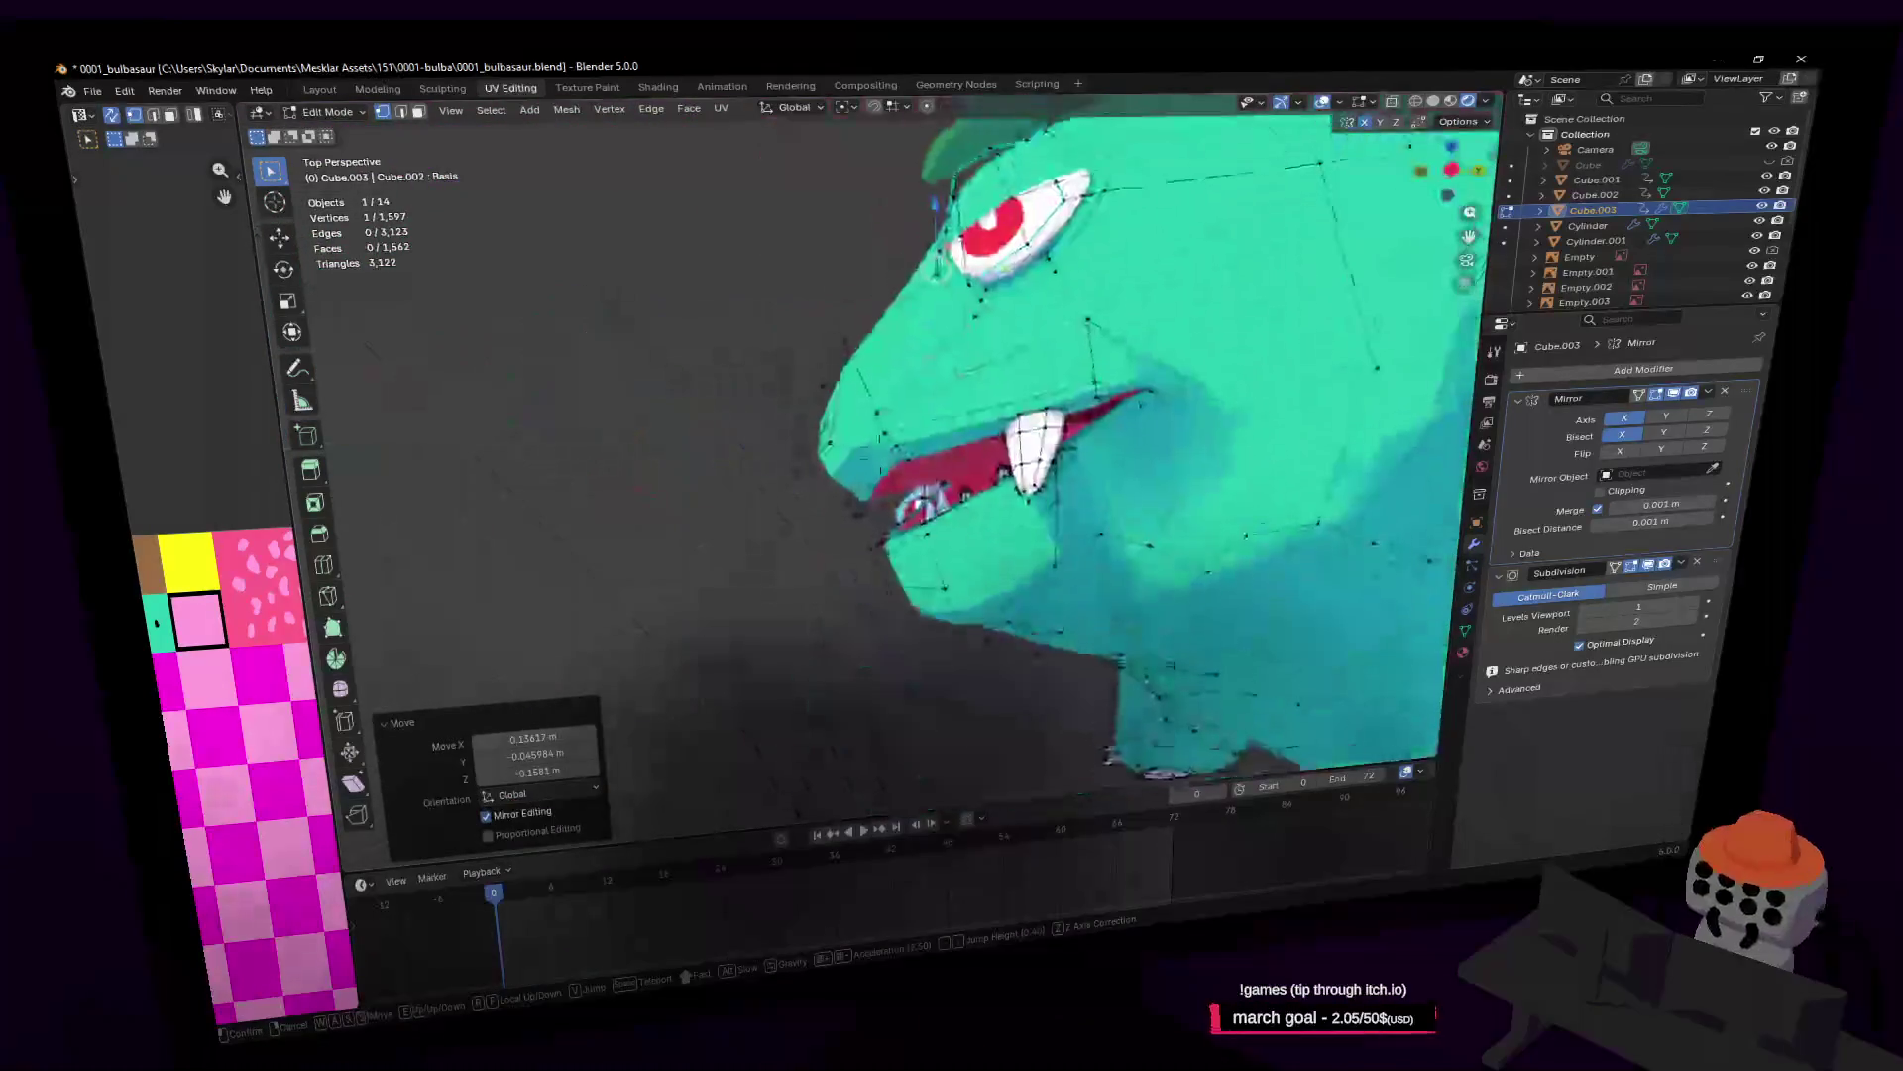
pyautogui.press('s')
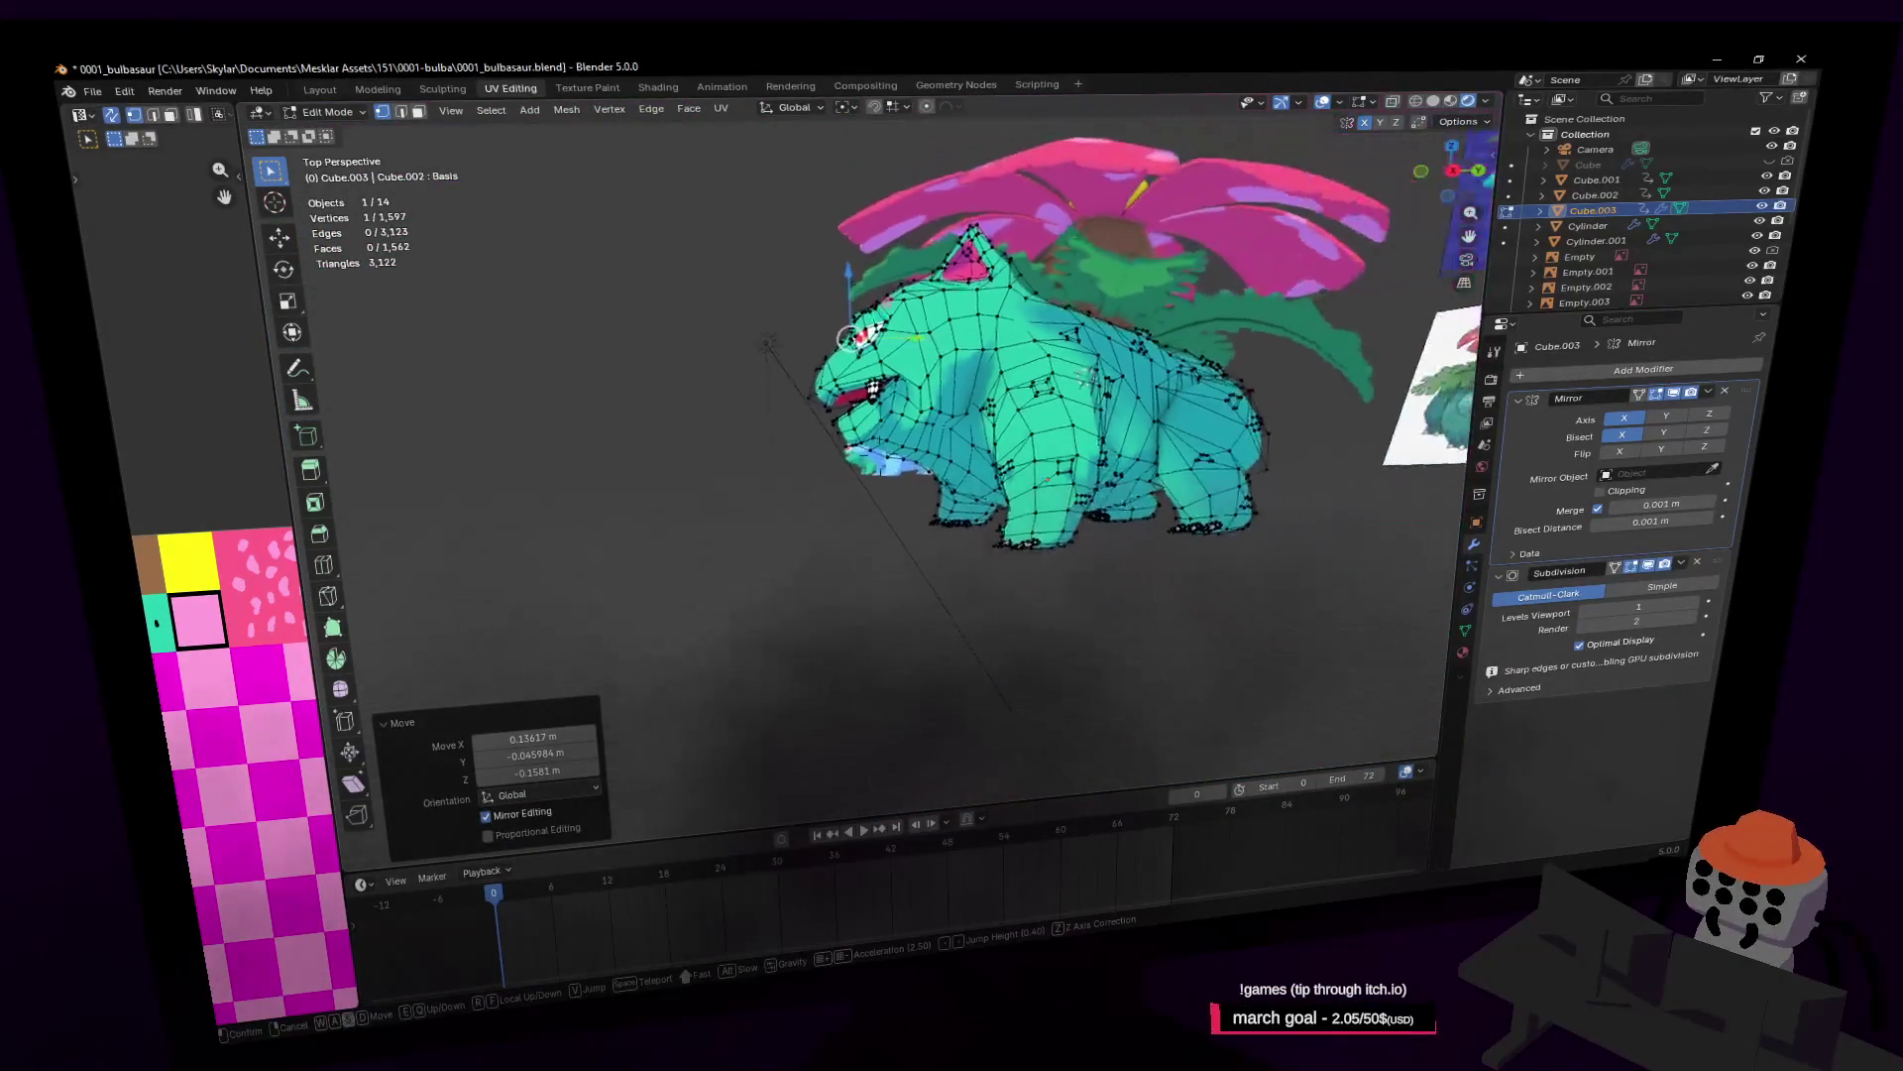
pyautogui.press('Tab')
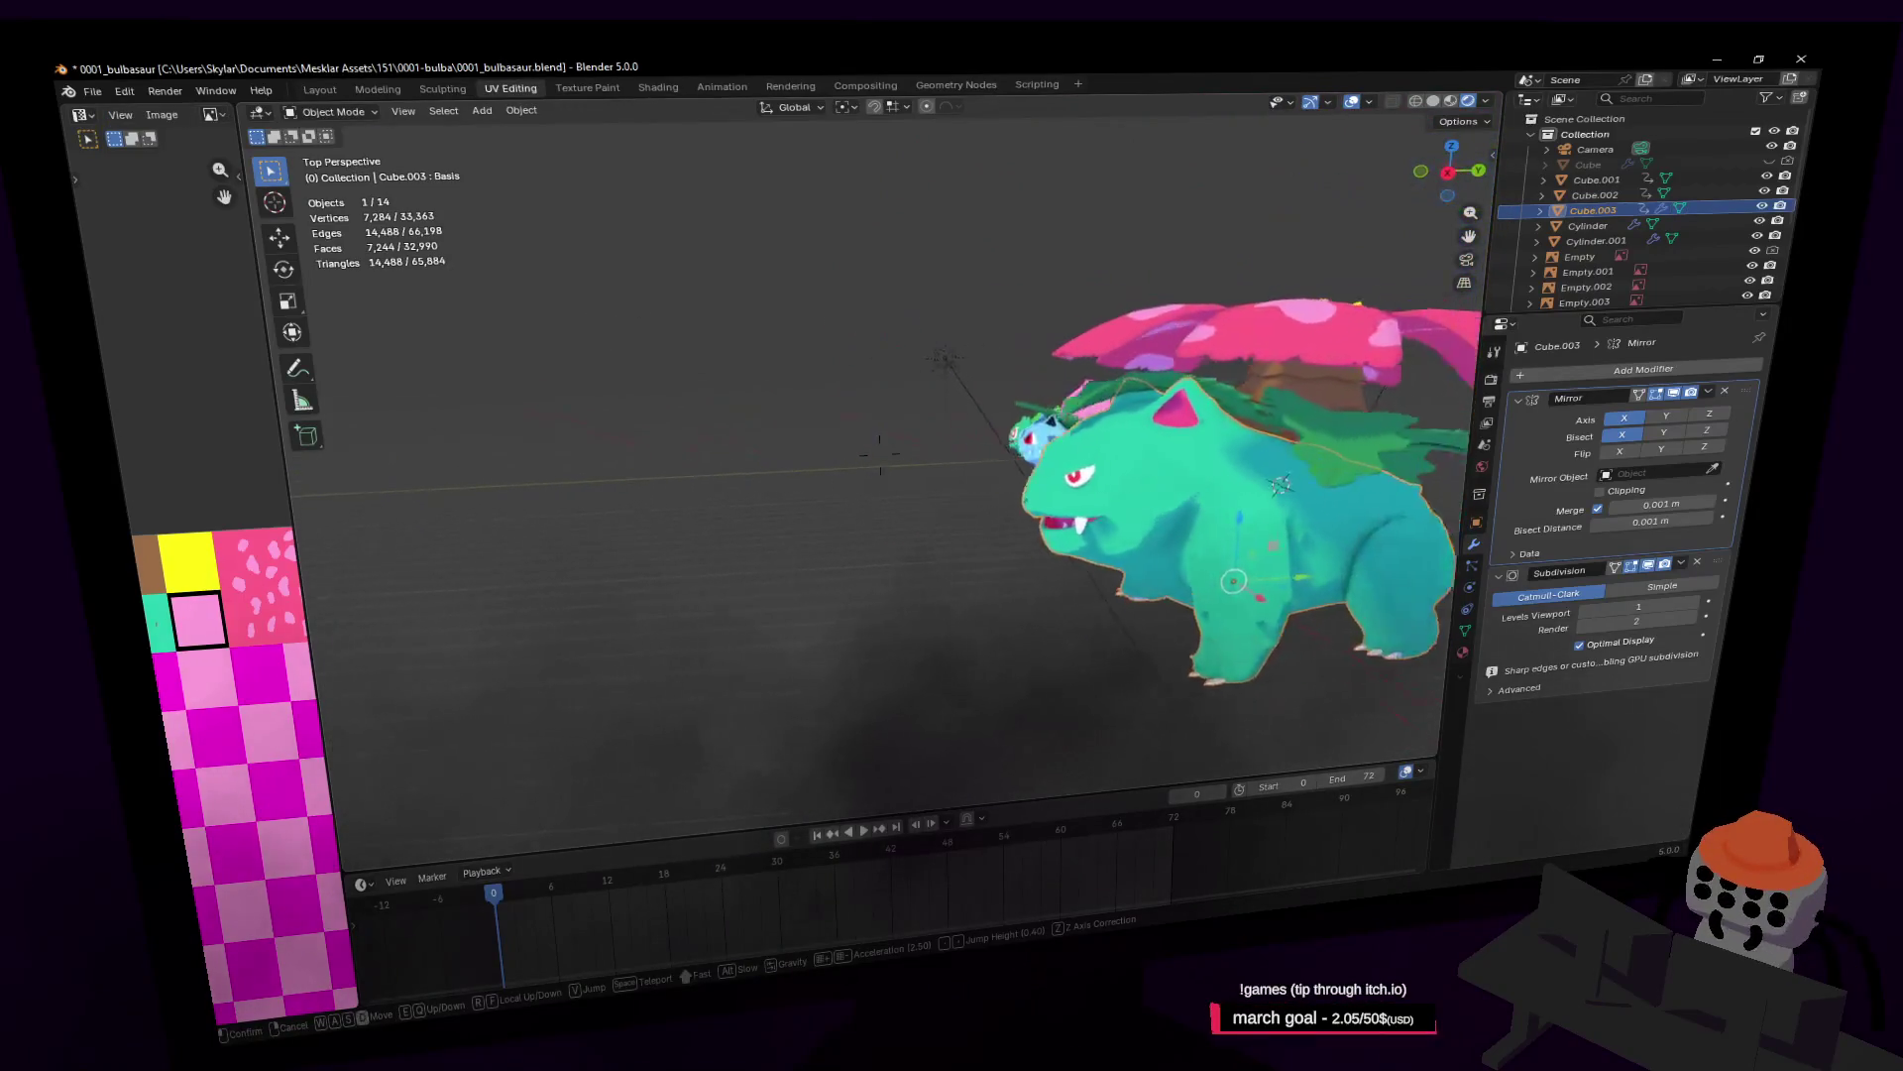
# Step: Fly around the textured Venusaur and frame it with Ivysaur, Bulbasaur and the reference images
pyautogui.press('w')
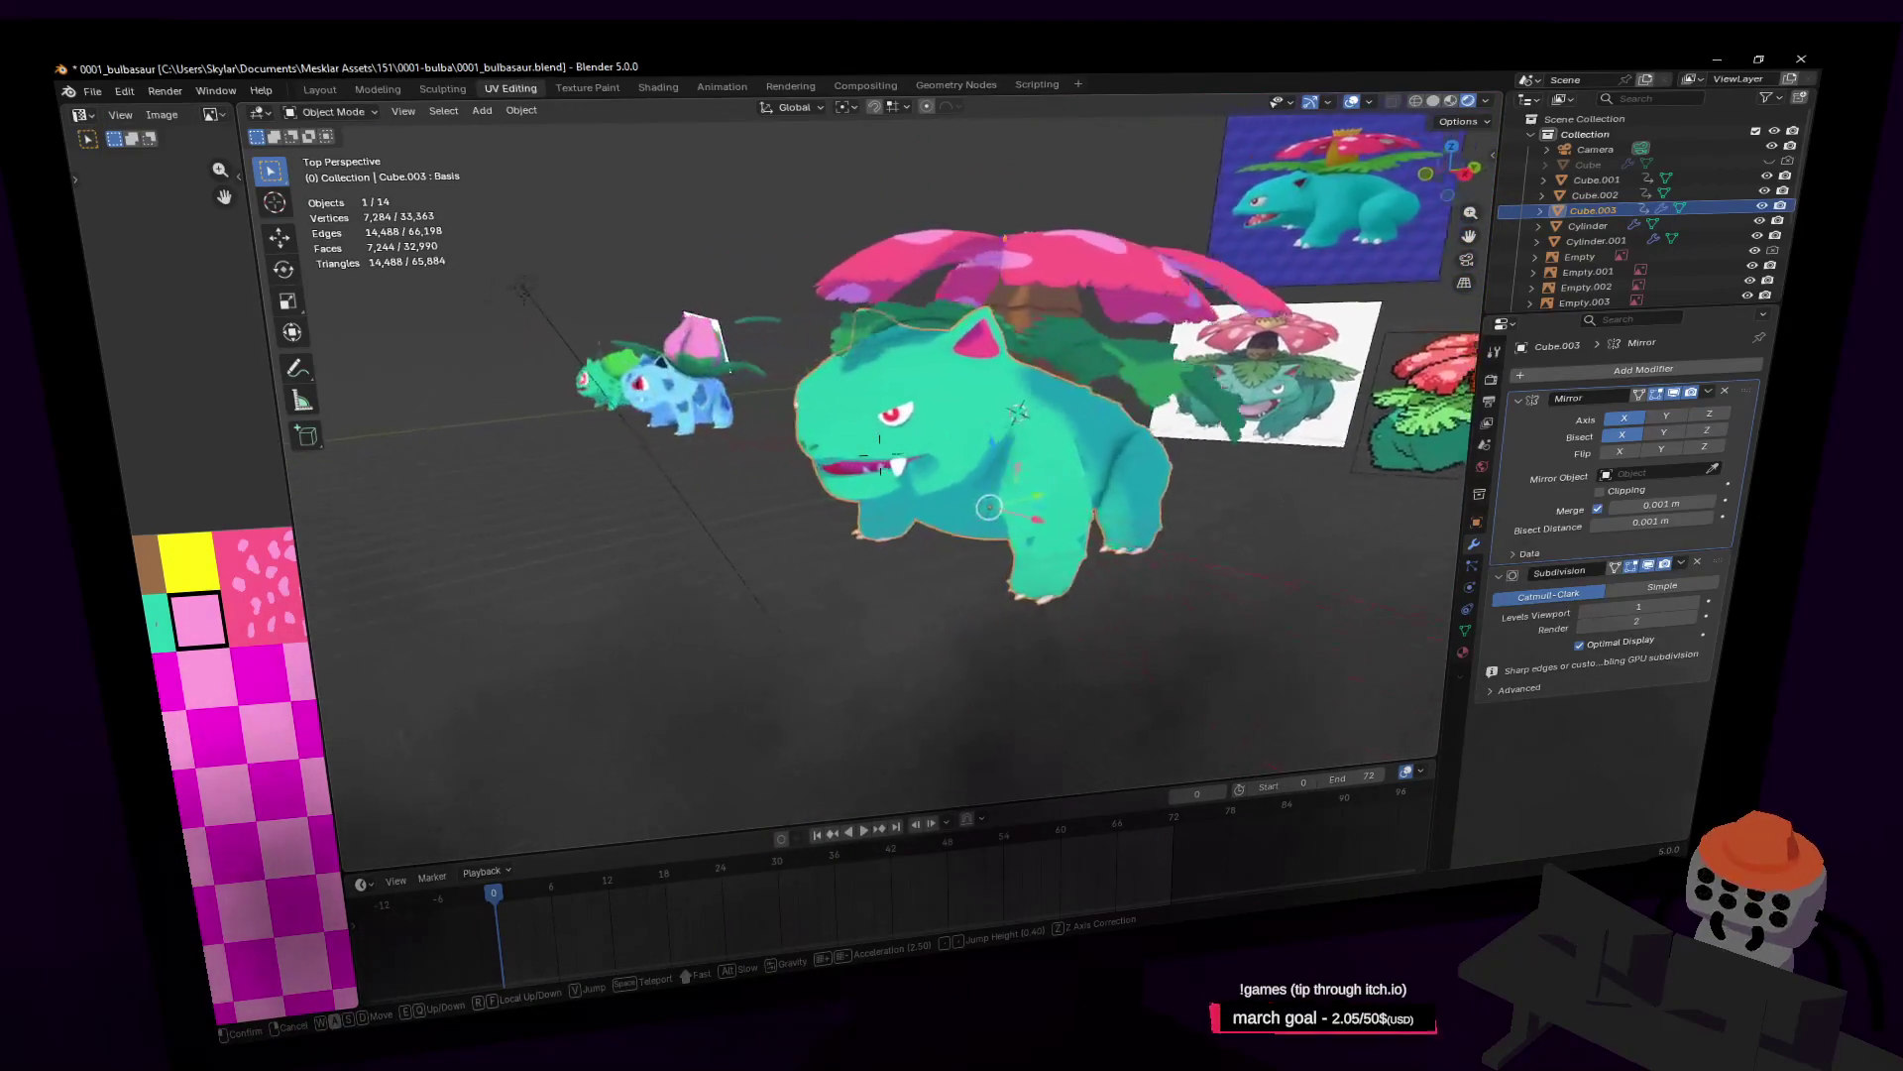
pyautogui.press('w')
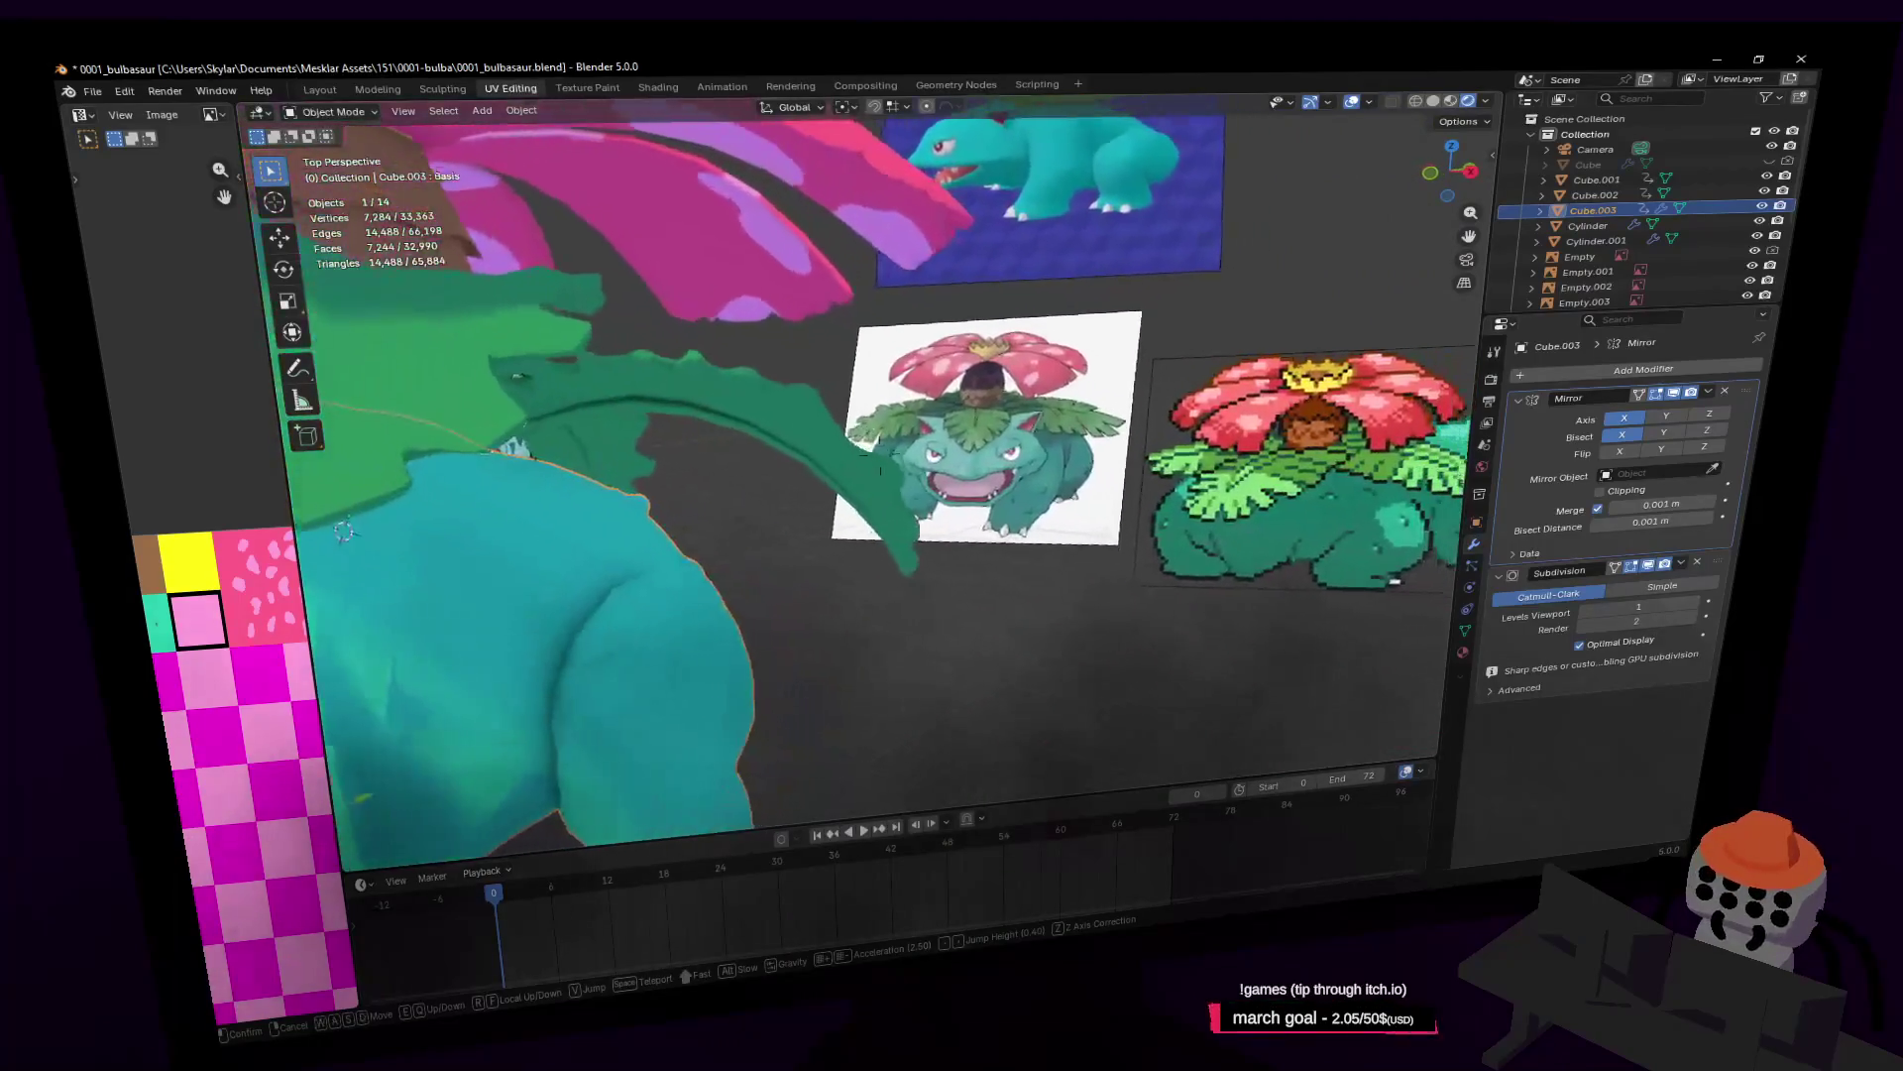
pyautogui.press('s')
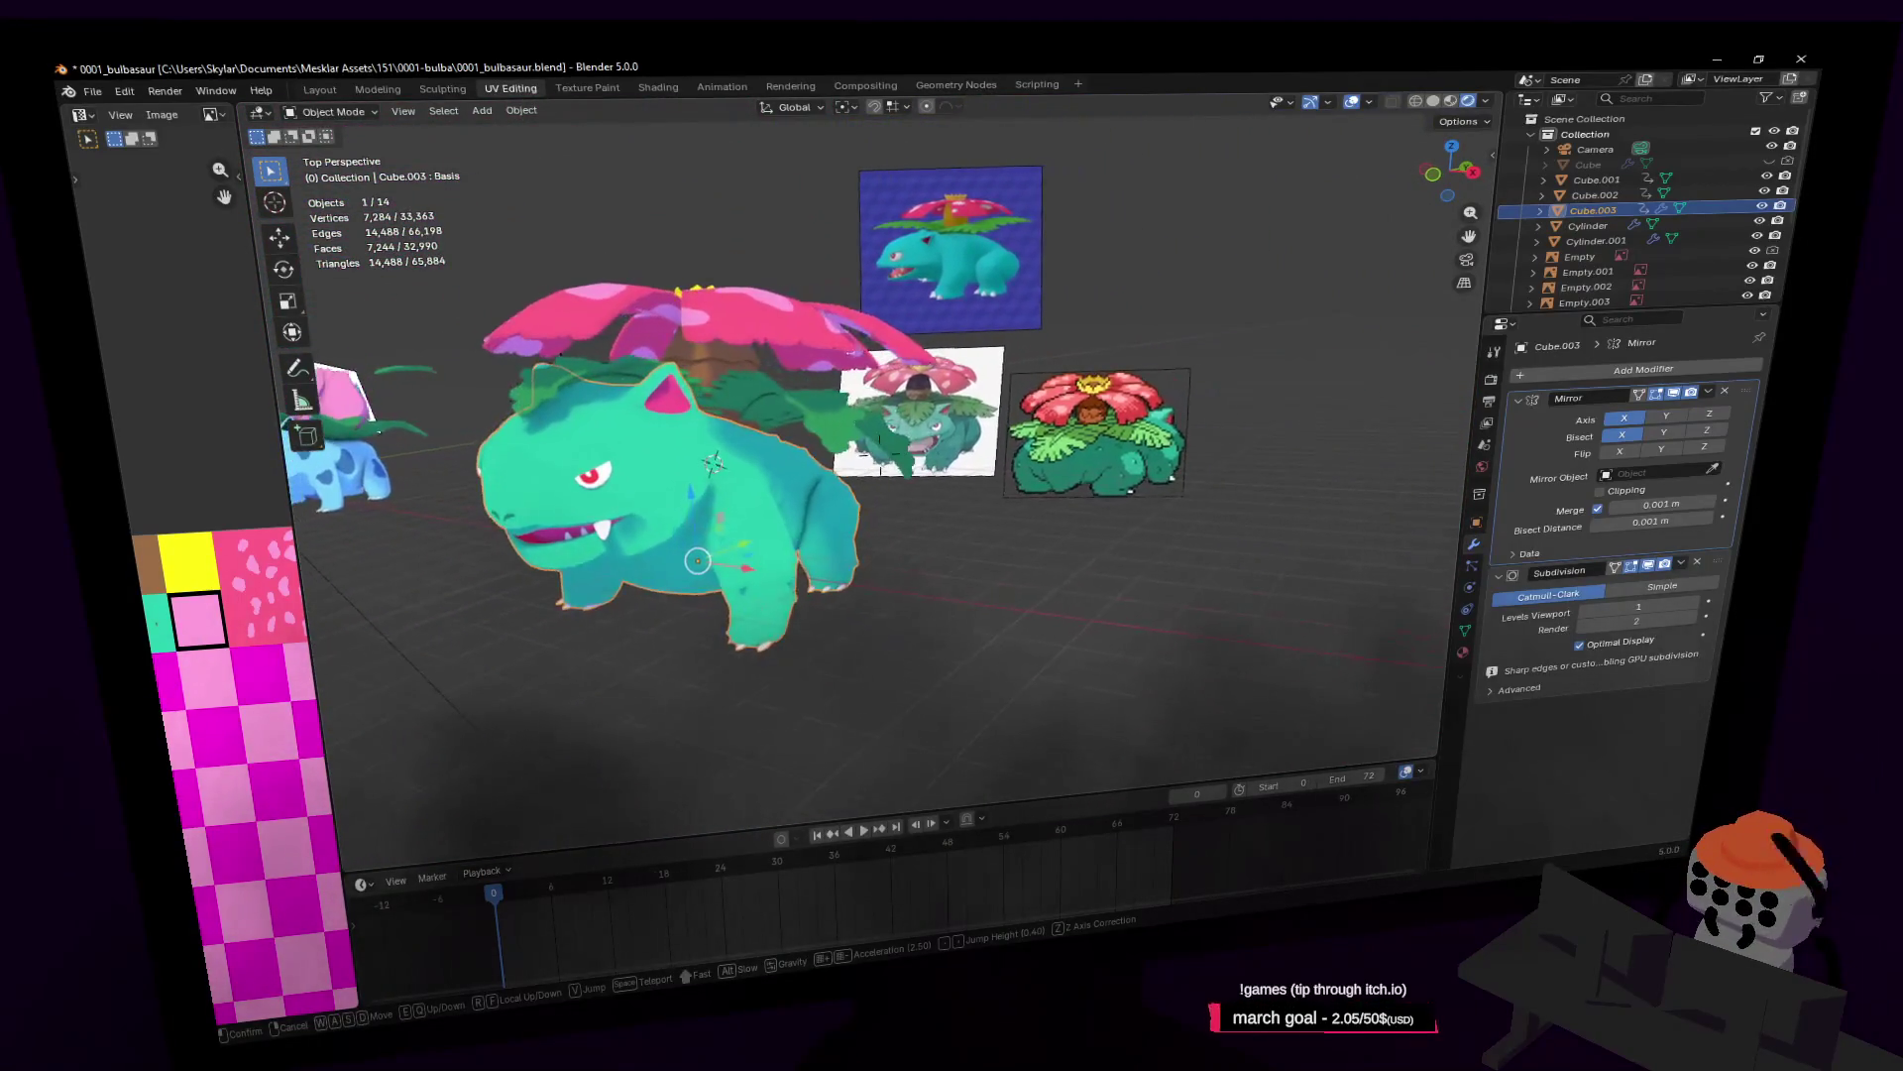
pyautogui.press('d')
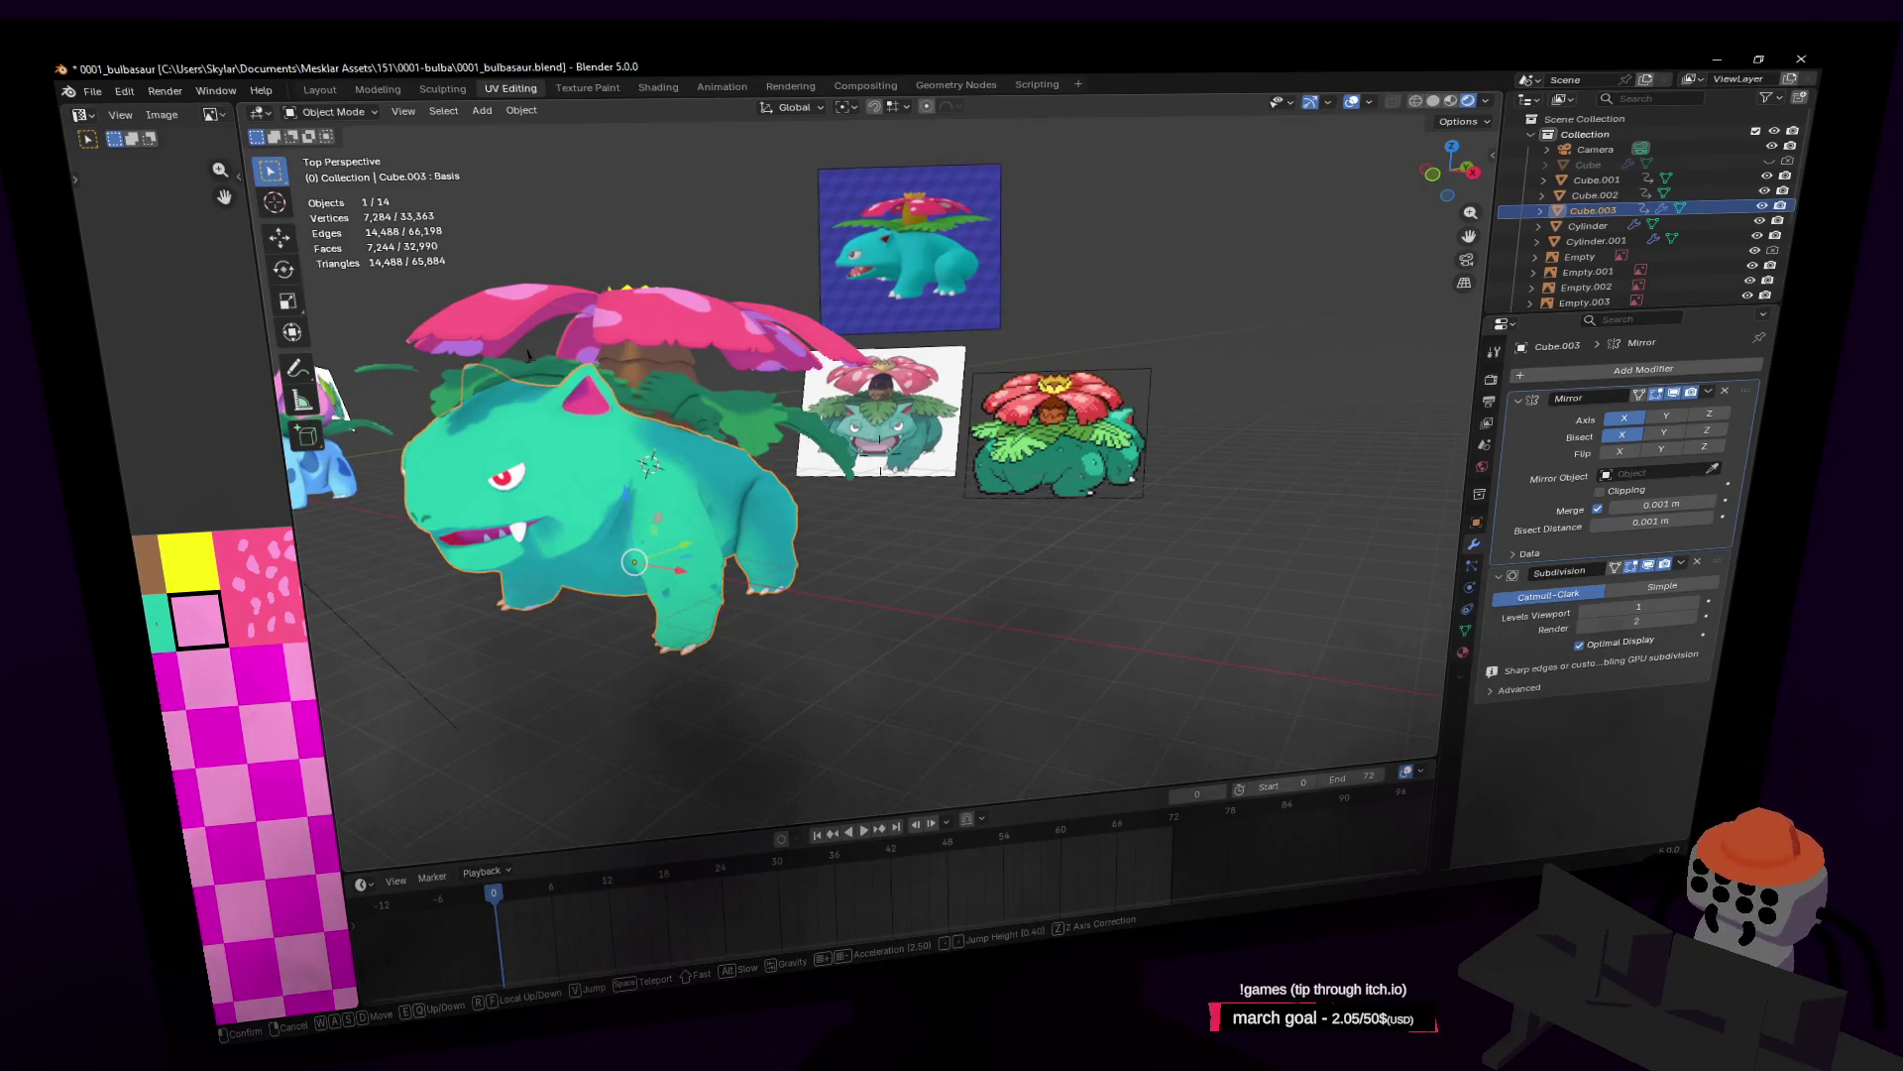
pyautogui.press('a')
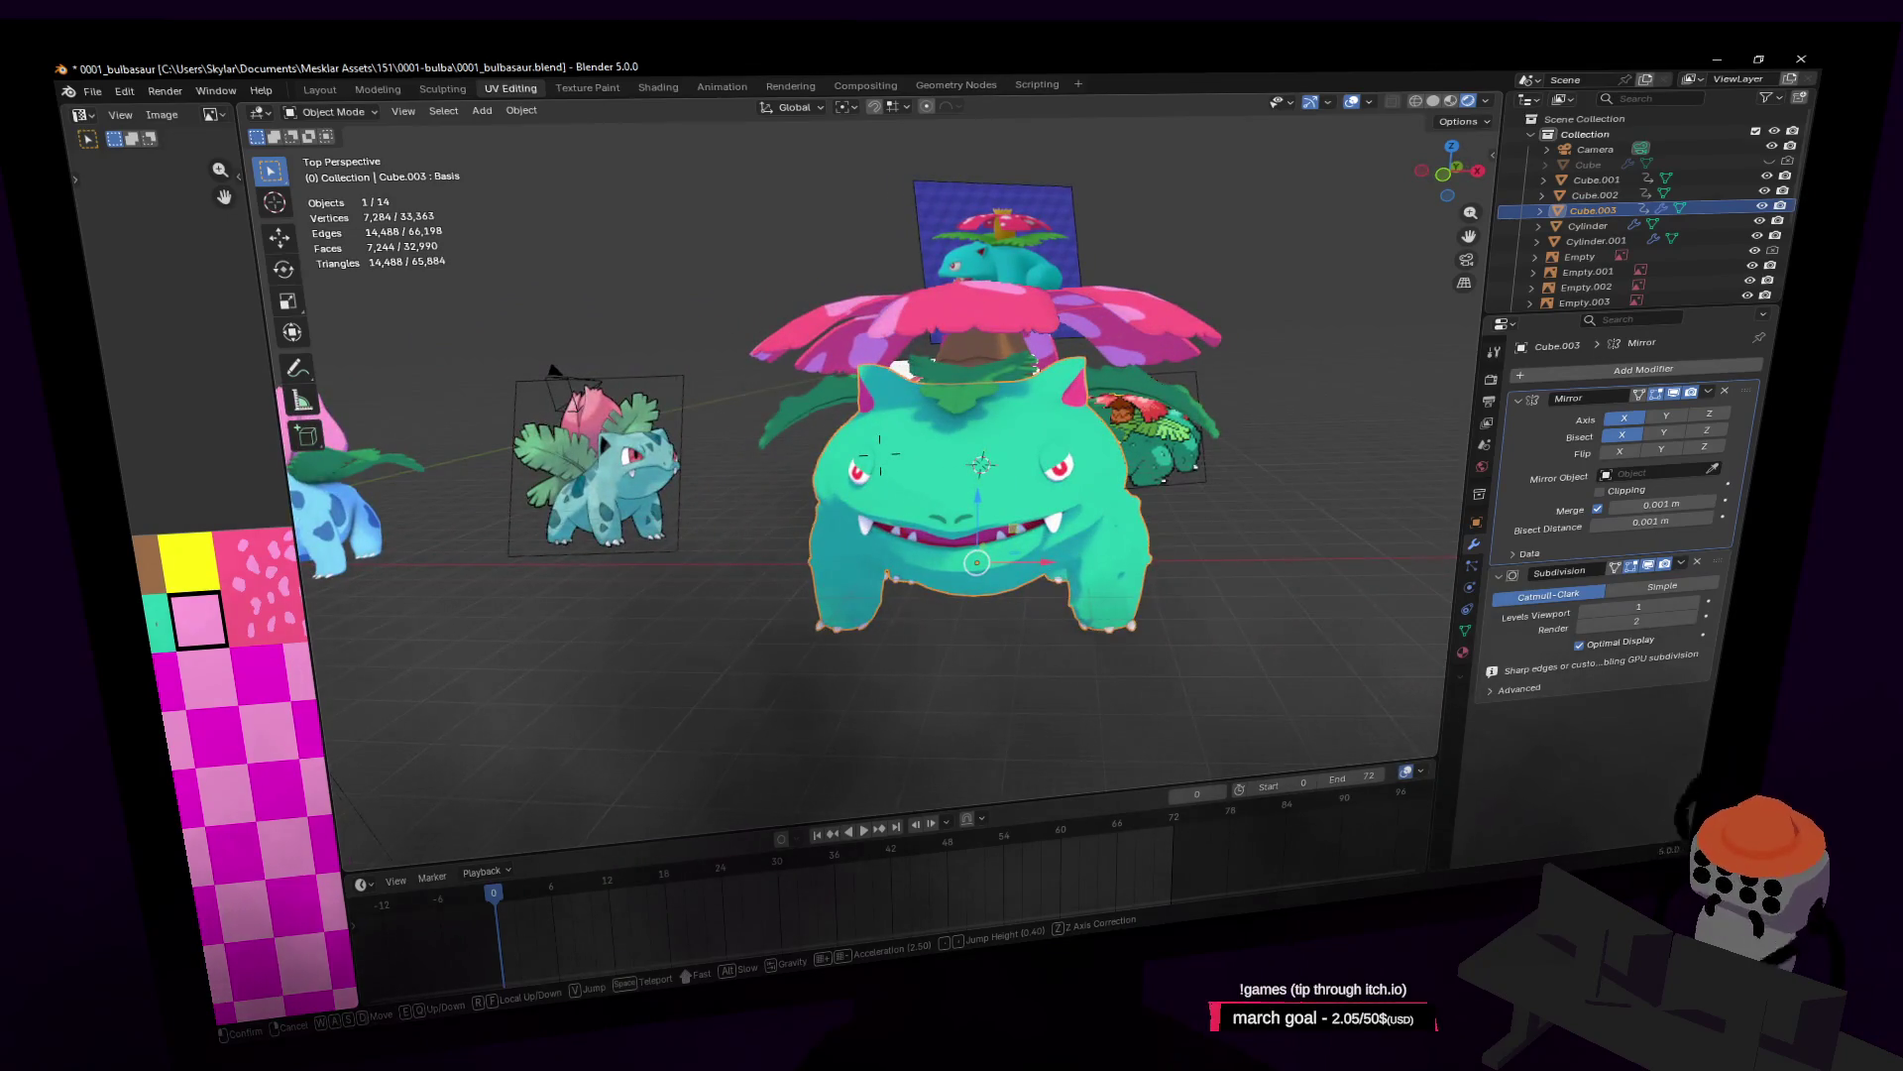
pyautogui.press('d')
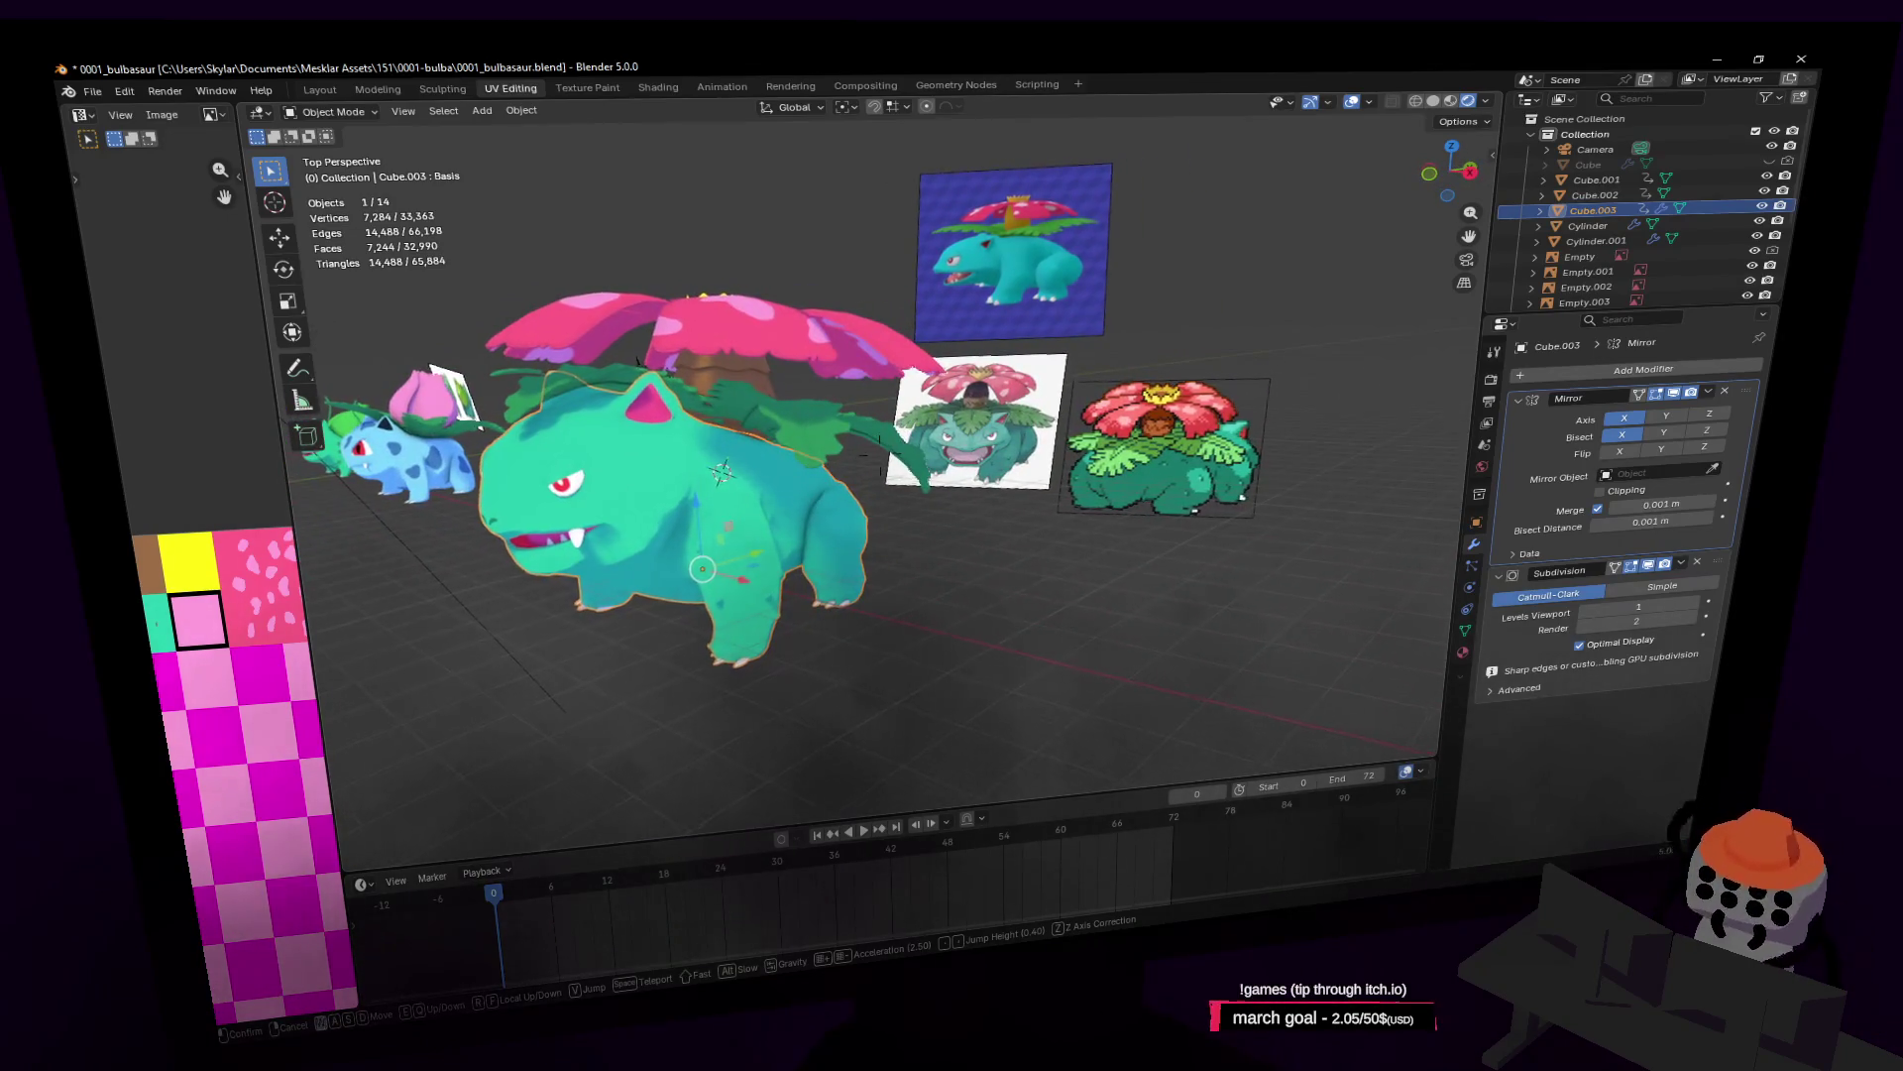
pyautogui.press('w')
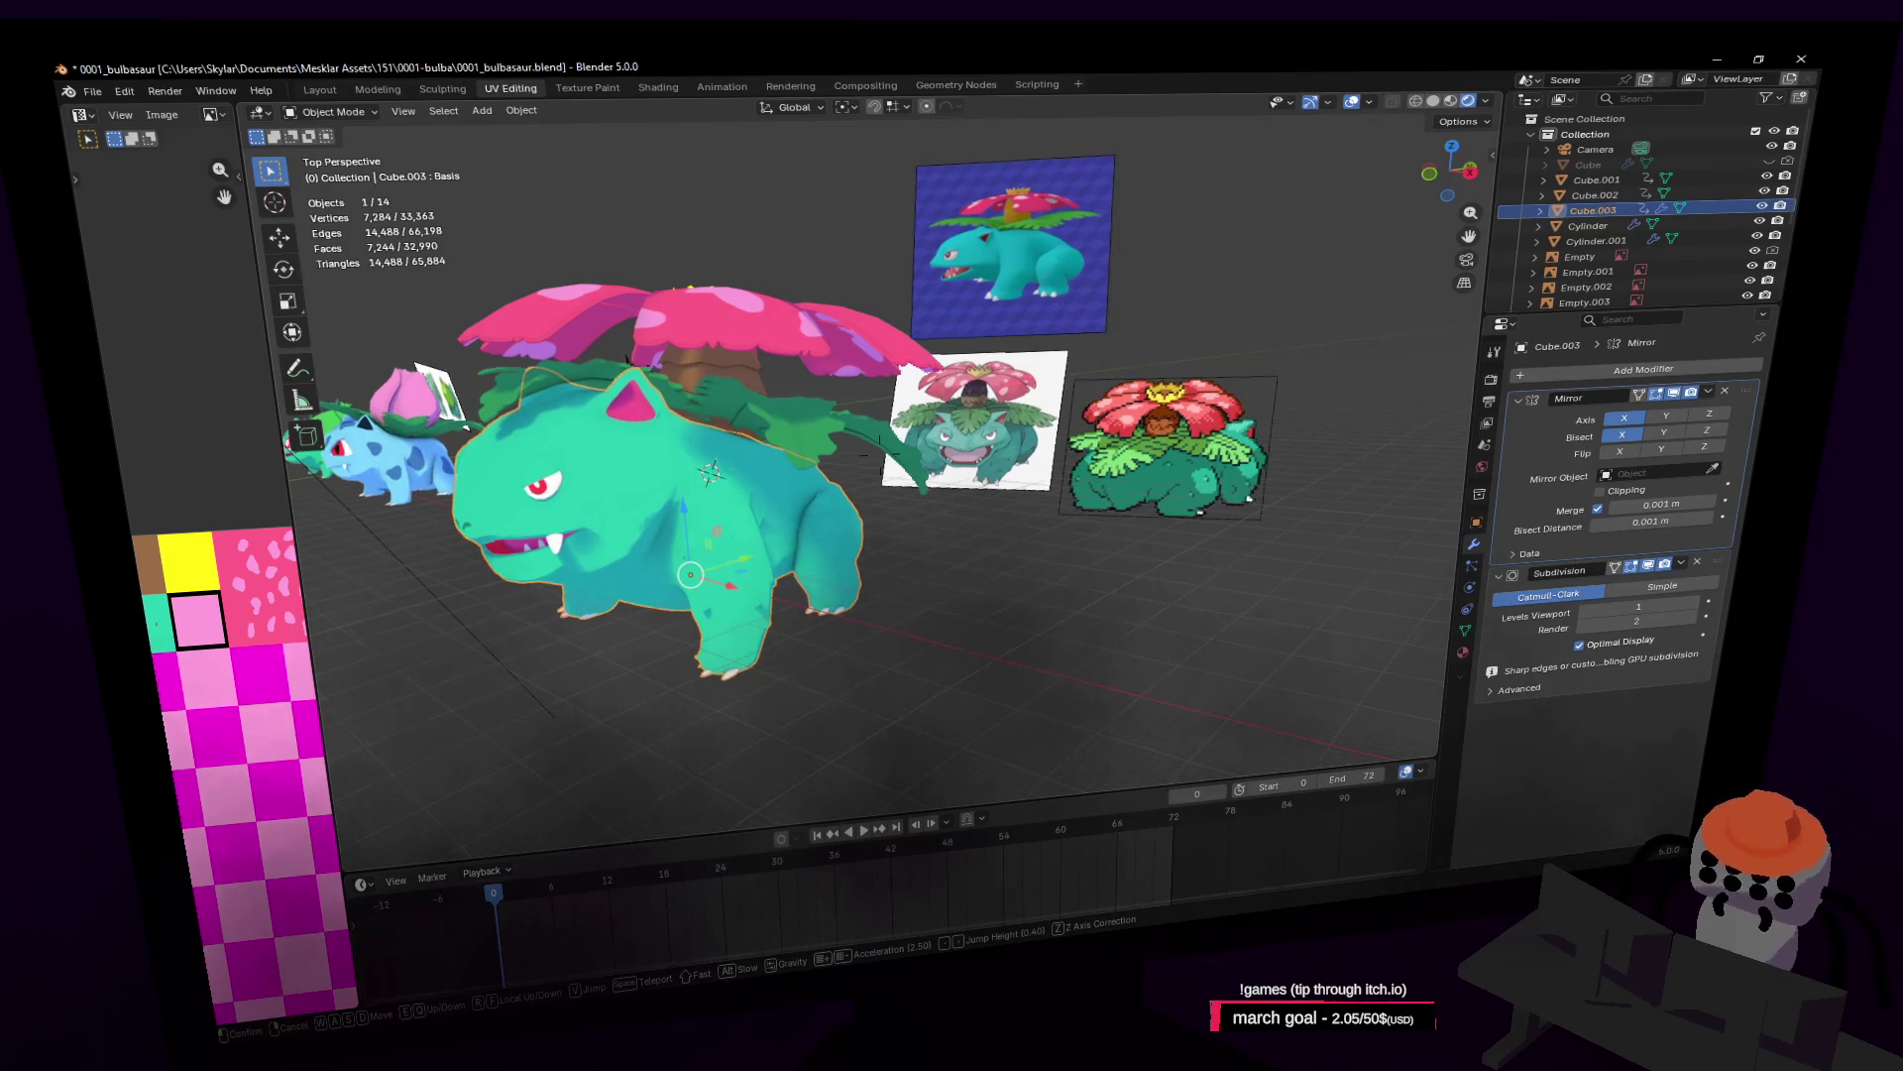
pyautogui.press('s')
pyautogui.click(1143, 407)
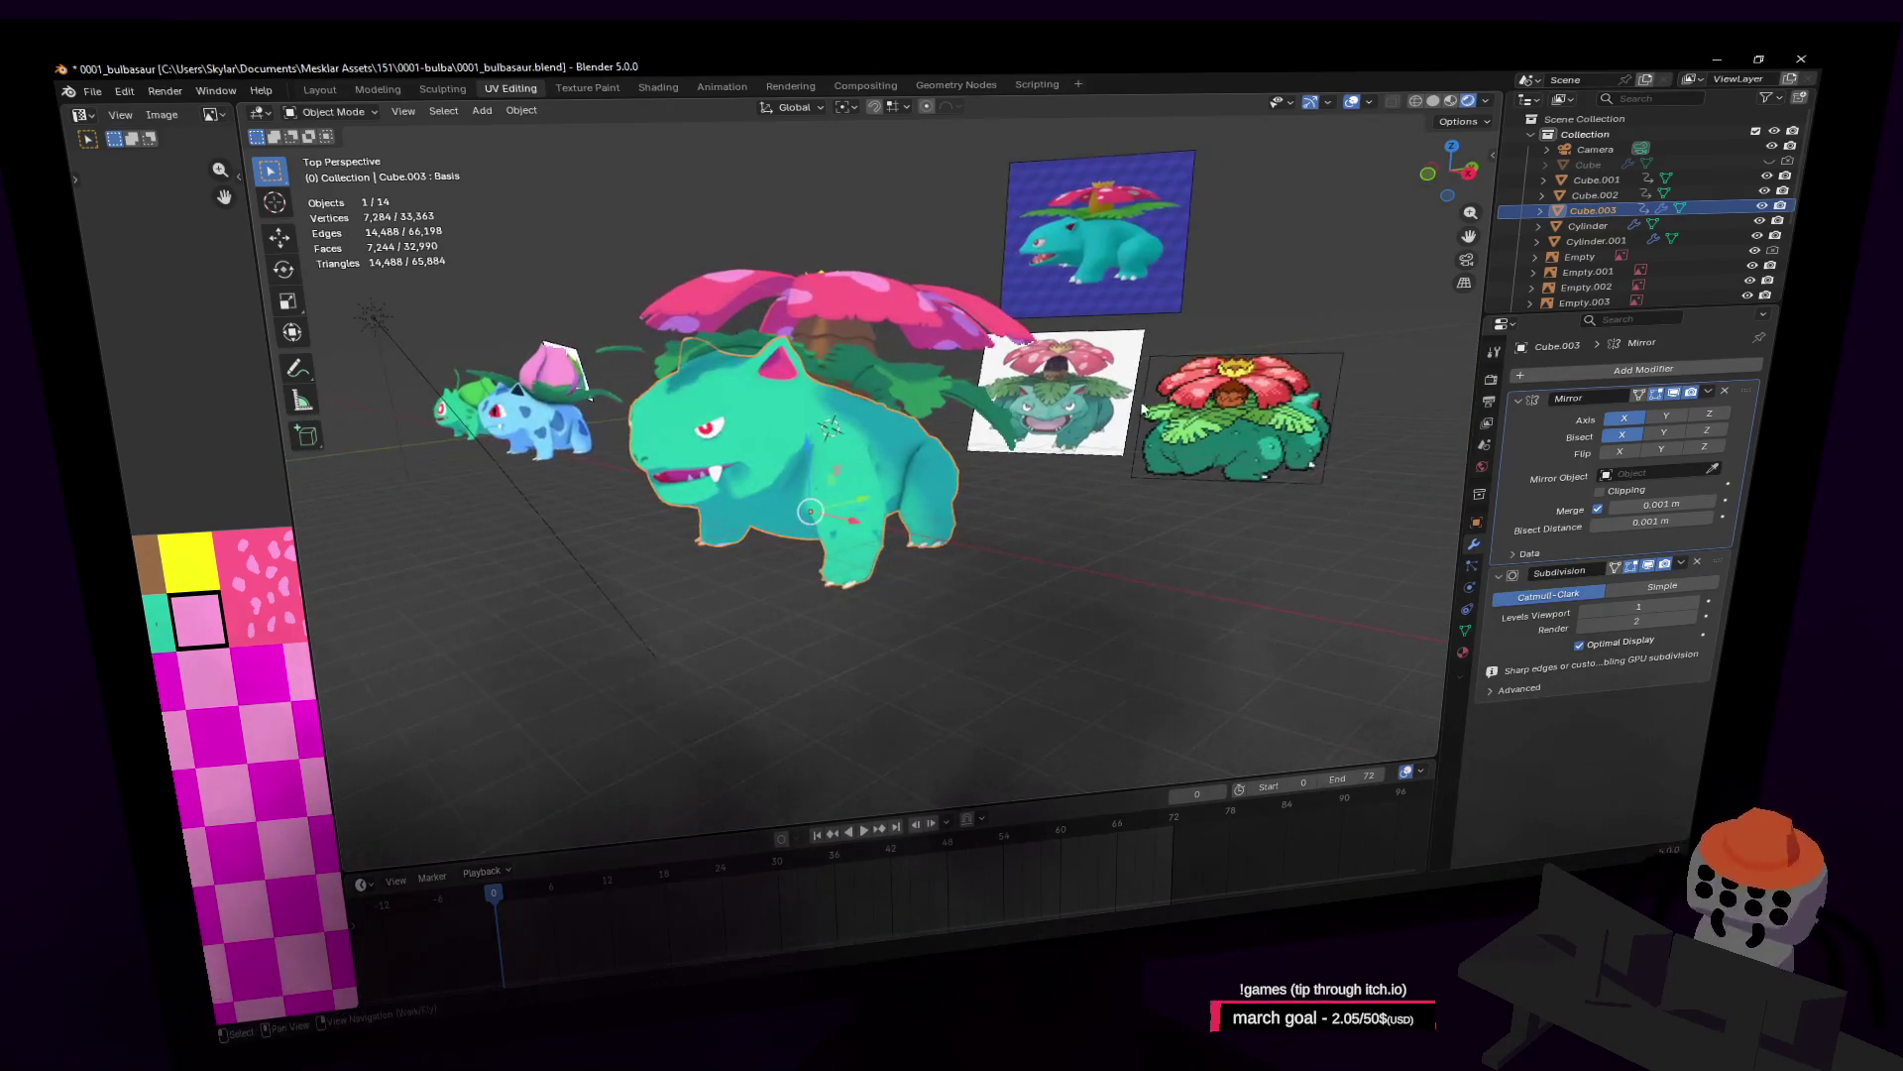
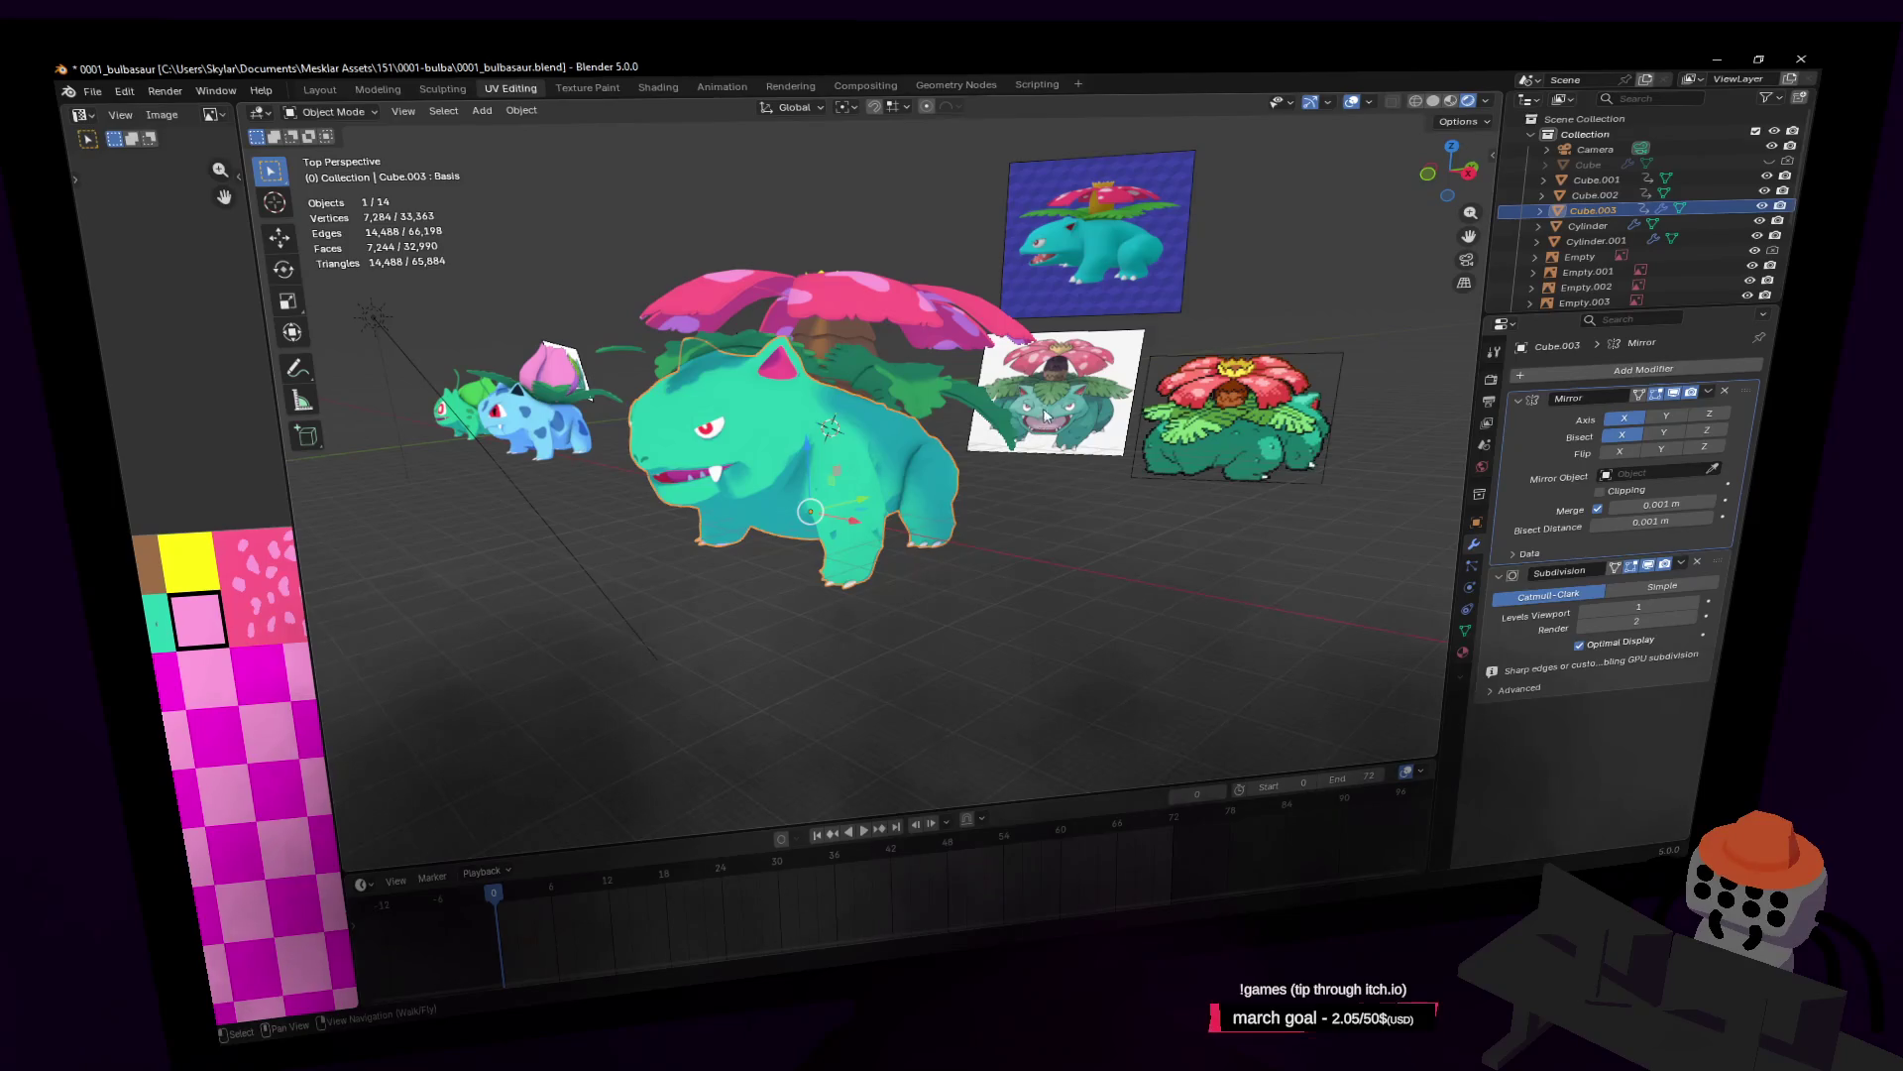
# Step: Fly behind Venusaur and select the Plane.002 leaf layer on its back
pyautogui.hotkey('shift', '`')
pyautogui.press('w')
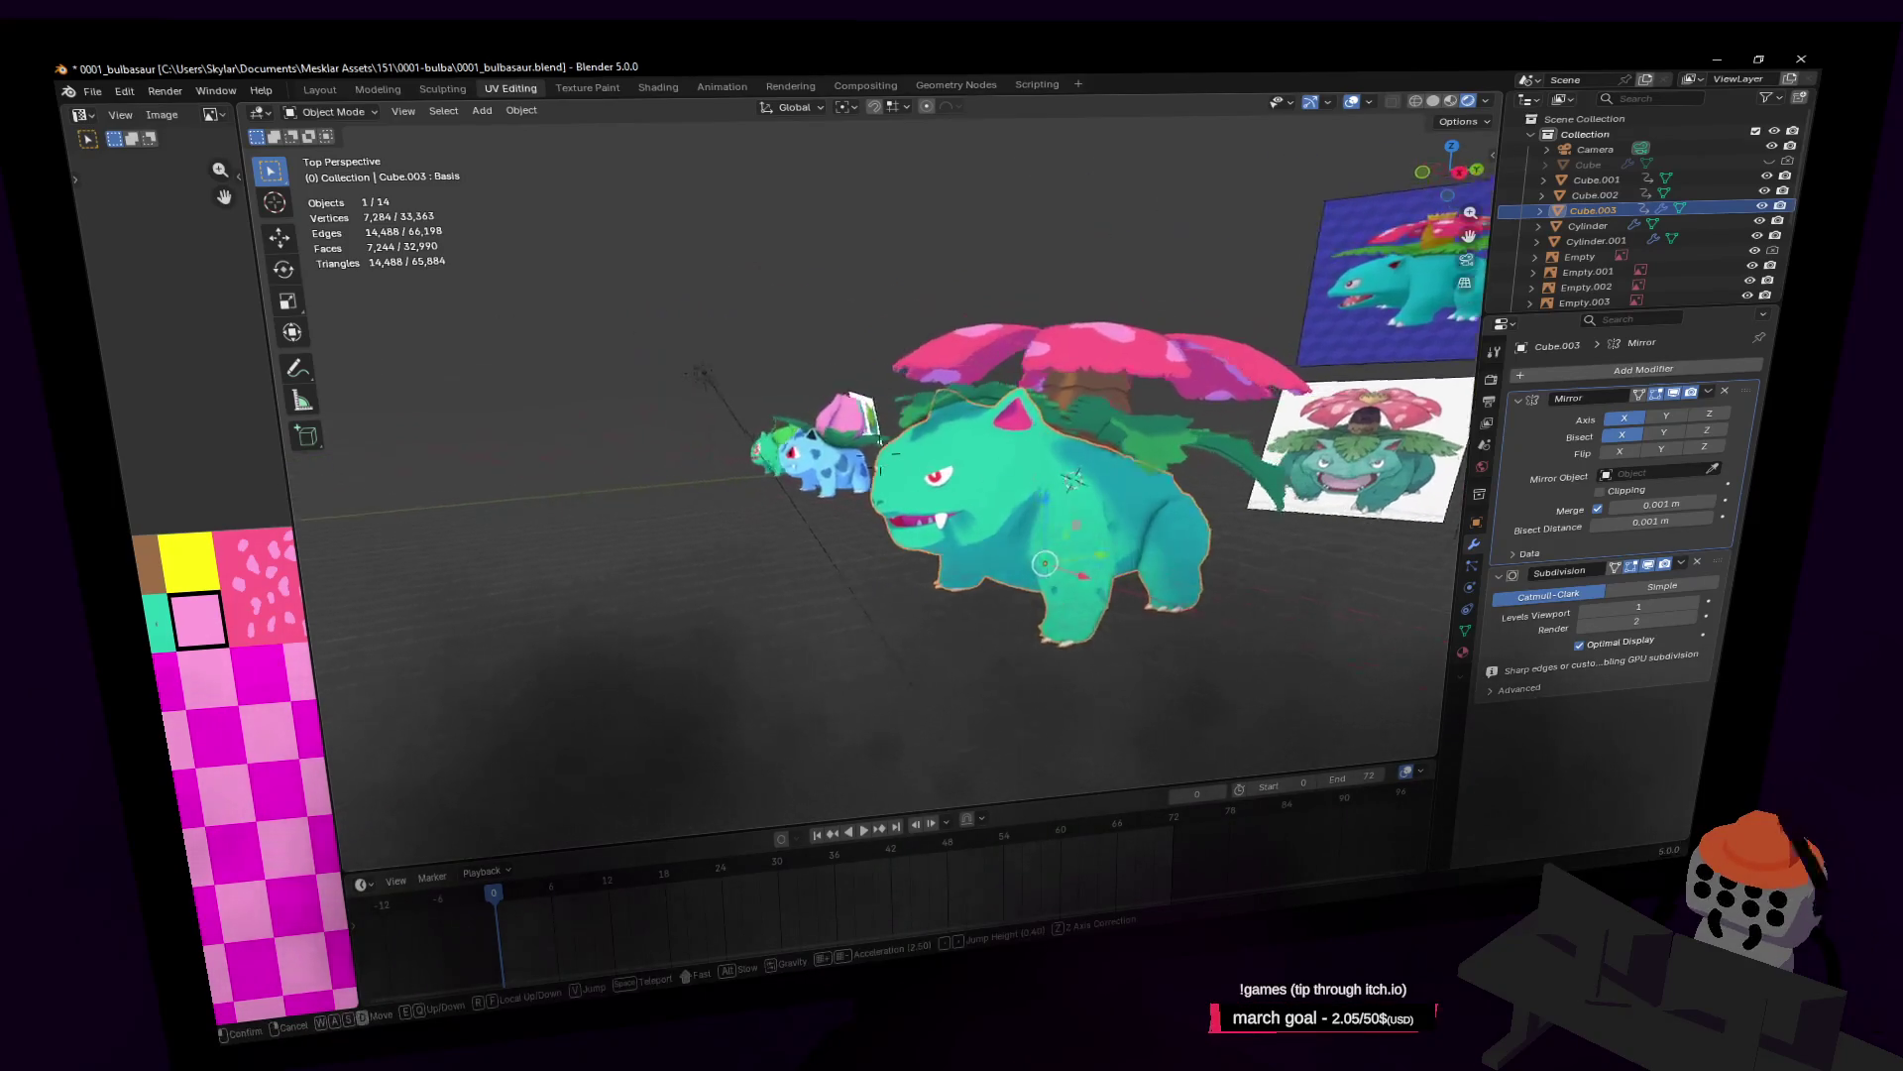
pyautogui.press('d')
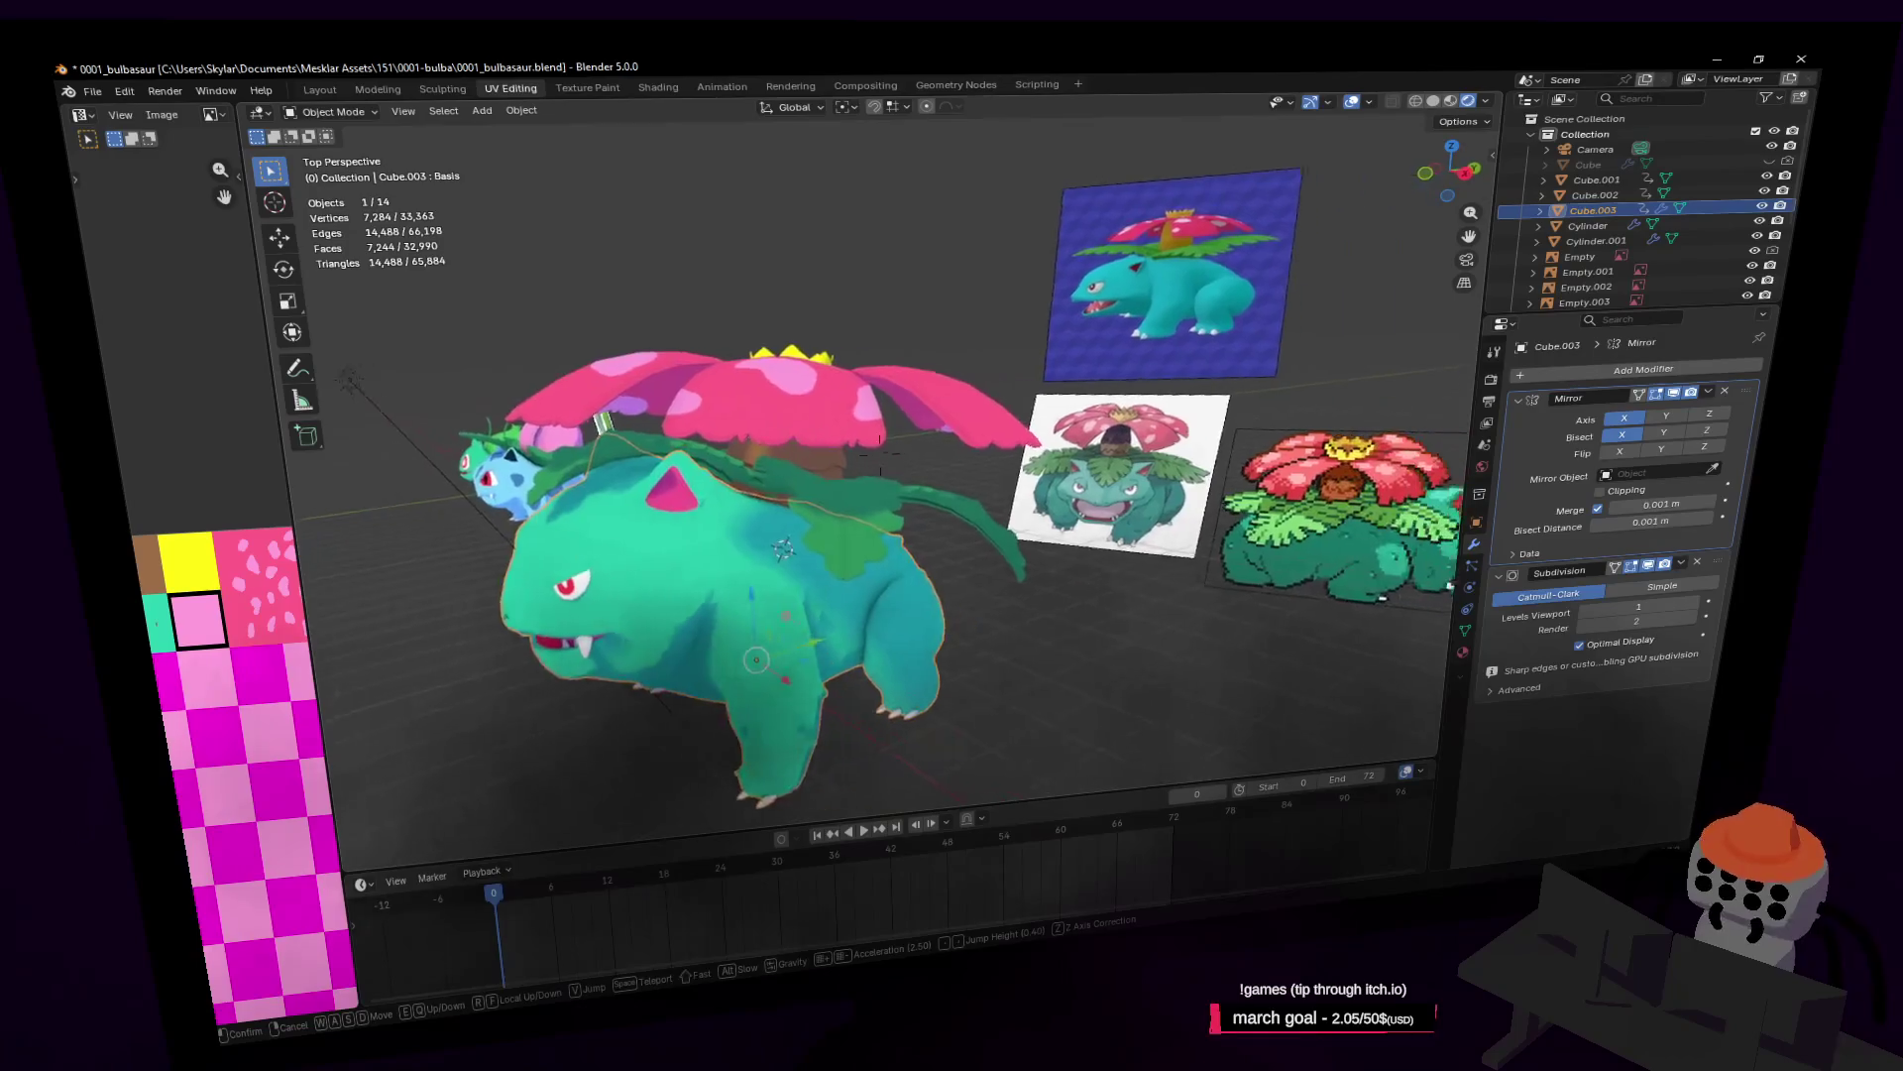
pyautogui.press('w')
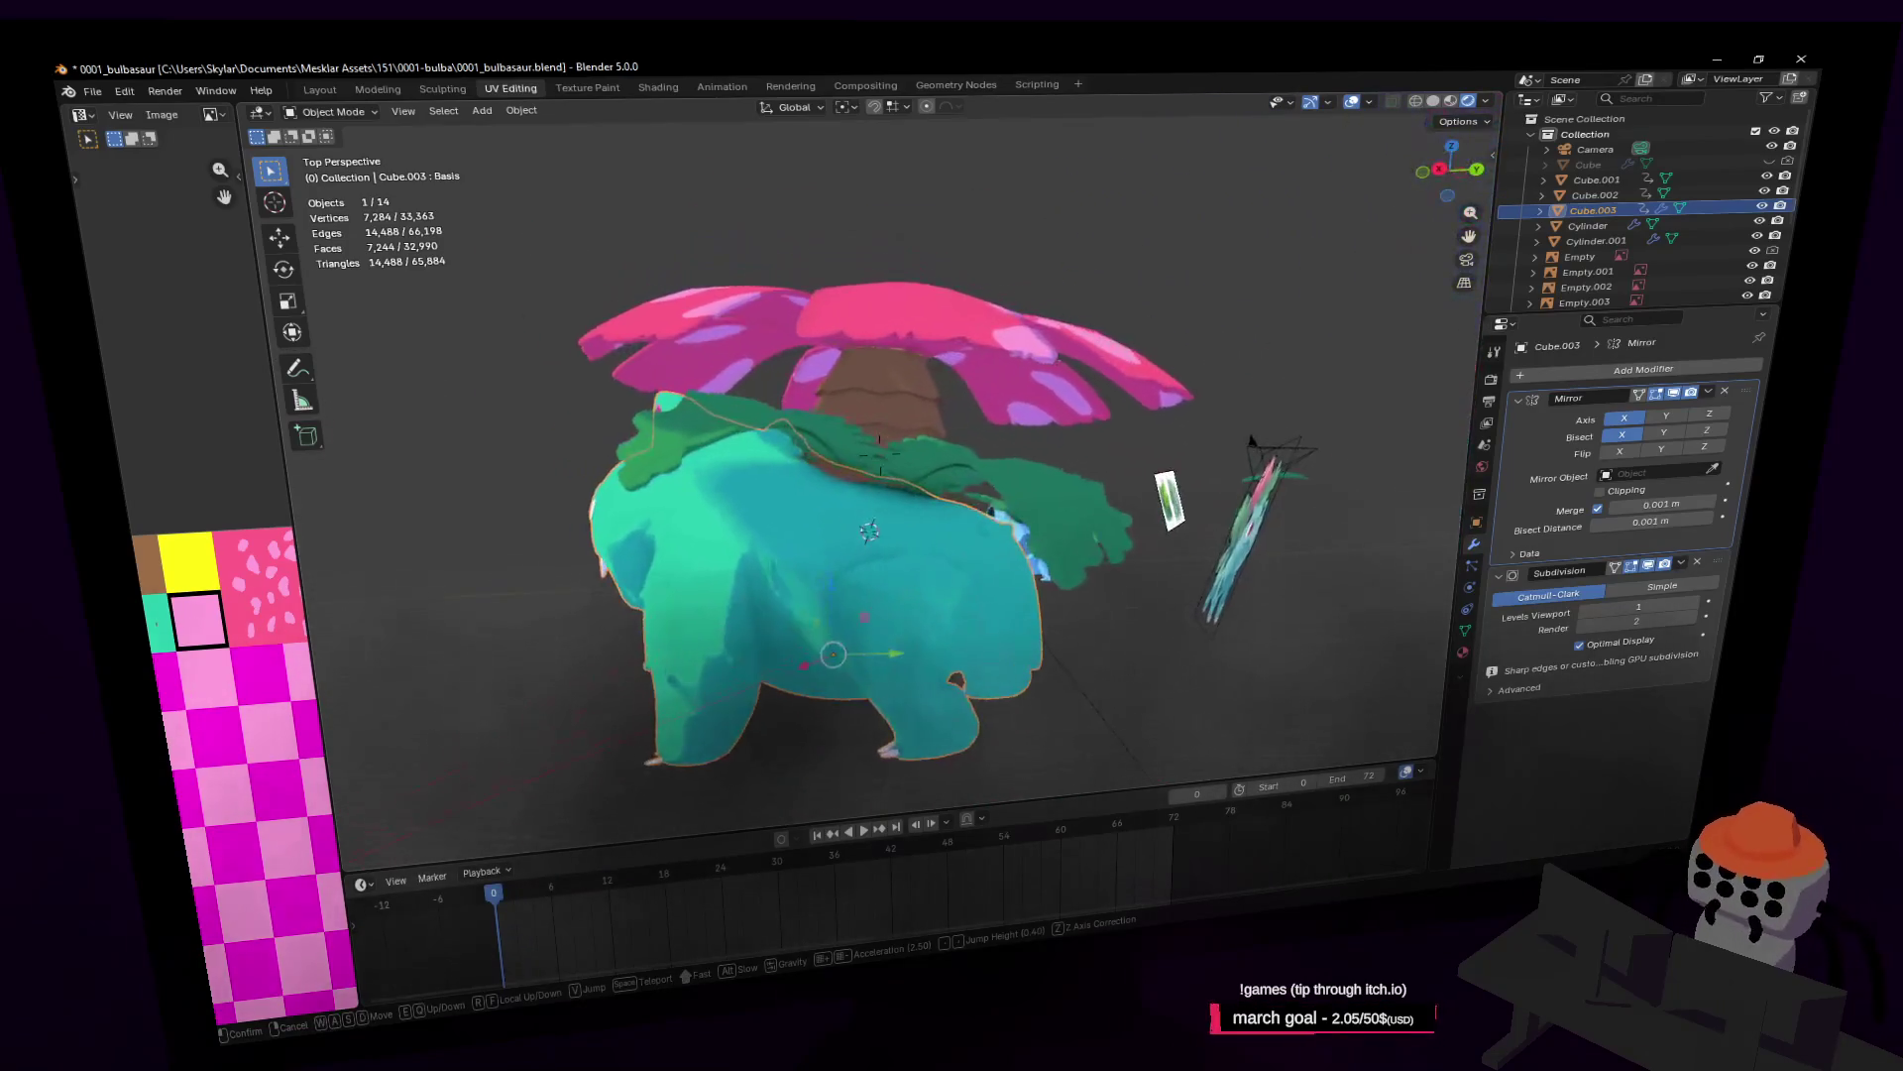
pyautogui.click(1063, 392)
pyautogui.click(1063, 447)
# Step: Move the back leaves down and backward on the YZ plane (-0.1389 m Y, -0.16804 m Z)
pyautogui.hotkey('shift', '`')
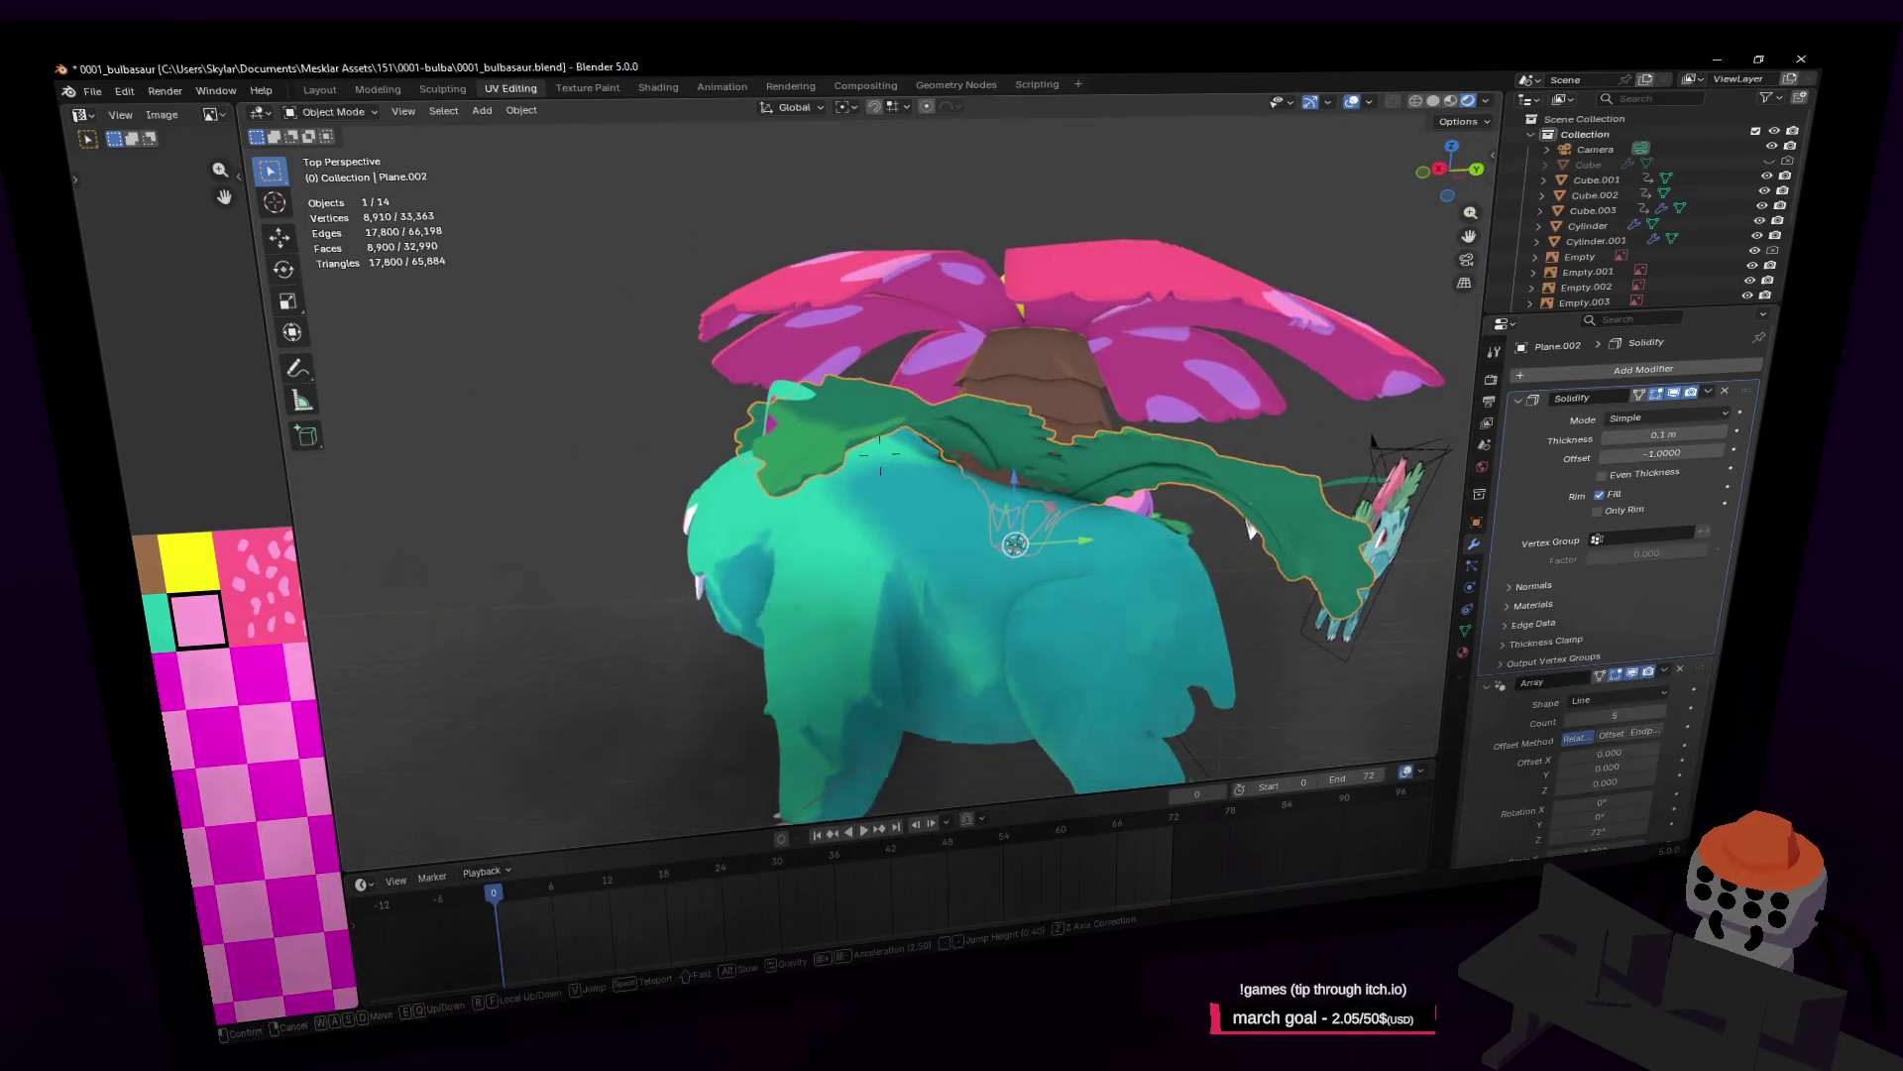
pyautogui.press('w')
pyautogui.click(1144, 378)
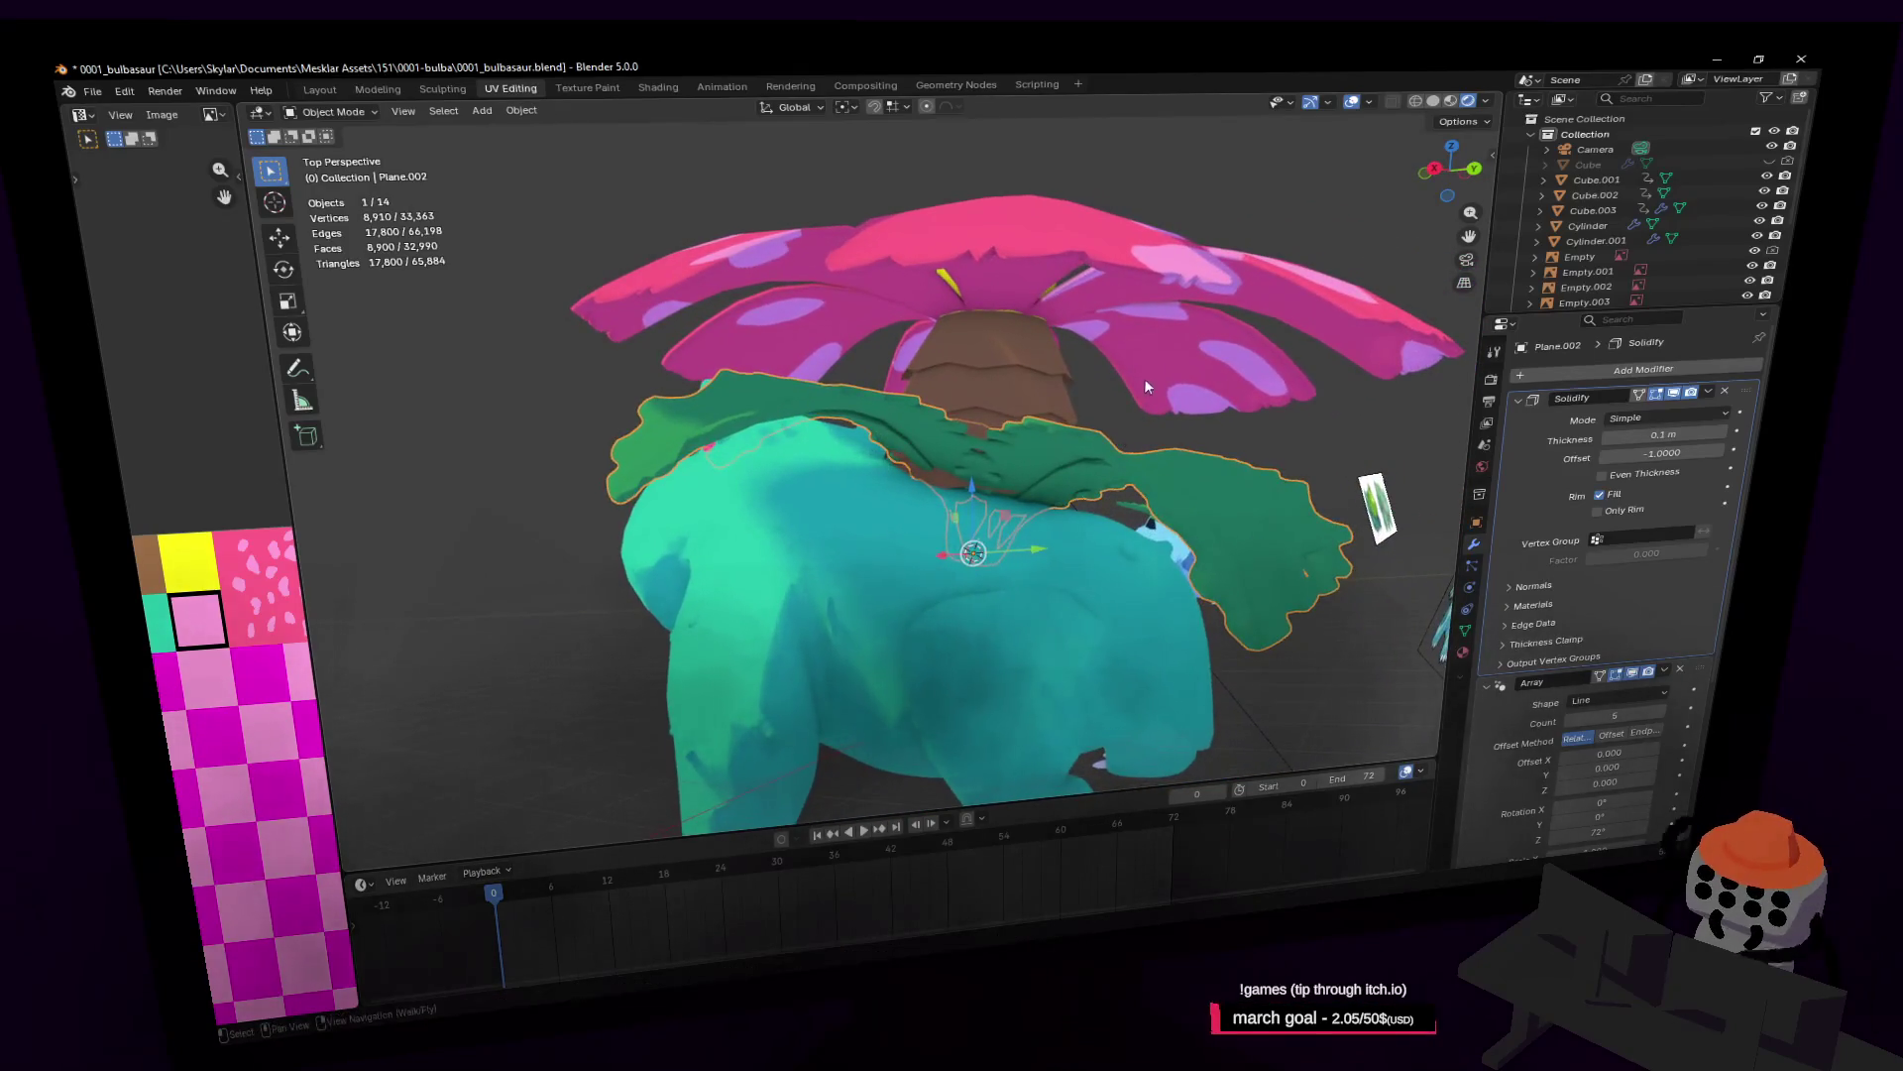
pyautogui.press('g')
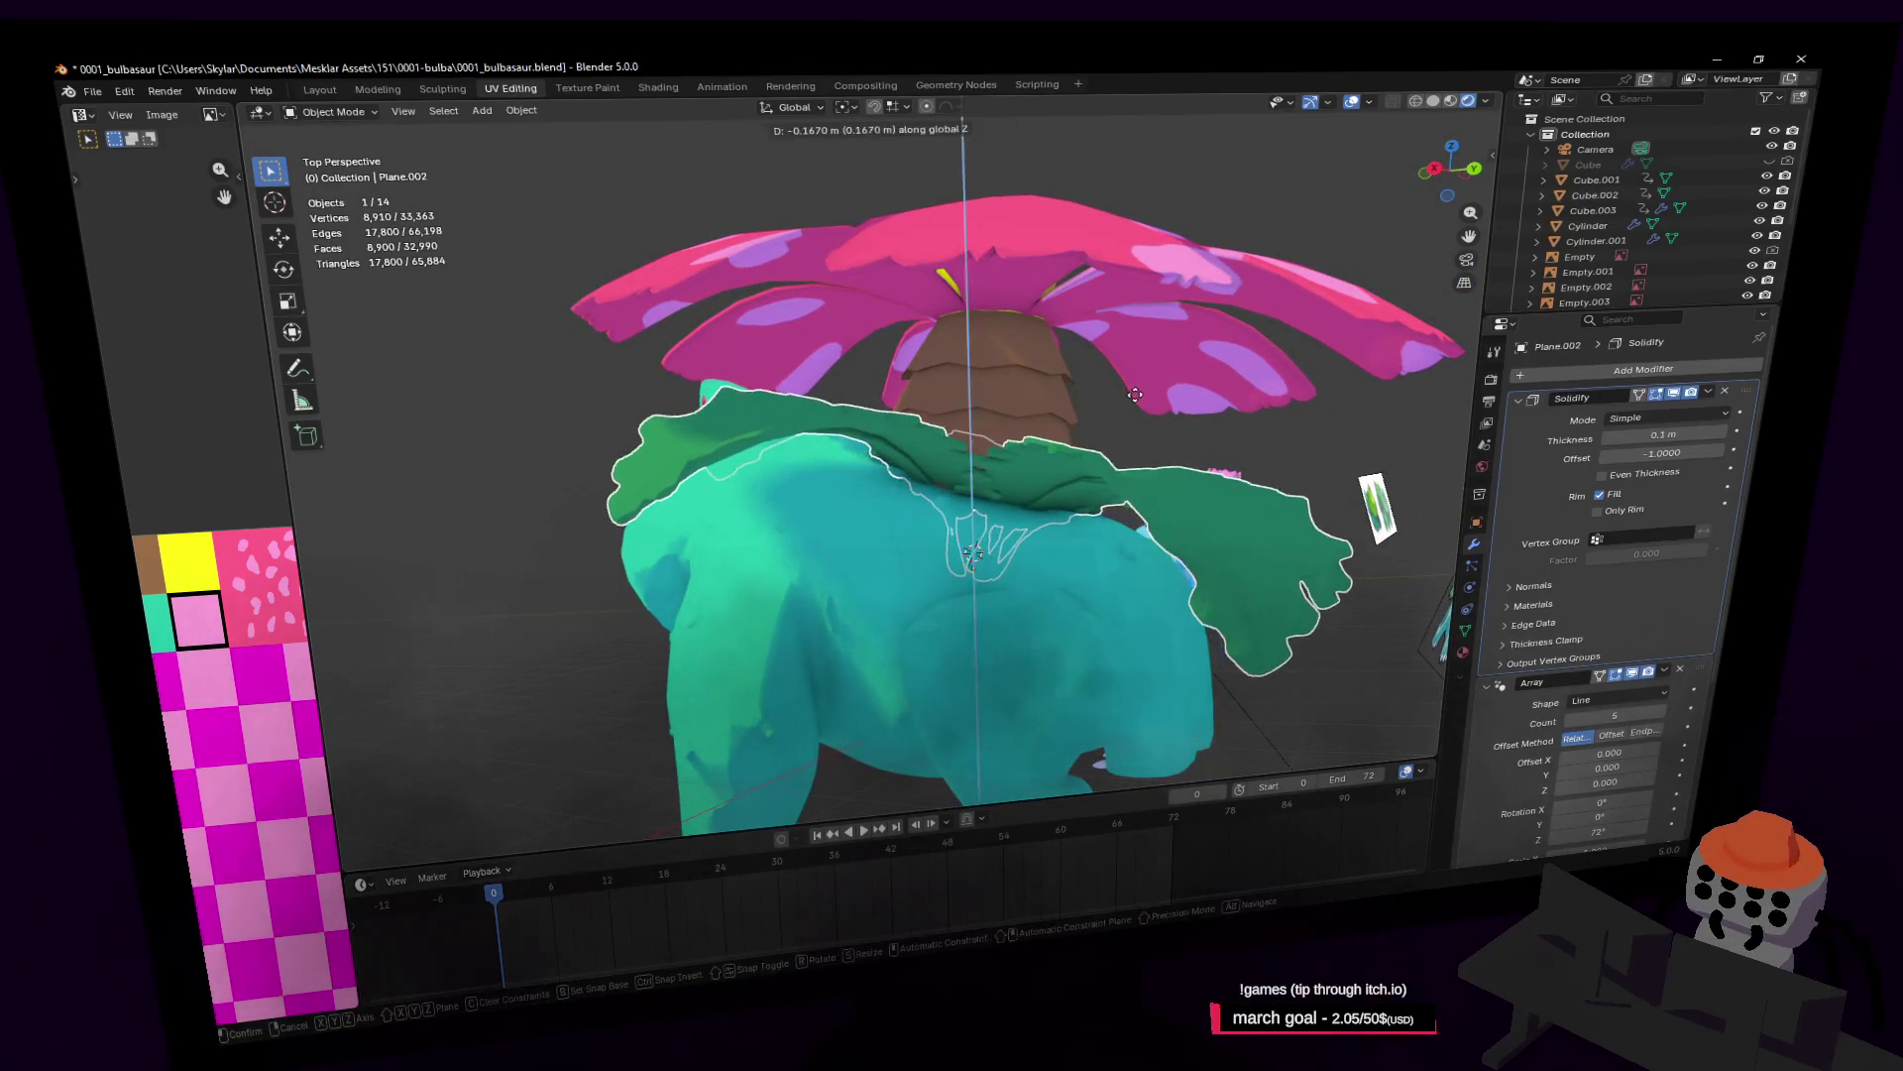
pyautogui.rightClick(1071, 410)
pyautogui.moveTo(1001, 524); pyautogui.dragTo(989, 535)
# Step: Circle behind Venusaur, past the pink flower, down to the trunk, and switch to editing it
pyautogui.hotkey('shift', '`')
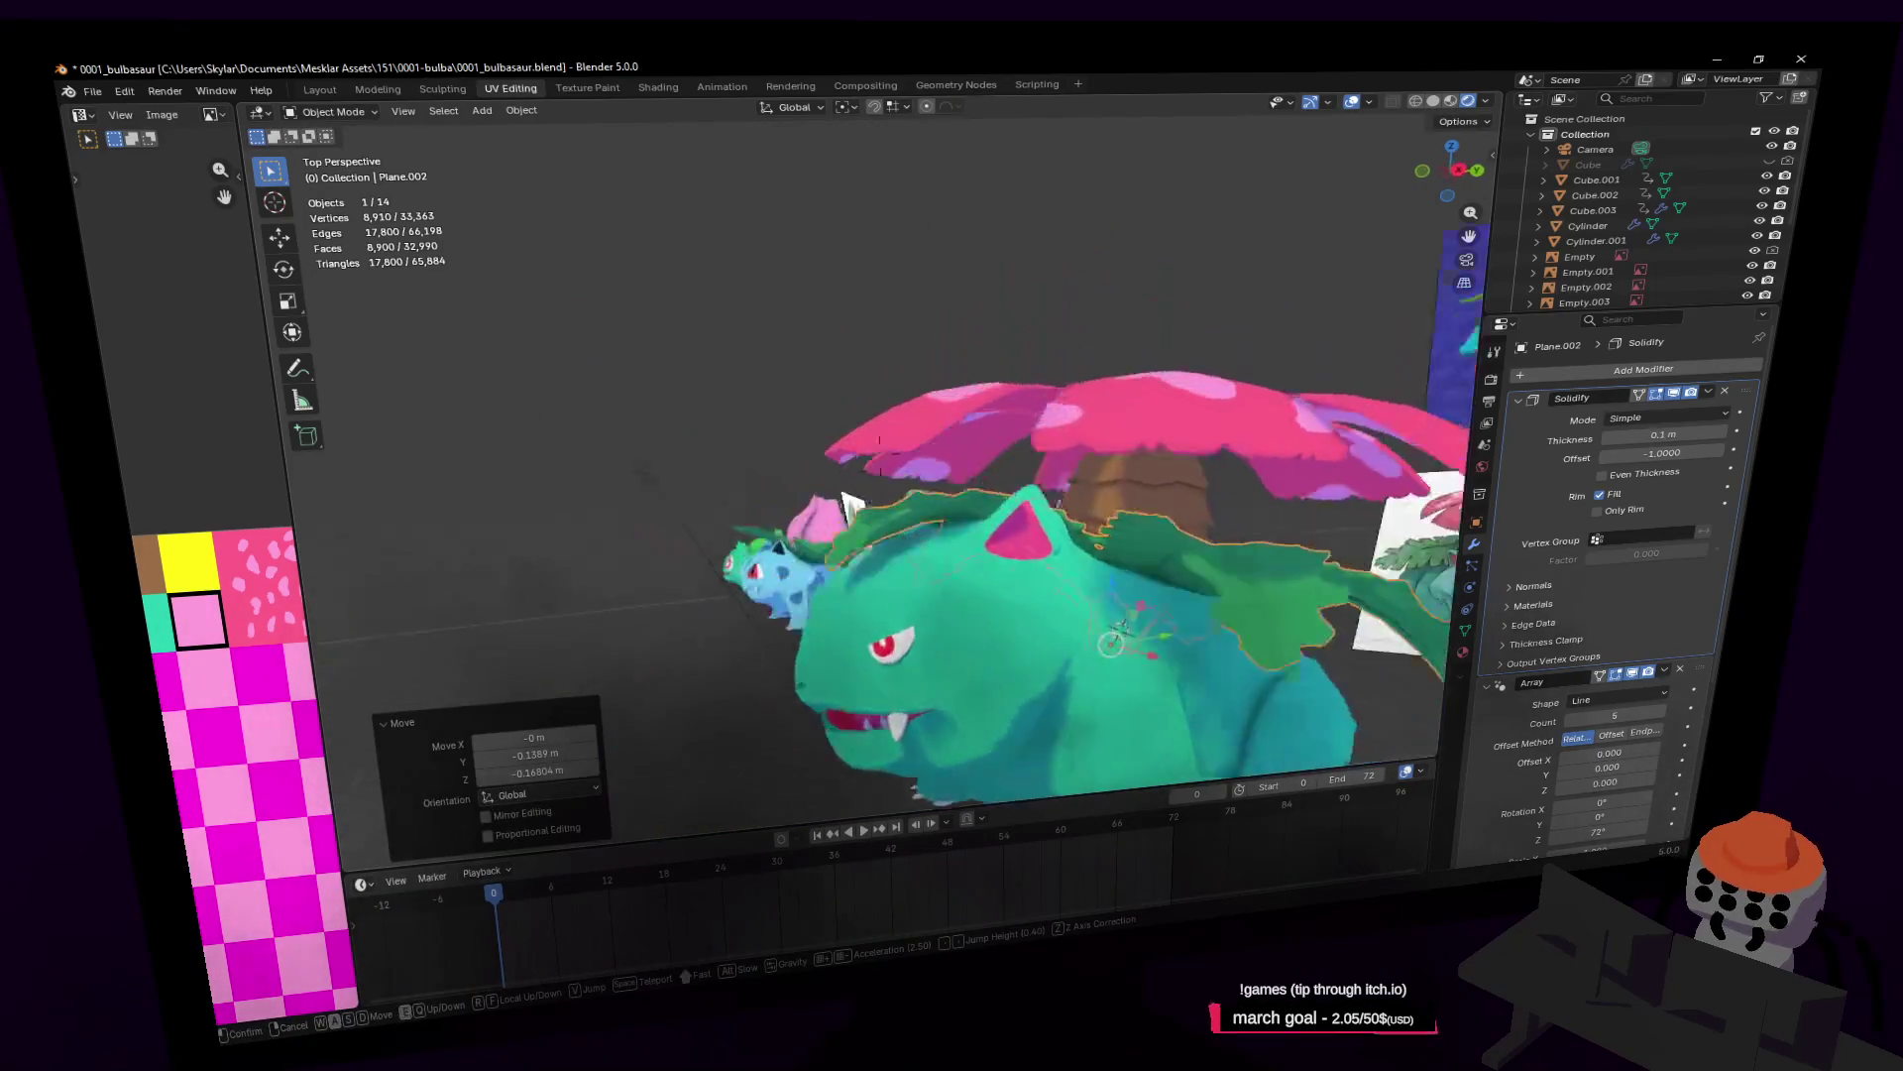
pyautogui.press('s')
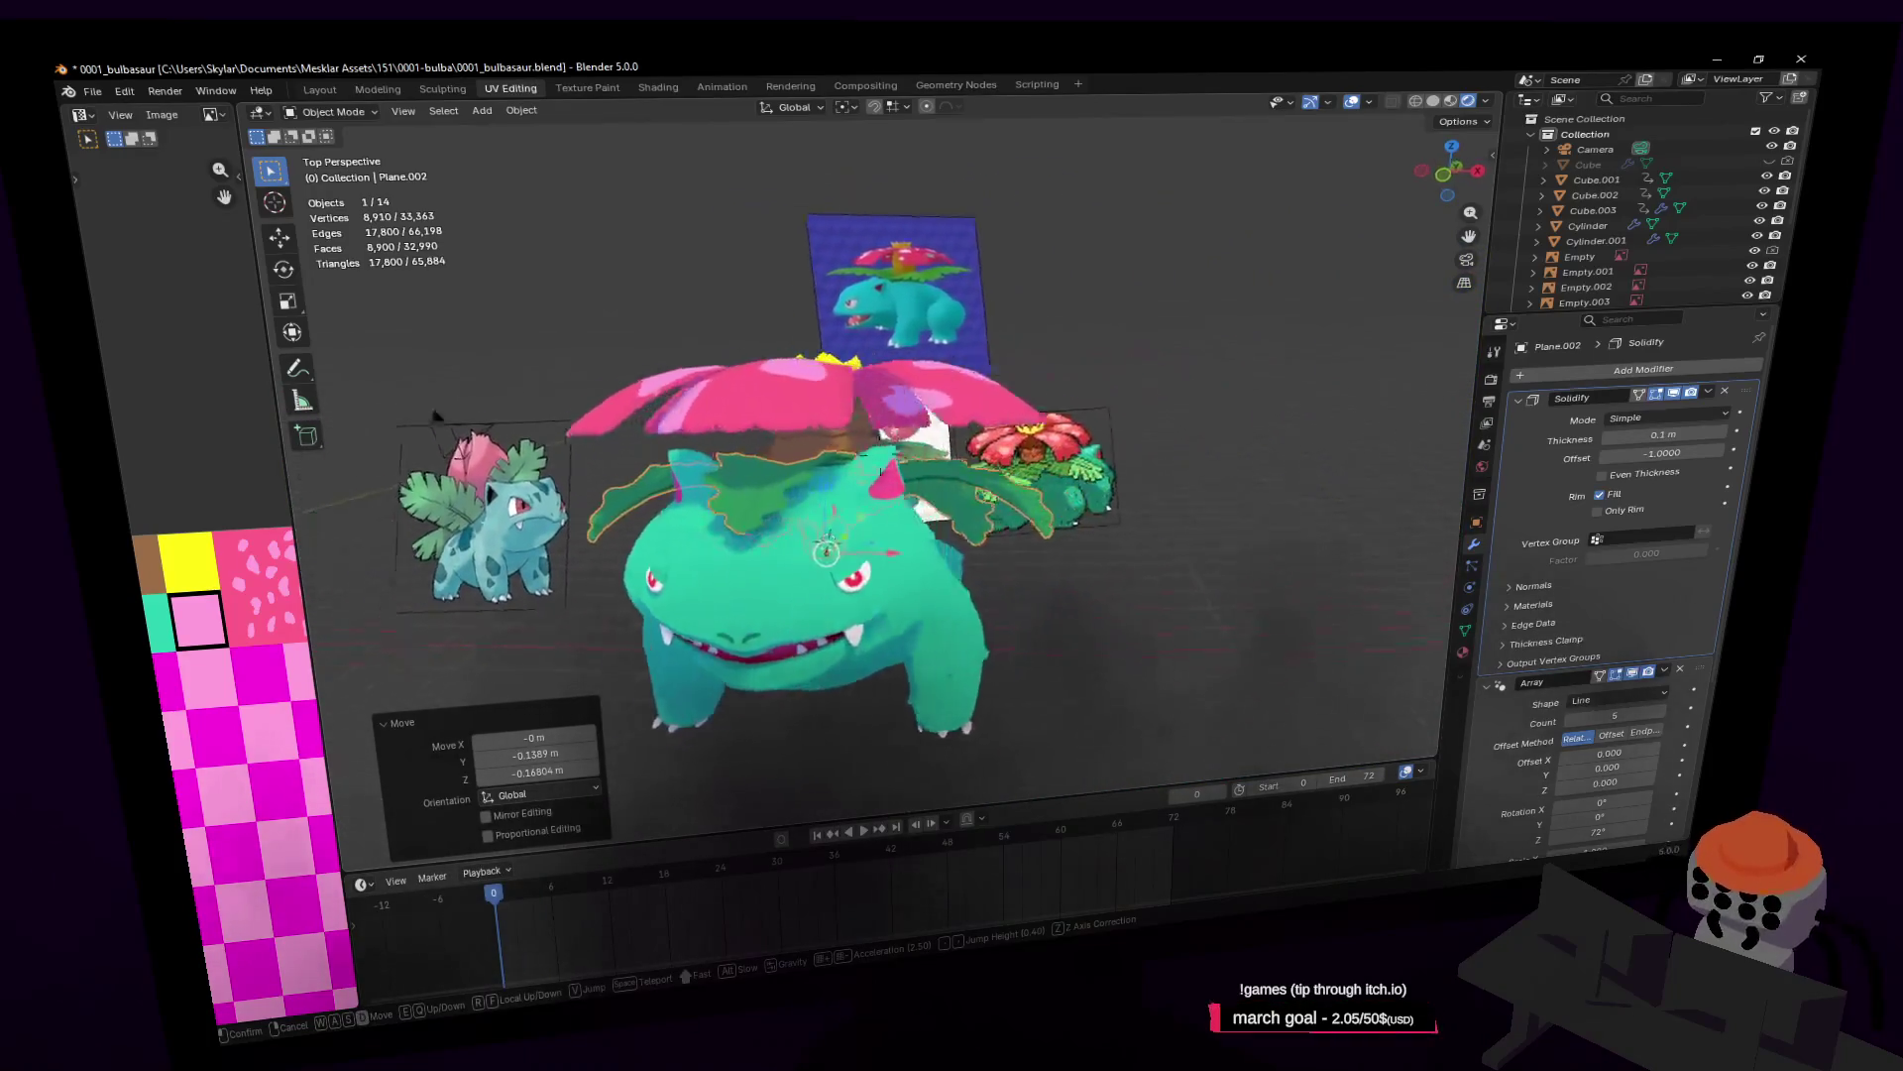
pyautogui.press('d')
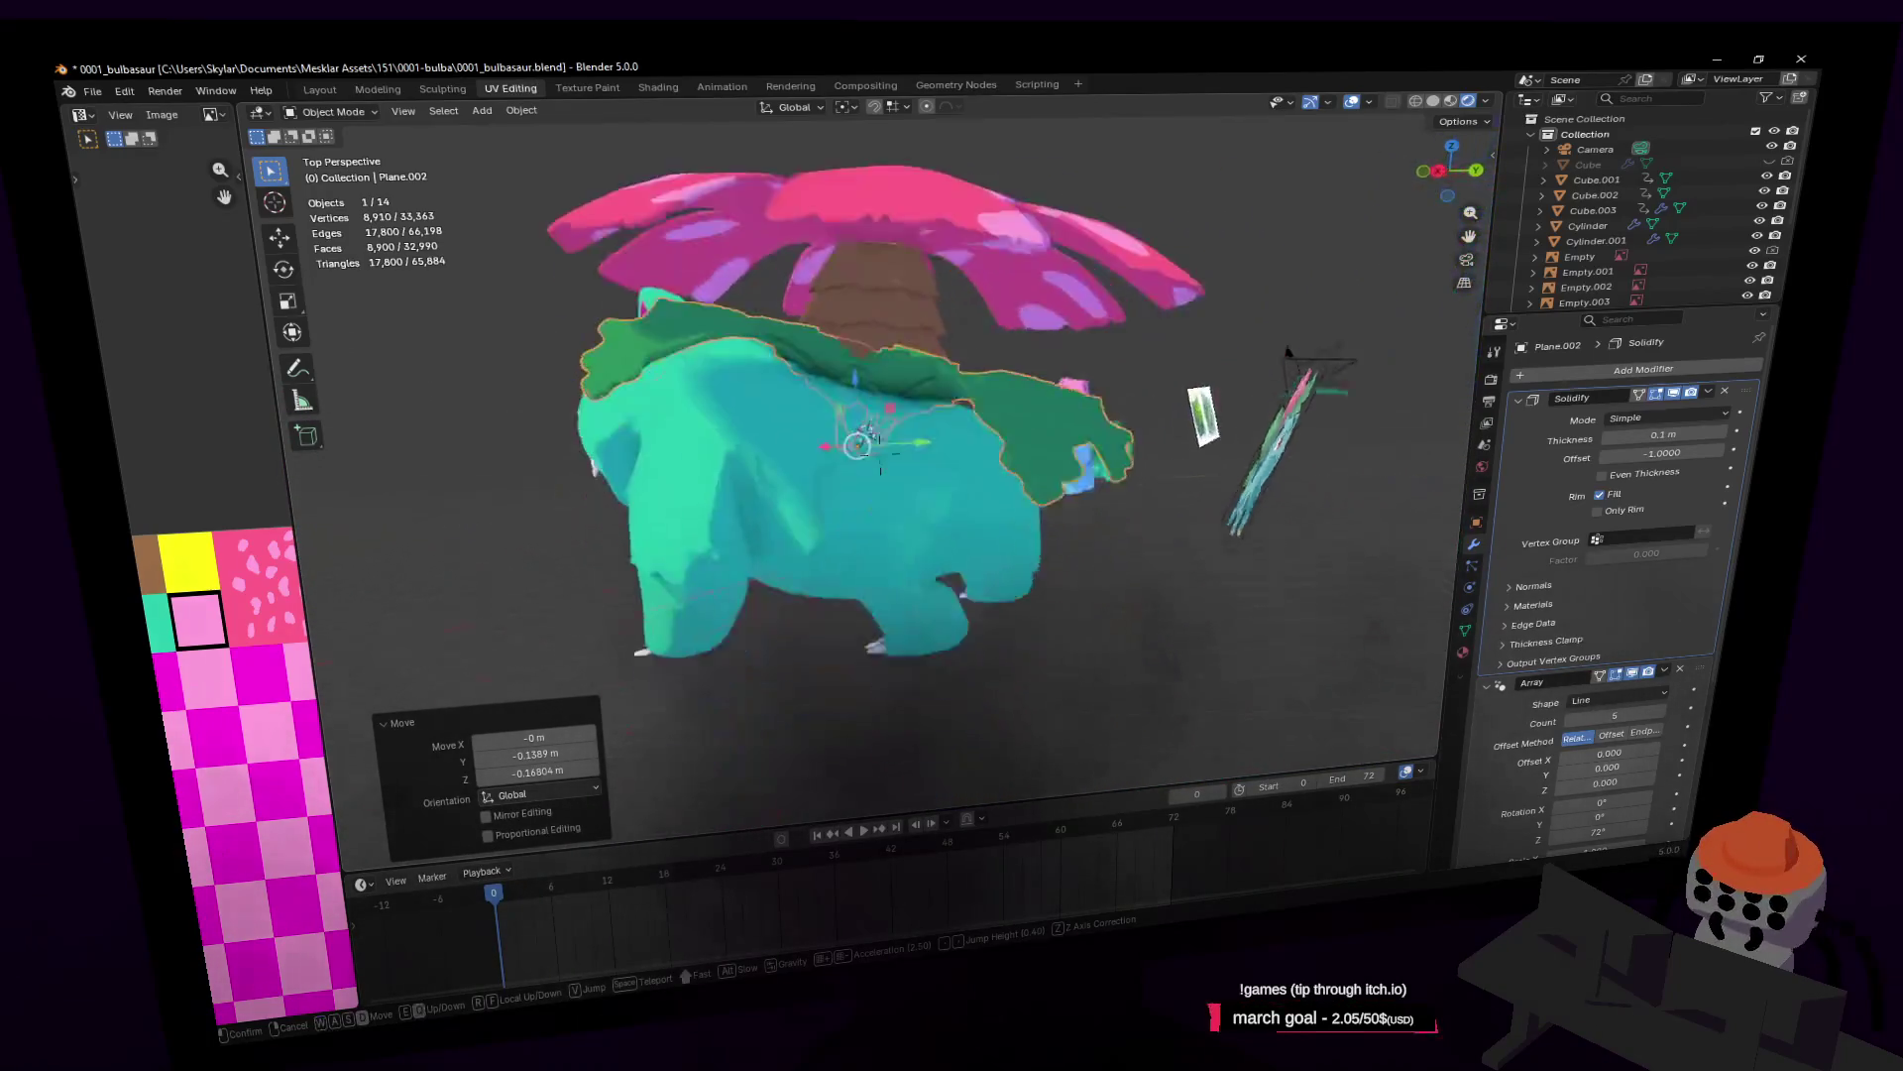
pyautogui.press('w')
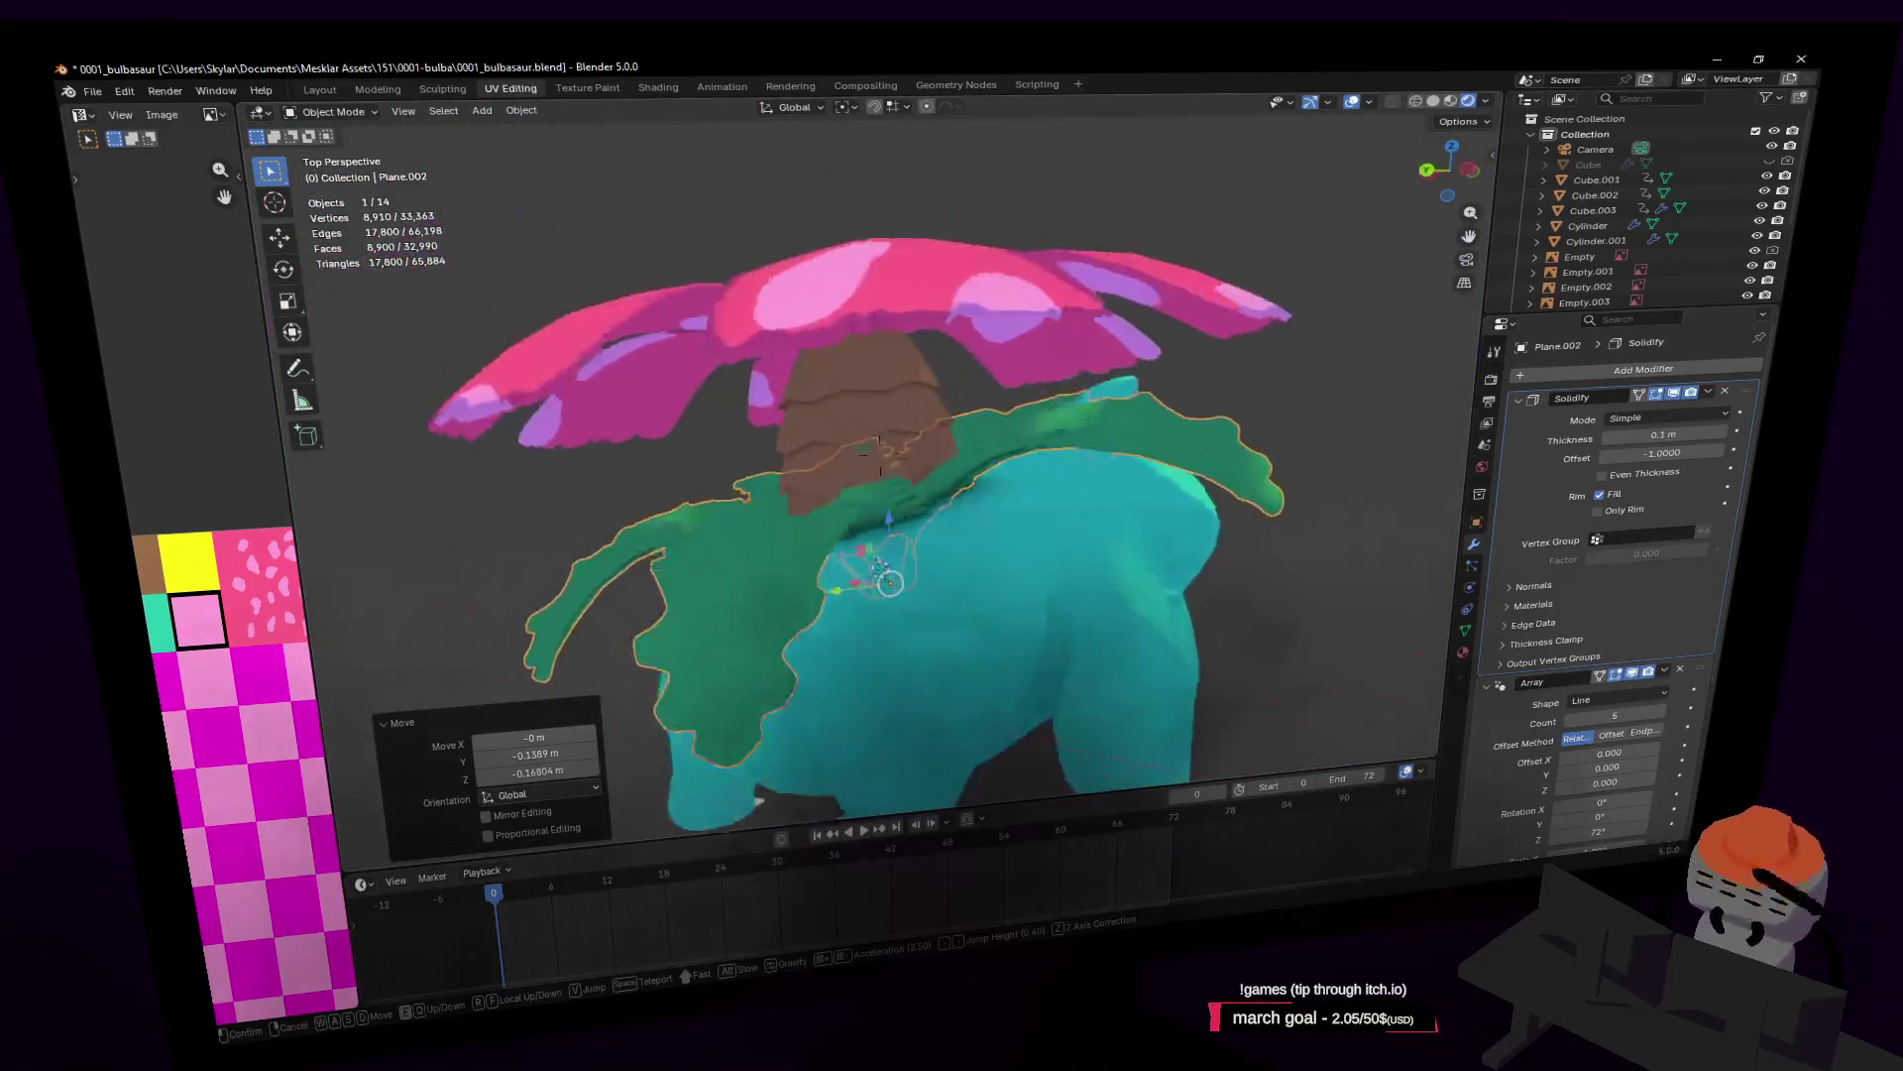
pyautogui.press('Return')
pyautogui.press('Tab')
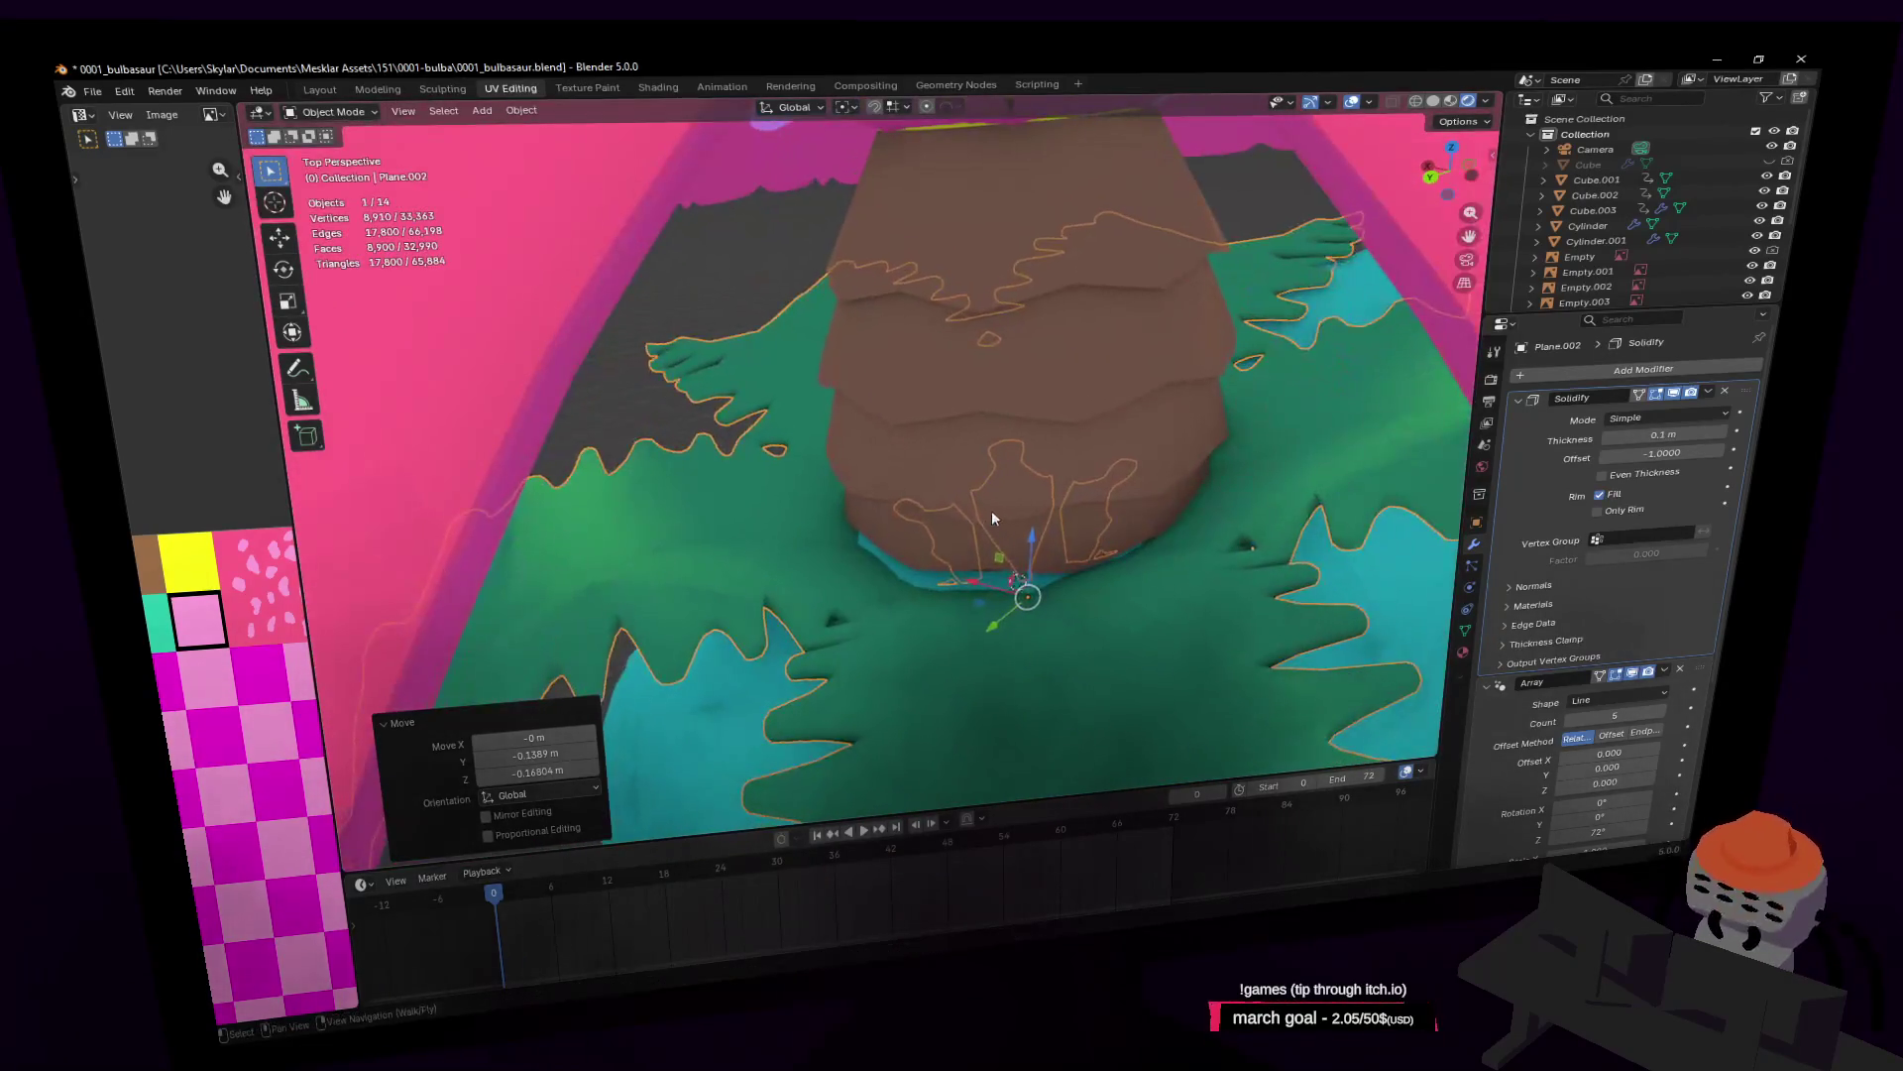
pyautogui.hotkey('alt', 'q')
# Step: Select the trunk's bottom edge loop in Edit Mode and scale it by 1.591
pyautogui.hotkey('shift', '`')
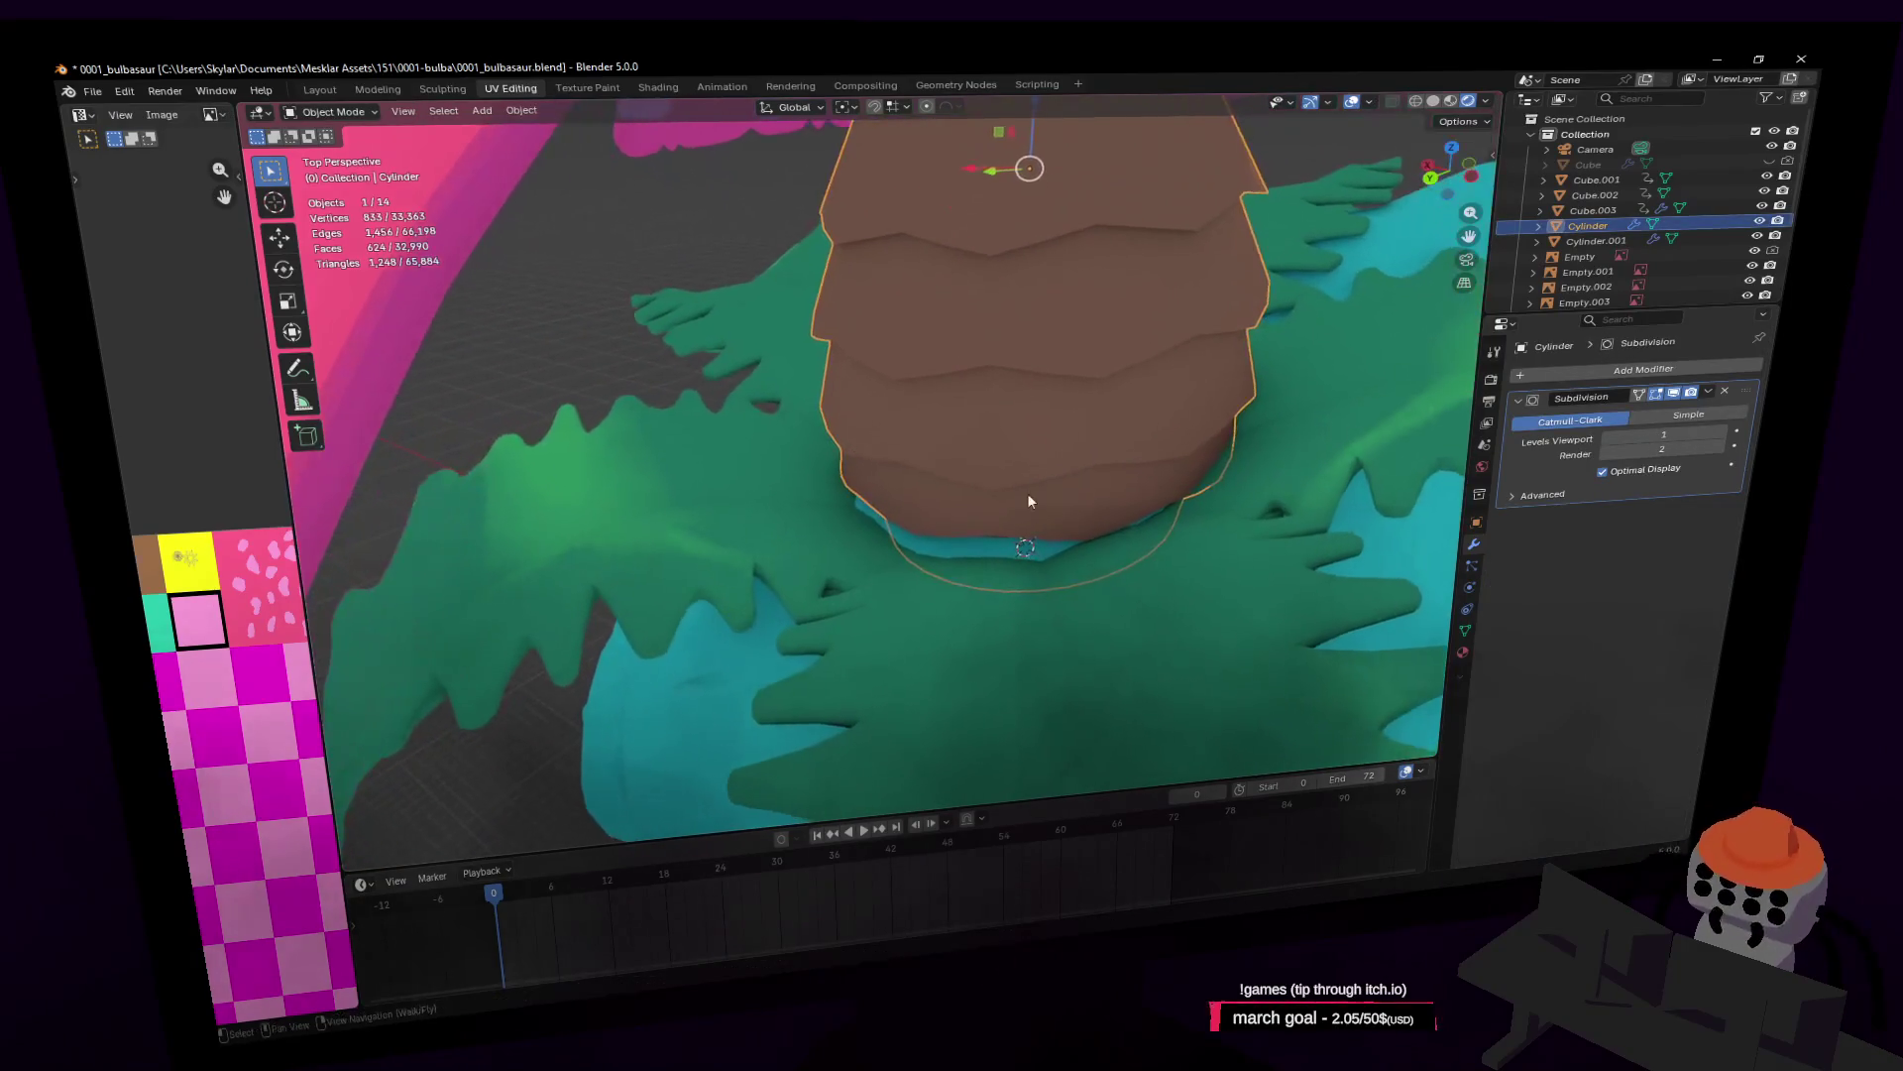
pyautogui.press('w')
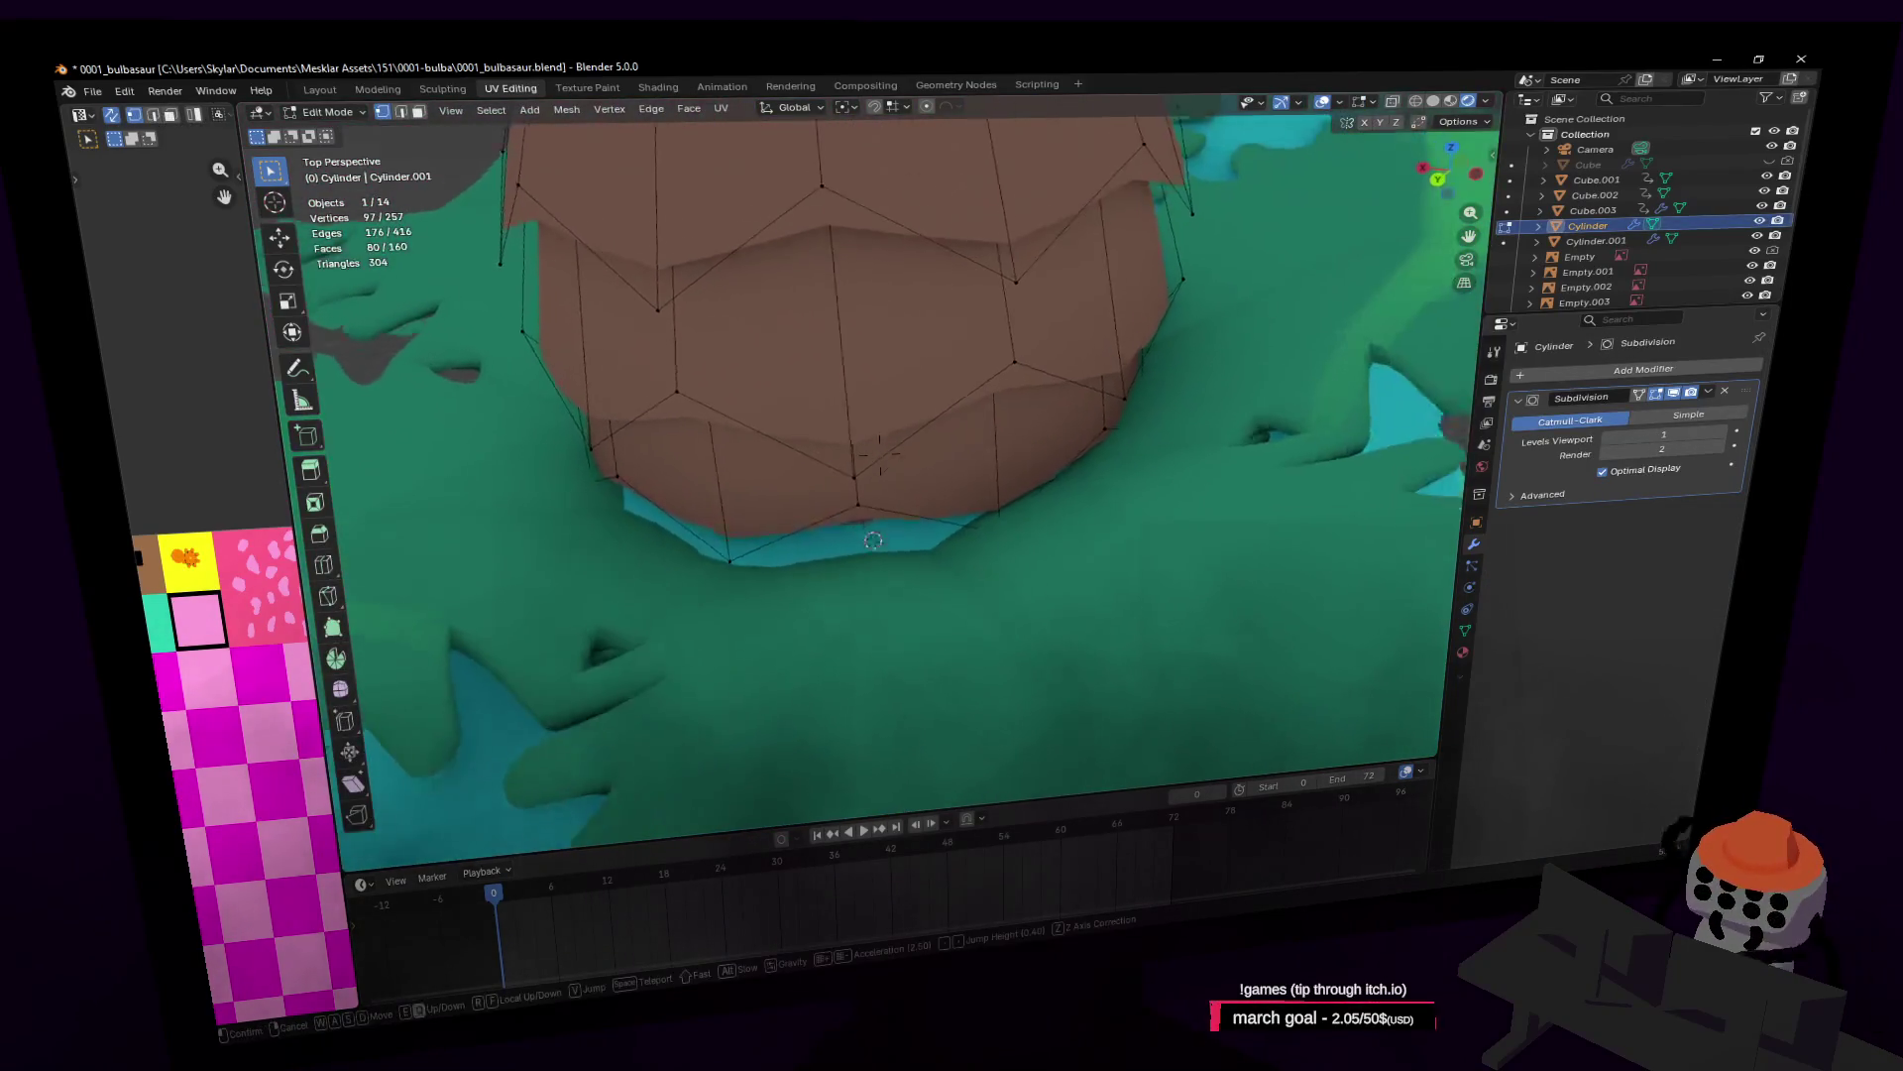
pyautogui.press('Return')
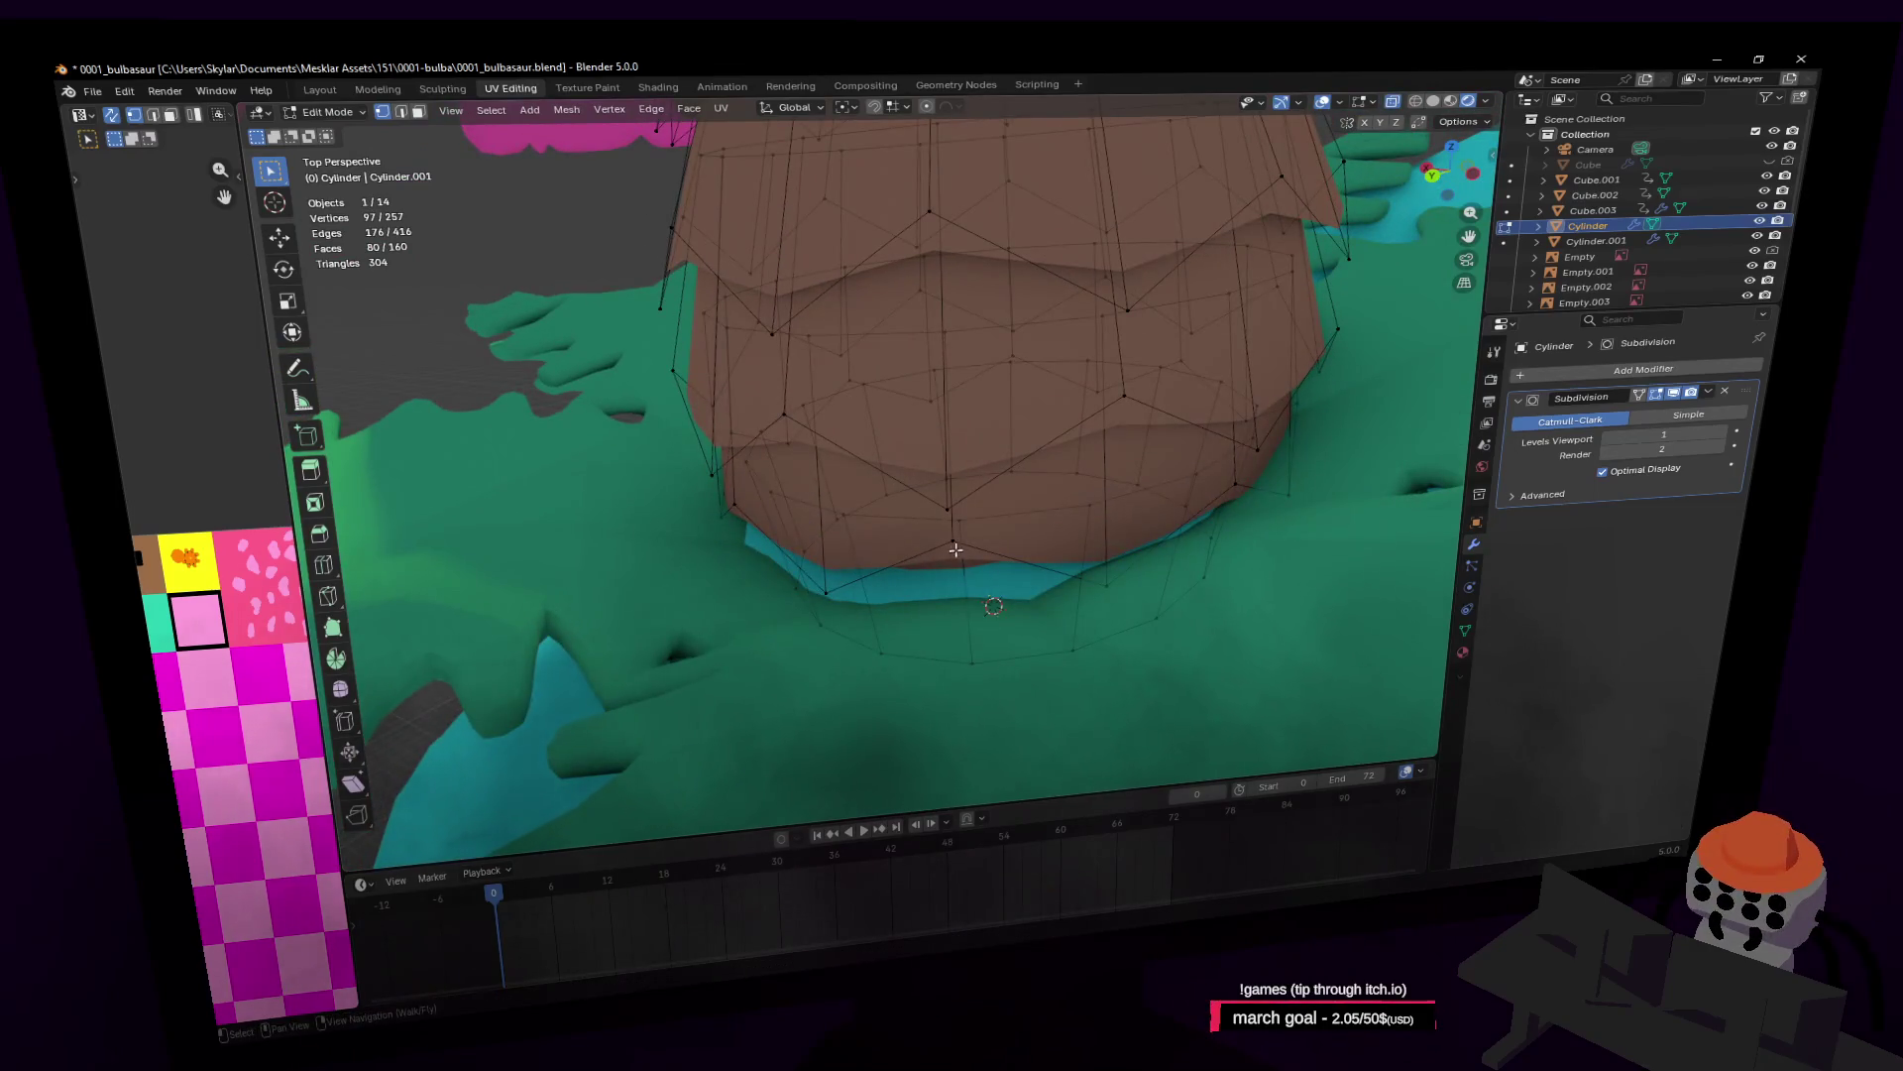
pyautogui.keyDown('alt'); pyautogui.click(962, 576); pyautogui.keyUp('alt')
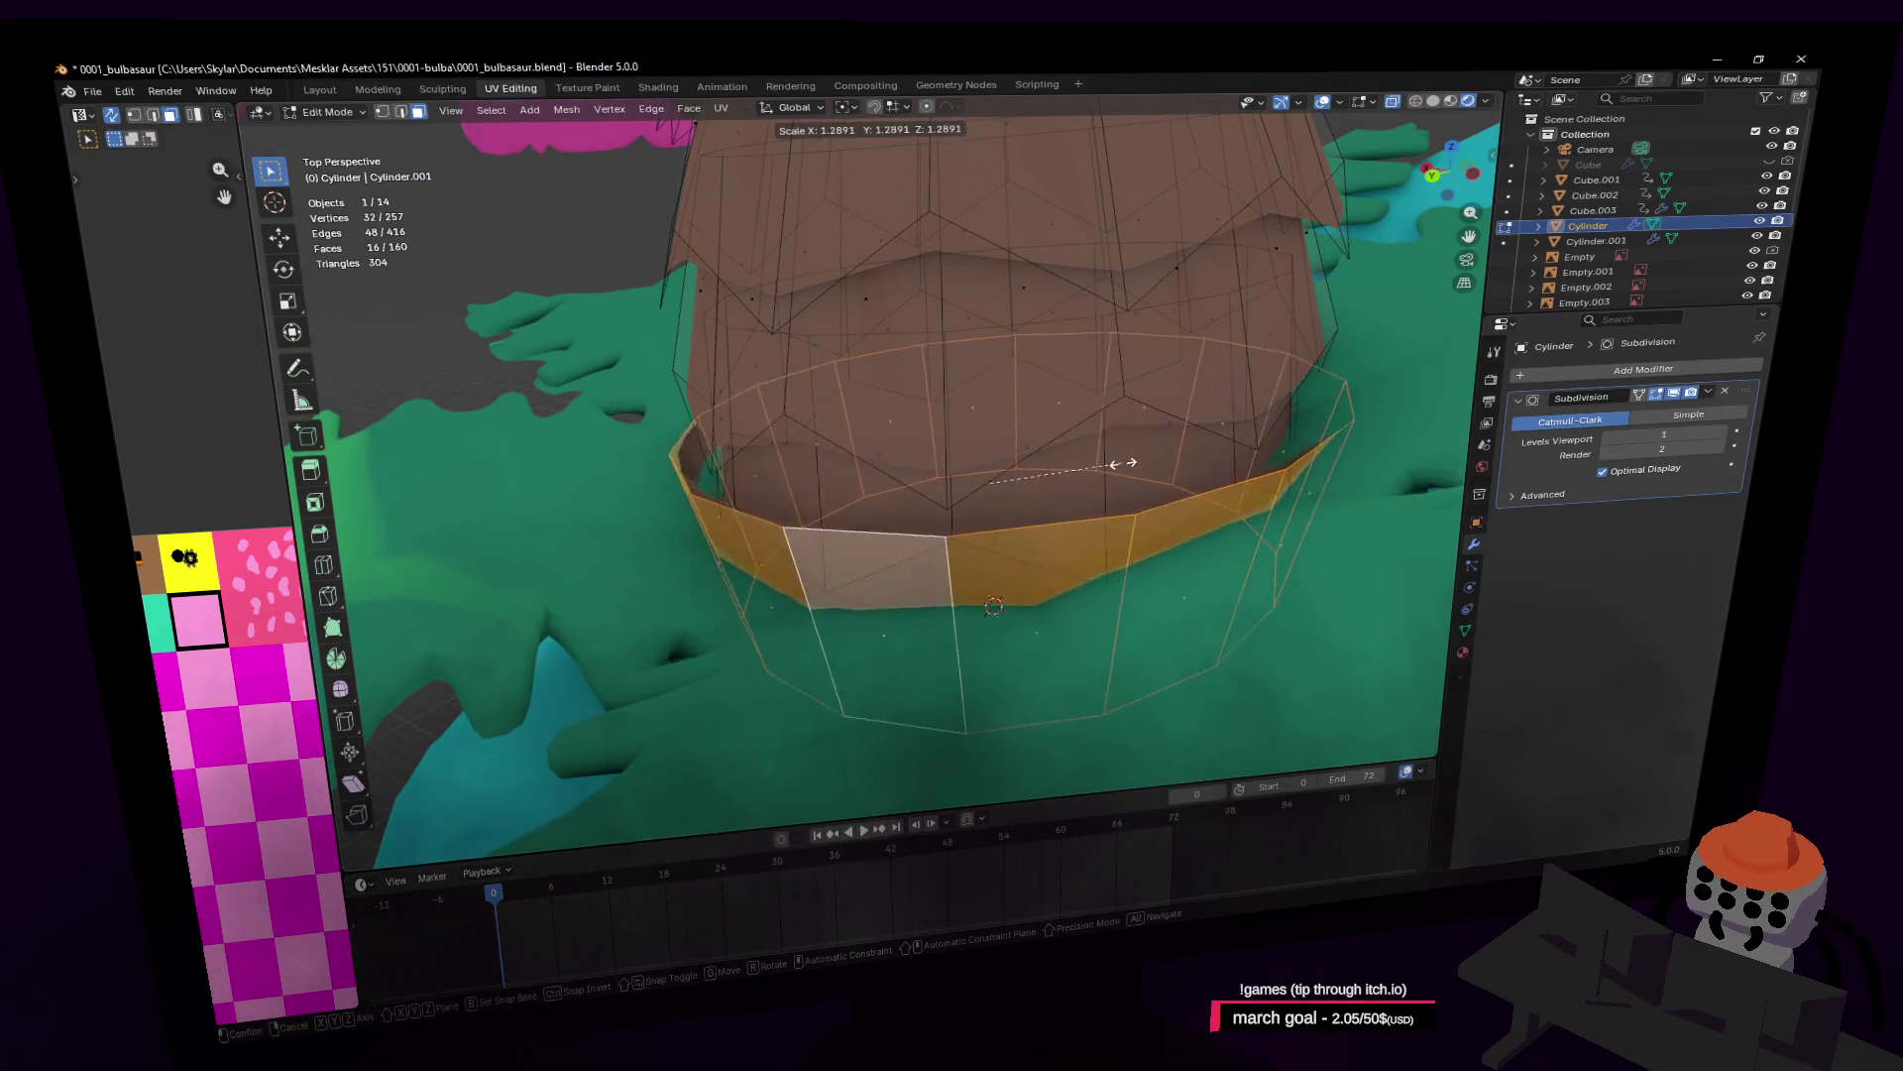
pyautogui.press('Tab')
pyautogui.press('Tab')
pyautogui.press('Tab')
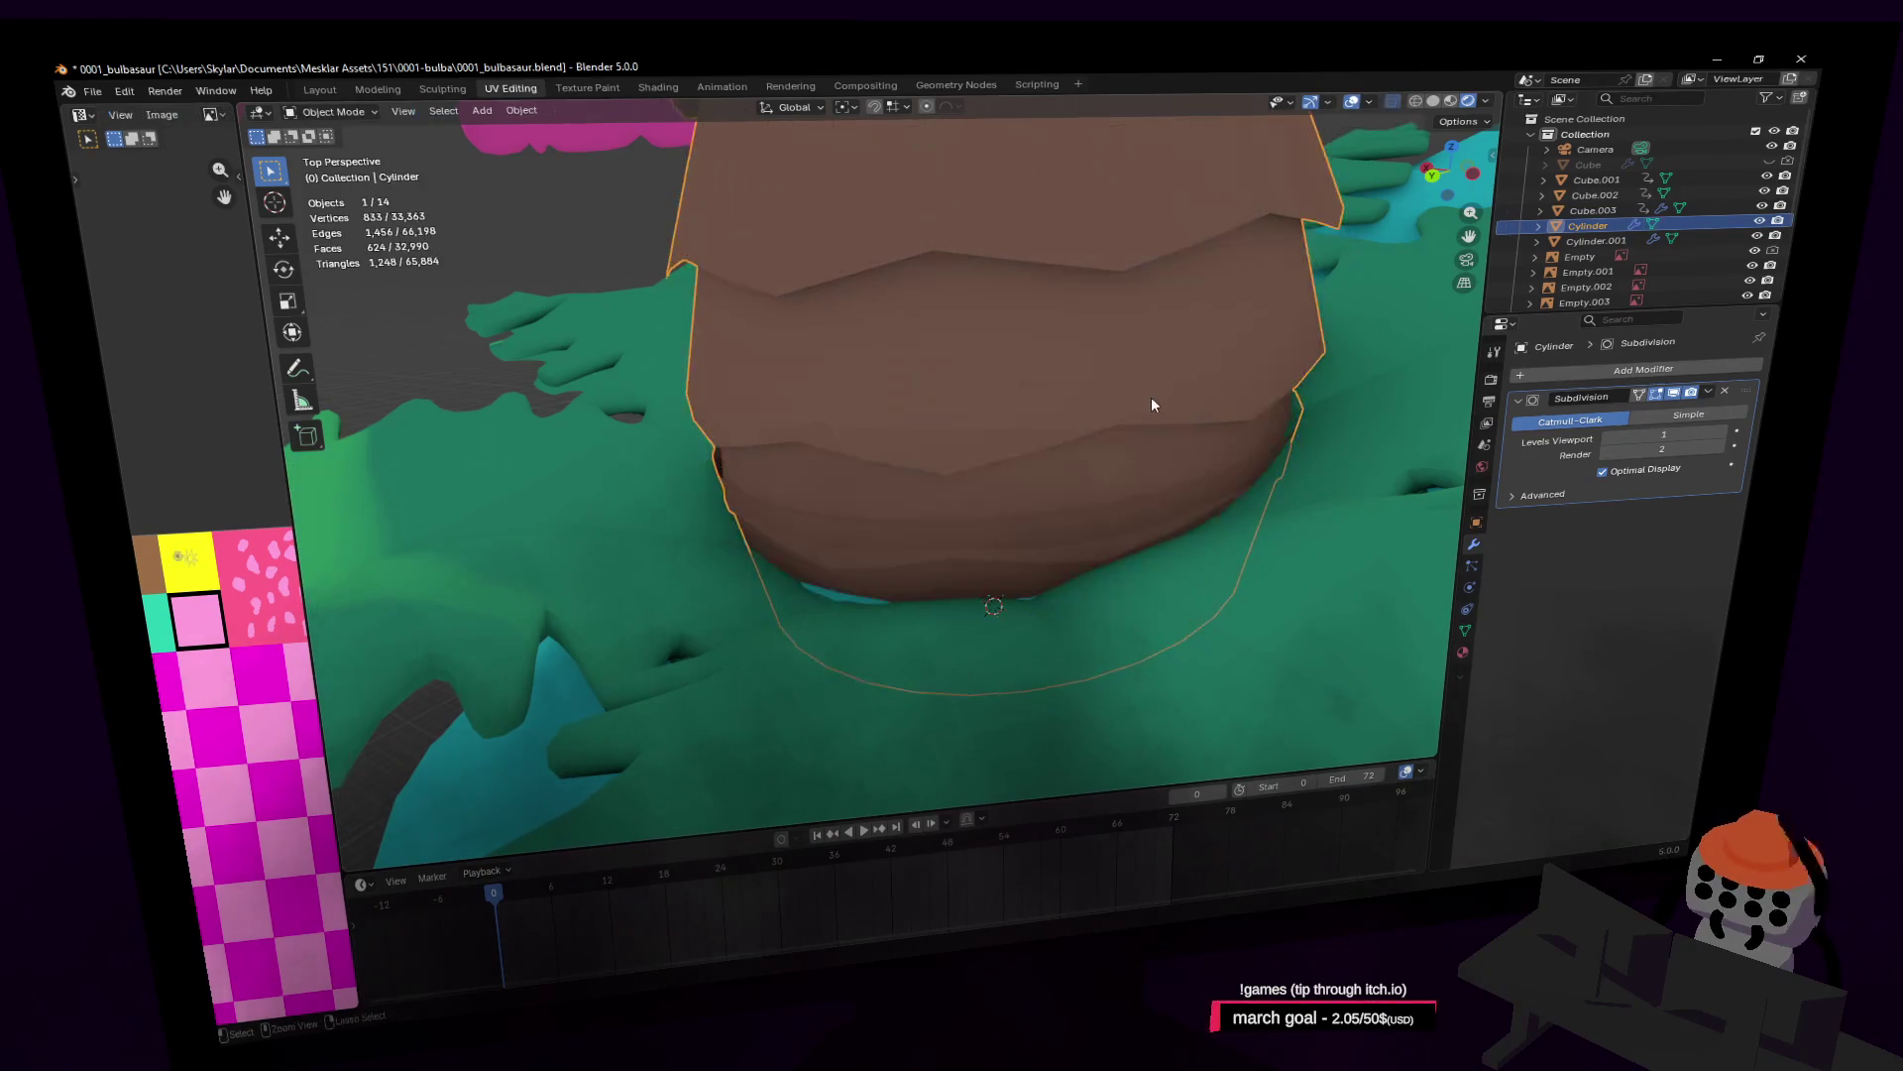
pyautogui.press('Tab')
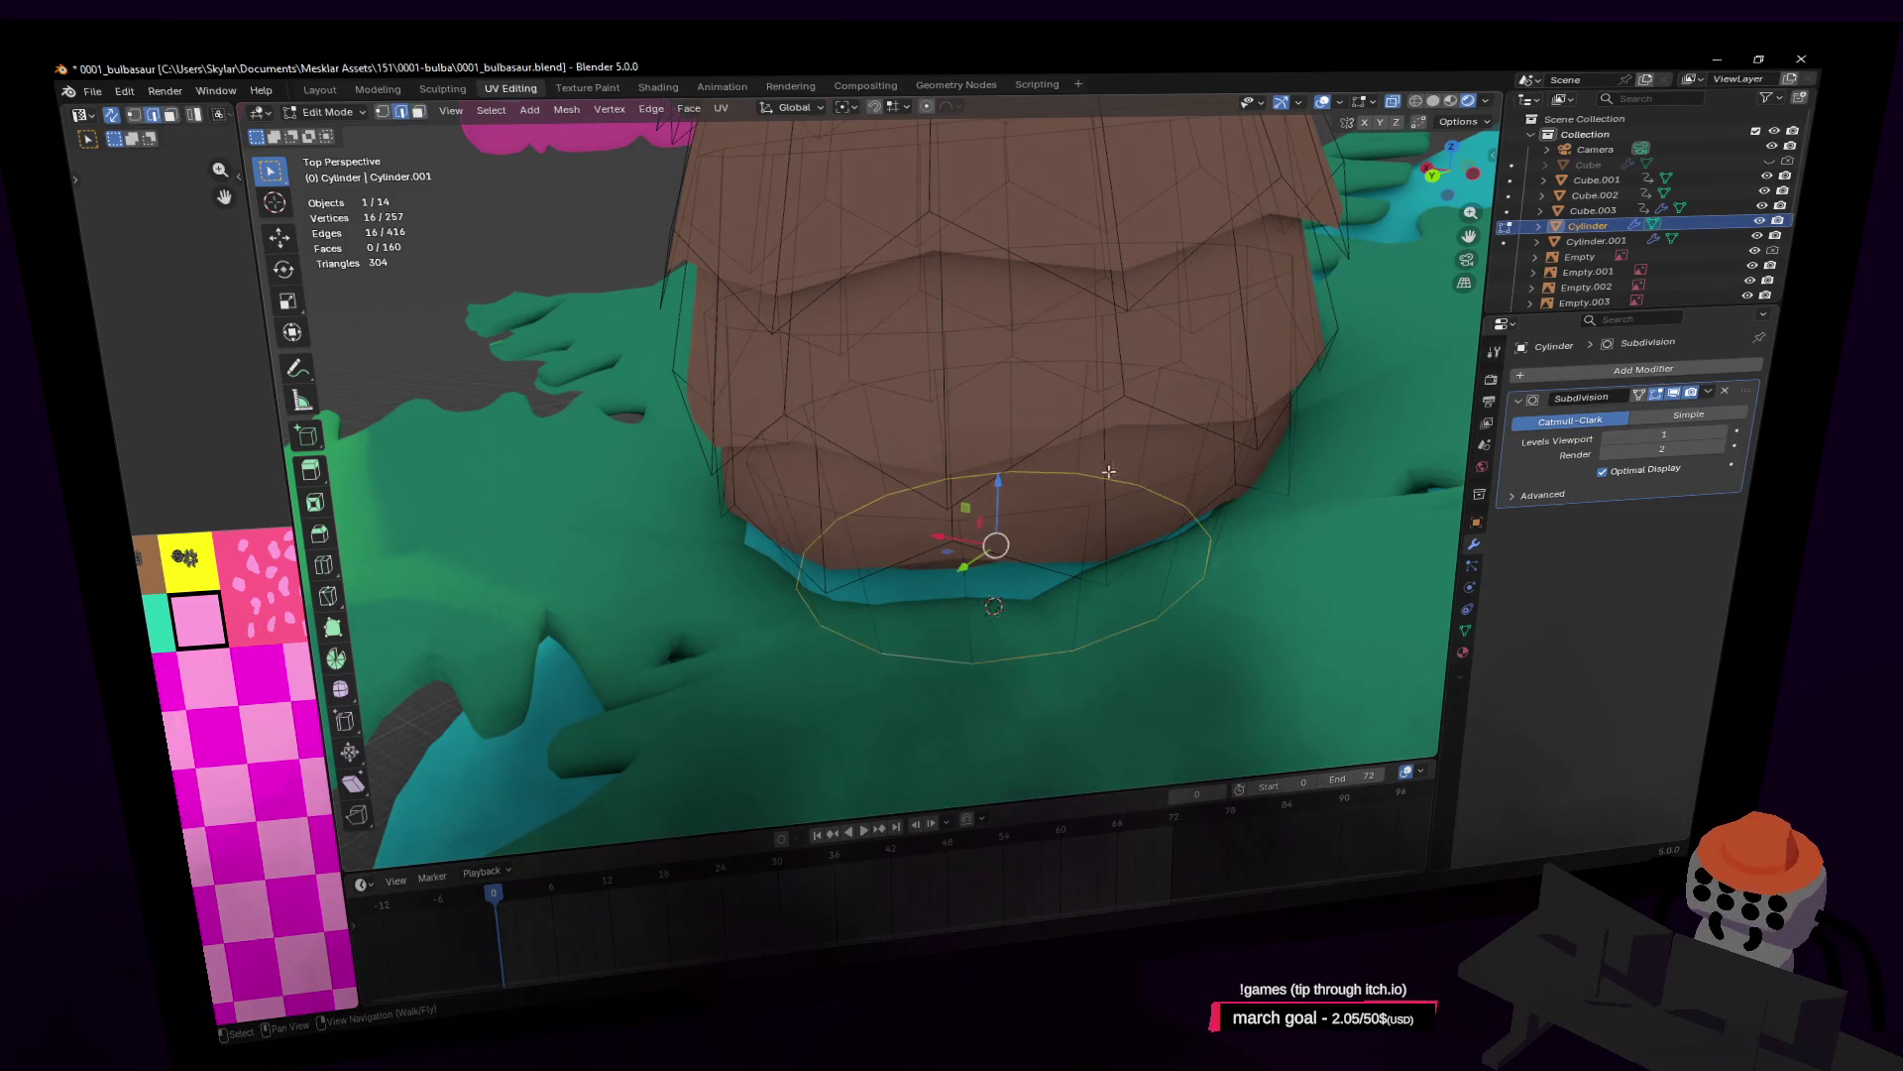
pyautogui.press('s')
pyautogui.click(1246, 432)
pyautogui.hotkey('shift', '`')
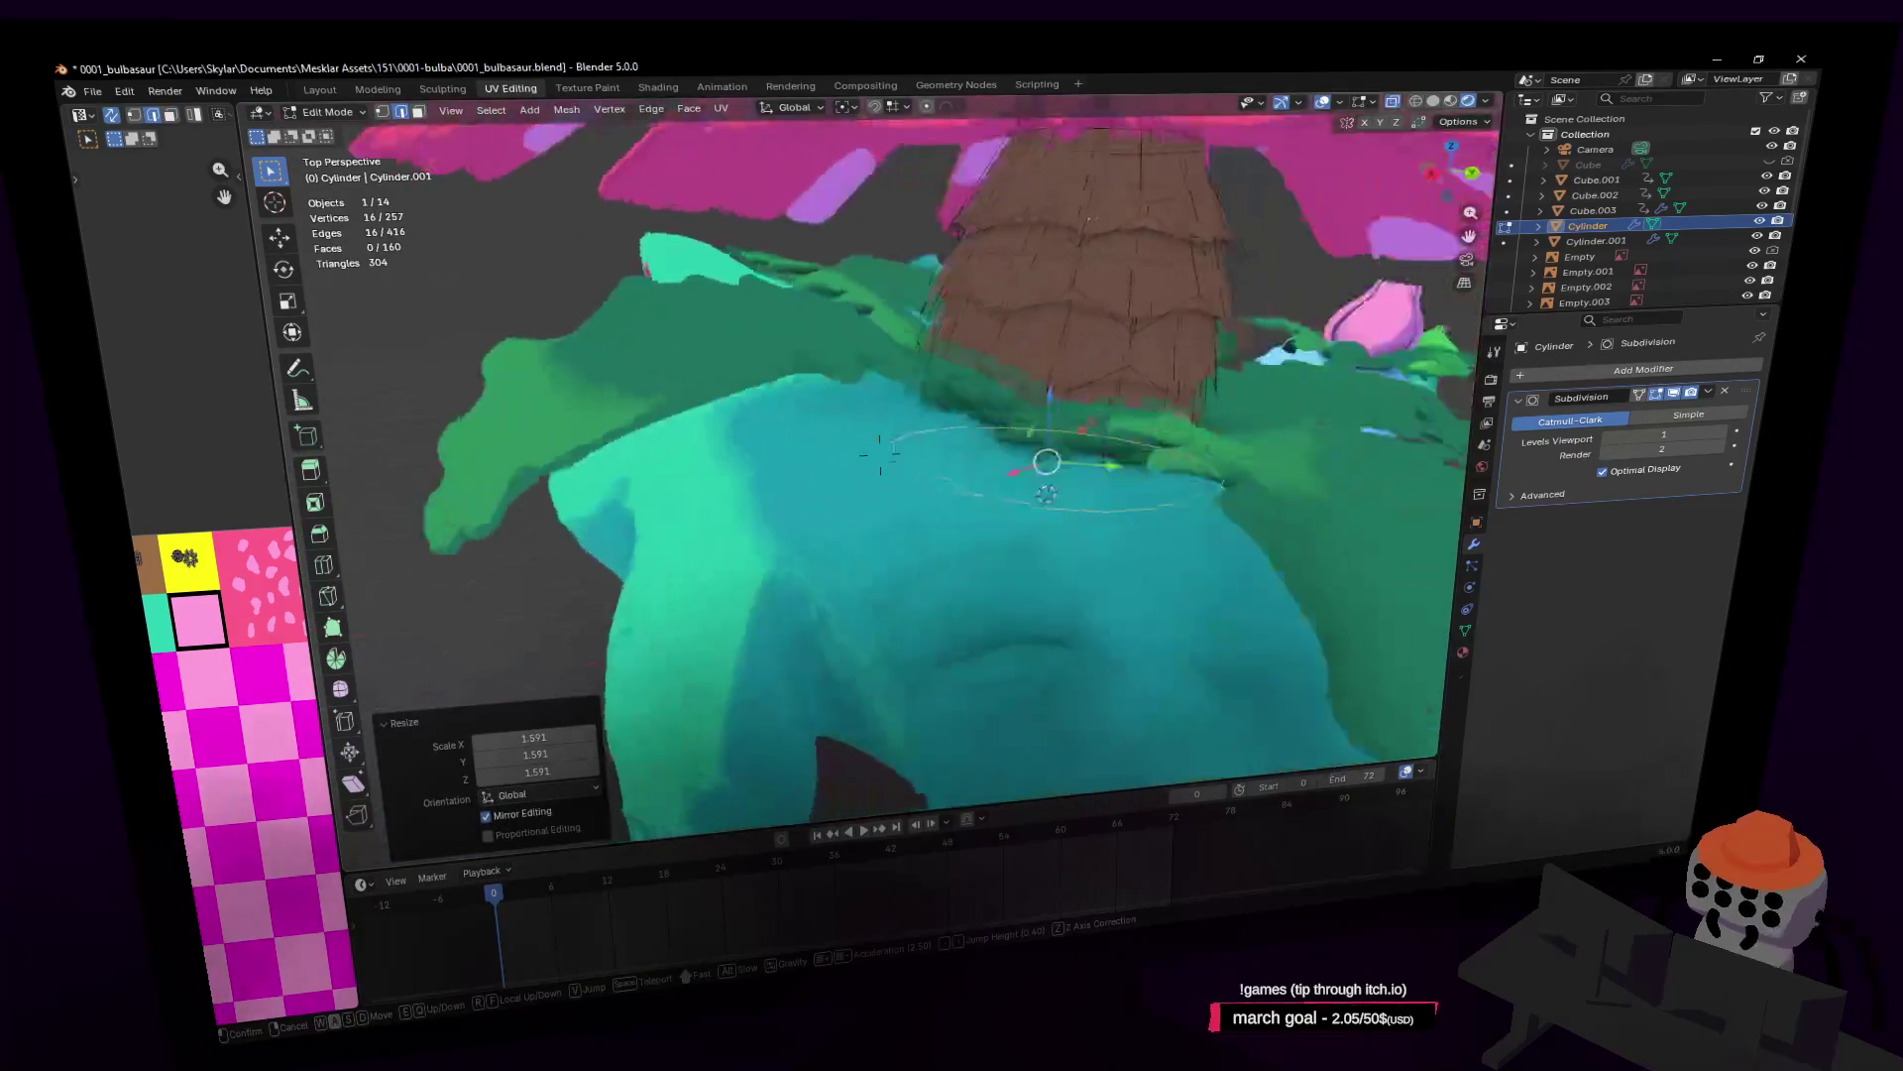
# Step: Leave trunk editing and fly in from the whole model to the flower's yellow crown
pyautogui.press('w')
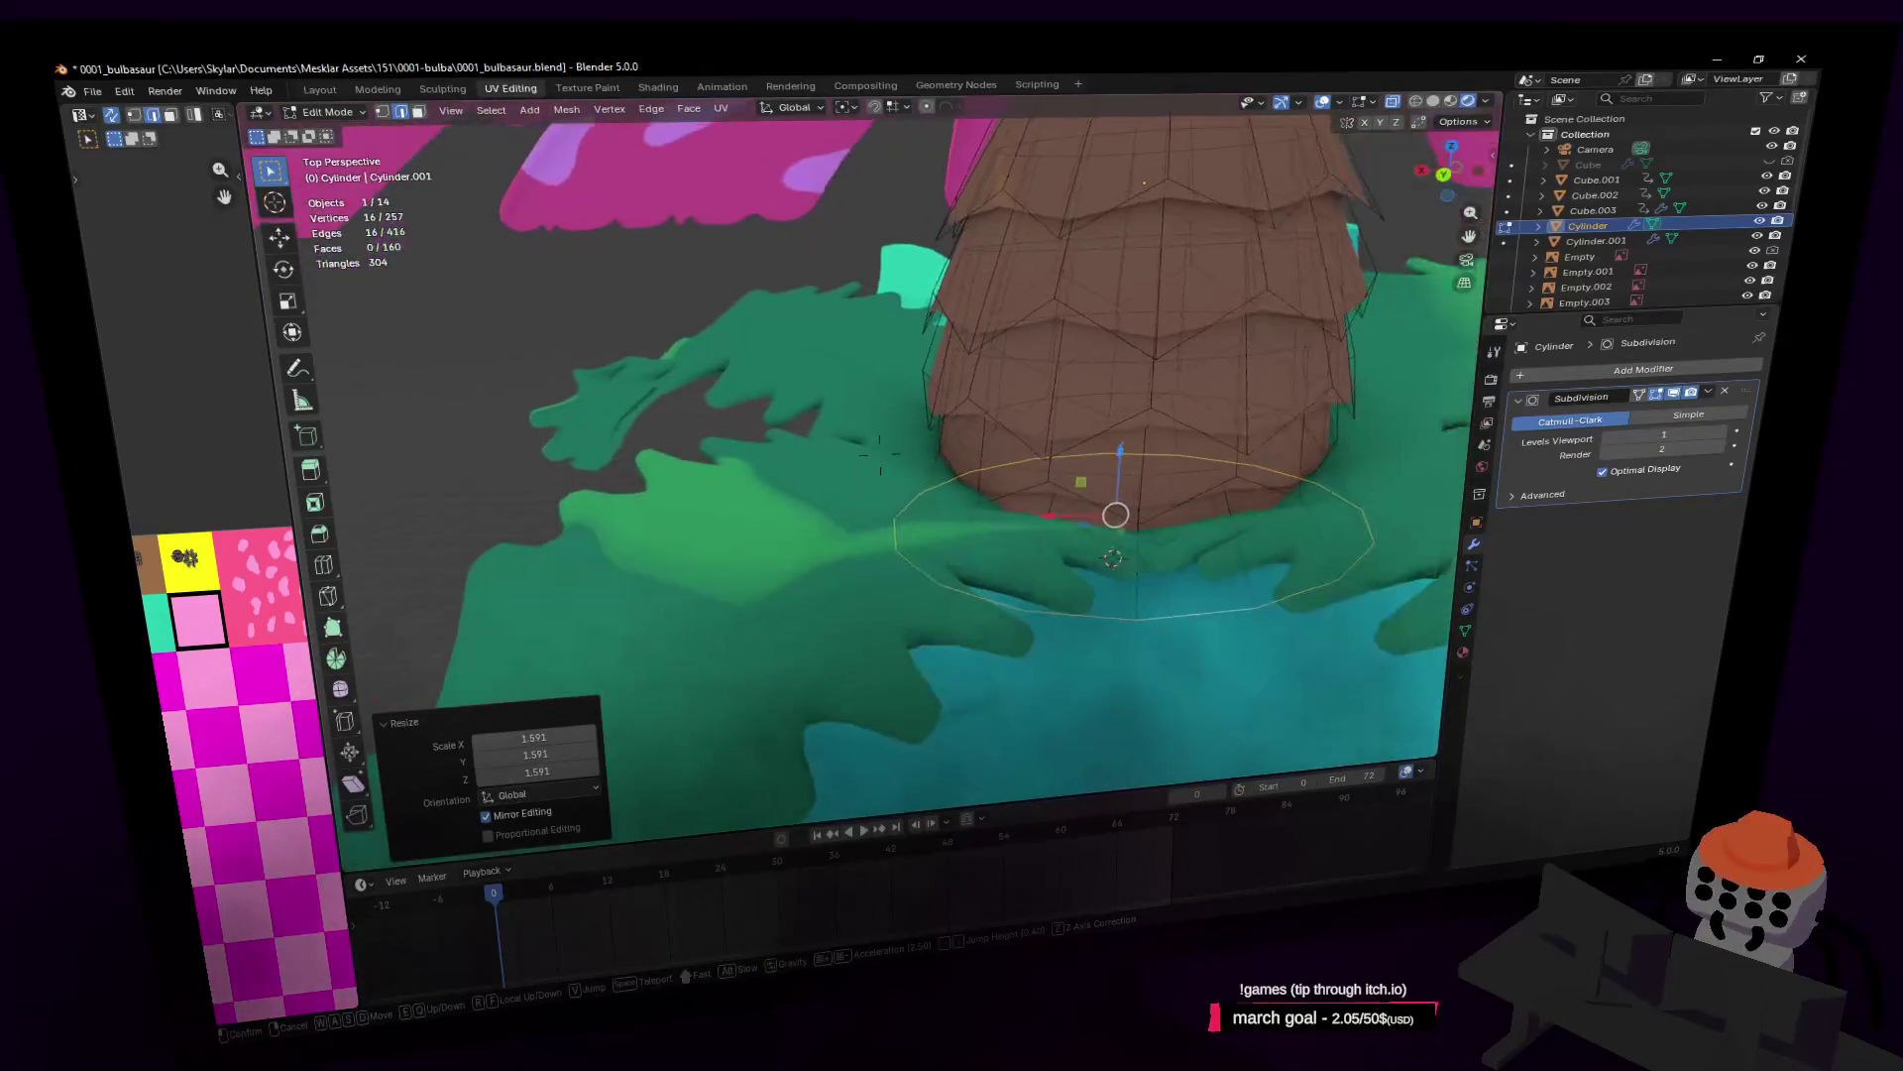
pyautogui.press('e')
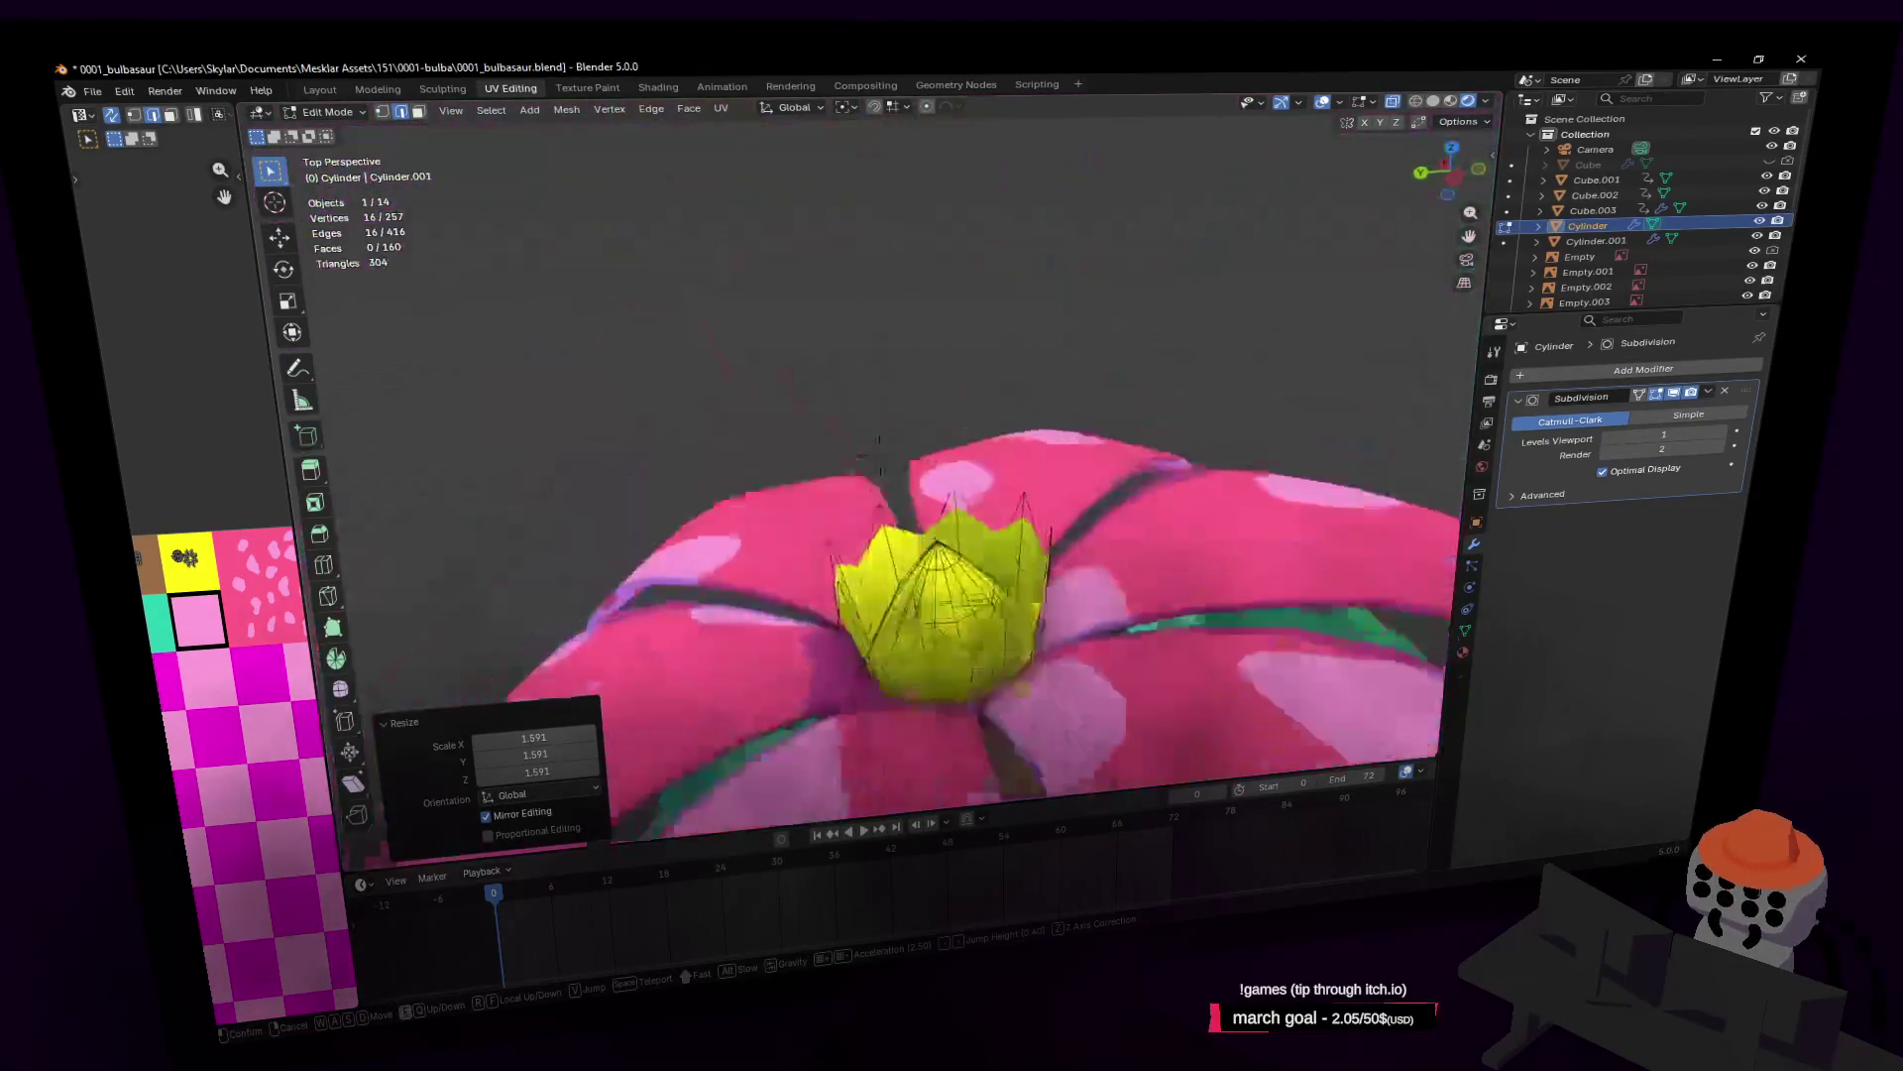
pyautogui.click(879, 454)
pyautogui.press('Tab')
pyautogui.press('s')
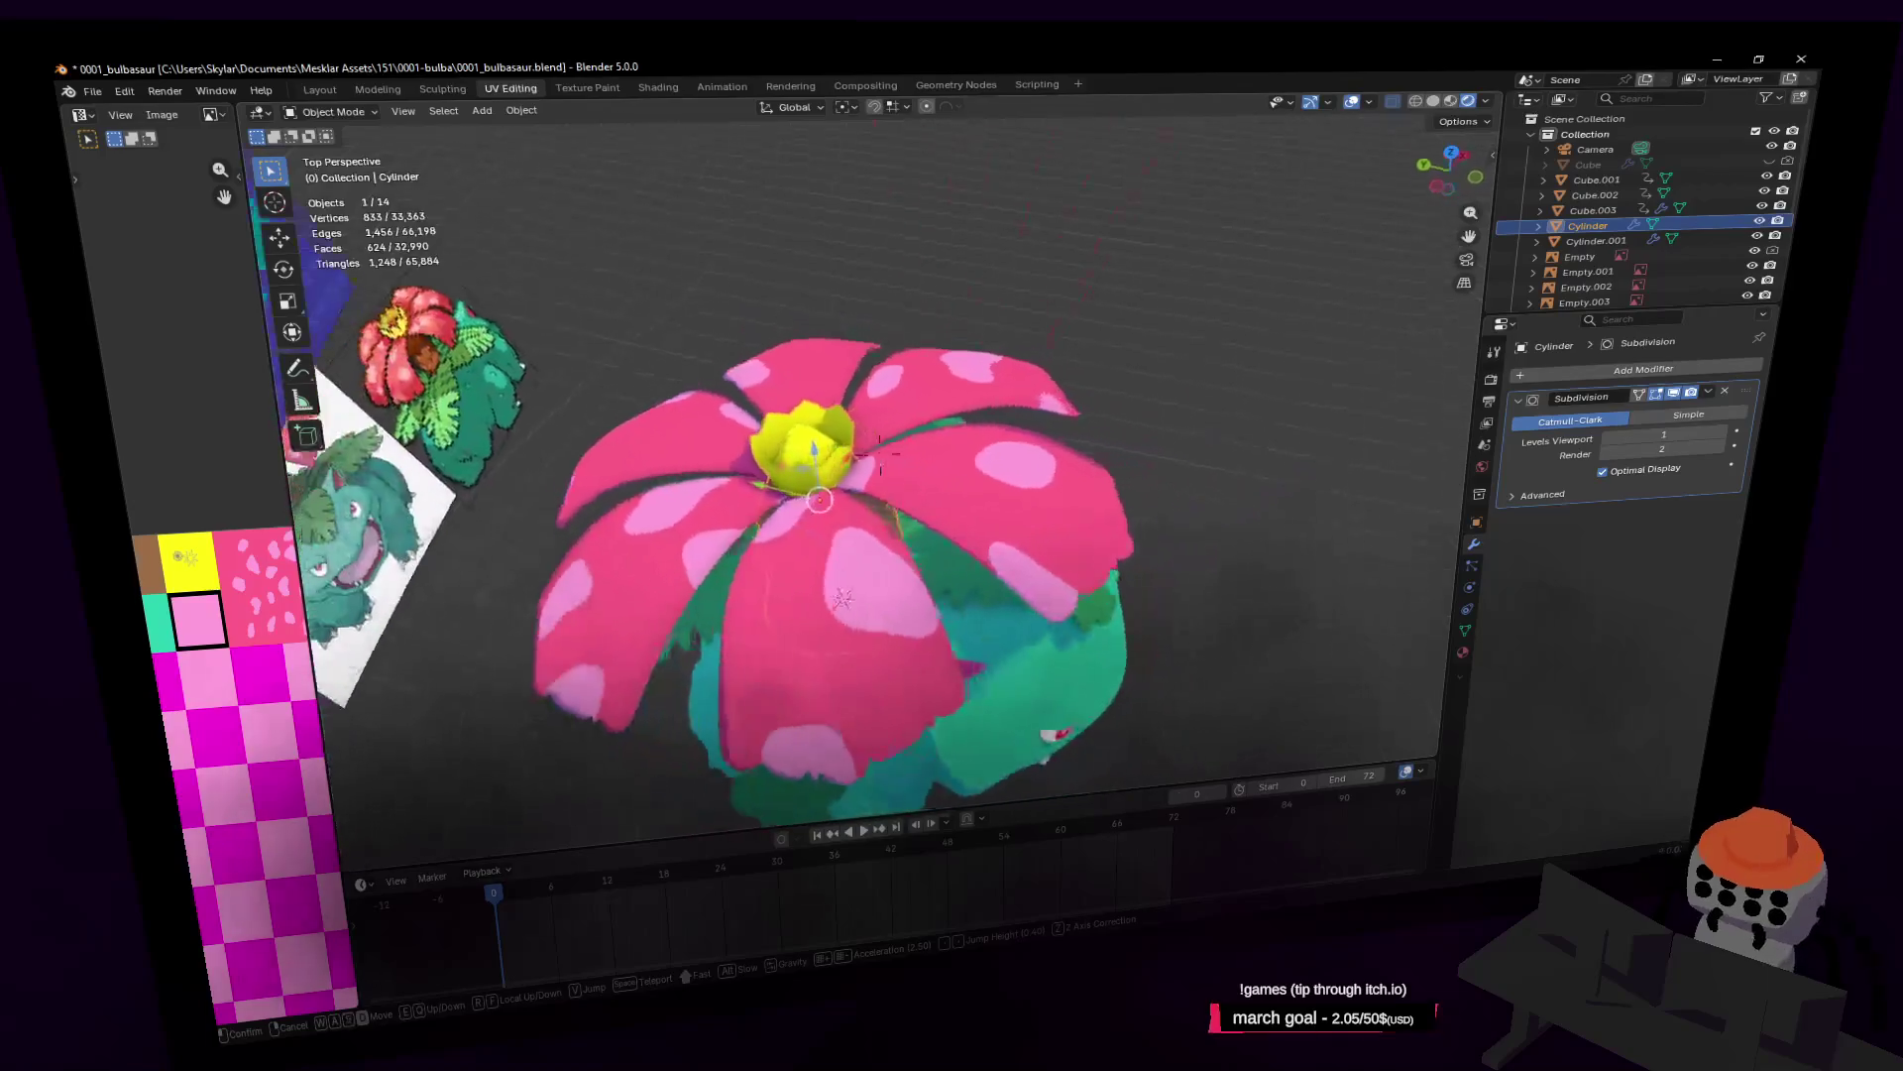
pyautogui.press('s')
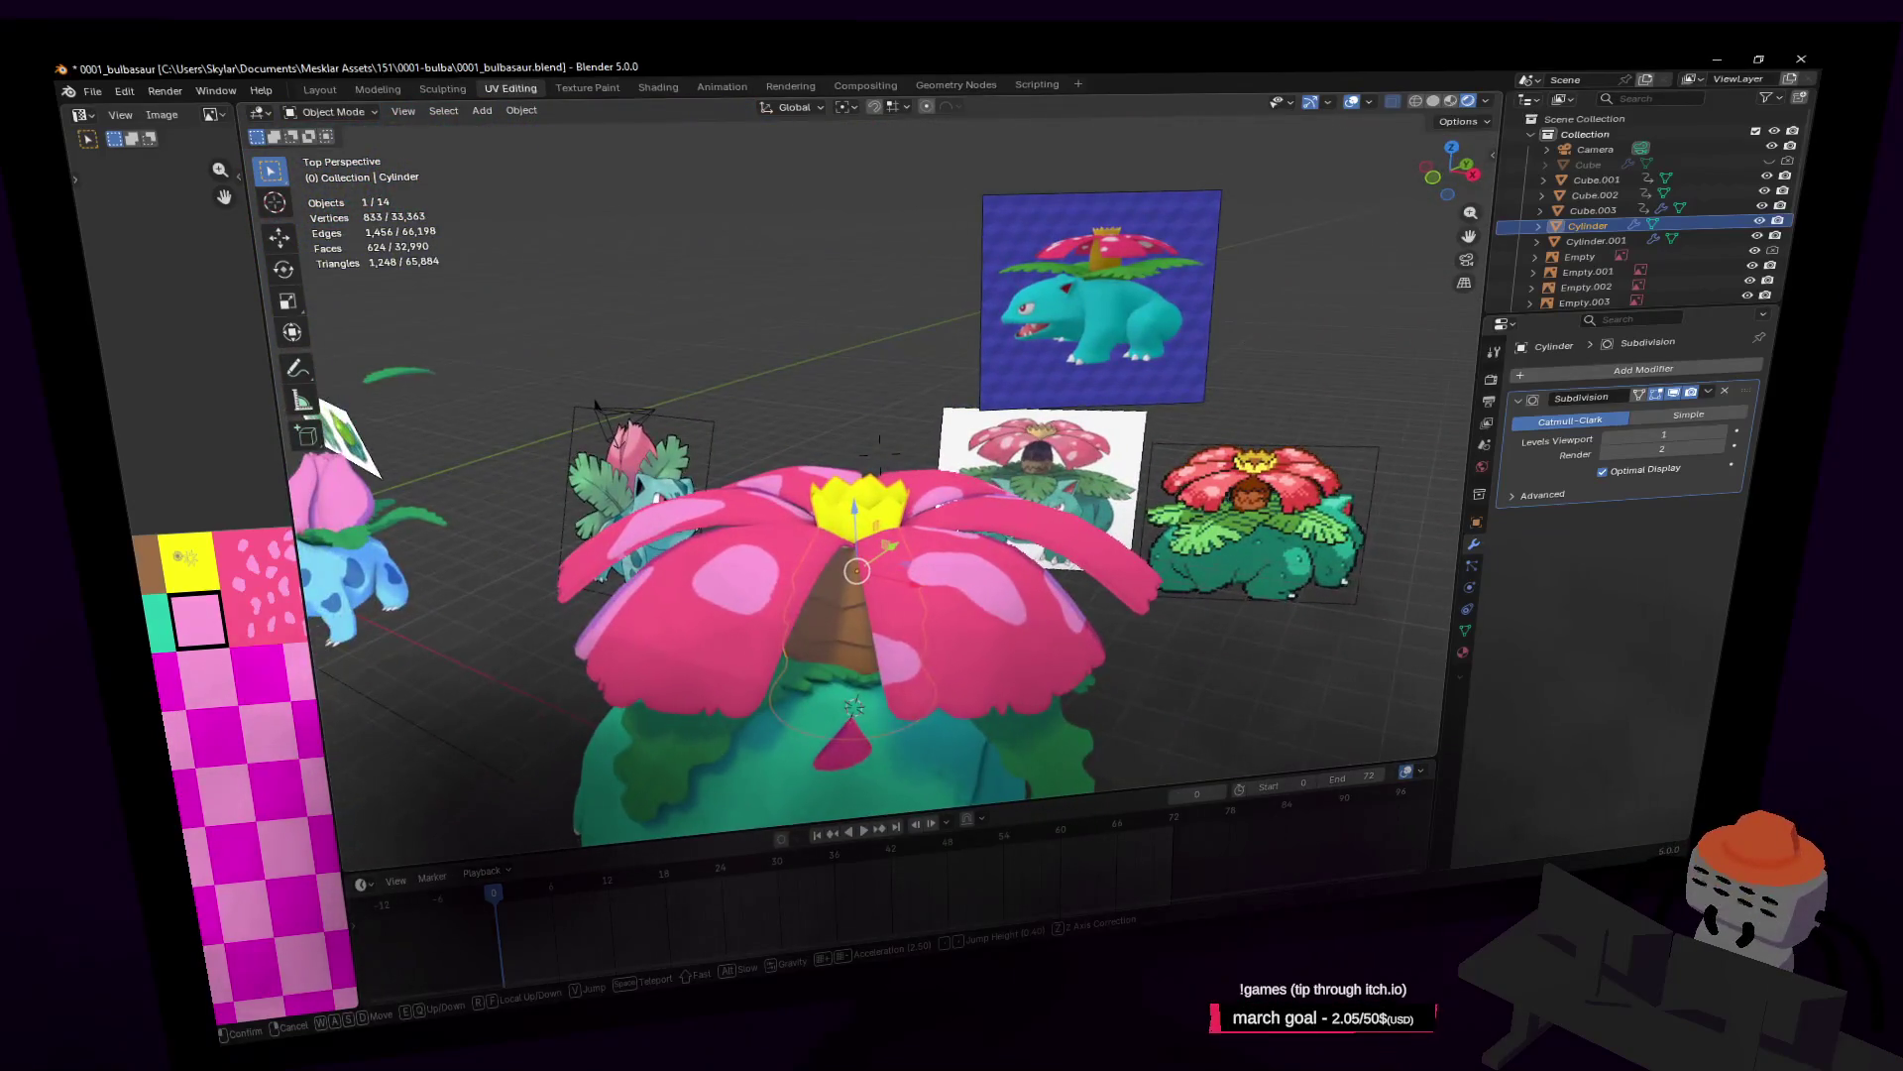
pyautogui.press('s')
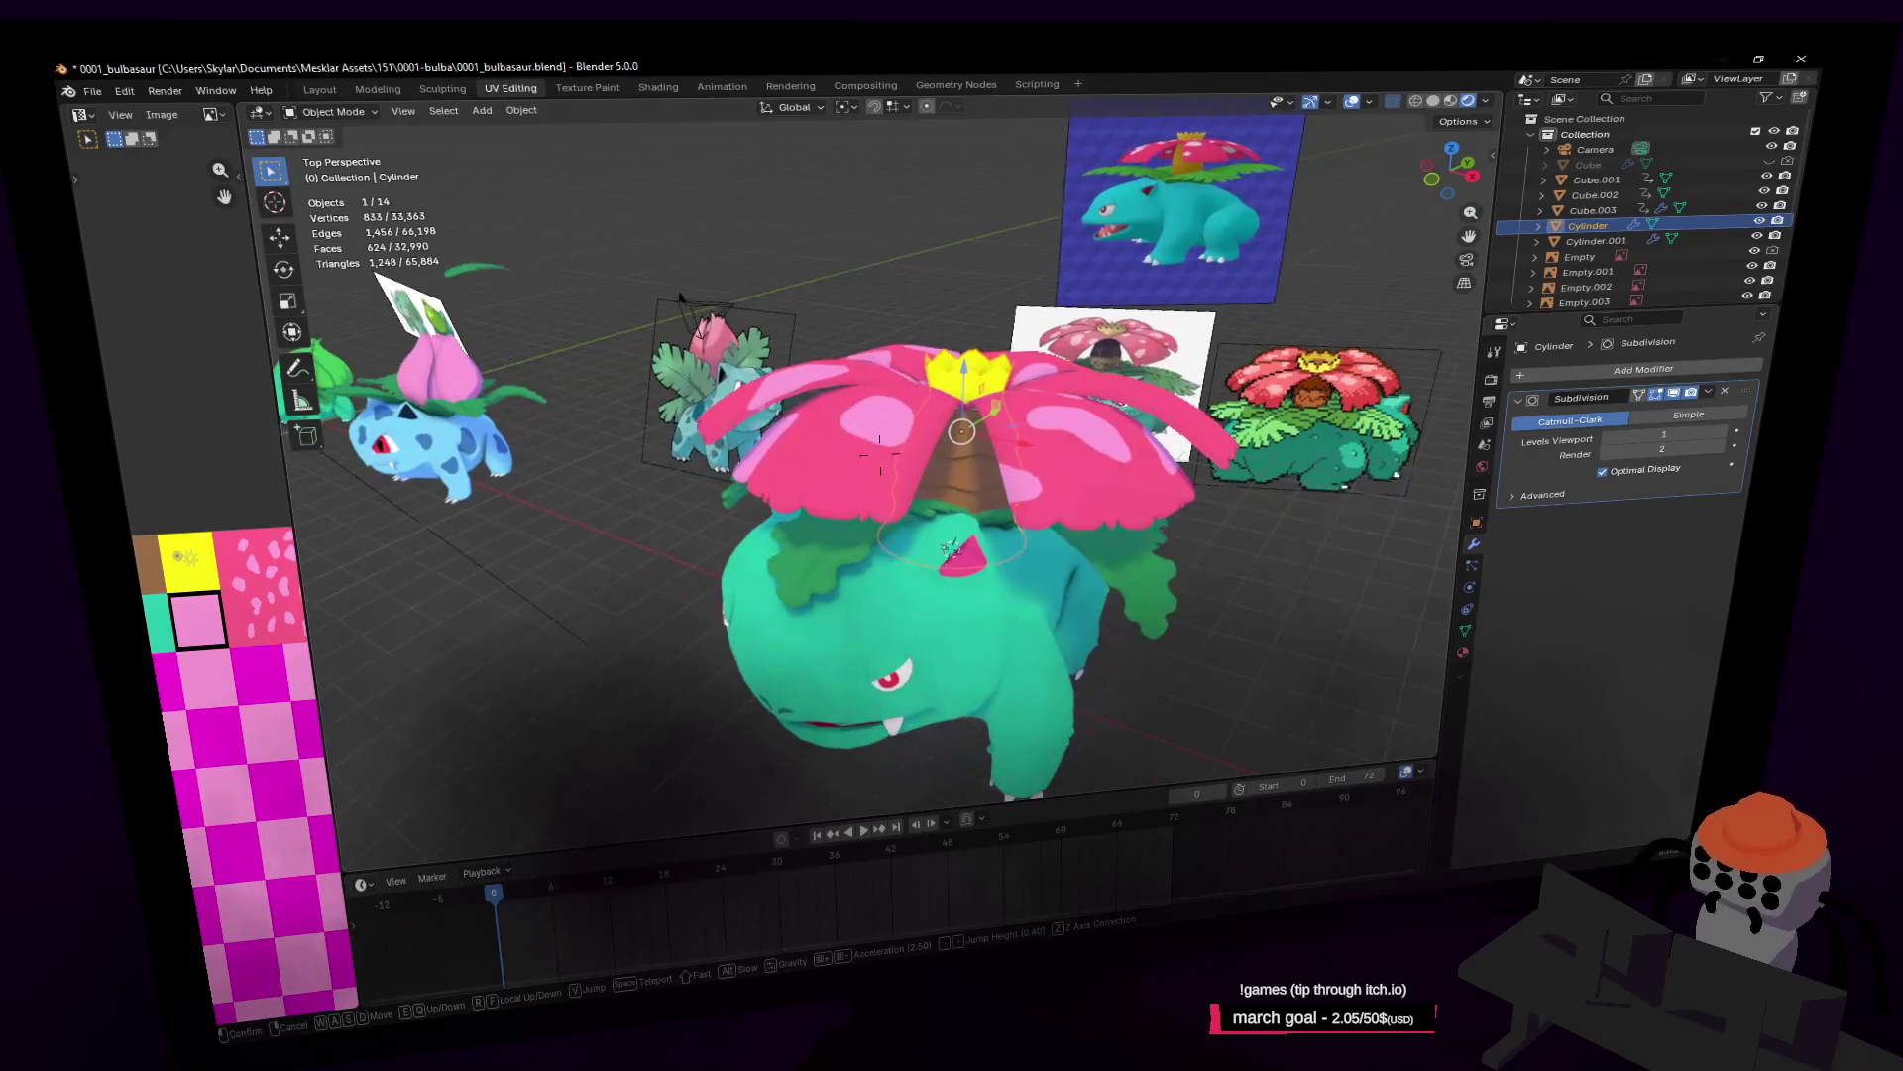
pyautogui.press('s')
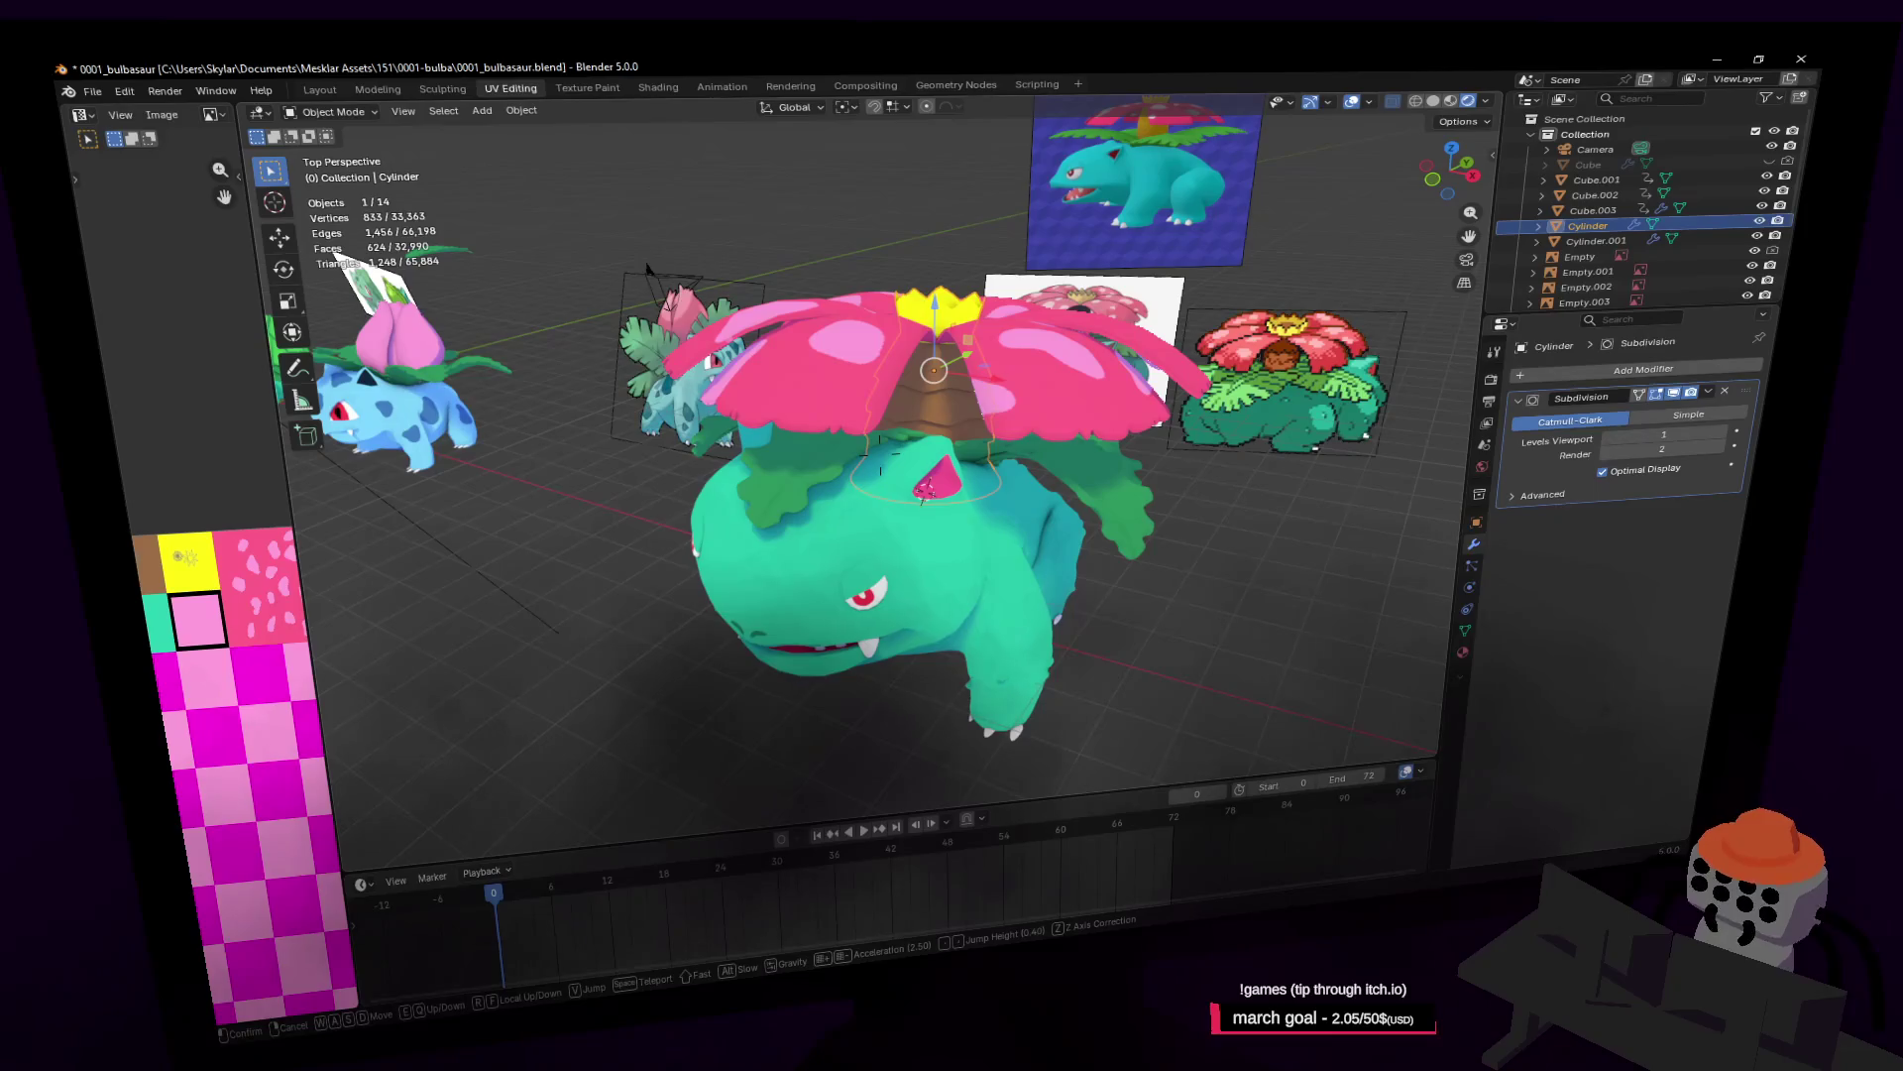
pyautogui.press('w')
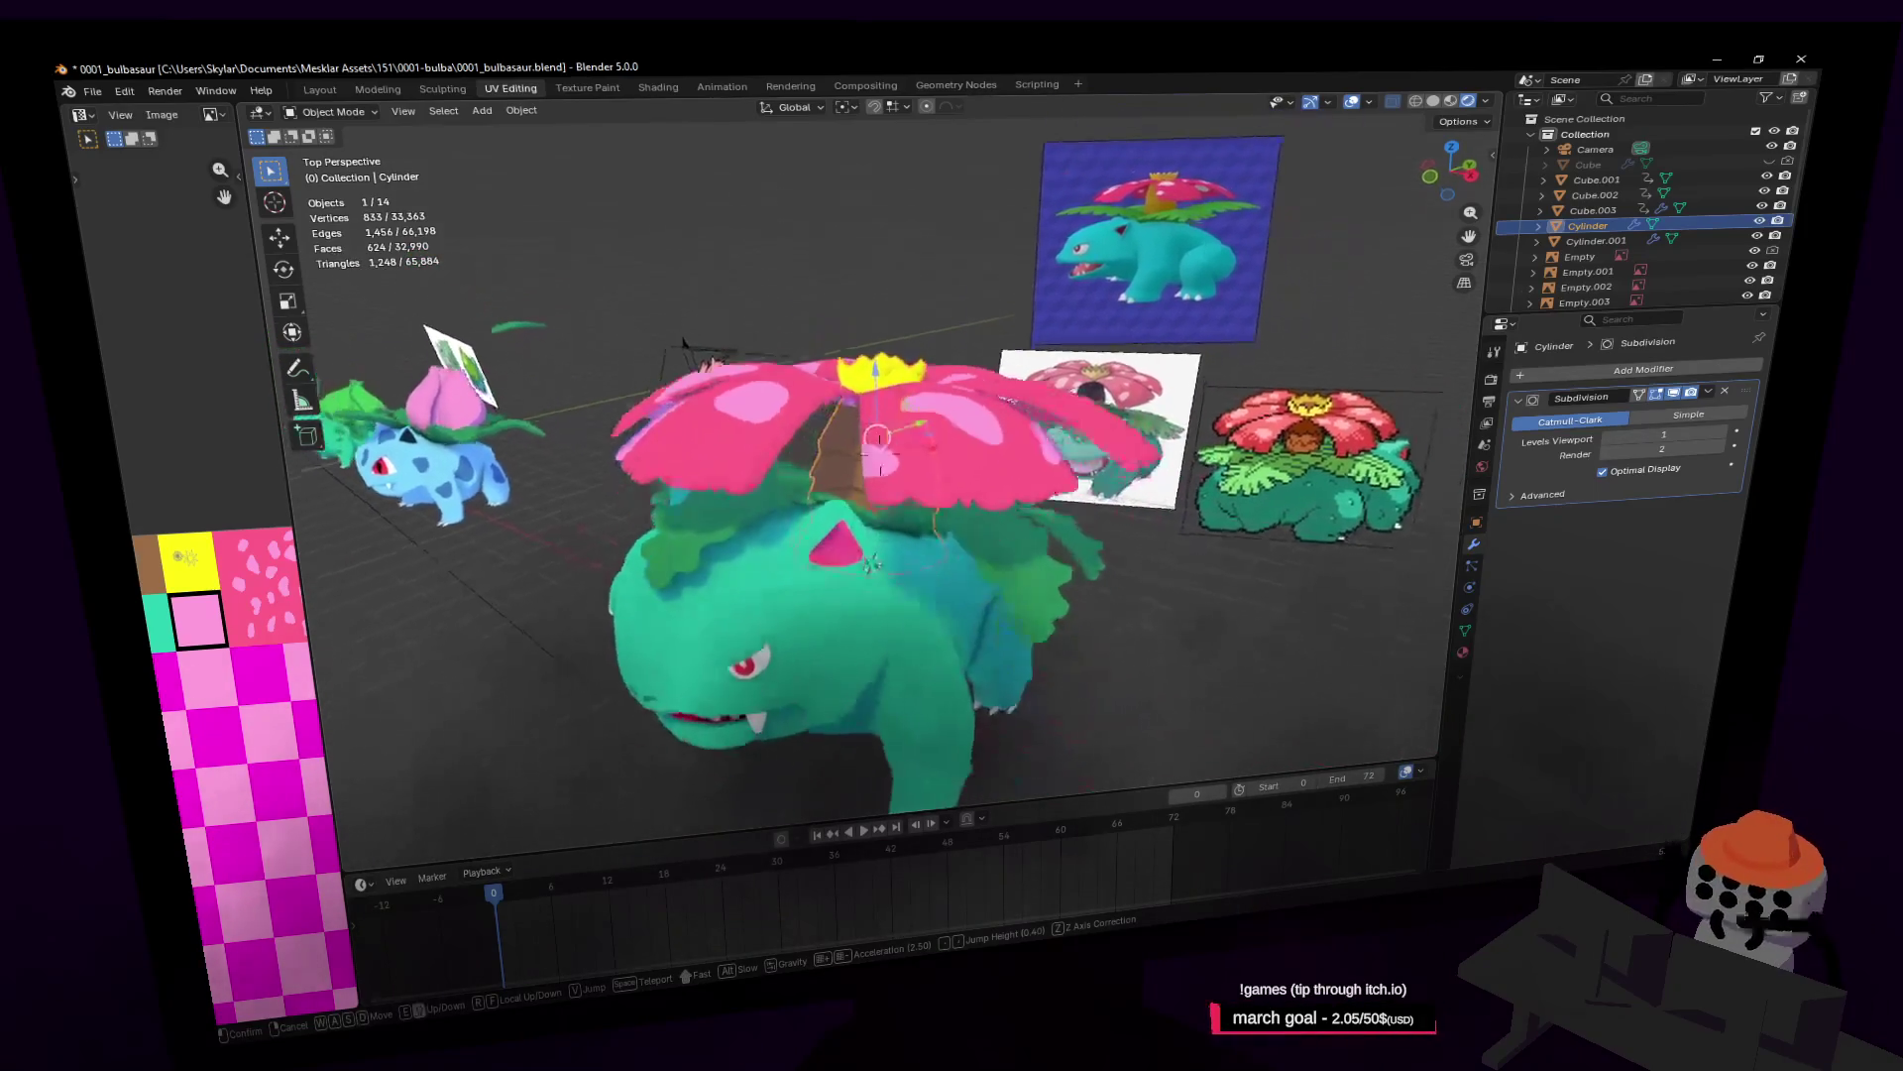
pyautogui.press('w')
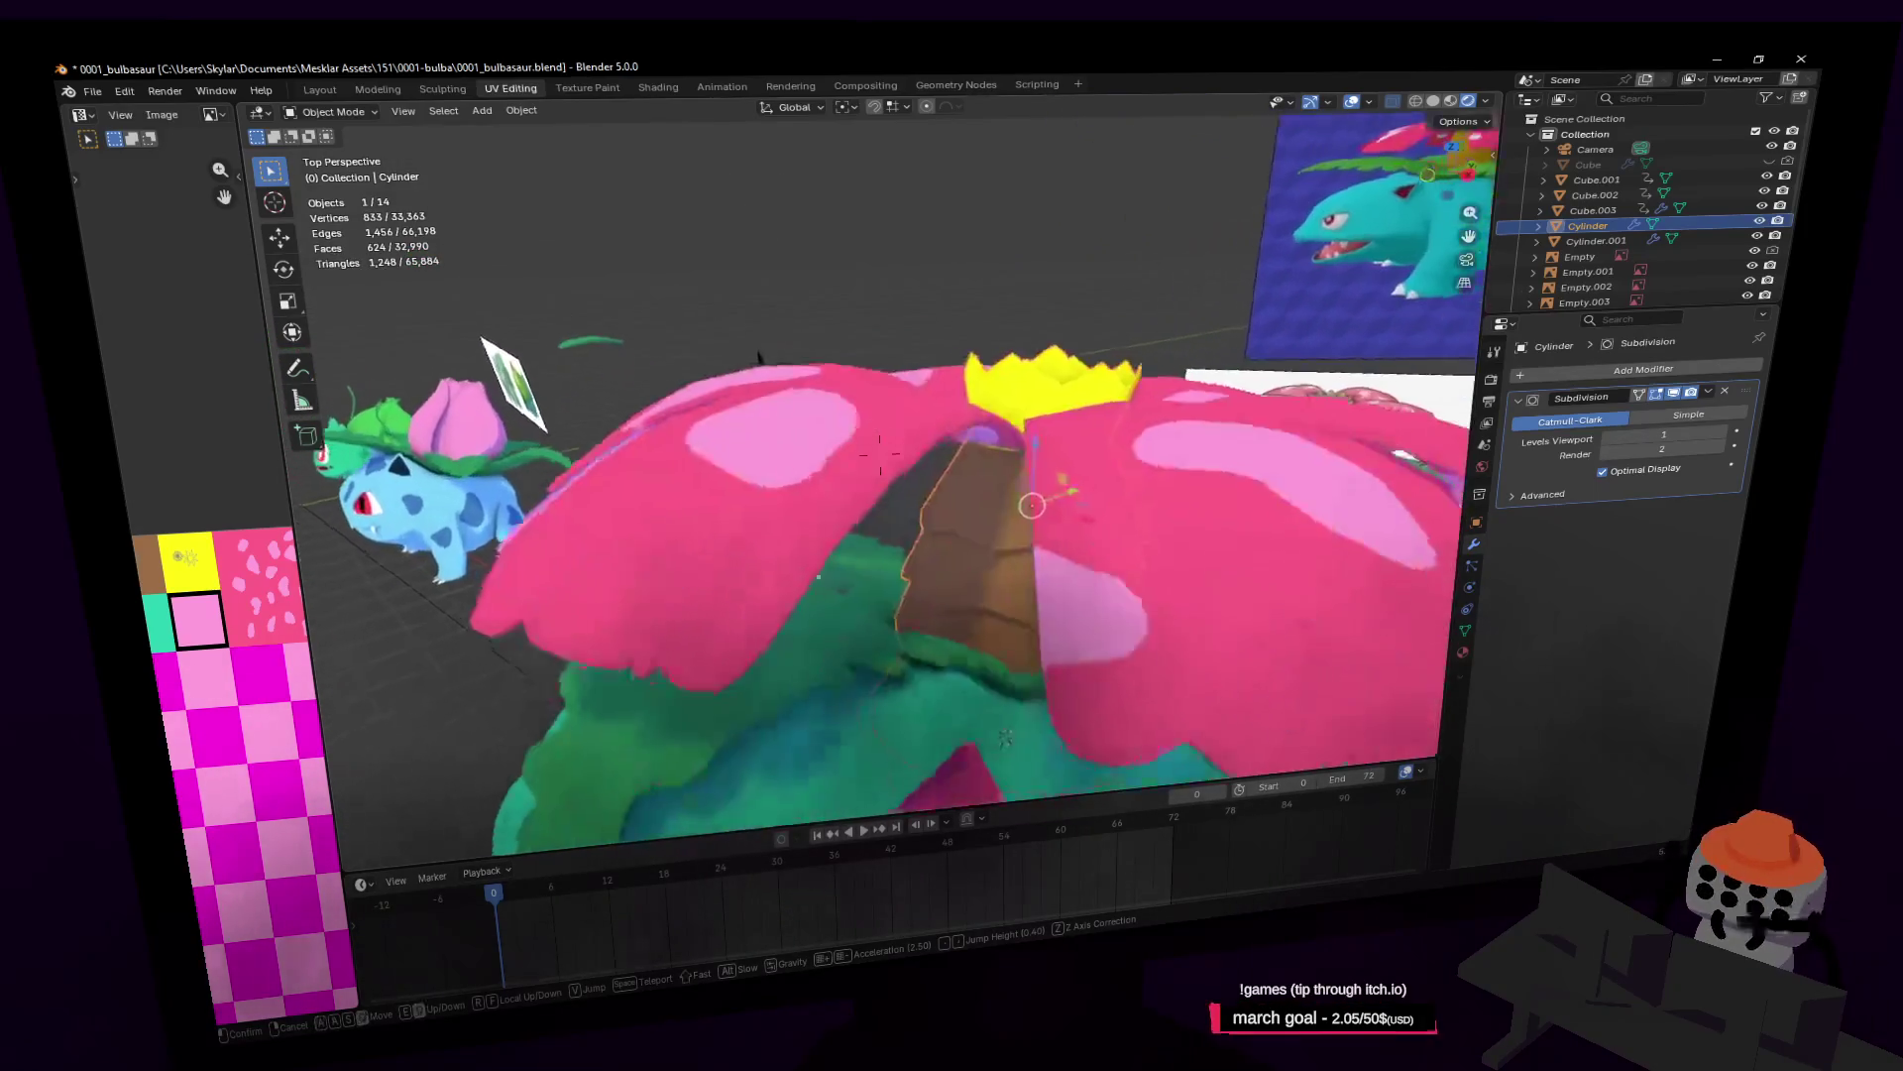
pyautogui.press('s')
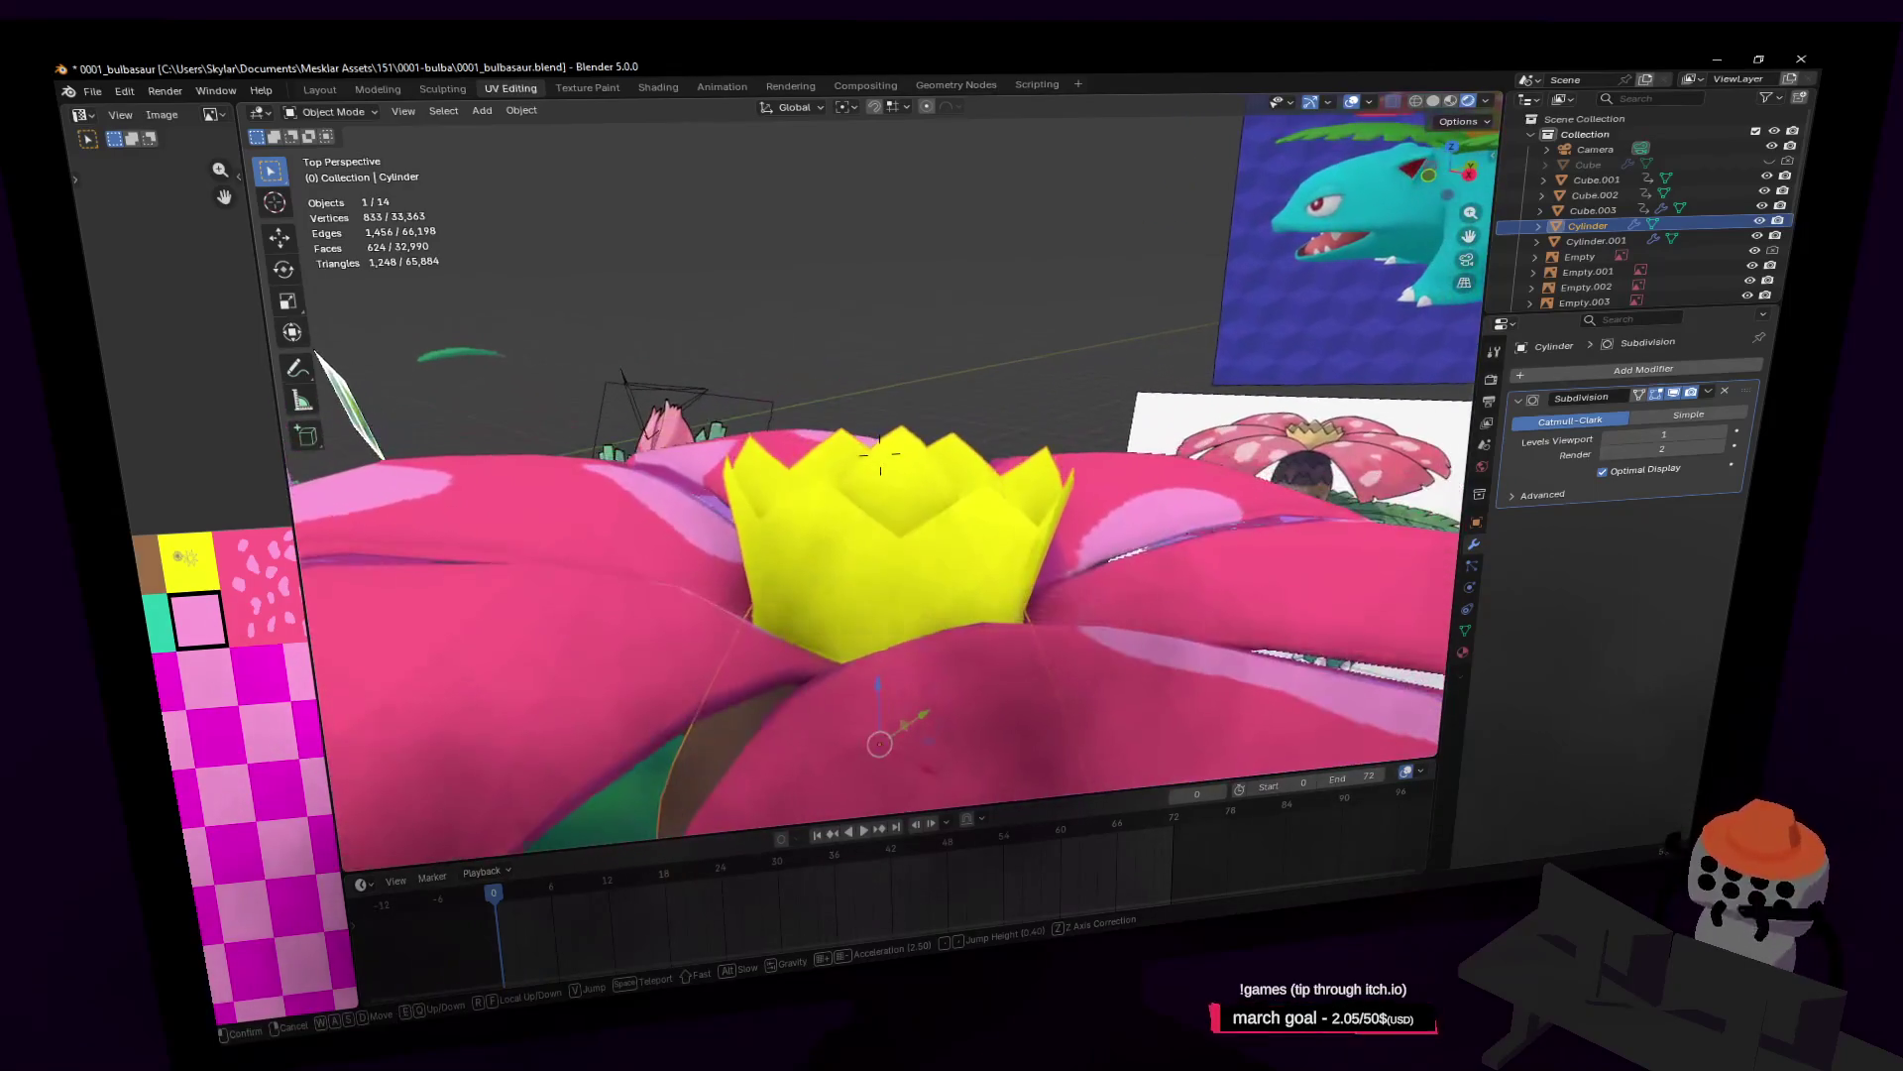
pyautogui.click(879, 453)
# Step: Scale the crown cylinder's selected points by 1.272 in Edit Mode
pyautogui.press('Tab')
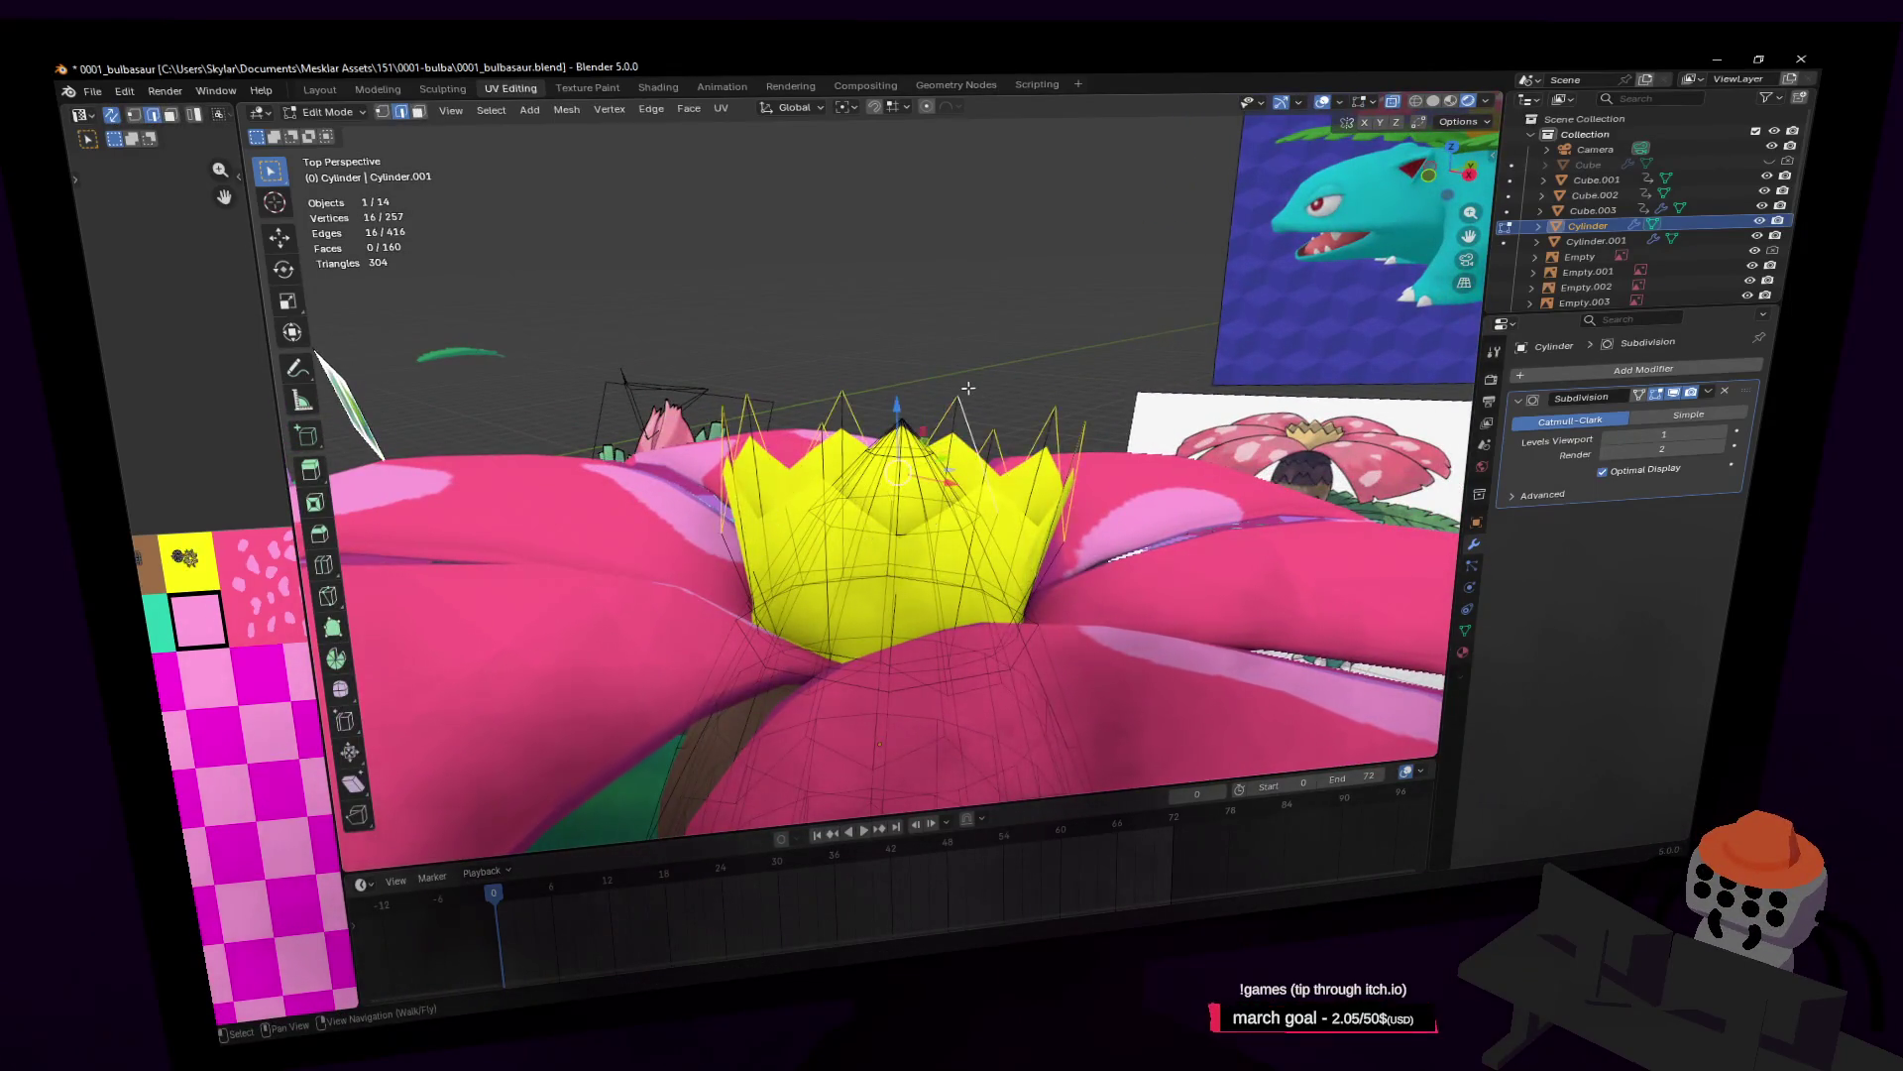
pyautogui.press('s')
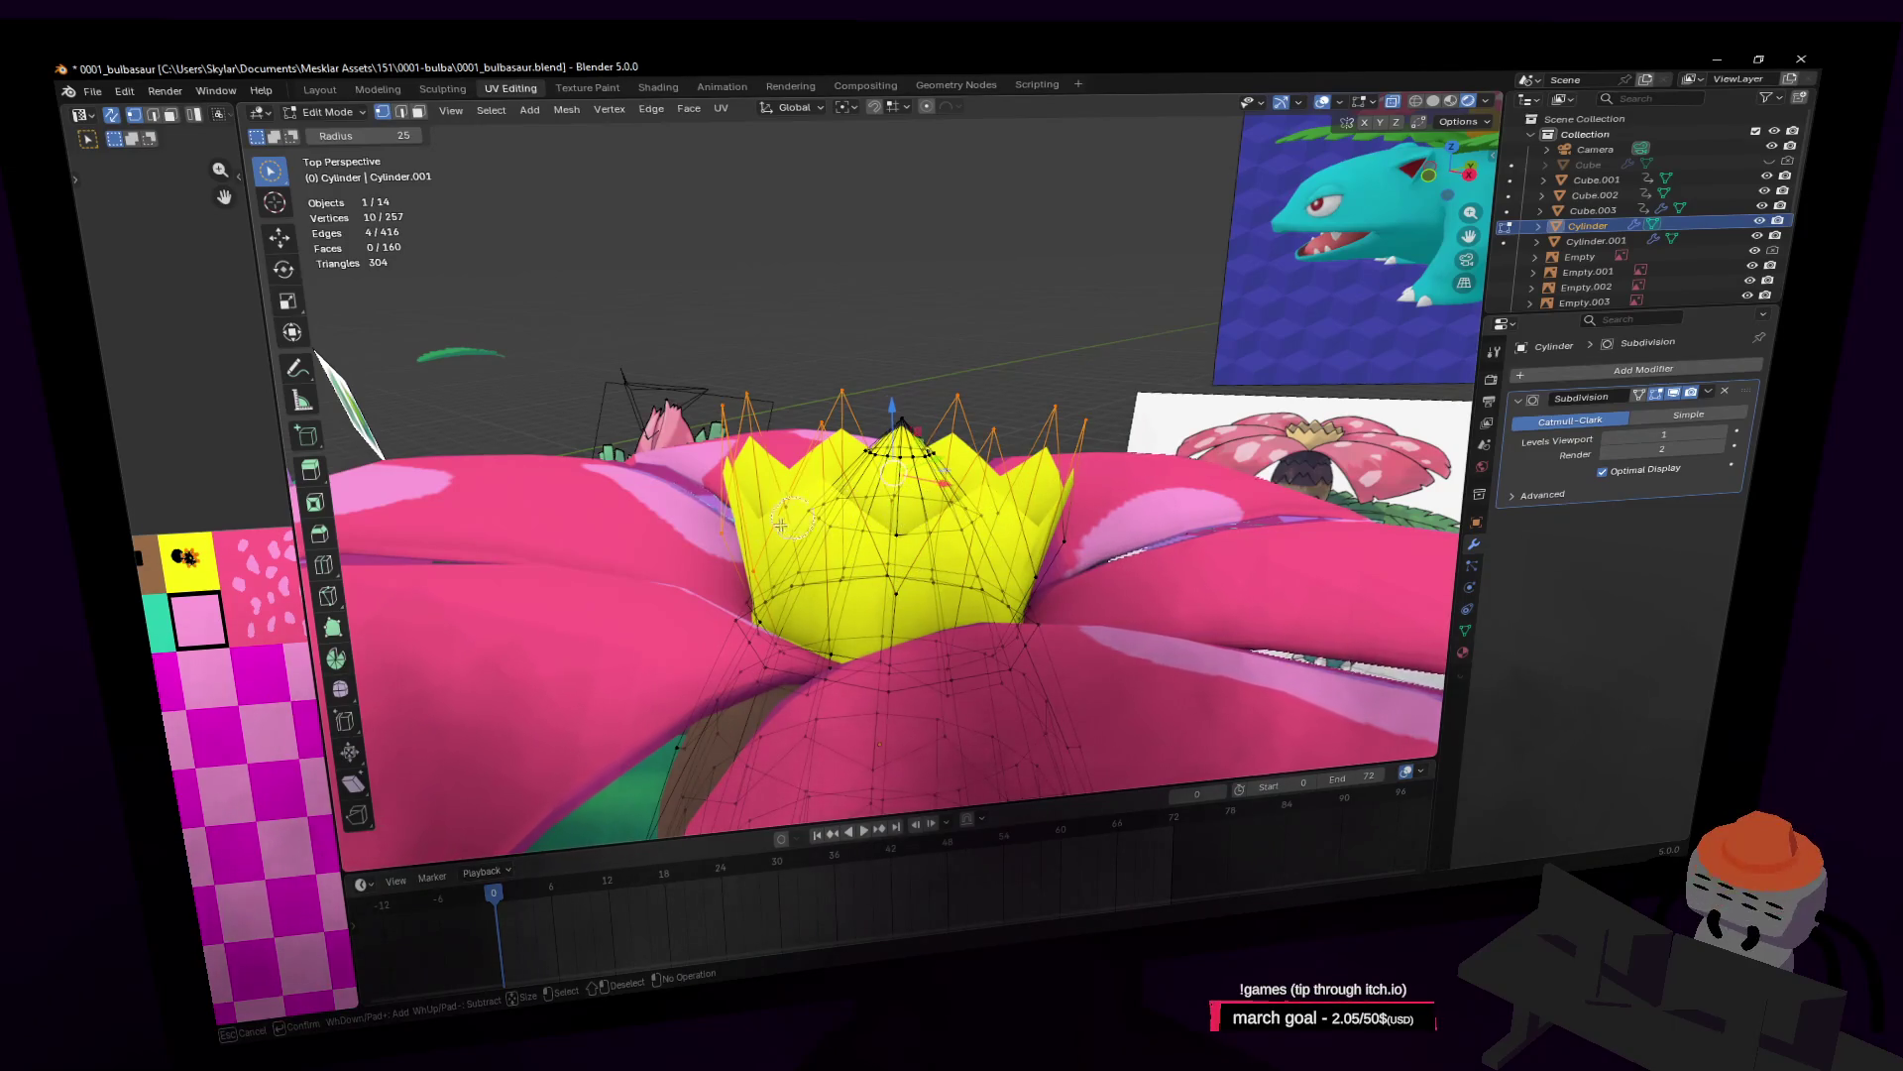
pyautogui.press('s')
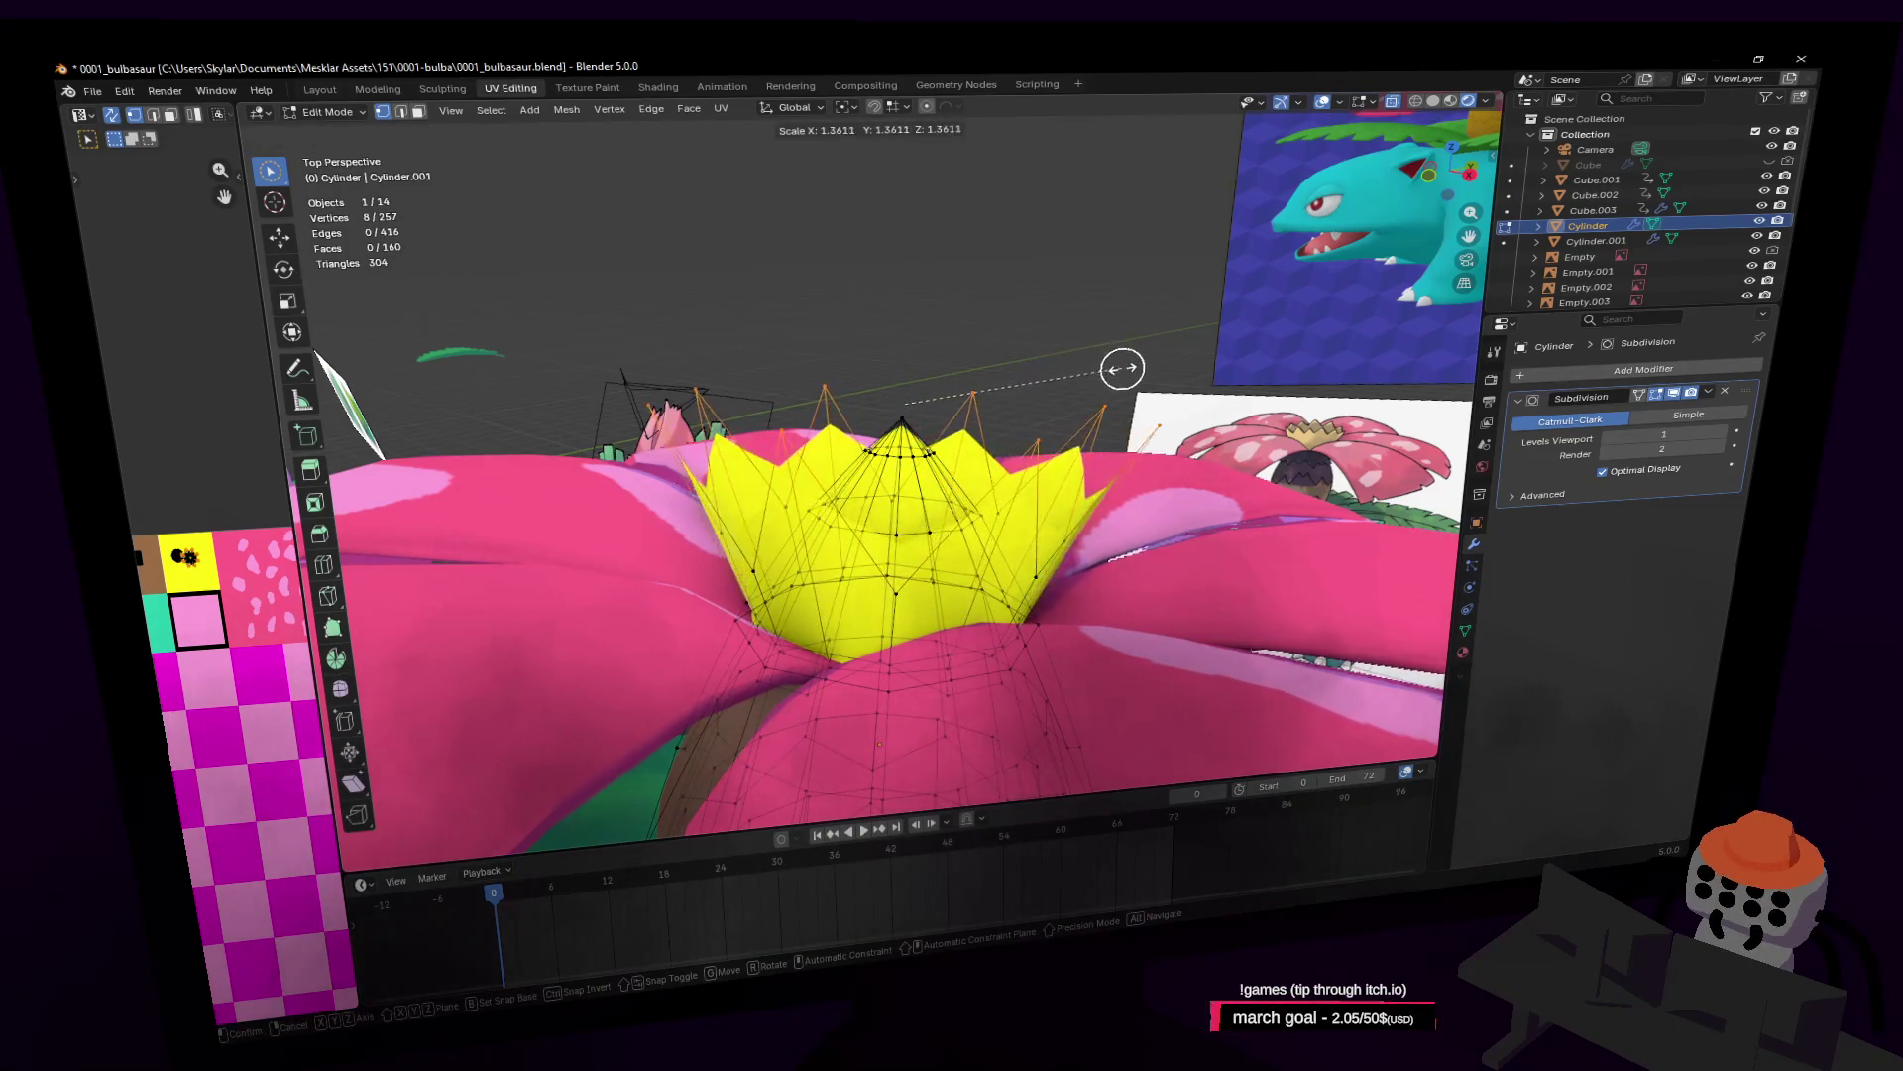
pyautogui.click(1107, 374)
# Step: Return to Object Mode and look over Venusaur beside Ivysaur
pyautogui.press('Tab')
pyautogui.hotkey('shift', '`')
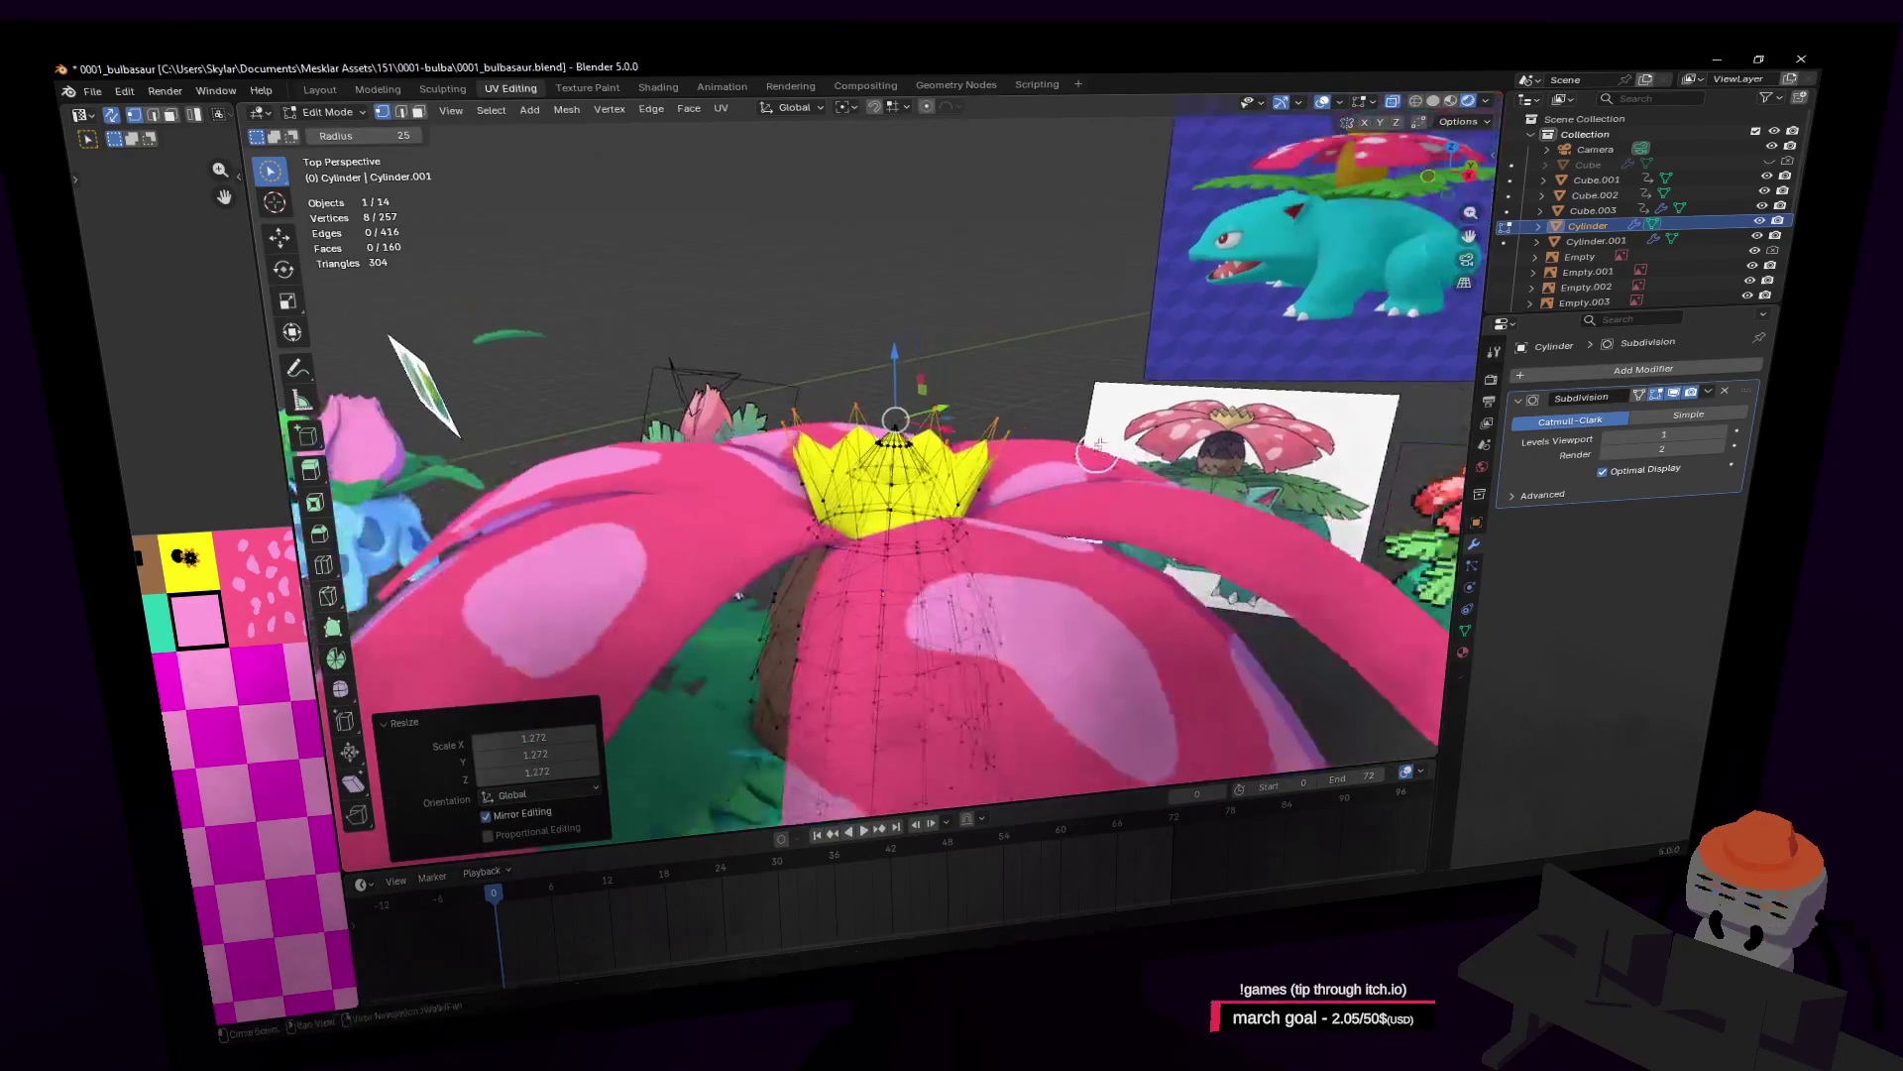
pyautogui.press('w')
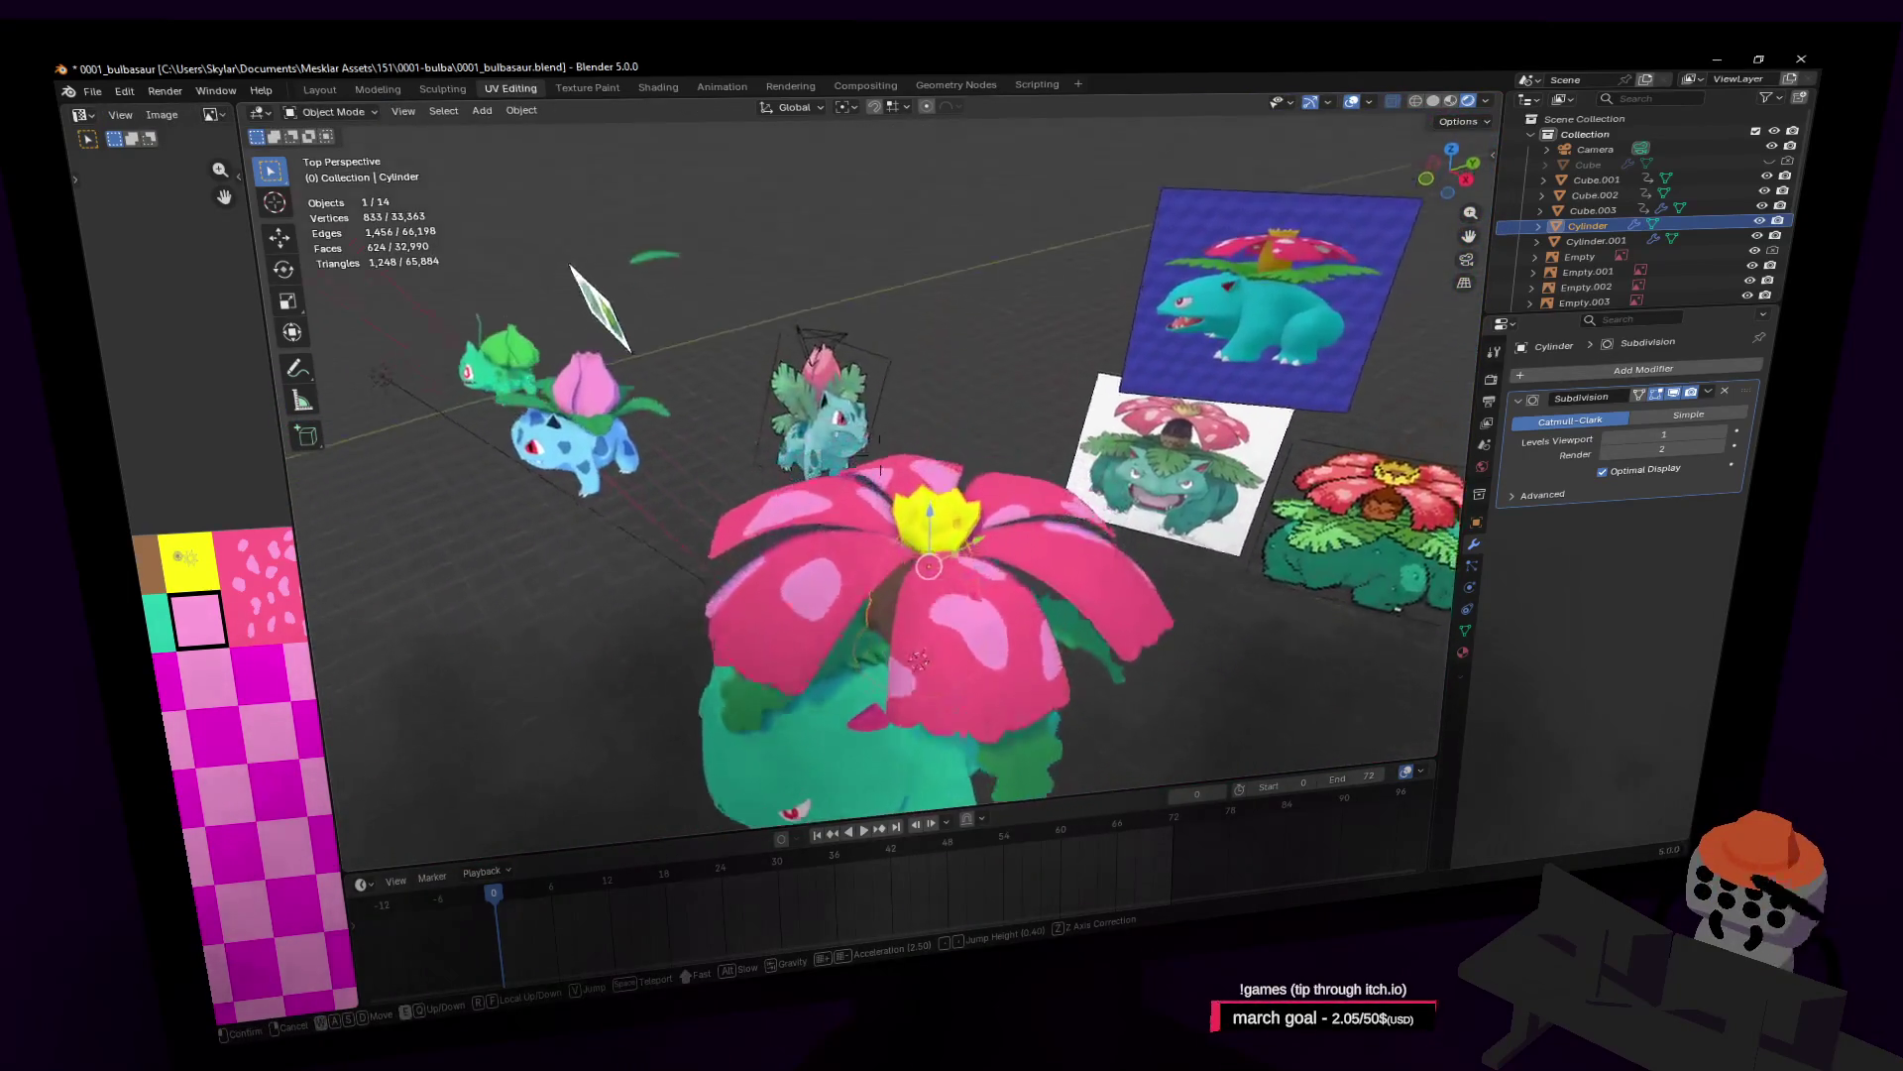
pyautogui.press('s')
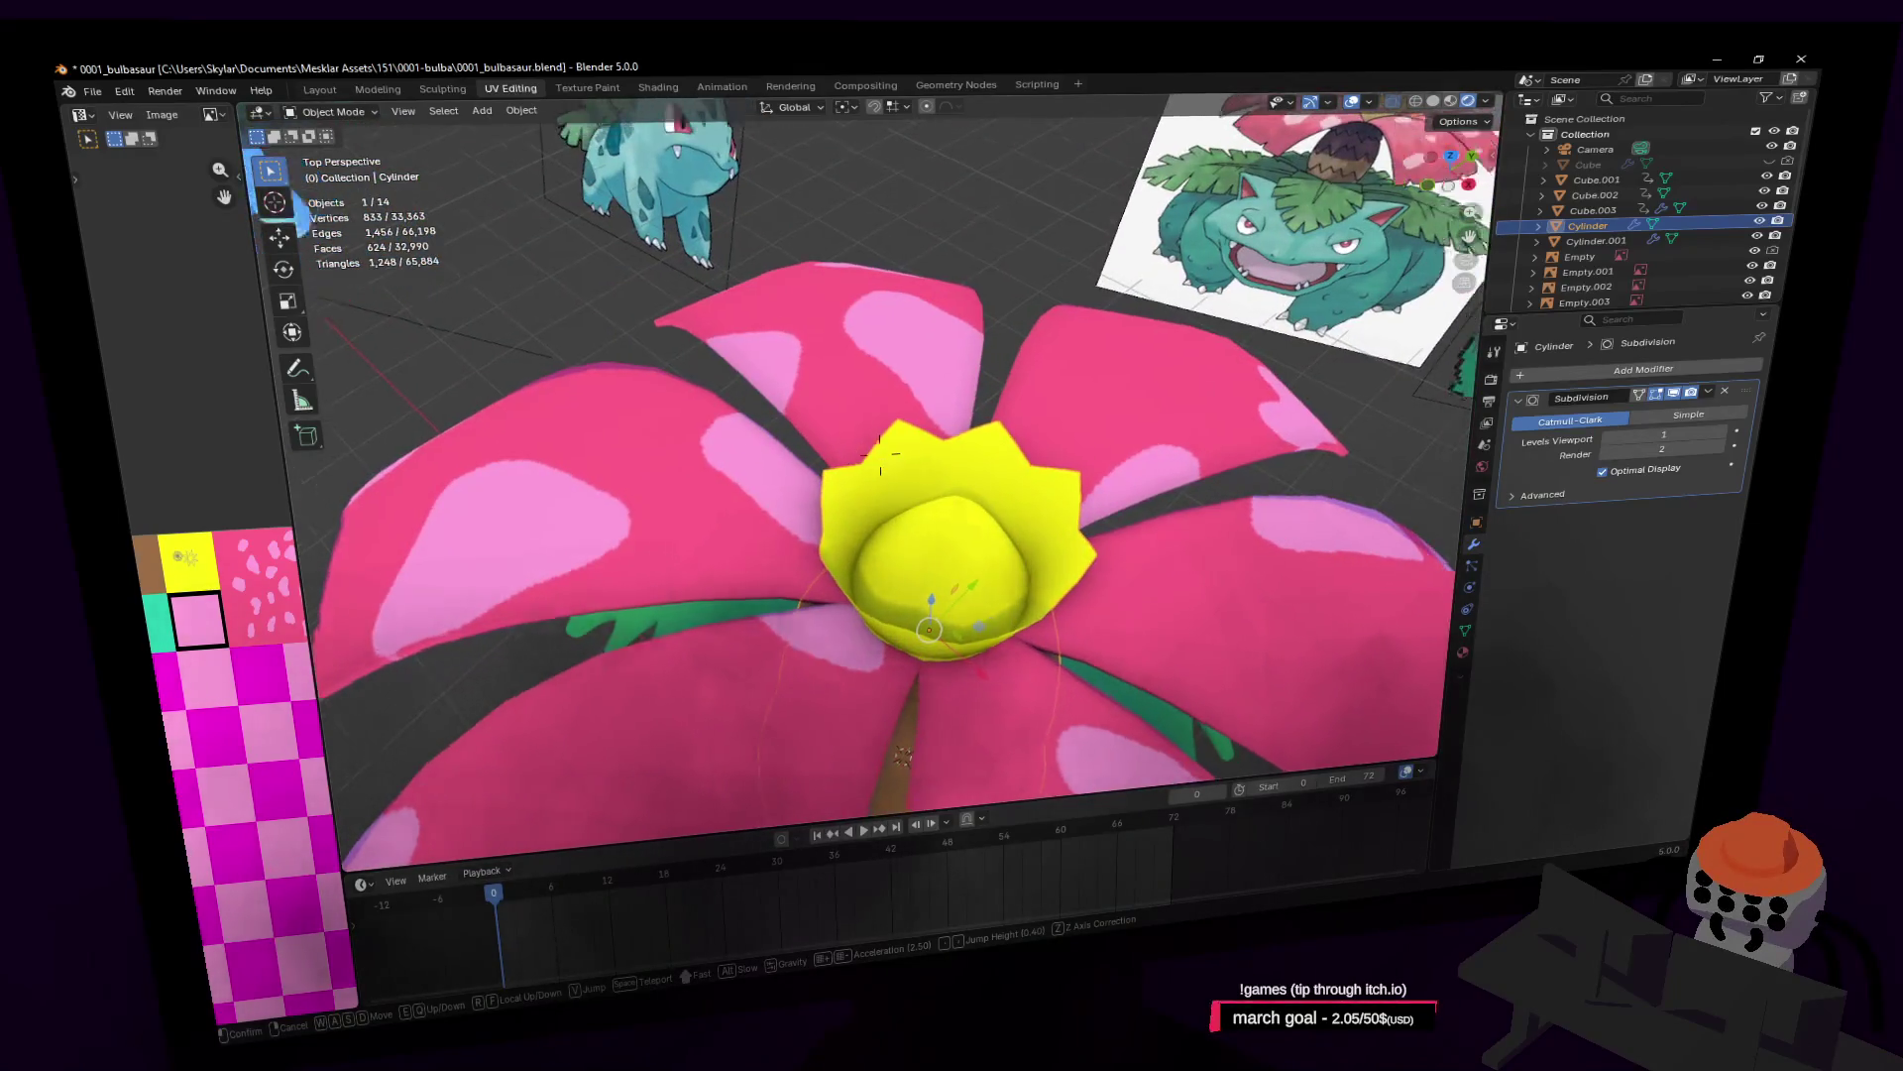
pyautogui.press('s')
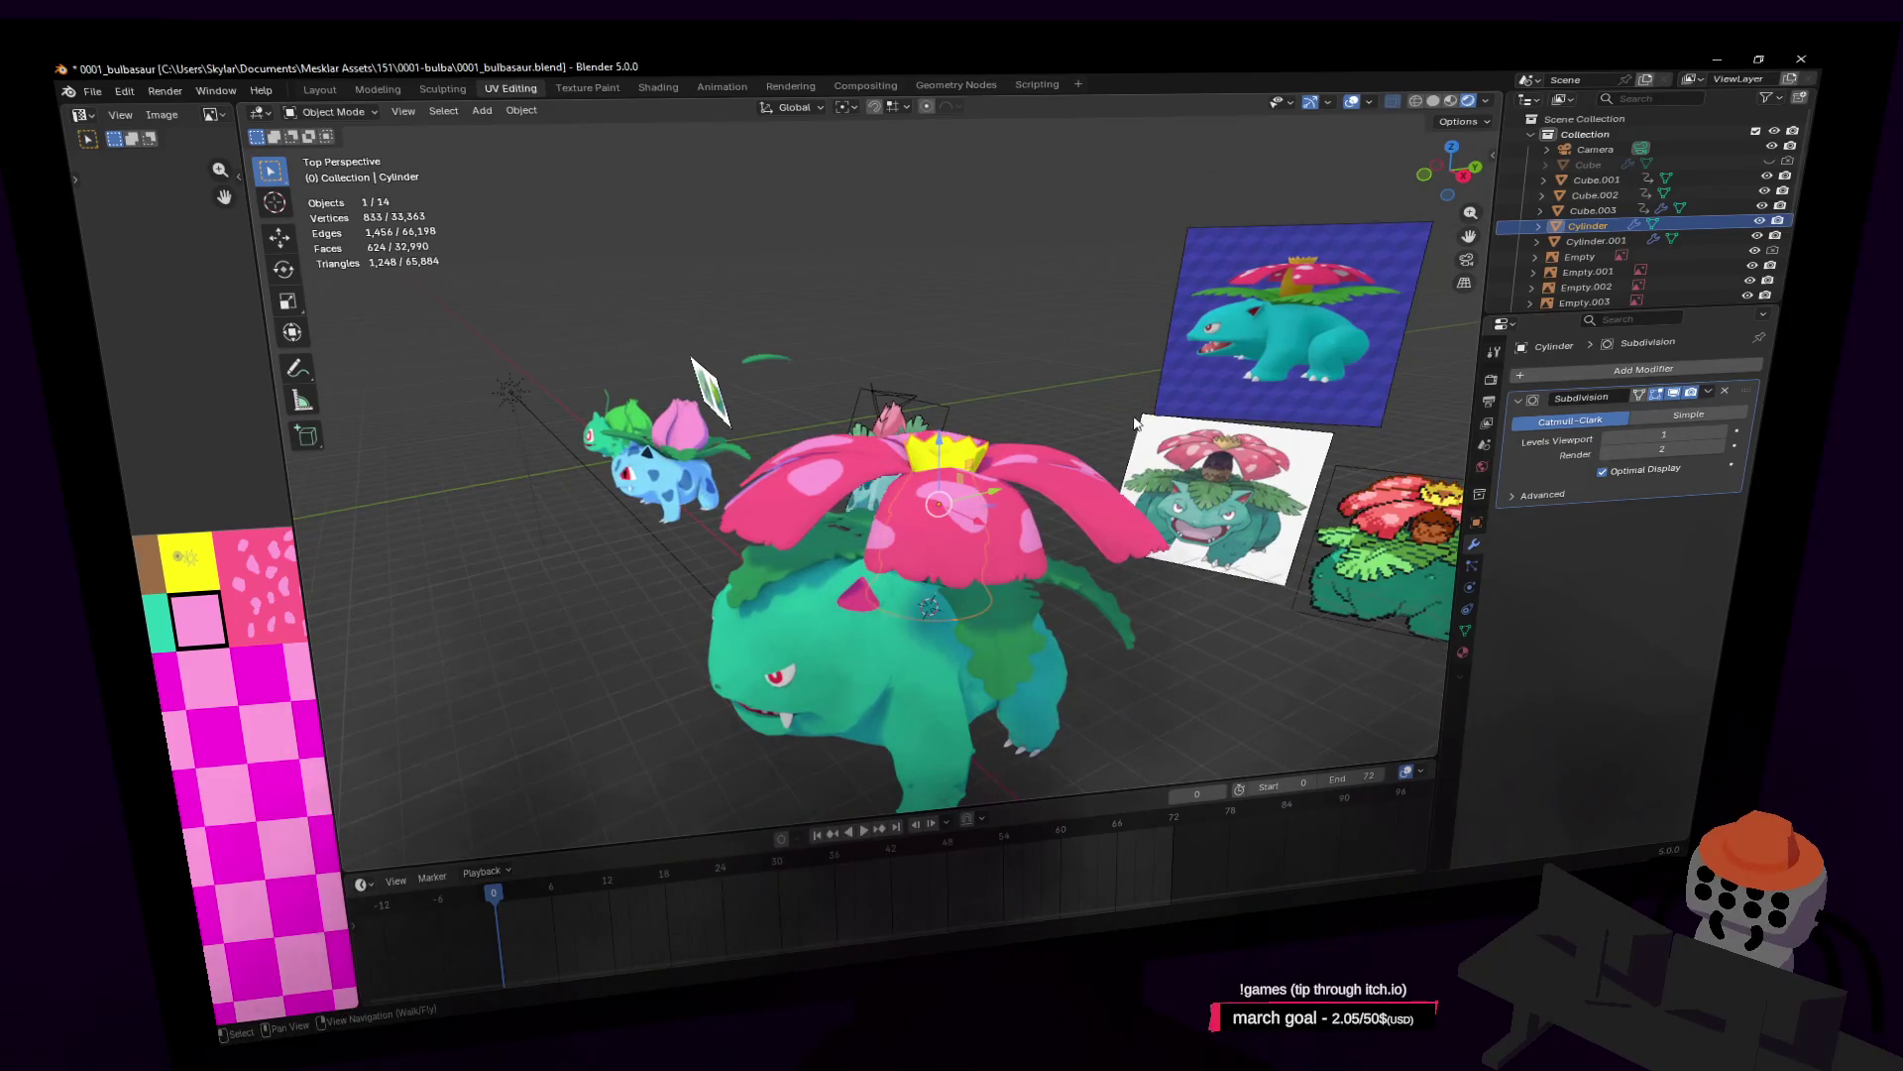
pyautogui.hotkey('shift', '`')
pyautogui.press('s')
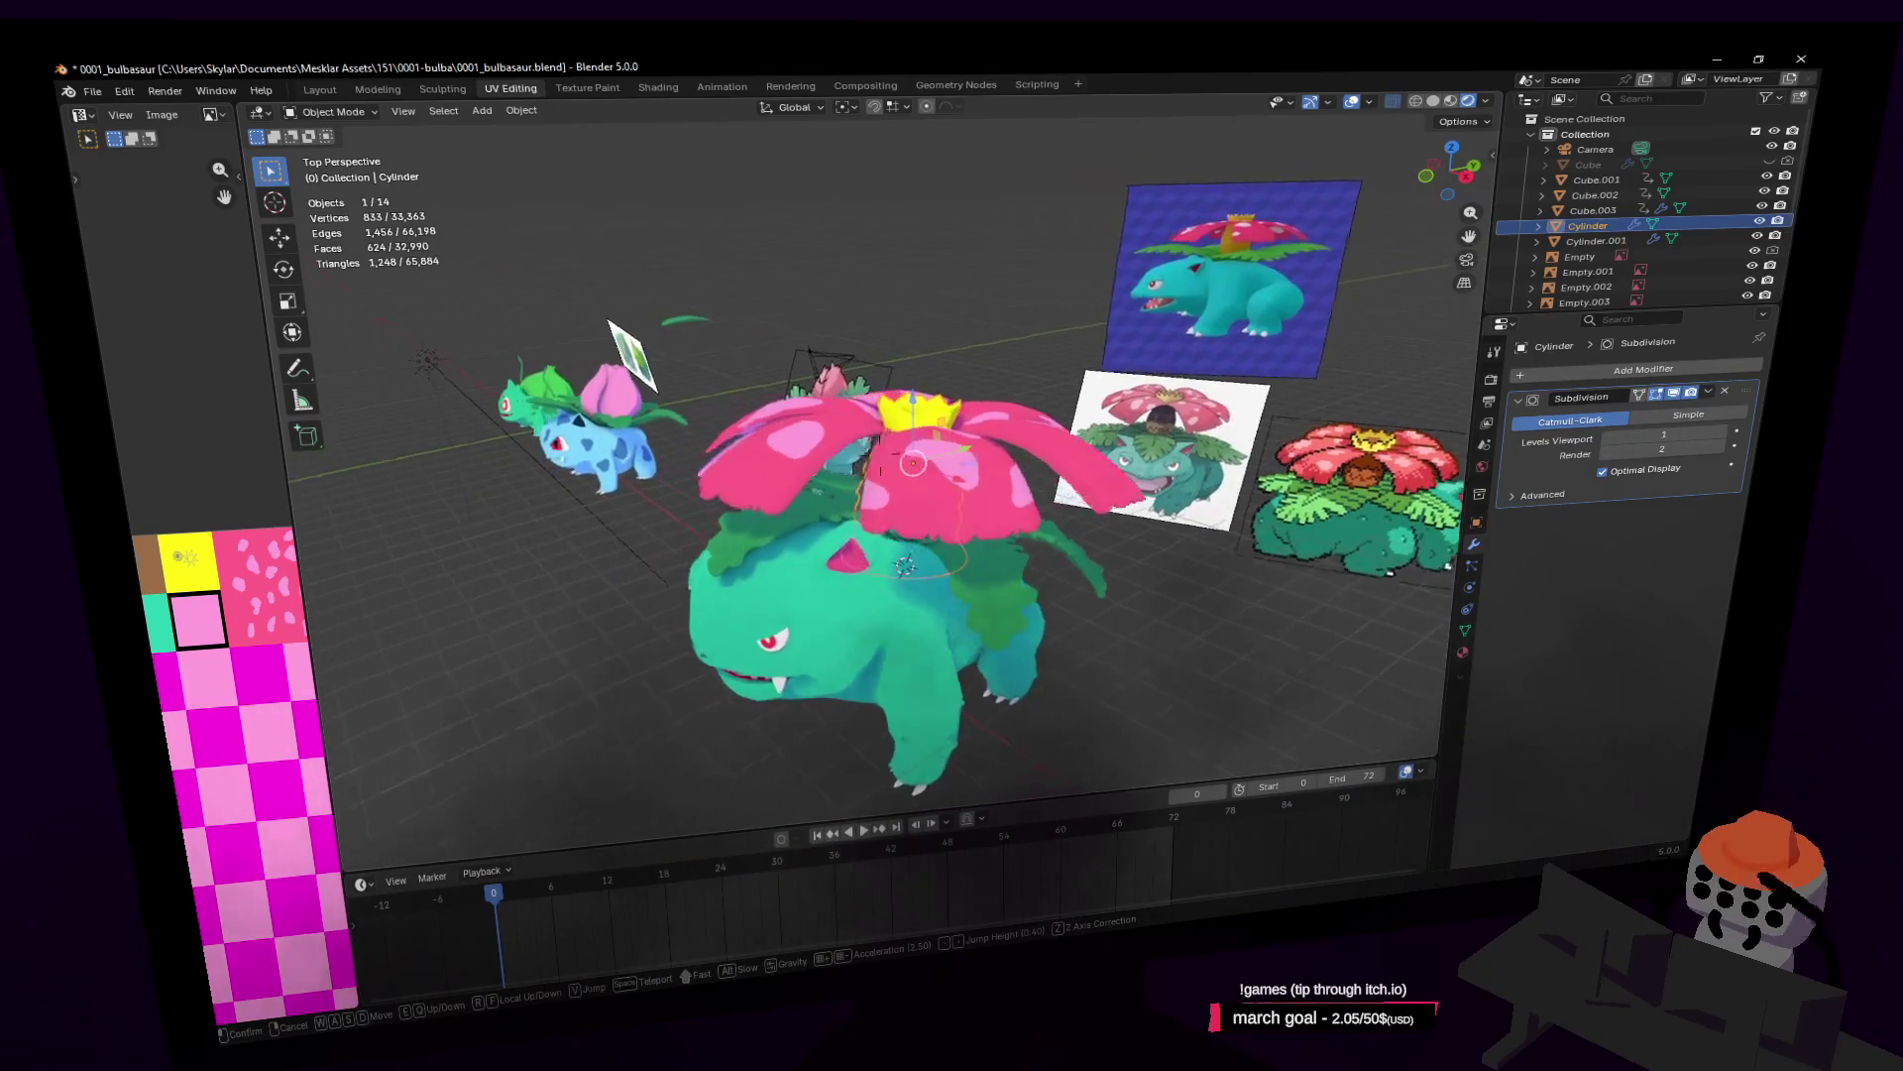
pyautogui.press('s')
pyautogui.click(901, 444)
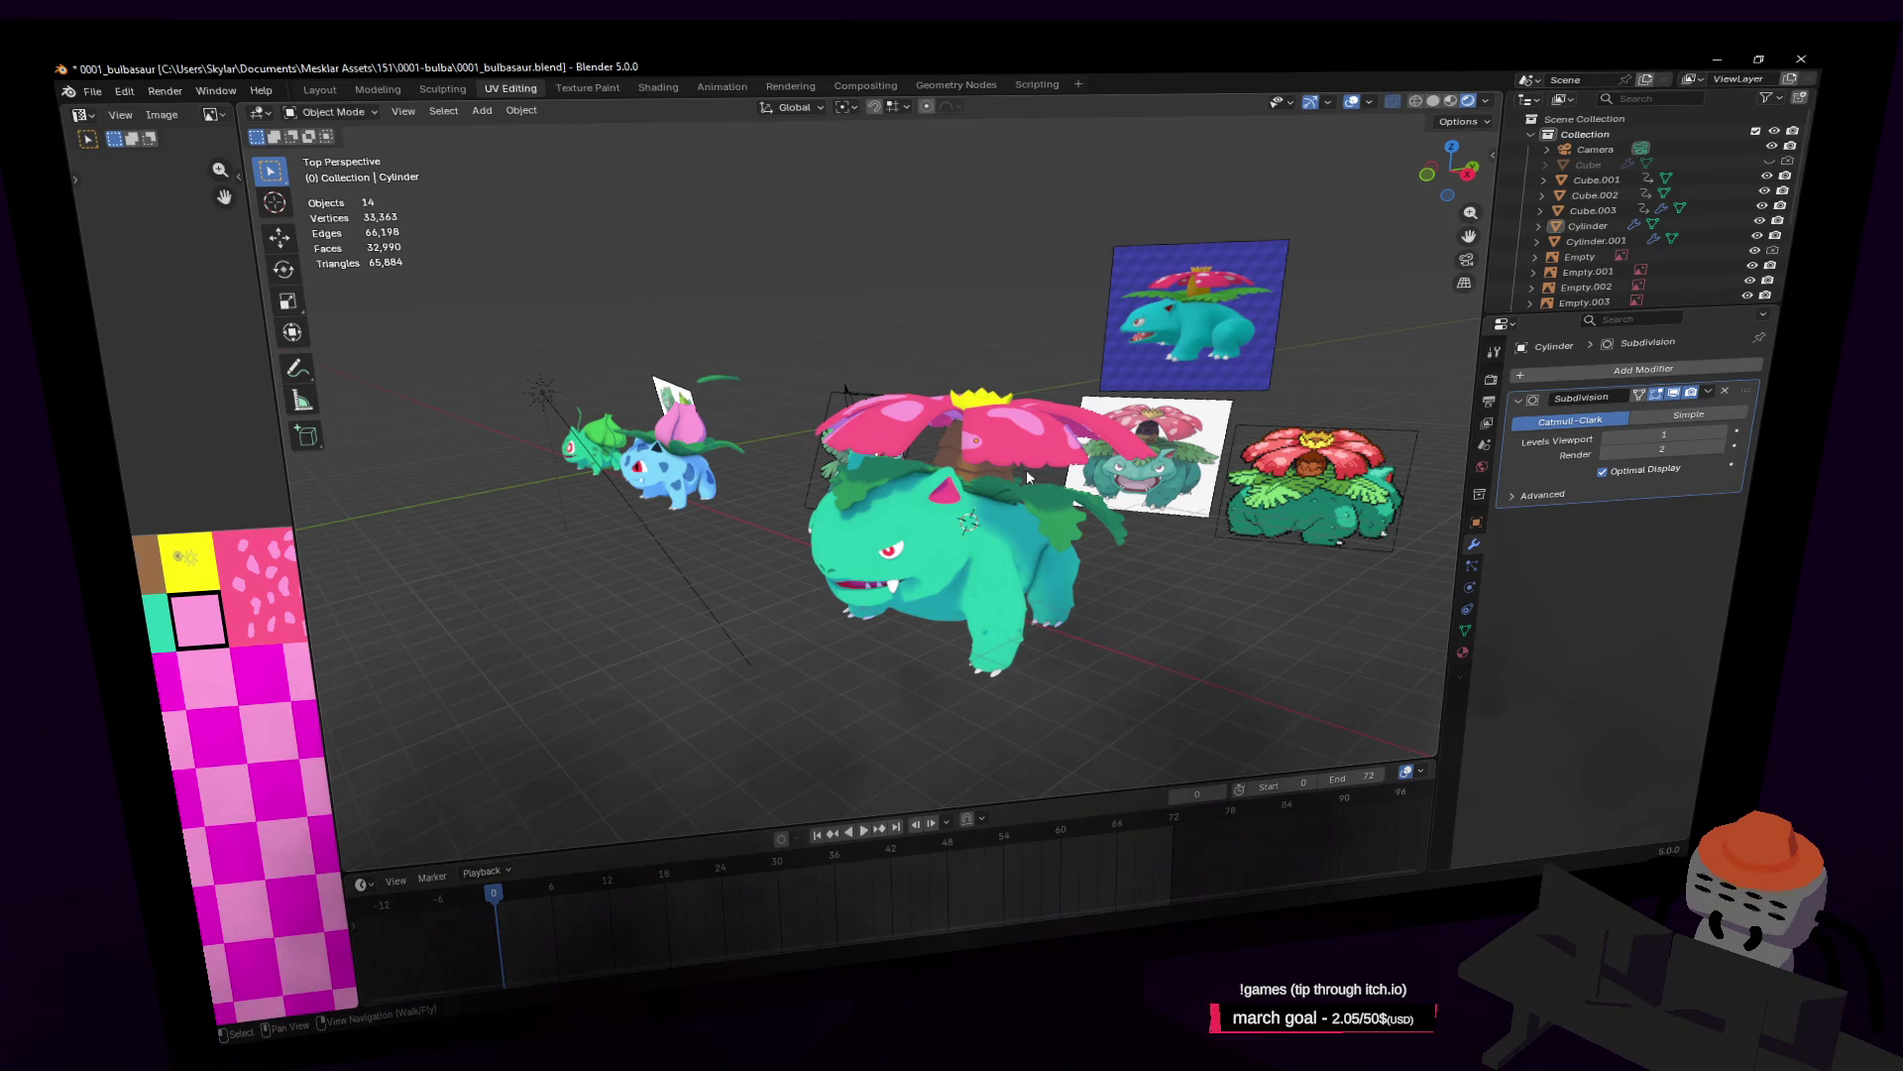
# Step: Enter Edit Mode on Venusaur's body mesh (Cube.003) and orbit to see the head's side
pyautogui.hotkey('shift', '`')
pyautogui.press('w')
pyautogui.press('d')
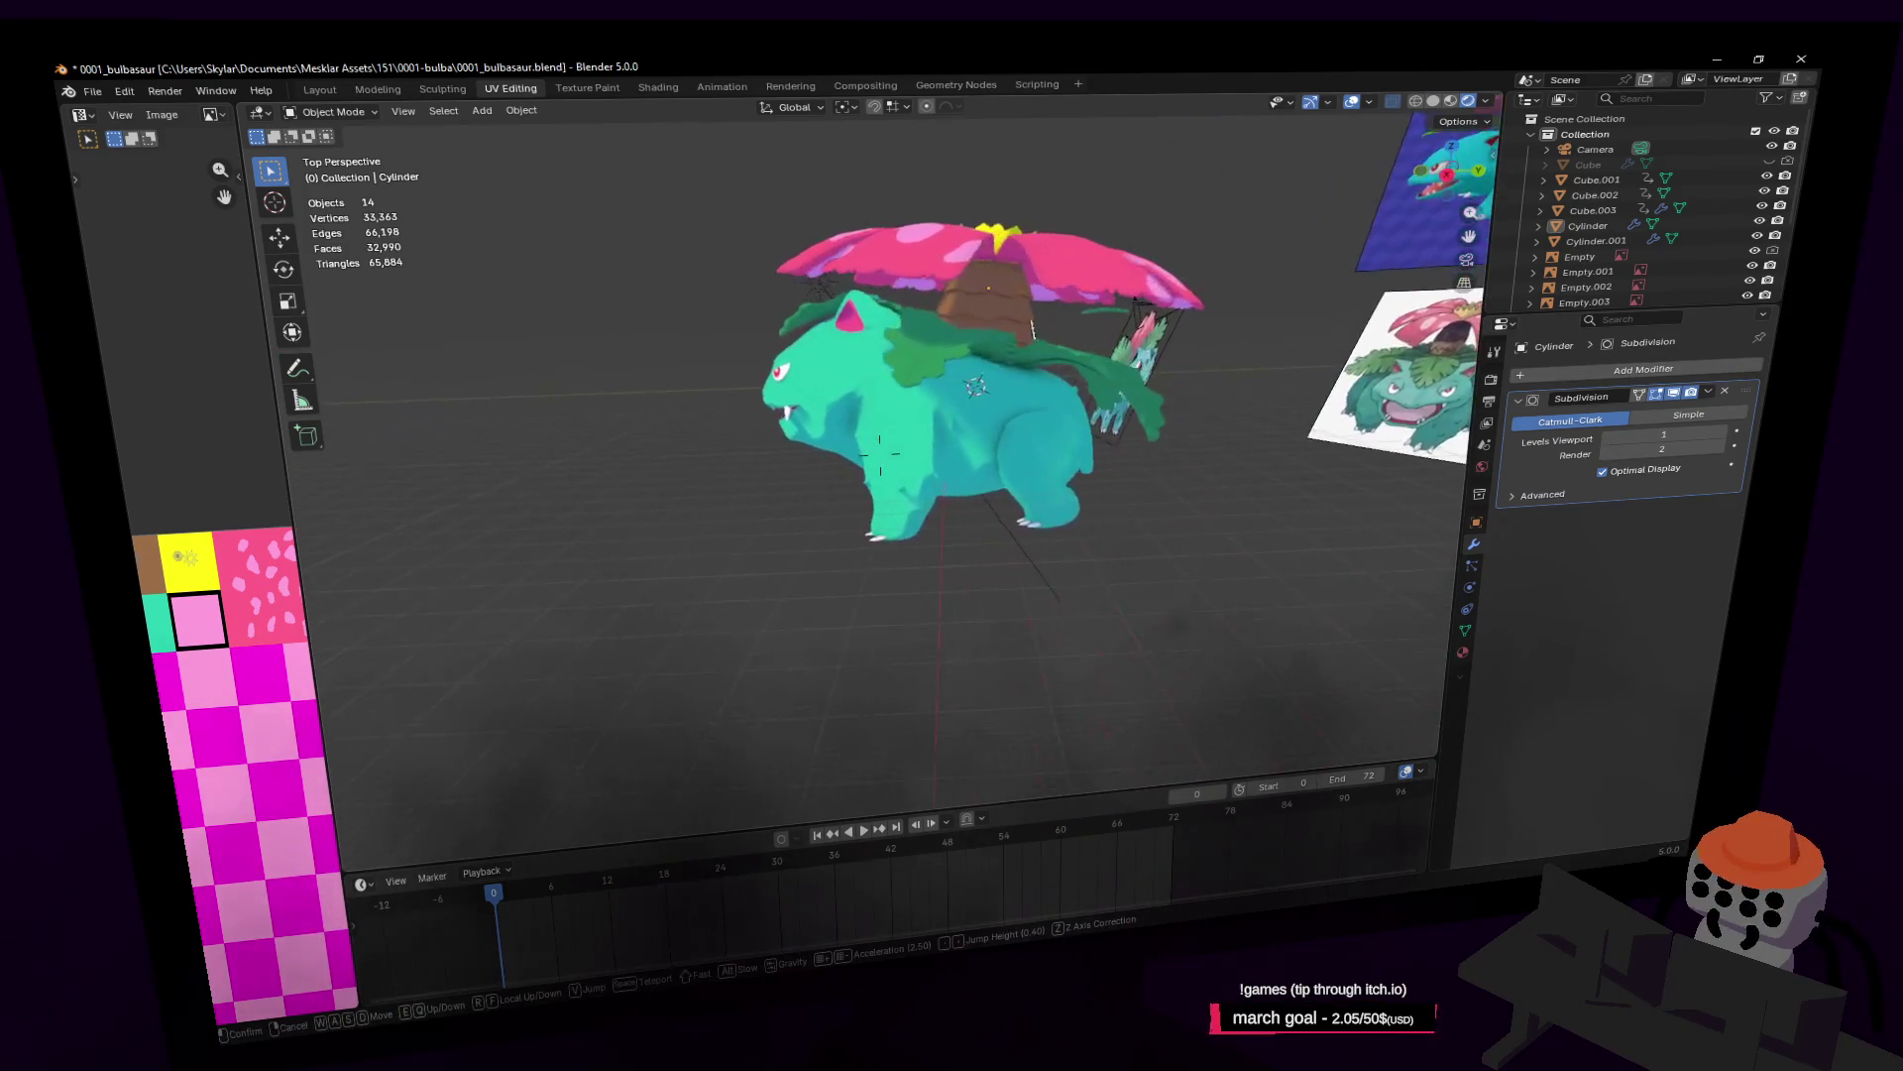
pyautogui.press('w')
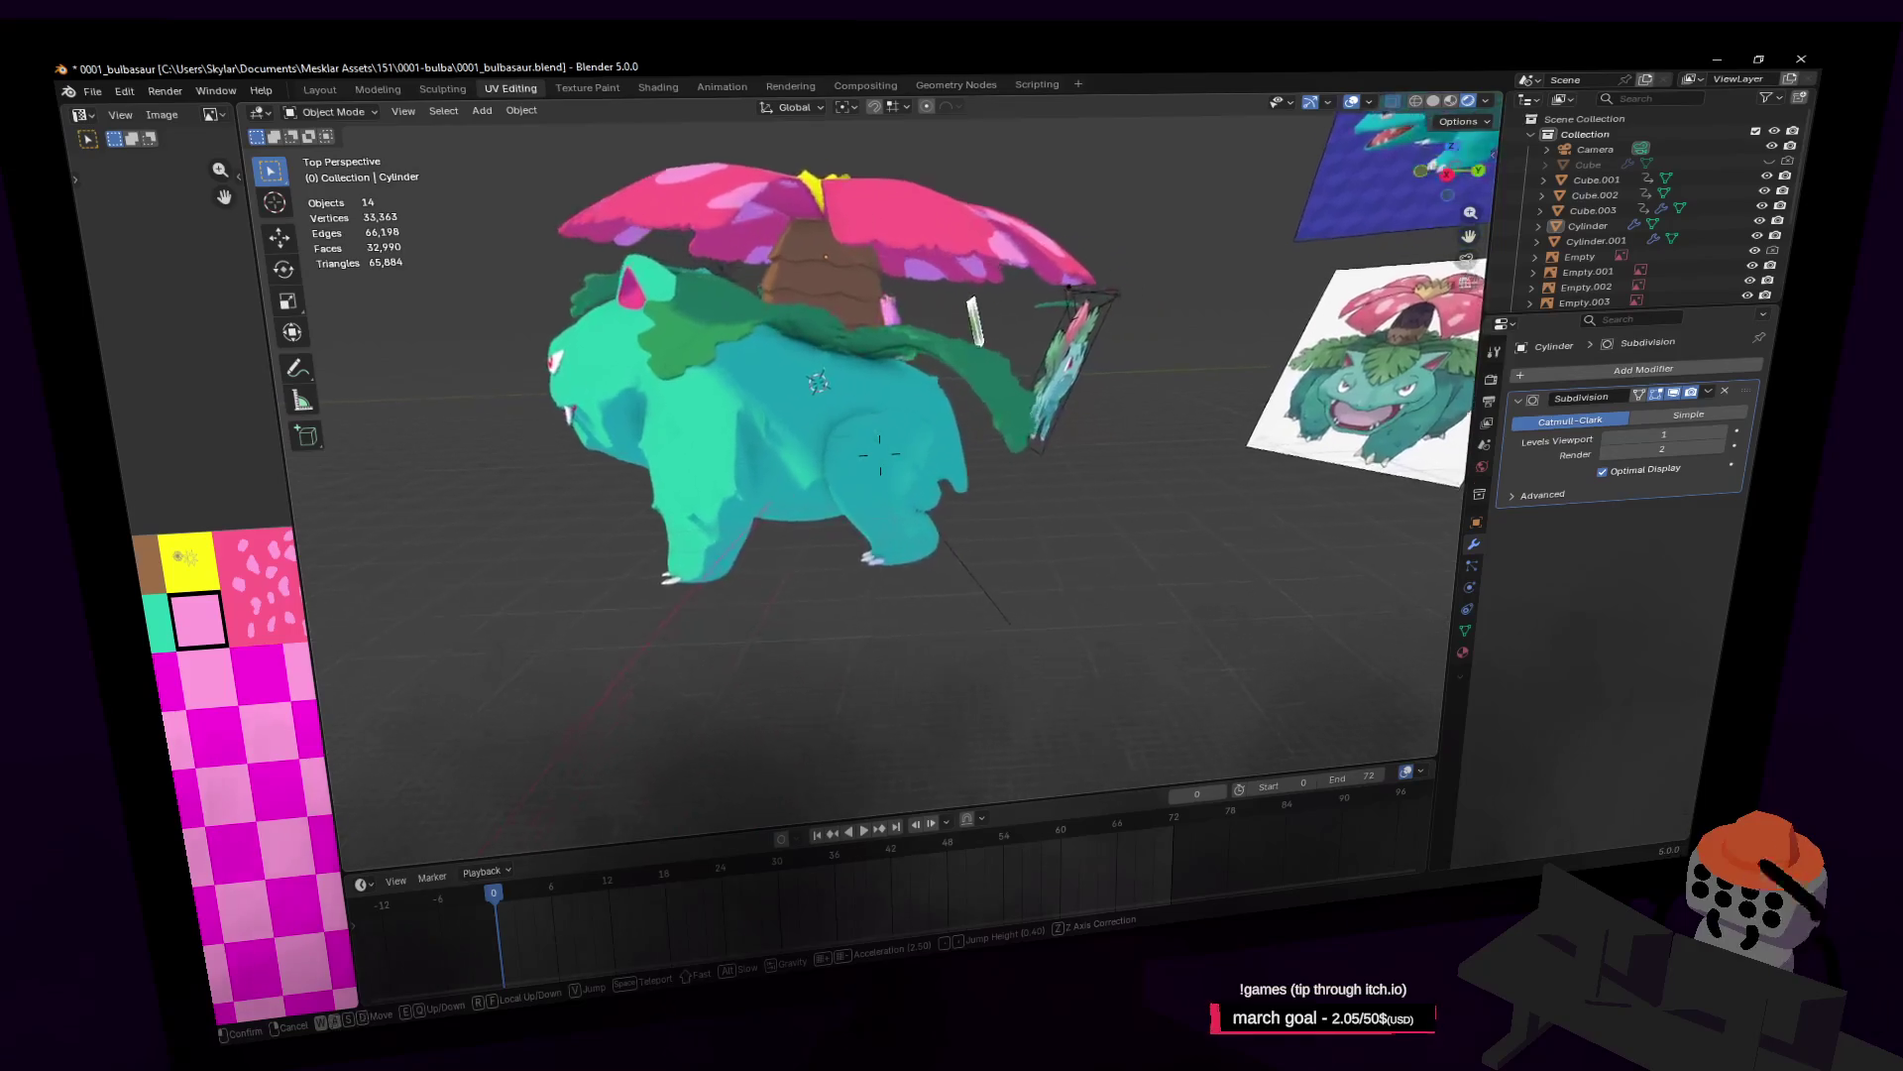
pyautogui.press('a')
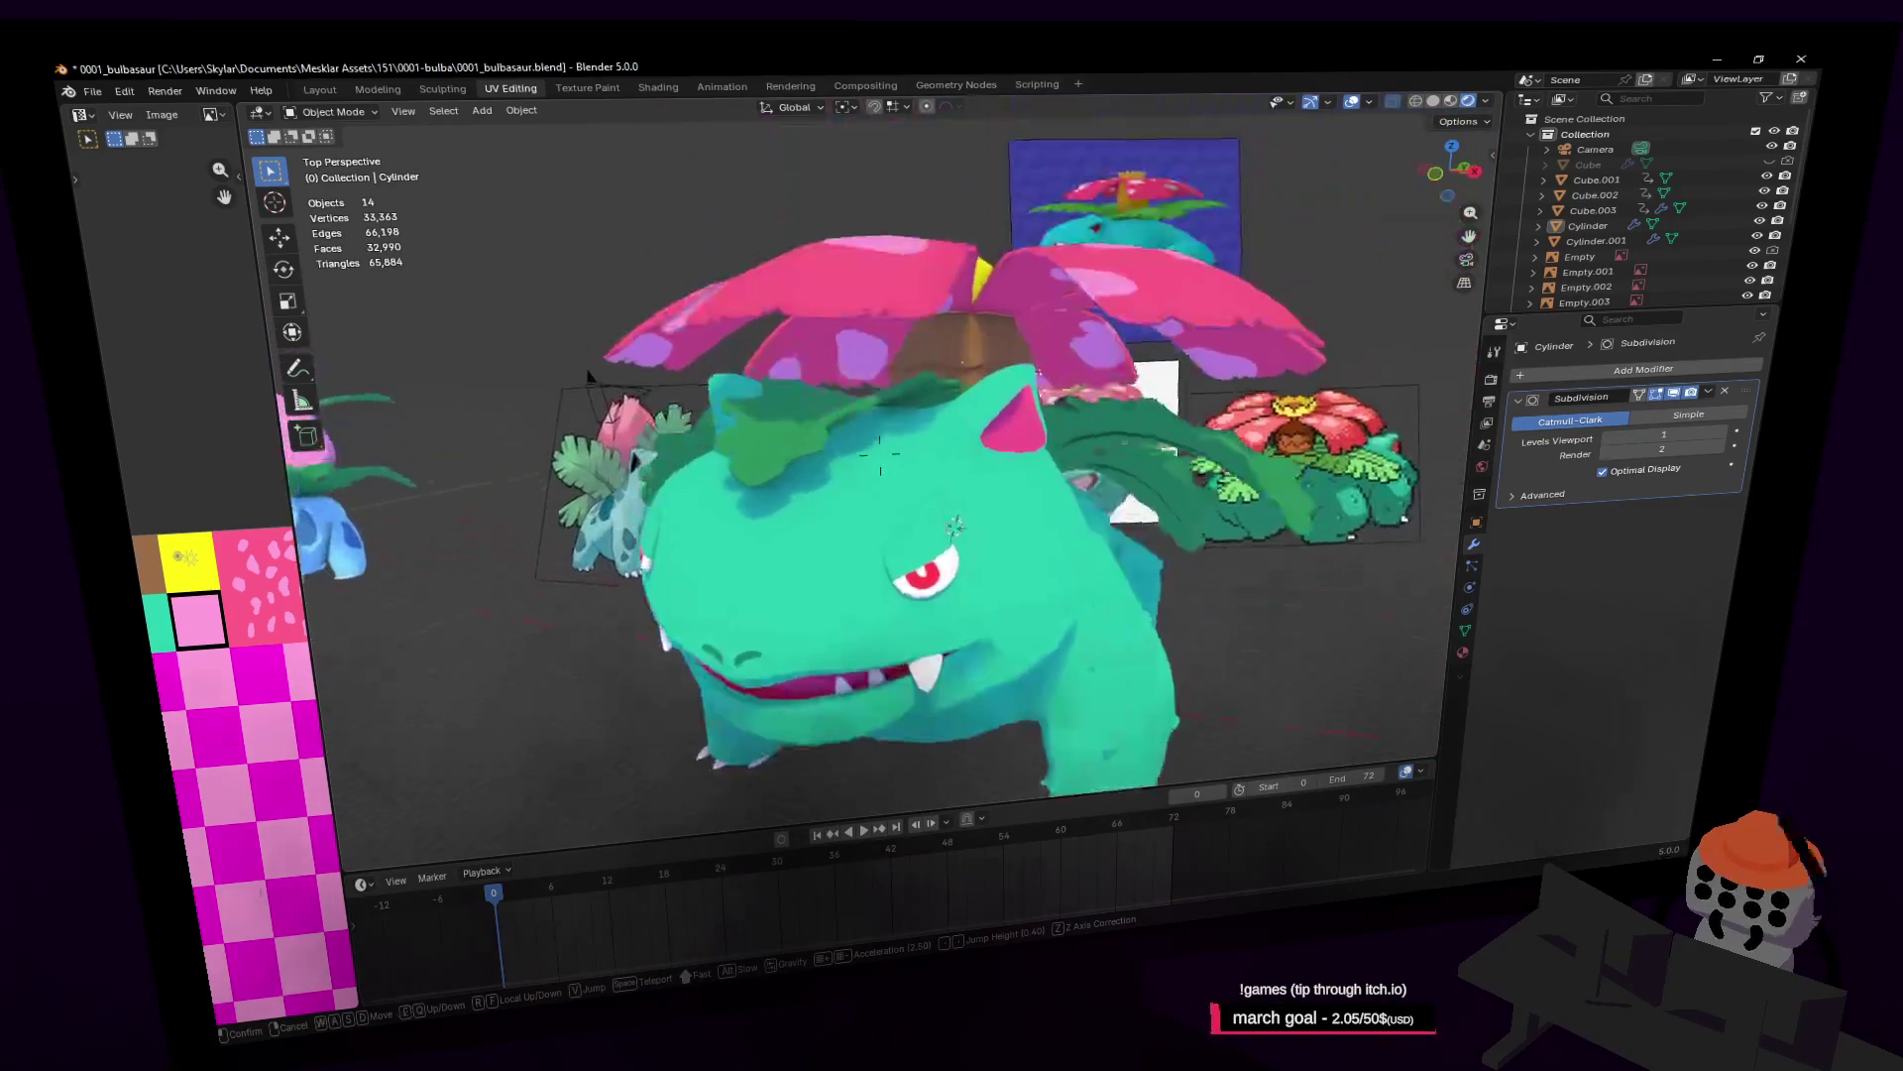
pyautogui.click(977, 505)
pyautogui.press('Tab')
pyautogui.hotkey('shift', '`')
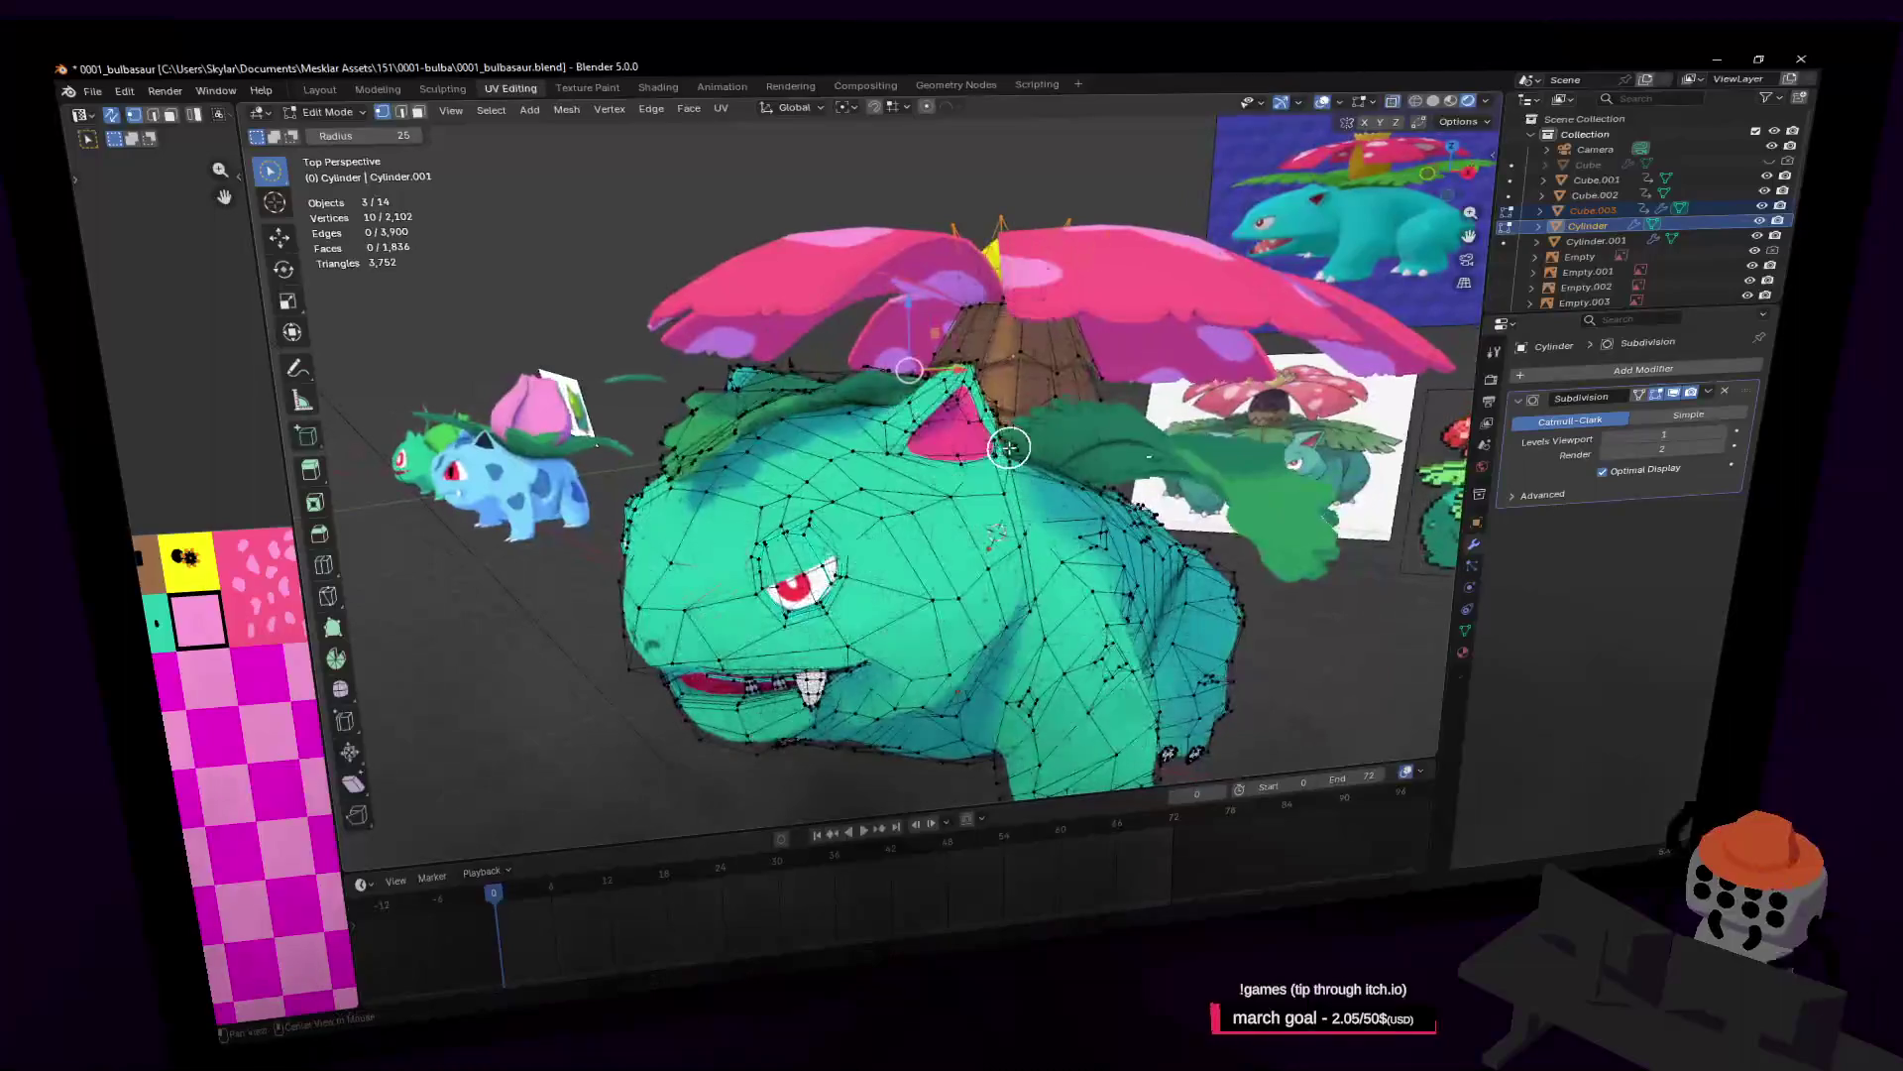
pyautogui.click(864, 457)
pyautogui.click(993, 414)
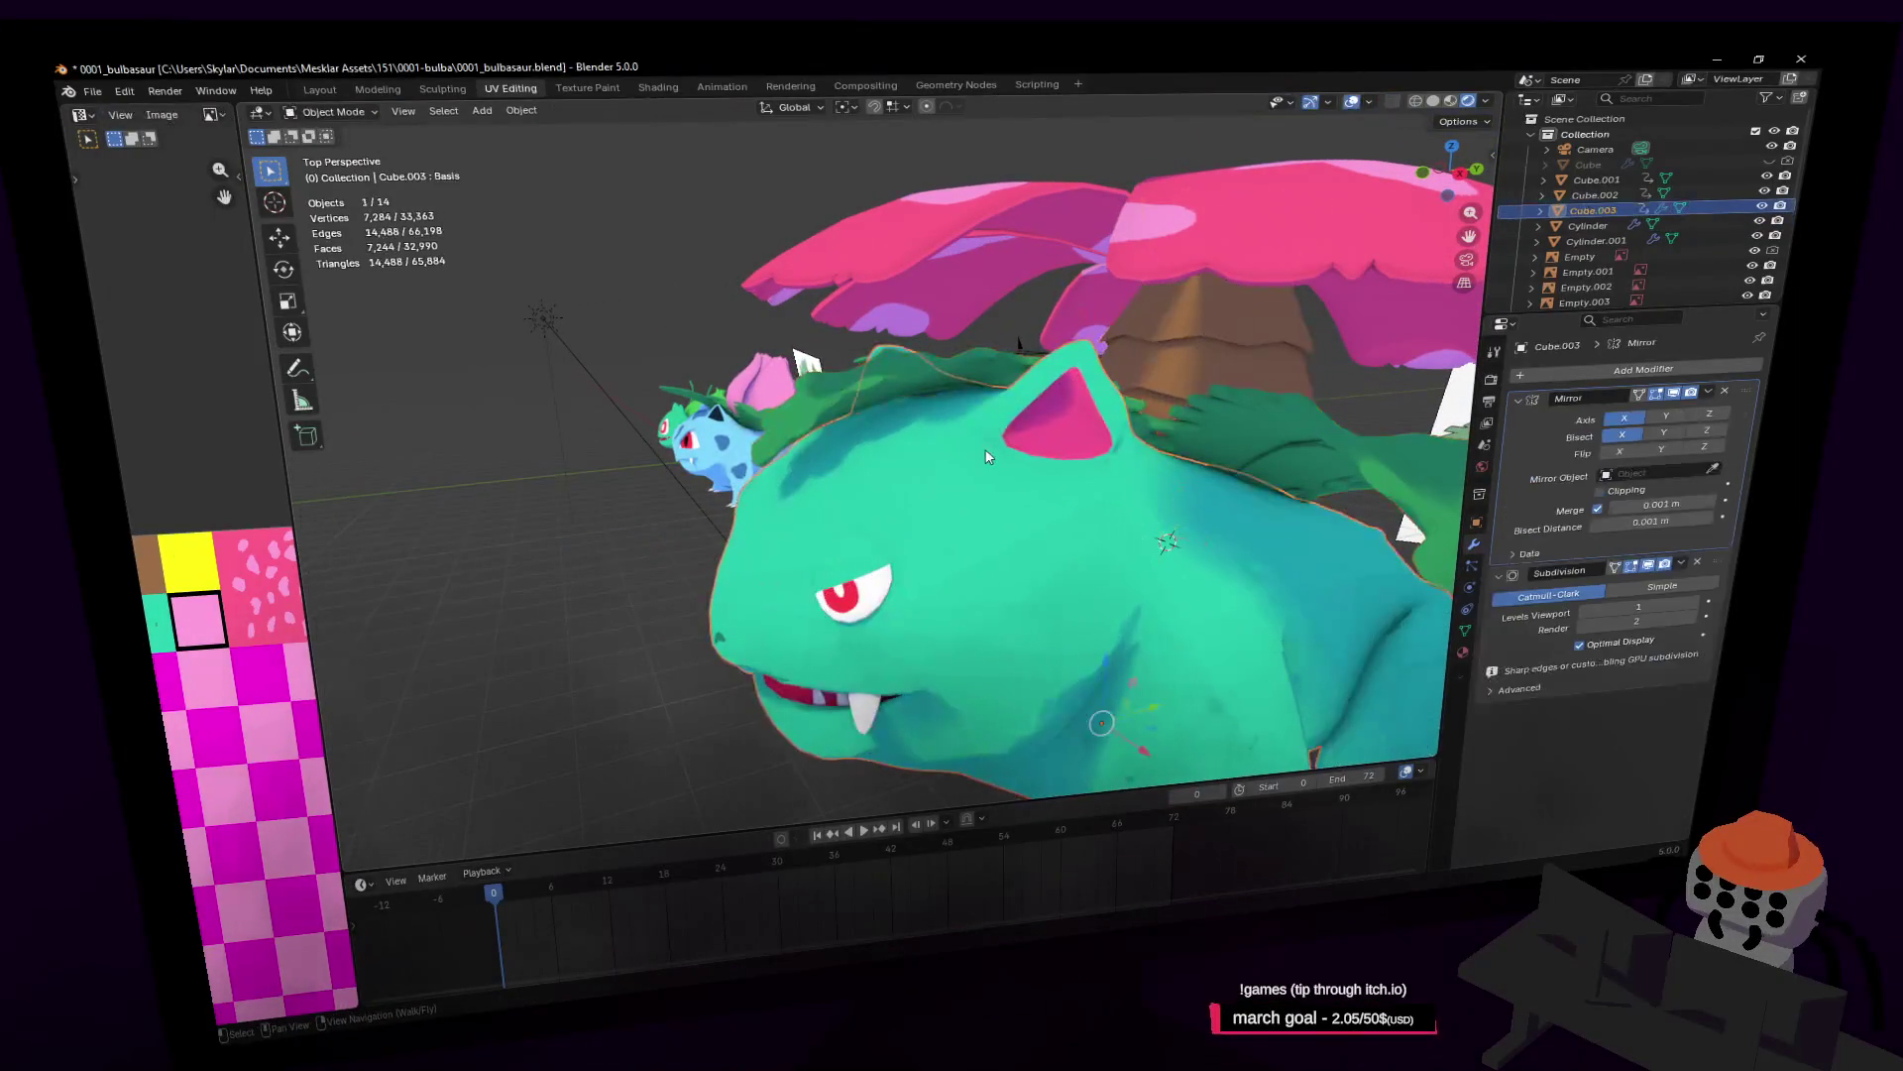
pyautogui.moveTo(994, 414); pyautogui.dragTo(995, 415, button='middle')
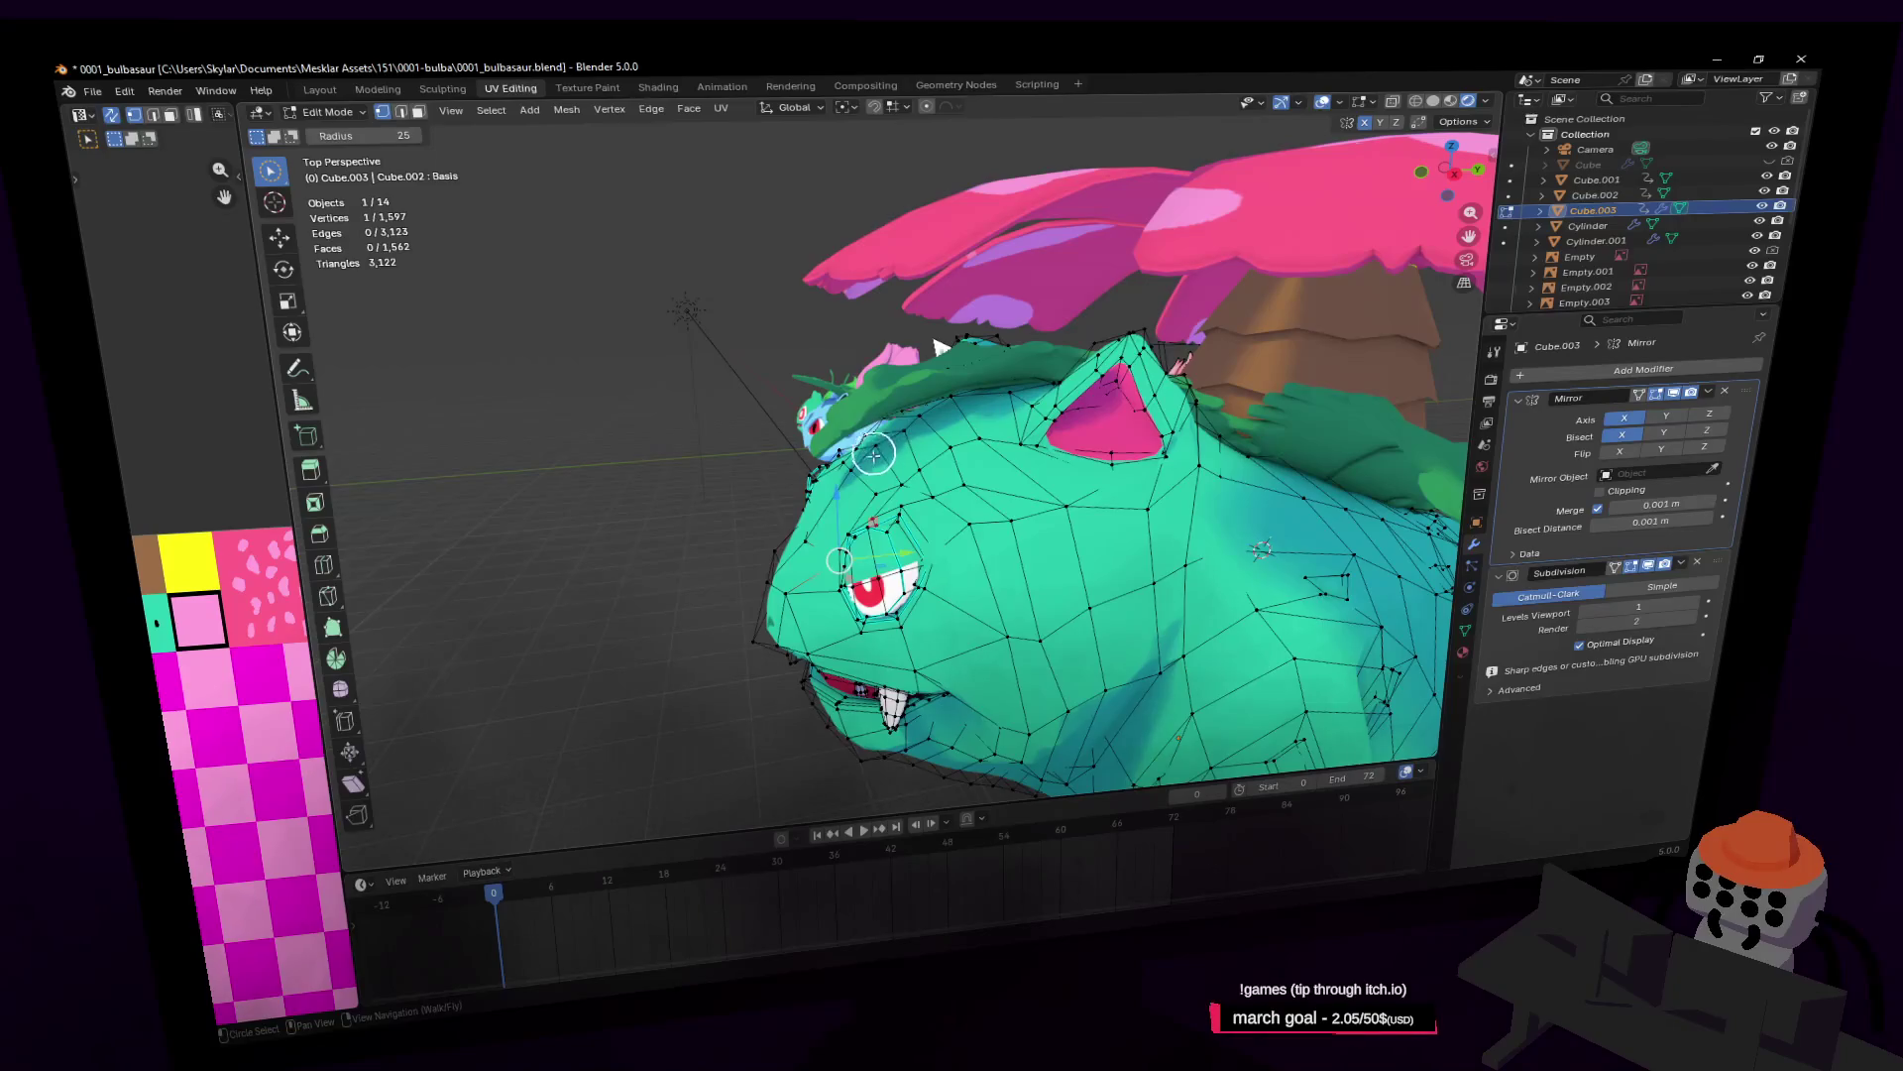
pyautogui.moveTo(940, 347); pyautogui.dragTo(995, 344, button='middle')
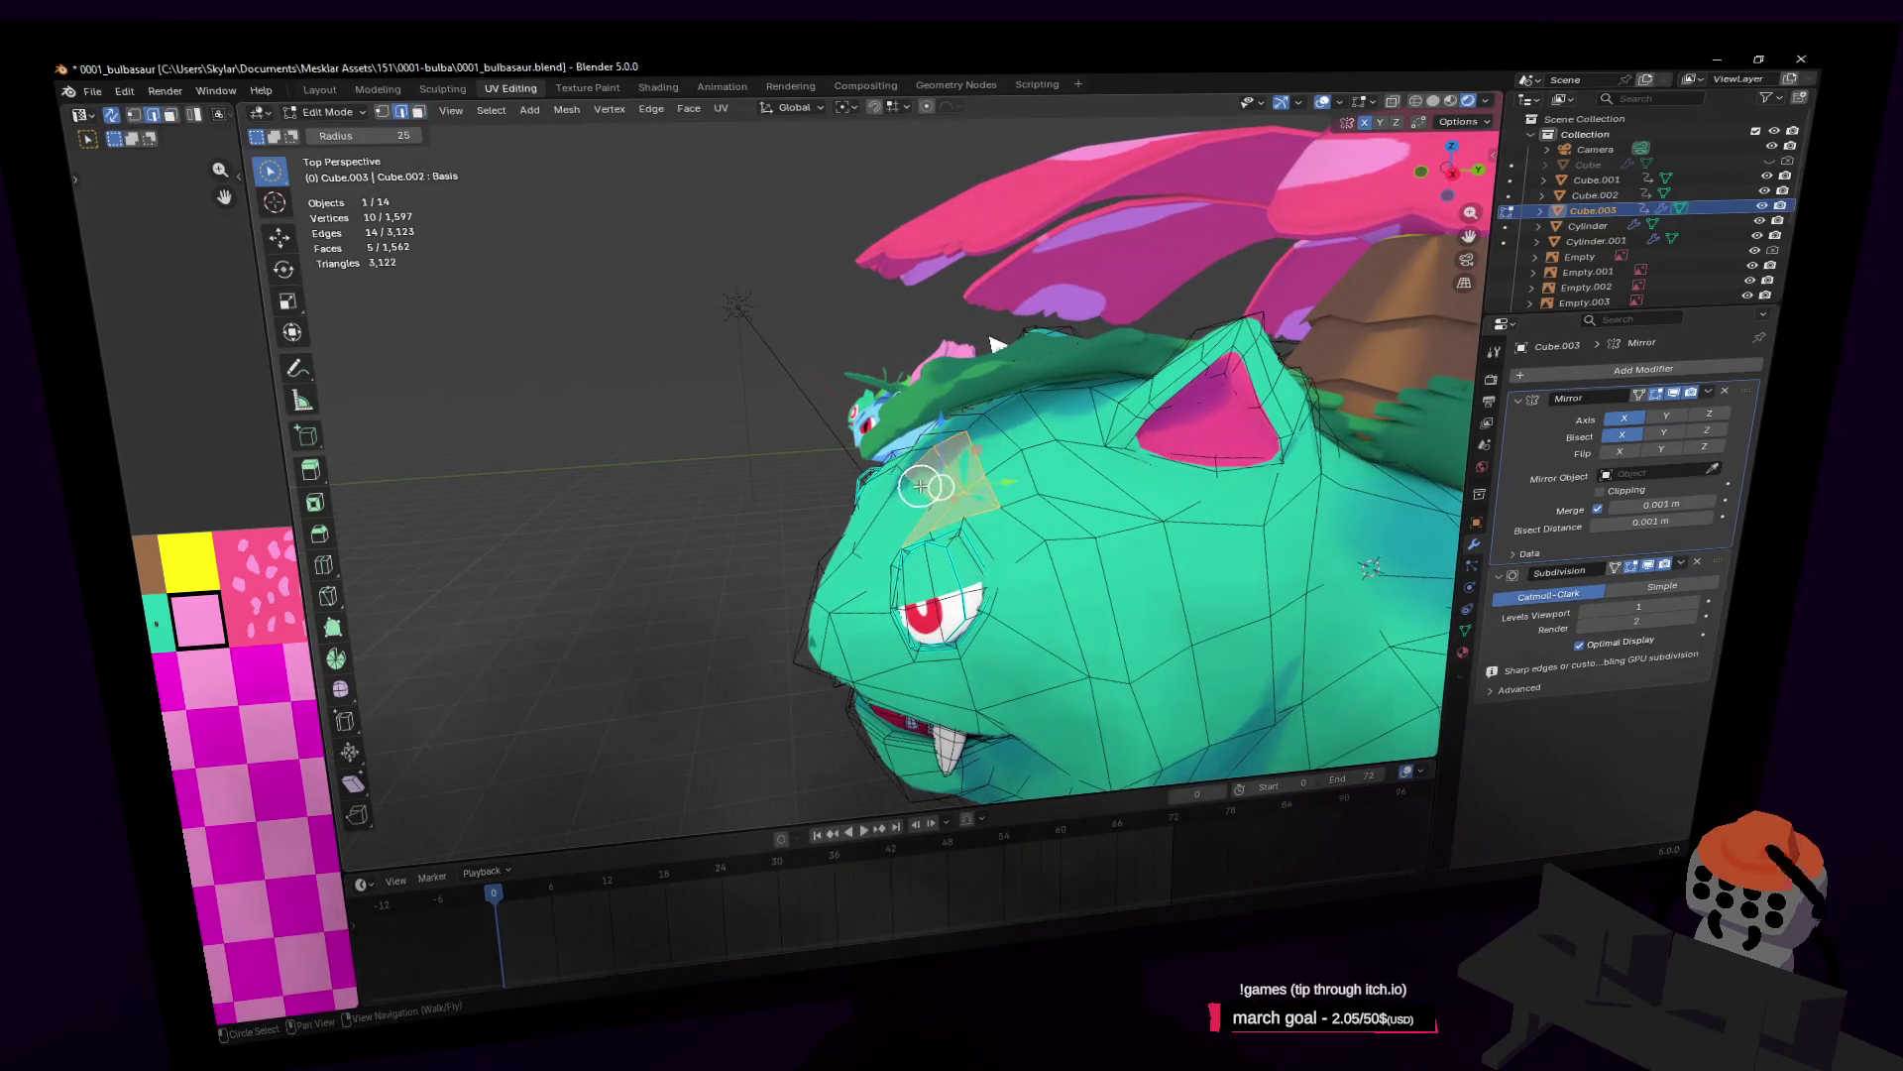
# Step: Nudge the selected forehead vertices with X excluded, then check the smoothed body
pyautogui.press('g')
pyautogui.hotkey('shift', 'x')
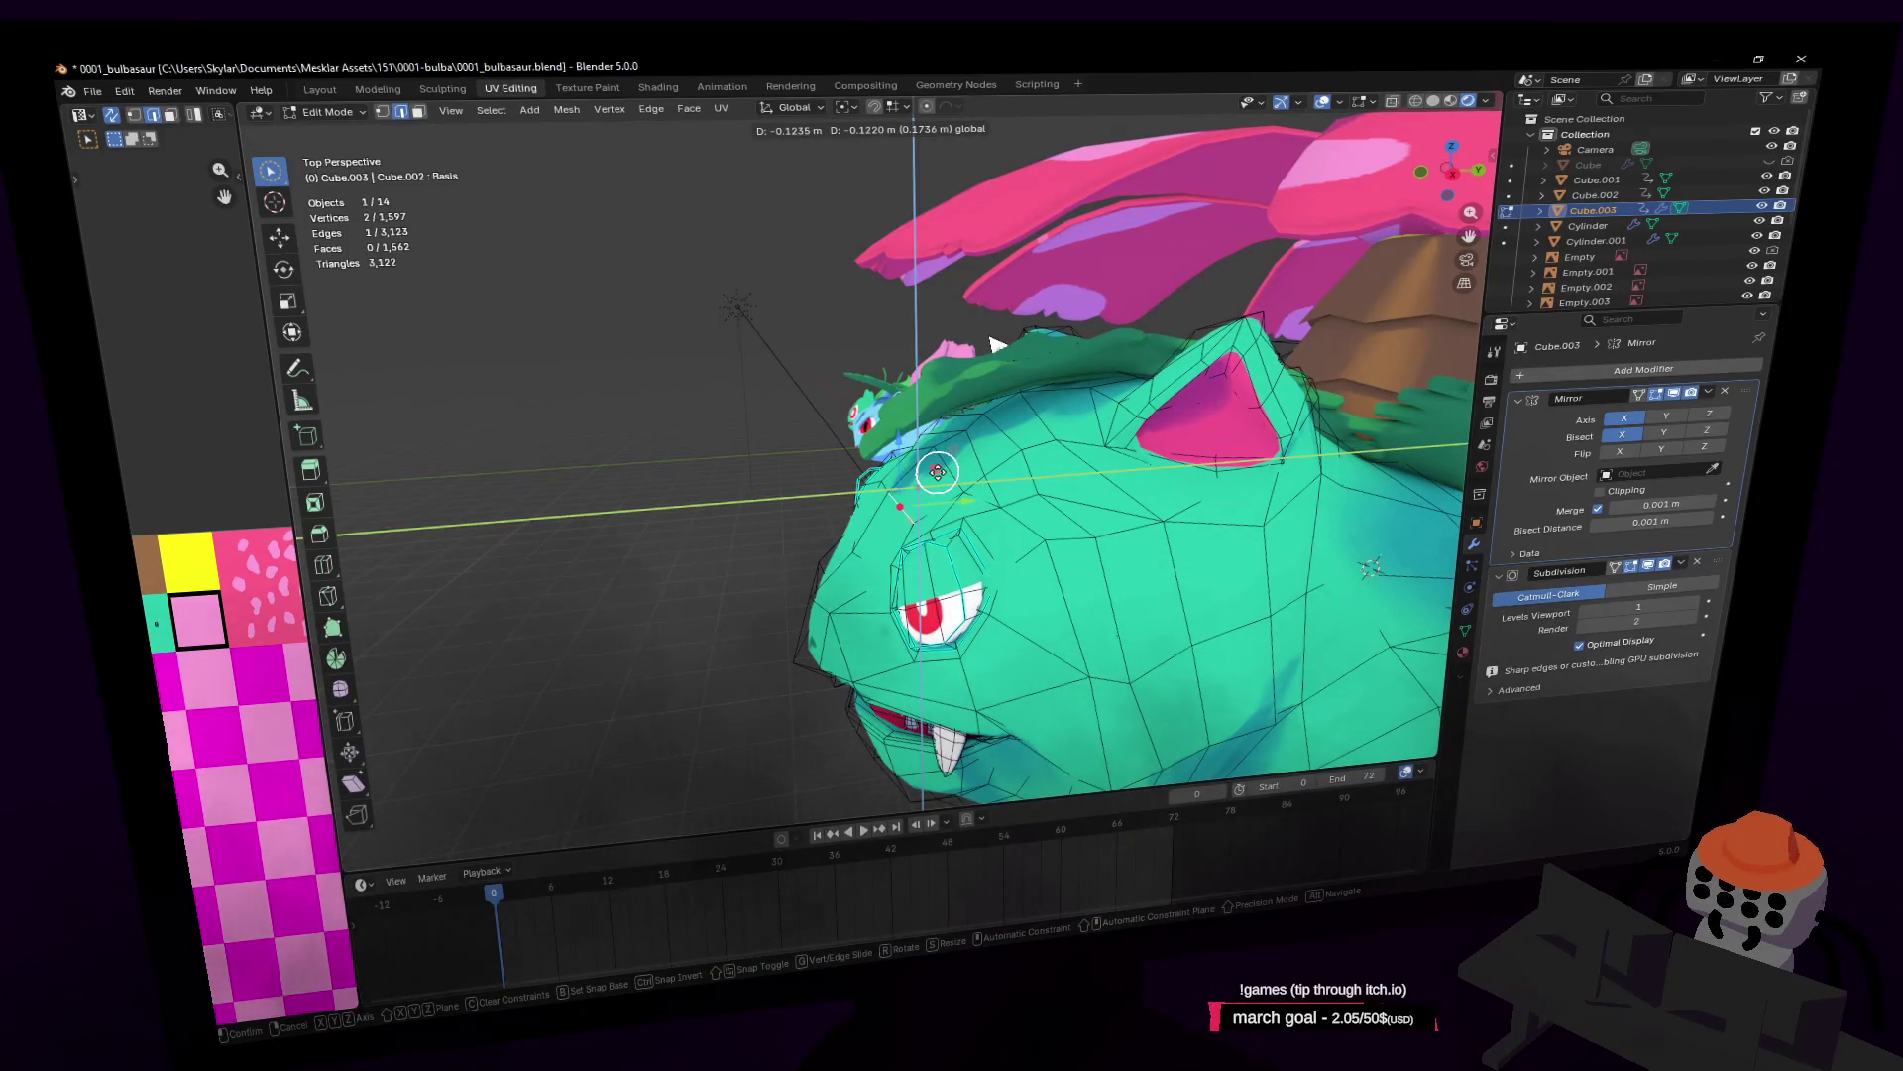
pyautogui.click(996, 344)
pyautogui.hotkey('shift', '`')
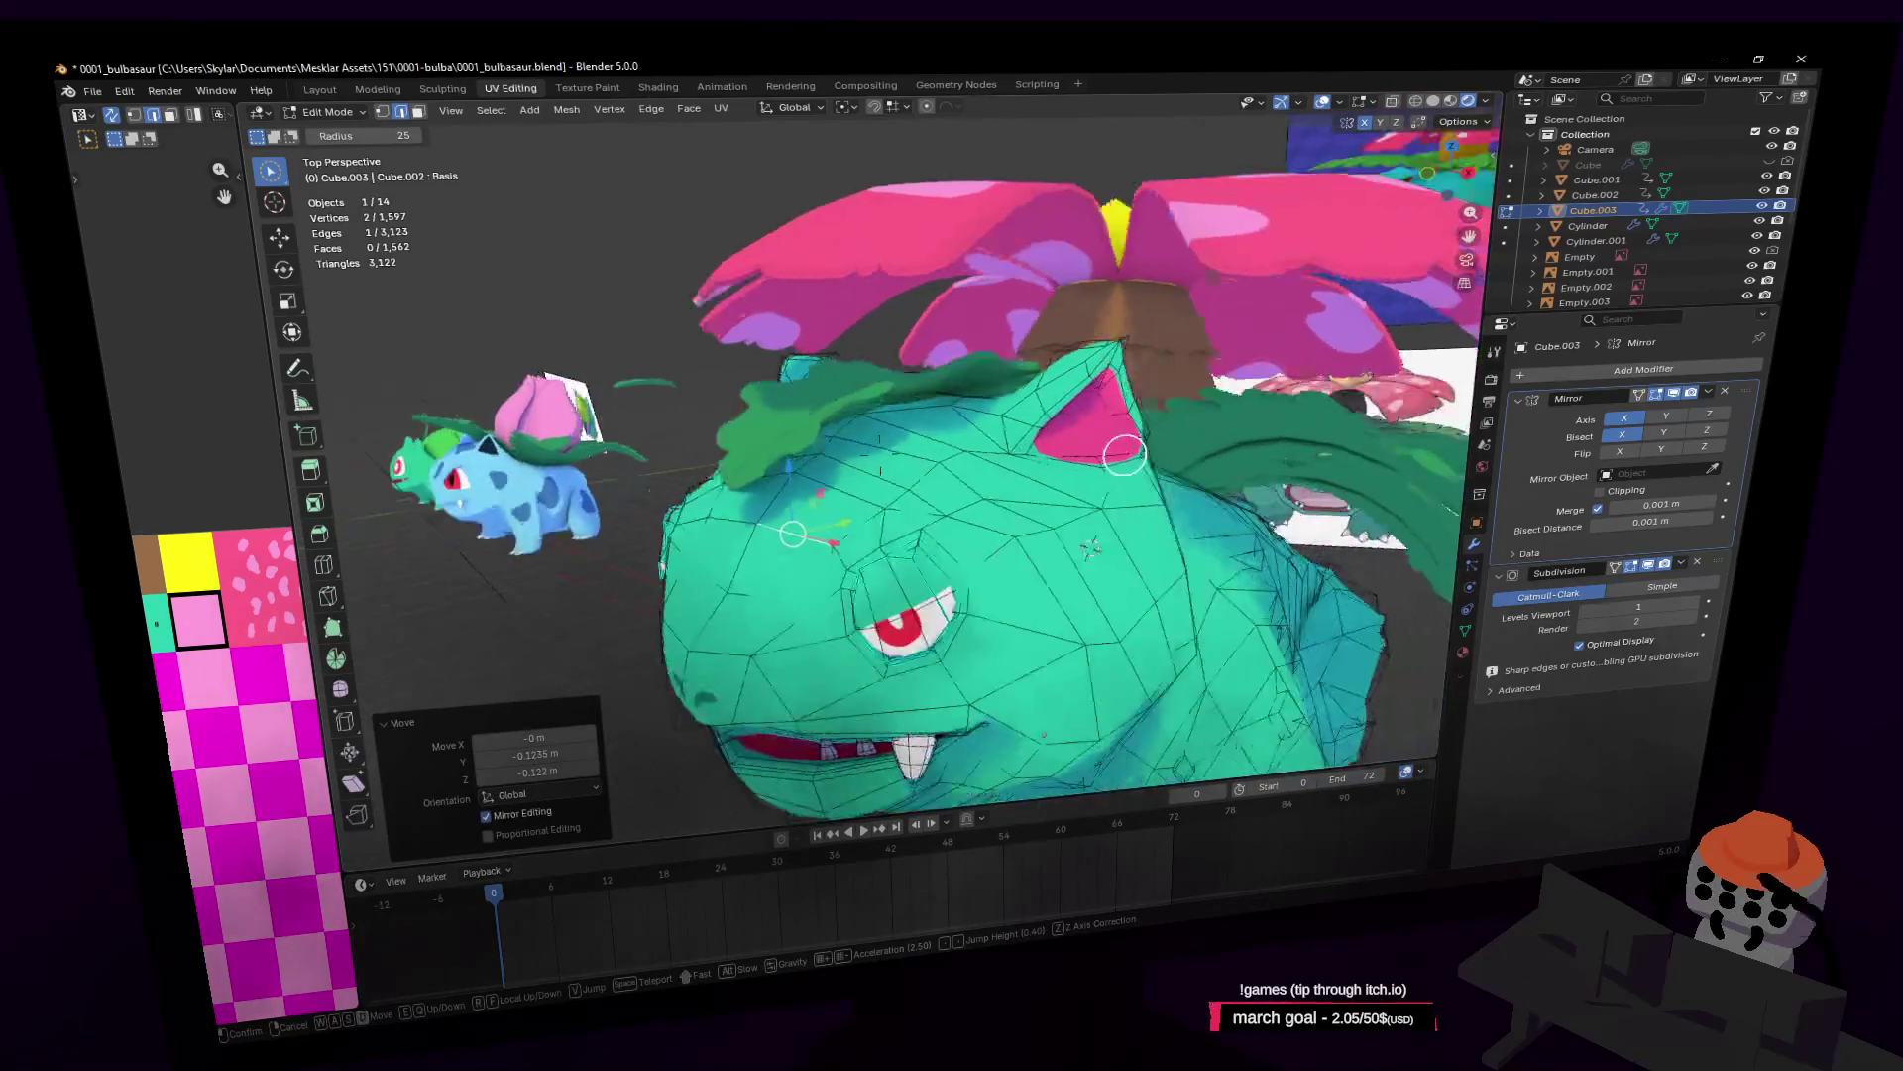
pyautogui.click(971, 463)
pyautogui.press('Tab')
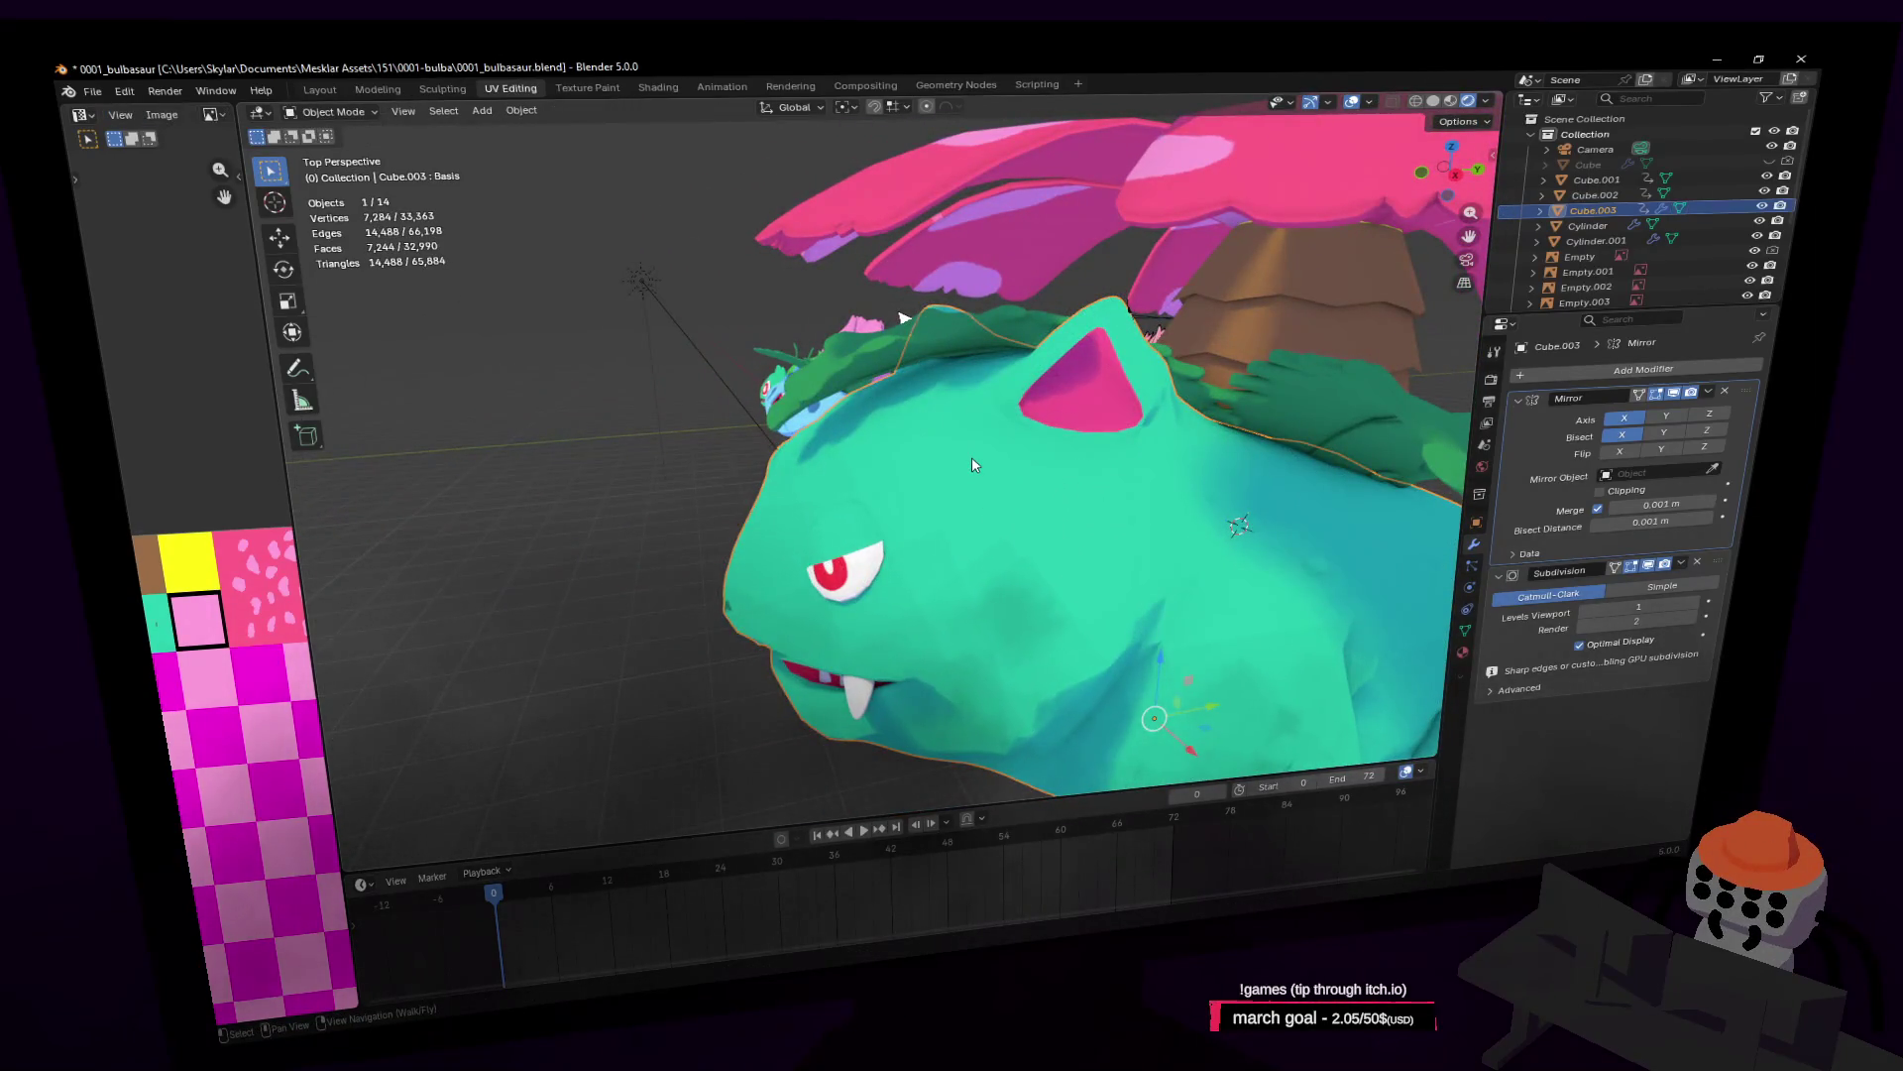
pyautogui.hotkey('shift', '`')
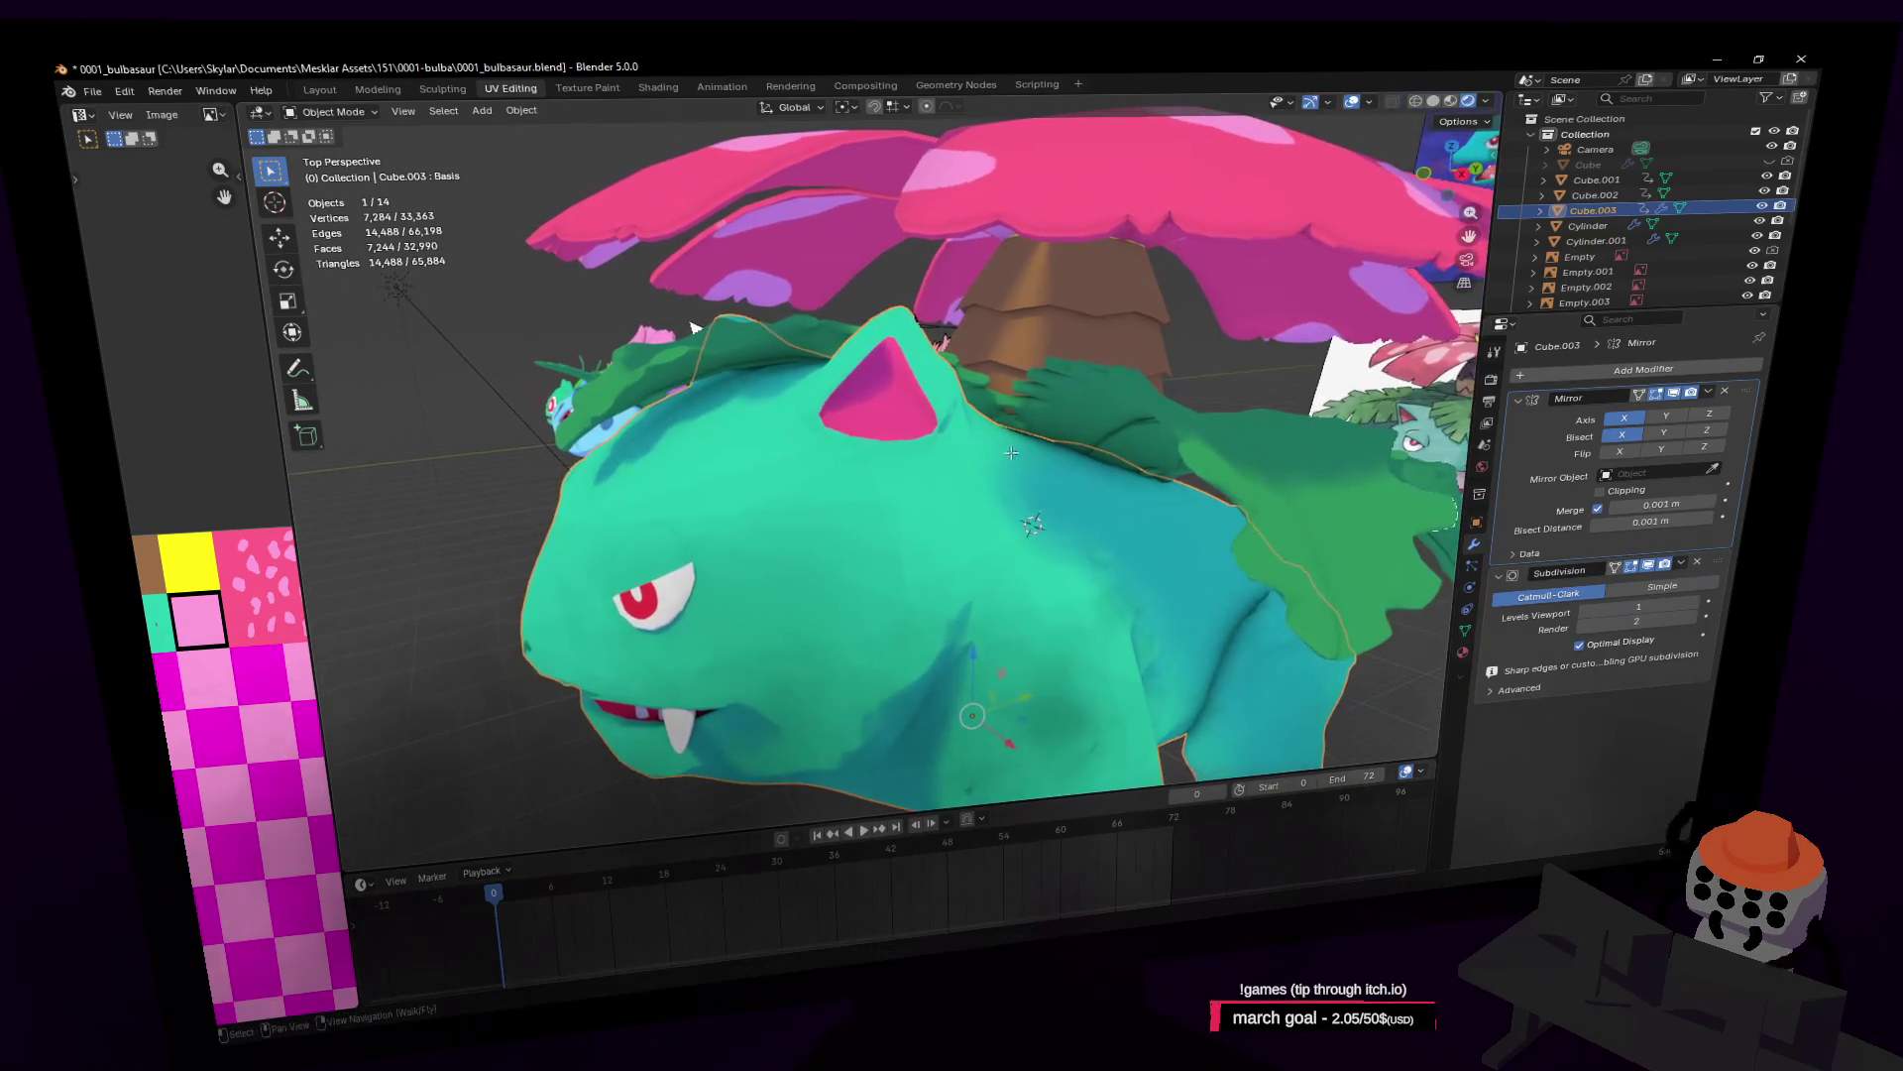
pyautogui.press('Tab')
# Step: Try moving the cheek faces down-left, then undo the move
pyautogui.hotkey('shift', '`')
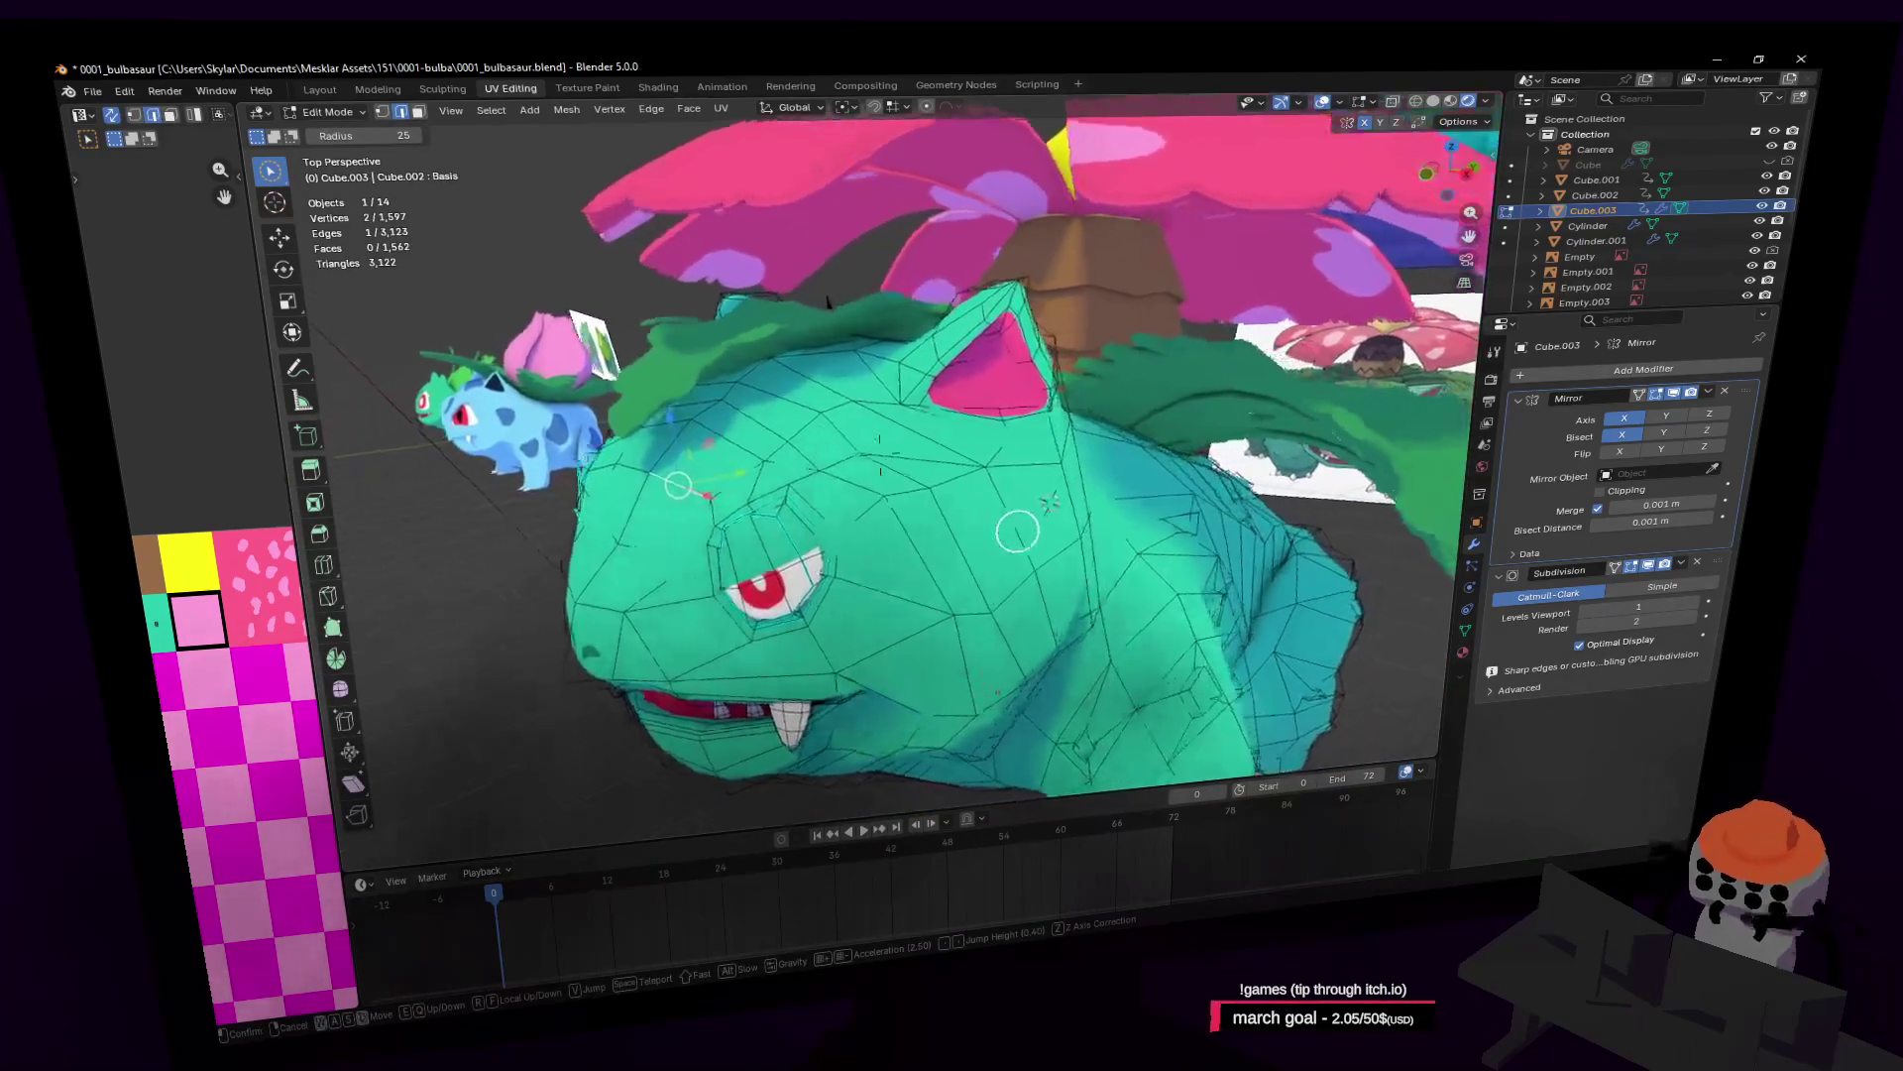
pyautogui.press('w')
pyautogui.click(942, 548)
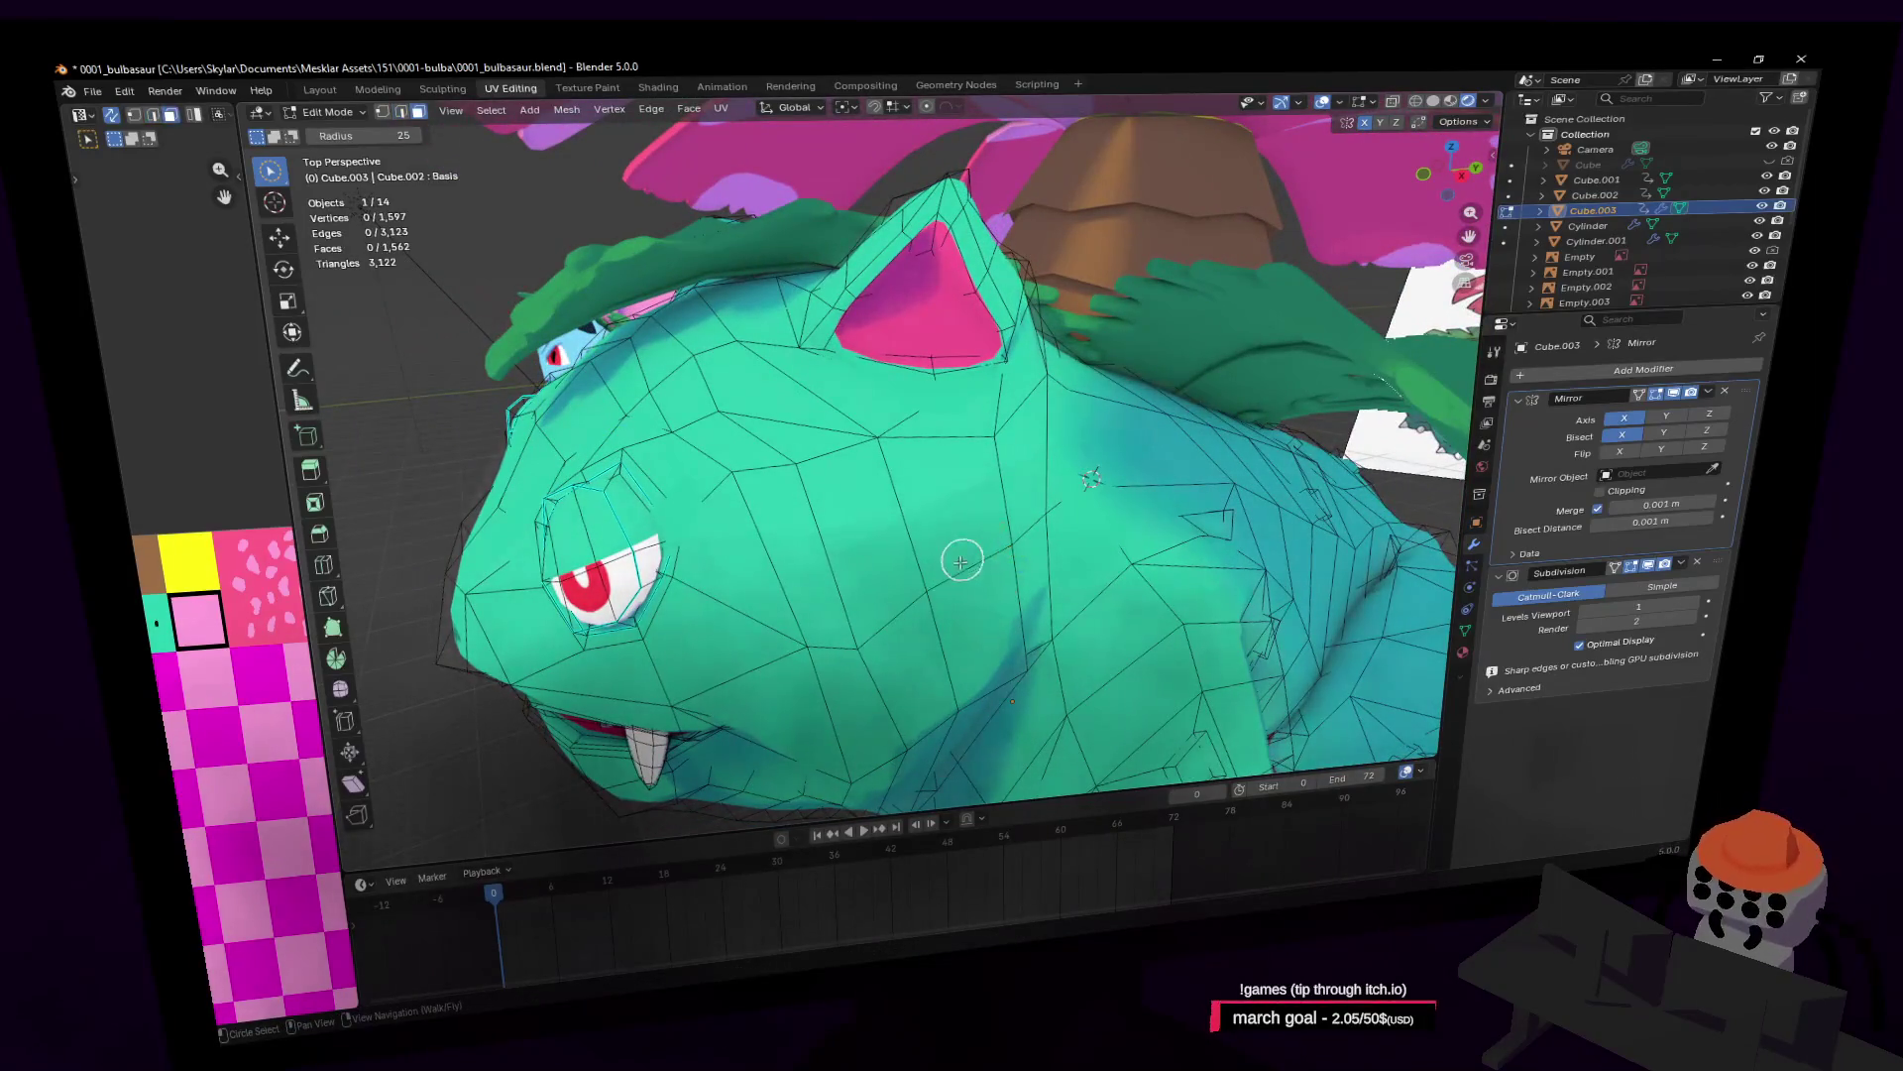
pyautogui.press('g')
pyautogui.click(1169, 437)
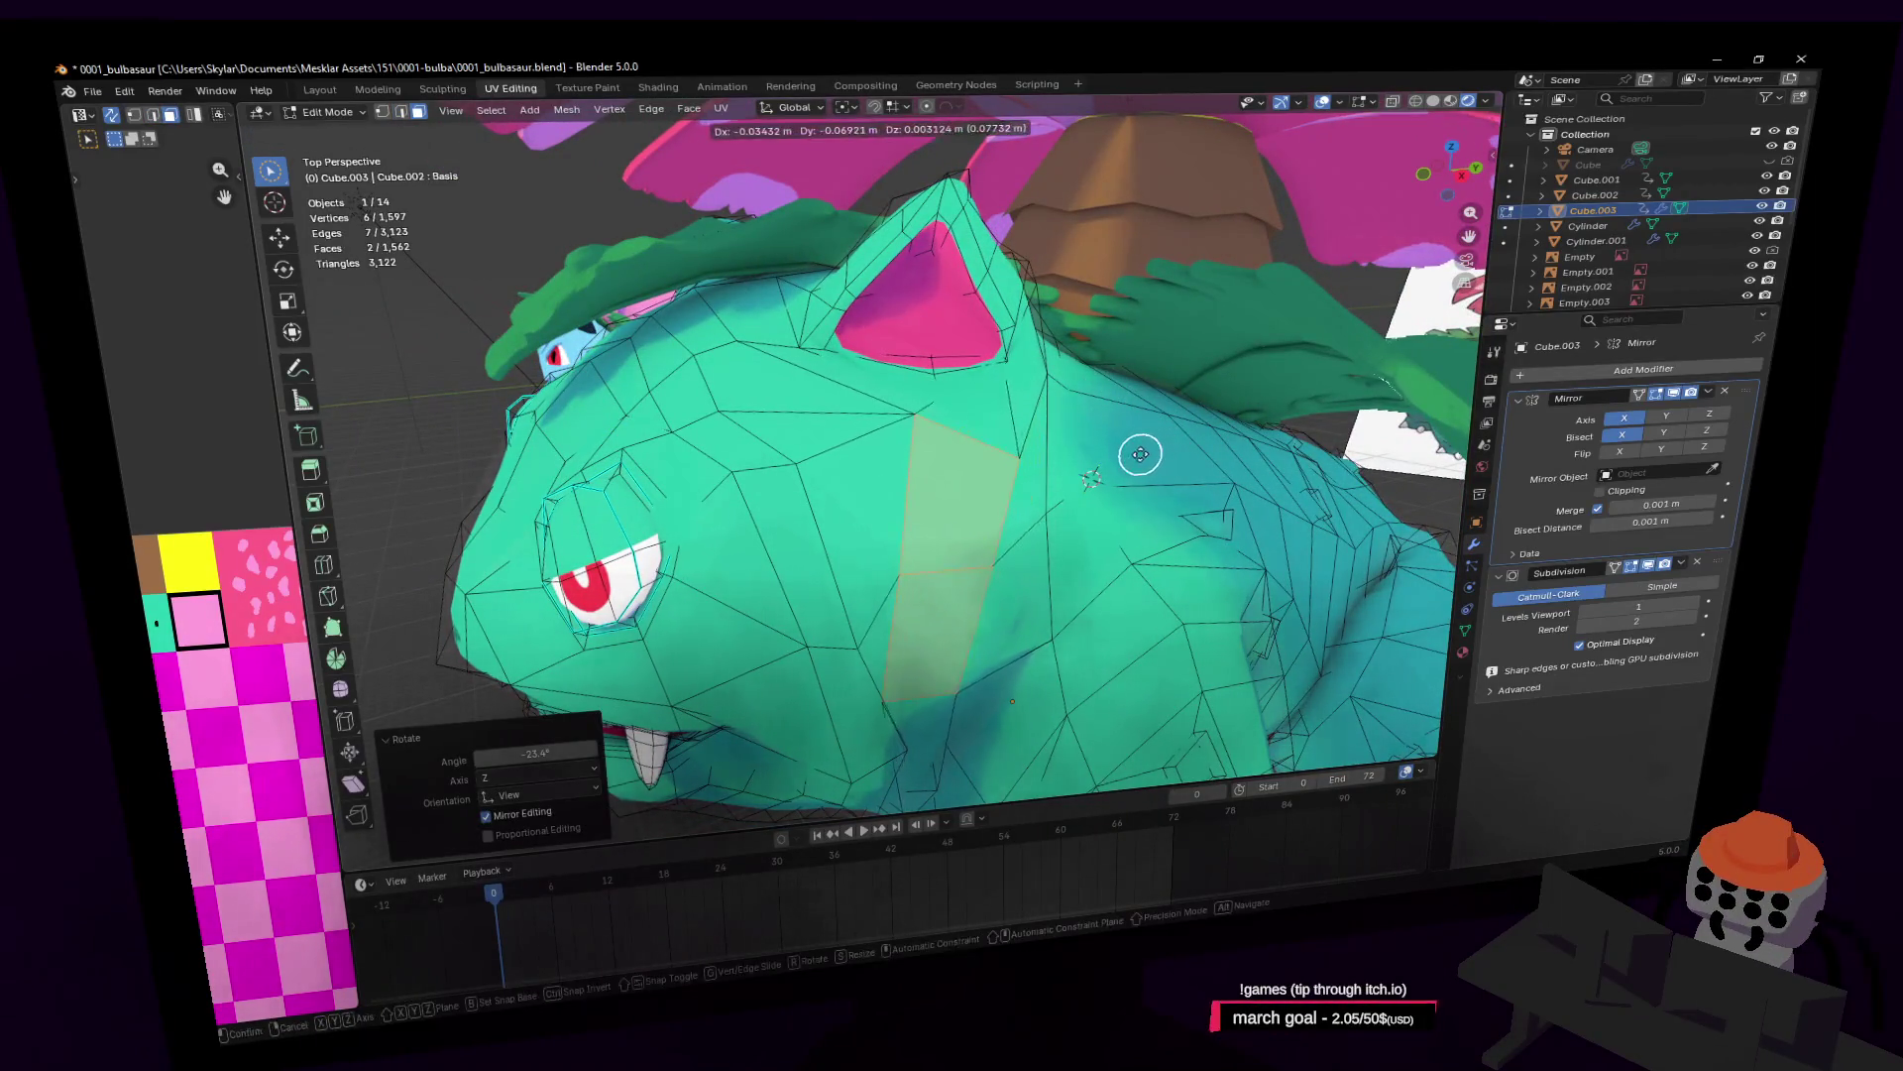
pyautogui.hotkey('ctrl', 'z')
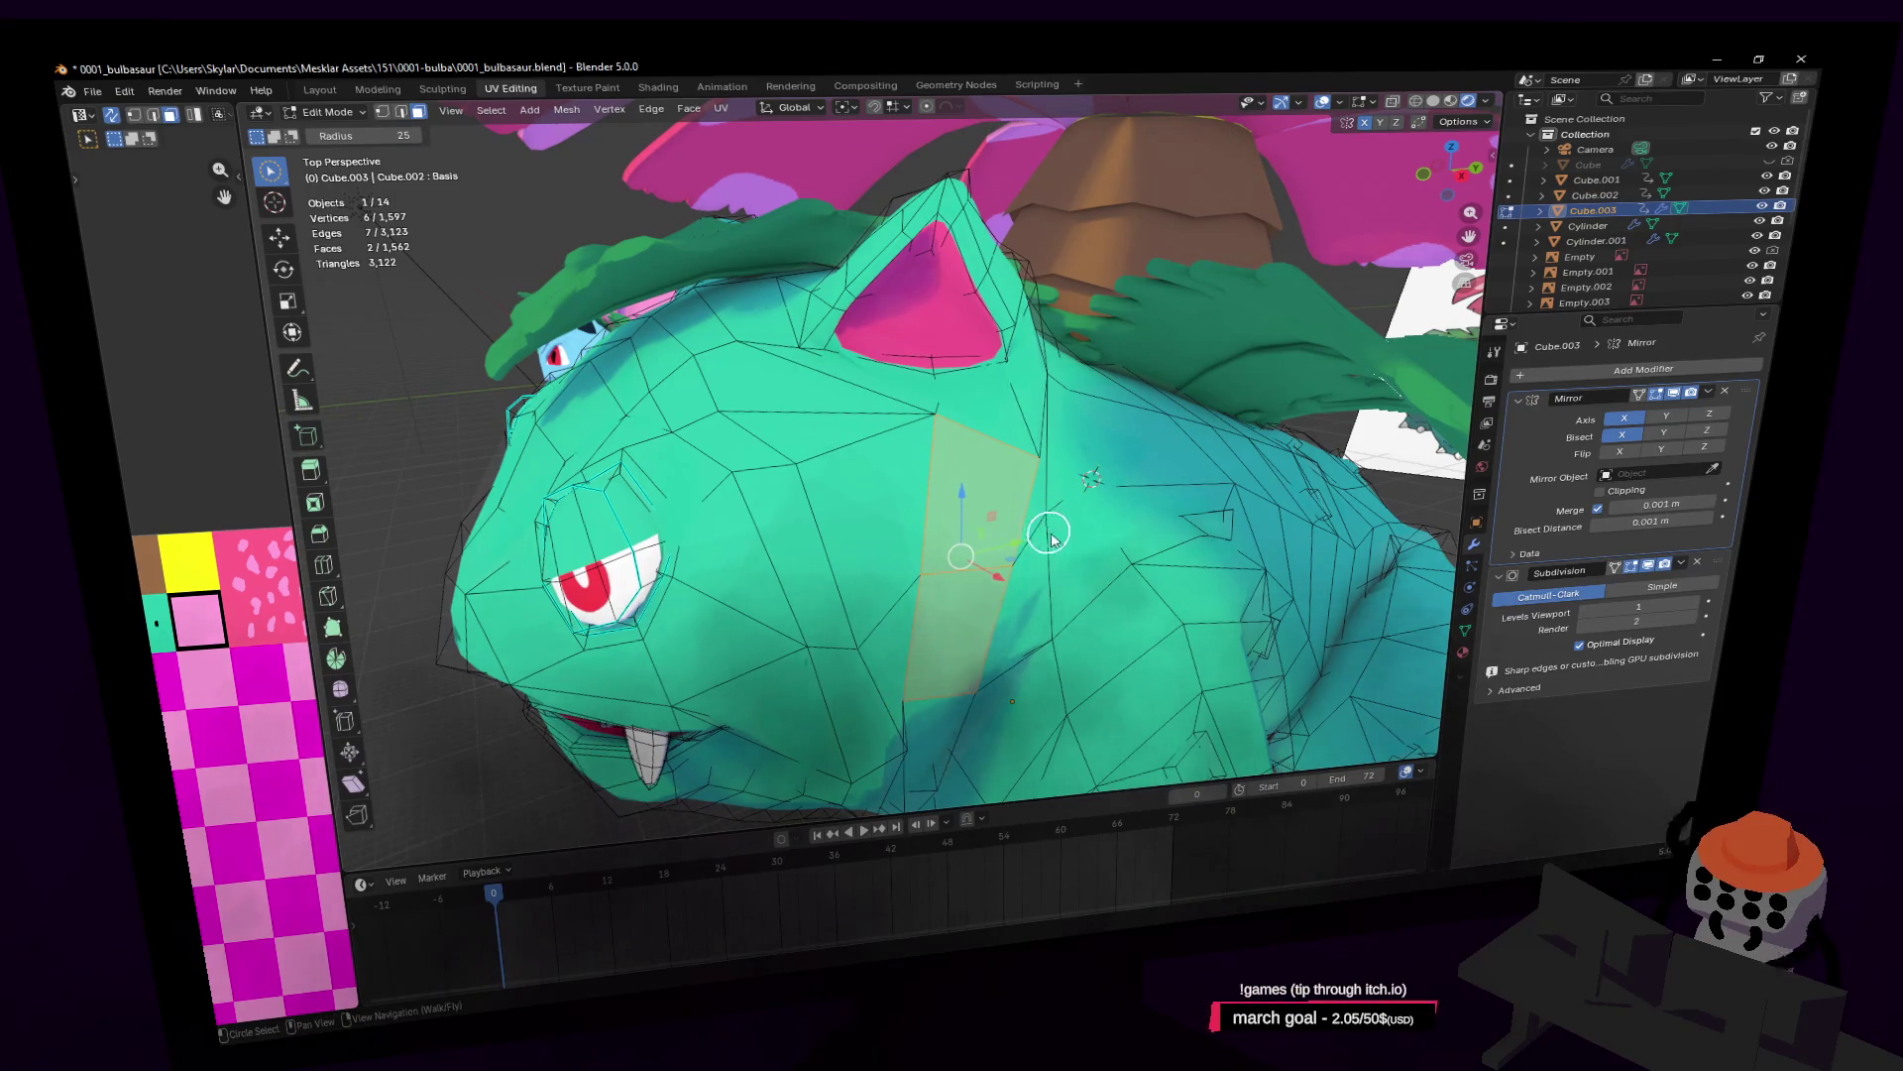
pyautogui.press('Tab')
# Step: Rotate the two-face patch behind the head 19.9° and nudge it about 0.127 m
pyautogui.hotkey('shift', '`')
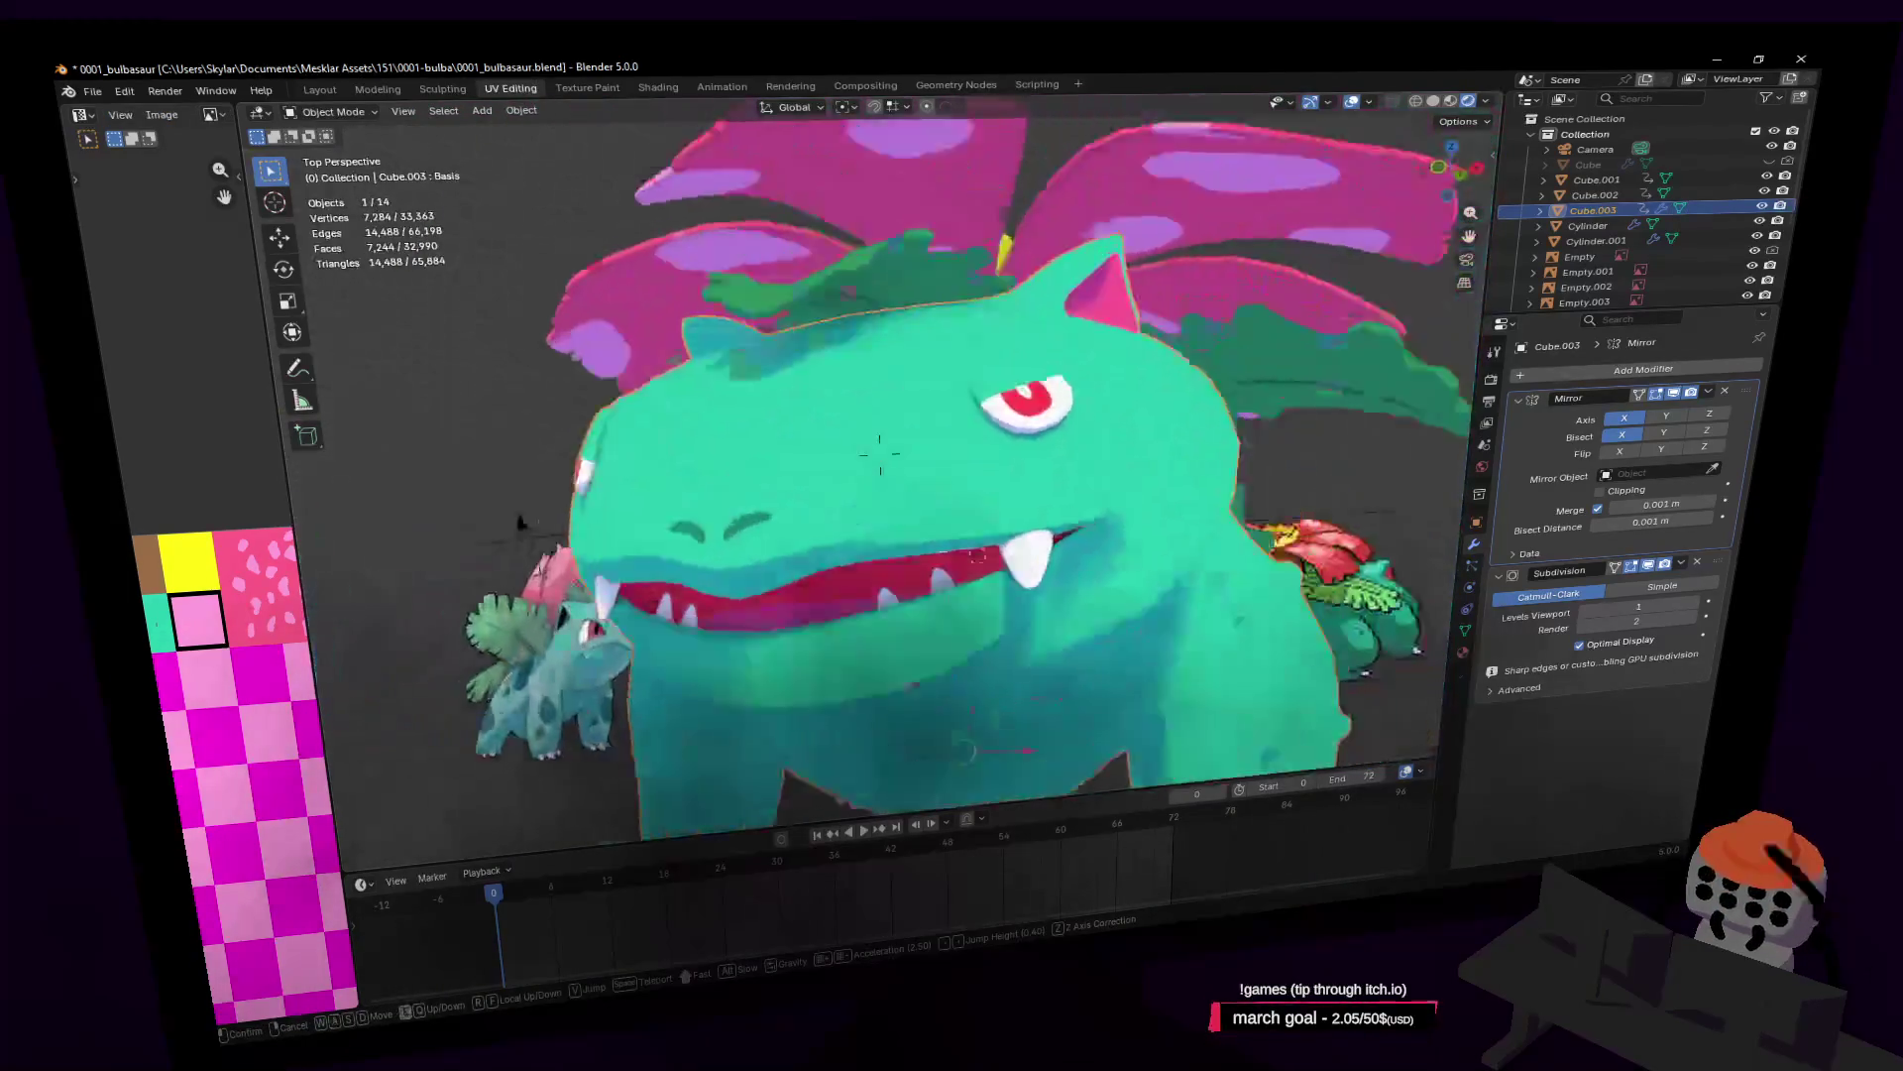
pyautogui.press('s')
pyautogui.click(1031, 545)
pyautogui.press('Tab')
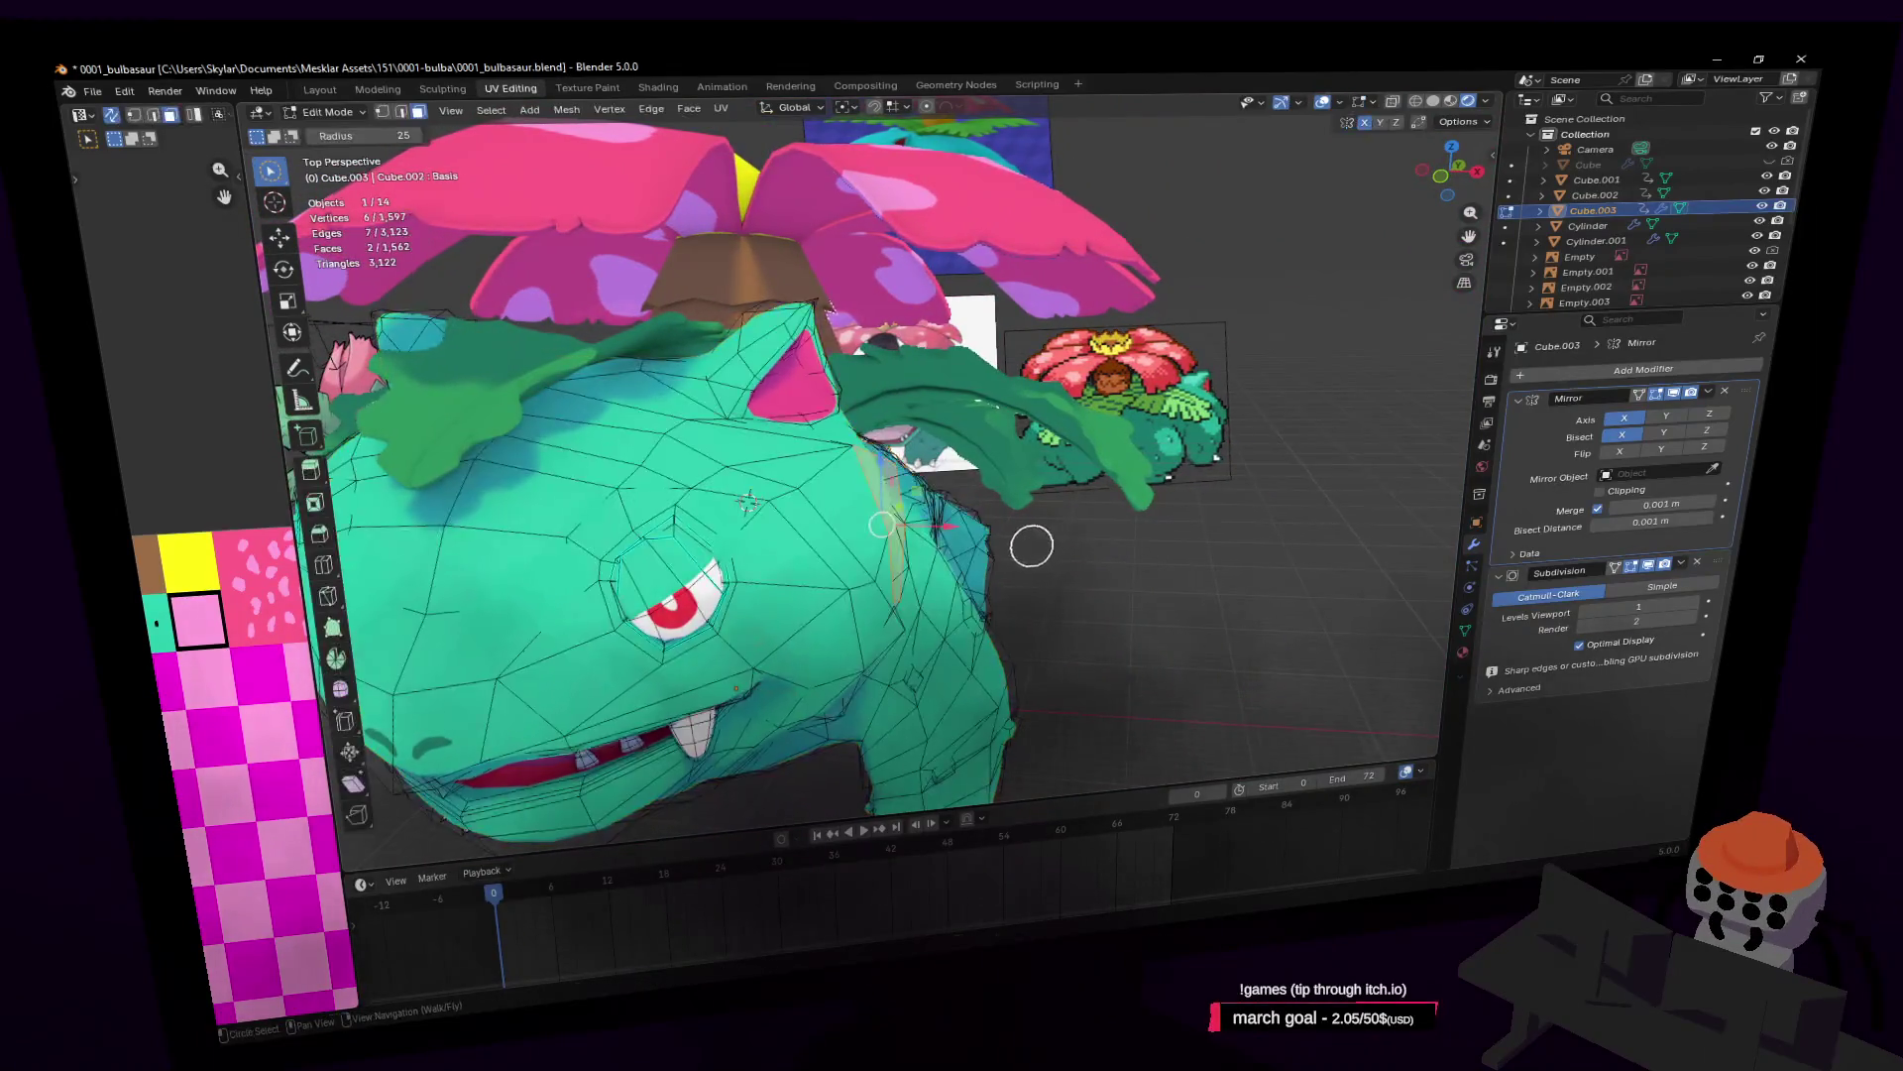
pyautogui.hotkey('shift', '`')
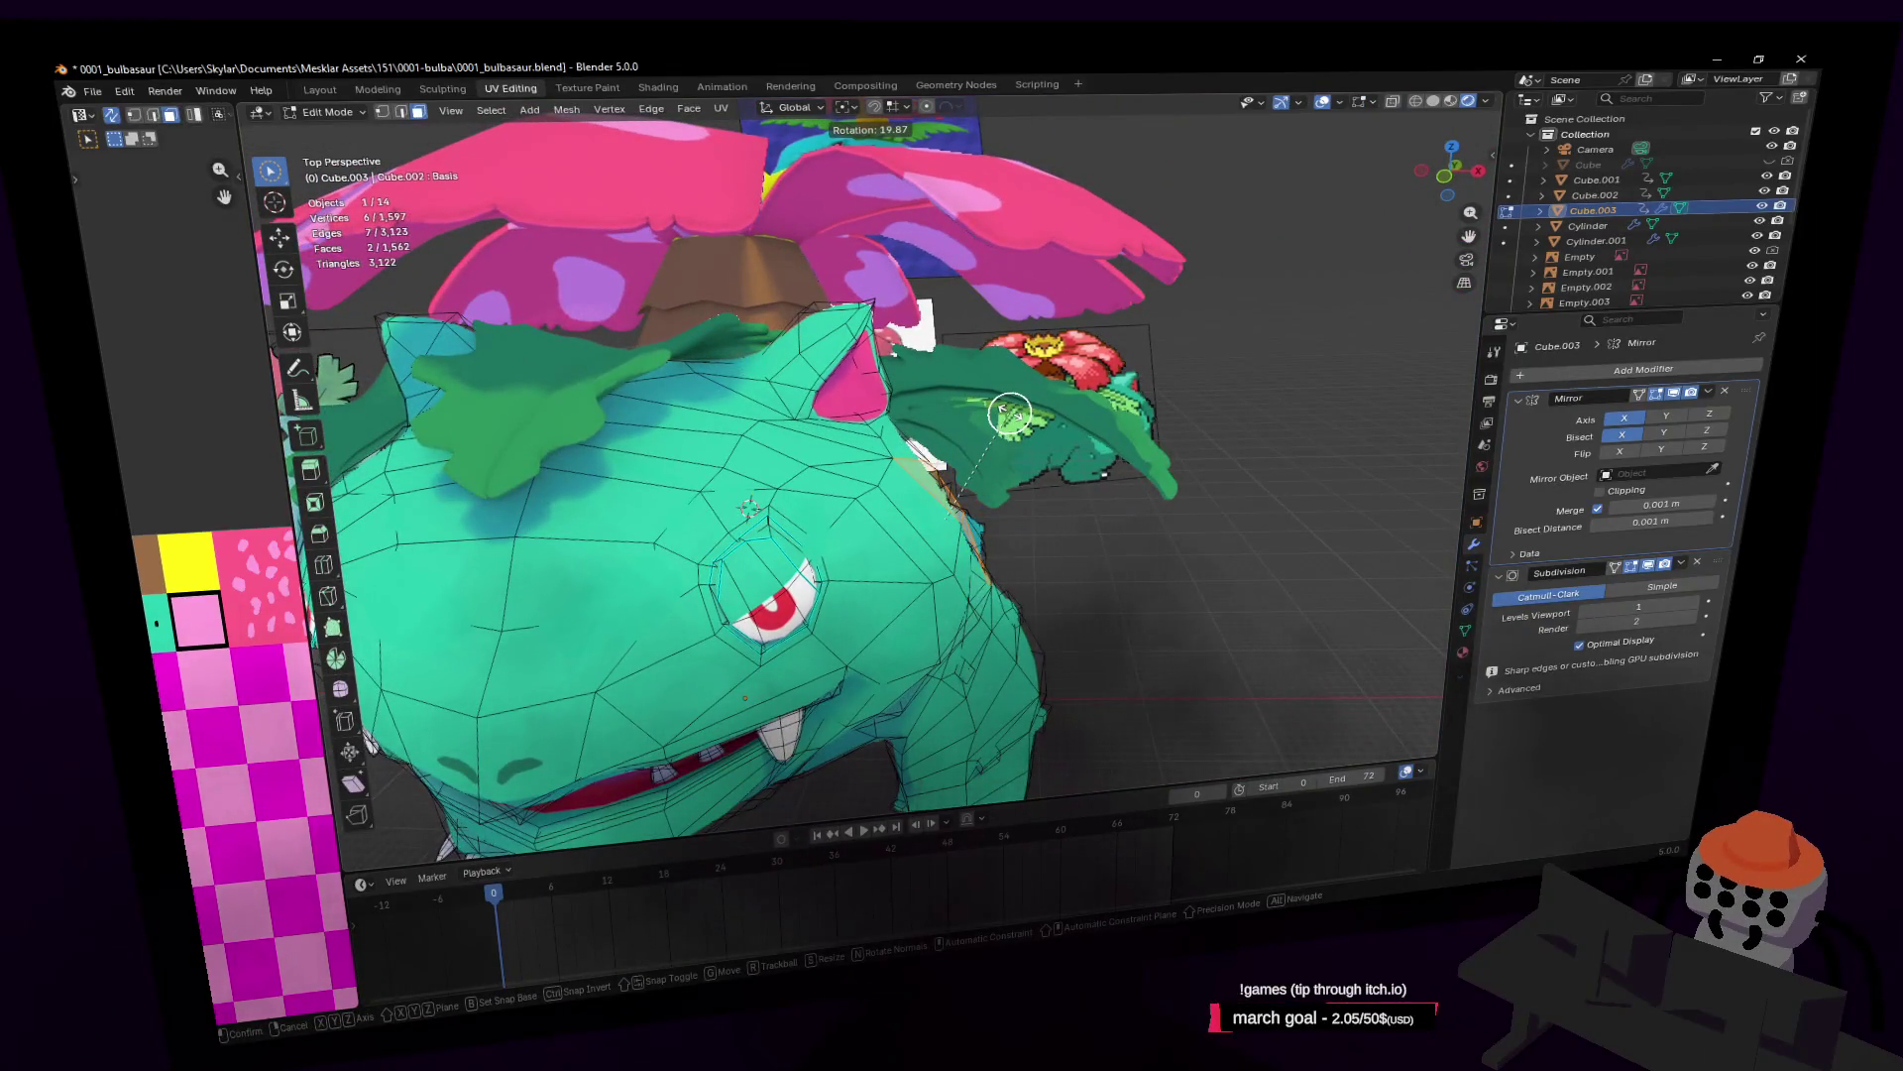
pyautogui.click(1009, 413)
pyautogui.moveTo(1020, 497); pyautogui.dragTo(1020, 489, button='middle')
pyautogui.press('g')
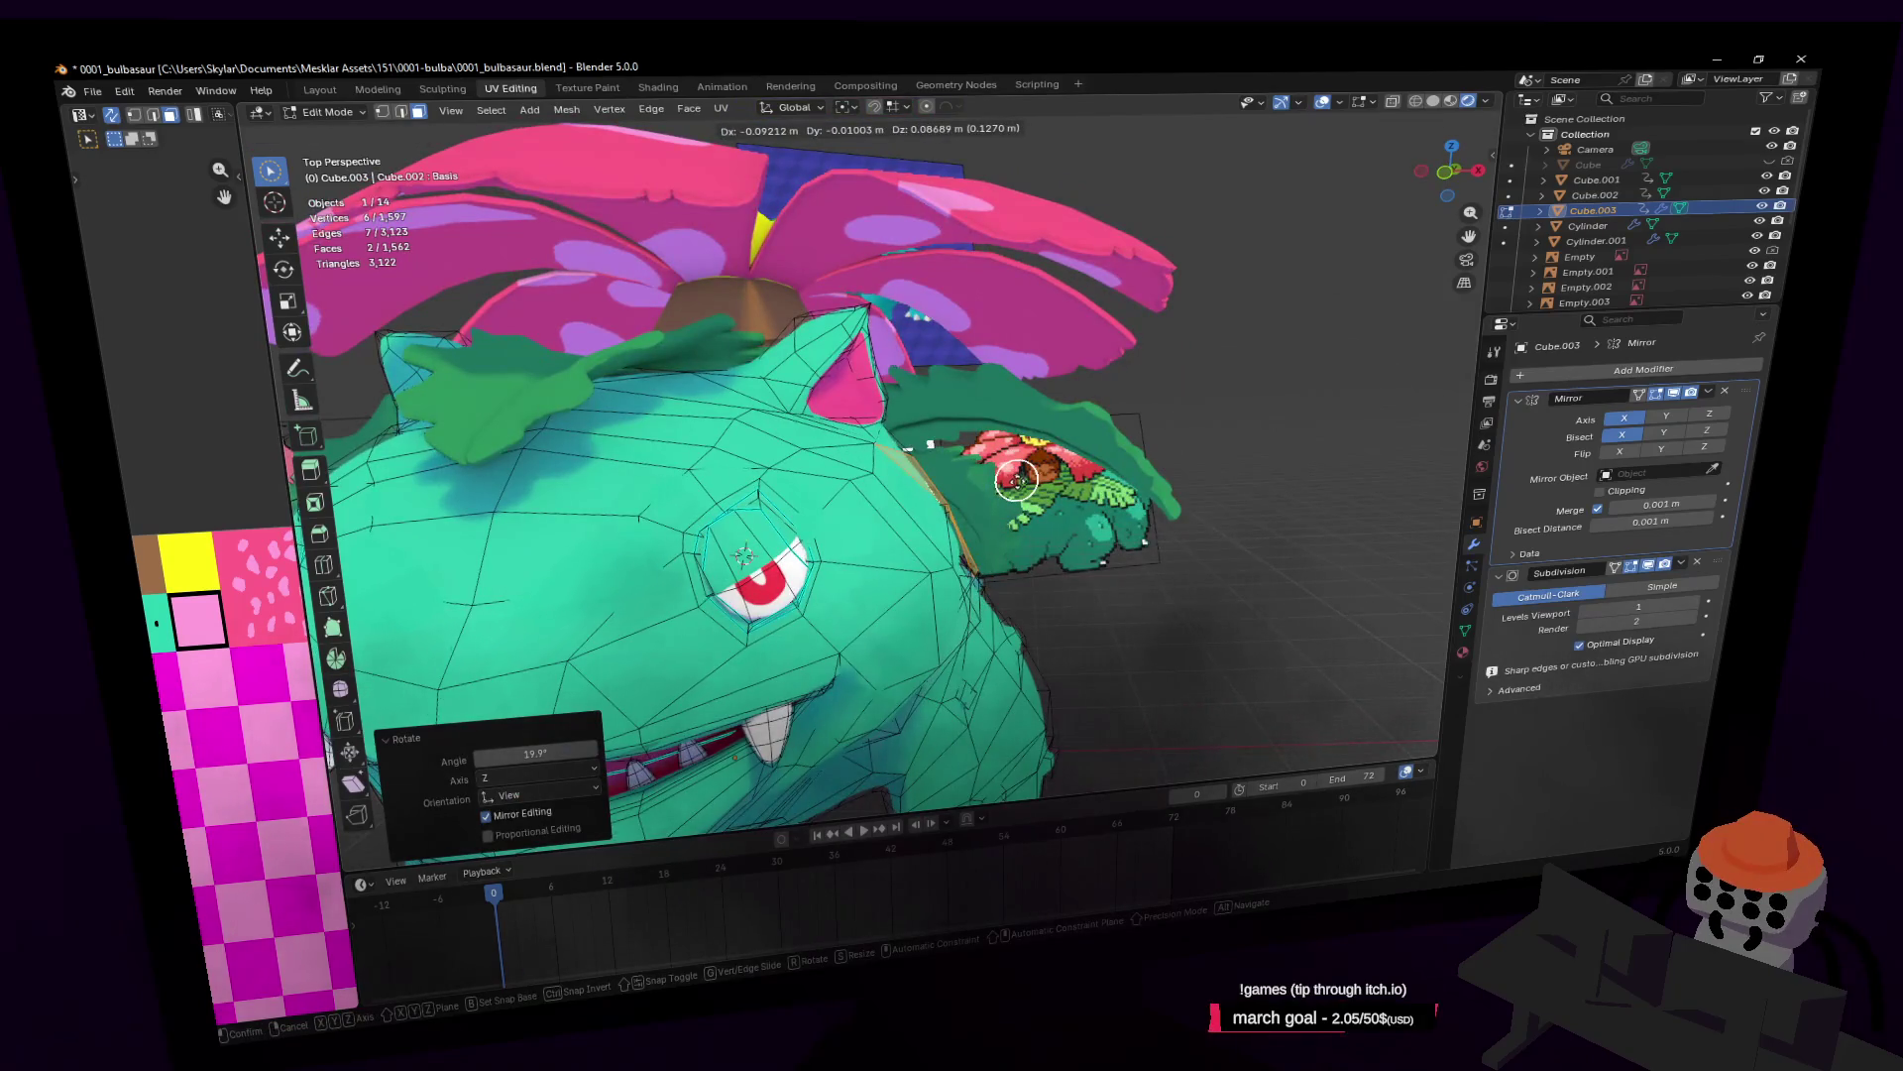
pyautogui.press('Escape')
# Step: Check the result in Object Mode, then resume editing the body near the head
pyautogui.press('Tab')
pyautogui.hotkey('shift', '`')
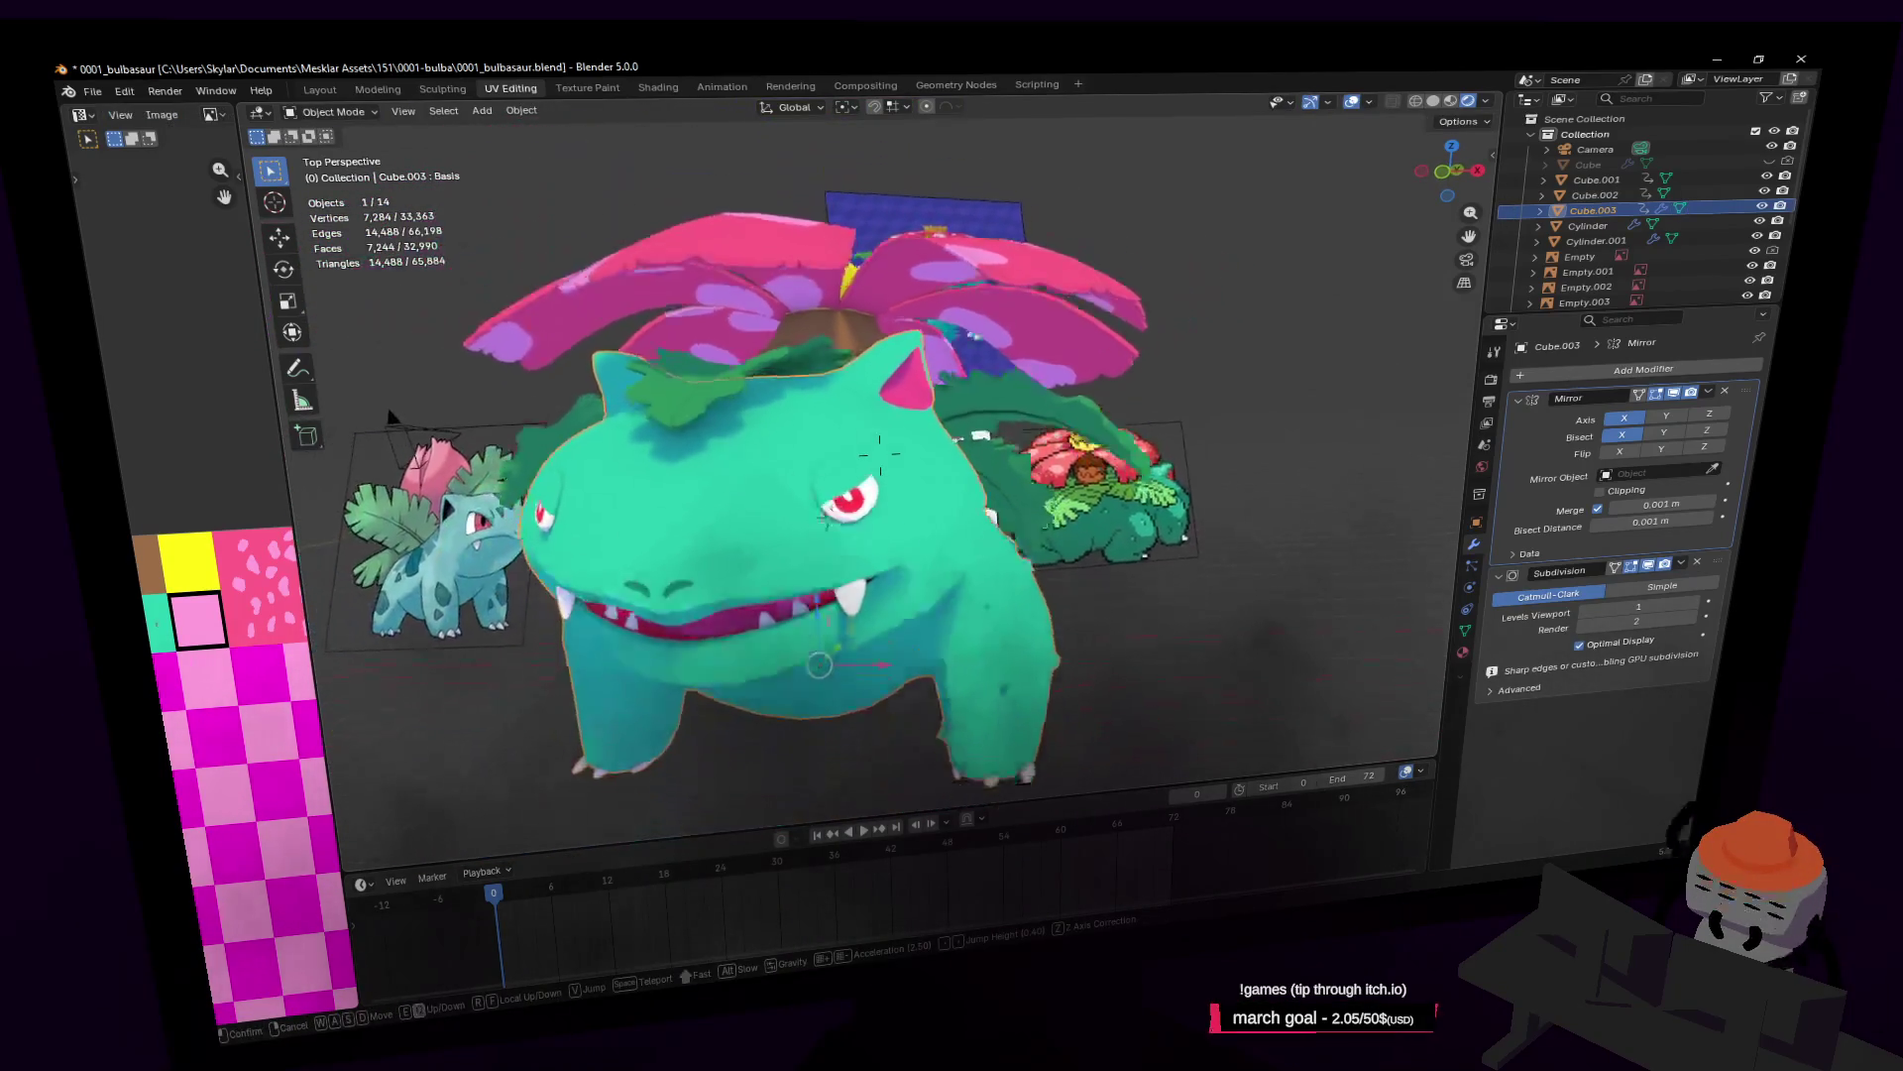
pyautogui.press('w')
pyautogui.click(1041, 523)
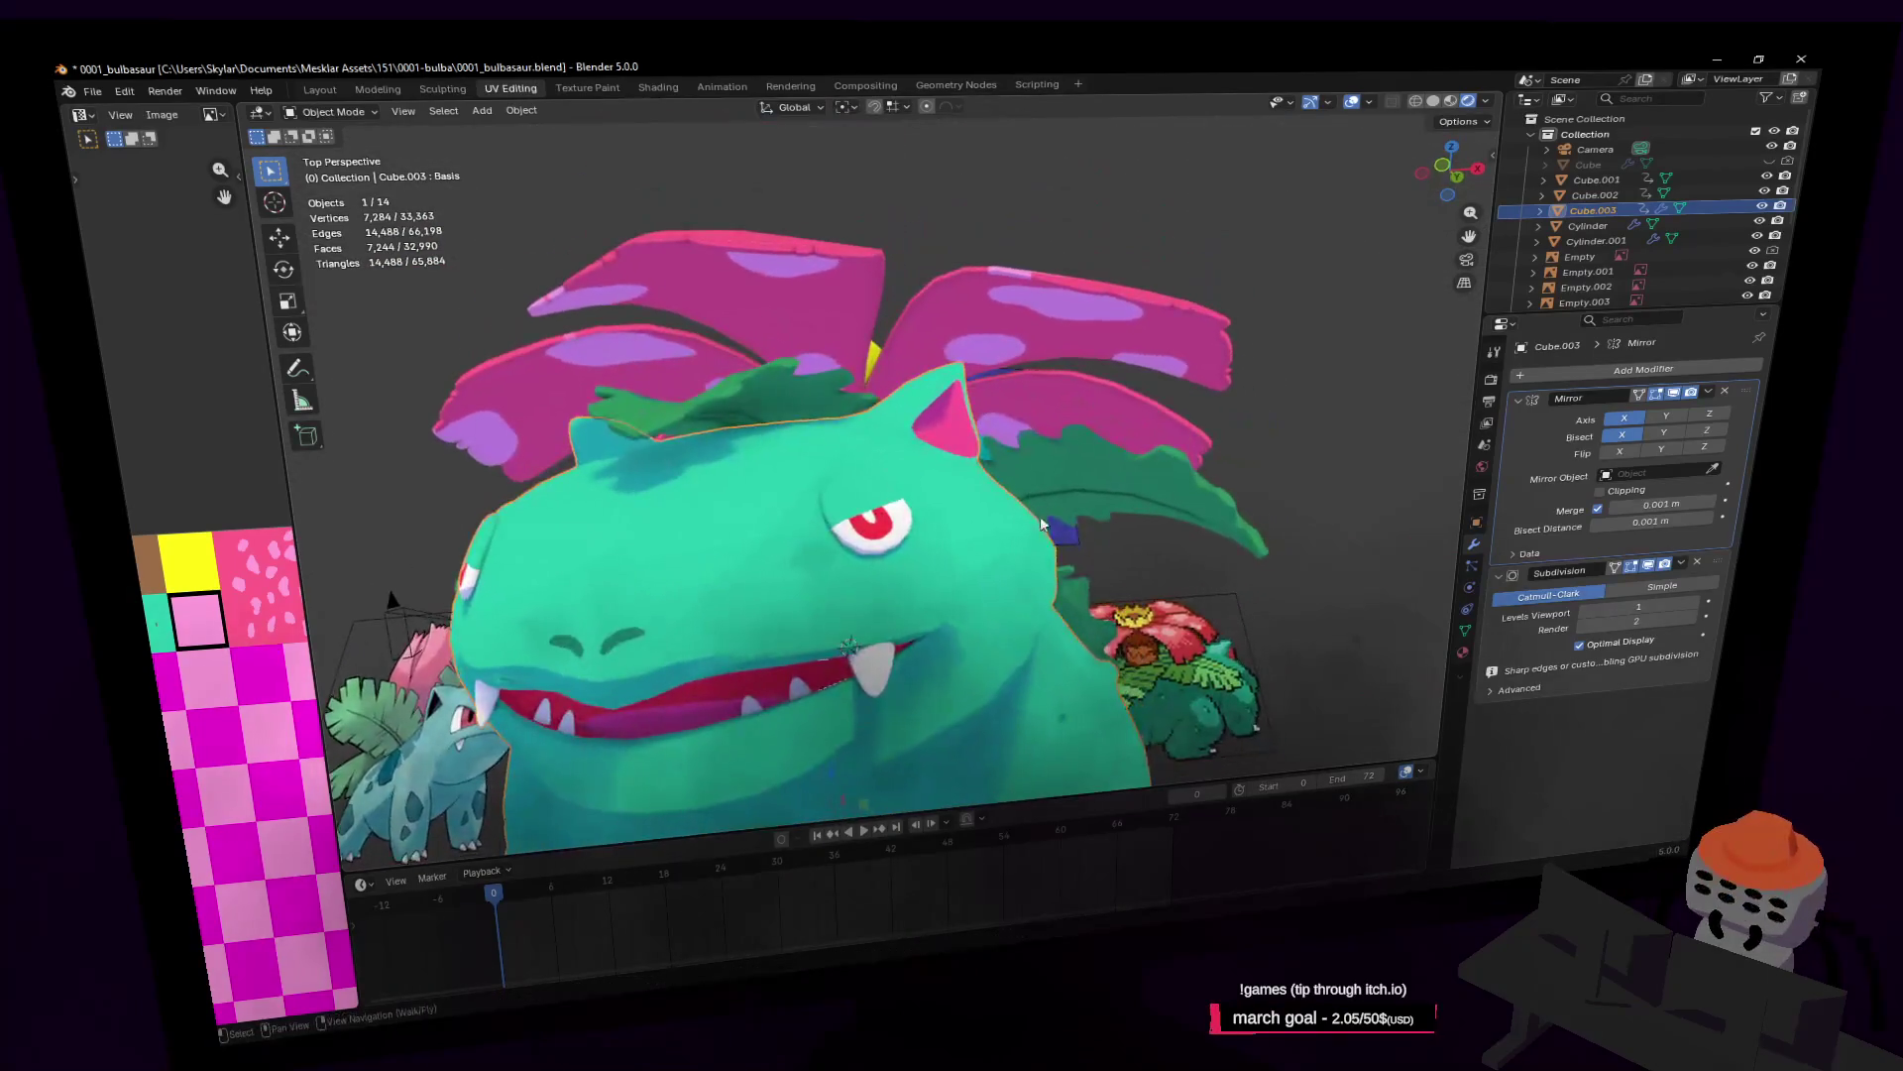
pyautogui.press('Tab')
pyautogui.hotkey('shift', '`')
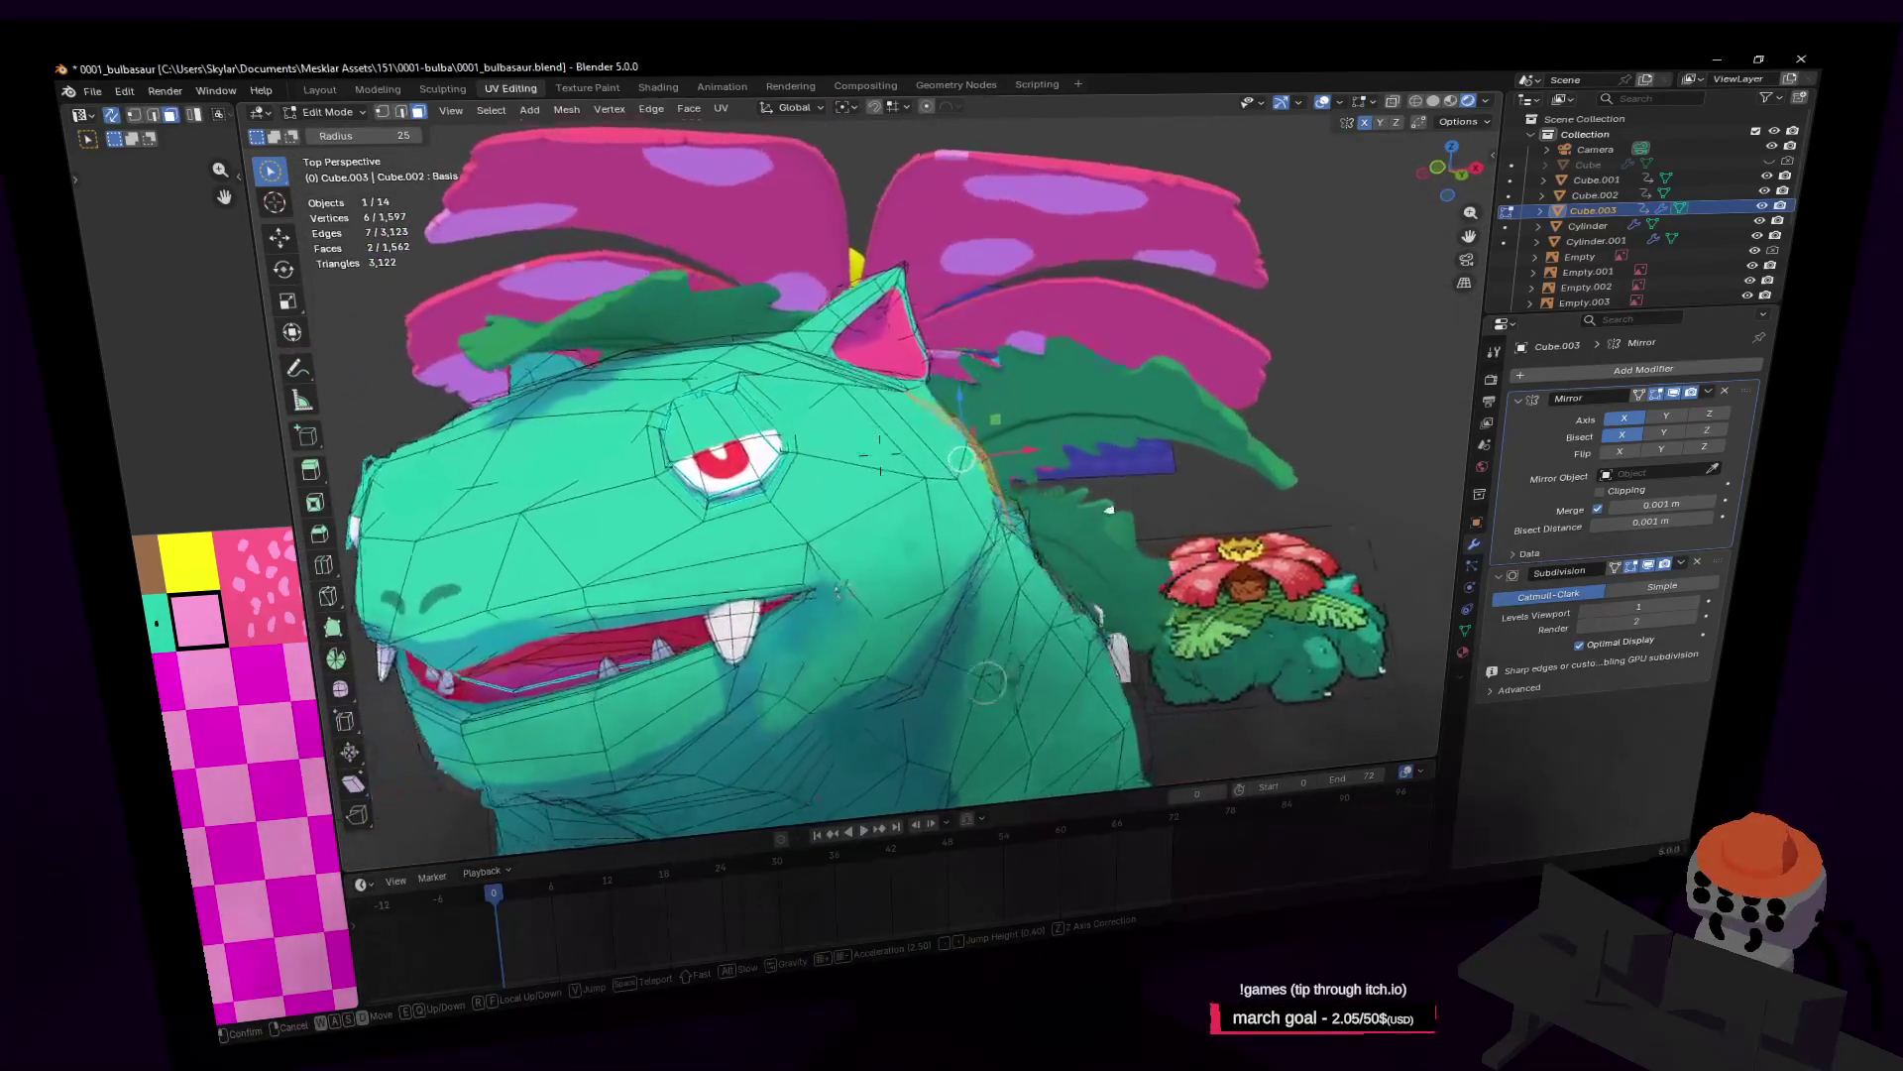
# Step: Reposition a vertex near the mouth and a group of cheek vertices
pyautogui.press('w')
pyautogui.press('w')
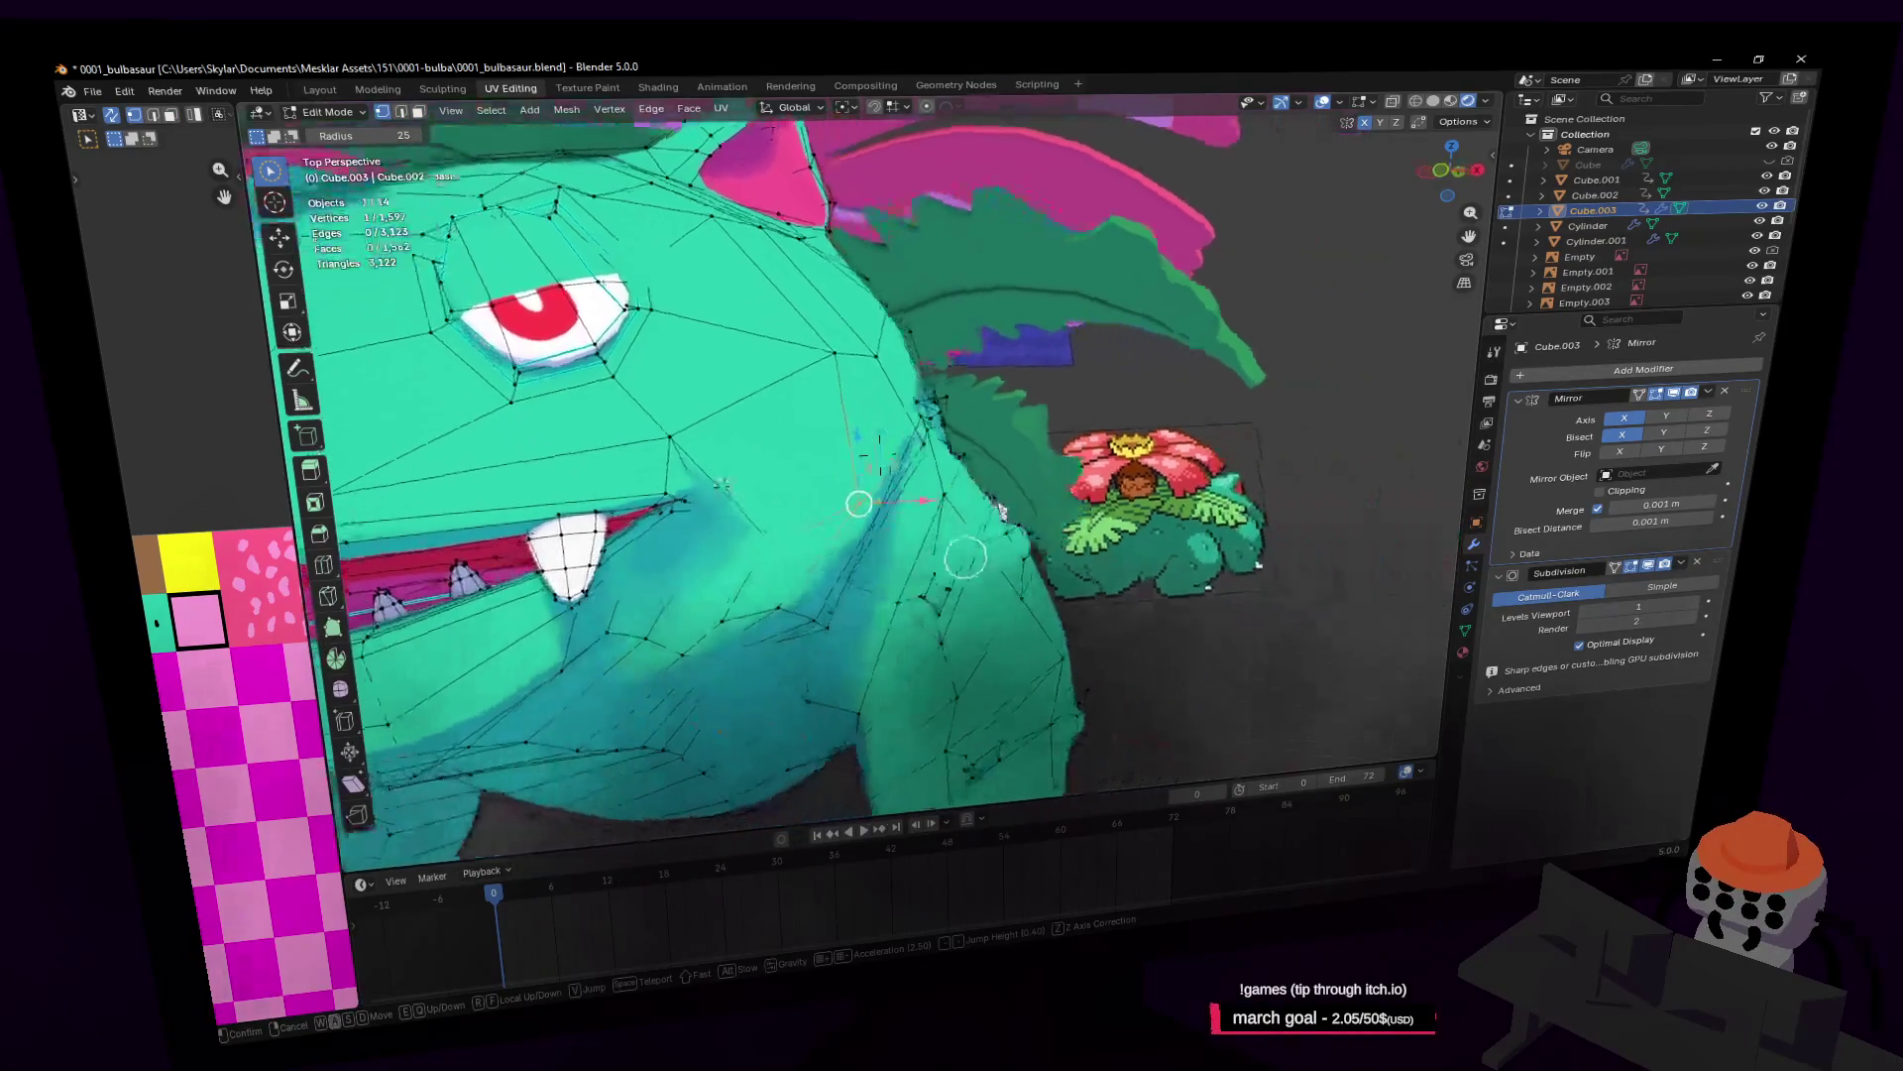
pyautogui.click(965, 557)
pyautogui.press('g')
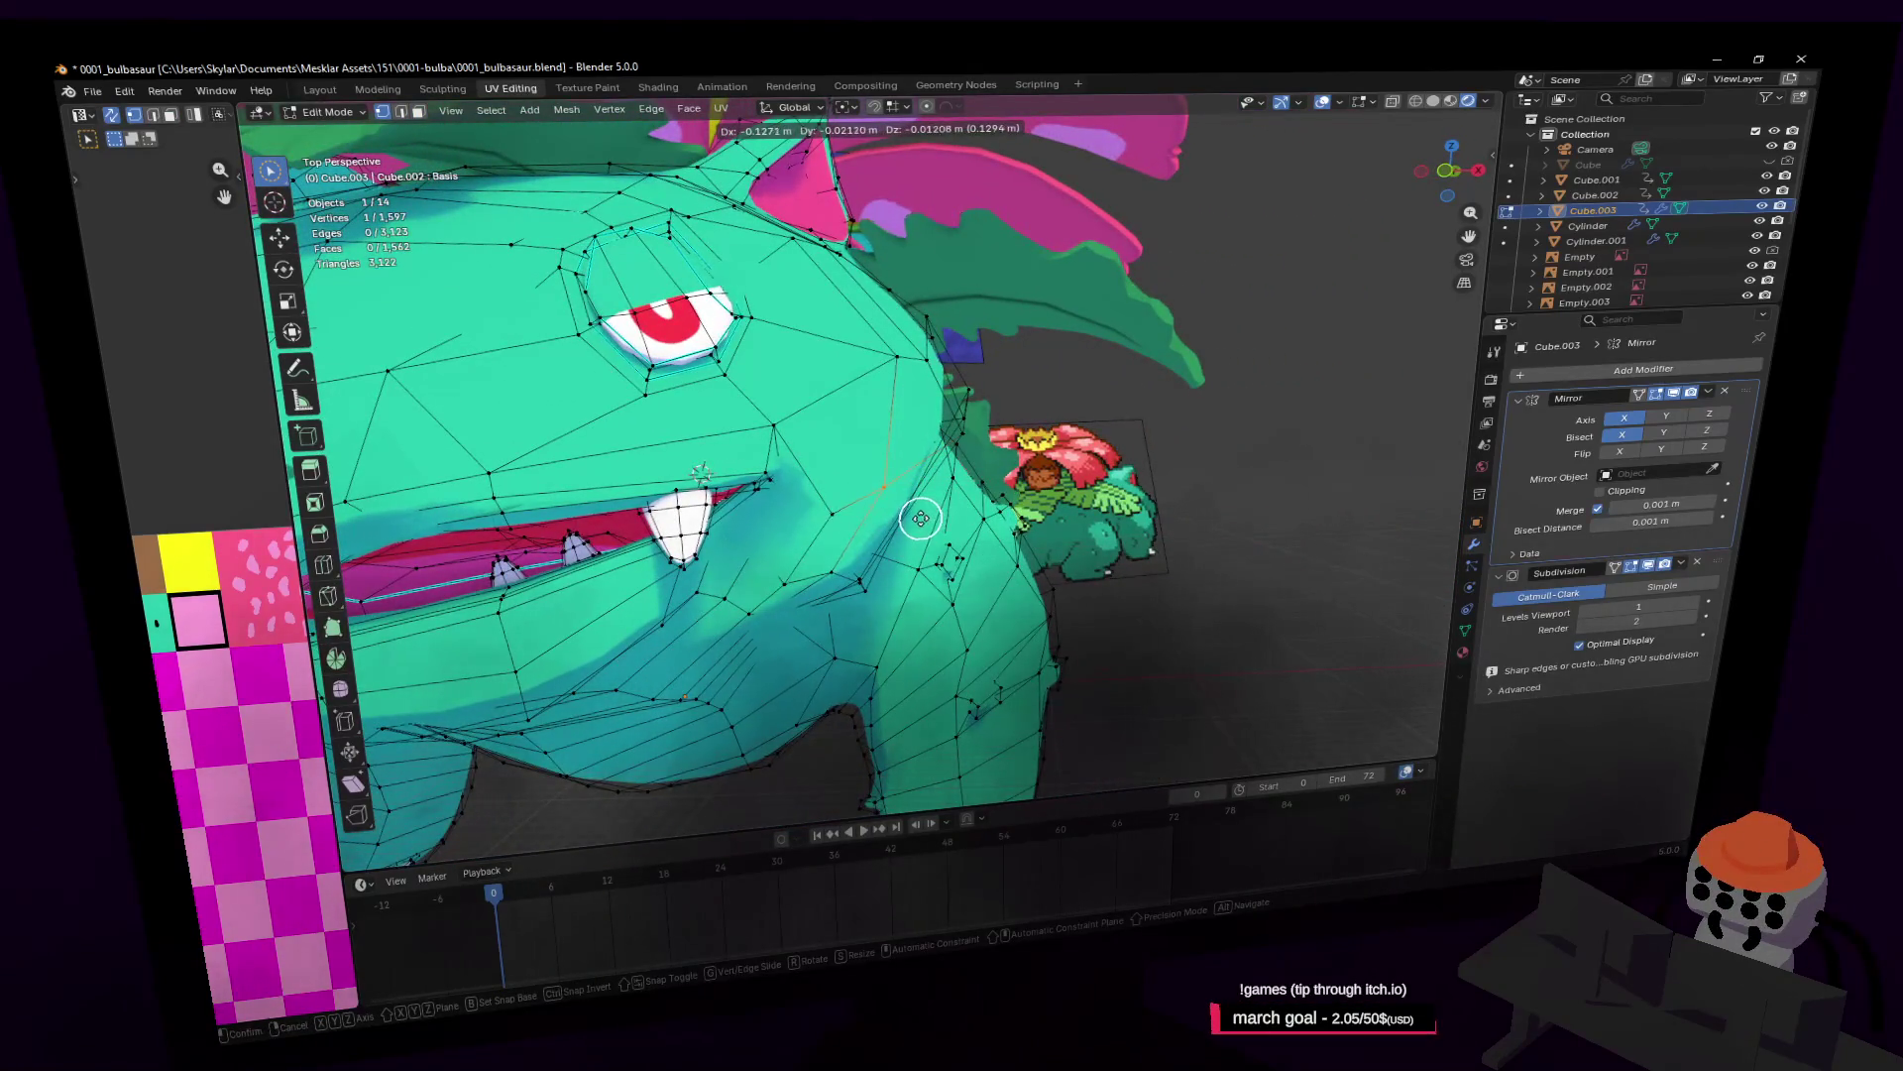
pyautogui.click(921, 519)
pyautogui.moveTo(850, 565)
pyautogui.mouseDown(button='middle')
pyautogui.moveTo(837, 595)
pyautogui.moveTo(870, 585)
pyautogui.moveTo(835, 583)
pyautogui.mouseUp(button='middle')
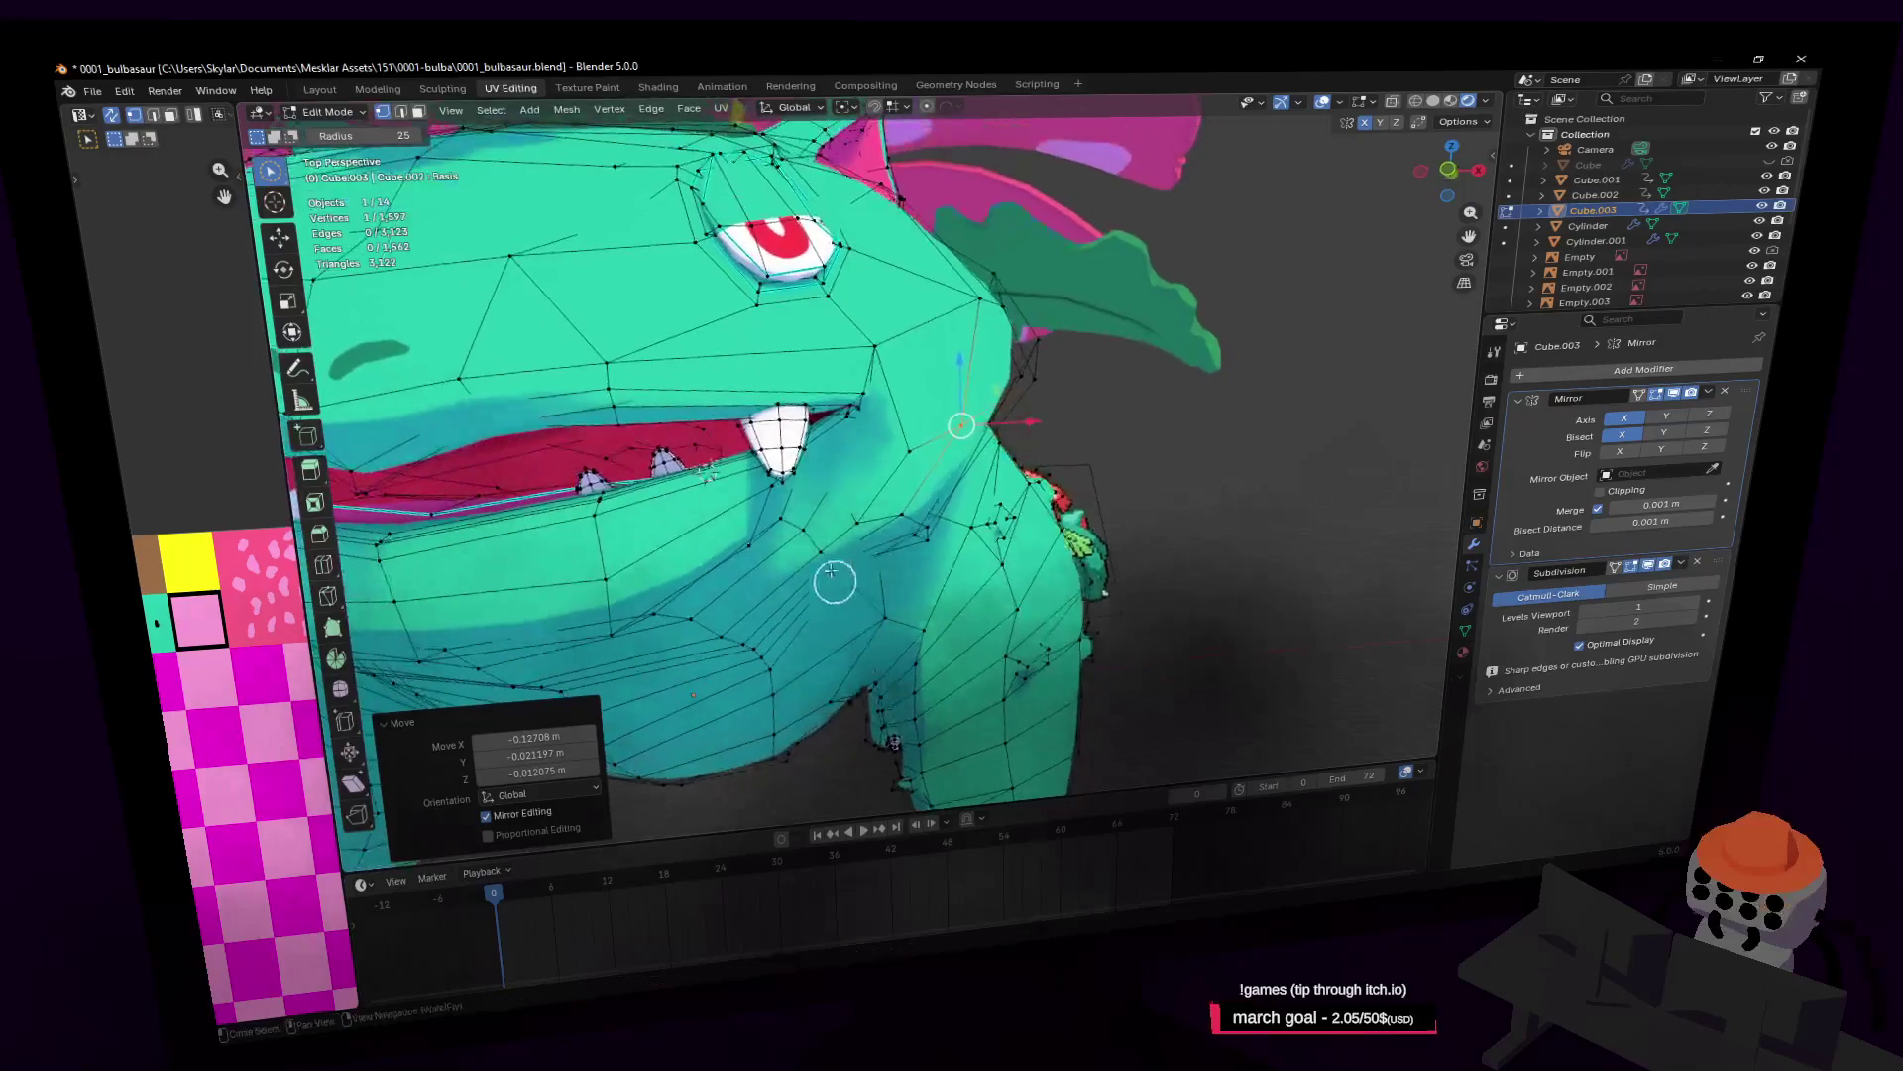
pyautogui.keyDown('shift'); pyautogui.click(862, 513); pyautogui.keyUp('shift')
pyautogui.press('g')
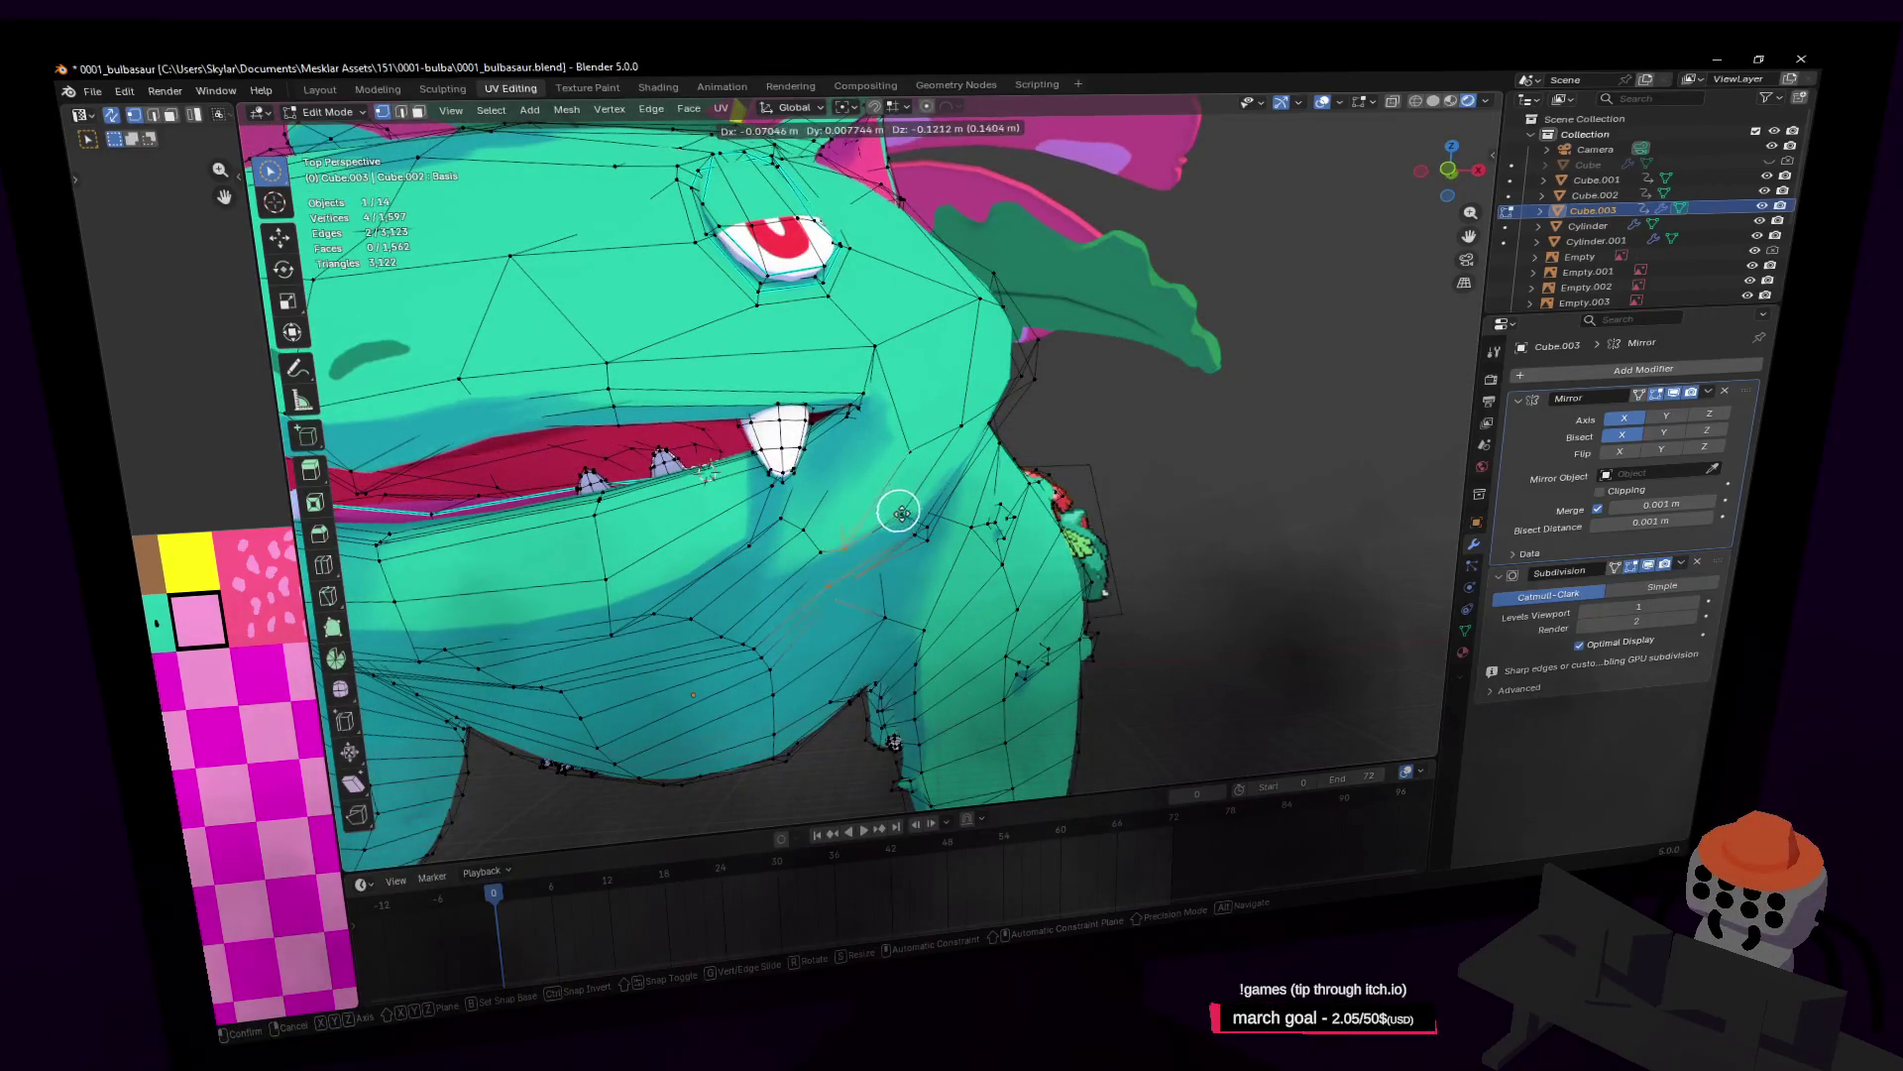
pyautogui.click(905, 511)
# Step: Move cheek vertices, then a set of three along the jaw line
pyautogui.click(837, 539)
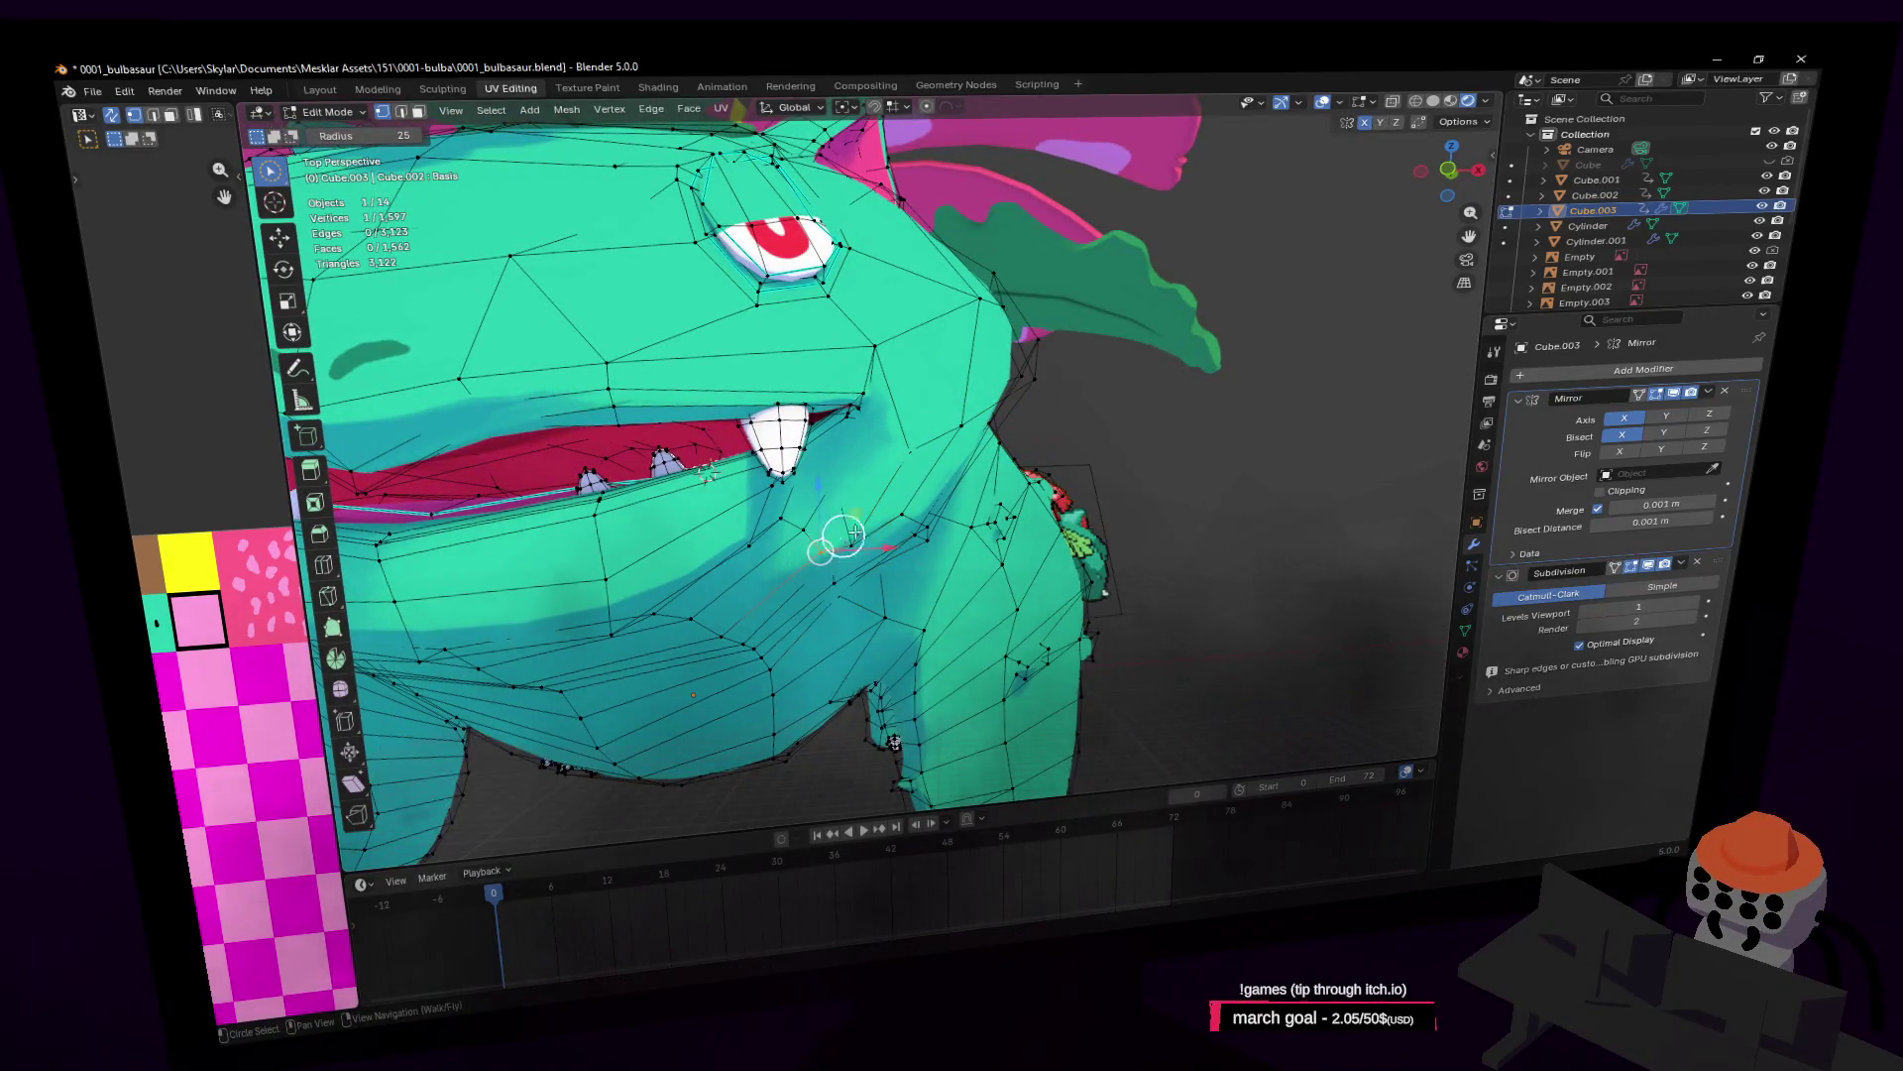
pyautogui.press('g')
pyautogui.click(914, 515)
pyautogui.keyDown('shift'); pyautogui.click(912, 517); pyautogui.keyUp('shift')
pyautogui.press('g')
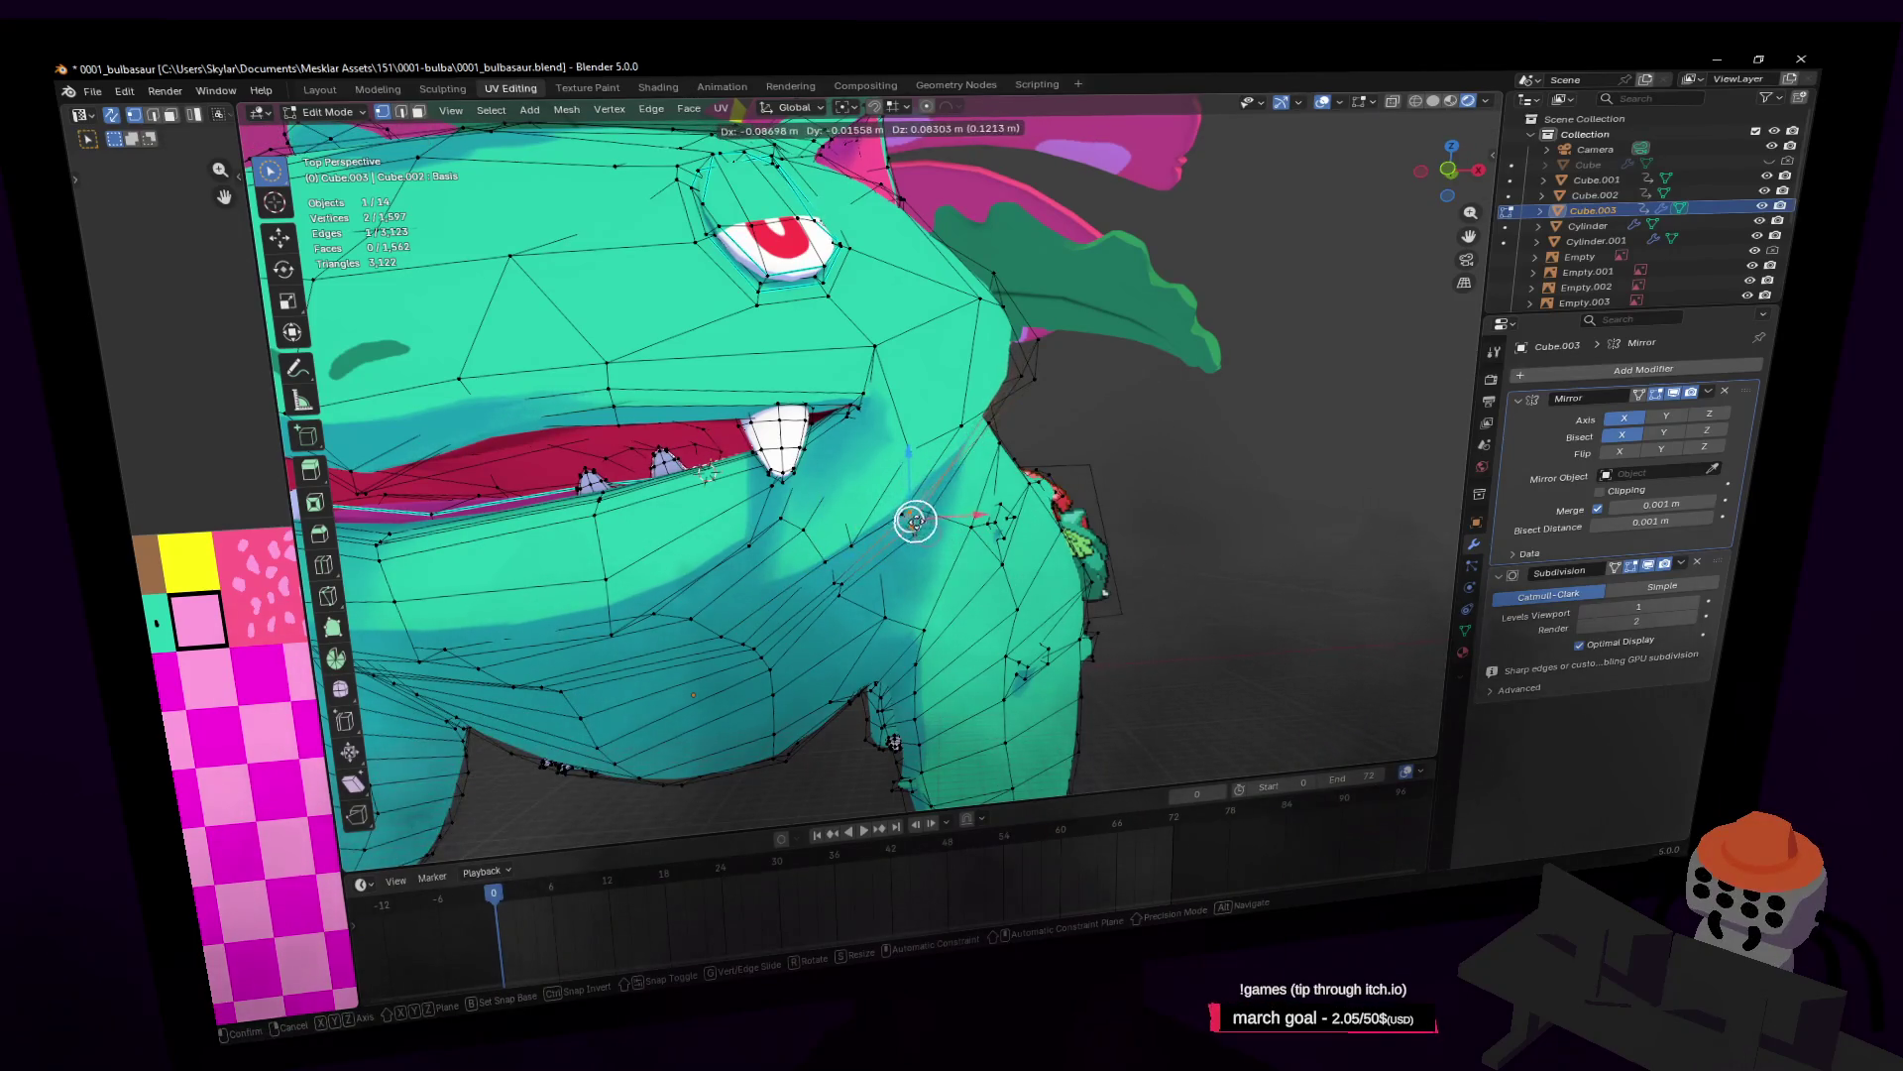
pyautogui.click(914, 520)
pyautogui.keyDown('shift'); pyautogui.click(926, 539); pyautogui.keyUp('shift')
pyautogui.press('g')
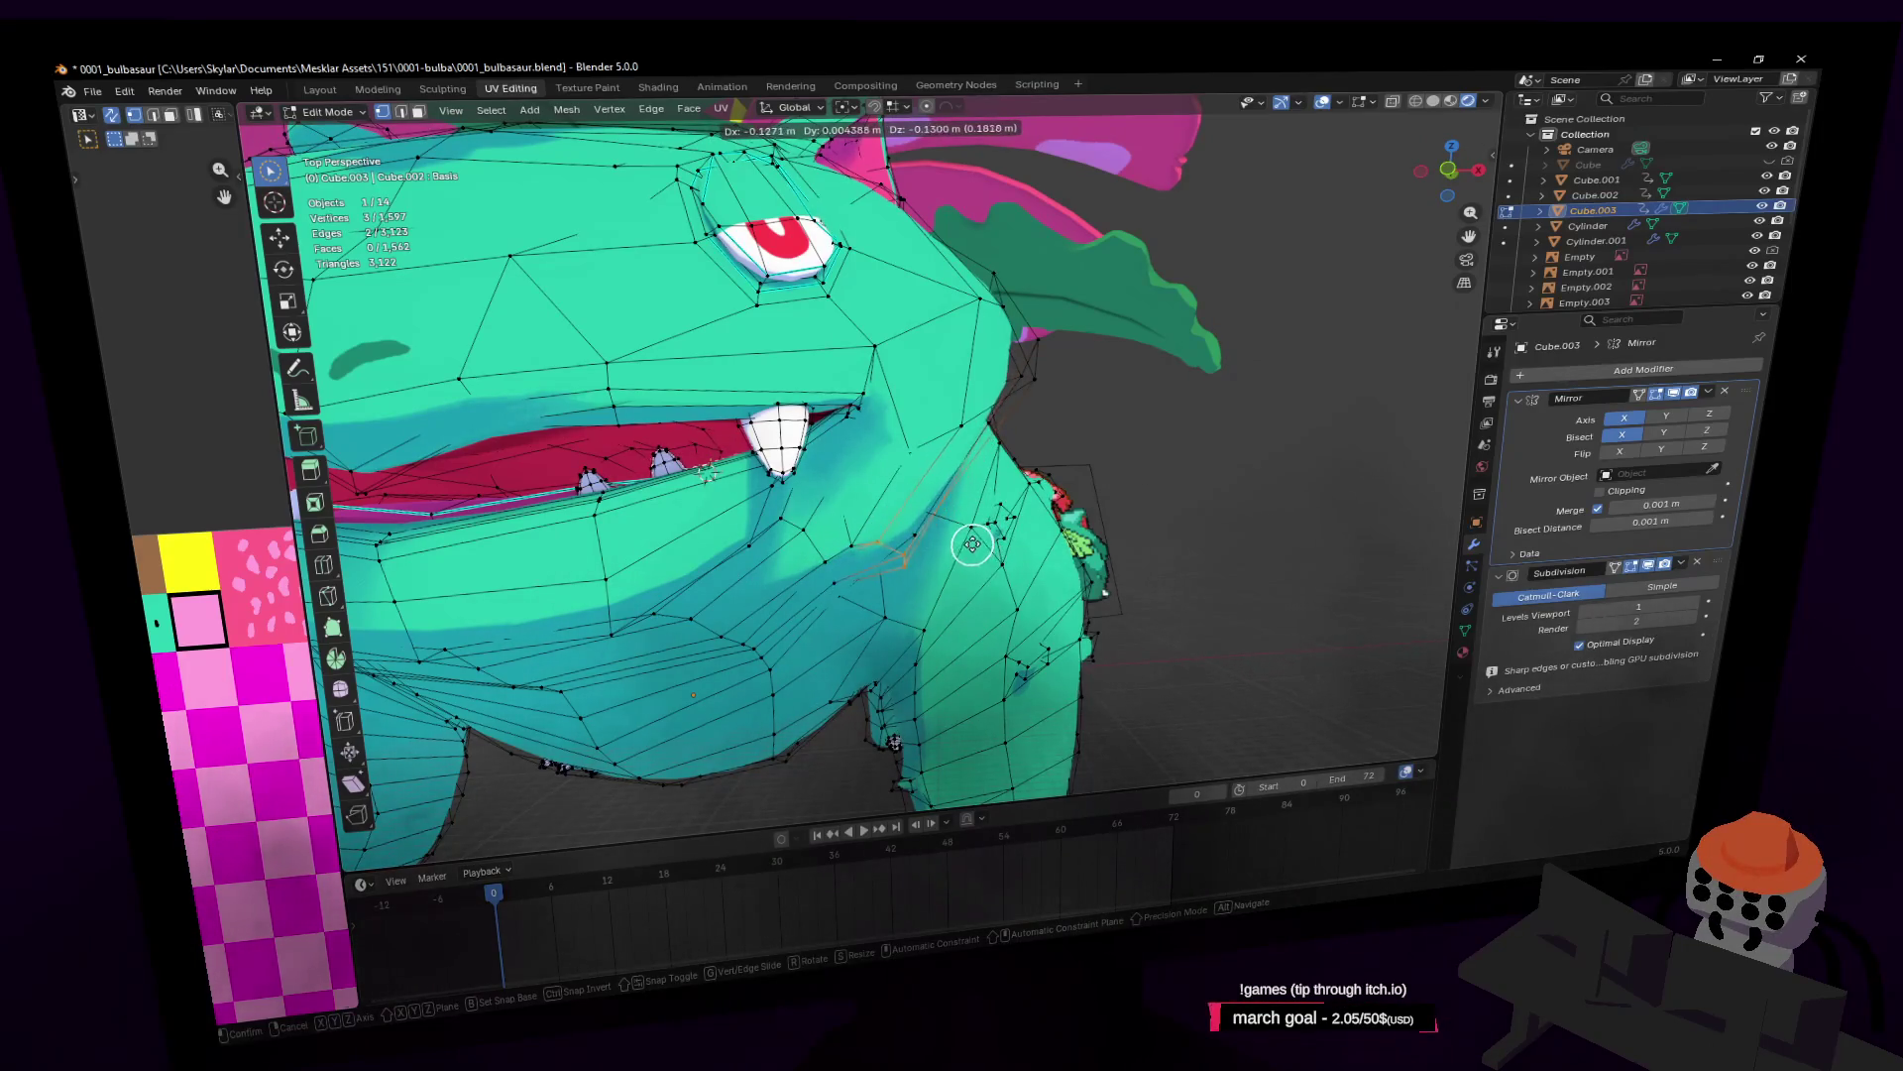
pyautogui.click(989, 501)
# Step: Move a vertex pair near the shoulder and one behind the head (-0.265, 0.033, -0.385 m)
pyautogui.keyDown('shift'); pyautogui.click(1033, 357); pyautogui.keyUp('shift')
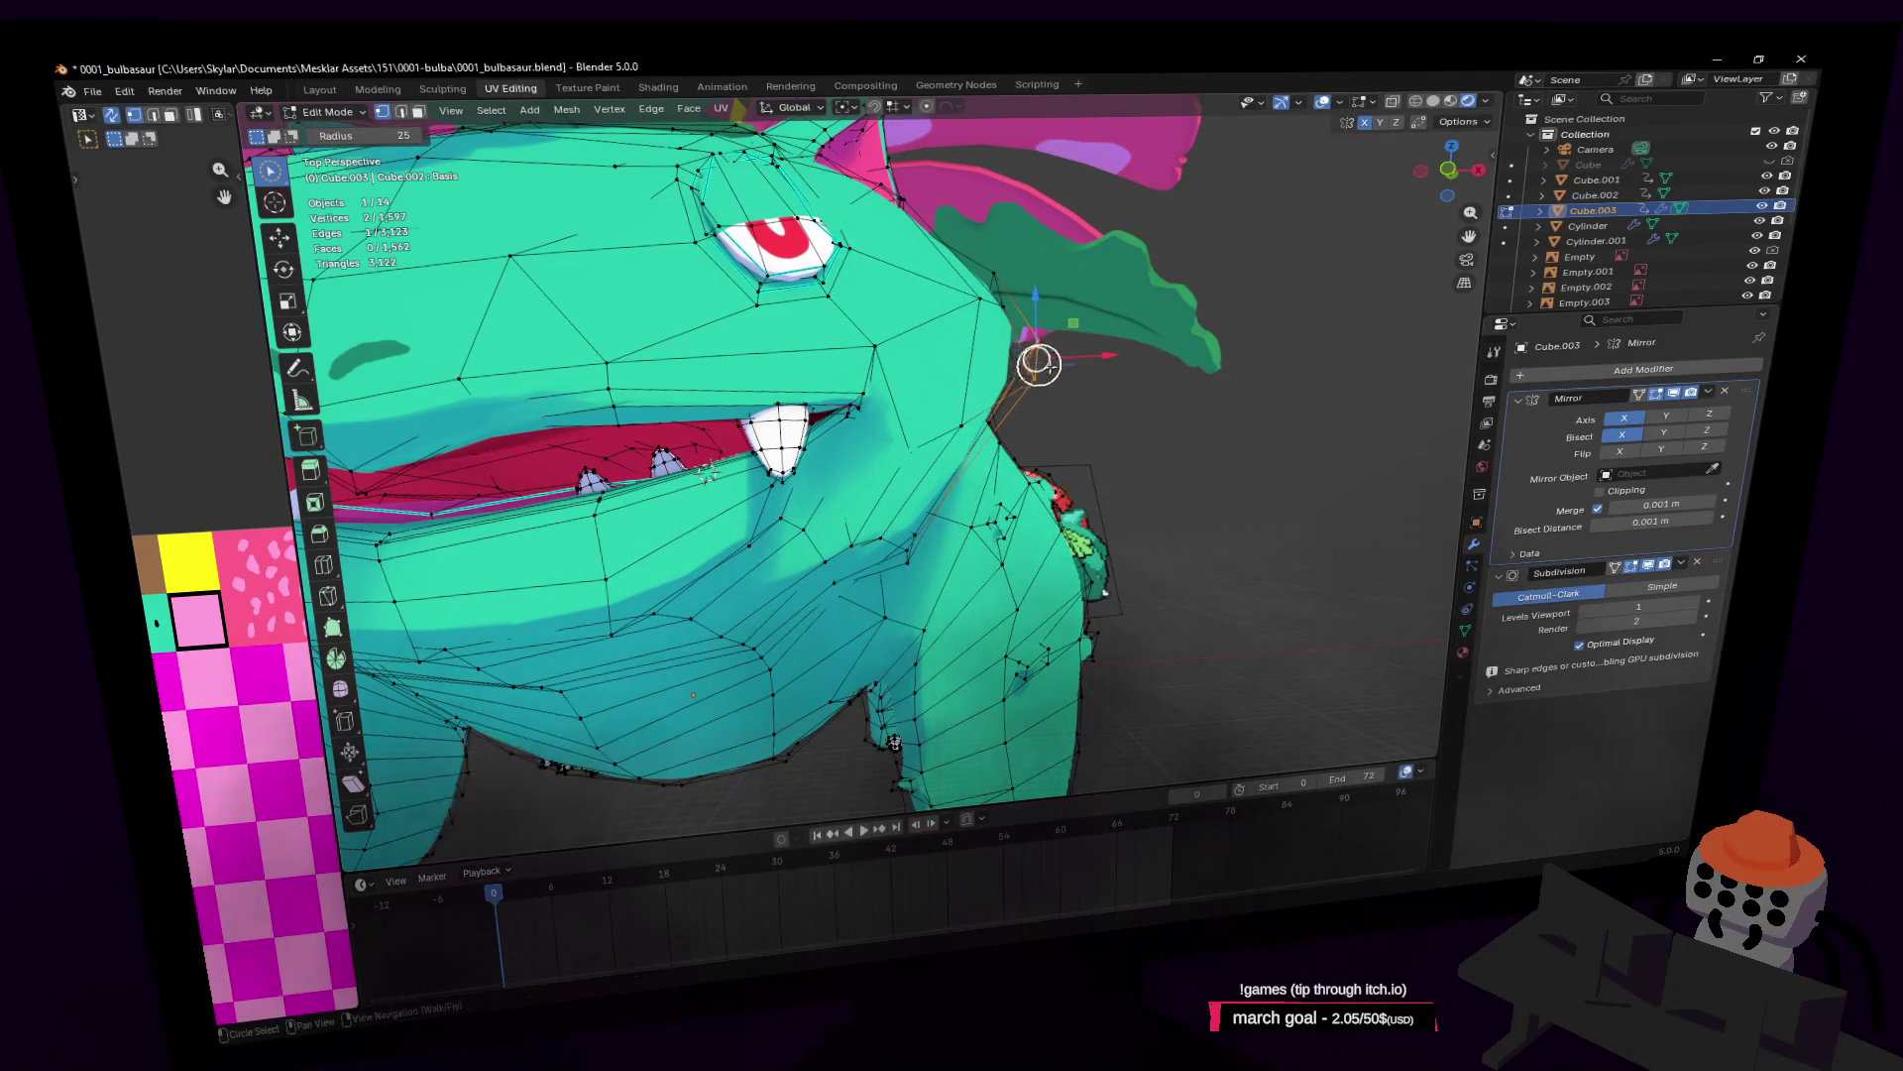
pyautogui.press('g')
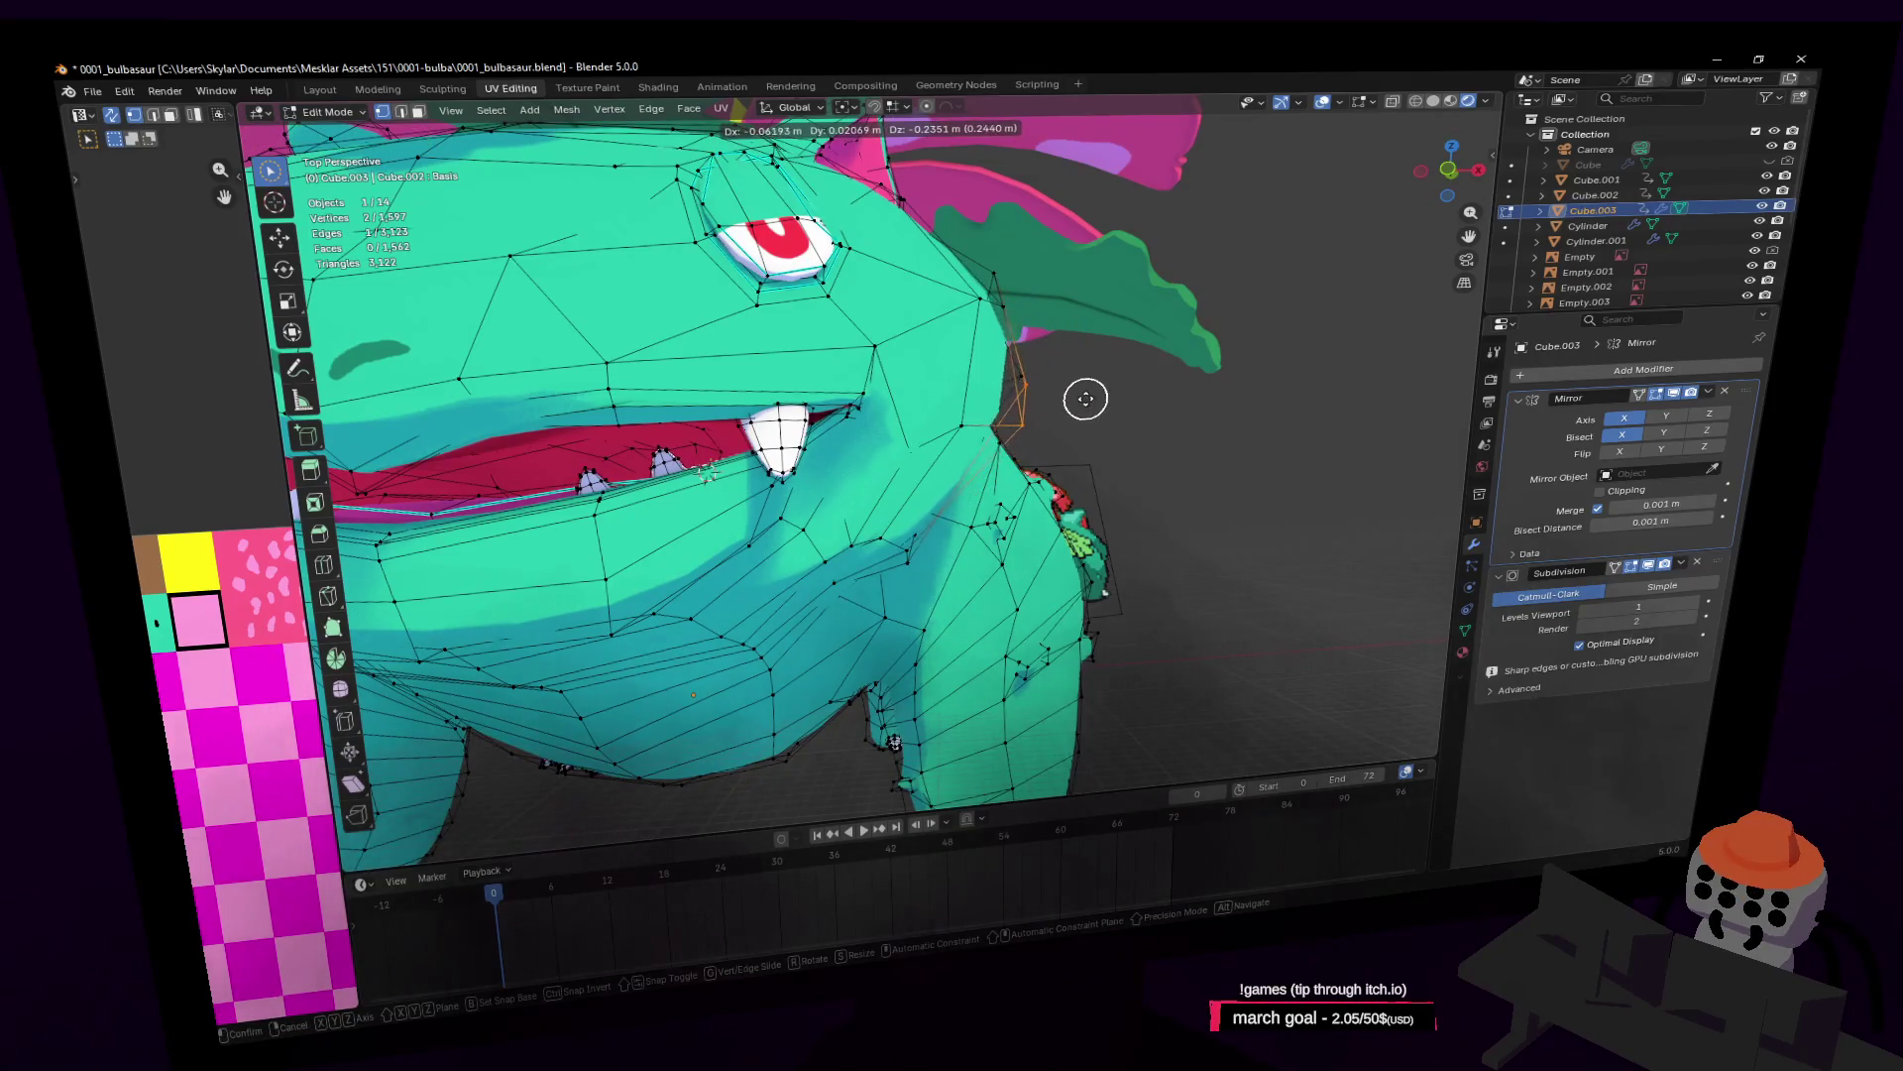
pyautogui.click(1101, 350)
pyautogui.keyDown('shift'); pyautogui.click(1041, 382); pyautogui.keyUp('shift')
pyautogui.press('g')
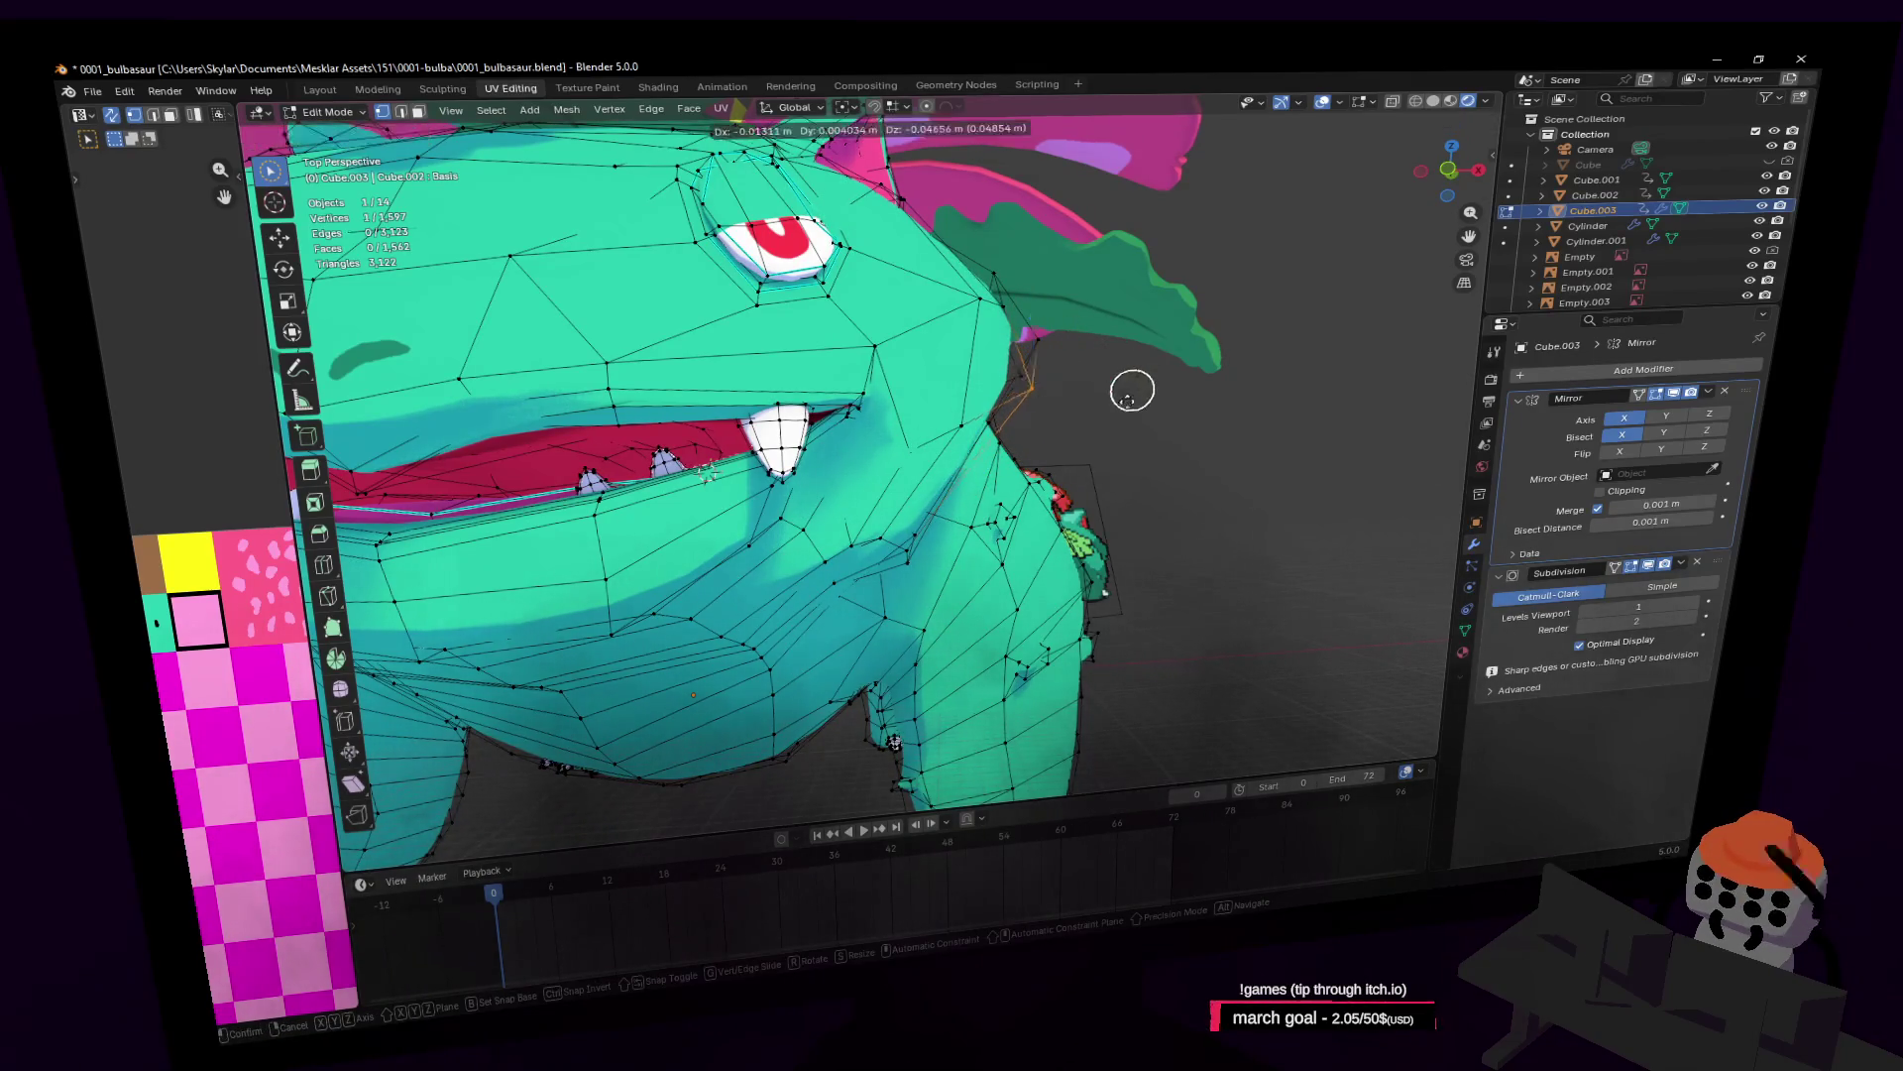
pyautogui.click(1082, 442)
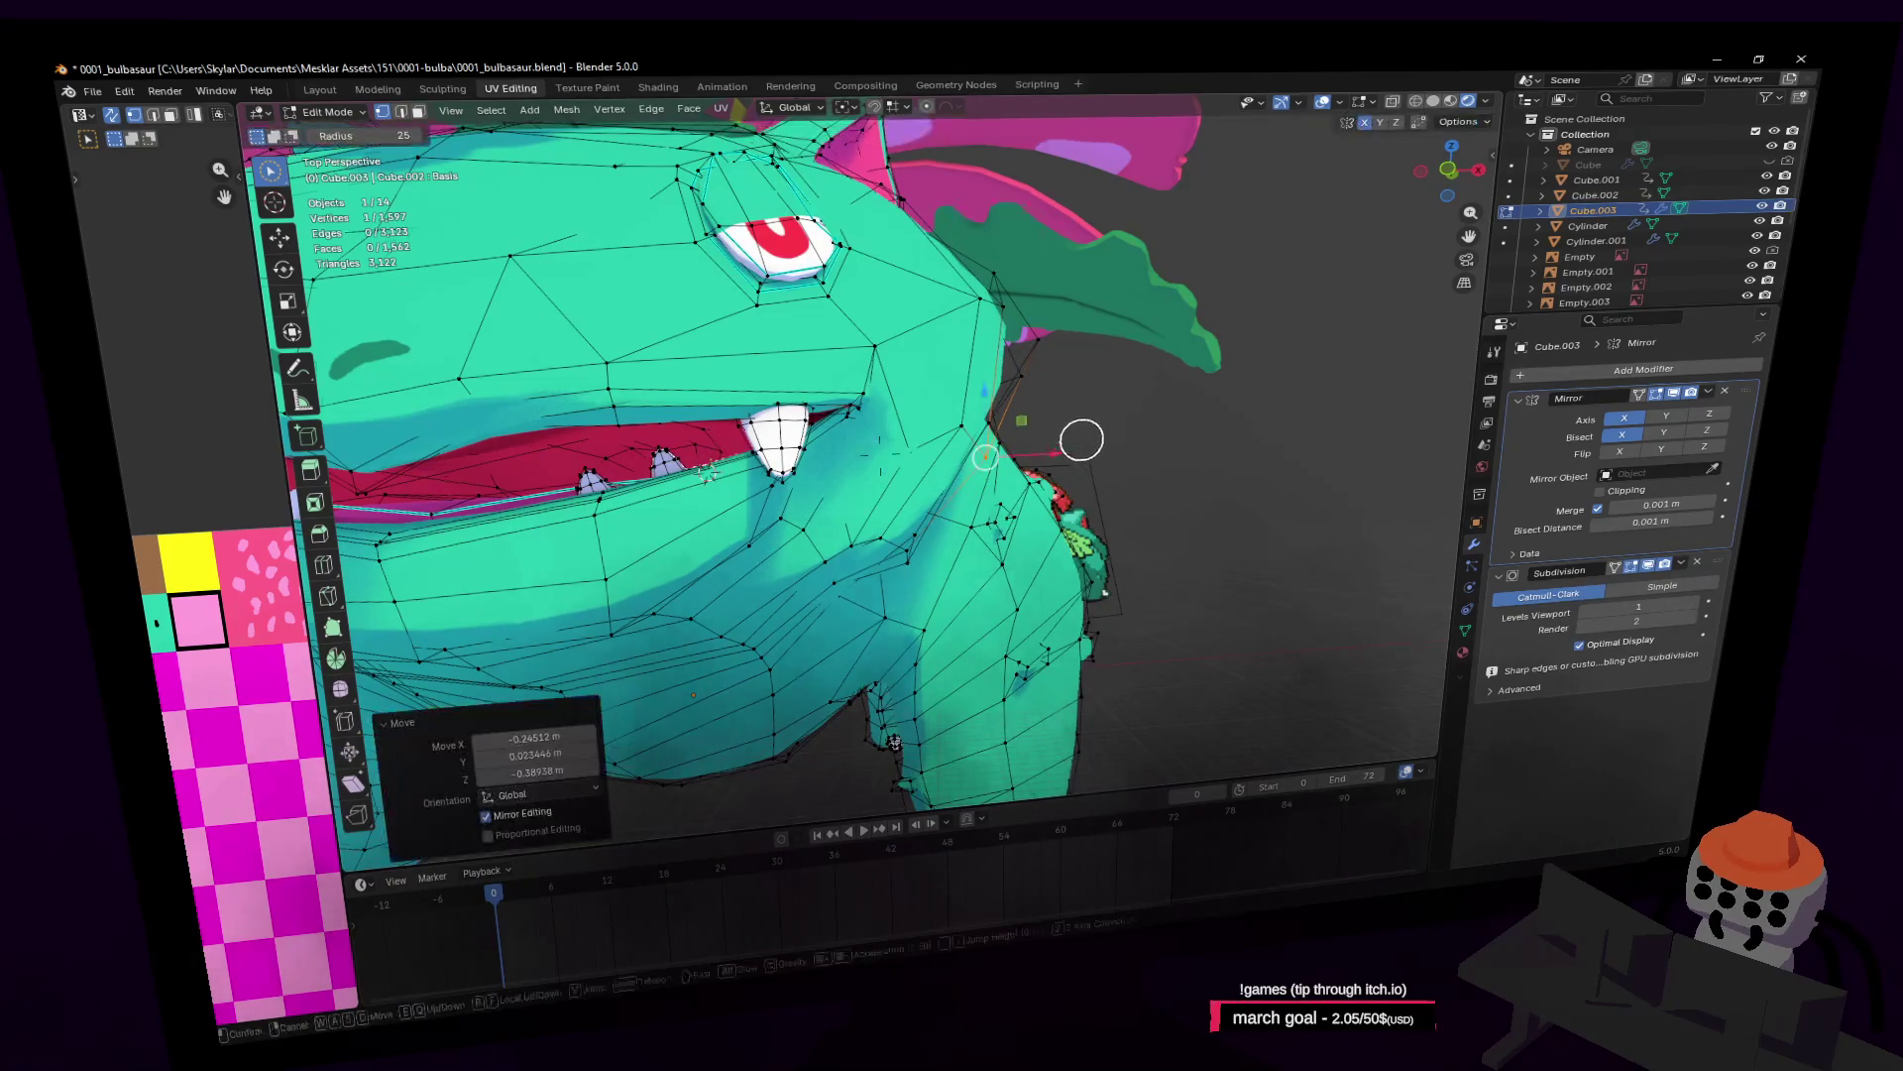
pyautogui.hotkey('shift', '`')
pyautogui.click(1097, 416)
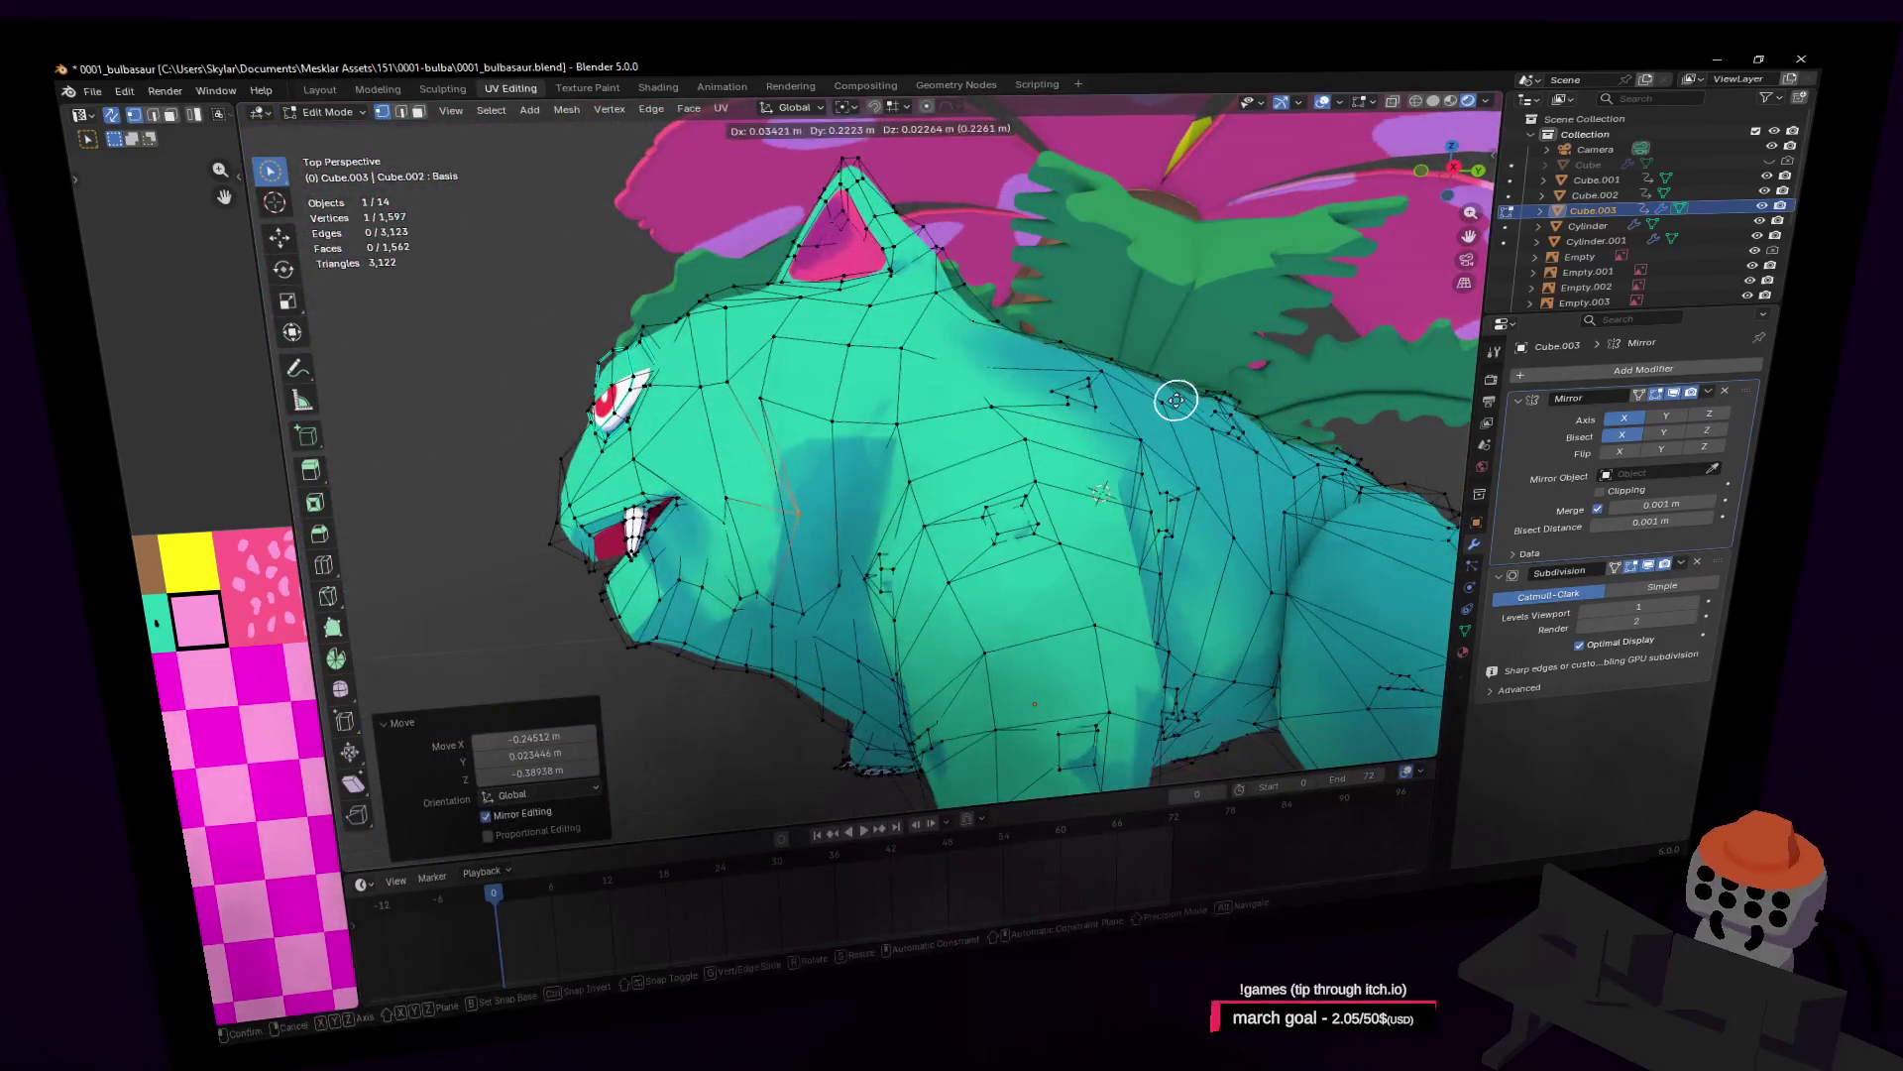
# Step: Leave Edit Mode and fly the view around the smoothed model to Venusaur's head
pyautogui.press('Tab')
pyautogui.hotkey('shift', '`')
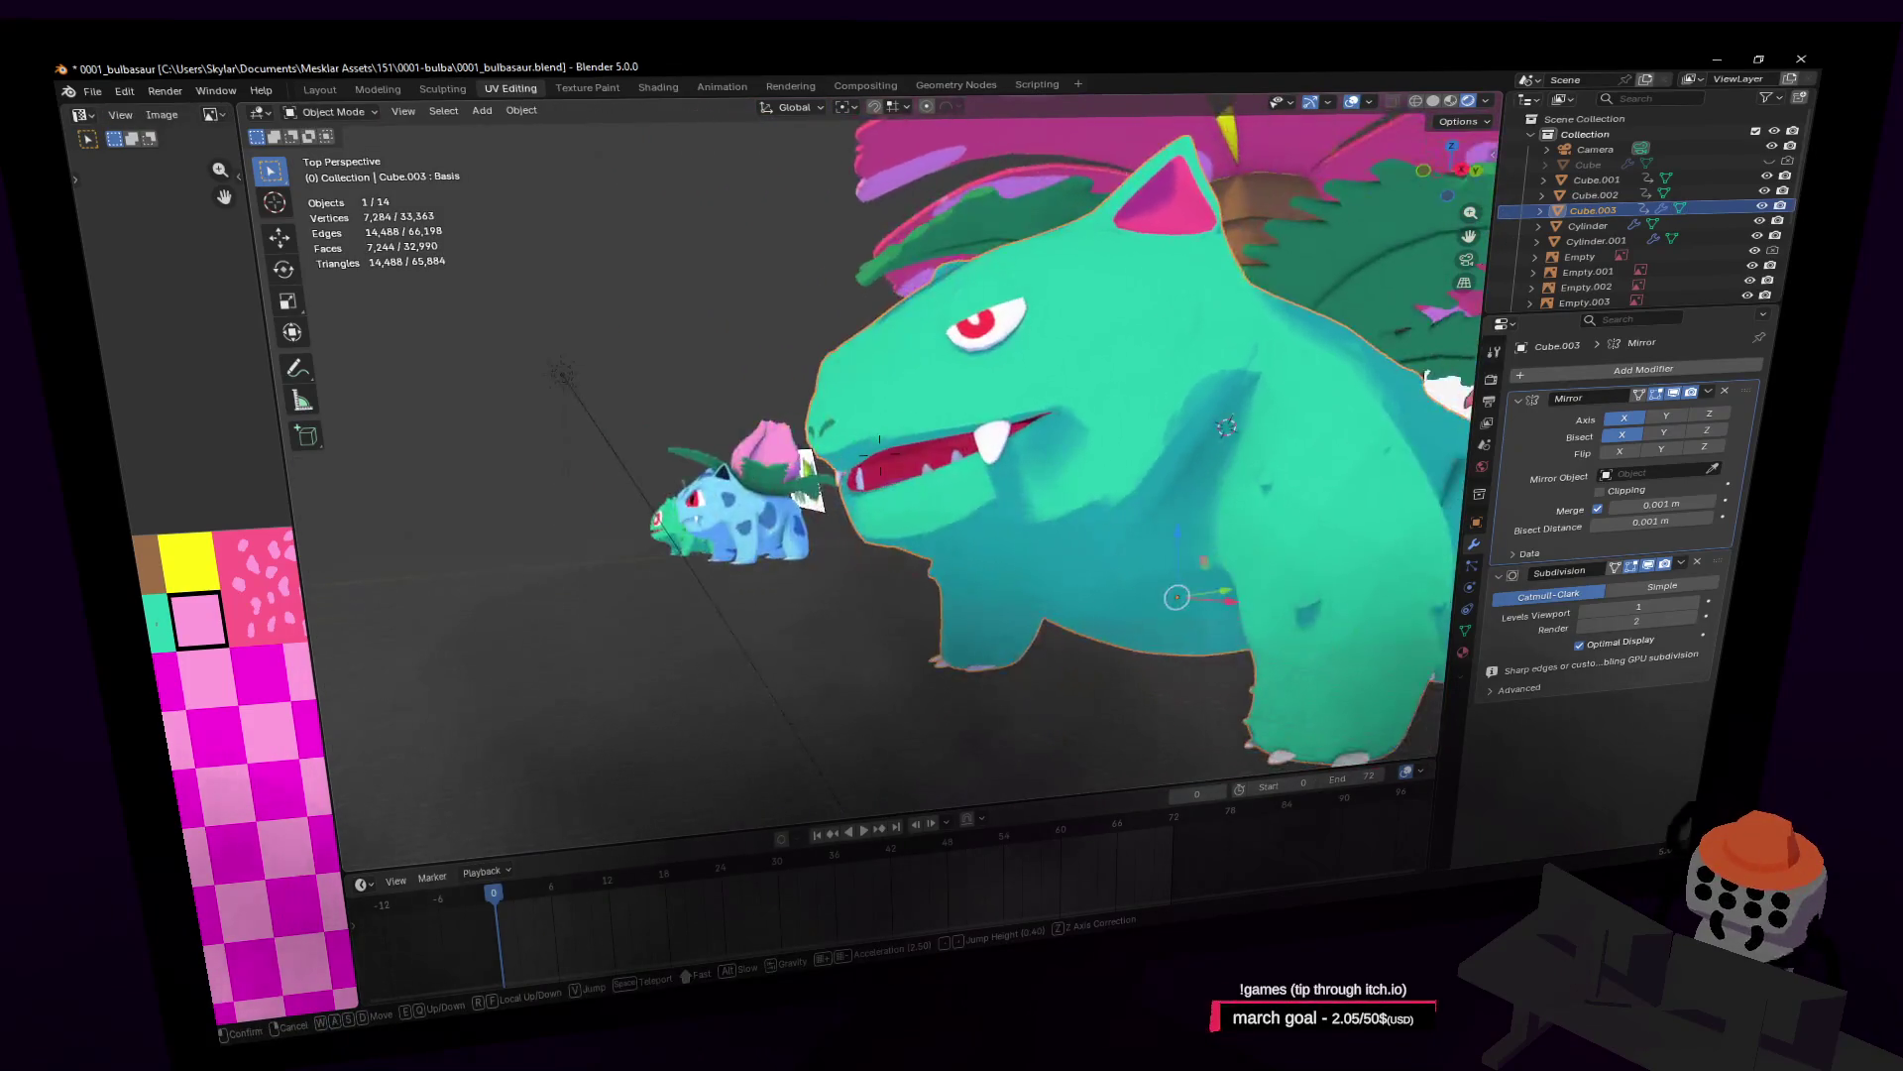
pyautogui.press('a')
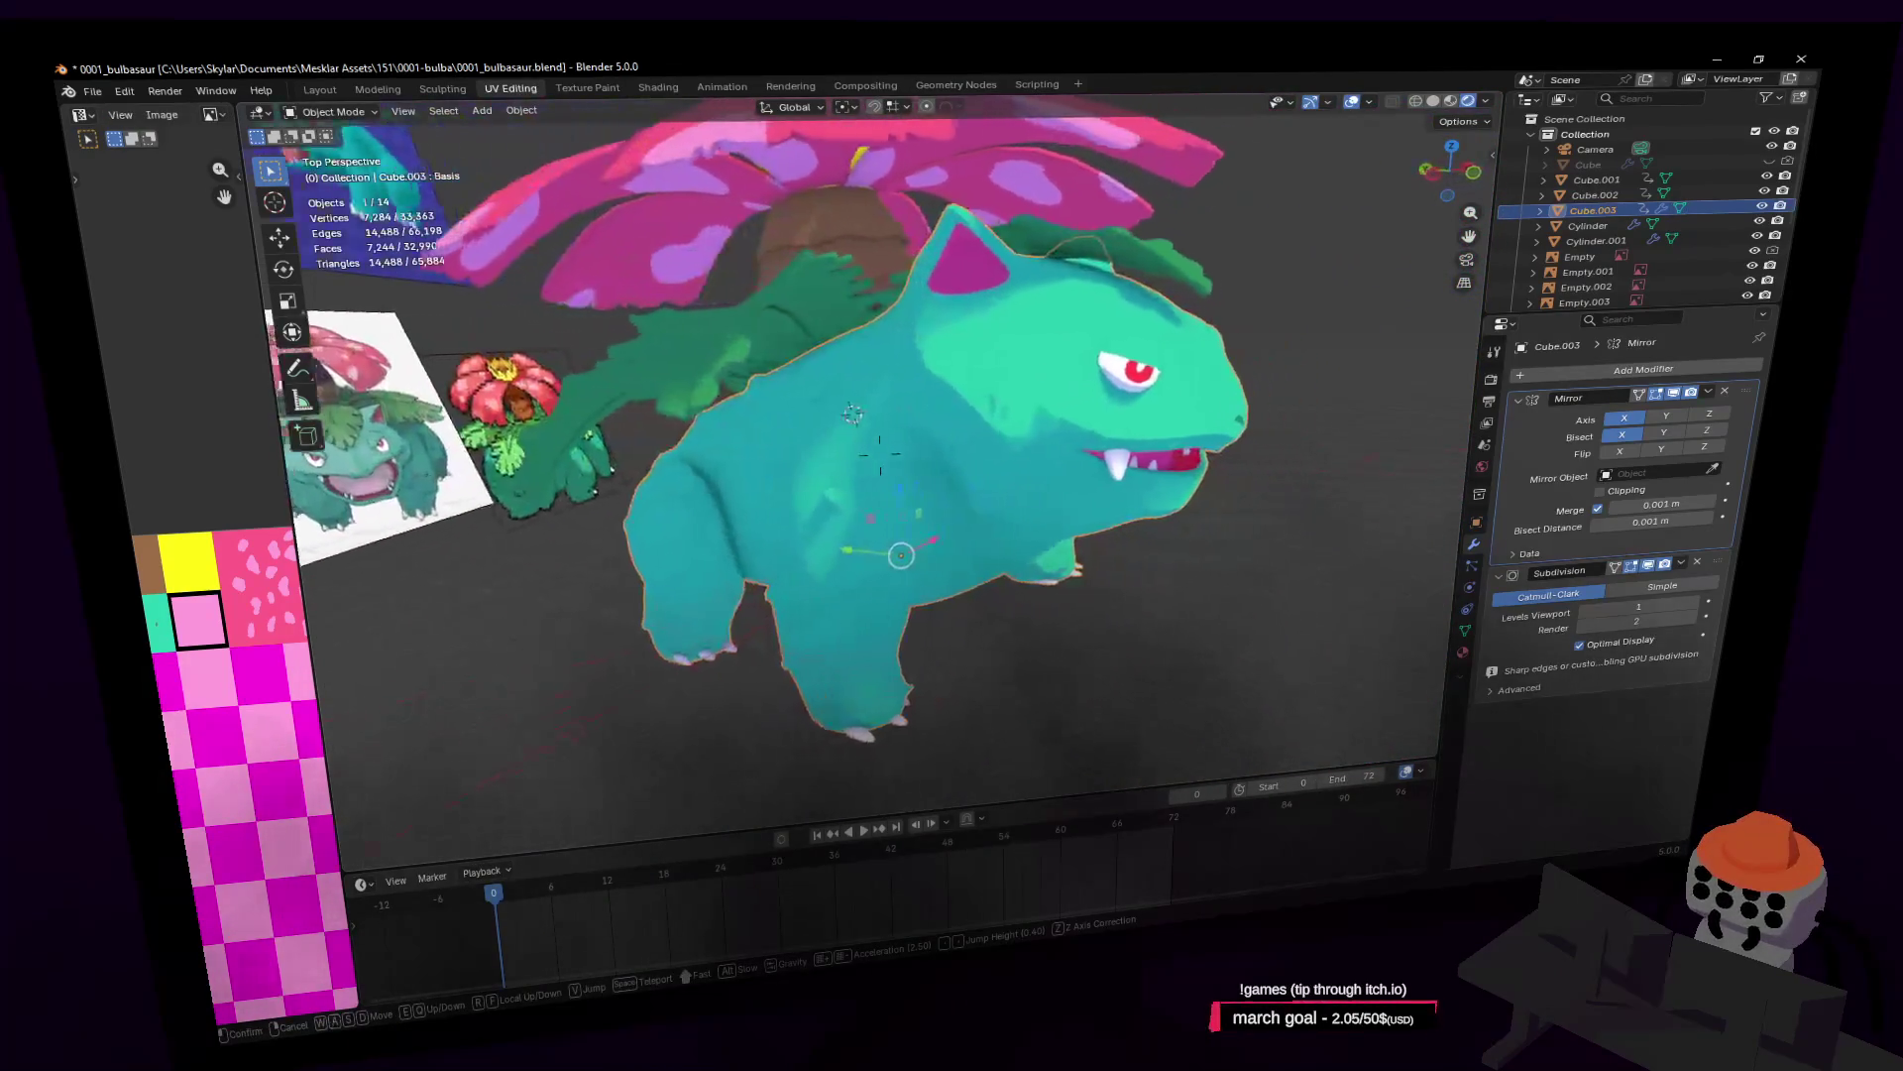
pyautogui.press('d')
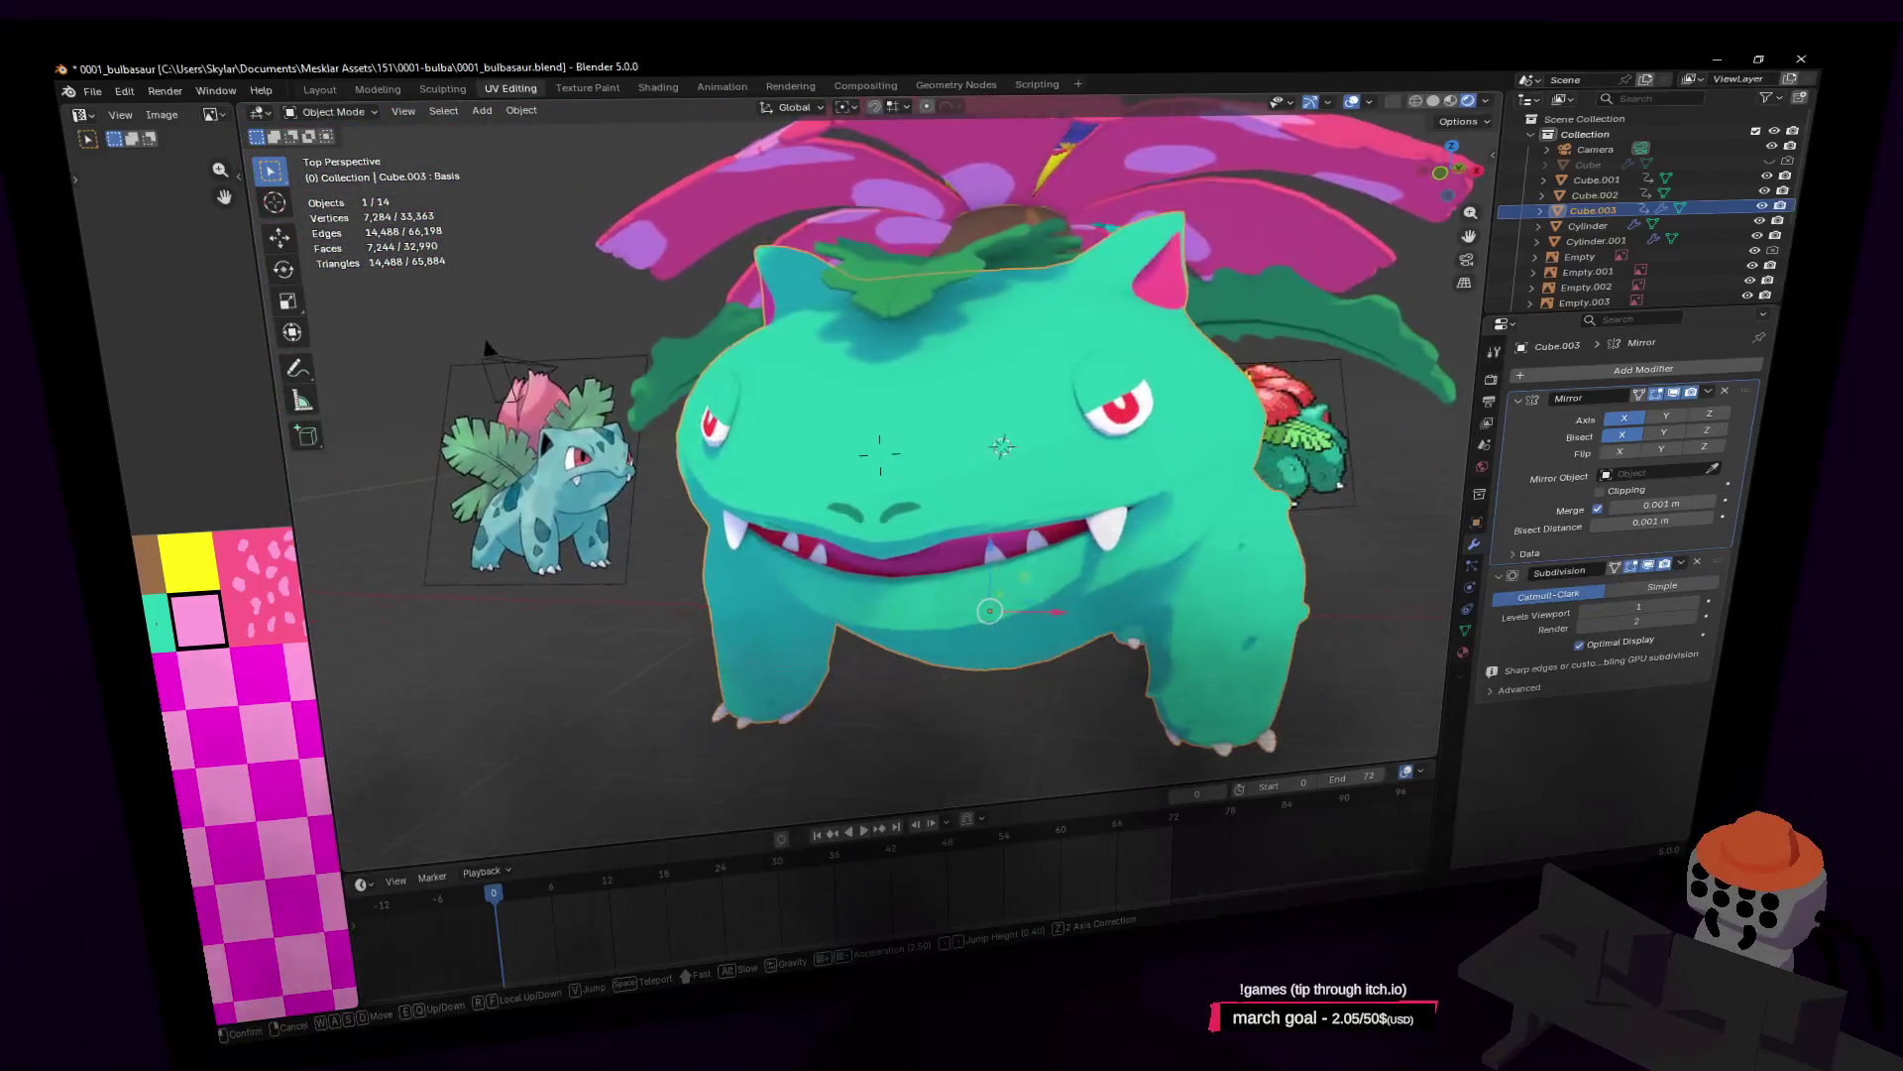
pyautogui.press('w')
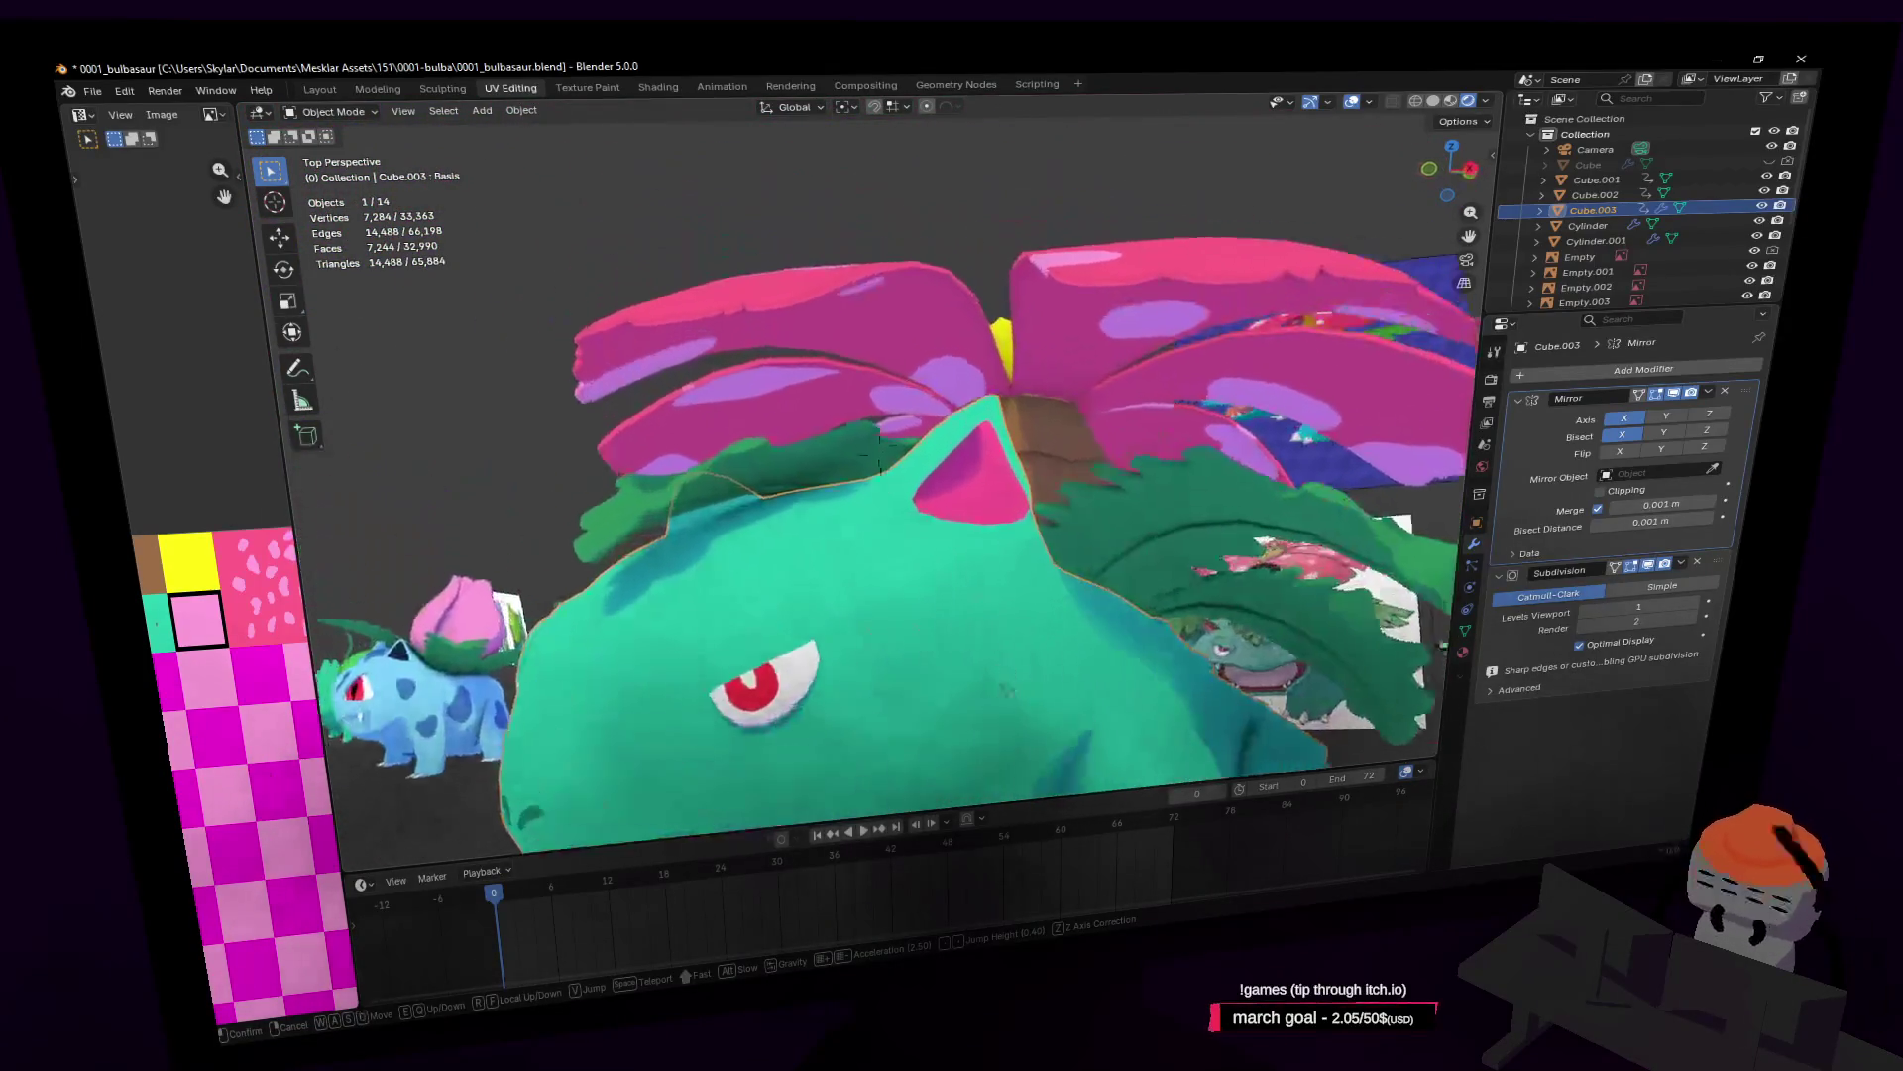
pyautogui.click(1087, 413)
# Step: In edge select mode, pick an ear rim edge and move and tilt it
pyautogui.press('Tab')
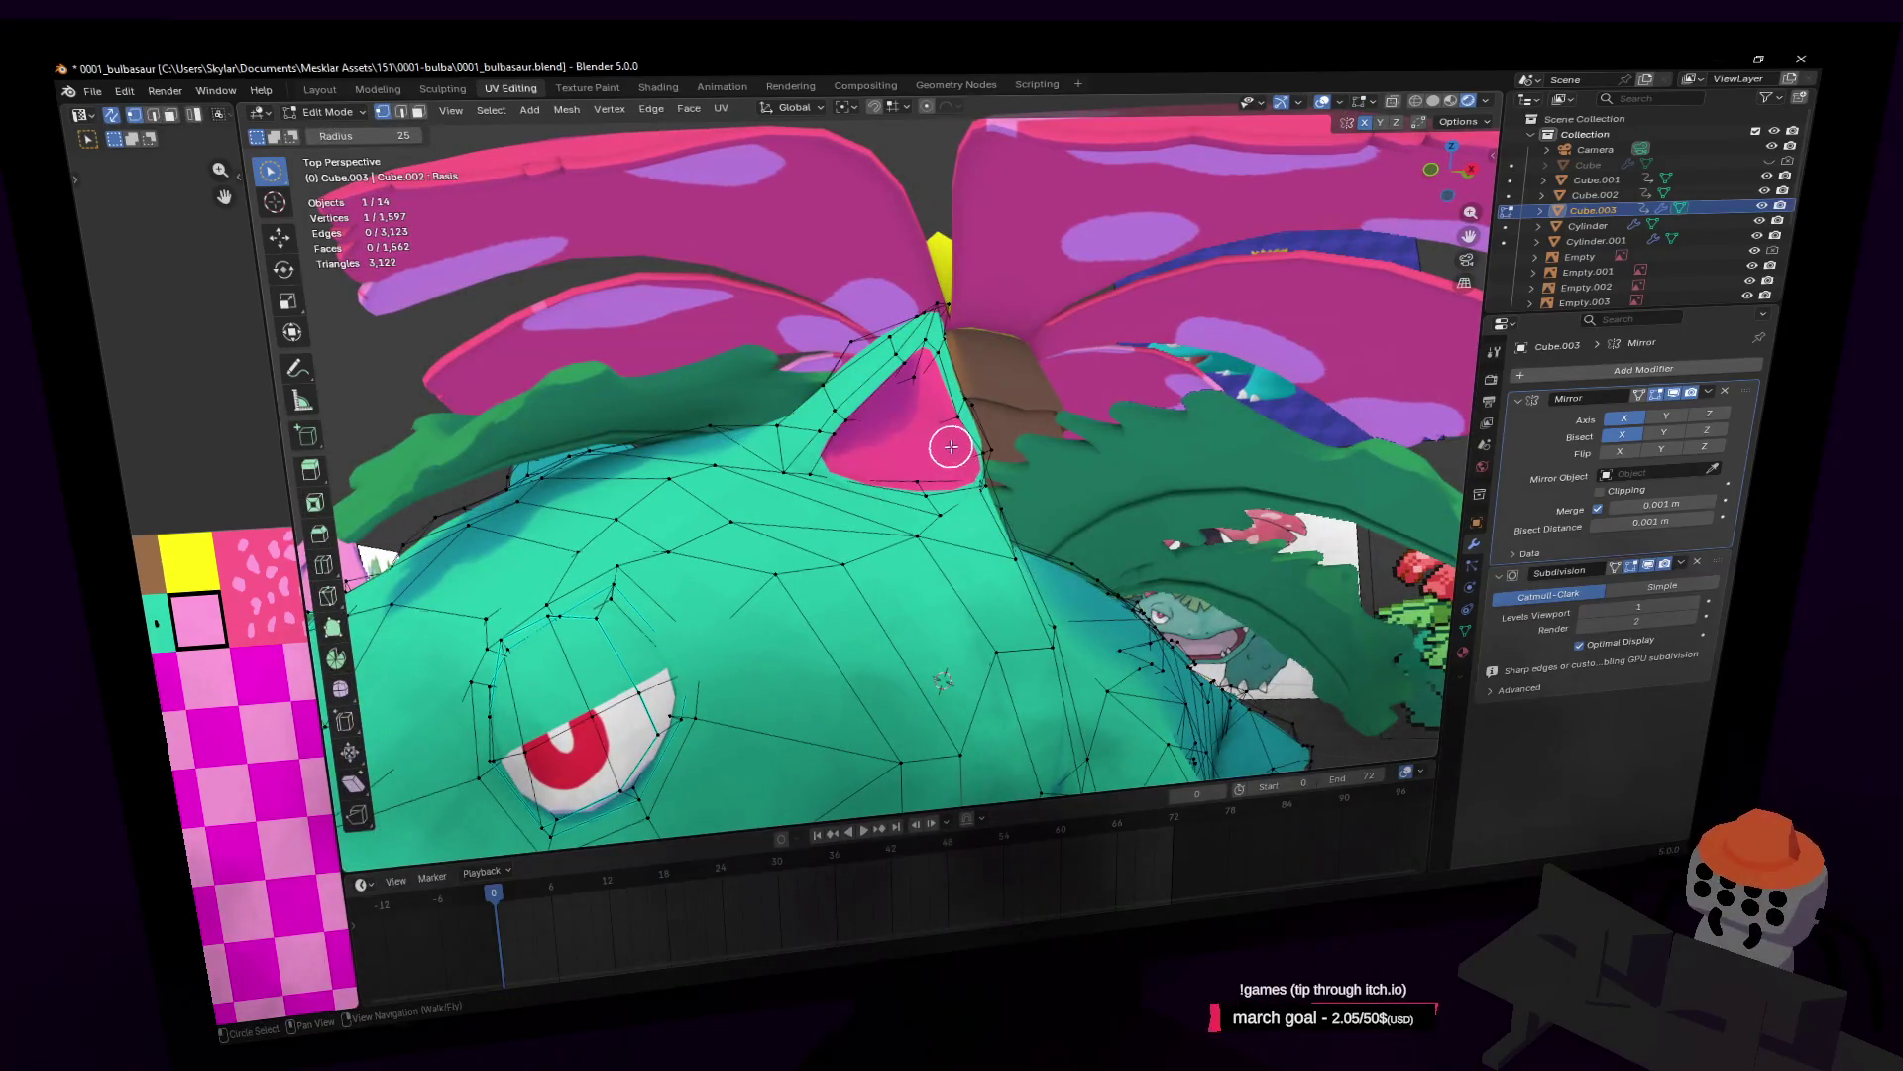
pyautogui.press('2')
pyautogui.scroll(6, 978, 437)
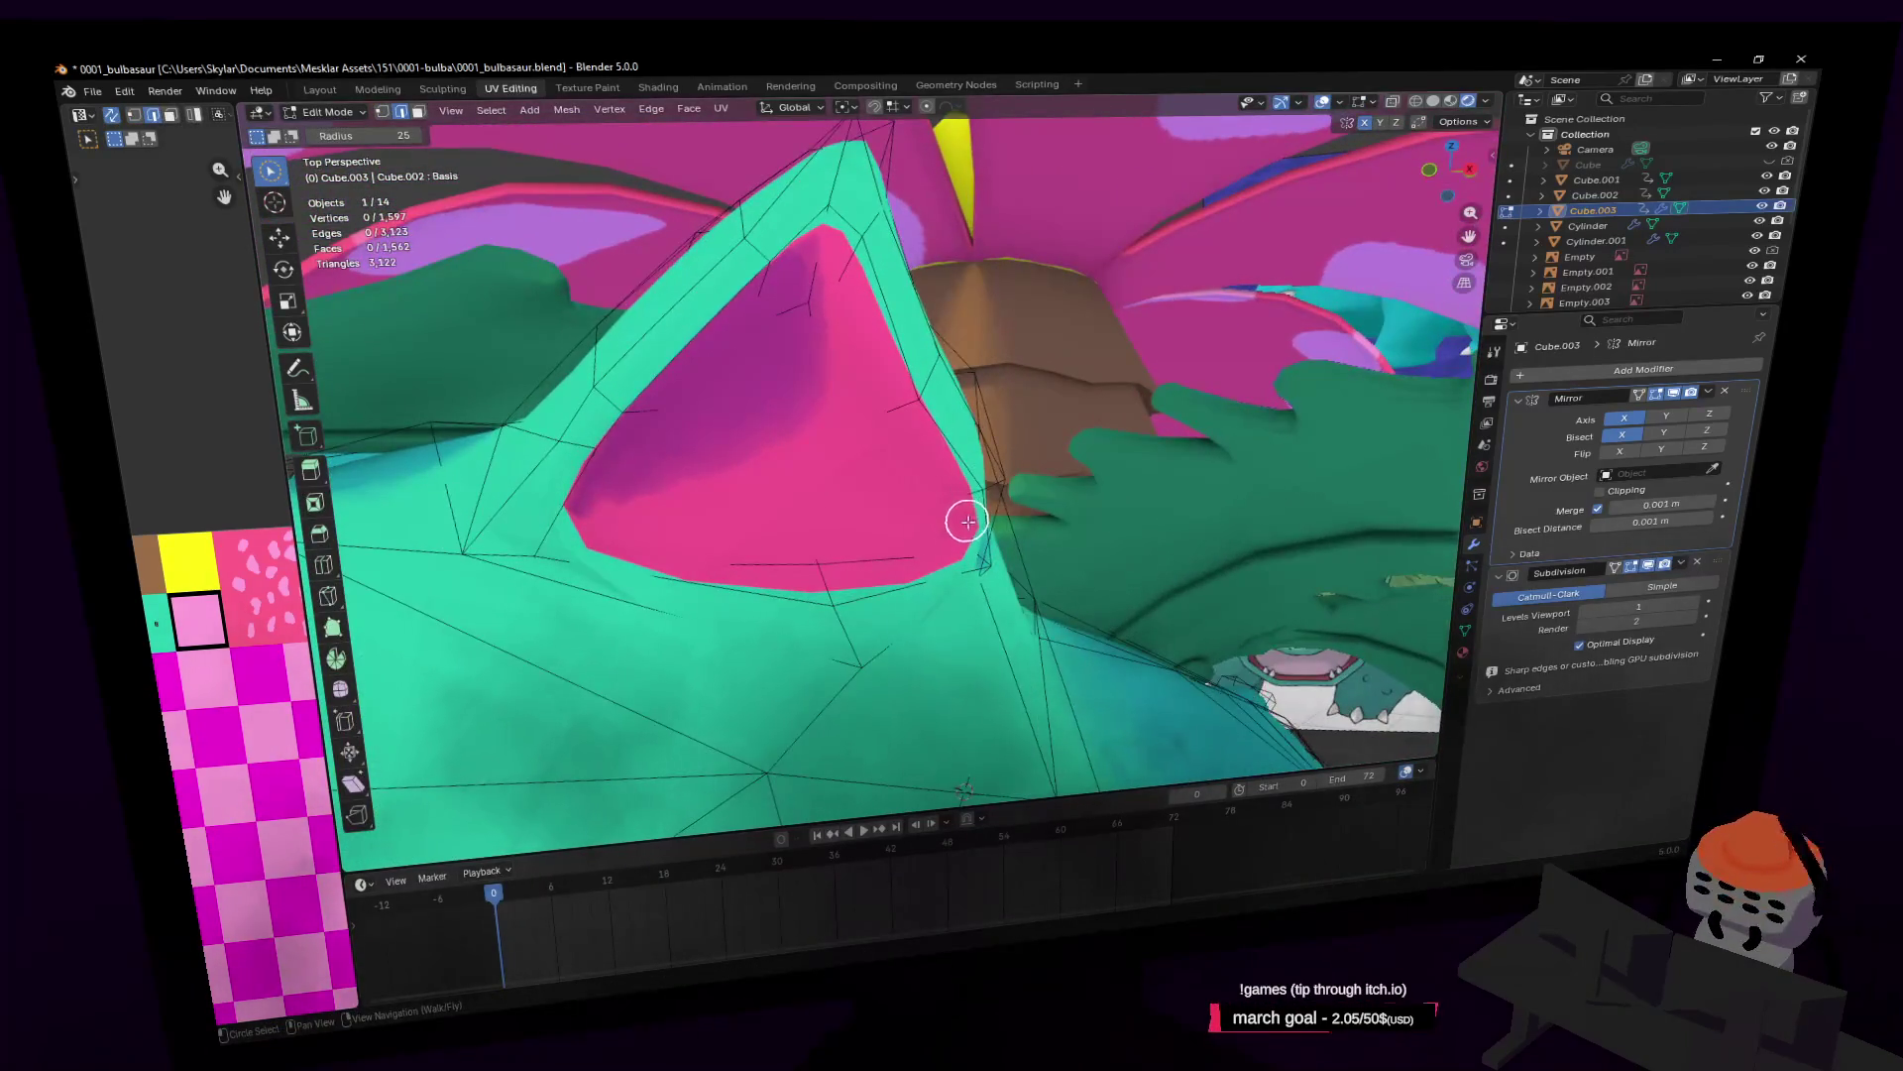
pyautogui.click(975, 518)
pyautogui.press('g')
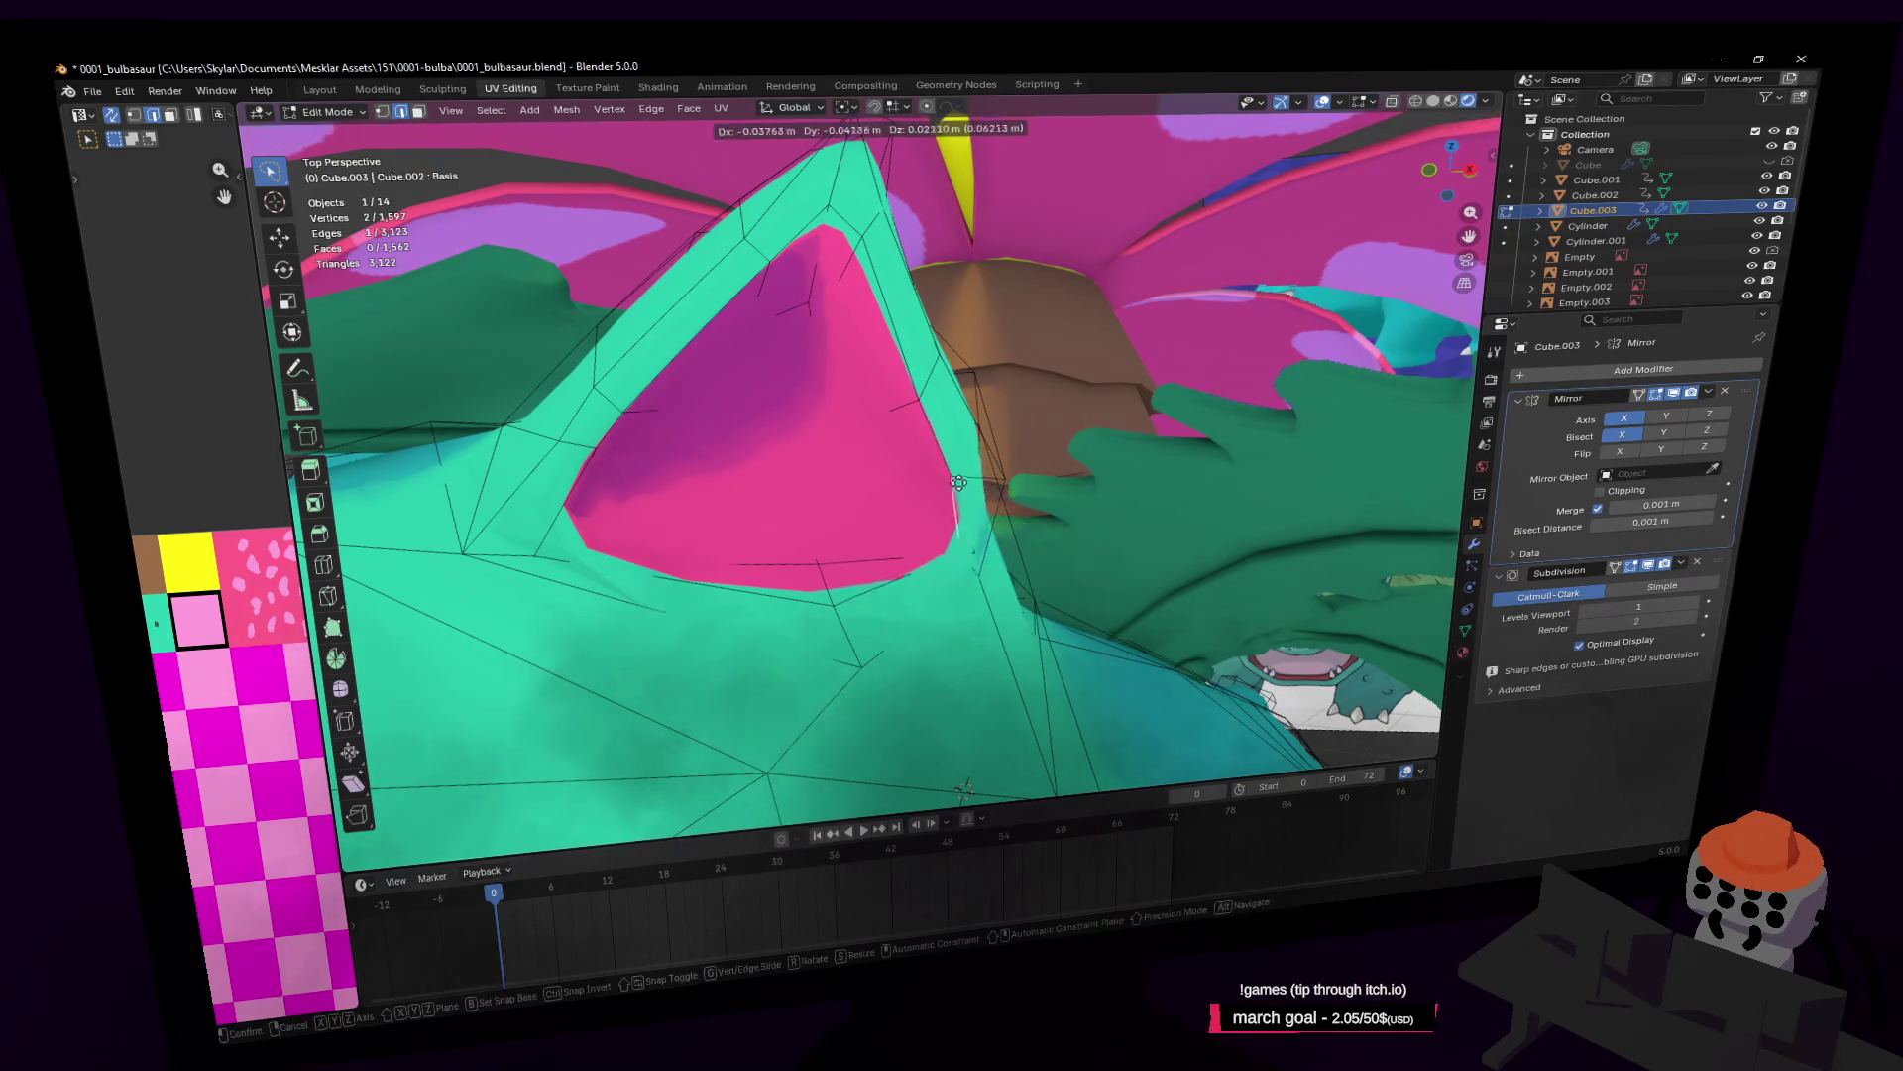
pyautogui.click(947, 486)
pyautogui.press('r')
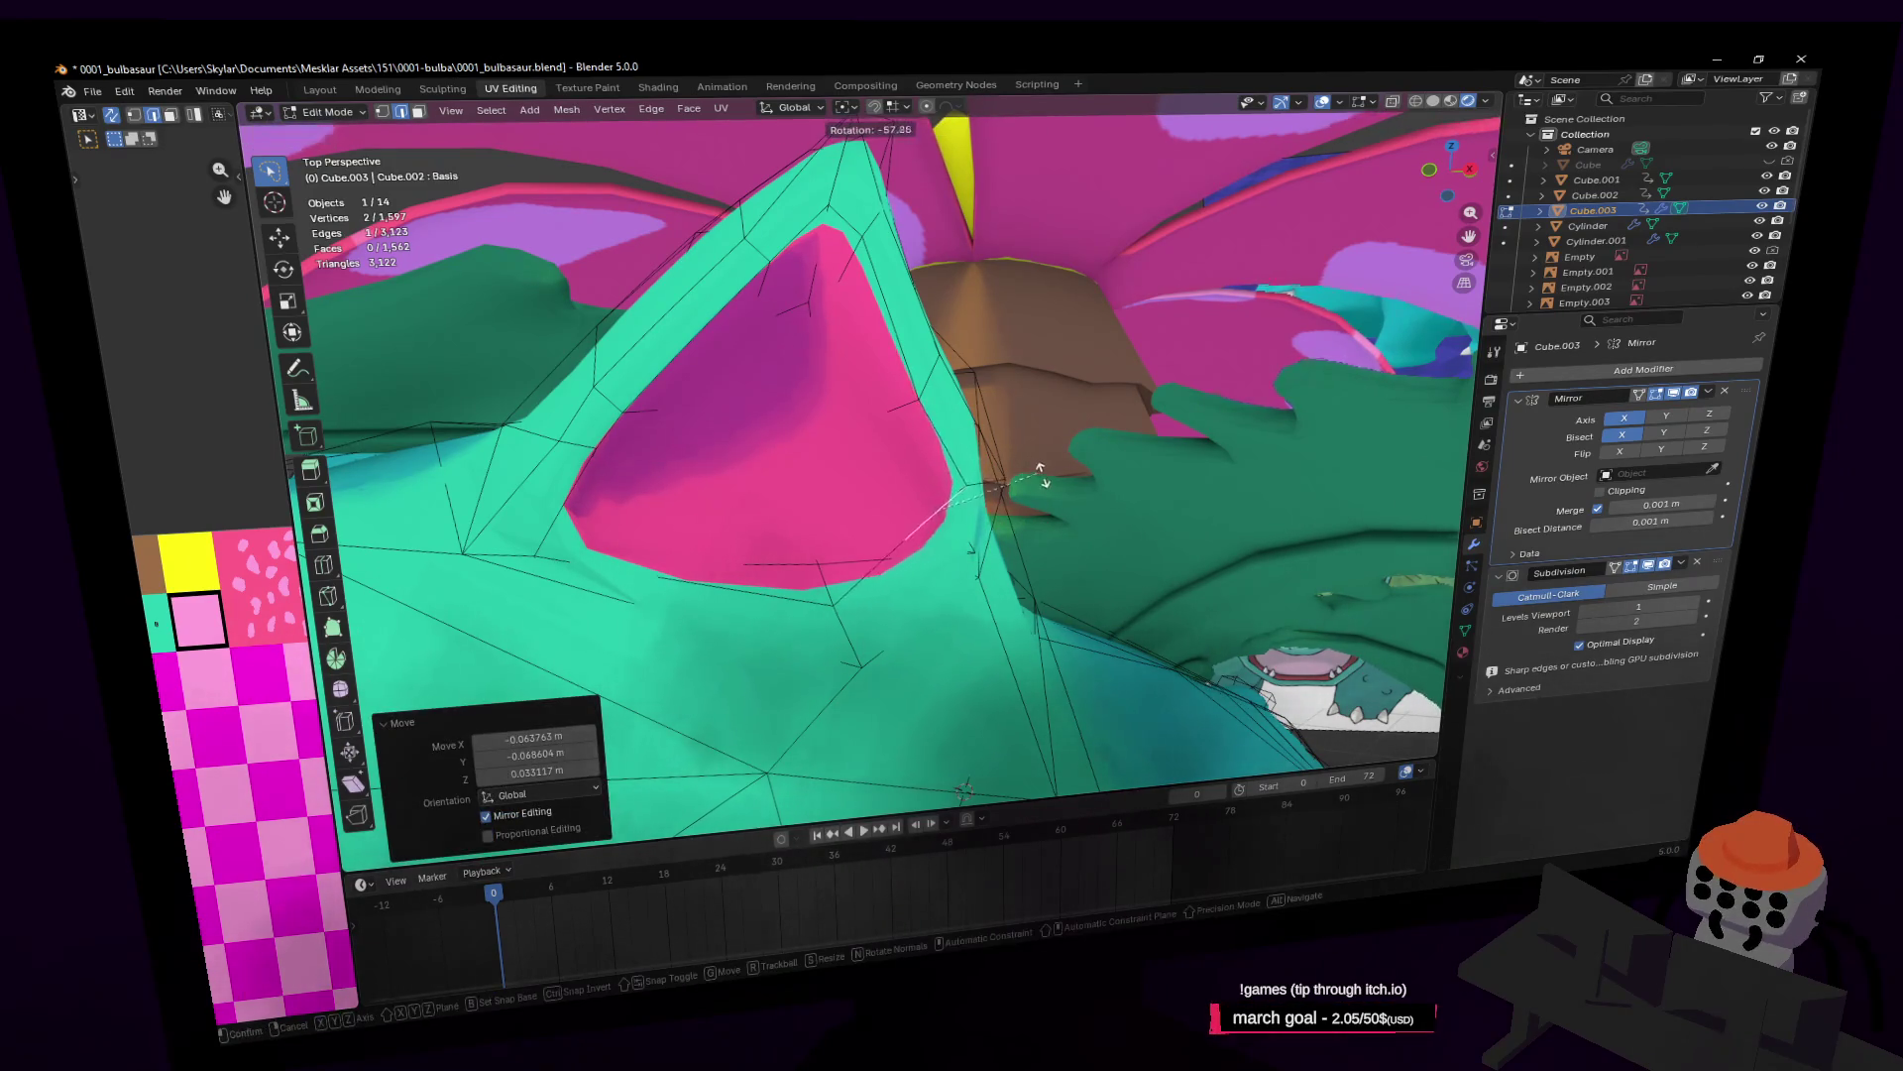
pyautogui.click(1033, 461)
# Step: Reposition the rim edge again and tilt it back slightly, then view the ear from another side
pyautogui.press('g')
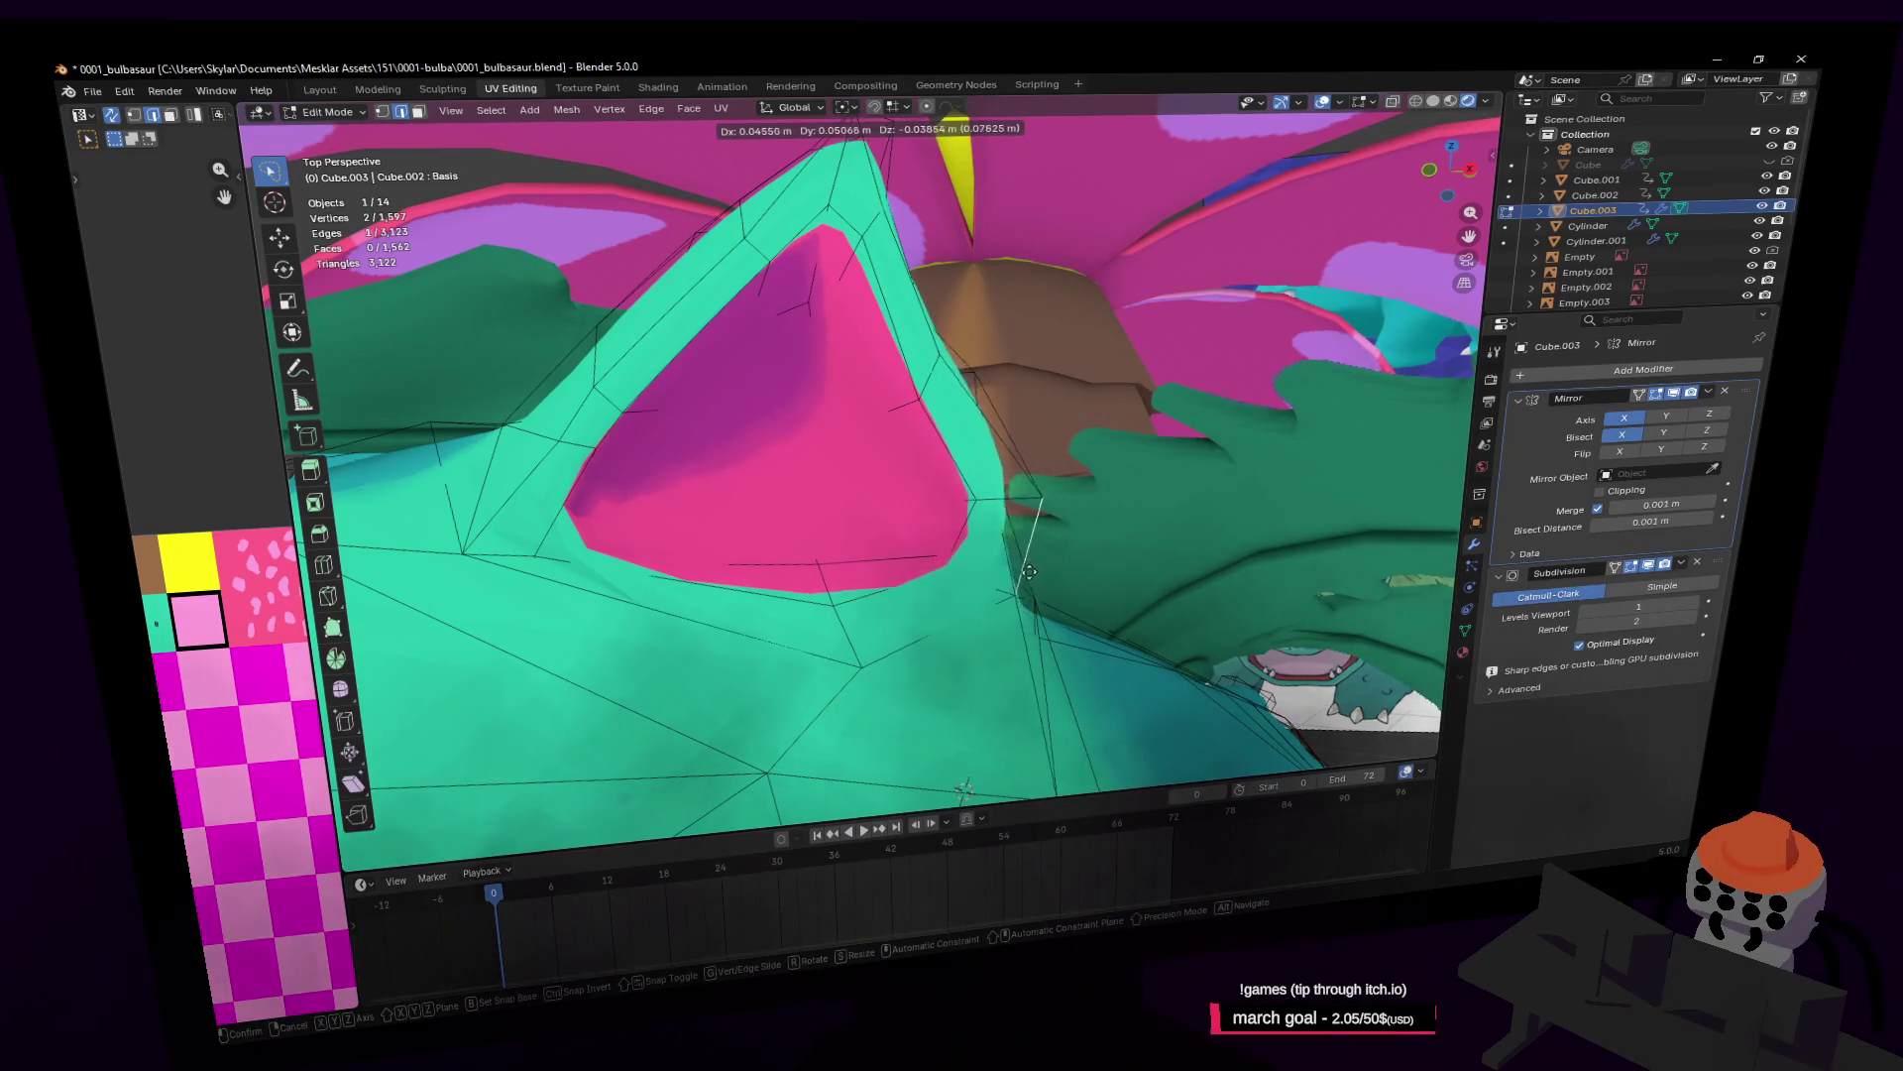
pyautogui.click(1031, 572)
pyautogui.press('r')
pyautogui.click(1060, 432)
pyautogui.press('g')
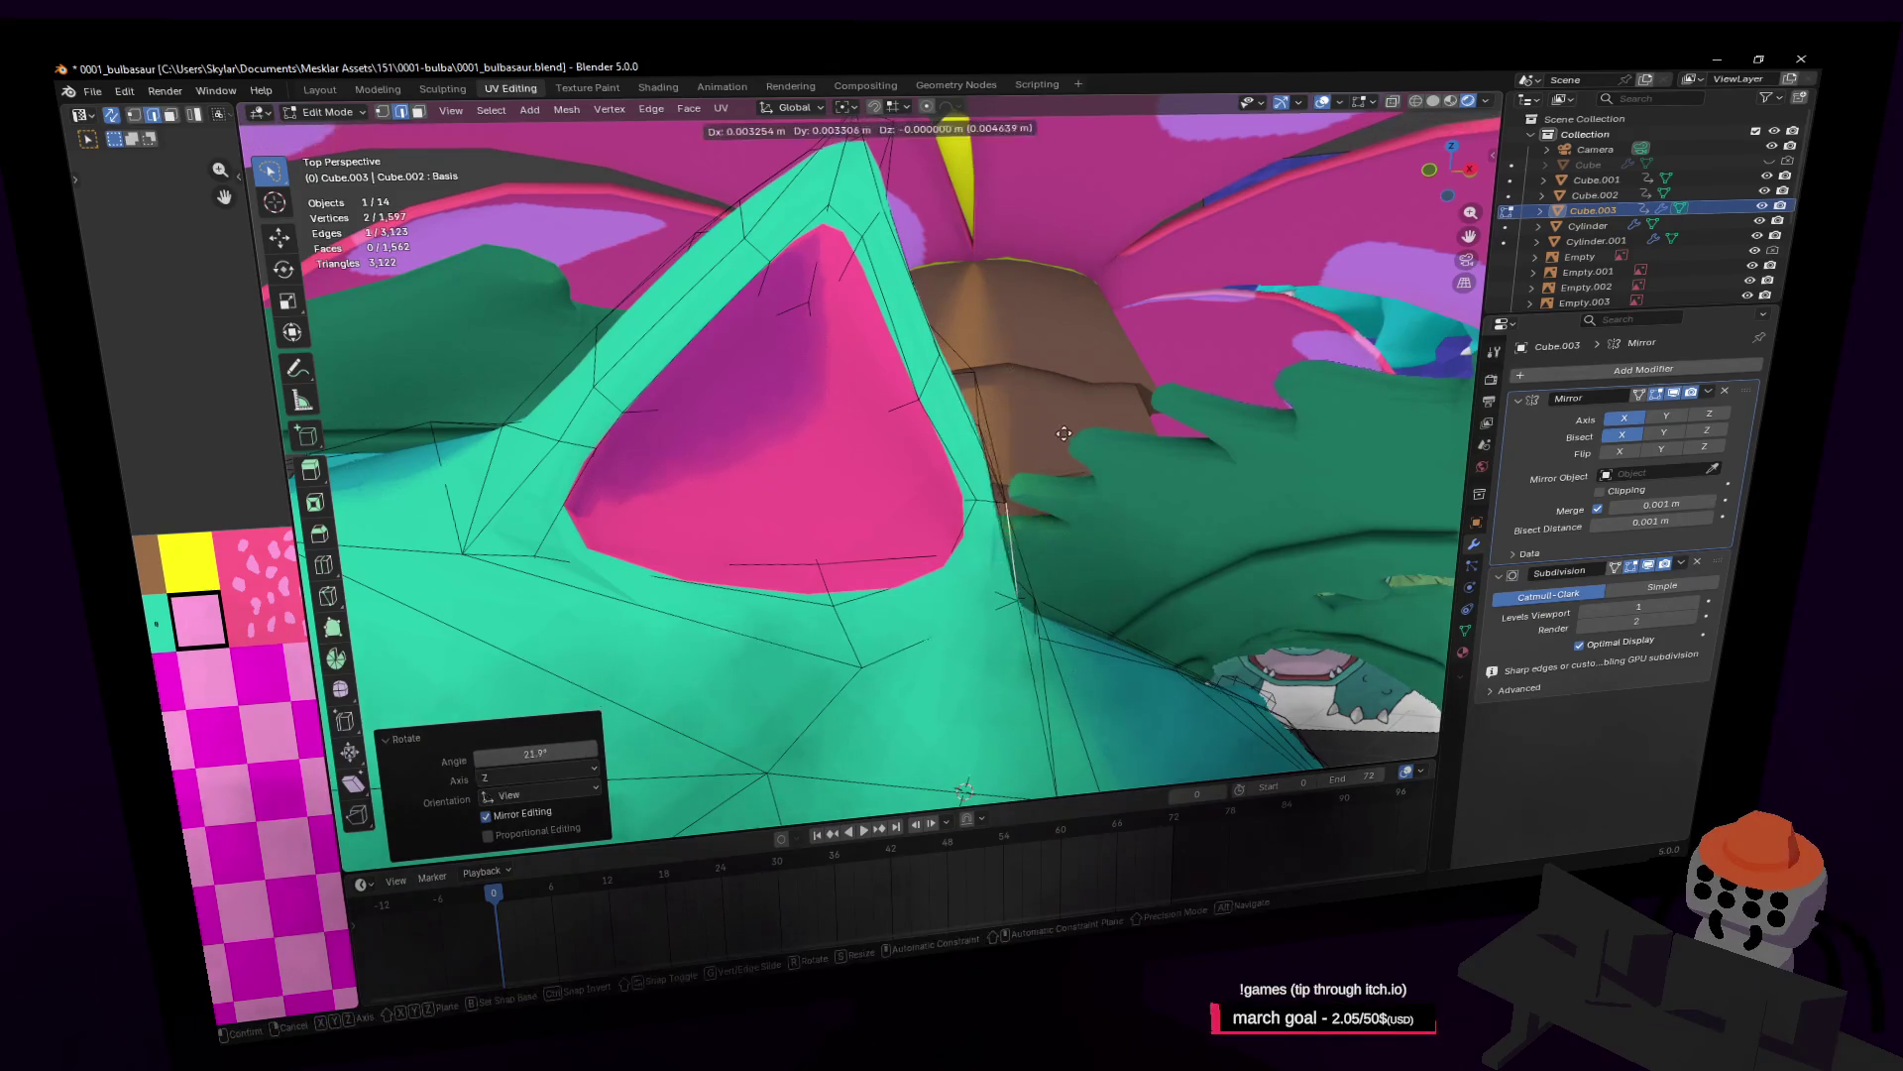
pyautogui.click(1064, 433)
pyautogui.moveTo(1064, 434); pyautogui.dragTo(1069, 491, button='middle')
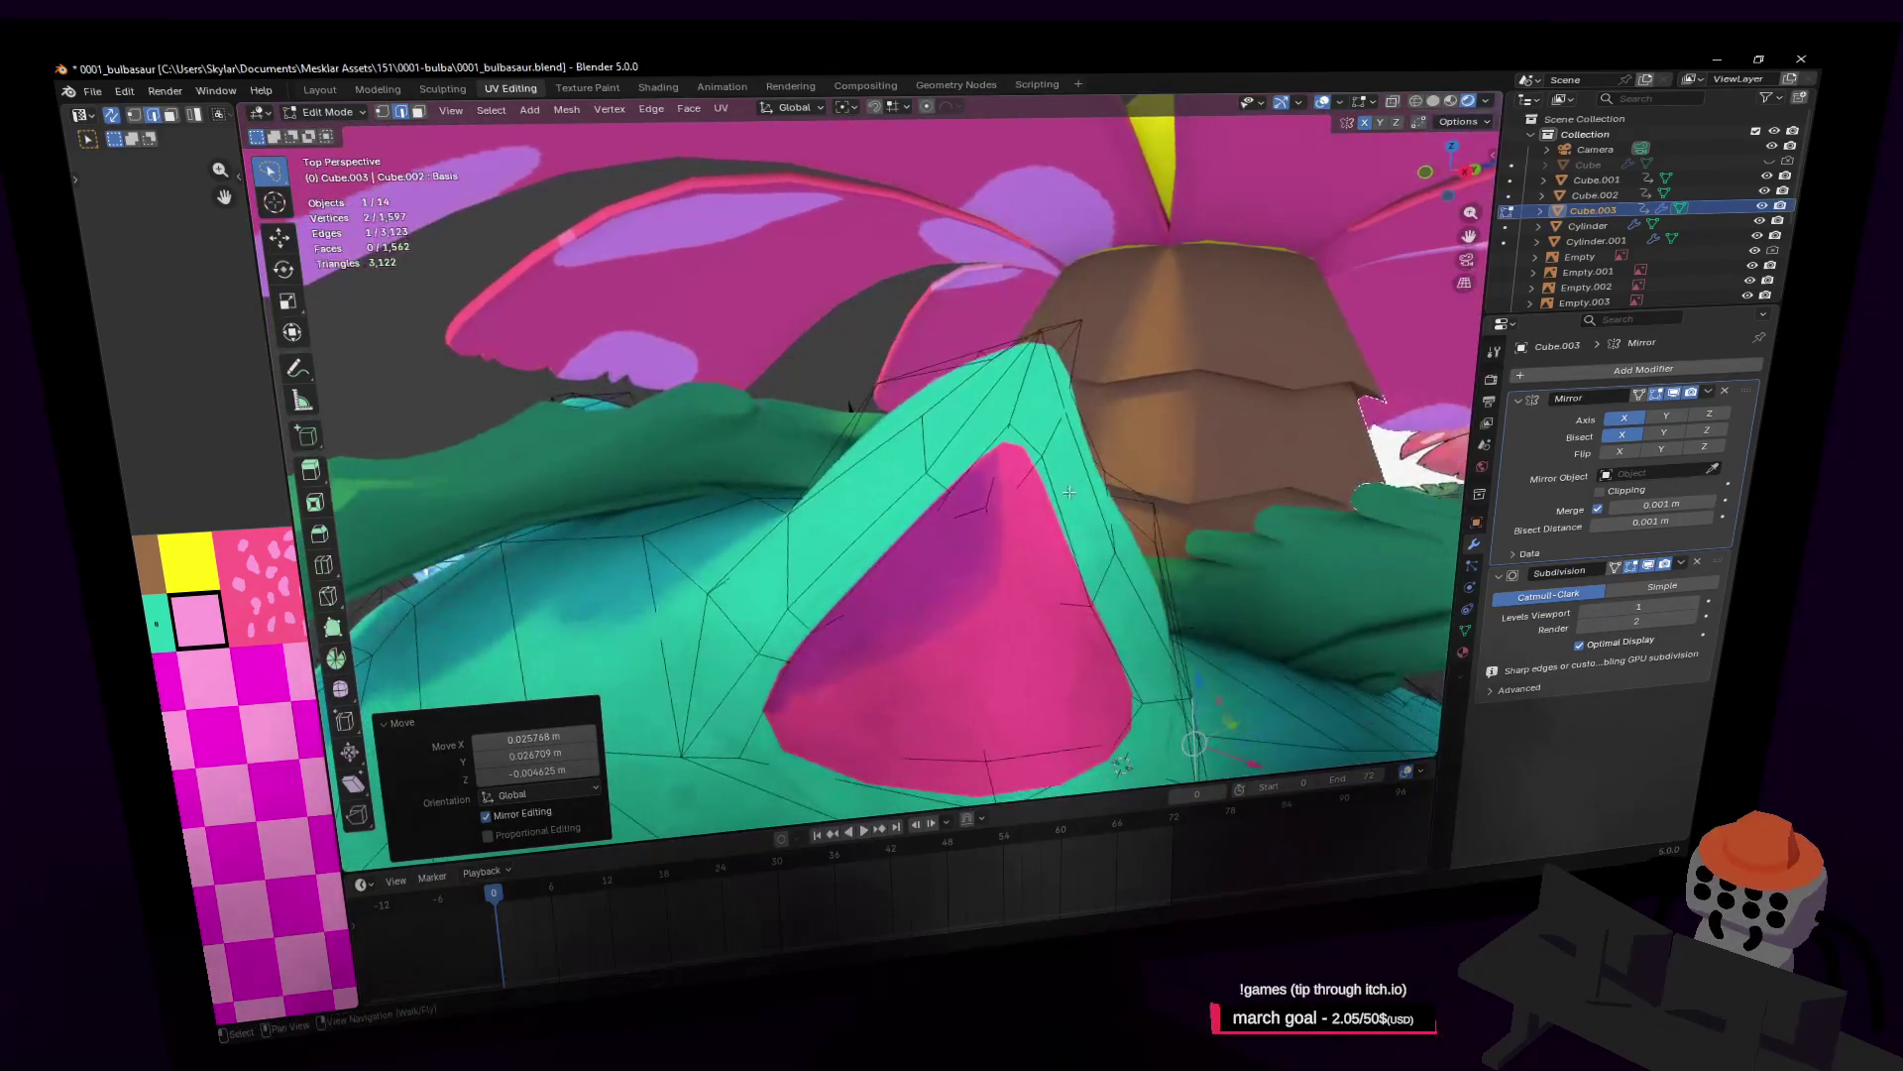
# Step: Nudge the ear edge further and give it a small tilt, then orbit closer to the ear
pyautogui.press('g')
pyautogui.click(1102, 532)
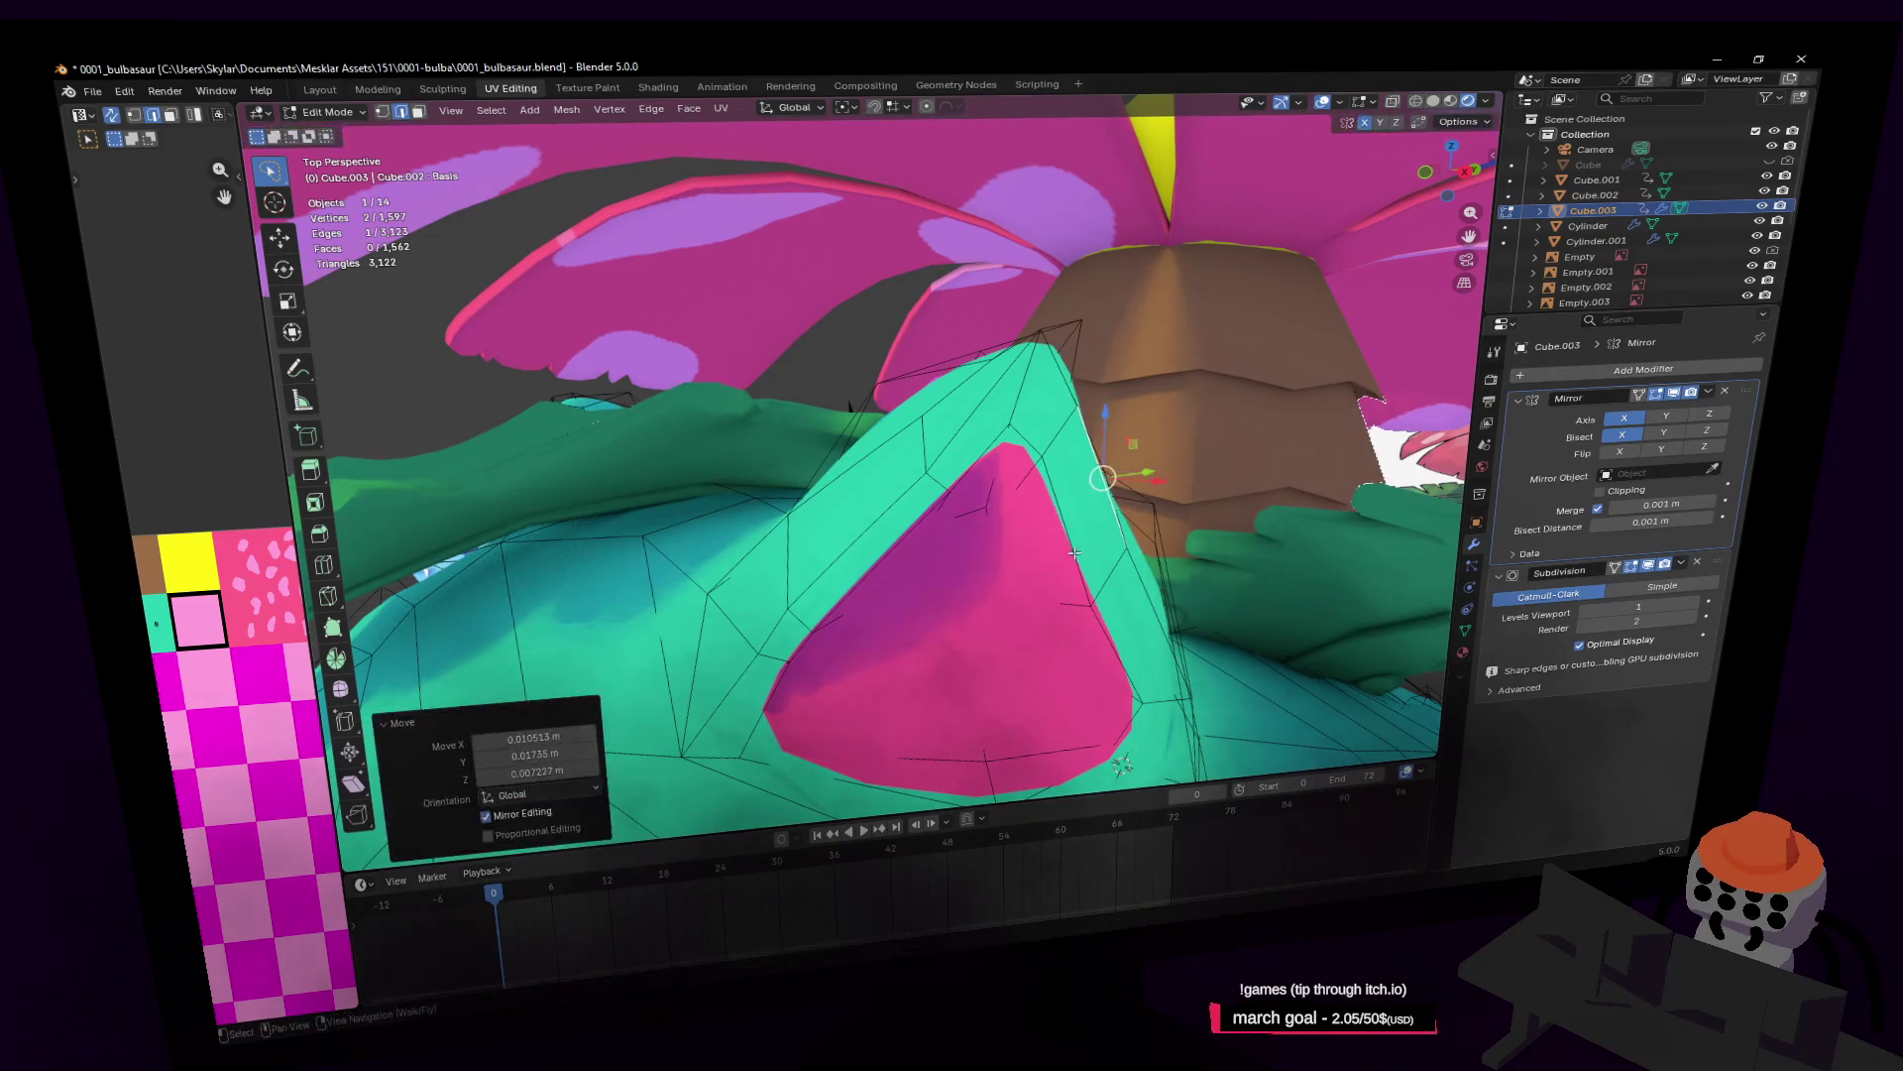
pyautogui.press('g')
pyautogui.click(1108, 538)
pyautogui.press('r')
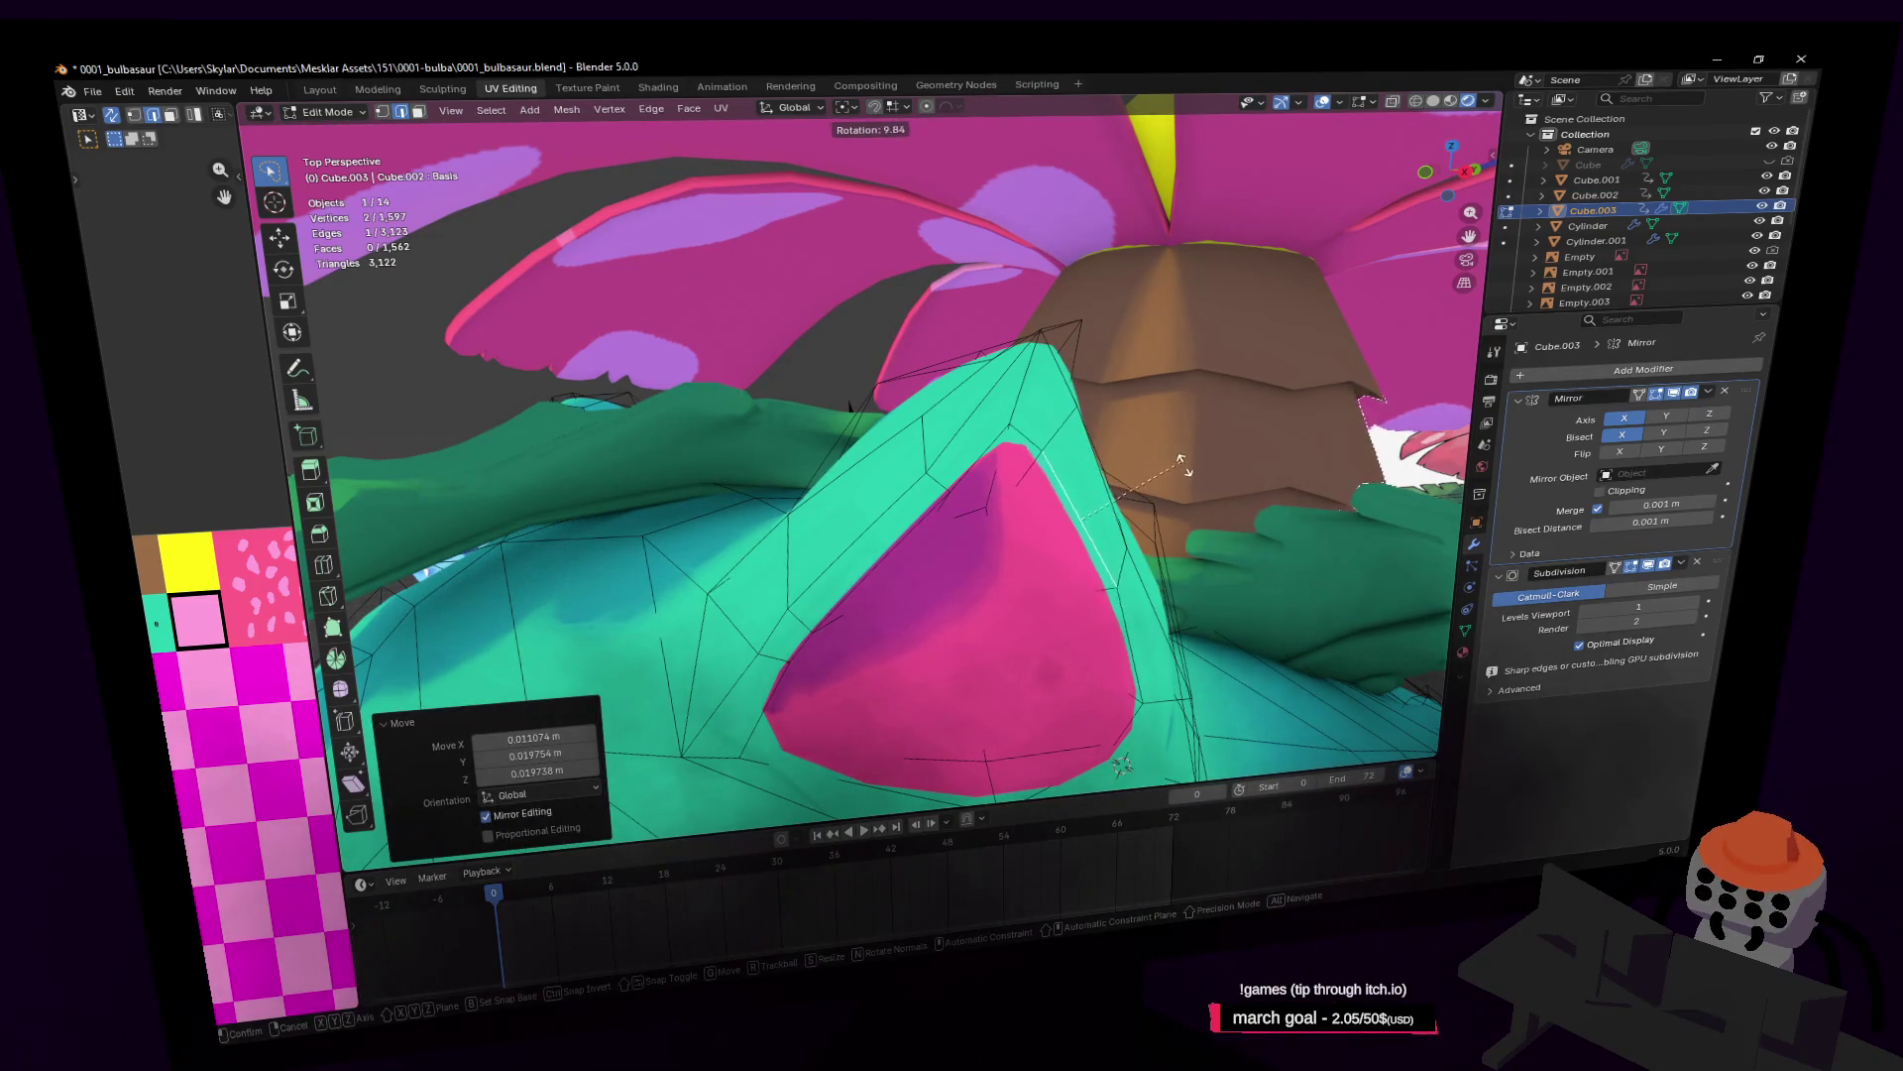
pyautogui.click(1172, 472)
pyautogui.moveTo(1171, 471); pyautogui.dragTo(1115, 466, button='middle')
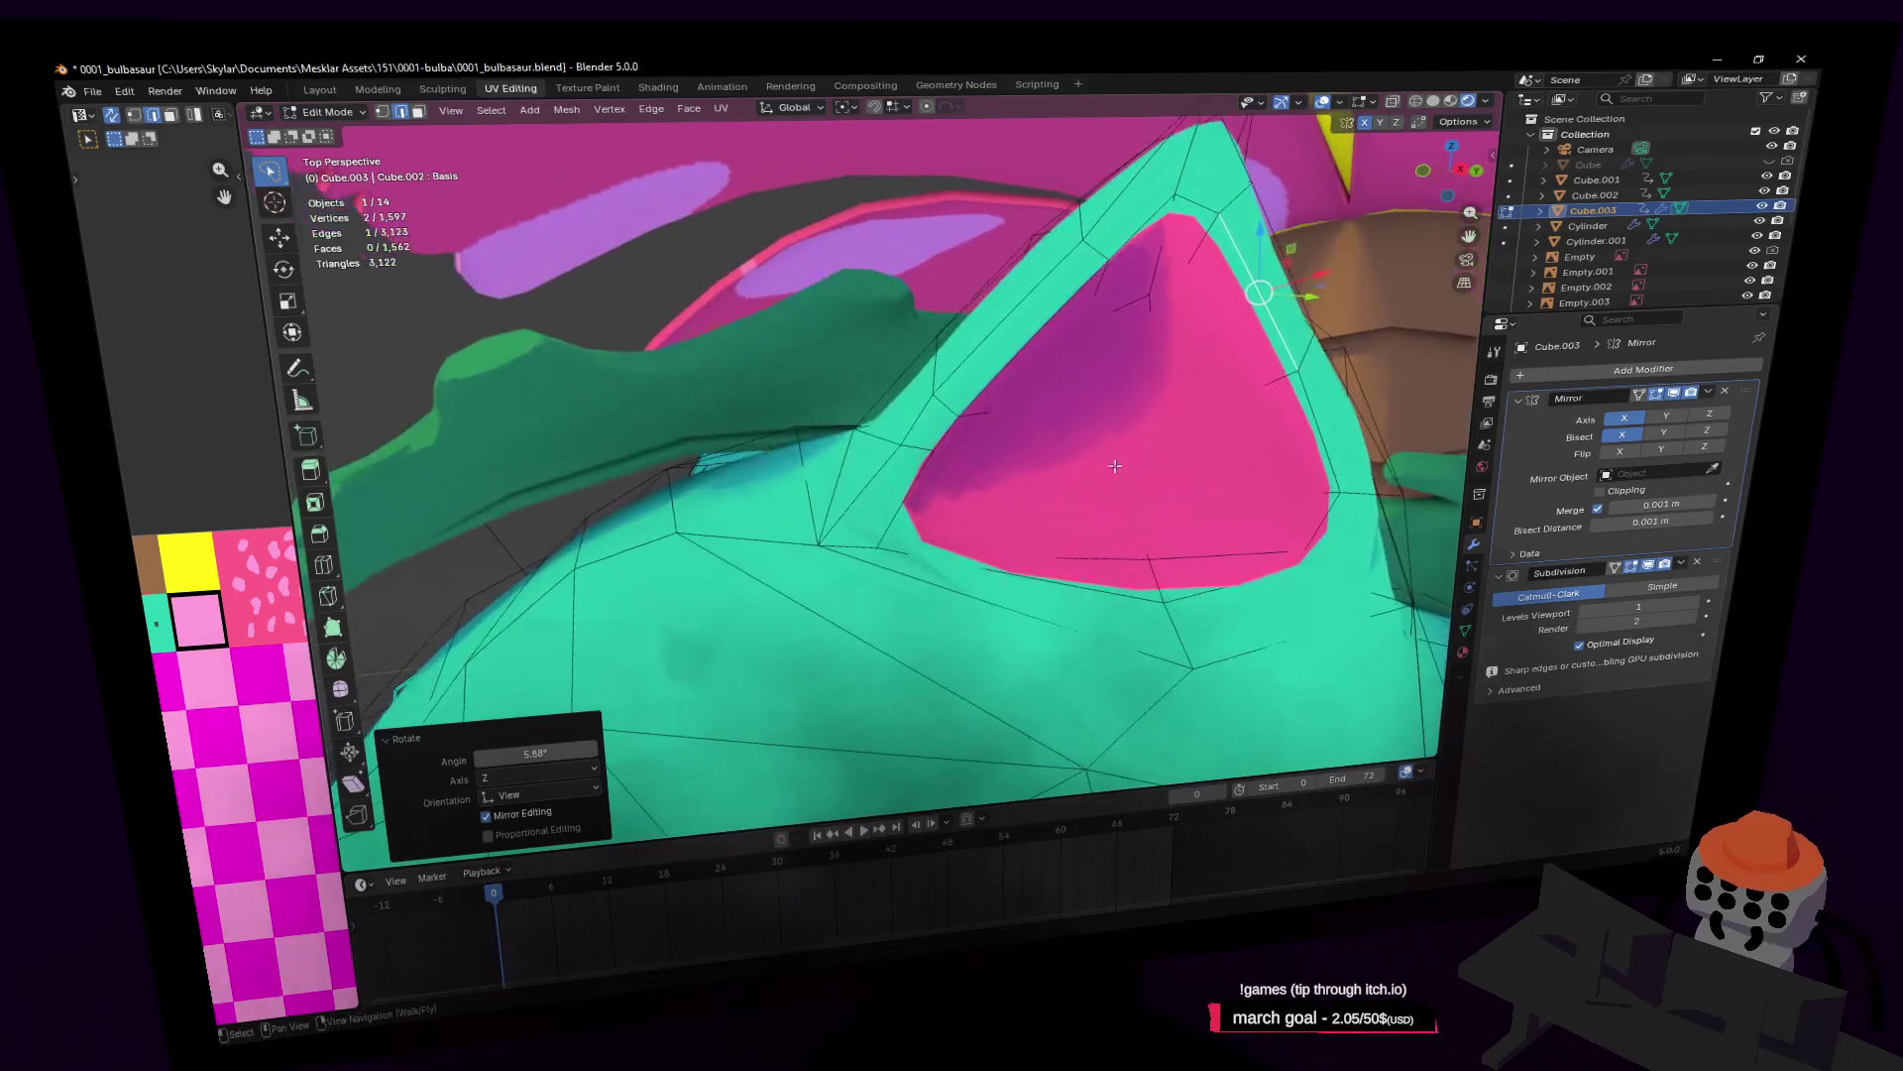
# Step: Move a vertex inside the ear to a new position
pyautogui.click(954, 532)
pyautogui.press('g')
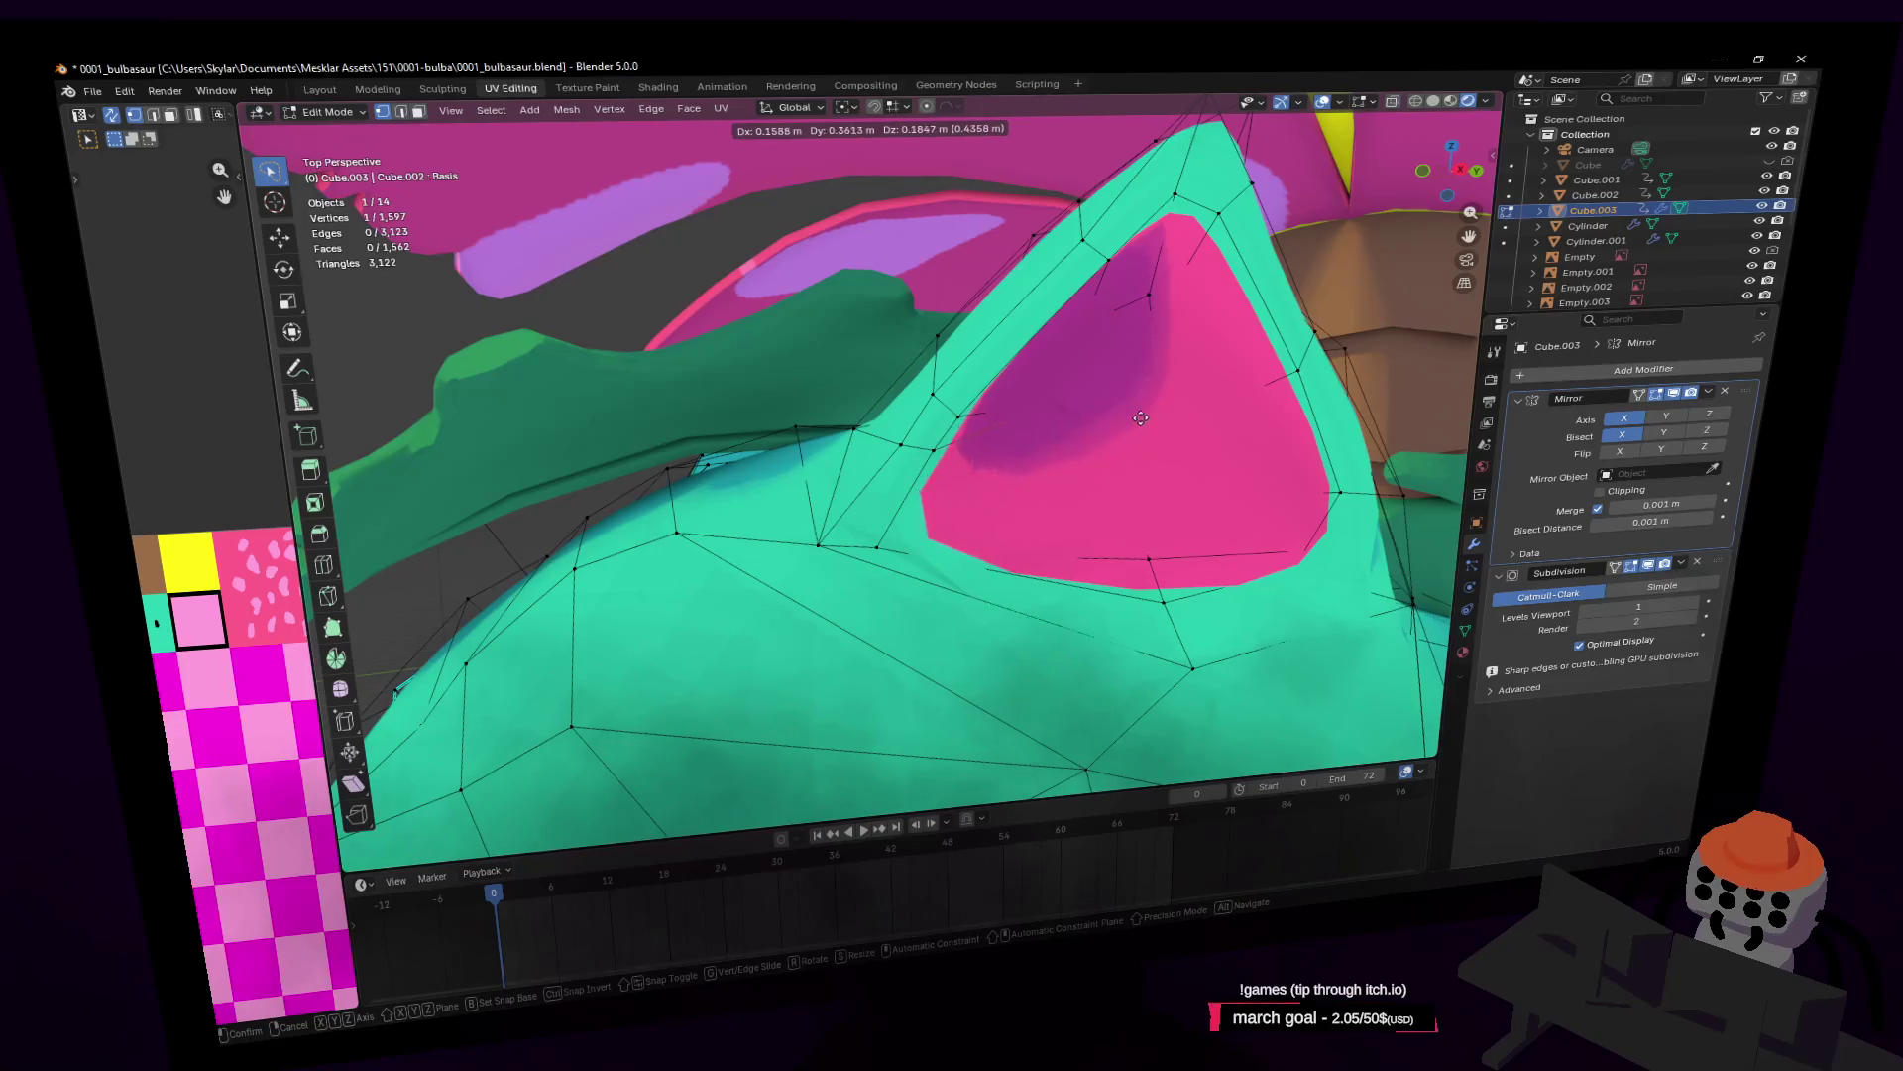
pyautogui.click(1082, 451)
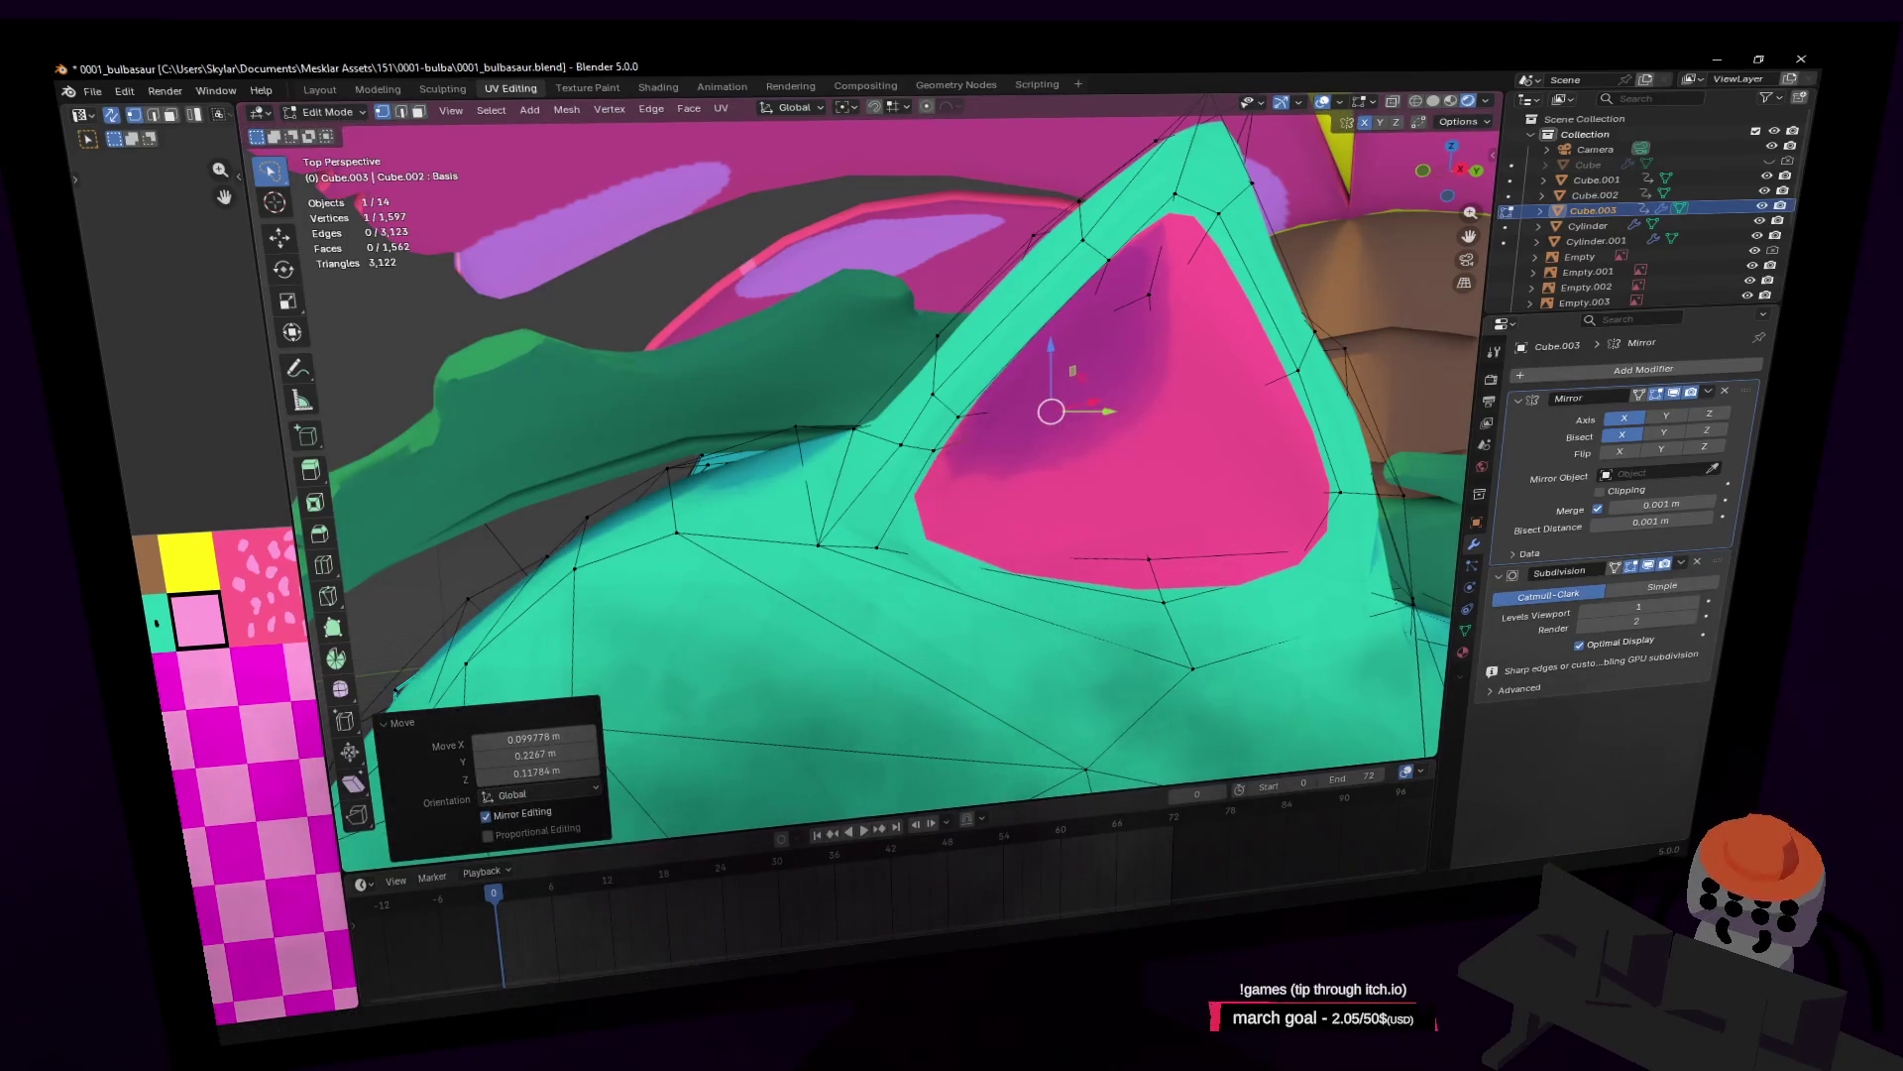
pyautogui.scroll(-10, 1168, 477)
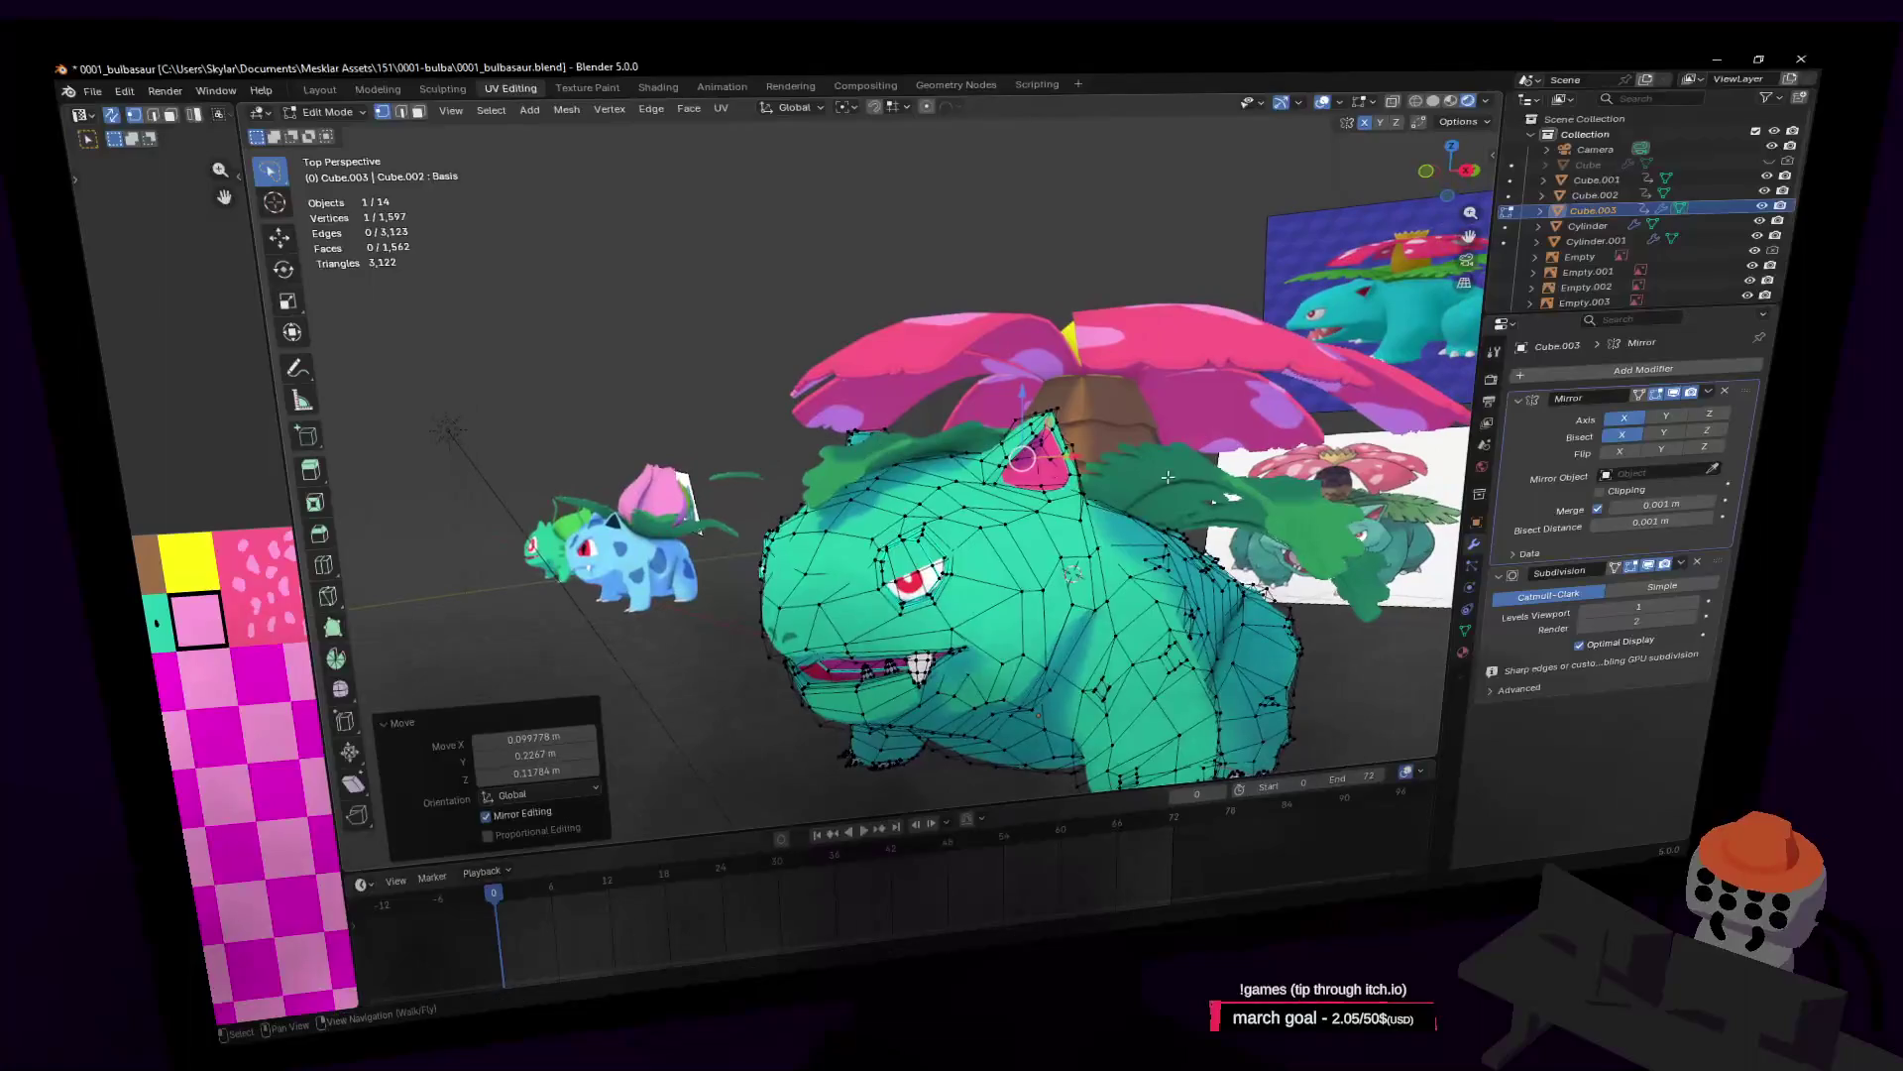
# Step: Check the whole model in Object Mode, fly close to the ear, and resume editing
pyautogui.press('Tab')
pyautogui.hotkey('shift', '`')
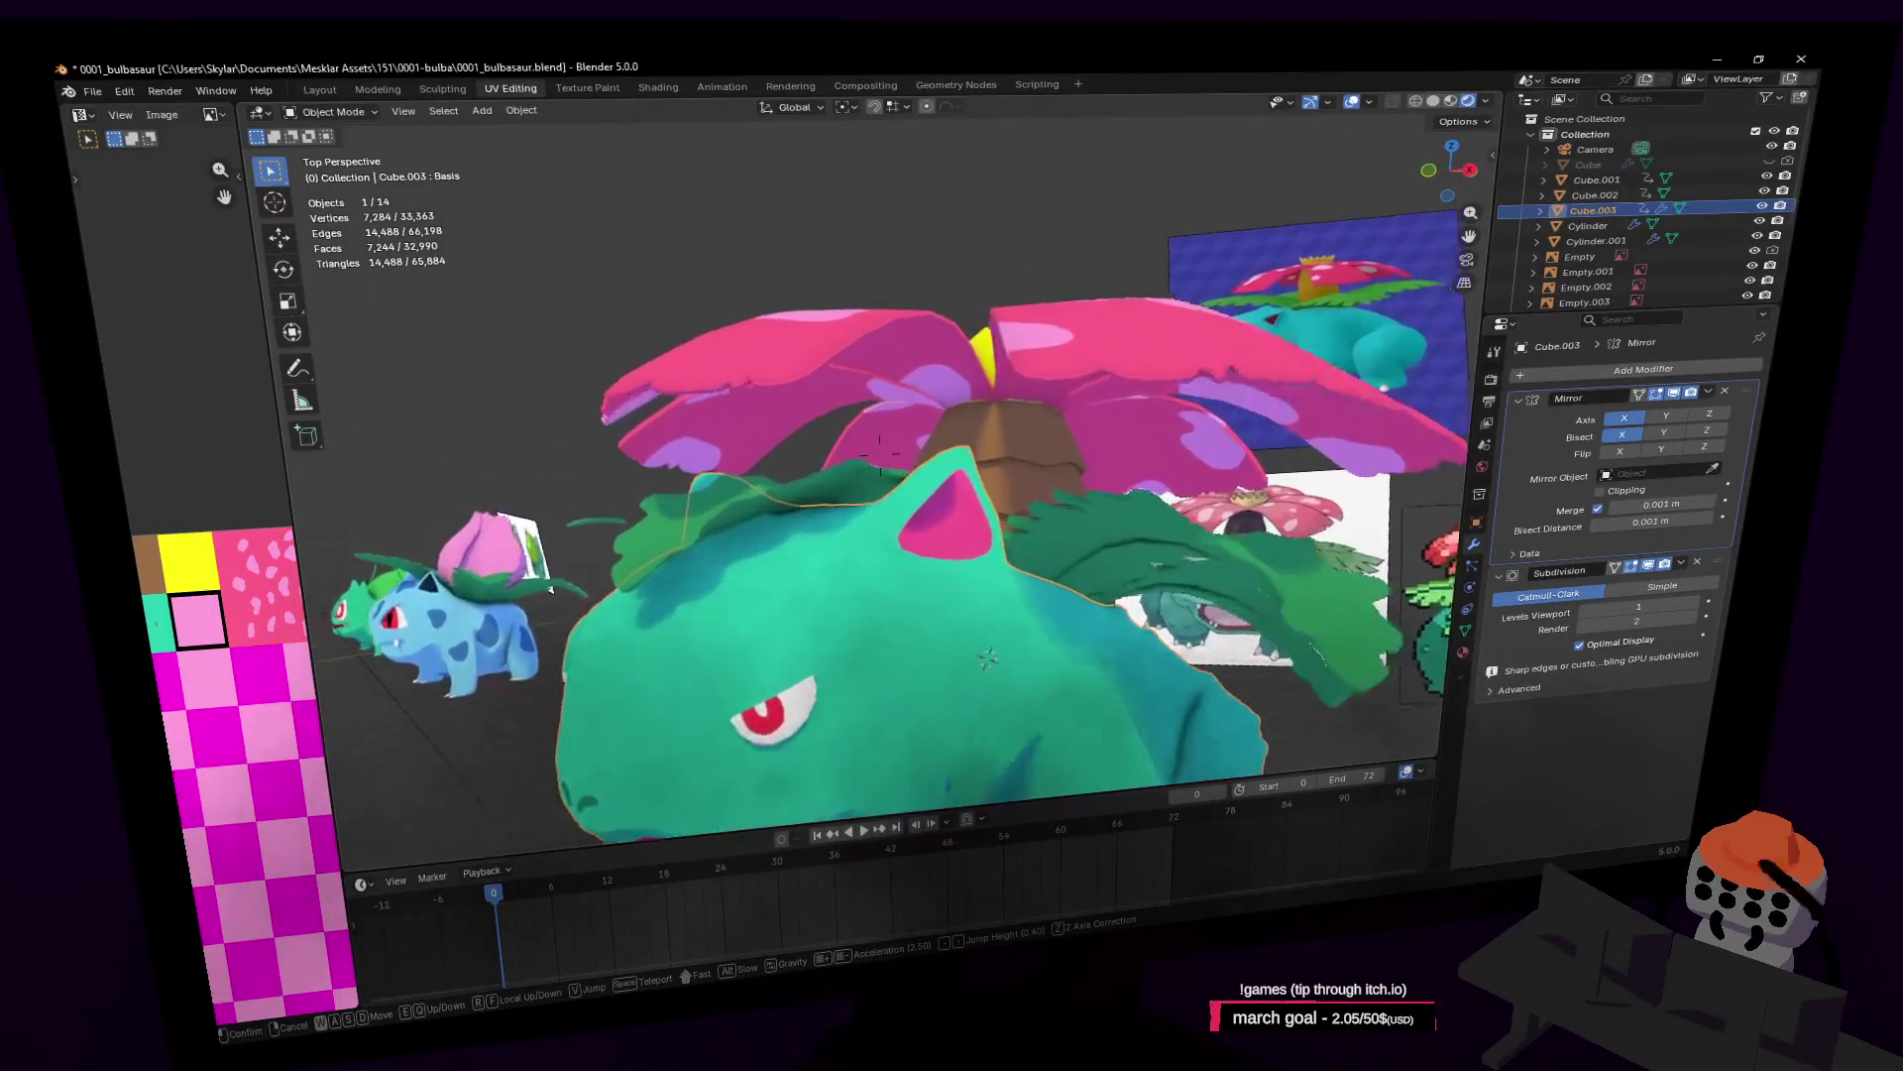
pyautogui.press('w')
pyautogui.click(961, 453)
pyautogui.press('Tab')
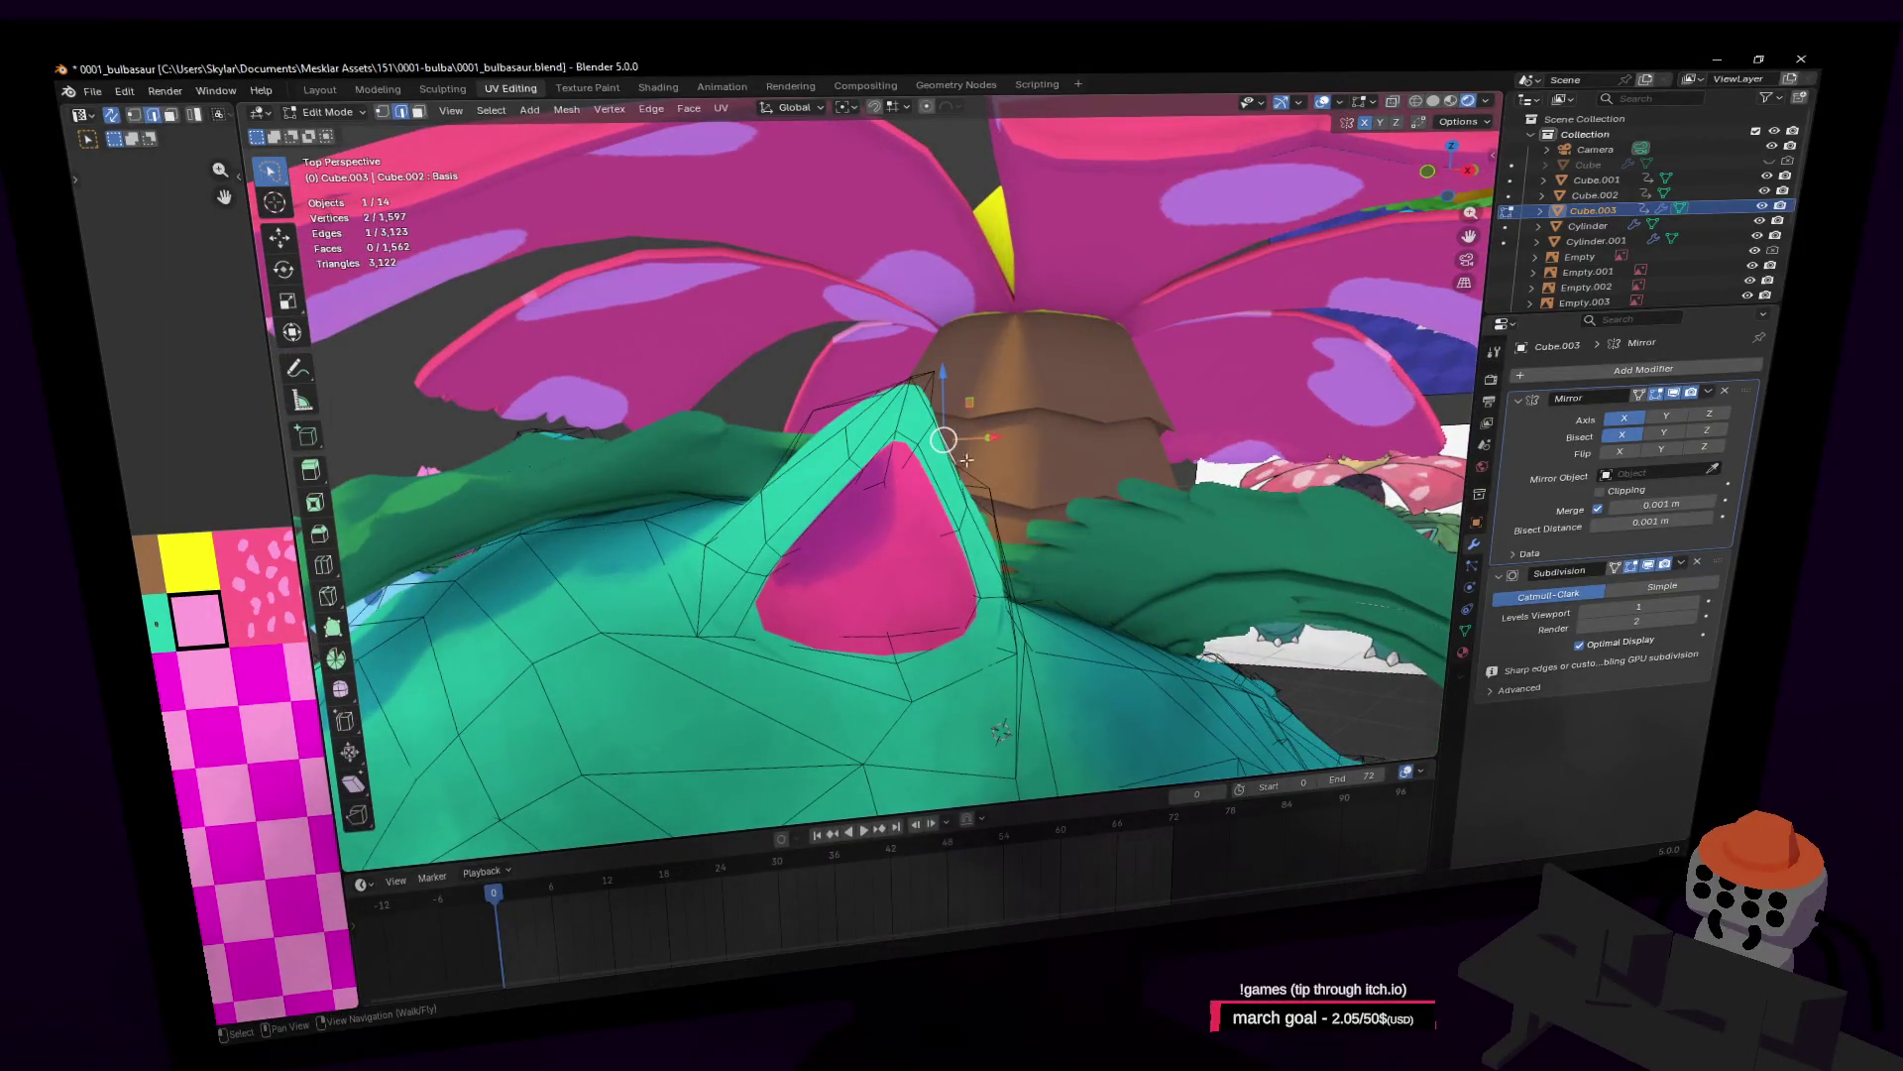
# Step: Shift the rim edge and tilt it 7.57°, then return to Object Mode
pyautogui.press('g')
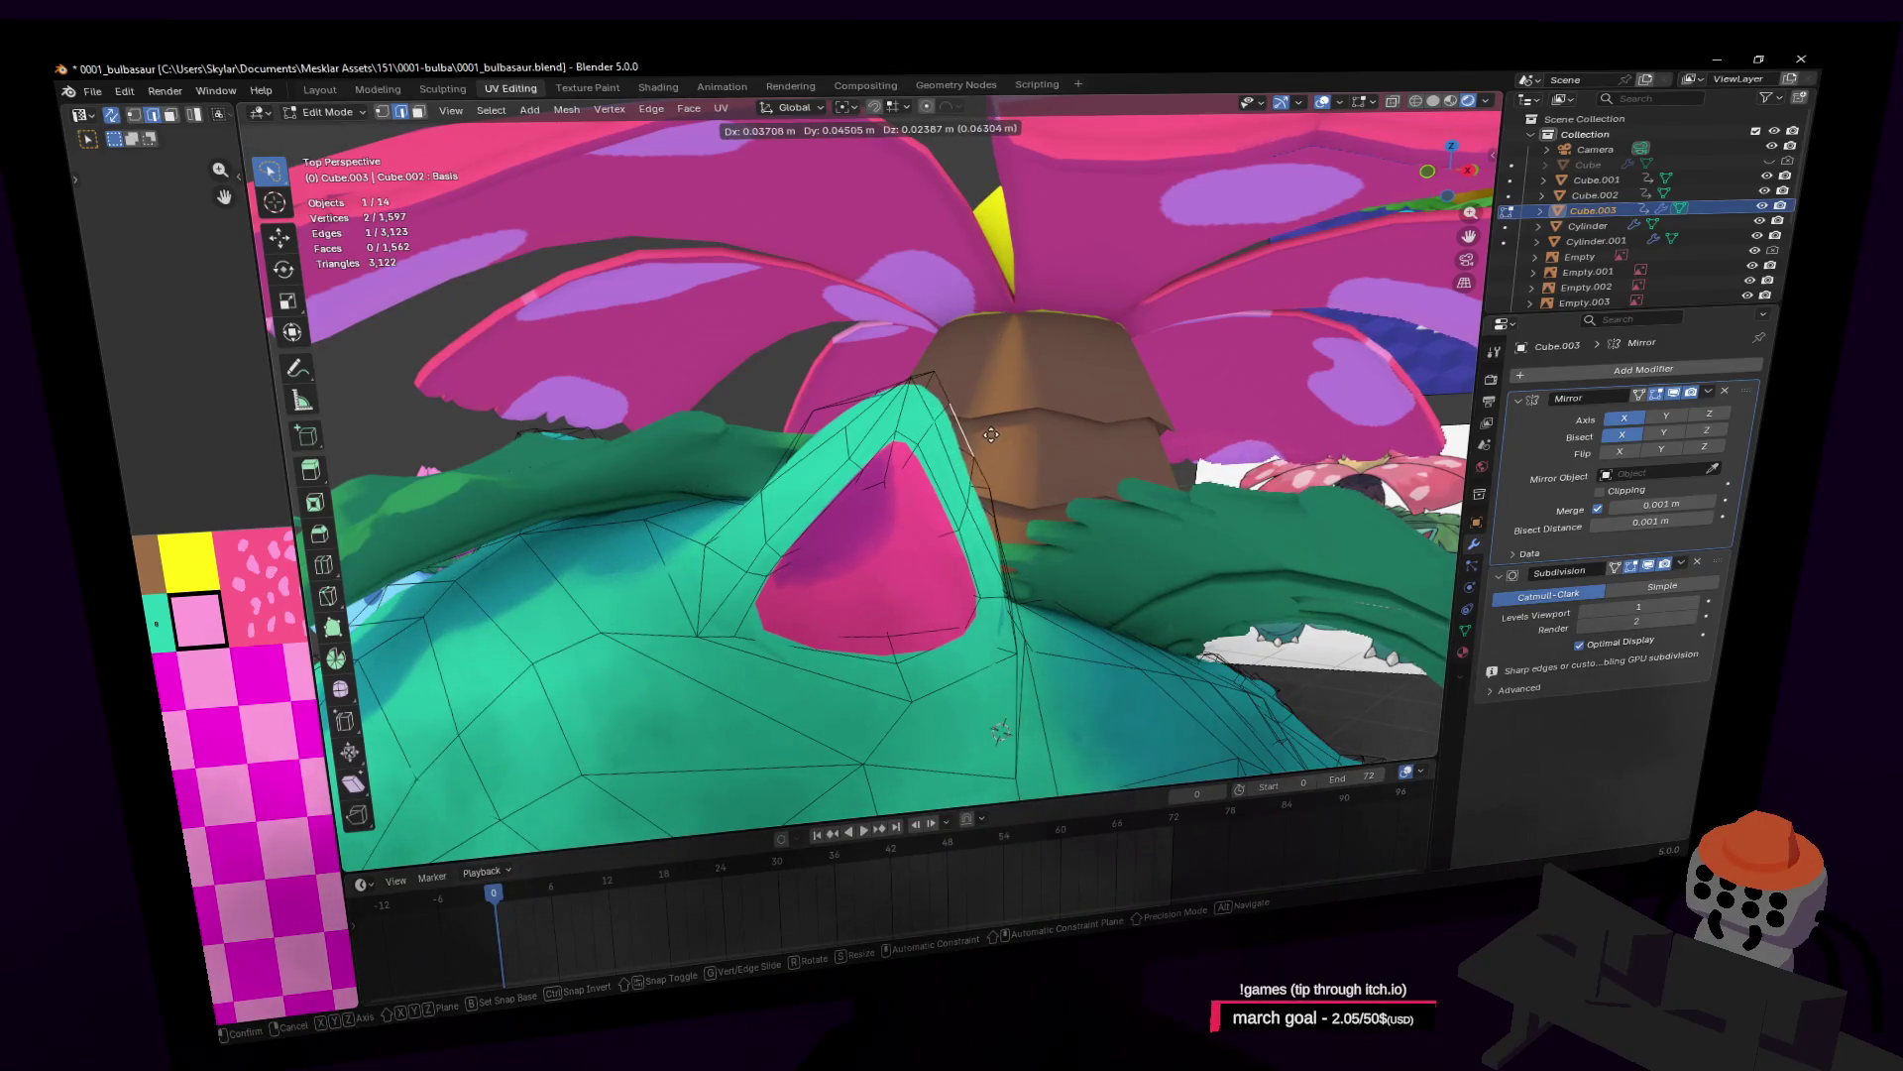
pyautogui.click(990, 474)
pyautogui.press('r')
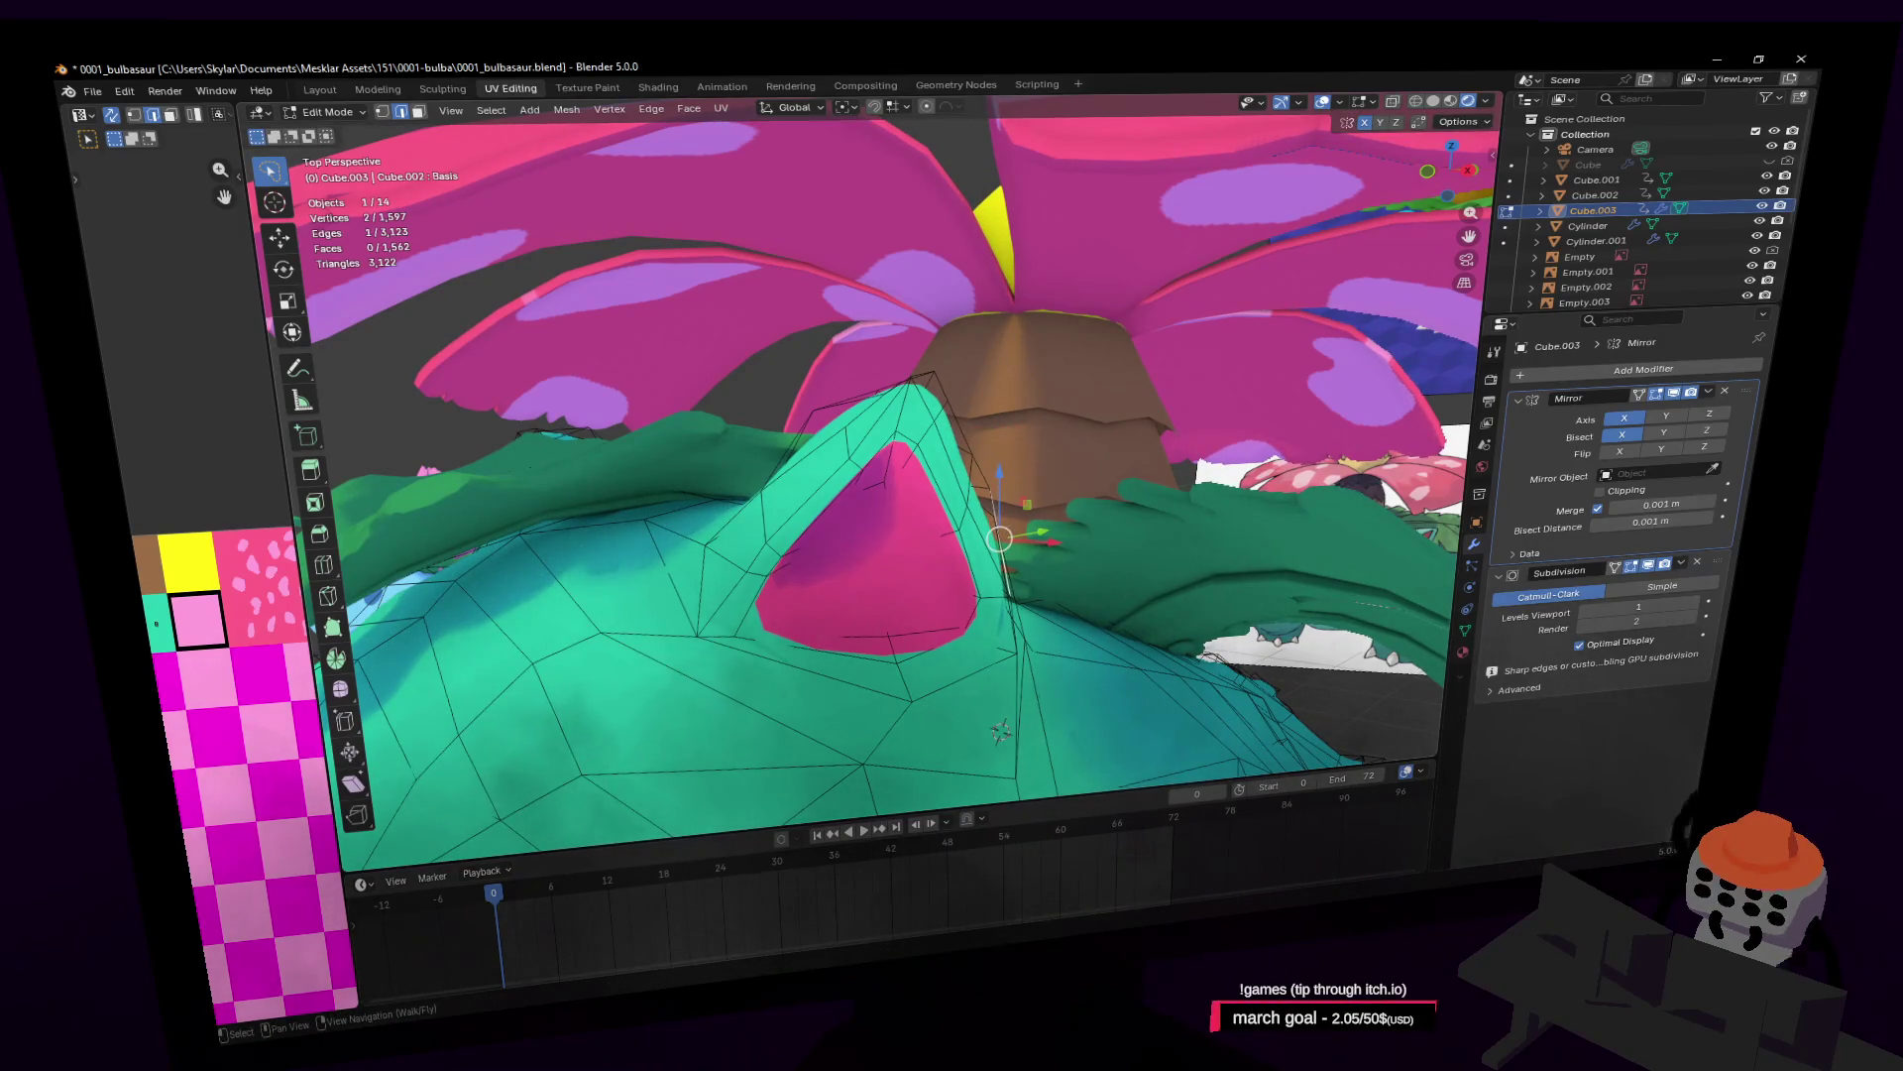
pyautogui.click(1026, 439)
pyautogui.press('Tab')
pyautogui.hotkey('shift', '`')
# Step: Fly back and circle the view to face the whole Venusaur model
pyautogui.press('s')
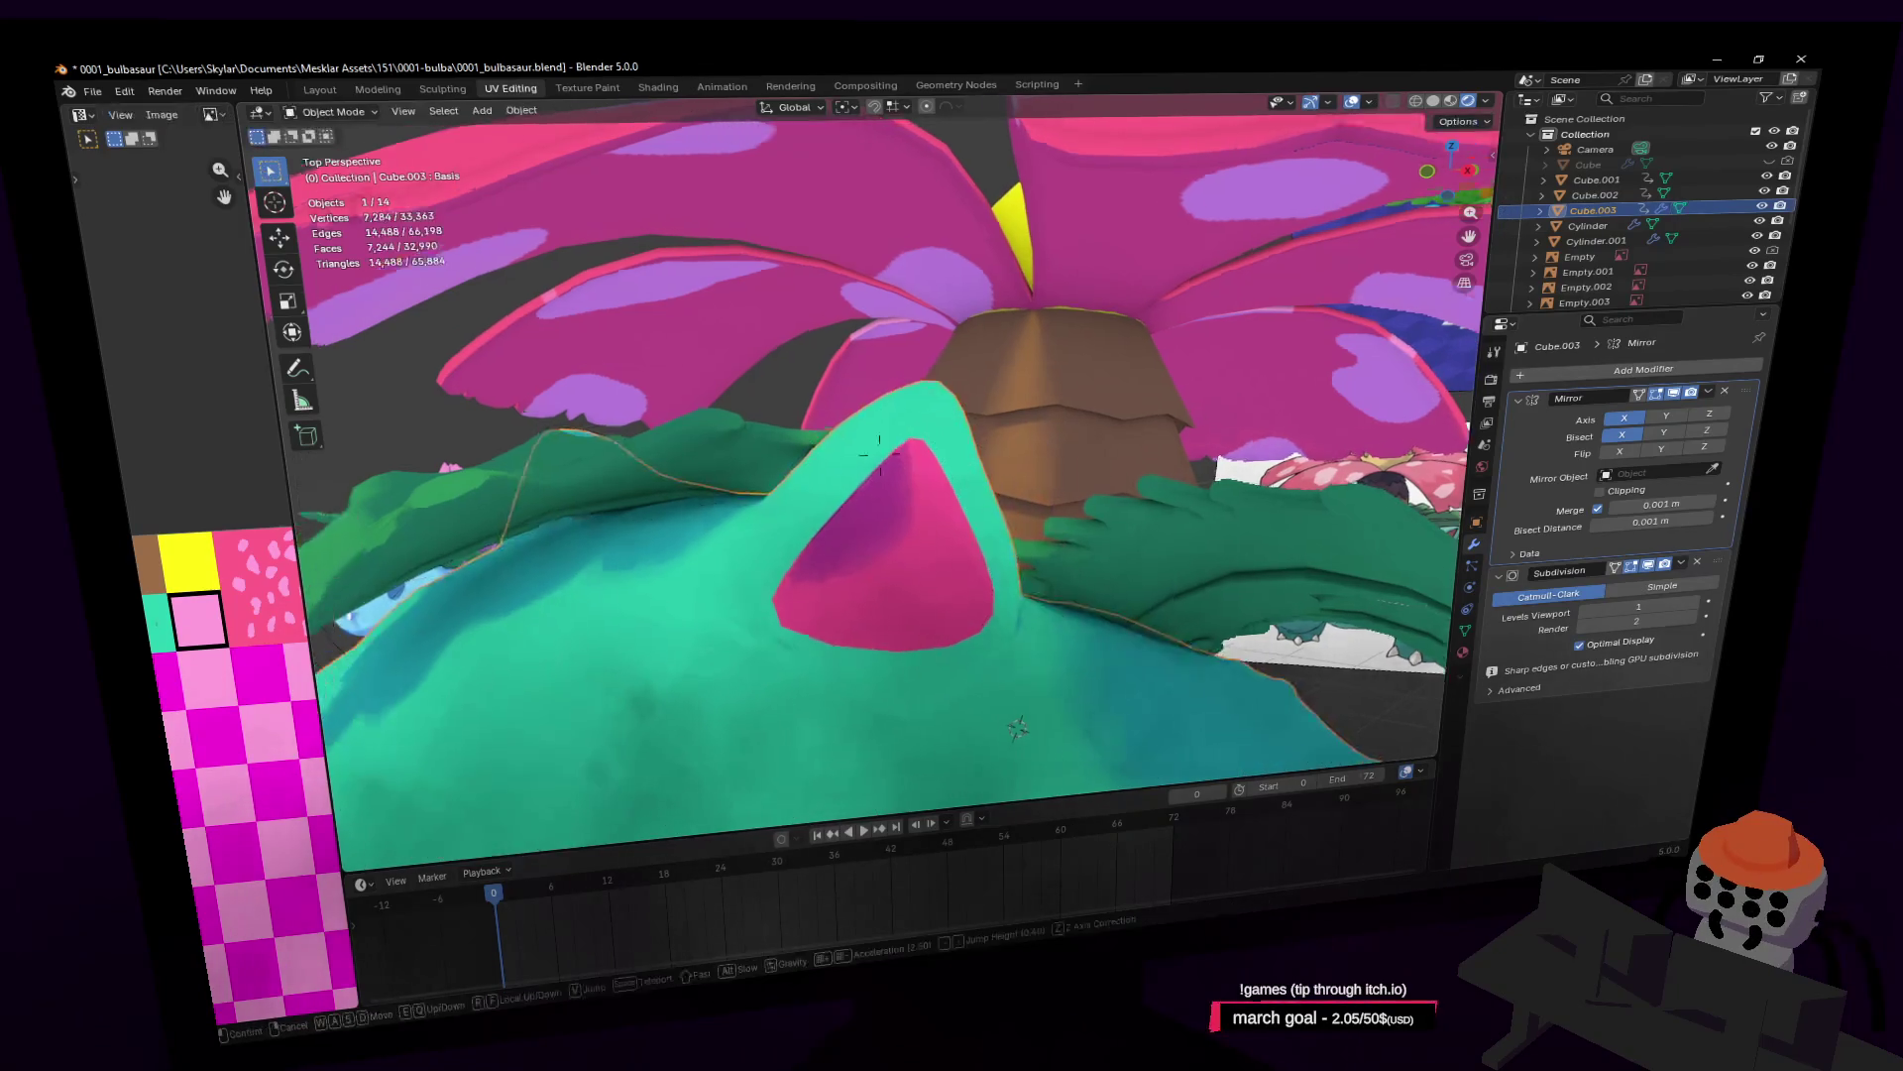
pyautogui.press('a')
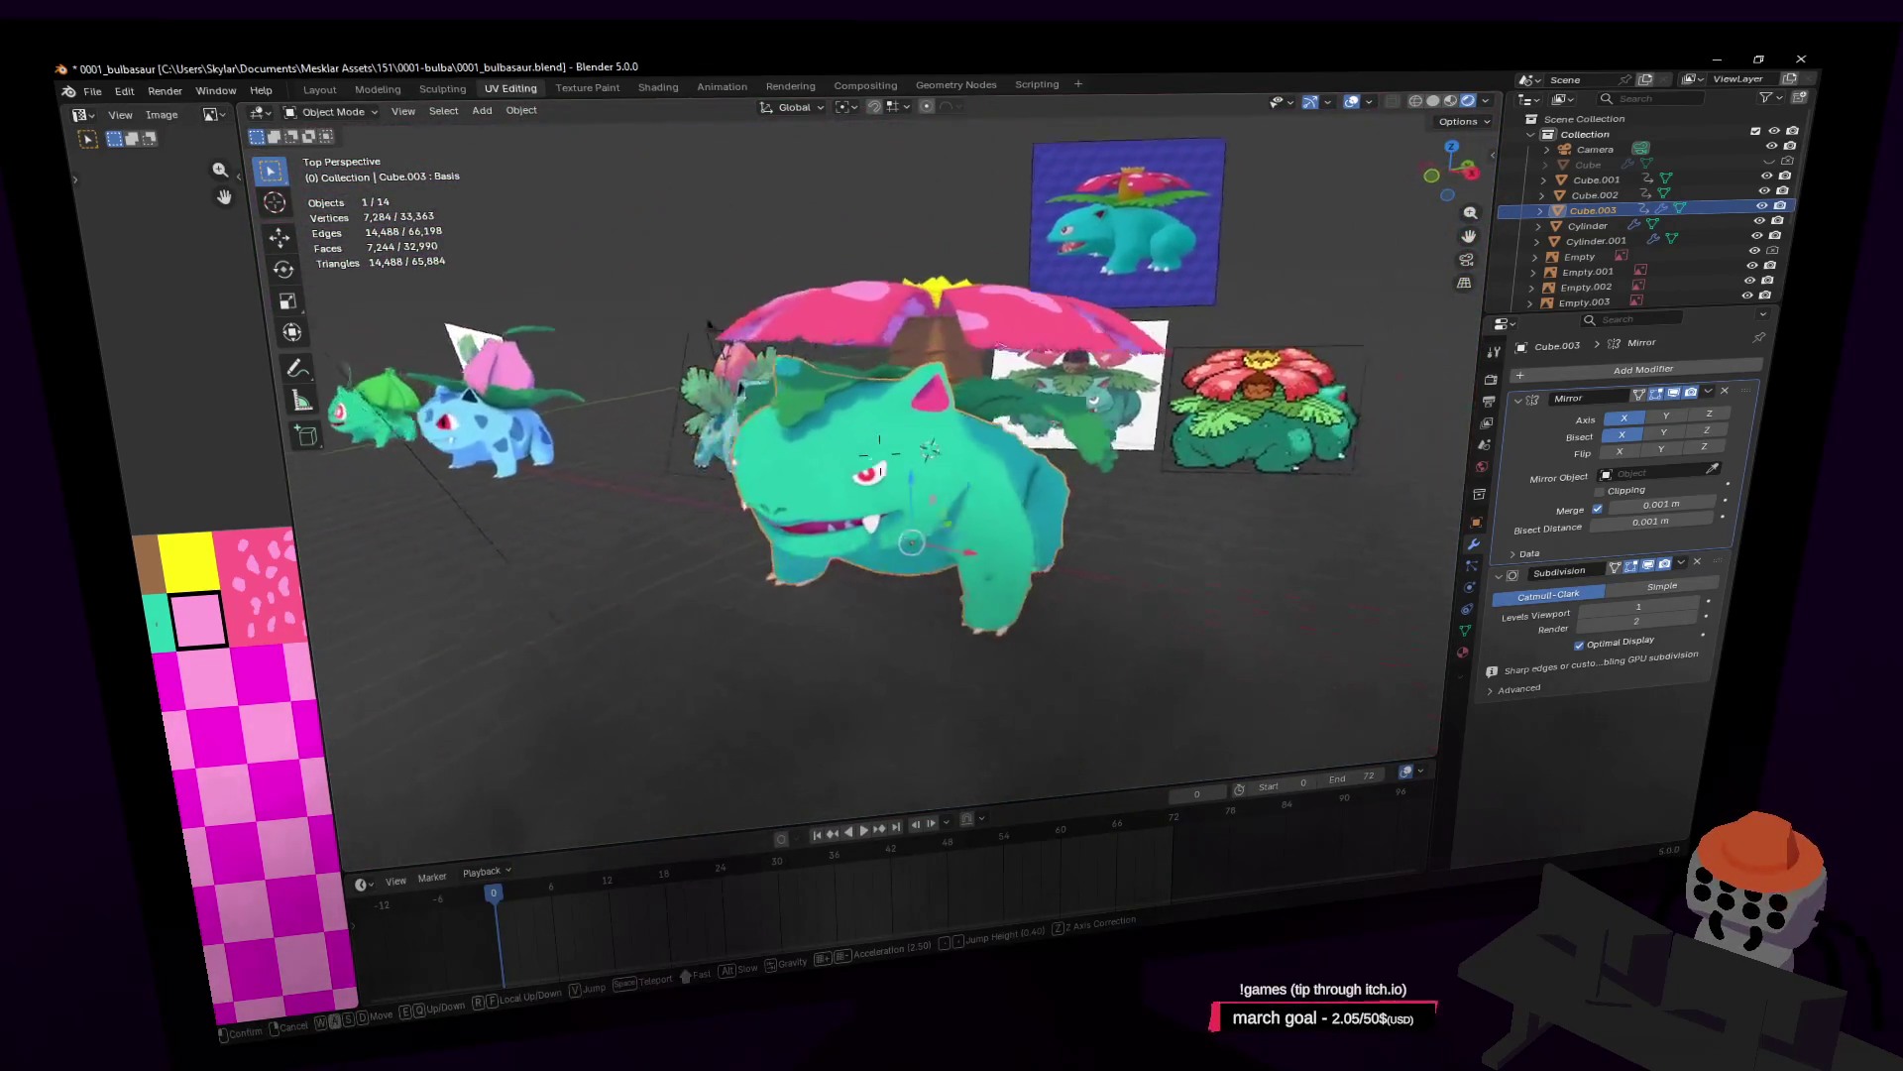
pyautogui.press('a')
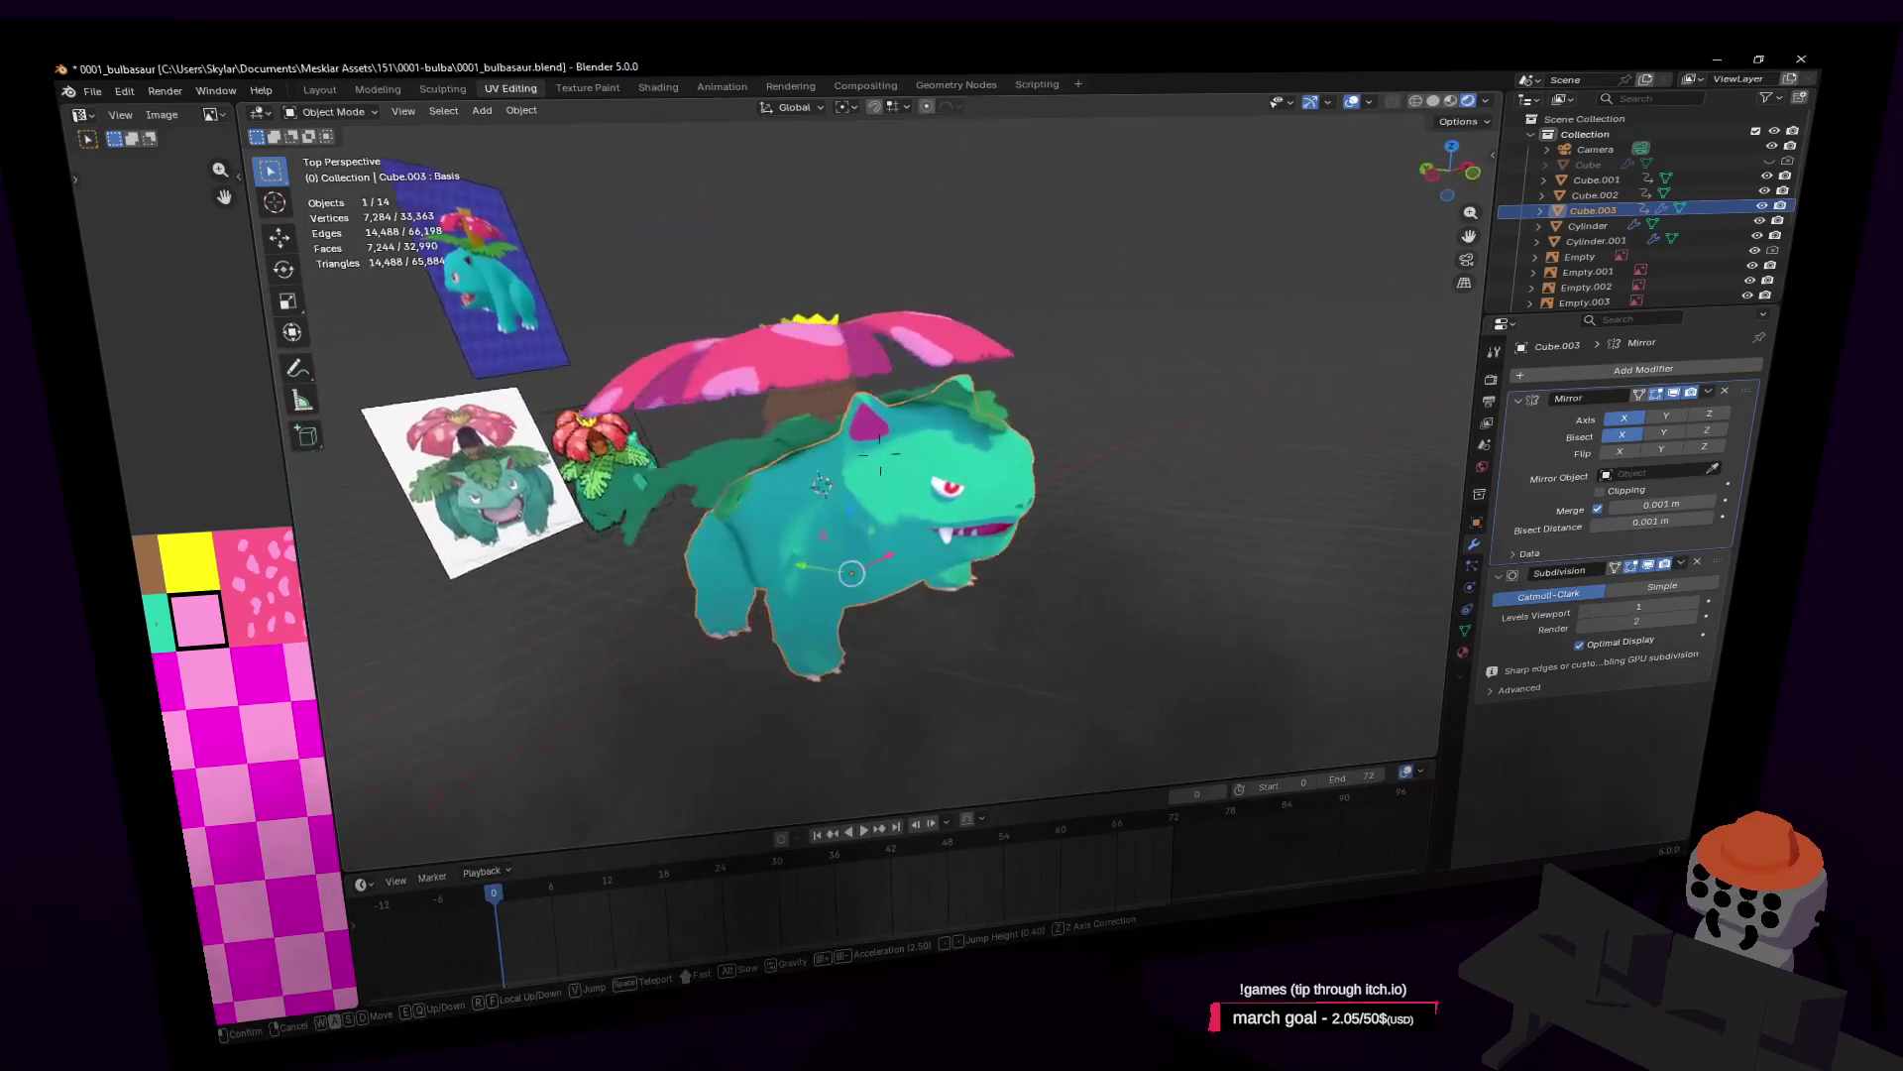
pyautogui.press('d')
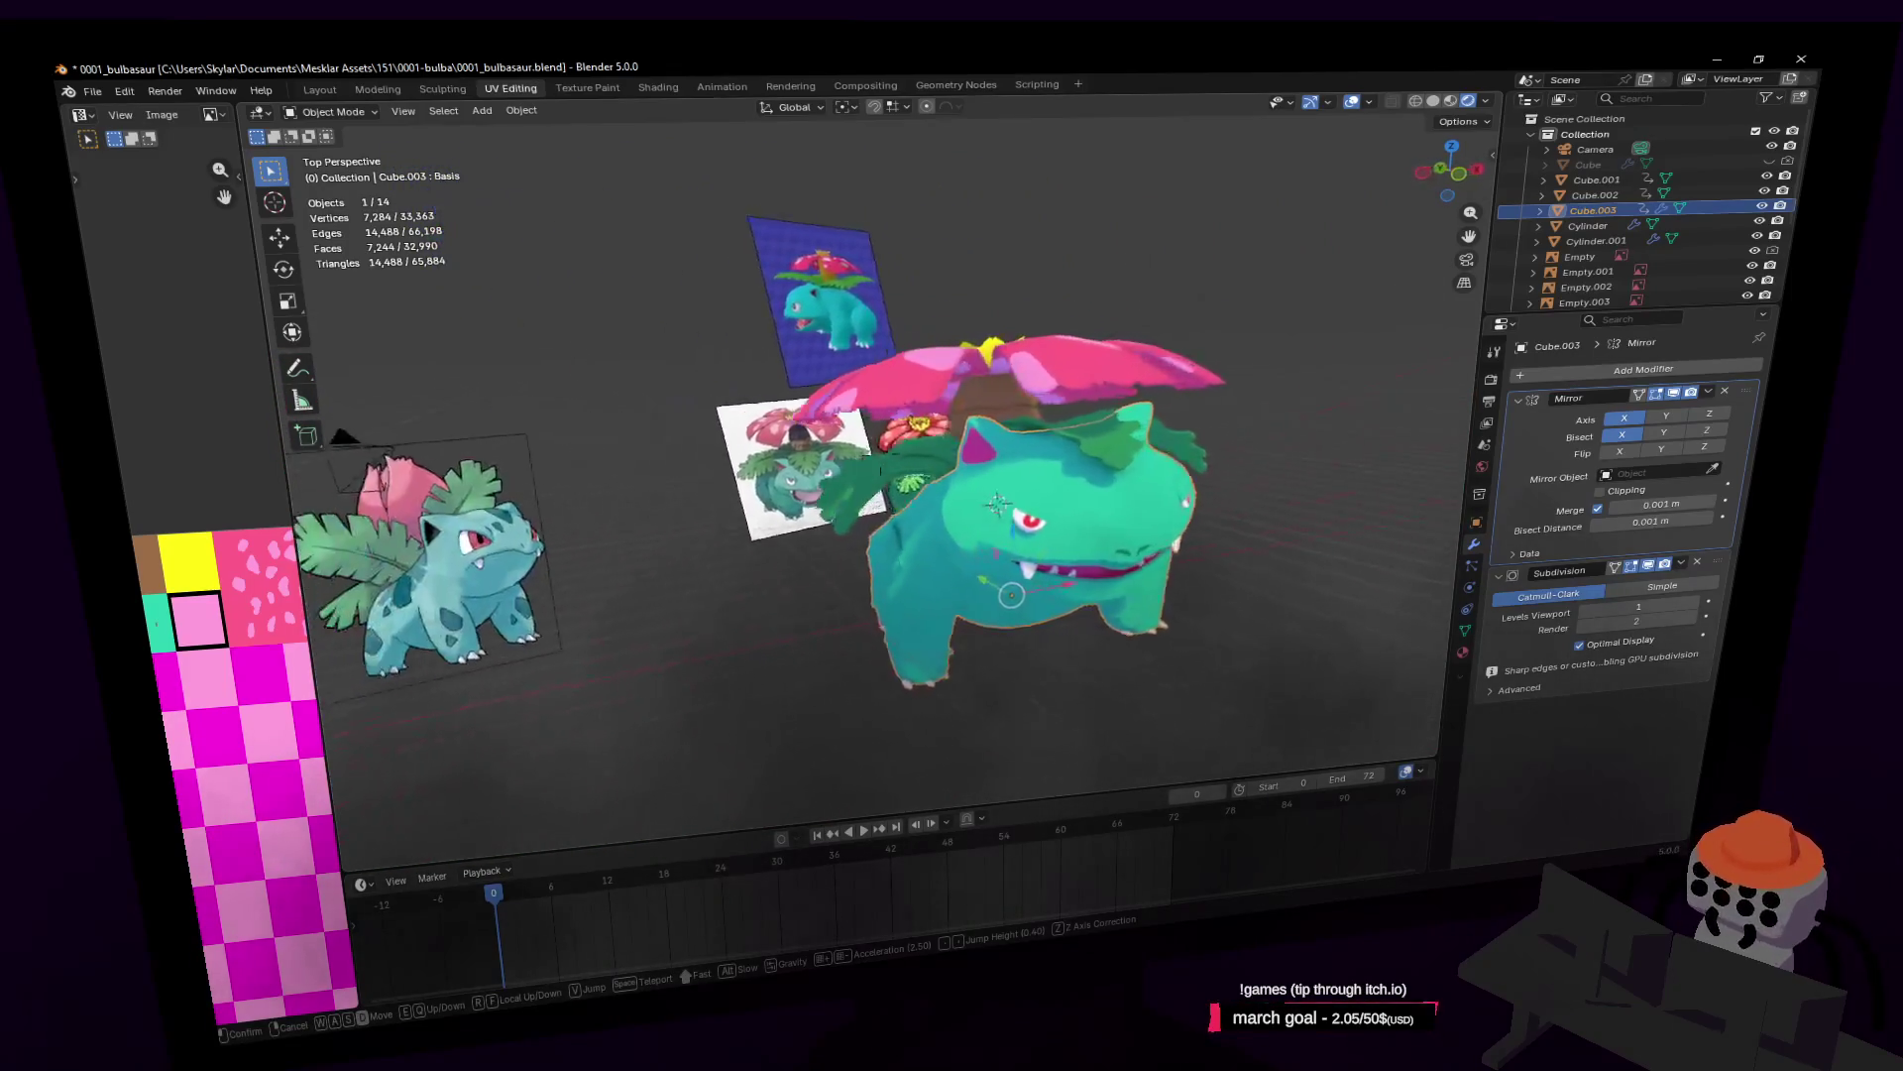
pyautogui.click(1204, 415)
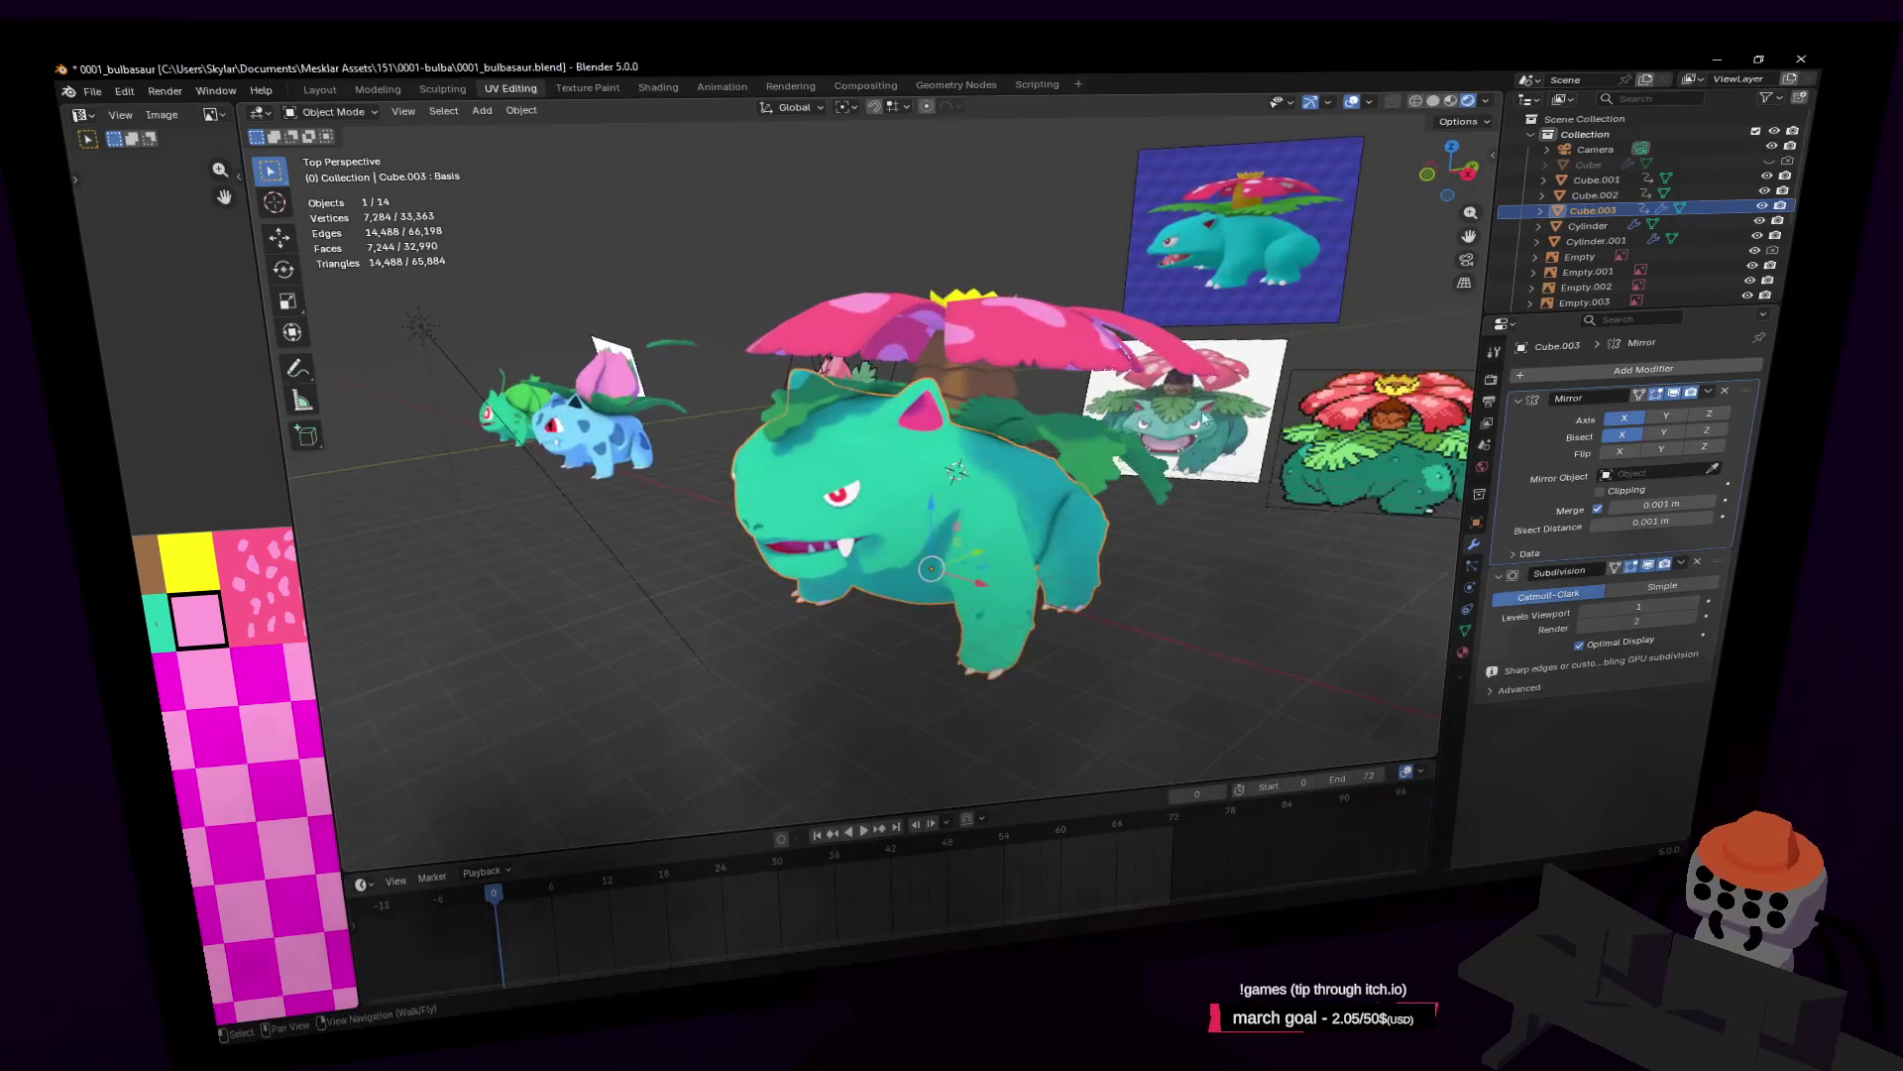
# Step: Look through the scene camera and move it from Ivysaur to frame all of Venusaur
pyautogui.press('KP_0')
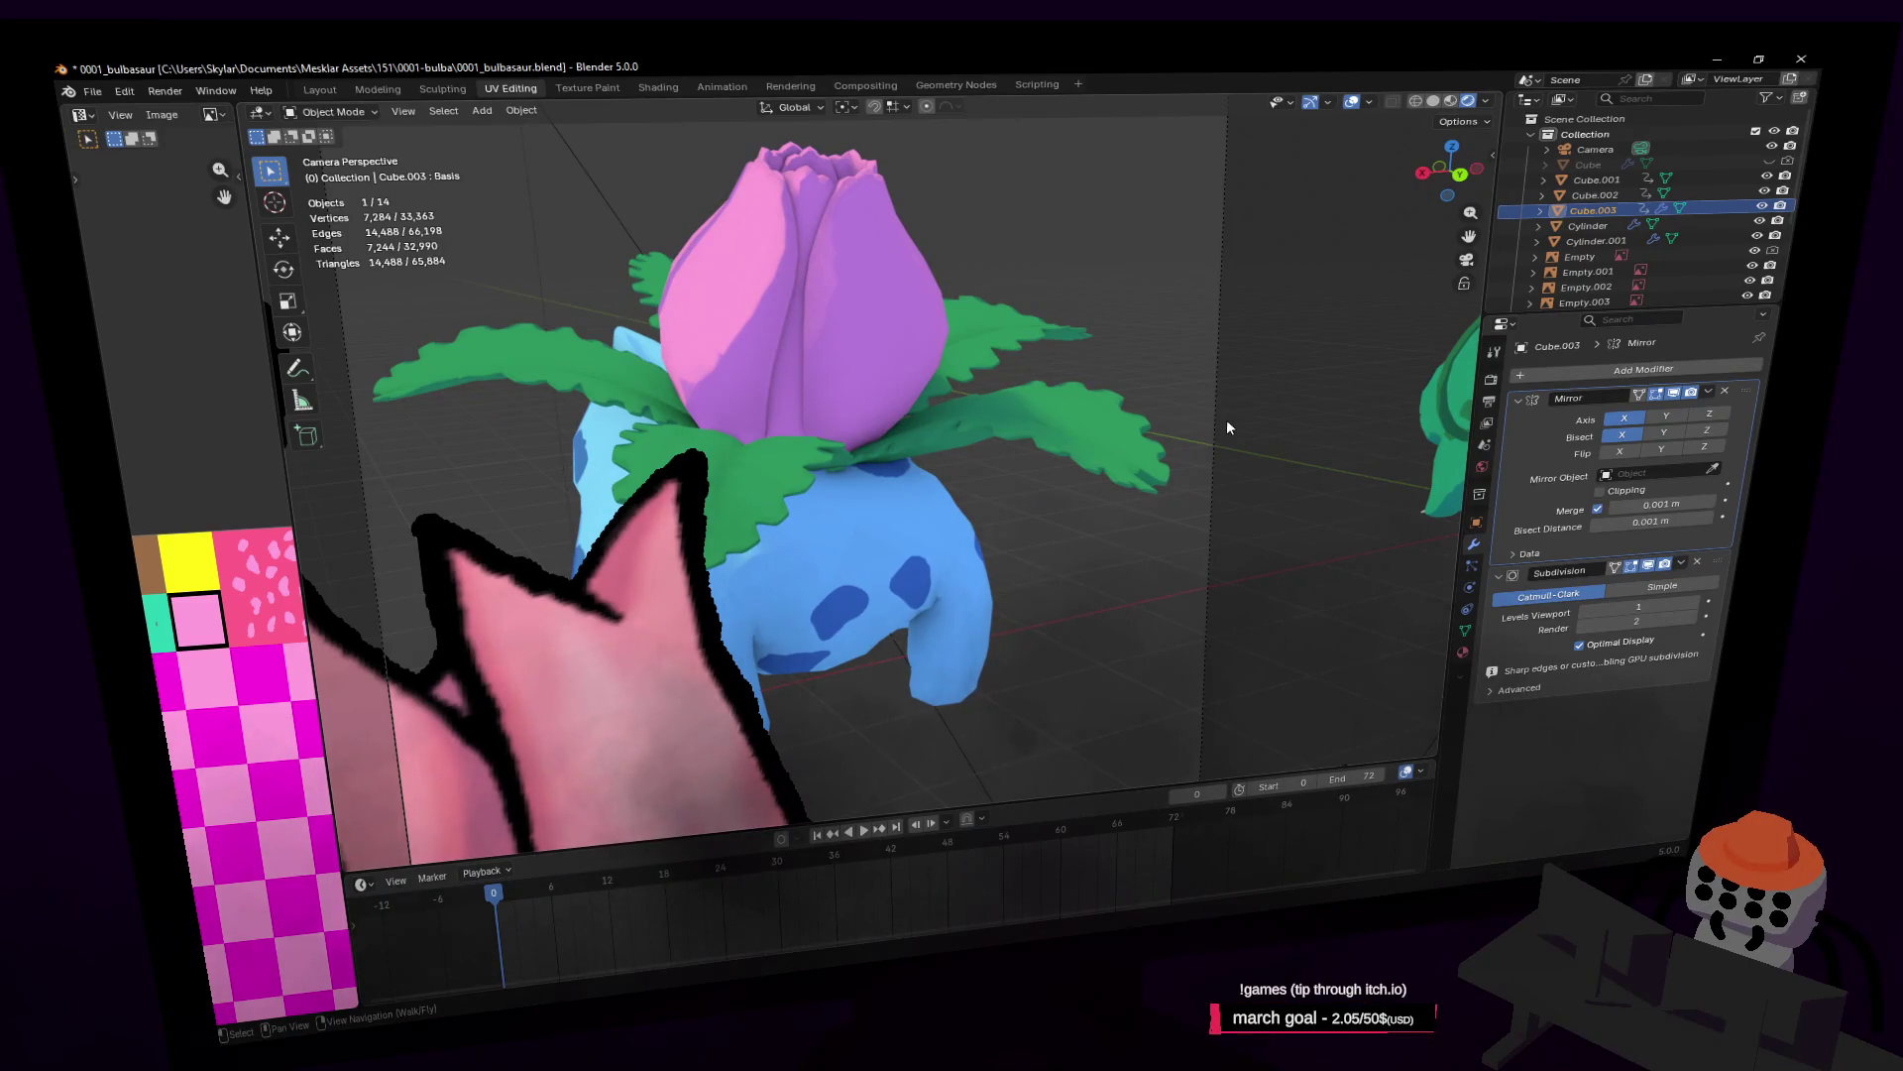
pyautogui.hotkey('shift', '`')
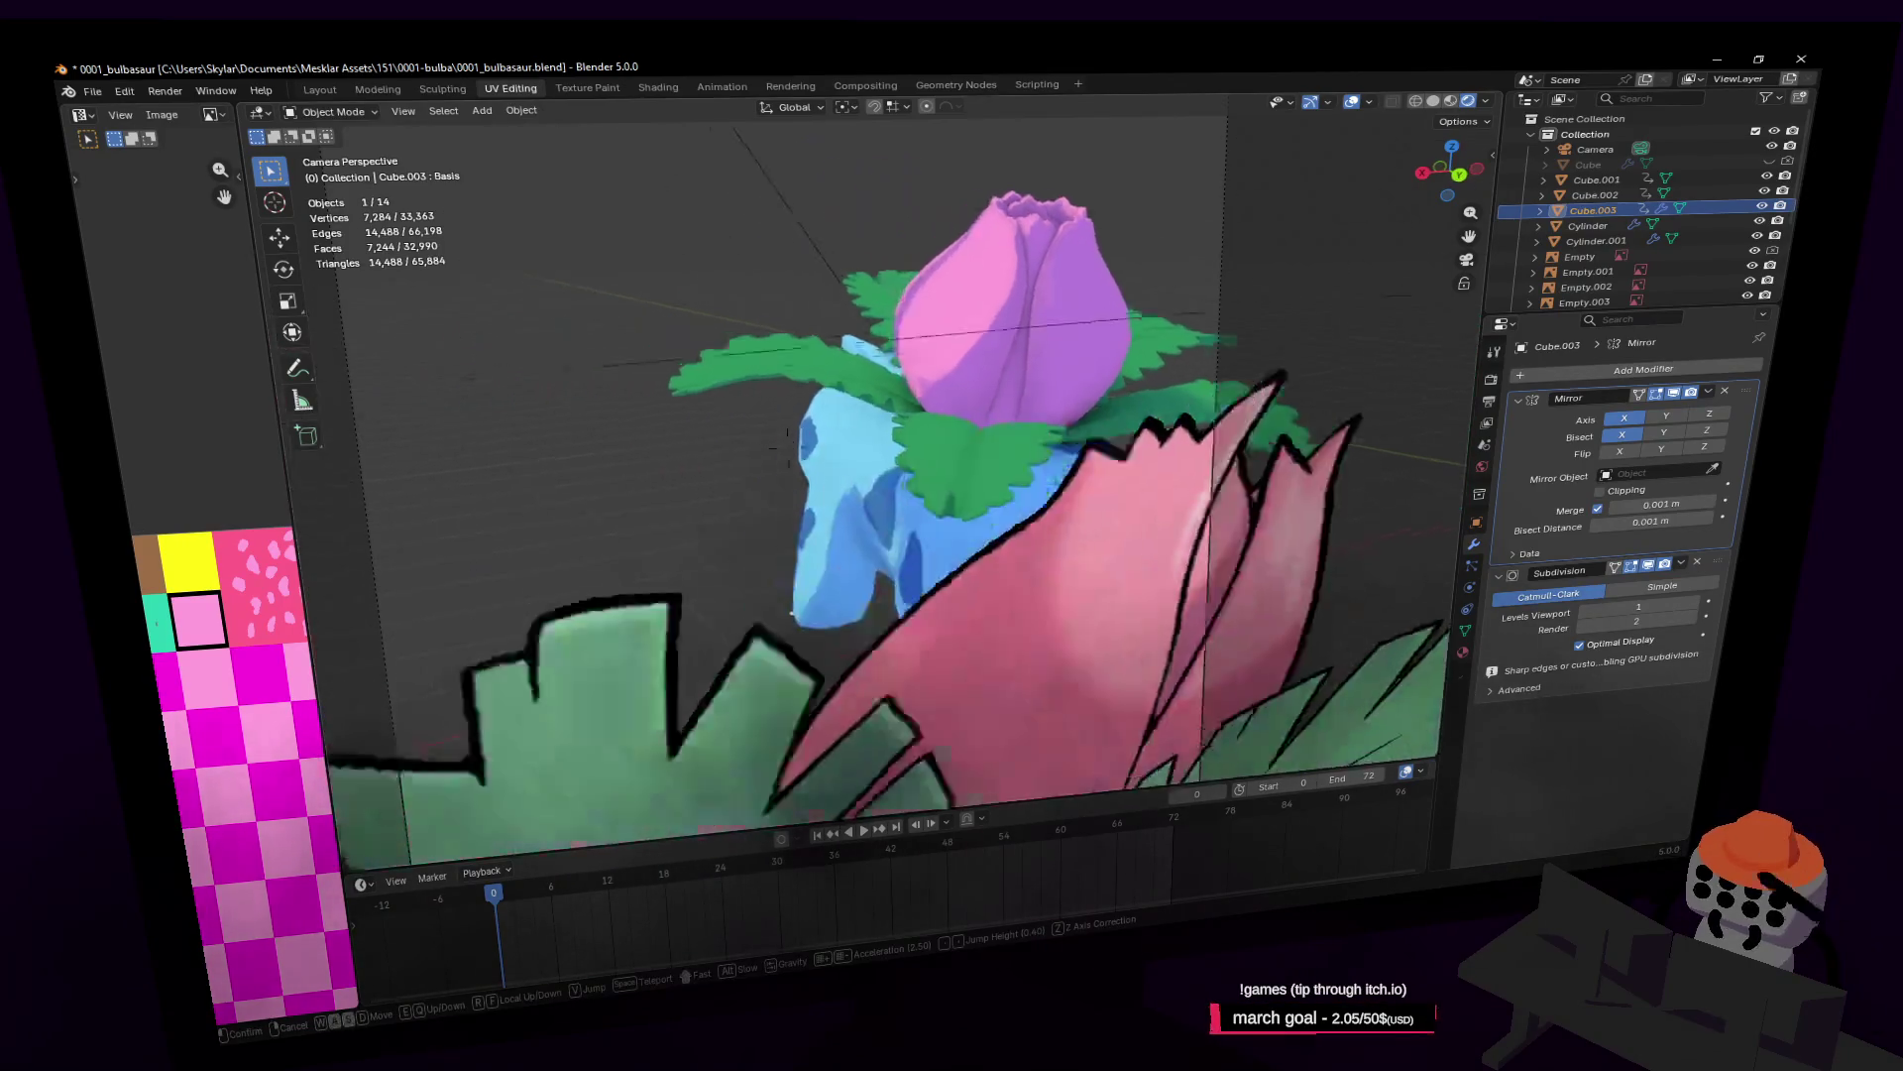
pyautogui.press('s')
pyautogui.press('w')
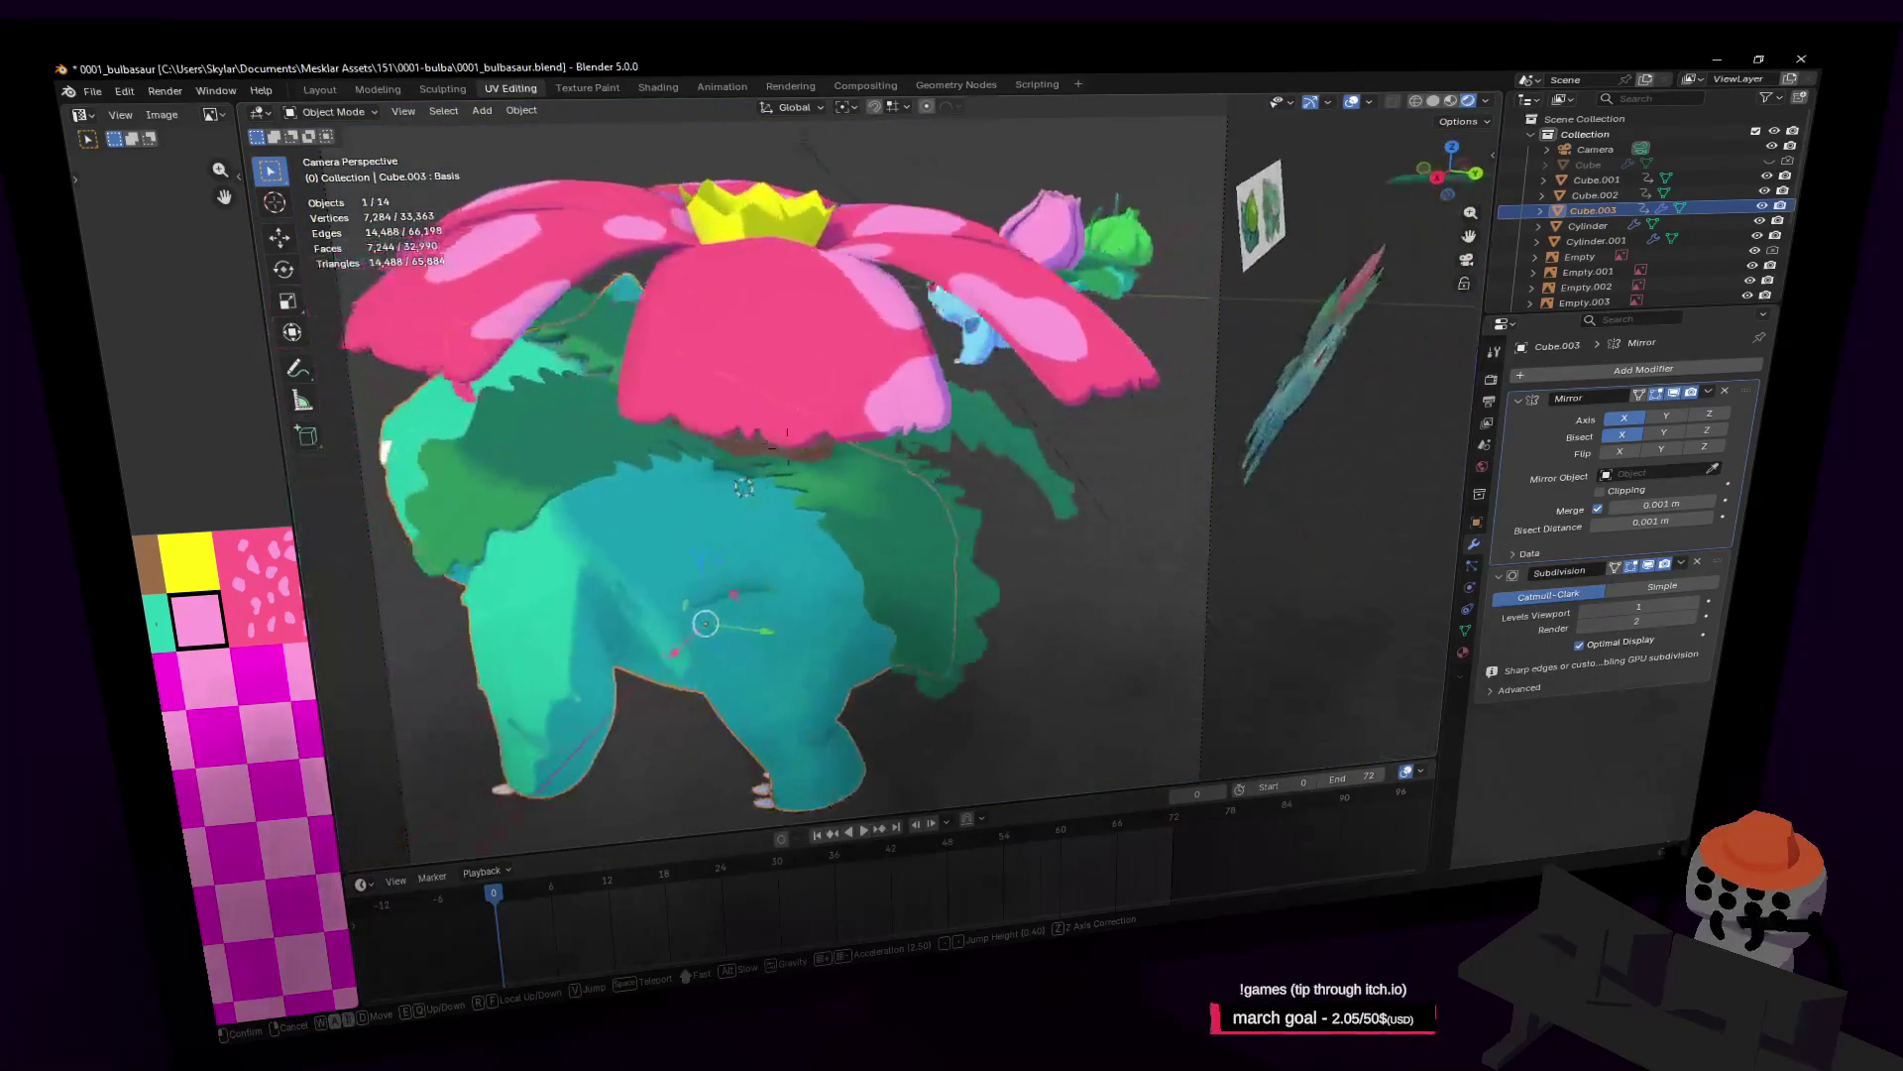
pyautogui.press('s')
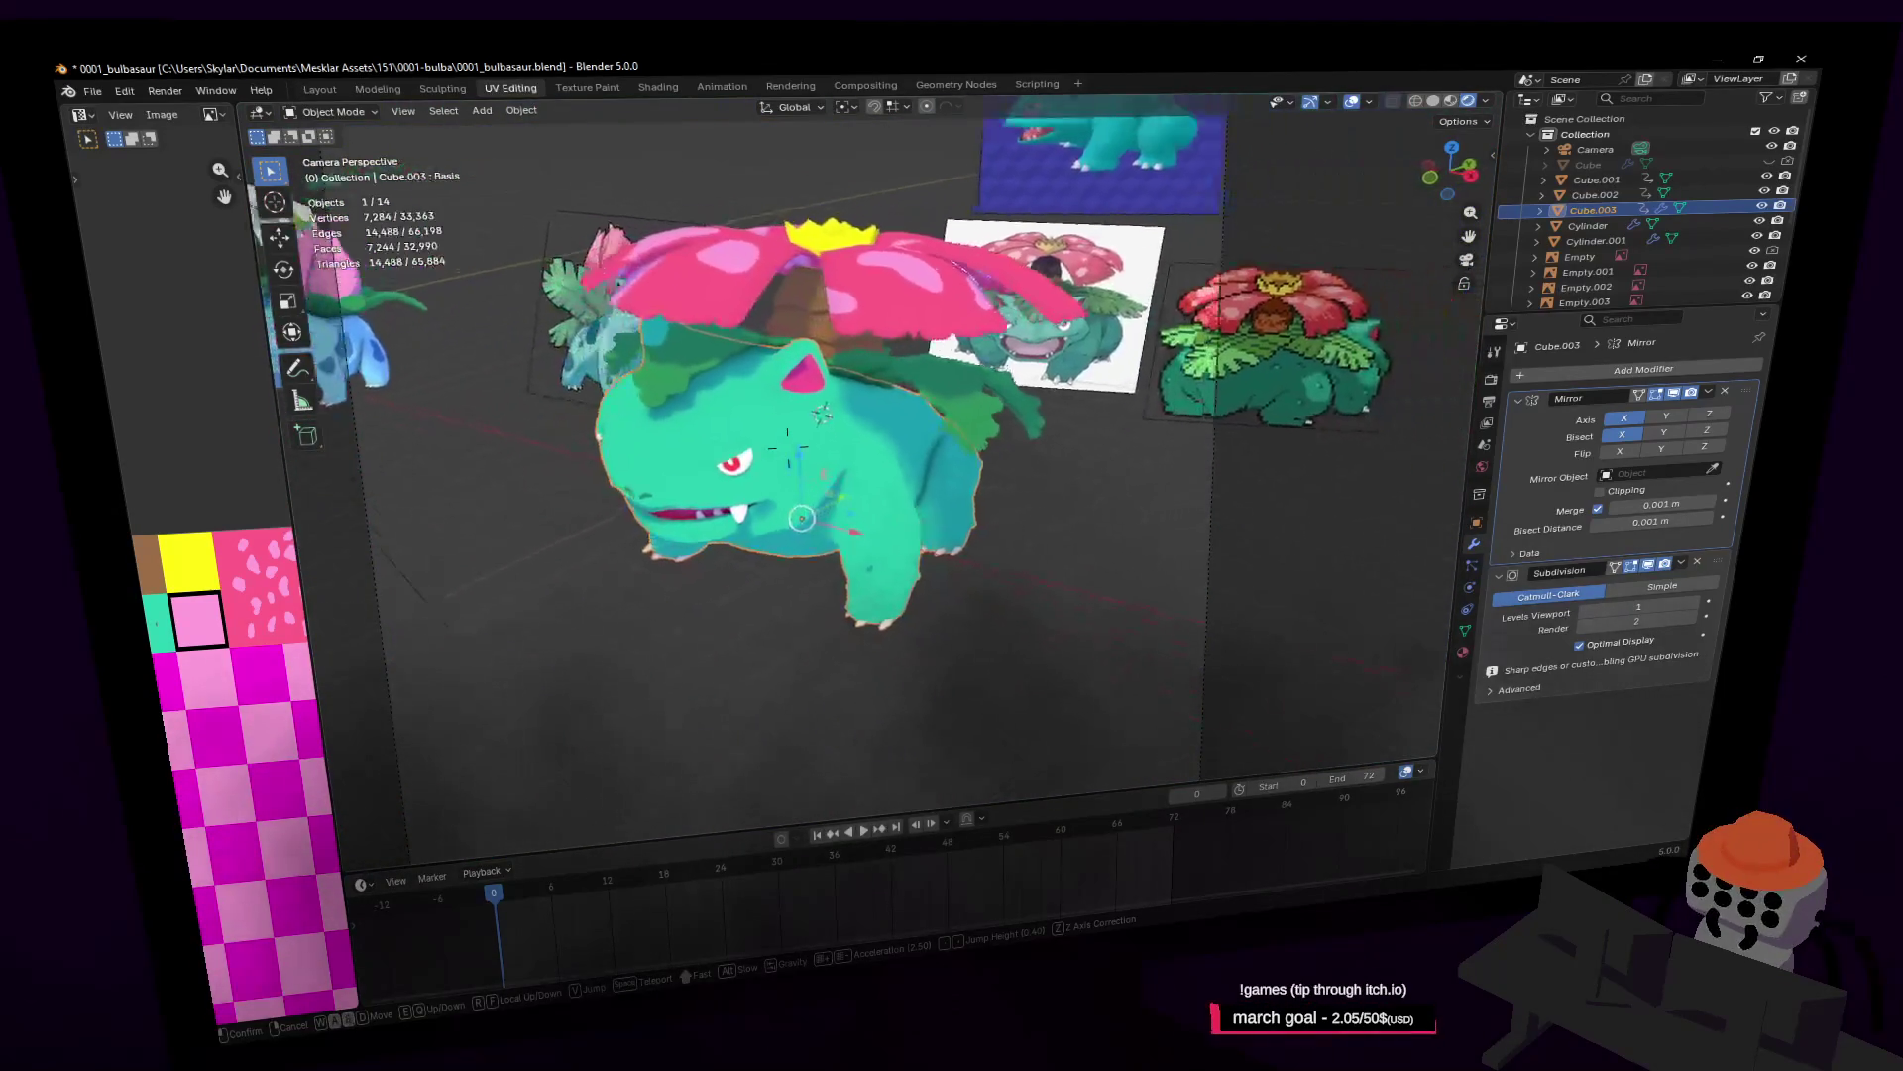
pyautogui.click(1396, 104)
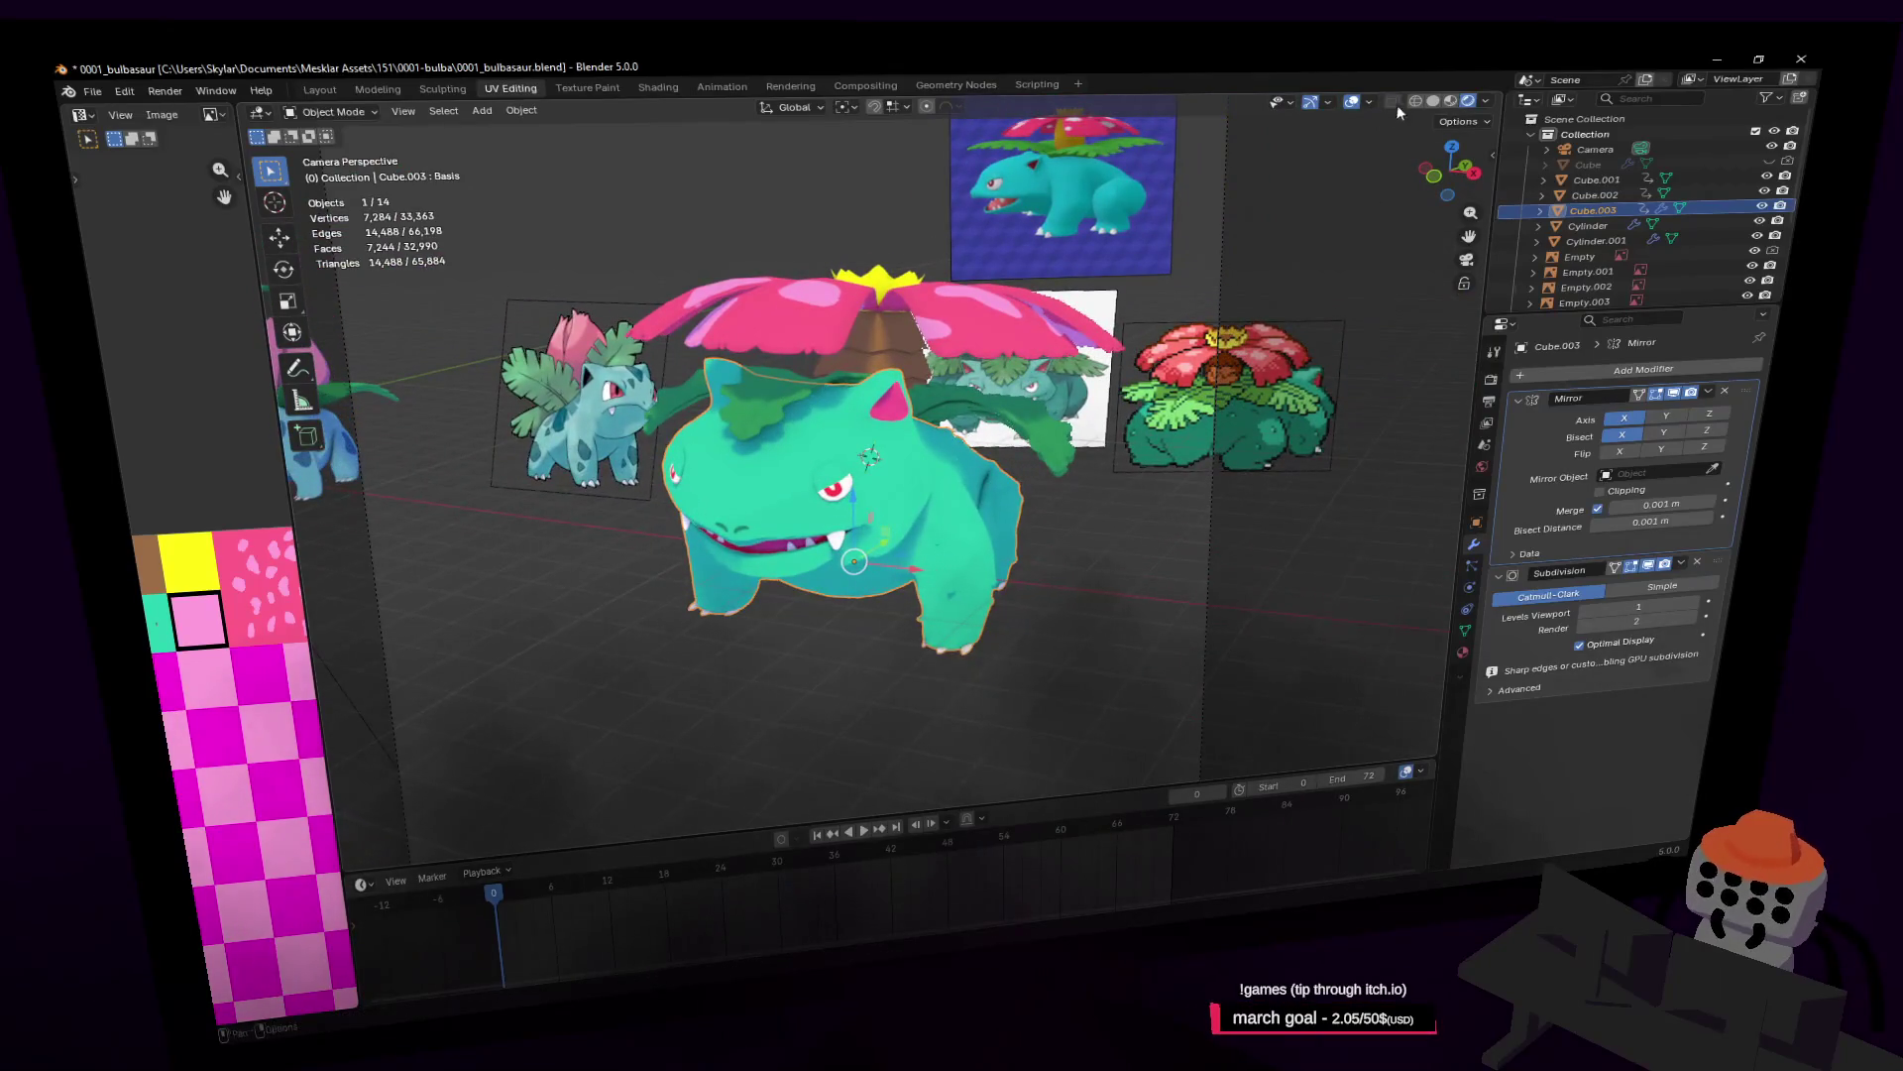
# Step: Hide the viewport overlays, including the grid and reference images
pyautogui.hotkey('shift', 'alt', 'z')
pyautogui.hotkey('shift', '`')
pyautogui.click(1127, 384)
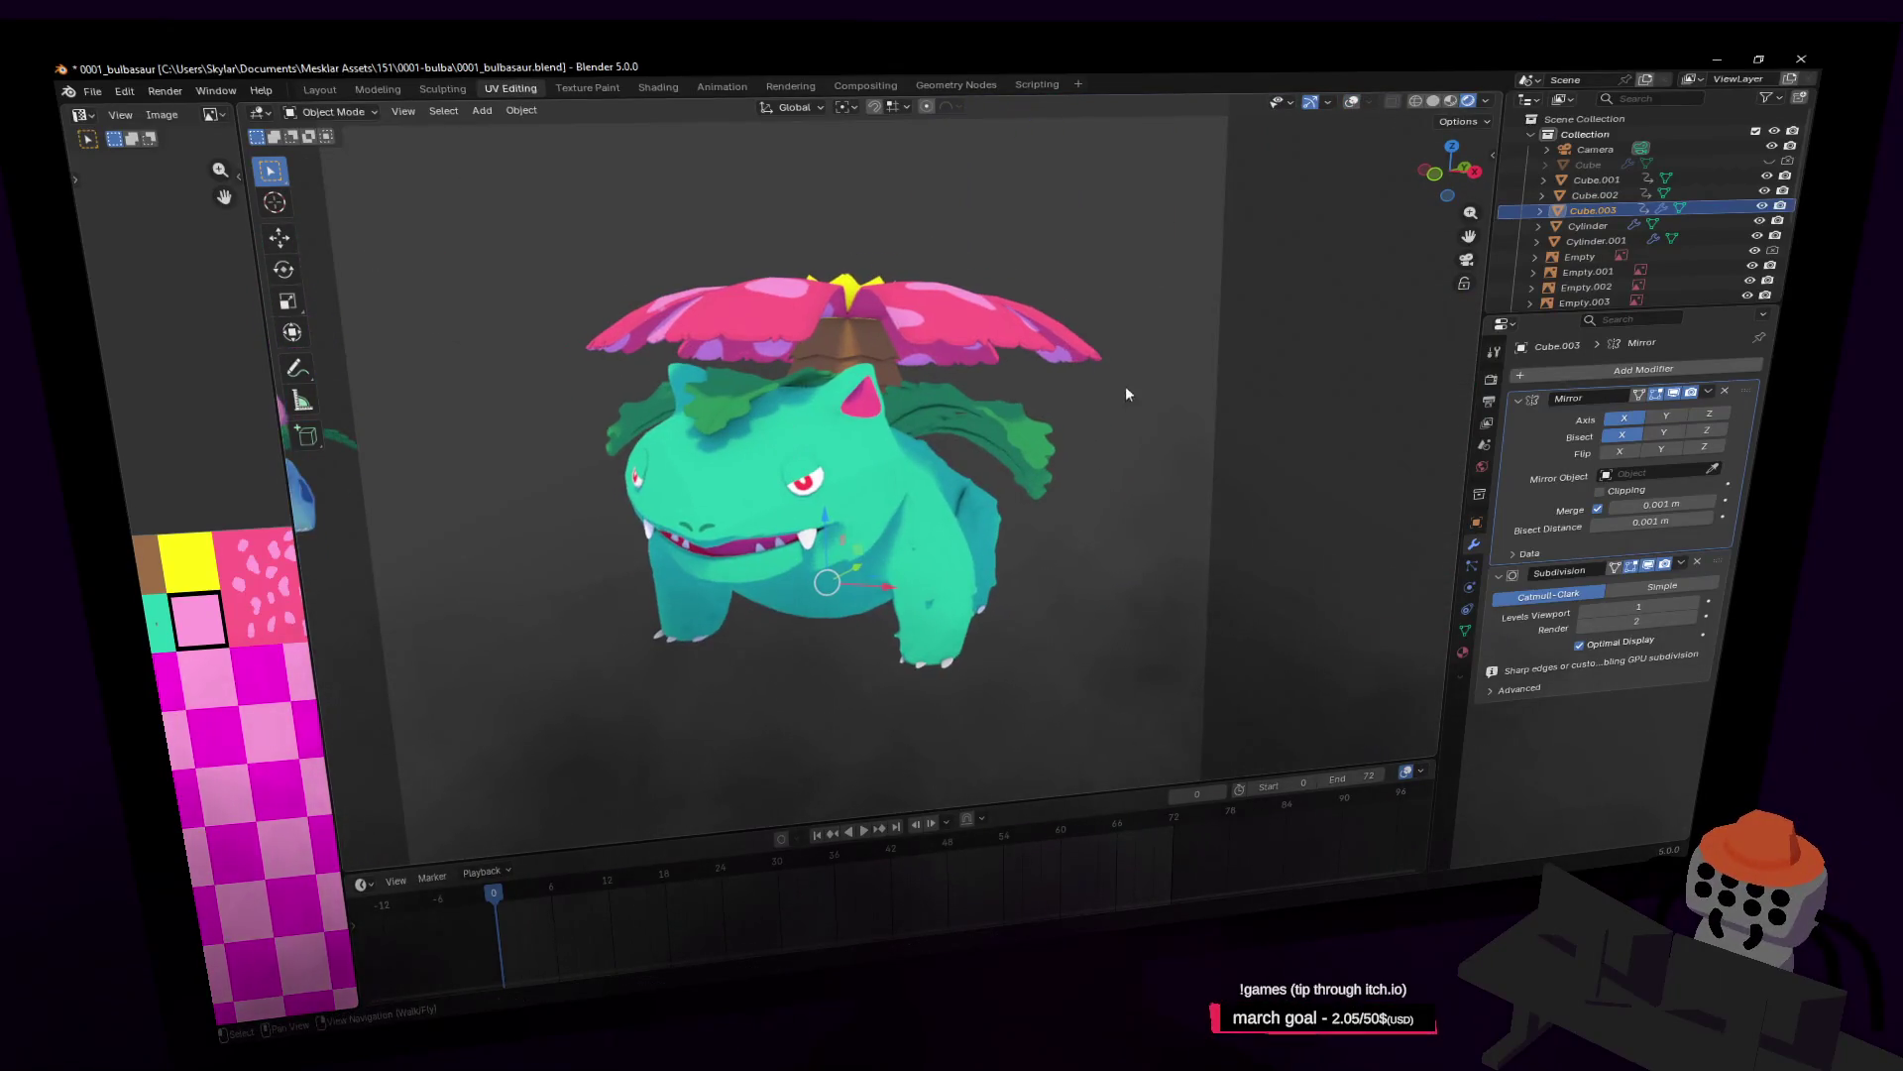
# Step: Turn off the viewport gizmos and bring the camera closer to Venusaur
pyautogui.click(1328, 101)
pyautogui.click(1310, 101)
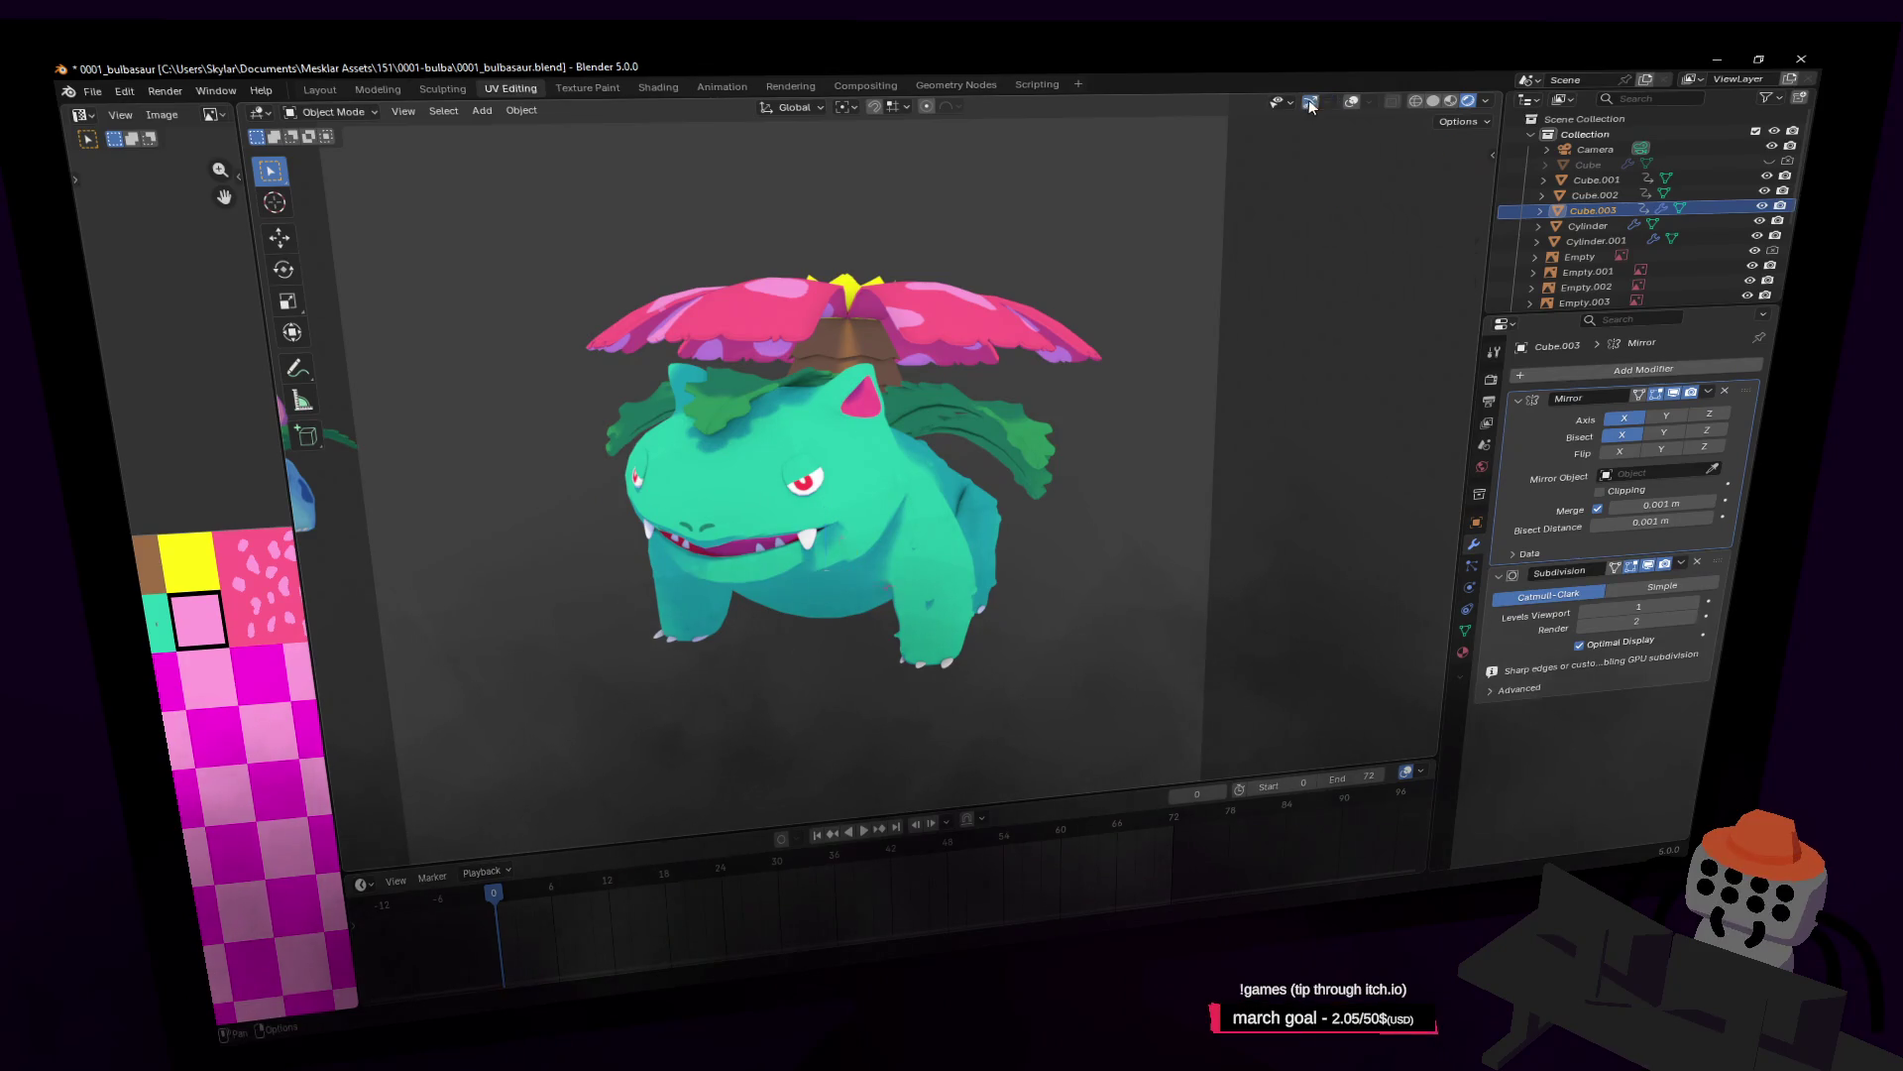
pyautogui.hotkey('shift', '`')
pyautogui.press('w')
pyautogui.click(1104, 275)
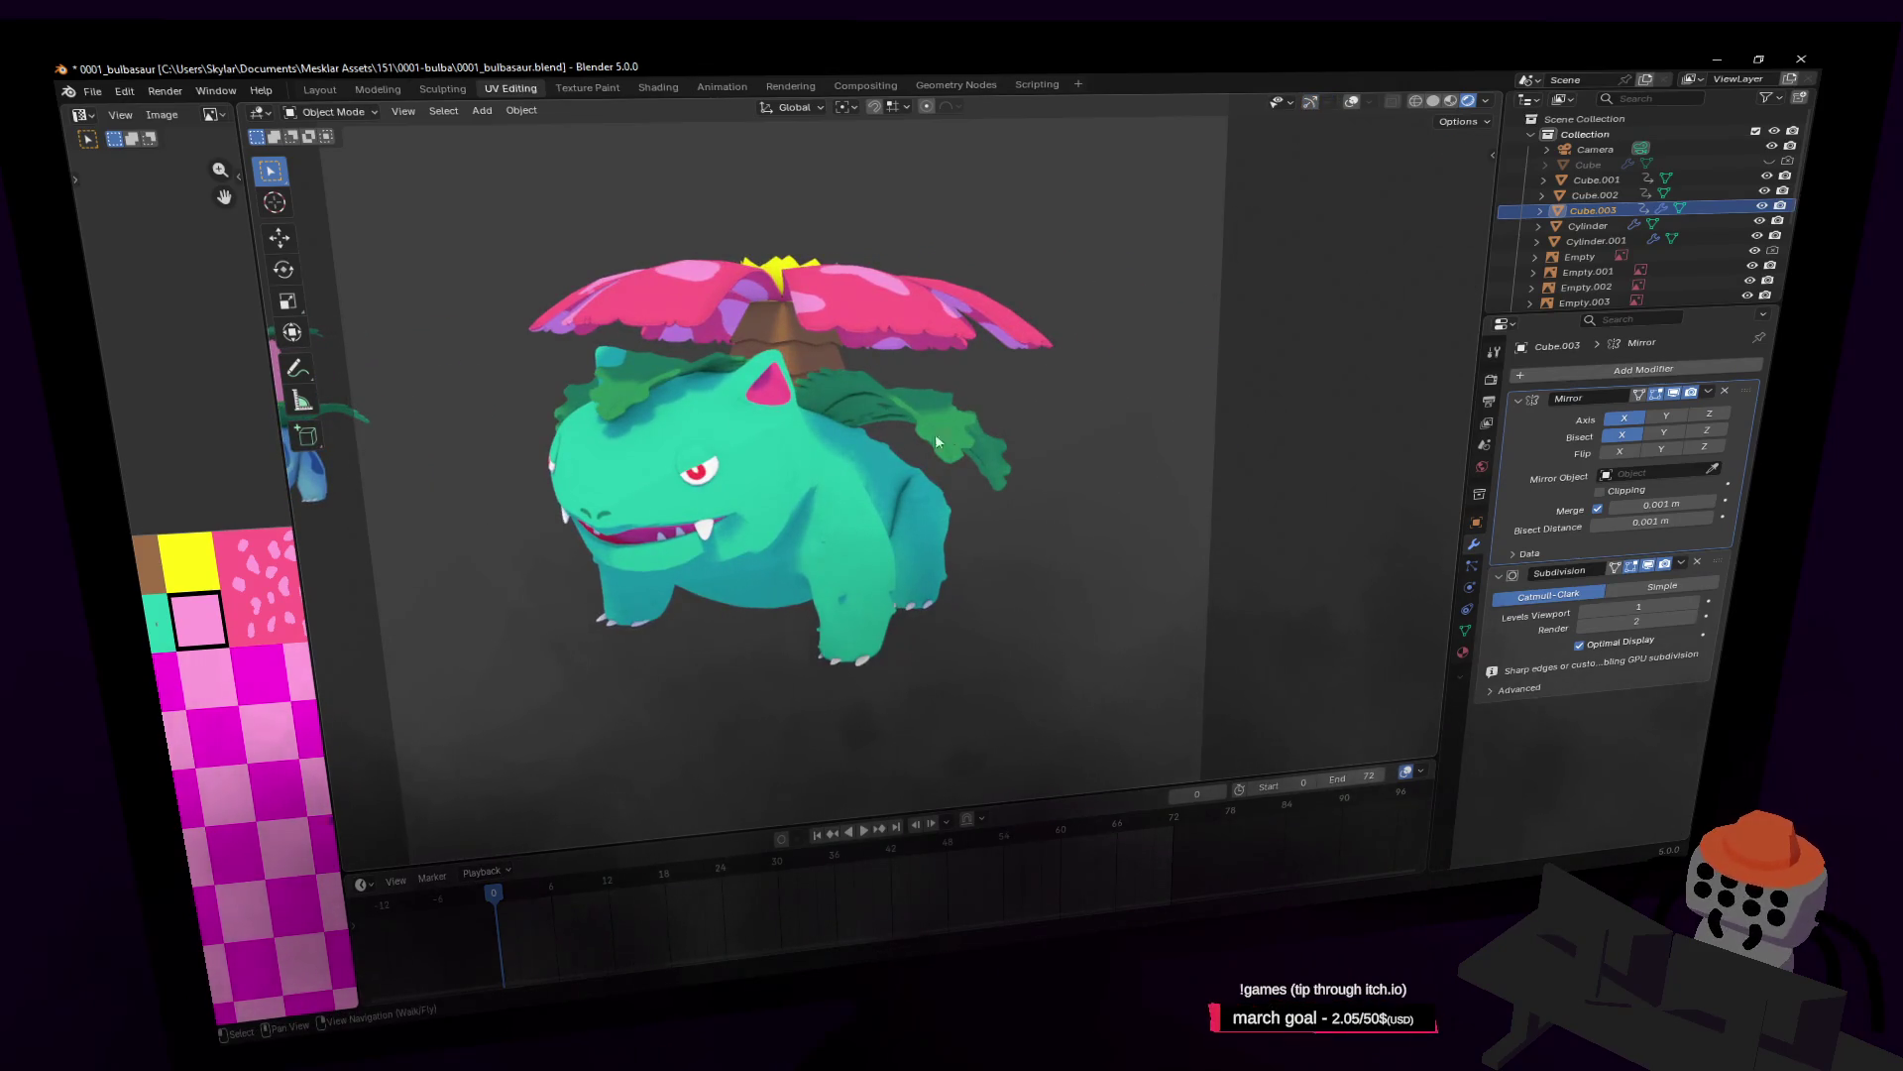
pyautogui.hotkey('shift', '`')
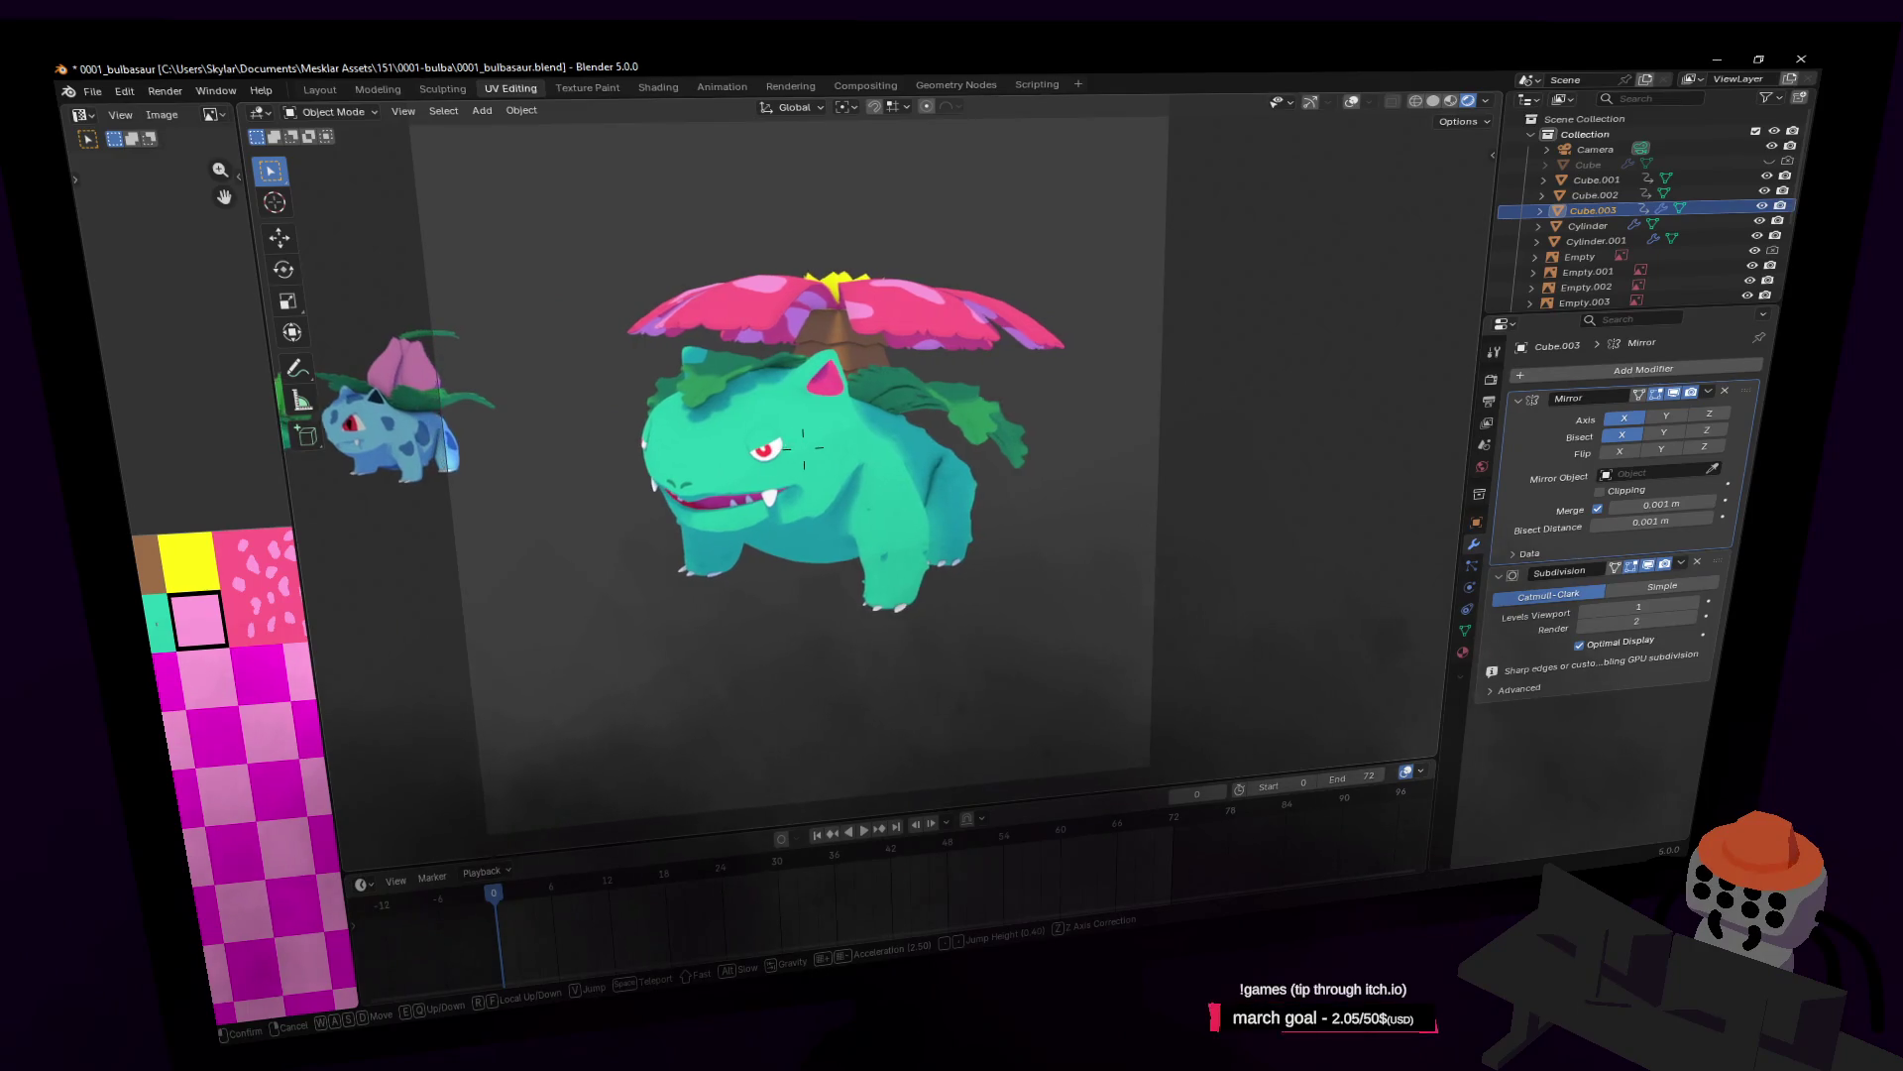
pyautogui.click(804, 448)
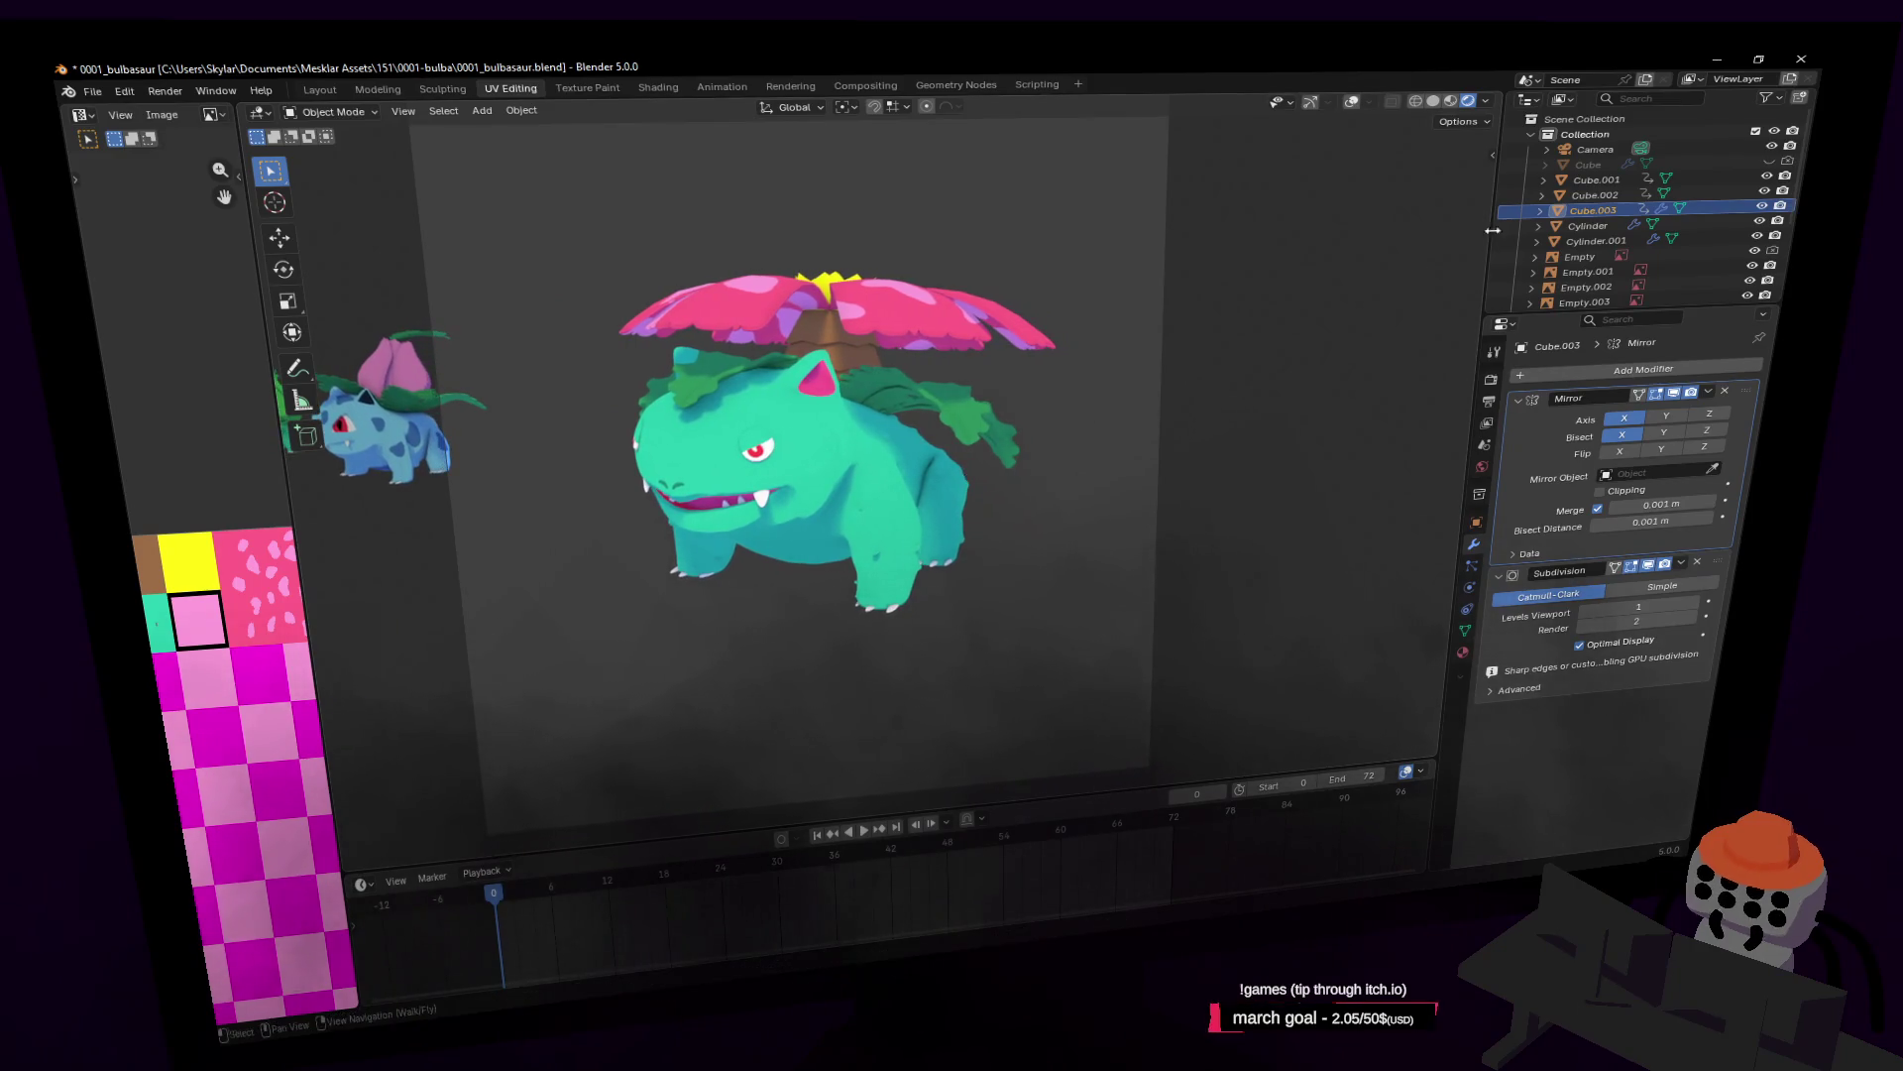
# Step: Toggle the overlays on and off to compare, leaving them hidden
pyautogui.click(1354, 105)
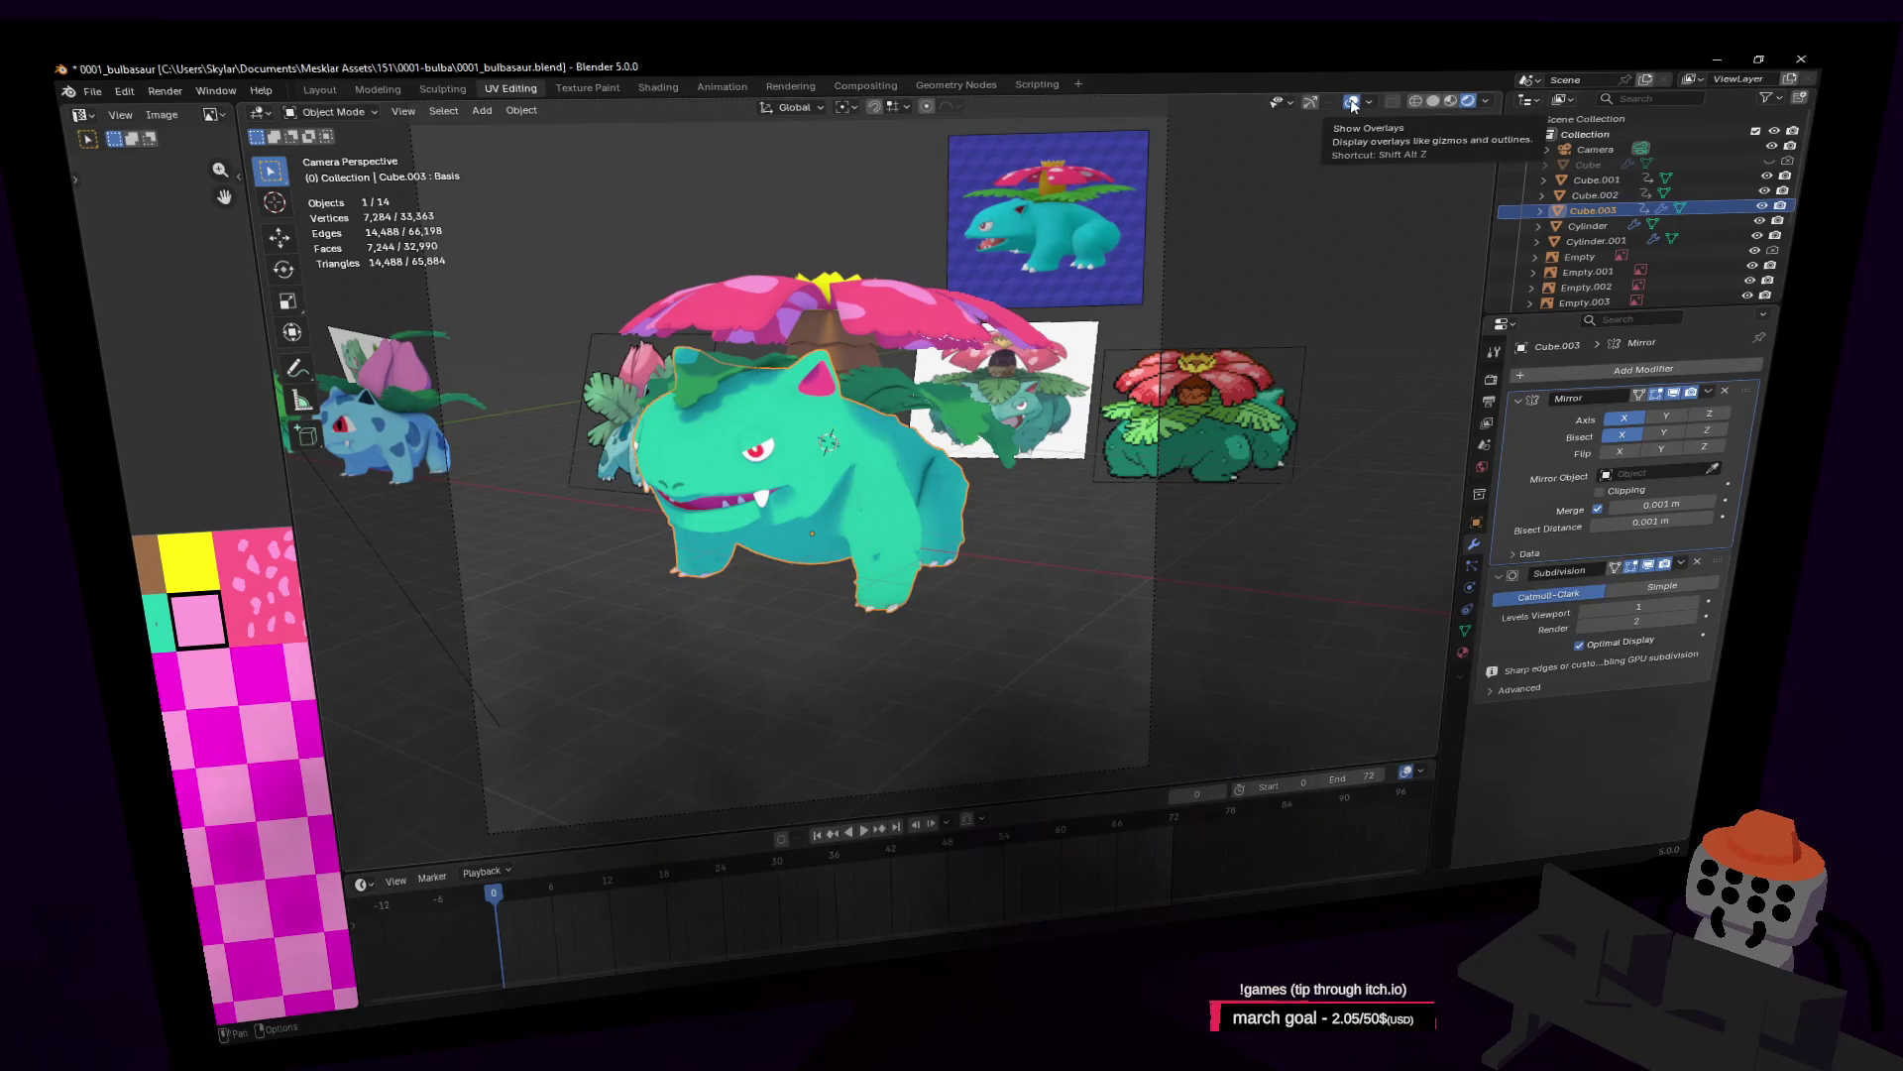
pyautogui.click(1354, 105)
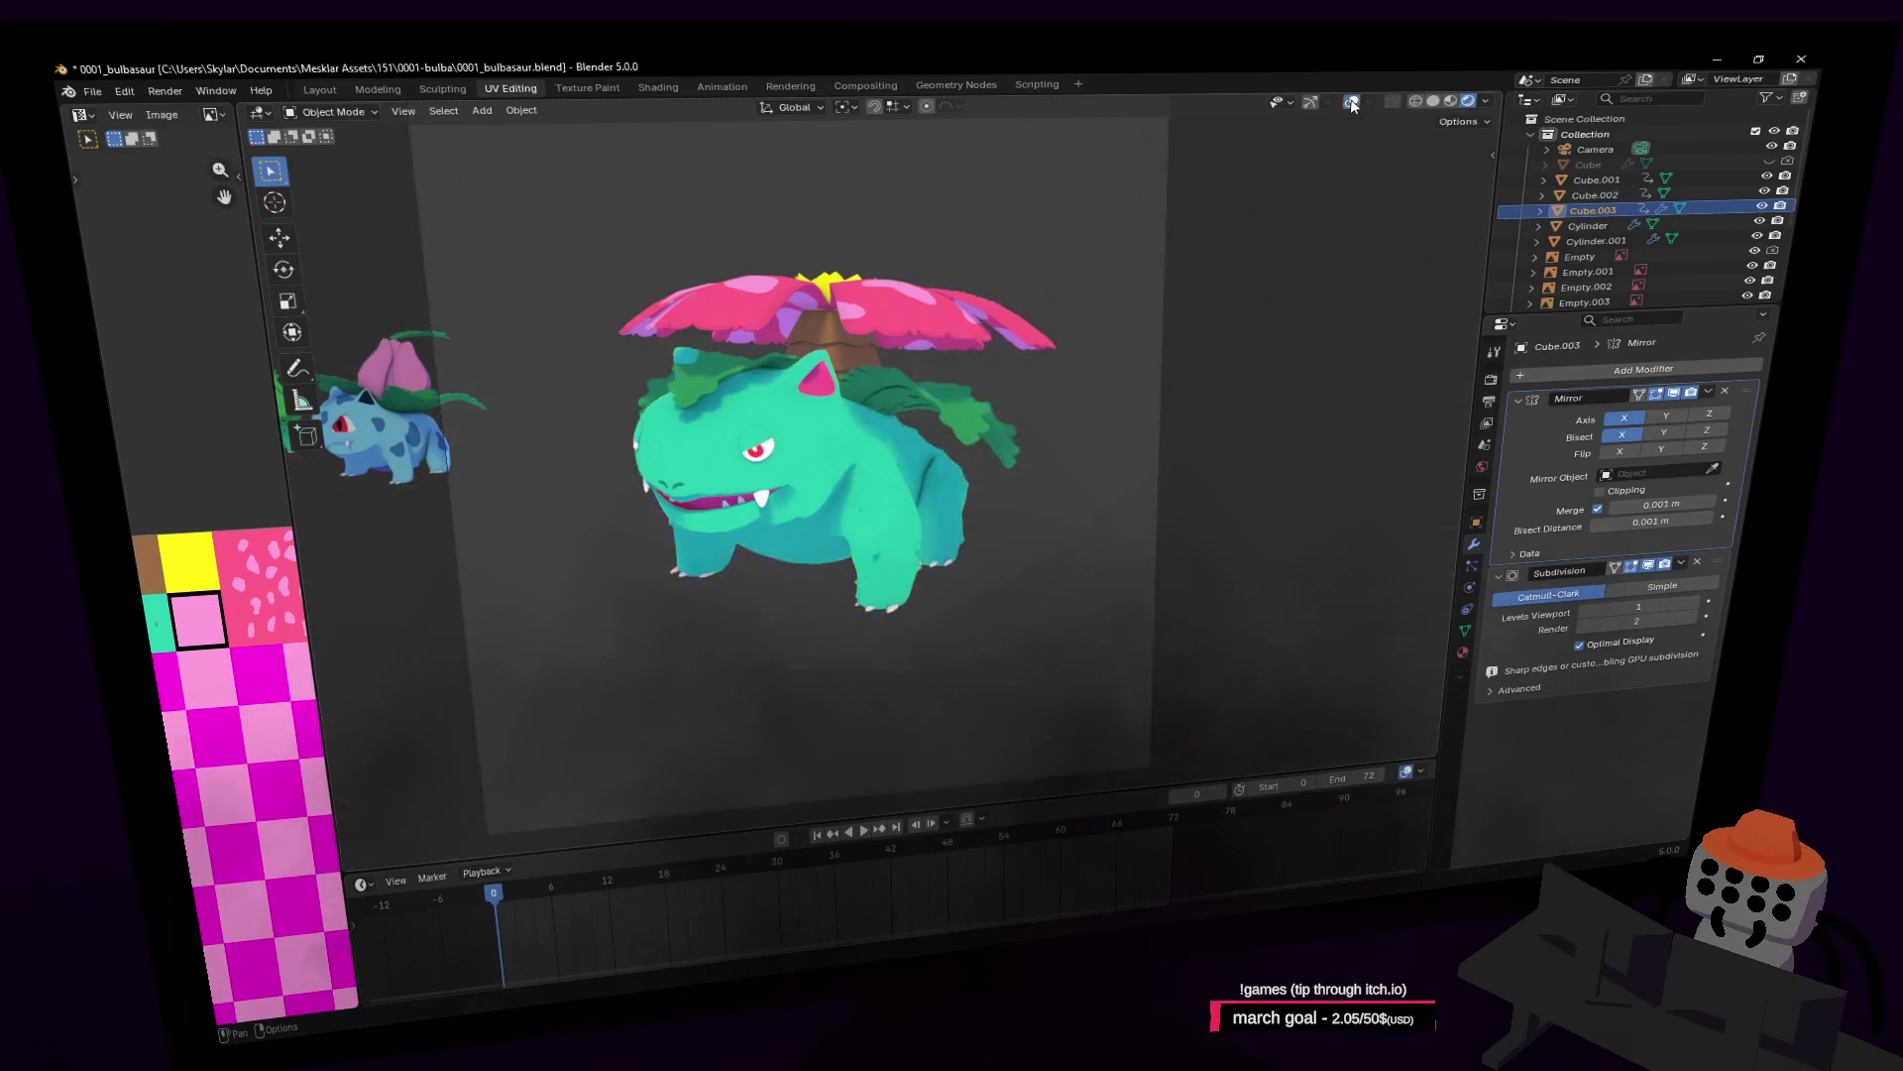
pyautogui.click(1351, 103)
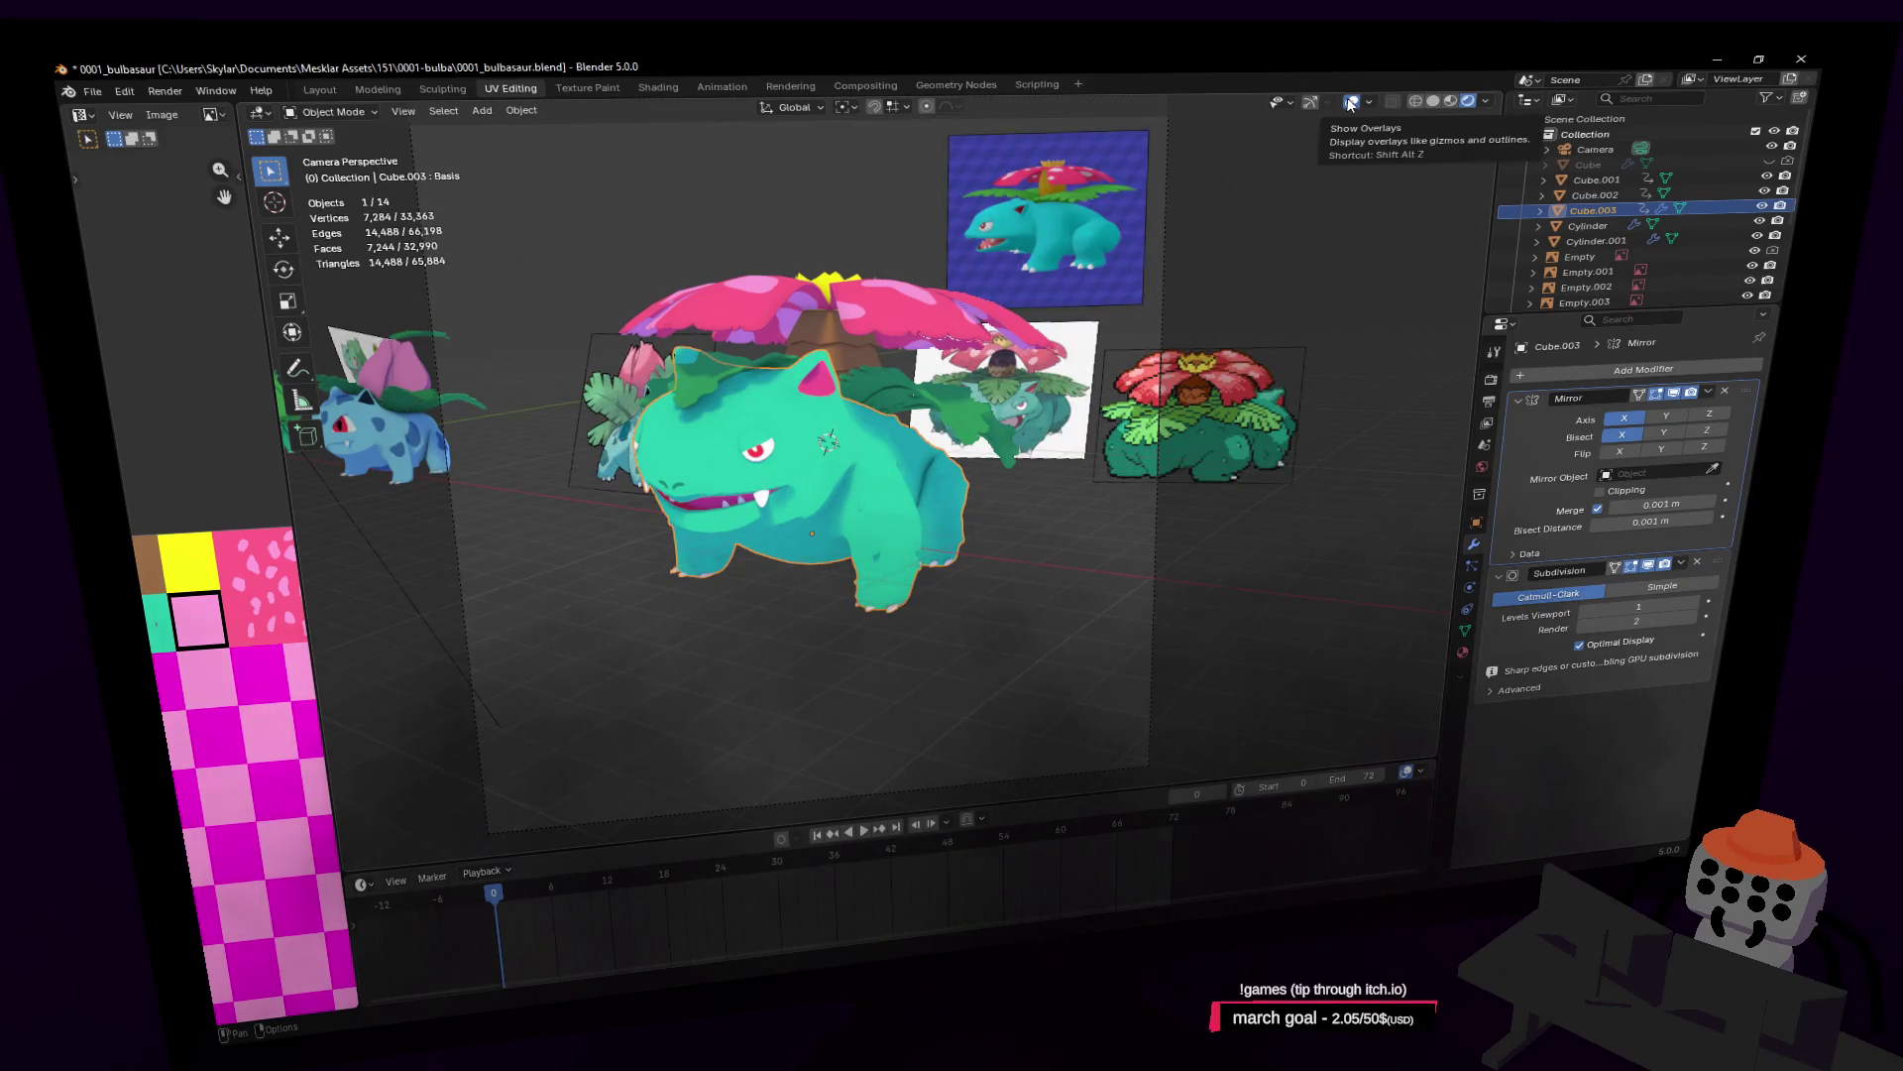
pyautogui.click(1350, 103)
# Step: Circle the camera around Venusaur and settle on a front view
pyautogui.hotkey('shift', '`')
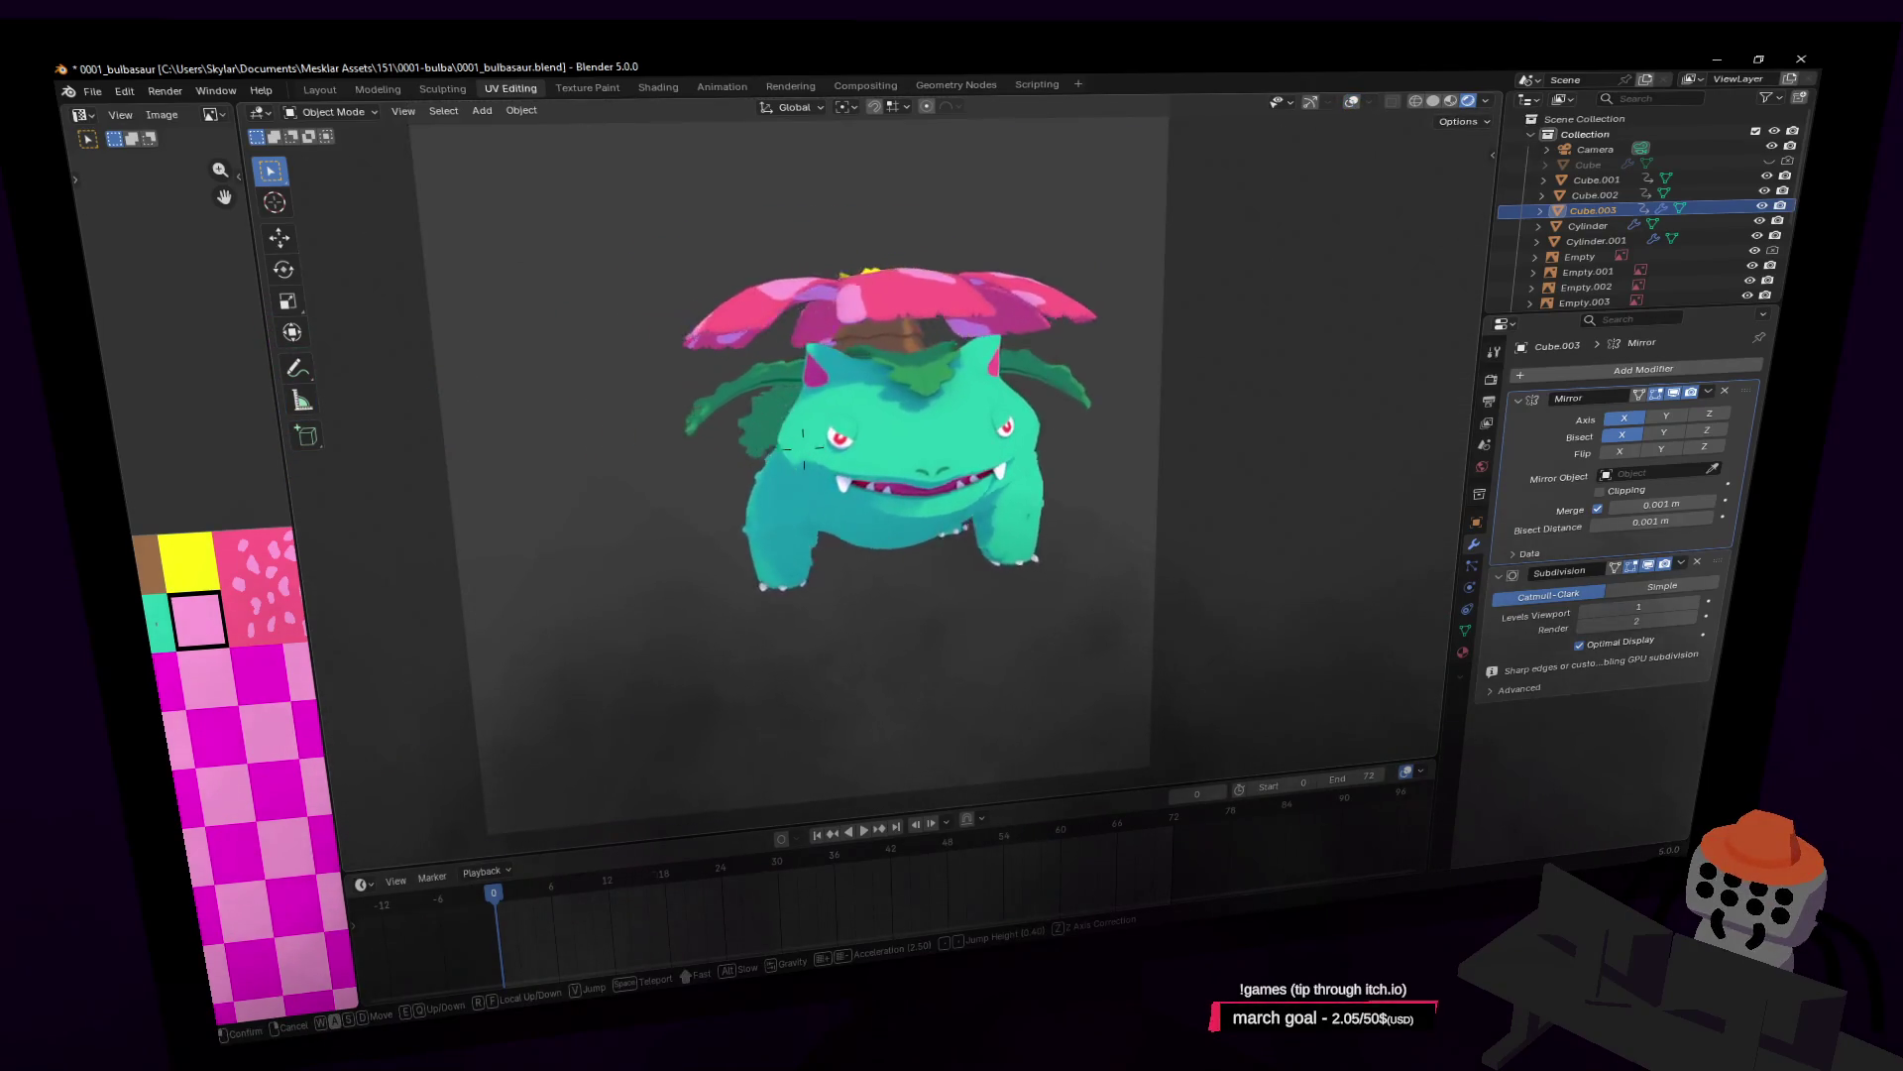
pyautogui.press('a')
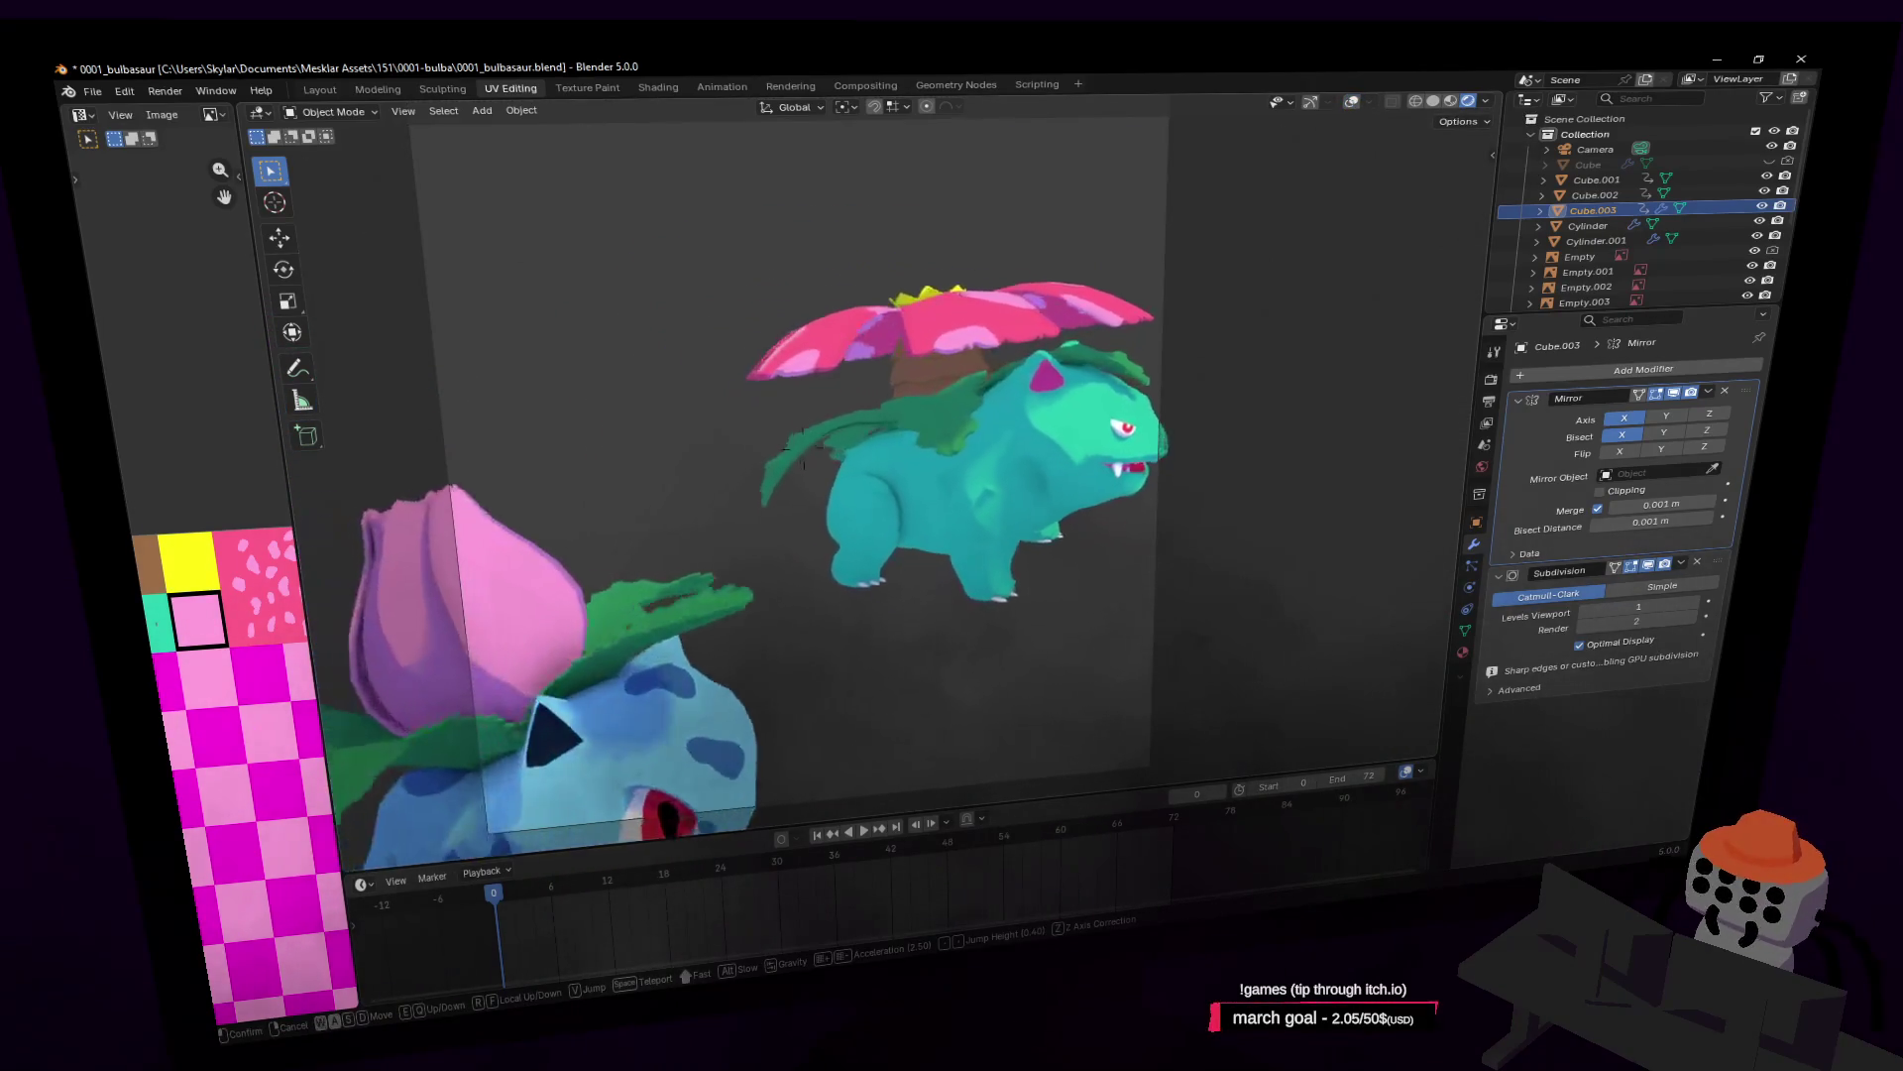
pyautogui.press('d')
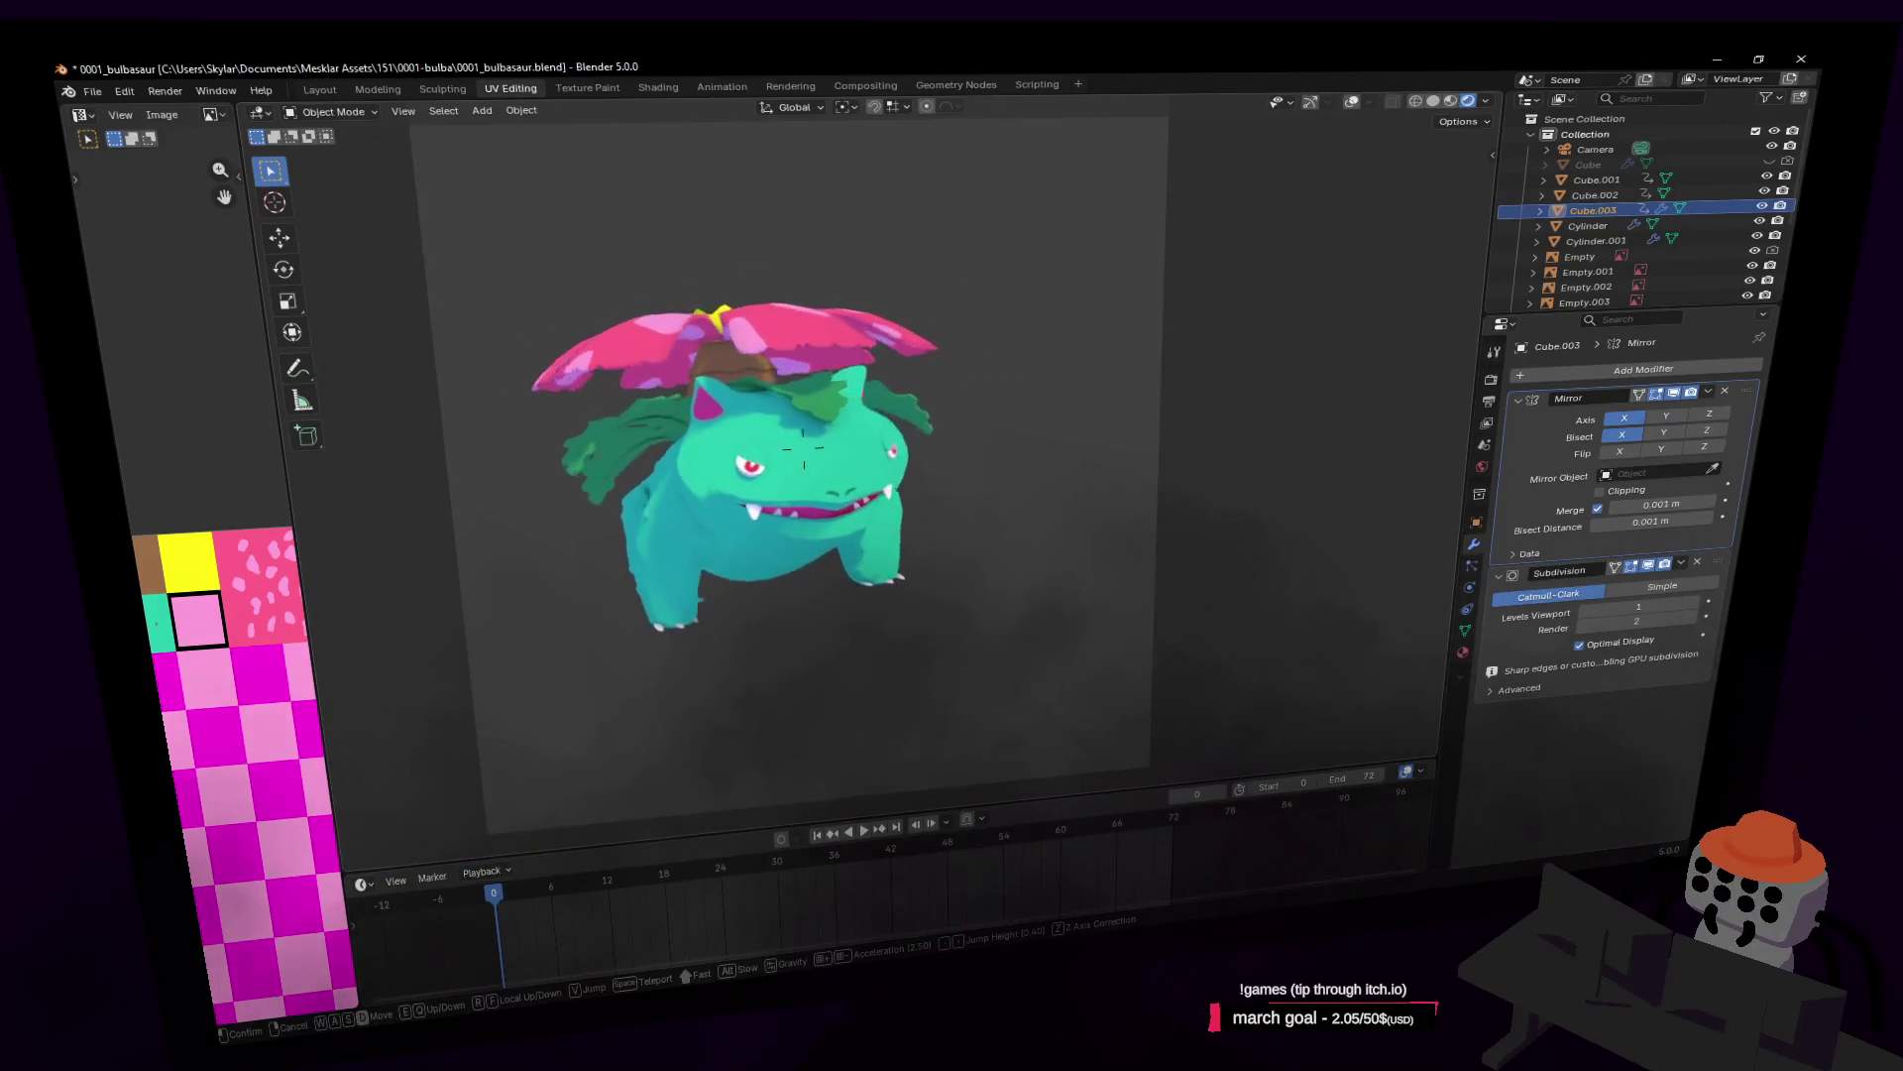
pyautogui.press('d')
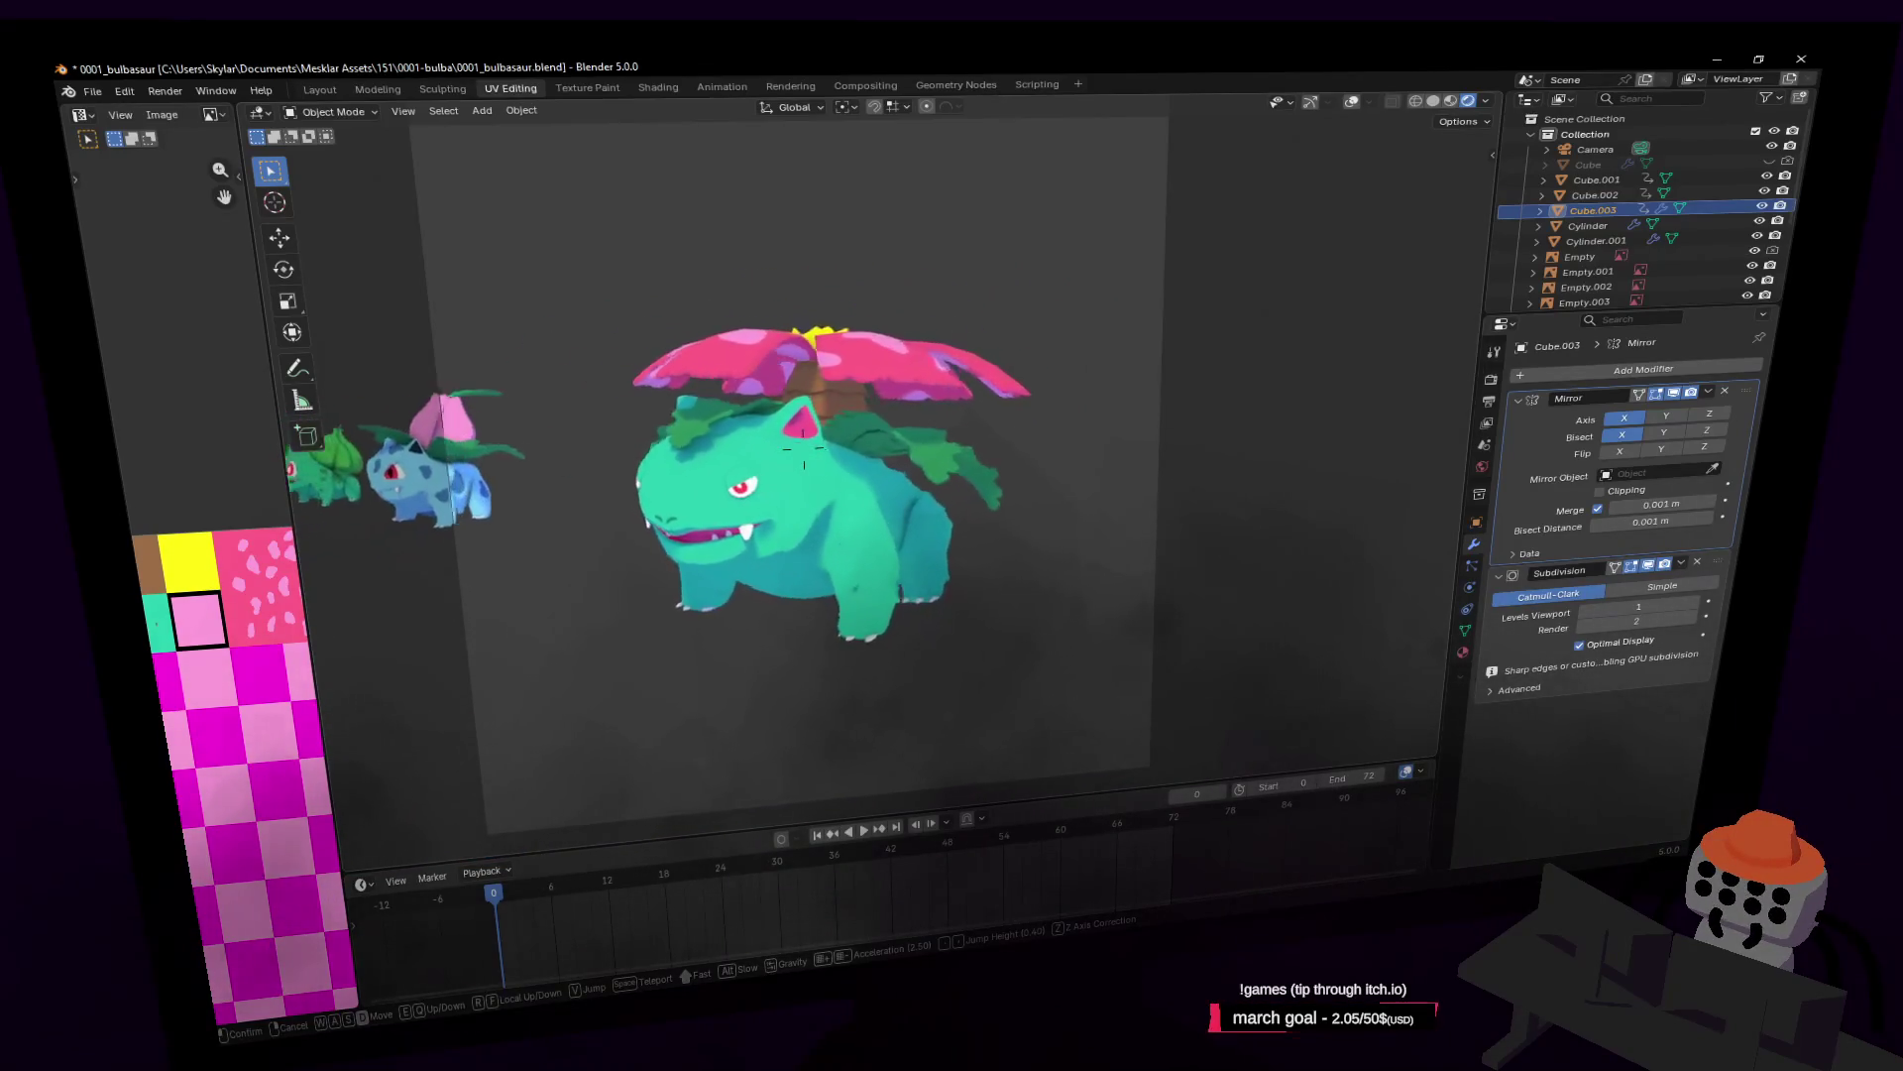
pyautogui.press('d')
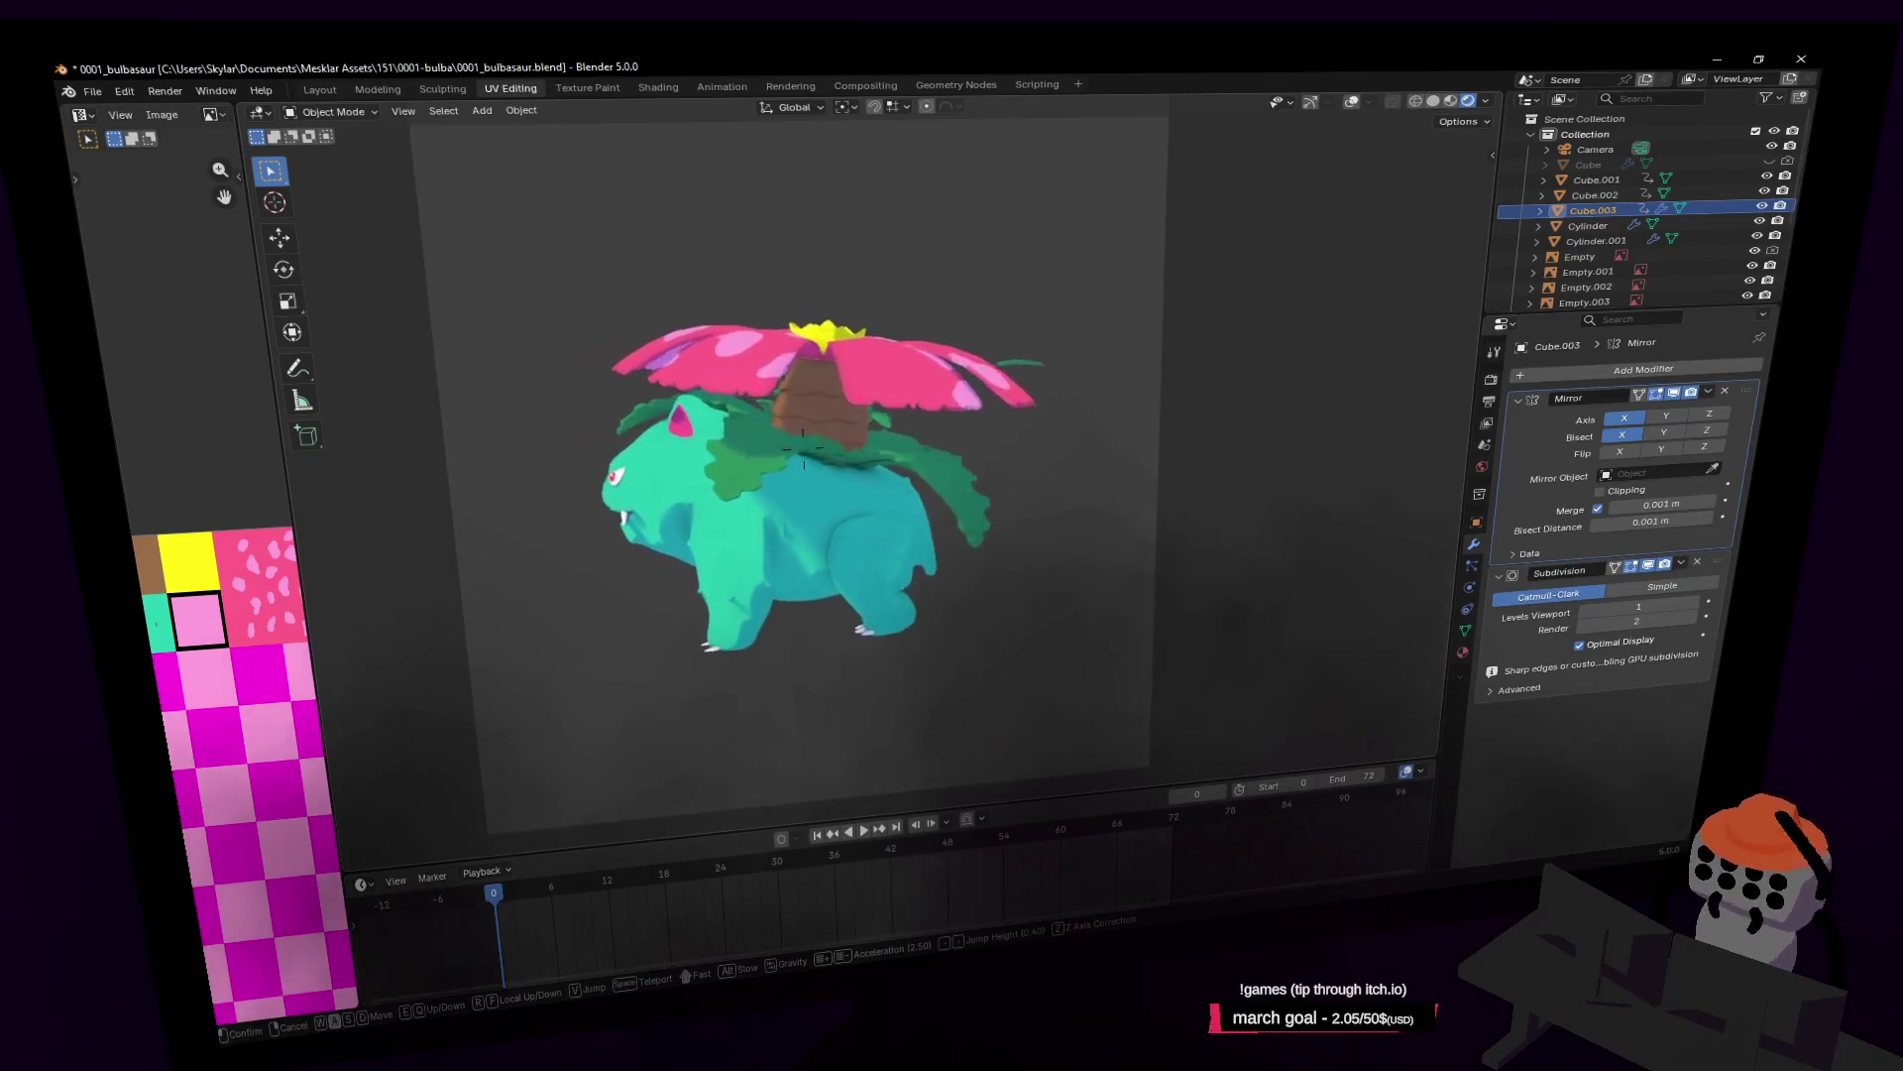
pyautogui.press('d')
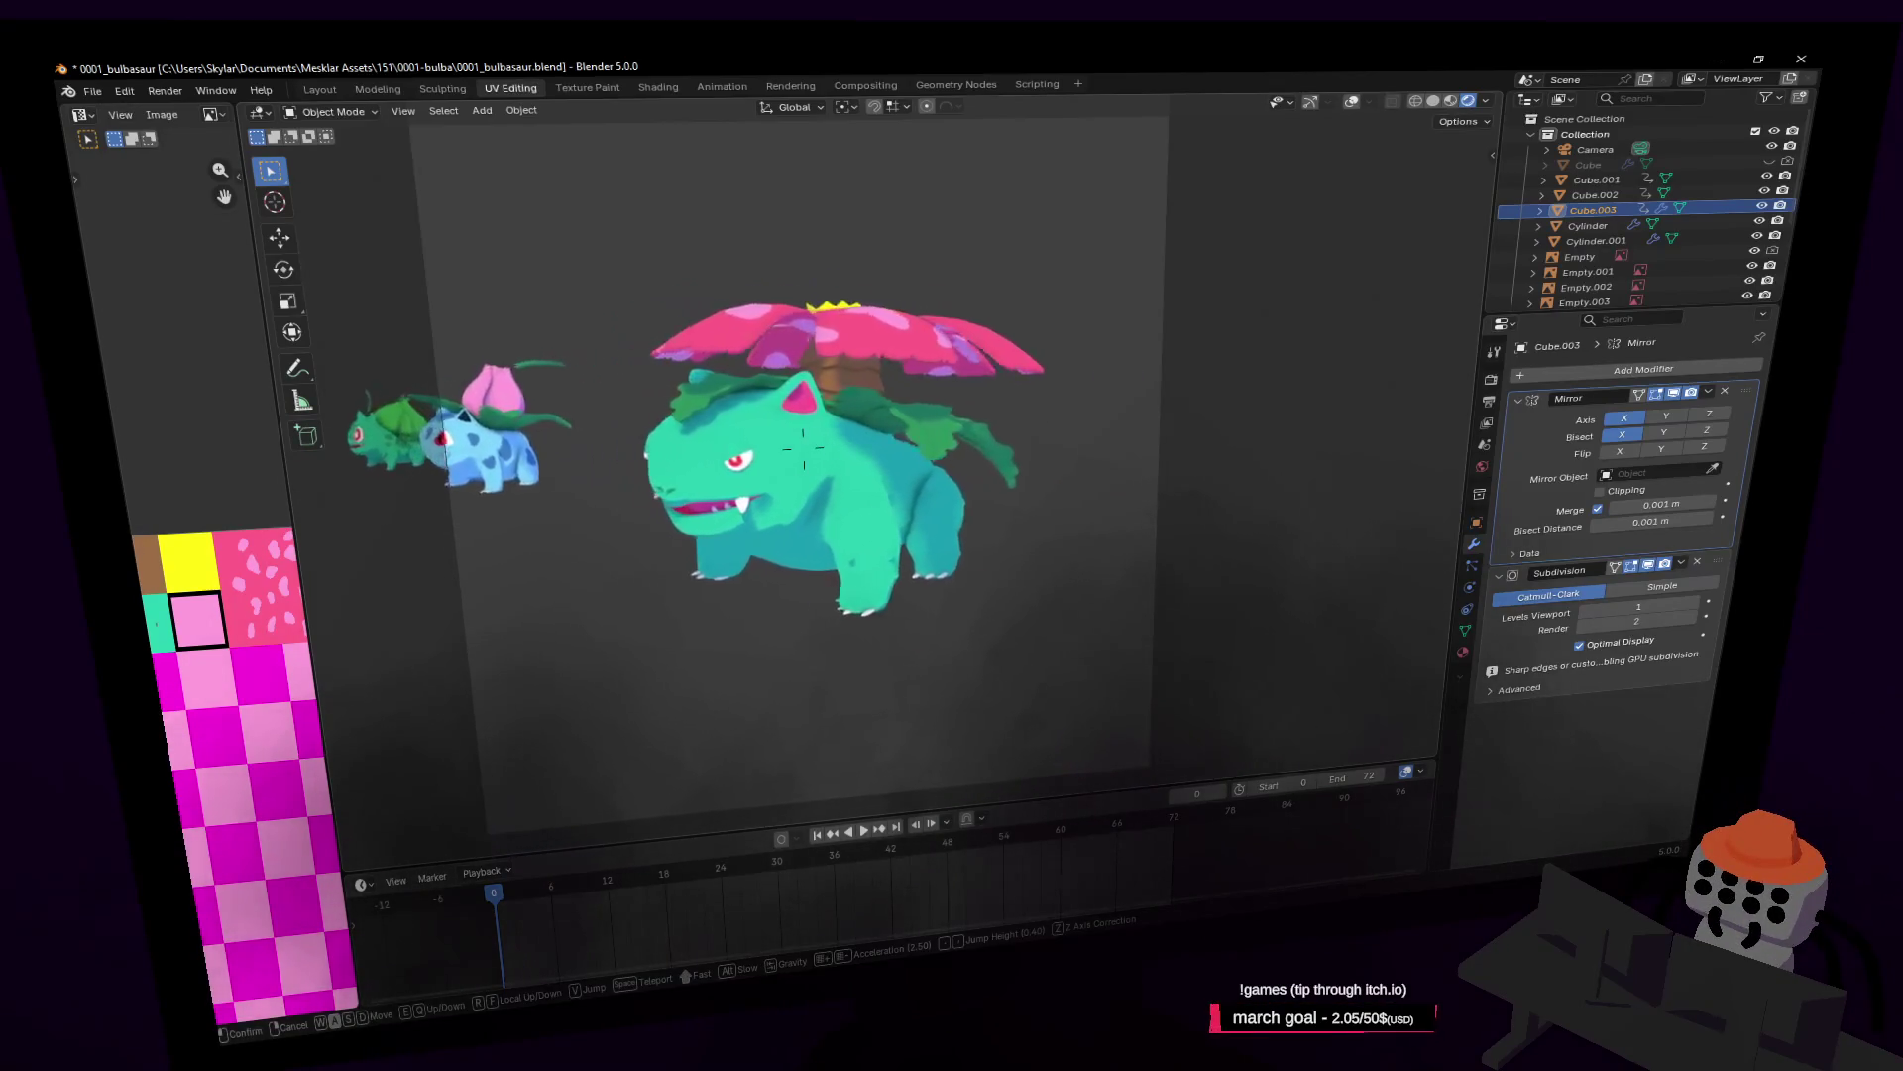
pyautogui.press('d')
pyautogui.click(906, 320)
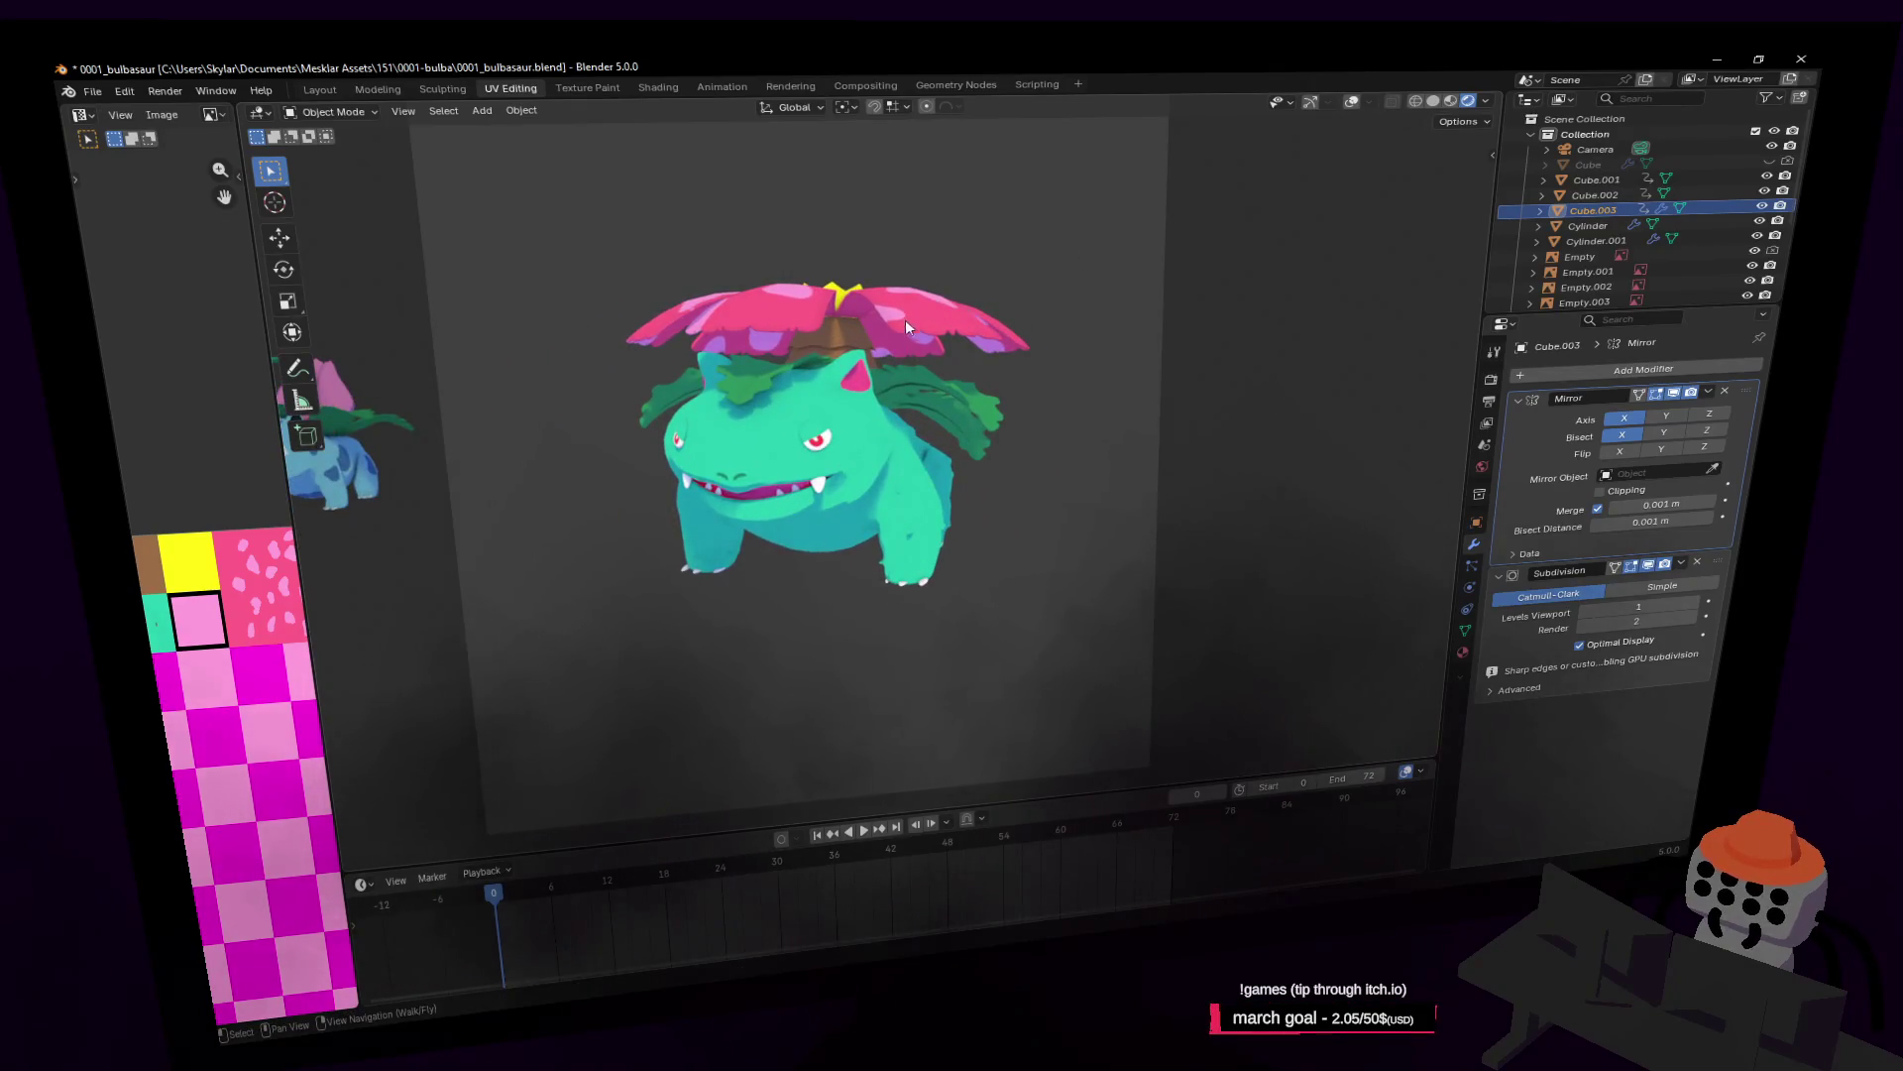
# Step: Adjust the camera framing so Ivysaur and Bulbasaur show beside Venusaur
pyautogui.hotkey('shift', '`')
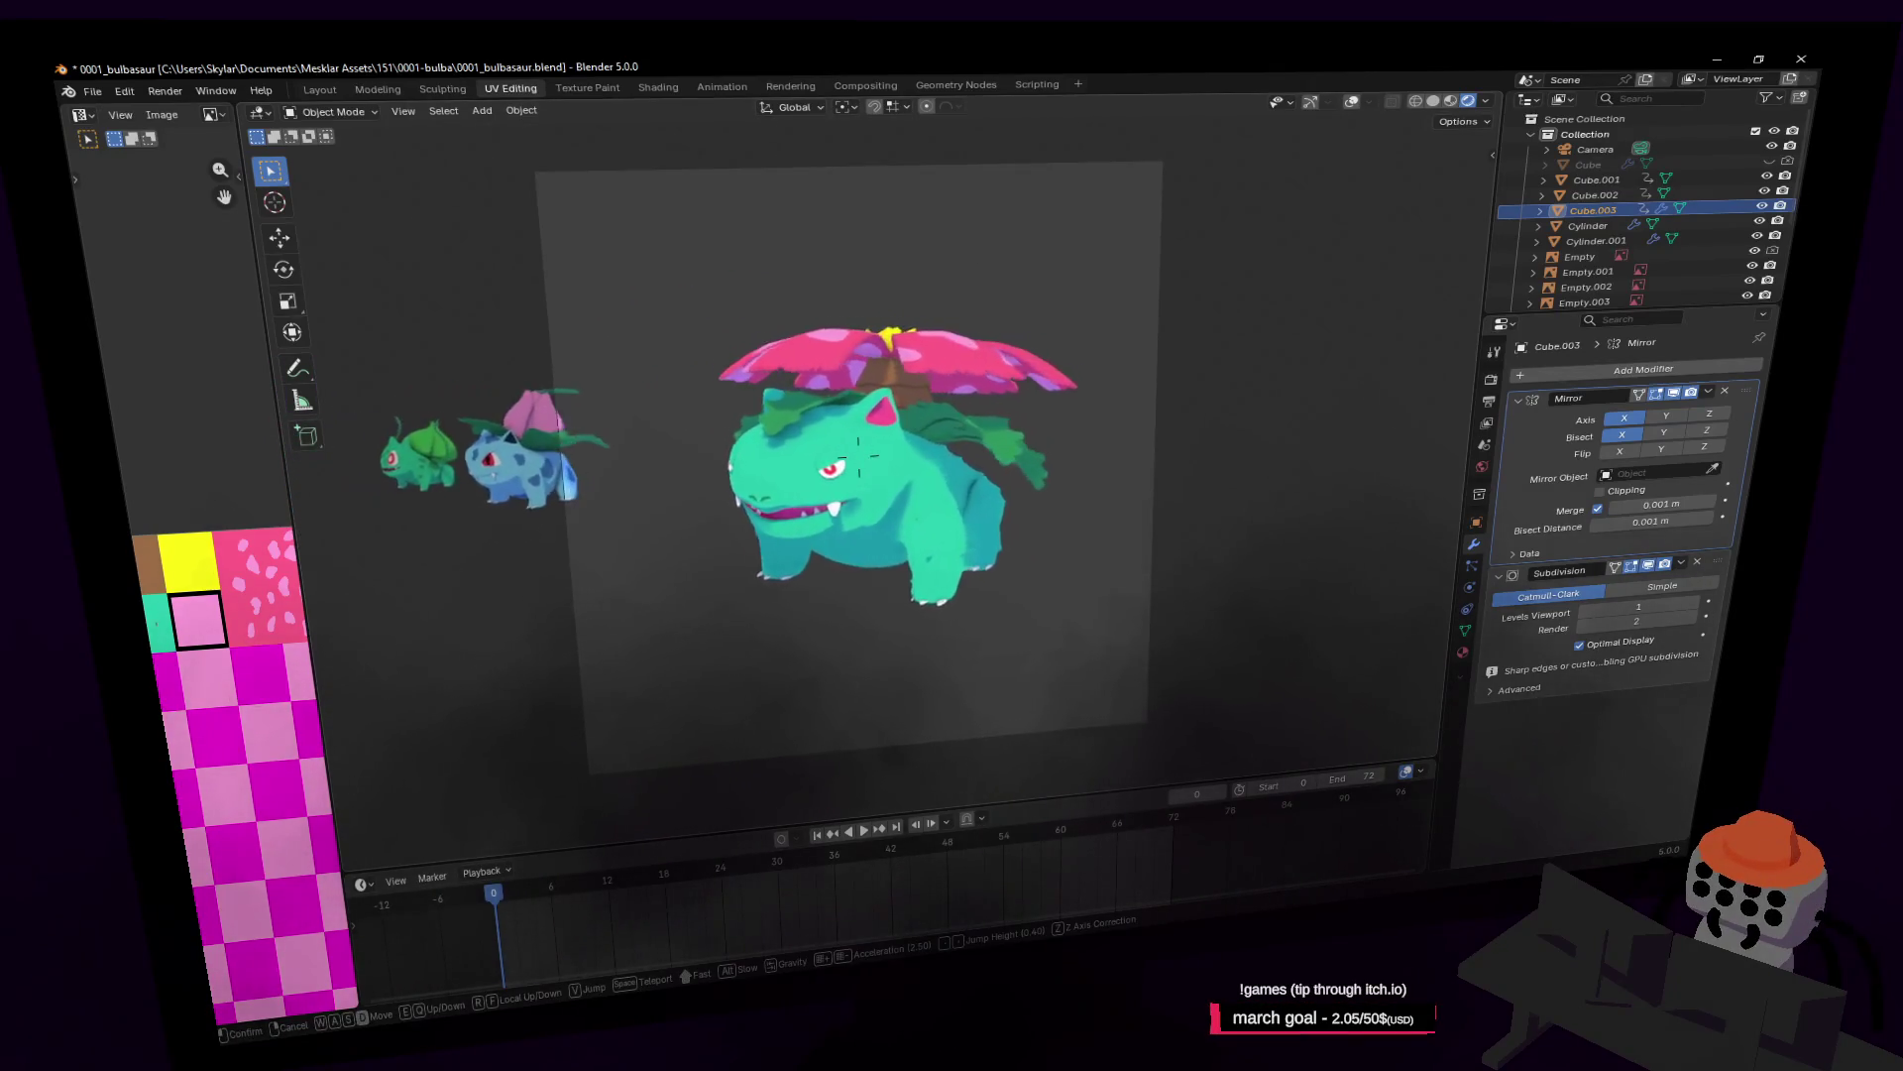
pyautogui.press('d')
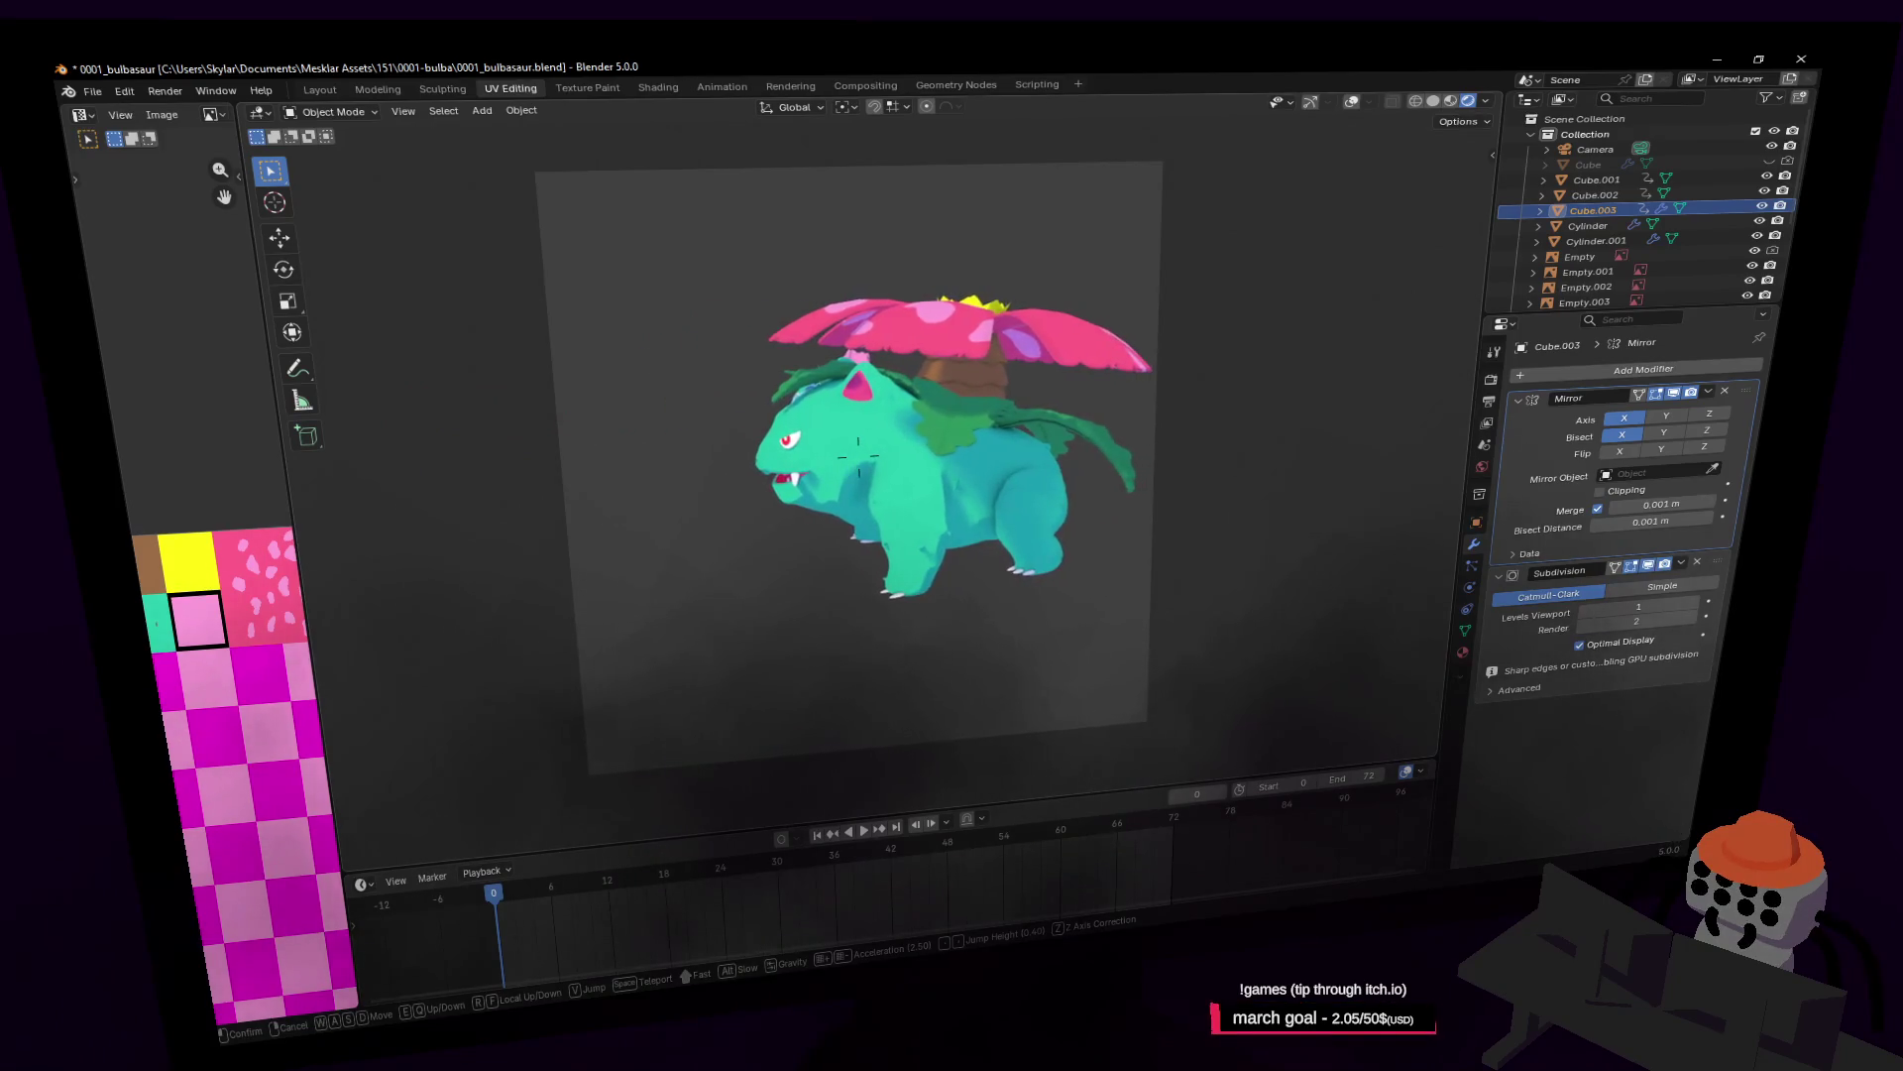
pyautogui.press('a')
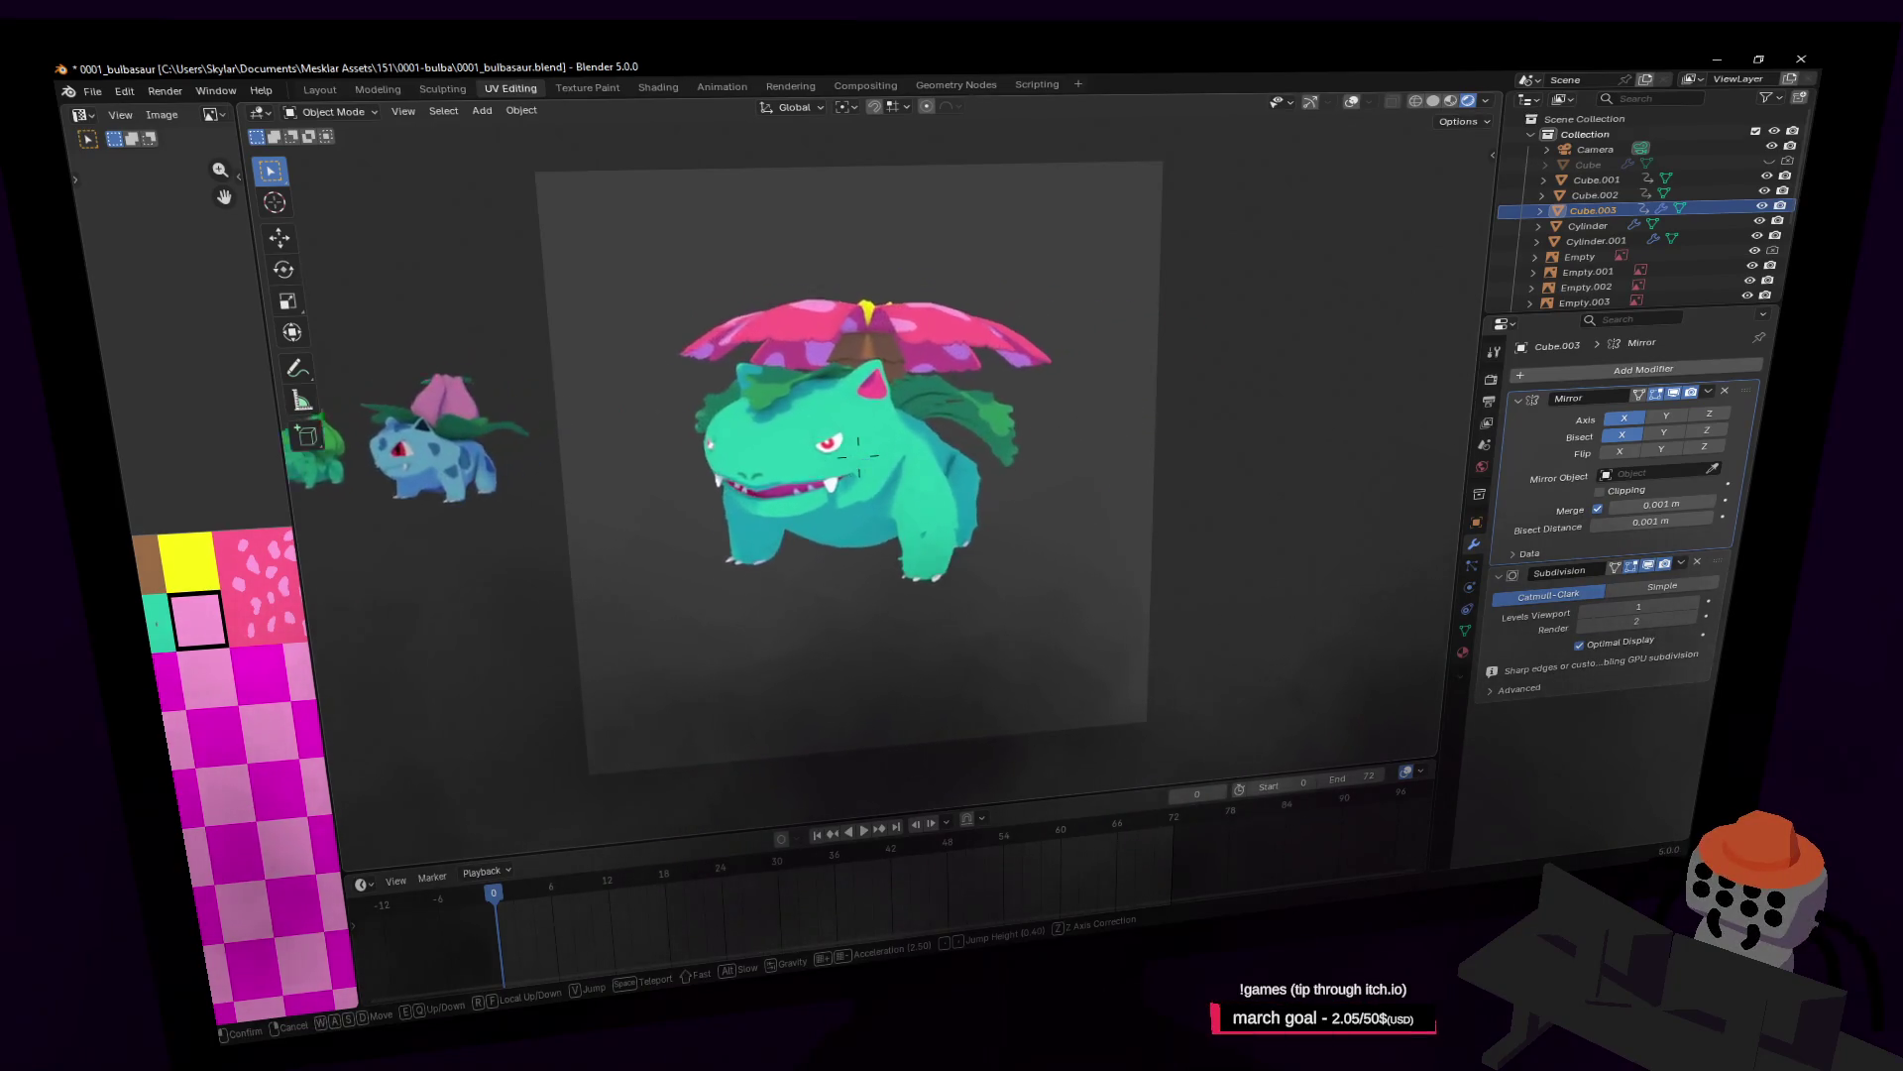
pyautogui.click(1232, 531)
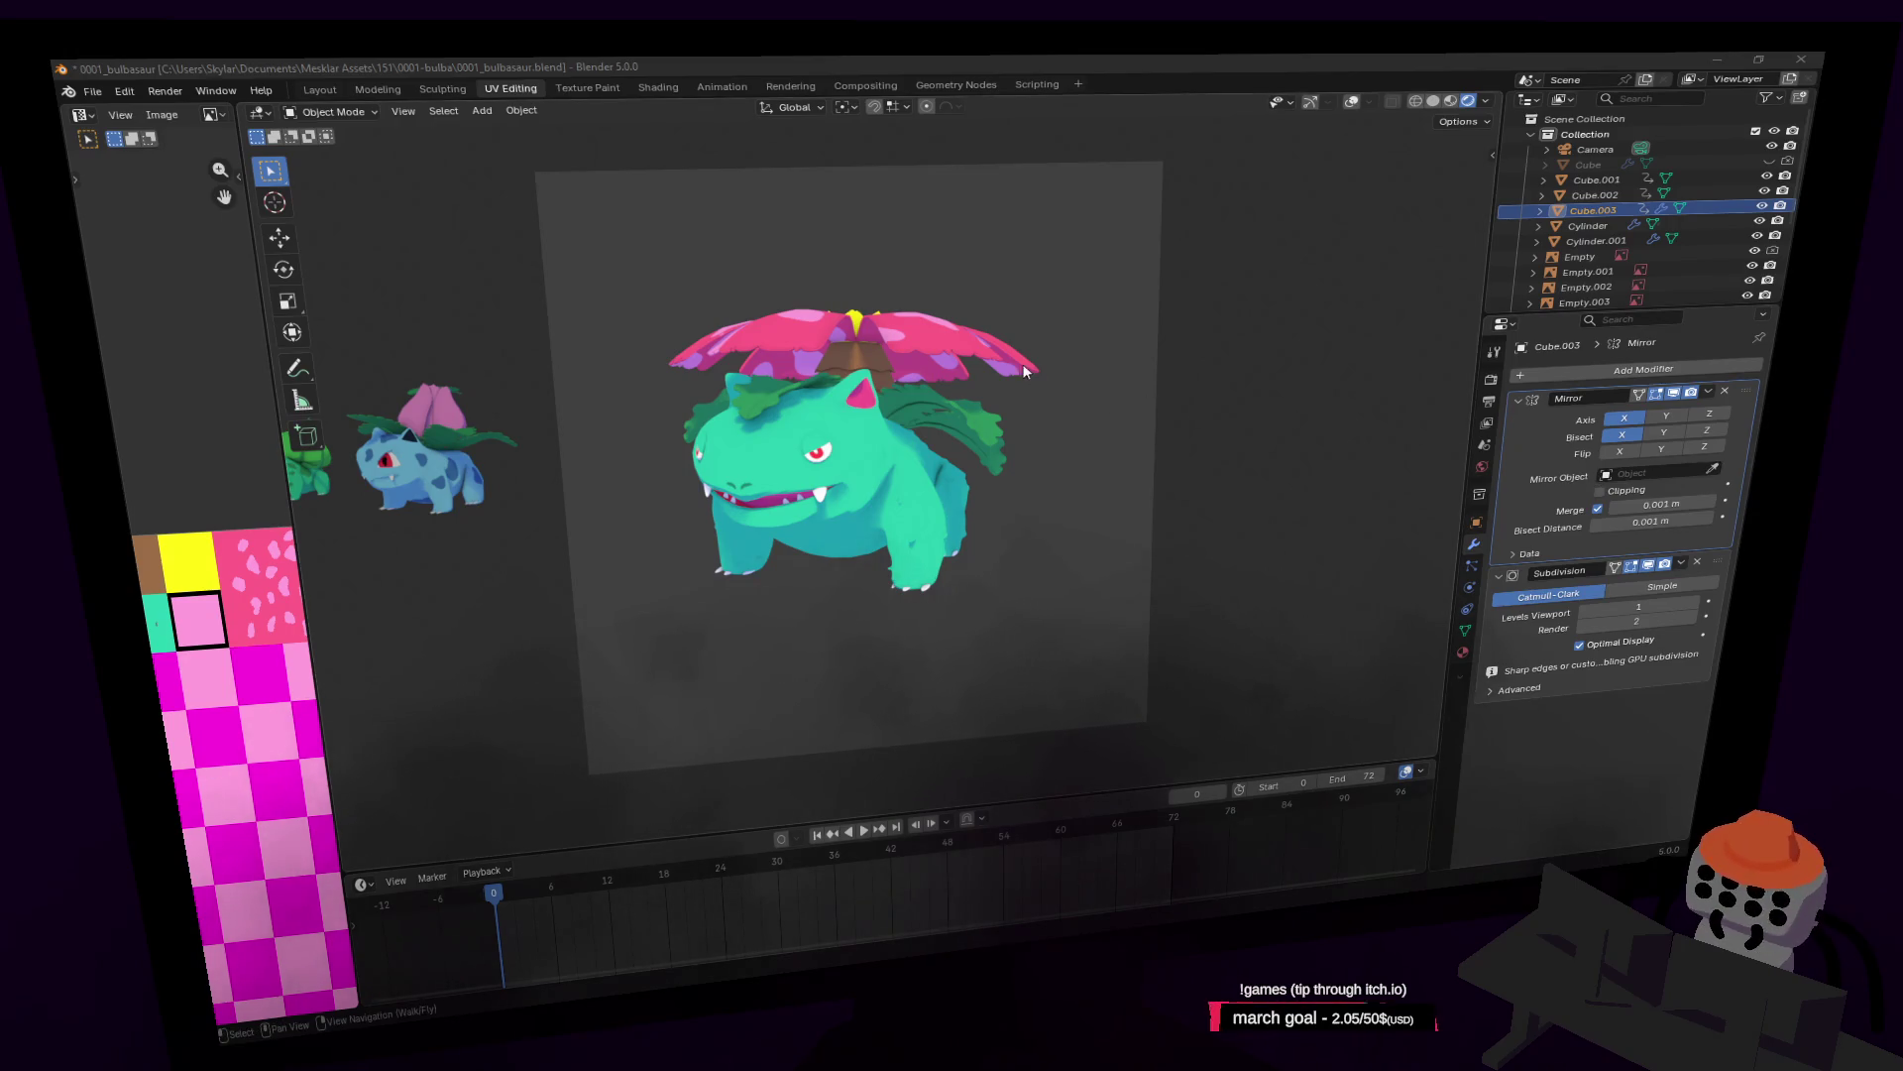
# Step: Circle the camera past Venusaur's back and right side to a head-on front view
pyautogui.hotkey('shift', '`')
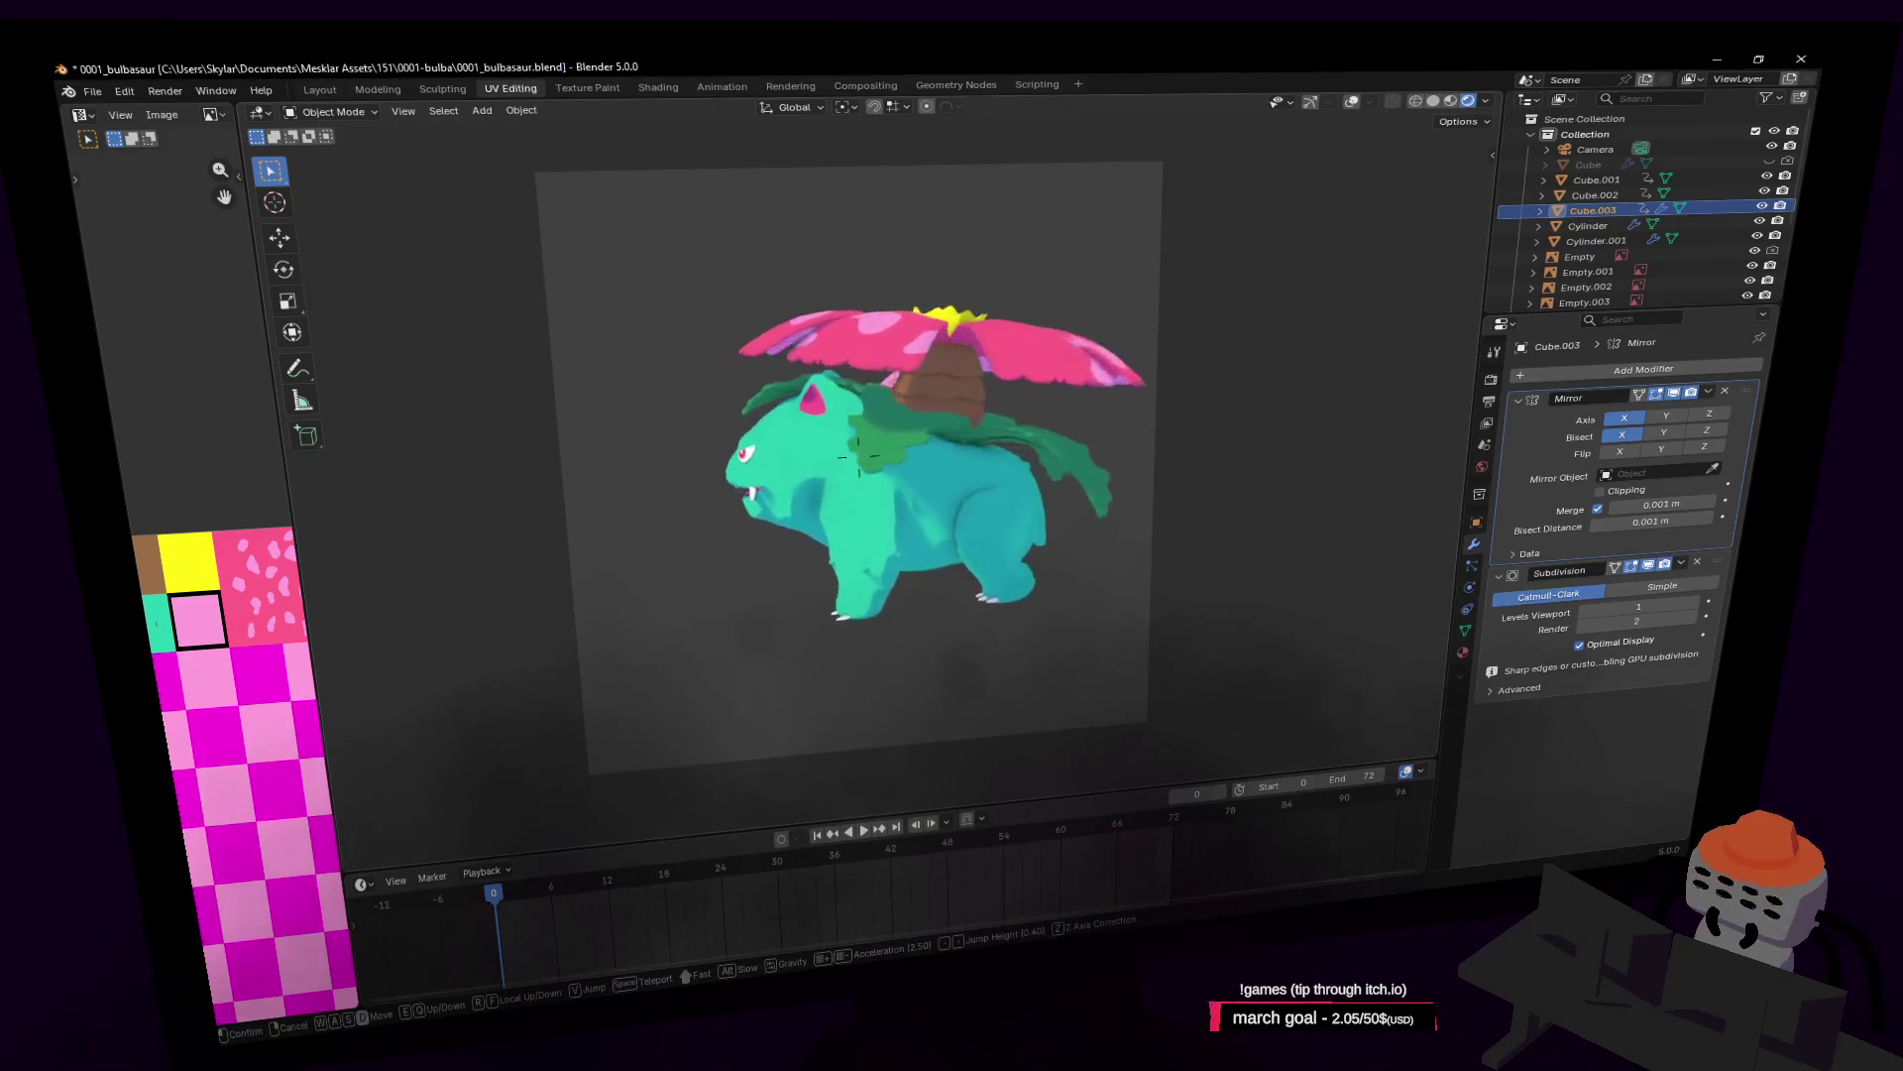
pyautogui.press('d')
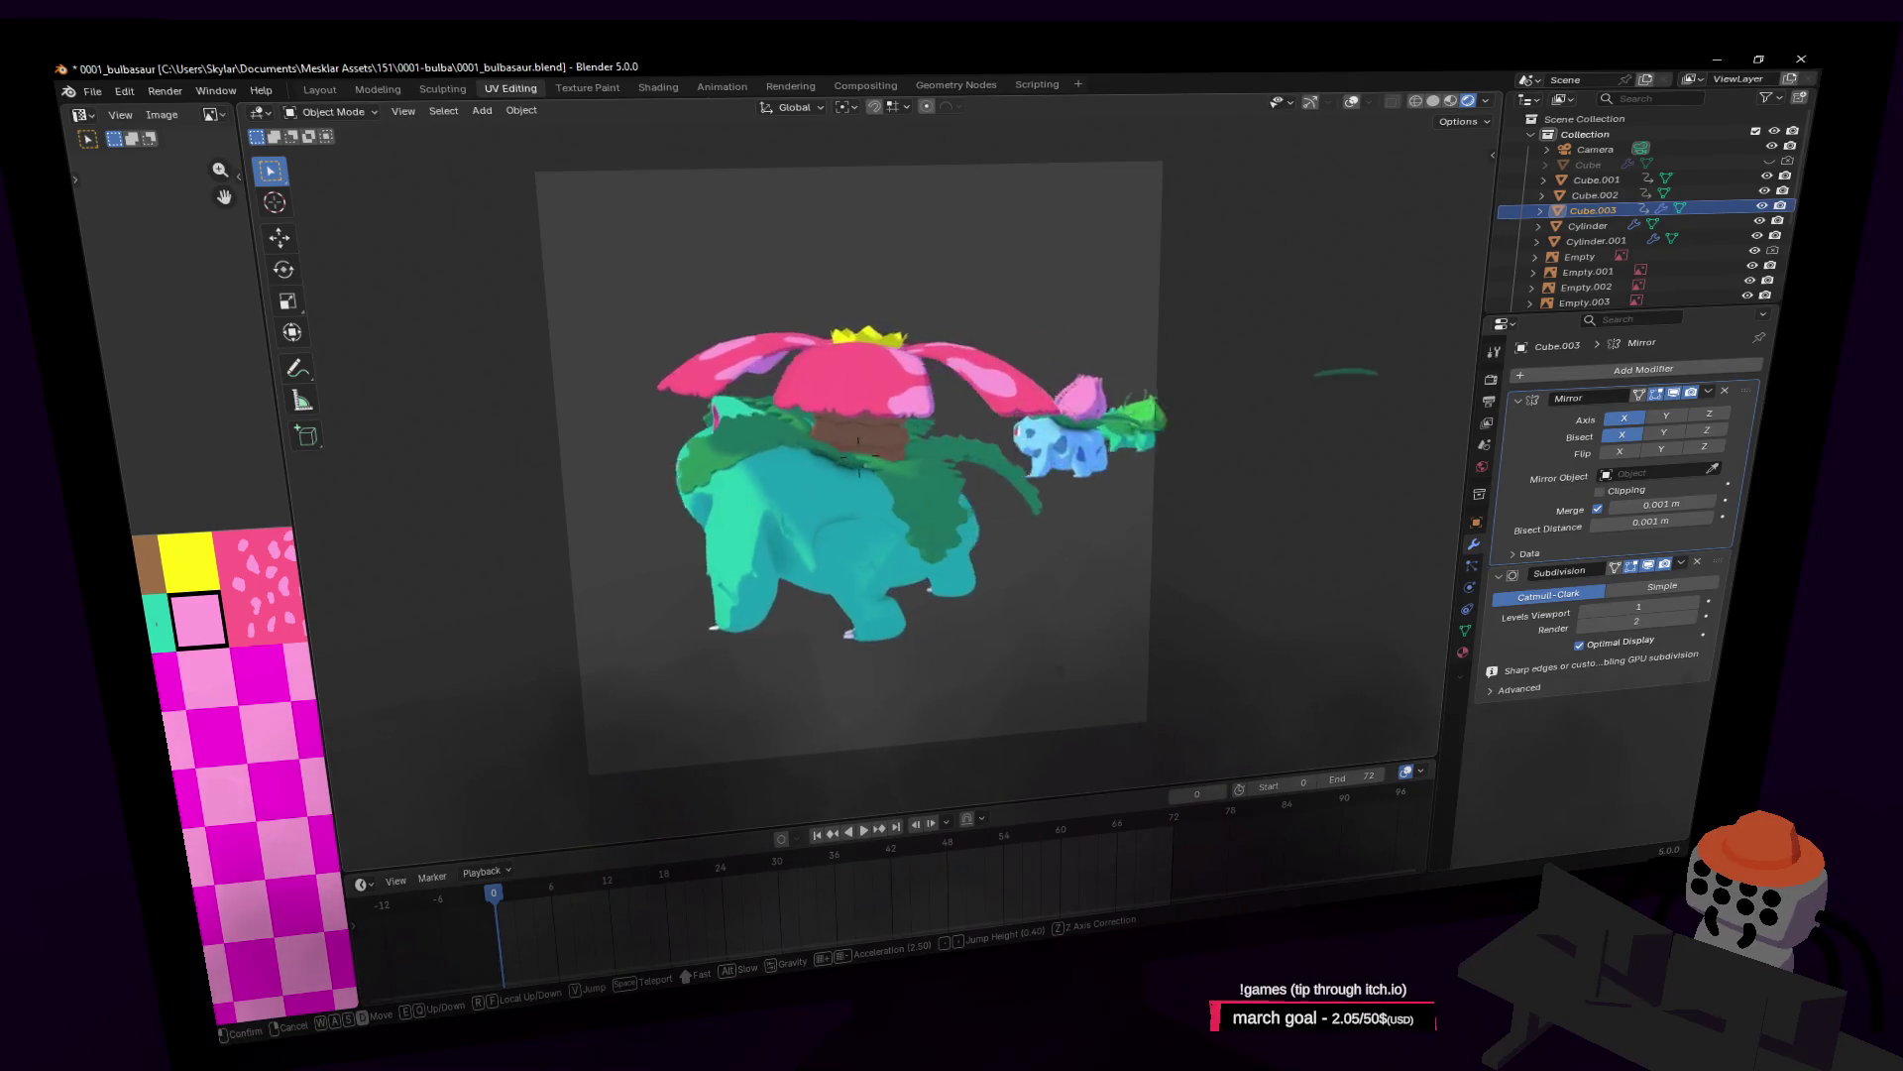
pyautogui.press('d')
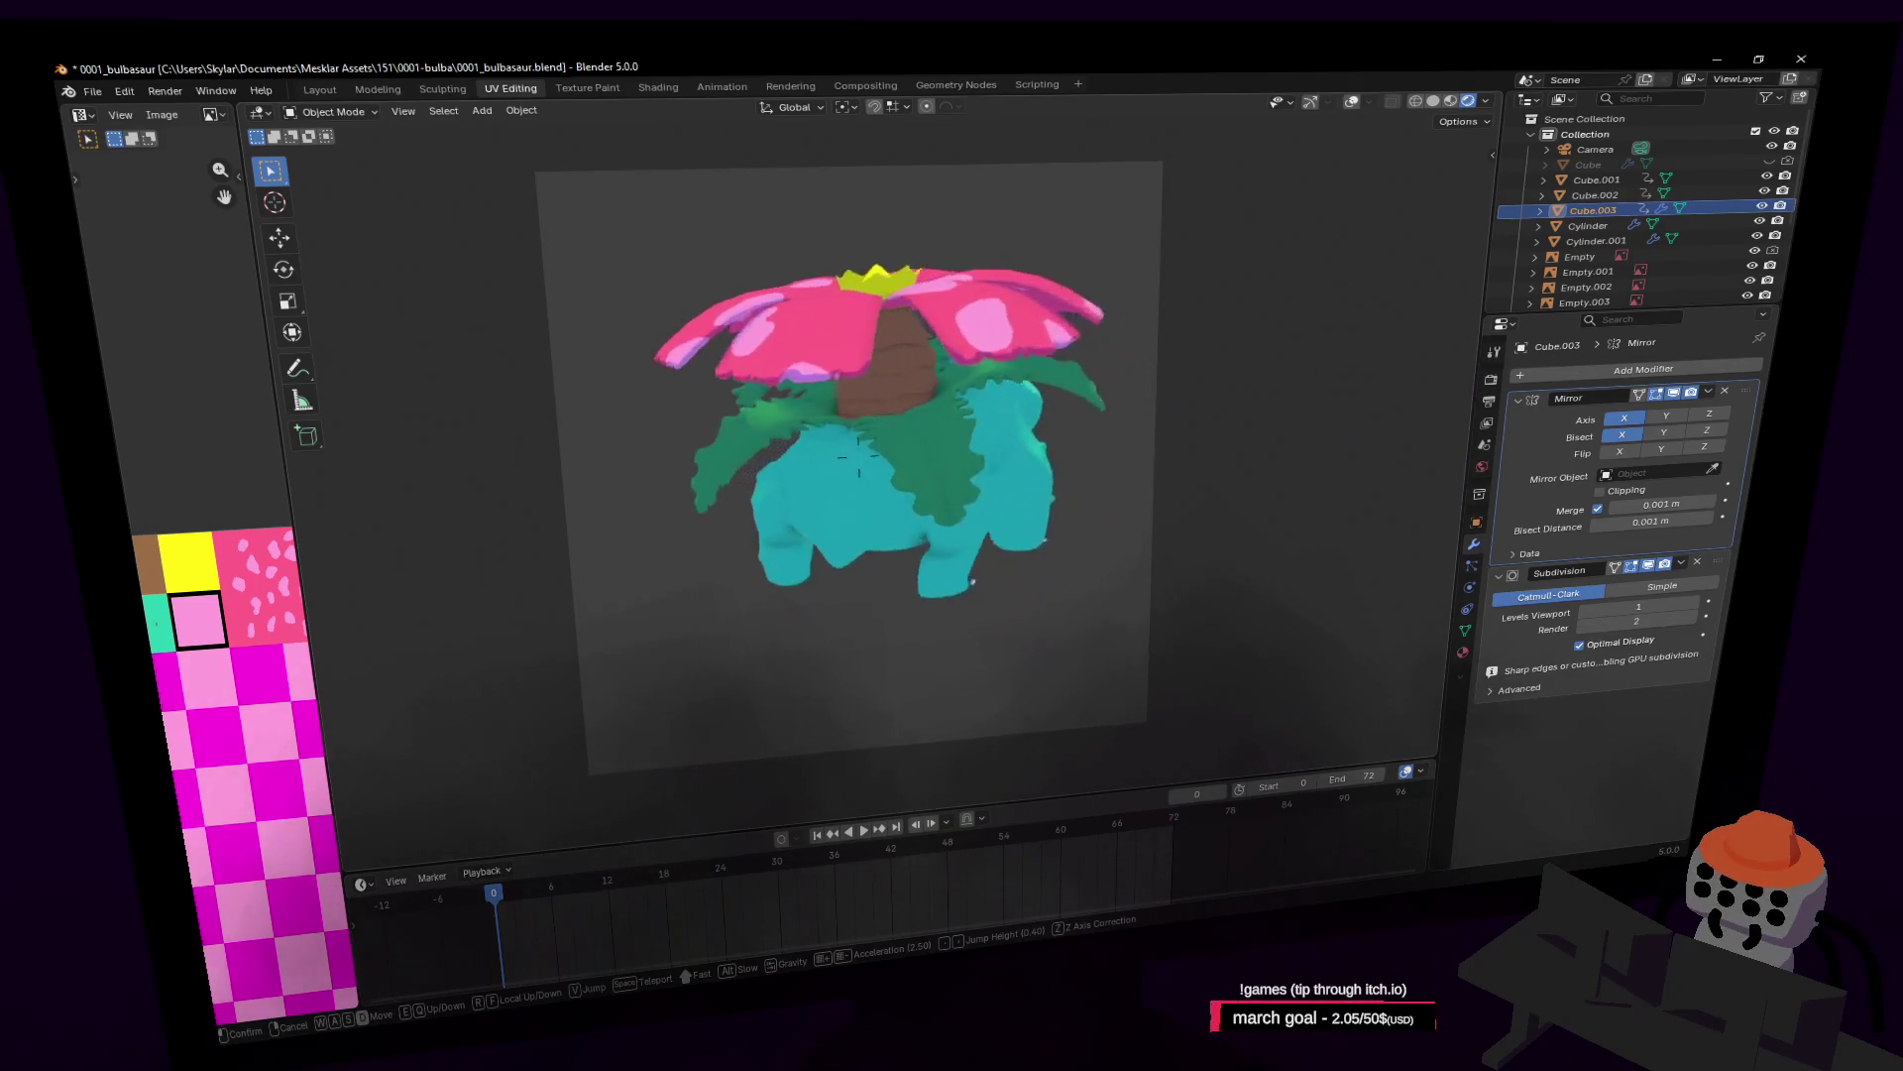
pyautogui.press('d')
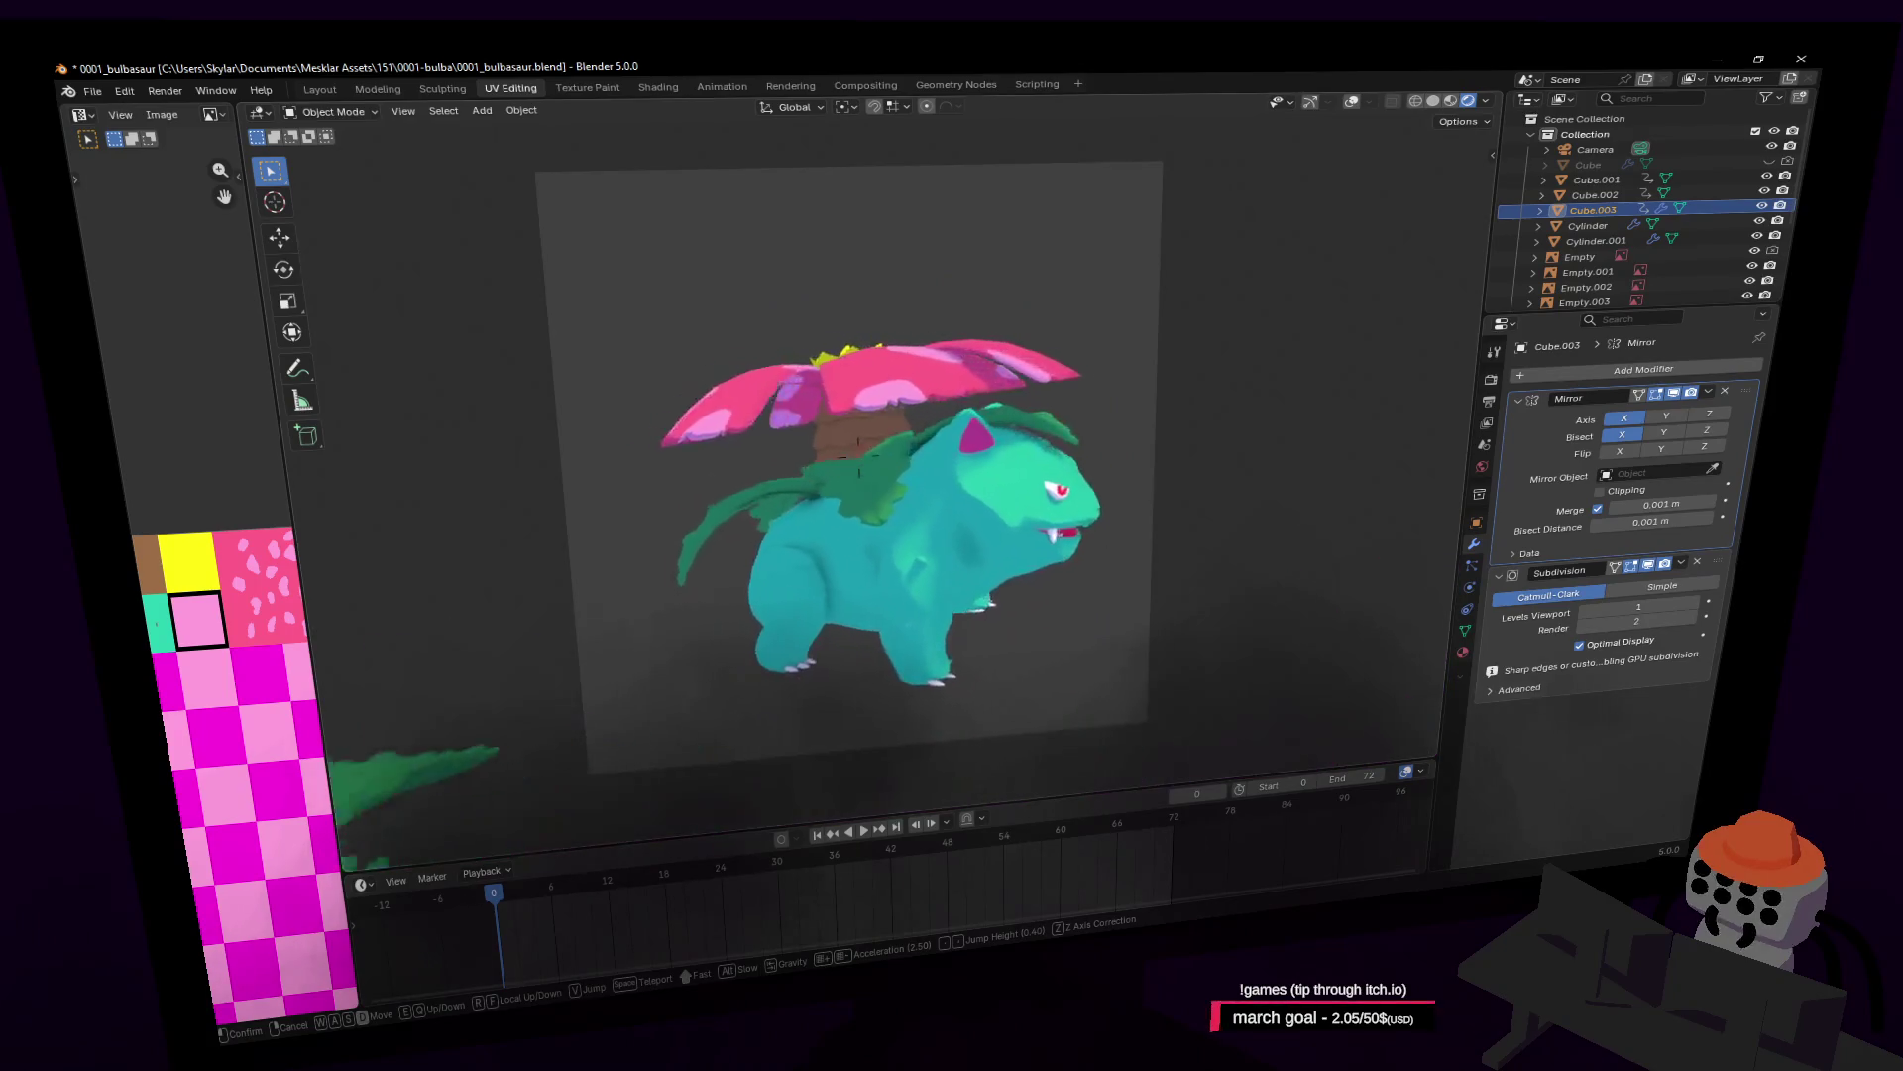
pyautogui.press('d')
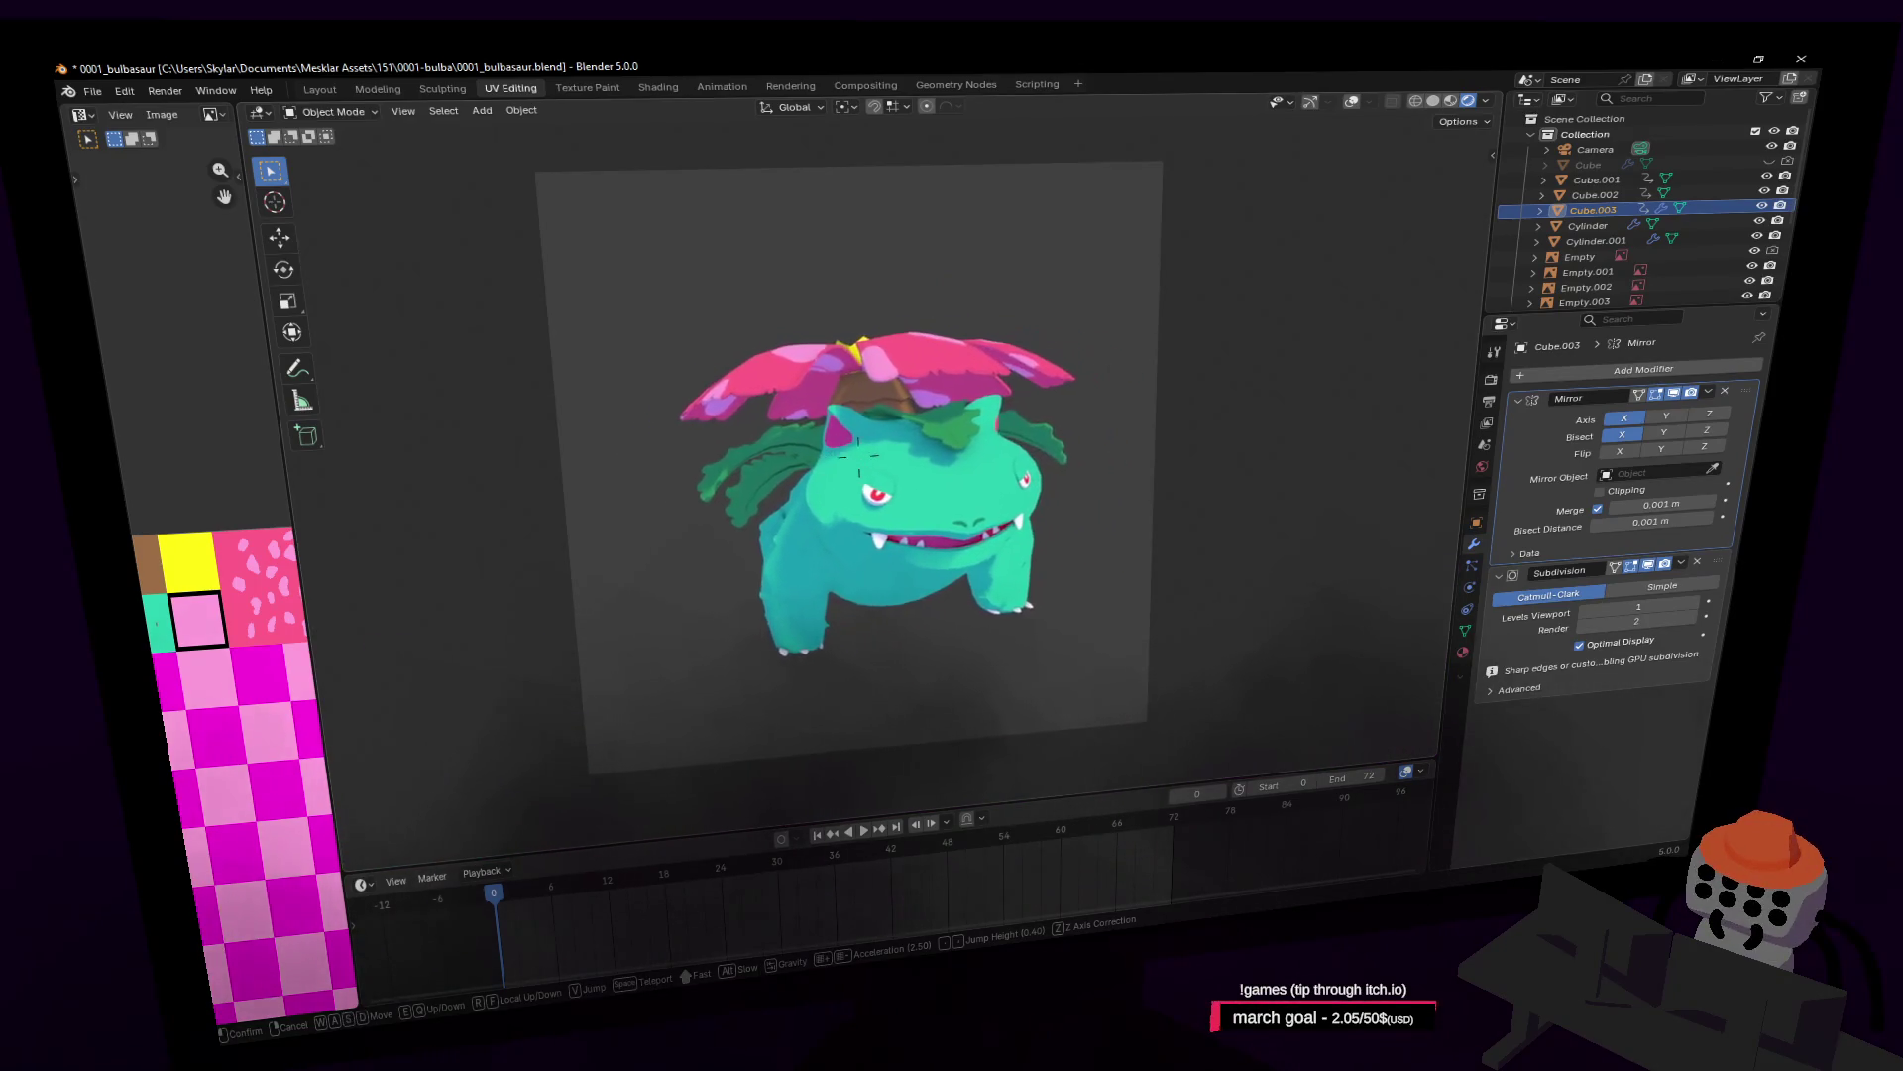
pyautogui.press('Return')
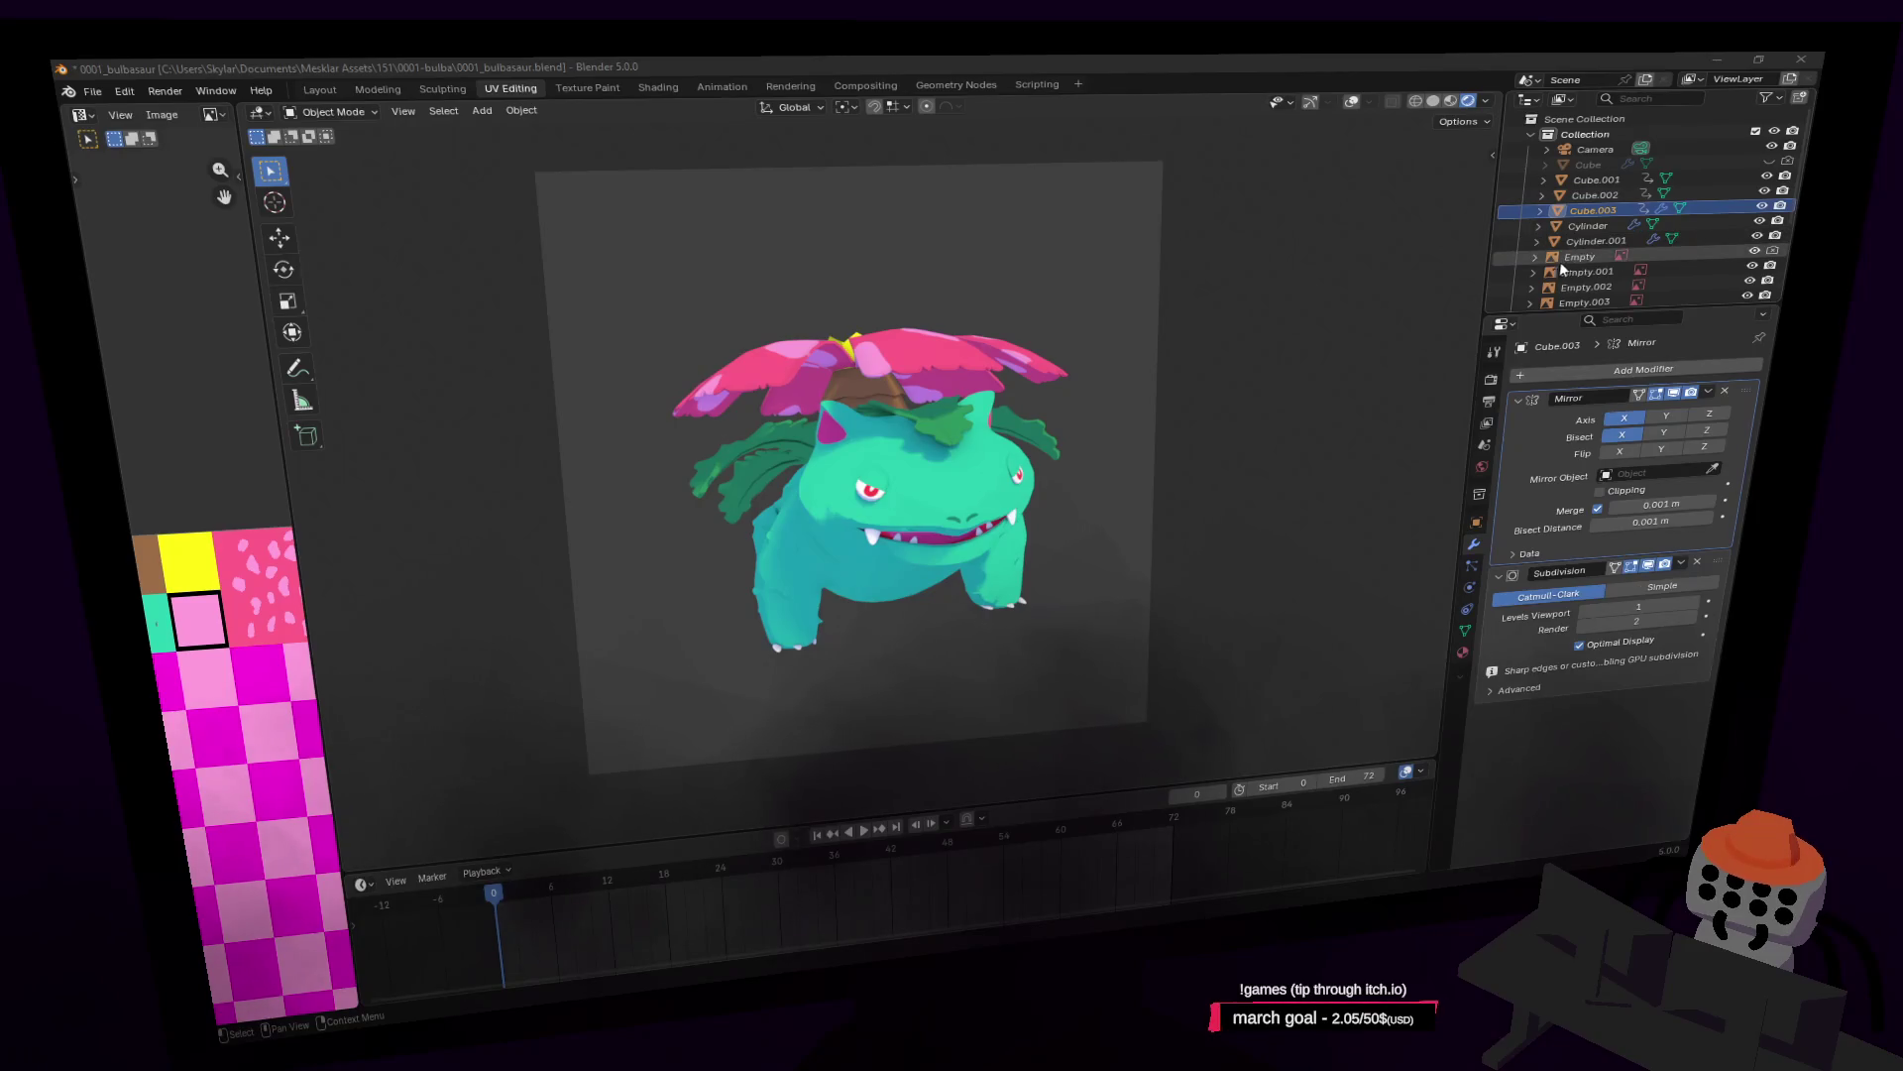
pyautogui.scroll(-4, 1586, 228)
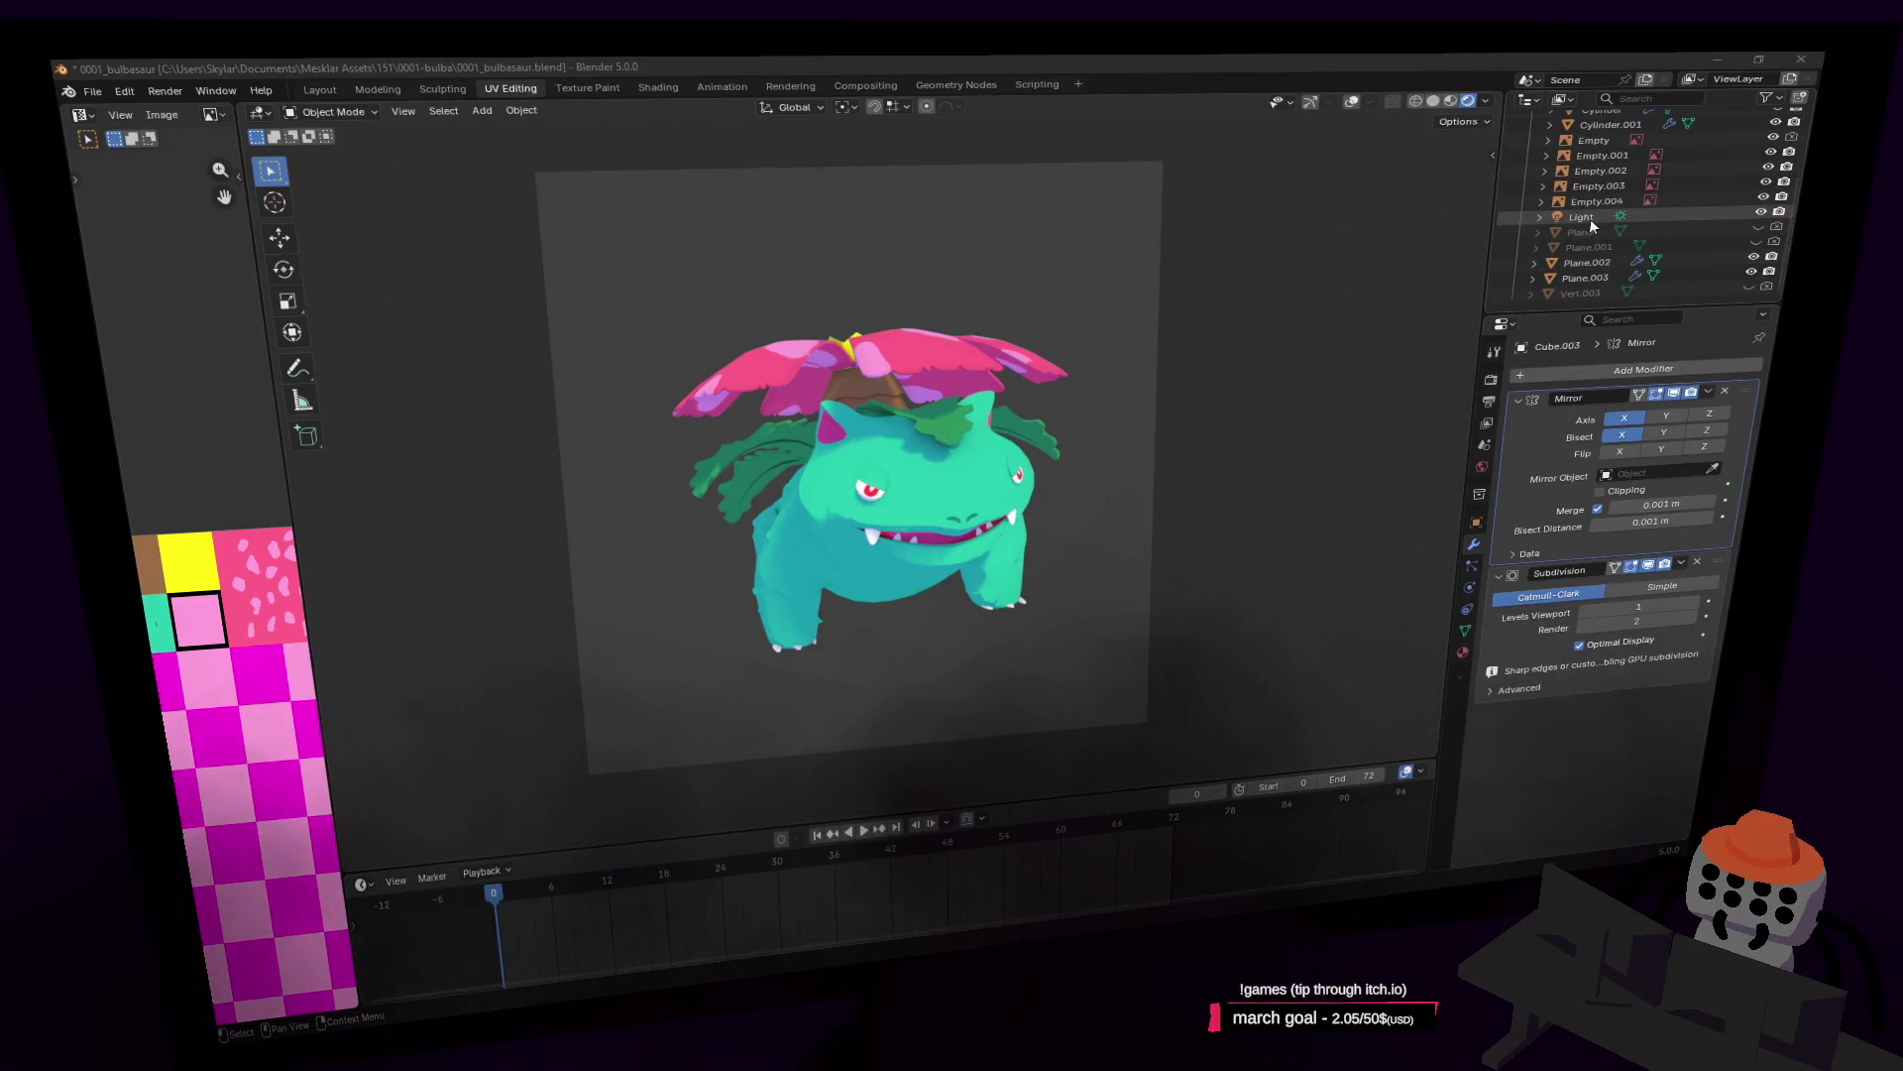
# Step: Select the scene light, cancel a Z rotation, and pan to reveal Bulbasaur and Ivysaur
pyautogui.click(1582, 217)
pyautogui.press('r')
pyautogui.press('z')
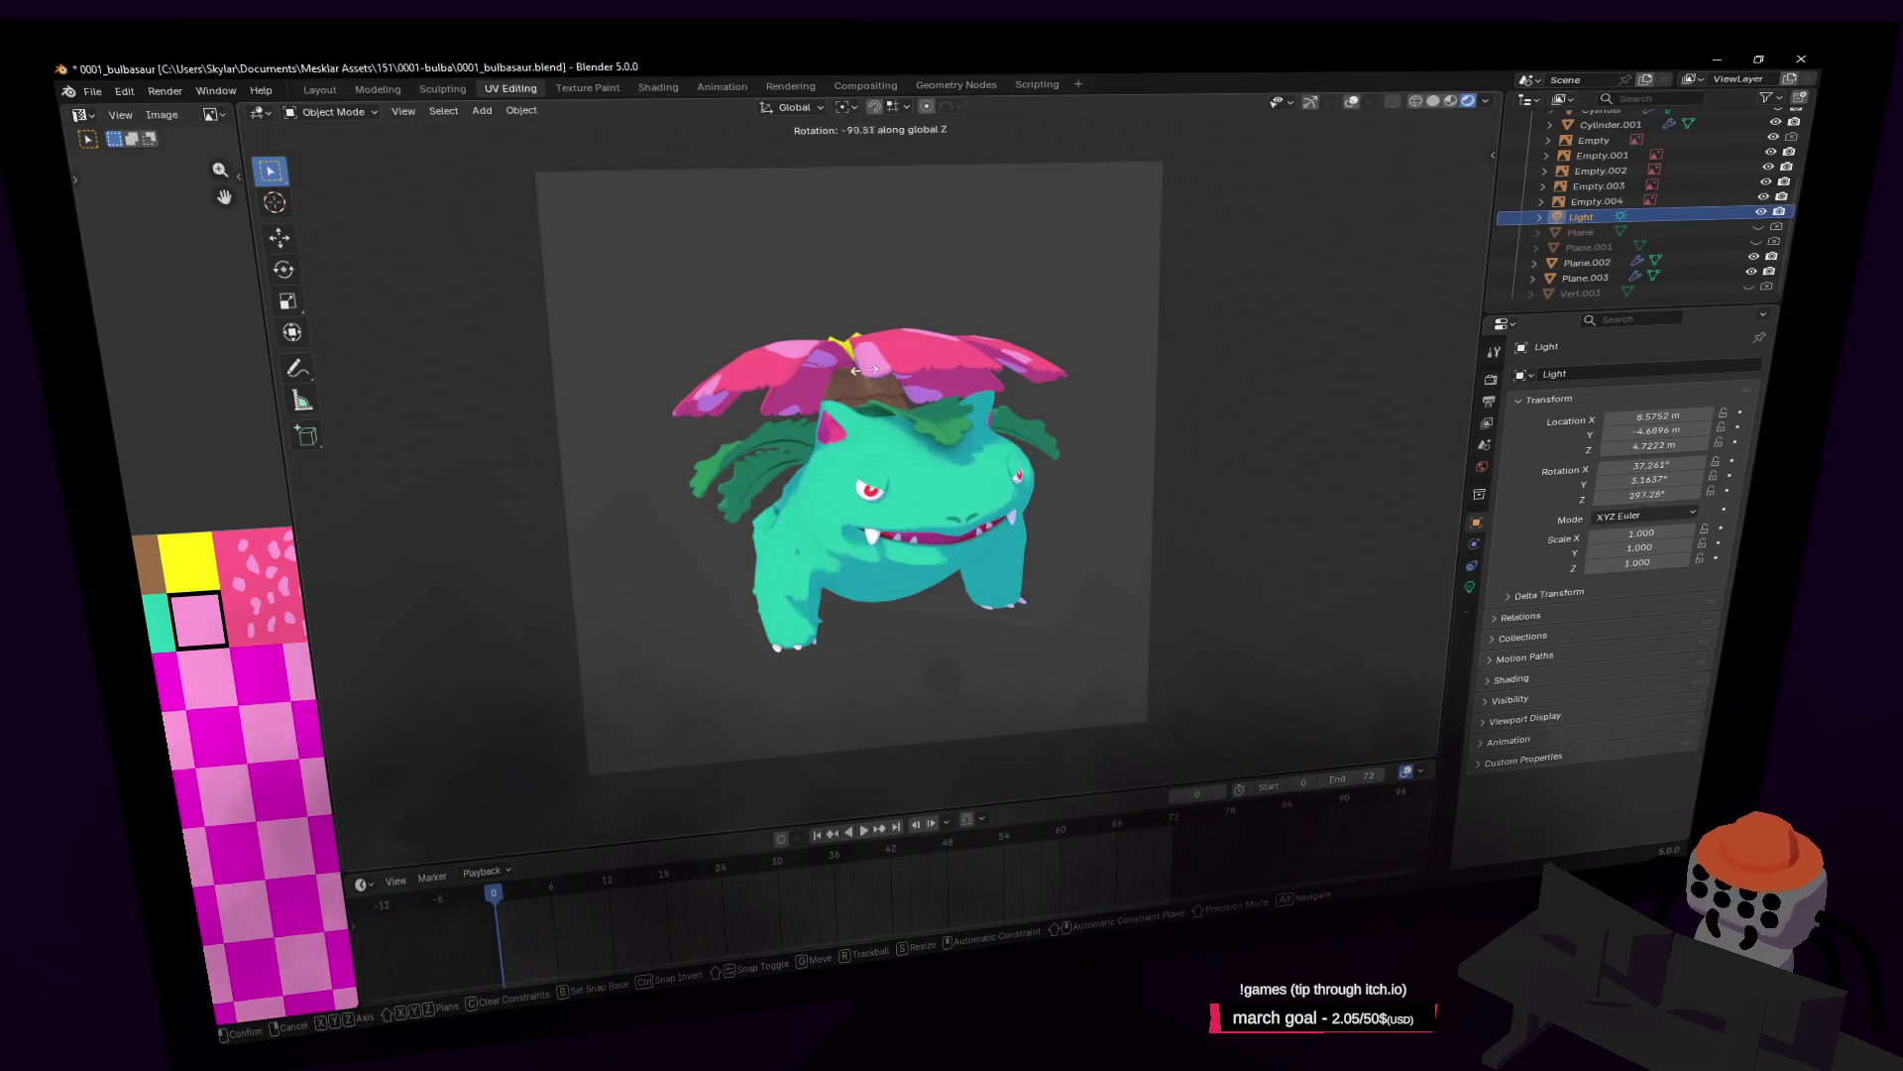
pyautogui.press('Escape')
pyautogui.scroll(-3, 1232, 384)
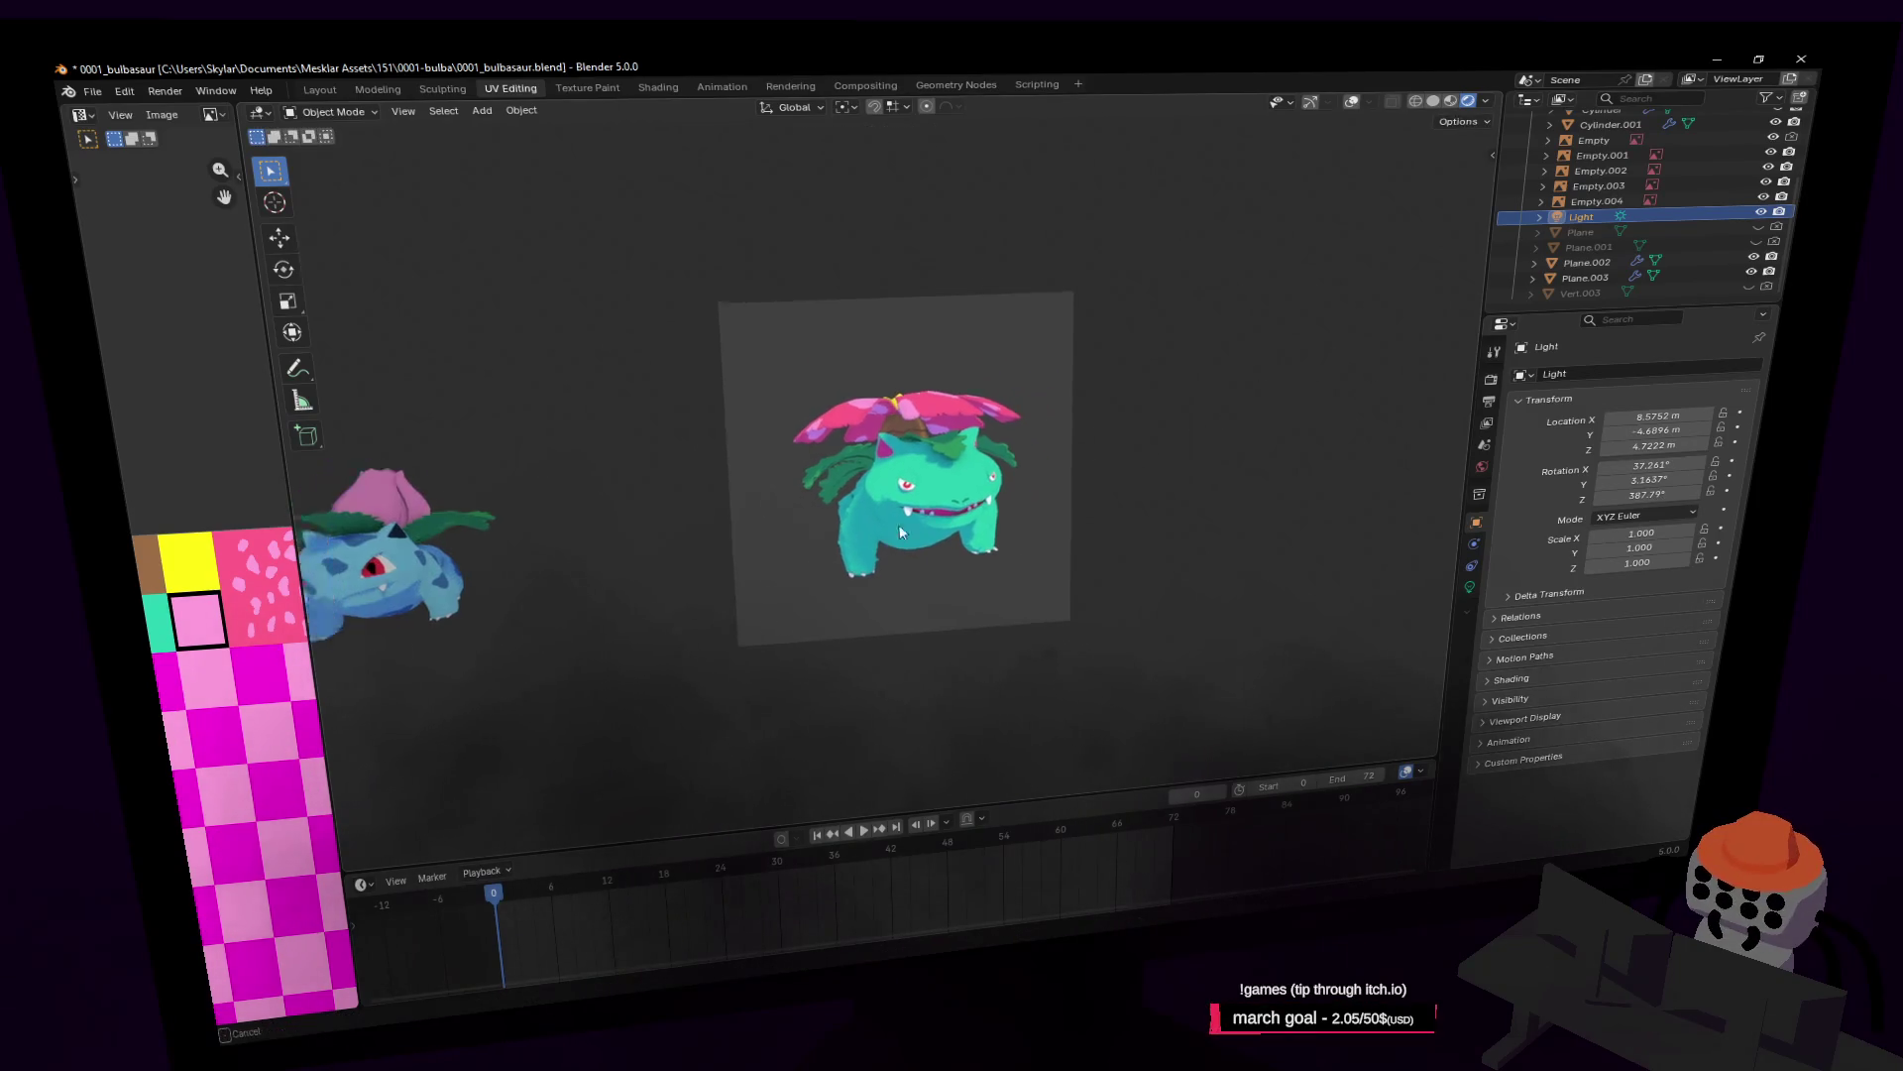
pyautogui.moveTo(1220, 412)
pyautogui.keyDown('shift'); pyautogui.mouseDown(button='middle')
pyautogui.moveTo(1325, 467)
pyautogui.moveTo(999, 521)
pyautogui.mouseUp(button='middle'); pyautogui.keyUp('shift')
pyautogui.scroll(-1, 1000, 521)
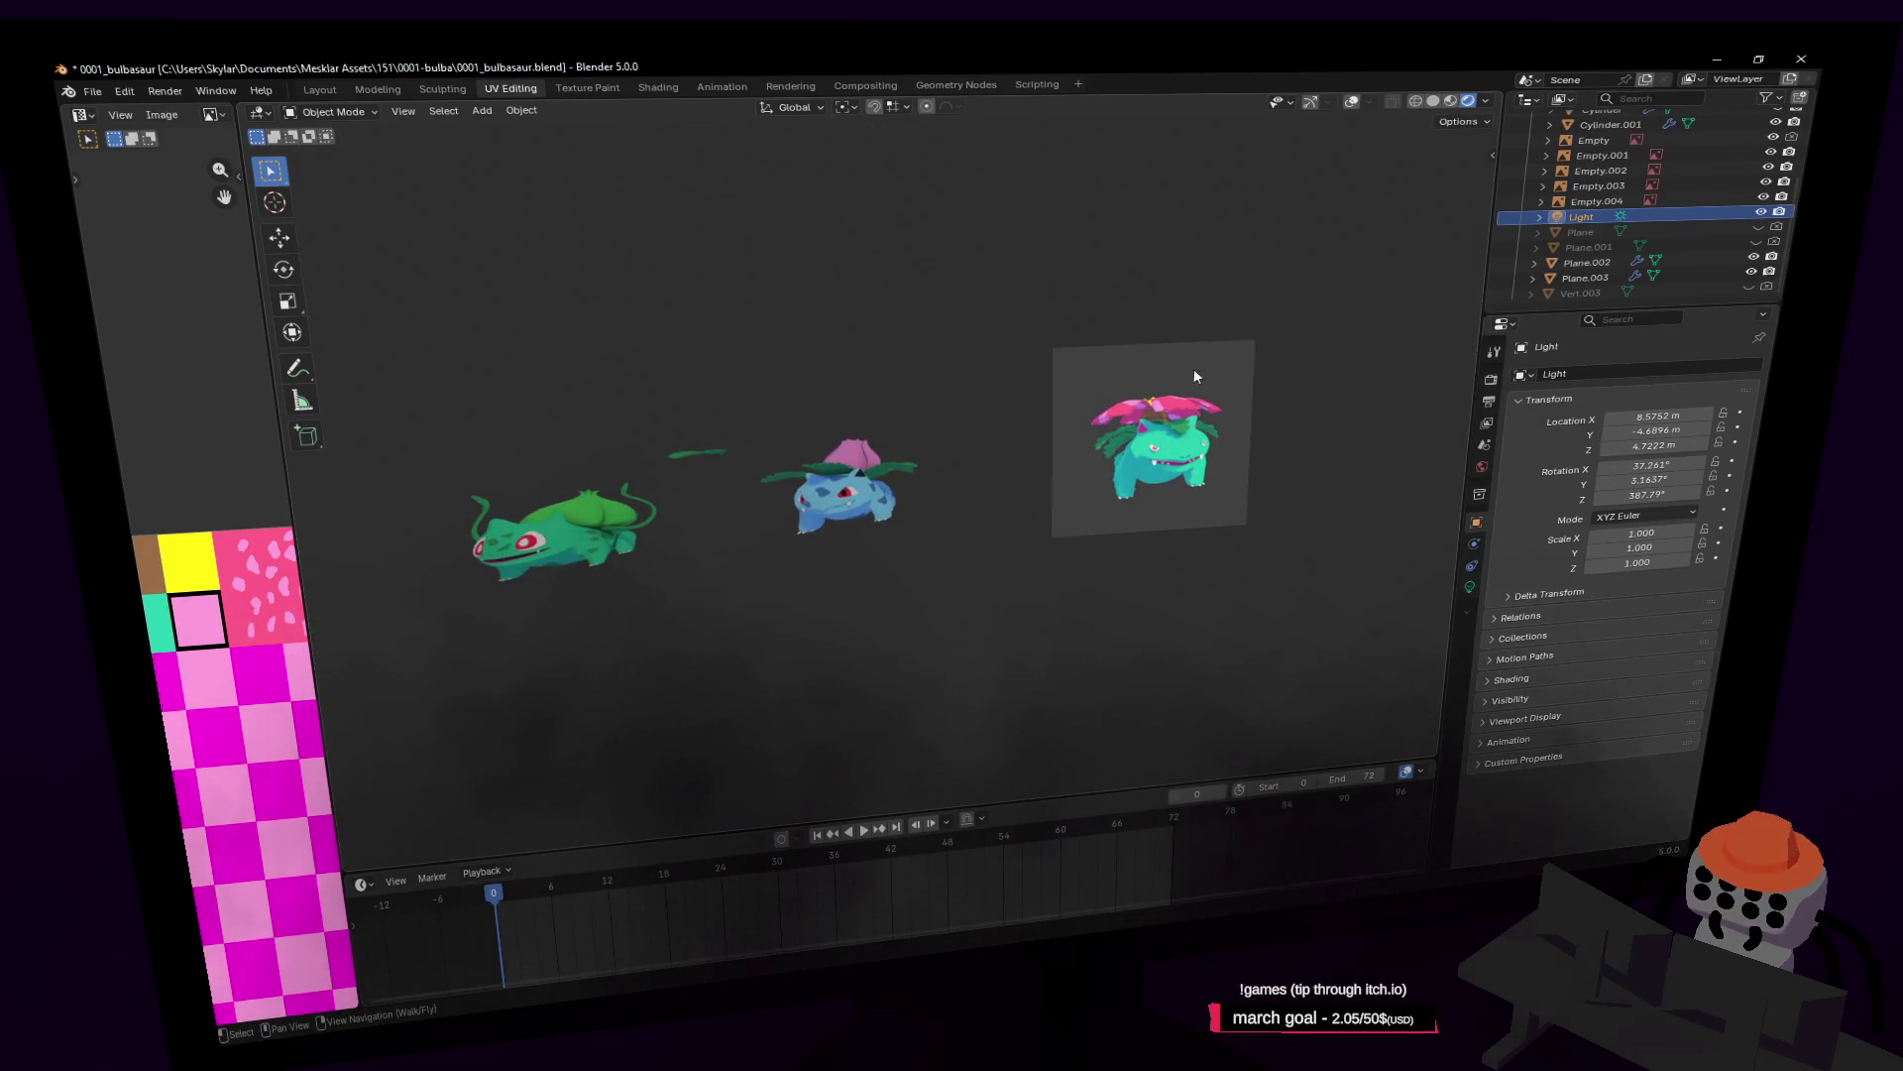
# Step: Move the light farther right, keeping its original angle, then enter Edit Mode on Venusaur's body
pyautogui.click(1309, 103)
pyautogui.press('g')
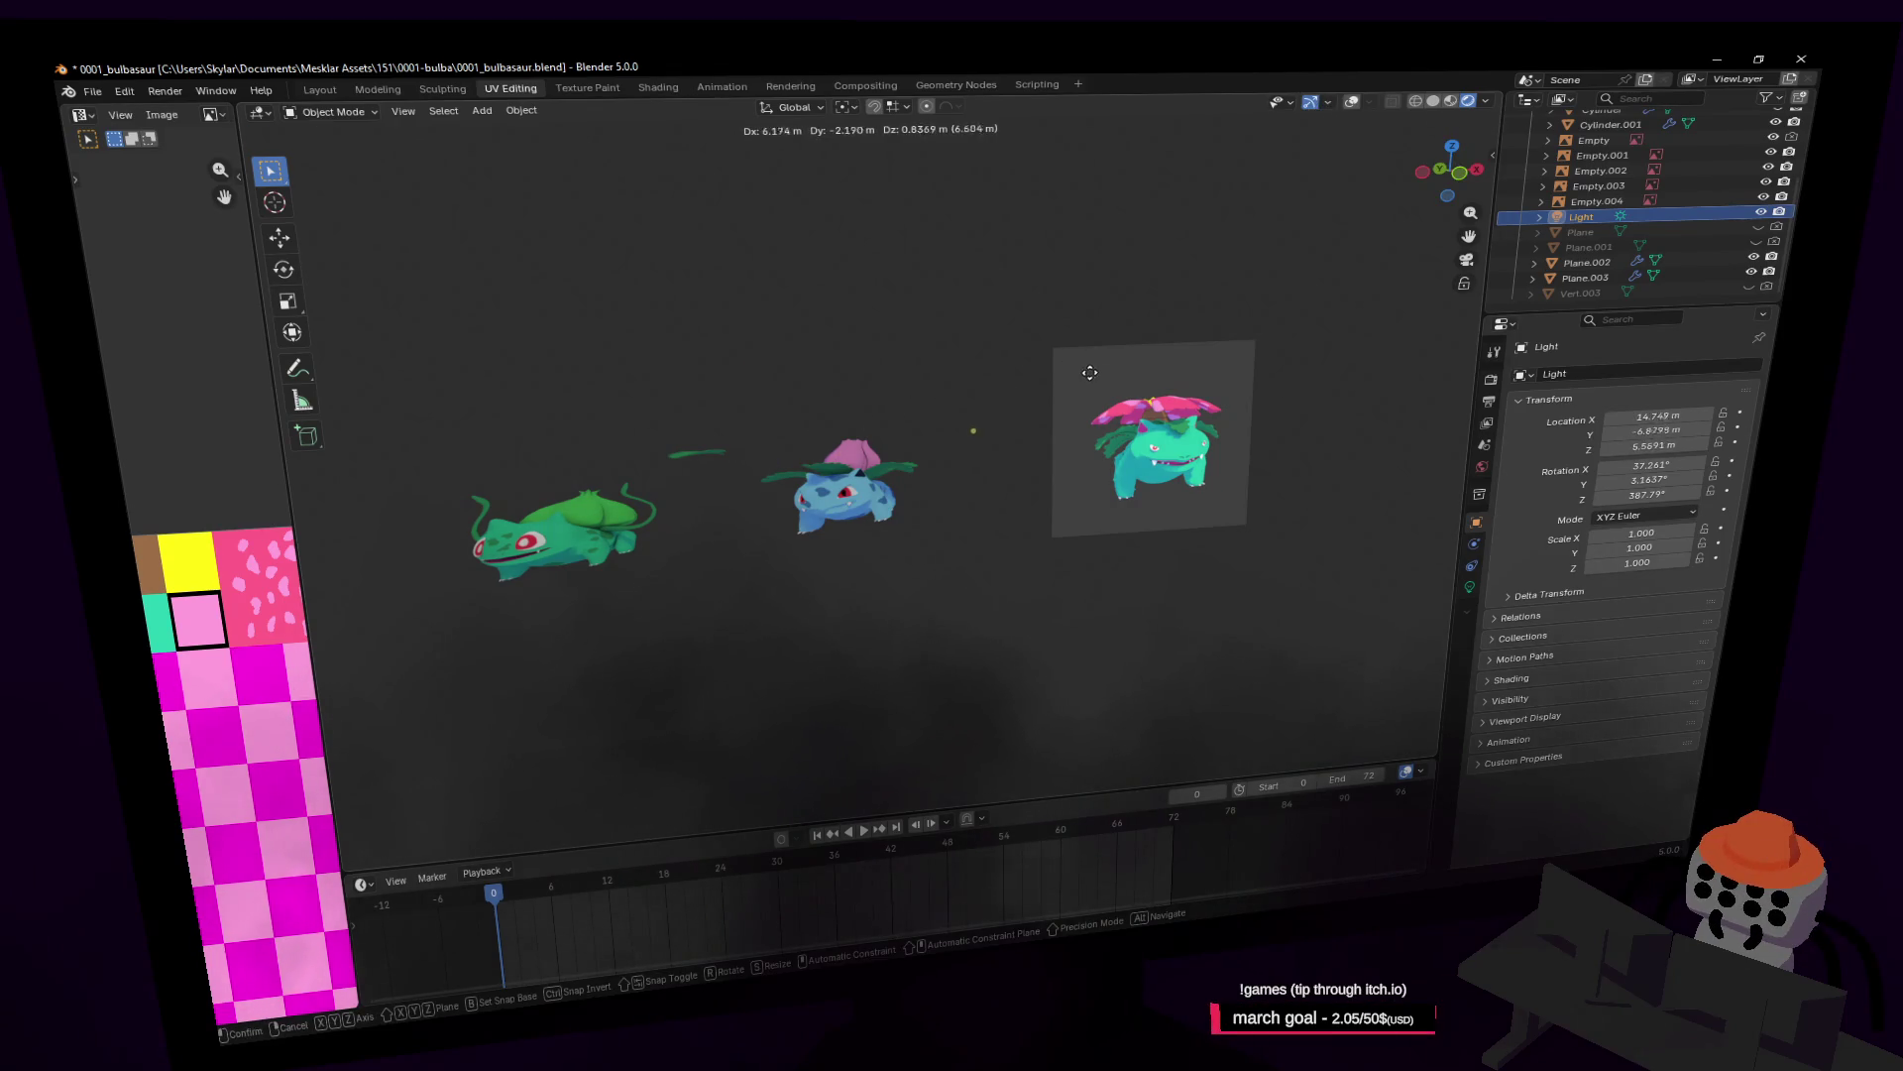
pyautogui.click(1095, 377)
pyautogui.press('r')
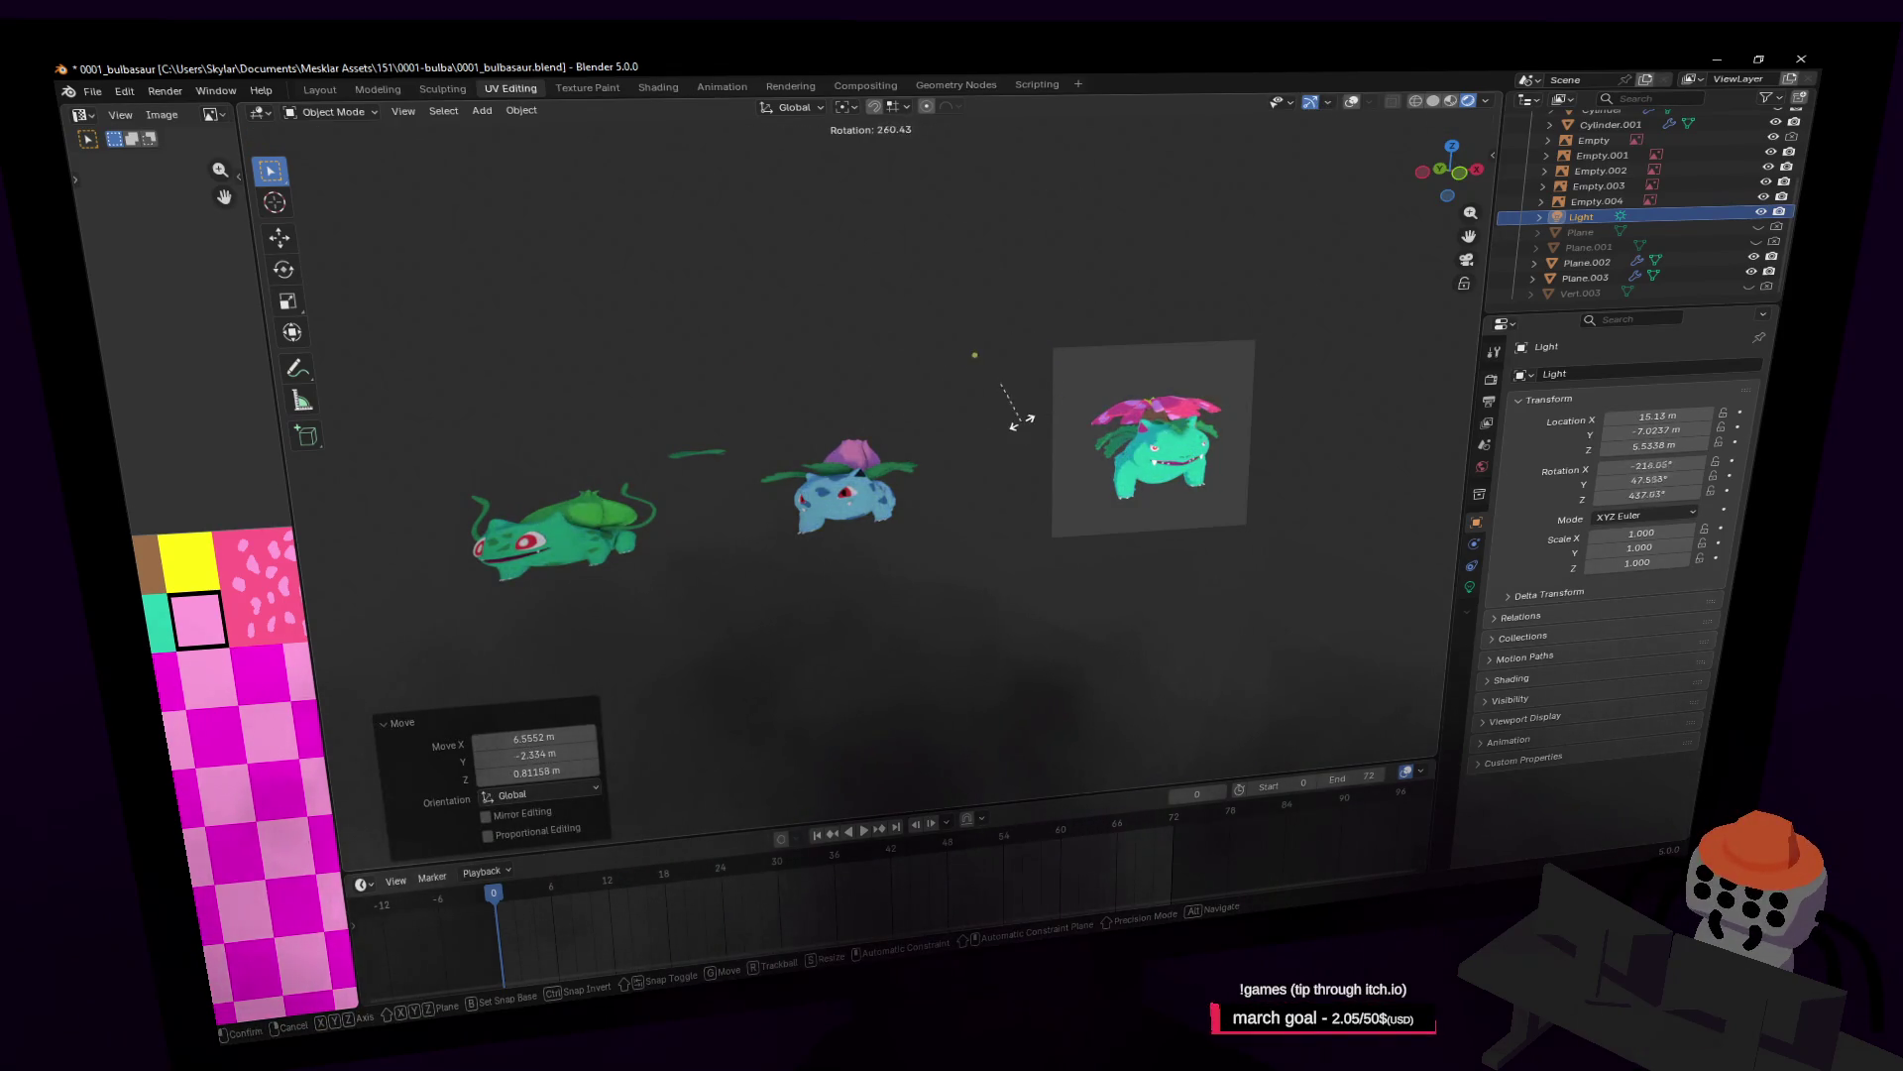
pyautogui.press('Escape')
pyautogui.keyDown('shift'); pyautogui.moveTo(1285, 369); pyautogui.dragTo(1077, 347, button='middle'); pyautogui.keyUp('shift')
pyautogui.scroll(5, 1078, 354)
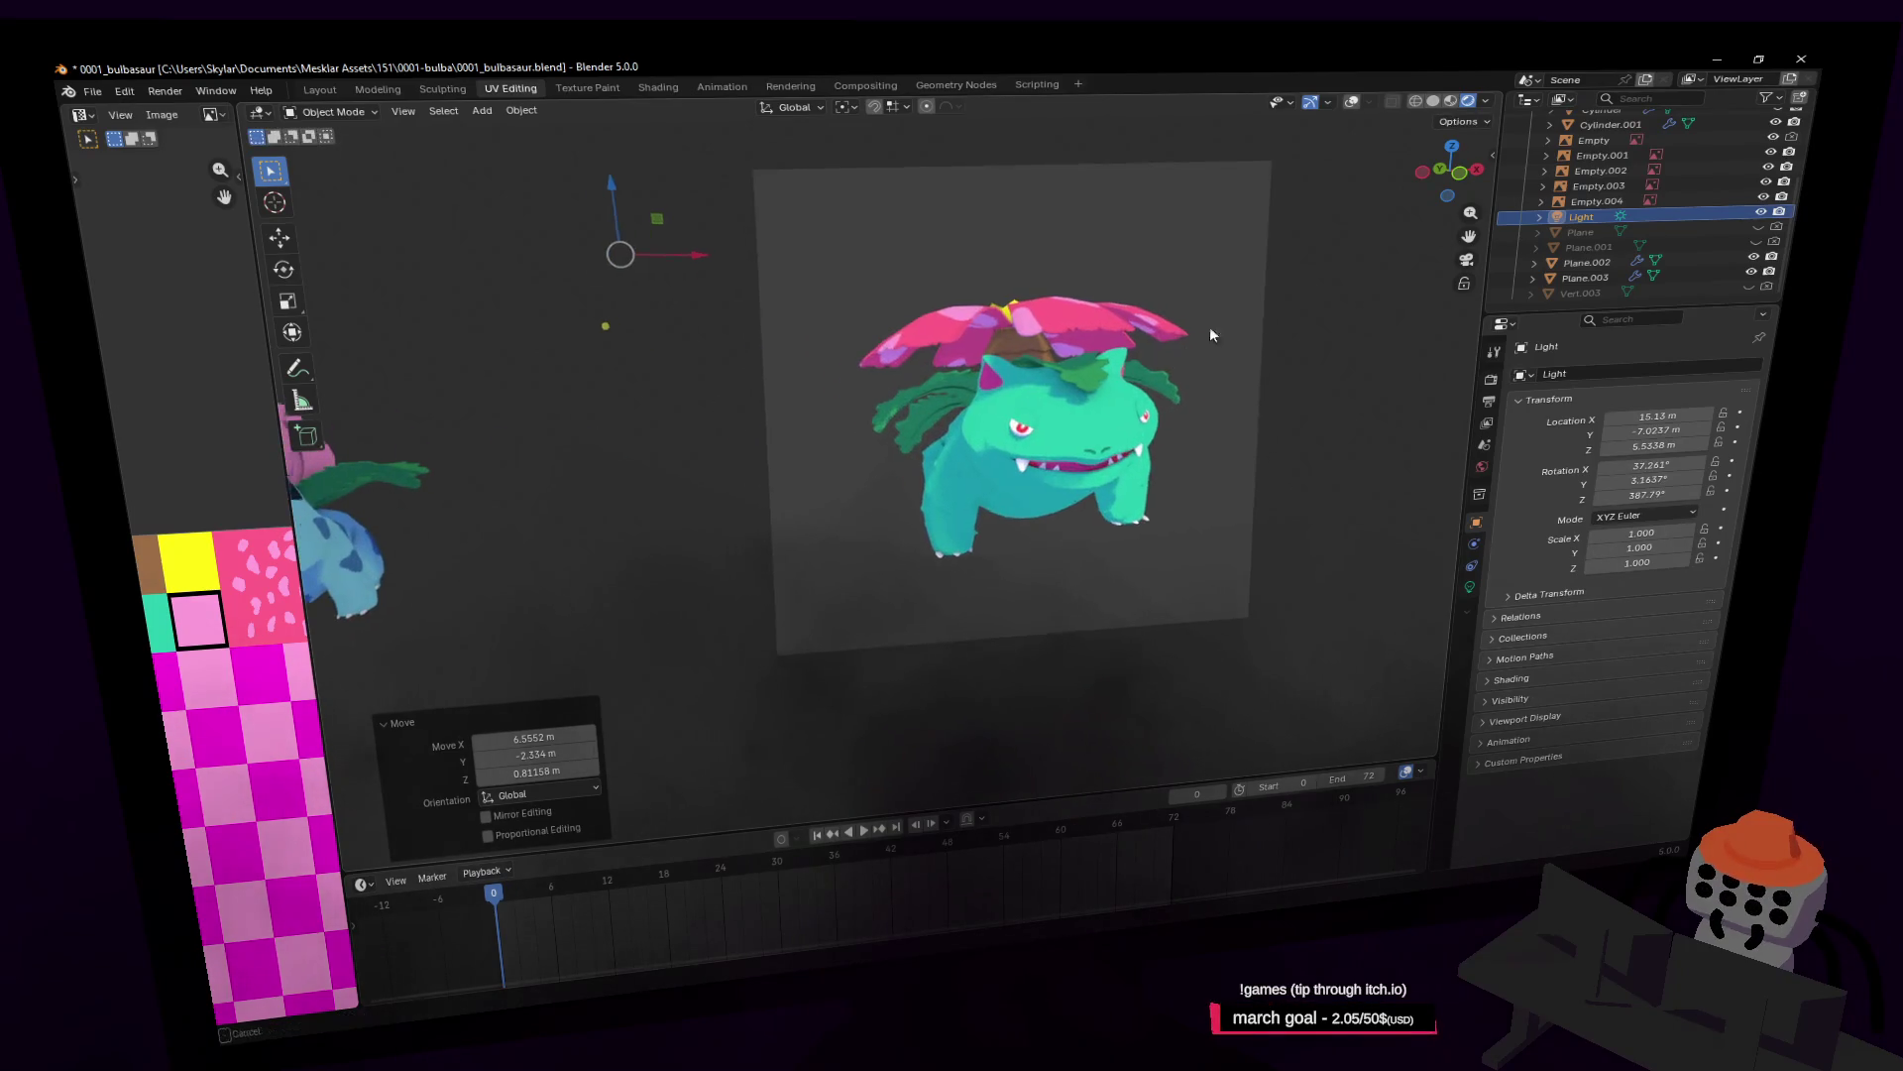
pyautogui.press('r')
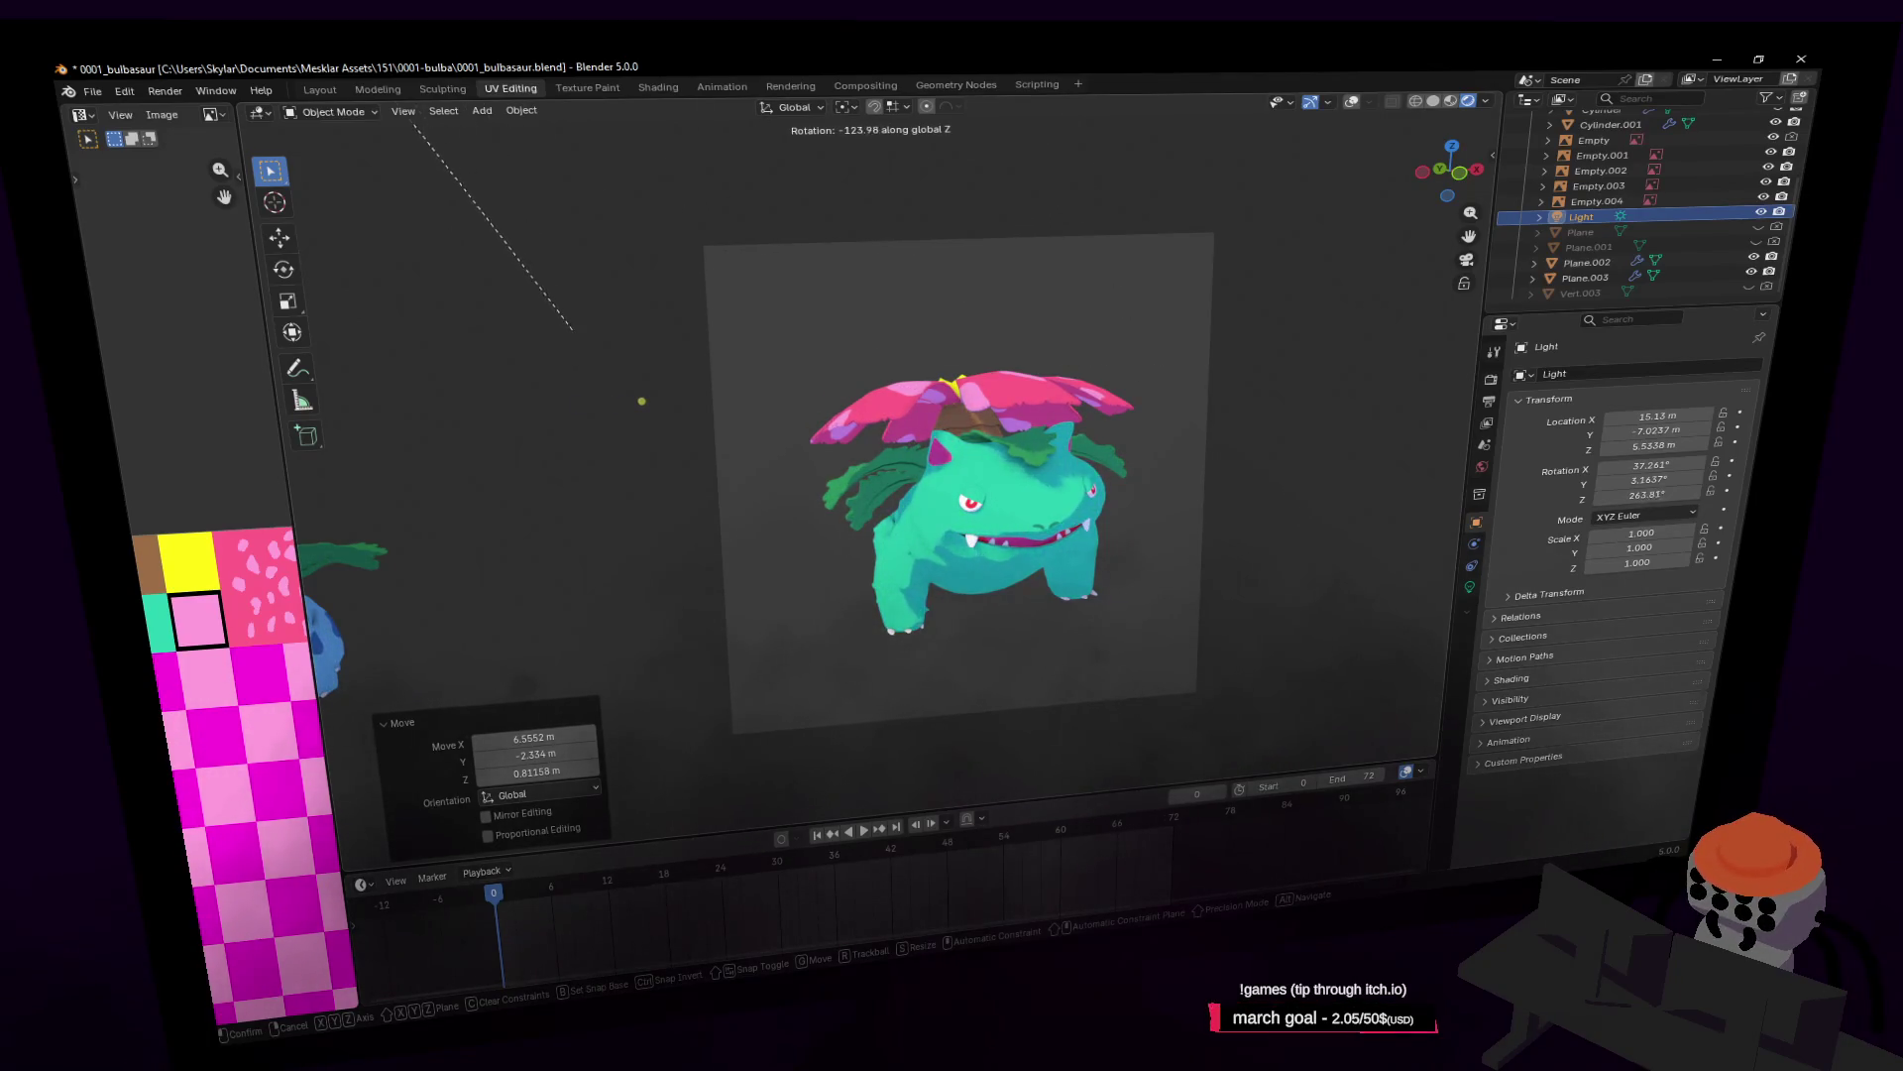
pyautogui.press('Return')
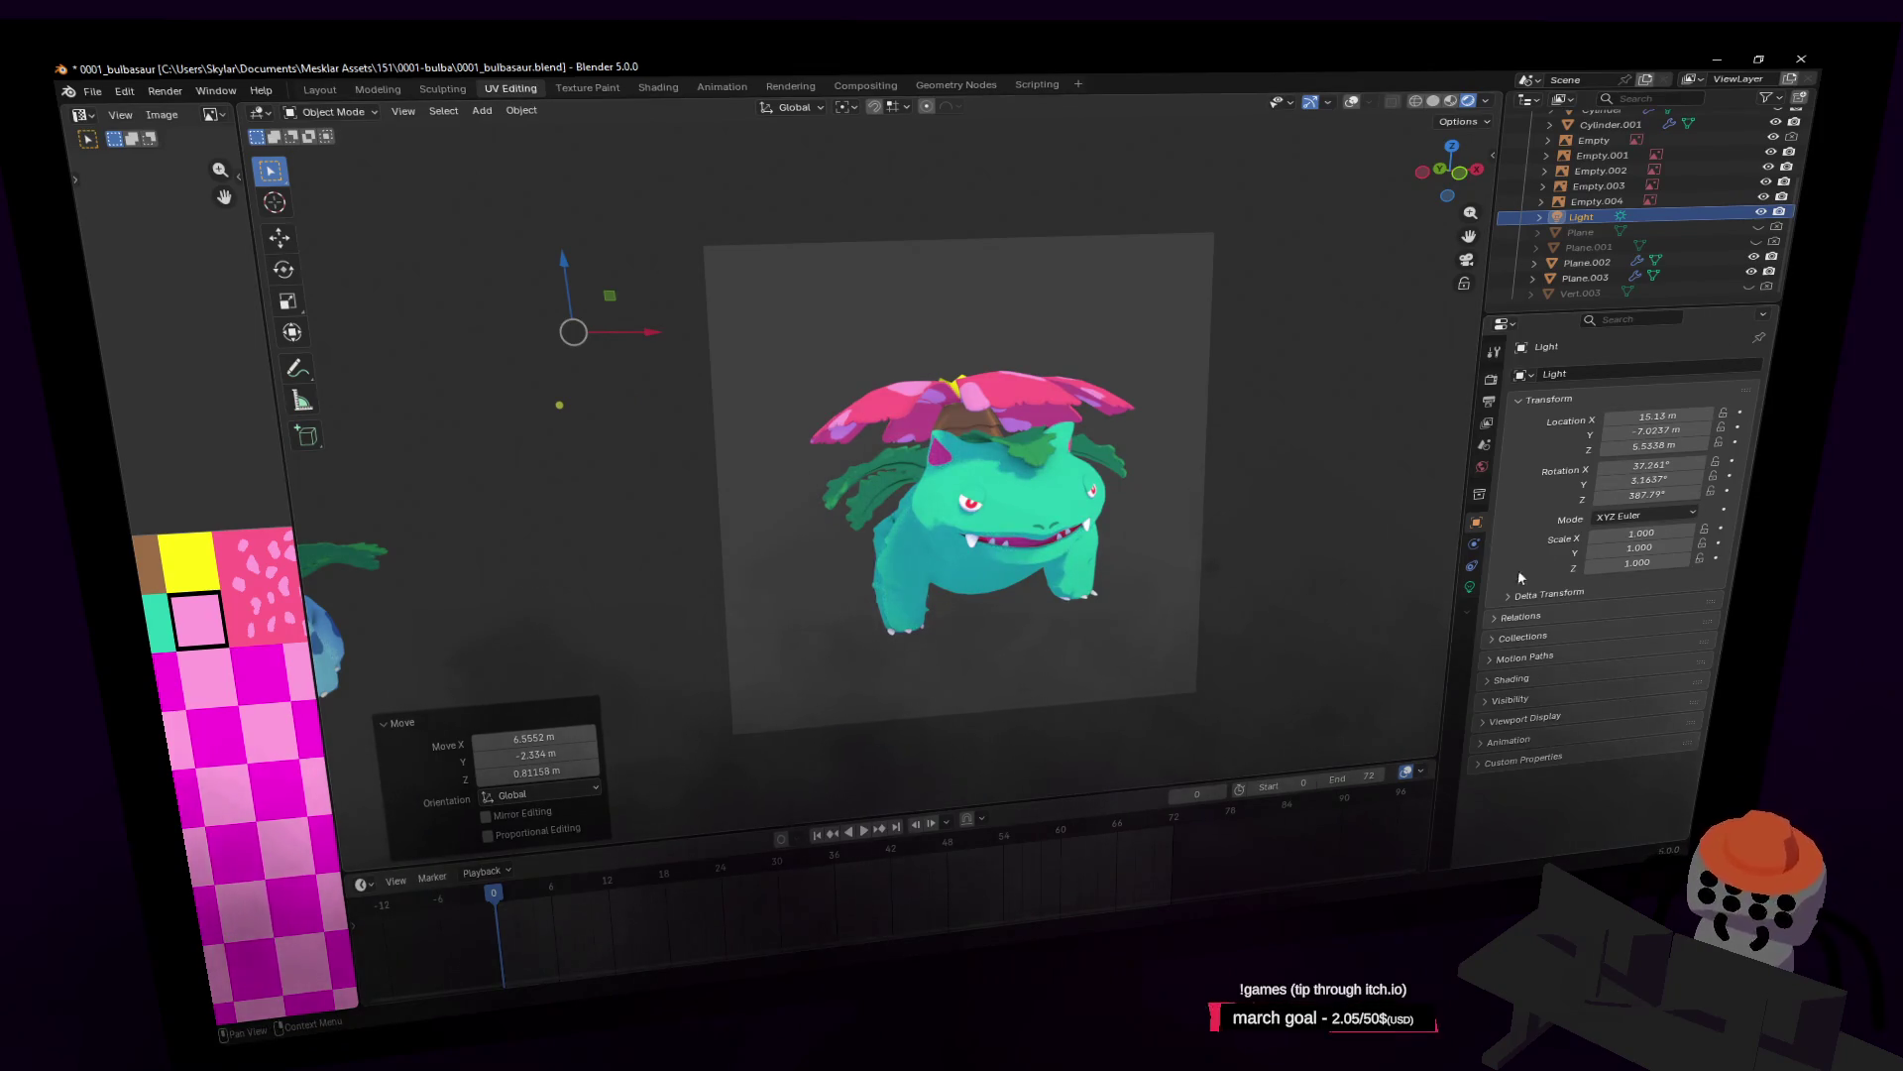
pyautogui.click(1088, 486)
pyautogui.press('Tab')
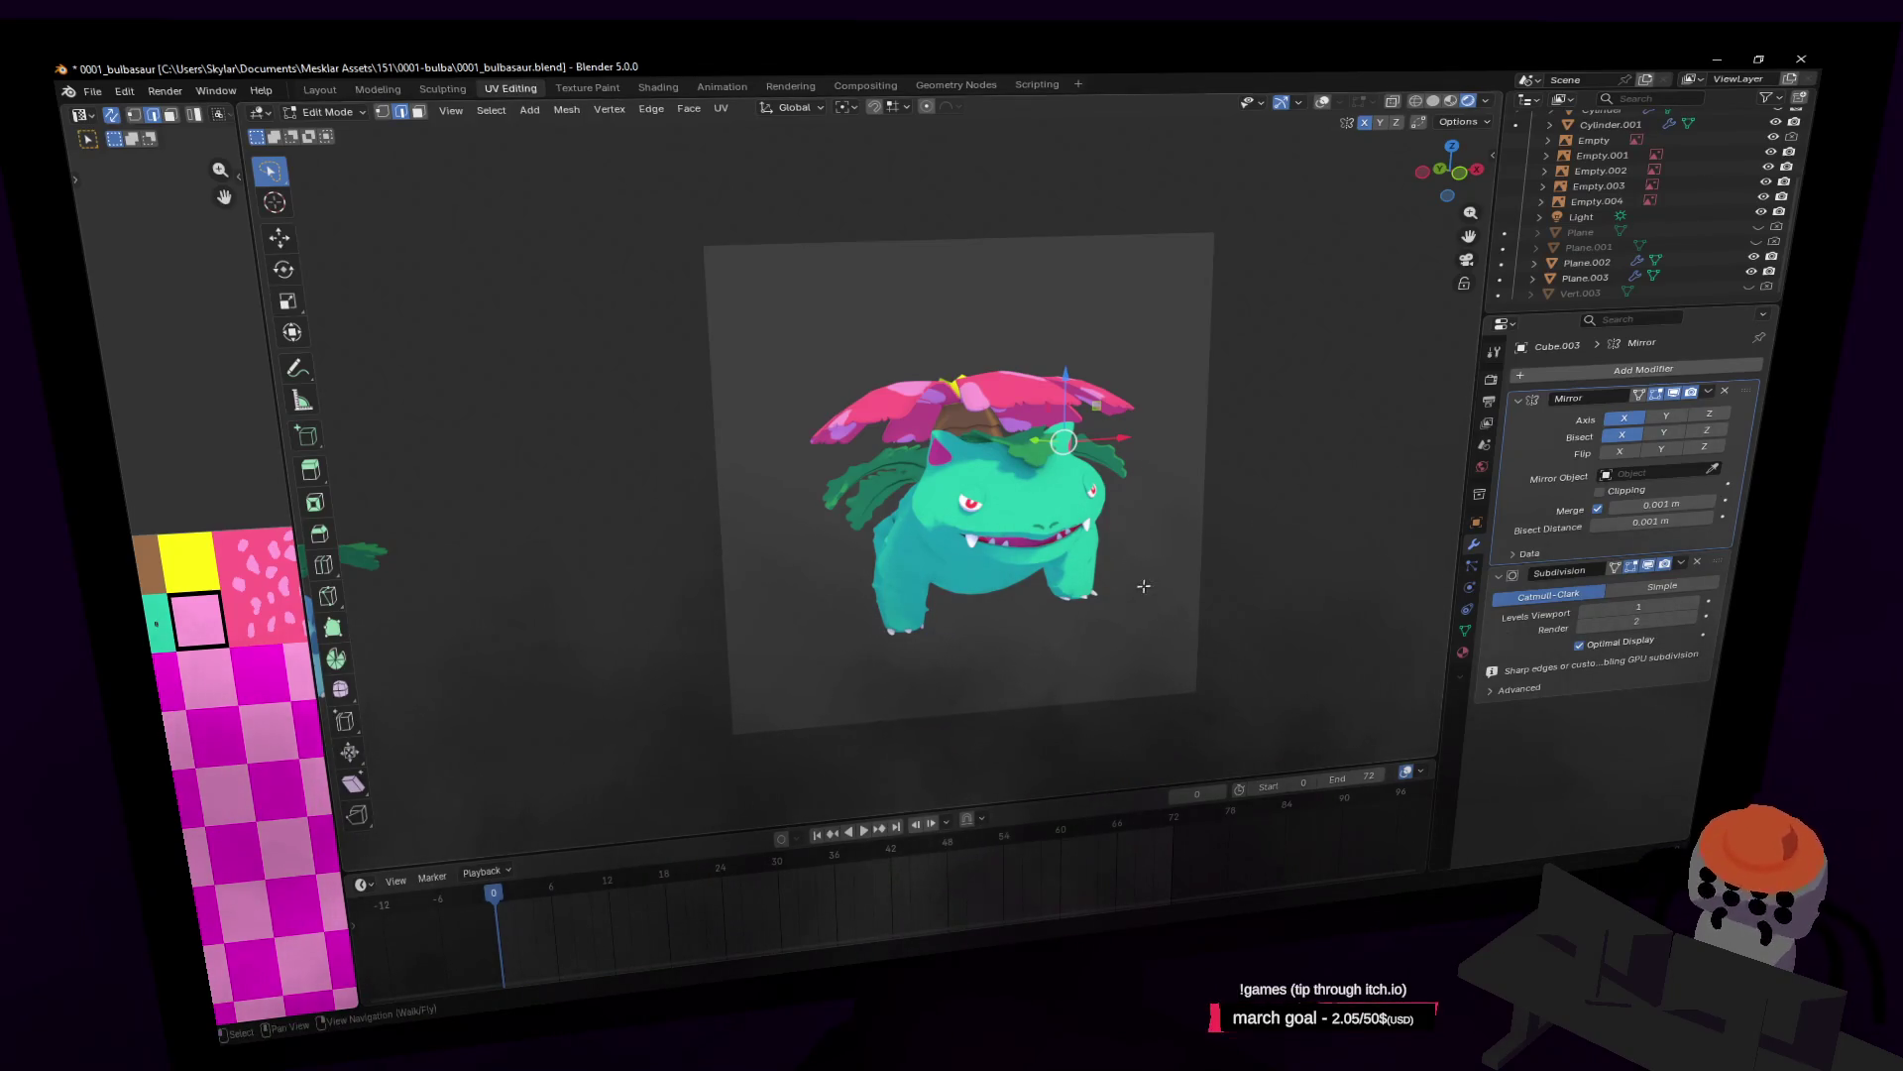
# Step: Walk to a side view of Venusaur and turn on overlays to show the wireframe
pyautogui.hotkey('shift', '`')
pyautogui.press('w')
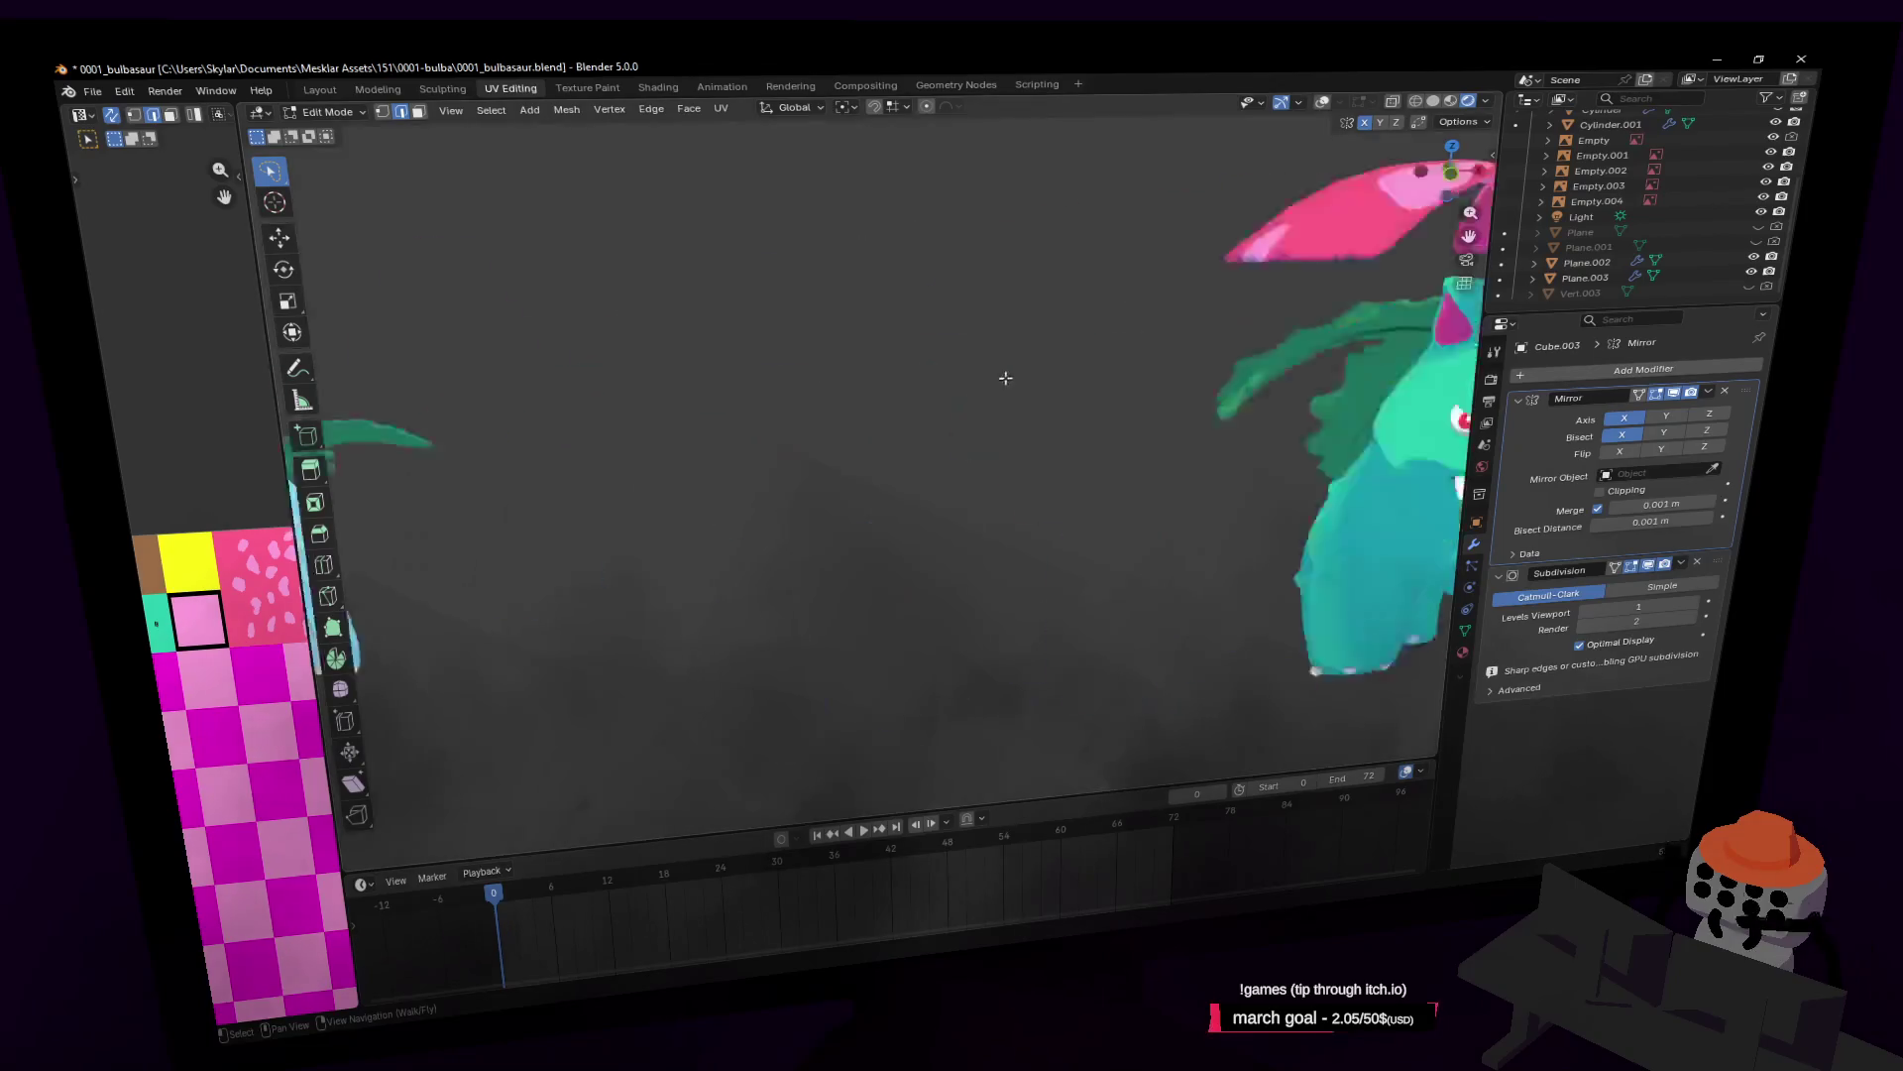
pyautogui.press('s')
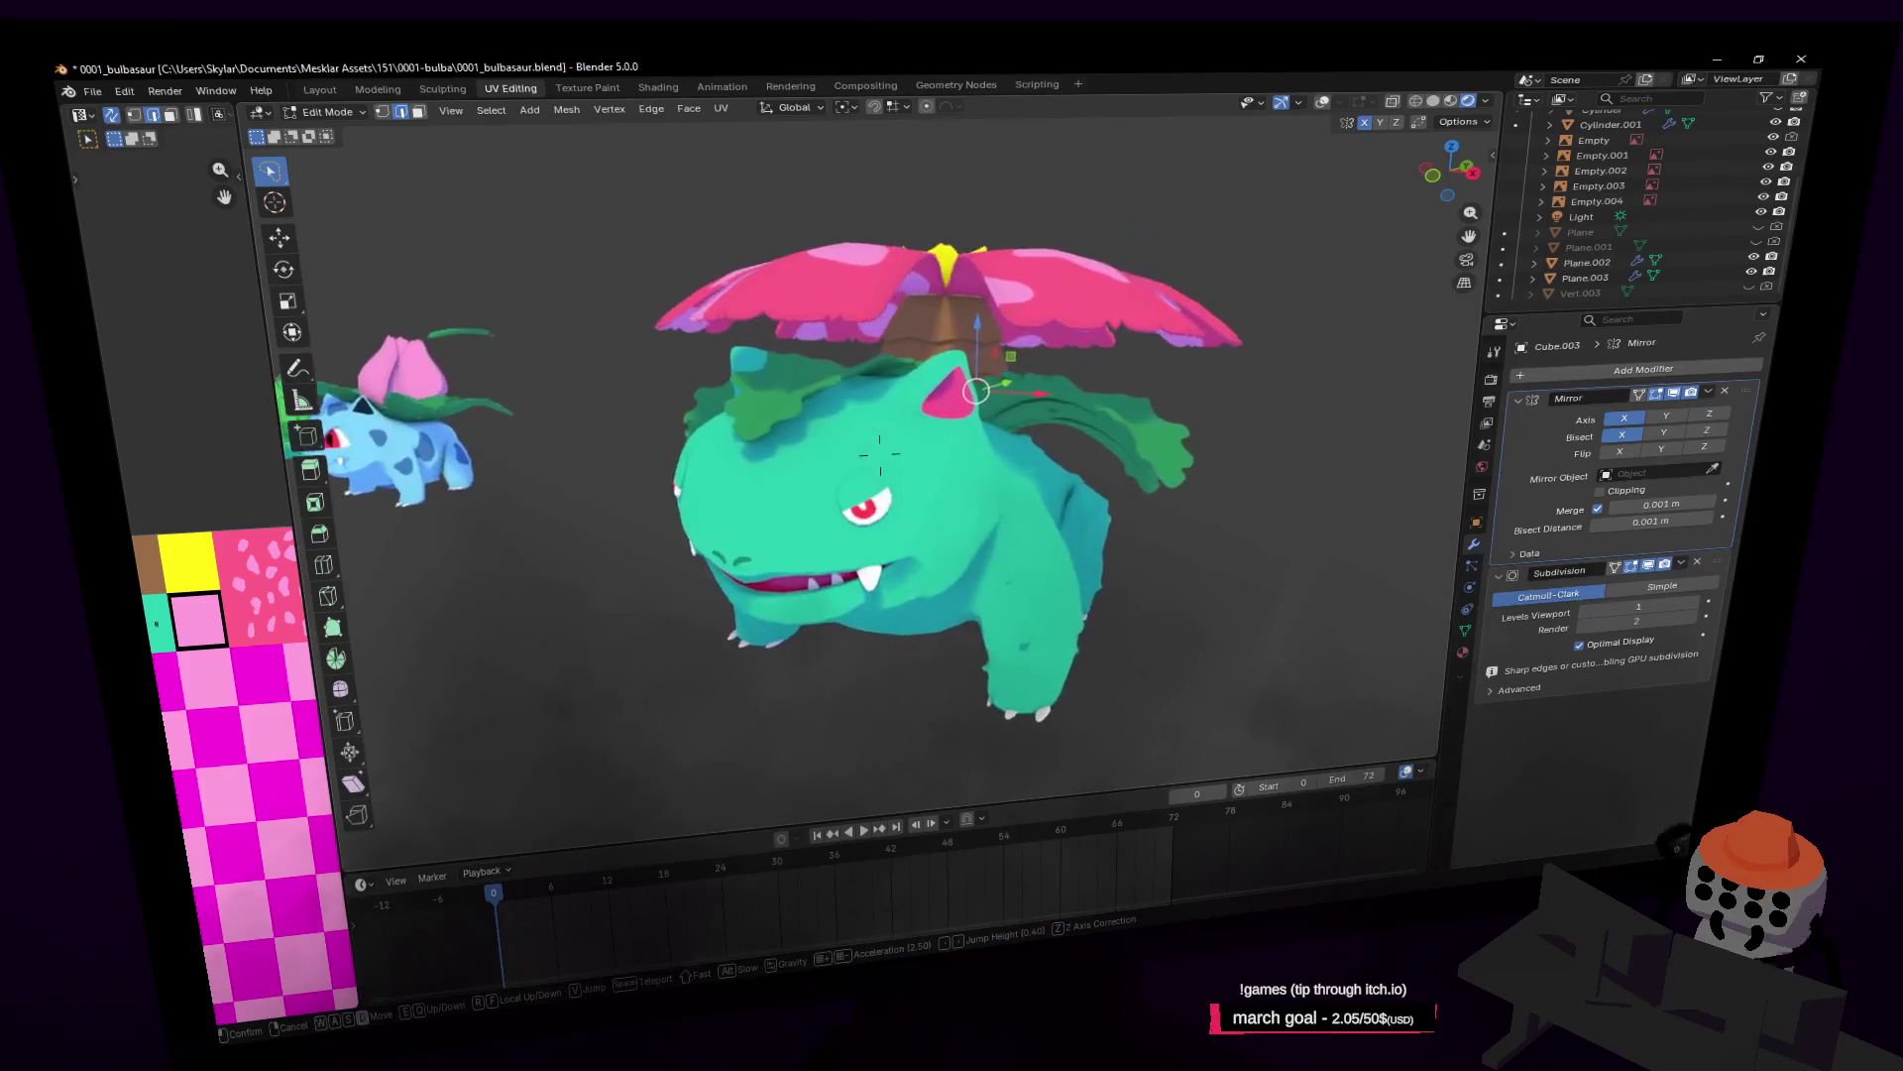
pyautogui.click(880, 464)
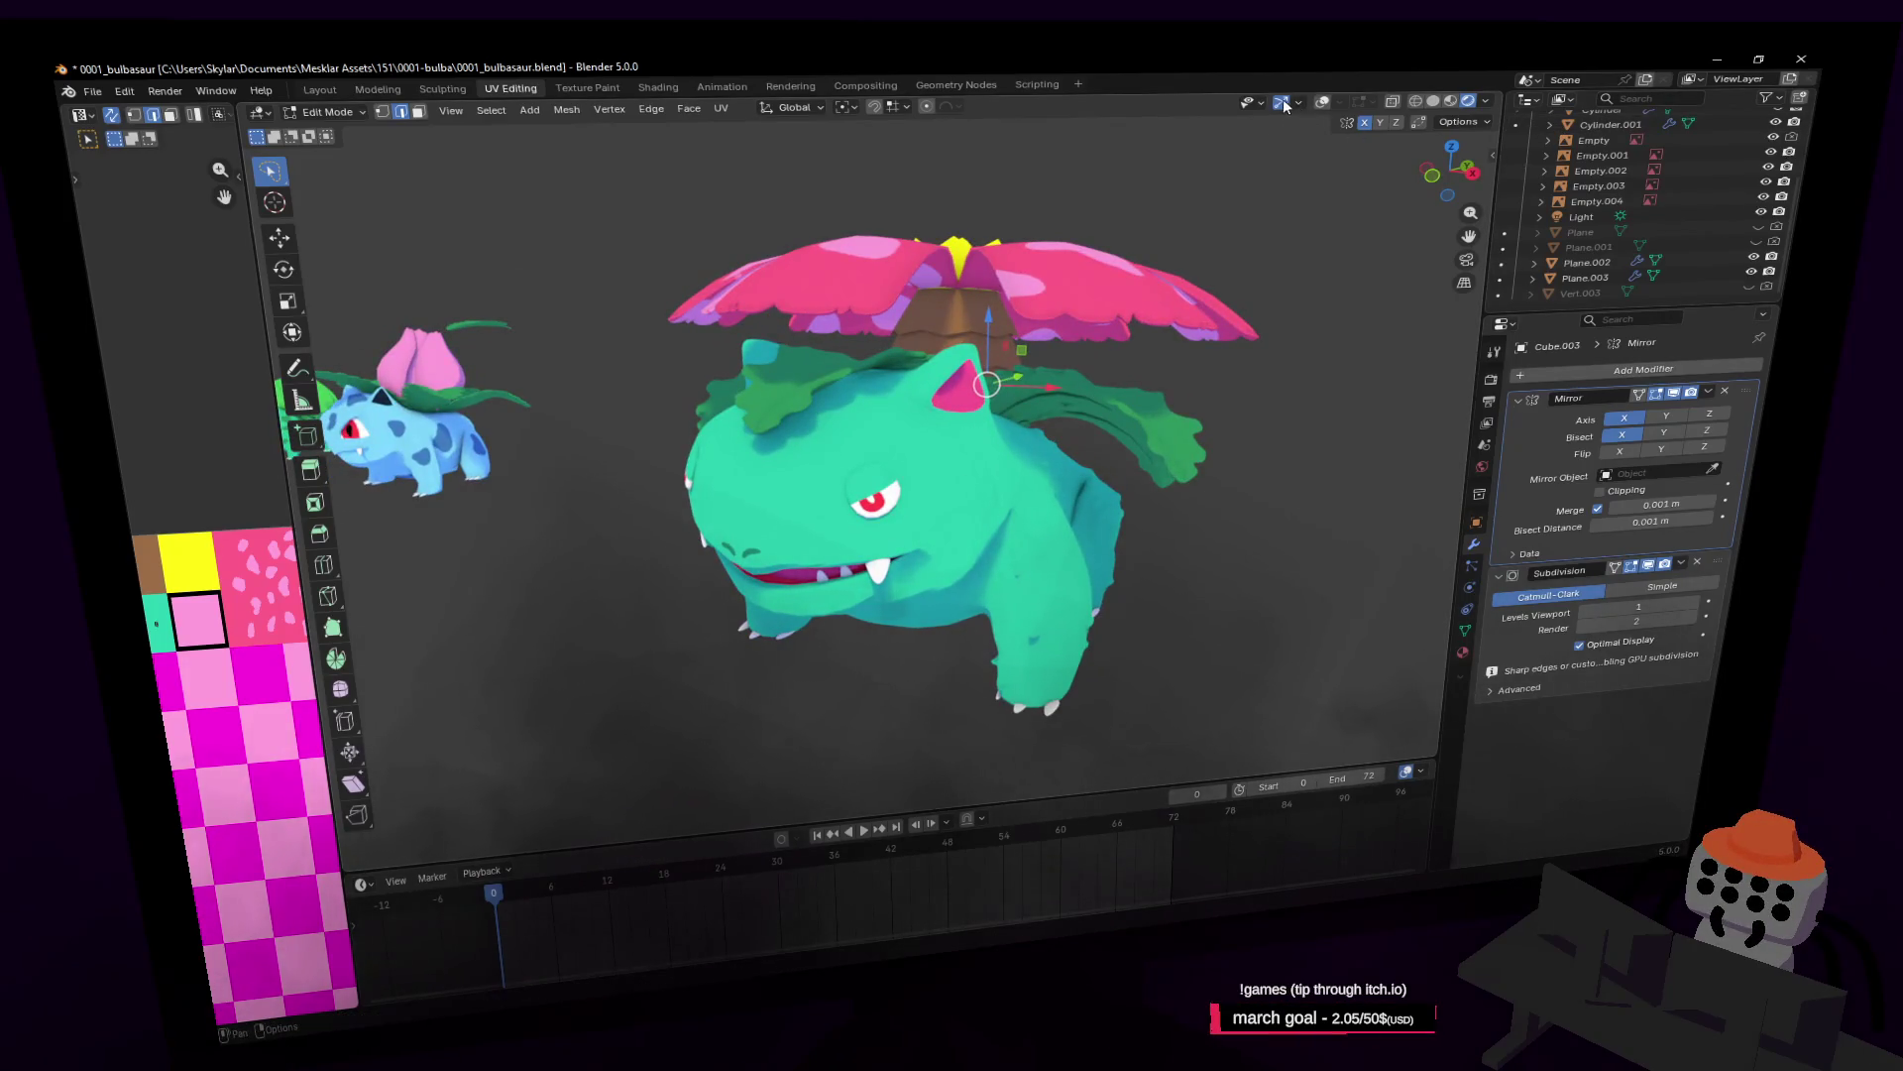
pyautogui.click(1323, 102)
pyautogui.hotkey('shift', '`')
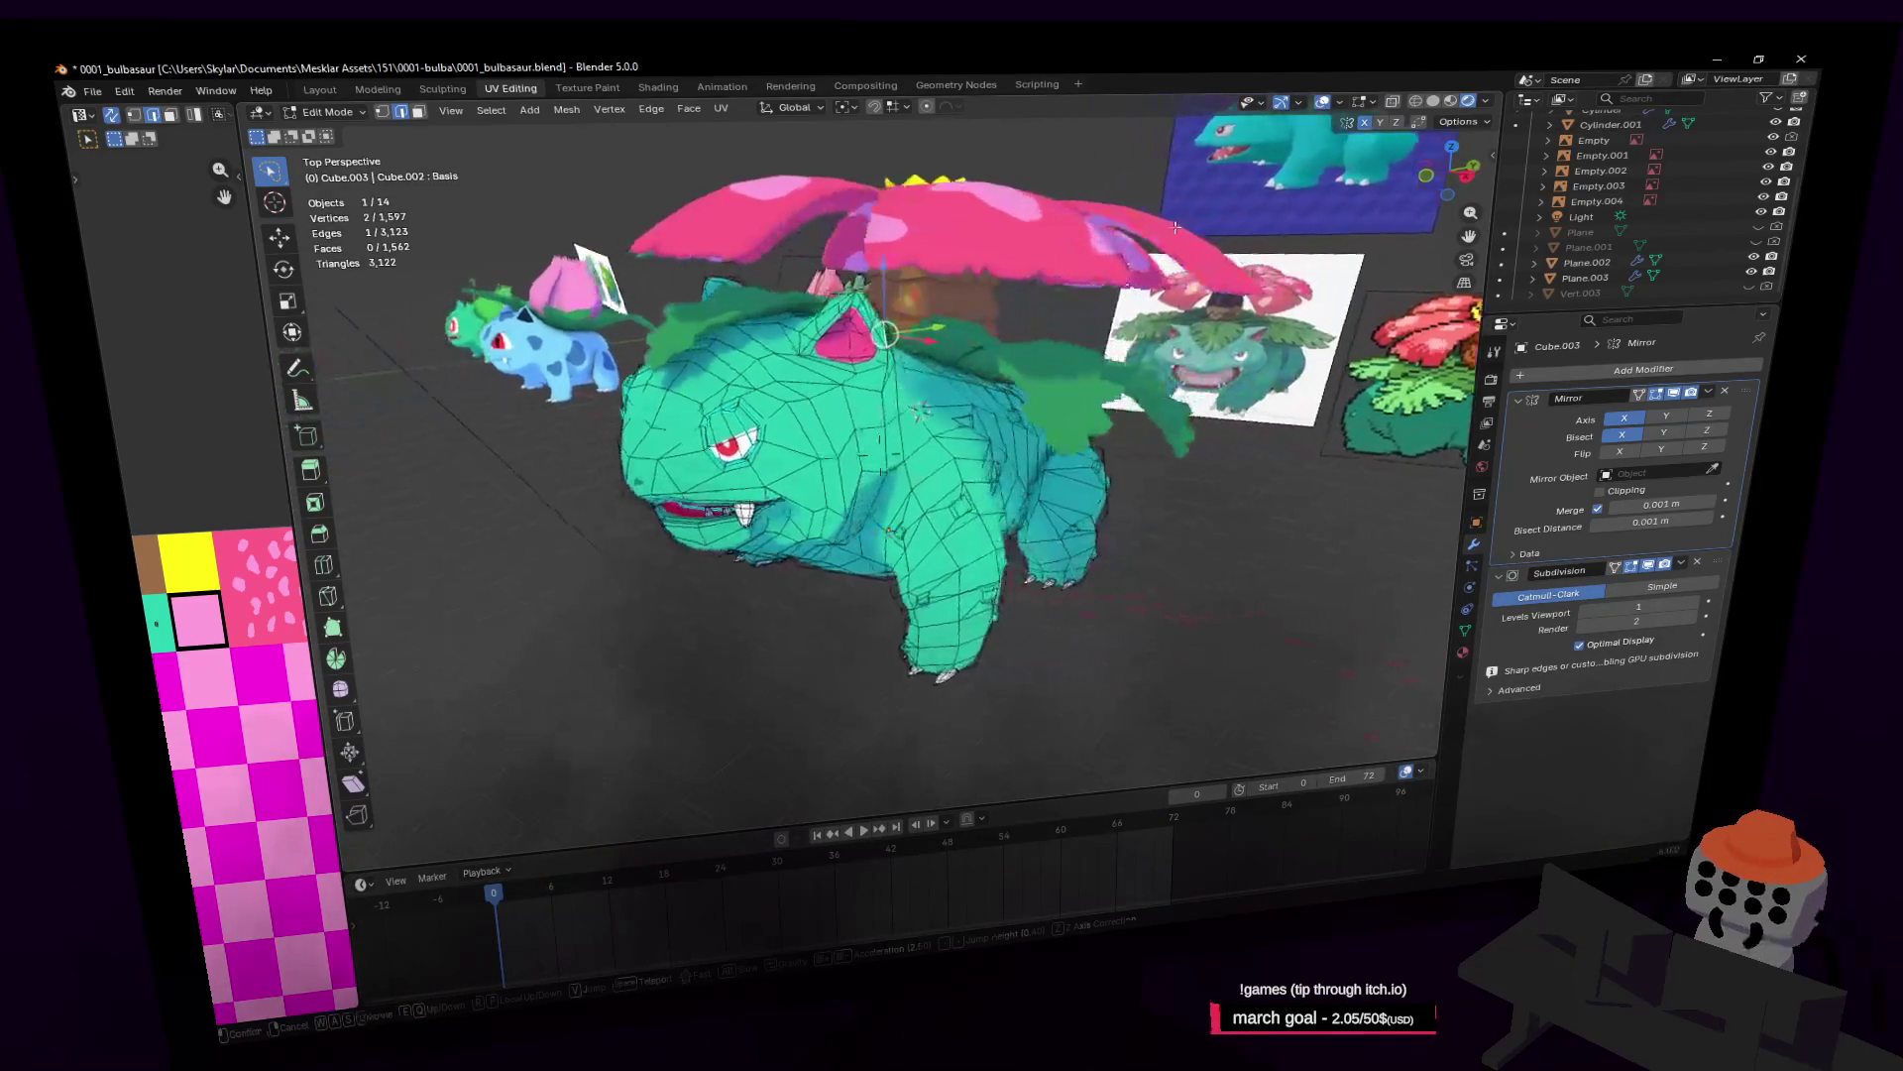
pyautogui.click(1175, 227)
# Step: Fly close to Venusaur's belly and side in Object Mode, then return to Edit Mode
pyautogui.press('Tab')
pyautogui.hotkey('shift', '`')
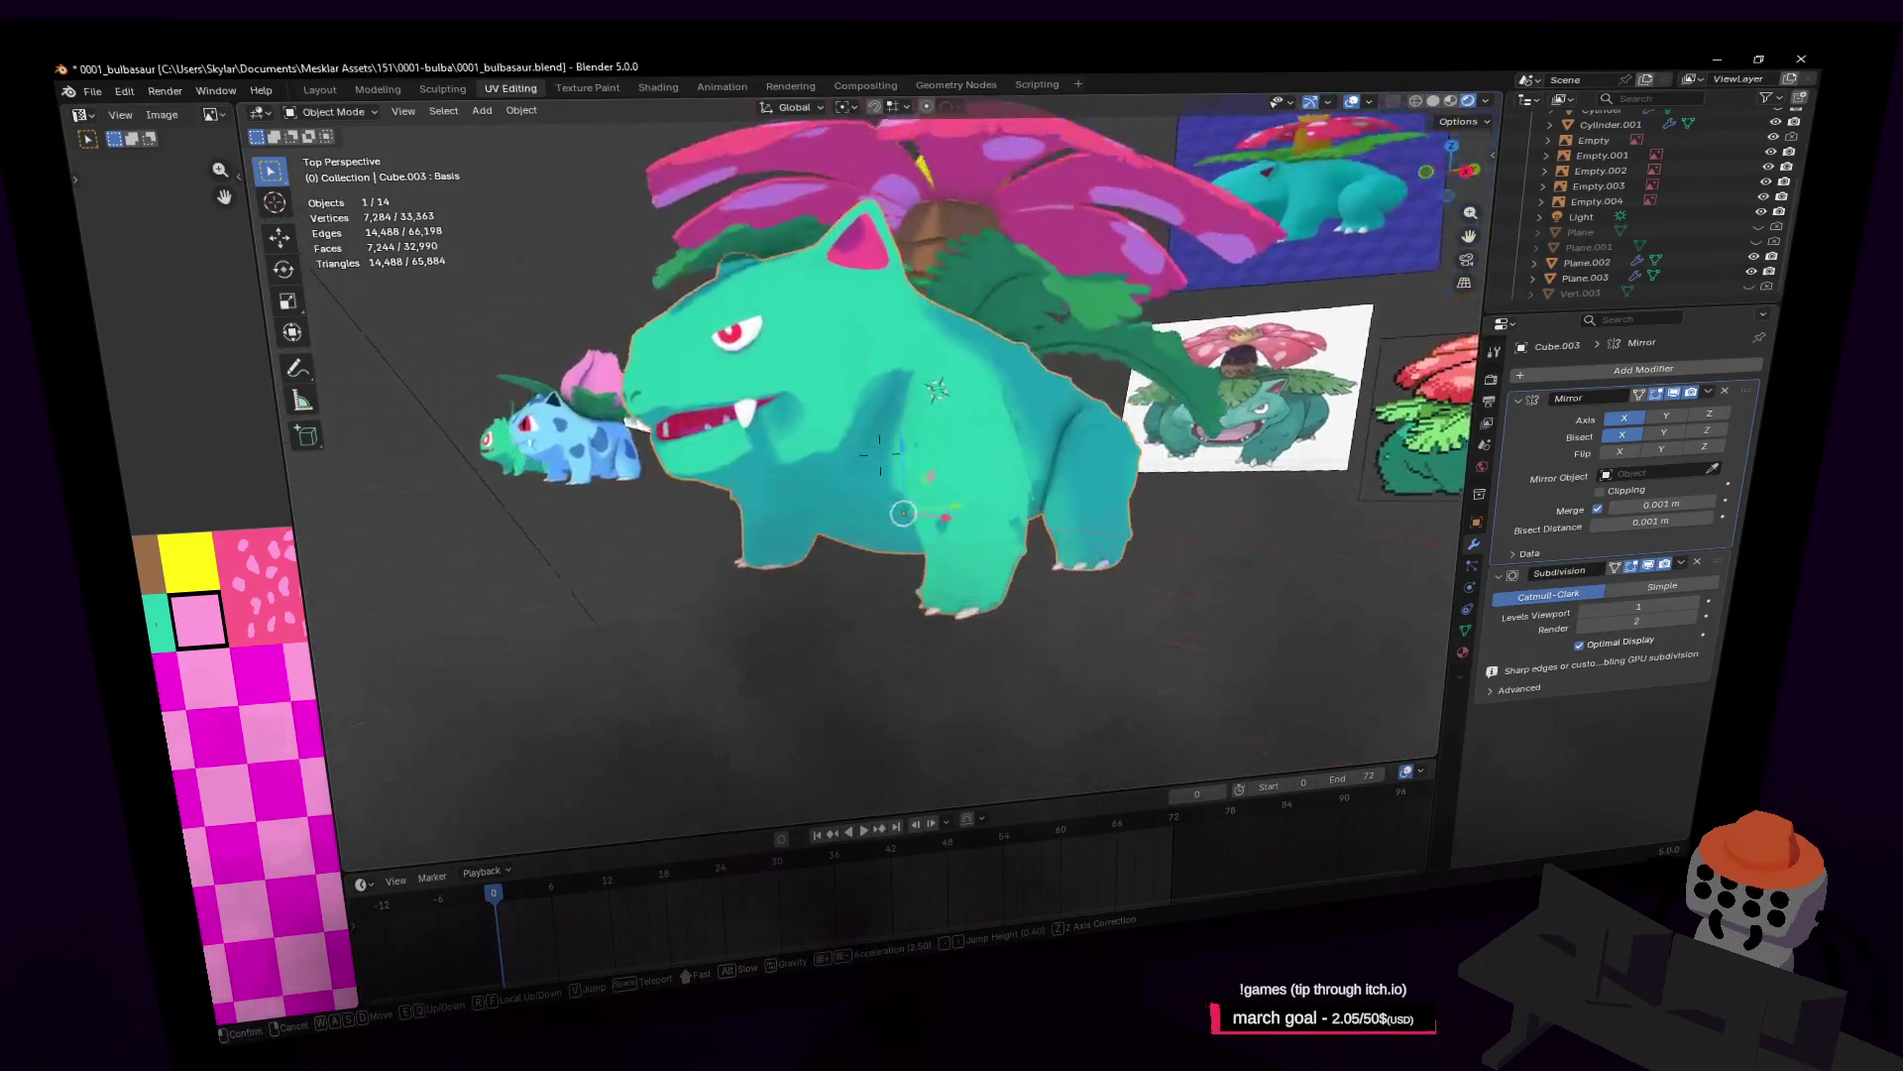
pyautogui.press('w')
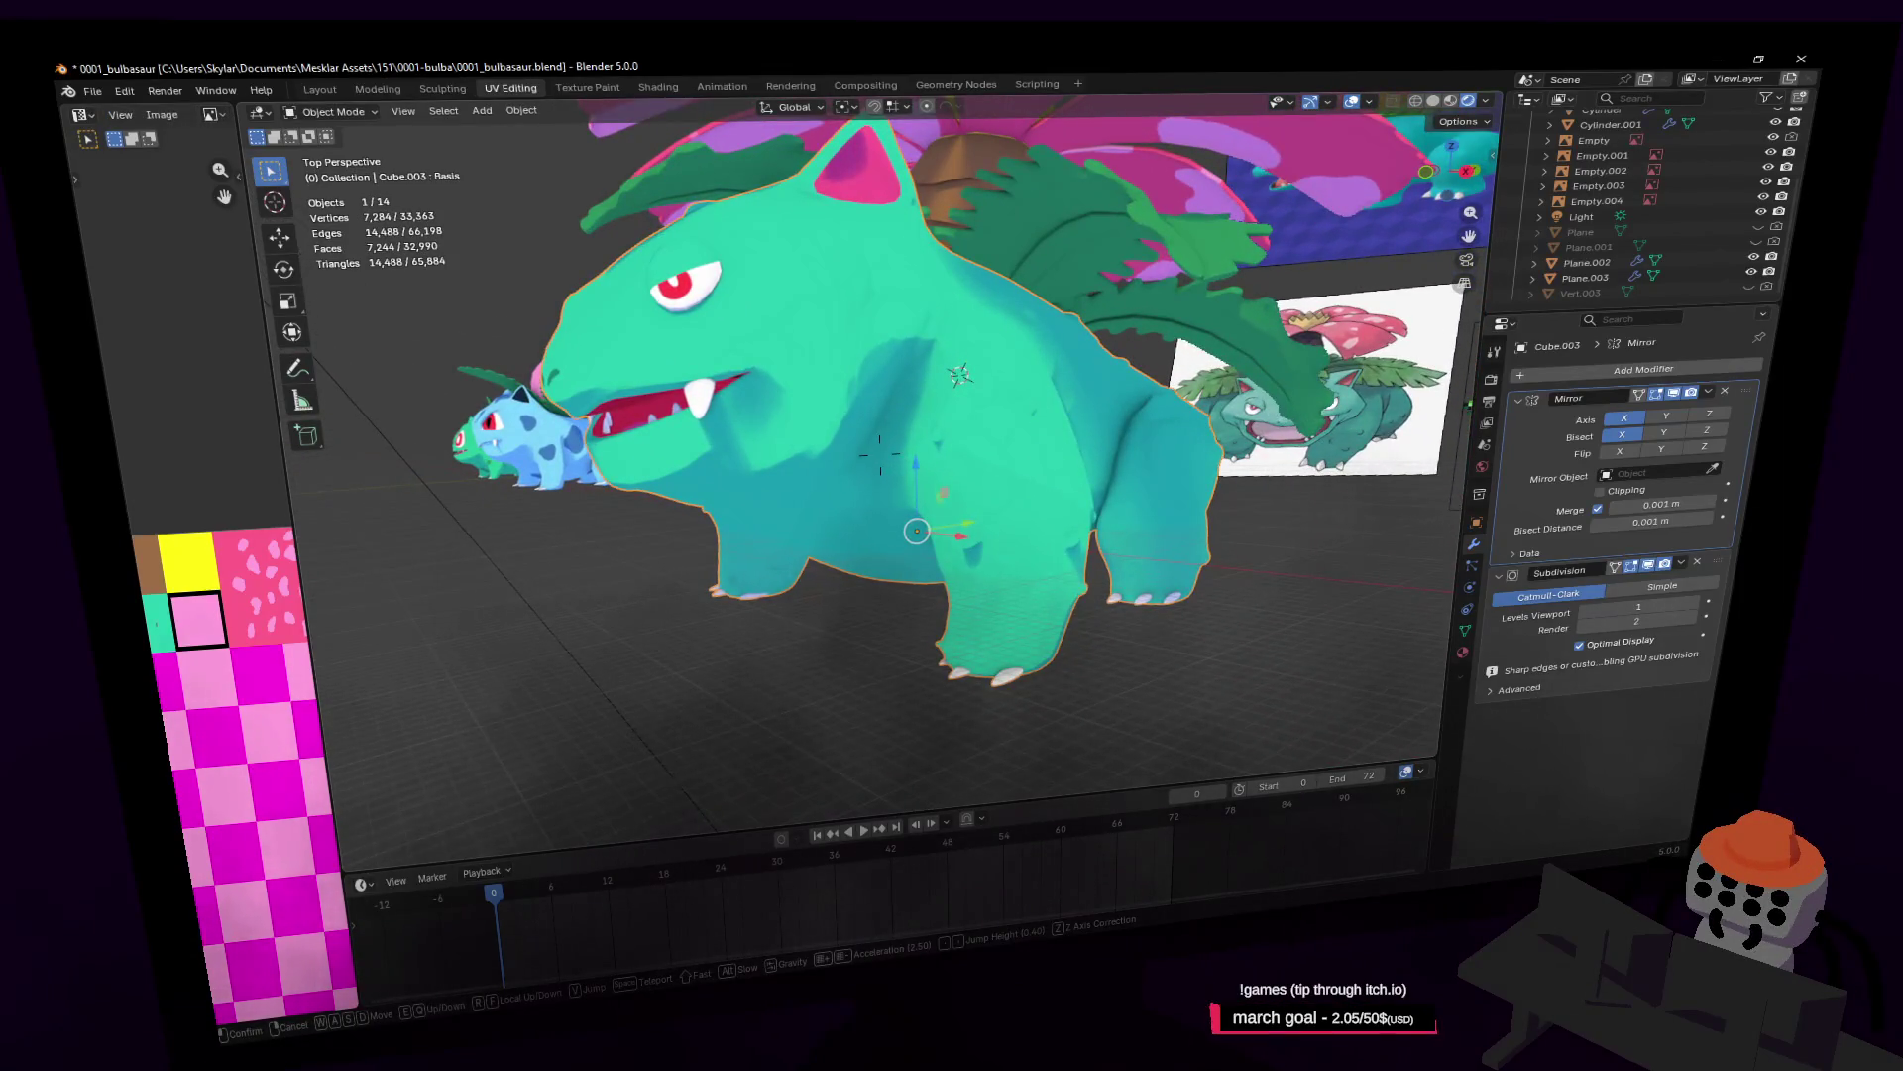
pyautogui.press('d')
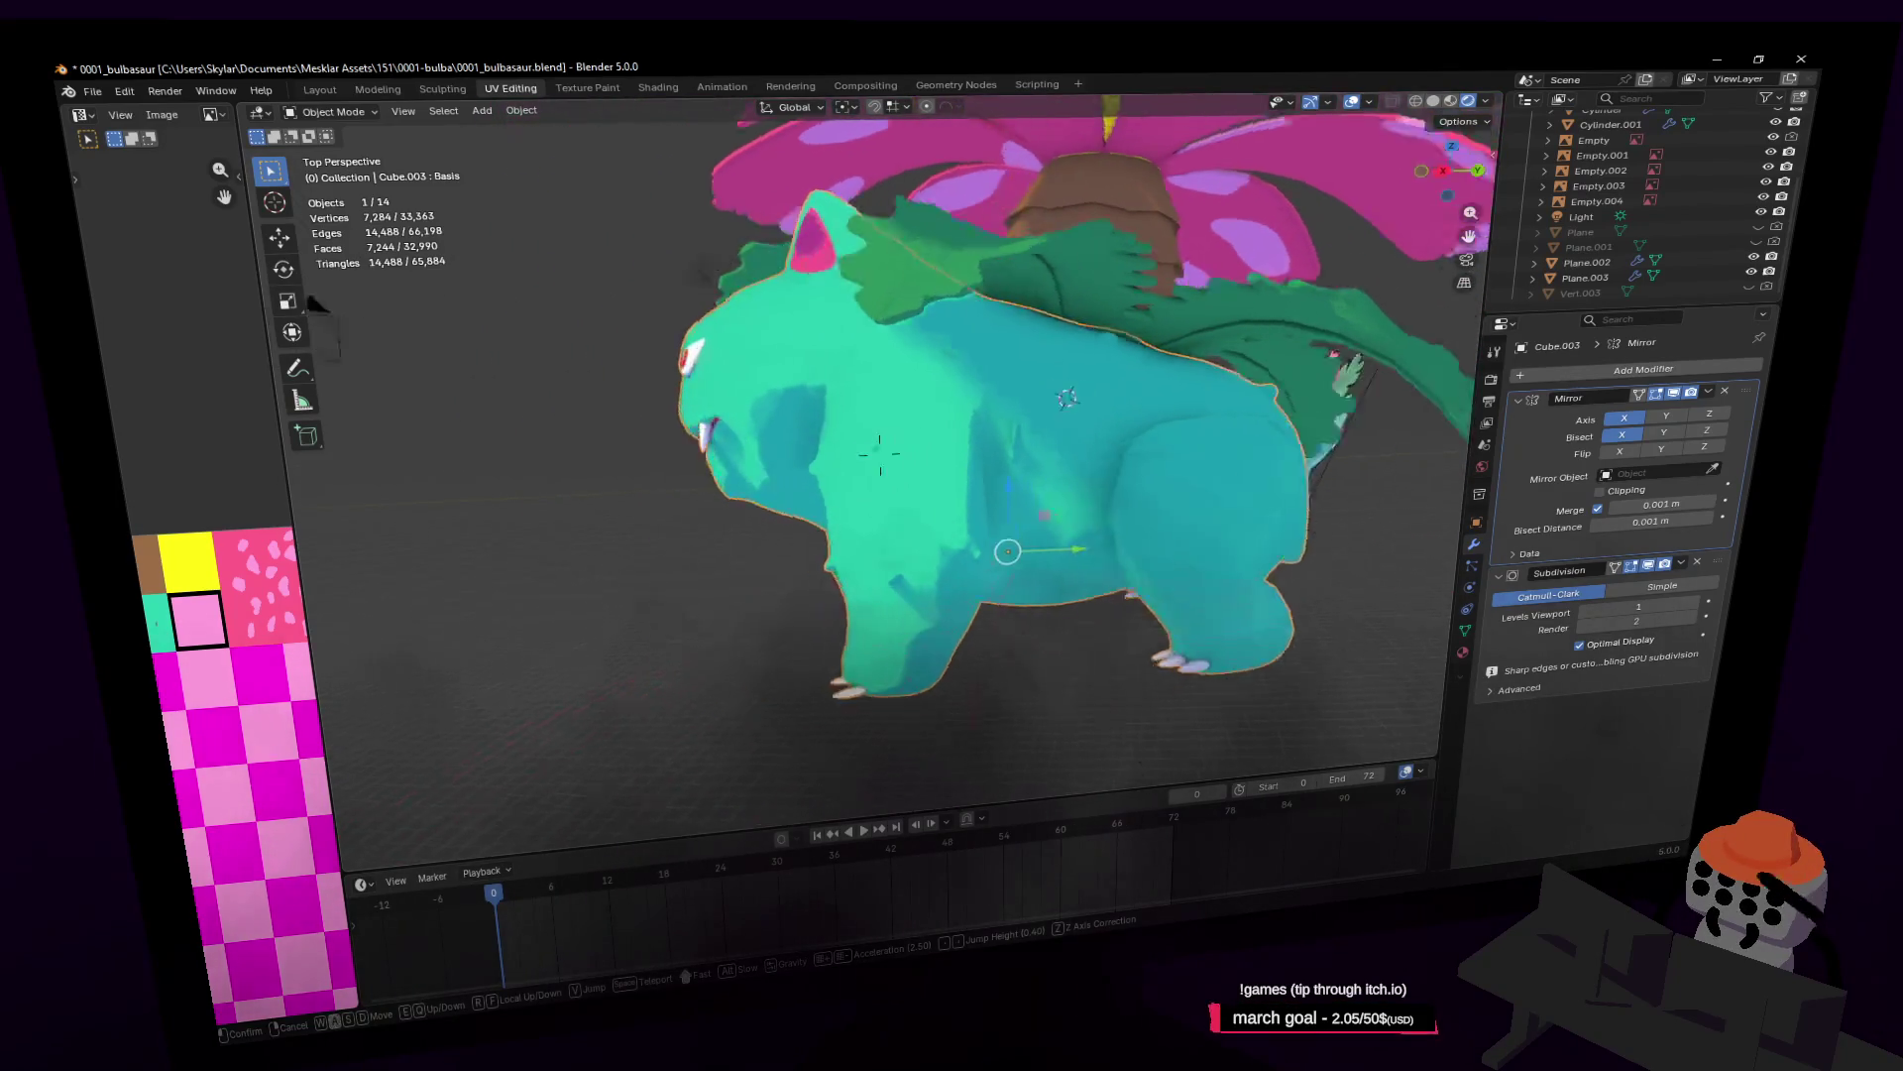
pyautogui.press('w')
pyautogui.press('Tab')
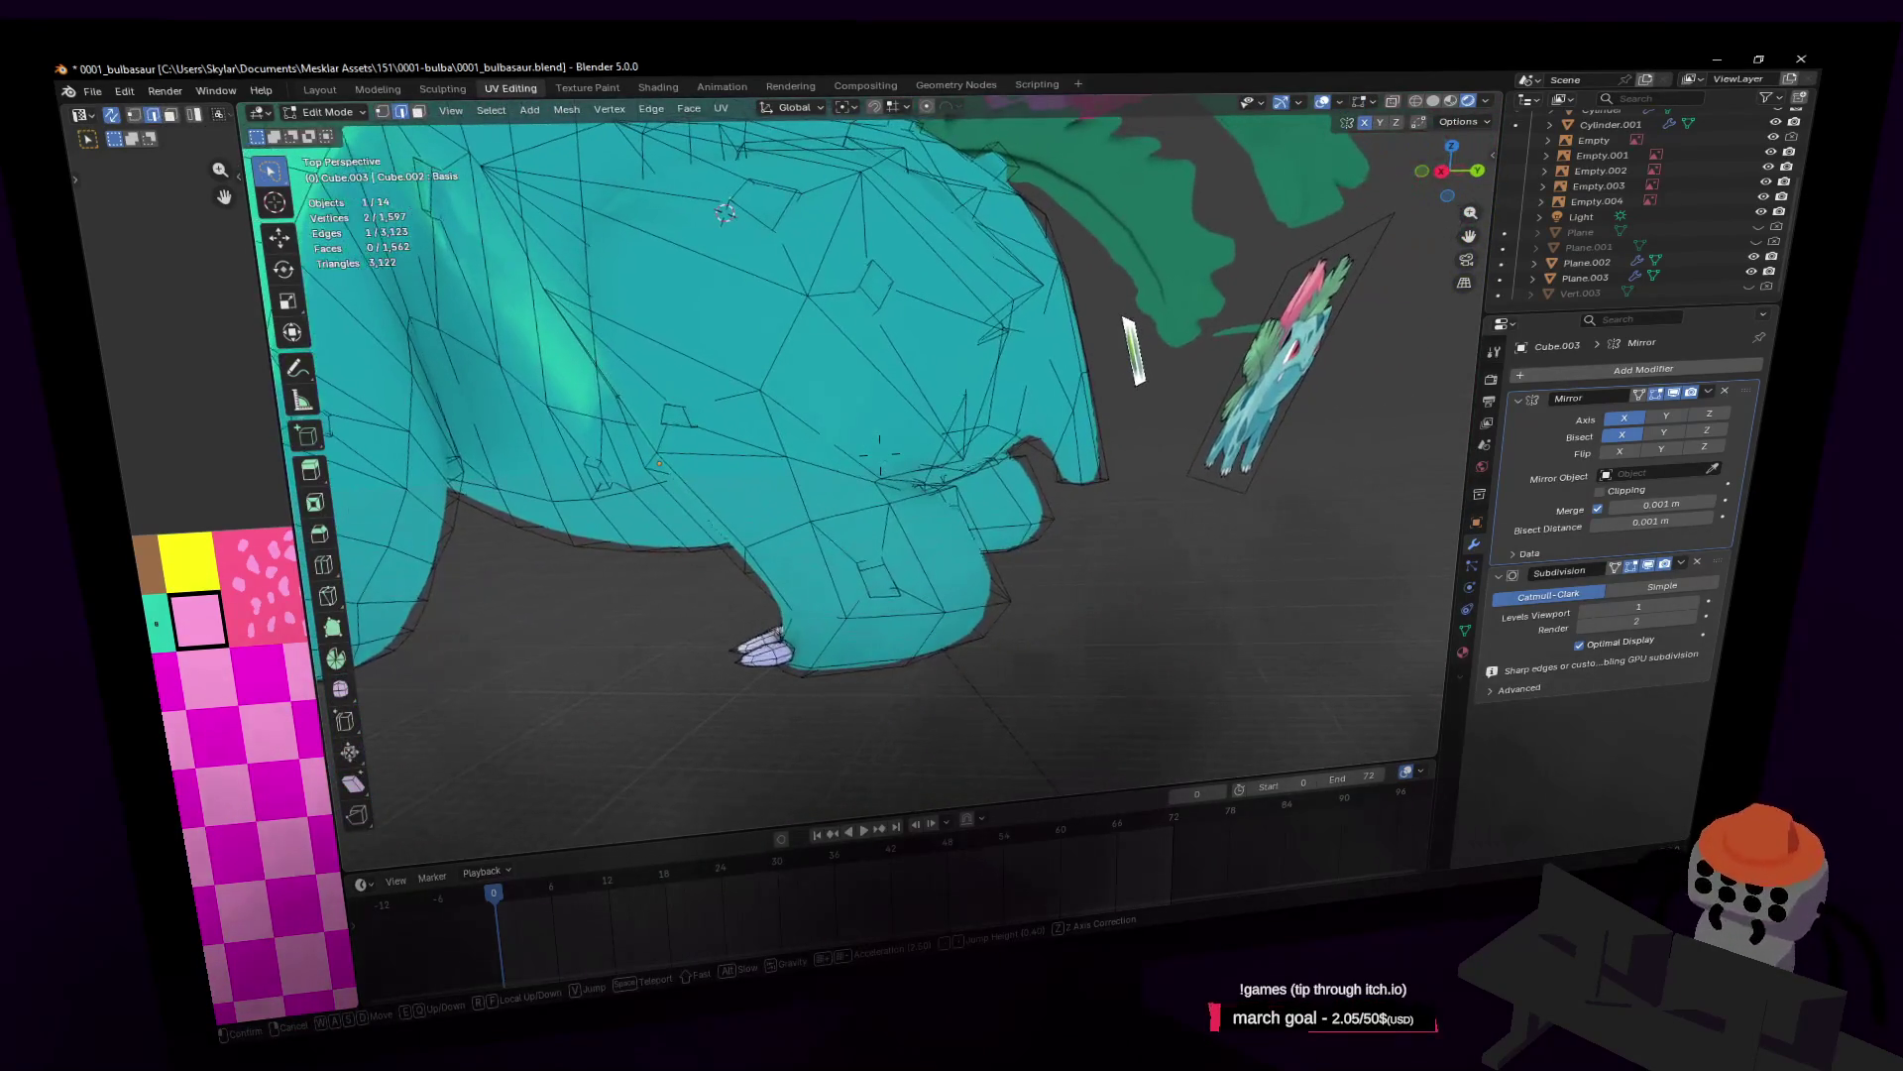
# Step: Frame the belly in face mode, then drag a selected belly face into place
pyautogui.click(1076, 482)
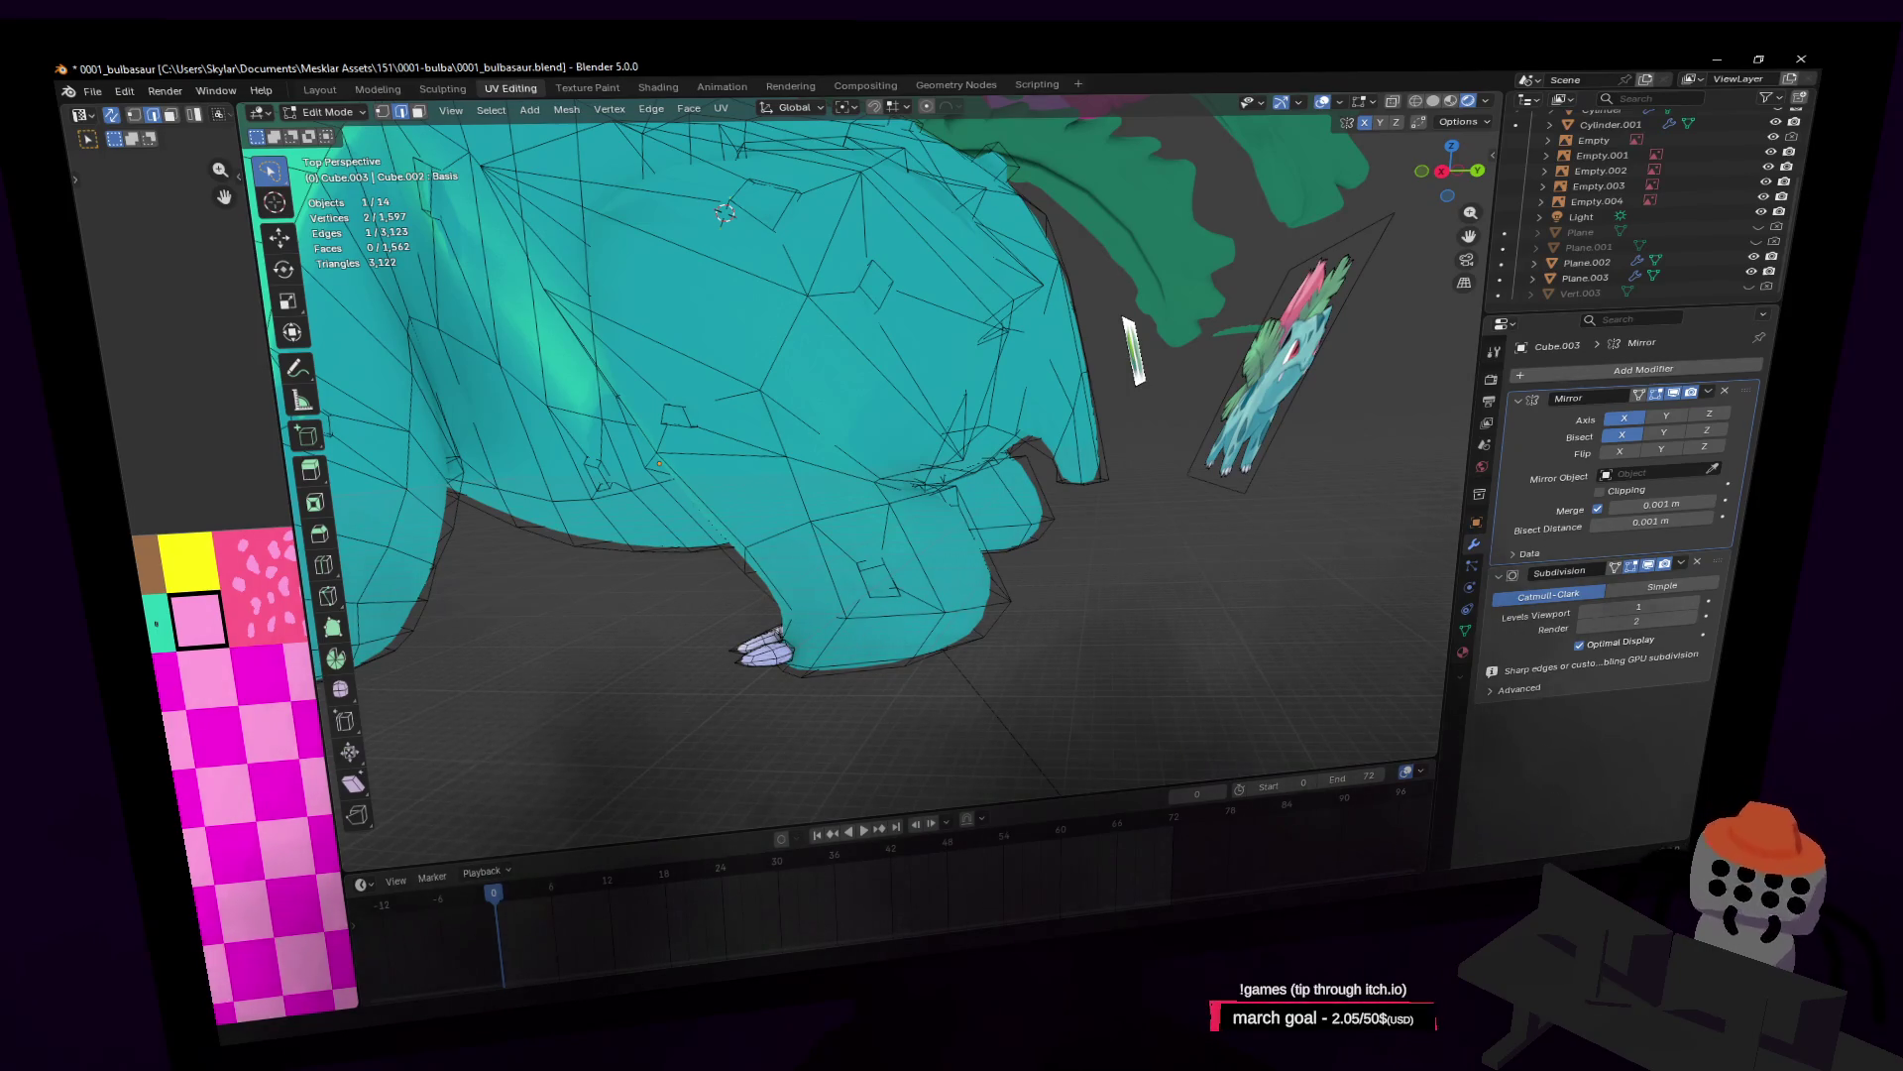
pyautogui.hotkey('shift', '`')
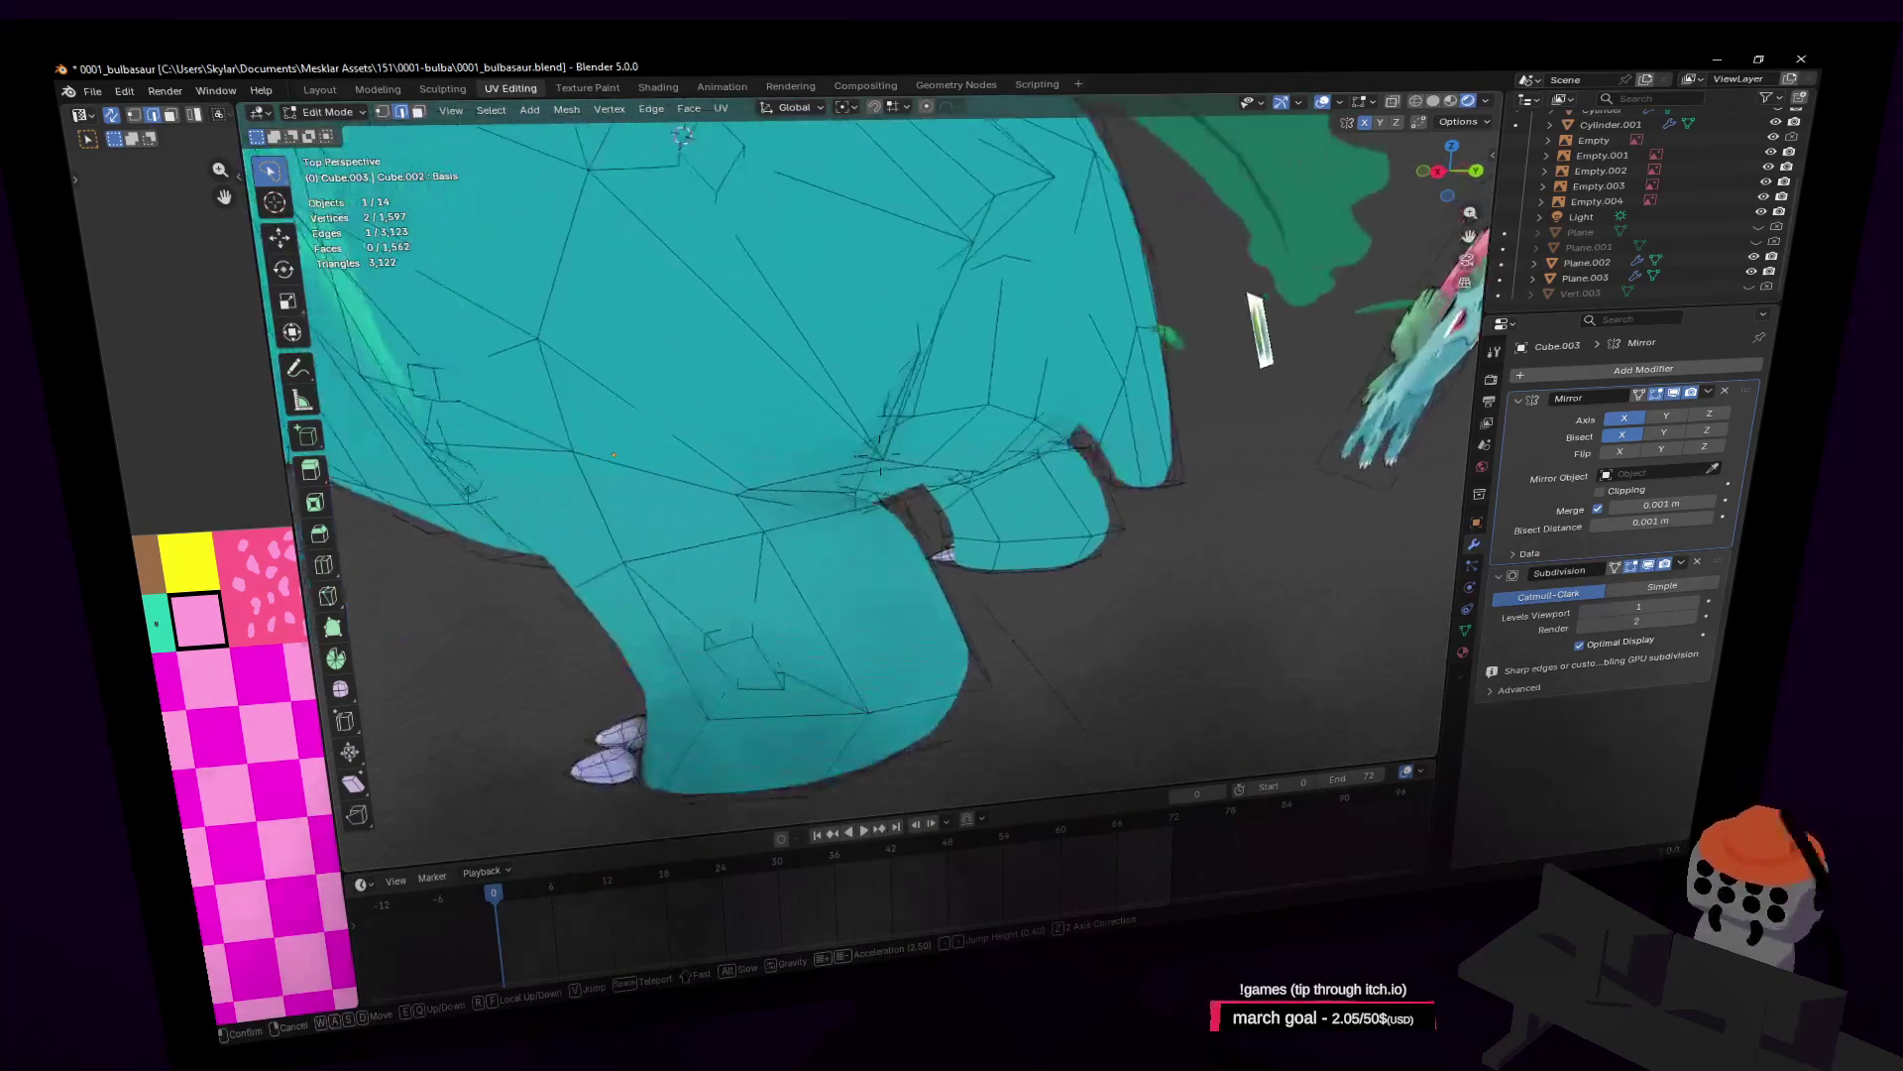
pyautogui.click(1048, 416)
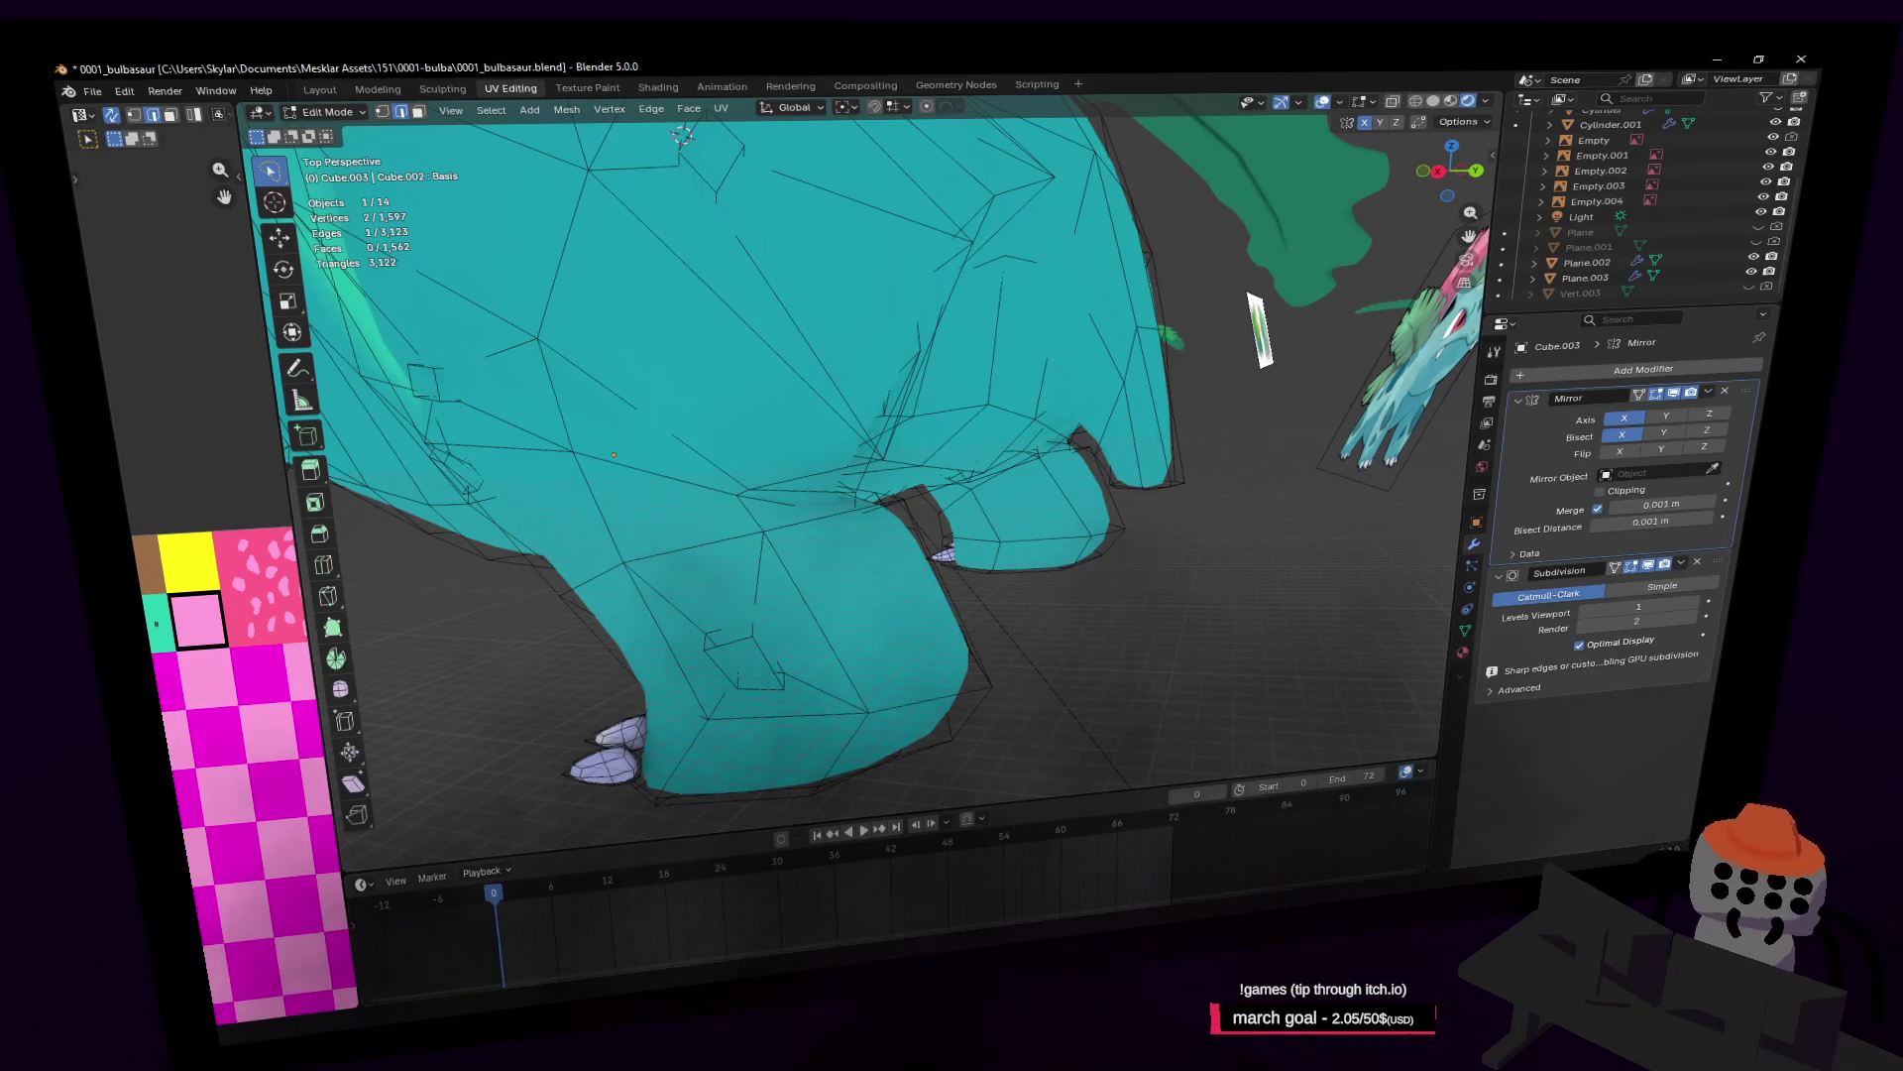
pyautogui.scroll(5, 1060, 447)
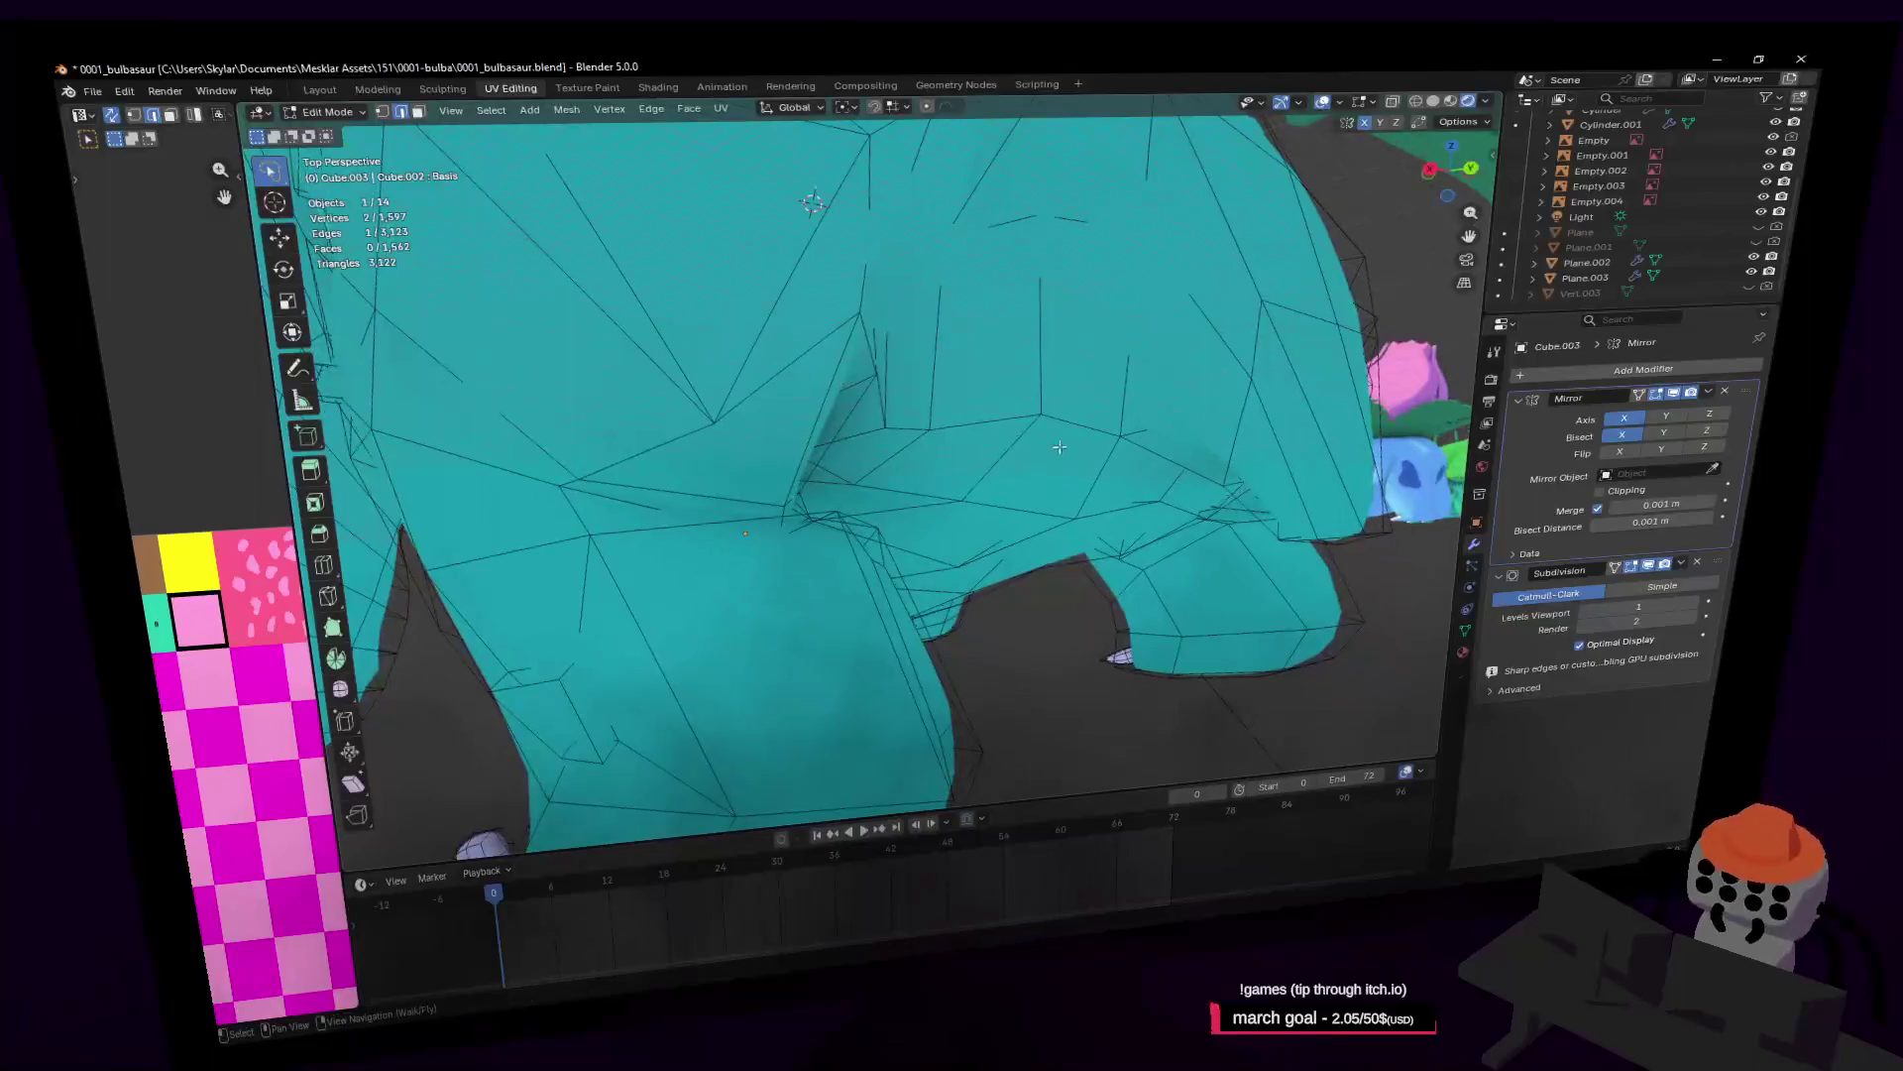
pyautogui.press('3')
pyautogui.click(1112, 450)
pyautogui.hotkey('shift', '`')
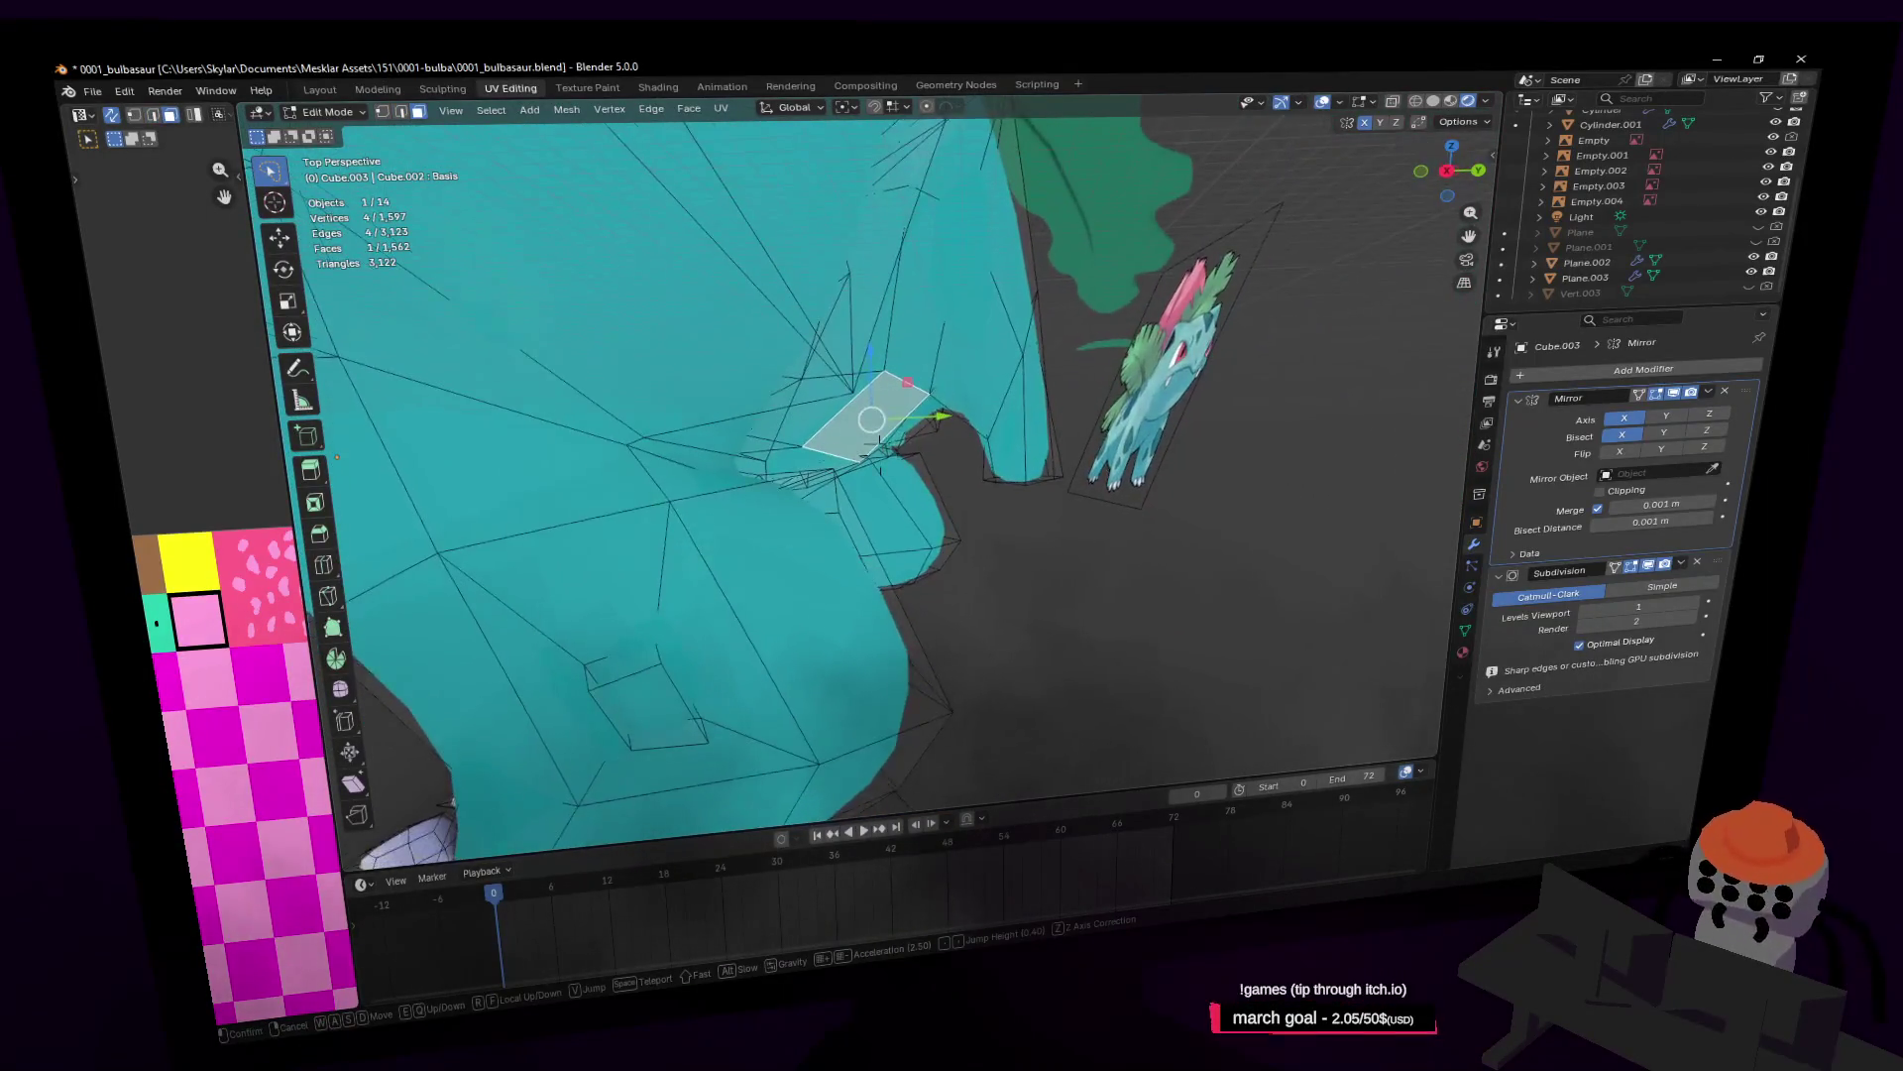
pyautogui.click(1035, 405)
pyautogui.moveTo(922, 416); pyautogui.dragTo(879, 410)
# Step: From a side view, lower a belly-edge vertex along Z by about 0.2 m
pyautogui.hotkey('shift', '`')
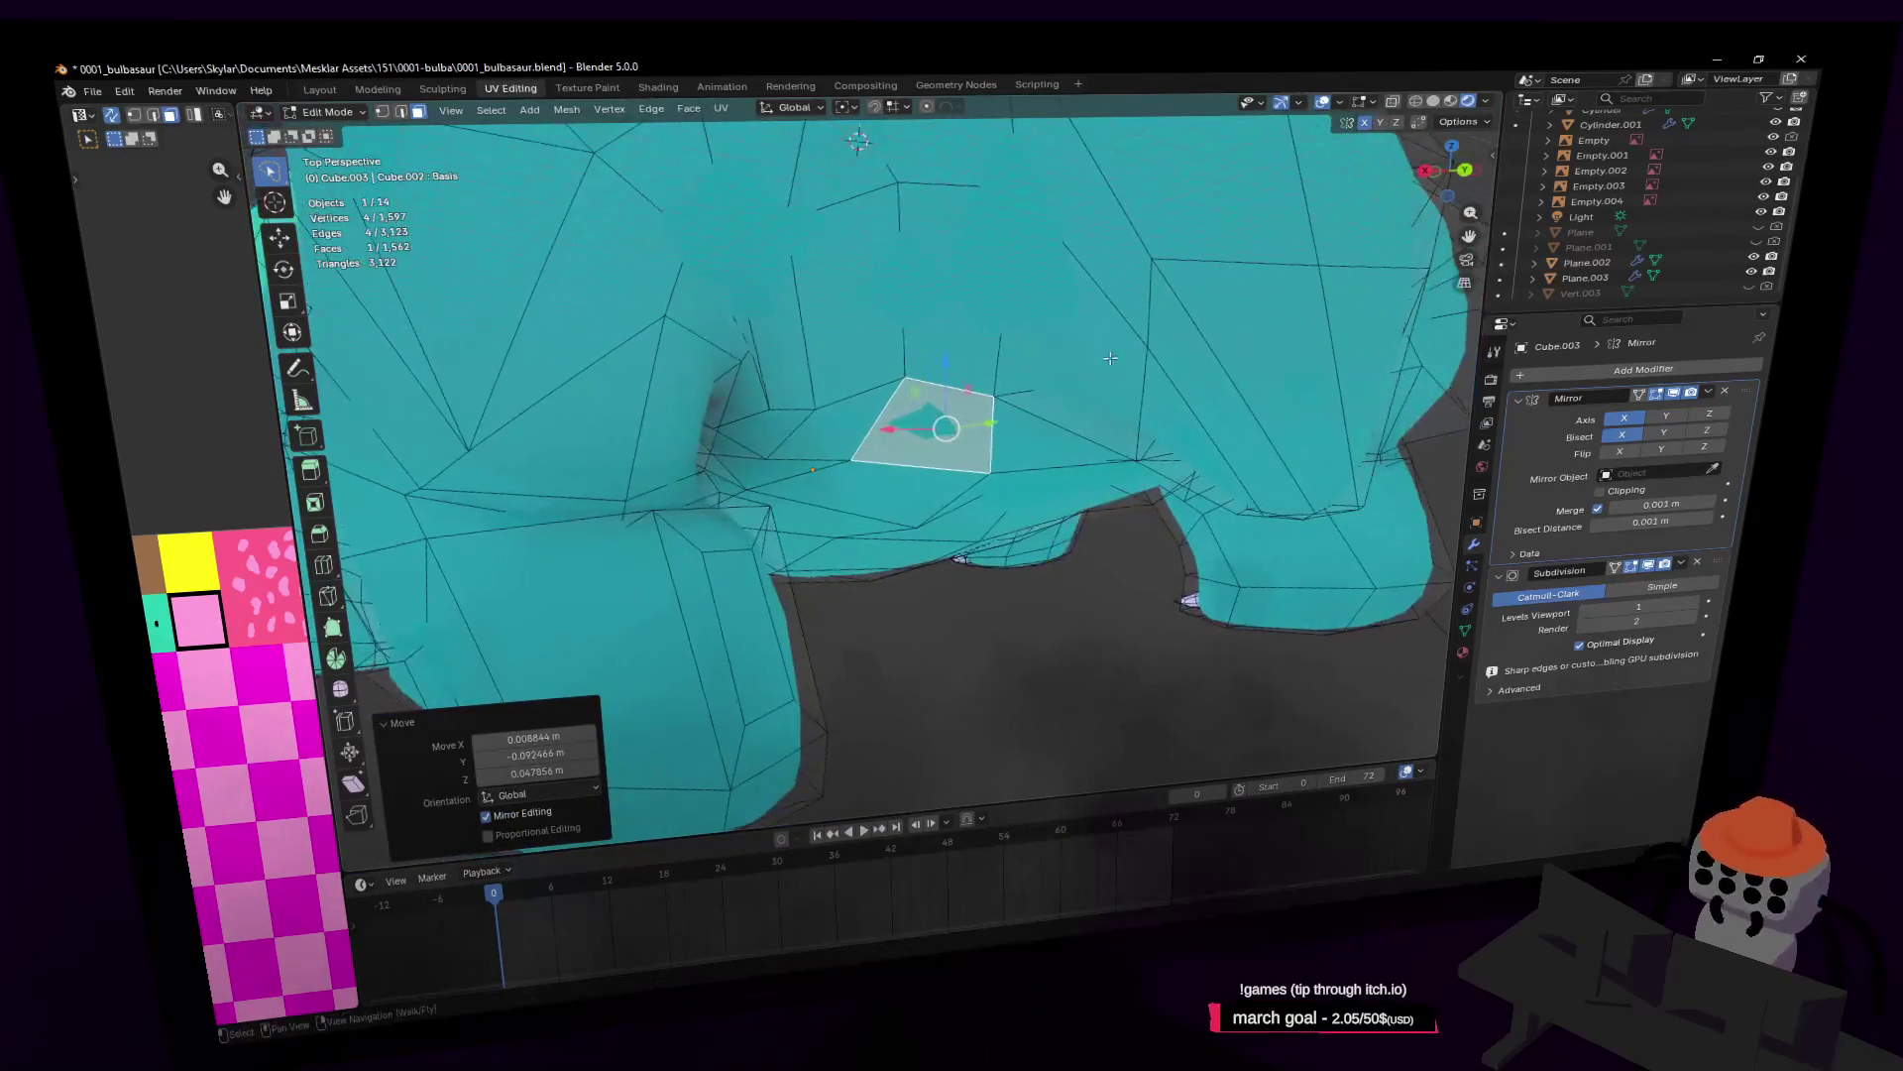
pyautogui.press('w')
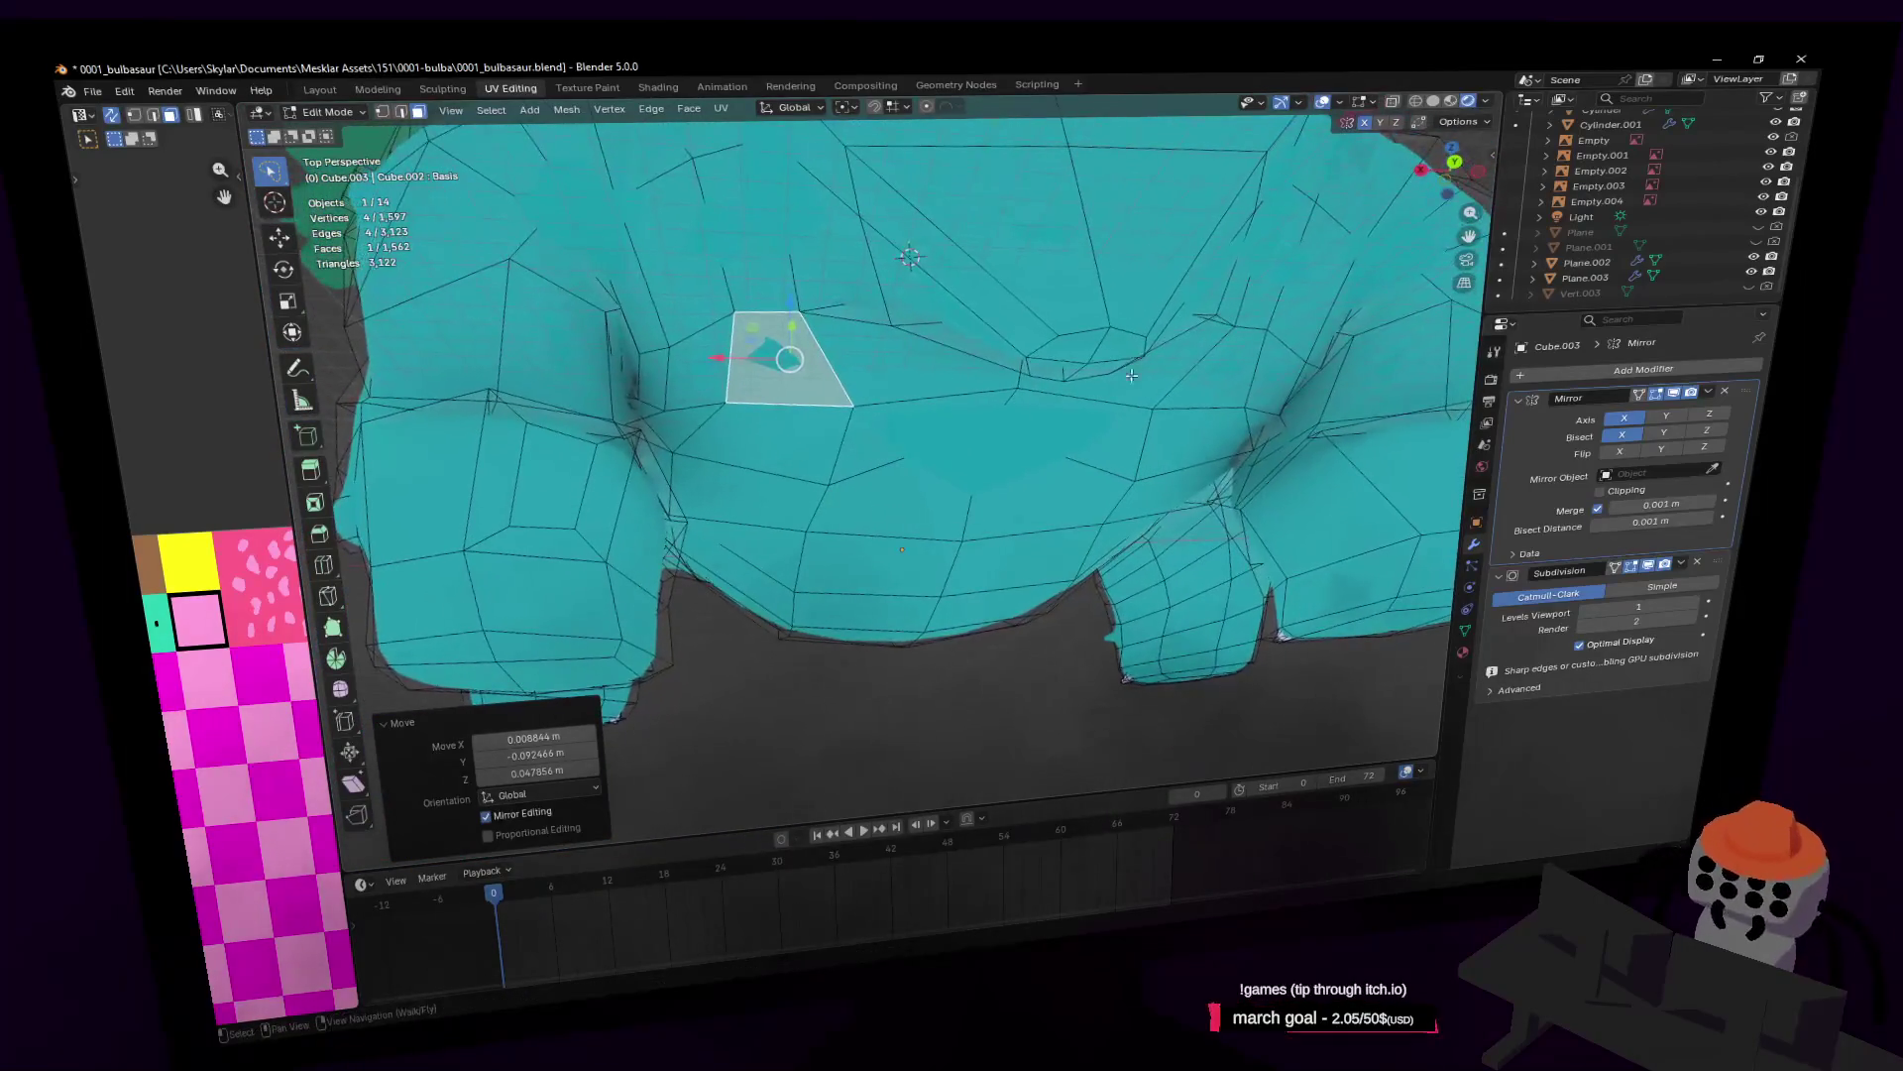
pyautogui.click(880, 453)
pyautogui.press('1')
pyautogui.click(1045, 411)
pyautogui.moveTo(1045, 411); pyautogui.dragTo(942, 424, button='middle')
pyautogui.press('g')
pyautogui.press('z')
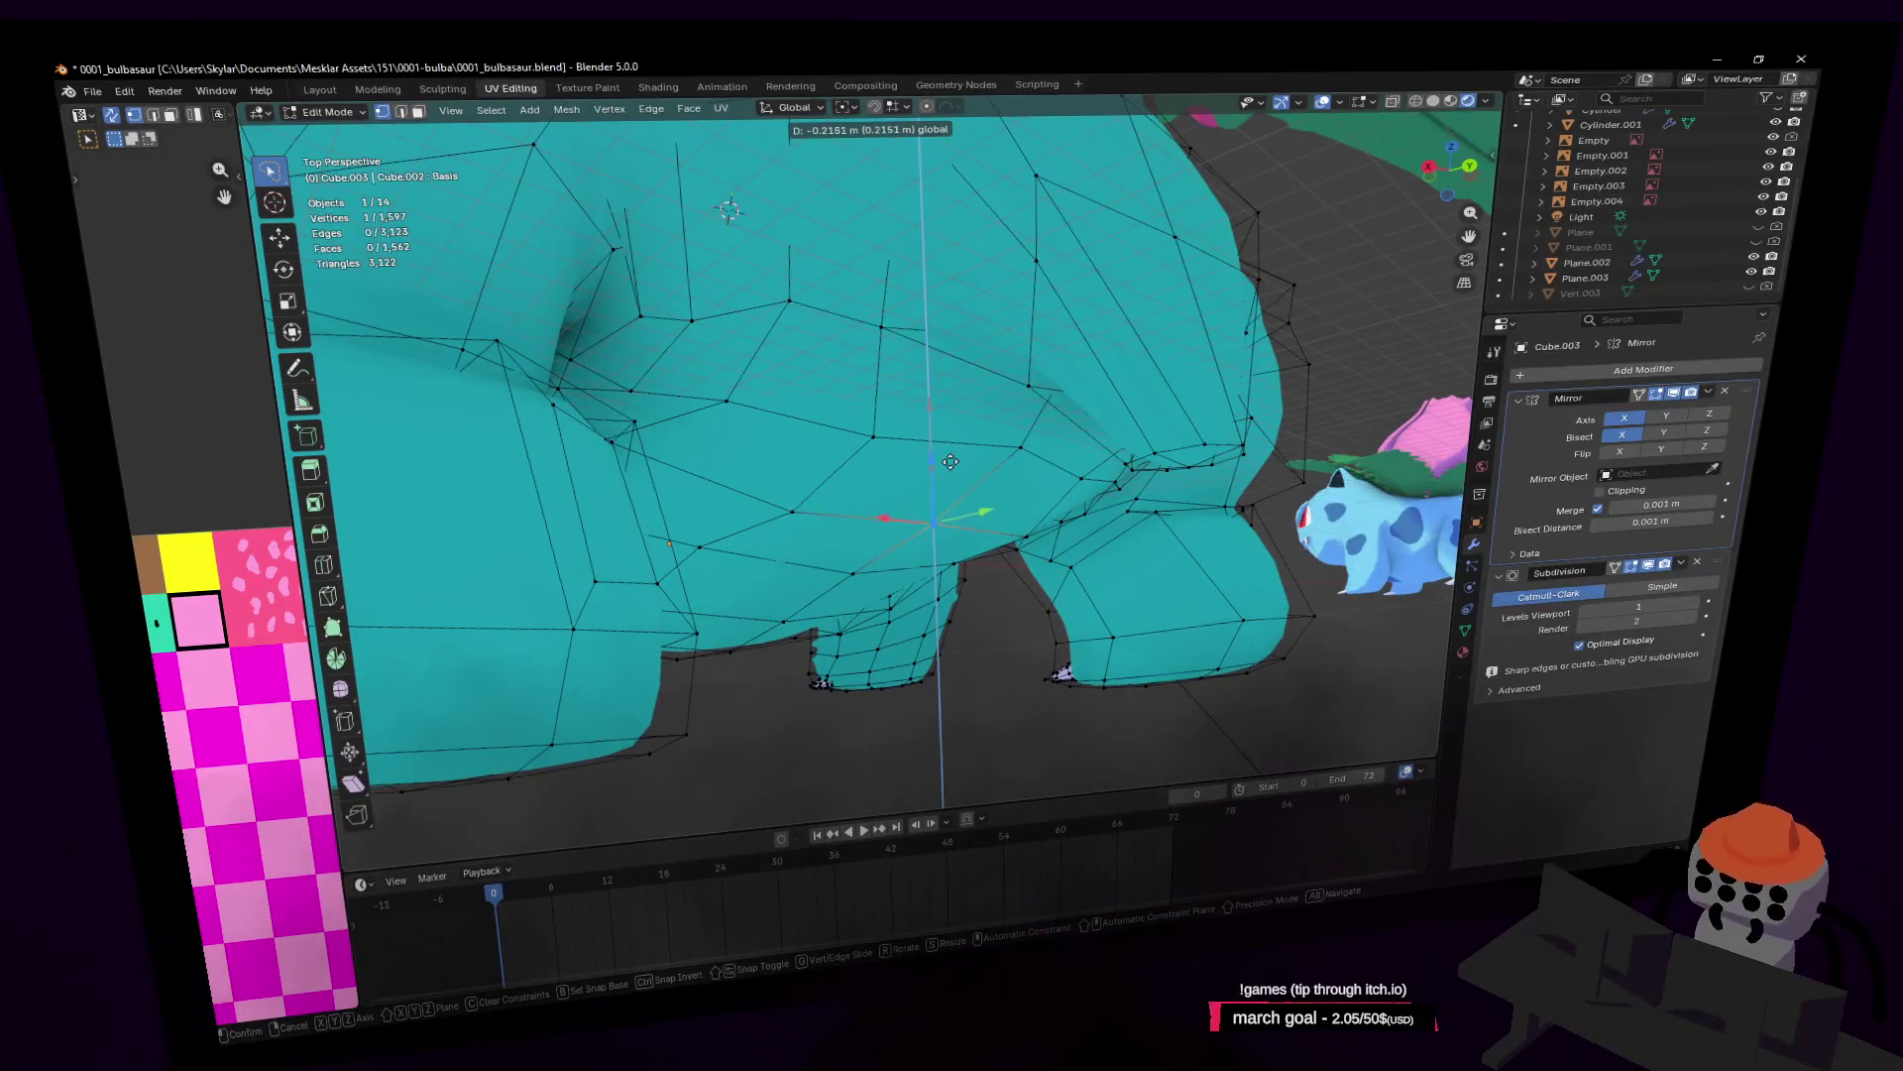
pyautogui.click(950, 462)
# Step: Fly in close to inspect the lowered belly line and underside
pyautogui.hotkey('shift', '`')
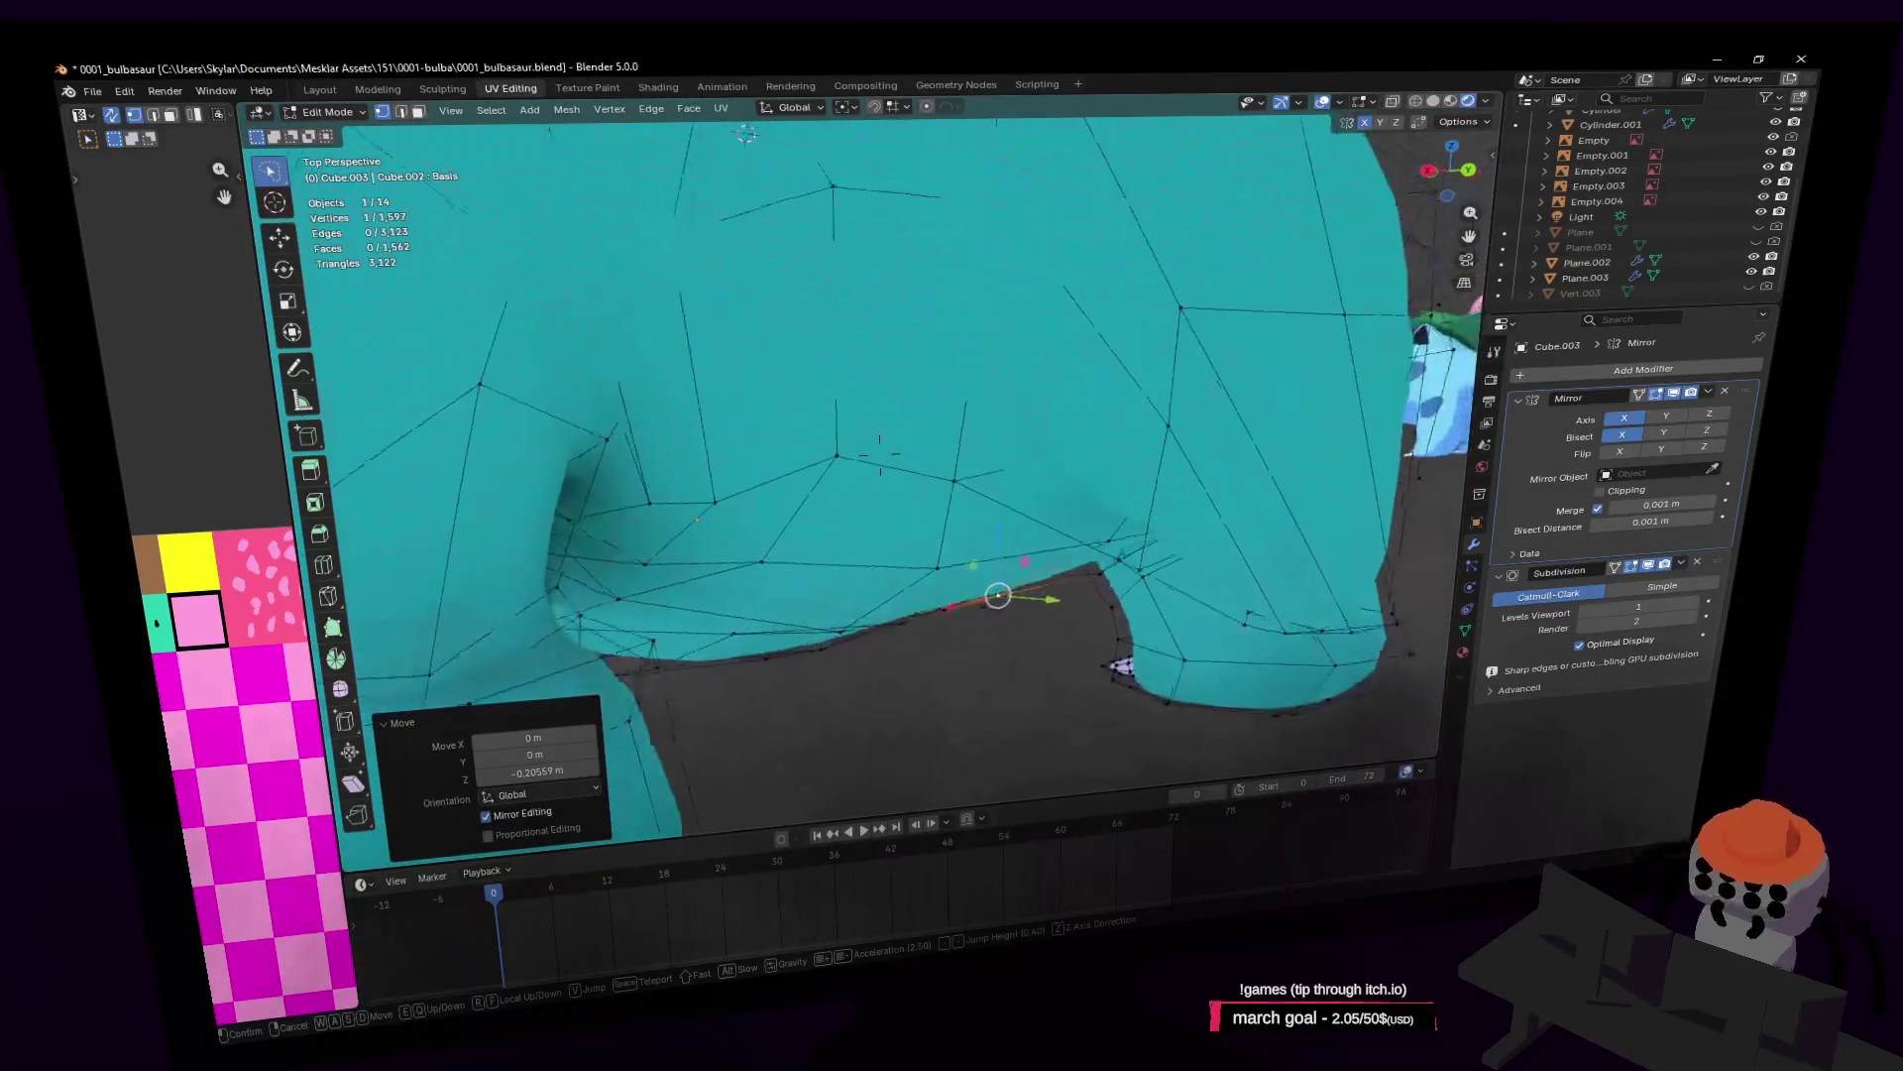
pyautogui.press('q')
pyautogui.click(955, 458)
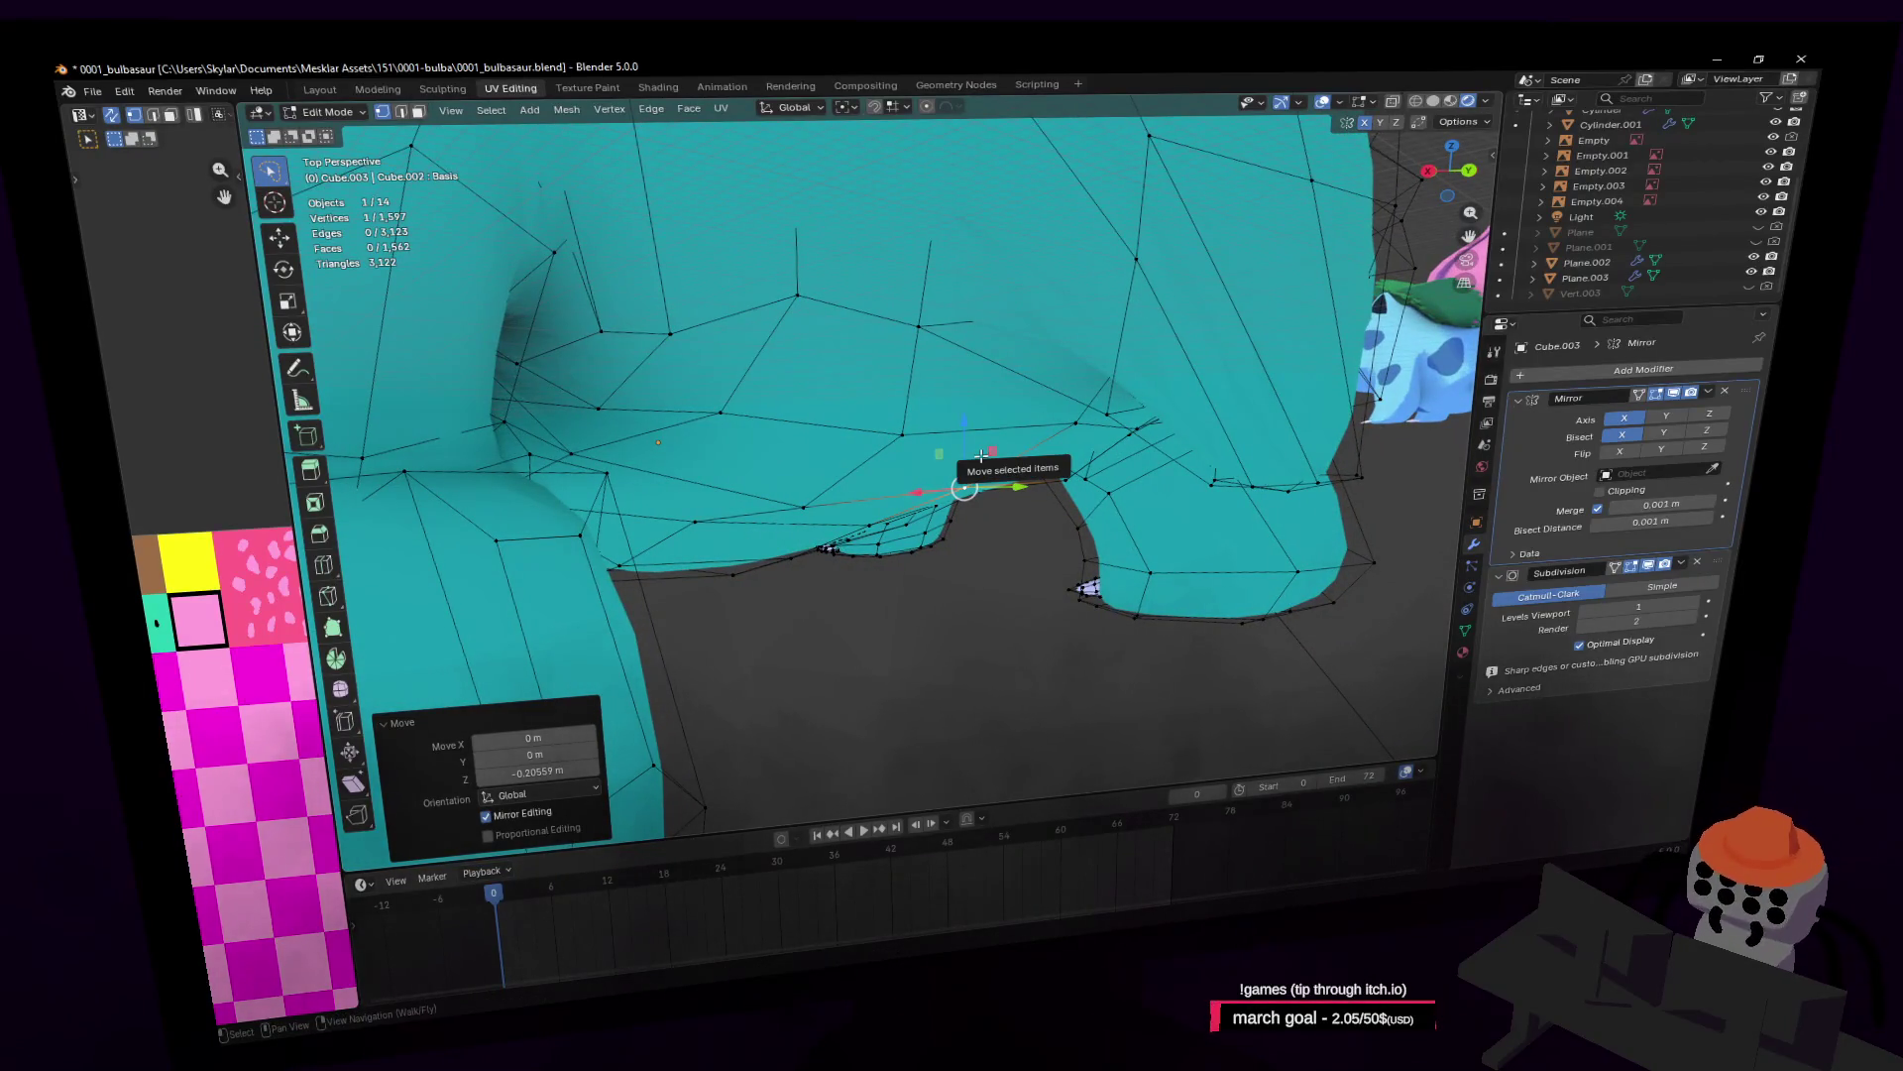
pyautogui.hotkey('shift', '`')
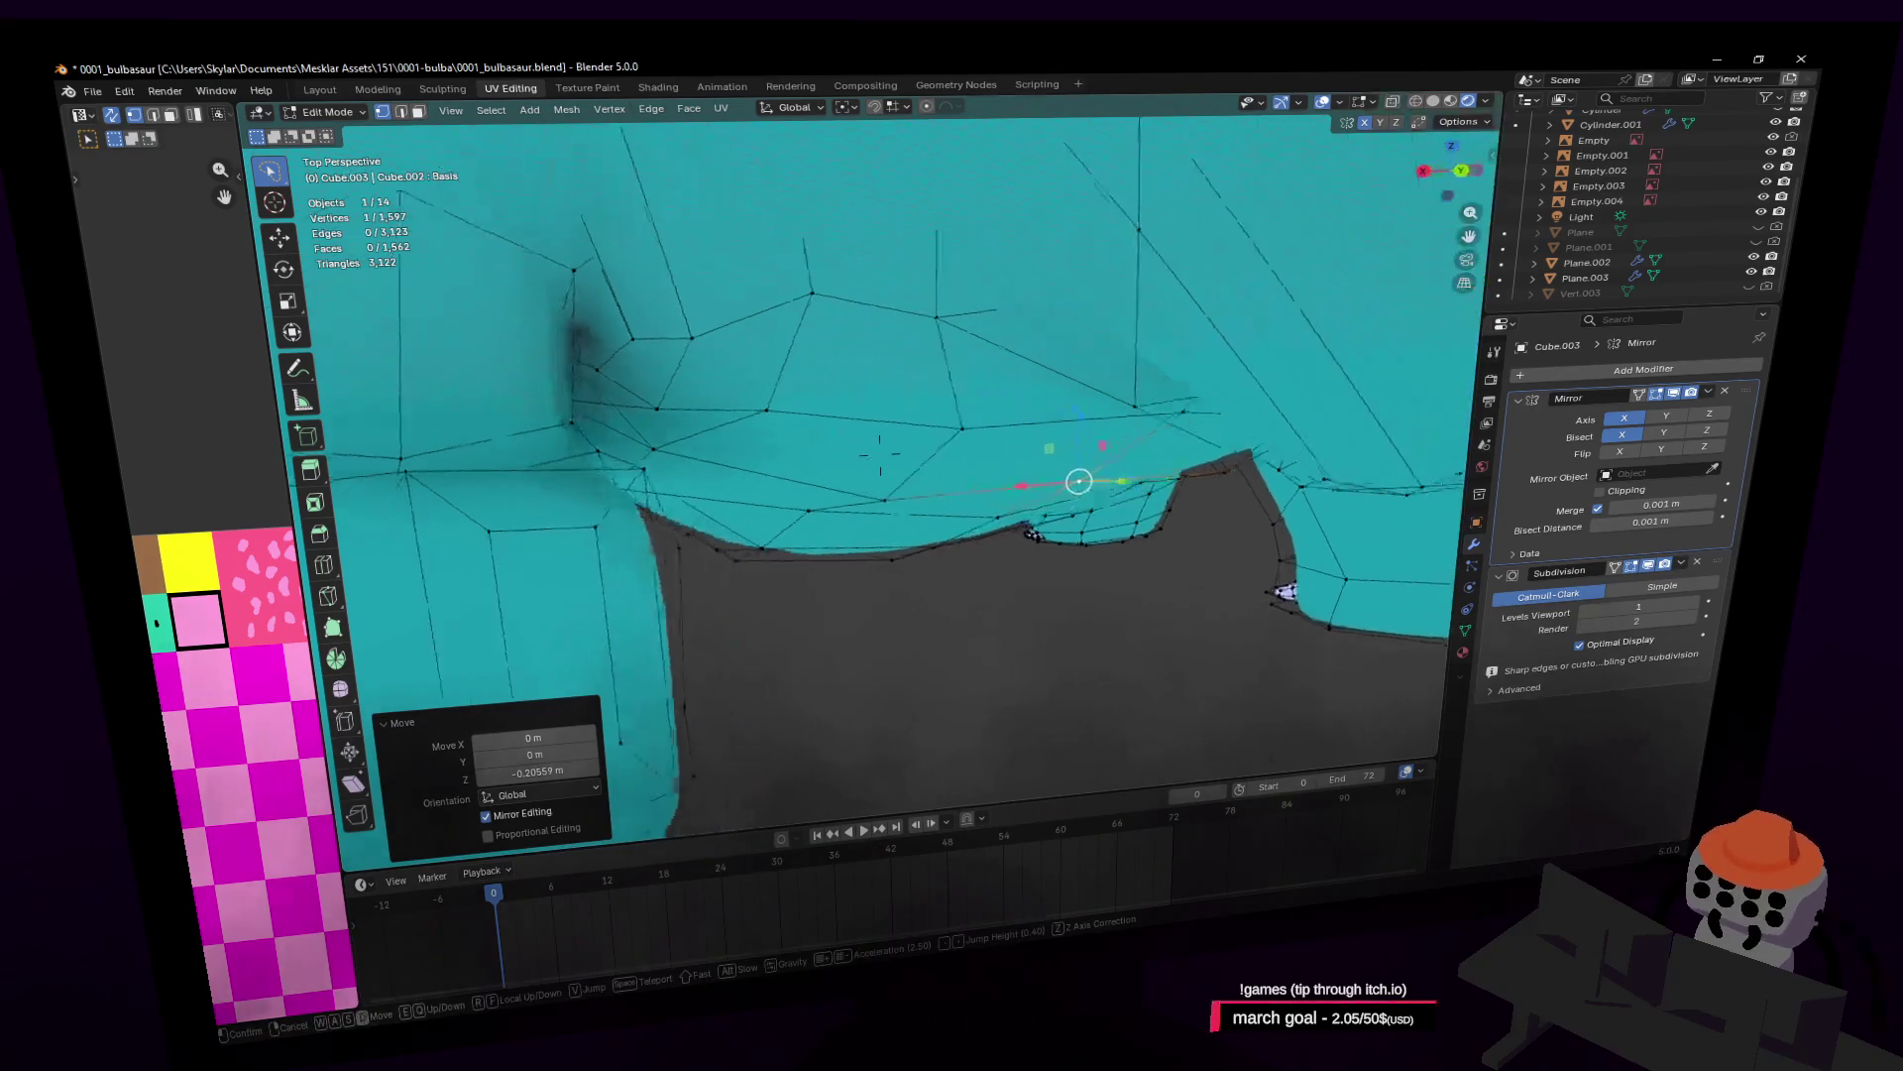
pyautogui.press('w')
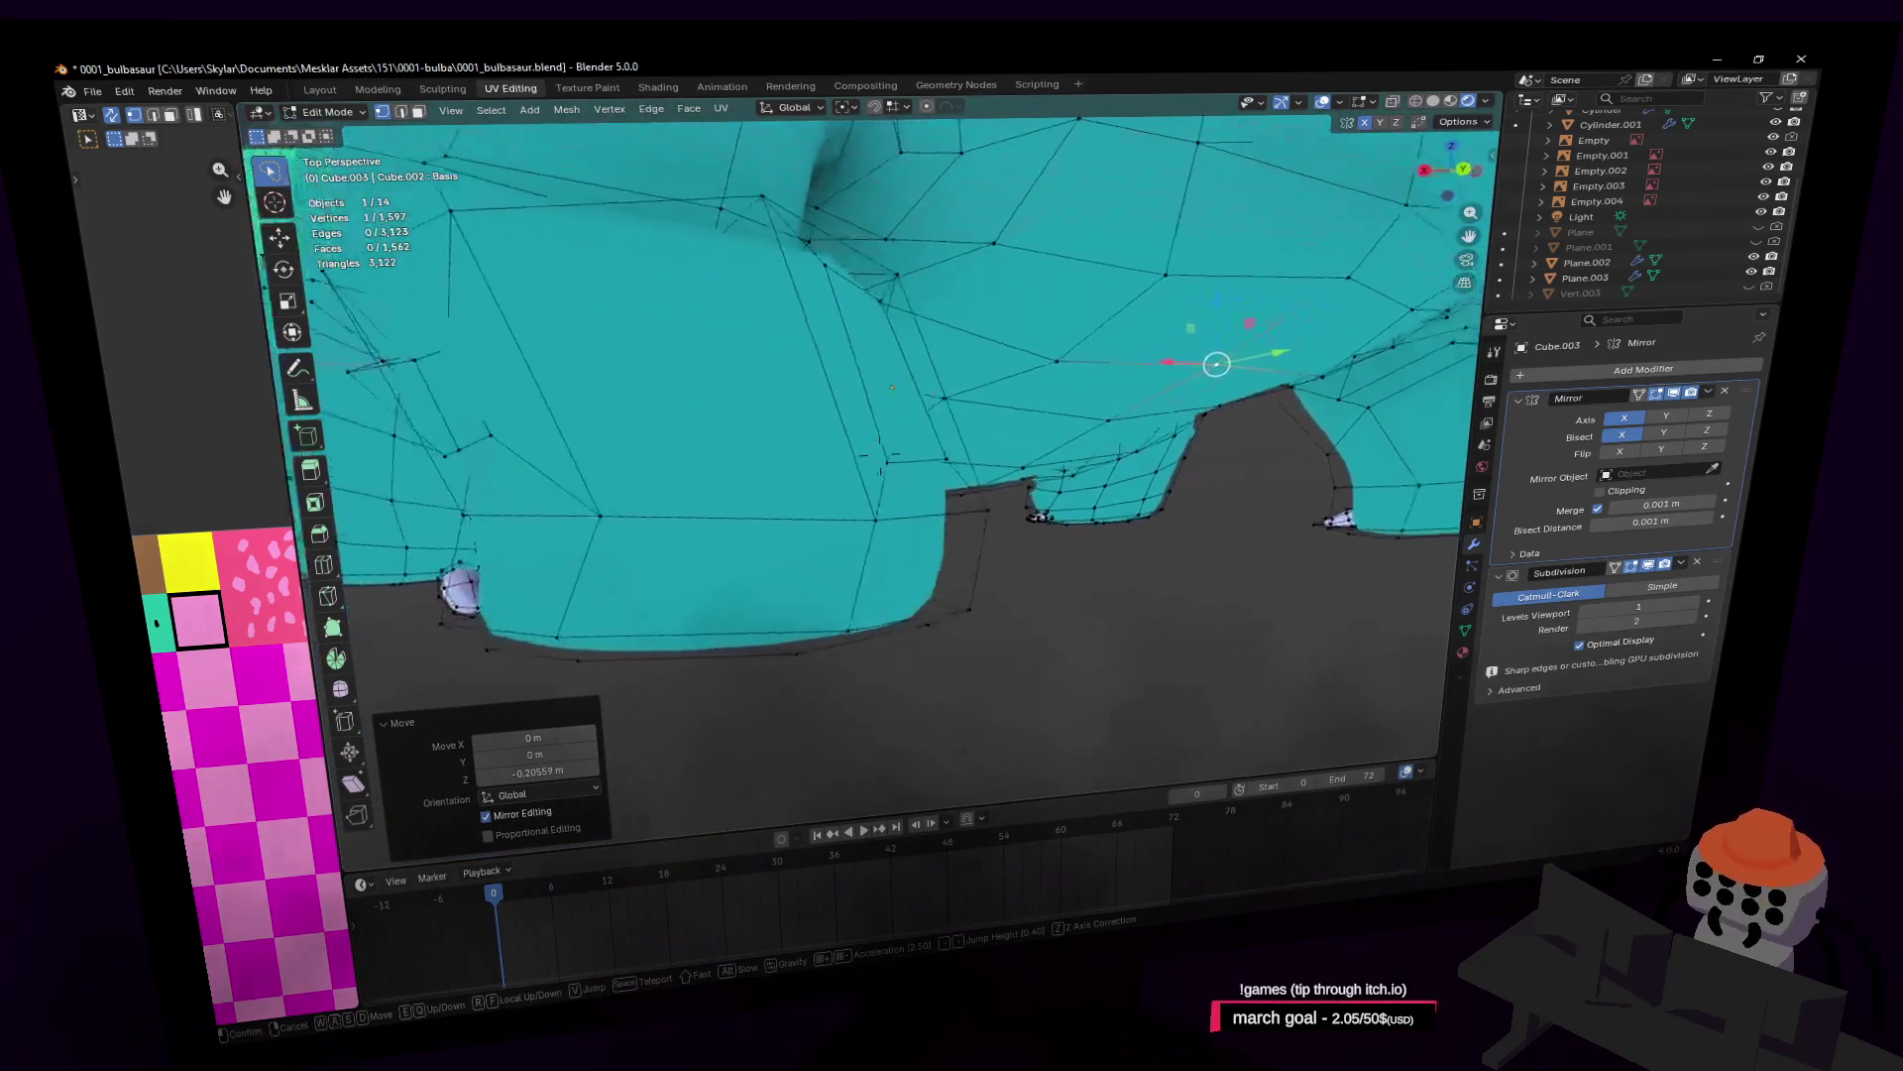
pyautogui.click(988, 446)
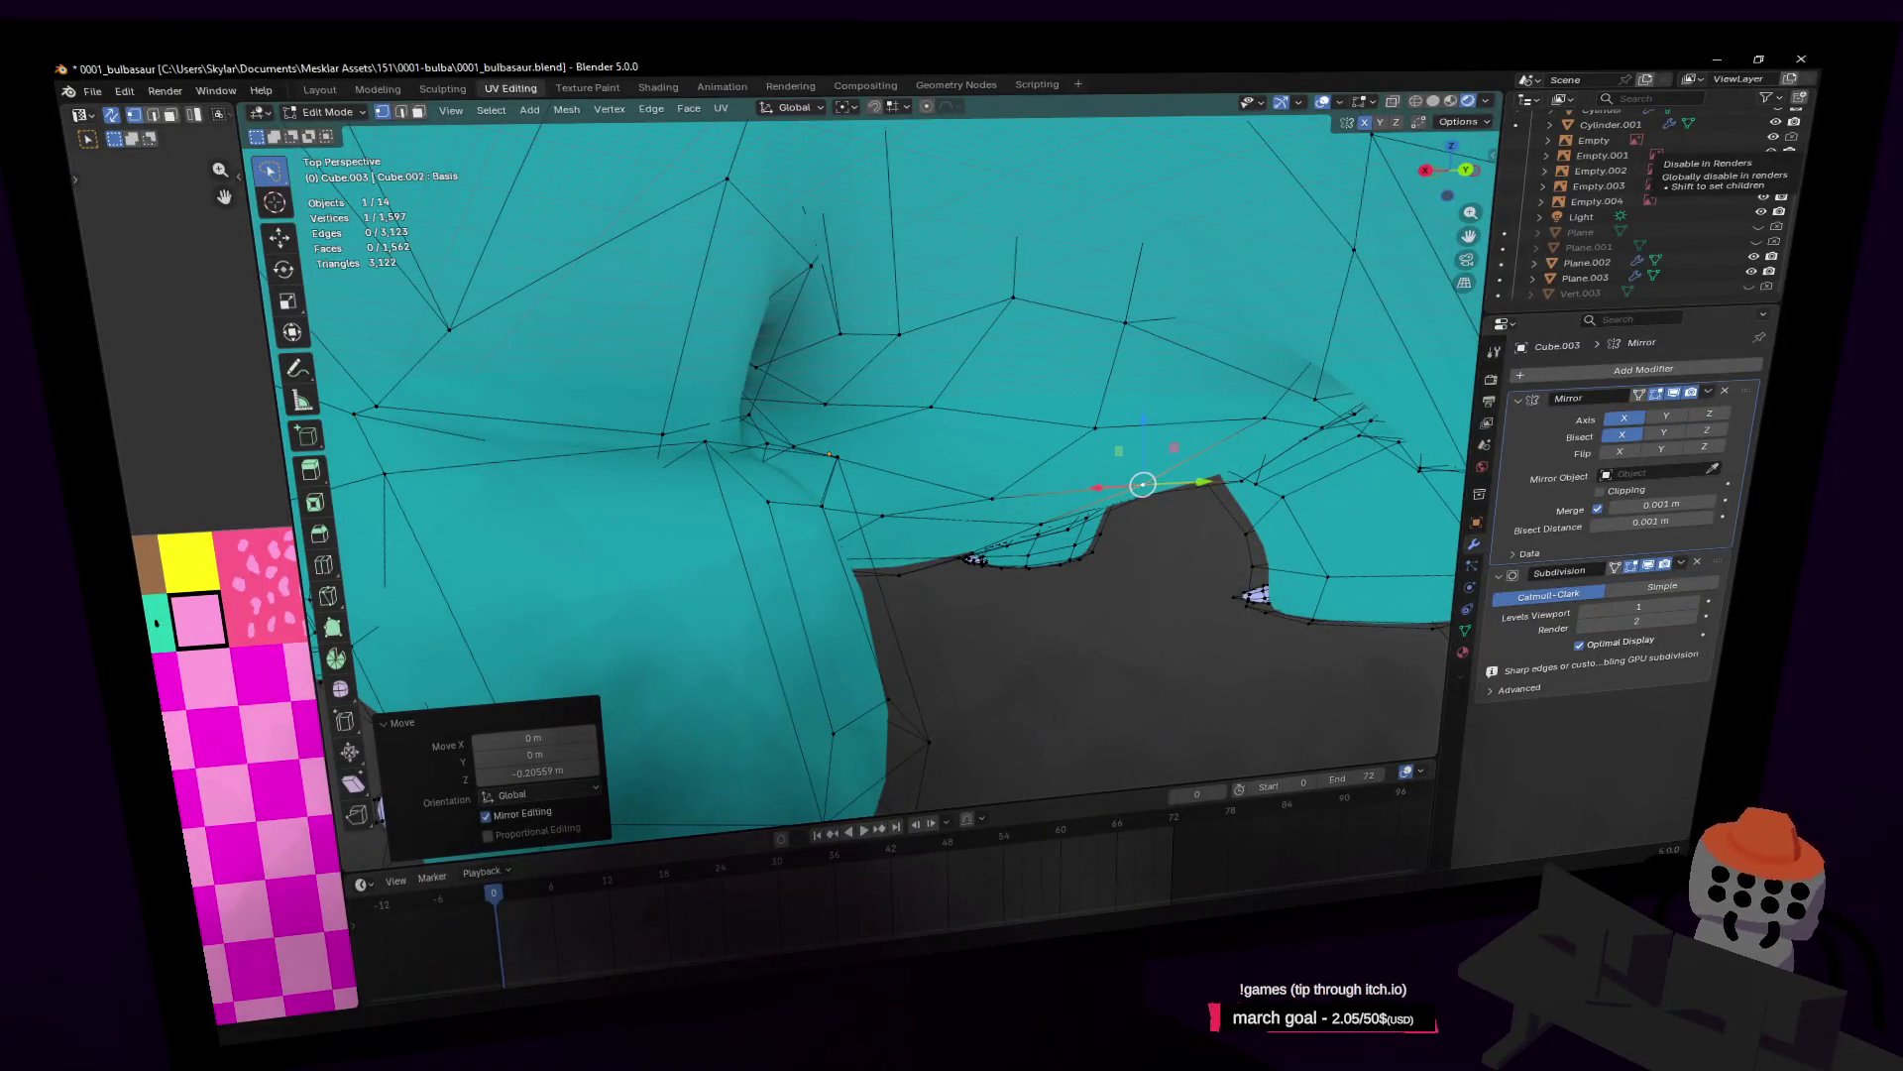
# Step: Shift the selected belly edge left and rotate it 17°
pyautogui.hotkey('shift', '`')
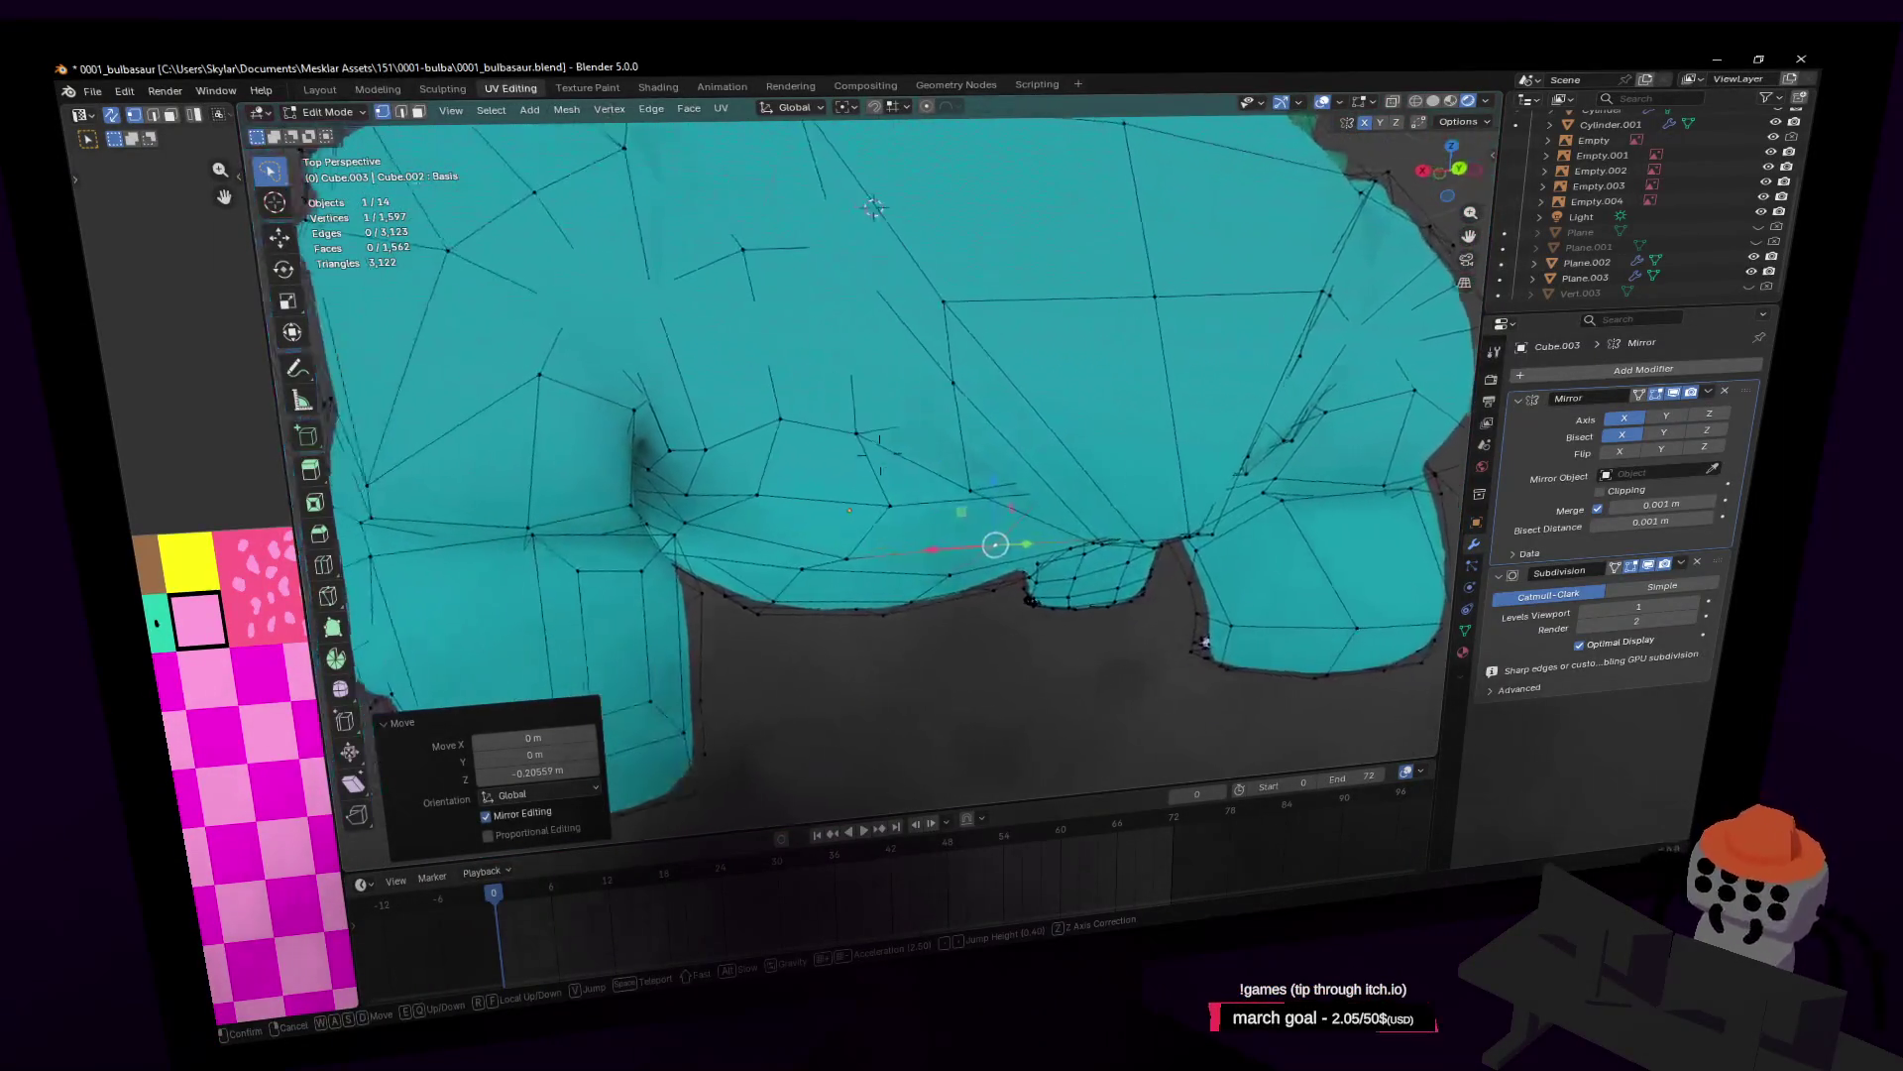
pyautogui.press('w')
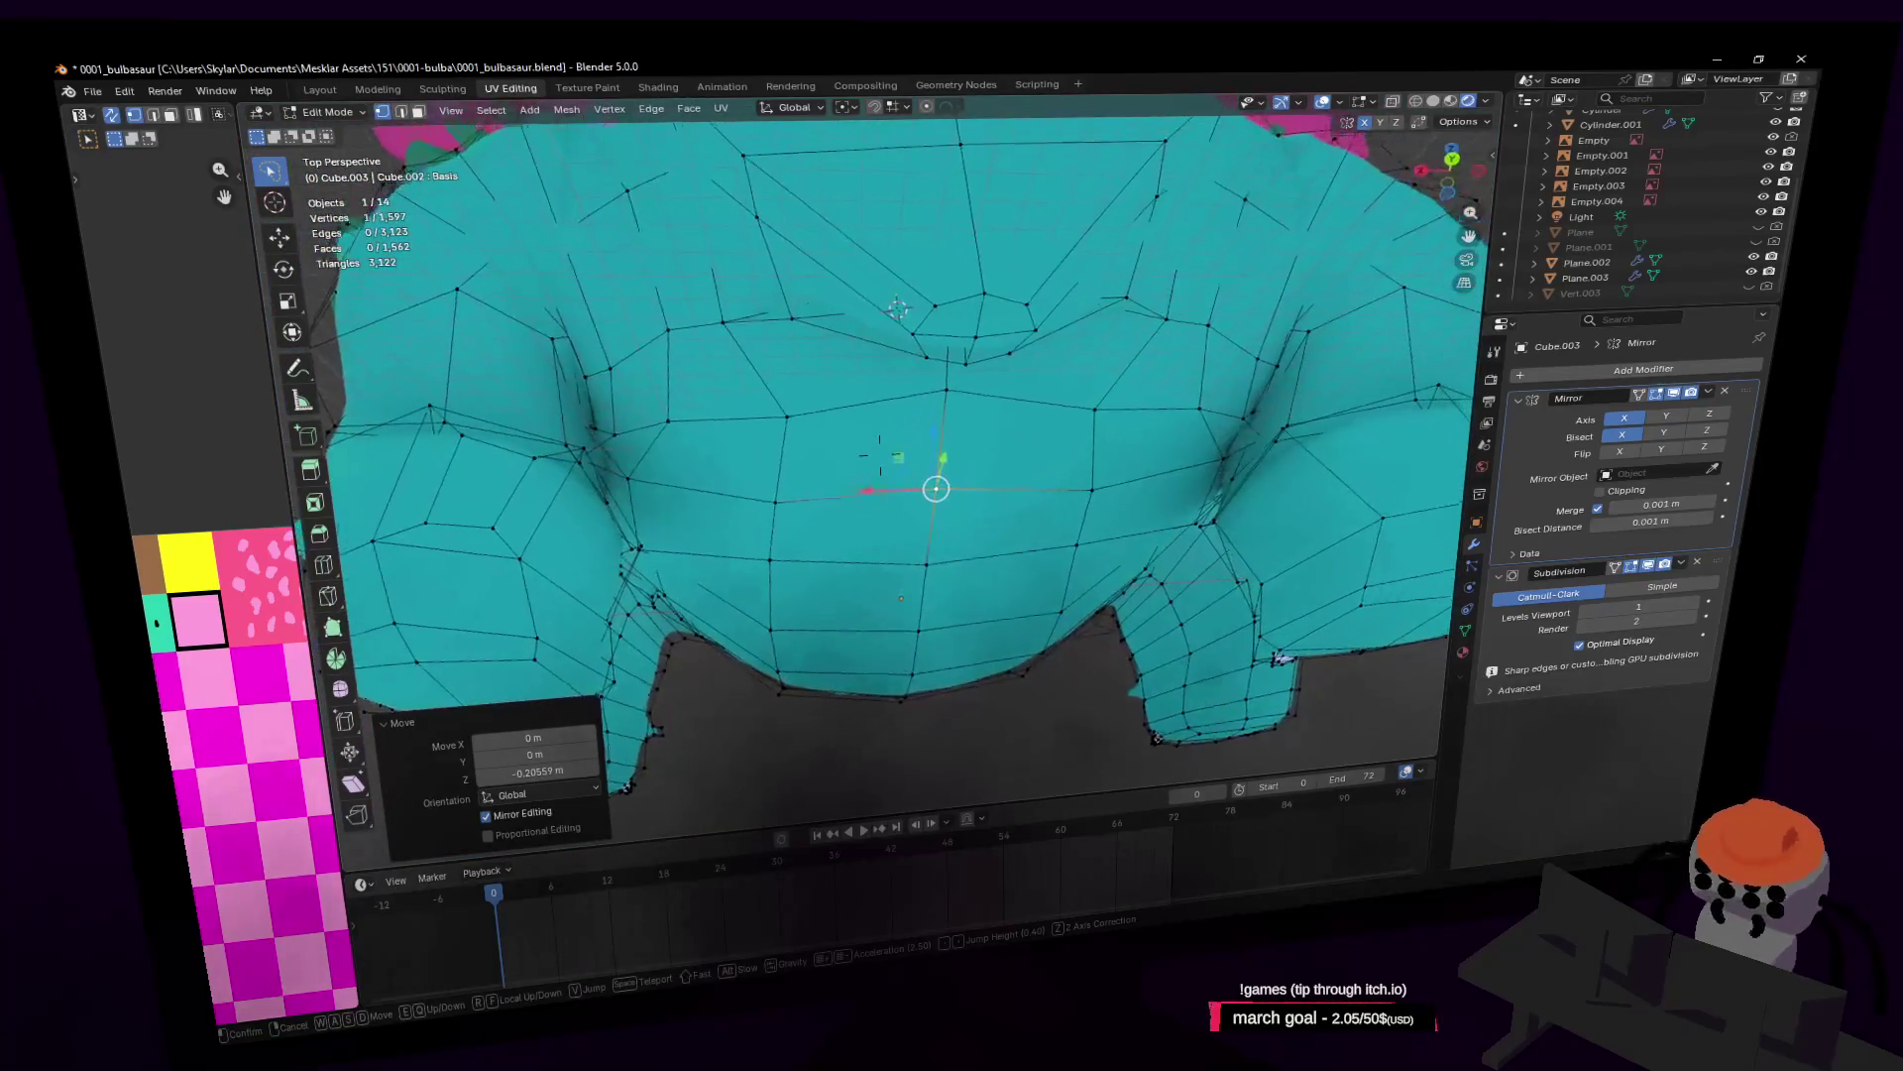
pyautogui.press('s')
pyautogui.click(1045, 476)
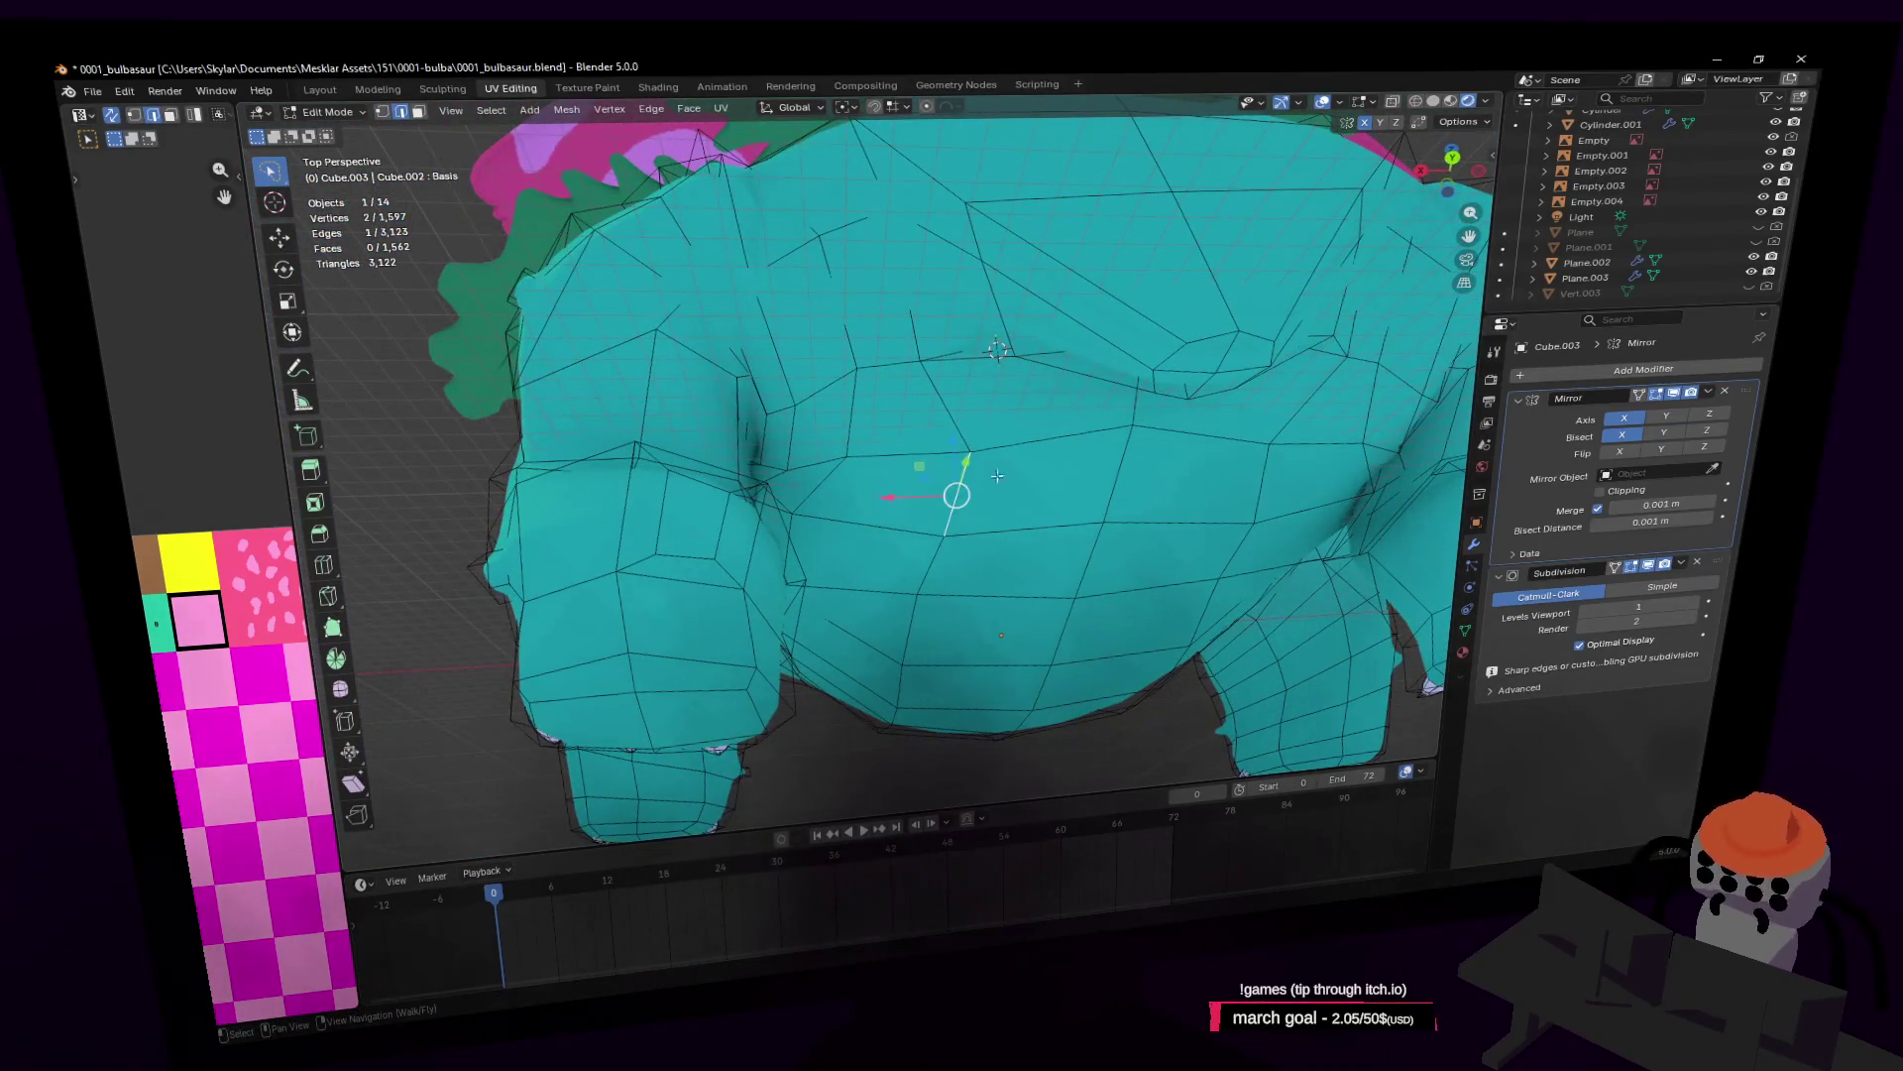
pyautogui.press('g')
pyautogui.click(967, 468)
pyautogui.press('r')
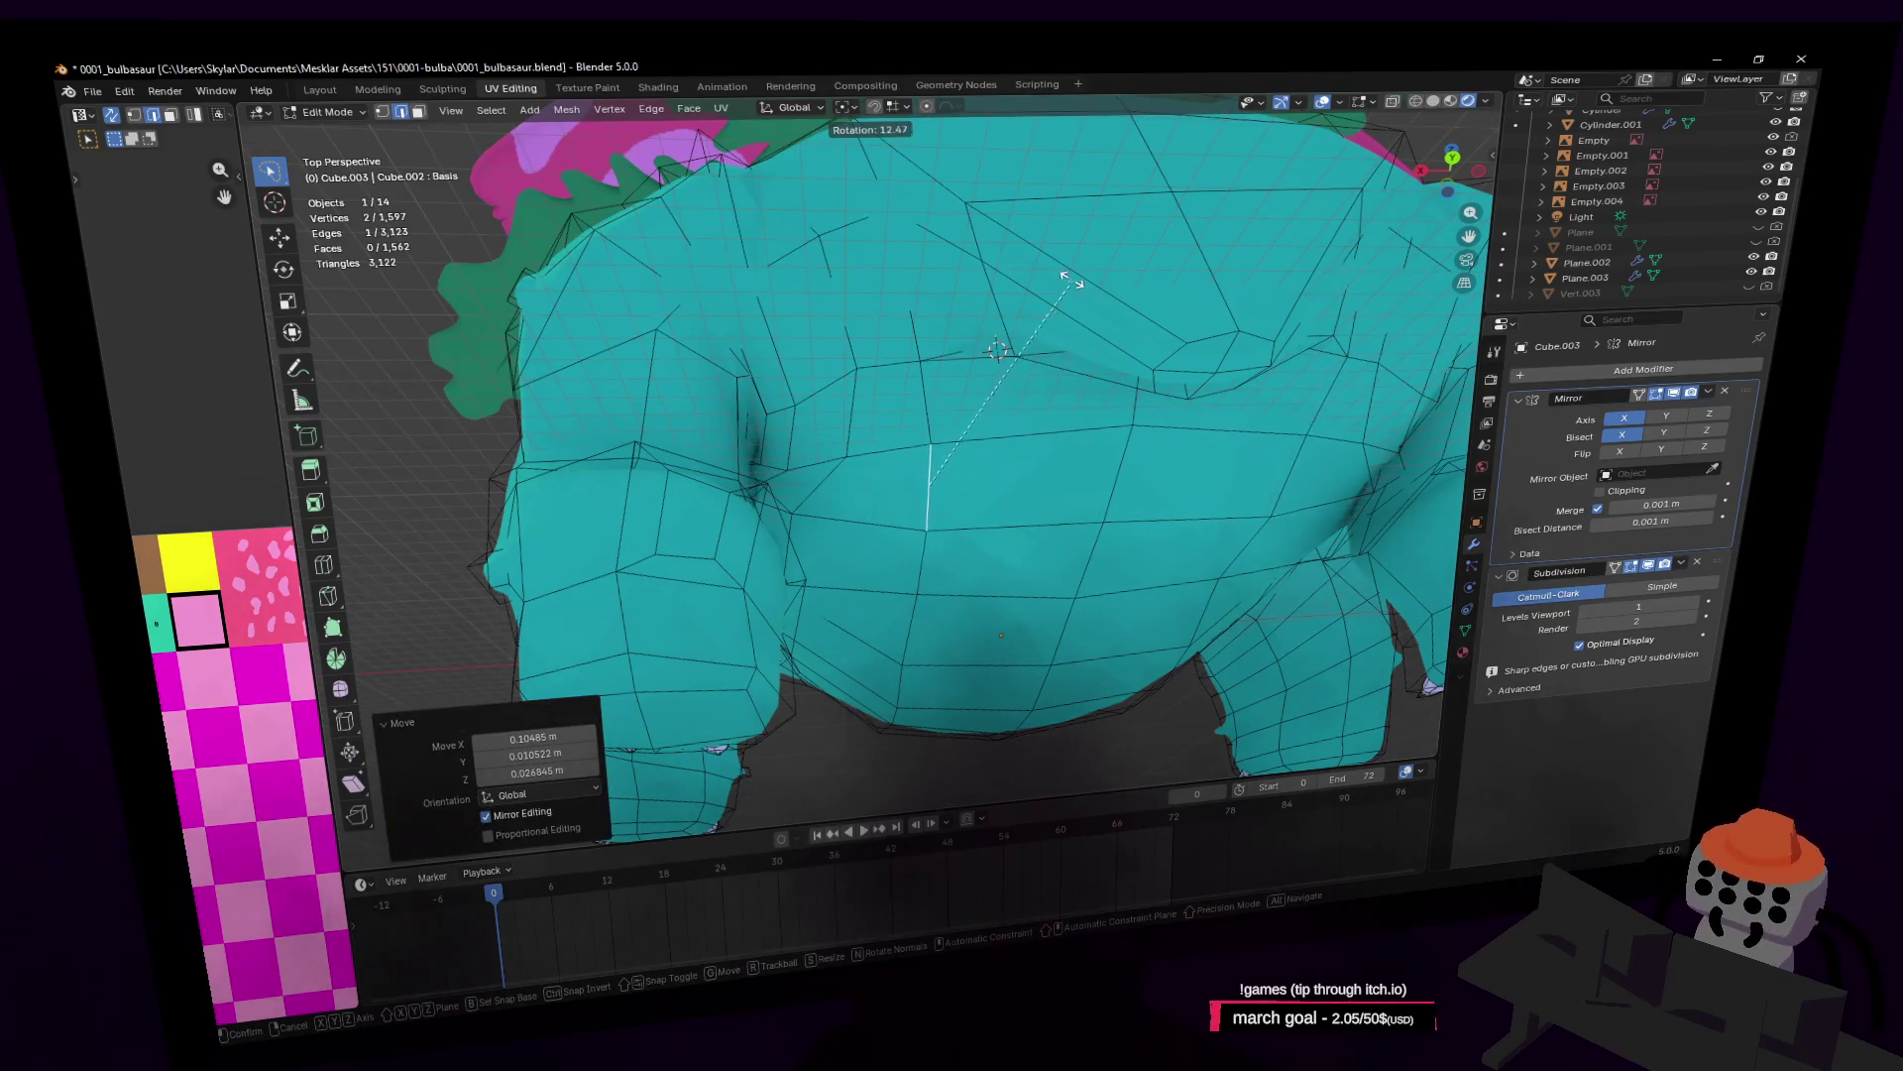
pyautogui.click(1071, 280)
# Step: Adjust the selection and a single vertex near the belly crease
pyautogui.press('w')
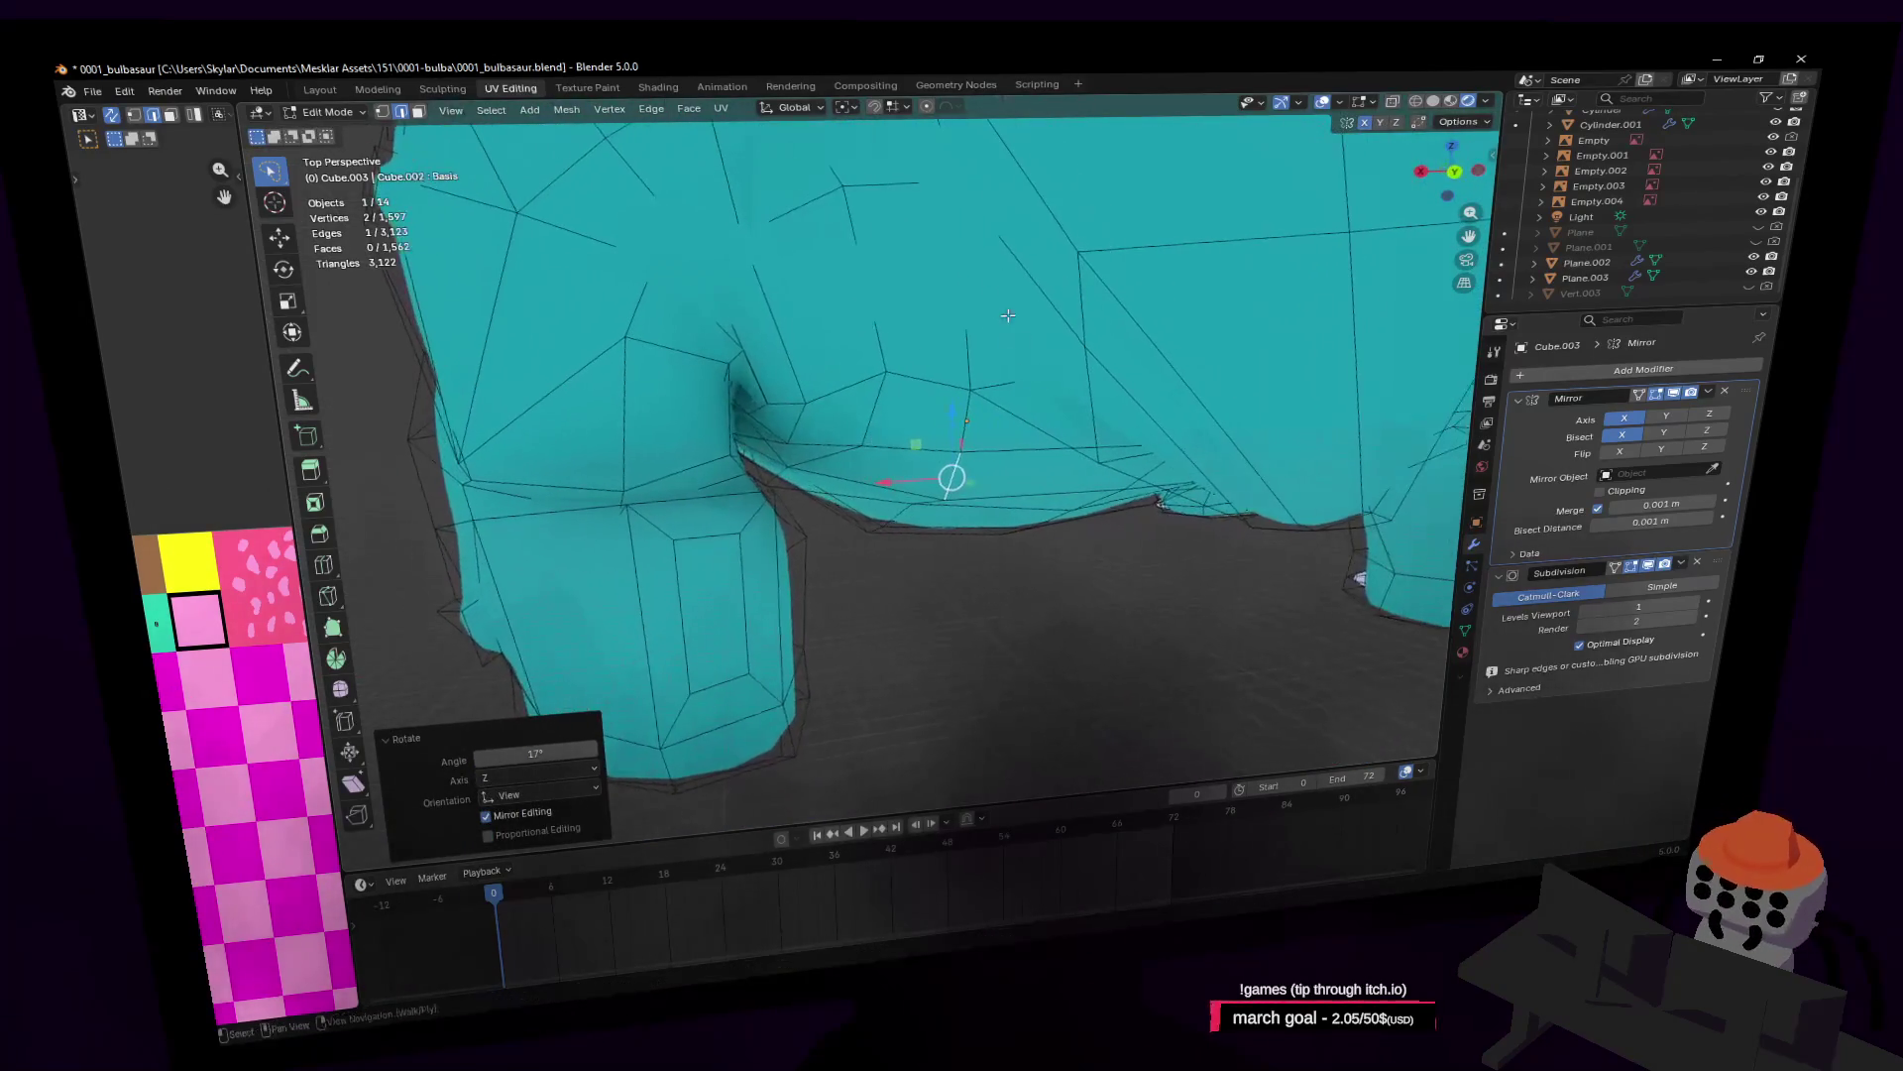
pyautogui.press('w')
pyautogui.press('g')
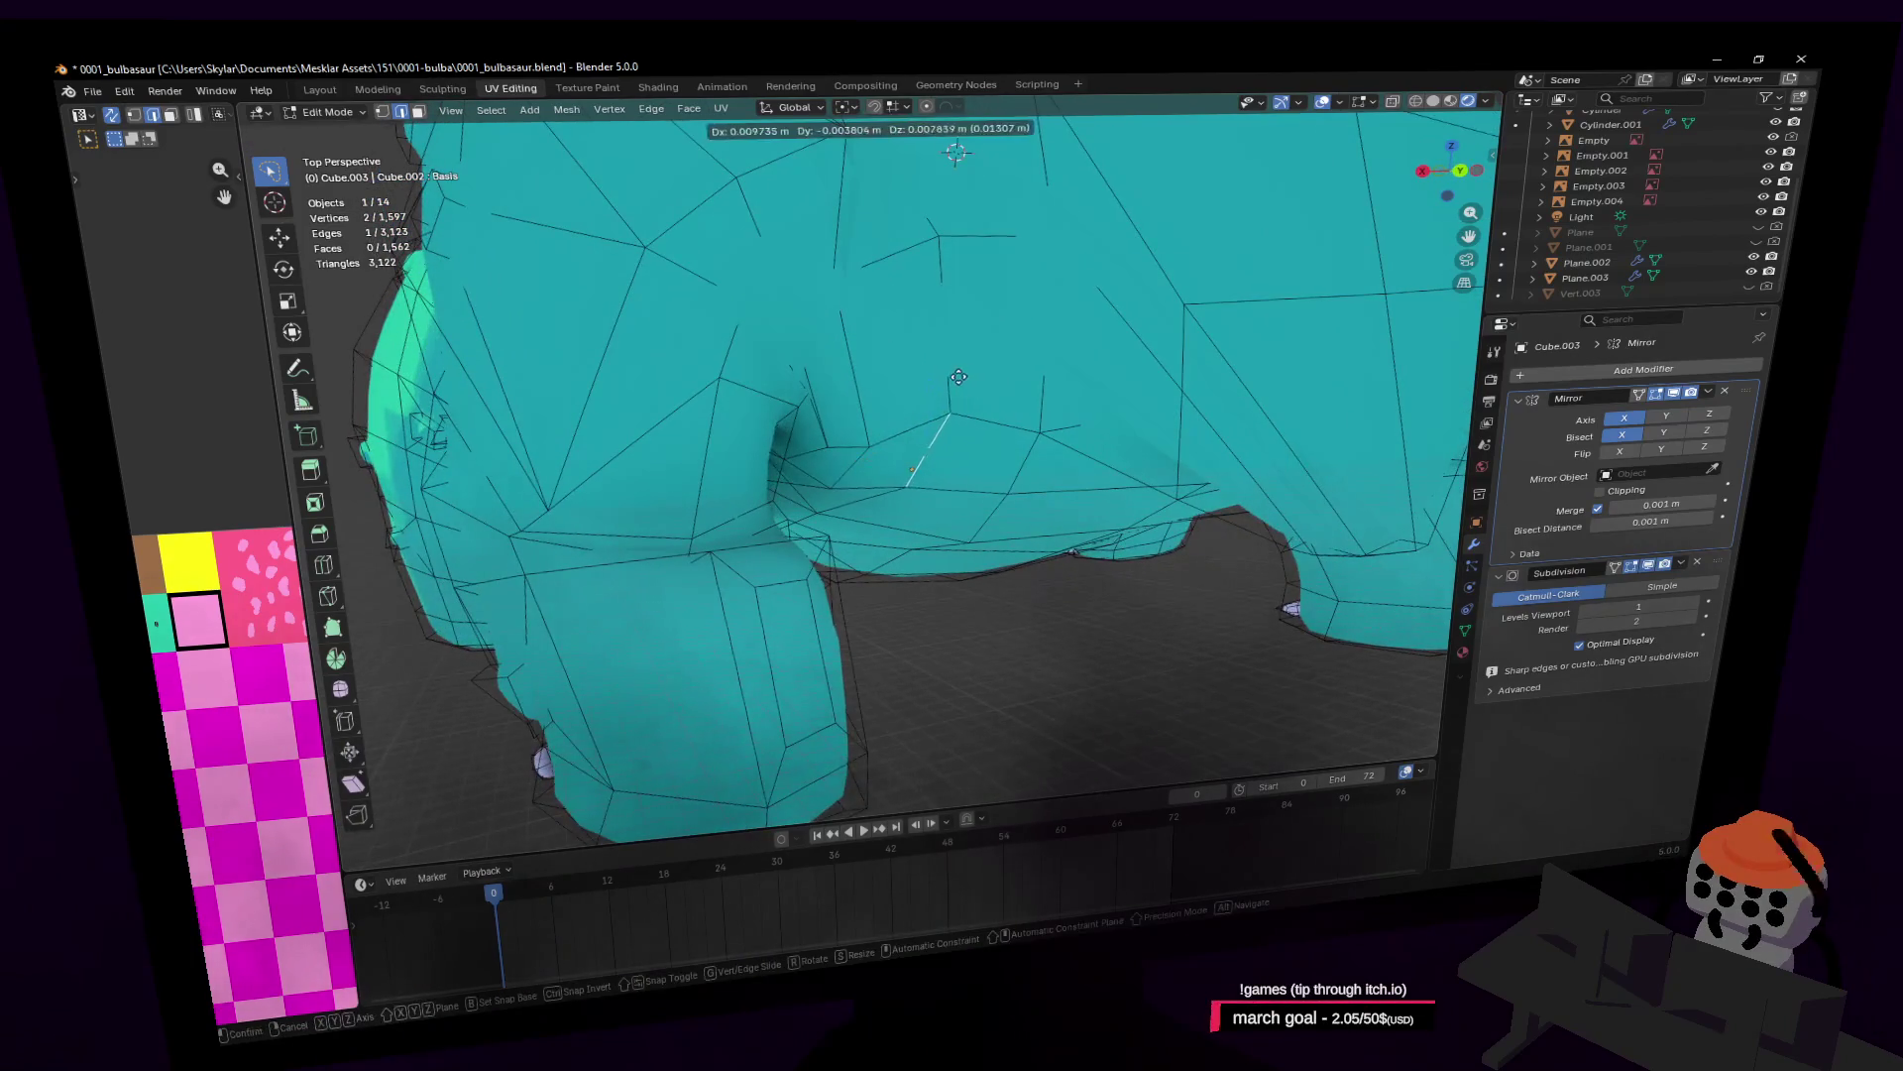
pyautogui.click(939, 380)
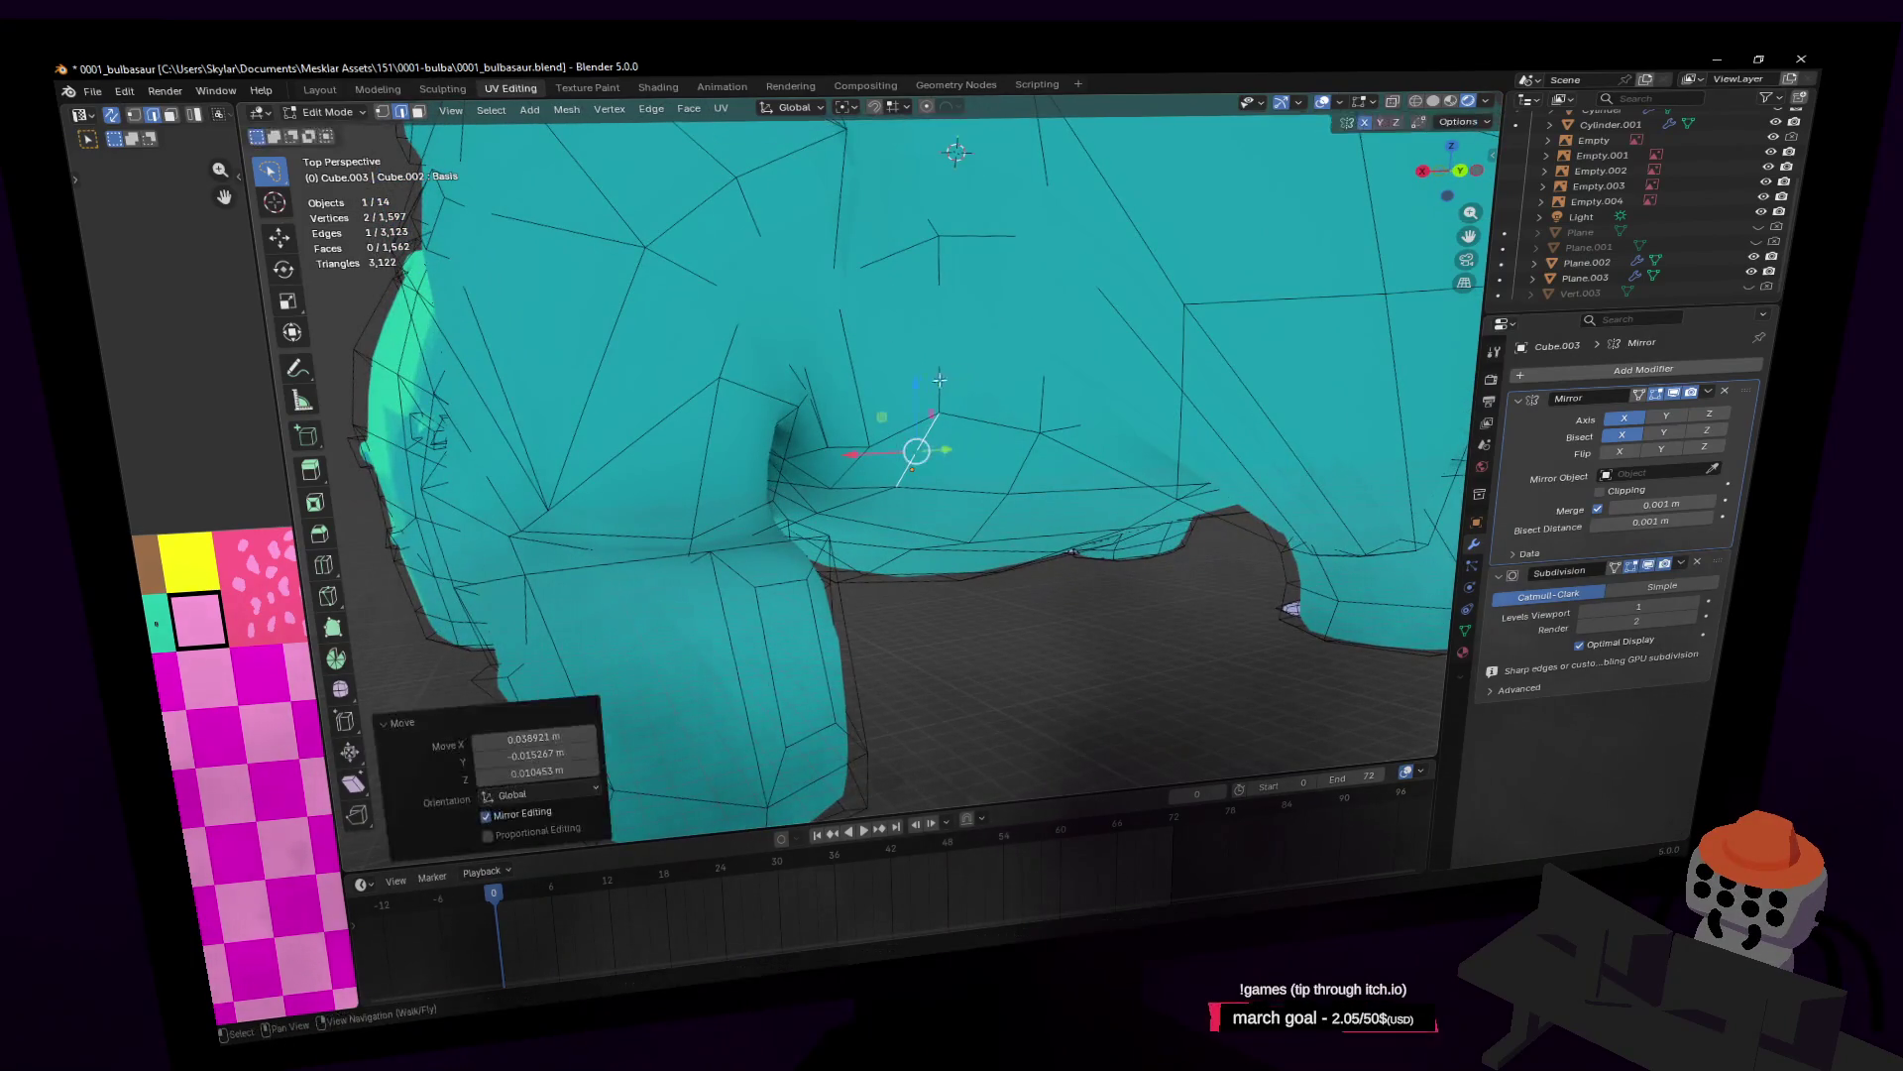
pyautogui.press('1')
pyautogui.click(866, 438)
pyautogui.press('g')
pyautogui.click(852, 427)
pyautogui.hotkey('shift', '`')
pyautogui.click(927, 442)
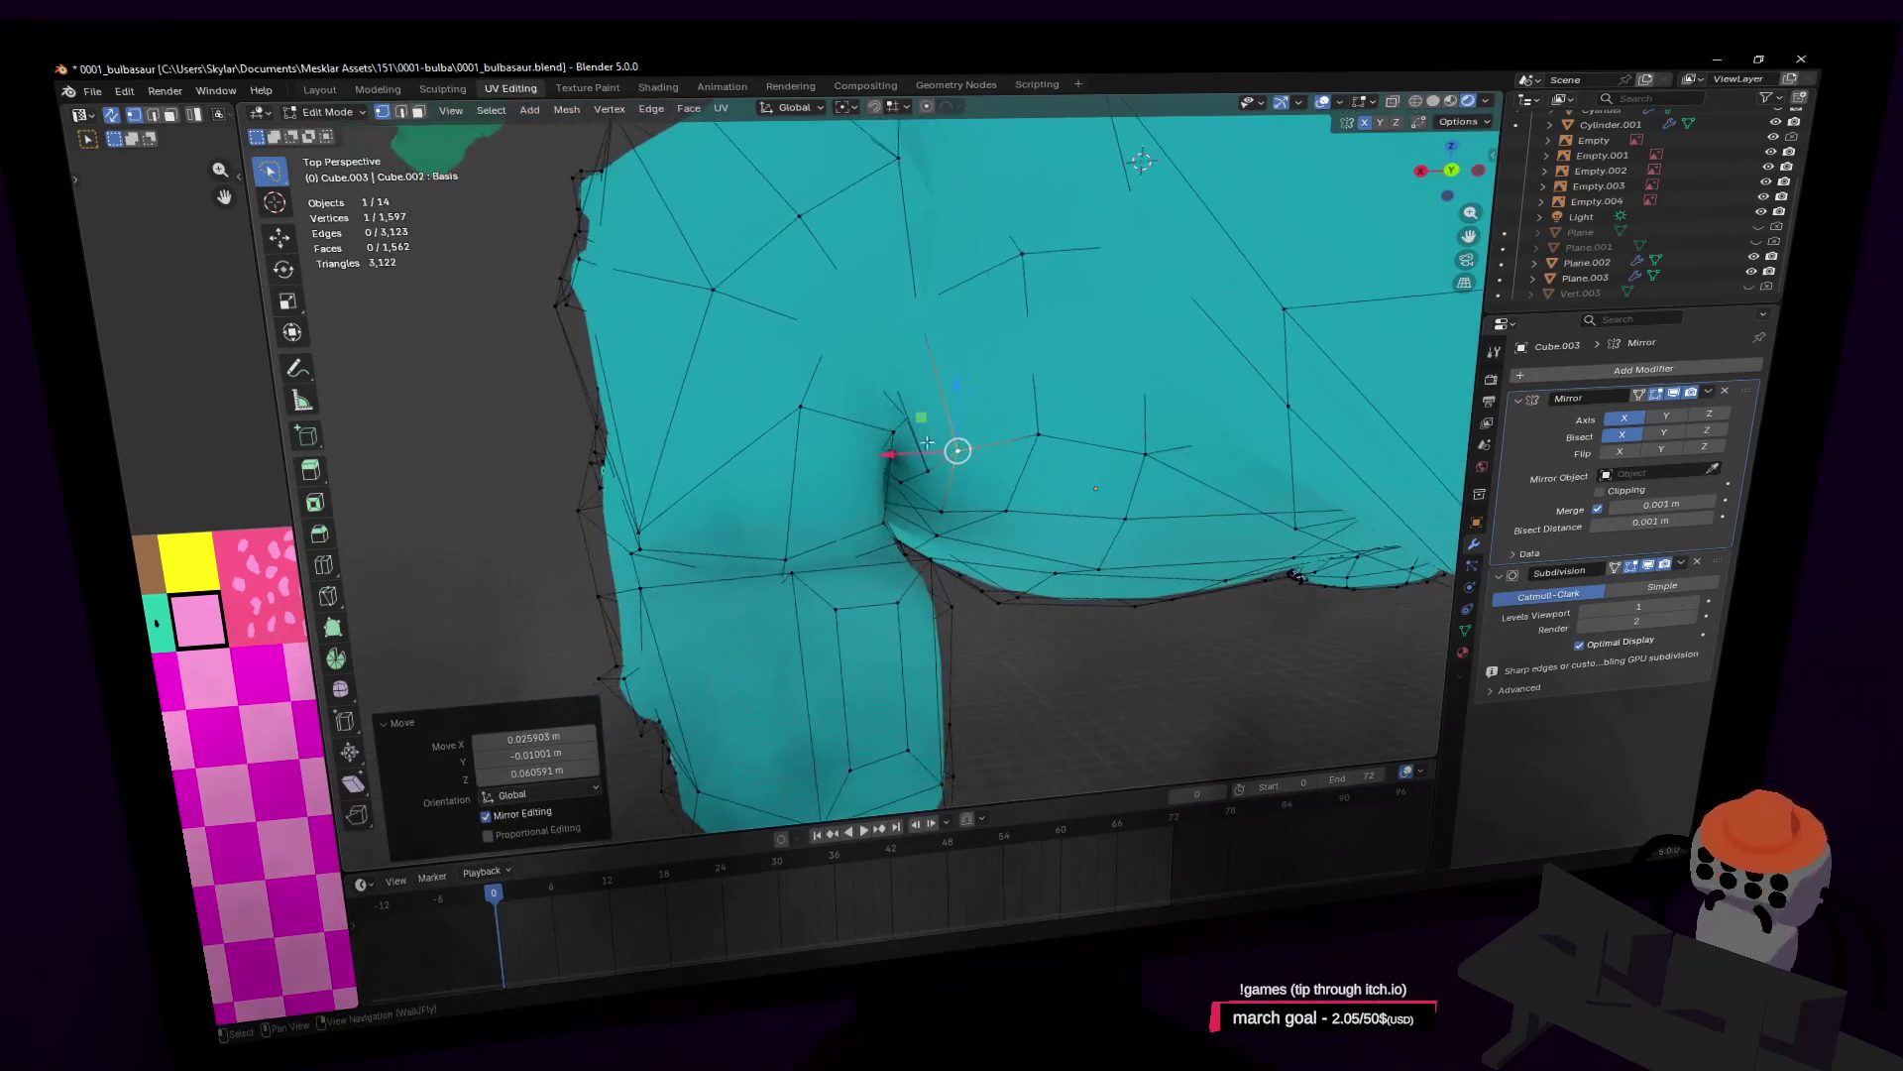
# Step: Select a leg face, then move an edge on the leg downward
pyautogui.moveTo(876, 544); pyautogui.dragTo(877, 466, button='middle')
pyautogui.press('3')
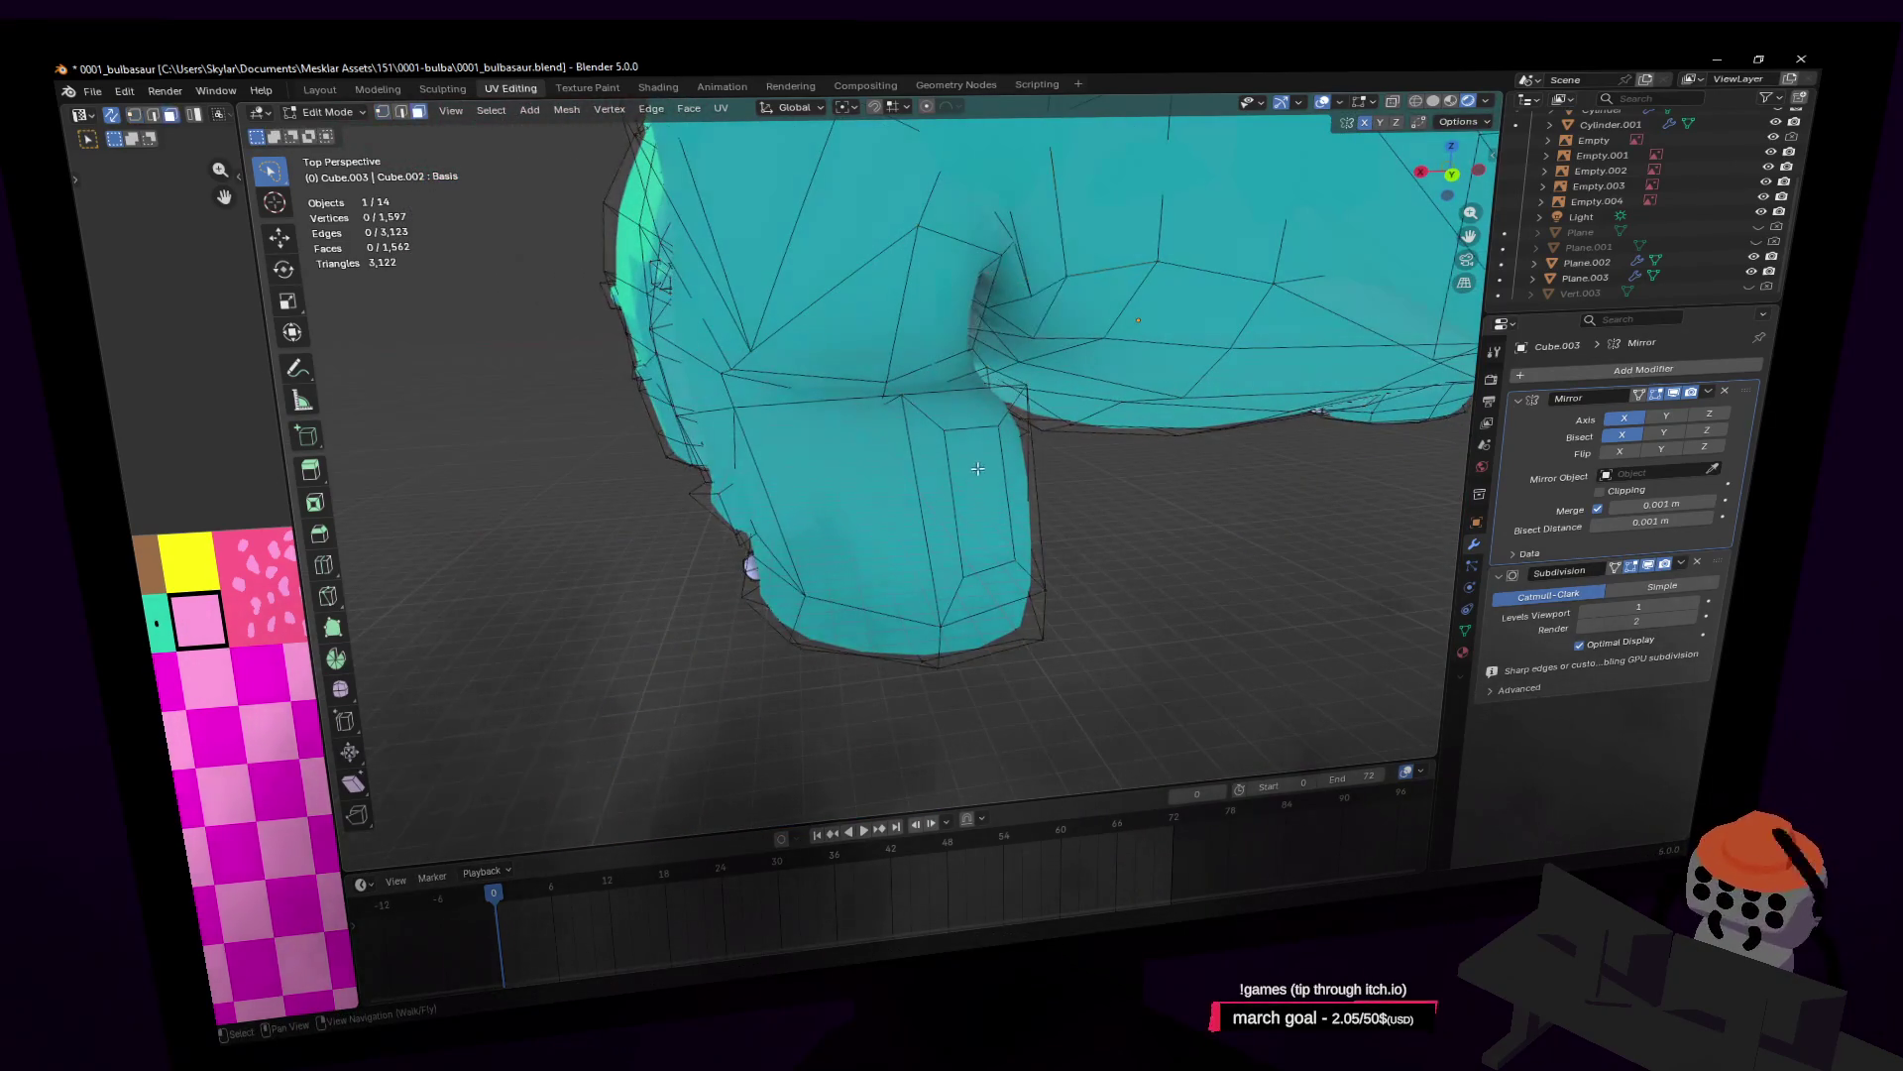
pyautogui.click(975, 506)
pyautogui.hotkey('shift', '`')
pyautogui.click(1022, 409)
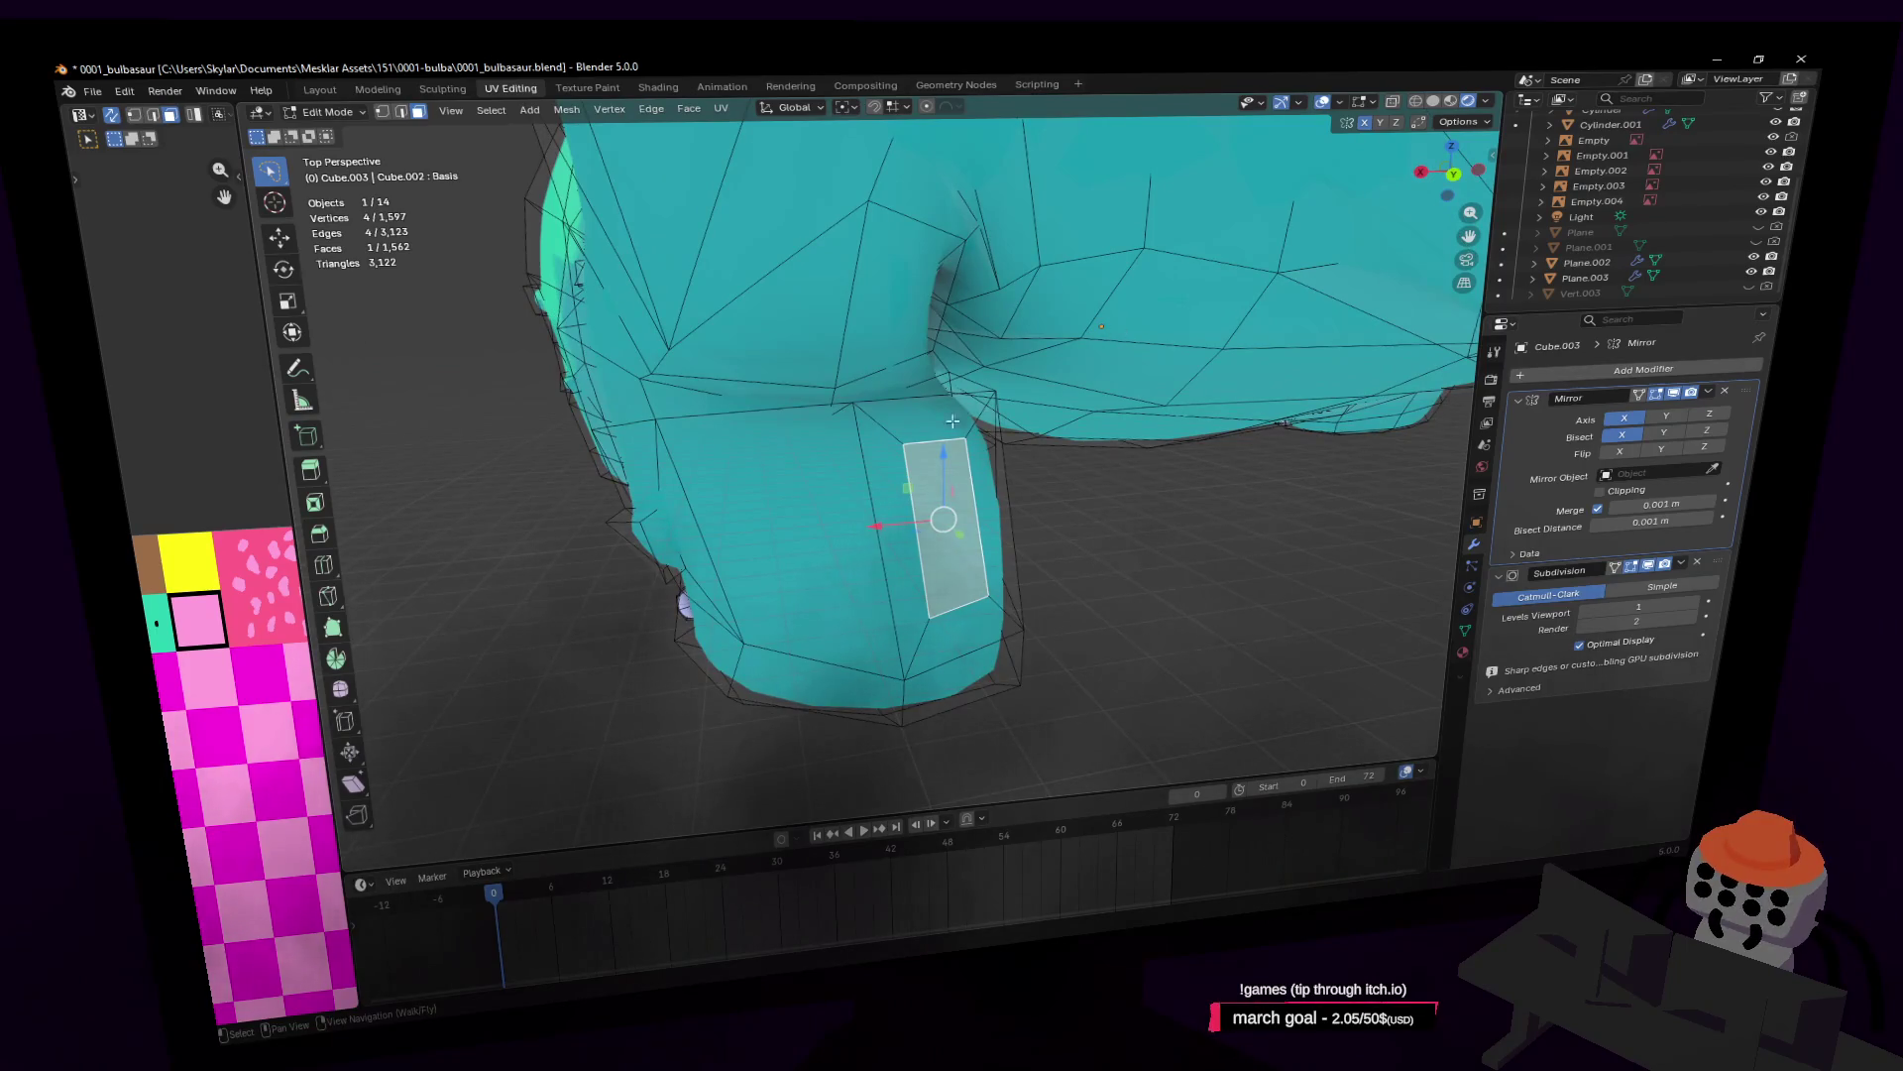
pyautogui.press('2')
pyautogui.click(1016, 386)
pyautogui.moveTo(1016, 386); pyautogui.dragTo(1015, 300, button='middle')
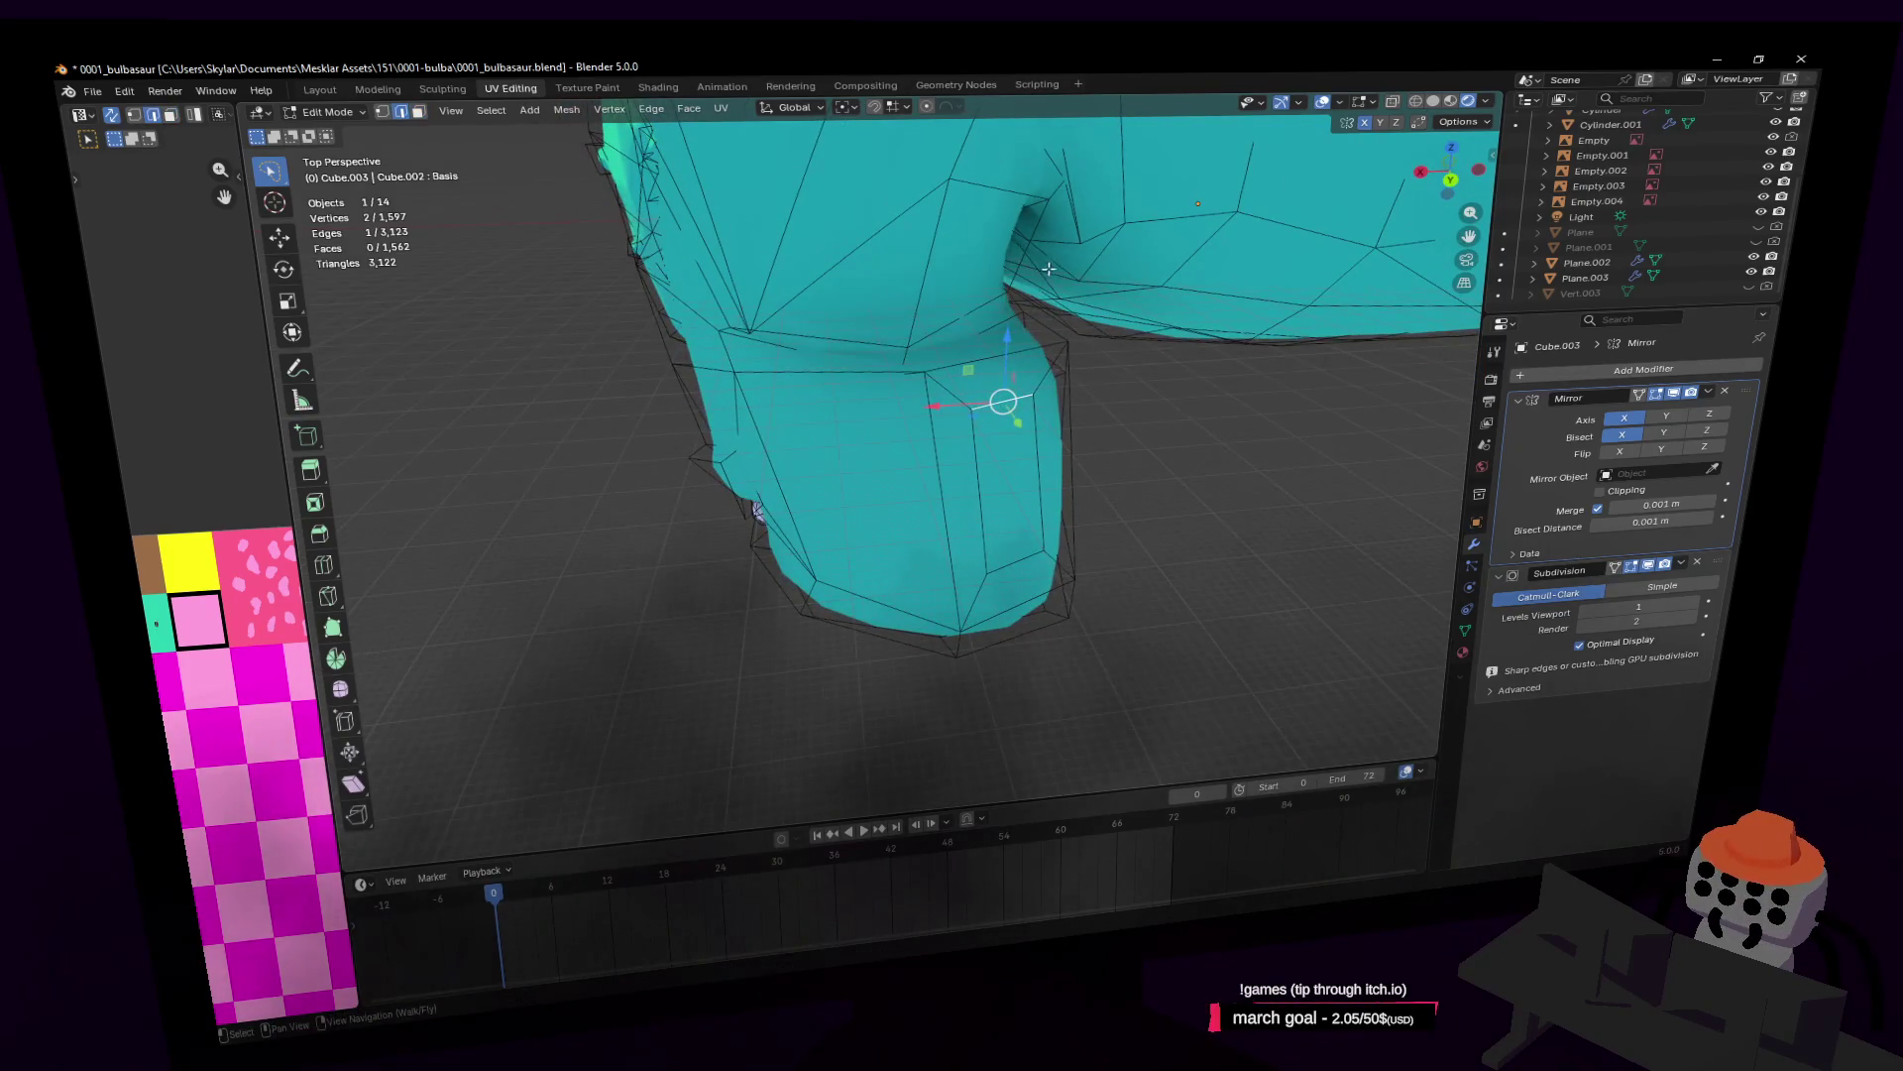
pyautogui.press('g')
pyautogui.click(1053, 359)
# Step: Extrude the leg face 0.067 m and shrink it to 0.861 scale
pyautogui.moveTo(1026, 521); pyautogui.dragTo(1140, 476, button='middle')
pyautogui.press('e')
pyautogui.click(1228, 421)
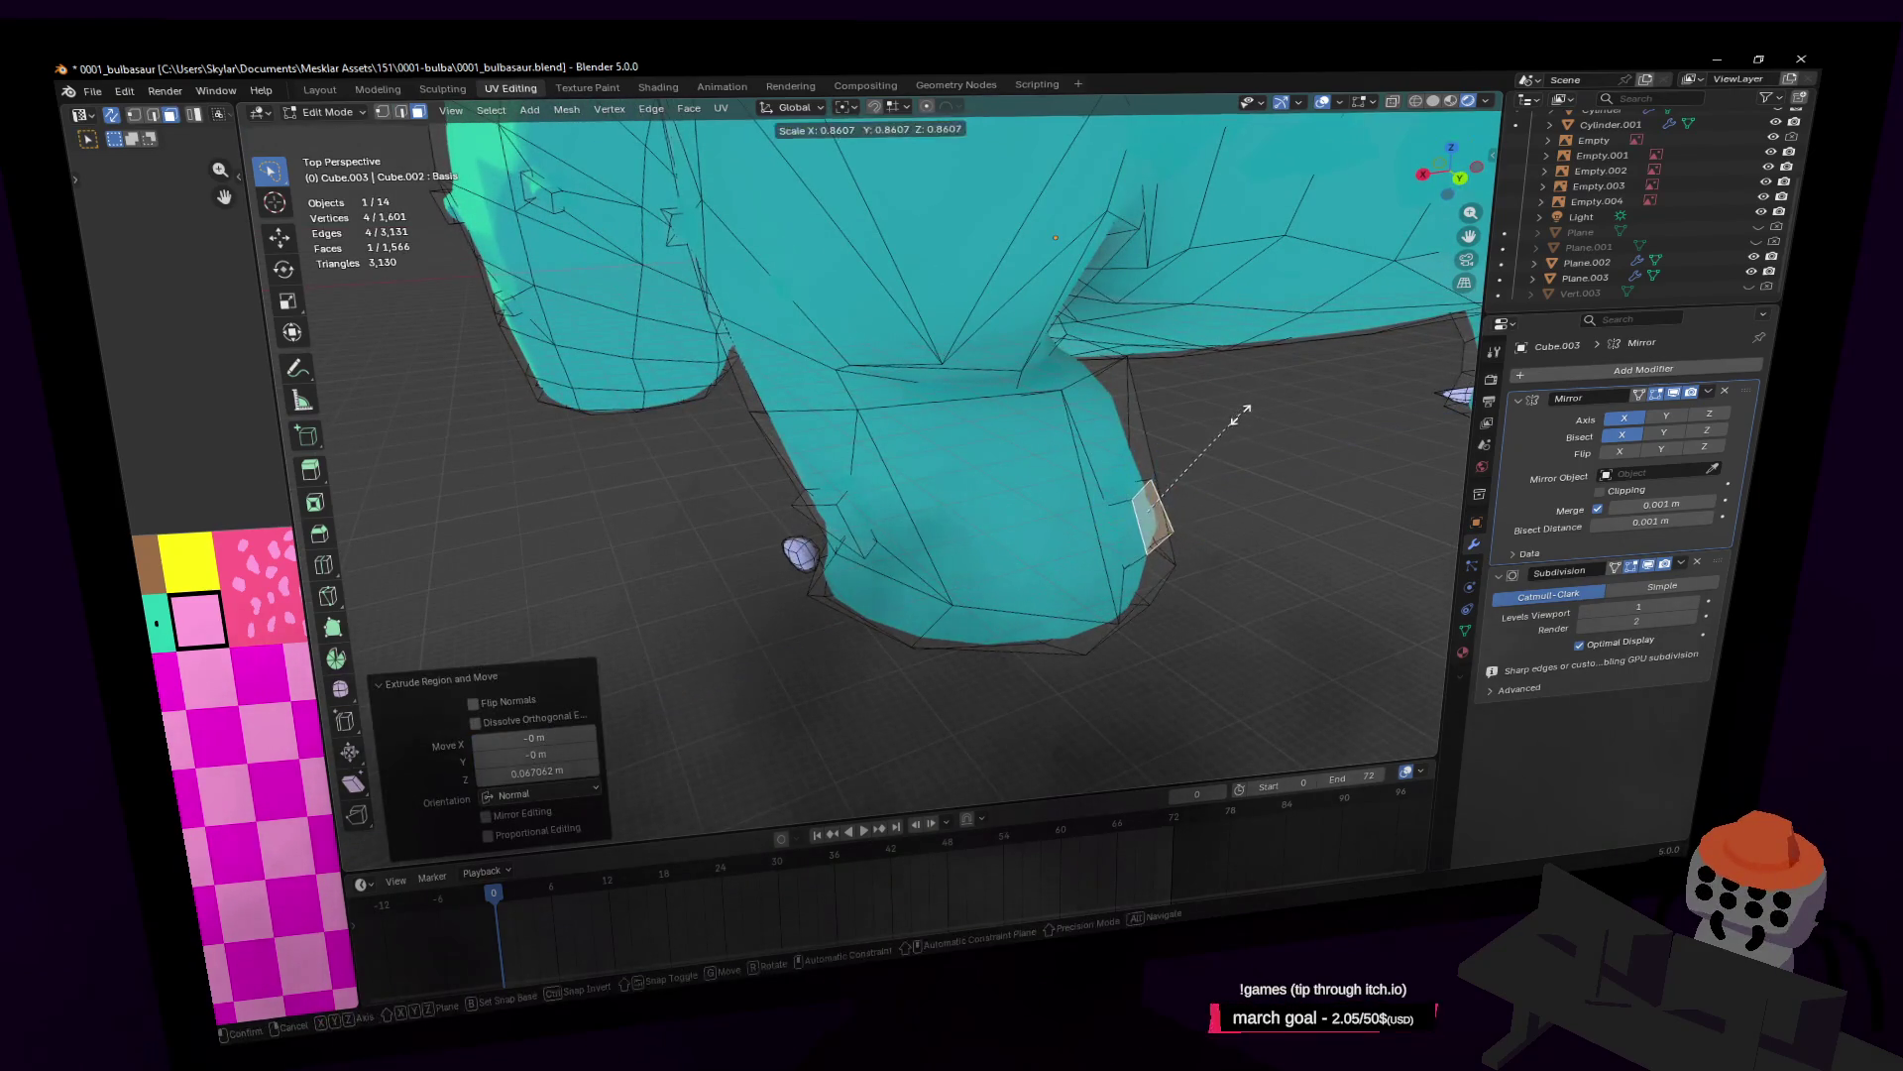
pyautogui.click(1240, 415)
pyautogui.moveTo(1212, 544); pyautogui.dragTo(1190, 552, button='middle')
pyautogui.scroll(5, 1120, 450)
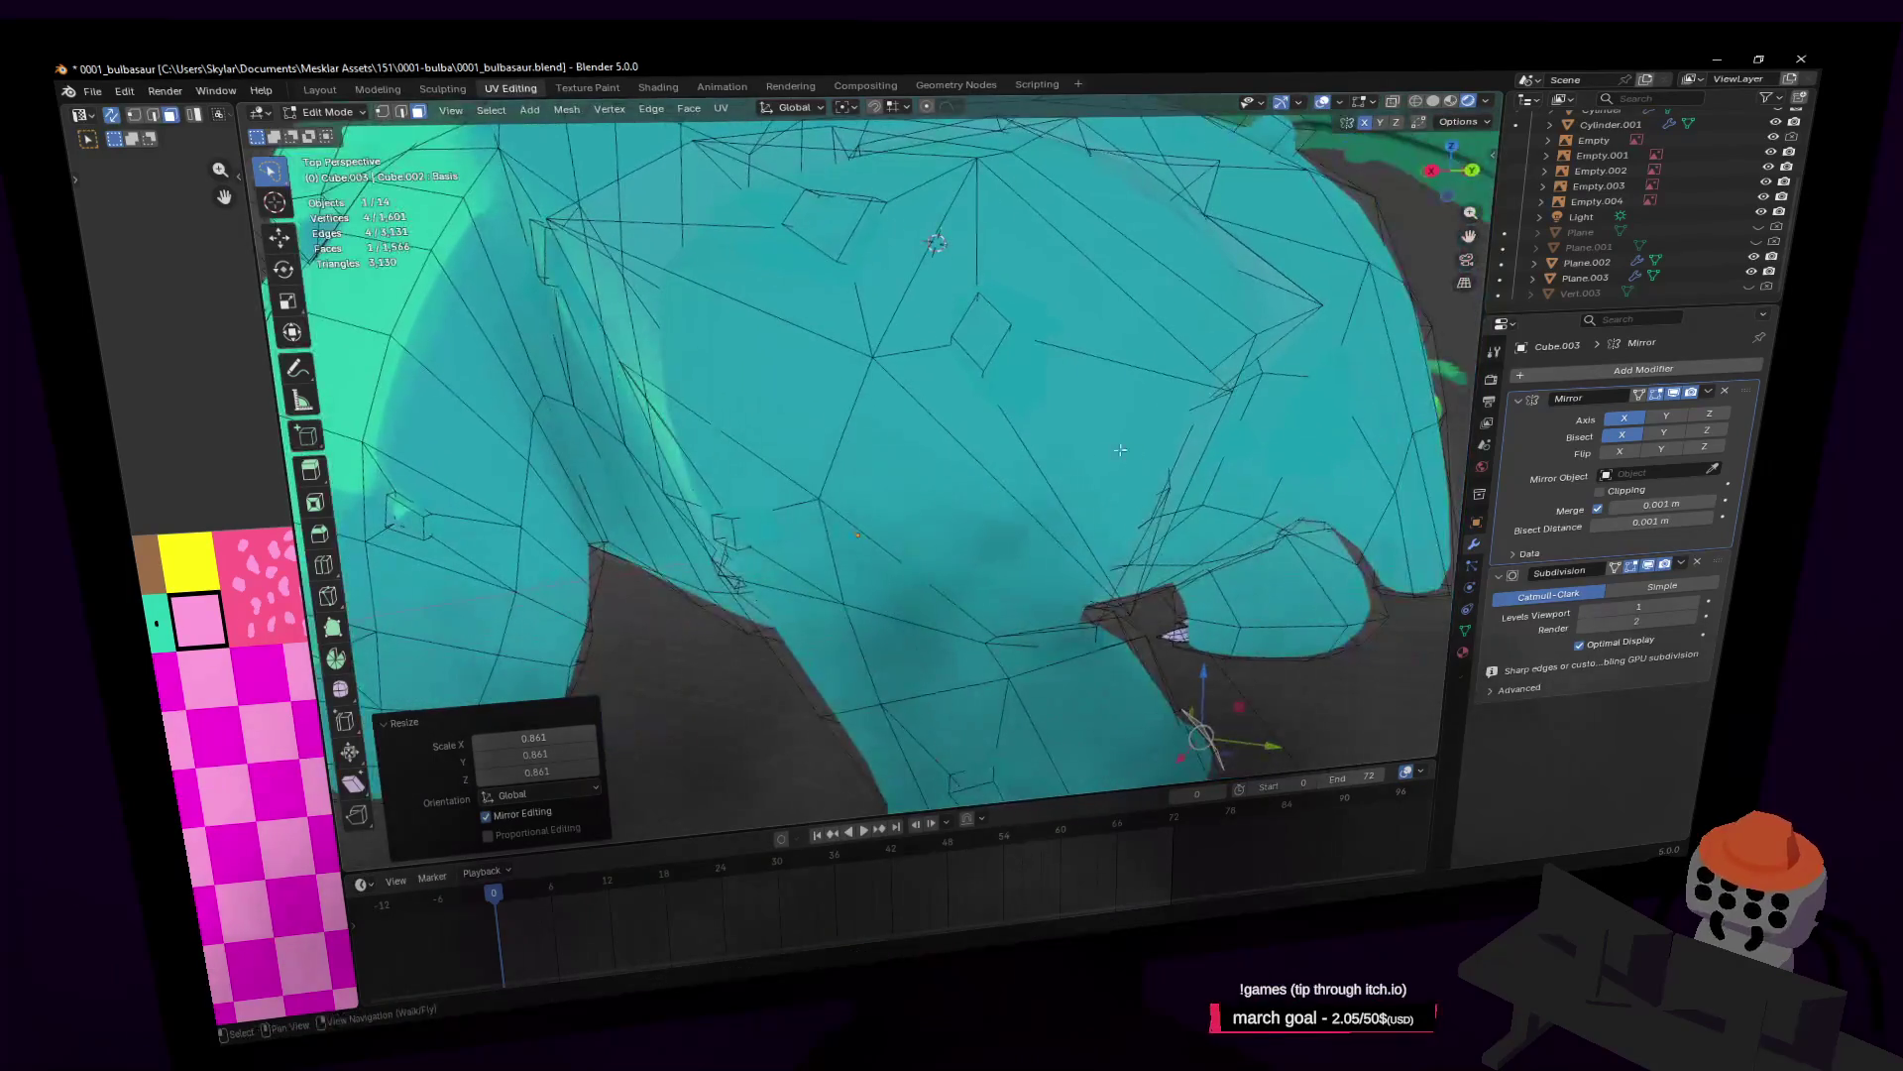
pyautogui.scroll(-5, 1121, 449)
pyautogui.moveTo(1121, 449); pyautogui.dragTo(1072, 442, button='middle')
# Step: Fly over to a front leg and inset its selected face
pyautogui.press('Tab')
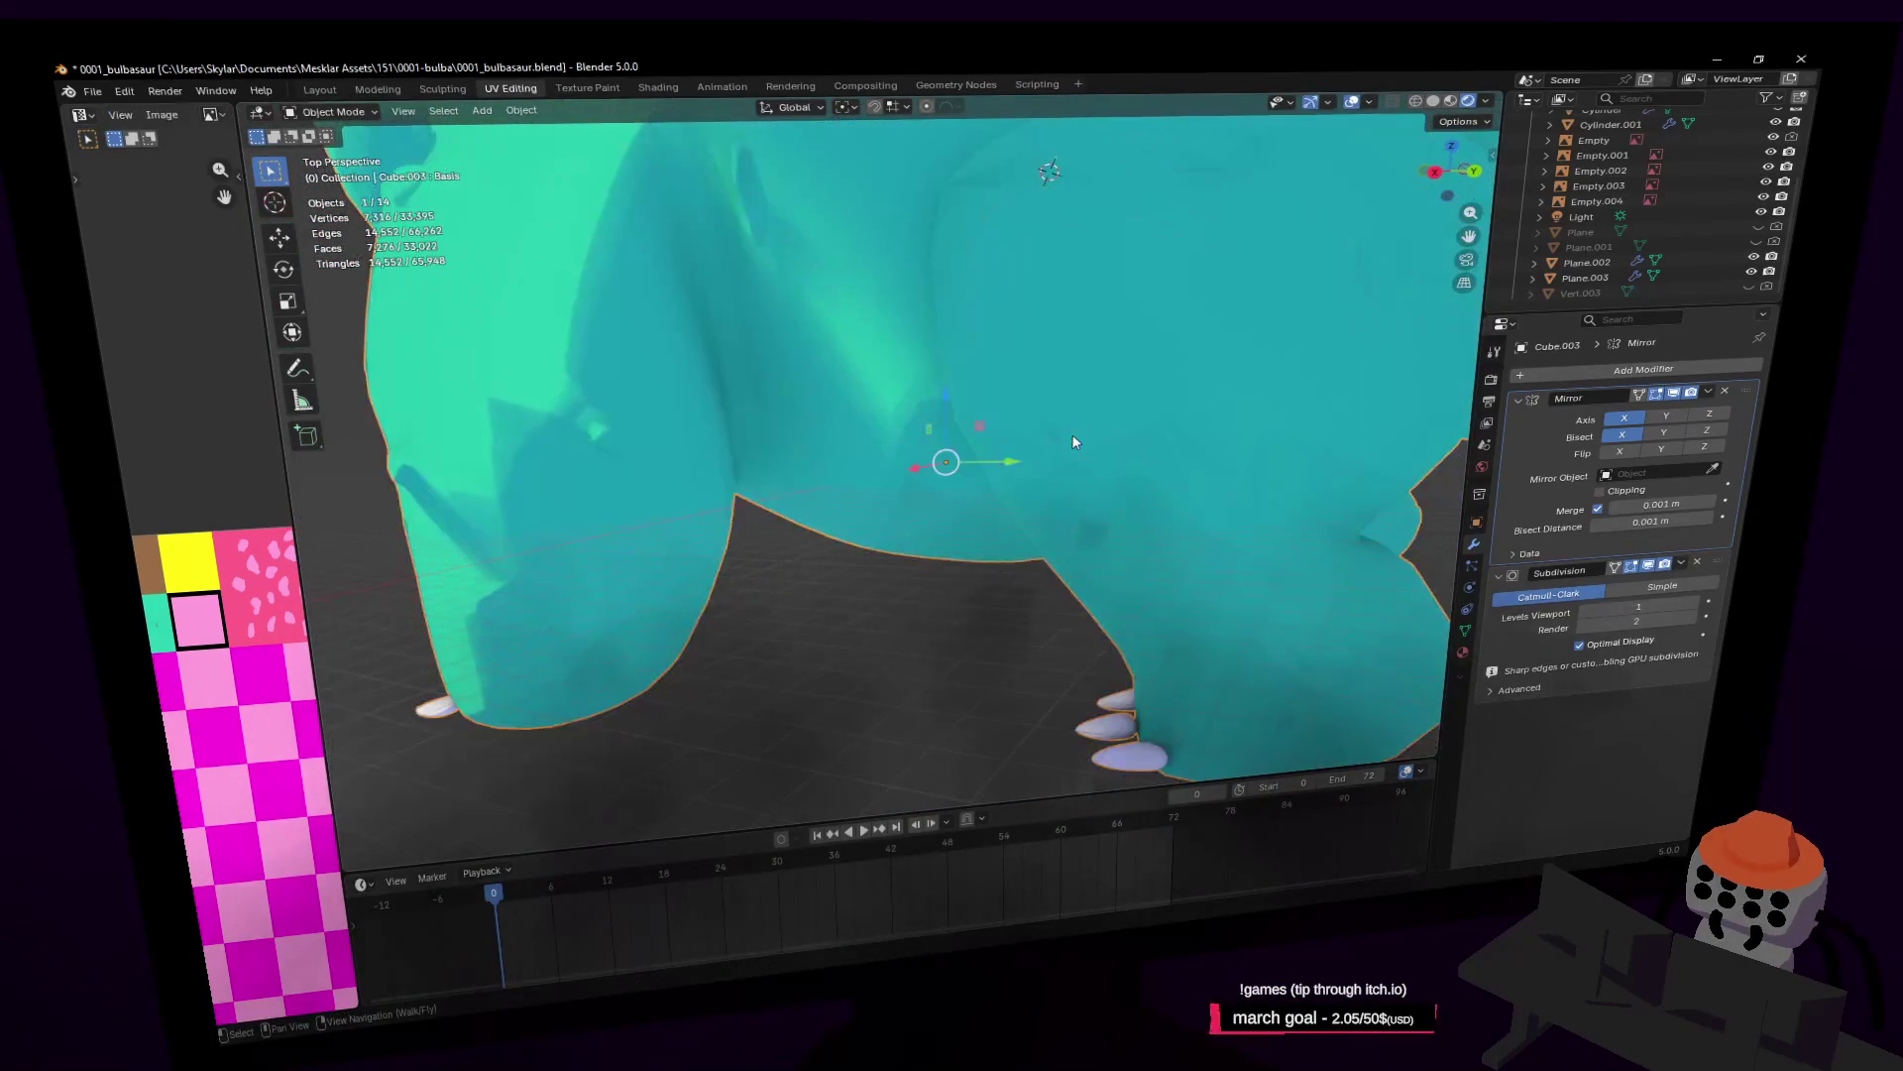
pyautogui.press('Tab')
pyautogui.hotkey('shift', '`')
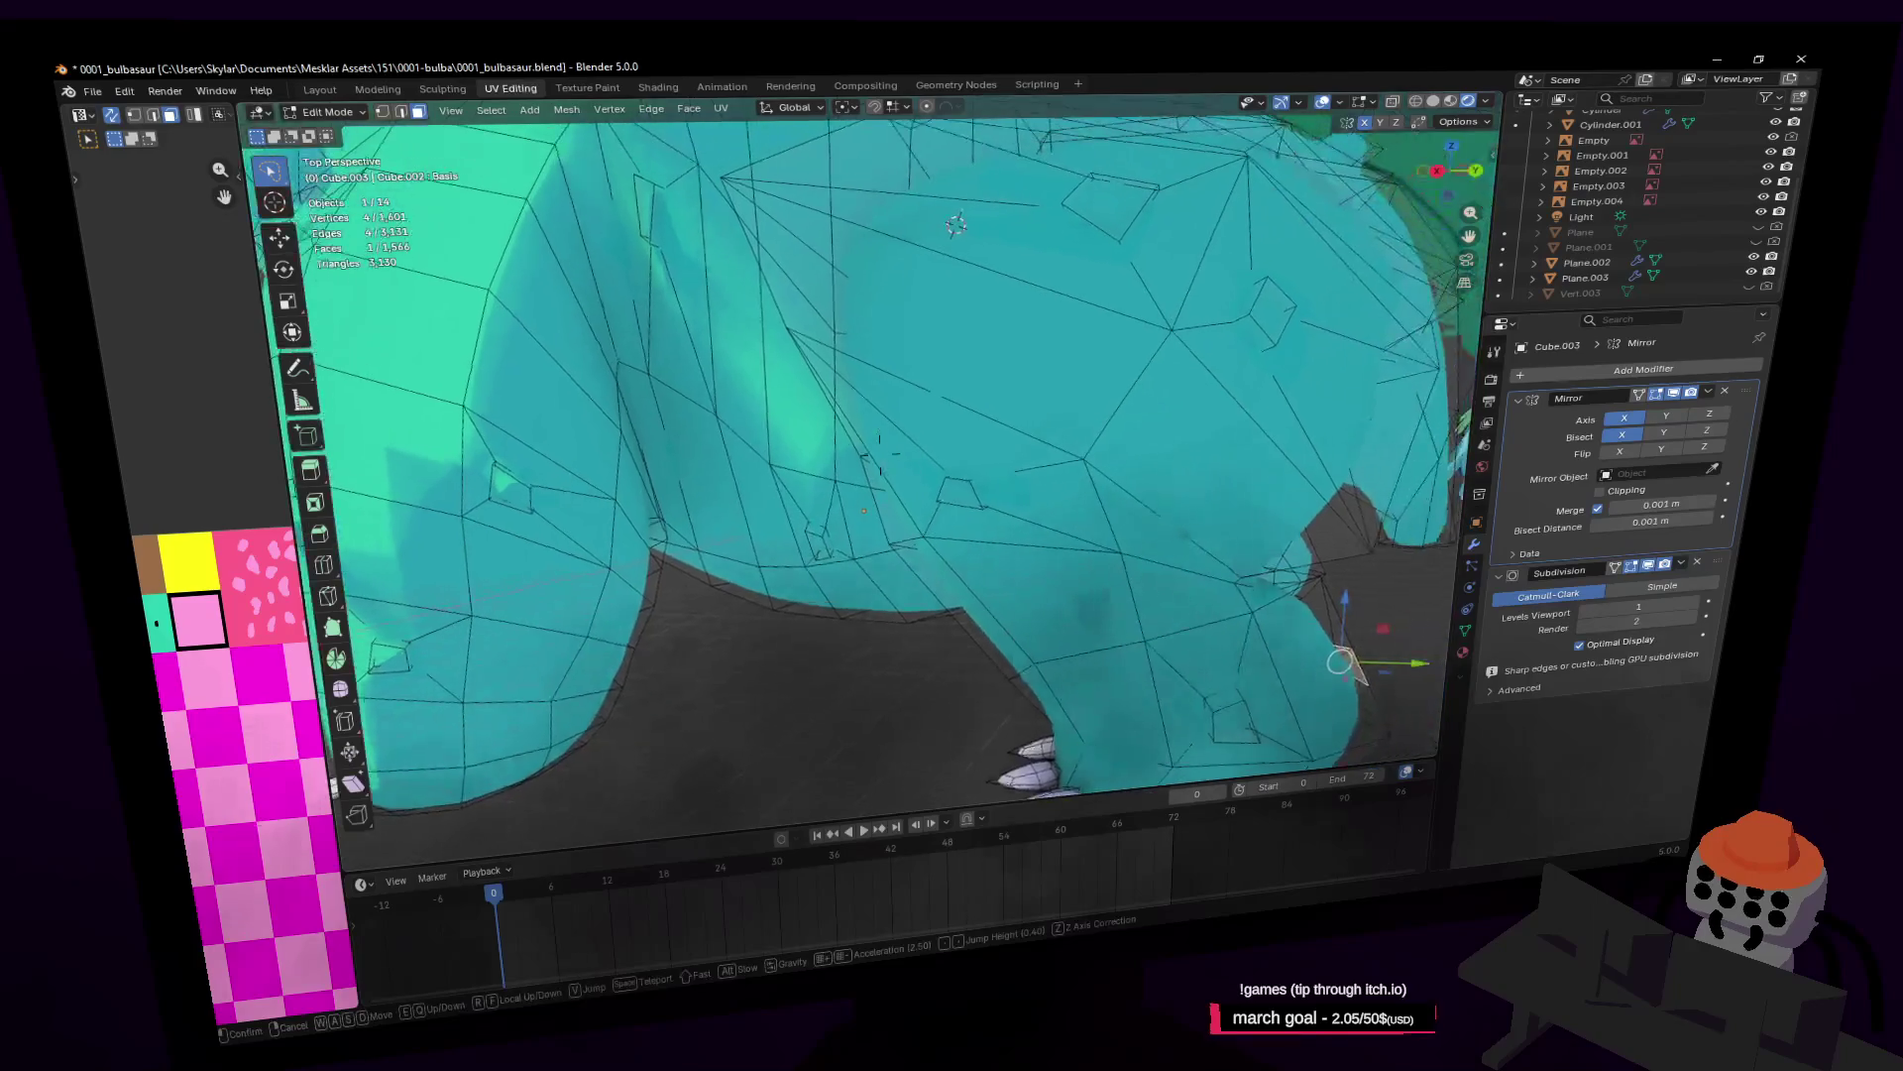
pyautogui.press('w')
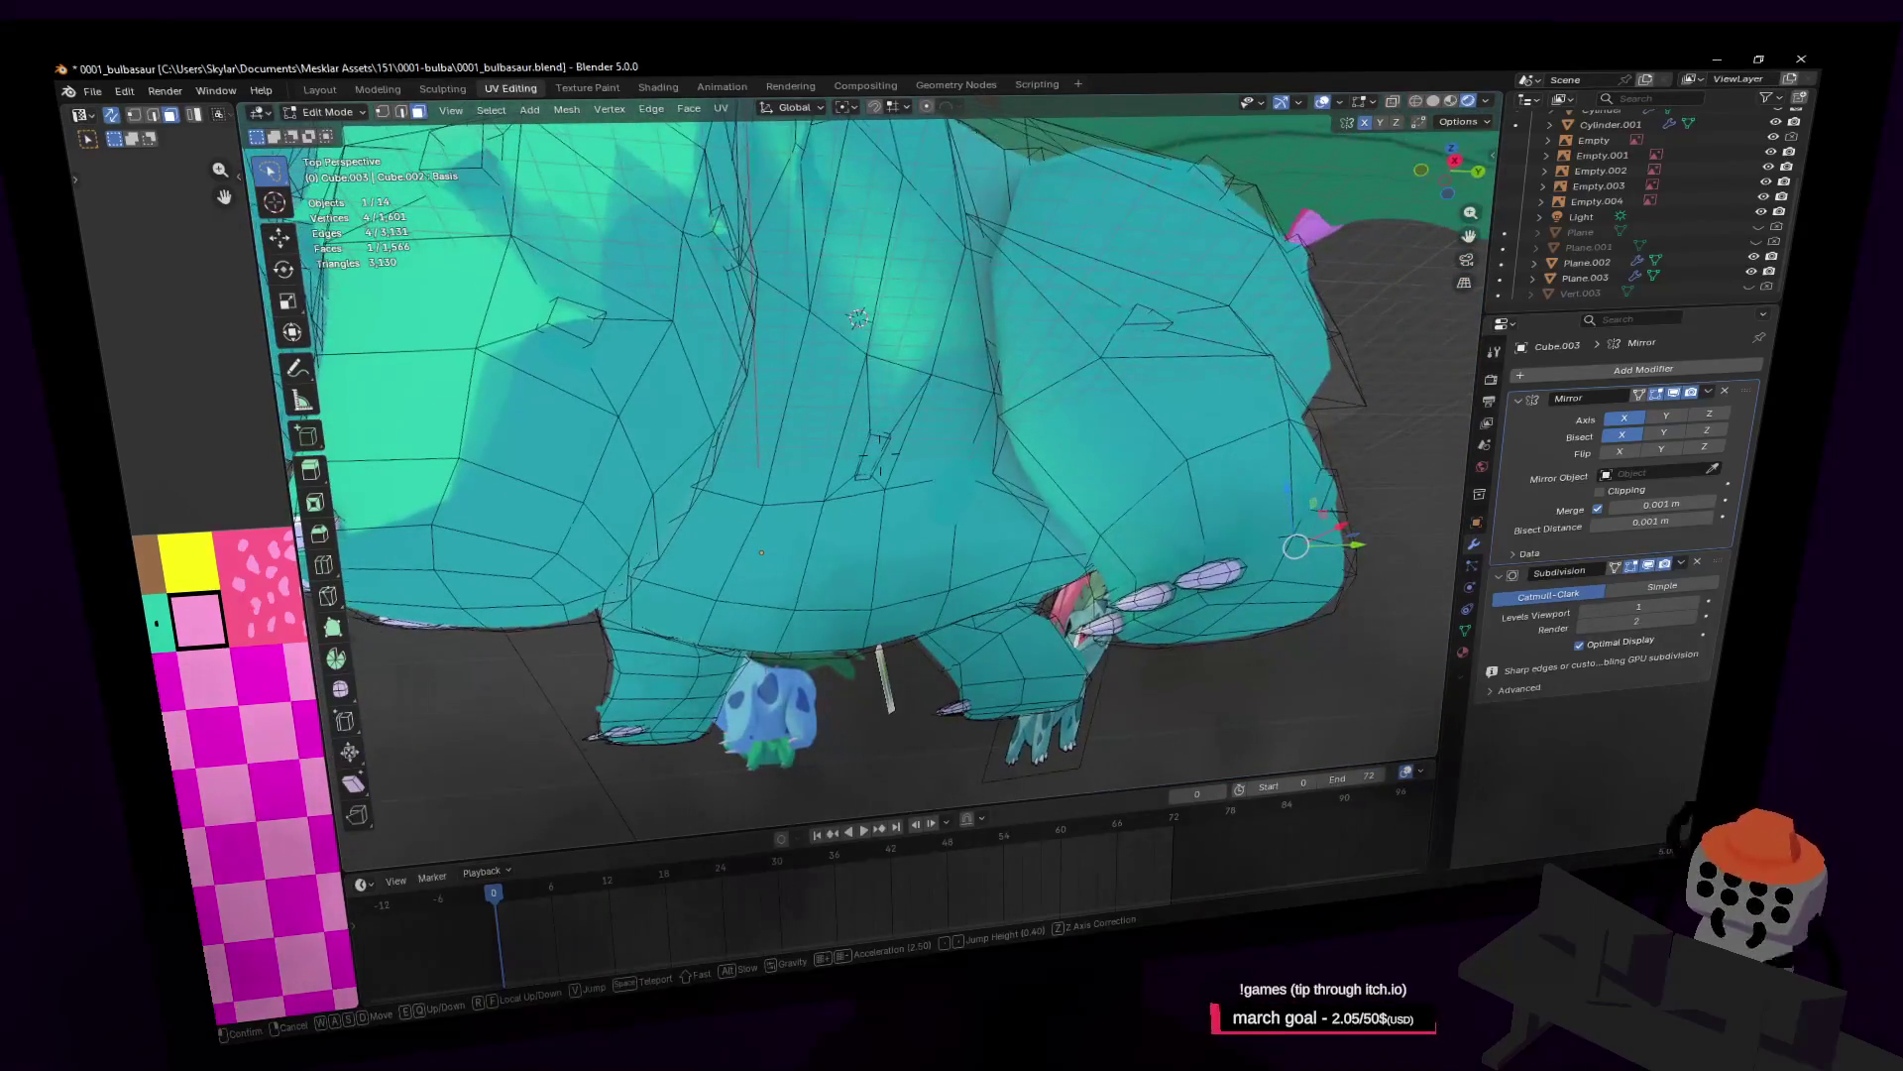
pyautogui.press('w')
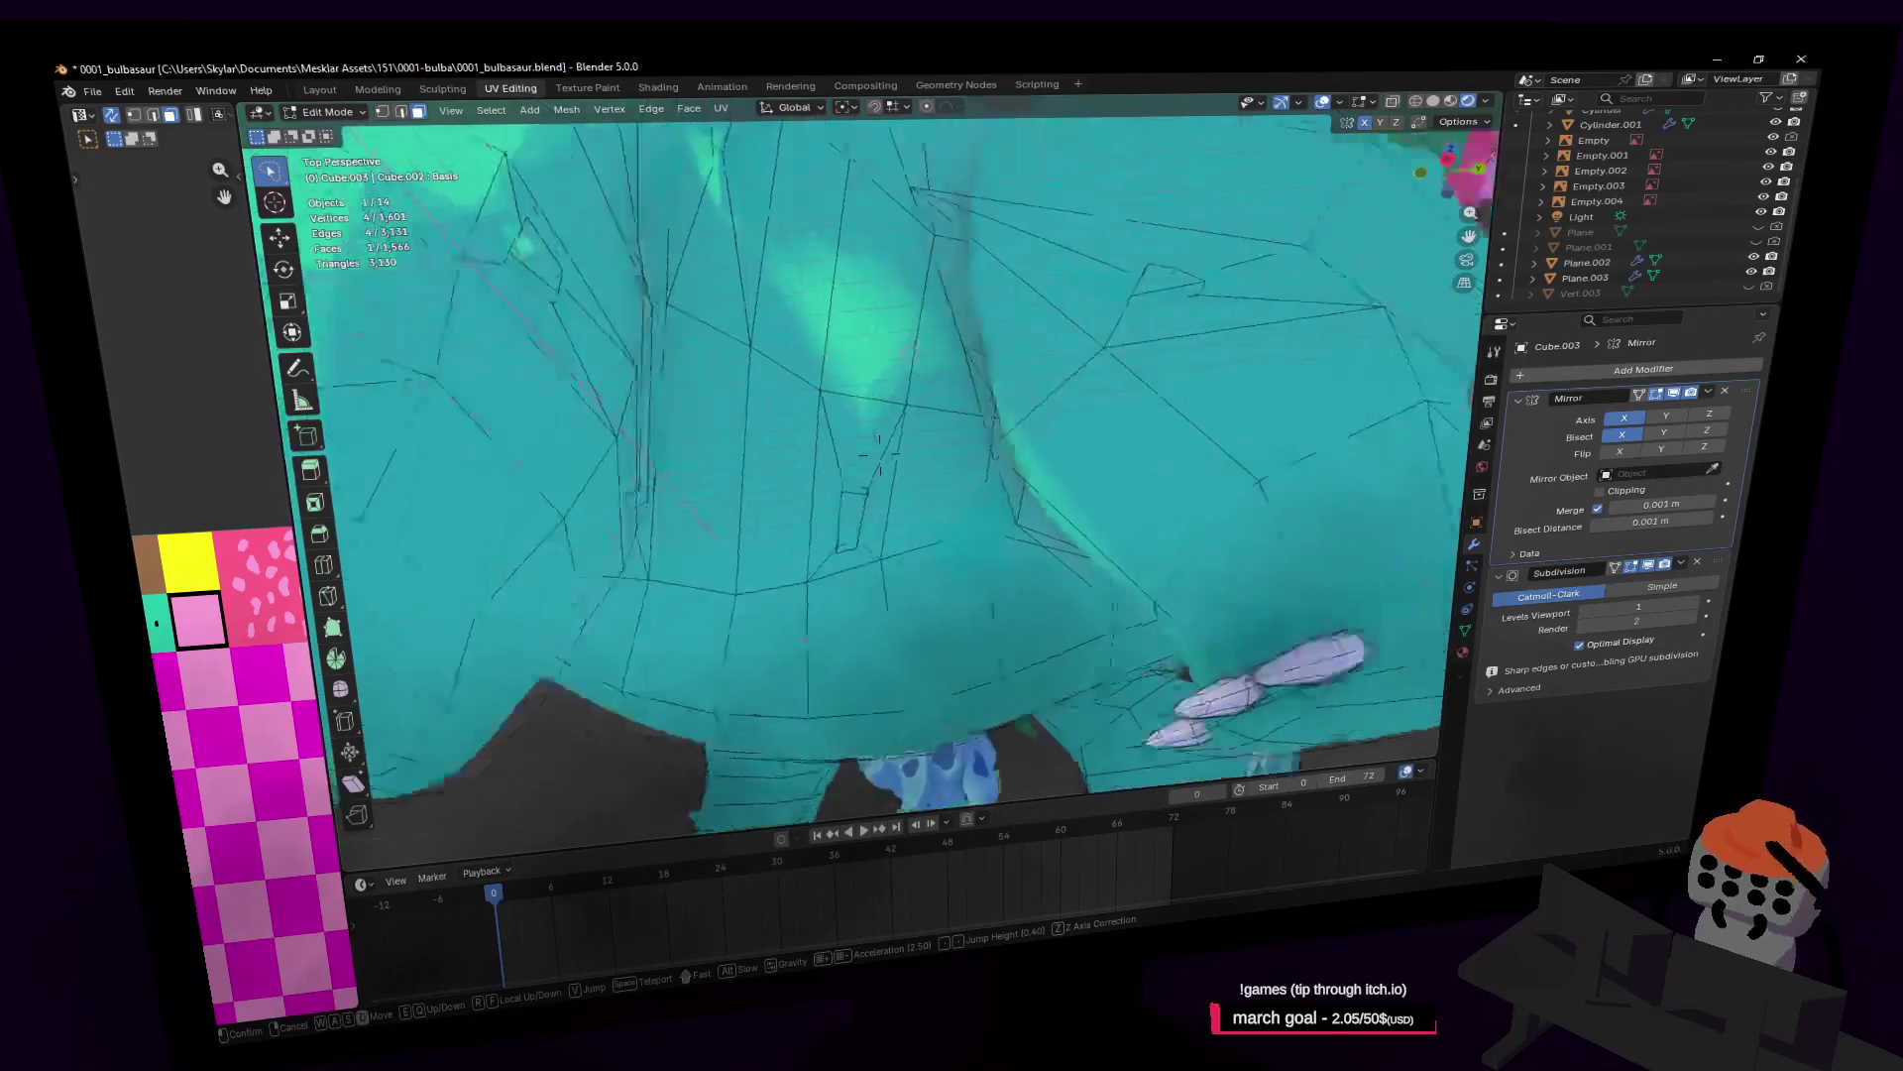
pyautogui.press('s')
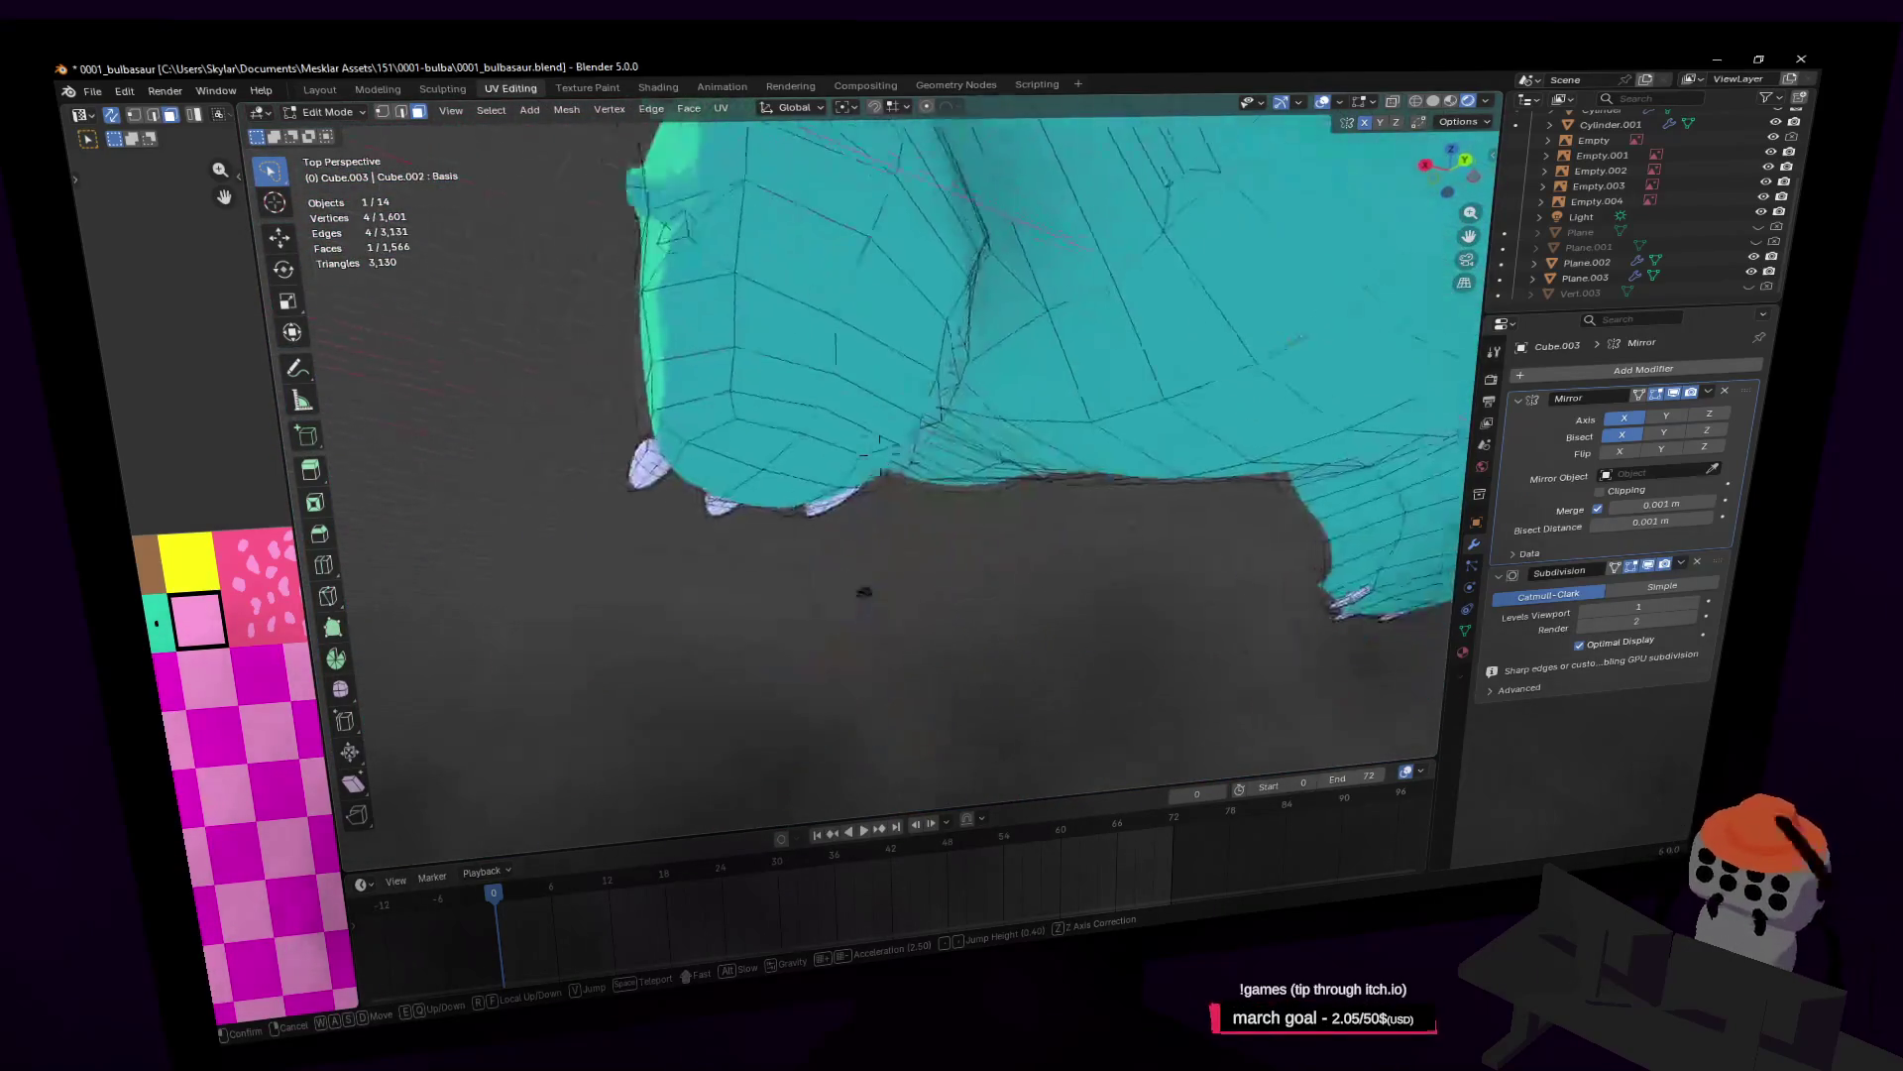
pyautogui.press('w')
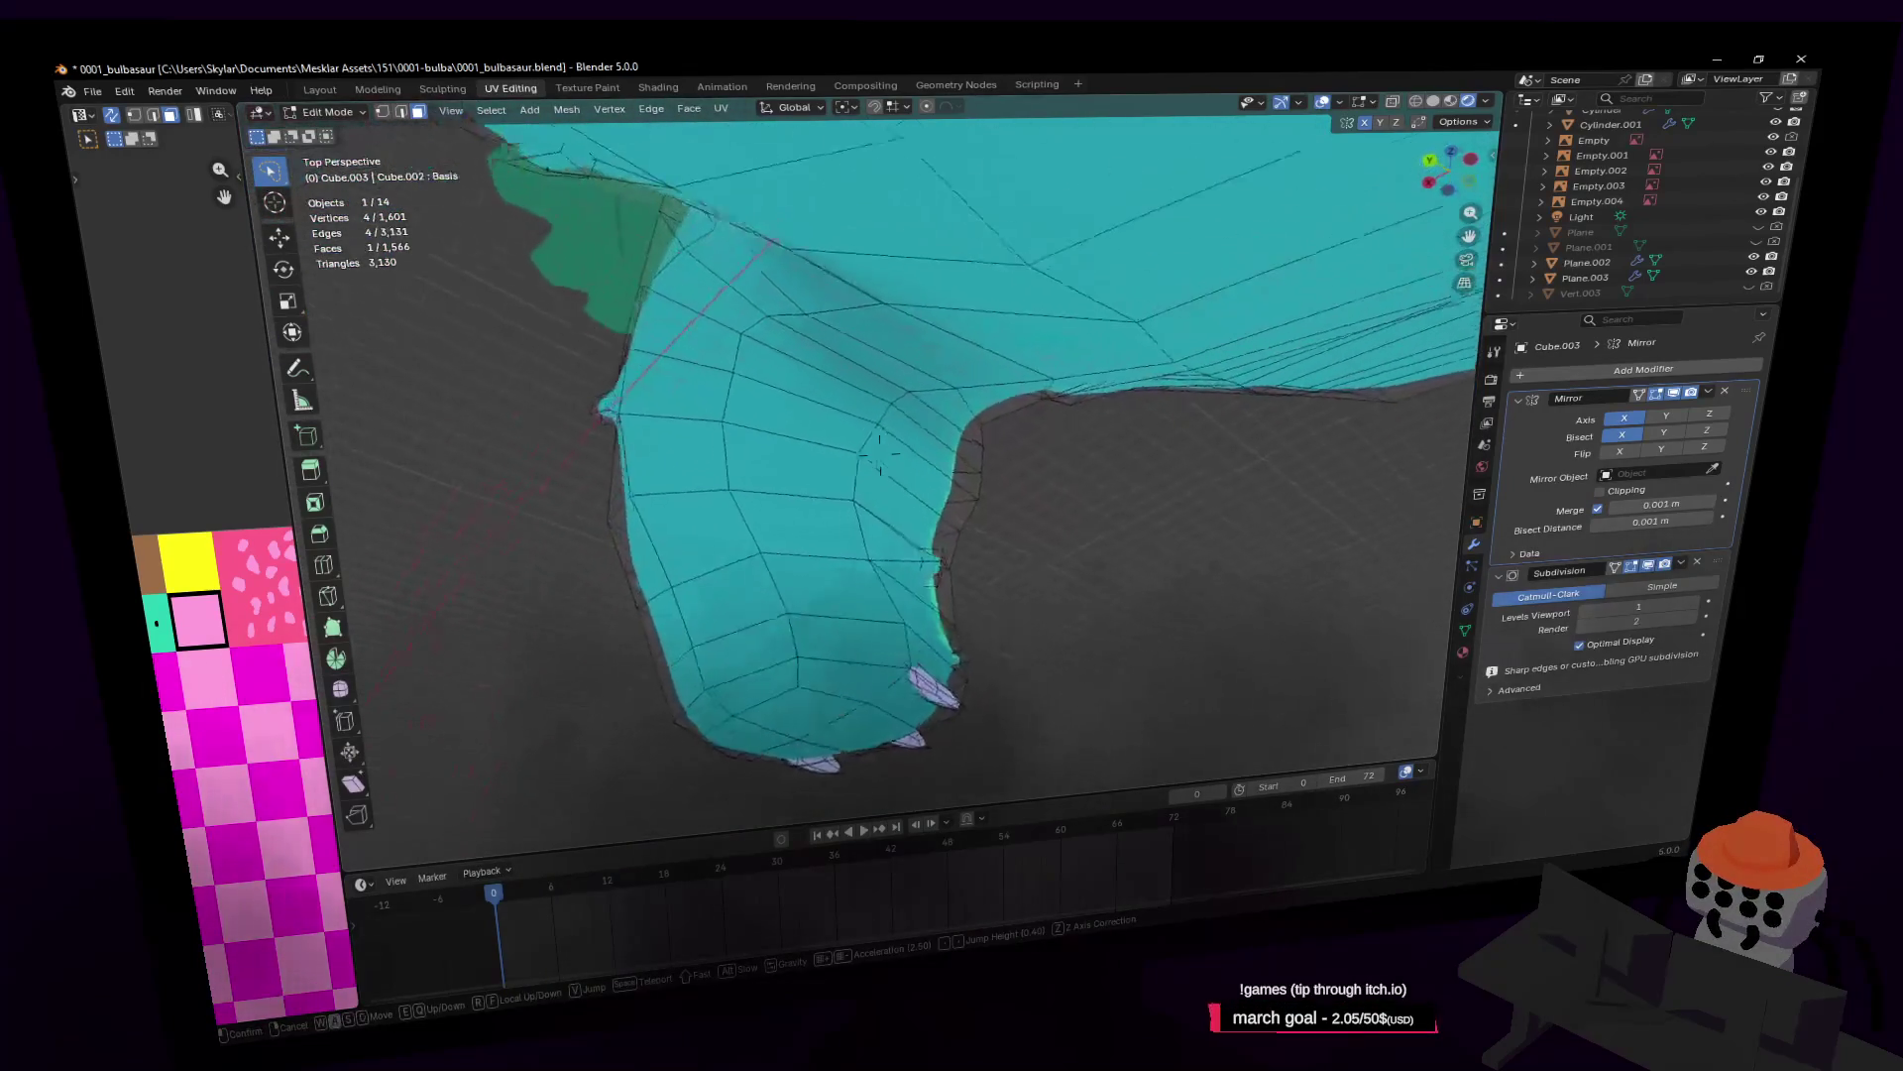
pyautogui.click(922, 518)
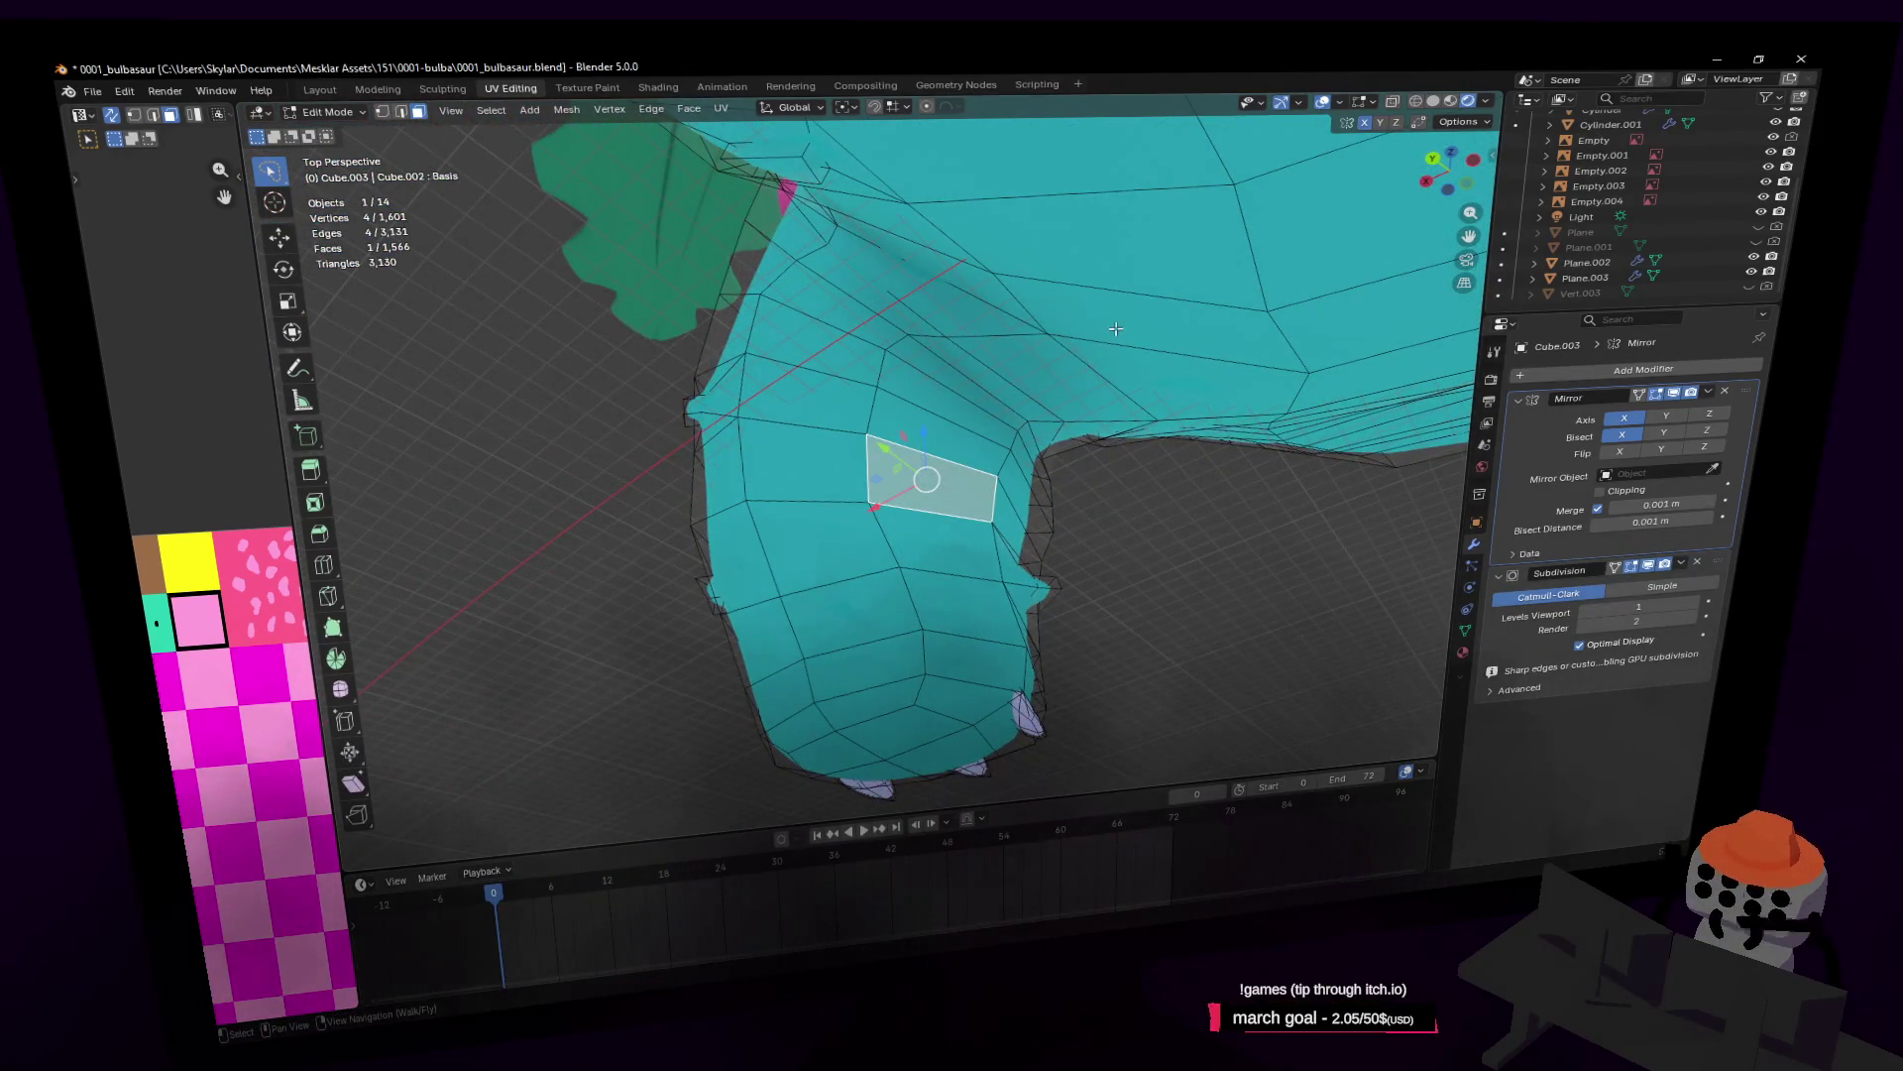
pyautogui.press('i')
pyautogui.click(1087, 352)
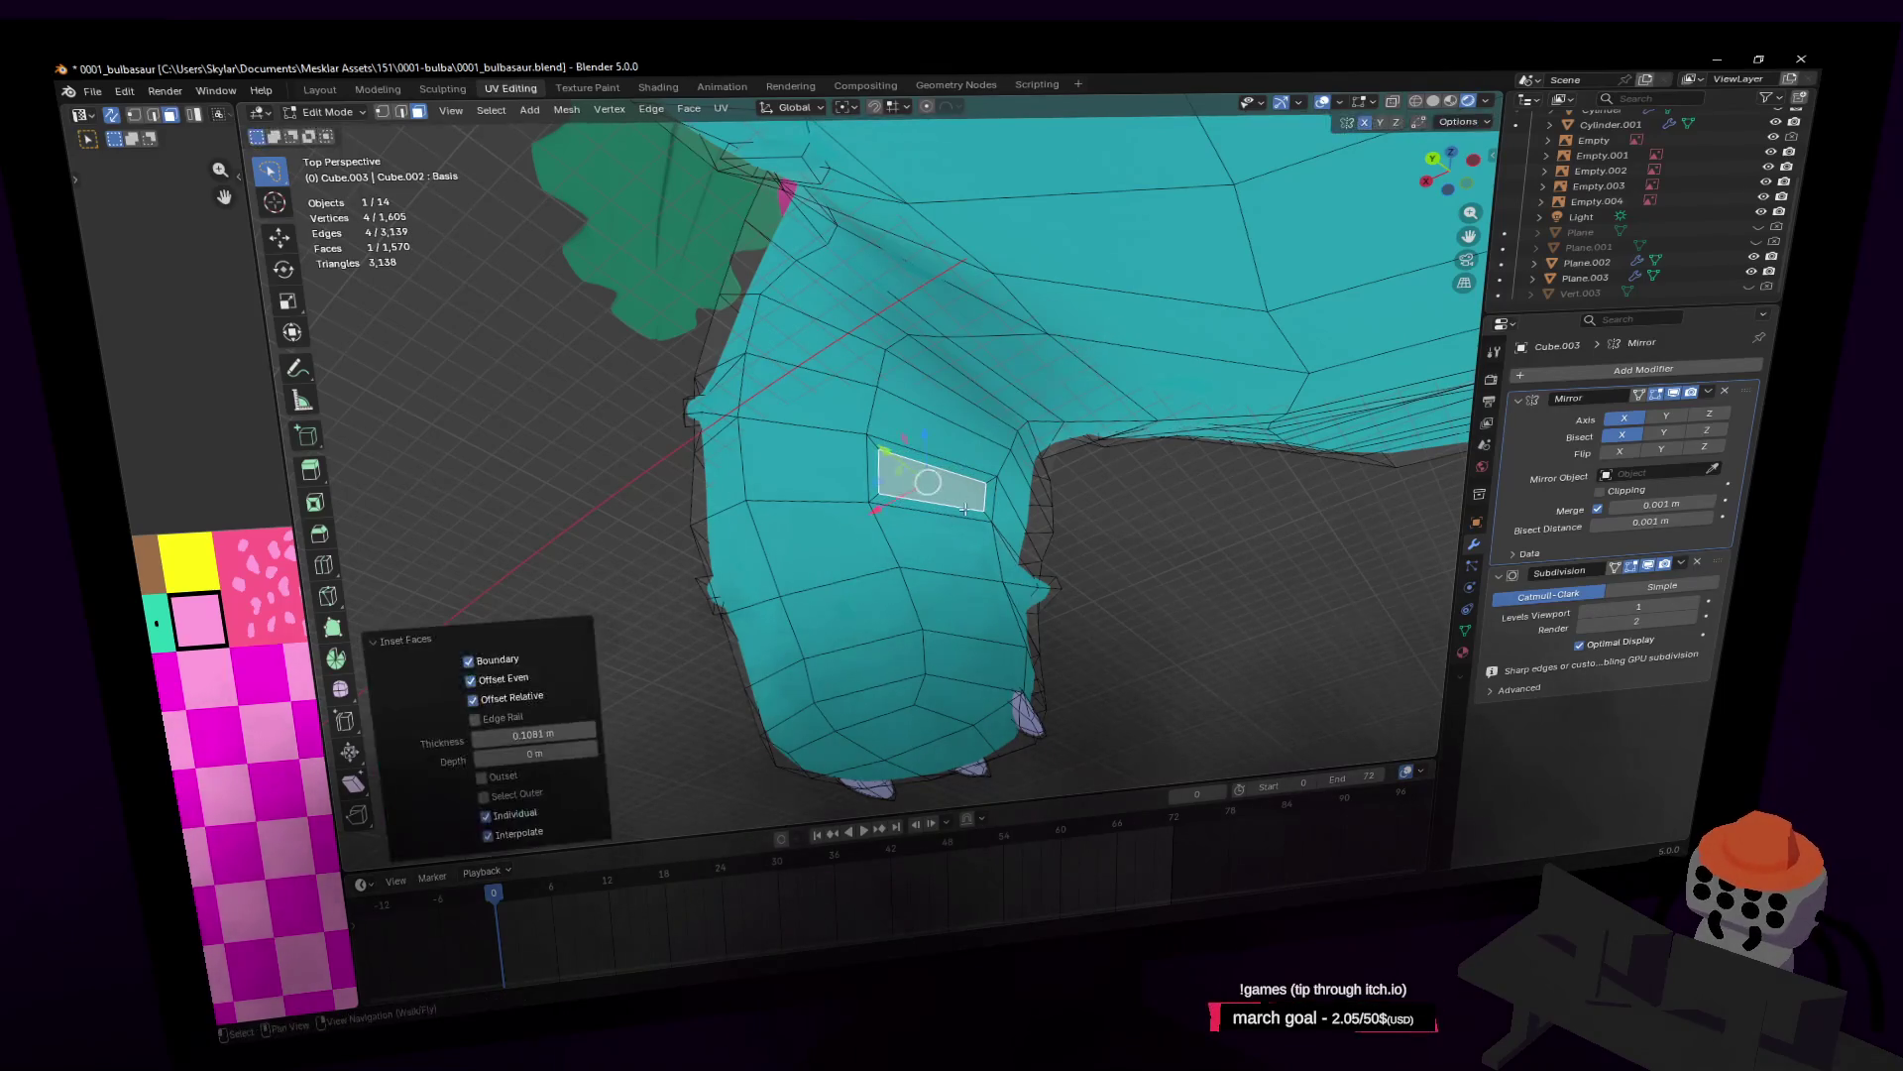
# Step: Adjust an edge by the inset, then reselect the inset face on the front leg
pyautogui.press('2')
pyautogui.hotkey('shift', '`')
pyautogui.click(1023, 473)
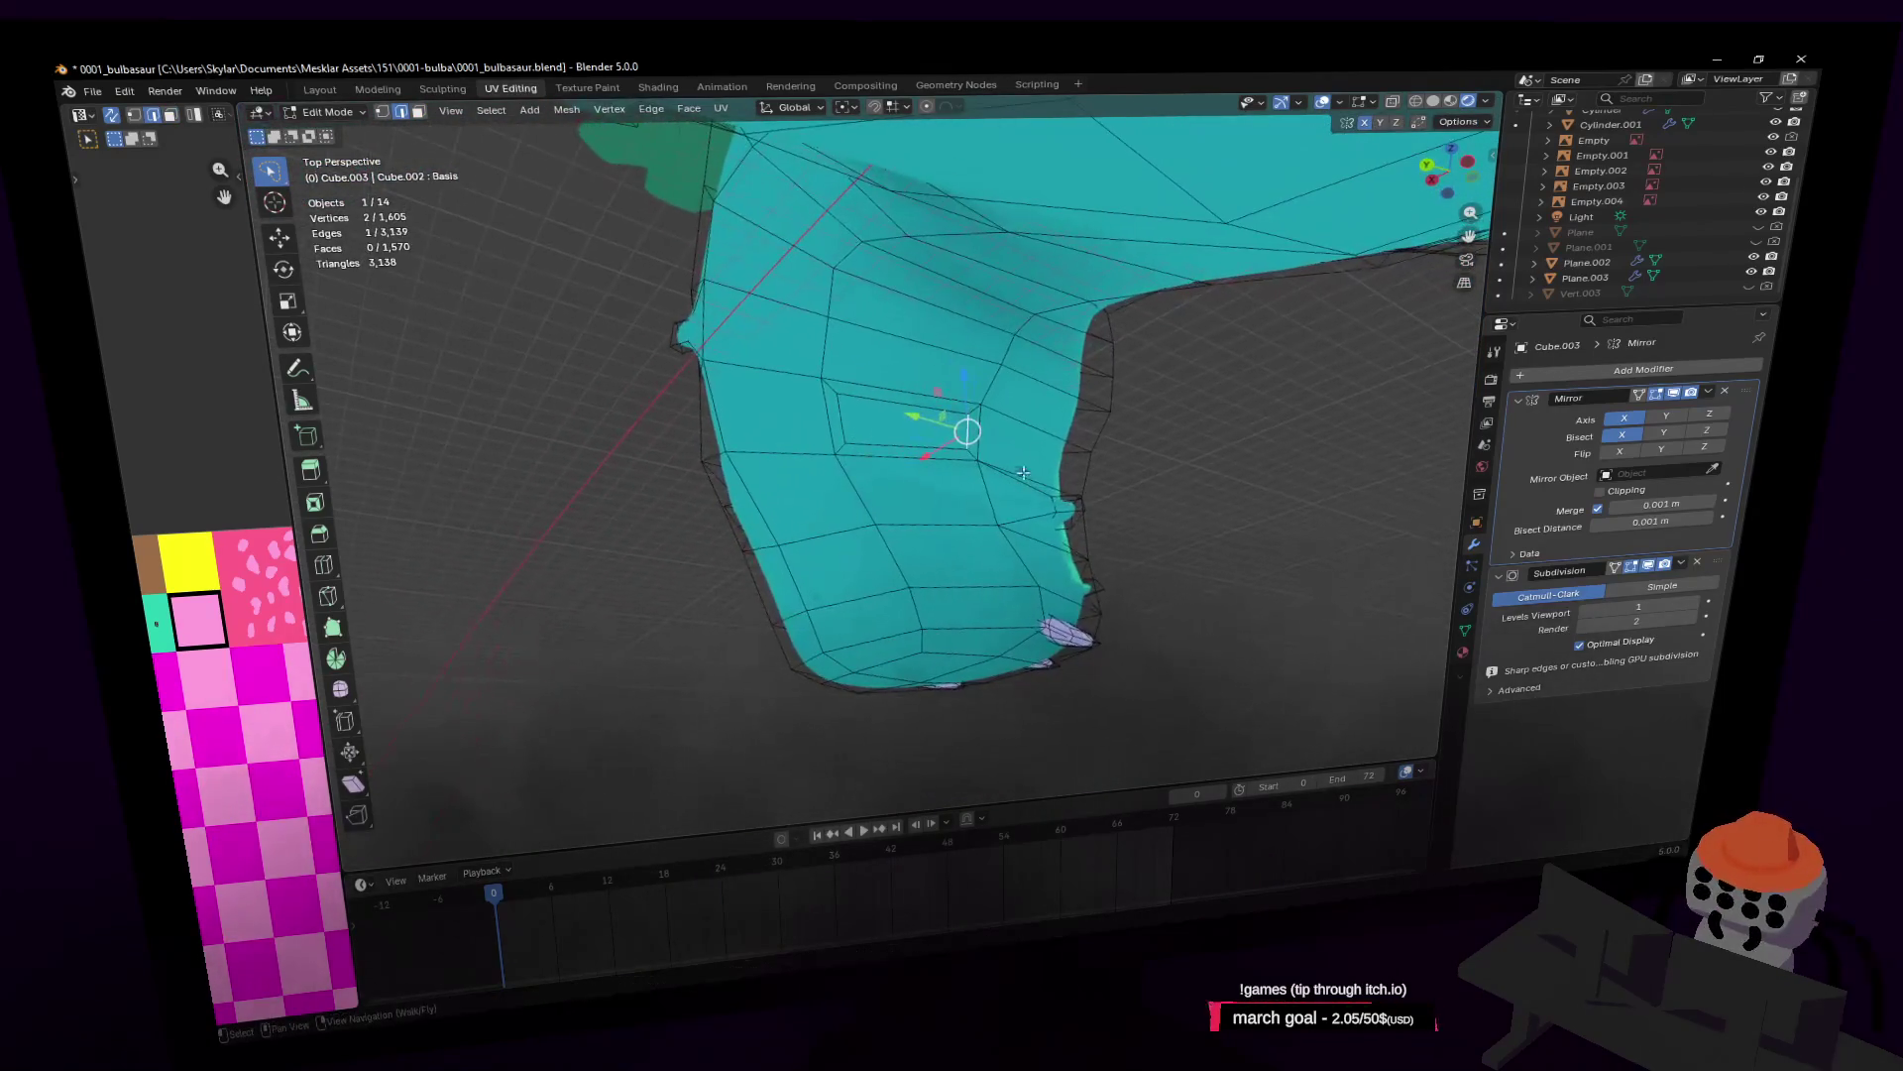
pyautogui.click(1009, 419)
pyautogui.press('3')
pyautogui.click(872, 425)
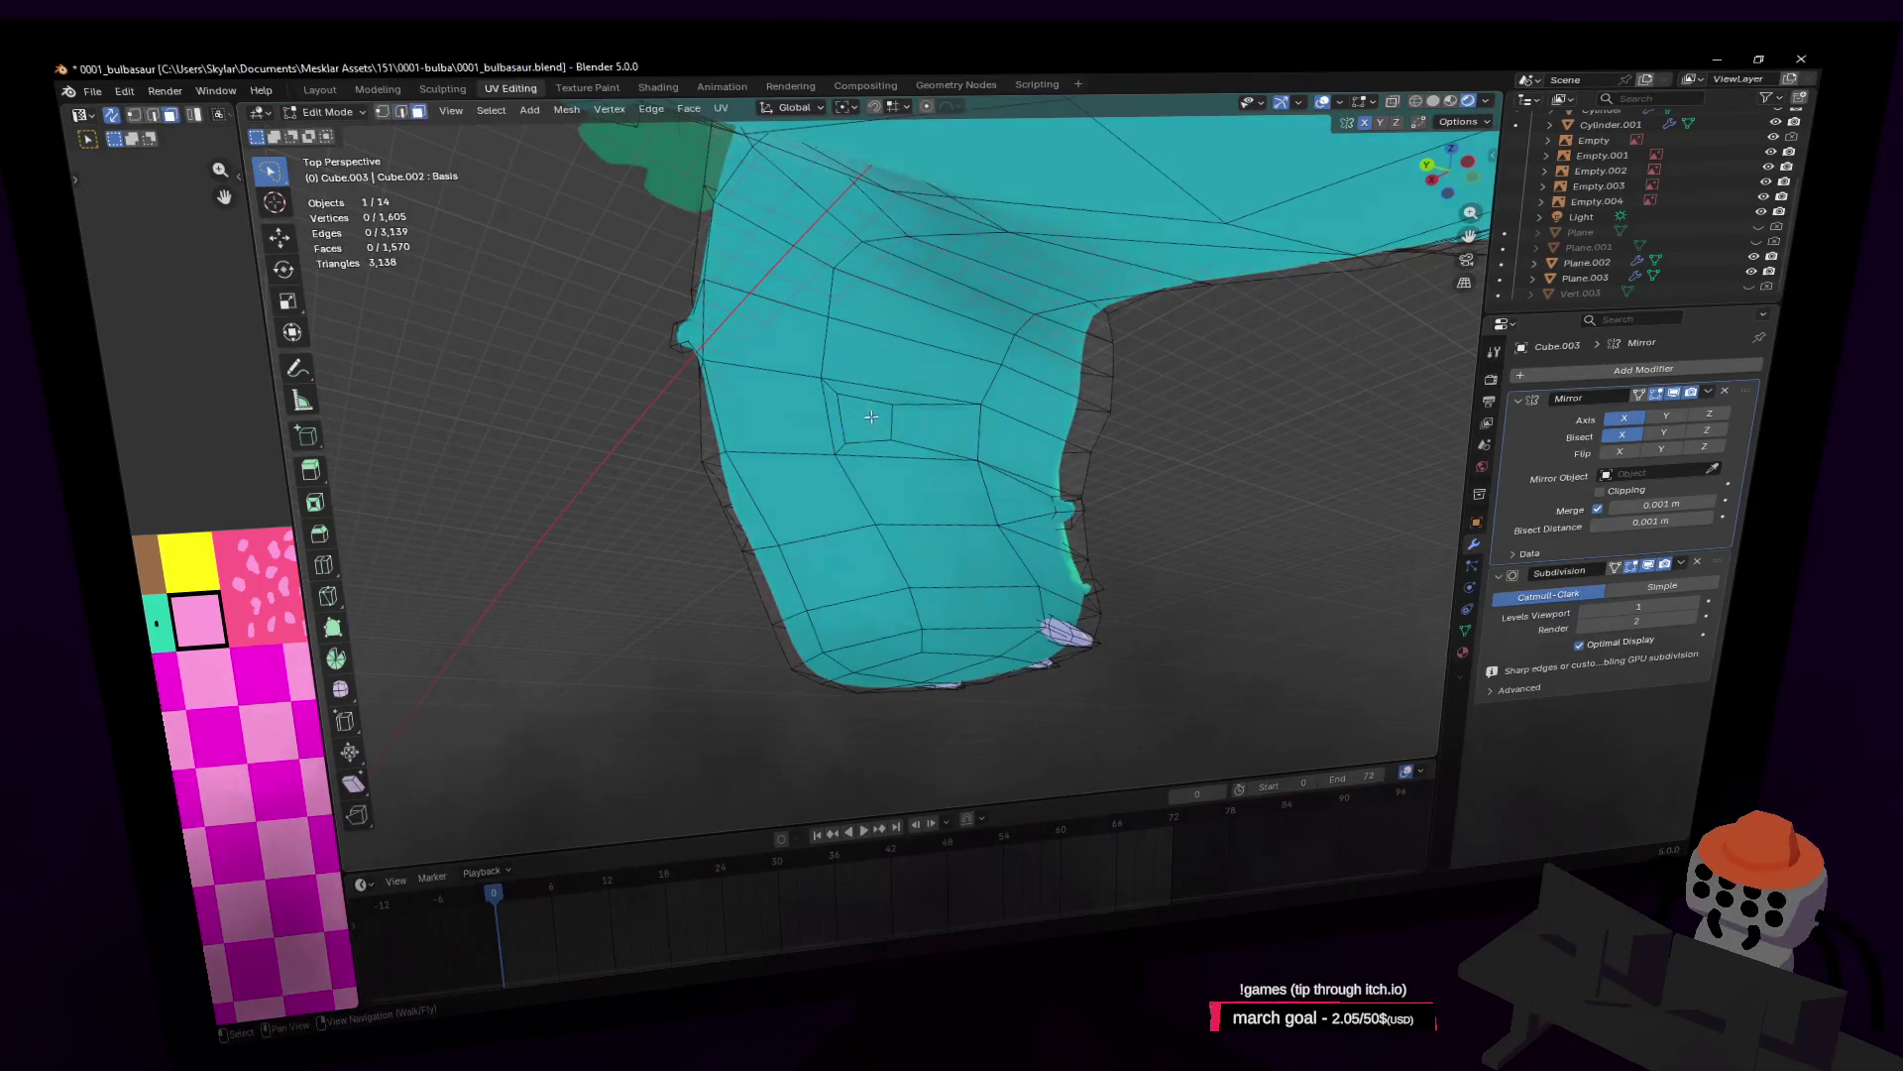
pyautogui.hotkey('shift', '`')
pyautogui.click(960, 377)
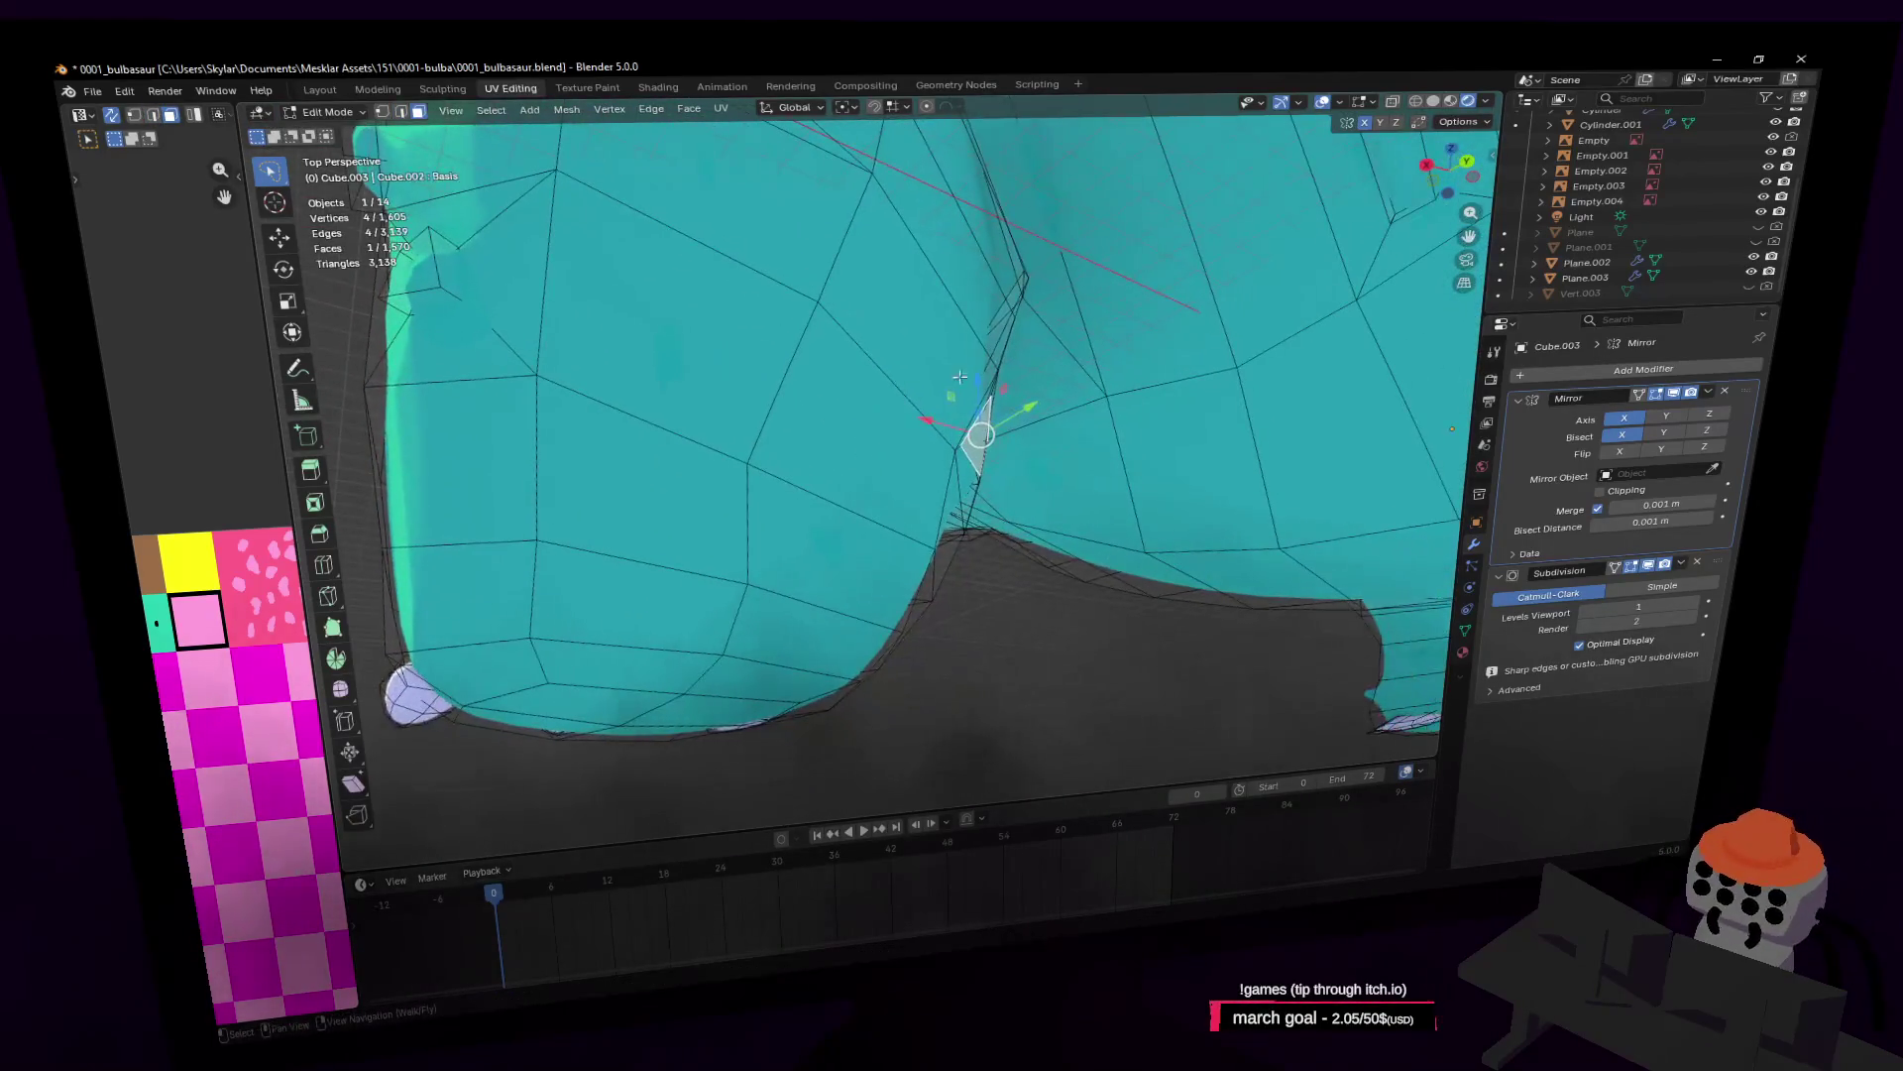
# Step: Extrude the inset face about 0.054 m outward and return to Object Mode
pyautogui.press('e')
pyautogui.click(1073, 344)
pyautogui.hotkey('shift', '`')
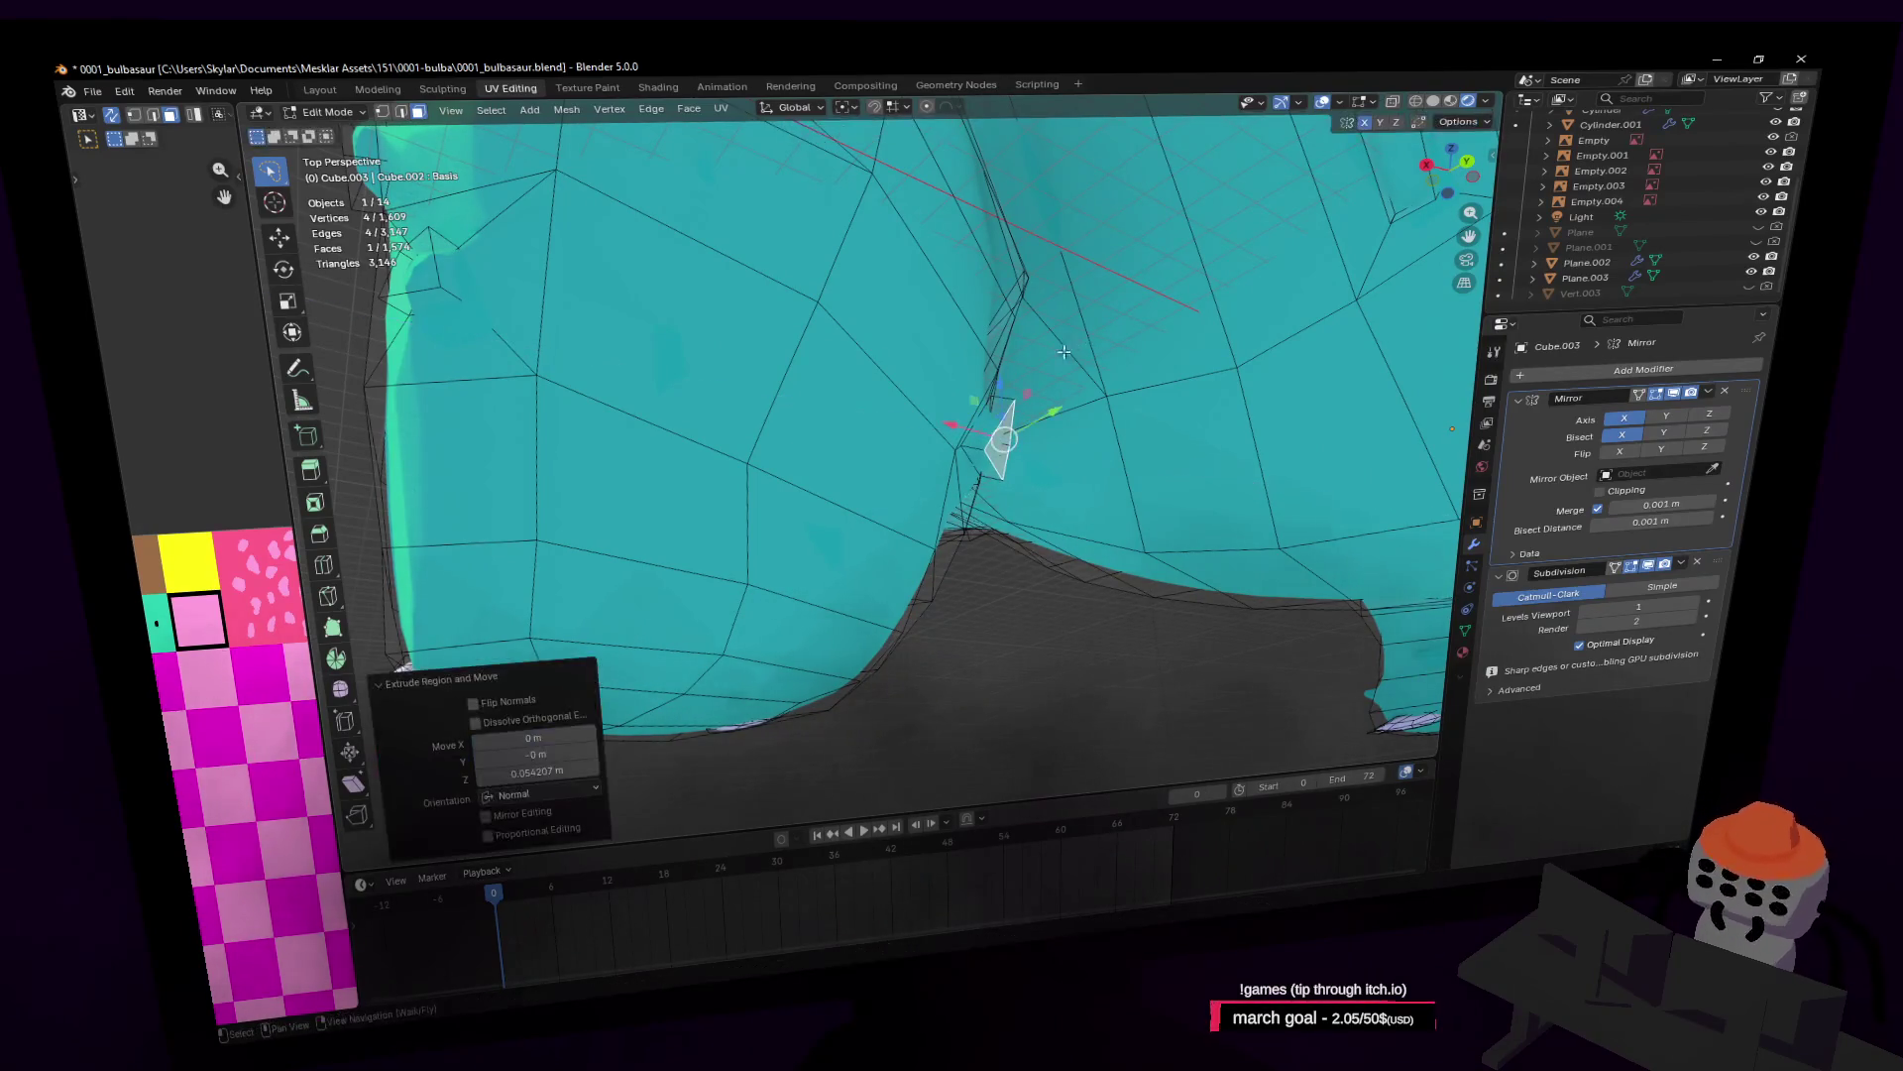
pyautogui.press('d')
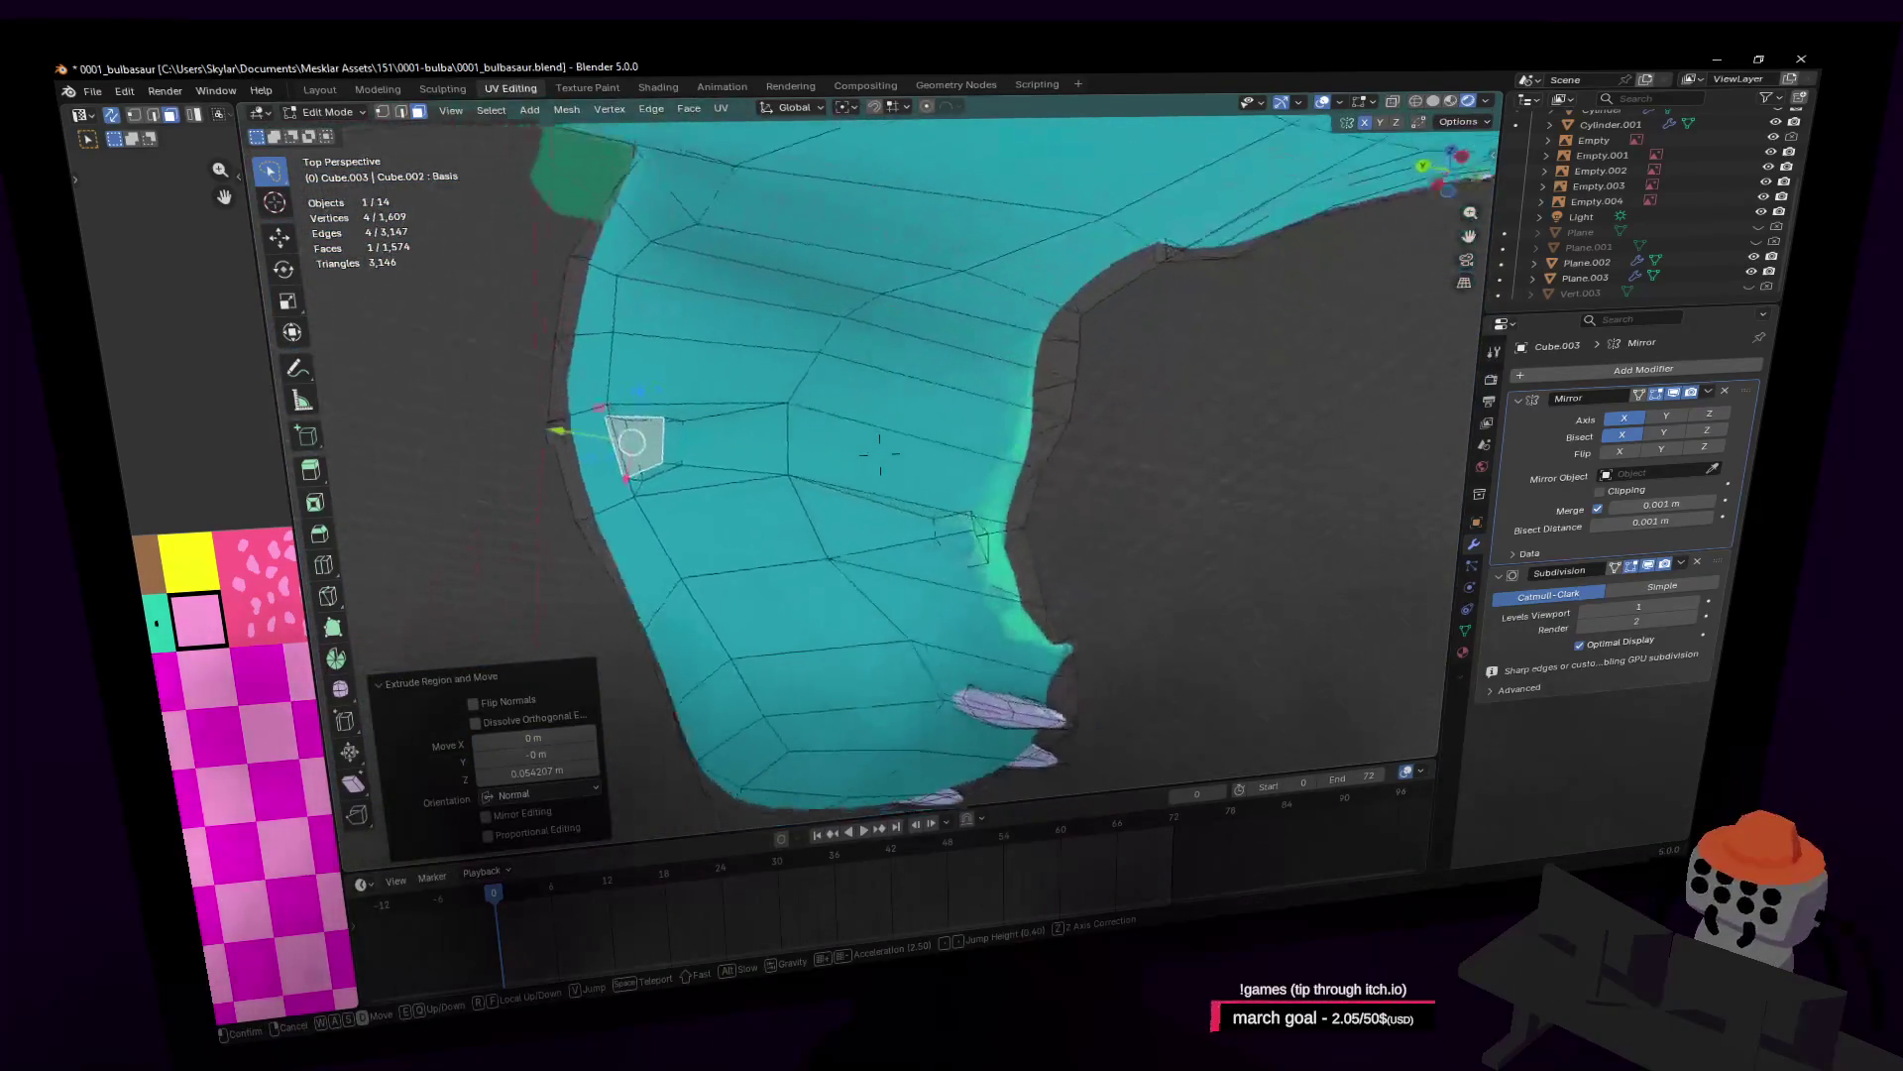
pyautogui.press('w')
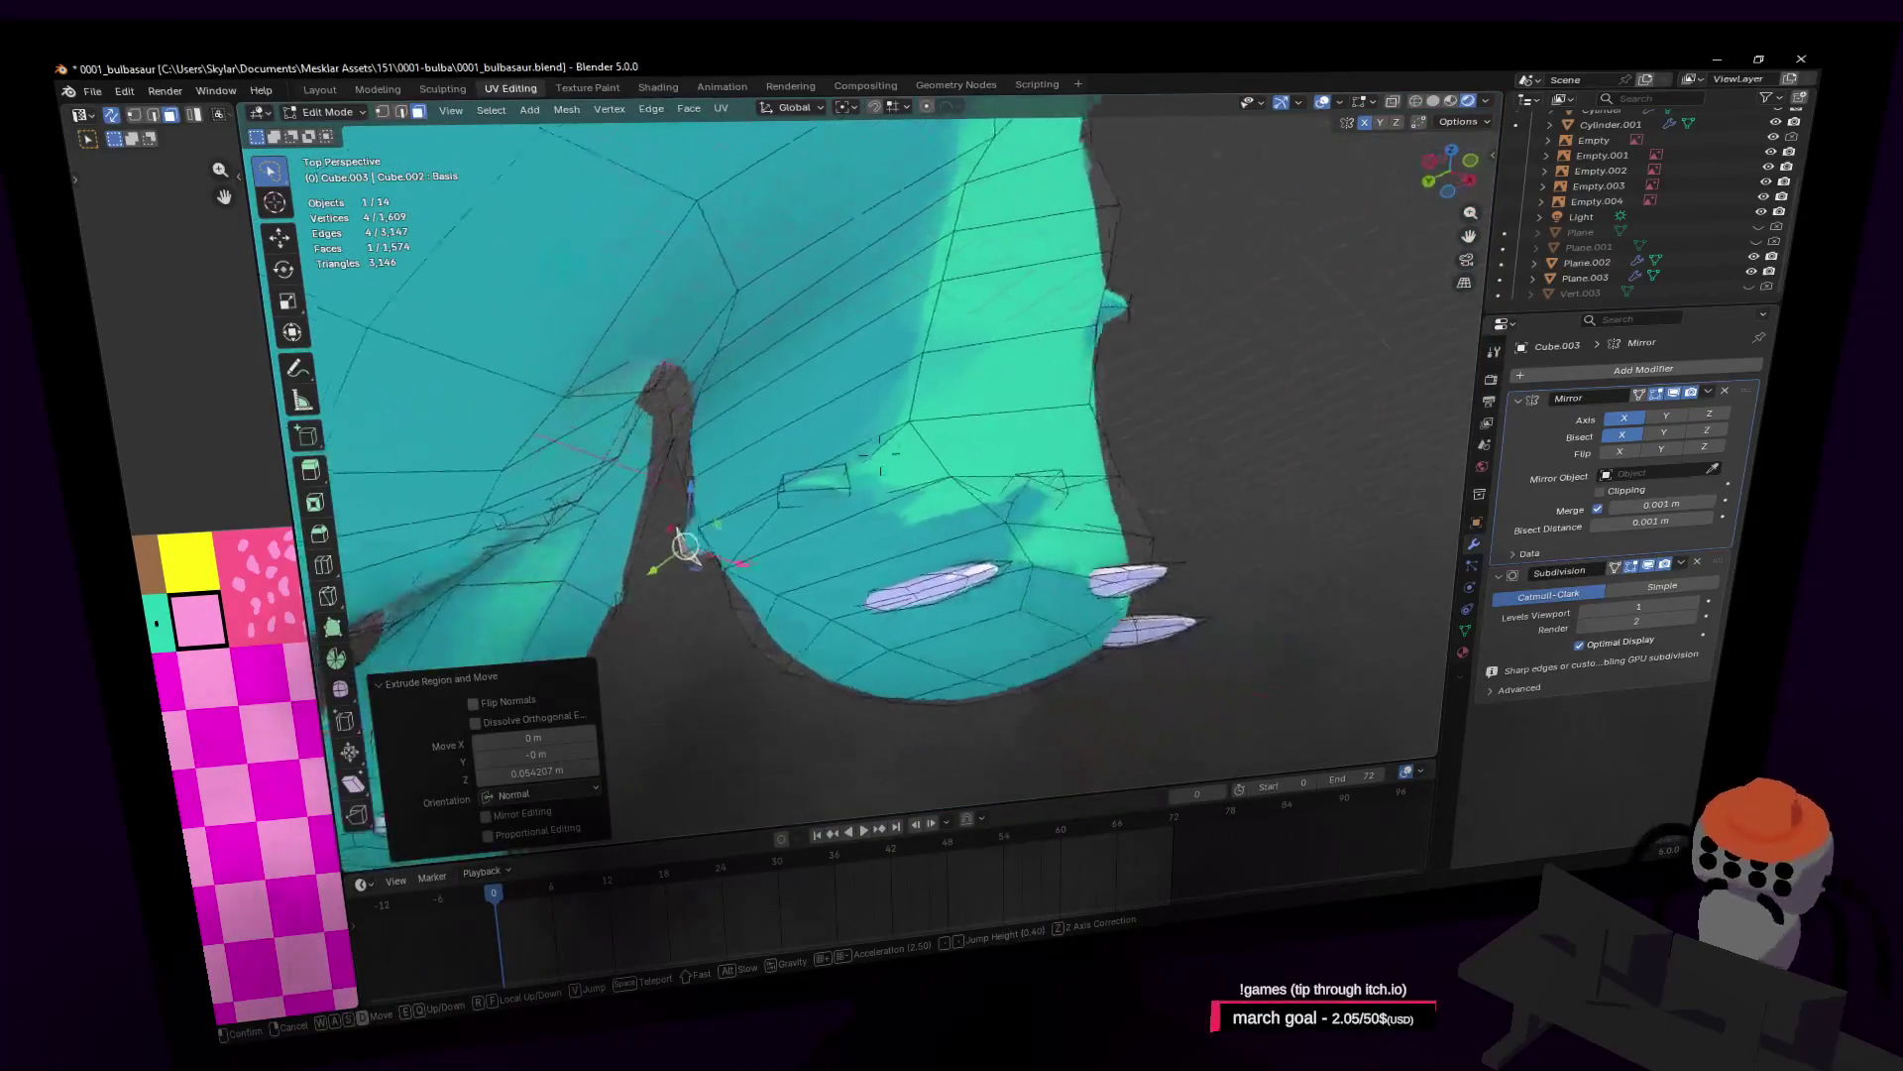
pyautogui.click(1126, 379)
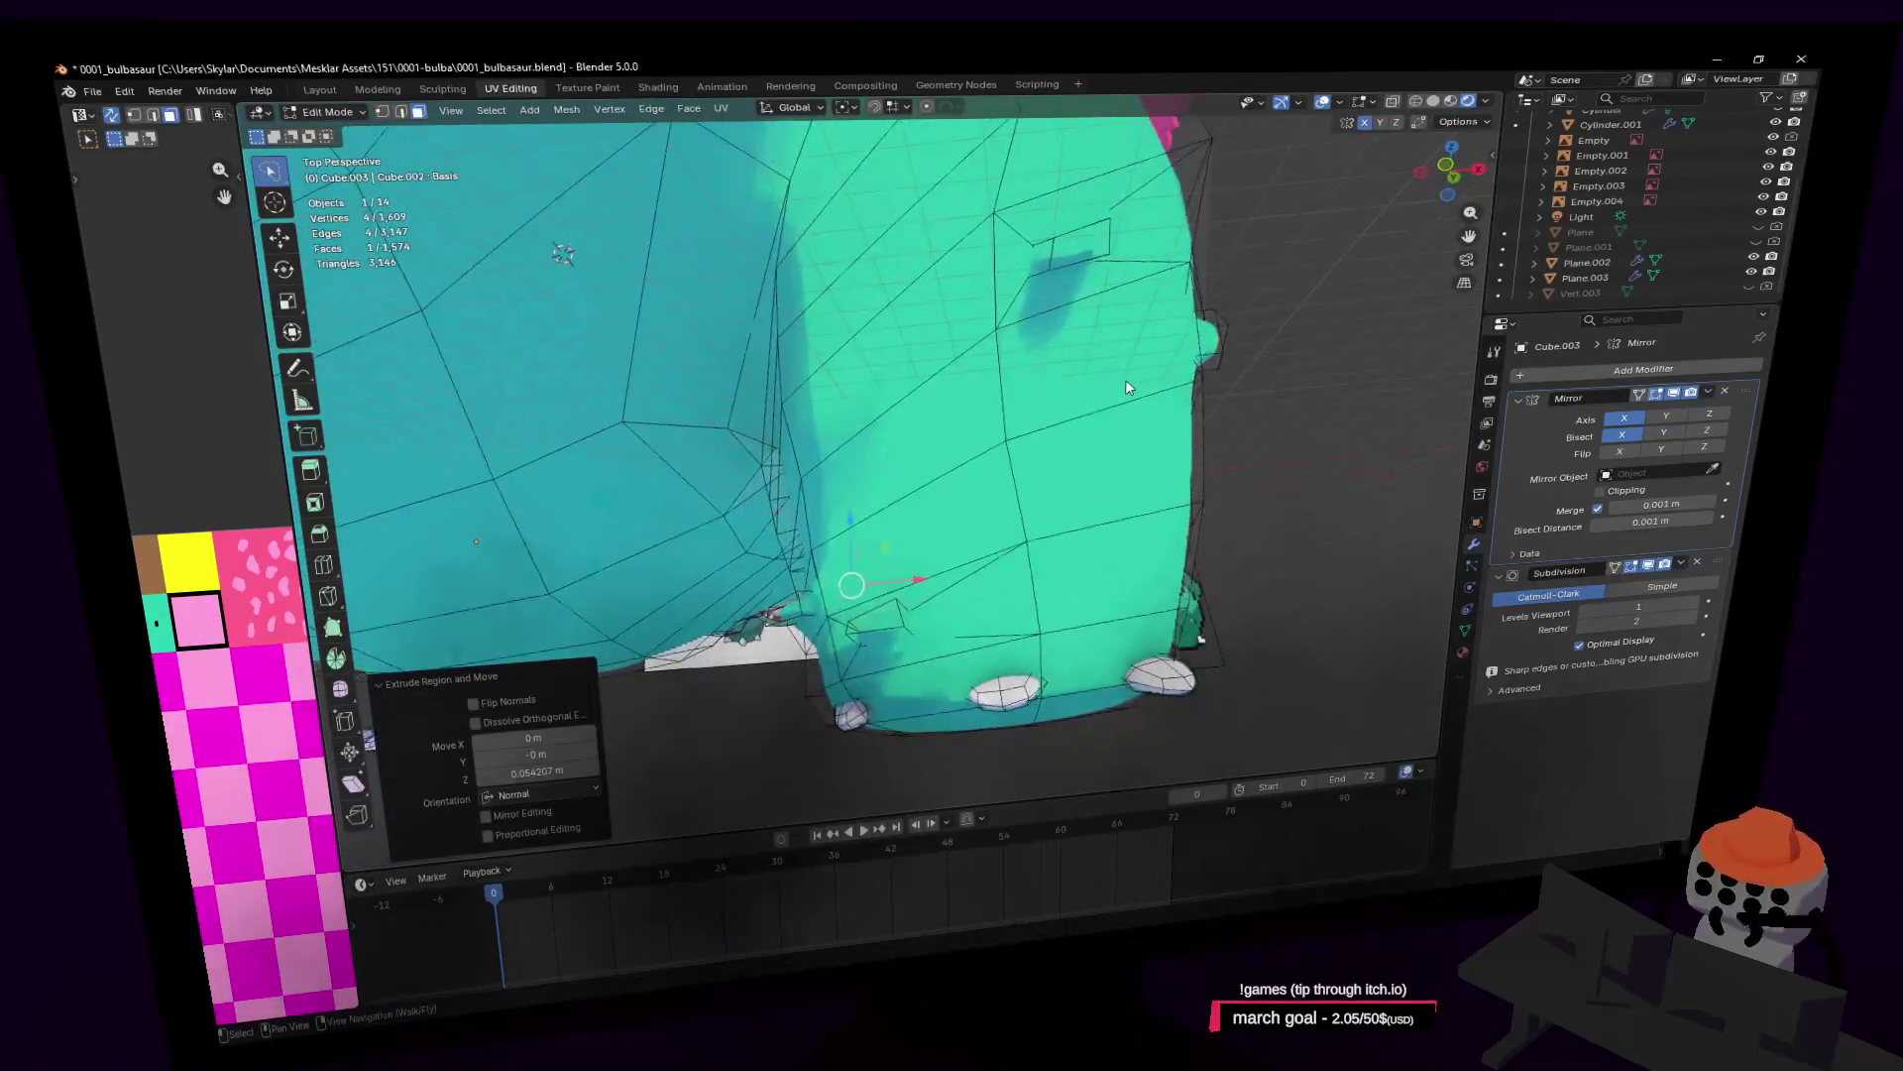
pyautogui.press('Tab')
# Step: Fly close to the body in Edit Mode and select the small inset face
pyautogui.press('w')
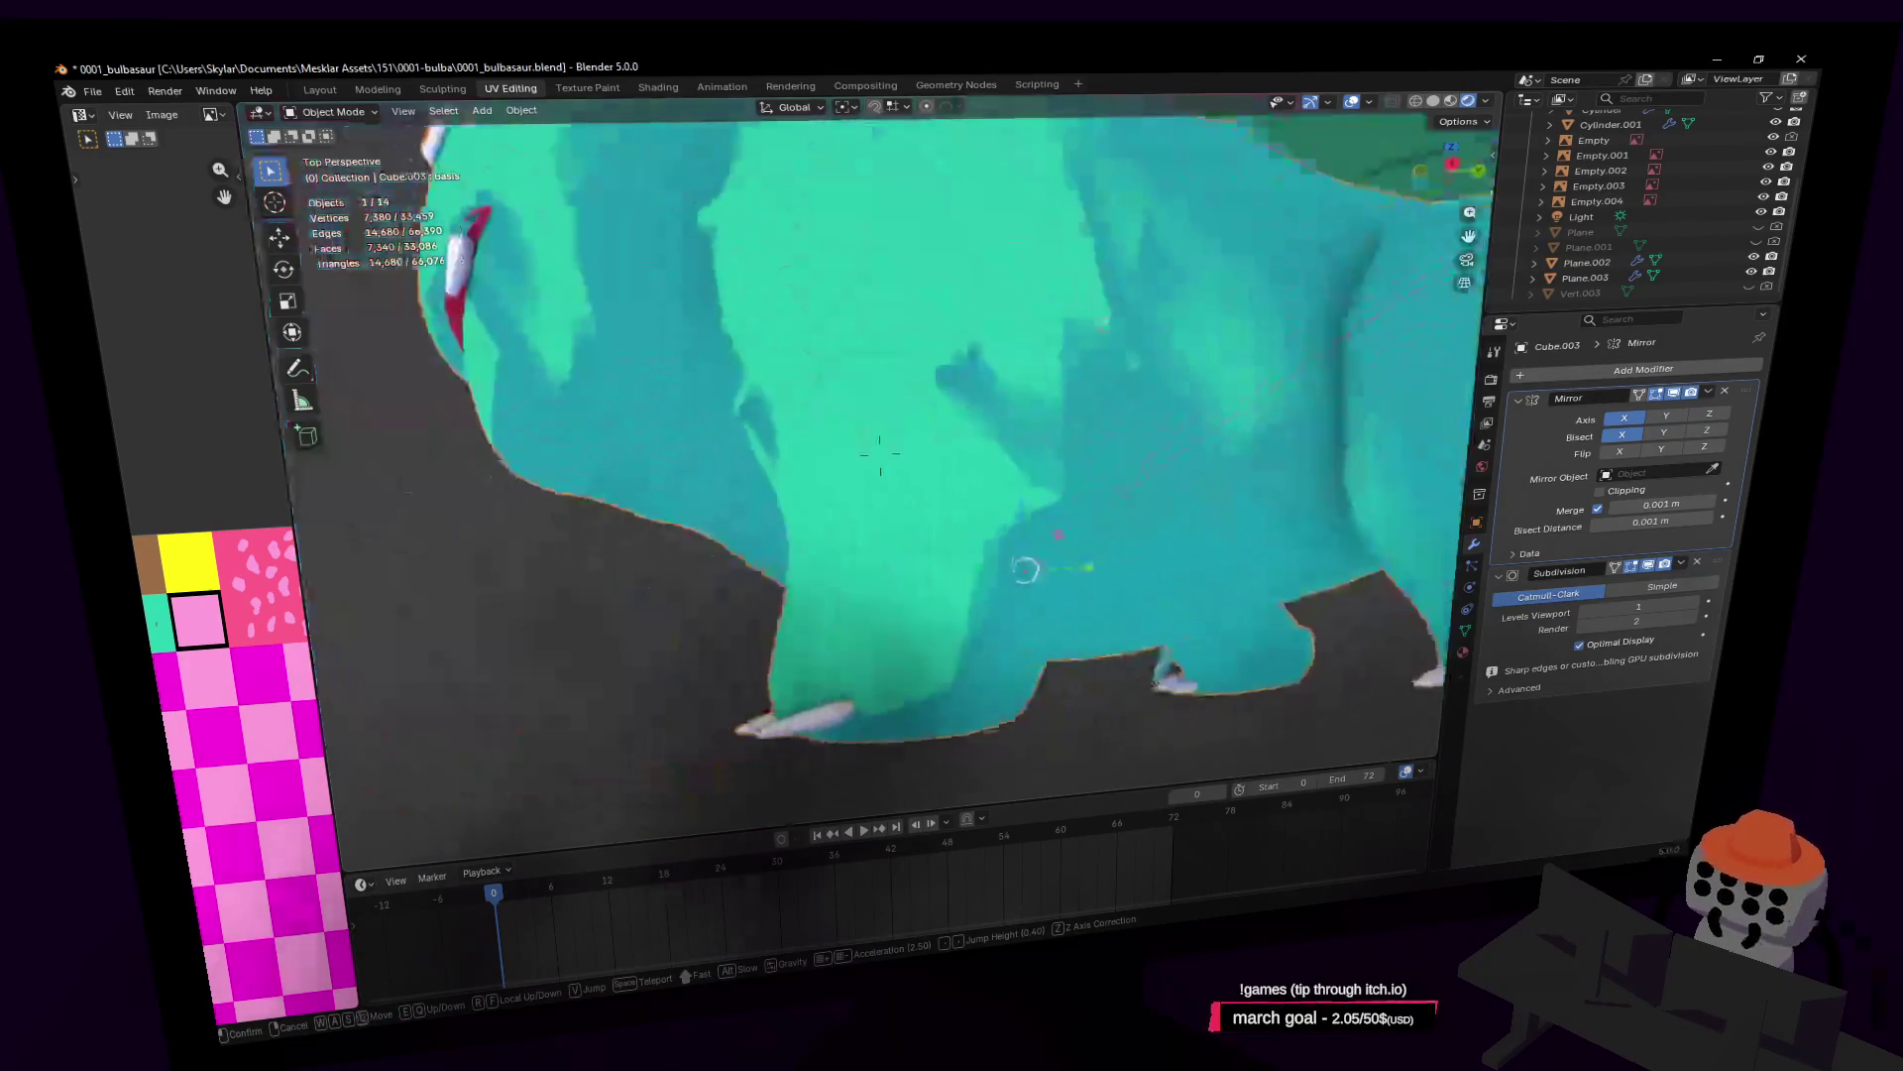
pyautogui.click(809, 364)
pyautogui.press('Tab')
pyautogui.press('w')
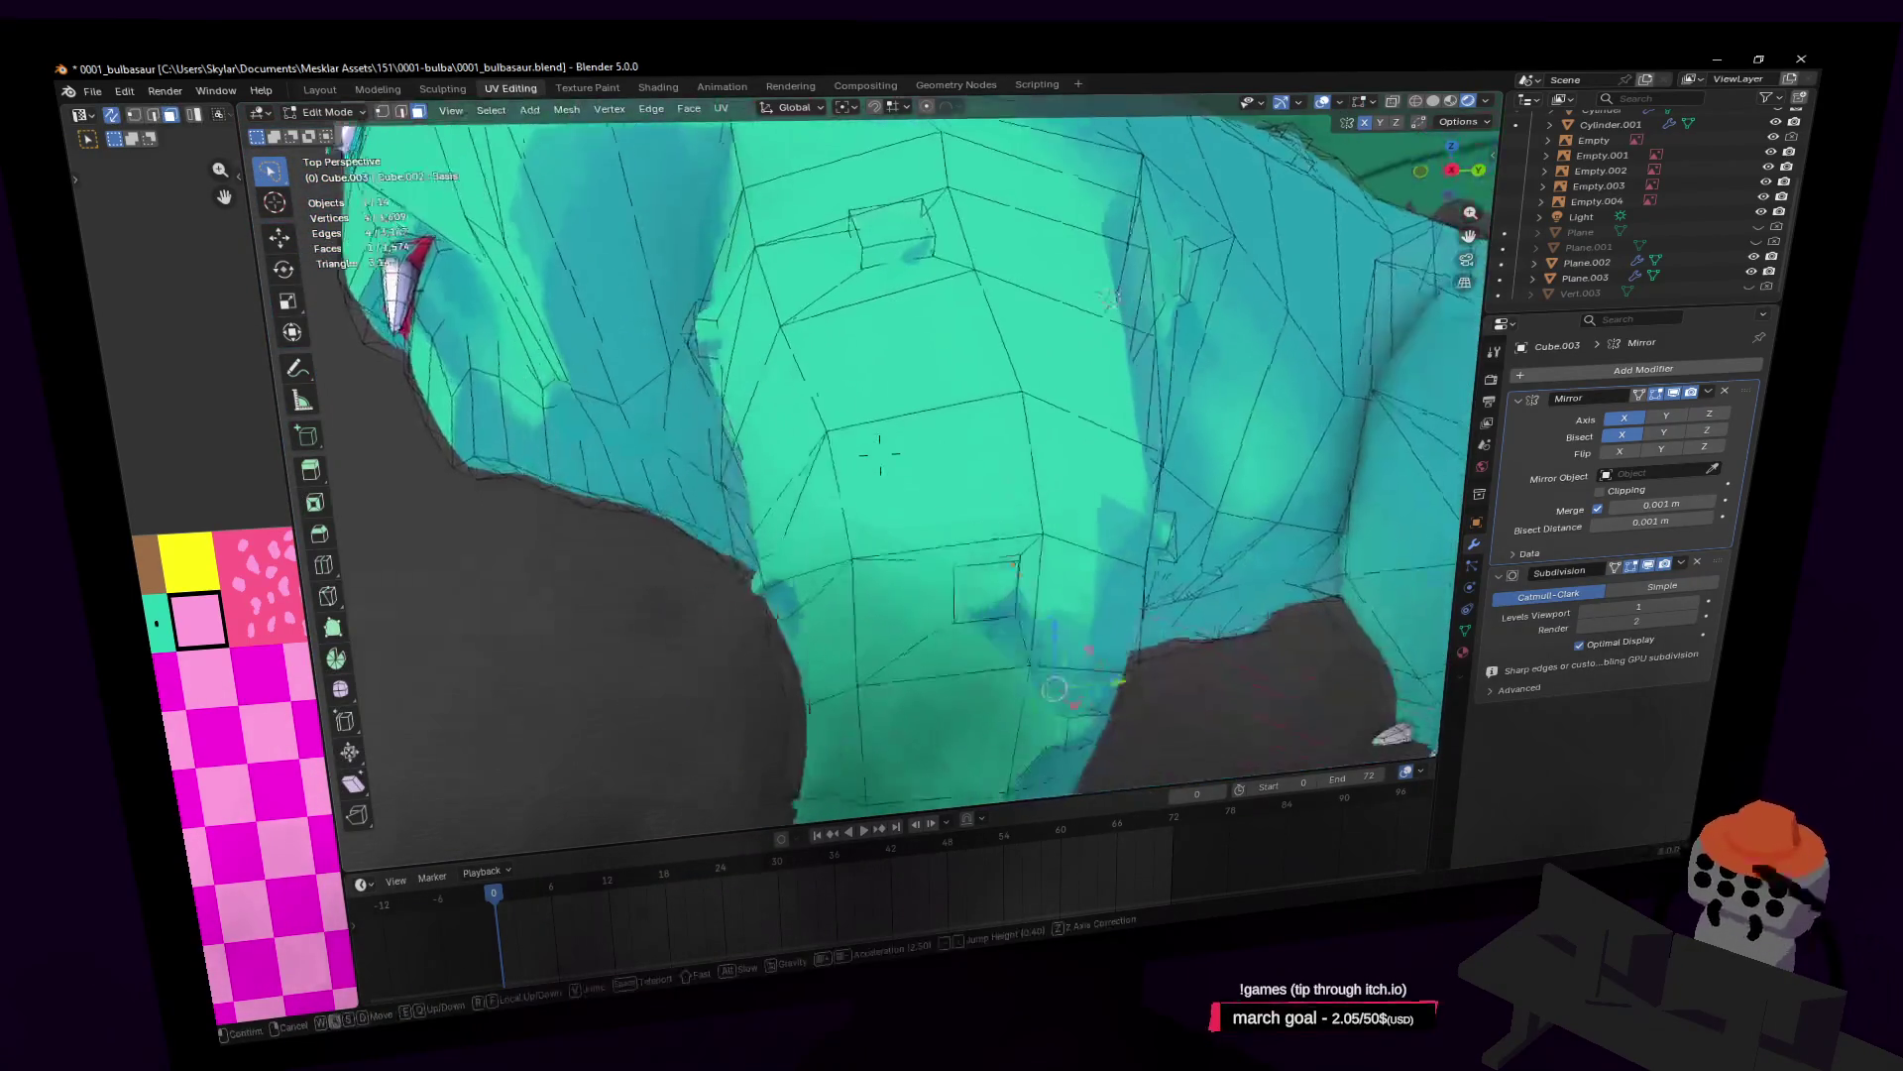
pyautogui.press('q')
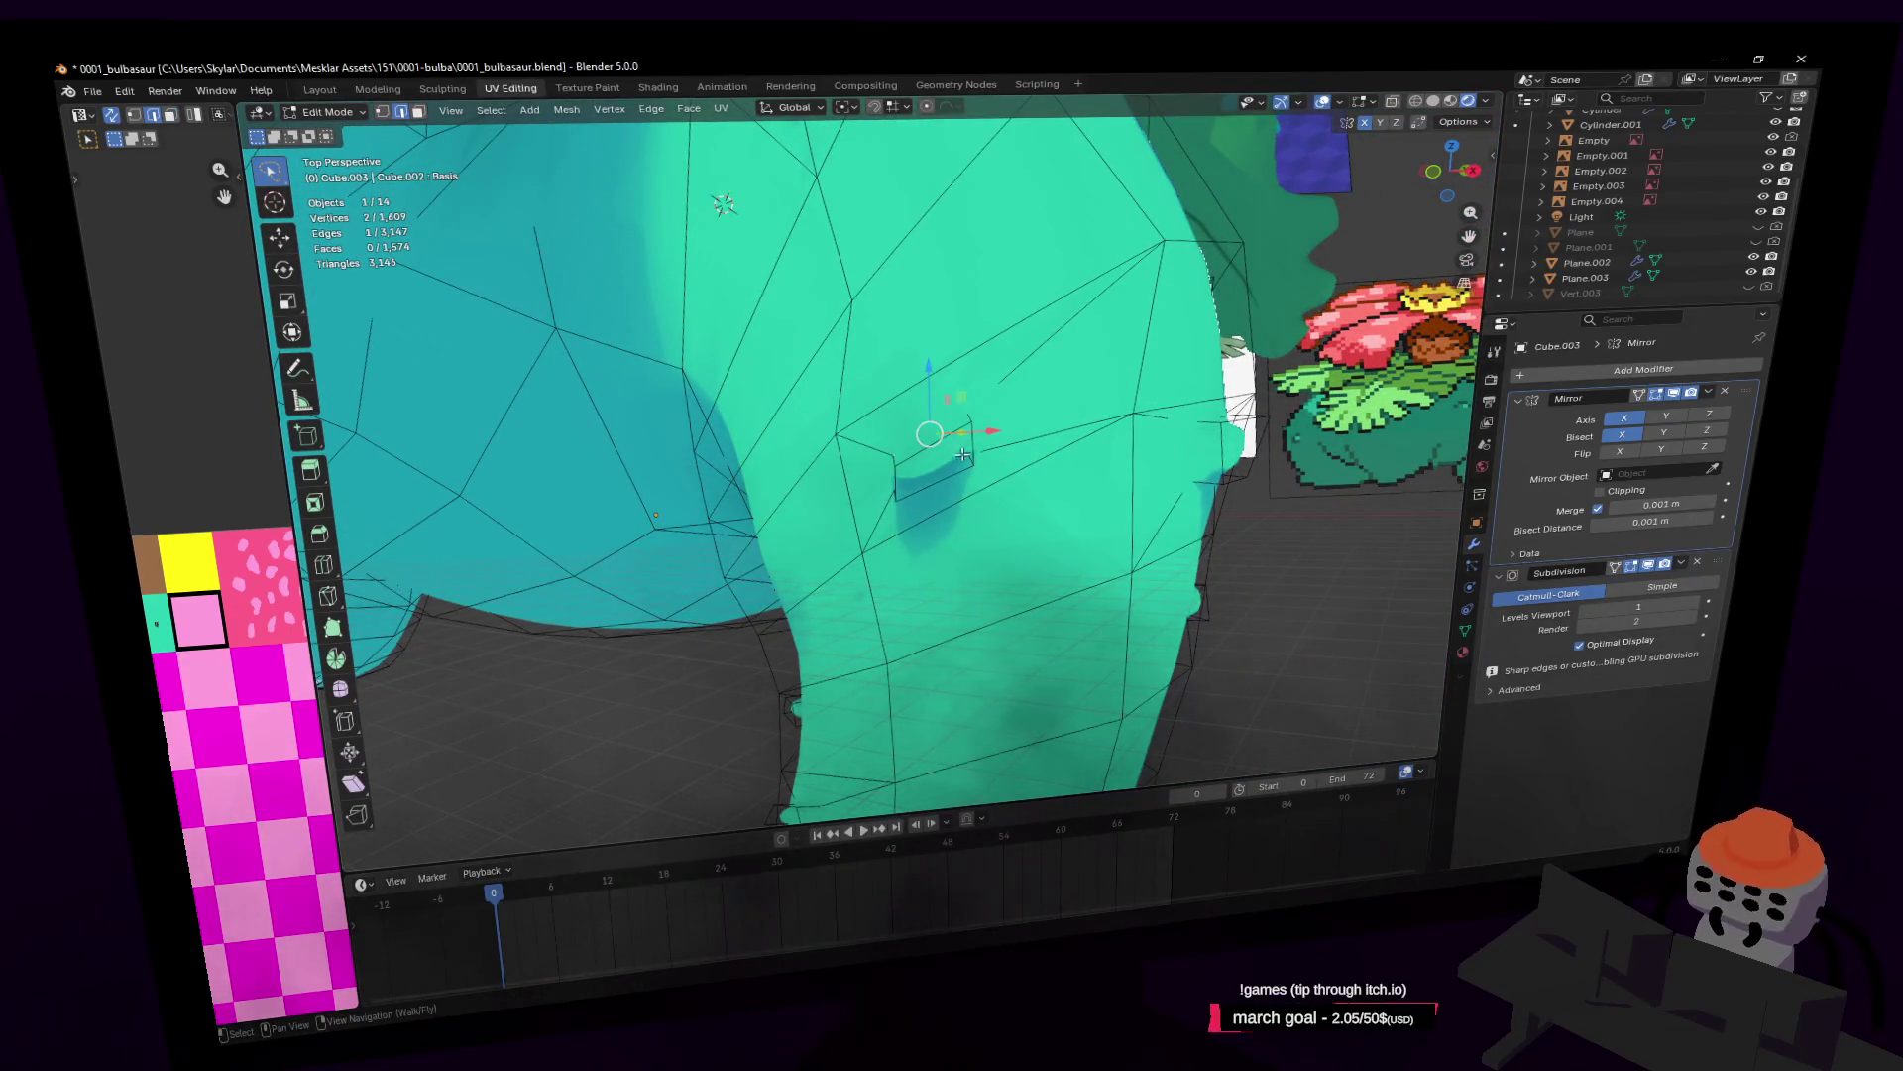
pyautogui.click(907, 453)
pyautogui.moveTo(907, 453); pyautogui.dragTo(906, 396, button='middle')
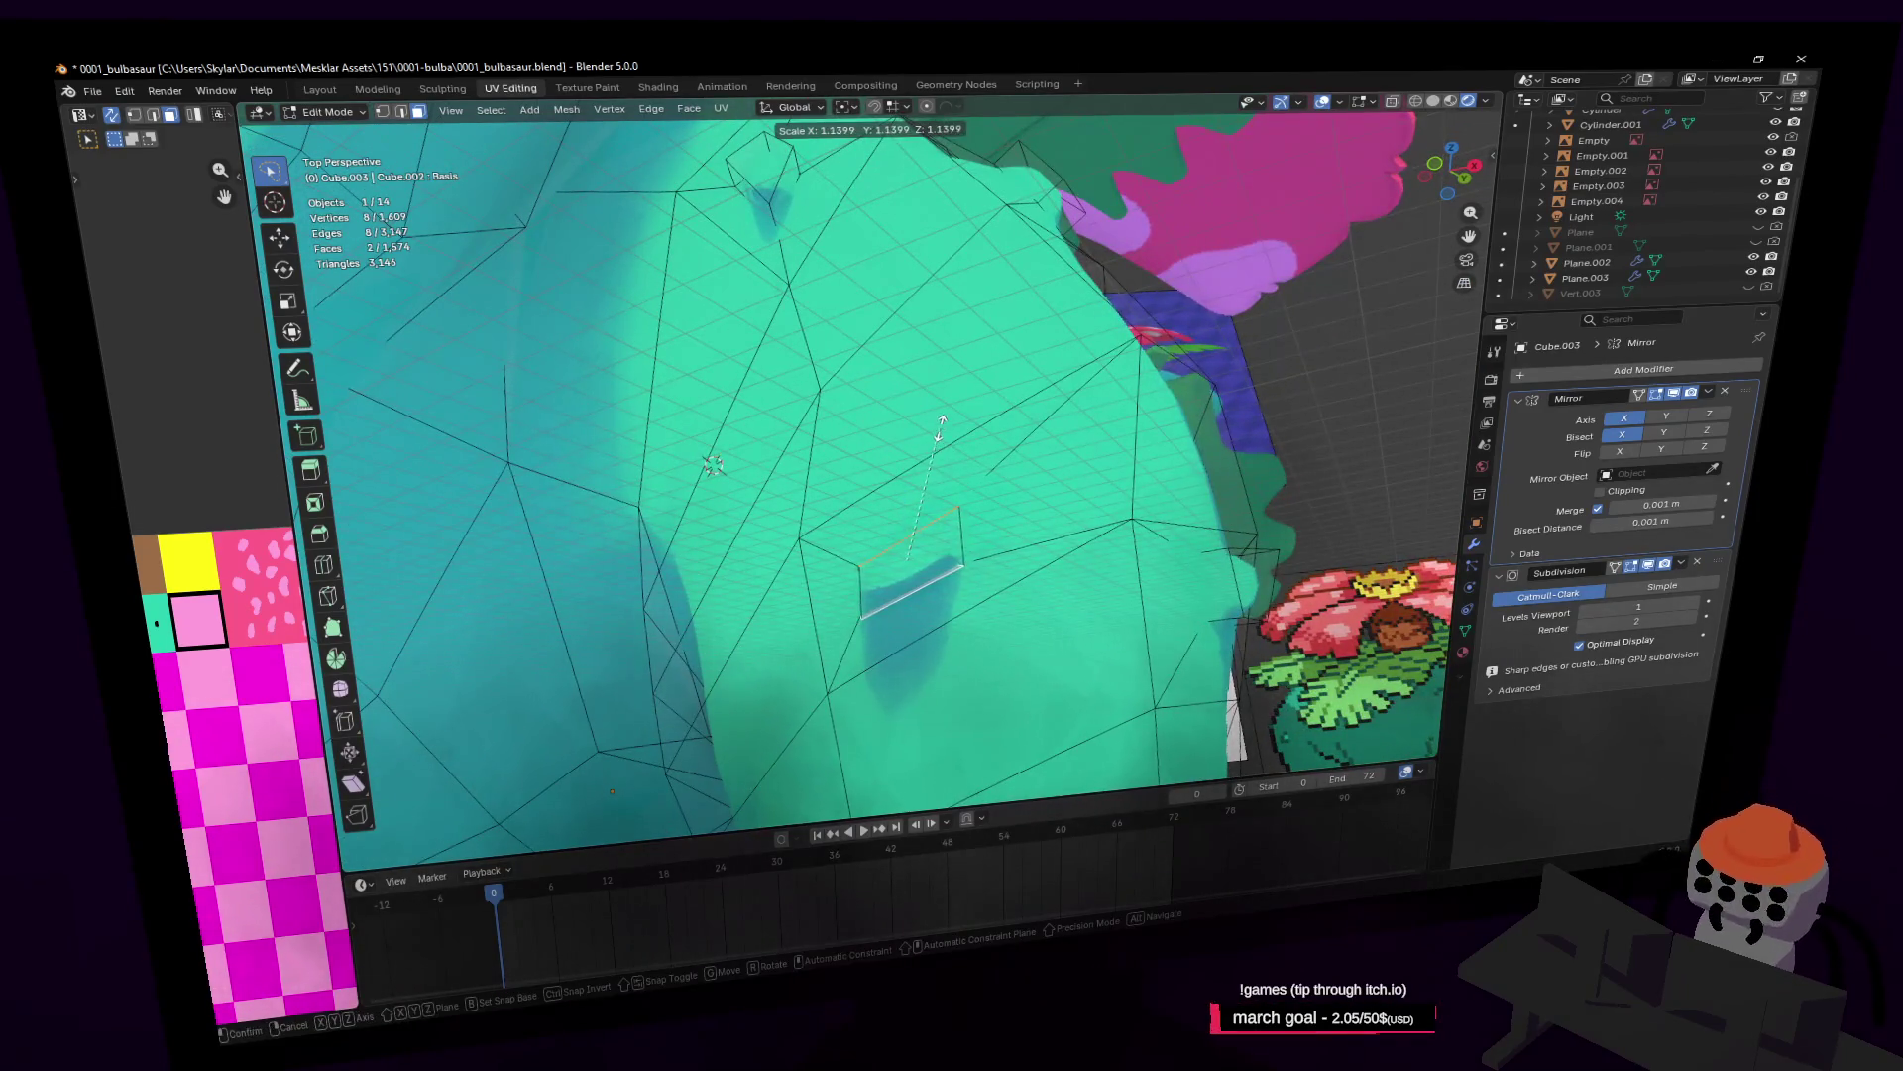
# Step: Reposition the view and reselect the small inset face from another side
pyautogui.hotkey('shift', '`')
pyautogui.click(1018, 526)
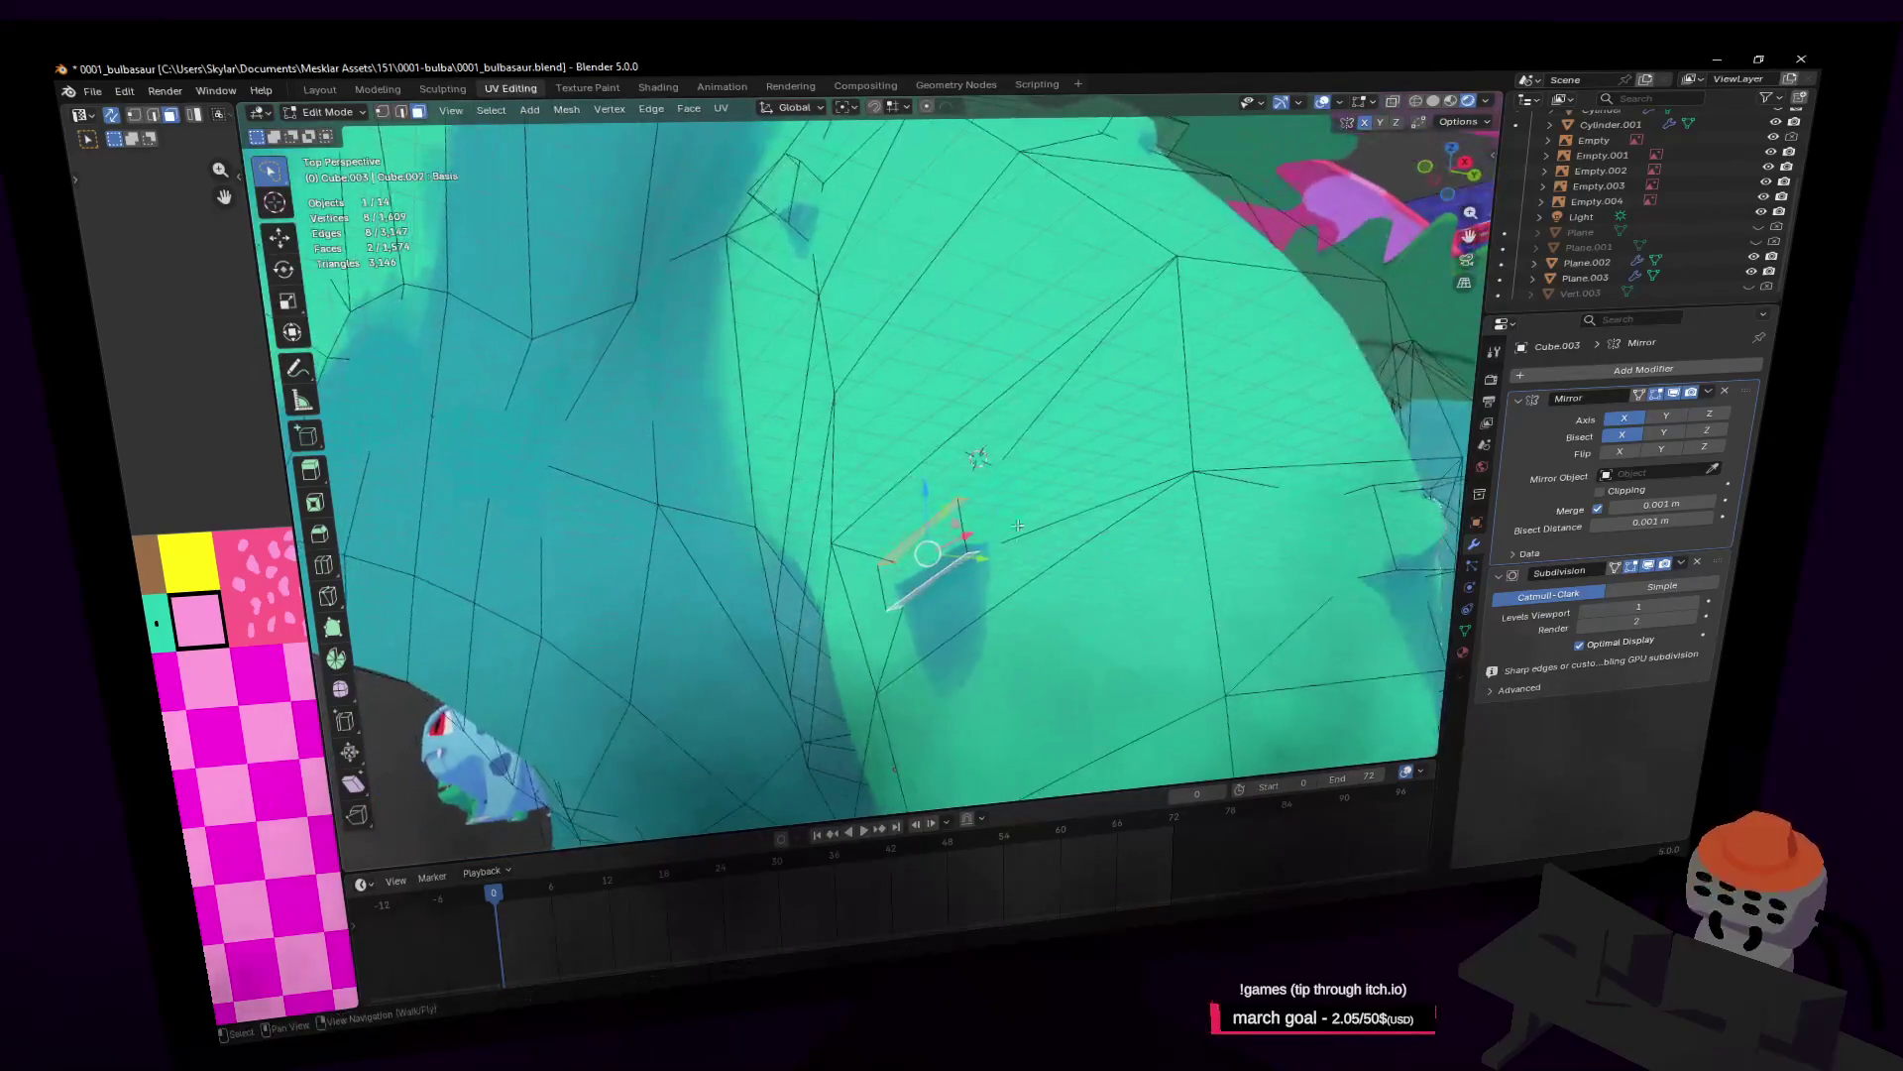
pyautogui.press('2')
pyautogui.click(986, 522)
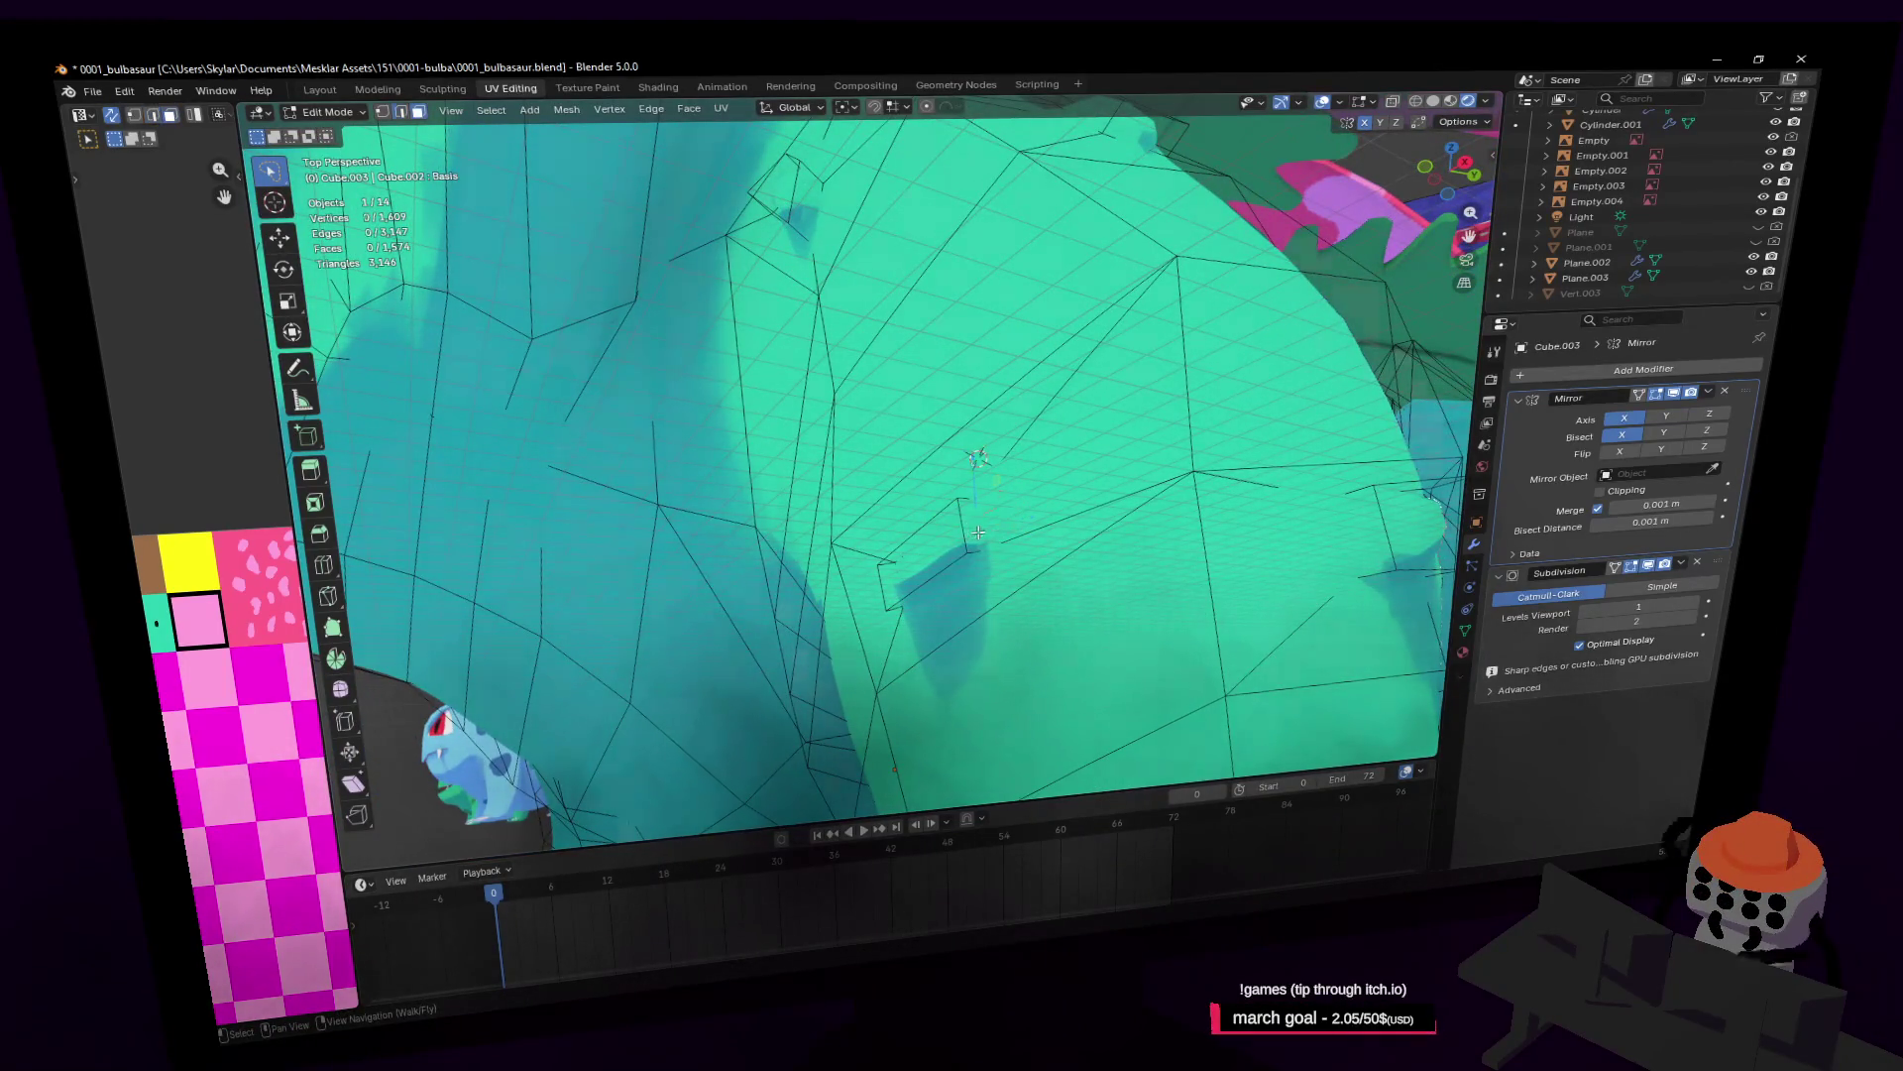
pyautogui.click(979, 532)
pyautogui.moveTo(979, 532)
pyautogui.mouseDown(button='middle')
pyautogui.moveTo(1009, 479)
pyautogui.moveTo(987, 459)
pyautogui.mouseUp(button='middle')
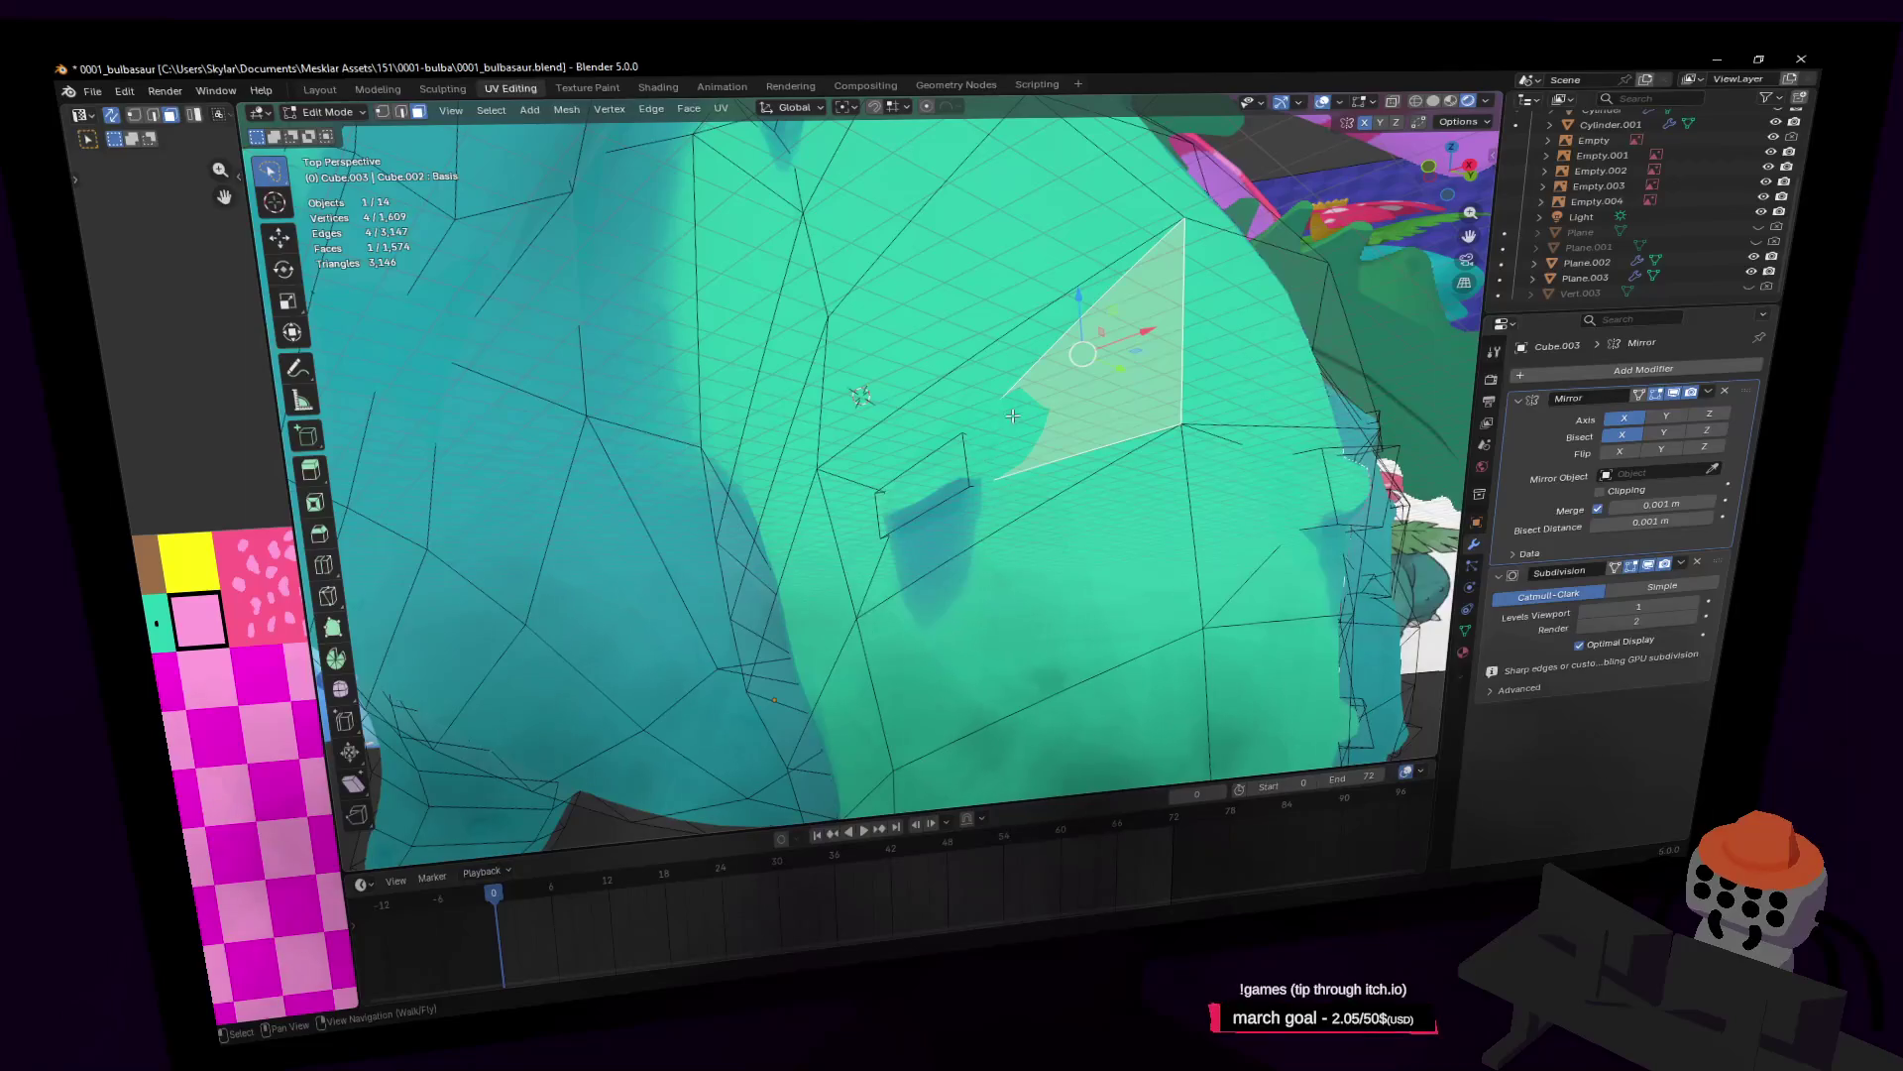
pyautogui.hotkey('shift', '`')
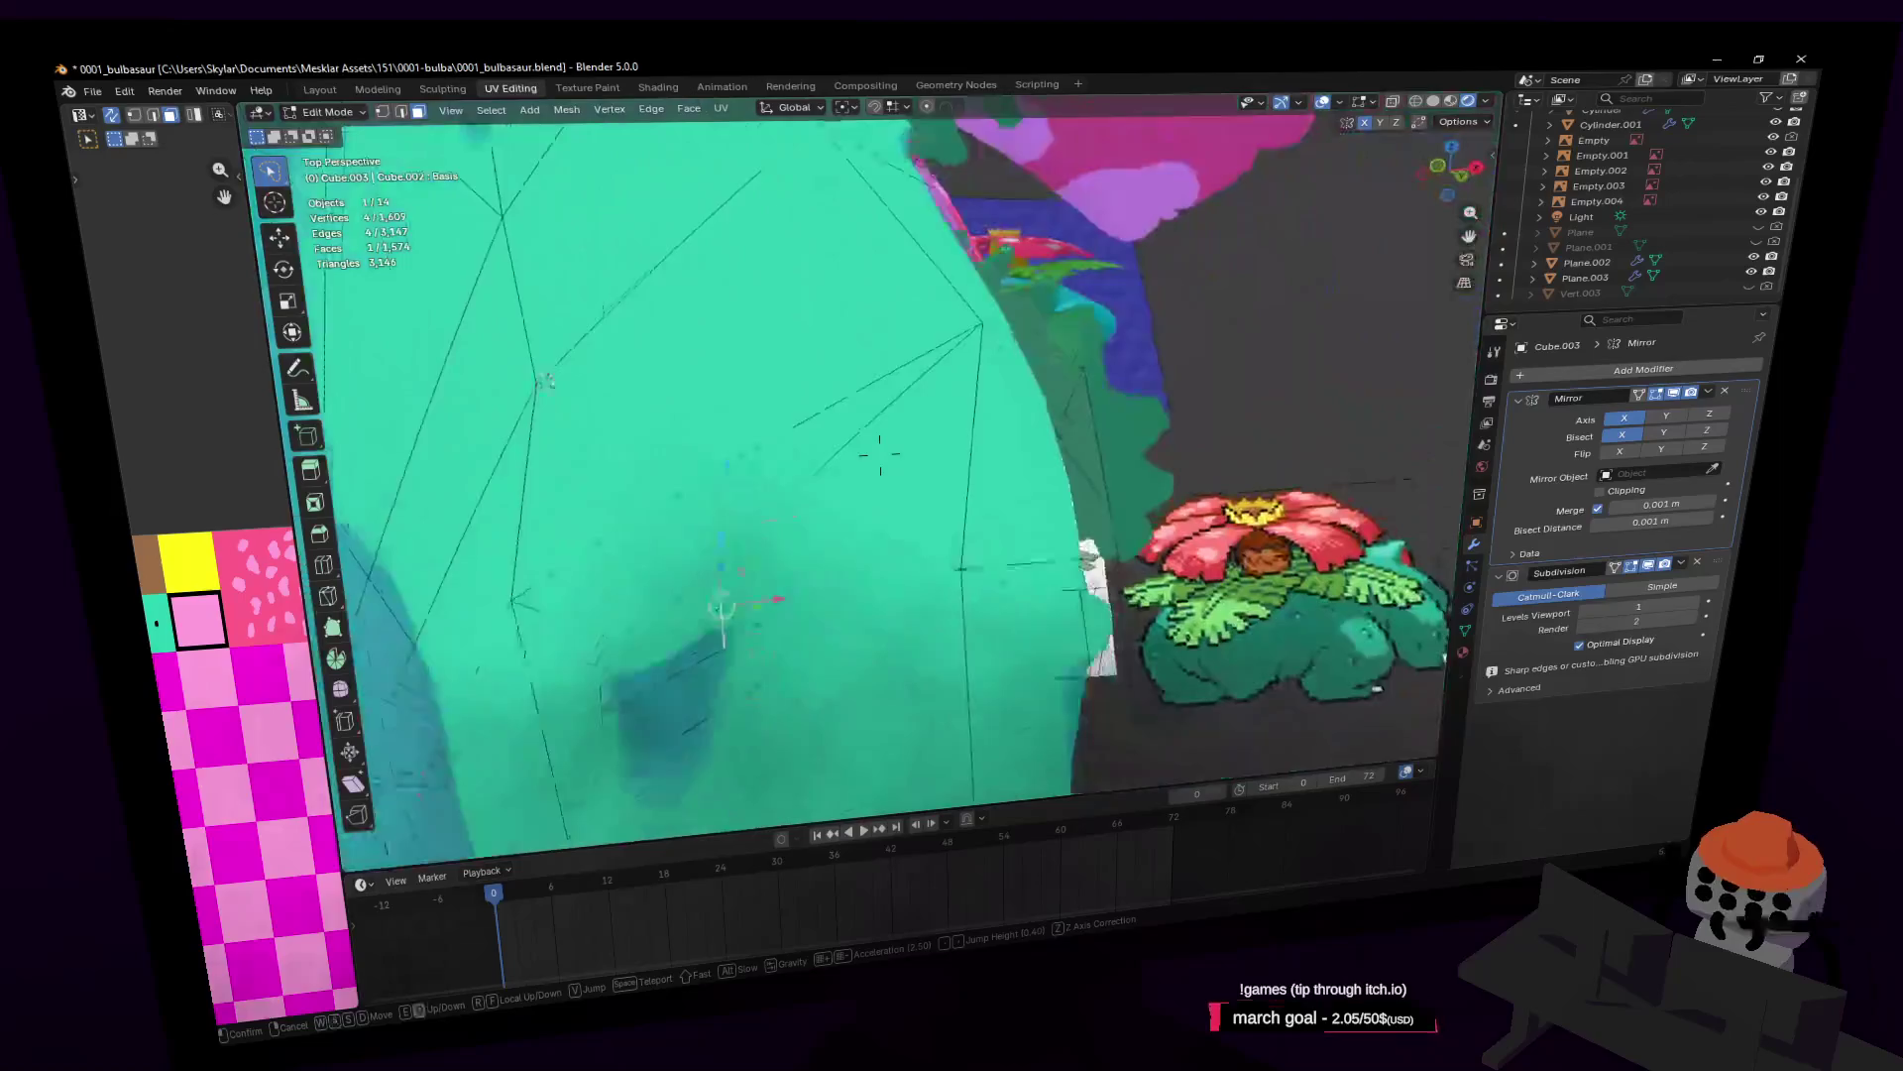
pyautogui.click(970, 517)
# Step: Nudge the face about 0.05 m, tilt it 21° around Z, and return to Object Mode
pyautogui.press('g')
pyautogui.click(970, 517)
pyautogui.press('r')
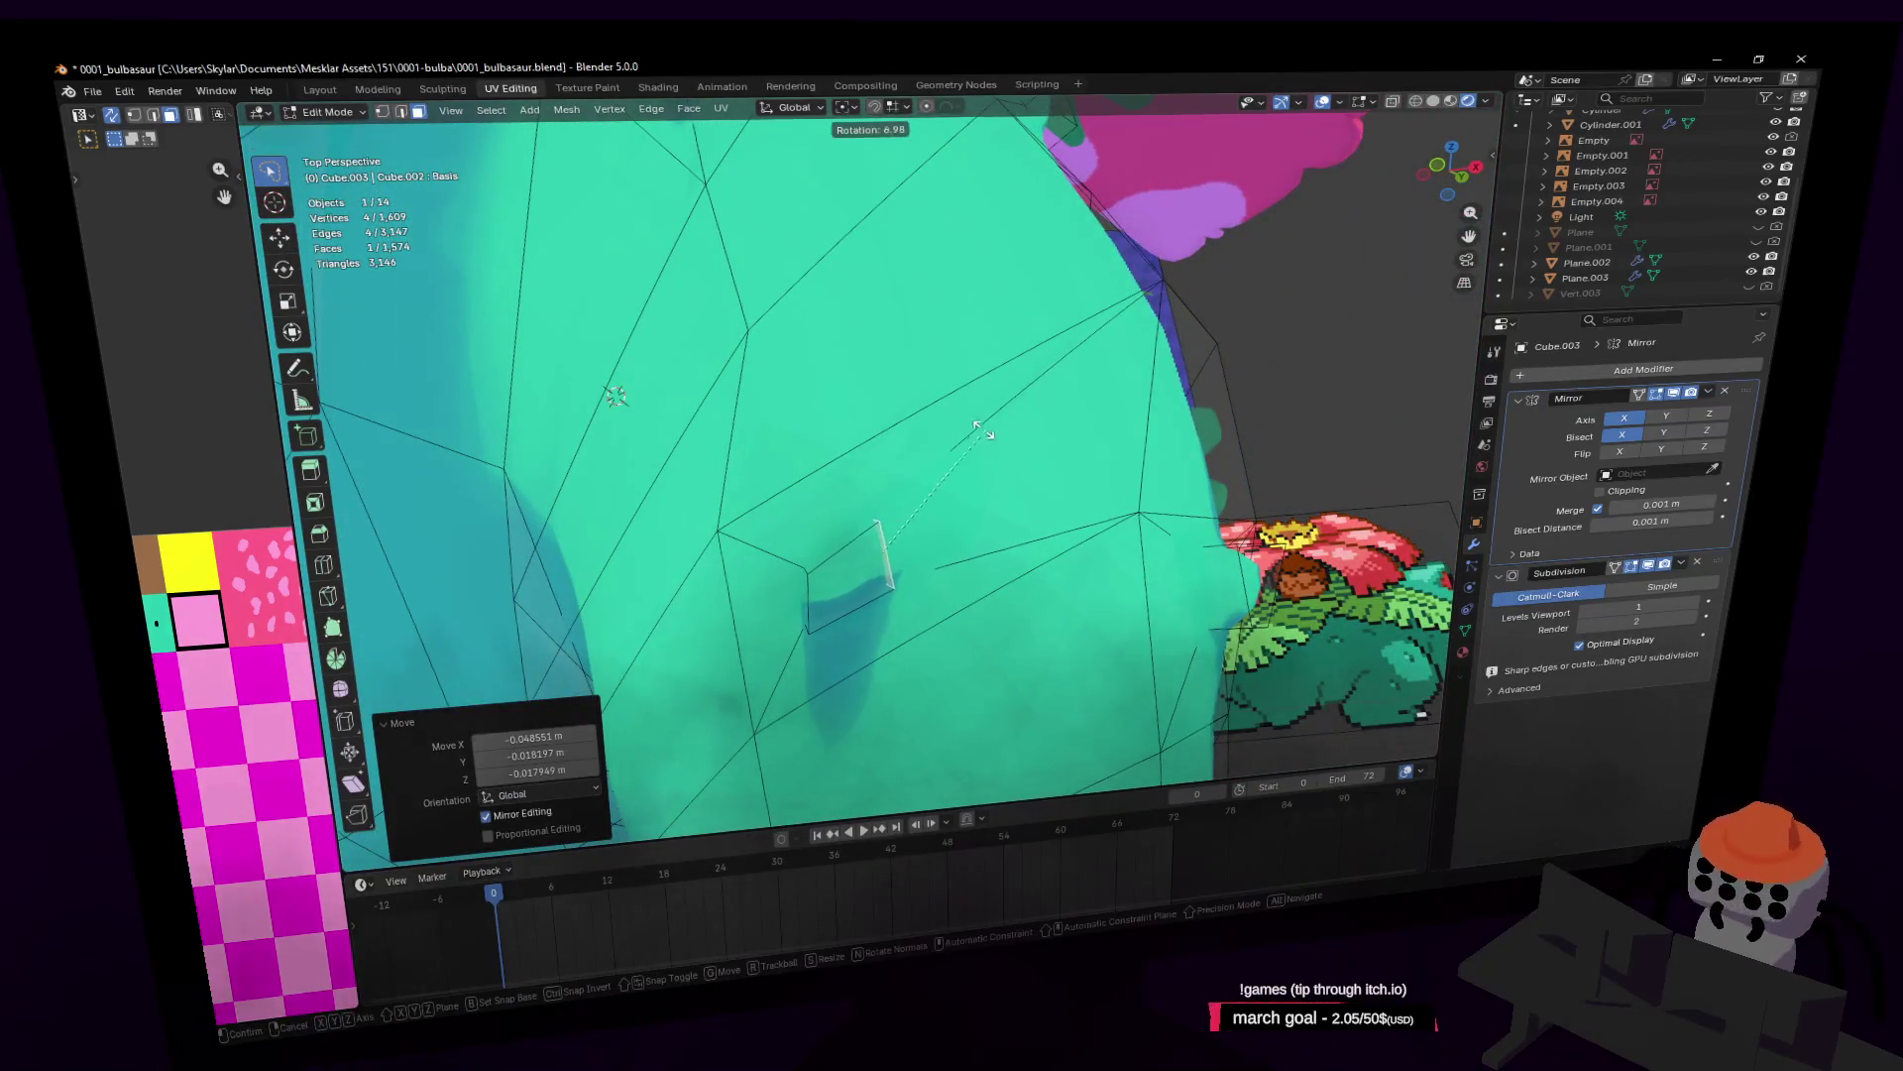
pyautogui.click(952, 424)
pyautogui.moveTo(951, 424); pyautogui.dragTo(862, 446, button='middle')
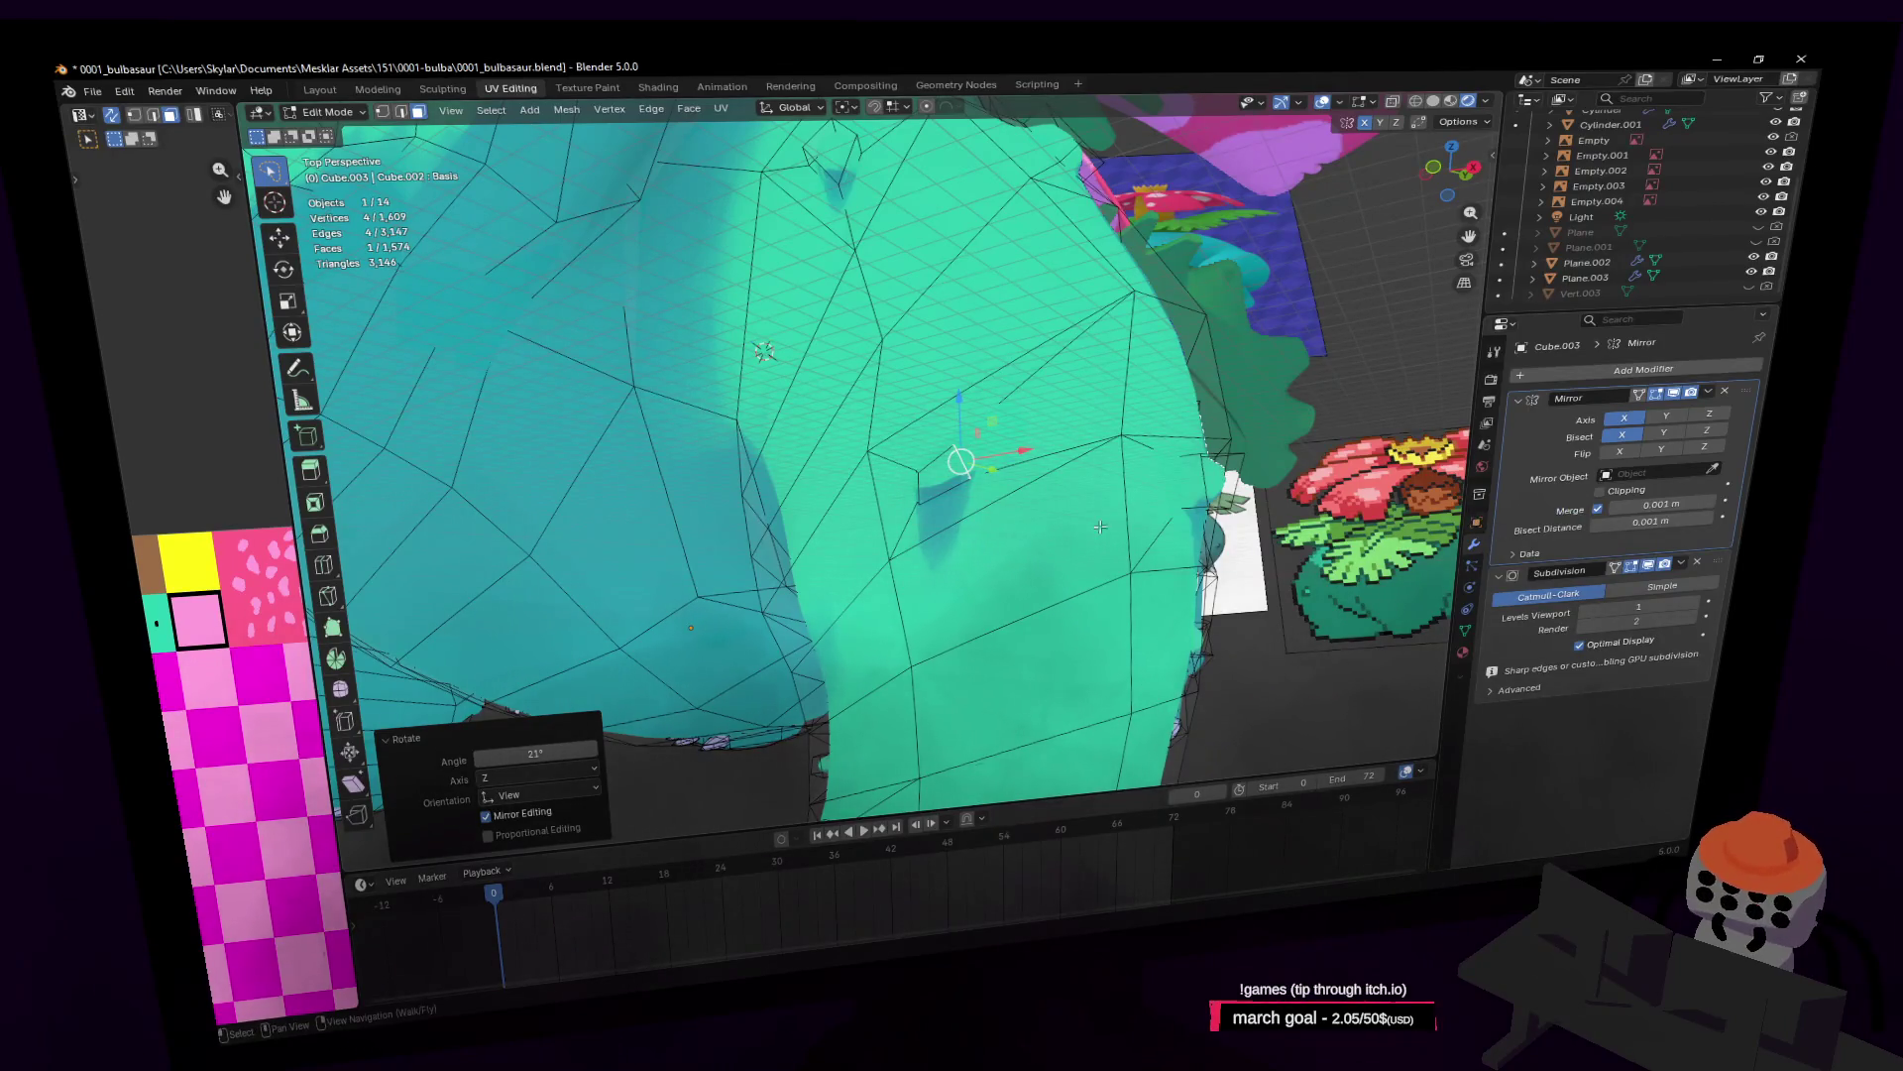
pyautogui.hotkey('shift', '`')
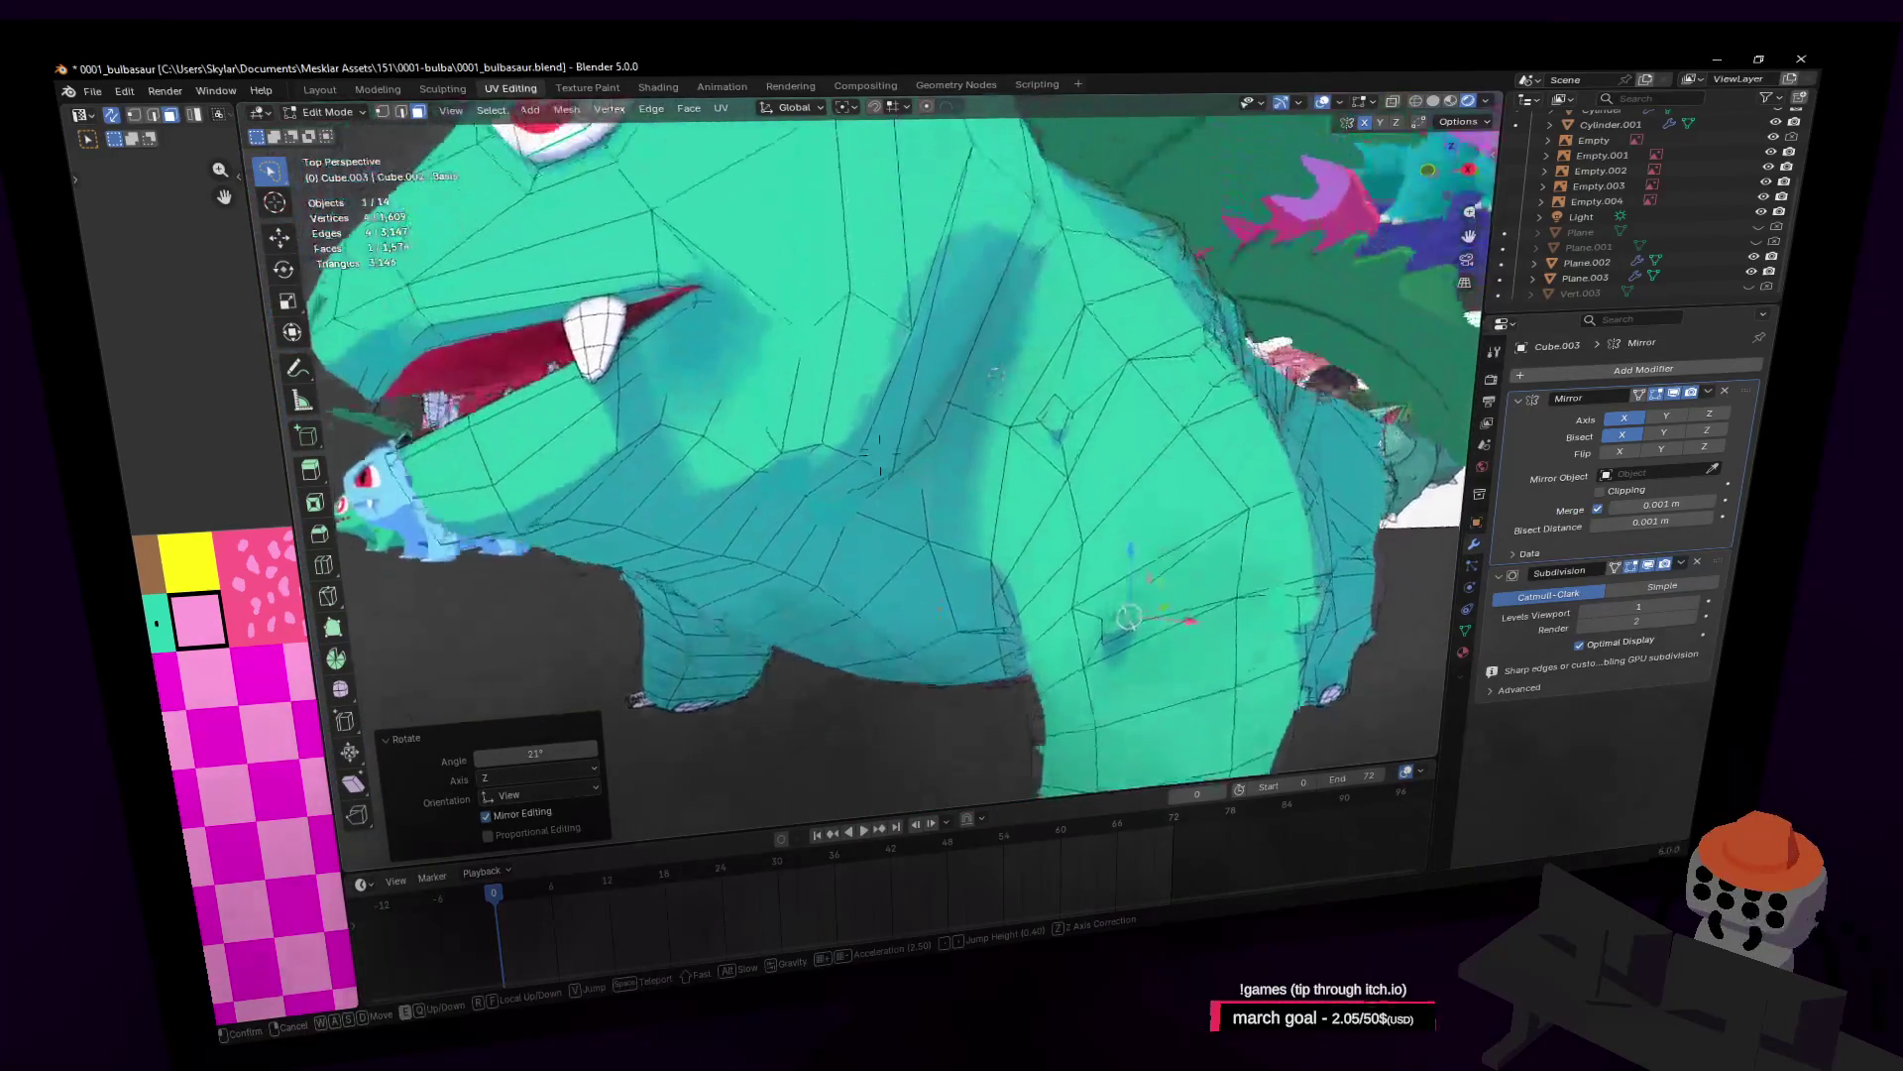
pyautogui.click(1084, 478)
pyautogui.press('Tab')
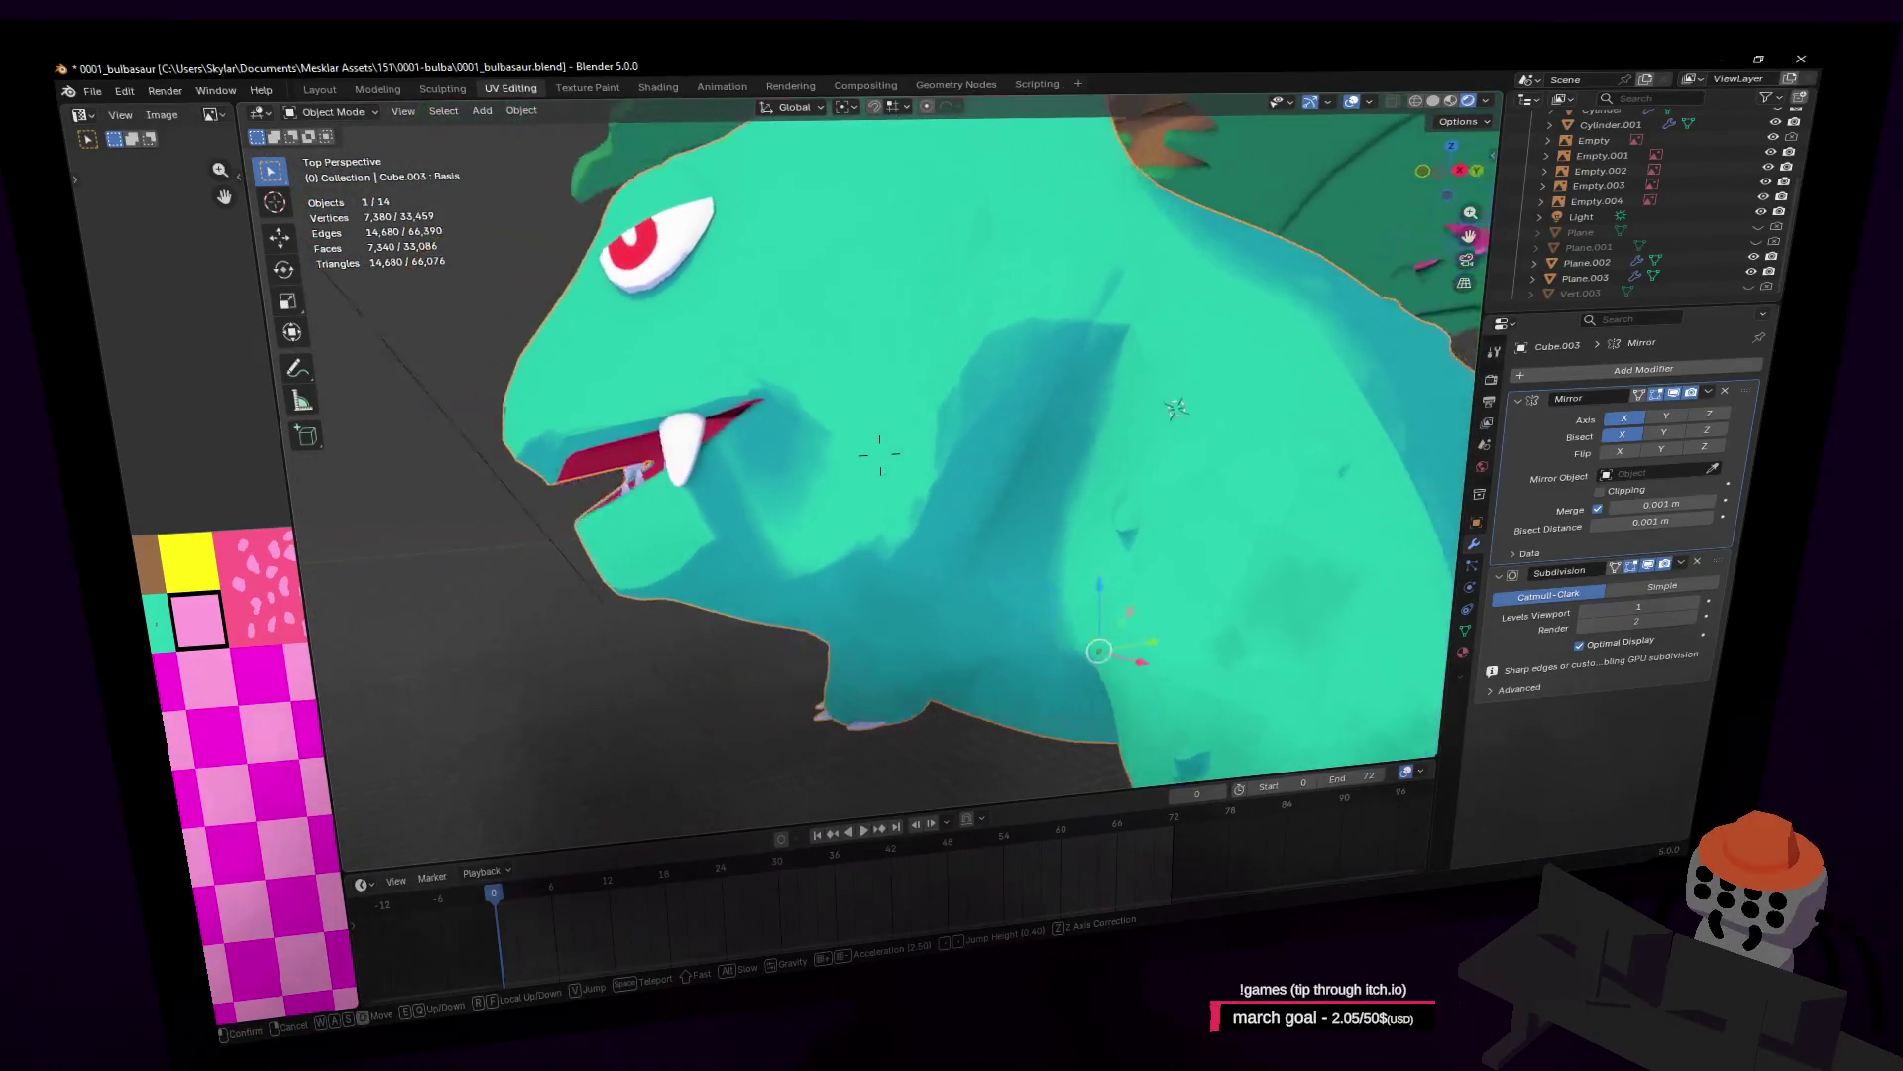
# Step: In Edit Mode, move a head vertex toward the back and ear, undoing and redoing it
pyautogui.click(1065, 454)
pyautogui.press('Tab')
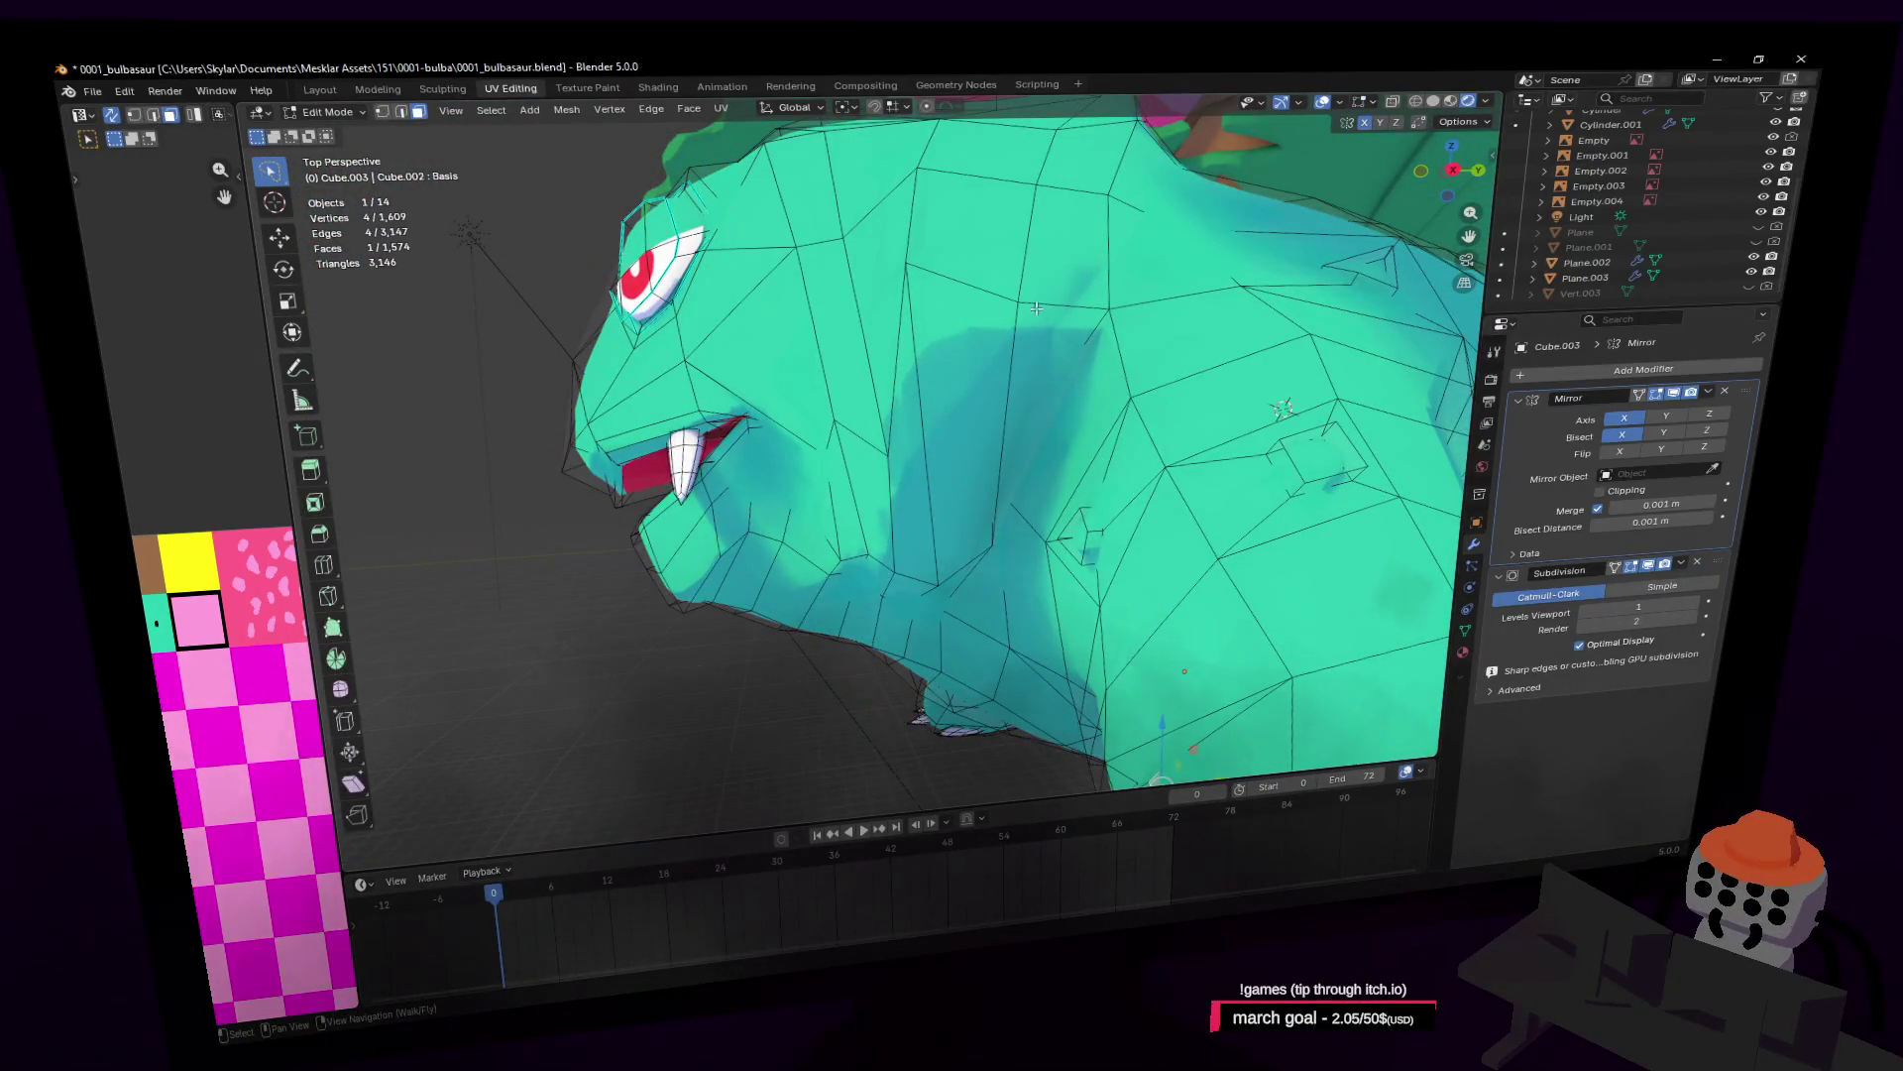
pyautogui.hotkey('shift', '`')
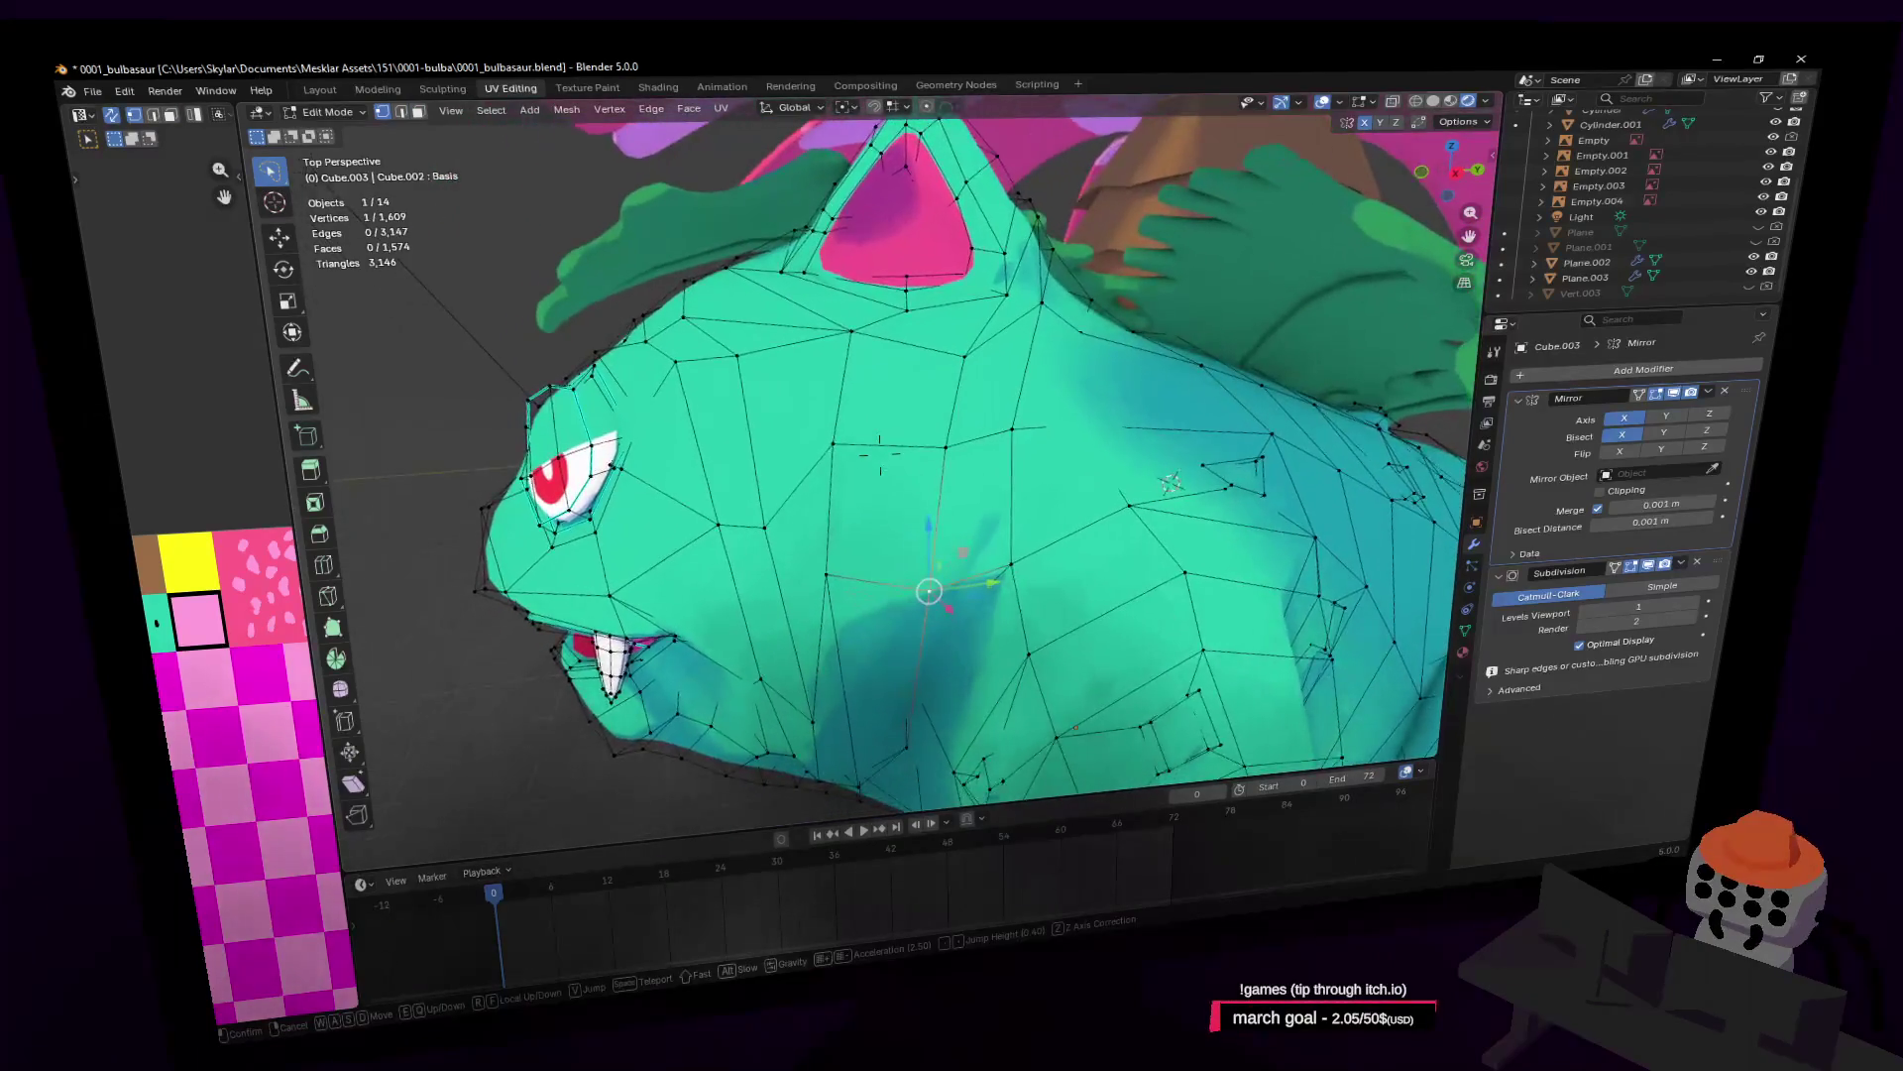
pyautogui.click(1066, 316)
pyautogui.press('g')
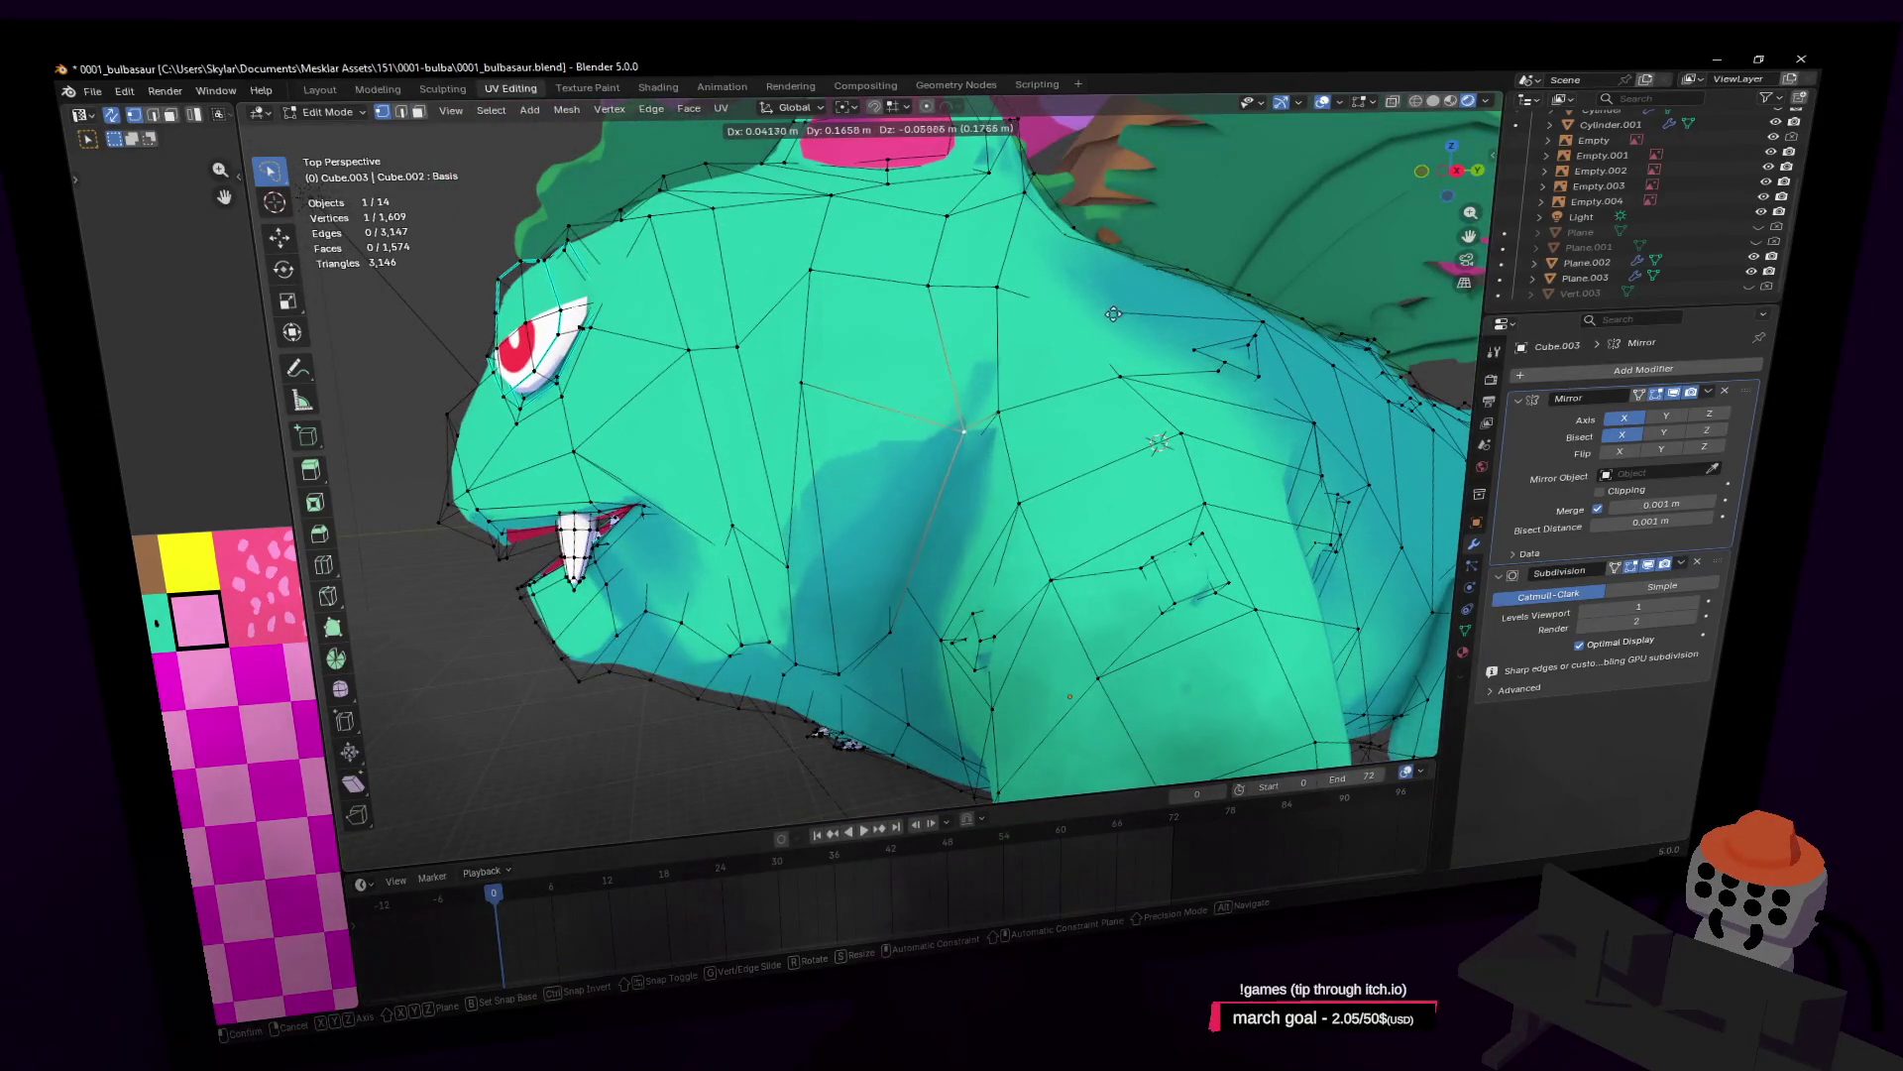
pyautogui.moveTo(1120, 308)
pyautogui.mouseDown(button='middle')
pyautogui.moveTo(1007, 413)
pyautogui.moveTo(1087, 437)
pyautogui.mouseUp(button='middle')
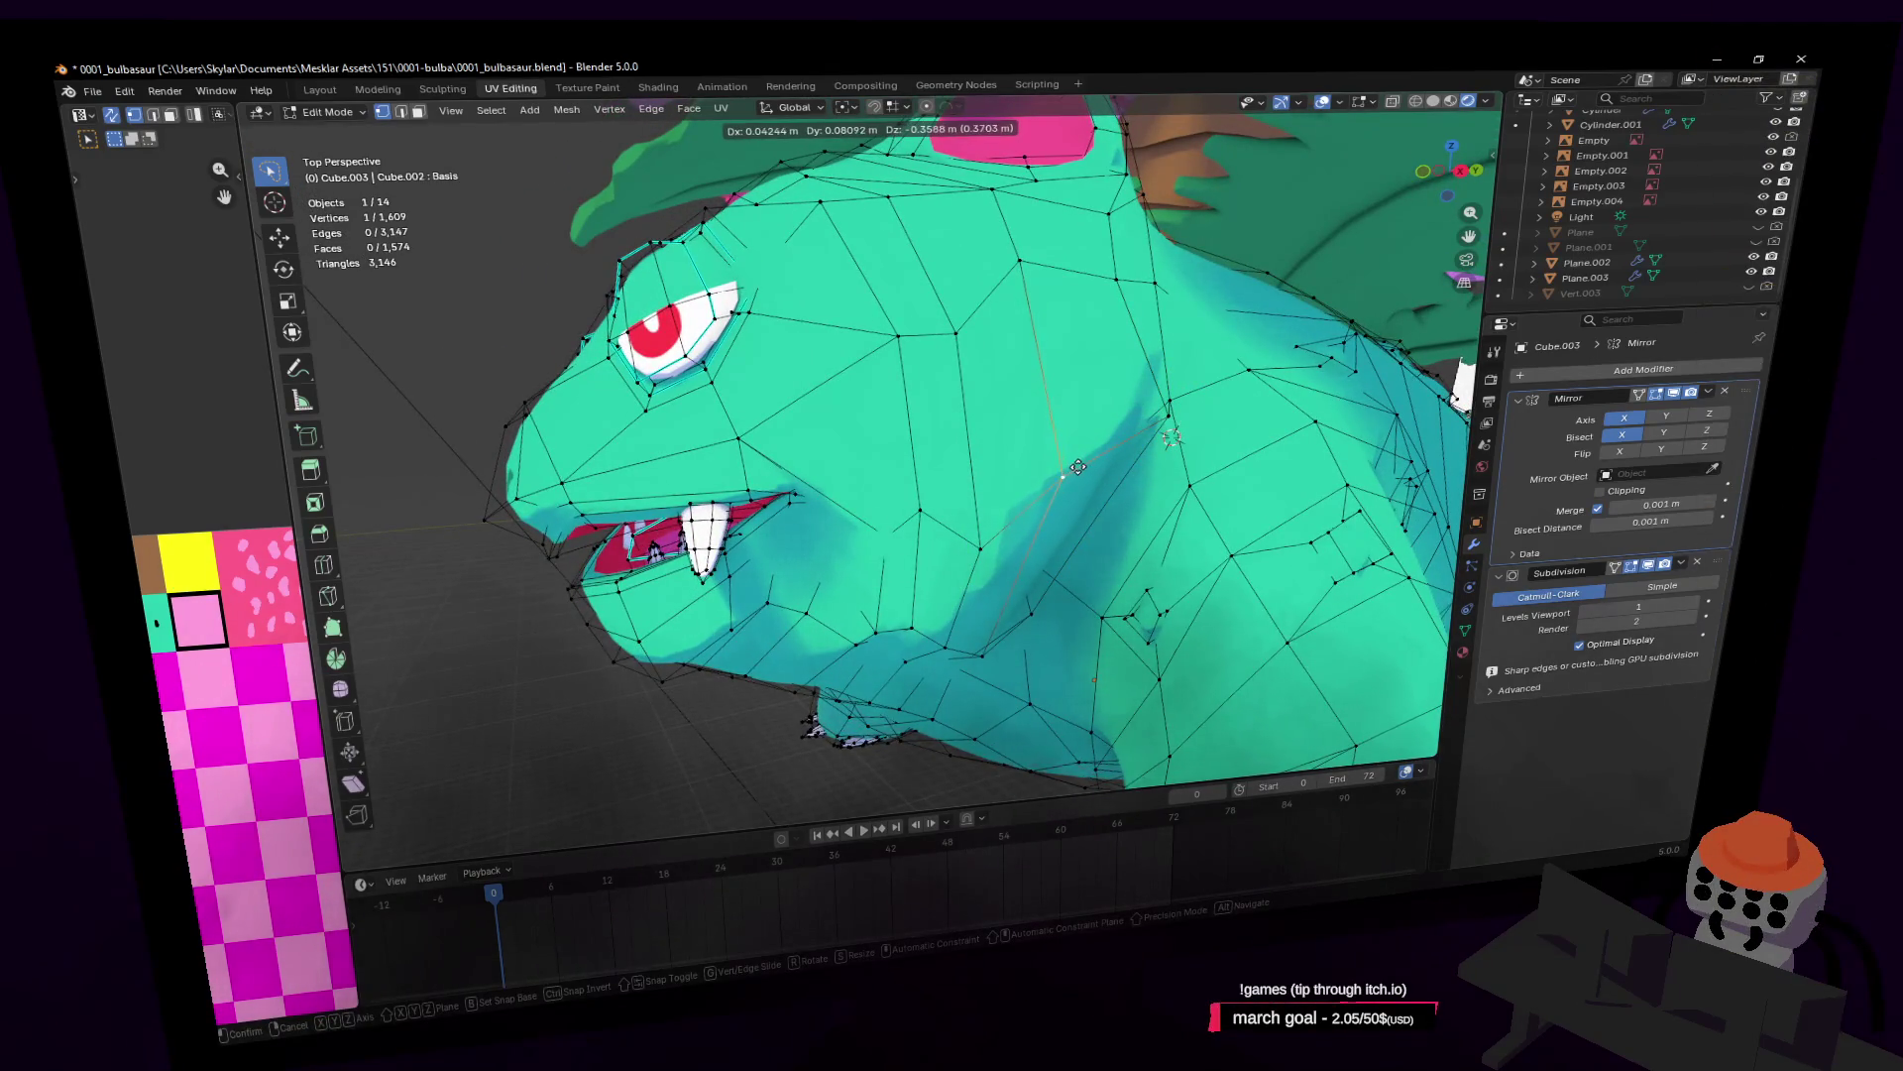
pyautogui.click(1072, 470)
pyautogui.hotkey('ctrl', 'z')
pyautogui.hotkey('ctrl', 'shift', 'z')
# Step: Shift the two forehead vertices above the eye about 0.07 X, 0.045 Y, 0.046 Z
pyautogui.hotkey('shift', '`')
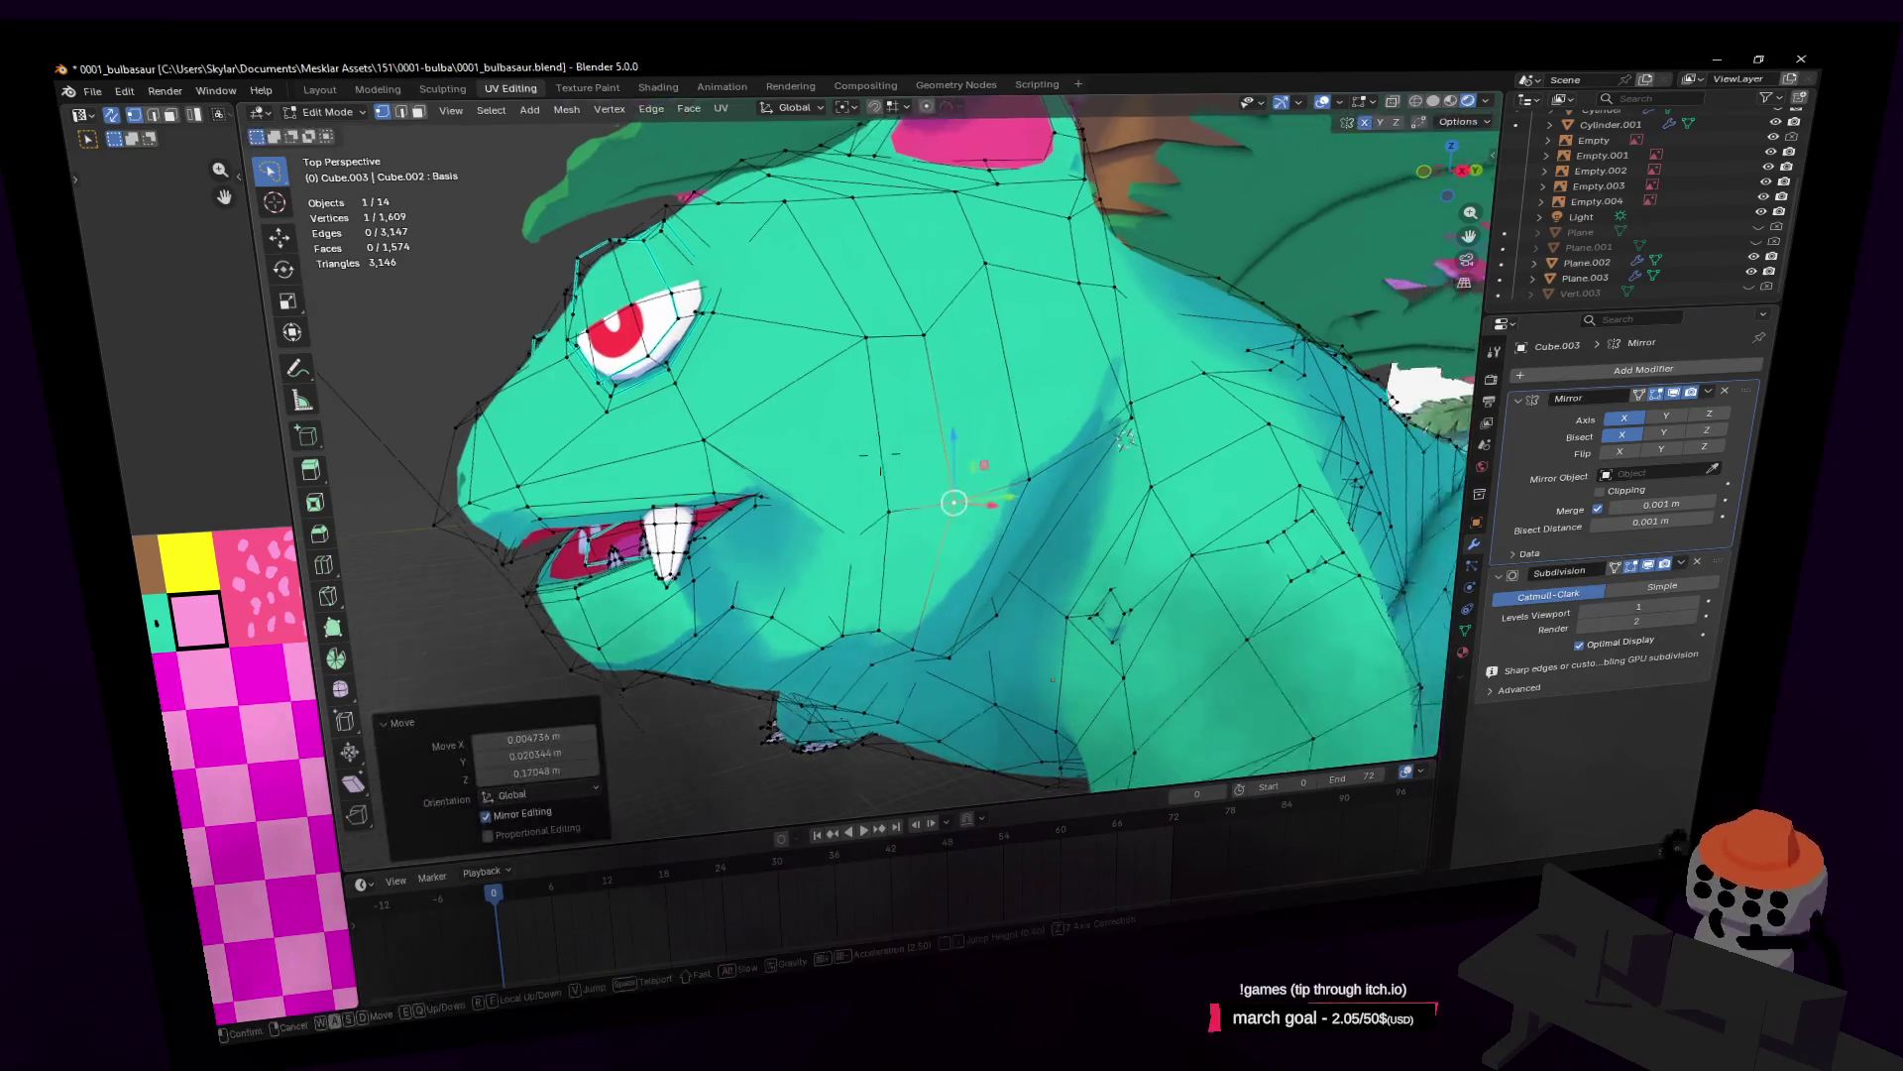
pyautogui.press('s')
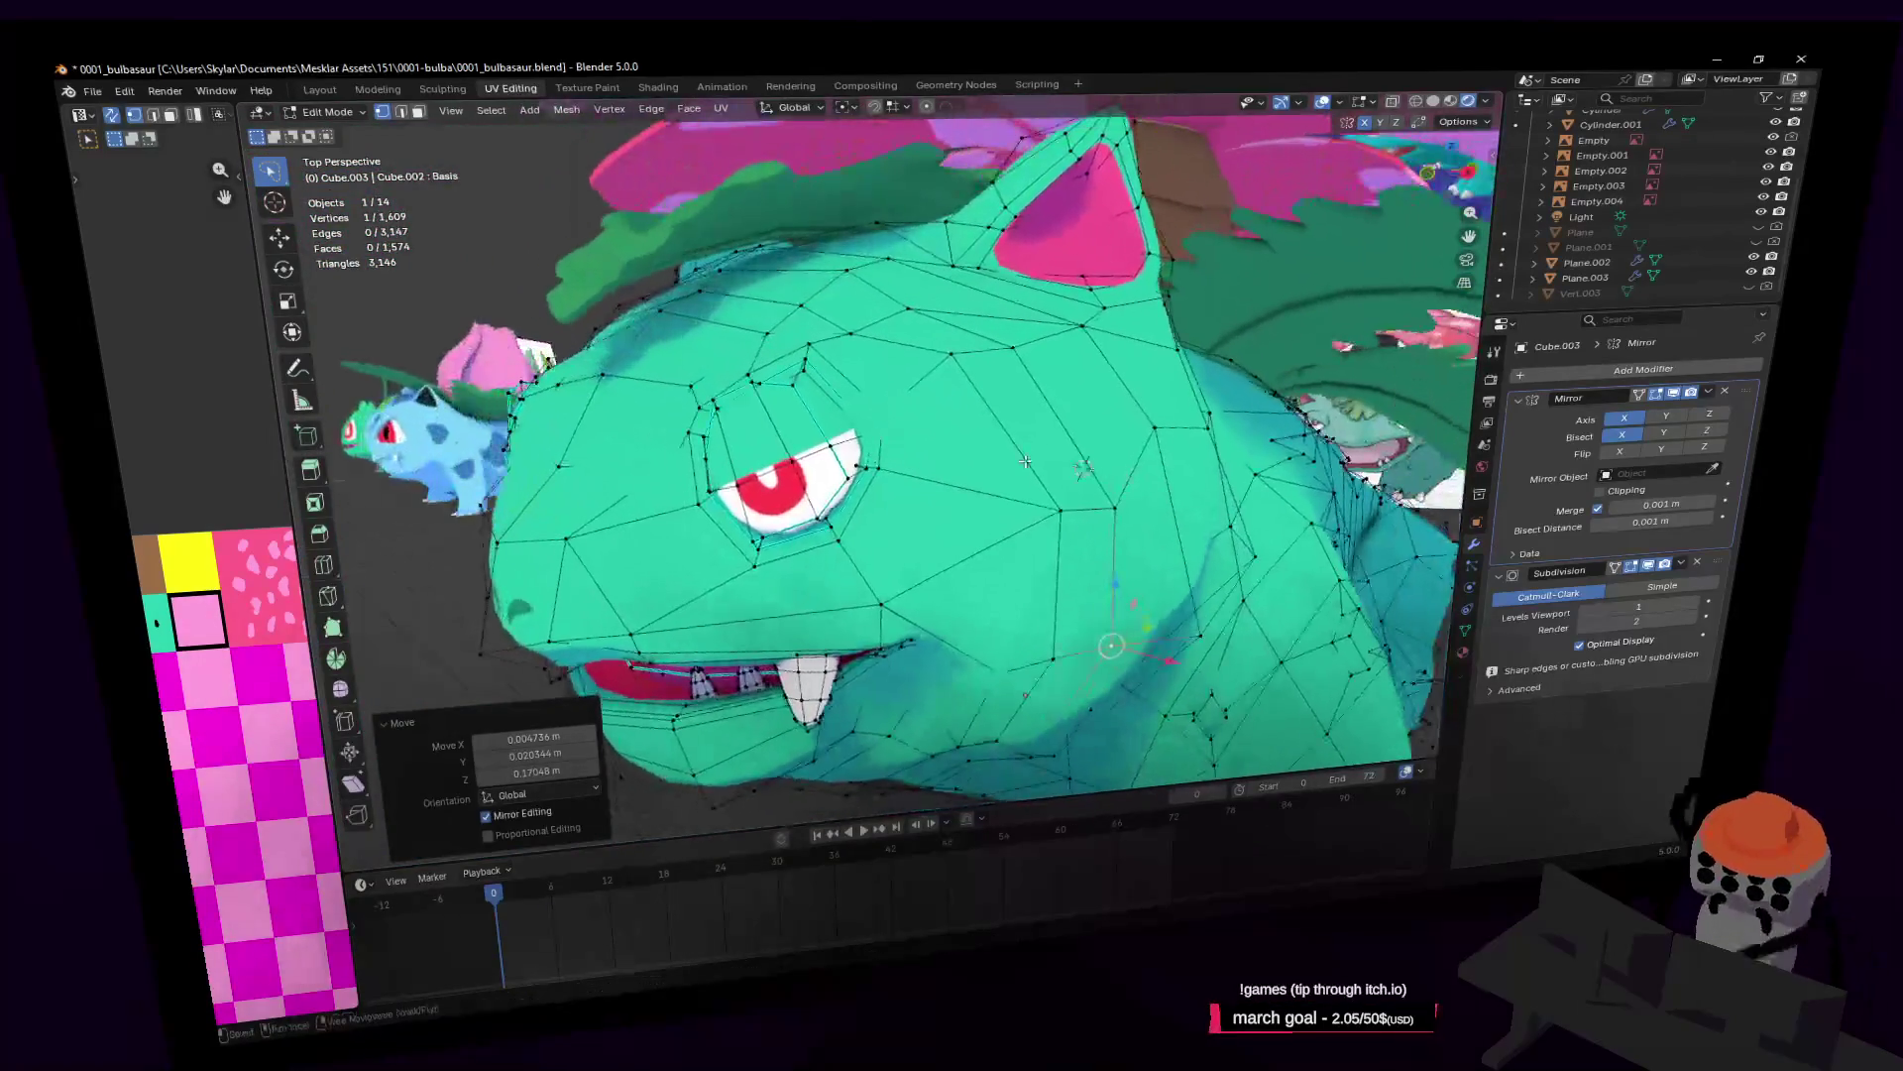
pyautogui.click(879, 455)
pyautogui.hotkey('ctrl', 'r')
pyautogui.hotkey('shift', '`')
pyautogui.press('w')
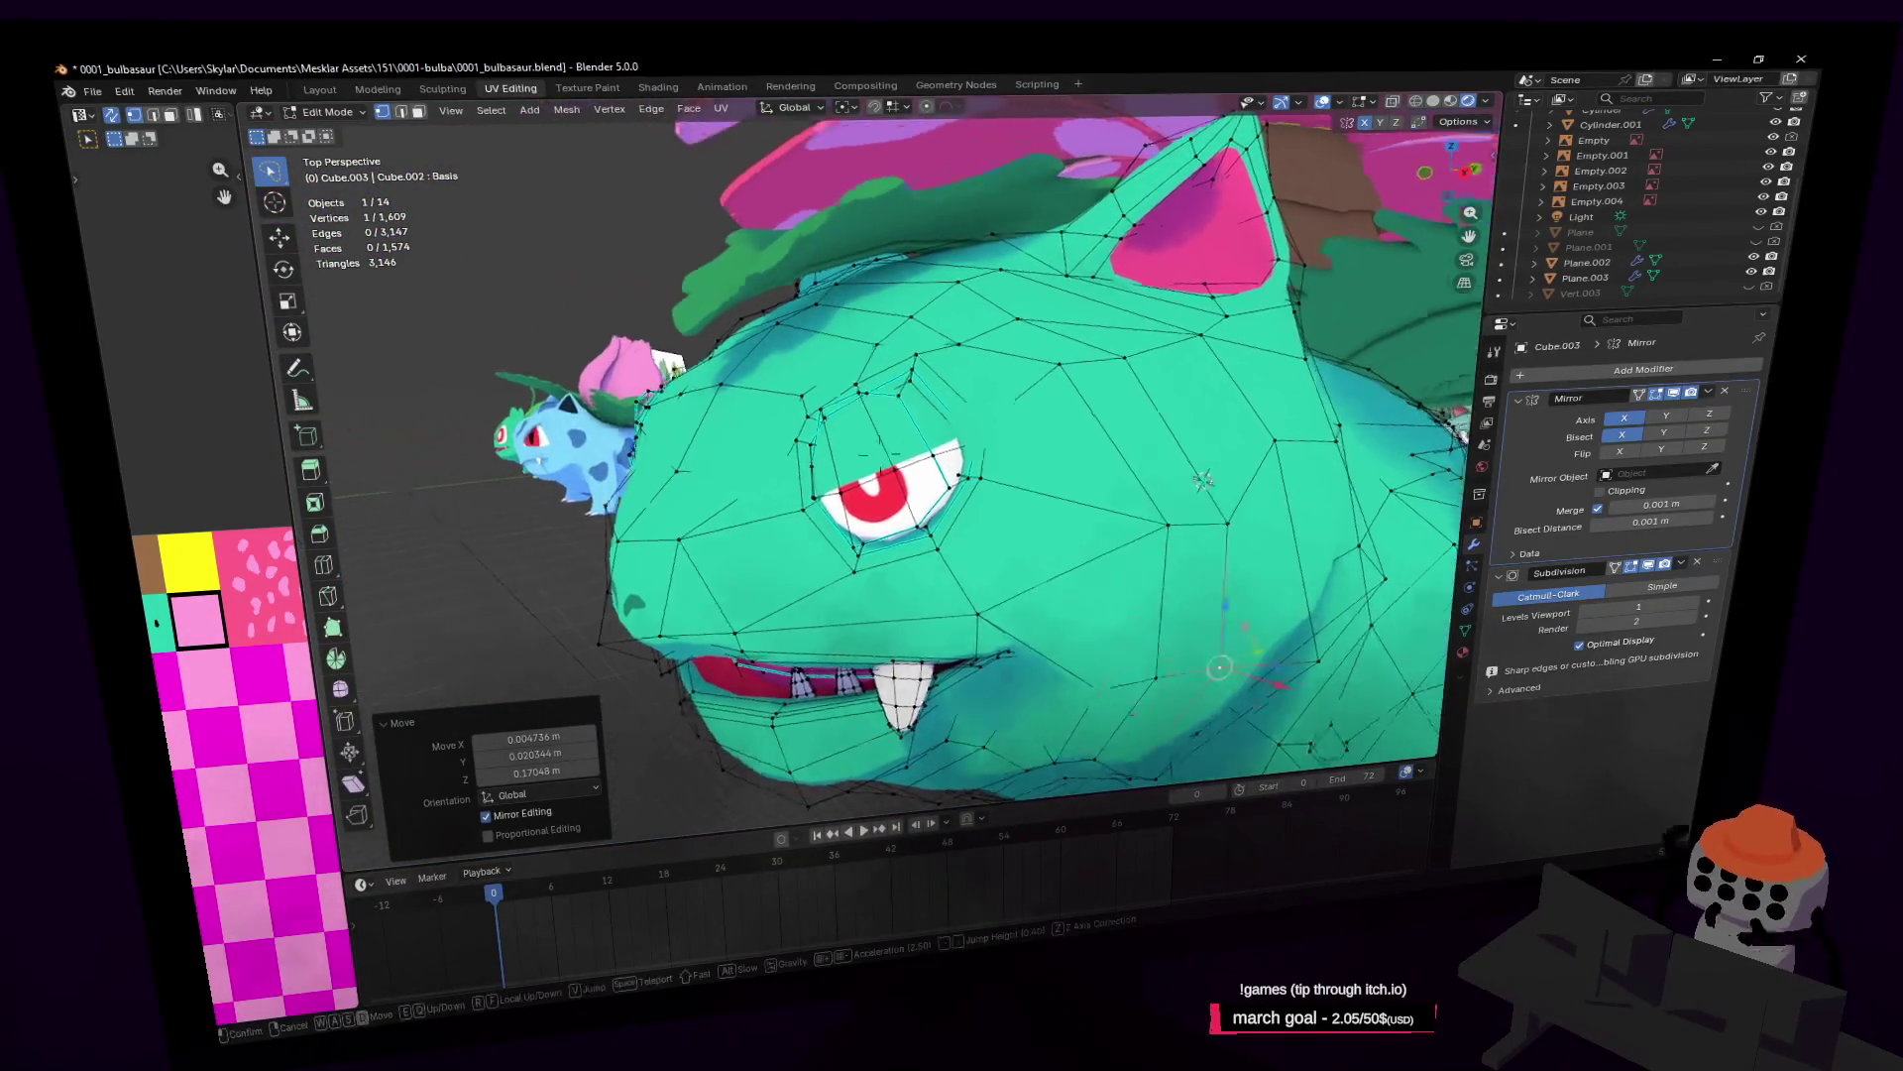
pyautogui.click(961, 263)
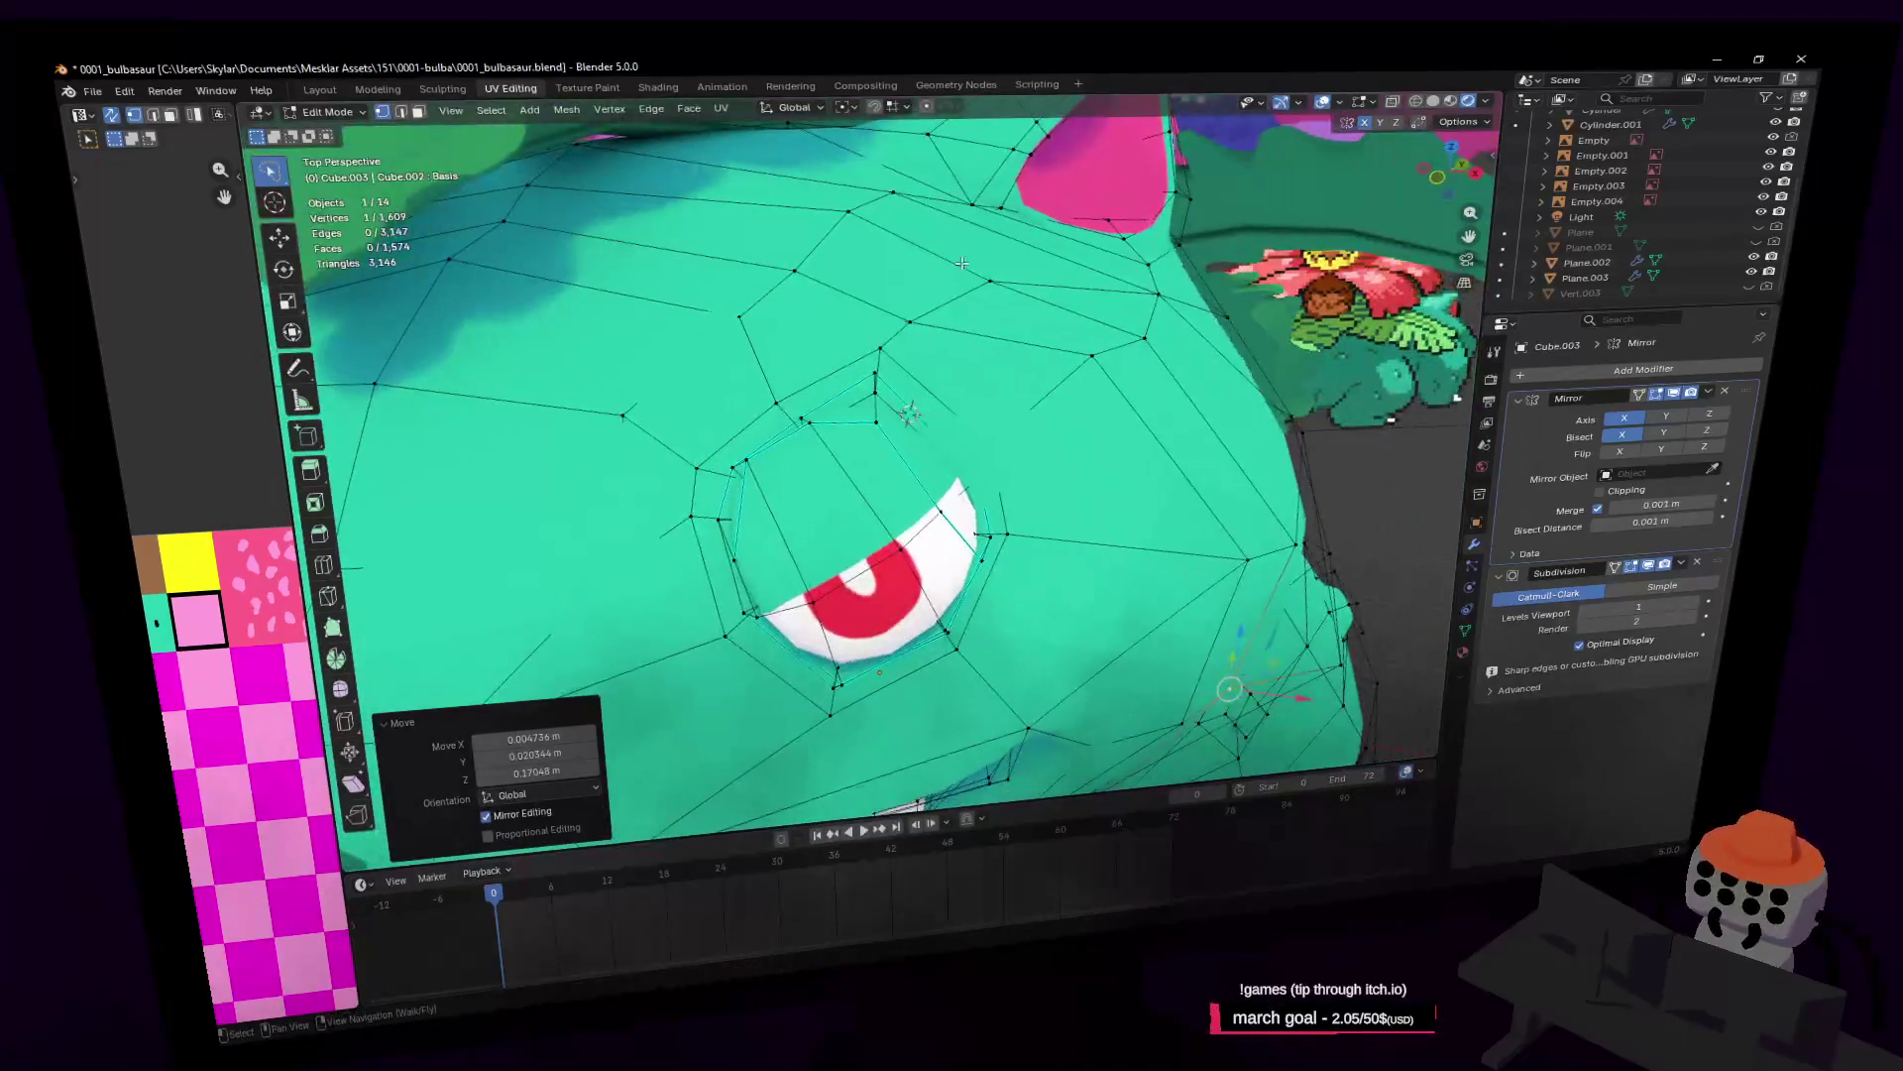
pyautogui.keyDown('shift'); pyautogui.rightClick(991, 281); pyautogui.keyUp('shift')
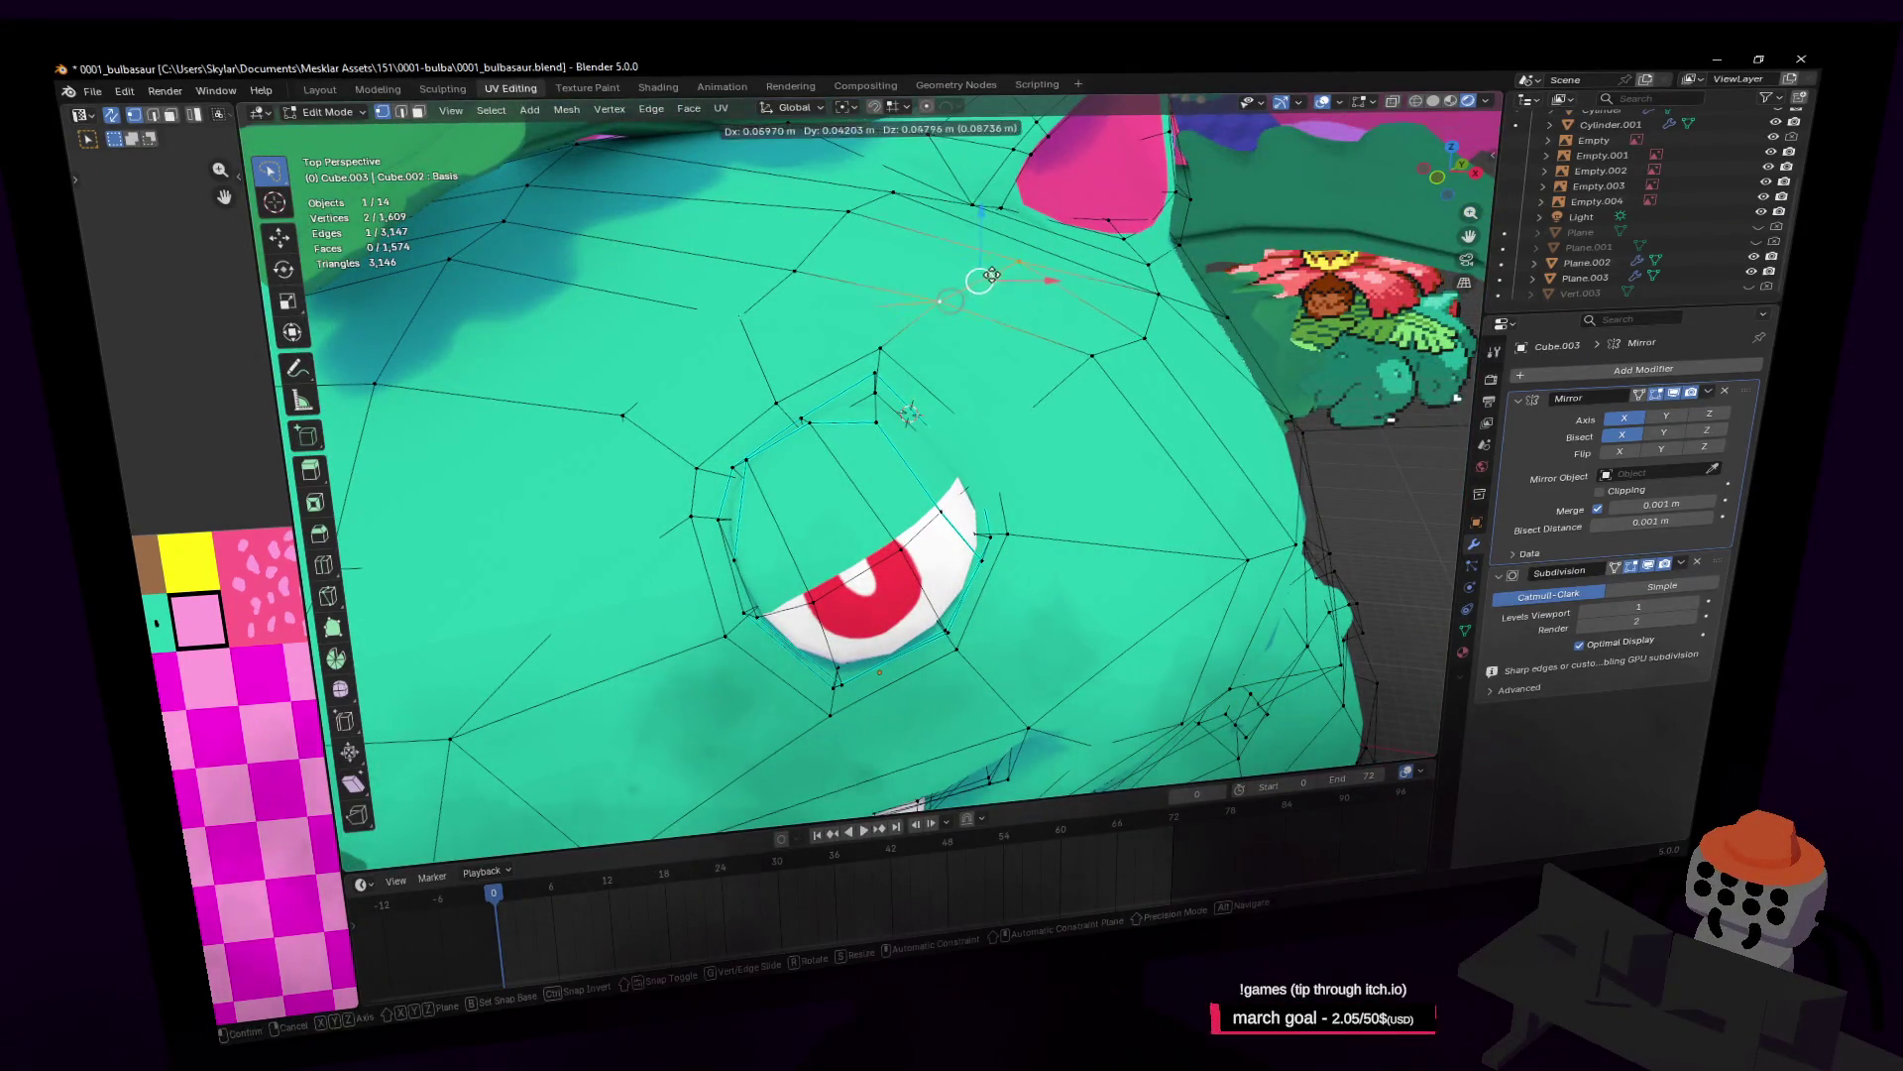
pyautogui.moveTo(955, 299); pyautogui.dragTo(977, 285)
# Step: Fly past the ear, exit to Object Mode, and pull back to view the whole model
pyautogui.hotkey('shift', '`')
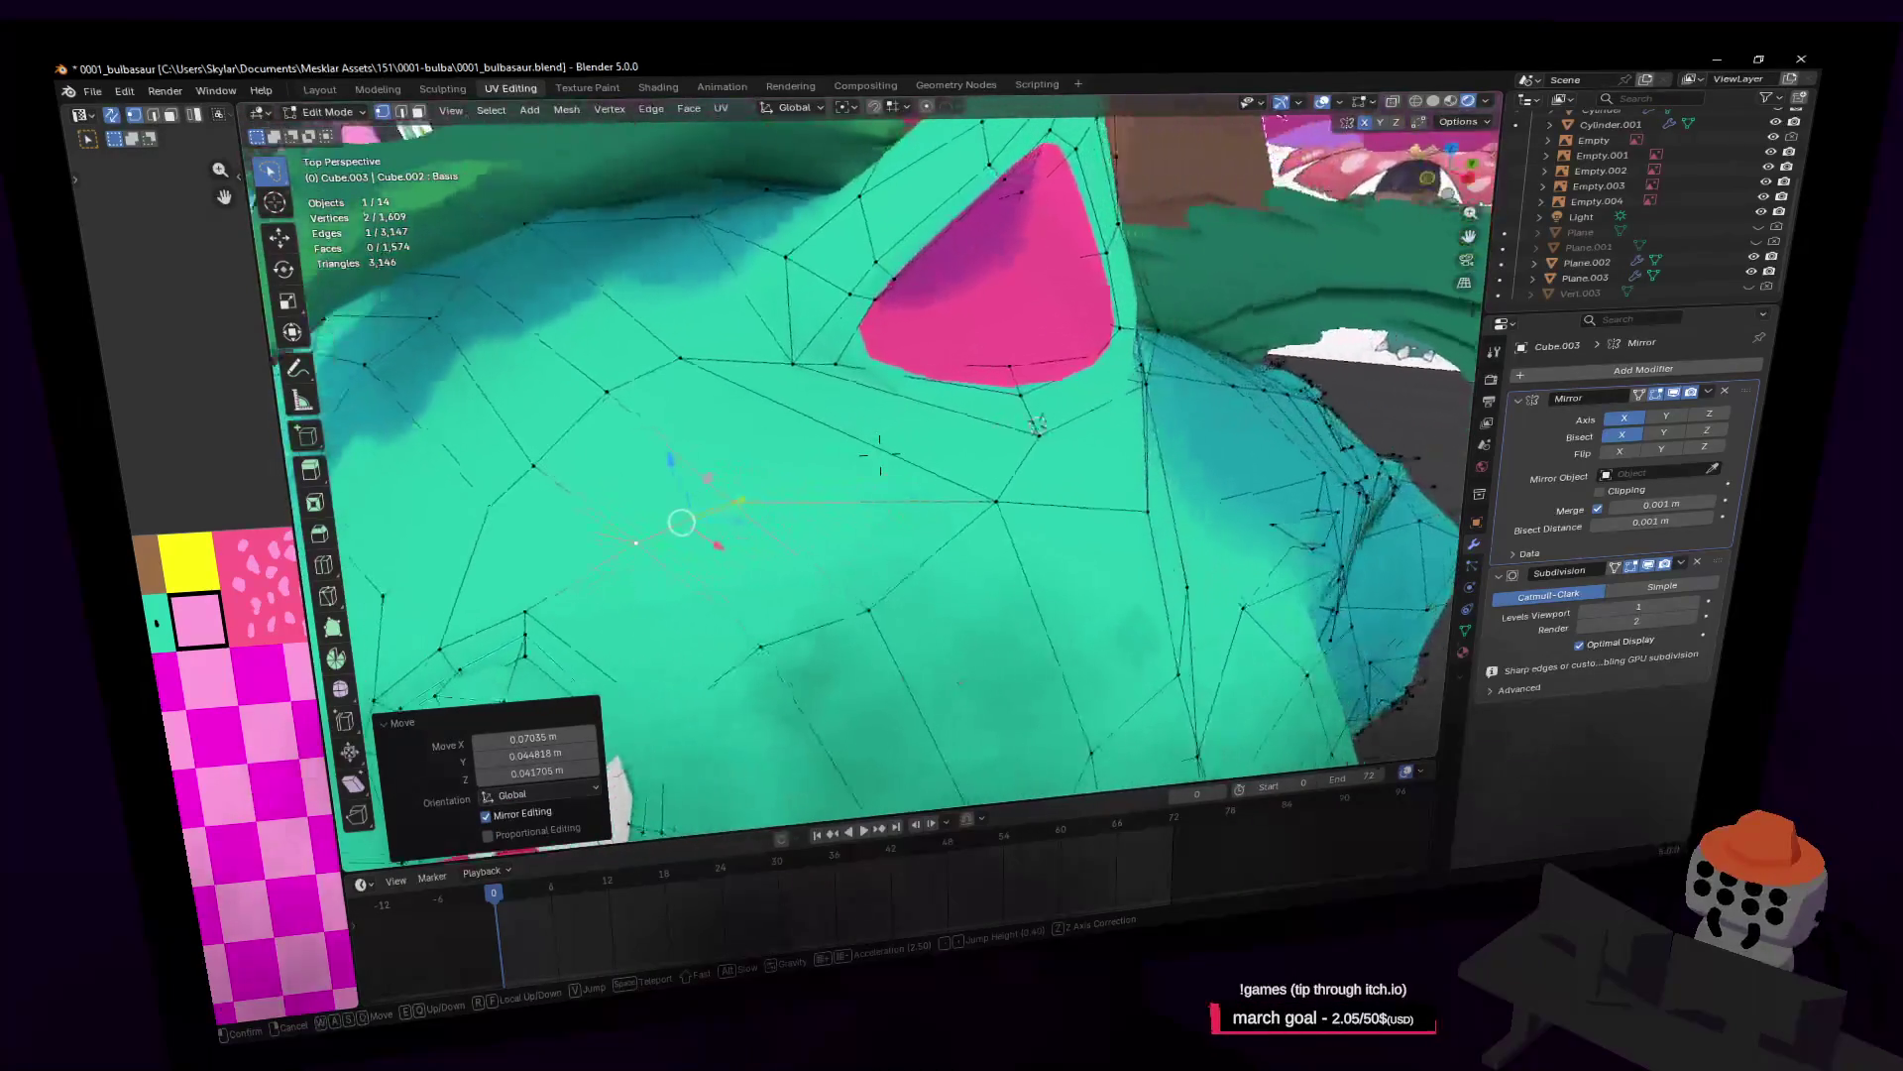
pyautogui.press('w')
pyautogui.click(1017, 267)
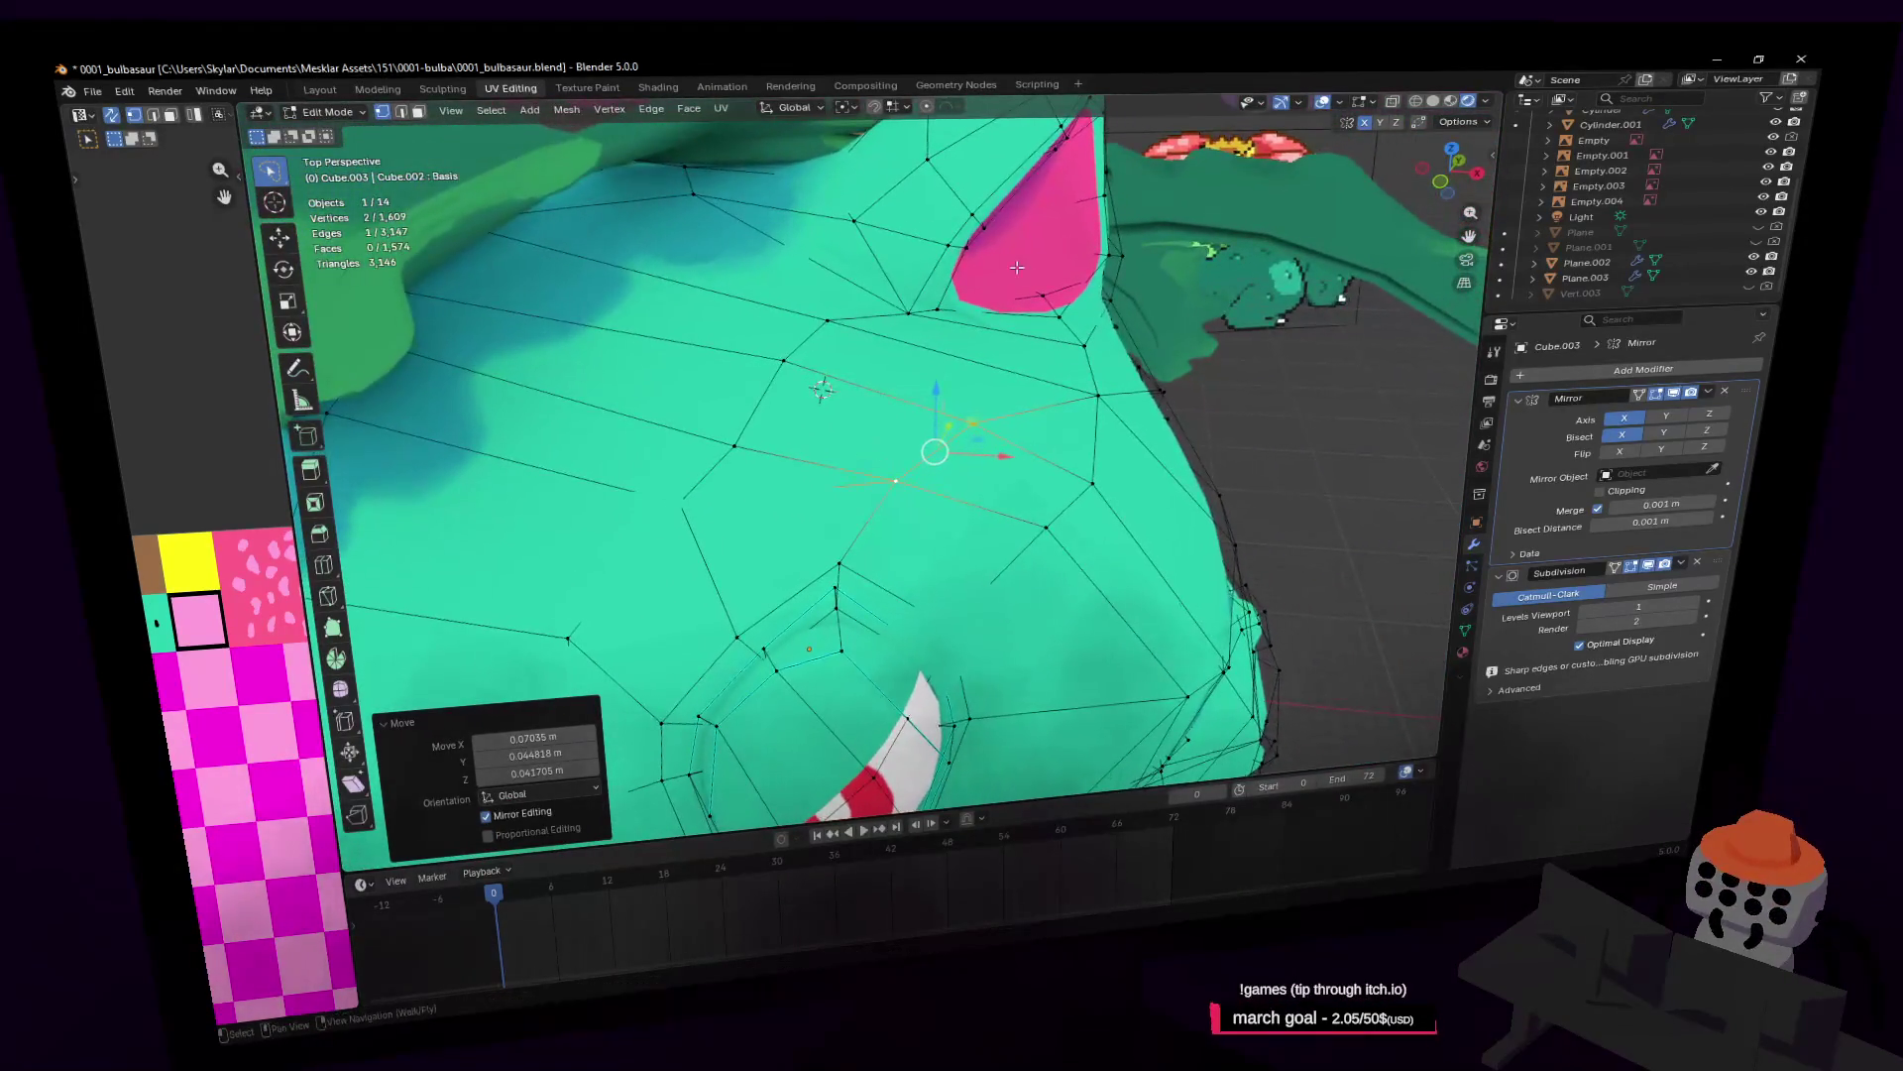
pyautogui.press('Tab')
pyautogui.hotkey('shift', '`')
pyautogui.press('s')
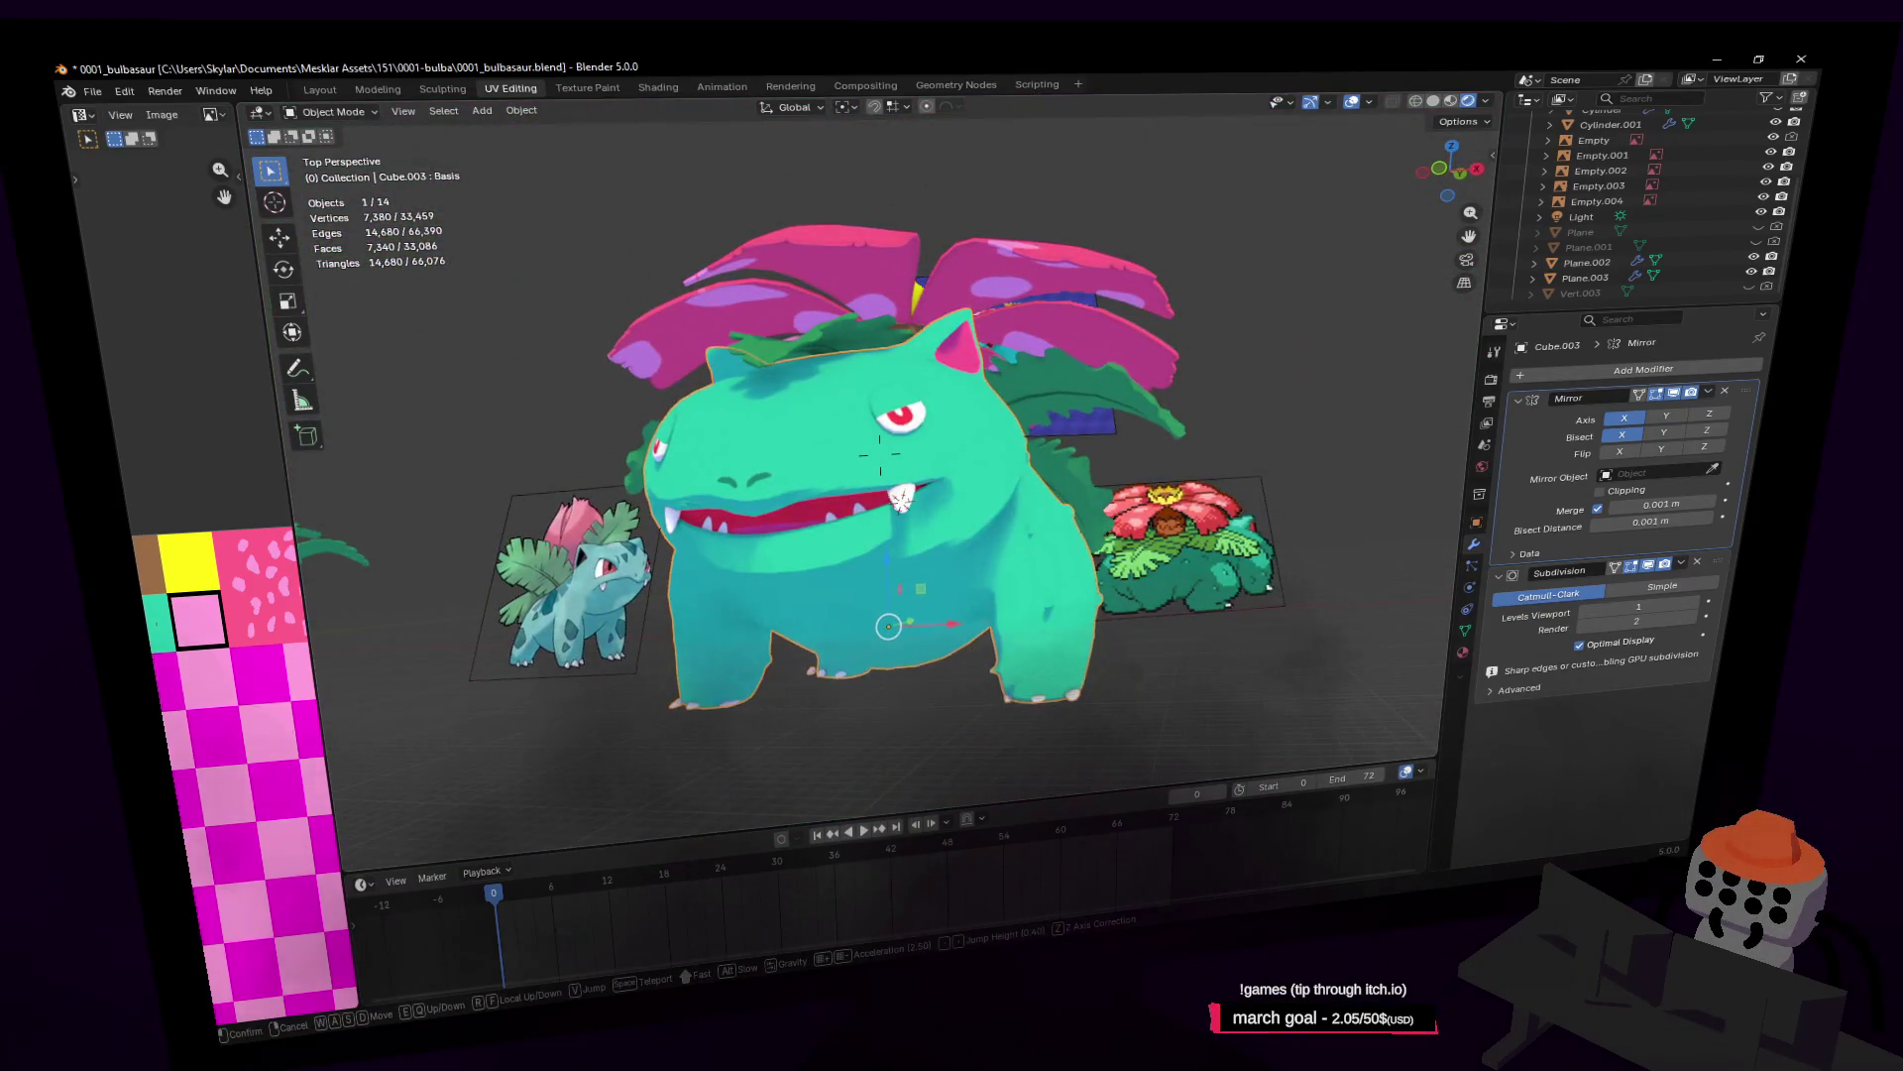
# Step: Return to Edit Mode on Venusaur's head and fly the view down to the mouth beside the fang
pyautogui.press('w')
pyautogui.press('Tab')
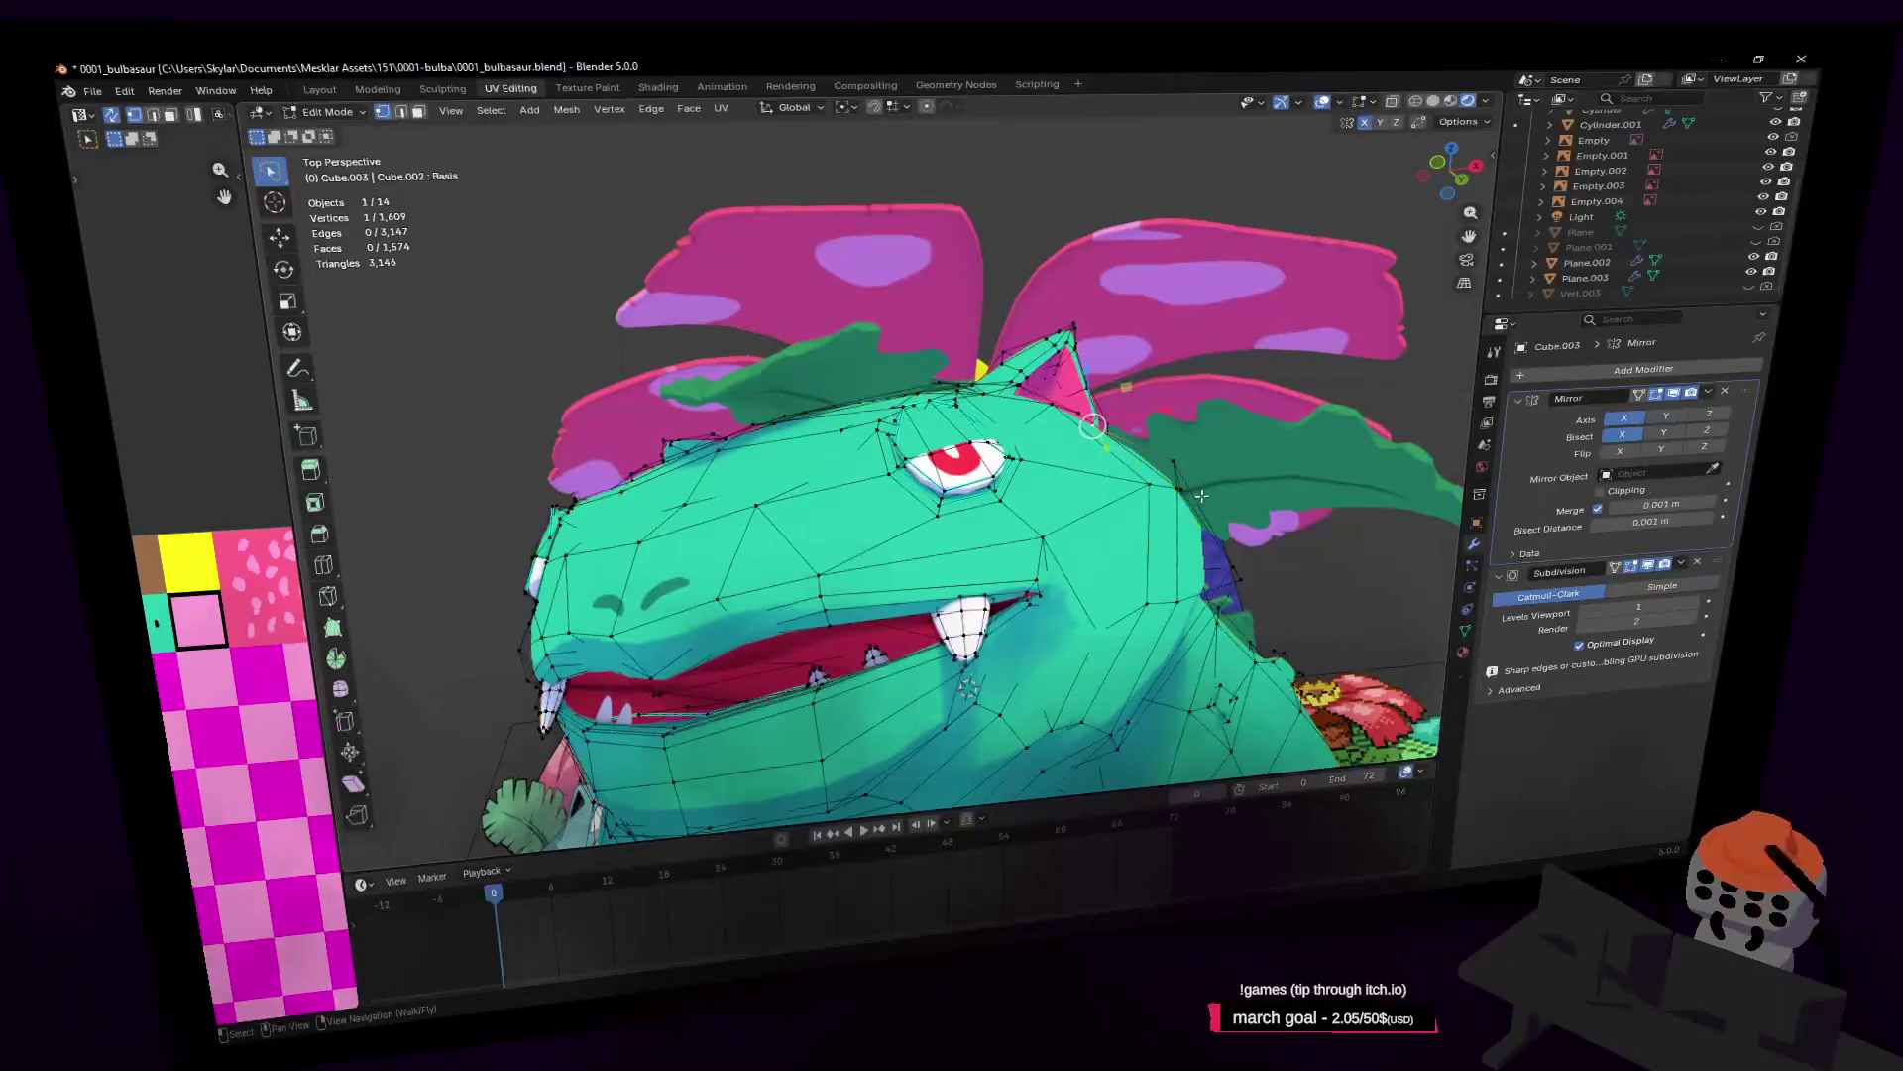
pyautogui.press('w')
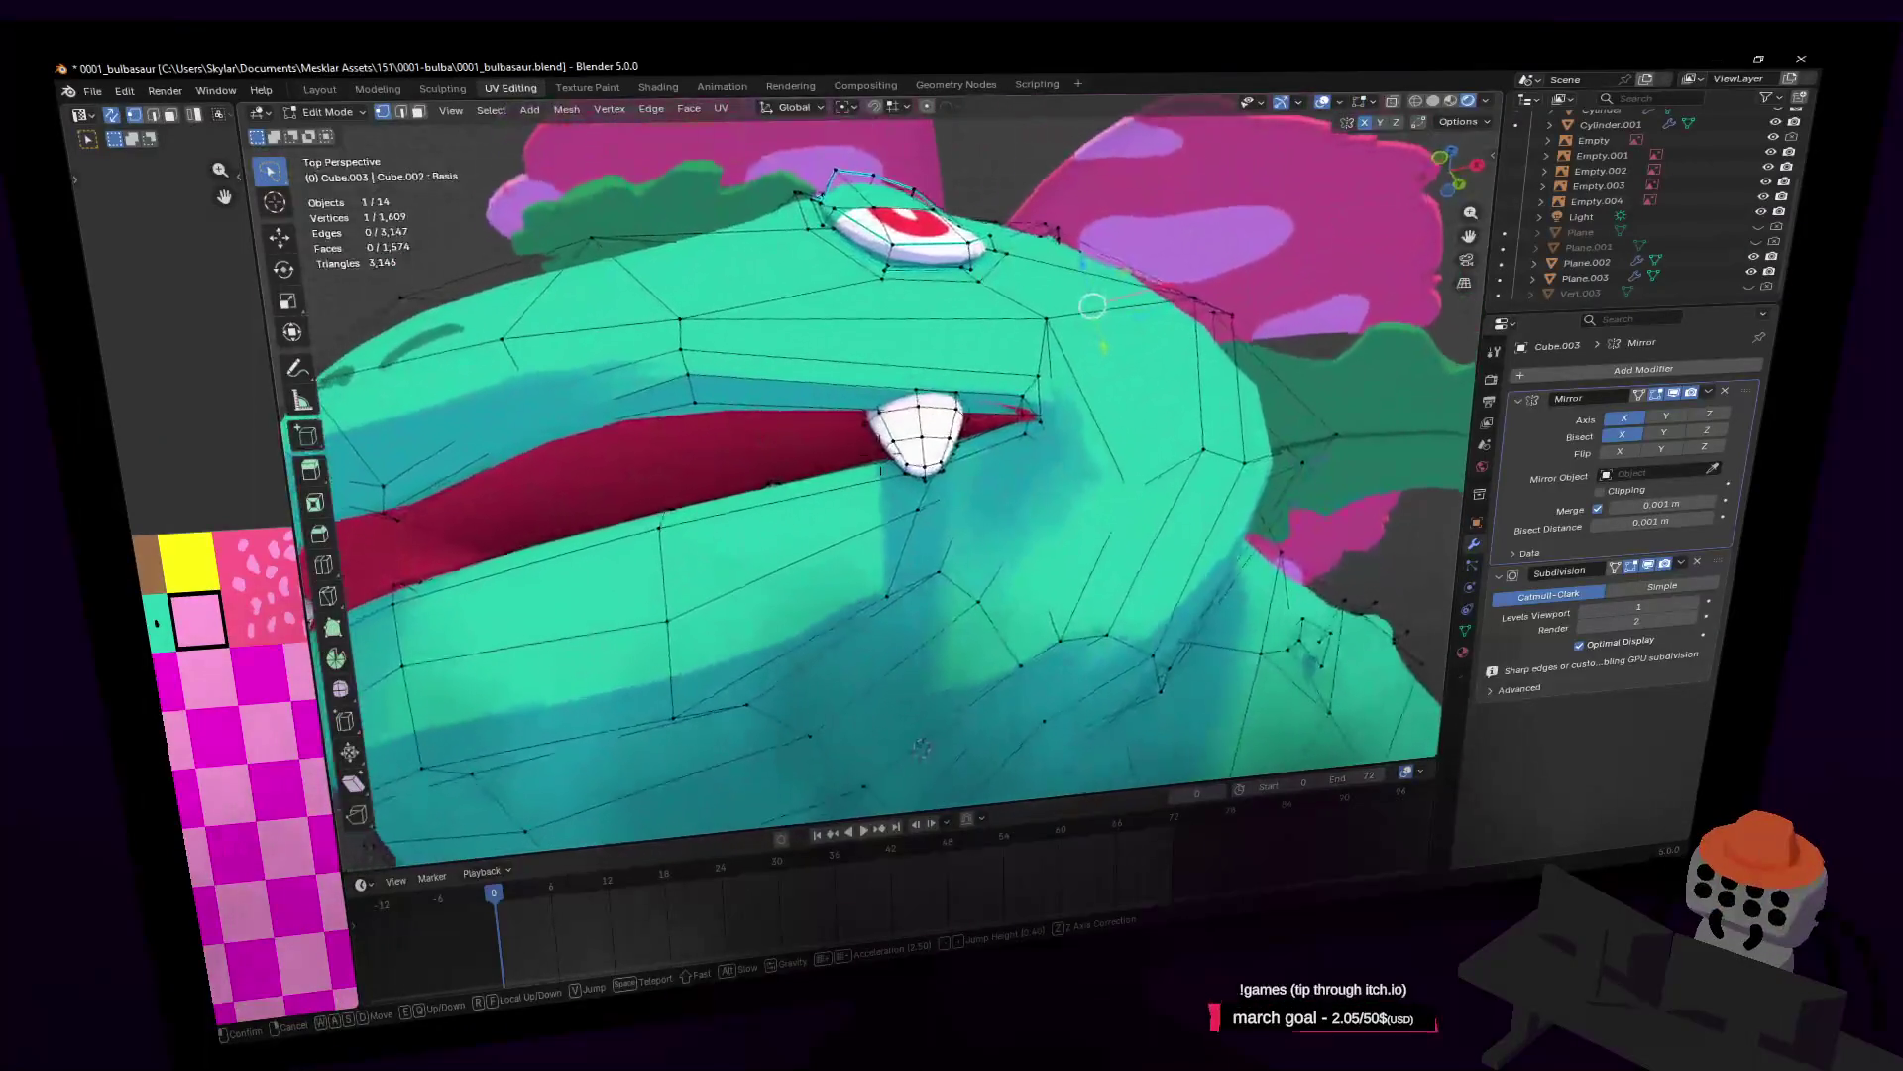
pyautogui.click(1066, 433)
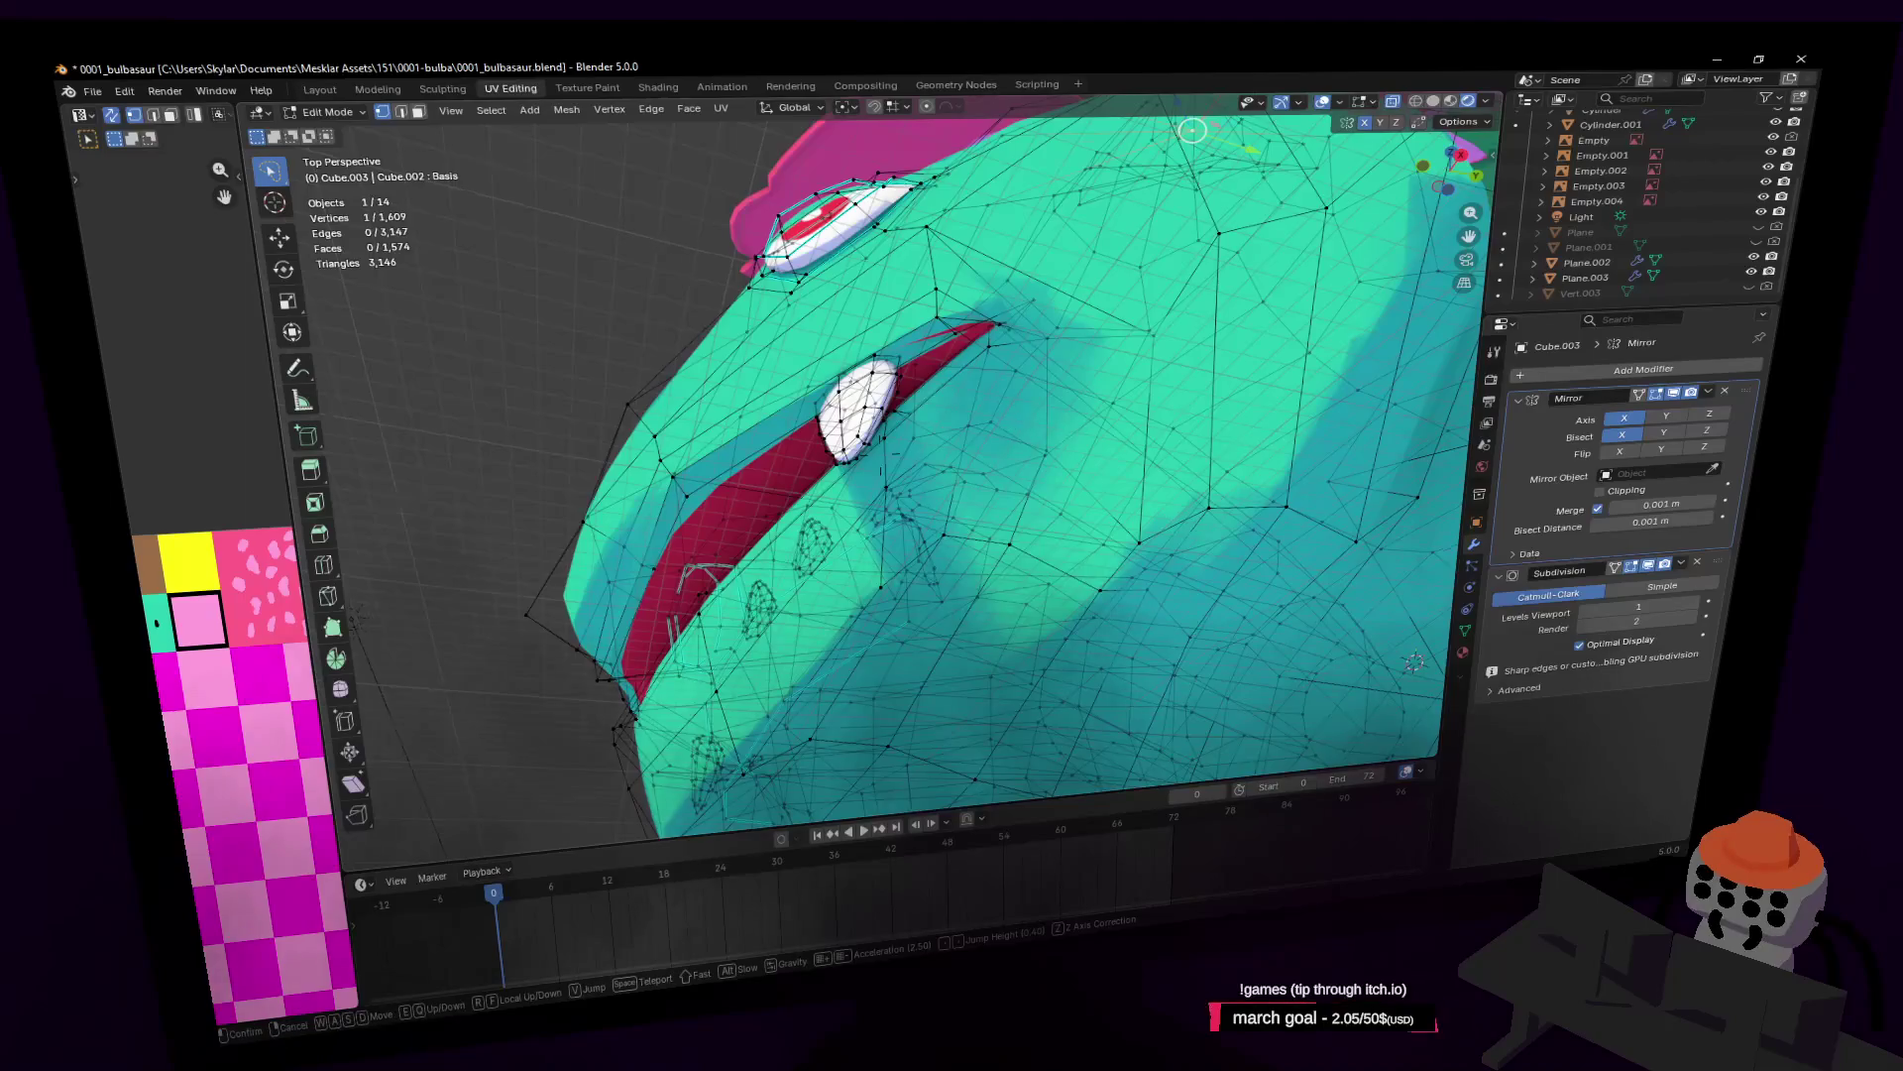
pyautogui.press('w')
pyautogui.click(1094, 426)
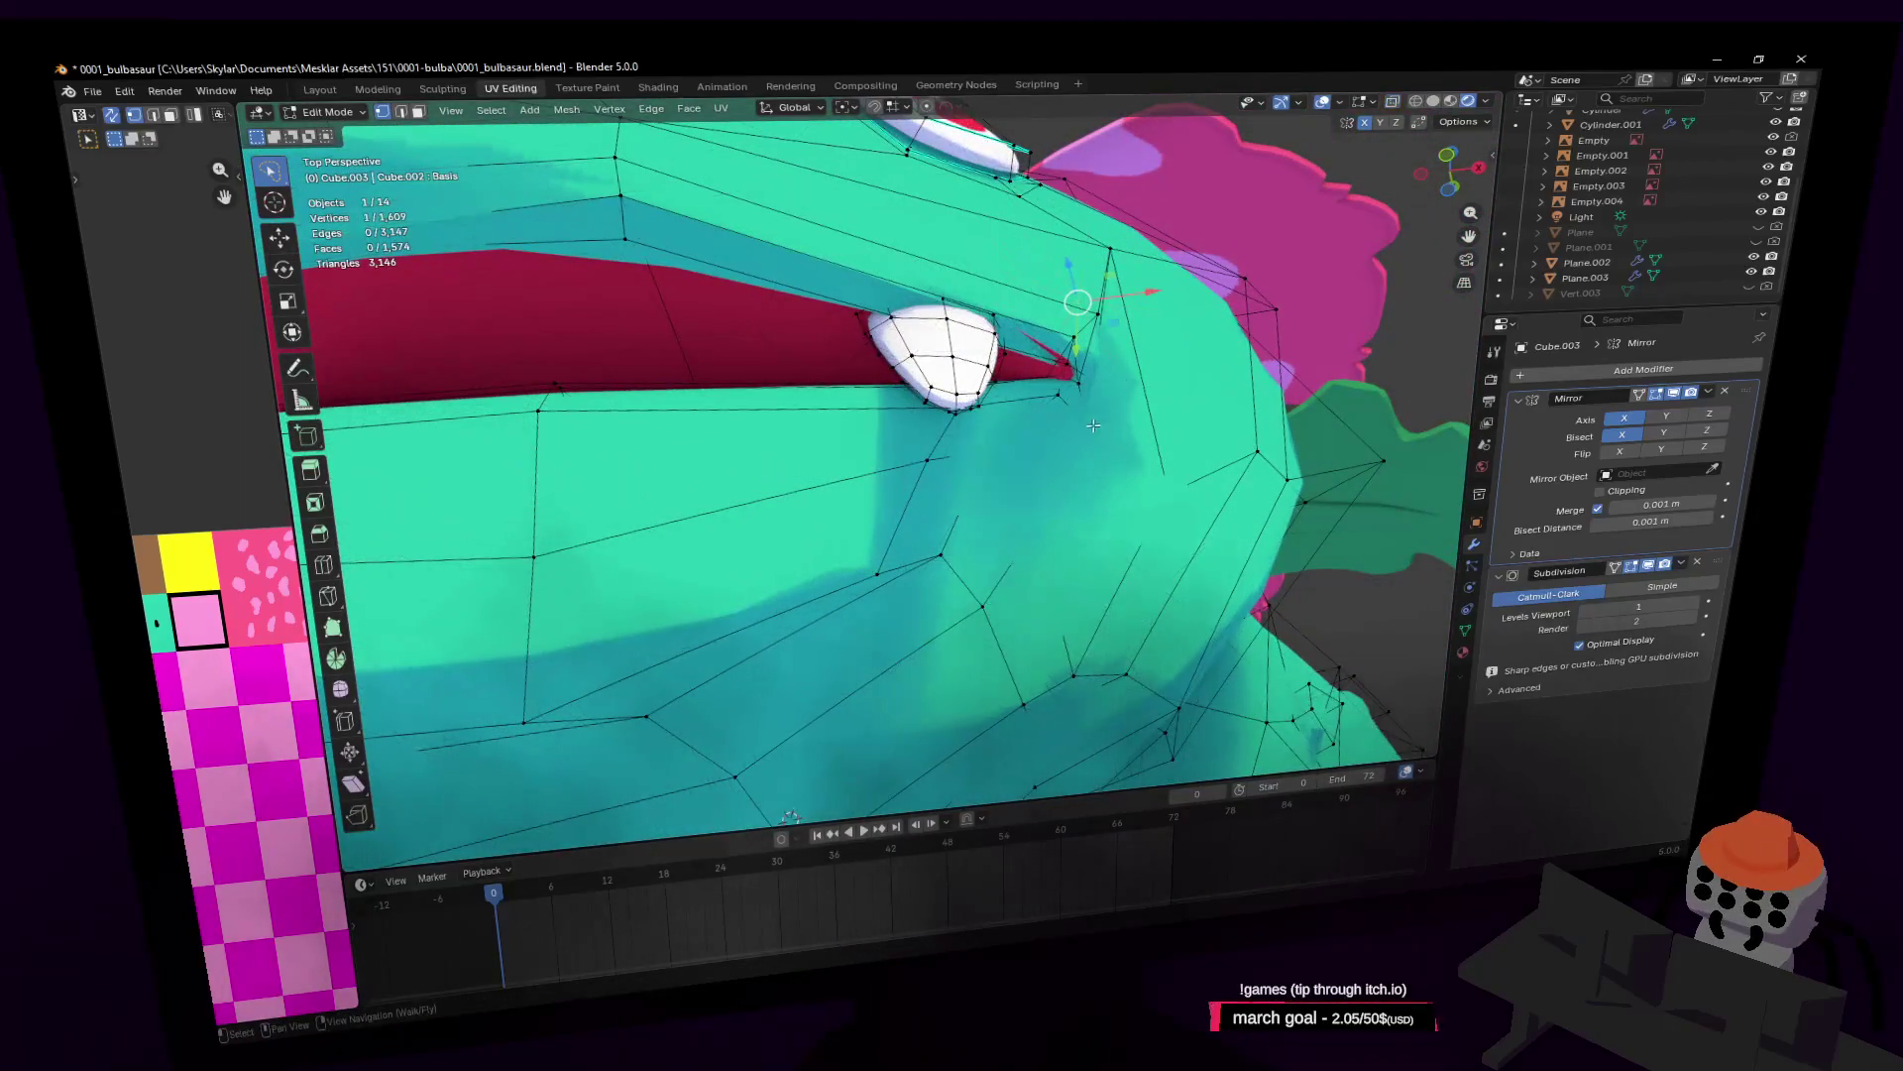
pyautogui.press('w')
# Step: Lower the mouth-corner vertex beside the fang about 0.245 m along Z, then view the whole creature
pyautogui.click(1061, 383)
pyautogui.press('g')
pyautogui.press('z')
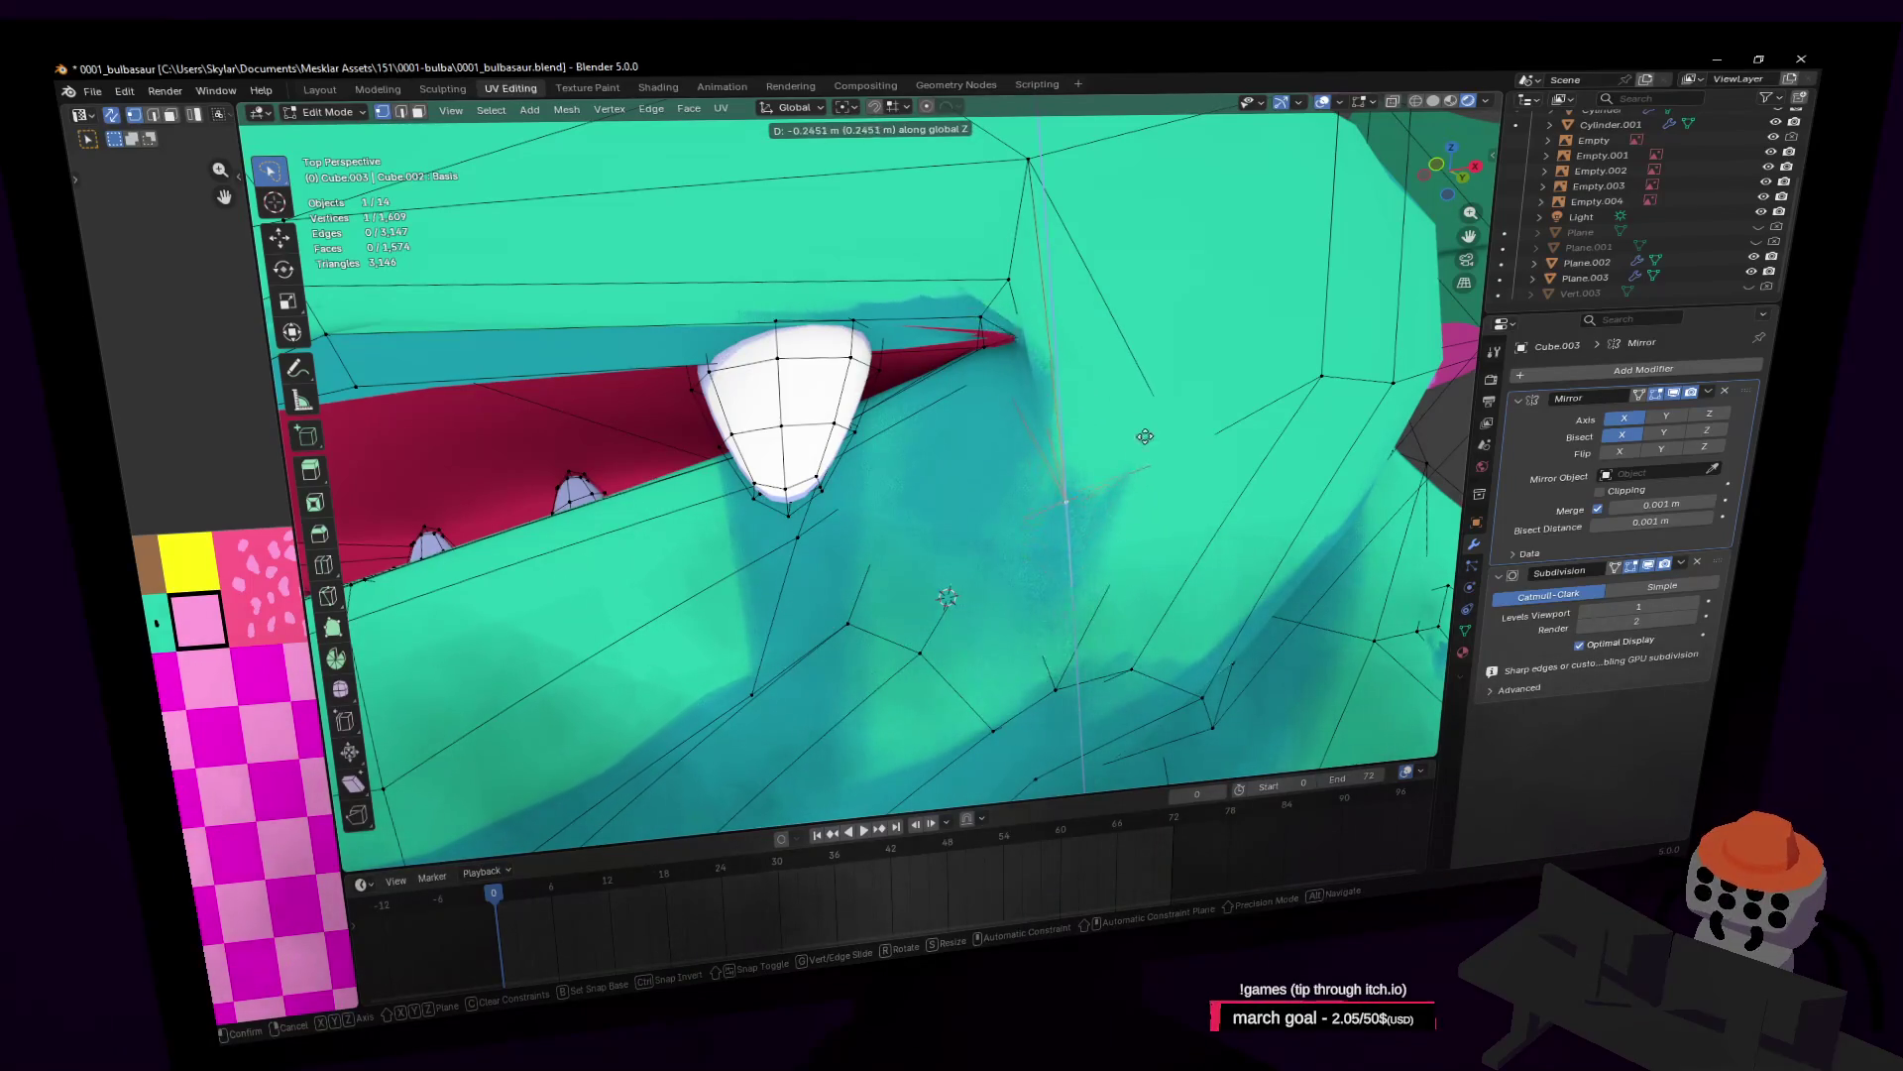
pyautogui.click(1176, 364)
pyautogui.hotkey('shift', '`')
pyautogui.press('s')
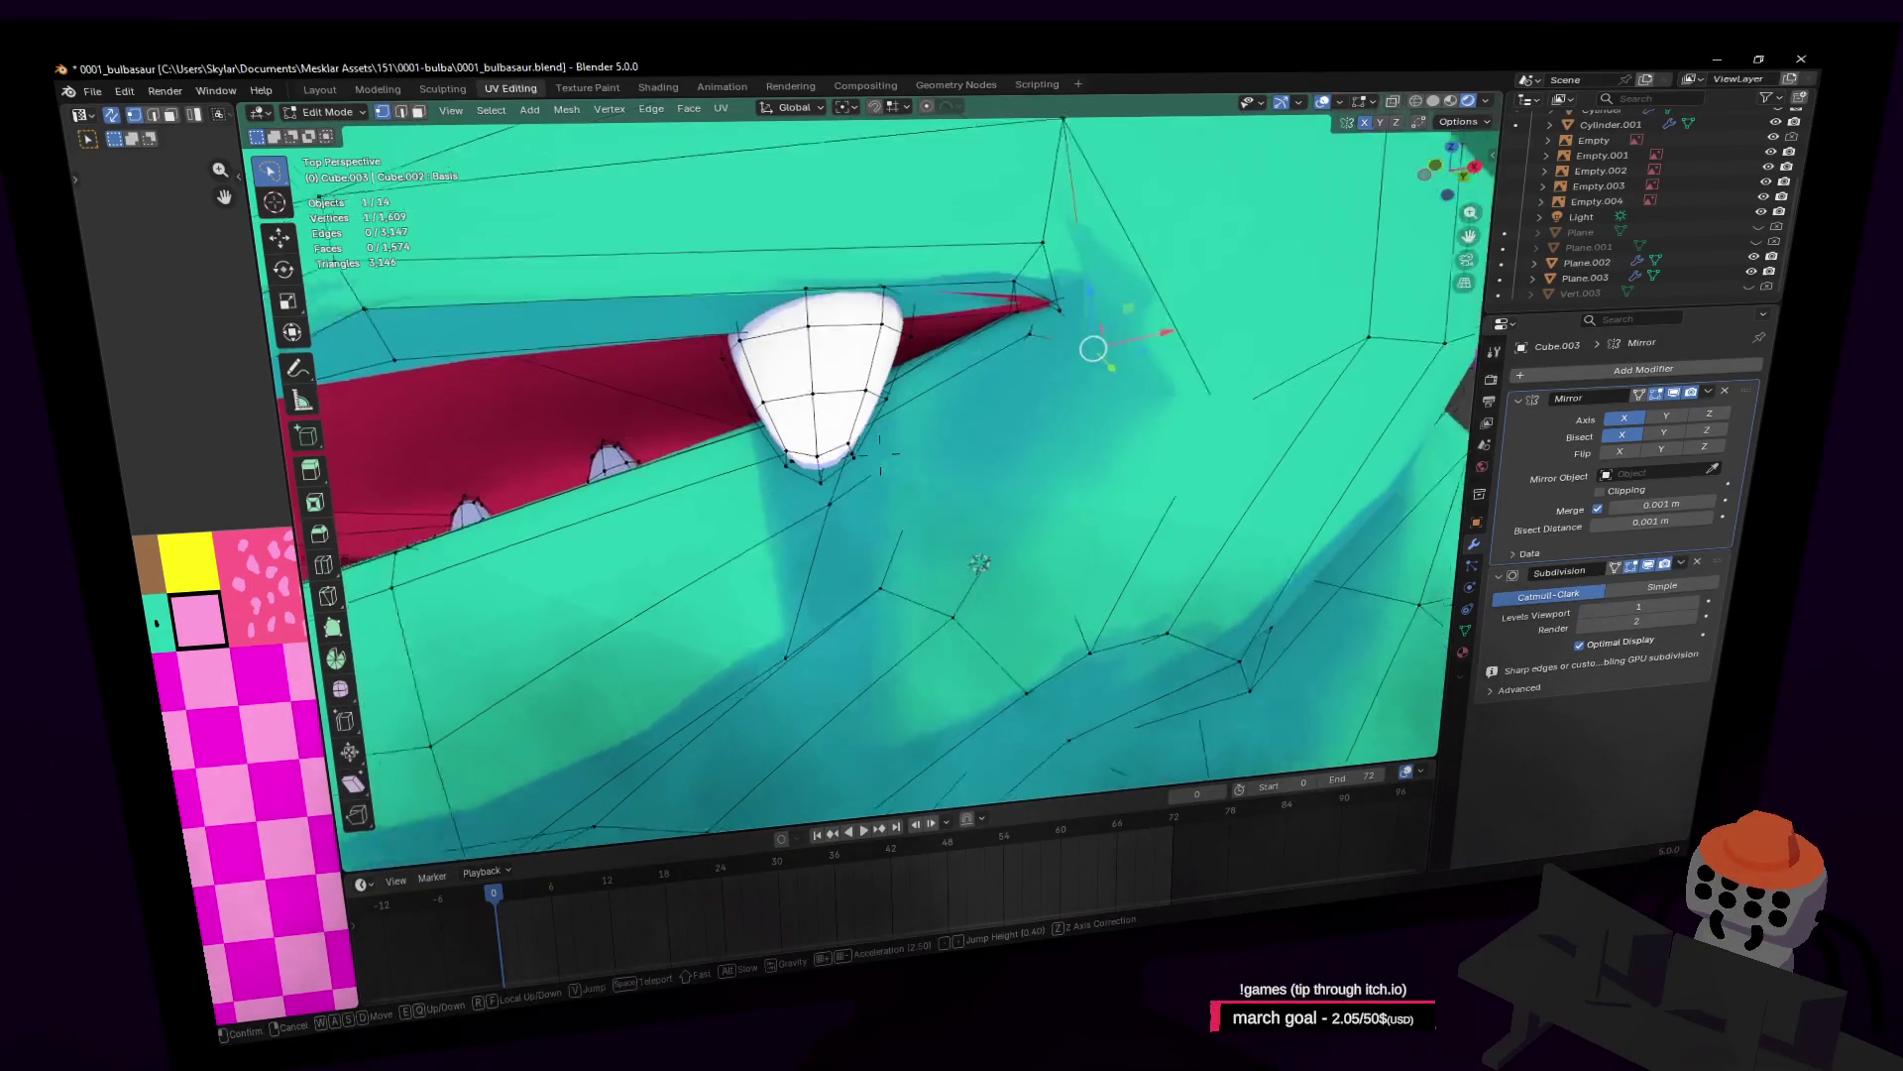
pyautogui.click(1175, 381)
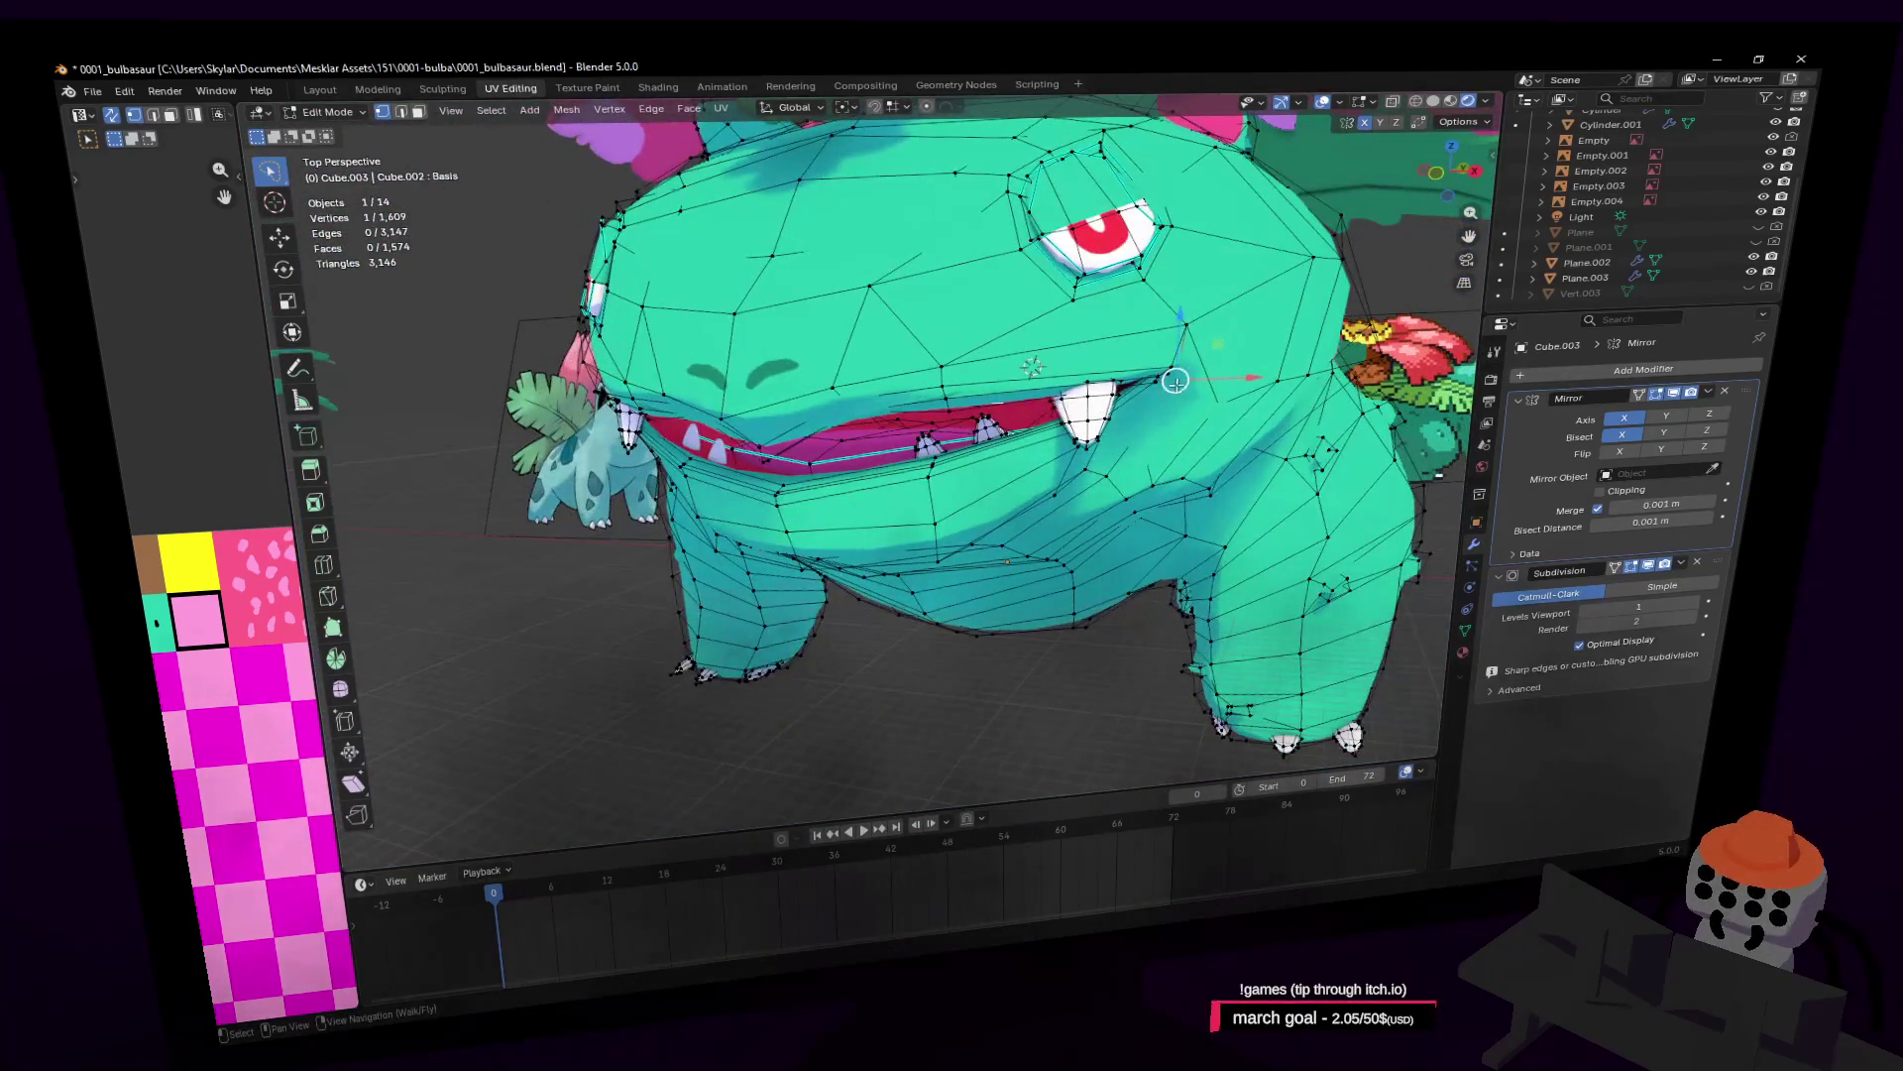